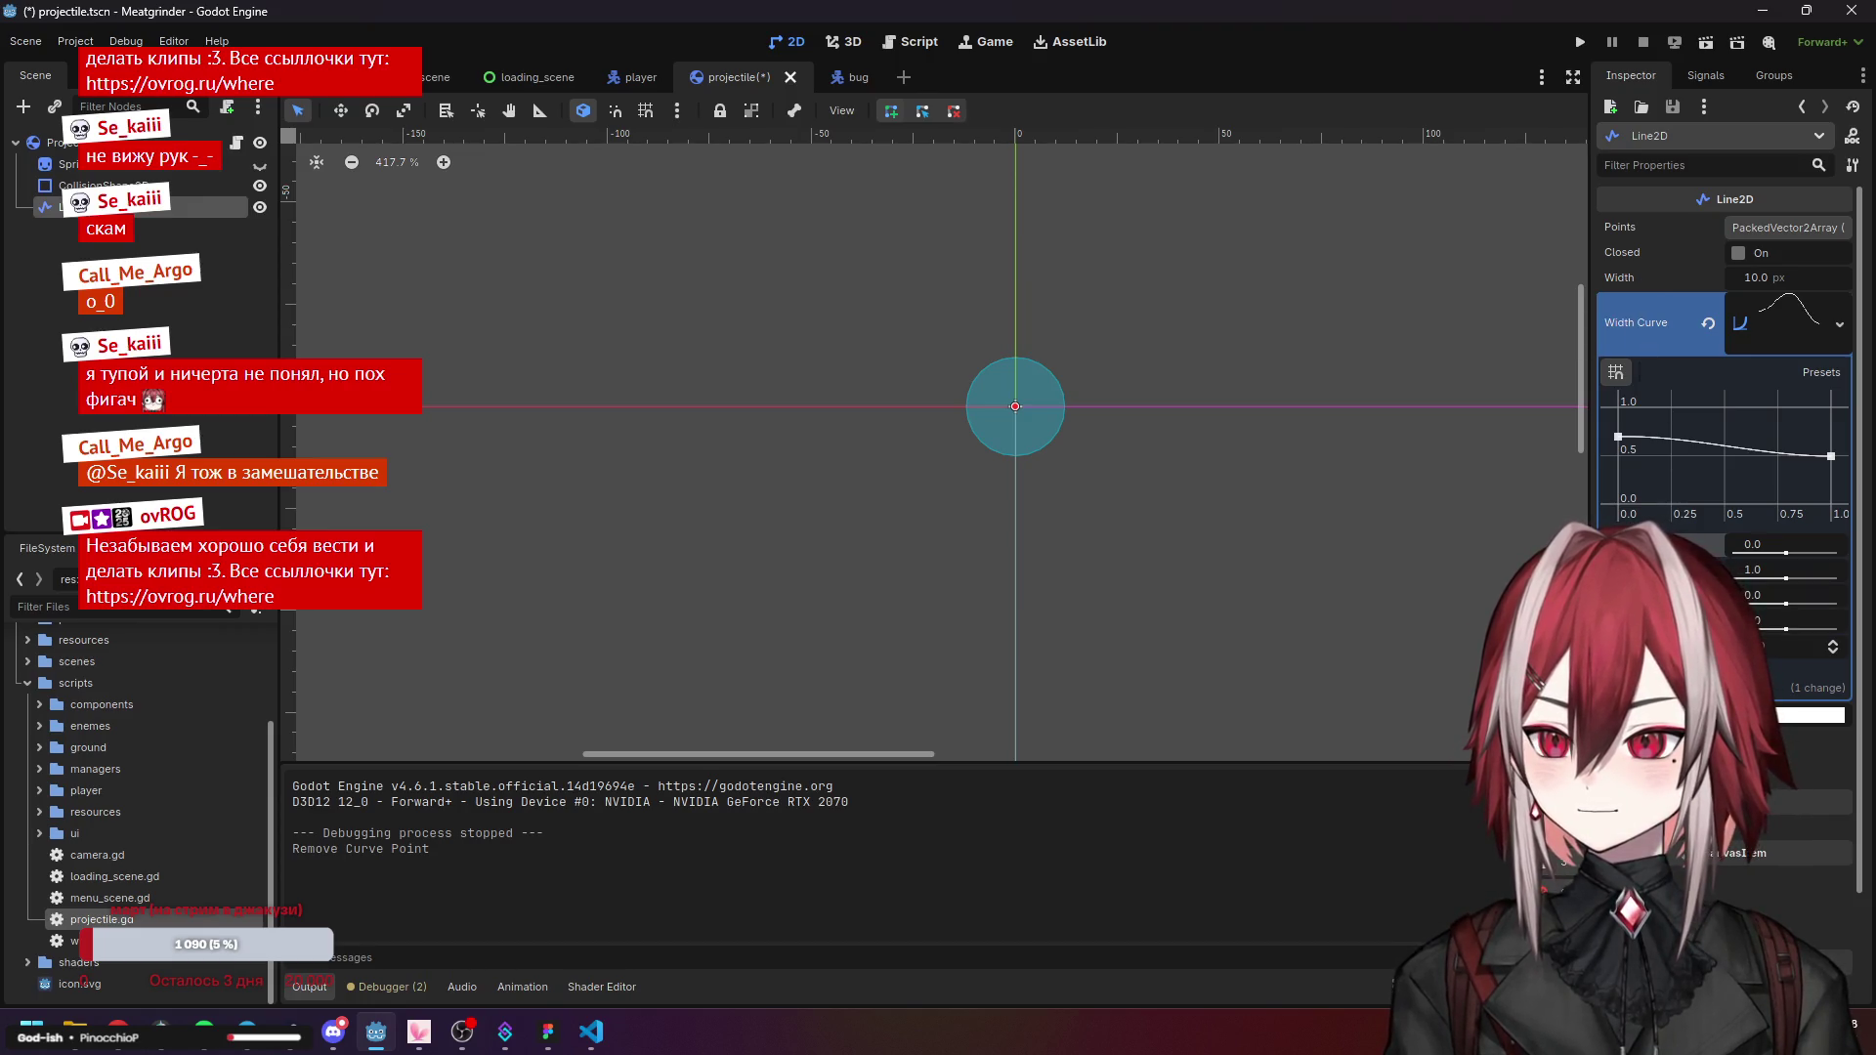
Give the trail round begin and end caps, raise the width curve's start to 1.0, and run the game.
scroll(1638, 329, "down", 3)
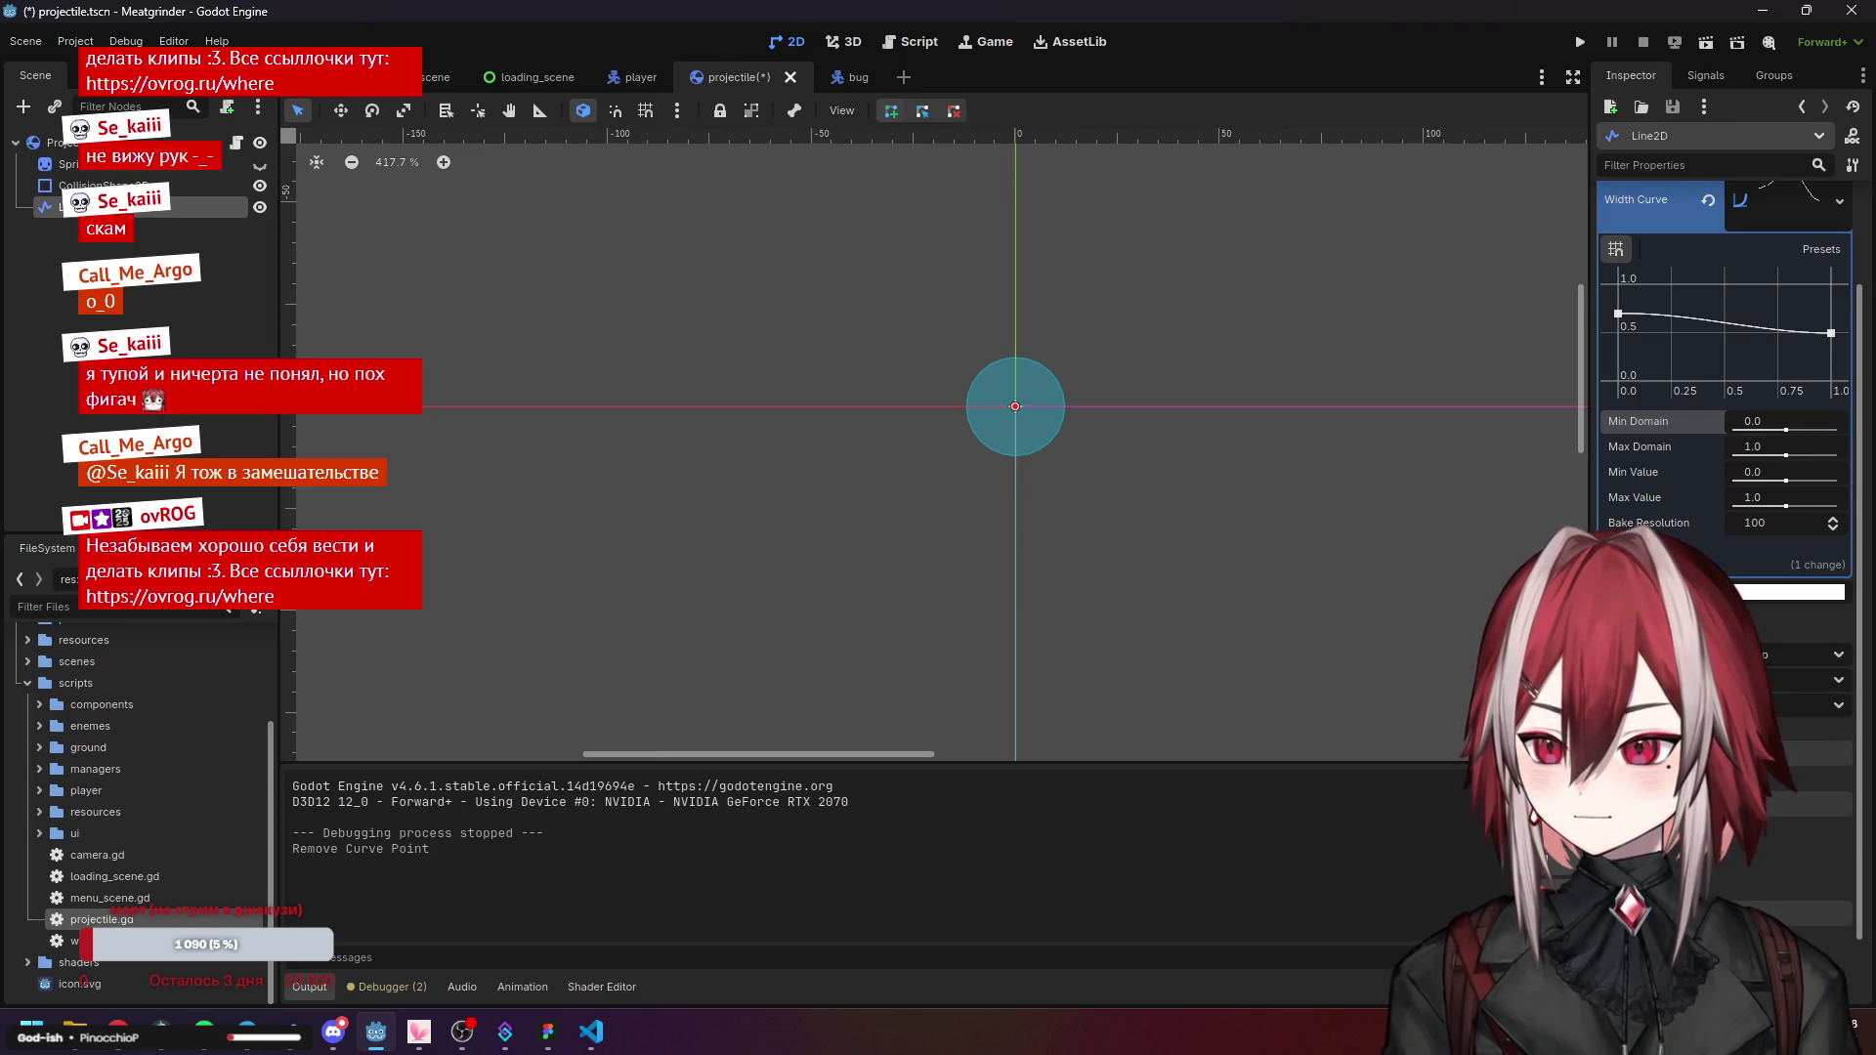
left_click(1769, 681)
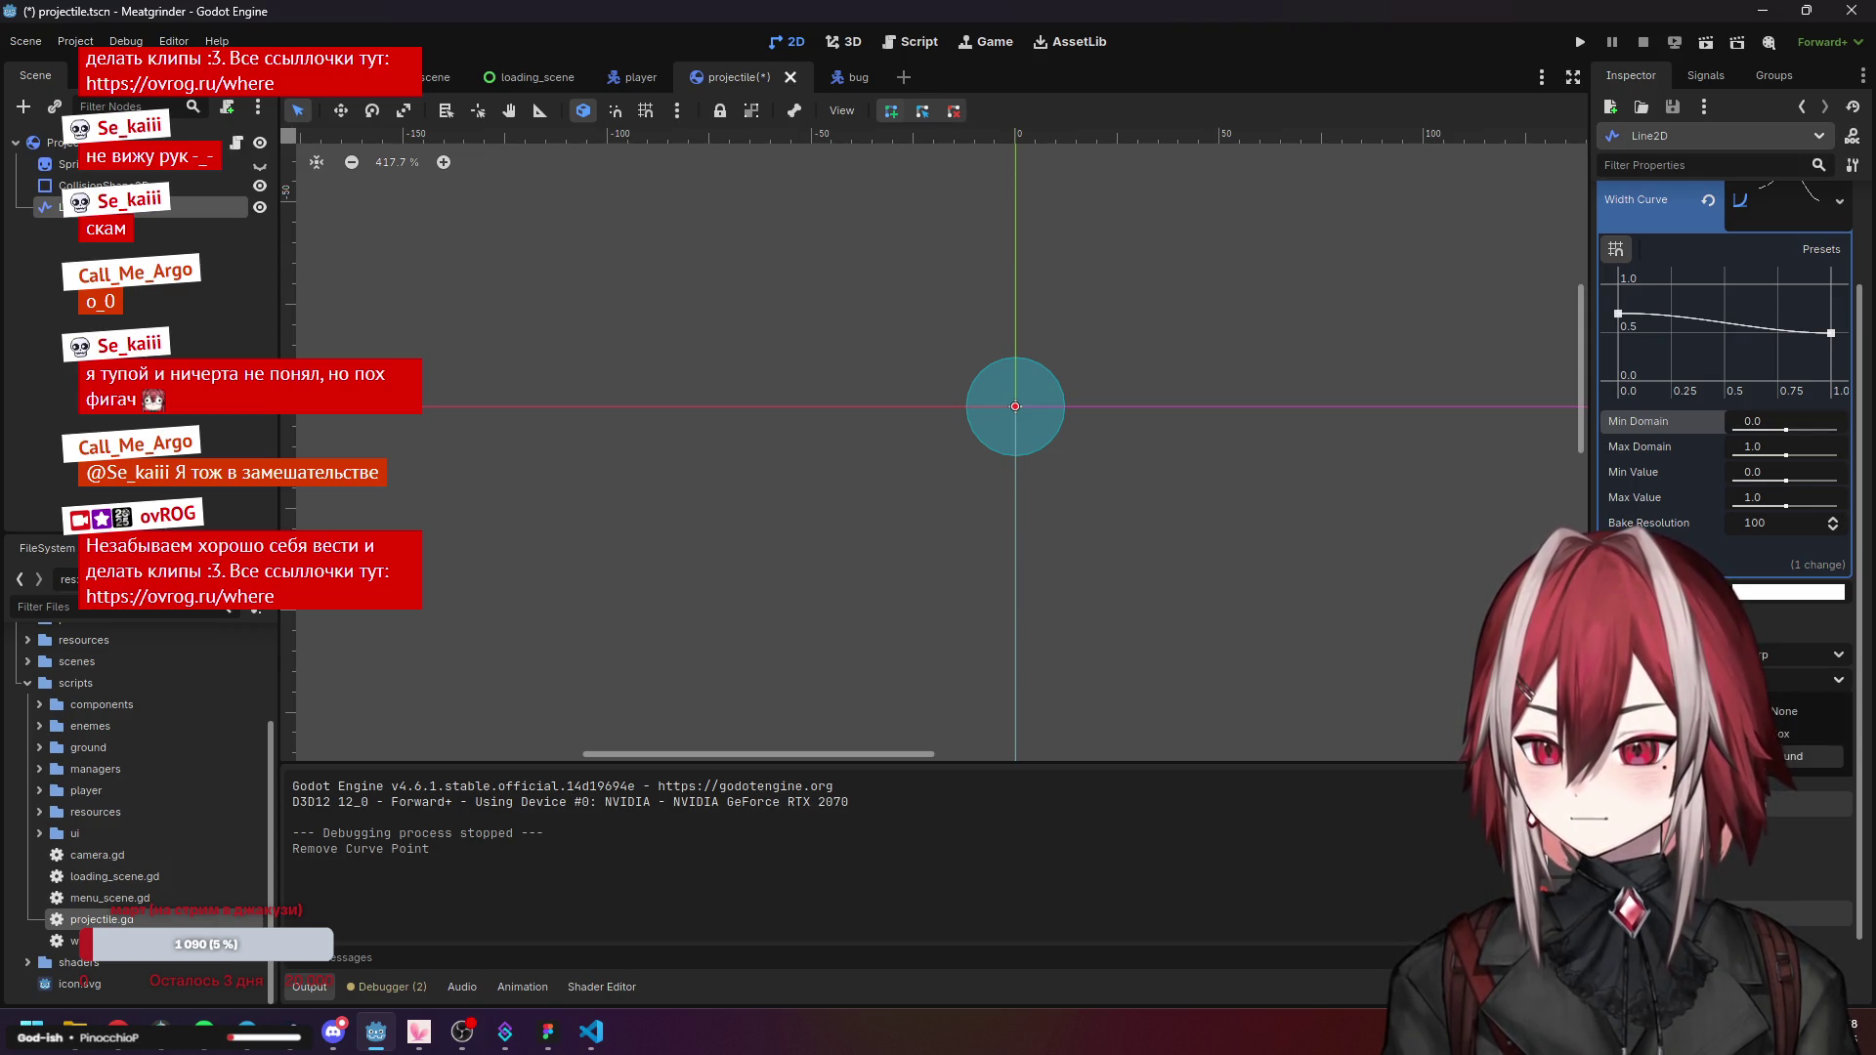
left_click(1798, 756)
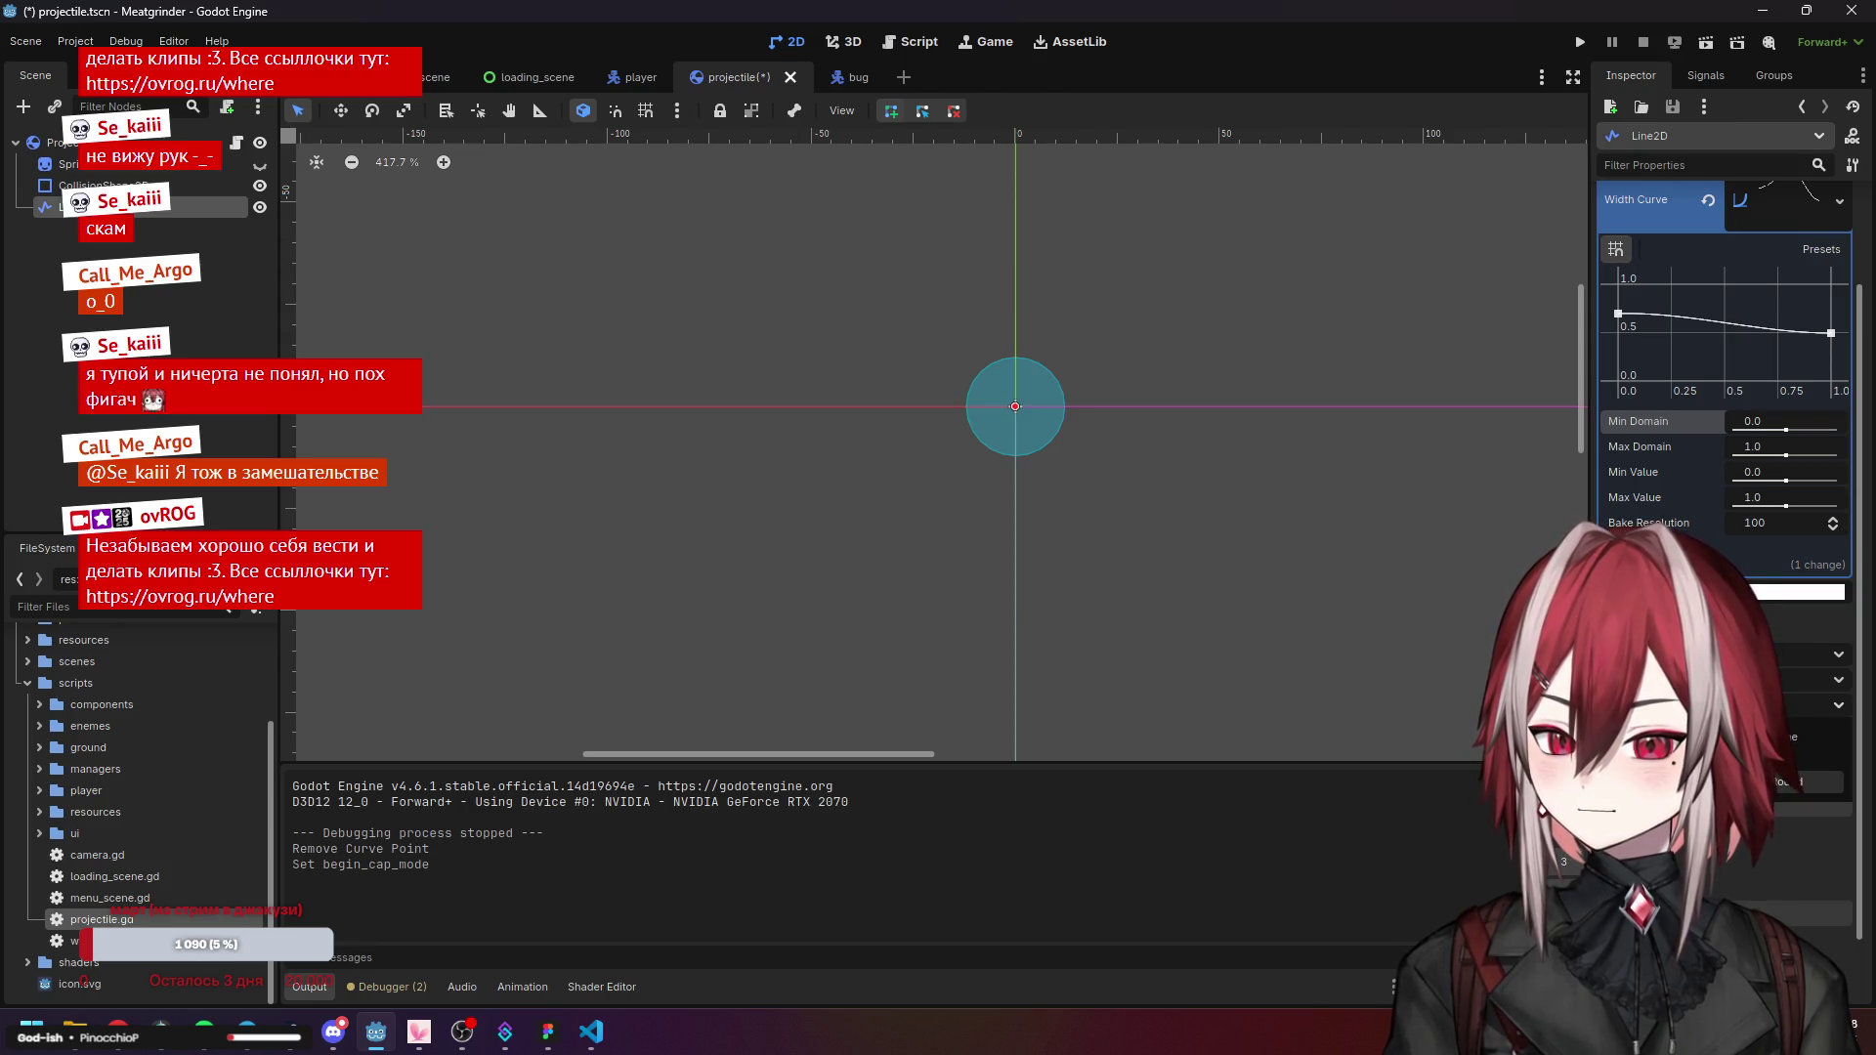
left_click(1798, 782)
left_click_drag(1618, 314, 1618, 285)
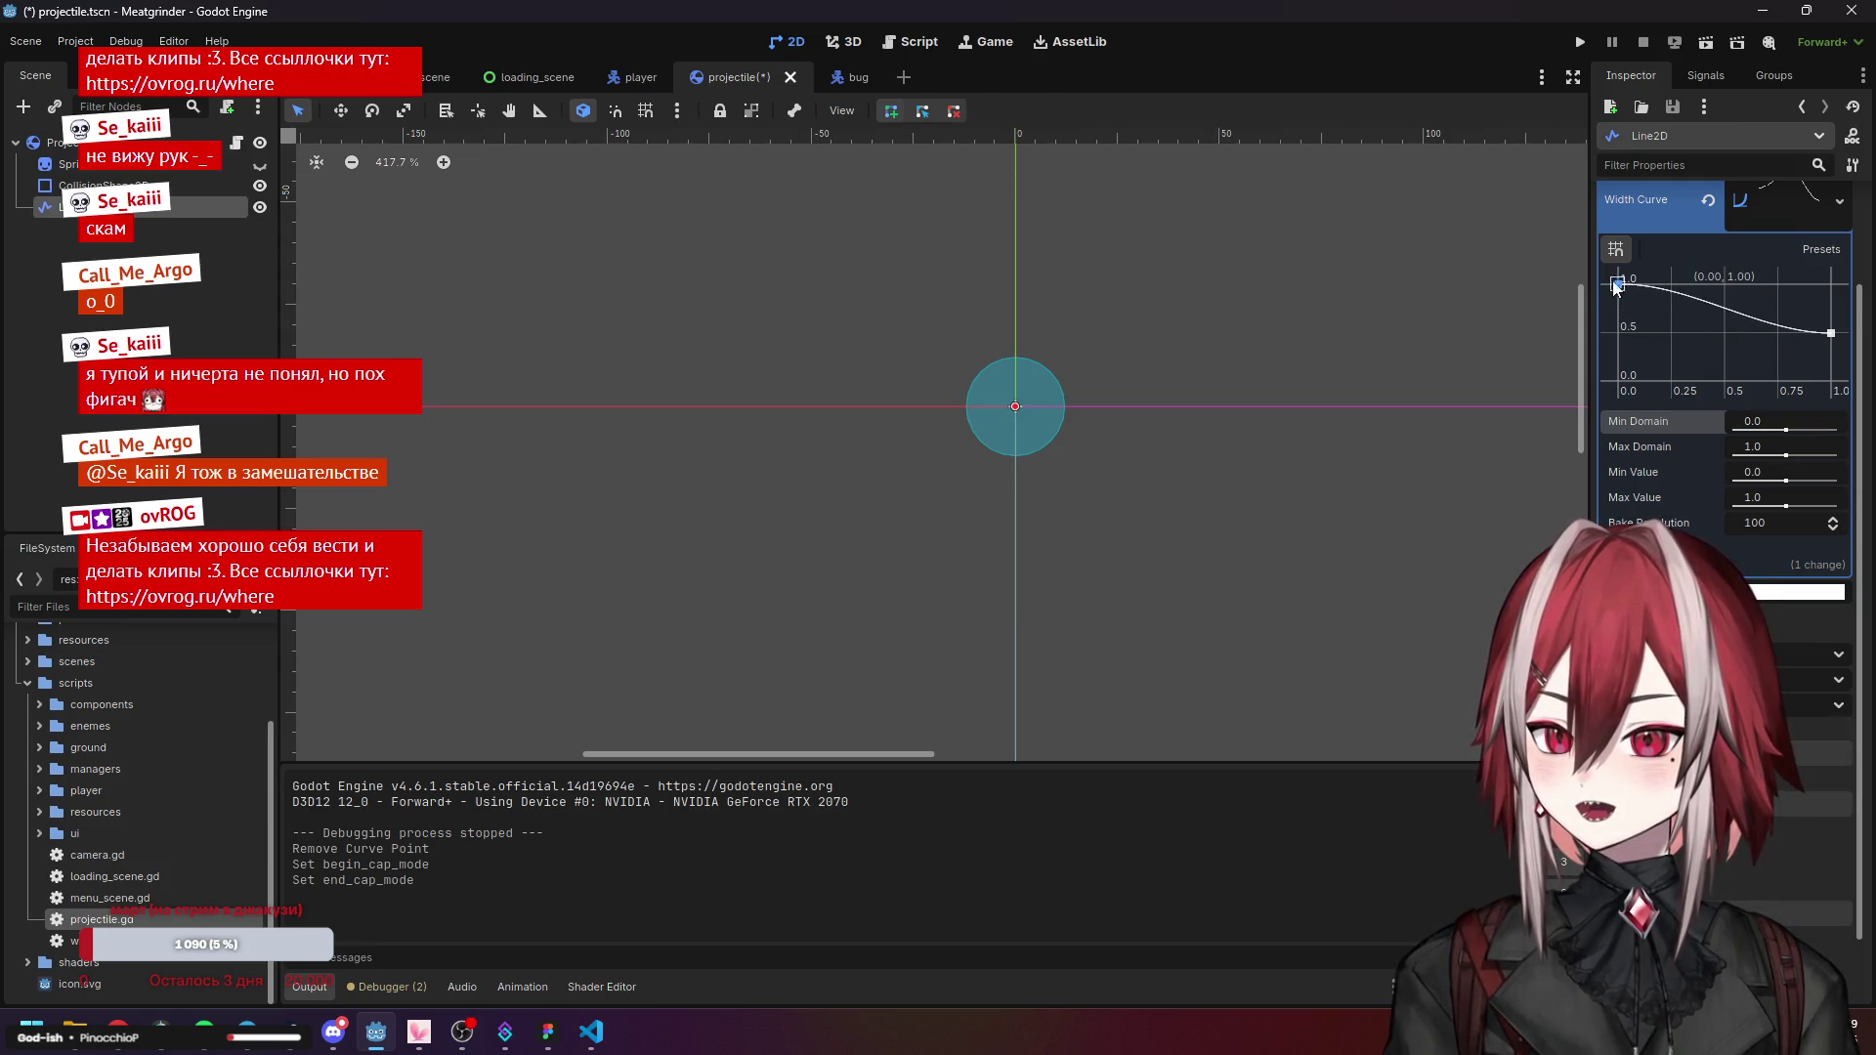
key("F5")
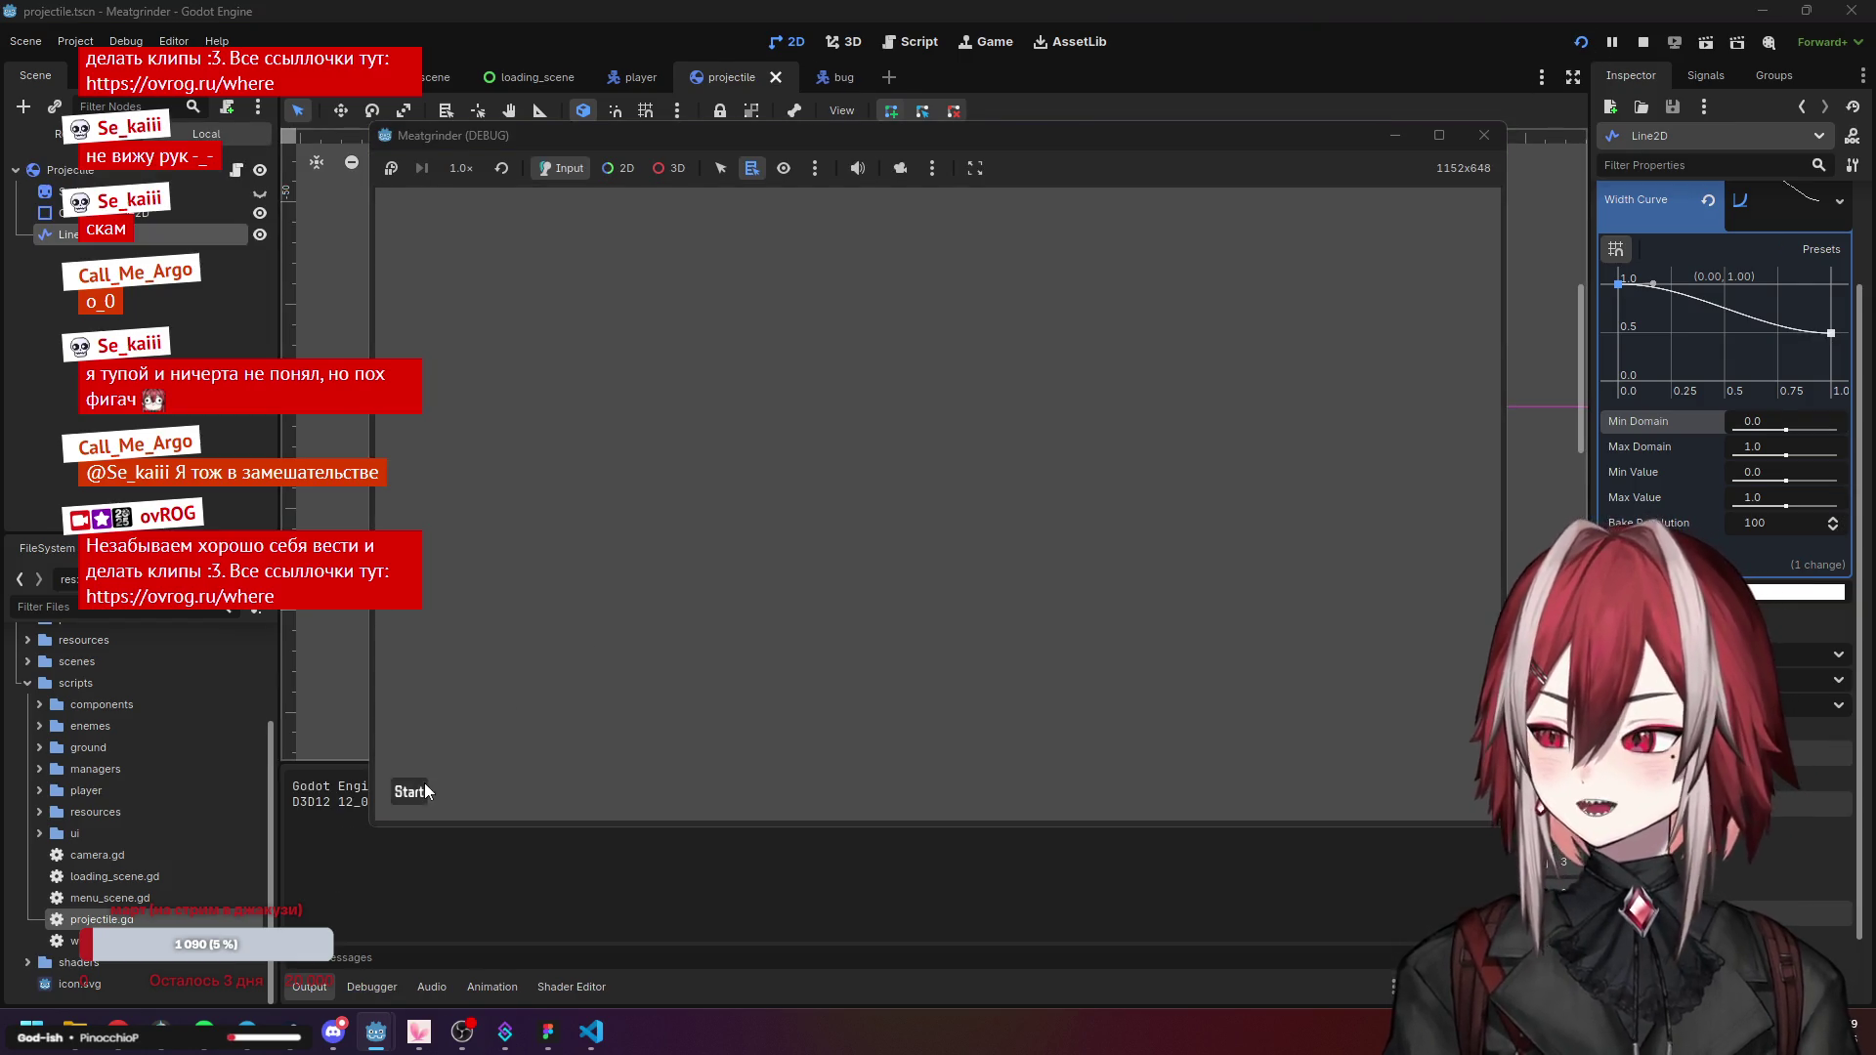
Start the game from its title screen, move the player right to watch the trails, then stop the run.
left_click(411, 792)
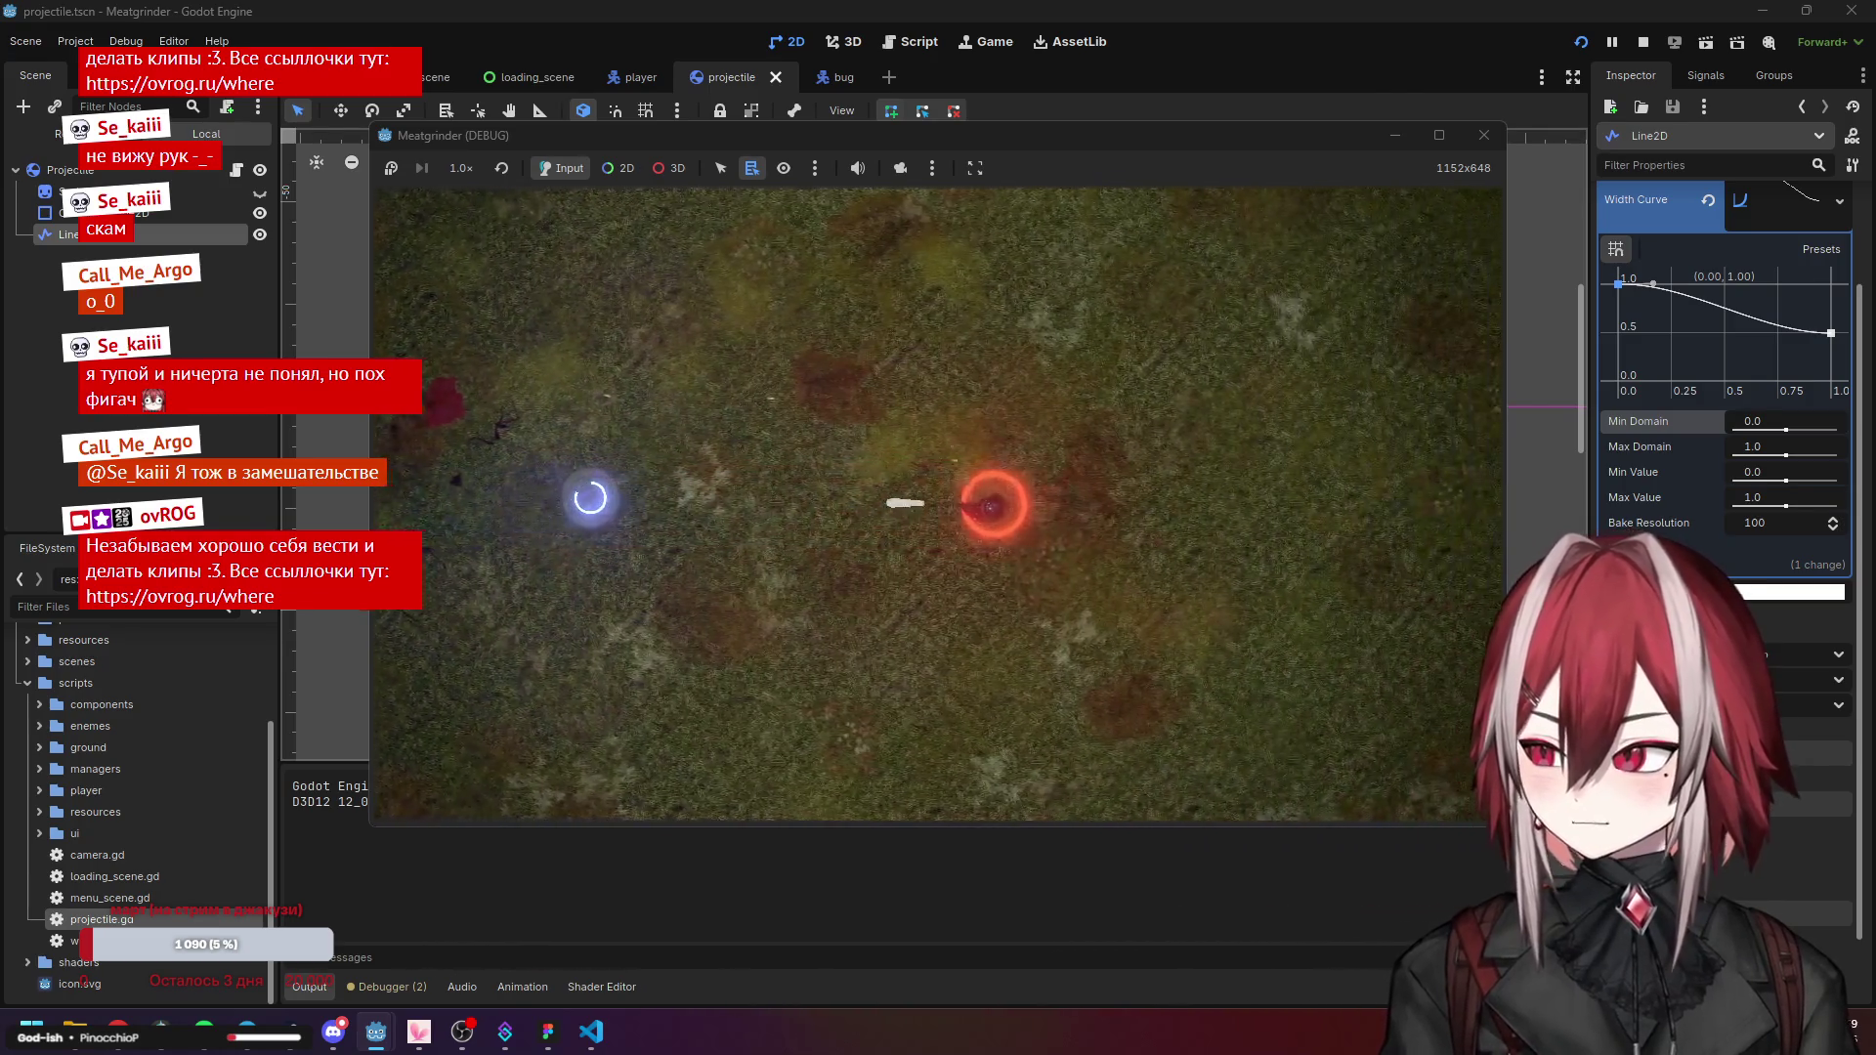
key("d")
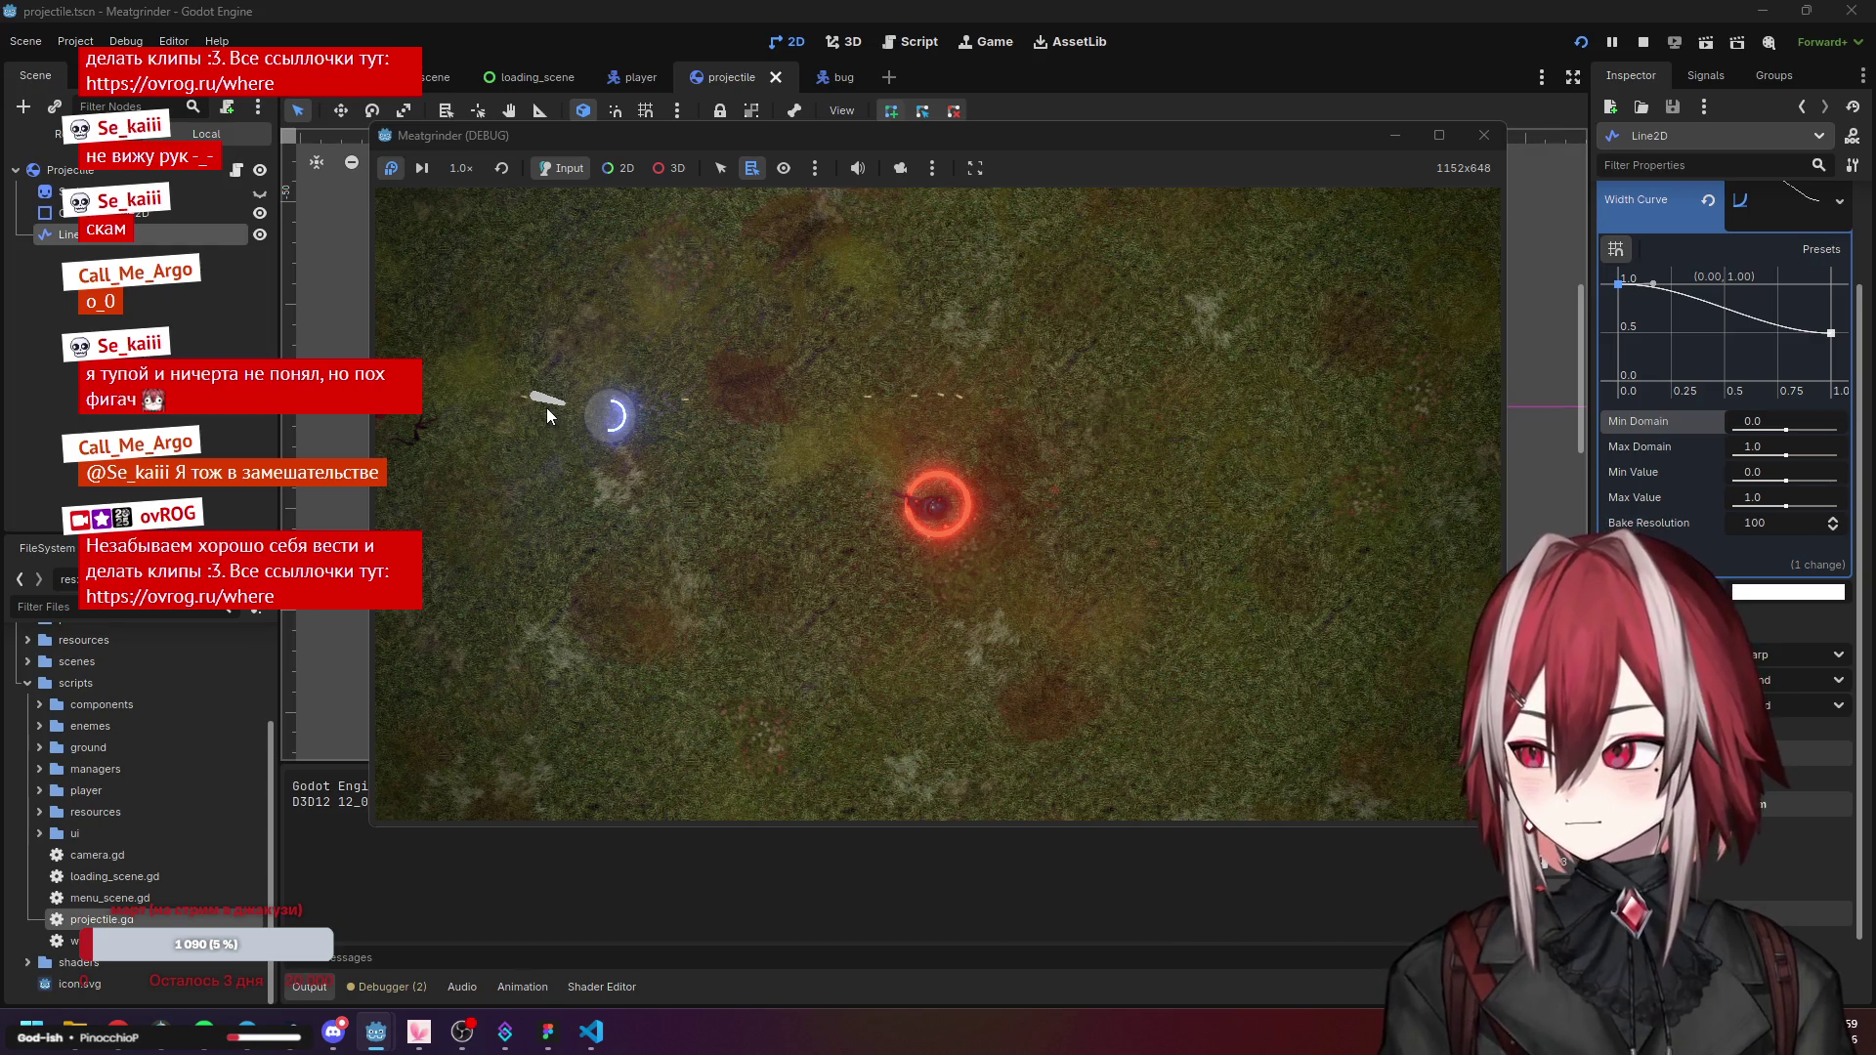
left_click(1484, 135)
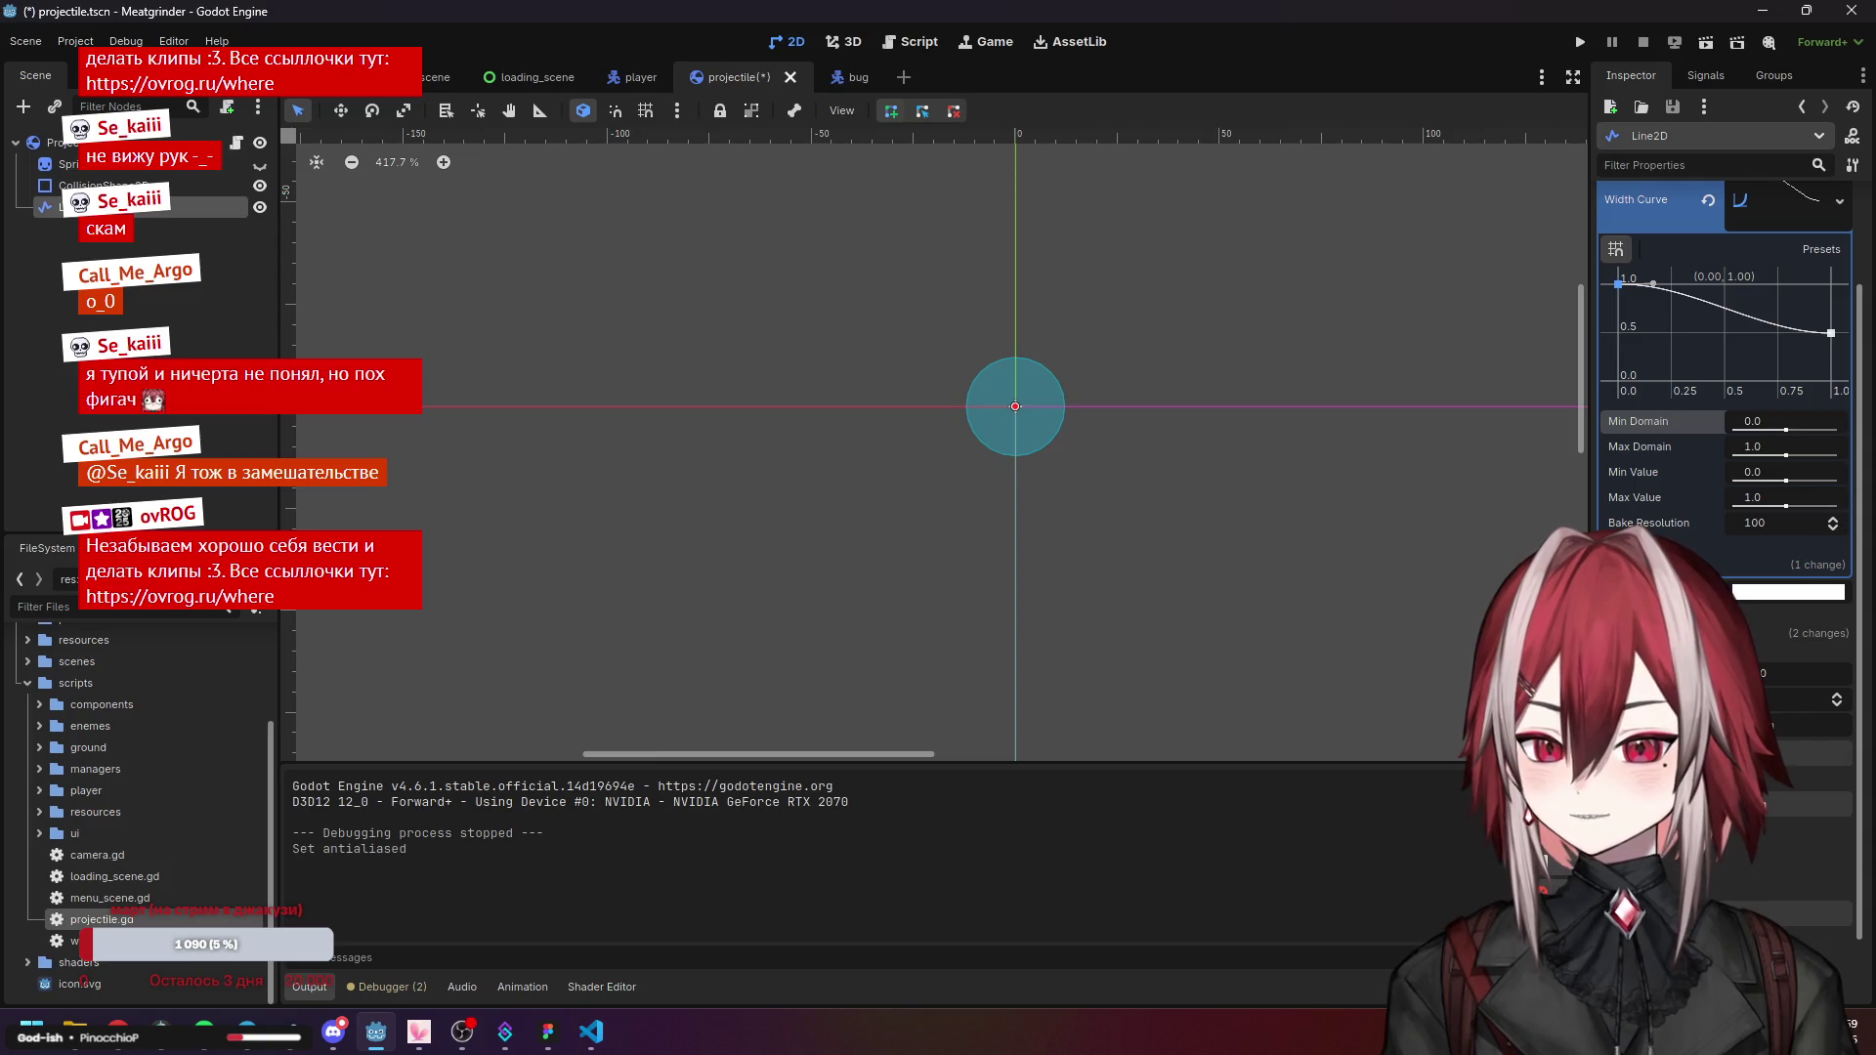
Briefly run the game, then toggle antialiasing on the trail line.
left_click(1580, 42)
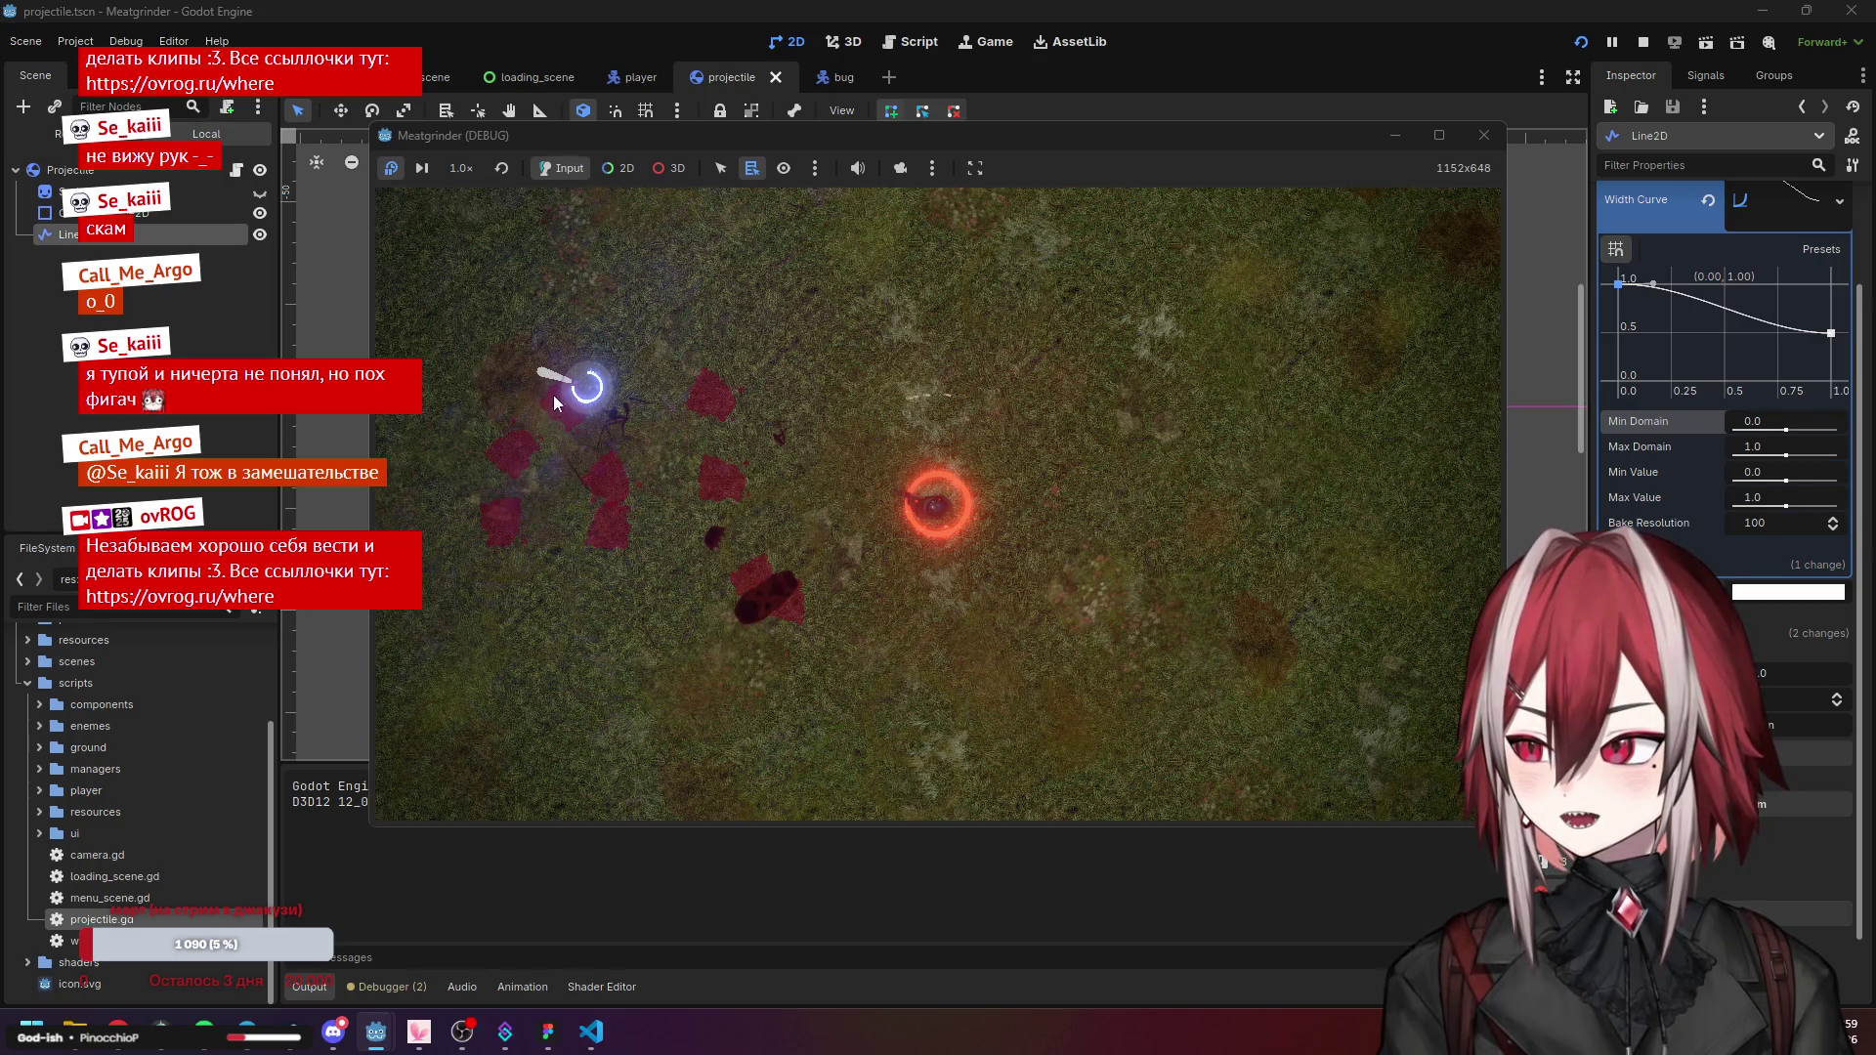
key("F8")
left_click(1759, 752)
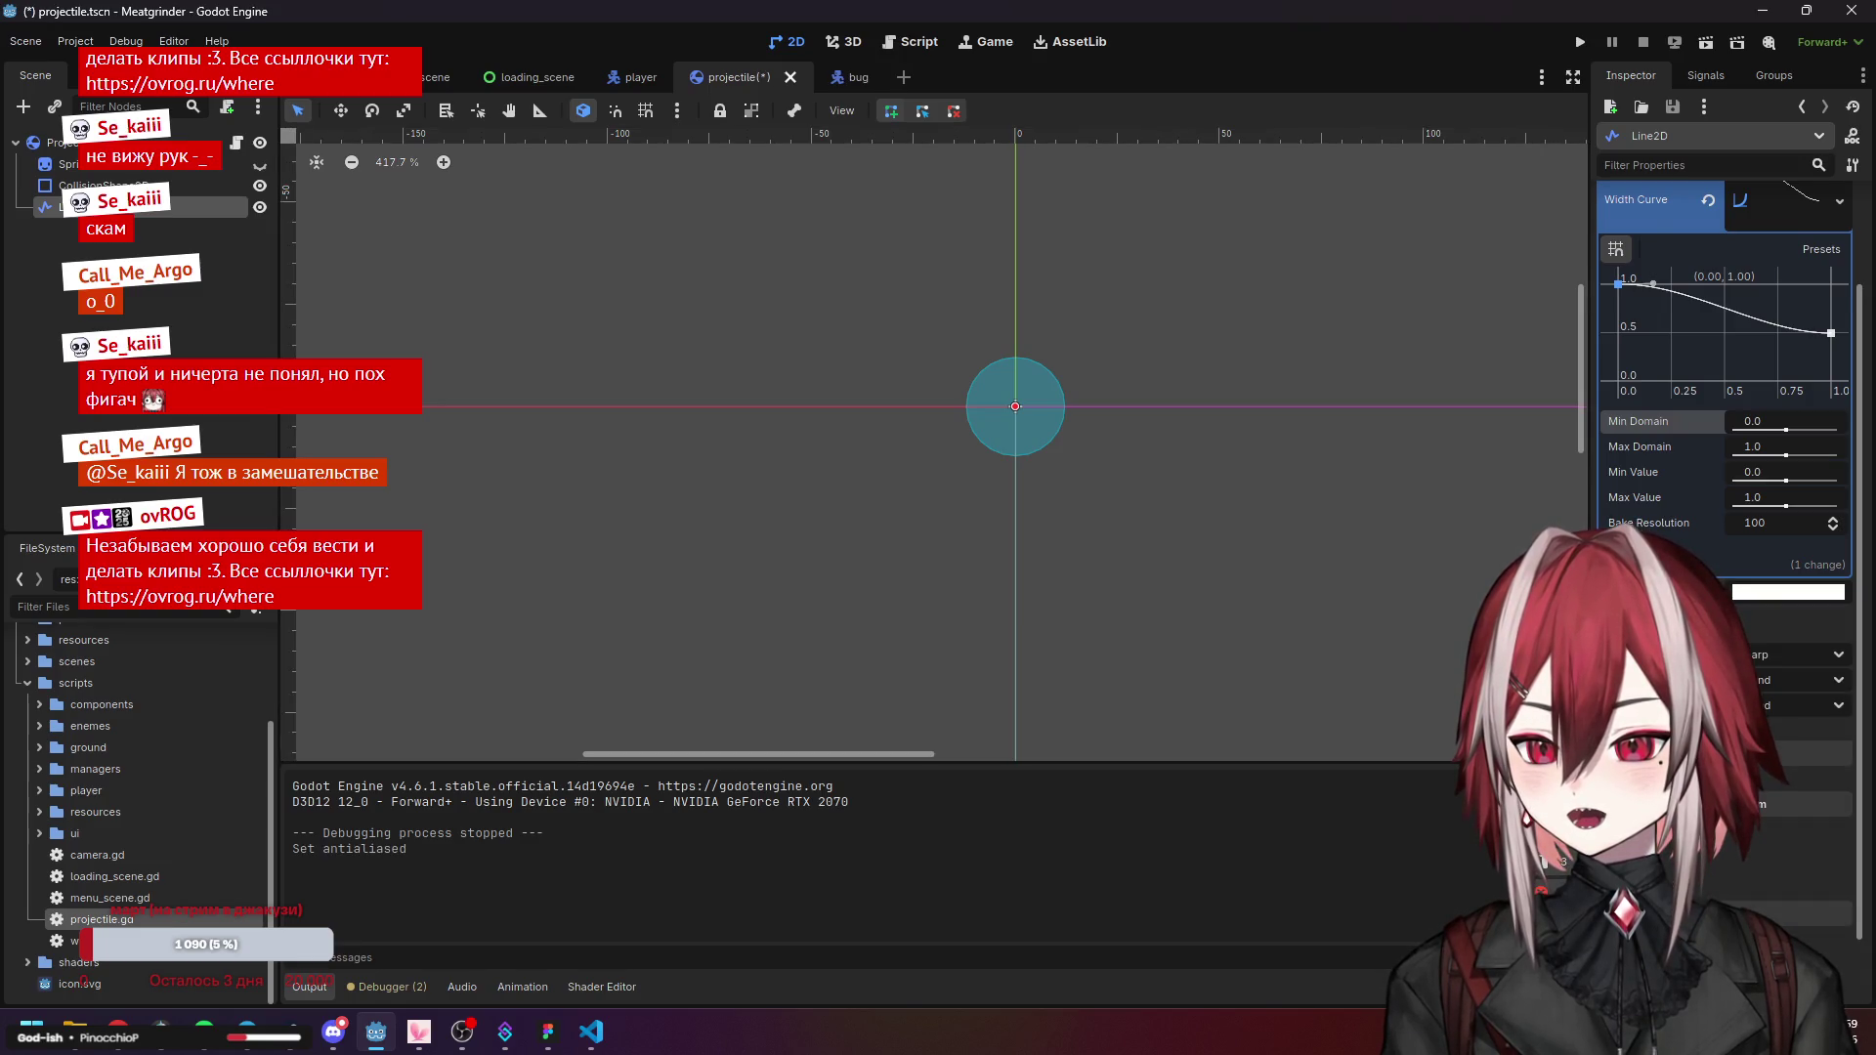
left_click(1739, 633)
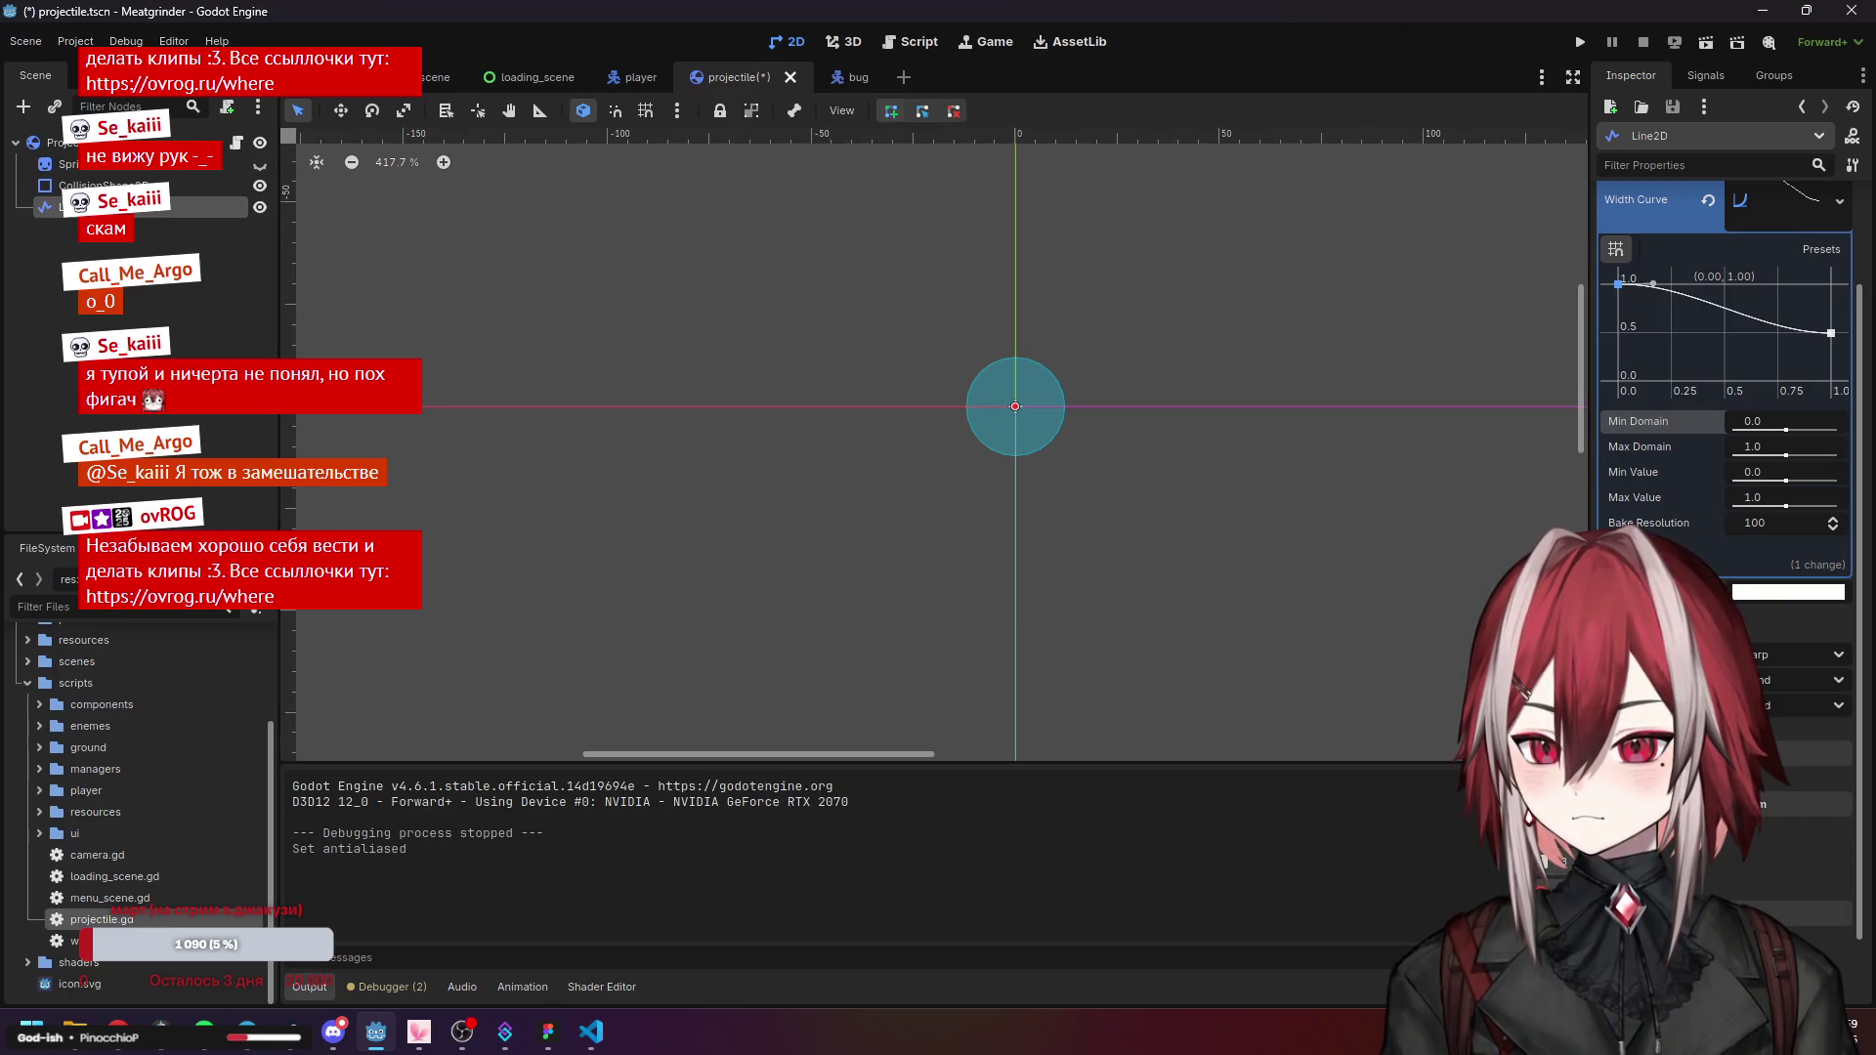
left_click(1798, 634)
Lower the width curve's end to 0.17 and set the trail width to 5 px.
scroll(1725, 489, "up", 3)
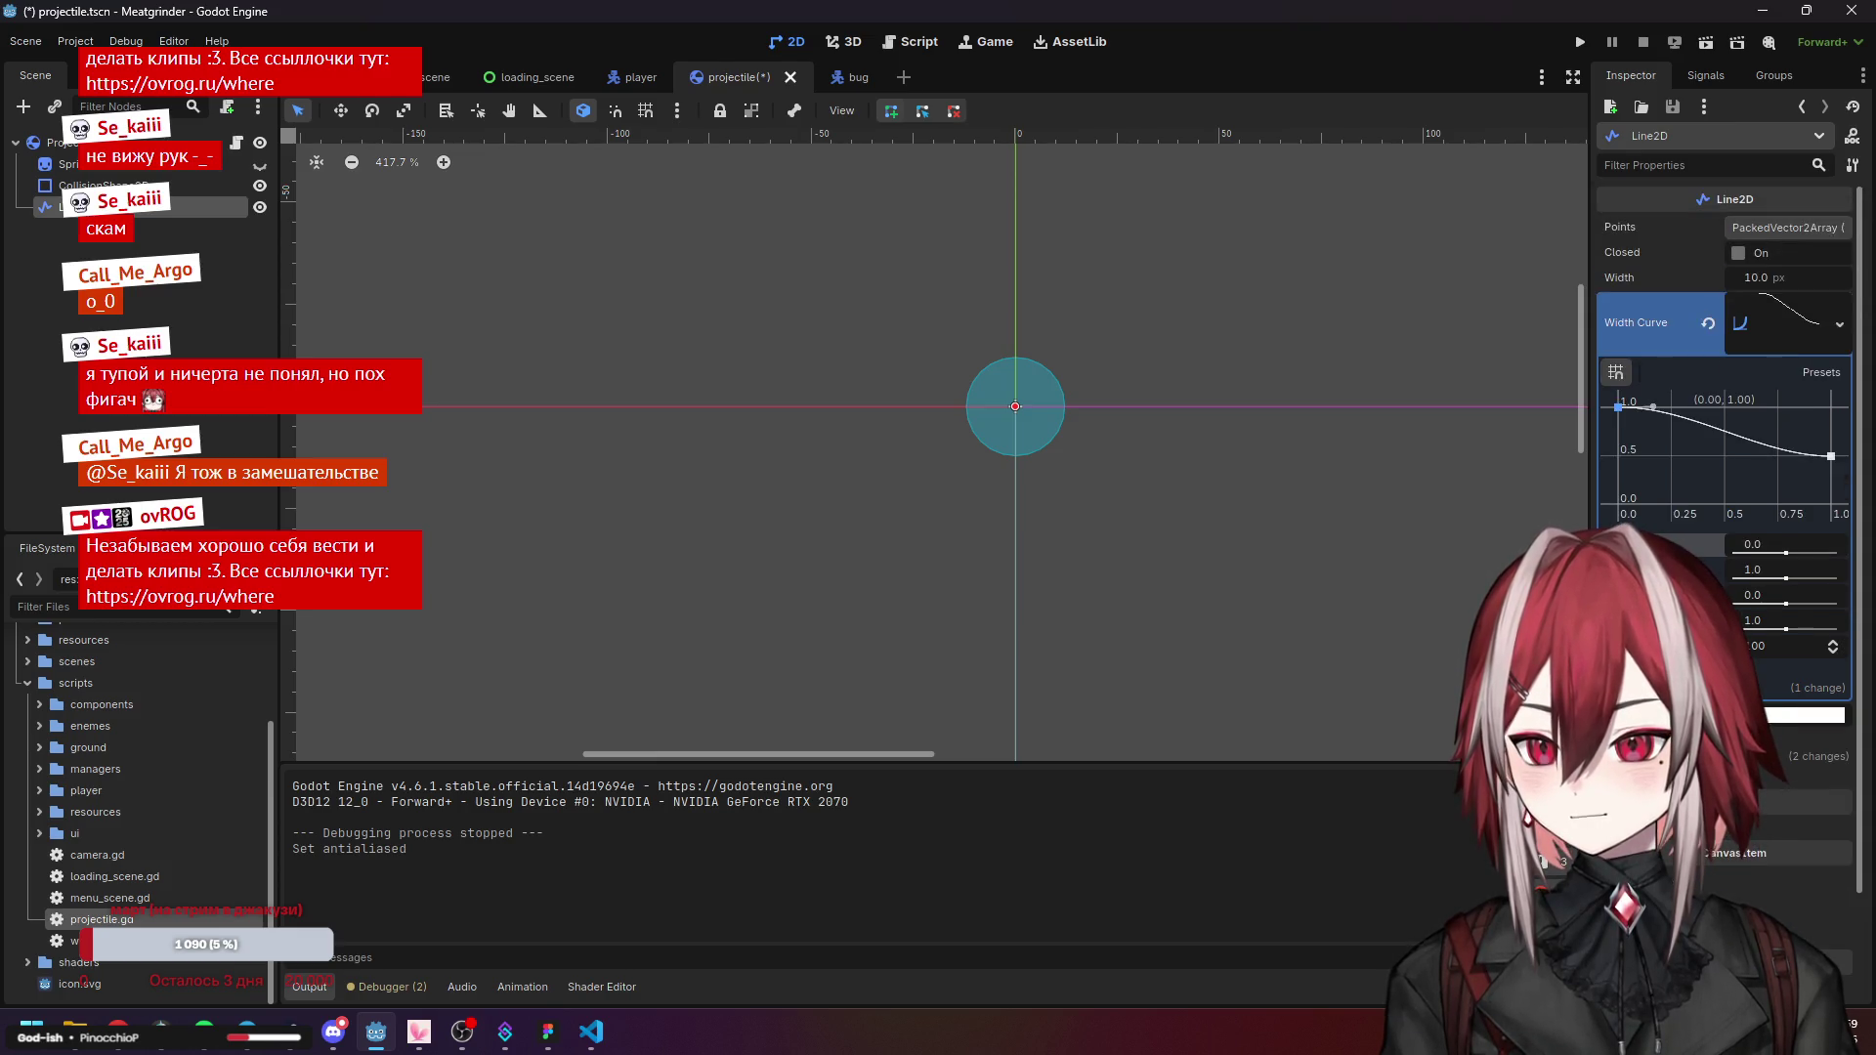
left_click_drag(1830, 456, 1832, 475)
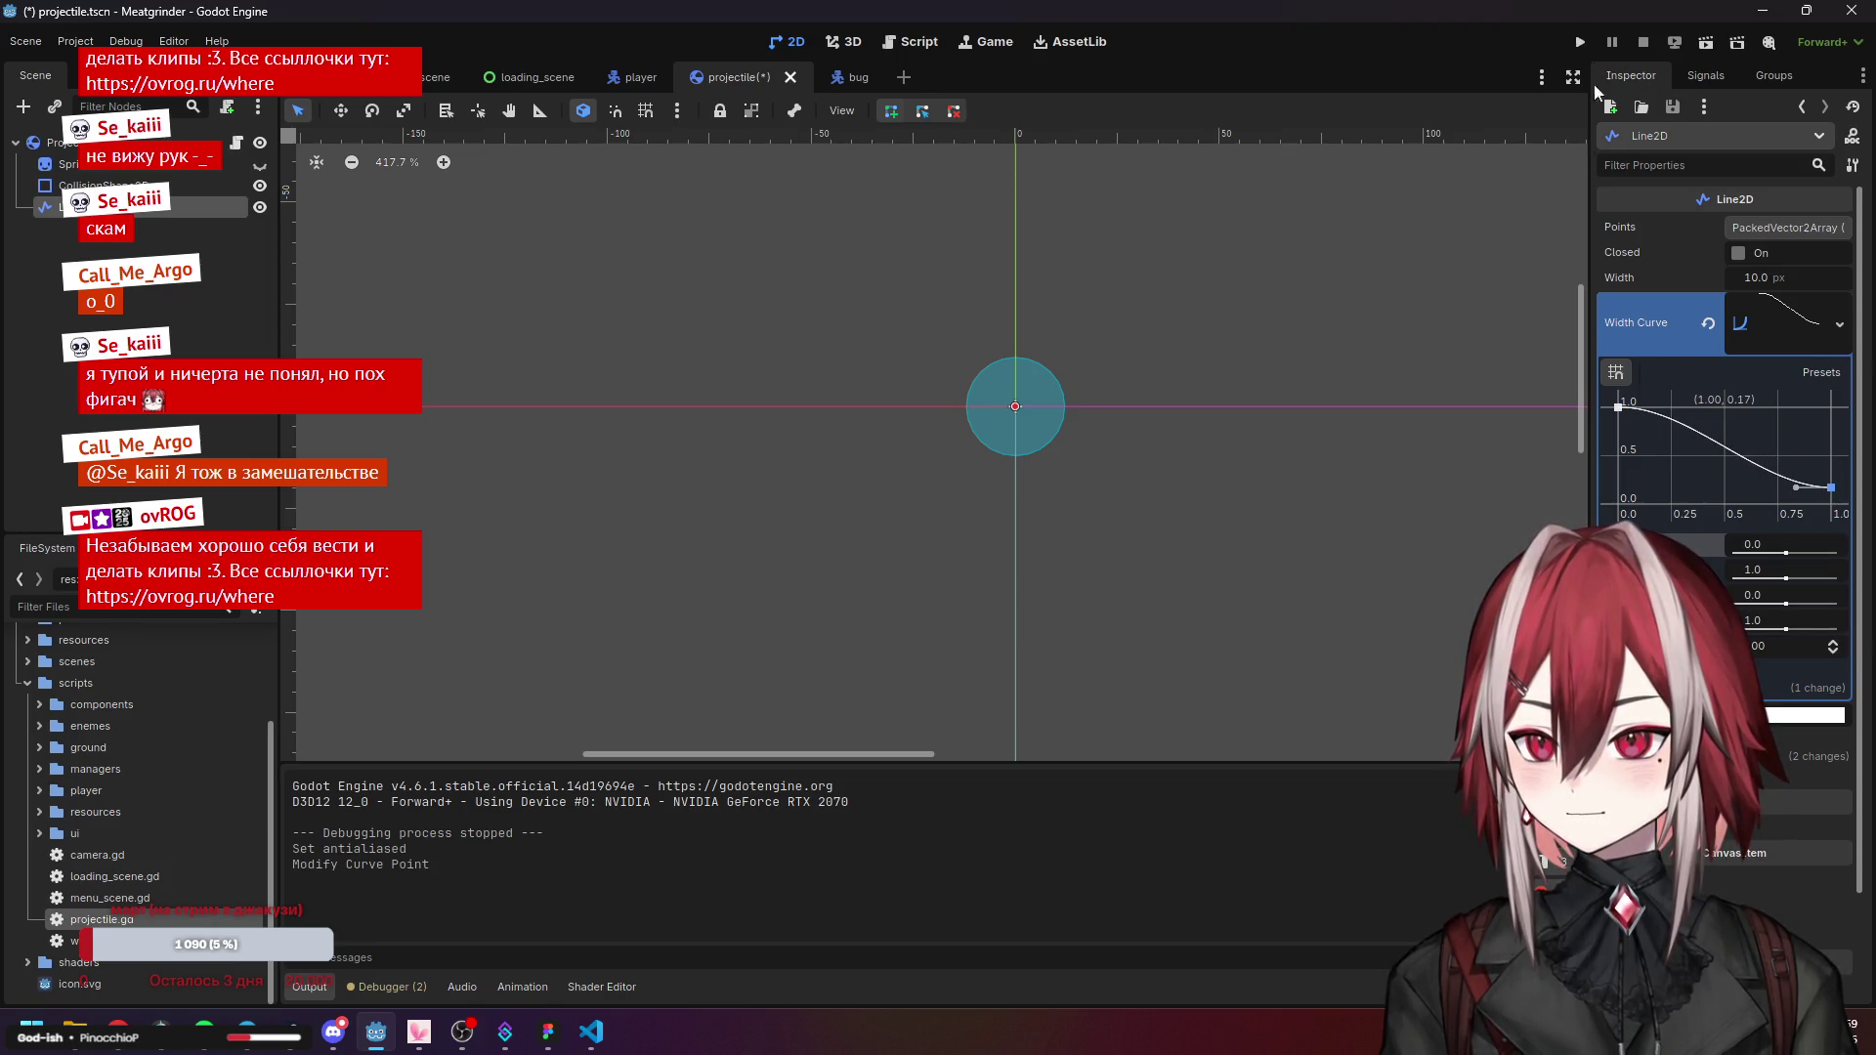
left_click(1763, 279)
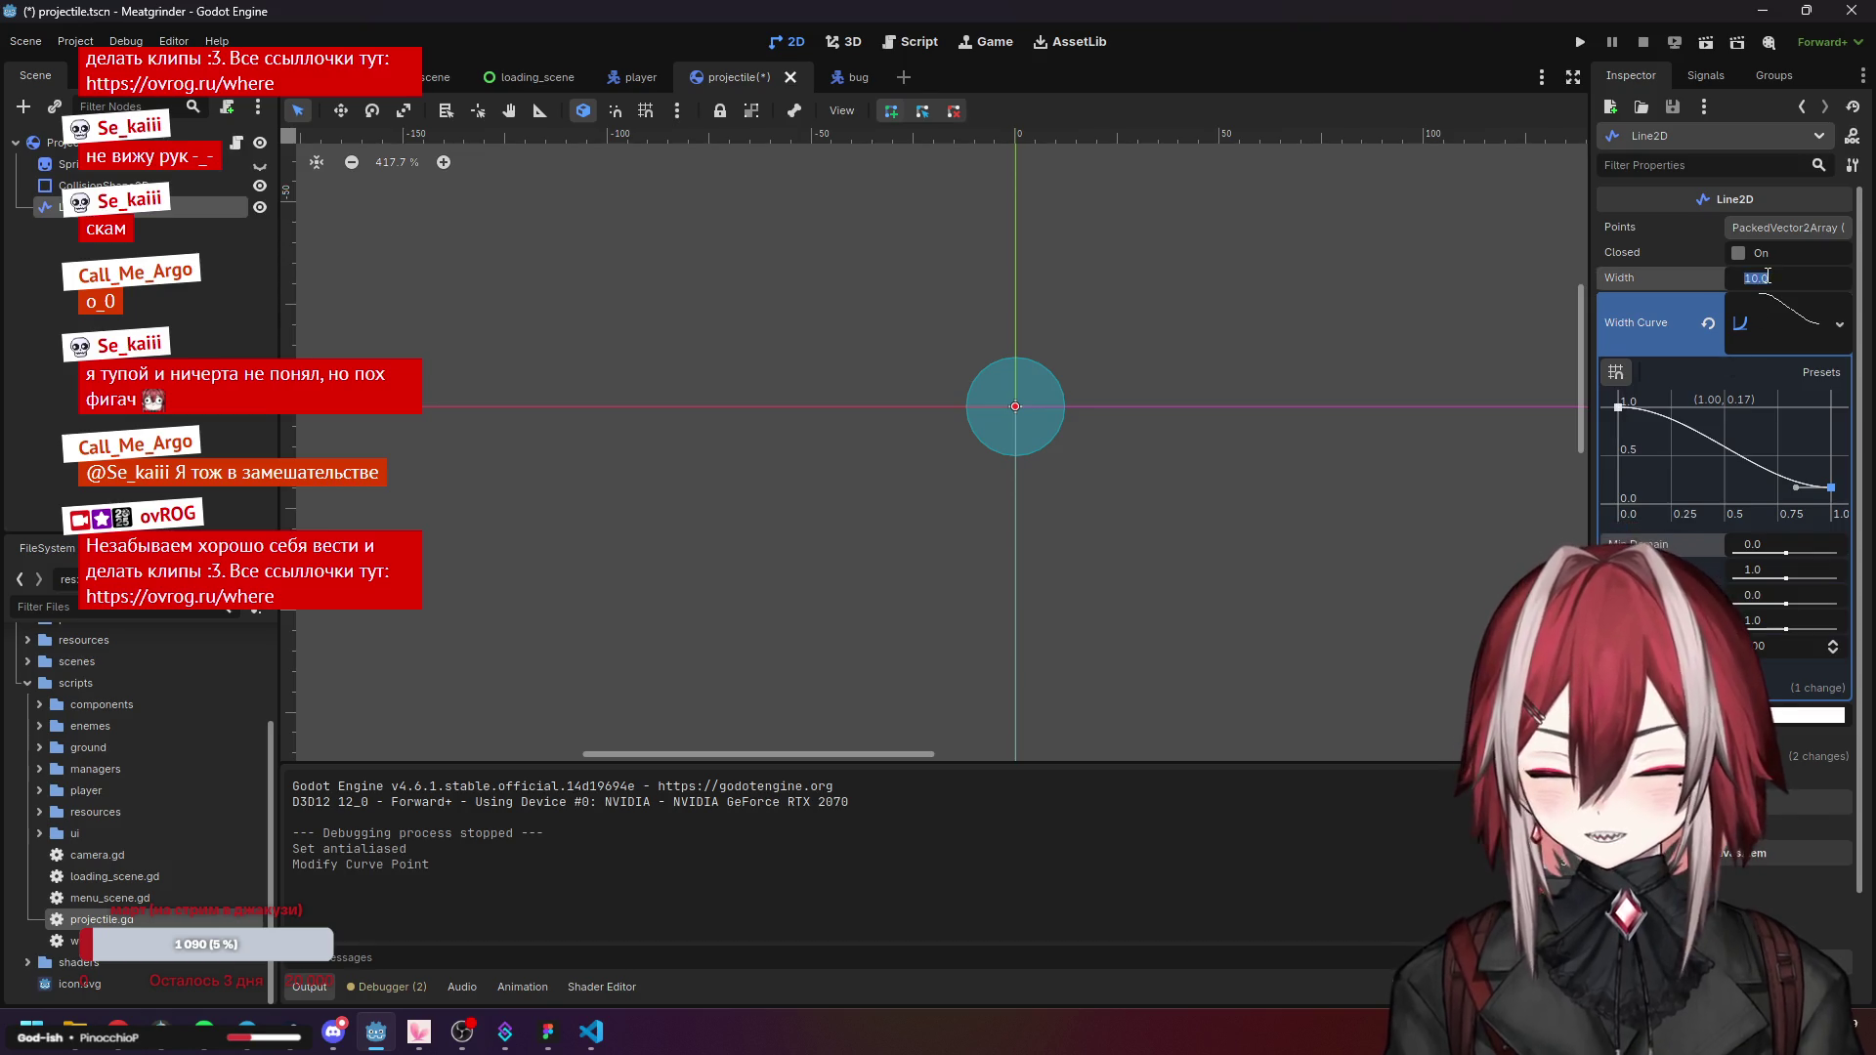
type("5")
key("Return")
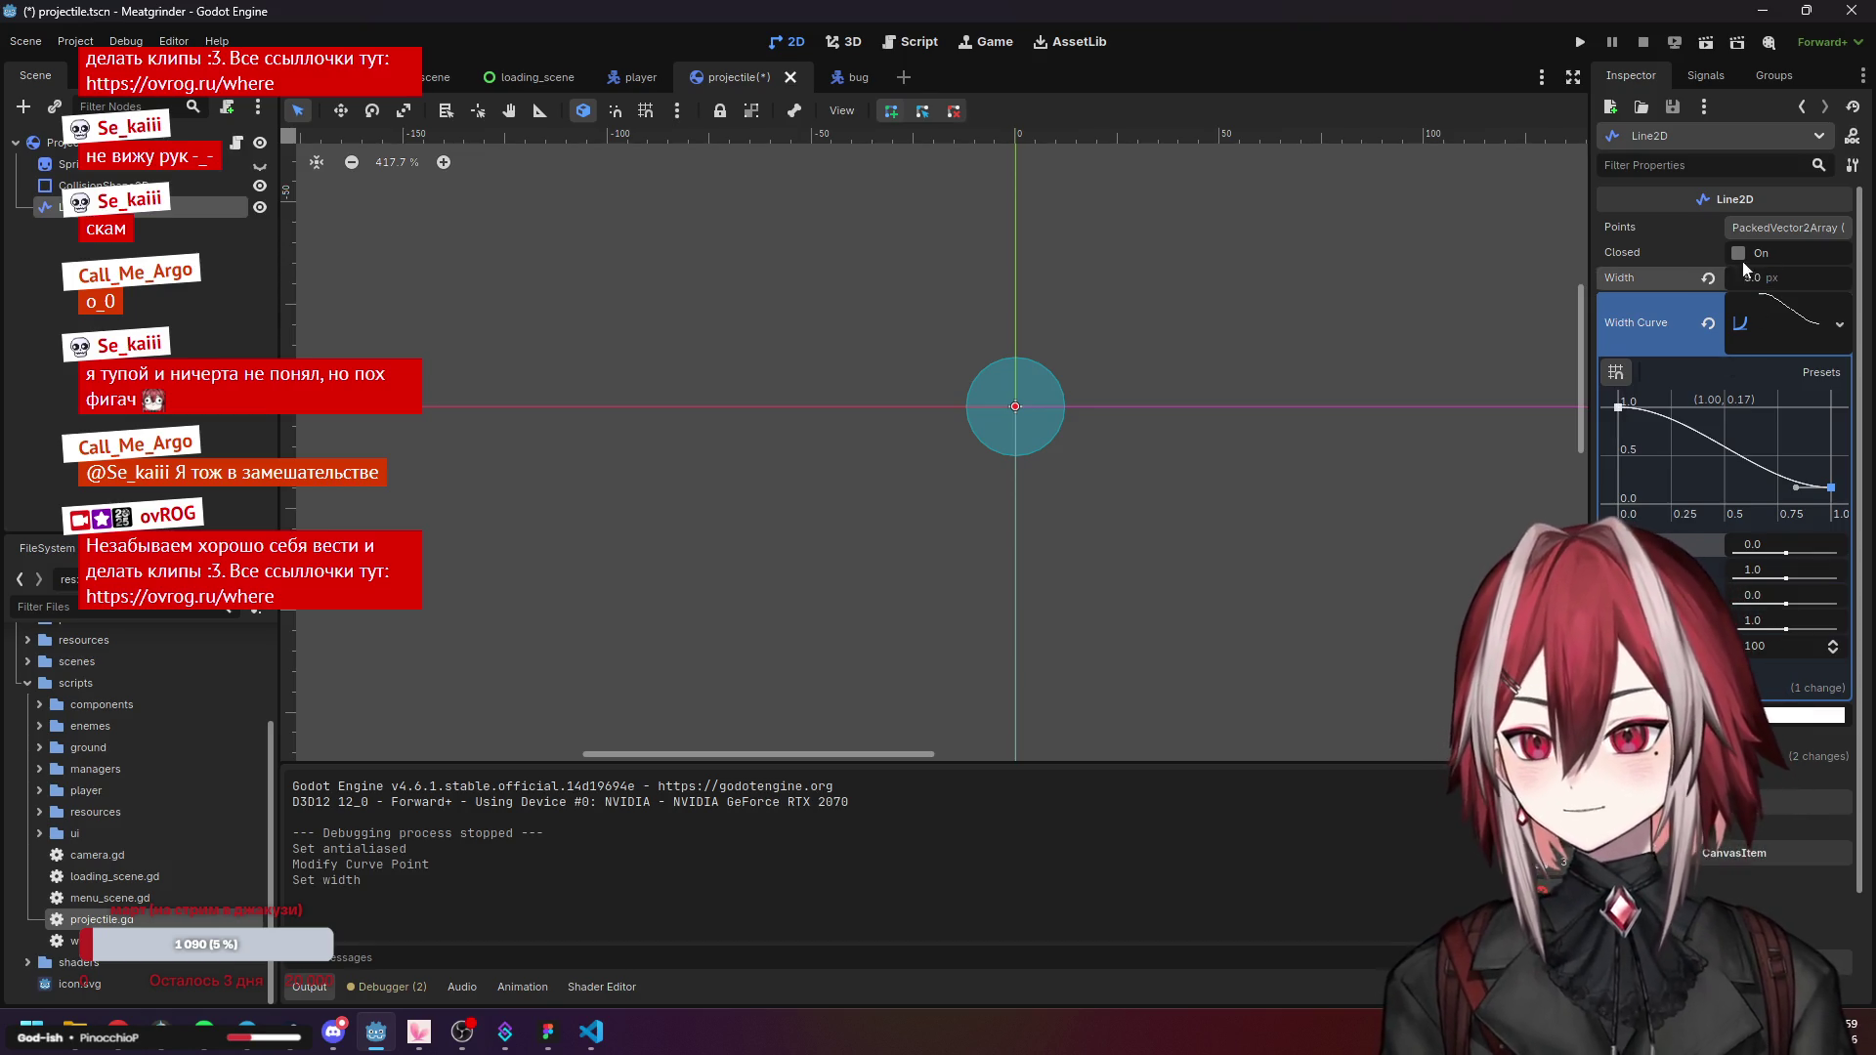
Run the game, steer the player with WASD to watch the thinner trails, then stop it.
left_click(1572, 44)
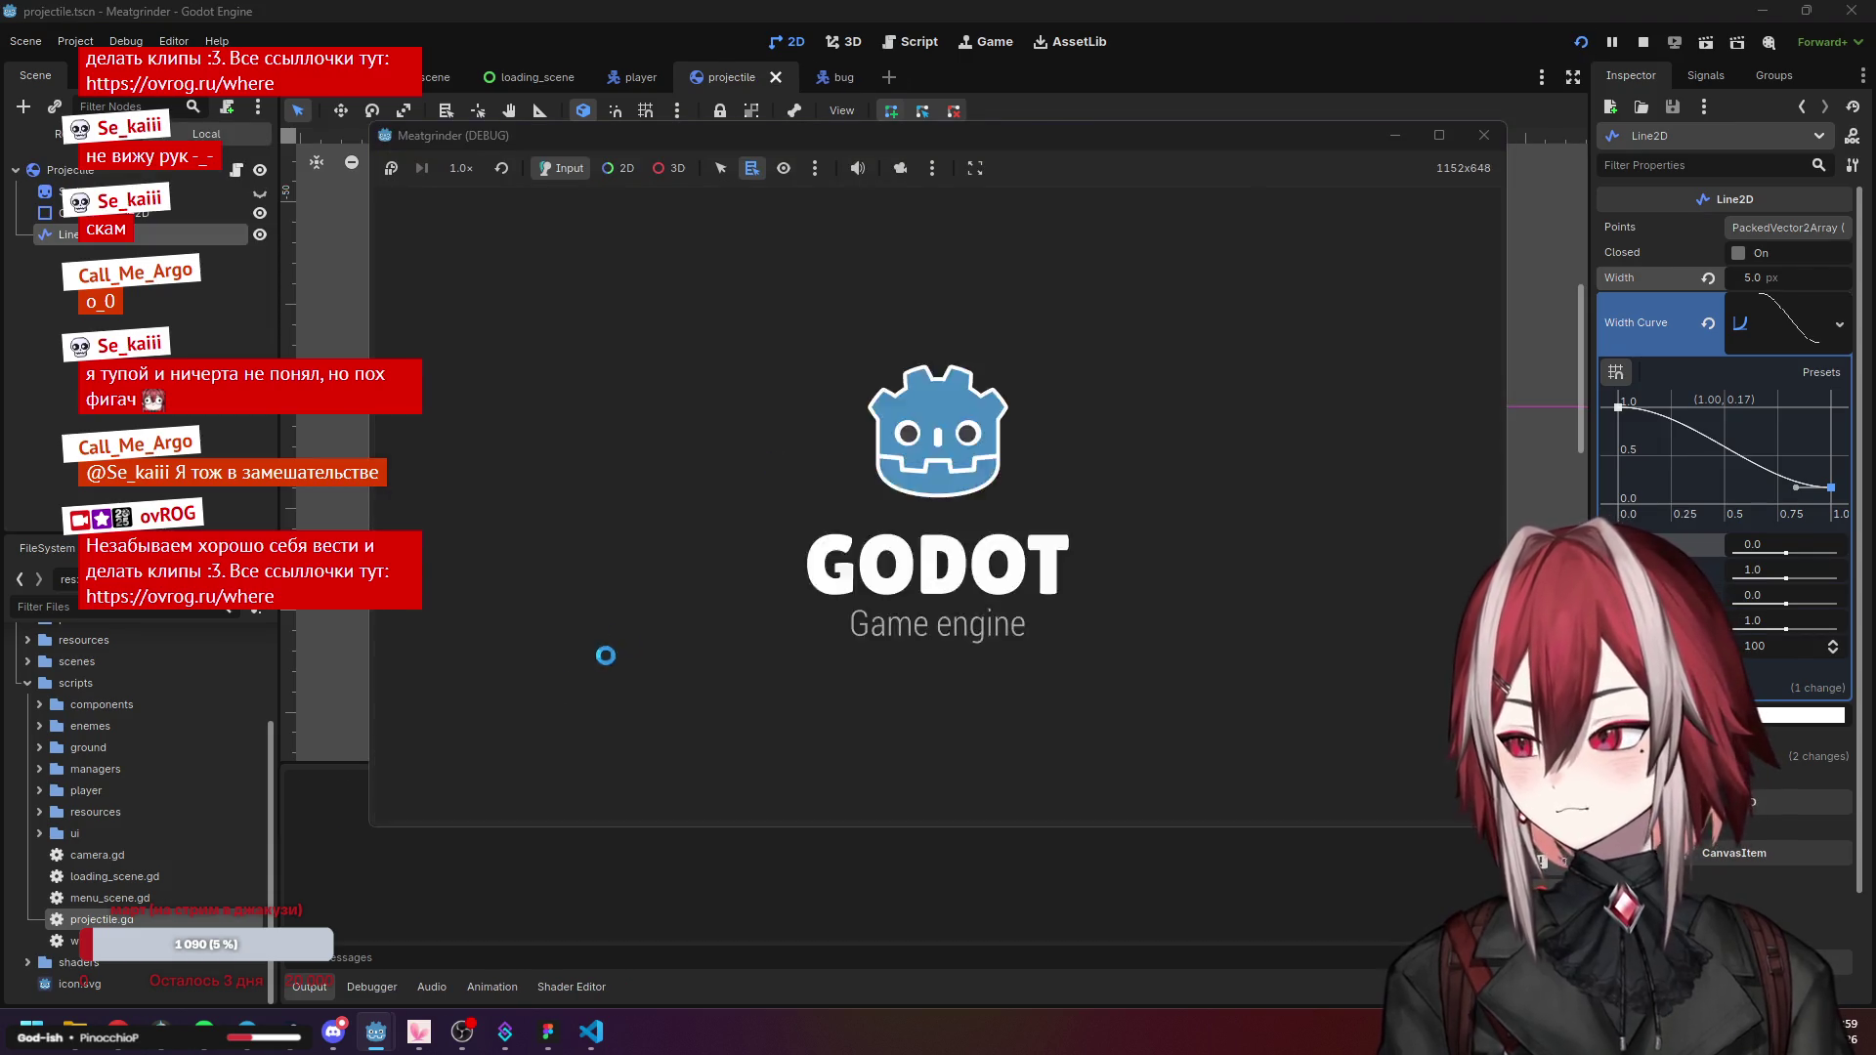
key("a")
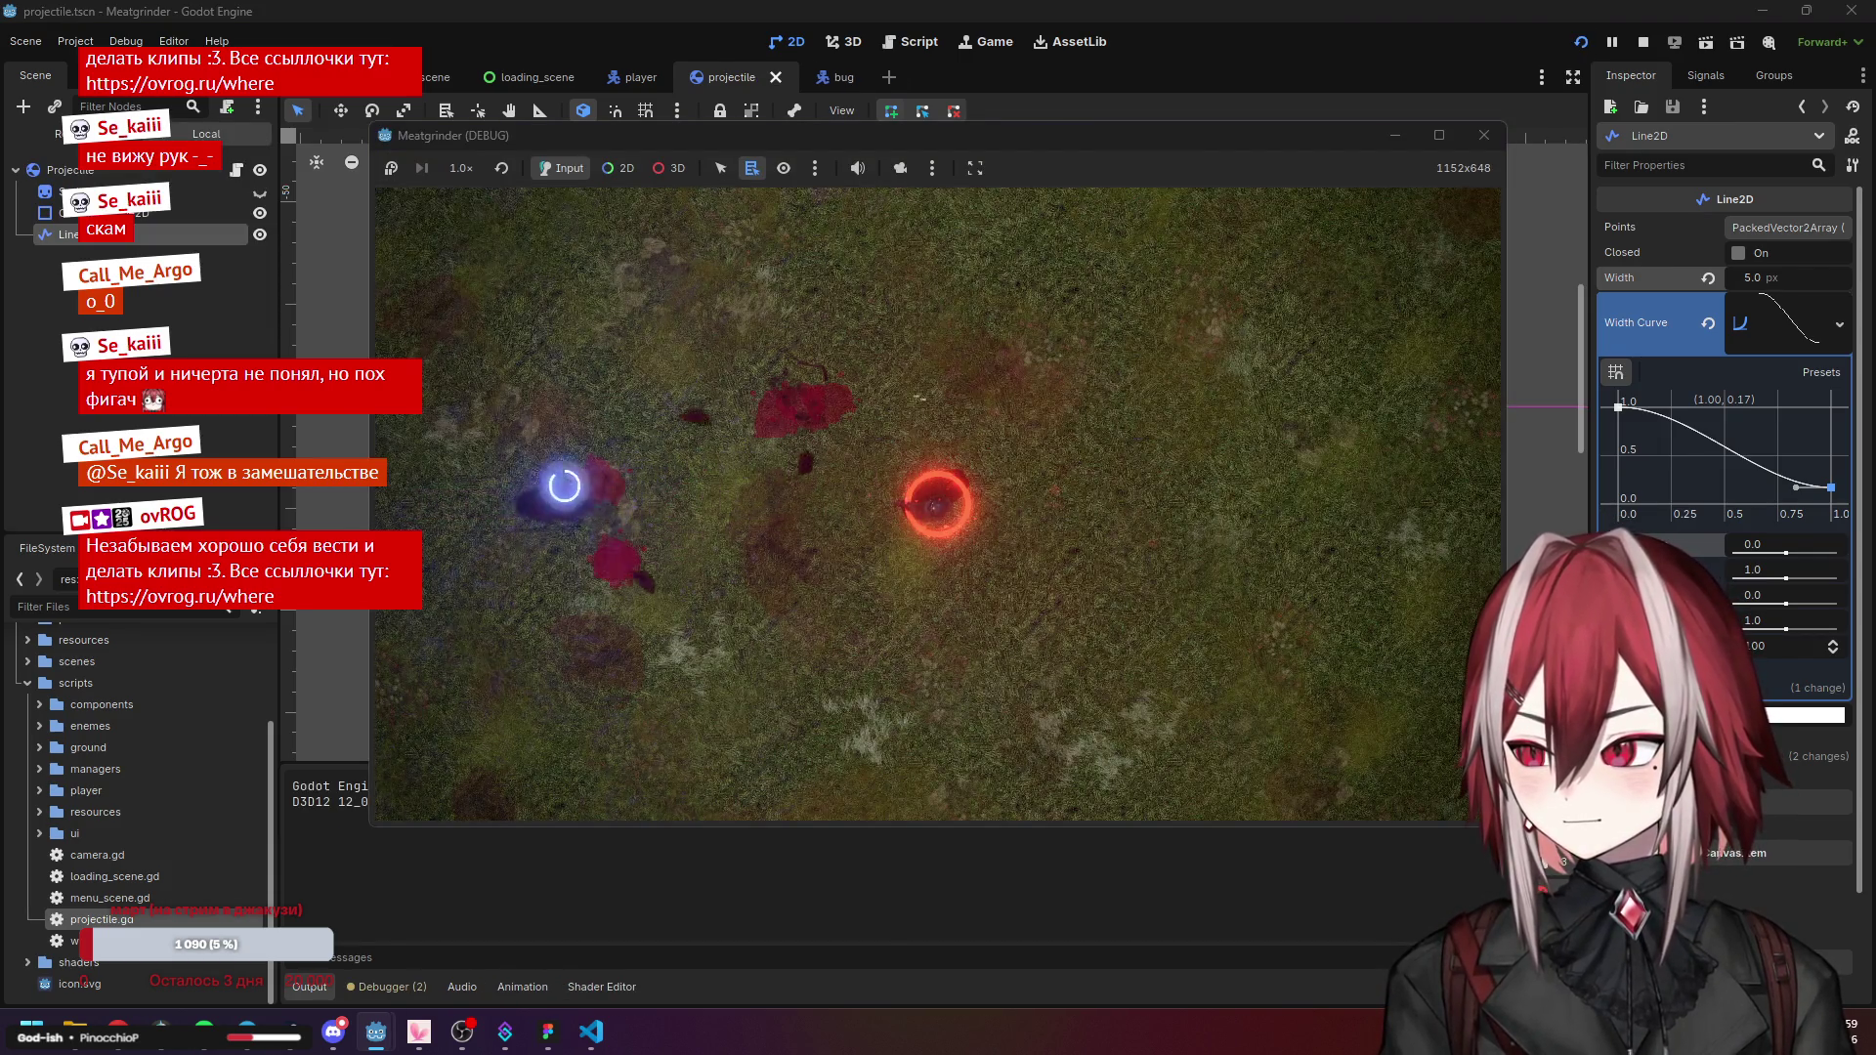
key("w")
key("d")
key("a")
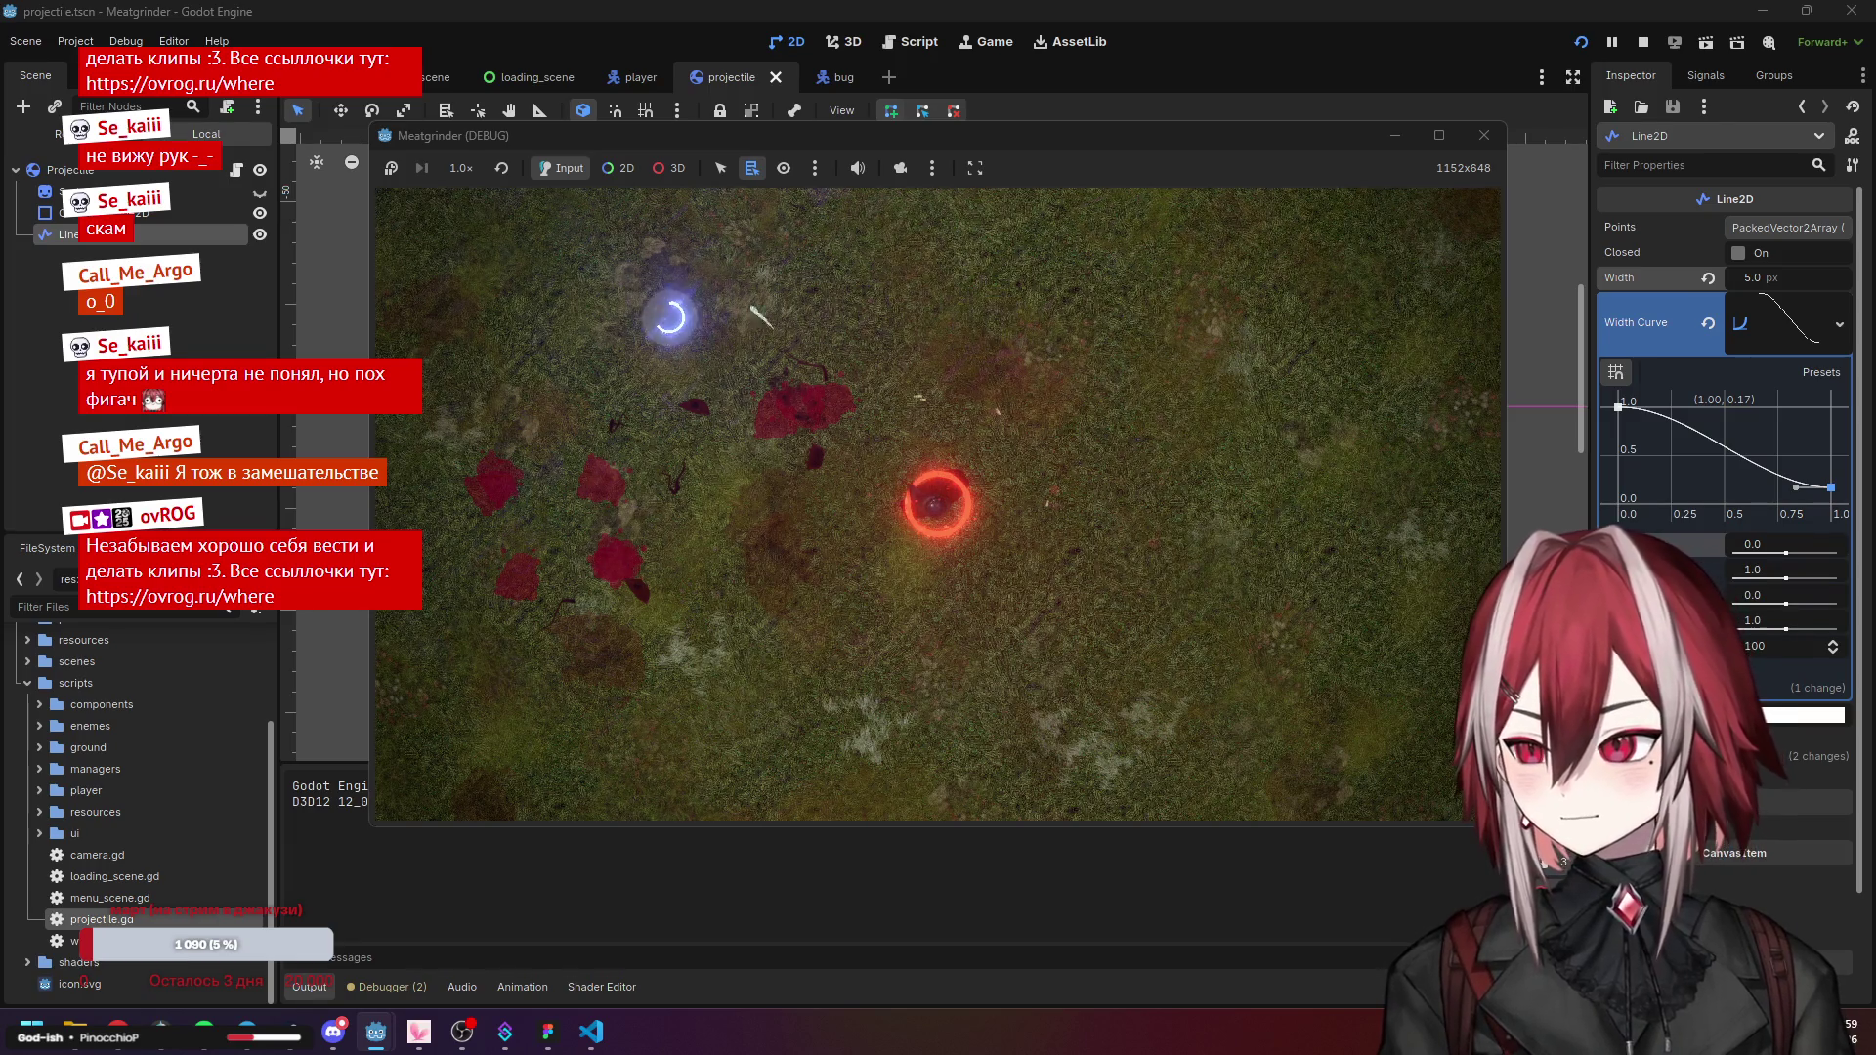
key("d")
key("s")
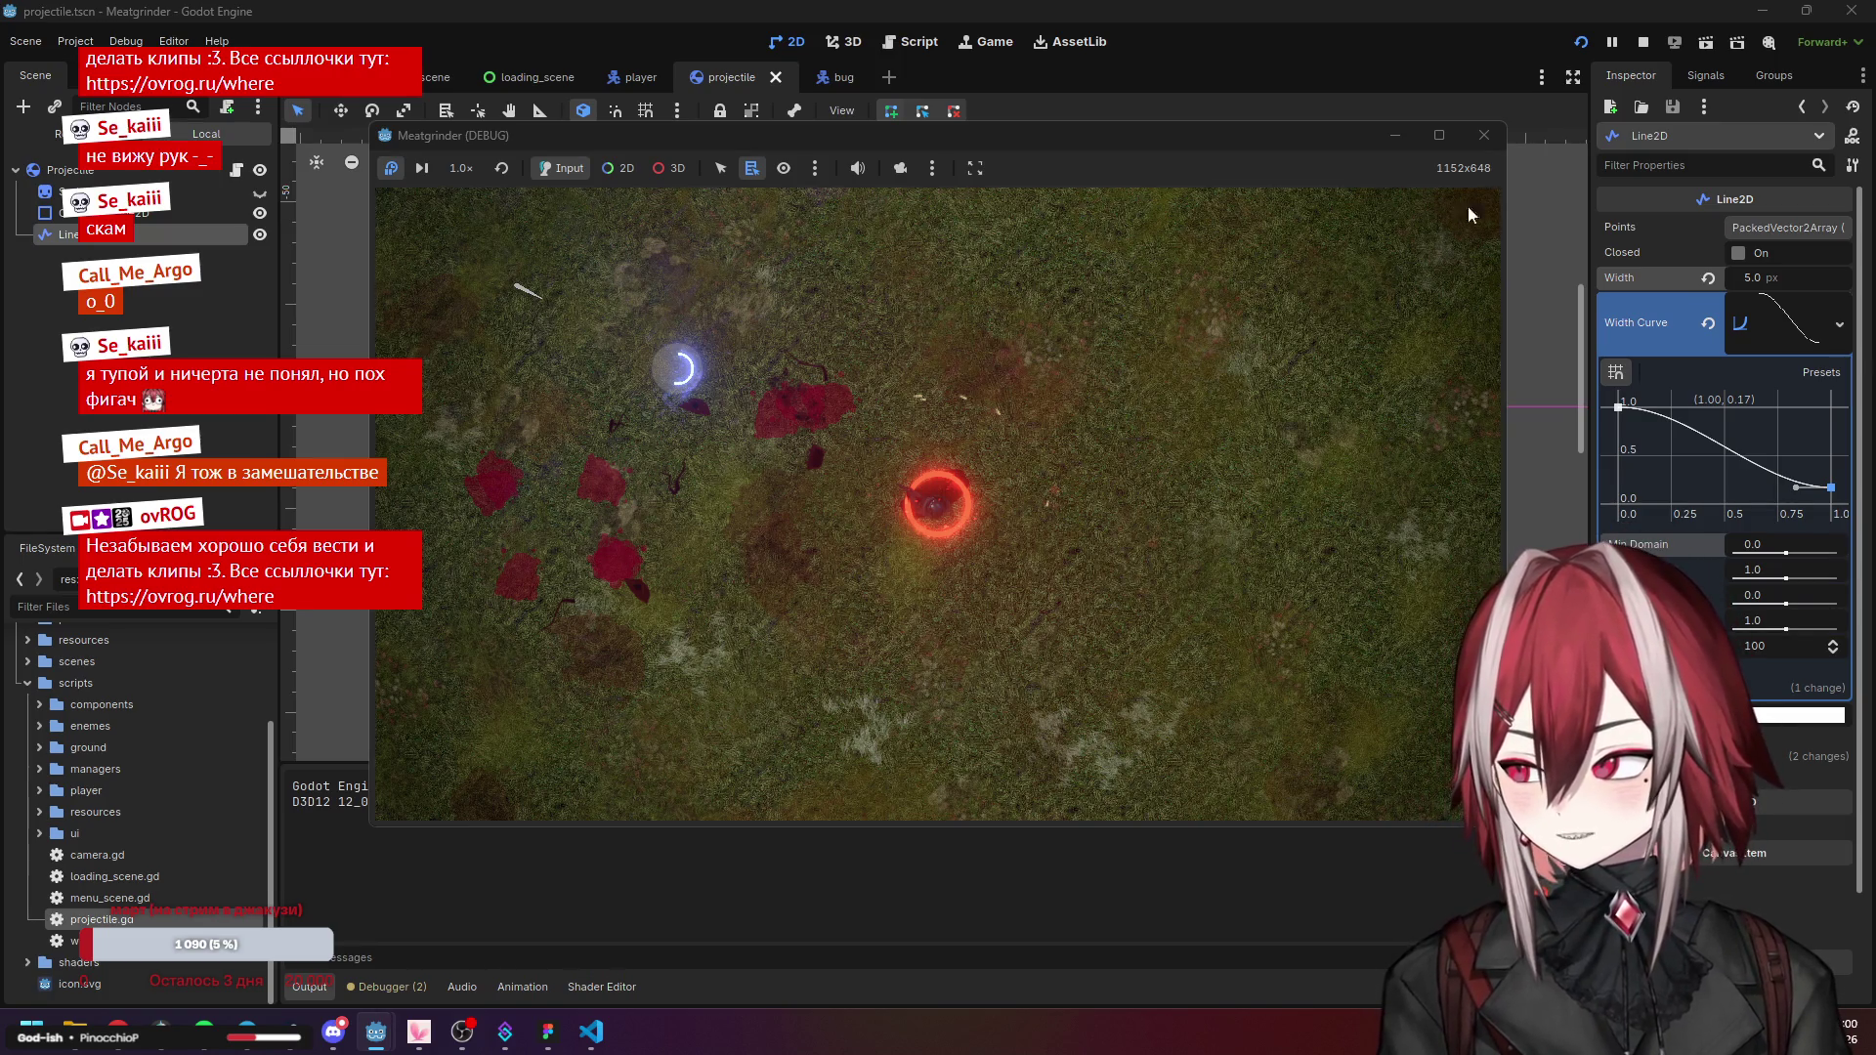
left_click(1484, 135)
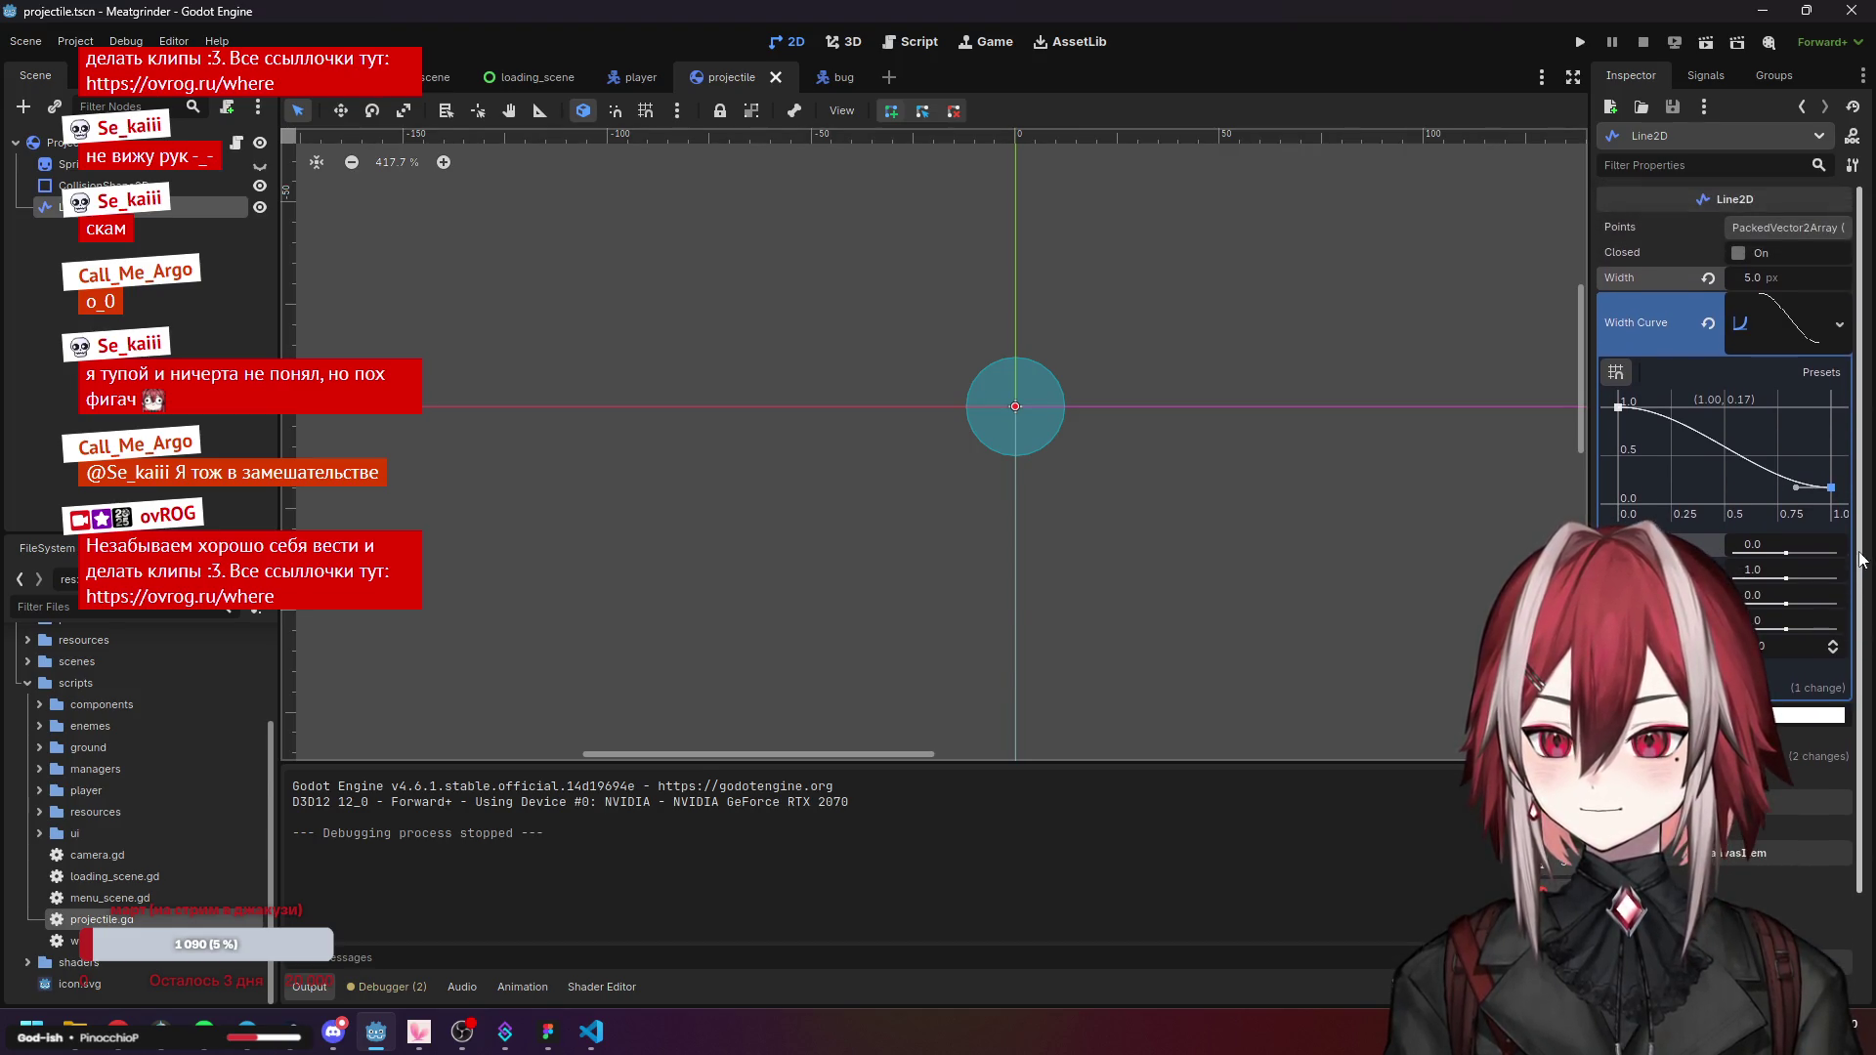
Collapse the width curve and turn on Border > Antialiased for the trail line.
left_click(1797, 325)
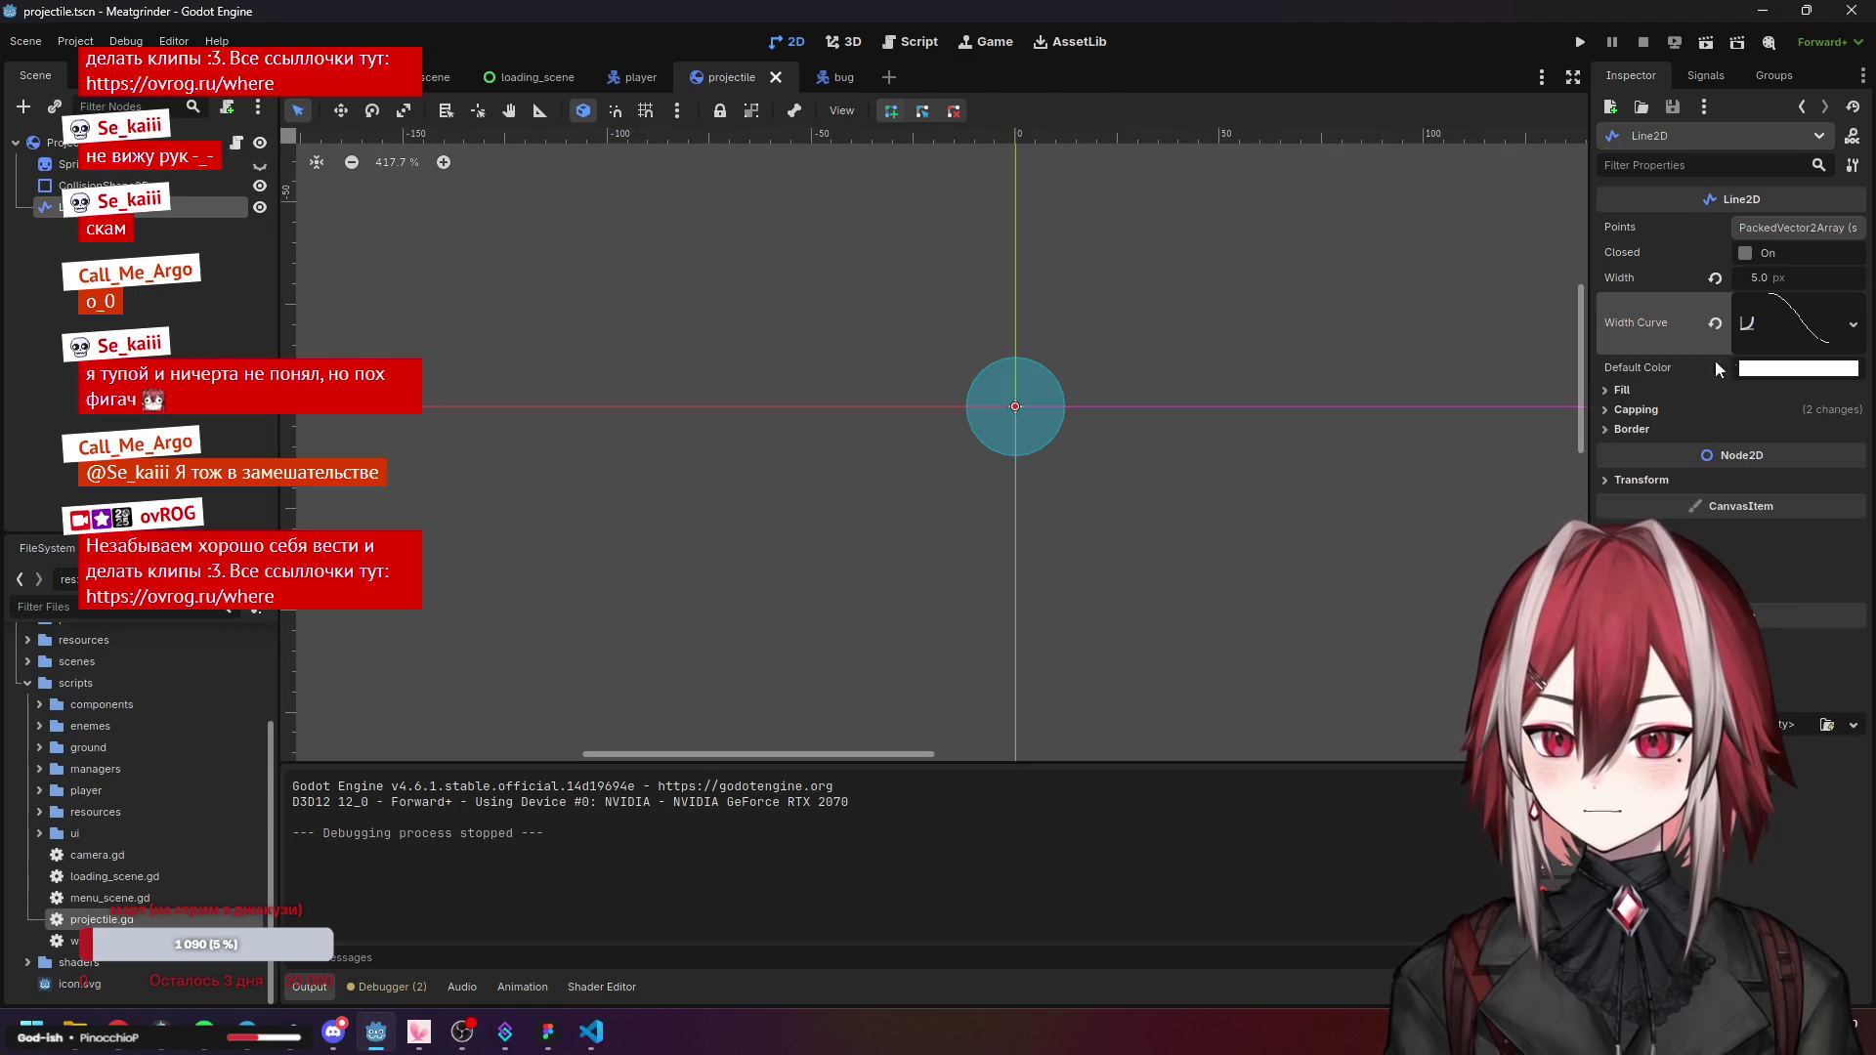
left_click(1630, 431)
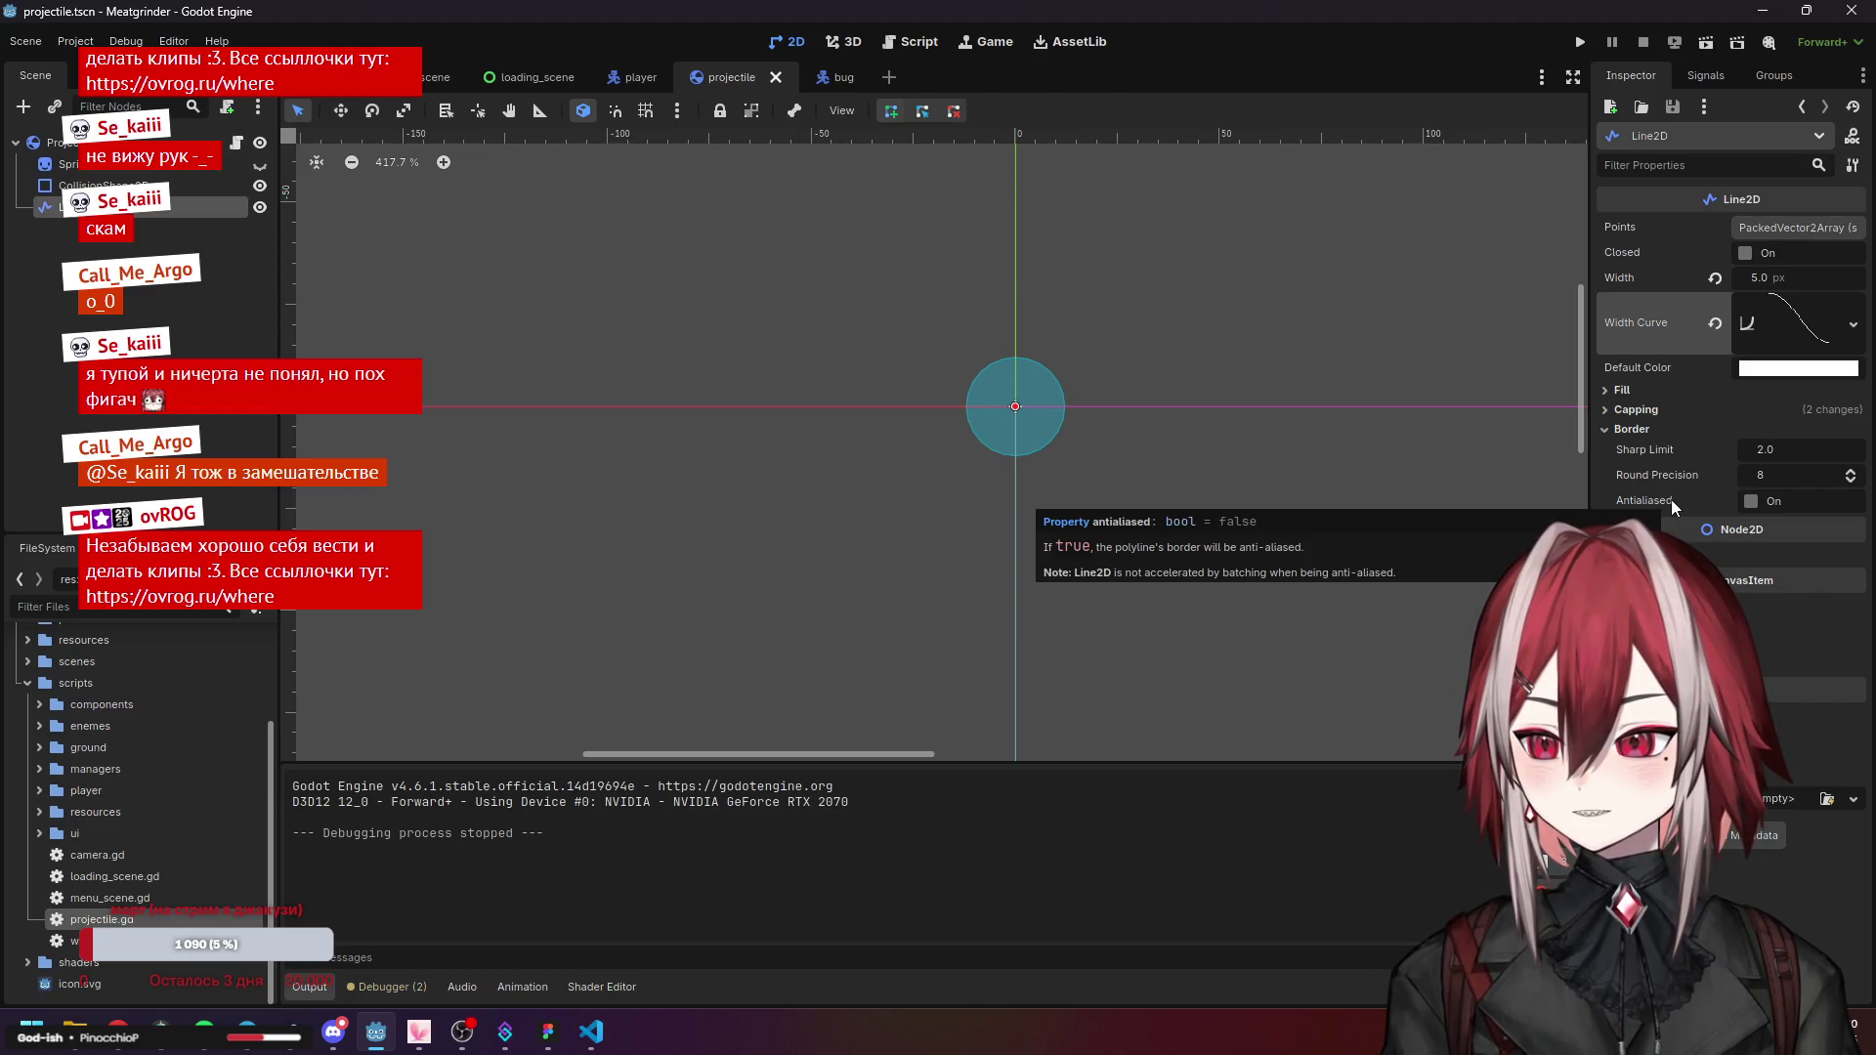
left_click(1749, 503)
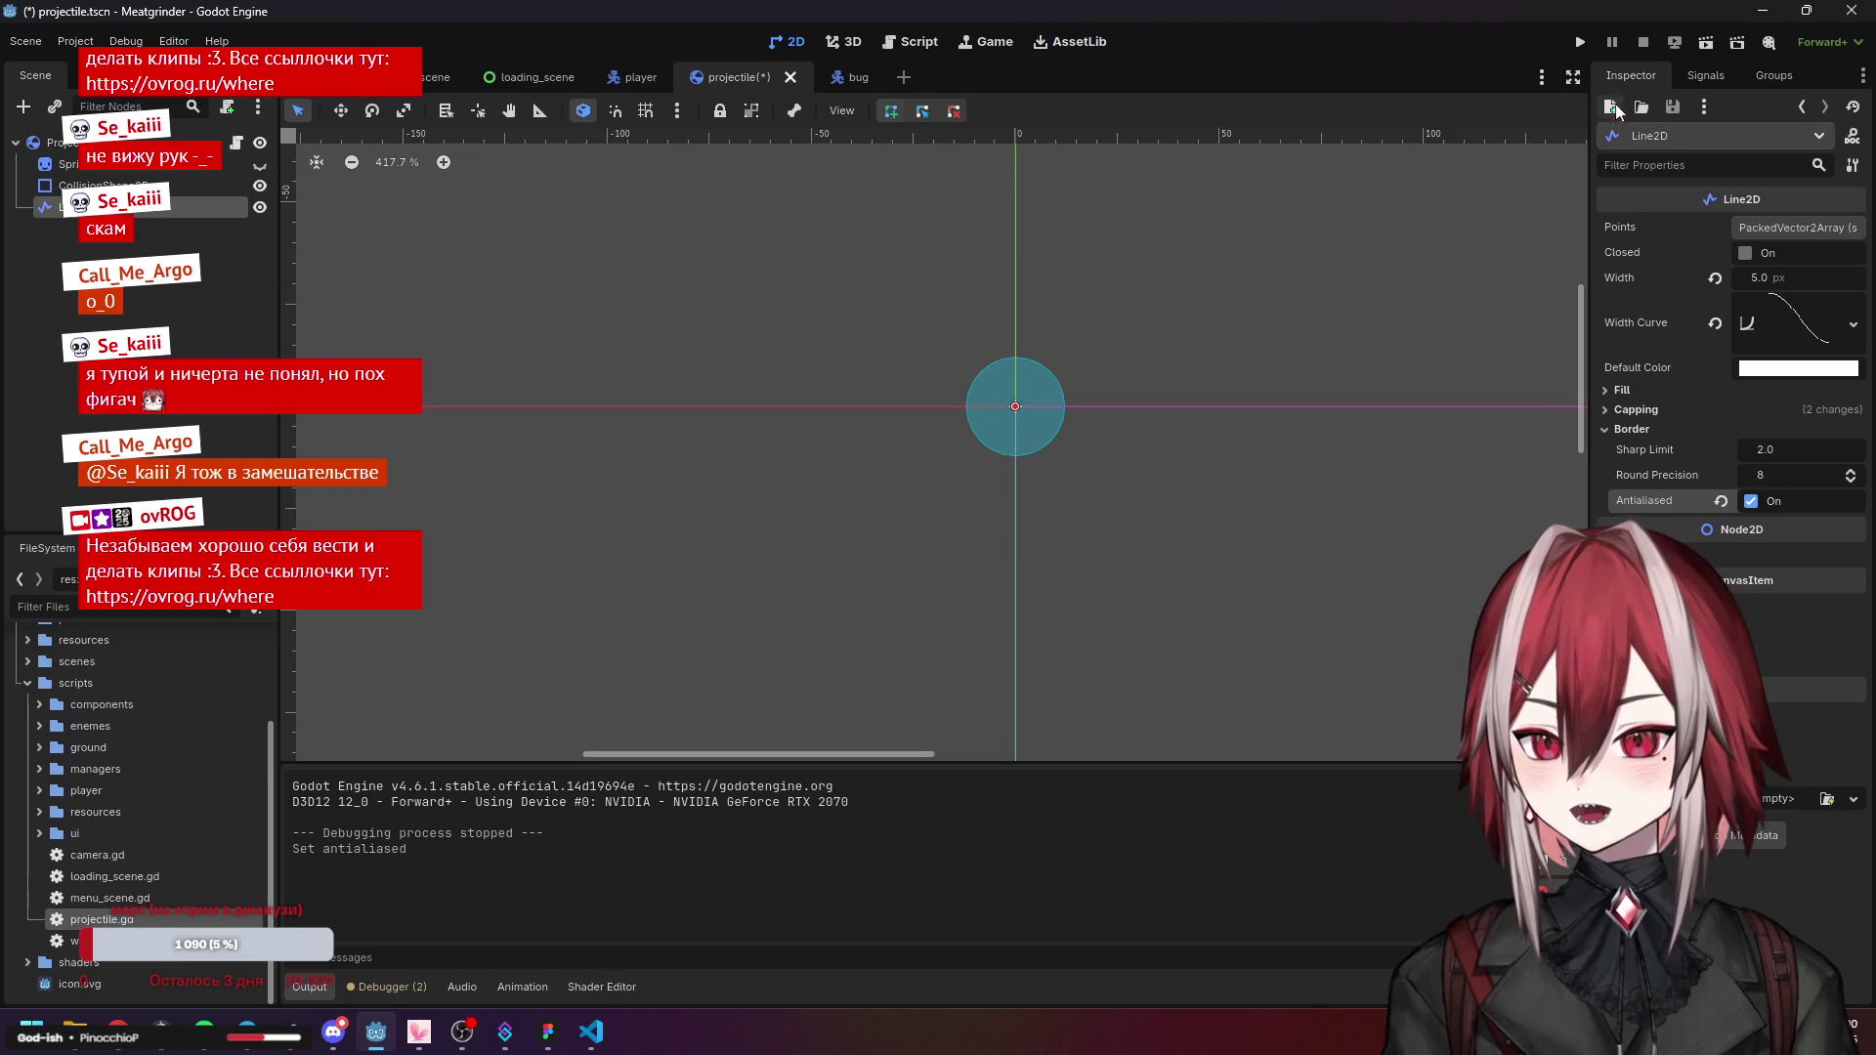
Run the game and move the player to check the antialiased trail, then stop it.
left_click(1583, 40)
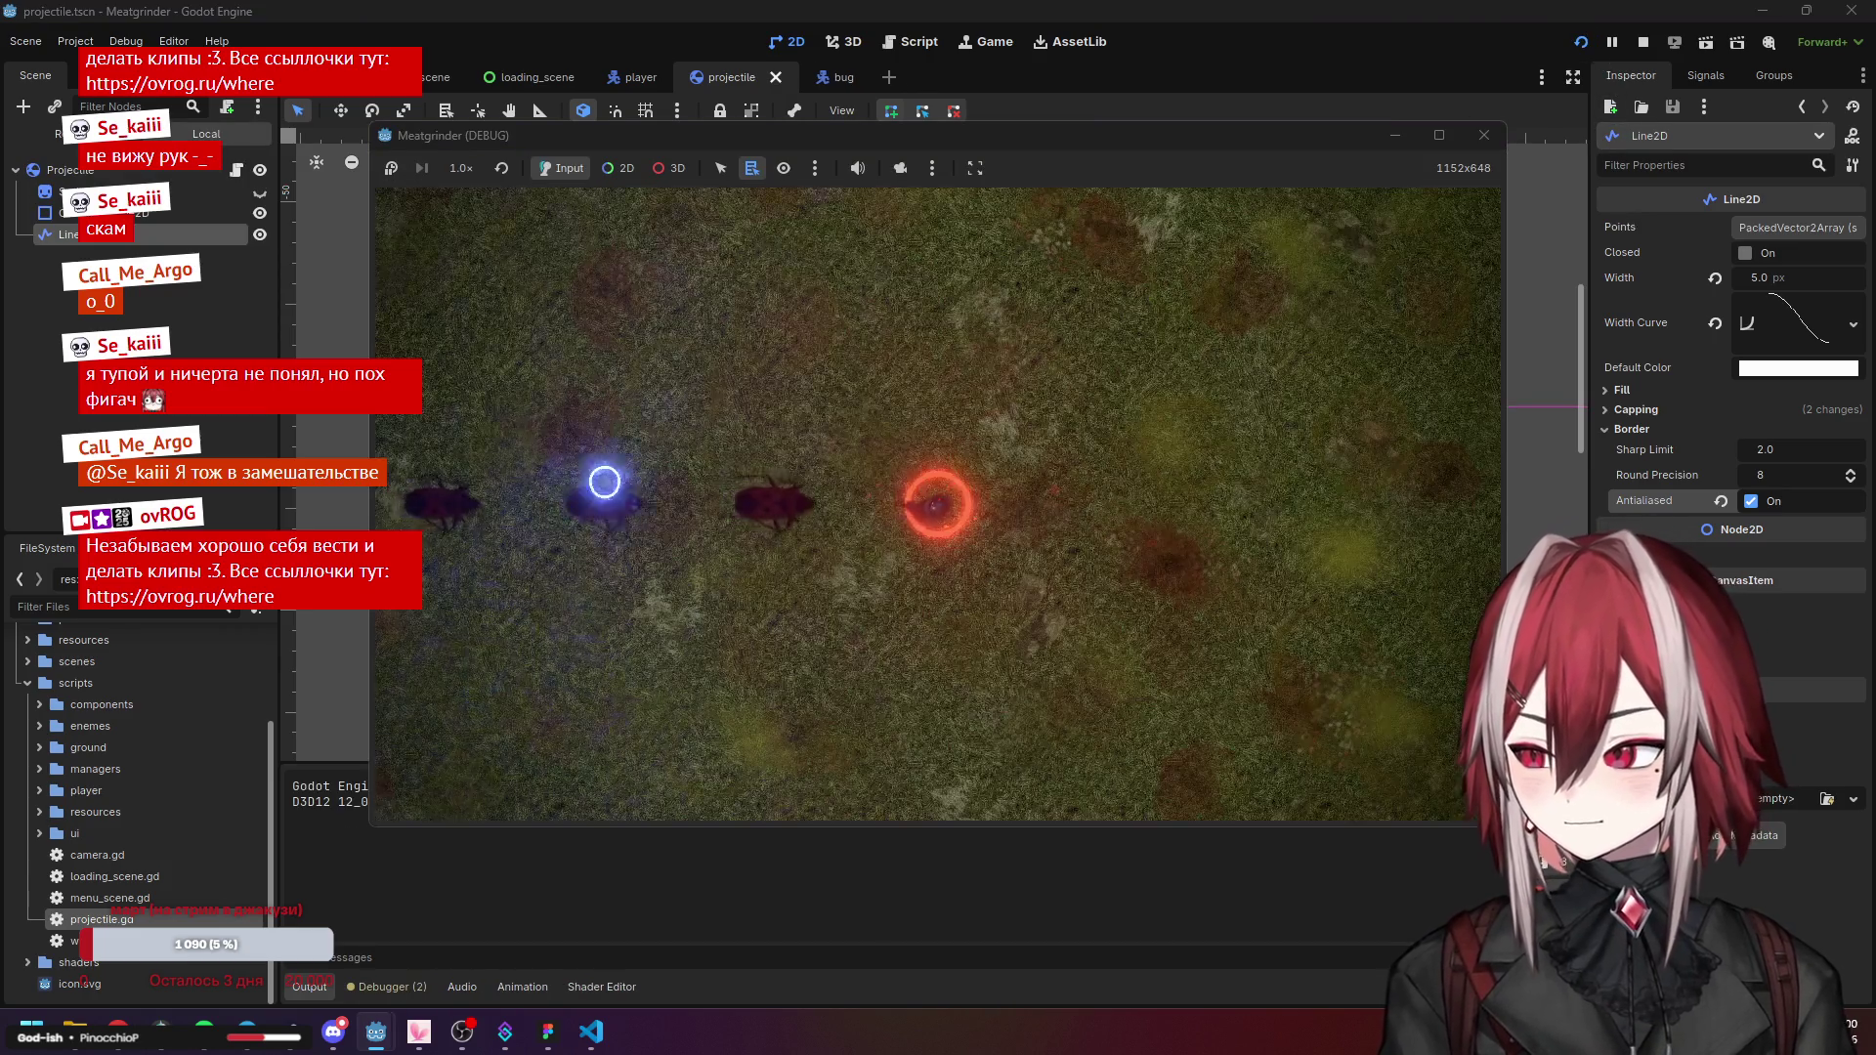
key("d")
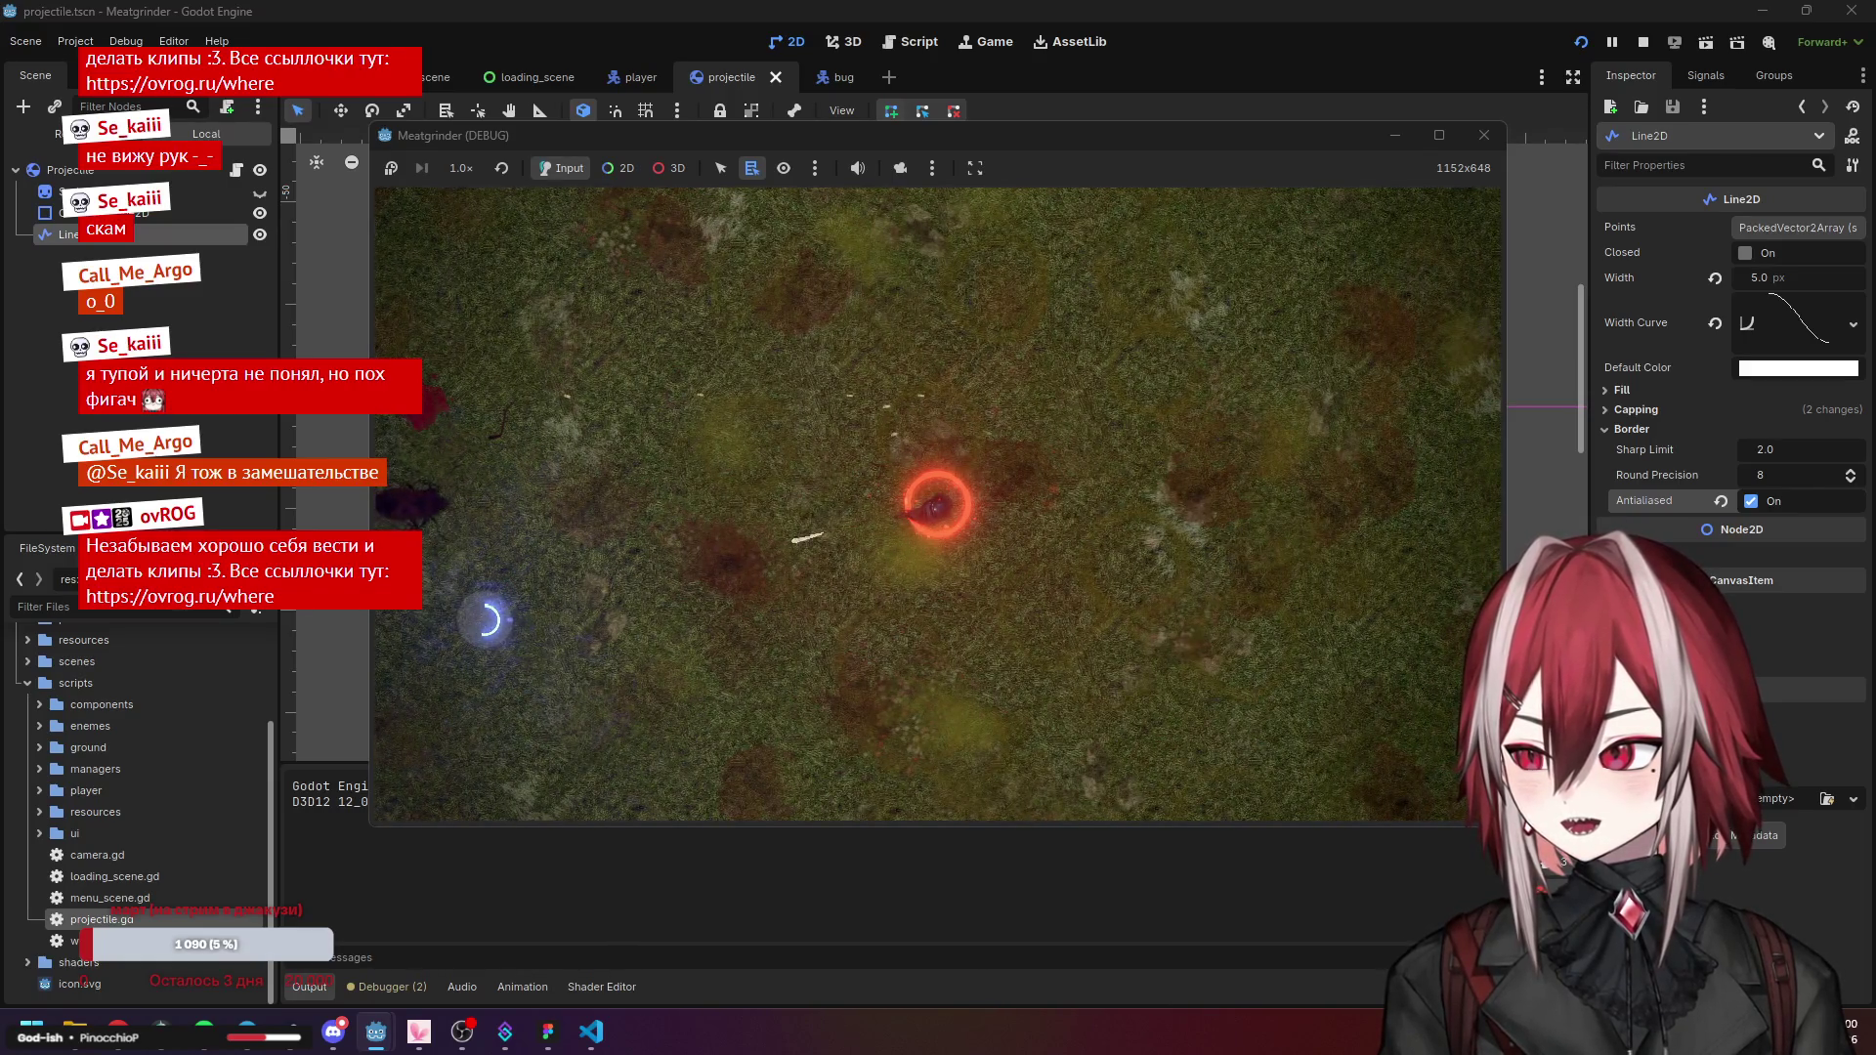
left_click(1484, 135)
left_click(76, 41)
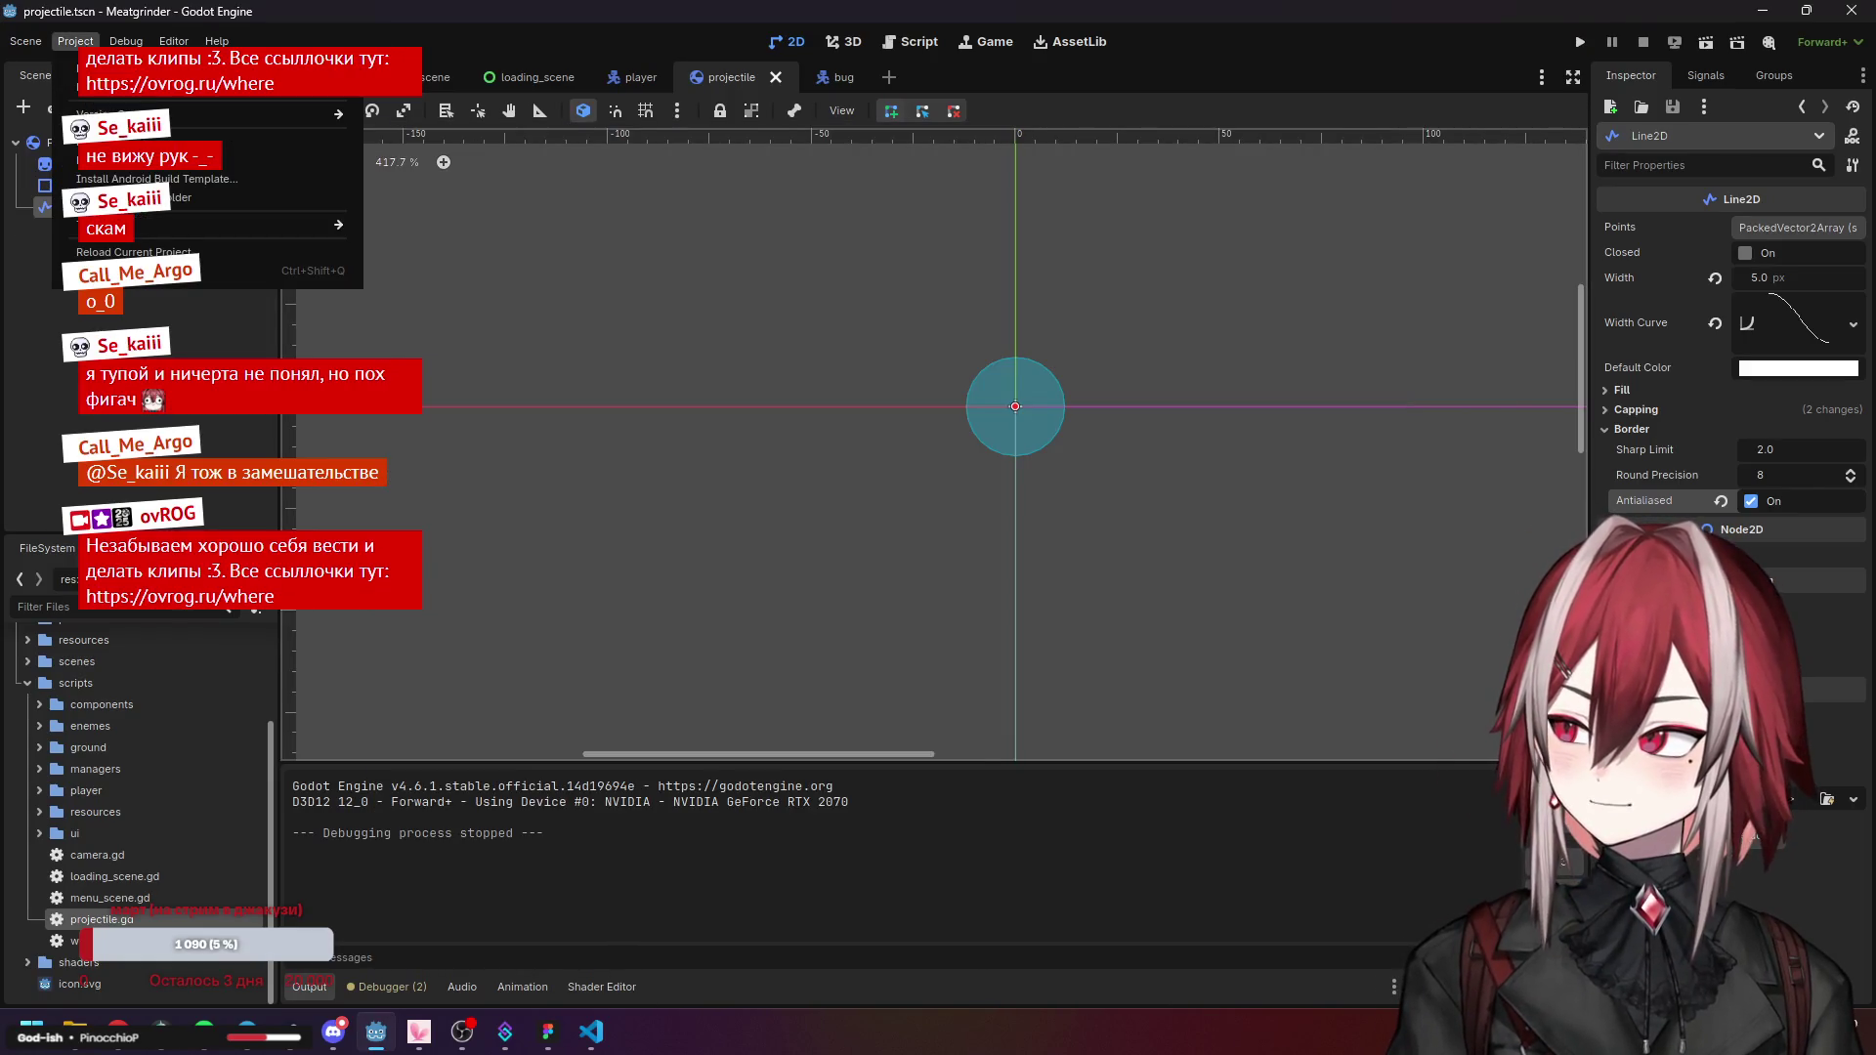
Set the project's Rendering > Anti Aliasing MSAA 2D to 2× (Average).
left_click(118, 94)
scroll(436, 537, "down", 3)
left_click(417, 511)
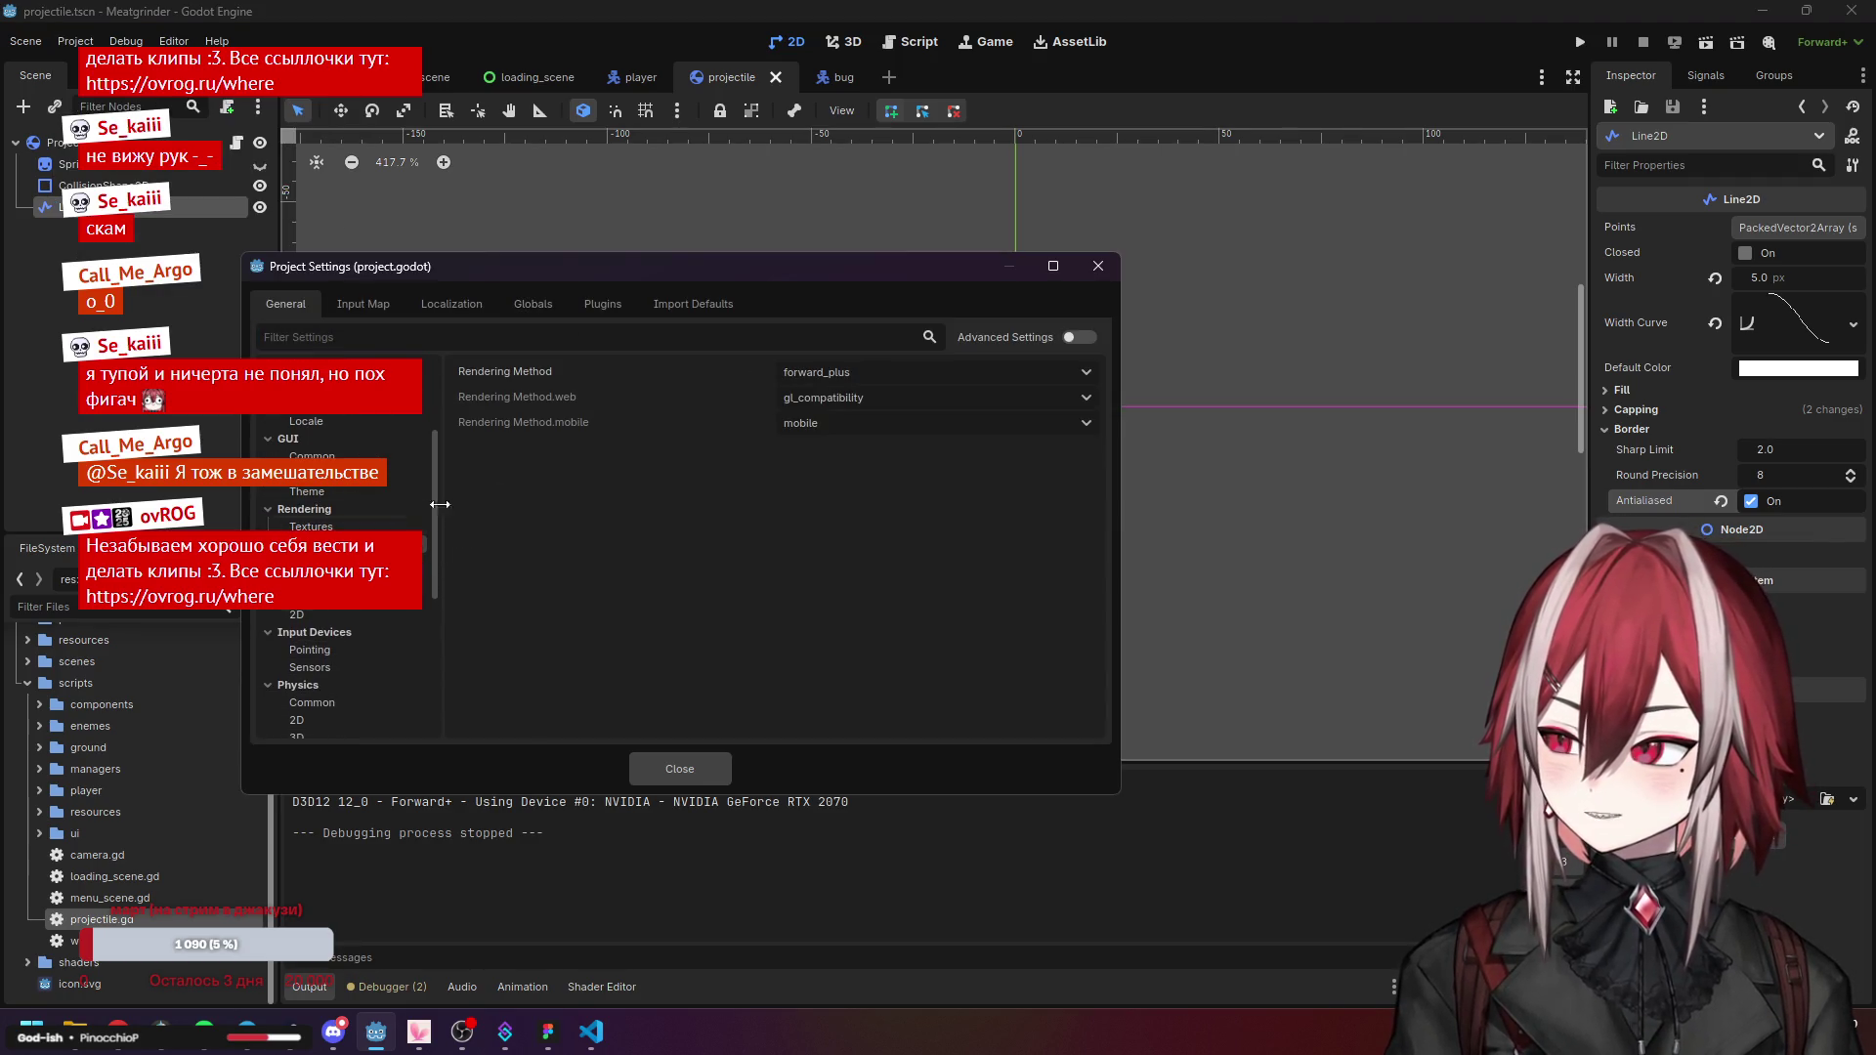
left_click(410, 562)
left_click(411, 579)
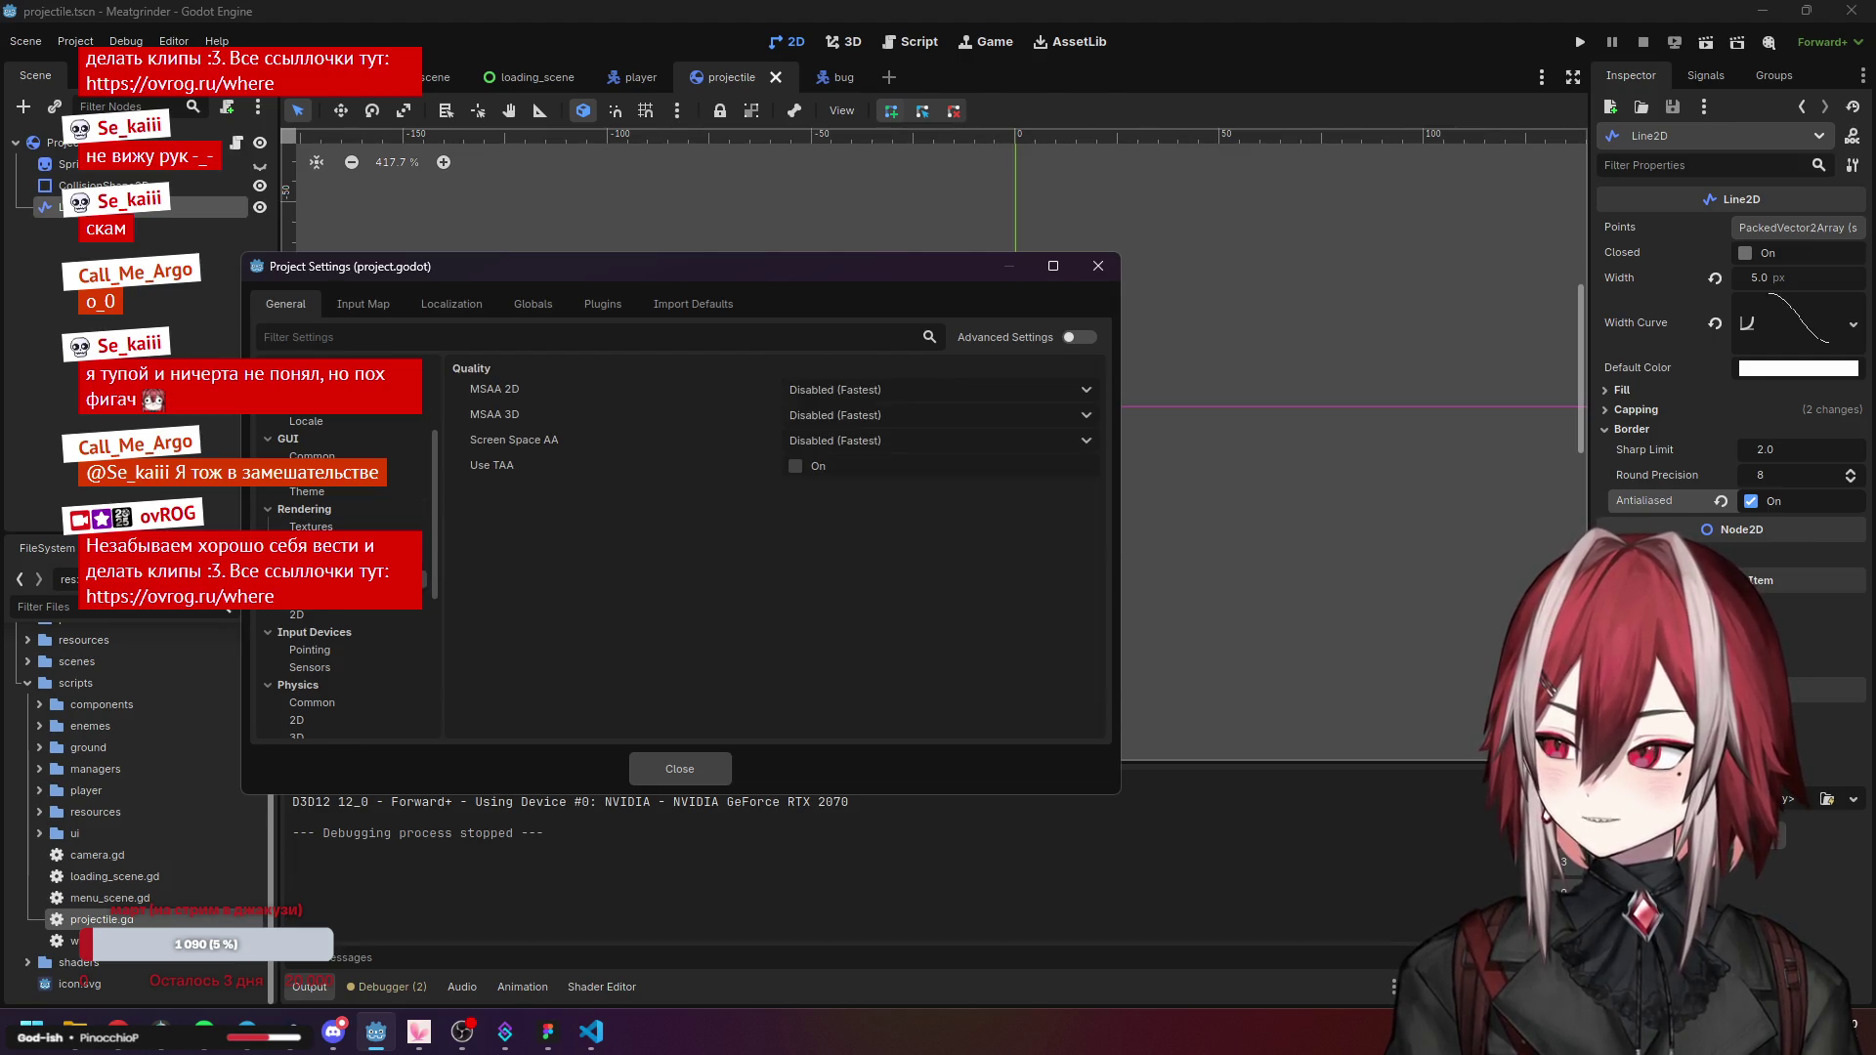
left_click(864, 389)
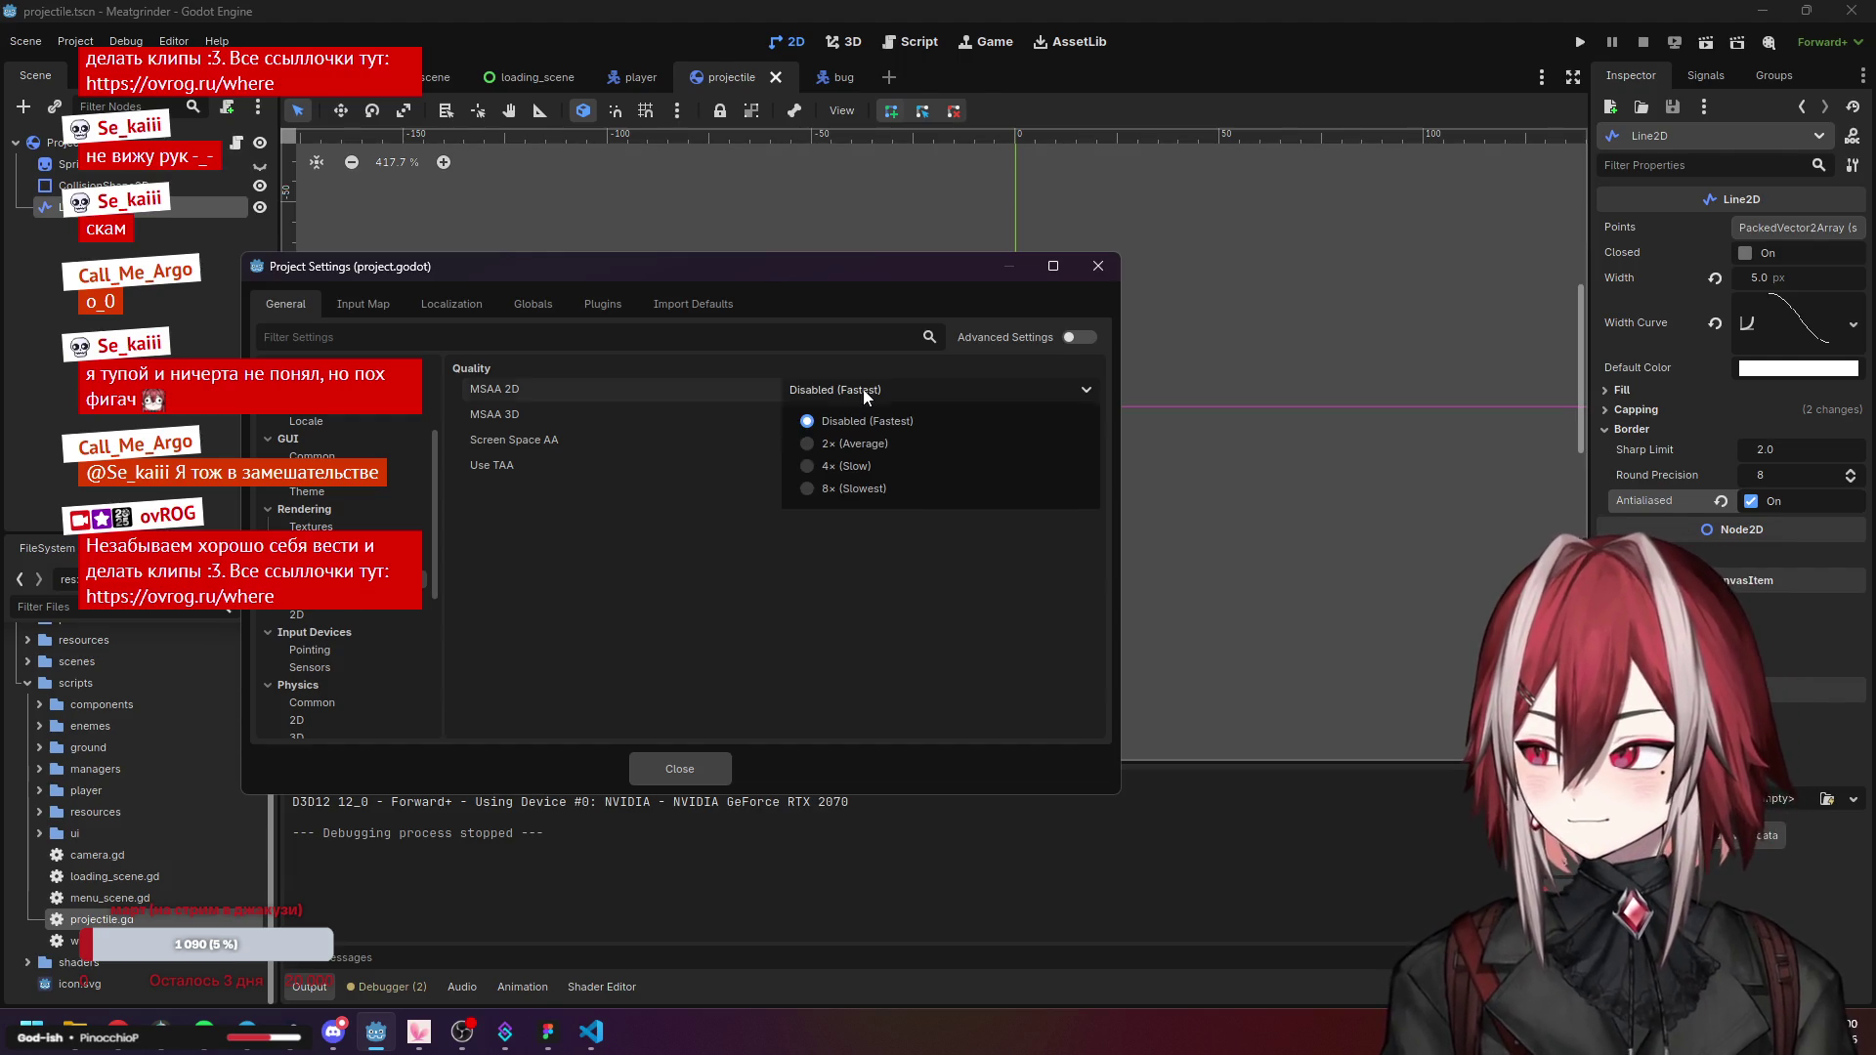
left_click(853, 442)
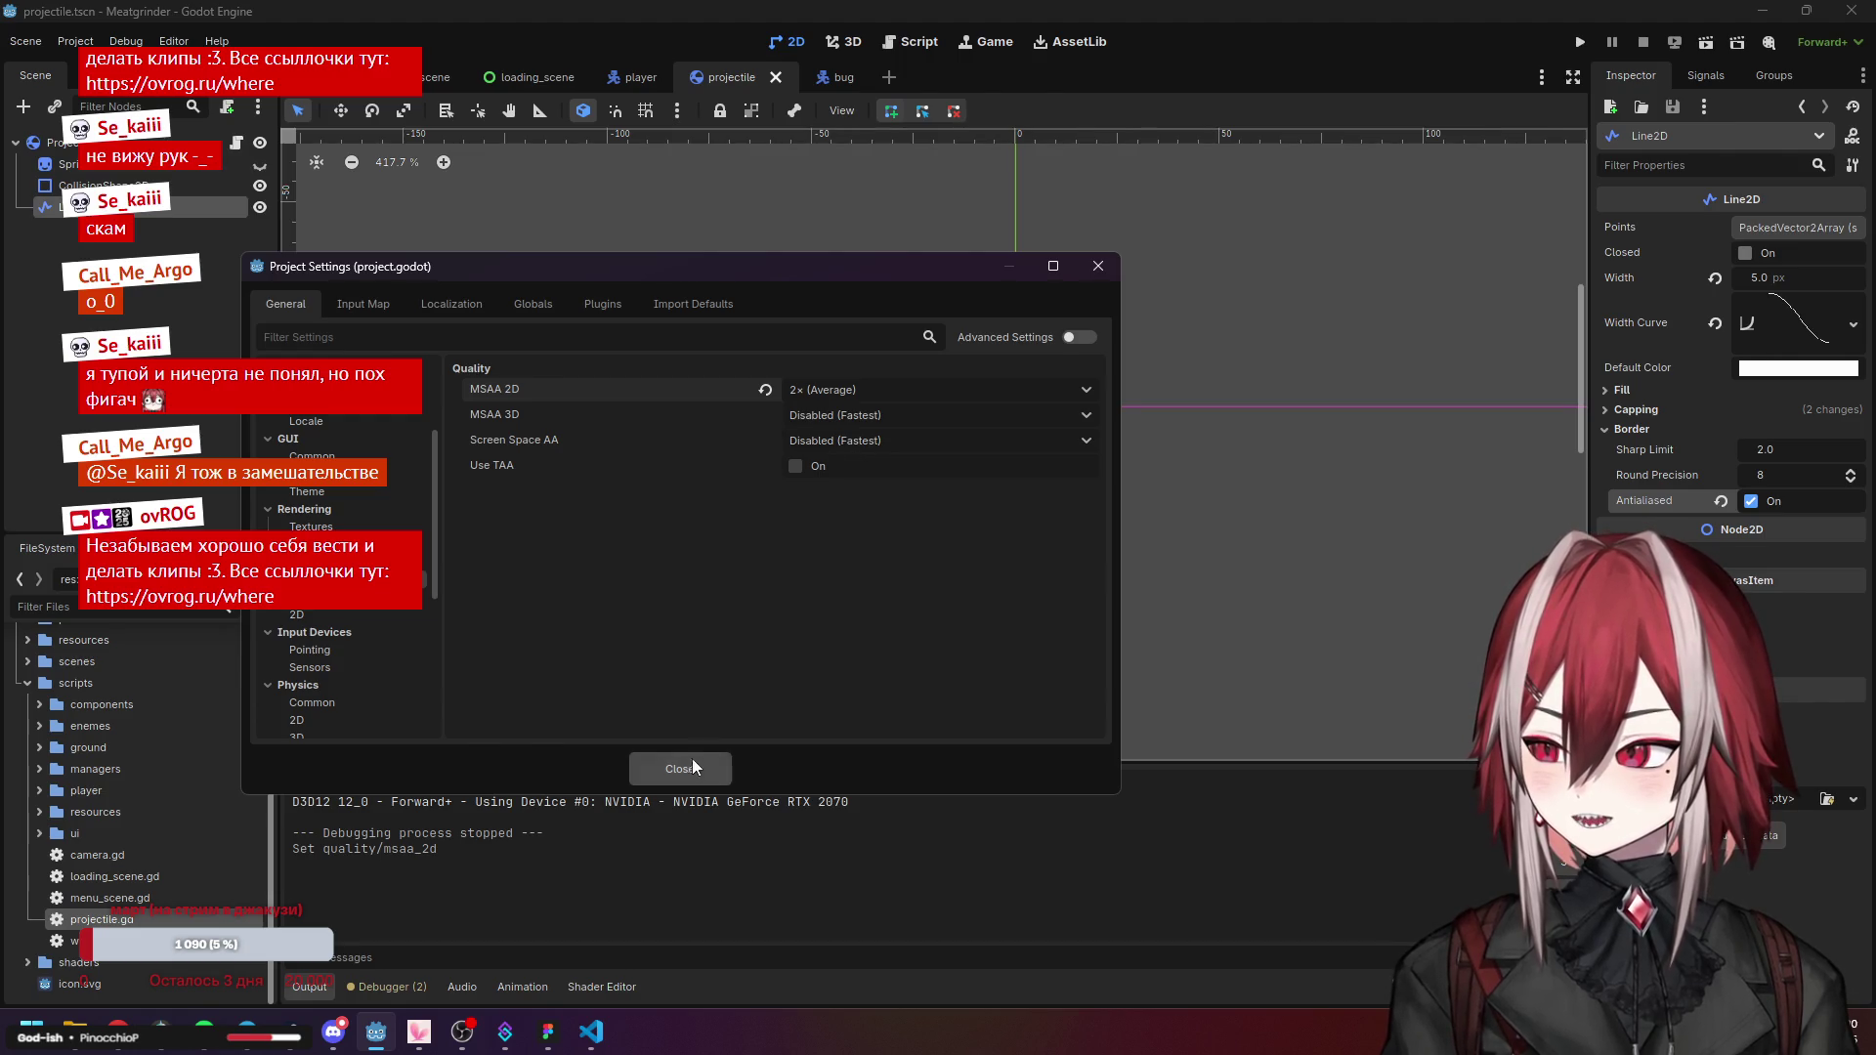
left_click(695, 766)
Run the game, start it from the main menu, move the player, then stop it.
left_click(1577, 45)
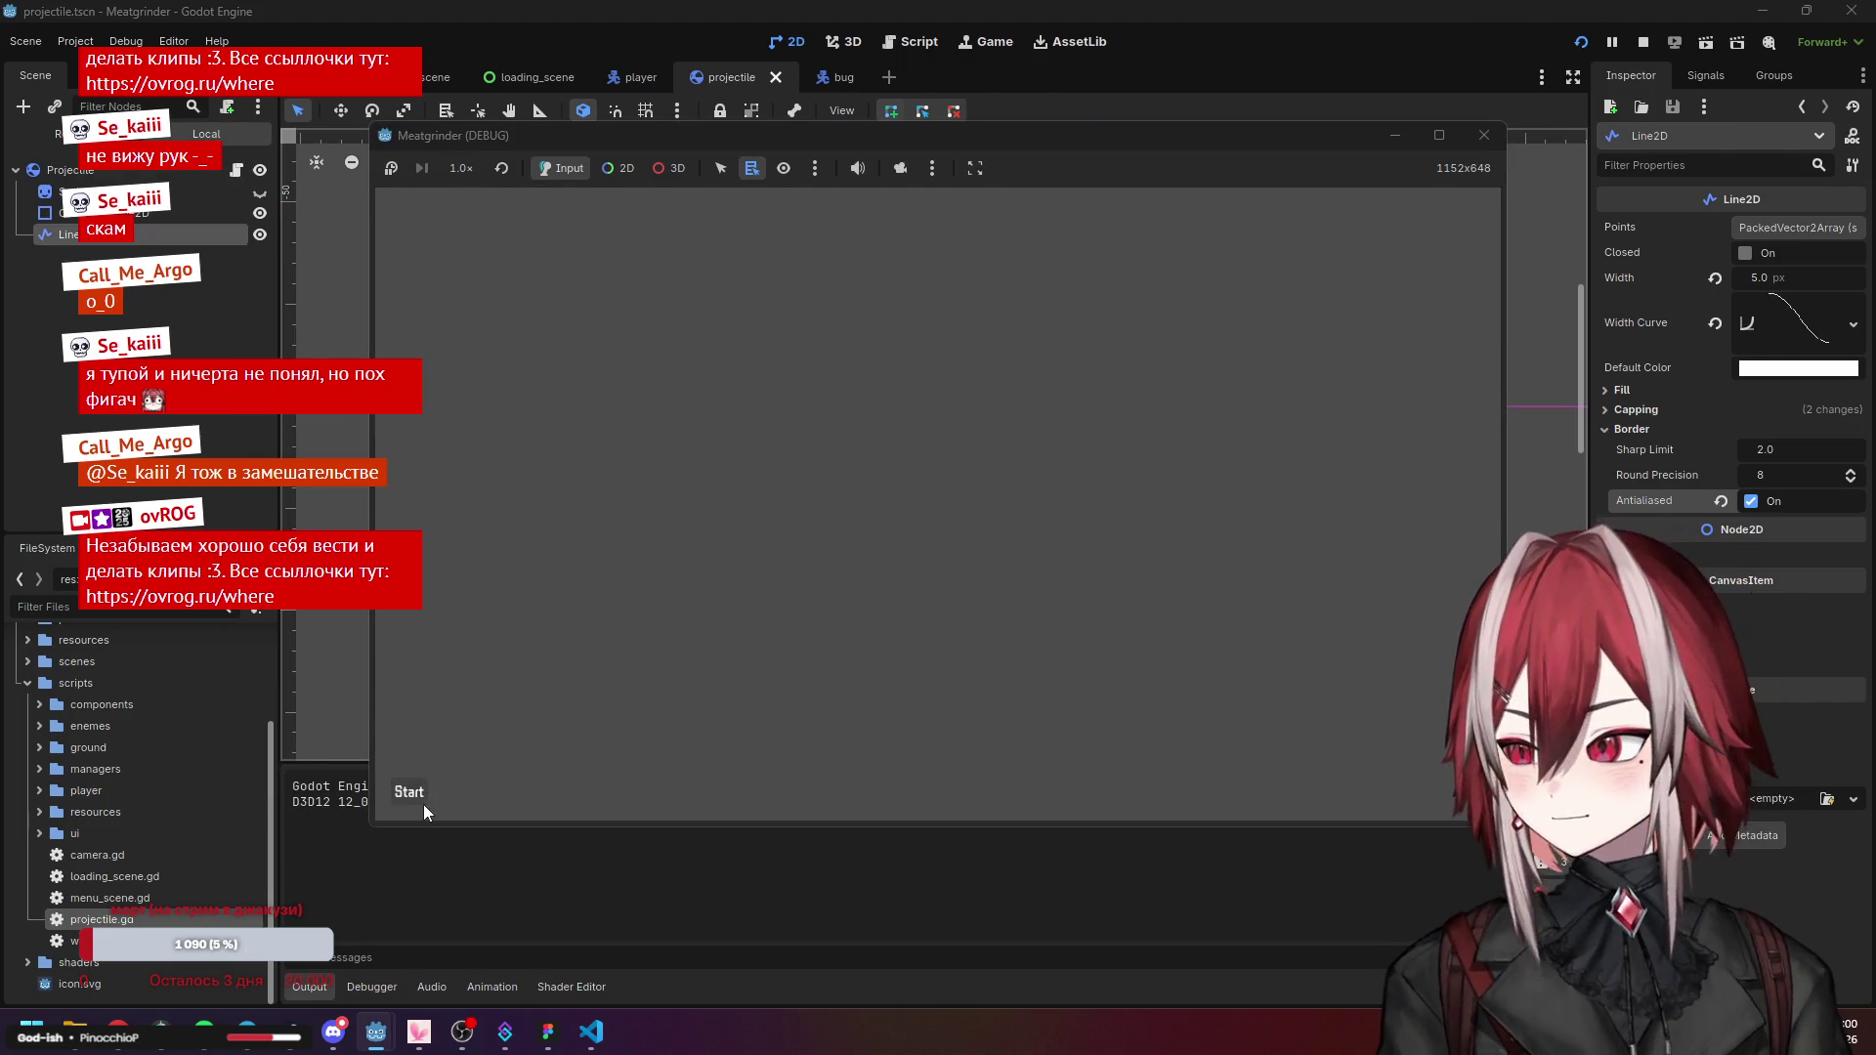
left_click(422, 801)
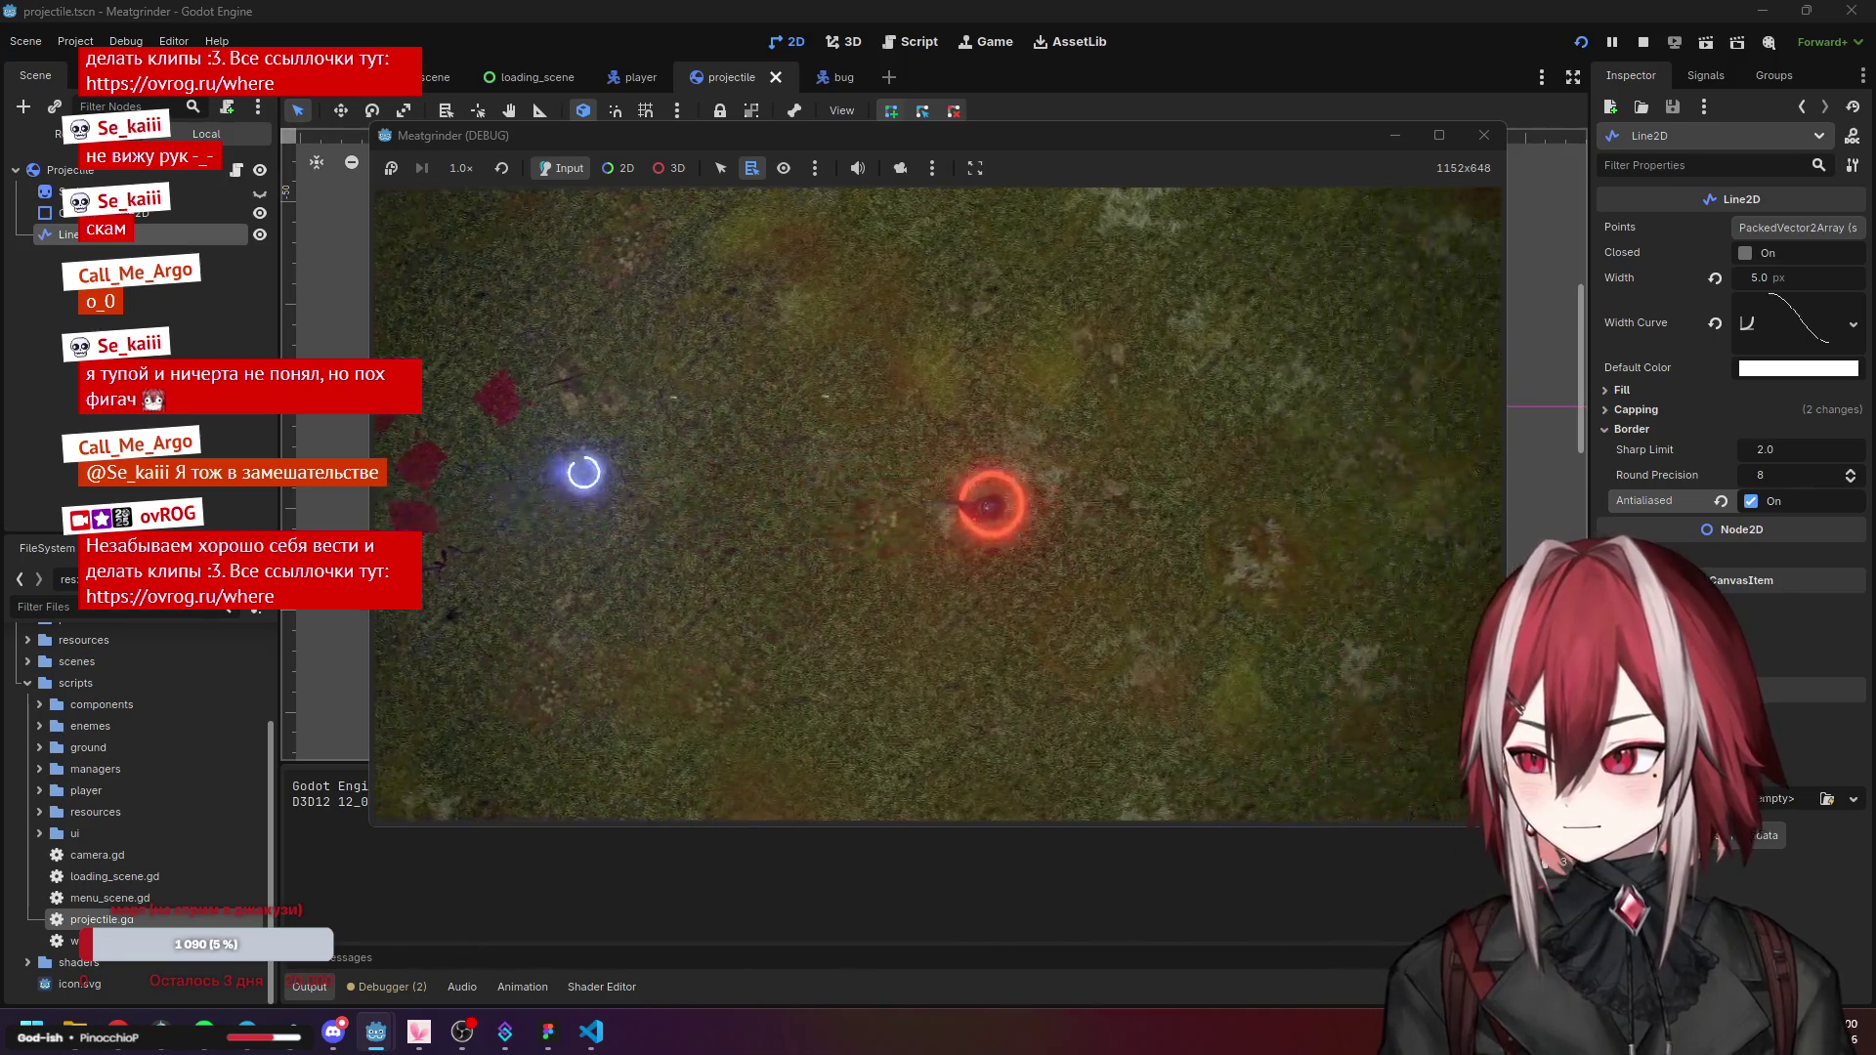
key("d")
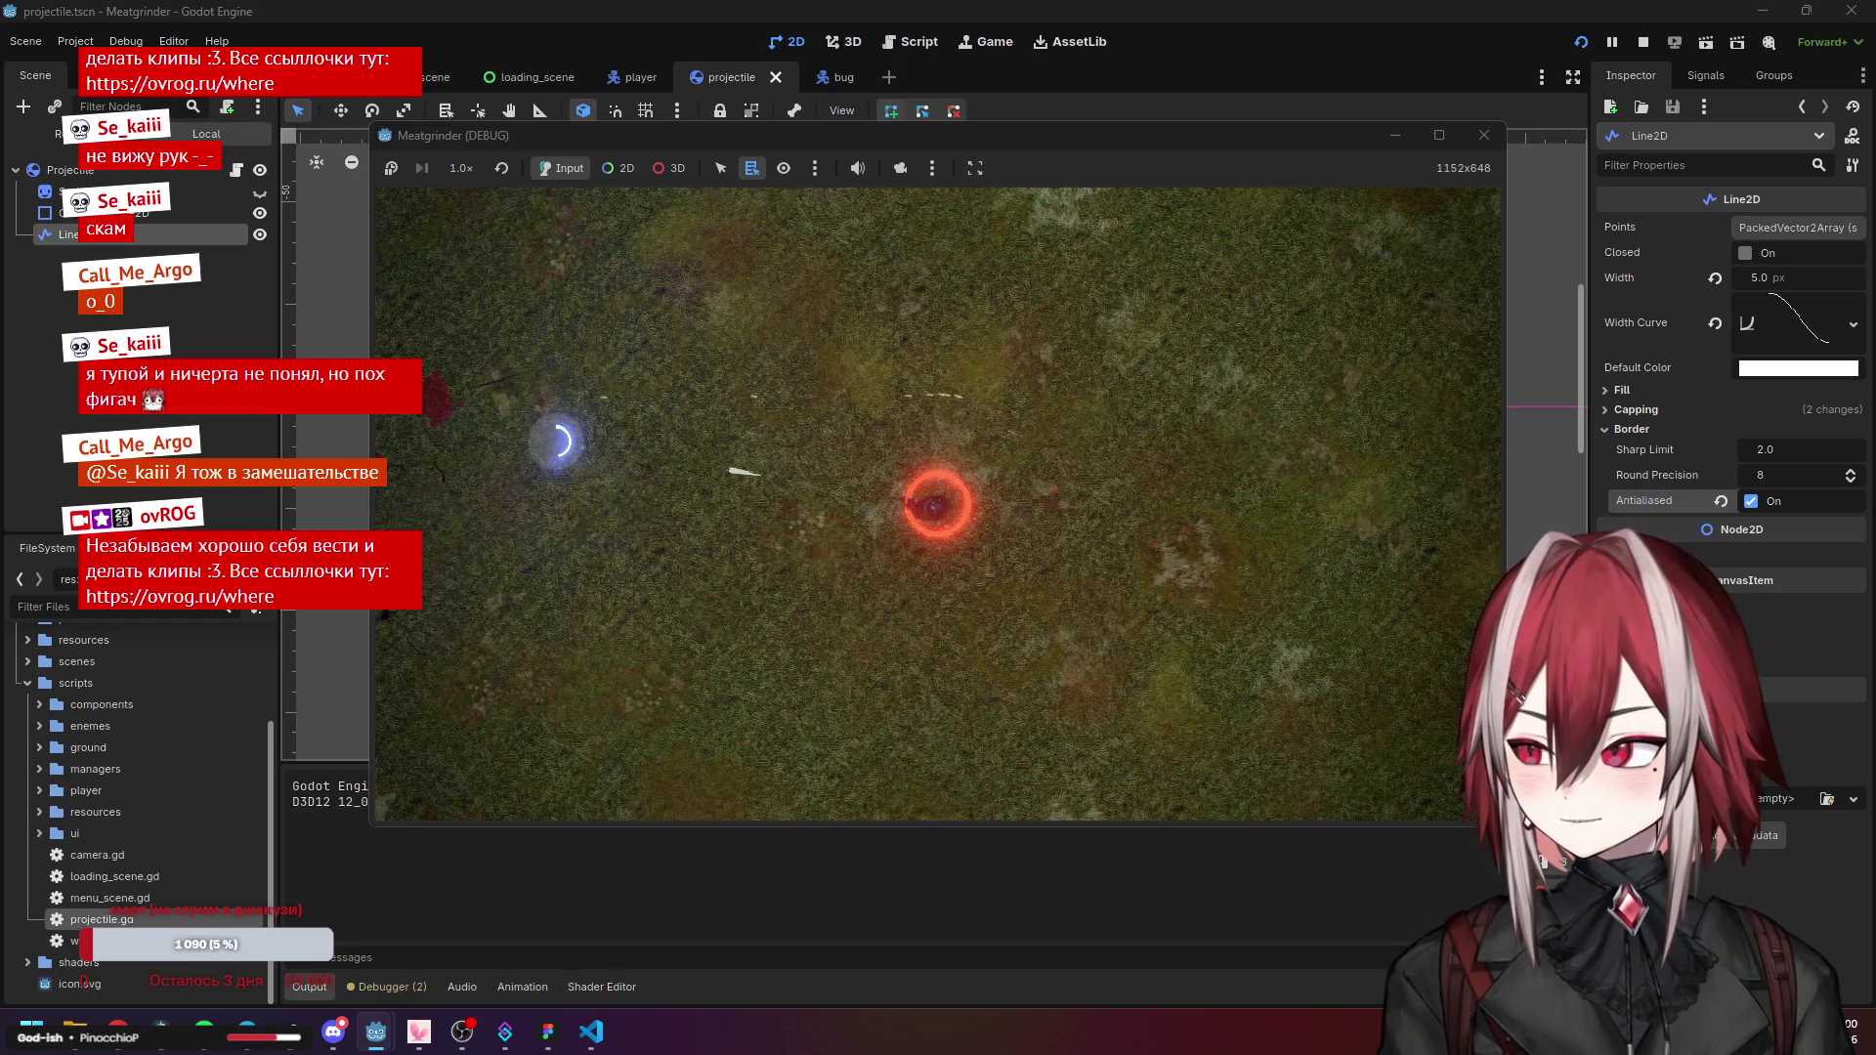
left_click(1478, 135)
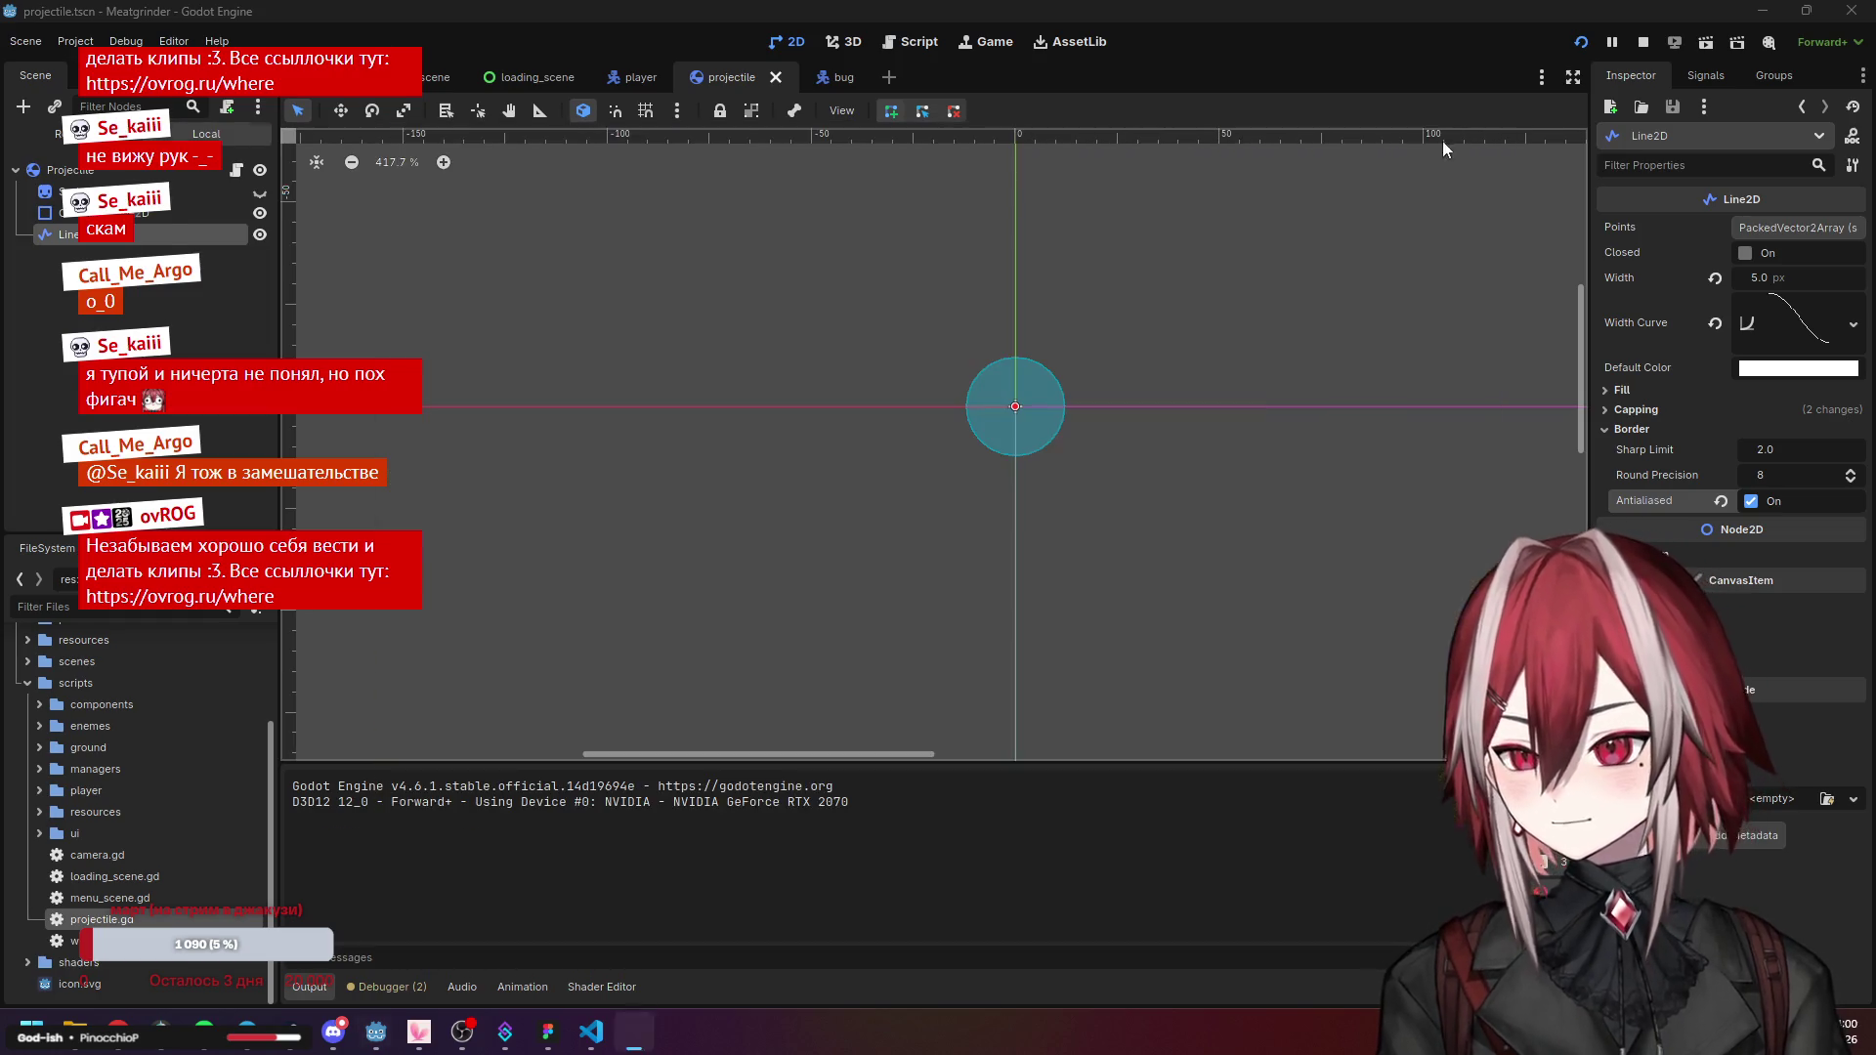
Raise MSAA 2D to 4× (Slow) in Project Settings.
left_click(78, 44)
left_click(107, 74)
left_click(872, 389)
left_click(854, 467)
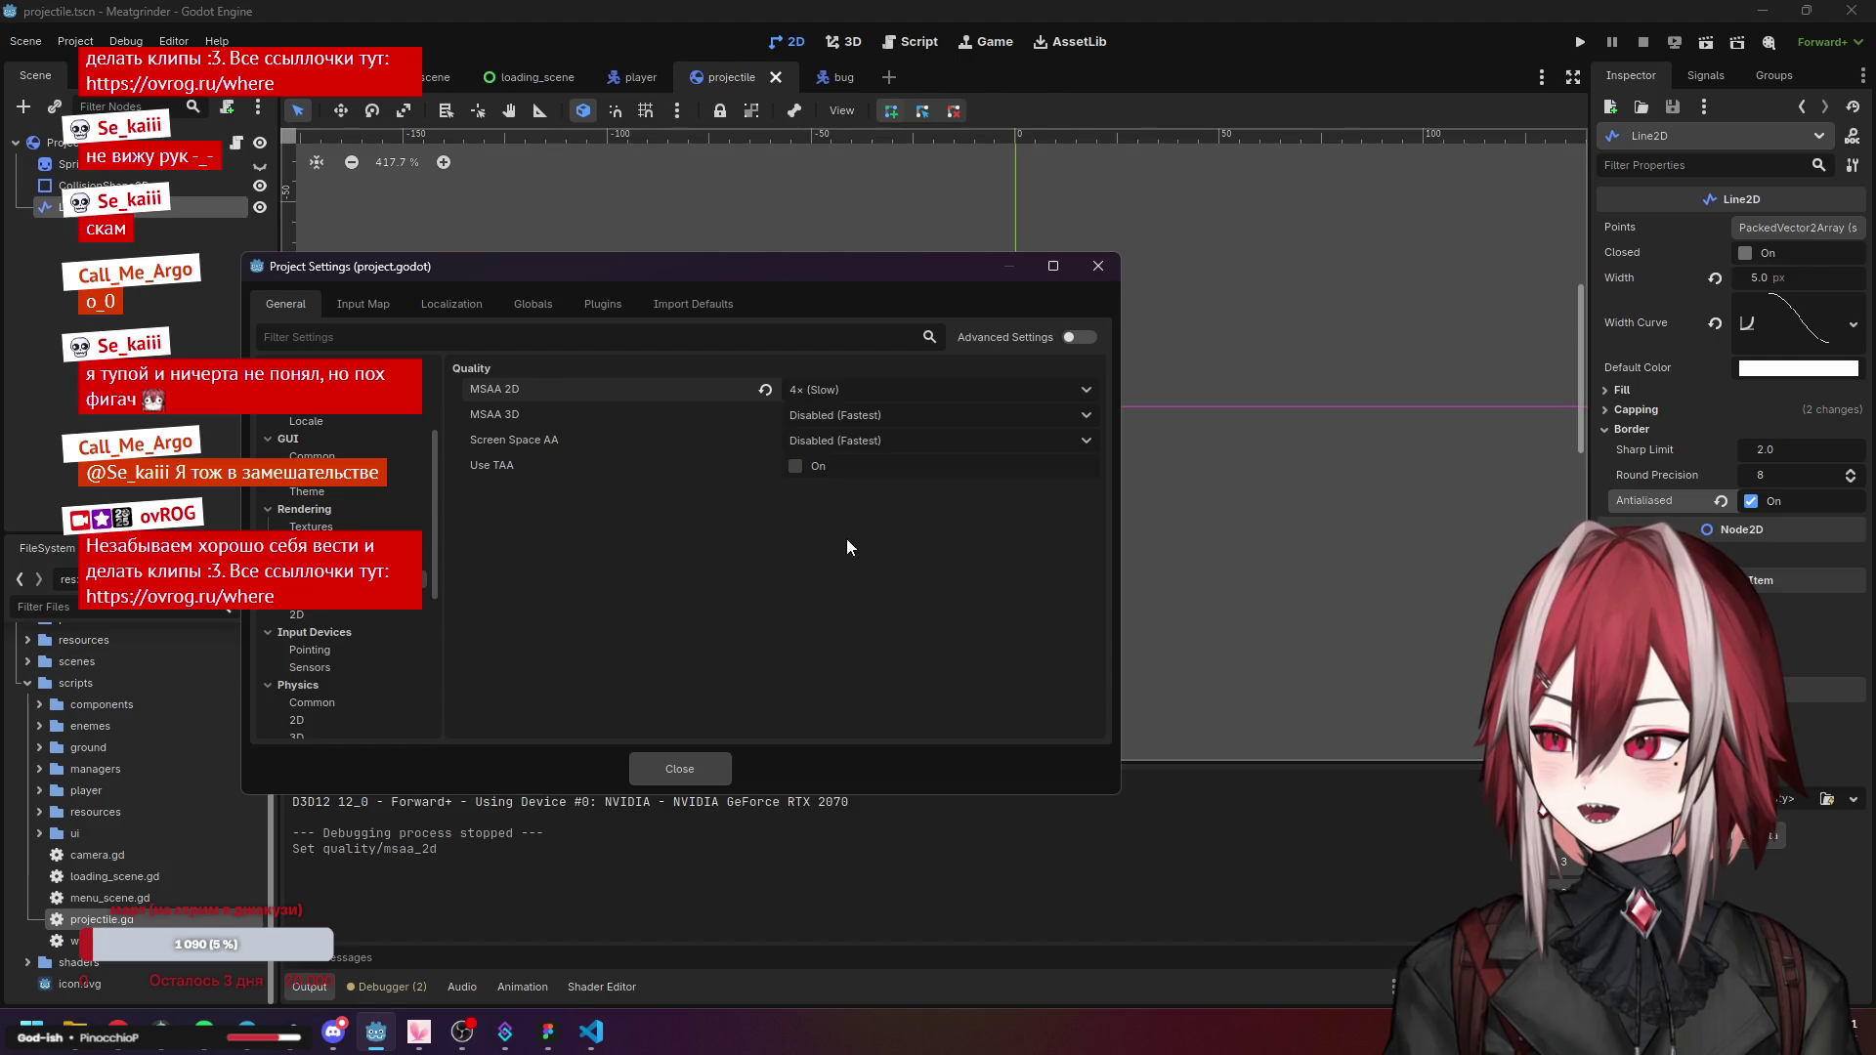
left_click(703, 764)
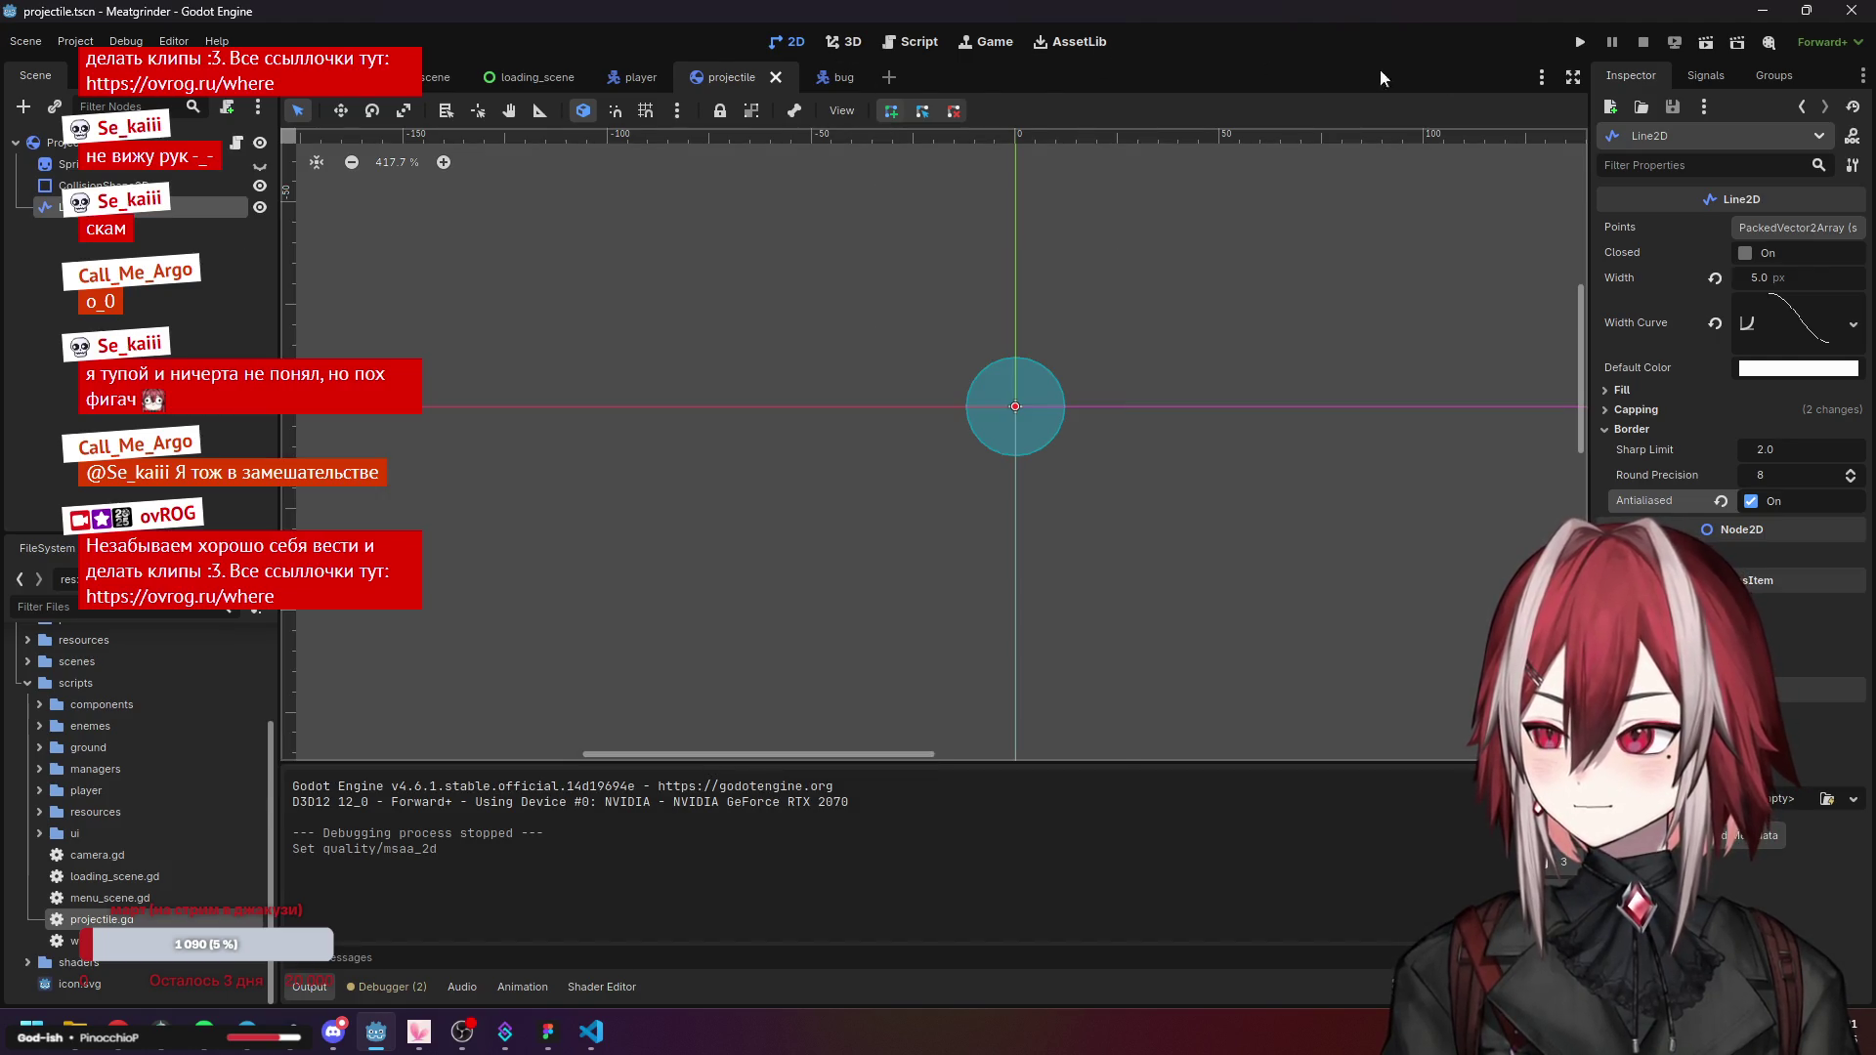
Test-run the game at 4× MSAA, then untick the trail's Antialiased and run it again.
left_click(1580, 42)
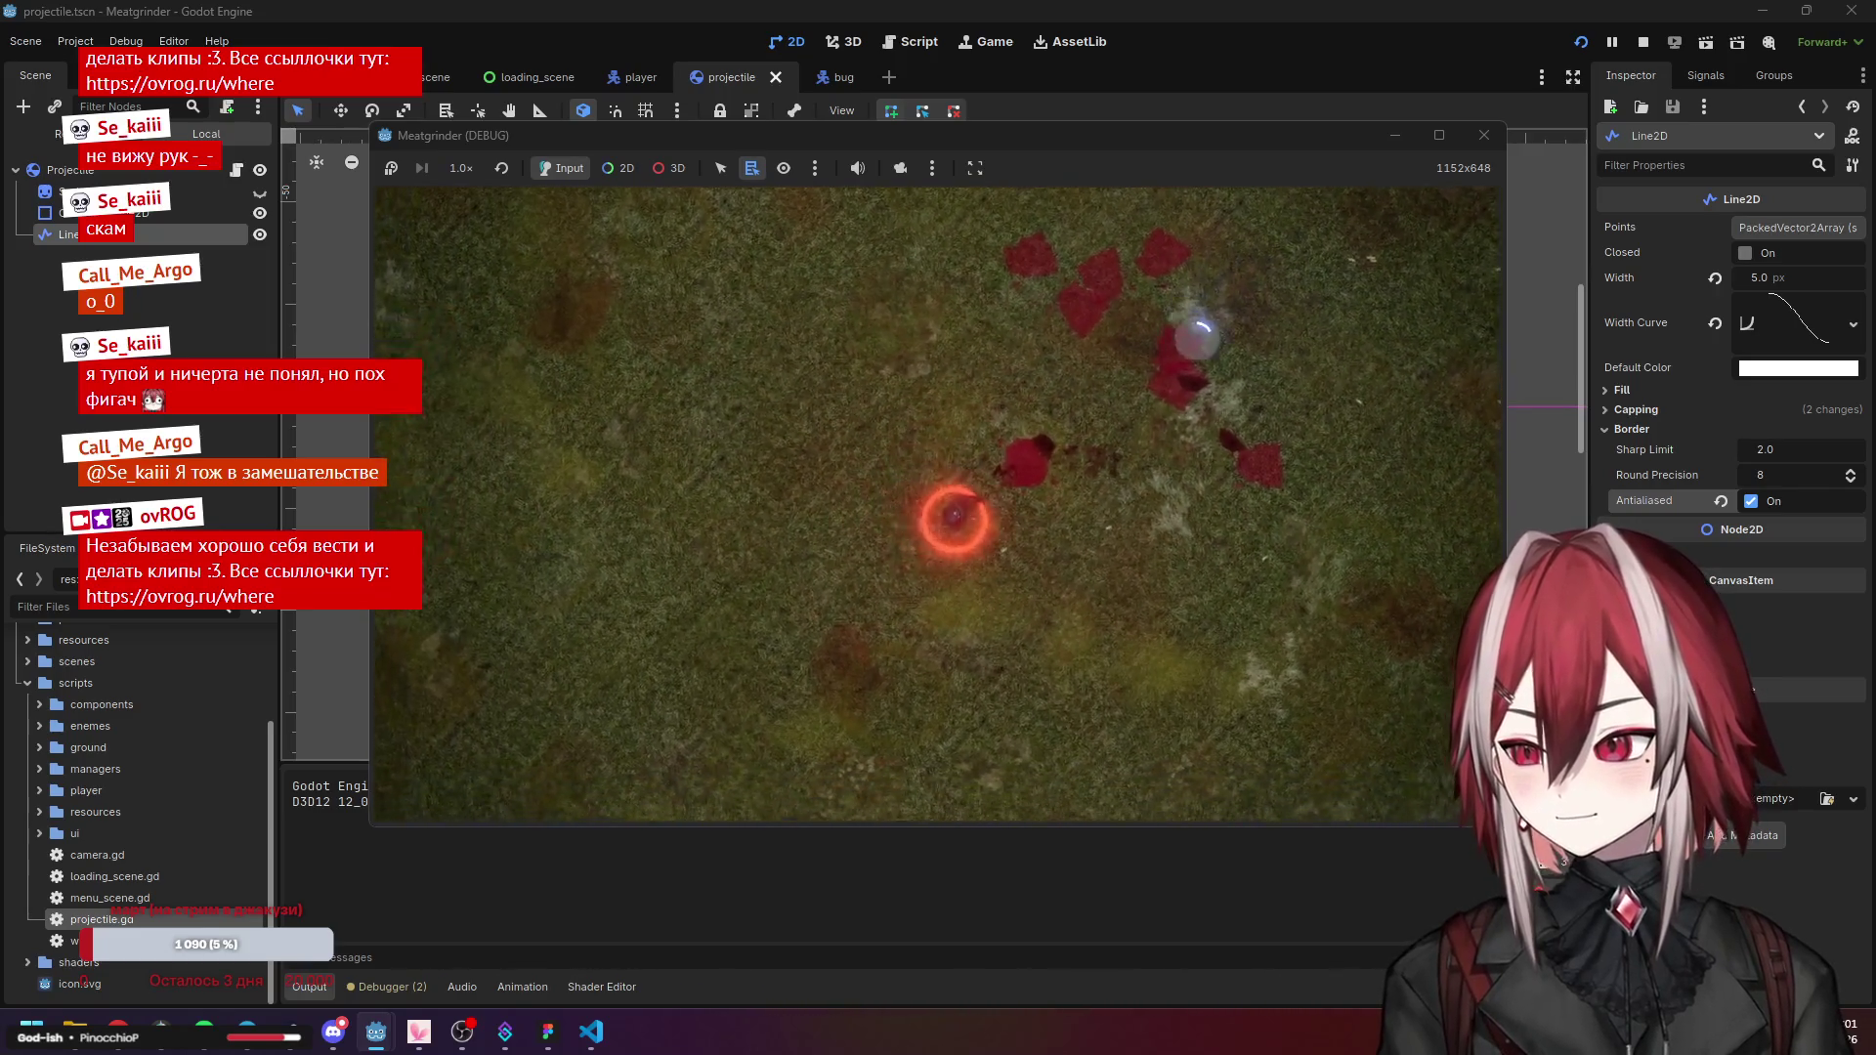
left_click(1484, 135)
left_click(1753, 502)
key("F5")
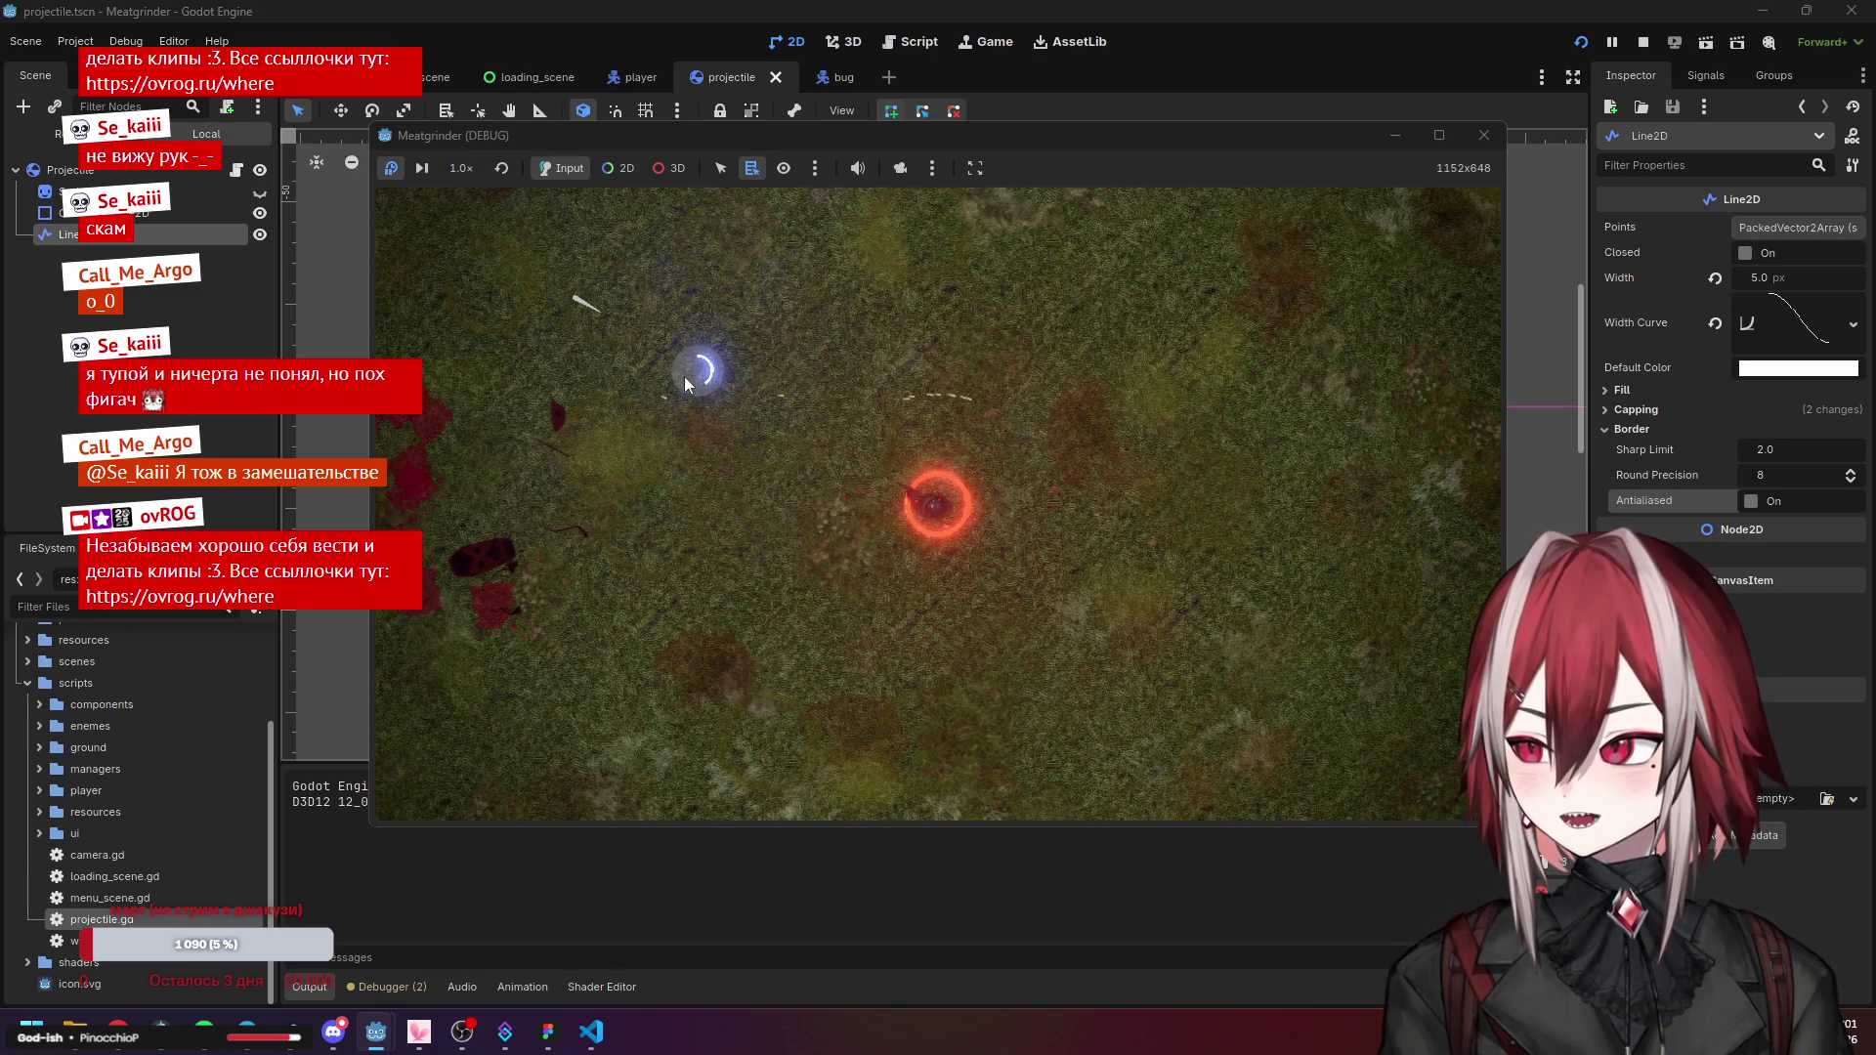
left_click(1485, 135)
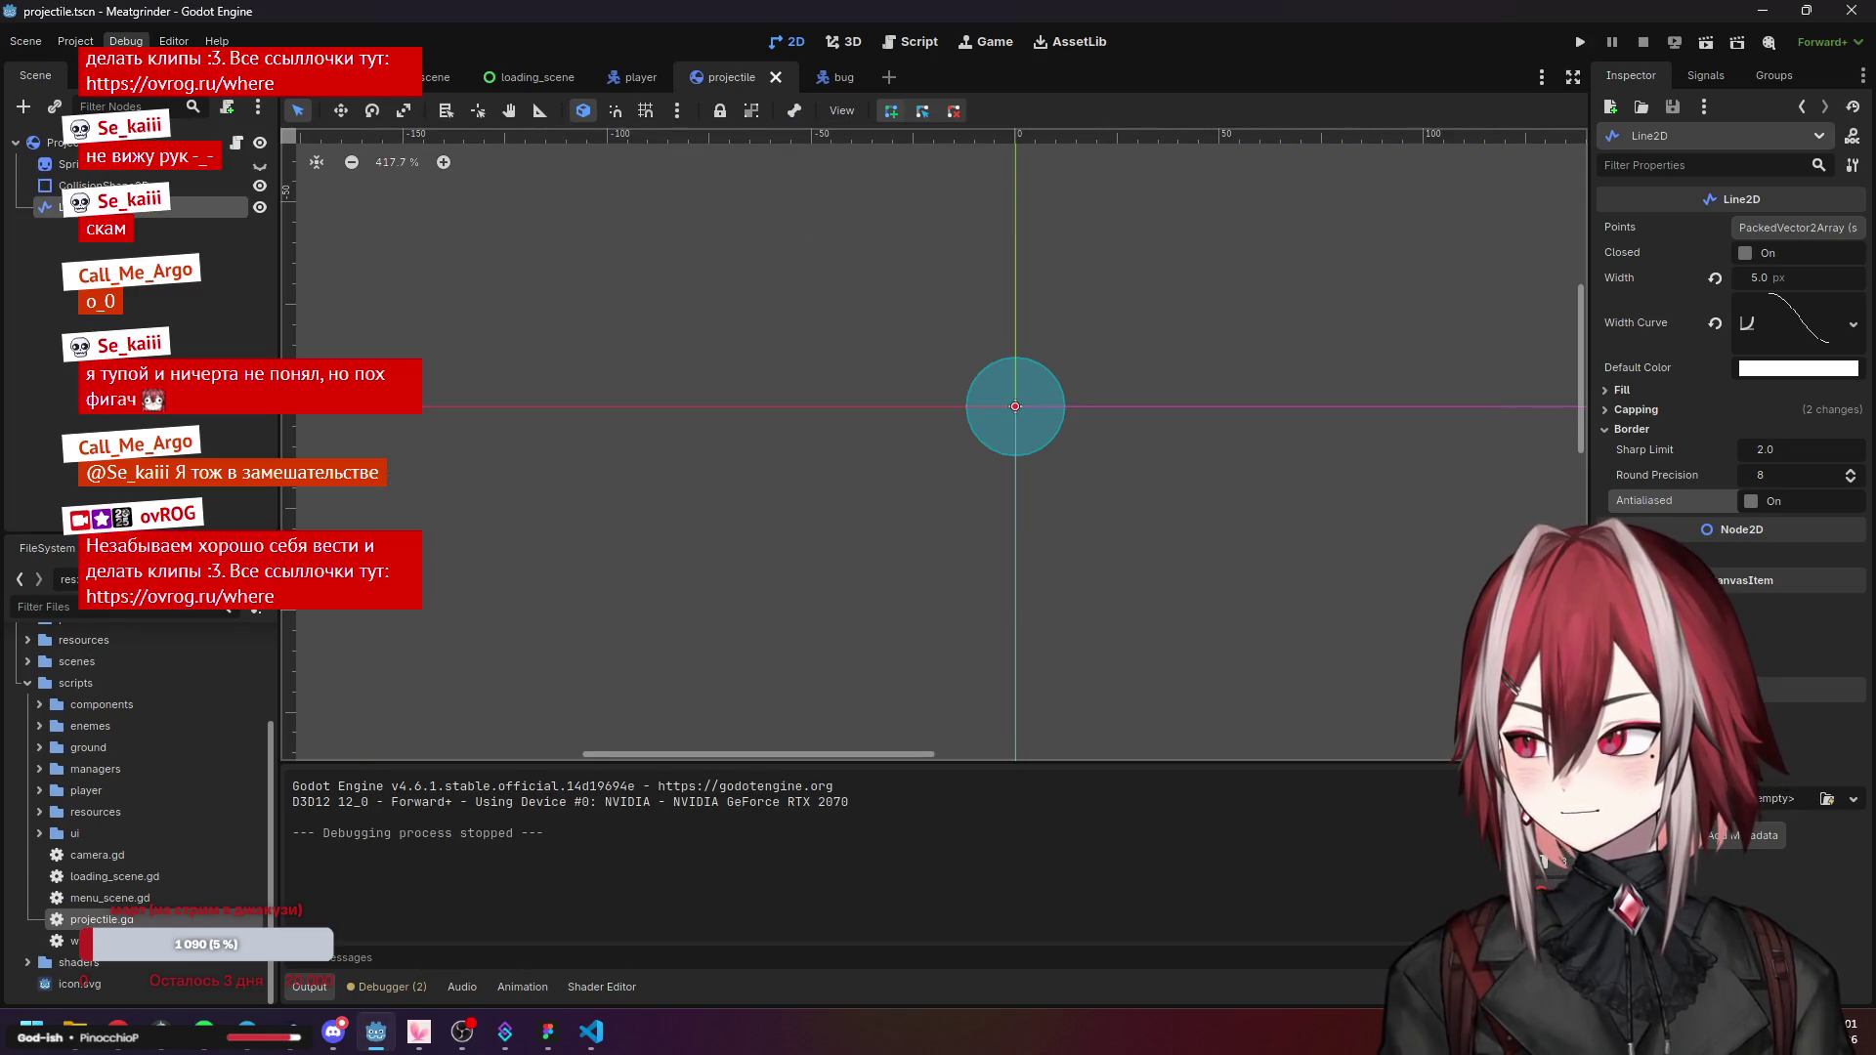
Set MSAA 2D back to Disabled (Fastest), then add a point to the trail line.
left_click(75, 41)
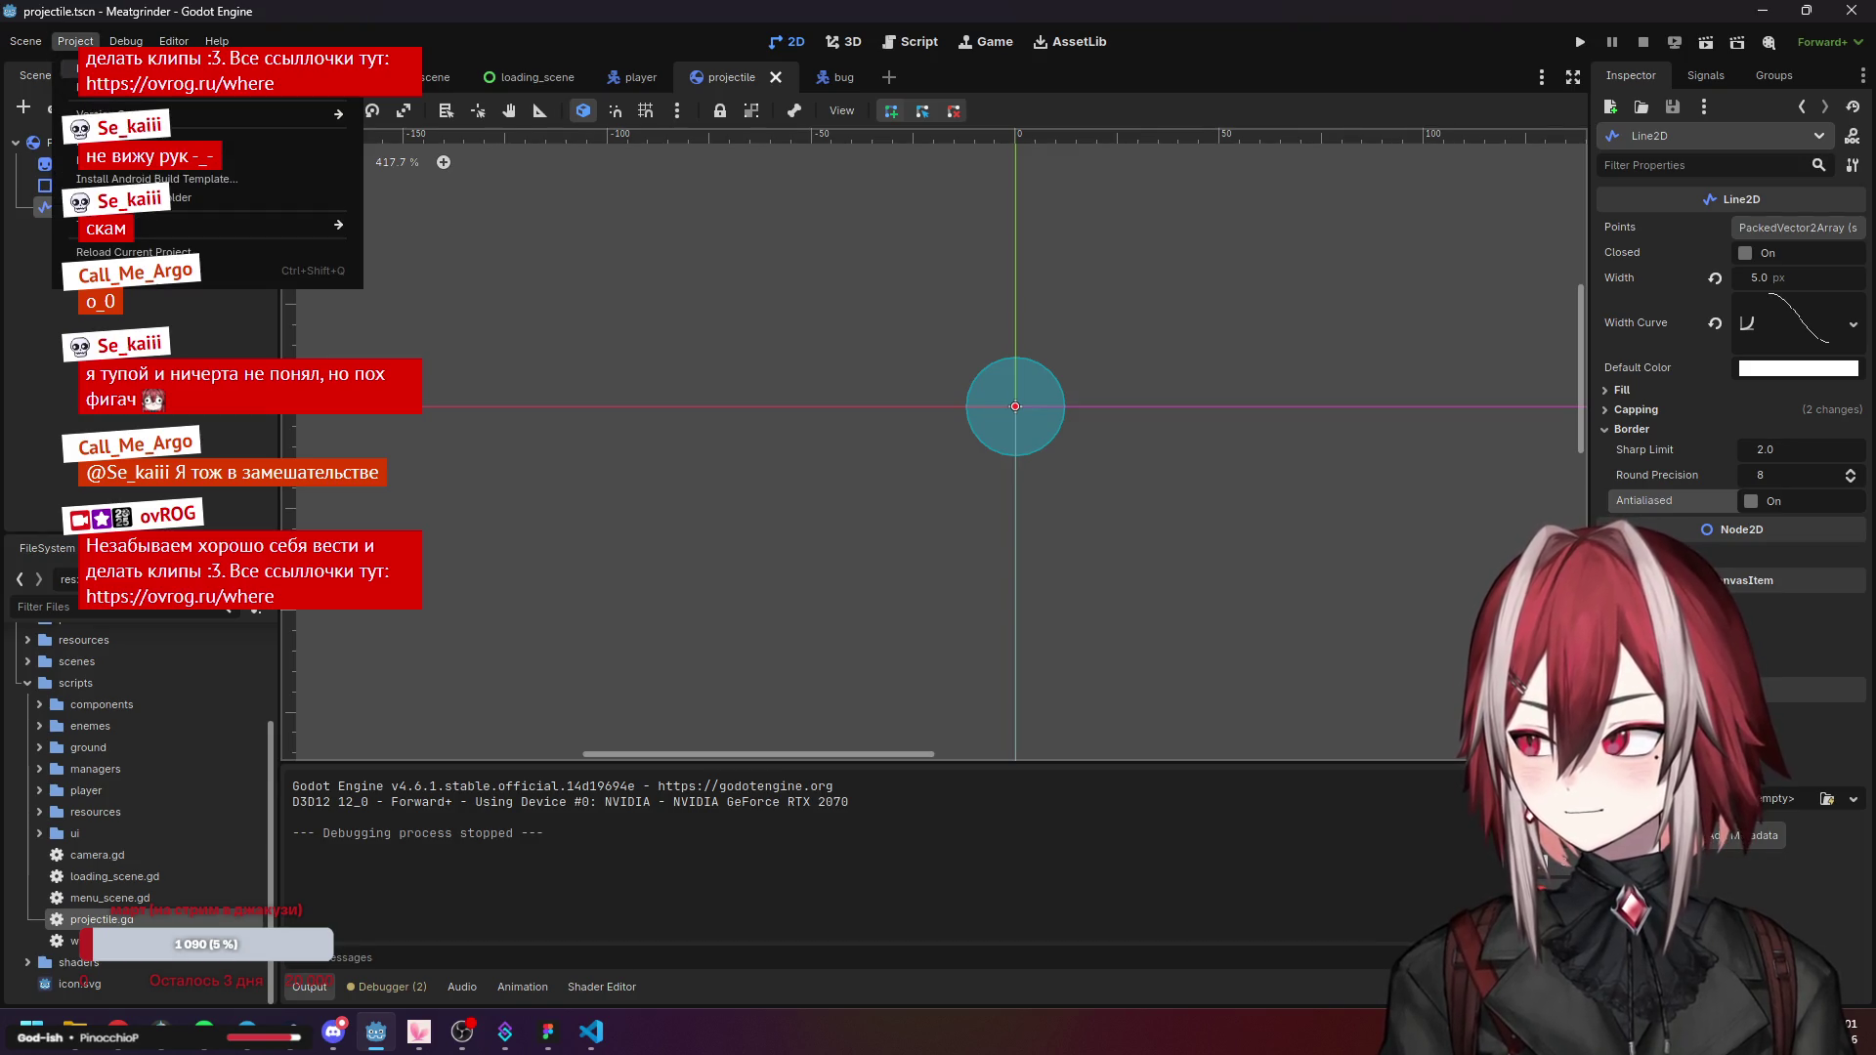
left_click(108, 74)
left_click(807, 389)
left_click(832, 420)
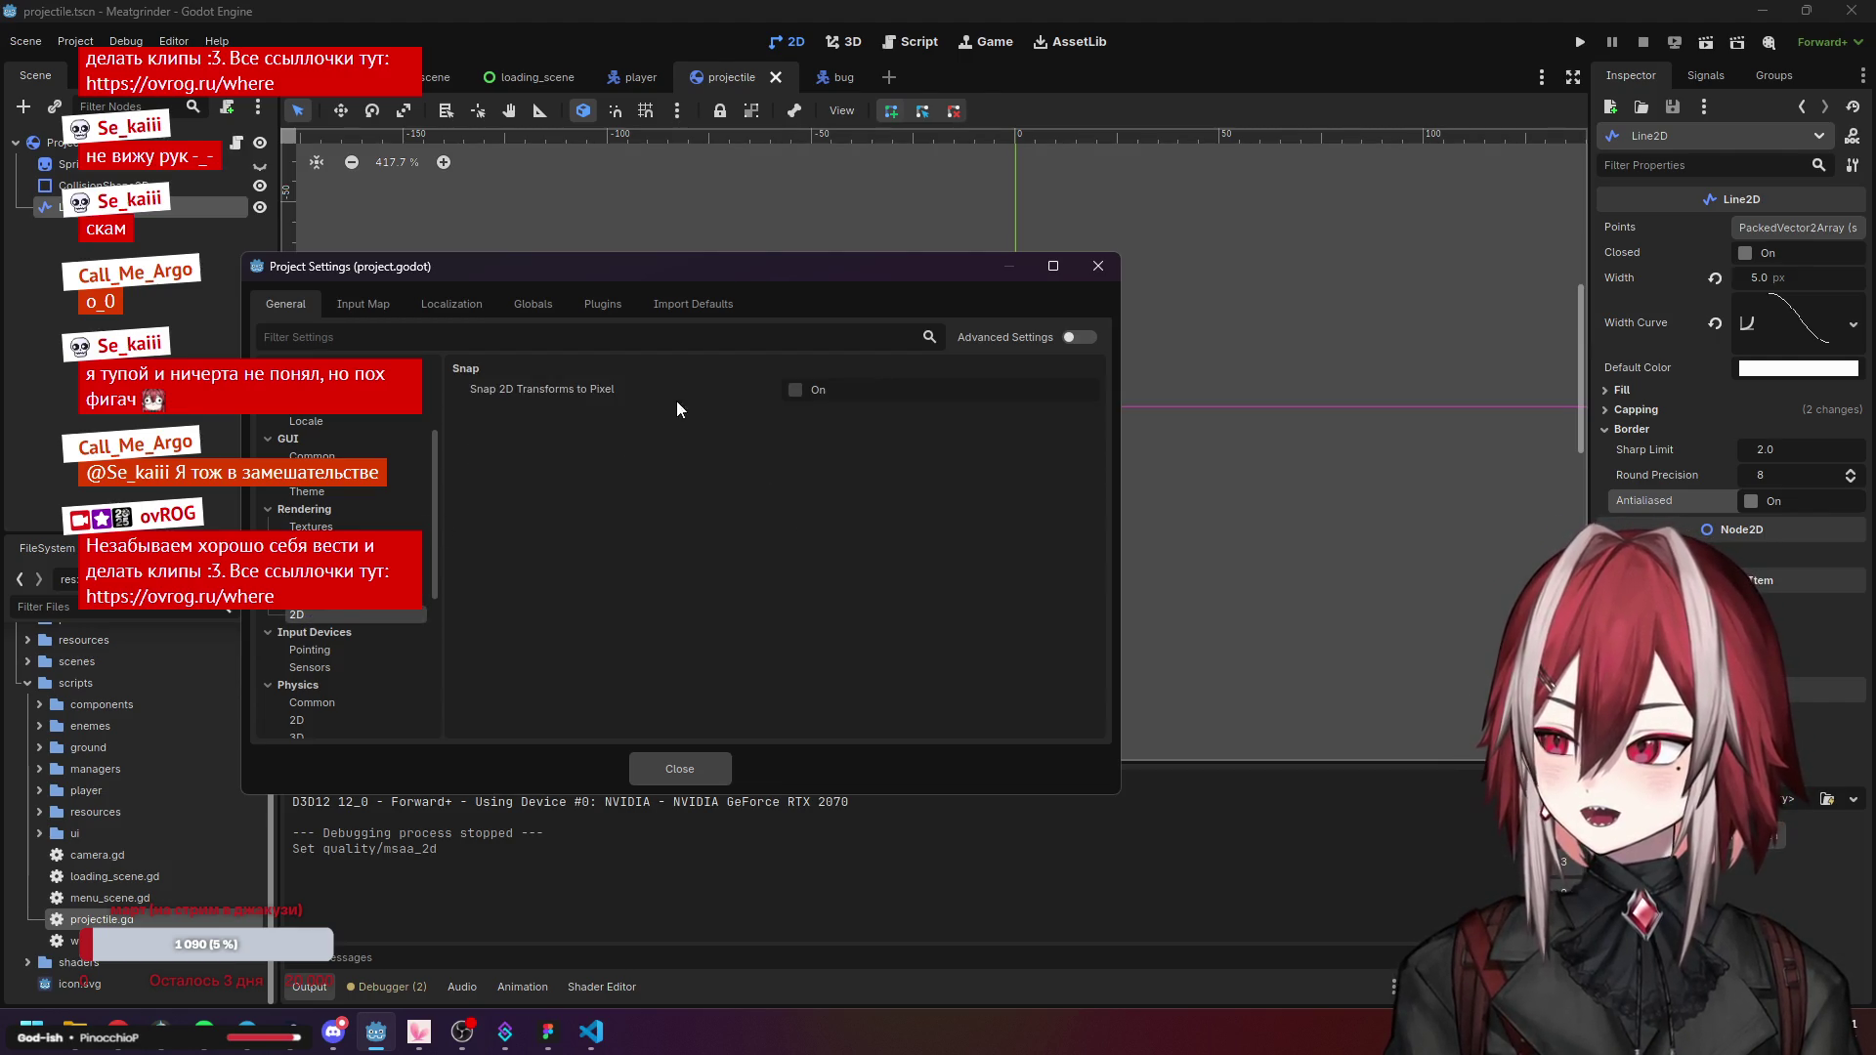
left_click(1098, 266)
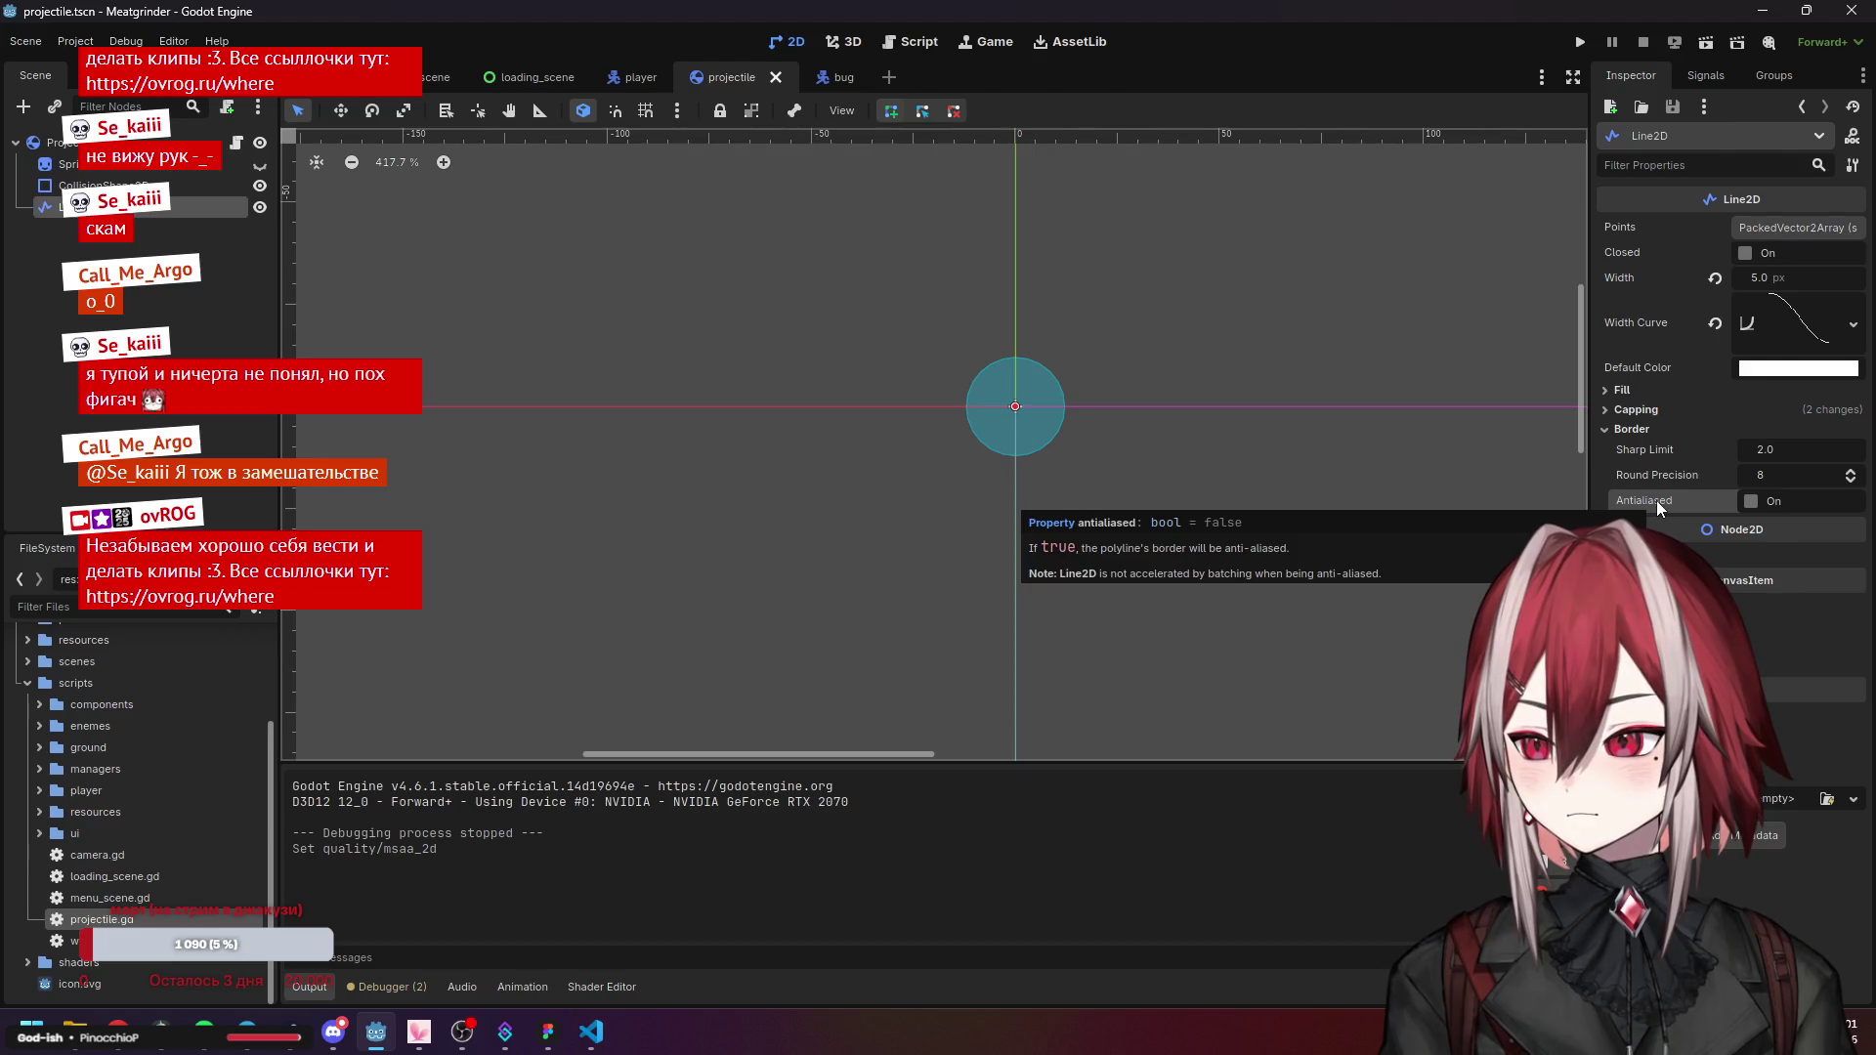
left_click(1085, 469)
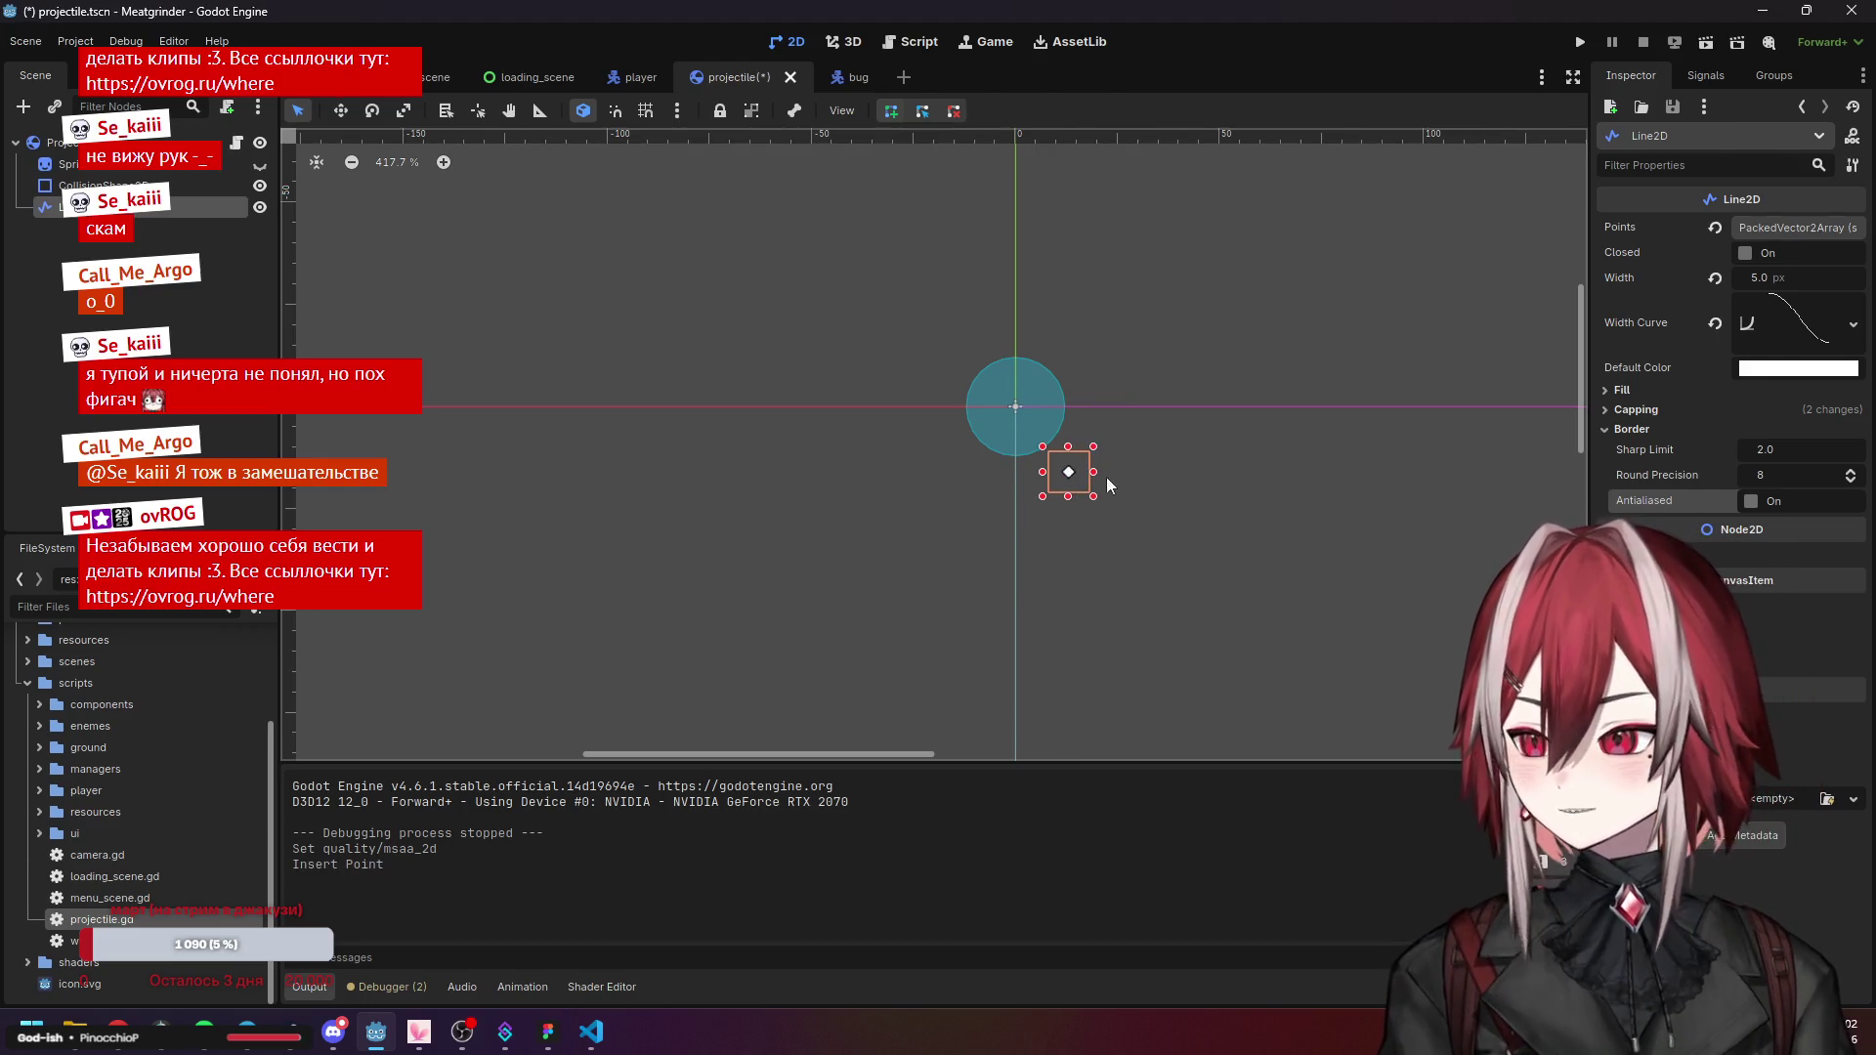
Undo the stray point, add a four-point test zigzag to the trail, and tick Antialiased.
key("ctrl+z")
left_click(704, 431)
left_click(762, 509)
left_click(860, 366)
left_click(955, 529)
scroll(682, 469, "up", 6)
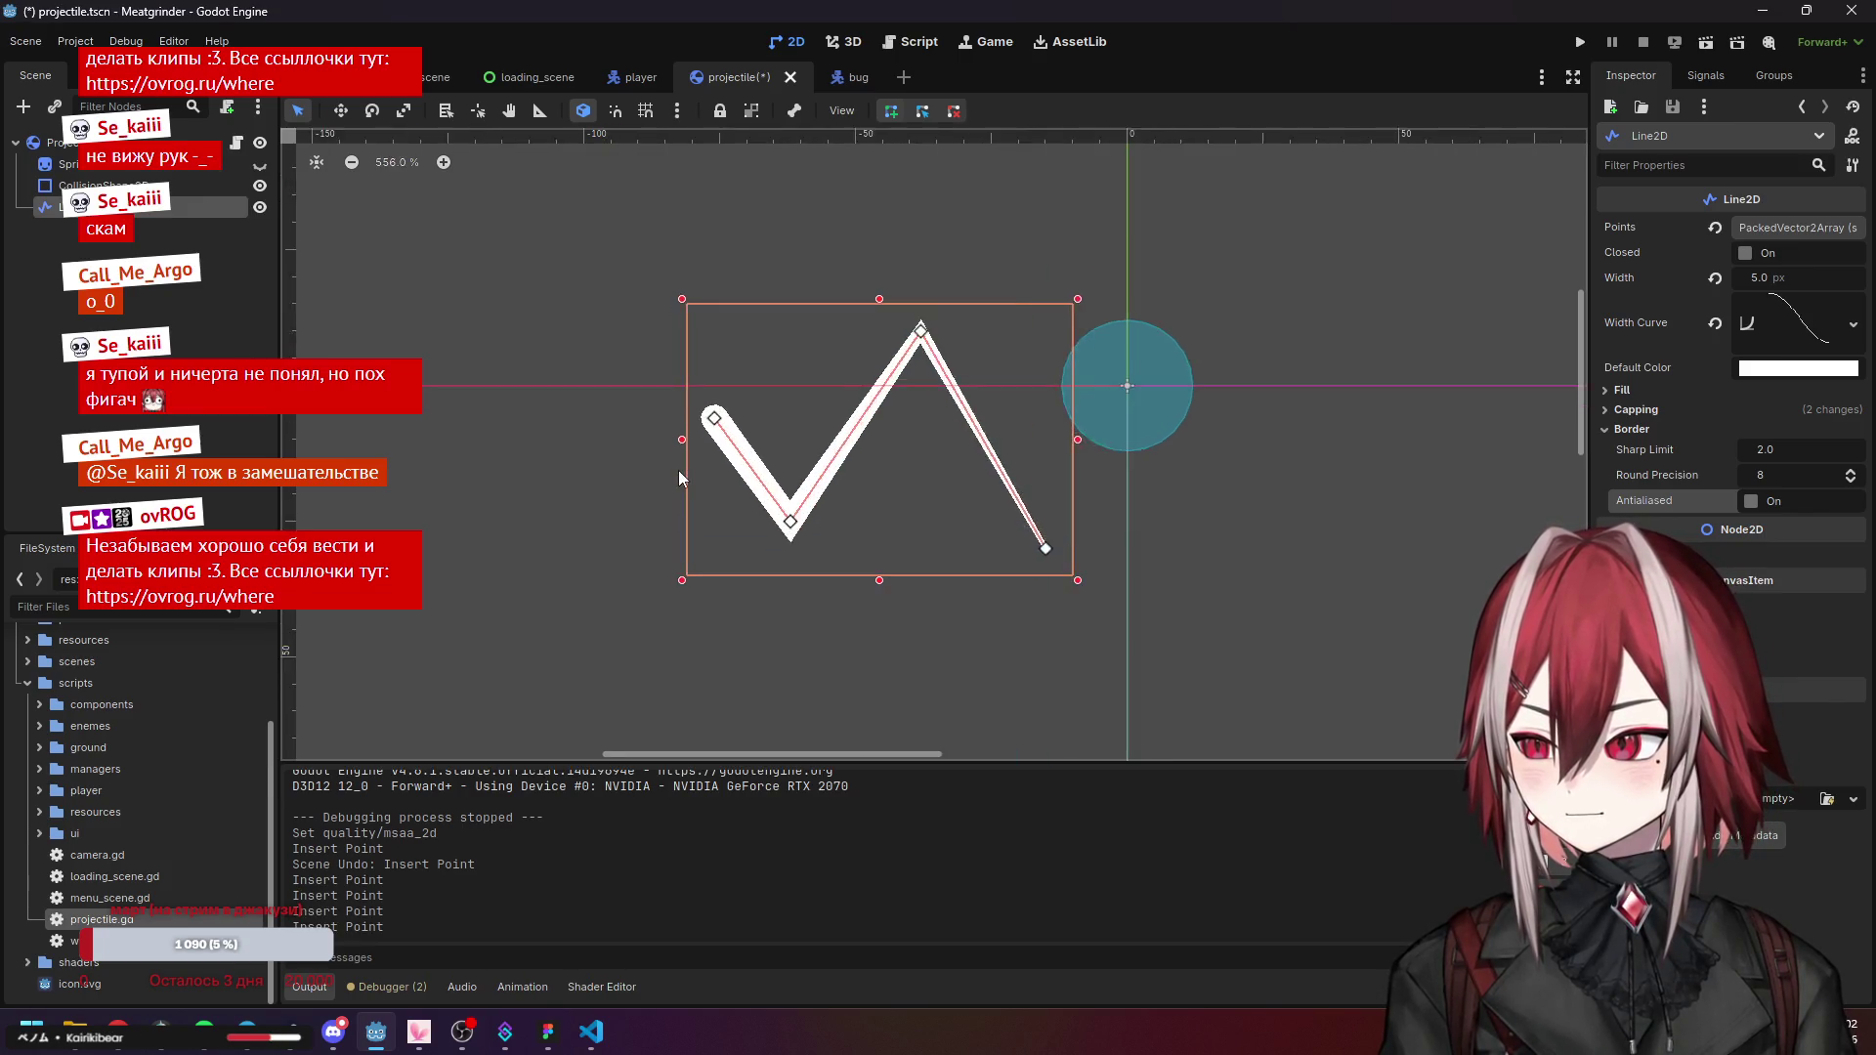
left_click(1750, 502)
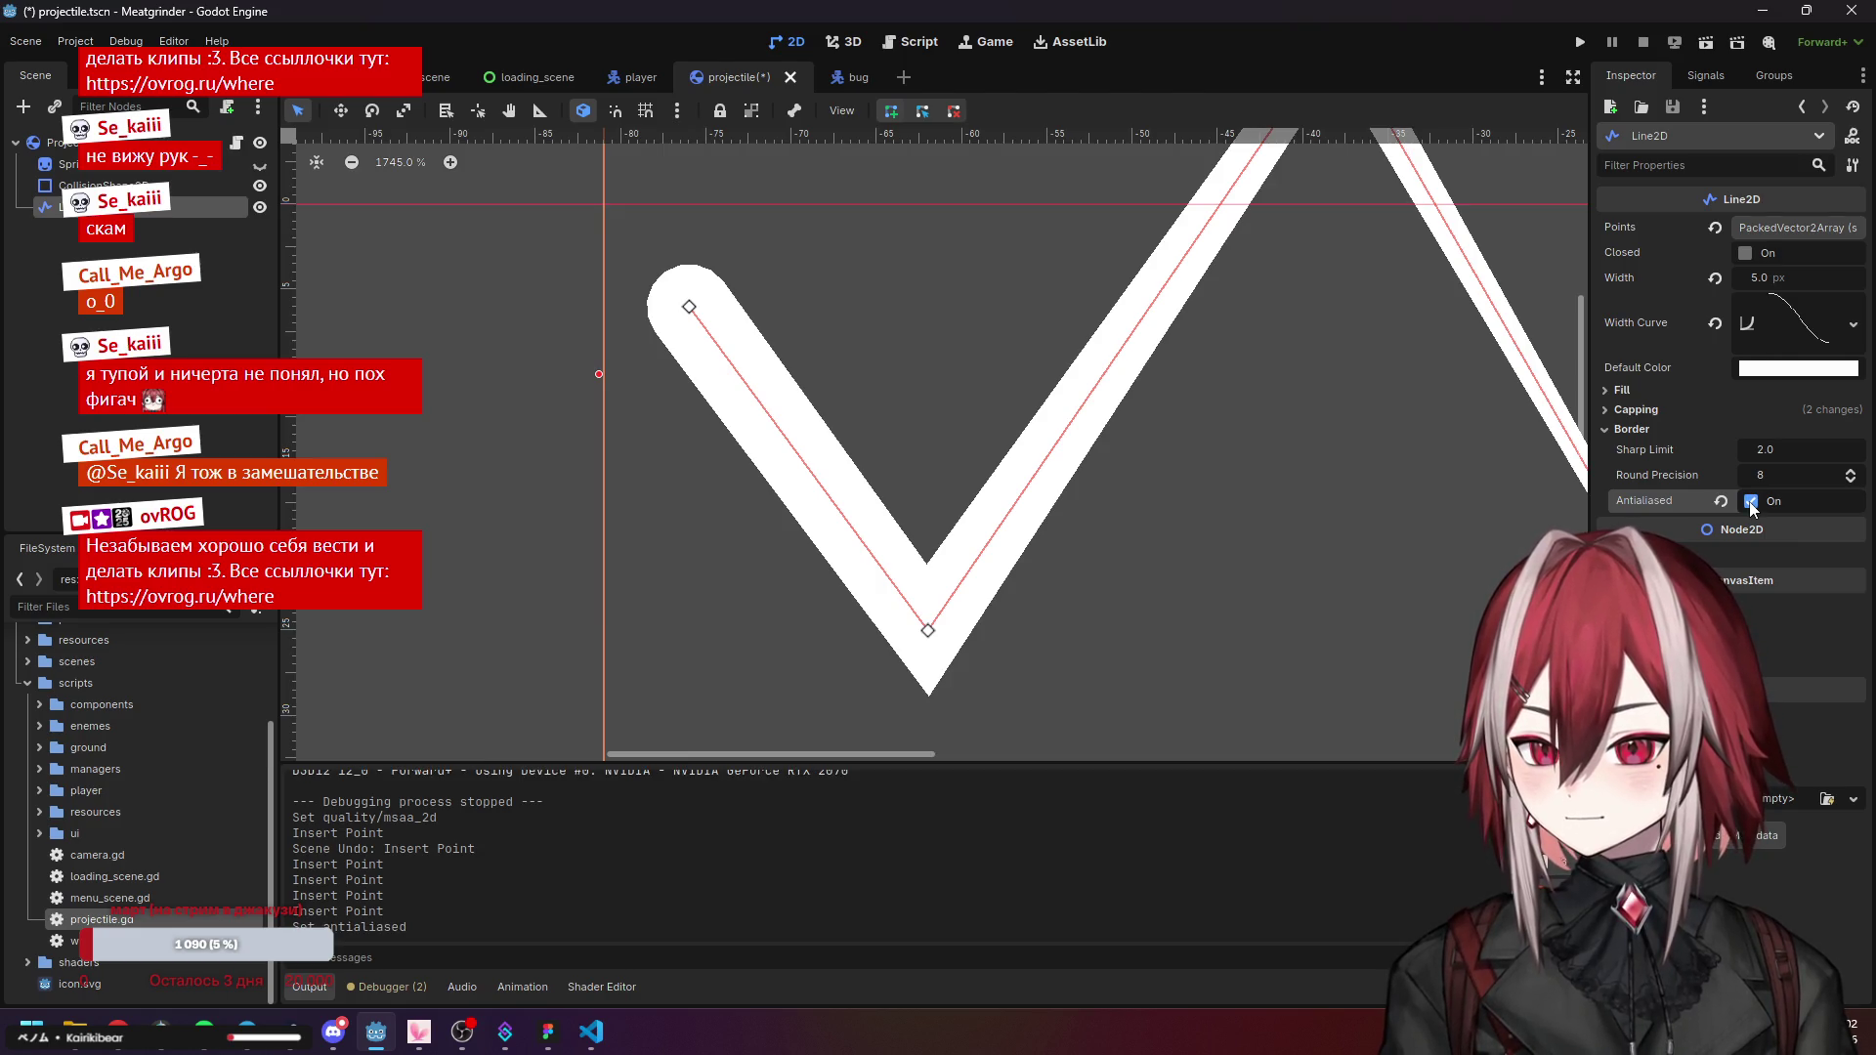
Undo the zigzag and antialiasing changes and save the projectile scene.
scroll(1198, 508, "down", 3)
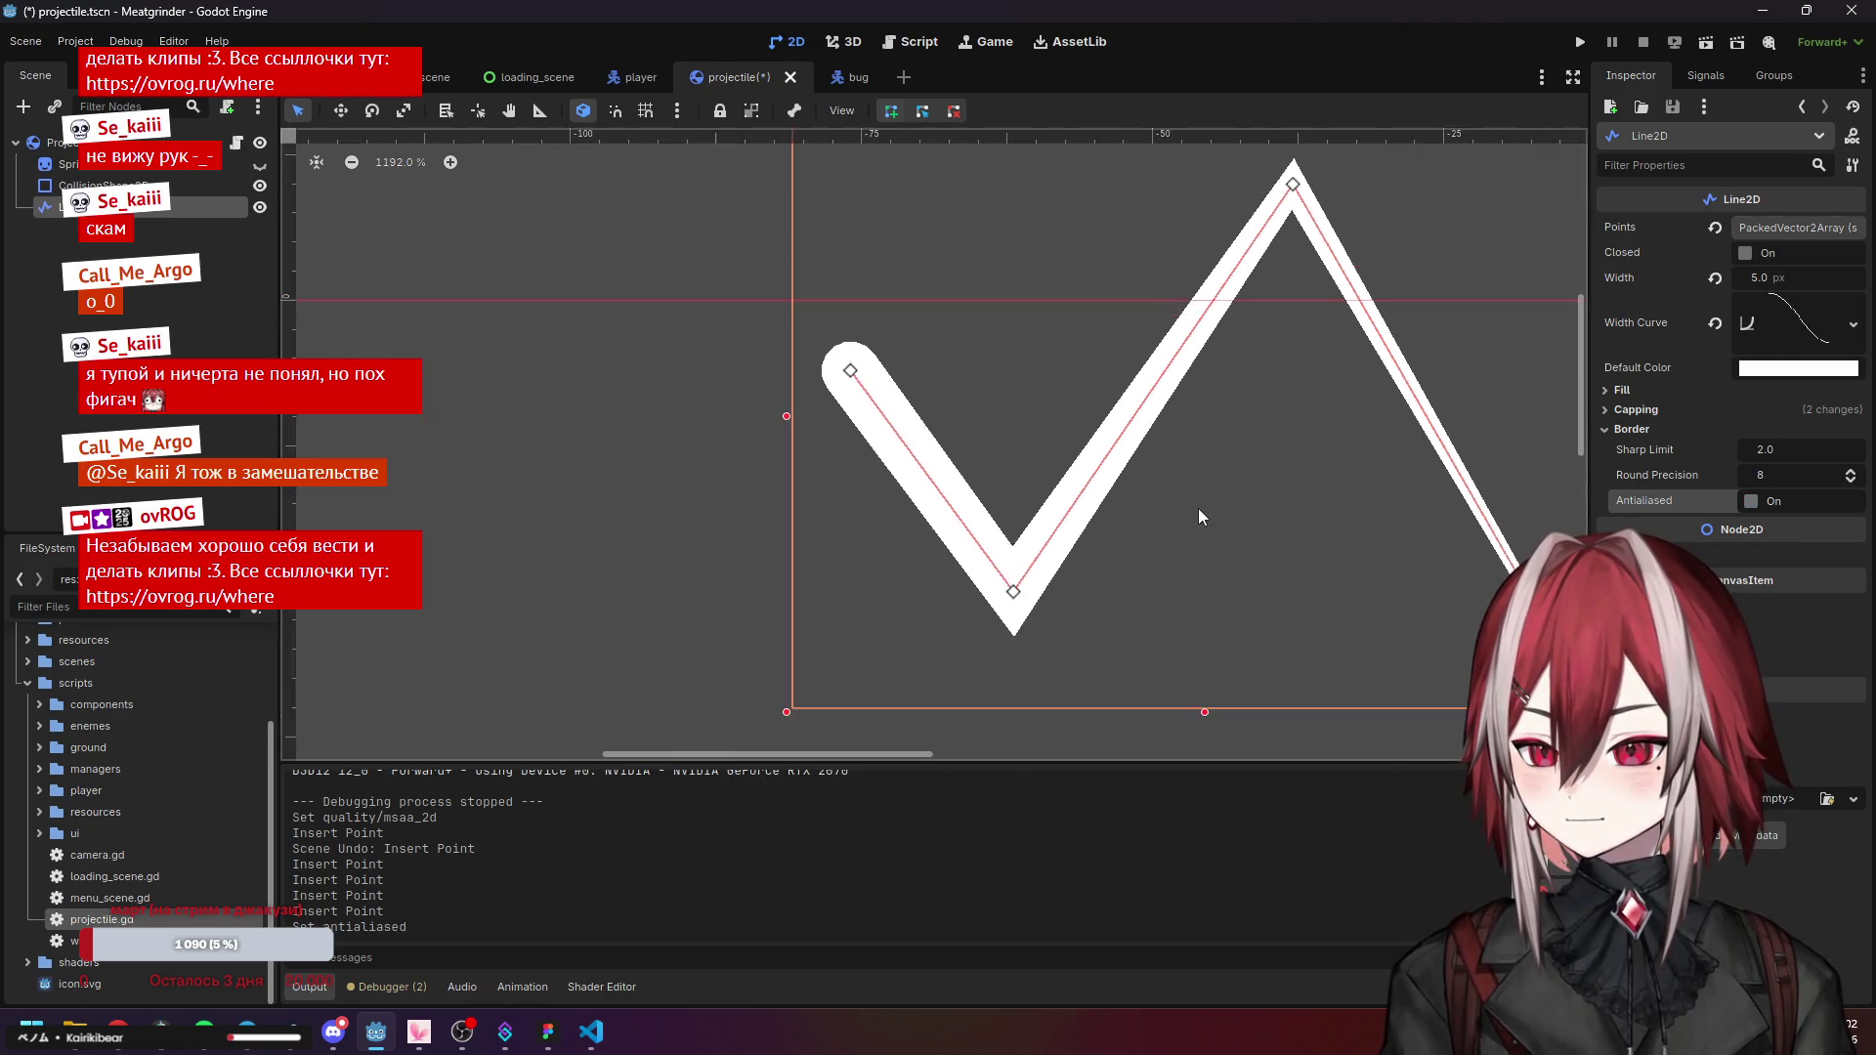
key("ctrl+z")
key("ctrl+z")
key("ctrl+z")
left_click_drag(1199, 511, 1017, 486)
scroll(980, 478, "down", 1)
key("ctrl+s")
left_click(102, 165)
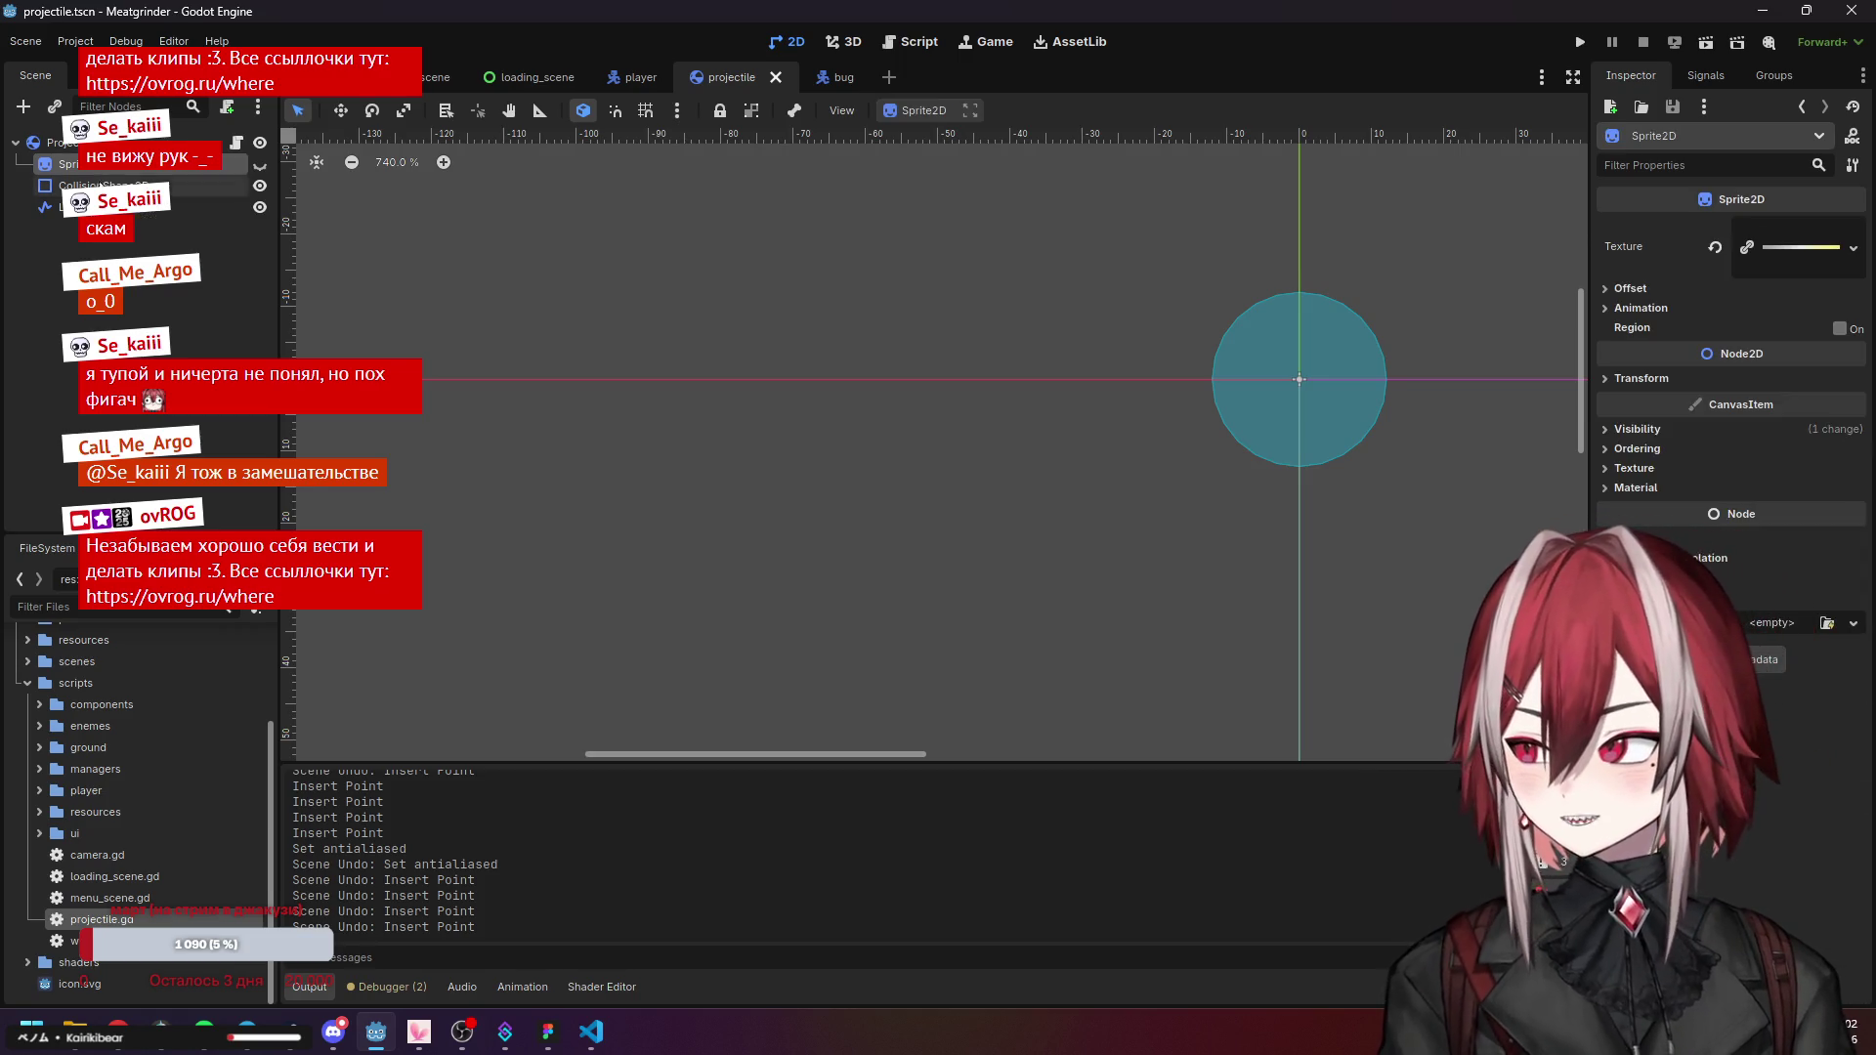
Delete the Sprite2D node and give the Line2D's Fill a New Gradient.
key("Delete")
left_click(870, 539)
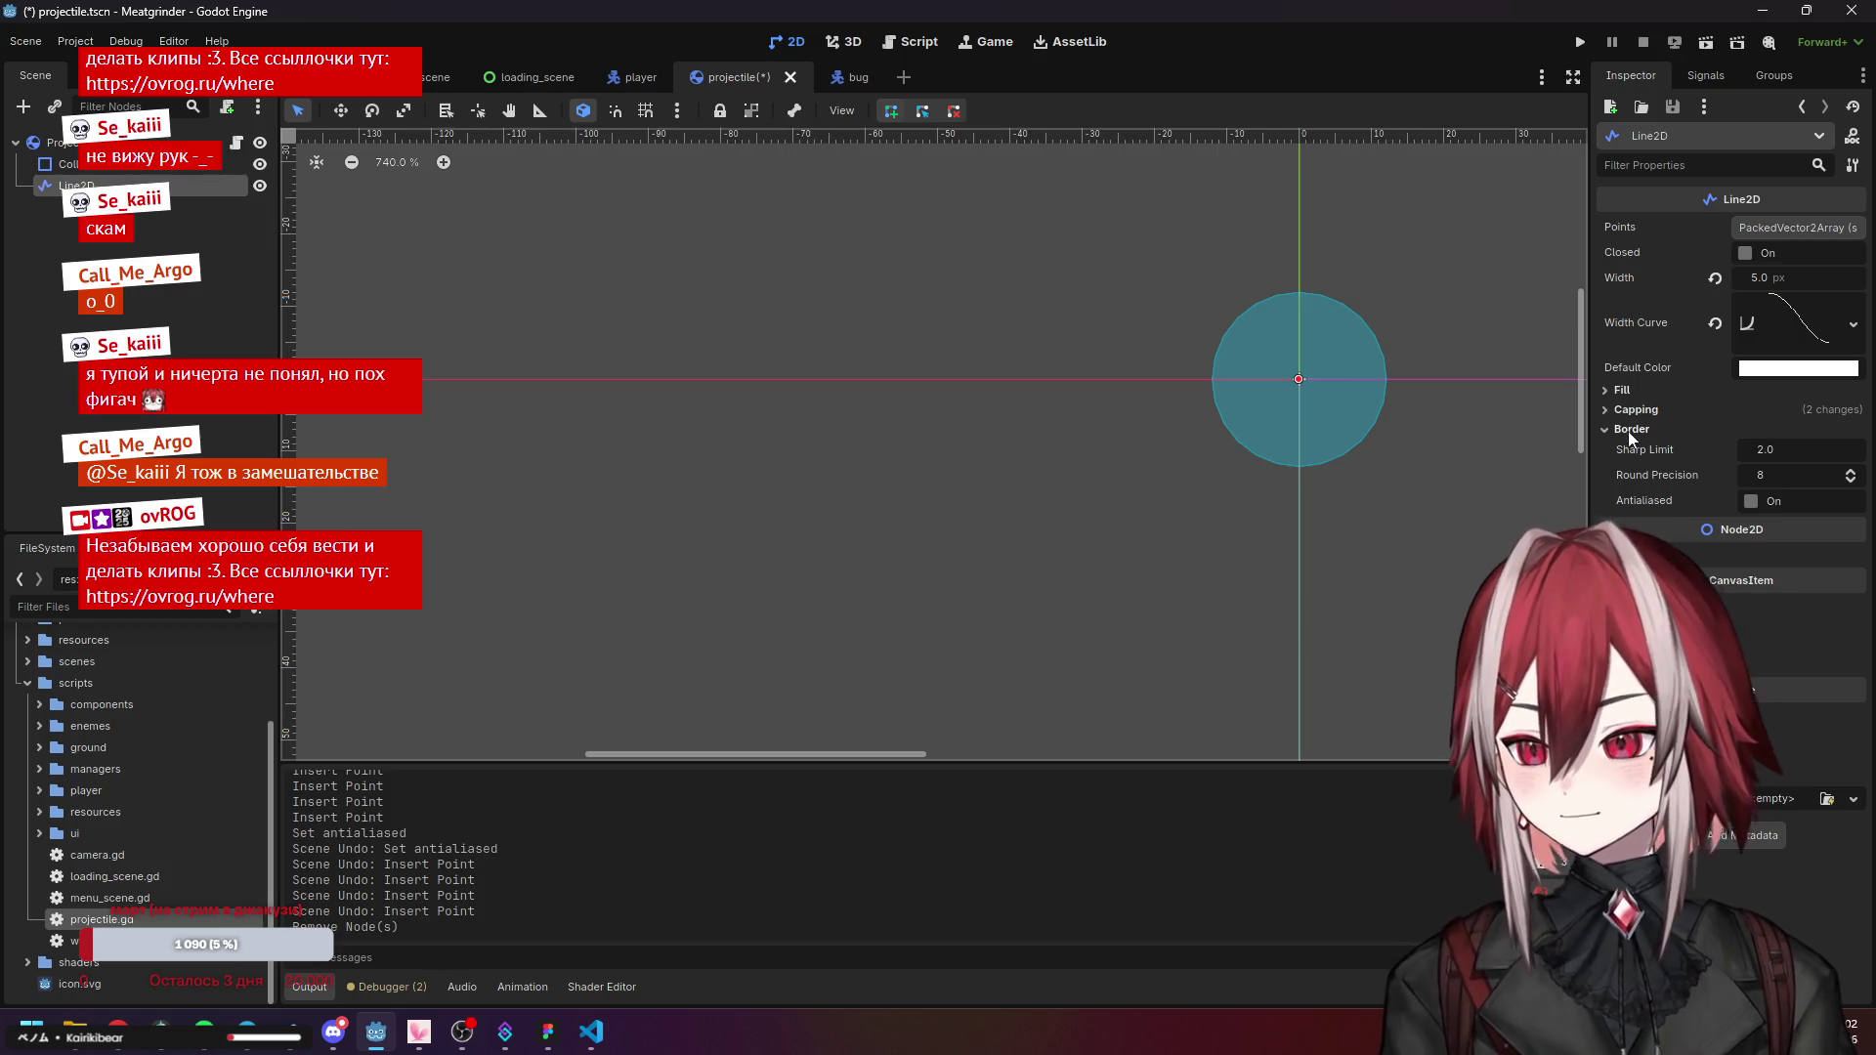
left_click(1630, 430)
left_click(1627, 395)
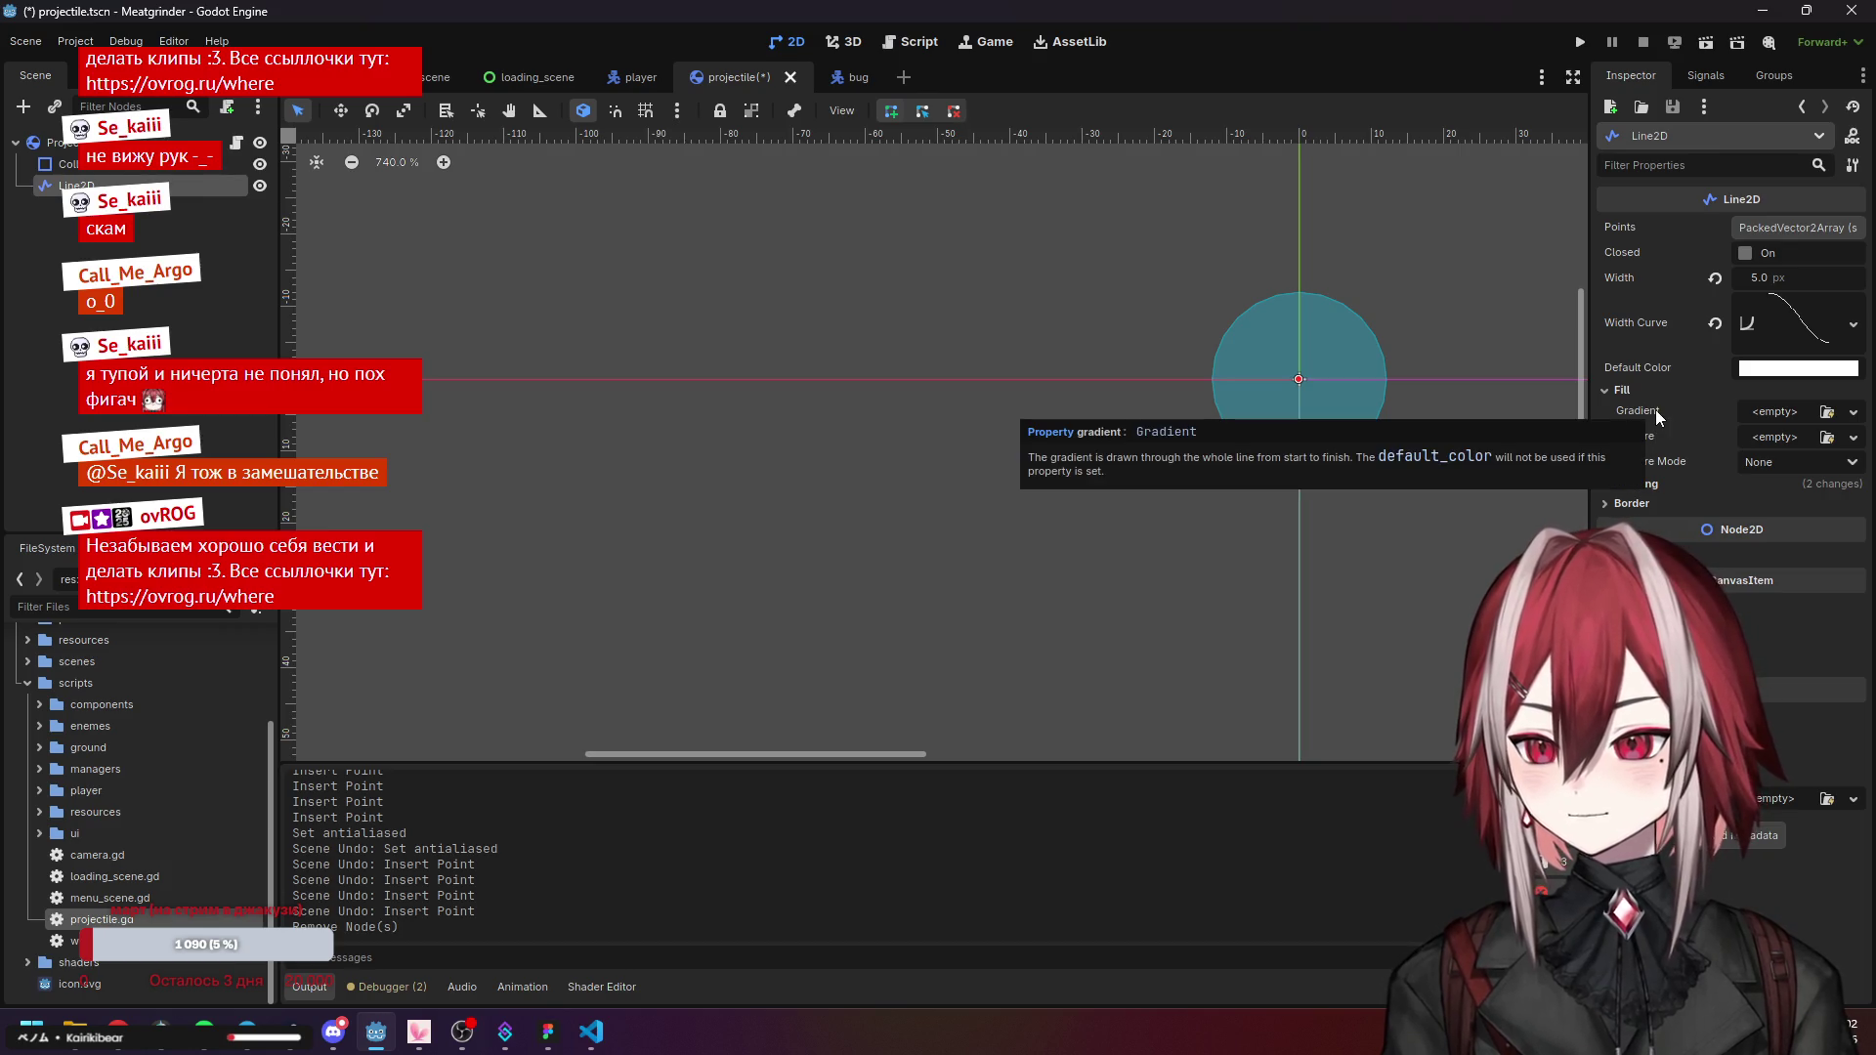
left_click(1855, 413)
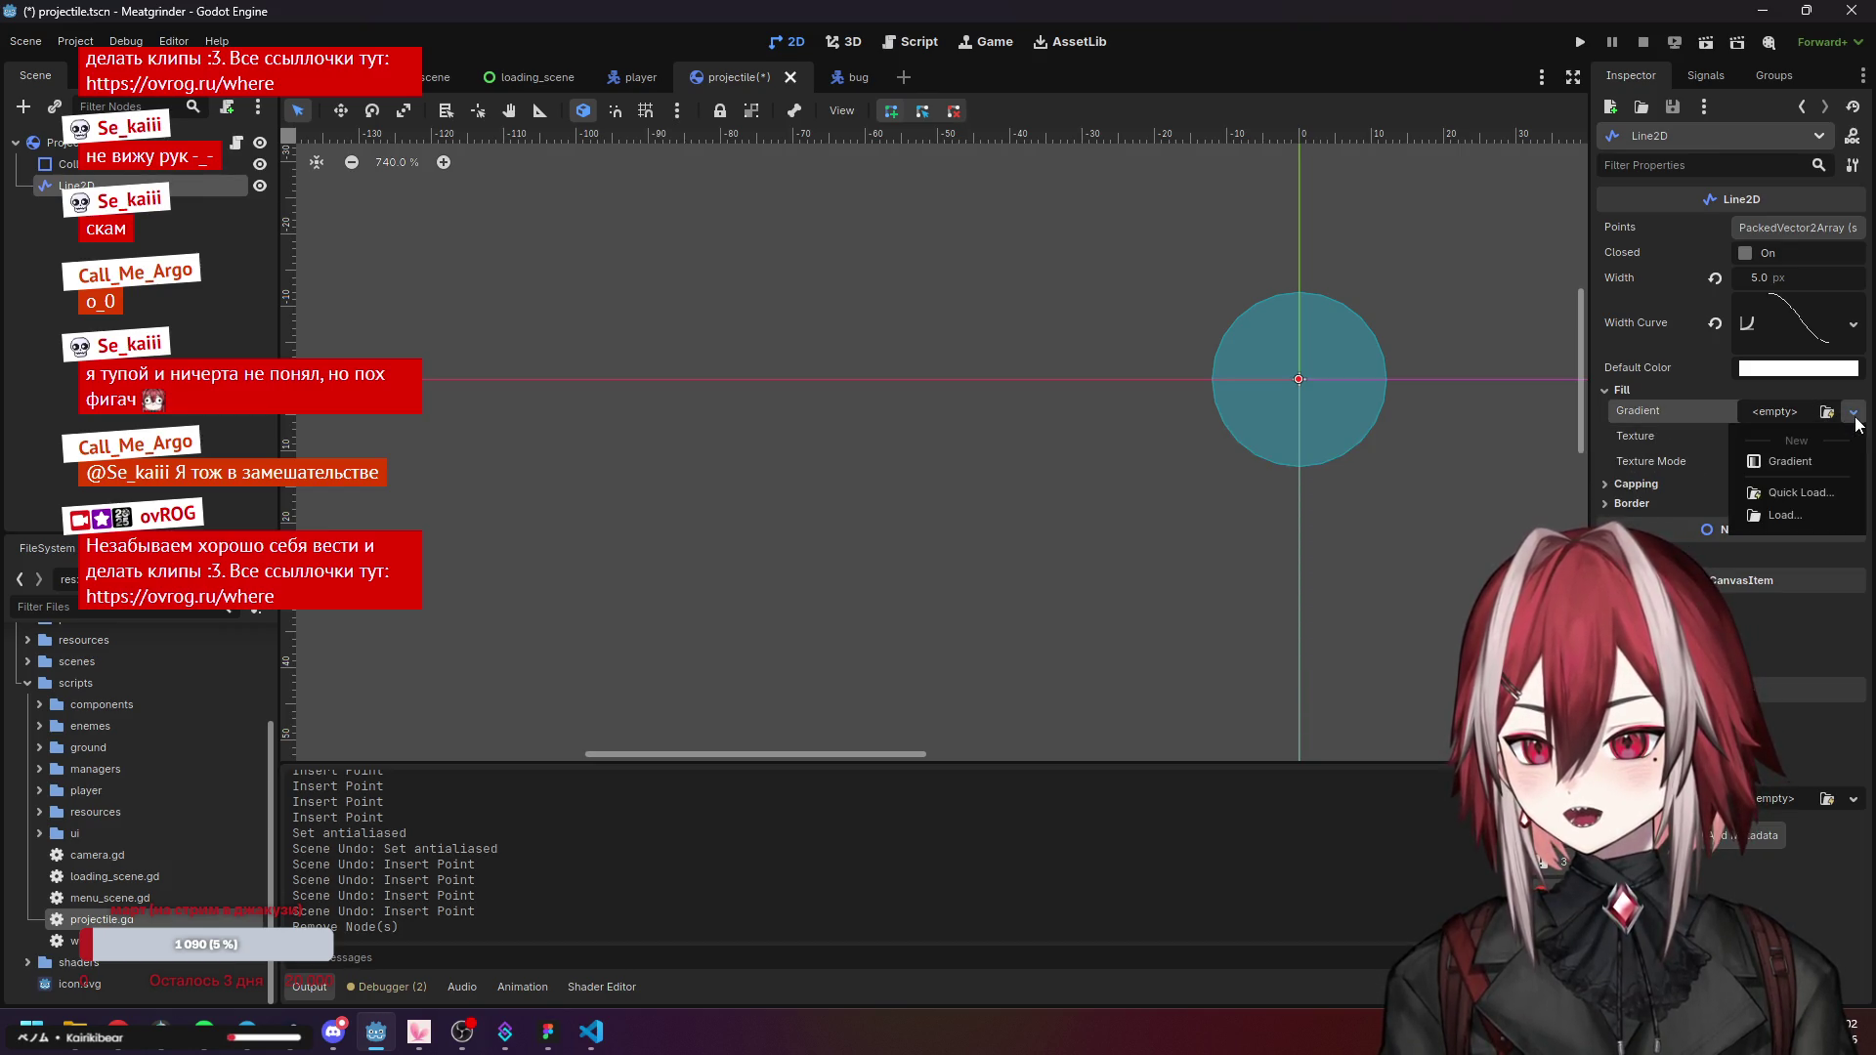
left_click(1806, 457)
left_click(1778, 416)
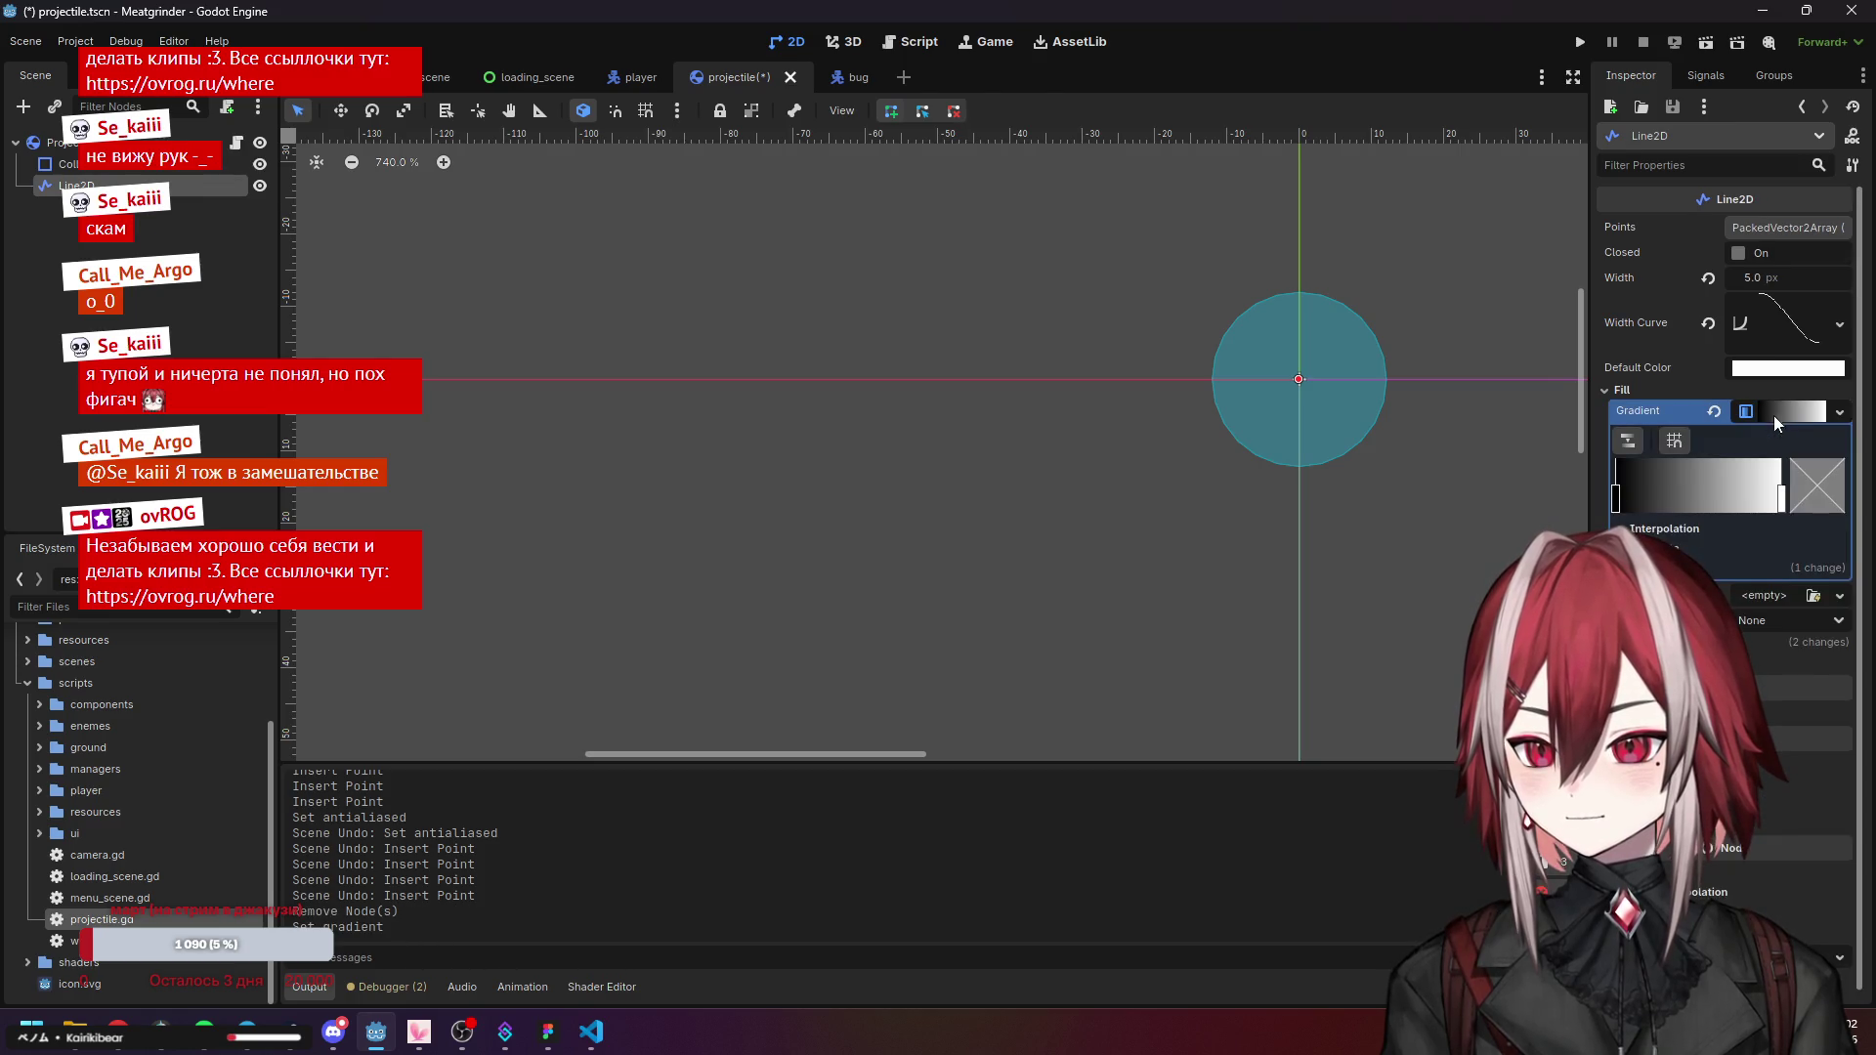
Recolor the gradient's left stop yellow, then run the game with F5.
left_click(1628, 499)
left_click(1819, 486)
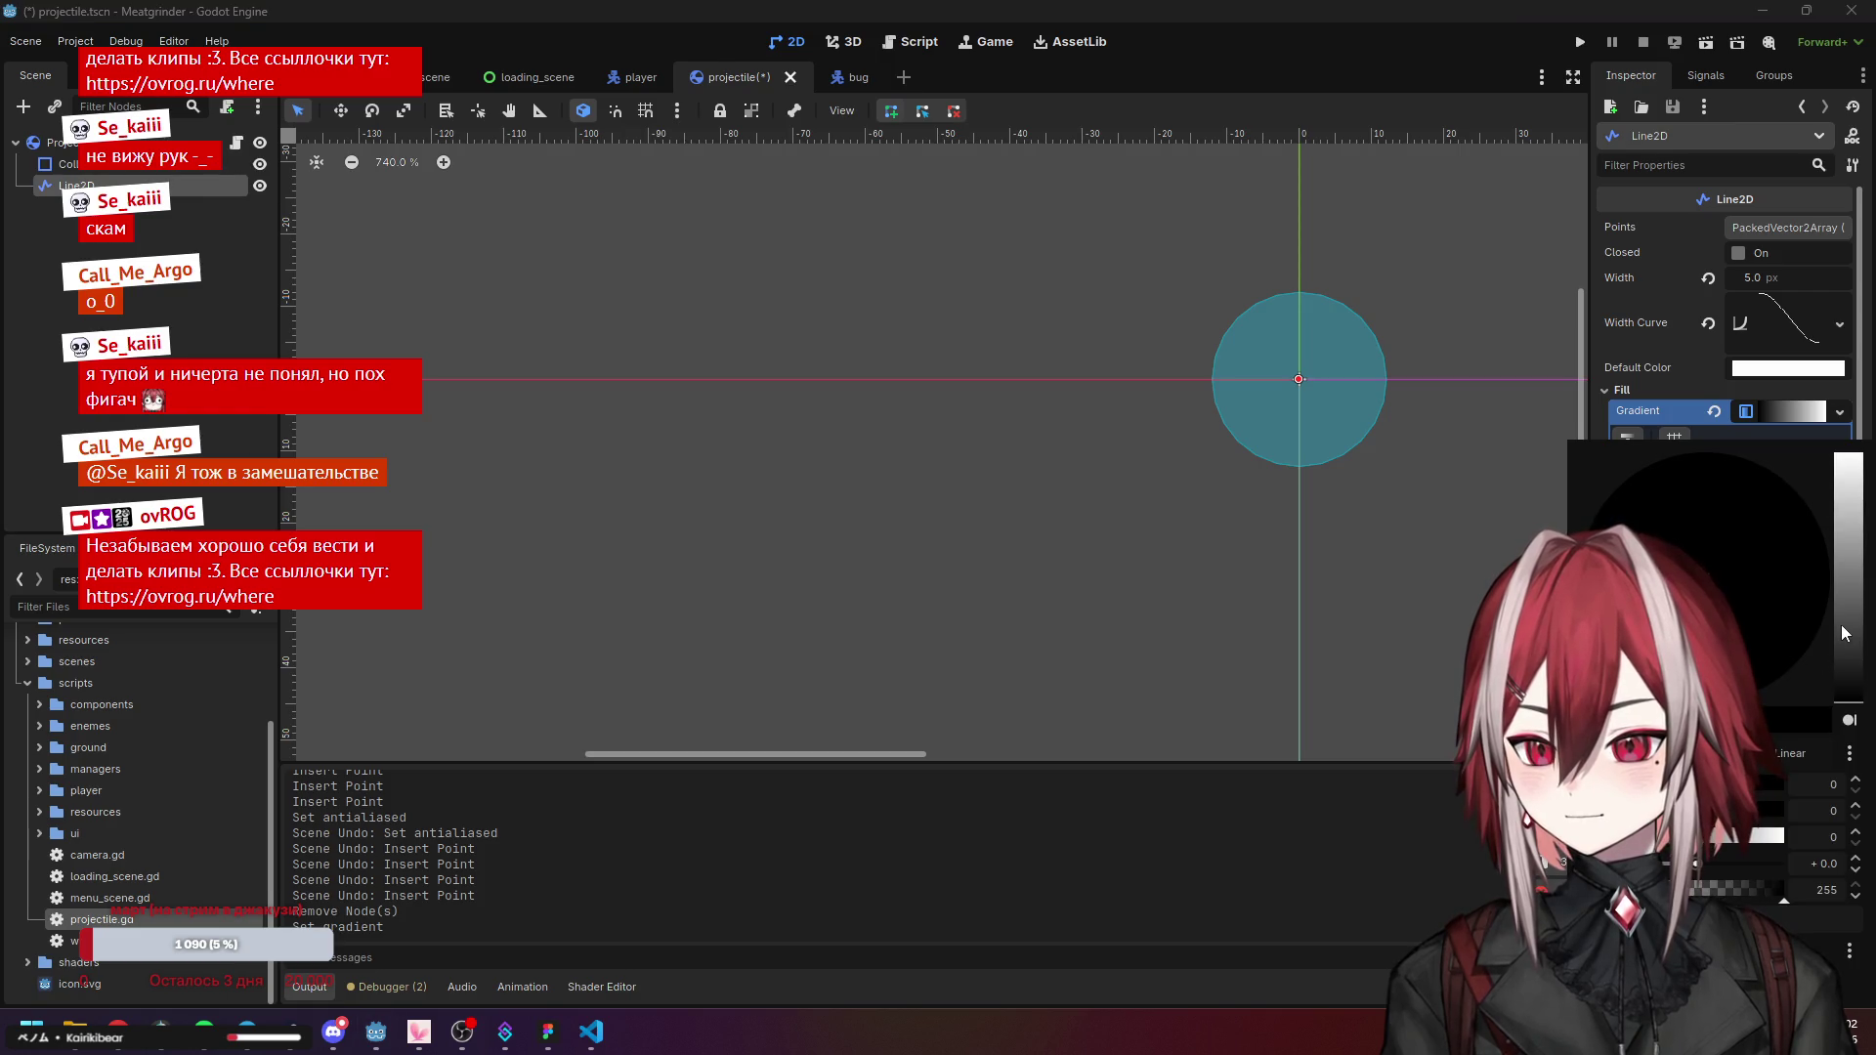
left_click_drag(1841, 630, 1859, 417)
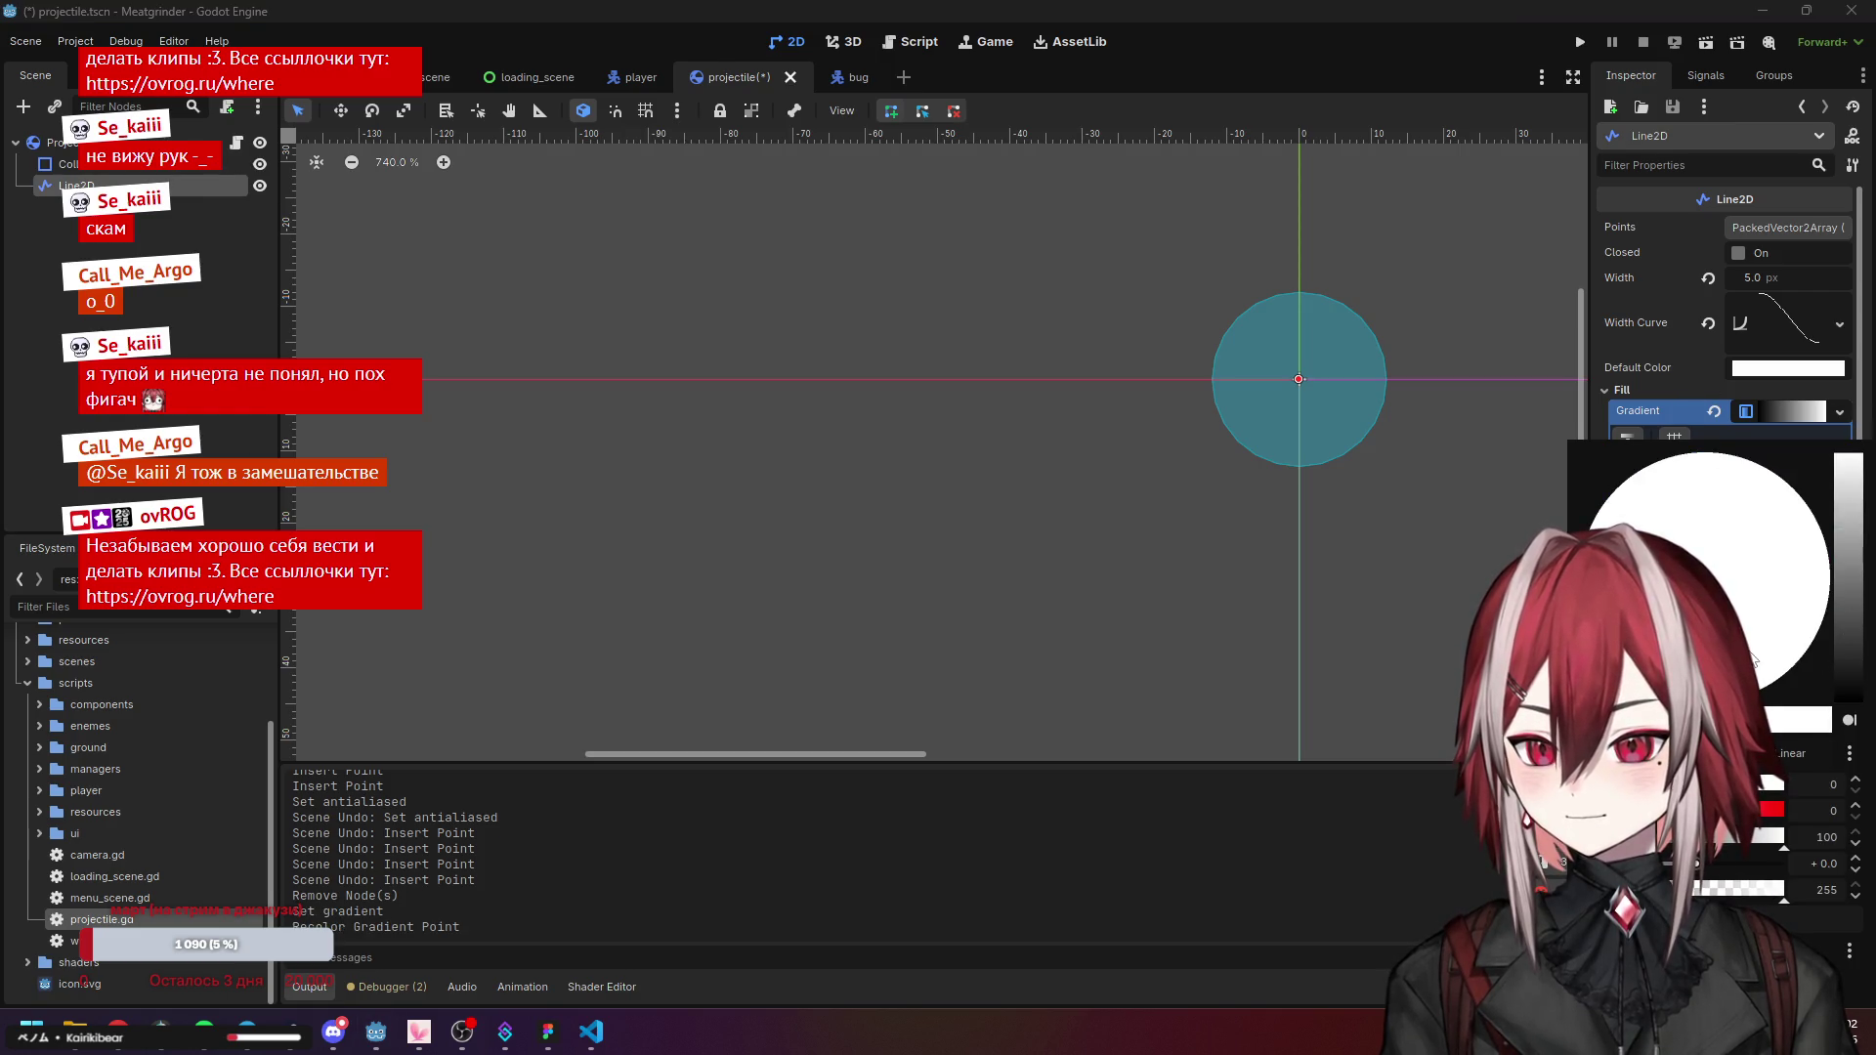
mouse_move(1847, 459)
left_mouse_down()
mouse_move(1846, 587)
mouse_move(1847, 457)
left_mouse_up()
left_click(1798, 665)
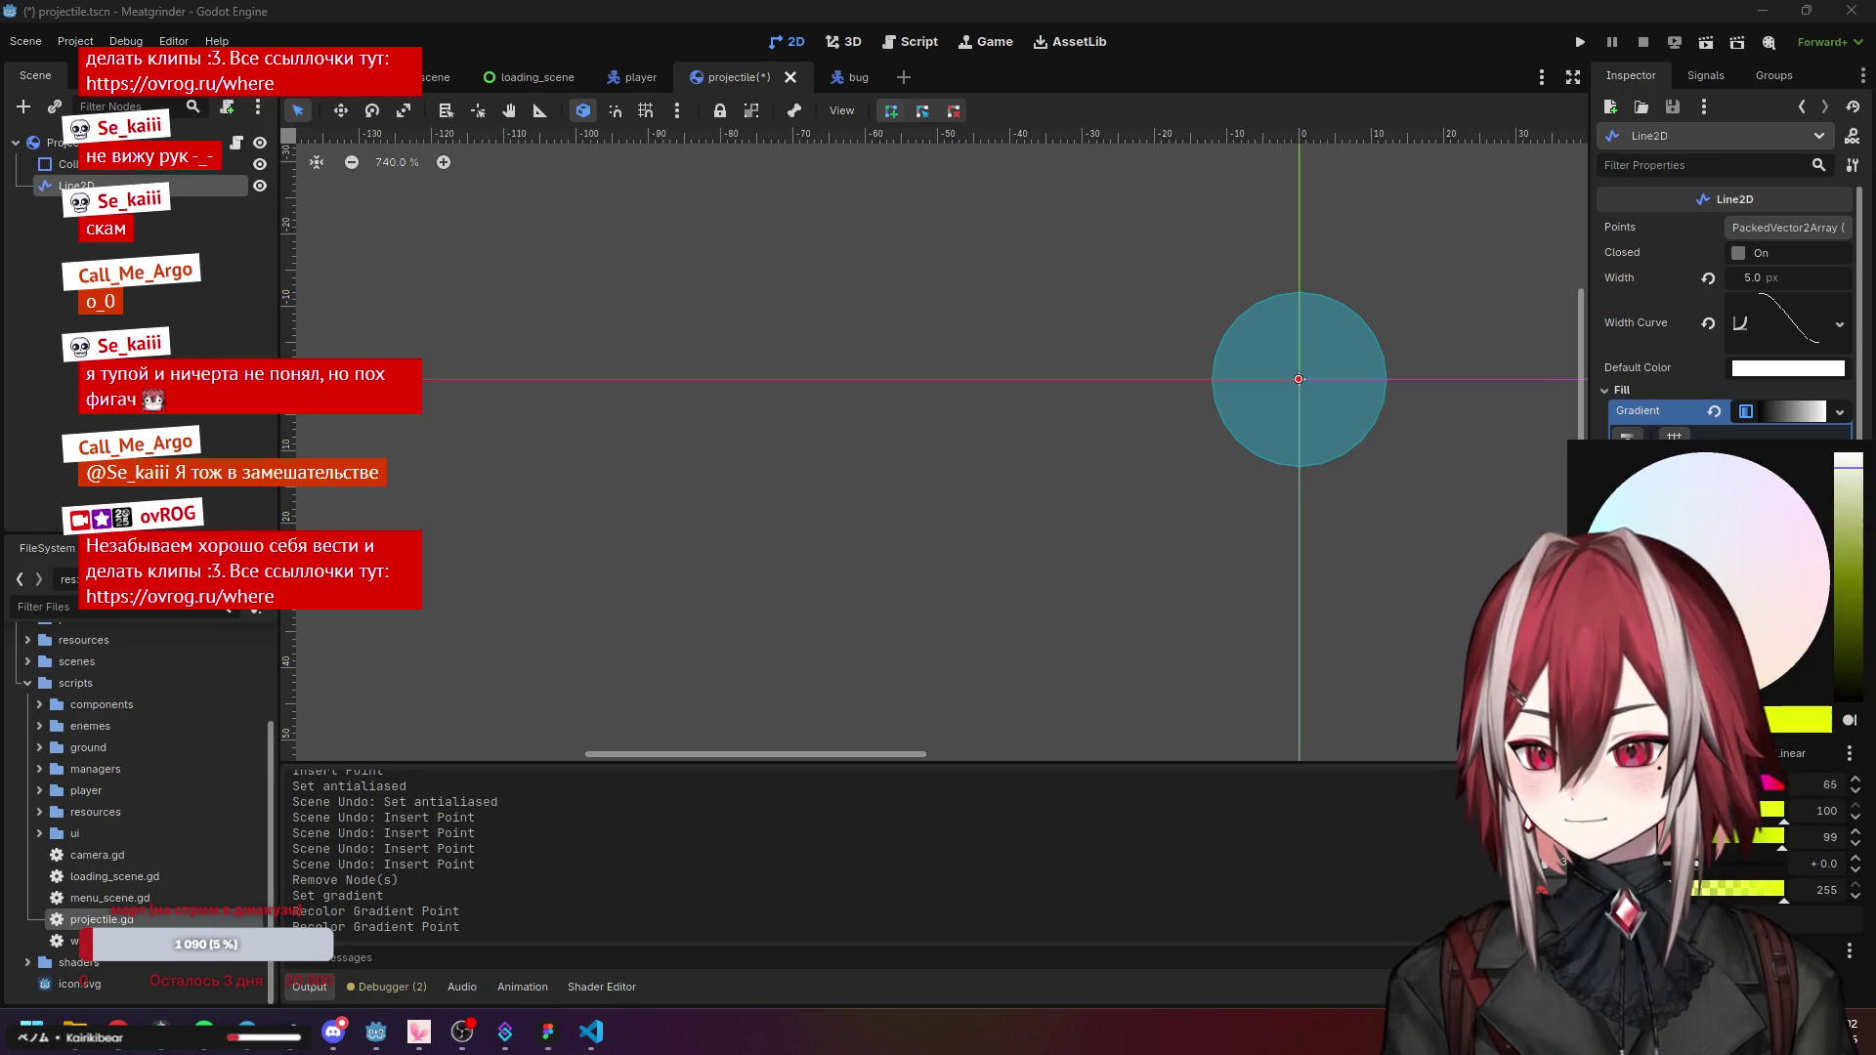
mouse_move(1847, 467)
left_mouse_down()
mouse_move(1847, 513)
mouse_move(1847, 483)
left_mouse_up()
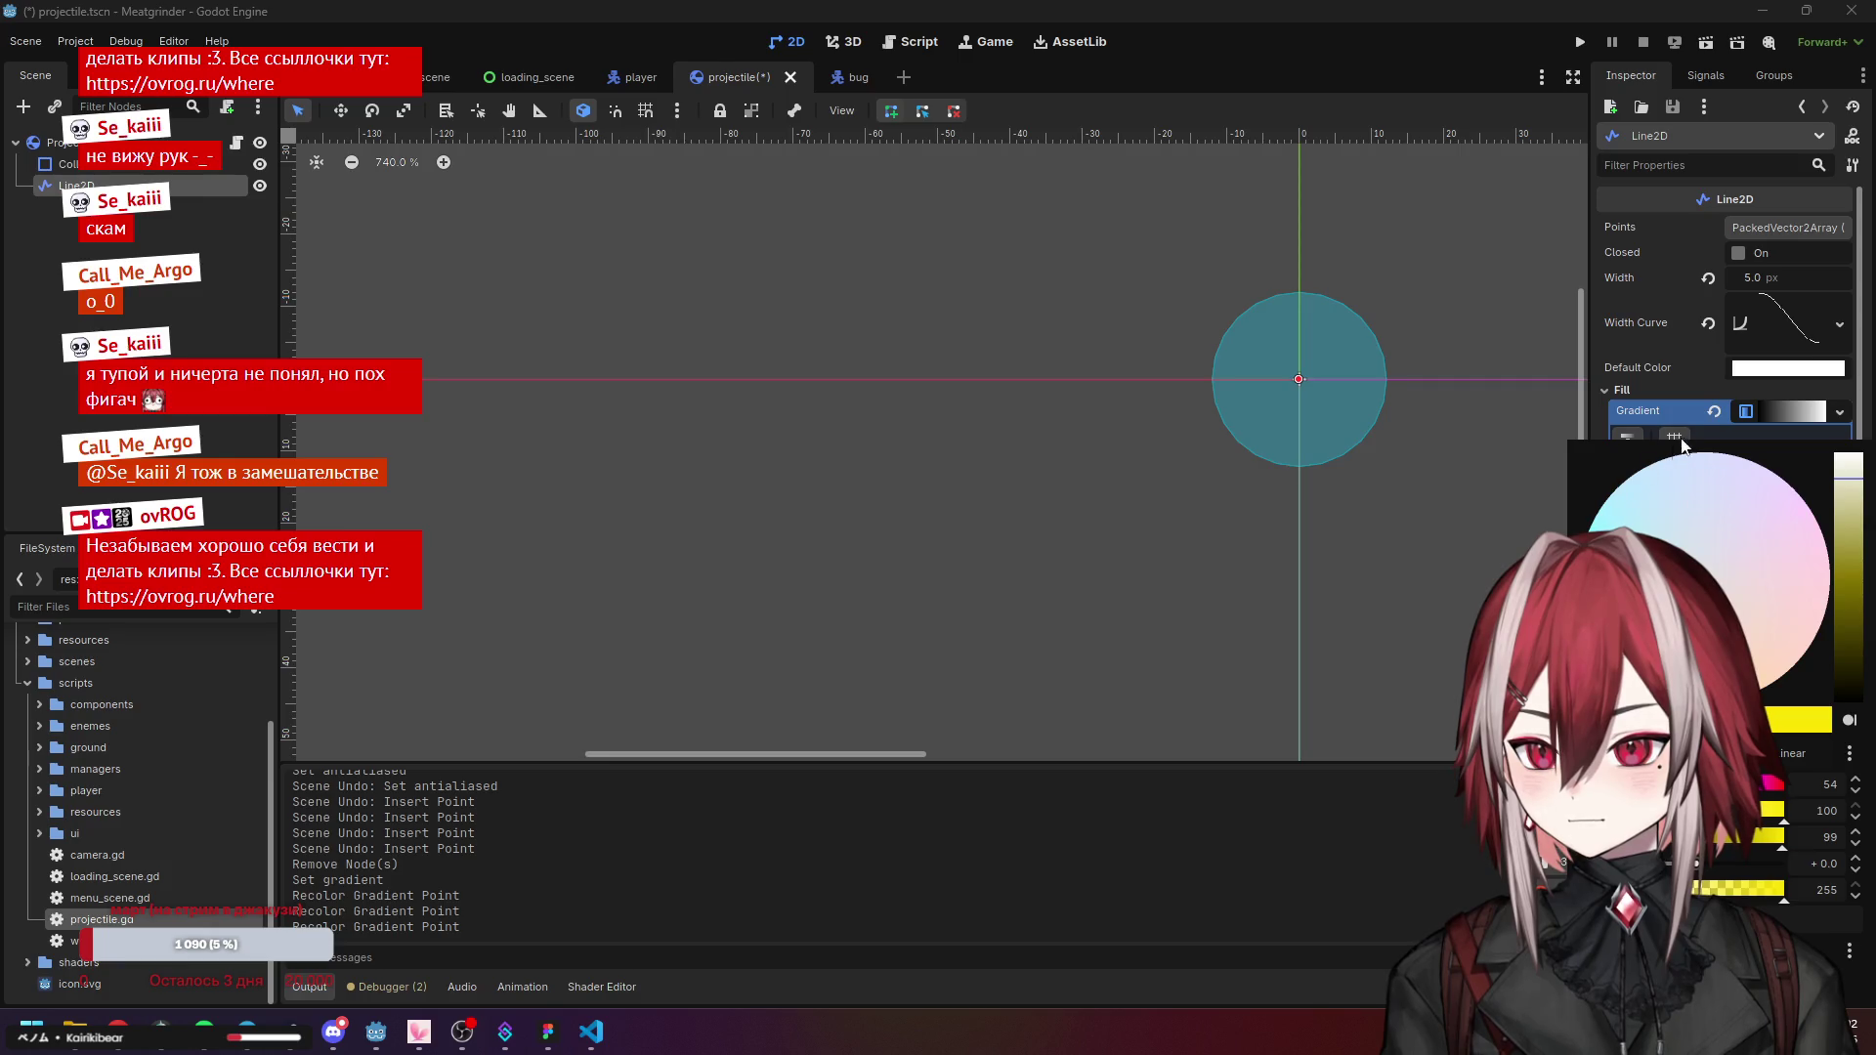
left_click(1605, 420)
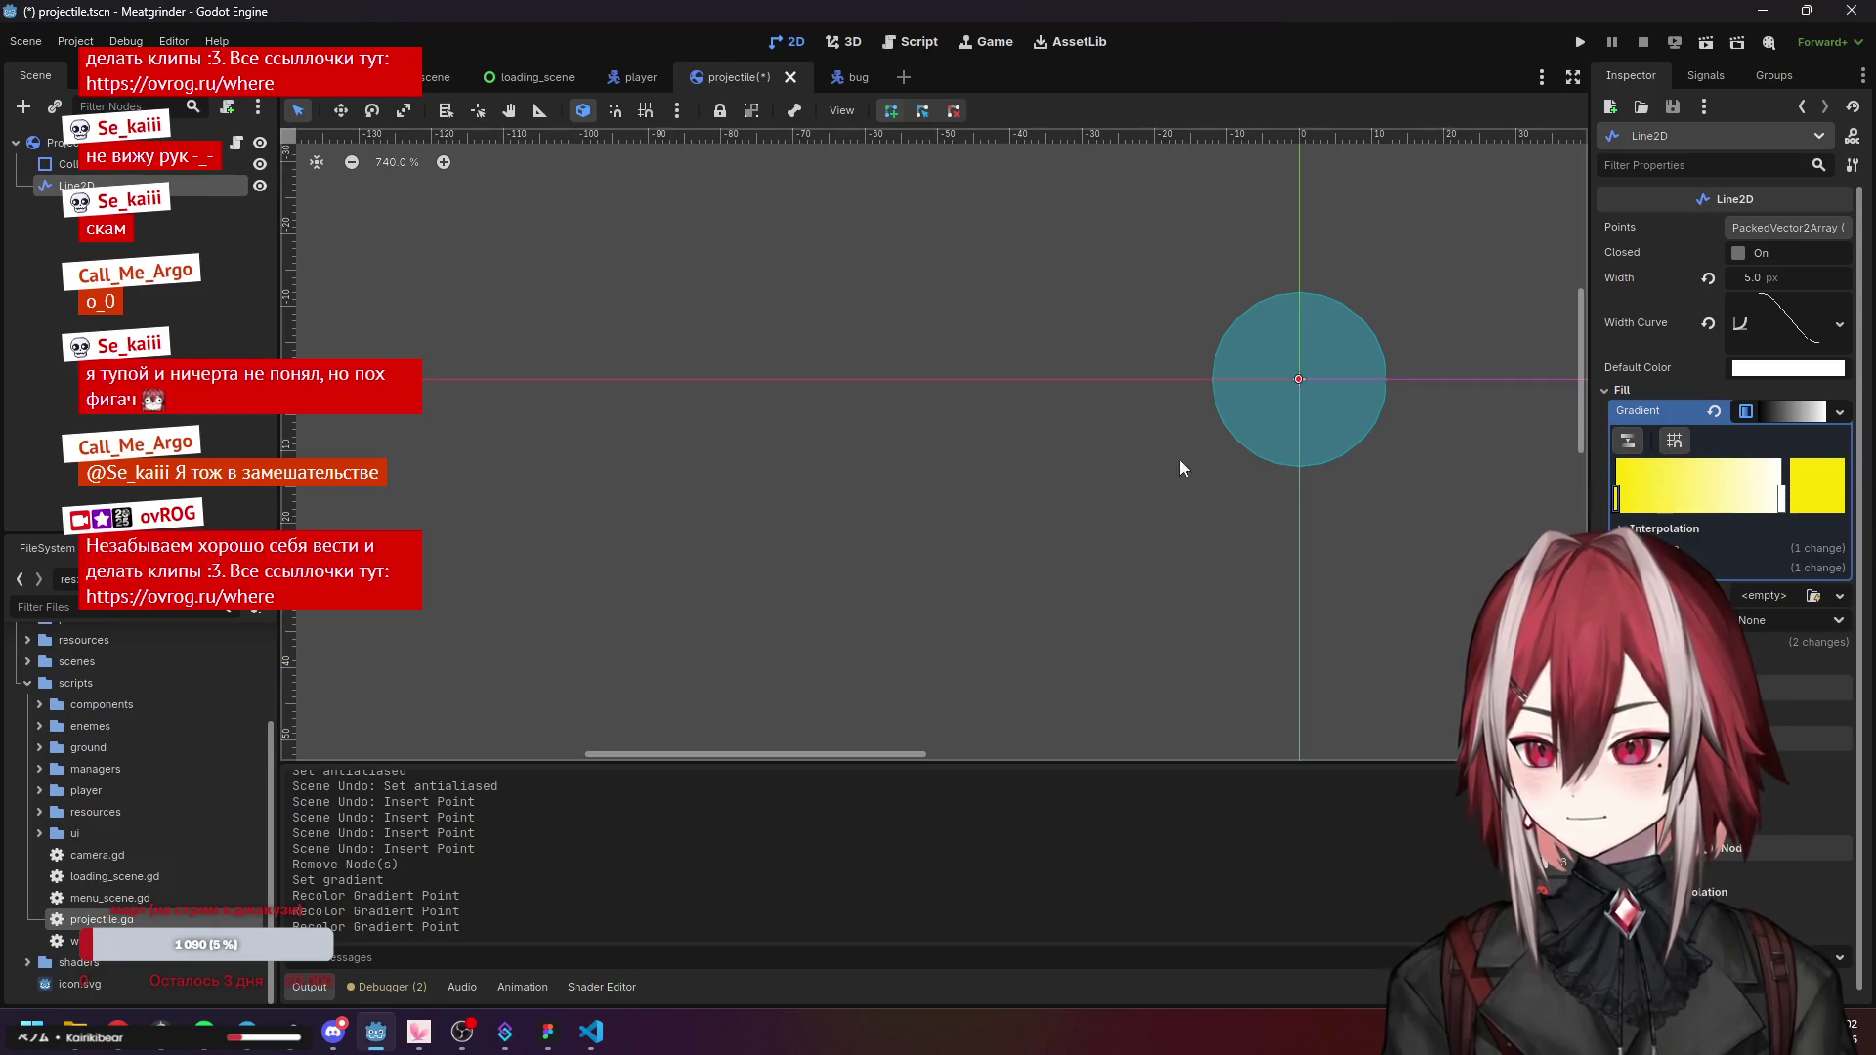
key("F5")
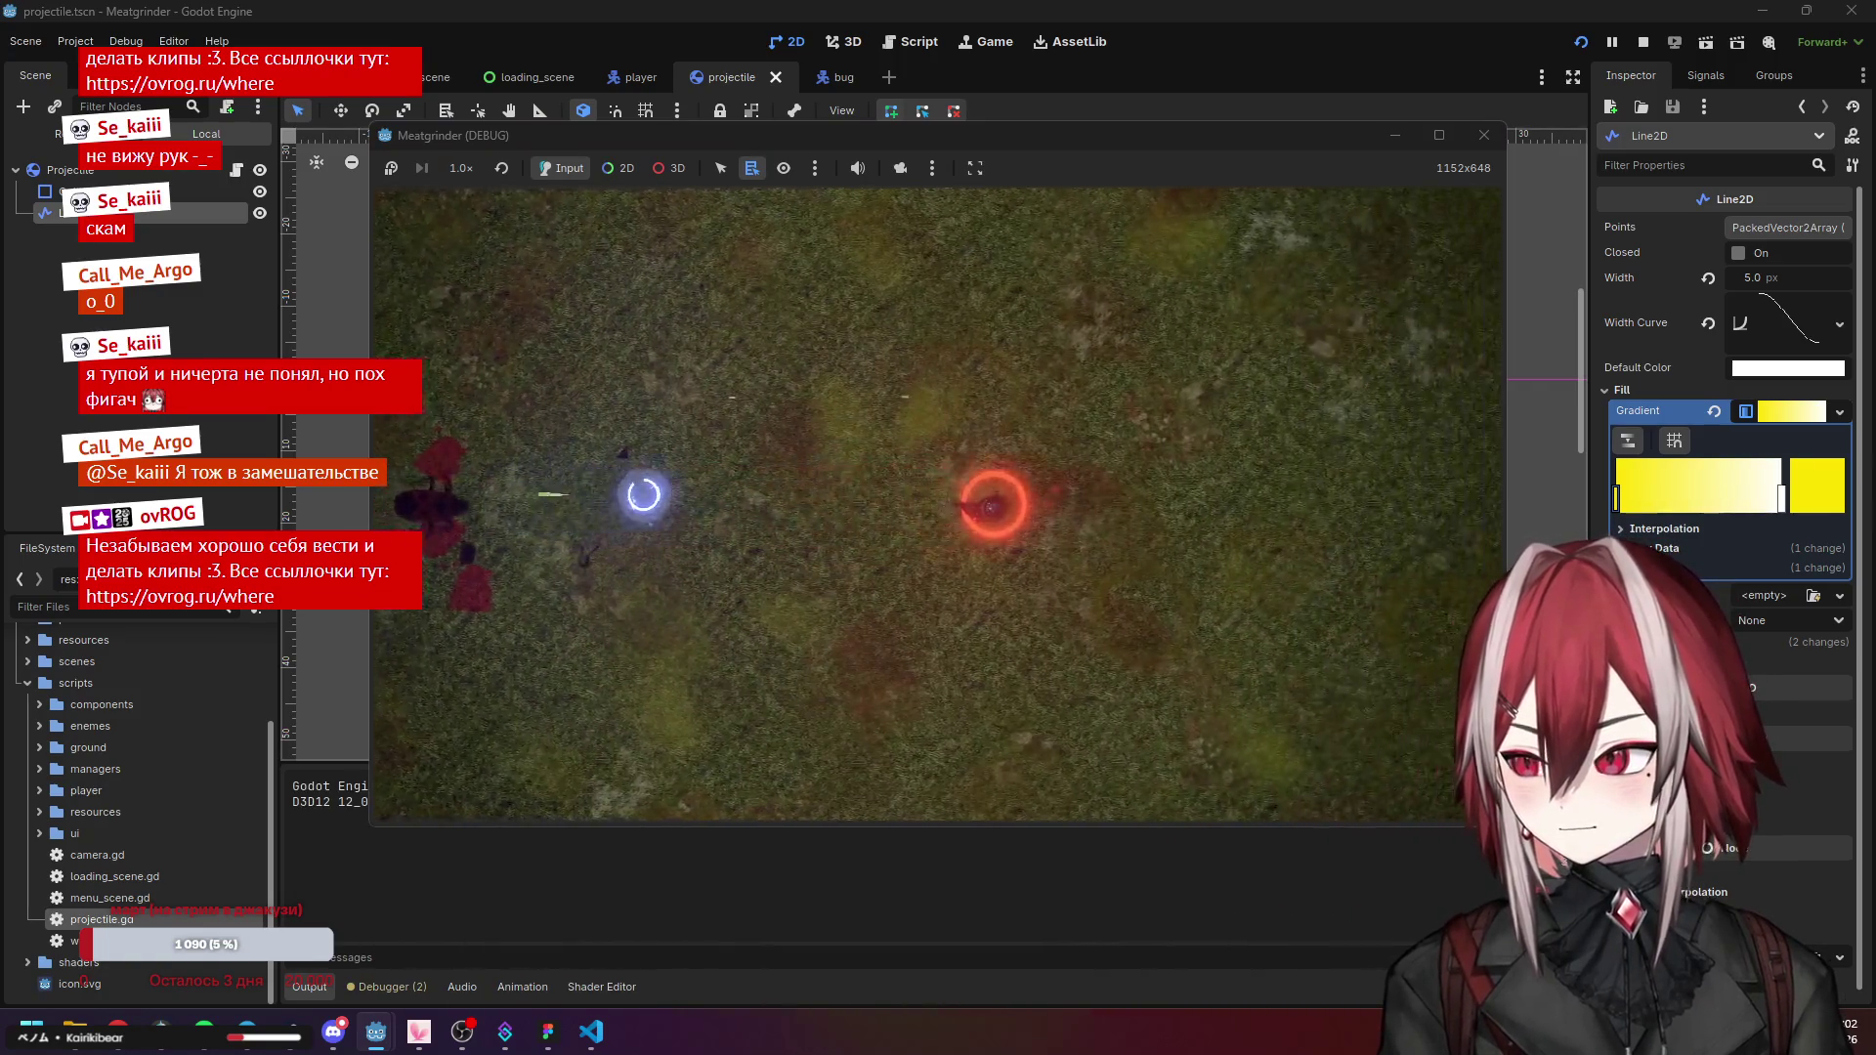
Move the player right to watch the yellow trails, then stop the game.
key("d")
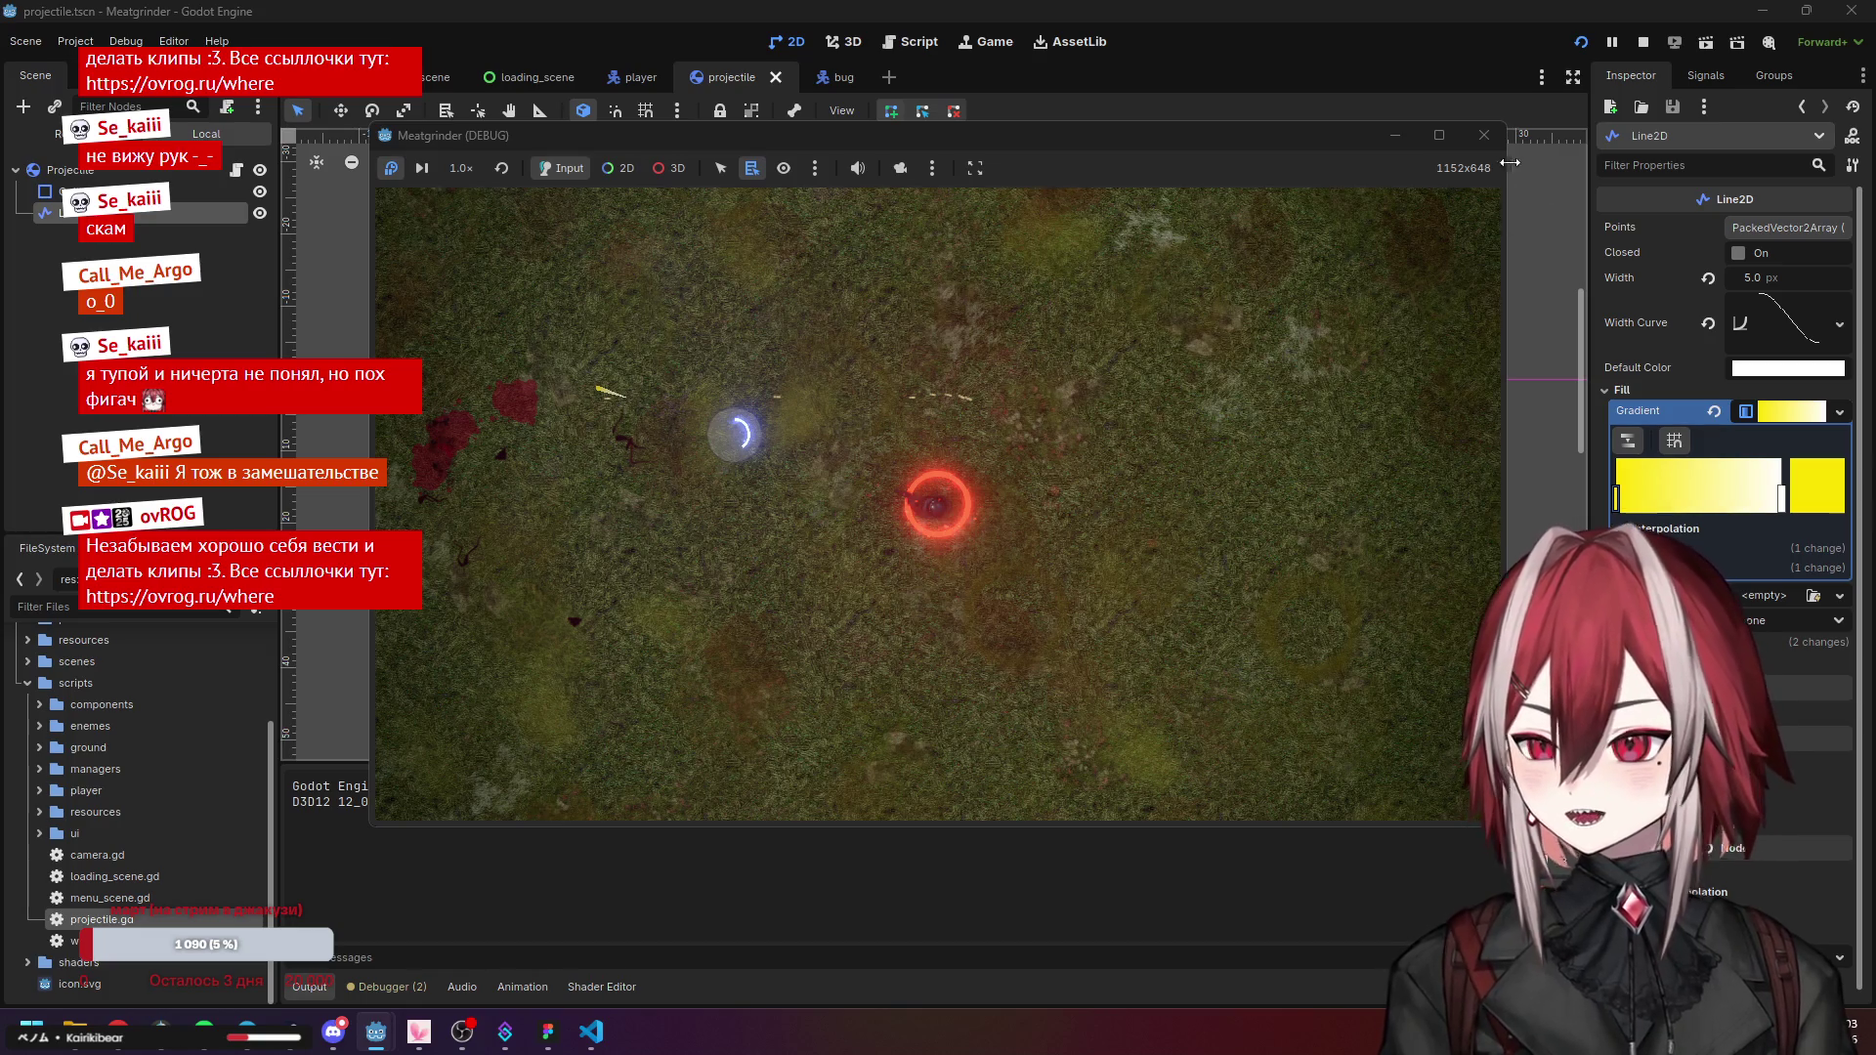
left_click(1484, 135)
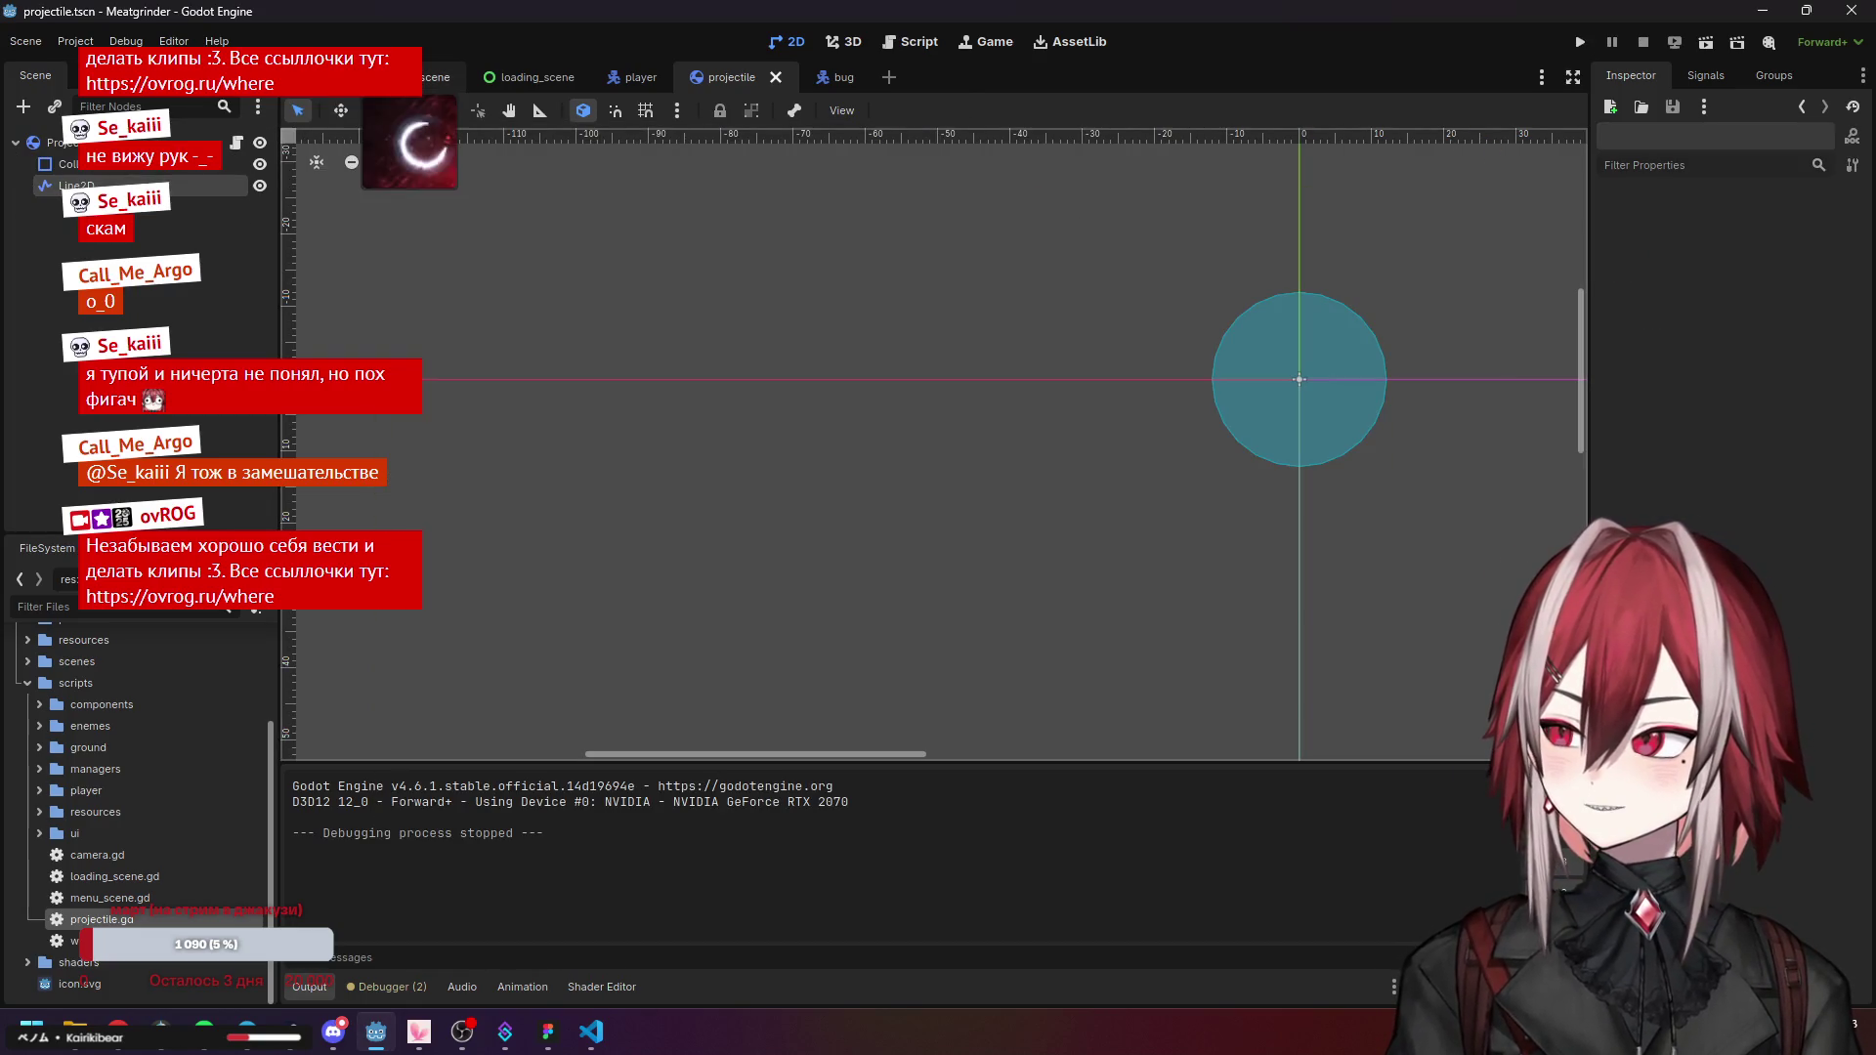
In test_scene, hide the CanvasLayer and launch the game.
left_click(435, 77)
double_click(199, 431)
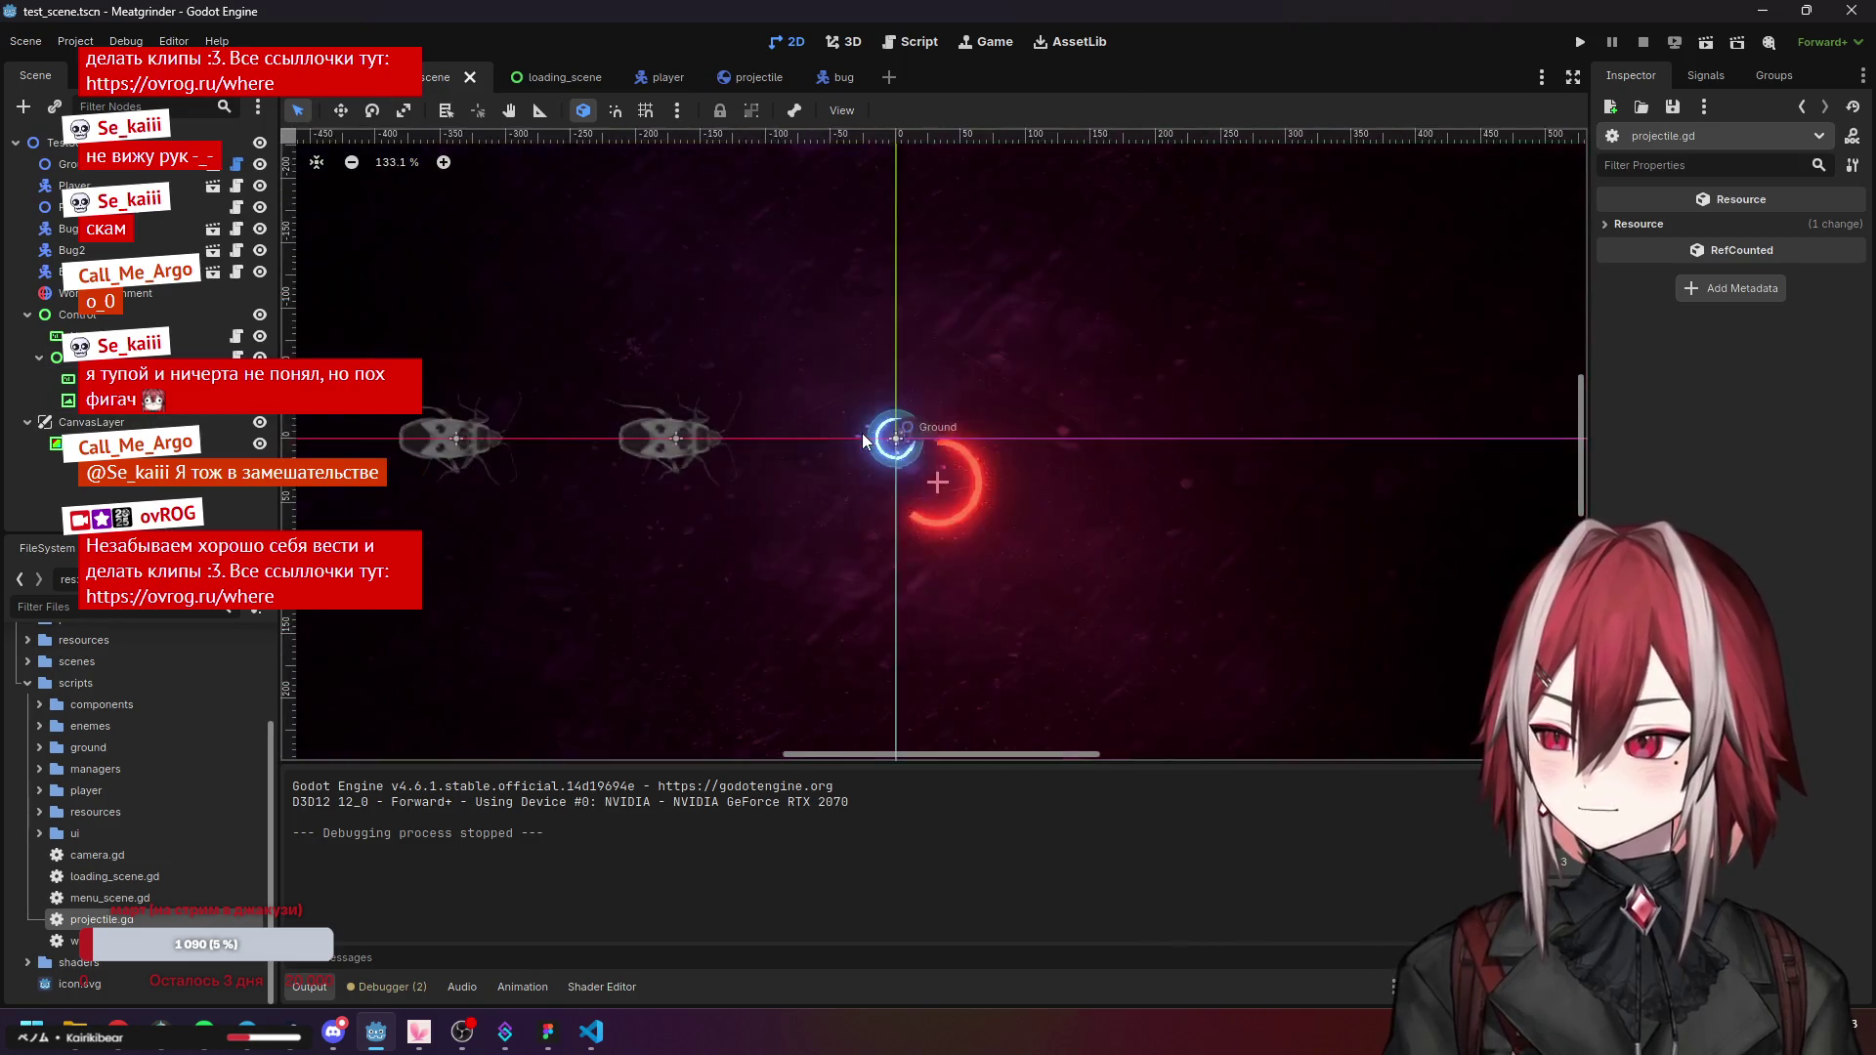
left_click(260, 426)
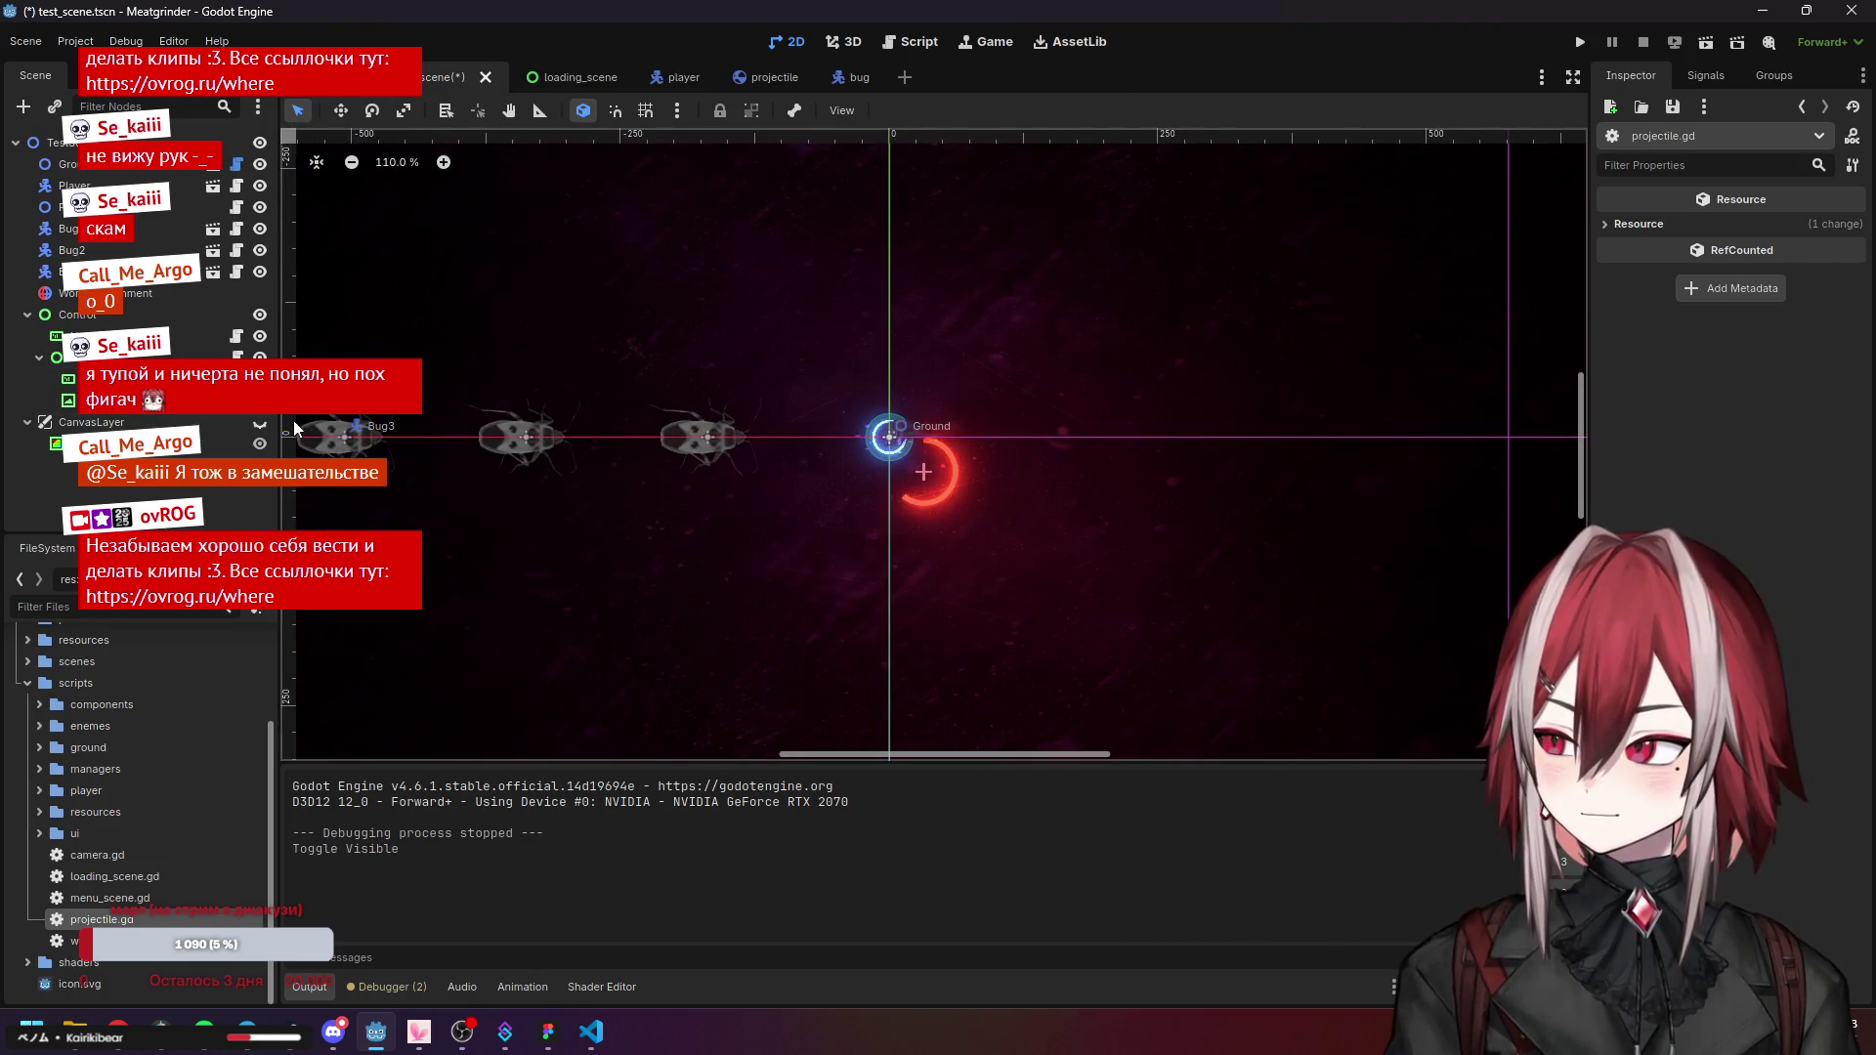
left_click(1571, 43)
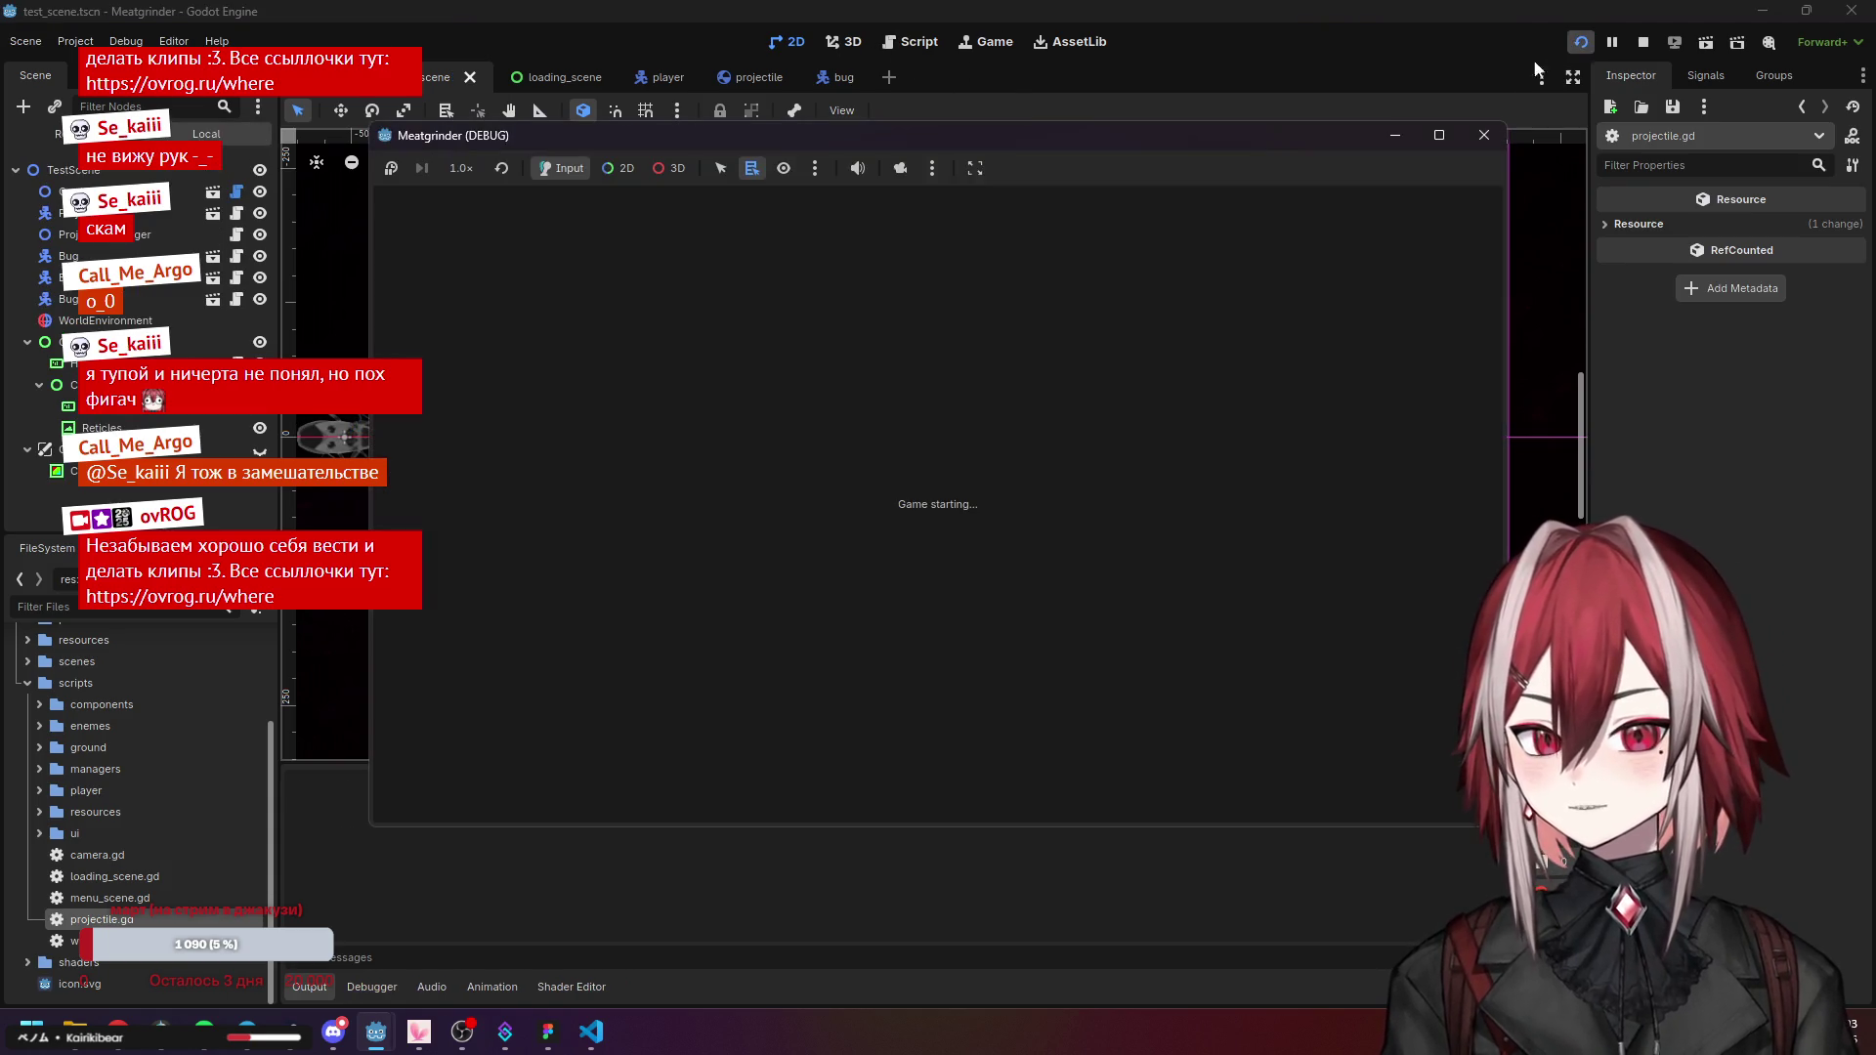
Playtest by moving the player with W, A and D, then stop the game.
key("w")
key("a")
key("d")
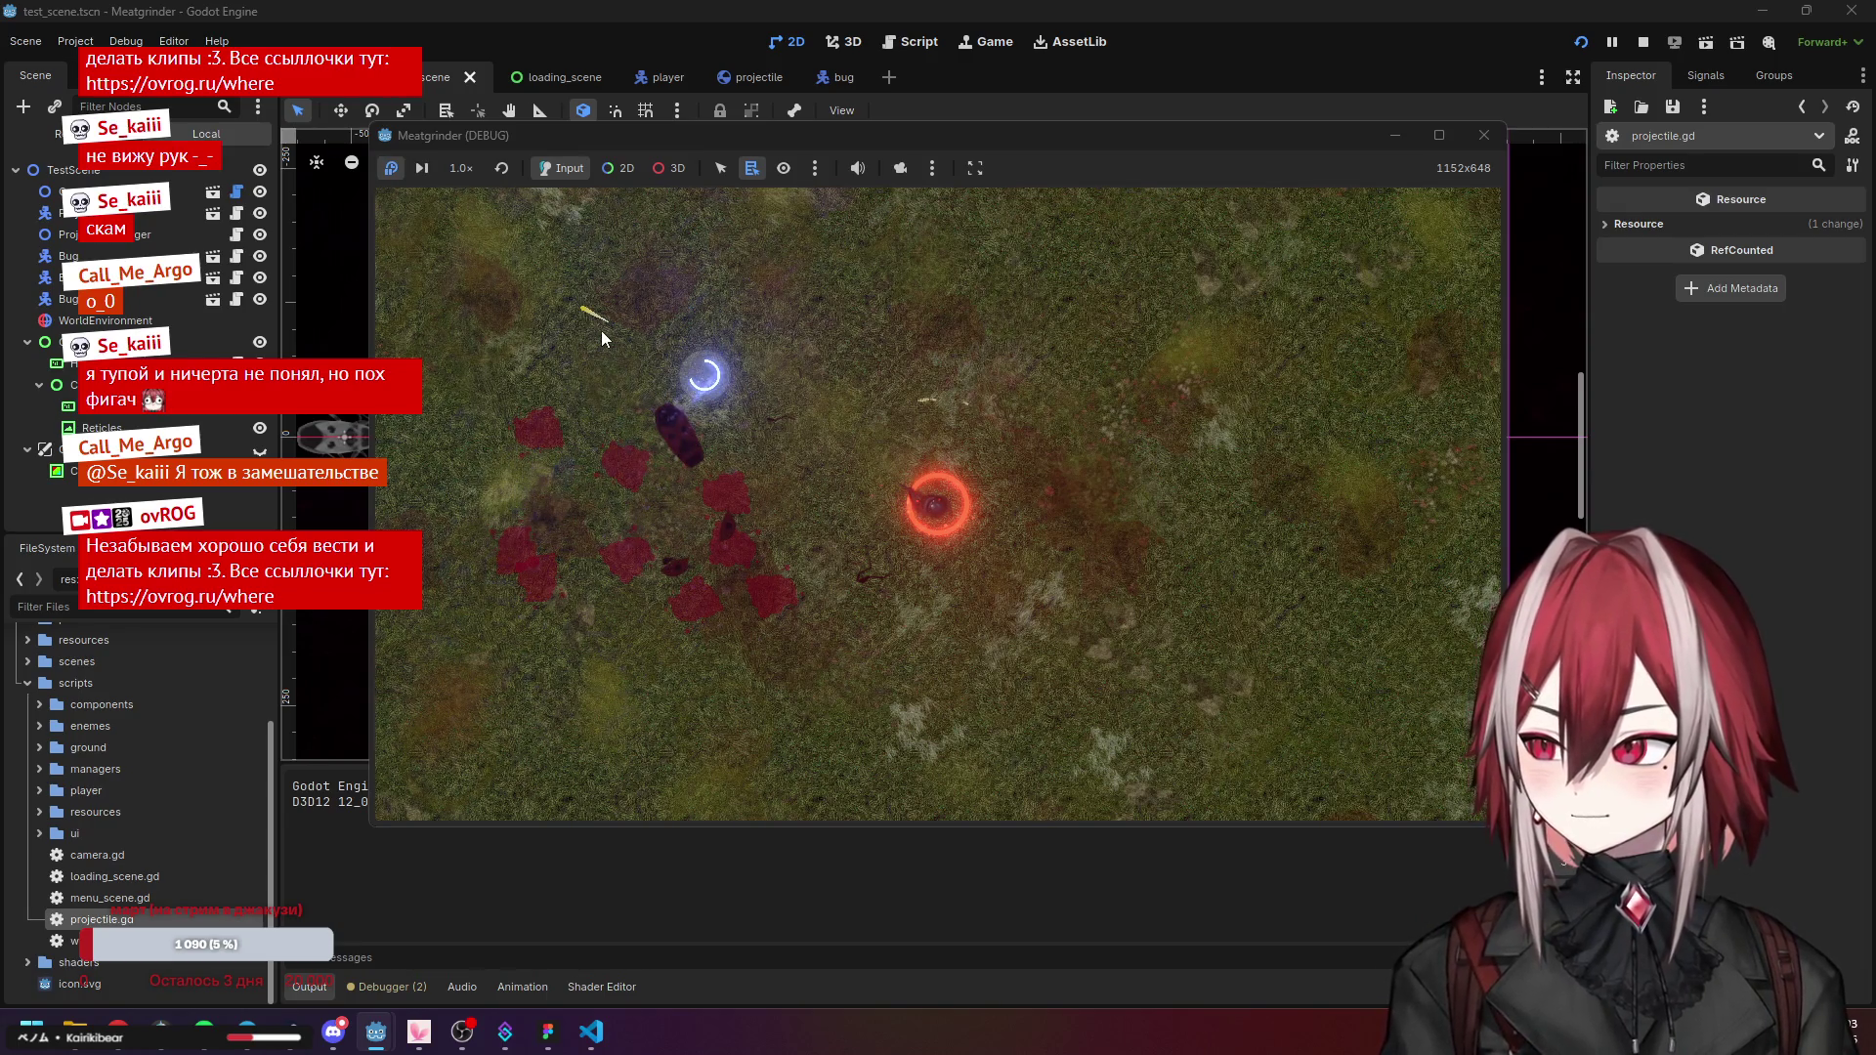
key("w")
key("a")
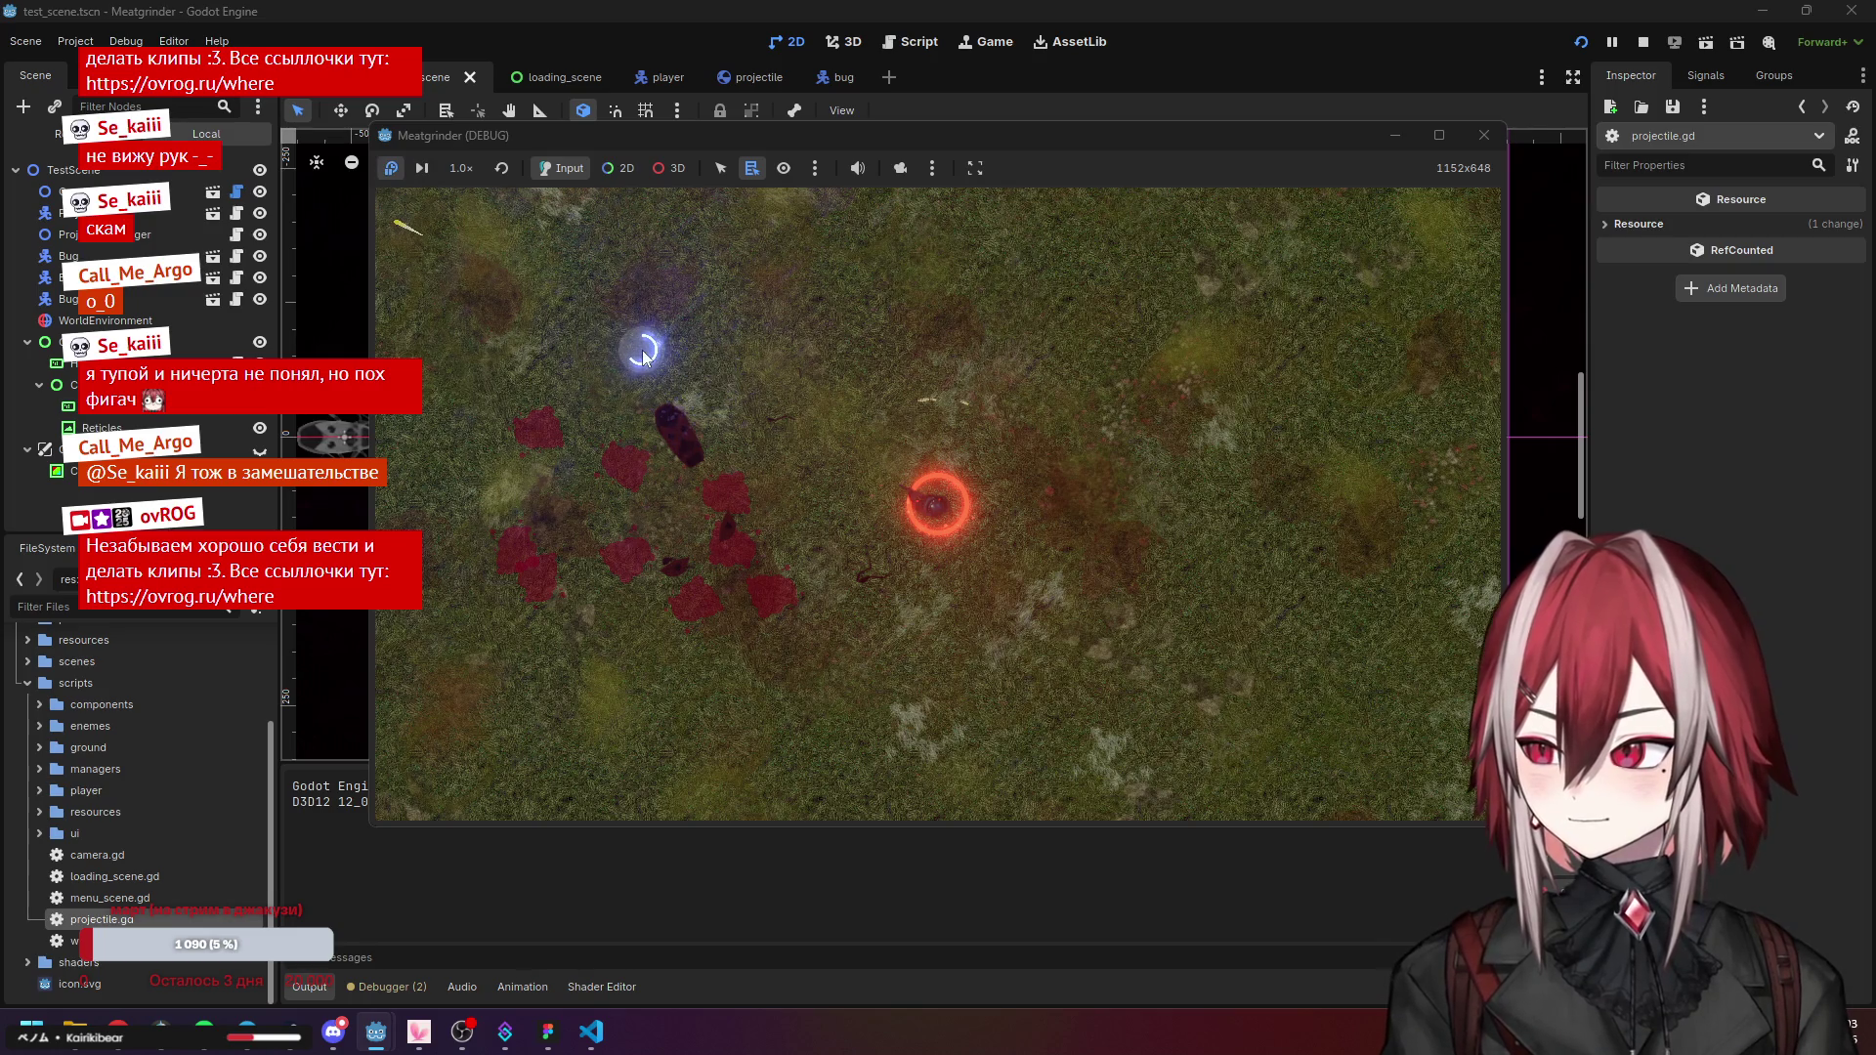
left_click(1485, 137)
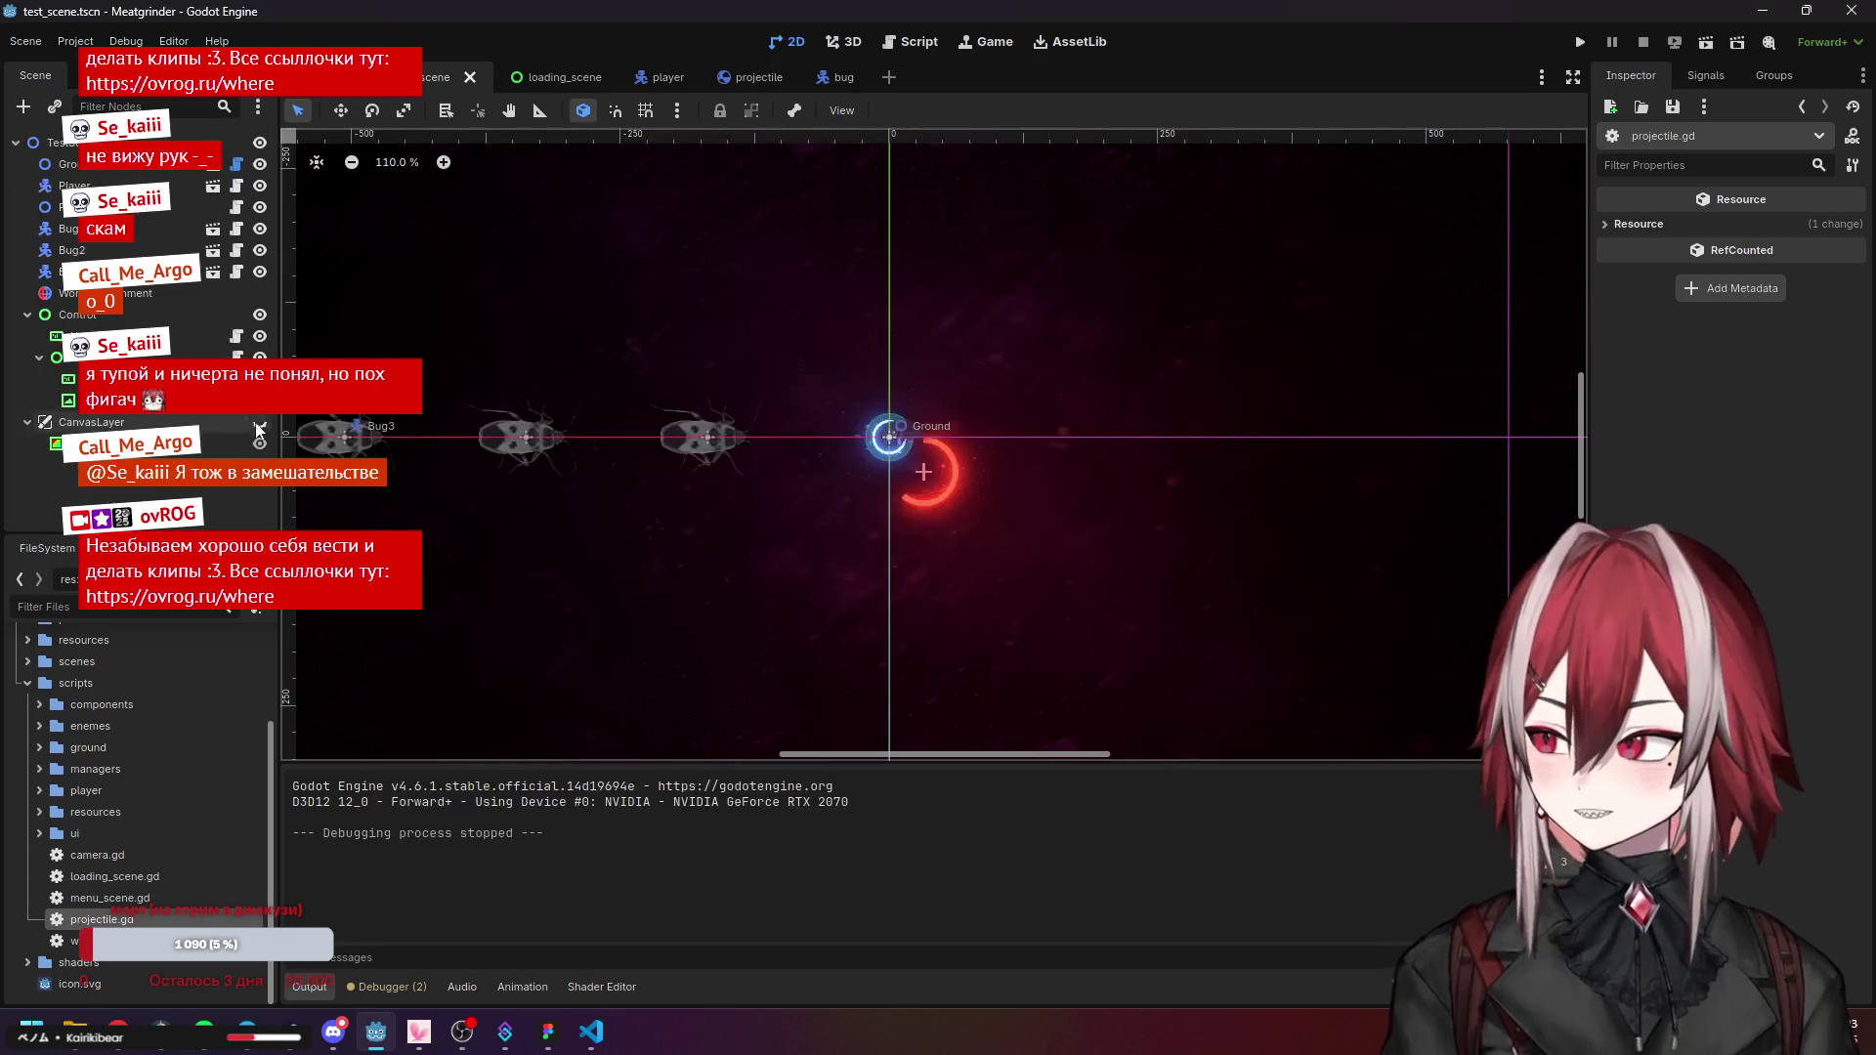
Make the CanvasLayer visible again and return to the projectile scene.
left_click(262, 421)
scroll(860, 455, "up", 10)
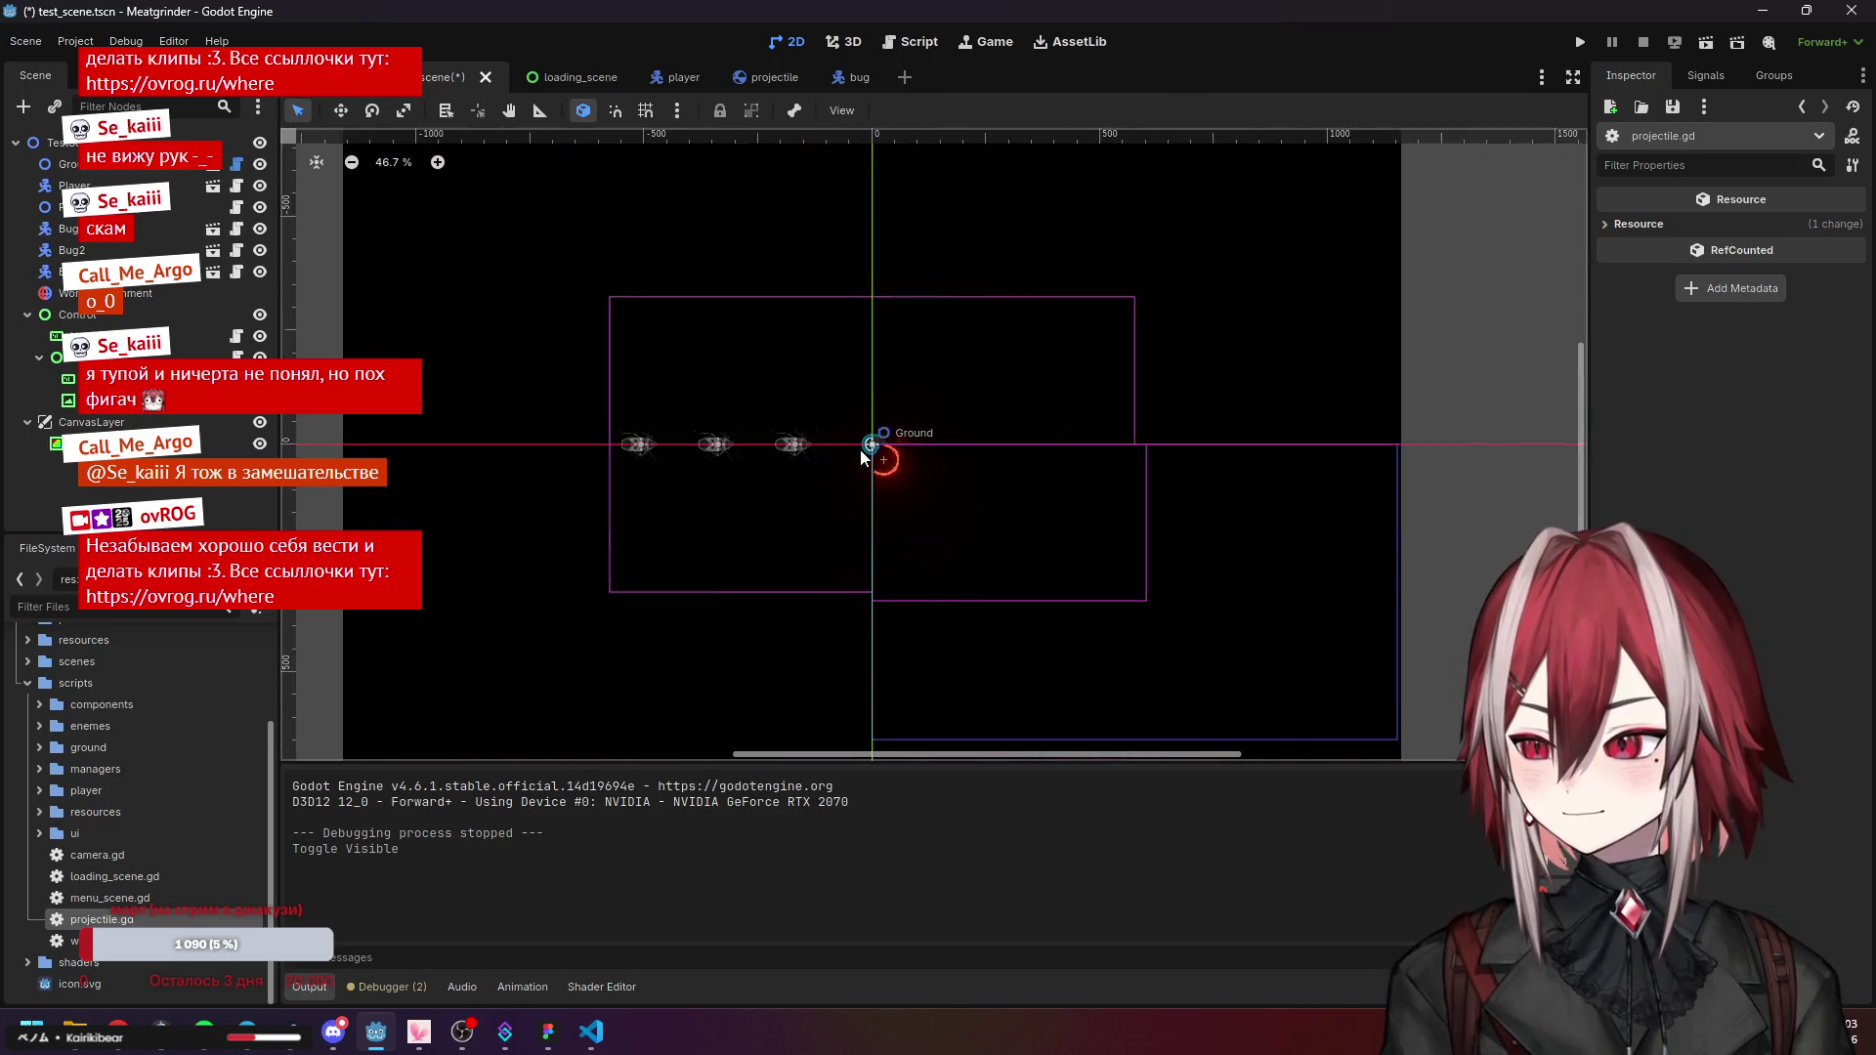
scroll(861, 457, "up", 3)
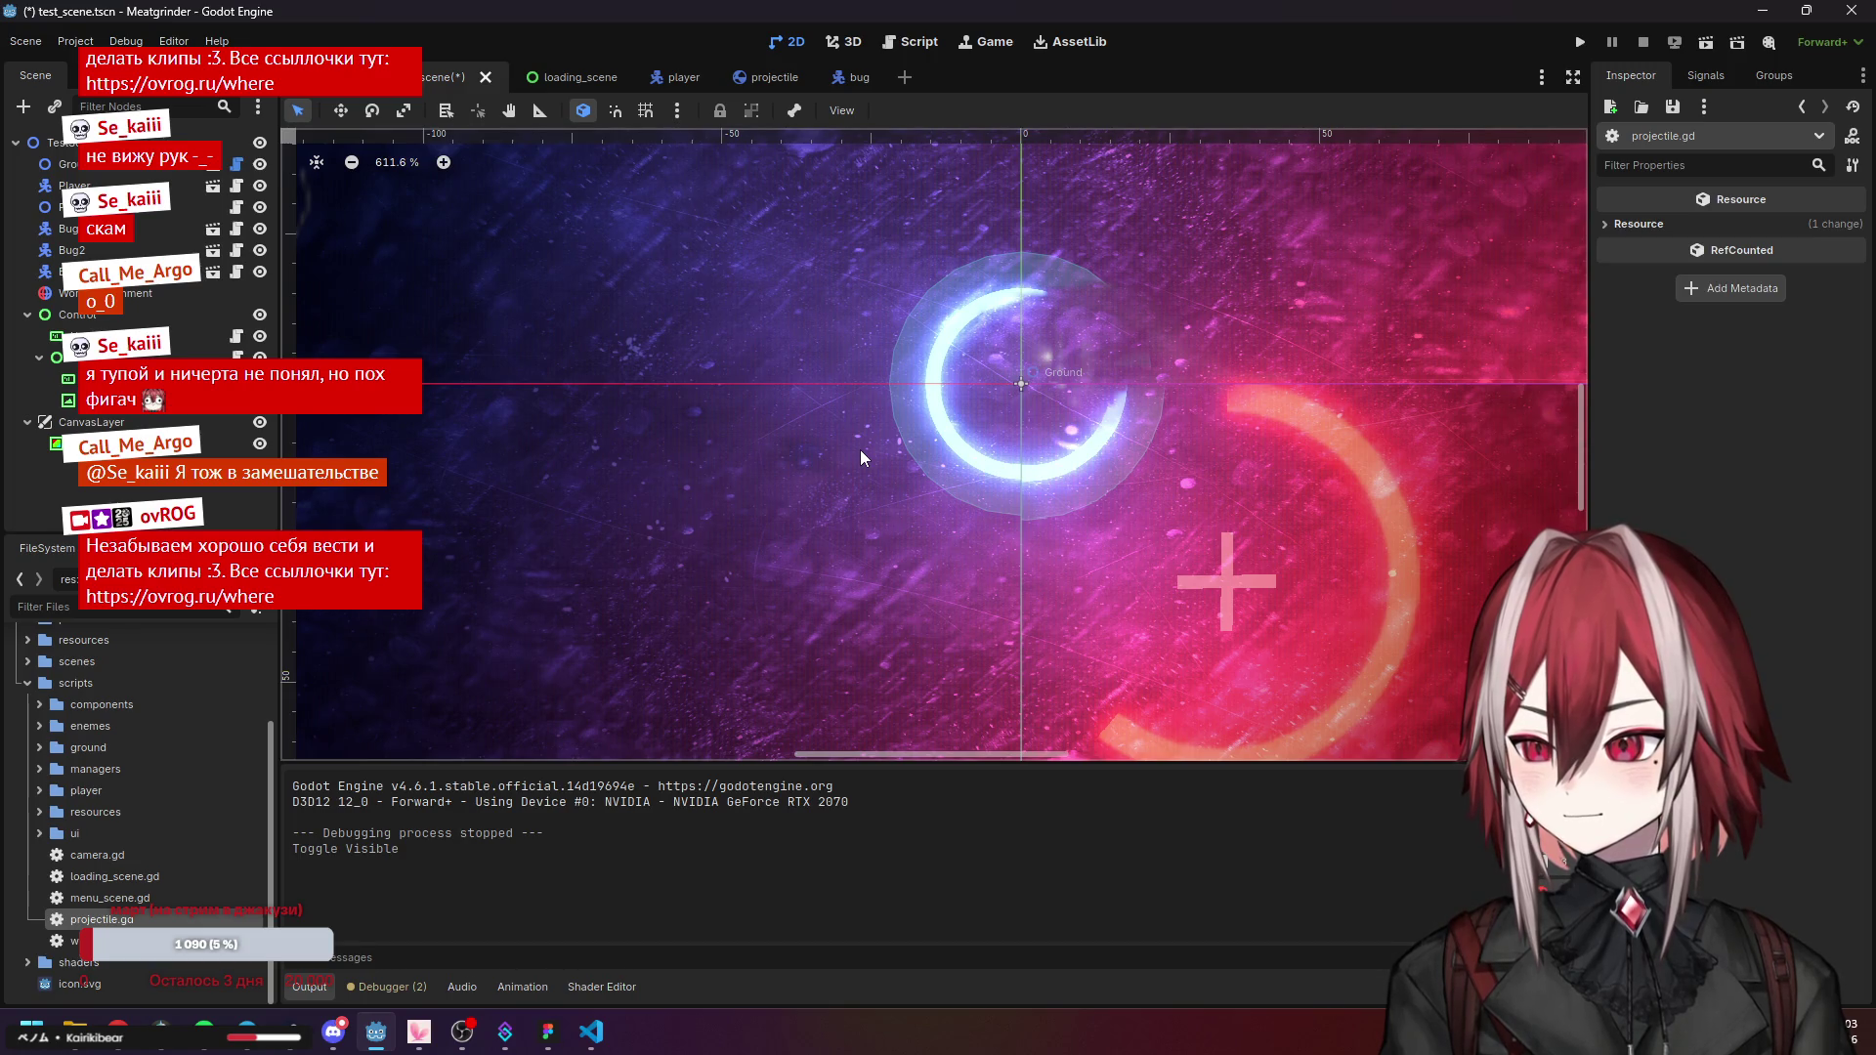
scroll(860, 450, "down", 4)
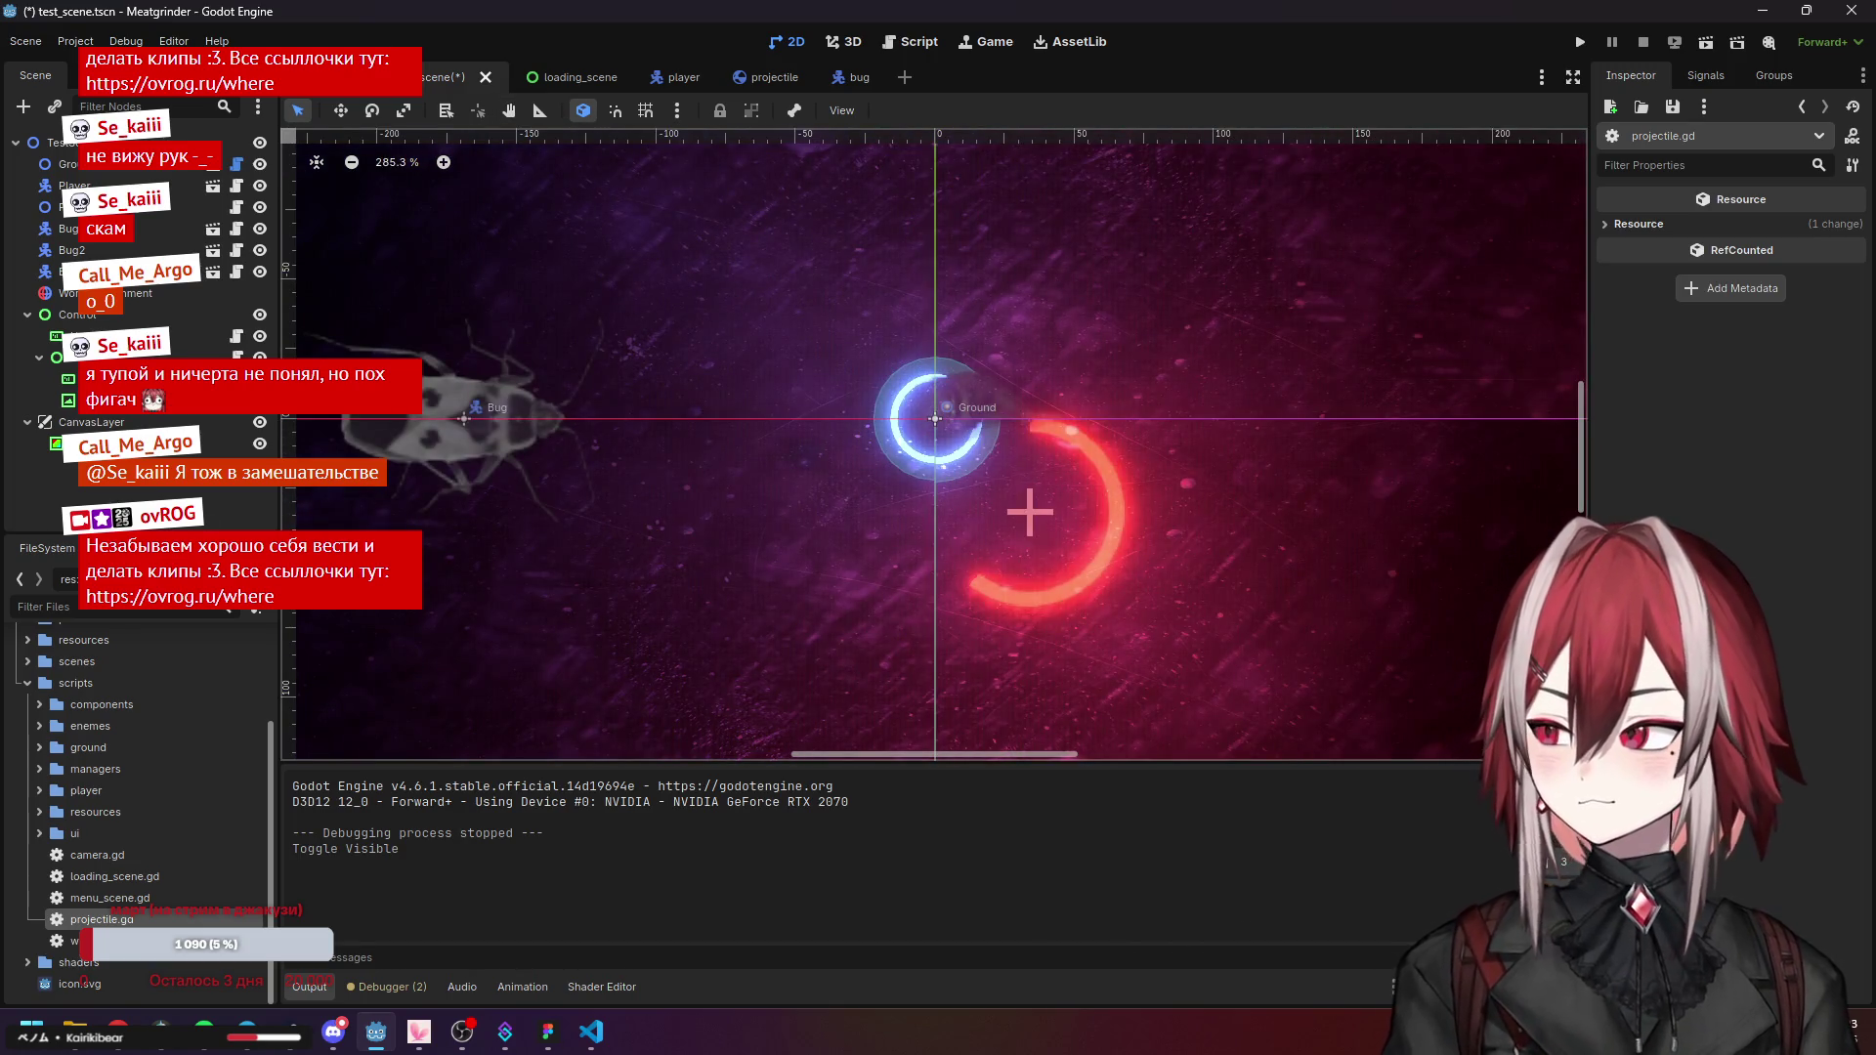
left_click(733, 78)
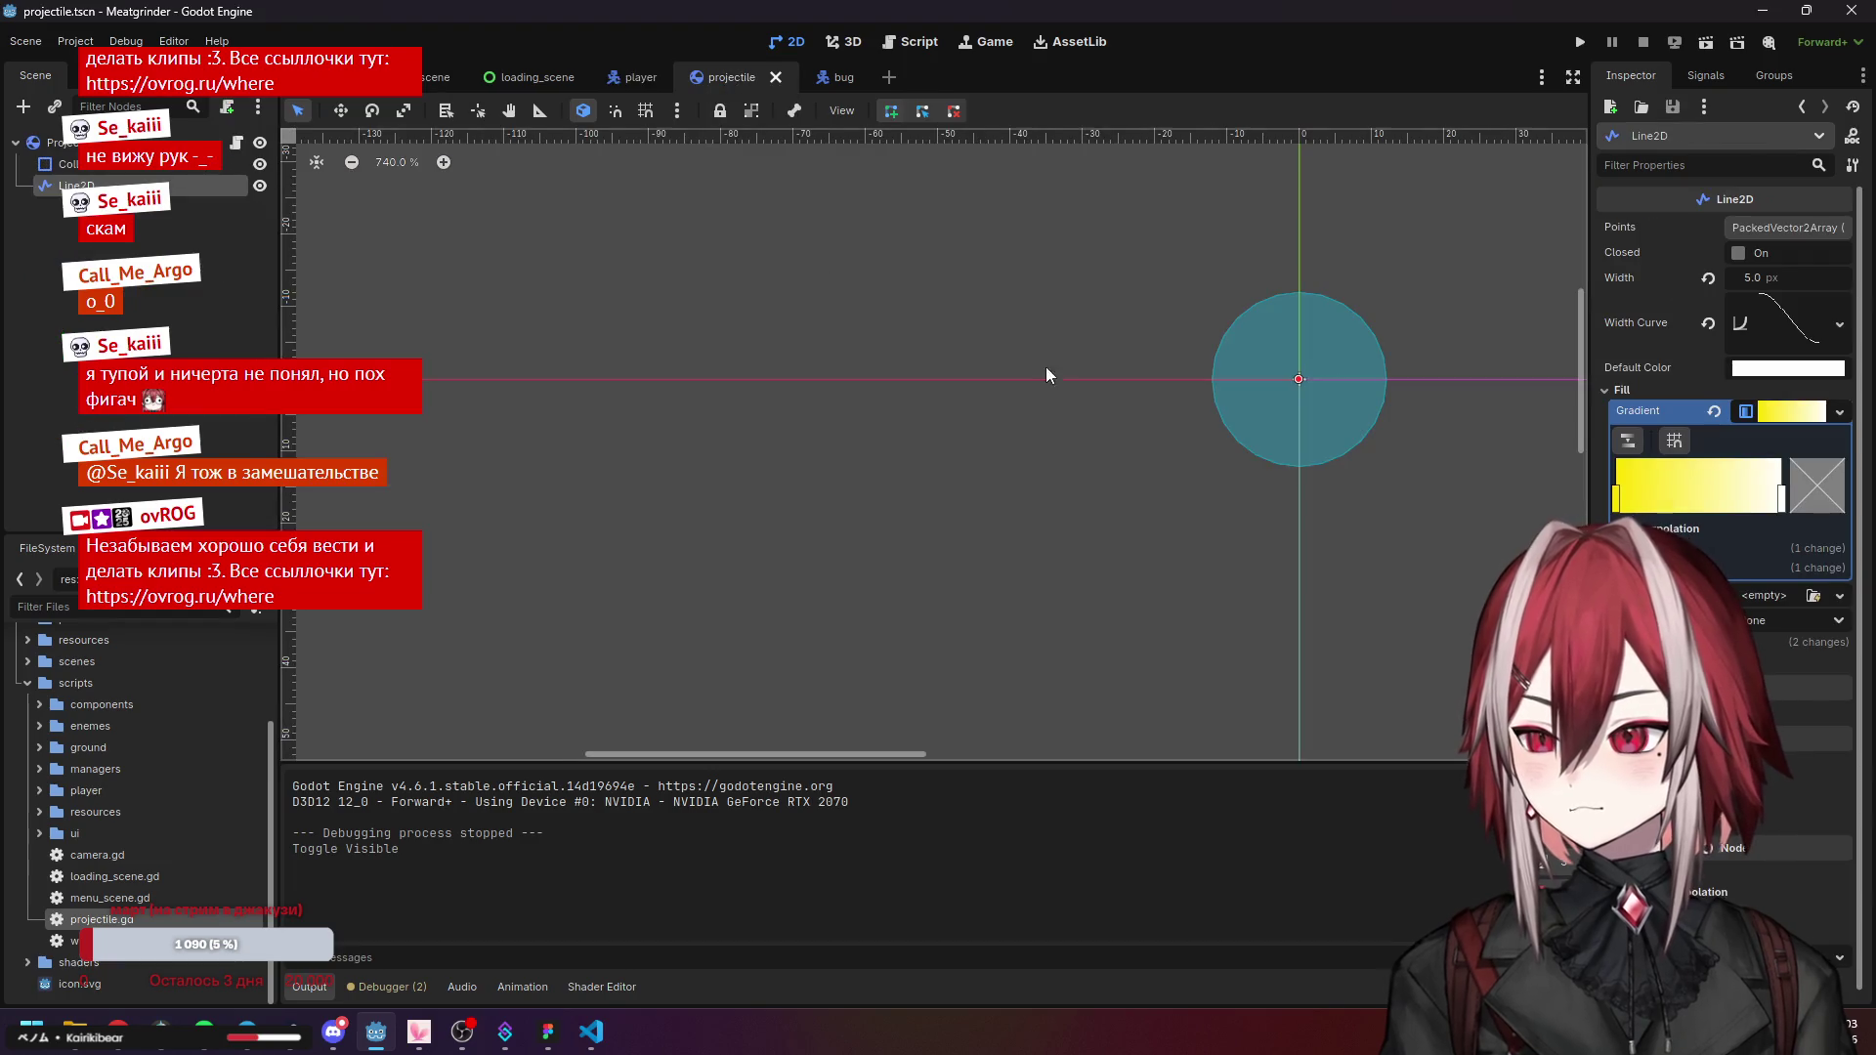
Launch the game briefly, then stop it from the editor.
left_click(1580, 42)
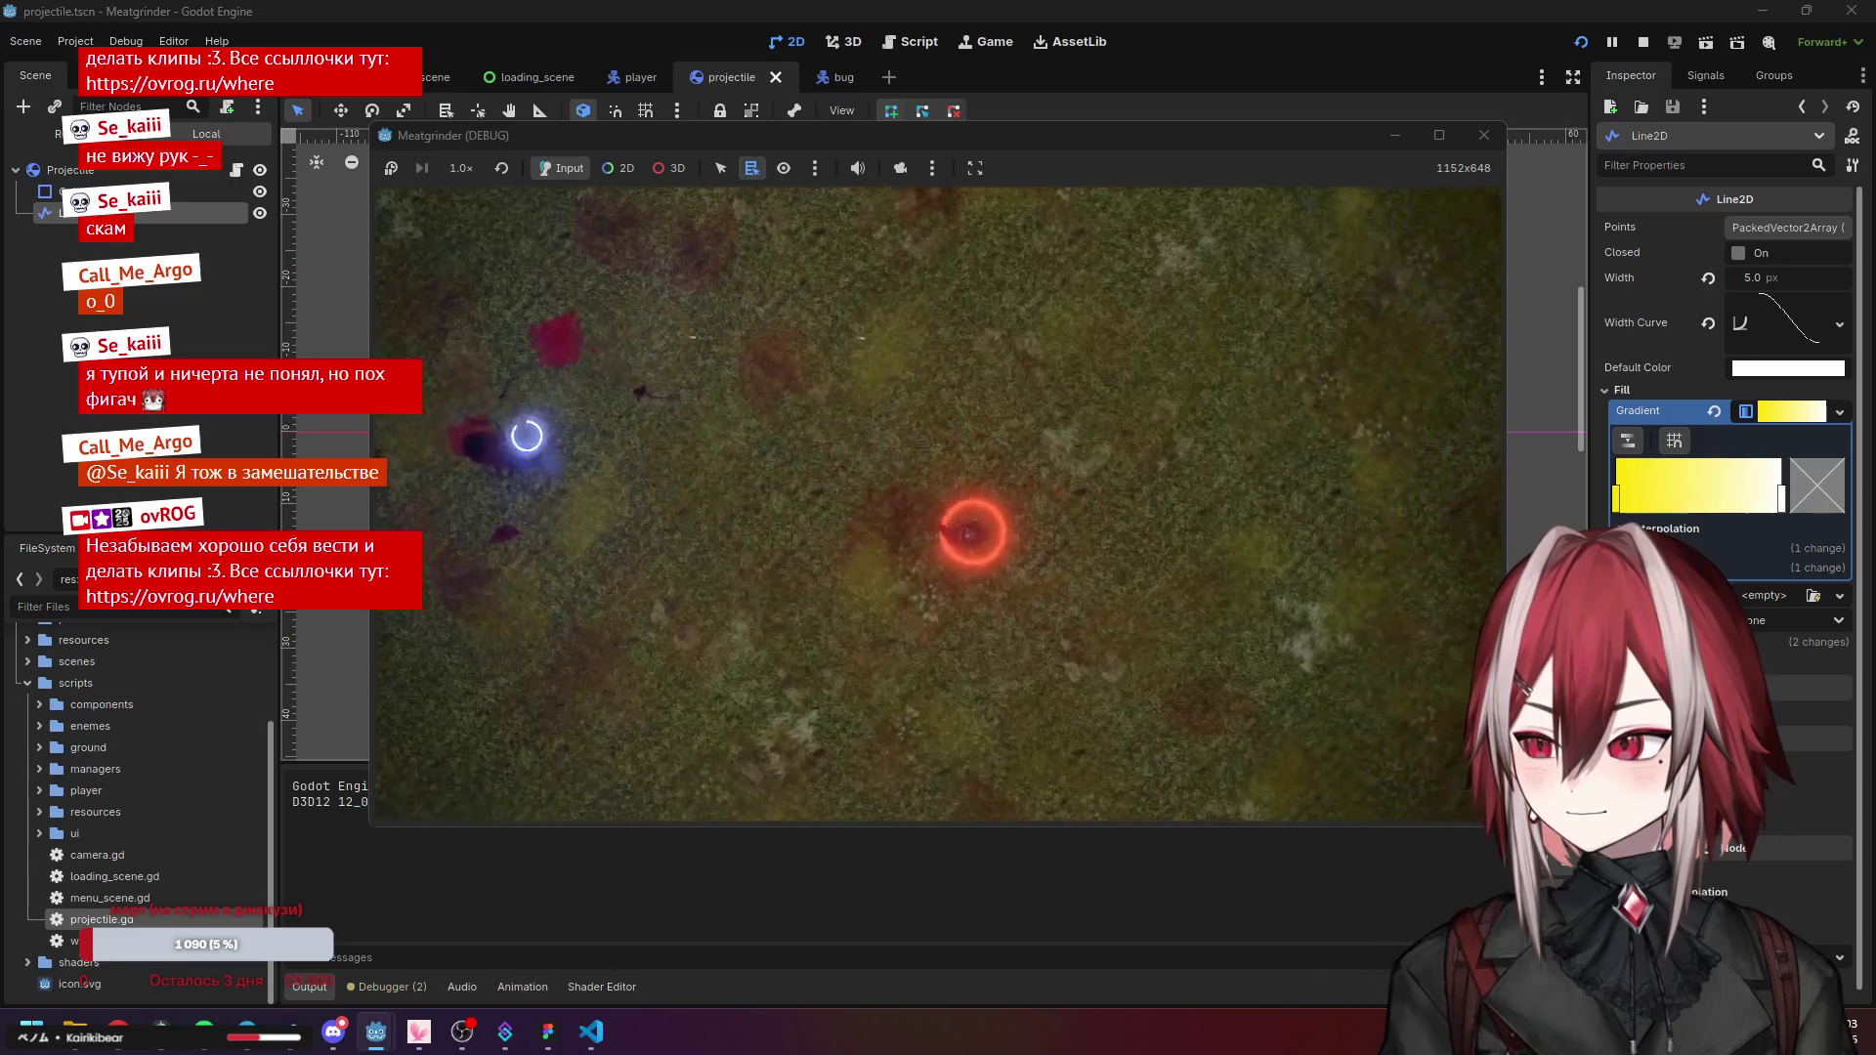
left_click(1504, 168)
left_click(1781, 499)
Brighten the trail's gradient point colour to pale yellow.
left_click(1803, 501)
left_click_drag(1848, 472, 1859, 469)
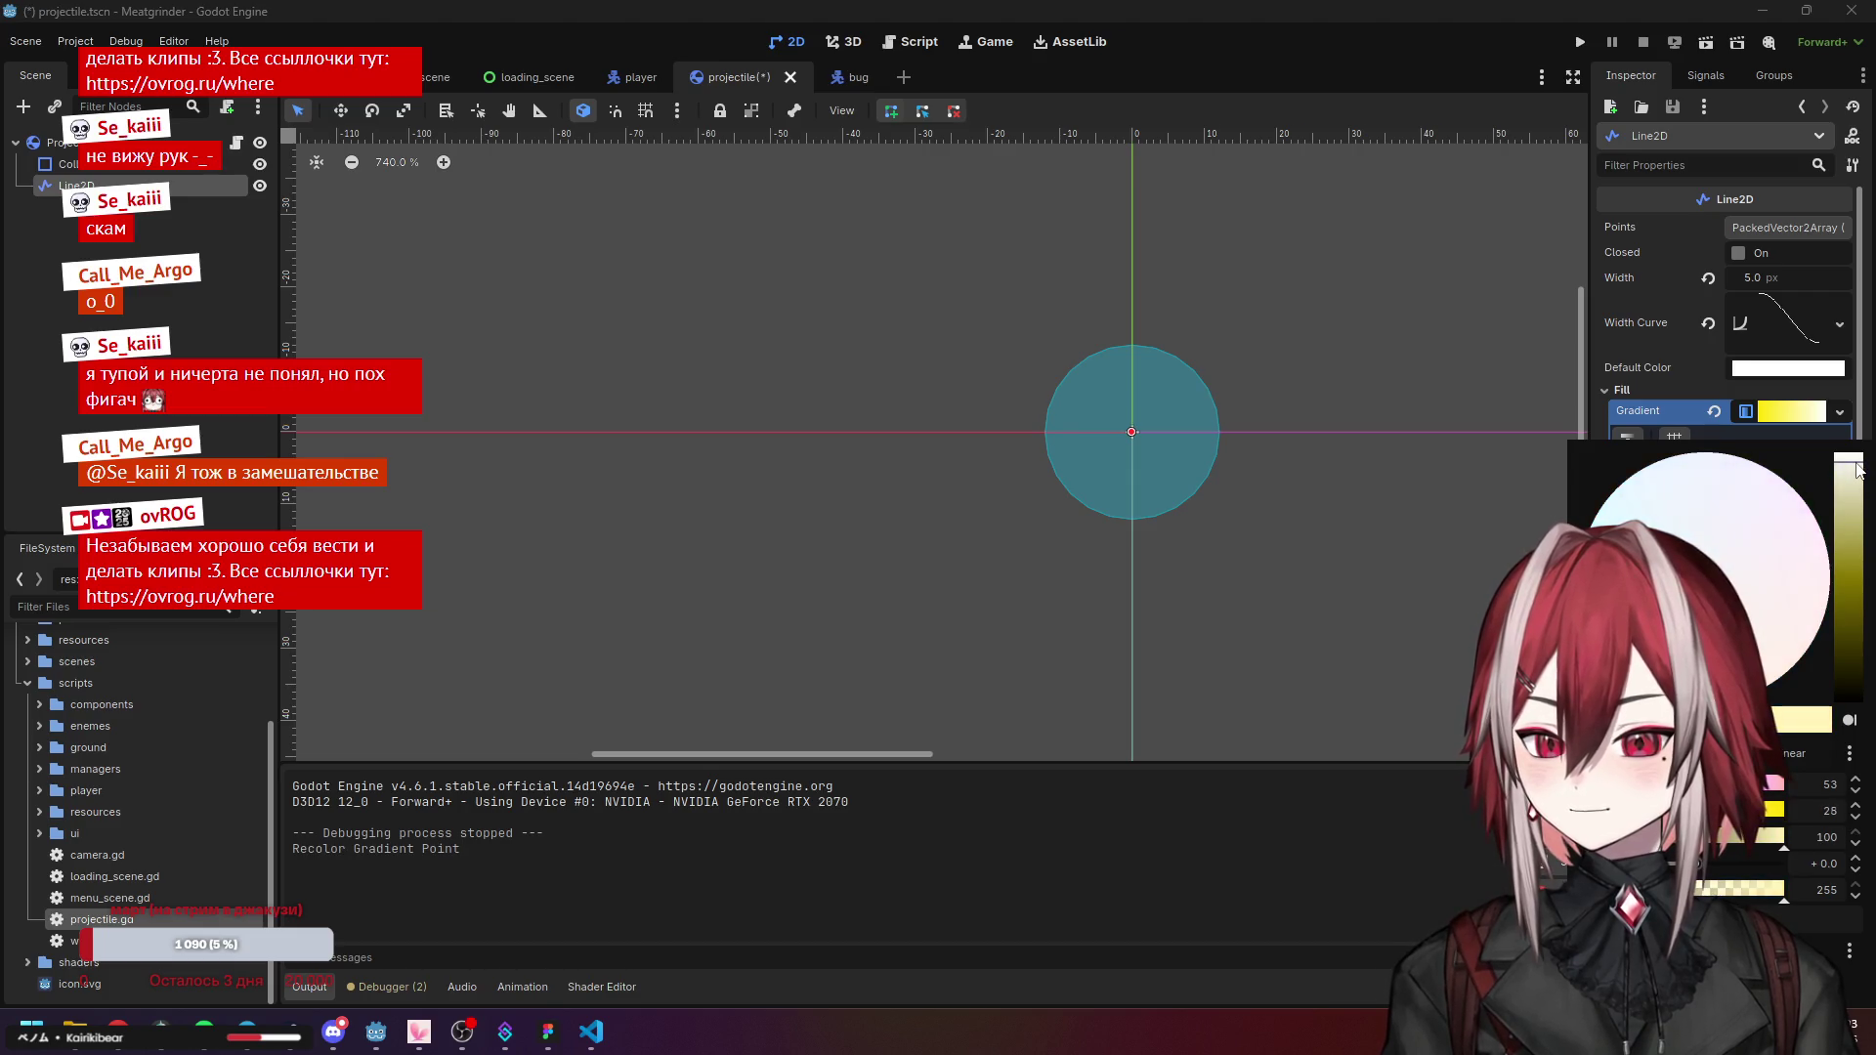
left_click(1696, 388)
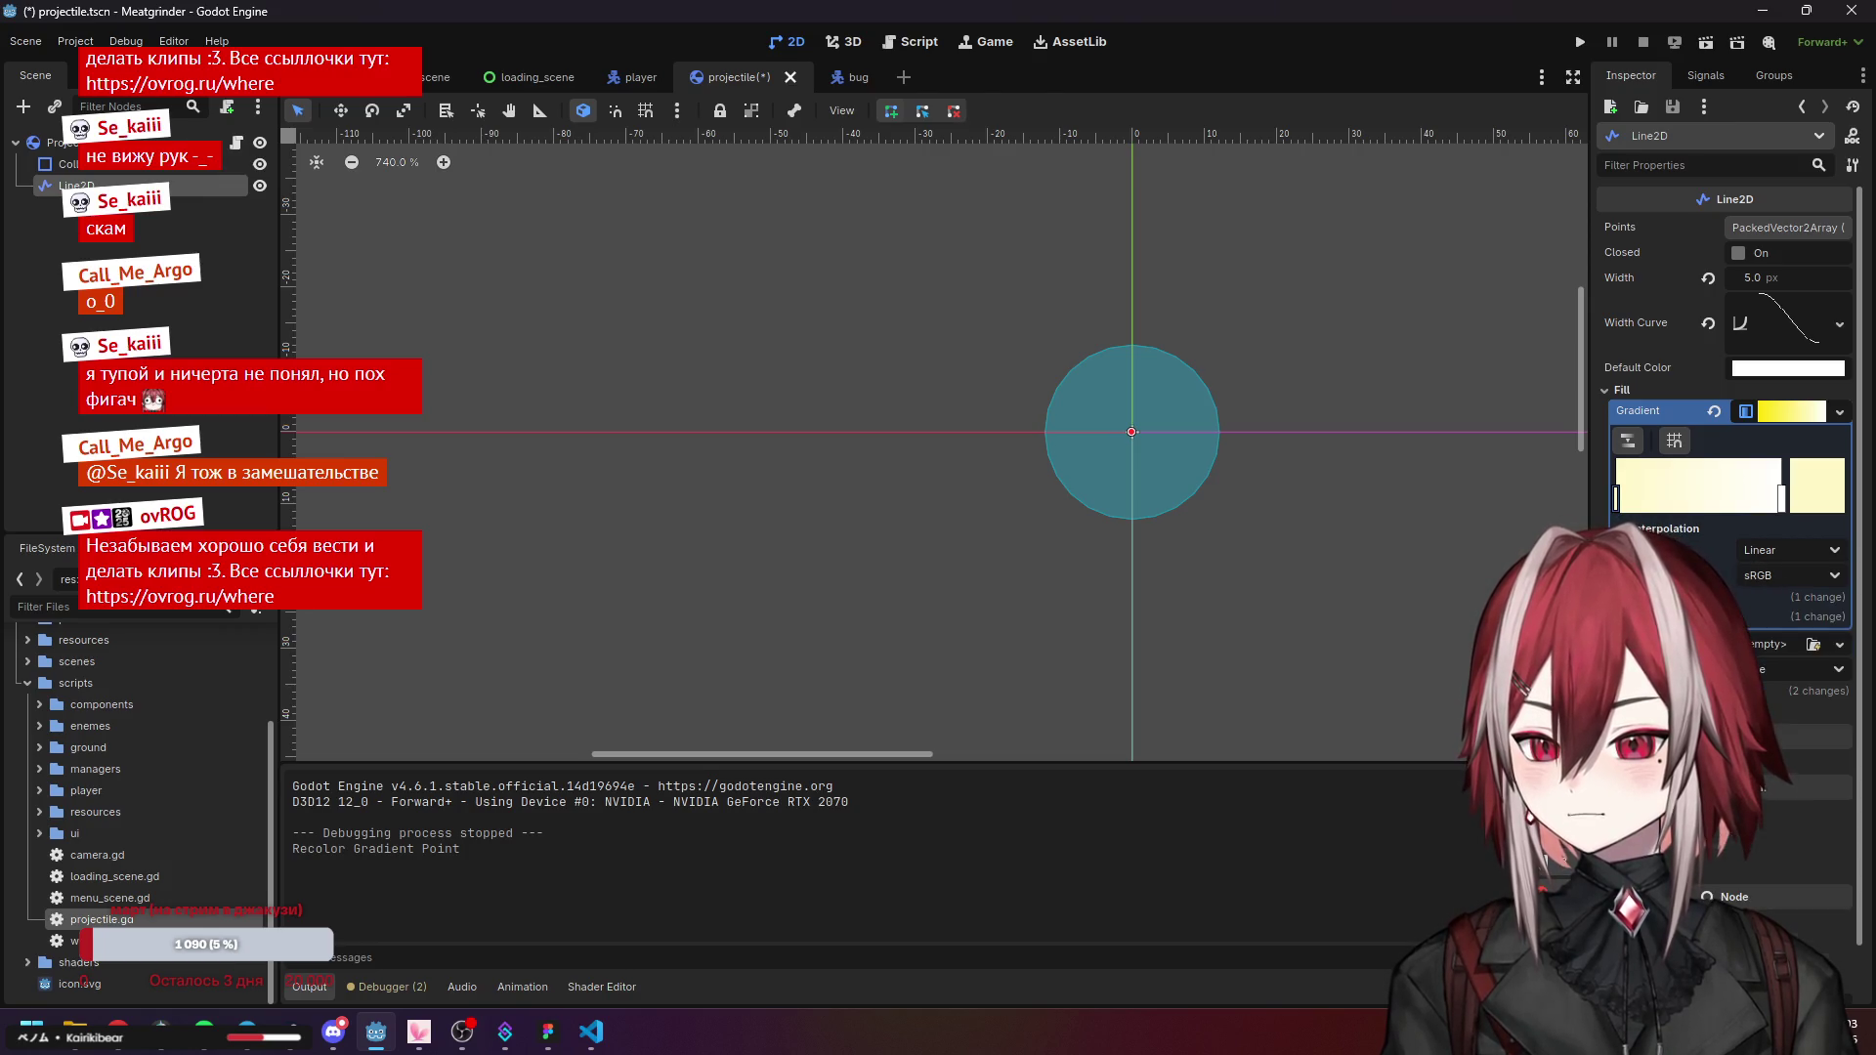
left_click(1670, 529)
left_click(1670, 529)
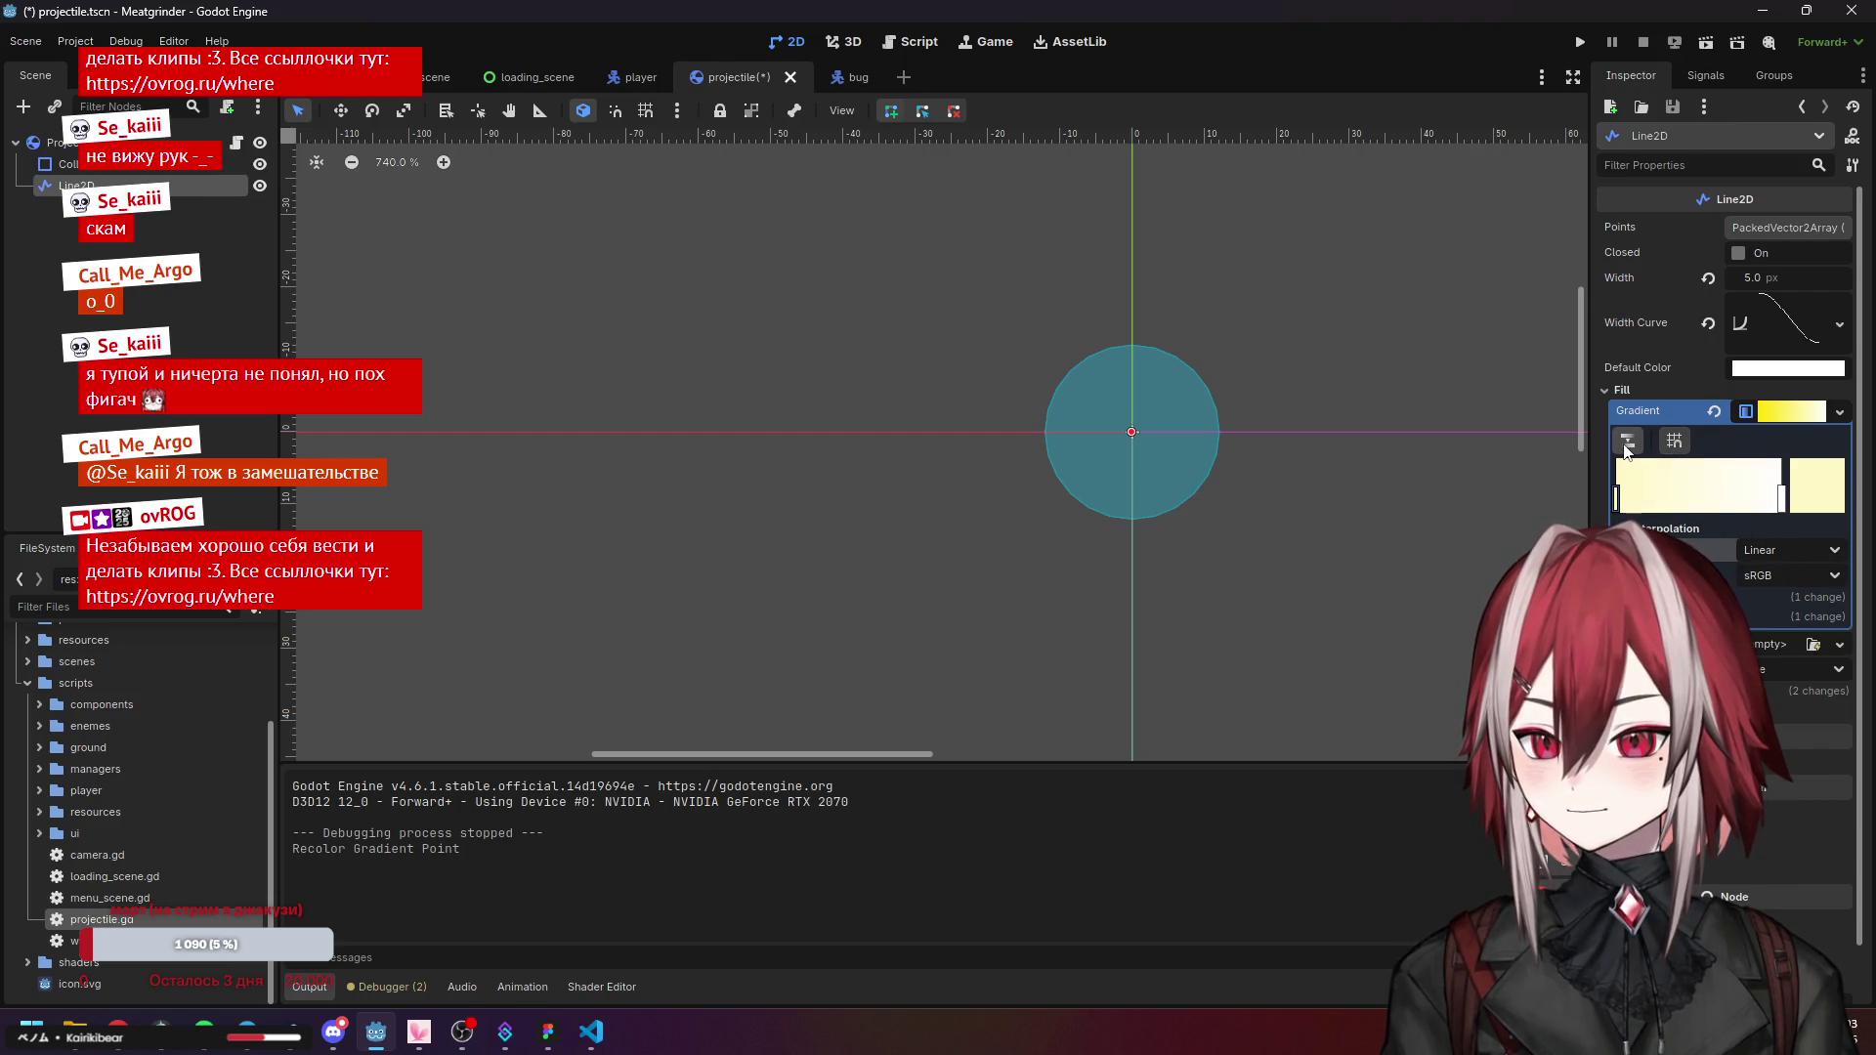
Set the gradient point's colour intensity to 3.0 and run the game to test the trail.
left_click(1834, 493)
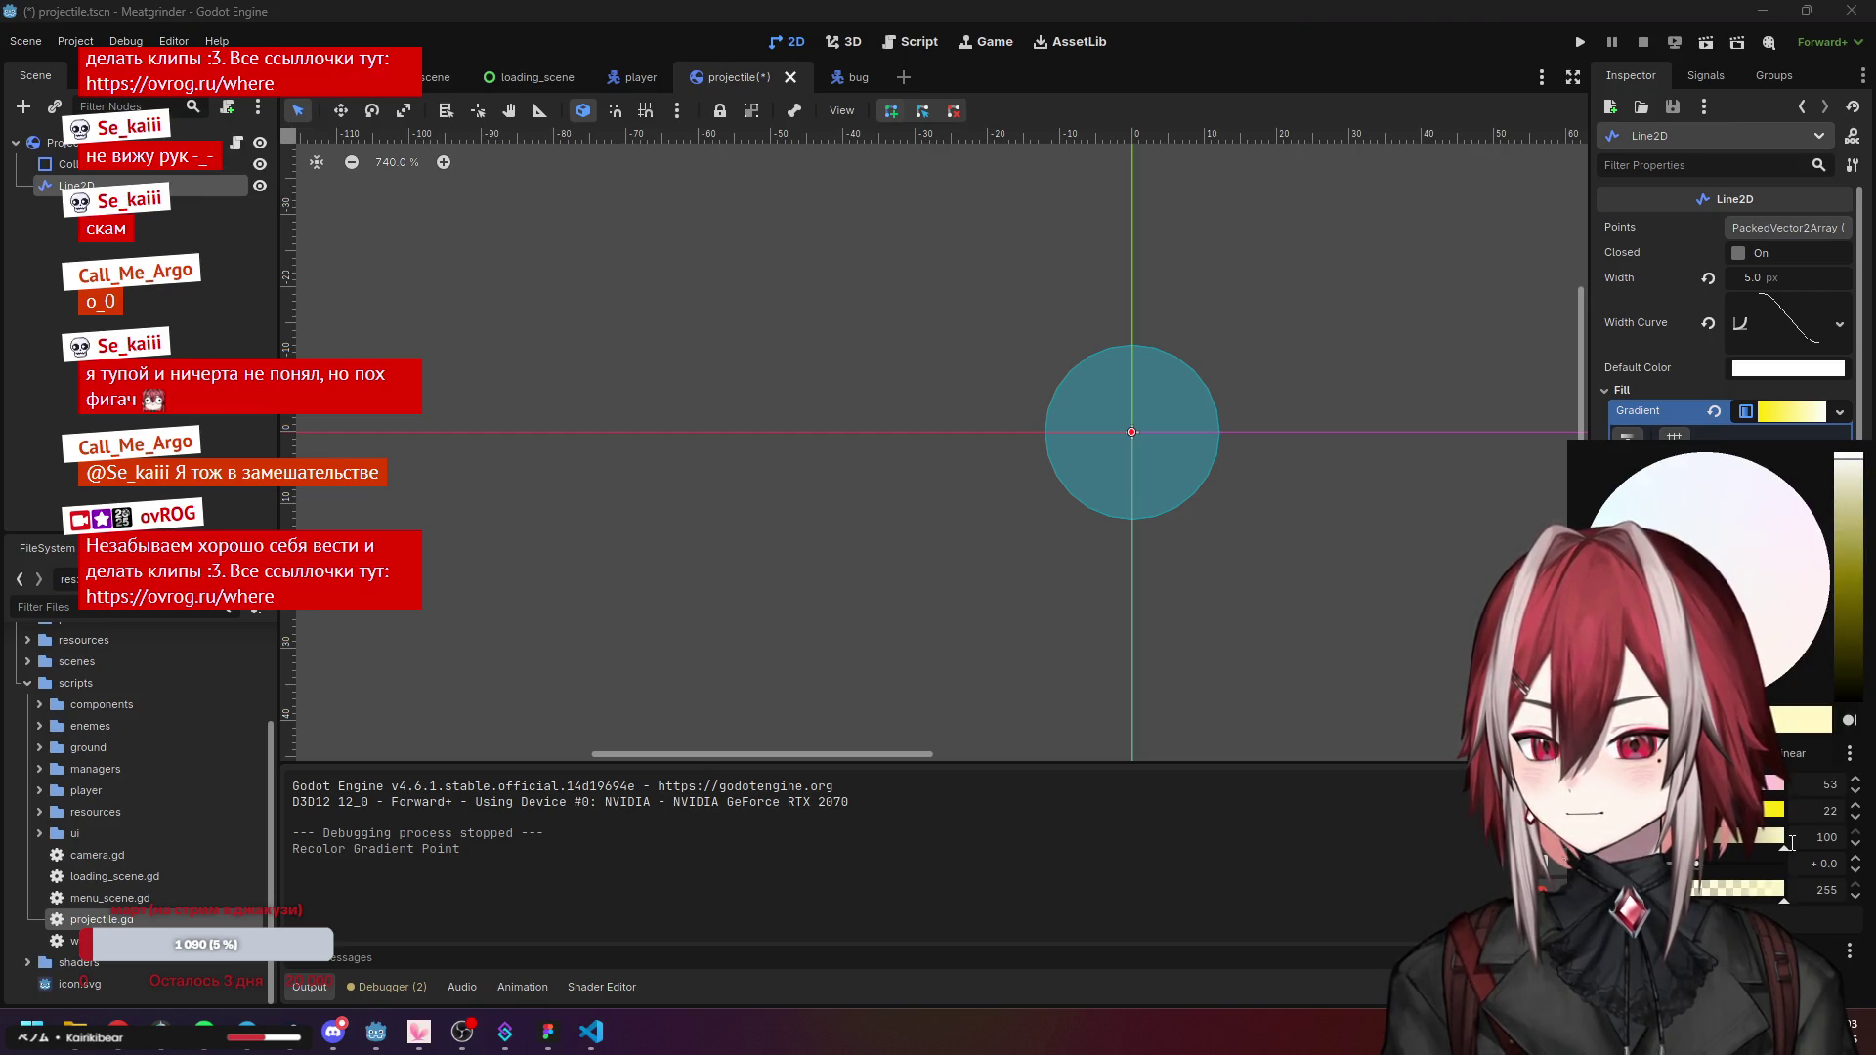
type("3")
key("Return")
left_click(1679, 383)
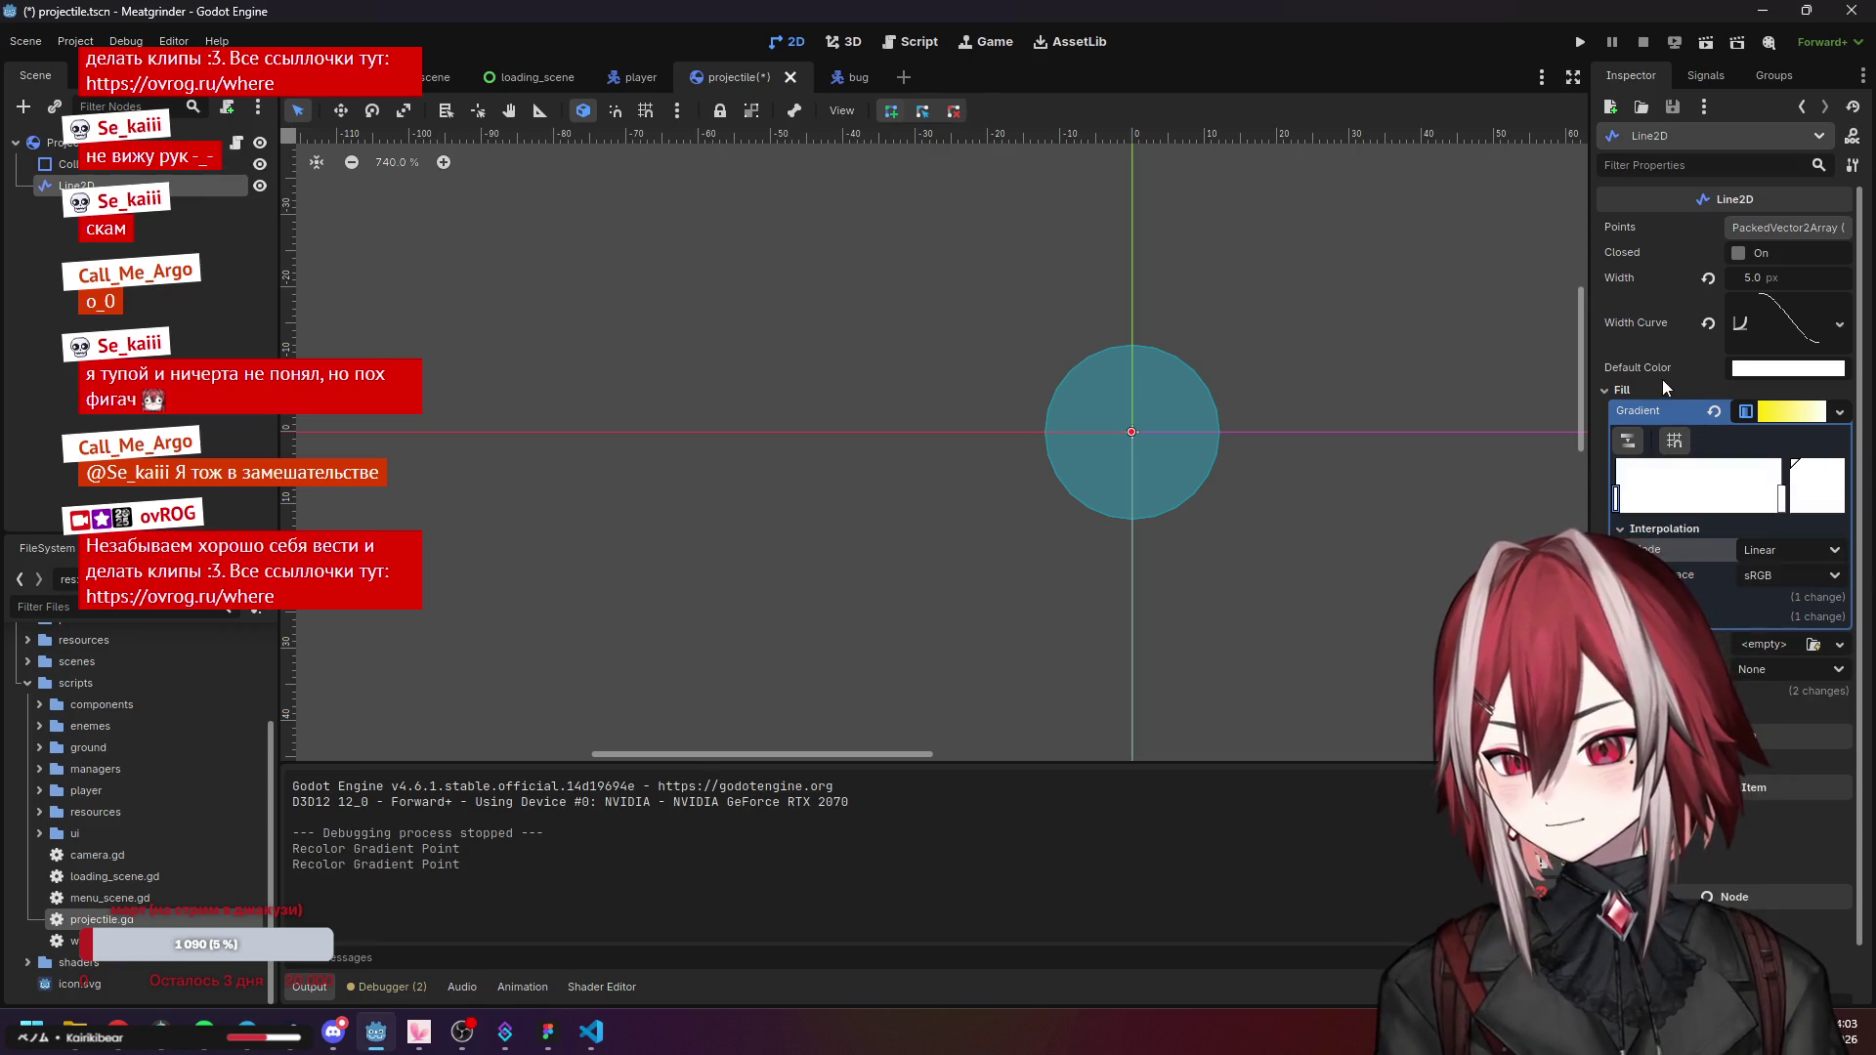
left_click(1581, 43)
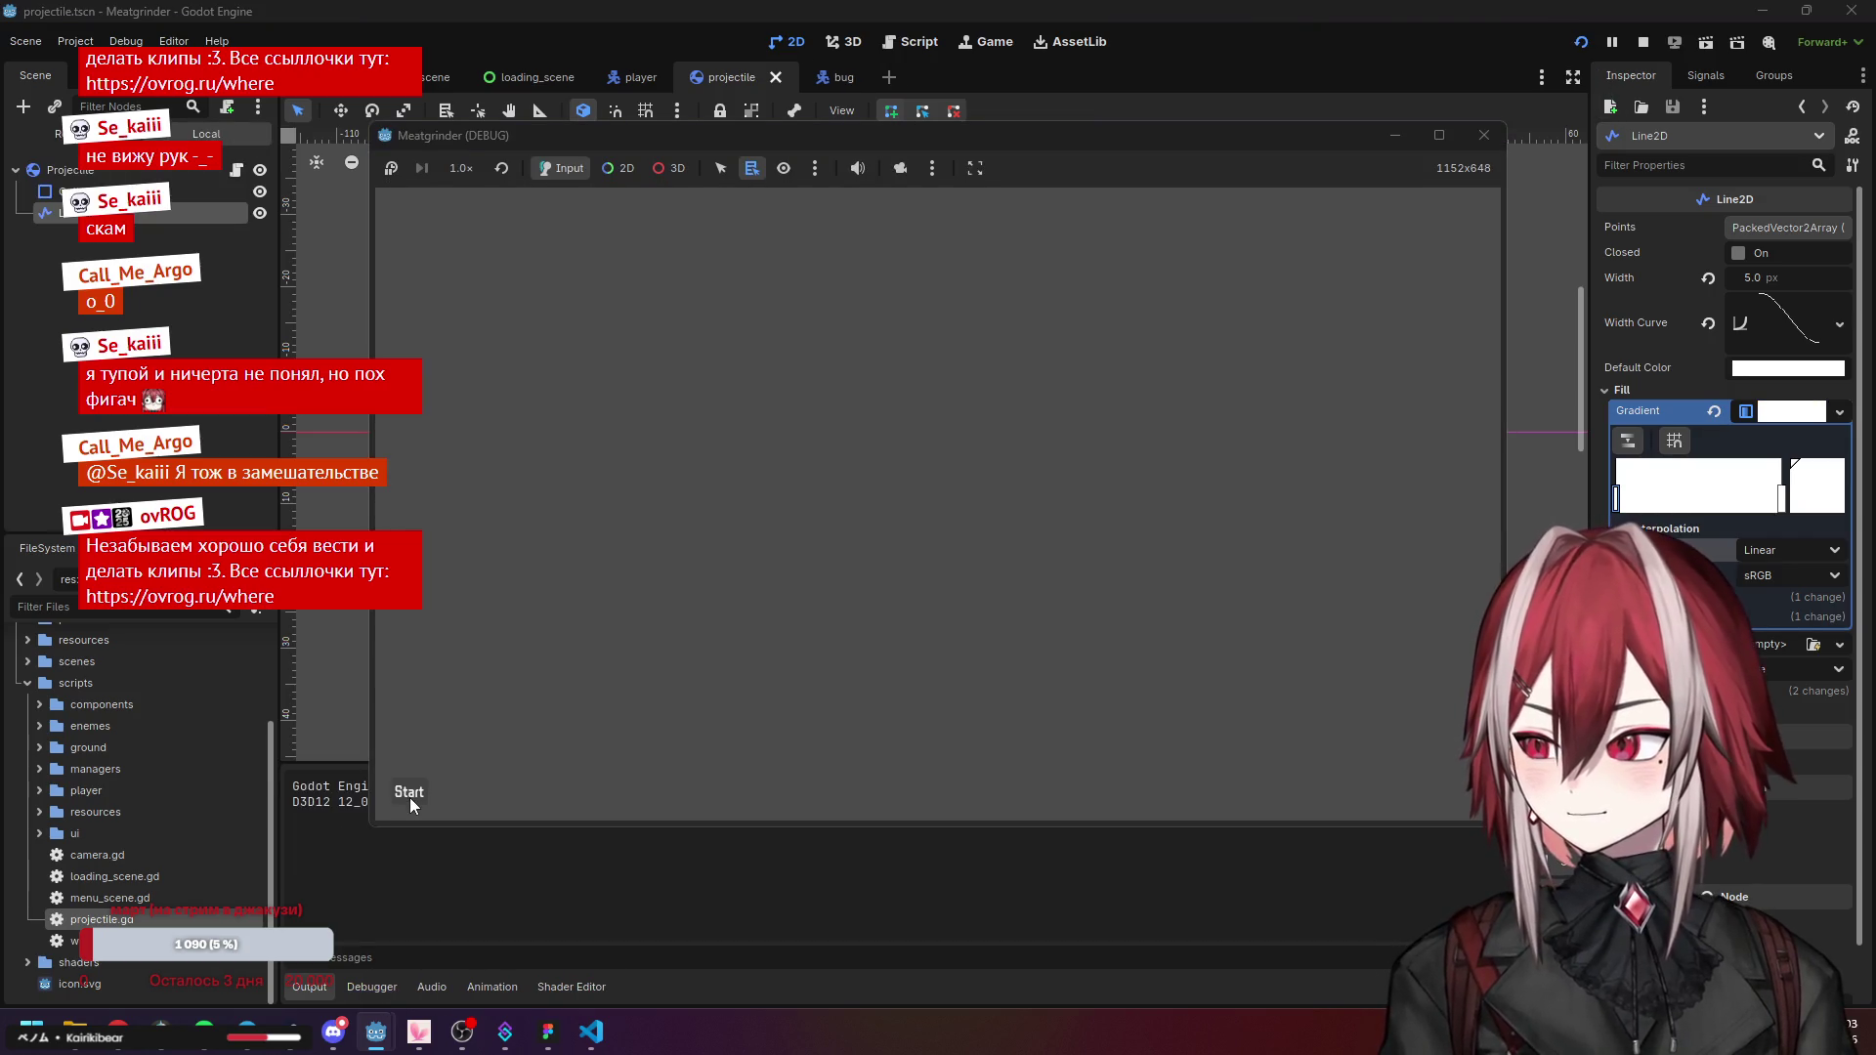
Move right, shoot a projectile at the enemy to check the trail, then stop the game.
key("d")
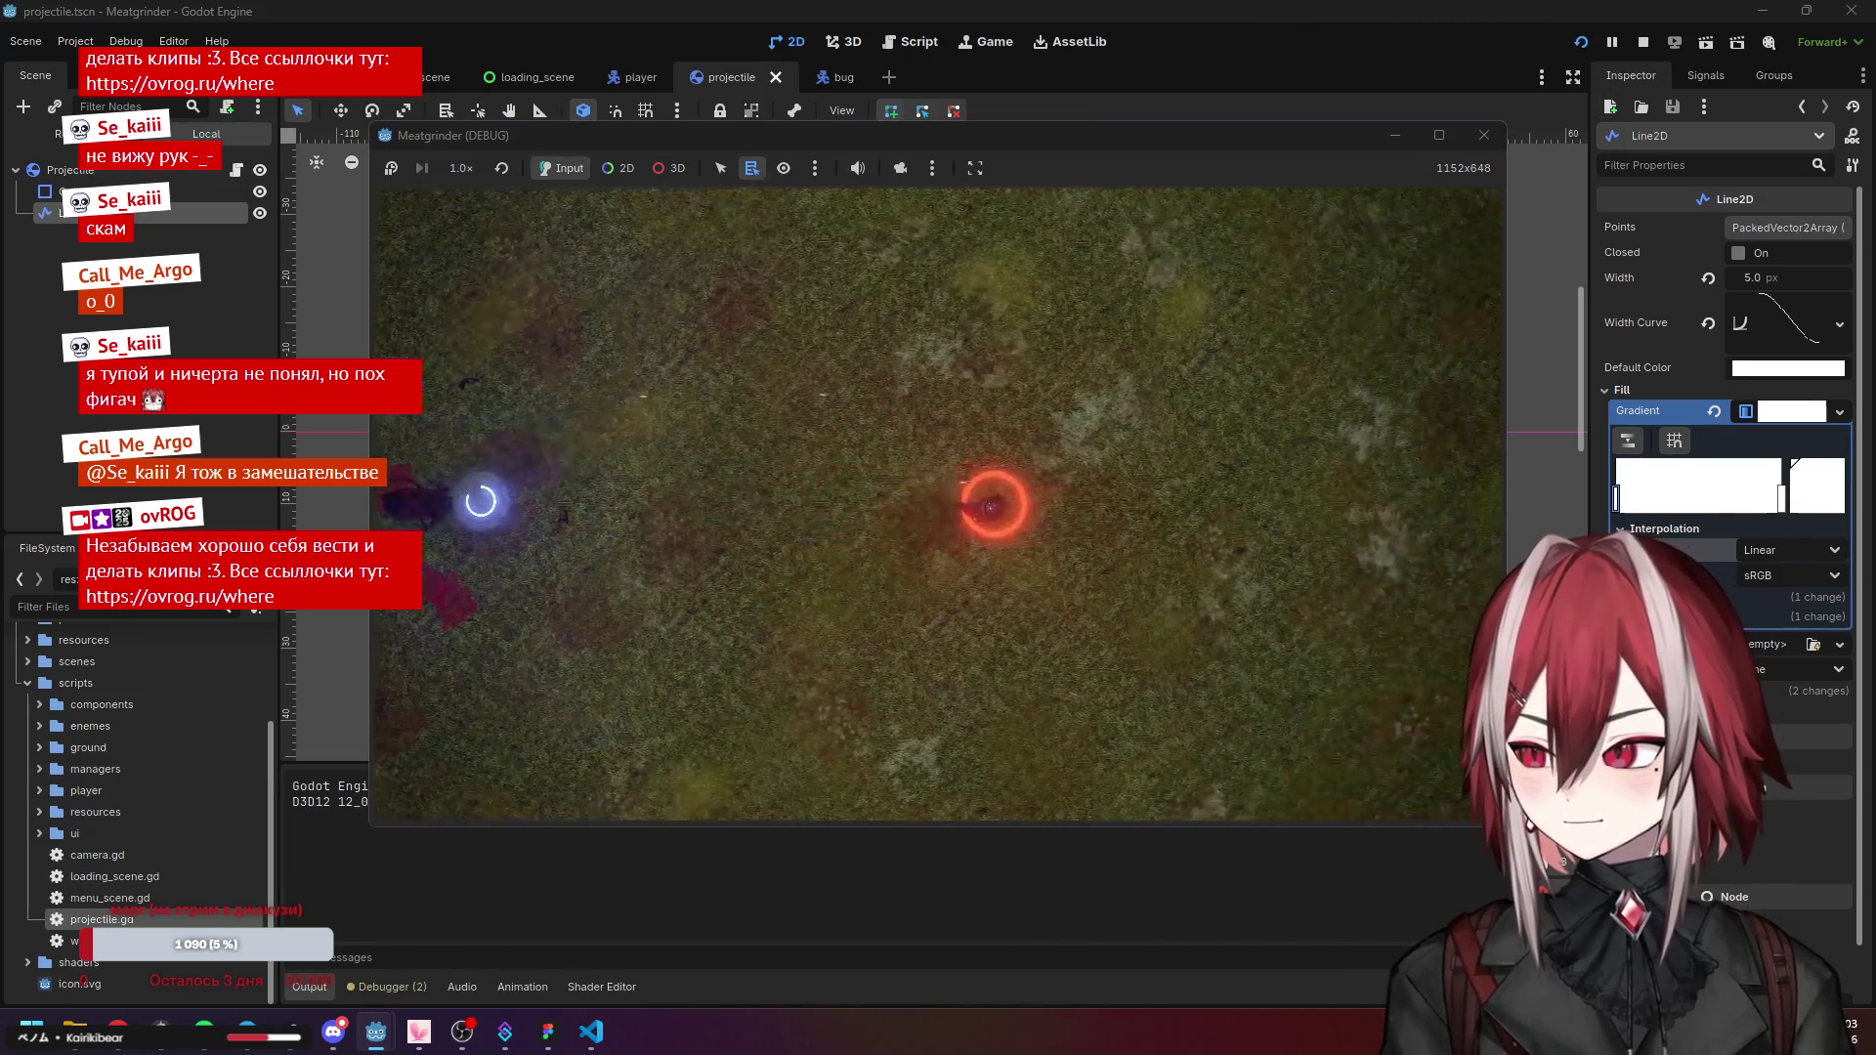
key("d")
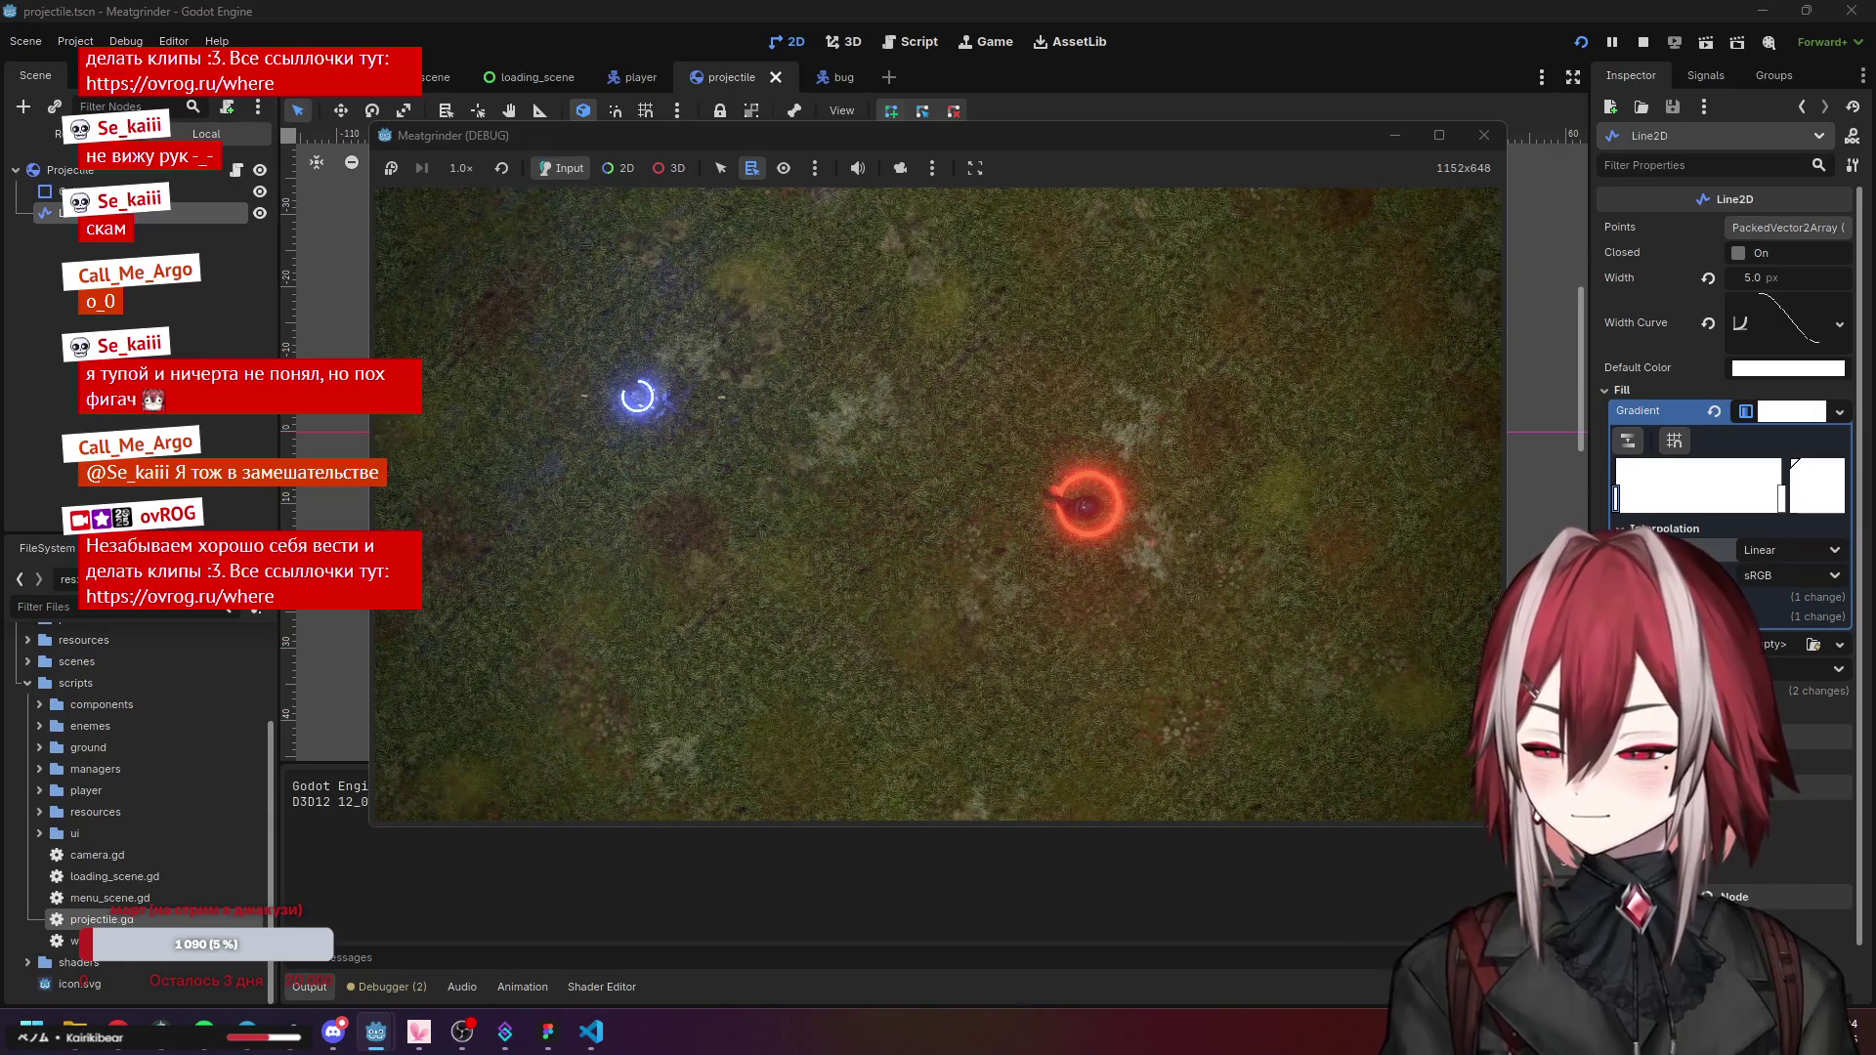
left_click(650, 409)
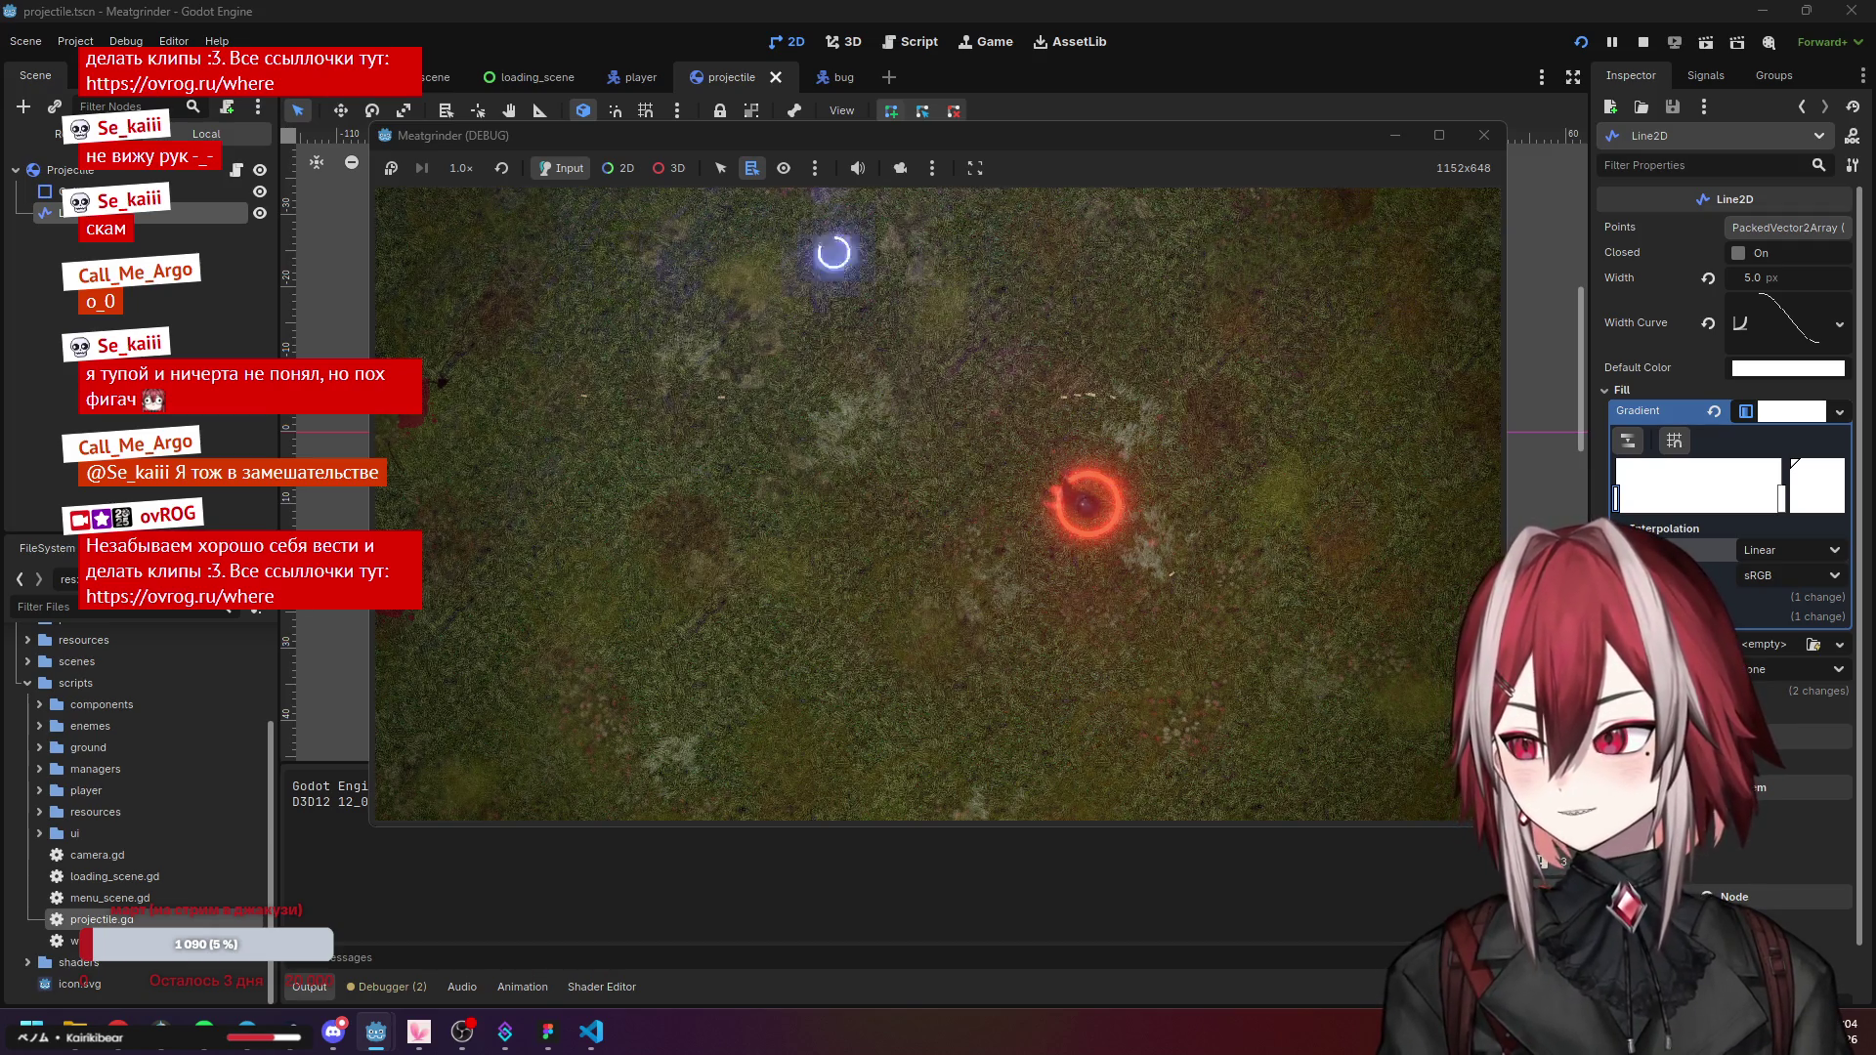
left_click(1484, 135)
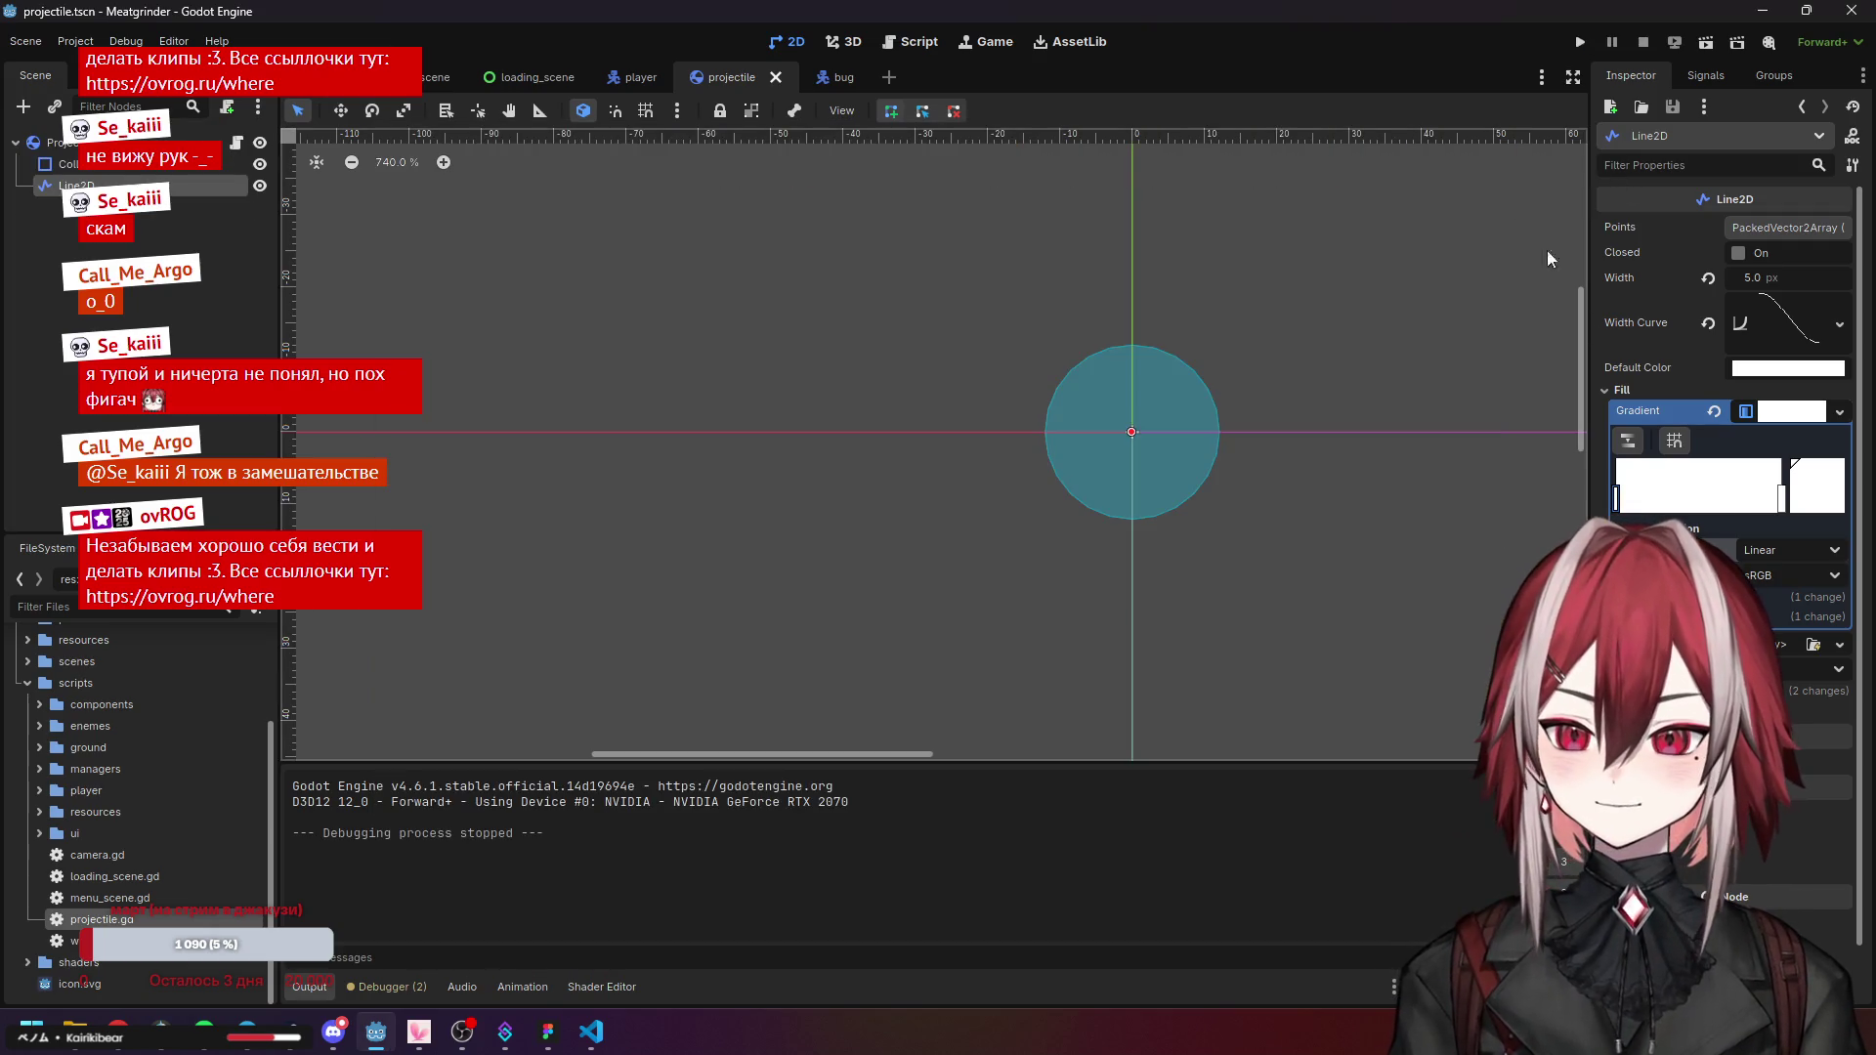
Lower the gradient point's intensity to 2.0 and run the game with F5.
left_click(1810, 501)
type("2")
key("Return")
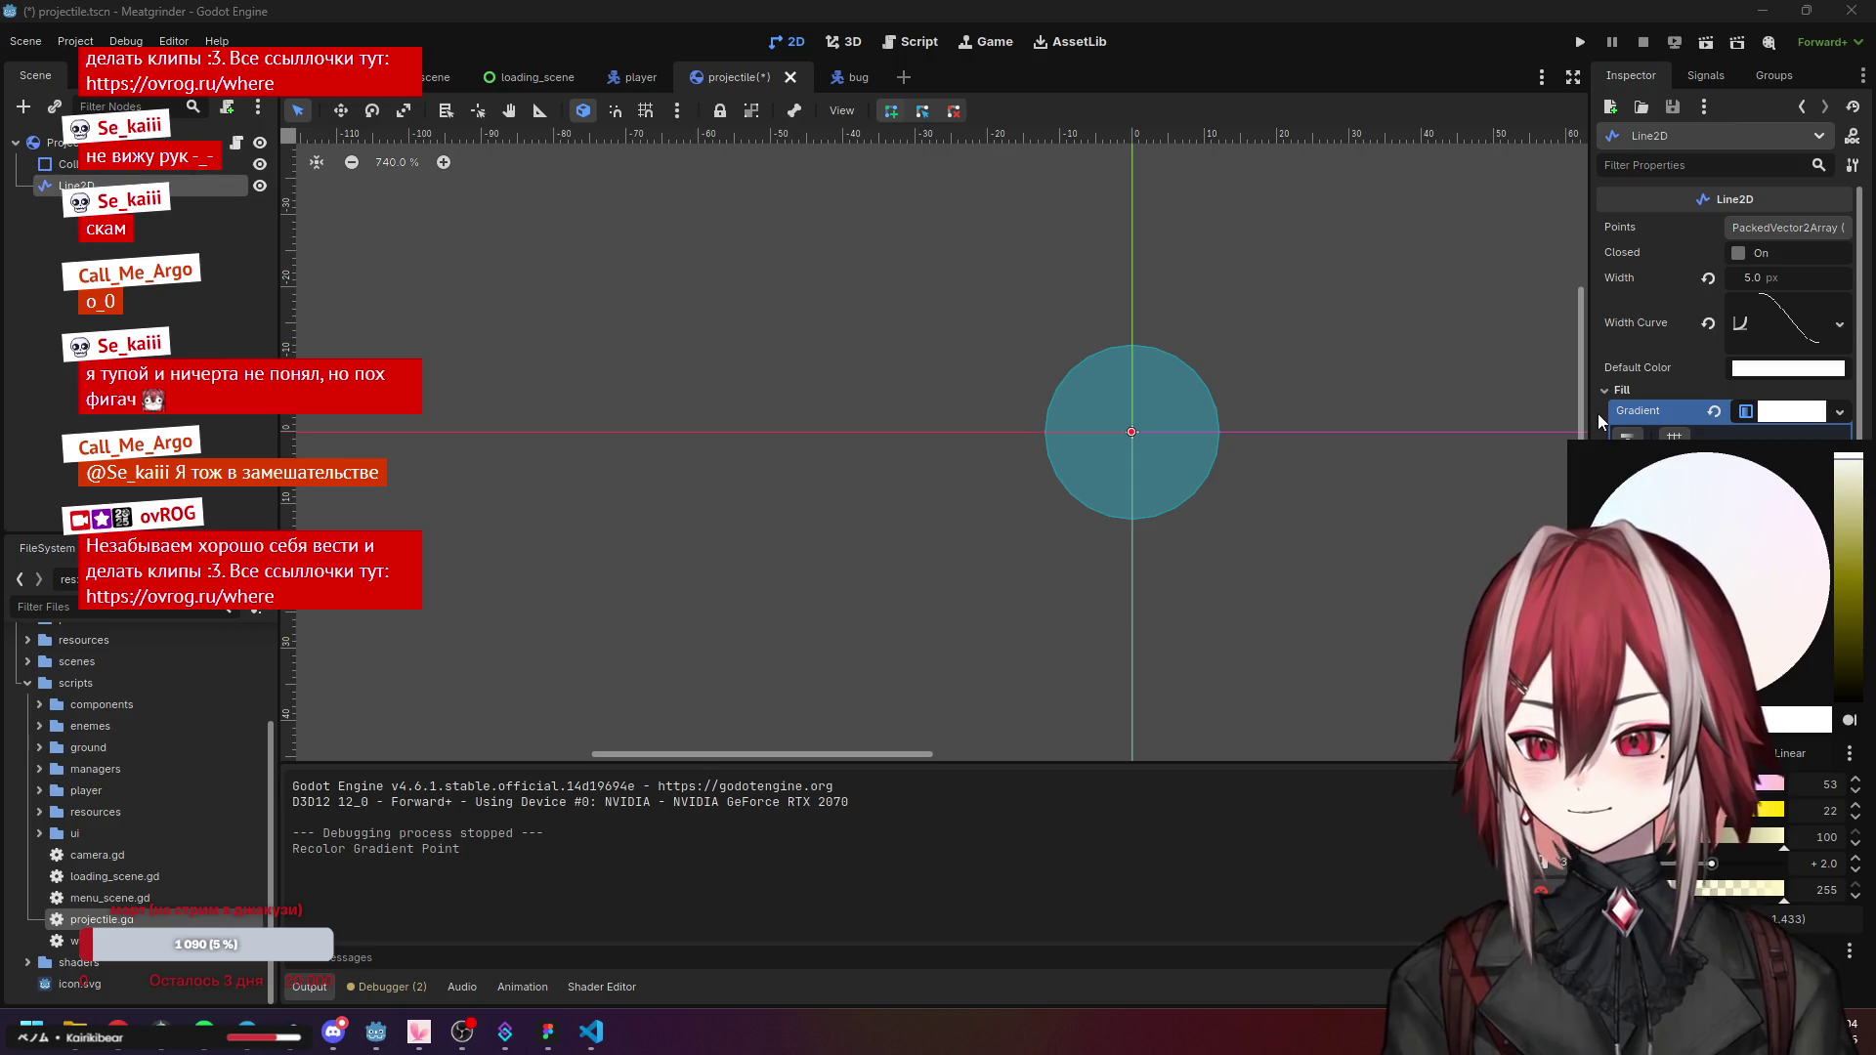
key("F5")
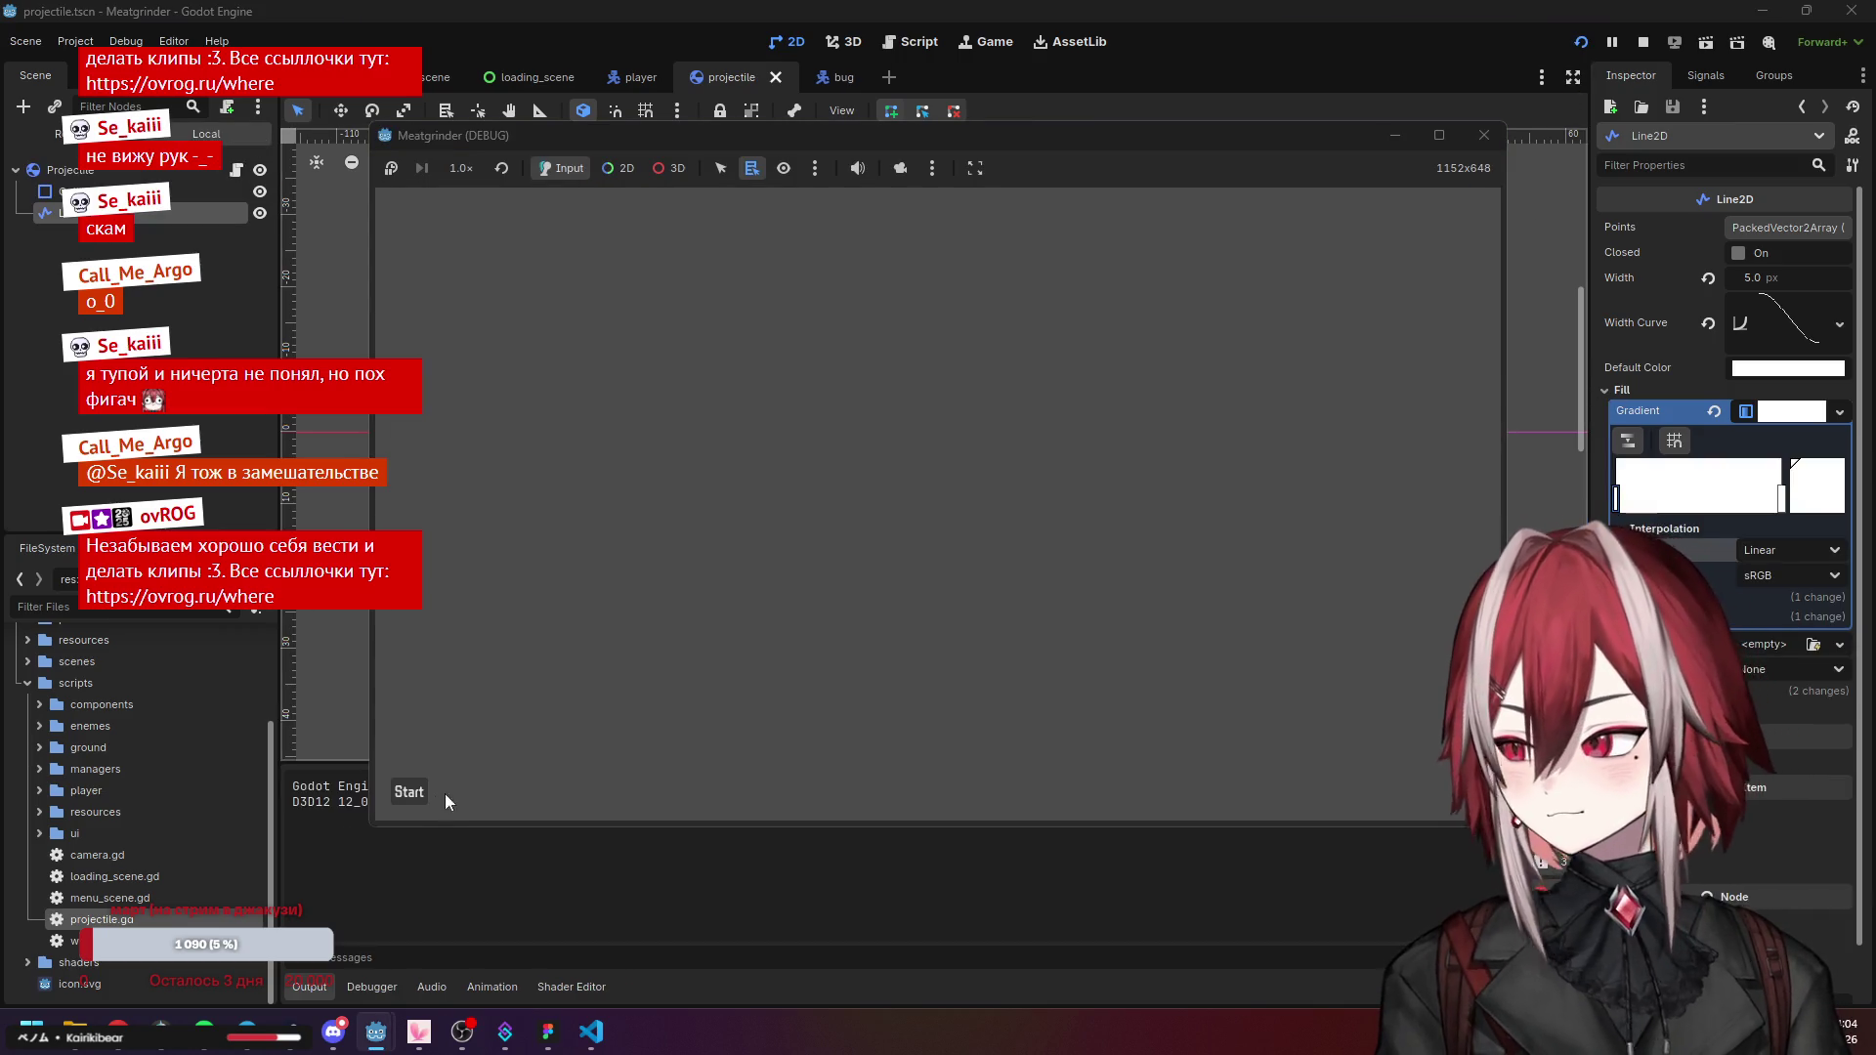
Playtest moving with D, A and S, pausing with F9, then stop the game.
key("d")
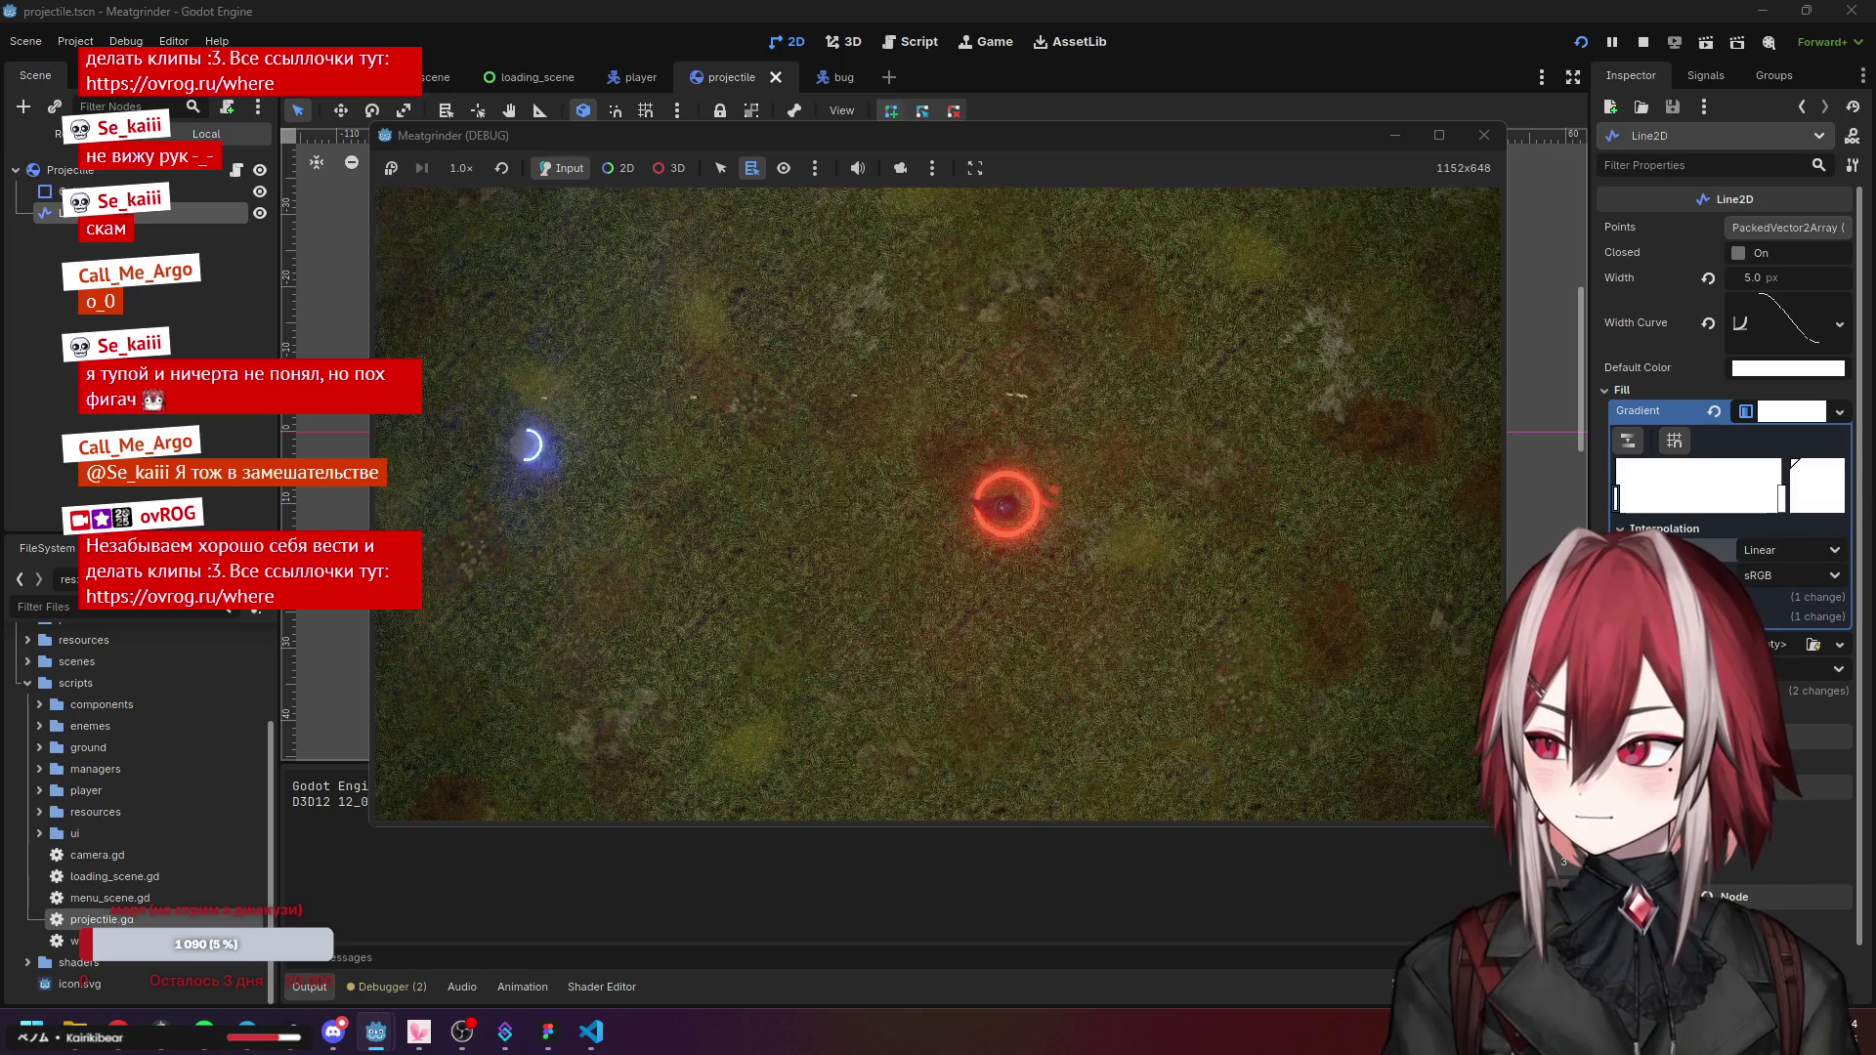
key("F9")
key("F9")
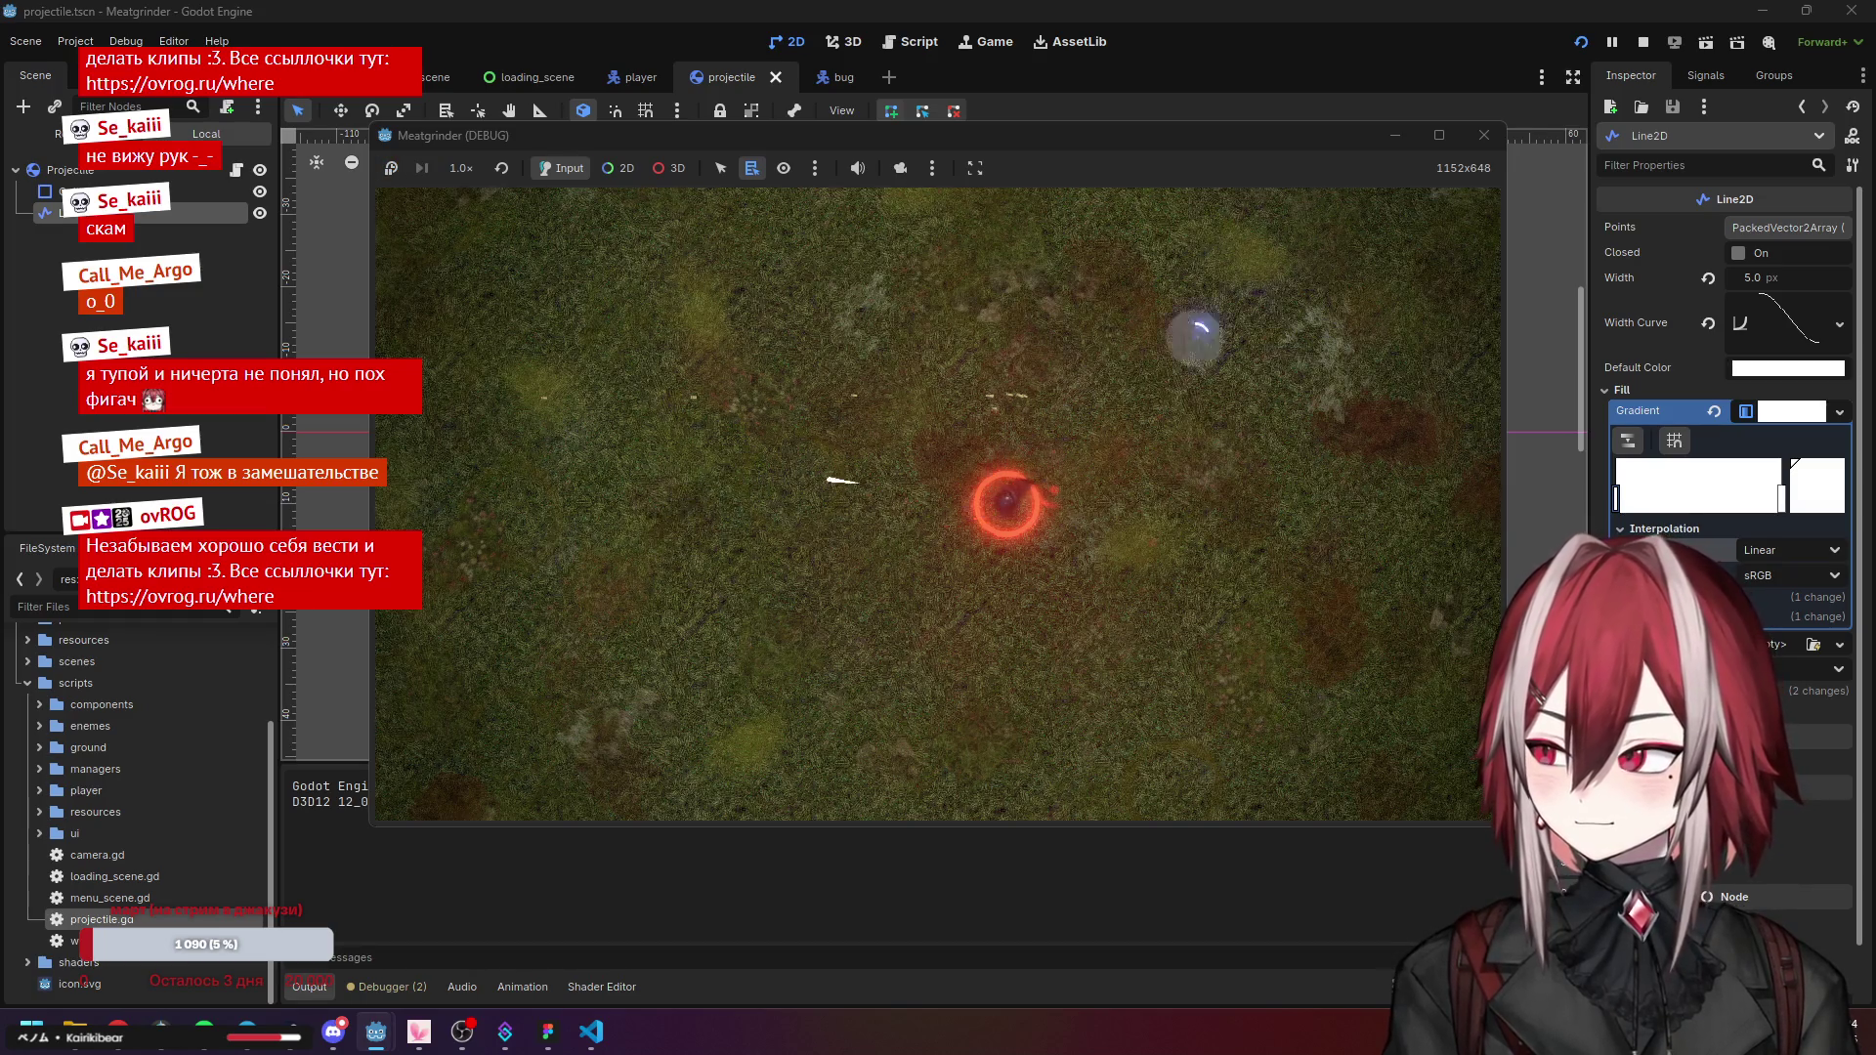
key("a")
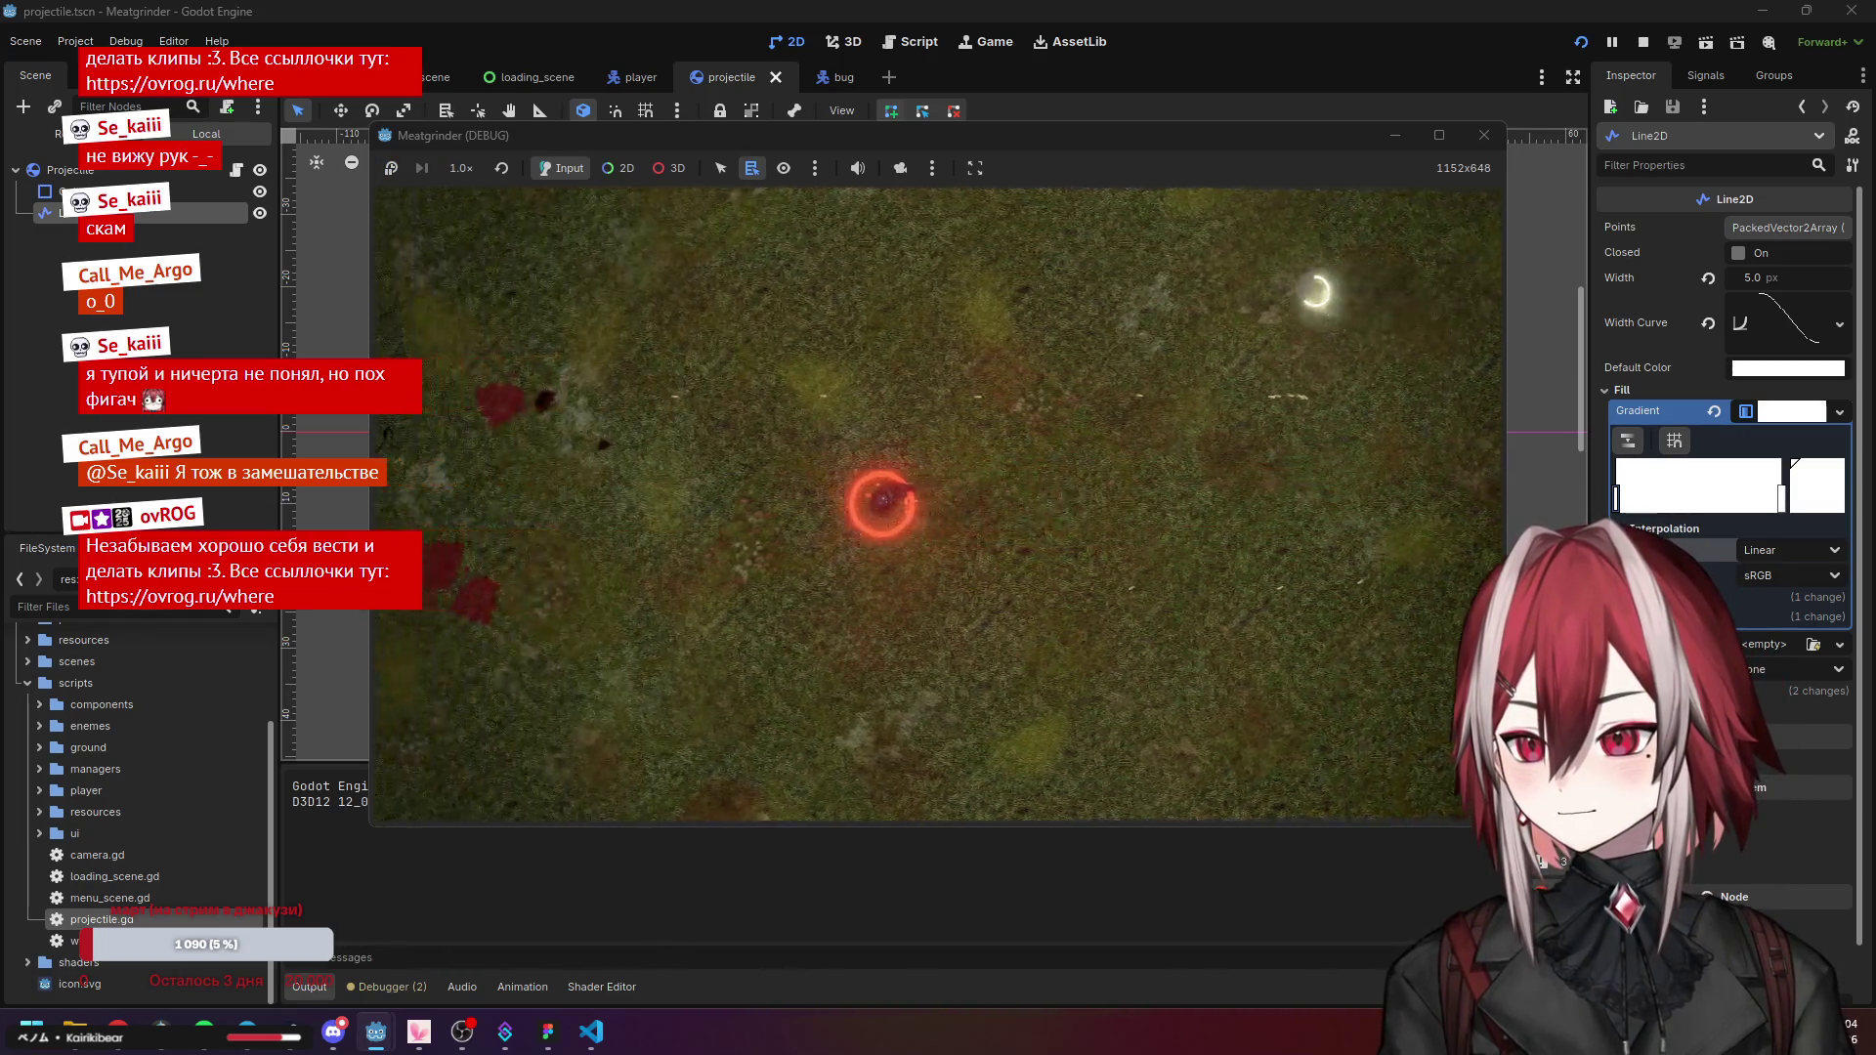
key("a")
key("s")
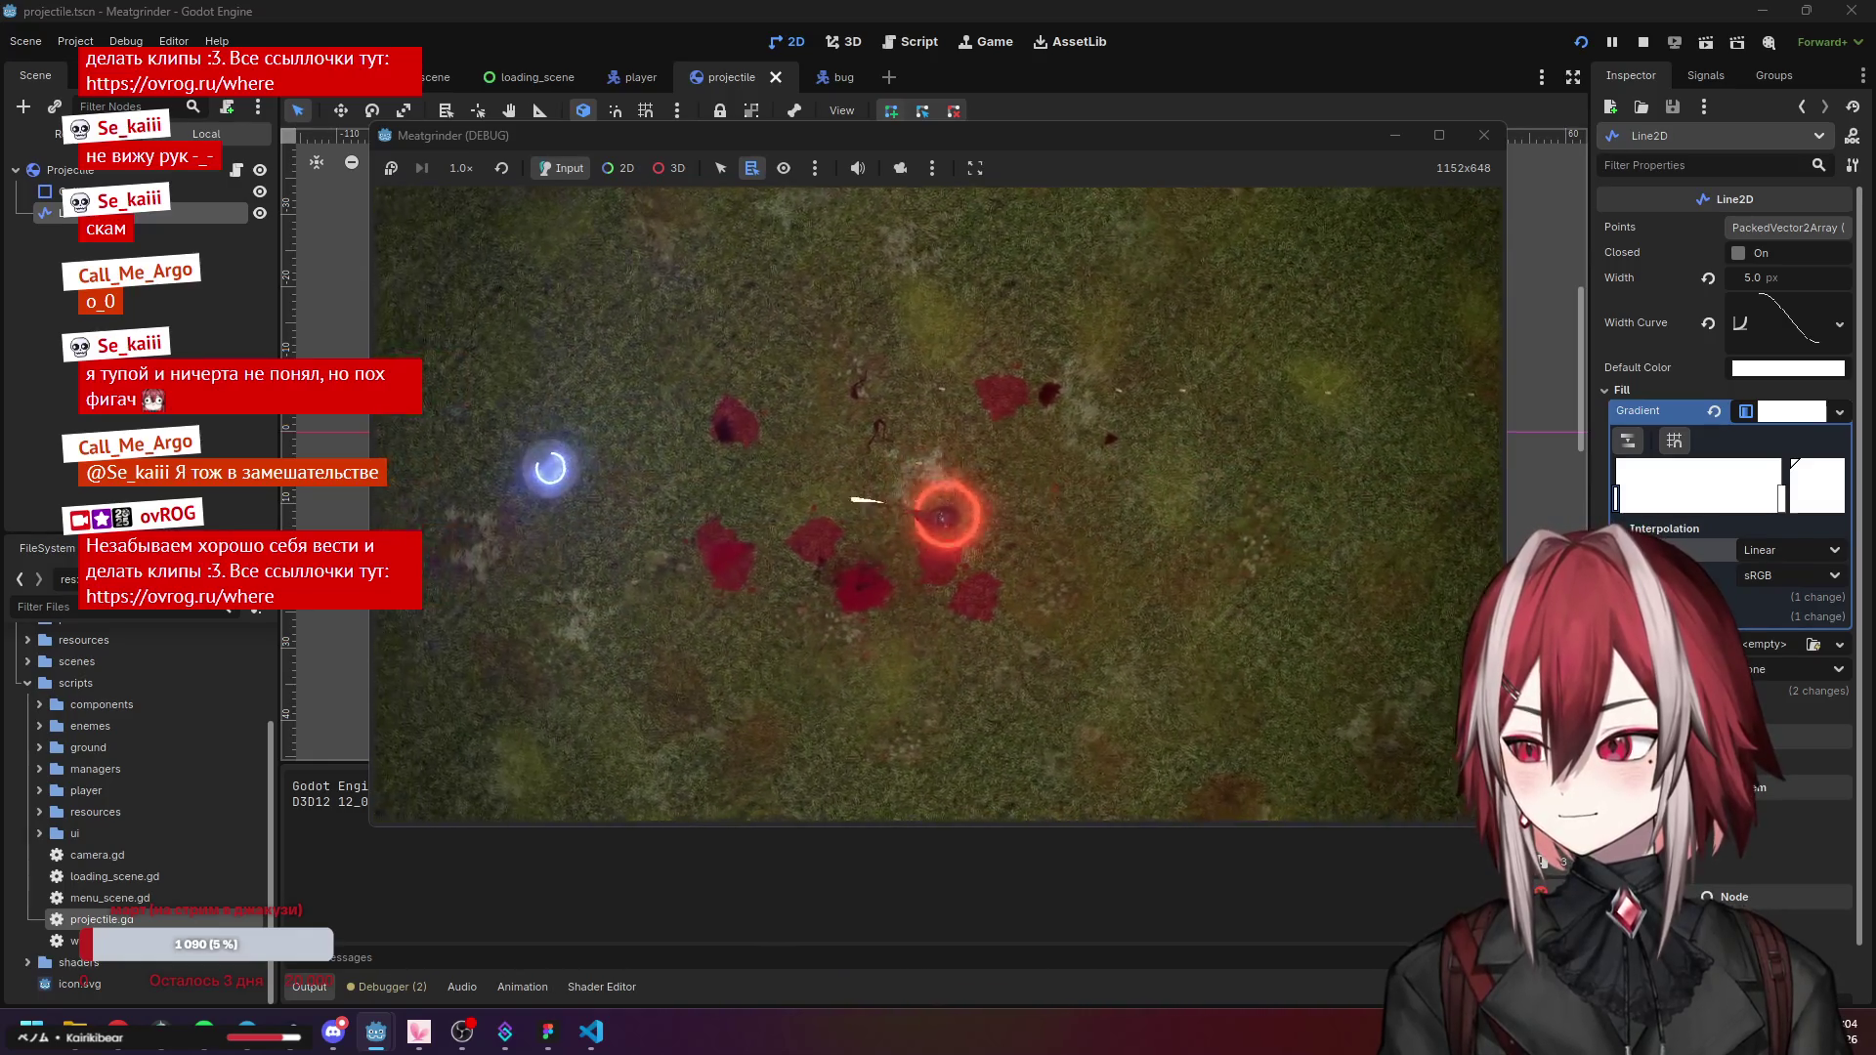
left_click(1485, 134)
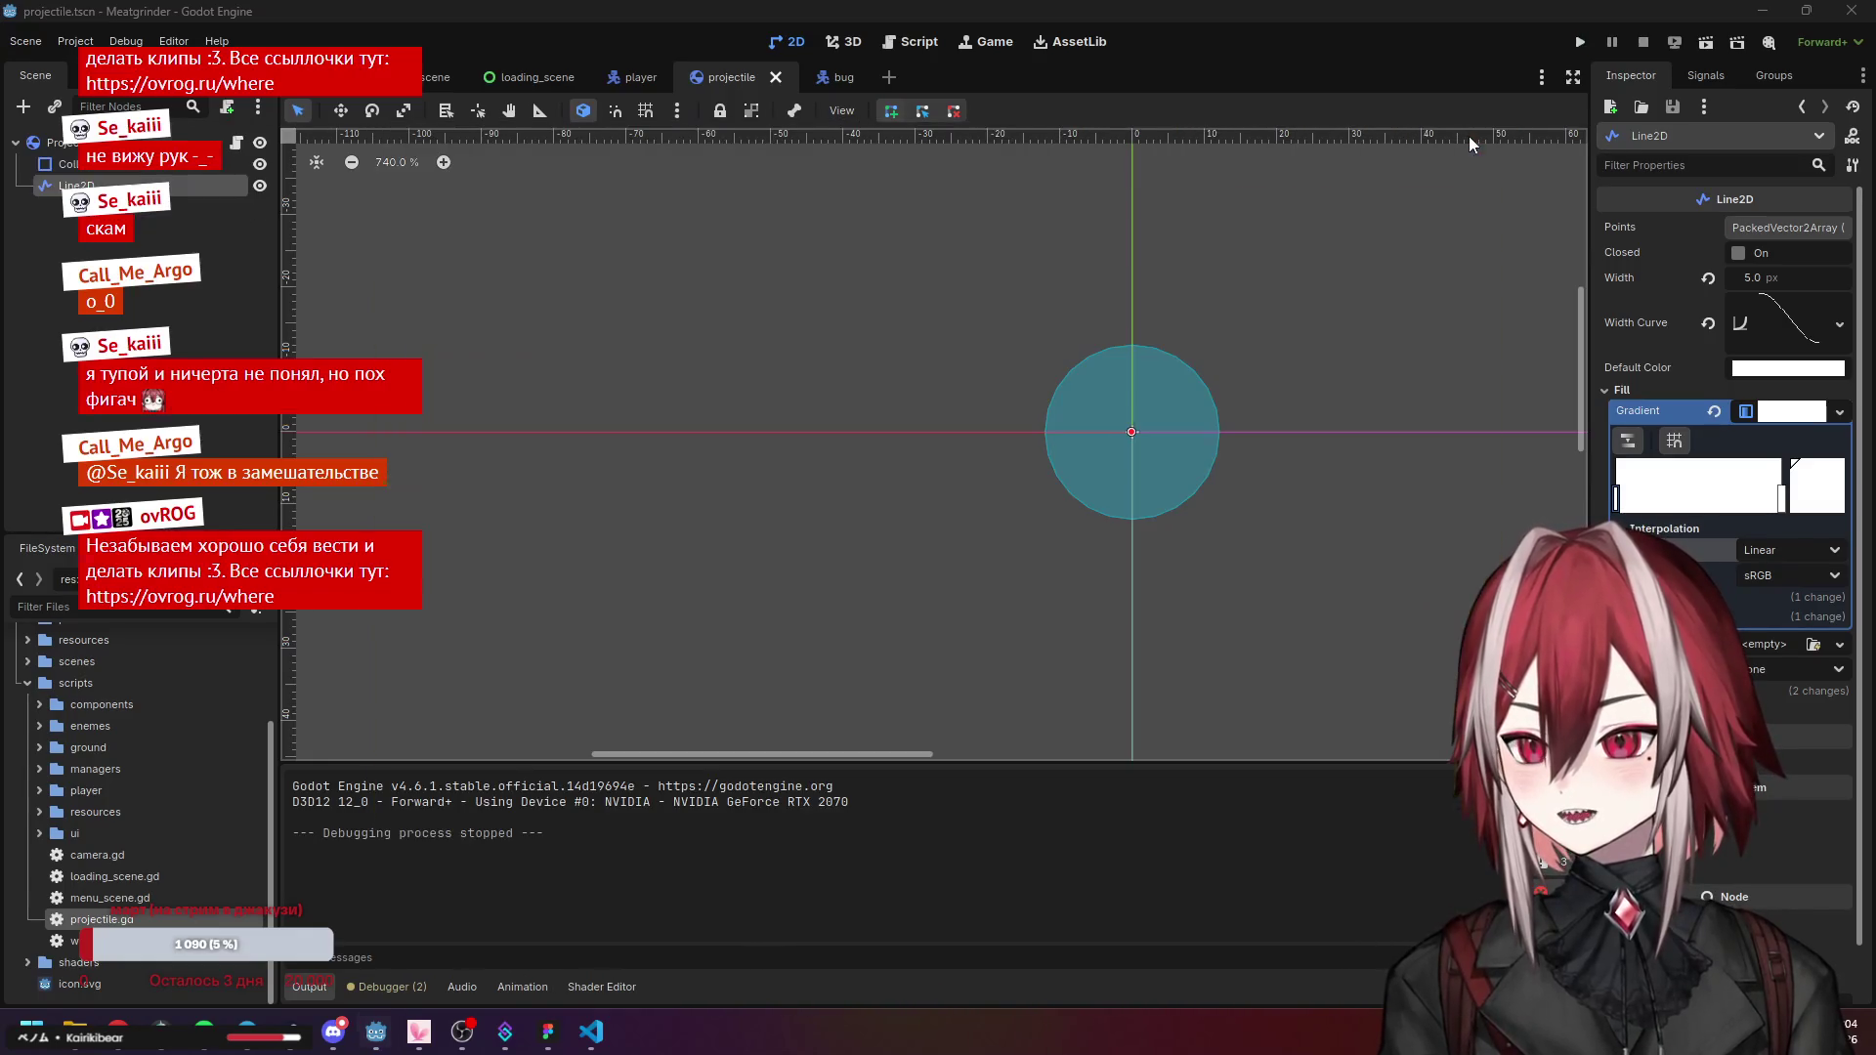
Close the gradient colour picker, collapse the Fill section, and run the game again.
left_click(1813, 501)
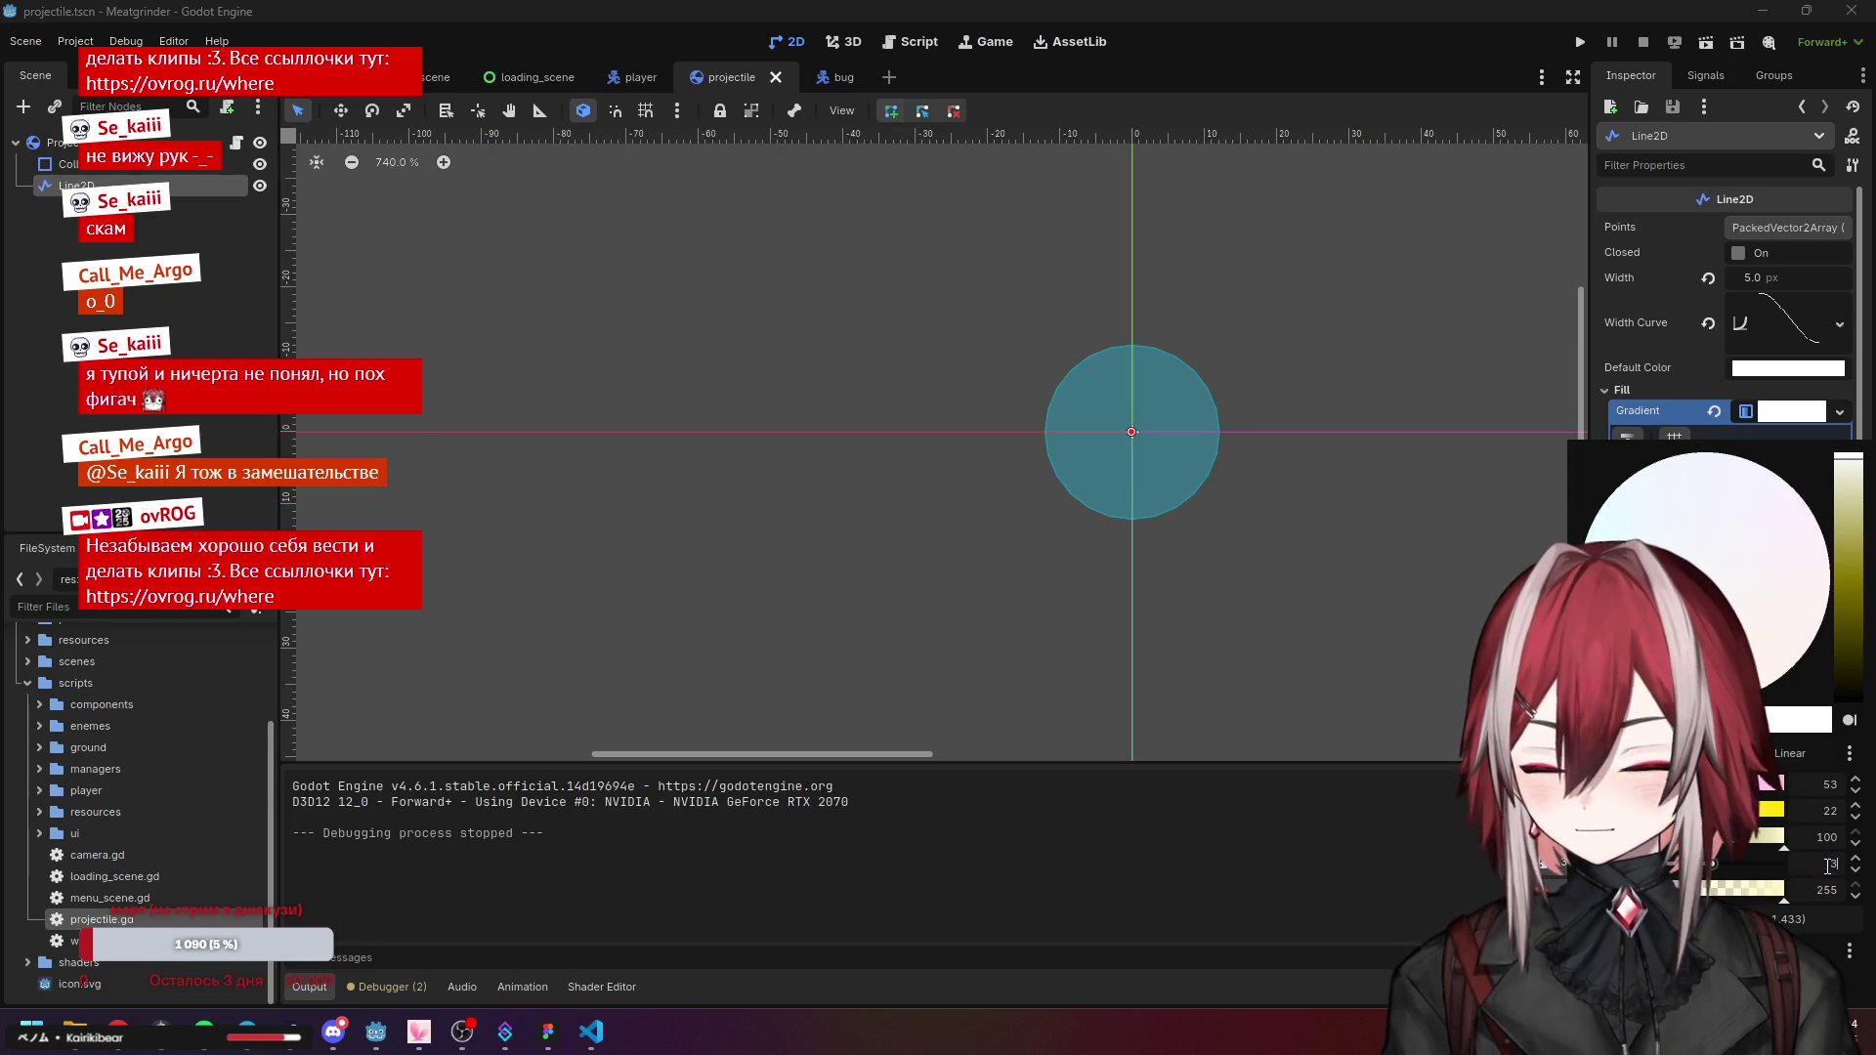
left_click(1697, 379)
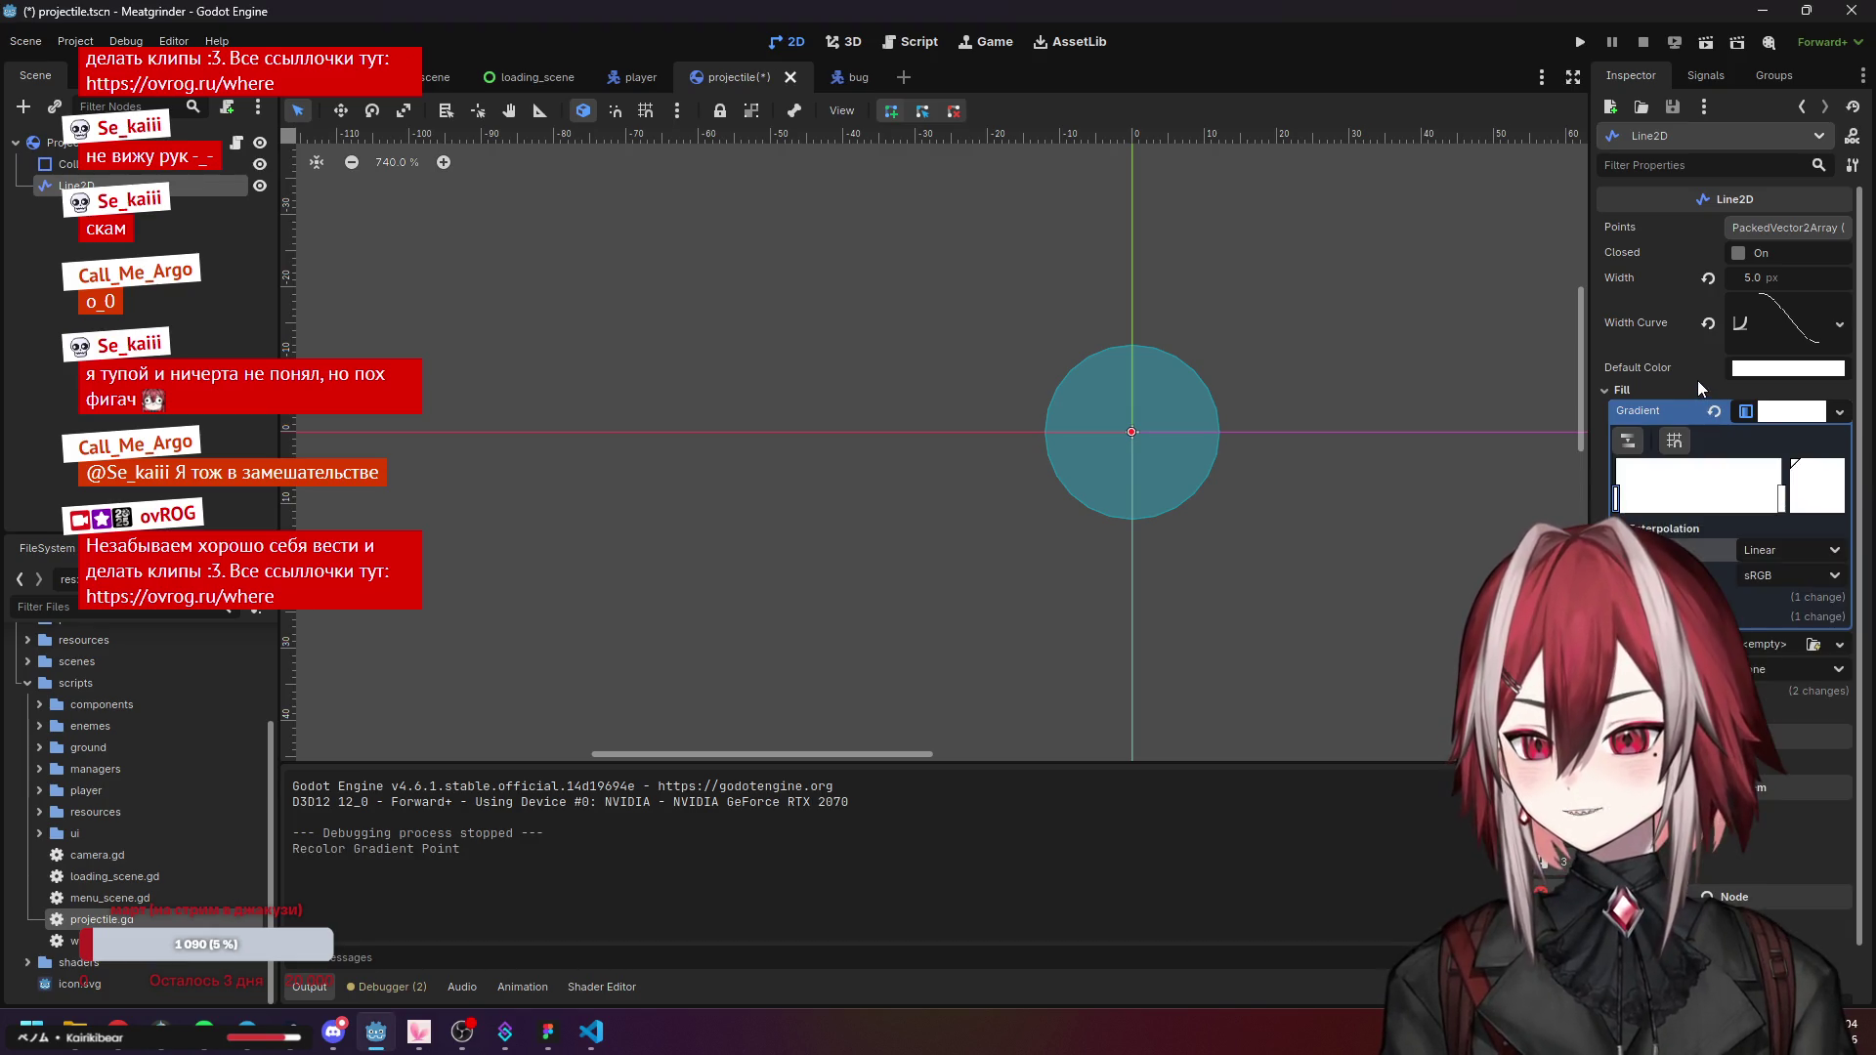
left_click(1615, 389)
left_click(1576, 43)
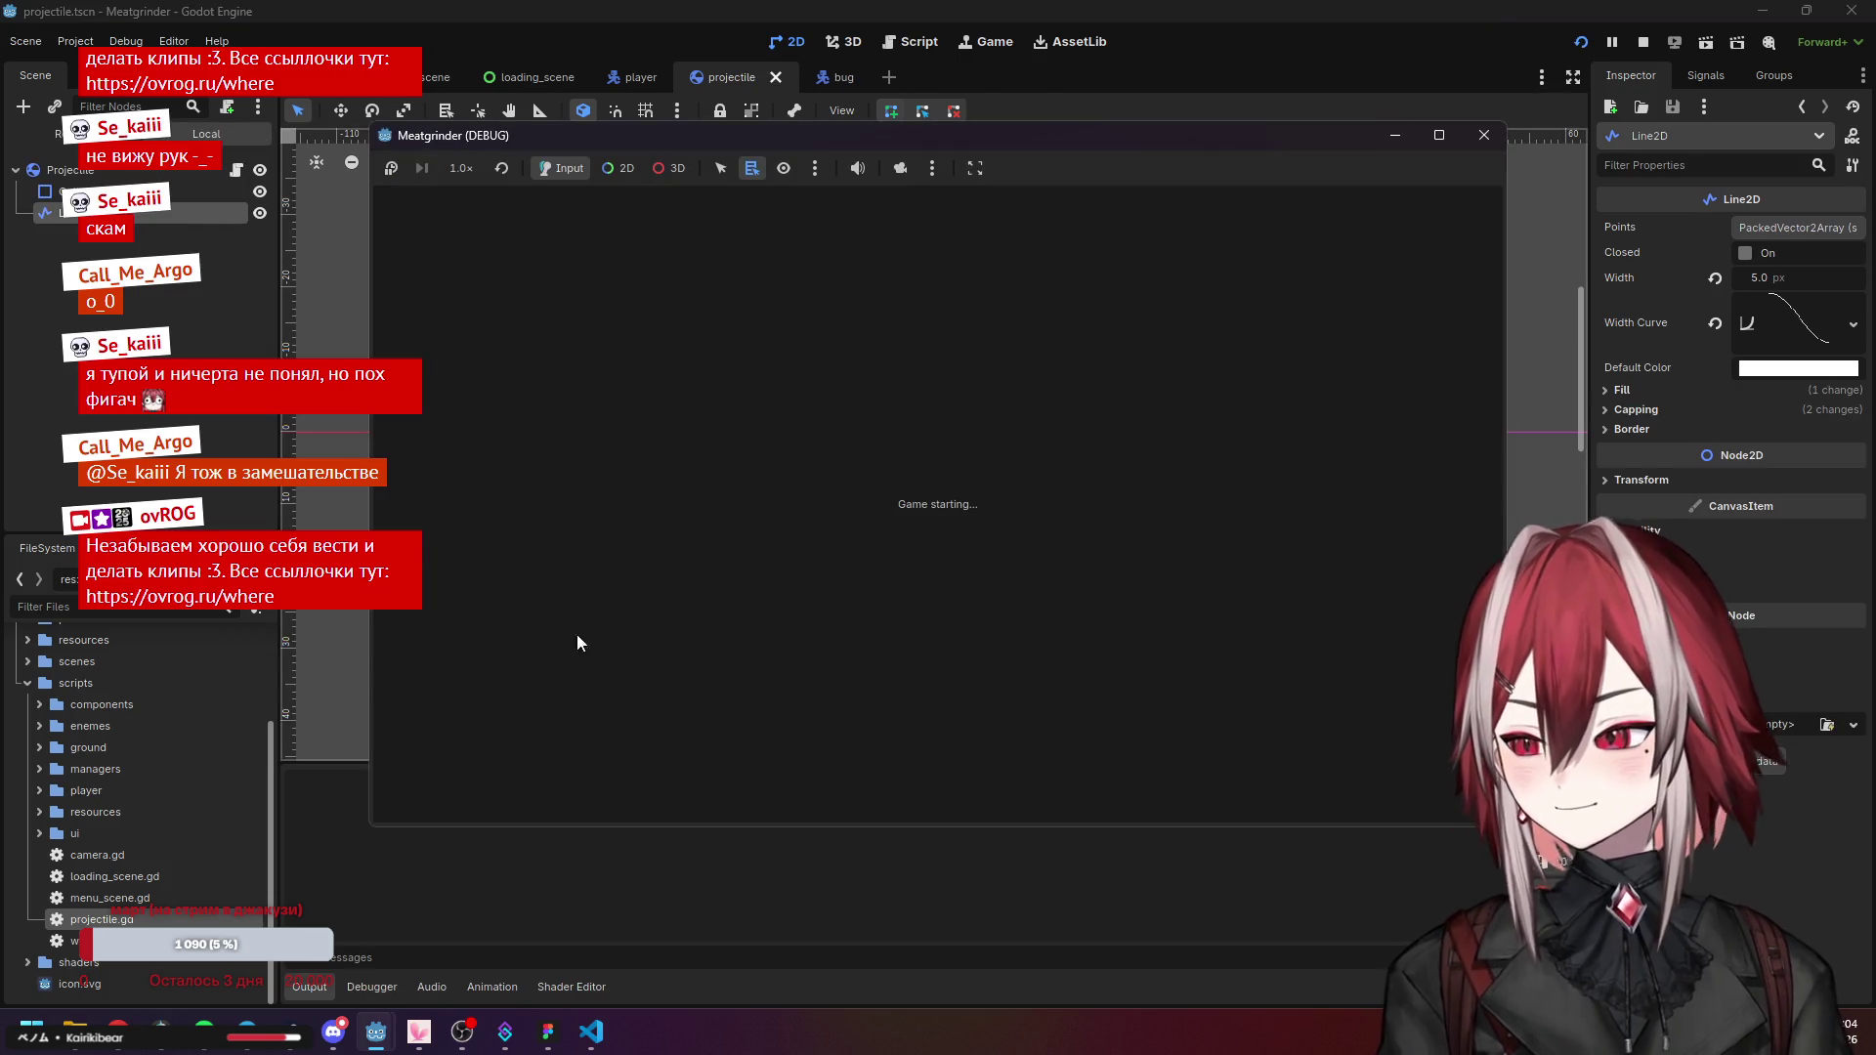
Move right briefly, stop the game with F8, and deselect the Line2D trail.
key("d")
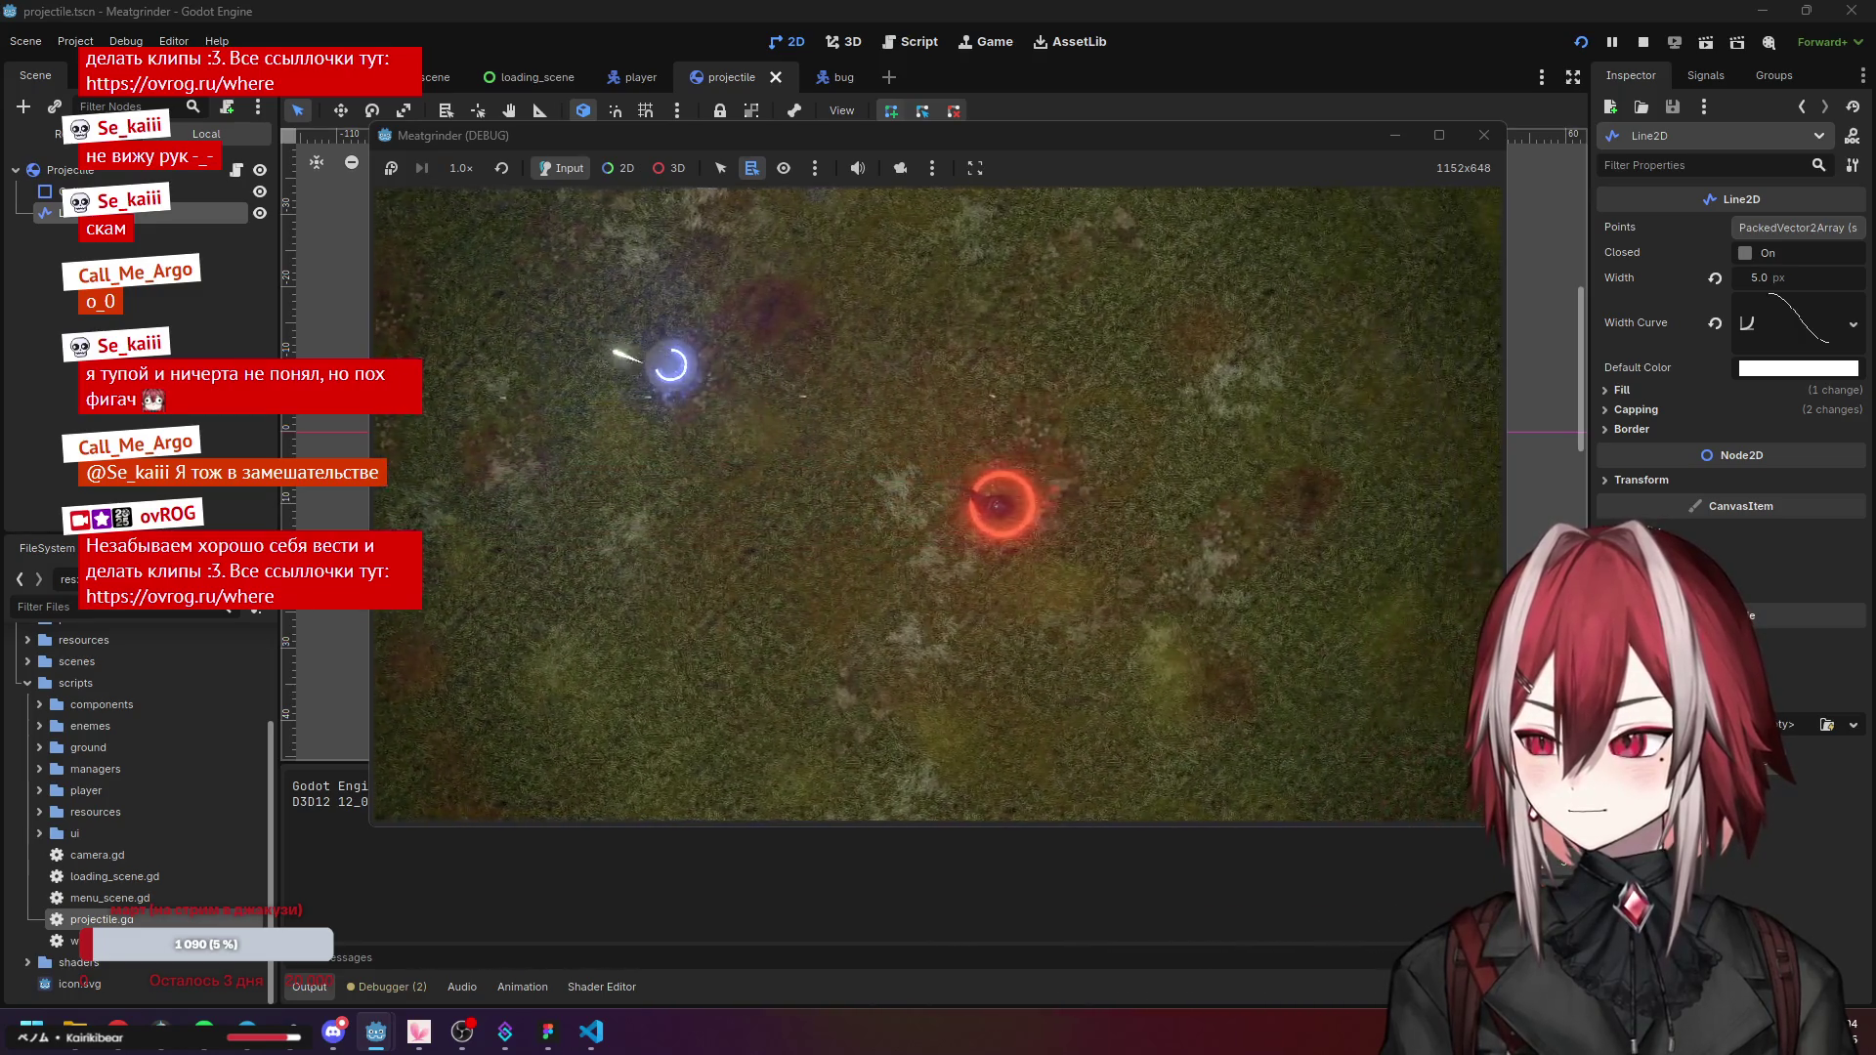
key("F8")
left_click(379, 282)
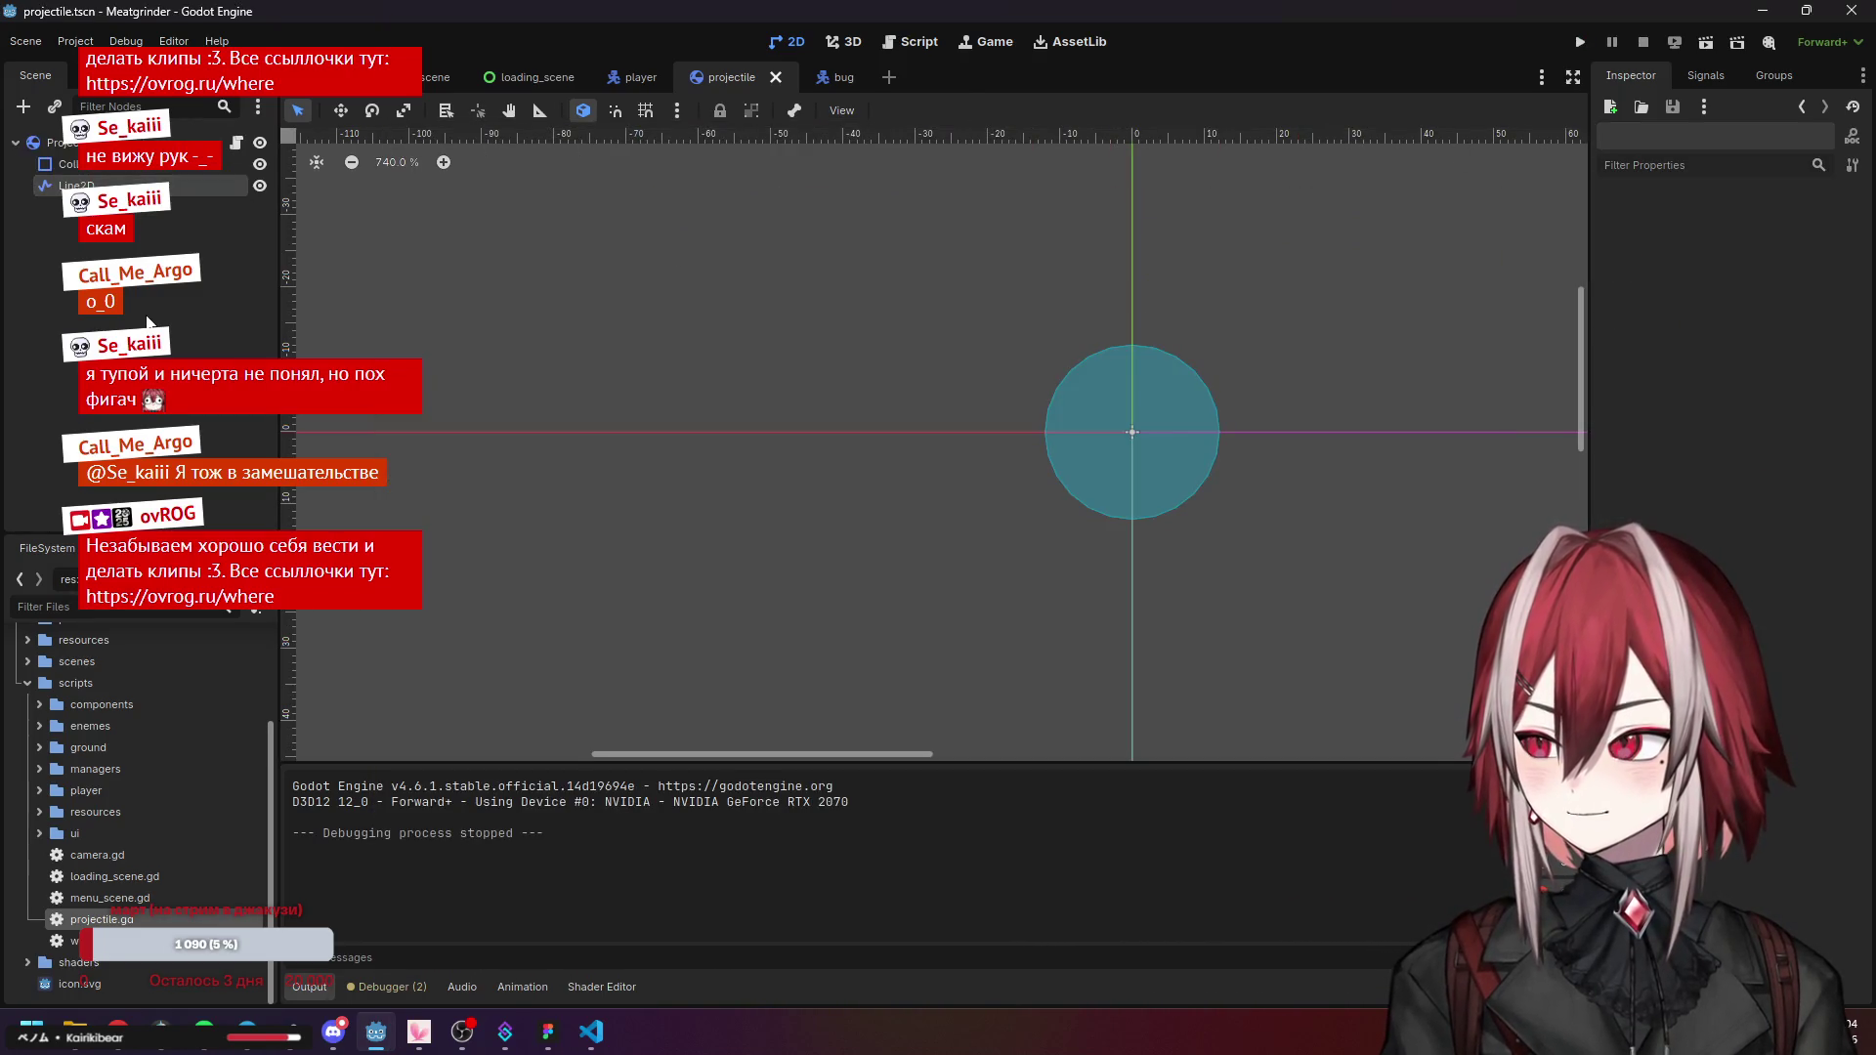
scroll(125, 725, "up", 3)
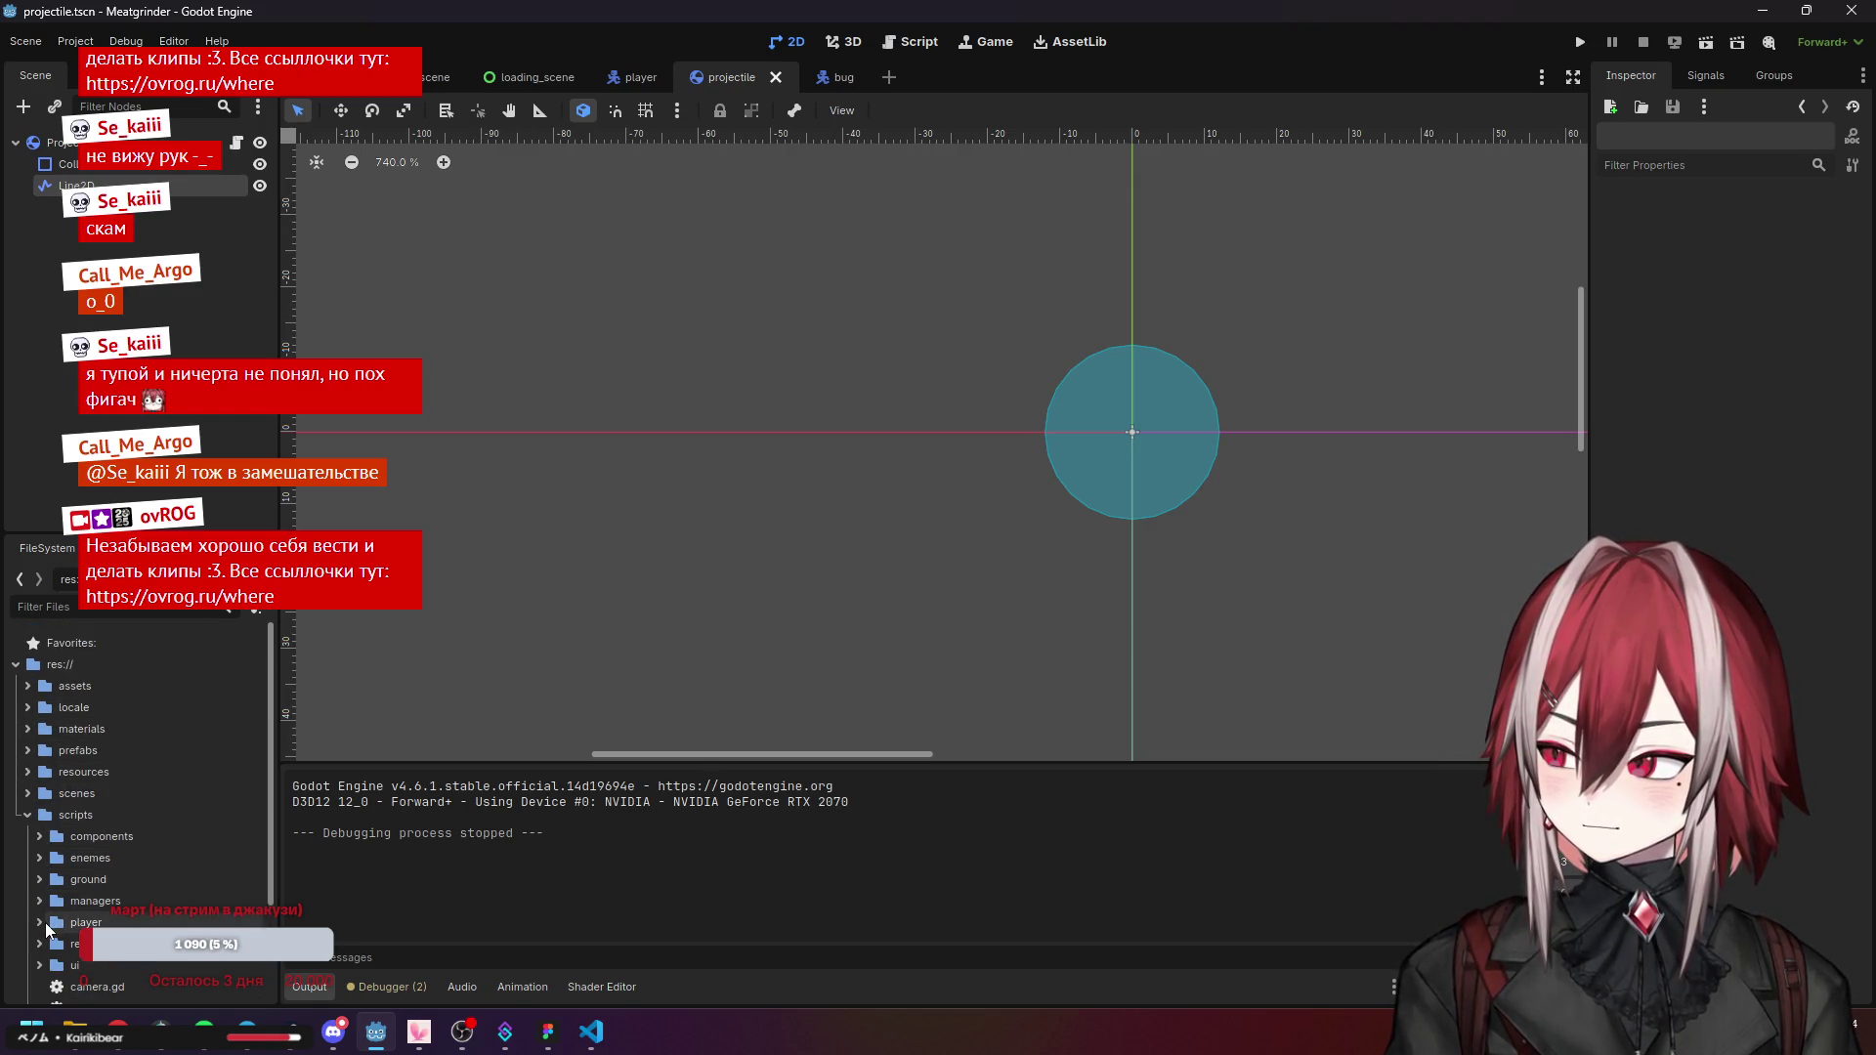
Open resources/weapons/pistol.tres to view its WeaponData values, then bring Spotify forward.
scroll(44, 923, "down", 3)
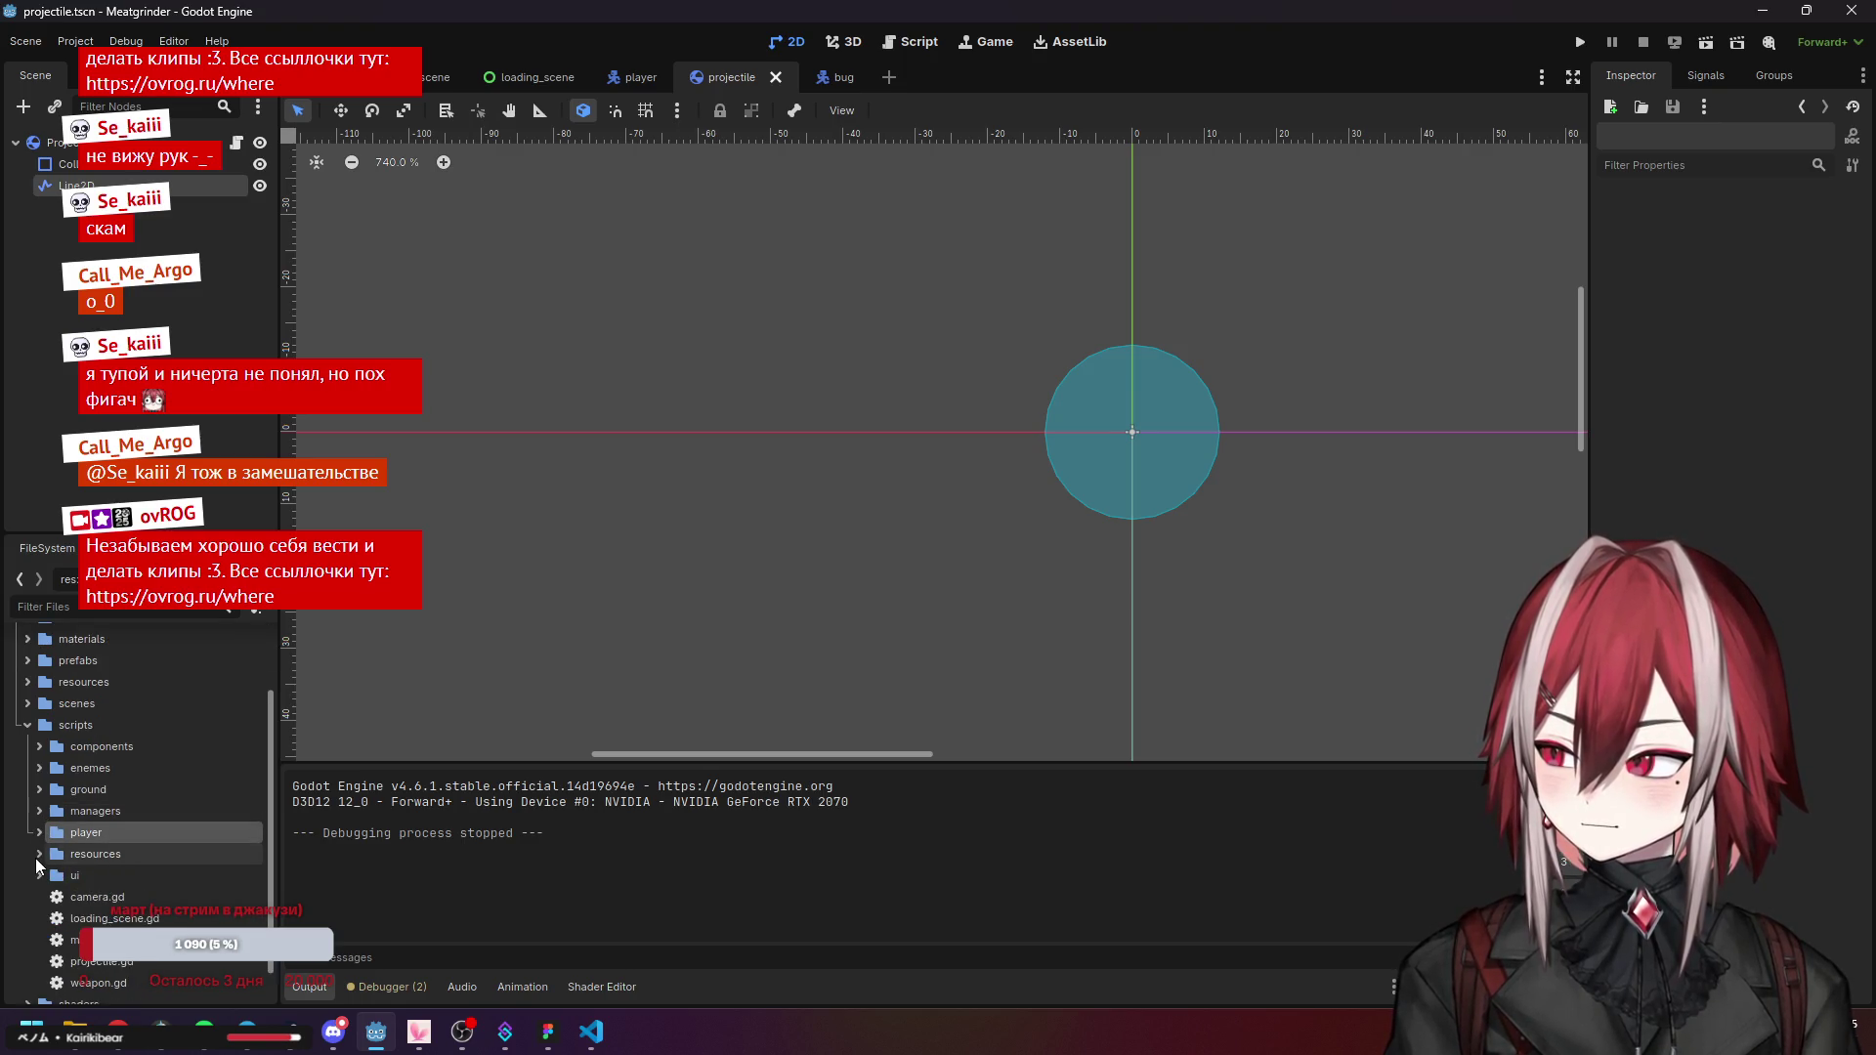
scroll(26, 781, "up", 3)
left_click(26, 773)
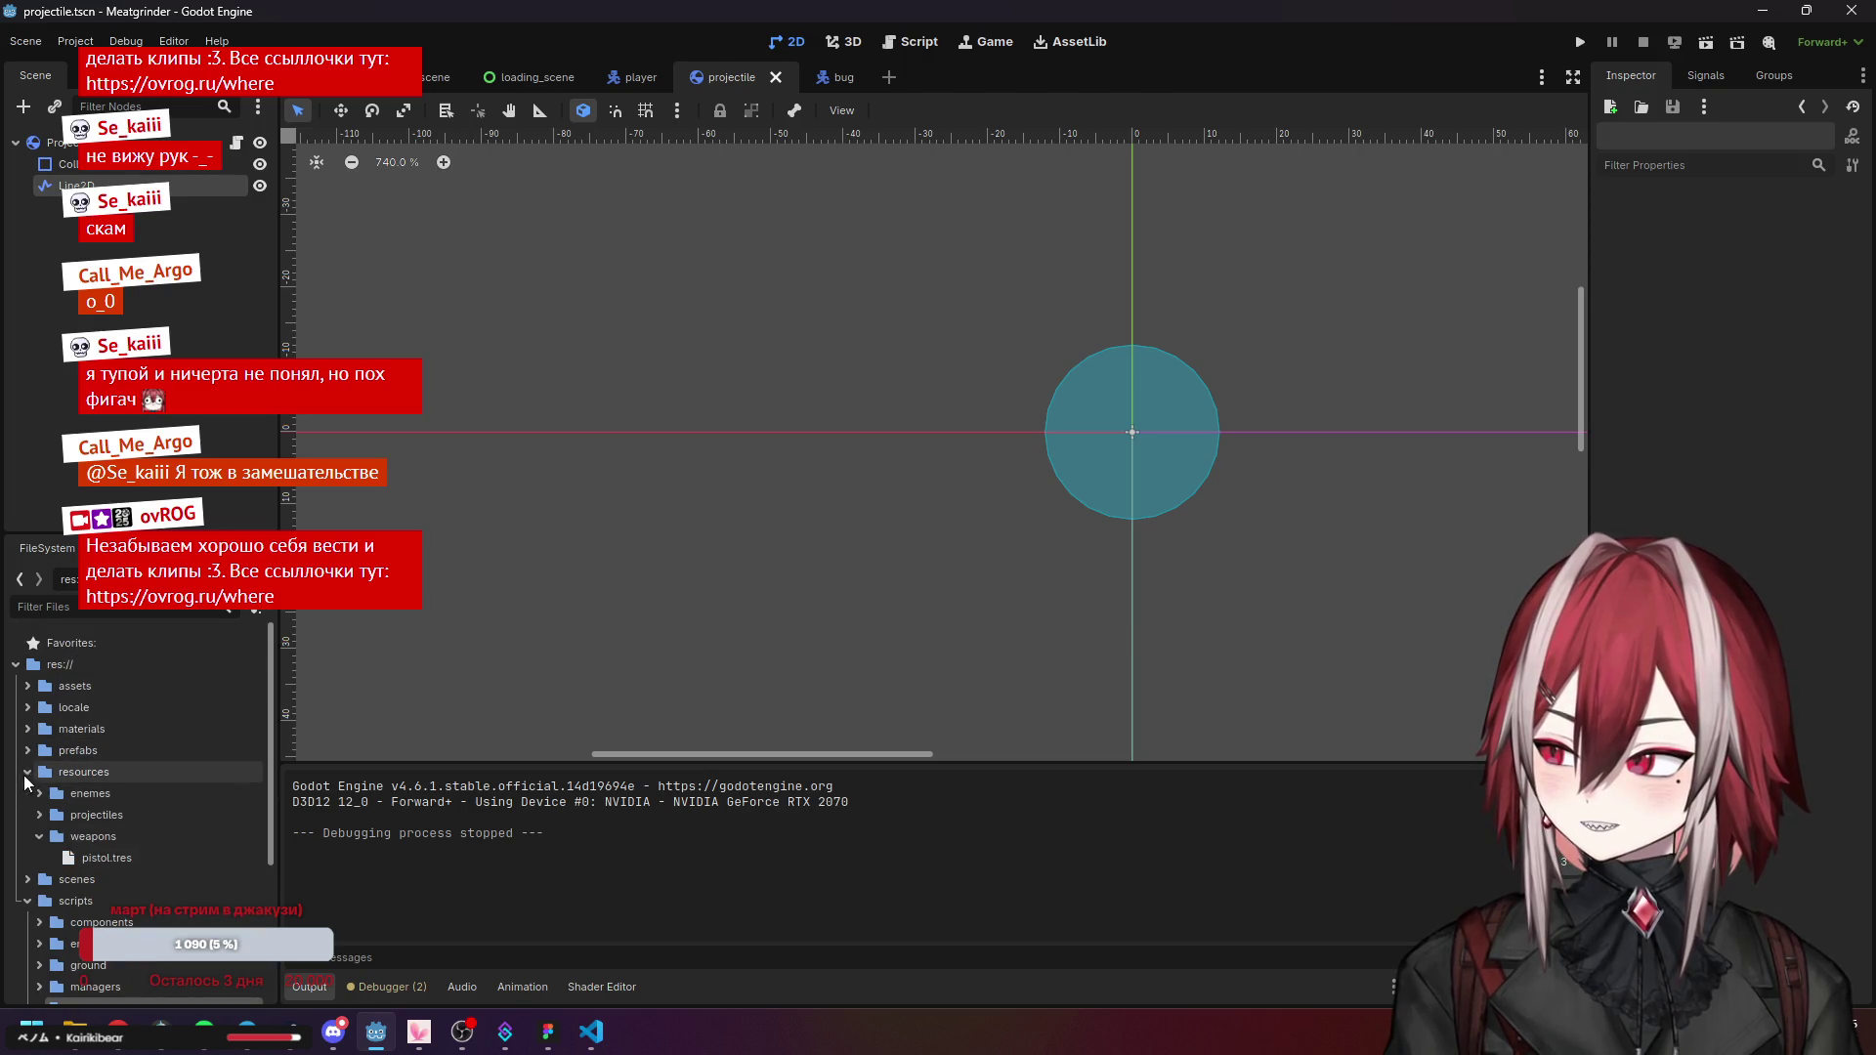
right_click(111, 860)
left_click(80, 826)
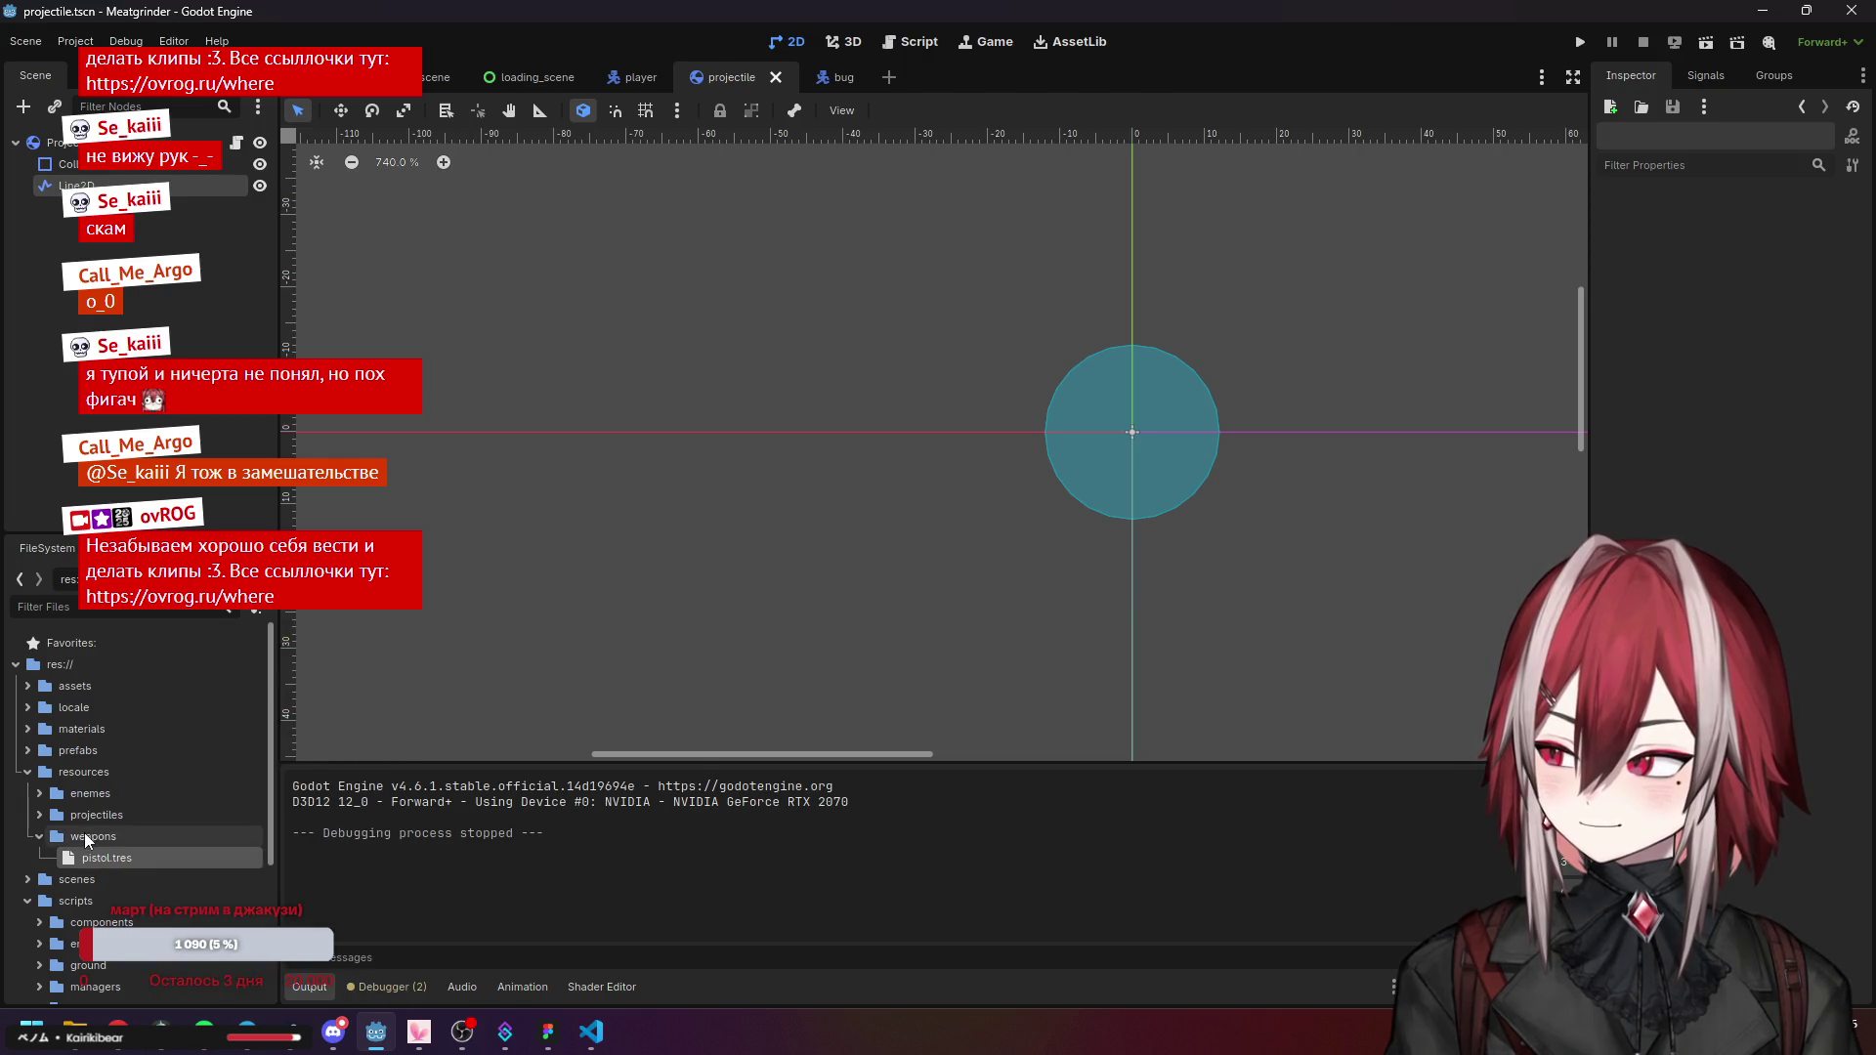
left_click(101, 854)
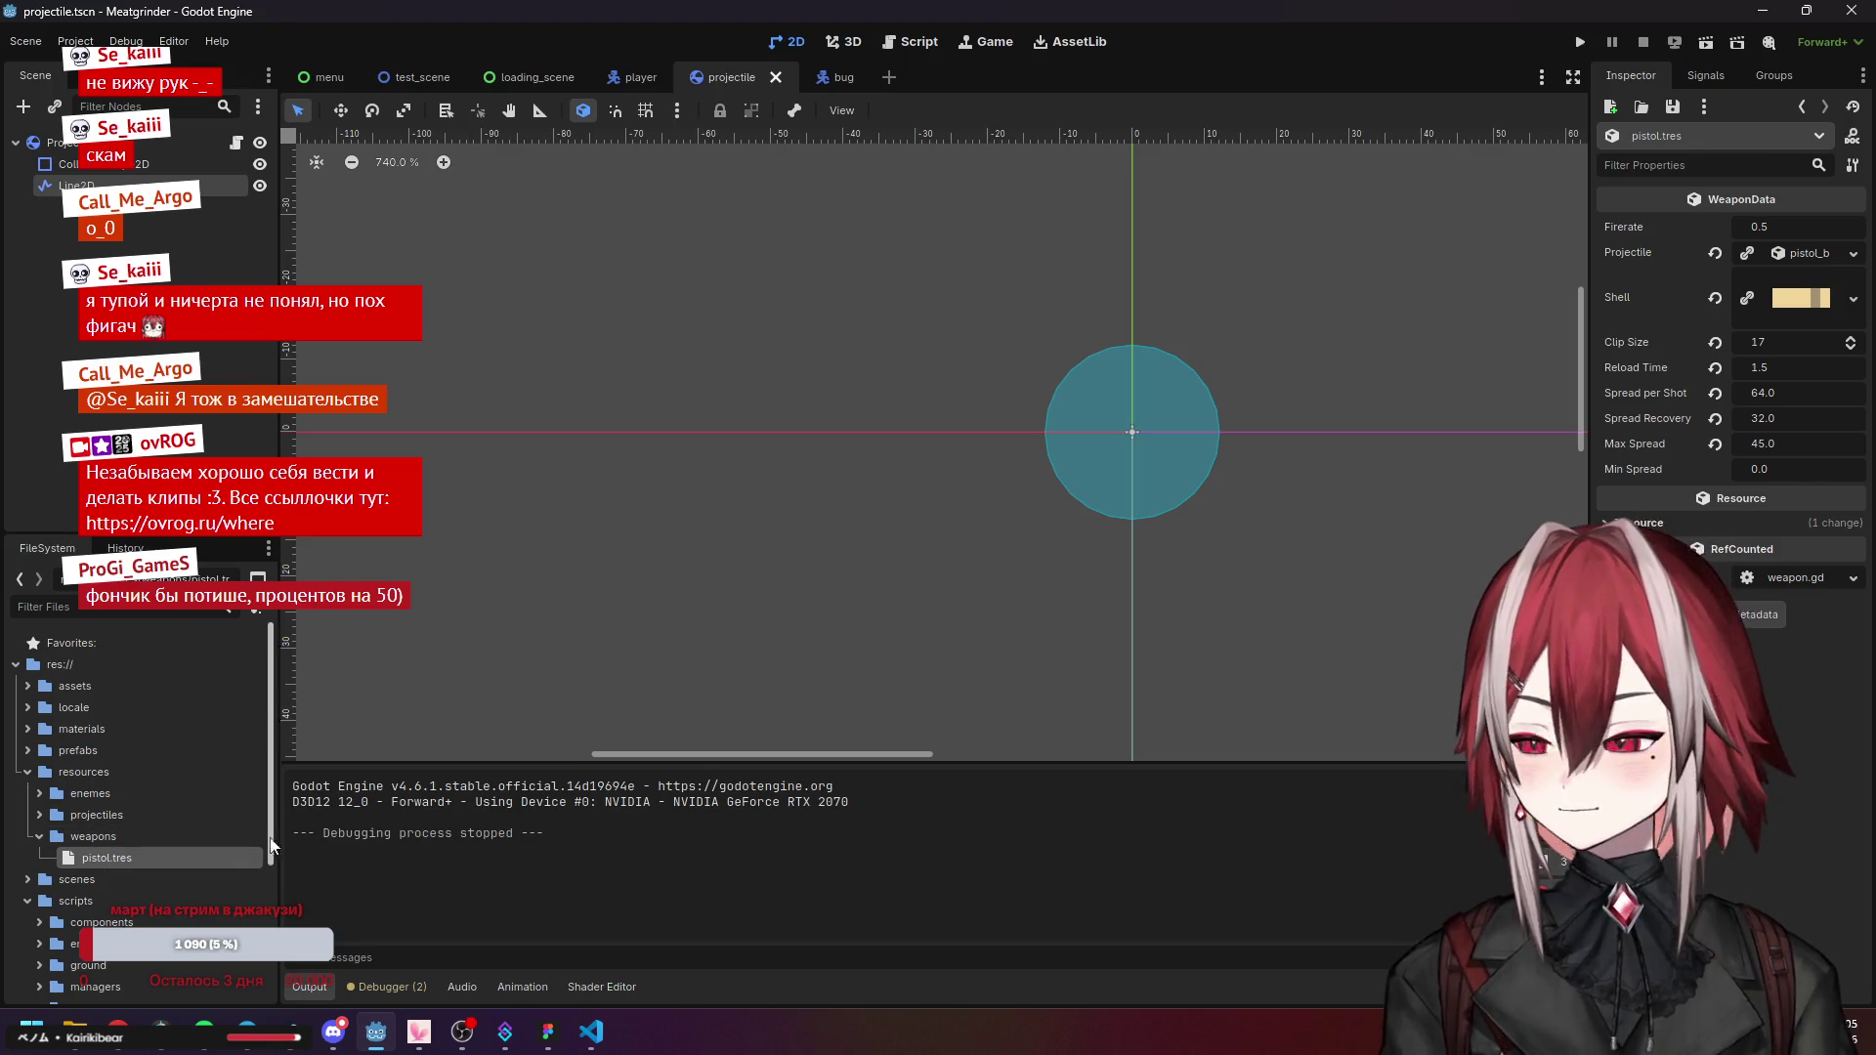
left_click(204, 1032)
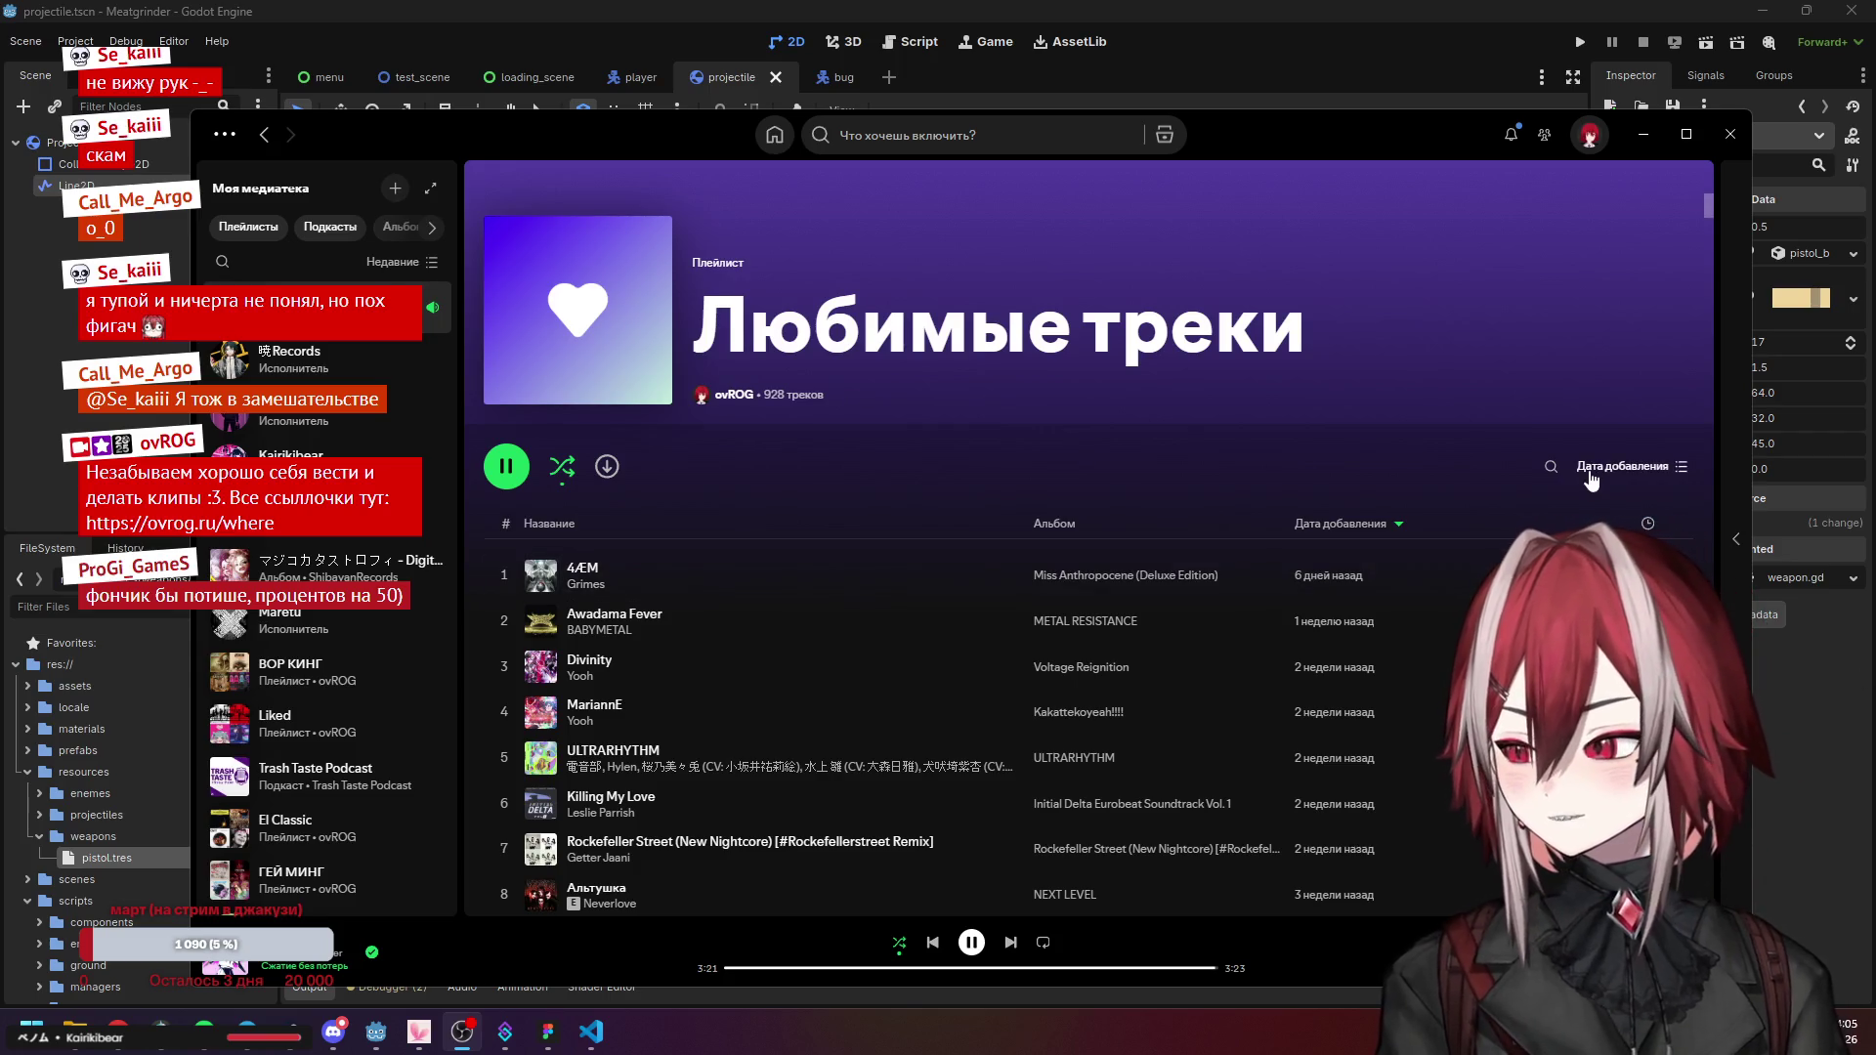
Minimize Spotify and bring up the weapons folder's actions in the FileSystem dock.
left_click(1645, 134)
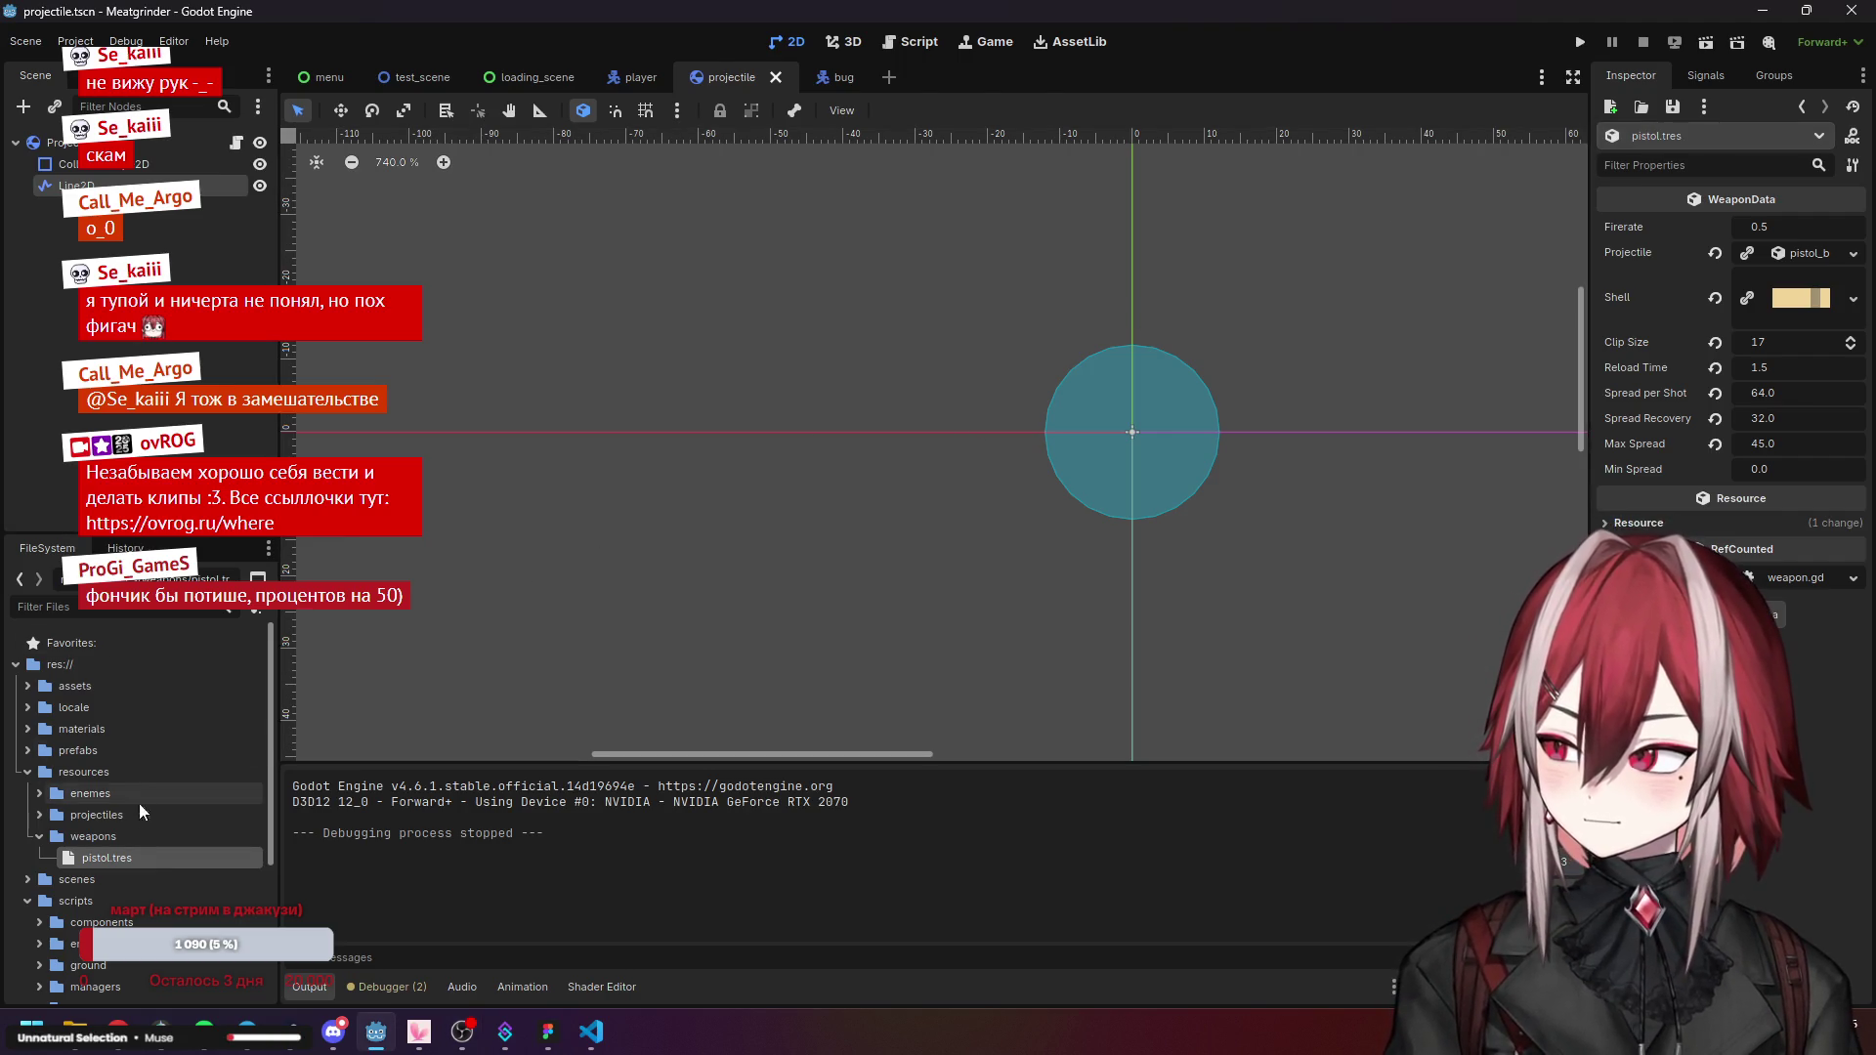
right_click(126, 838)
Create a new resource in weapons, search 'wea', choose WeaponData and save it as PDW.tres.
mouse_move(349, 677)
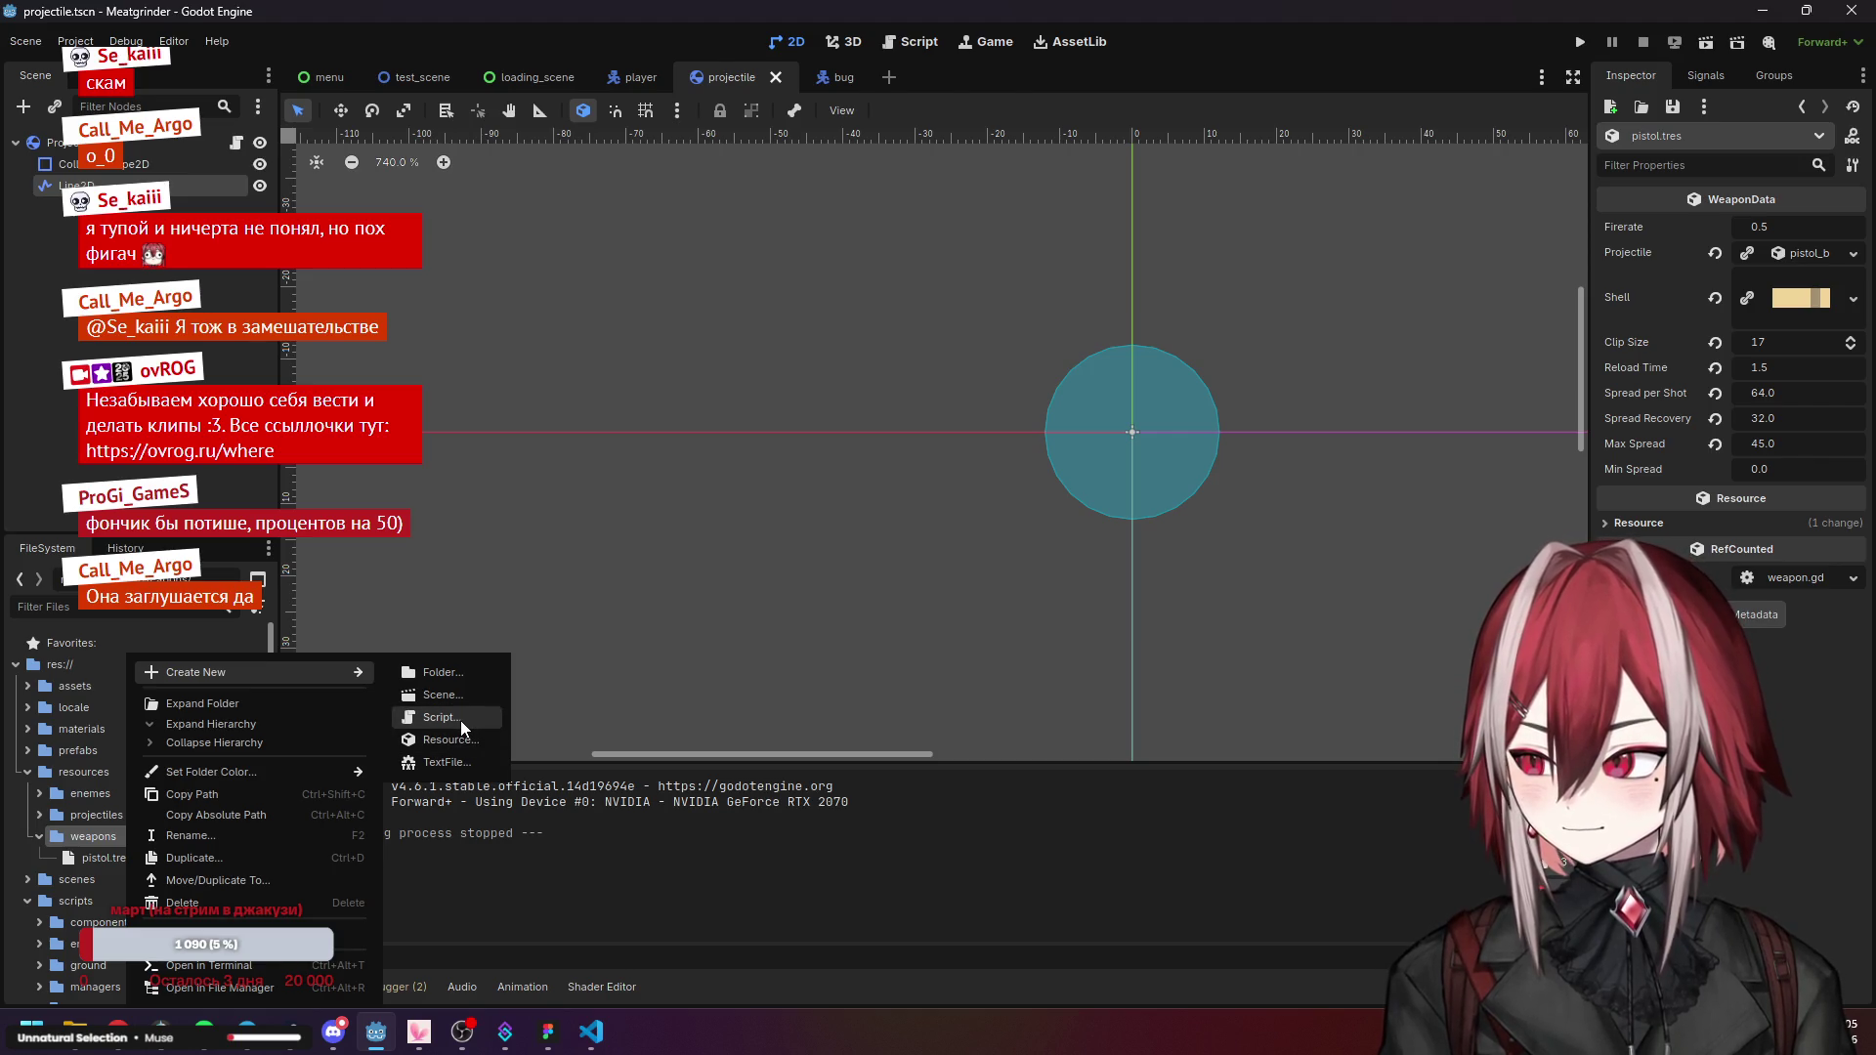
left_click(460, 733)
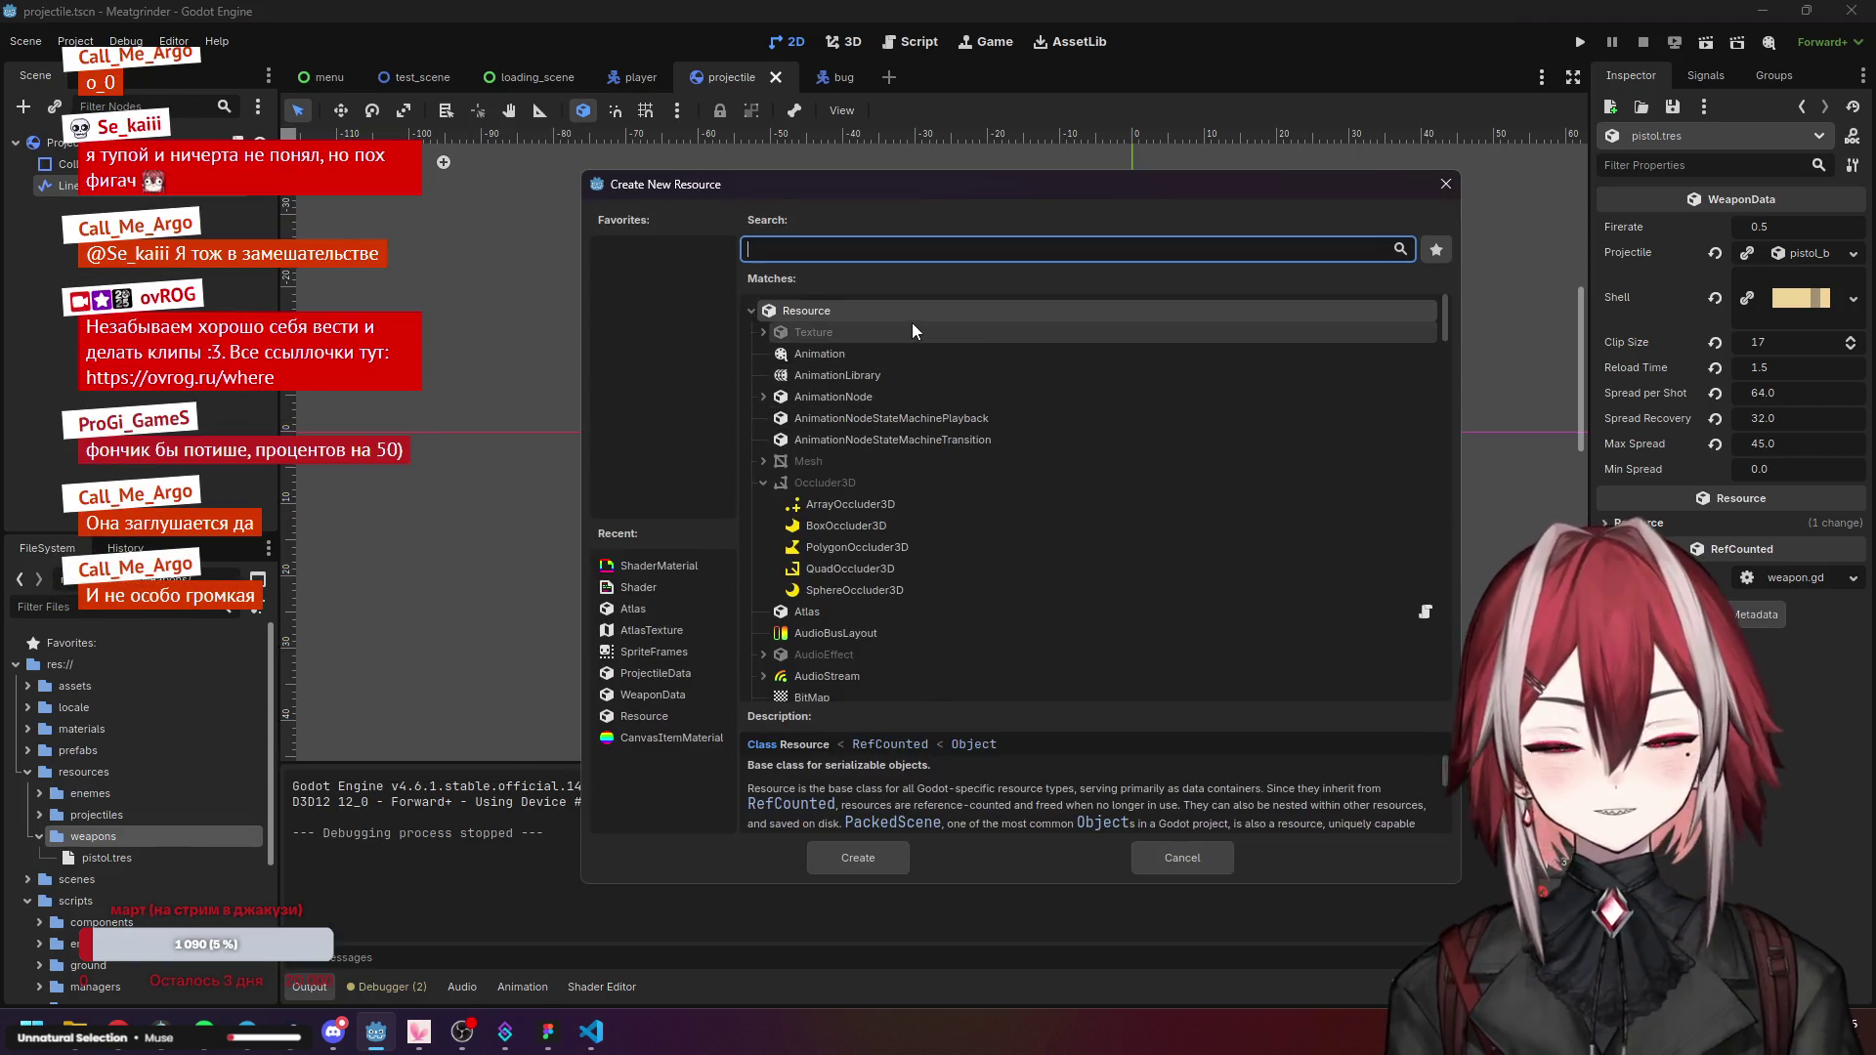
type("wea")
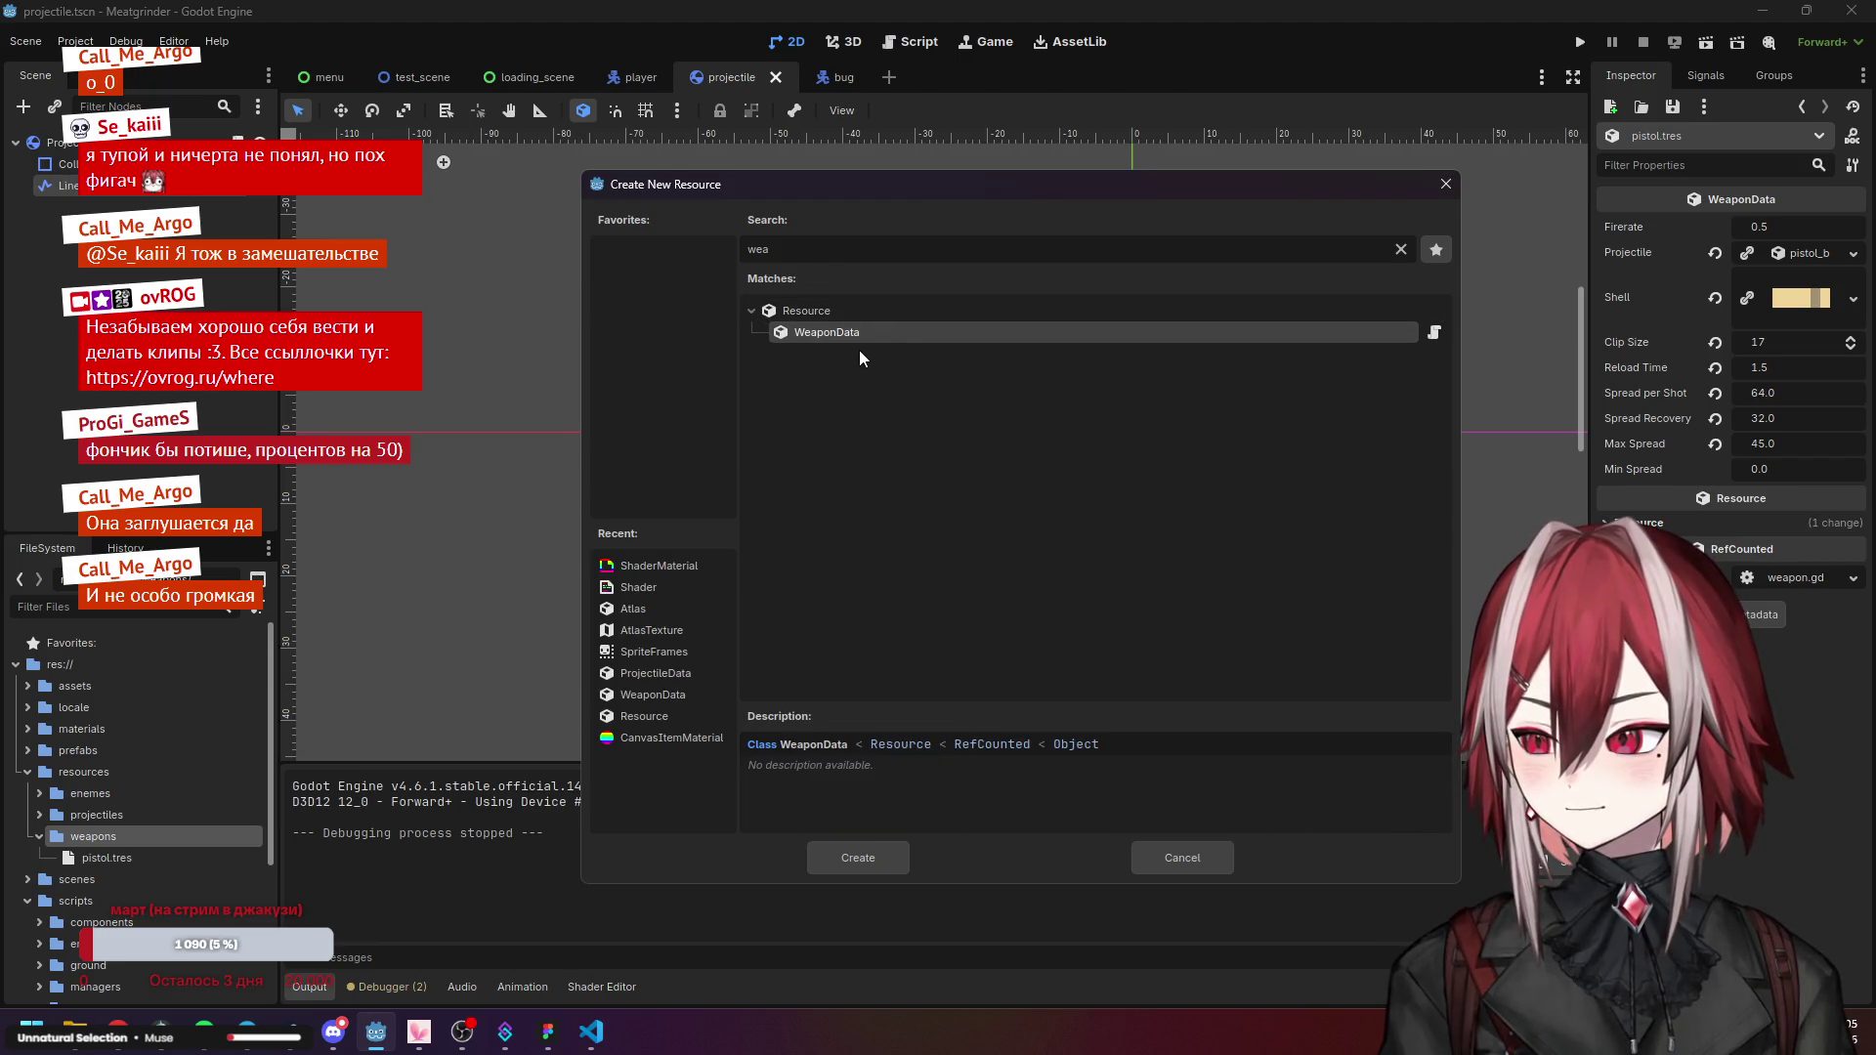
left_click(850, 856)
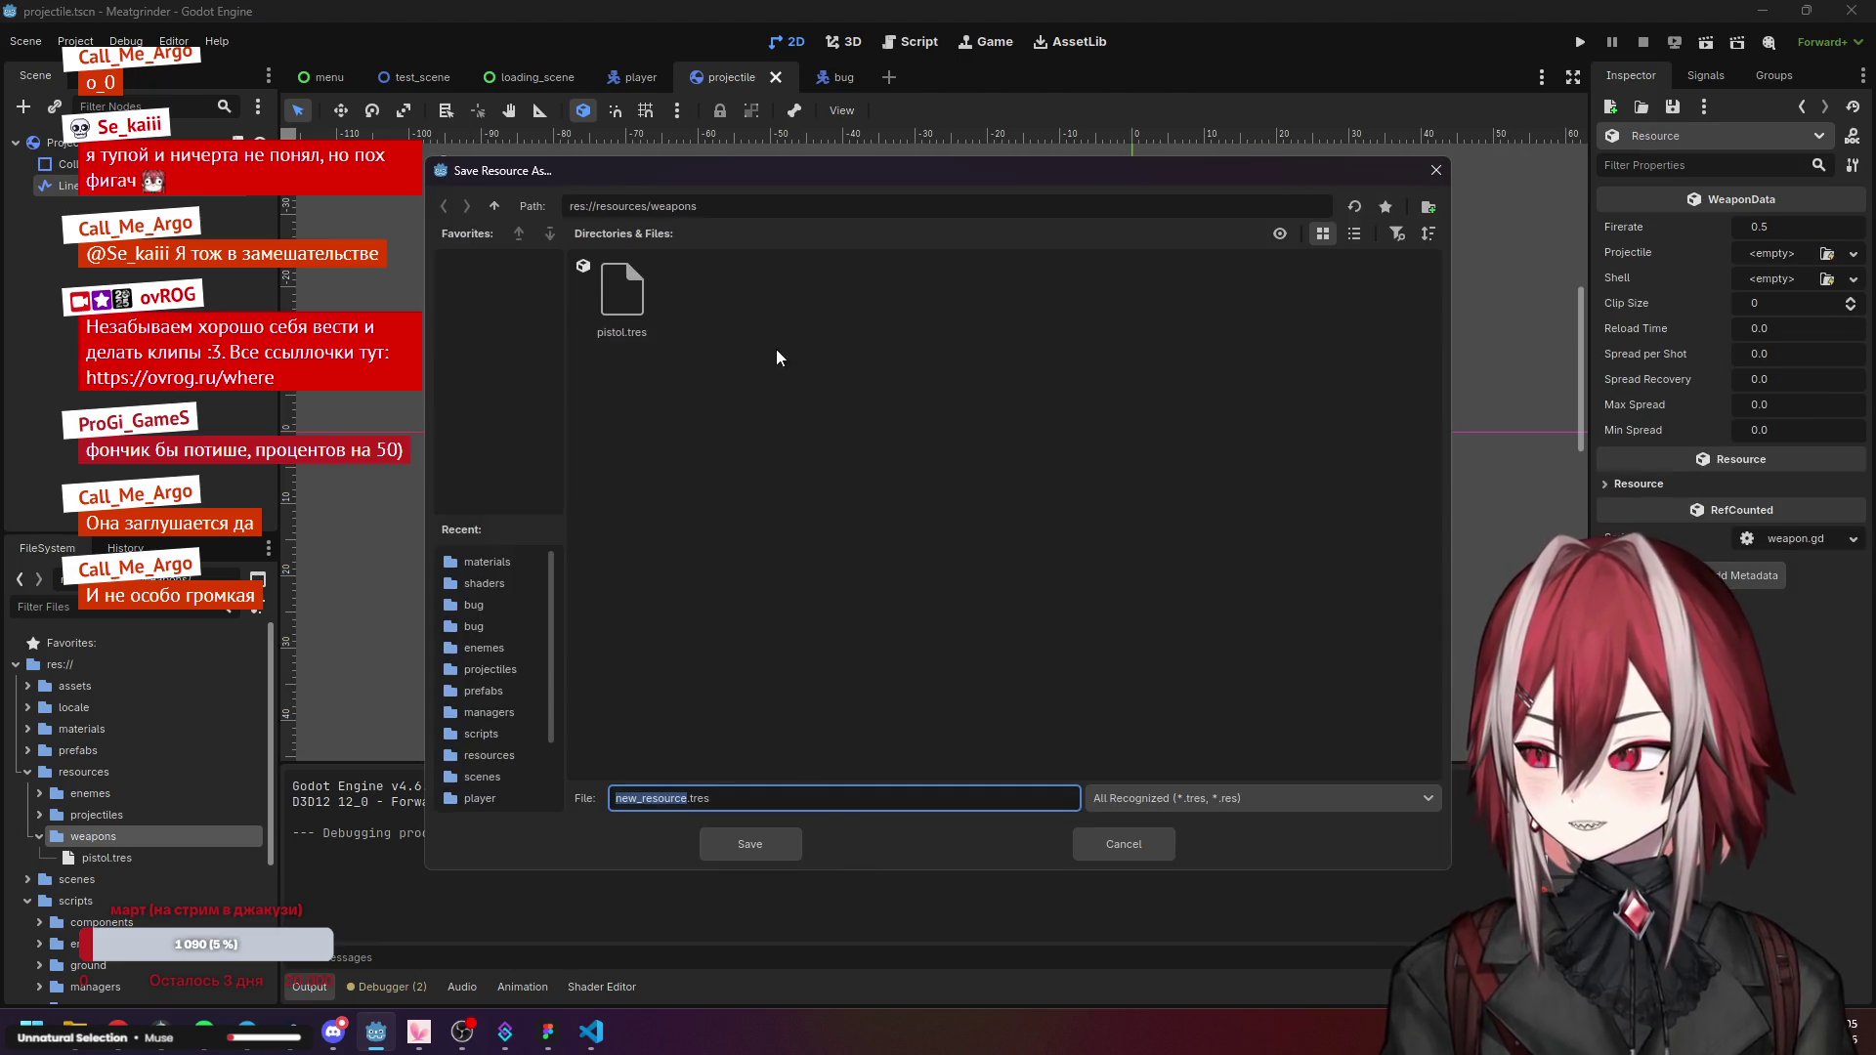
type("PDW")
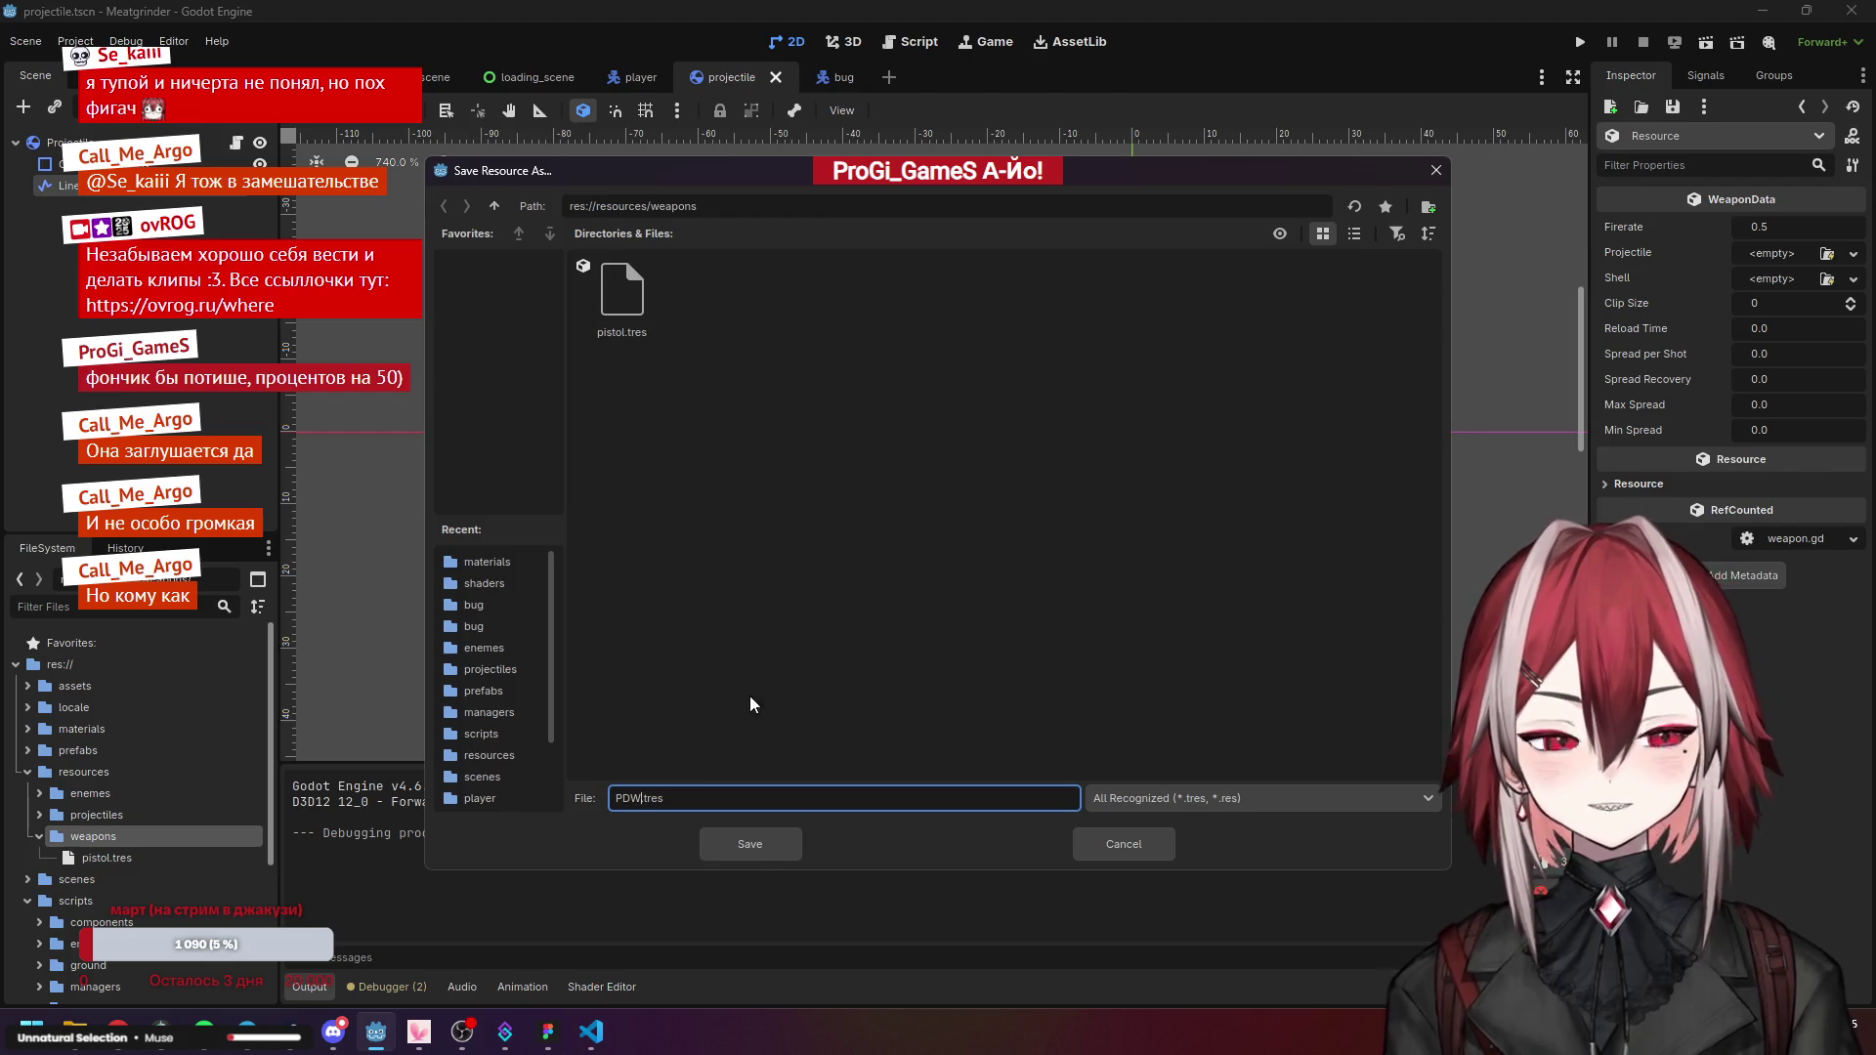
left_click(746, 842)
right_click(100, 858)
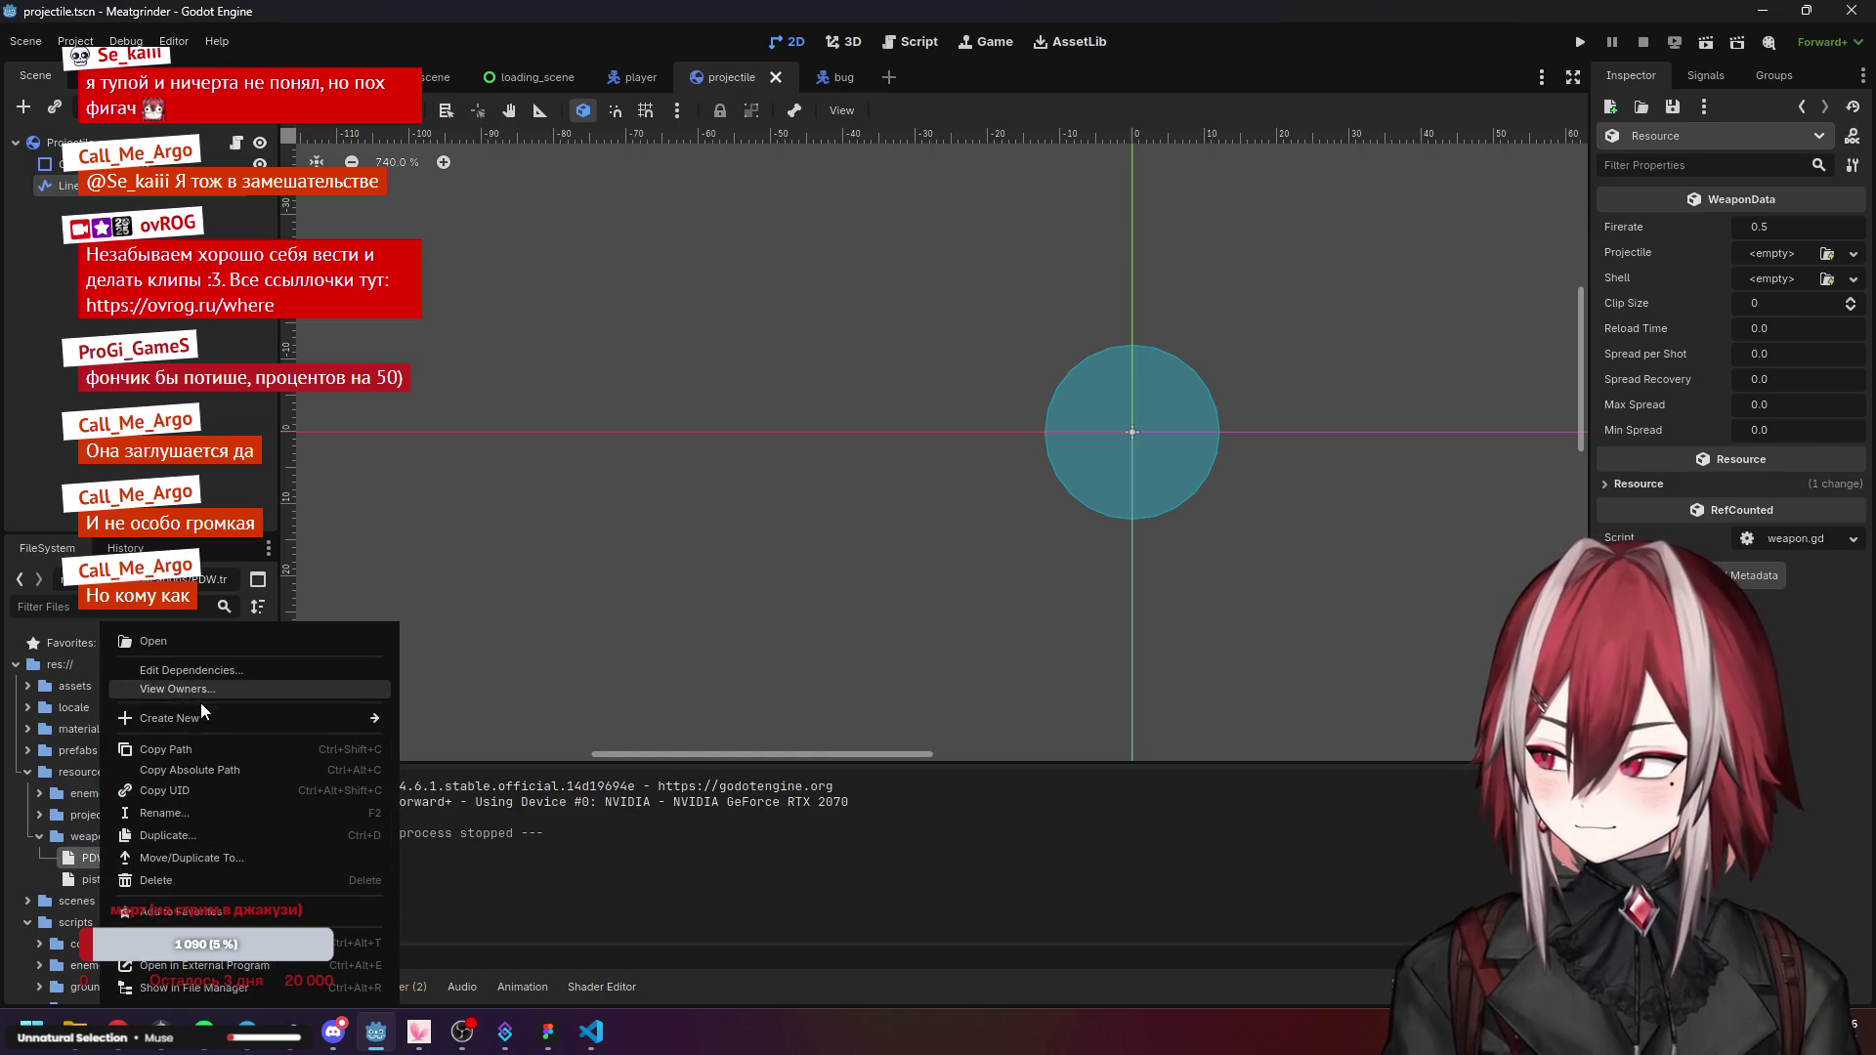
Rename PDW.tres to pdw.tres and view pistol.tres for reference.
left_click(193, 815)
type("pdw")
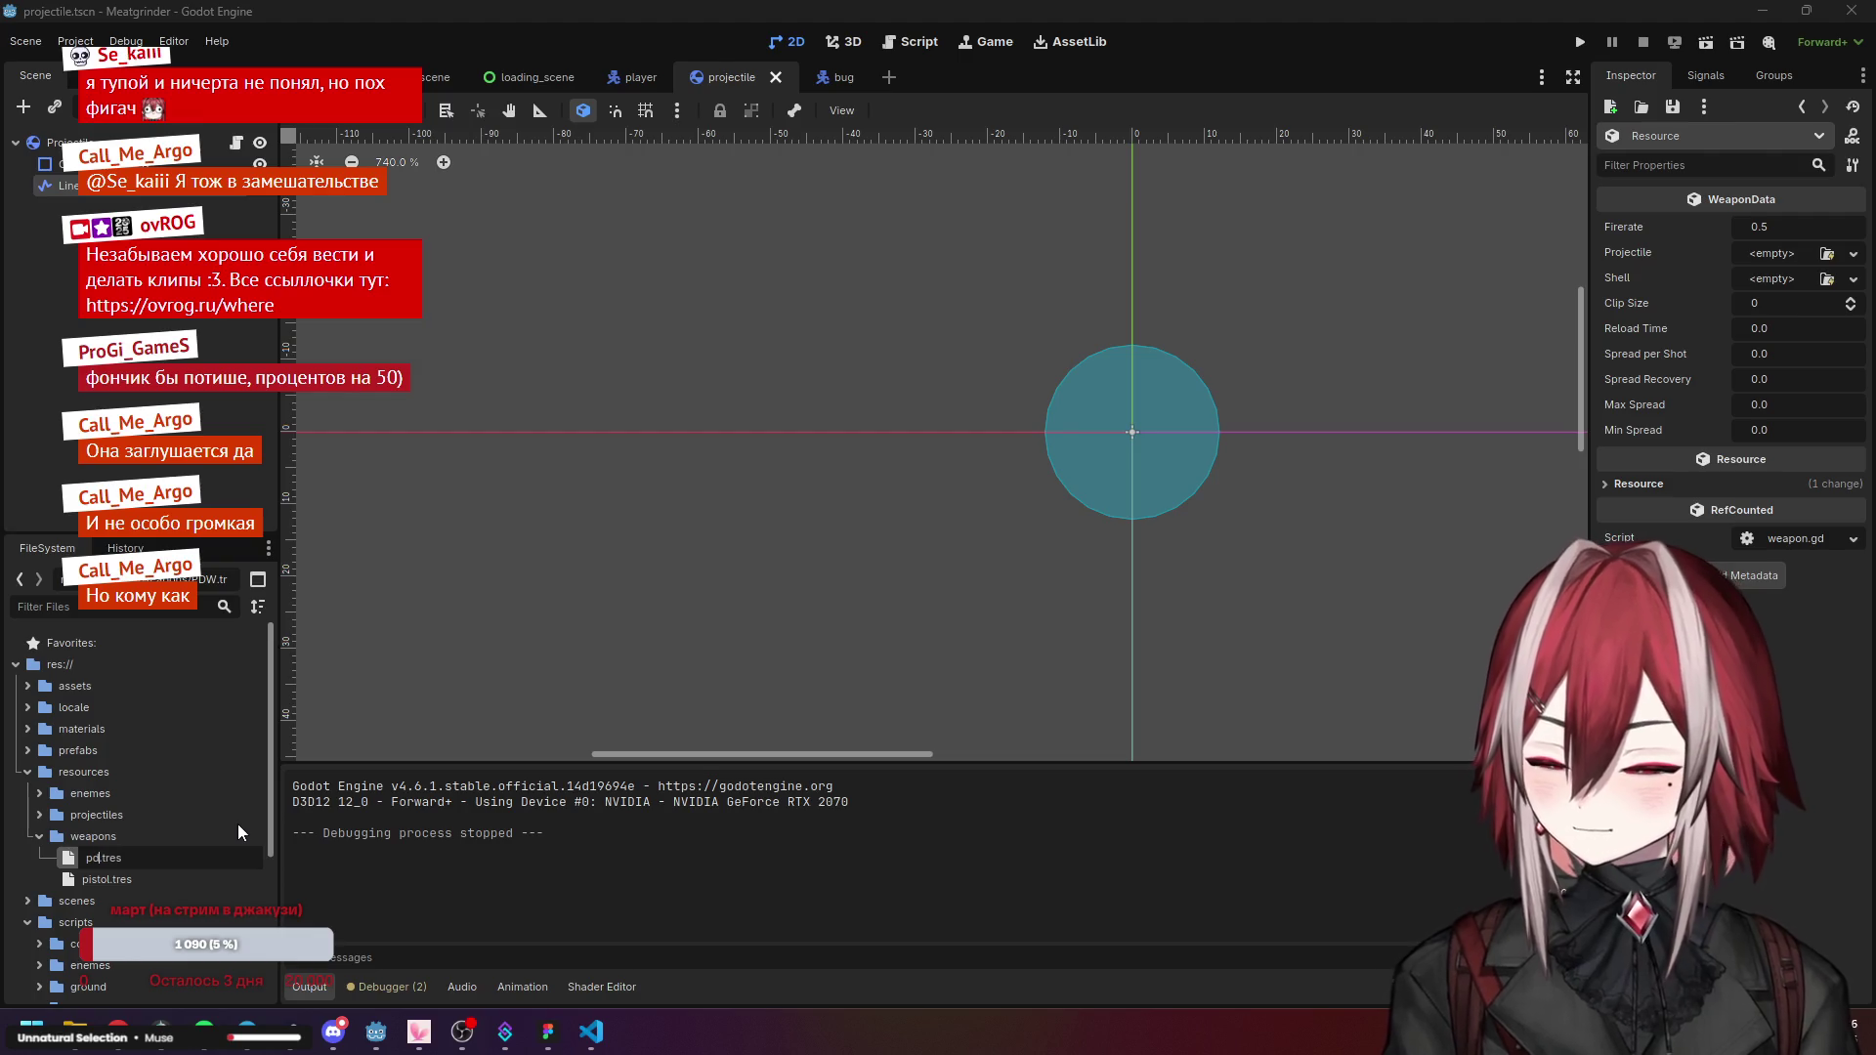
key("Return")
left_click(146, 877)
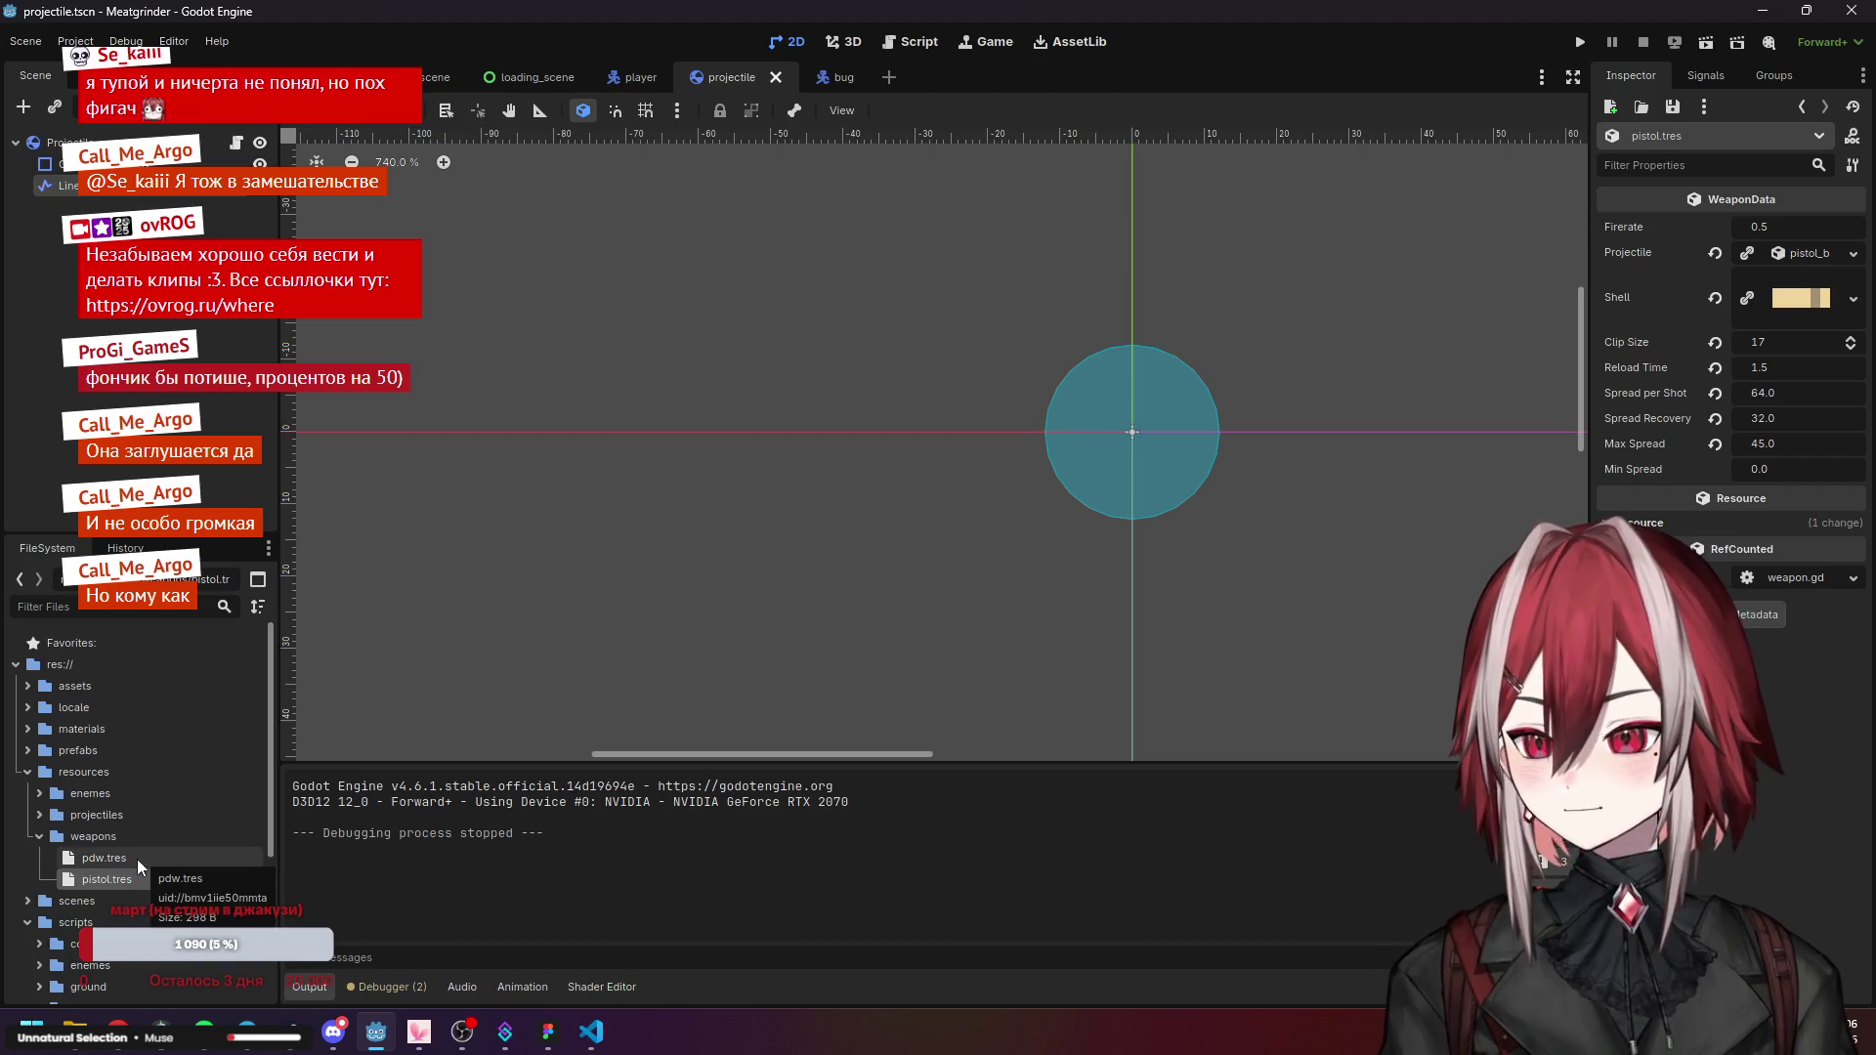
Load the pistol's projectile and the shell texture into pdw.tres, then switch to File Explorer.
left_click(137, 859)
left_click(1854, 253)
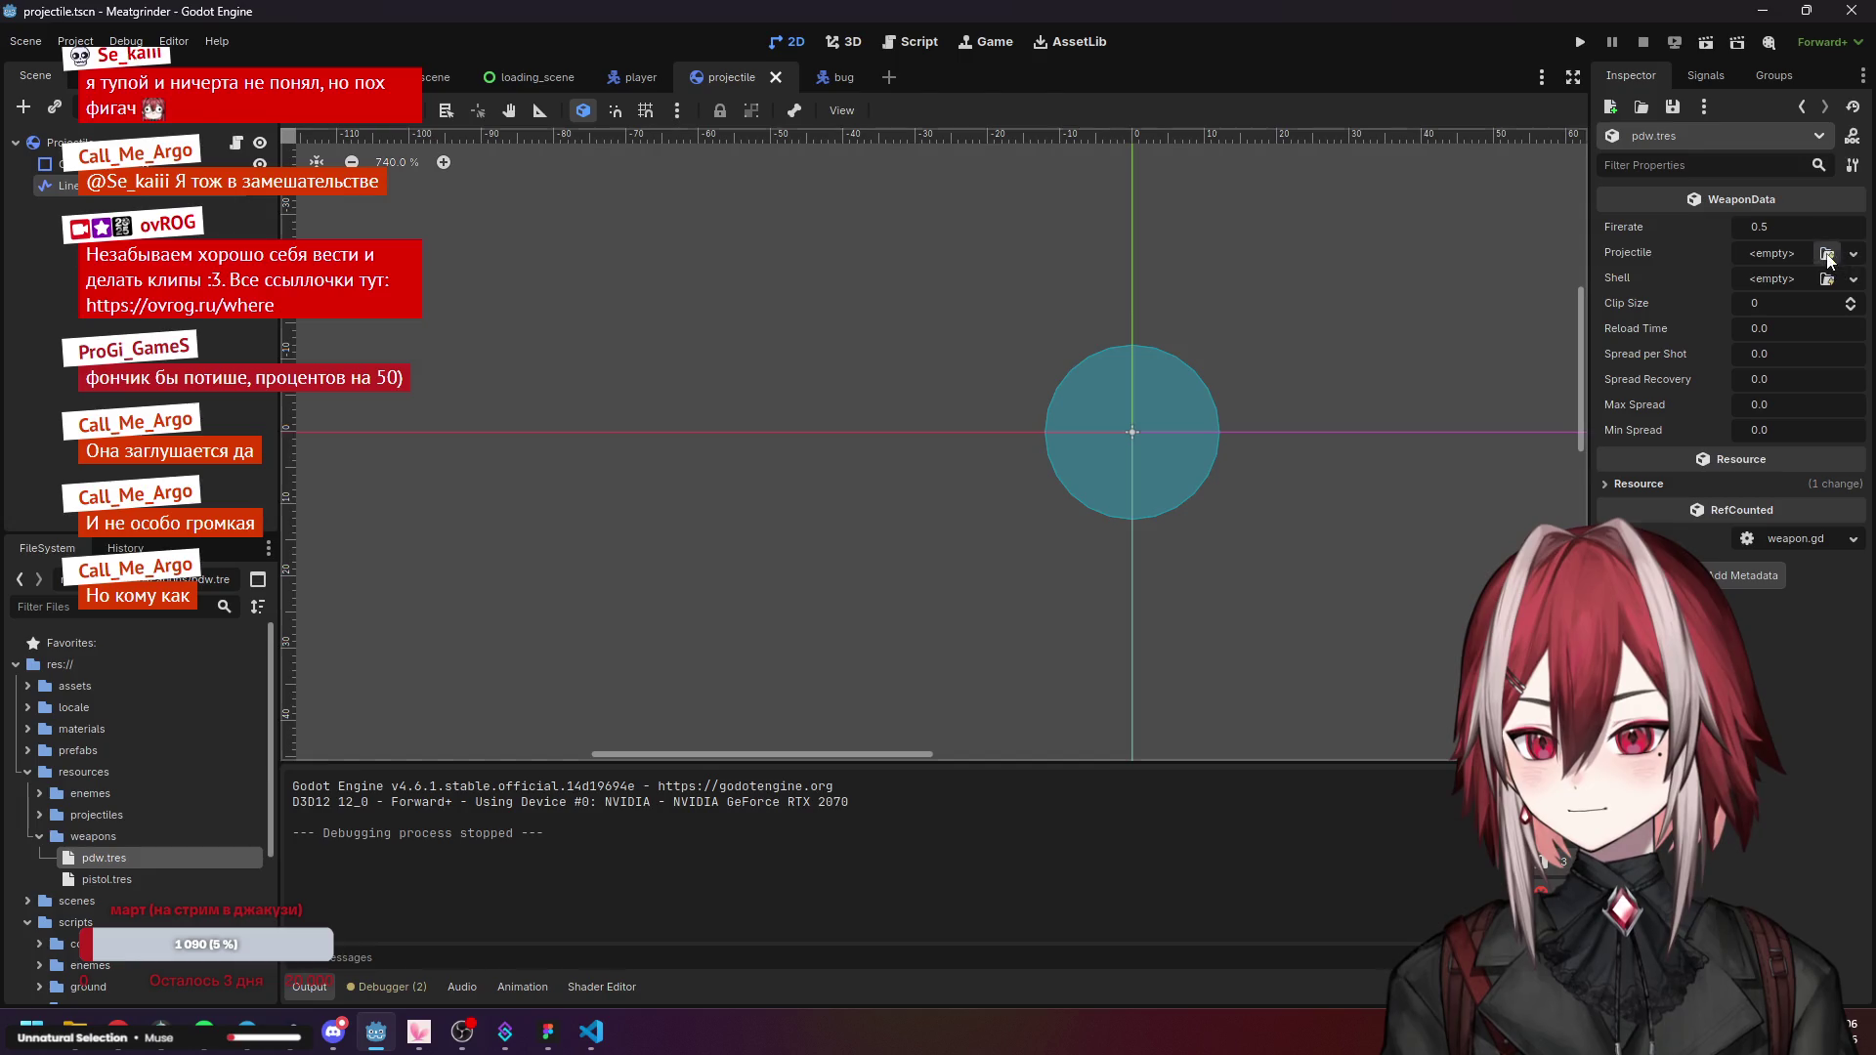
left_click(1677, 289)
double_click(682, 296)
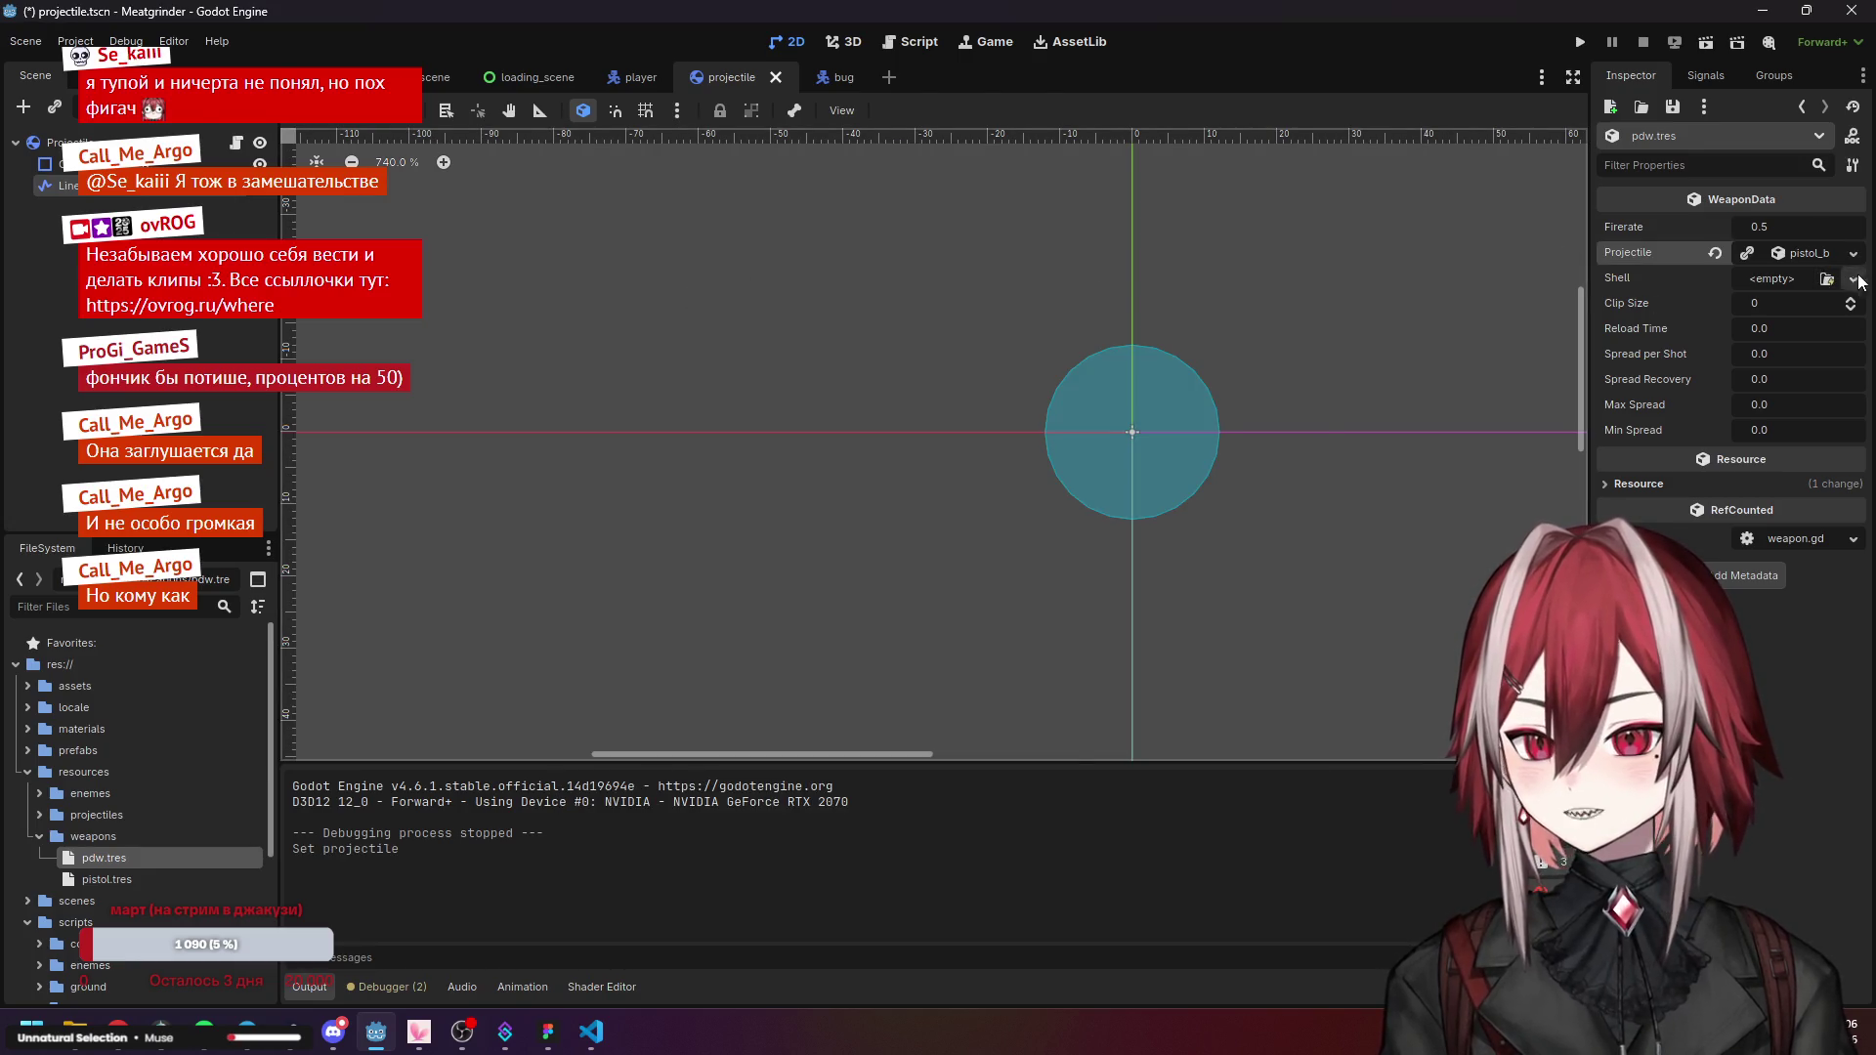
left_click(1826, 279)
double_click(747, 400)
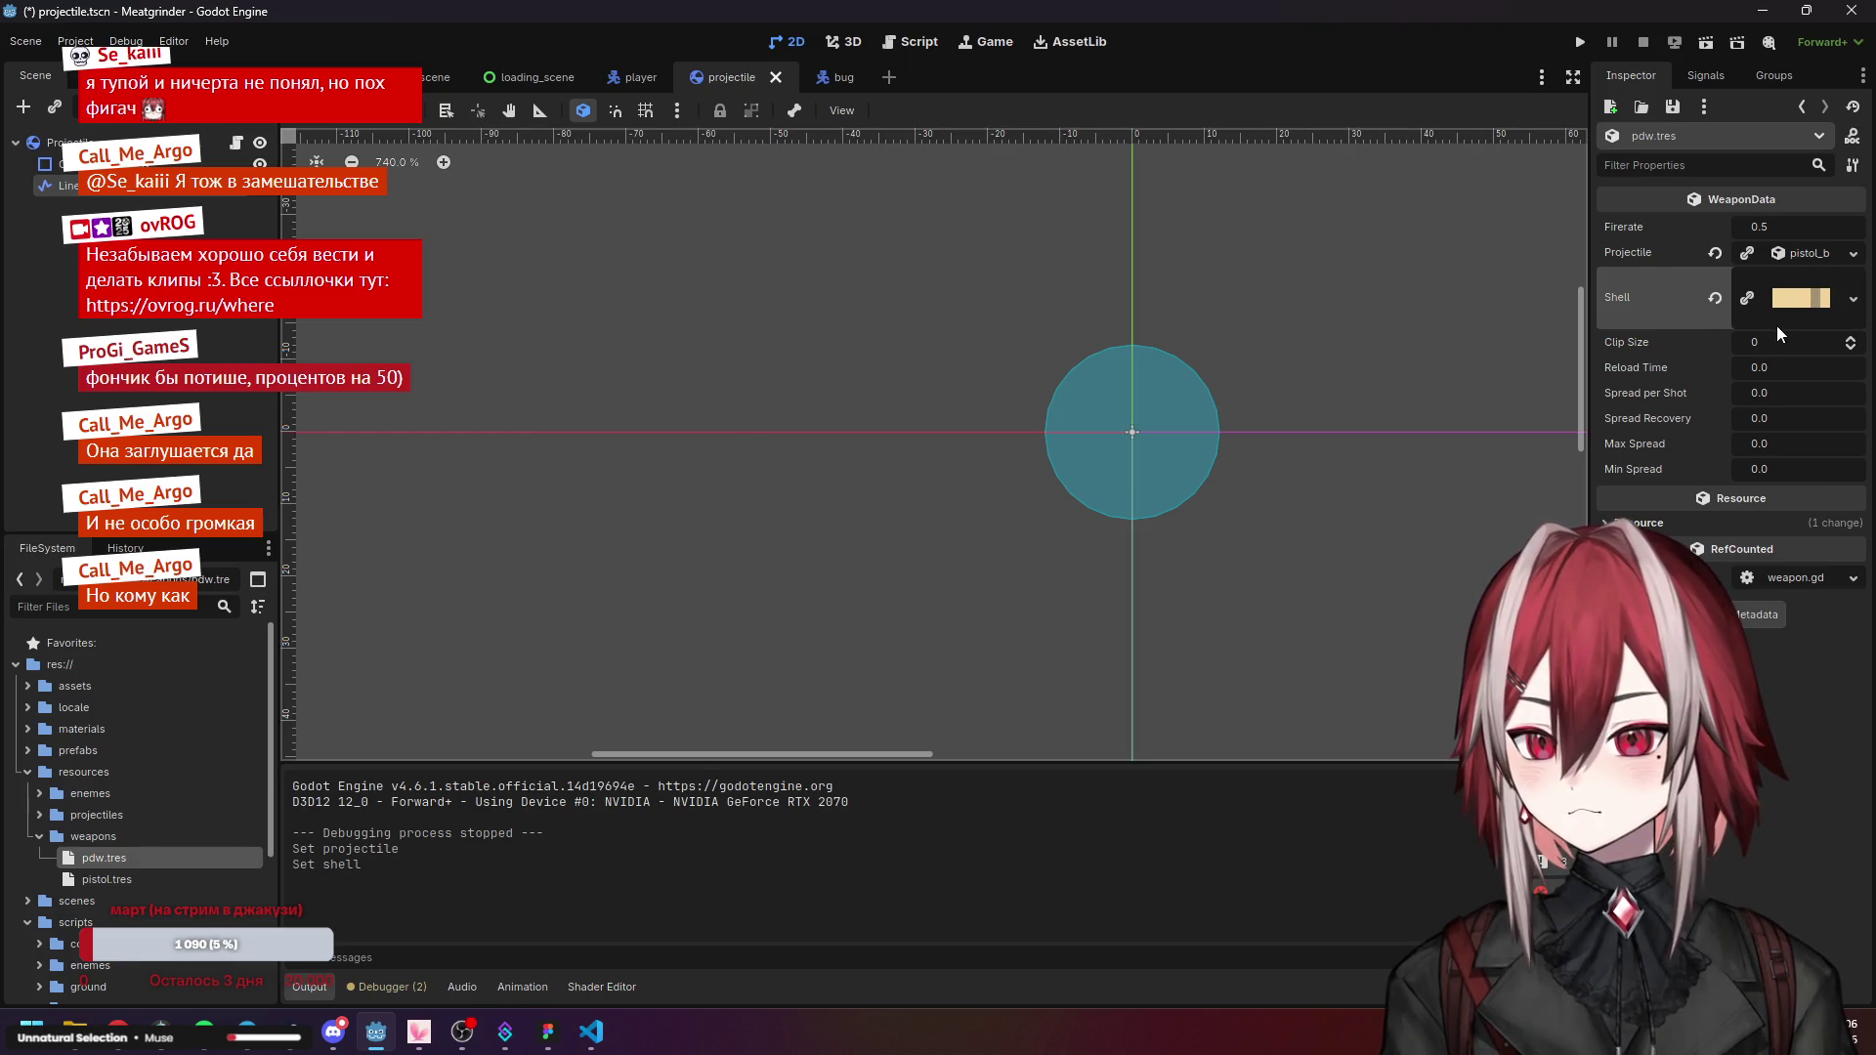
left_click(75, 1030)
scroll(606, 655, "down", 3)
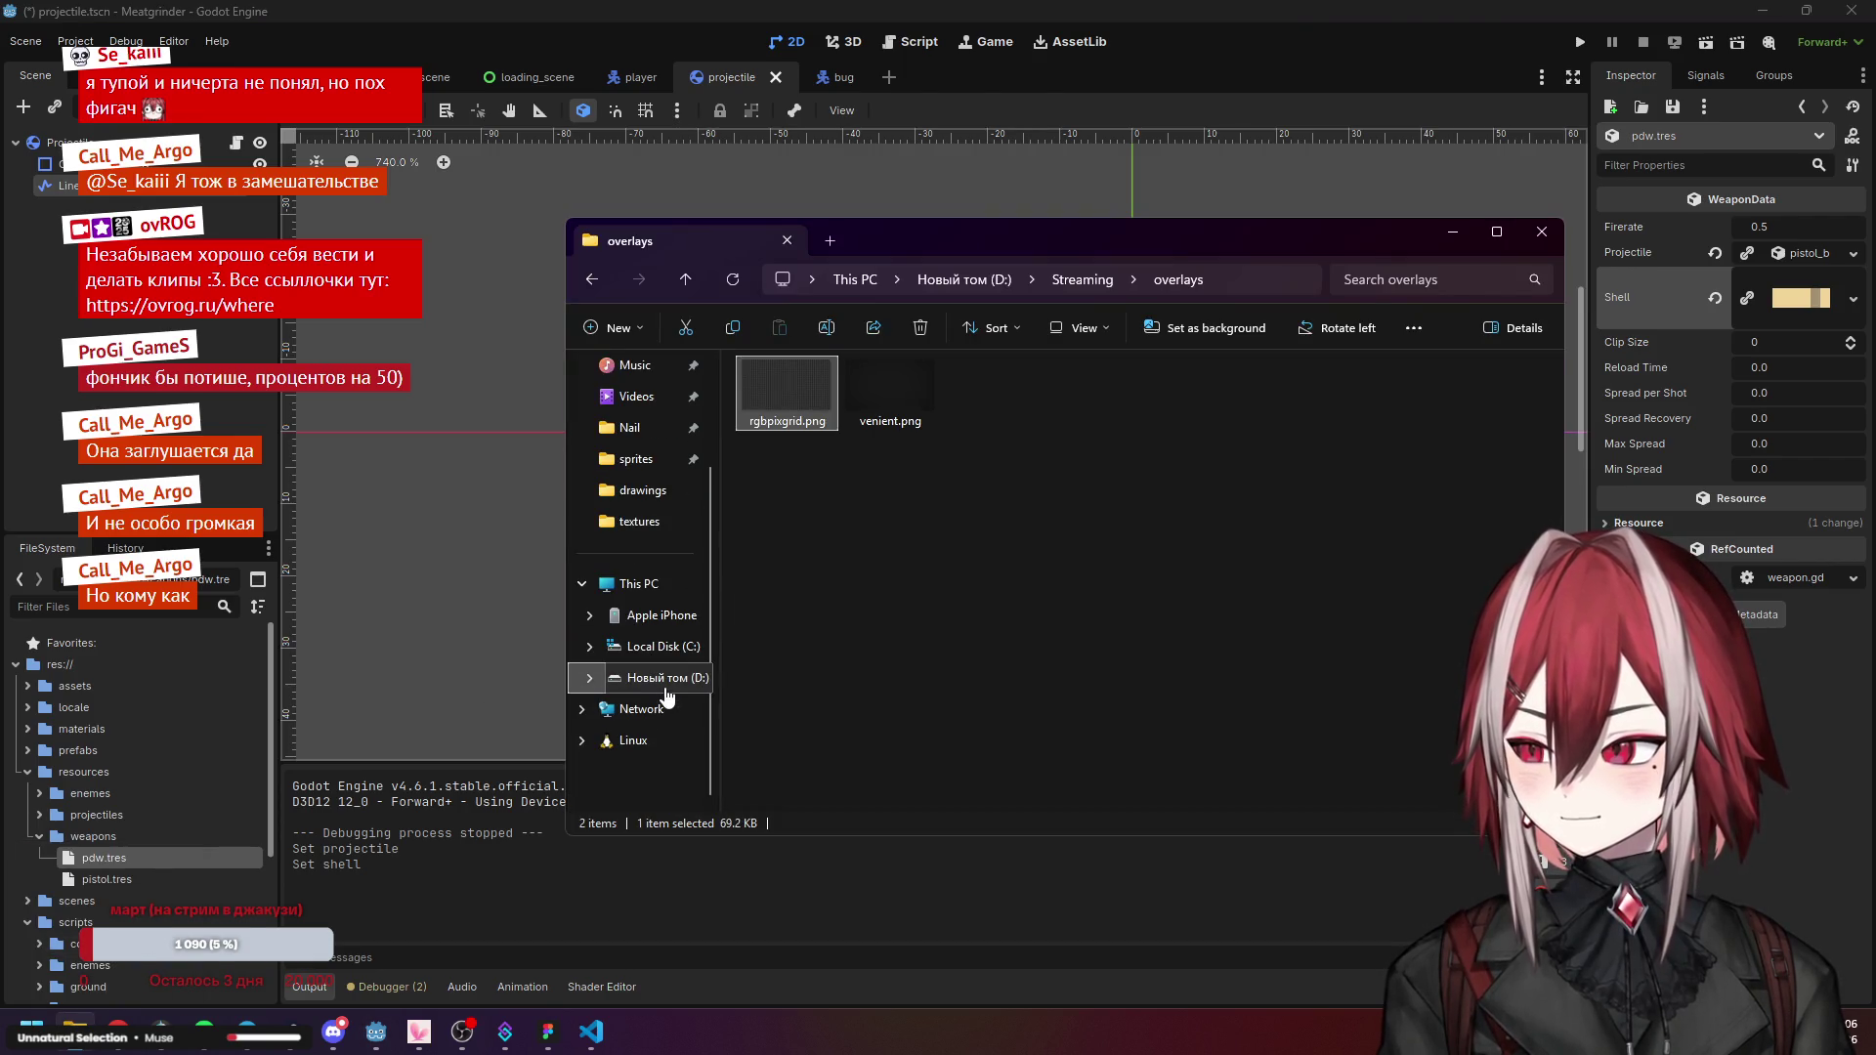
Browse from the Linux location through the Ubuntu home folder into Projects/Meatgrinder/App/Data.
left_click(653, 738)
left_click(825, 369)
double_click(825, 372)
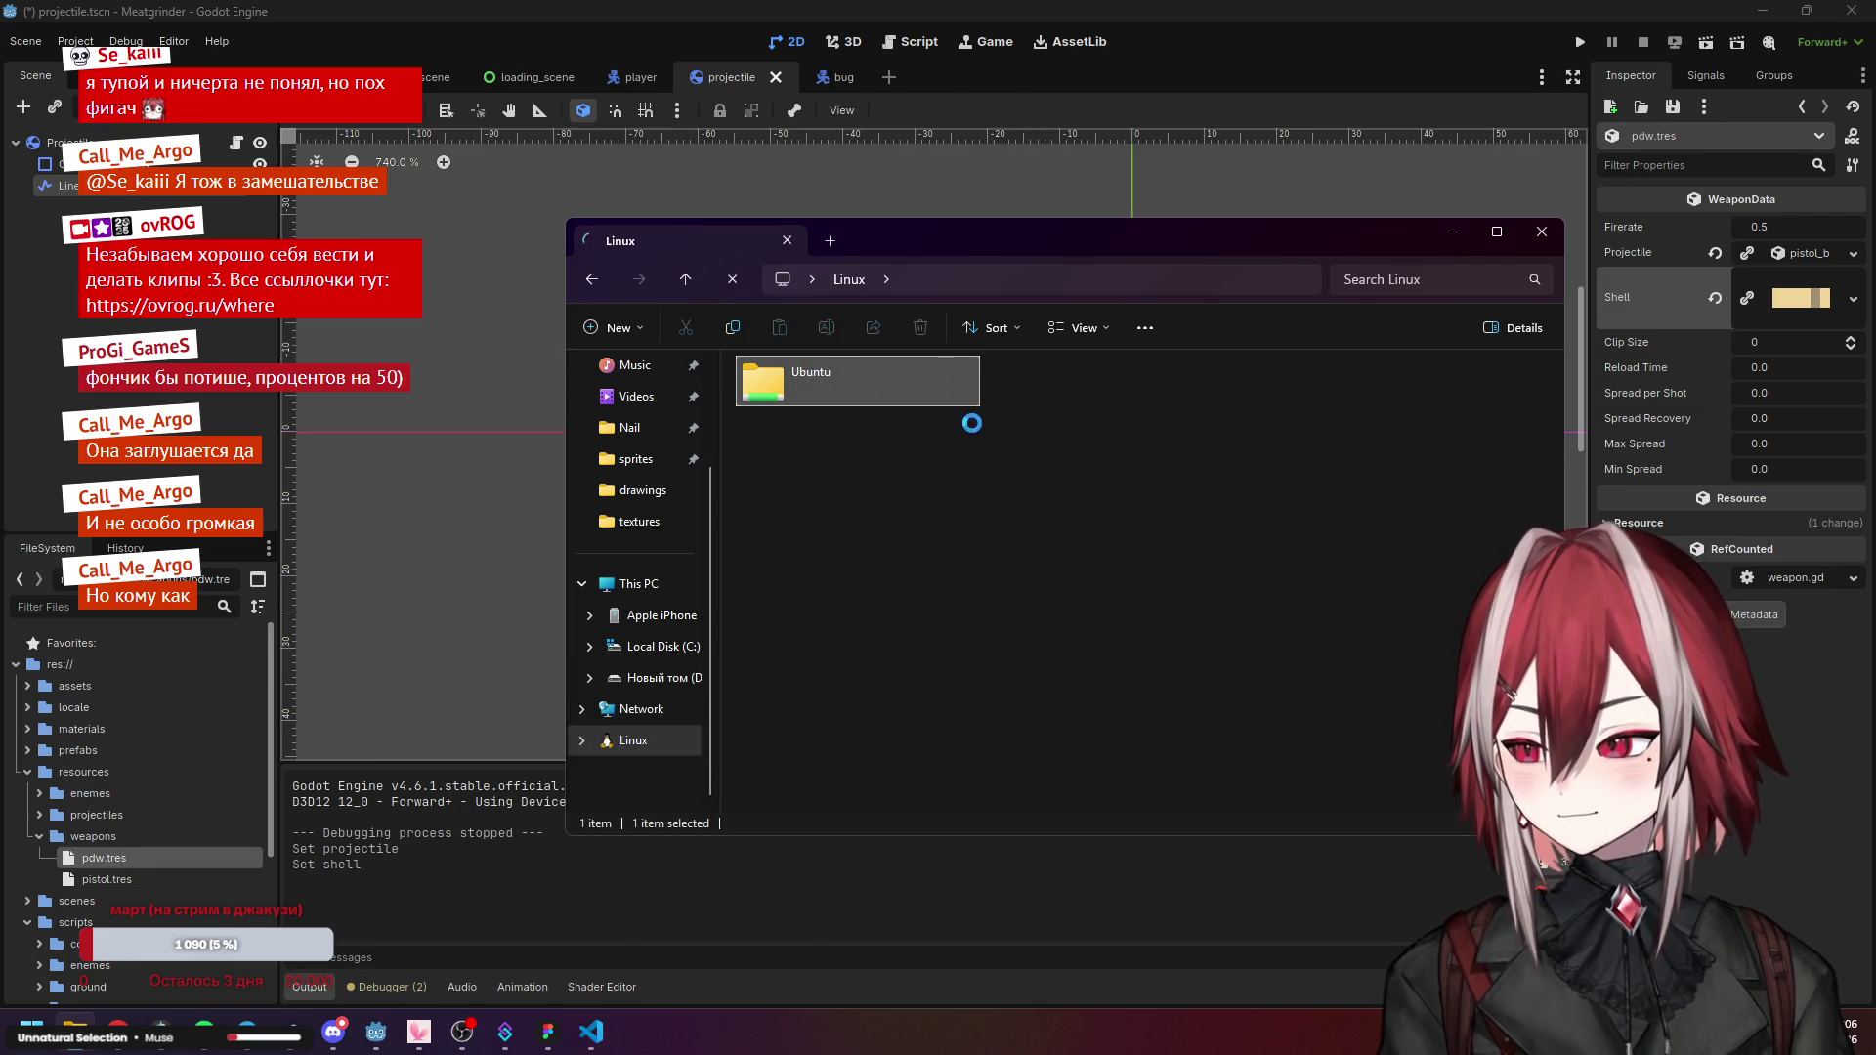
double_click(789, 494)
double_click(801, 393)
double_click(781, 690)
double_click(819, 395)
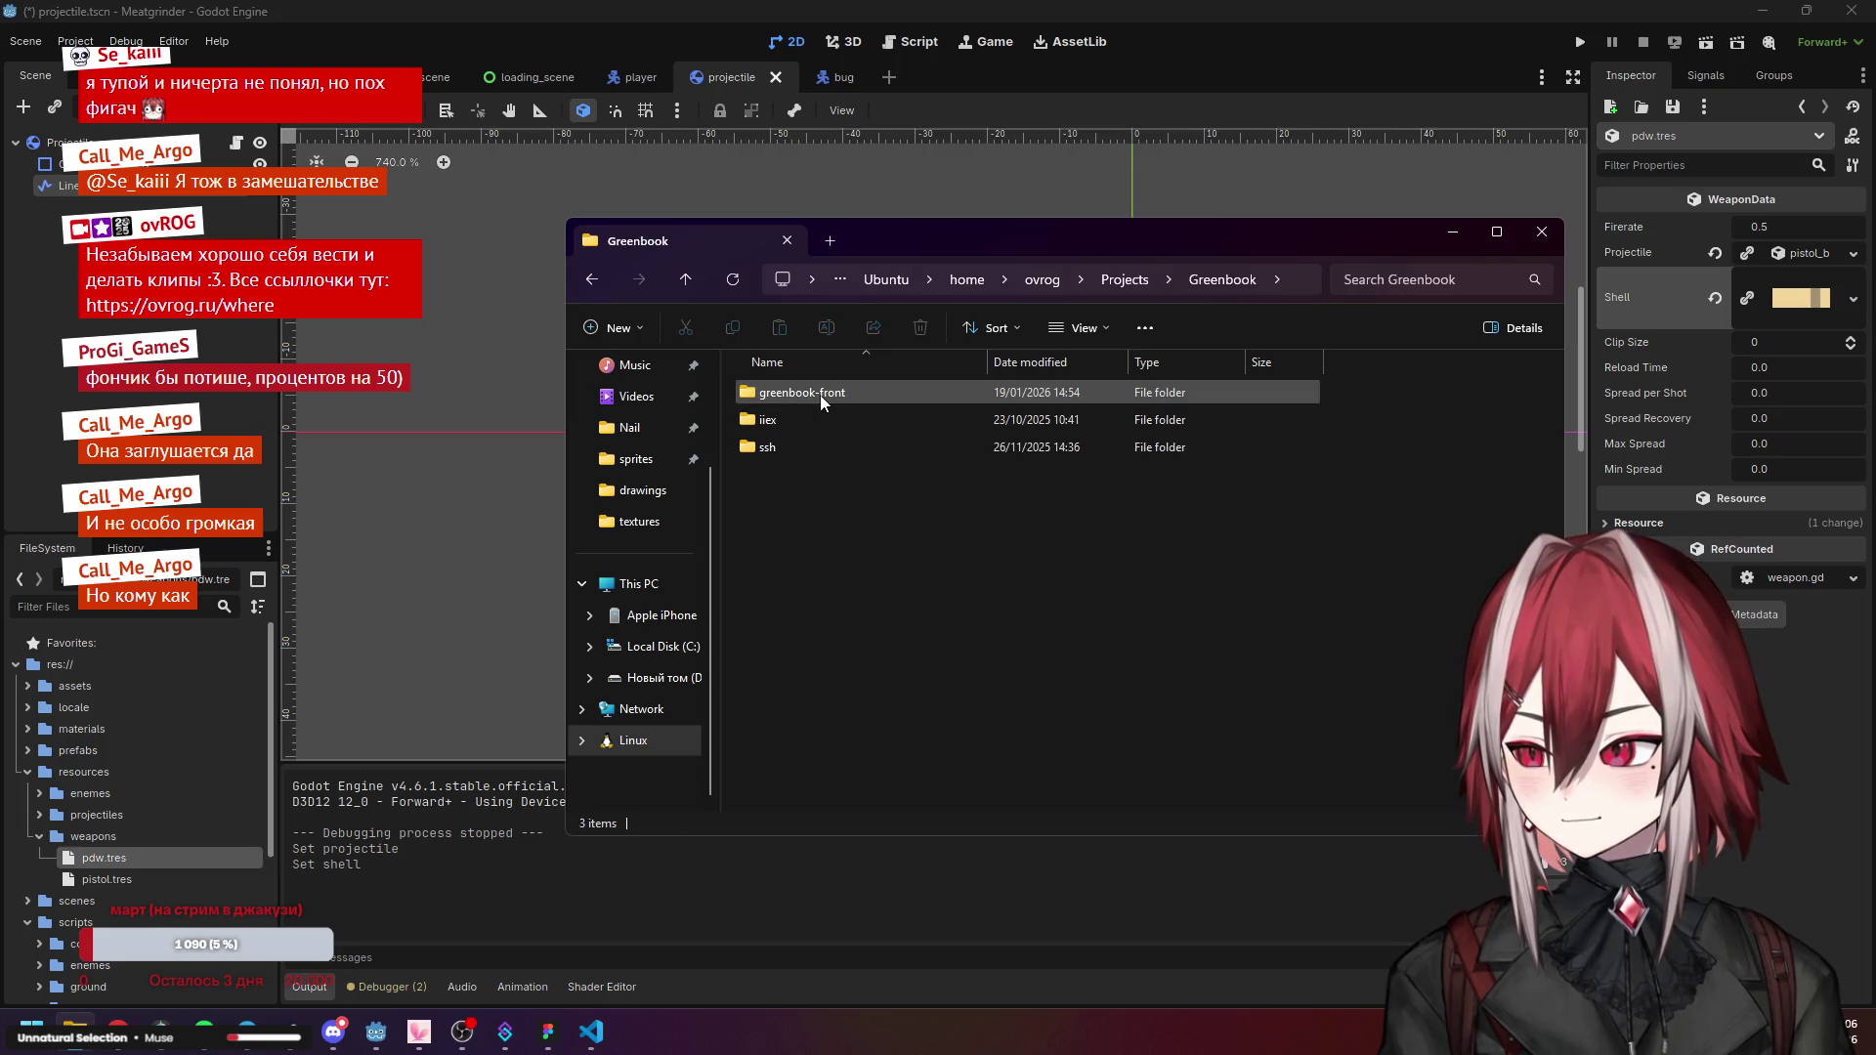
key("alt+Left")
double_click(806, 425)
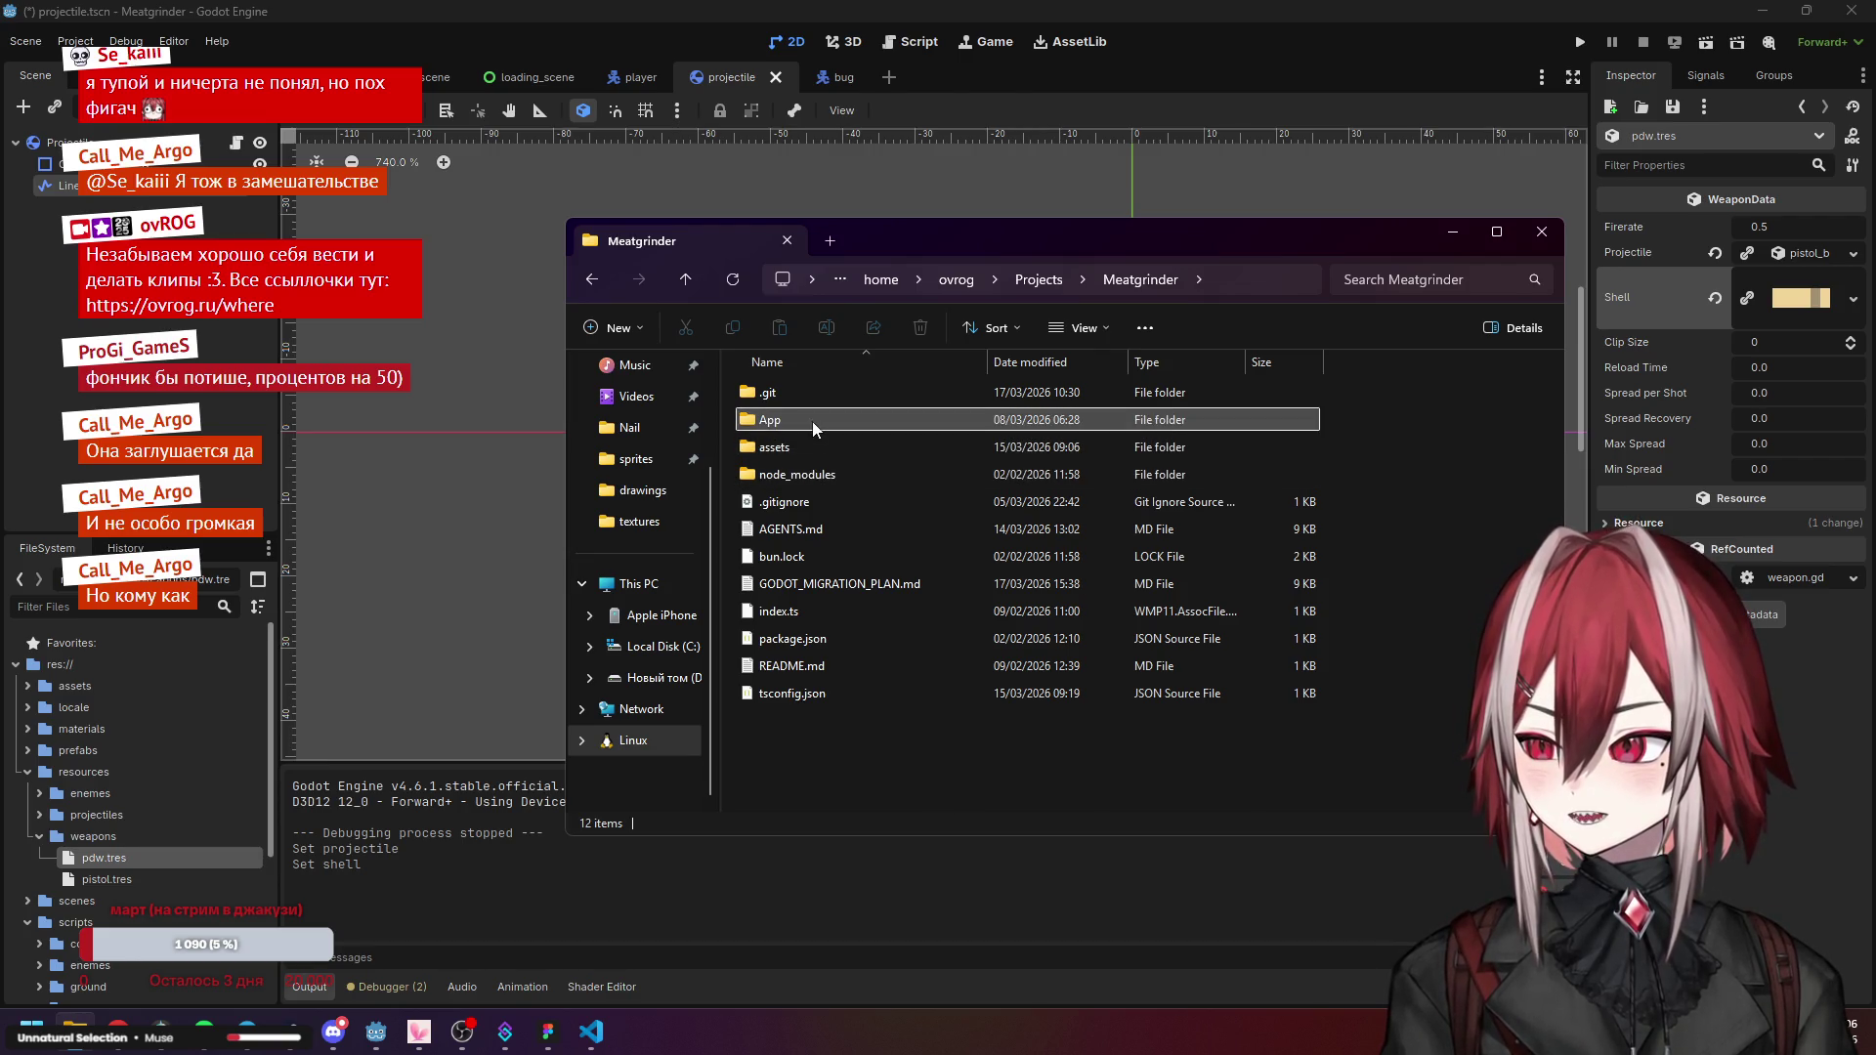
double_click(812, 420)
double_click(813, 395)
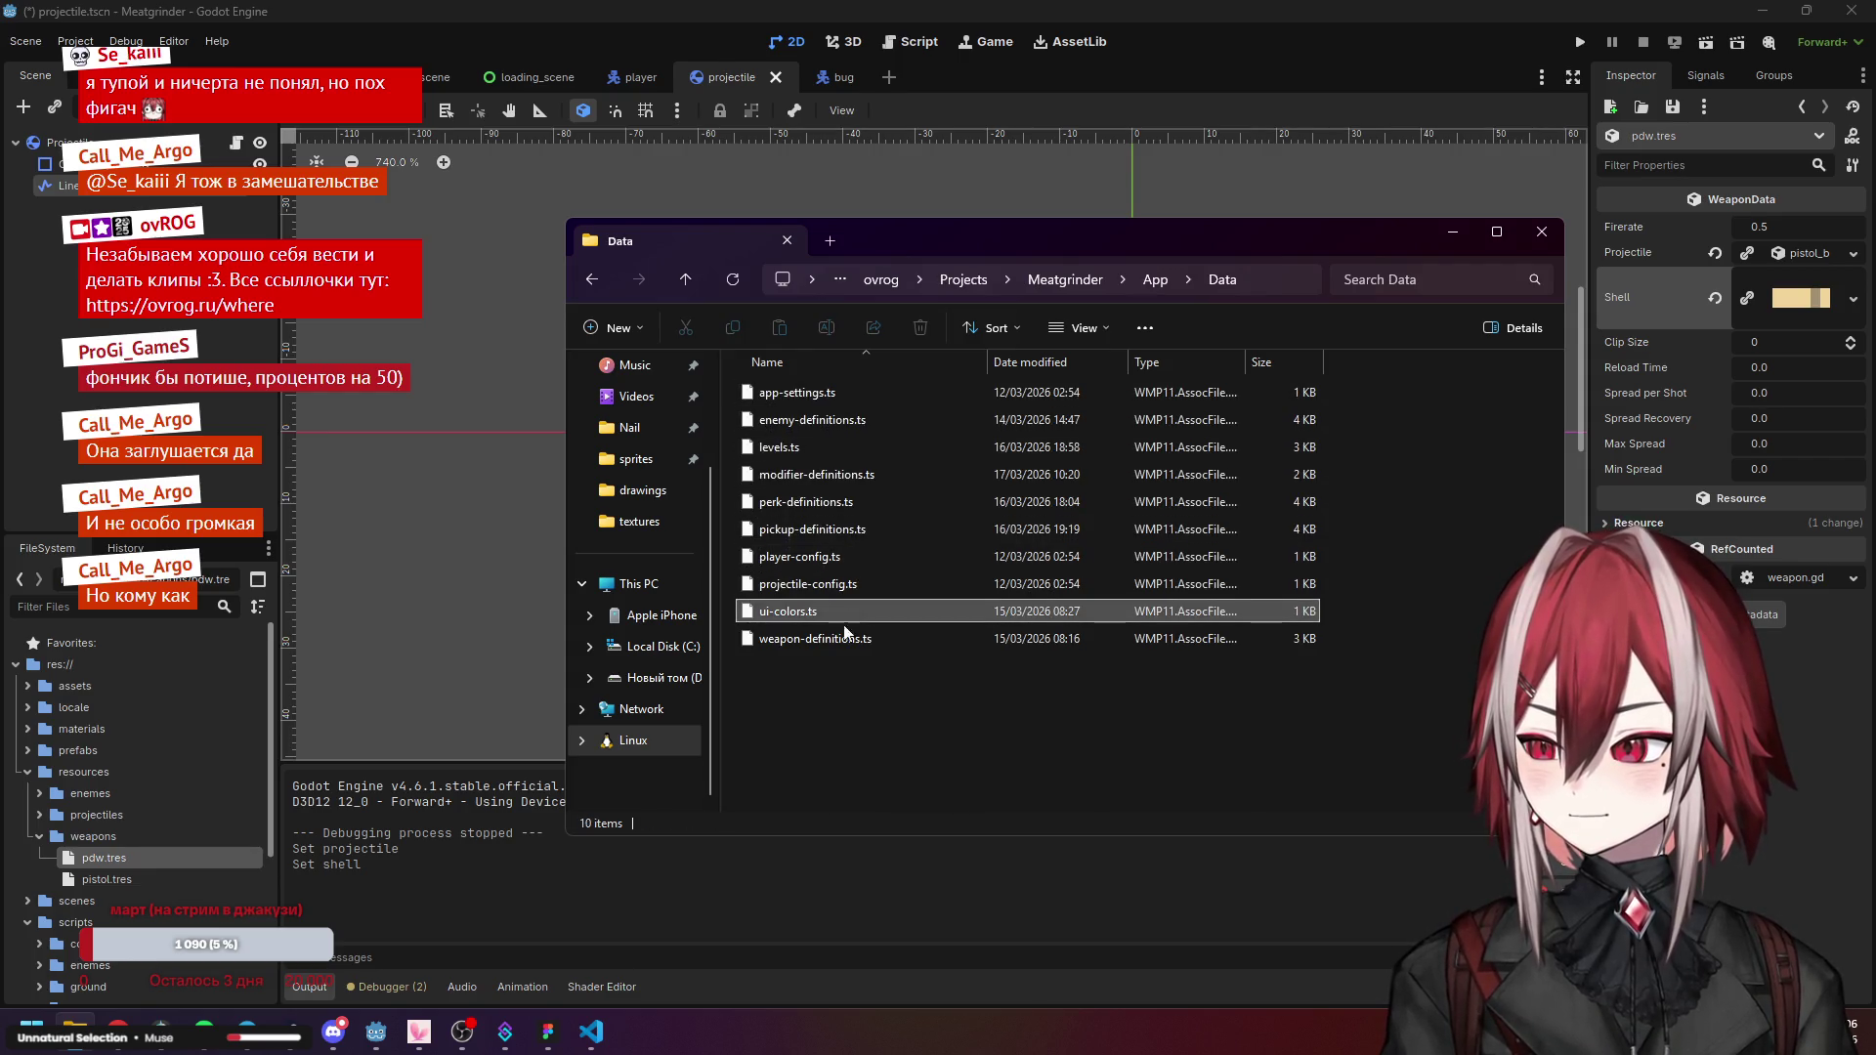
Open weapon-definitions.ts in Notepad just once and scroll through it.
left_click(842, 641)
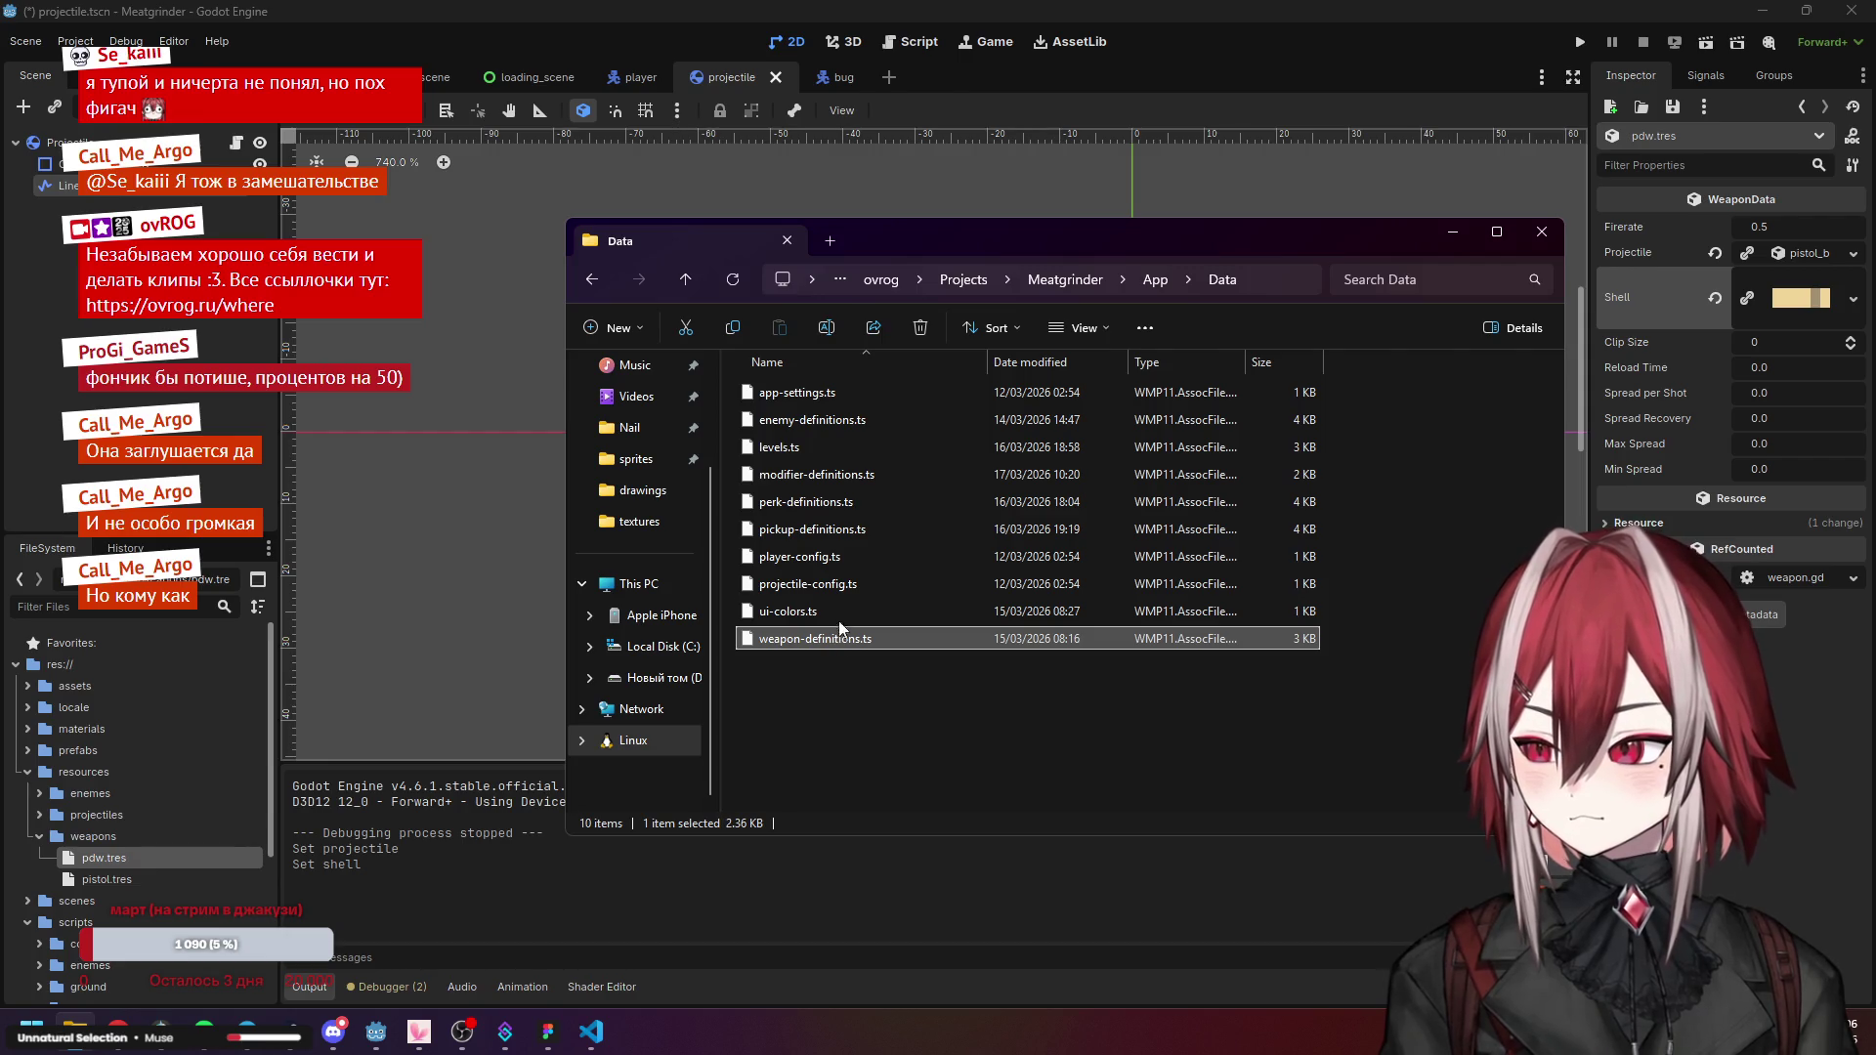
left_click(842, 612)
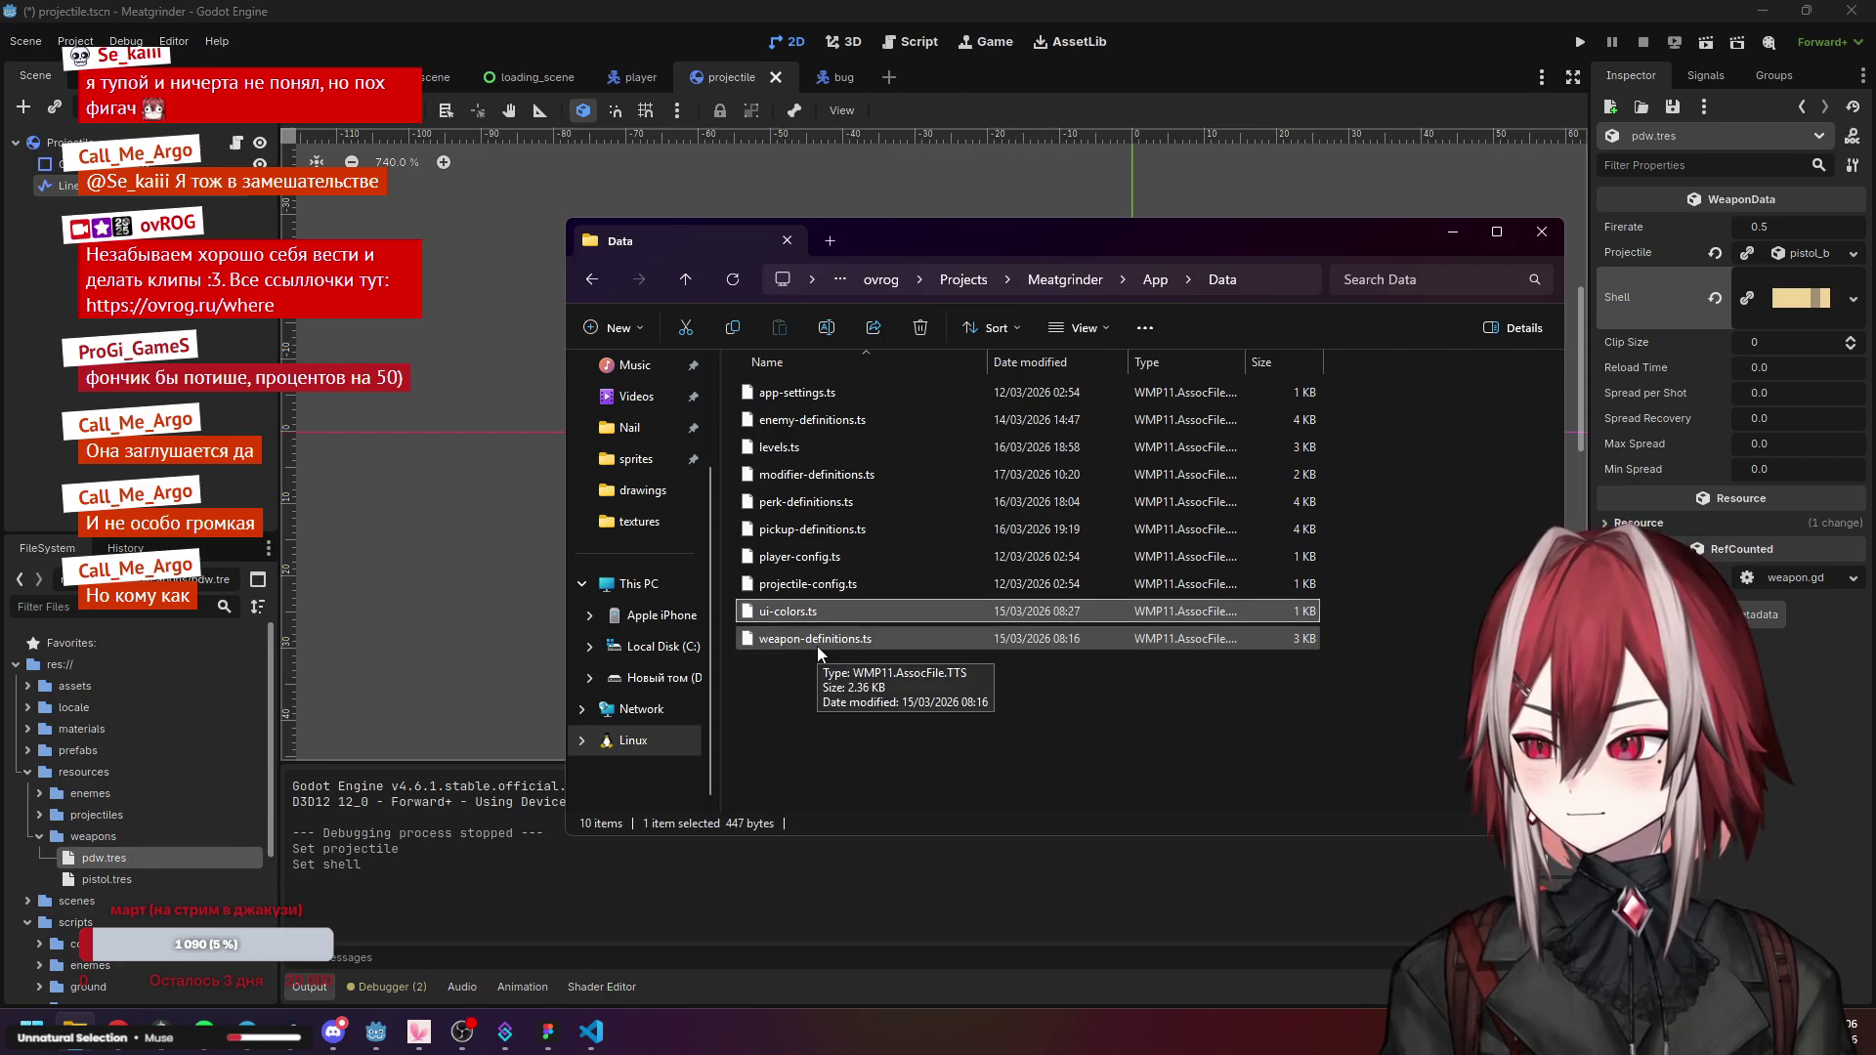
left_click(817, 643)
double_click(817, 641)
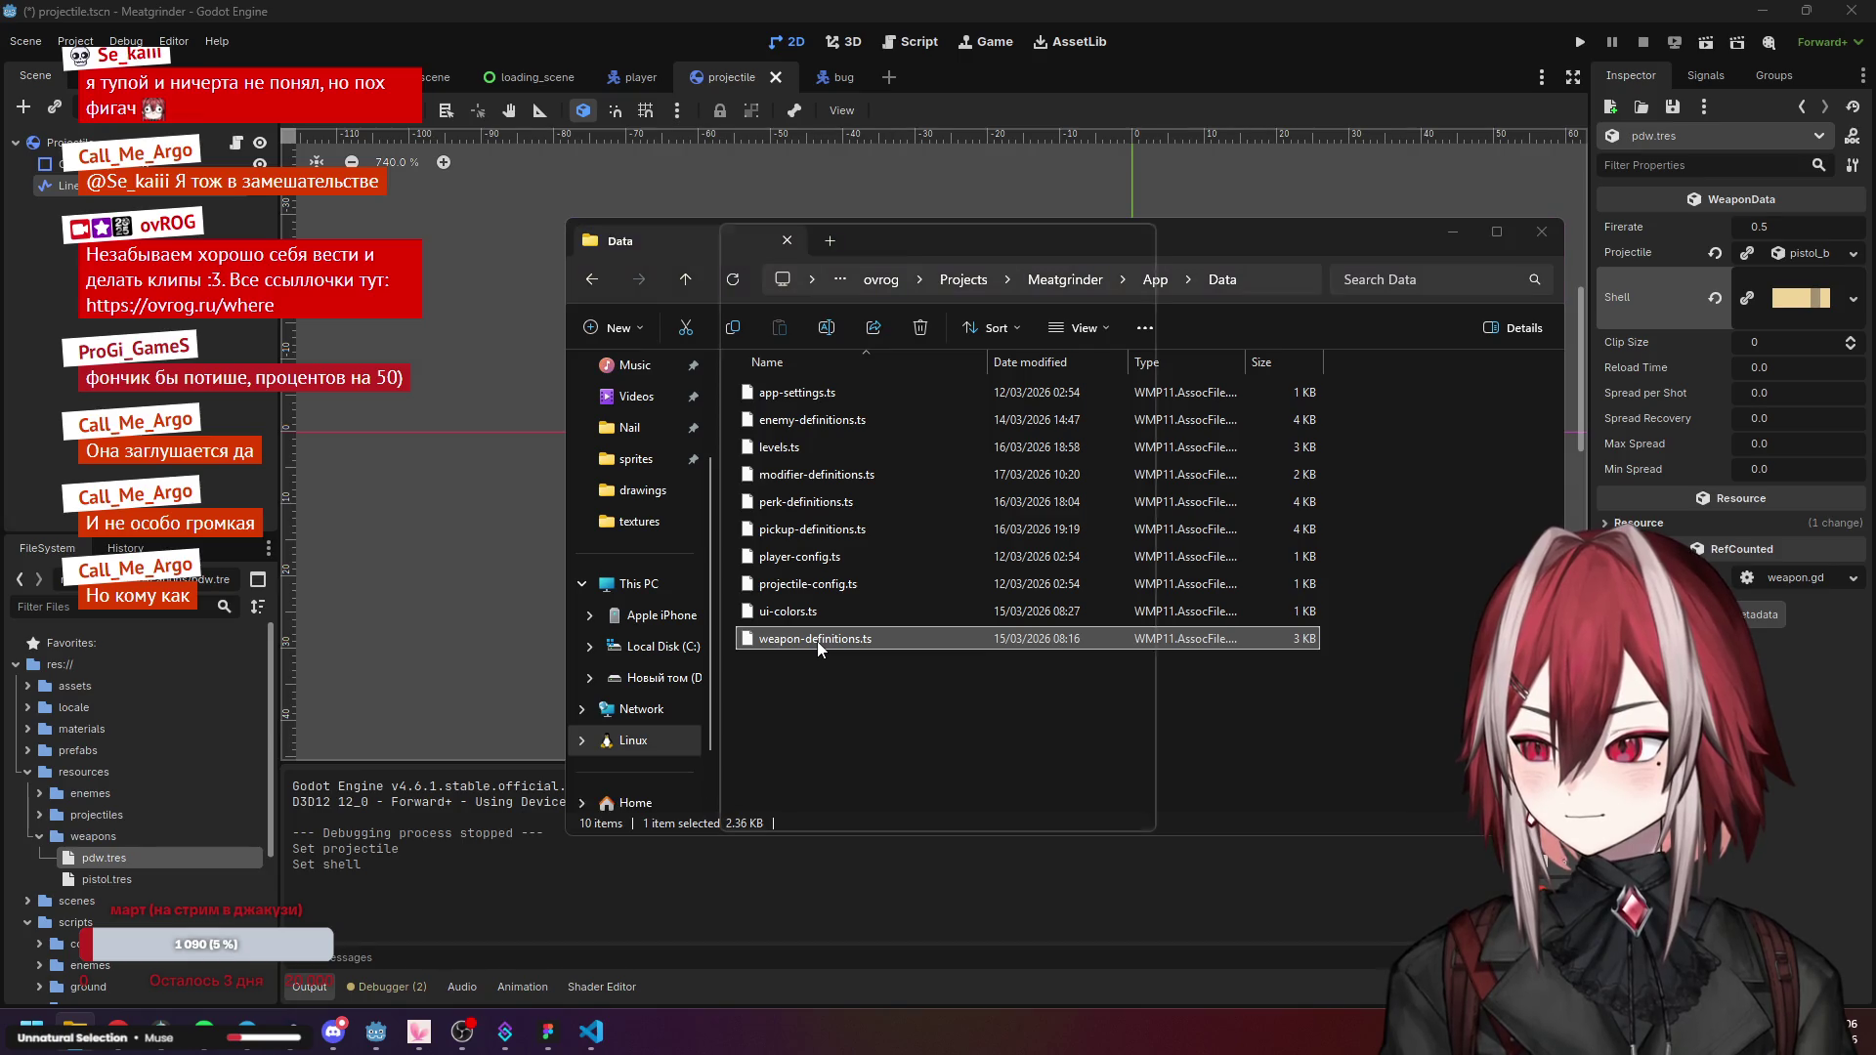
left_click(833, 668)
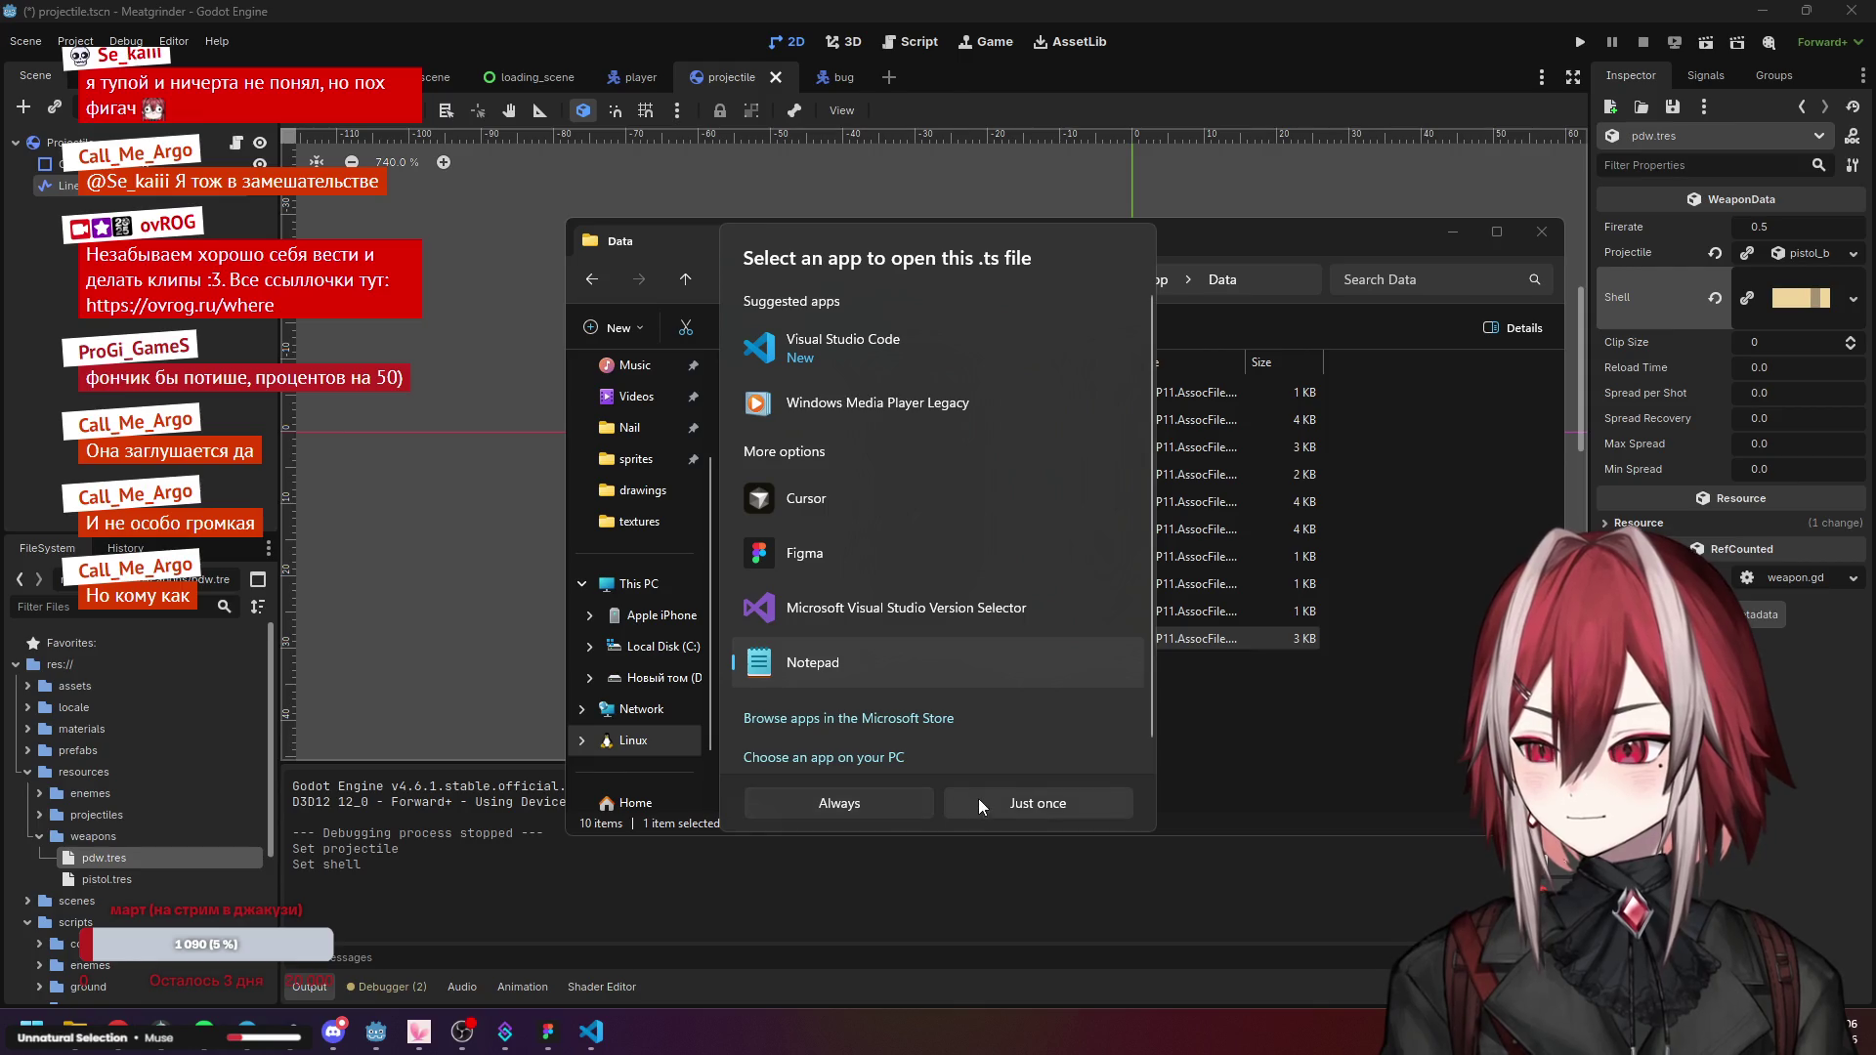
left_click(977, 799)
scroll(667, 410, "down", 4)
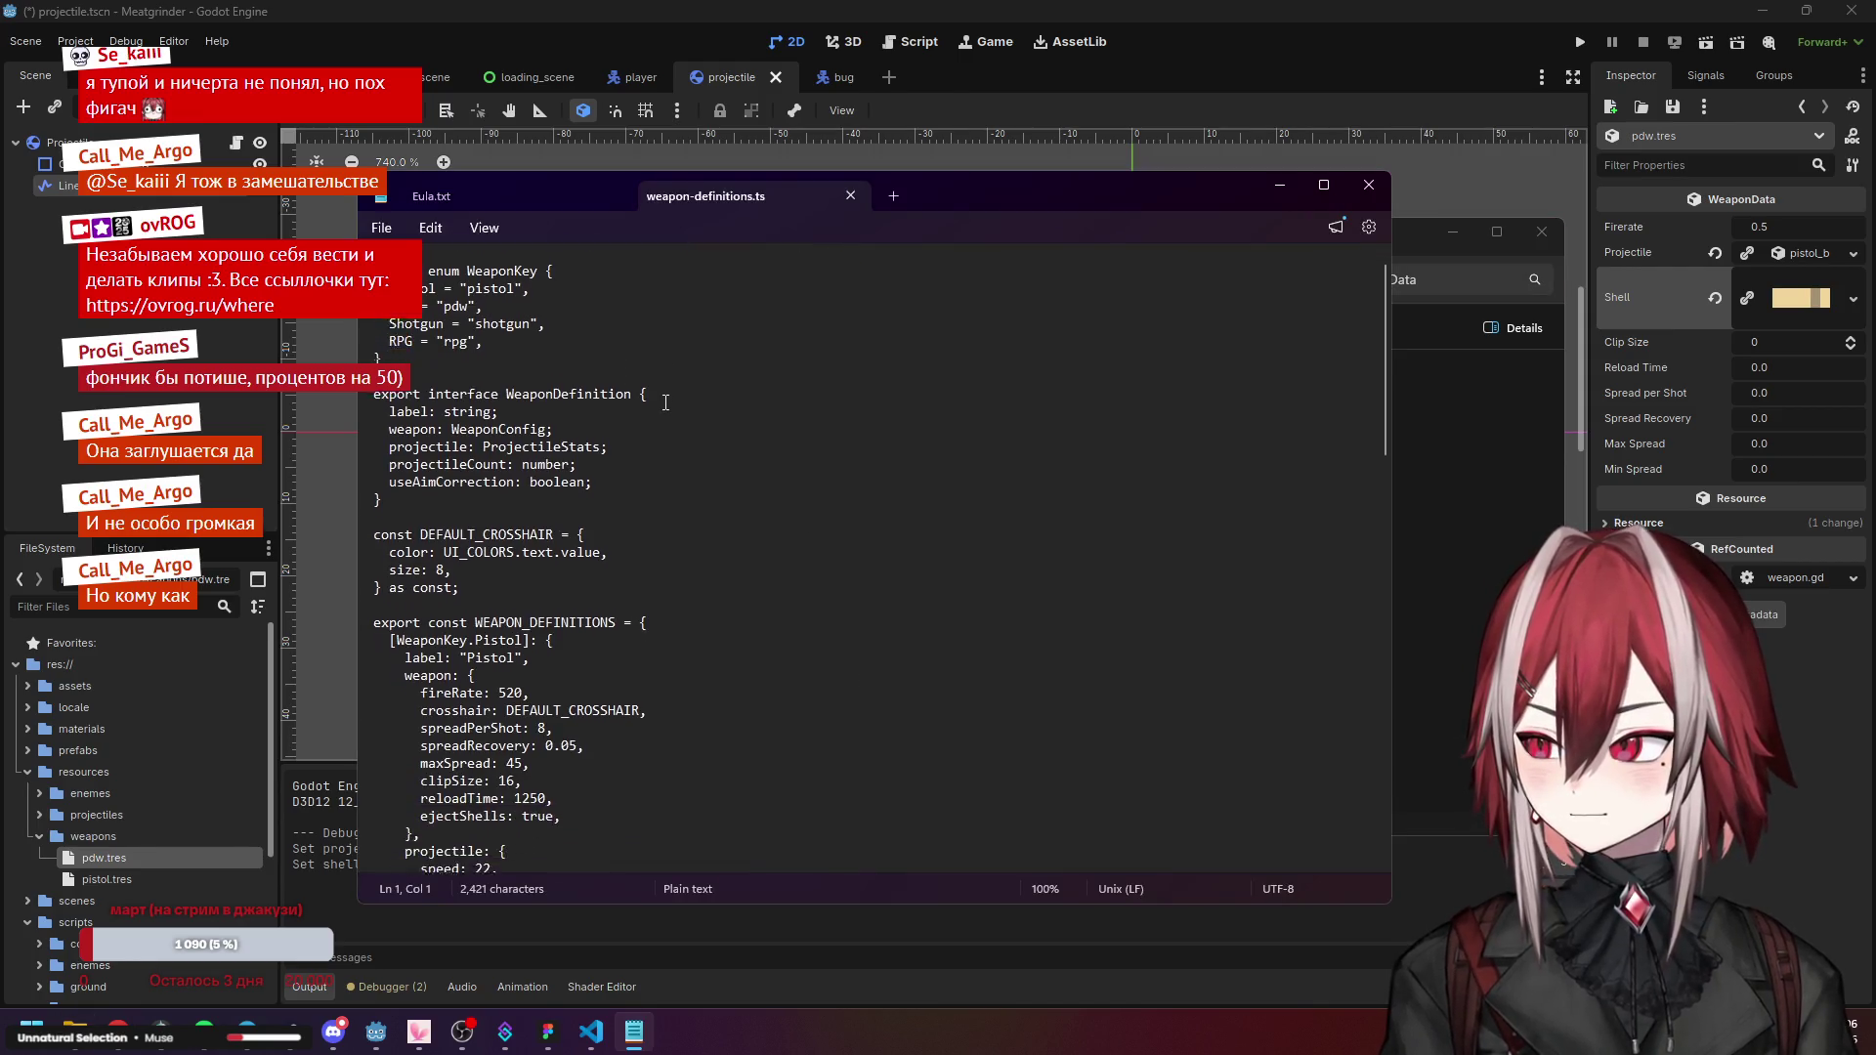
Close Eula.txt and scroll Notepad down to the Pistol and PDW weapon definitions.
left_click(617, 195)
left_click(625, 375)
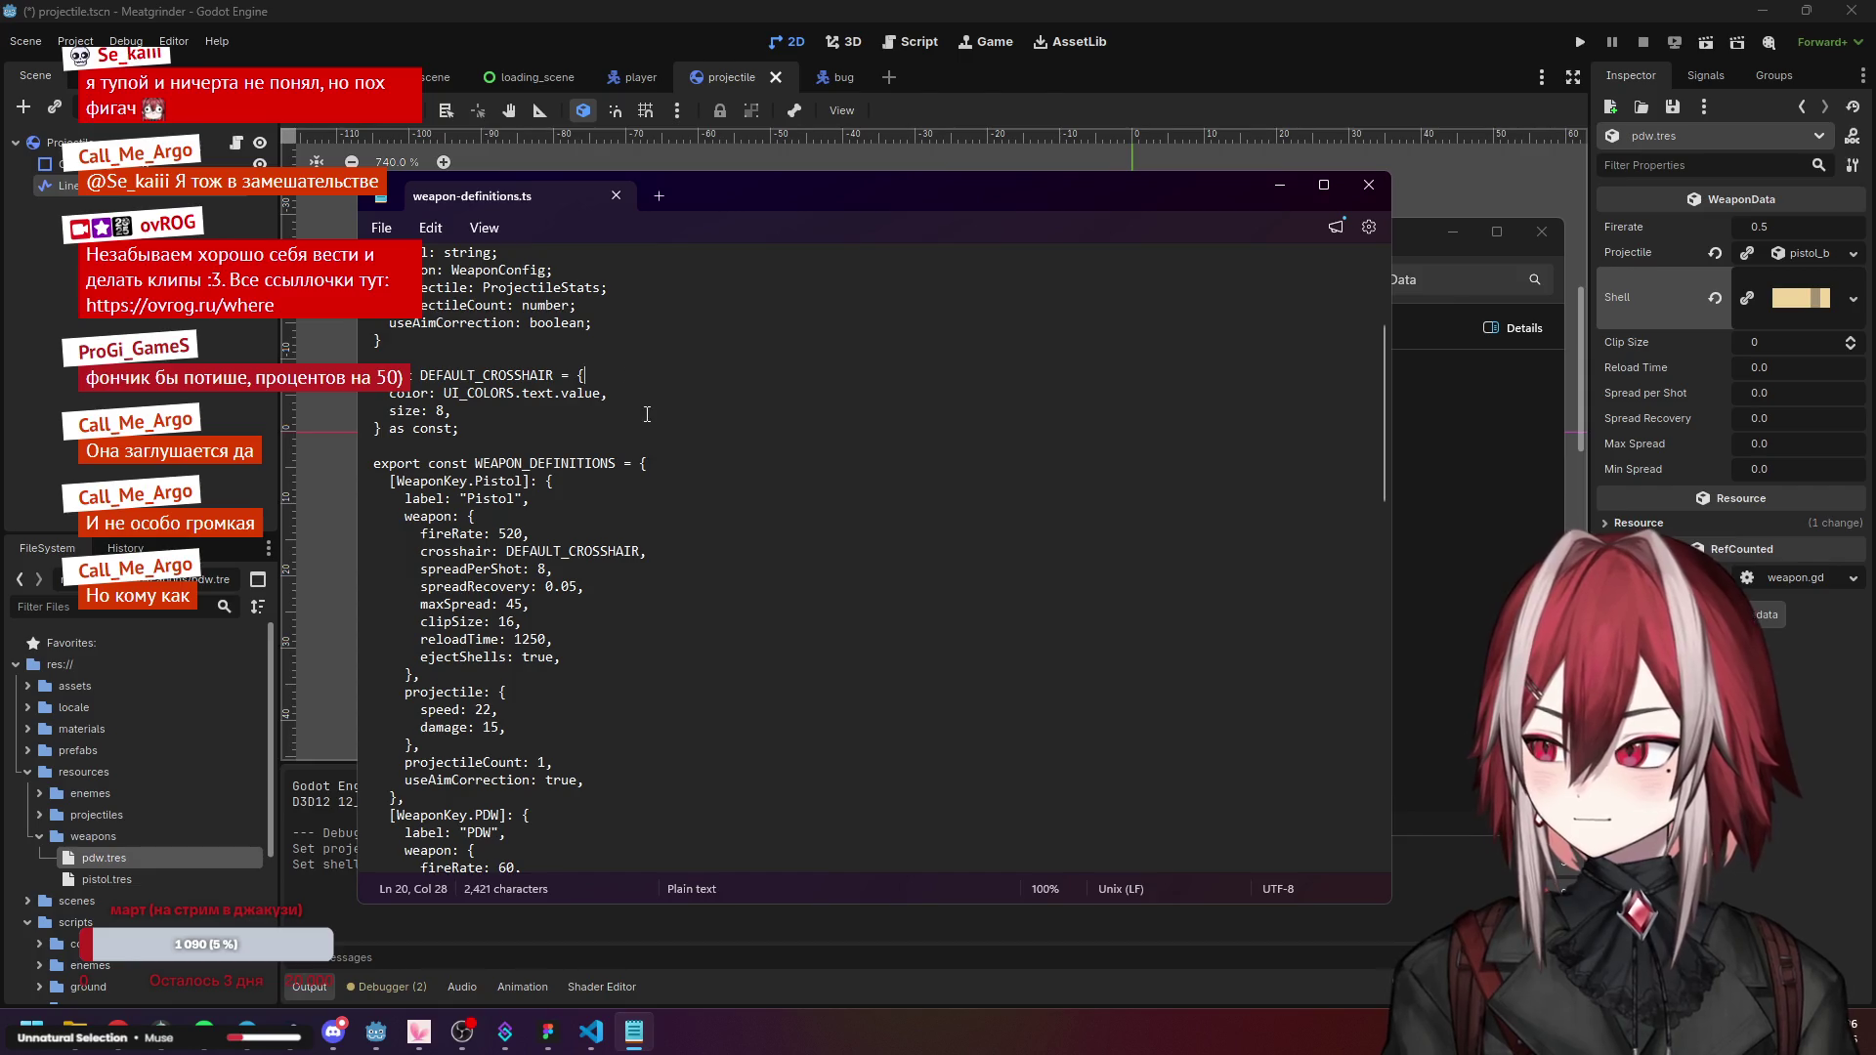
scroll(645, 381, "down", 2)
scroll(683, 385, "down", 5)
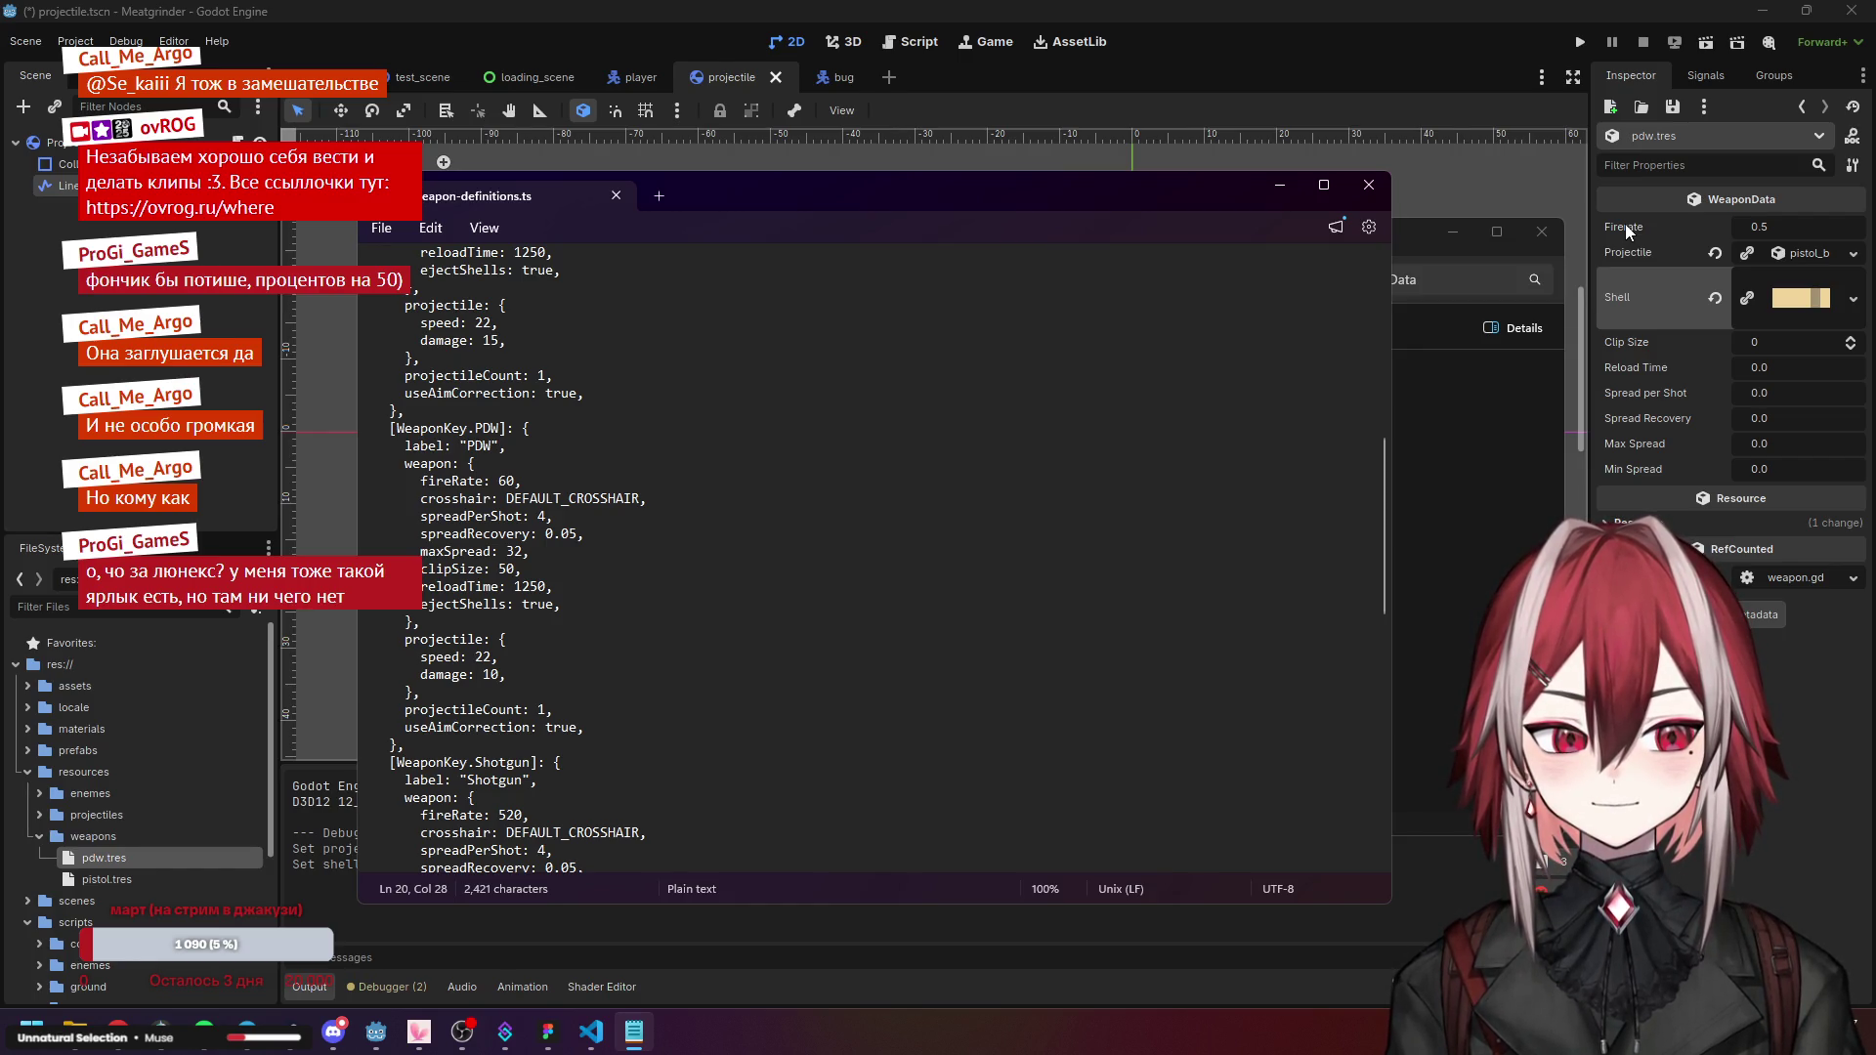
Bring the Data folder window forward and launch a new PowerShell terminal from the Start menu.
left_click(1411, 248)
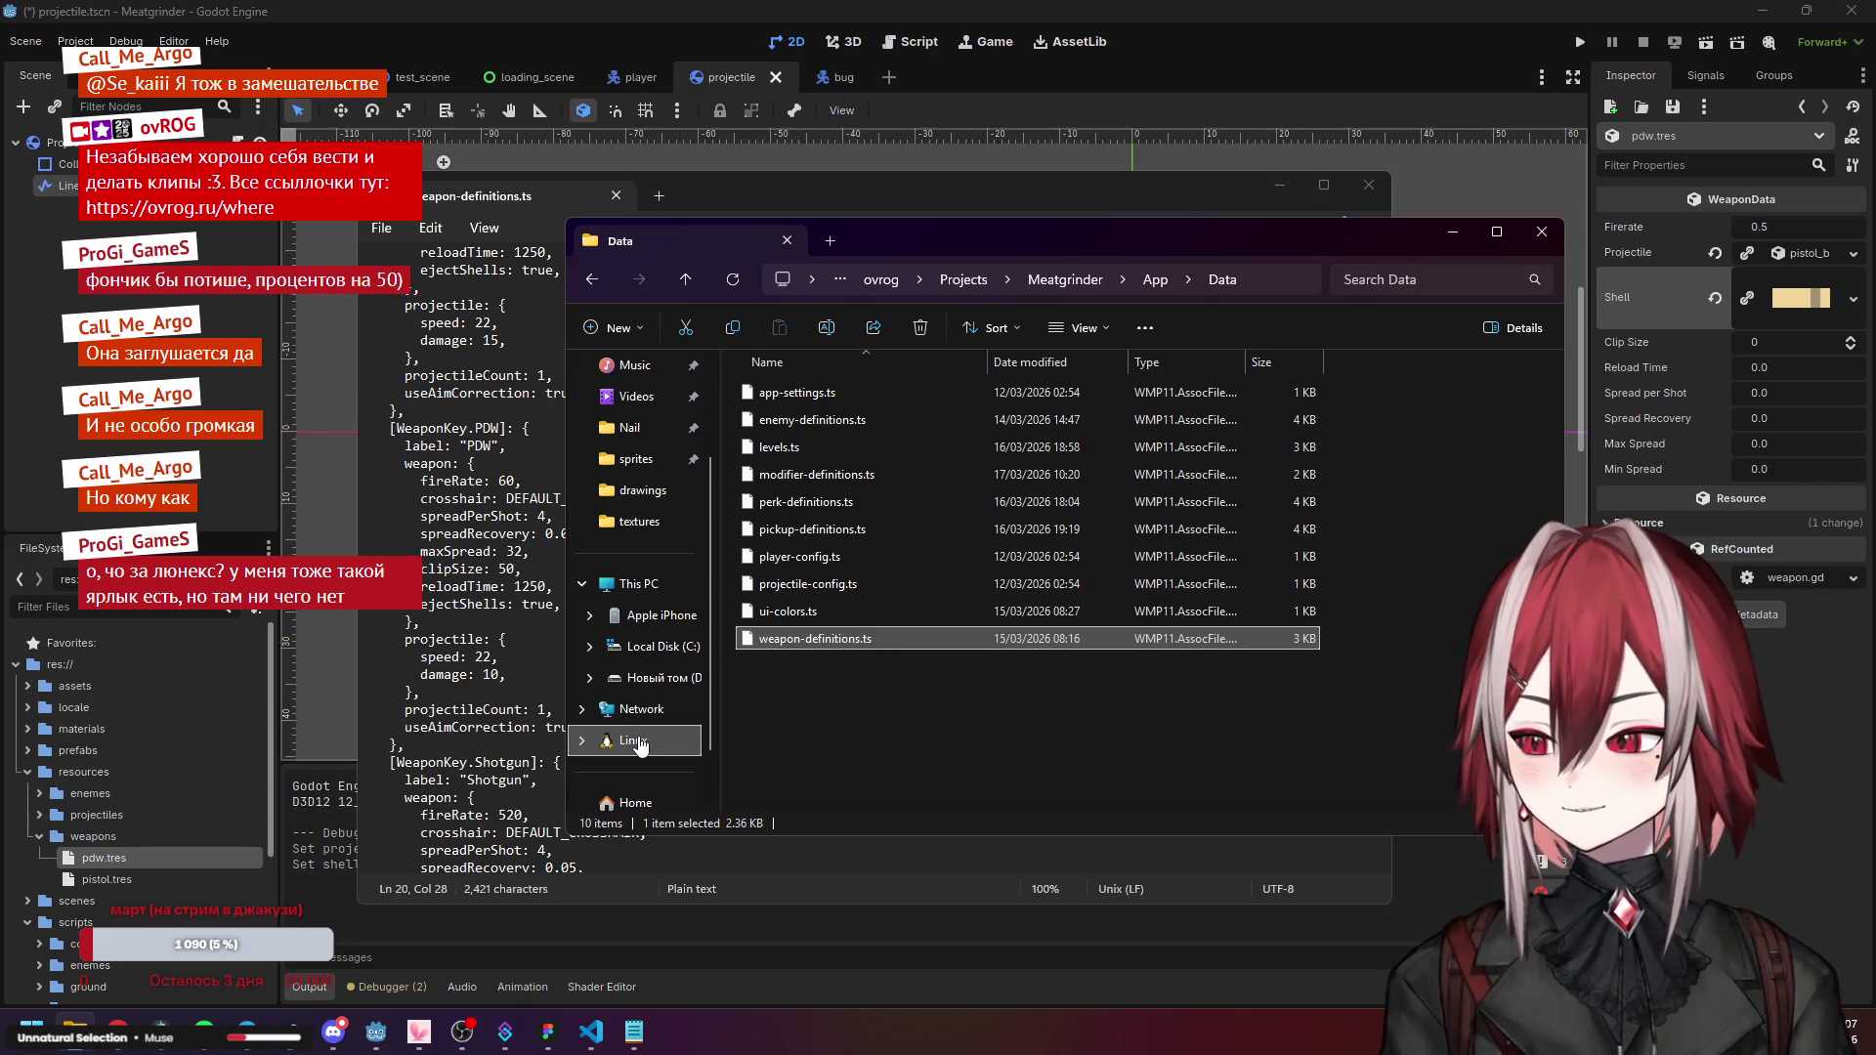
left_click(3, 1031)
left_click(255, 315)
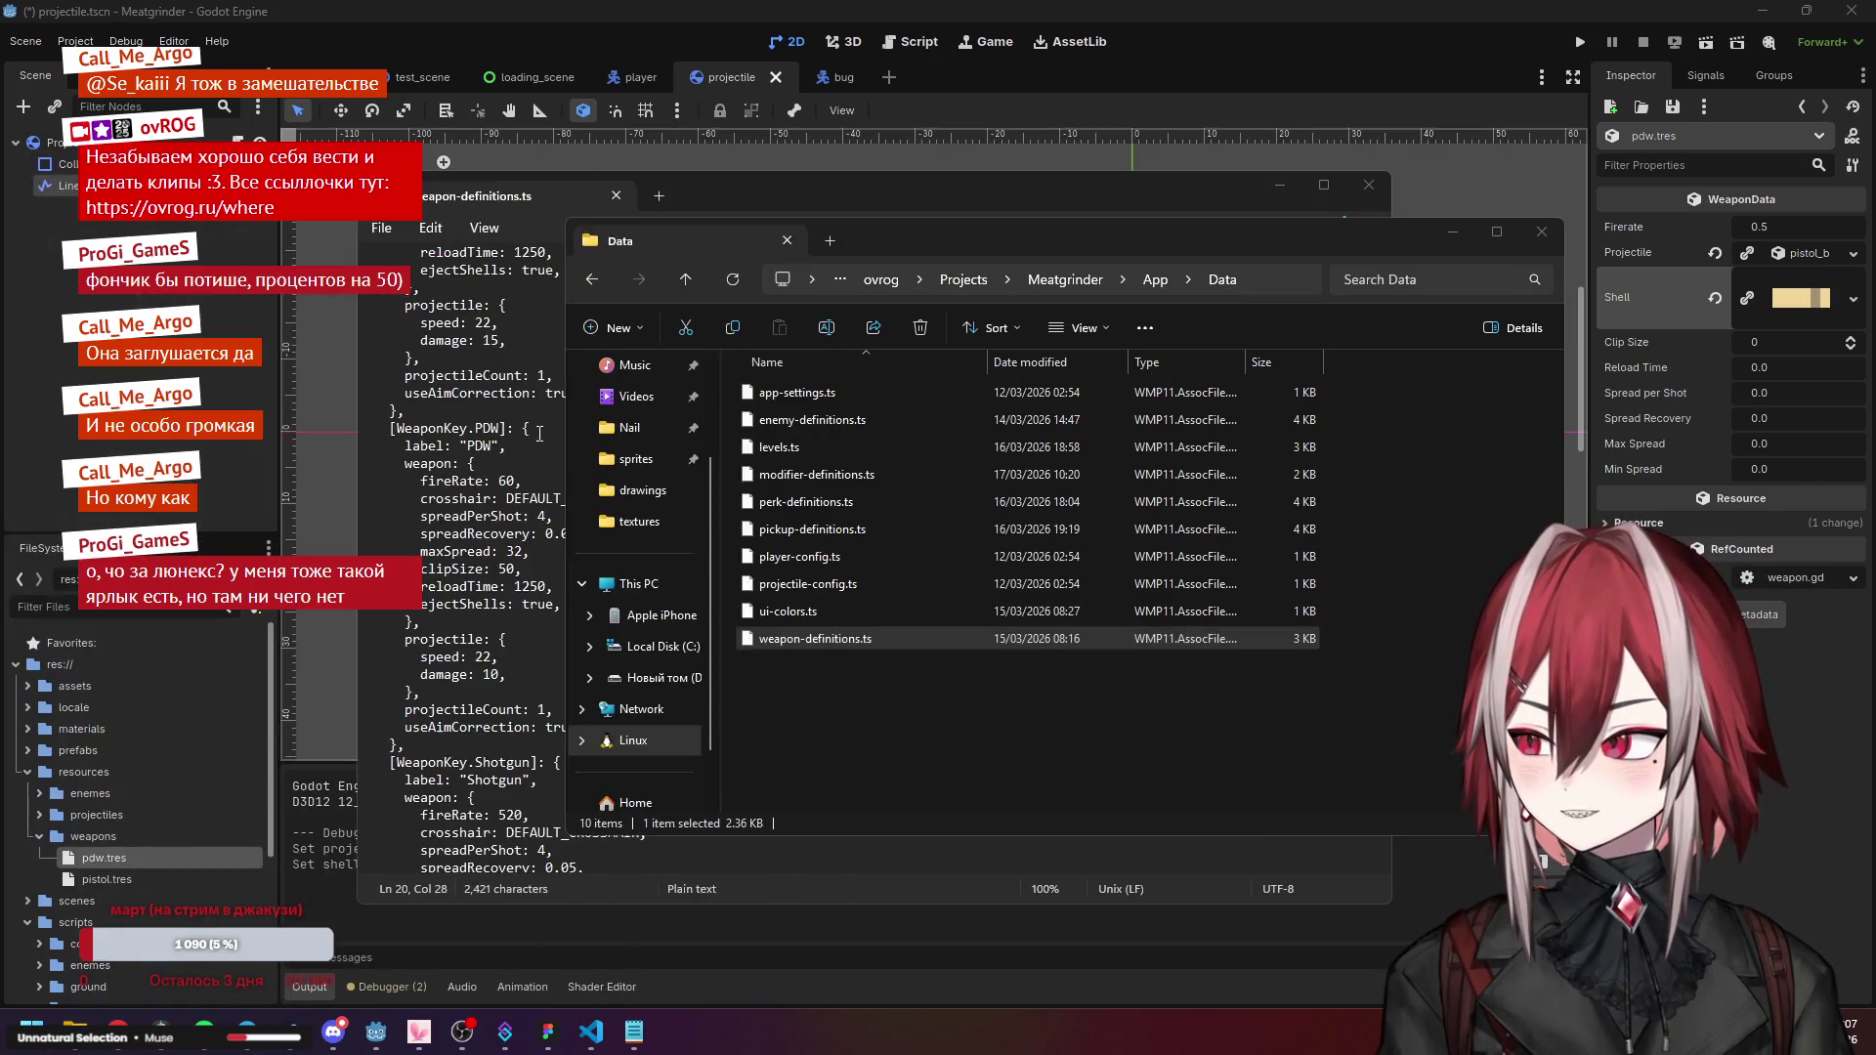
left_click(431, 147)
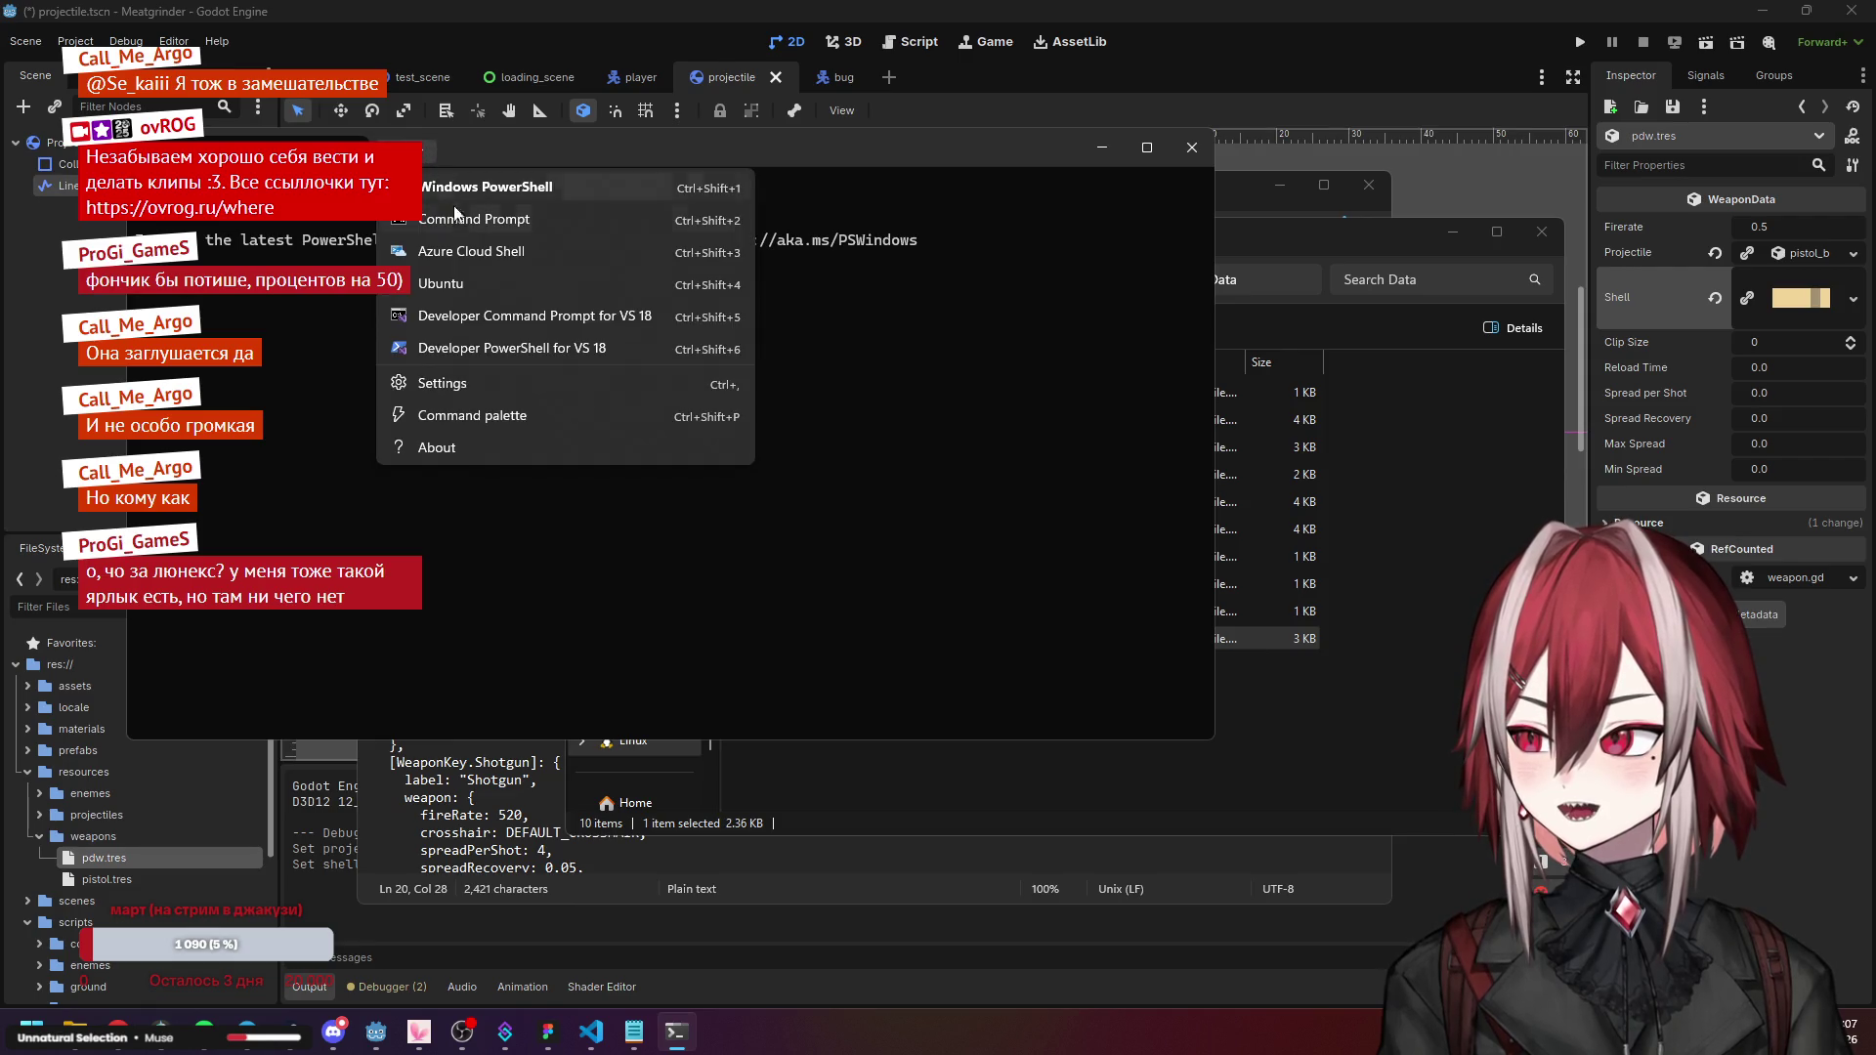
Open an Ubuntu tab in Windows Terminal, close it, then close the terminal window.
left_click(479, 290)
left_click_drag(753, 155, 799, 185)
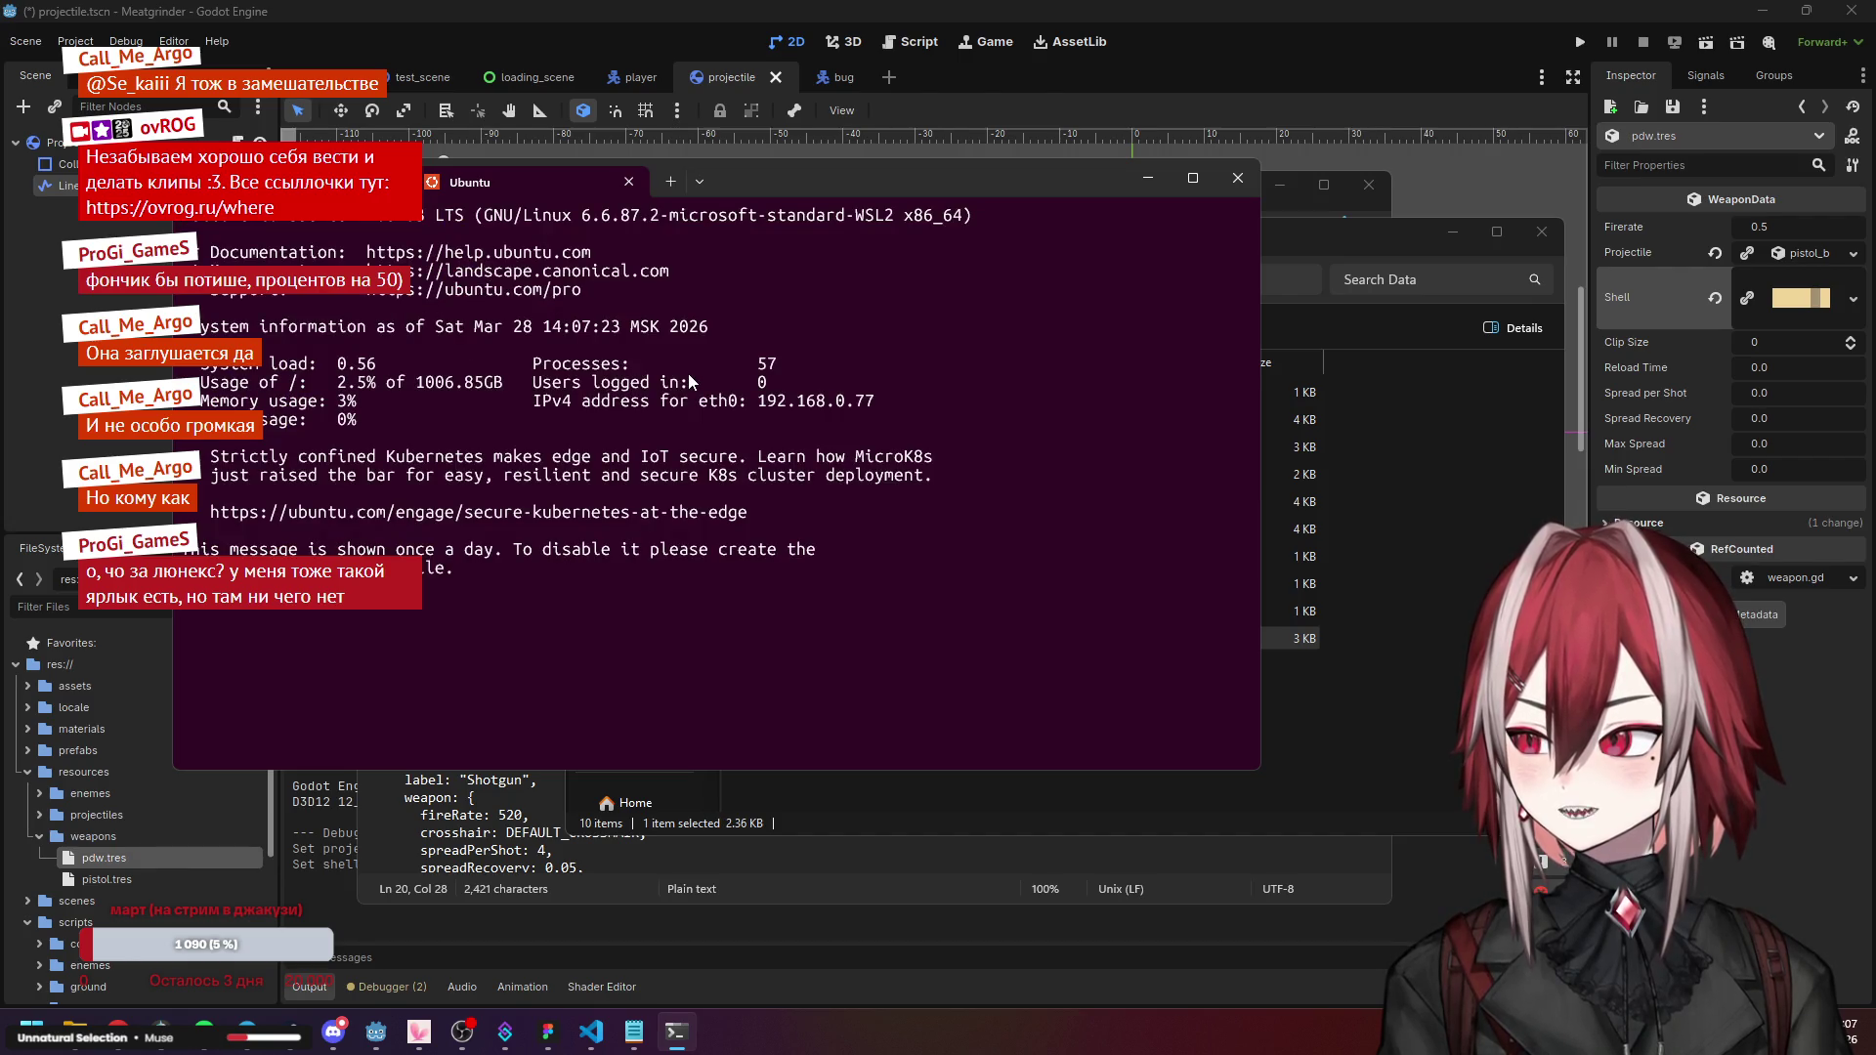
left_click(628, 182)
left_click(1194, 178)
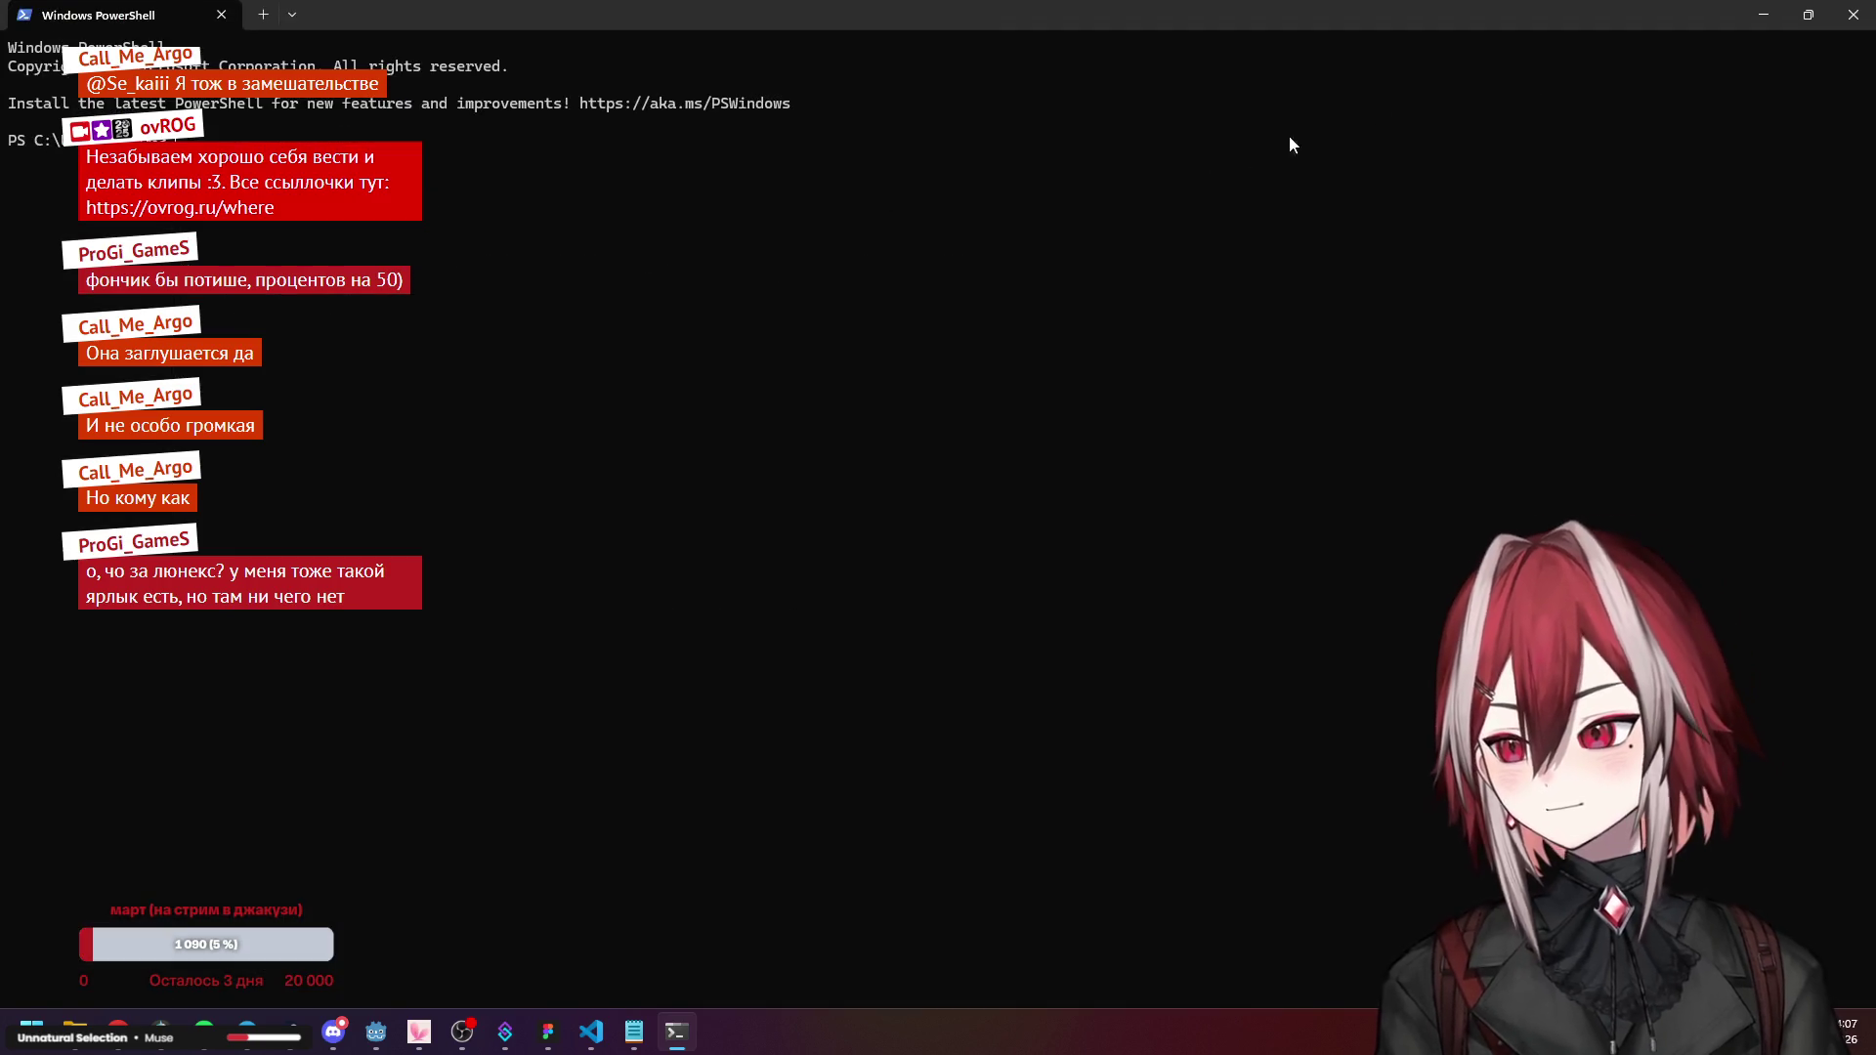
left_click(1814, 15)
left_click(1237, 177)
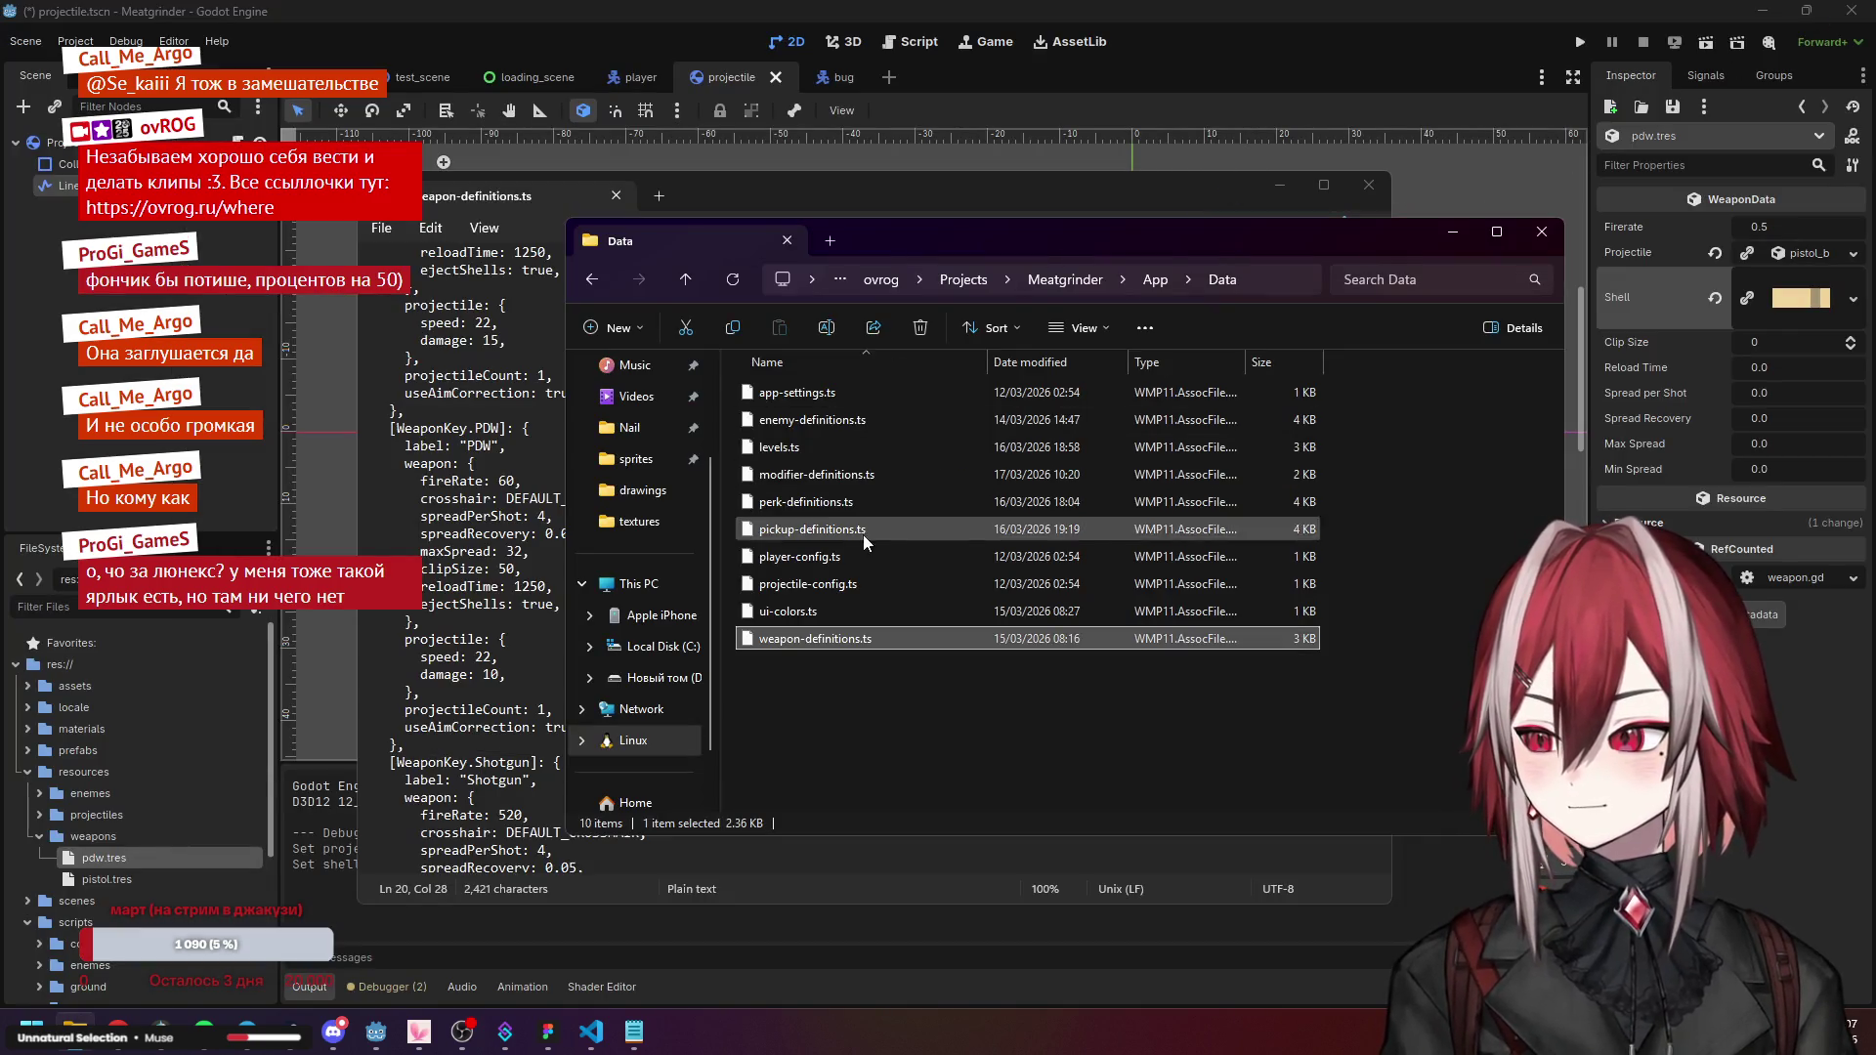
Bring Notepad forward, scroll to the PDW's fireRate: 60 line, and switch to Chrome's search results.
left_click_drag(795, 181, 824, 143)
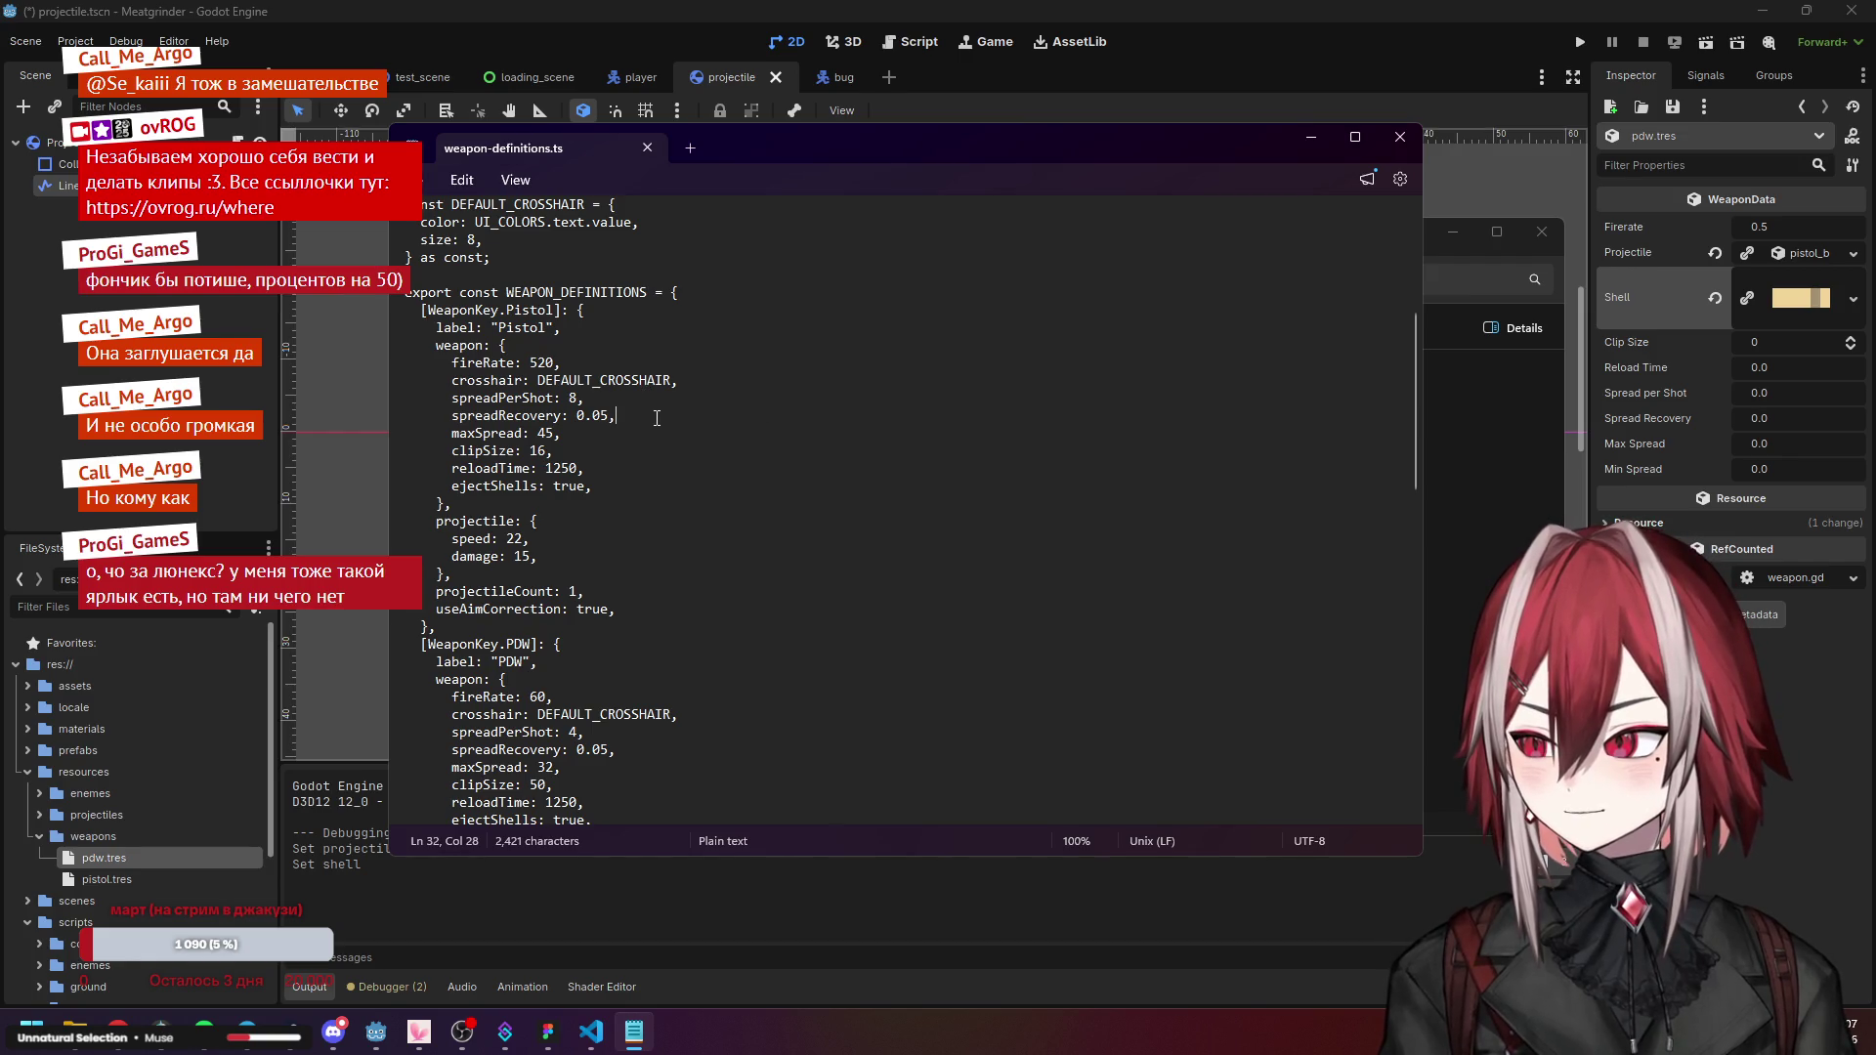
scroll(657, 418, "down", 2)
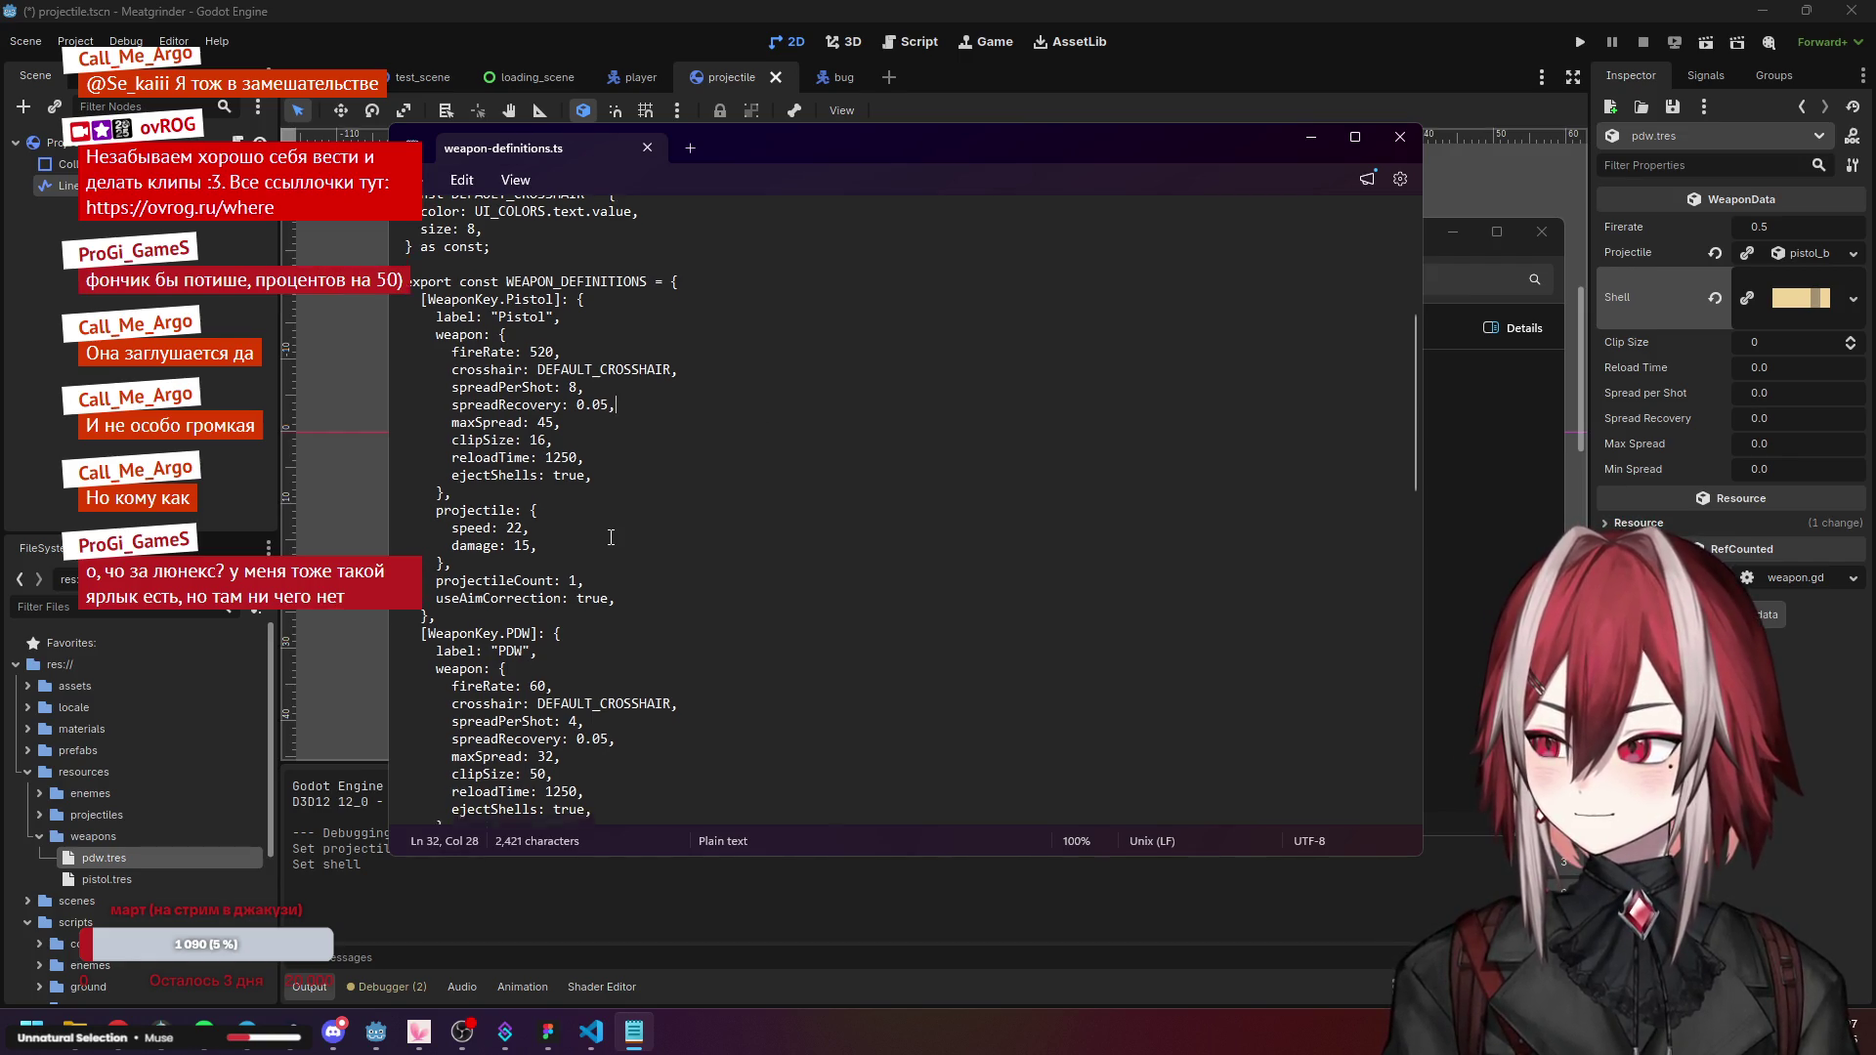
left_click(548, 588)
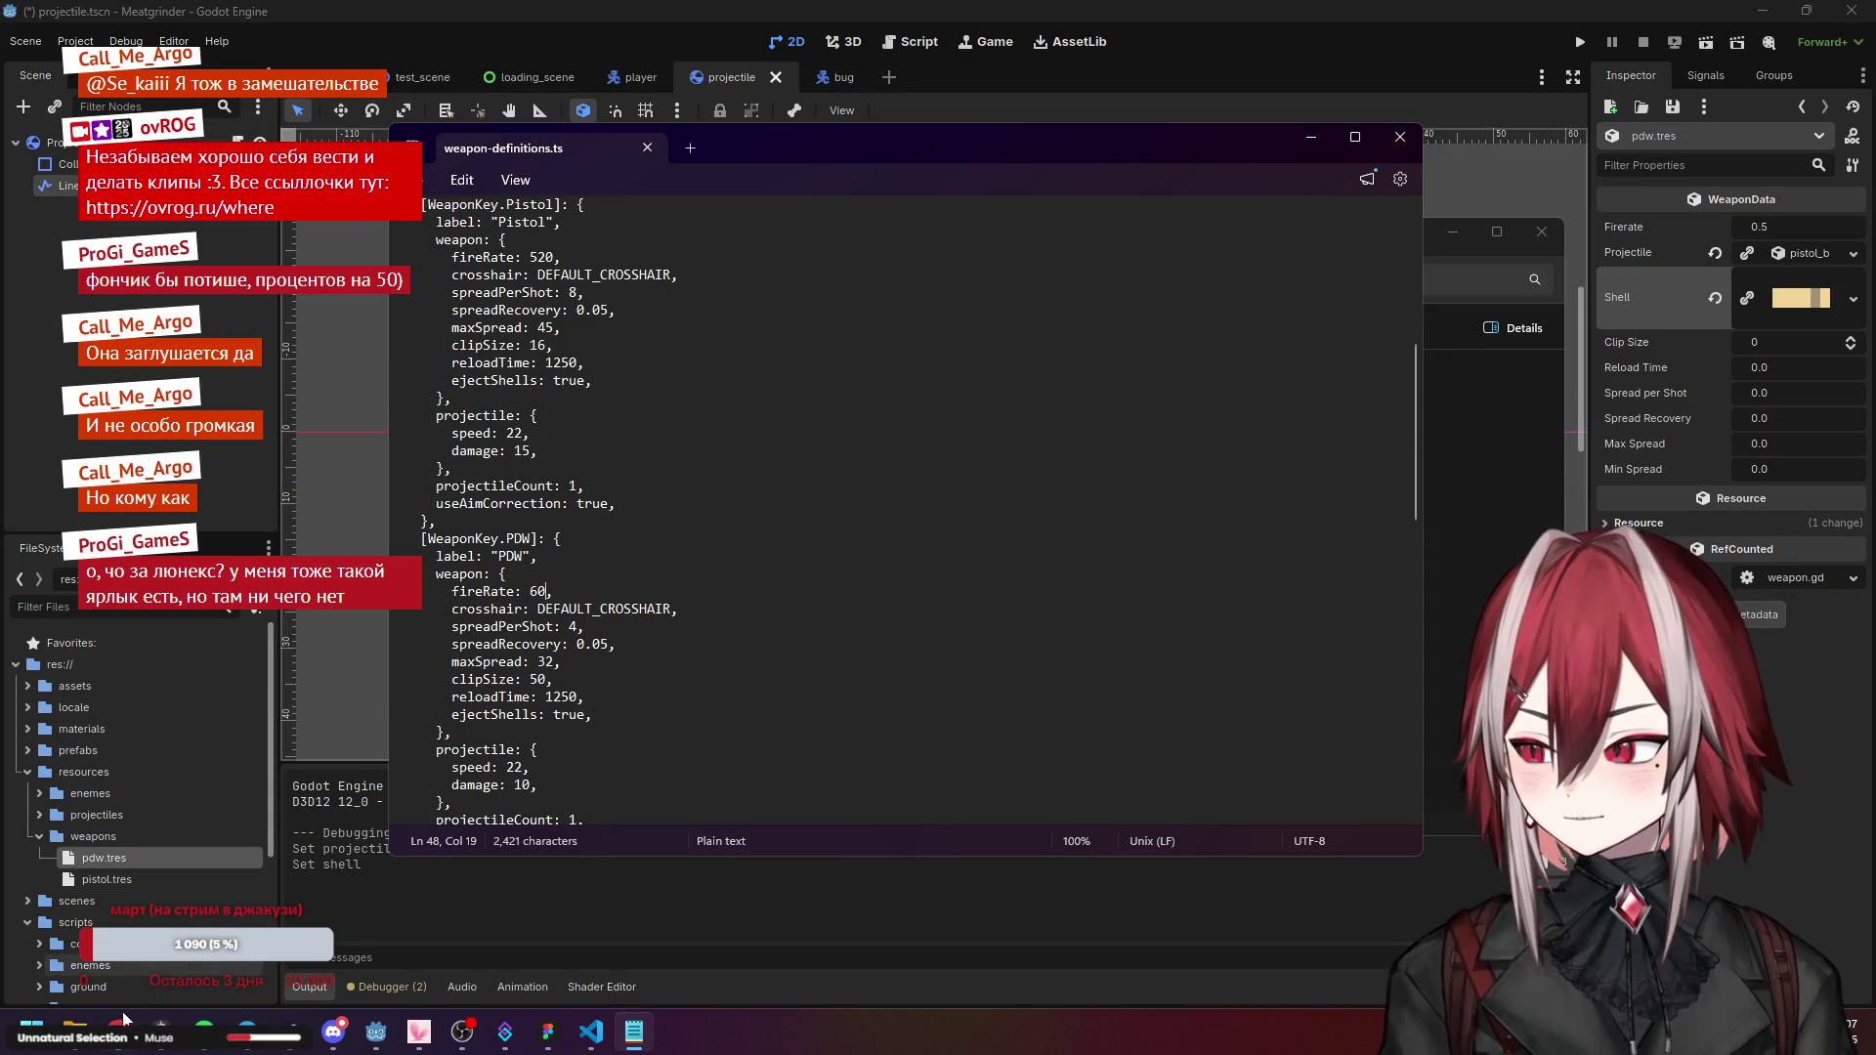
left_click(118, 1031)
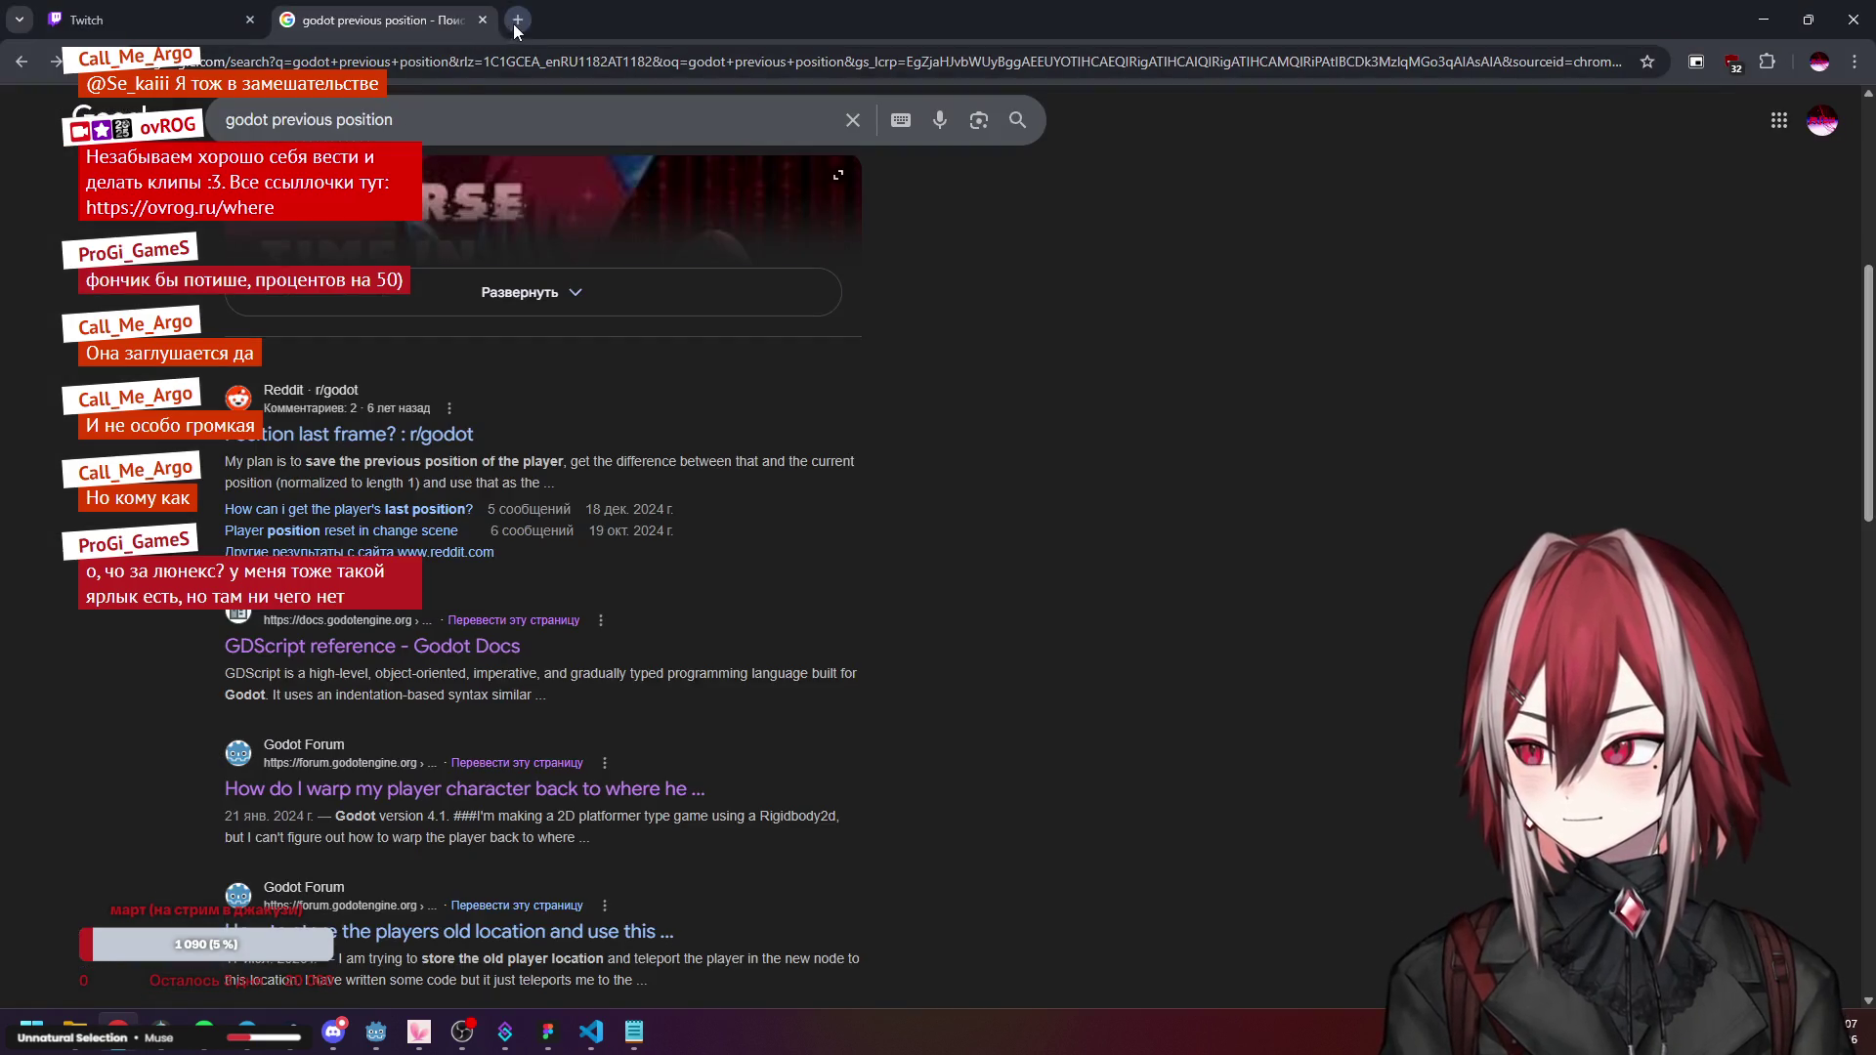
Search '60 ms to s' in a new Chrome tab, copy the 0,06 seconds result, and close it.
left_click(518, 21)
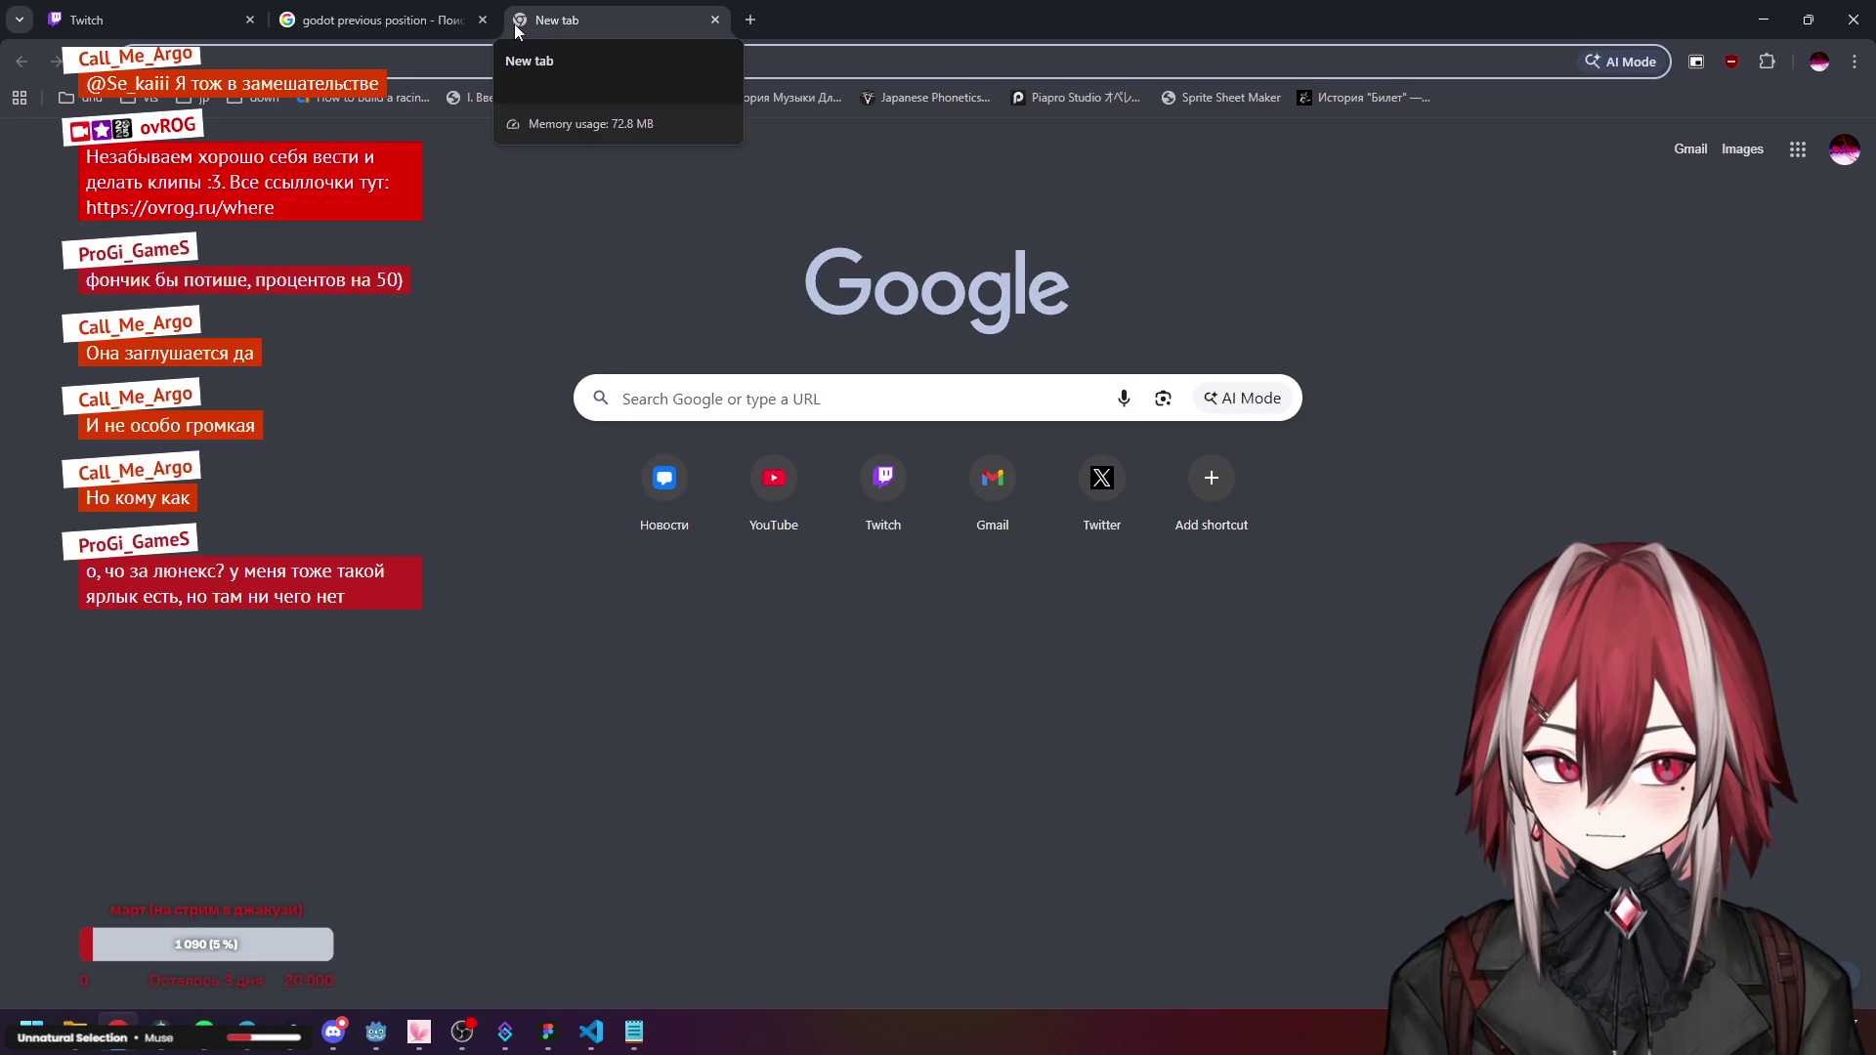
type("60")
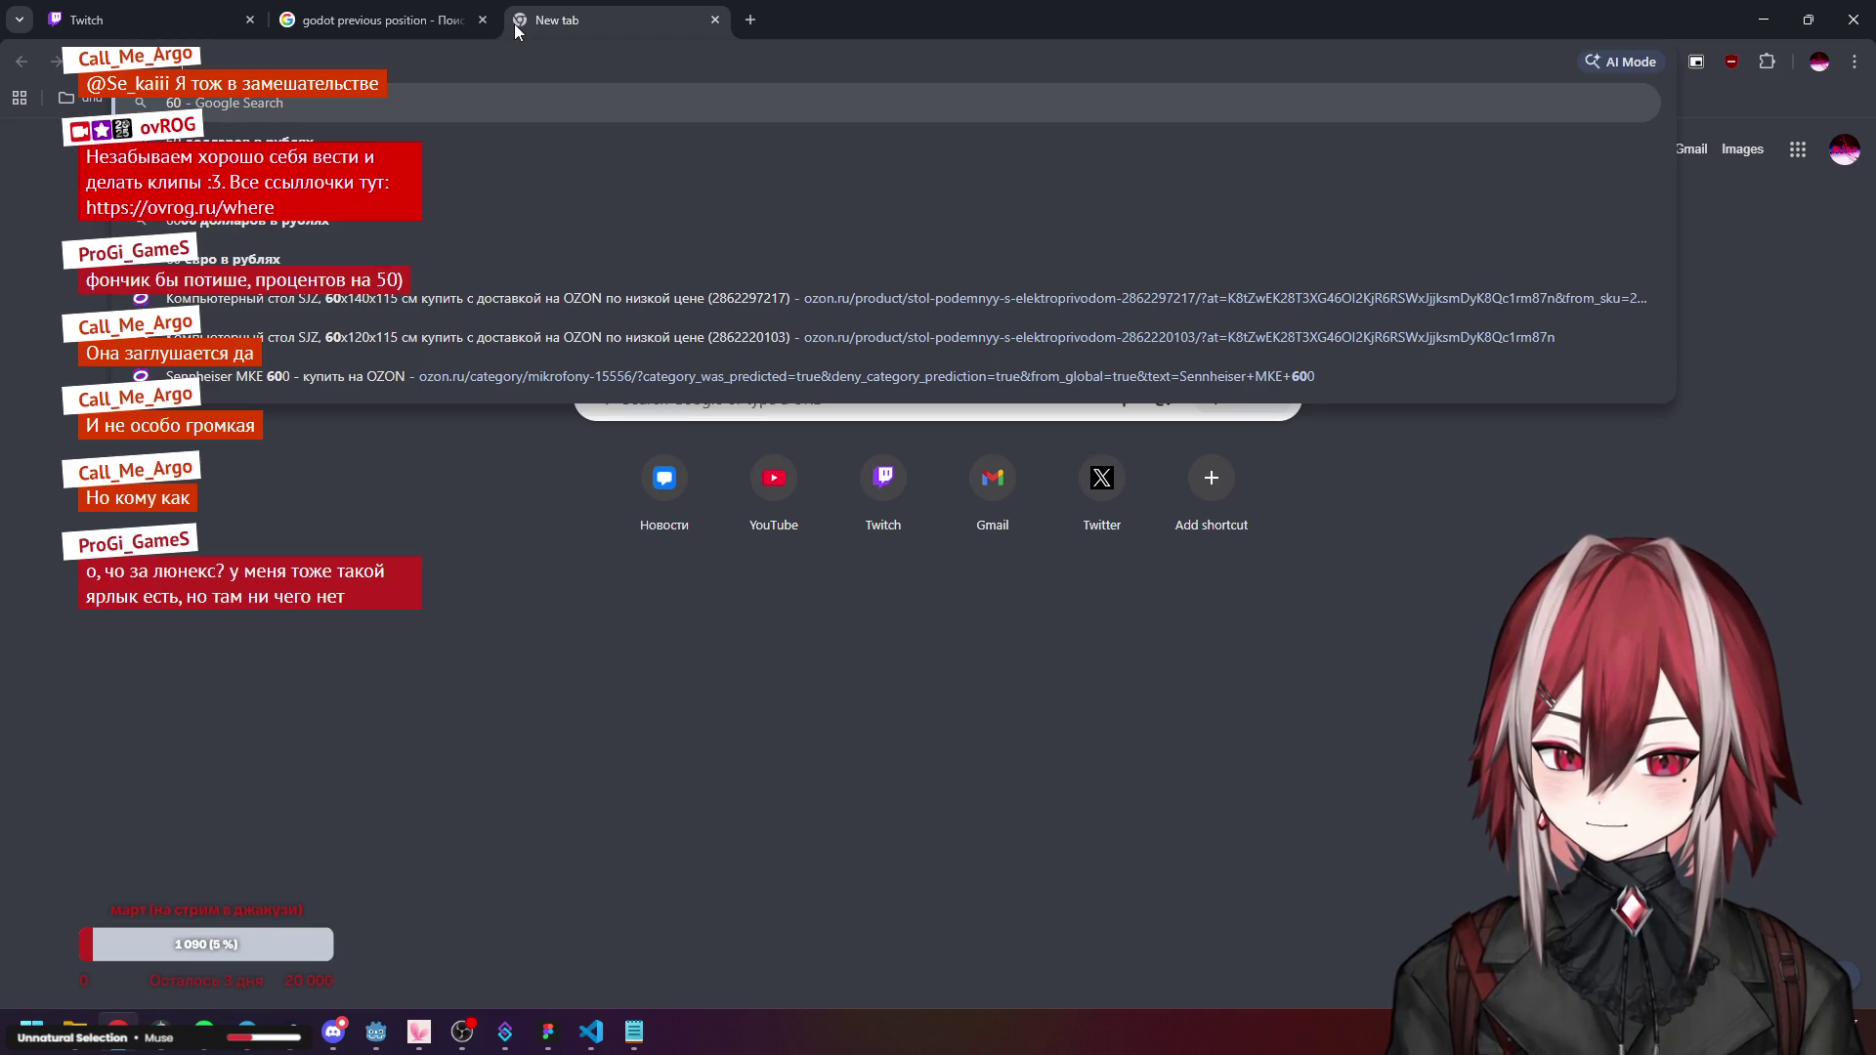
key("Escape")
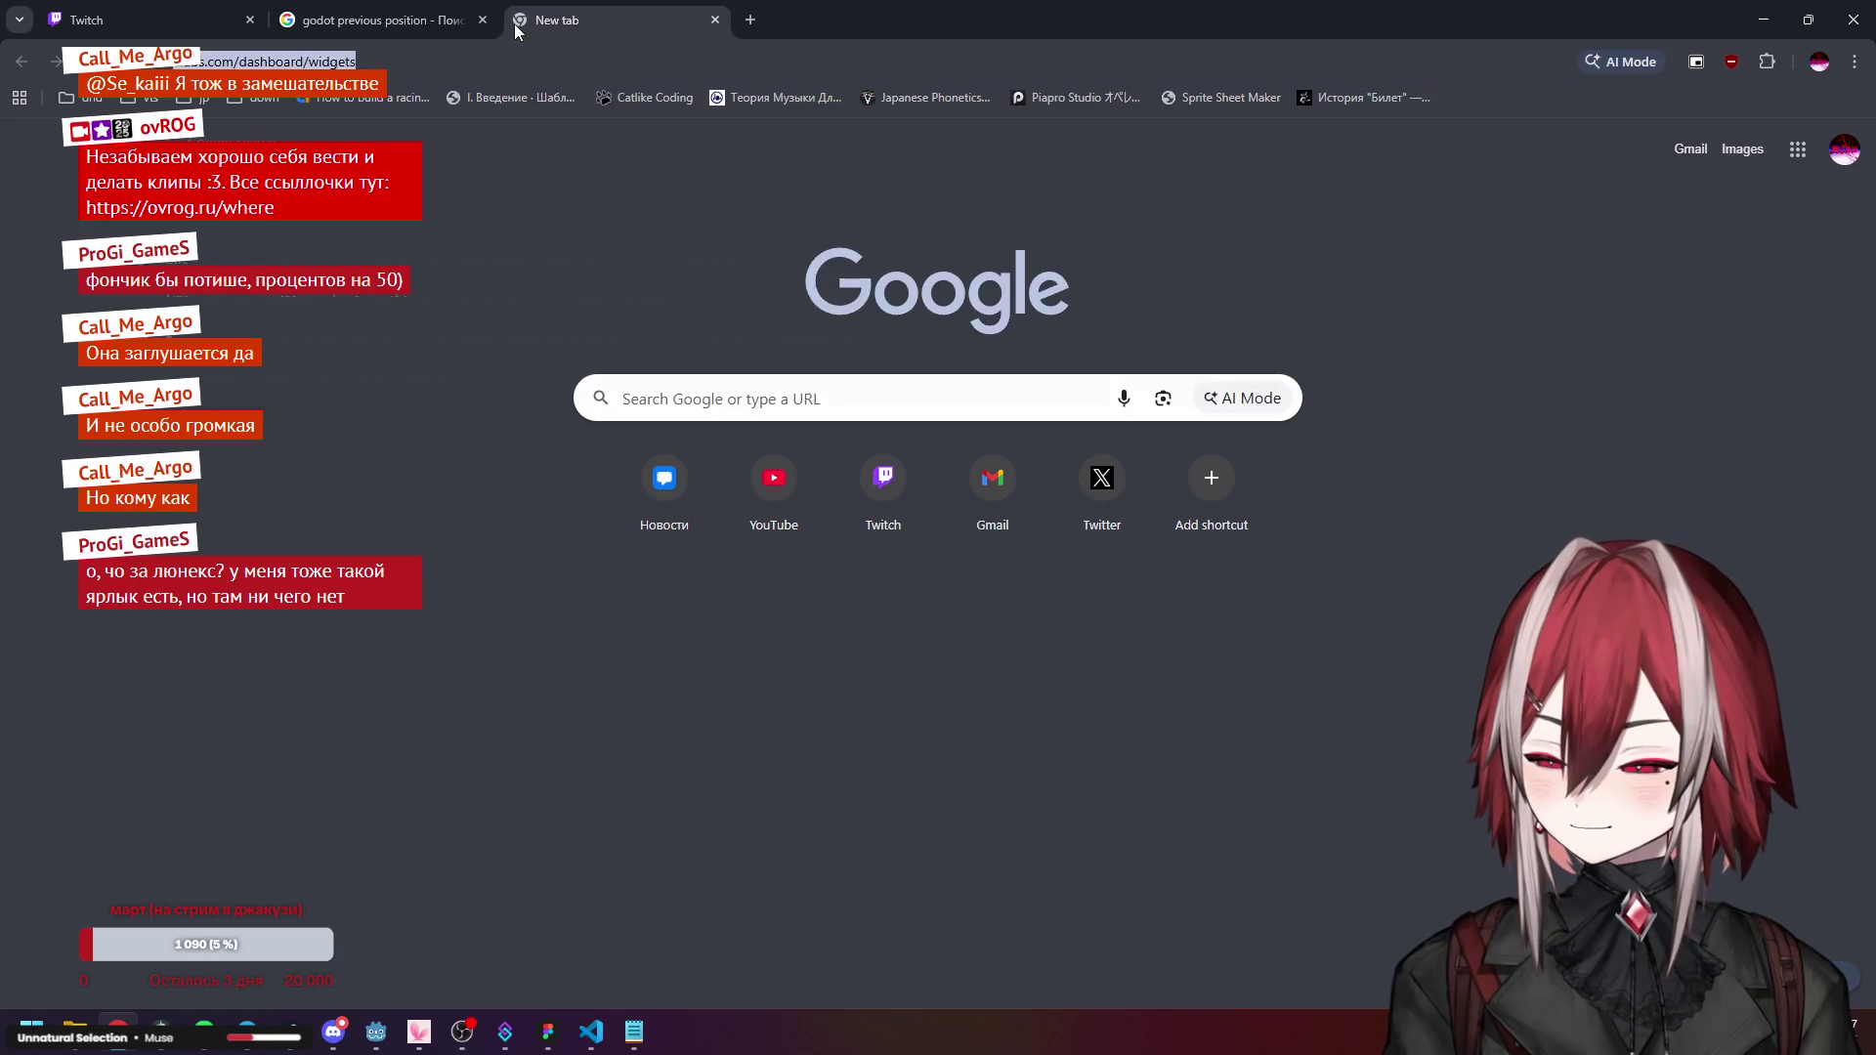
type("60 ms to")
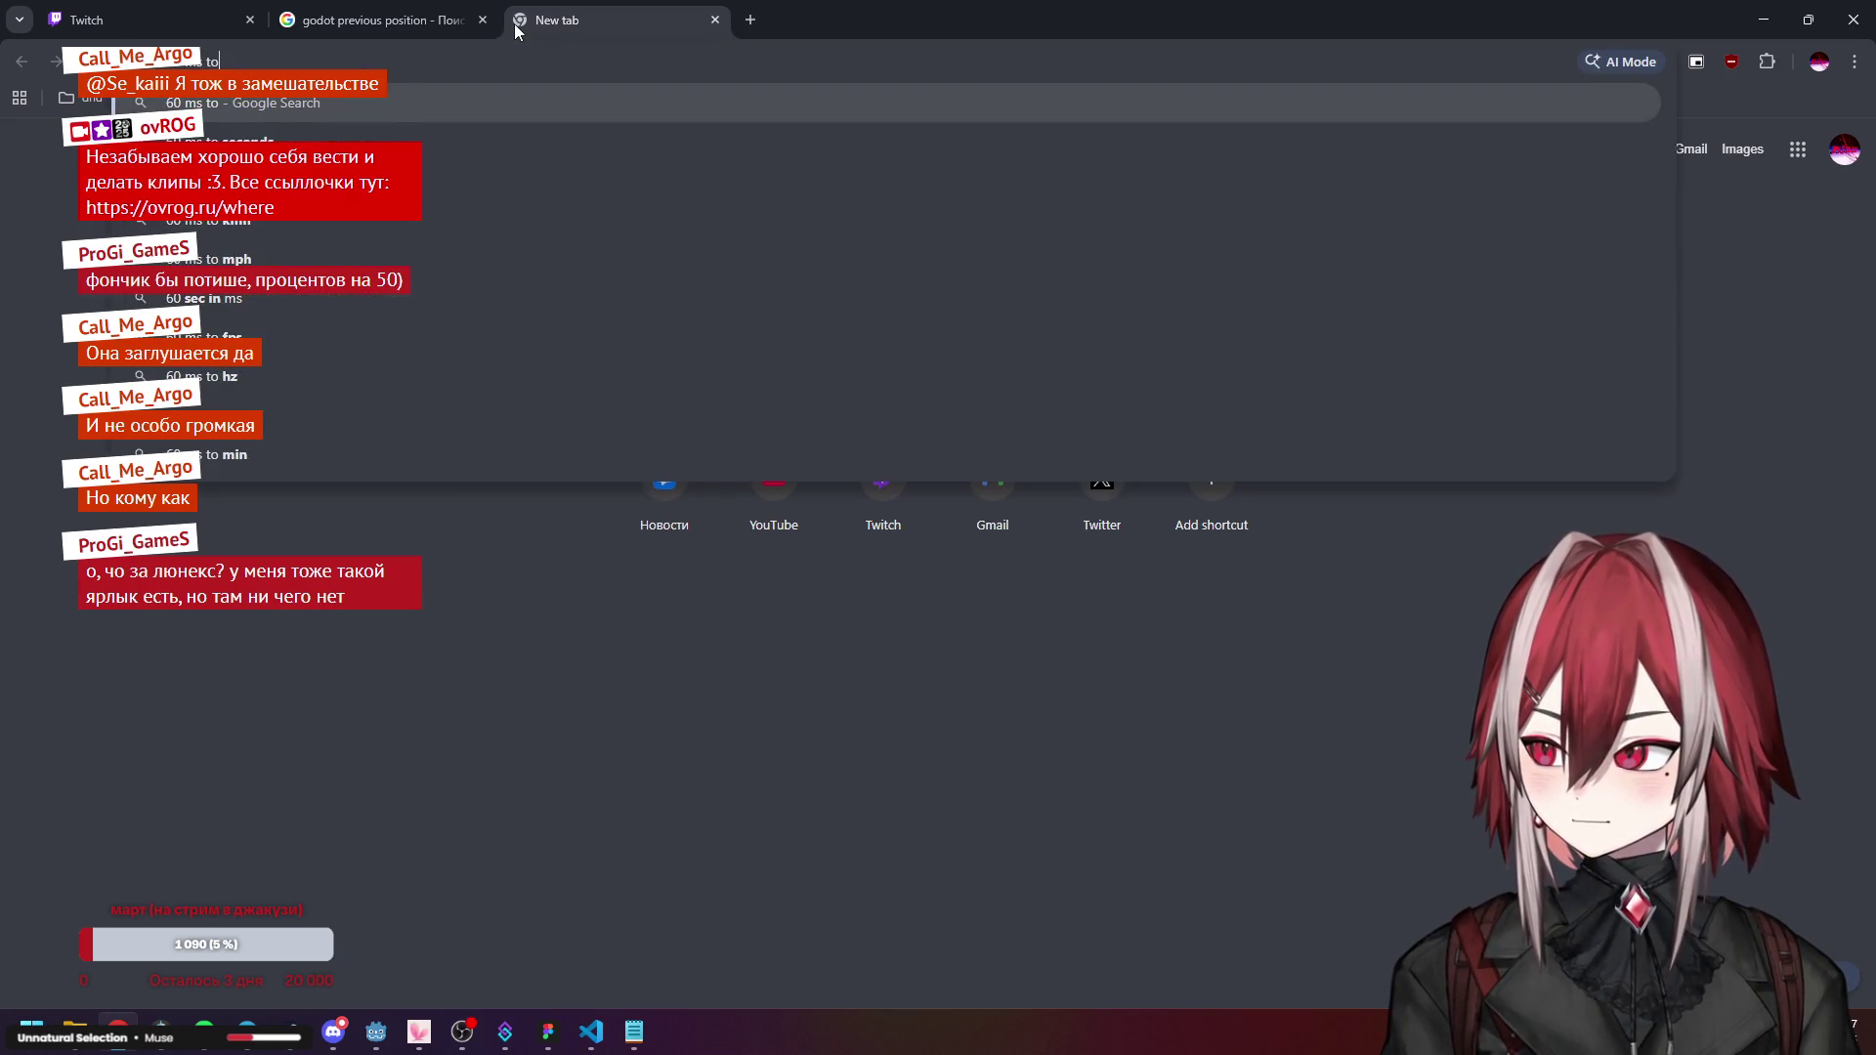
type(" s")
key("Return")
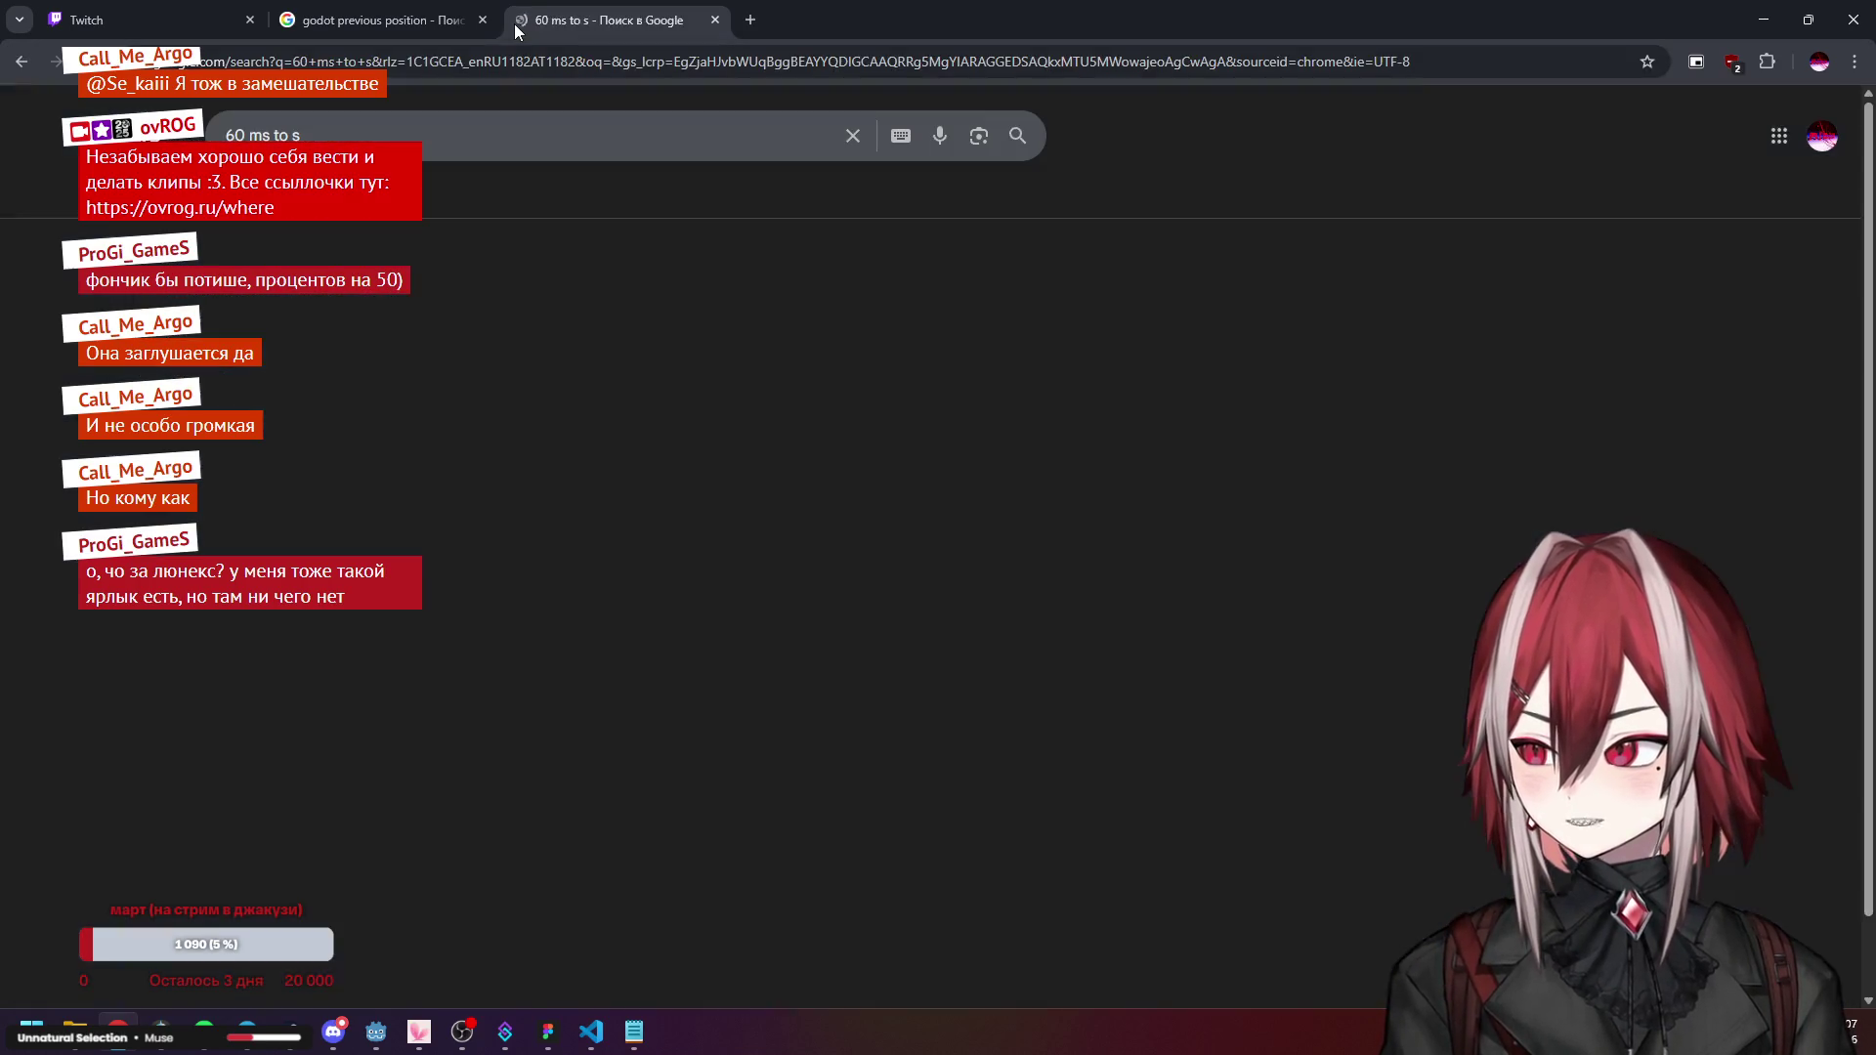
left_click_drag(549, 338, 596, 339)
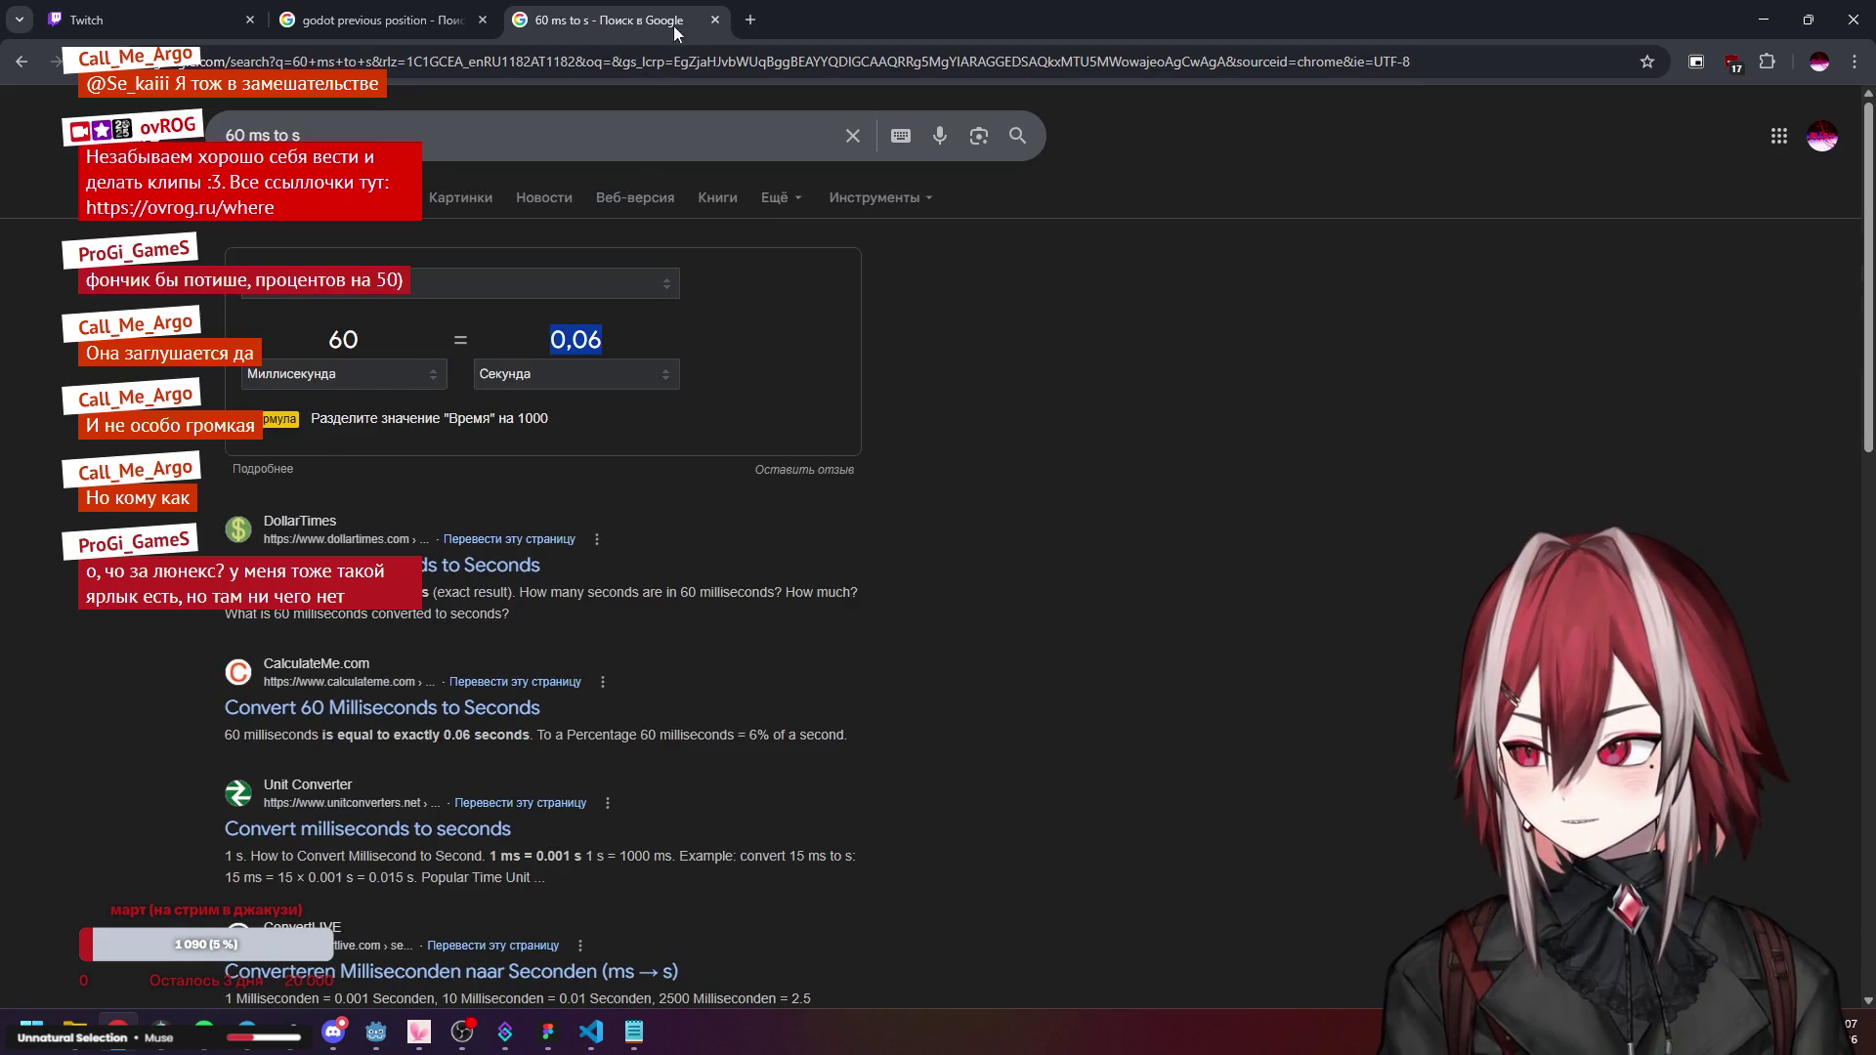
left_click(716, 19)
left_click(1764, 20)
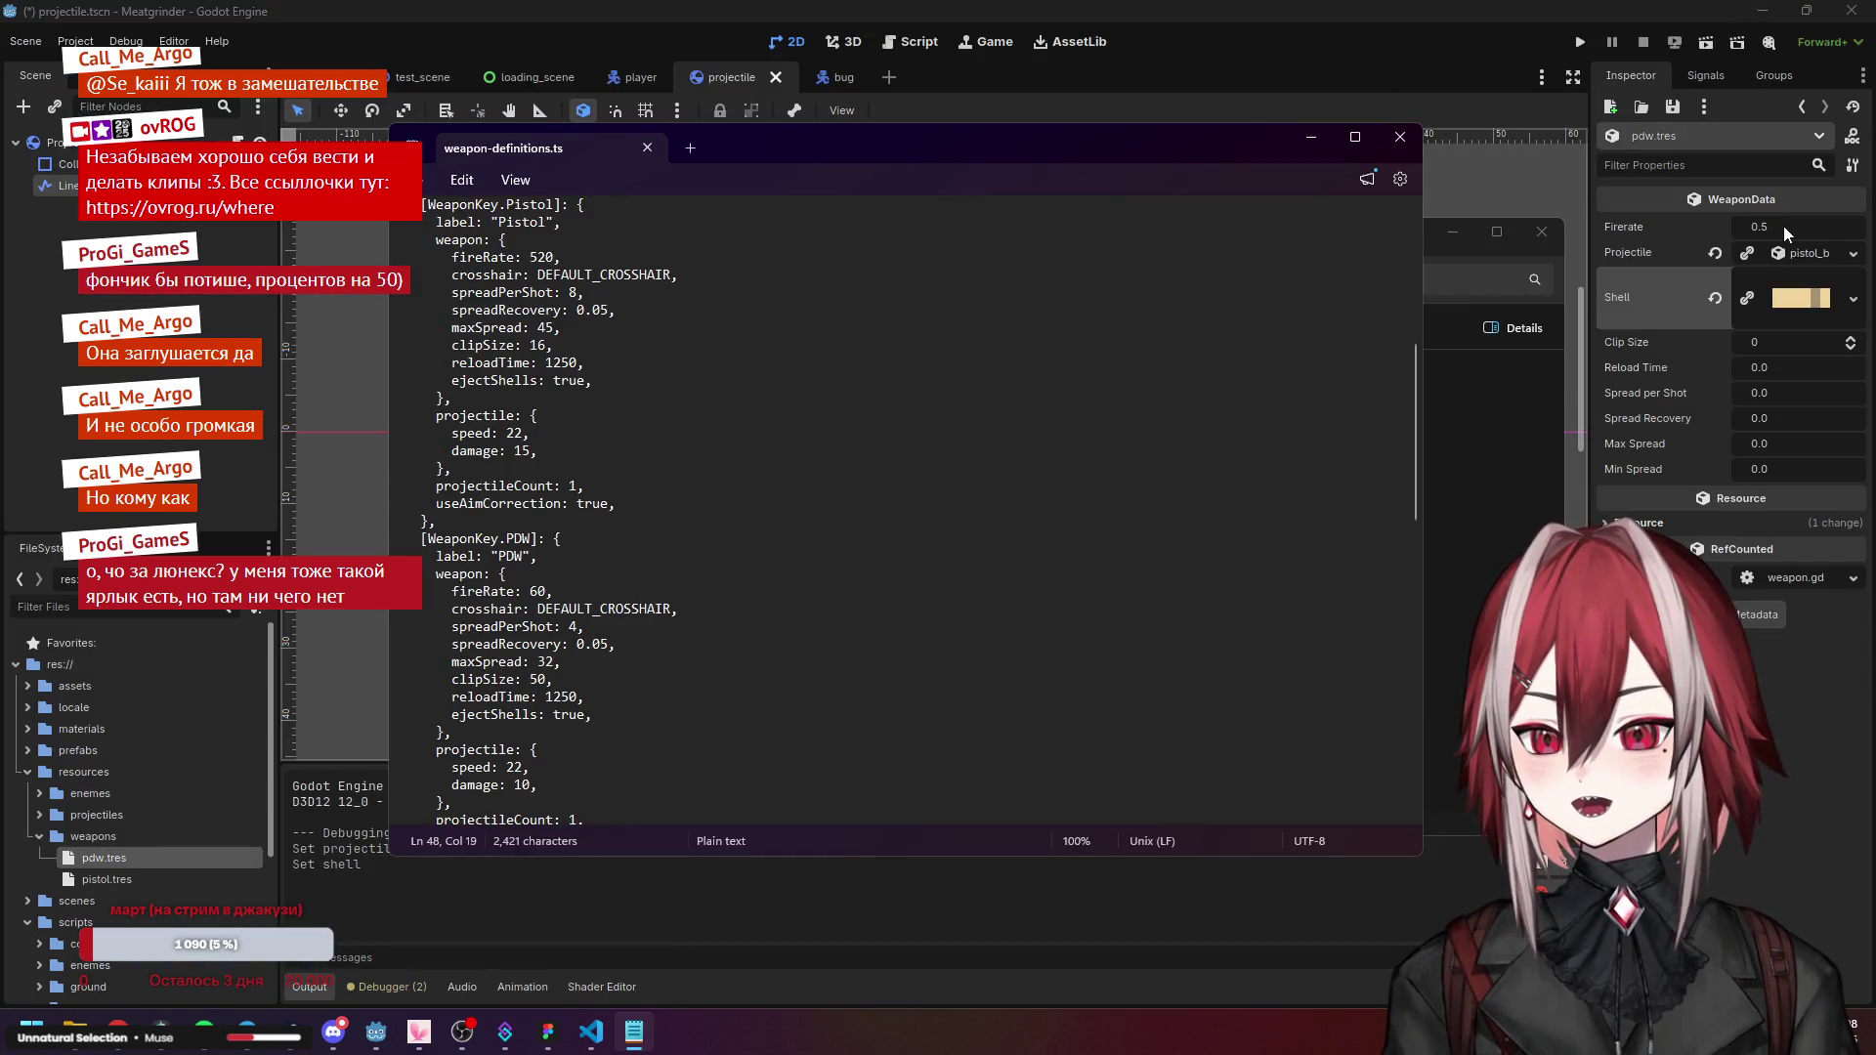
Set the pdw.tres Firerate to 0.06 and Clip Size to 50.
left_click(1785, 227)
type("0.06")
key("Return")
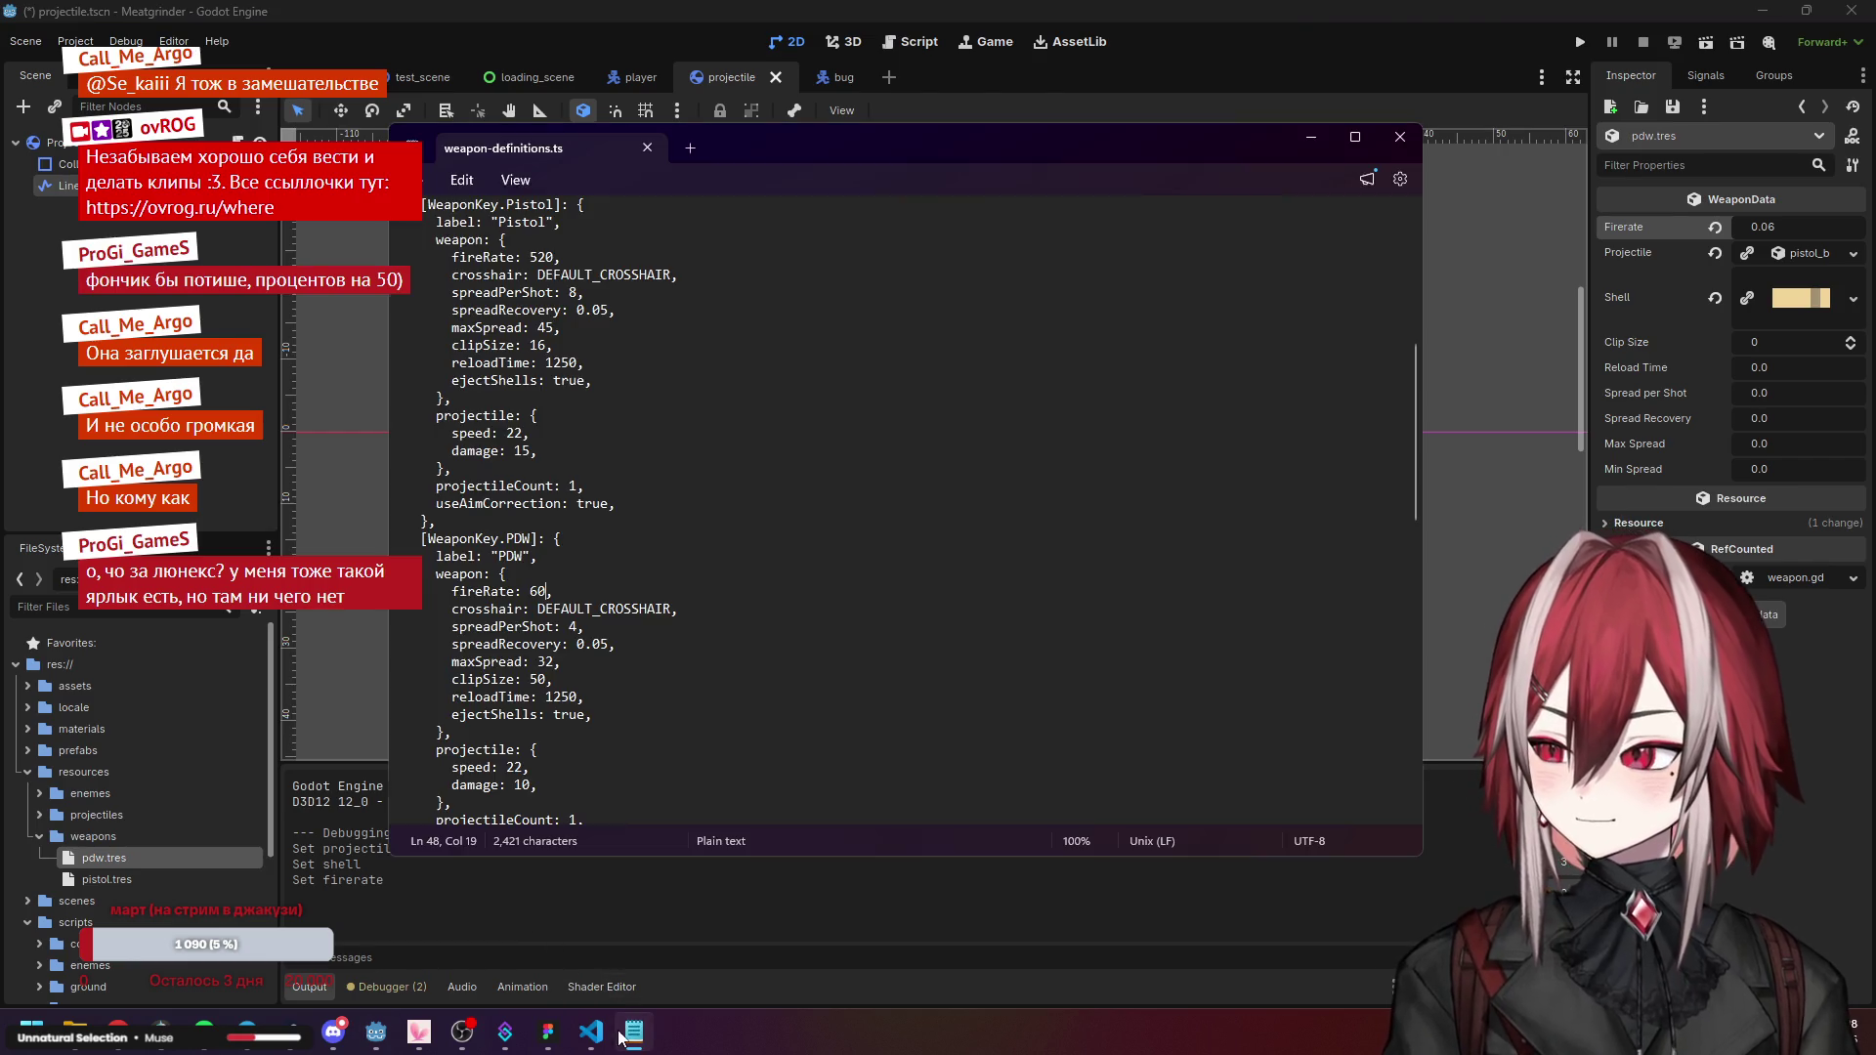
left_click(634, 1032)
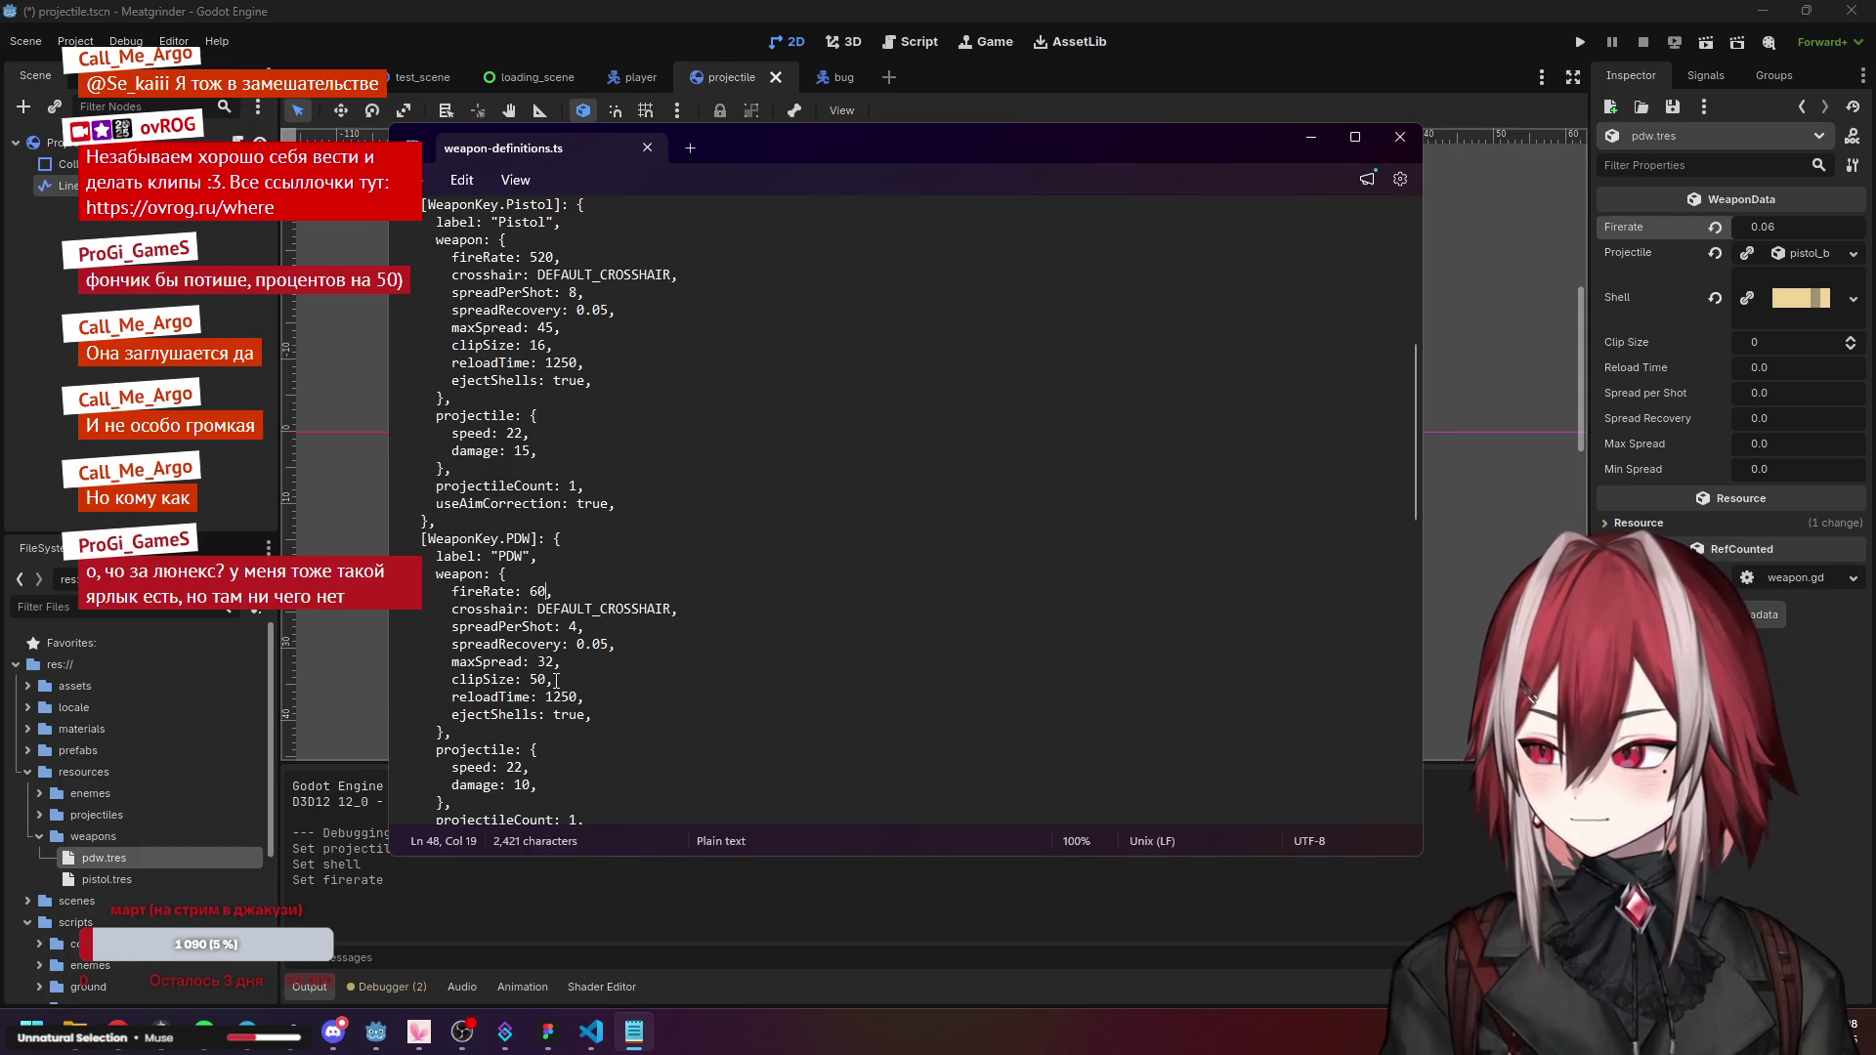
left_click(1775, 344)
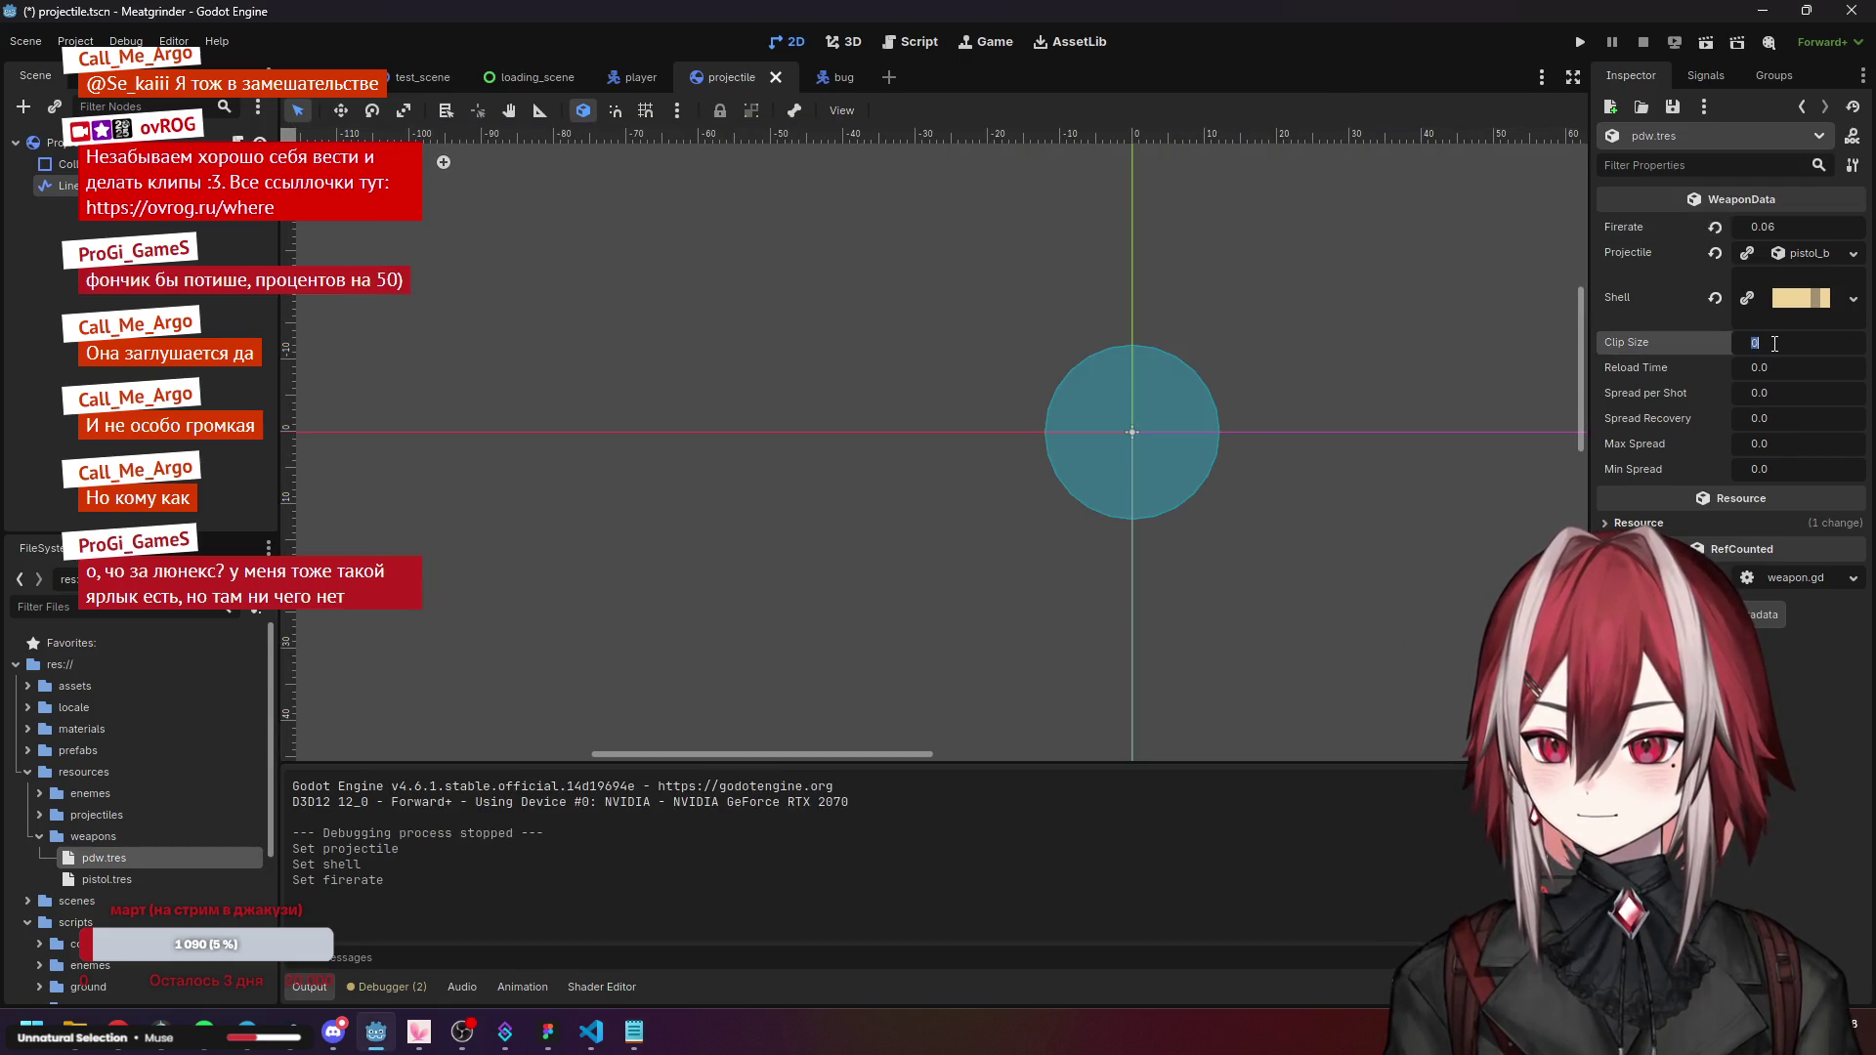
type("50")
key("Return")
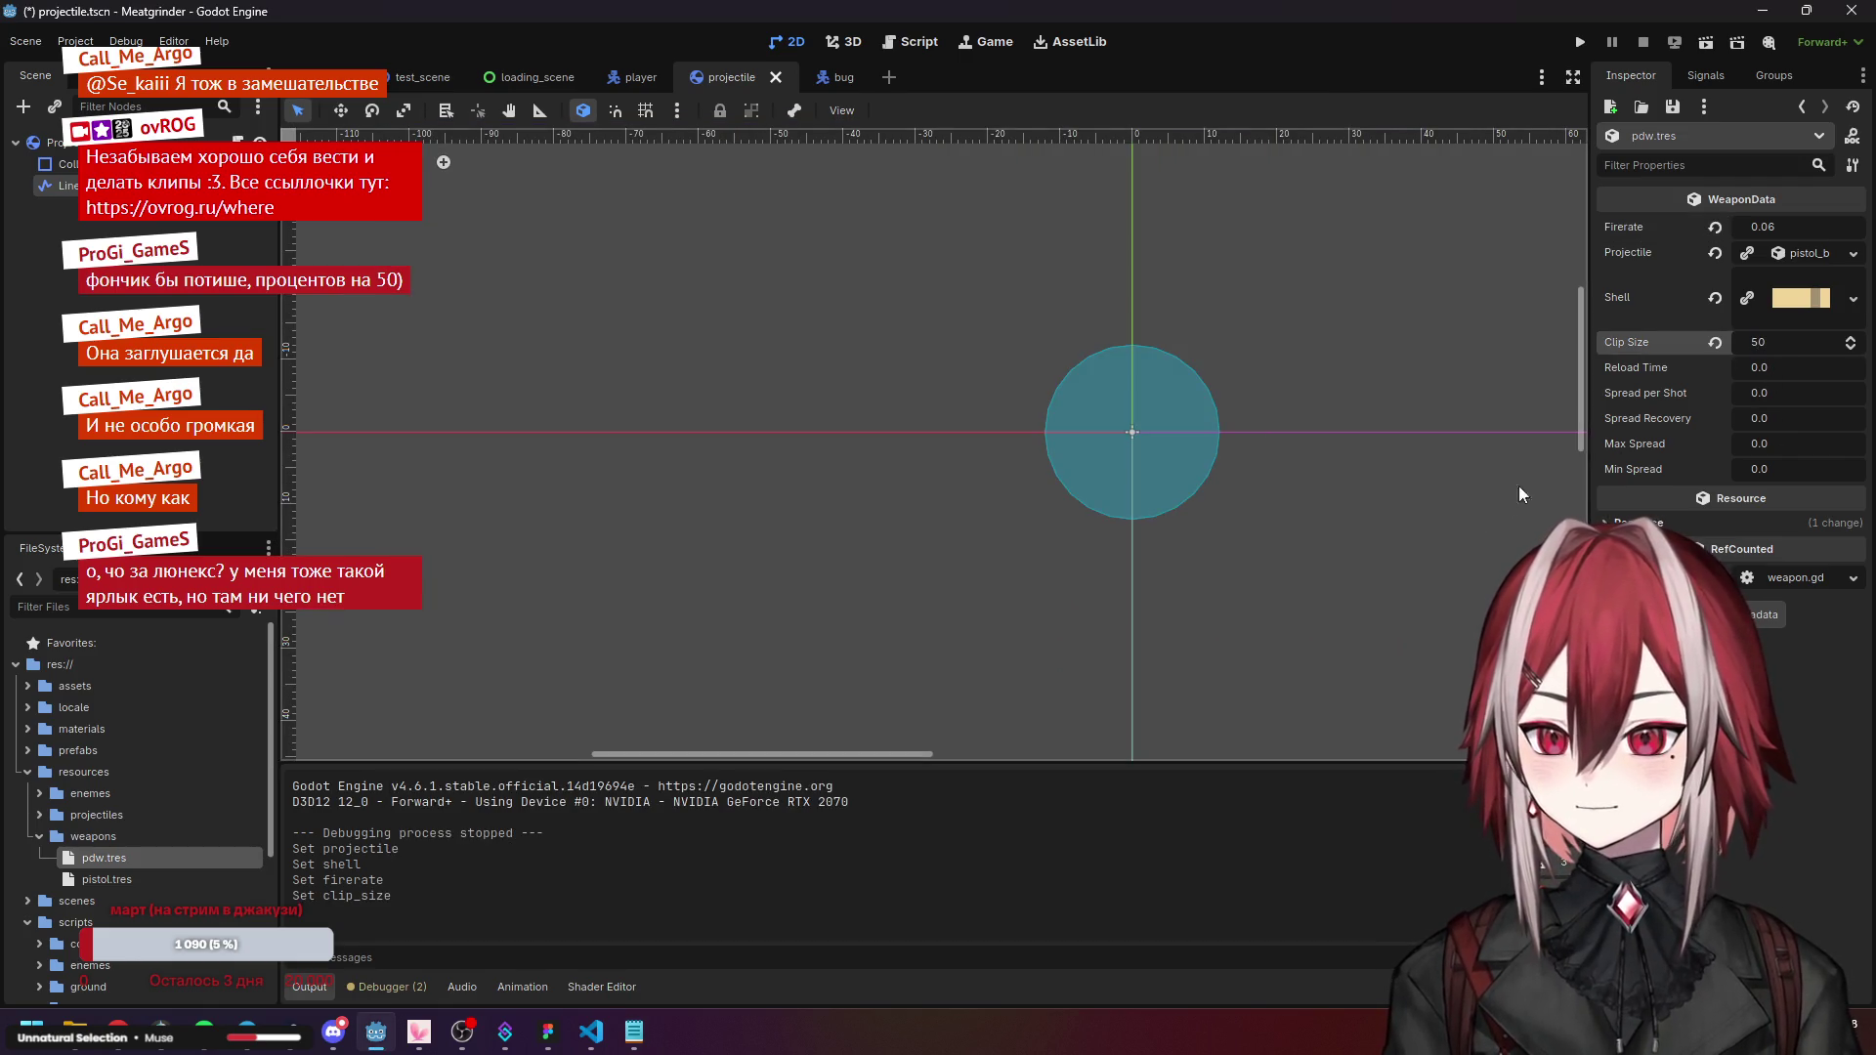
Check the weapon definitions notes and set the Reload Time to 1.2.
left_click(631, 1043)
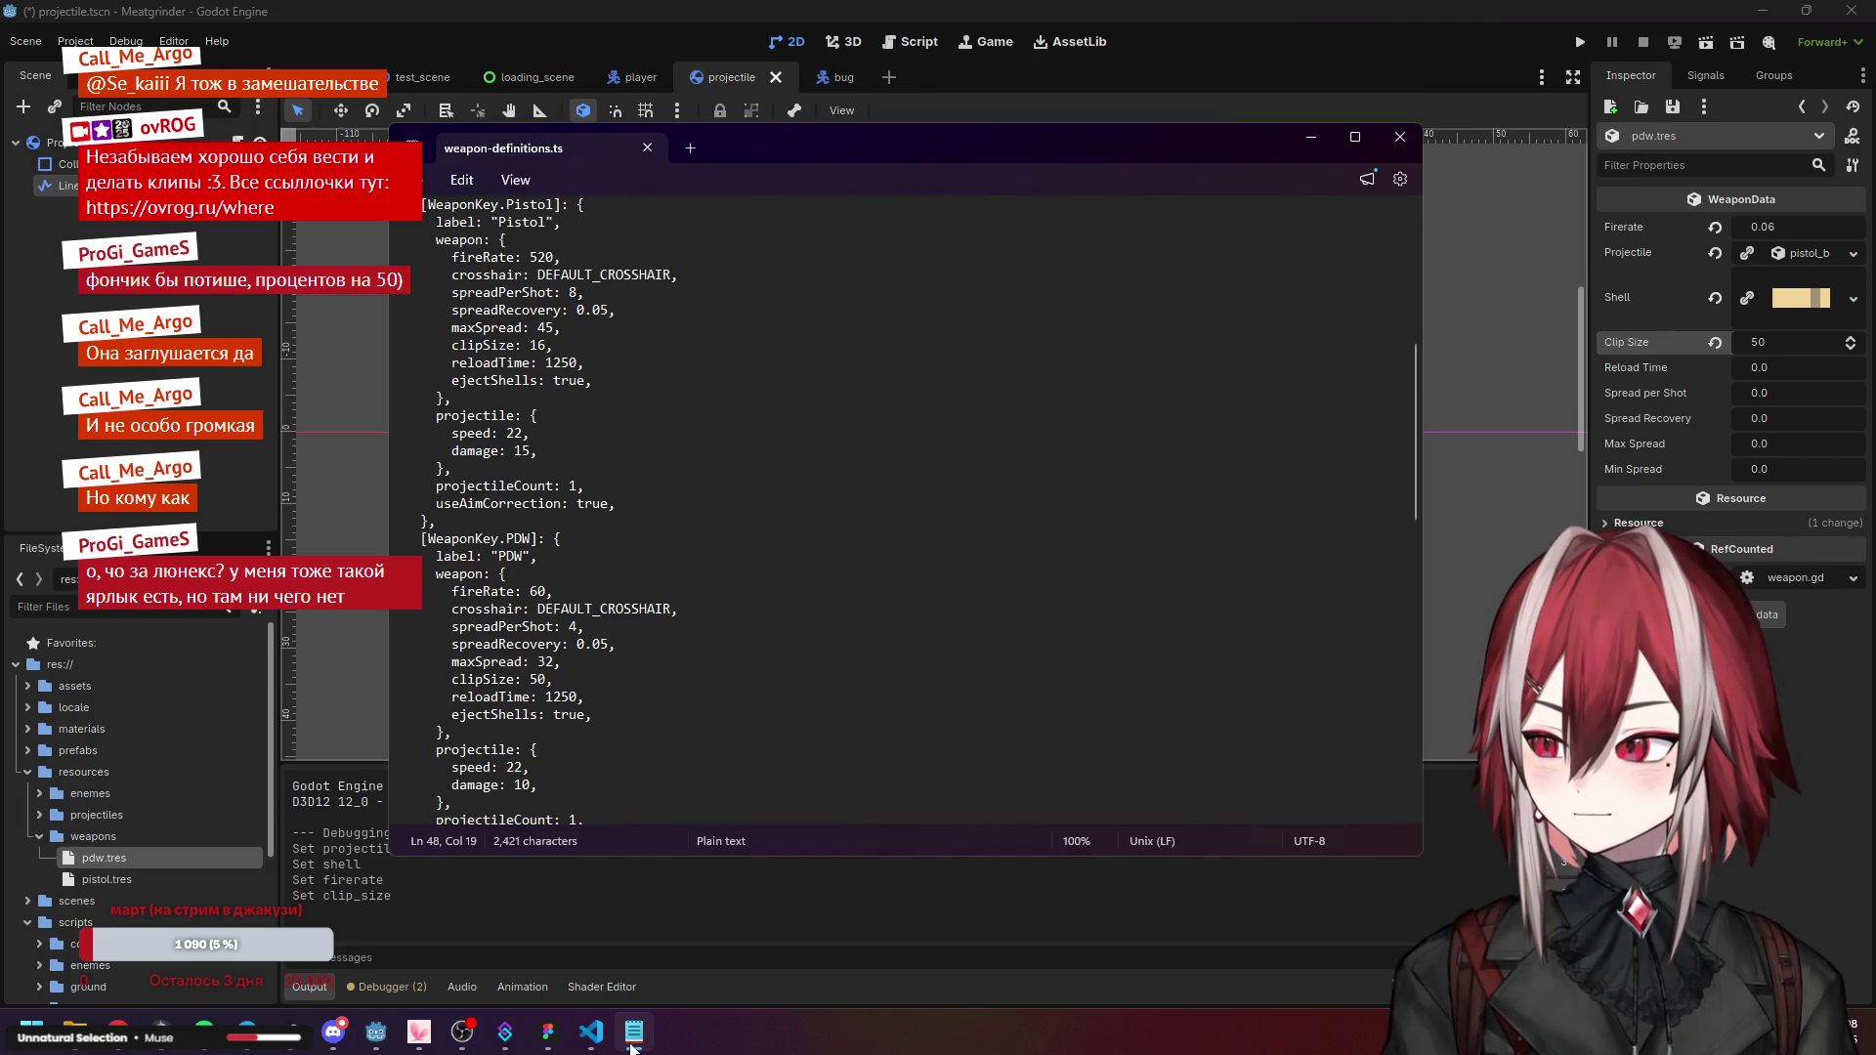
left_click(631, 1043)
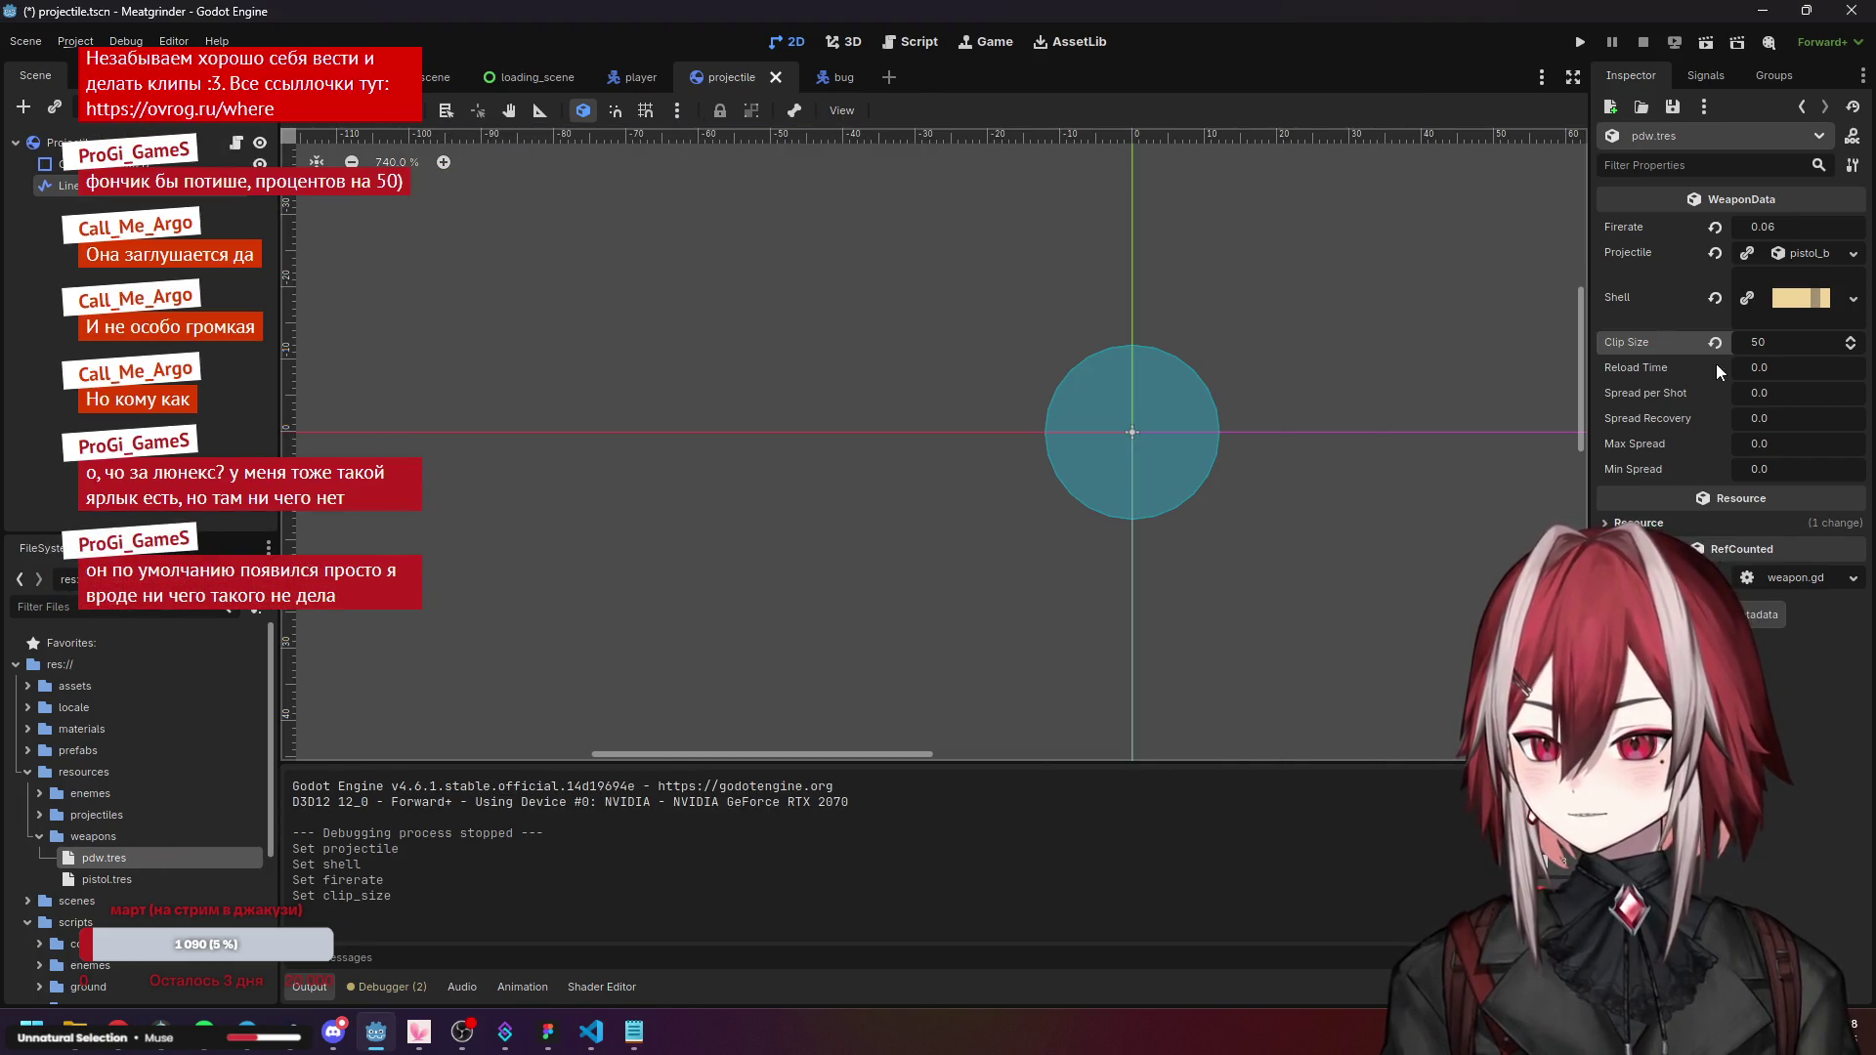
left_click(1769, 362)
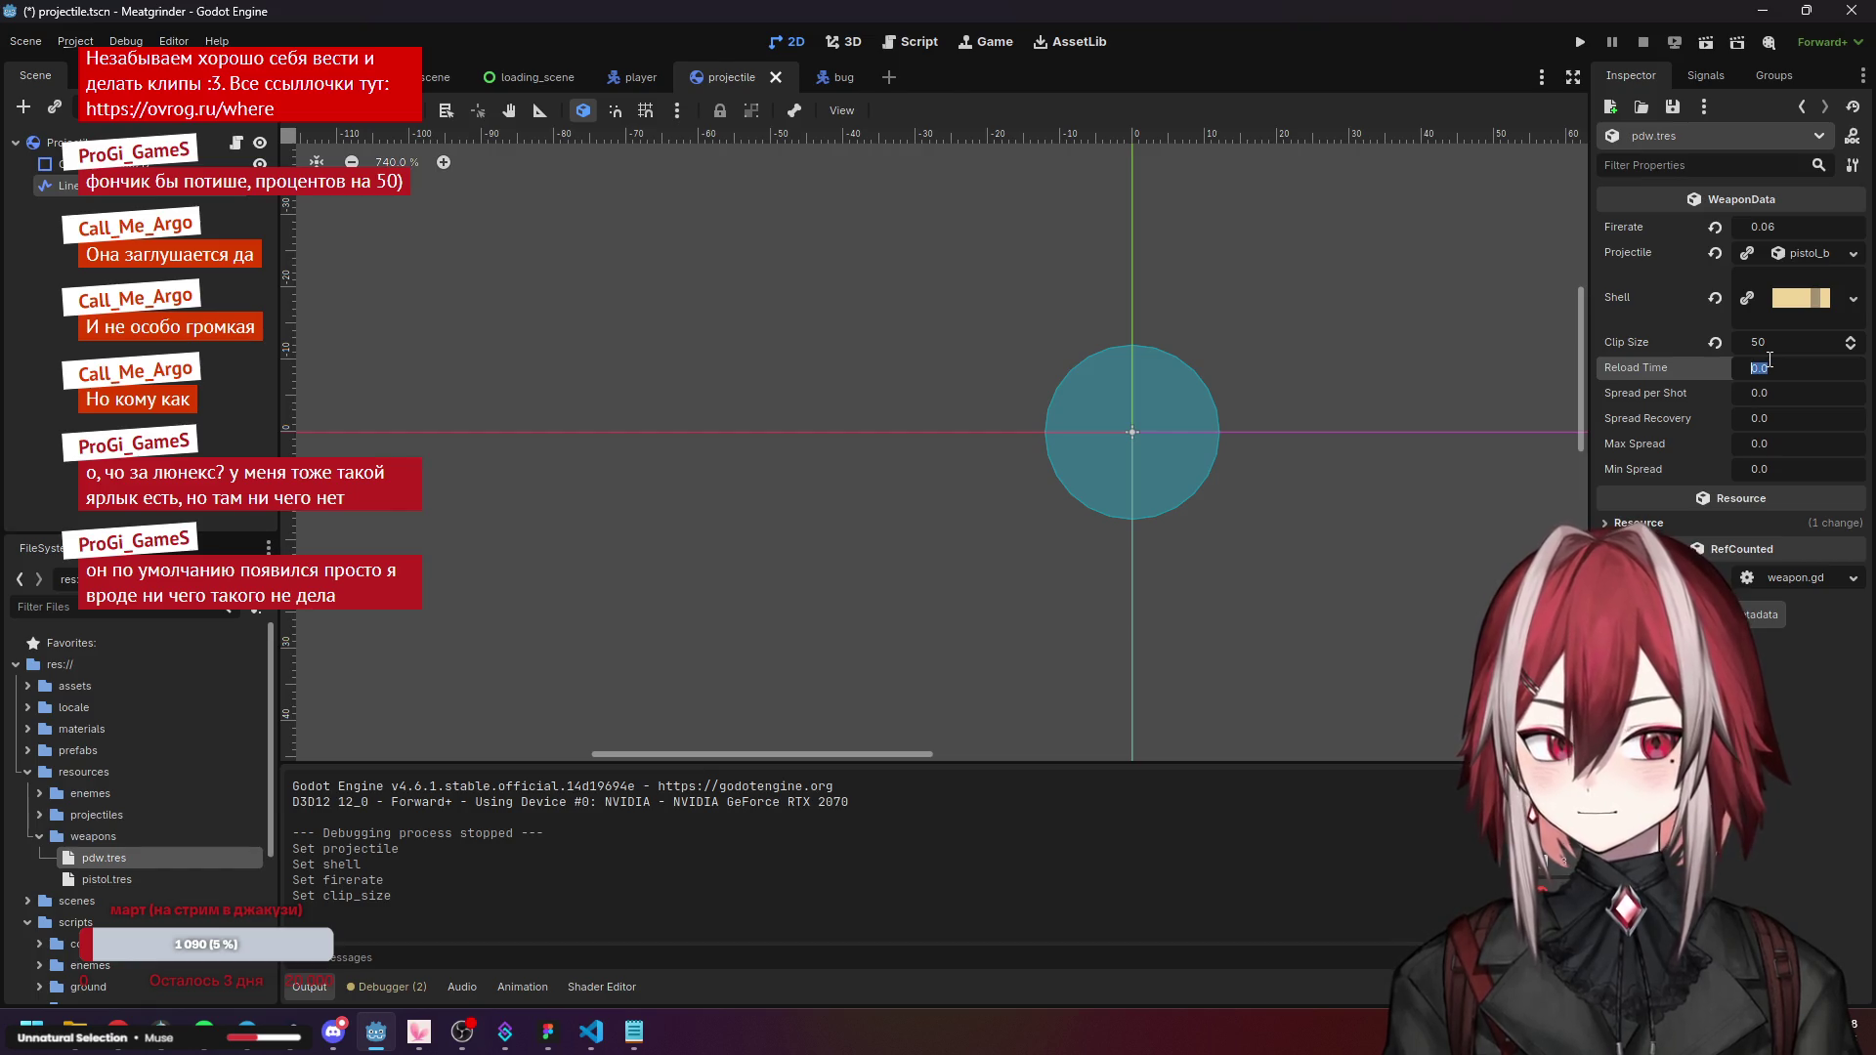
type("1.2")
key("Return")
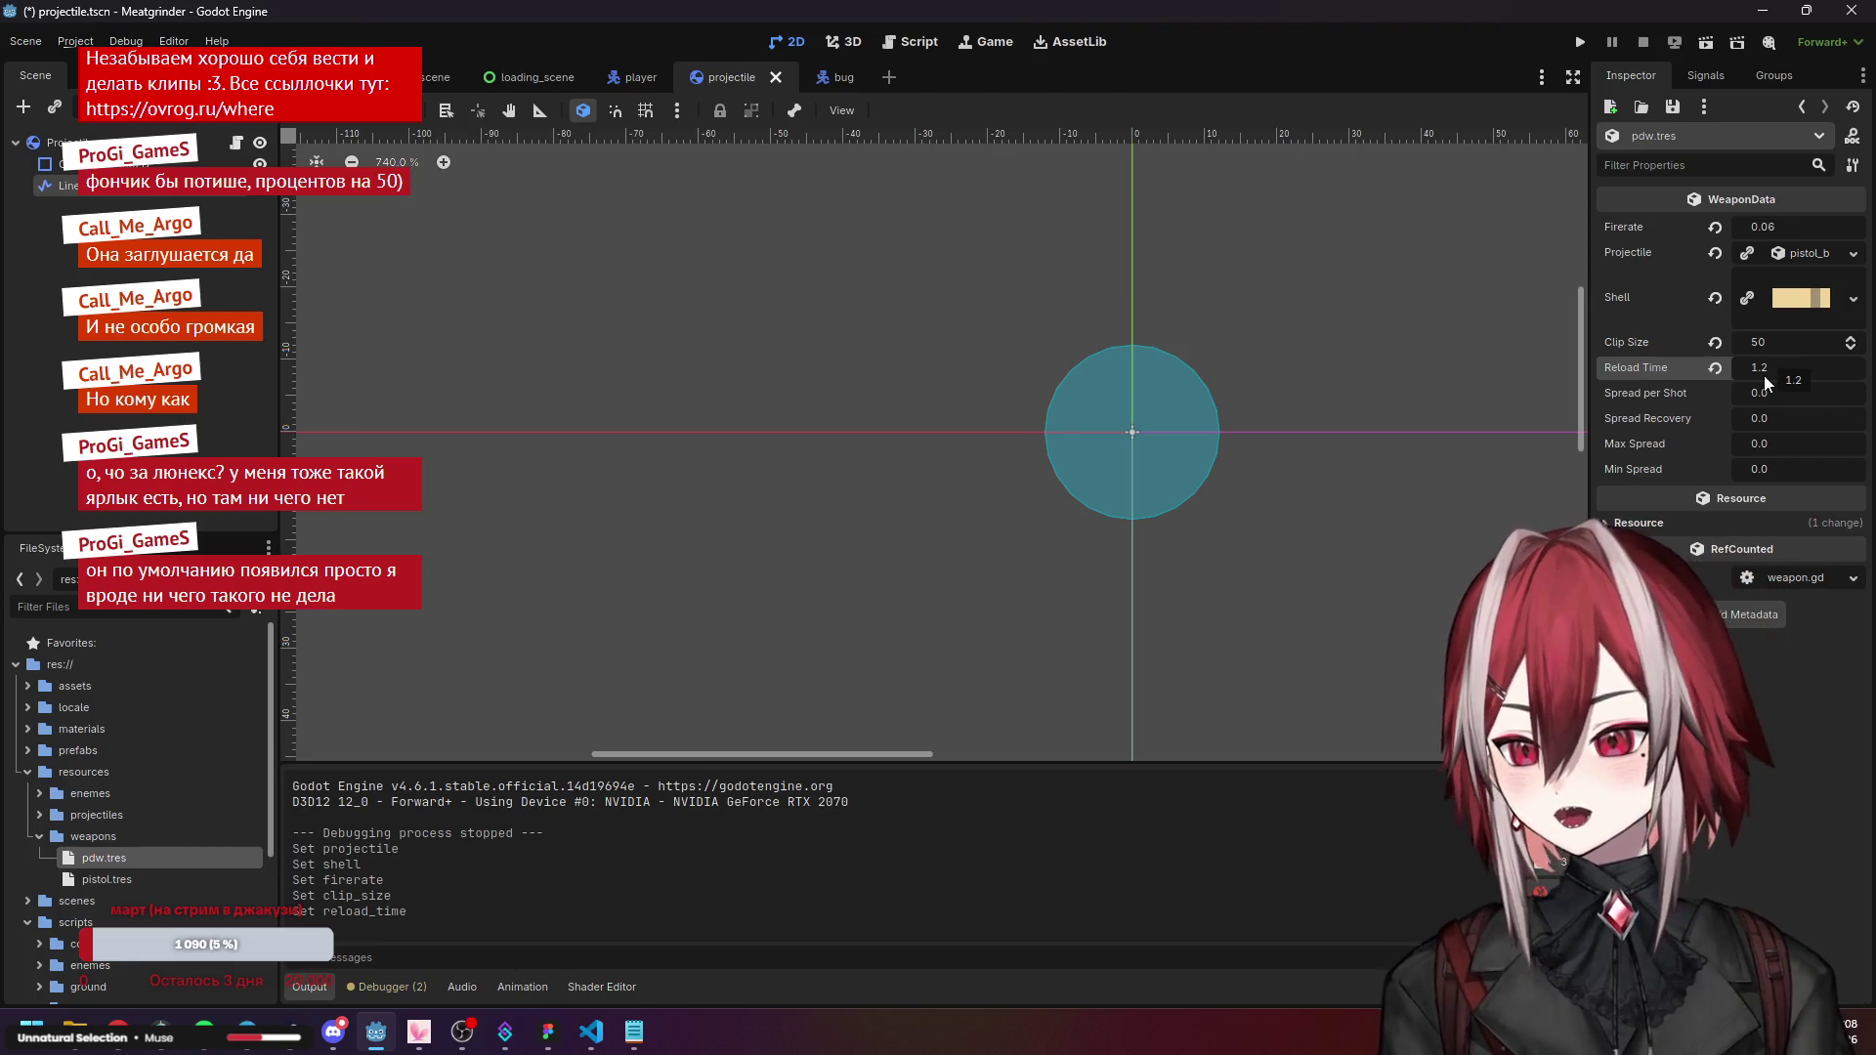
Compare with pistol.tres and the notes, then set the pdw.tres Max Spread to 32.
left_click(124, 880)
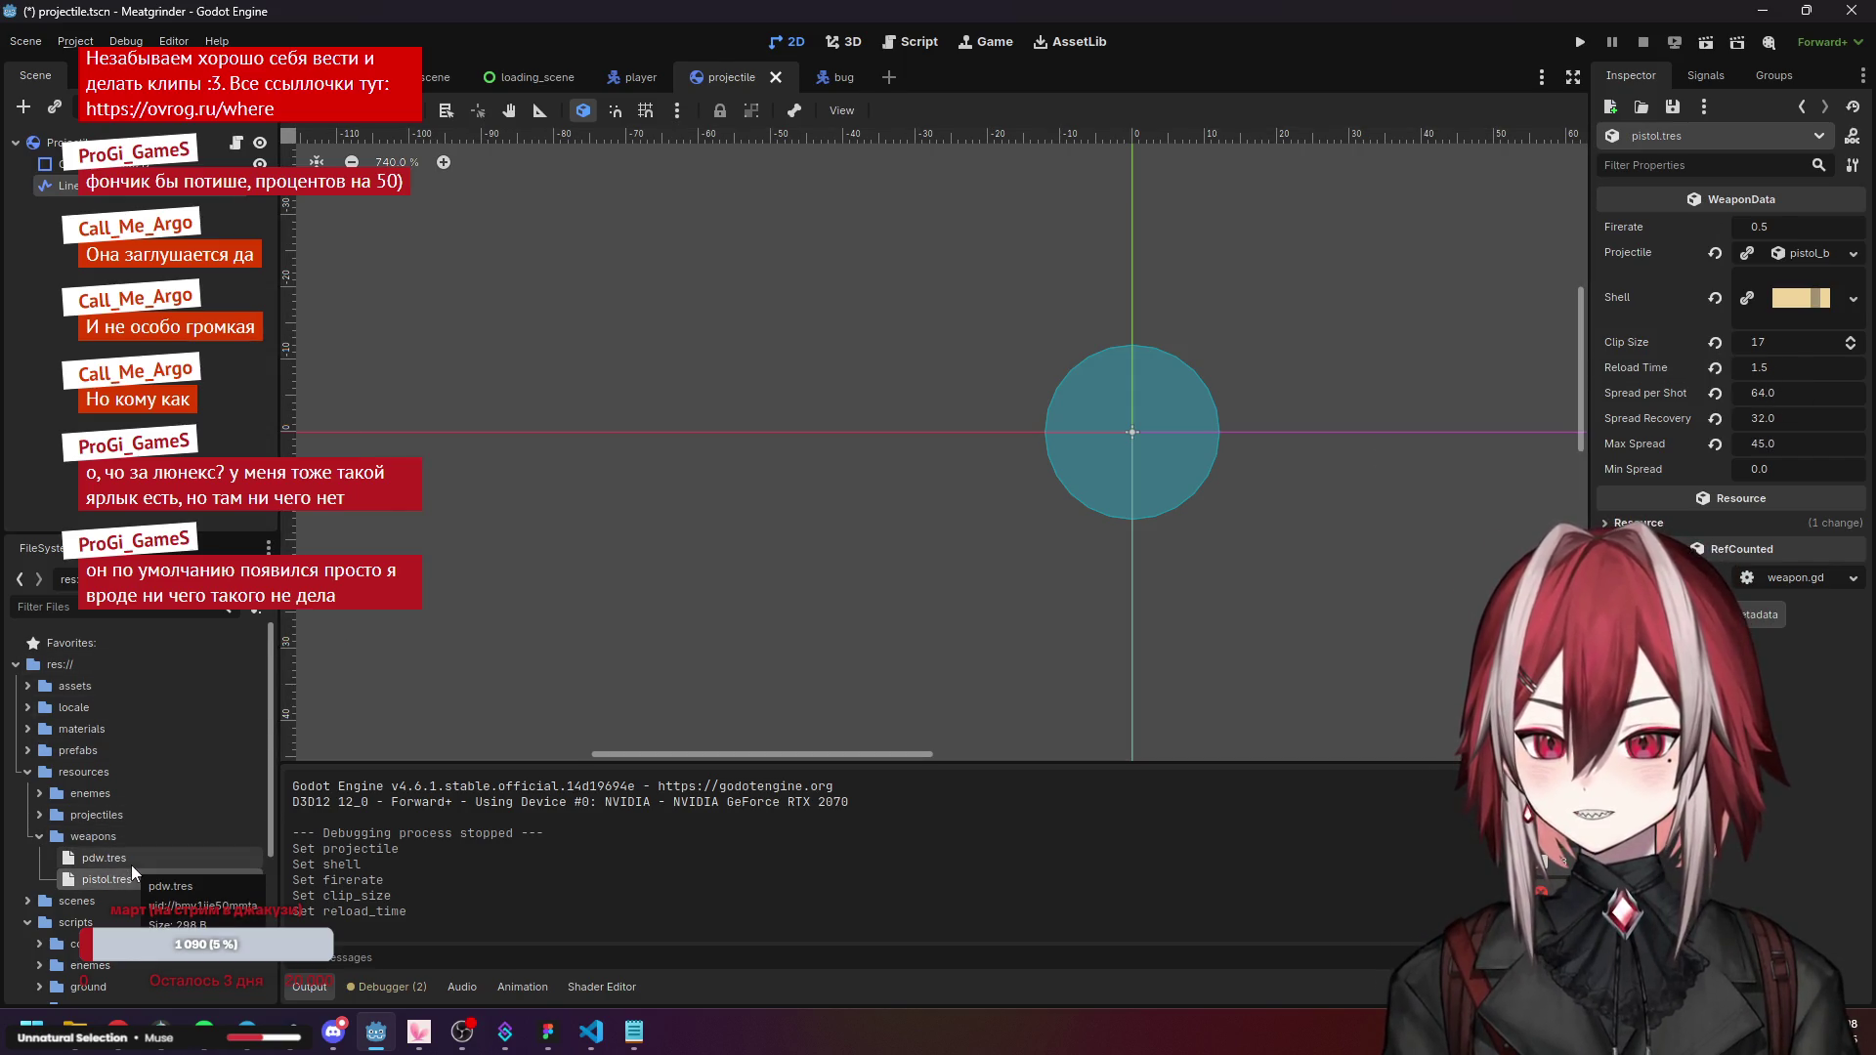
left_click(631, 1034)
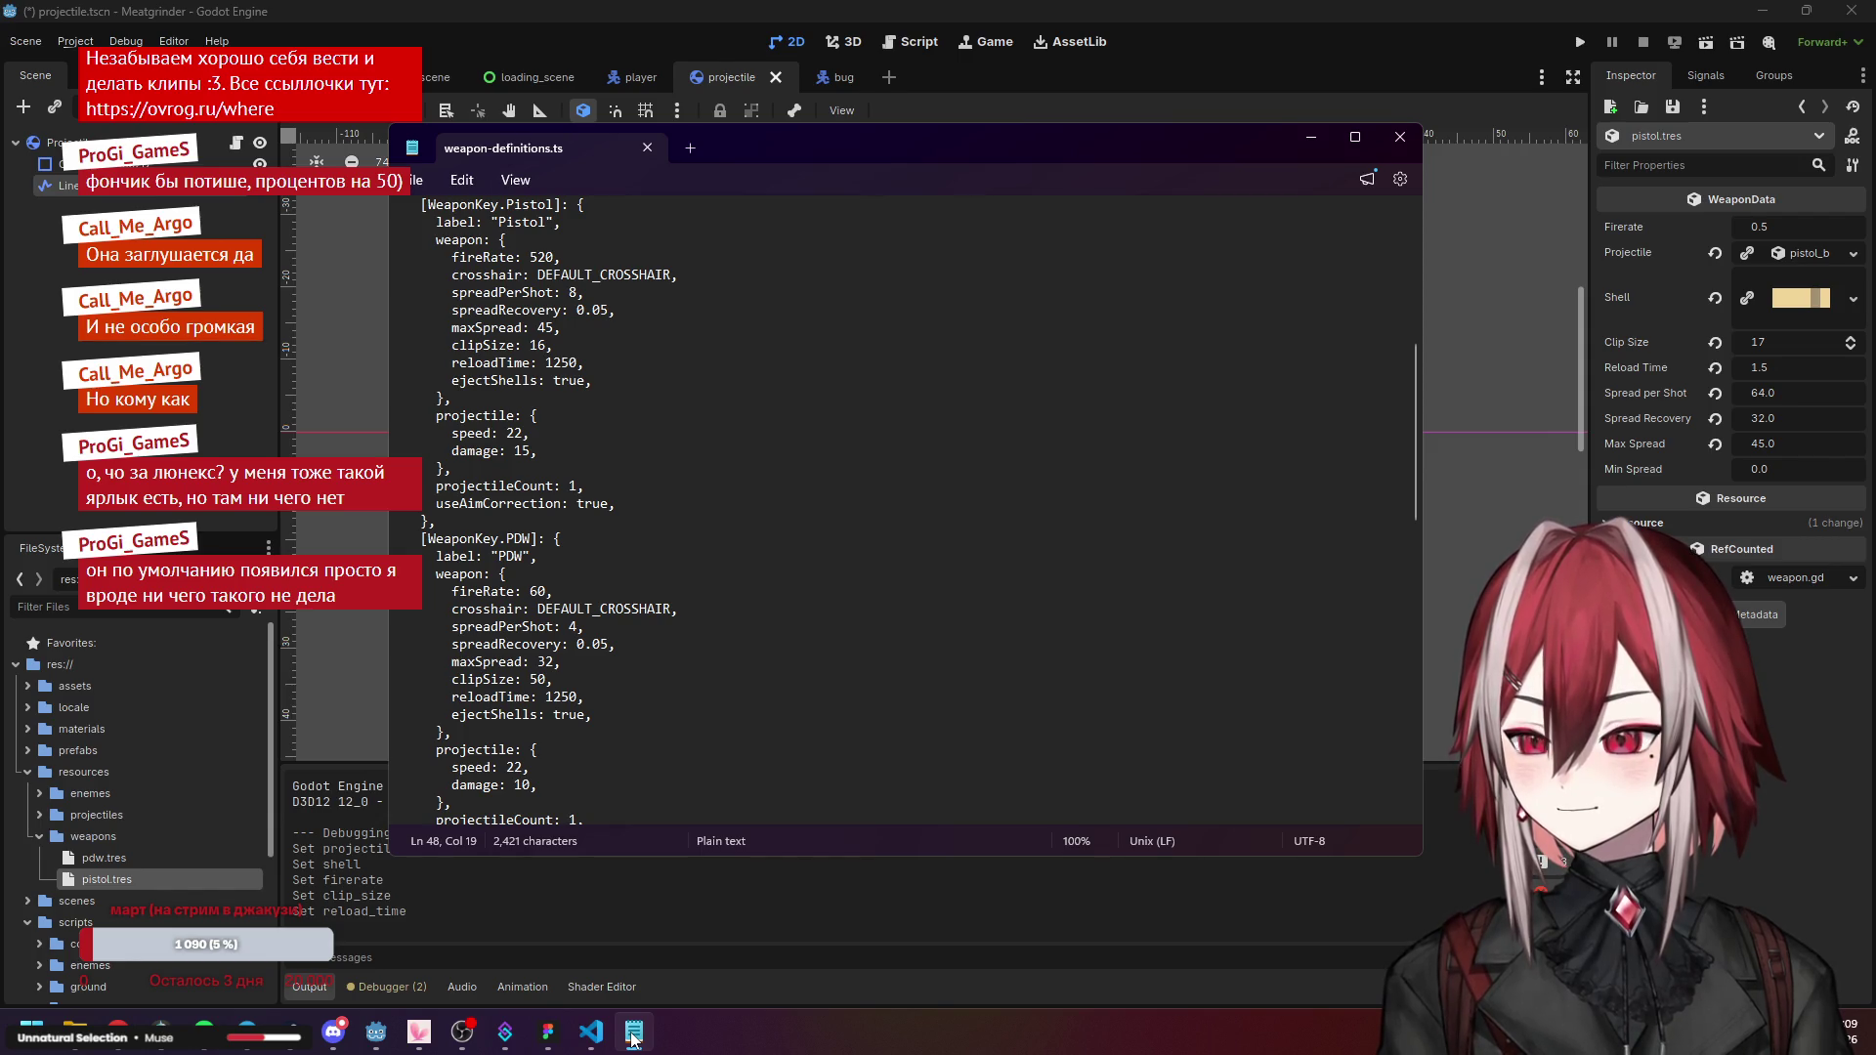
left_click(631, 1039)
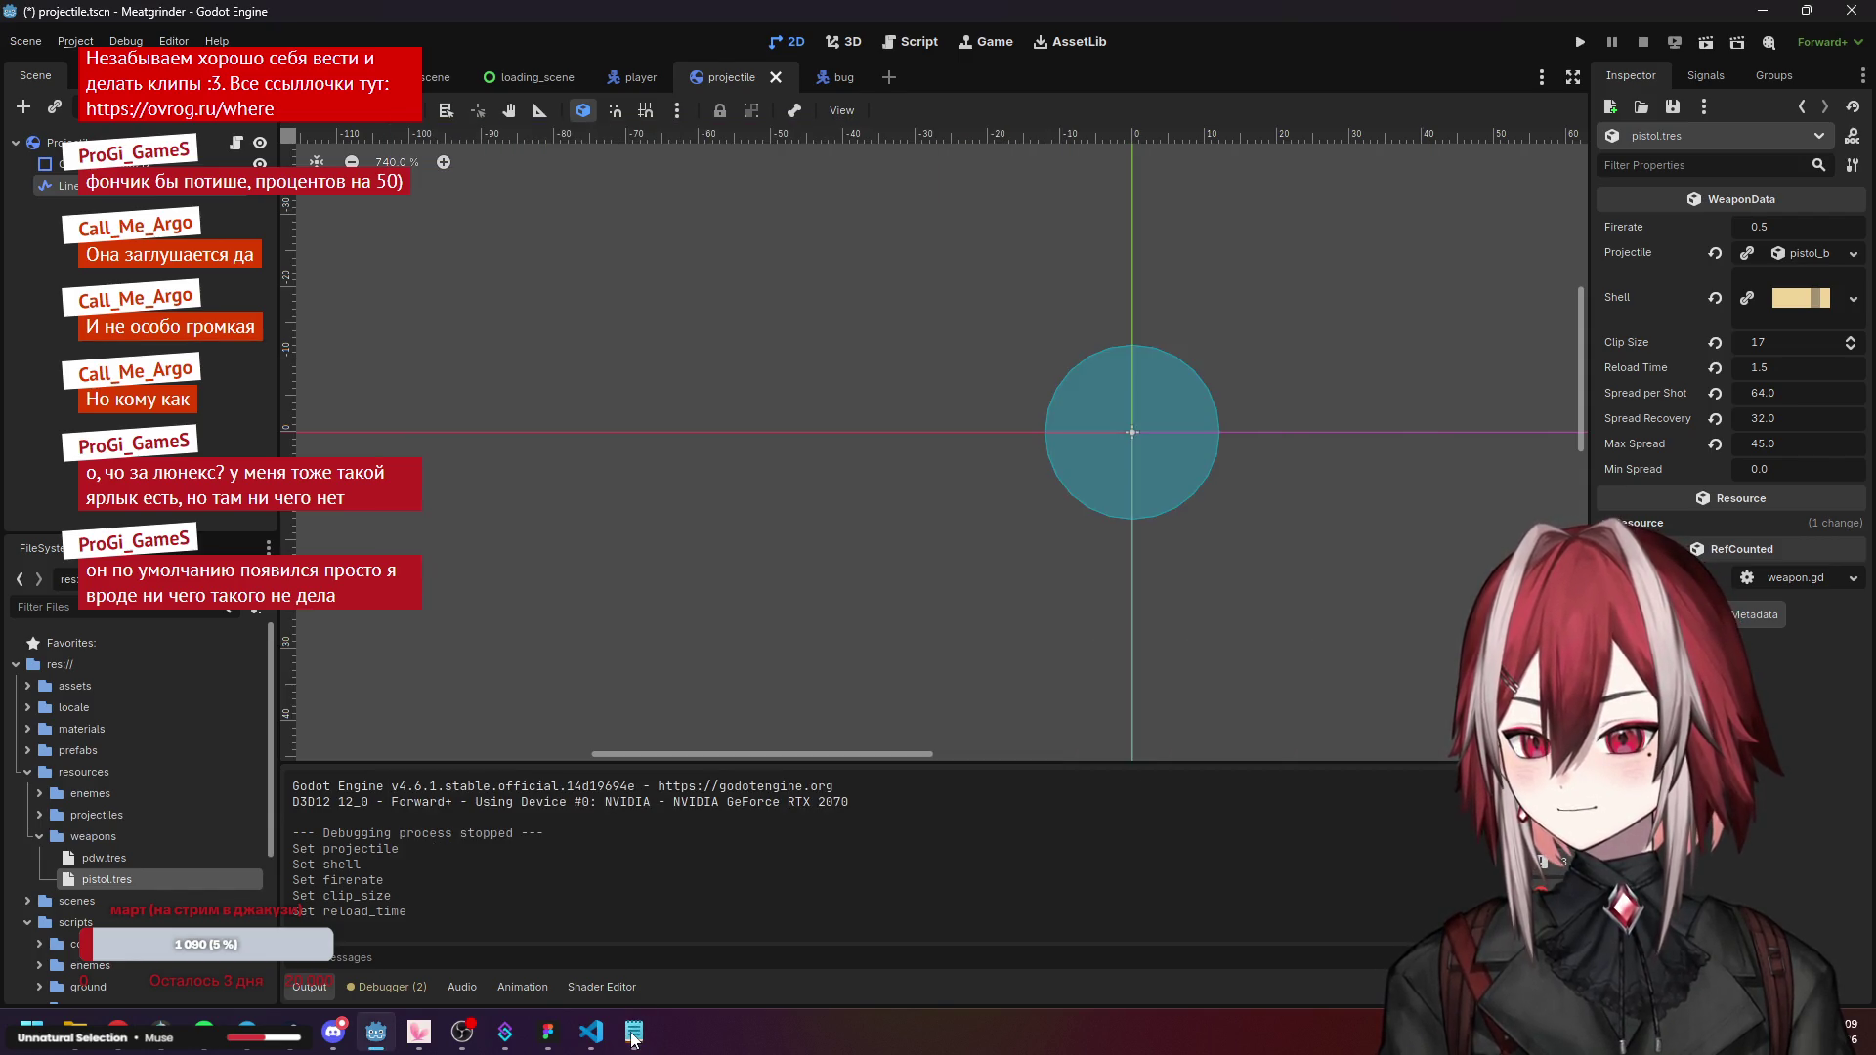
left_click(141, 853)
left_click(631, 1034)
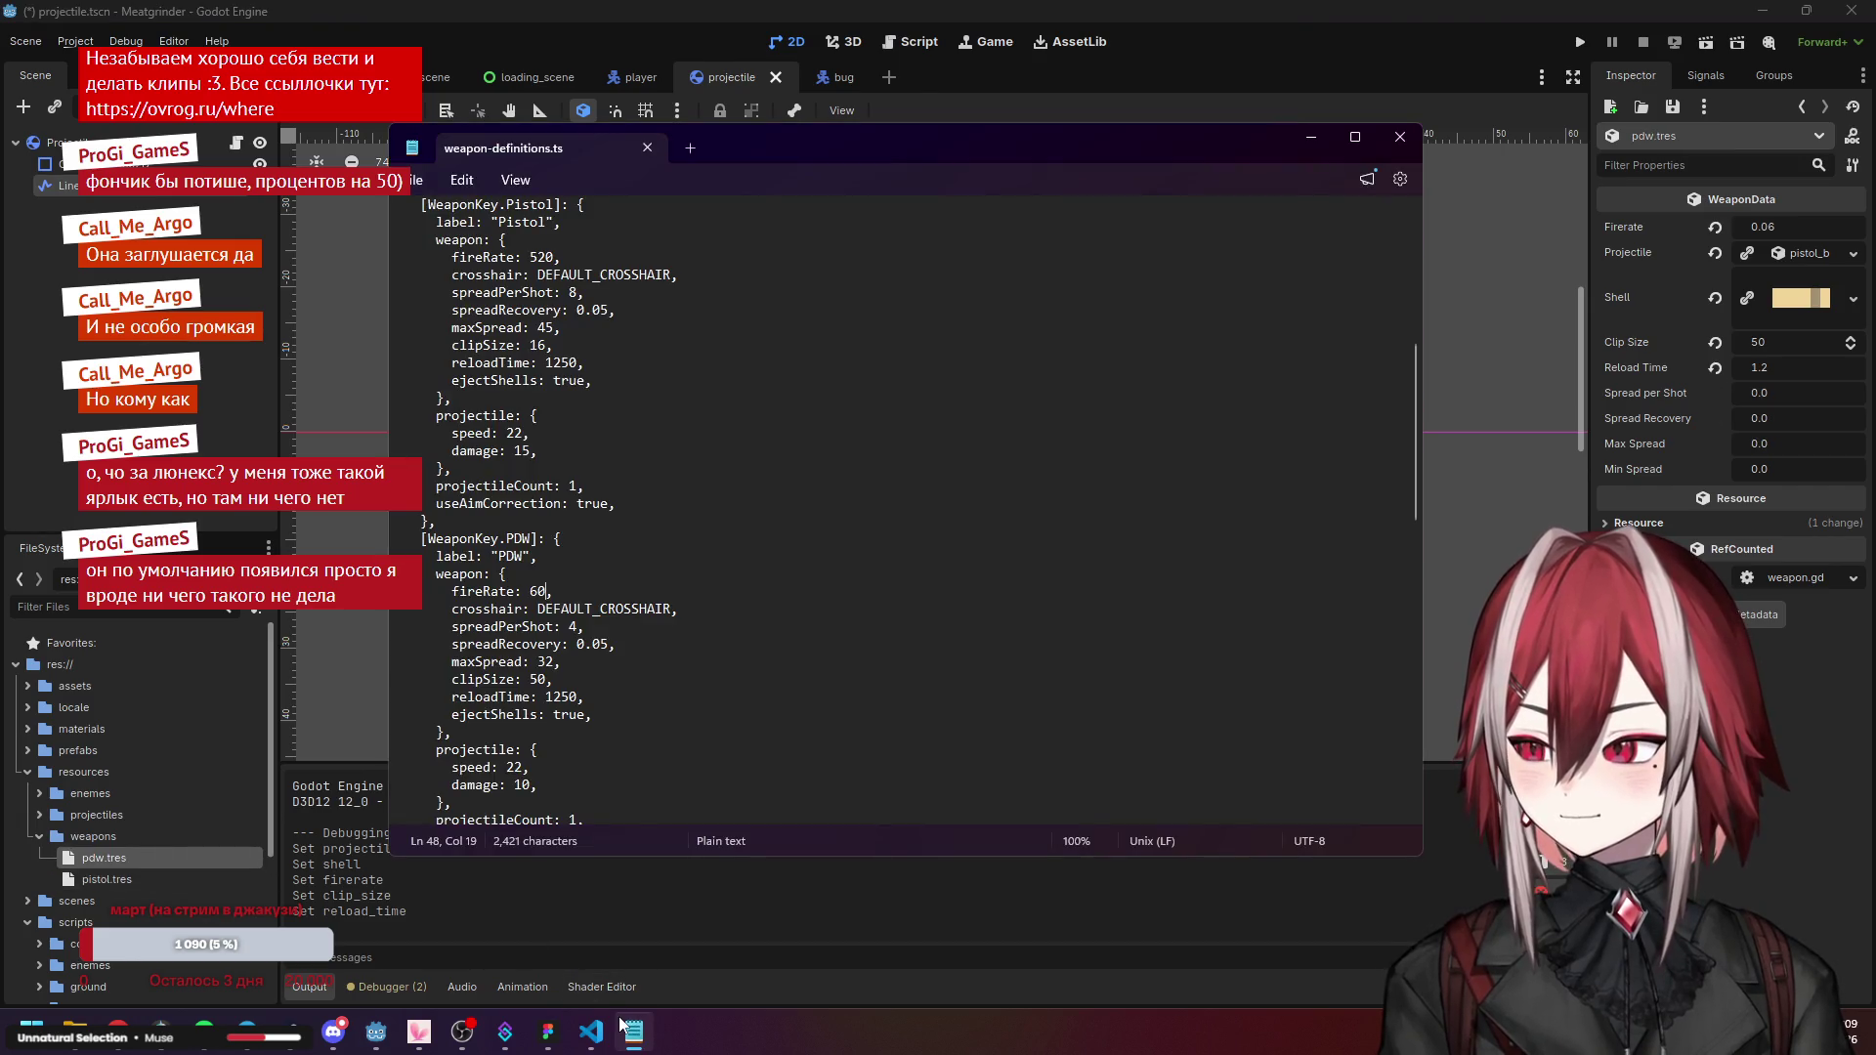
left_click(625, 1028)
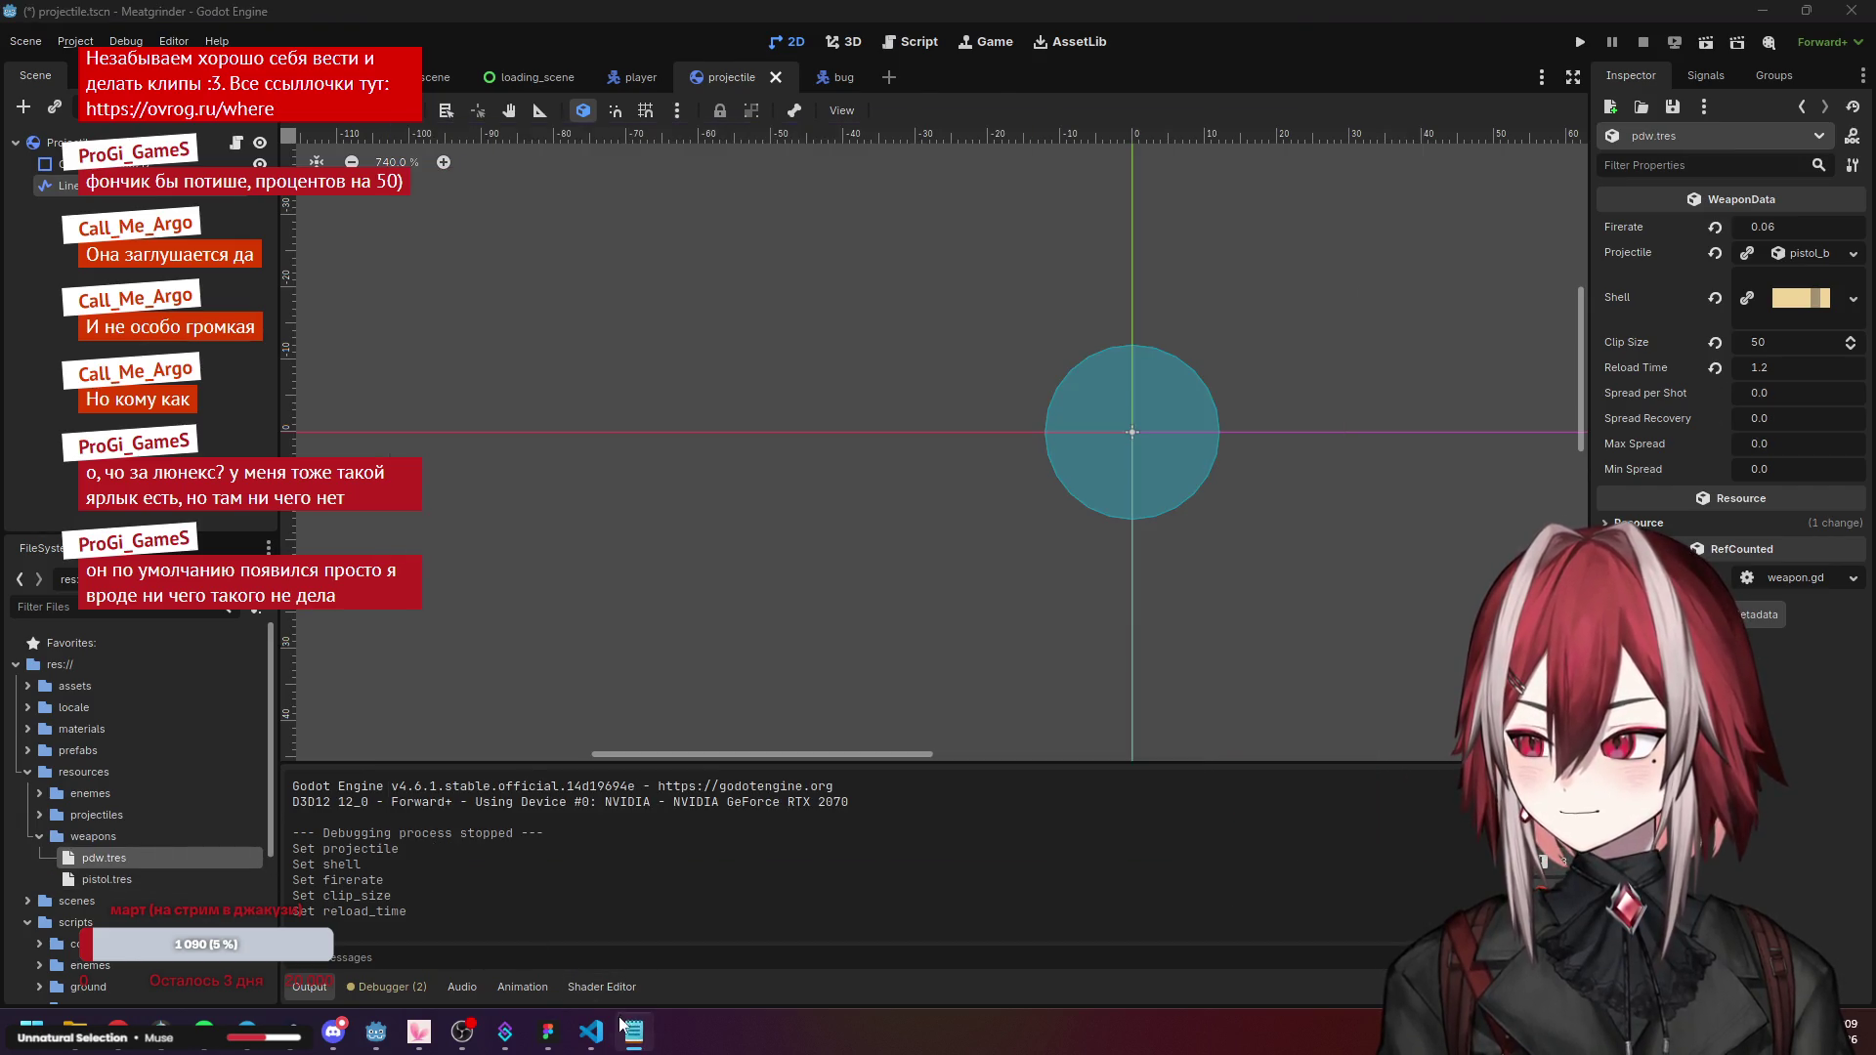
left_click(1774, 443)
type("32")
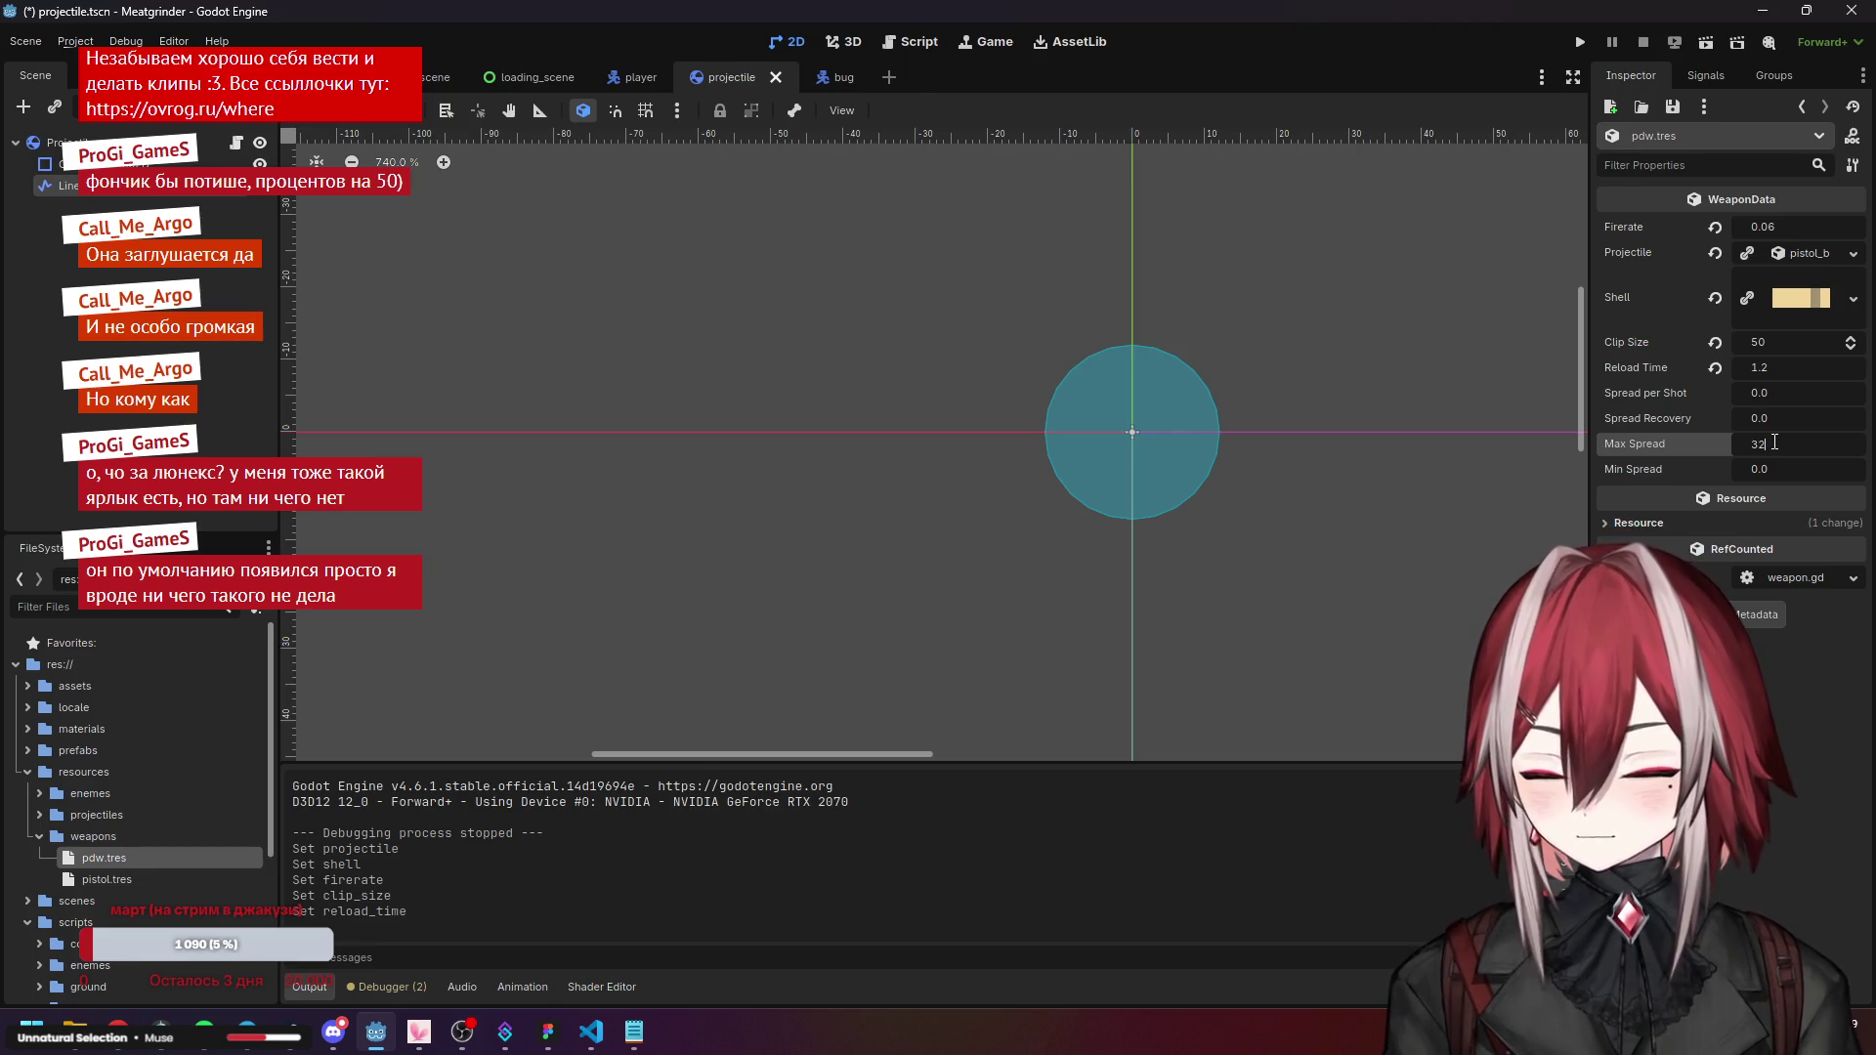
key("Return")
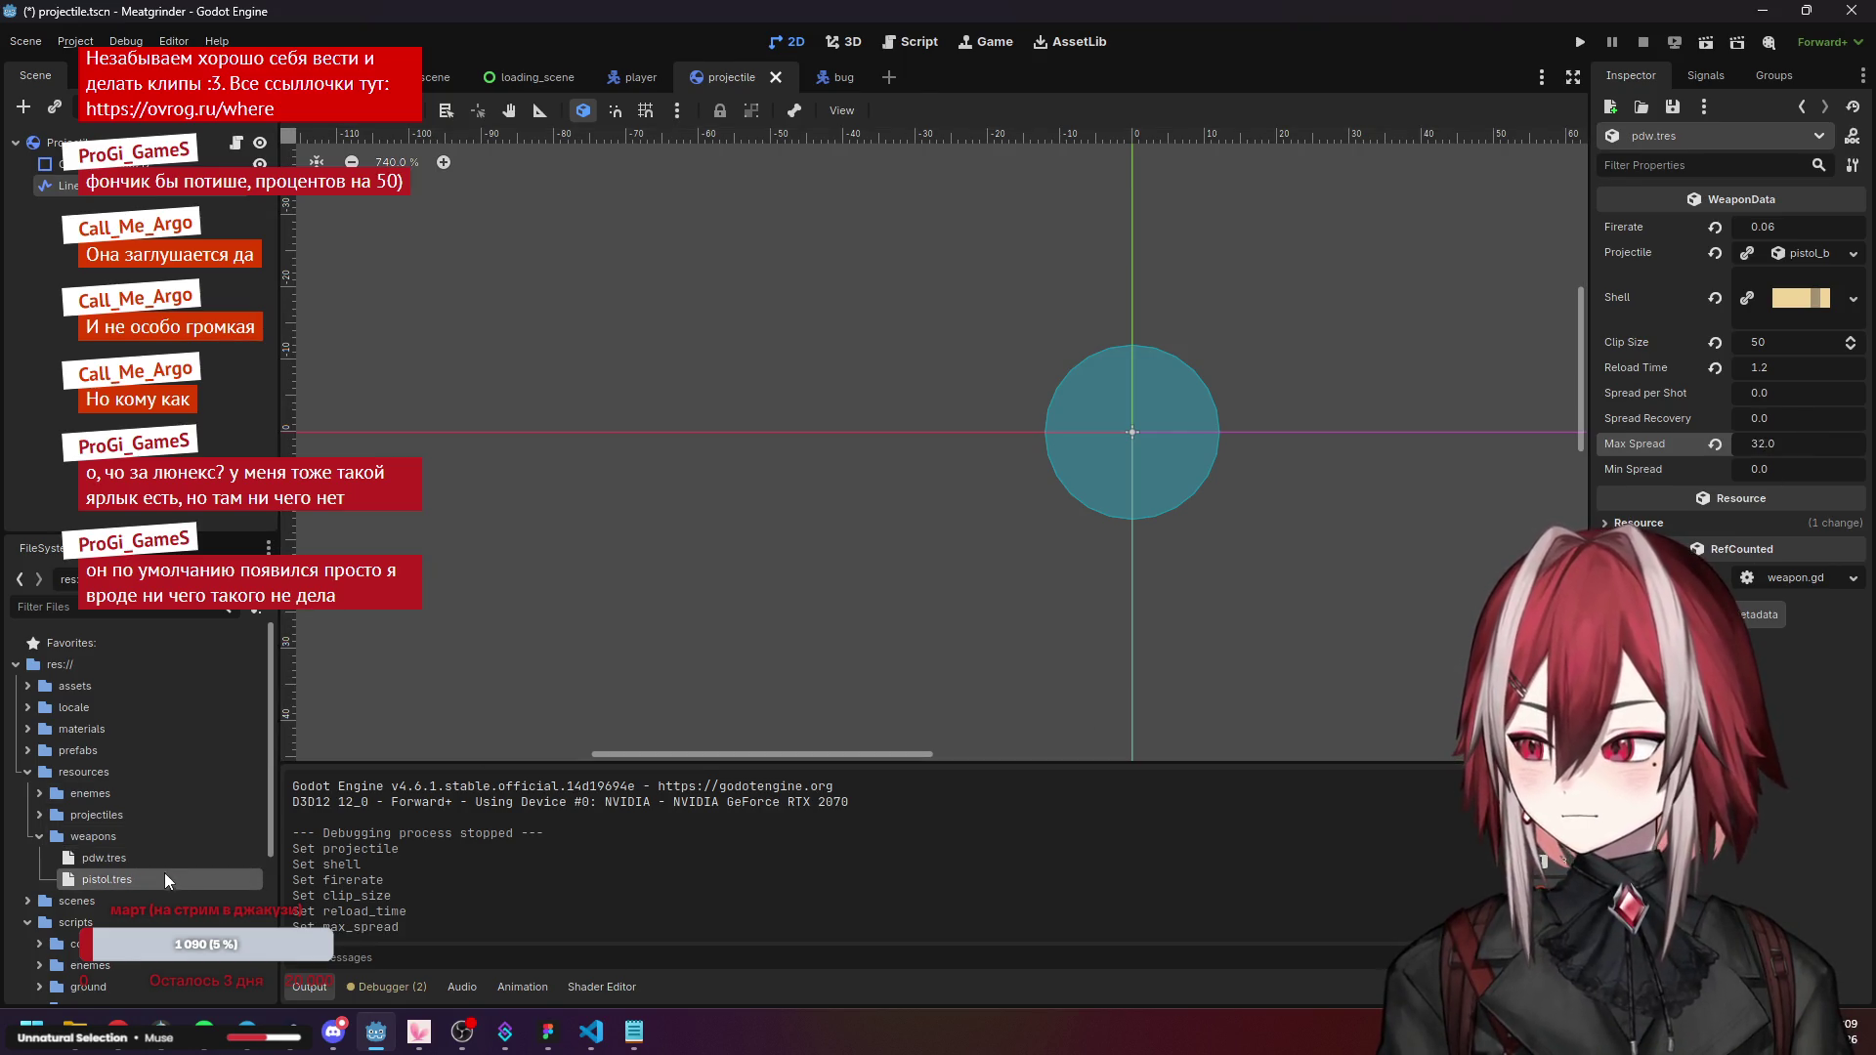
Set the pdw.tres Spread per Shot to 64 and Spread Recovery to 32.
left_click(152, 880)
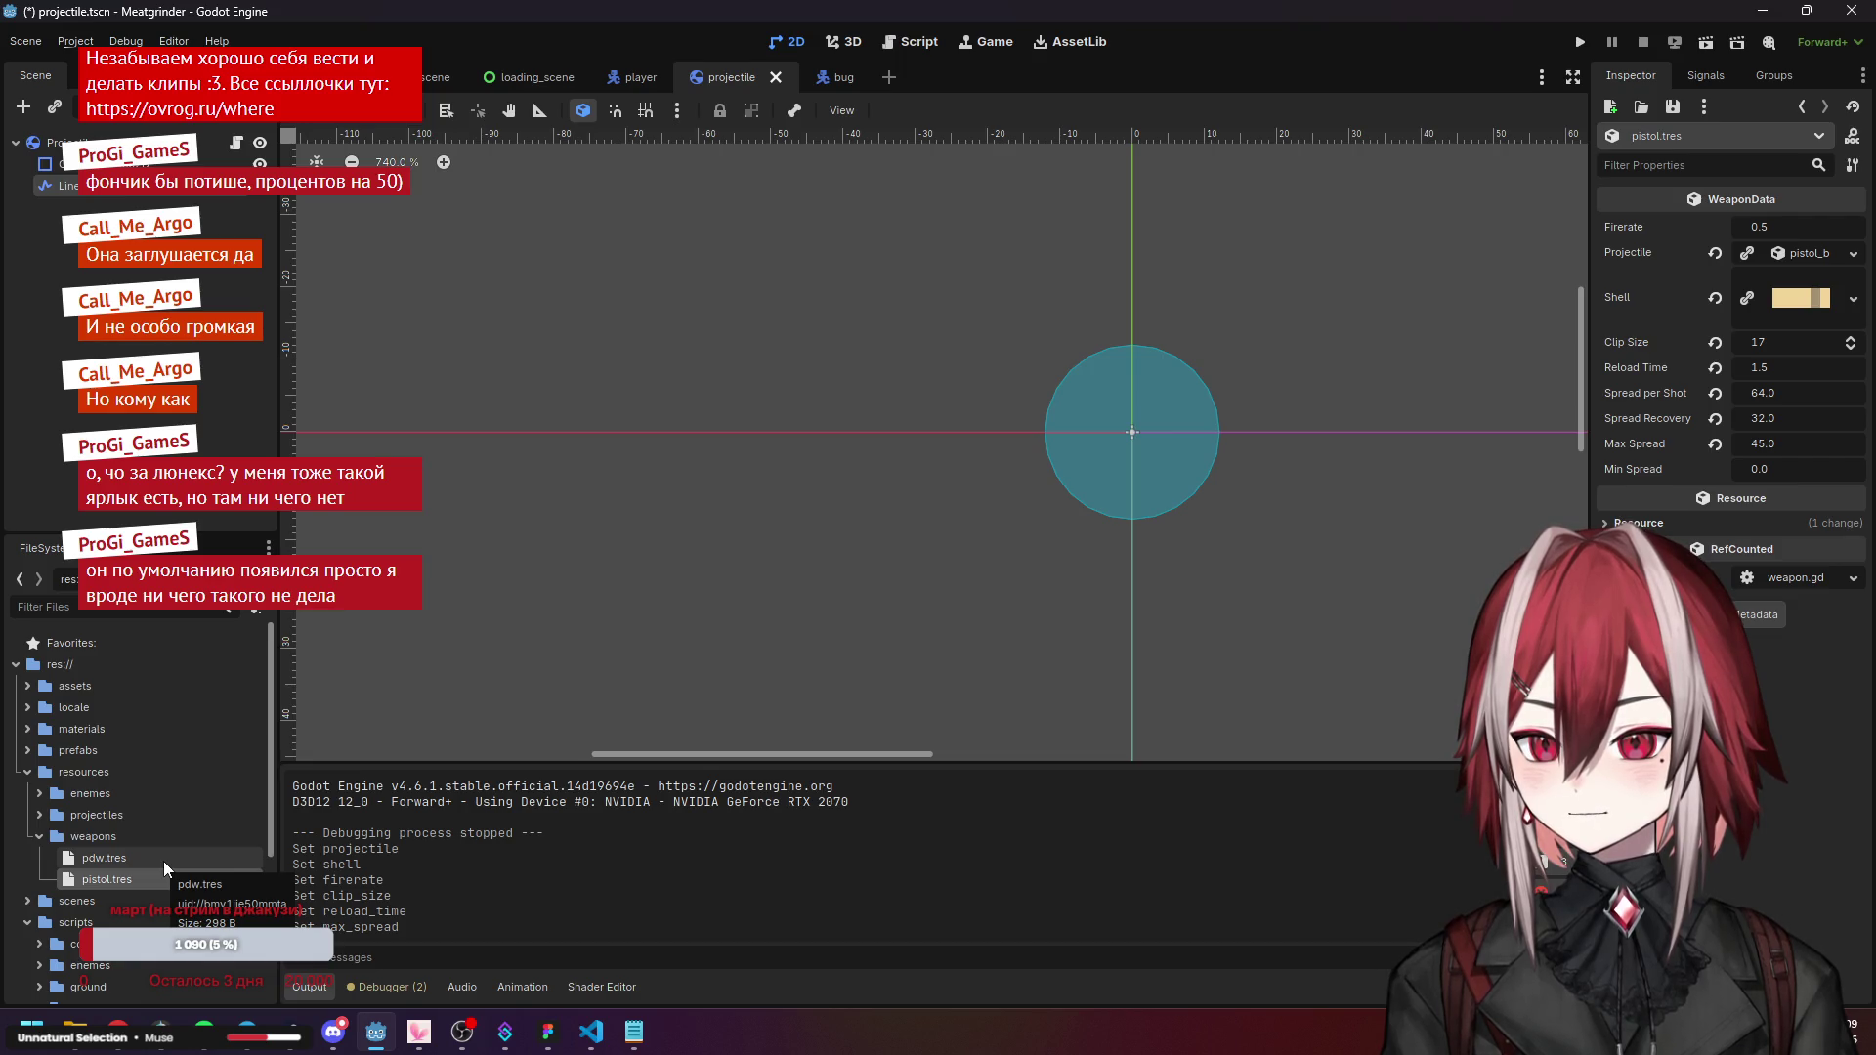
left_click(164, 860)
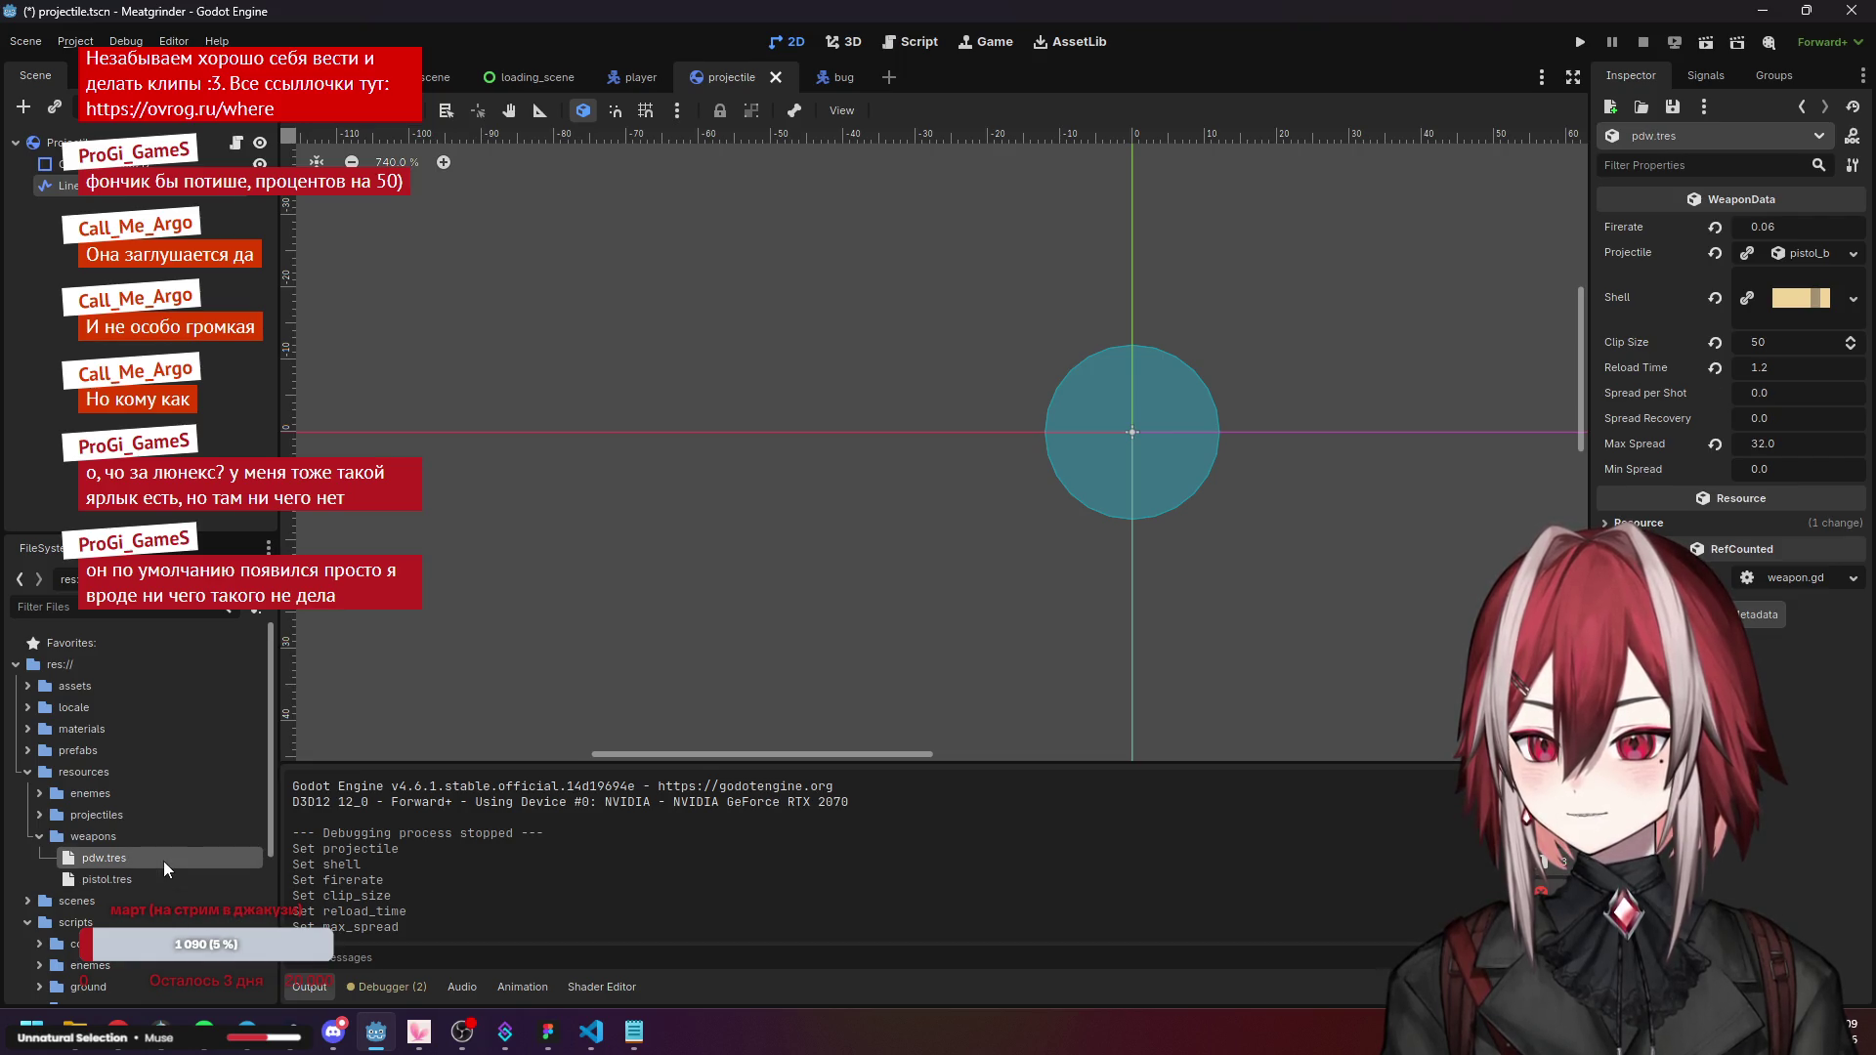
left_click(1787, 396)
left_click(1775, 394)
key("BackSpace")
key("BackSpace")
key("BackSpace")
type("64")
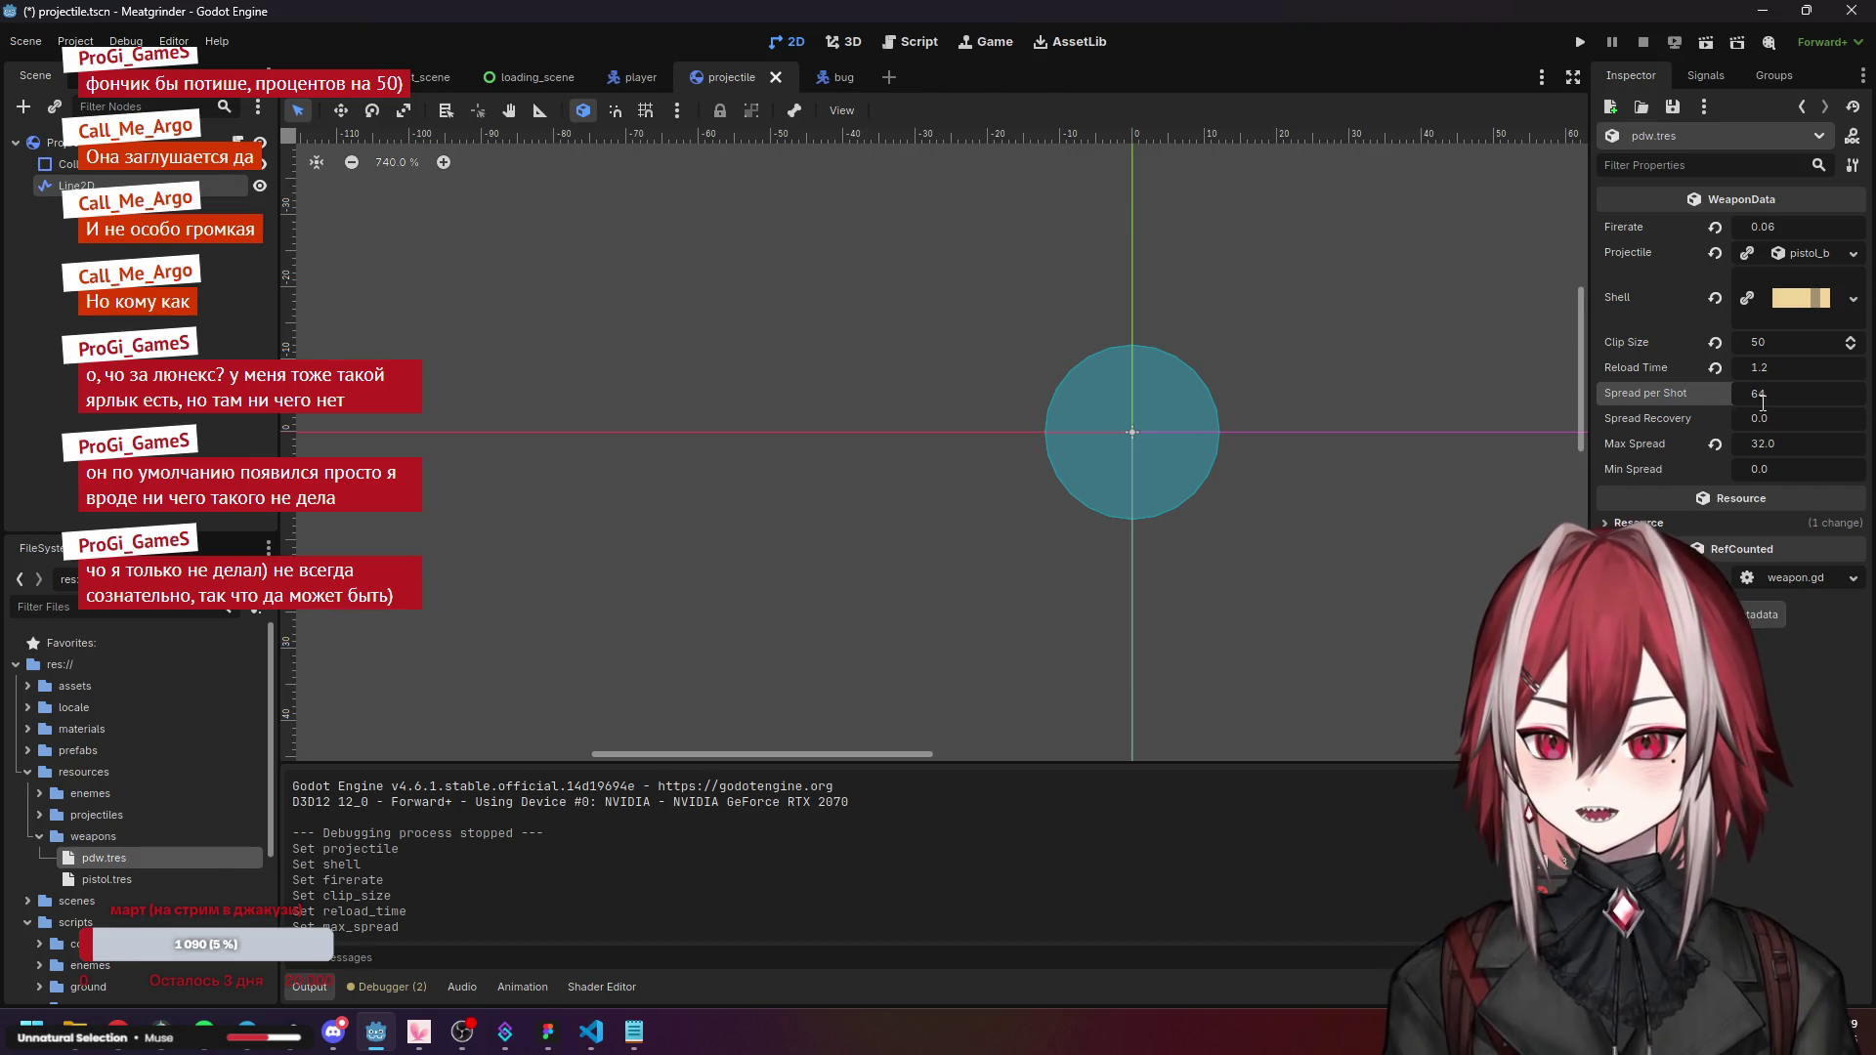
key("Return")
type("32")
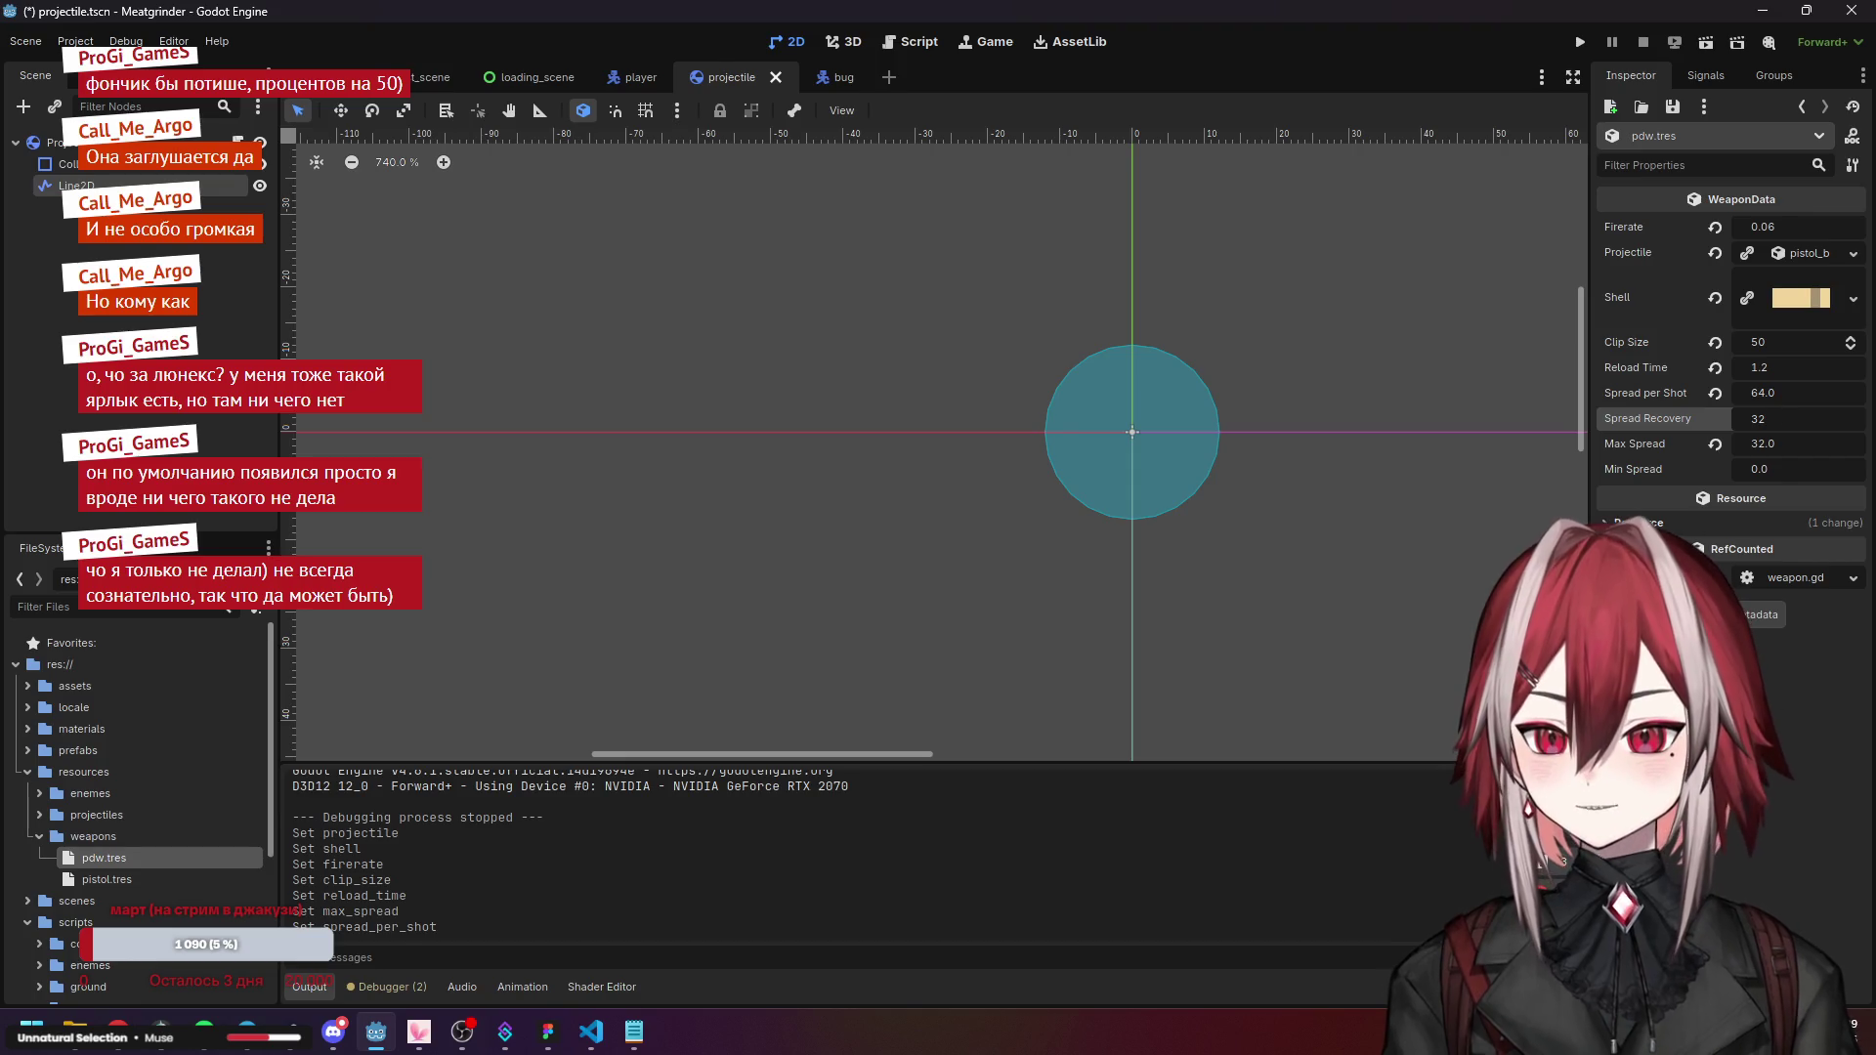
key("Return")
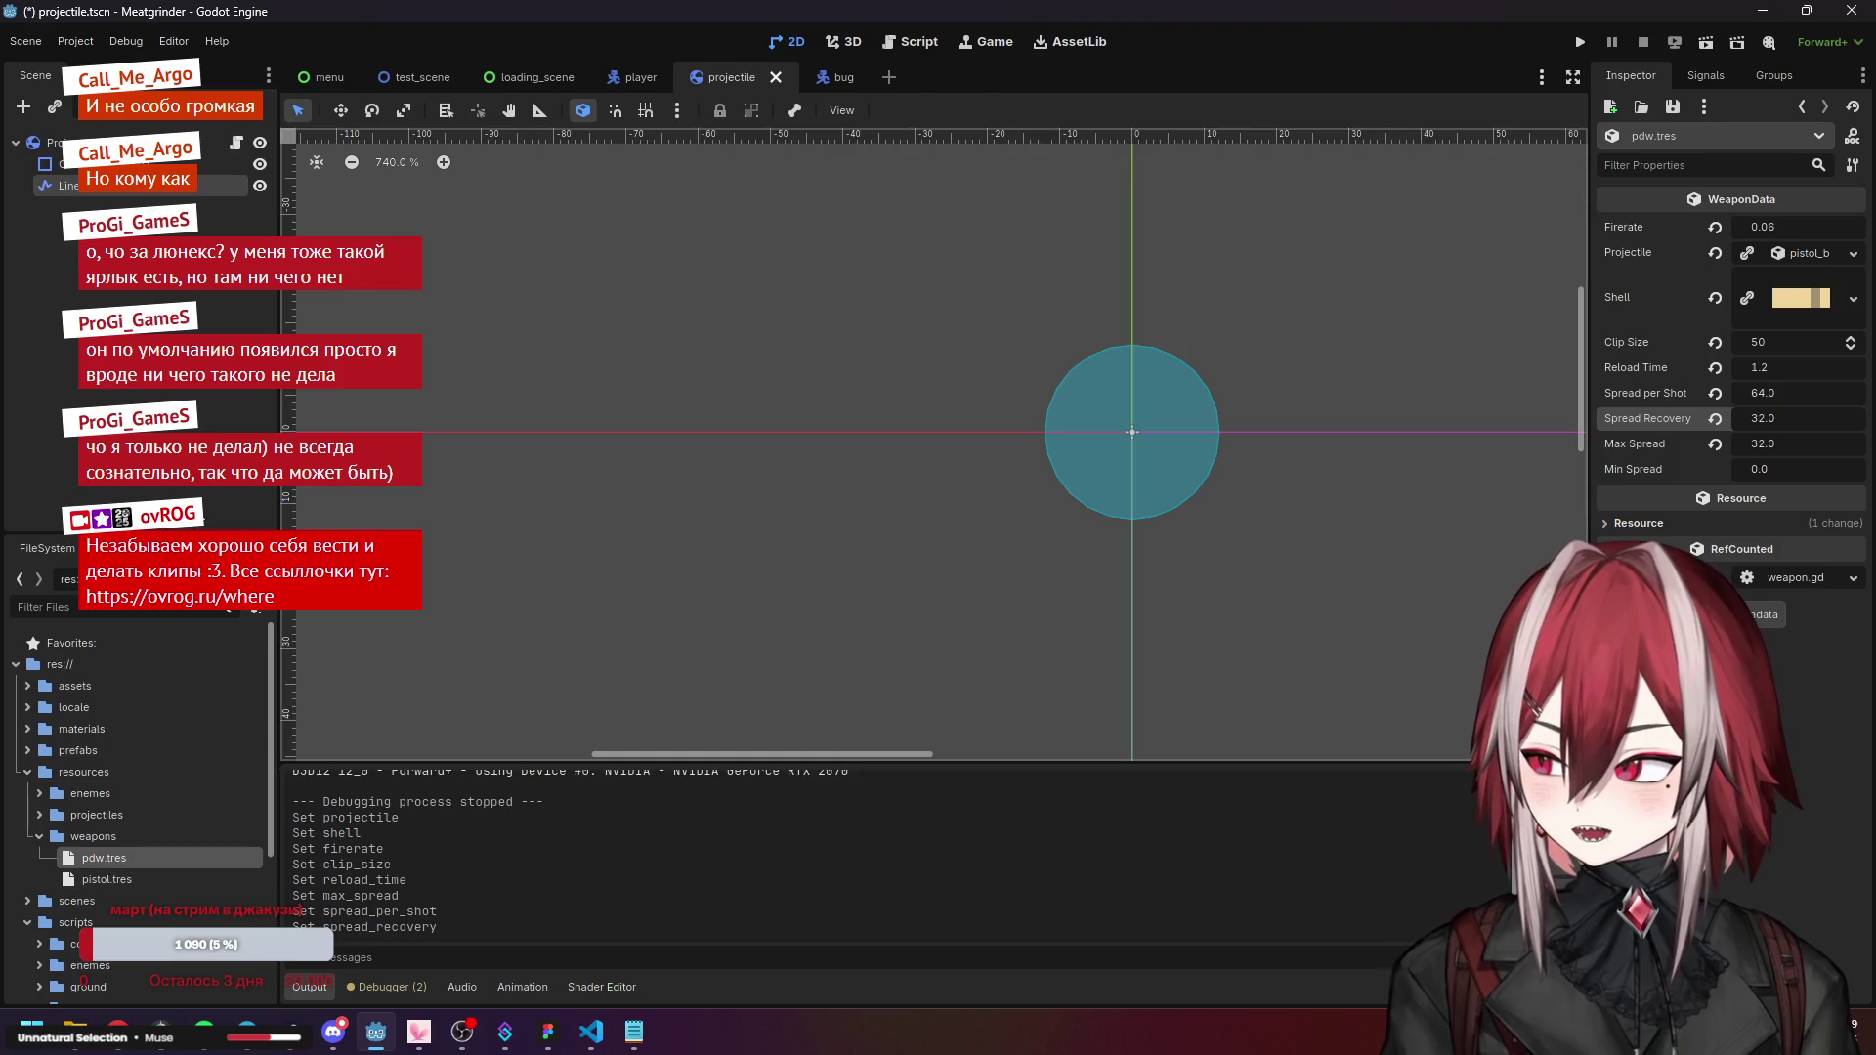
left_click(440, 80)
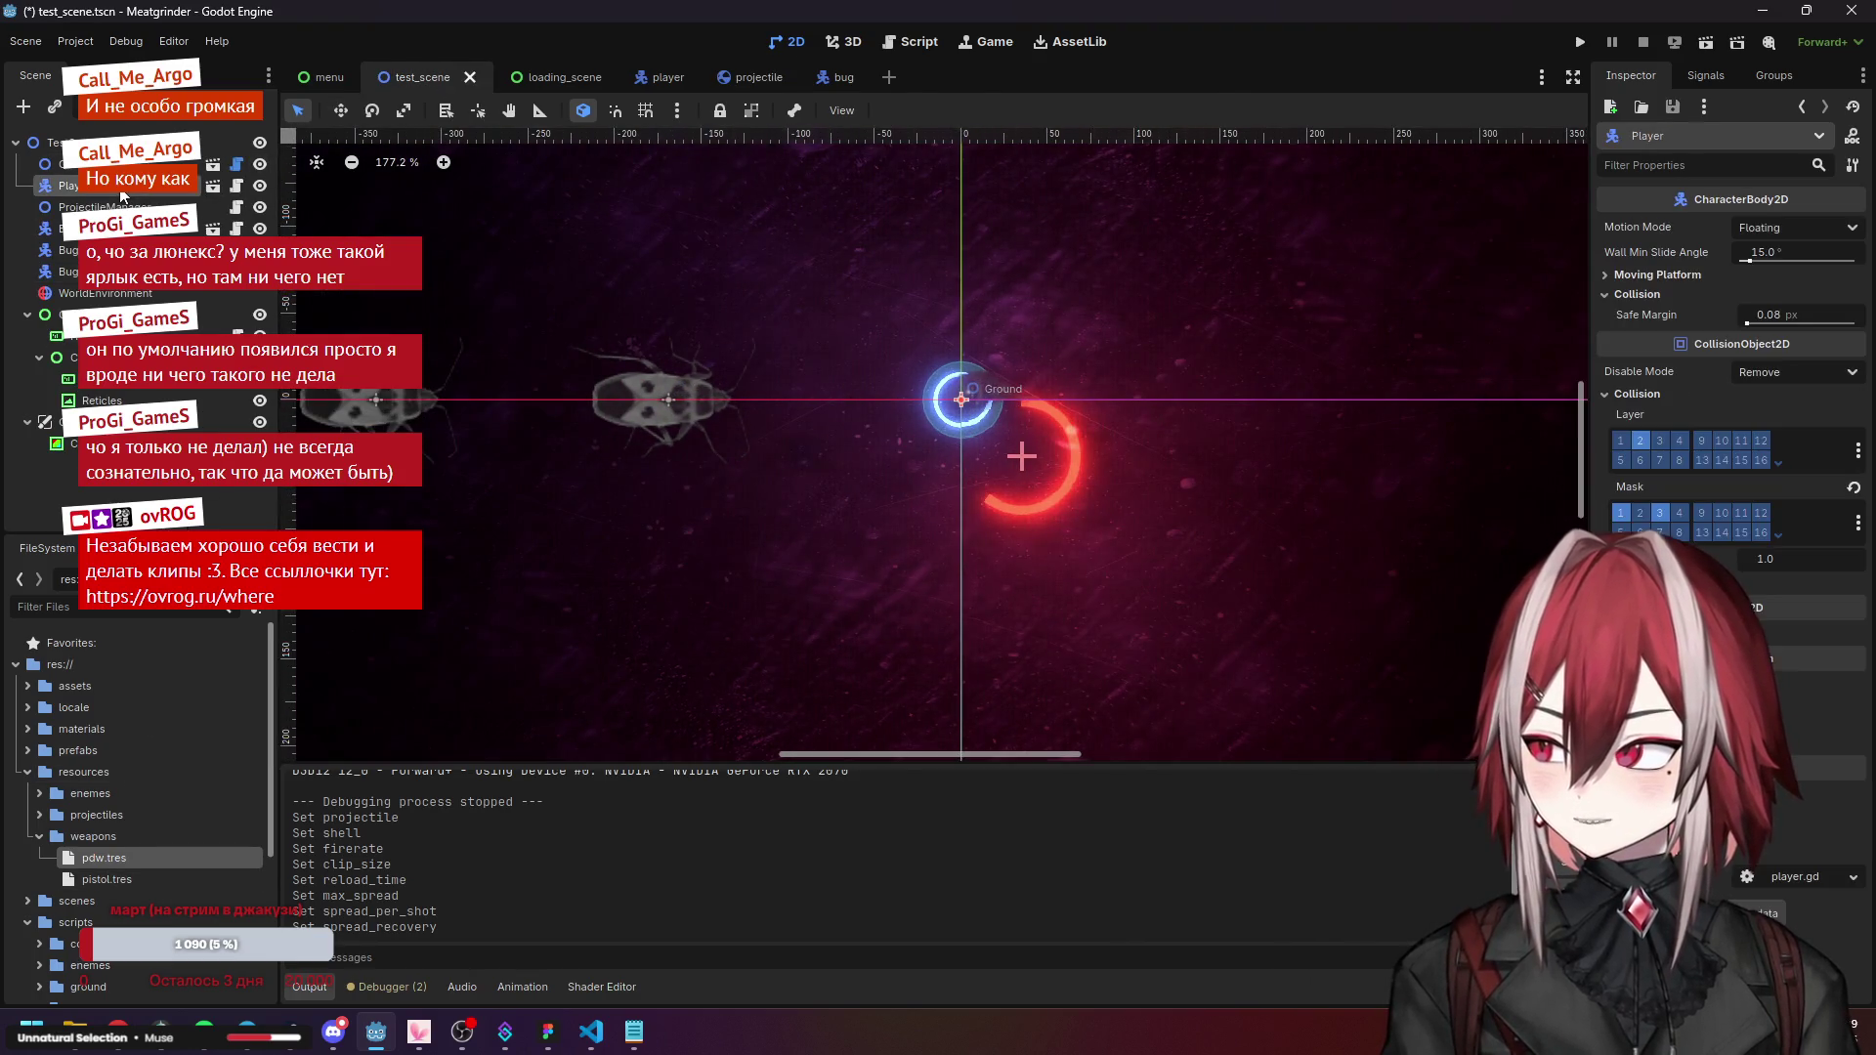
In the player scene, select the Weapon node under Top.
left_click(640, 78)
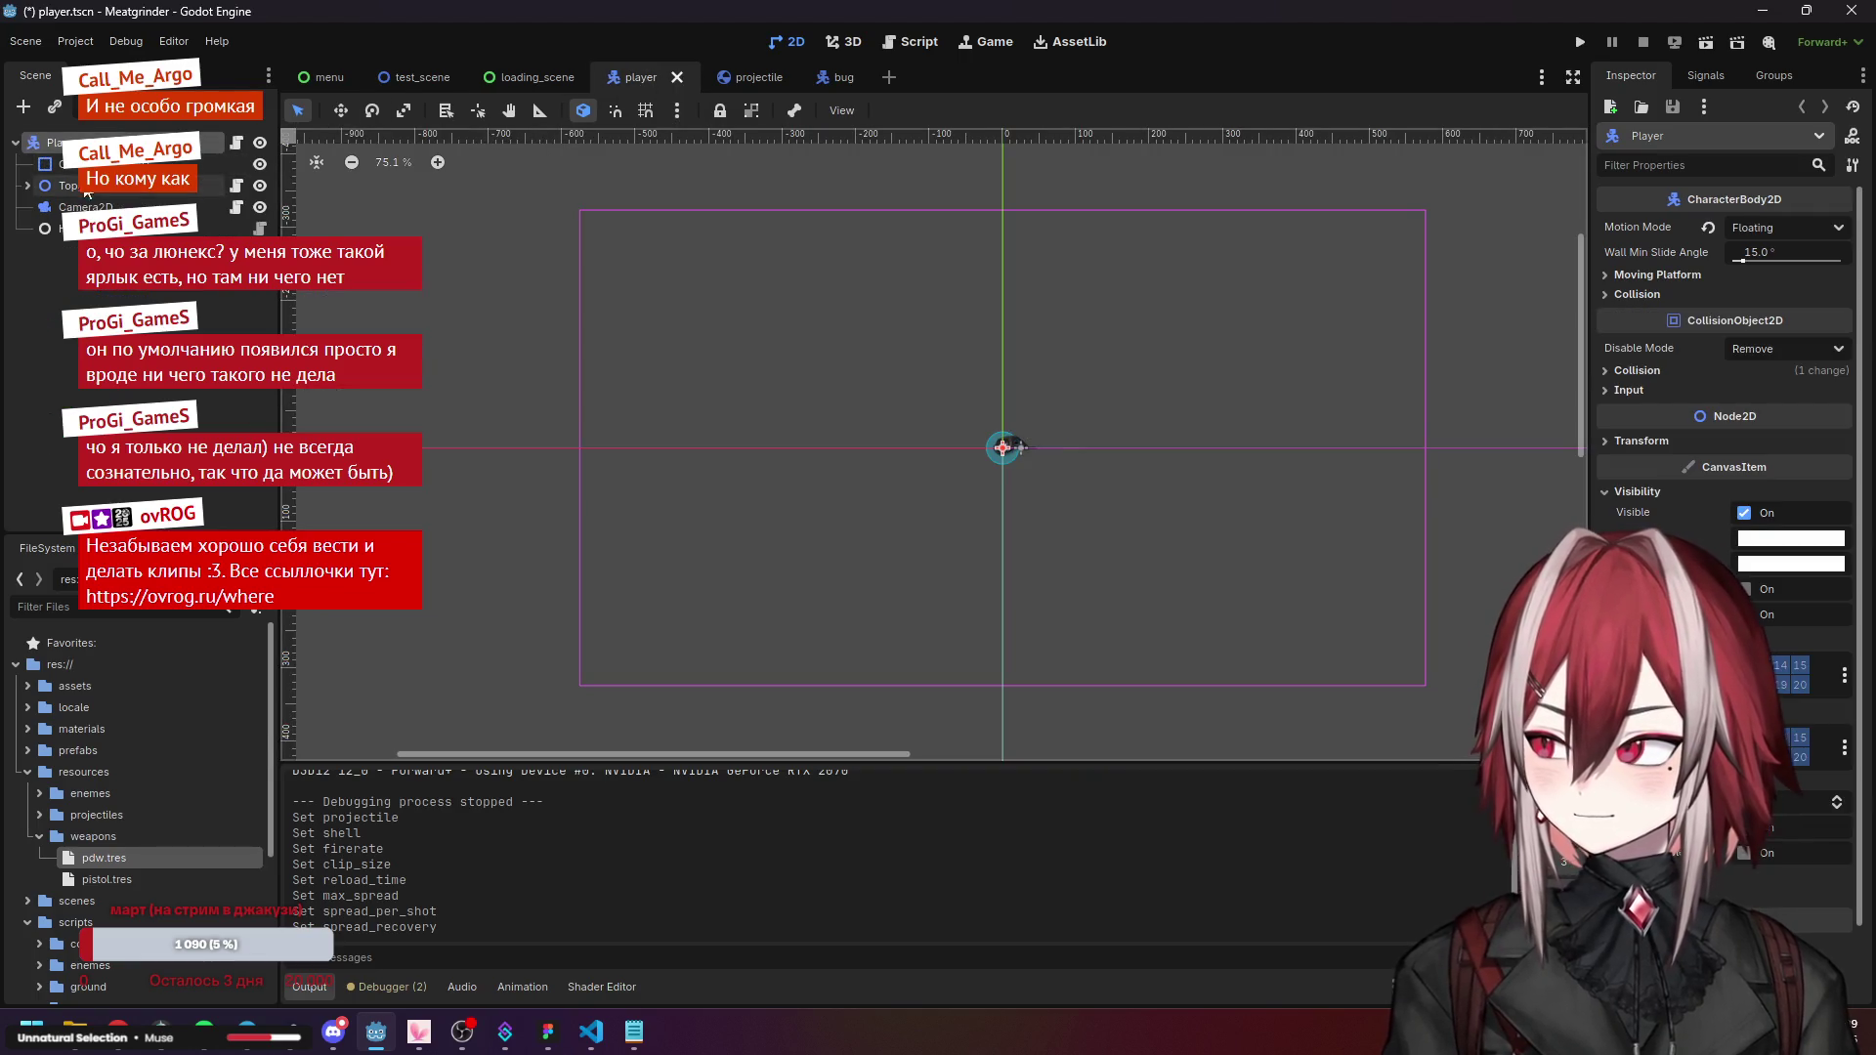
key("Escape")
left_click(1004, 448)
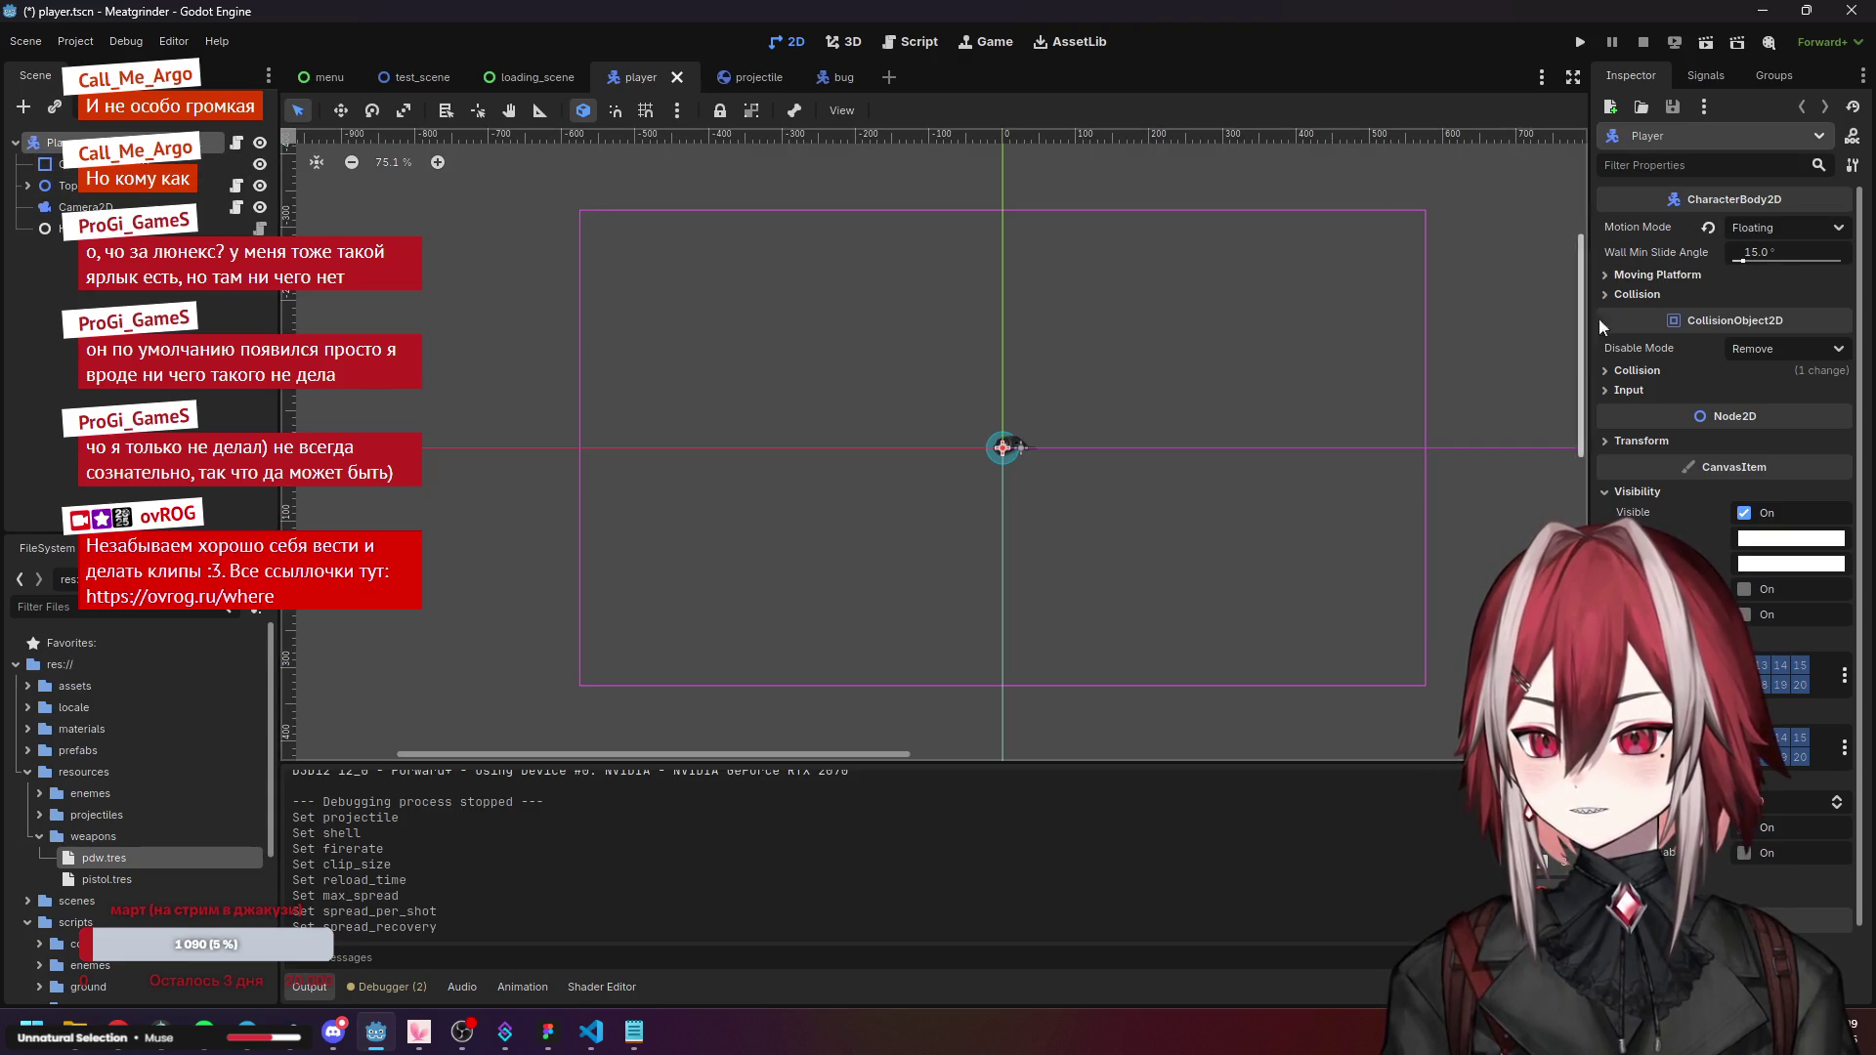
left_click(28, 186)
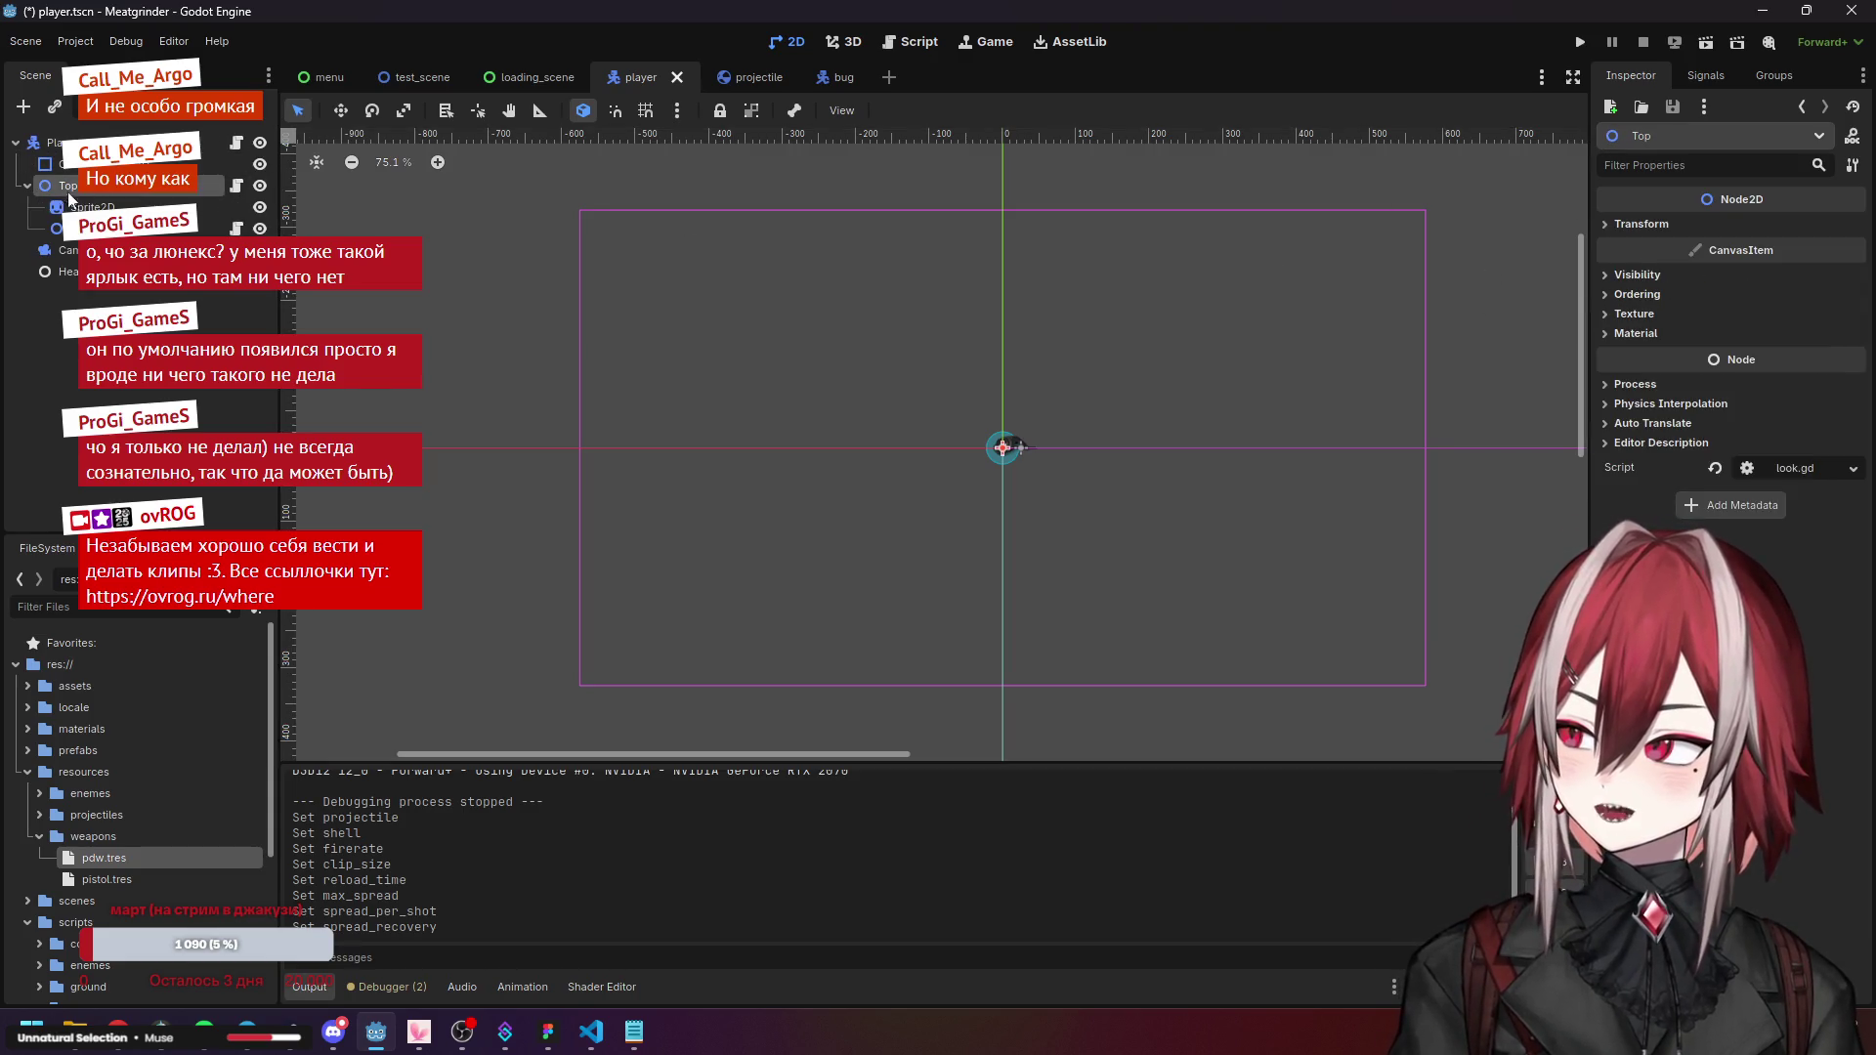
left_click(107, 228)
Explore the Weapon's Data property options, making the data a unique WeaponData.
left_click(1807, 227)
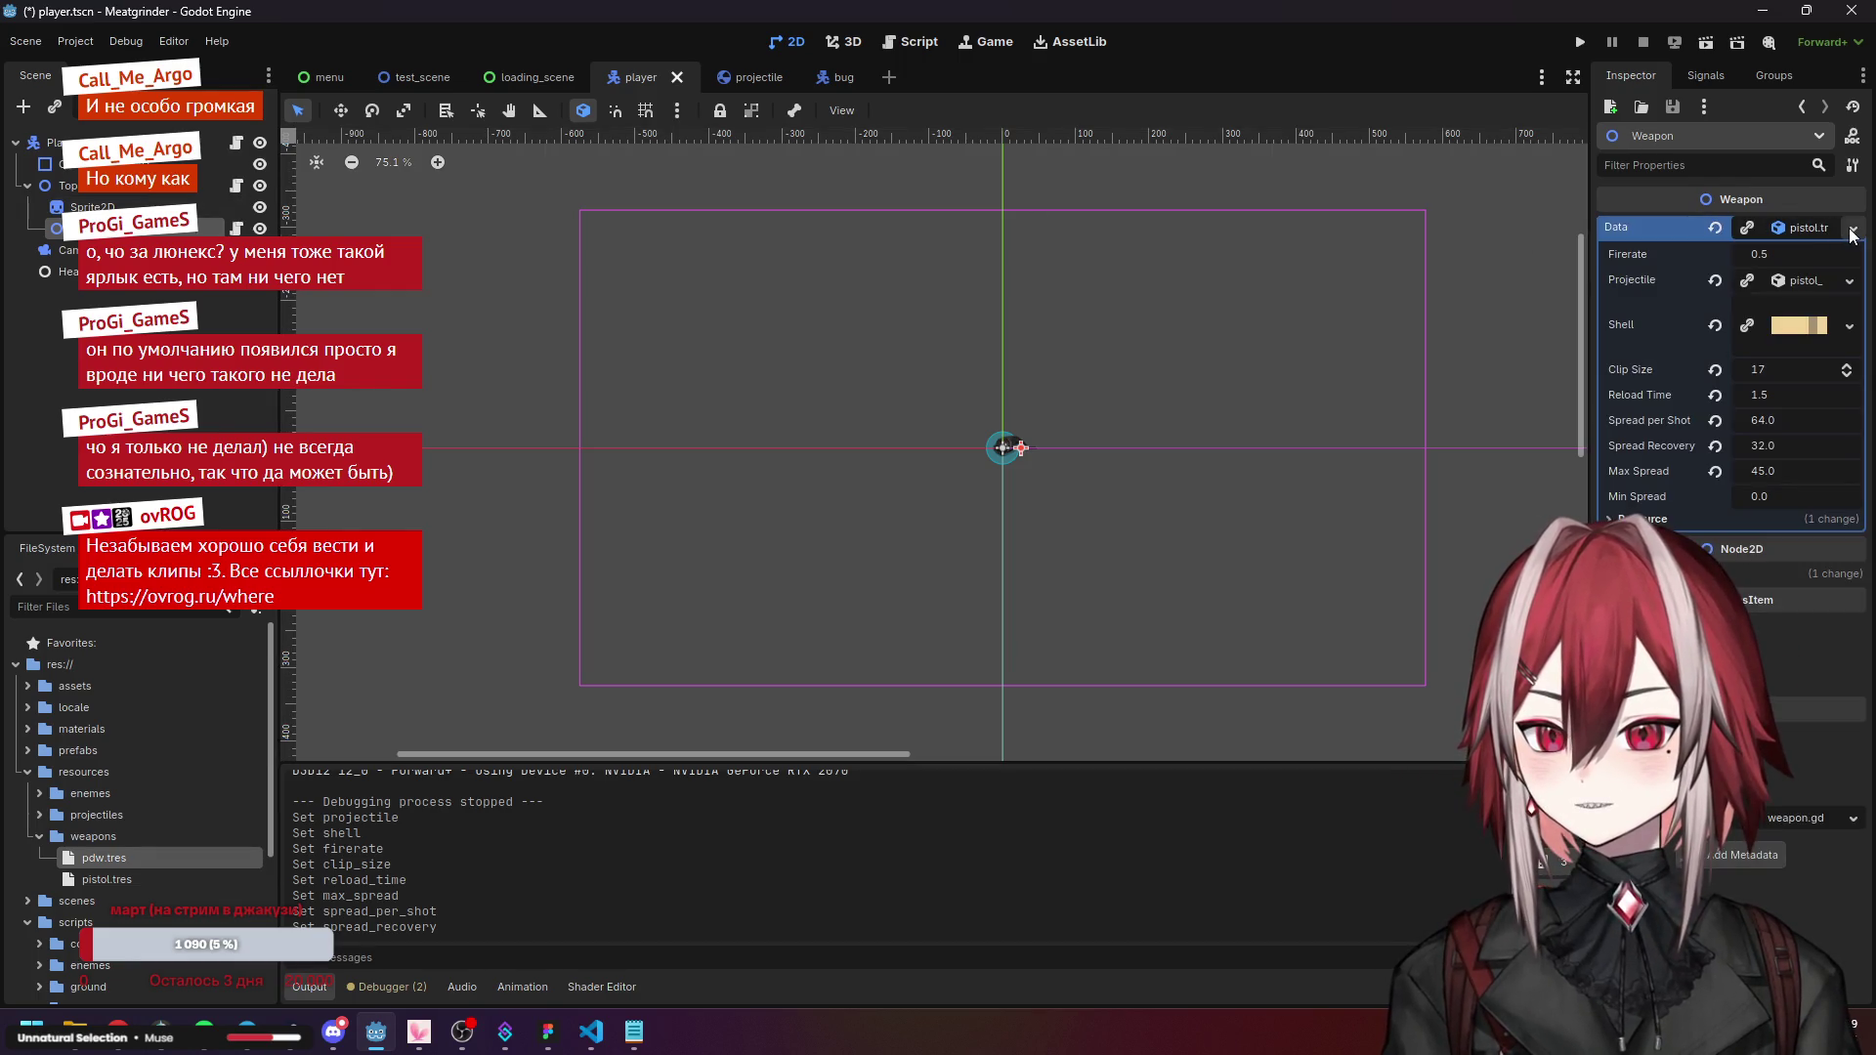
left_click(1853, 229)
left_click(1853, 232)
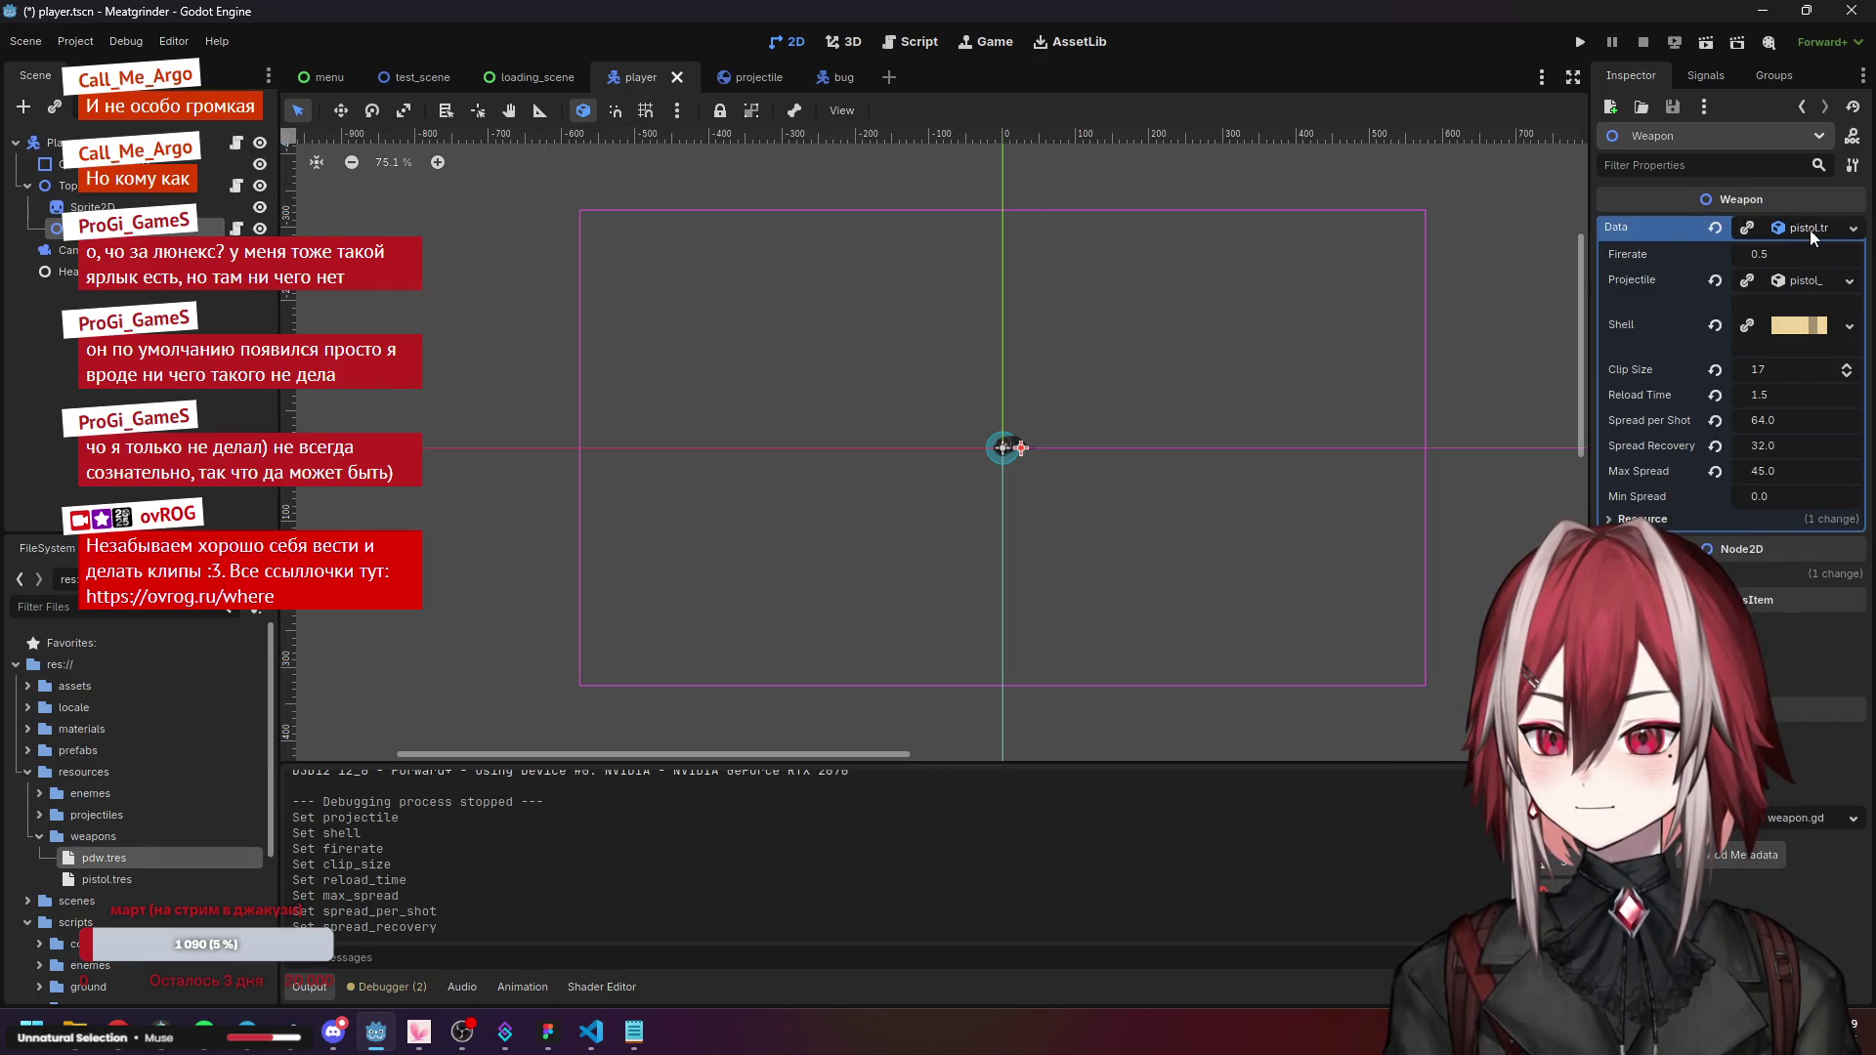
left_click(1825, 229)
left_click(1787, 227)
left_click(1786, 225)
left_click(1857, 231)
left_click(1771, 235)
left_click(1750, 228)
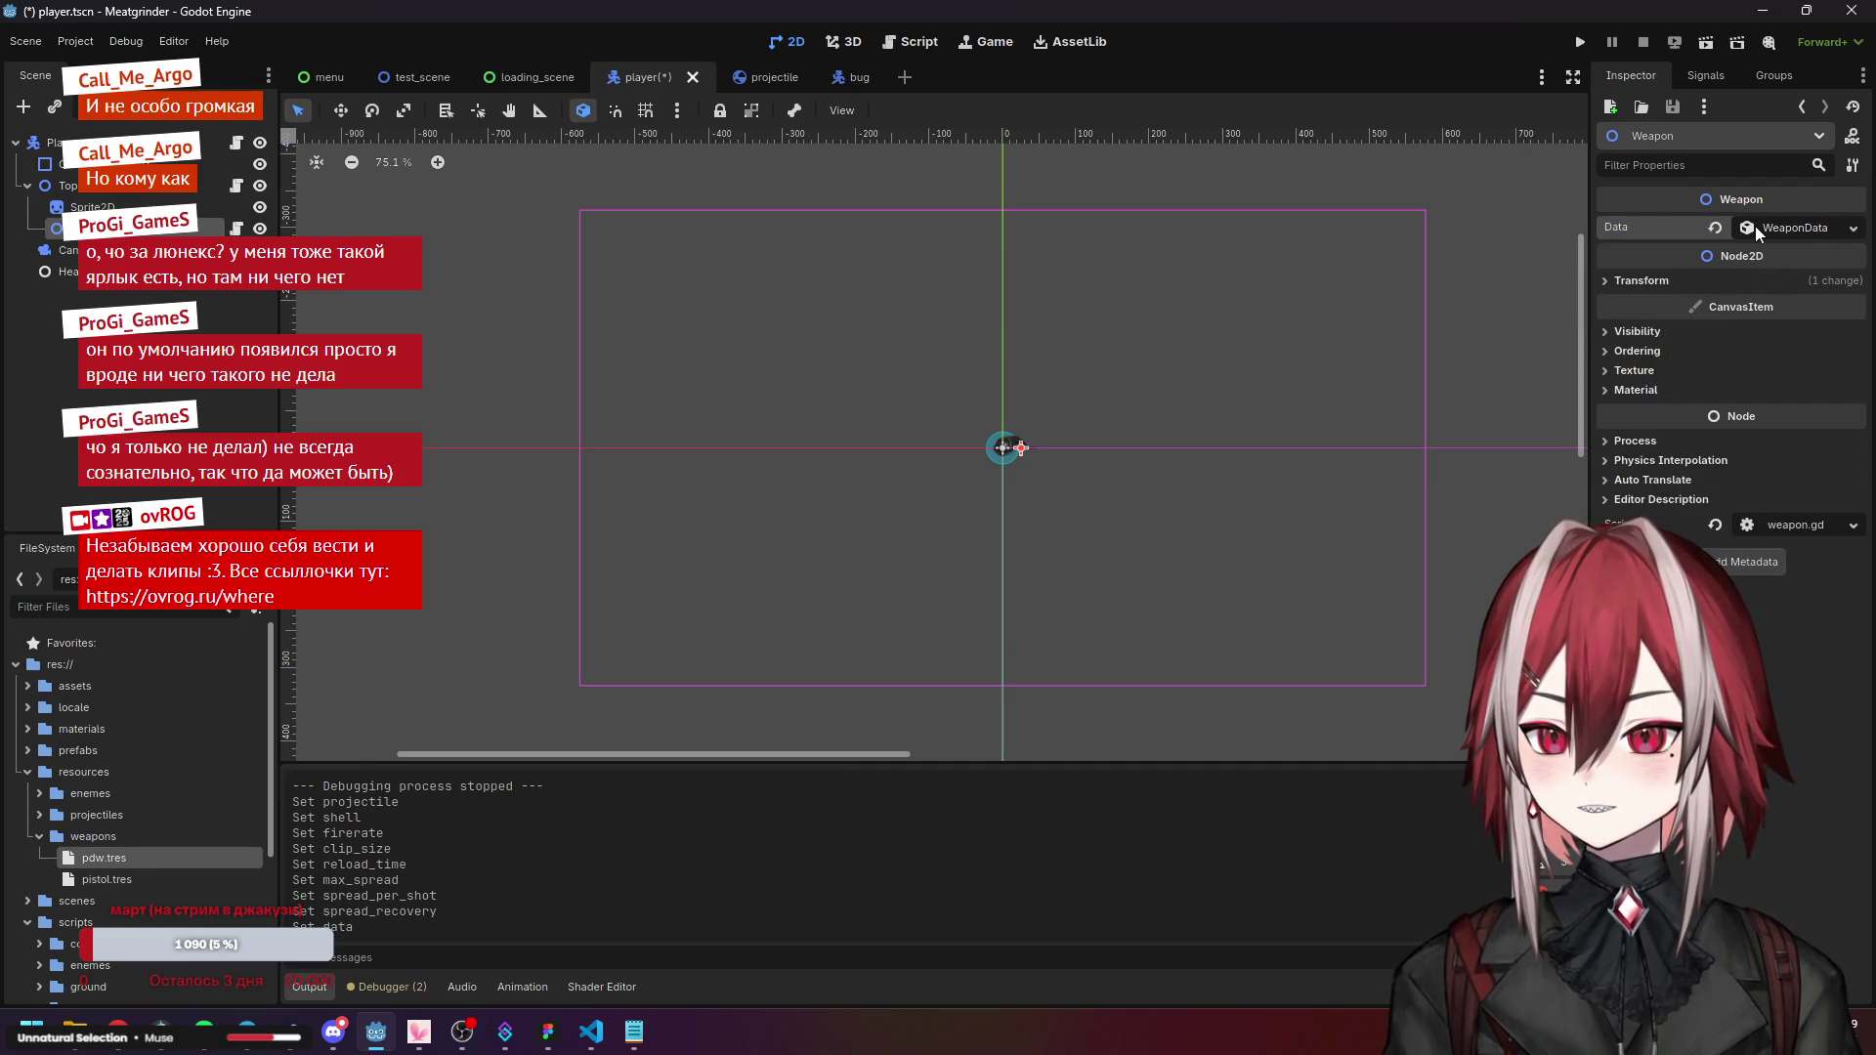
left_click(1755, 226)
left_click(1755, 226)
left_click(1756, 226)
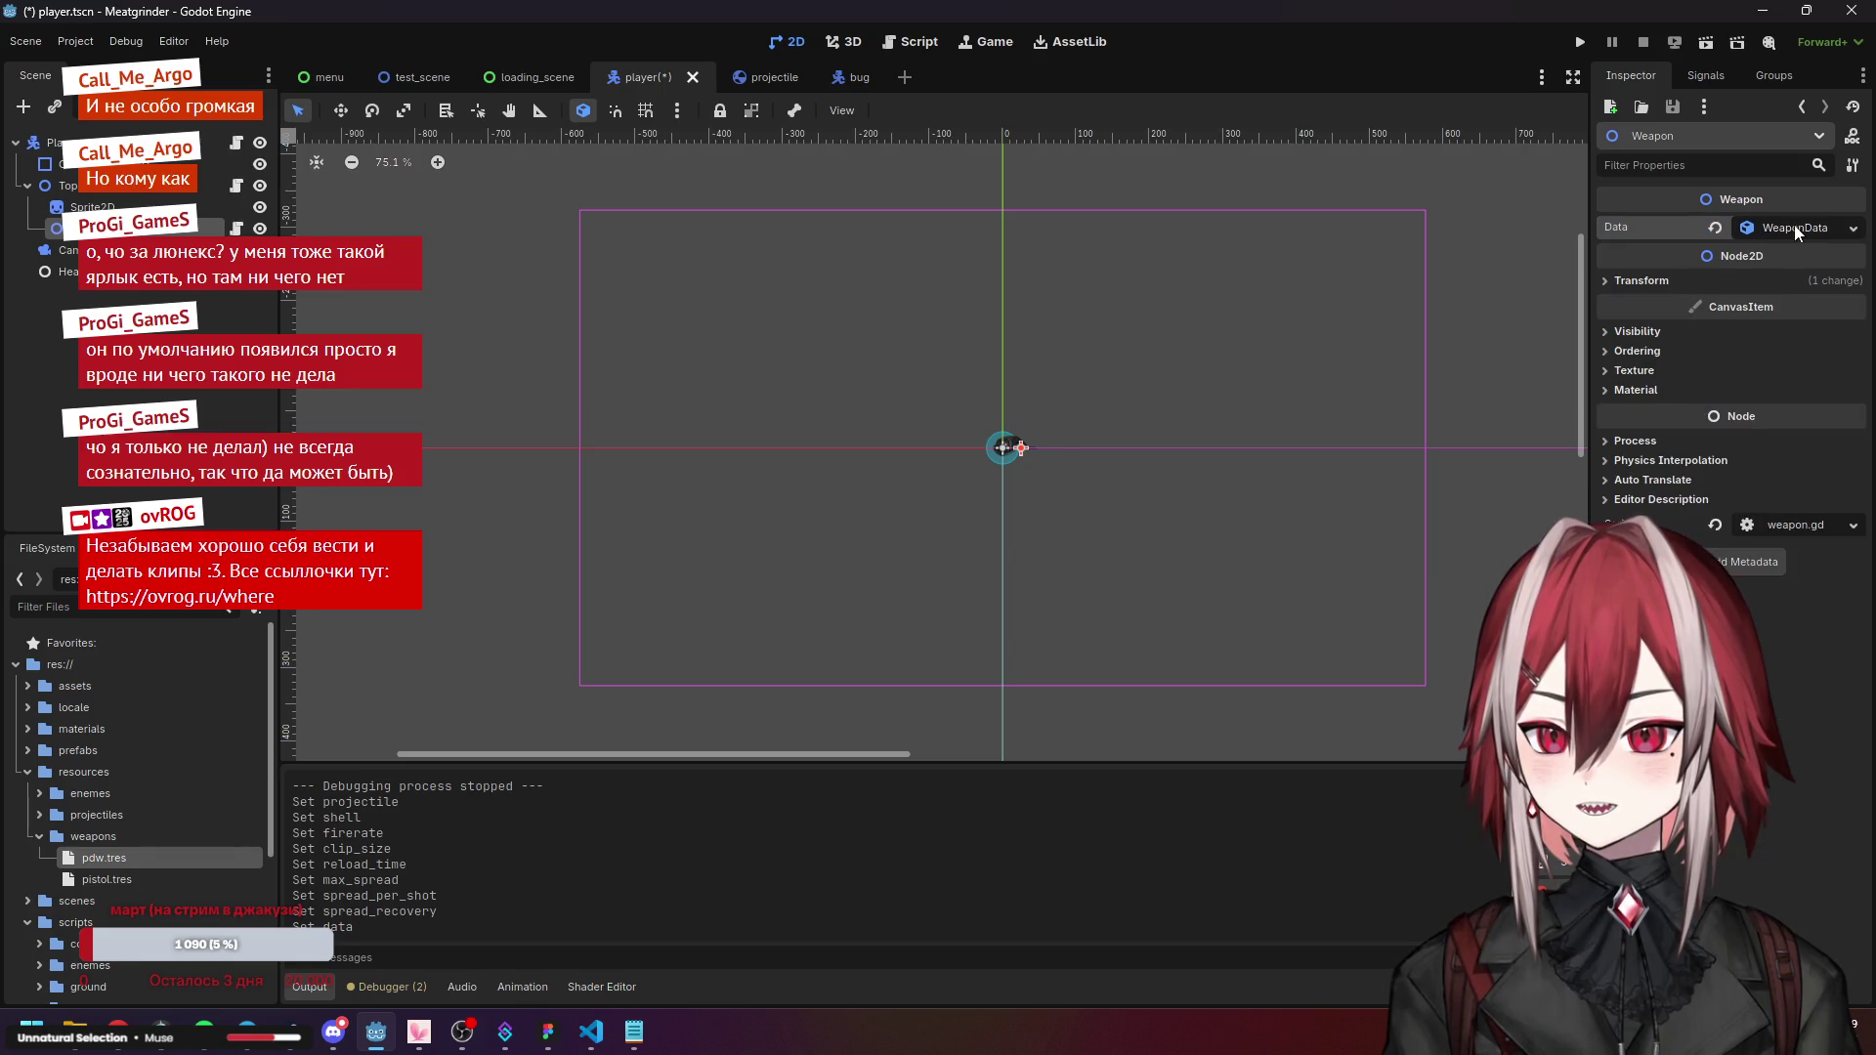
left_click(1755, 226)
Clear the Weapon's Data, quick-load pdw.tres in place of pistol.tres, and run the game.
left_click(1714, 227)
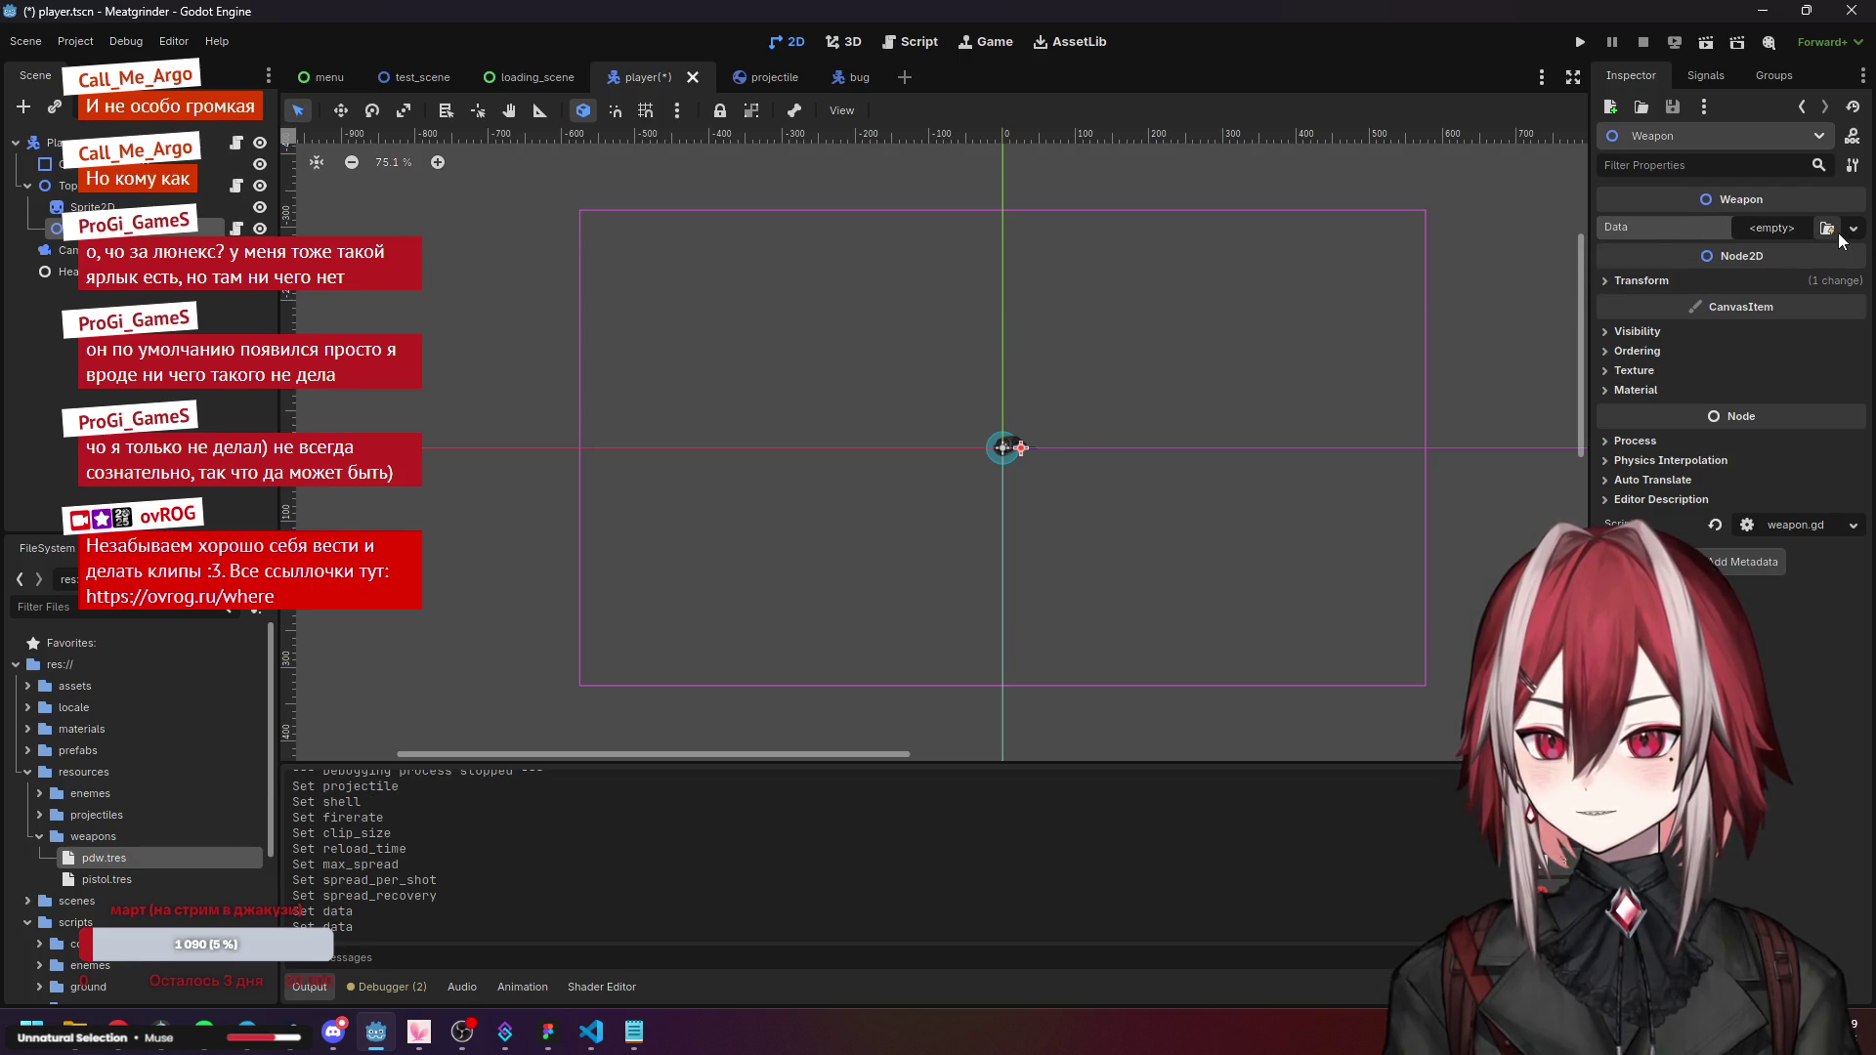
left_click(1835, 231)
left_click(731, 285)
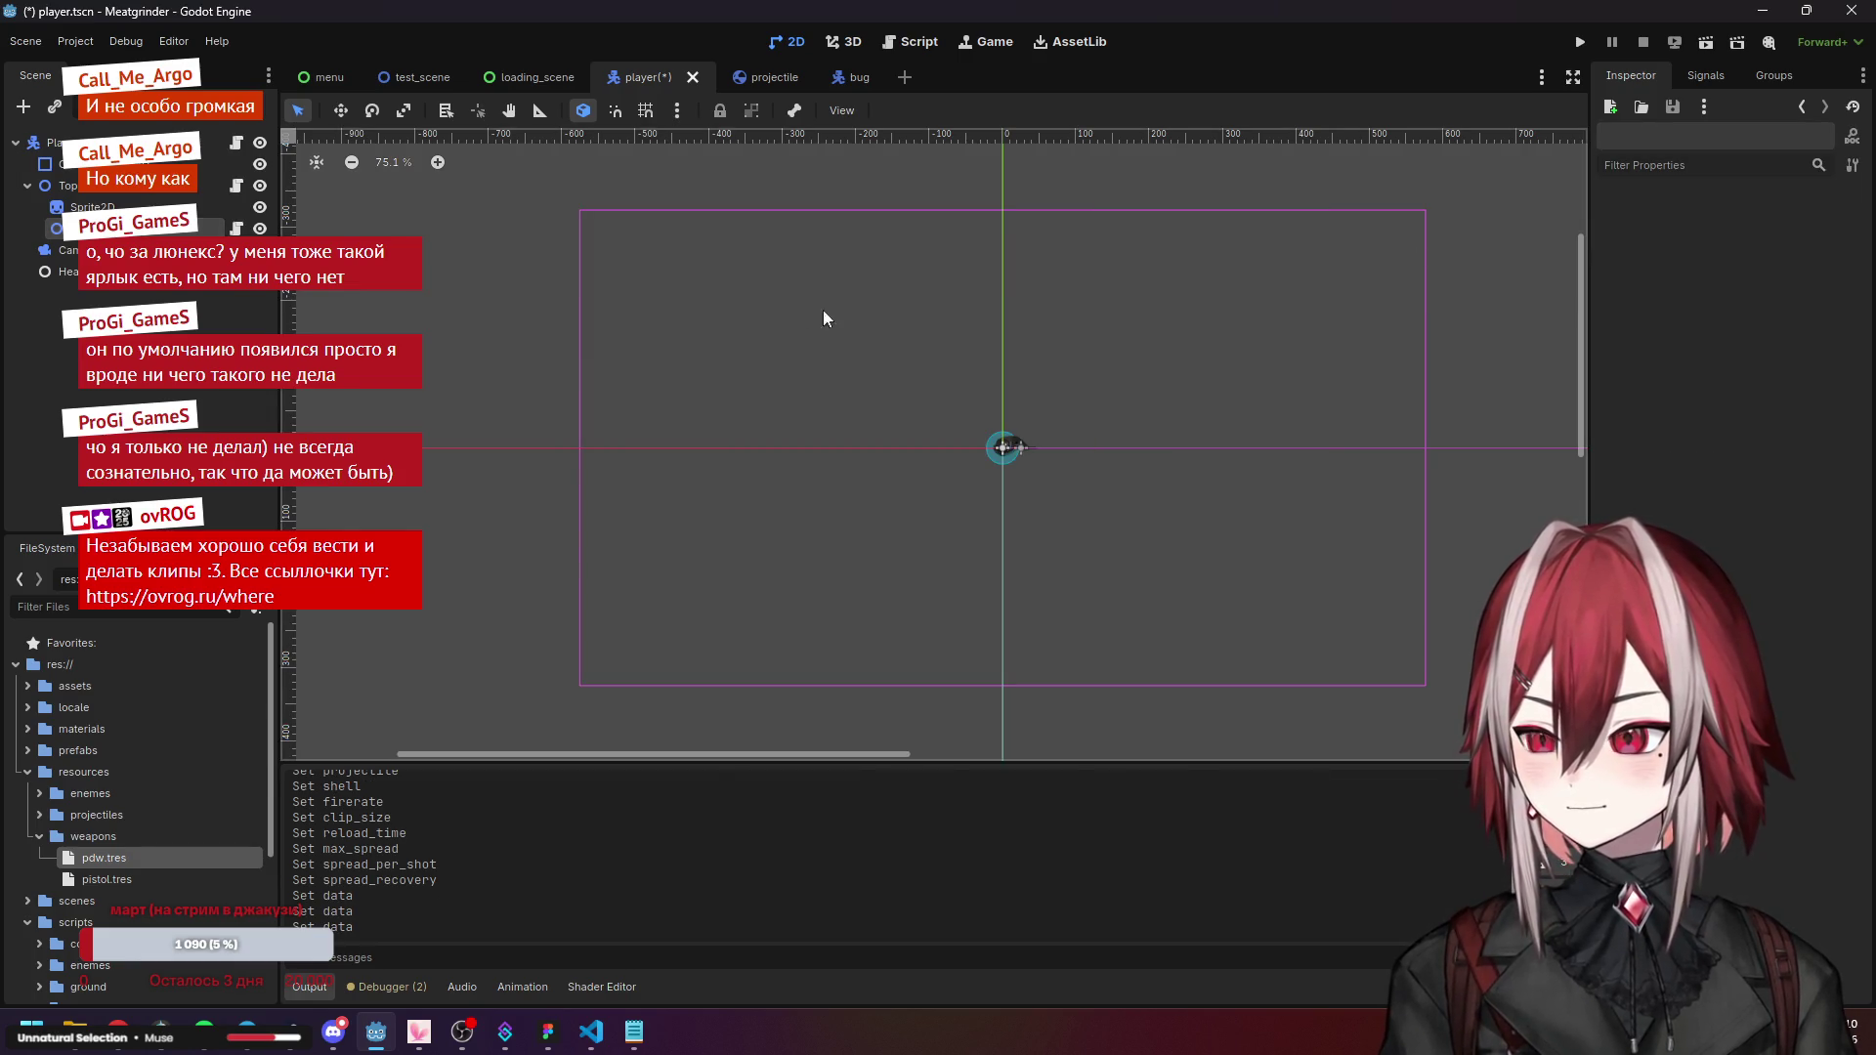
left_click(1577, 43)
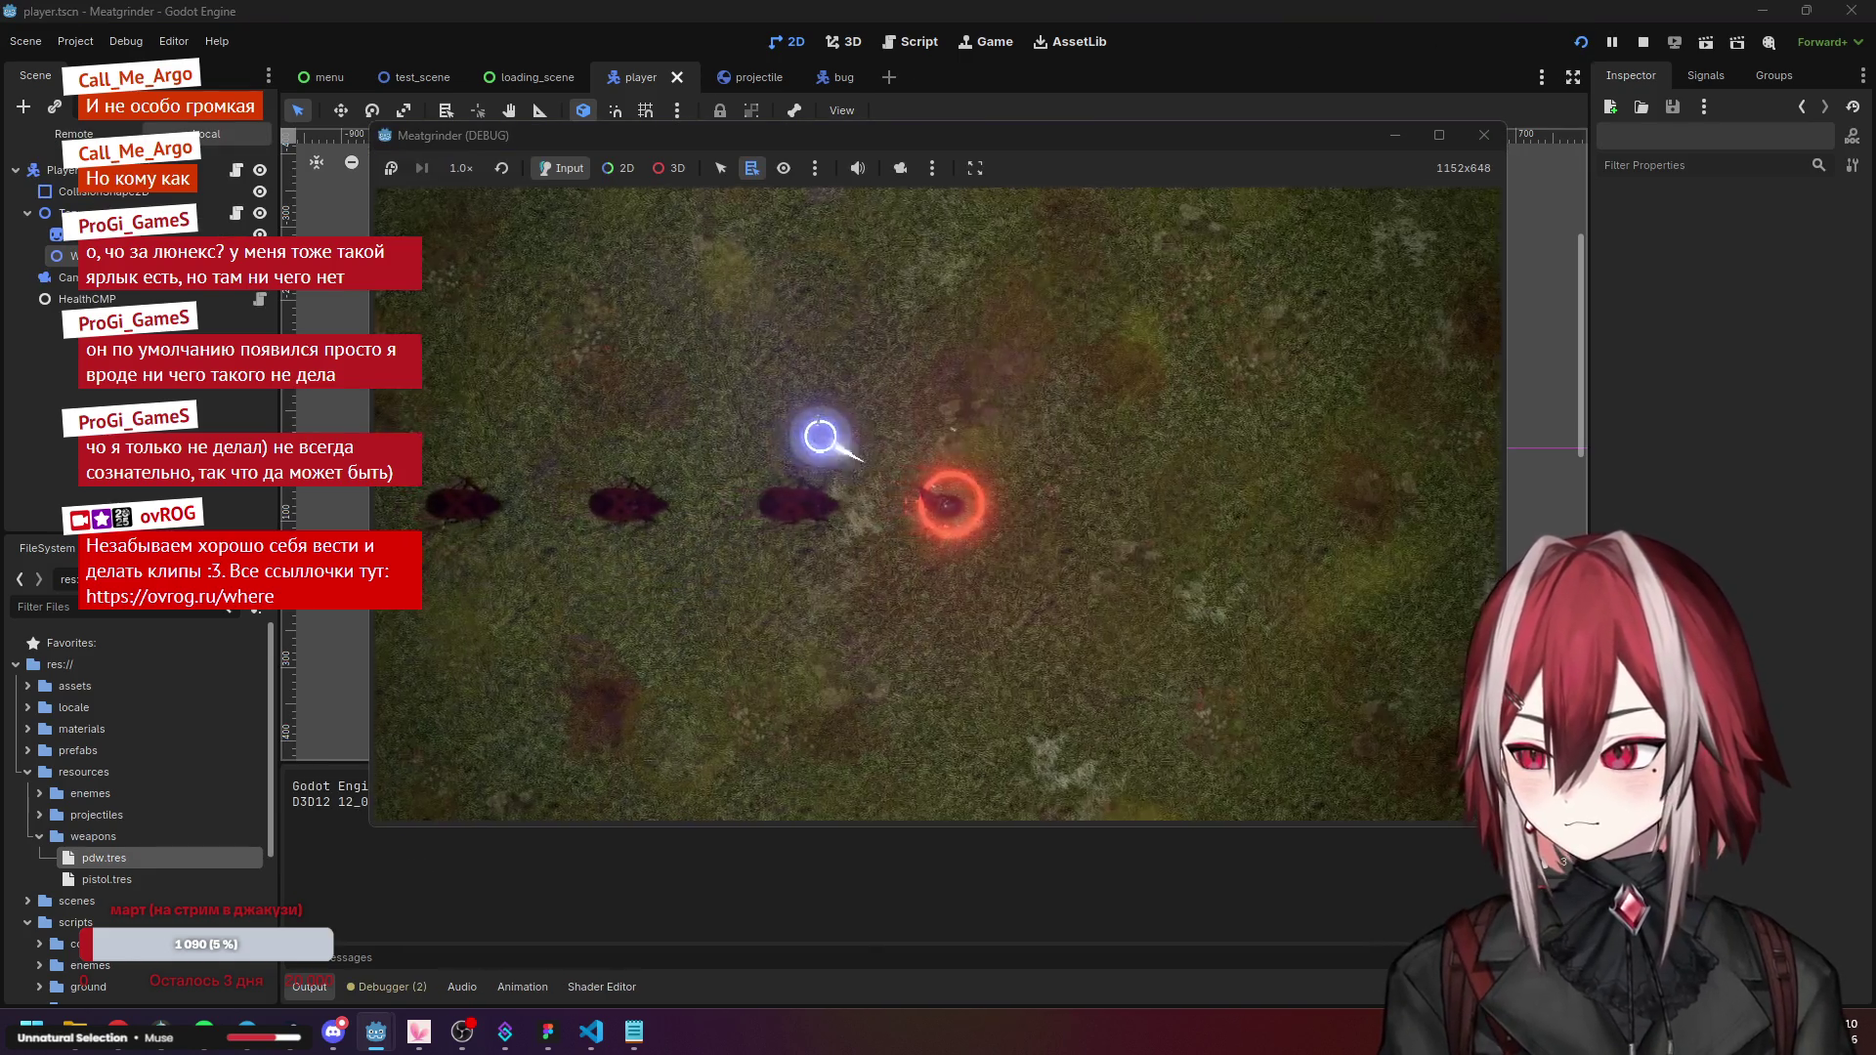
Playtest moving the player with WASD while firing at the enemy, then stop the game.
key("d")
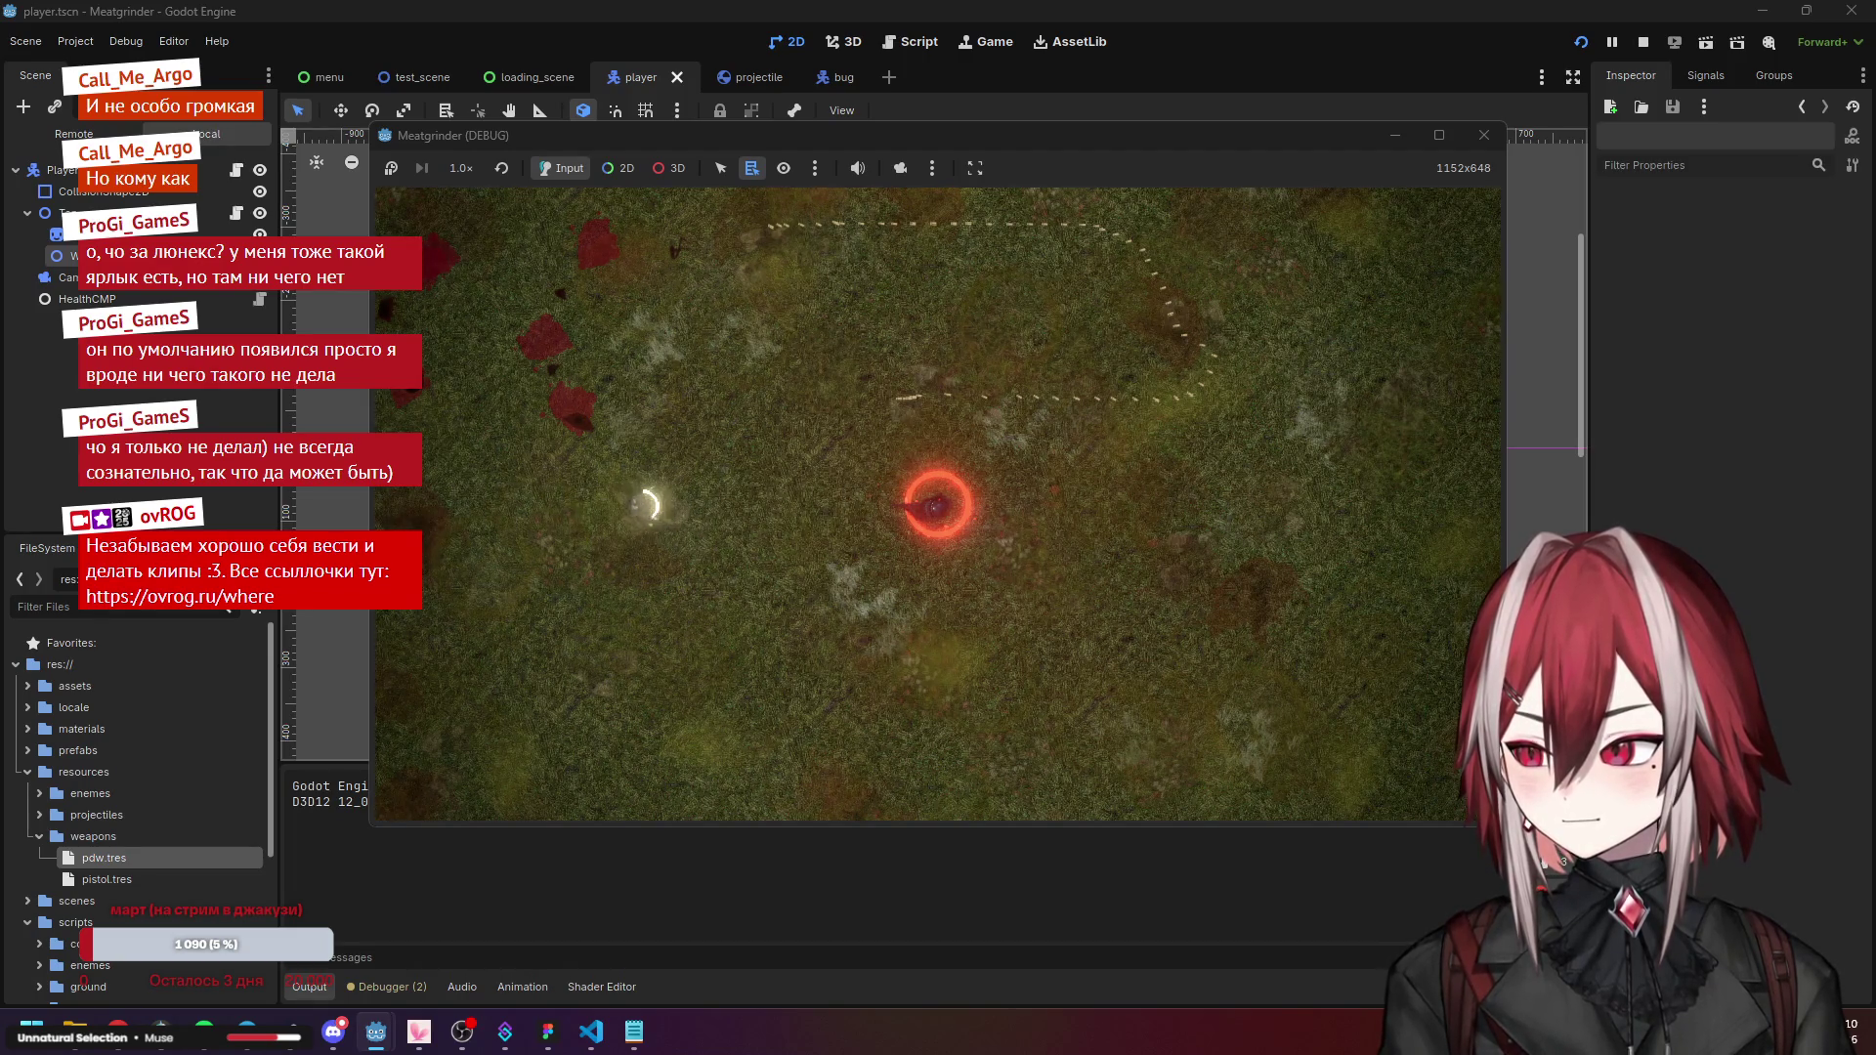
key("w")
key("d")
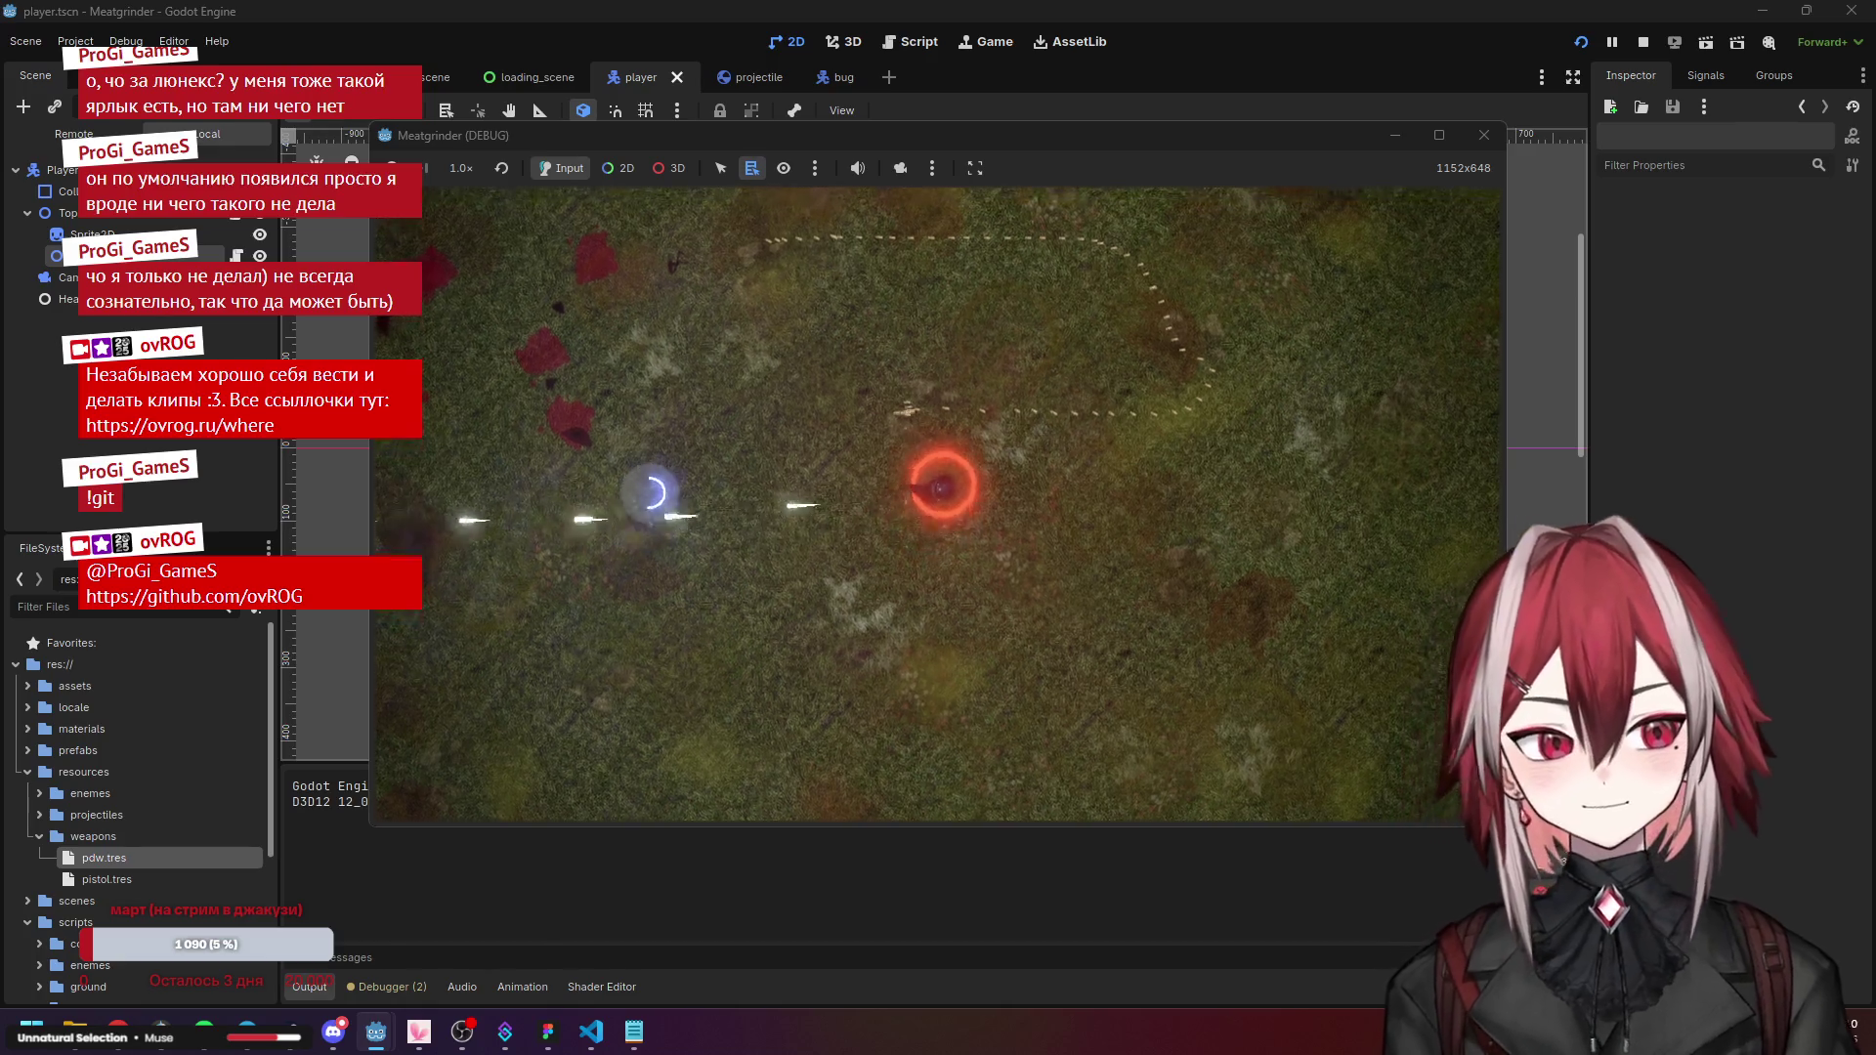
key("d")
key("s")
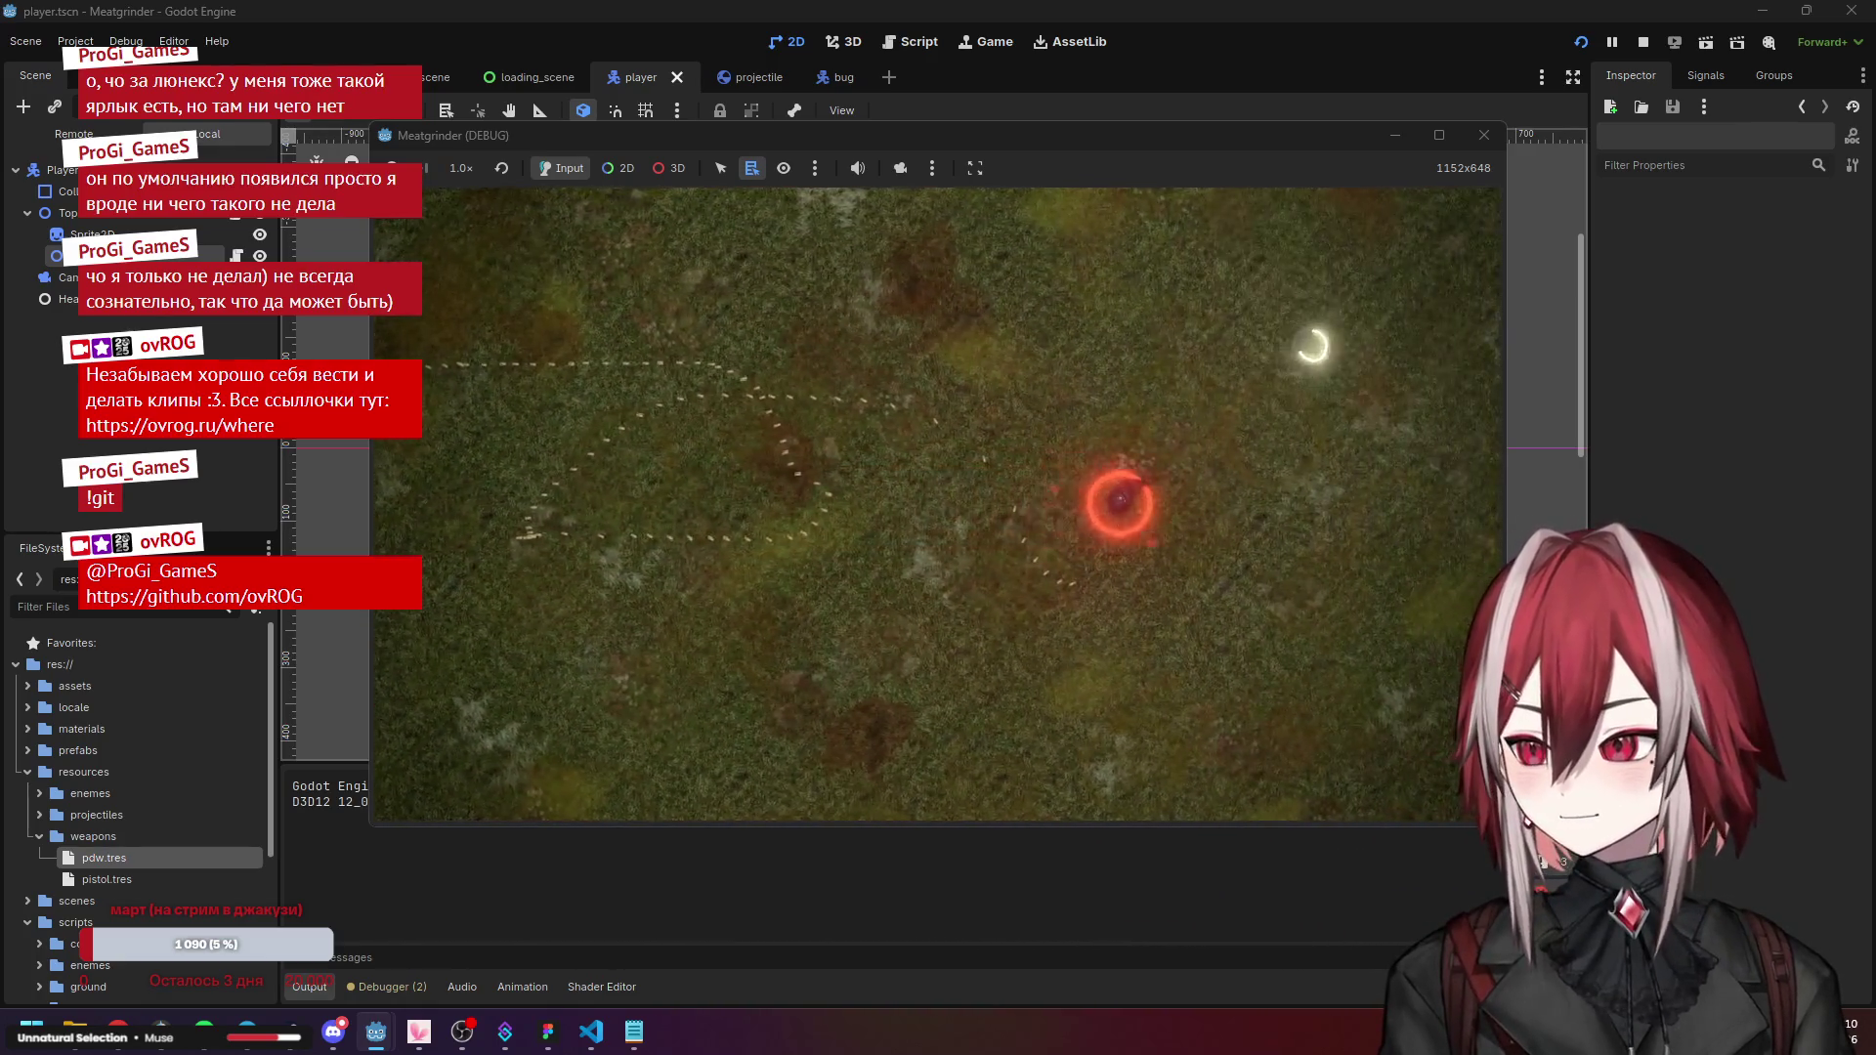
key("d")
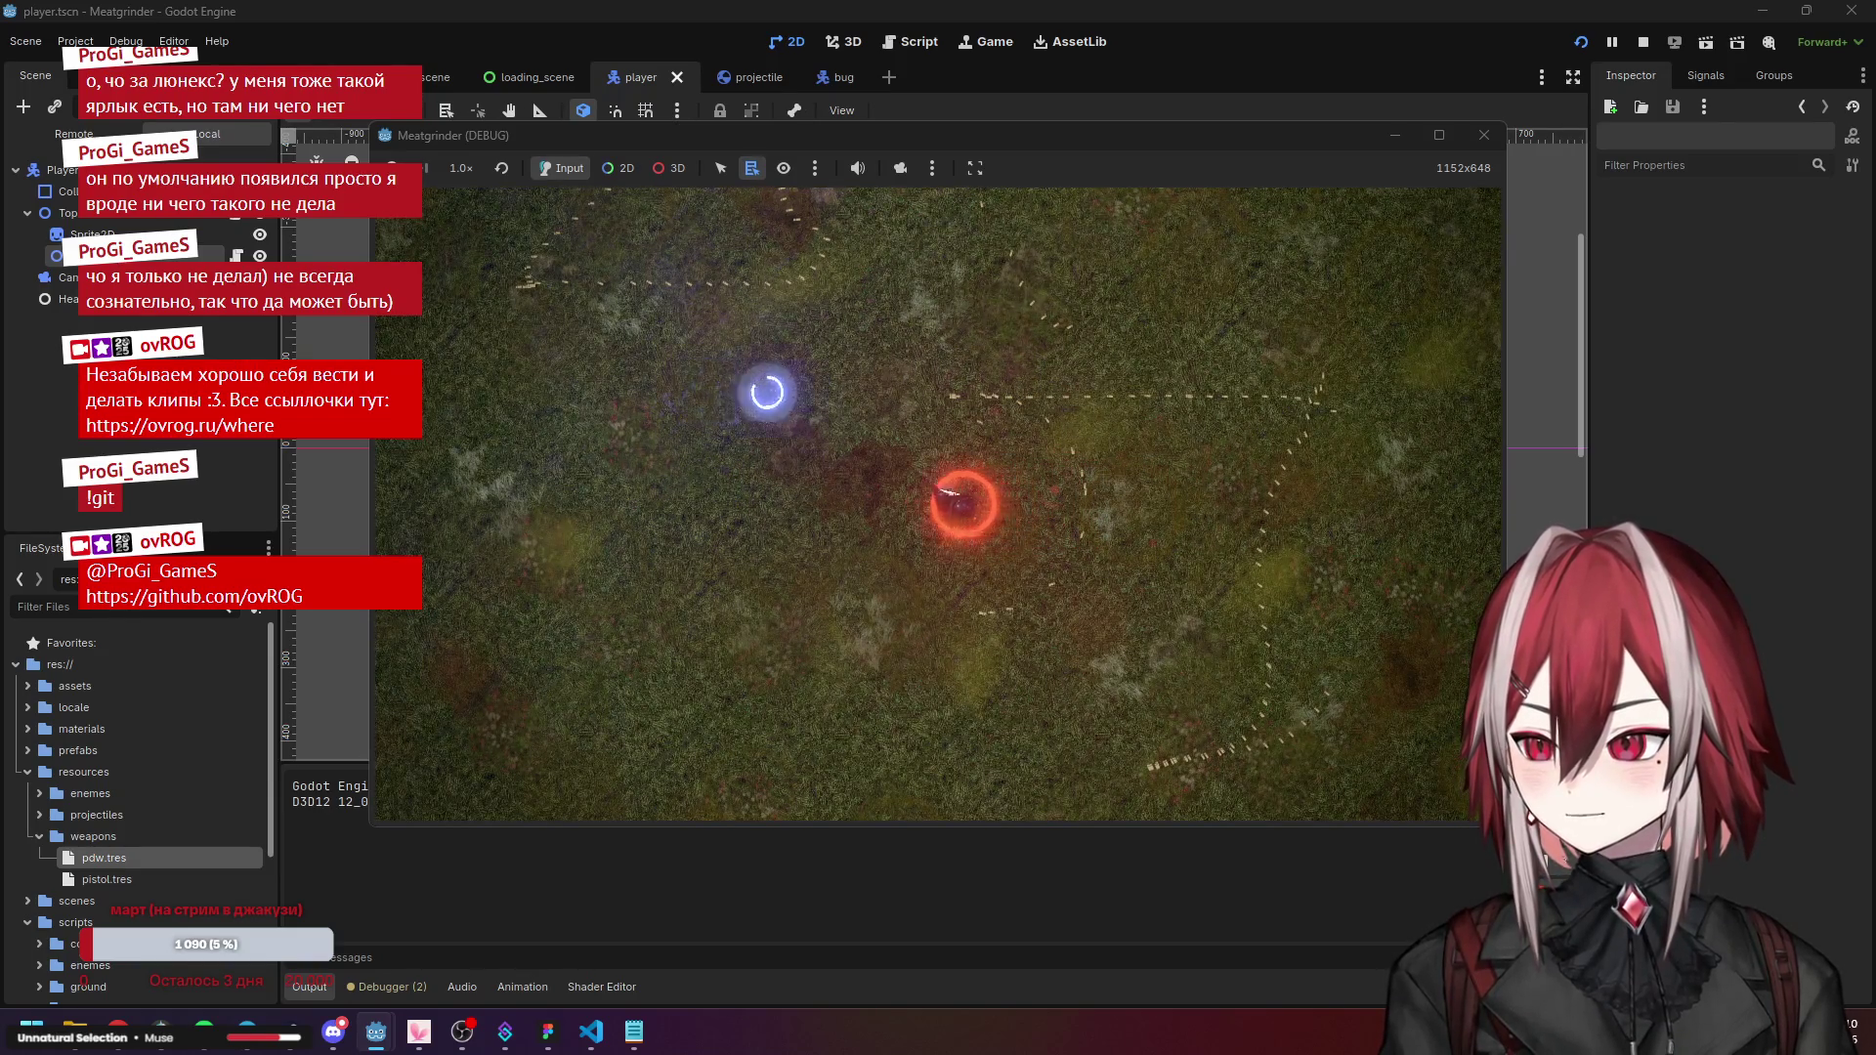
key("w")
key("a")
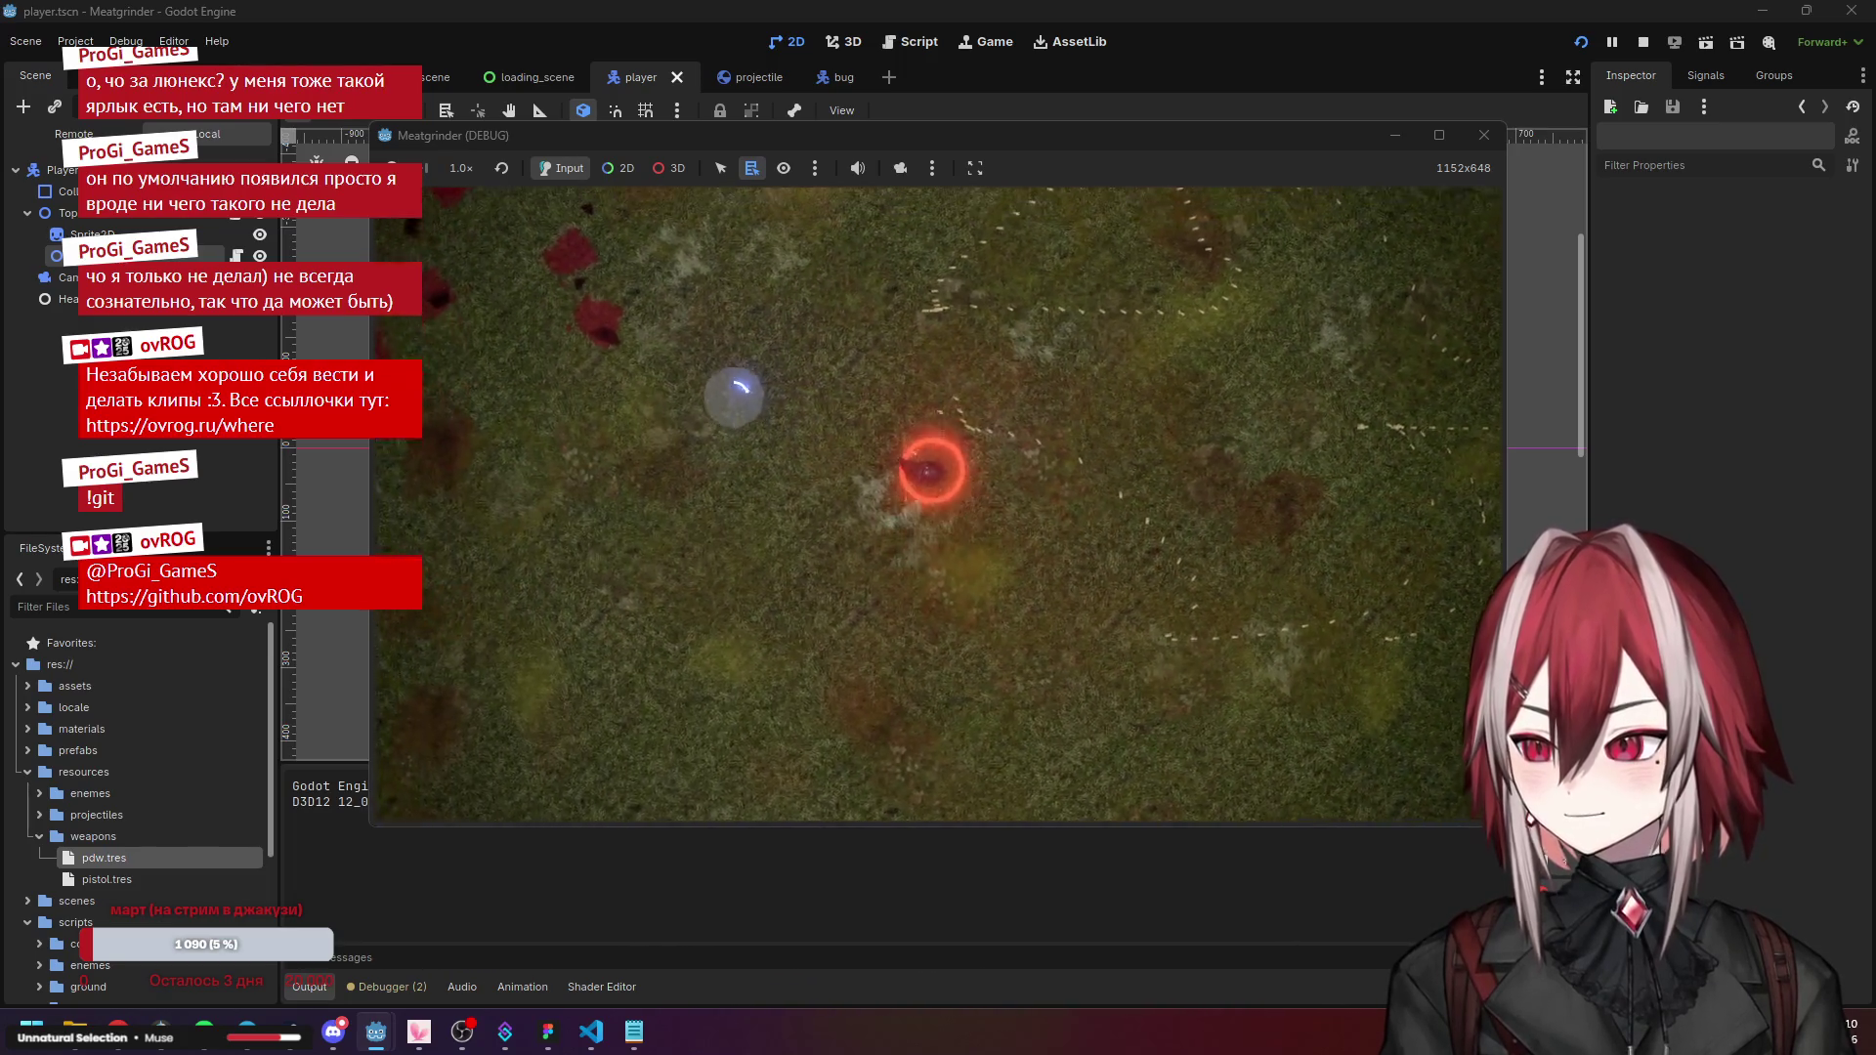
key("w")
key("d")
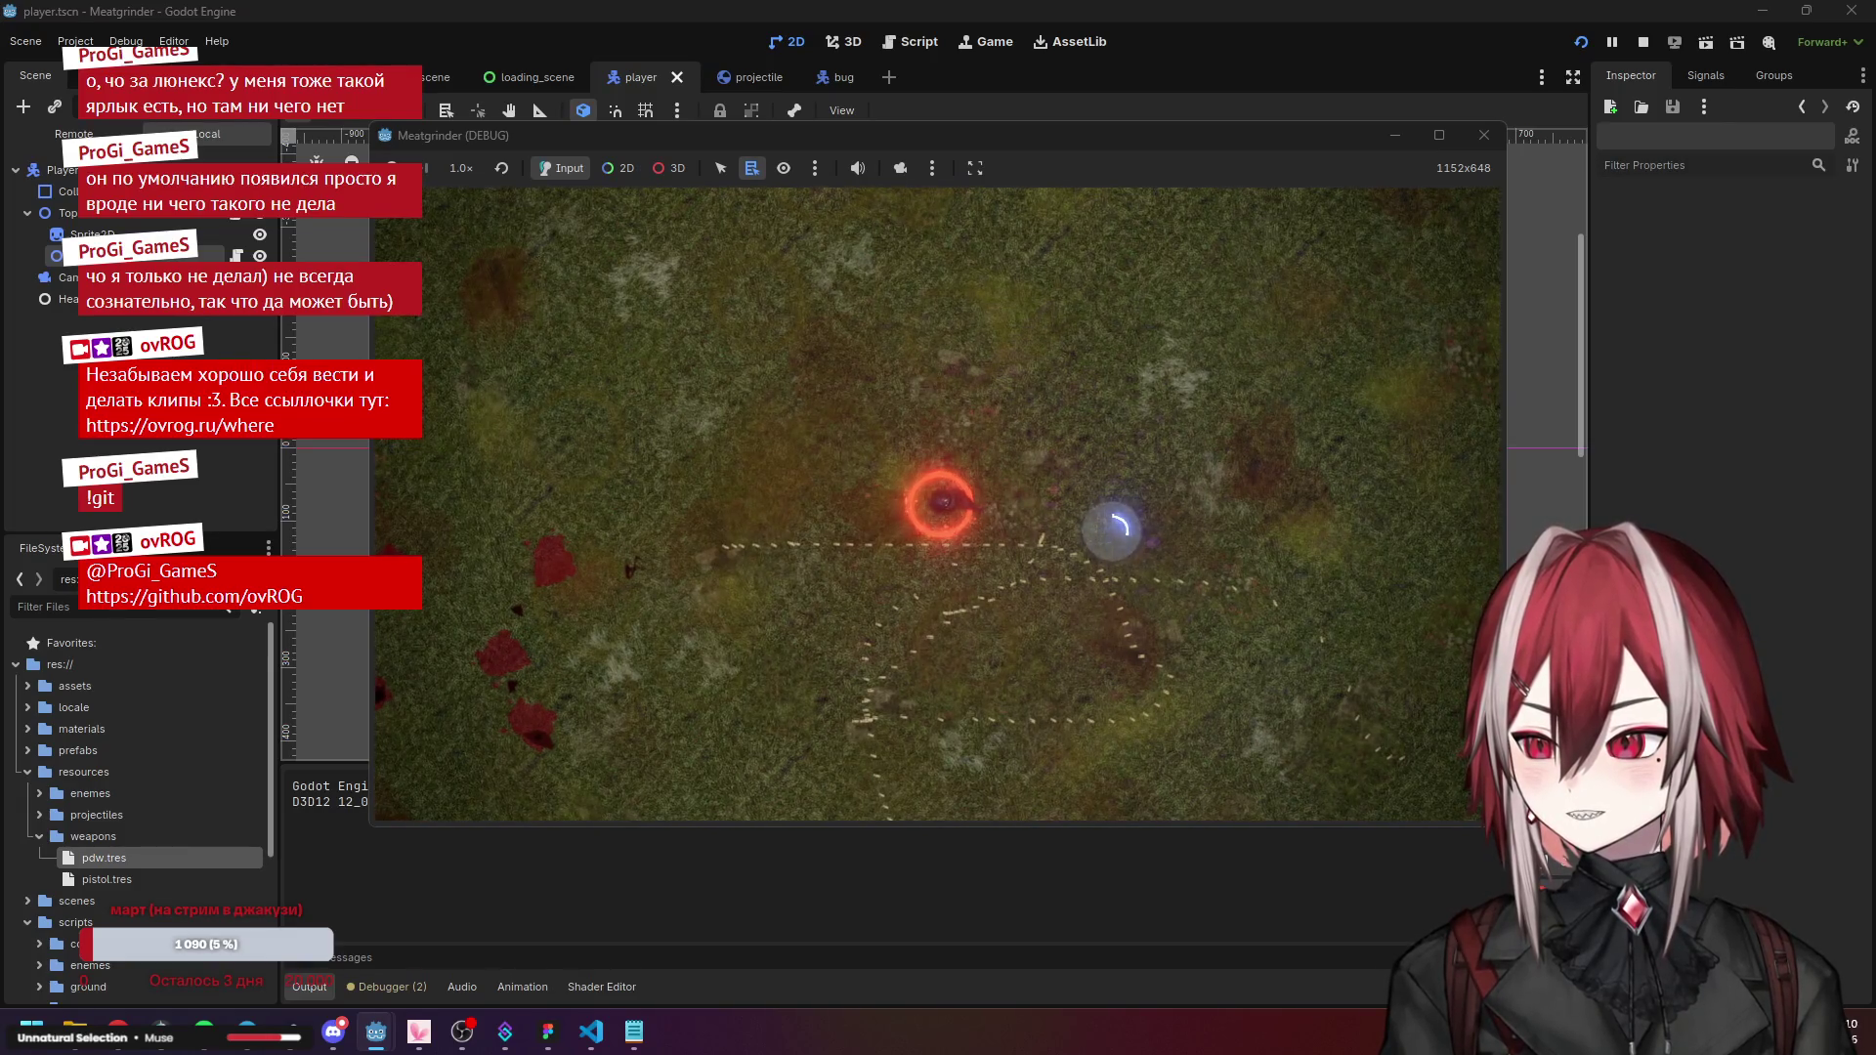
key("d")
key("s")
key("a")
key("w")
left_click(1484, 135)
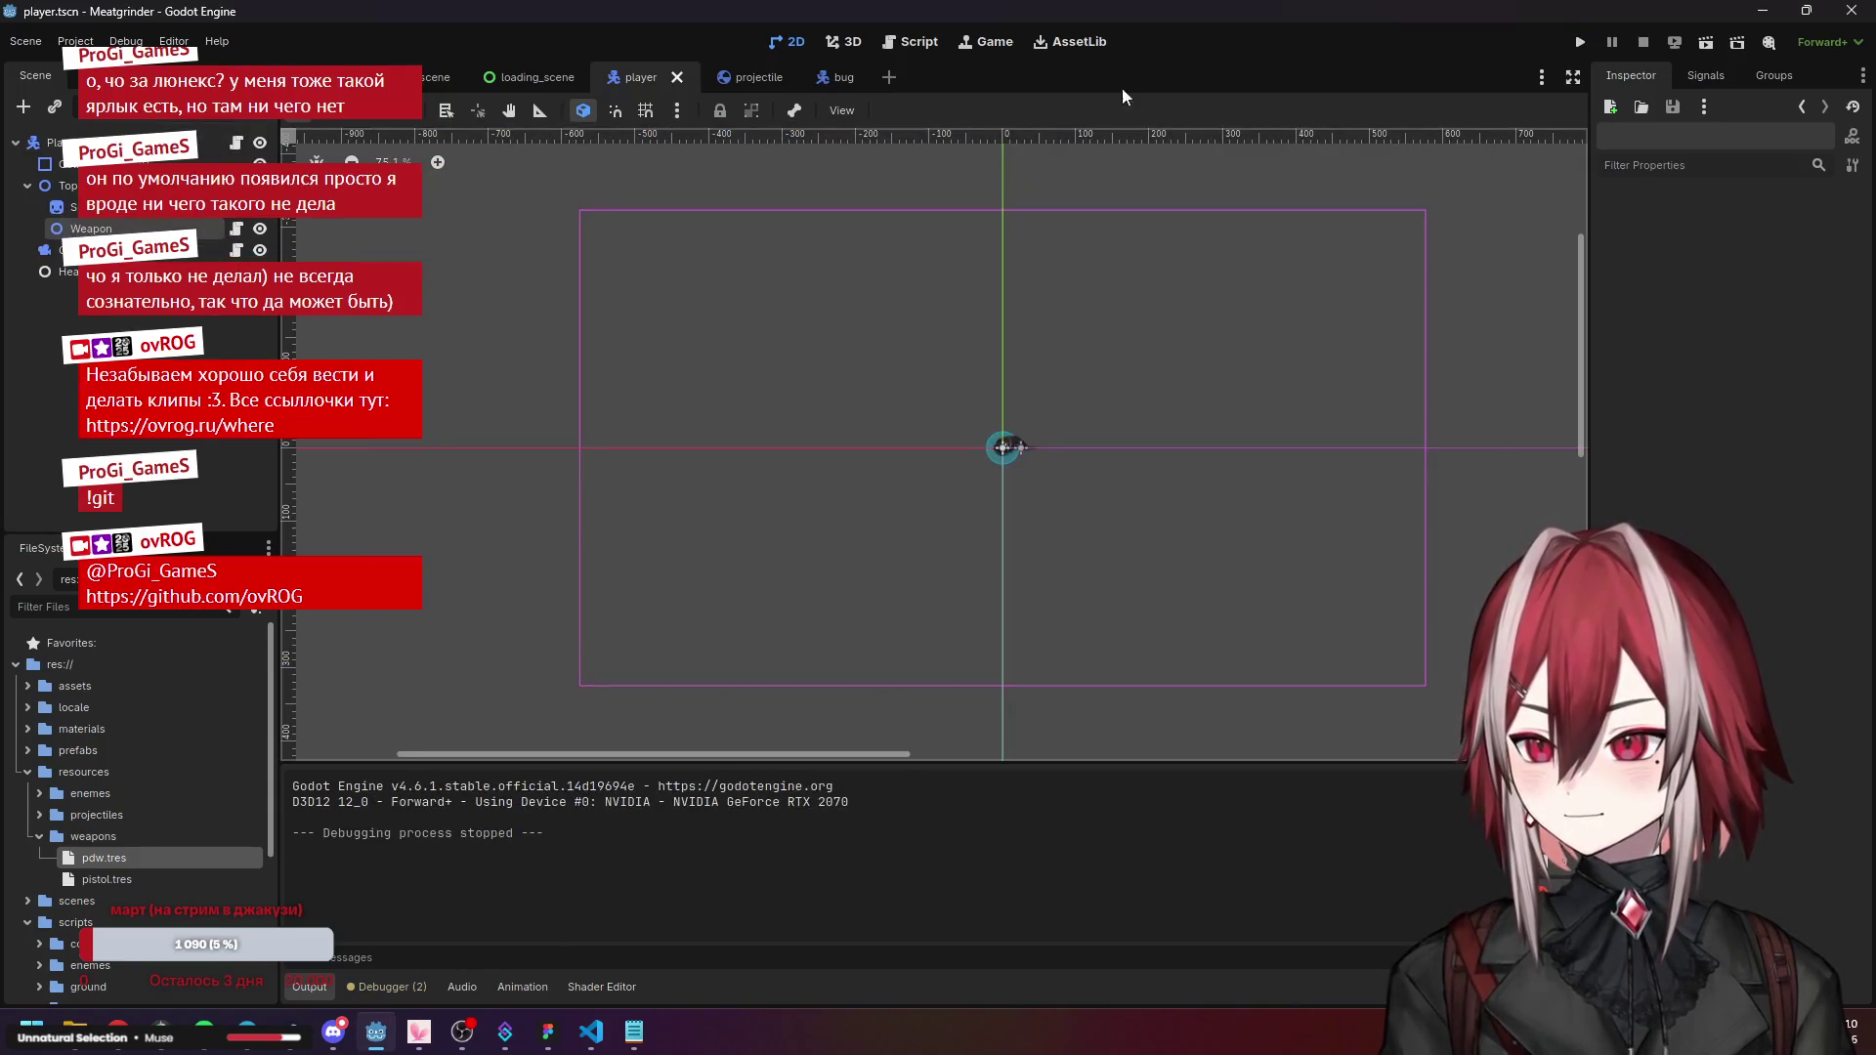
Relaunch the game and move around firing again to check the projectile trails.
left_click(1580, 42)
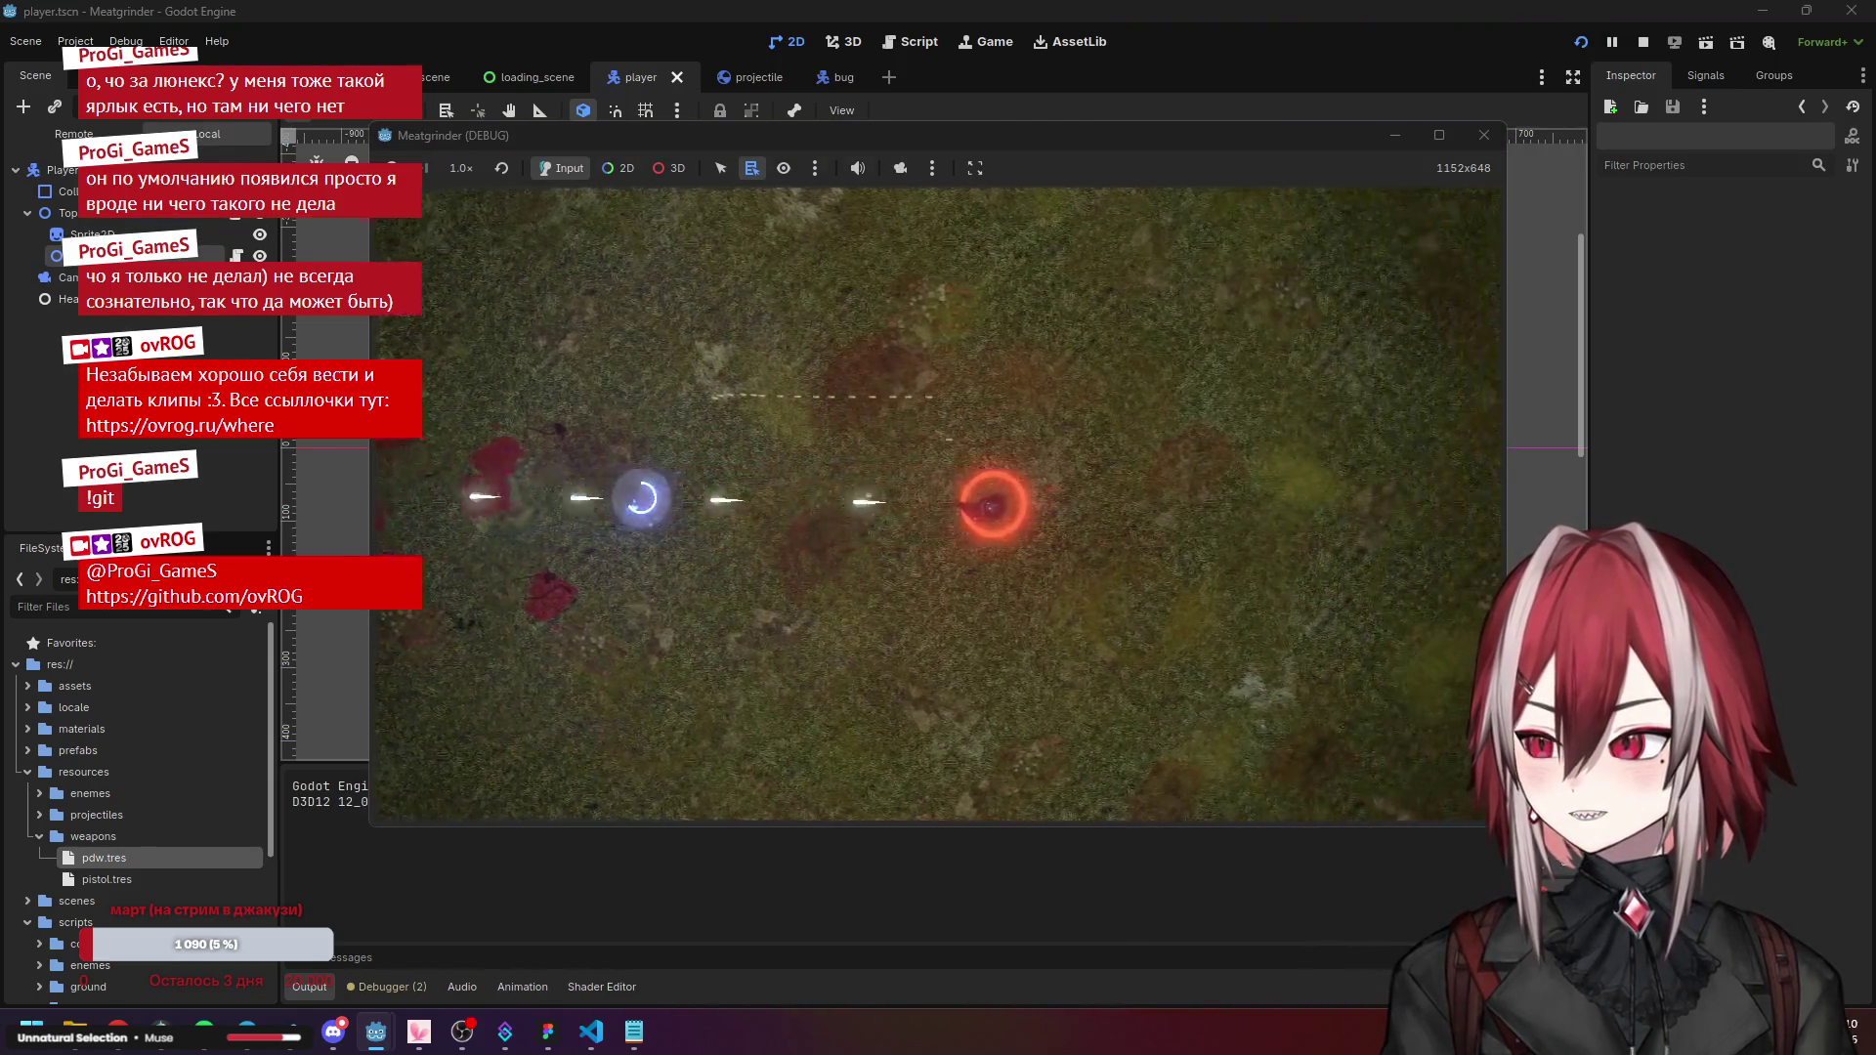
key("d")
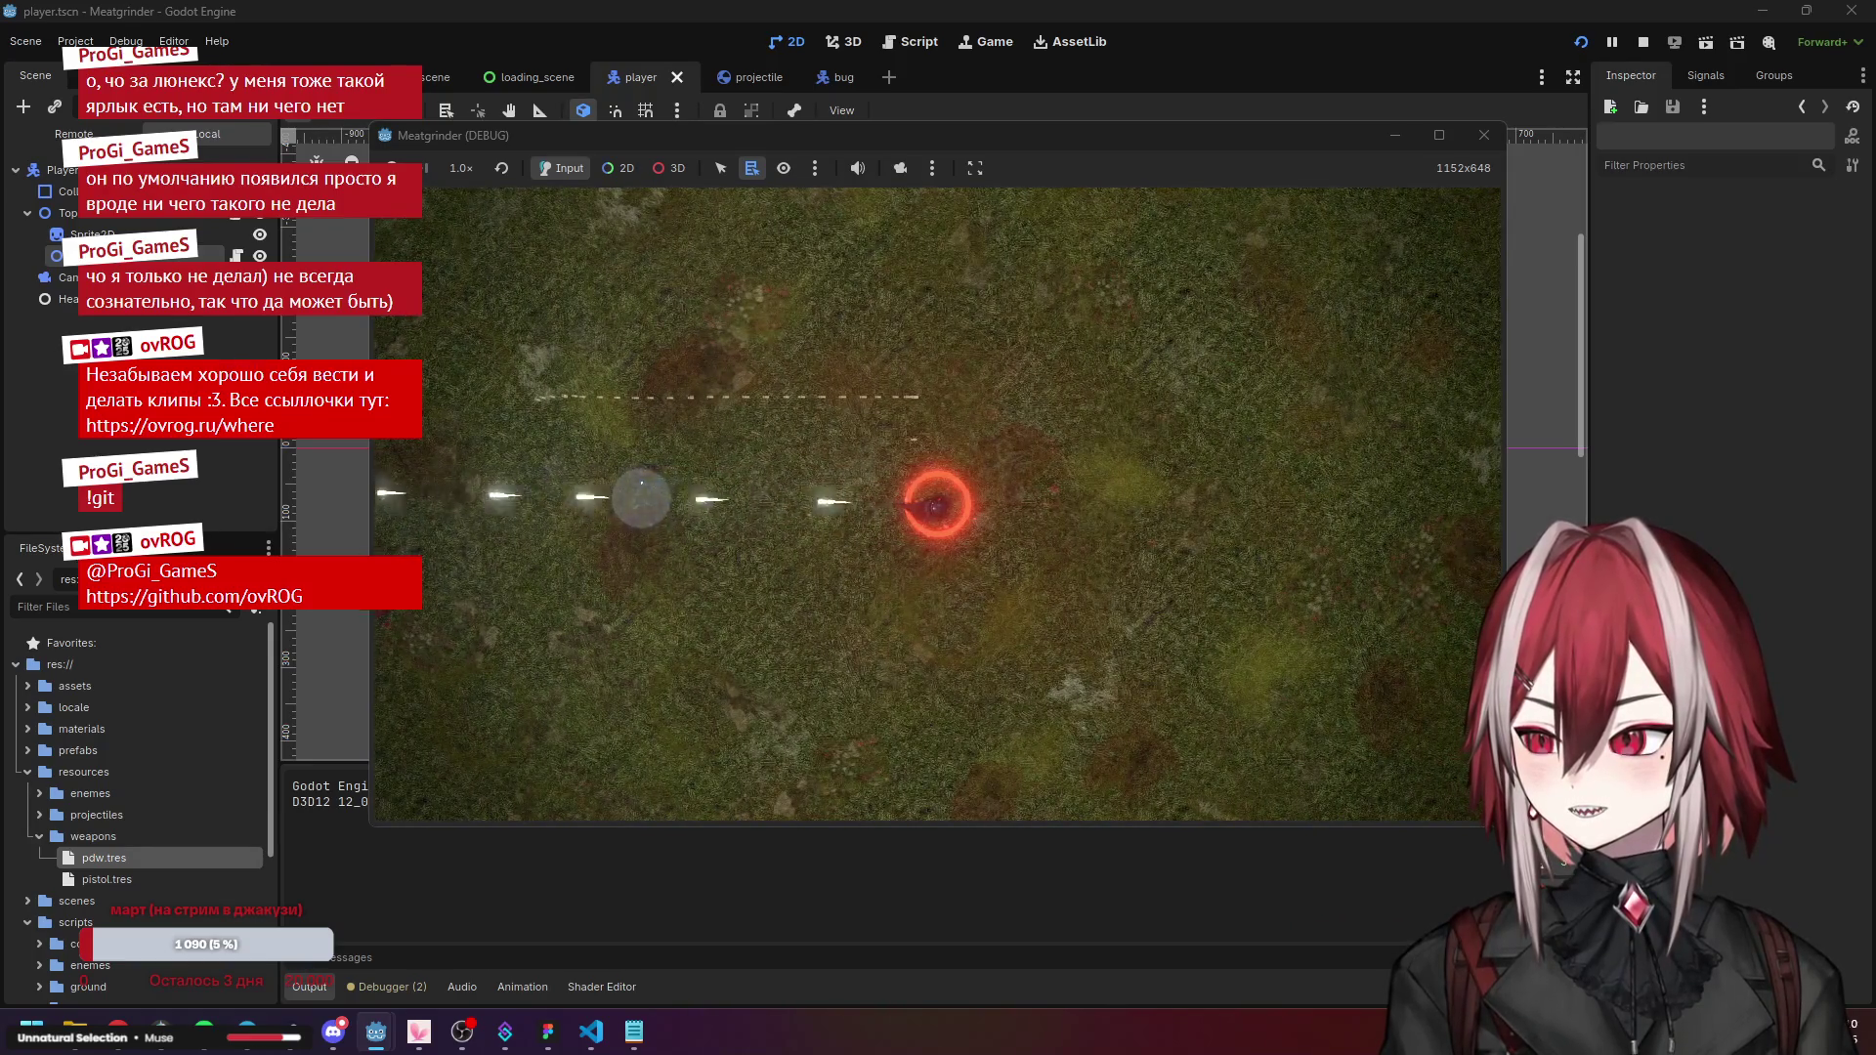
key("d")
key("s")
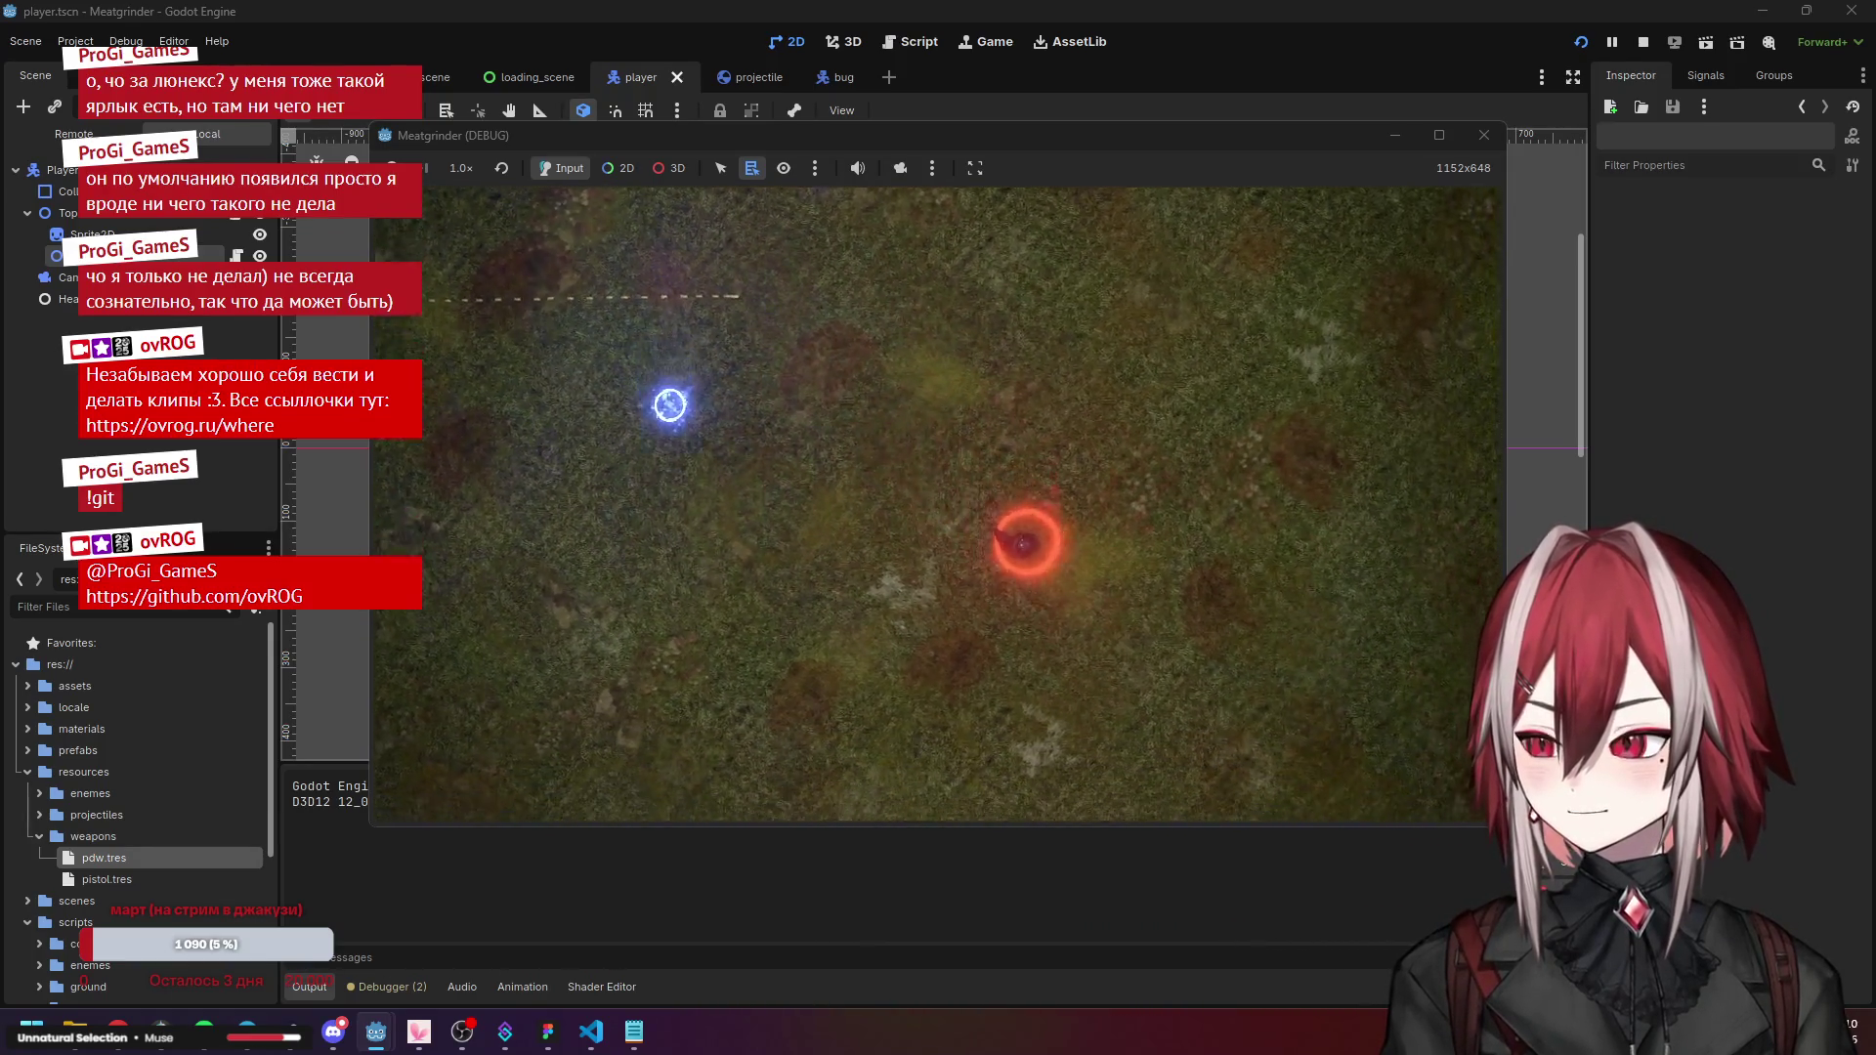
key("d")
key("s")
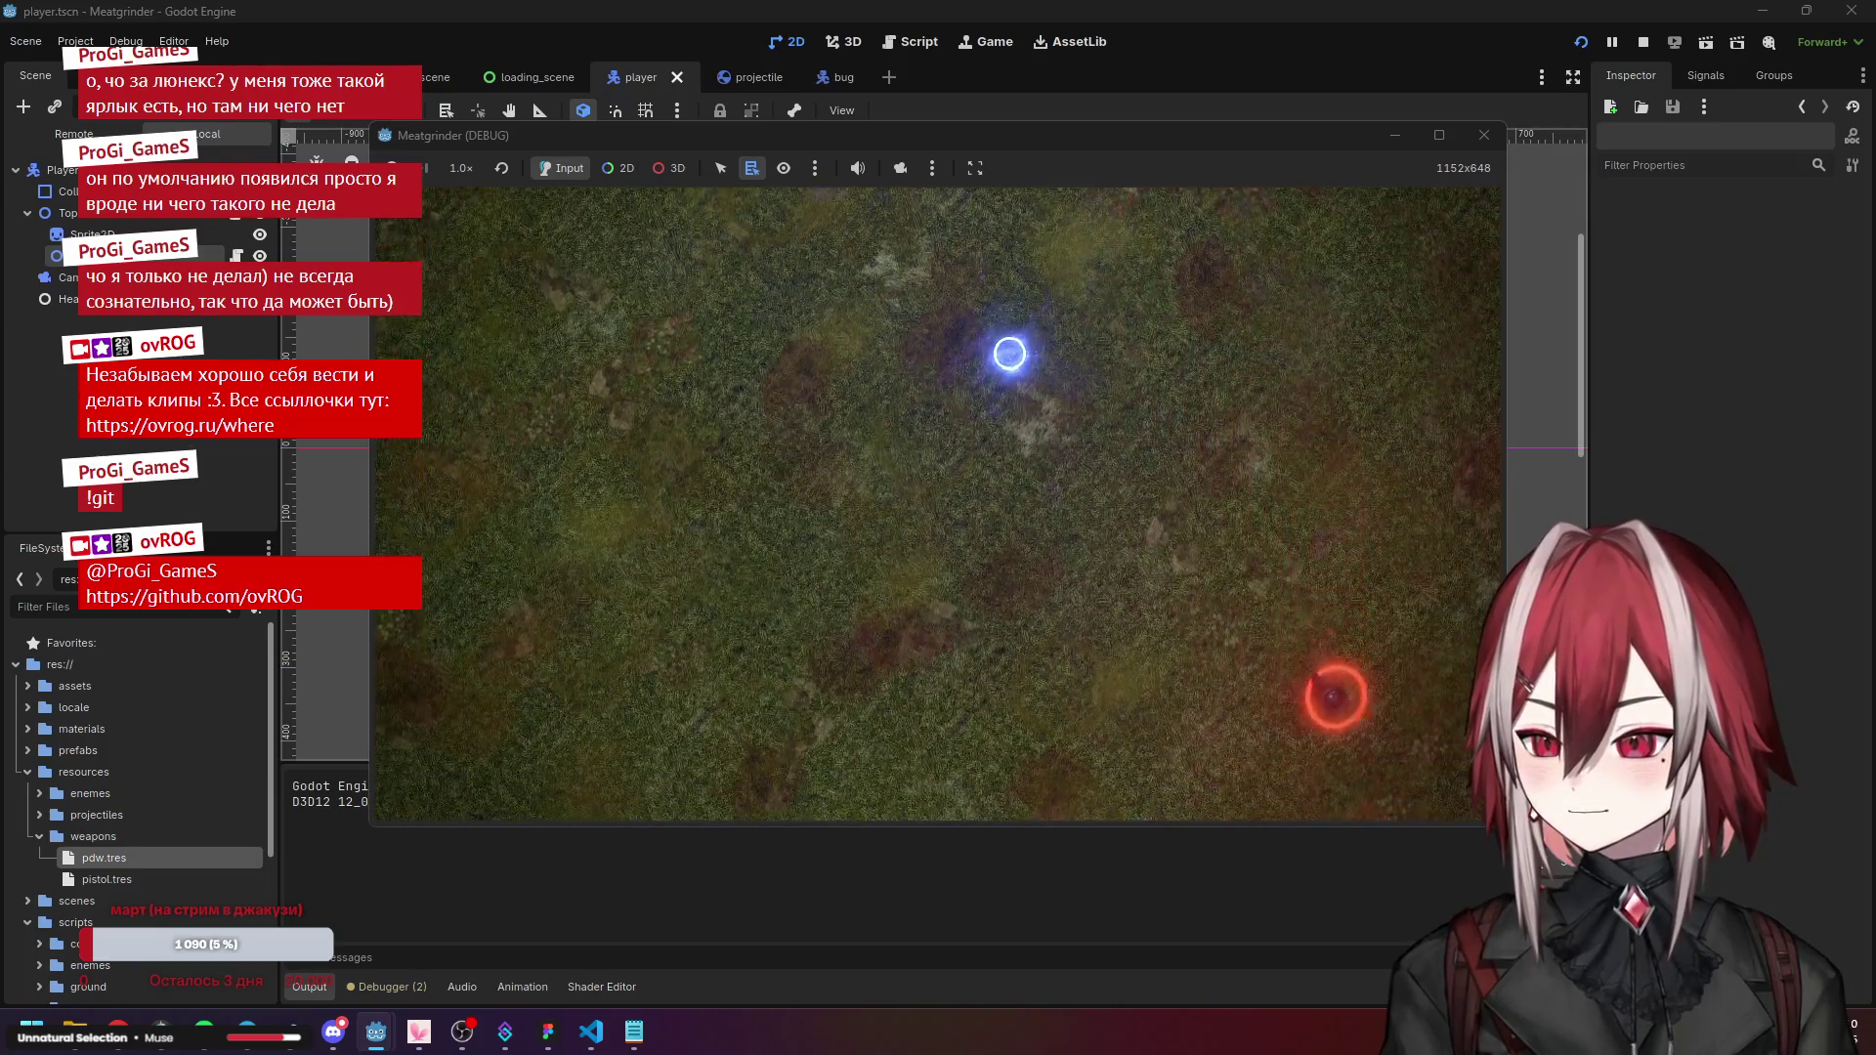
key("a")
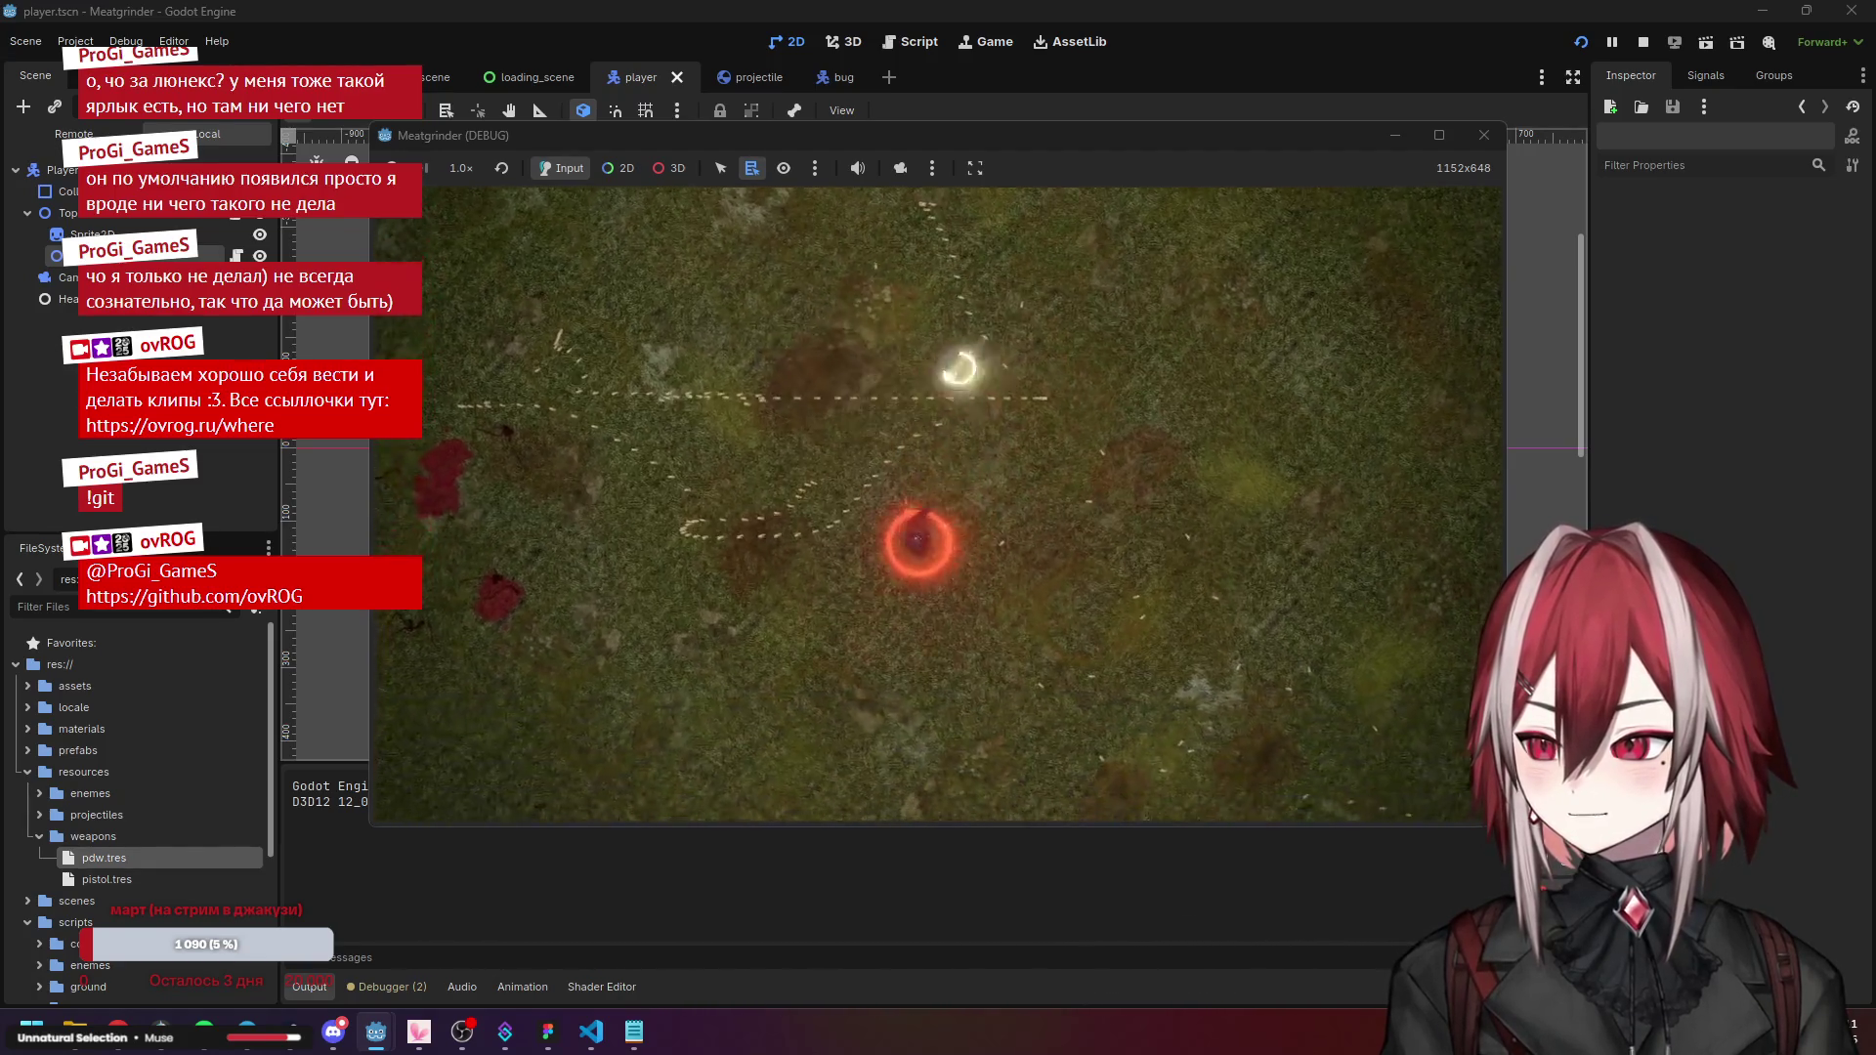
left_click(1485, 135)
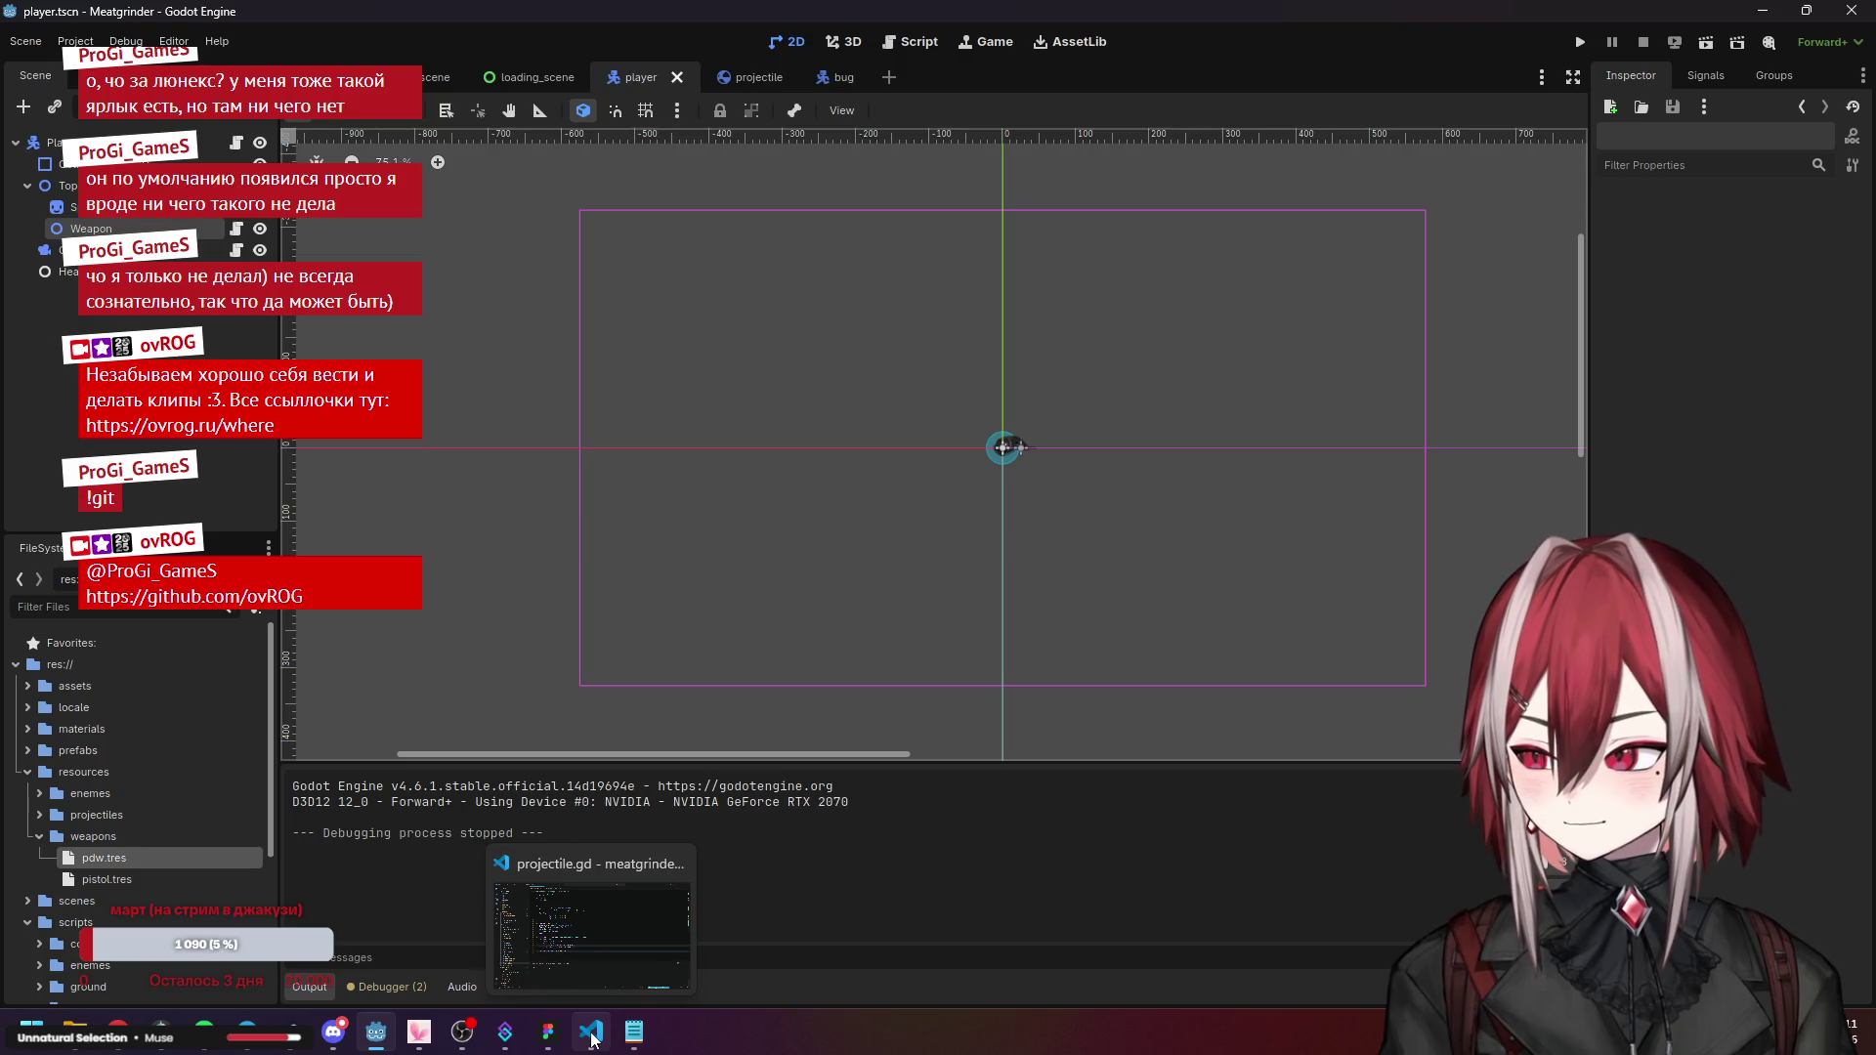
In projectile.gd, inspect the prev_pos updates and the trail and p2 null checks.
left_click(591, 1039)
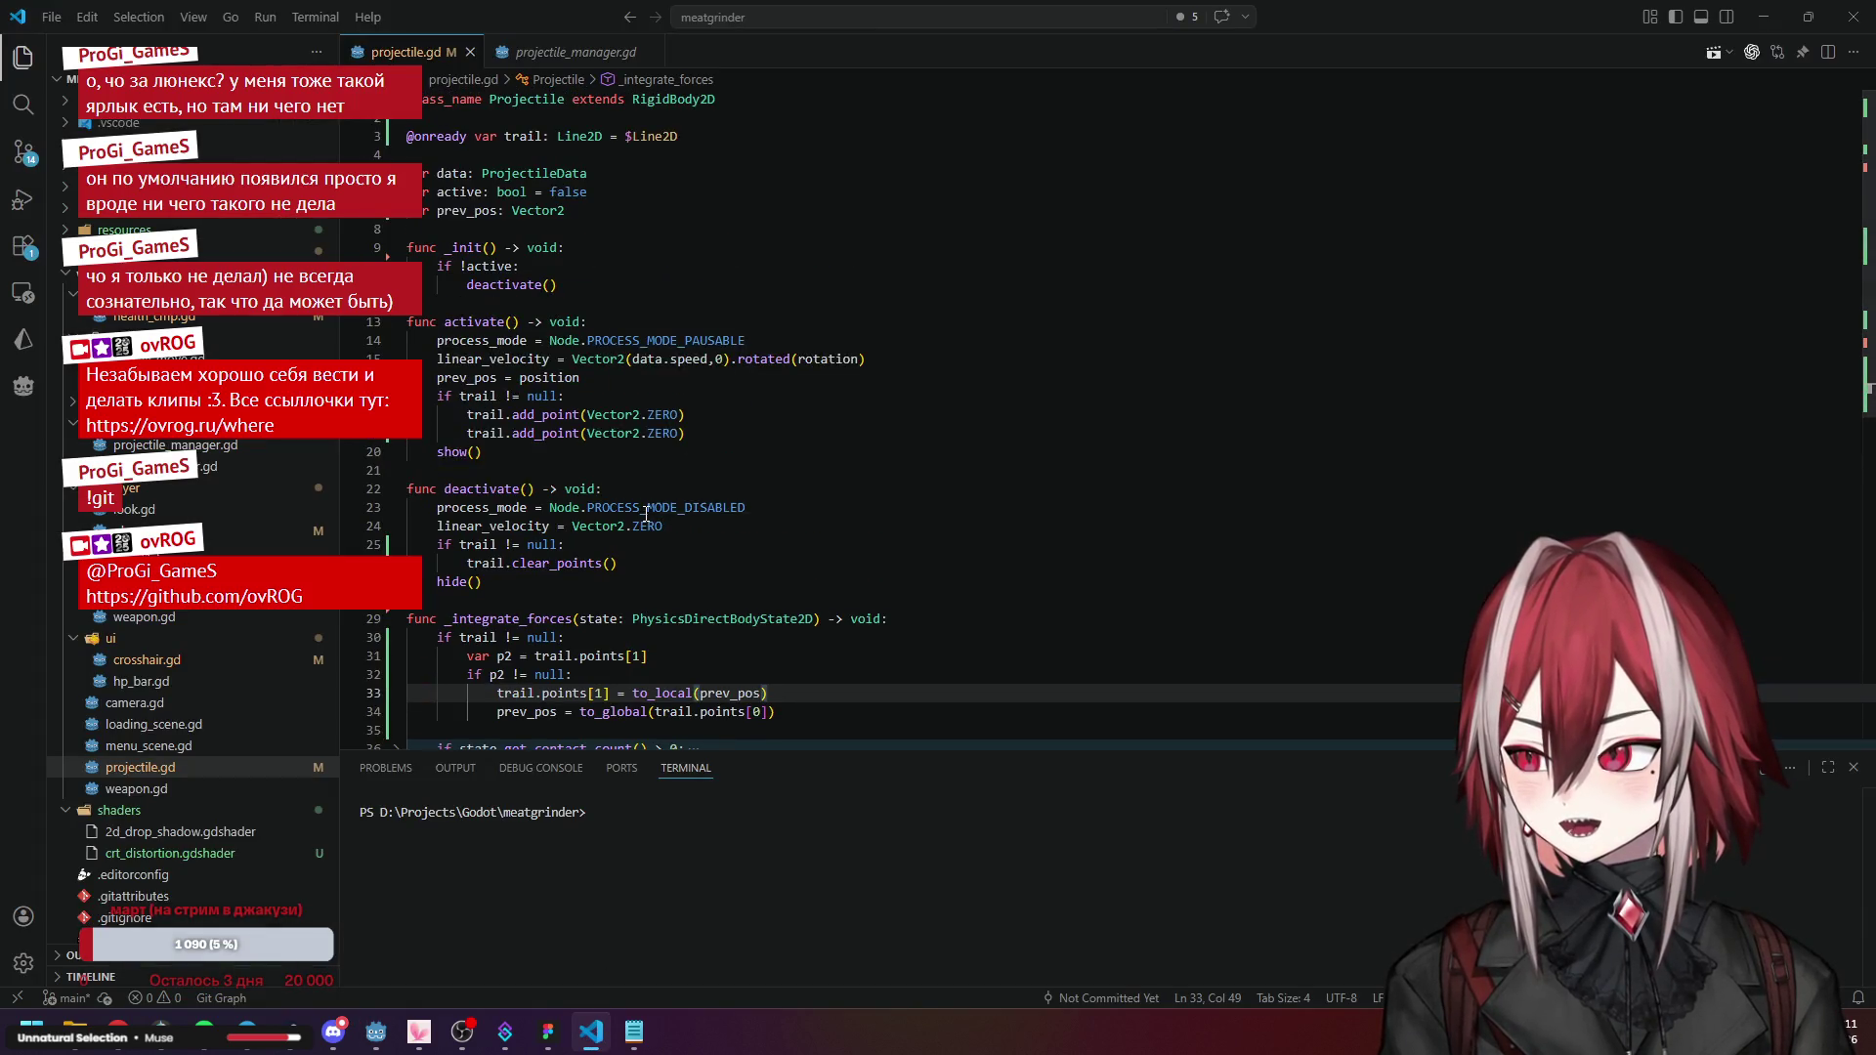
left_click(644, 509)
left_click(735, 692)
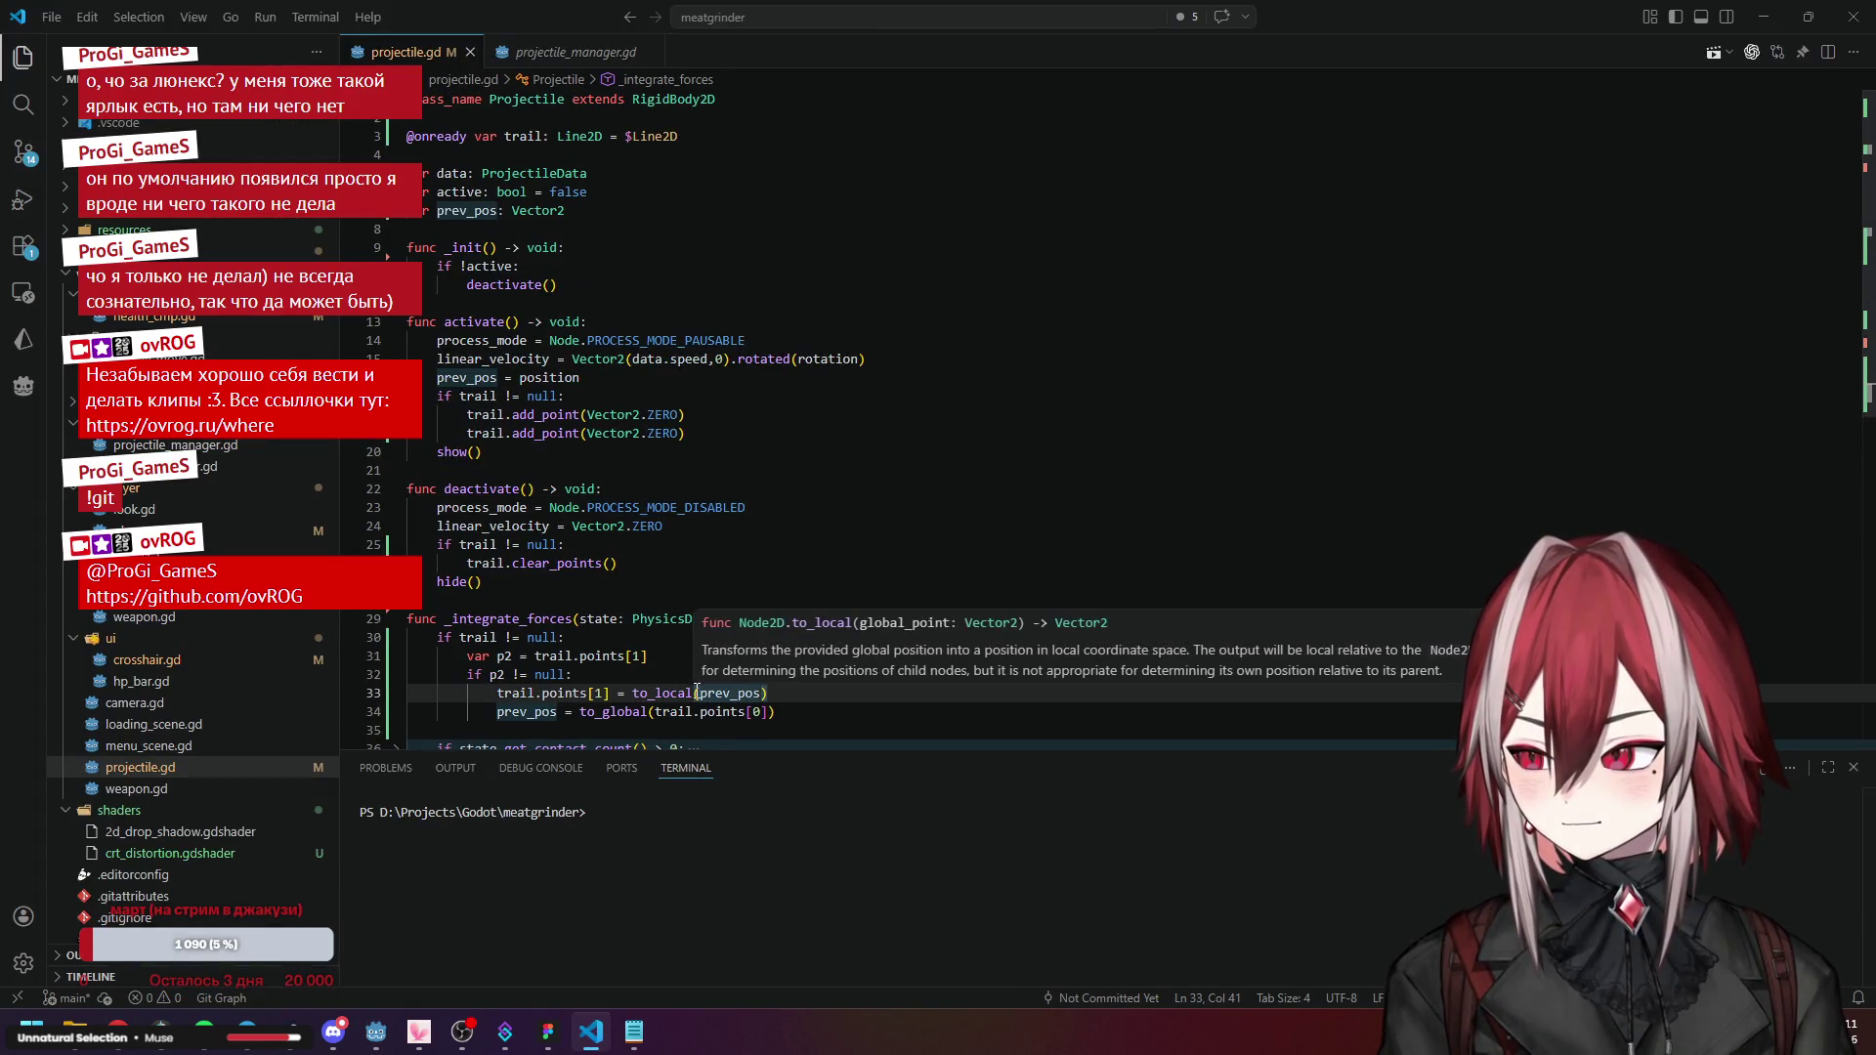
left_click(498, 379)
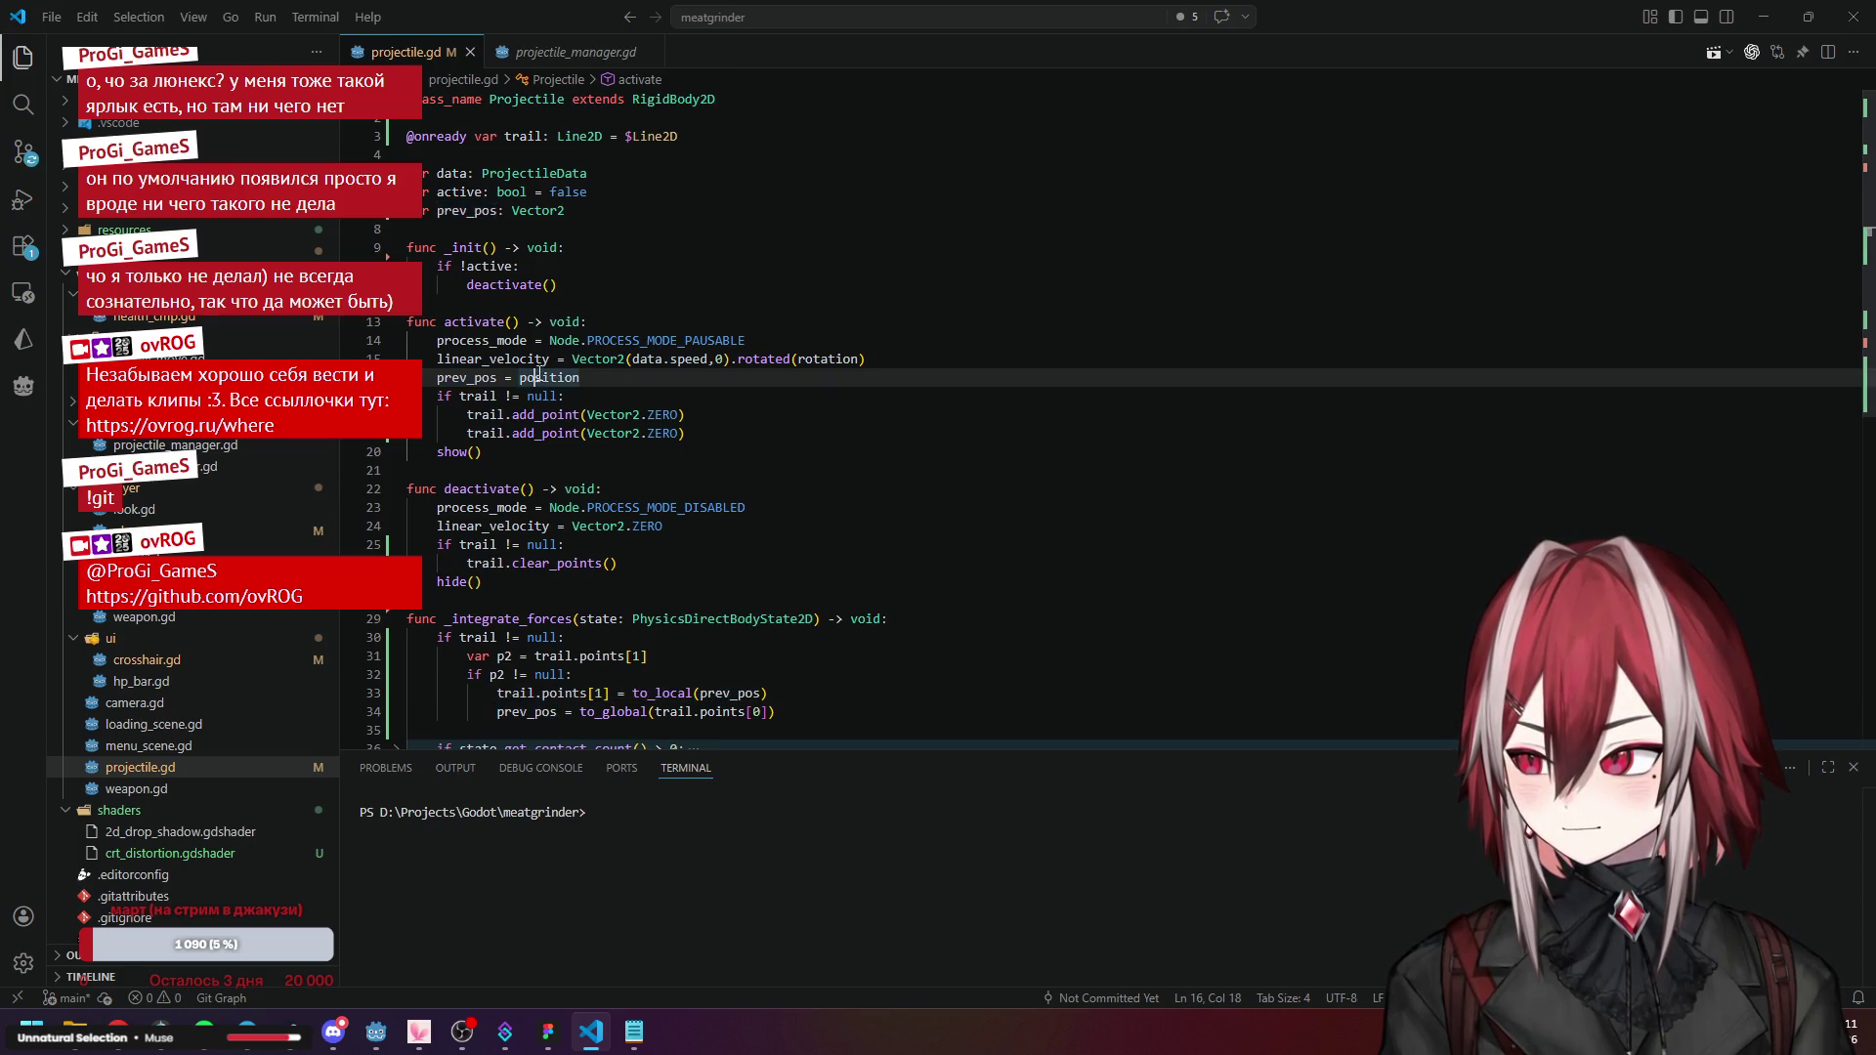
left_click(662, 399)
scroll(738, 509, "down", 2)
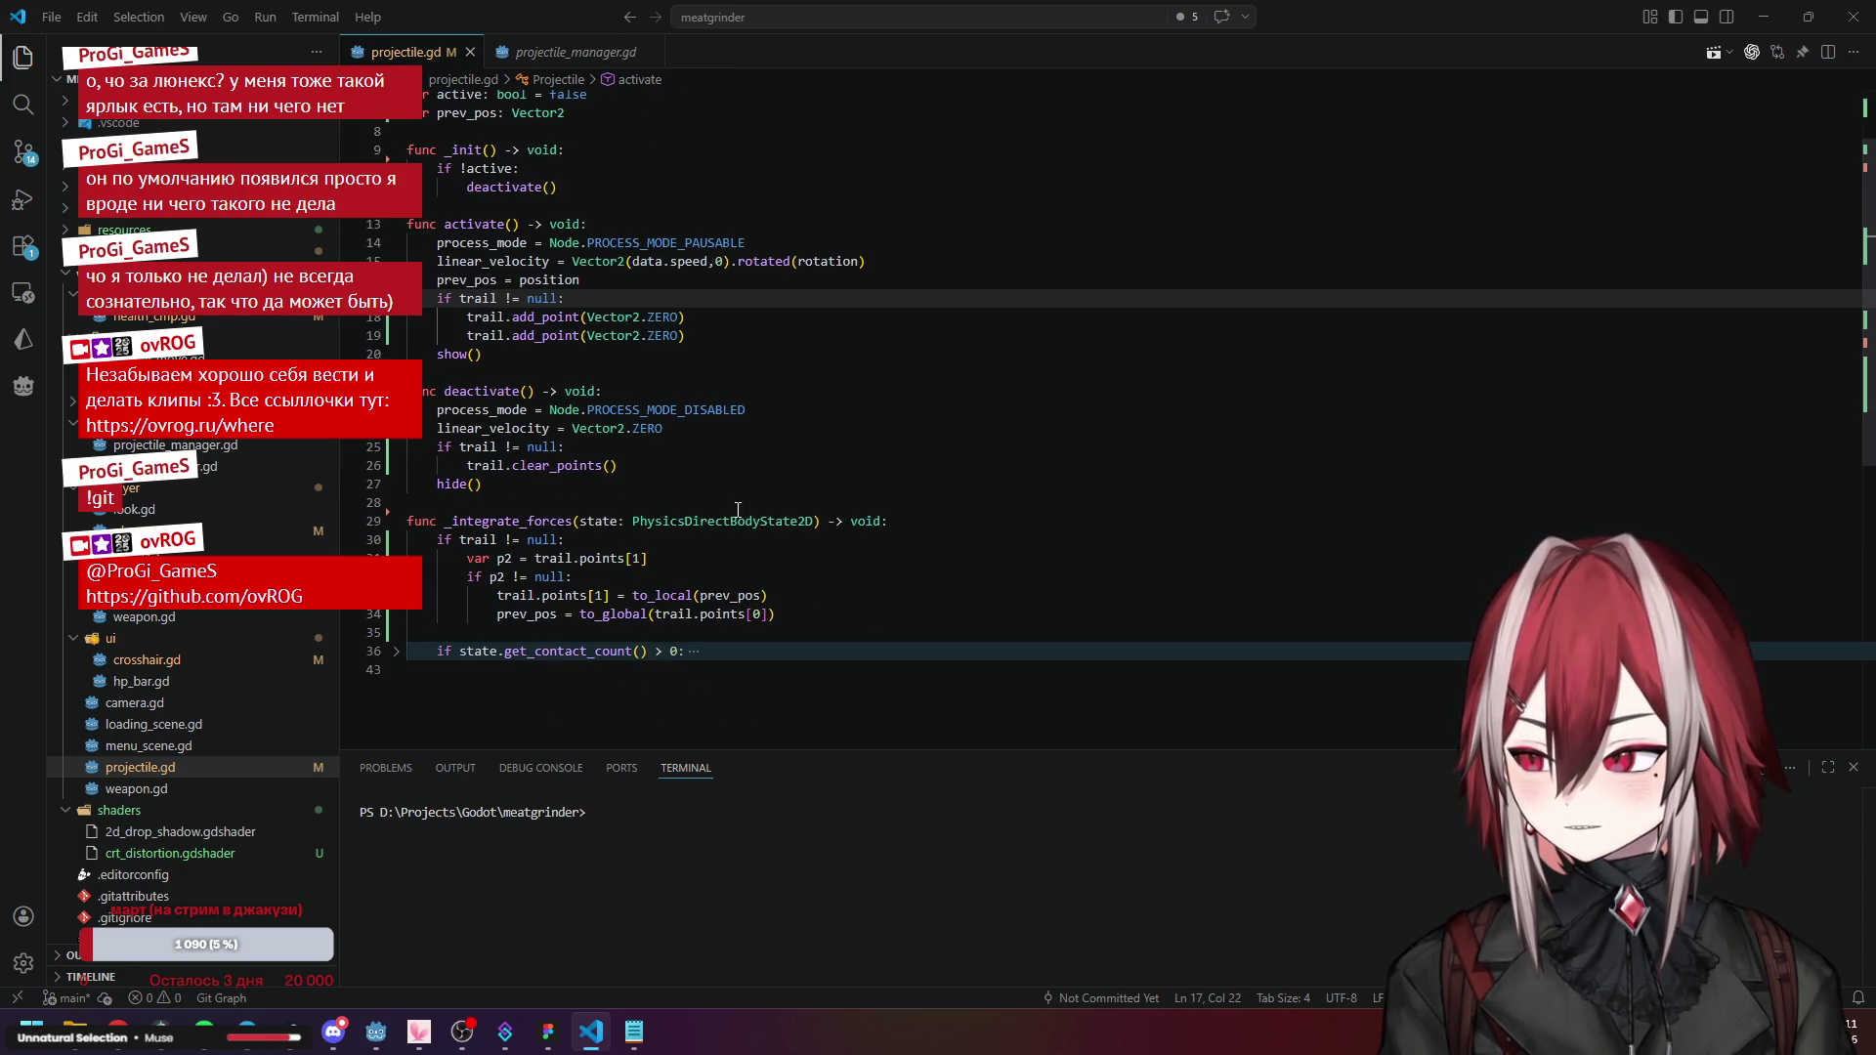
left_click(731, 594)
left_click(824, 585)
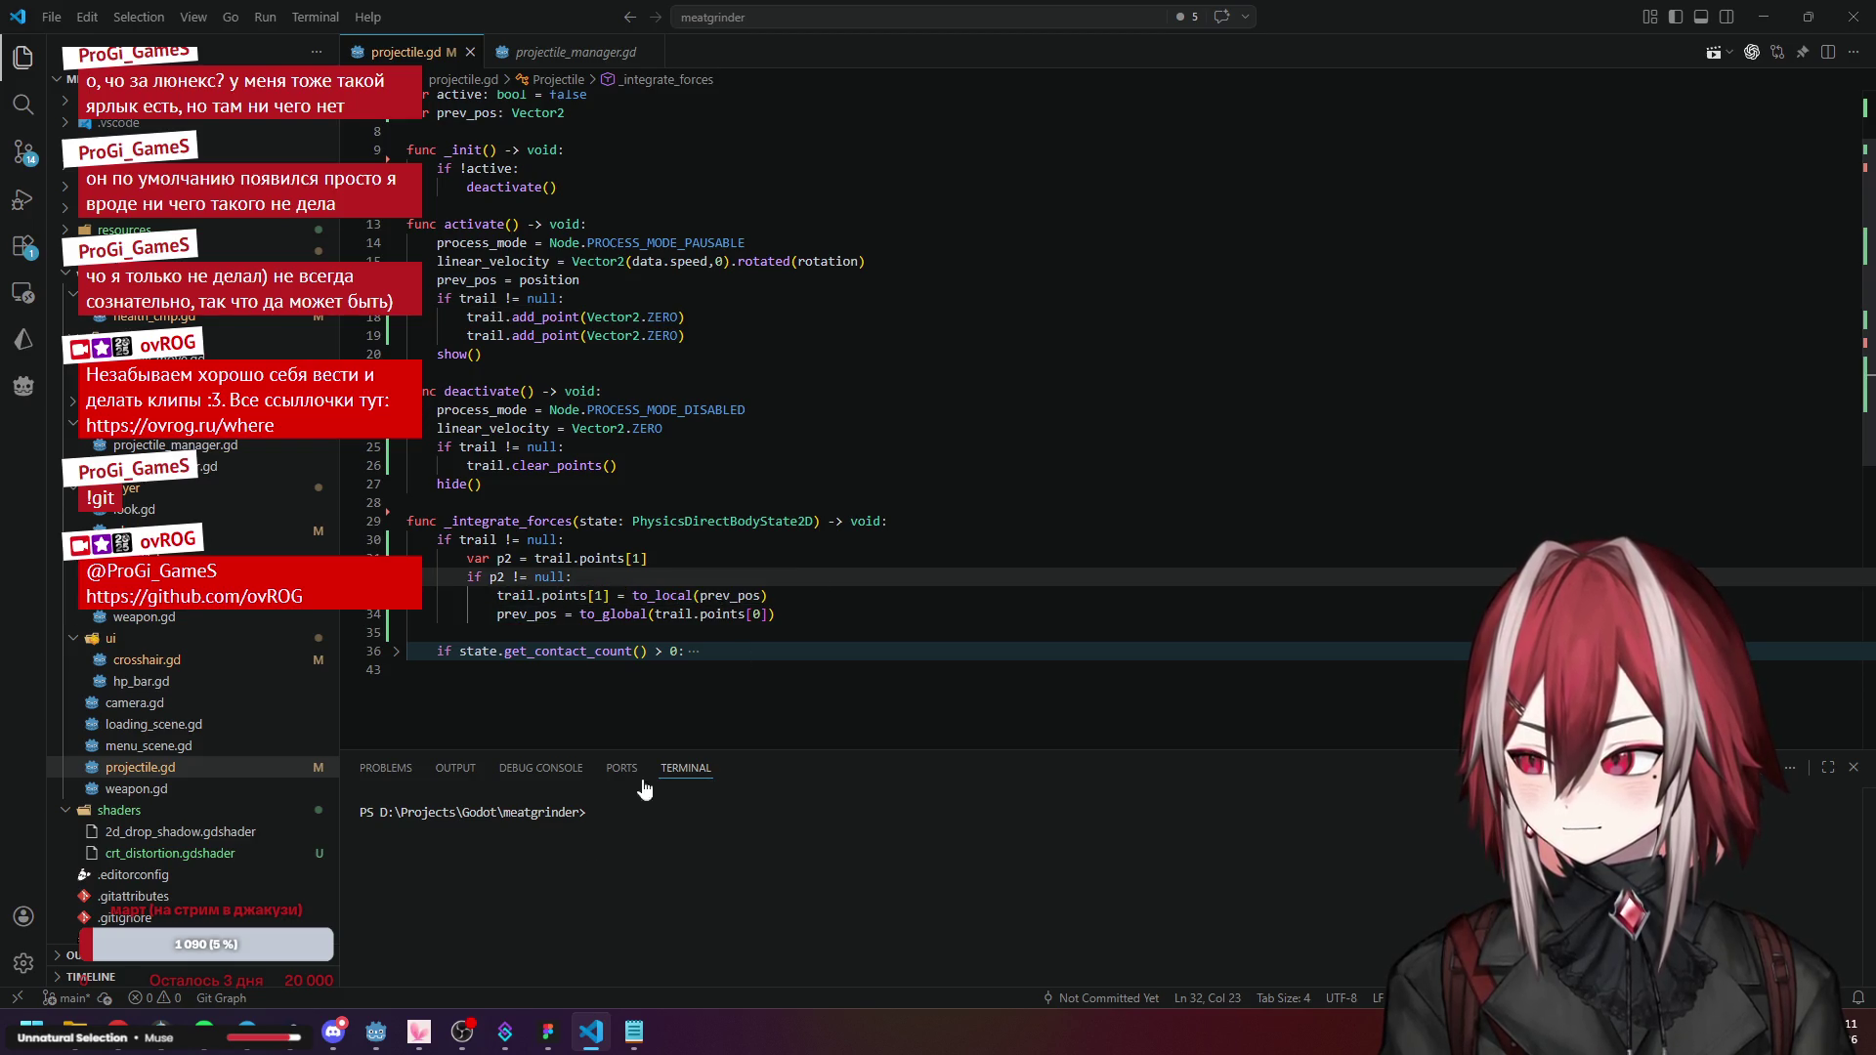
Return to Godot, run the project with F5, and start the level.
mouse_move(518, 1041)
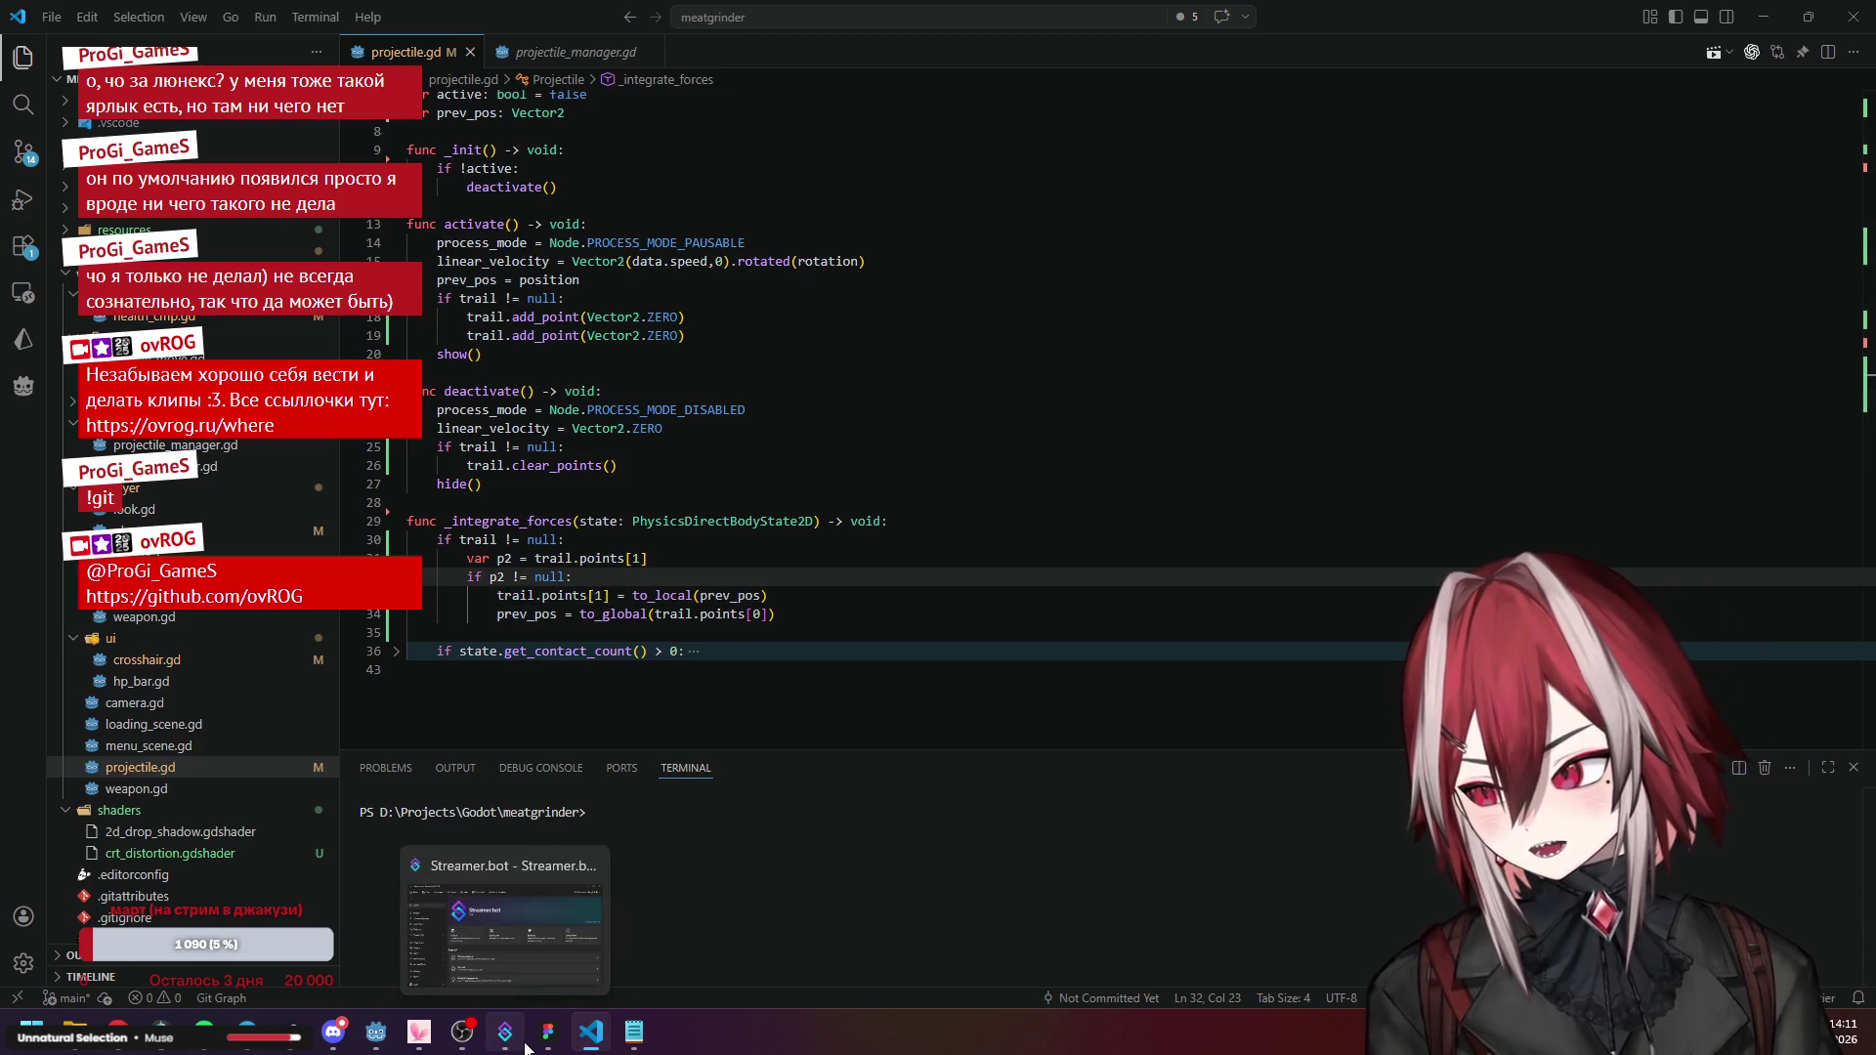
left_click(394, 1041)
key("F5")
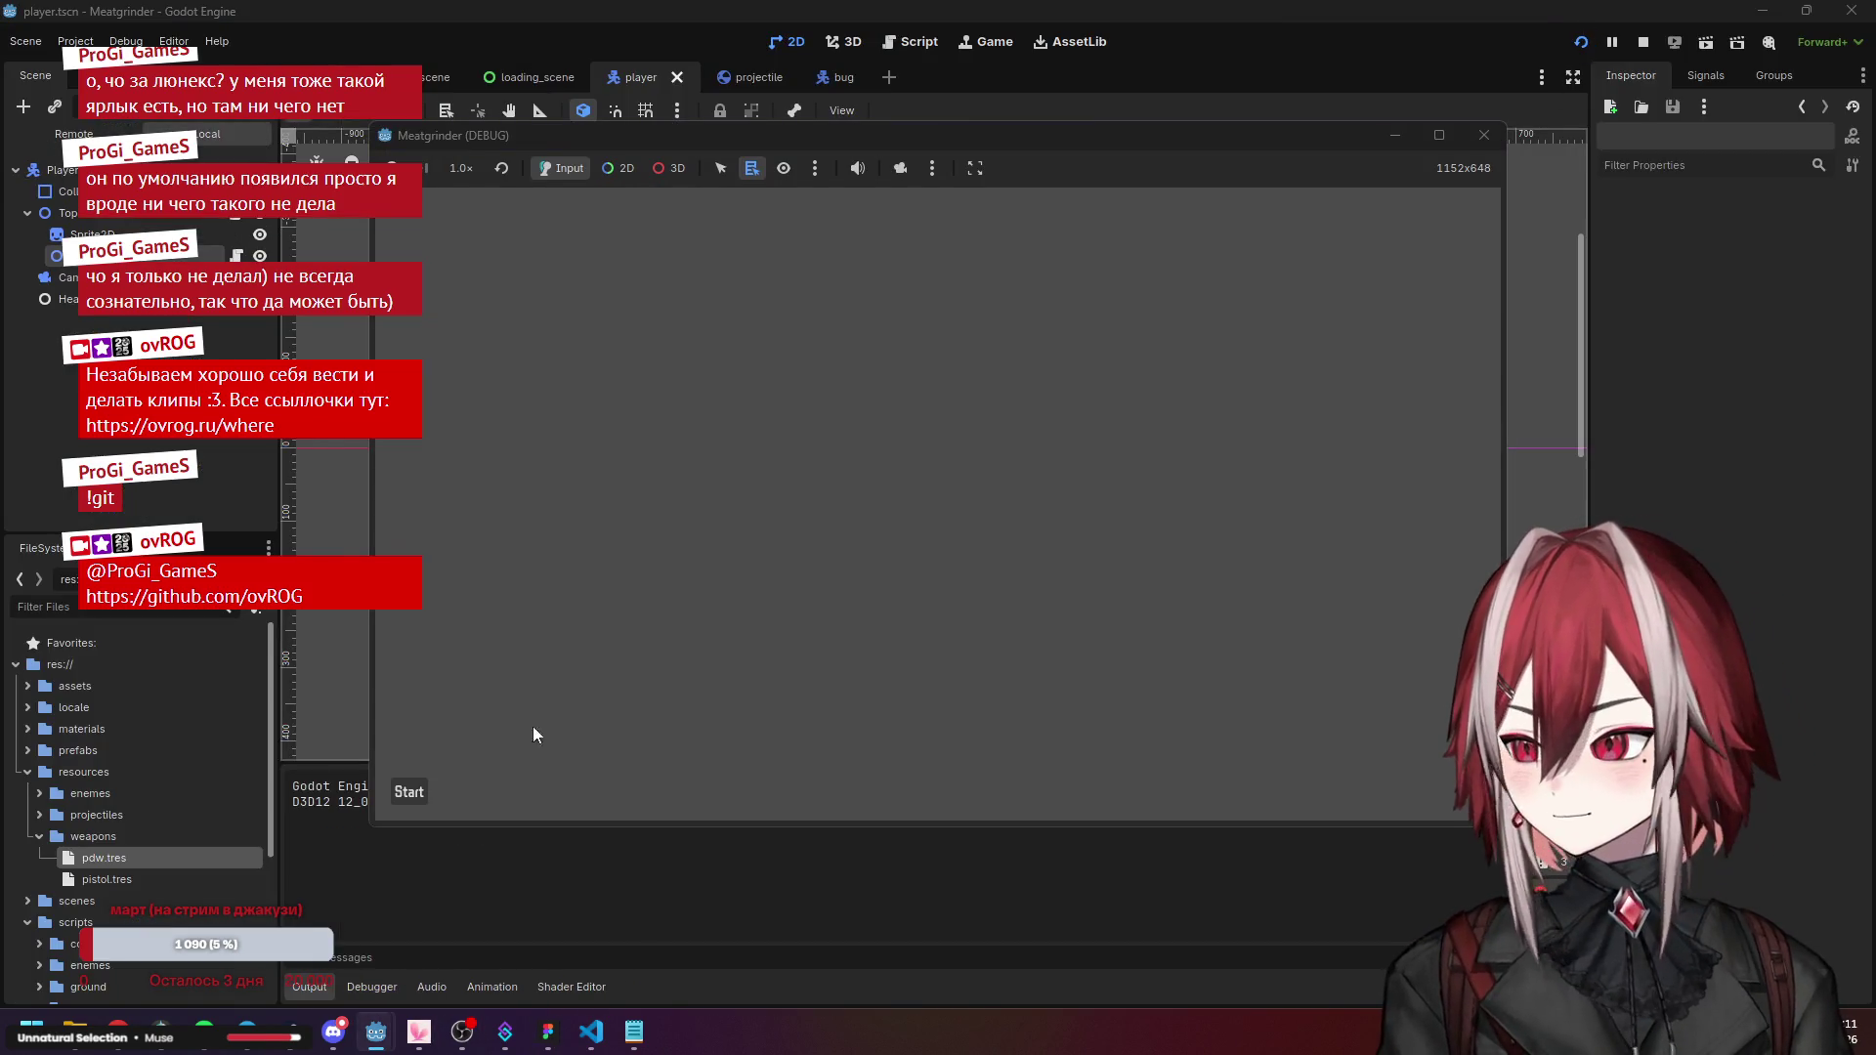
left_click(408, 792)
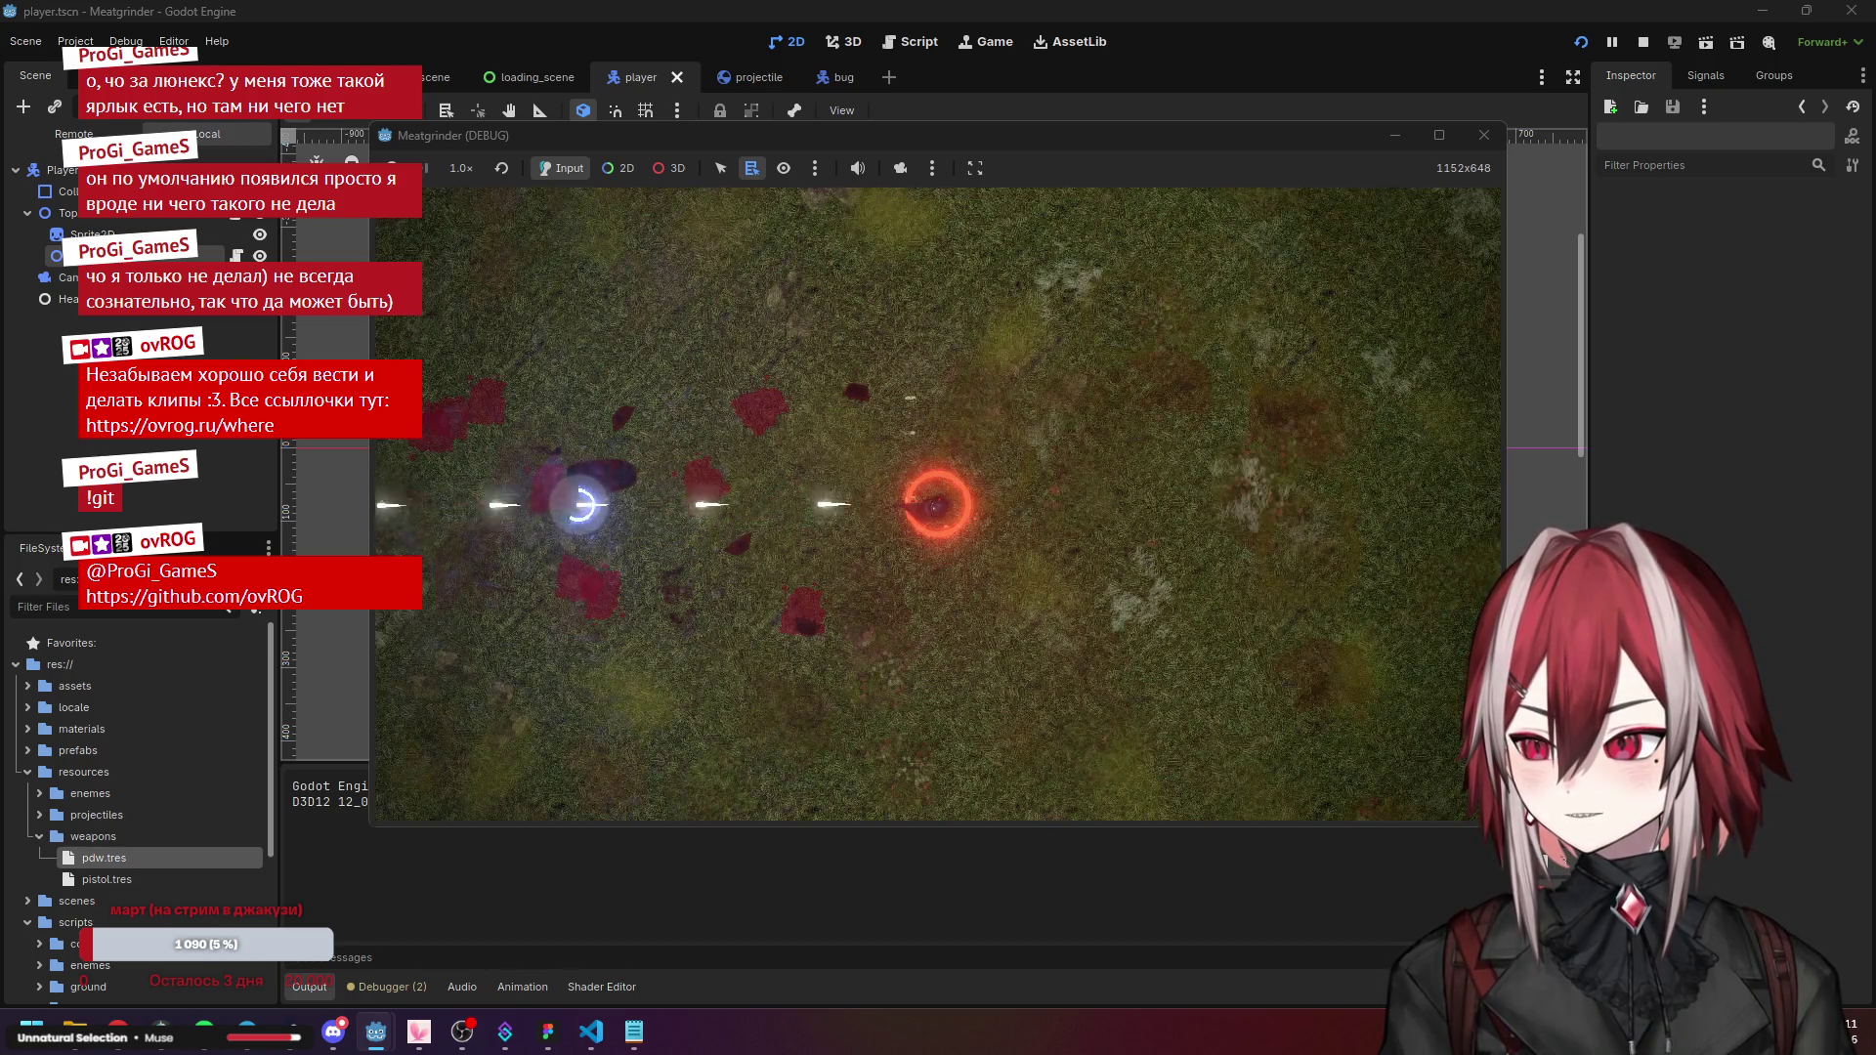
Move around the enemy with WASD while firing to watch the PDW trails, then stop the game.
key("d")
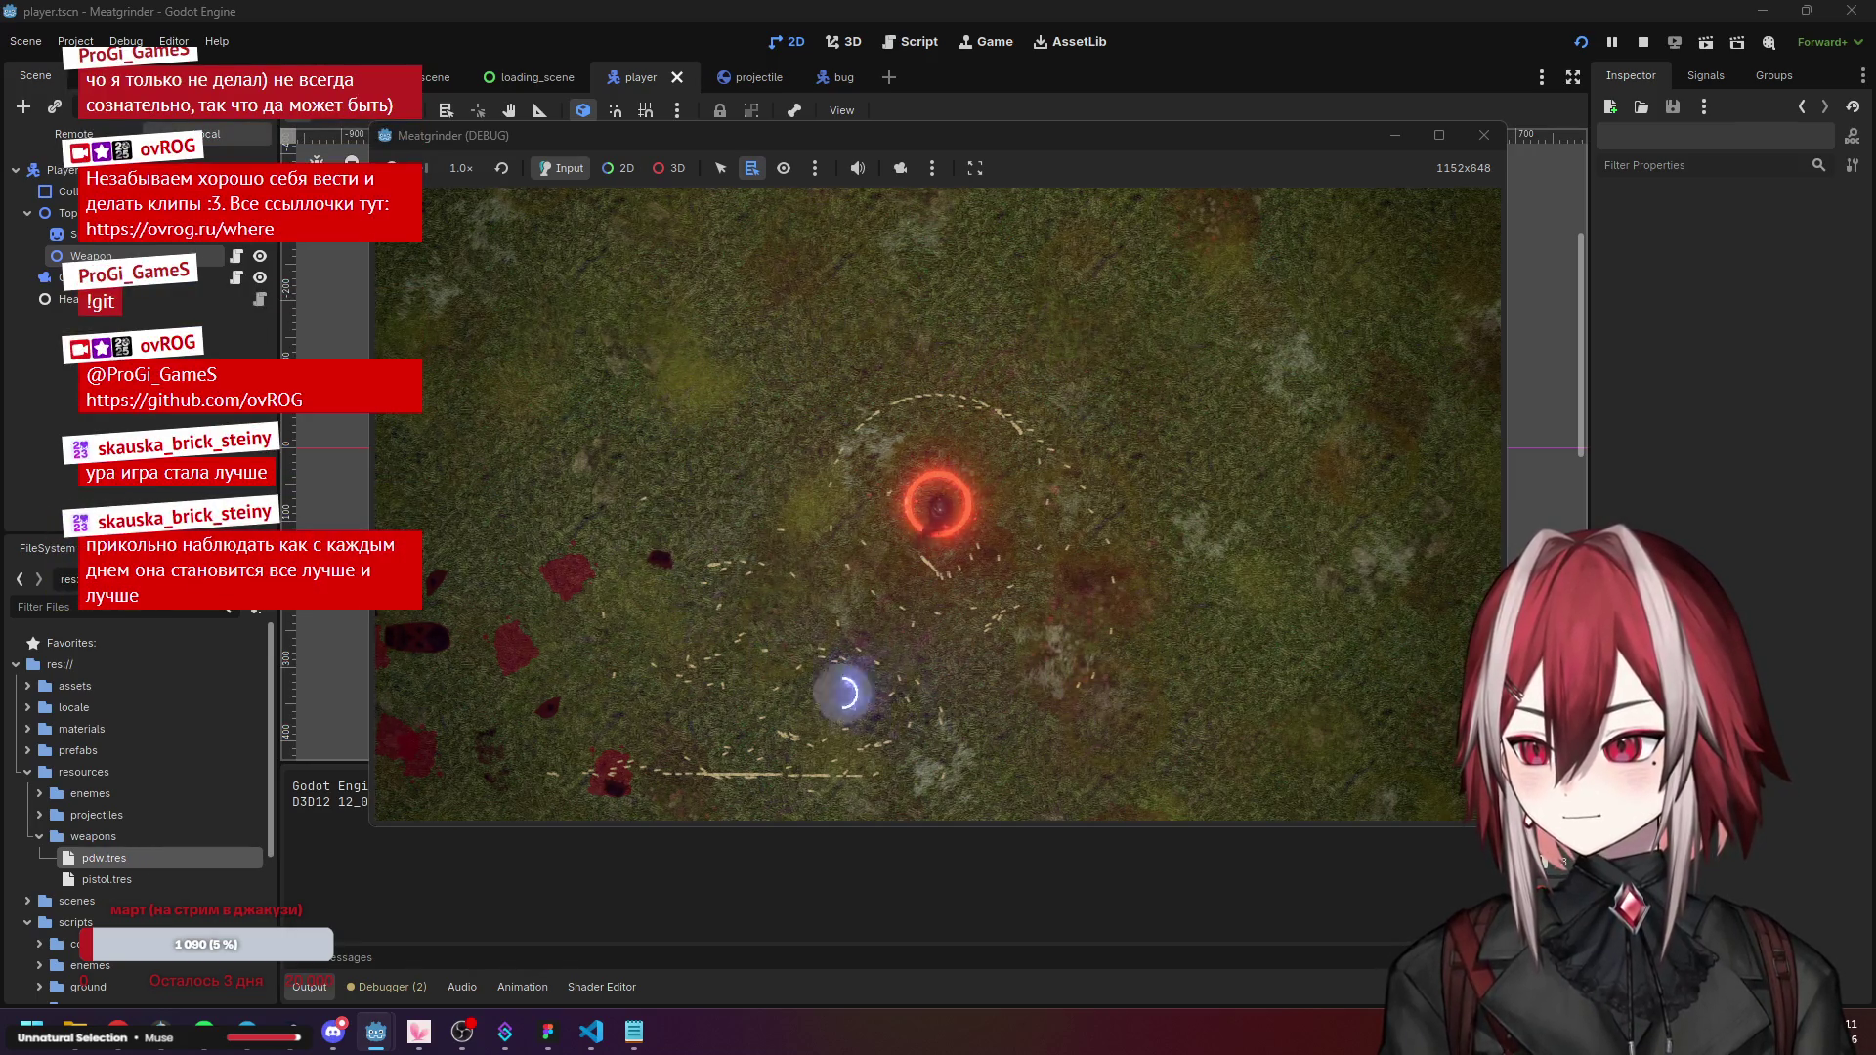
key("a")
key("s")
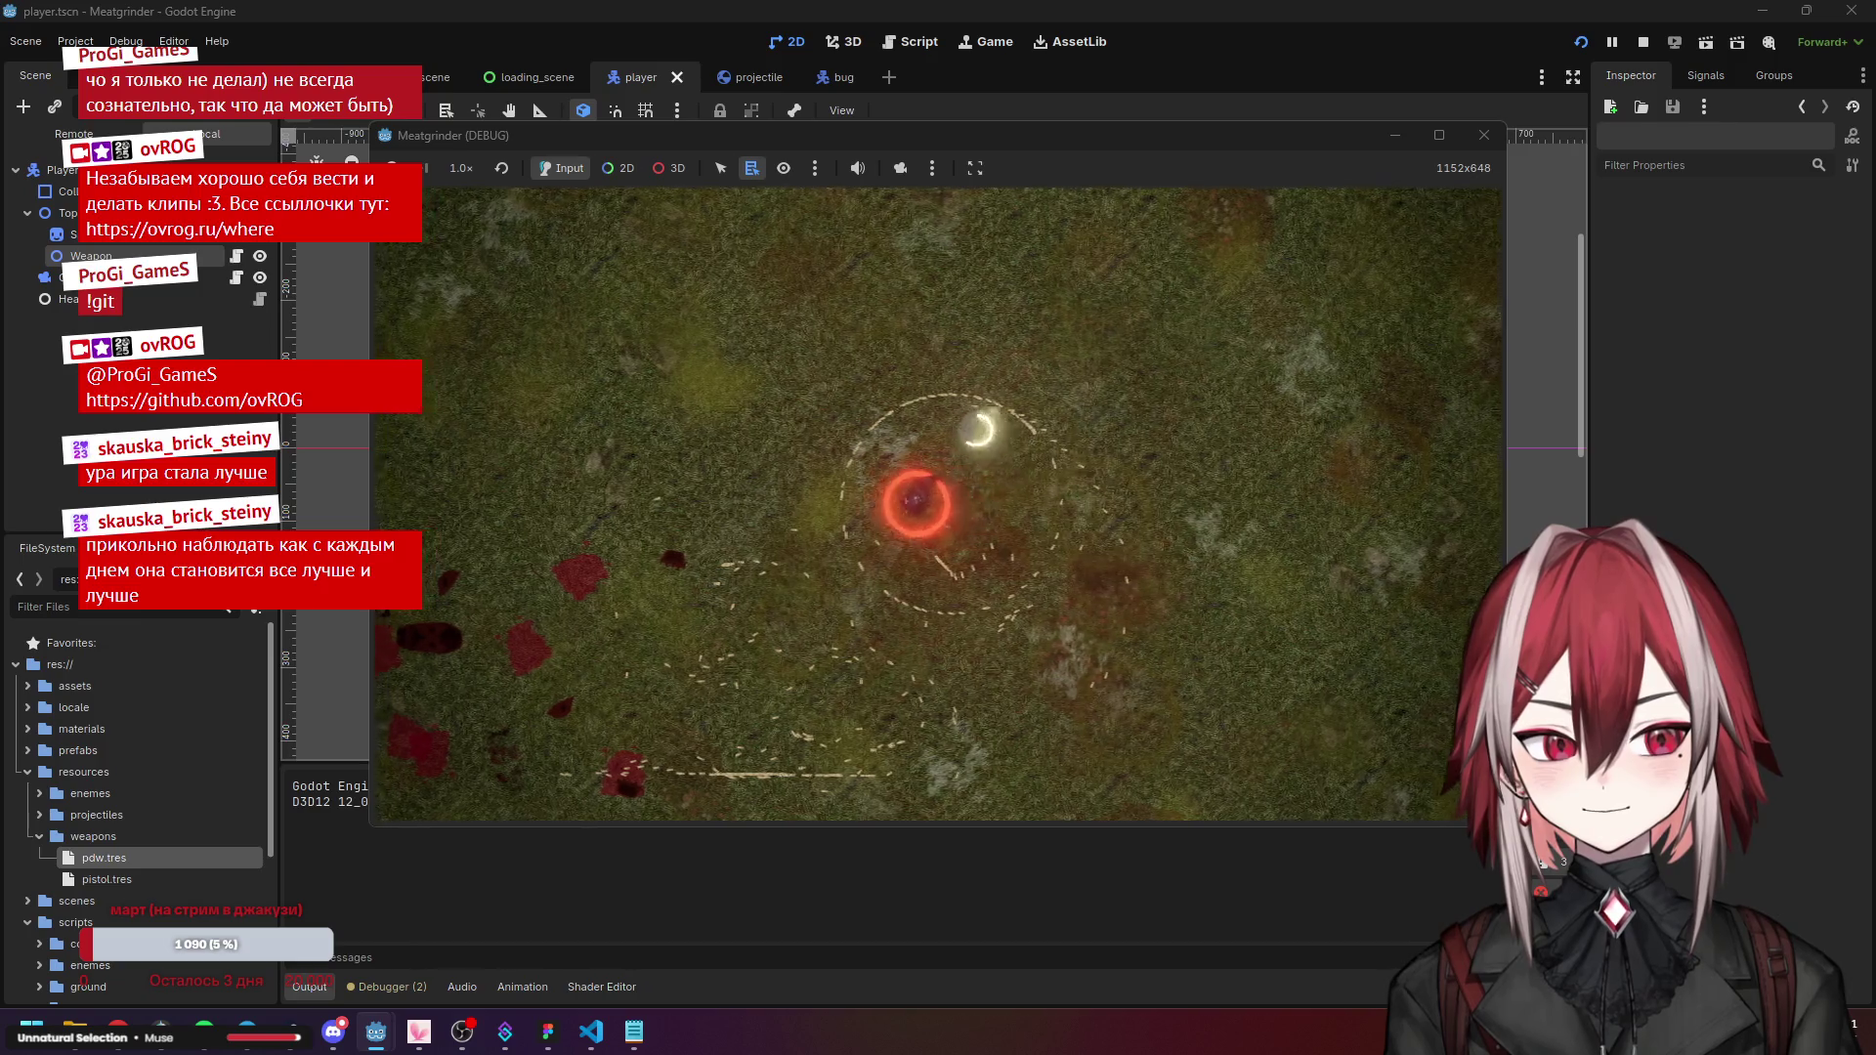
key("w")
key("d")
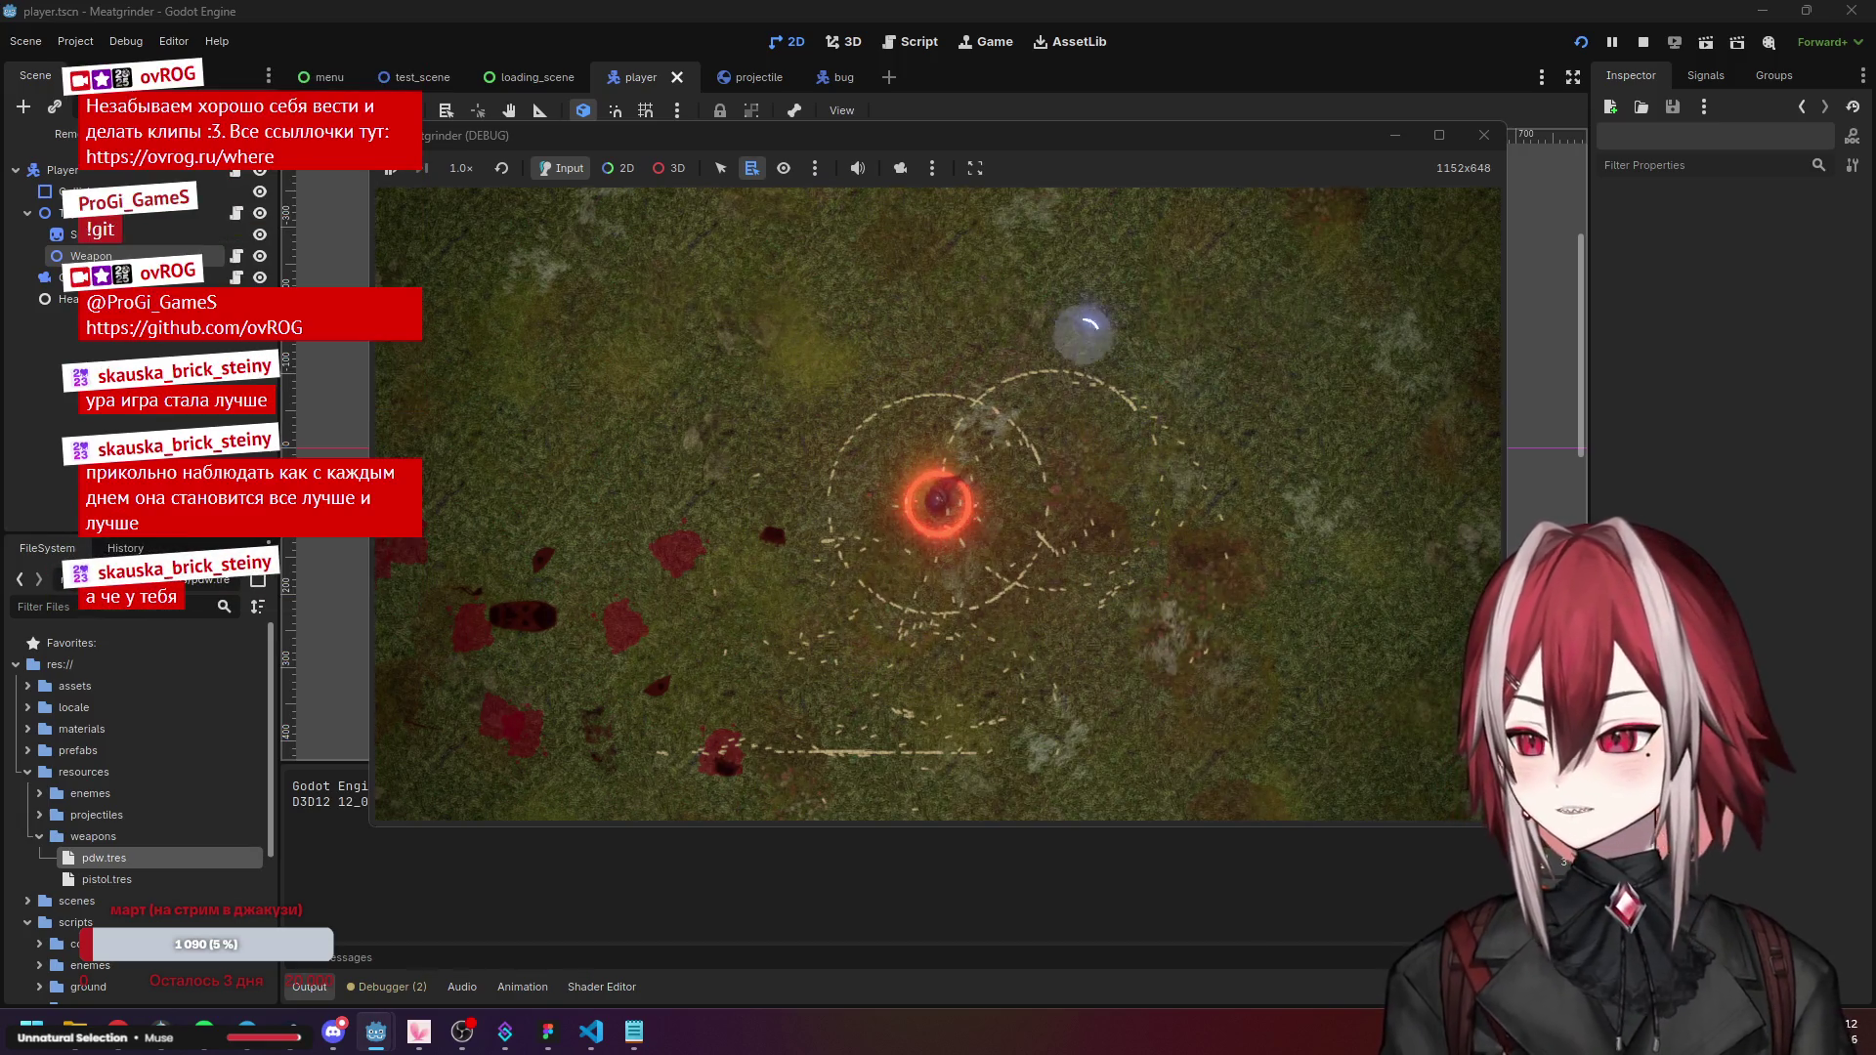
key("s")
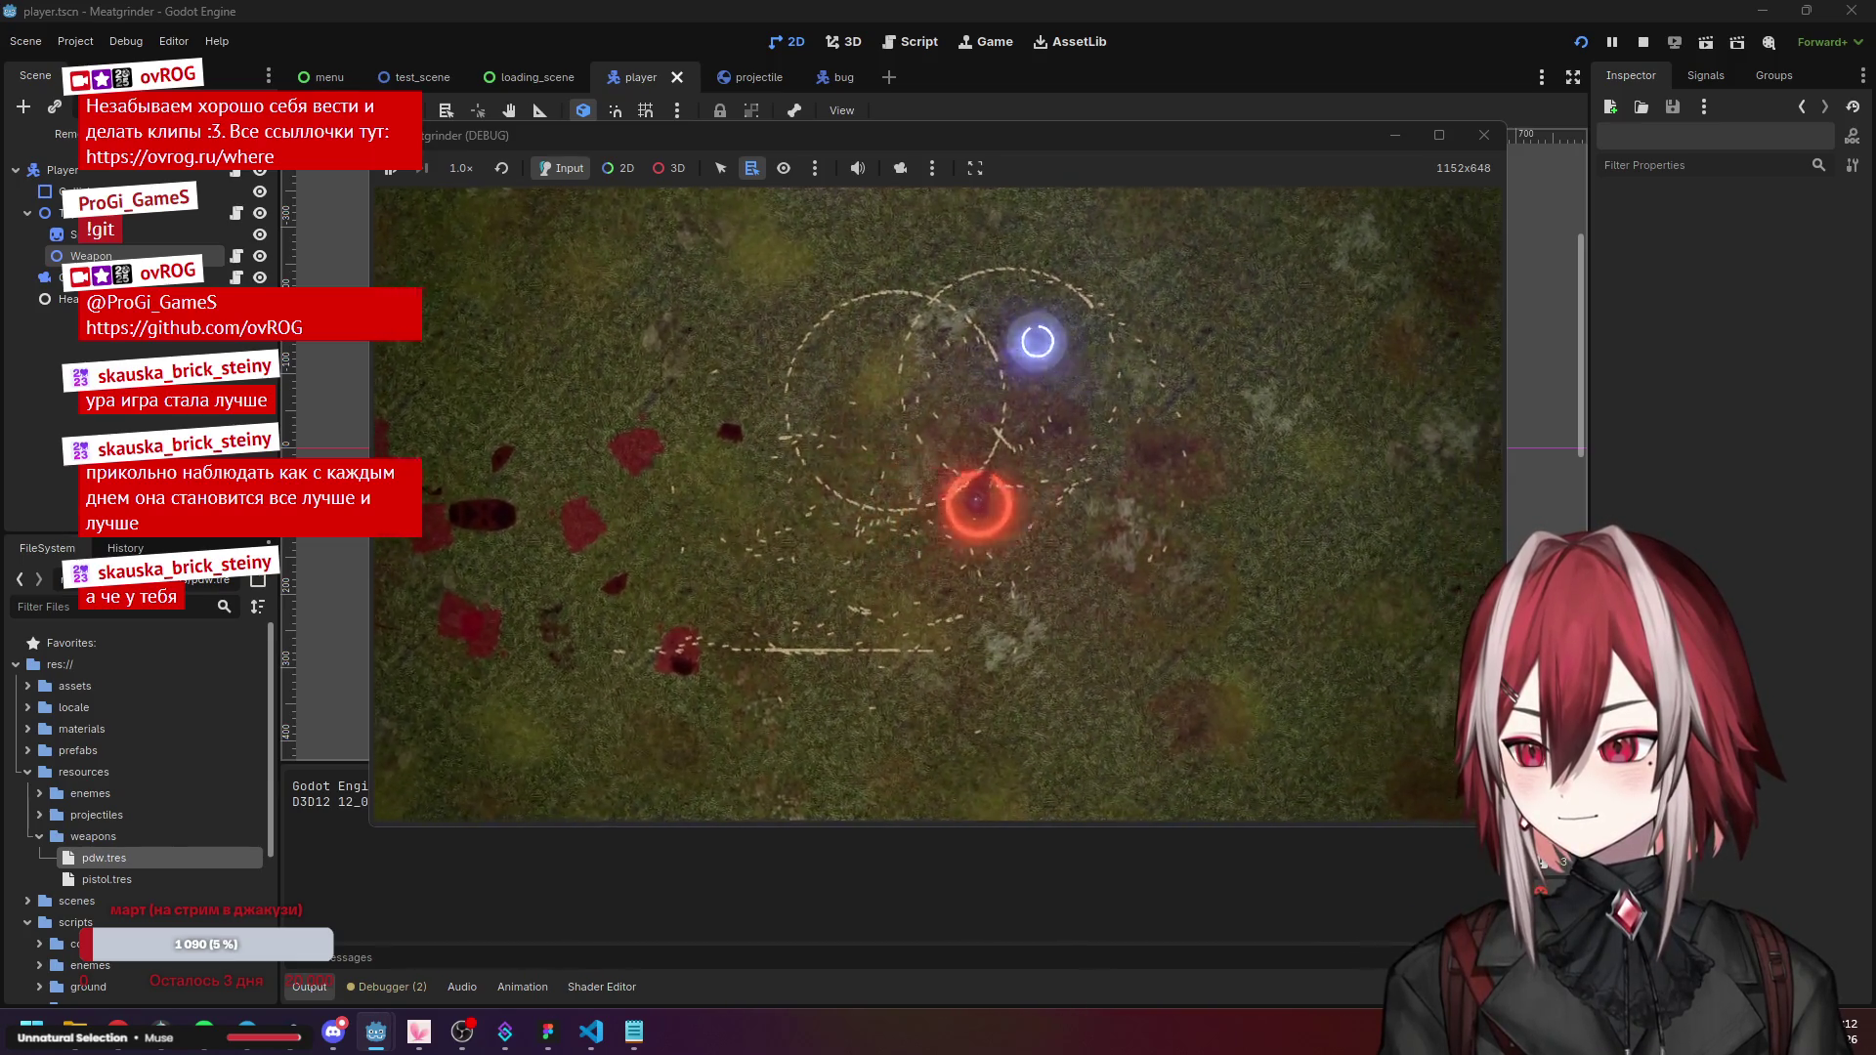
key("w")
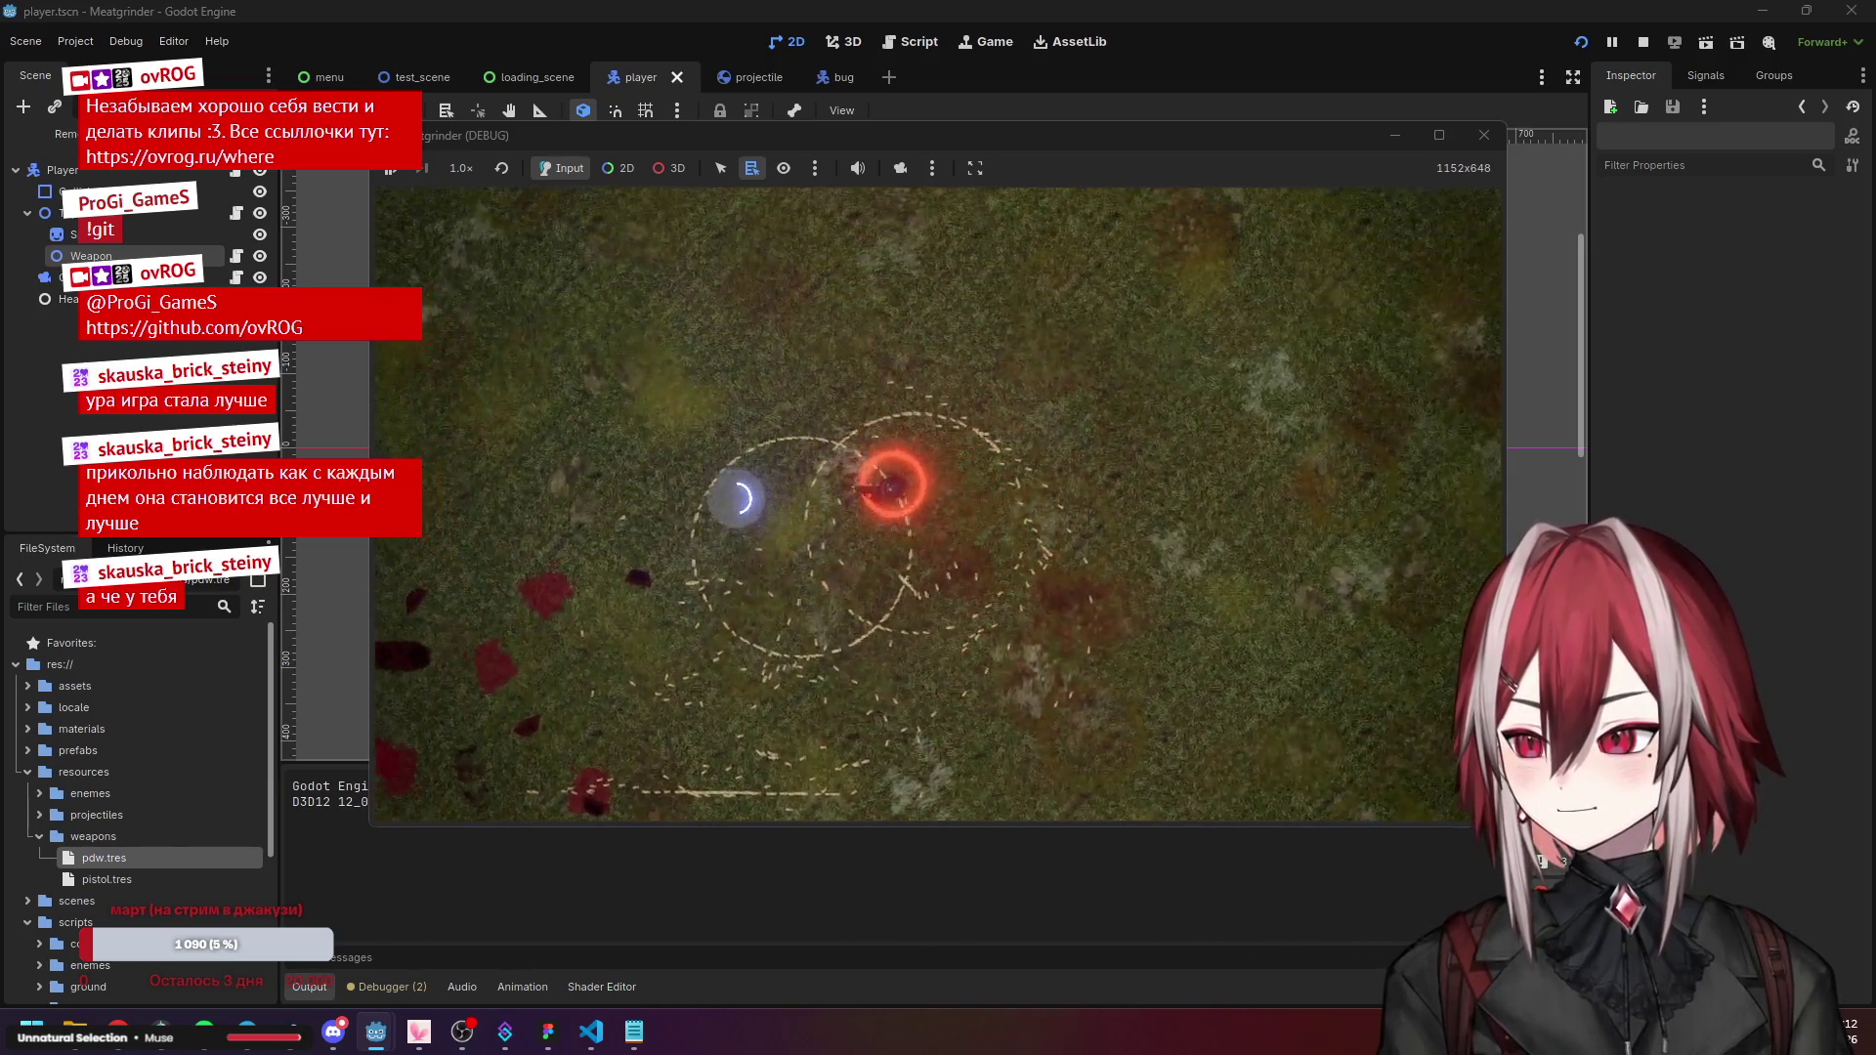
key("a")
key("s")
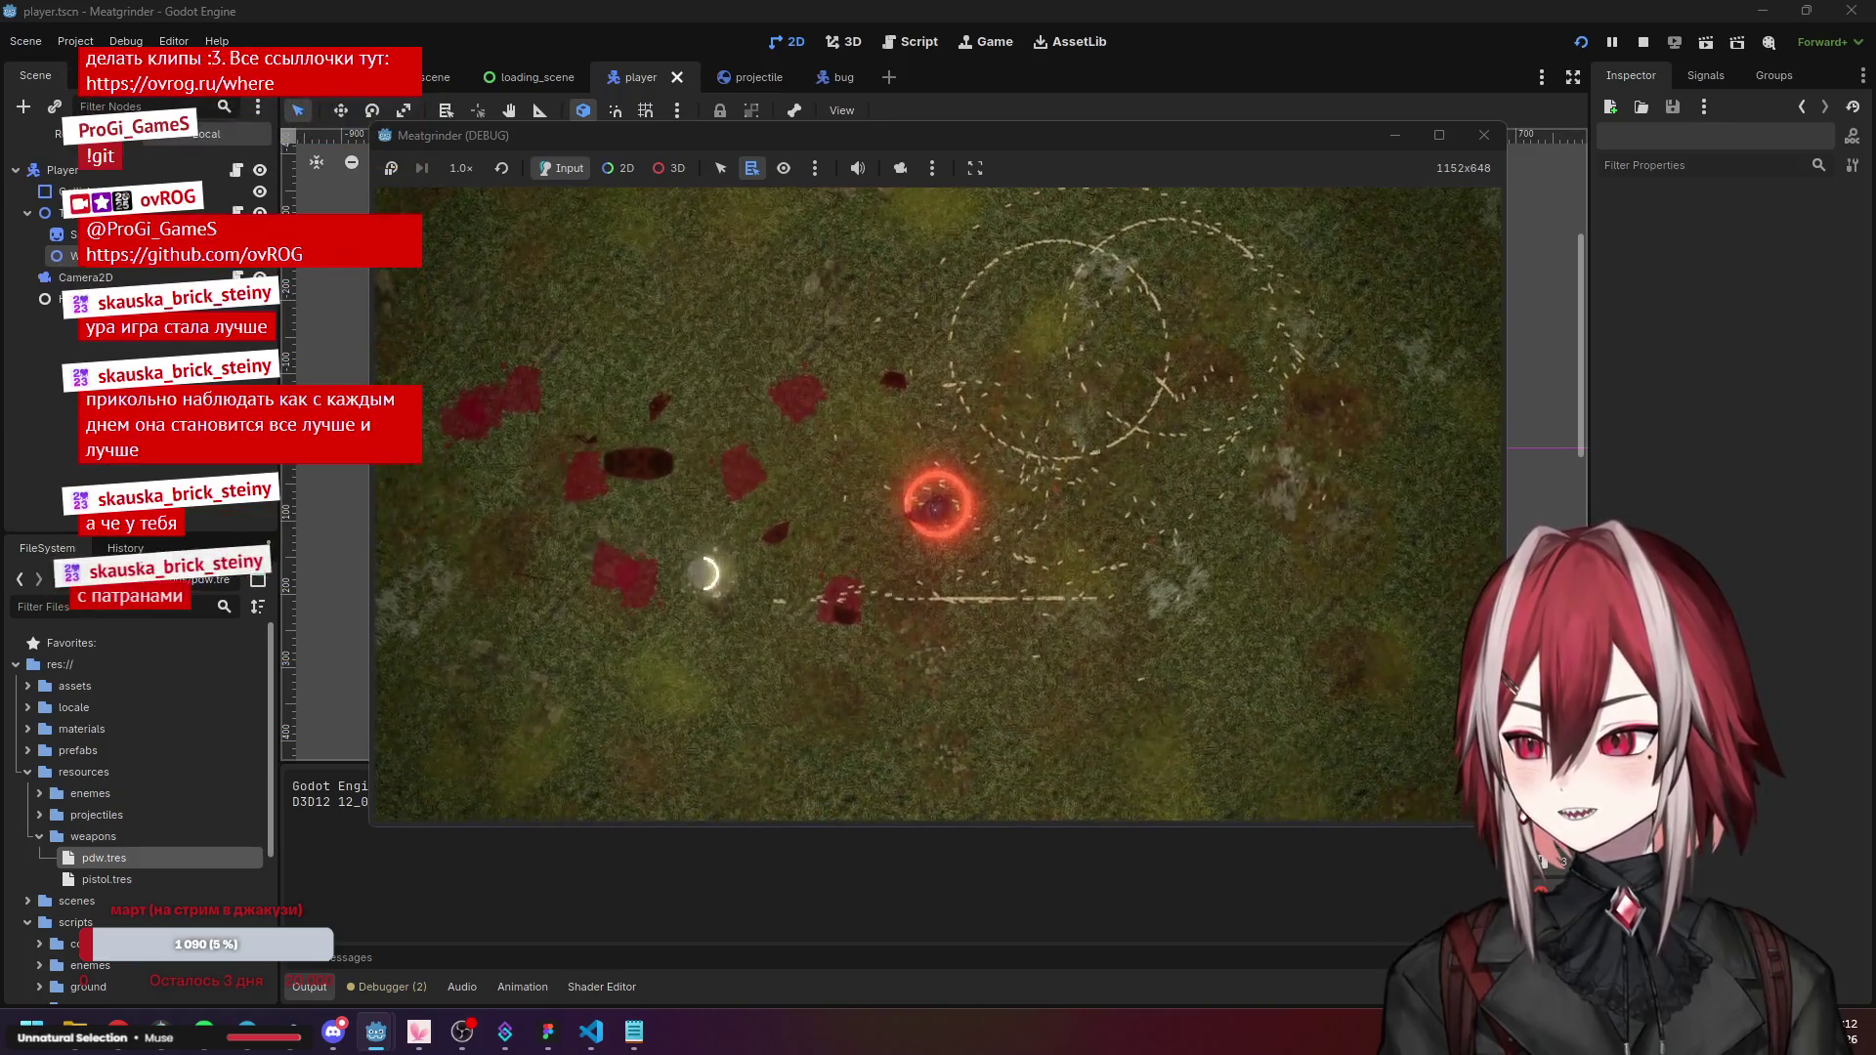
key("w")
key("d")
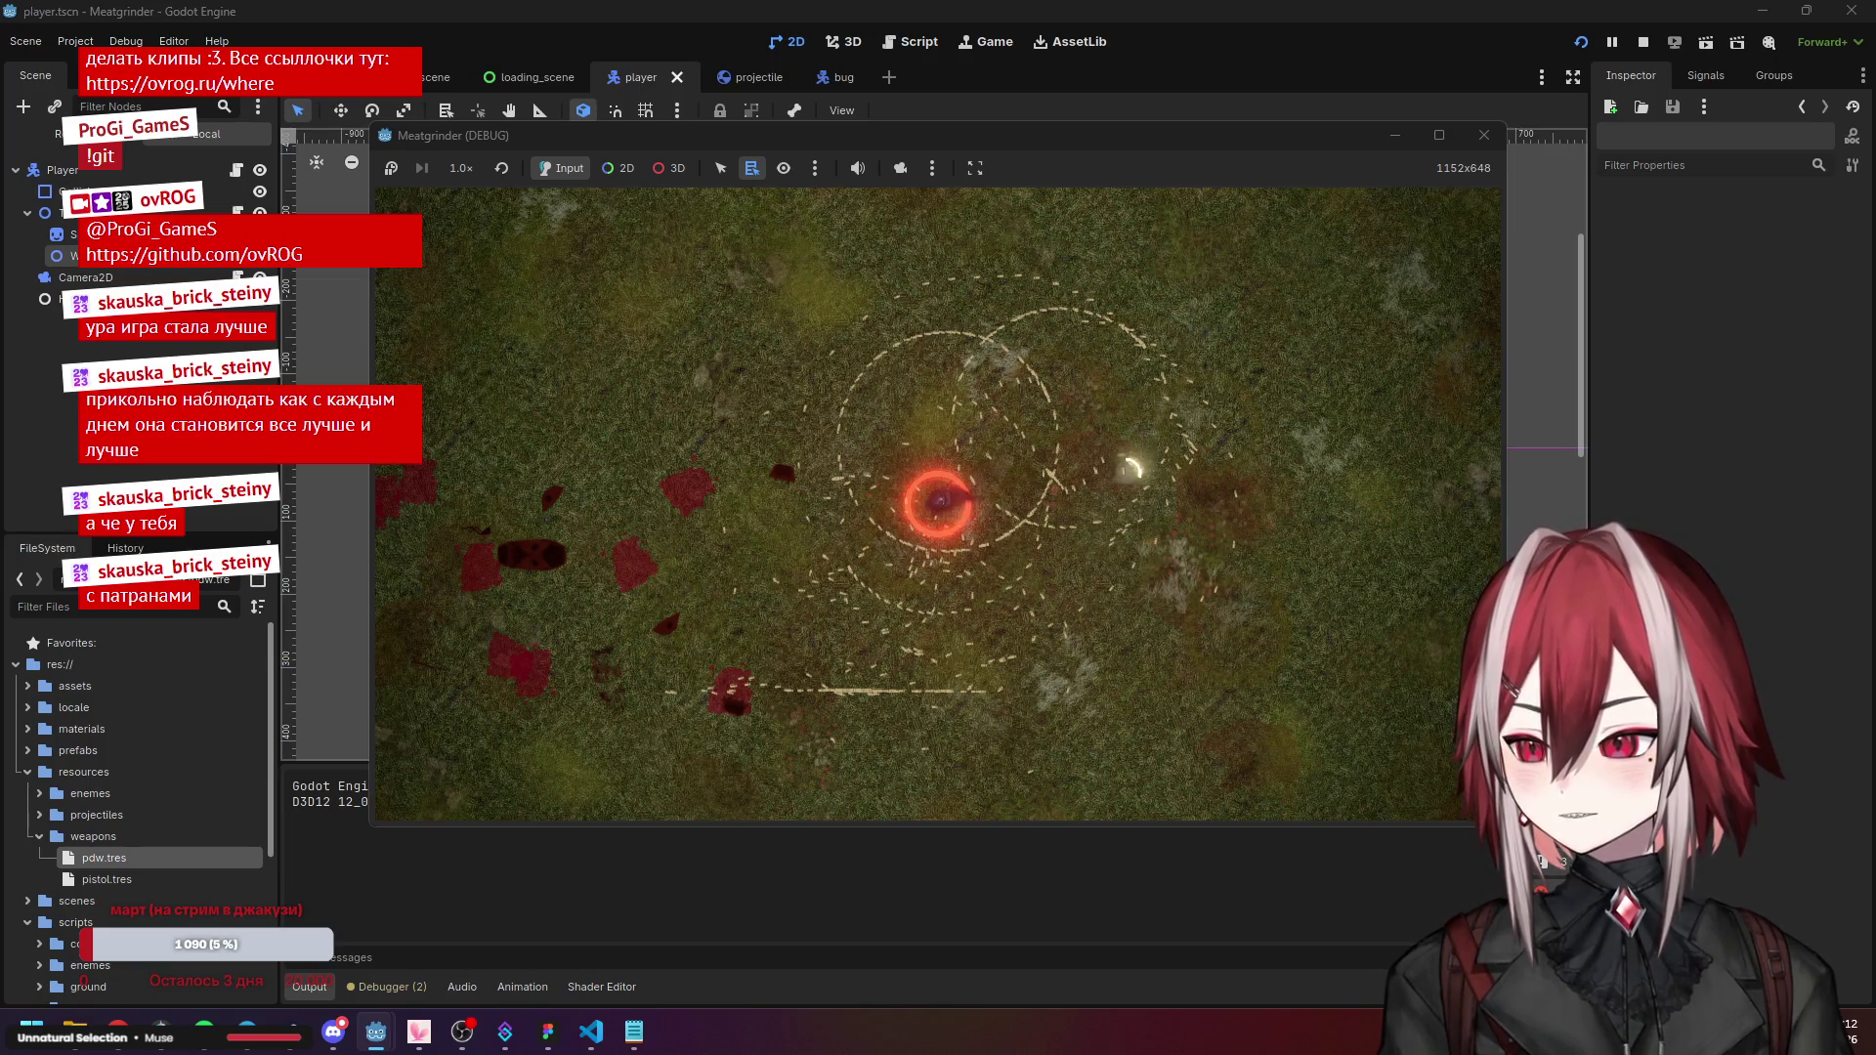
left_click(1485, 135)
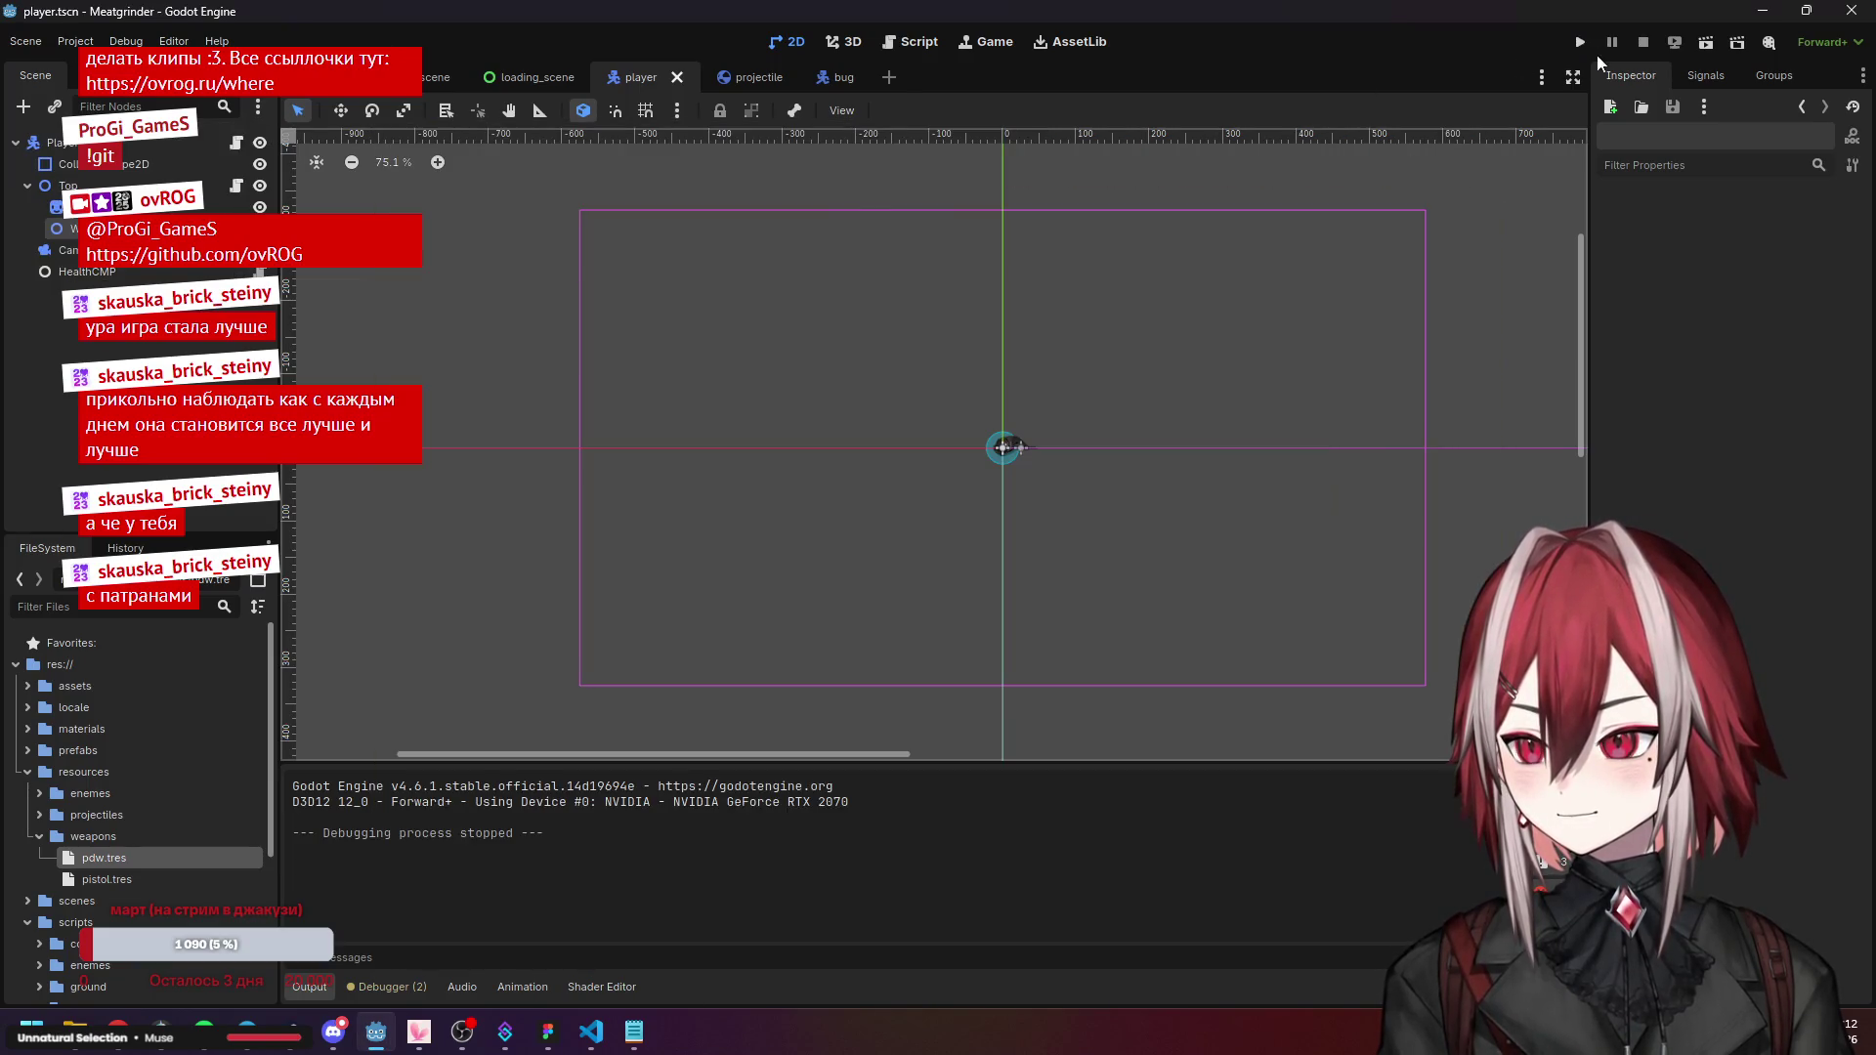
left_click(1588, 39)
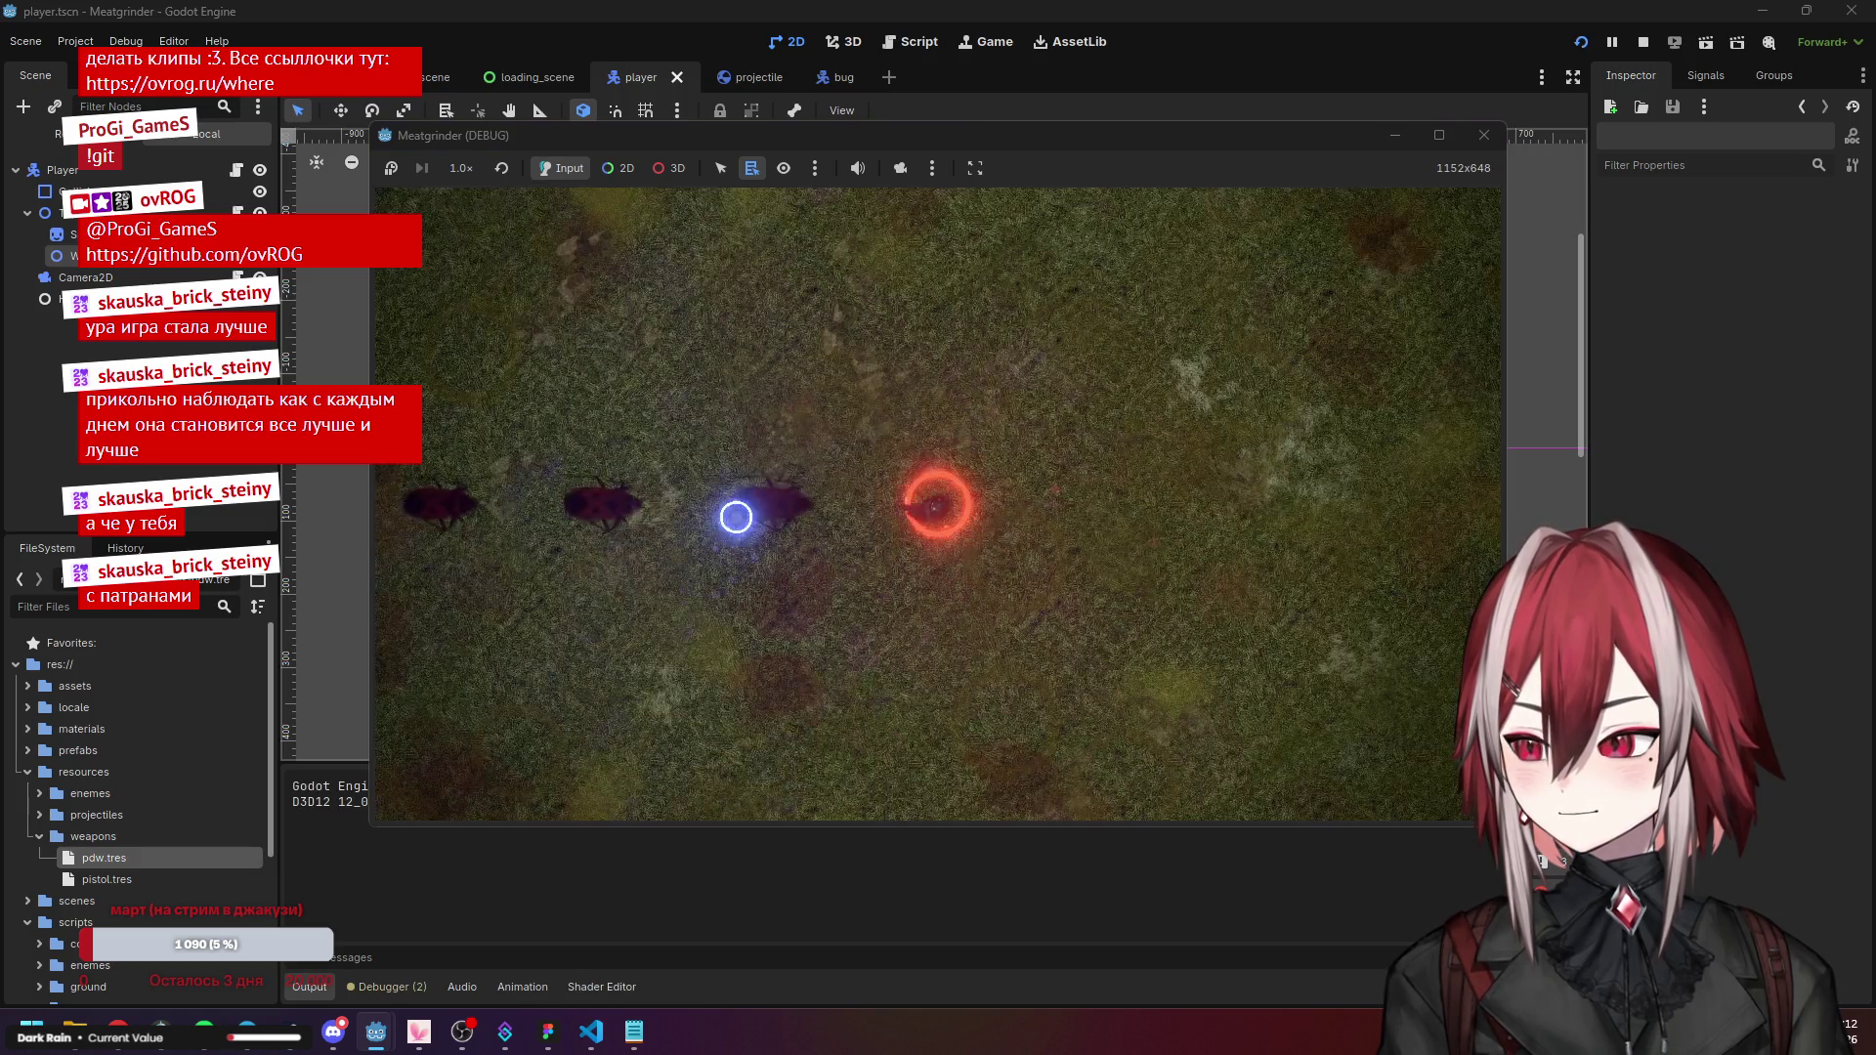
key("d")
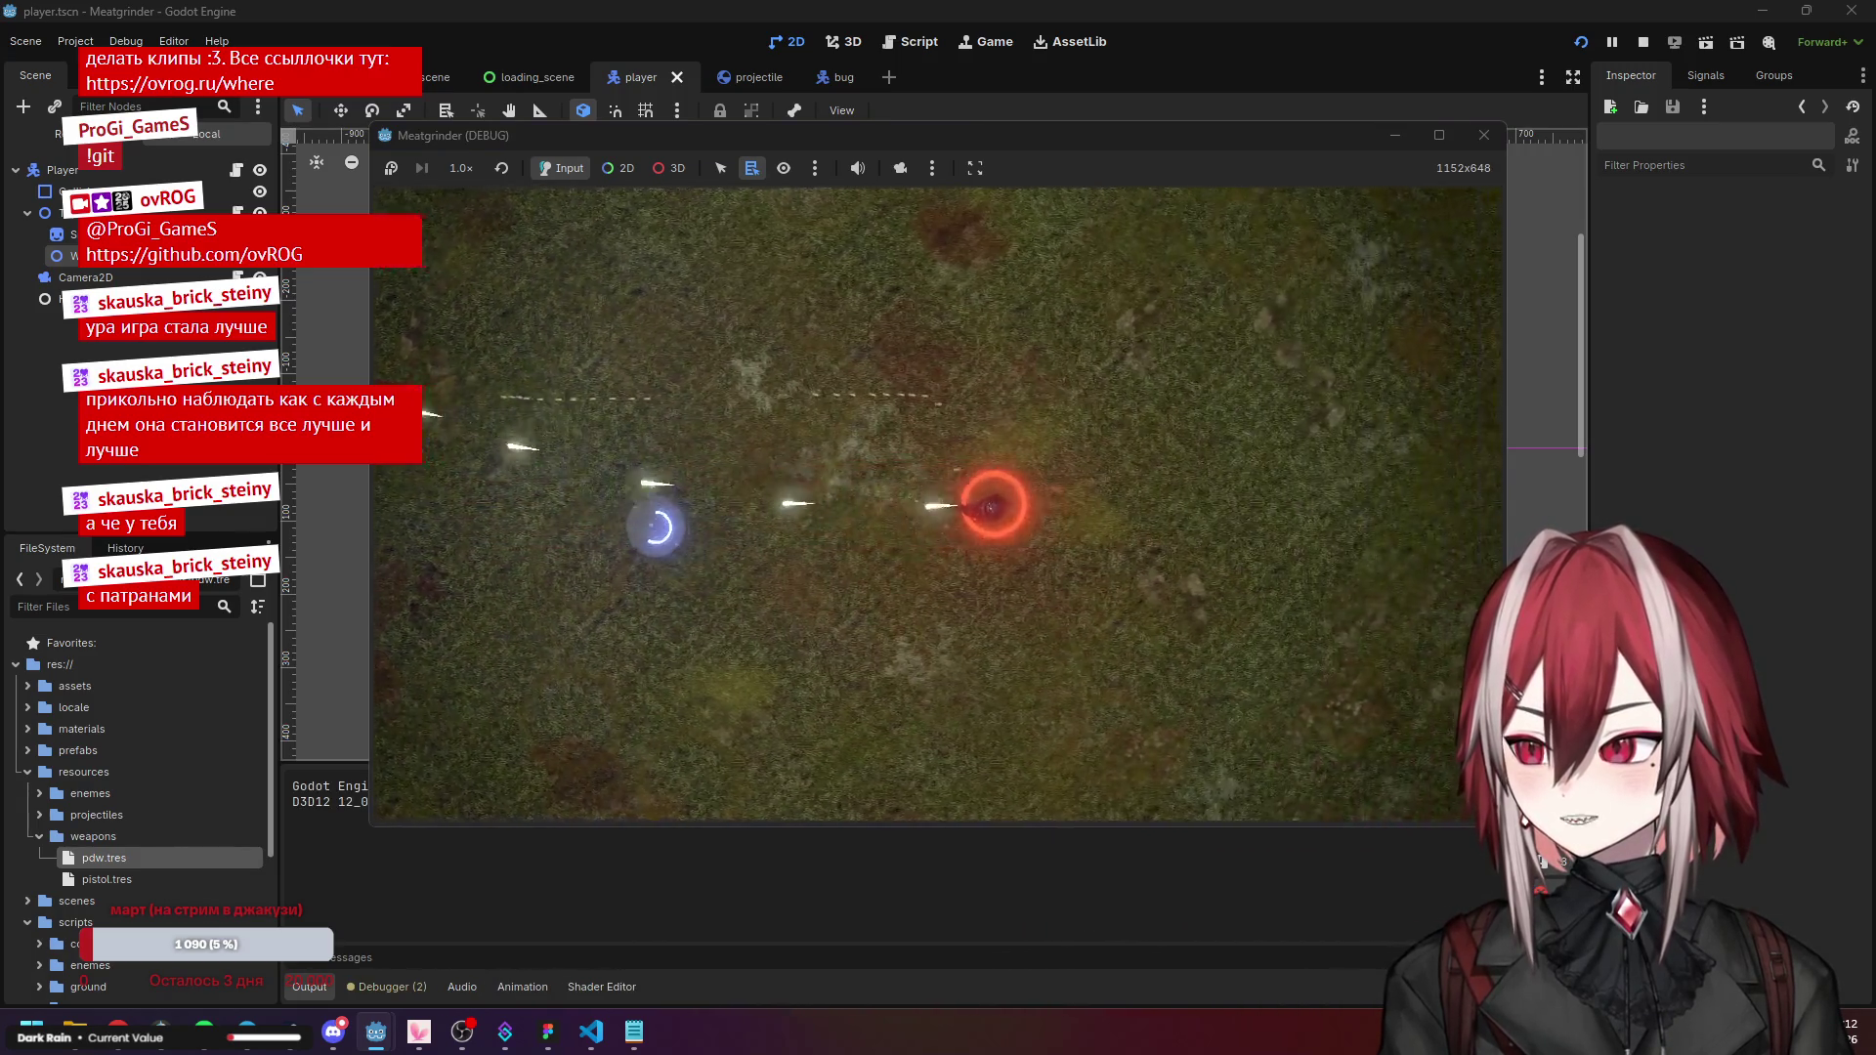
key("s")
key("d")
key("w")
key("a")
key("s")
key("s")
key("d")
key("w")
key("a")
key("s")
key("d")
key("w")
key("a")
key("s")
key("d")
key("w")
key("a")
key("s")
key("d")
key("w")
key("a")
key("s")
key("d")
key("w")
key("a")
key("a")
key("s")
key("d")
key("s")
key("d")
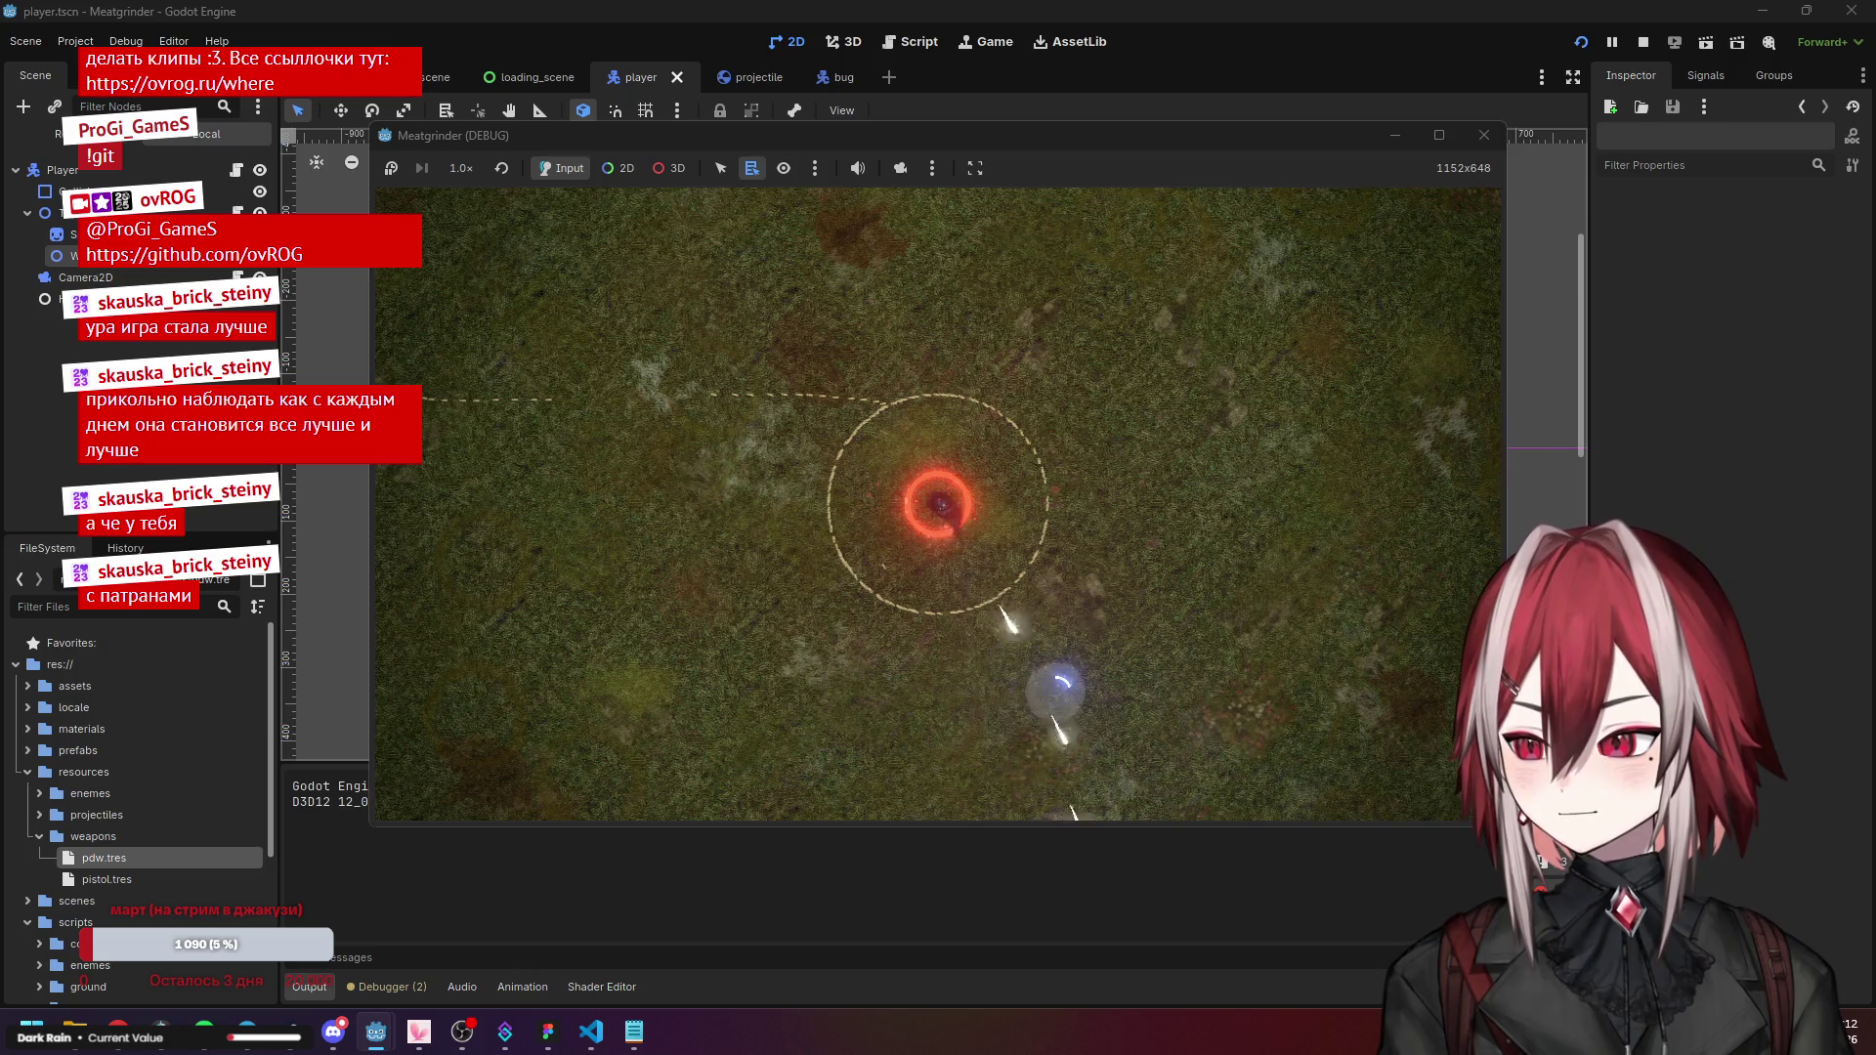
key("w")
key("a")
key("a")
key("s")
key("d")
key("w")
key("a")
key("s")
key("d")
key("w")
key("a")
key("a")
key("s")
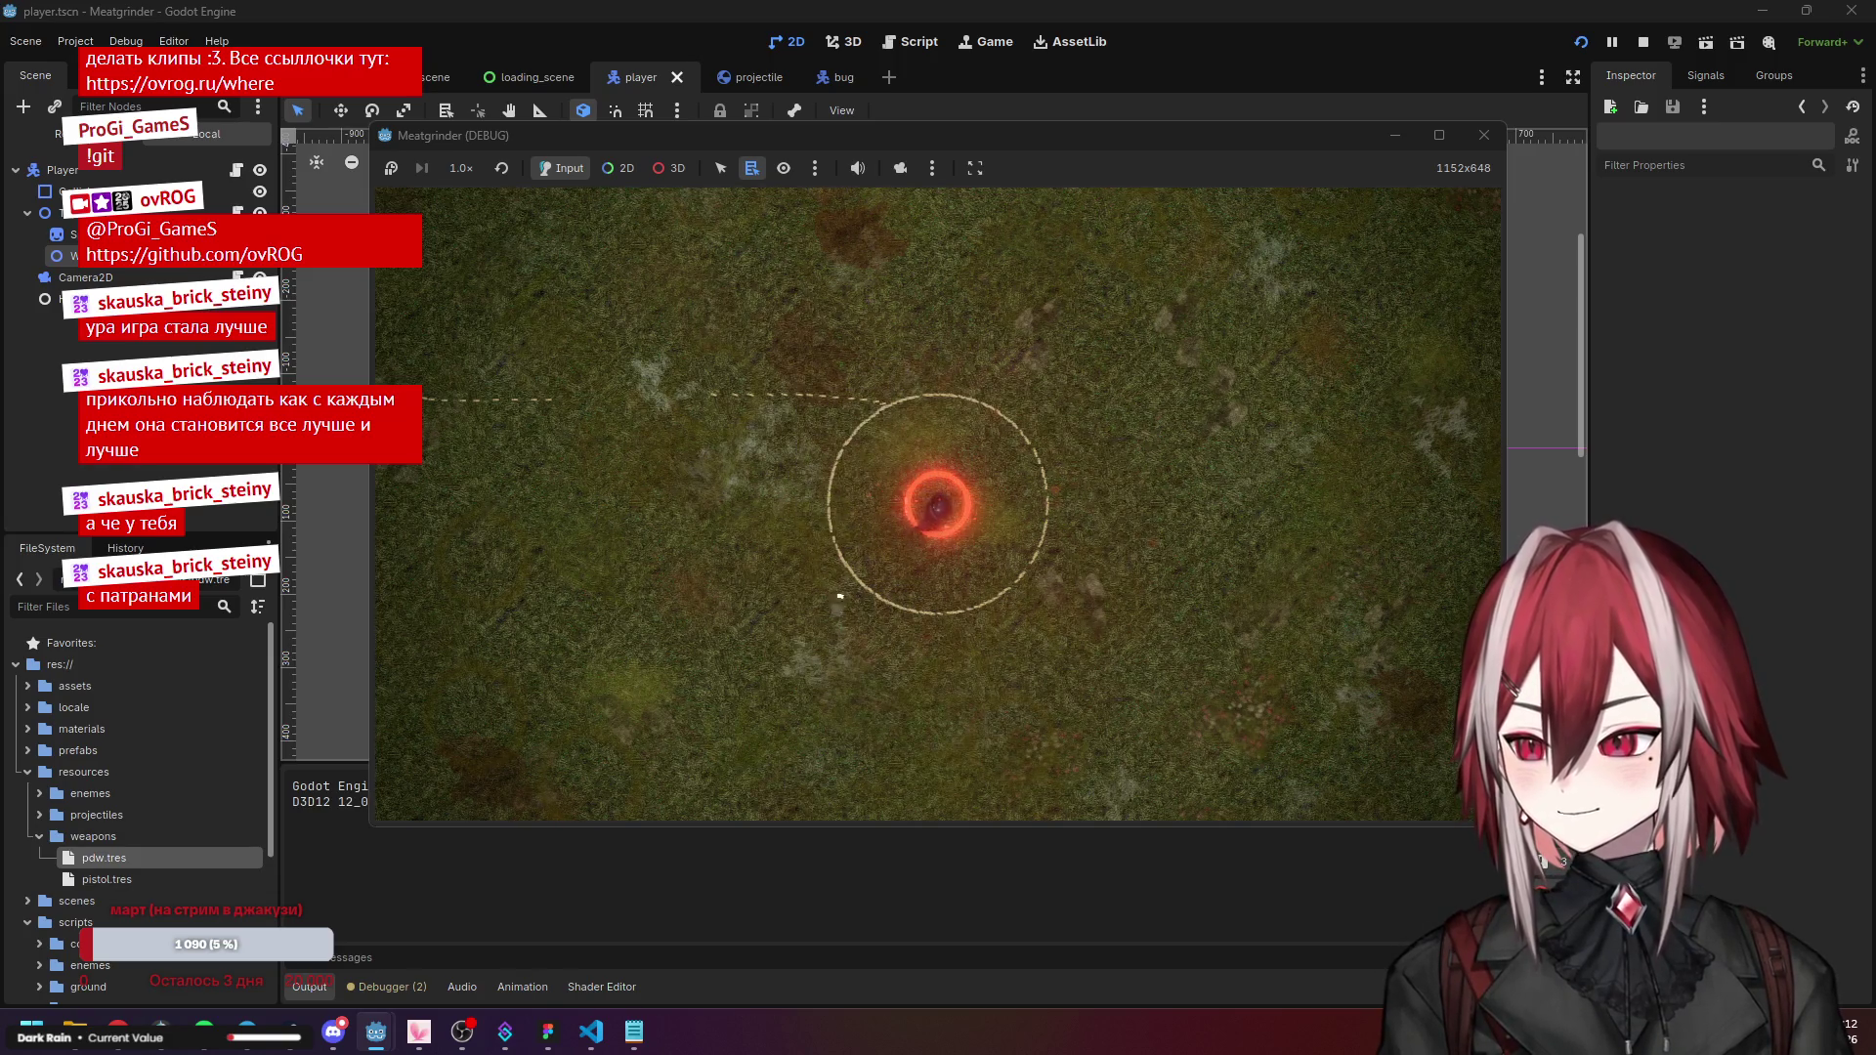
key("d")
key("w")
key("a")
key("a")
key("s")
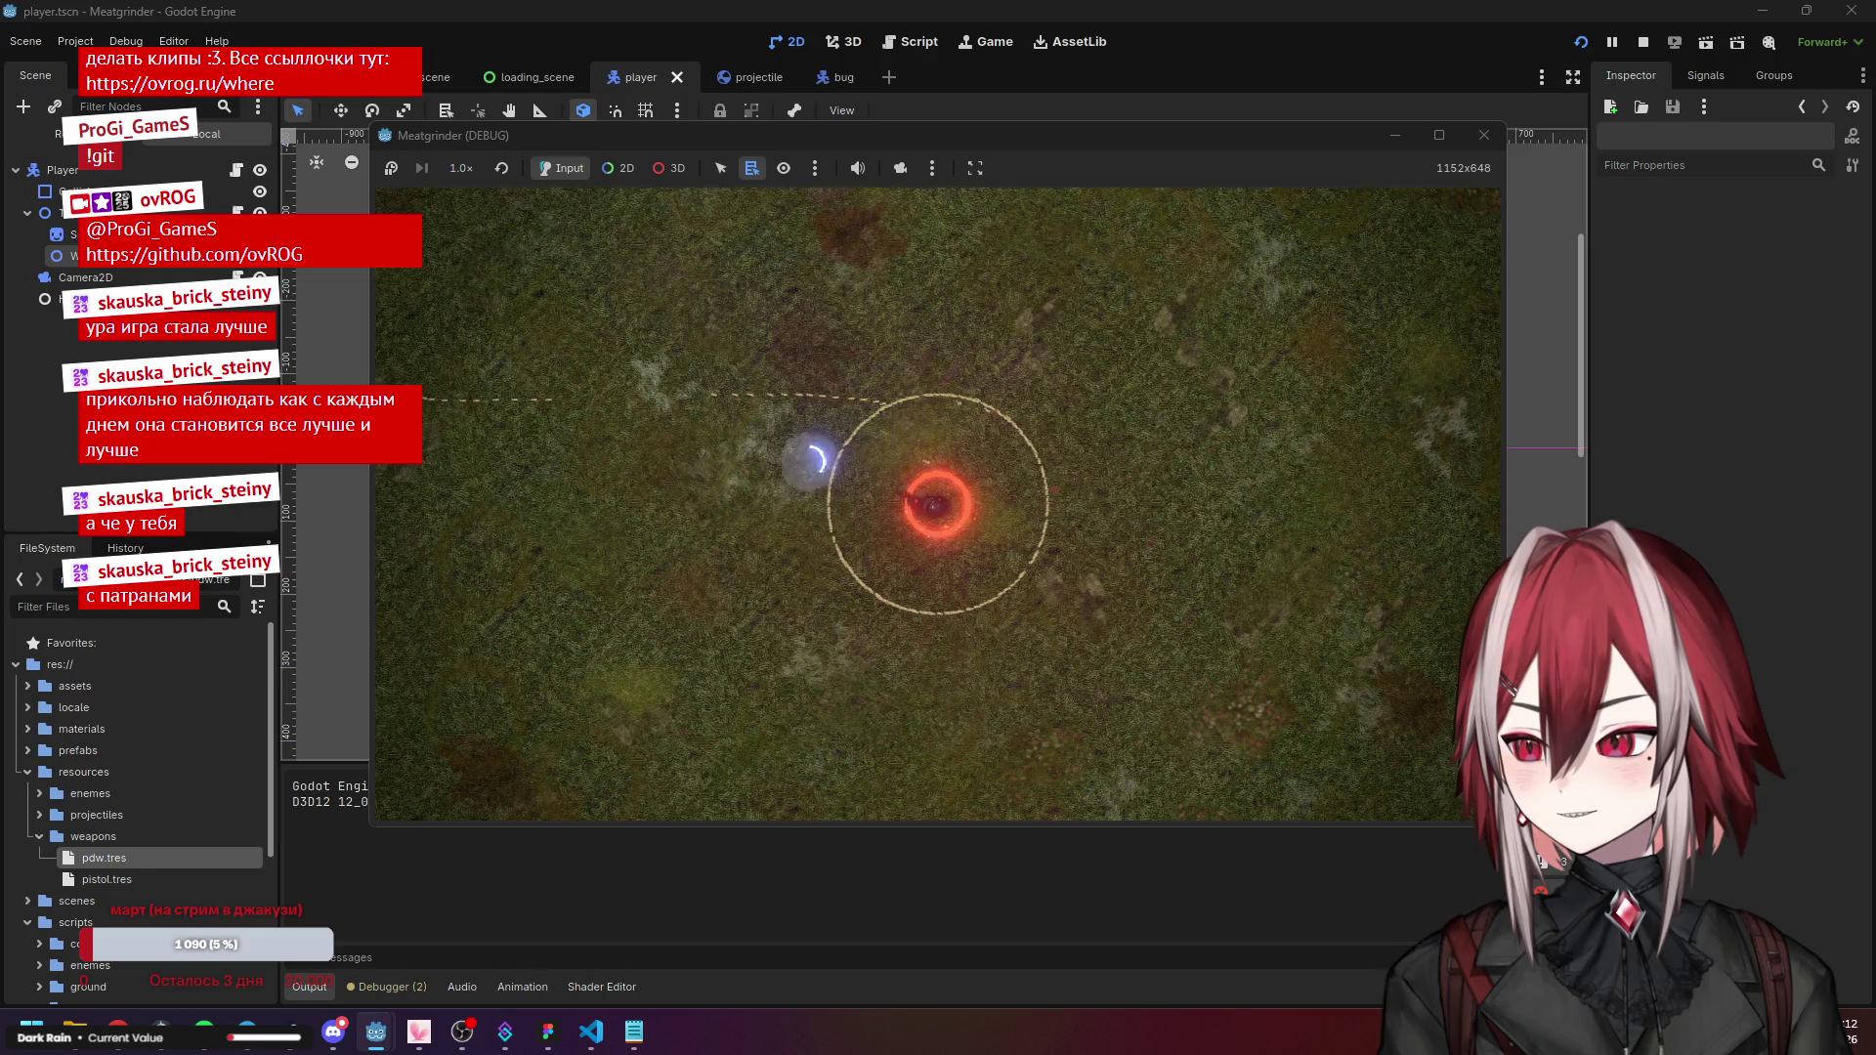
key("d")
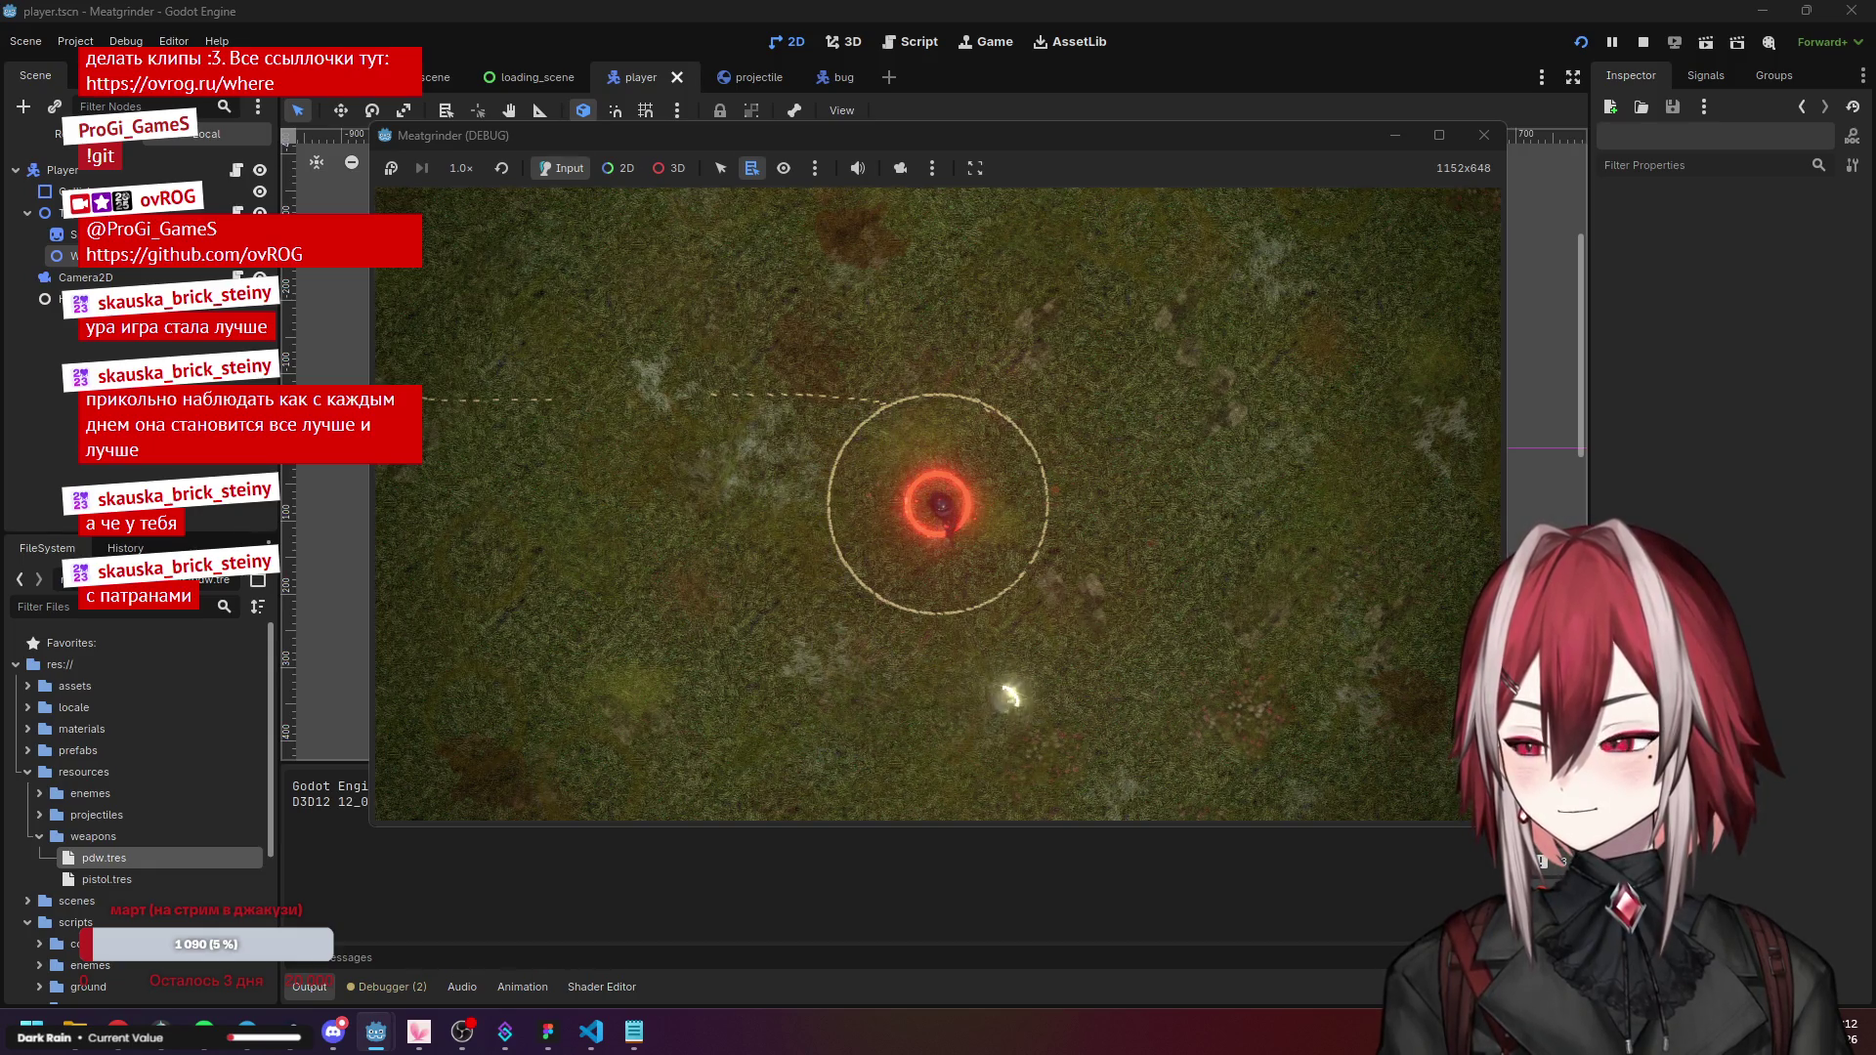
left_click(1484, 135)
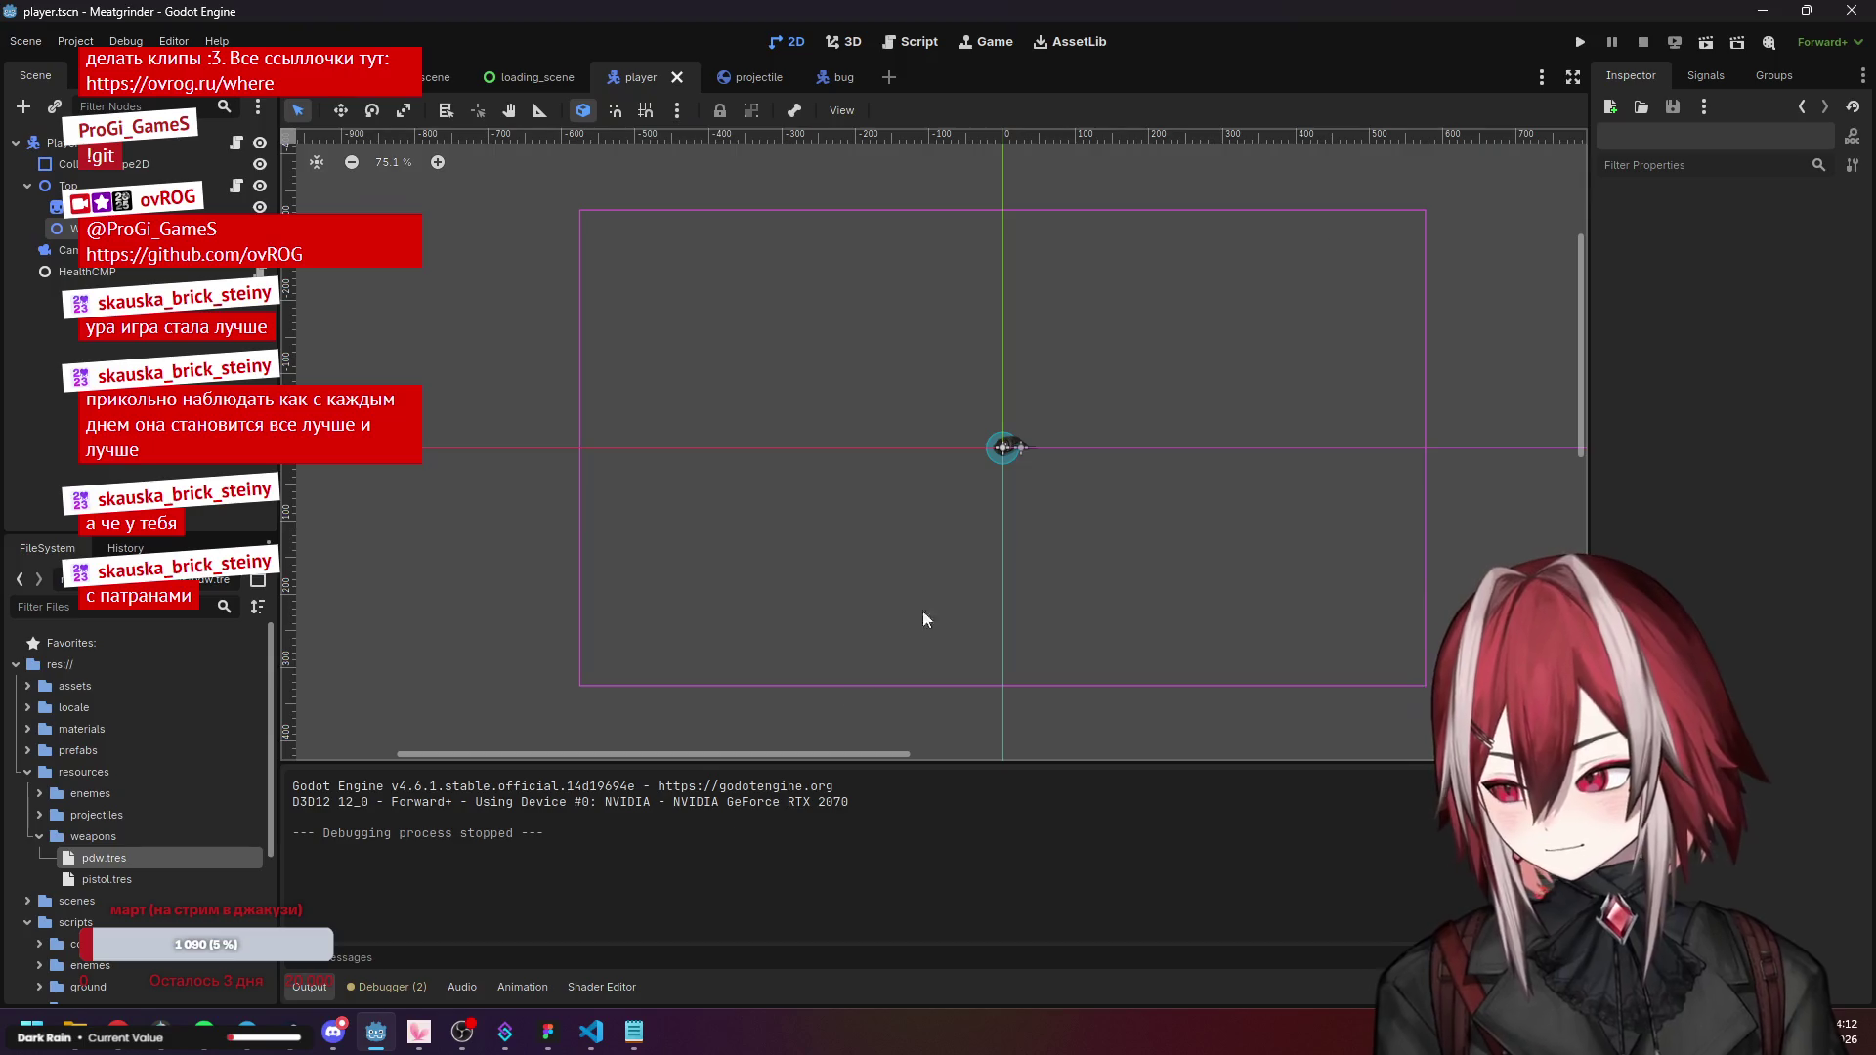
Bring VS Code forward and look at how activate() sets position in projectile.gd.
left_click(591, 1033)
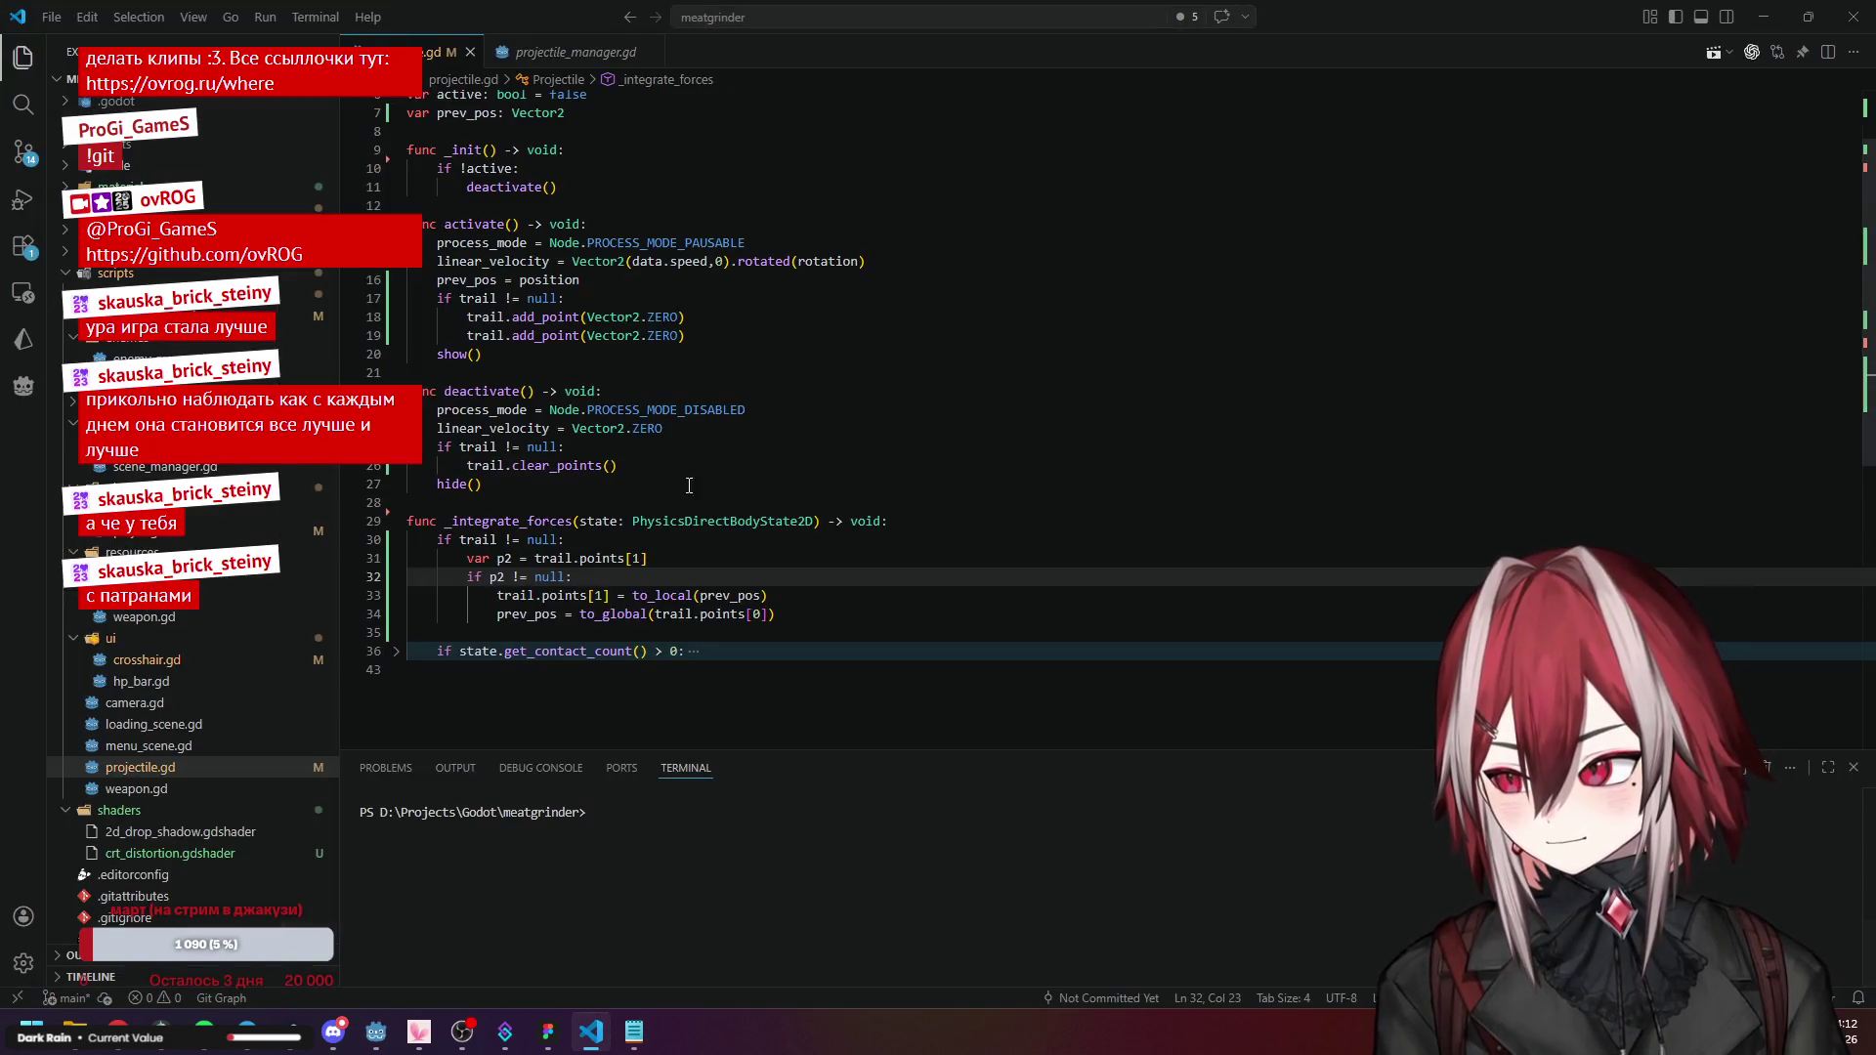
left_click(653, 487)
left_click_drag(580, 281, 544, 280)
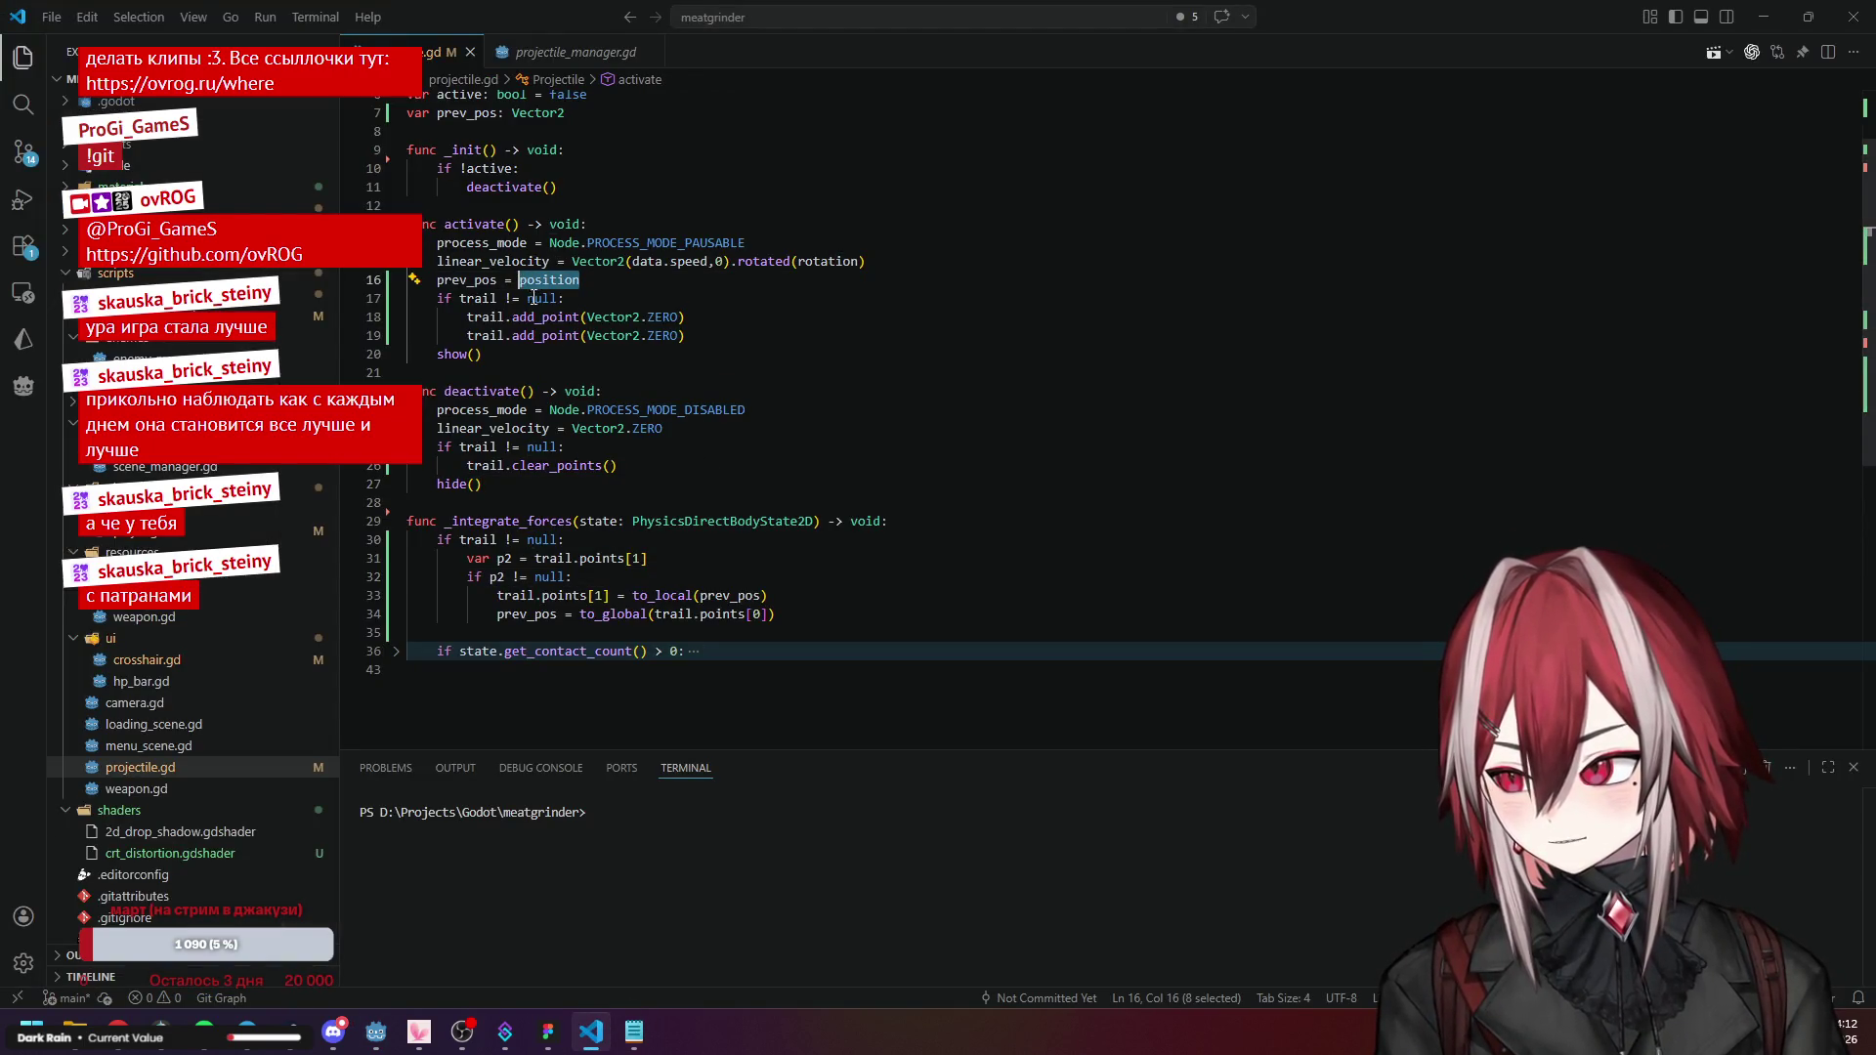
left_click(565, 280)
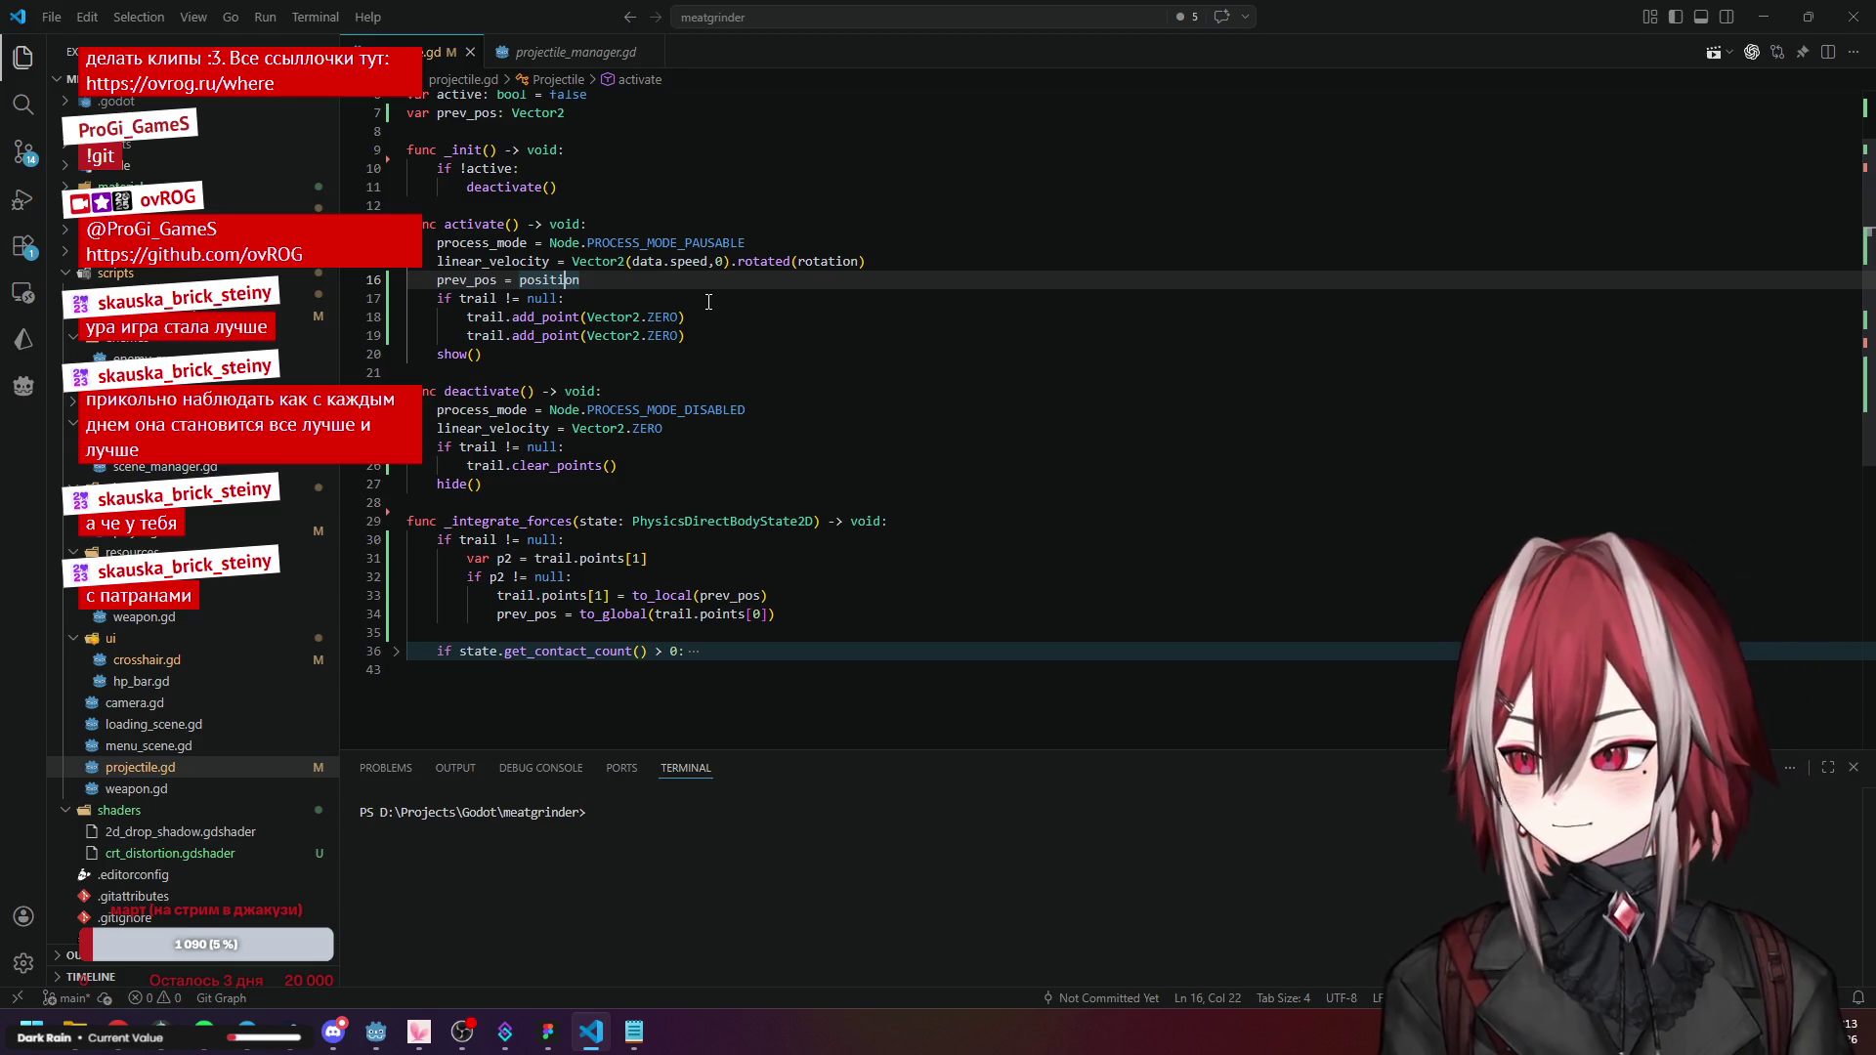
Review fire() in projectile_manager.gd, its pos and rotation setup, and jump back to activate().
left_click(575, 61)
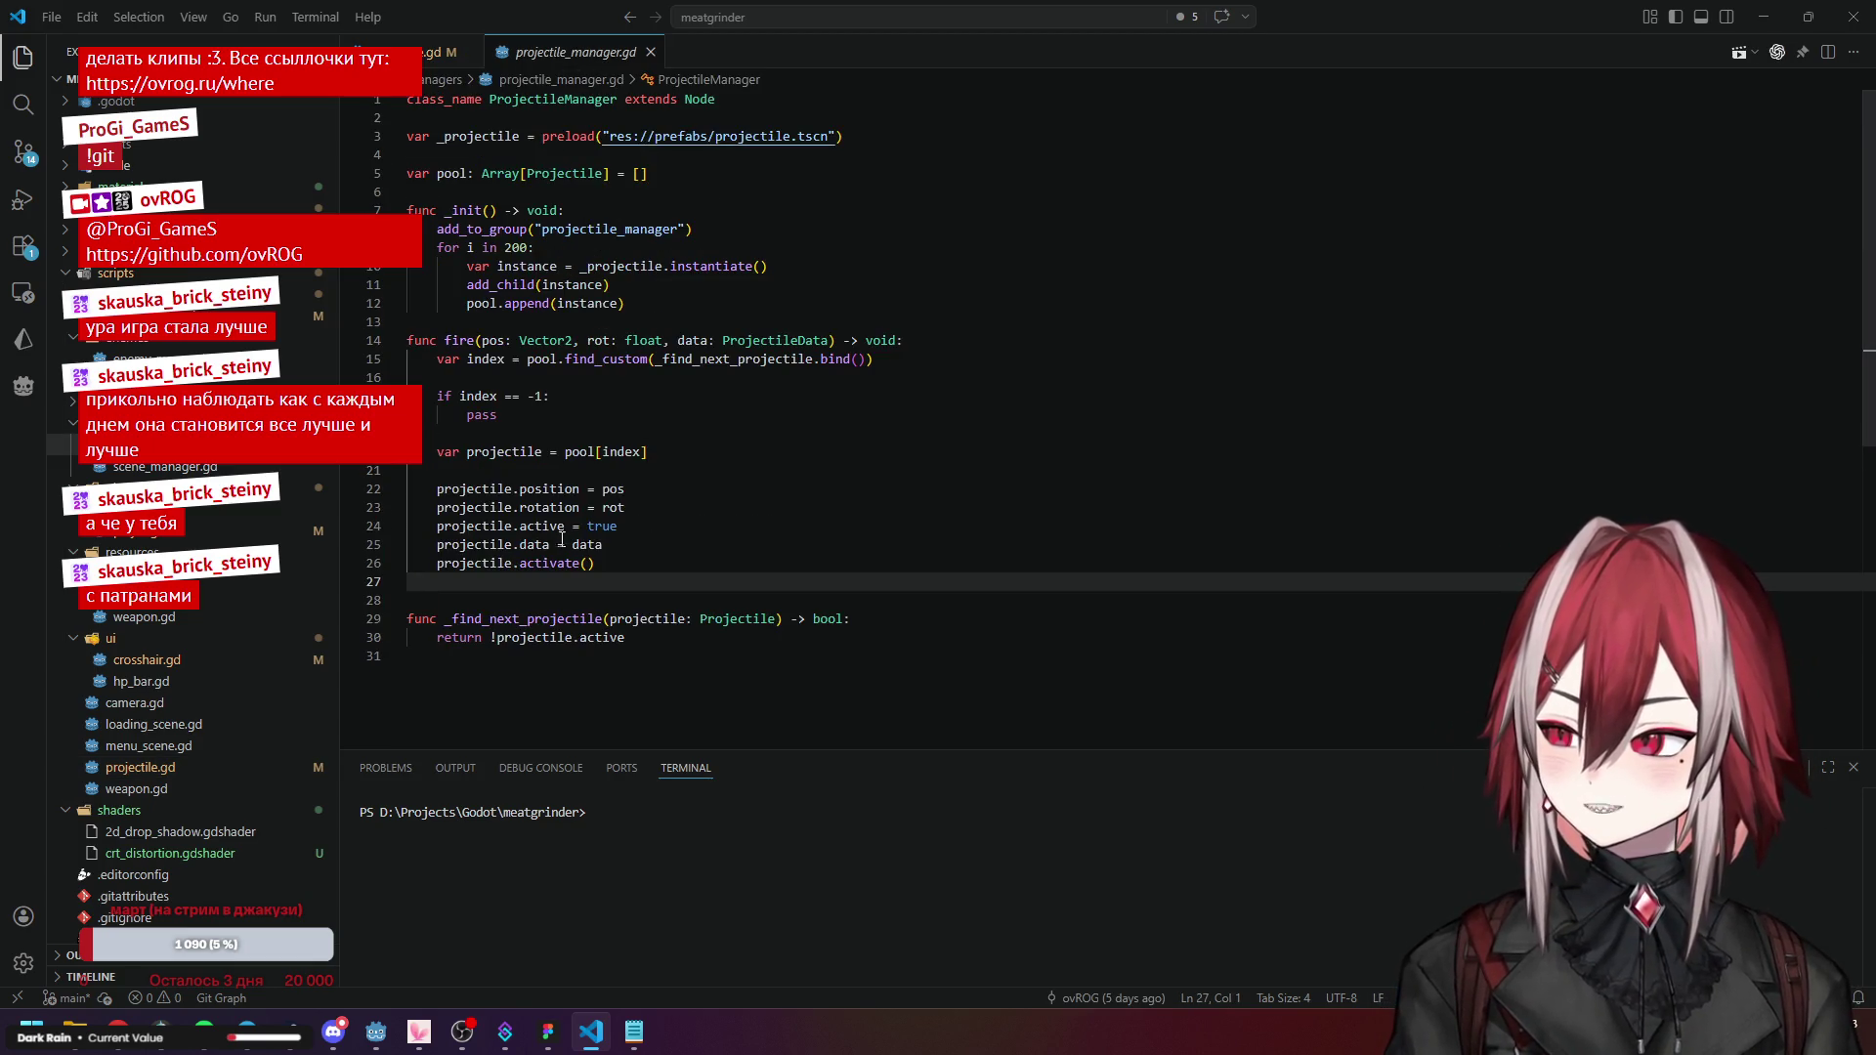
left_click(552, 489)
left_click(627, 490)
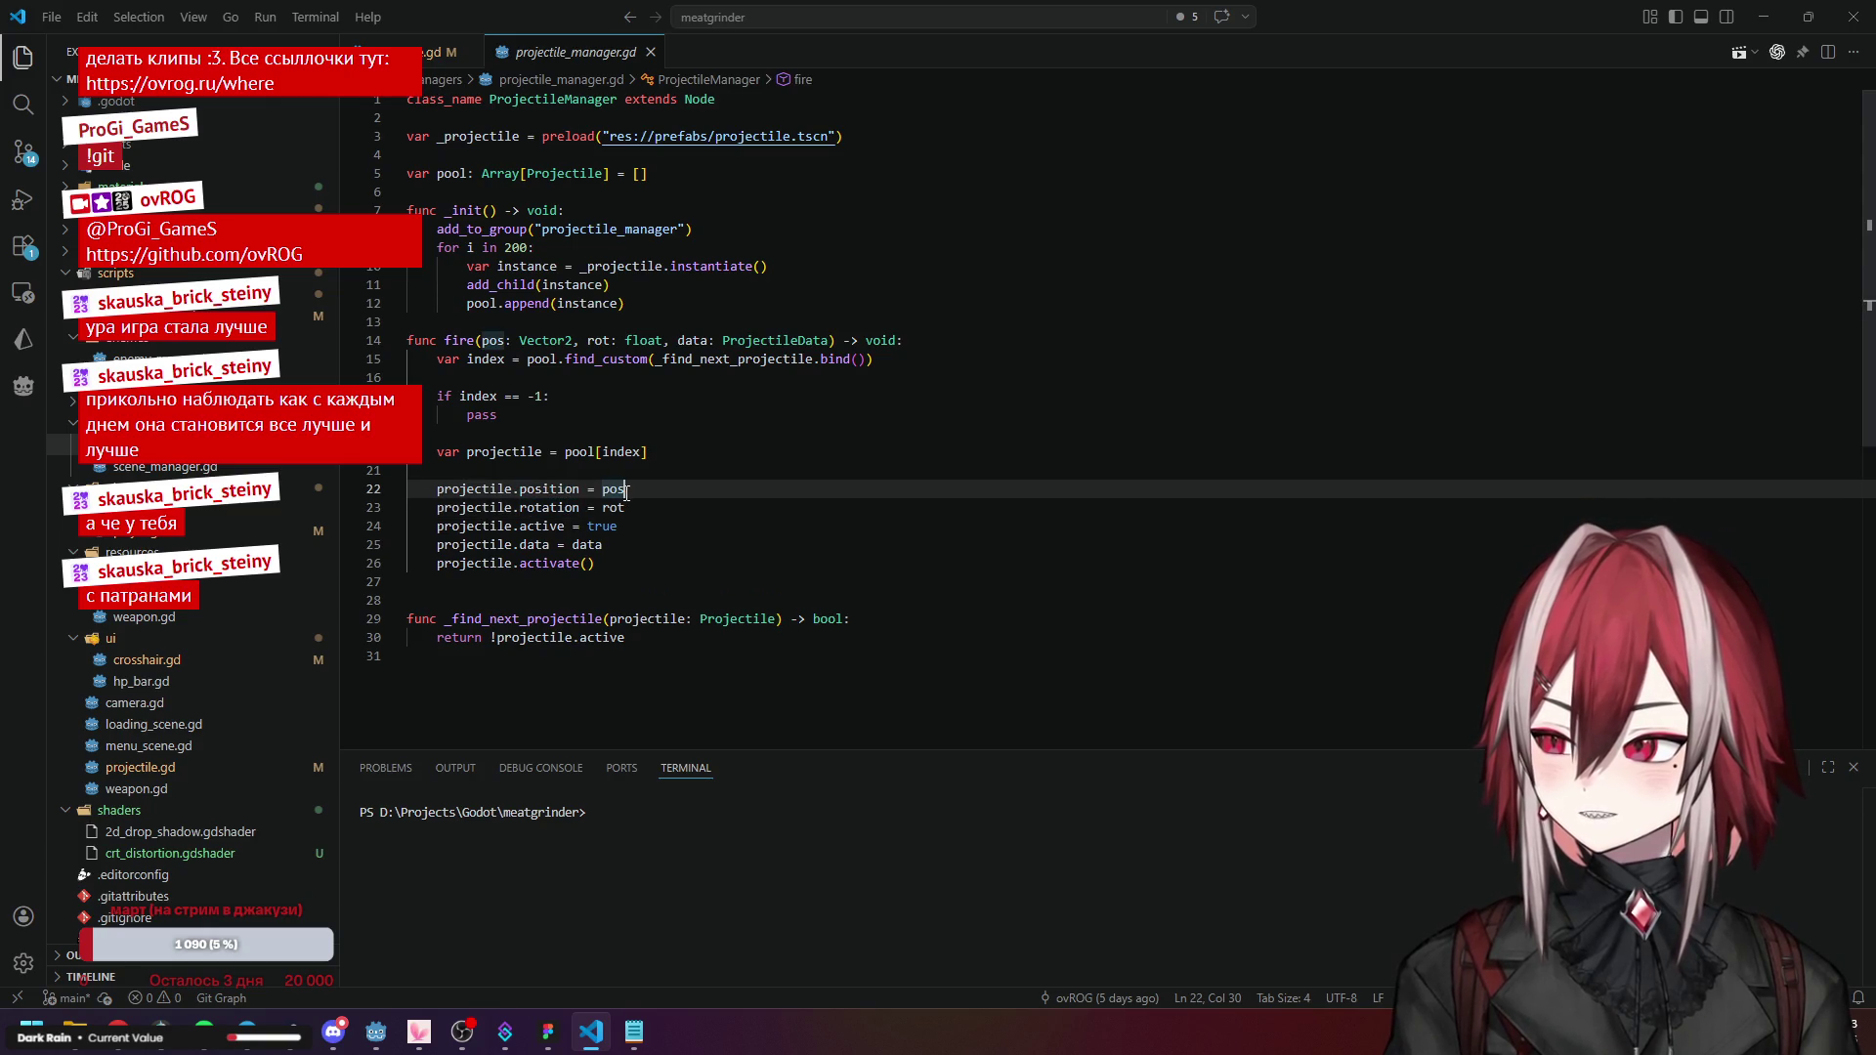
left_click(583, 507)
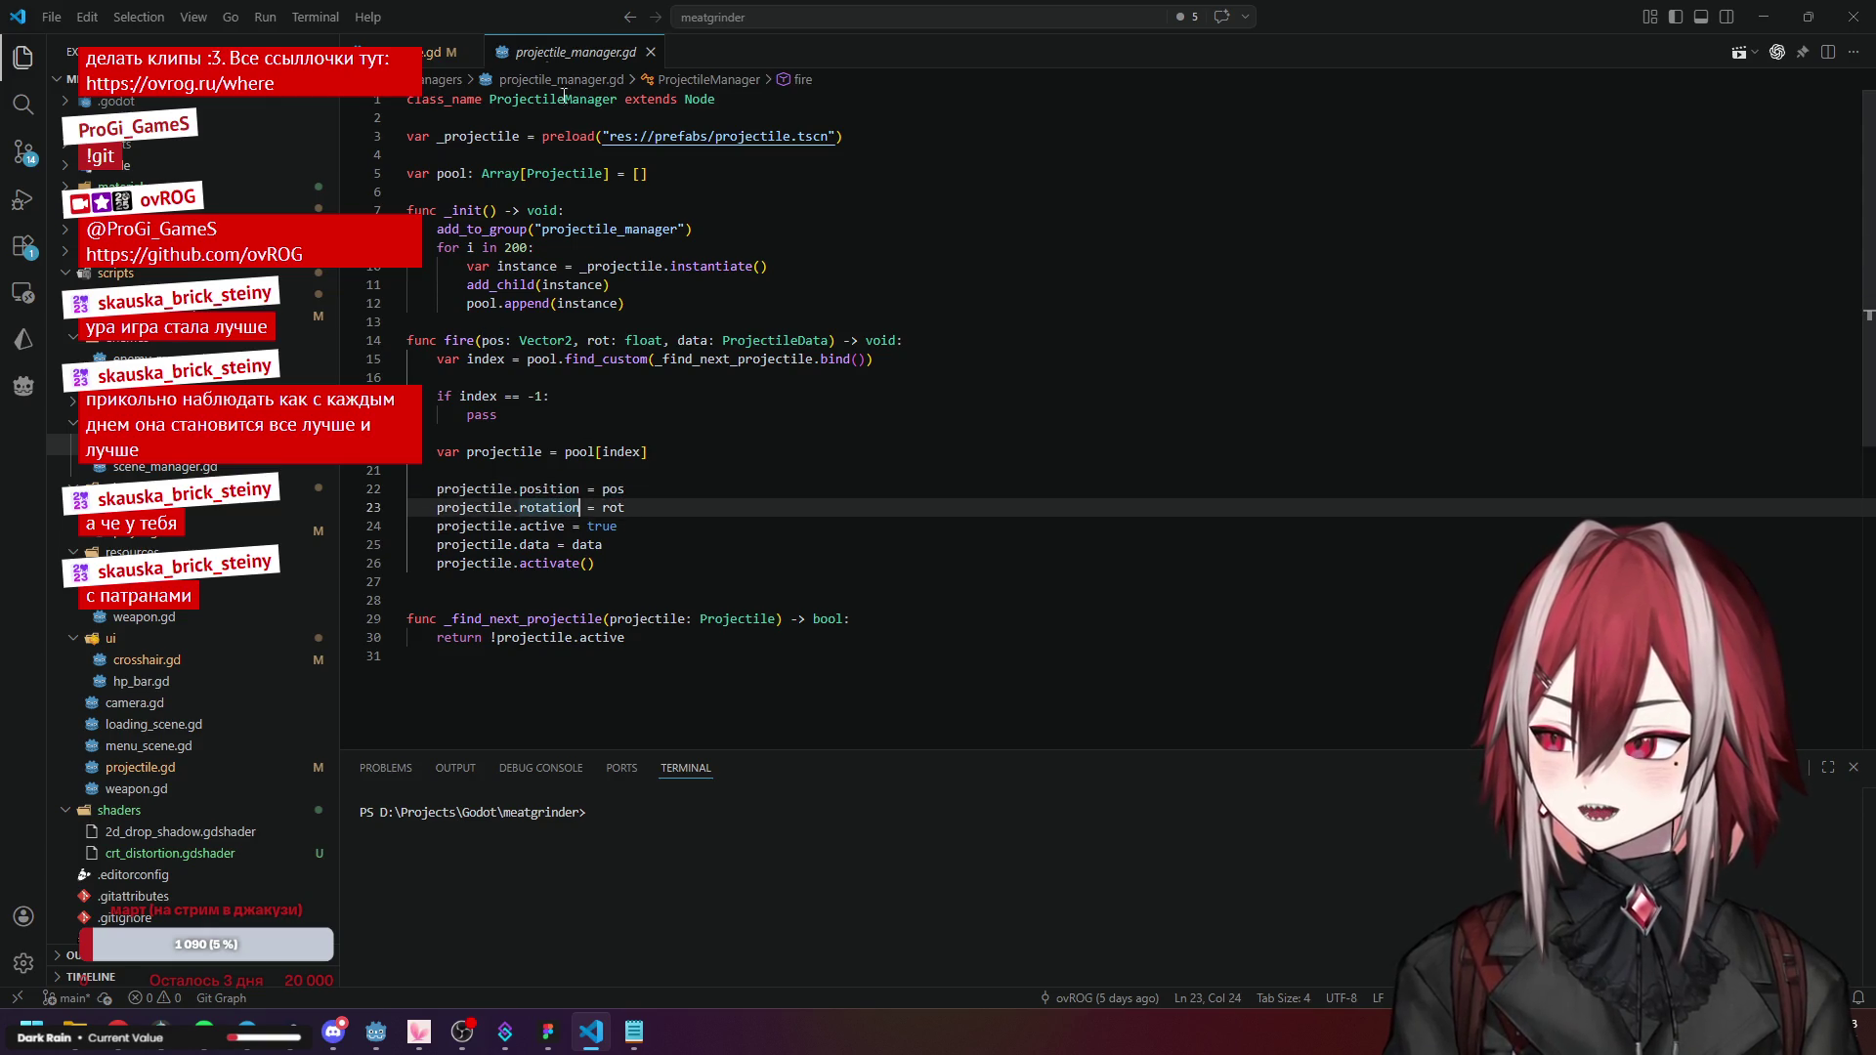
left_click(525, 564)
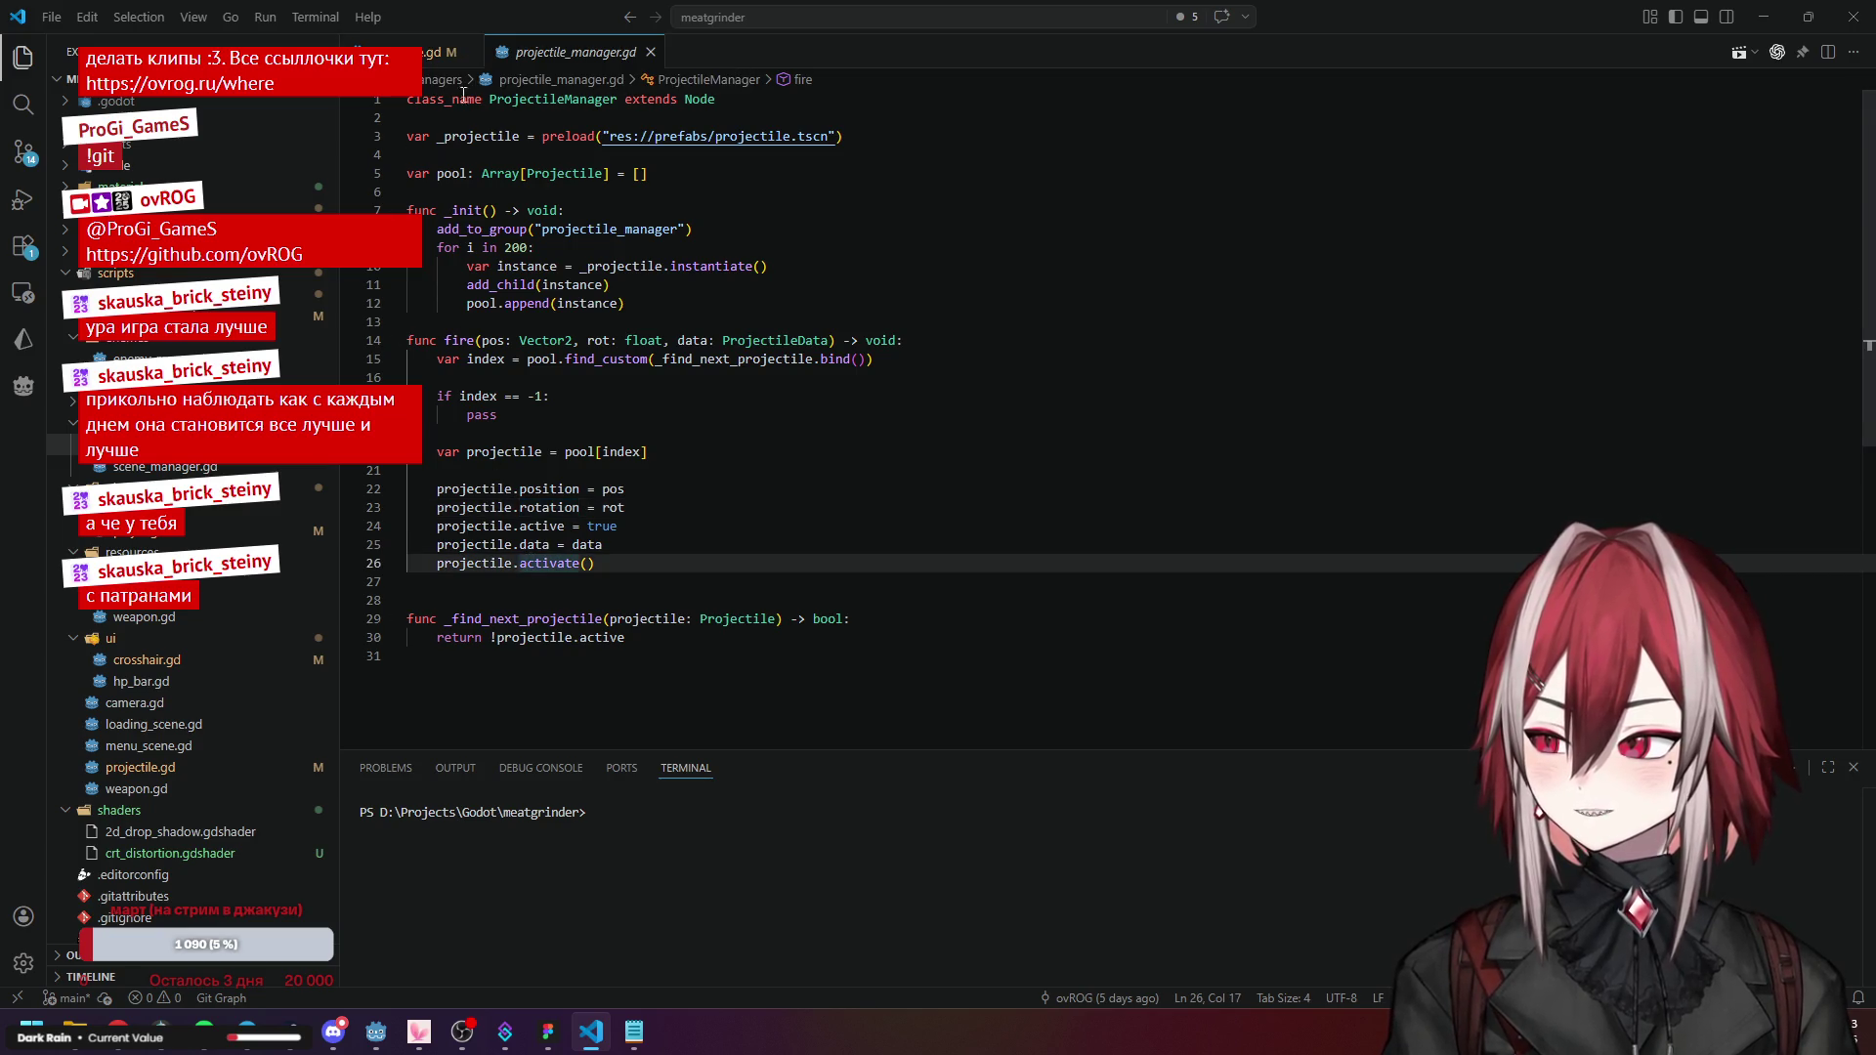
key("F12")
left_click(564, 280)
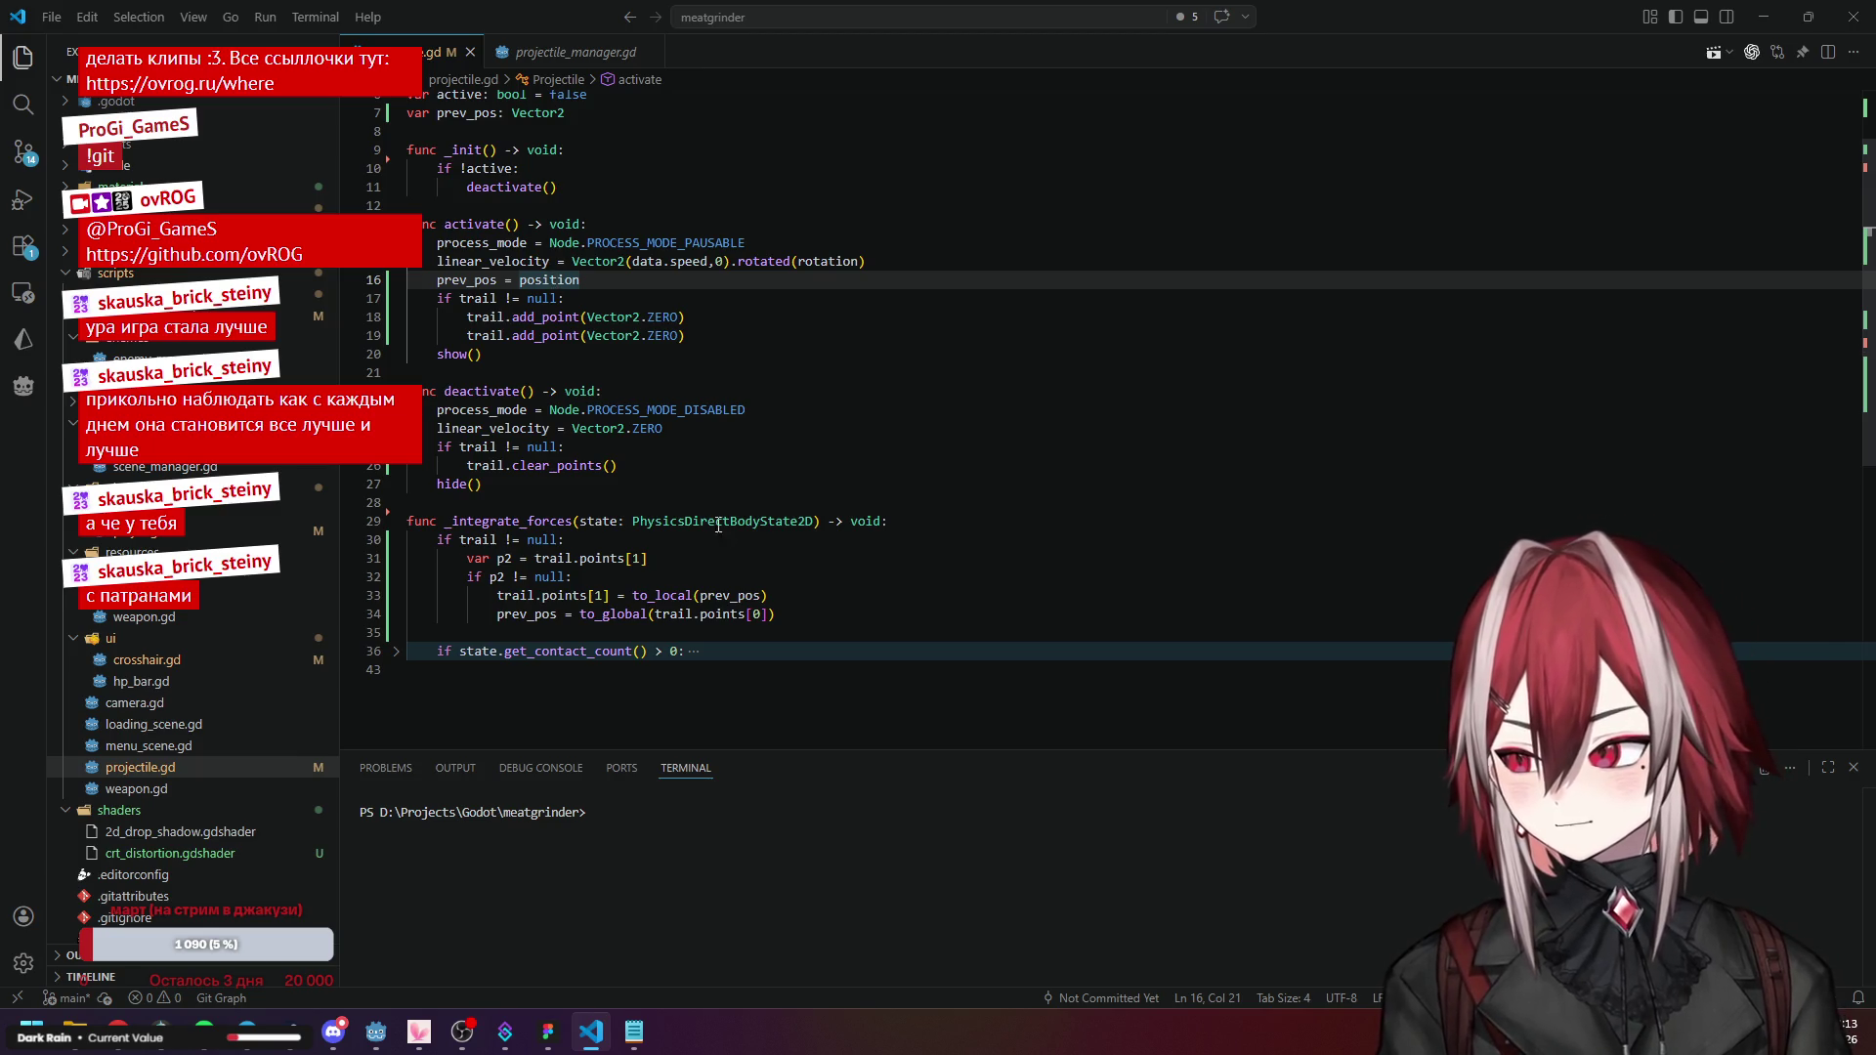
Trace the prev_pos uses in _integrate_forces against the position assignment in activate().
left_click(730, 595)
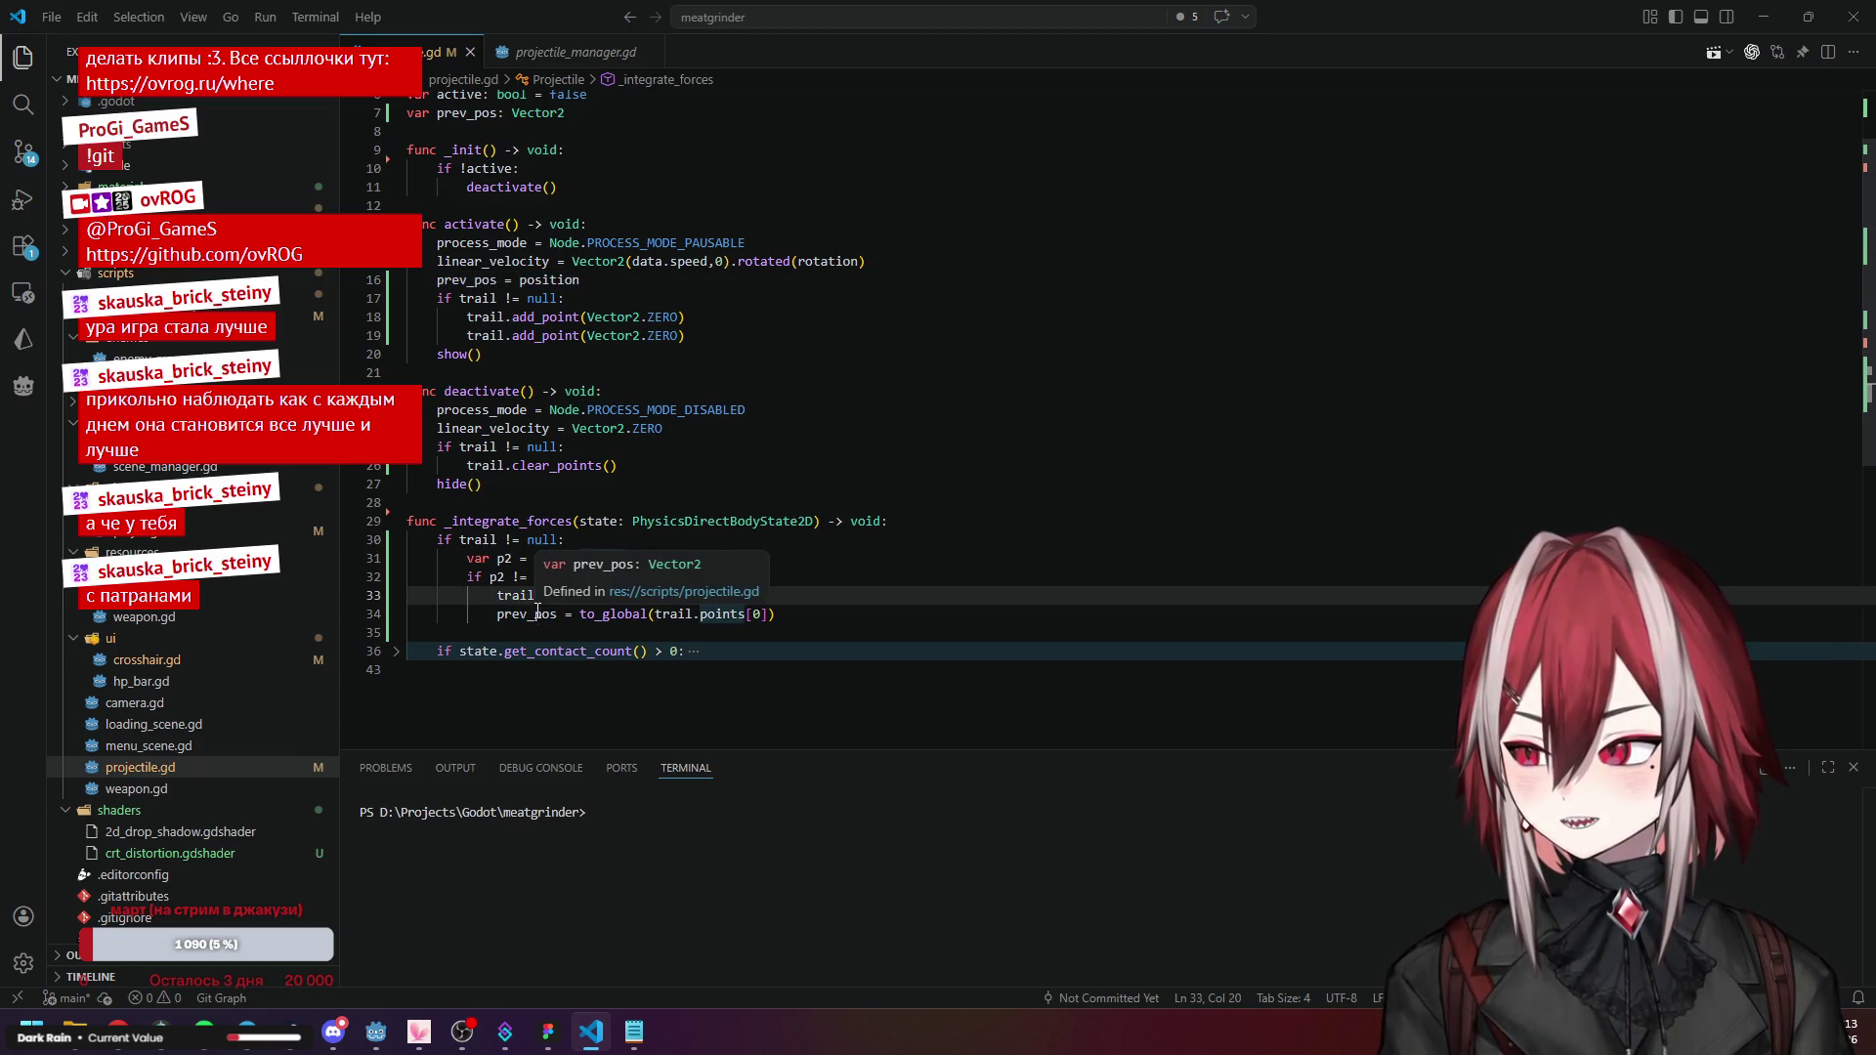
double_click(664, 595)
left_click(752, 595)
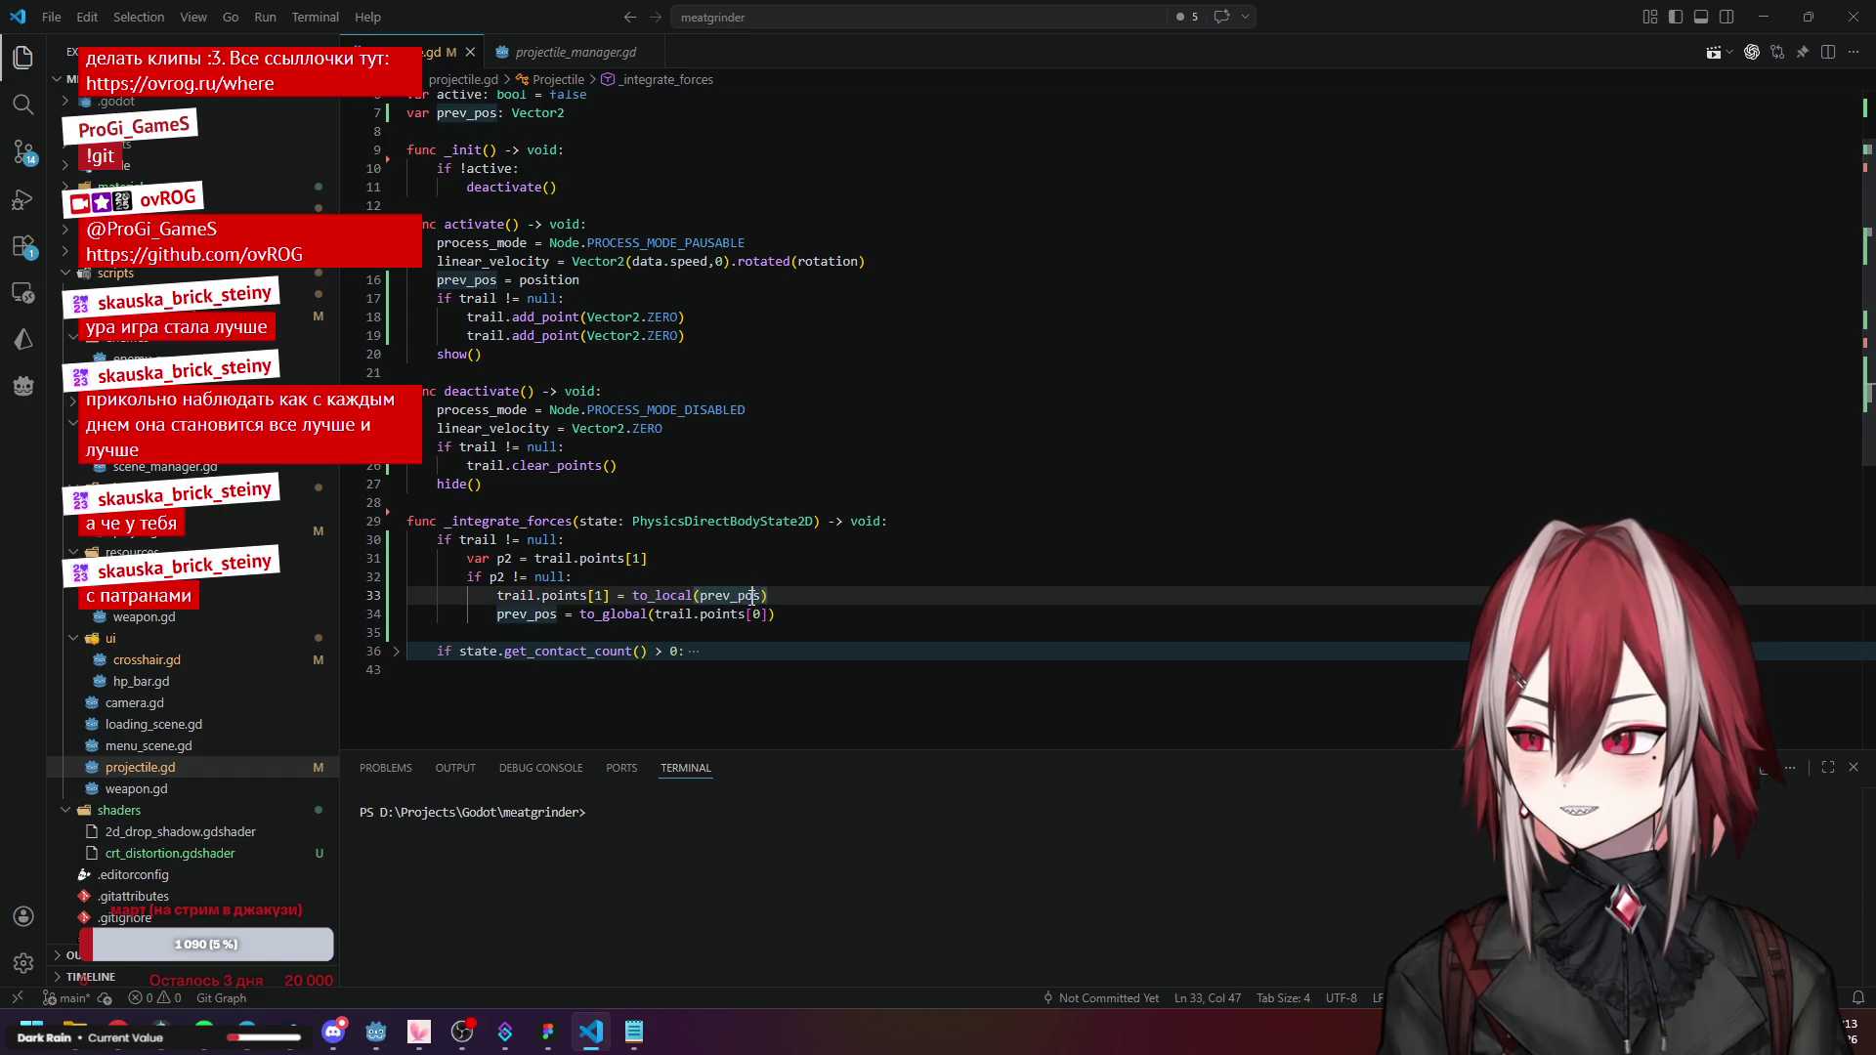
left_click(526, 280)
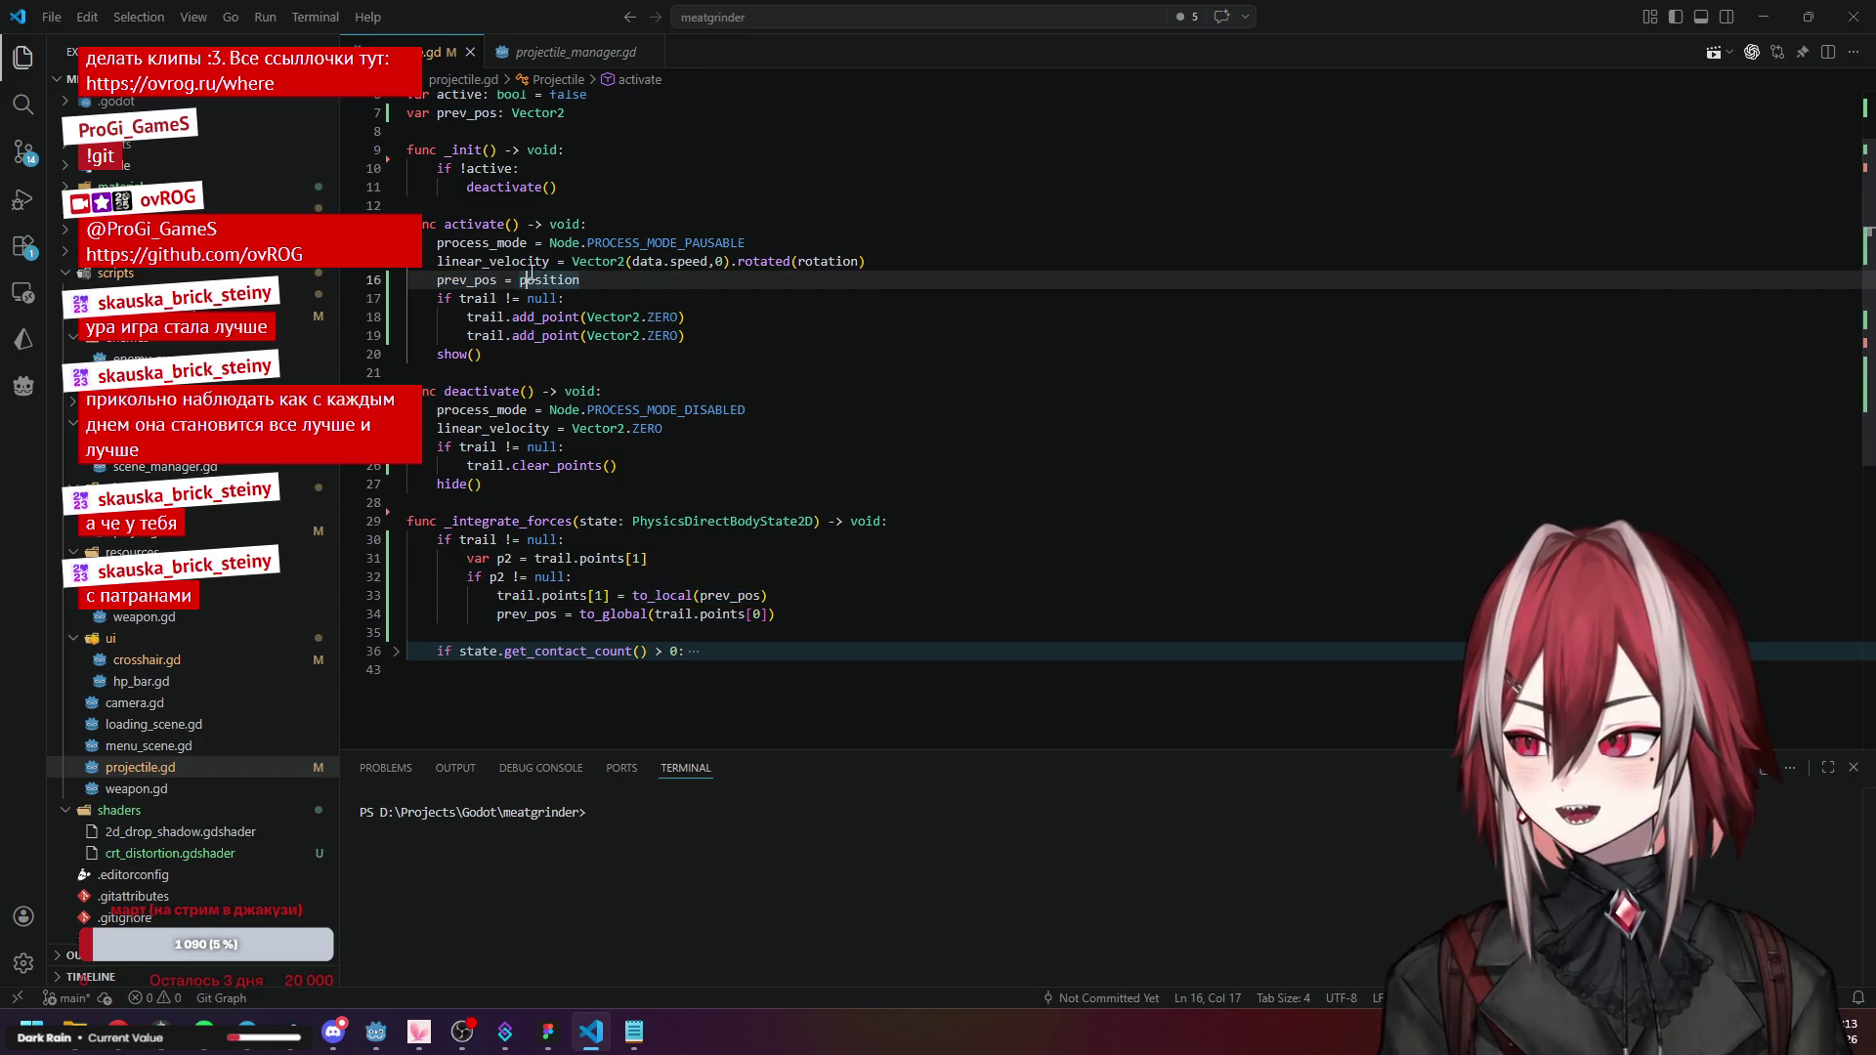
left_click(723, 613)
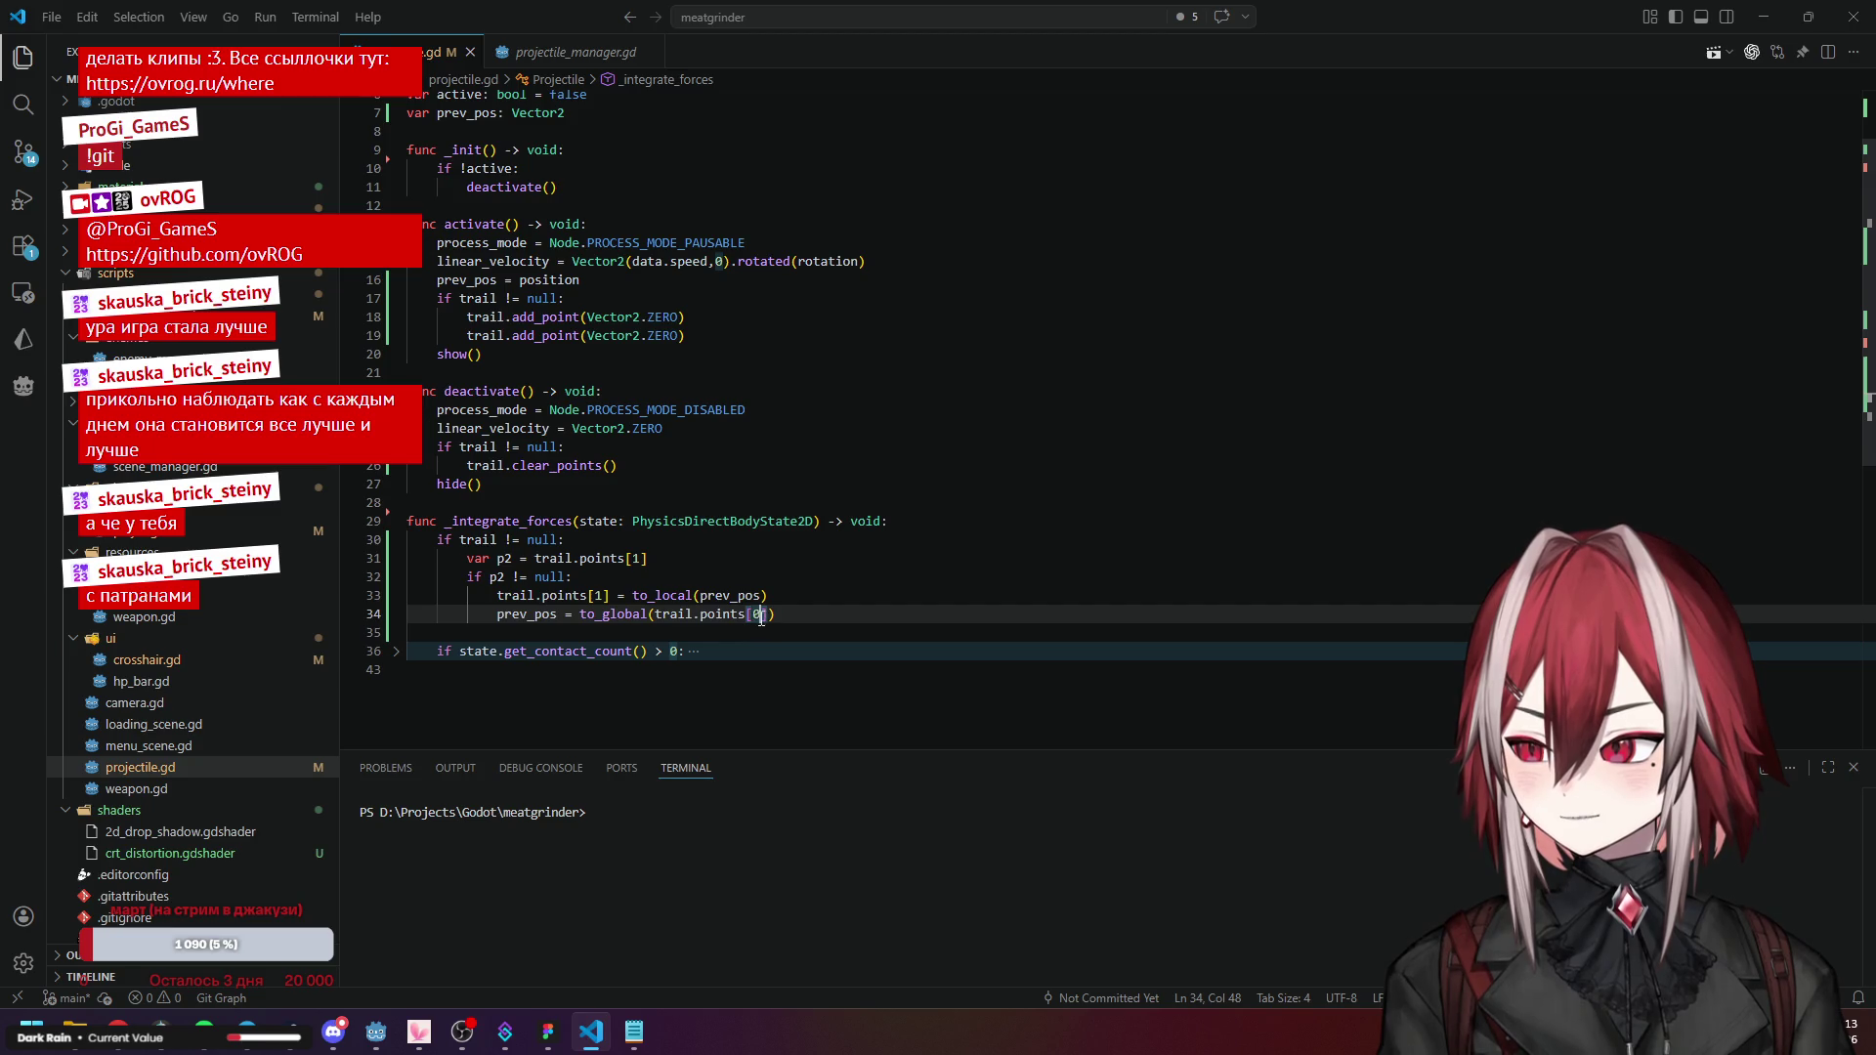
Replace to_global(trail.points[0]) on line 34 with position, so prev_pos = position.
left_click_drag(655, 614, 769, 613)
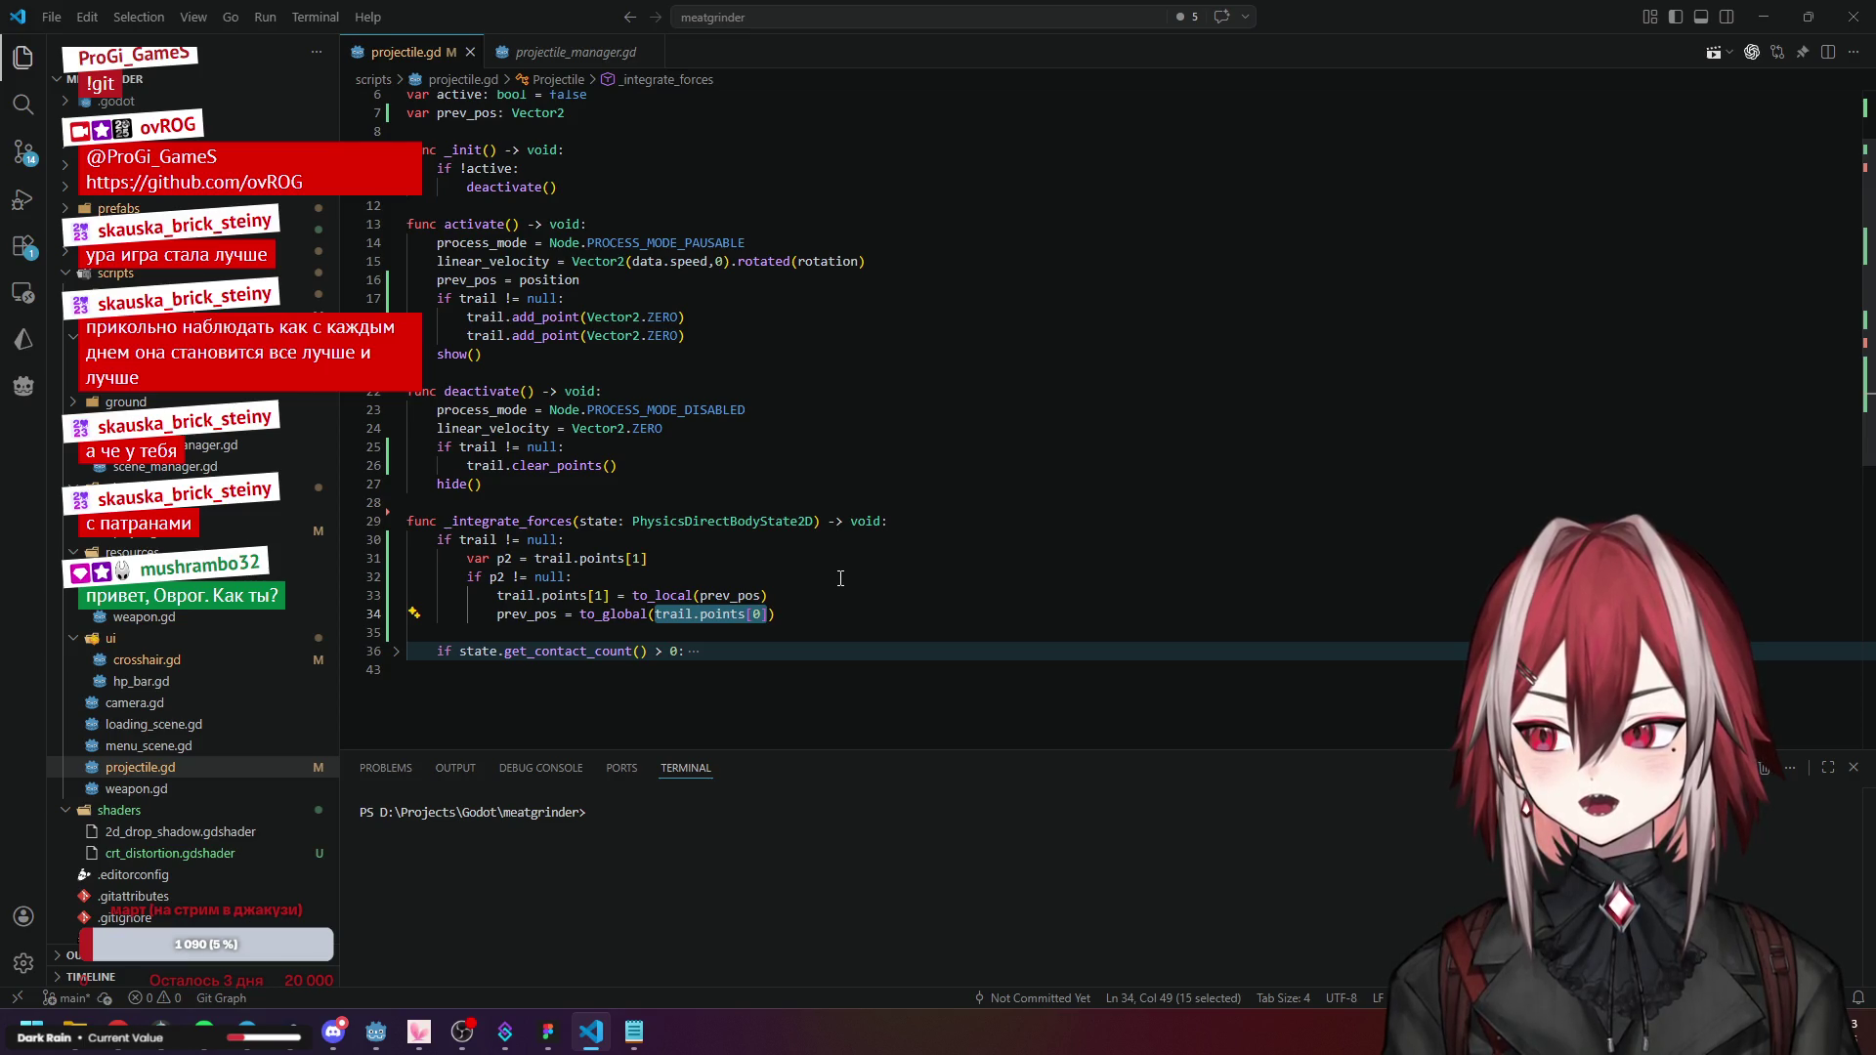
left_click_drag(520, 281, 606, 285)
key("ctrl+c")
left_click_drag(580, 616, 775, 616)
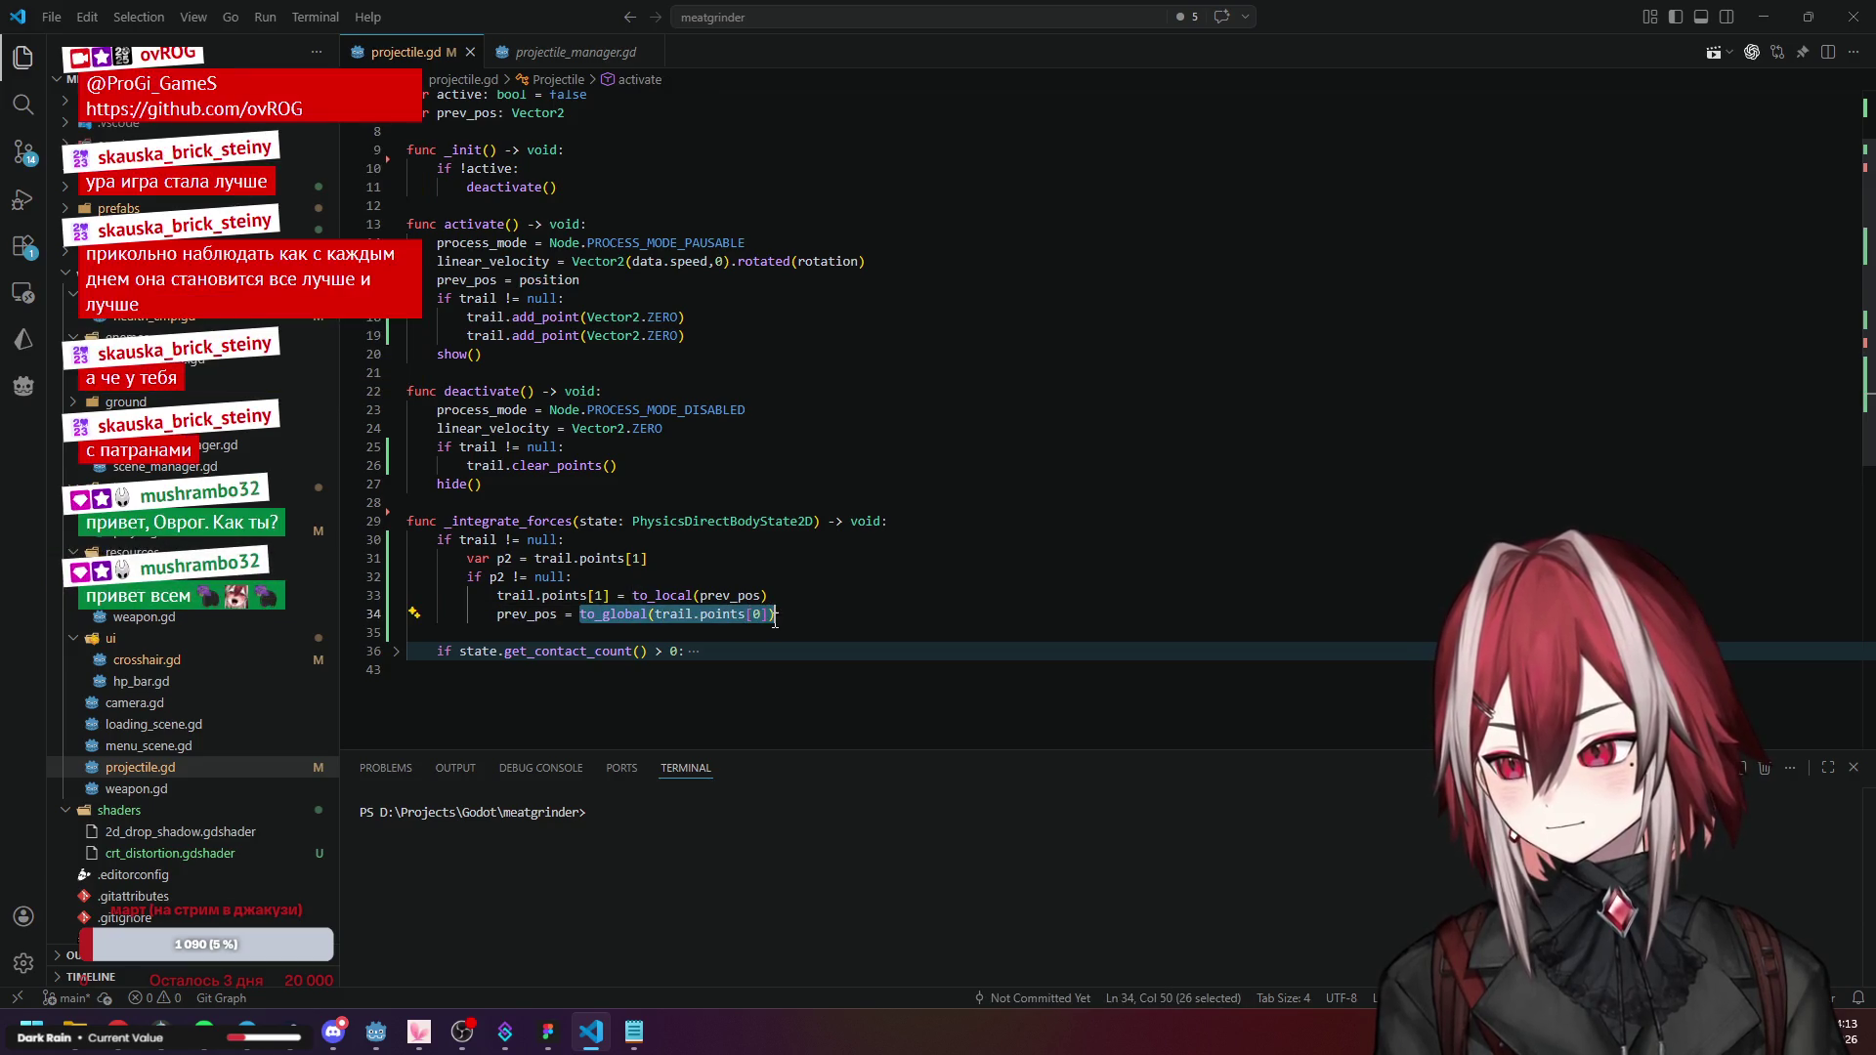
key("ctrl+v")
left_click(744, 570)
Review the edited prev_pos lines and the p2 null check in _integrate_forces.
left_click(730, 607)
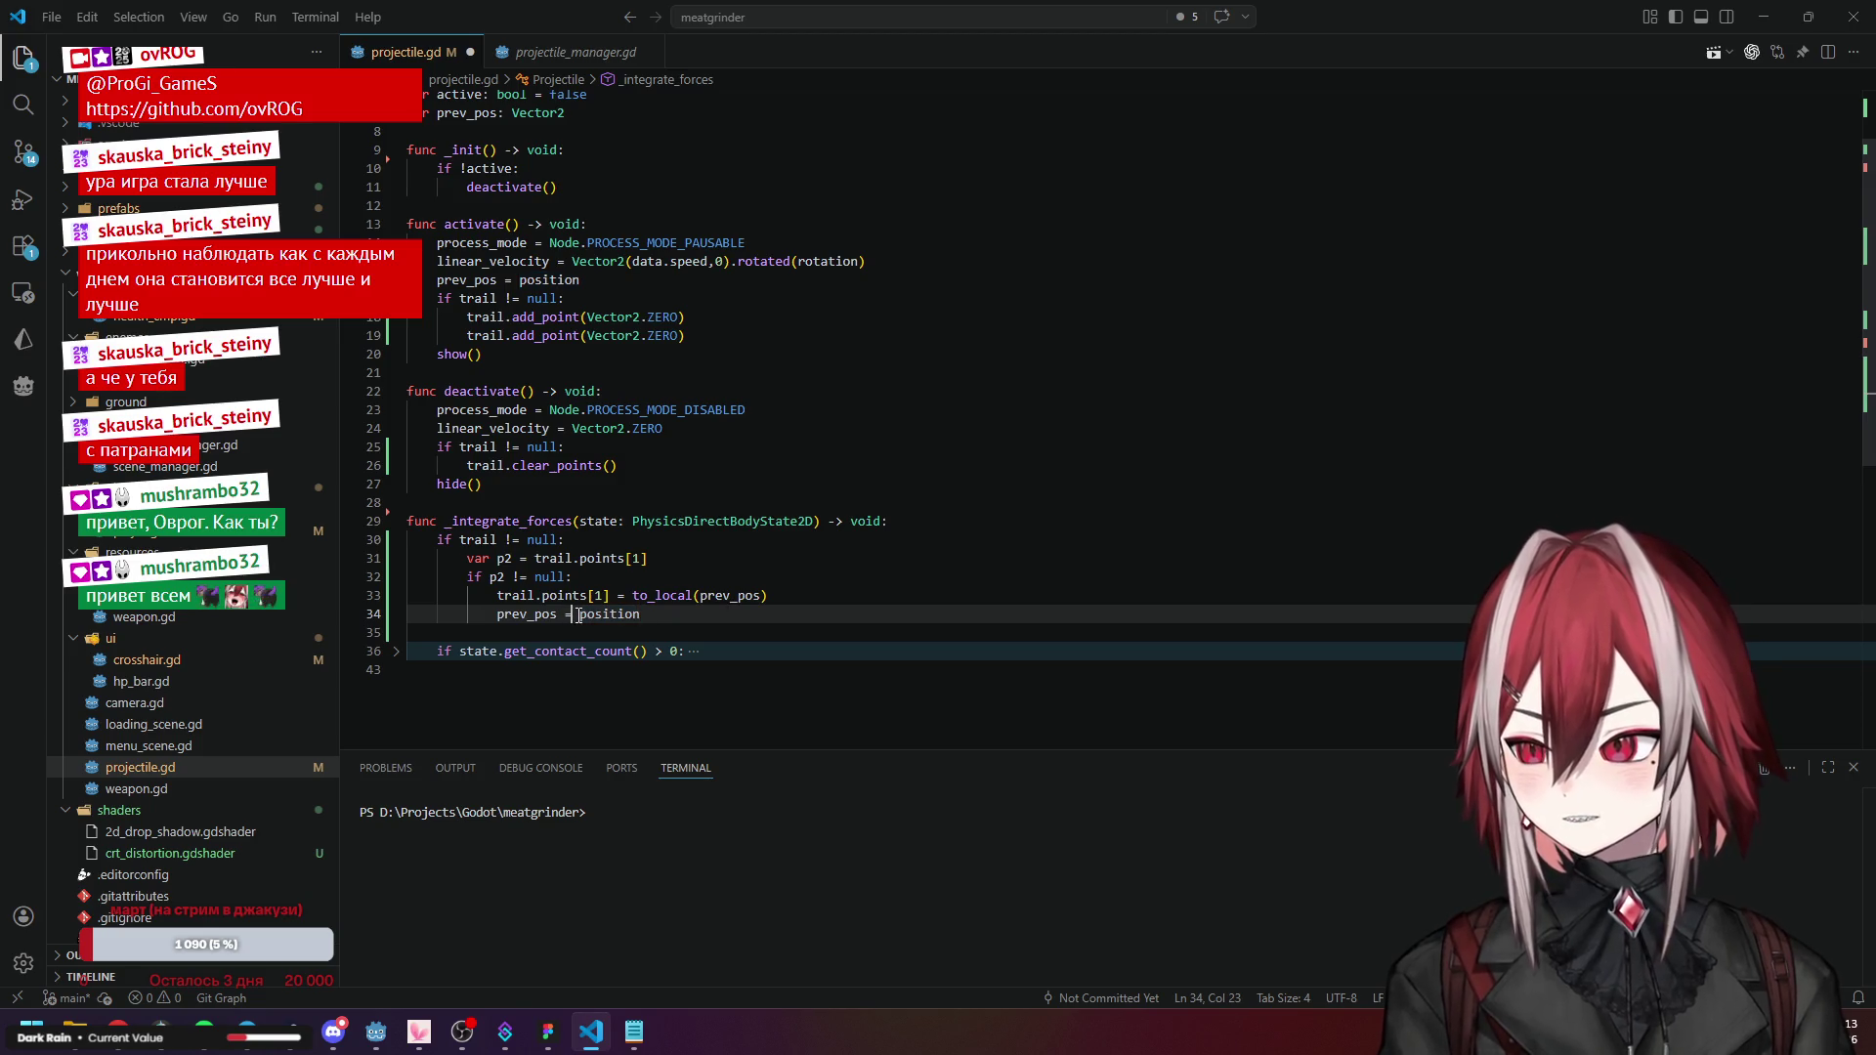
left_click(764, 595)
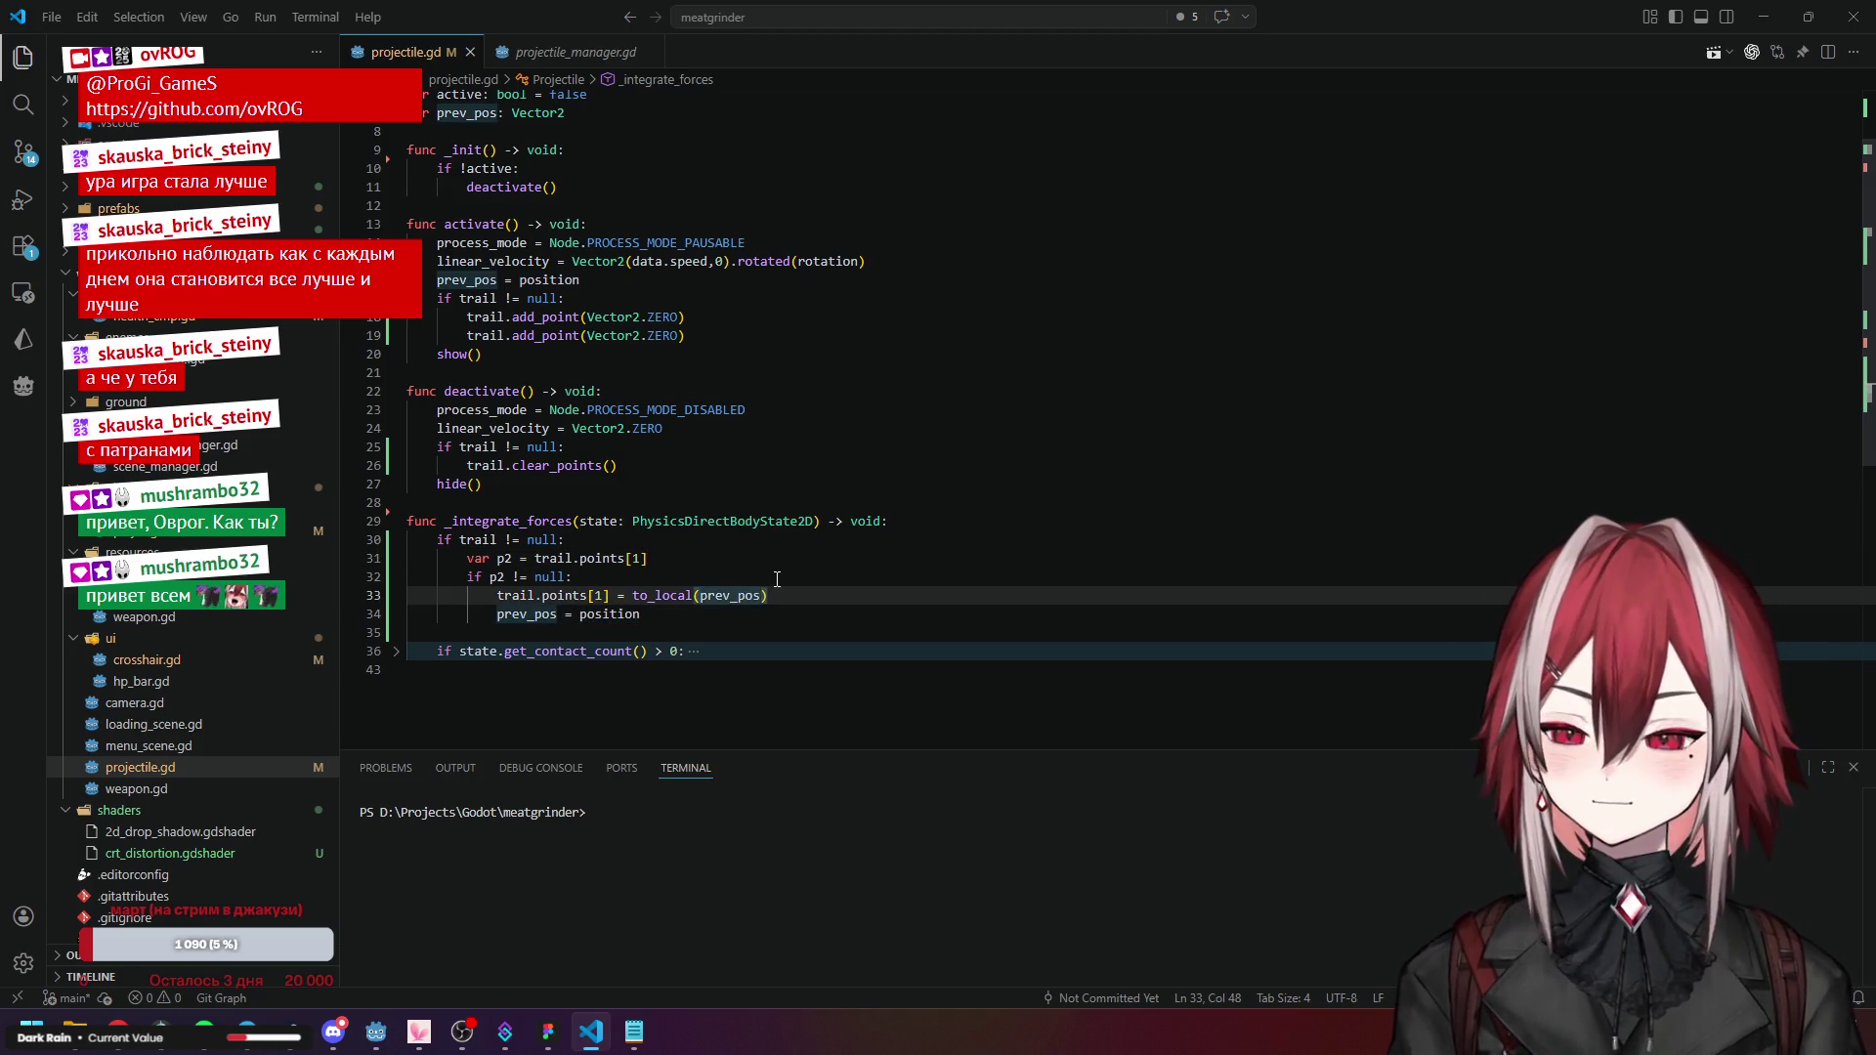
left_click(777, 578)
mouse_move(390, 1039)
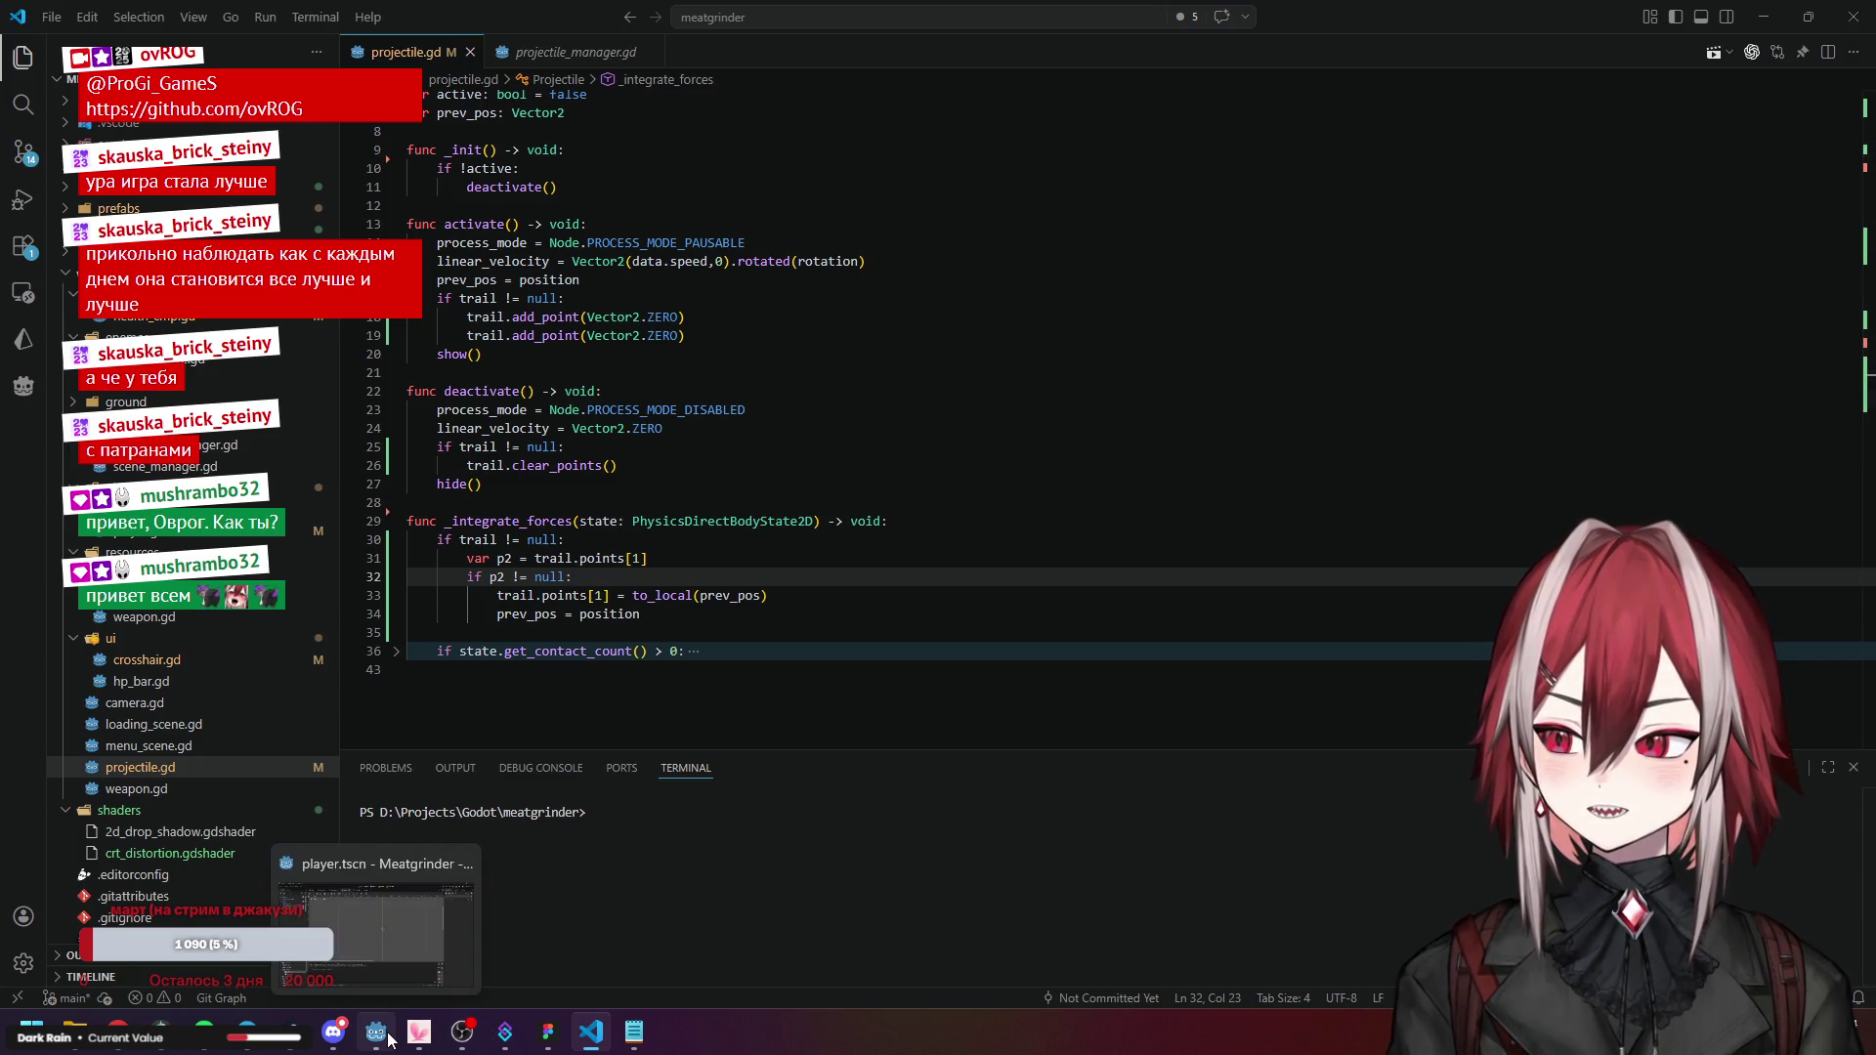
left_click(775, 521)
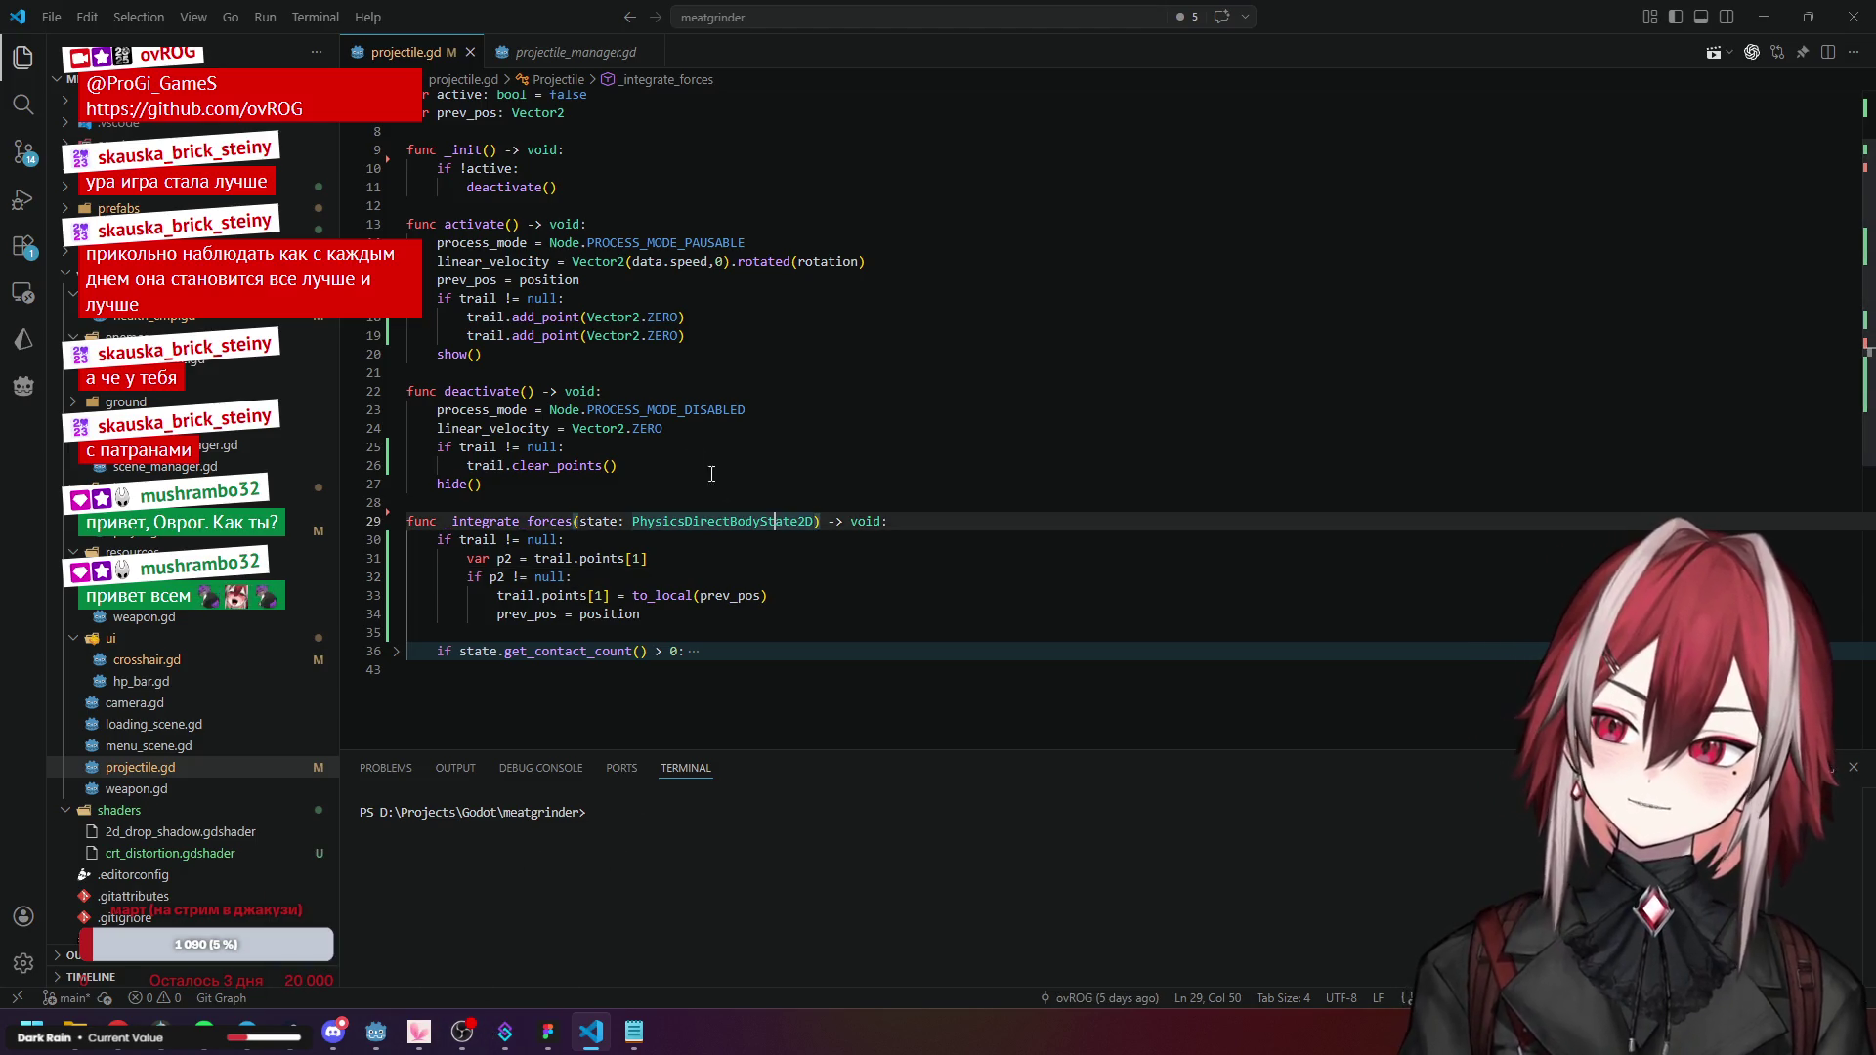
left_click_drag(687, 335, 565, 298)
key("Escape")
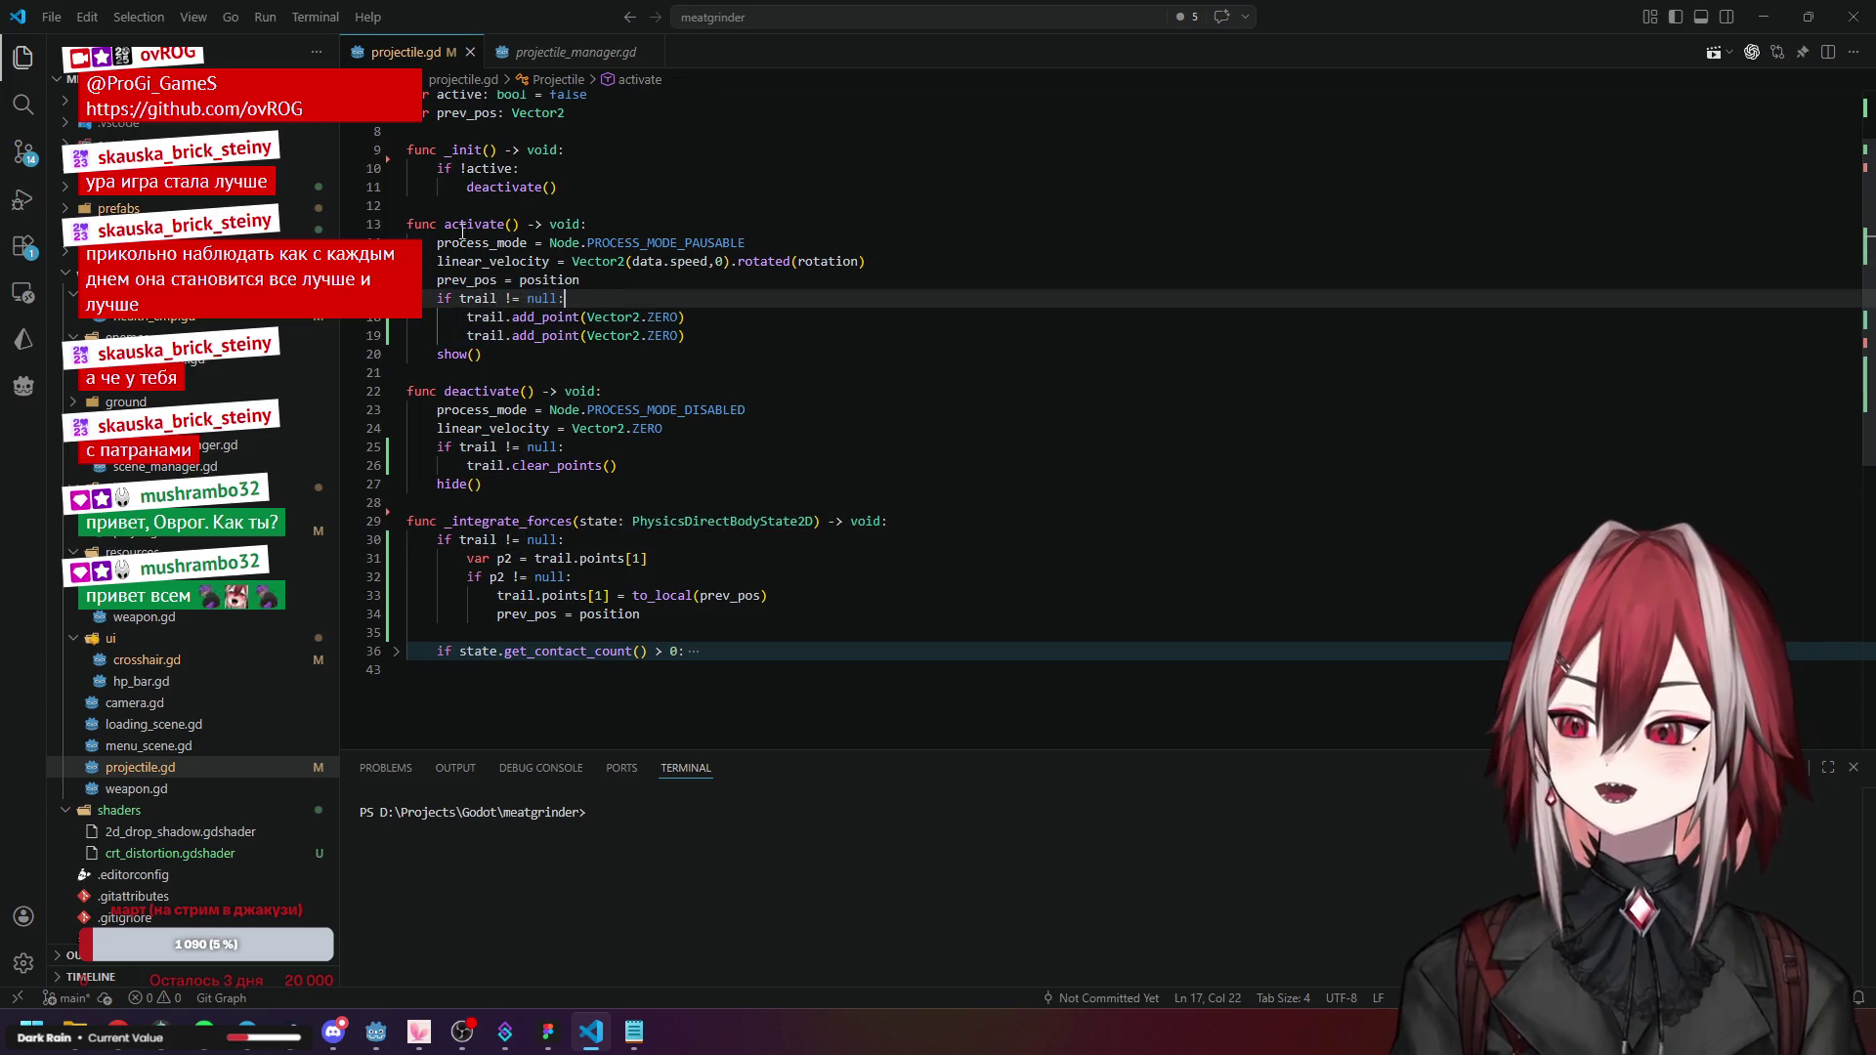
Append '&& active' to the trail null check on line 30 using autocomplete.
left_click_drag(444, 224, 526, 223)
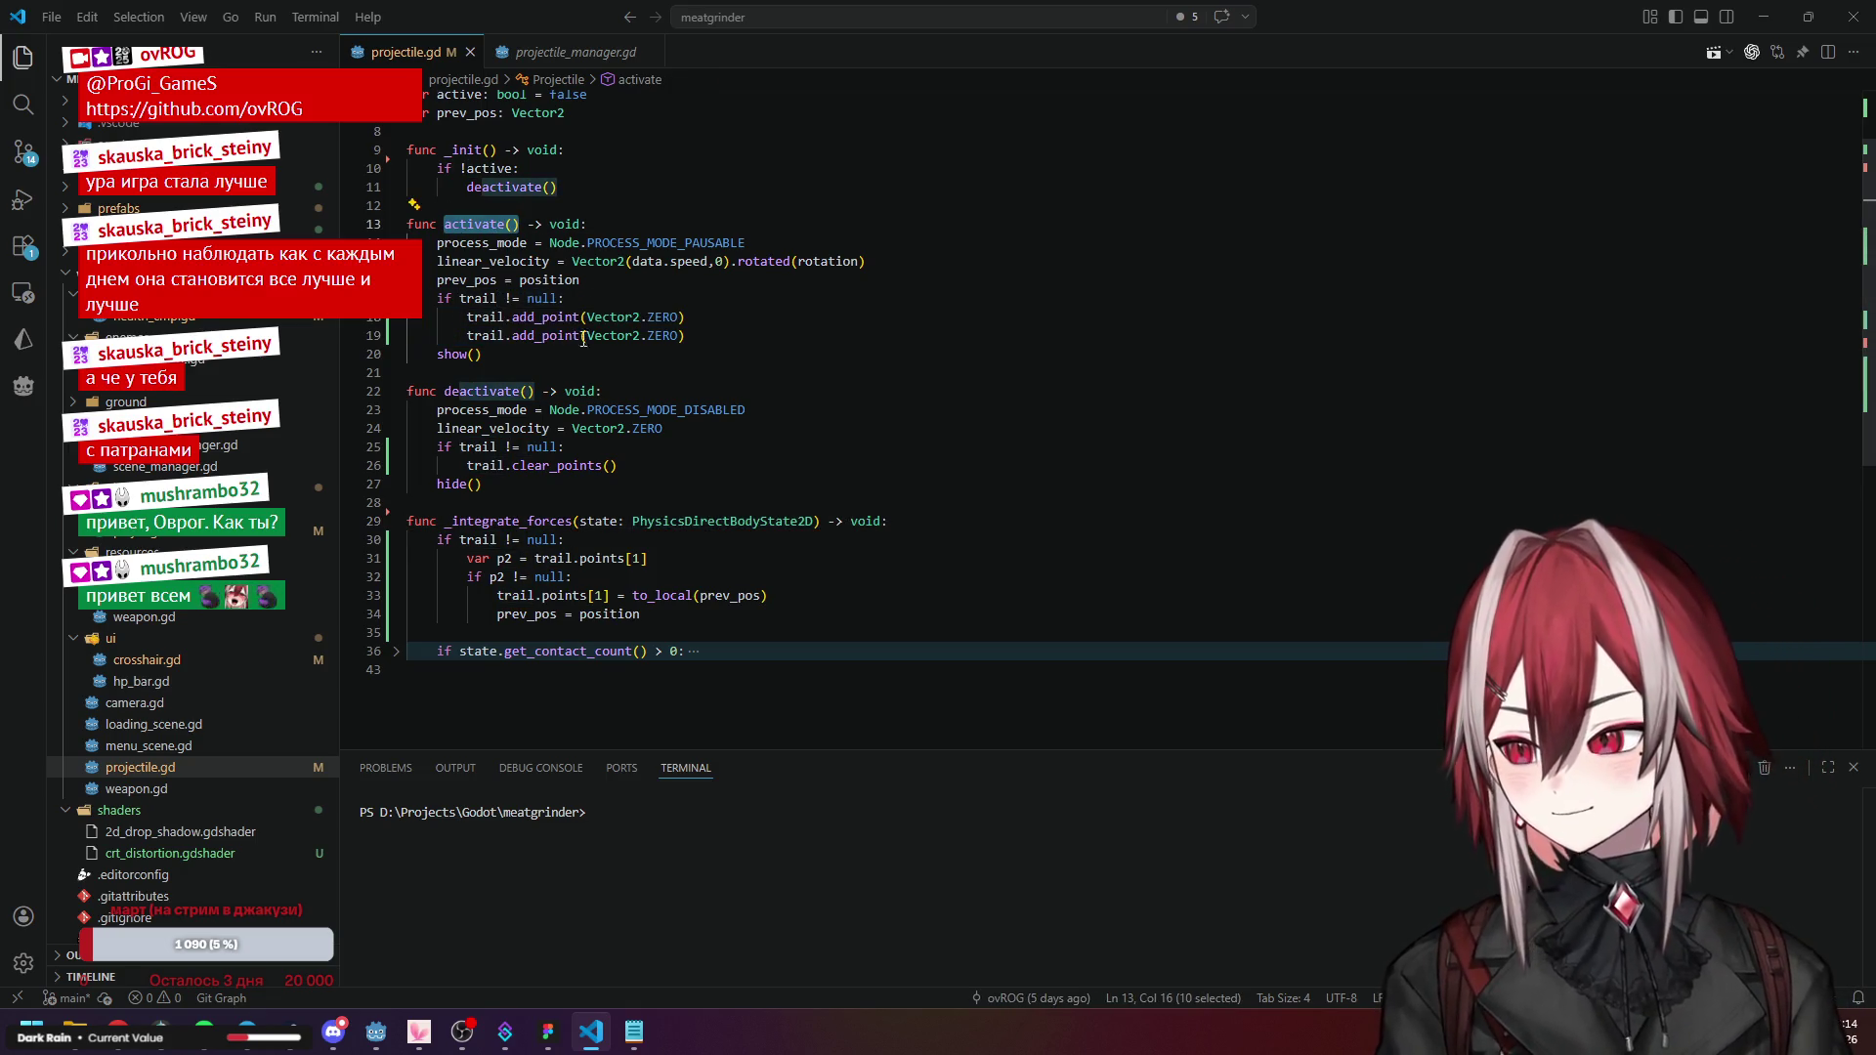
left_click_drag(409, 540, 670, 624)
left_click(671, 623)
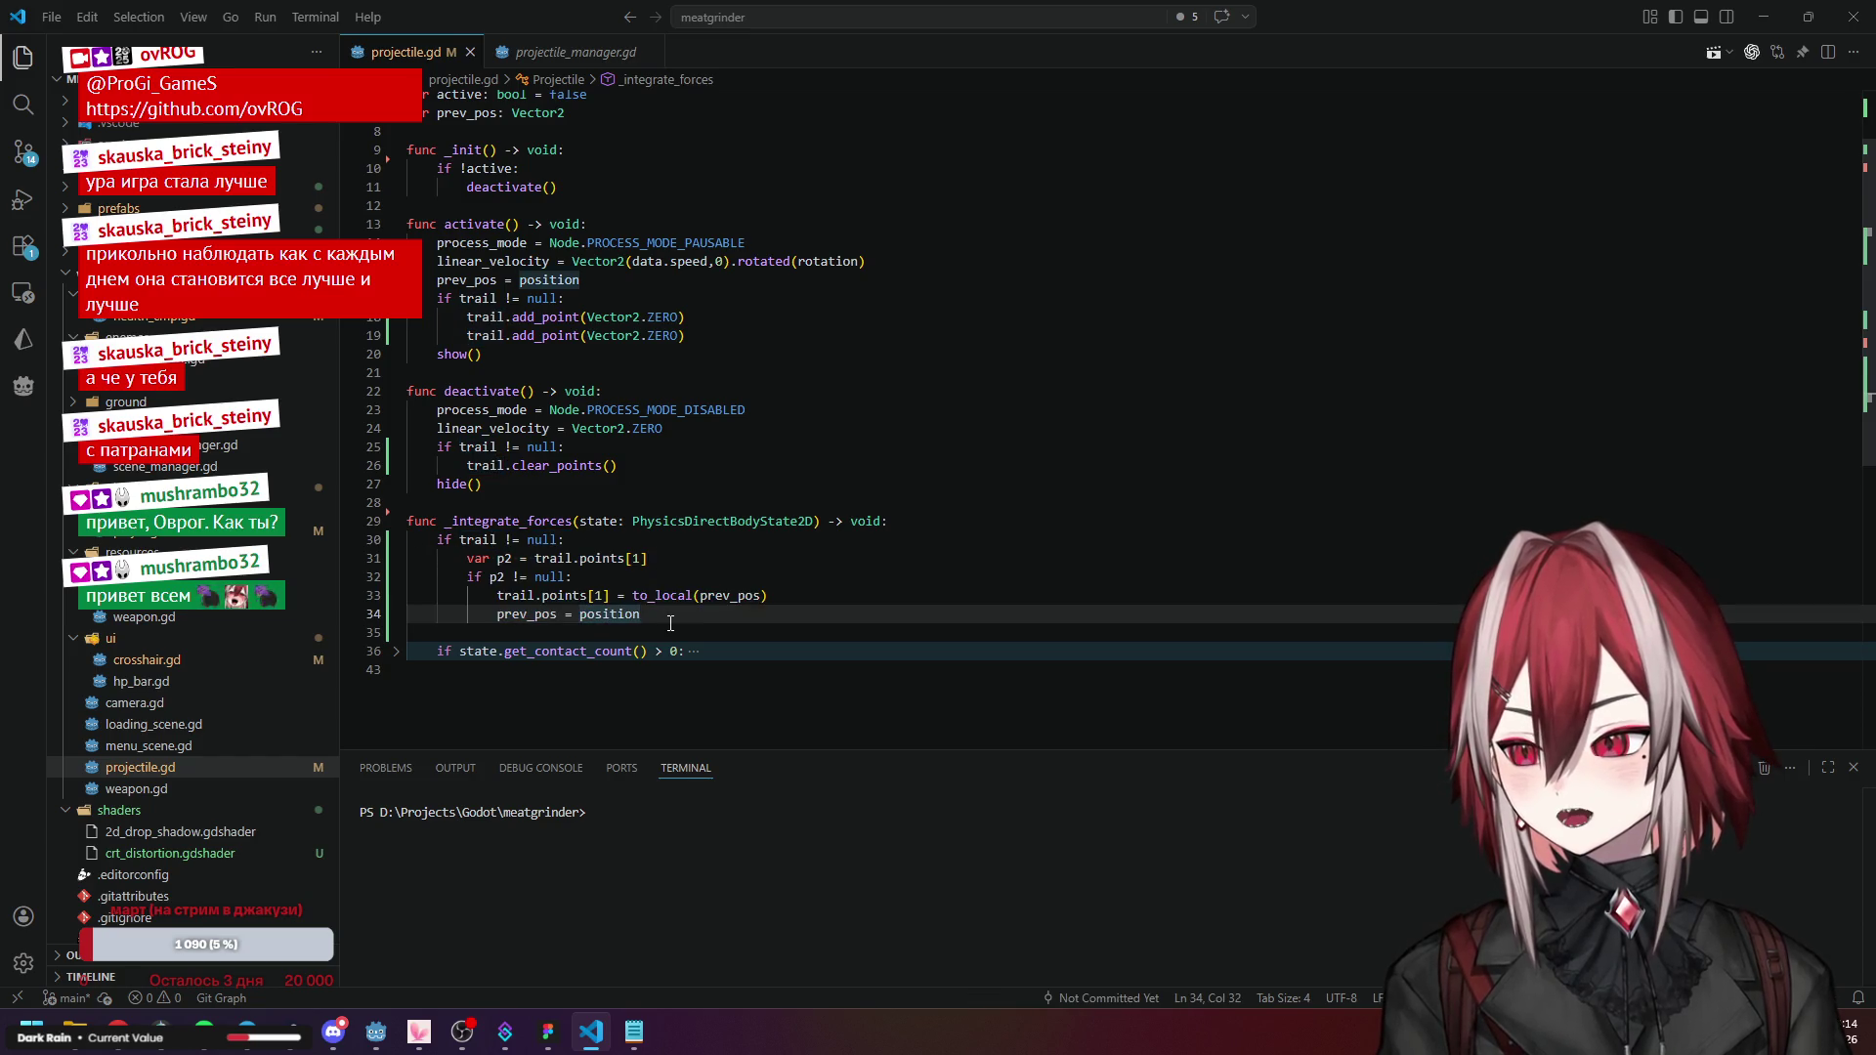
left_click(512, 539)
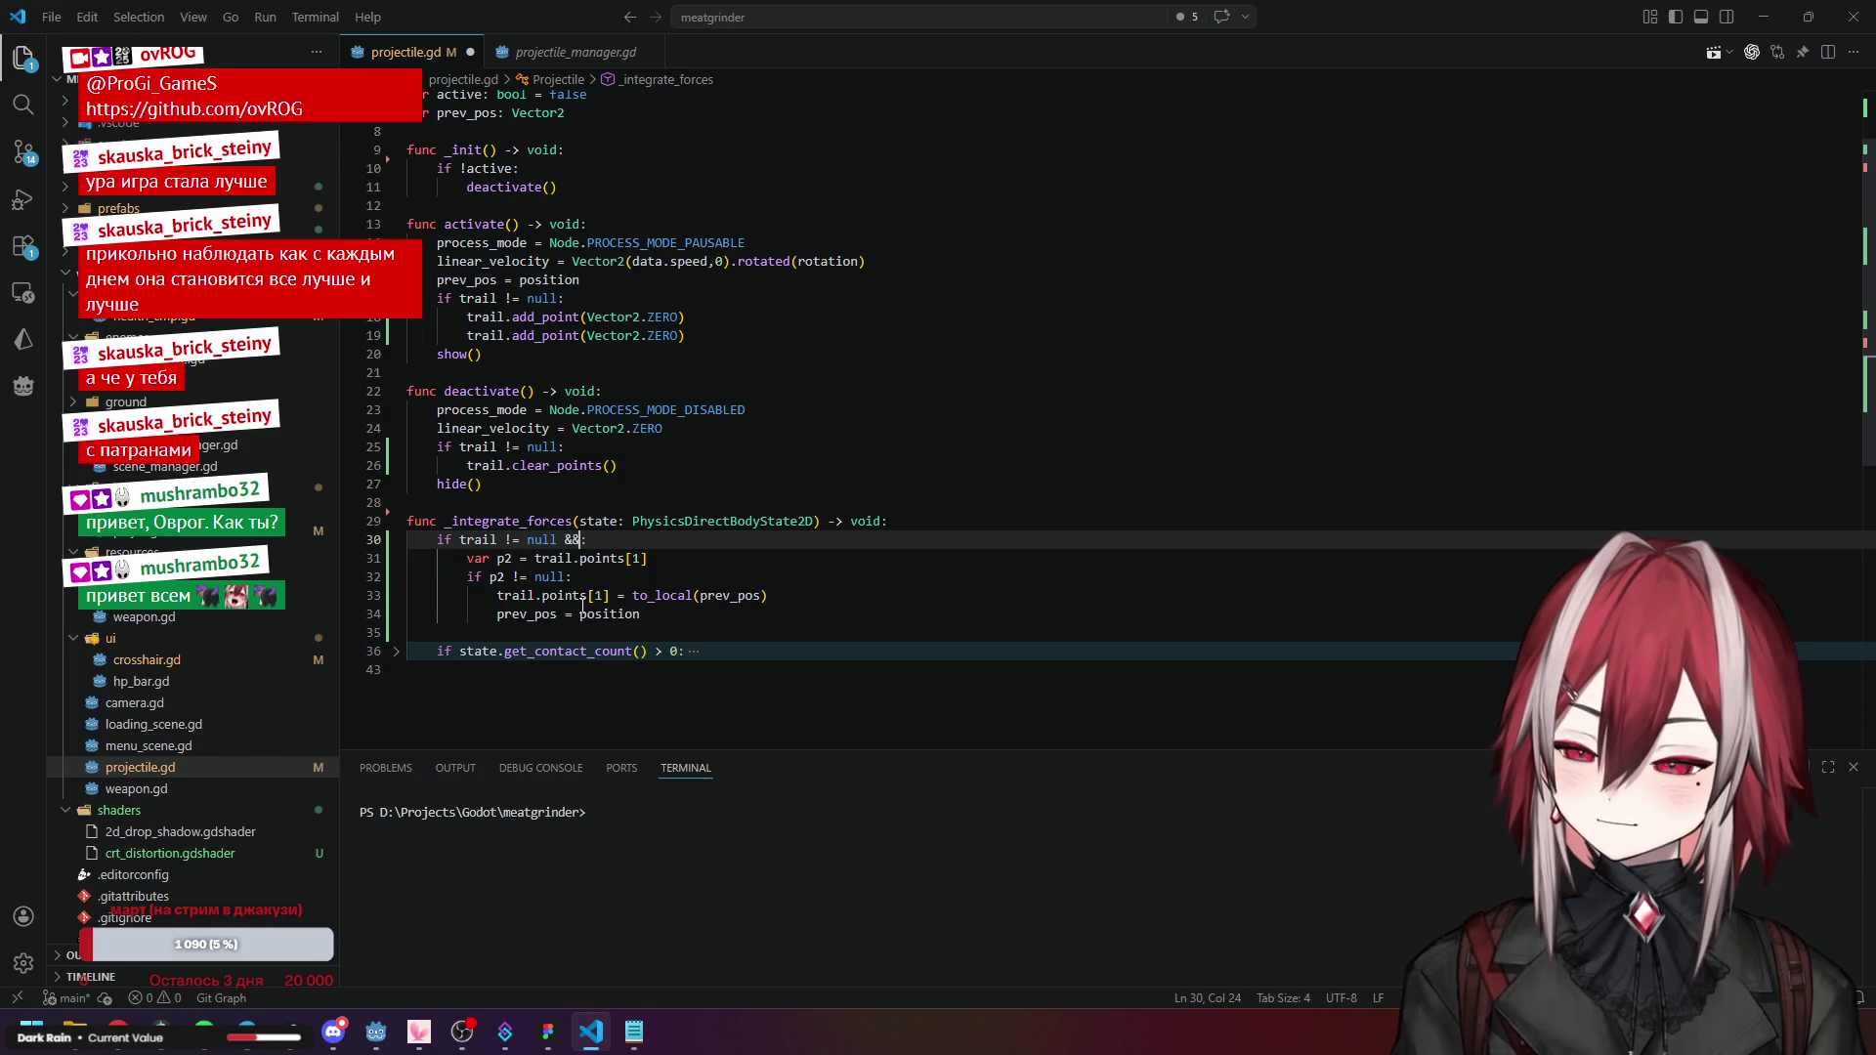
type("act")
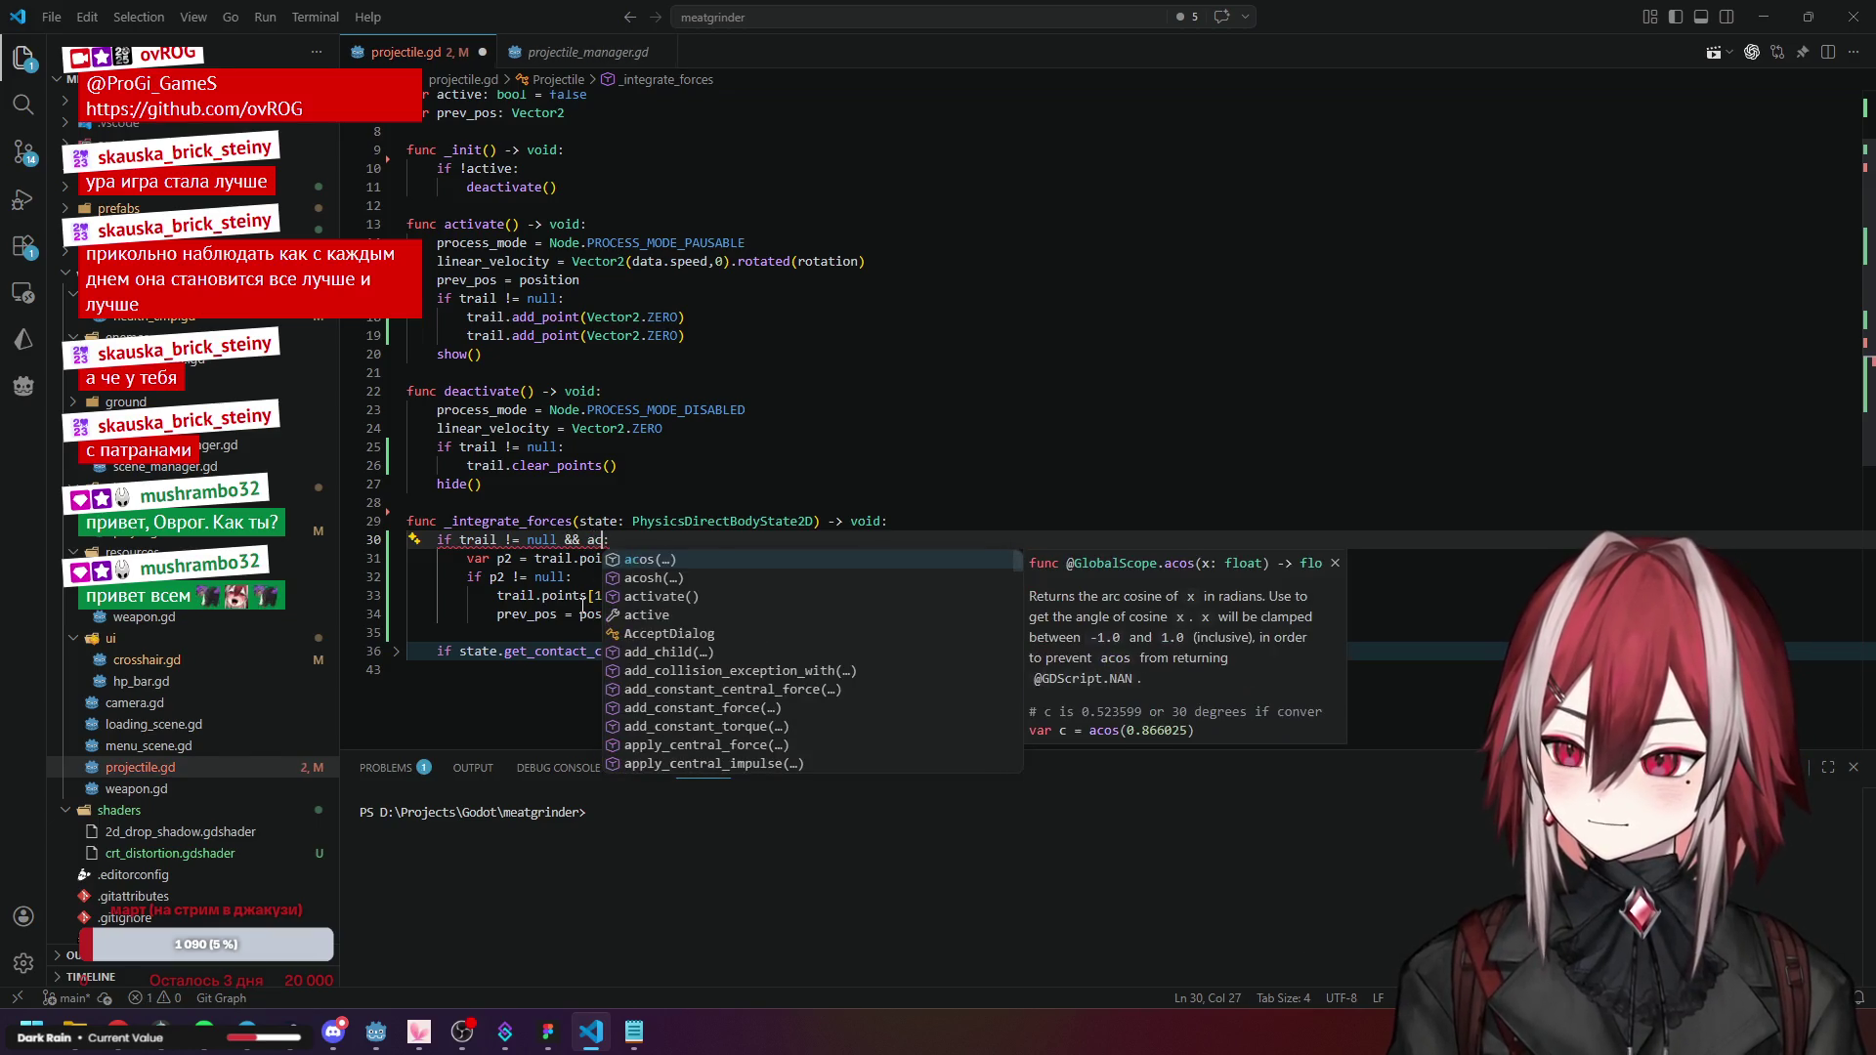
key("Down")
key("Return")
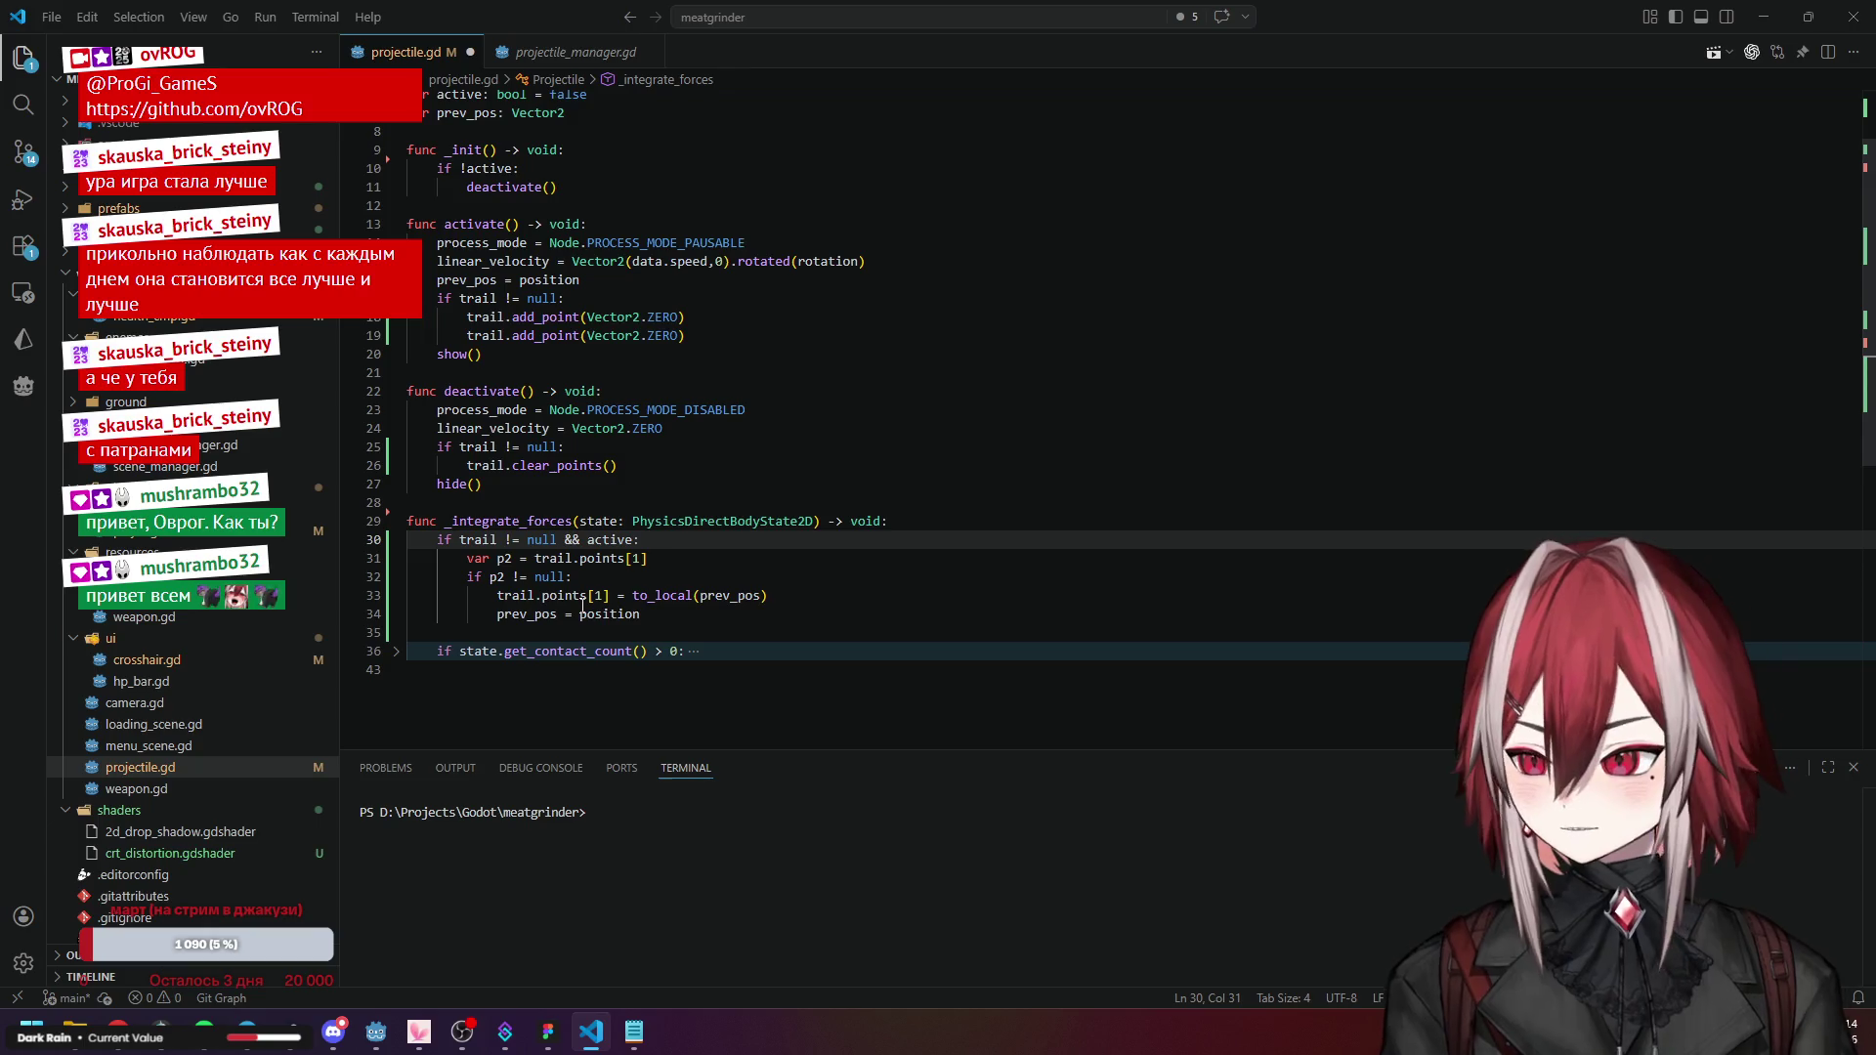
Switch to Godot and run the game to test the projectile trails.
left_click(718, 566)
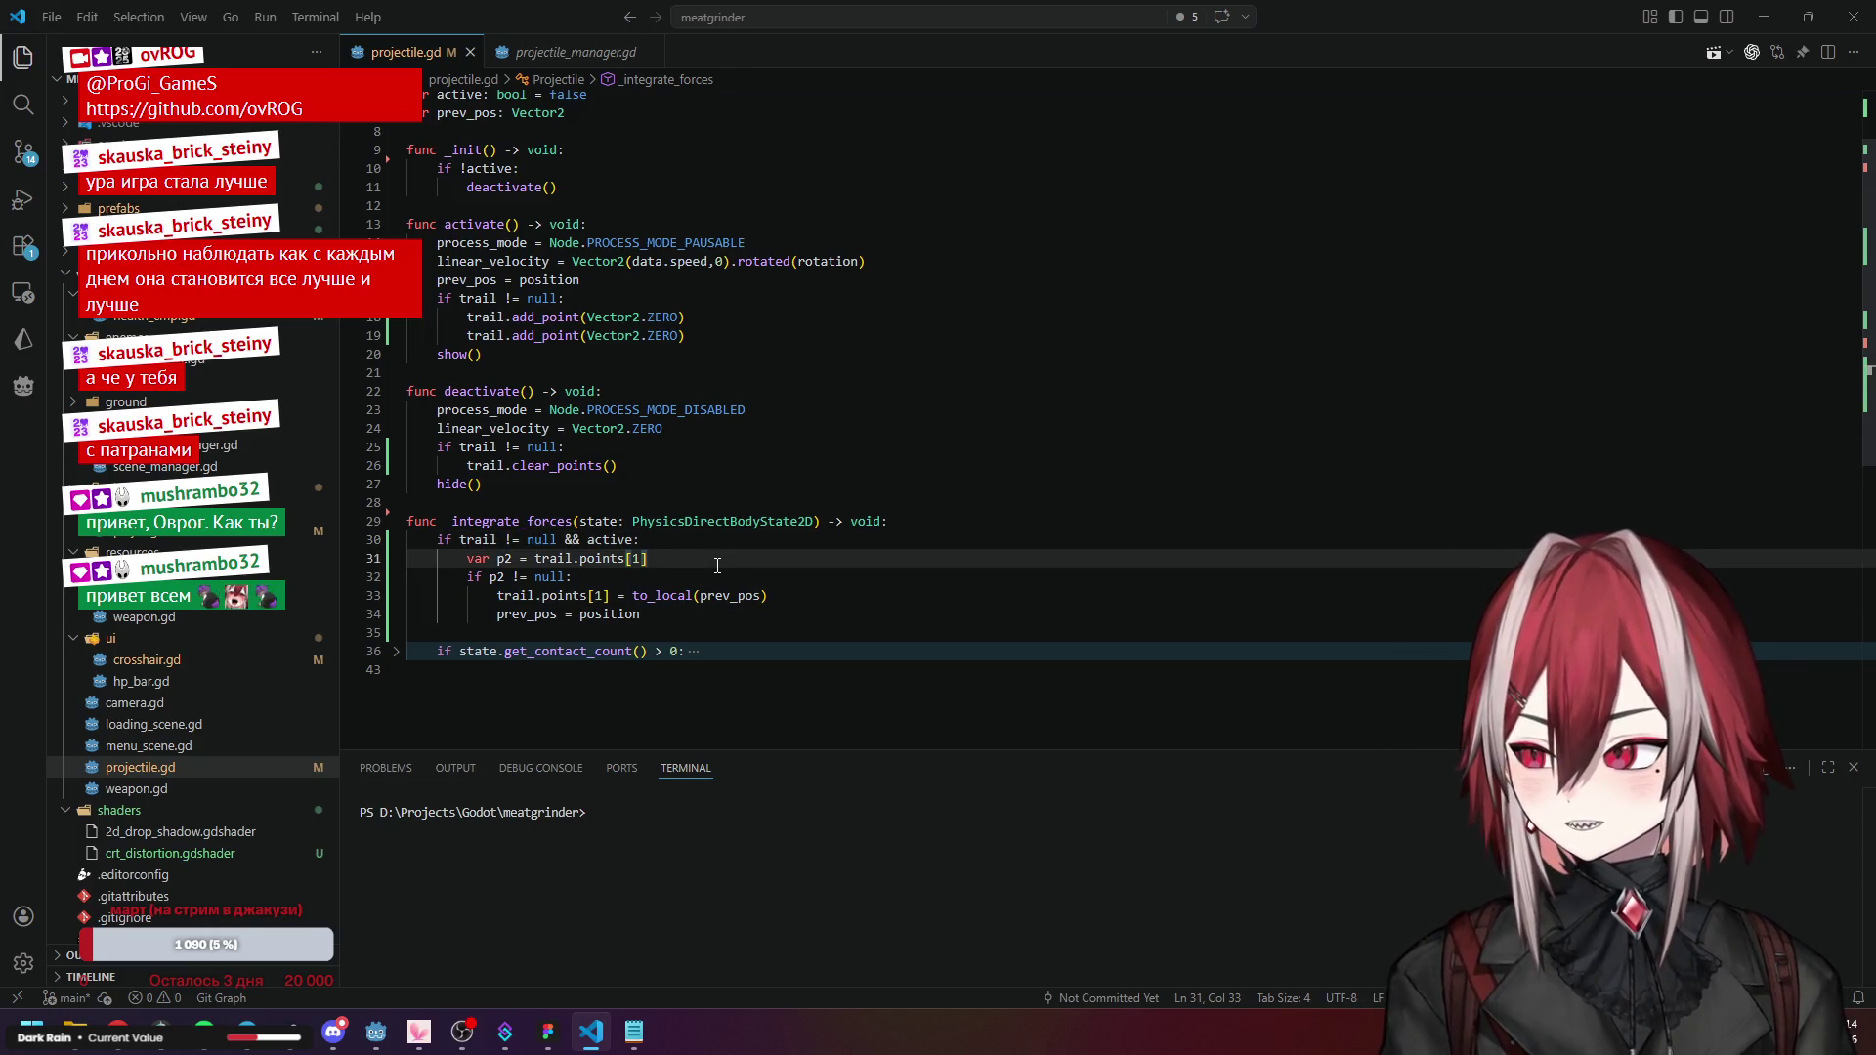
left_click(618, 614)
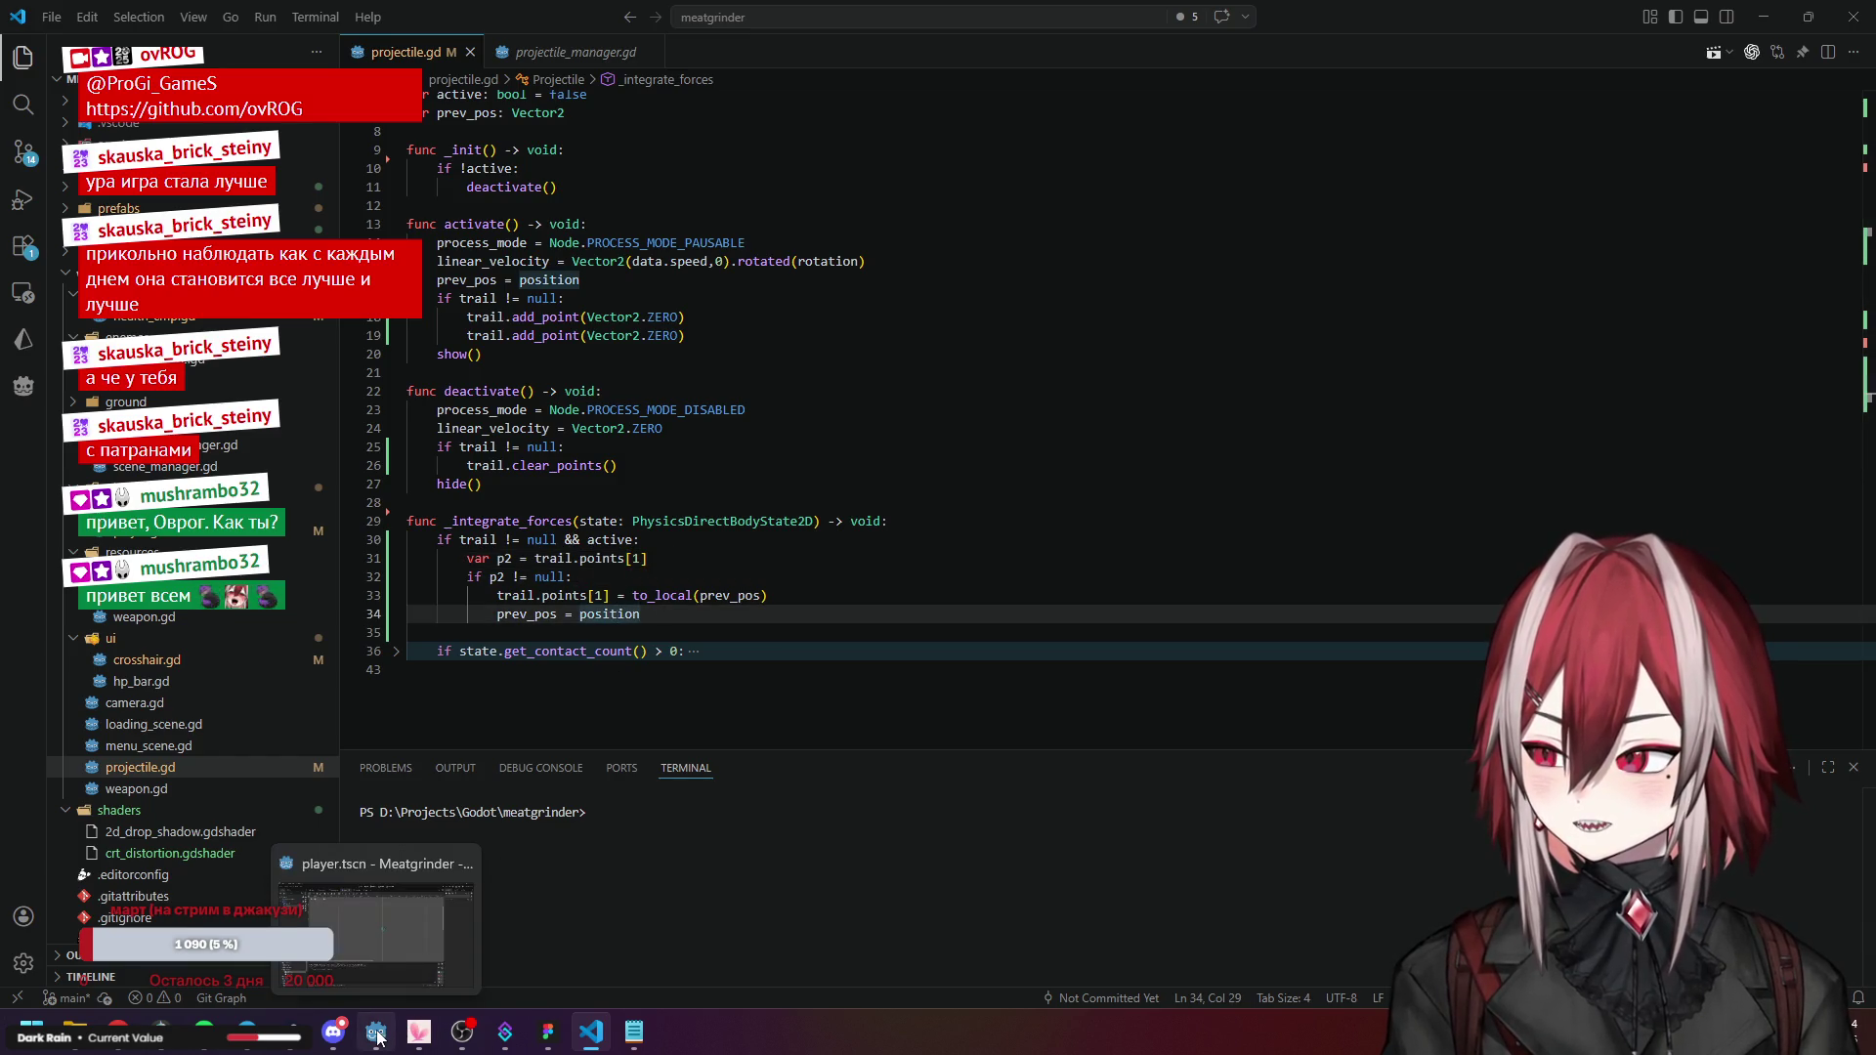
left_click(378, 1038)
left_click(1590, 42)
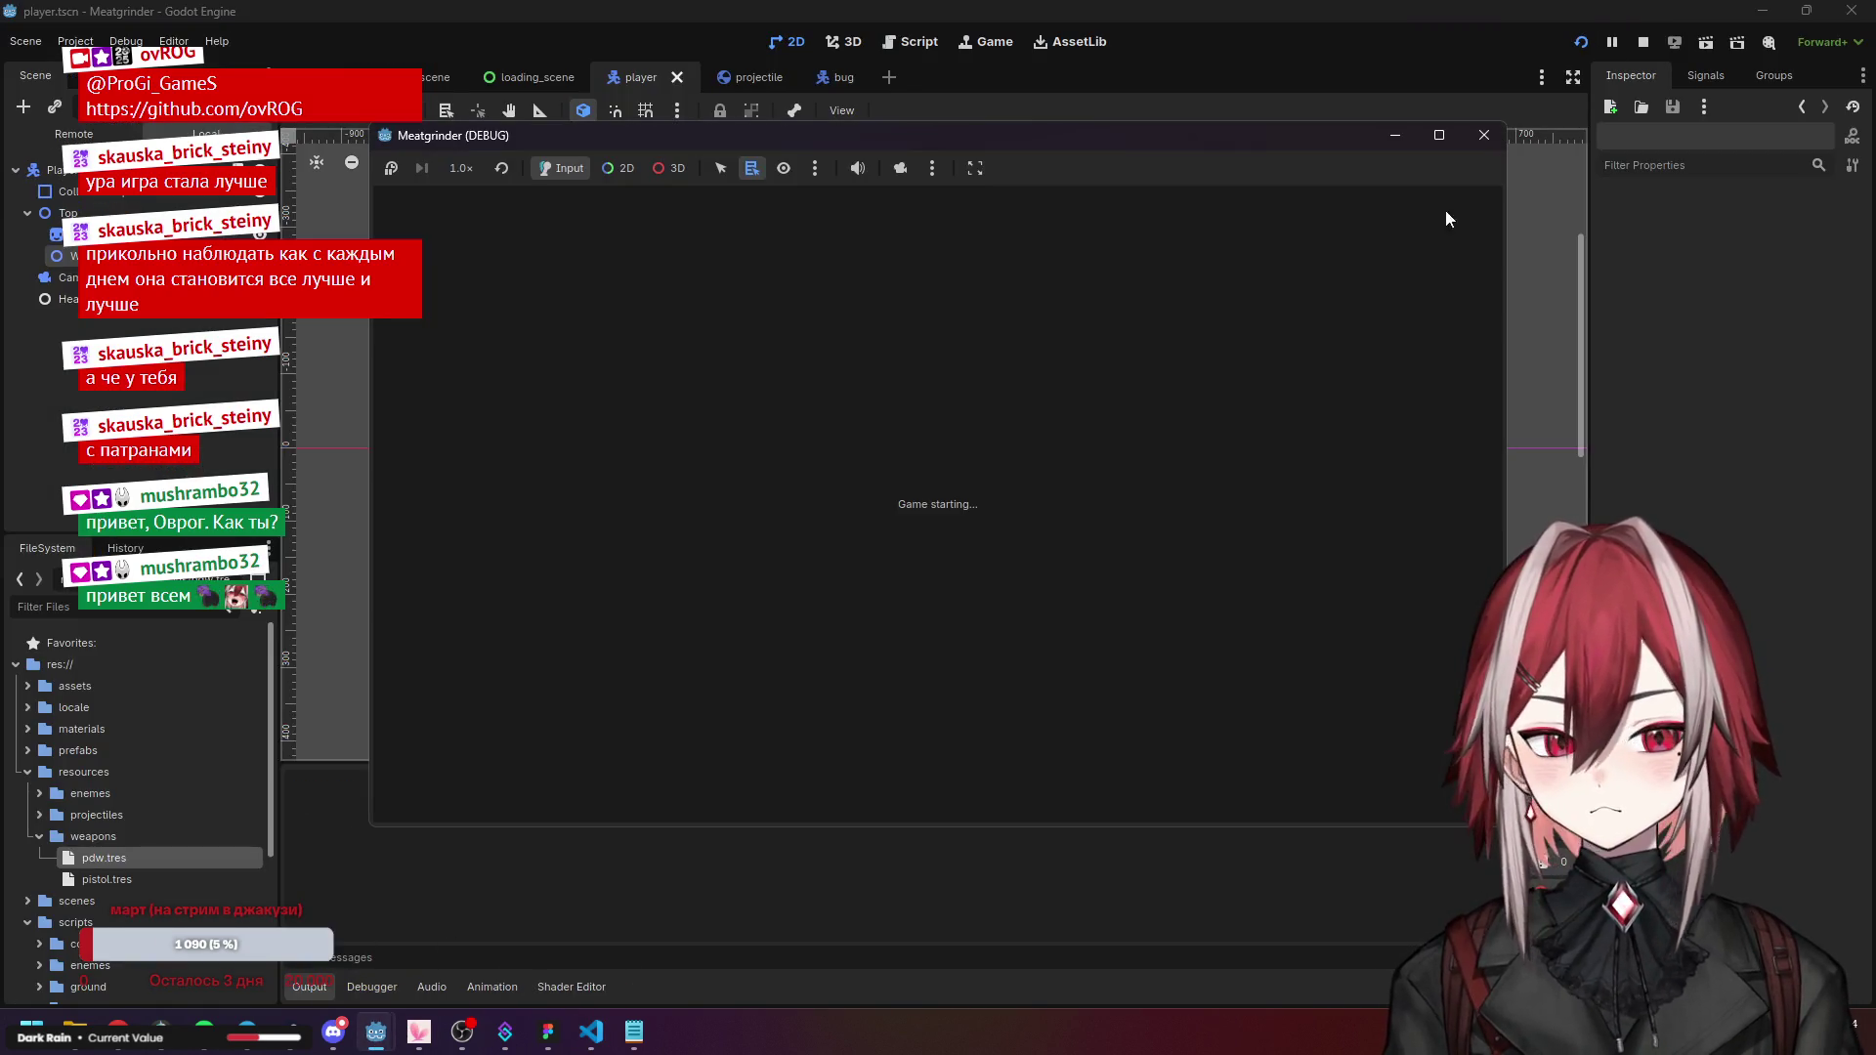
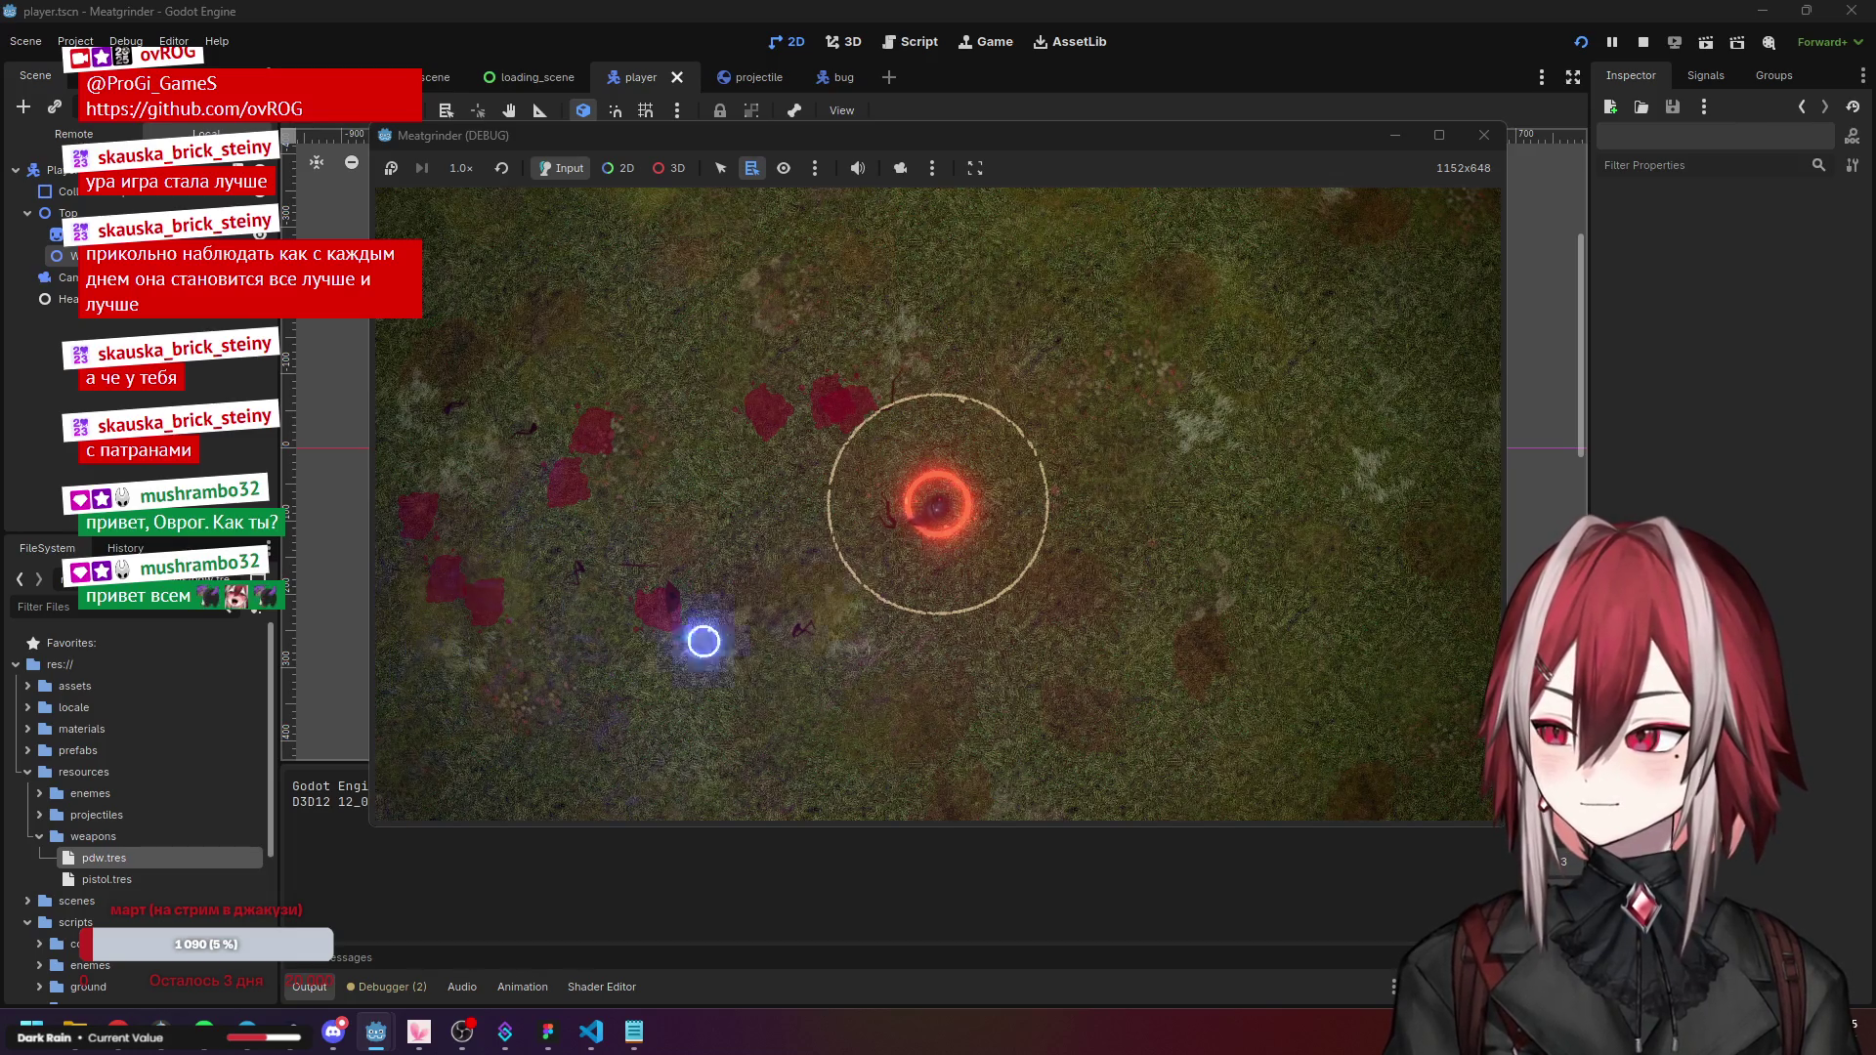
Stop the Meatgrinder debug run and bring projectile.gd up in the code editor.
left_click(1480, 136)
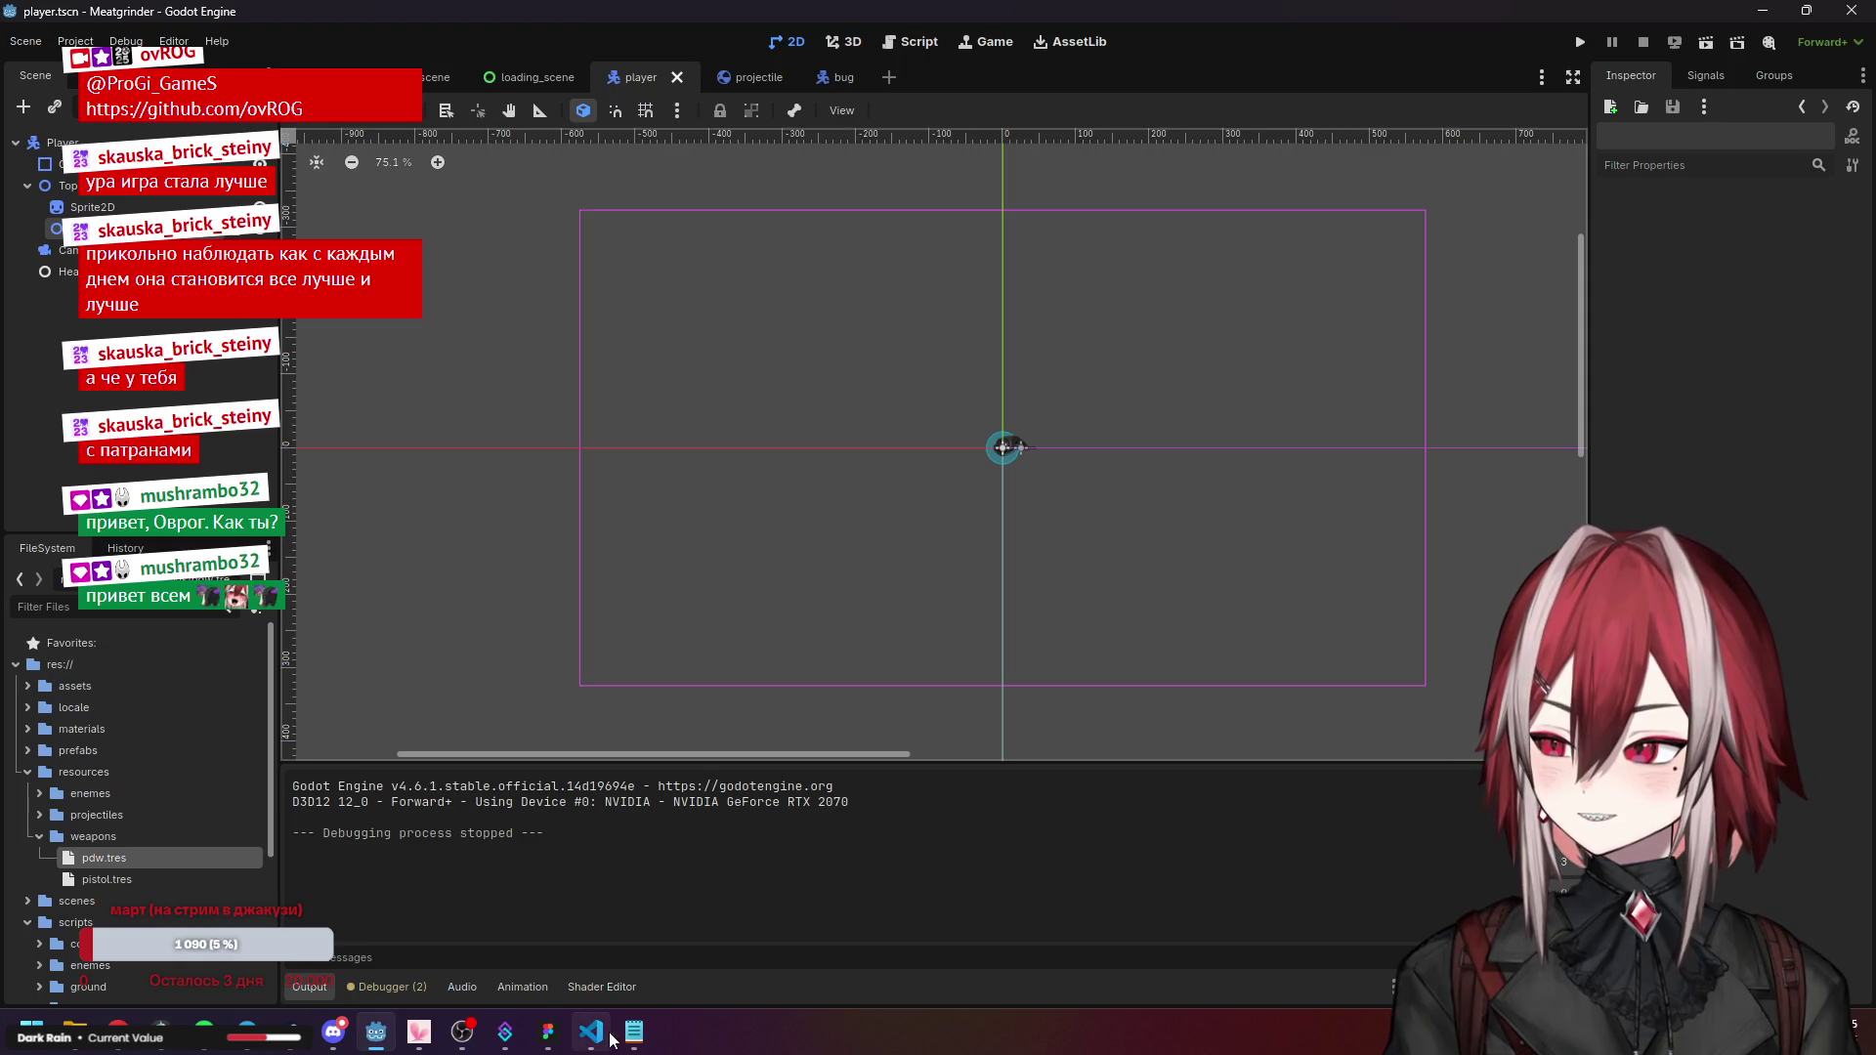
left_click(610, 1033)
left_click(684, 614)
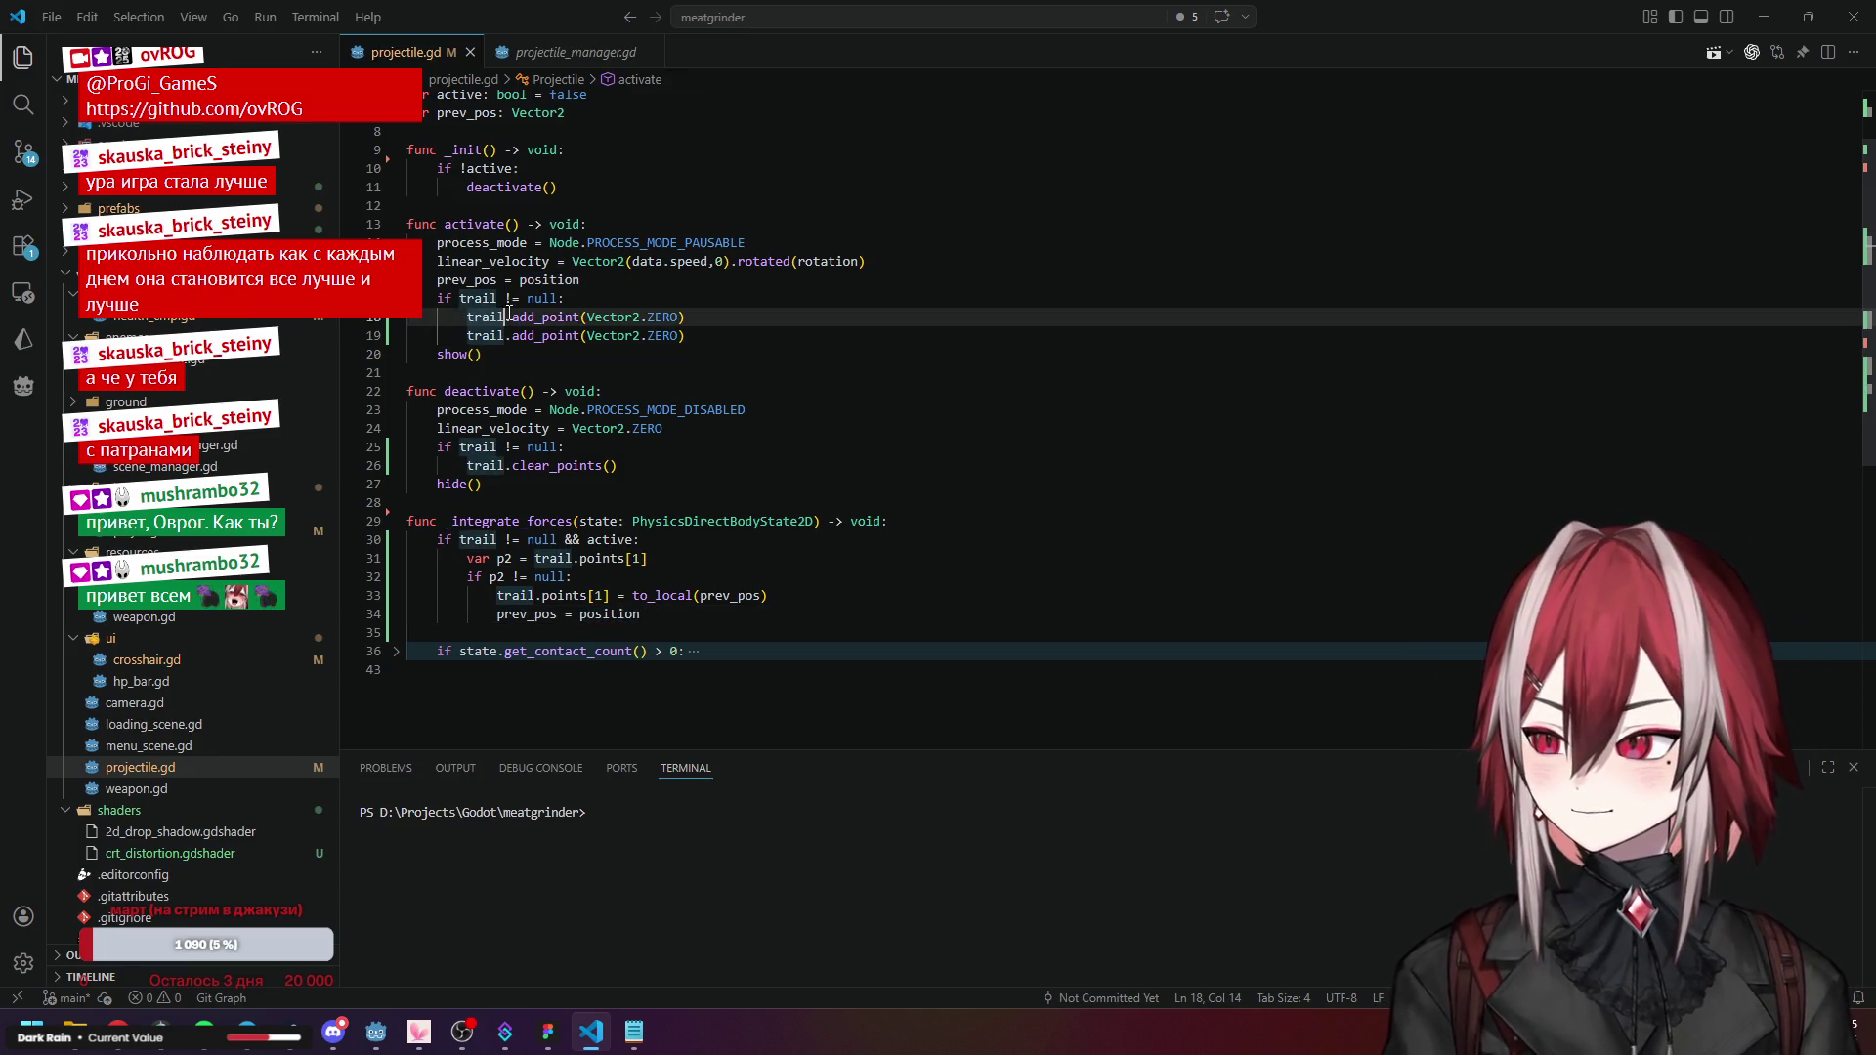
Review the trail setup in activate and deactivate: clear_points, the add_point calls, and prev_pos.
left_click(527, 465)
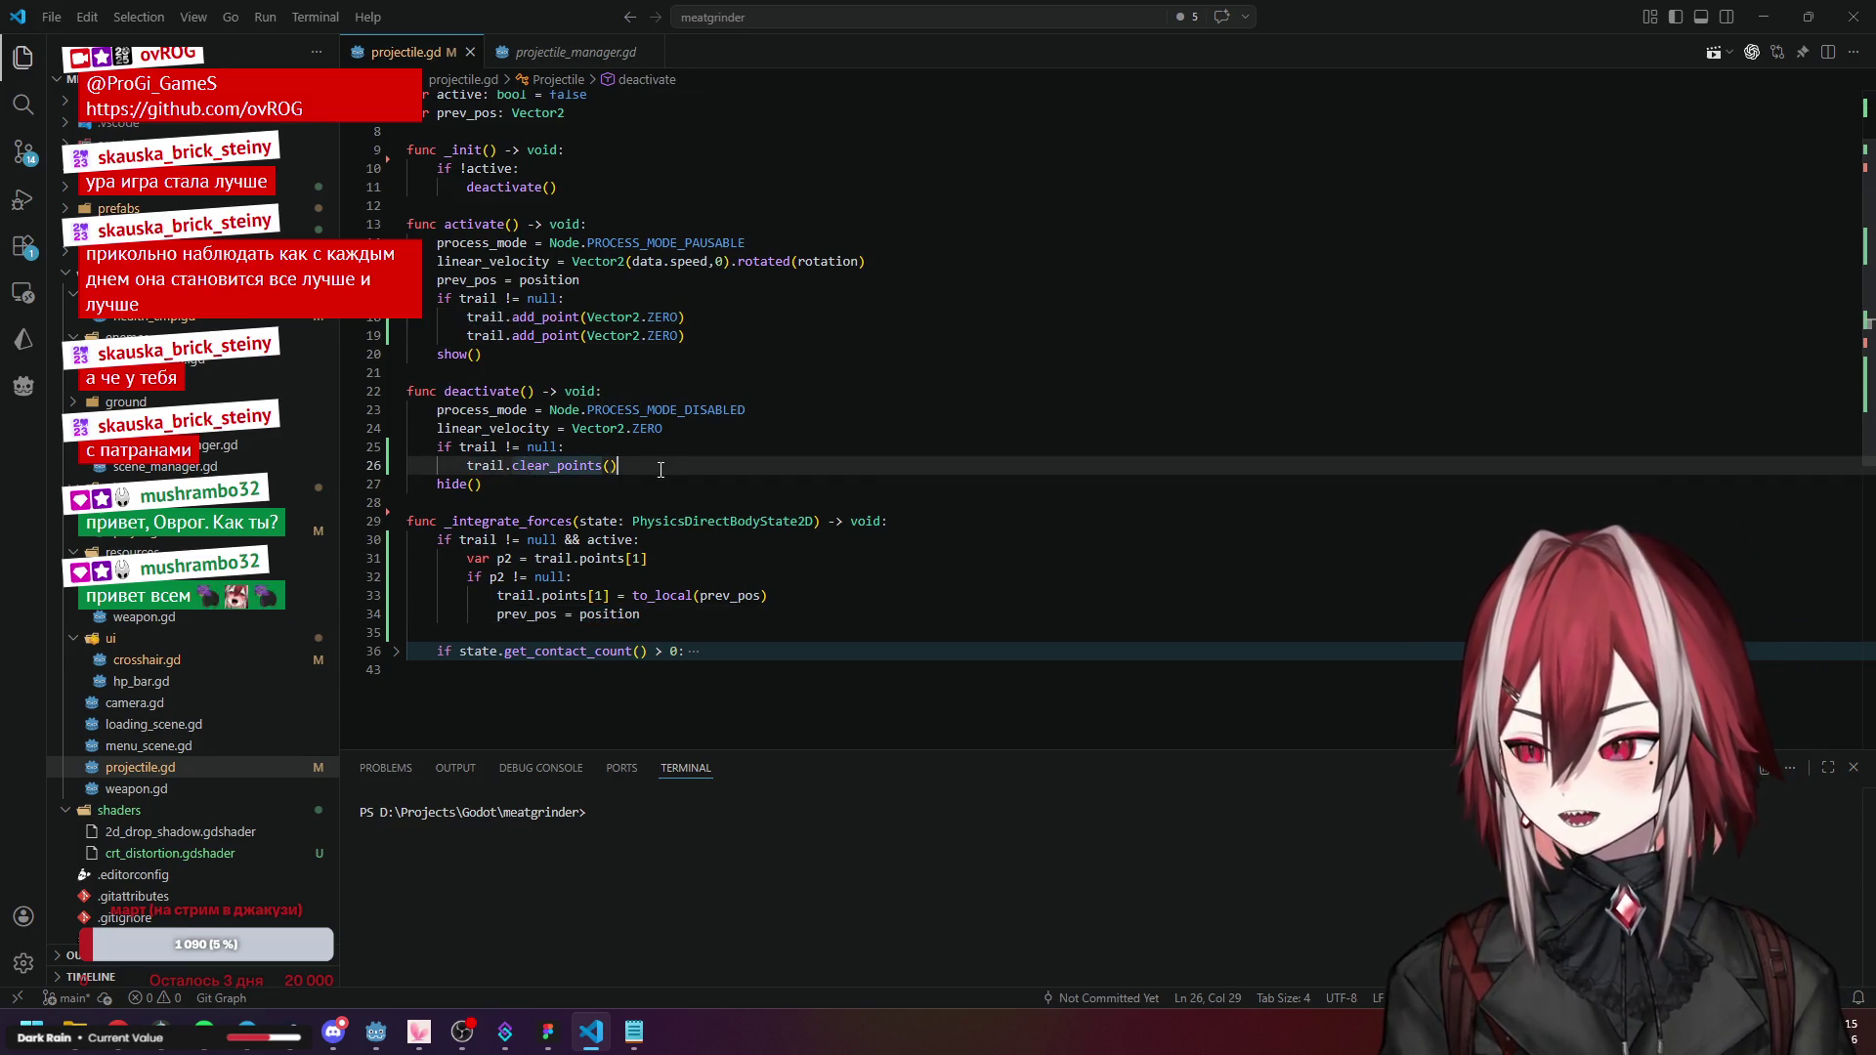
mouse_move(590, 470)
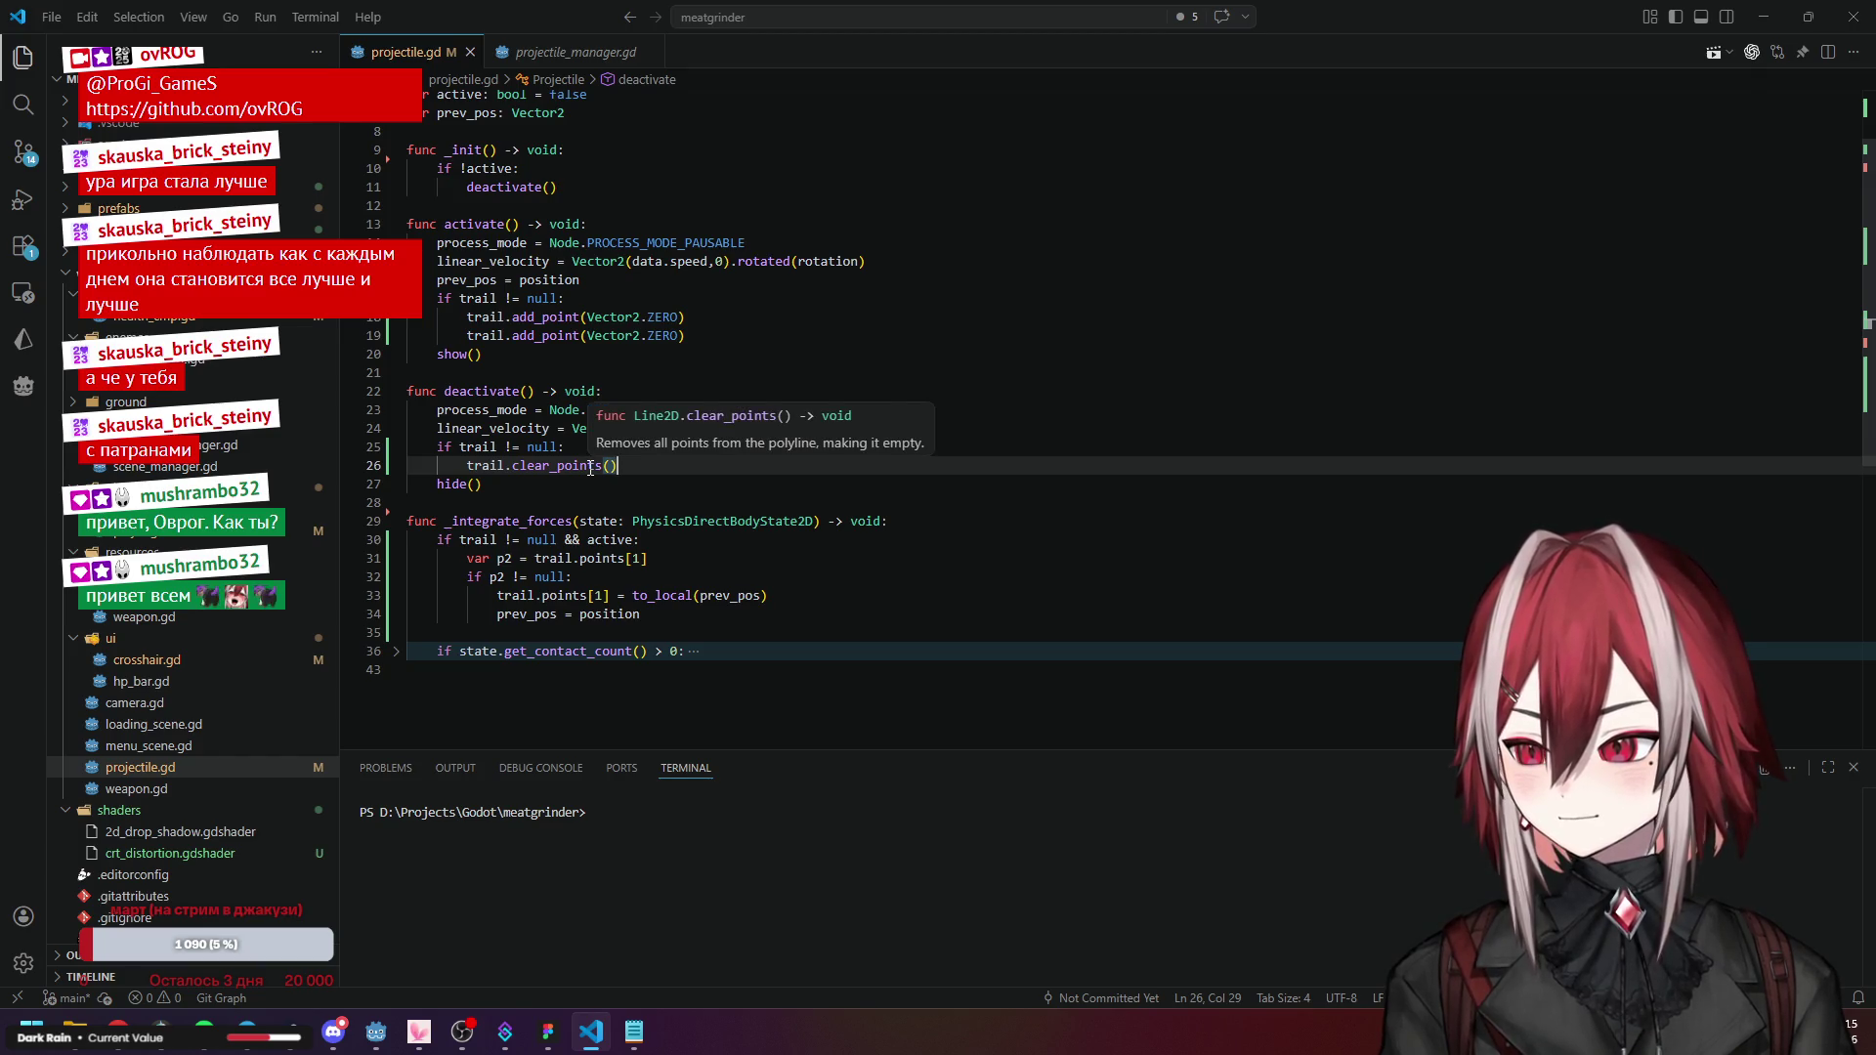
scroll(590, 470, "up", 2)
left_click(578, 414)
left_click(567, 433)
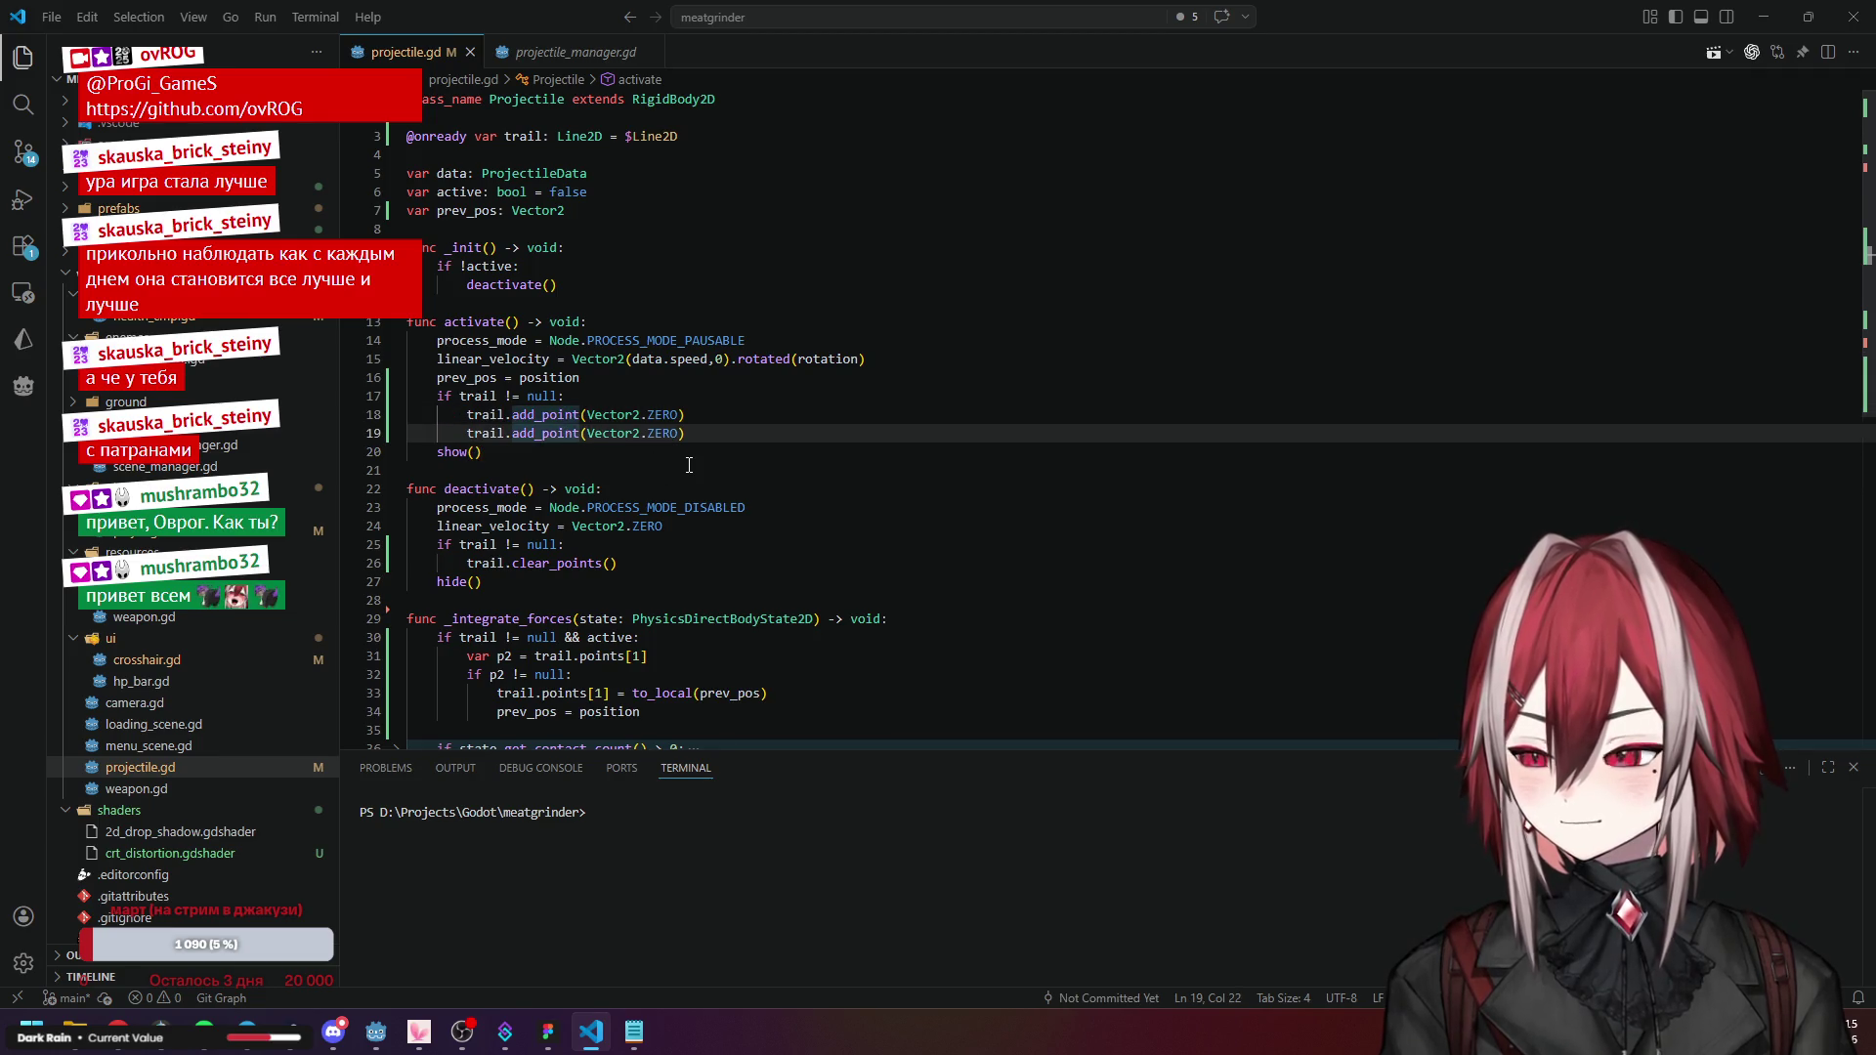
left_click(453, 377)
left_click(519, 377)
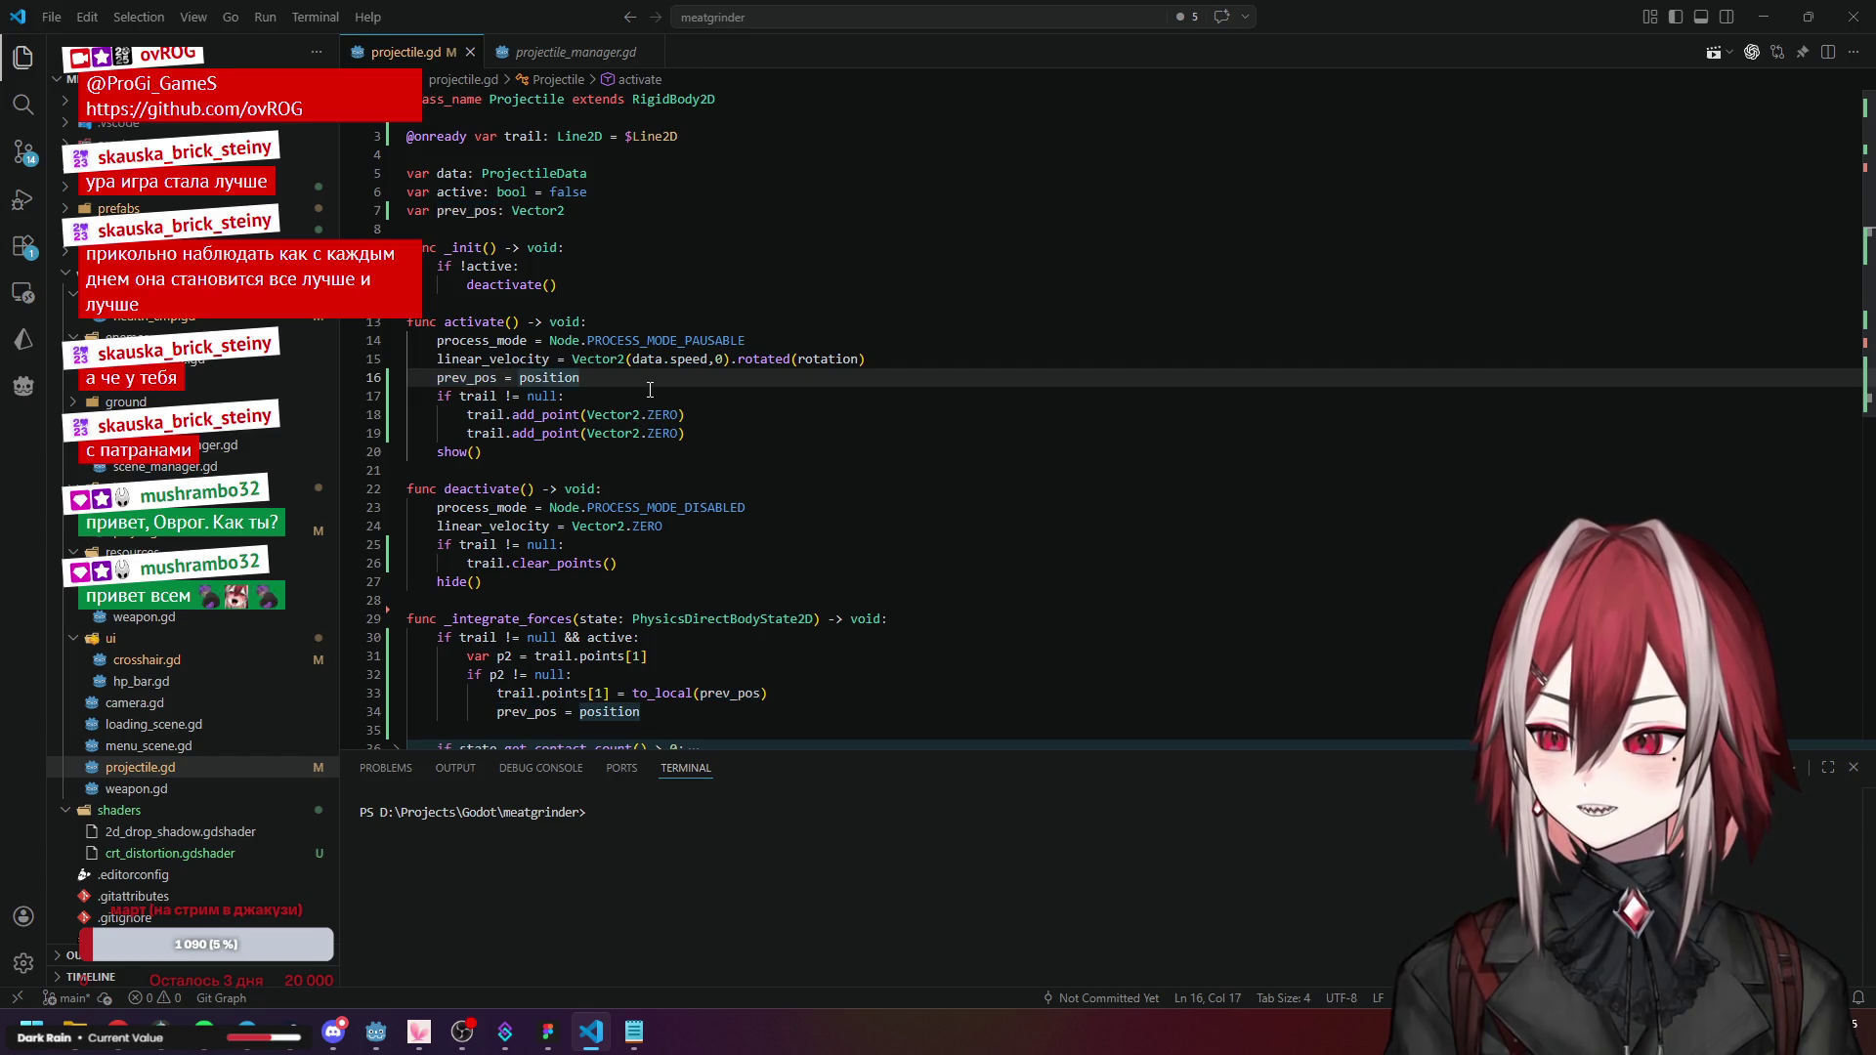
left_click(536, 433)
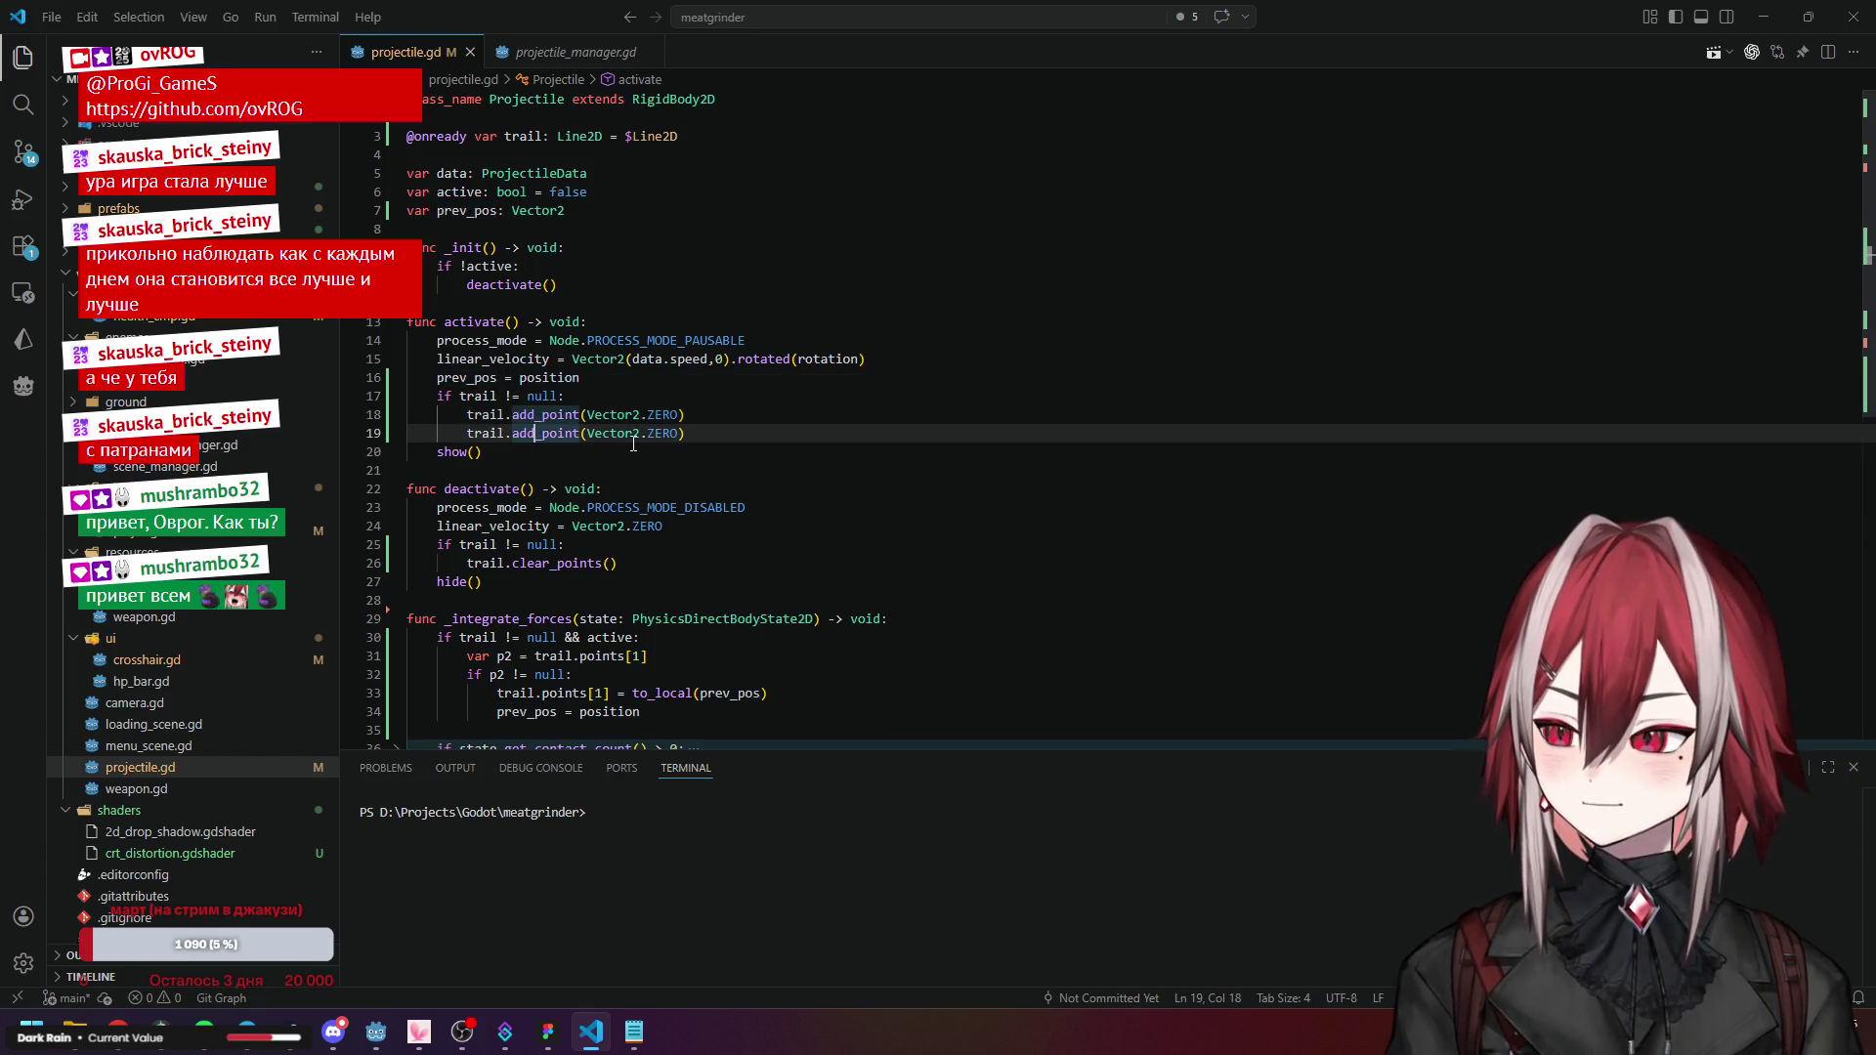
Inspect _integrate_forces' trail.points assignment, the to_local(prev_pos) call, and the trail uses across the script.
scroll(634, 443, "down", 2)
left_click(528, 520)
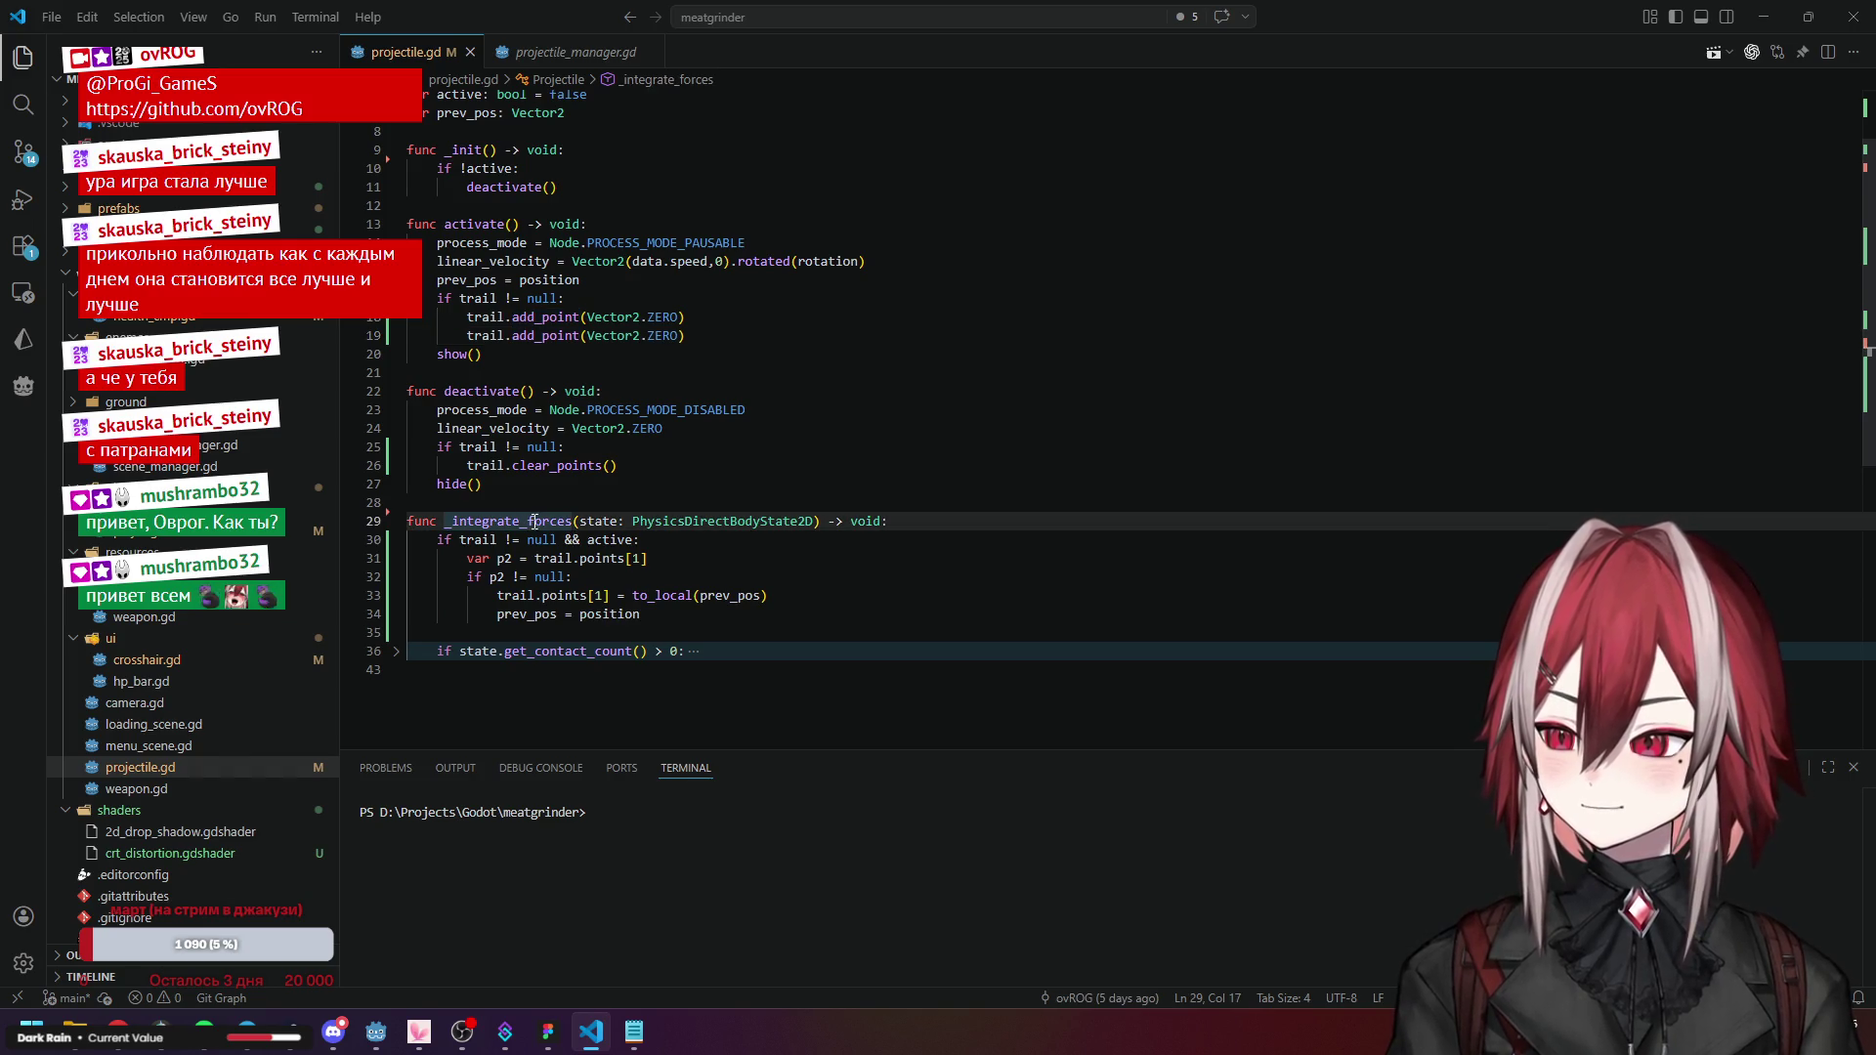
left_click(543, 595)
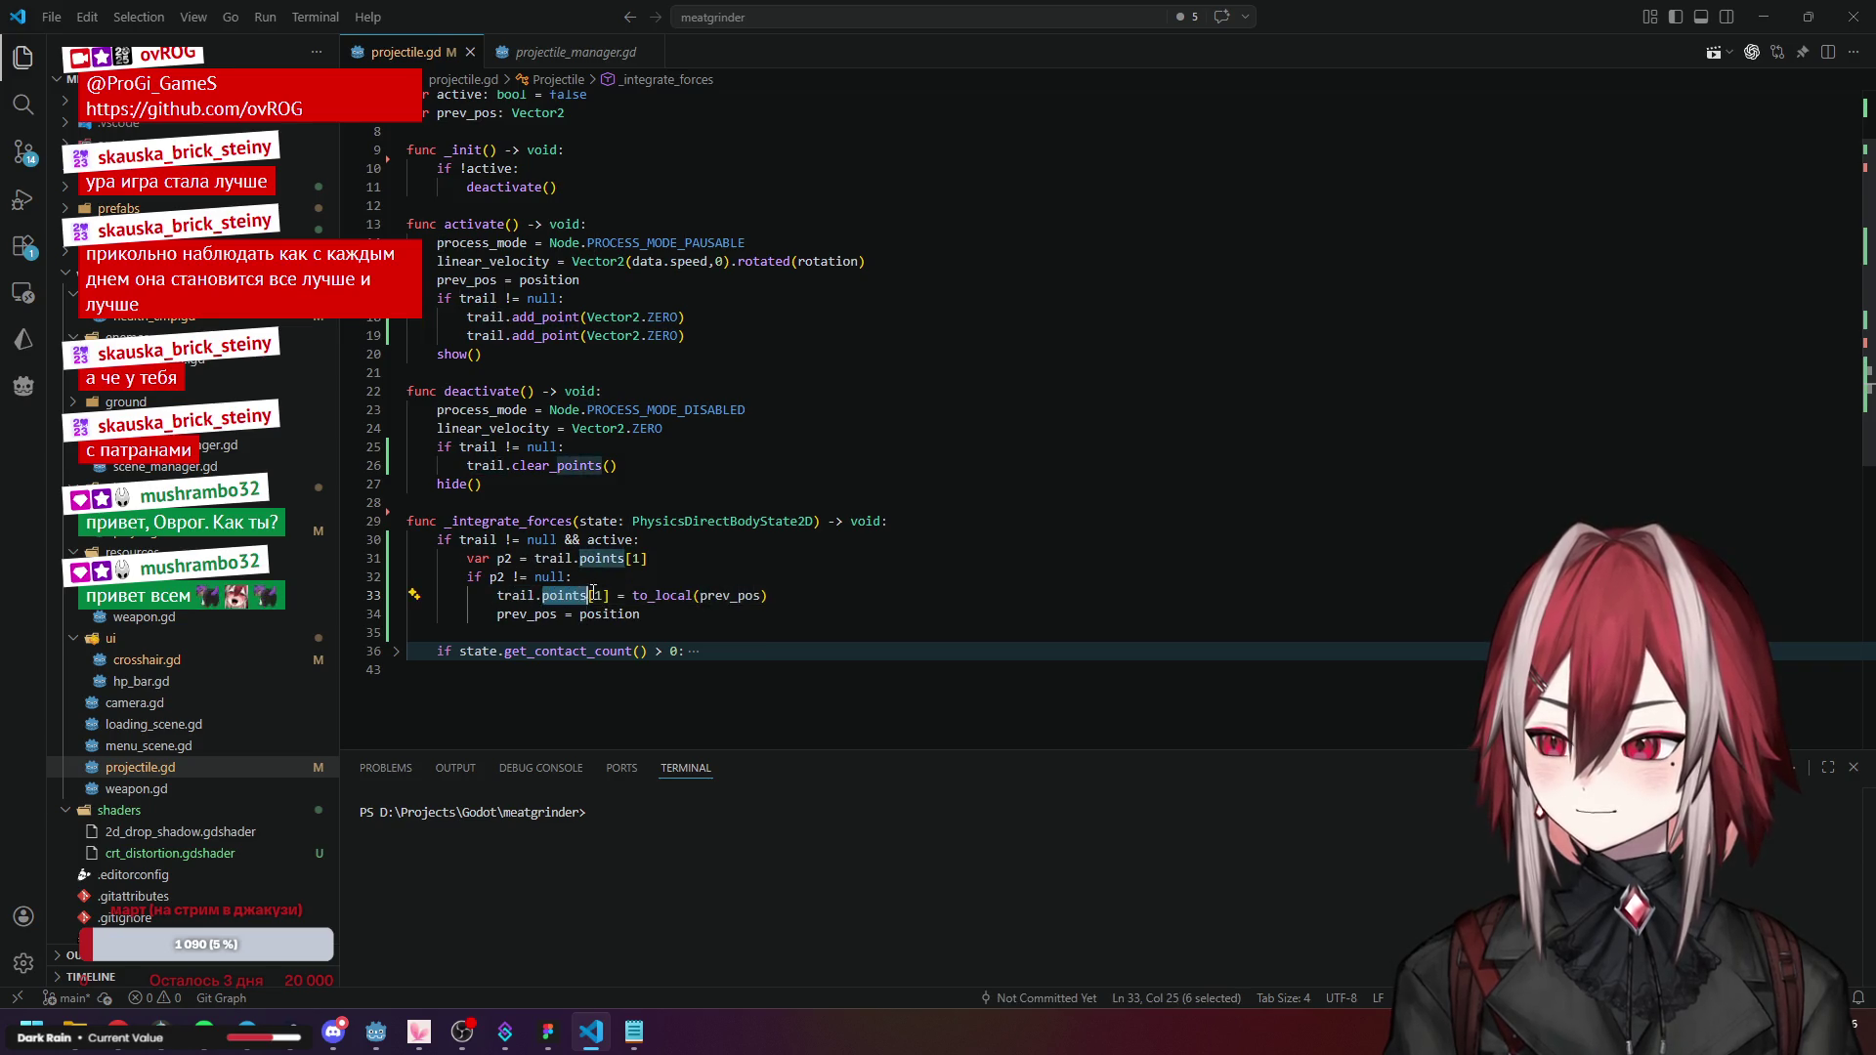
left_click(678, 605)
left_click(700, 596)
left_click_drag(701, 595, 760, 596)
scroll(509, 288, "down", 2)
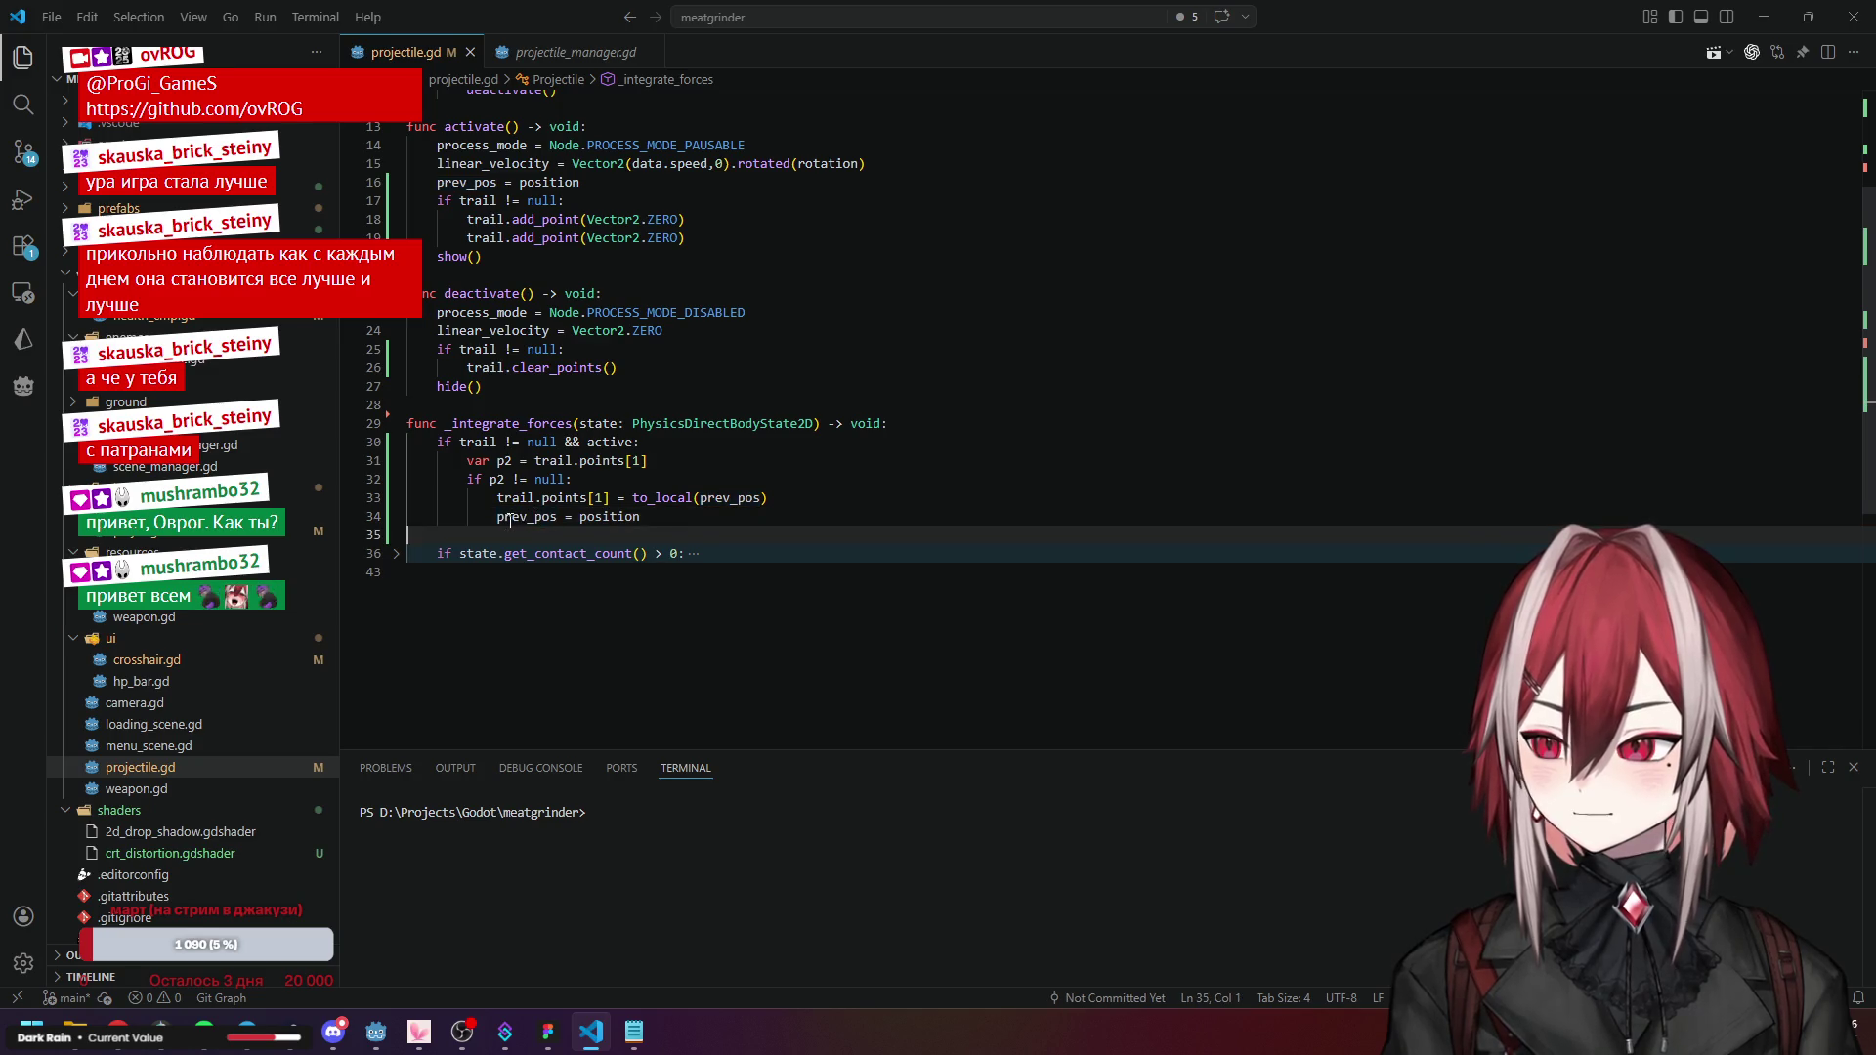
left_click(651, 522)
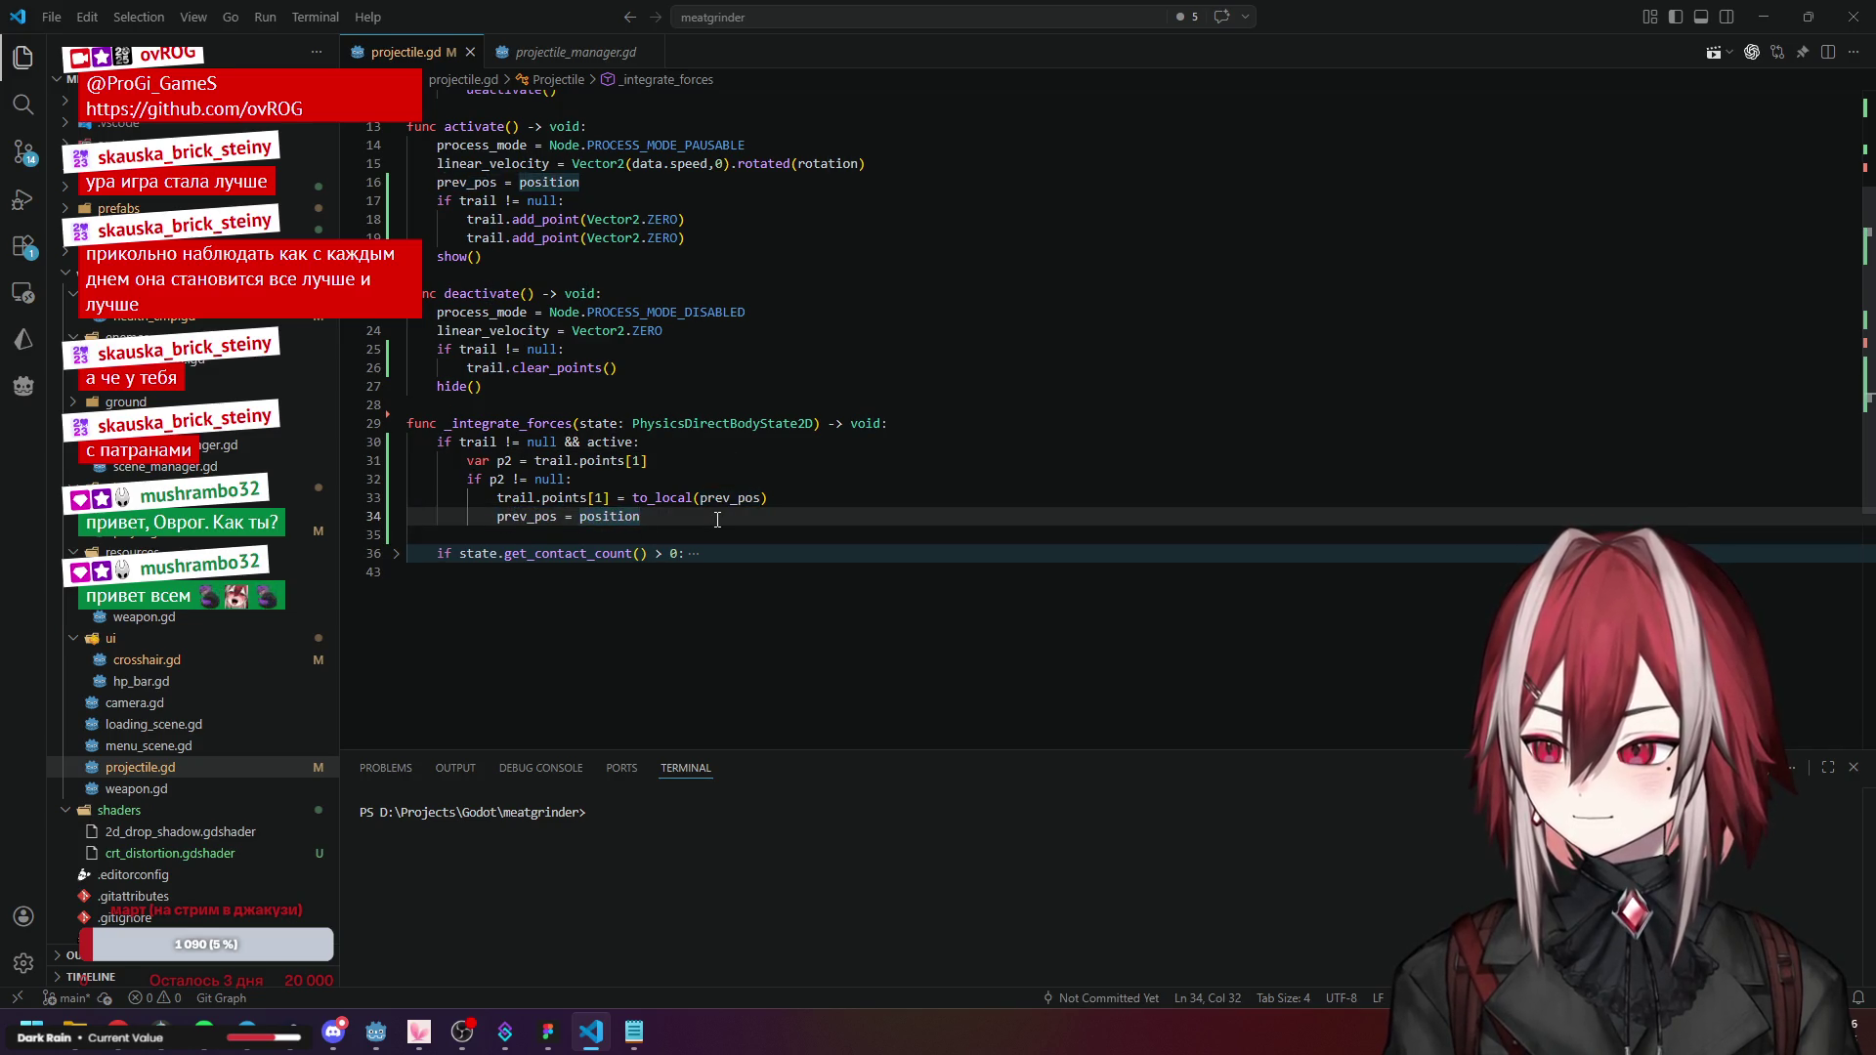
scroll(718, 520, "up", 2)
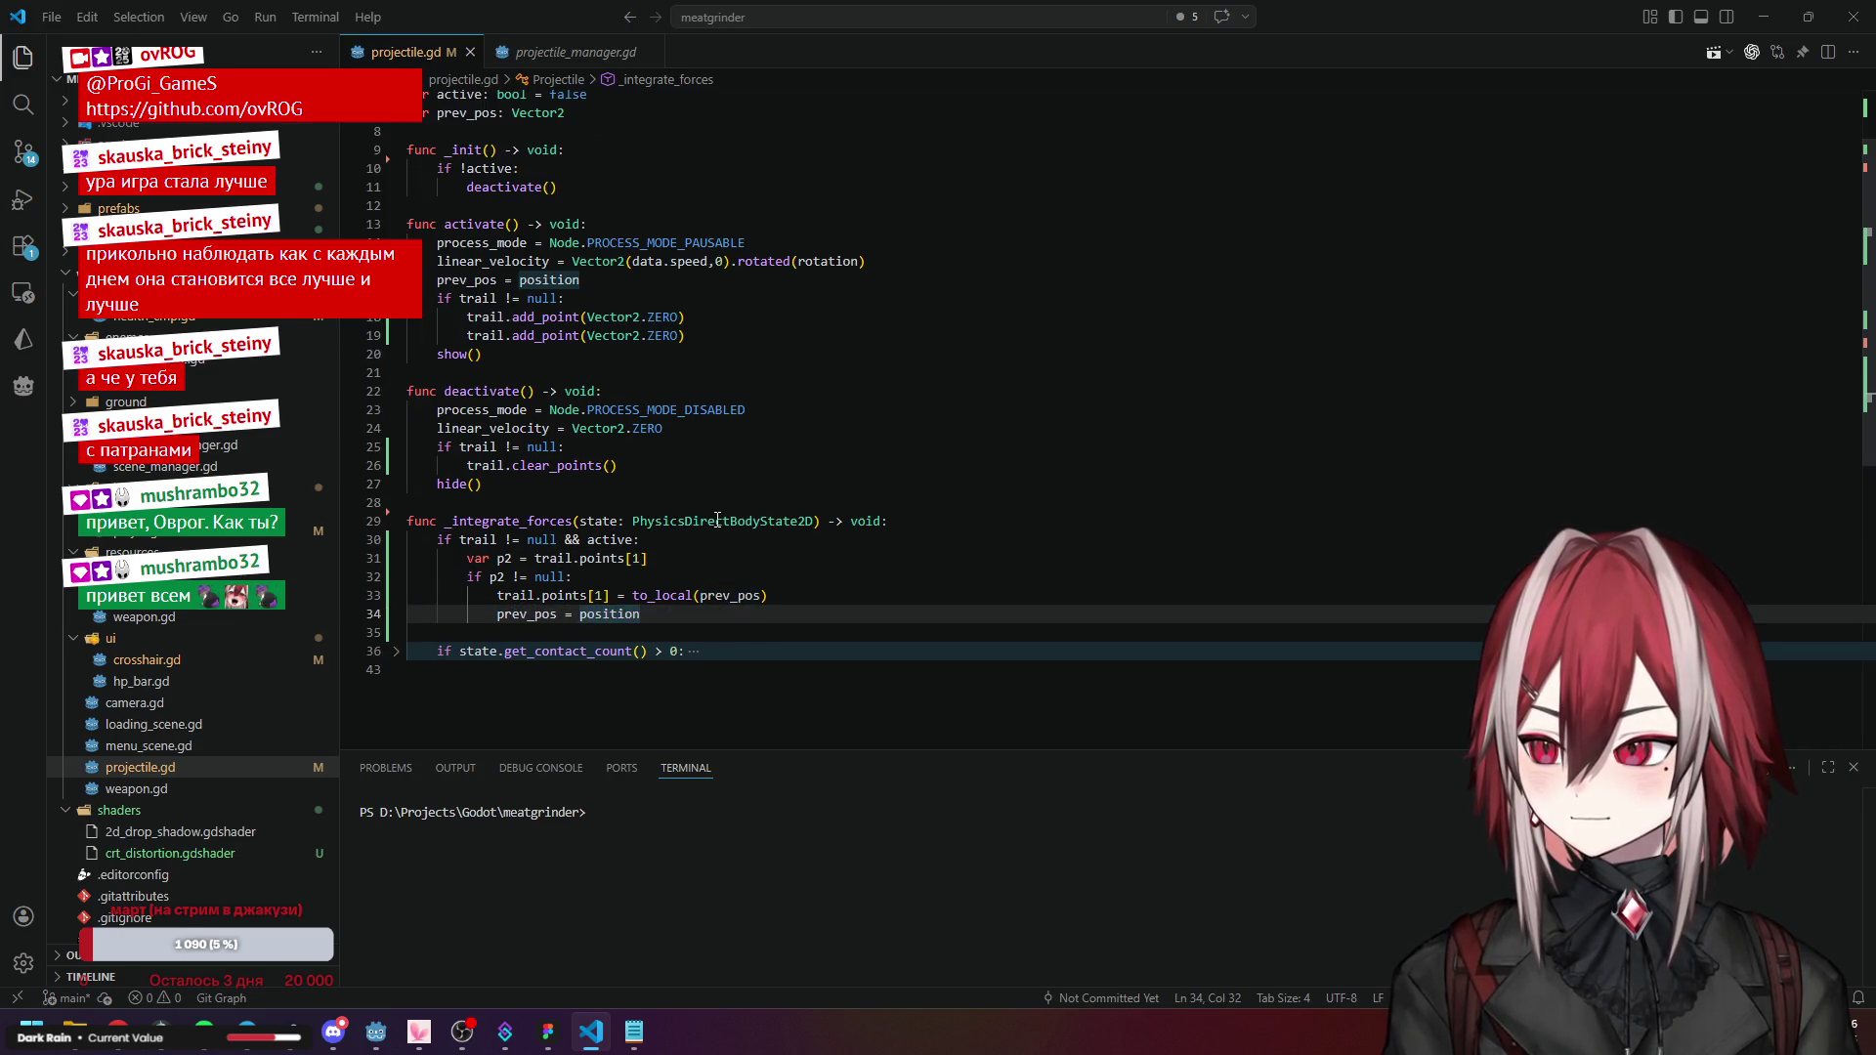
left_click(492, 319)
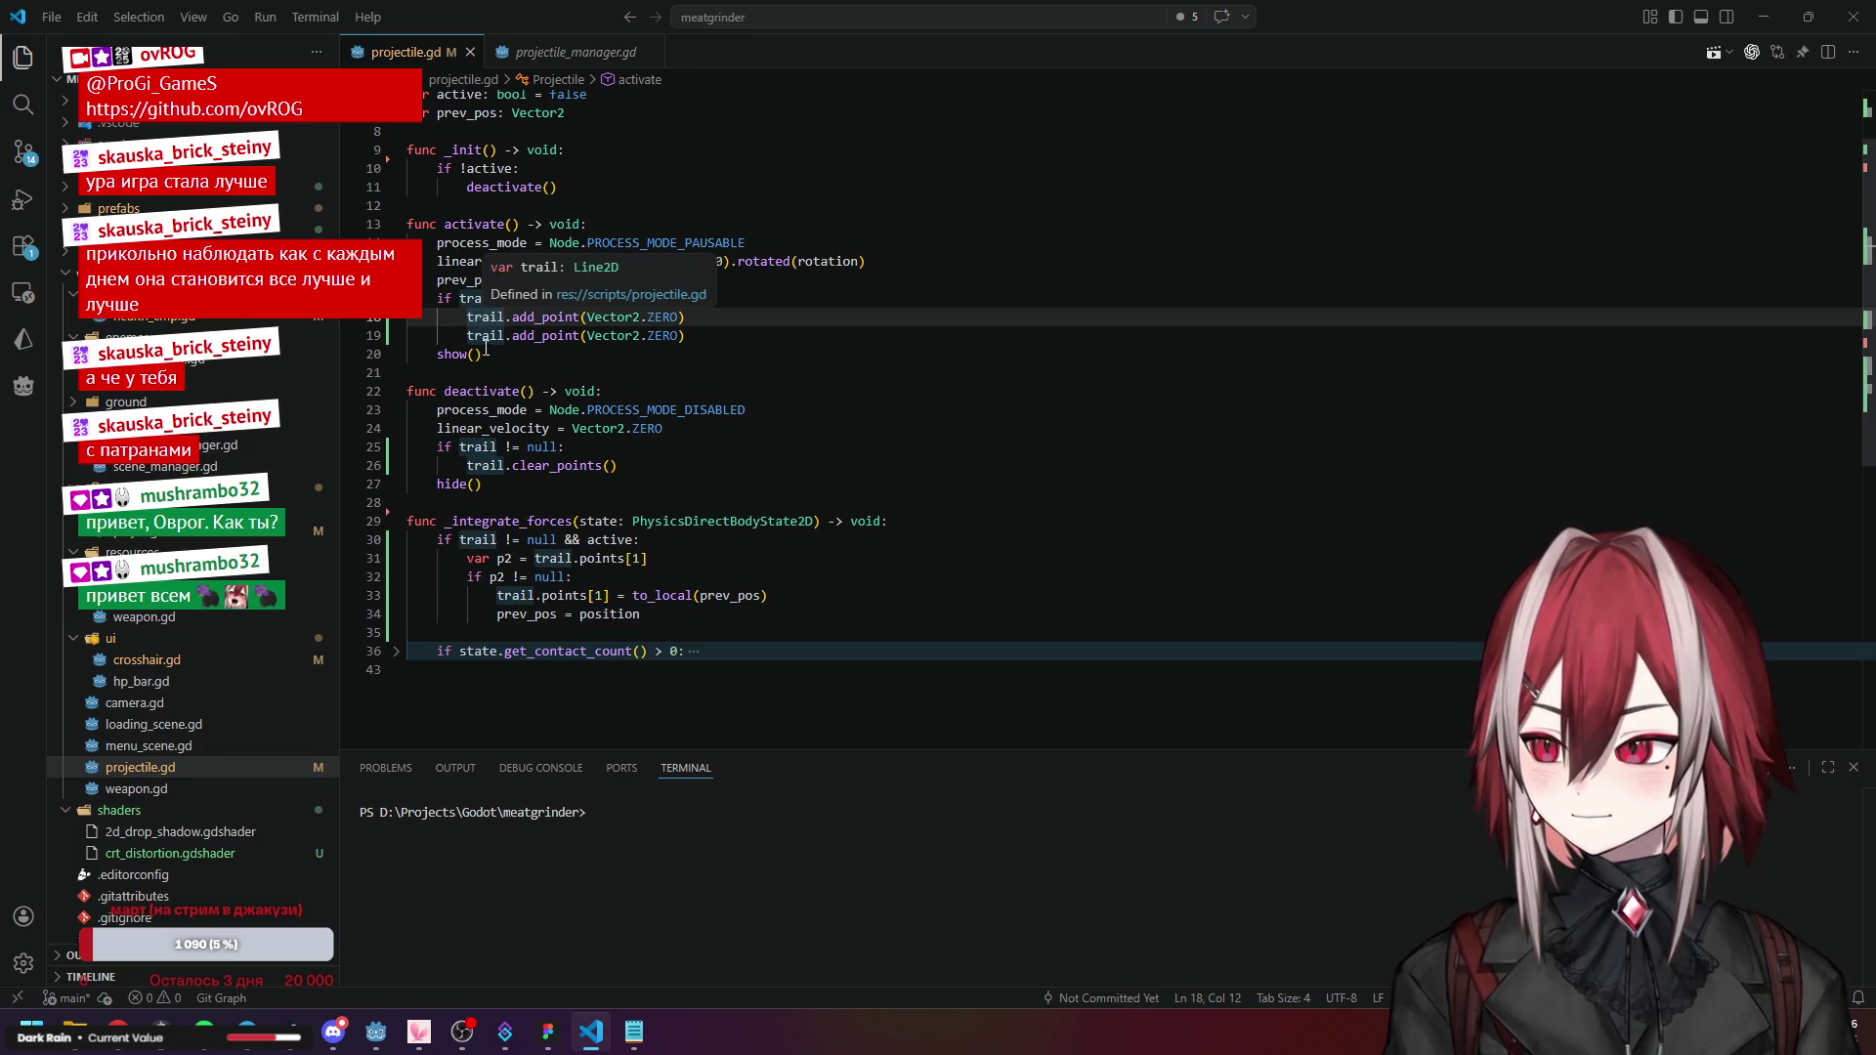
left_click_drag(595, 318, 641, 317)
left_click(697, 373)
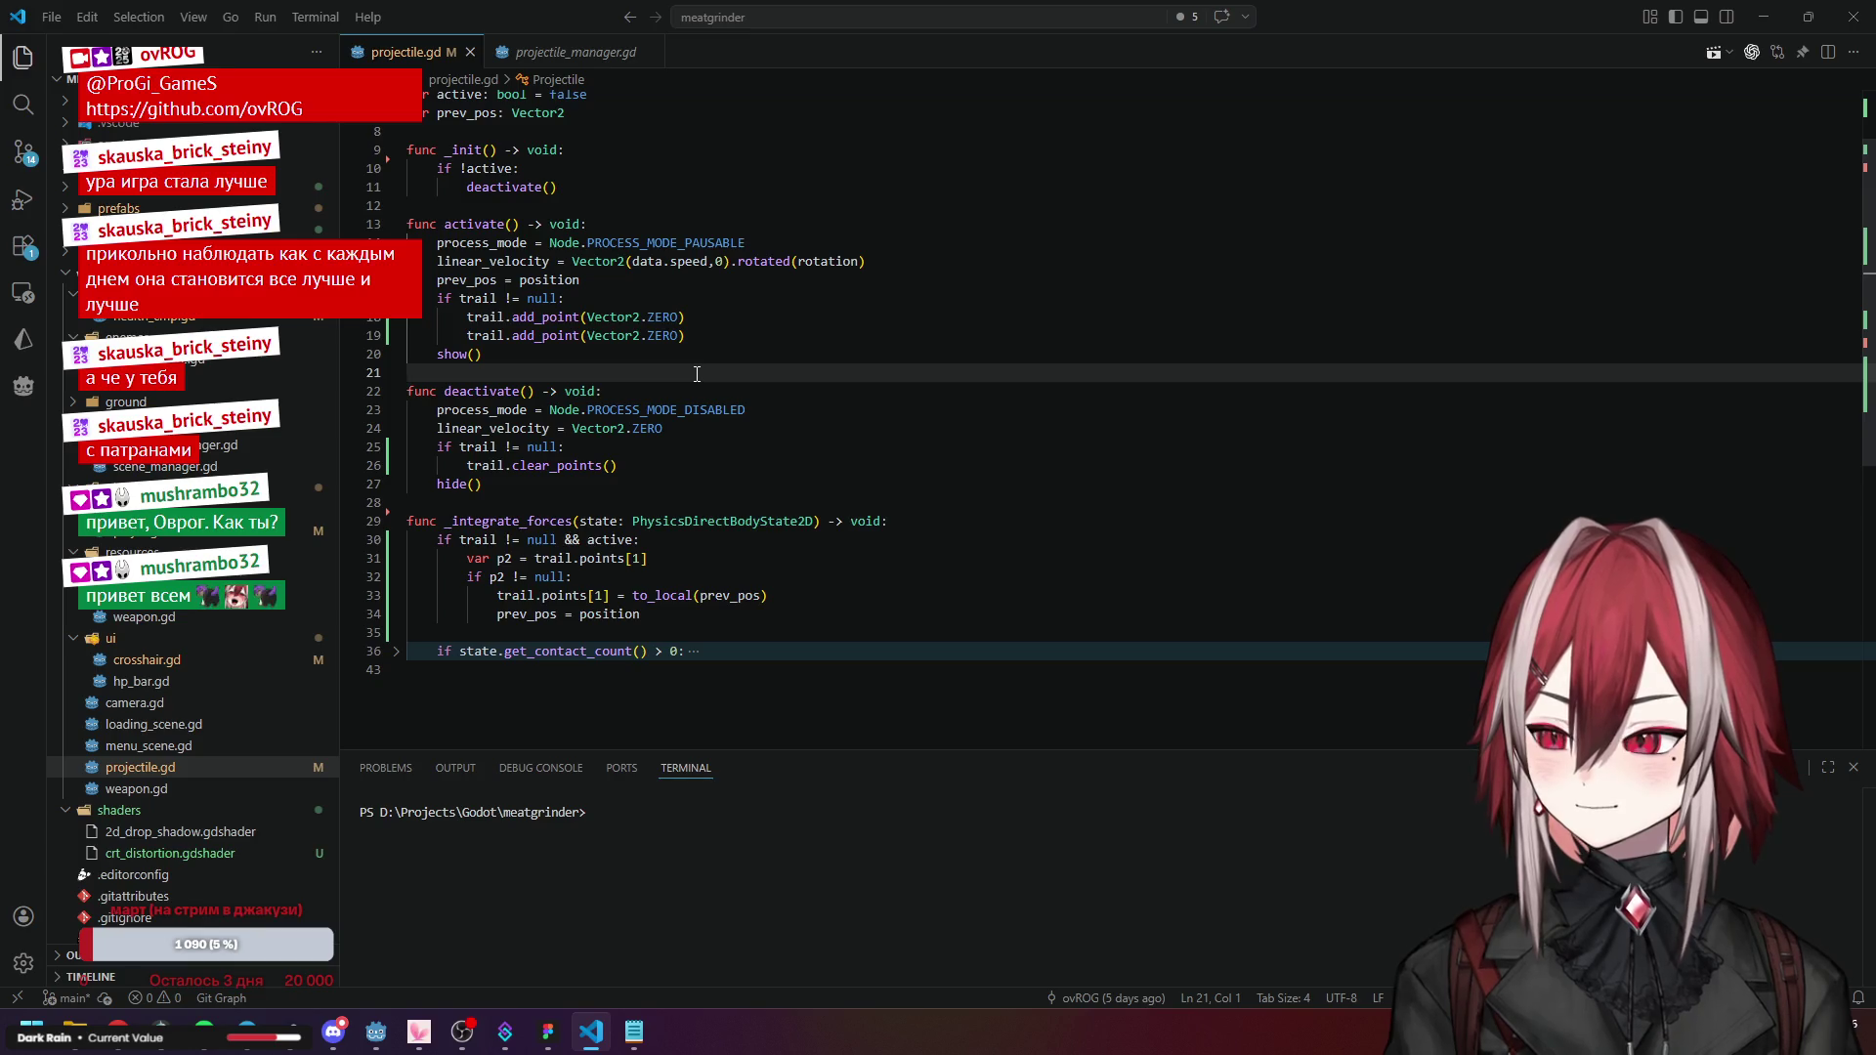
left_click(724, 445)
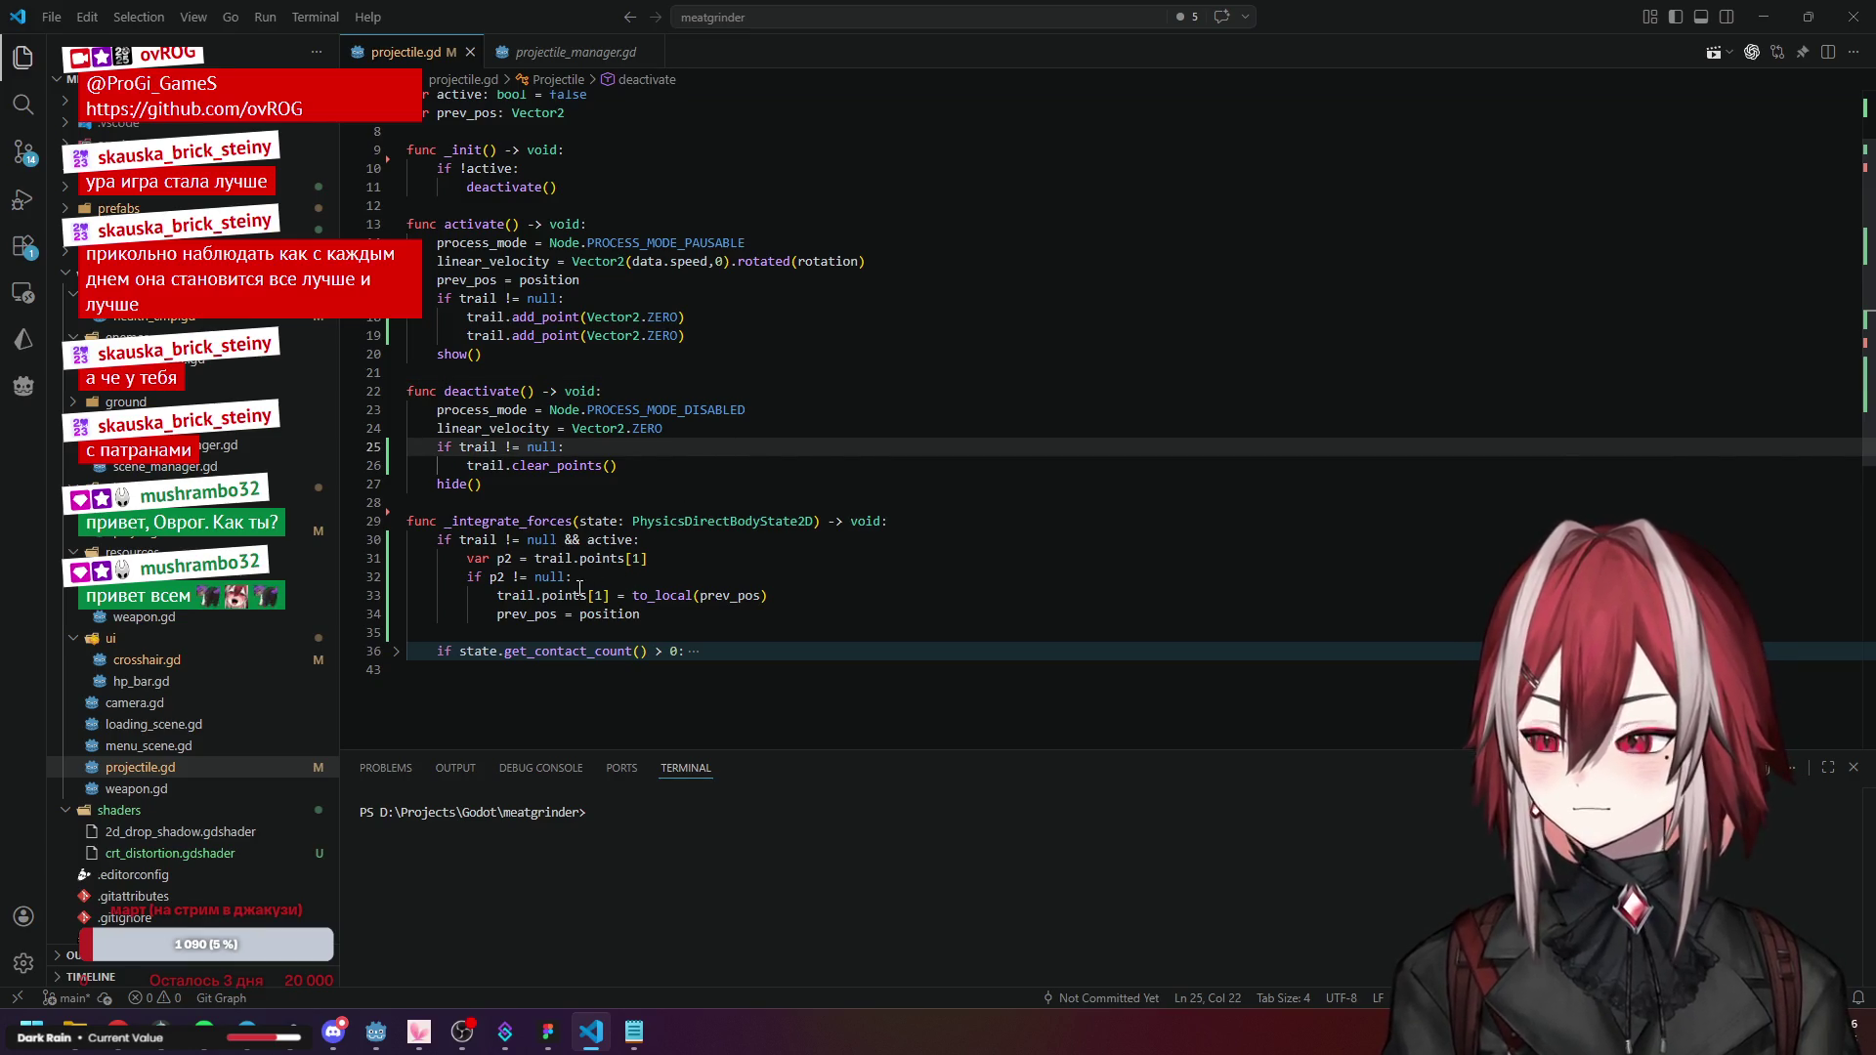
left_click(583, 595)
left_click(663, 609)
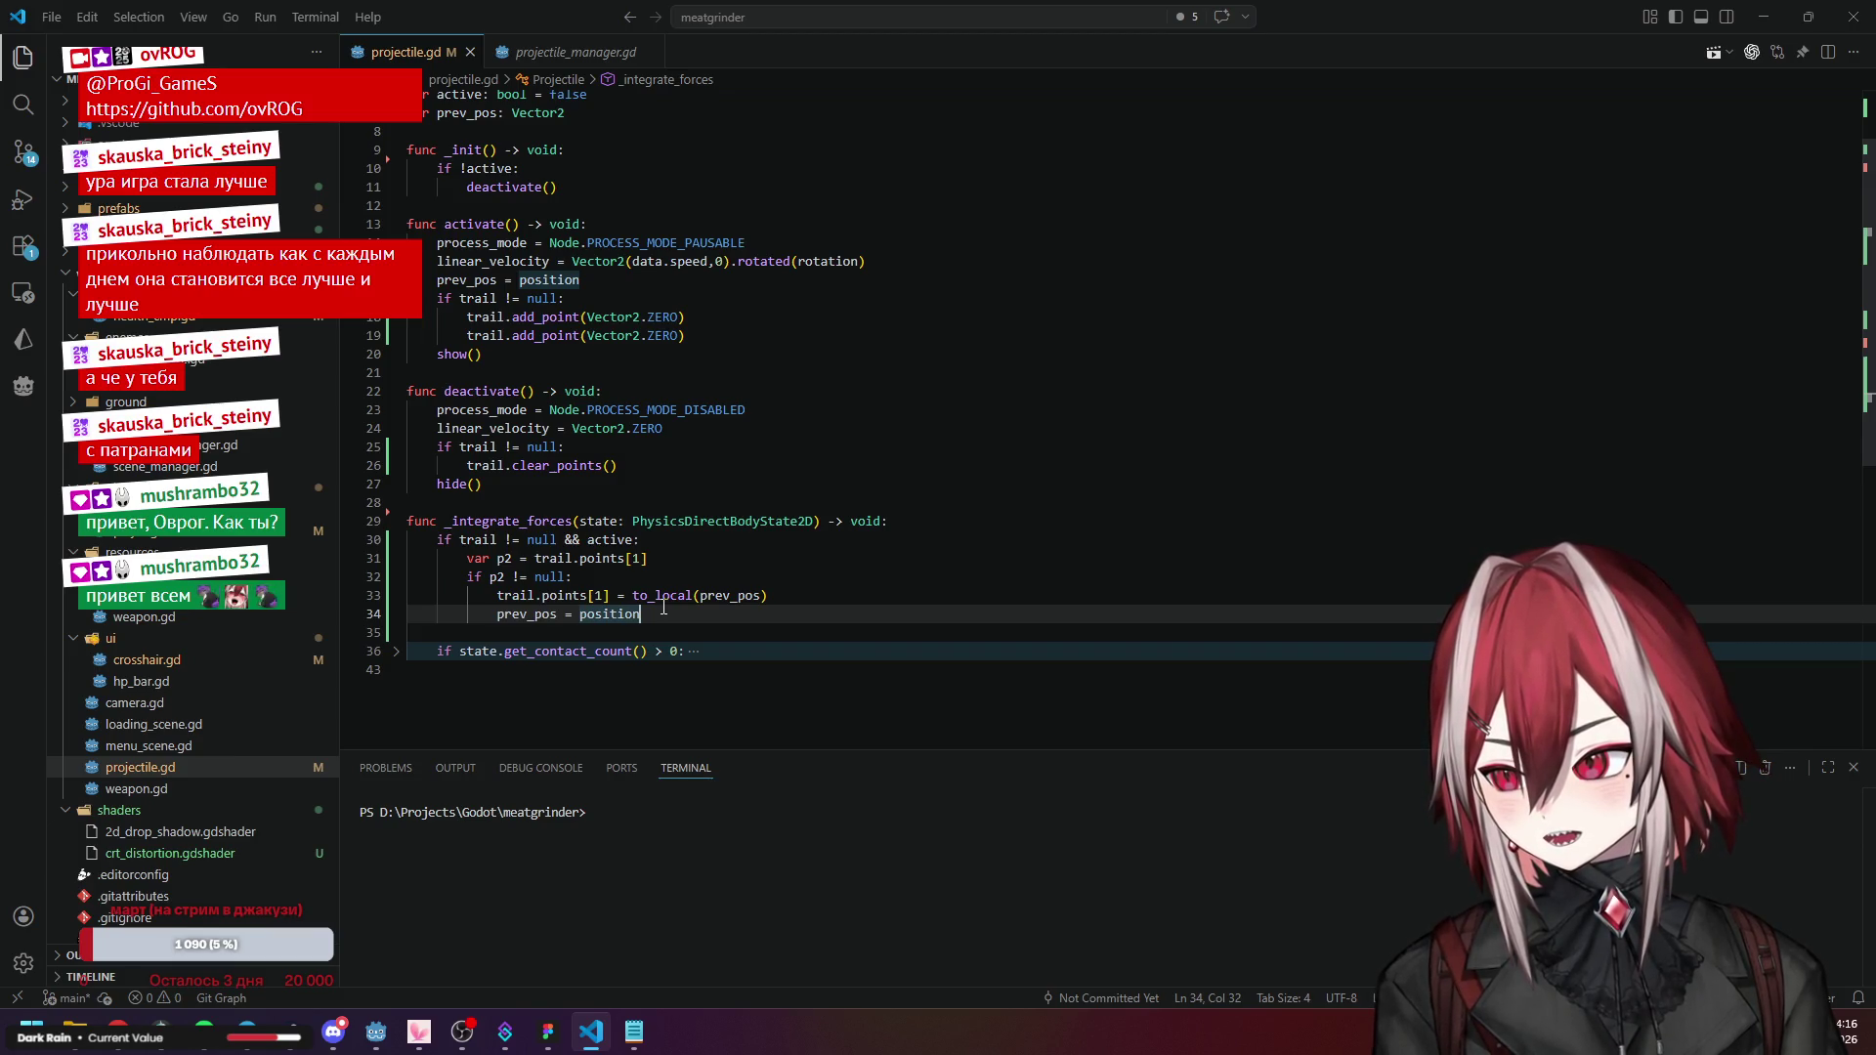
Open a blank line after the p2 assignment in _integrate_forces.
left_click(680, 579)
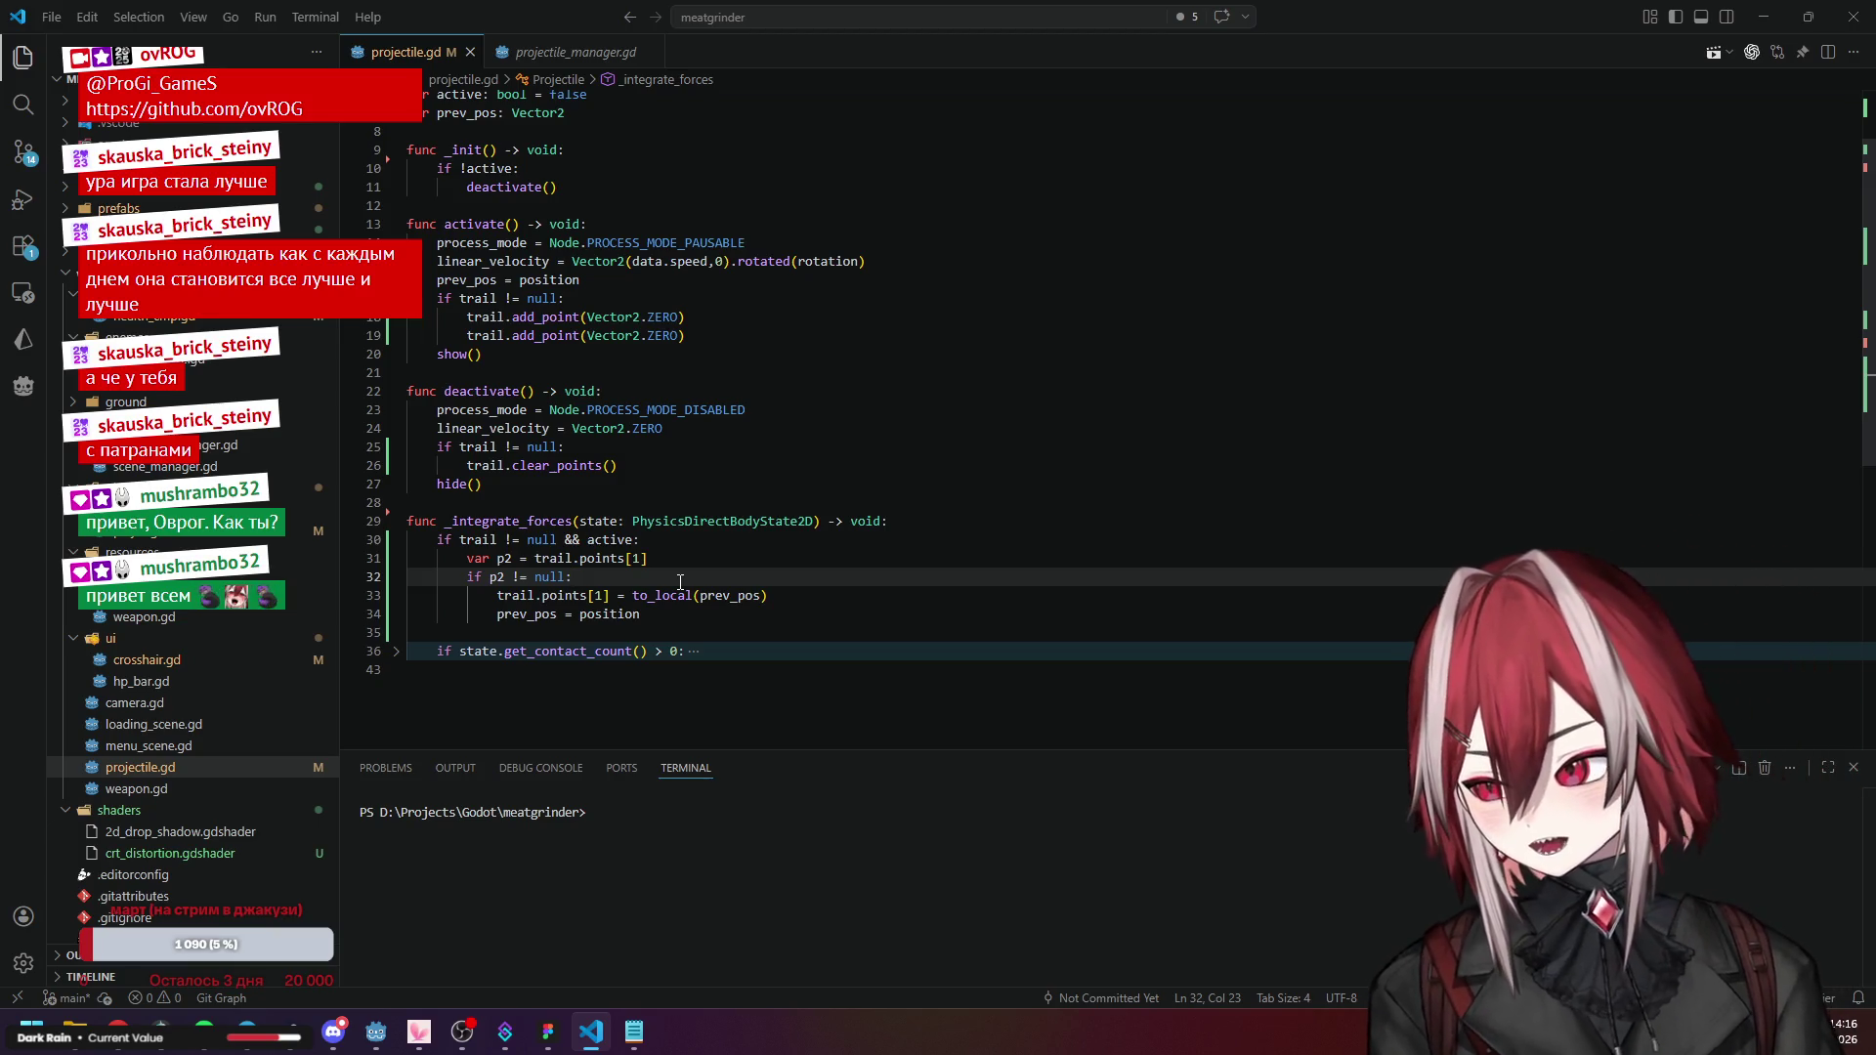
key("Up")
key("Up")
key("End")
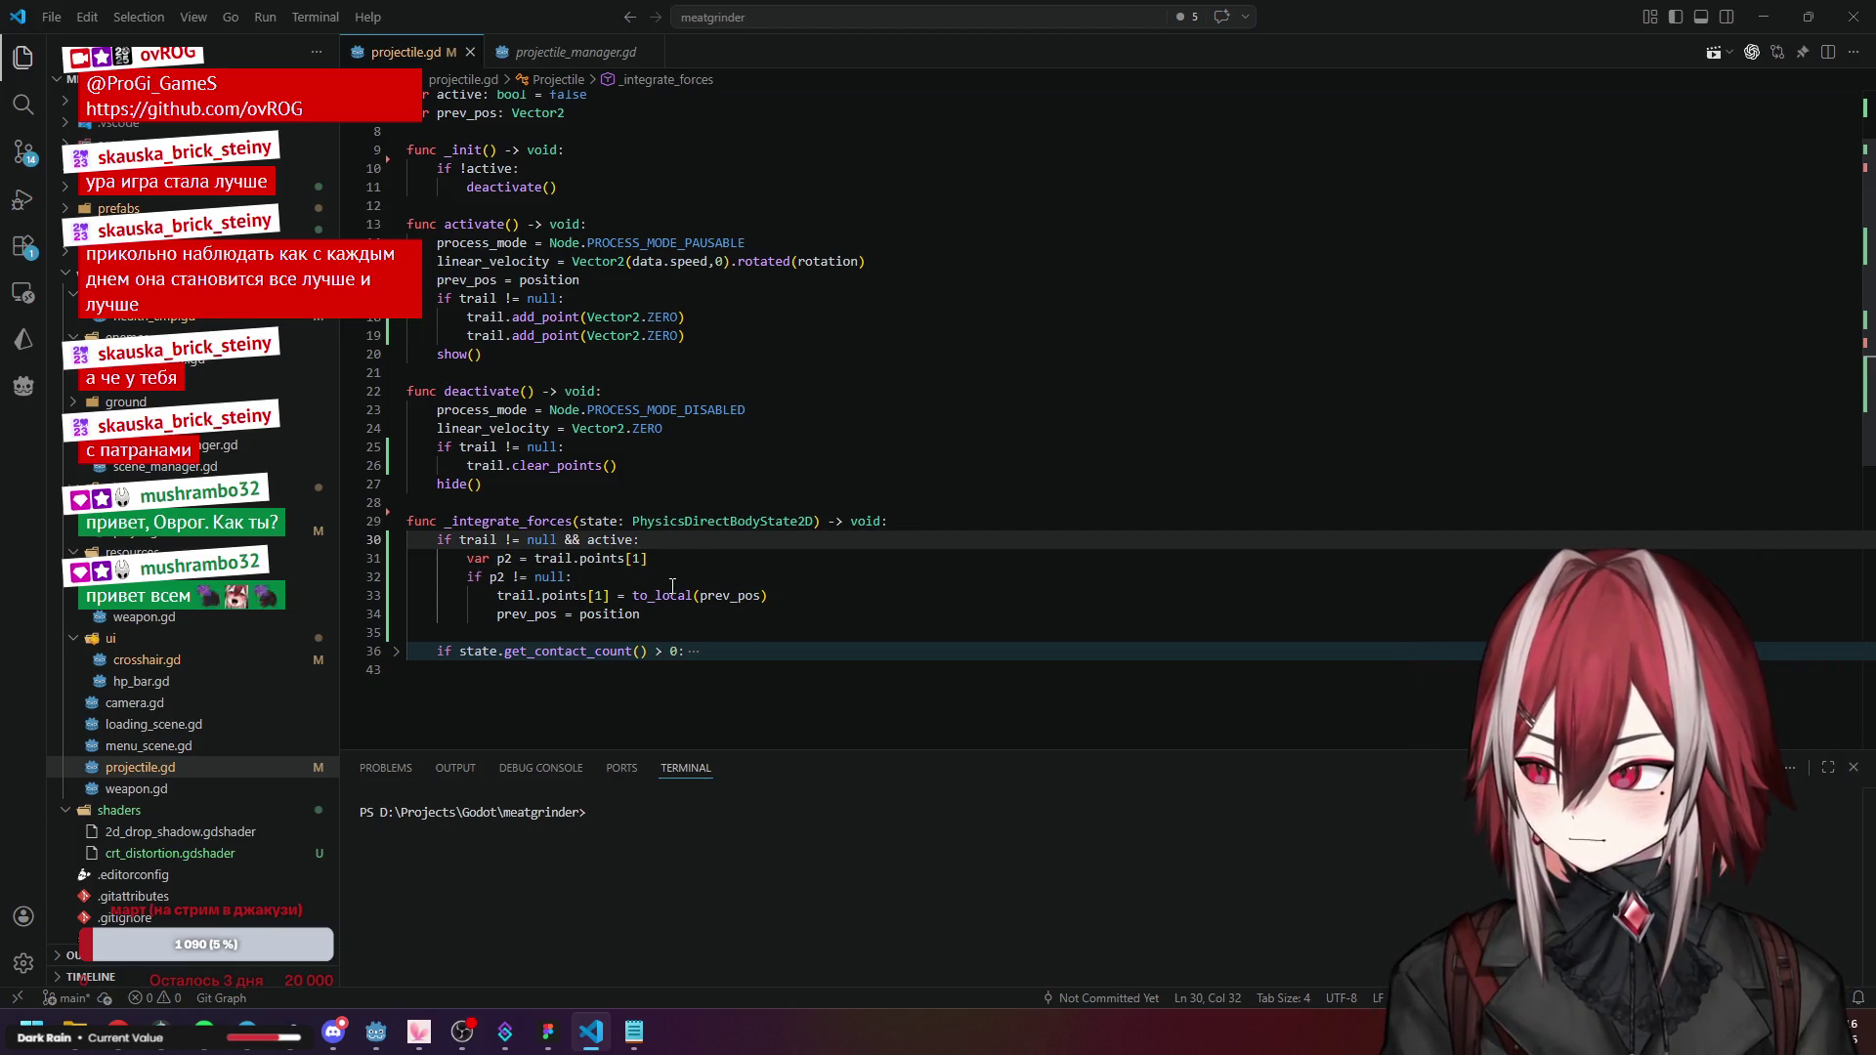
left_click(679, 558)
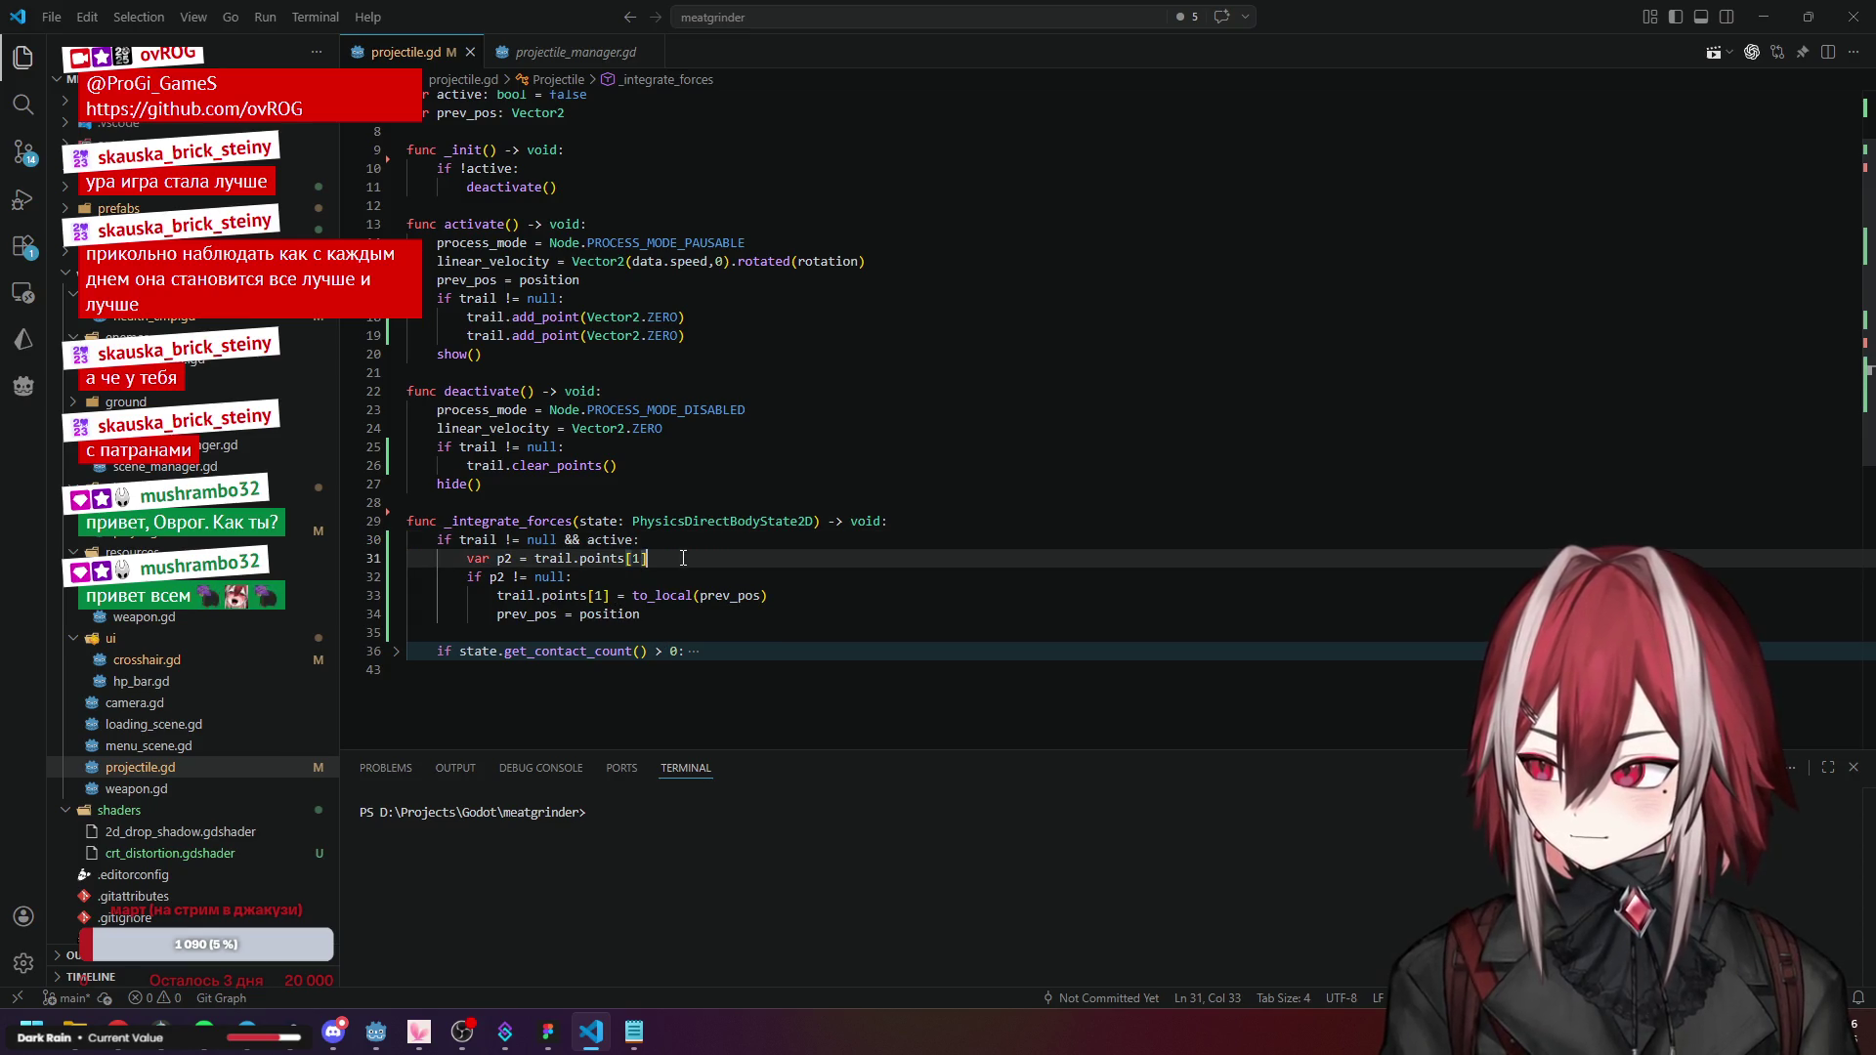
key("Return")
Insert print(trail.points[0], trail.points[1]) on line 32, then go back to Godot.
type("p")
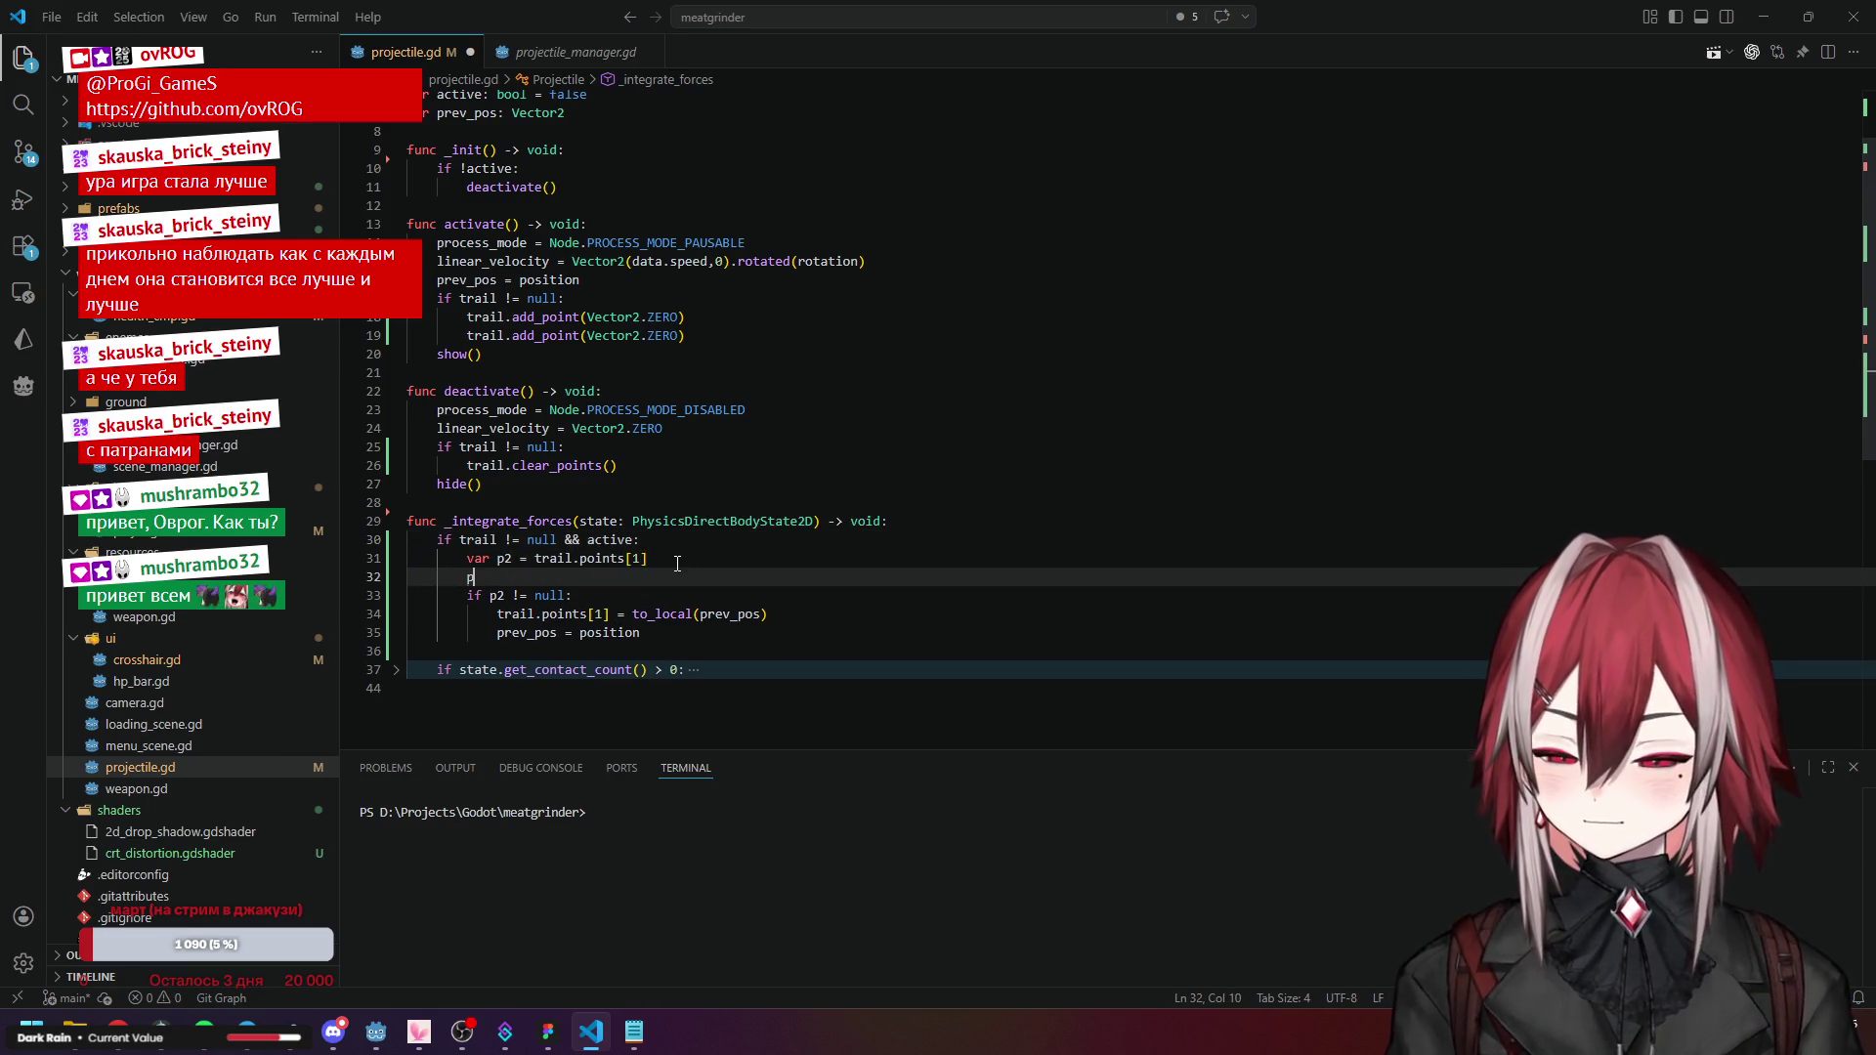
type("rint (")
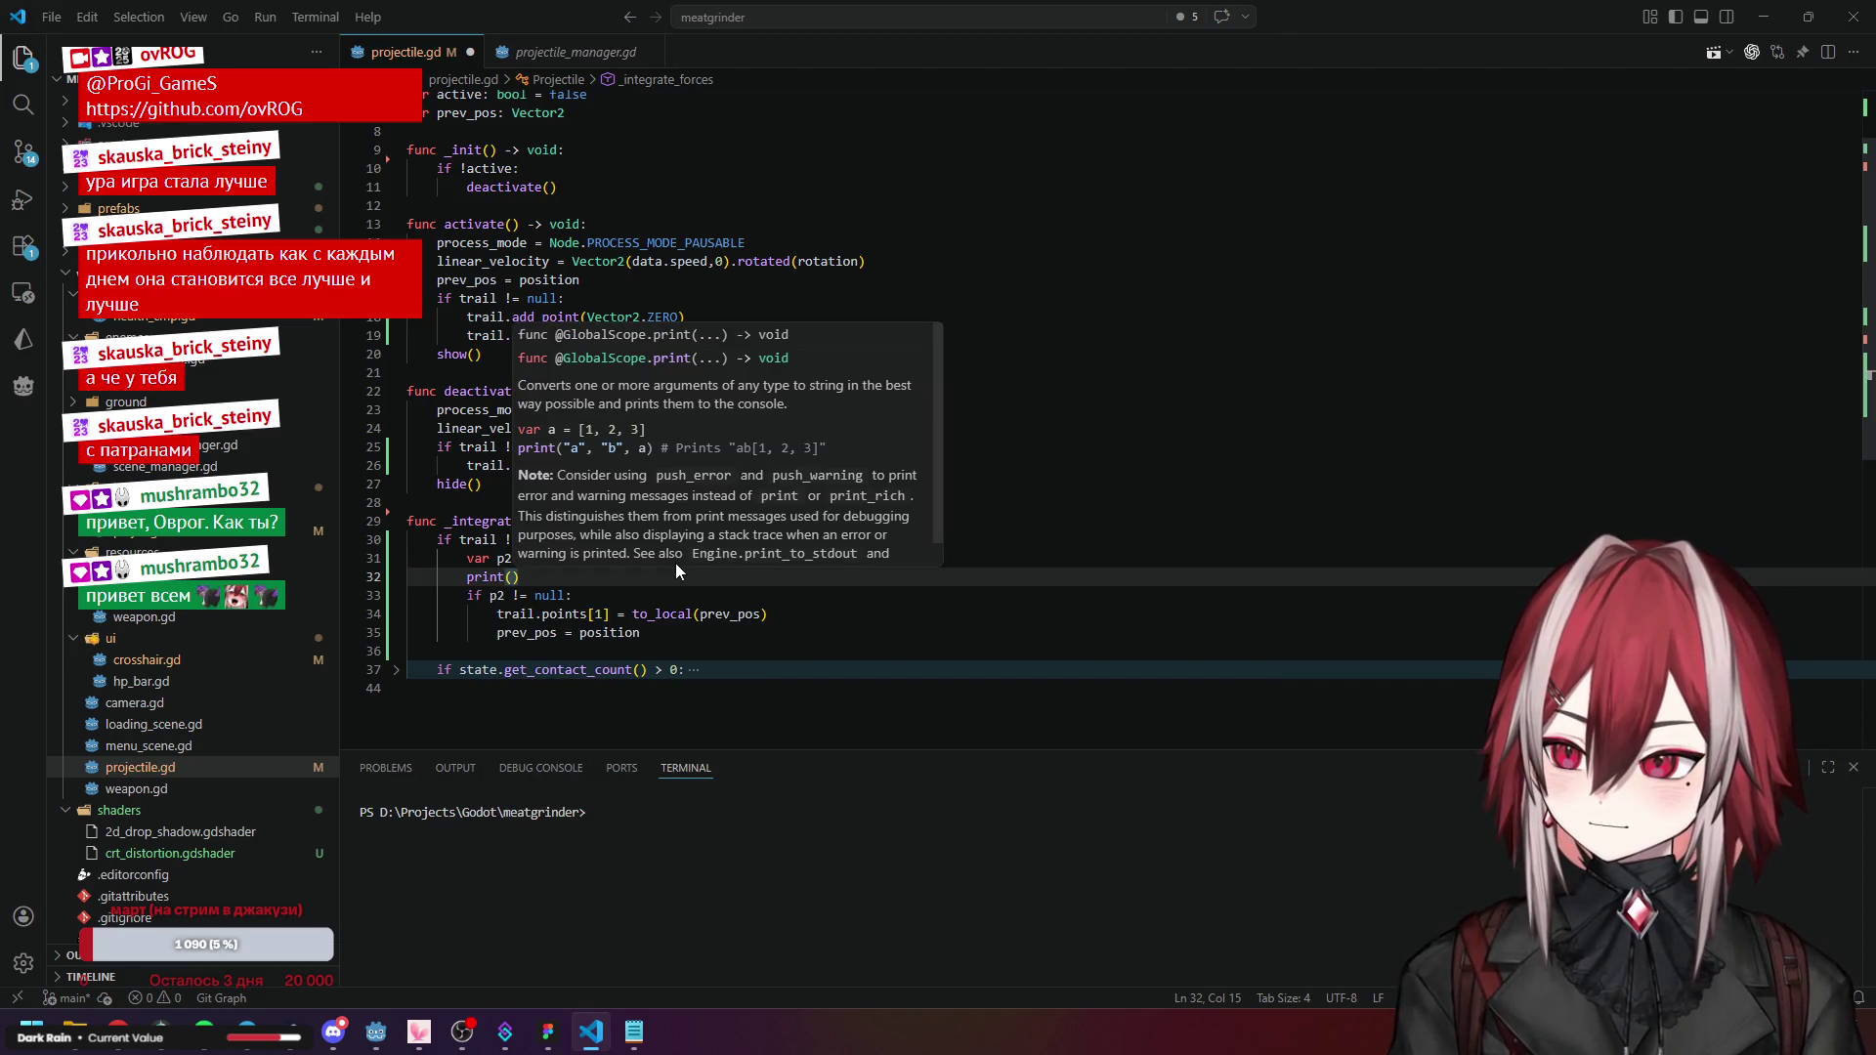
left_click(640, 614)
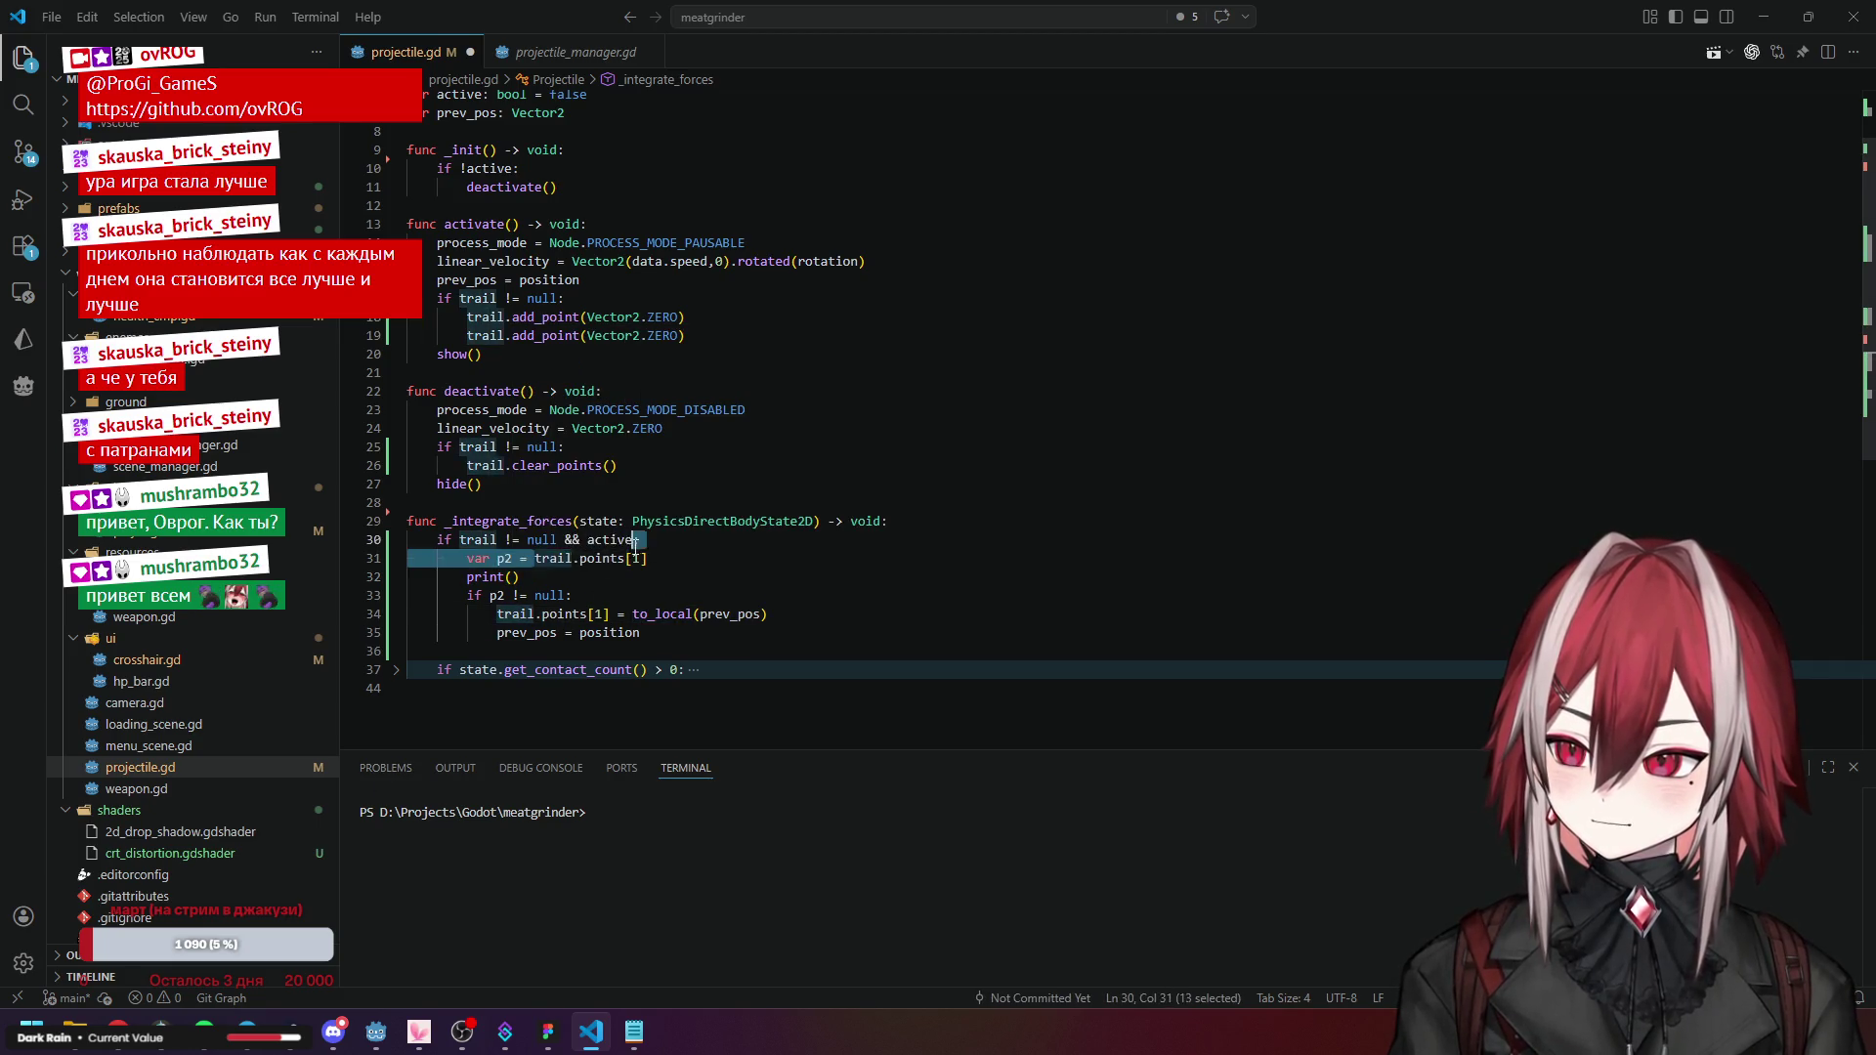
left_click(511, 577)
type("trail.points[0]")
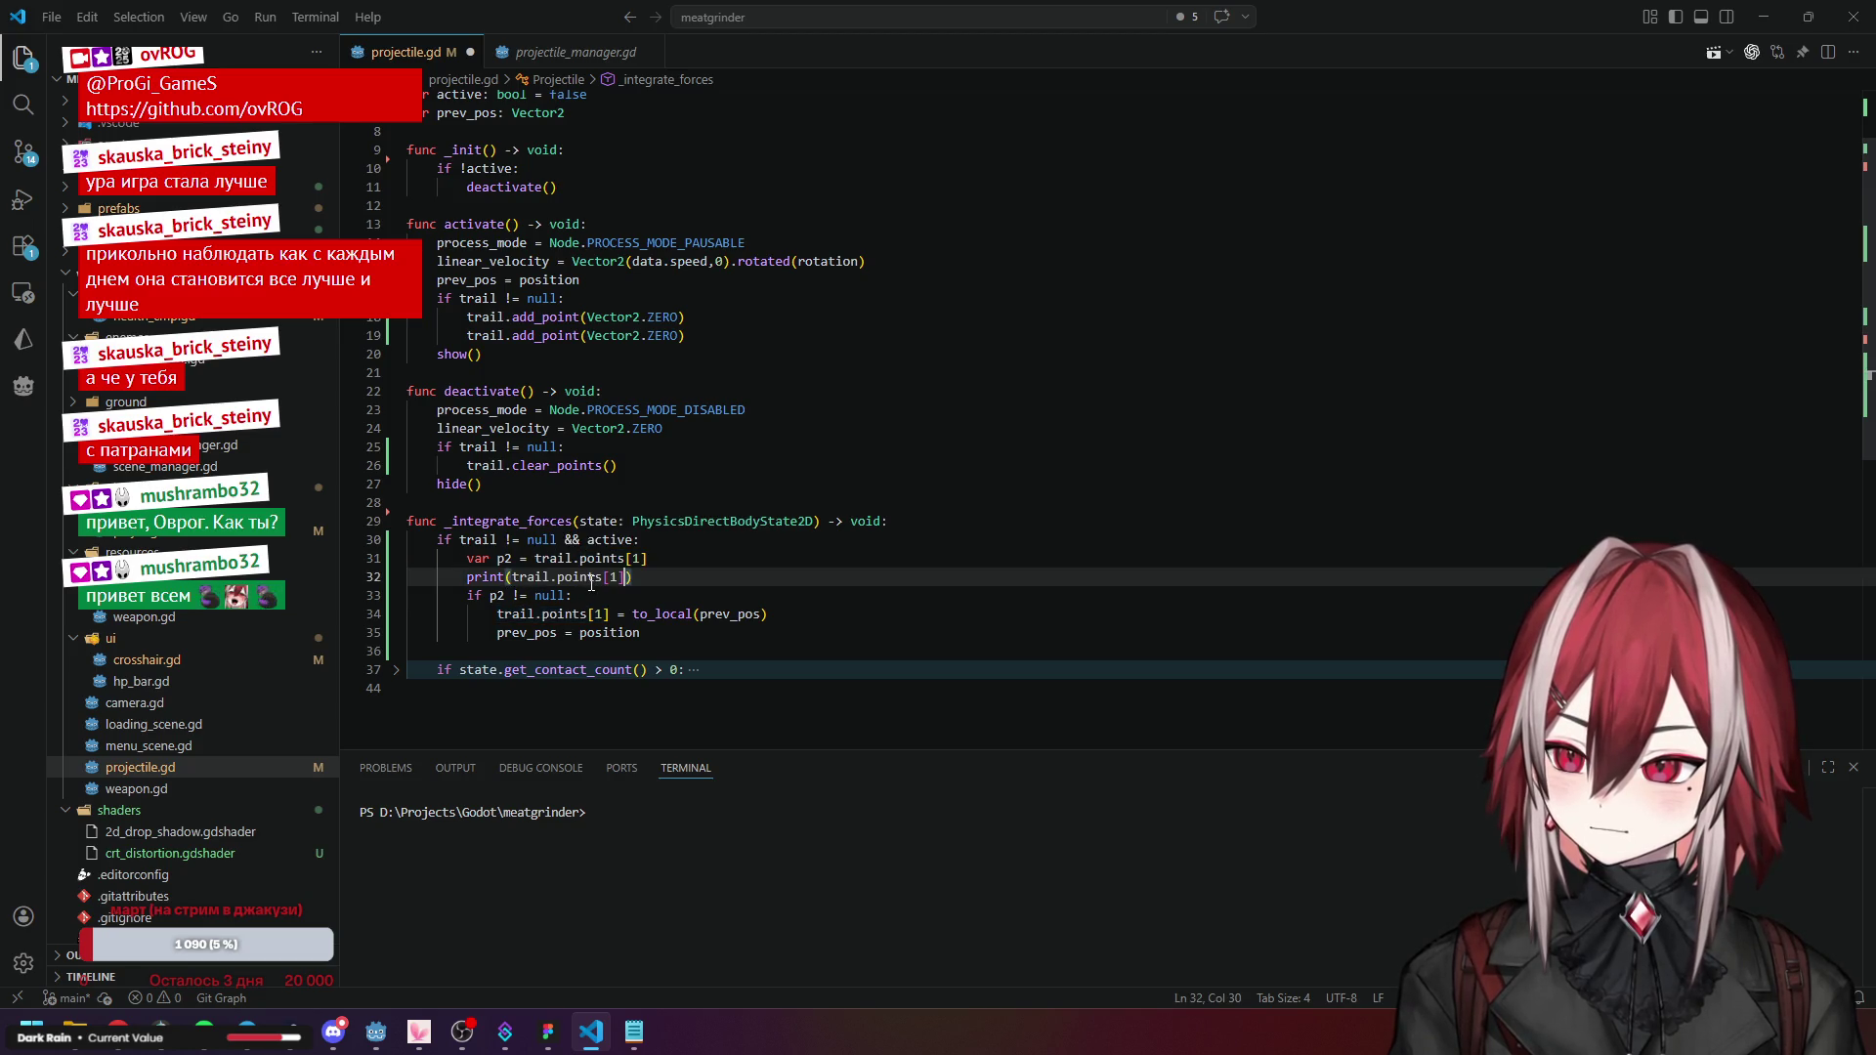
type(", trail.points[1]")
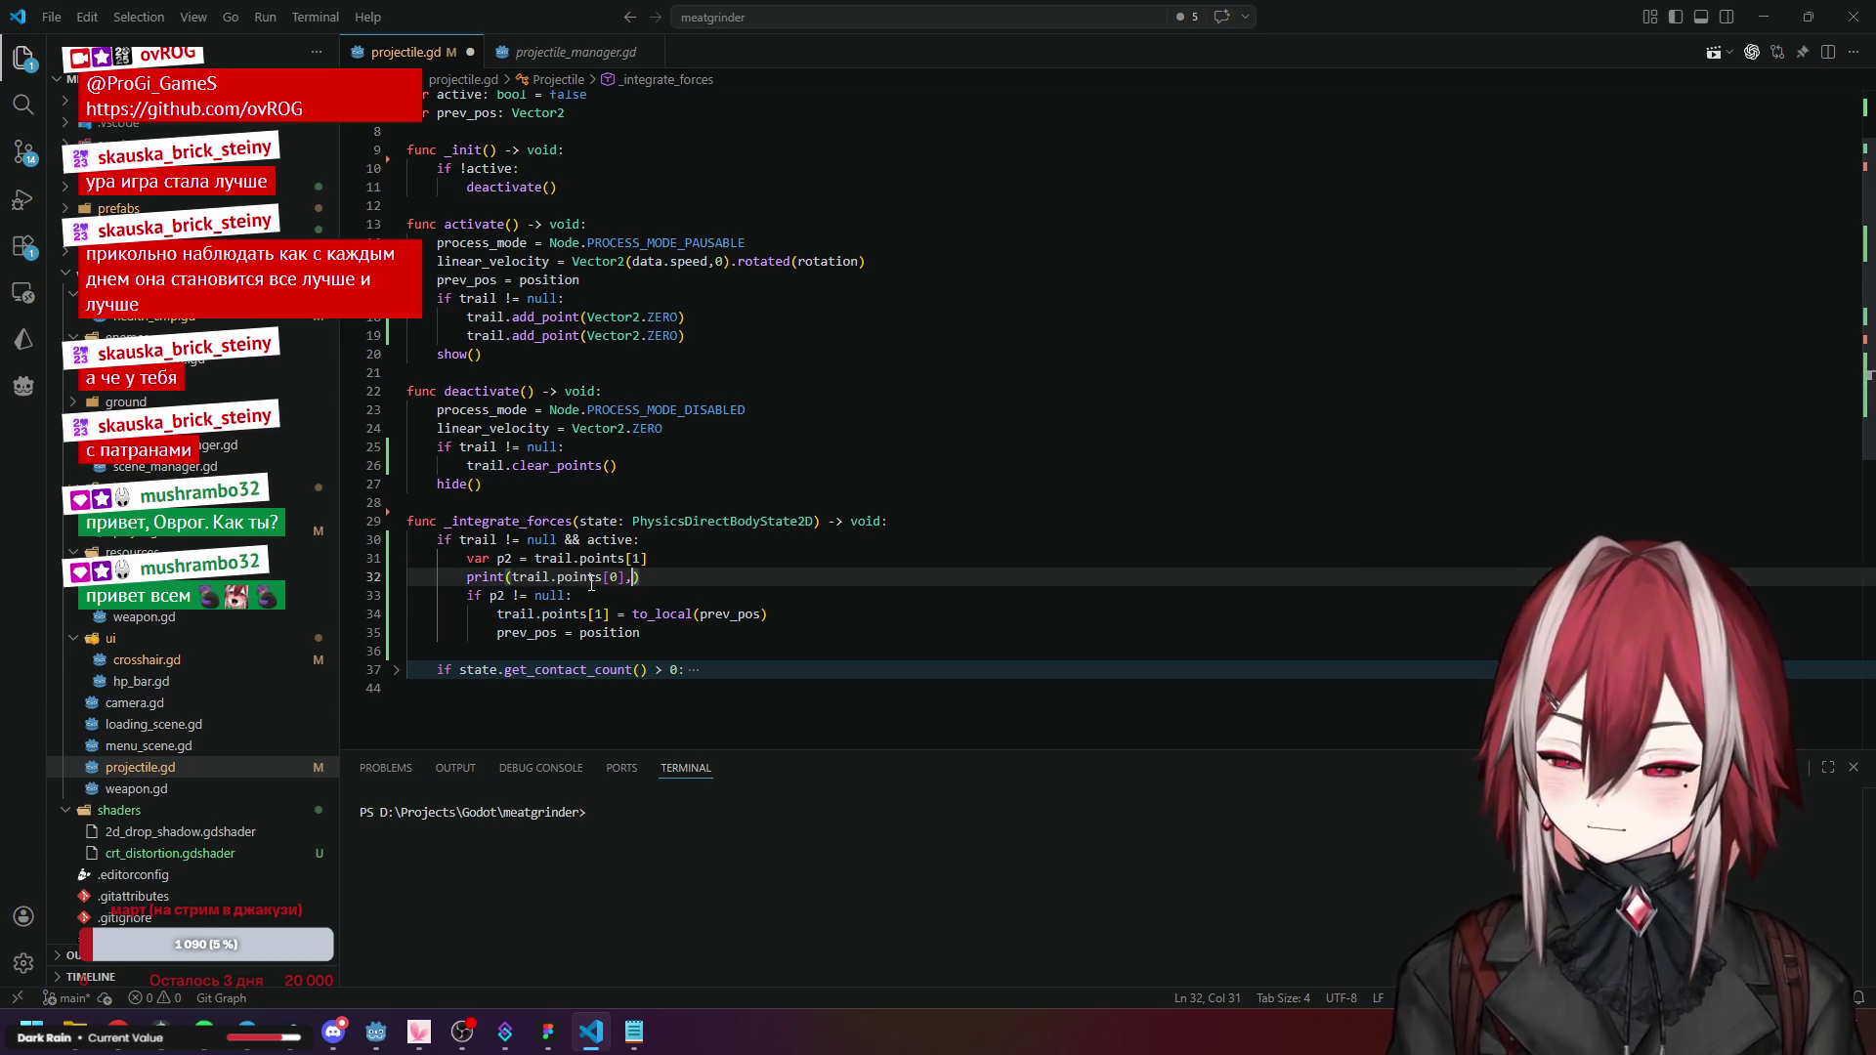
key("Left")
key("BackSpace")
type("2")
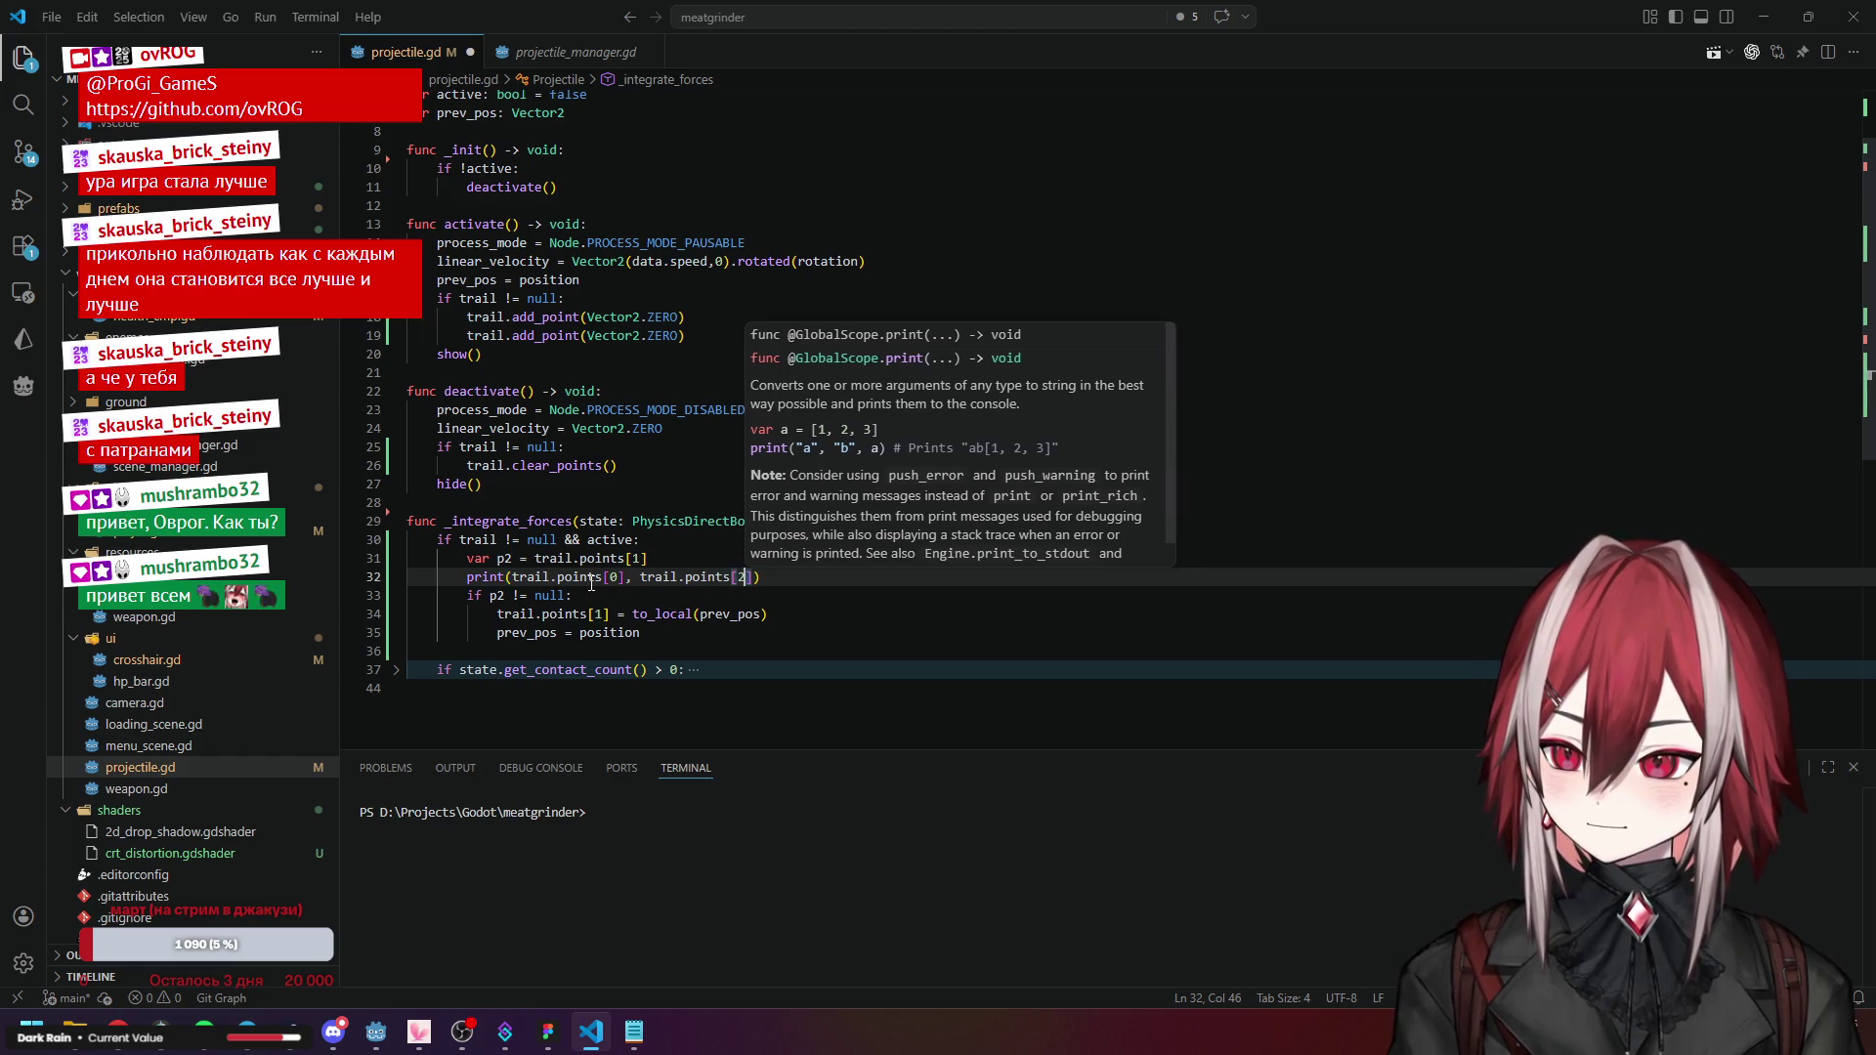
key("BackSpace")
type("1")
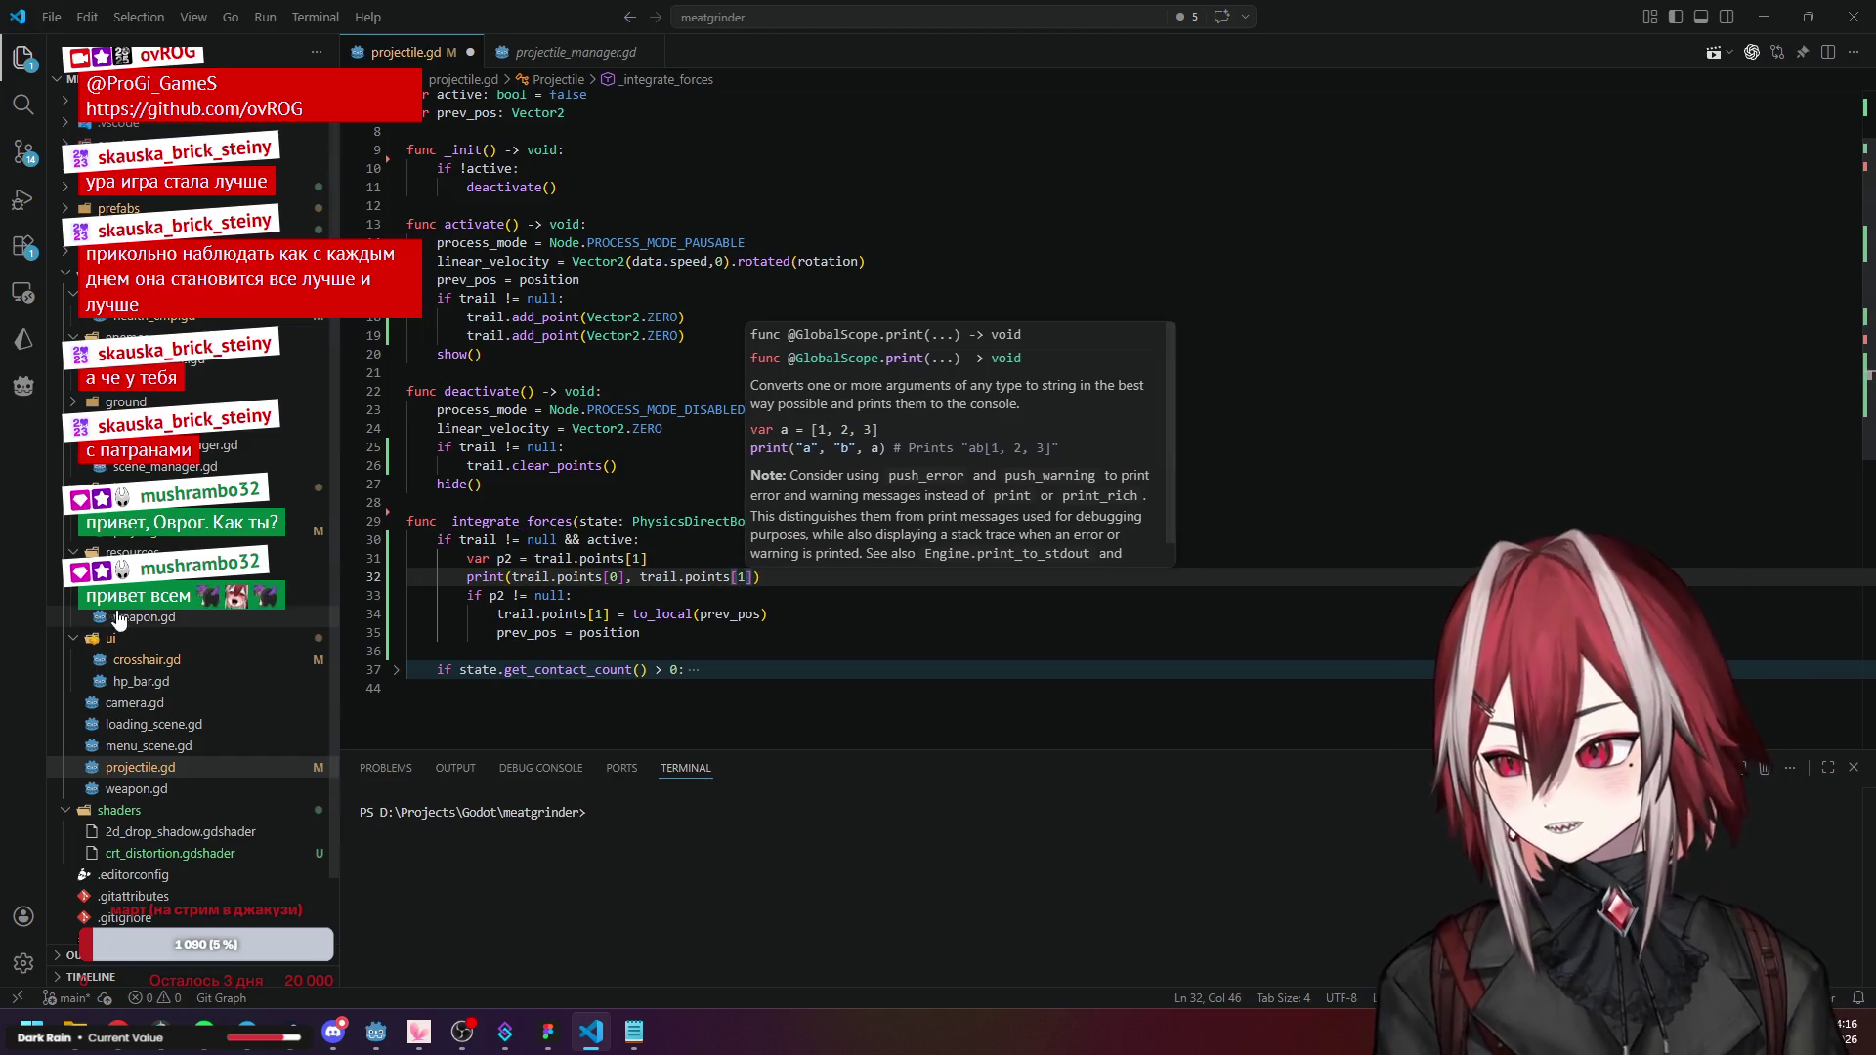
right_click(113, 616)
key("Escape")
left_click(640, 540)
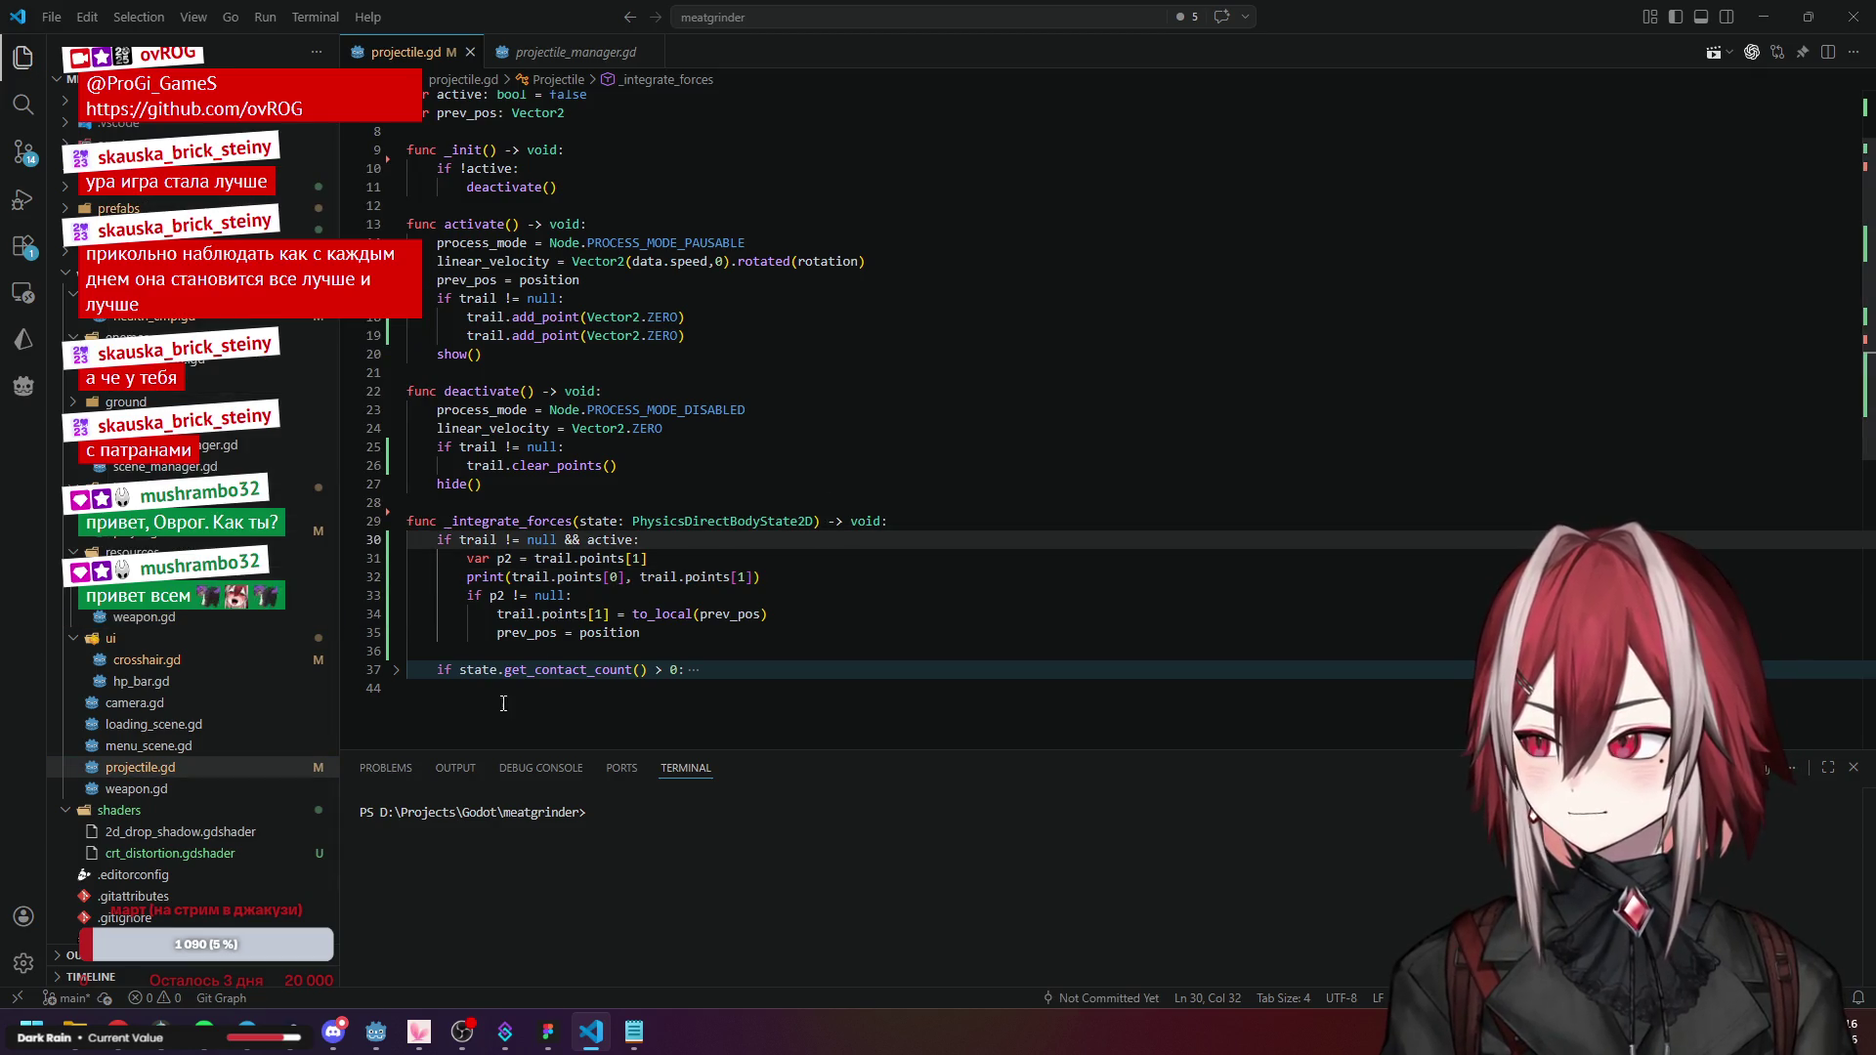
left_click(376, 1032)
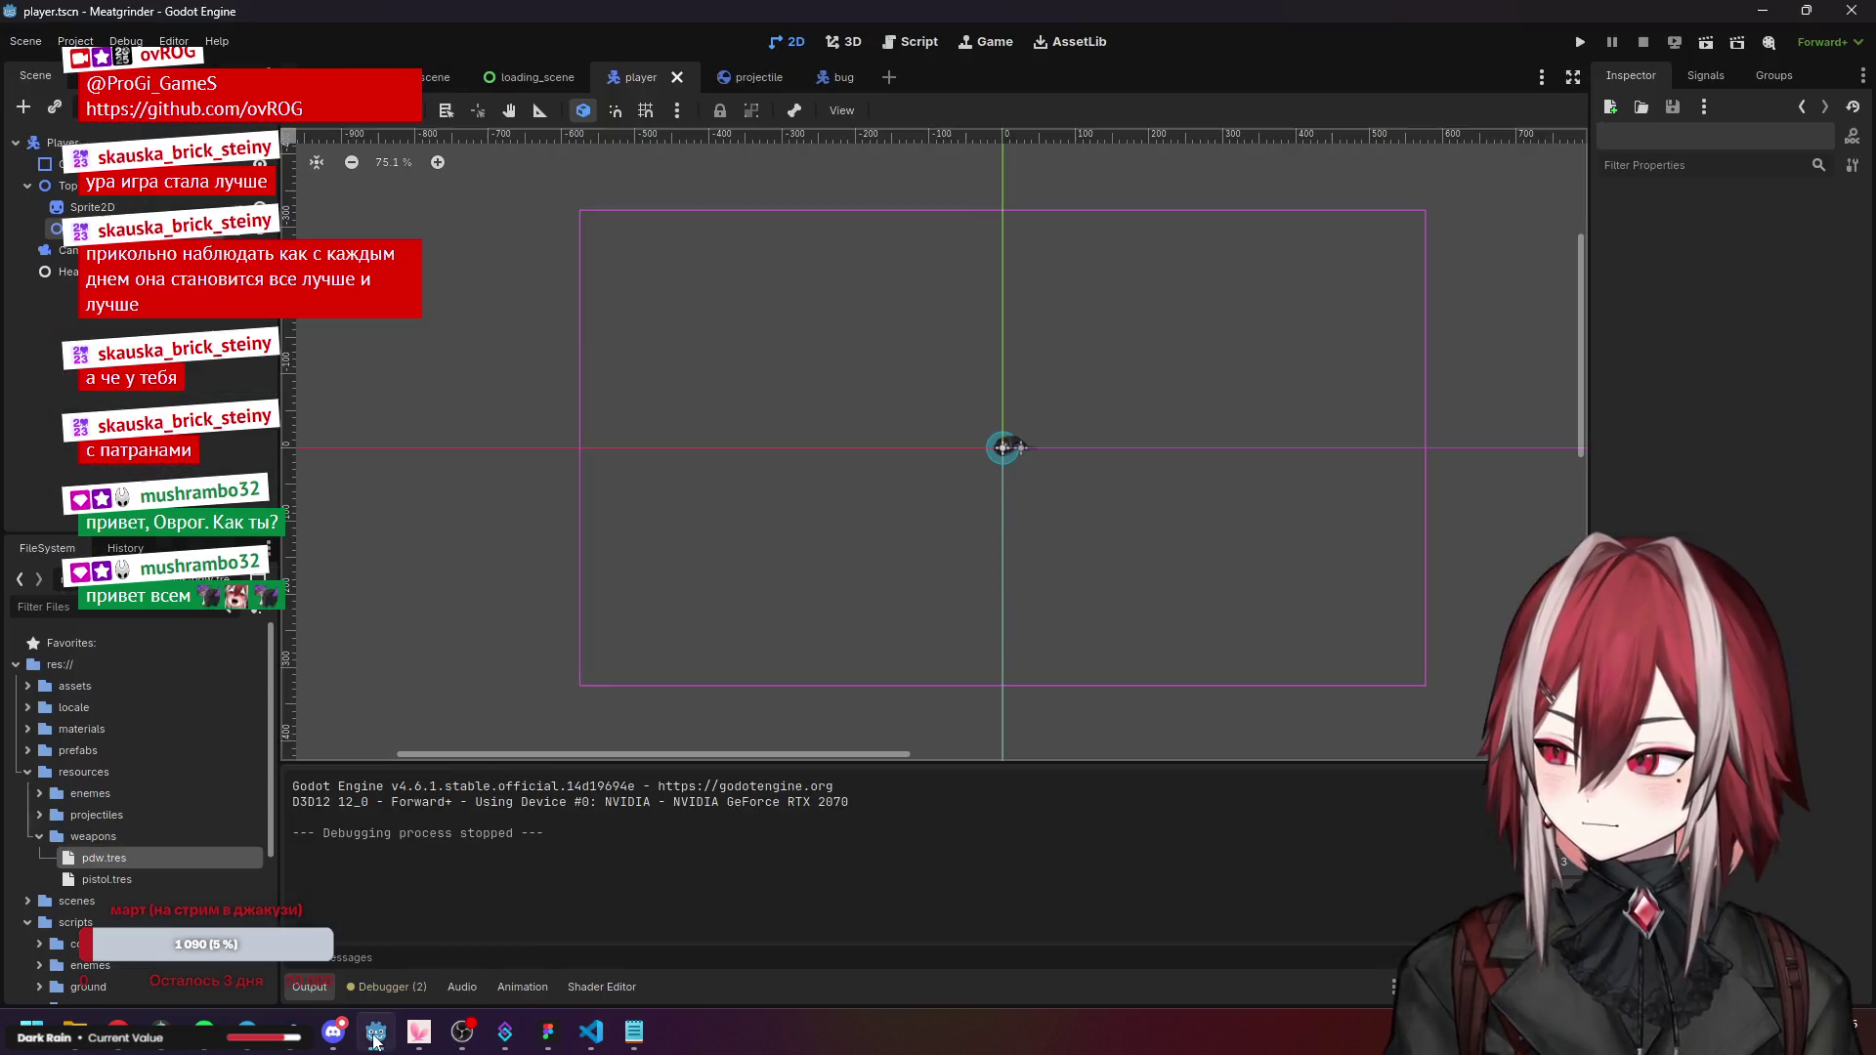
Run Meatgrinder with F5, move right and fire a projectile to log trail points, then stop it.
key("F5")
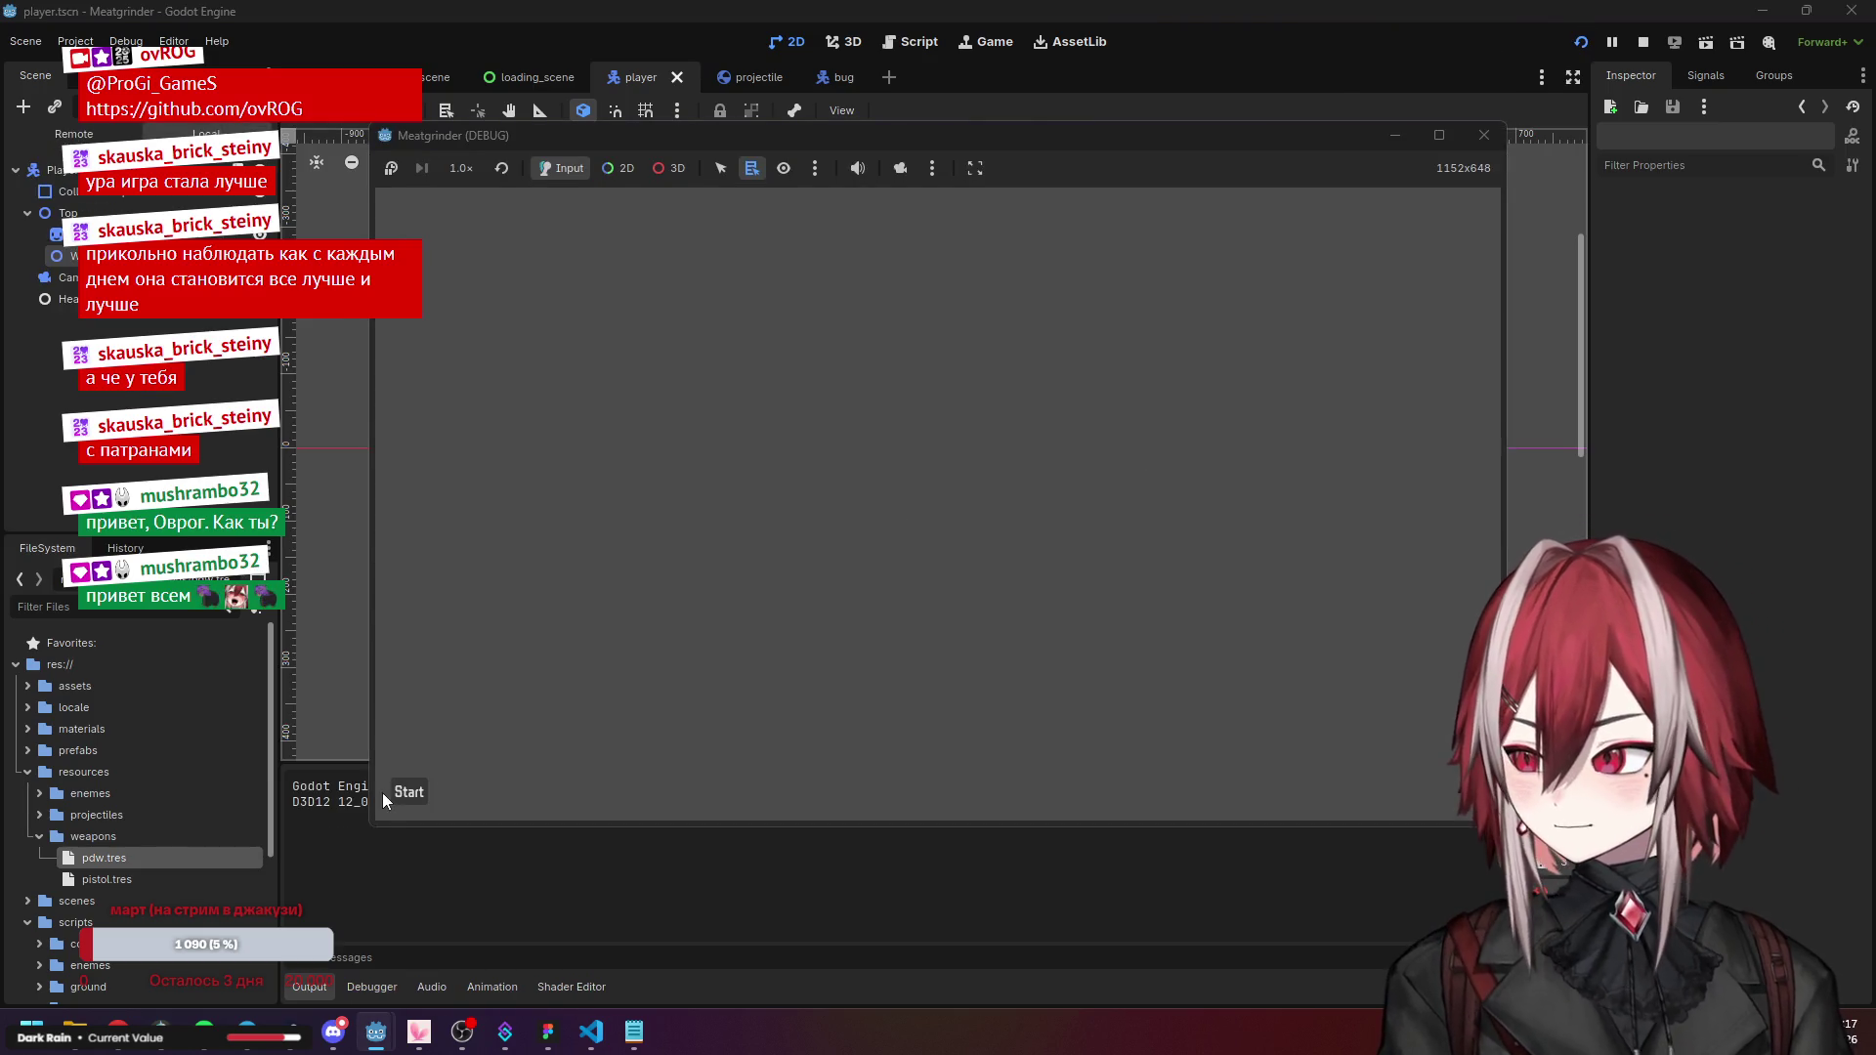
left_click(408, 792)
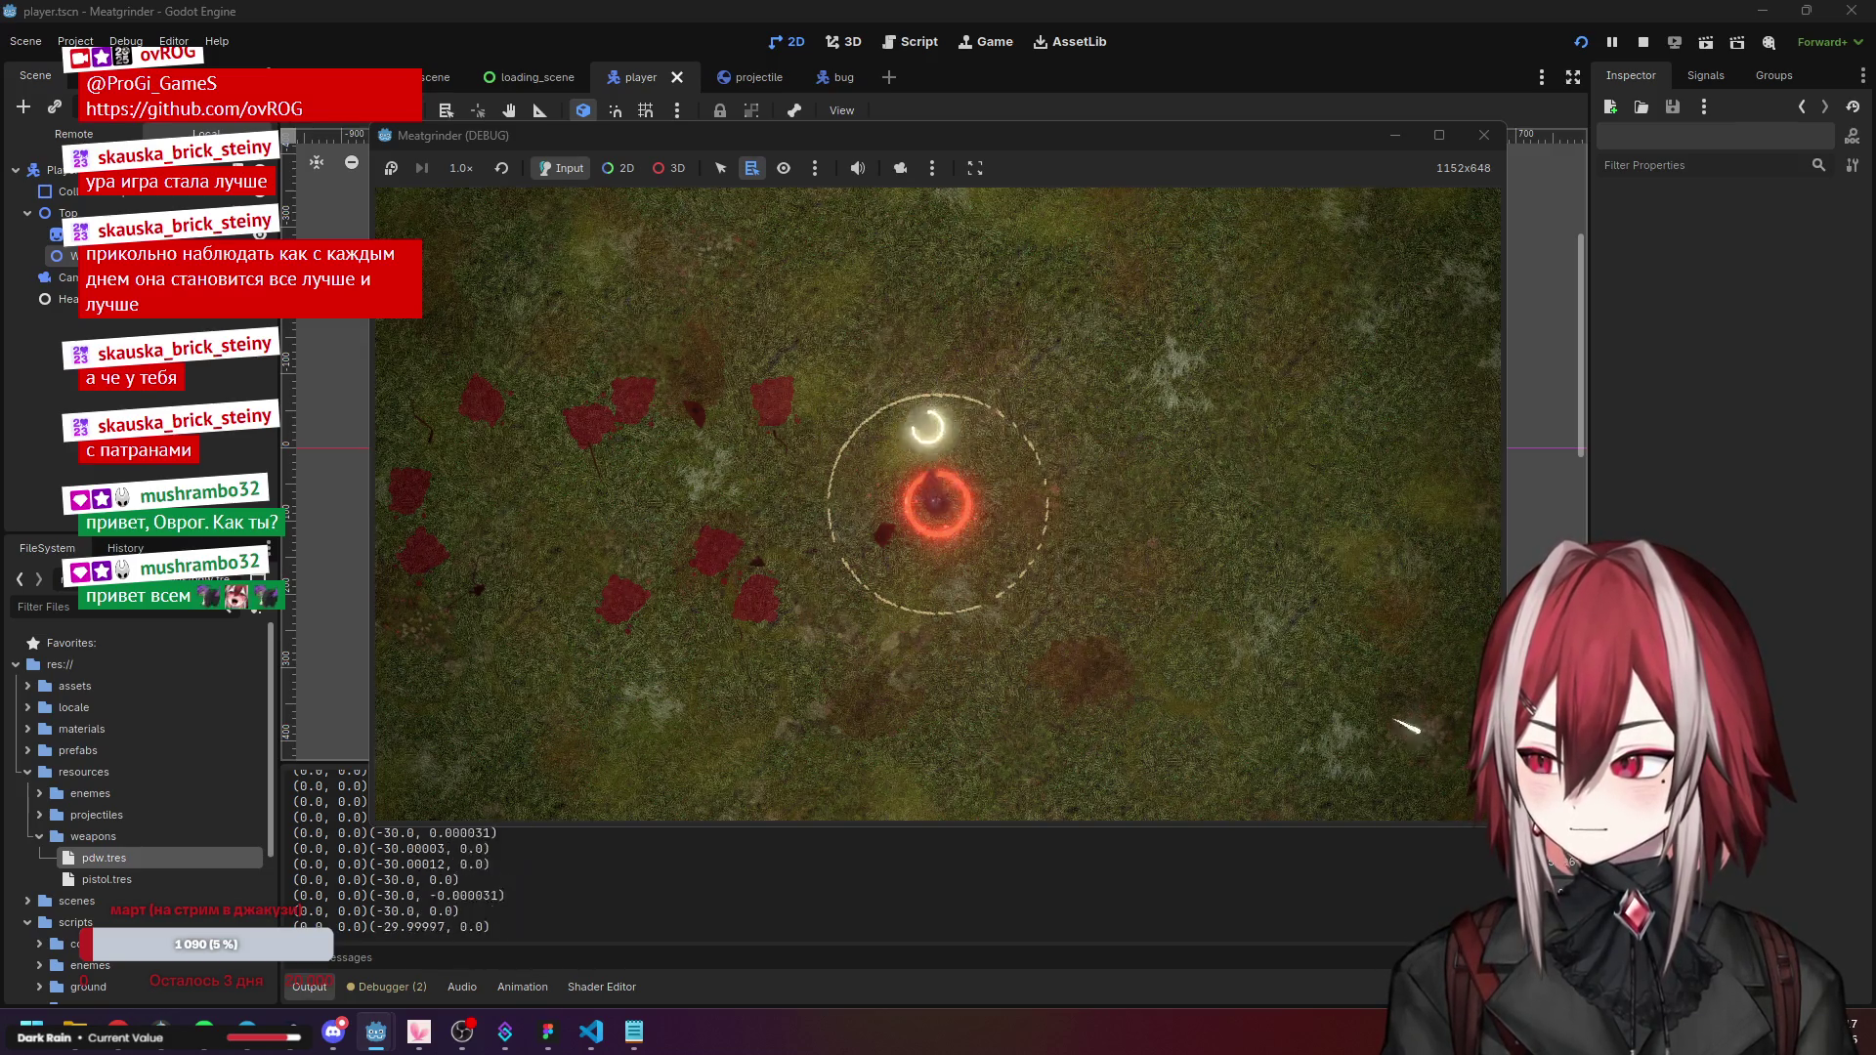
key("d")
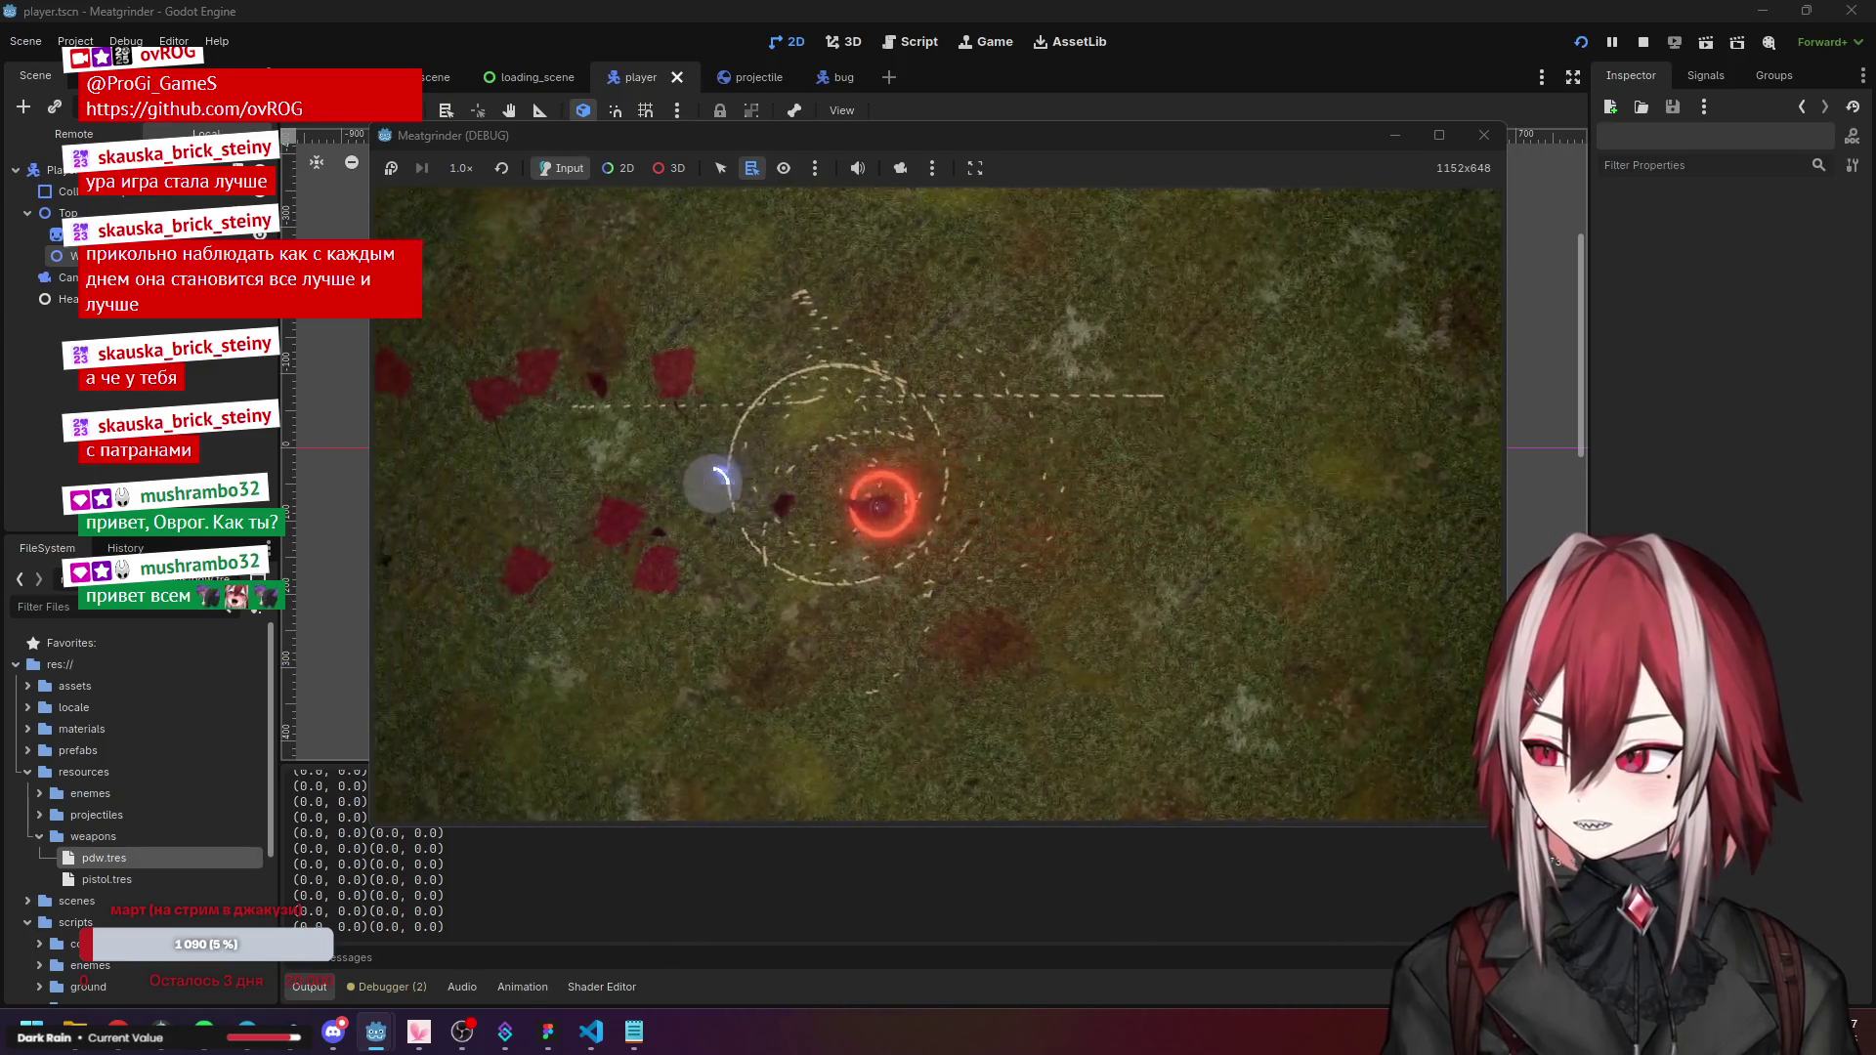
key("d")
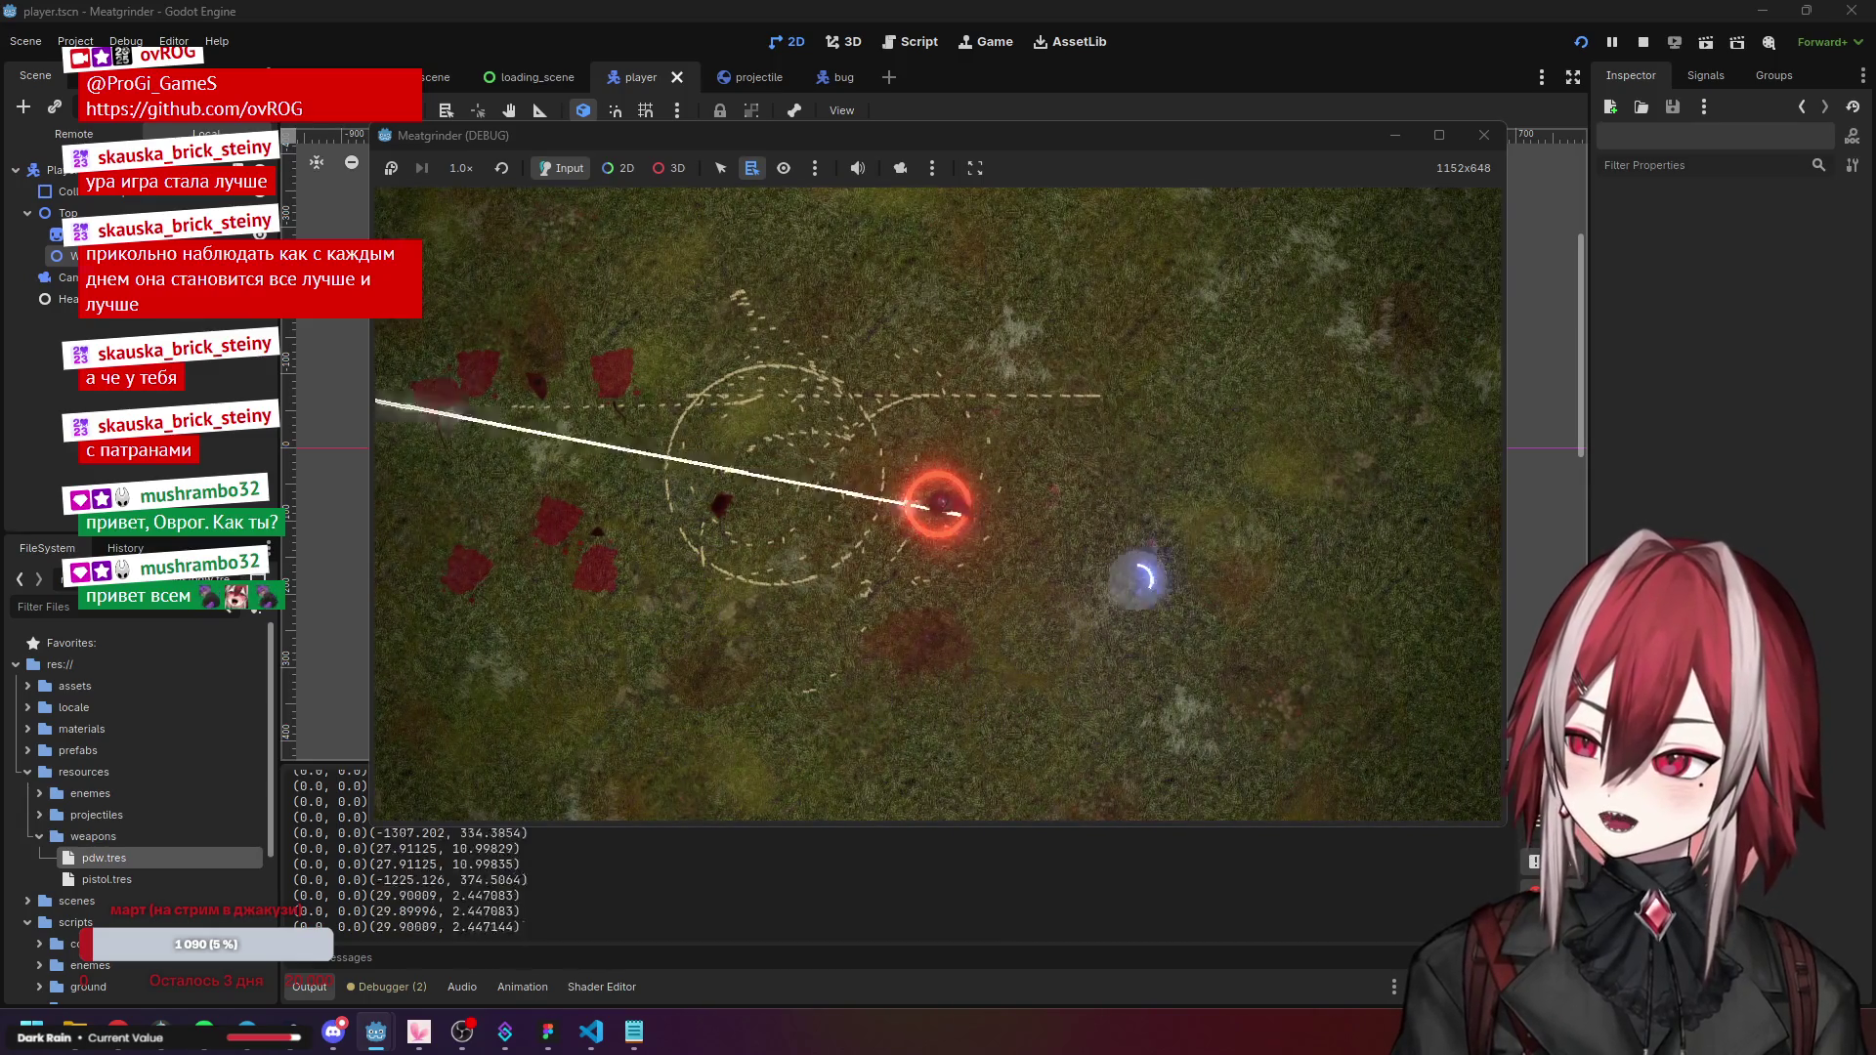
left_click(1081, 441)
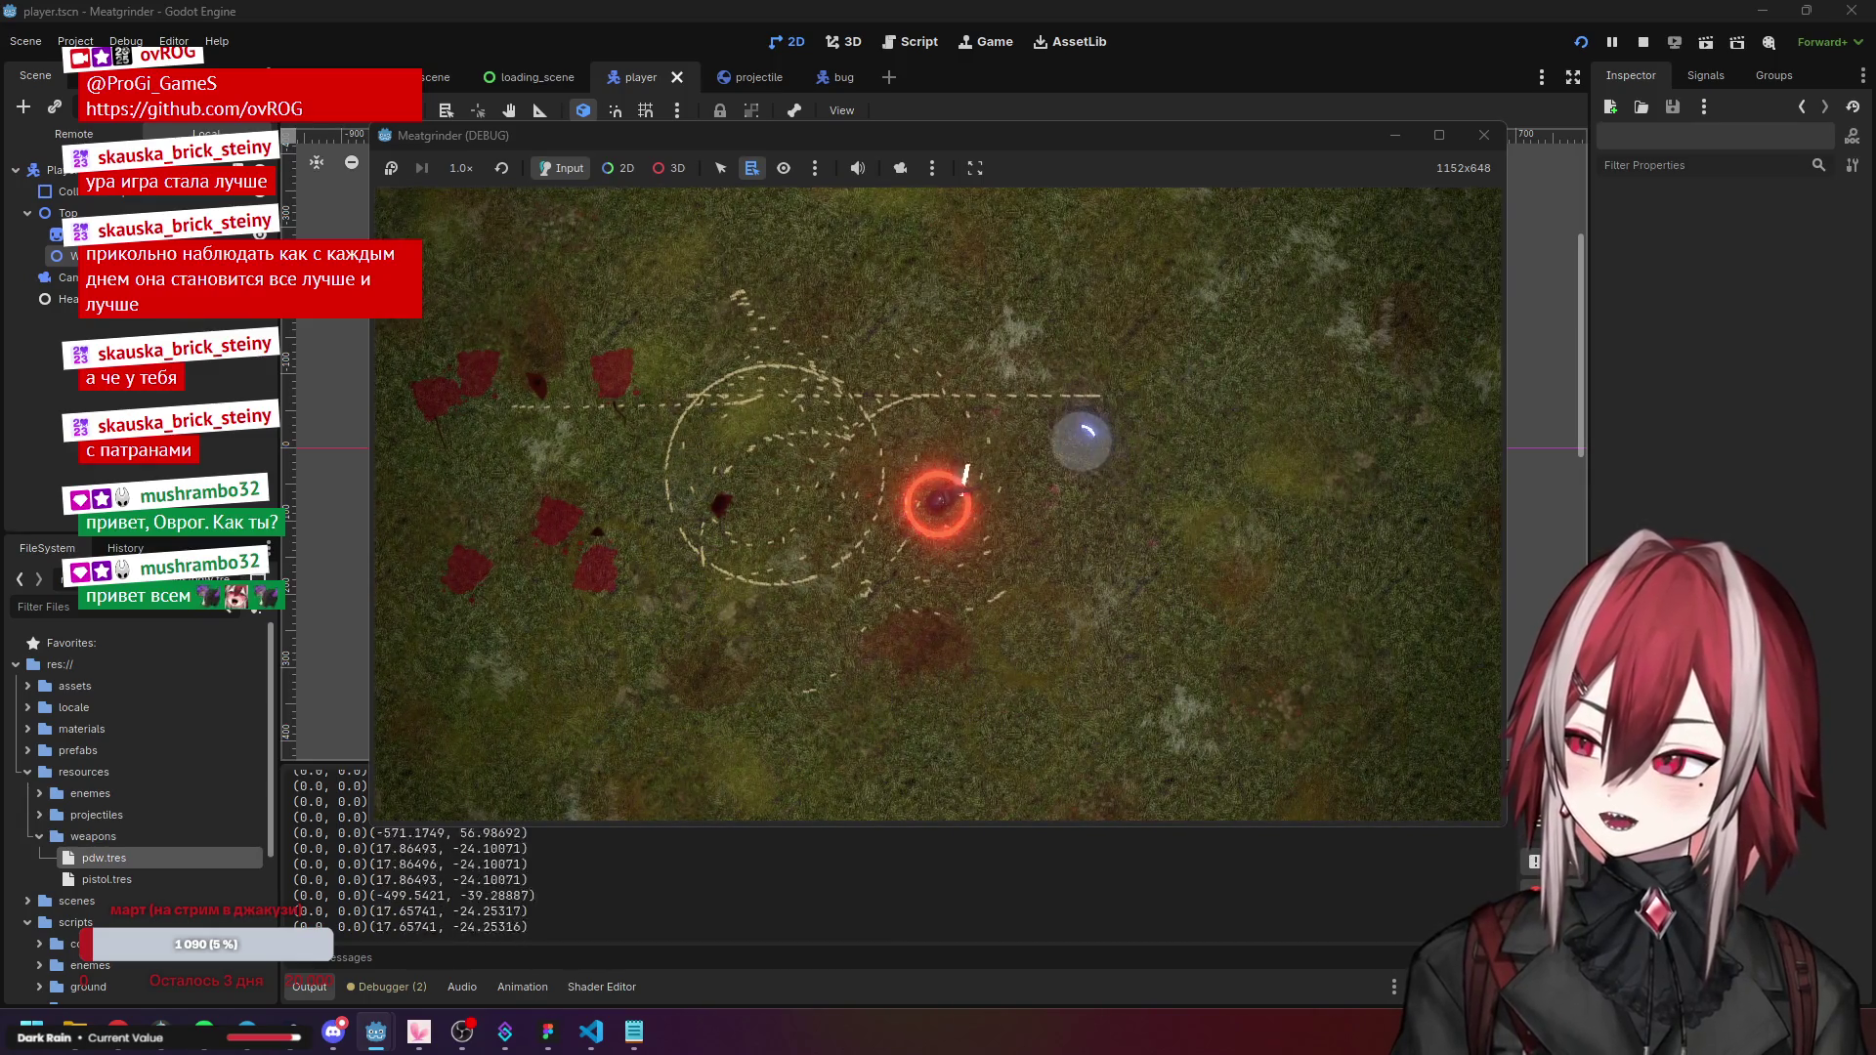
left_click(1503, 140)
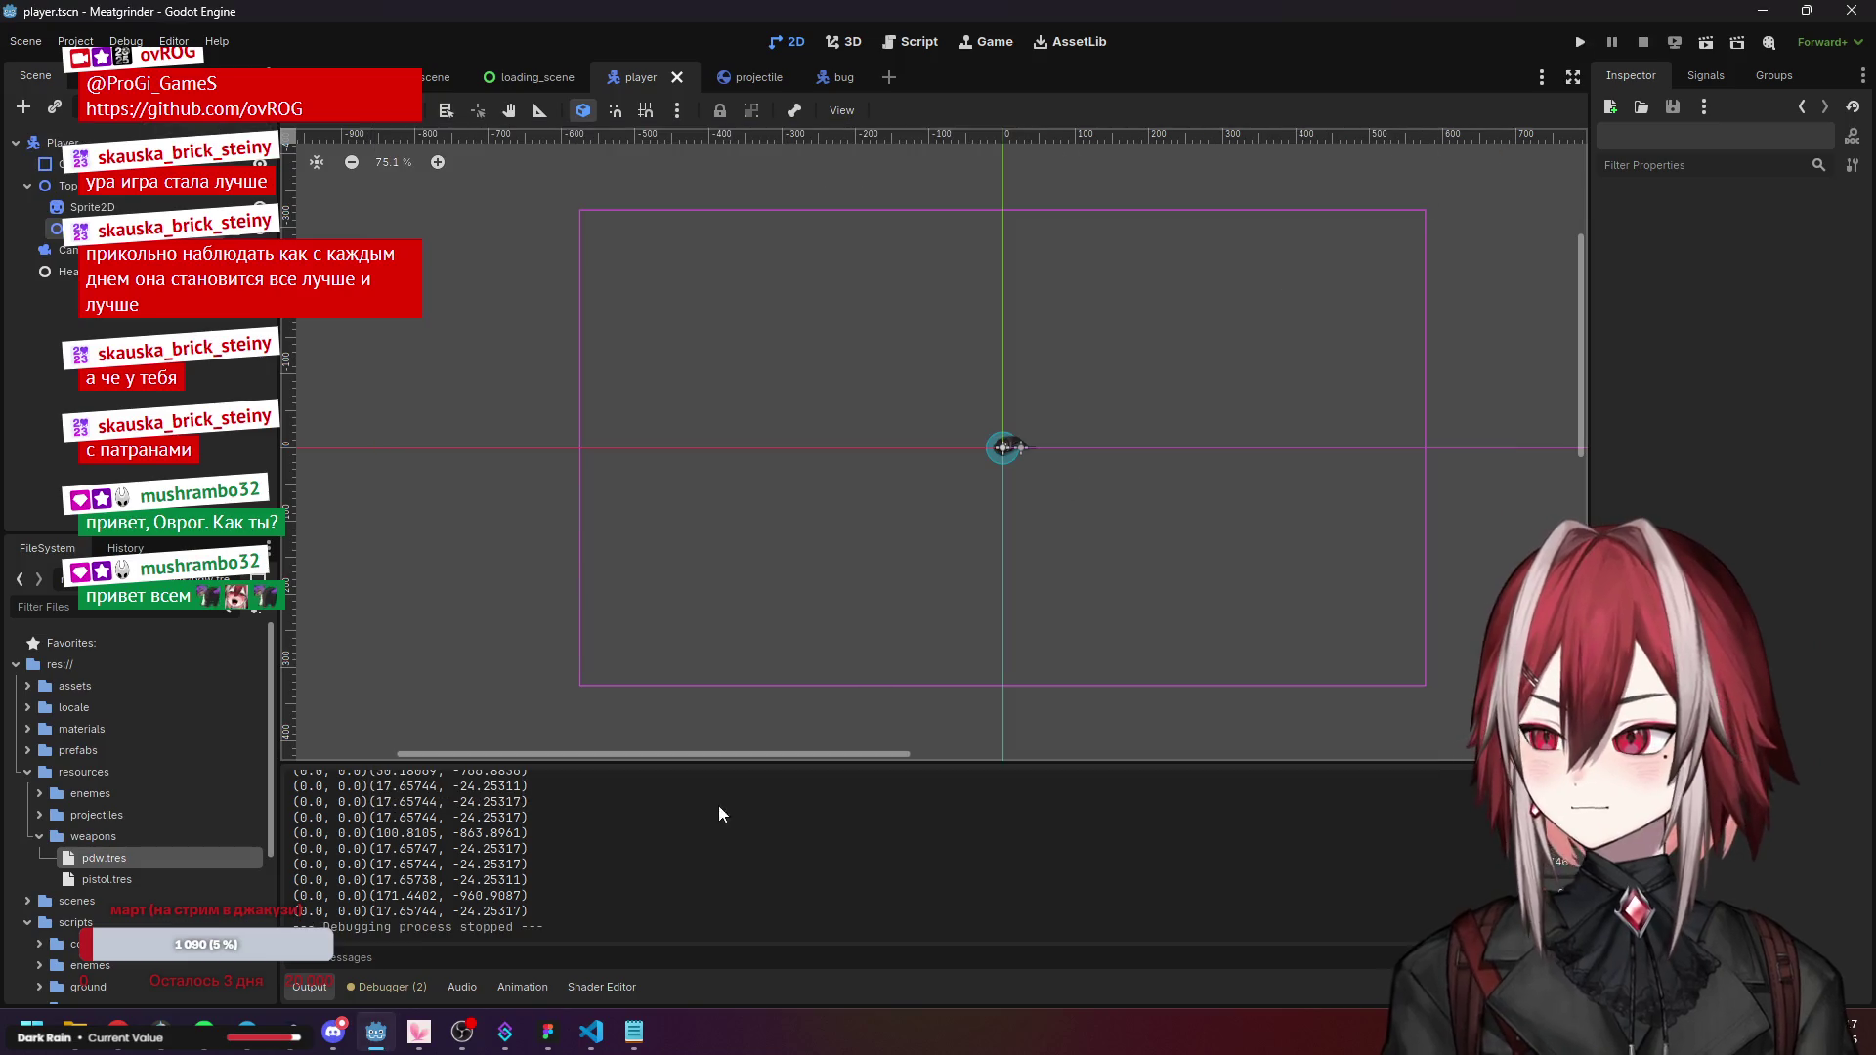
Back in VS Code, review the trail points, print call, activate and deactivate in projectile.gd.
left_click(603, 1031)
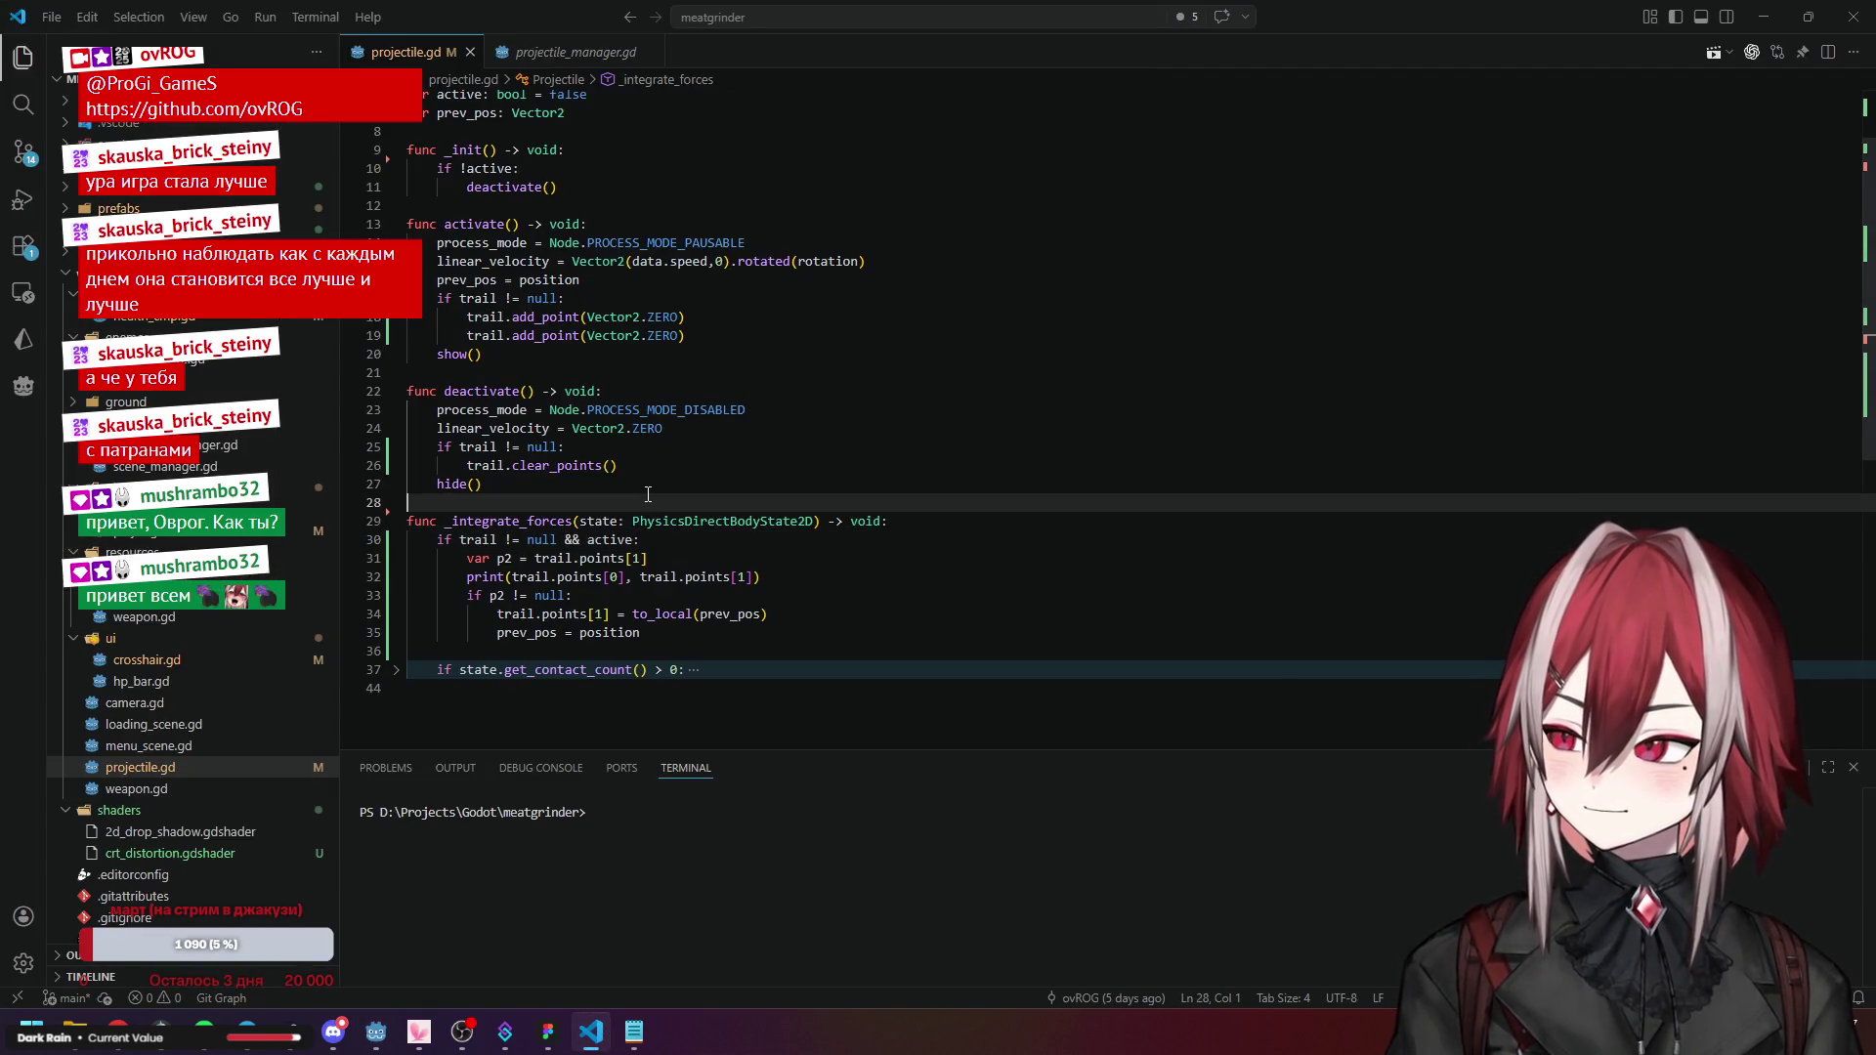
left_click(548, 335)
left_click(672, 337)
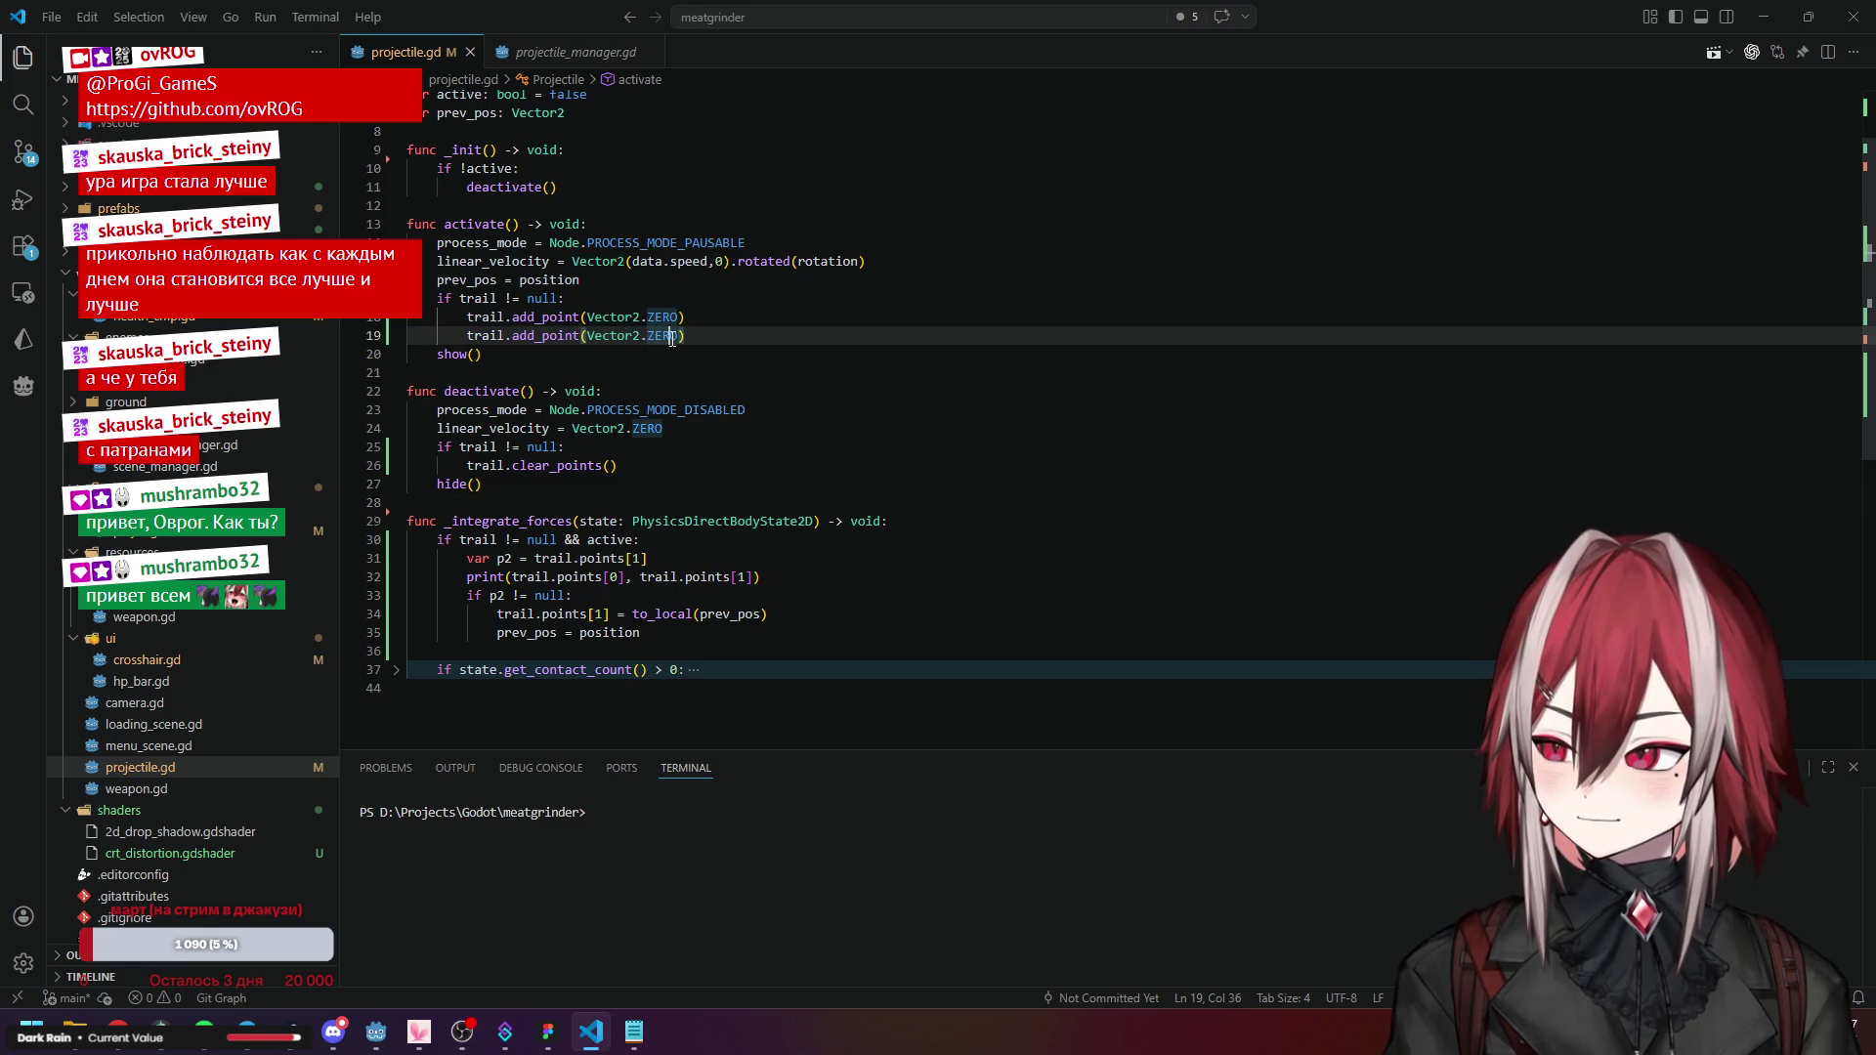
left_click(515, 560)
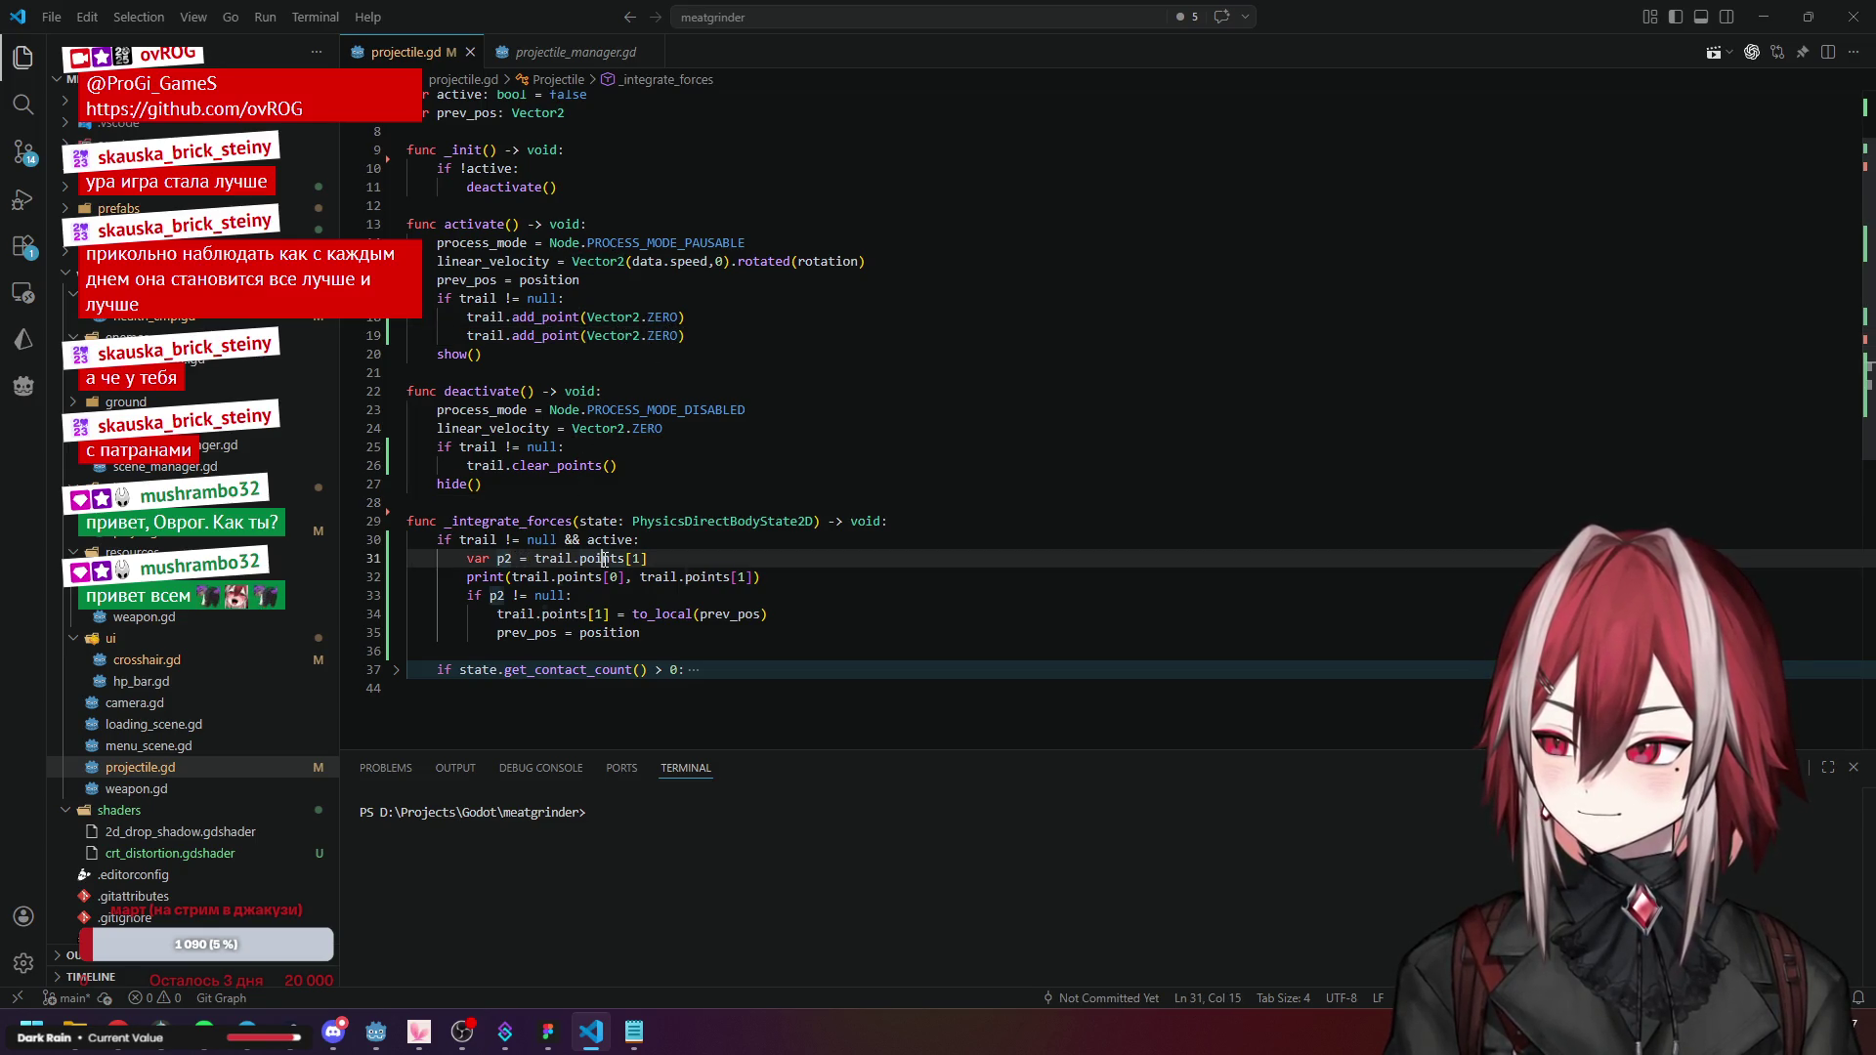
left_click(577, 559)
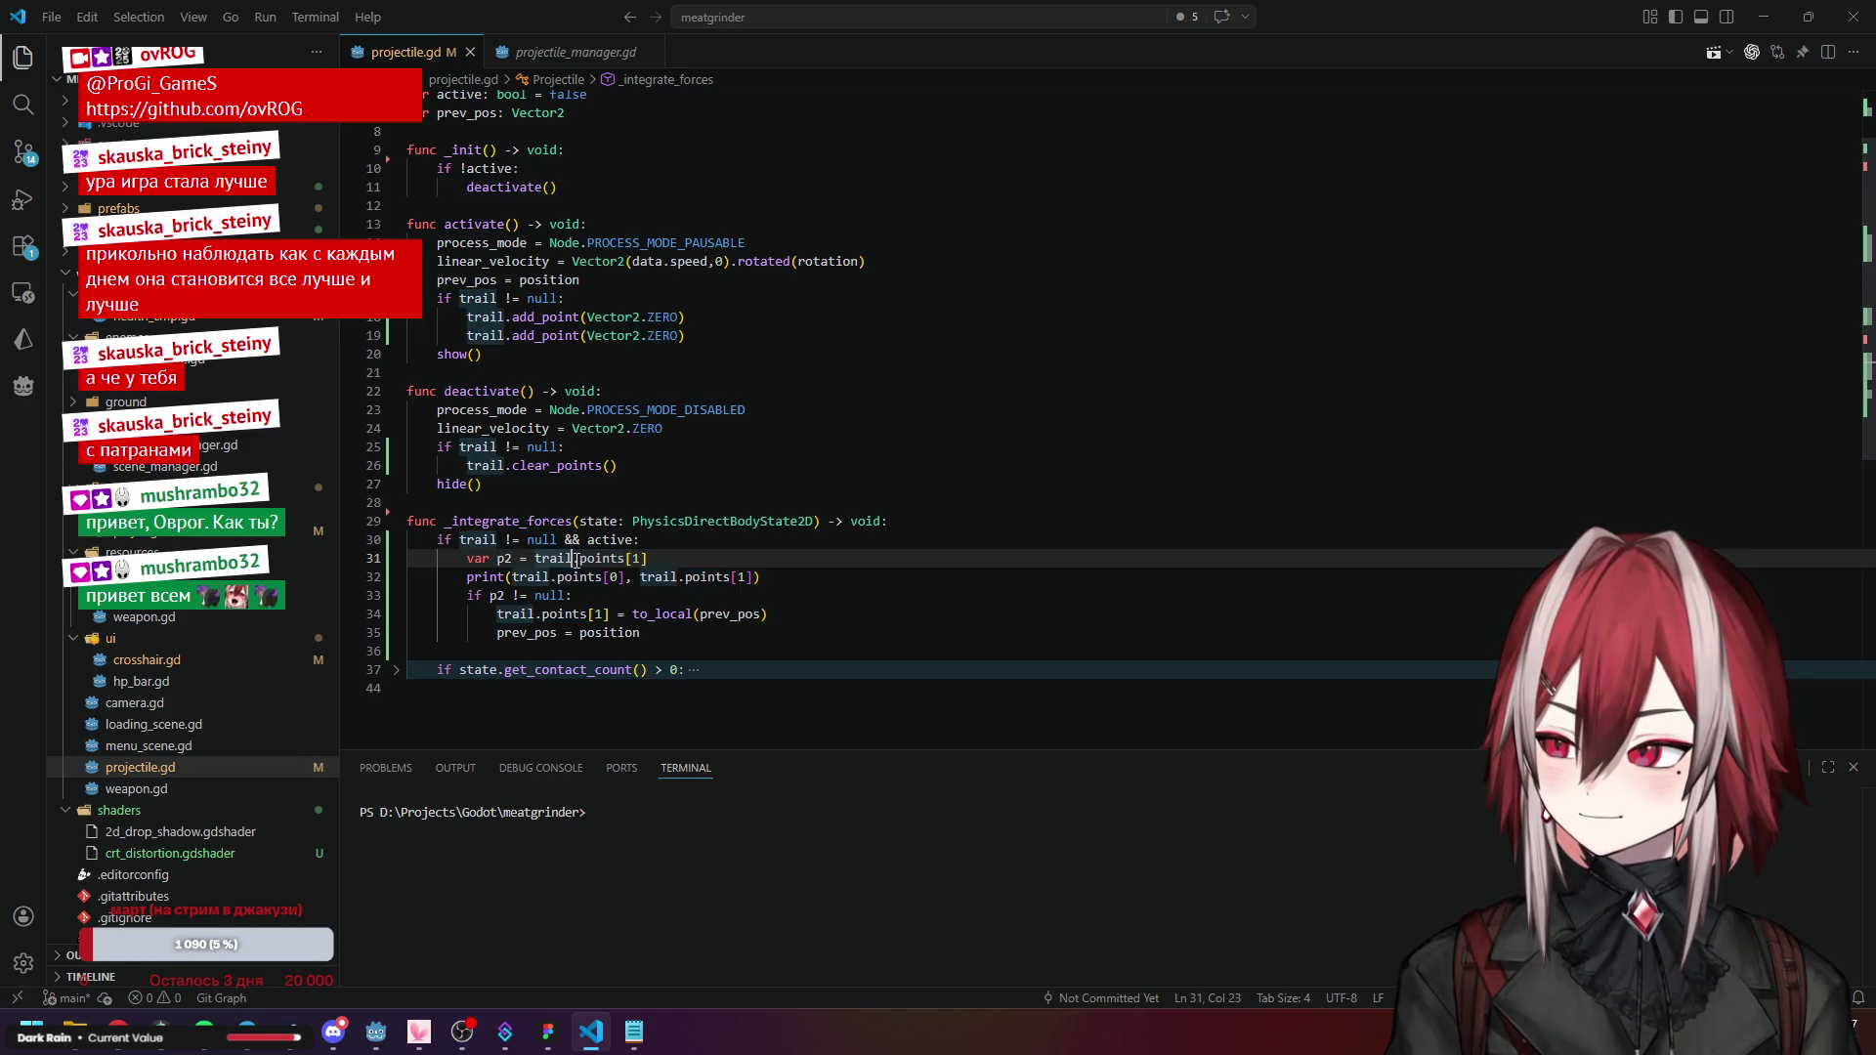
left_click(568, 576)
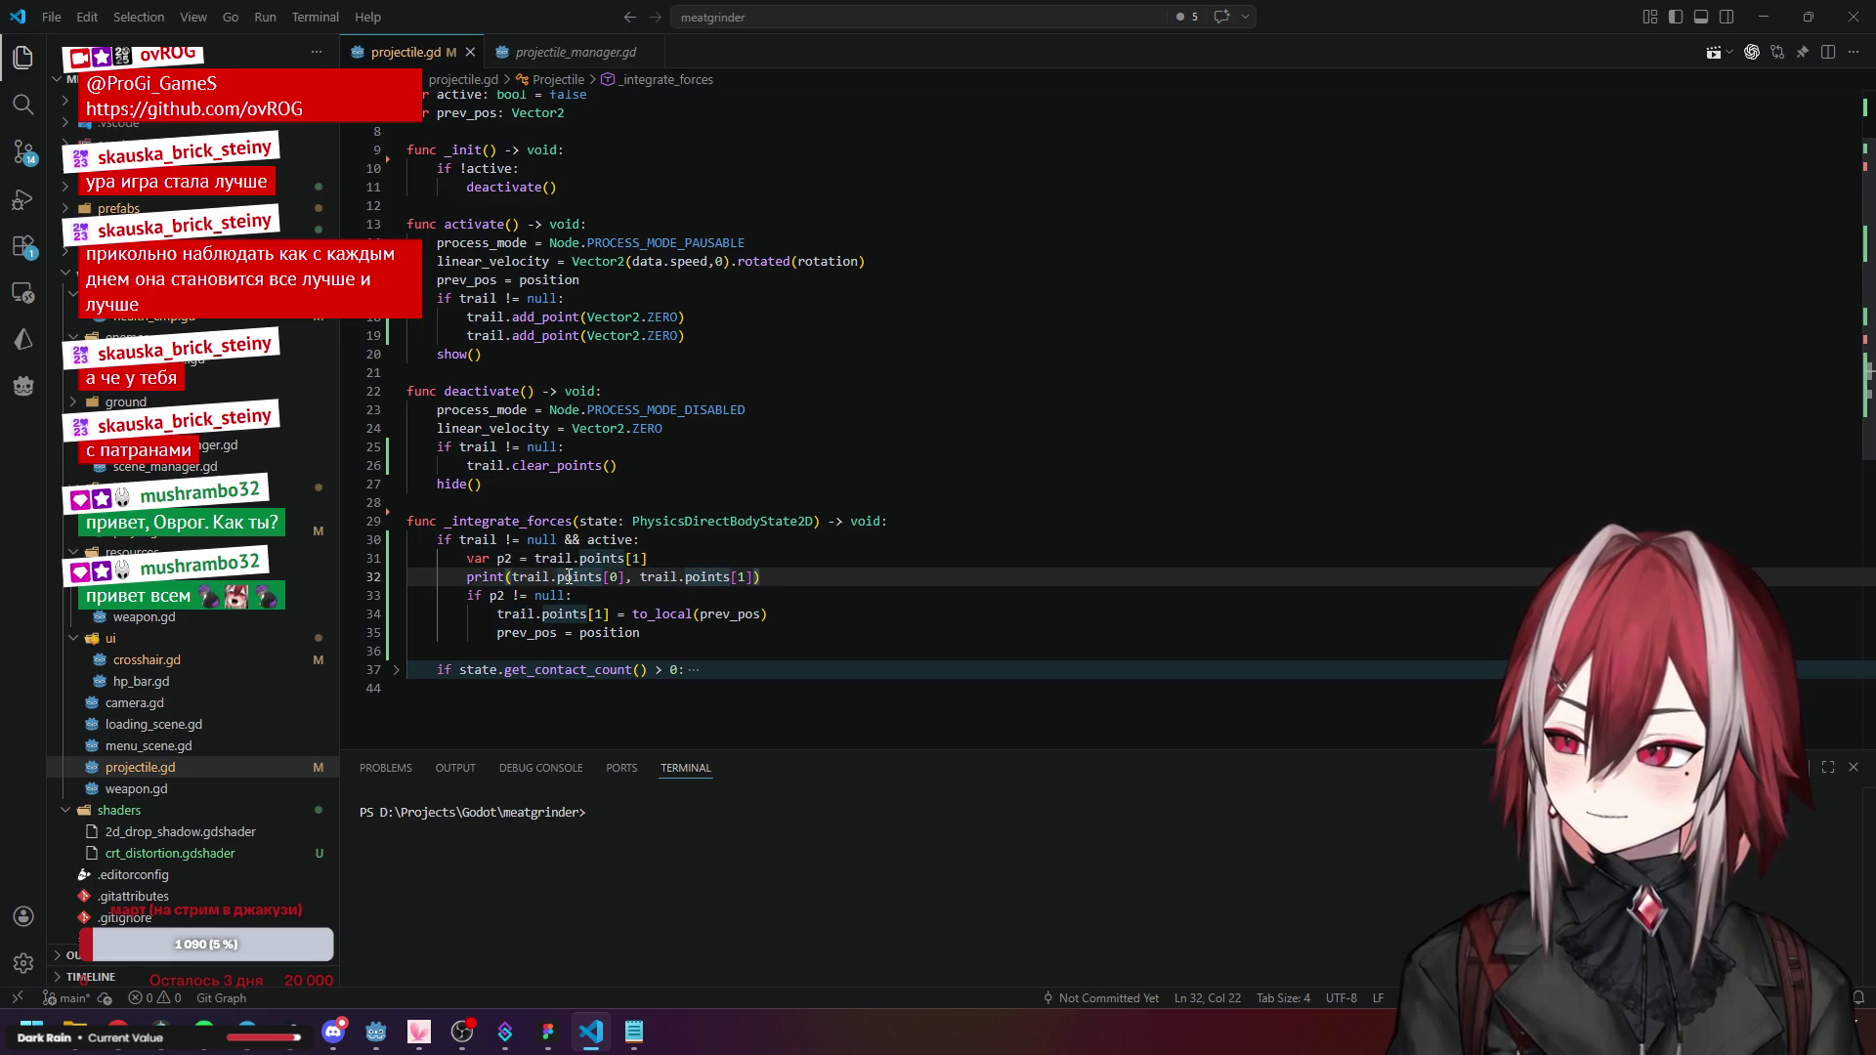
left_click(700, 576)
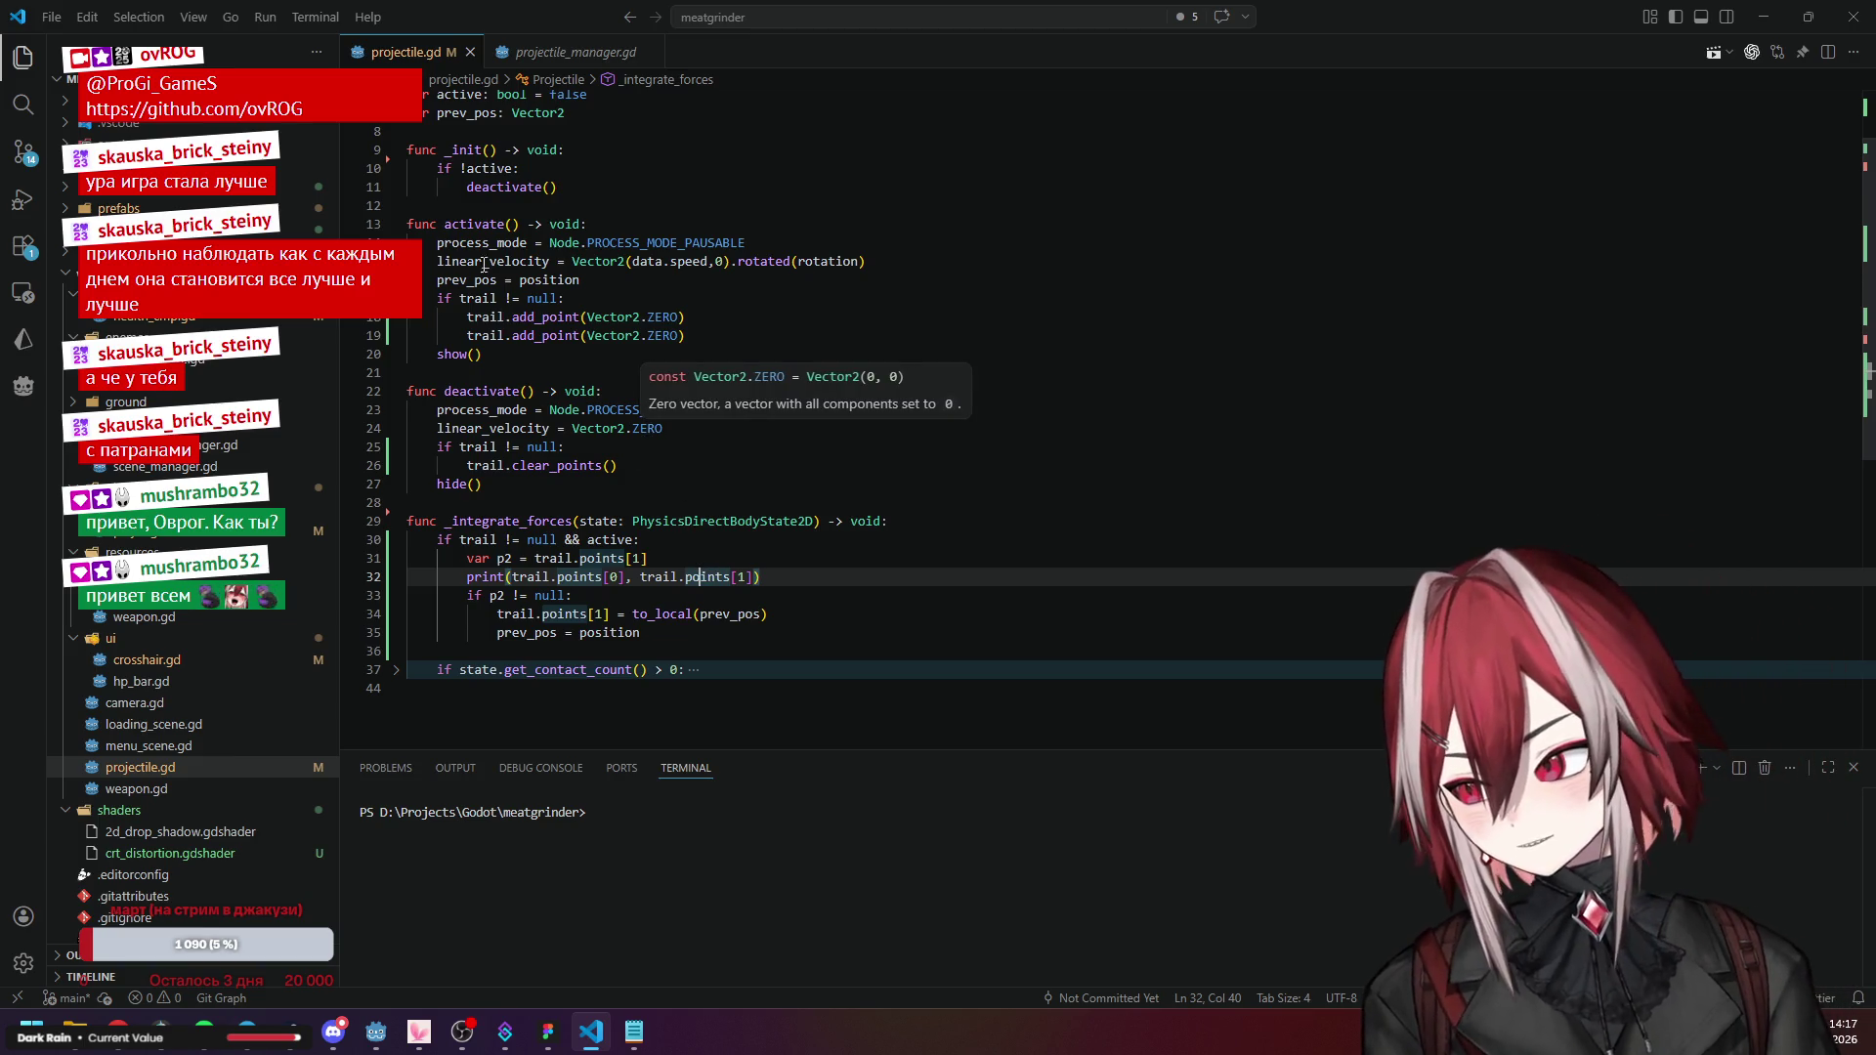
left_click(470, 225)
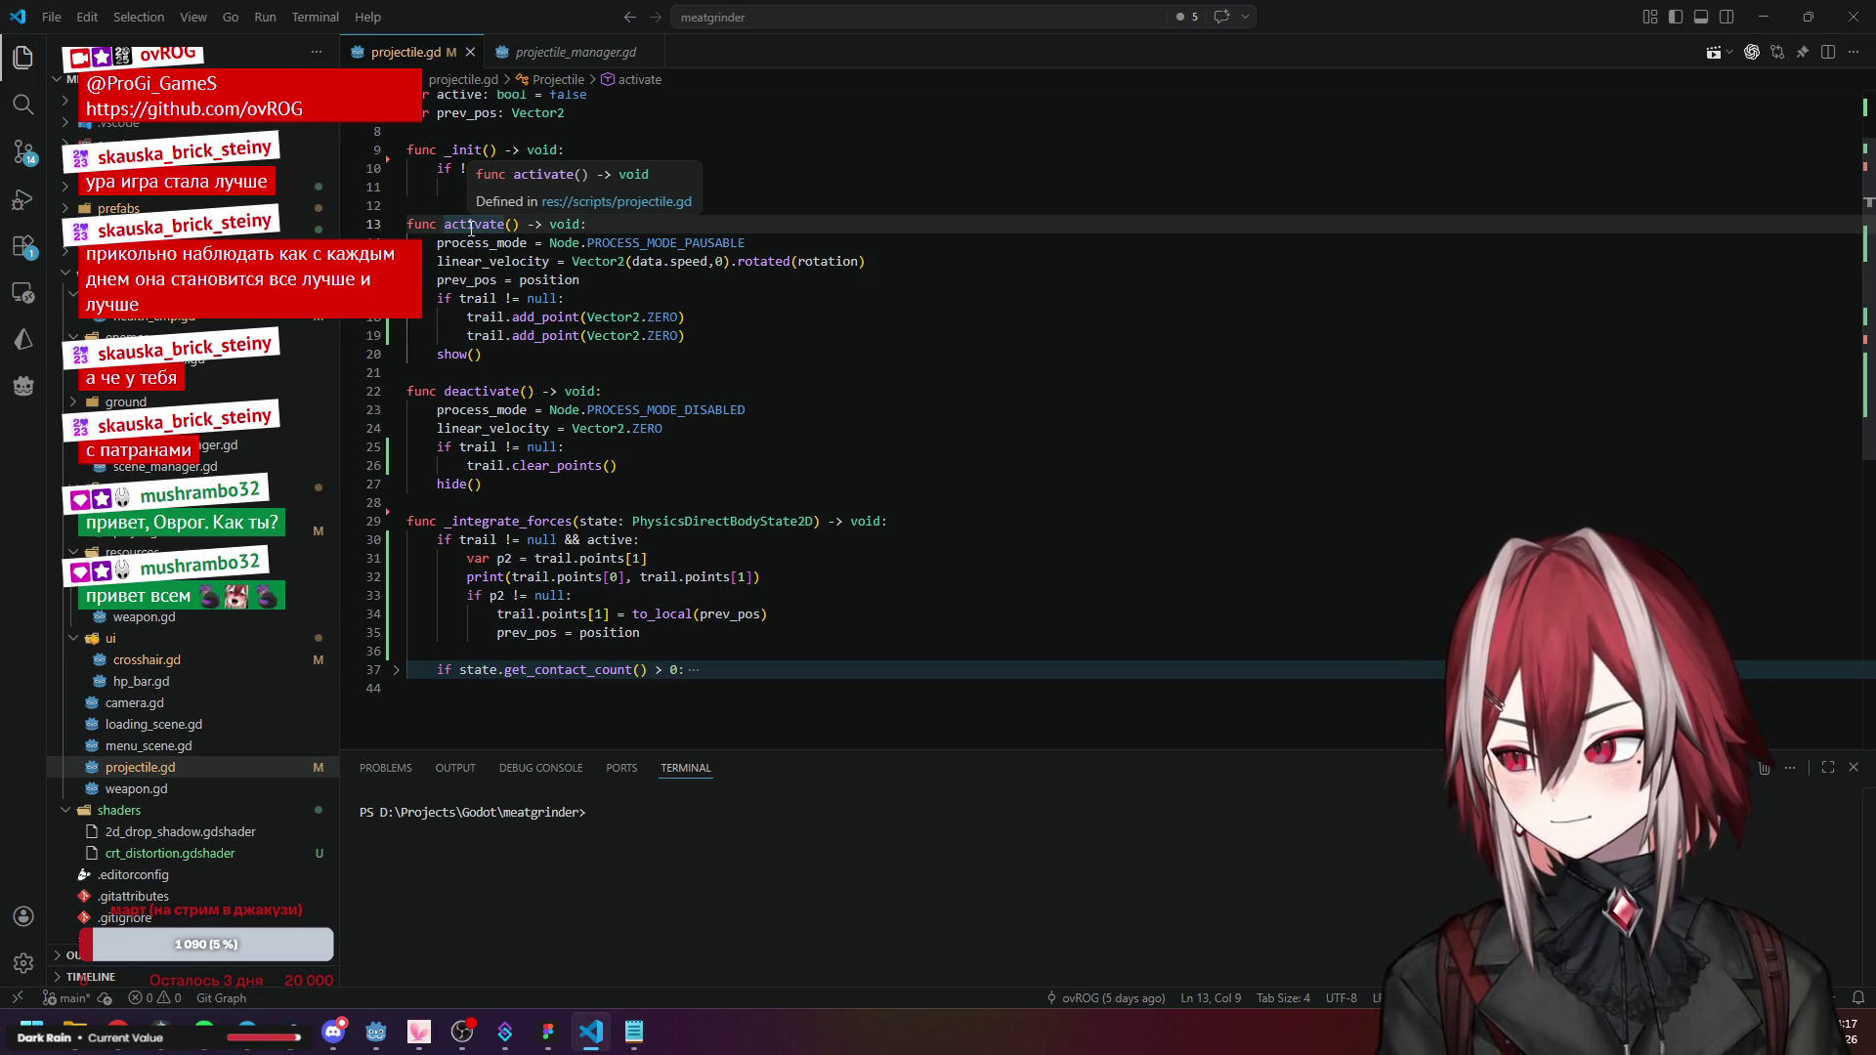
left_click(490, 391)
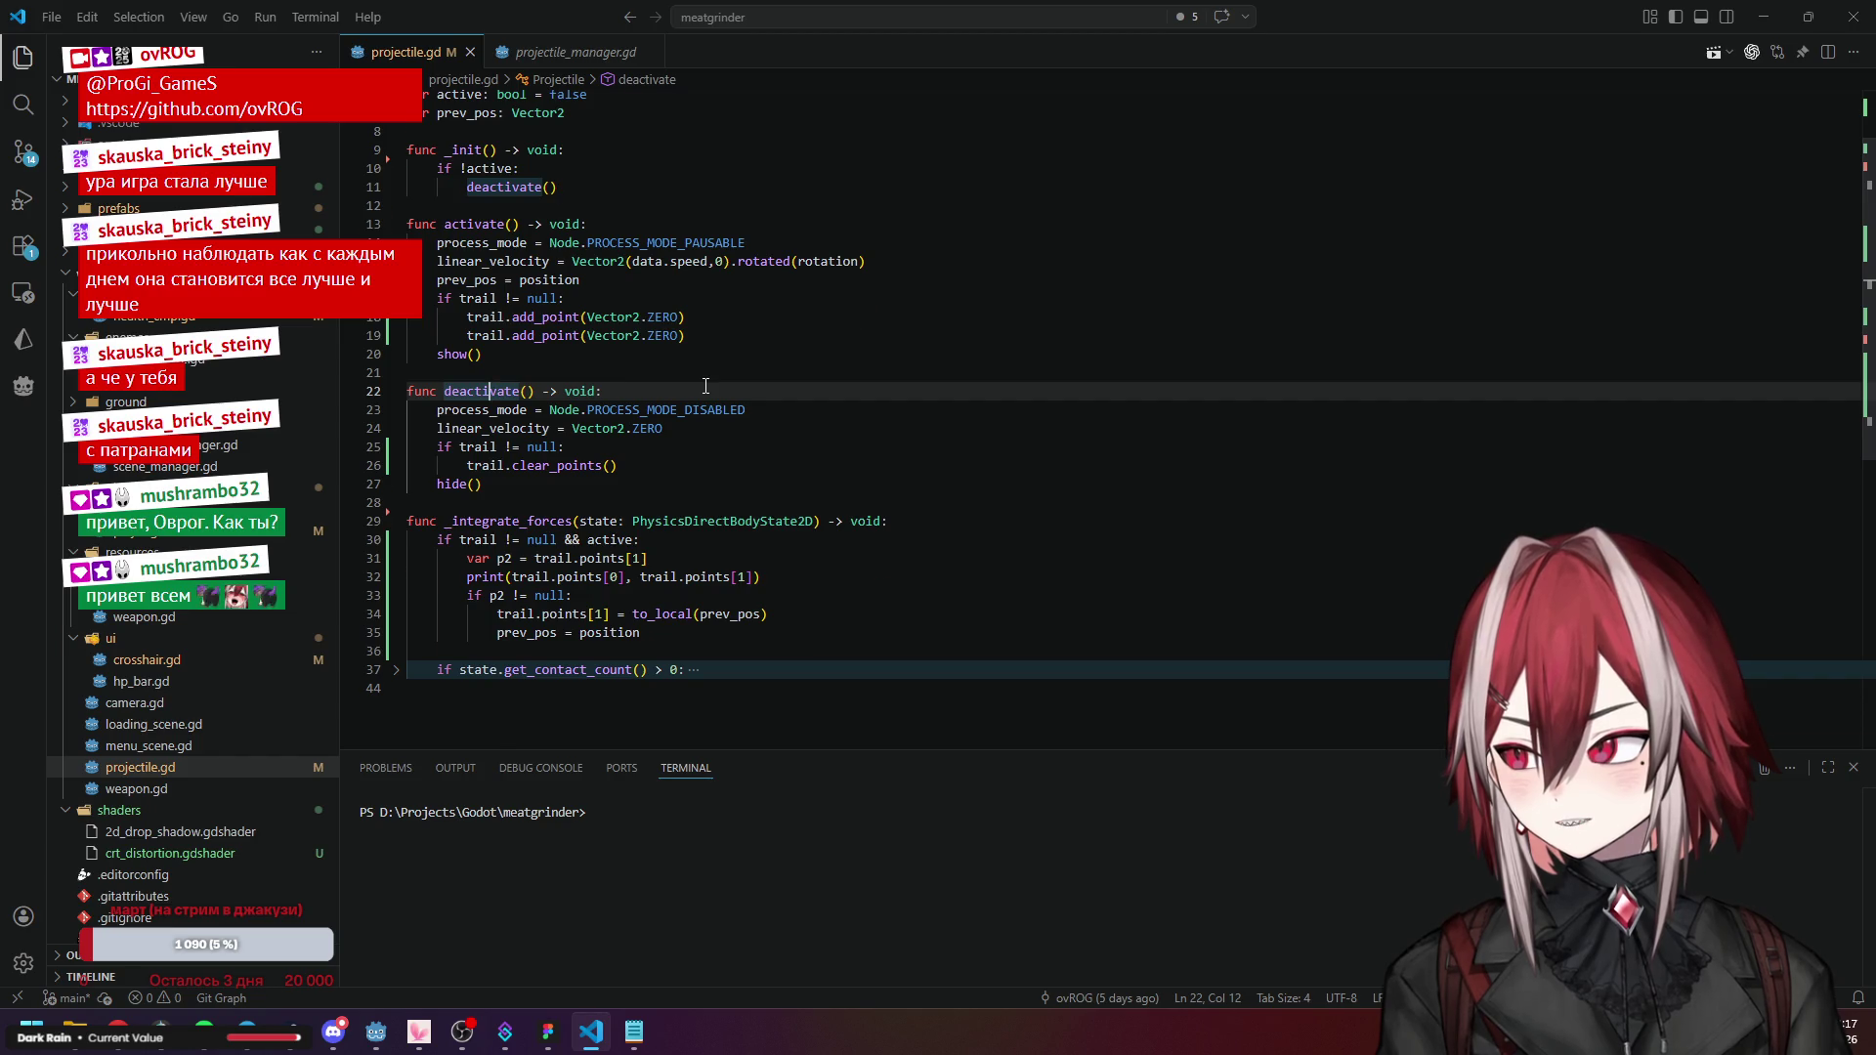
scroll(706, 386, "up", 2)
left_click(451, 322)
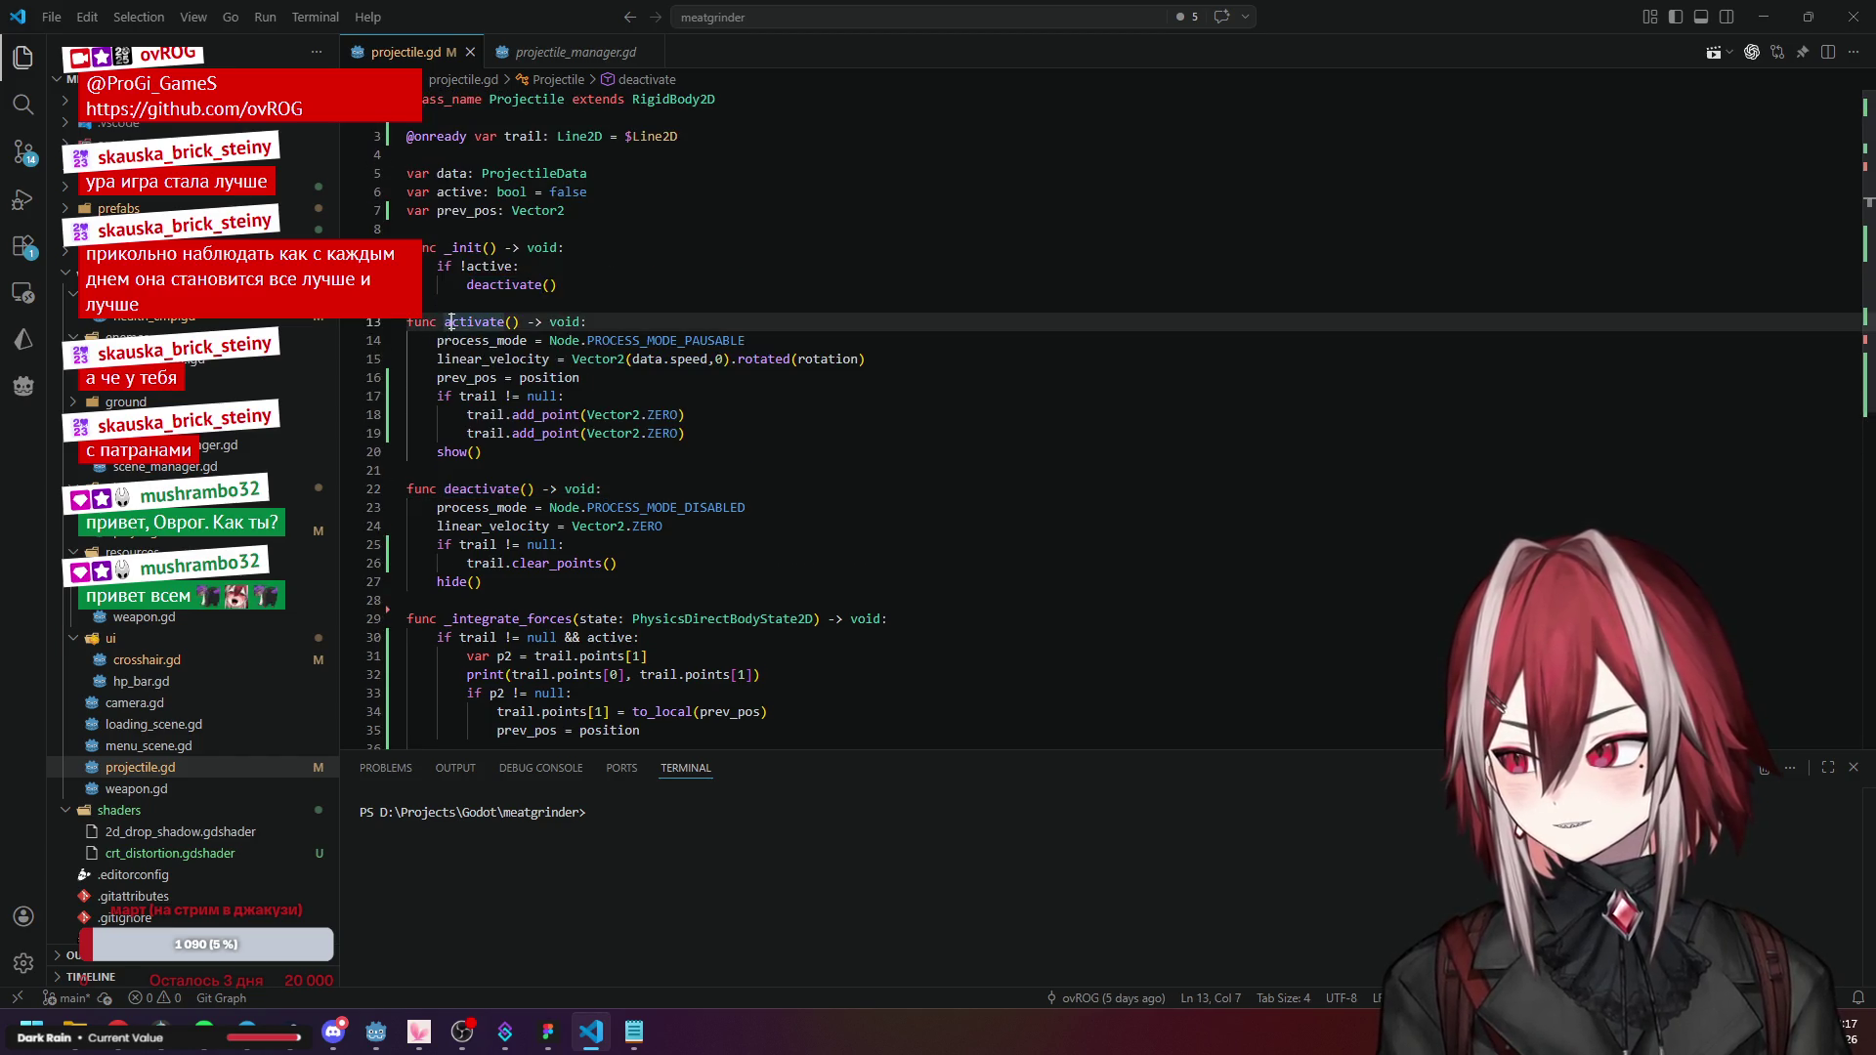
left_click(550, 340)
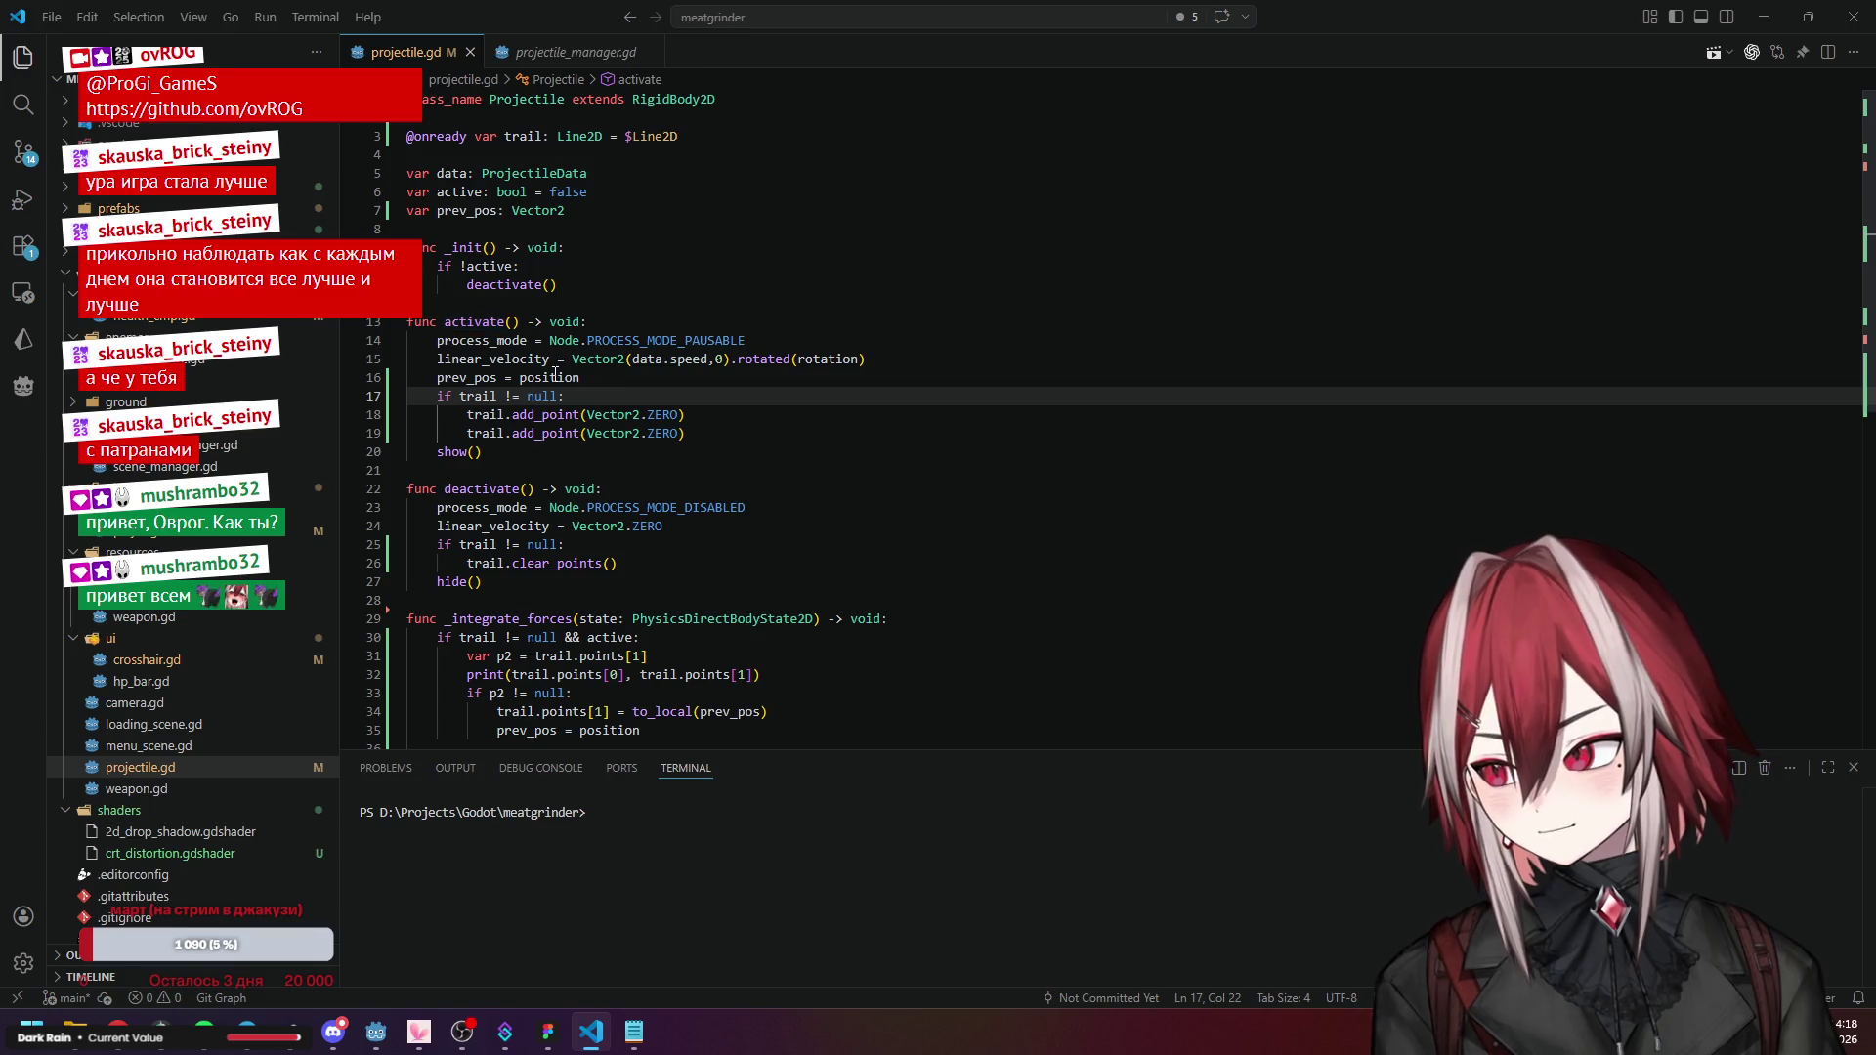
Start a new first line in activate() reading 'if active'.
left_click(678, 326)
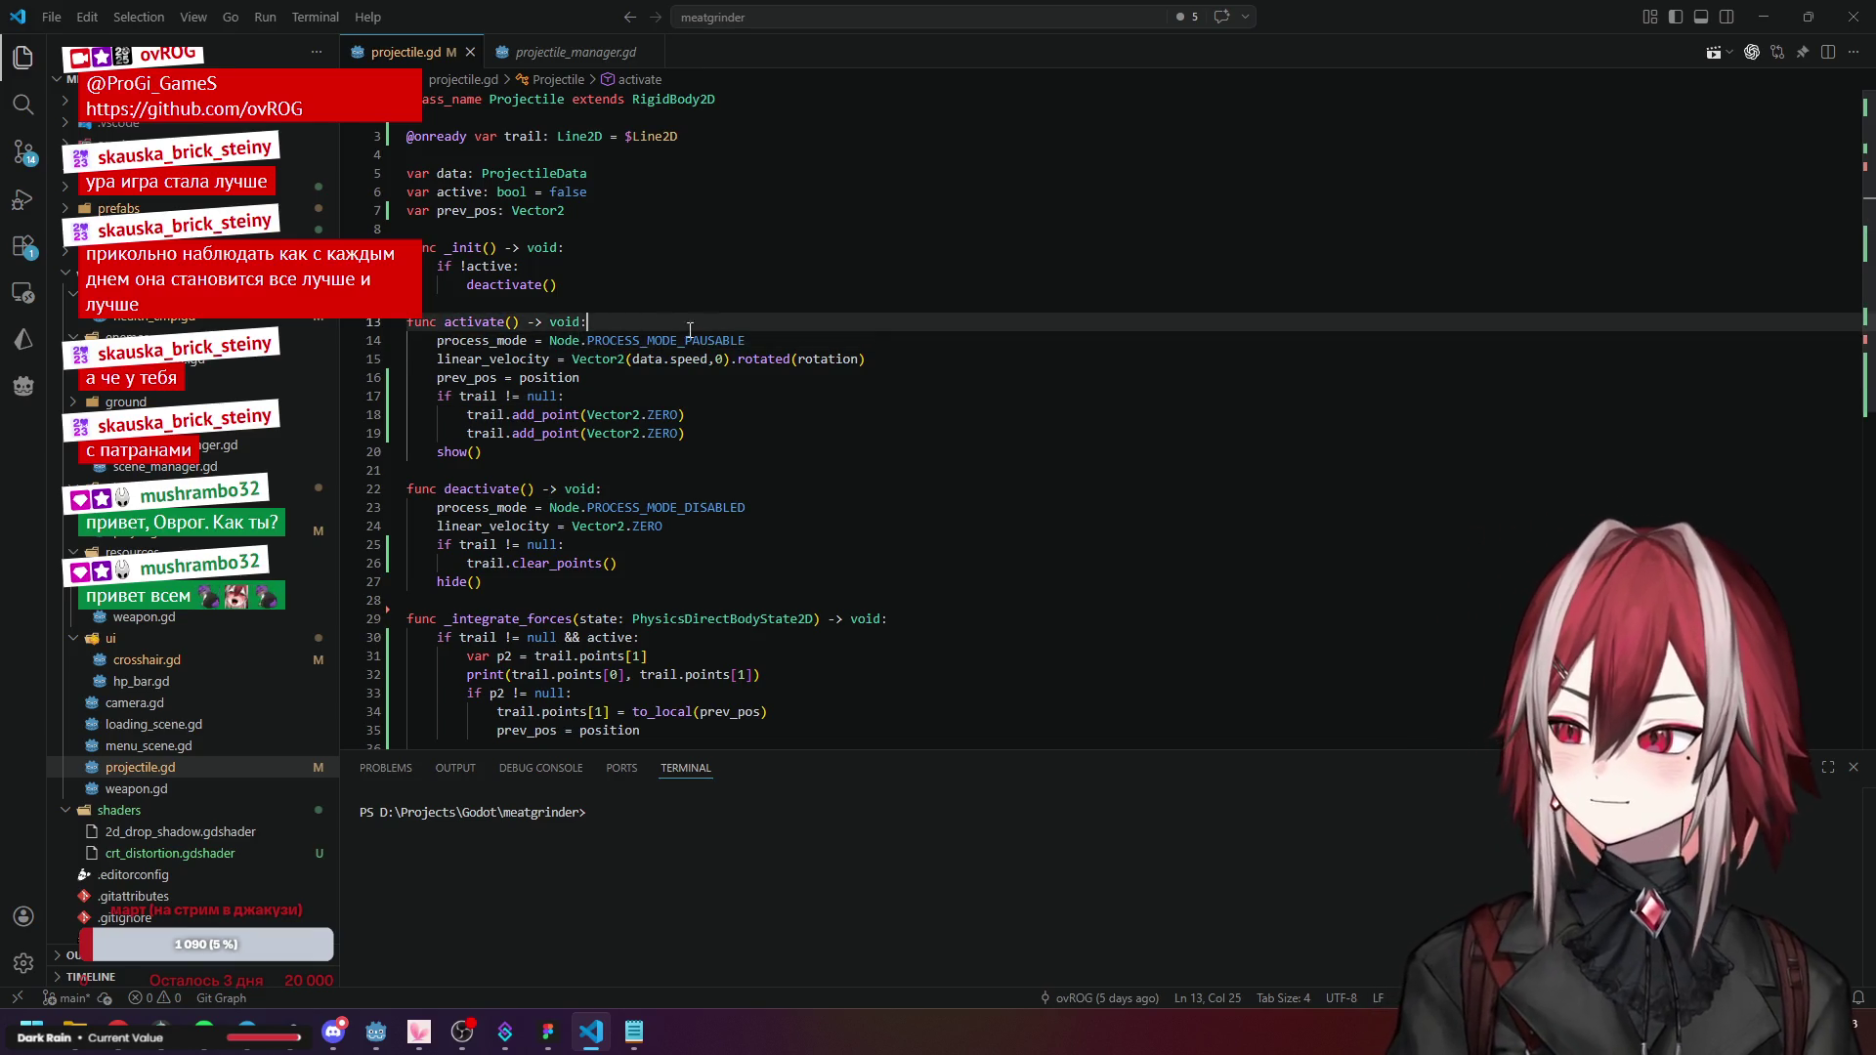
key("Return")
type("if")
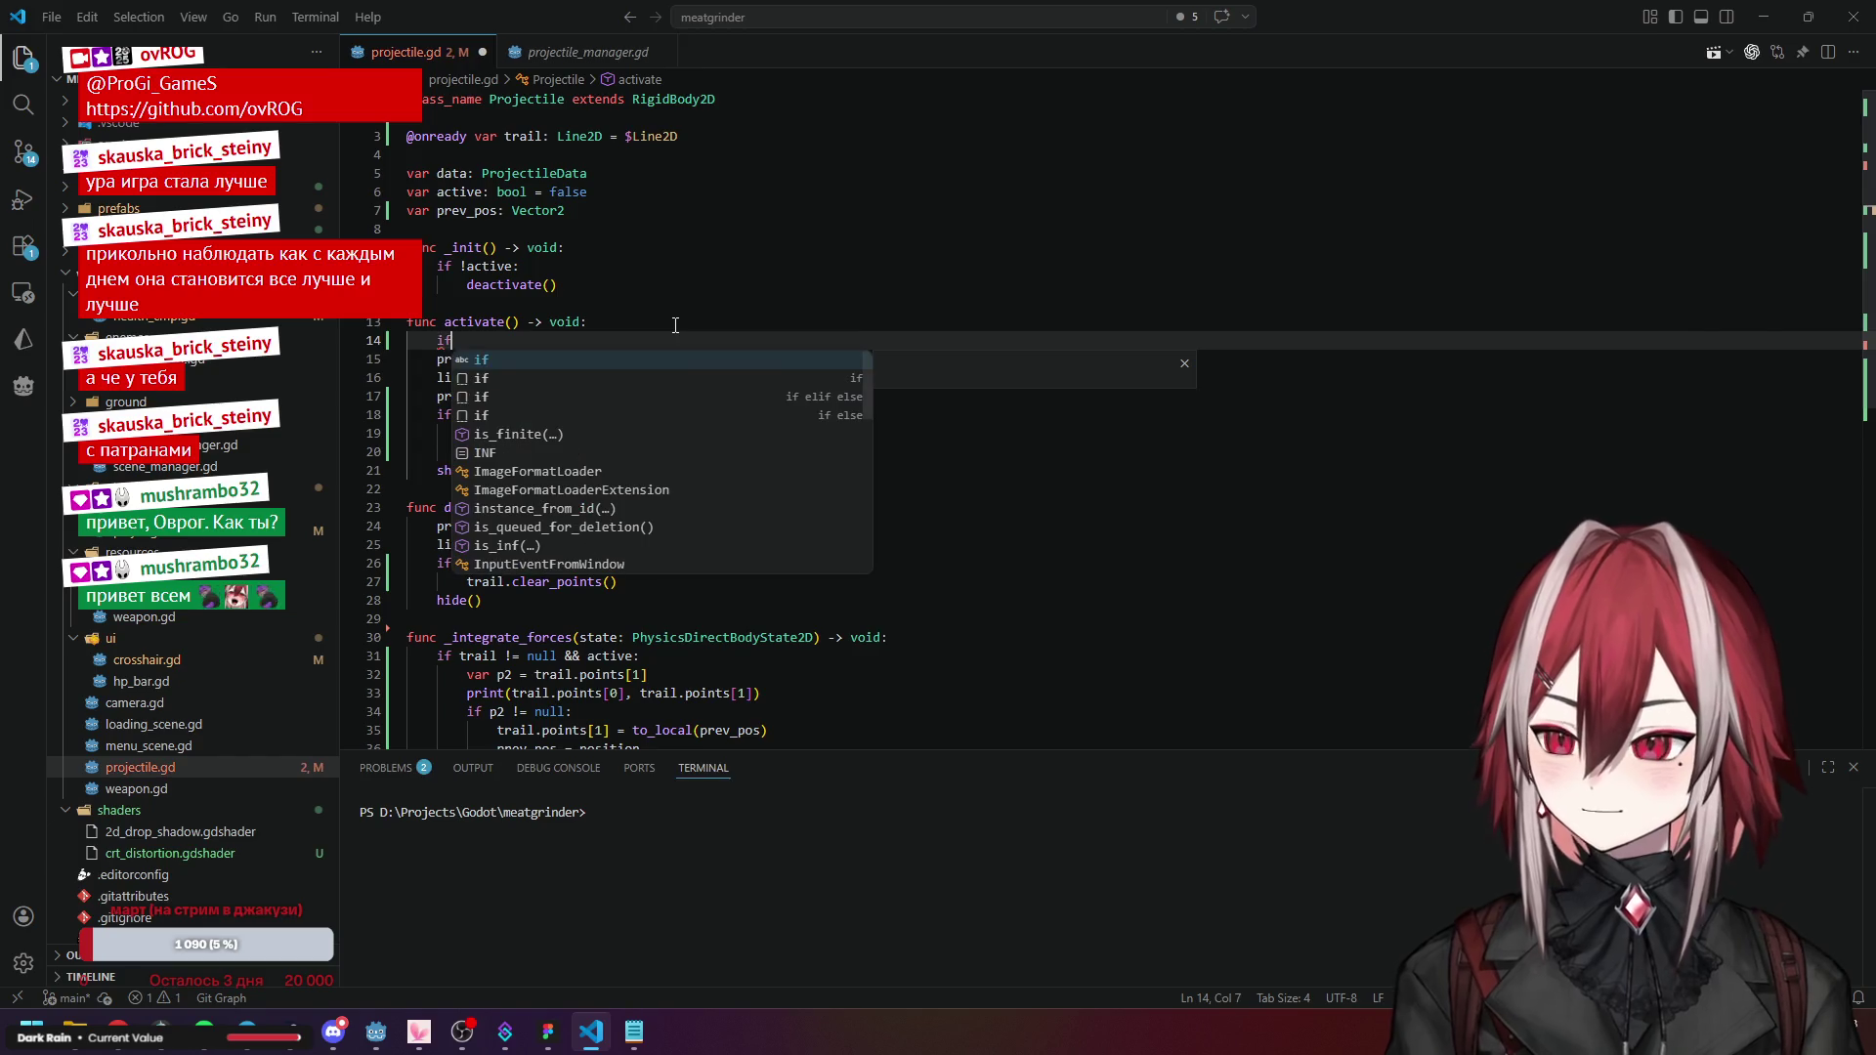
type(" ac")
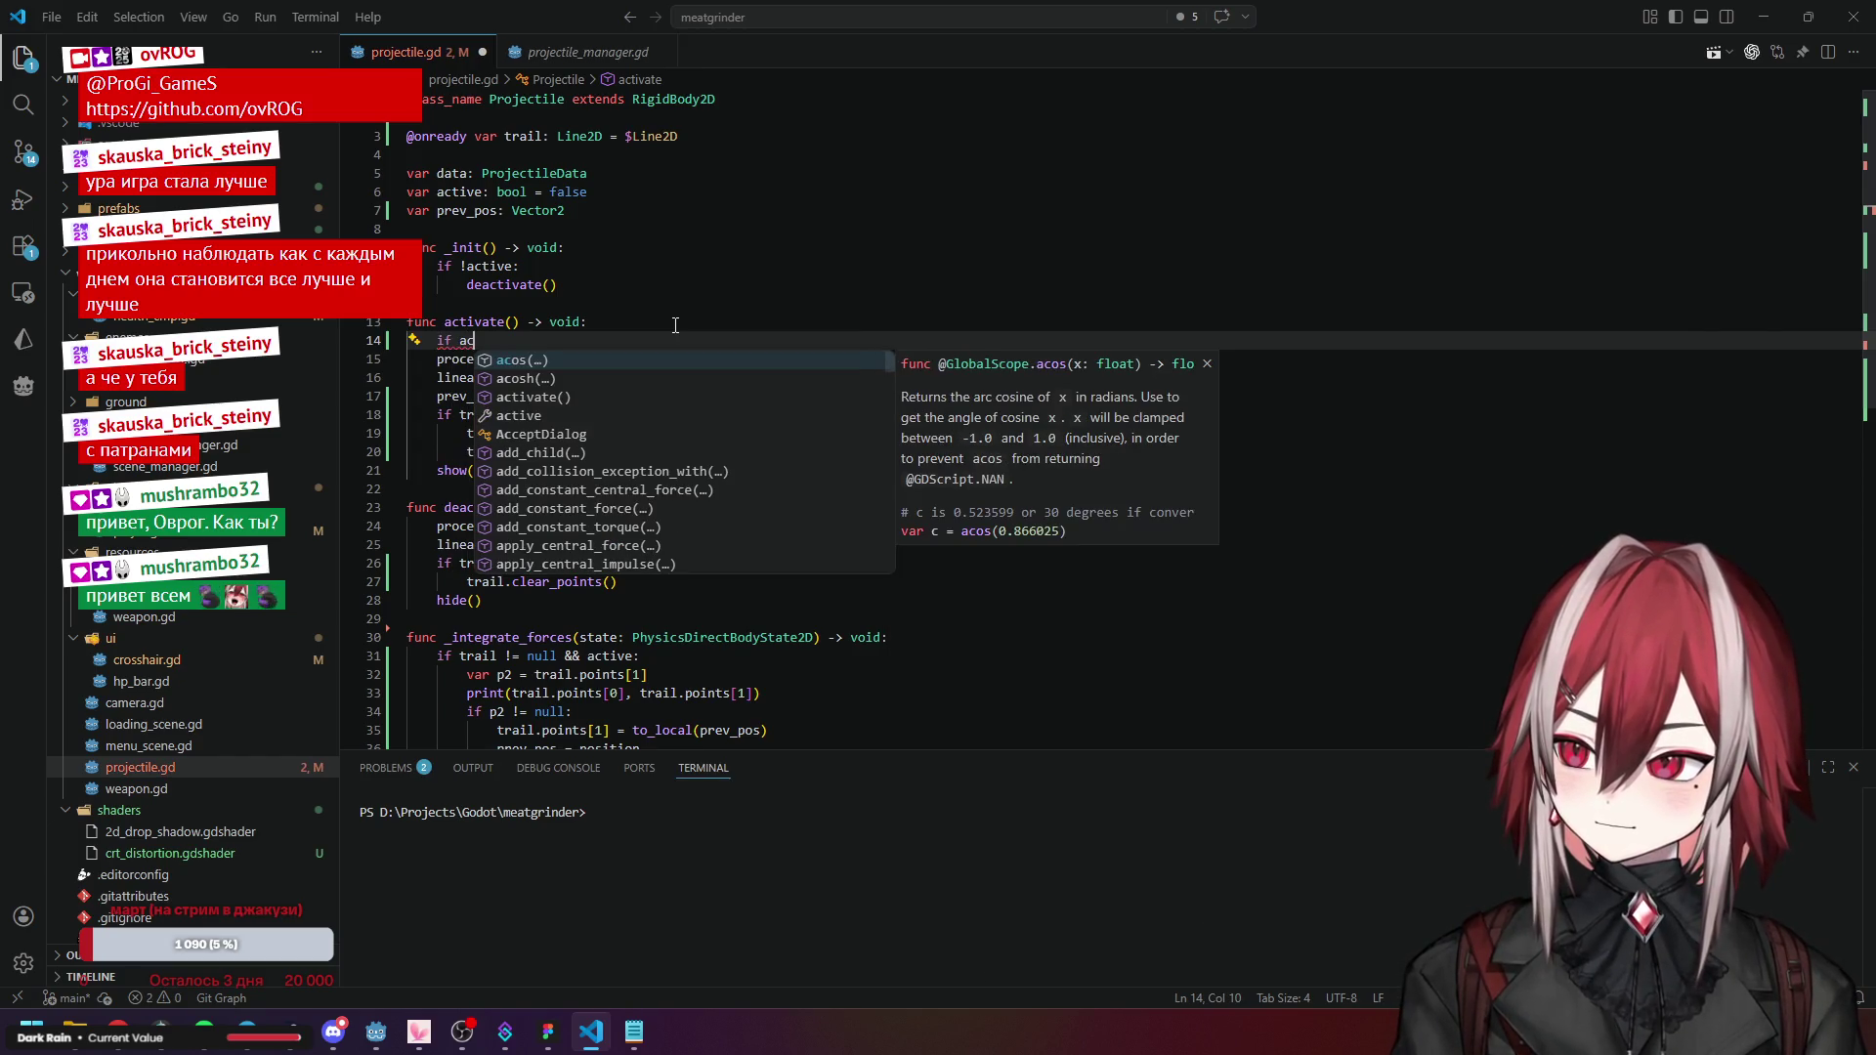
type("tive")
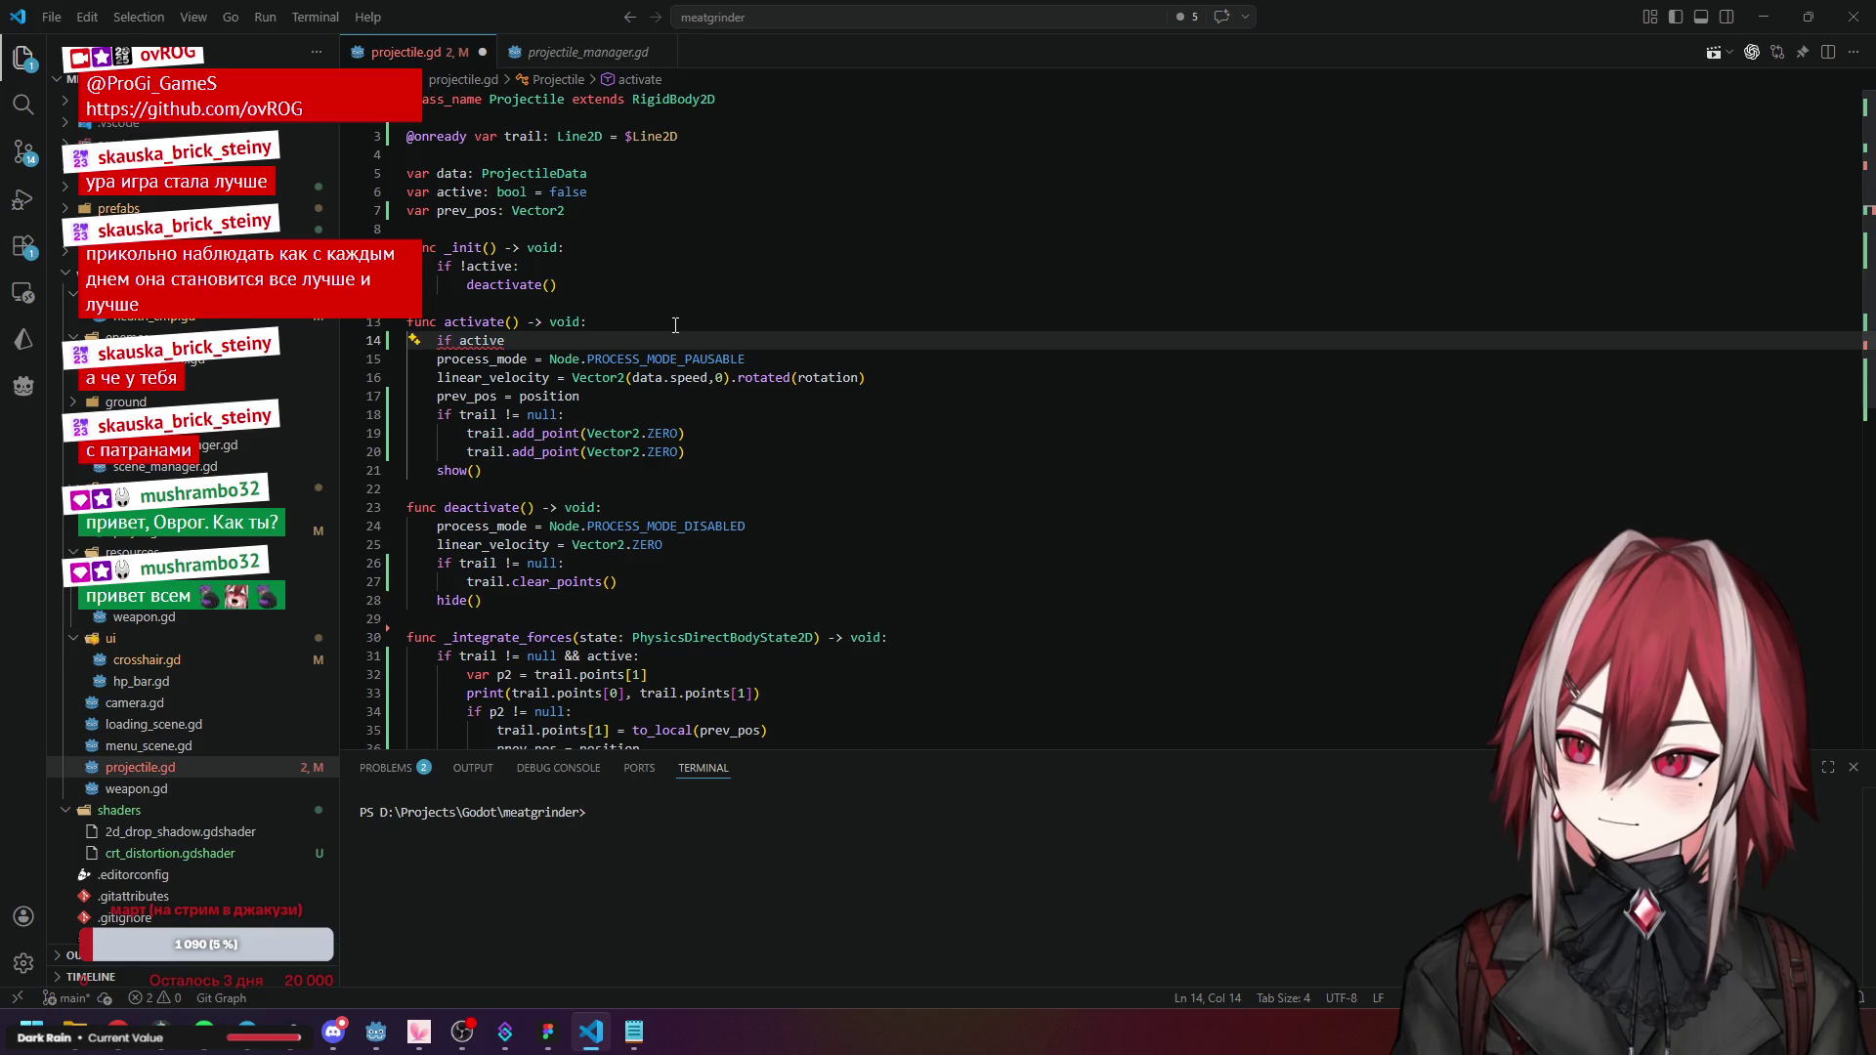
Delete the projectile.active = true line from projectile_manager.gd.
left_click(591, 49)
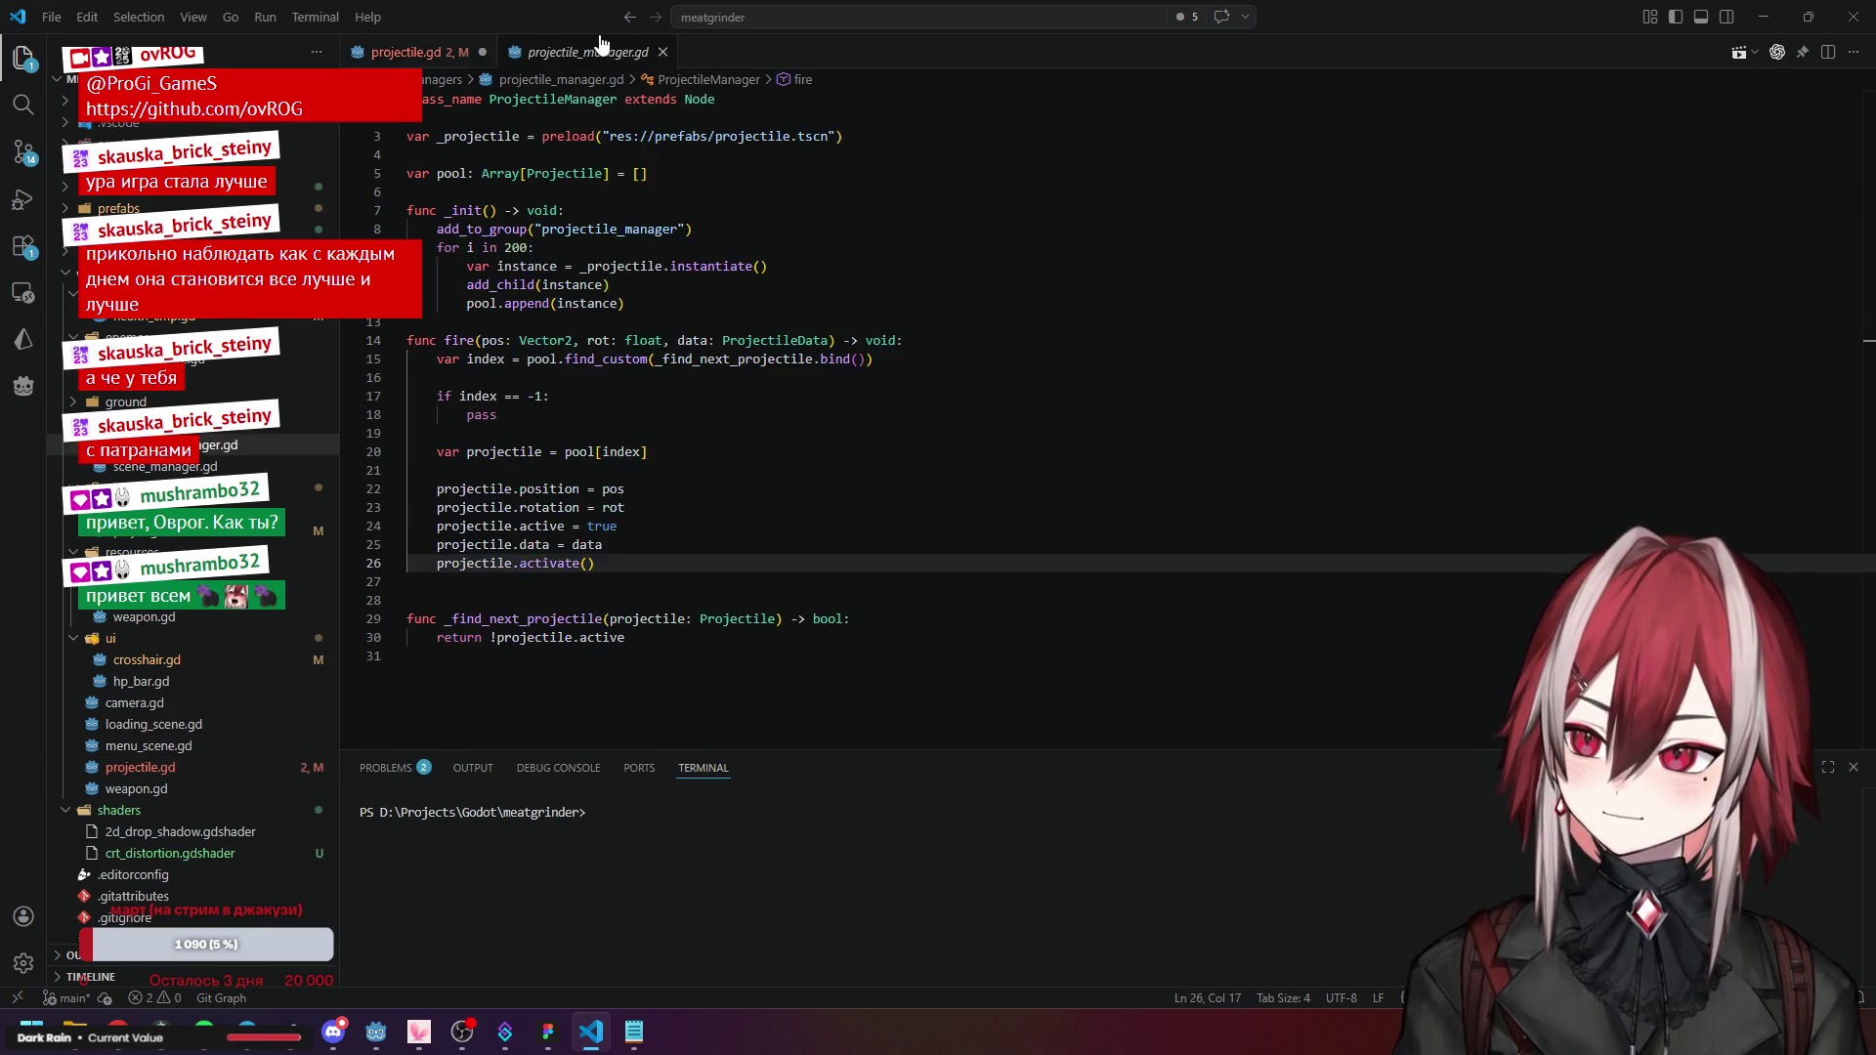
left_click(597, 528)
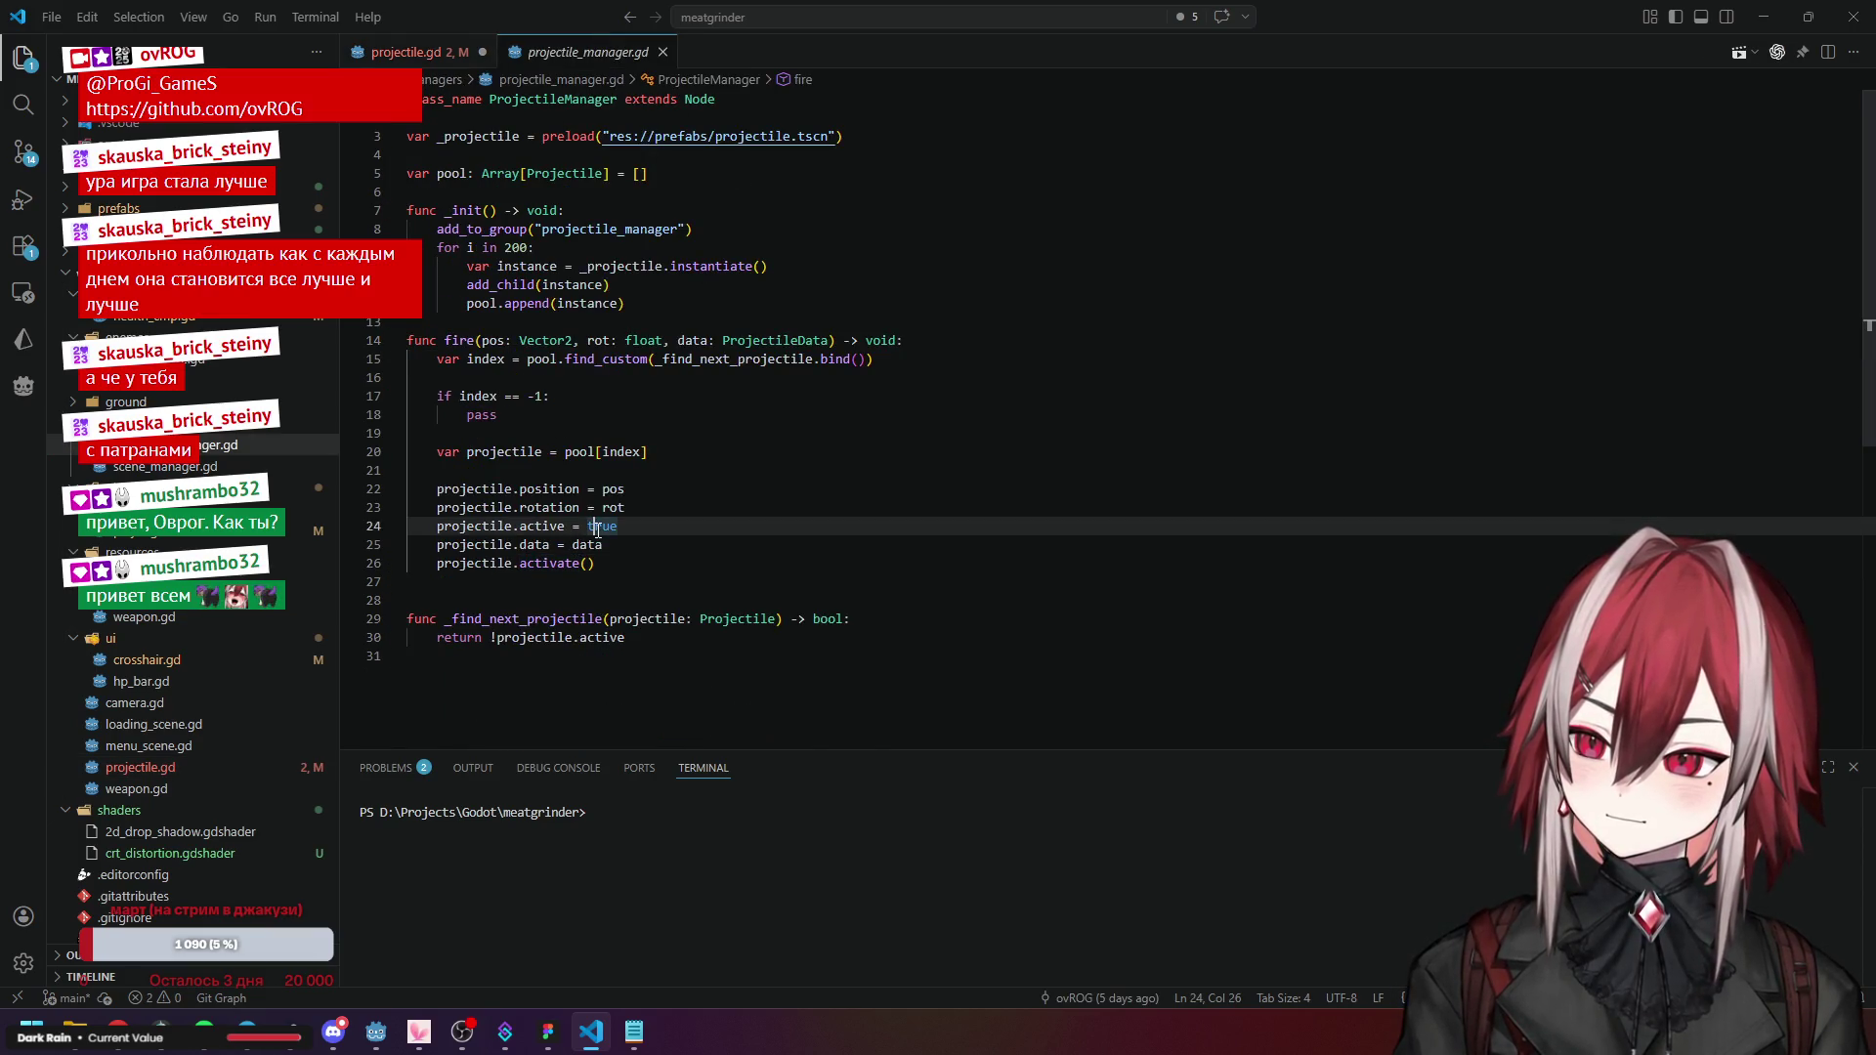
key("ctrl+Tab")
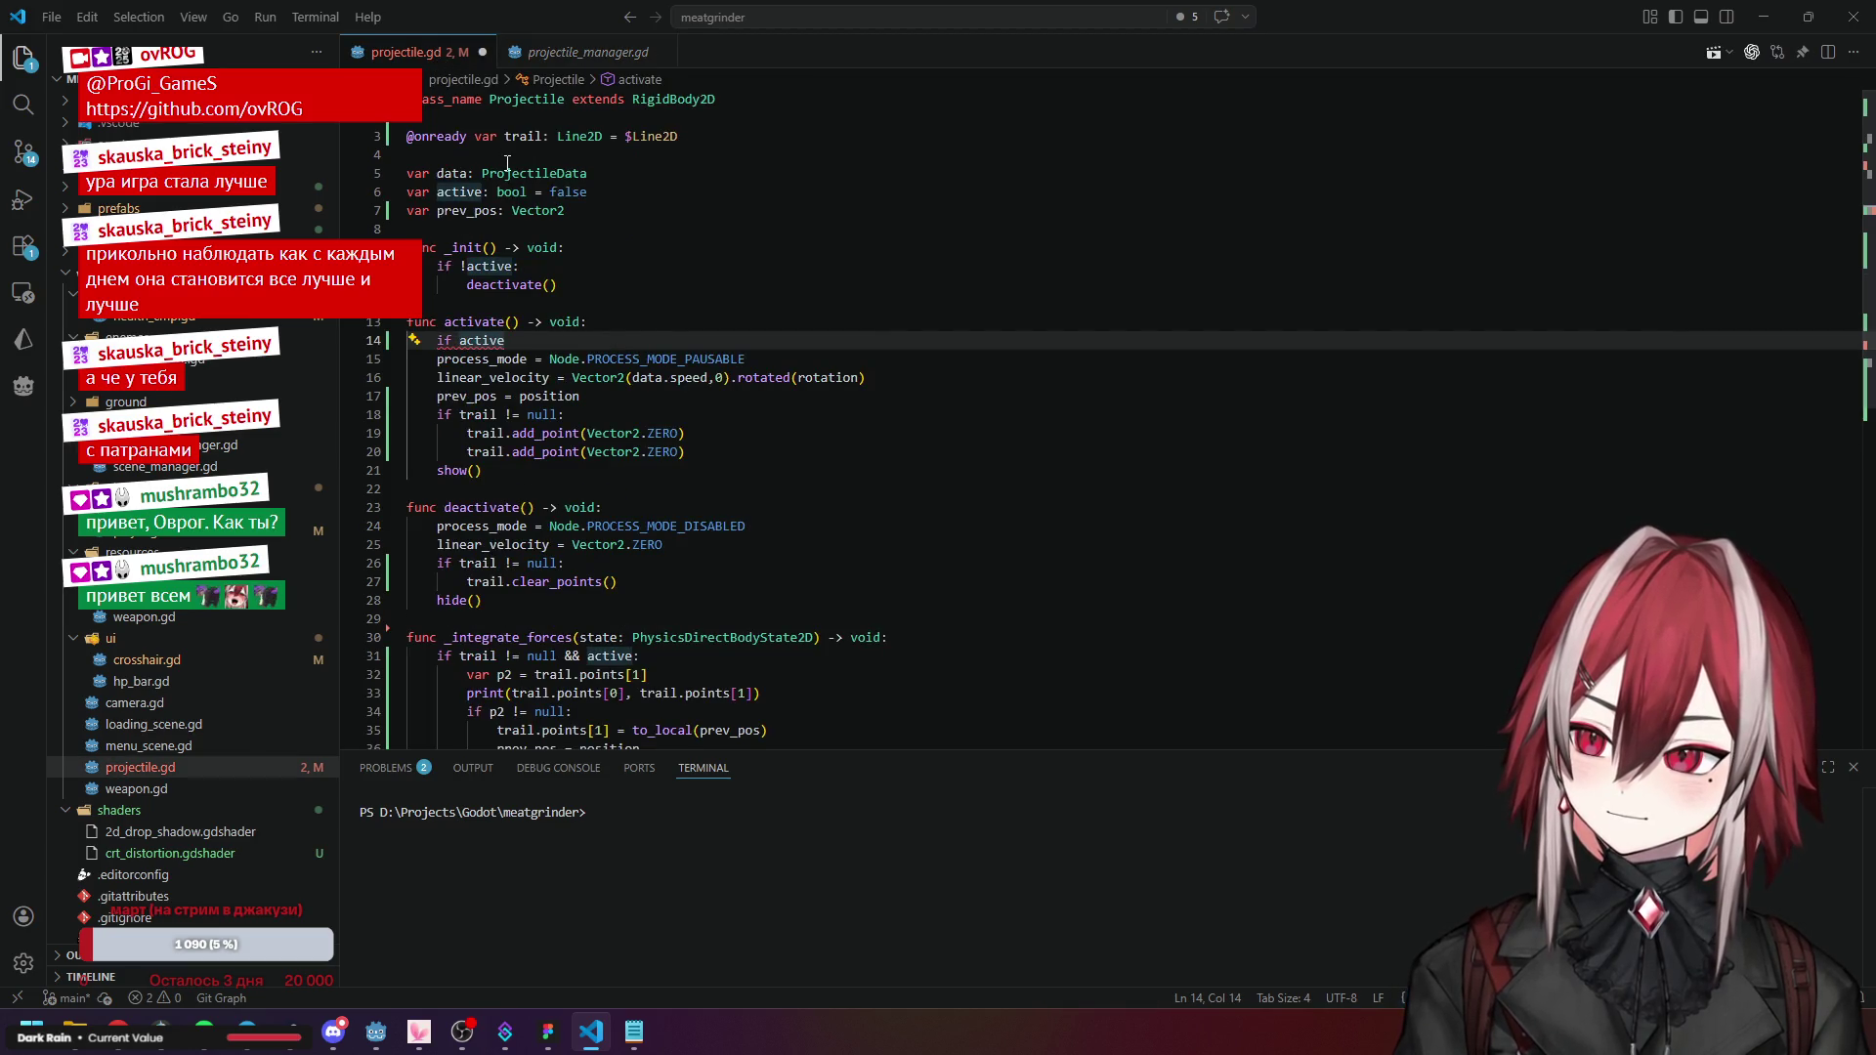
left_click(625, 52)
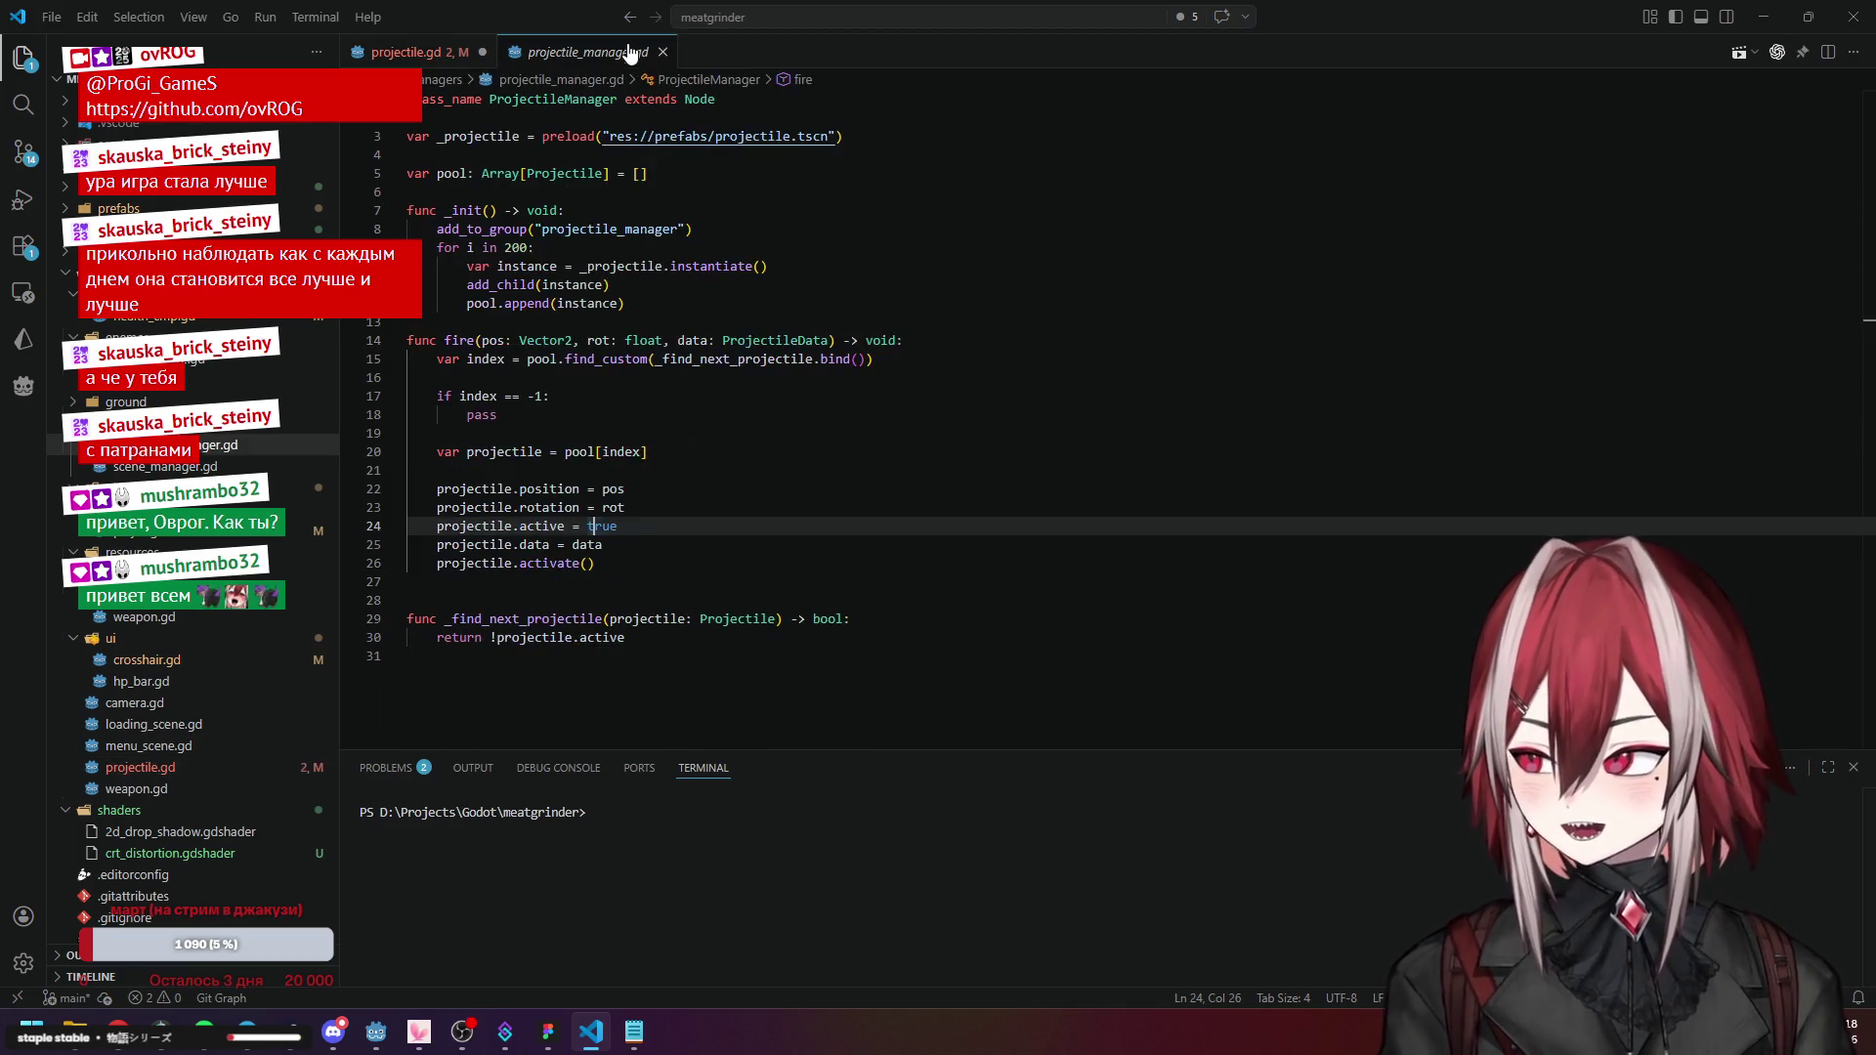
key("shift+Home")
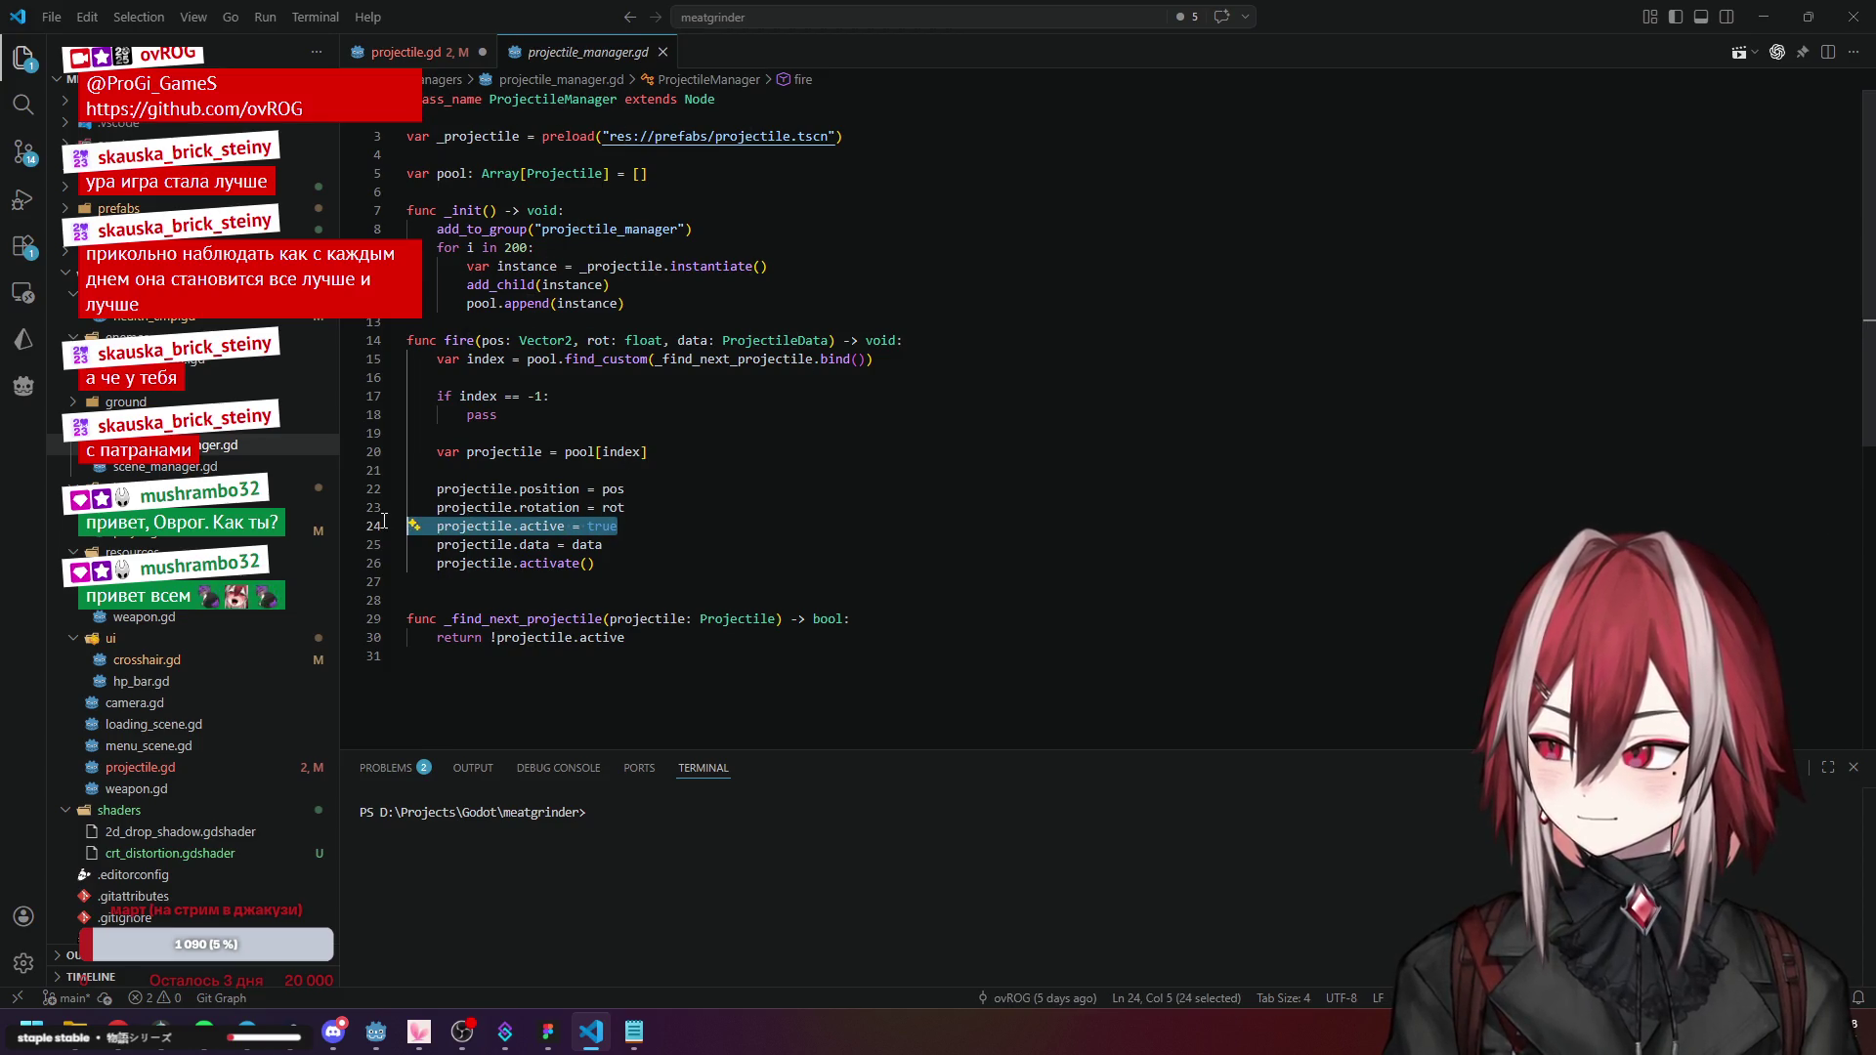
key("BackSpace")
key("BackSpace")
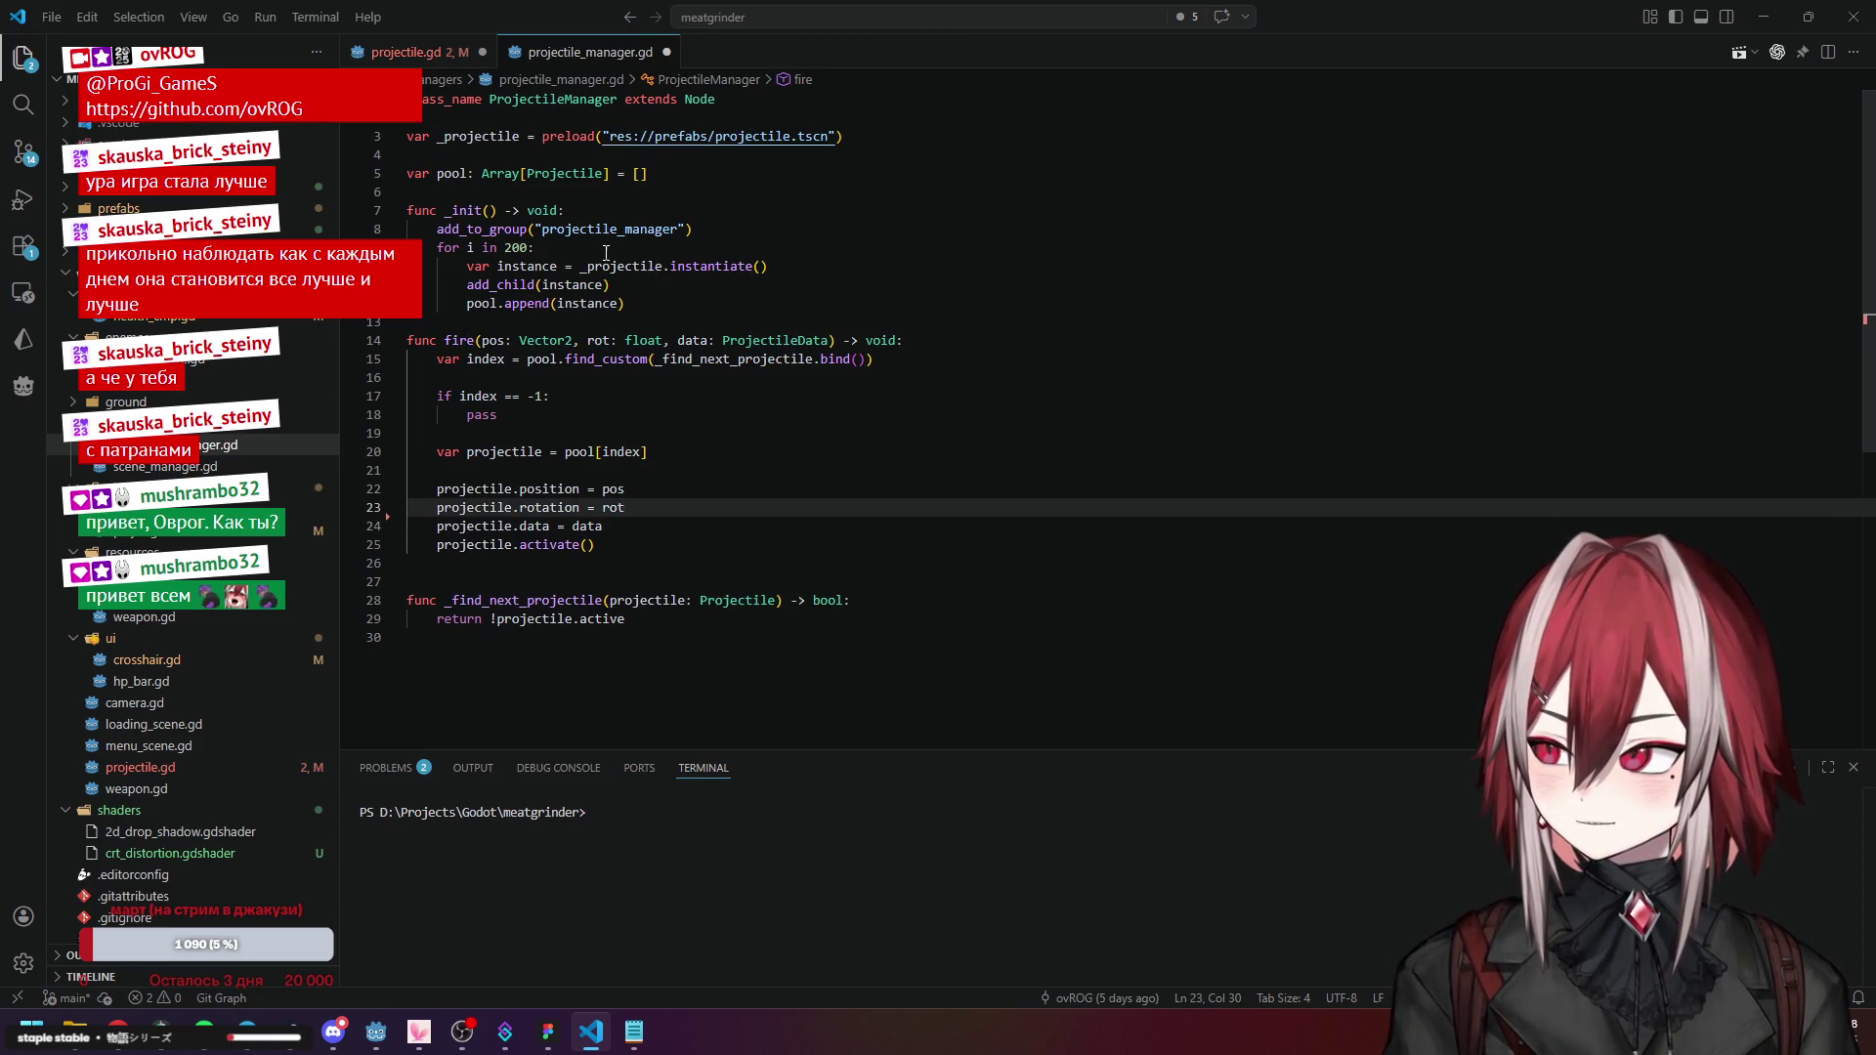
left_click(624, 373)
left_click(411, 52)
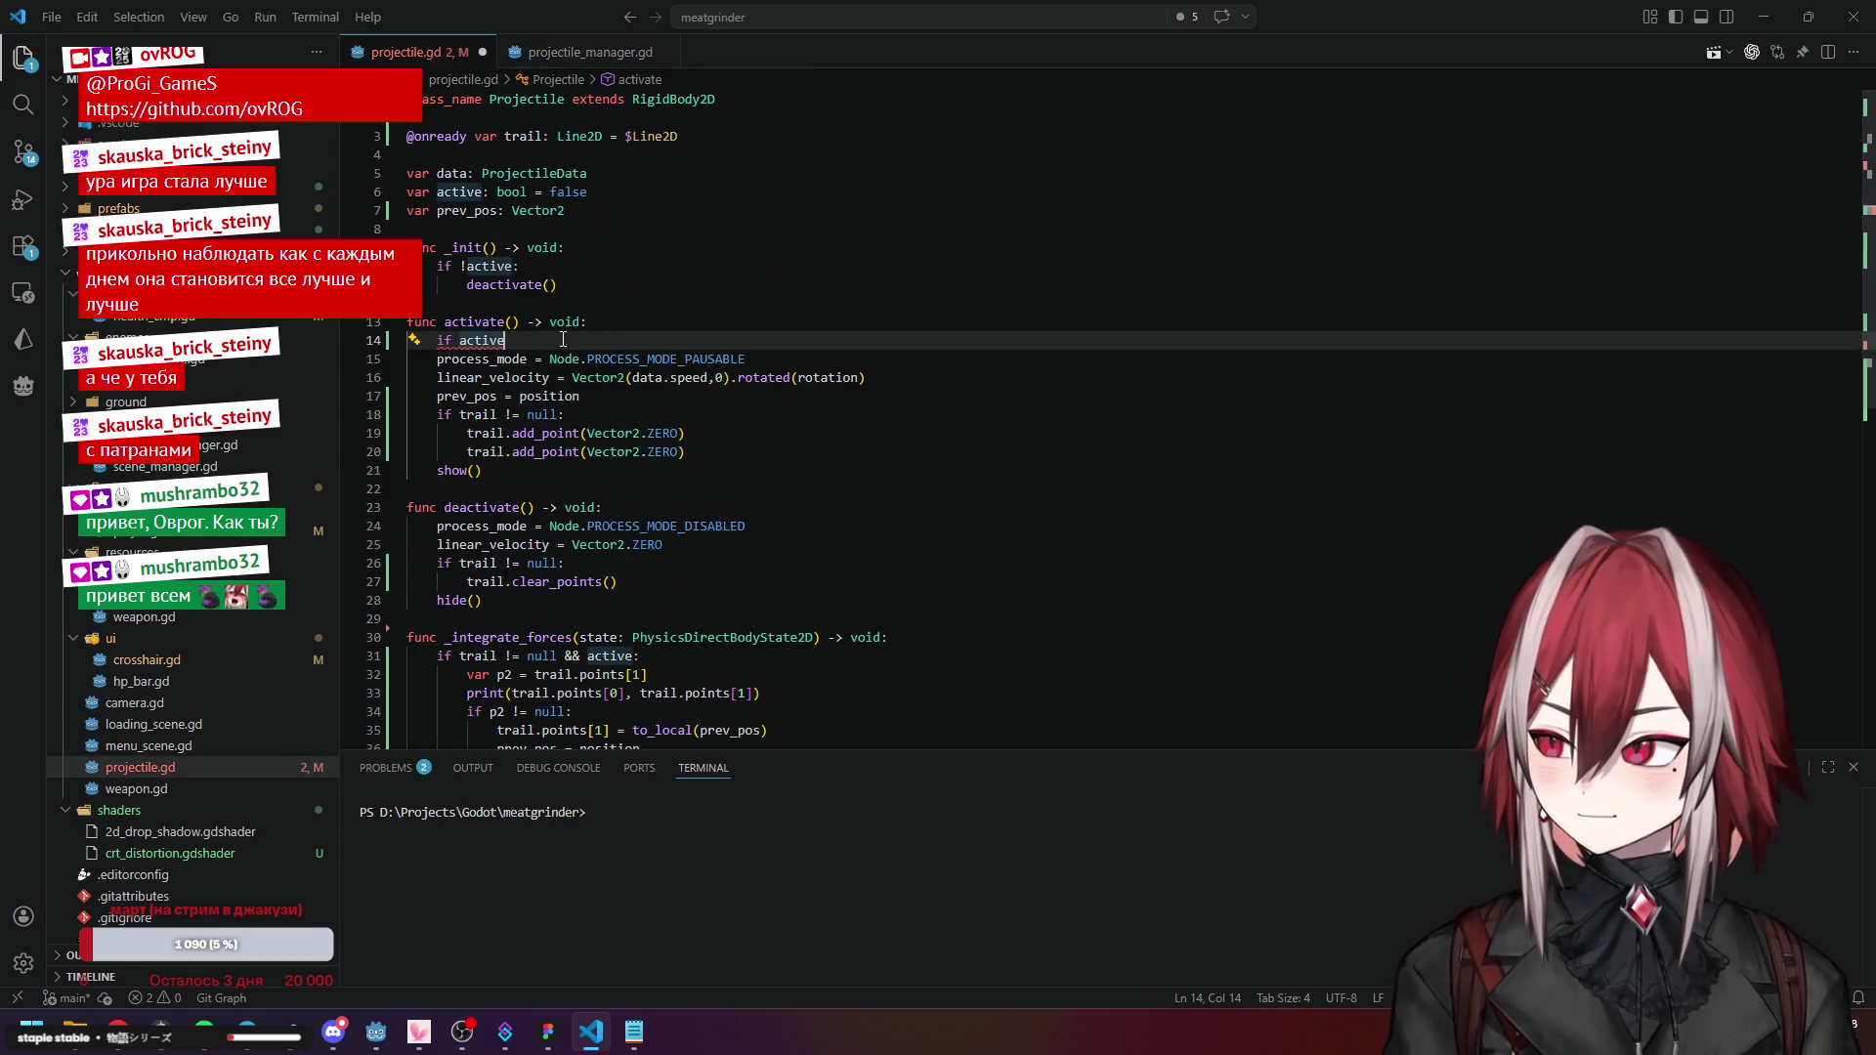
left_click(858, 393)
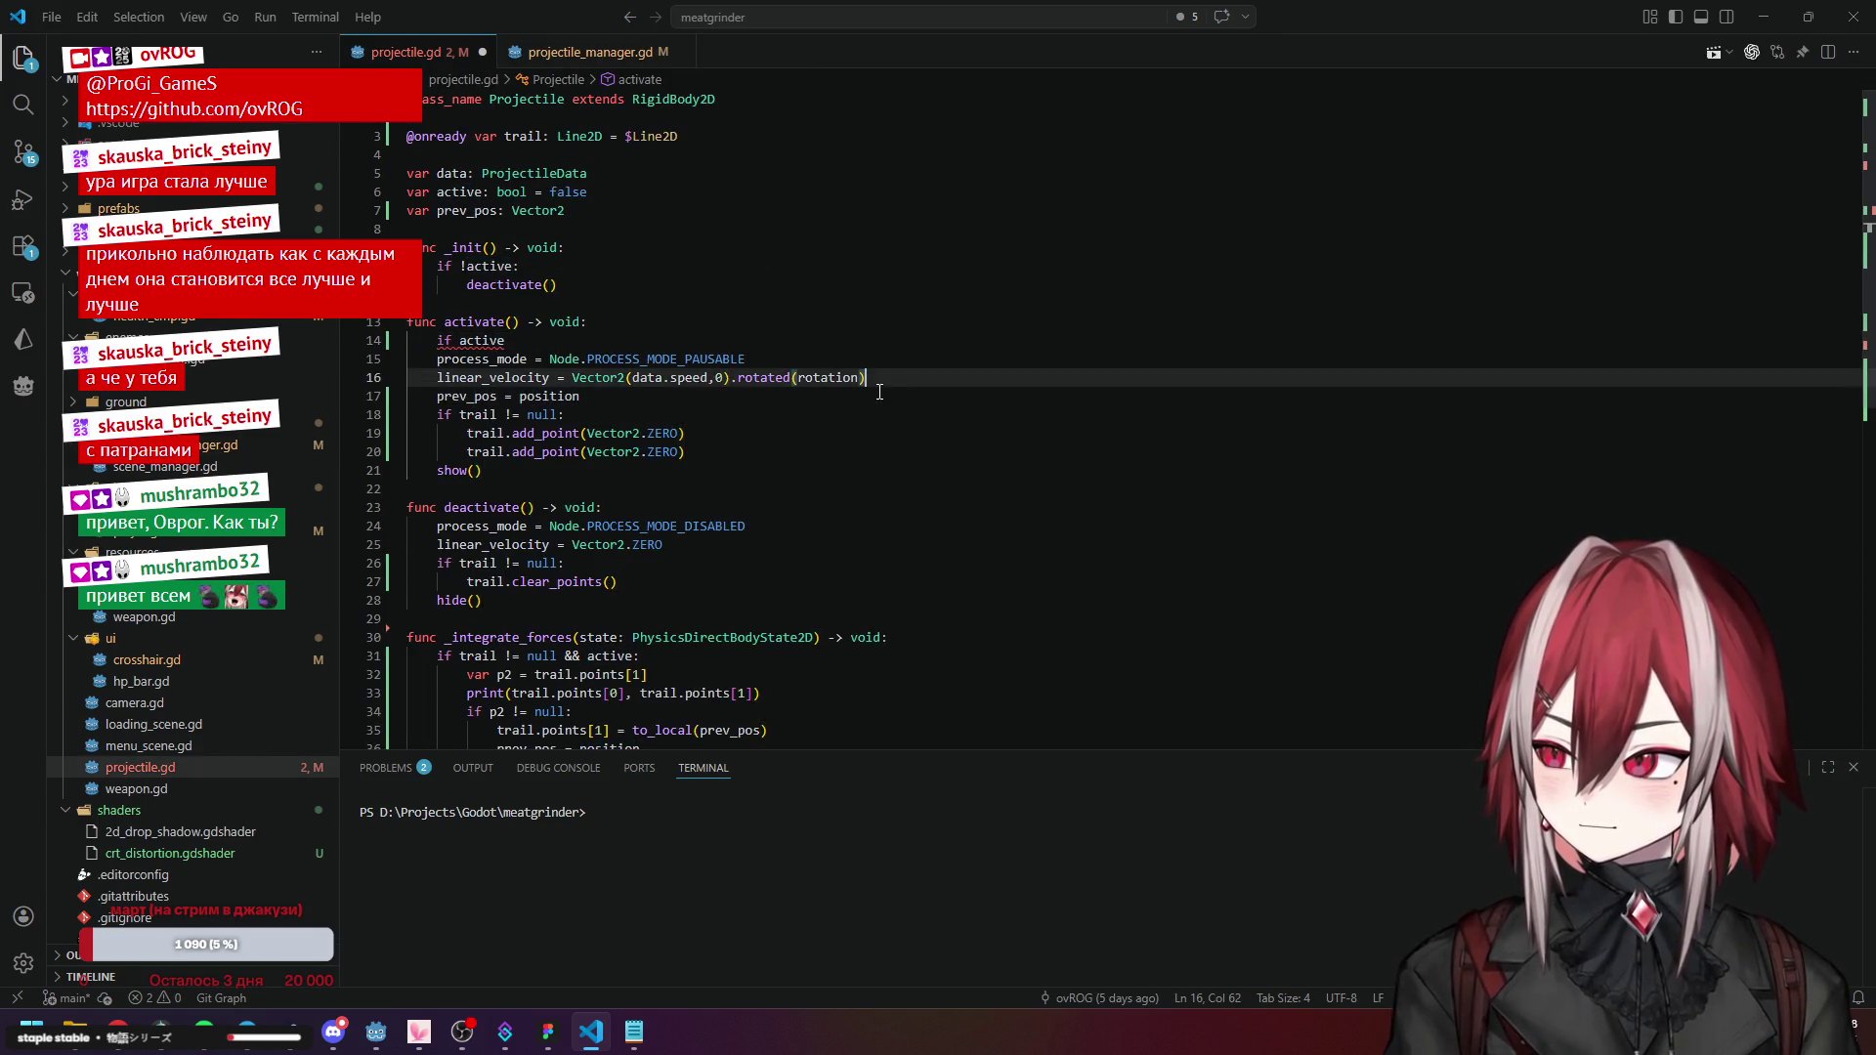
Add 'active = ture' before show() in activate() of projectile.gd.
left_click(746, 453)
key("Return")
key("BackSpace")
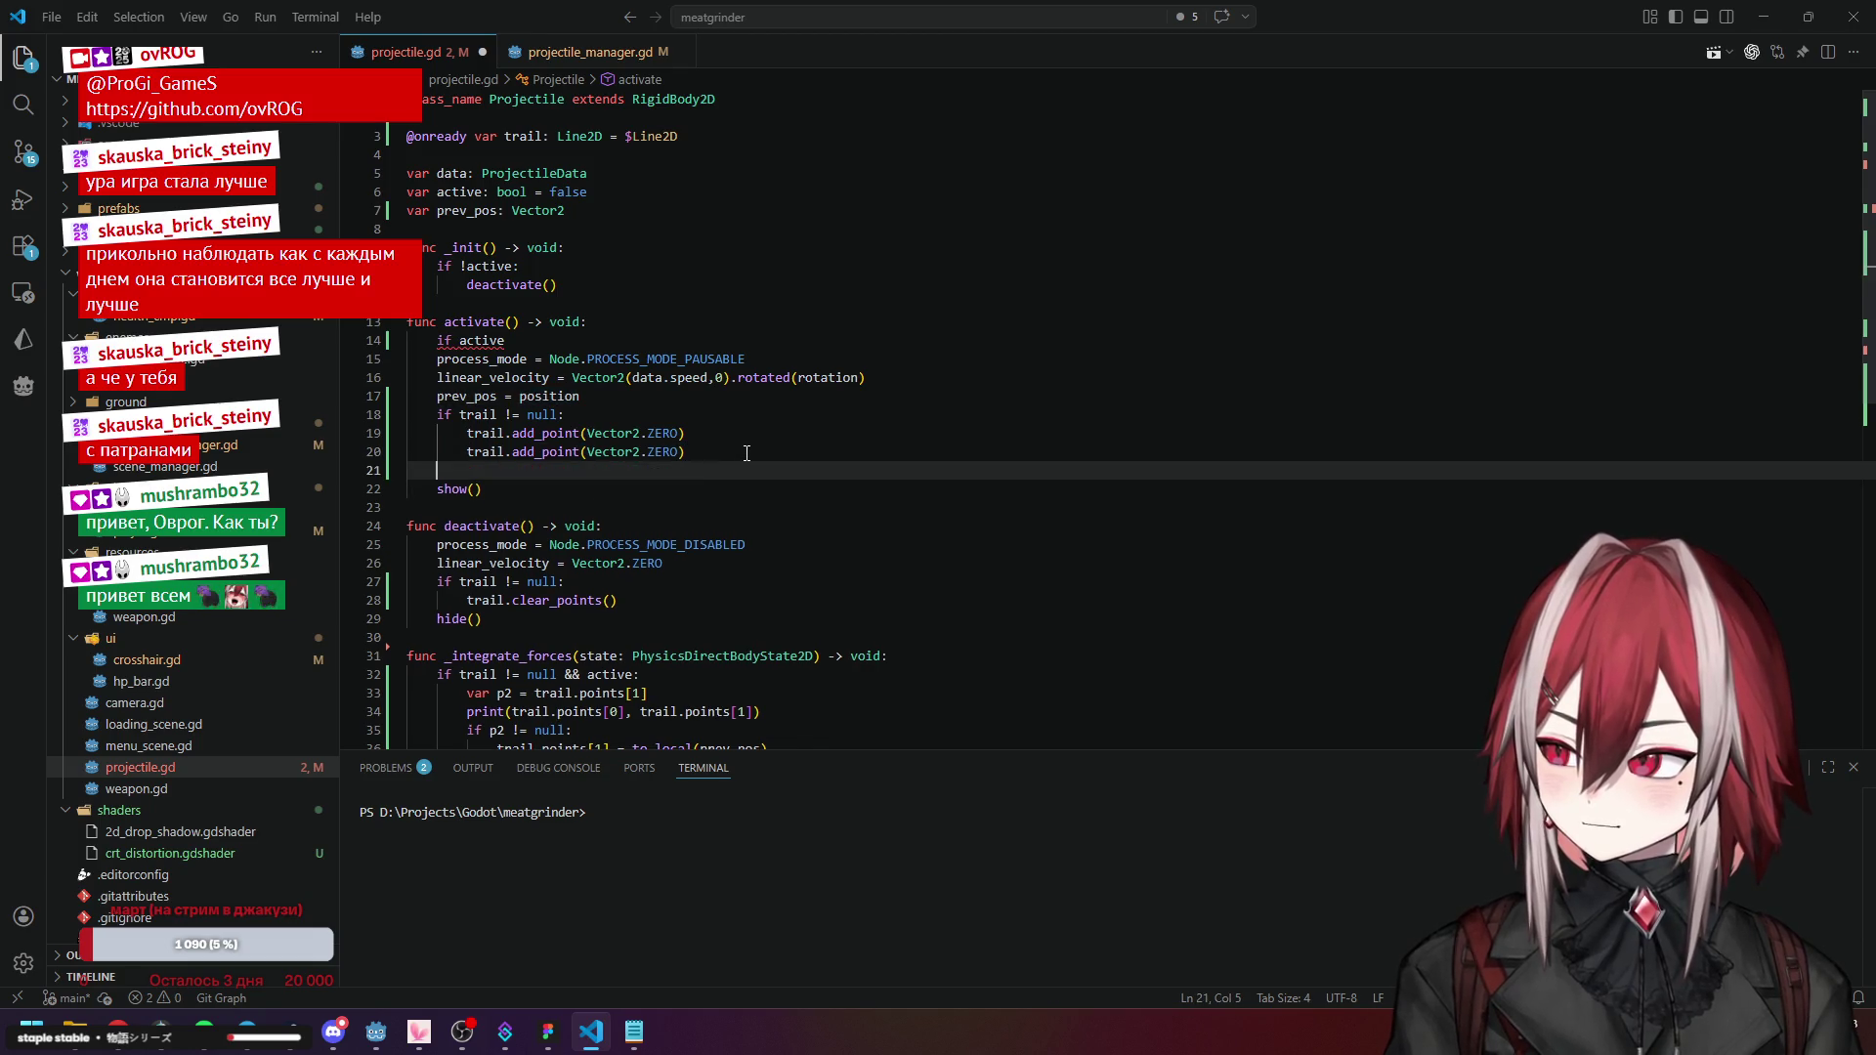
type("pro")
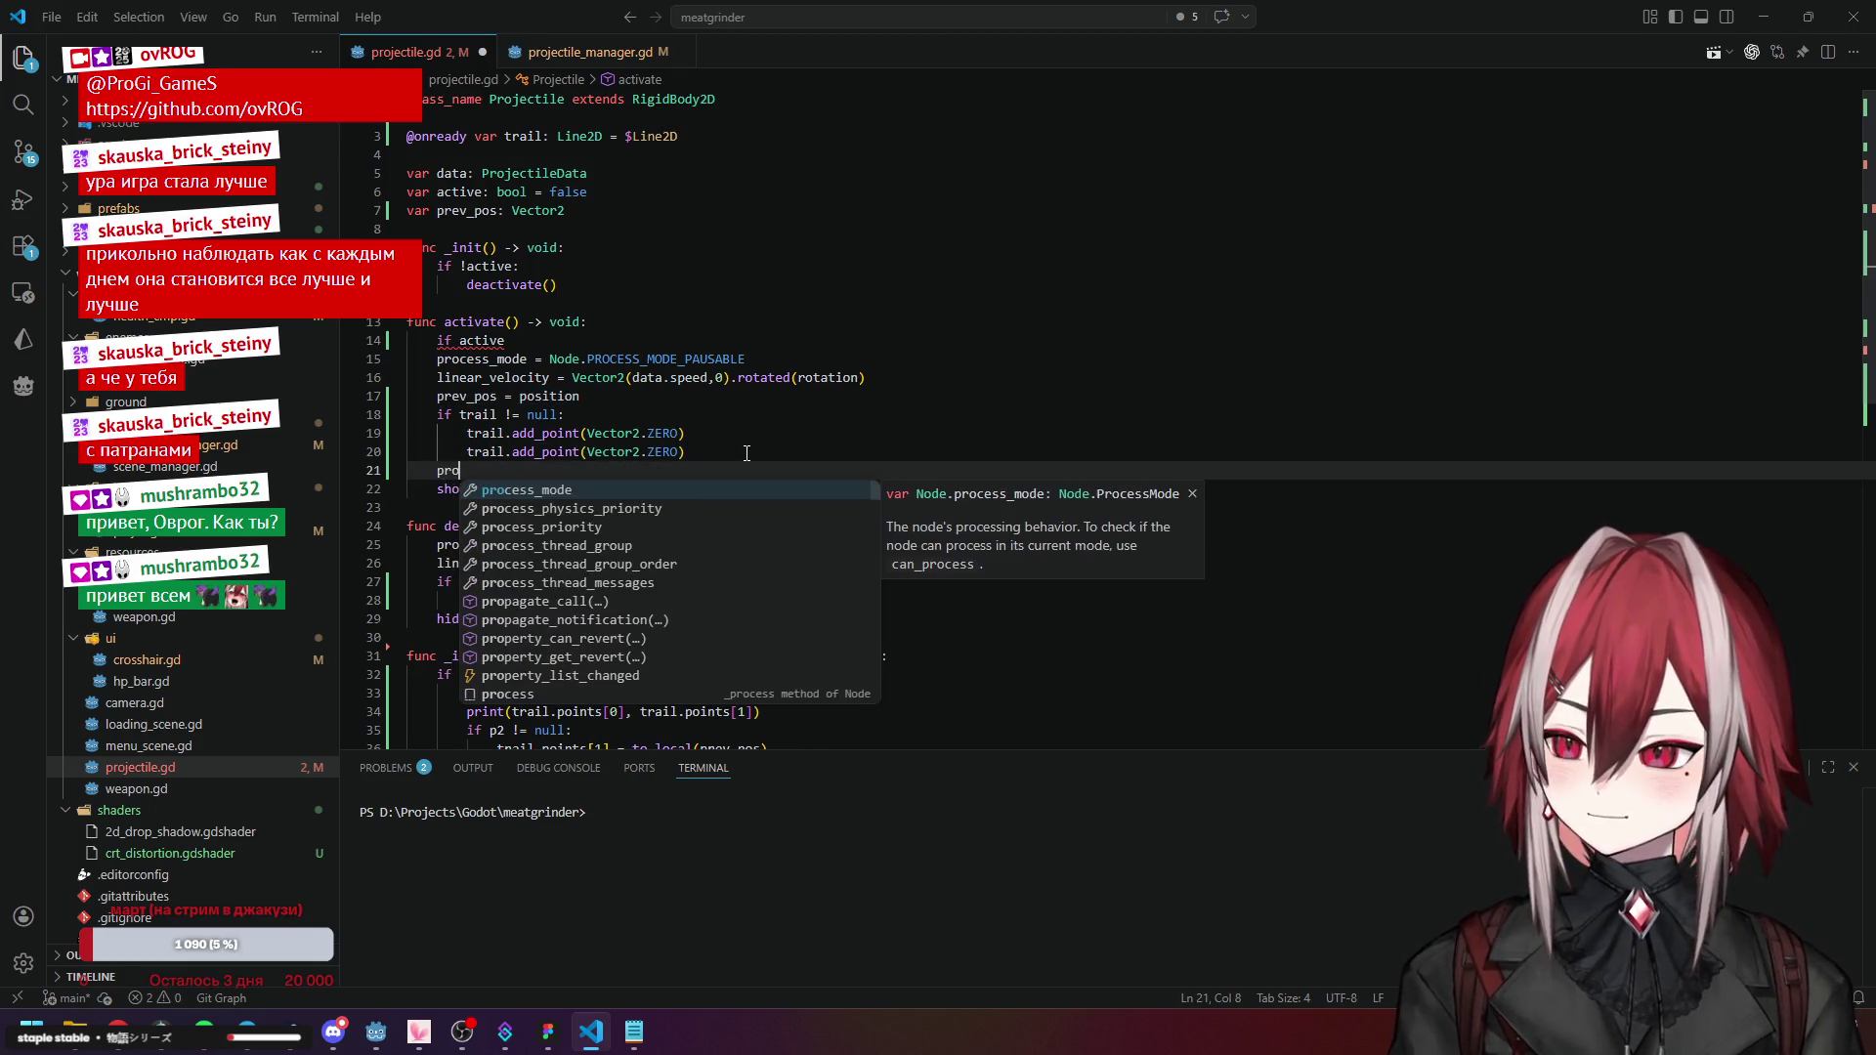
key("BackSpace")
key("BackSpace")
key("BackSpace")
type("ac")
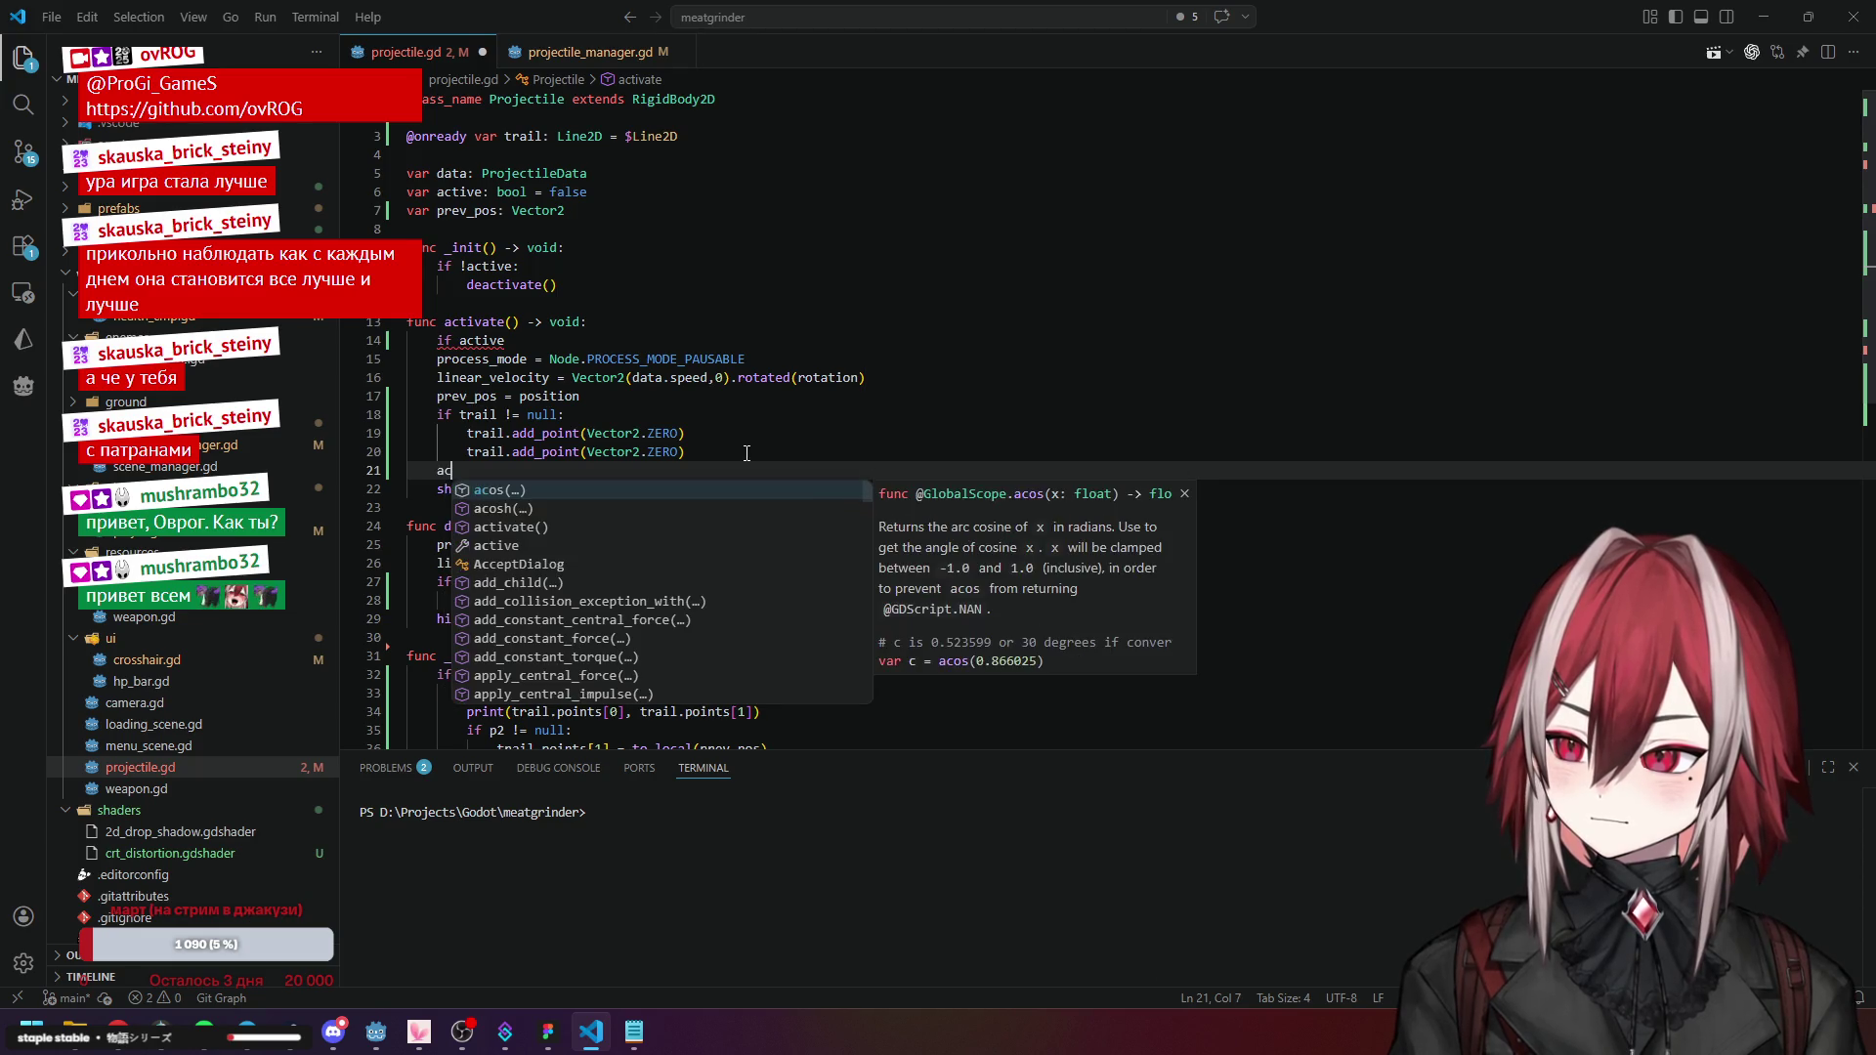
type("tive ")
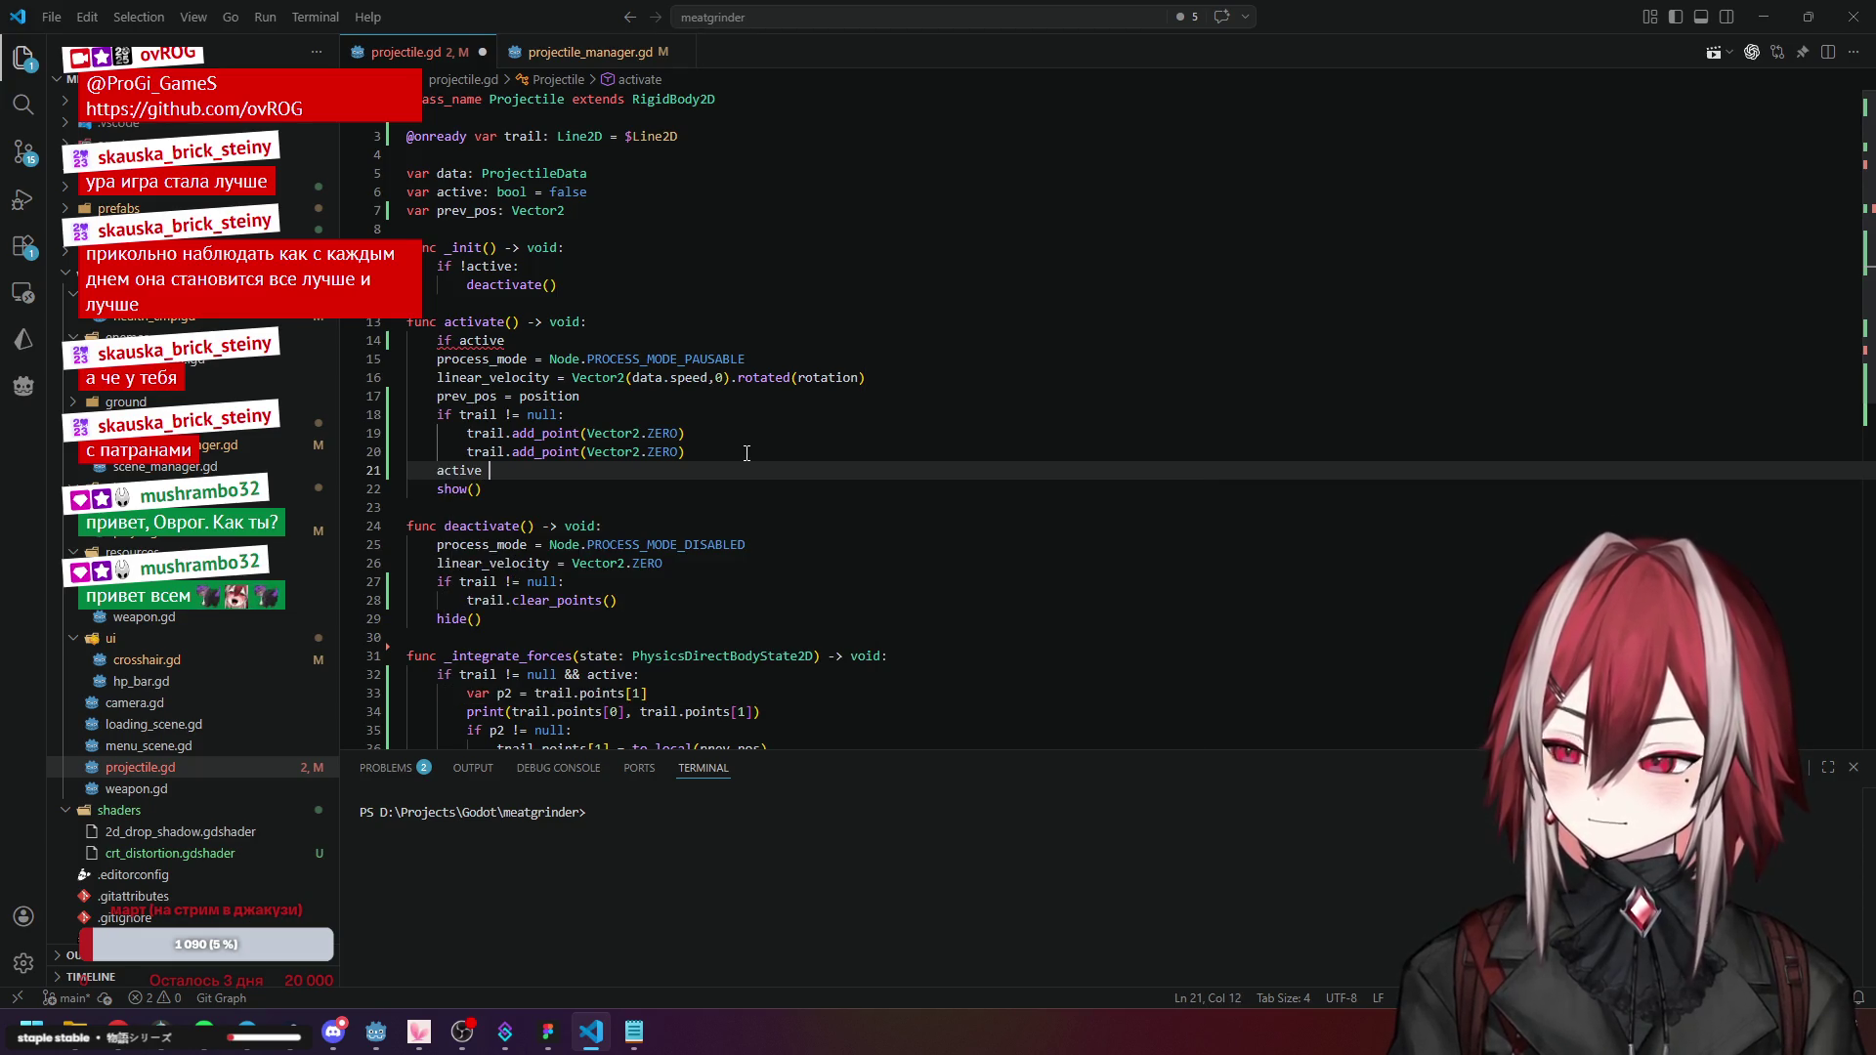
type("= ture")
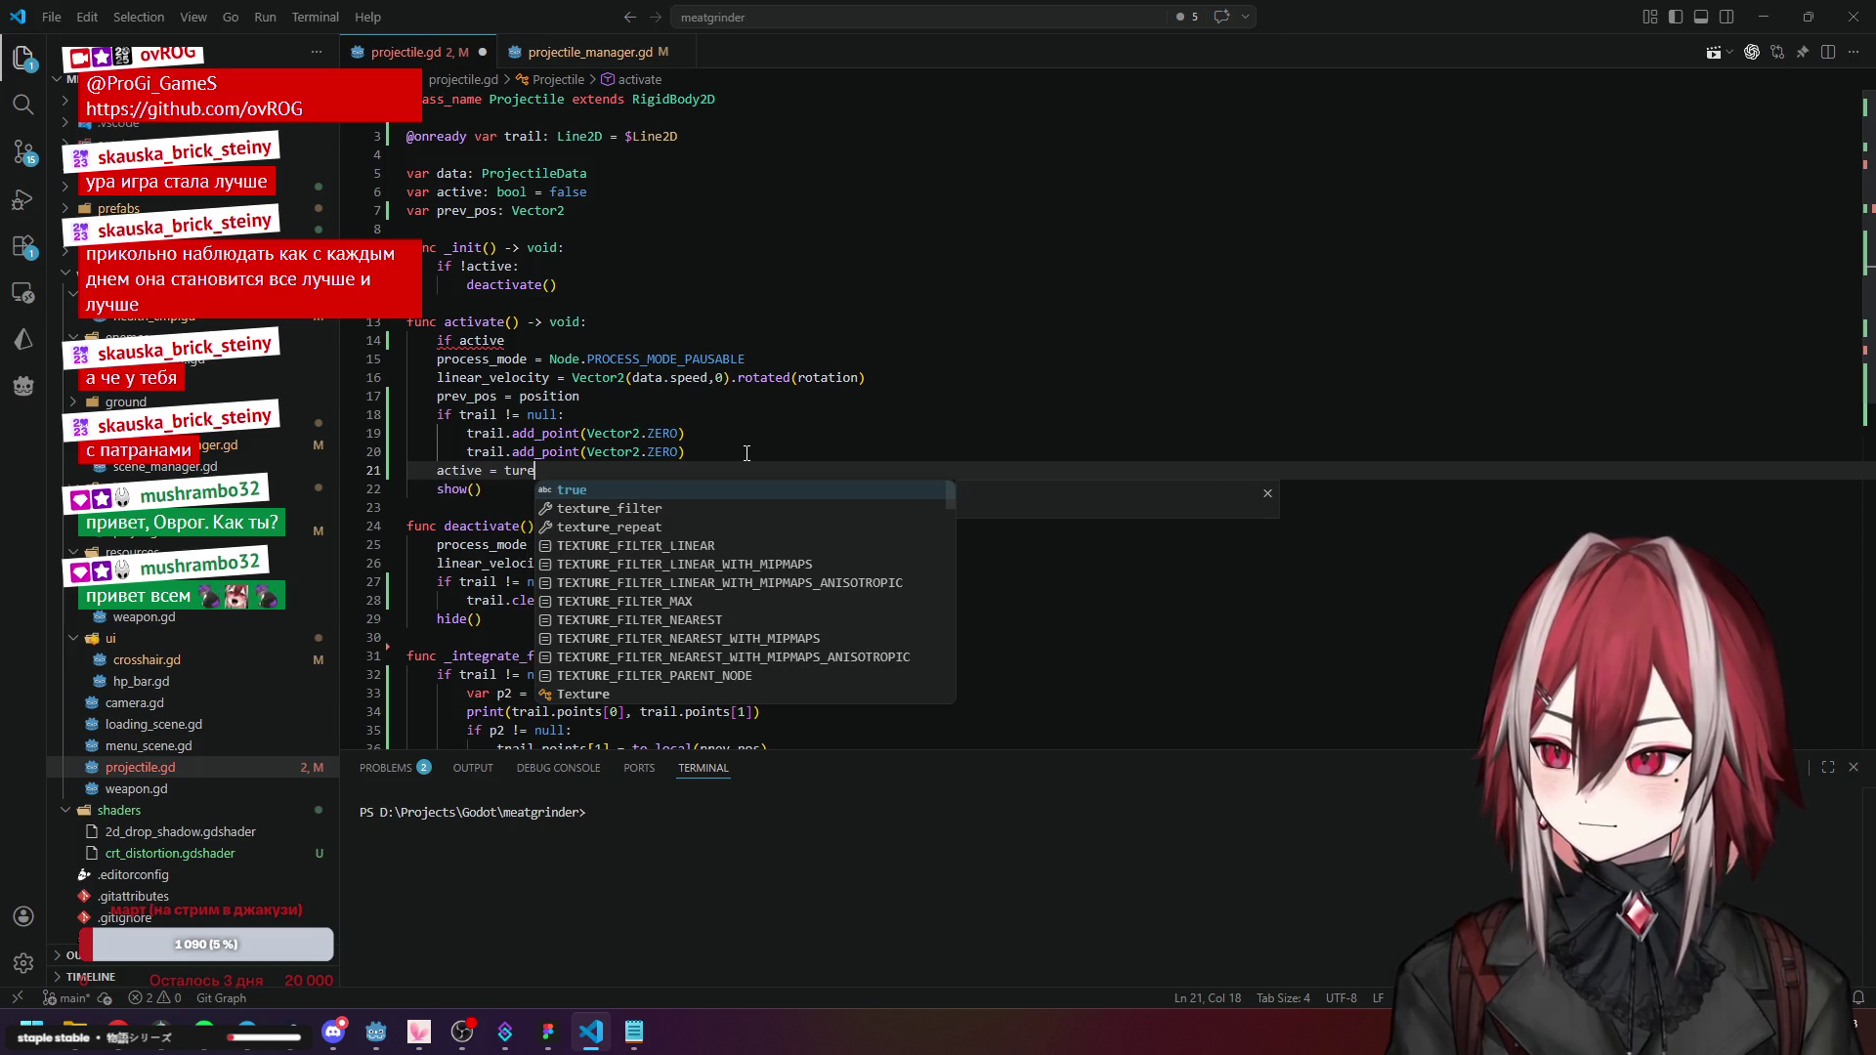
Add 'active = false' after clear_points in deactivate().
left_click(549, 395)
left_click(636, 600)
key("Return")
key("BackSpace")
type("ac")
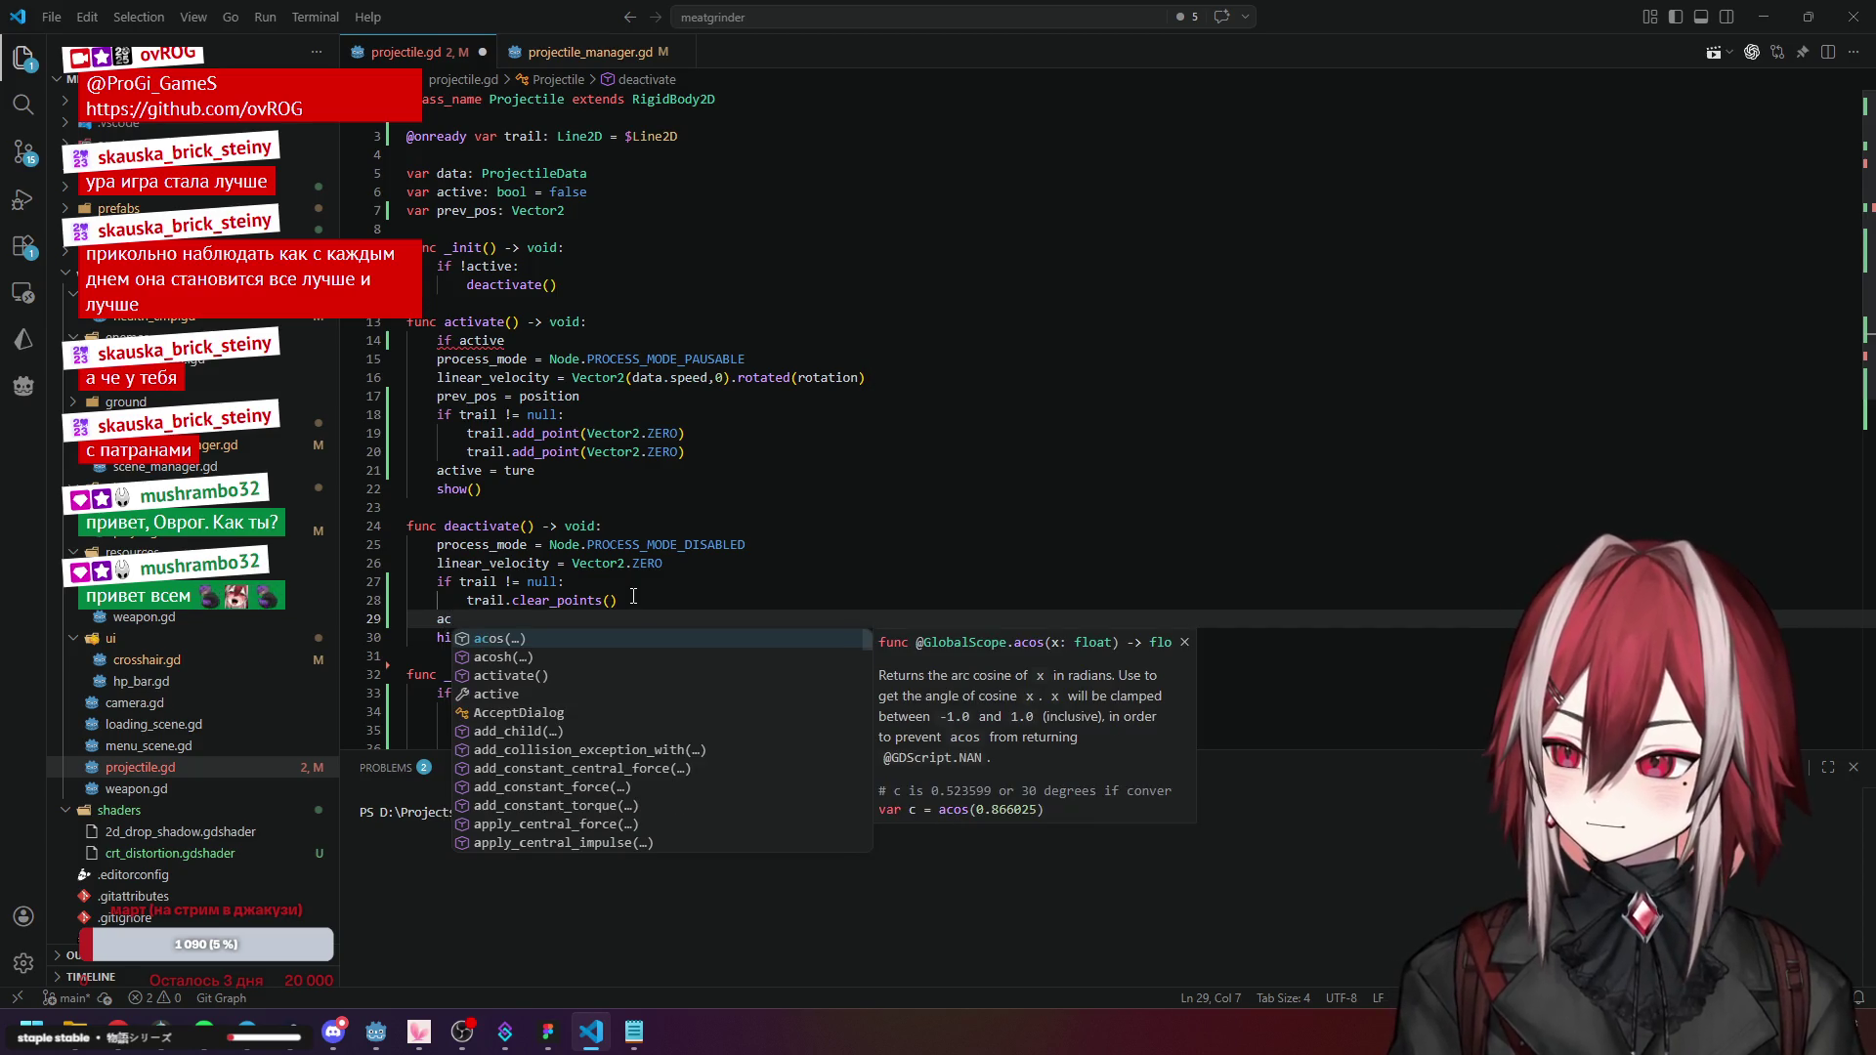
type("tive = fa")
key("Return")
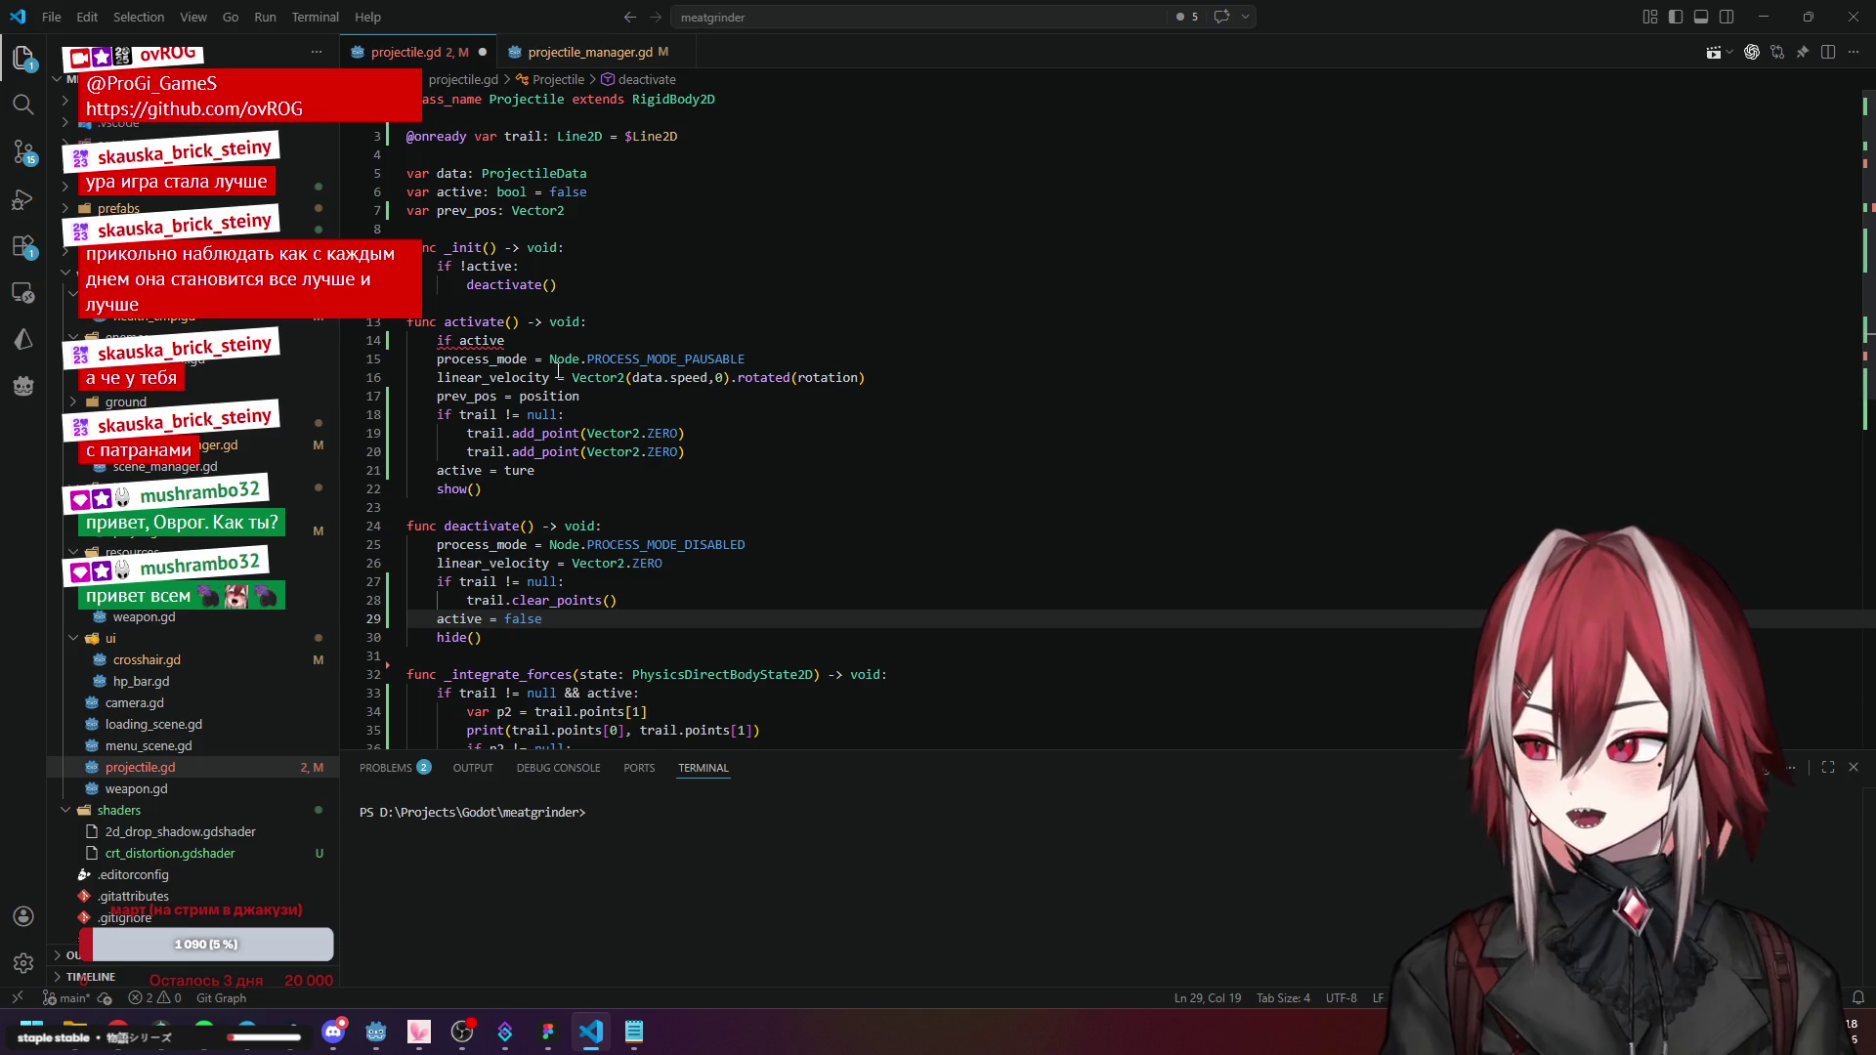
Complete the line as 'if active:' and open an indented line beneath it.
left_click(557, 337)
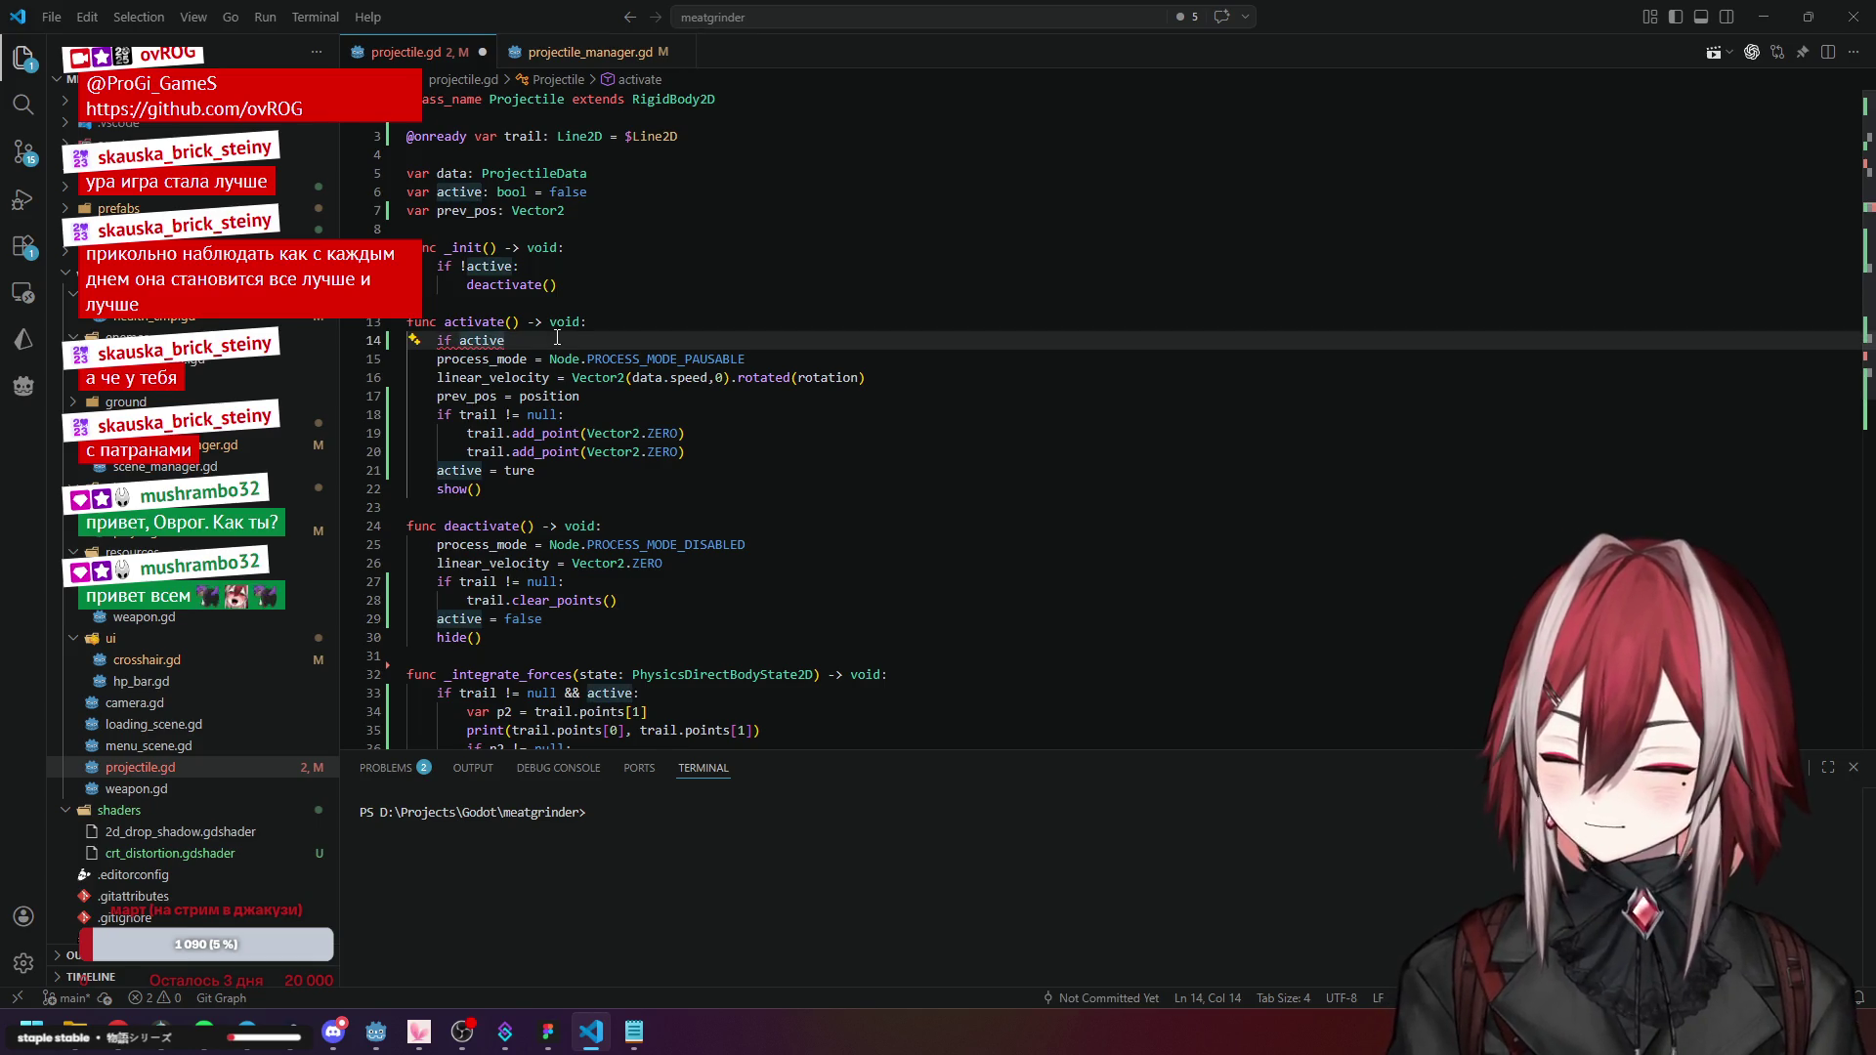
type(":")
key("Left")
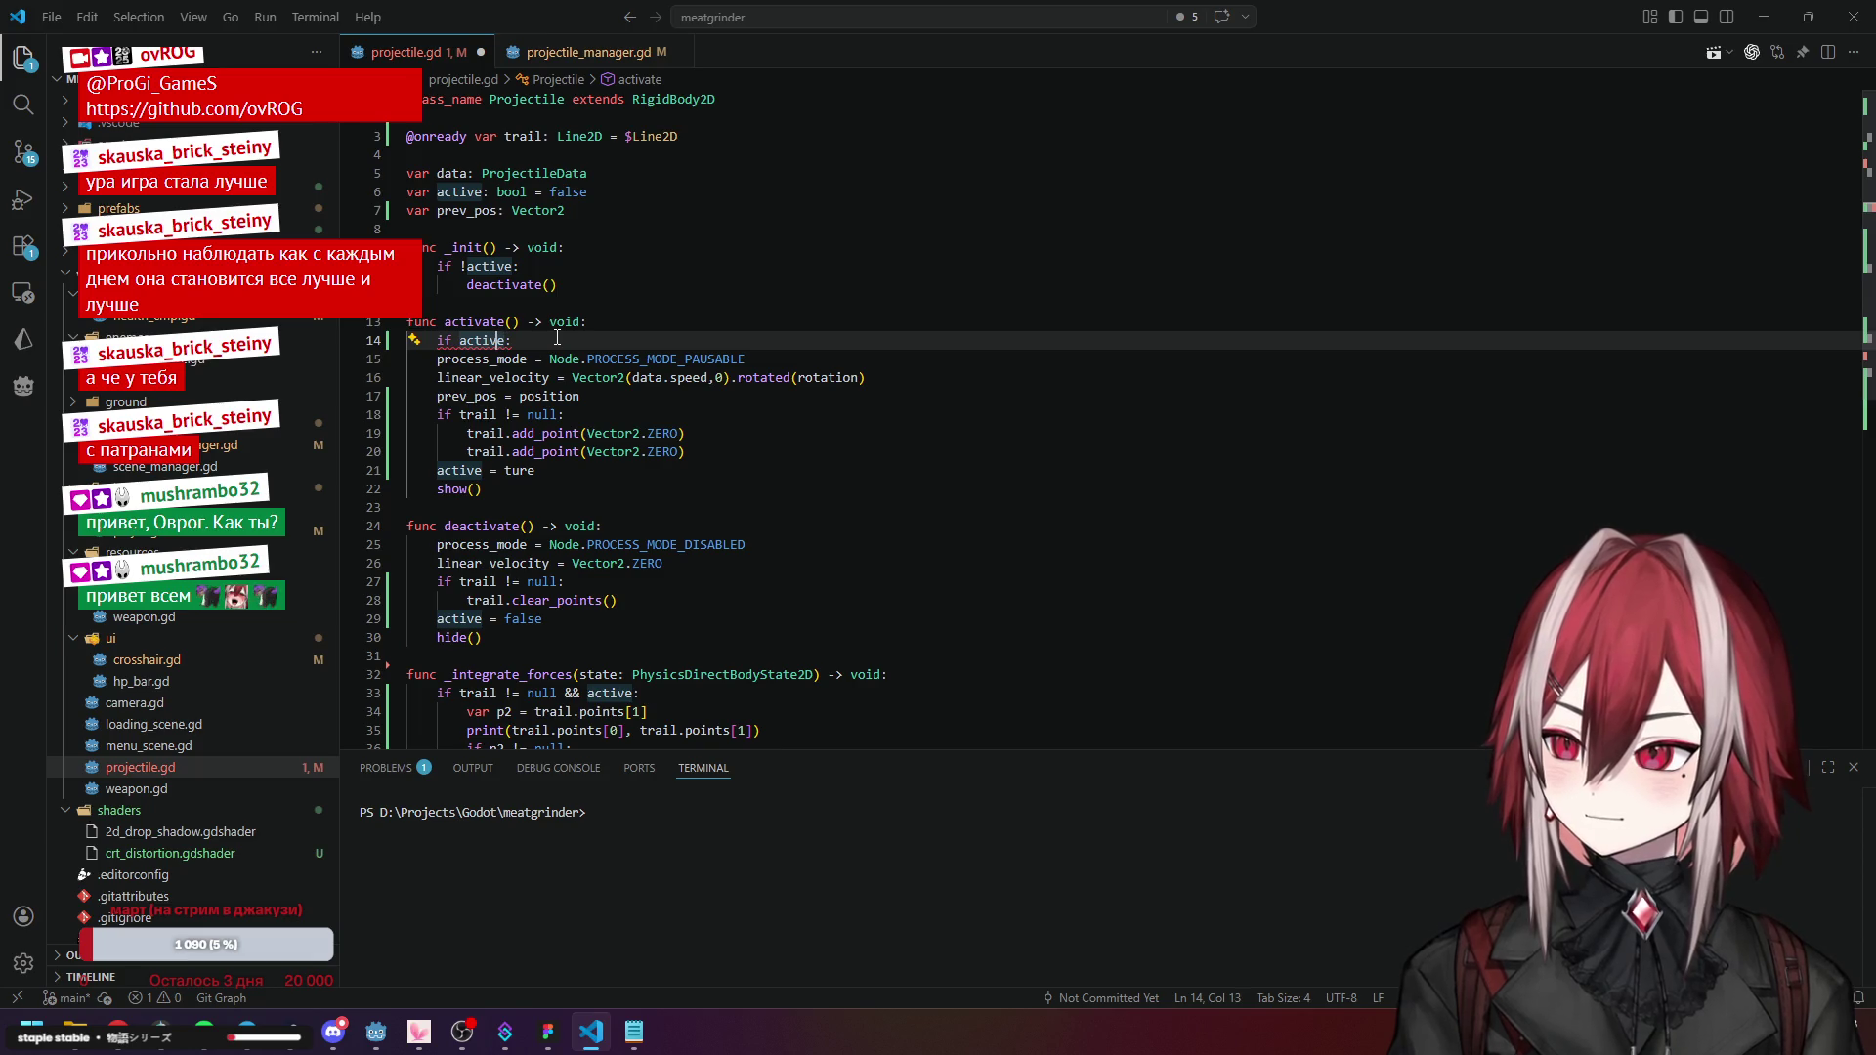
key("Return")
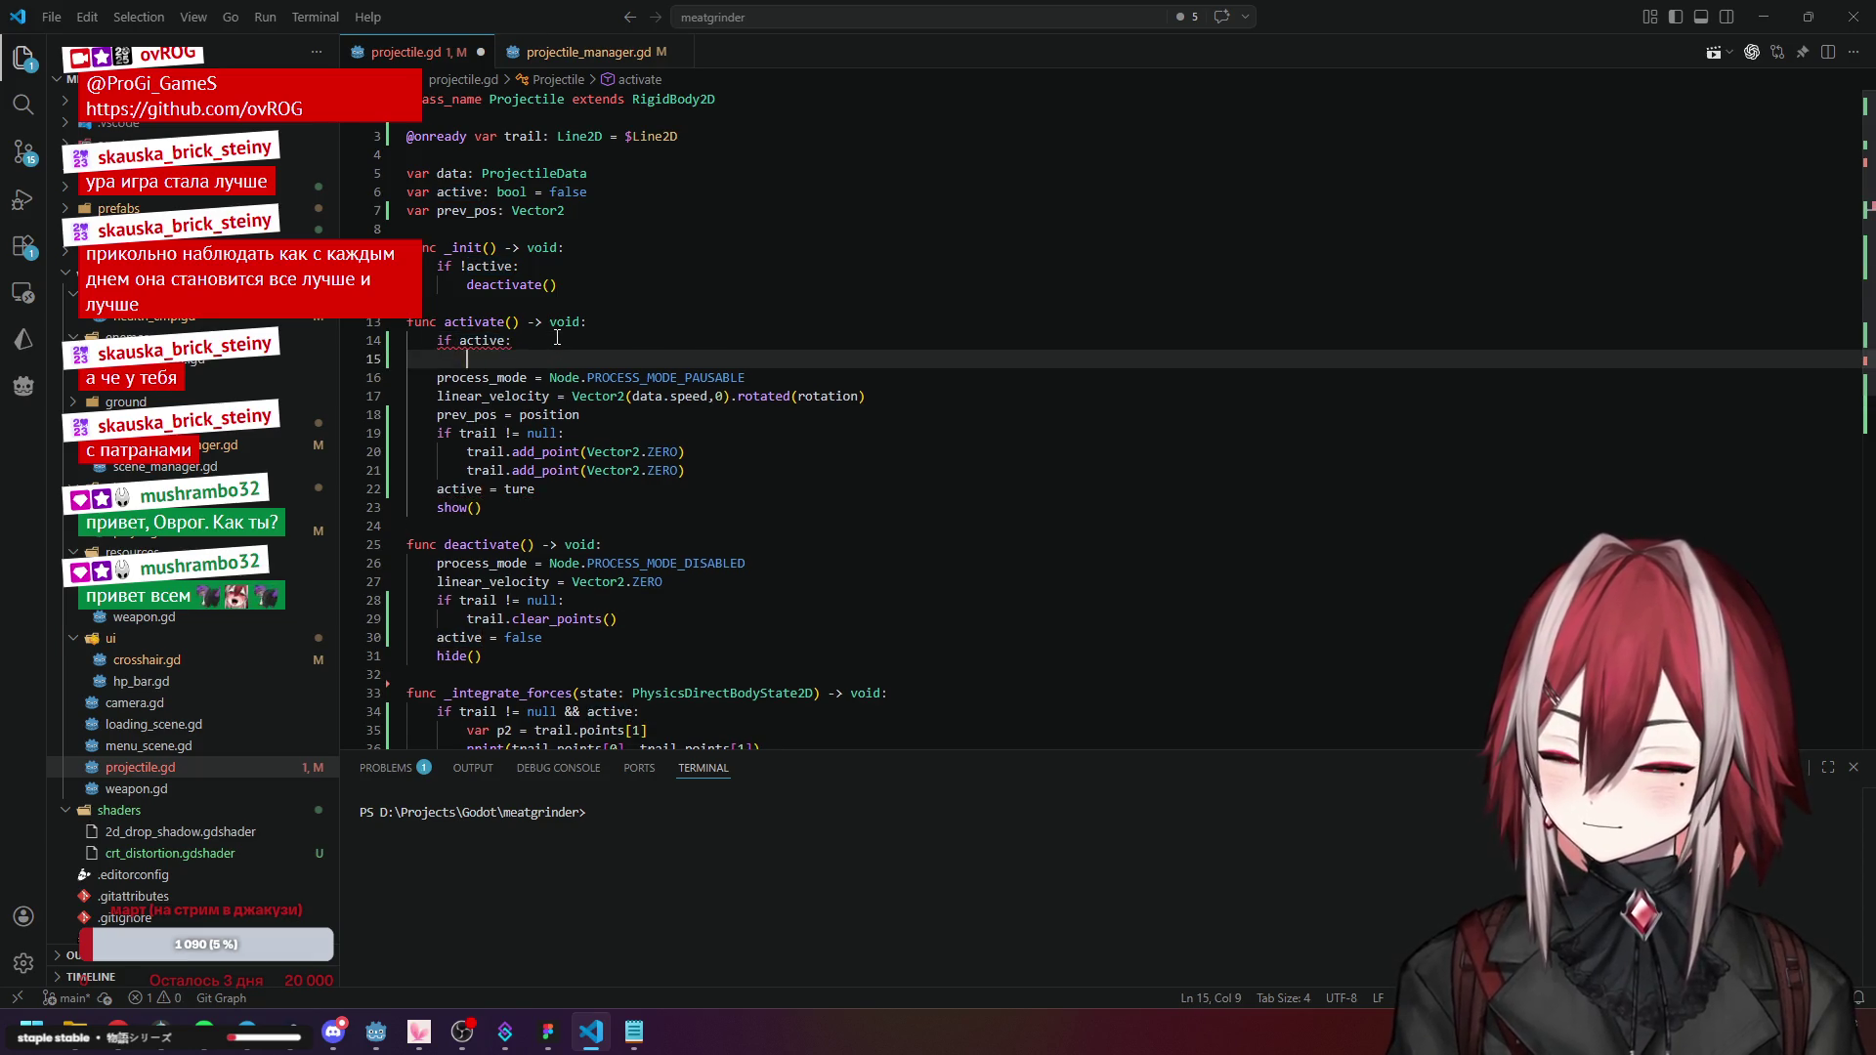
Write print("WTF") inside the if active block.
type("pr")
key("Down")
key("Down")
key("Down")
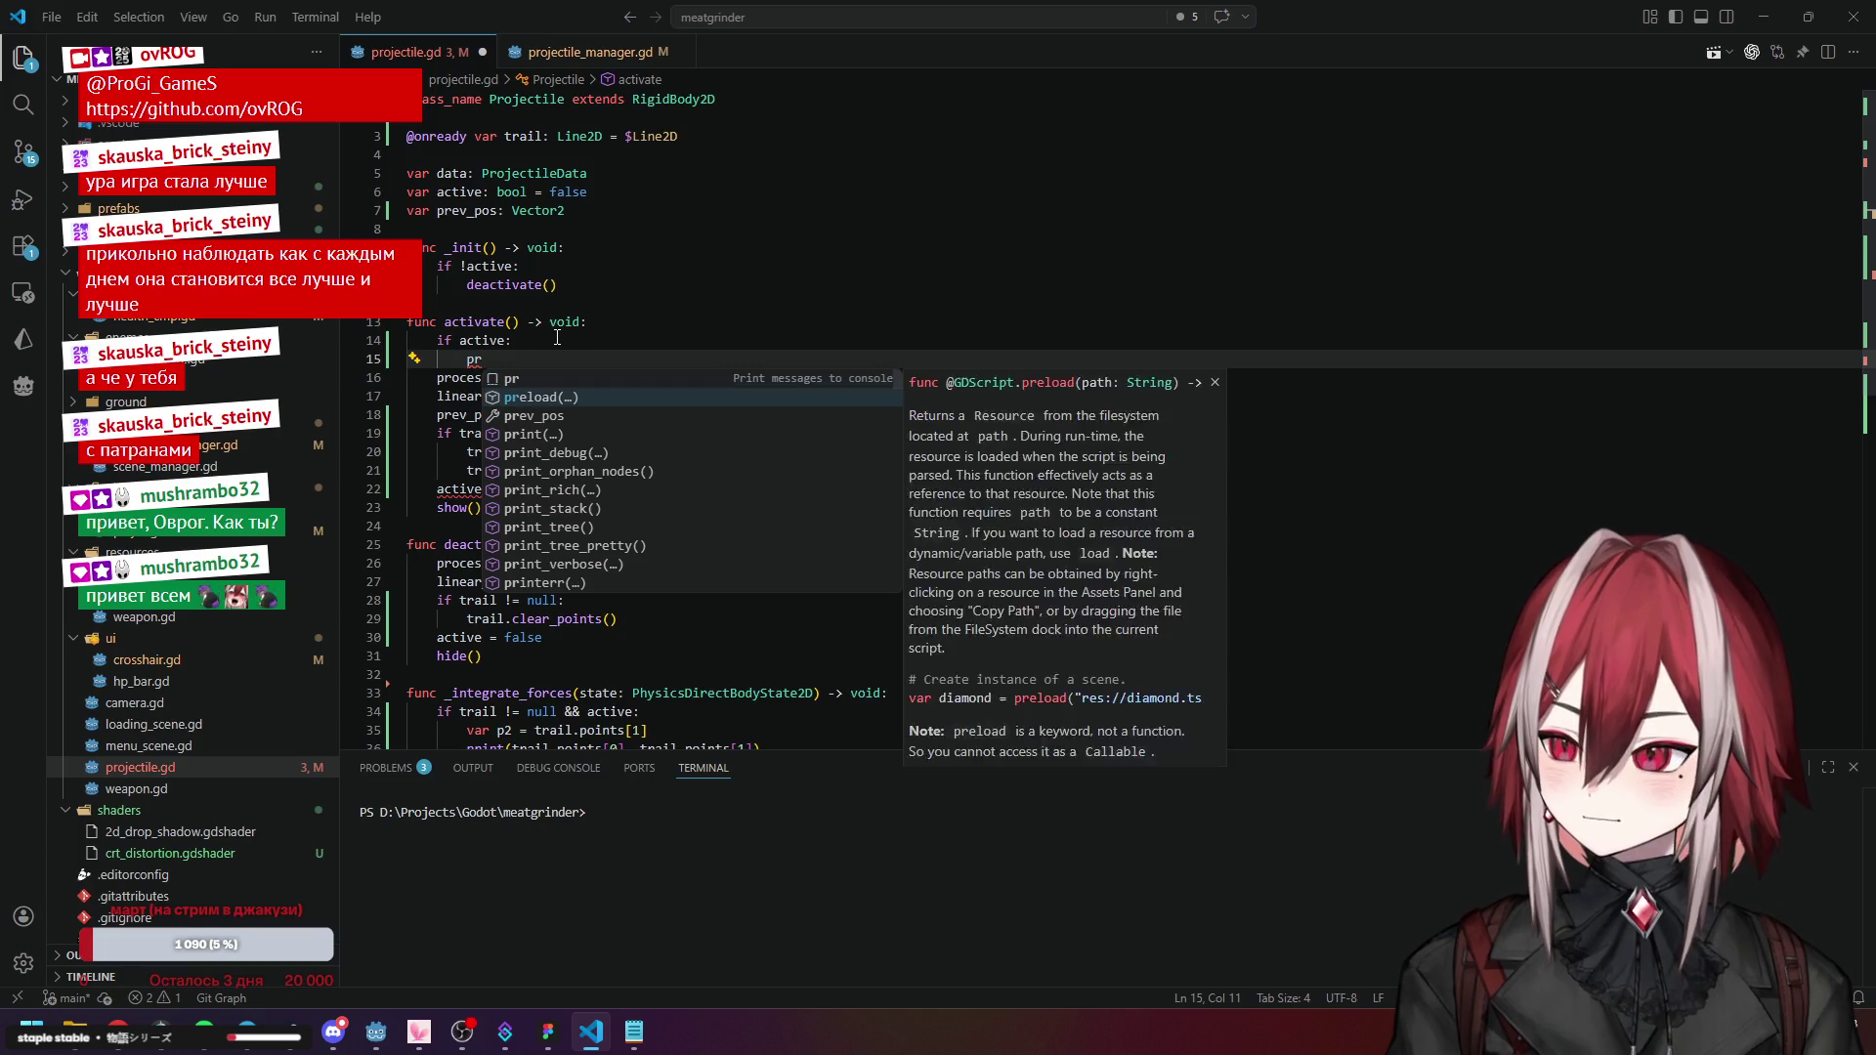
type("int ")
type("\"W")
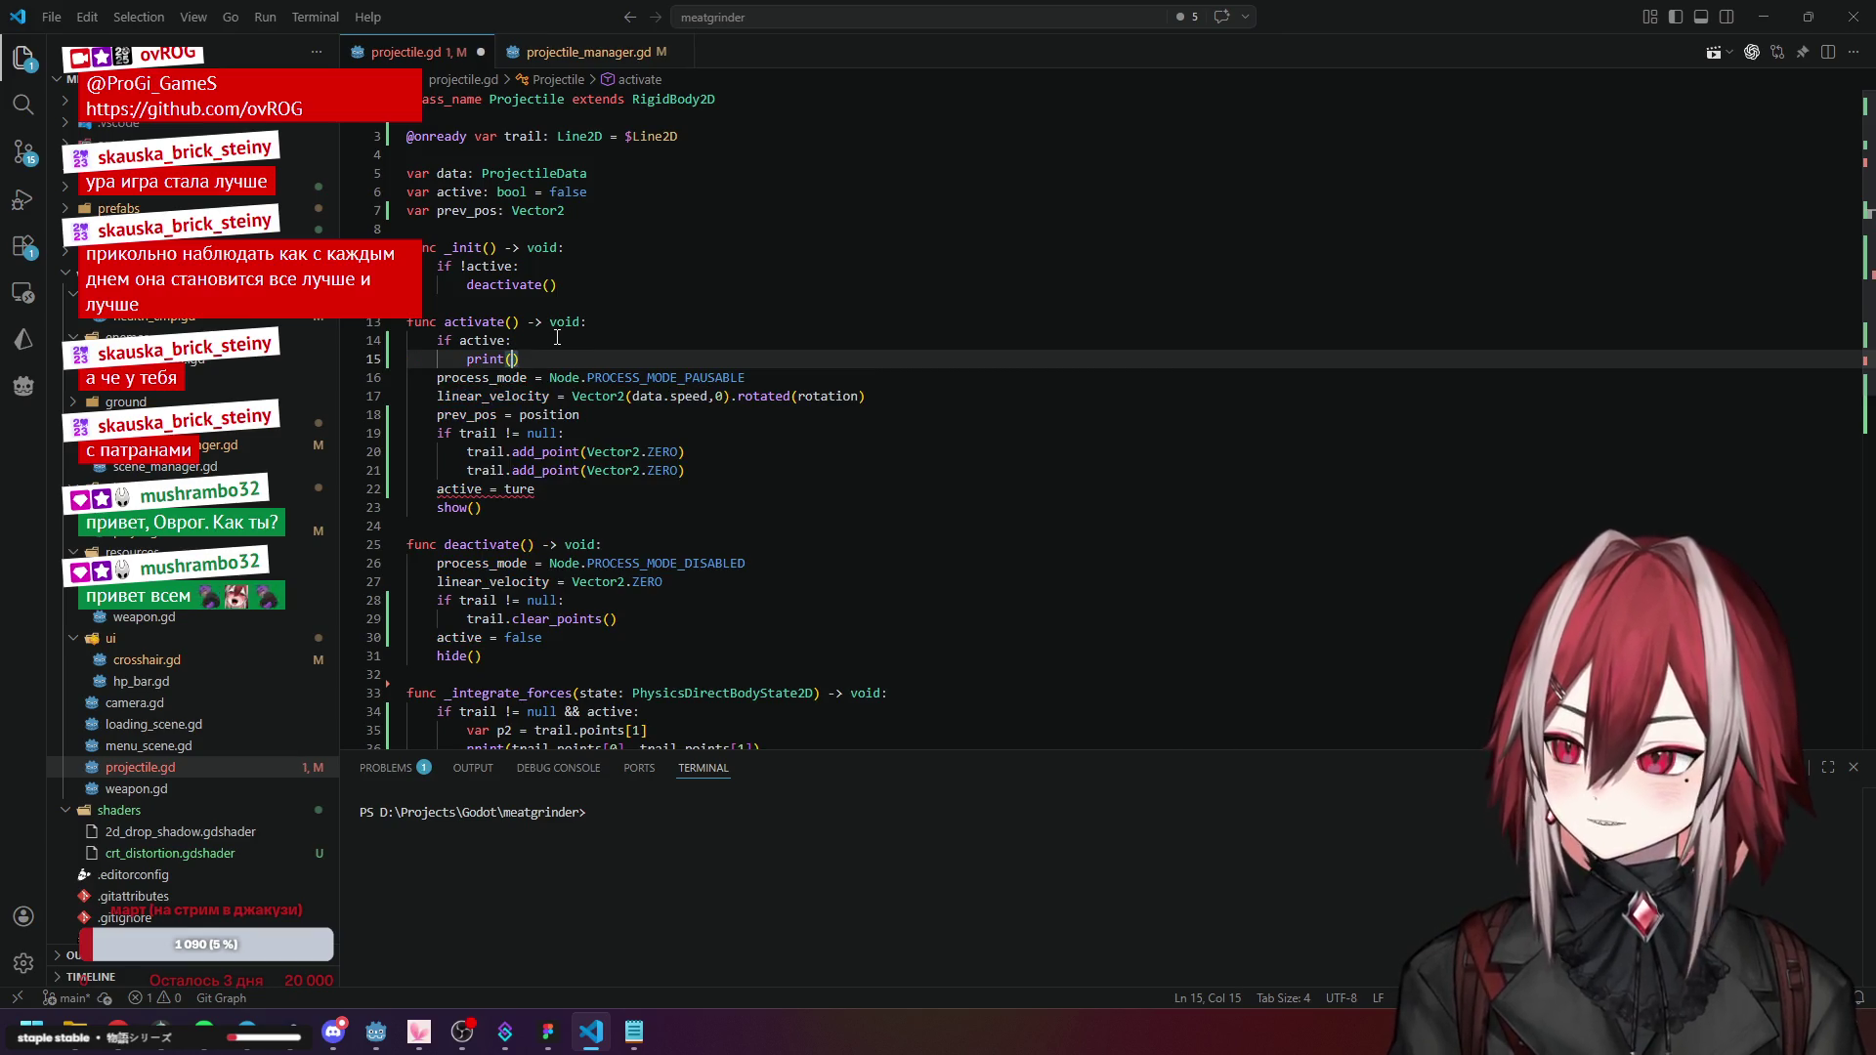
type("TF")
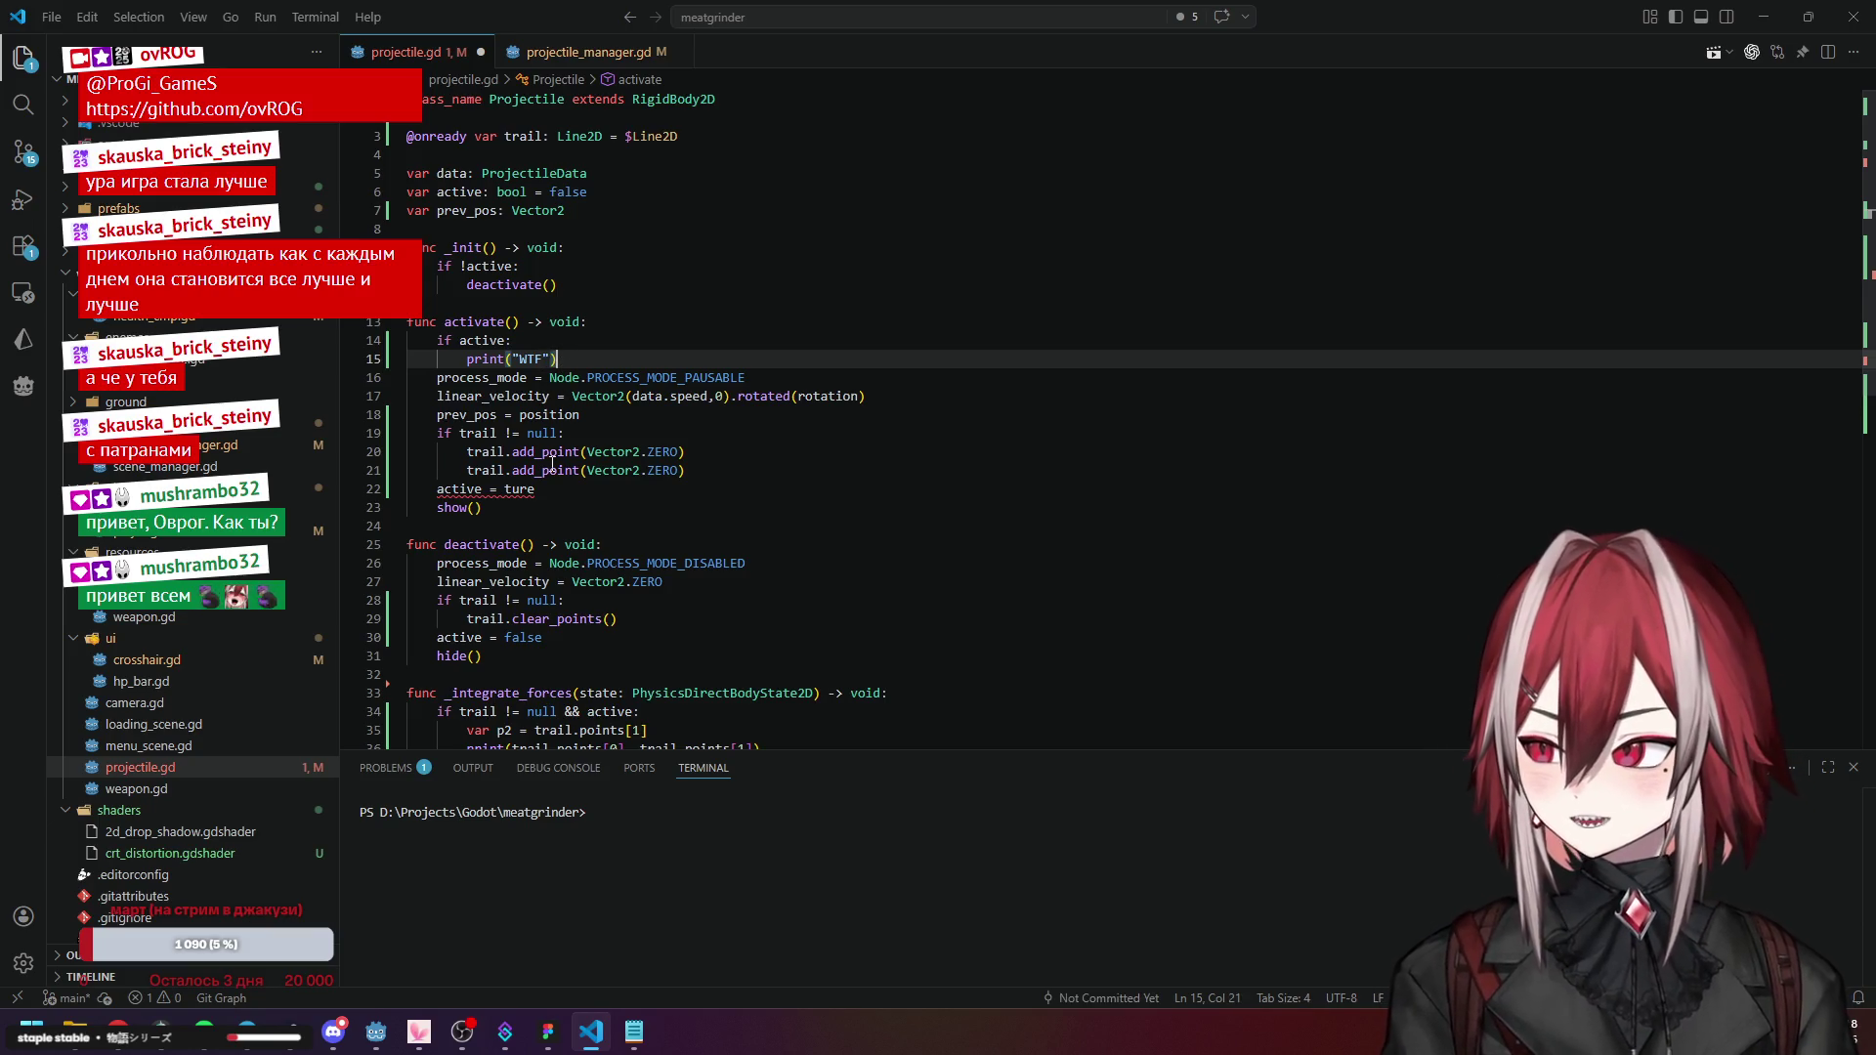
Correct the misspelled 'ture' to 'true' on line 22.
left_click(569, 544)
mouse_move(504, 493)
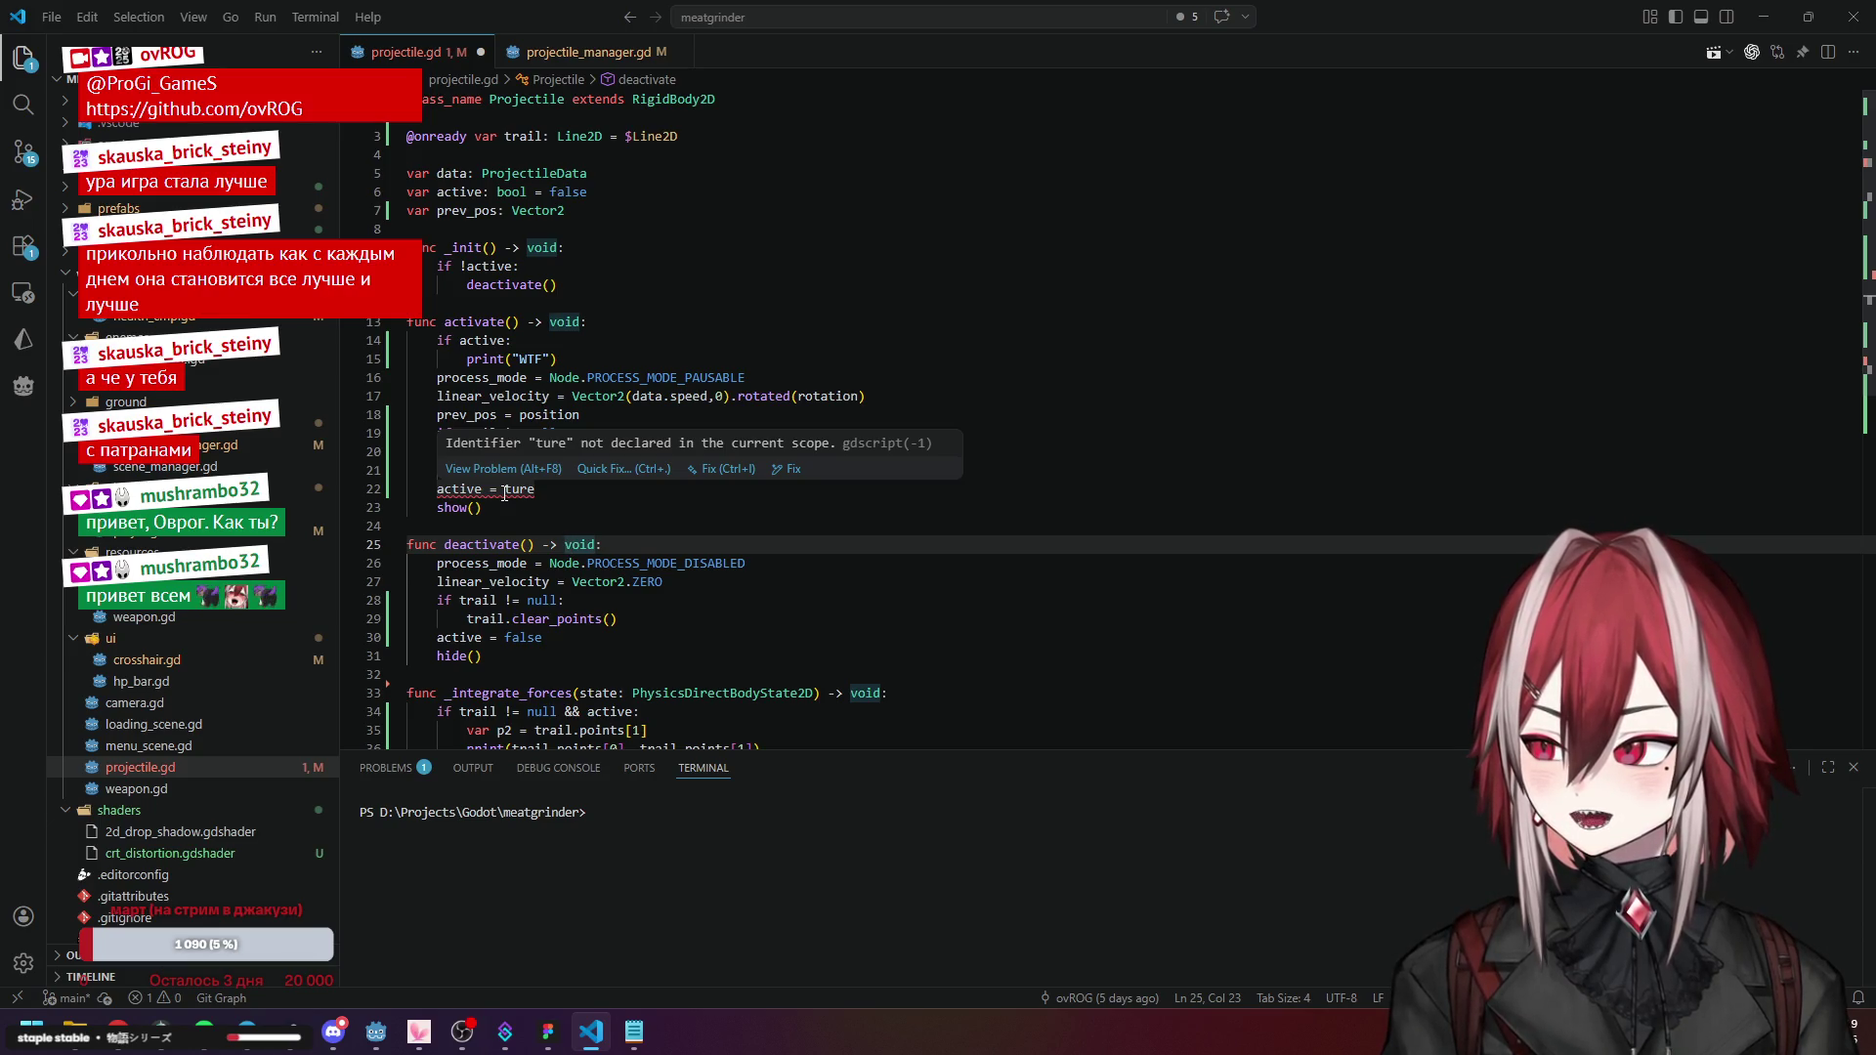
left_click(505, 491)
left_click_drag(504, 491, 542, 493)
type("true")
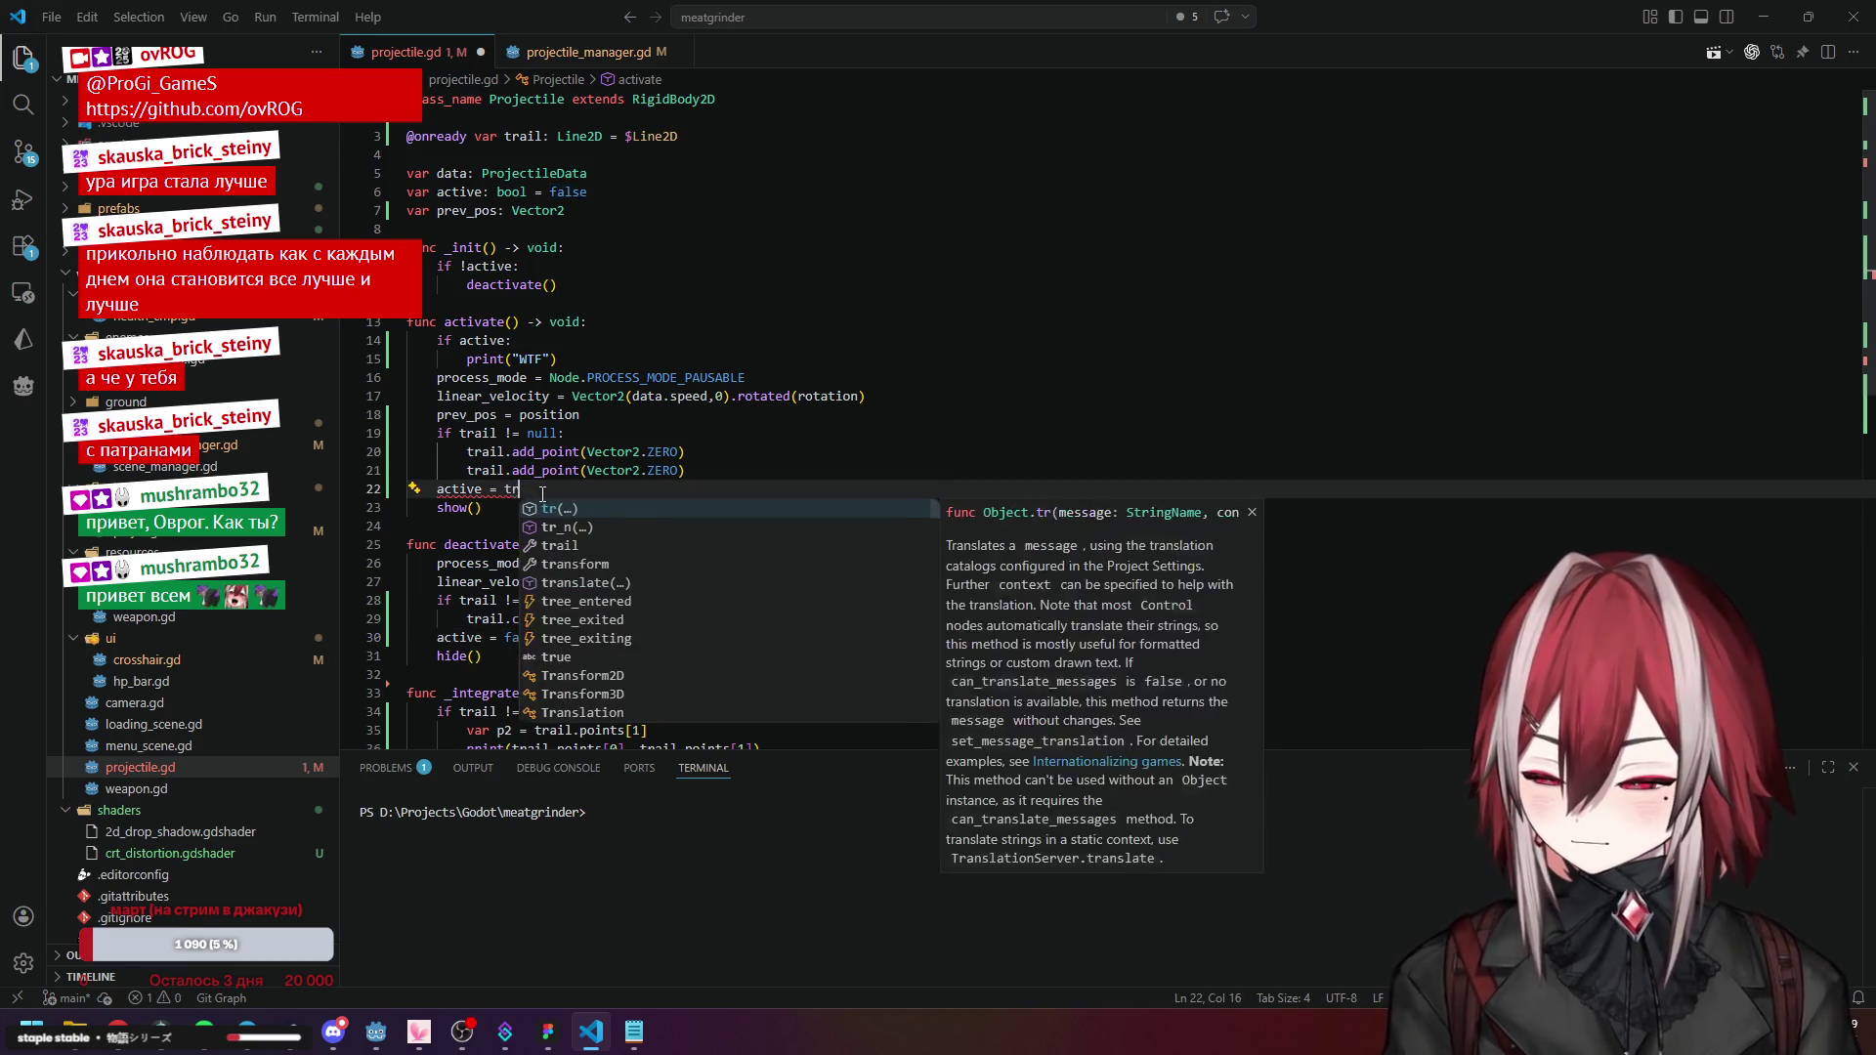
left_click(640, 431)
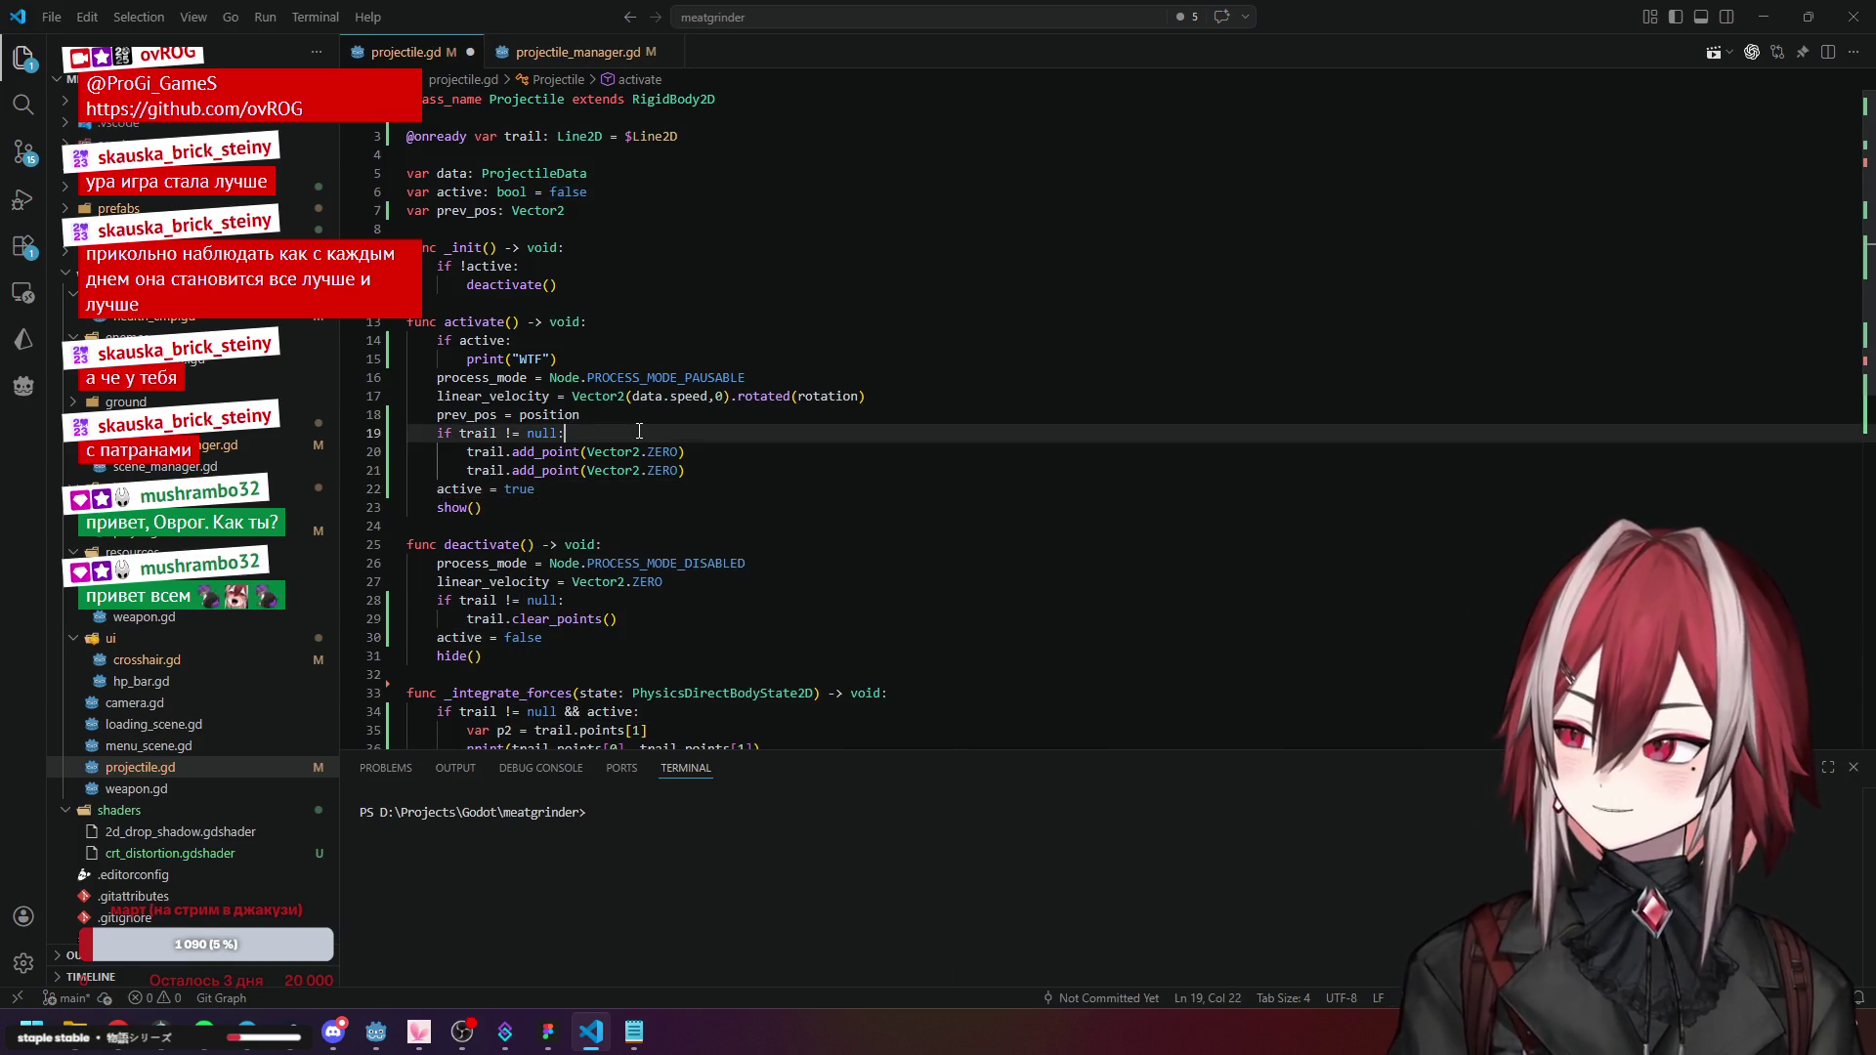
Comment out the trail-points print on line 36 and return to Godot.
scroll(606, 485, "down", 3)
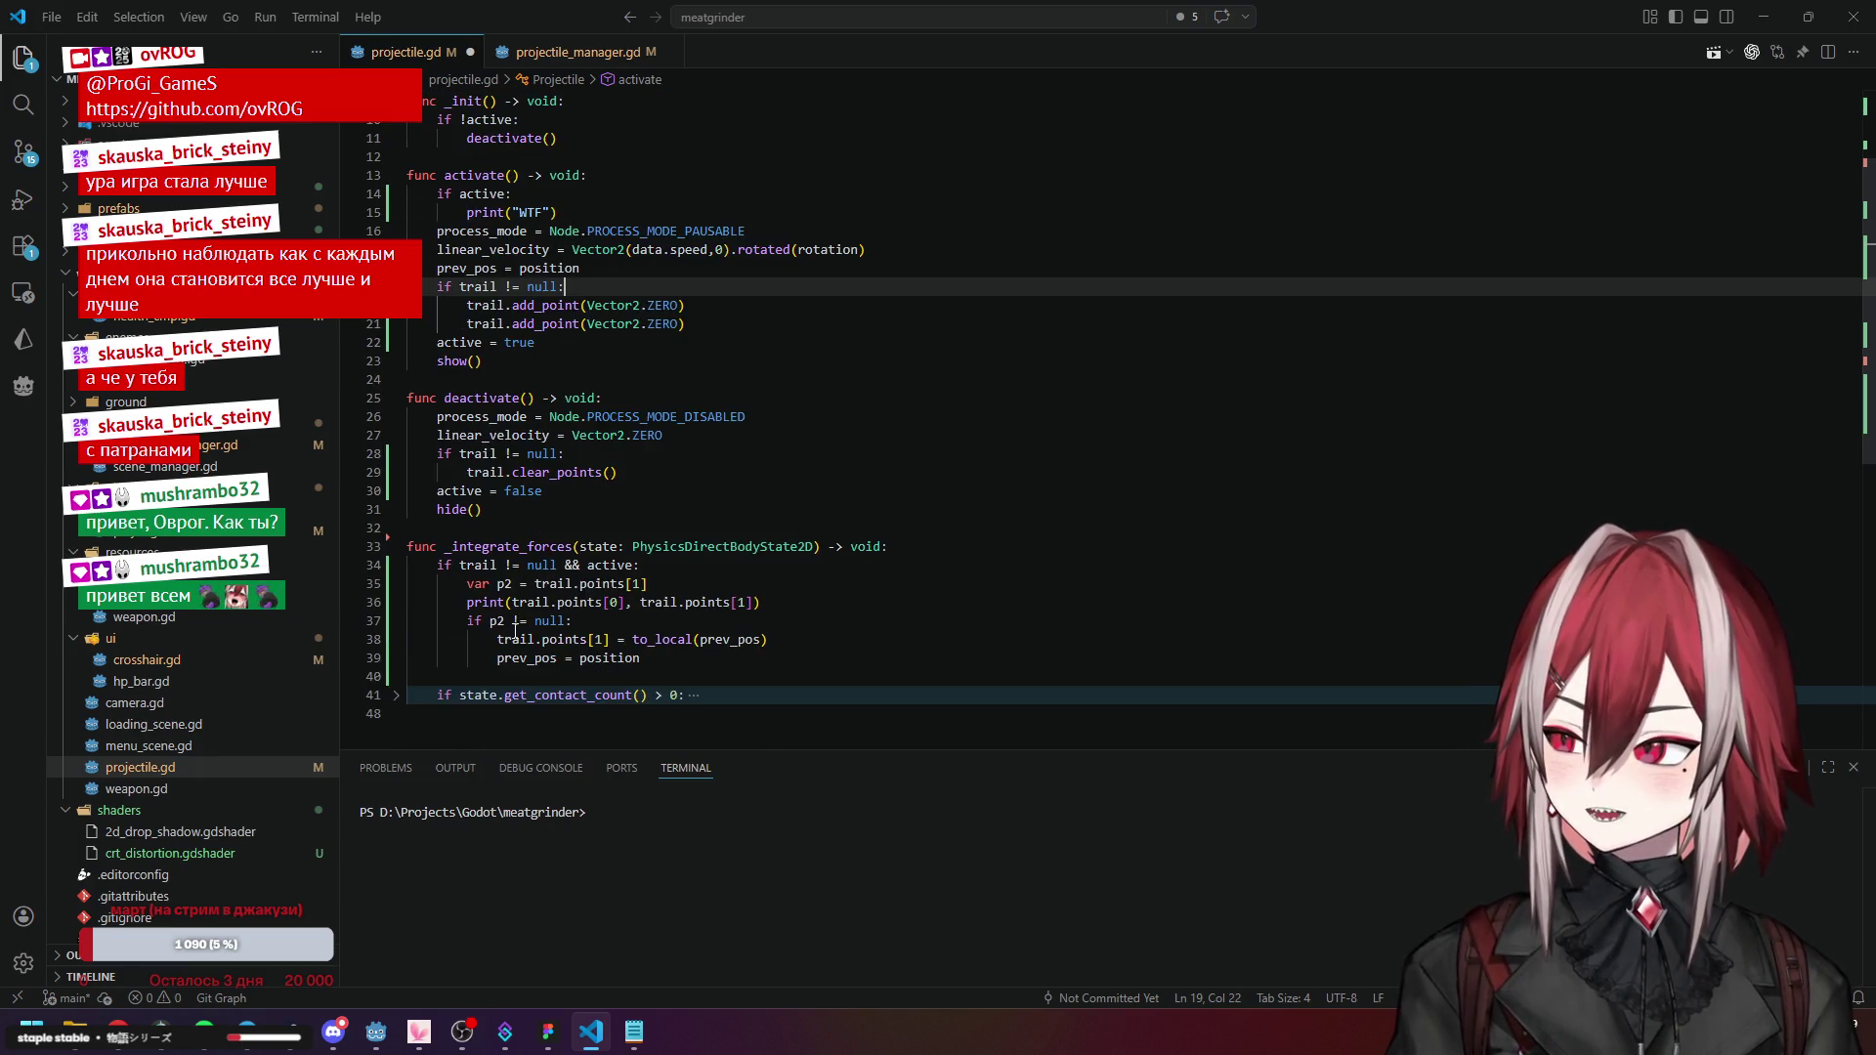
left_click(472, 596)
type("#")
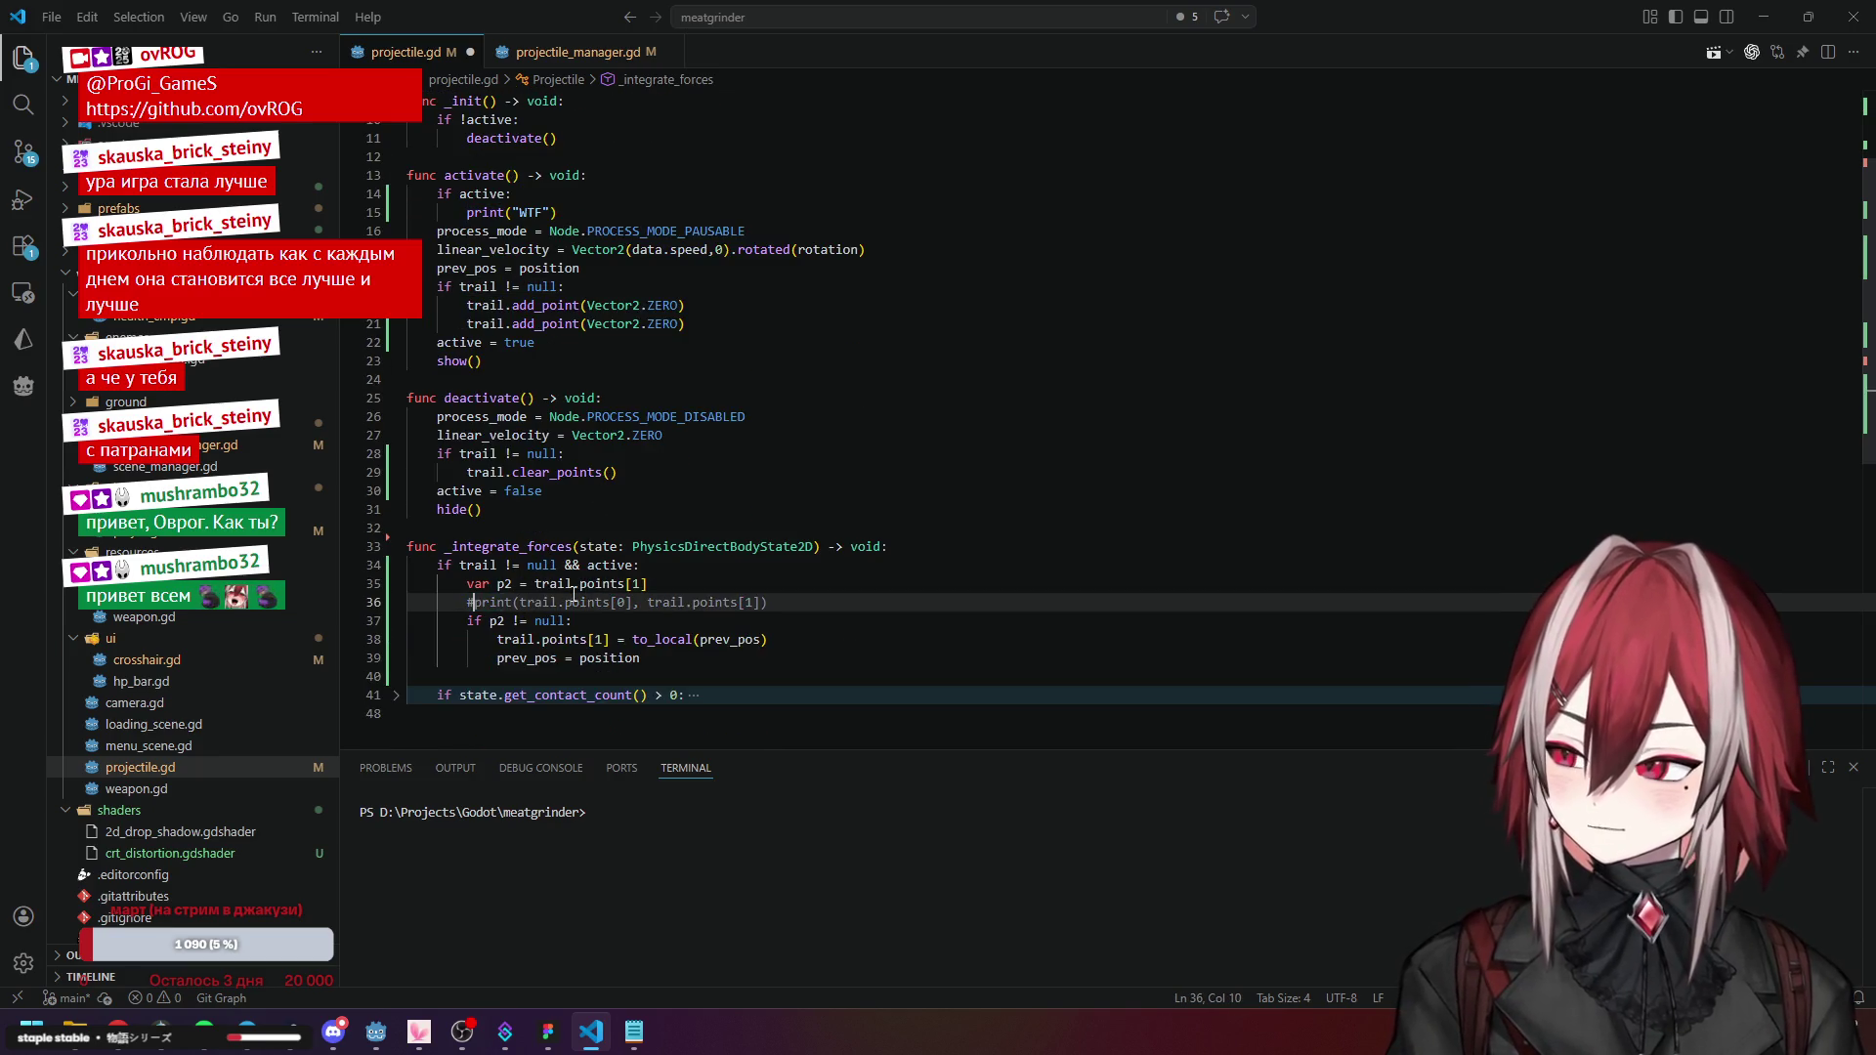
scroll(809, 436, "up", 2)
left_click(809, 436)
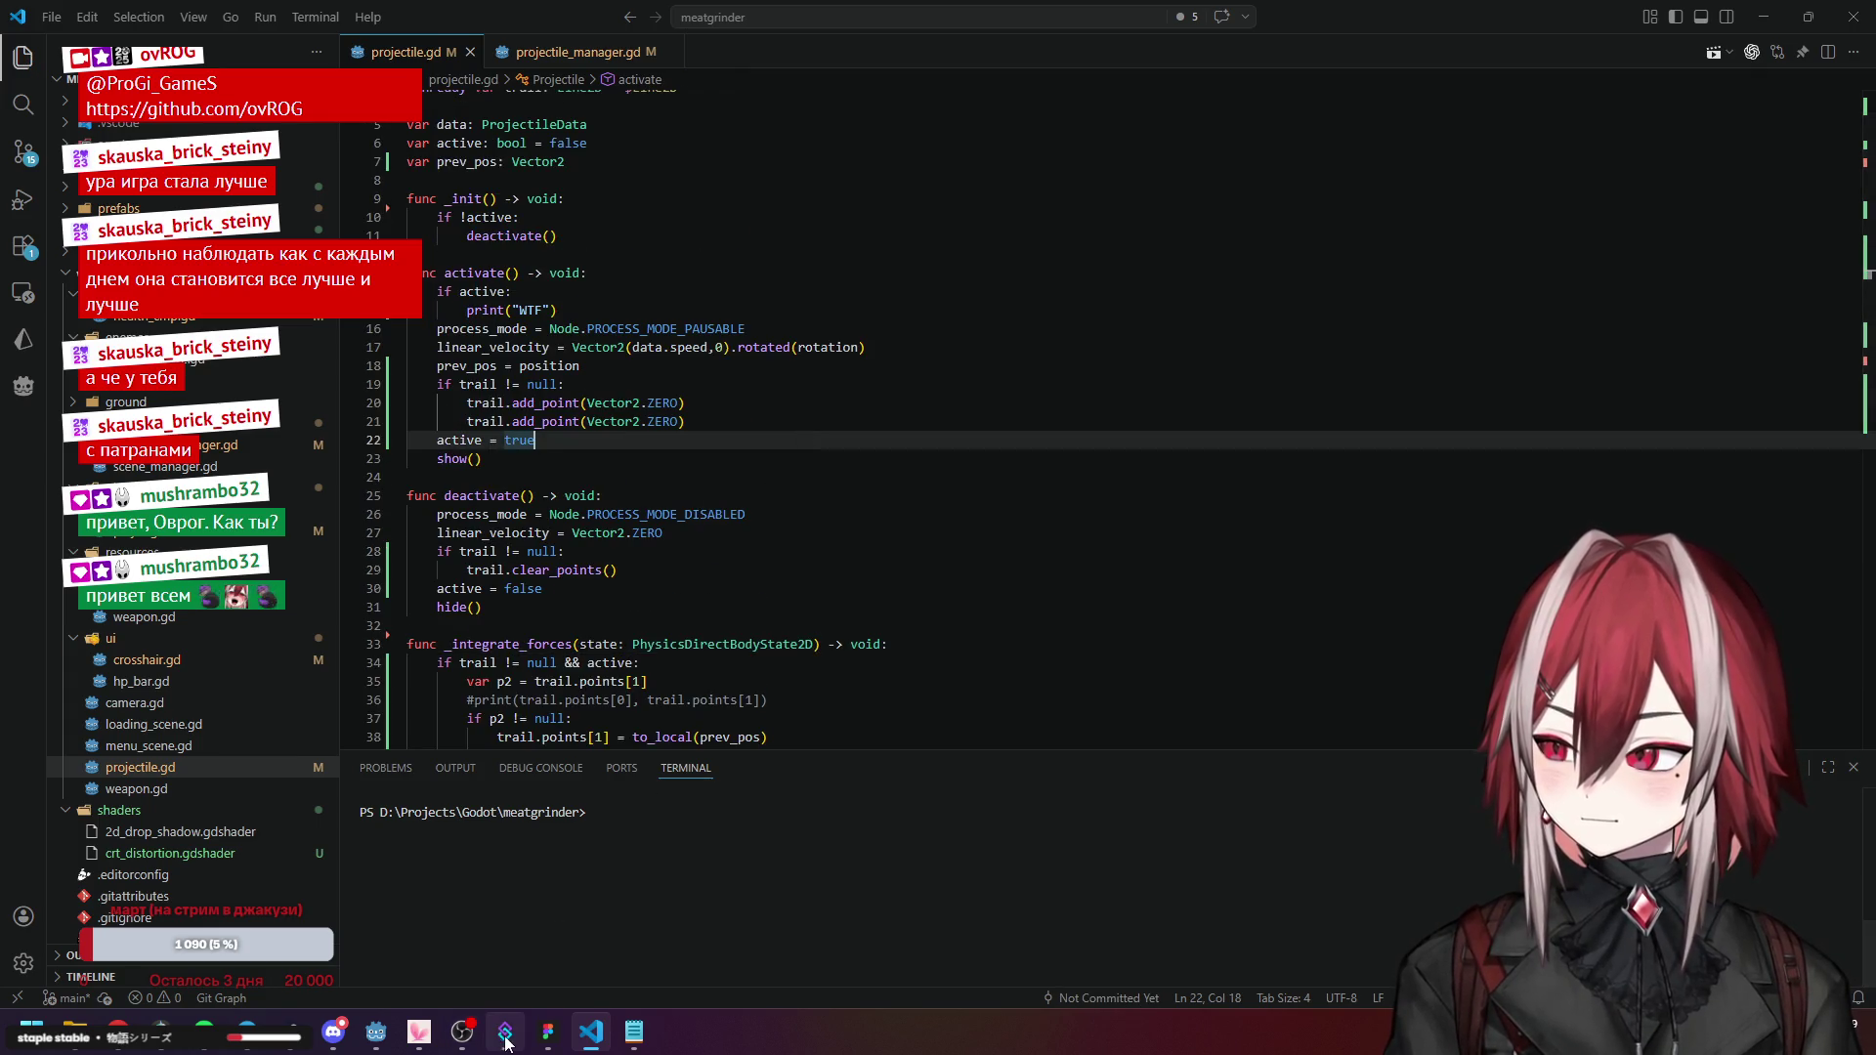
left_click(374, 1032)
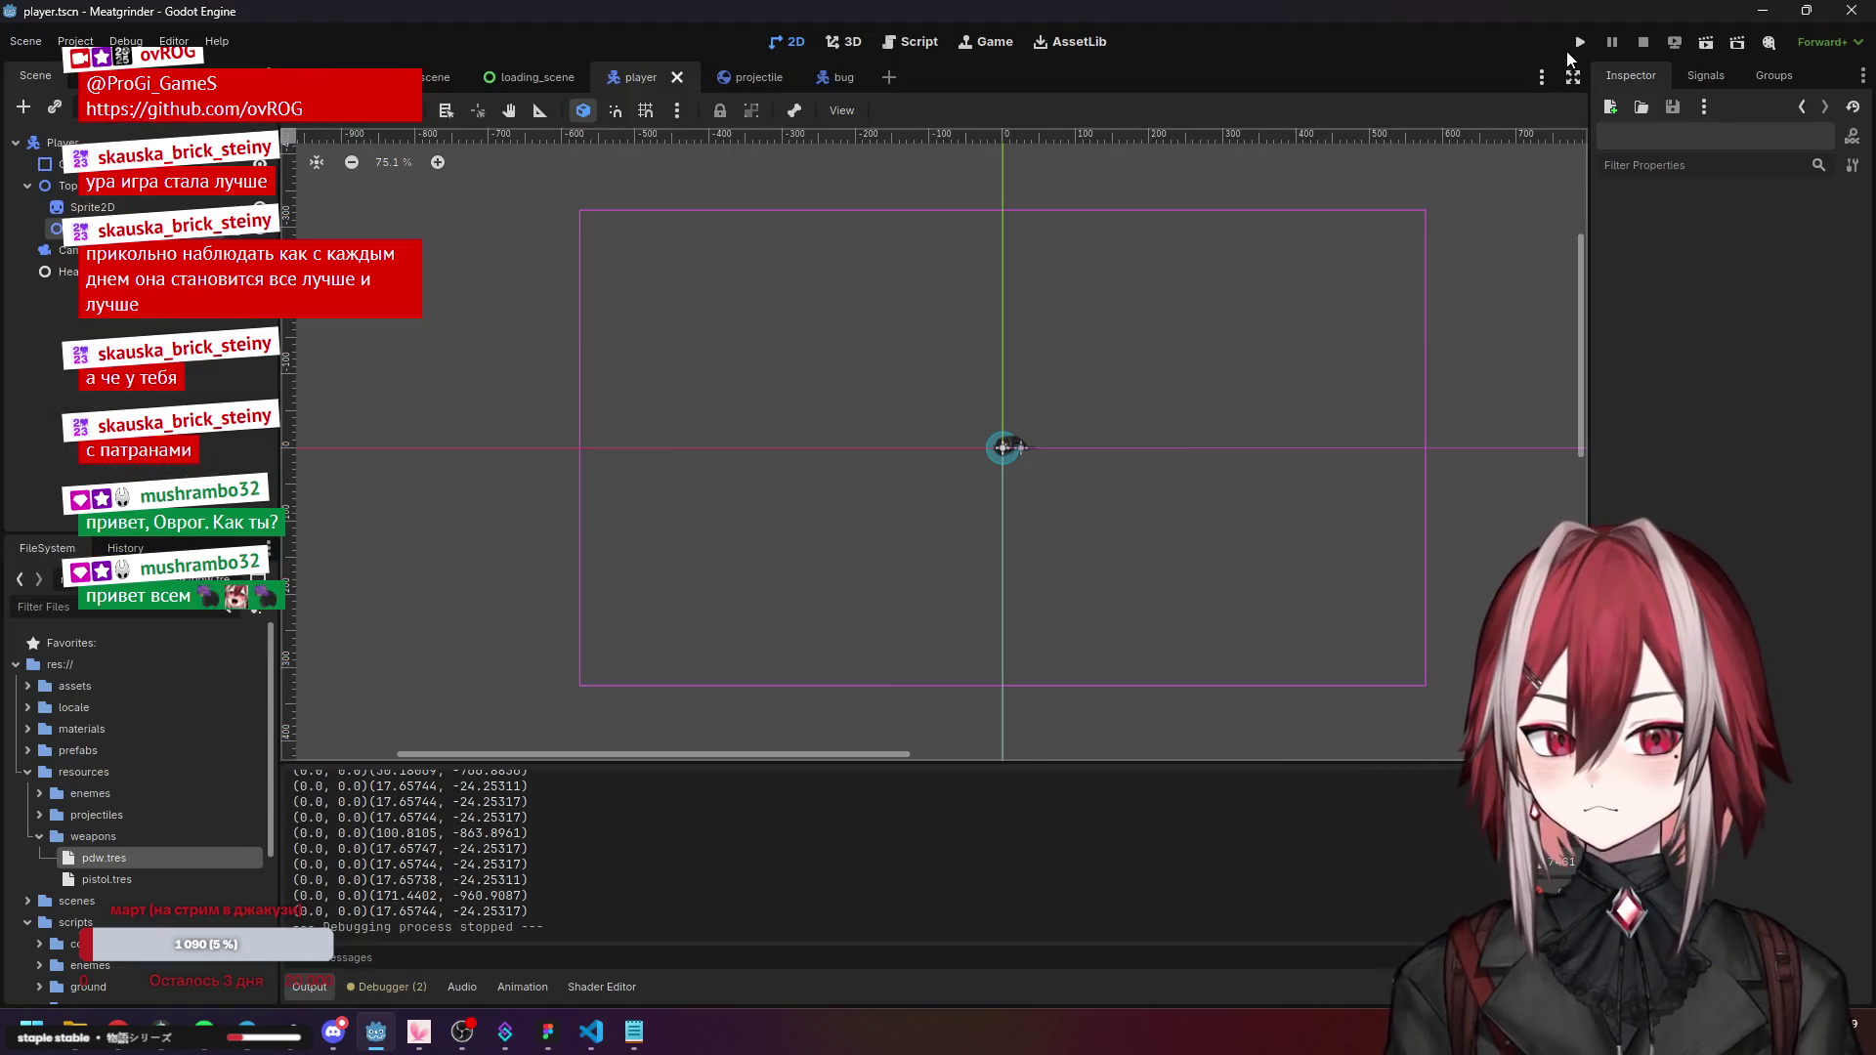
Play the game, strafe with WASD while shooting at the bugs, then close it.
left_click(1571, 45)
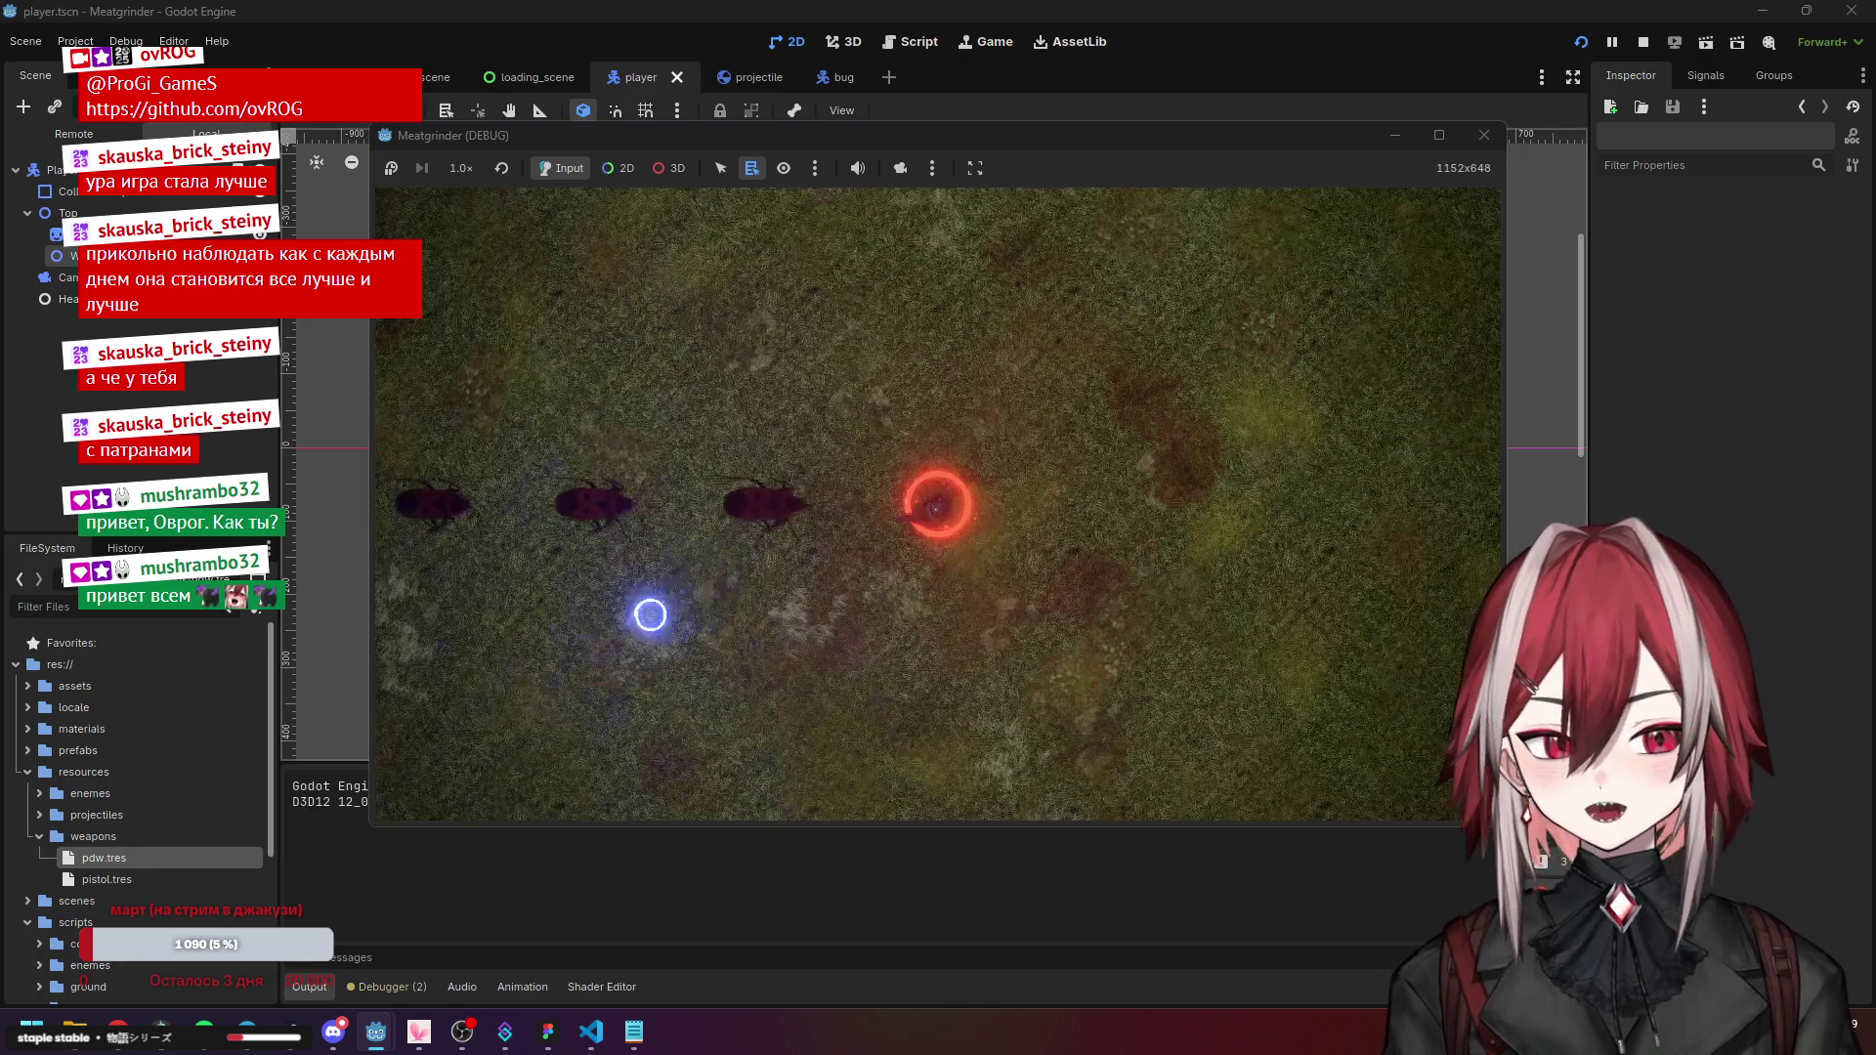
left_click(690, 444)
key("d")
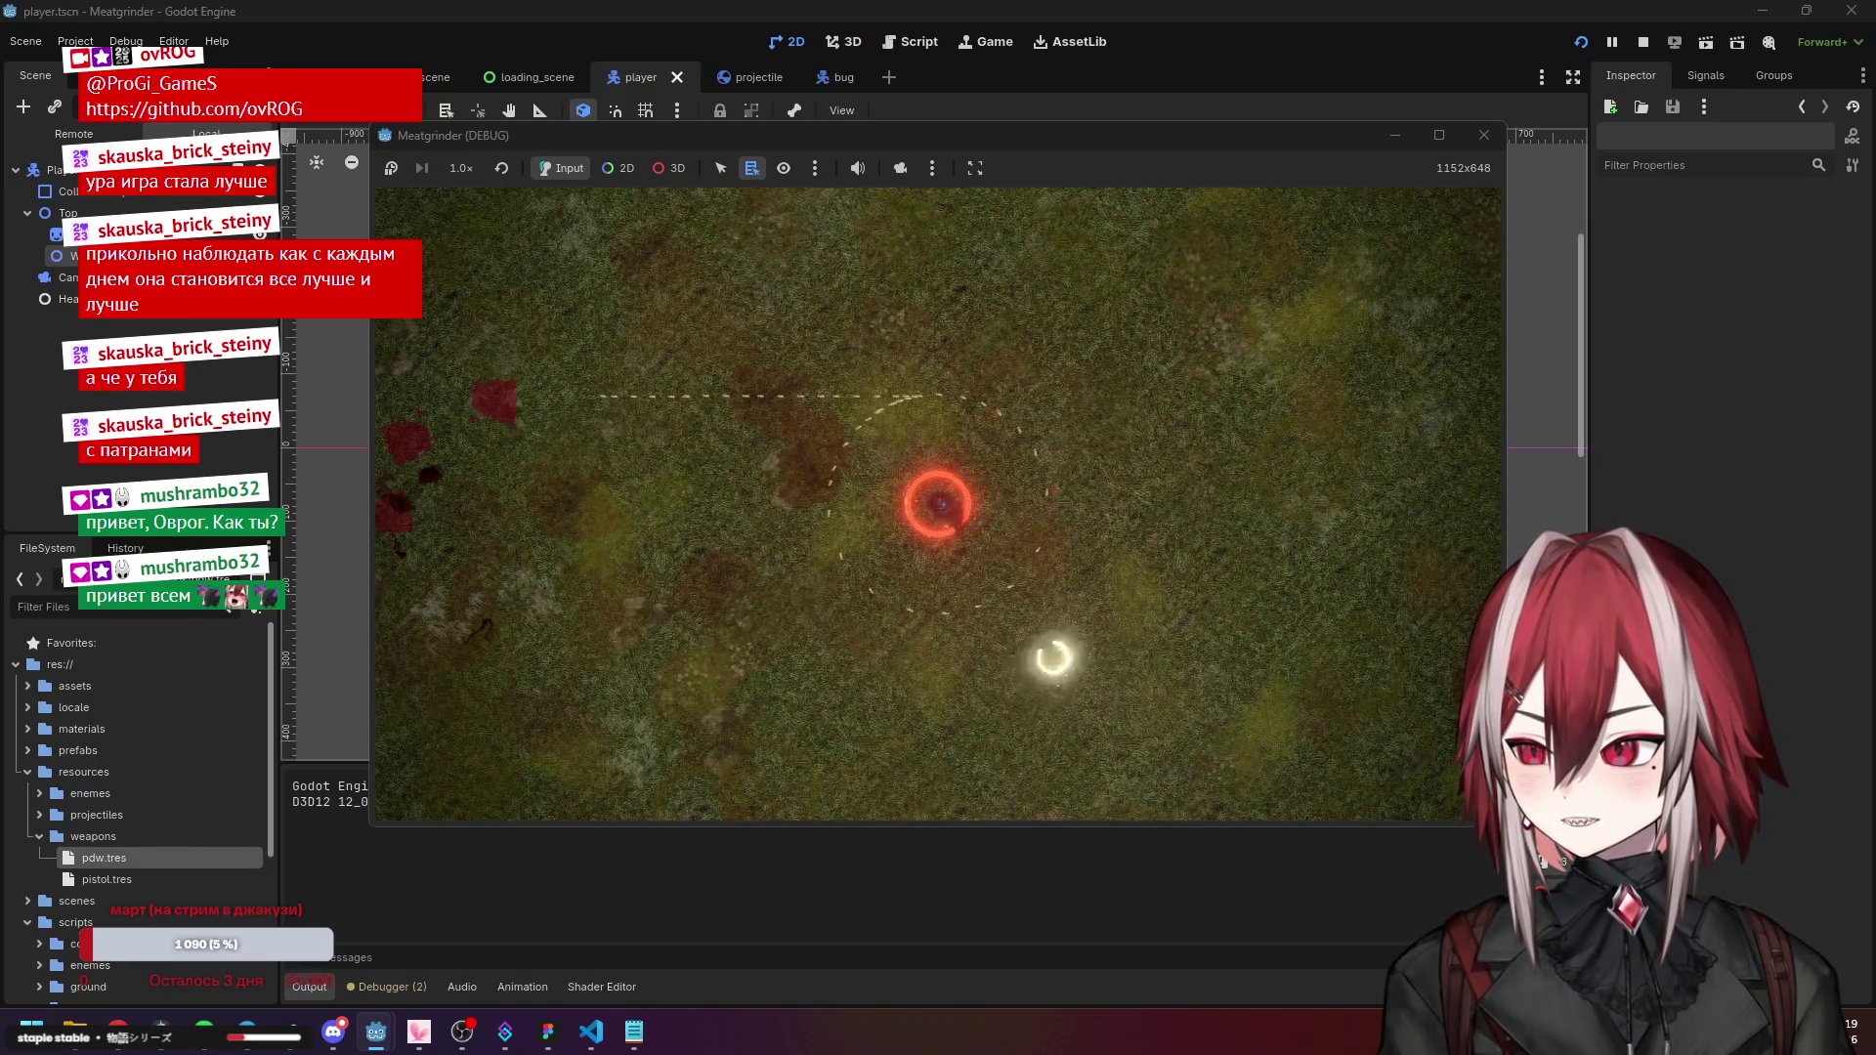
key("a")
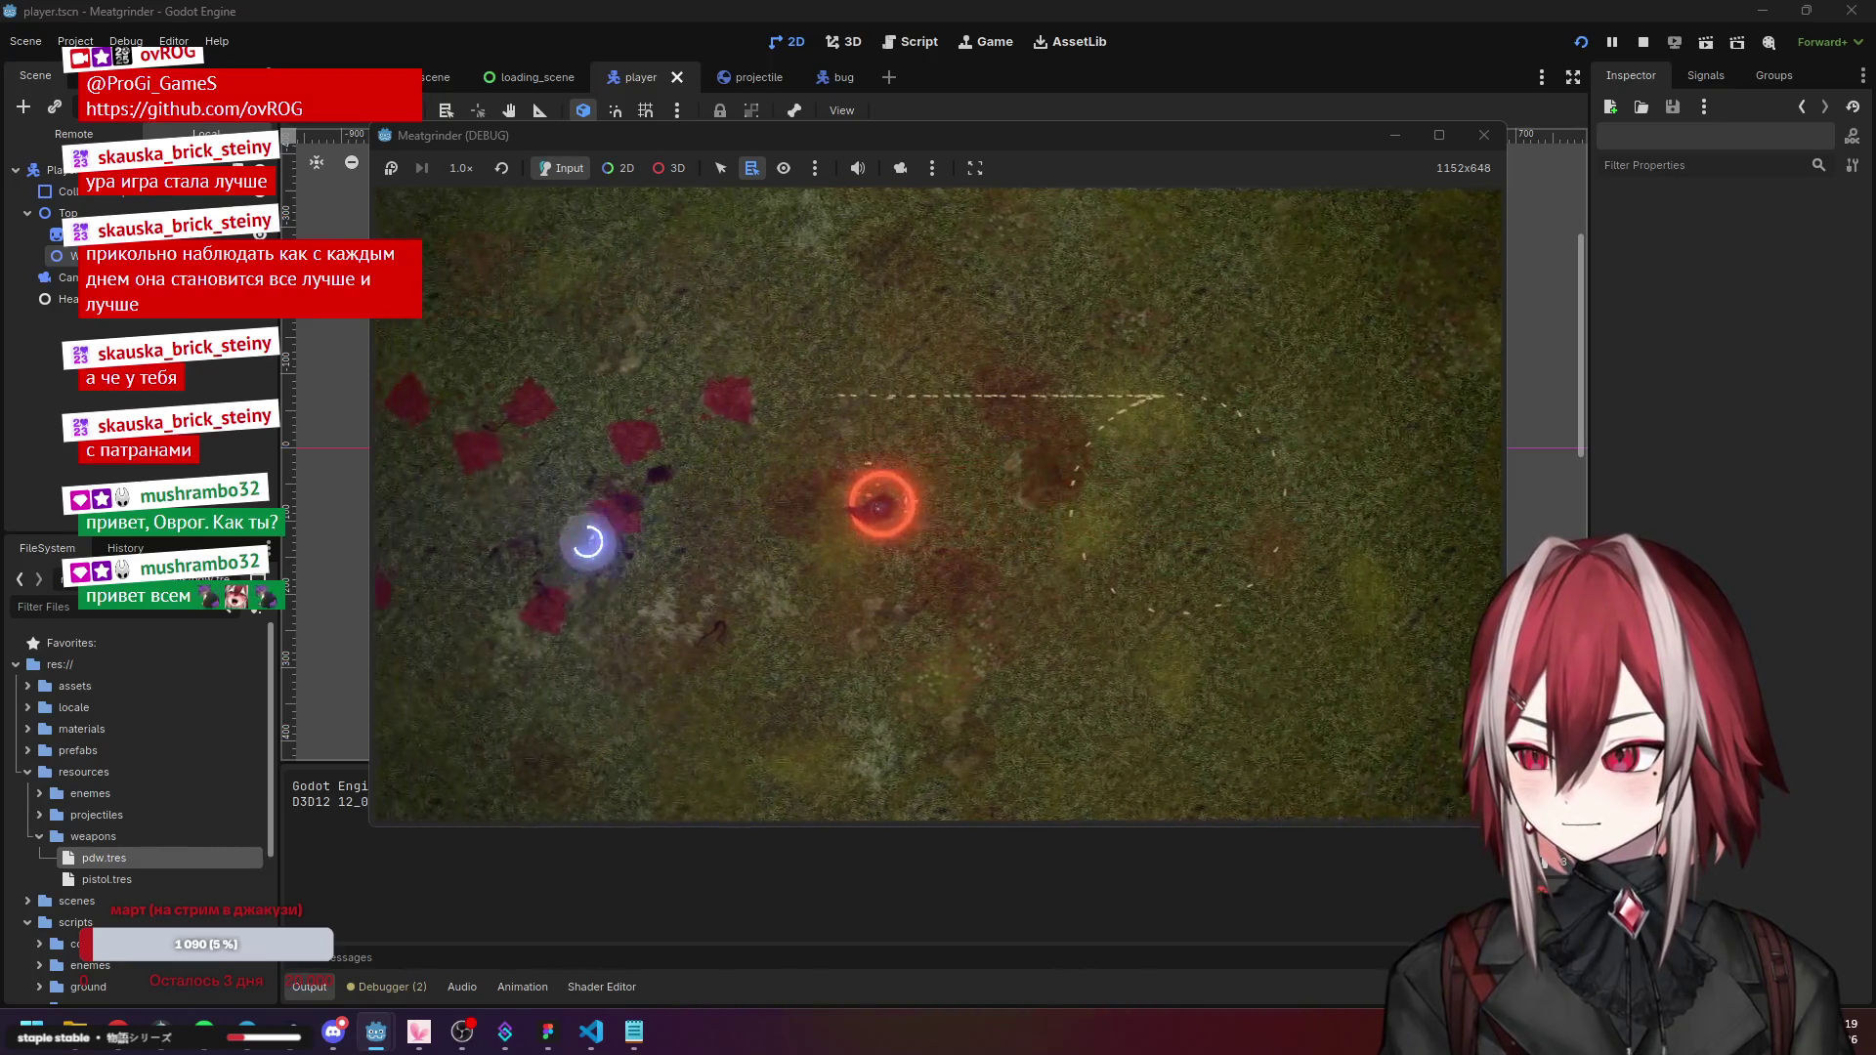
key("d")
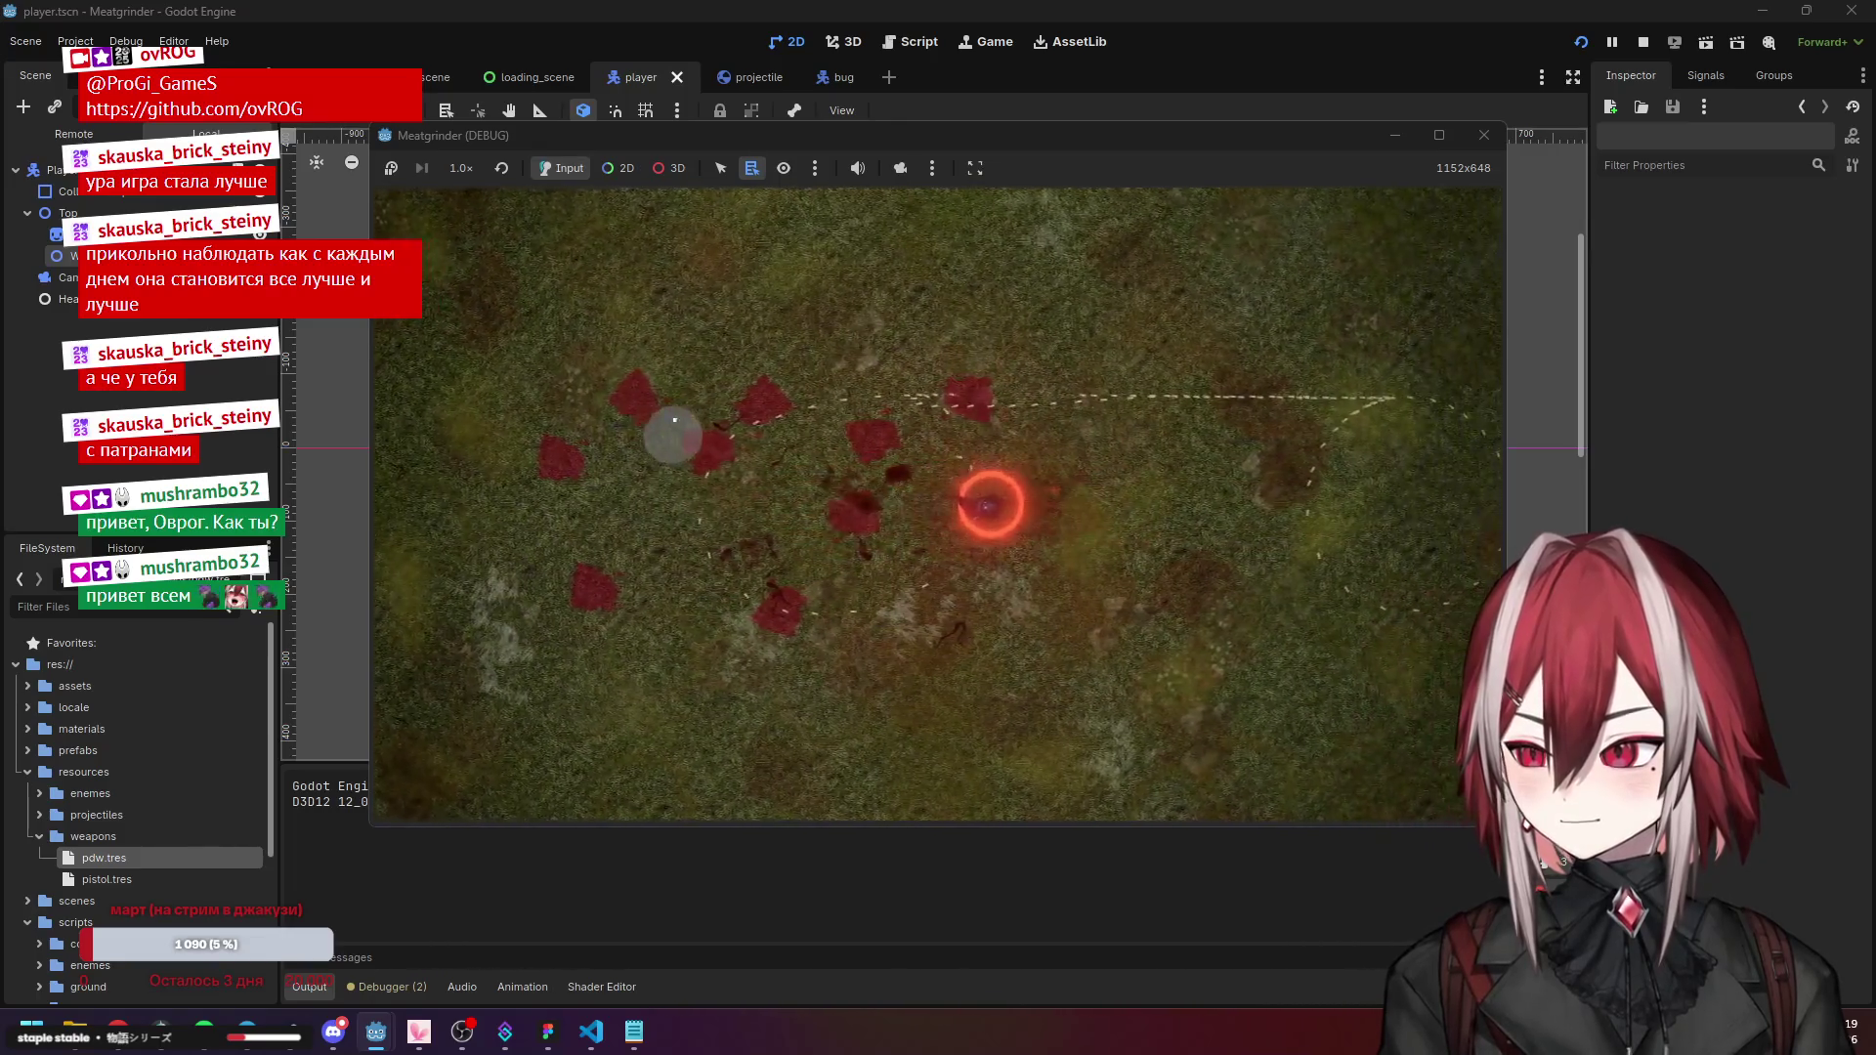
key("a")
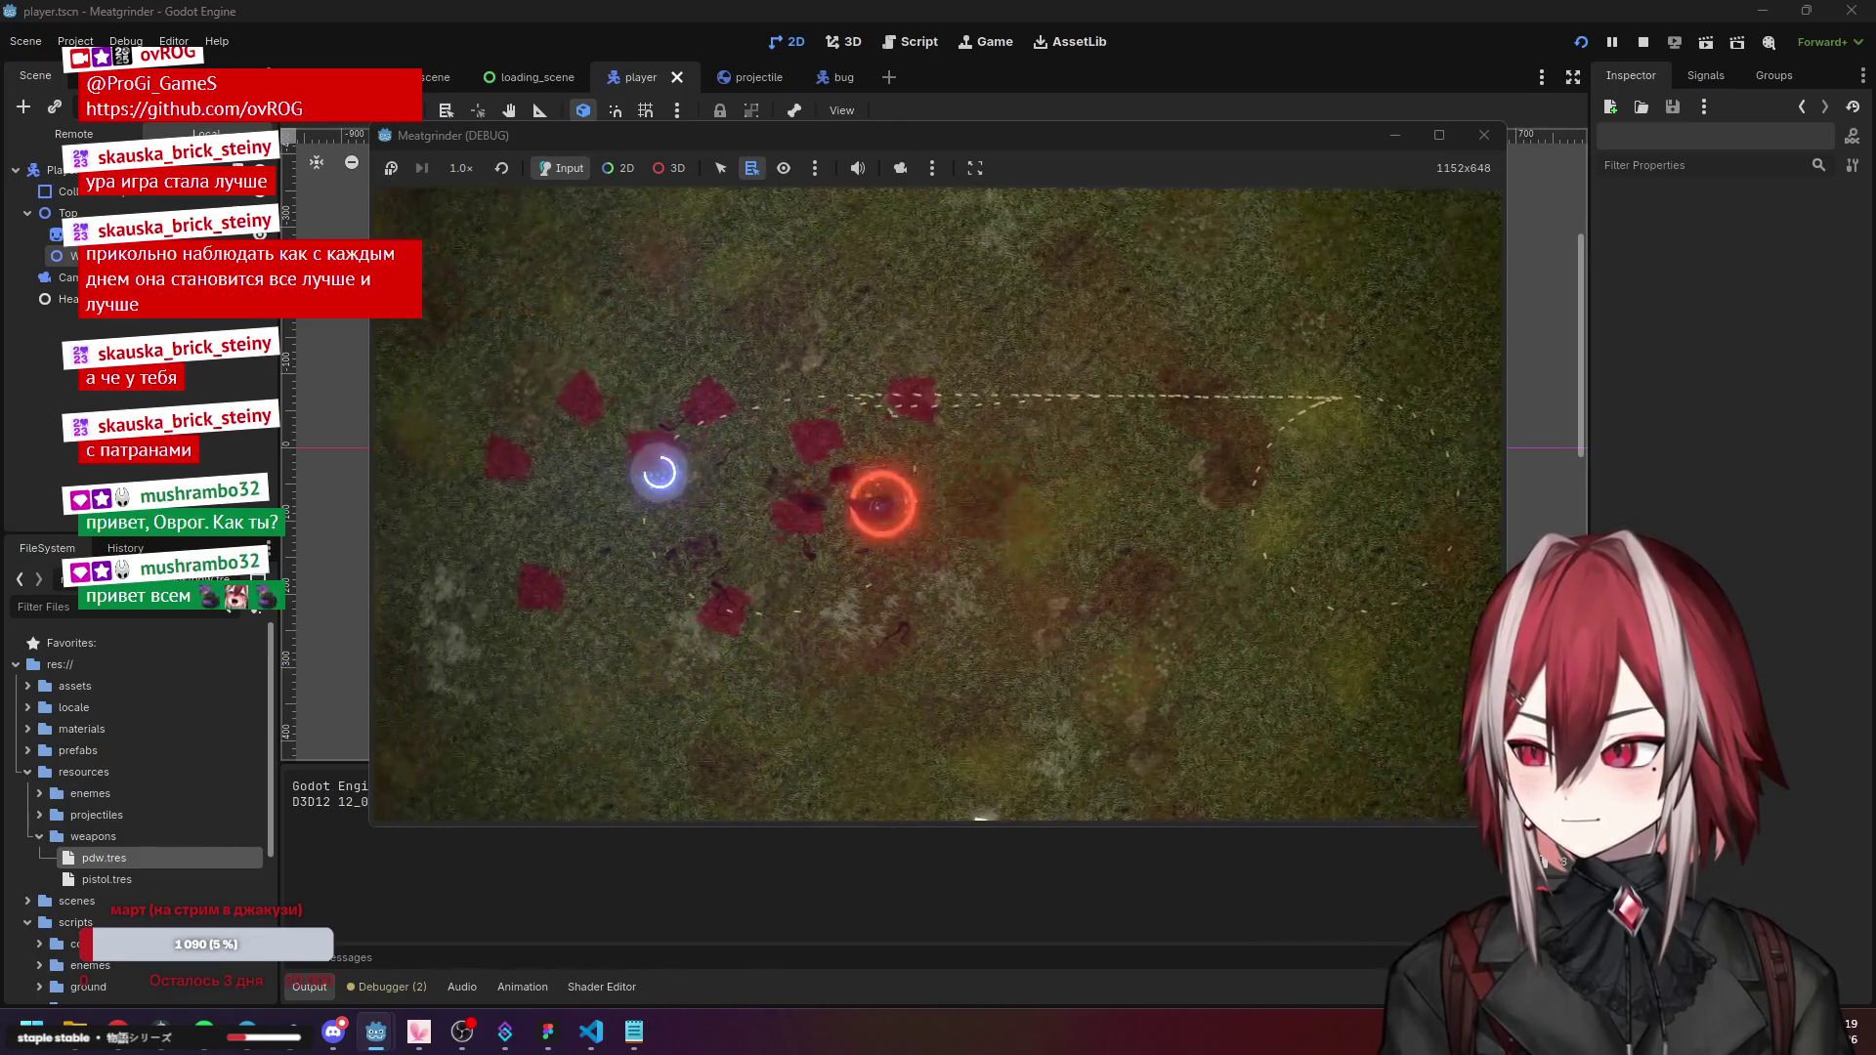
key("a")
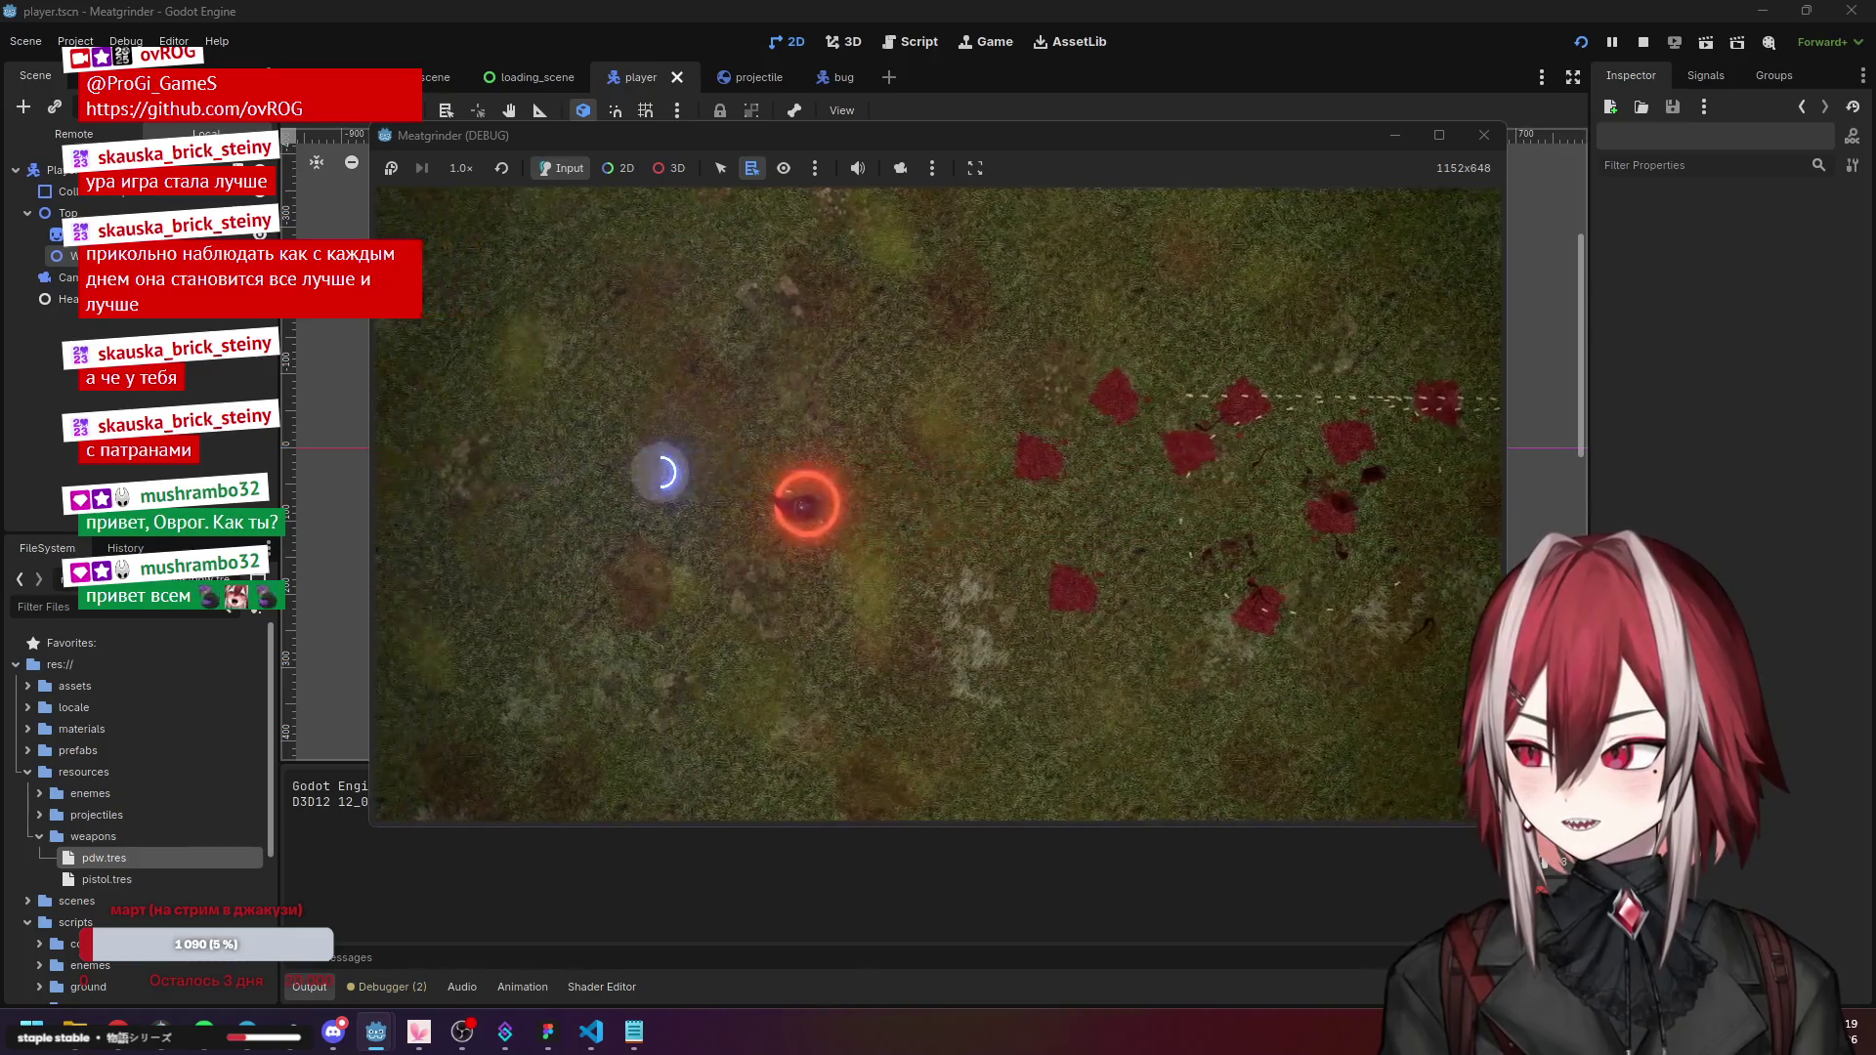
key("a")
key("s")
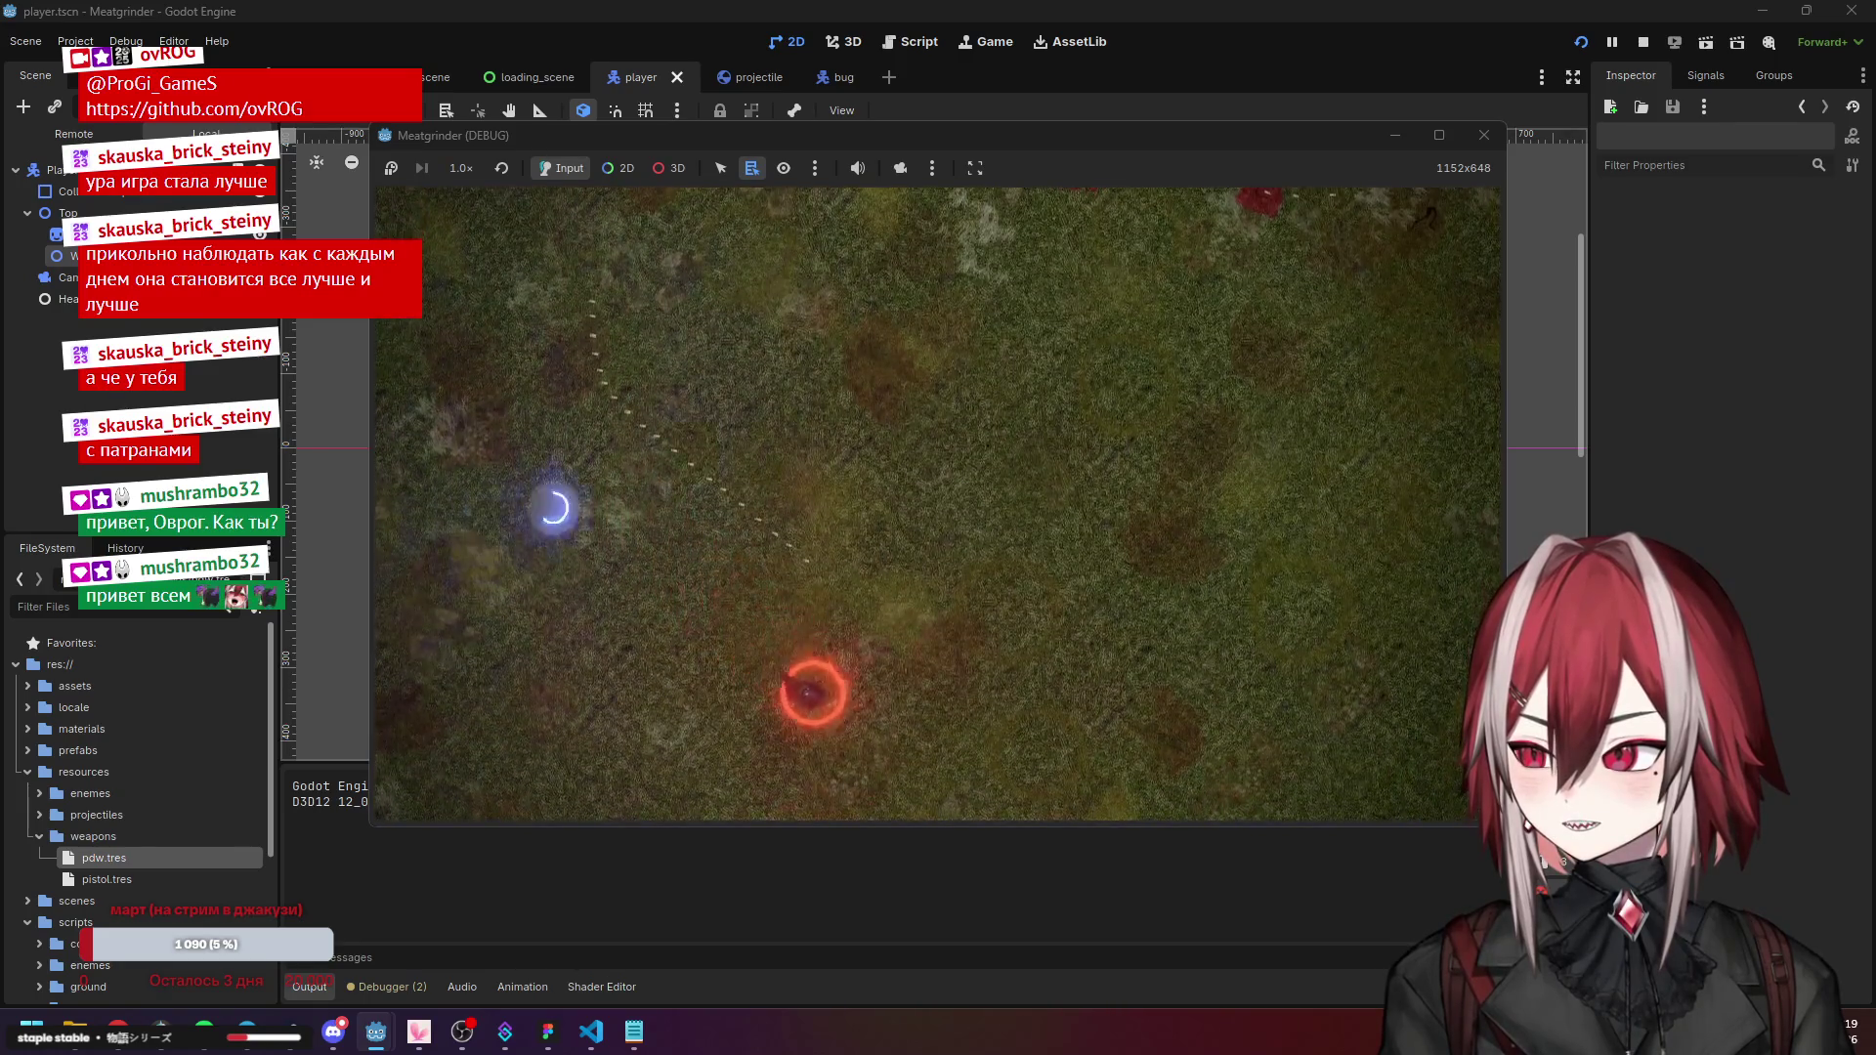
left_click(1485, 135)
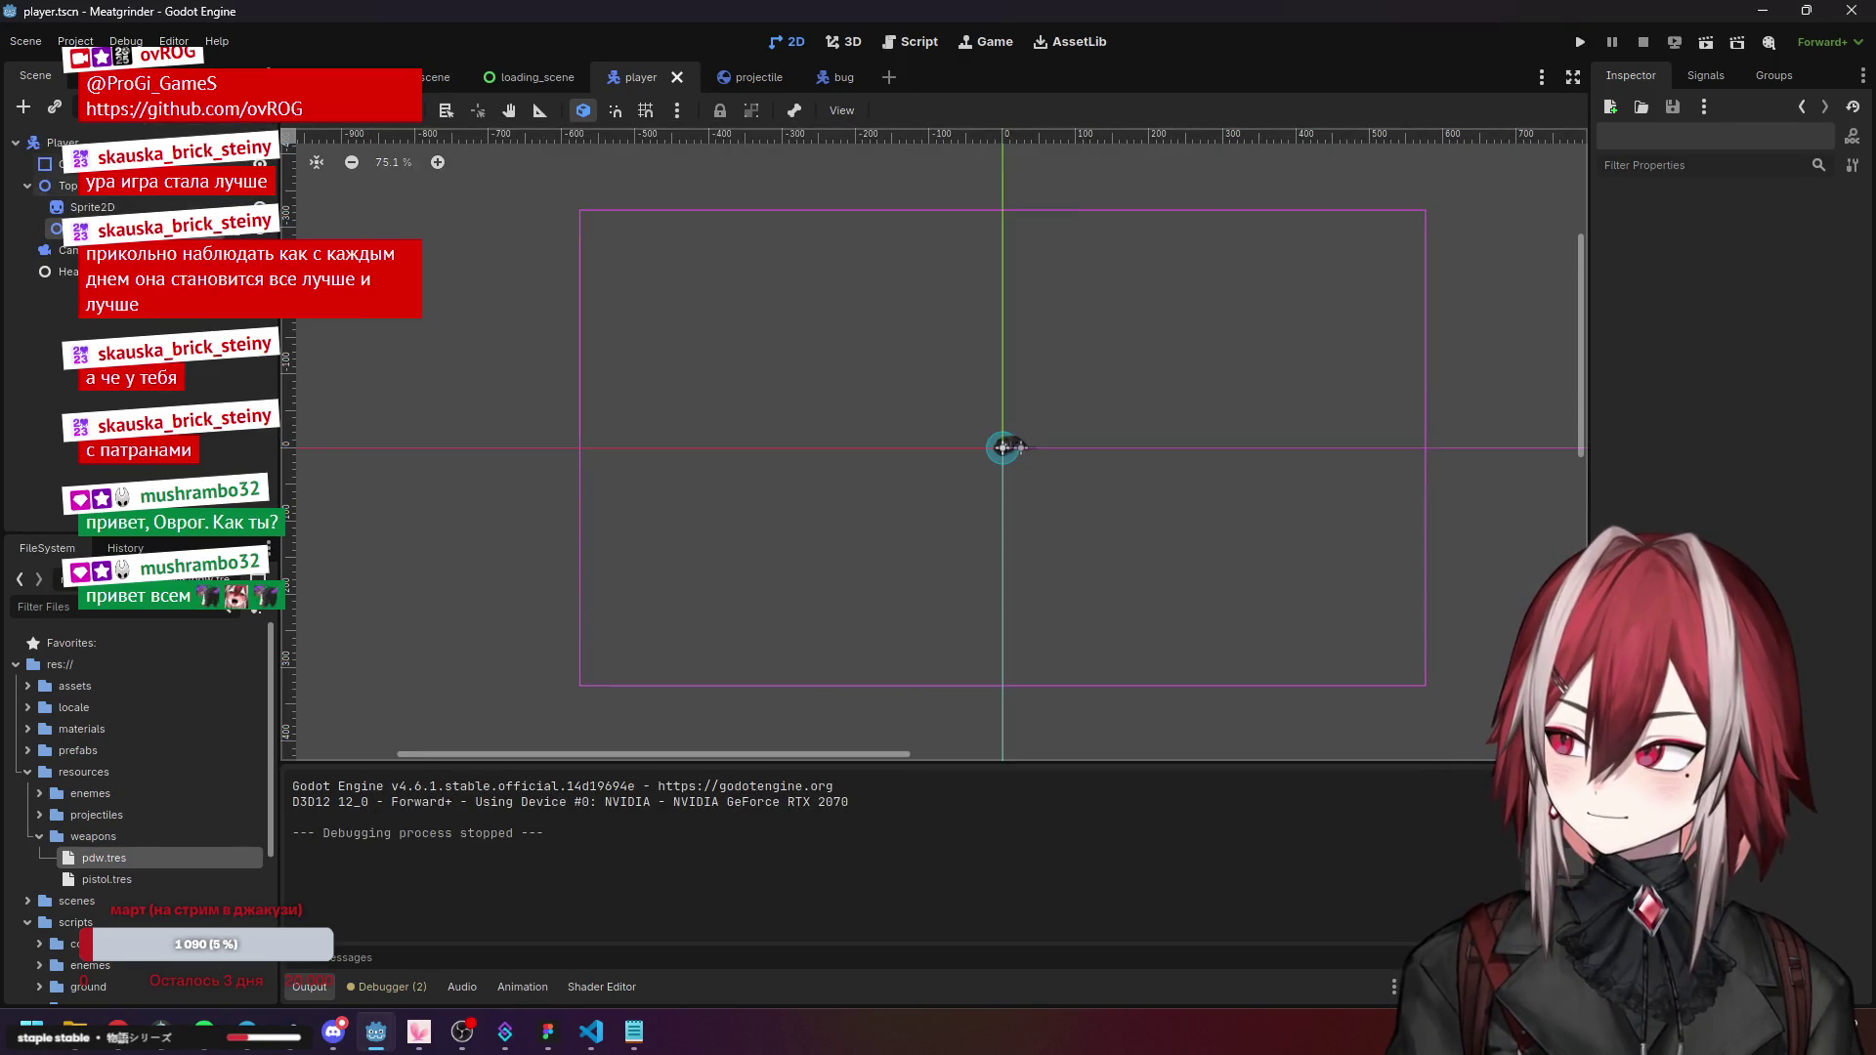
Open the projectile scene, select the Projectile root, and redo the spread_recovery change.
left_click(724, 78)
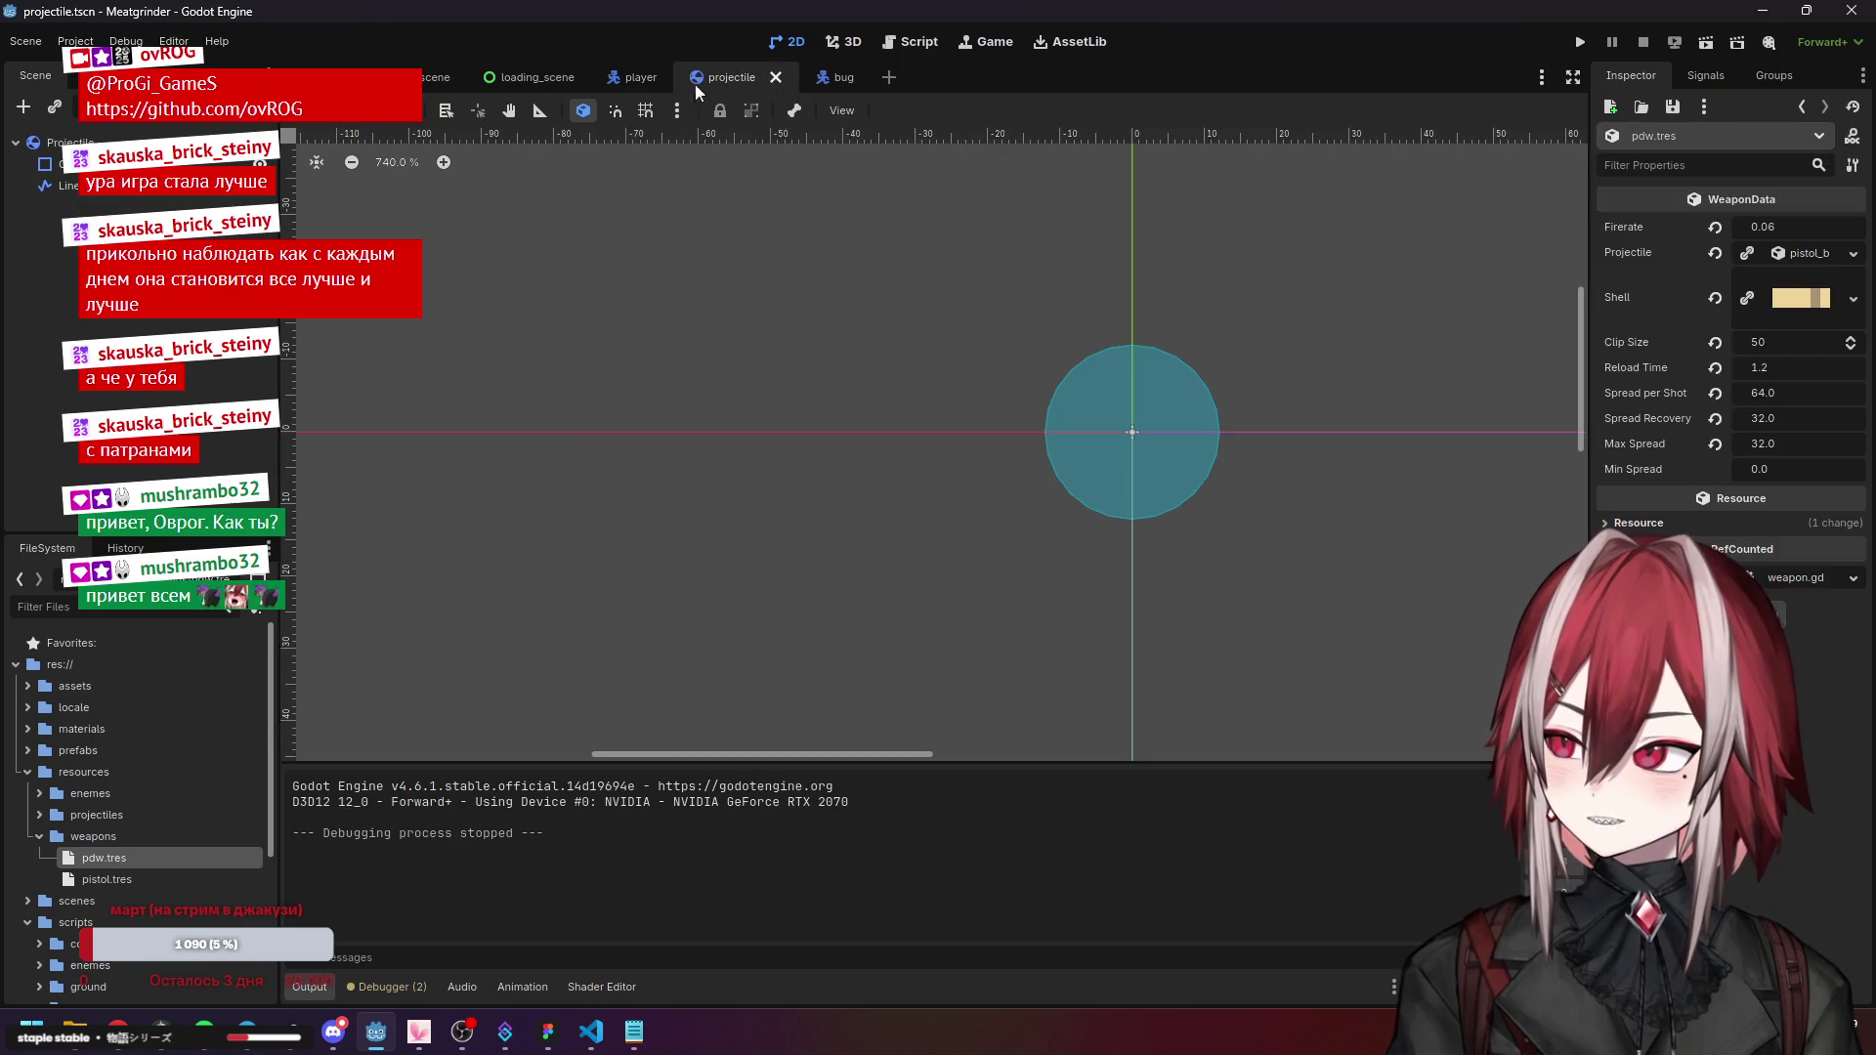
left_click(69, 143)
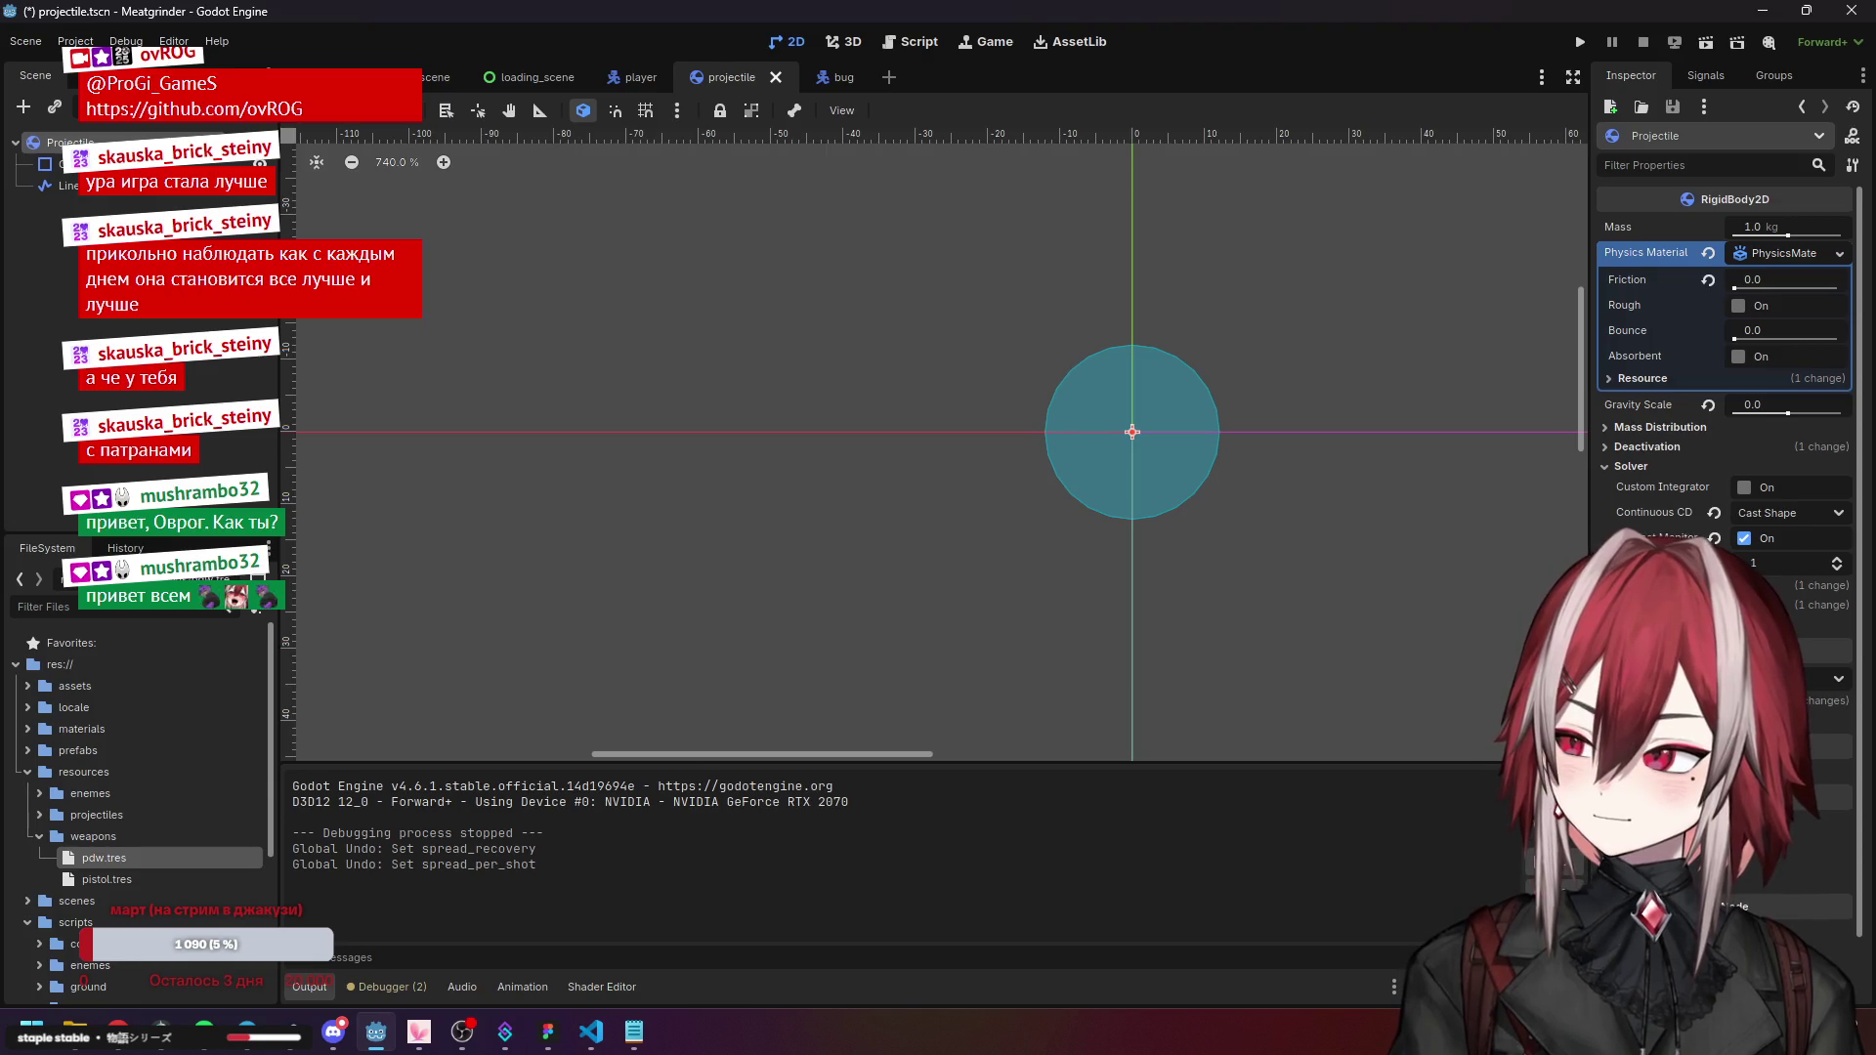
key("ctrl+shift+z")
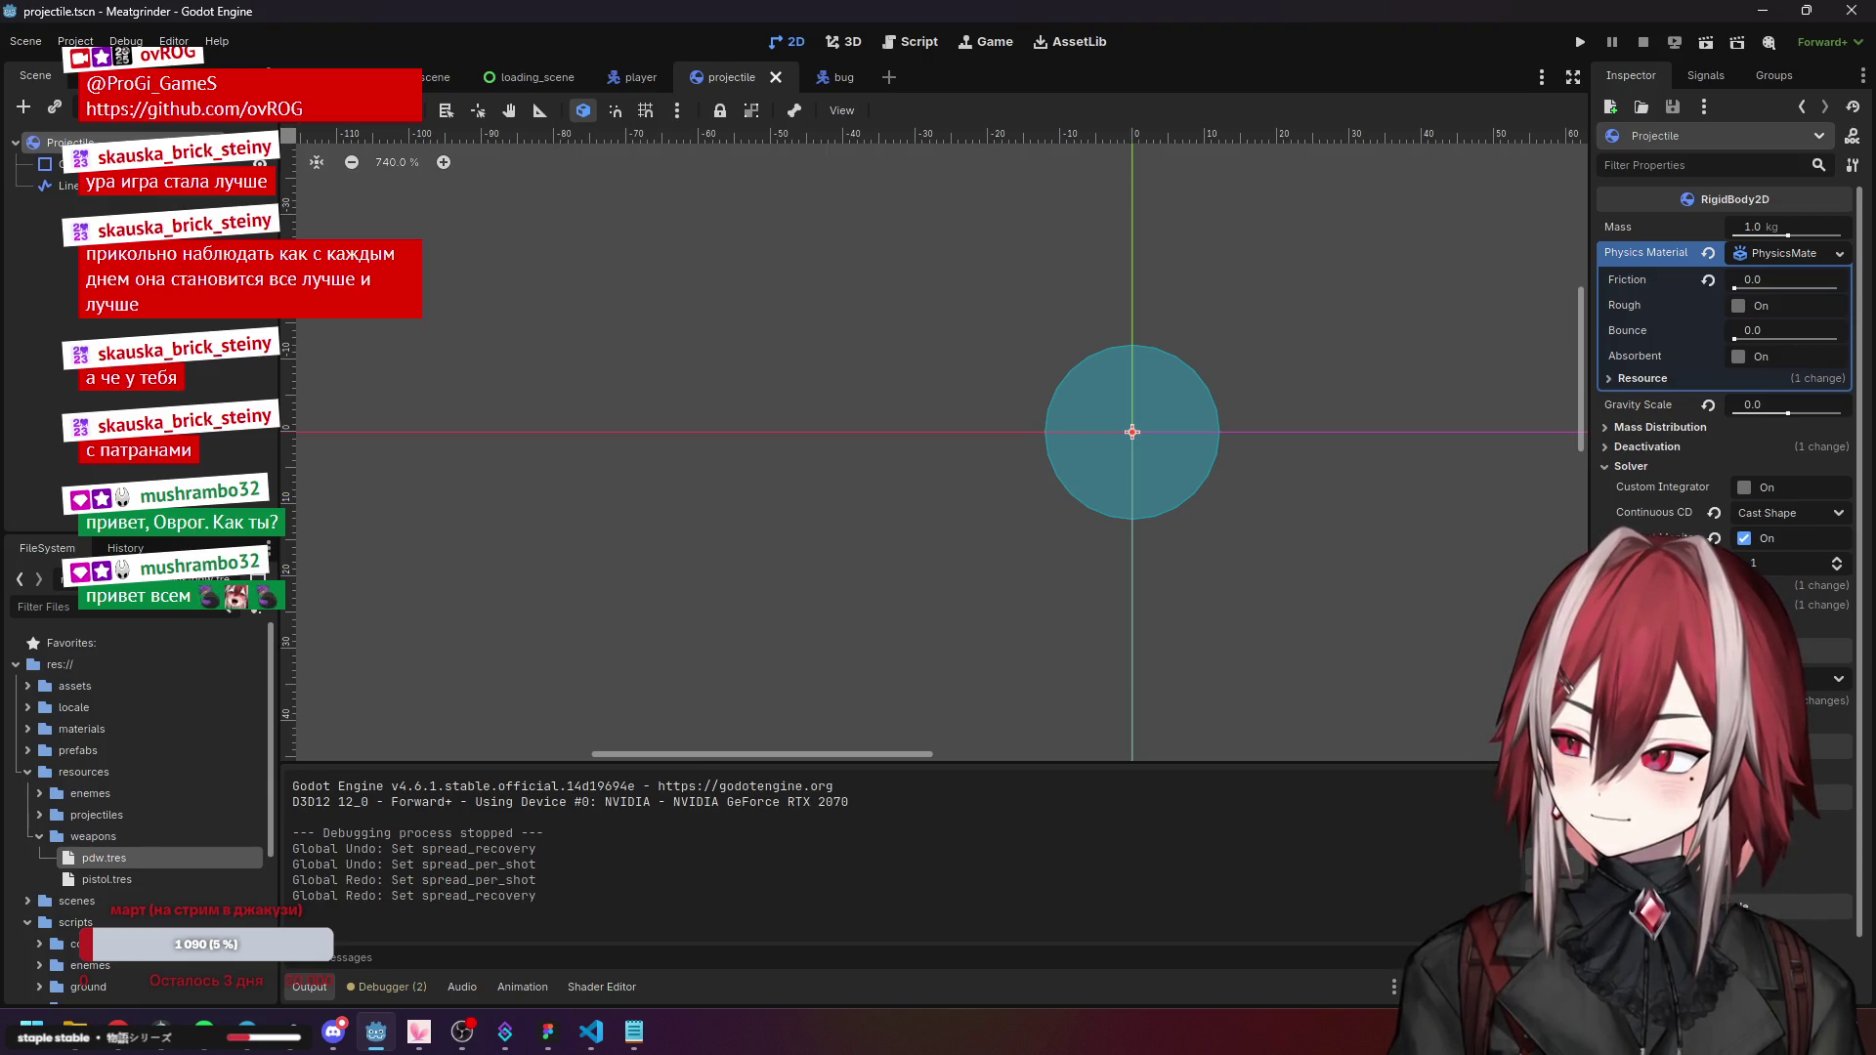
Add a Sprite2D child with the bullet texture to Projectile, then save and start the game.
right_click(77, 145)
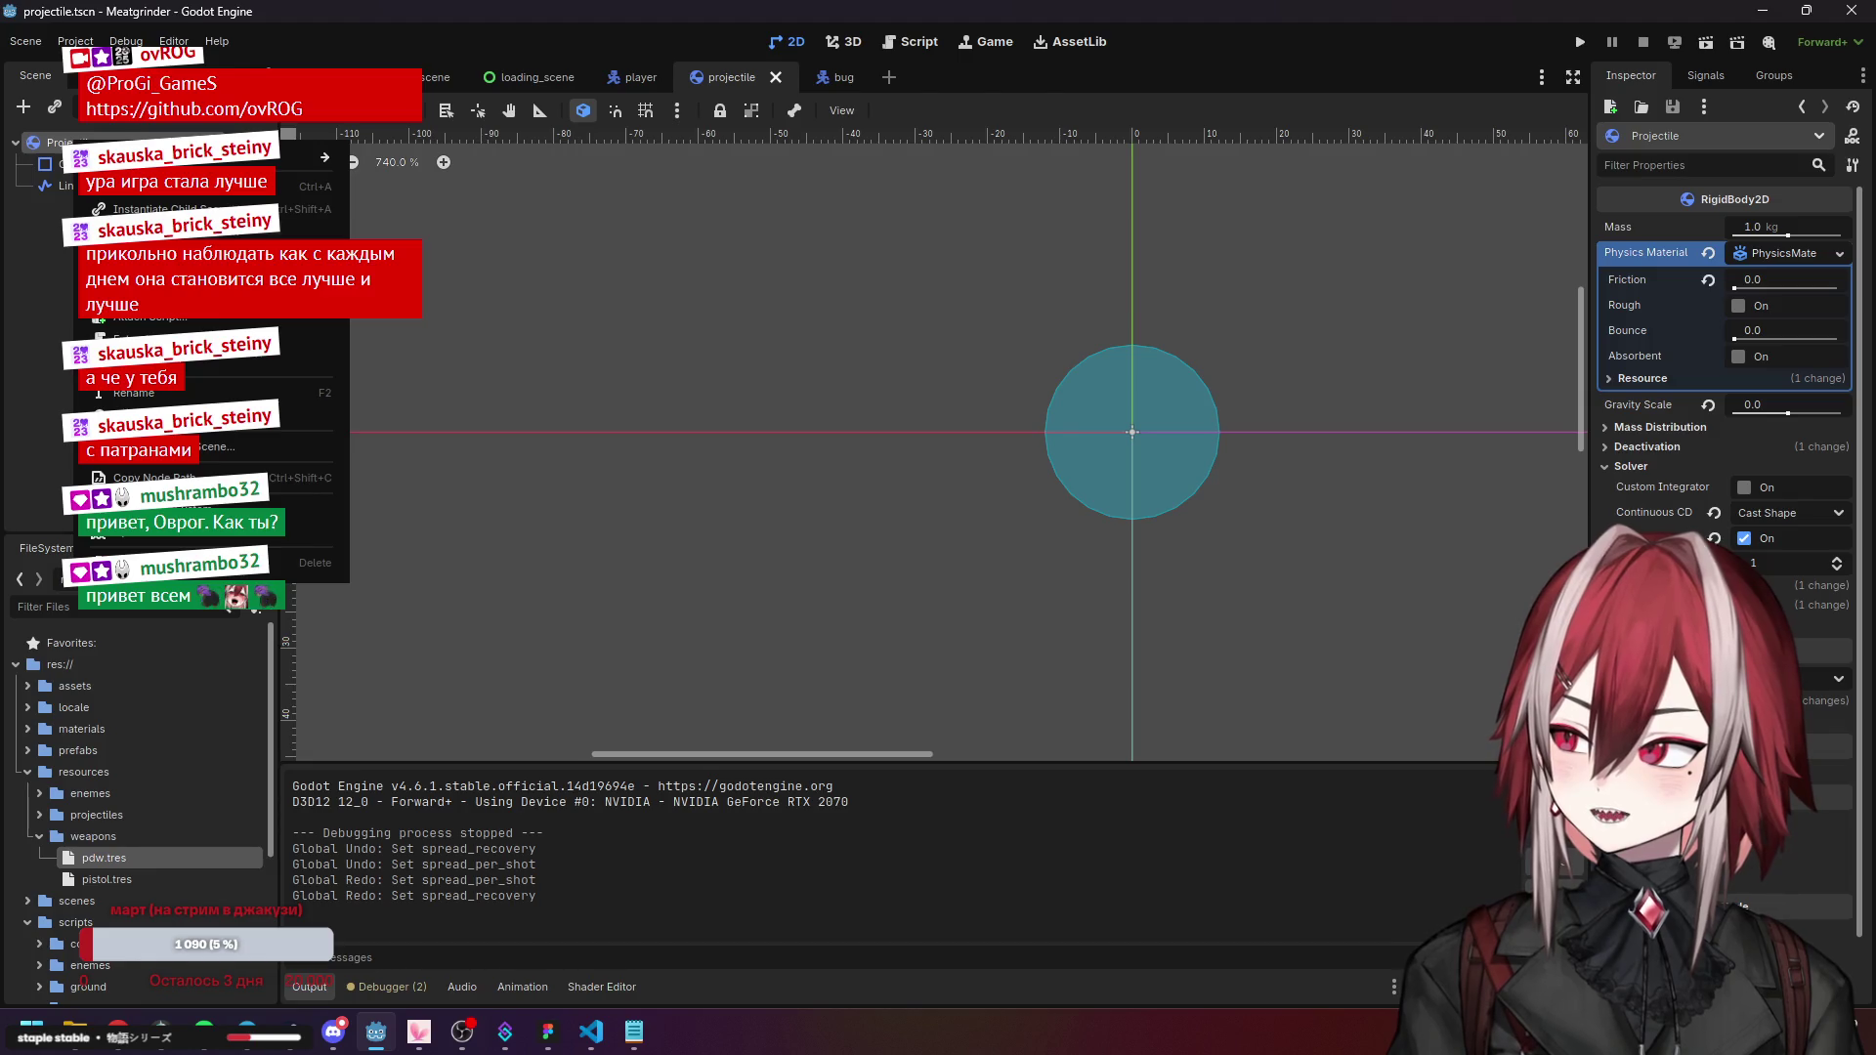
left_click(146, 186)
type("s")
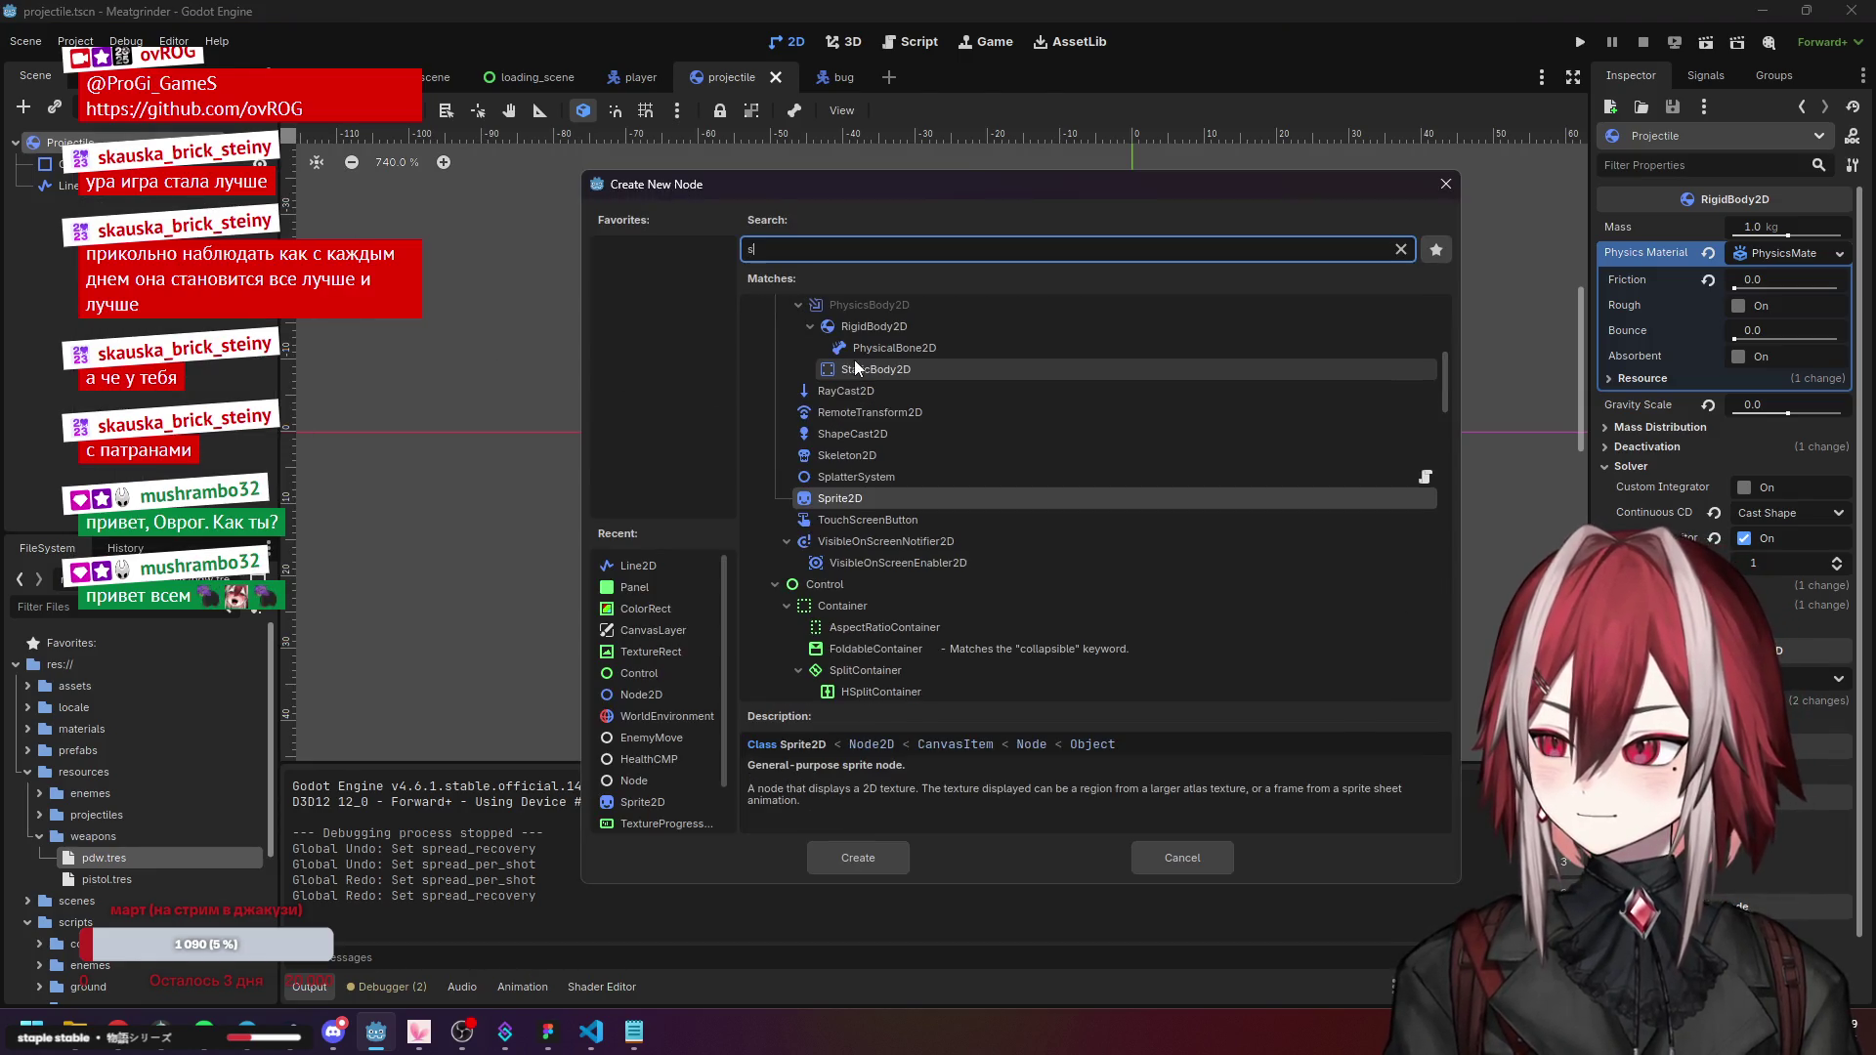
type("prt")
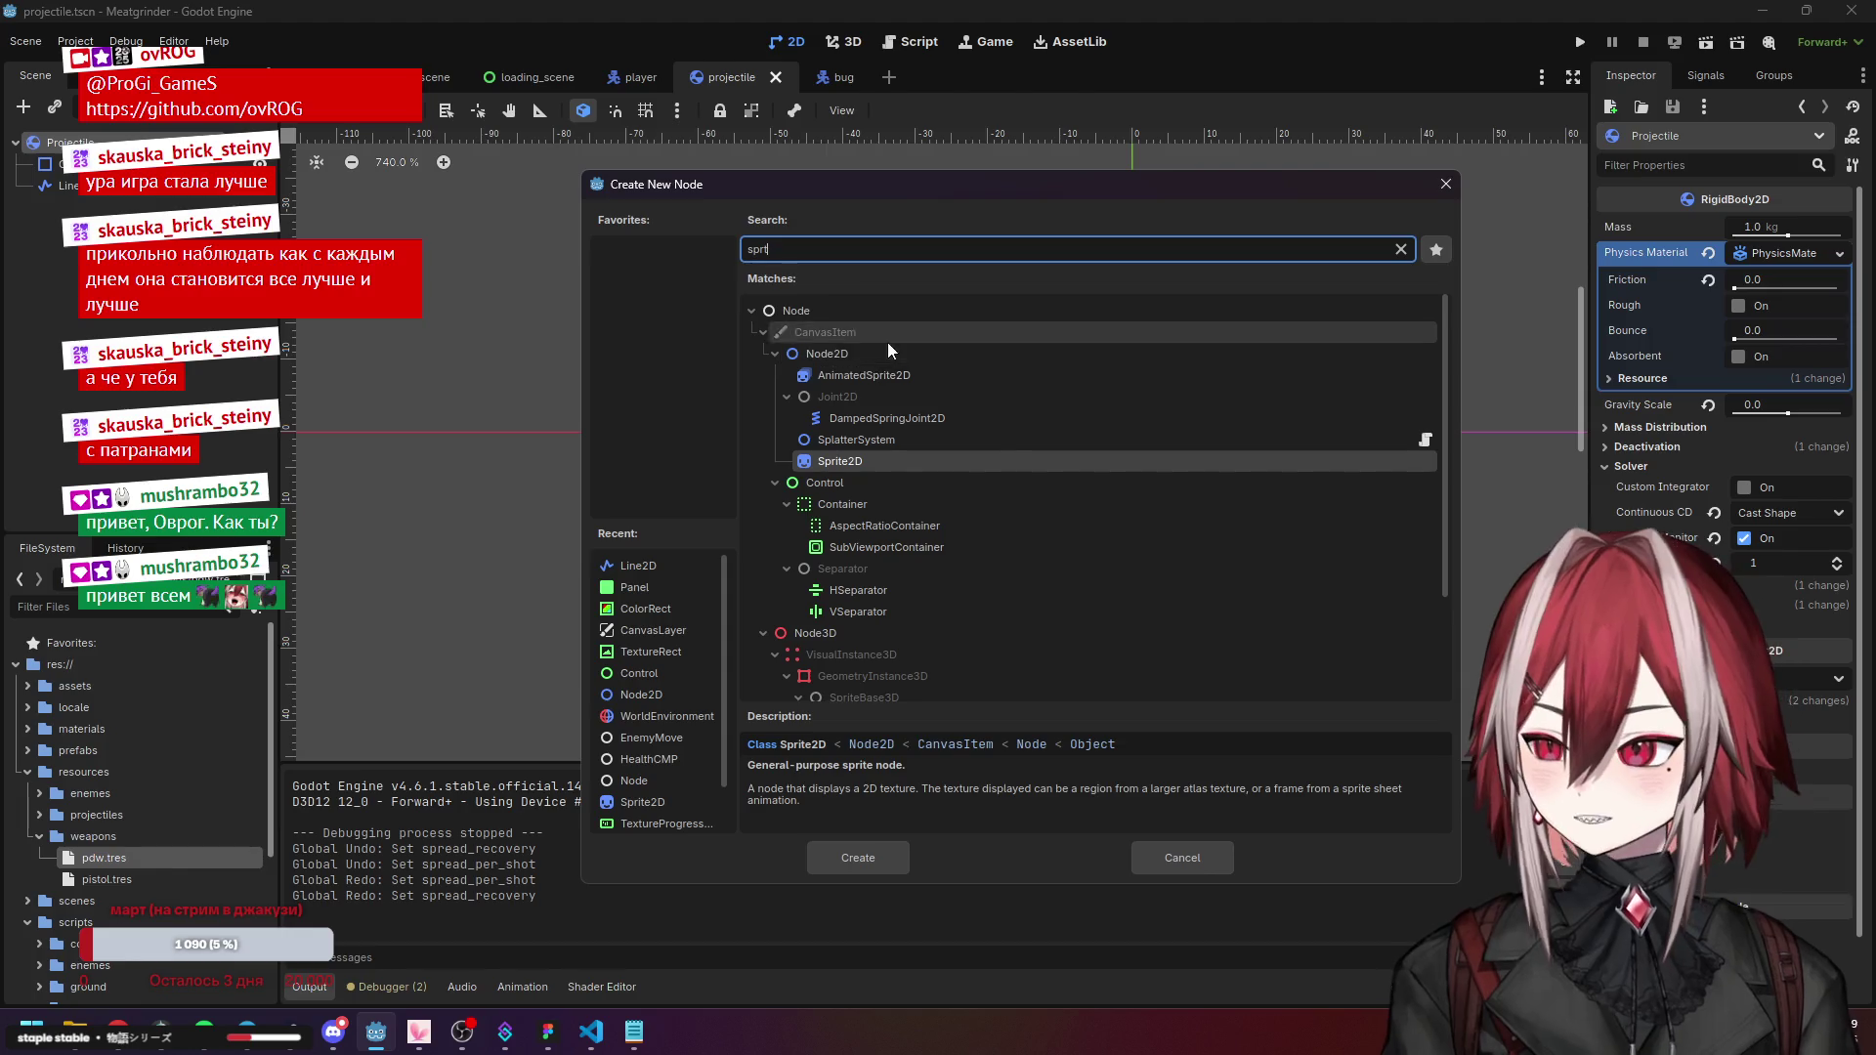
double_click(825, 459)
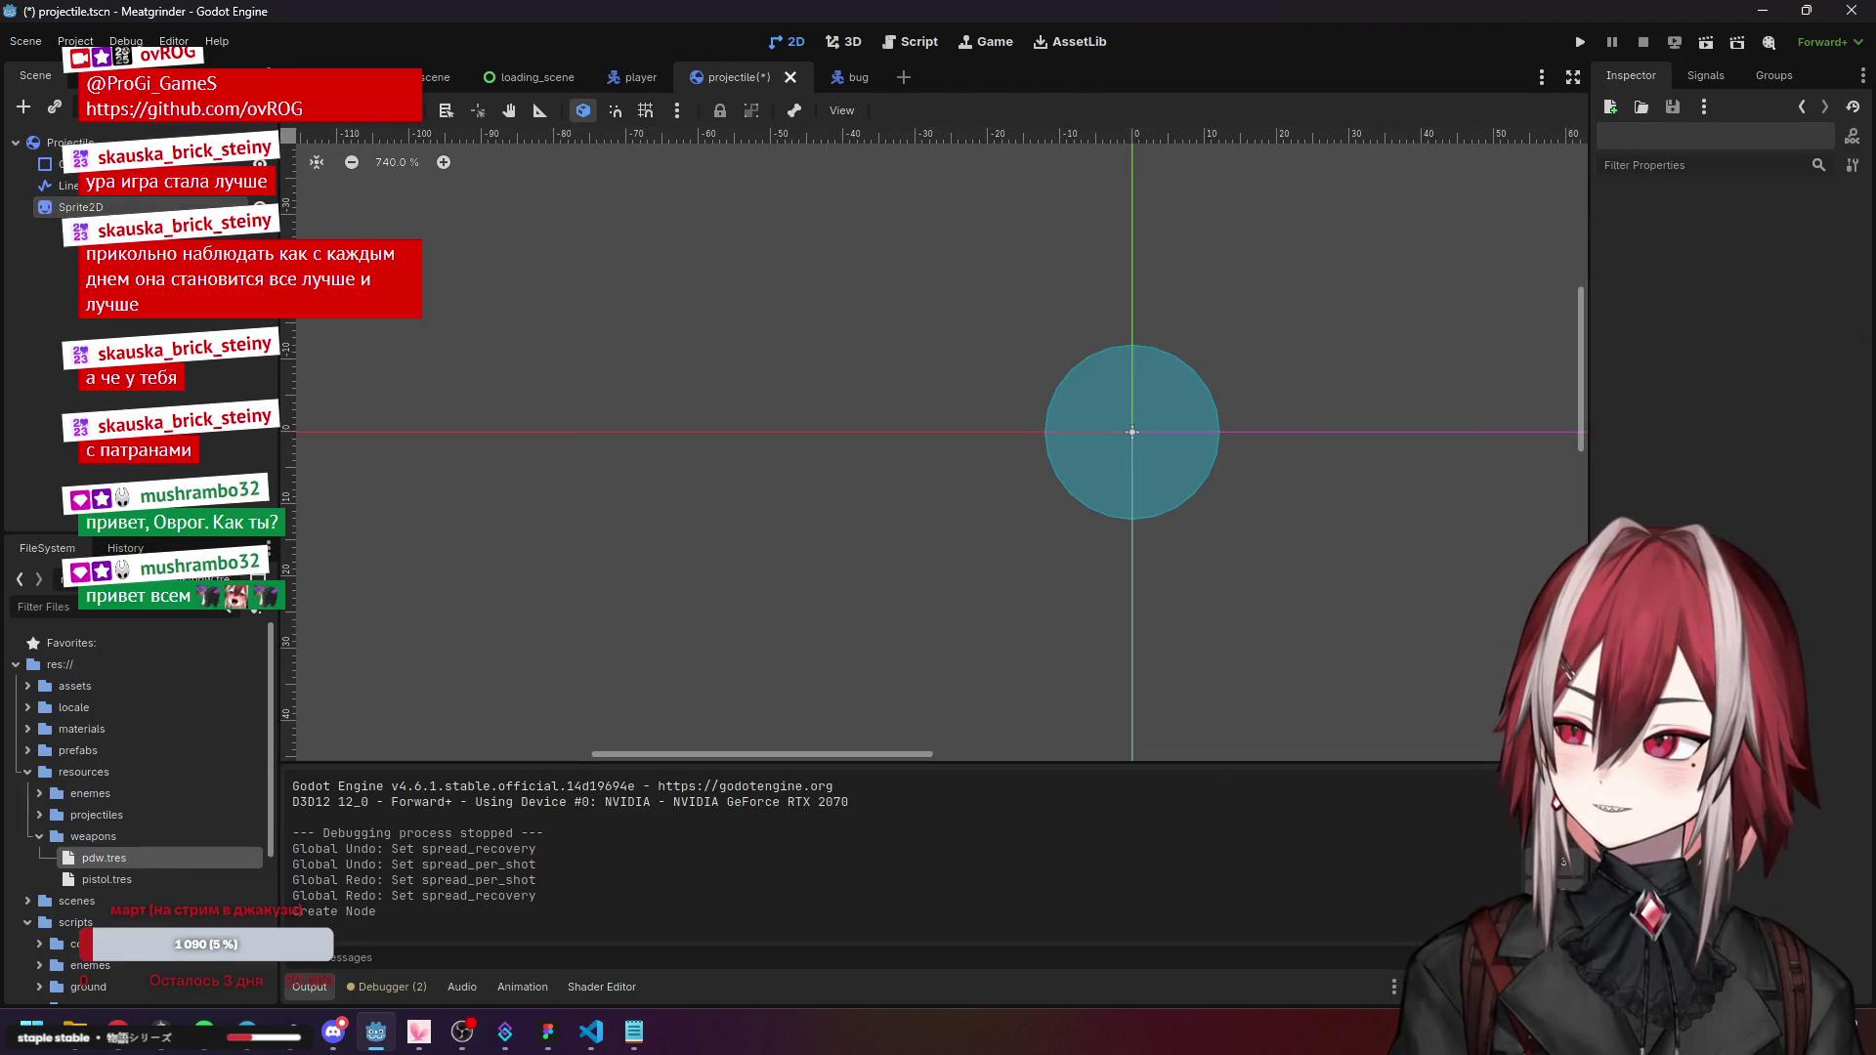
left_click(1825, 229)
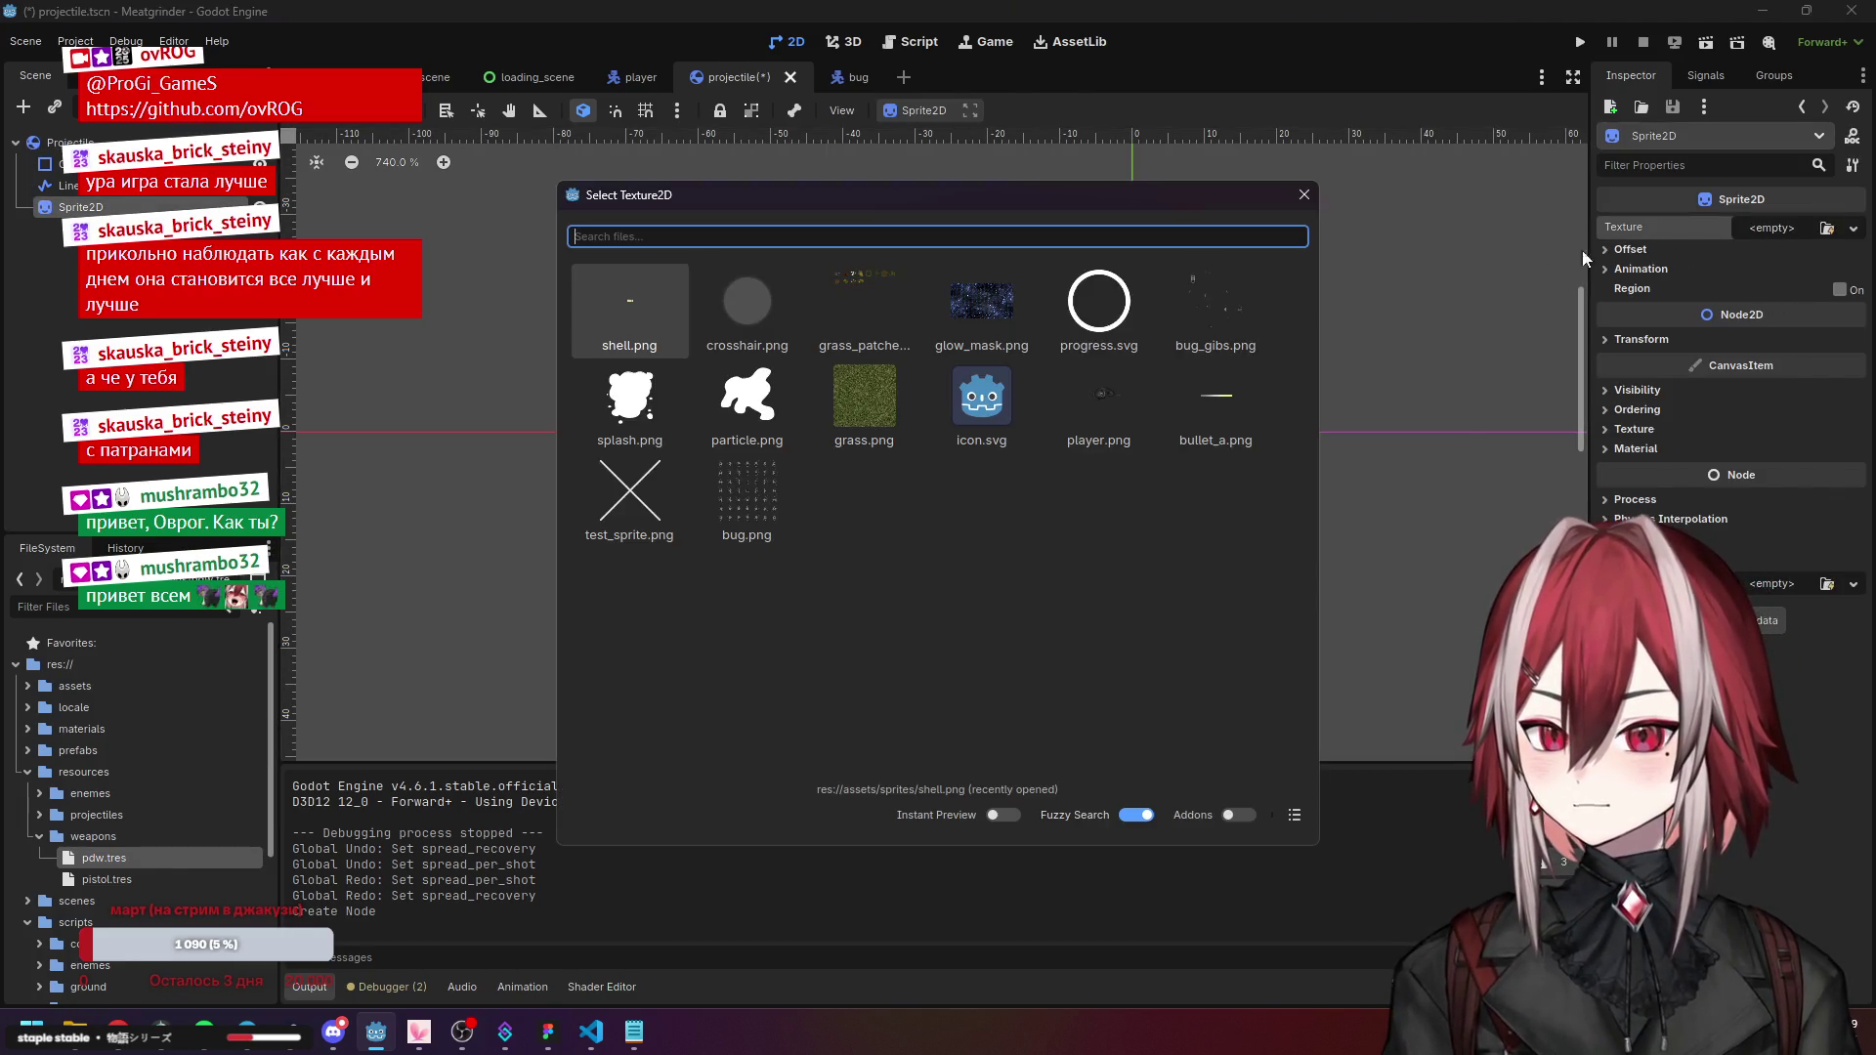
double_click(1215, 391)
left_click(1580, 41)
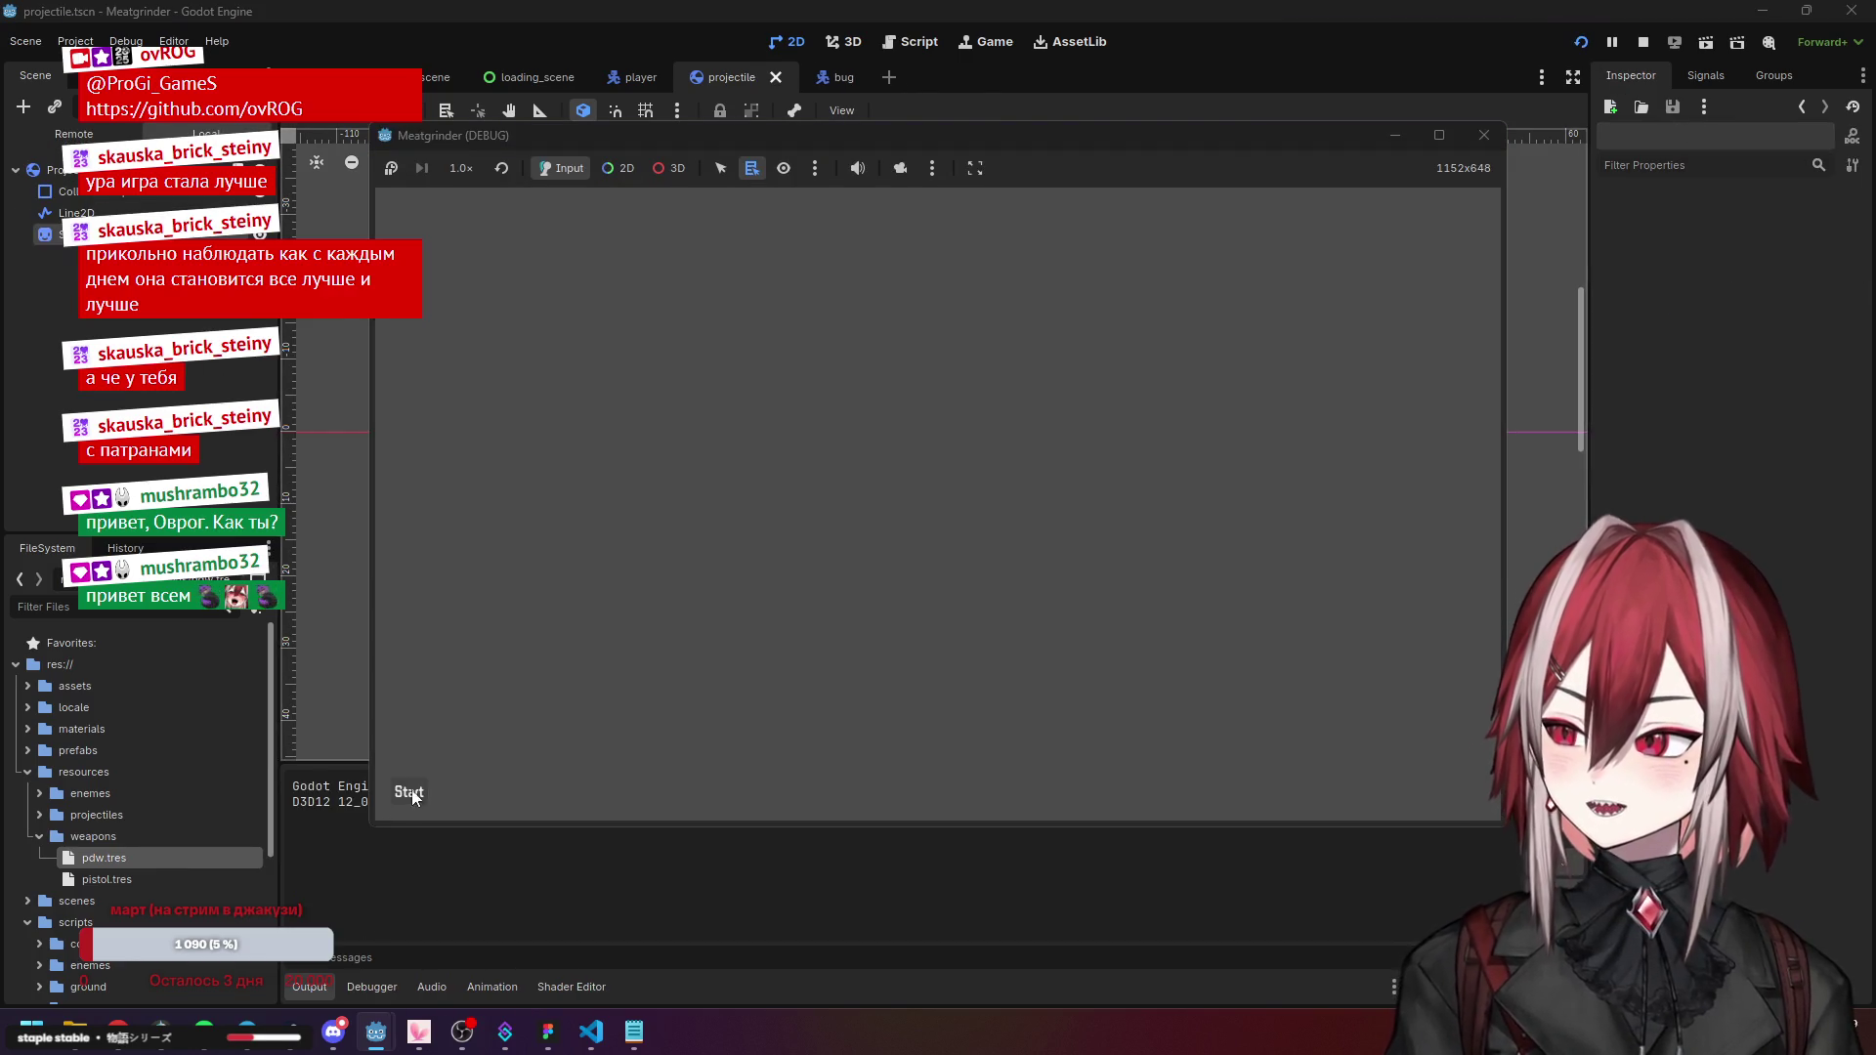
left_click(410, 792)
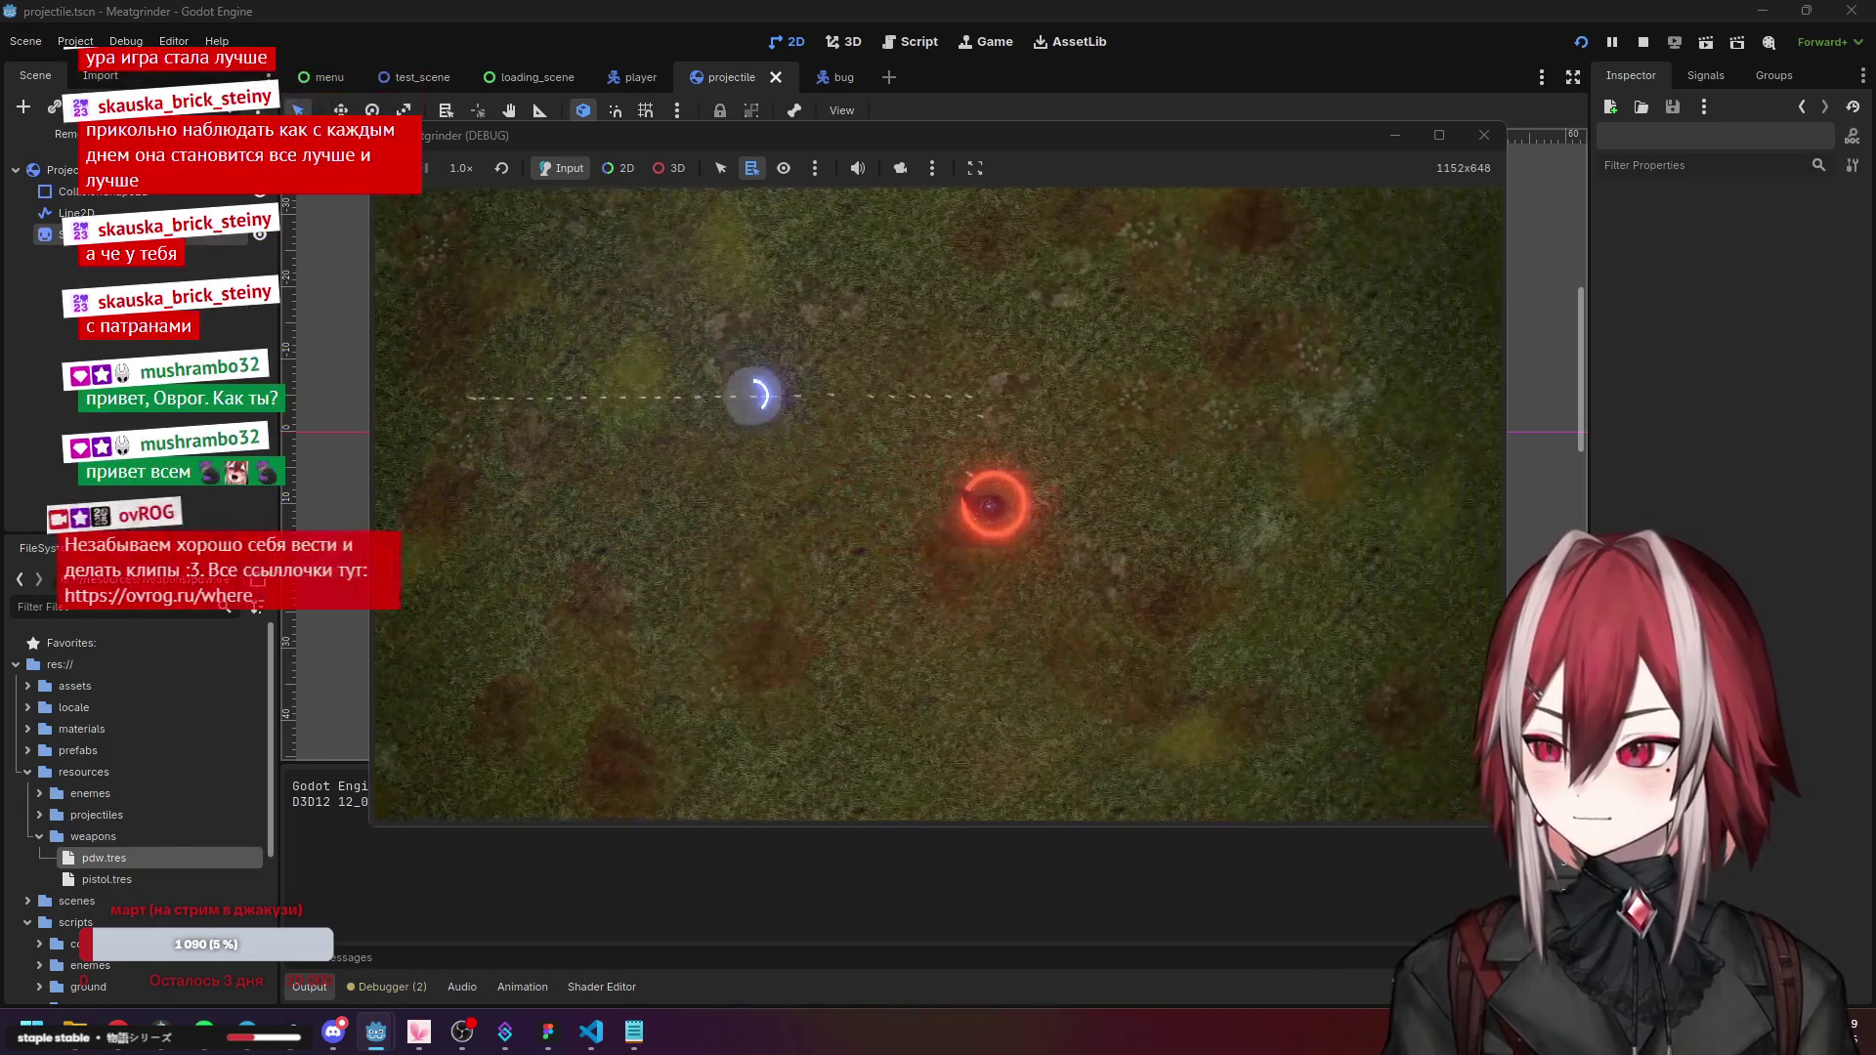
Move around the arena with WASD watching the bullet sprites, then stop the game.
key("s")
key("d")
key("w")
key("a")
key("a")
key("s")
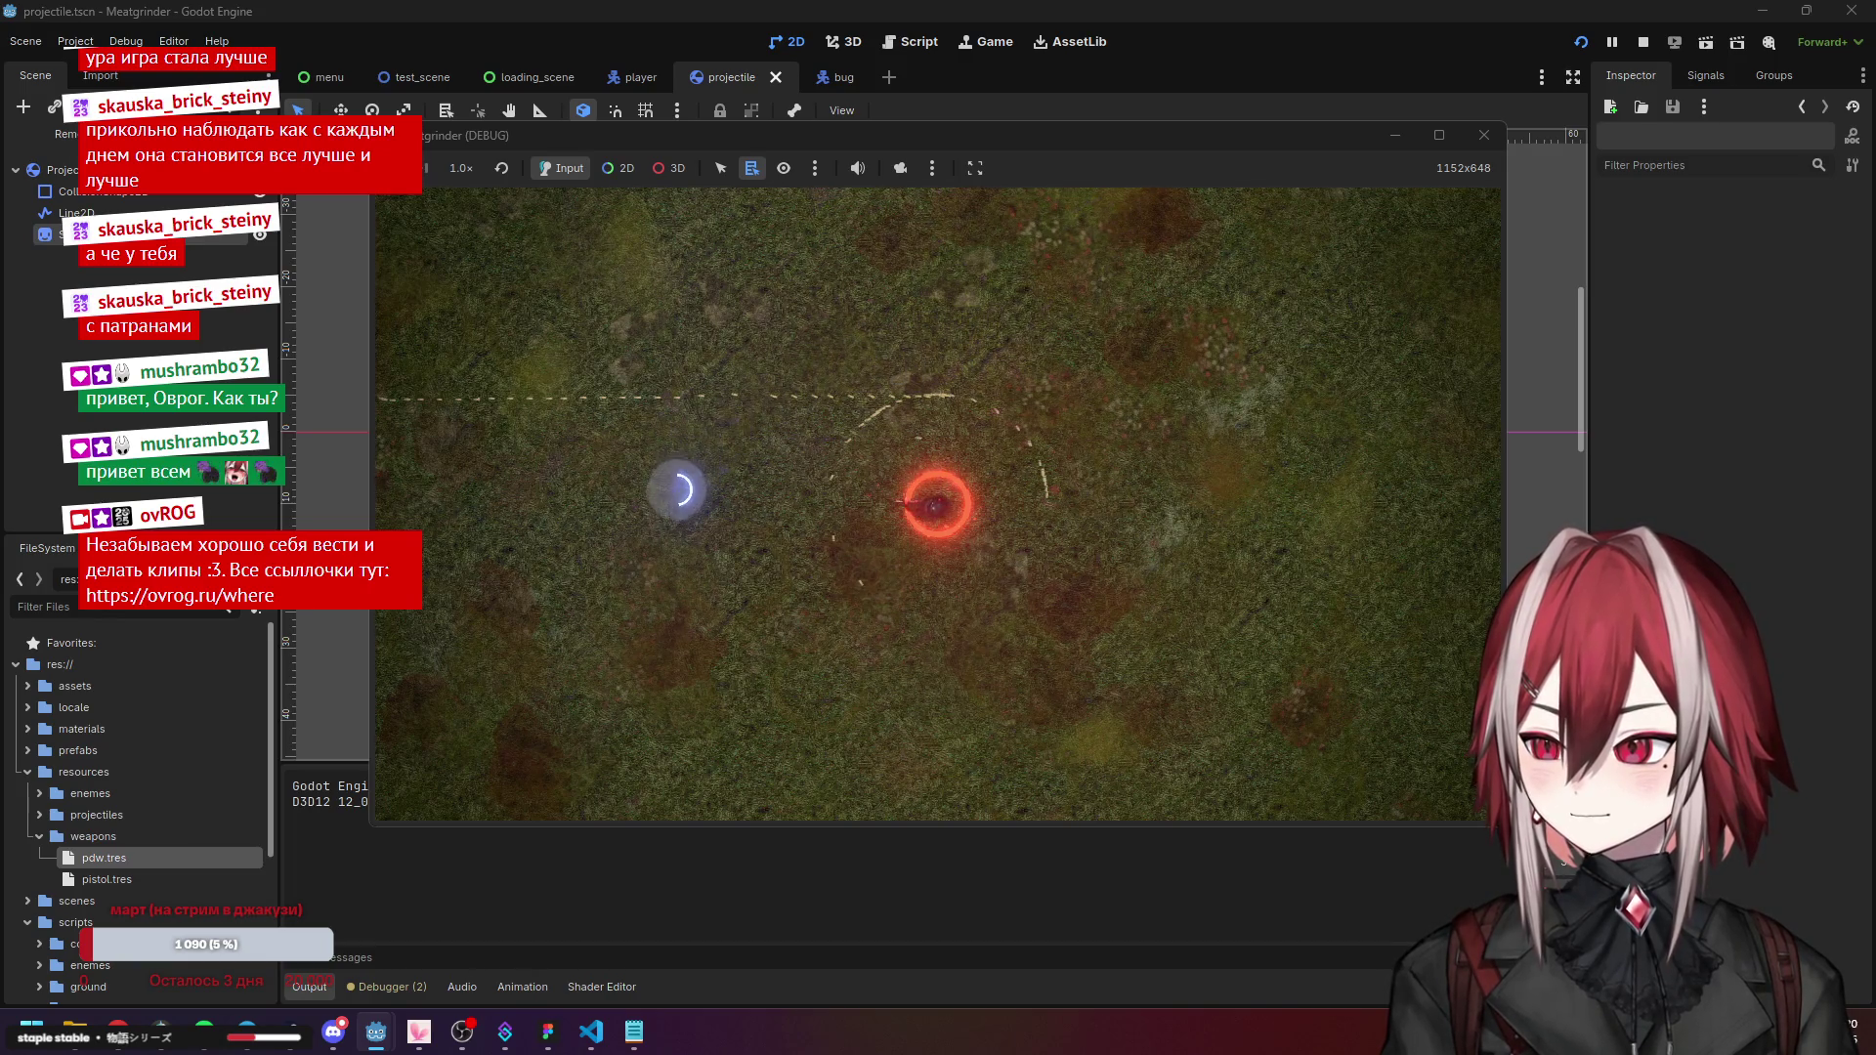
key("d")
key("w")
key("w")
key("a")
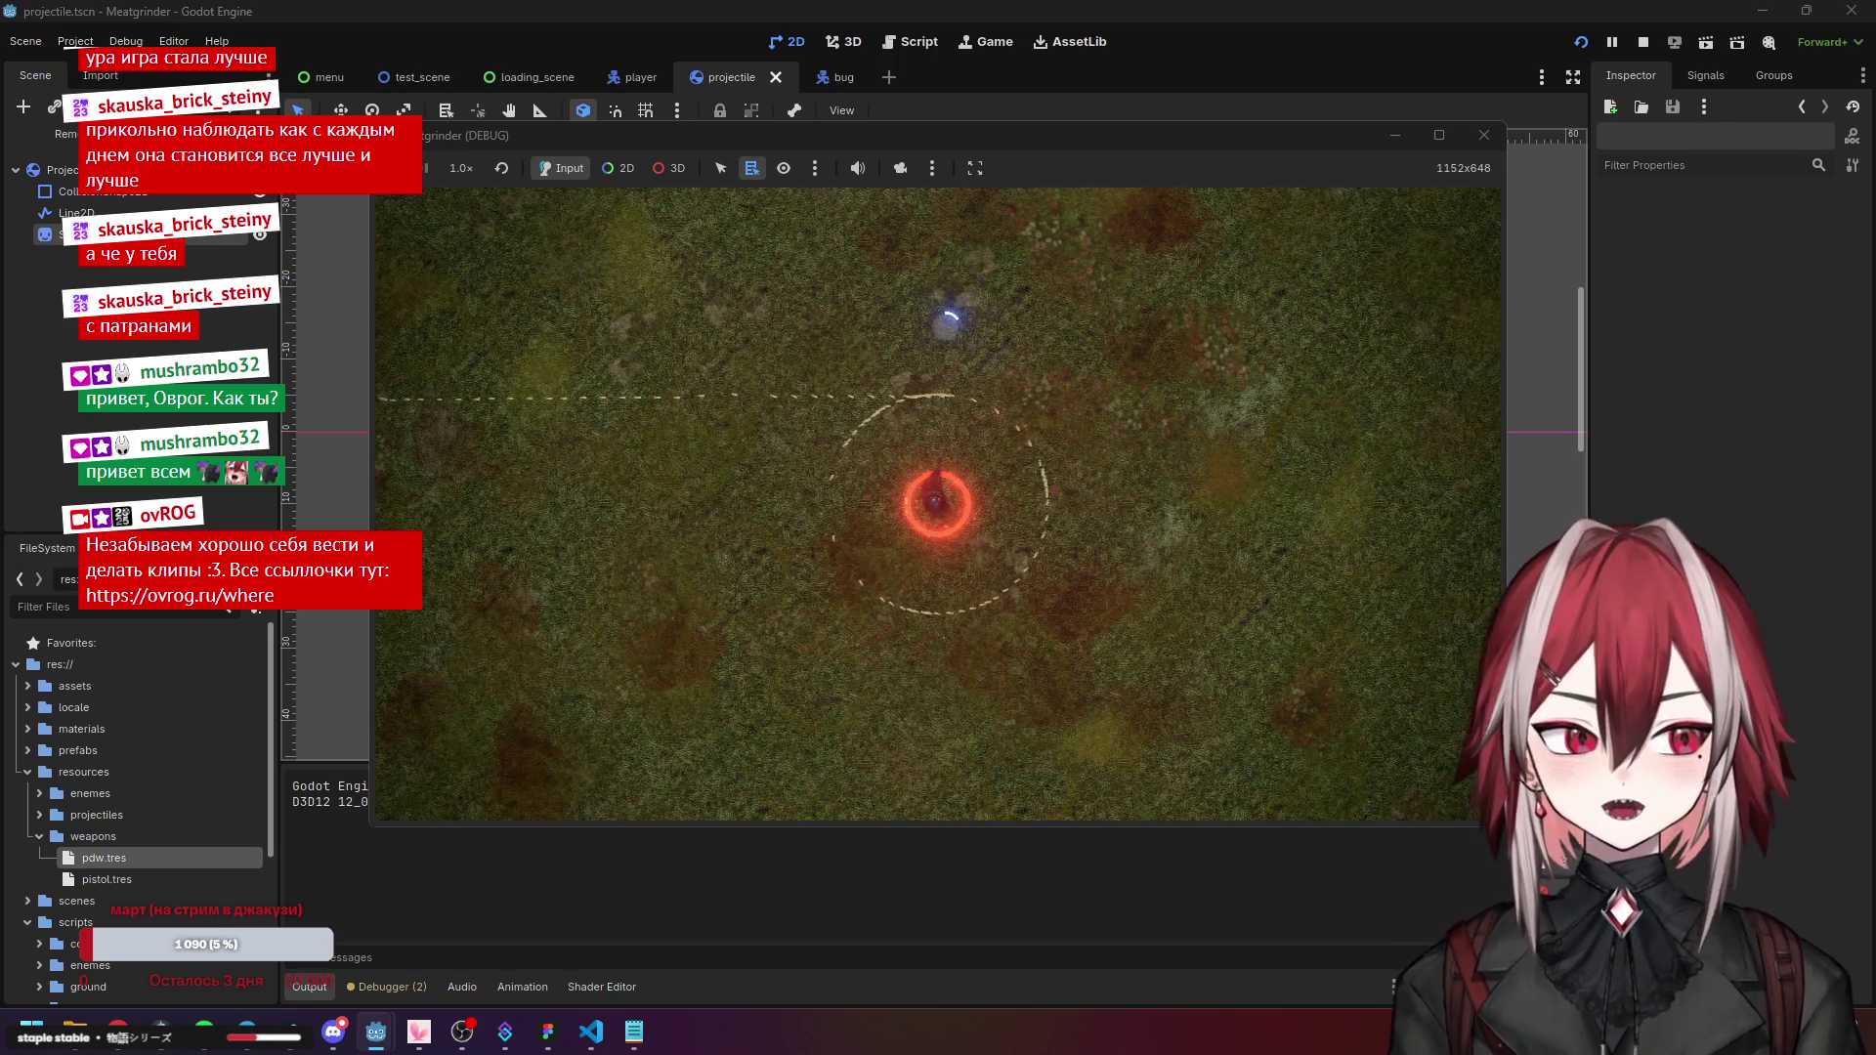
left_click(1468, 139)
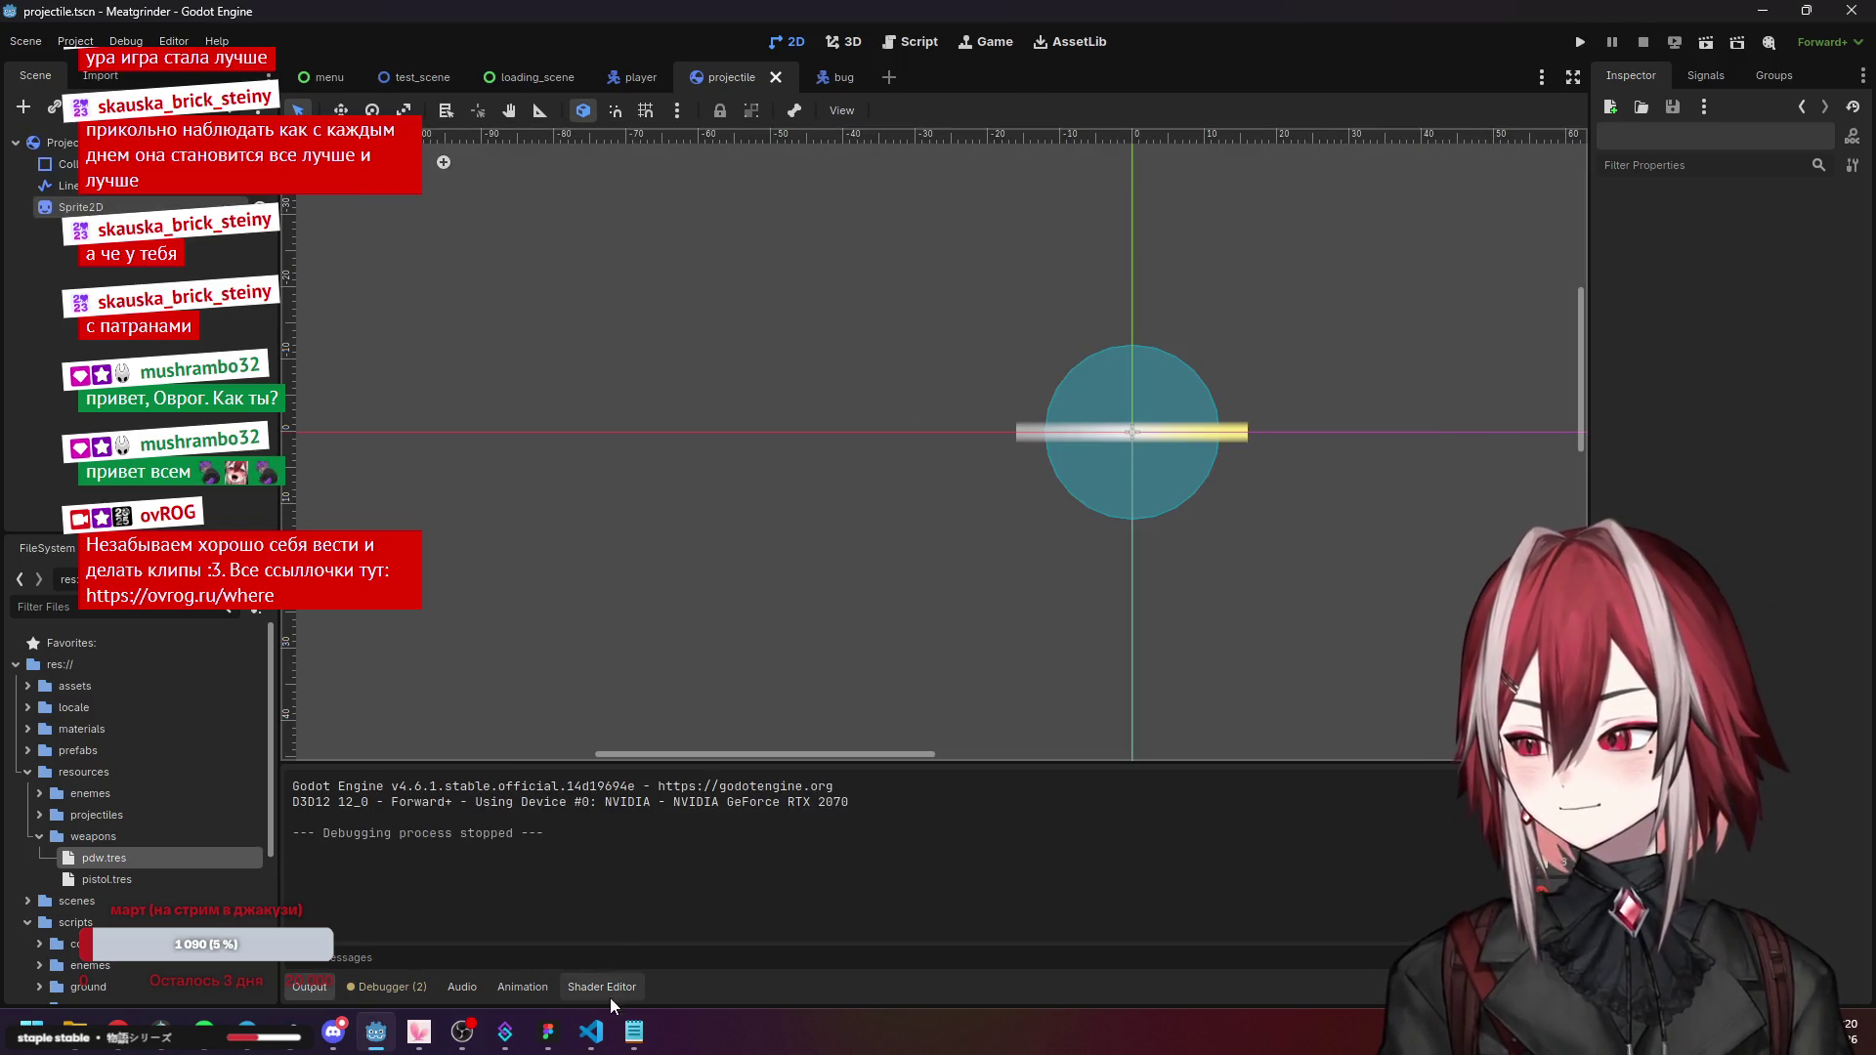
Look over projectile_manager.gd and projectile.gd in VS Code to see where projectile data is passed.
left_click(598, 1036)
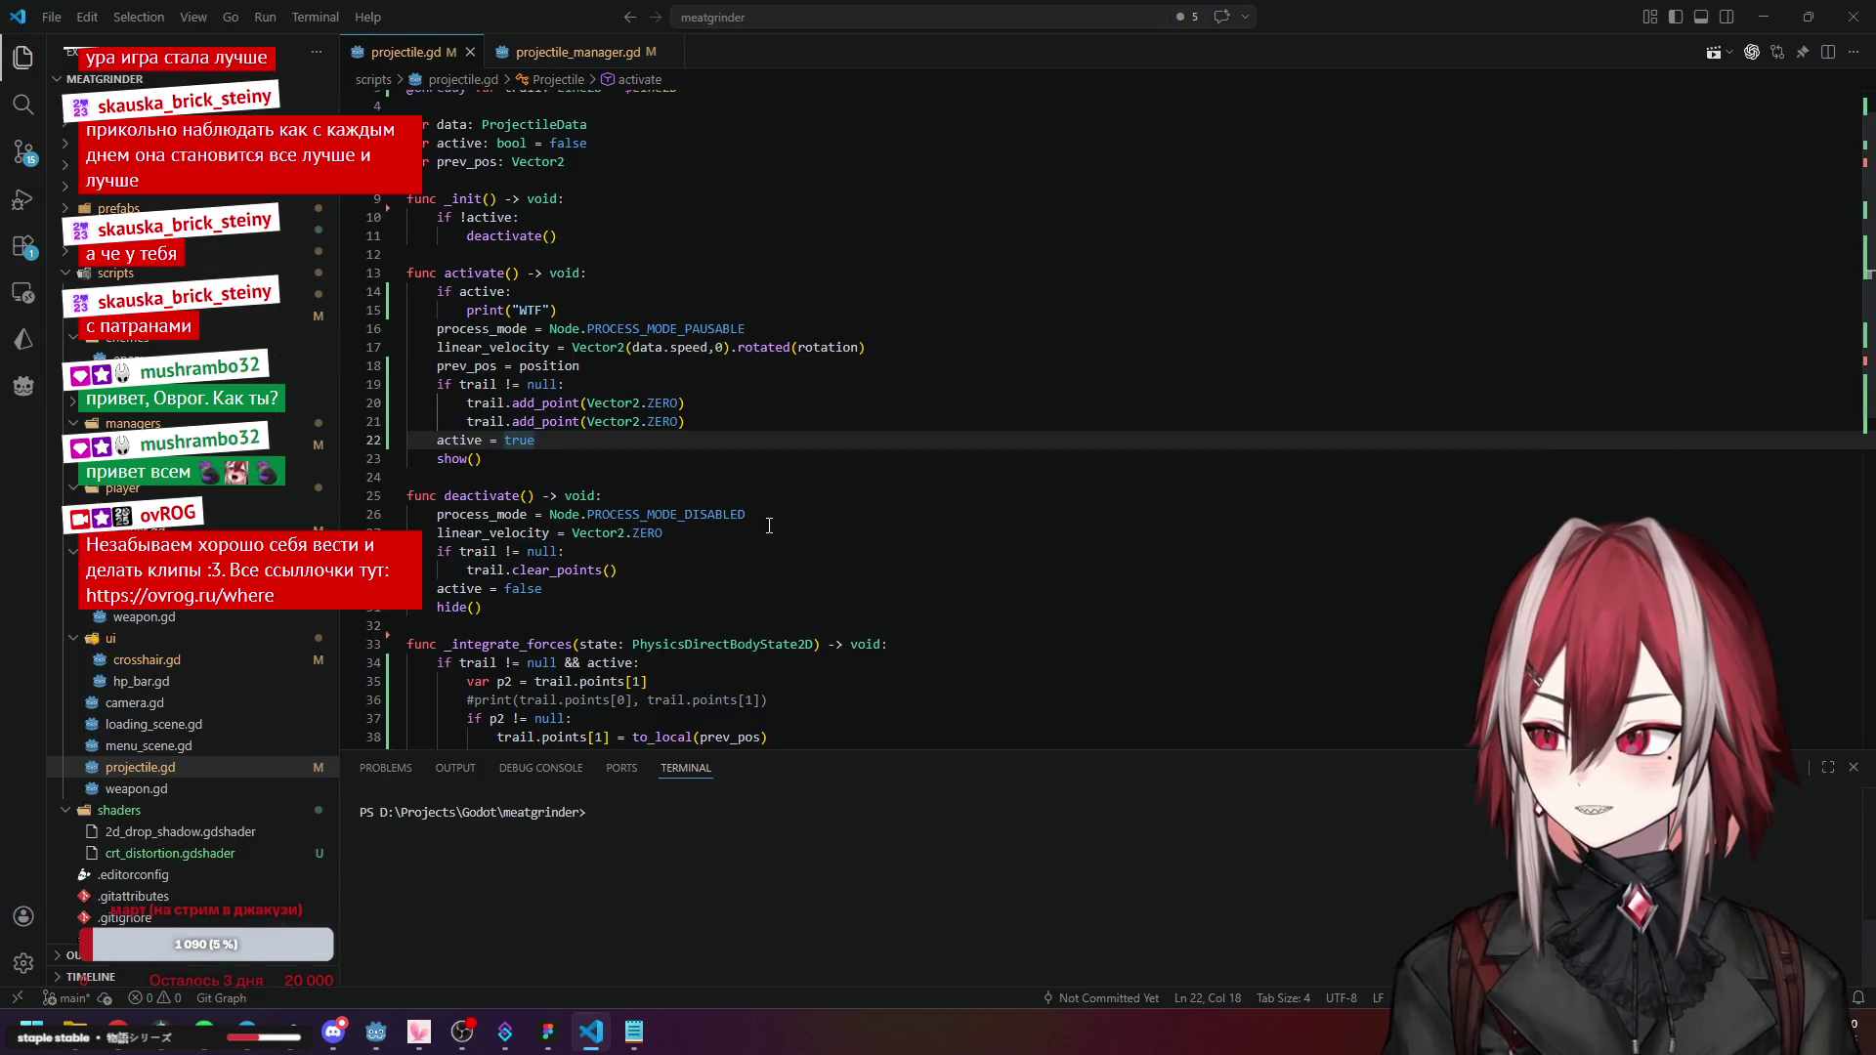
left_click(551, 51)
left_click(589, 393)
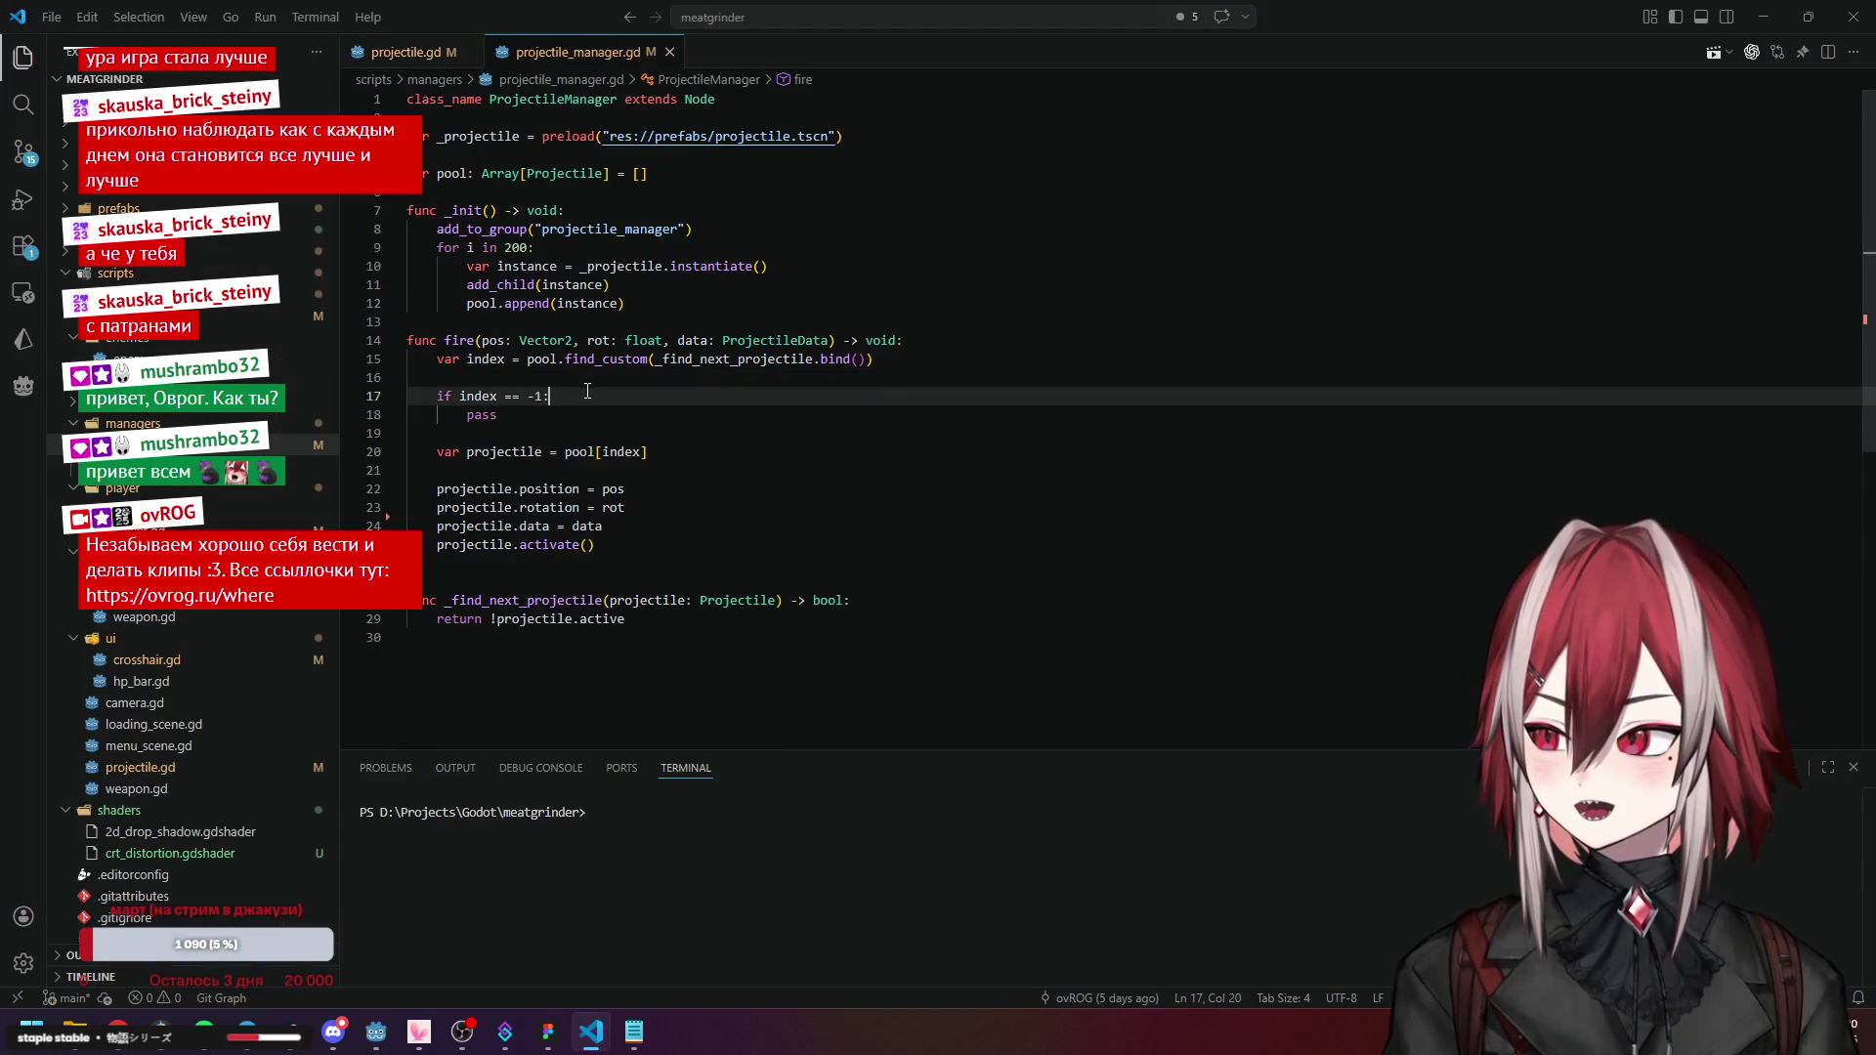
left_click(587, 526)
left_click(637, 383)
key("ctrl+Tab")
left_click(713, 401)
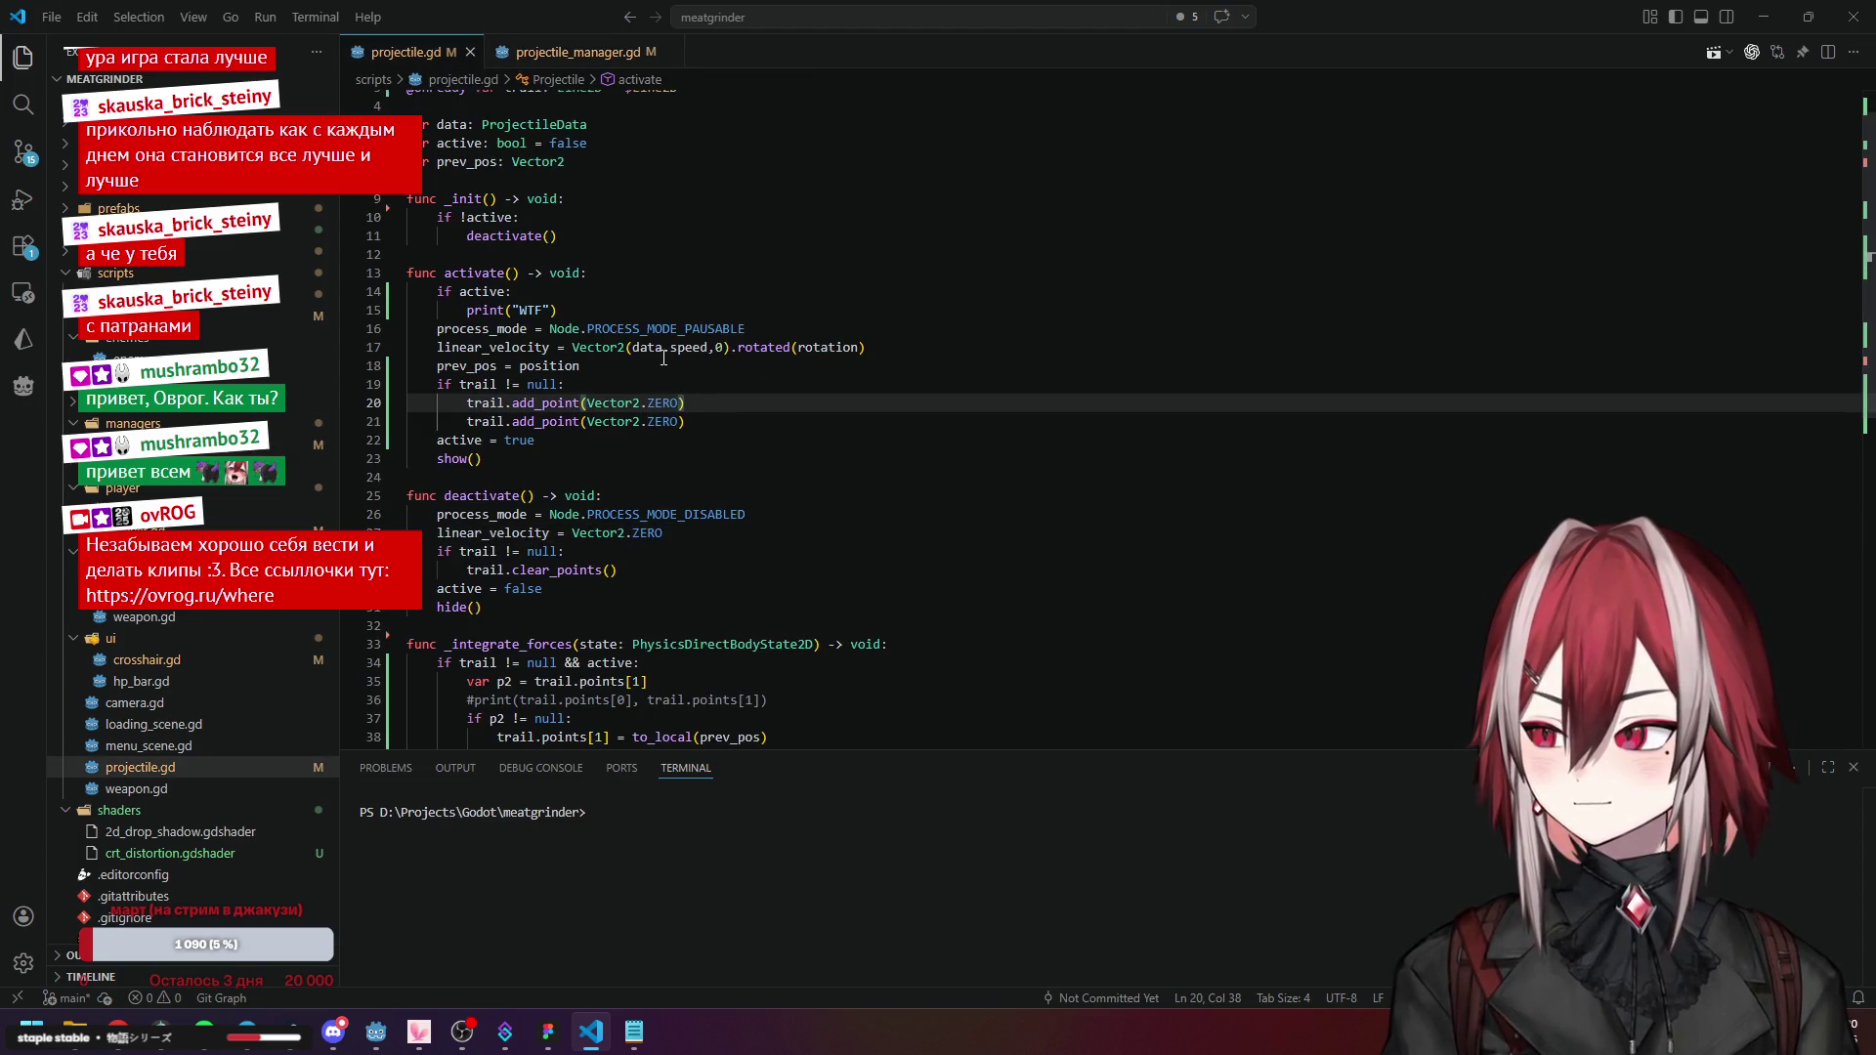
left_click(567, 51)
Change the pool loop from 200 to 500 projectiles, save, and run the game from Godot.
left_click(504, 248)
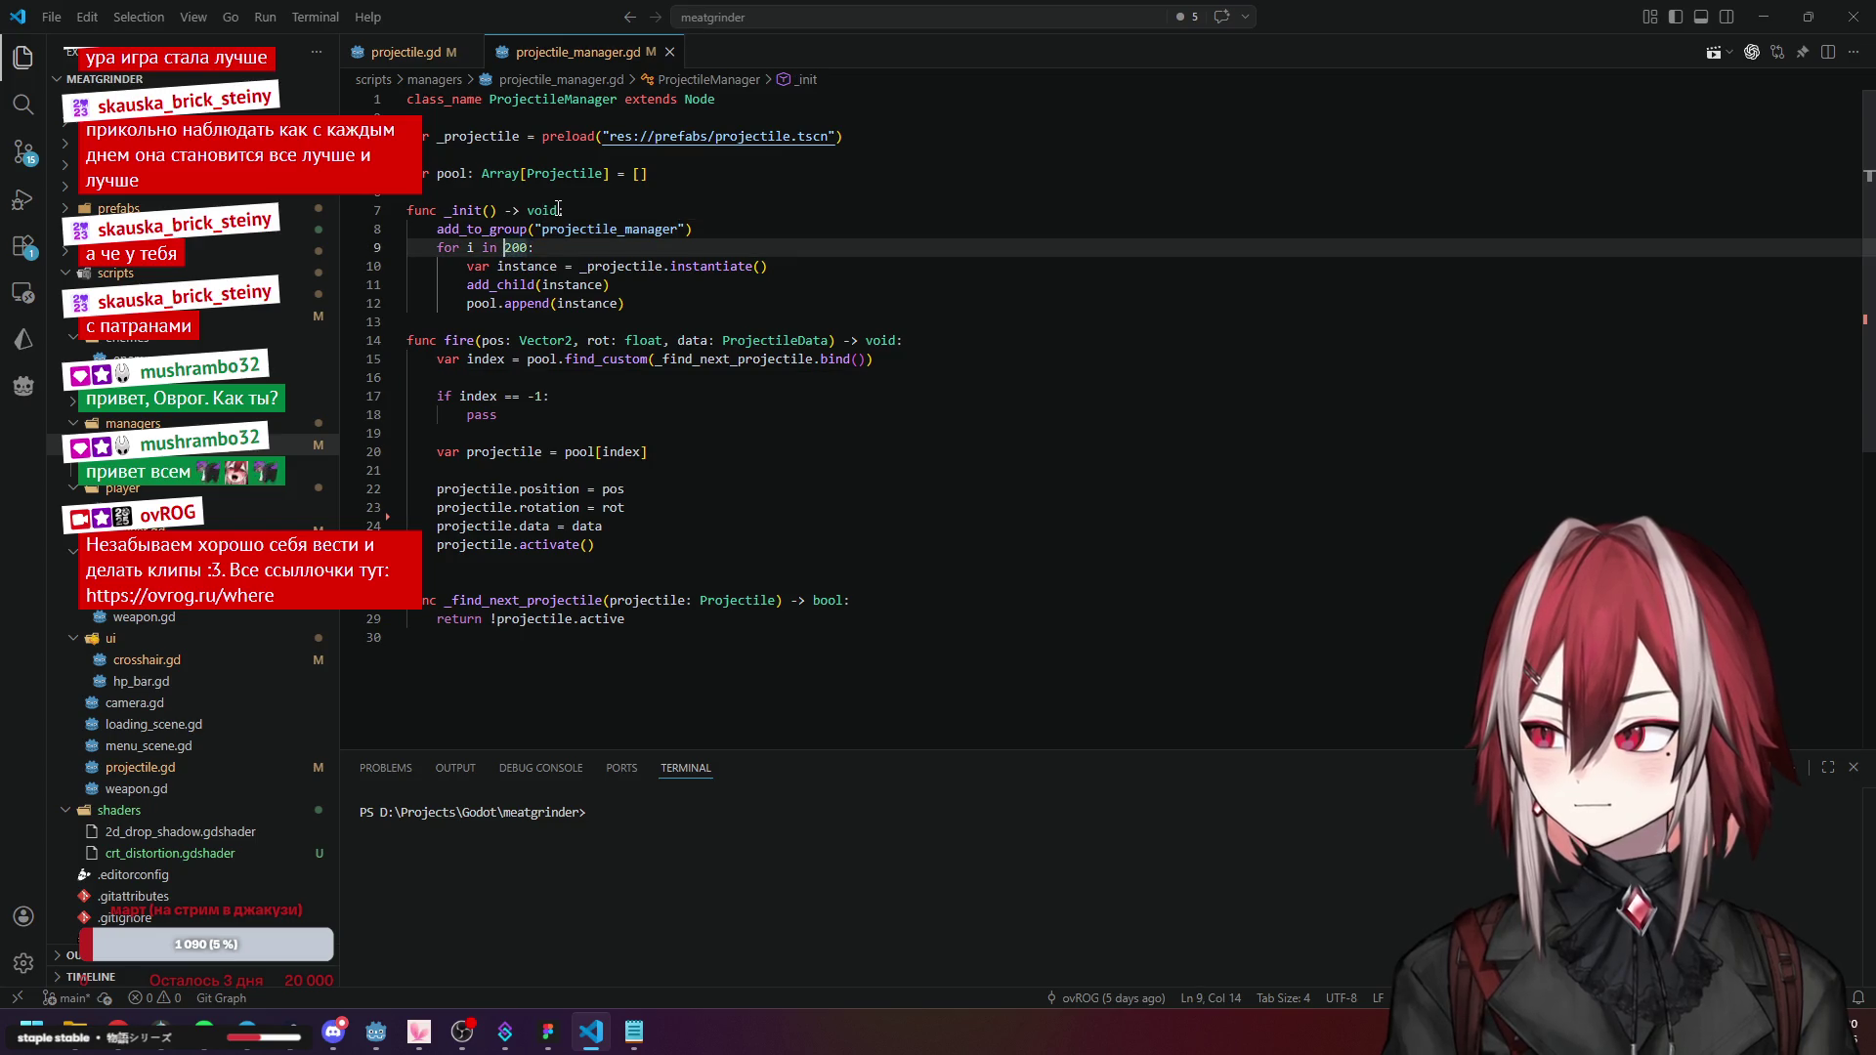
left_click(581, 173)
left_click(514, 230)
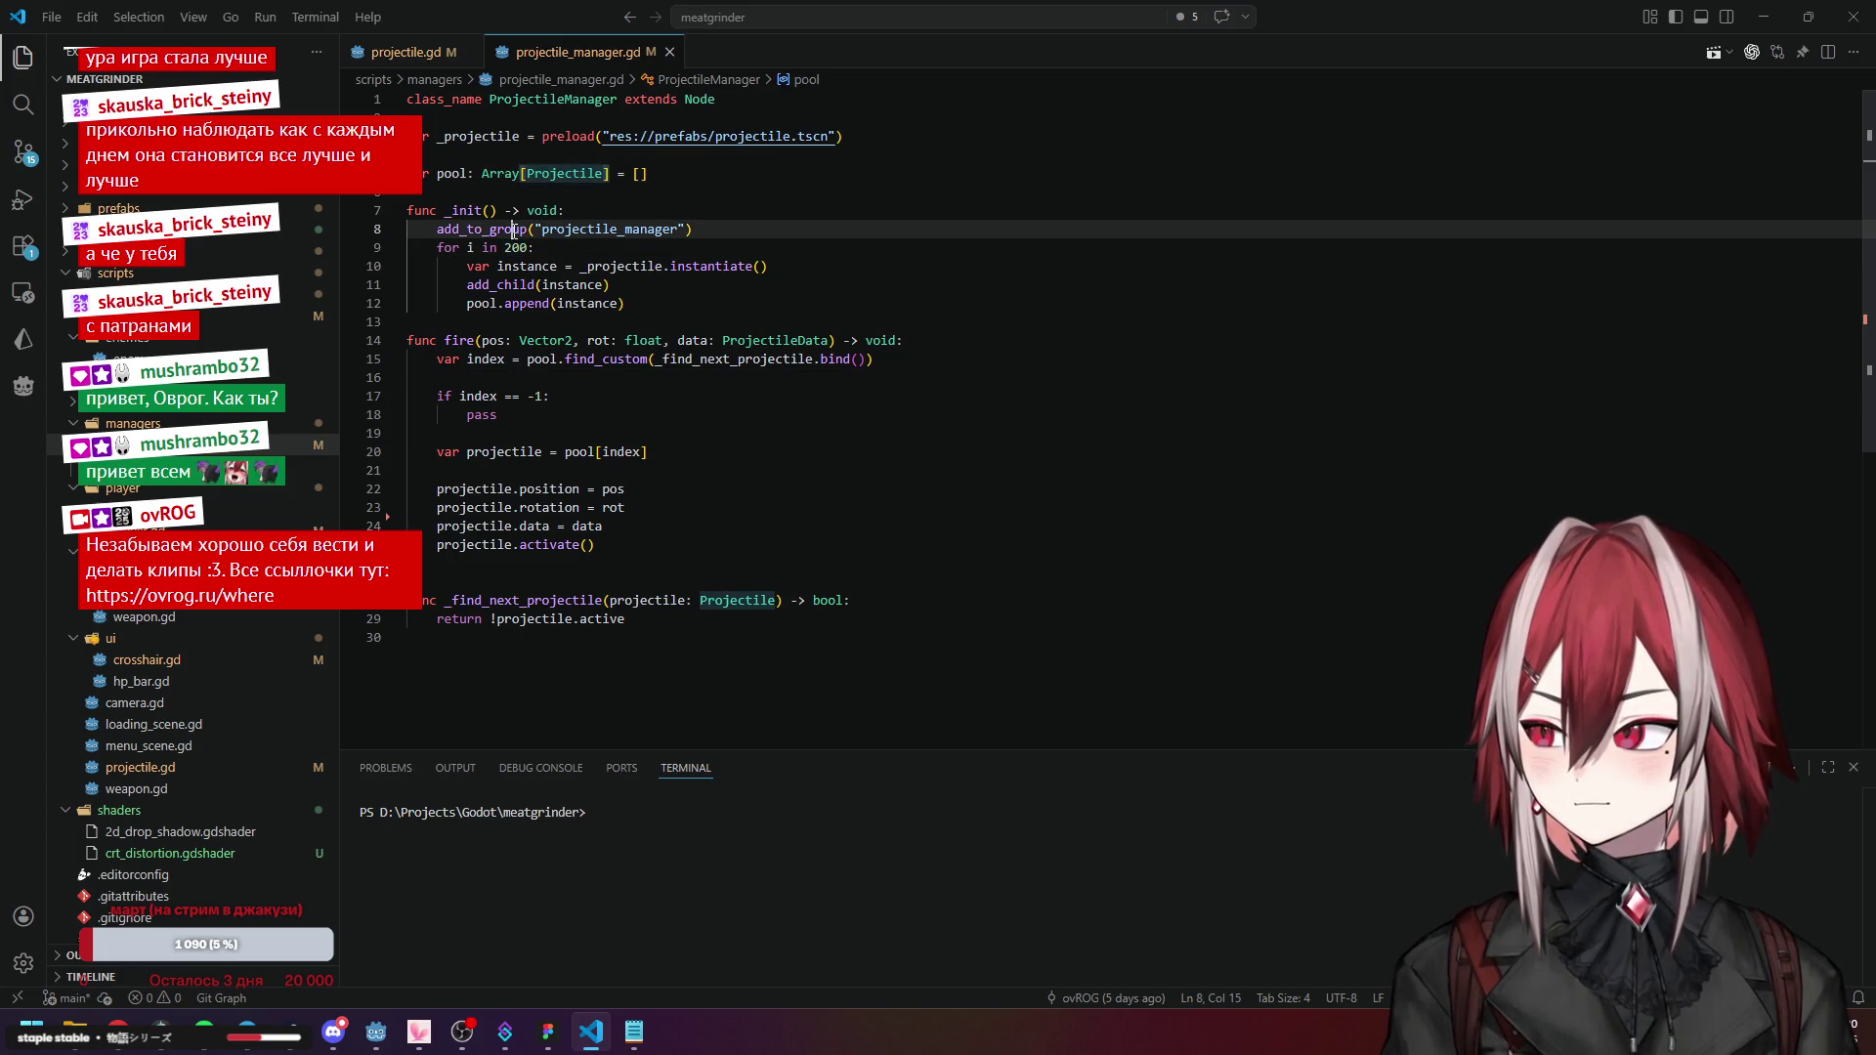
left_click_drag(512, 247, 504, 247)
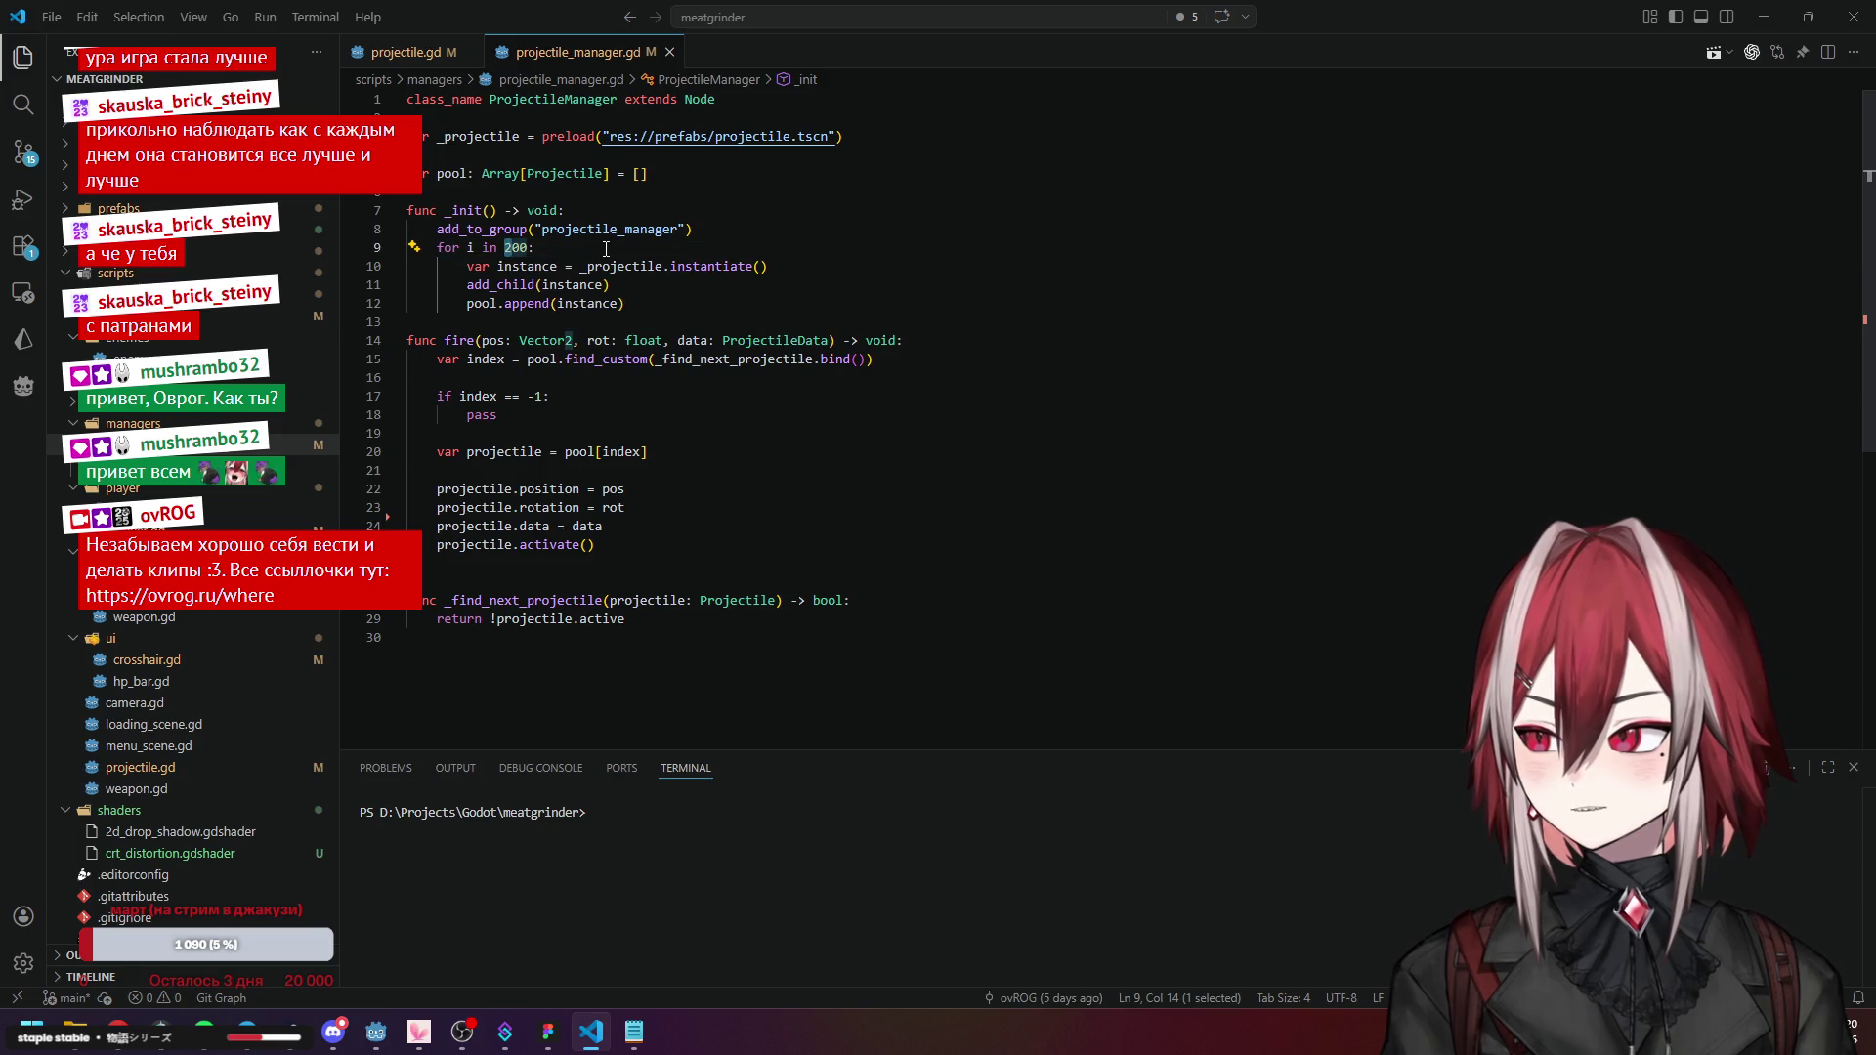
type("5")
left_click(738, 289)
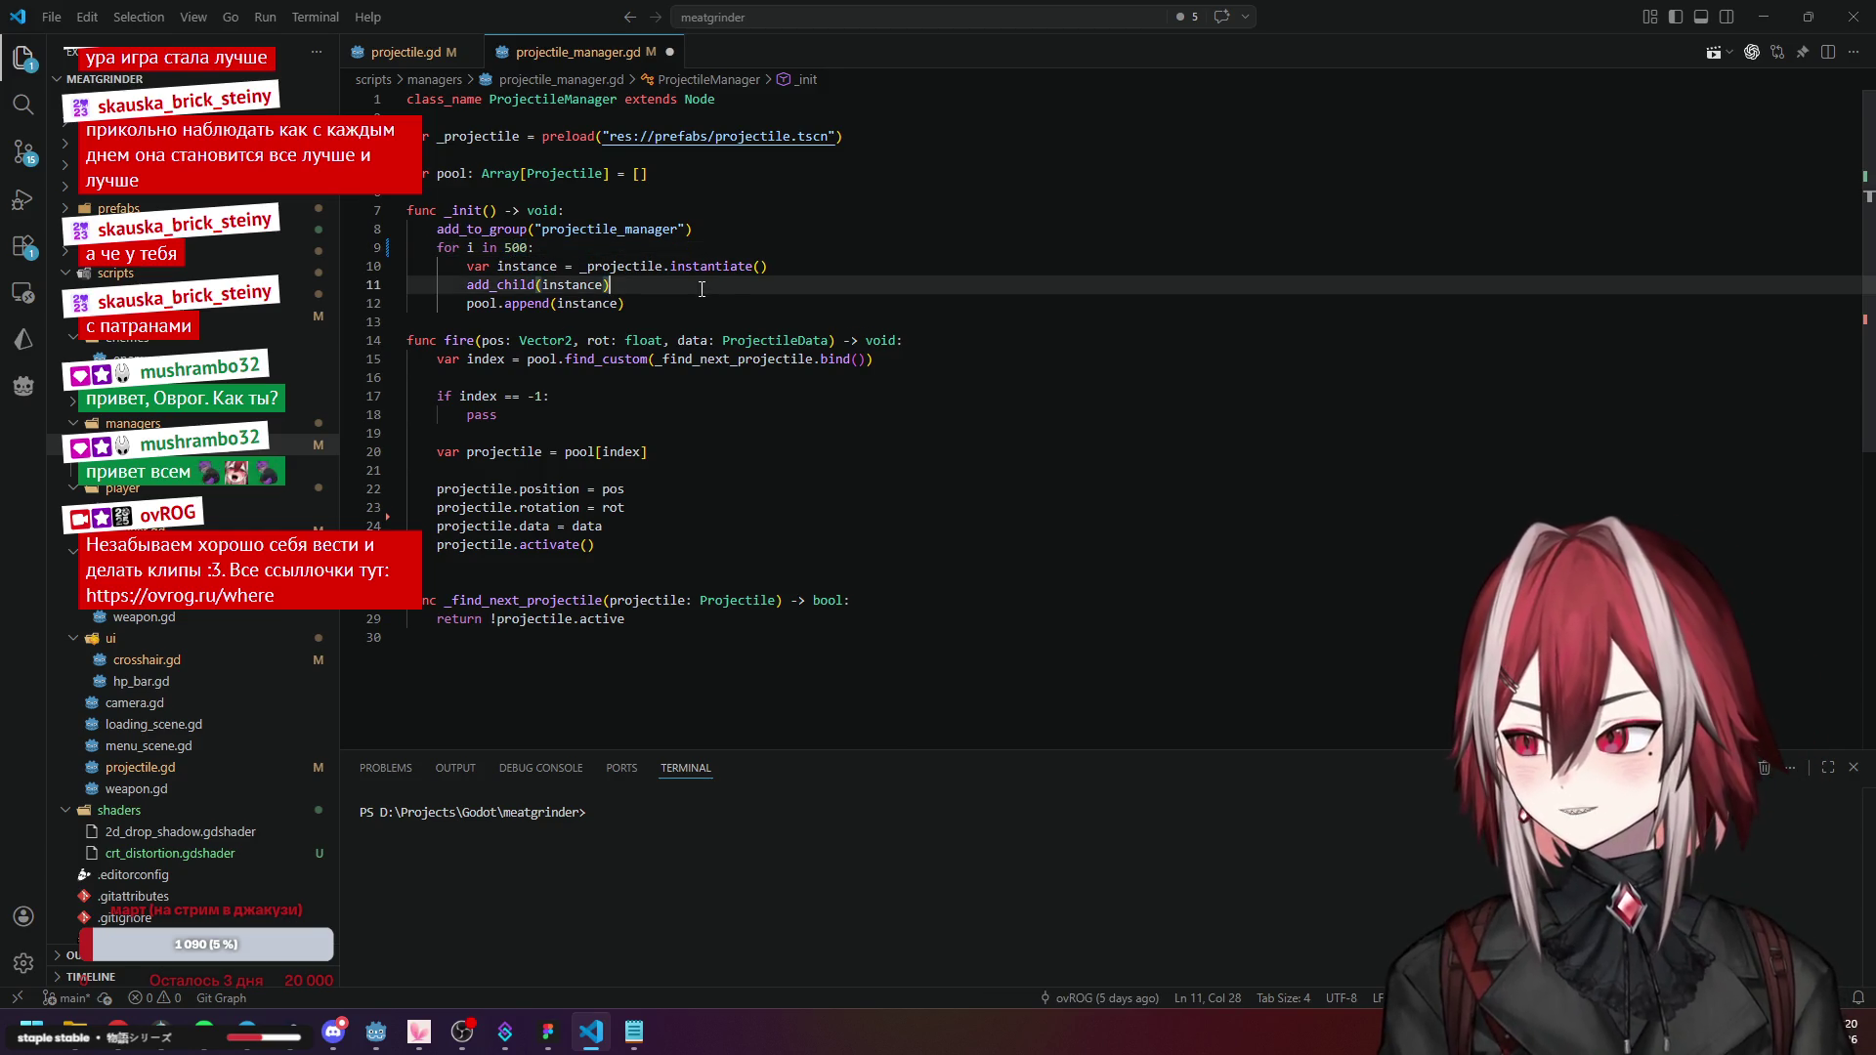
key("ctrl+s")
key("alt+Tab")
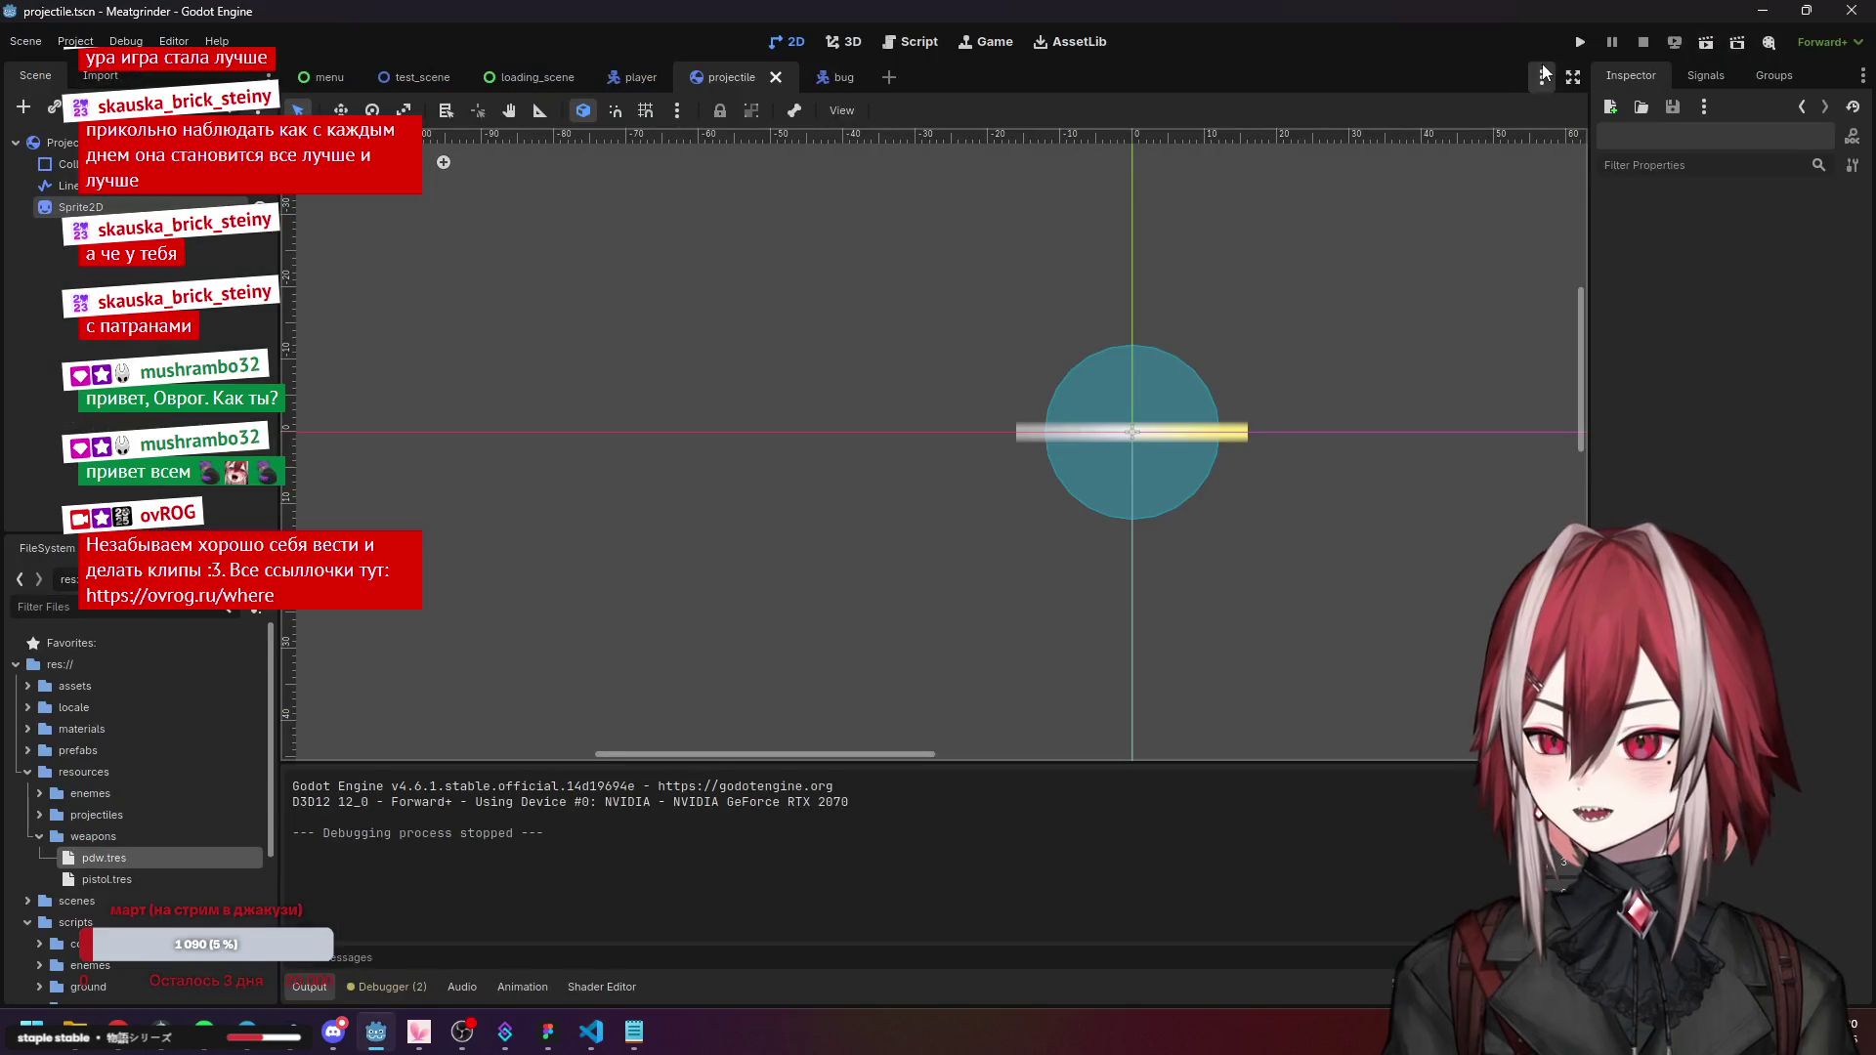
left_click(1576, 43)
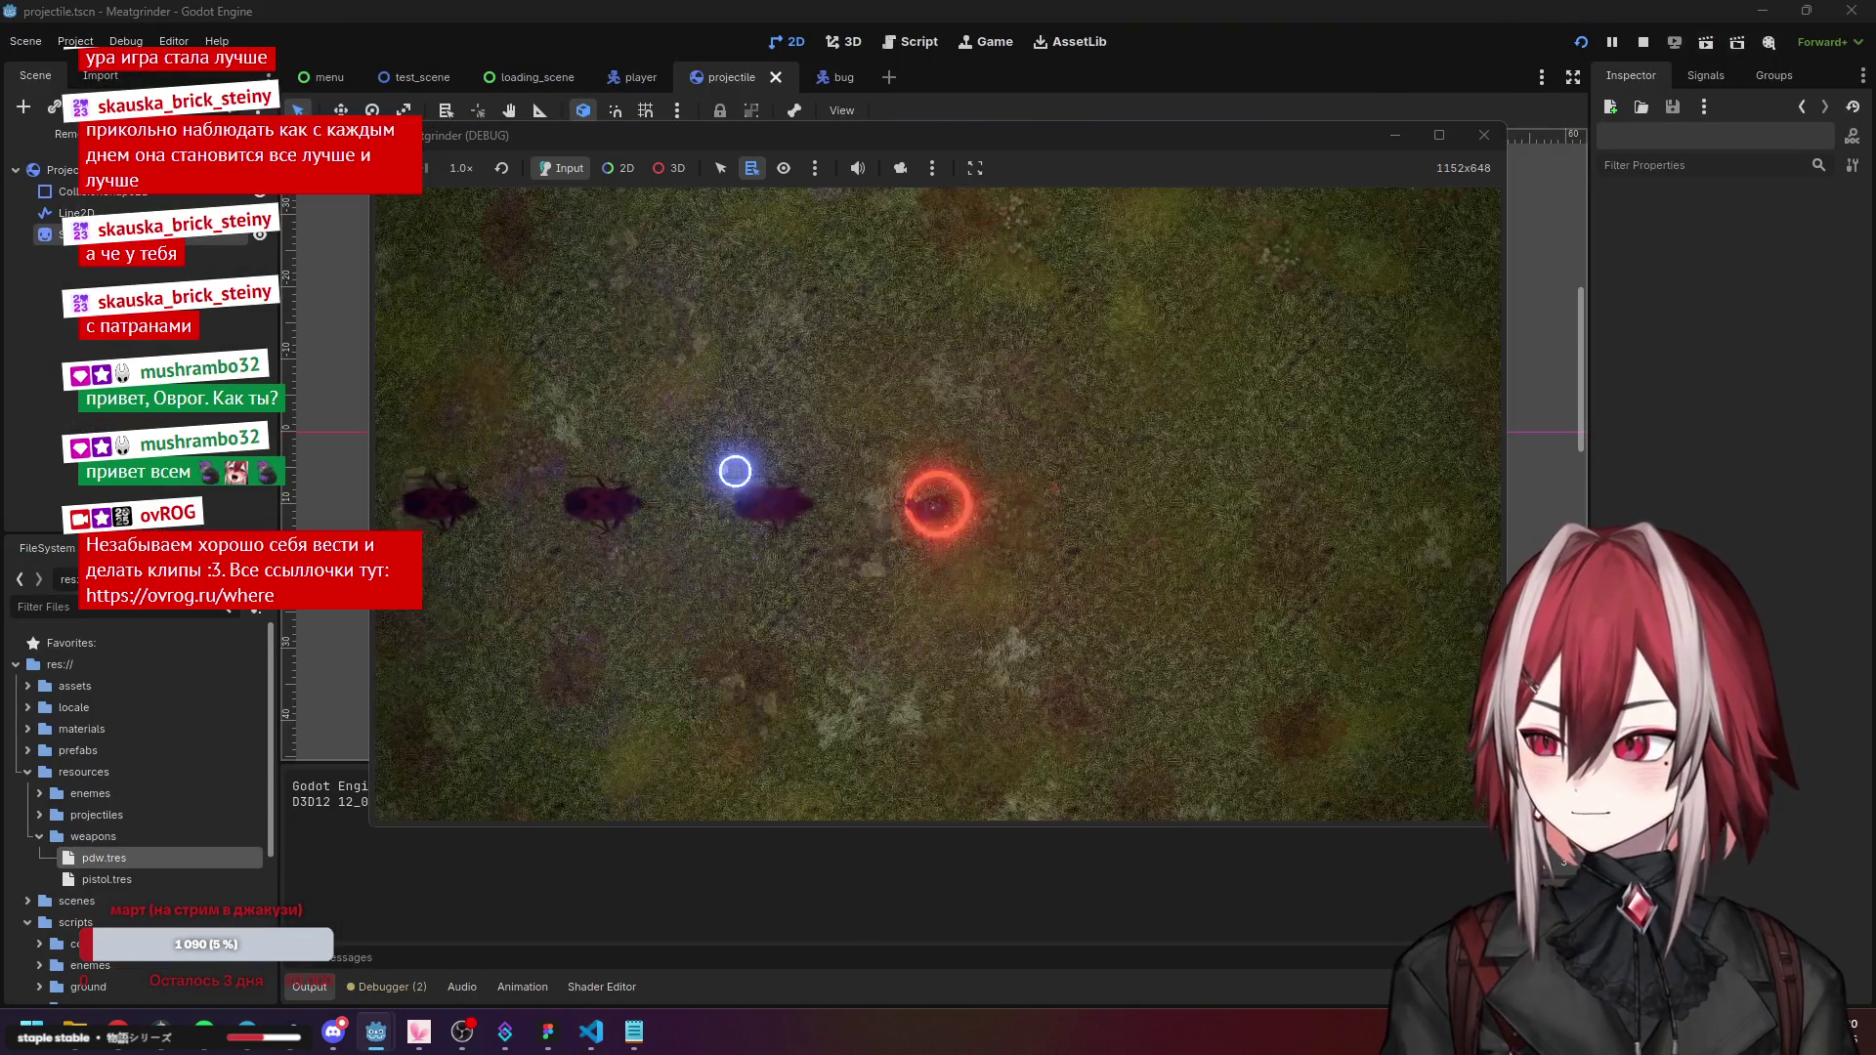
Briefly play-test the larger pool, stop the game, and view pistol.tres.
key("d")
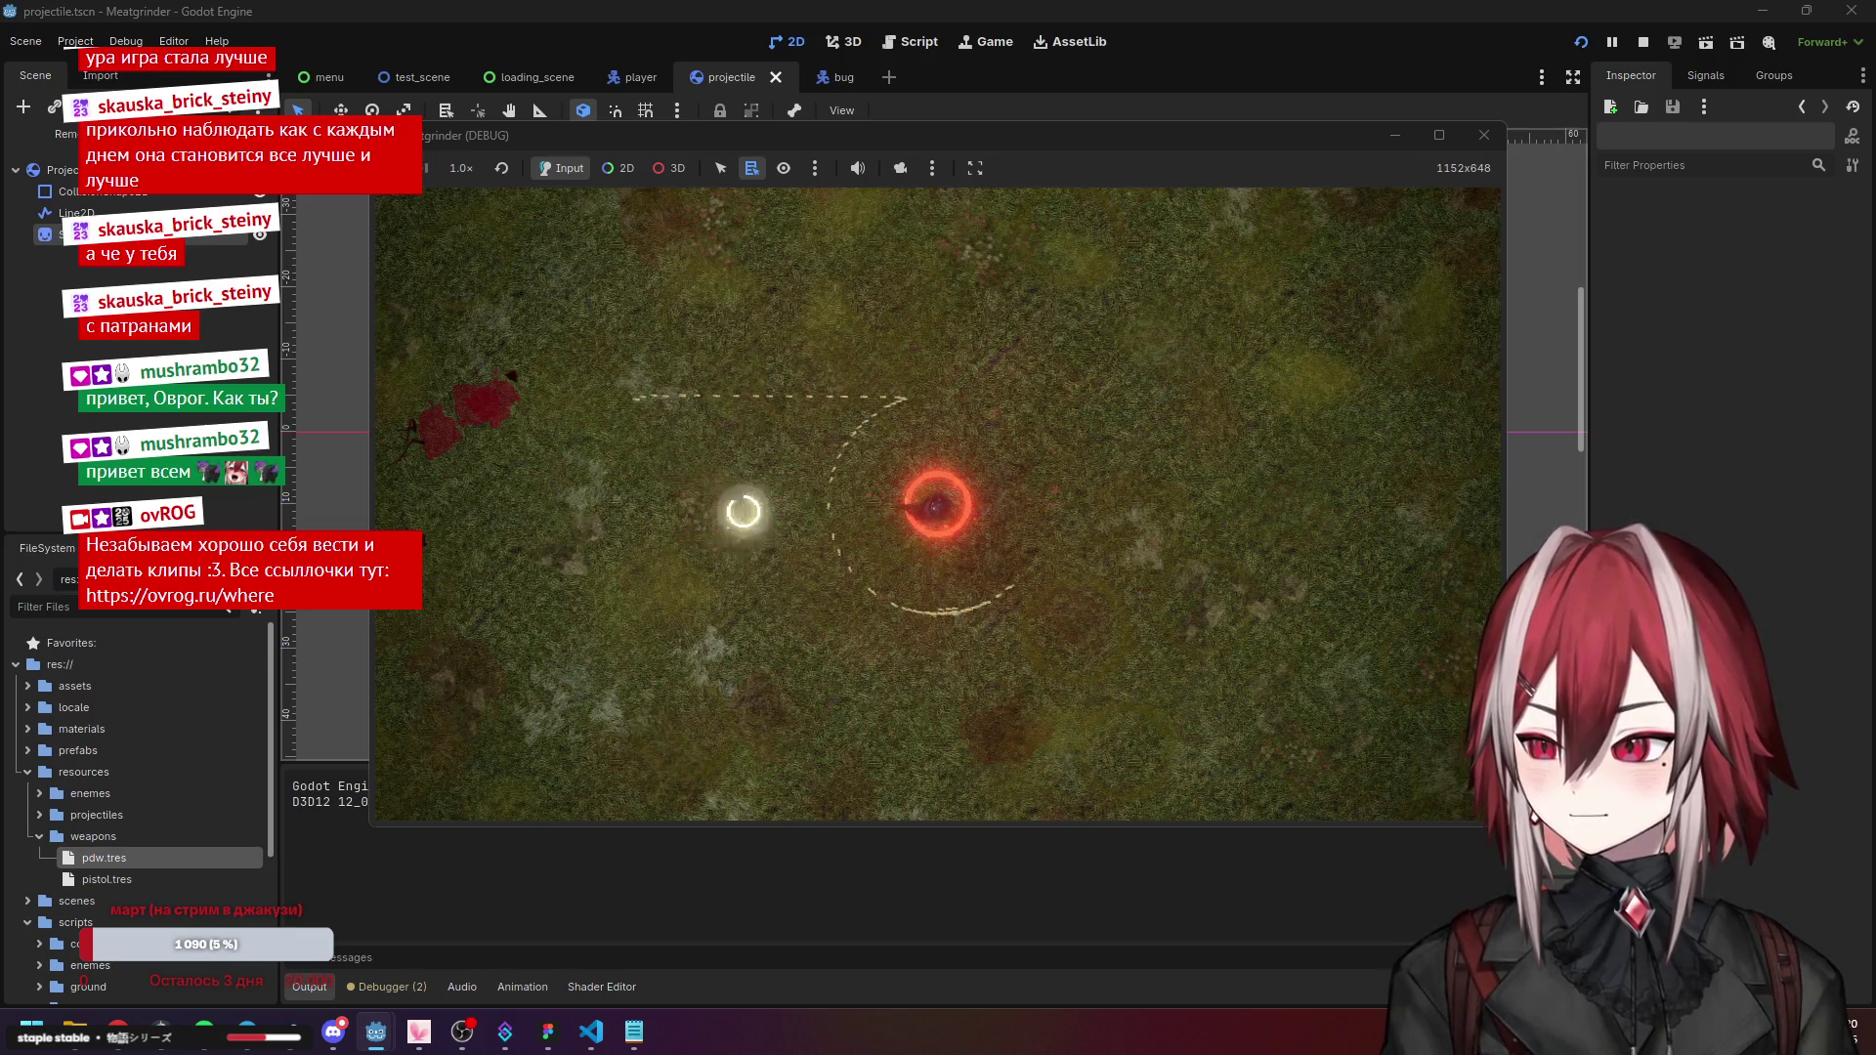
left_click(1484, 135)
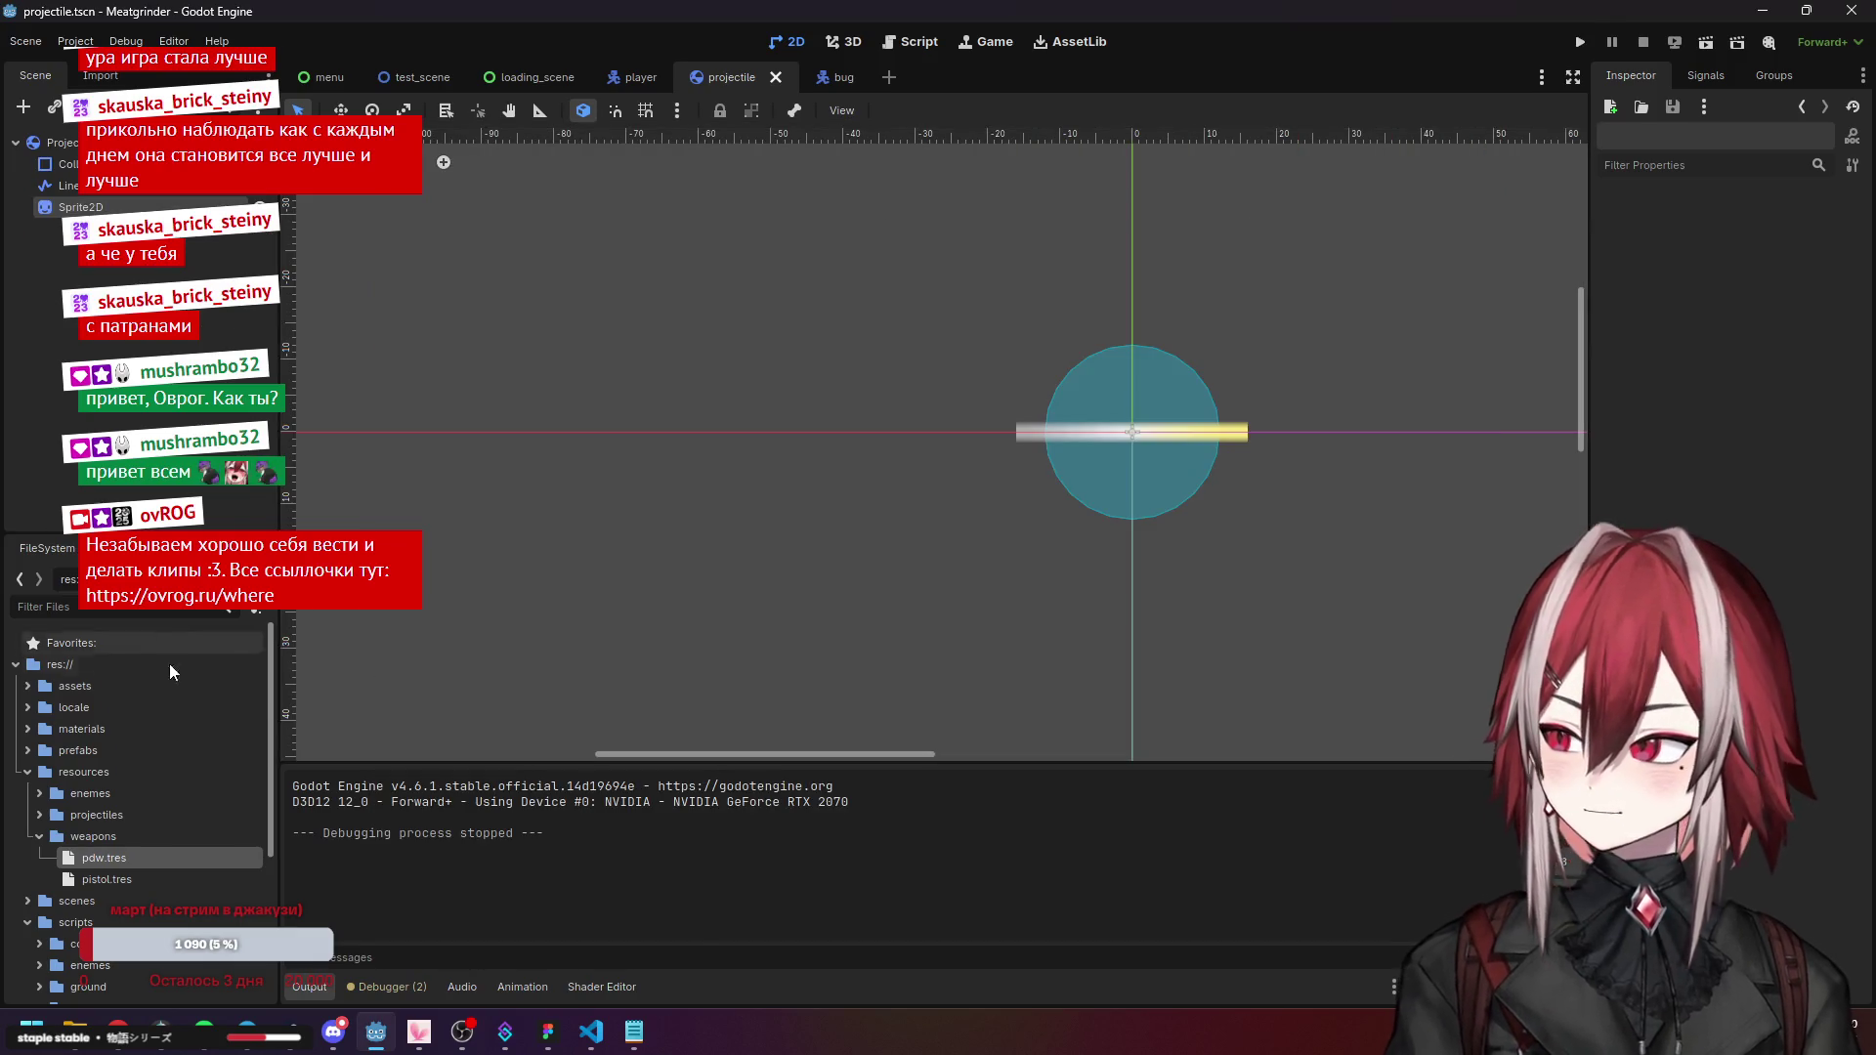
left_click(133, 859)
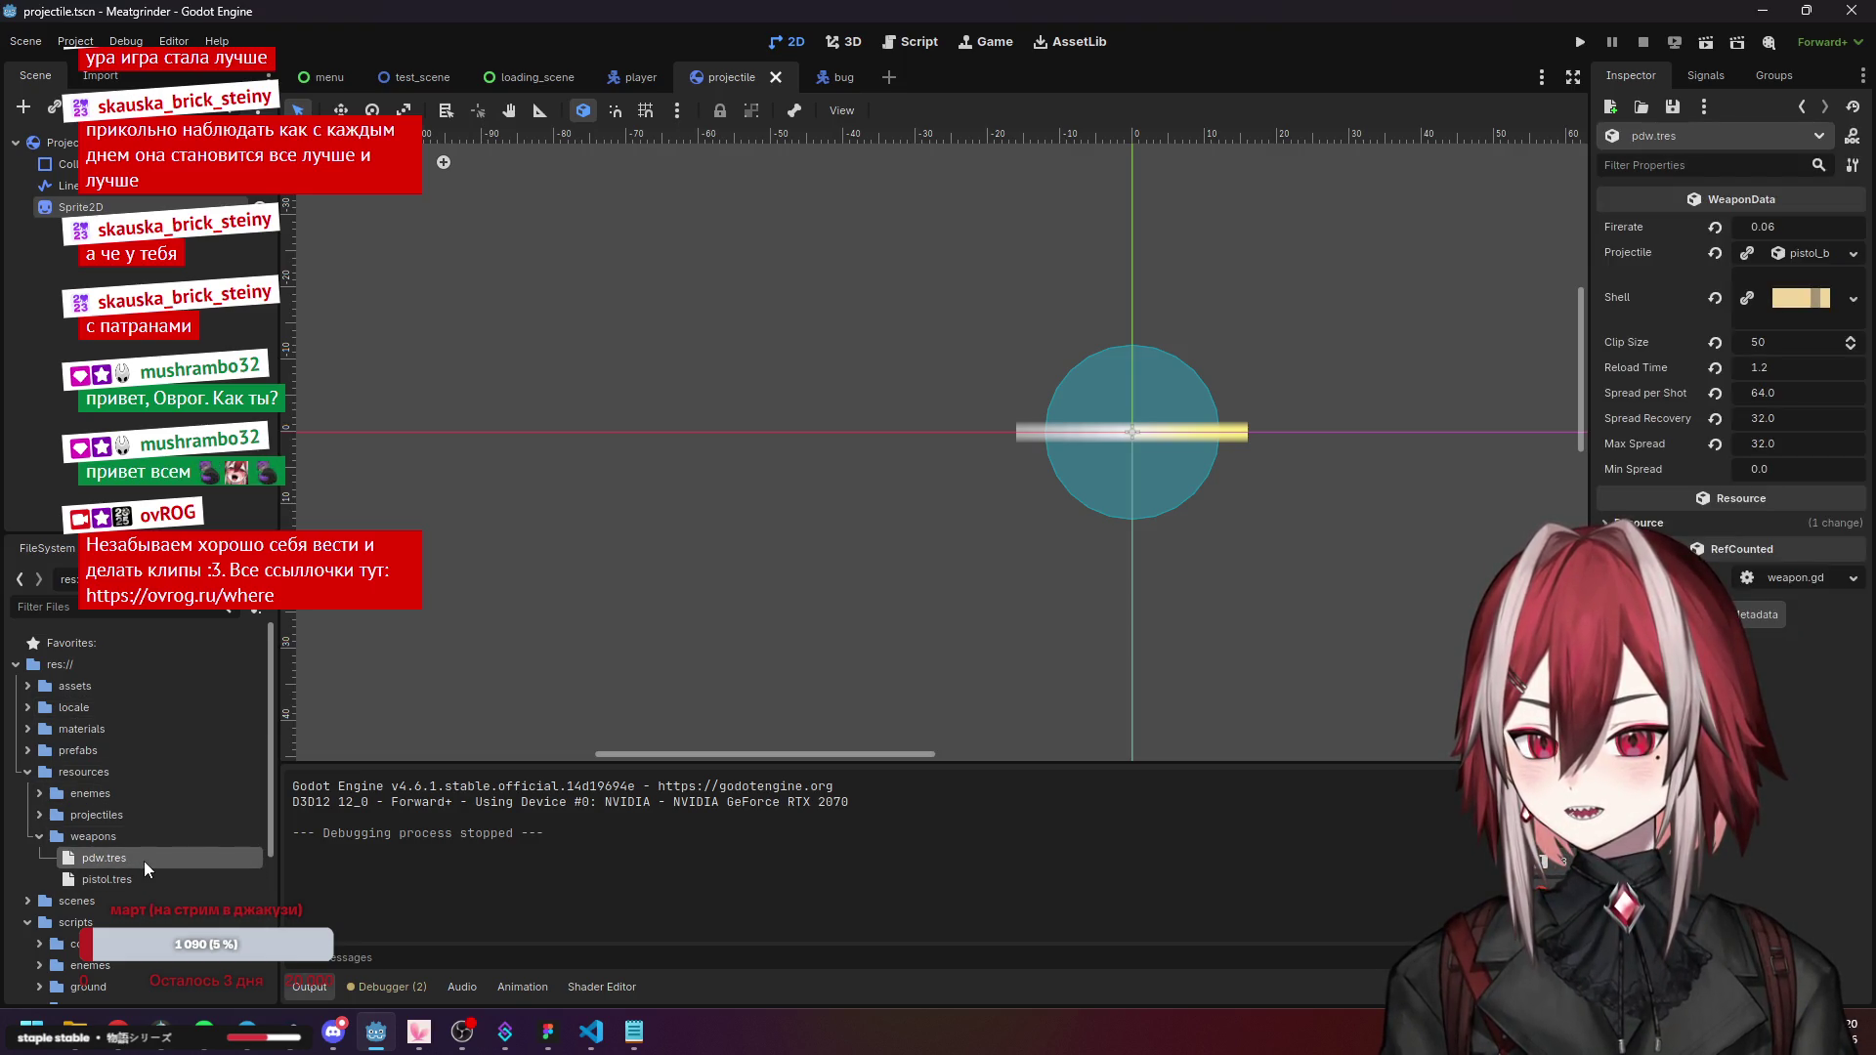
Compare pdw.tres (Firerate 0.06, Clip Size 50) with pistol.tres, then return to fire() in VS Code.
left_click(143, 878)
left_click(157, 860)
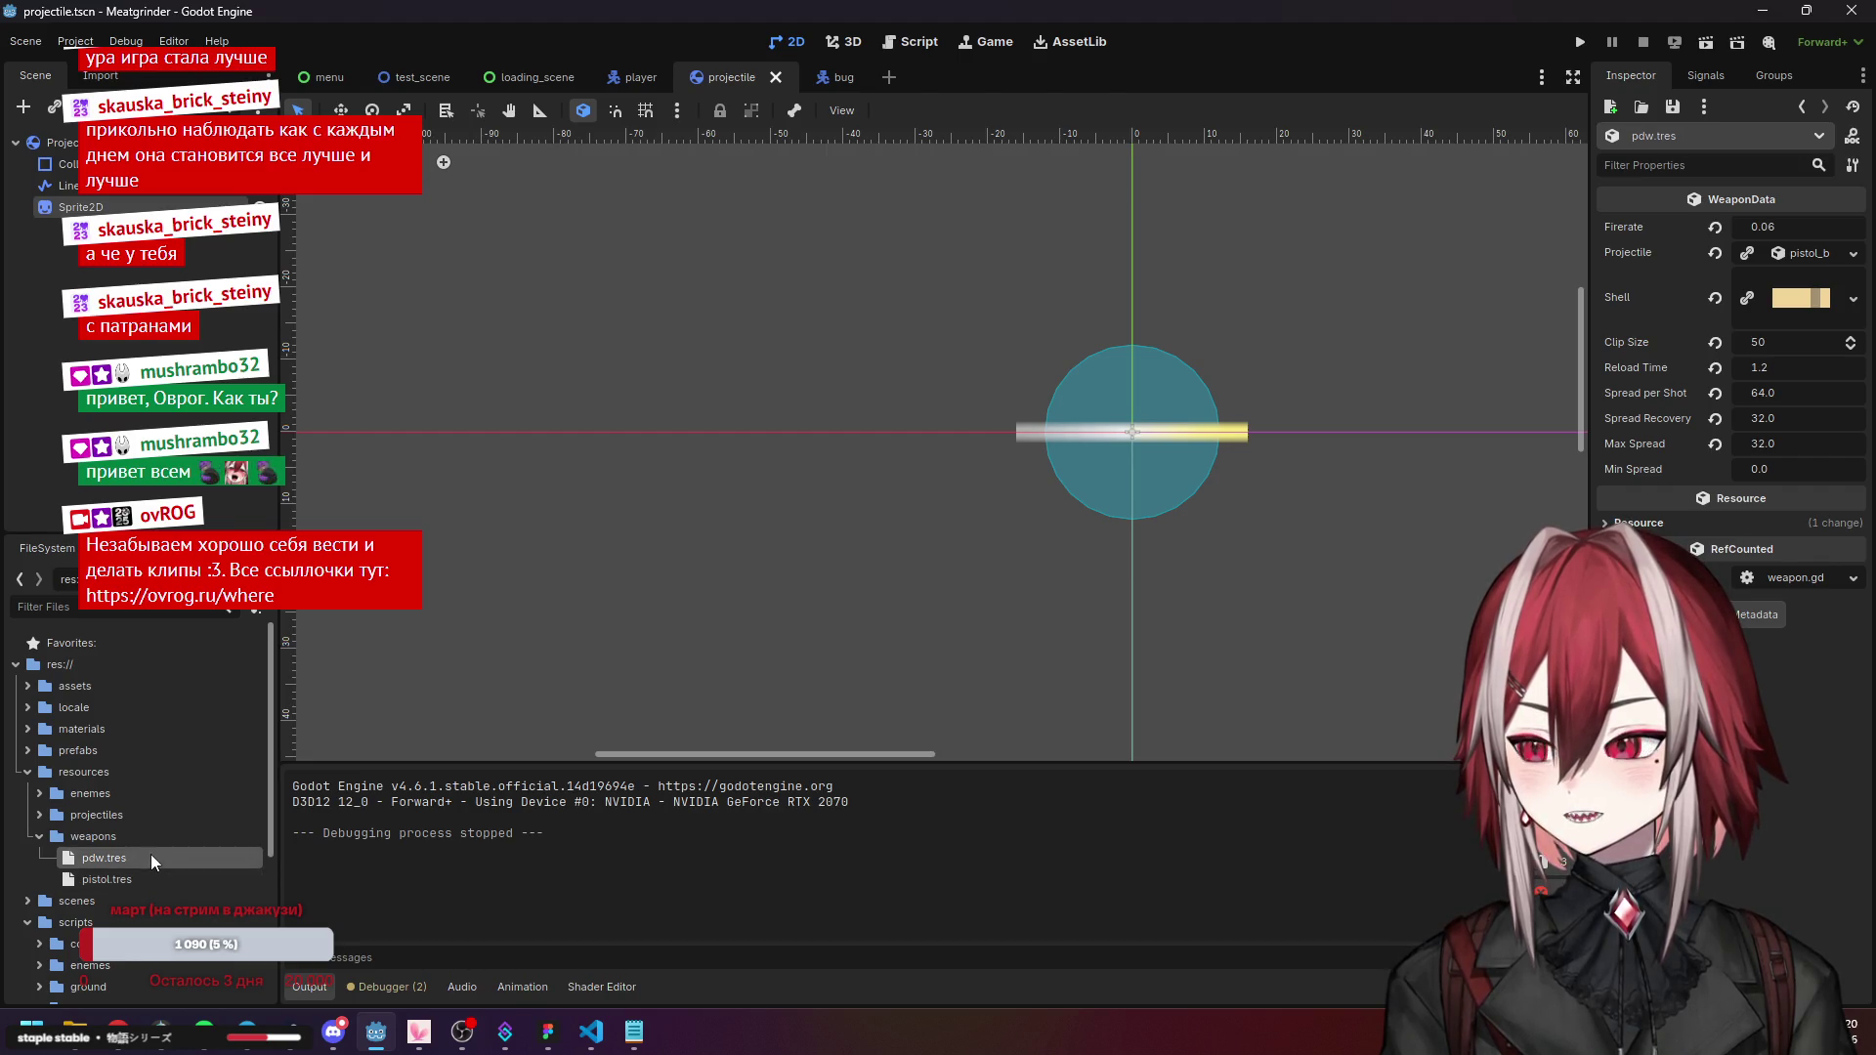
left_click(149, 875)
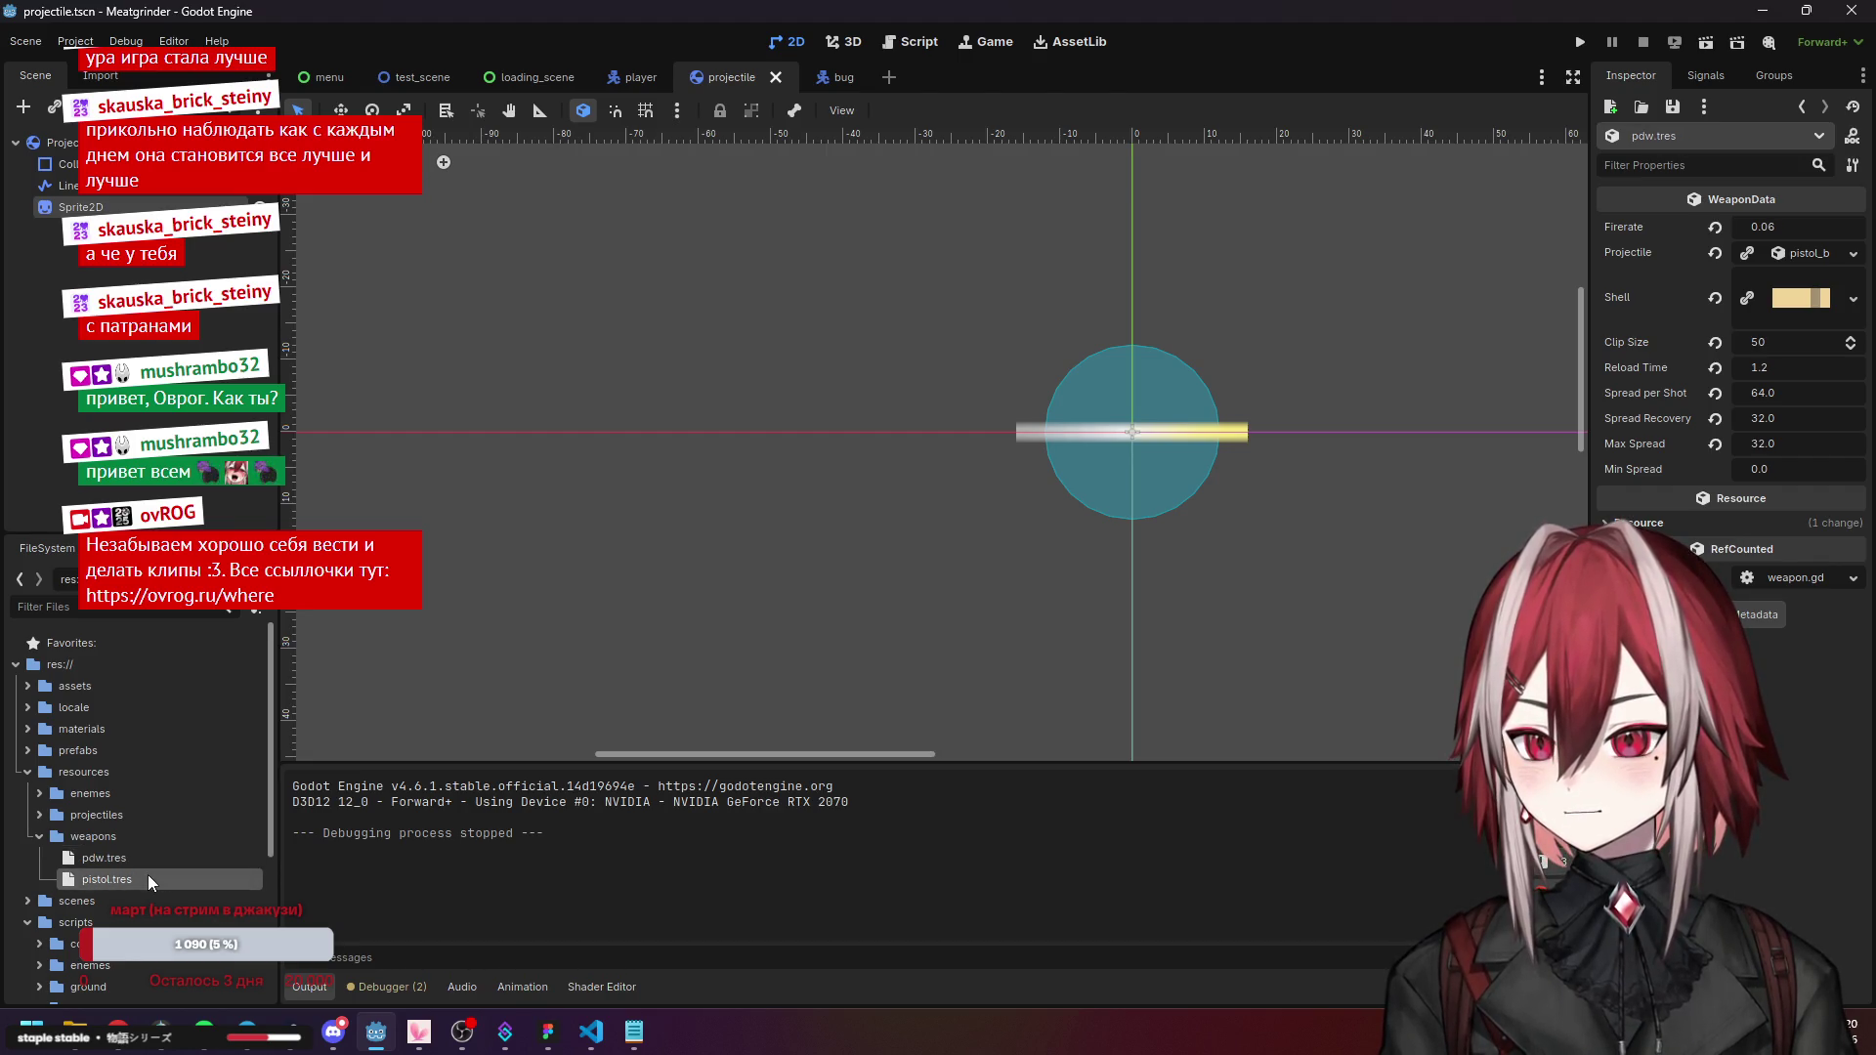
left_click(154, 859)
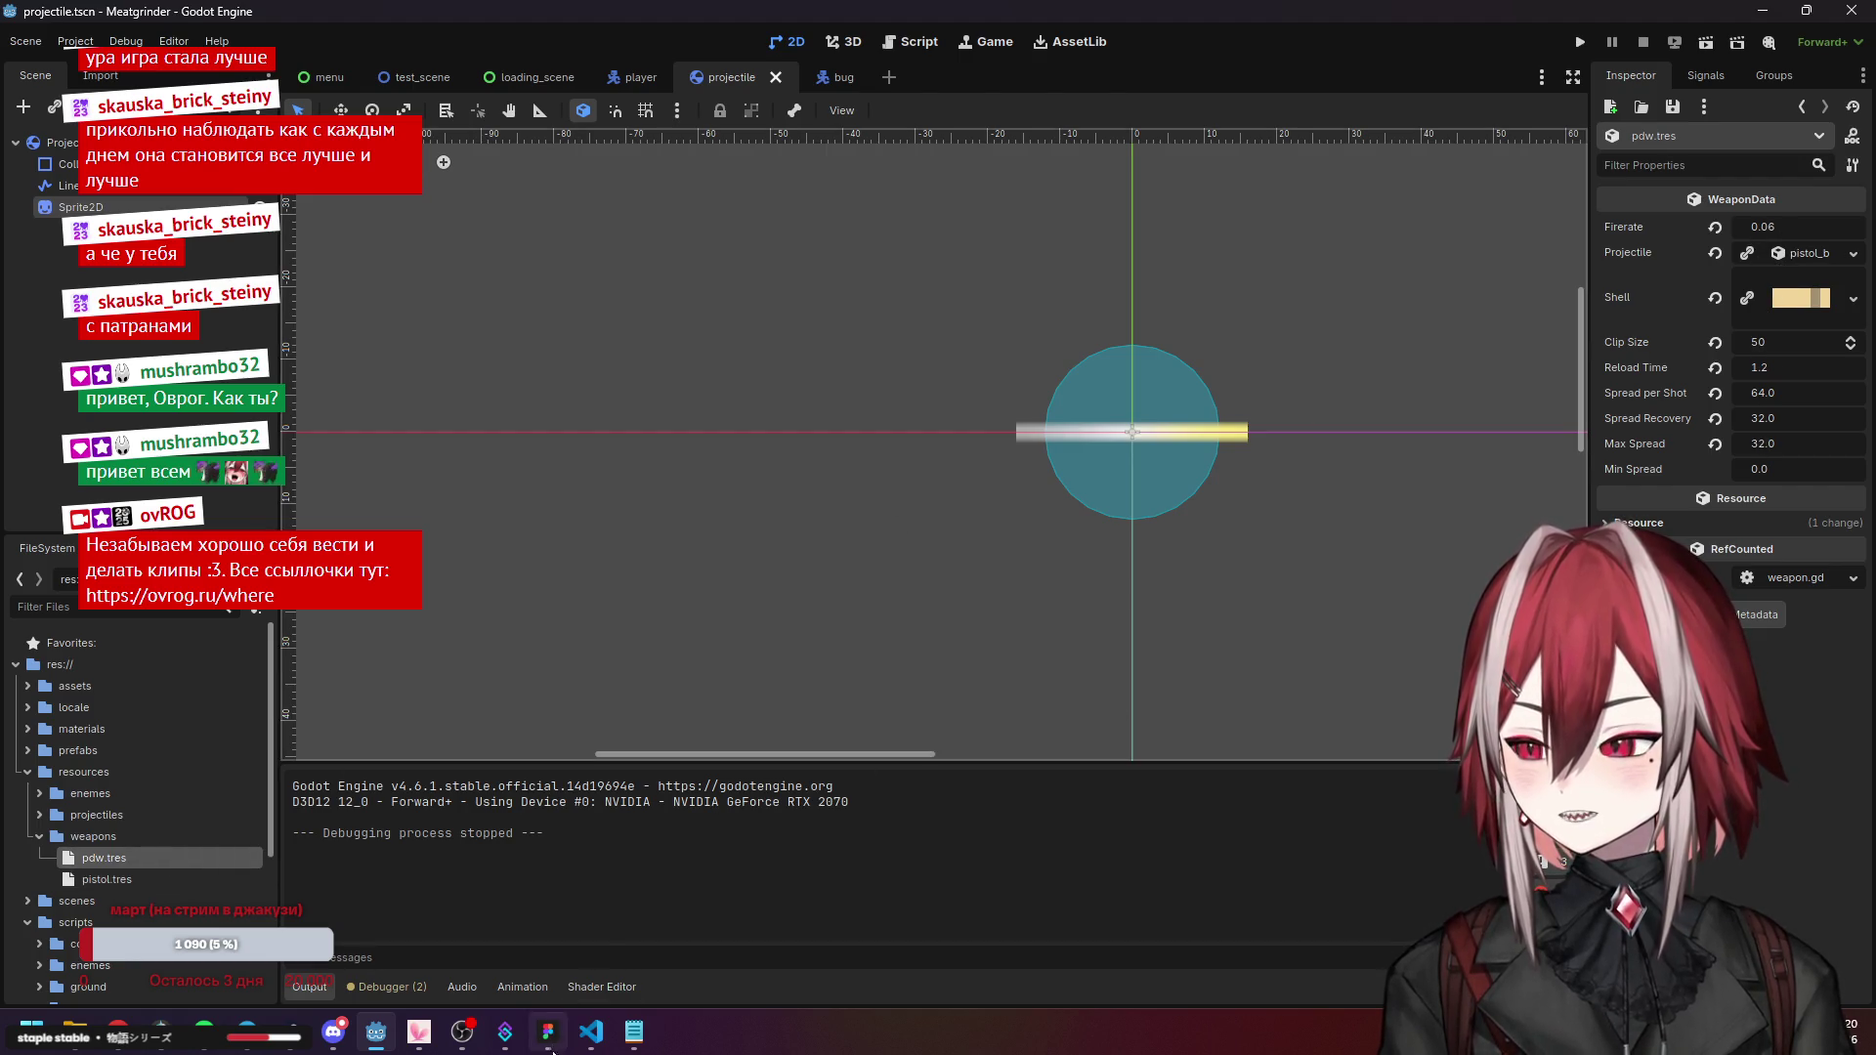
left_click(591, 1032)
left_click(700, 465)
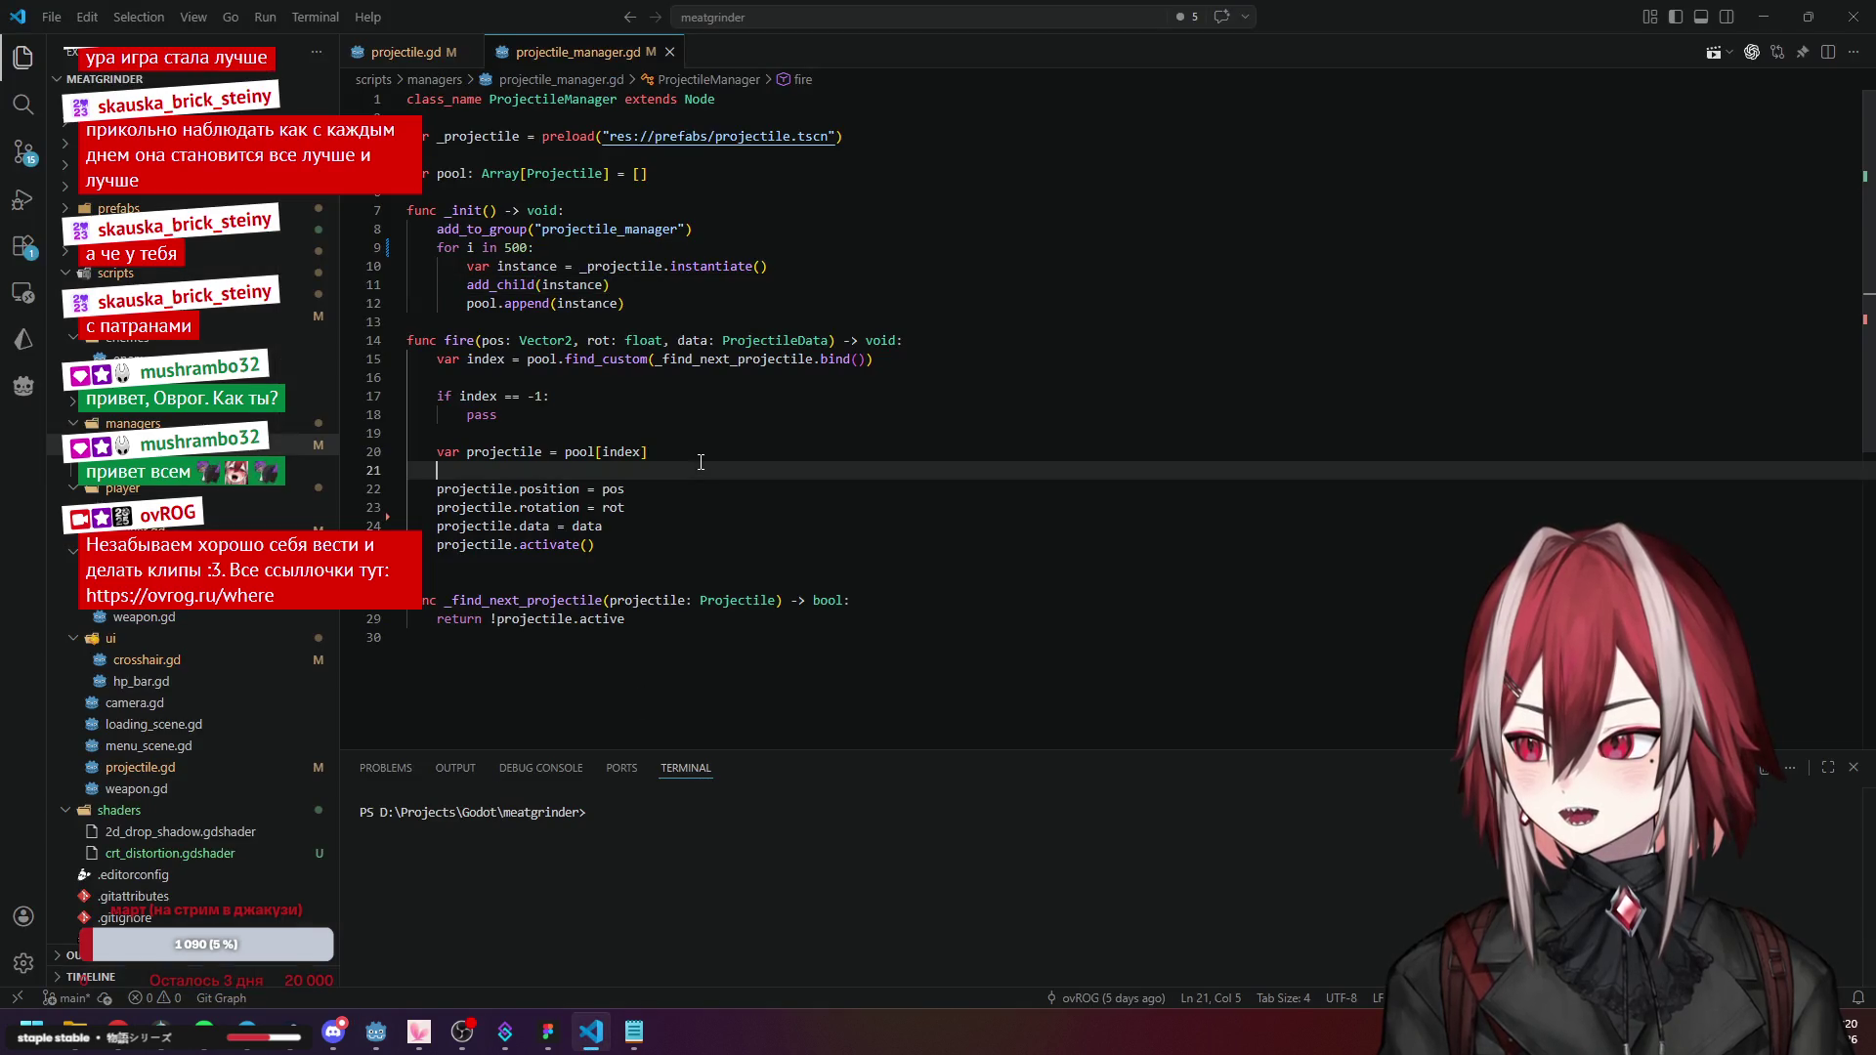
Glance at the projectile.gd and projectile_manager.gd tabs, then go back to Godot.
left_click(405, 52)
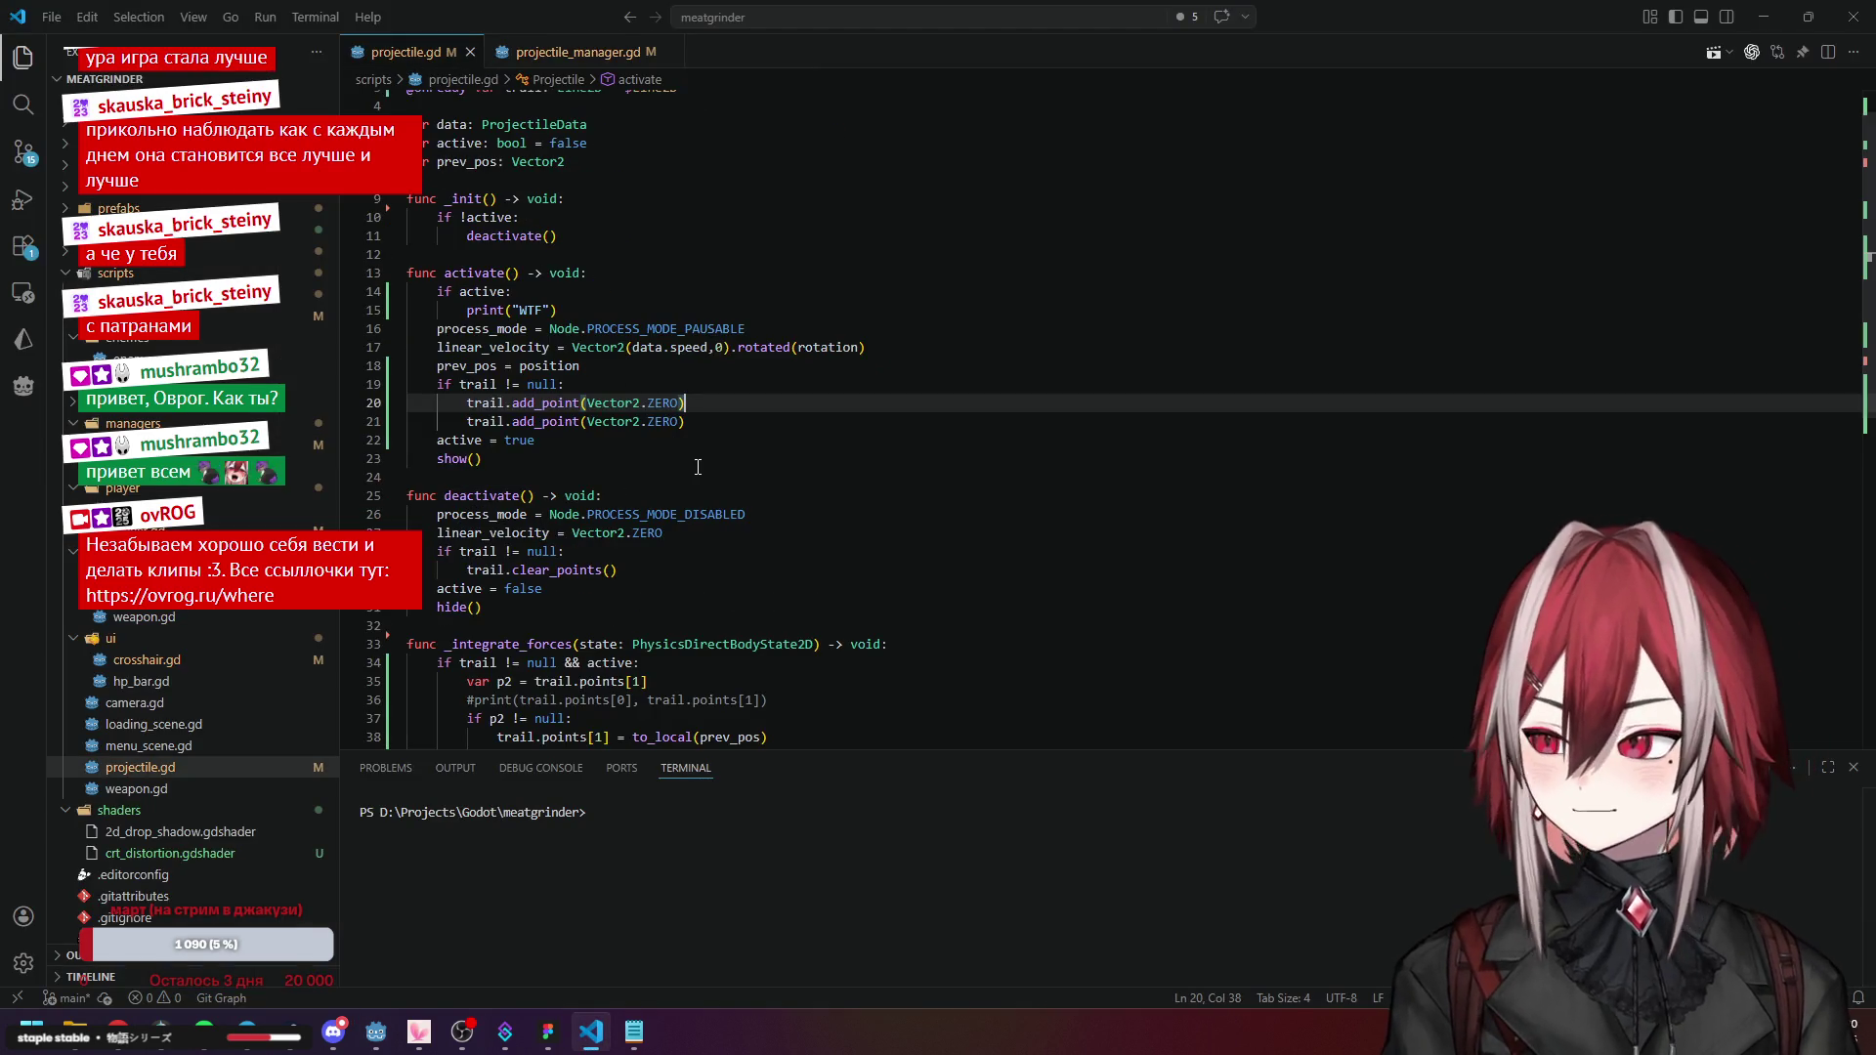
left_click(557, 54)
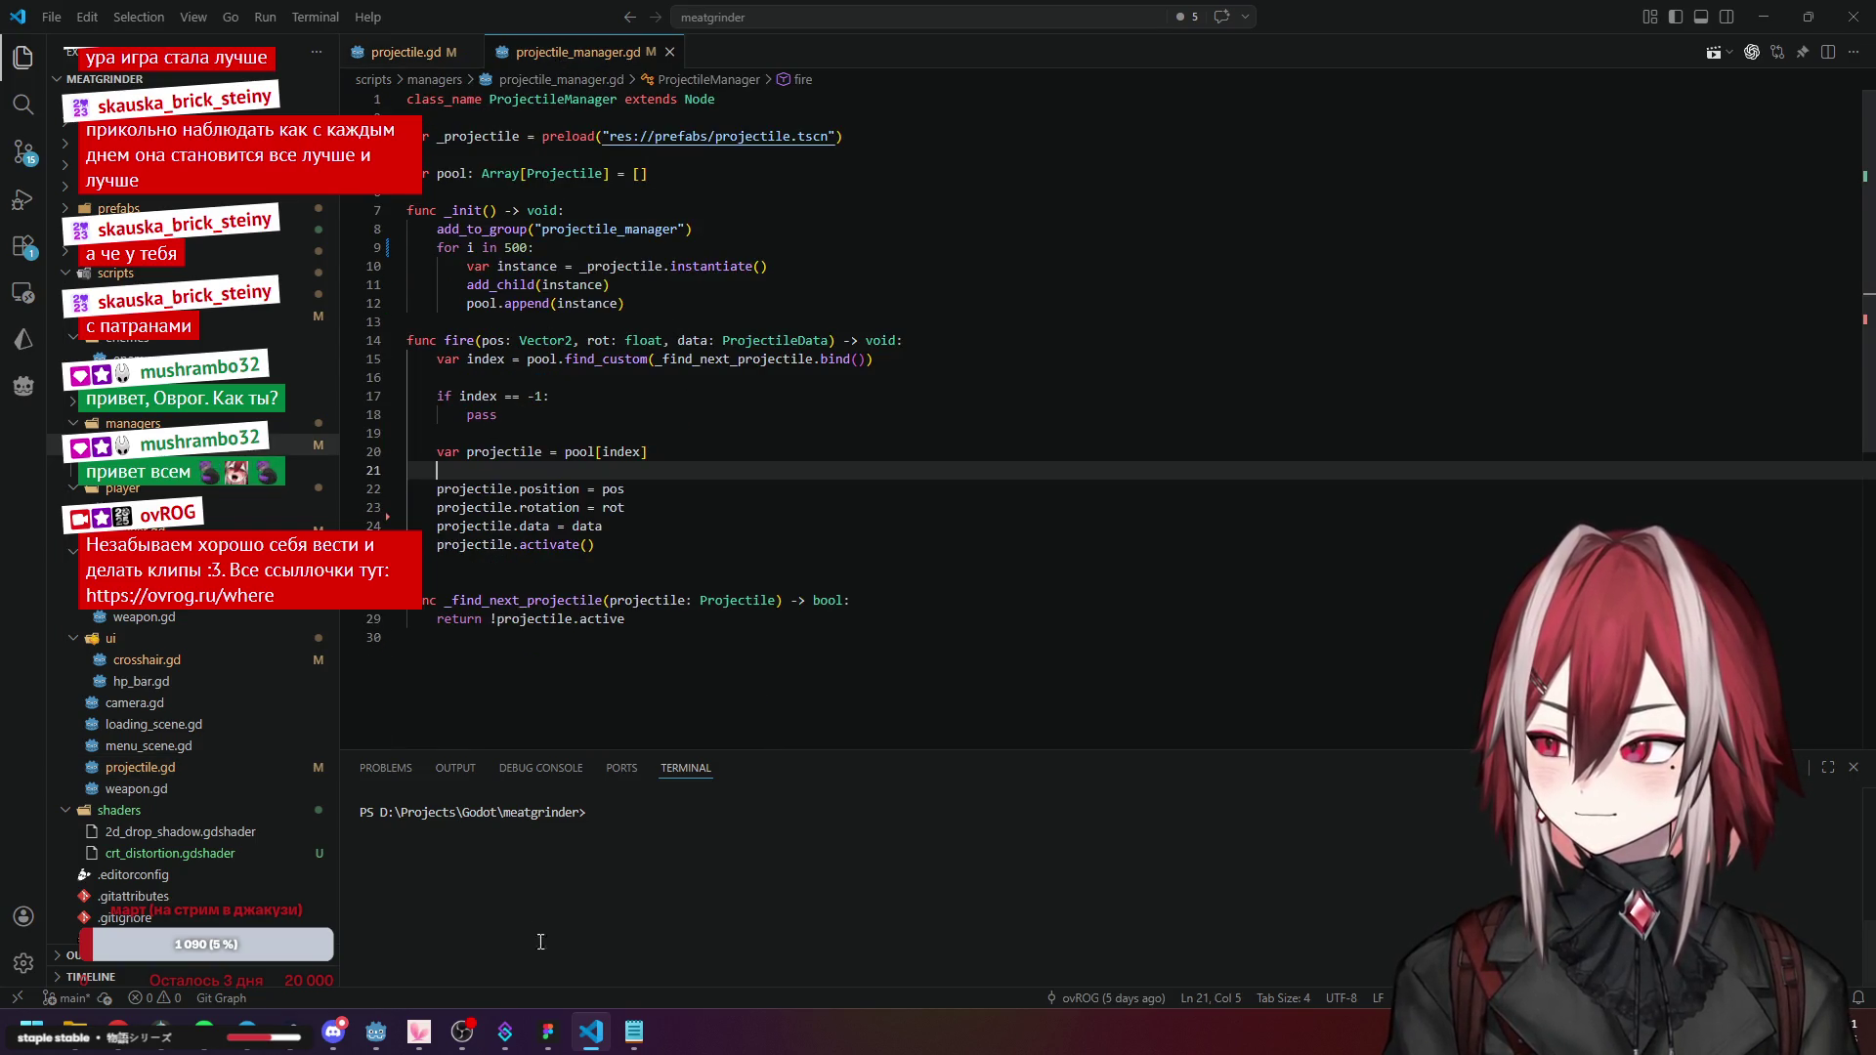
key("alt+Tab")
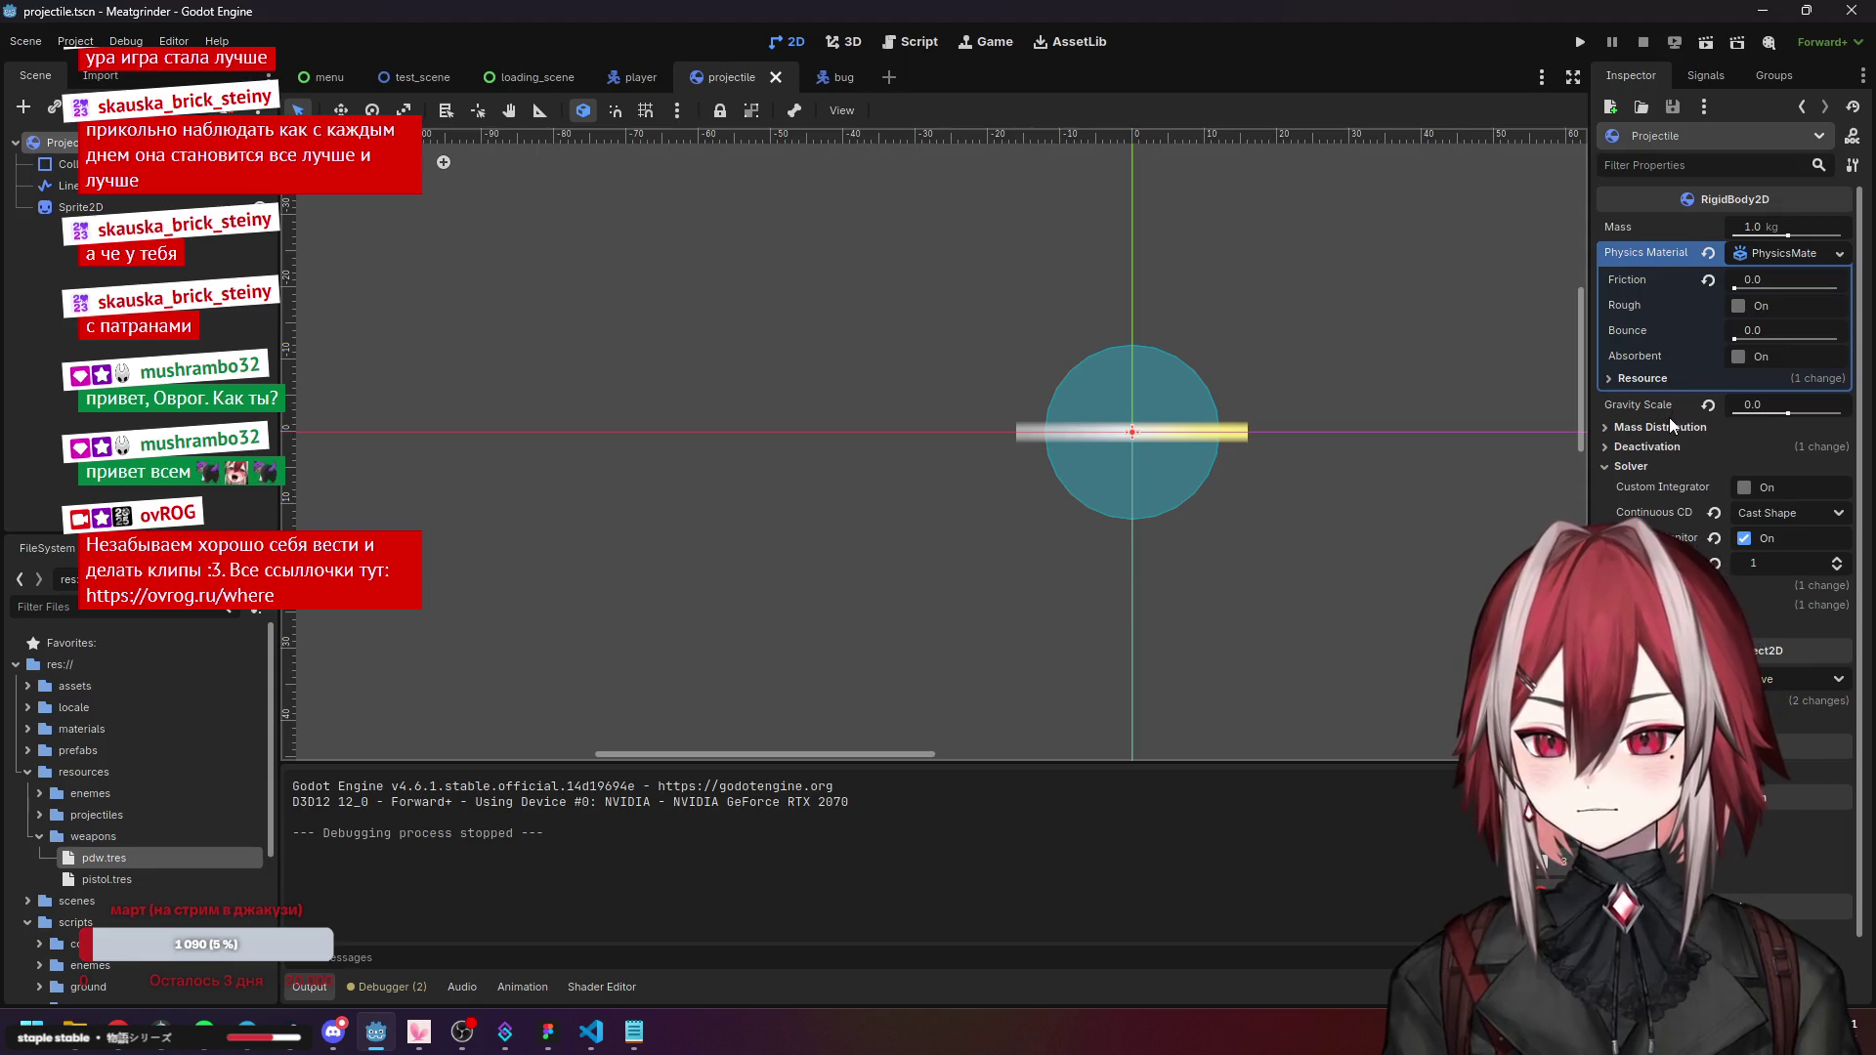
Run the game, start a round, and use 2D node picking to list the nodes under the player.
scroll(1232, 455, "down", 5)
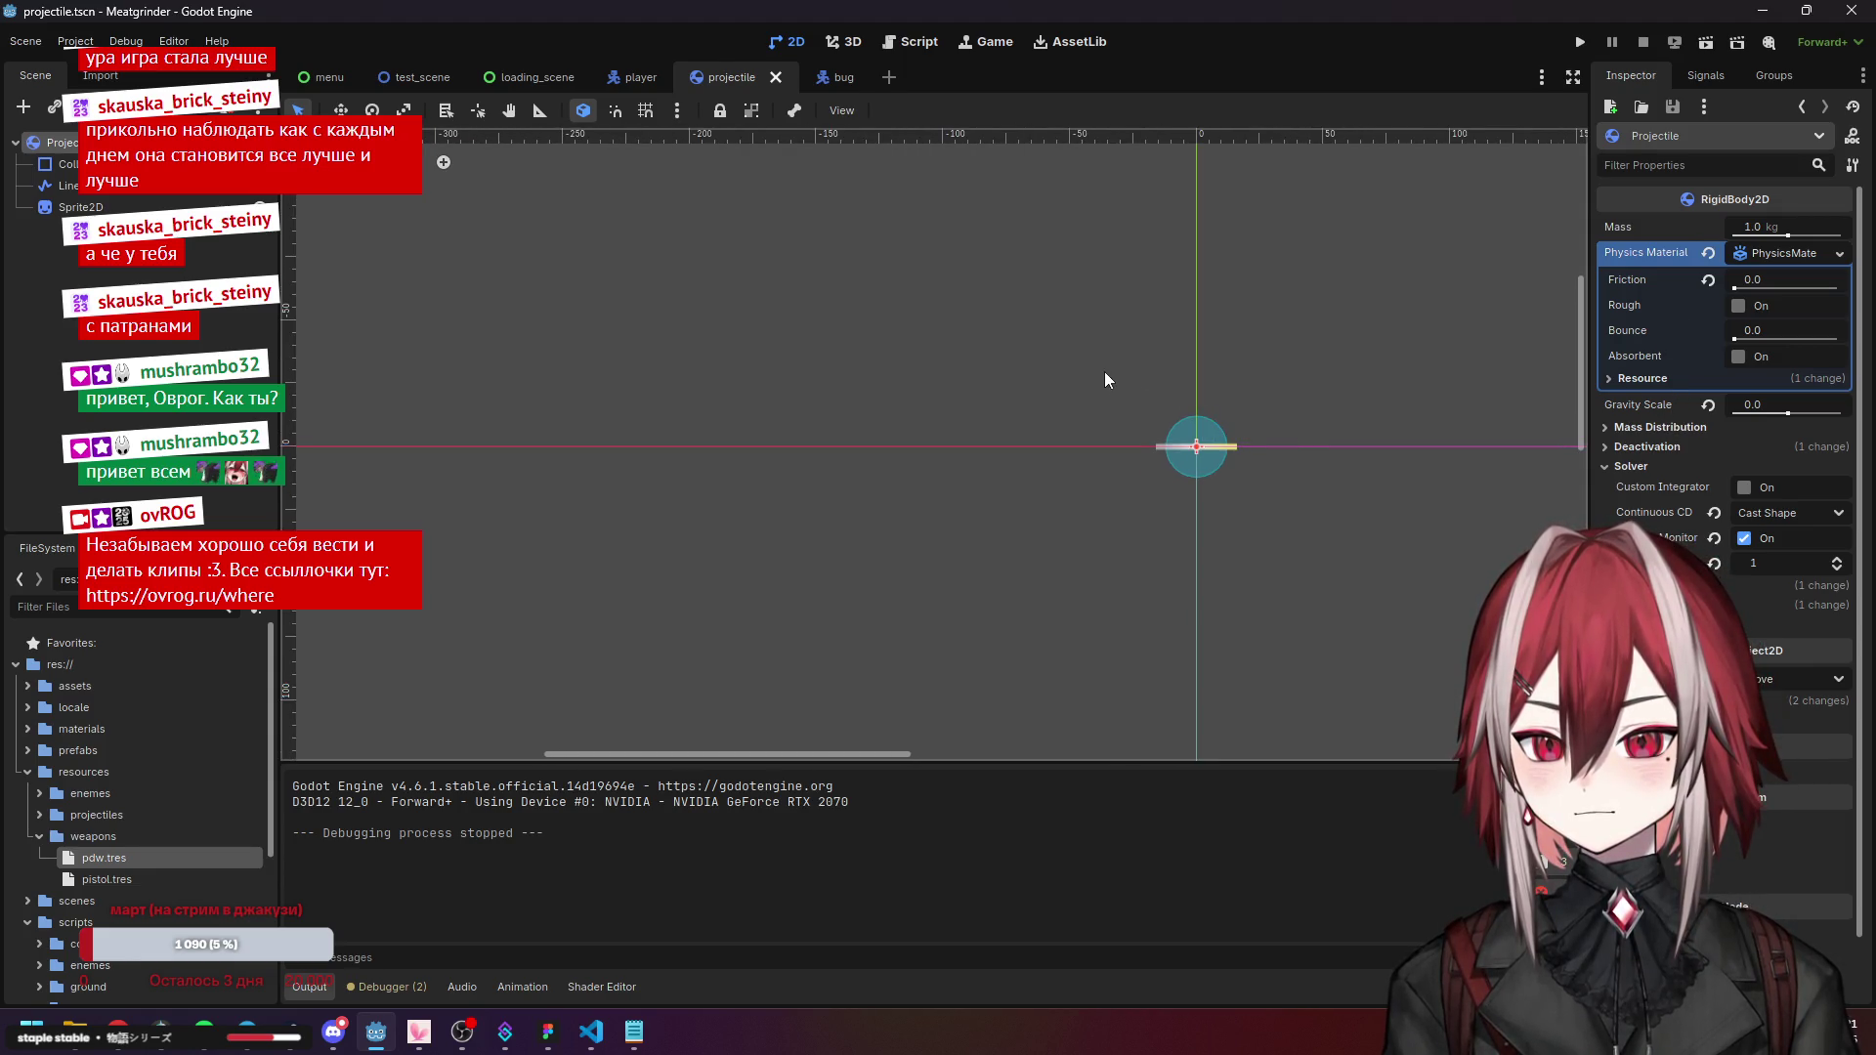
left_click_drag(1113, 378, 955, 353)
left_click(1580, 41)
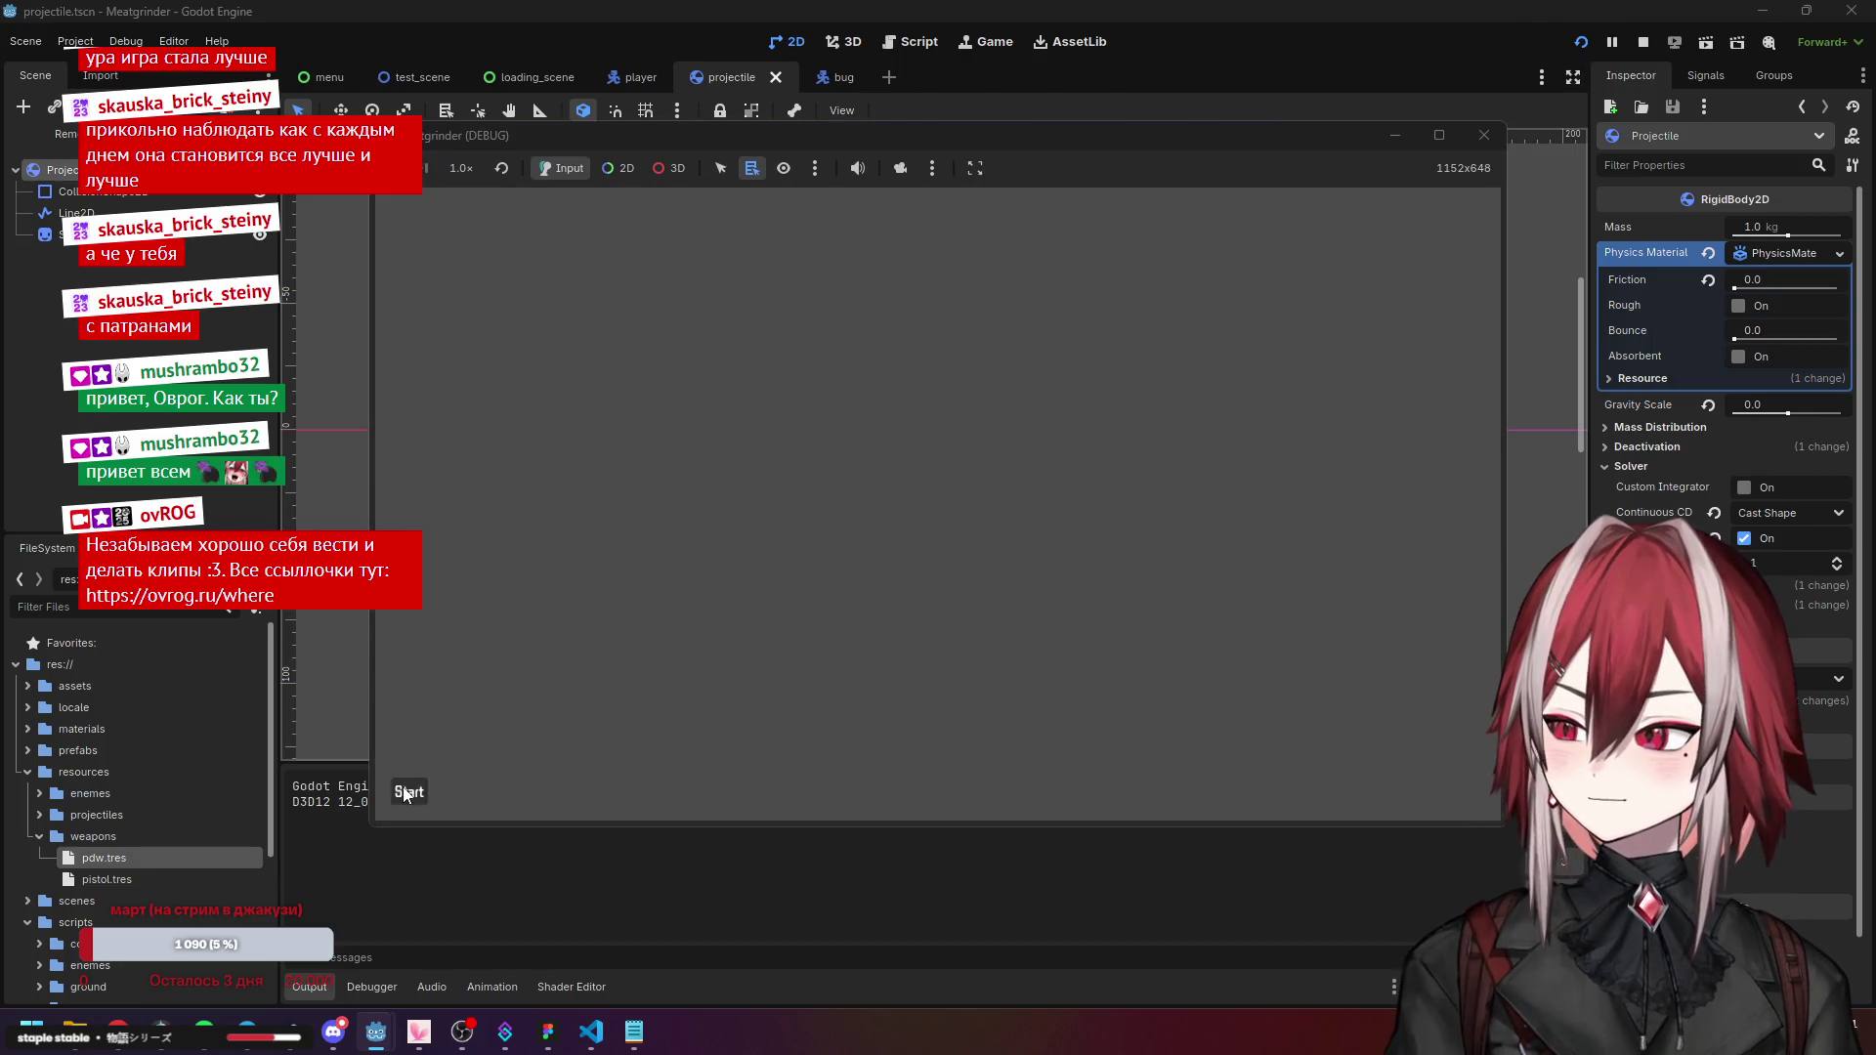
left_click(407, 794)
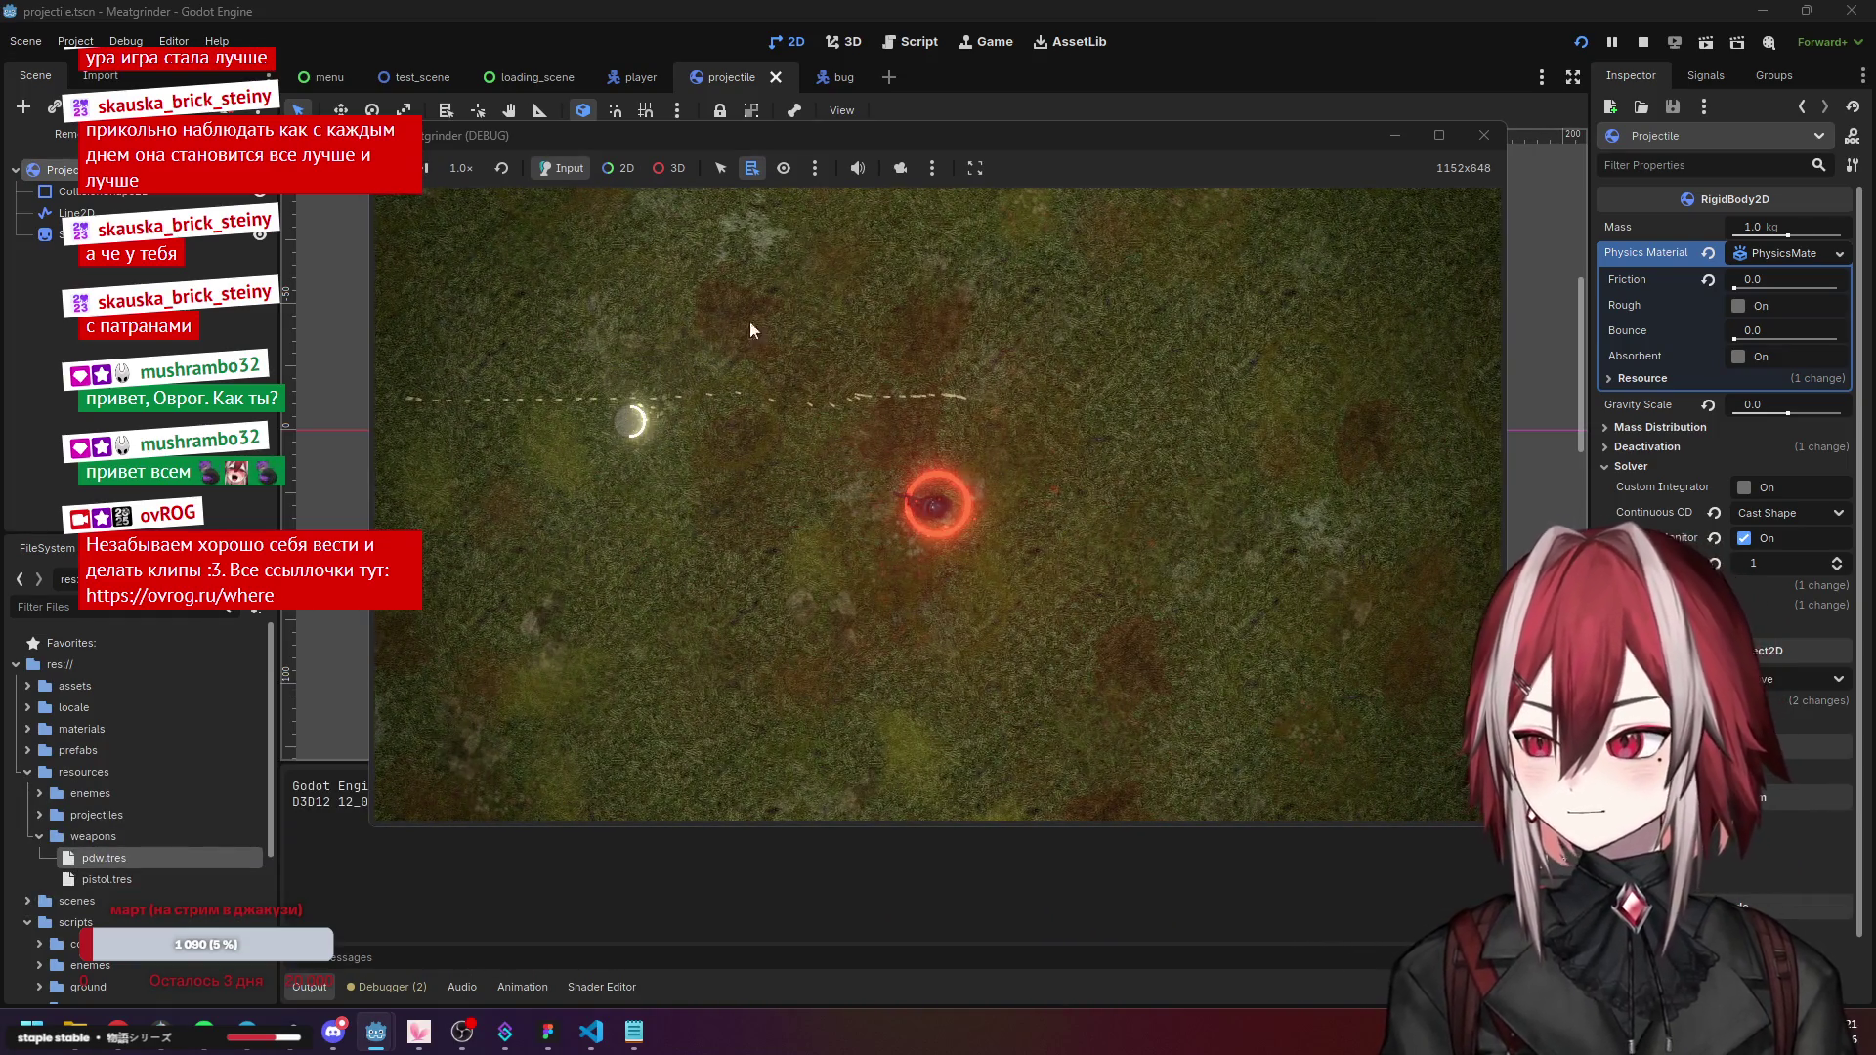
left_click(630, 168)
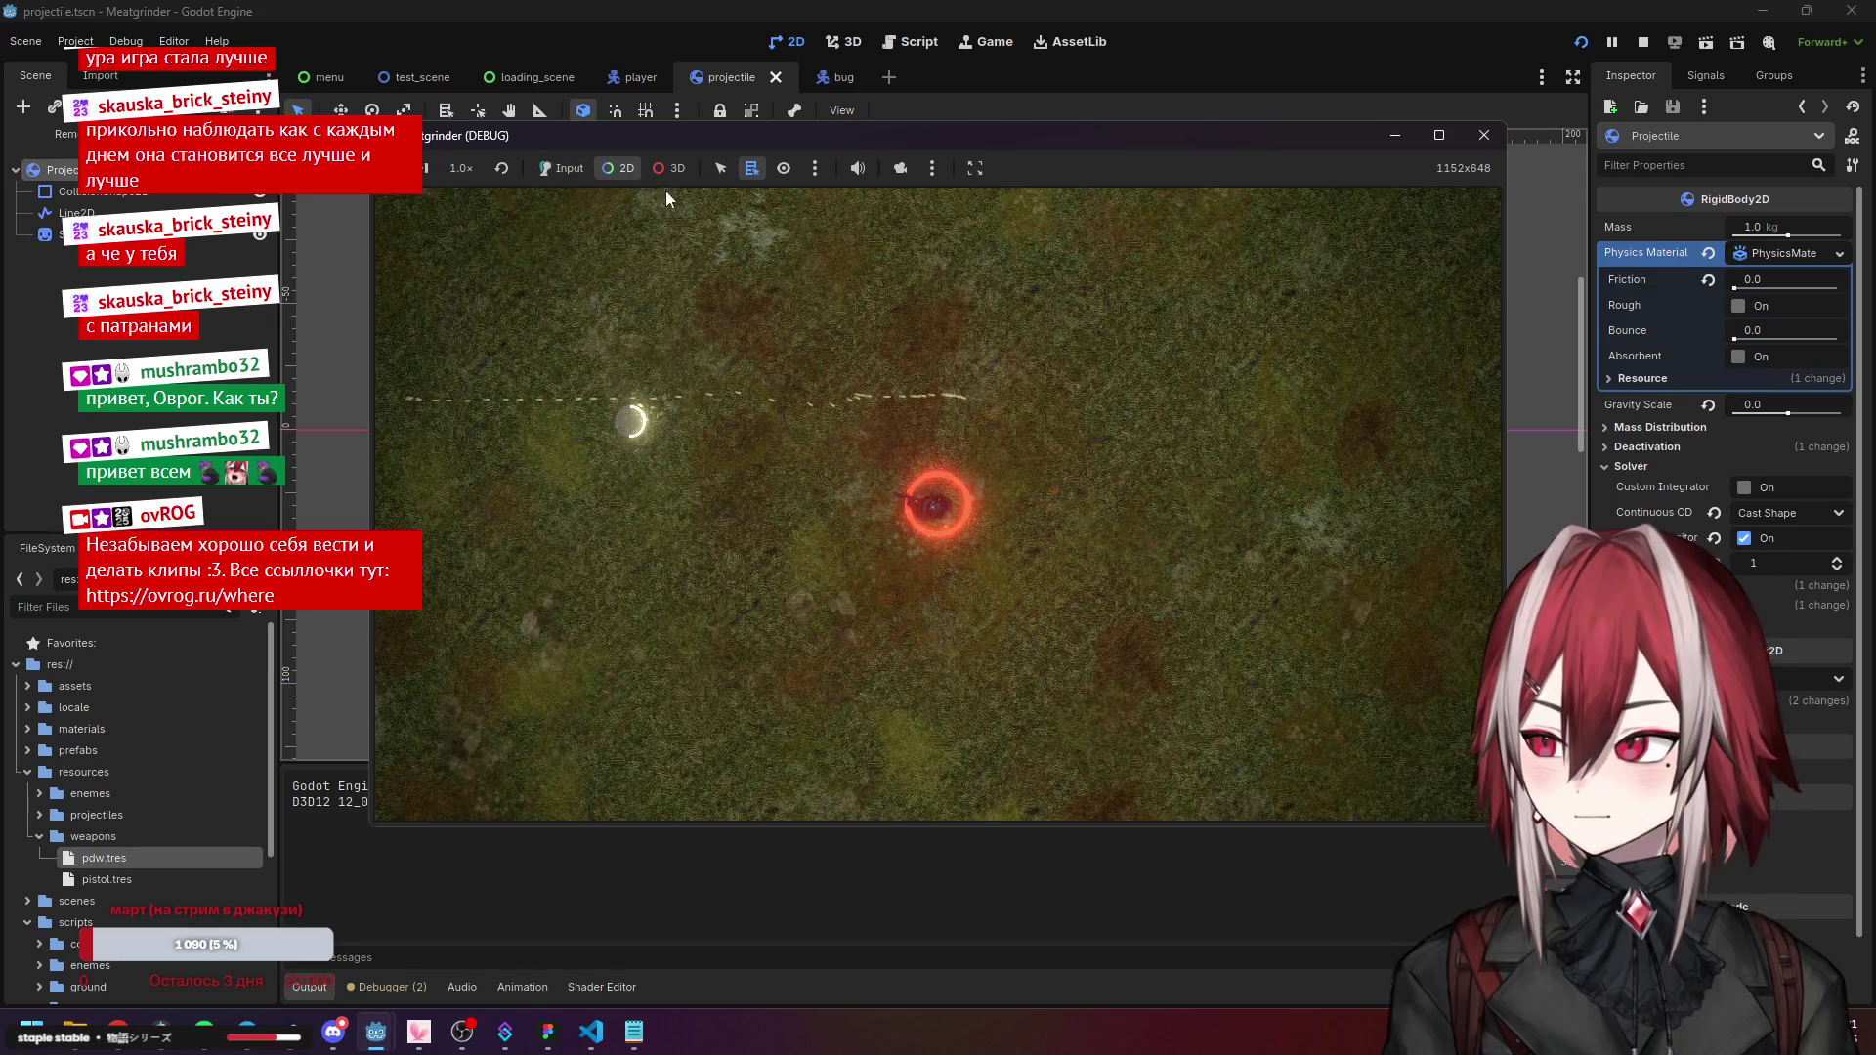
left_click(782, 175)
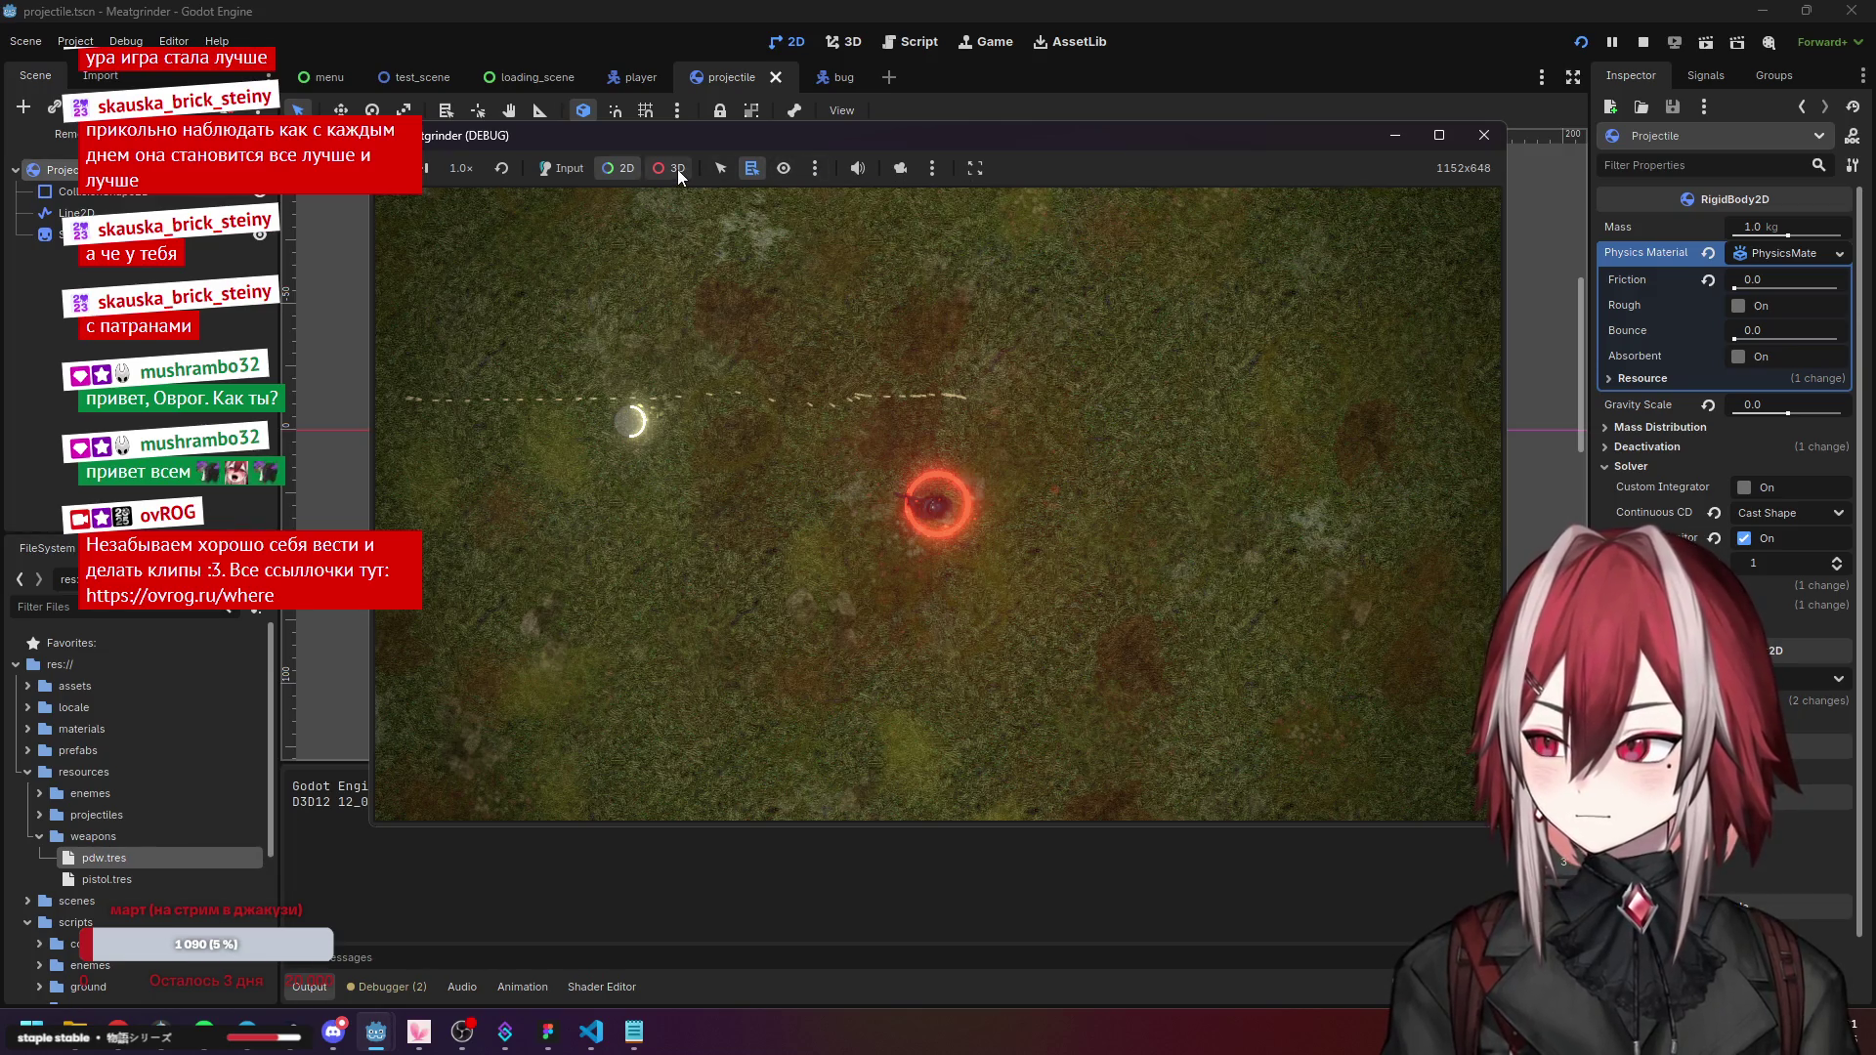
left_click(930, 508)
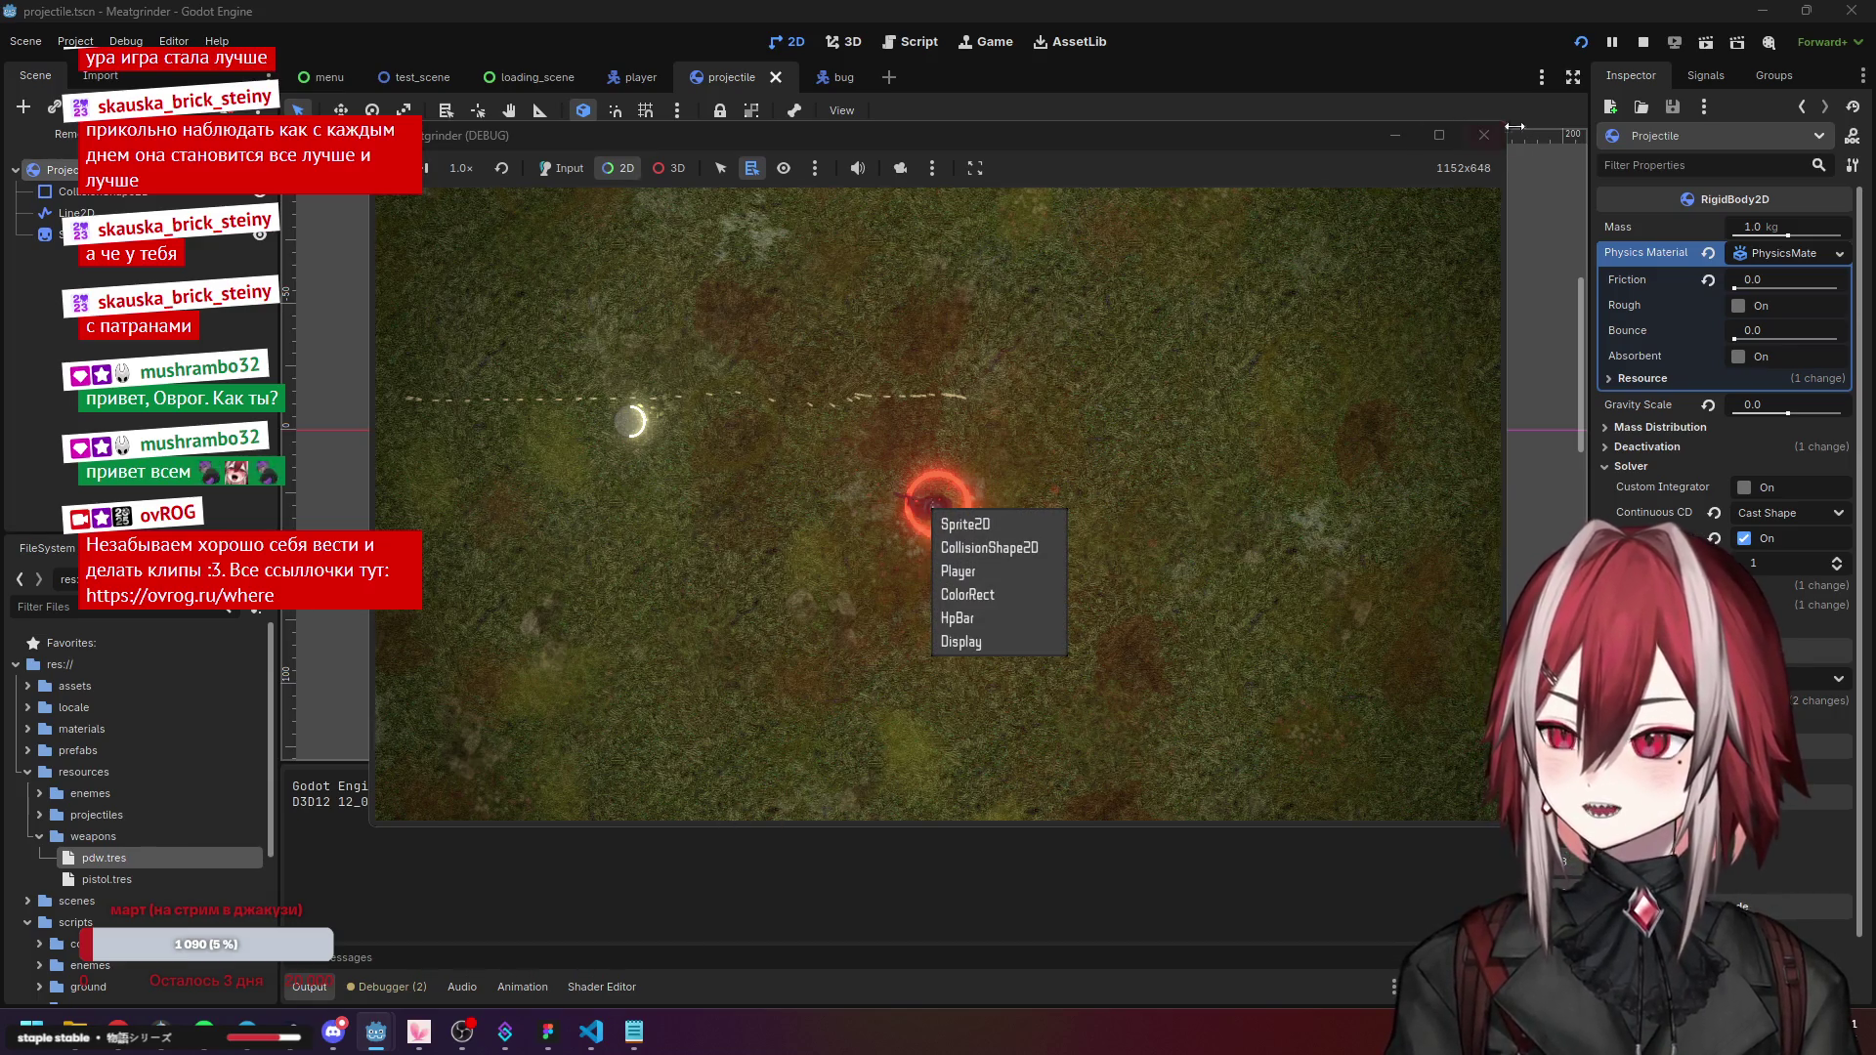
Close the game and show a taller Debugger panel with the stack trace.
left_click(1484, 134)
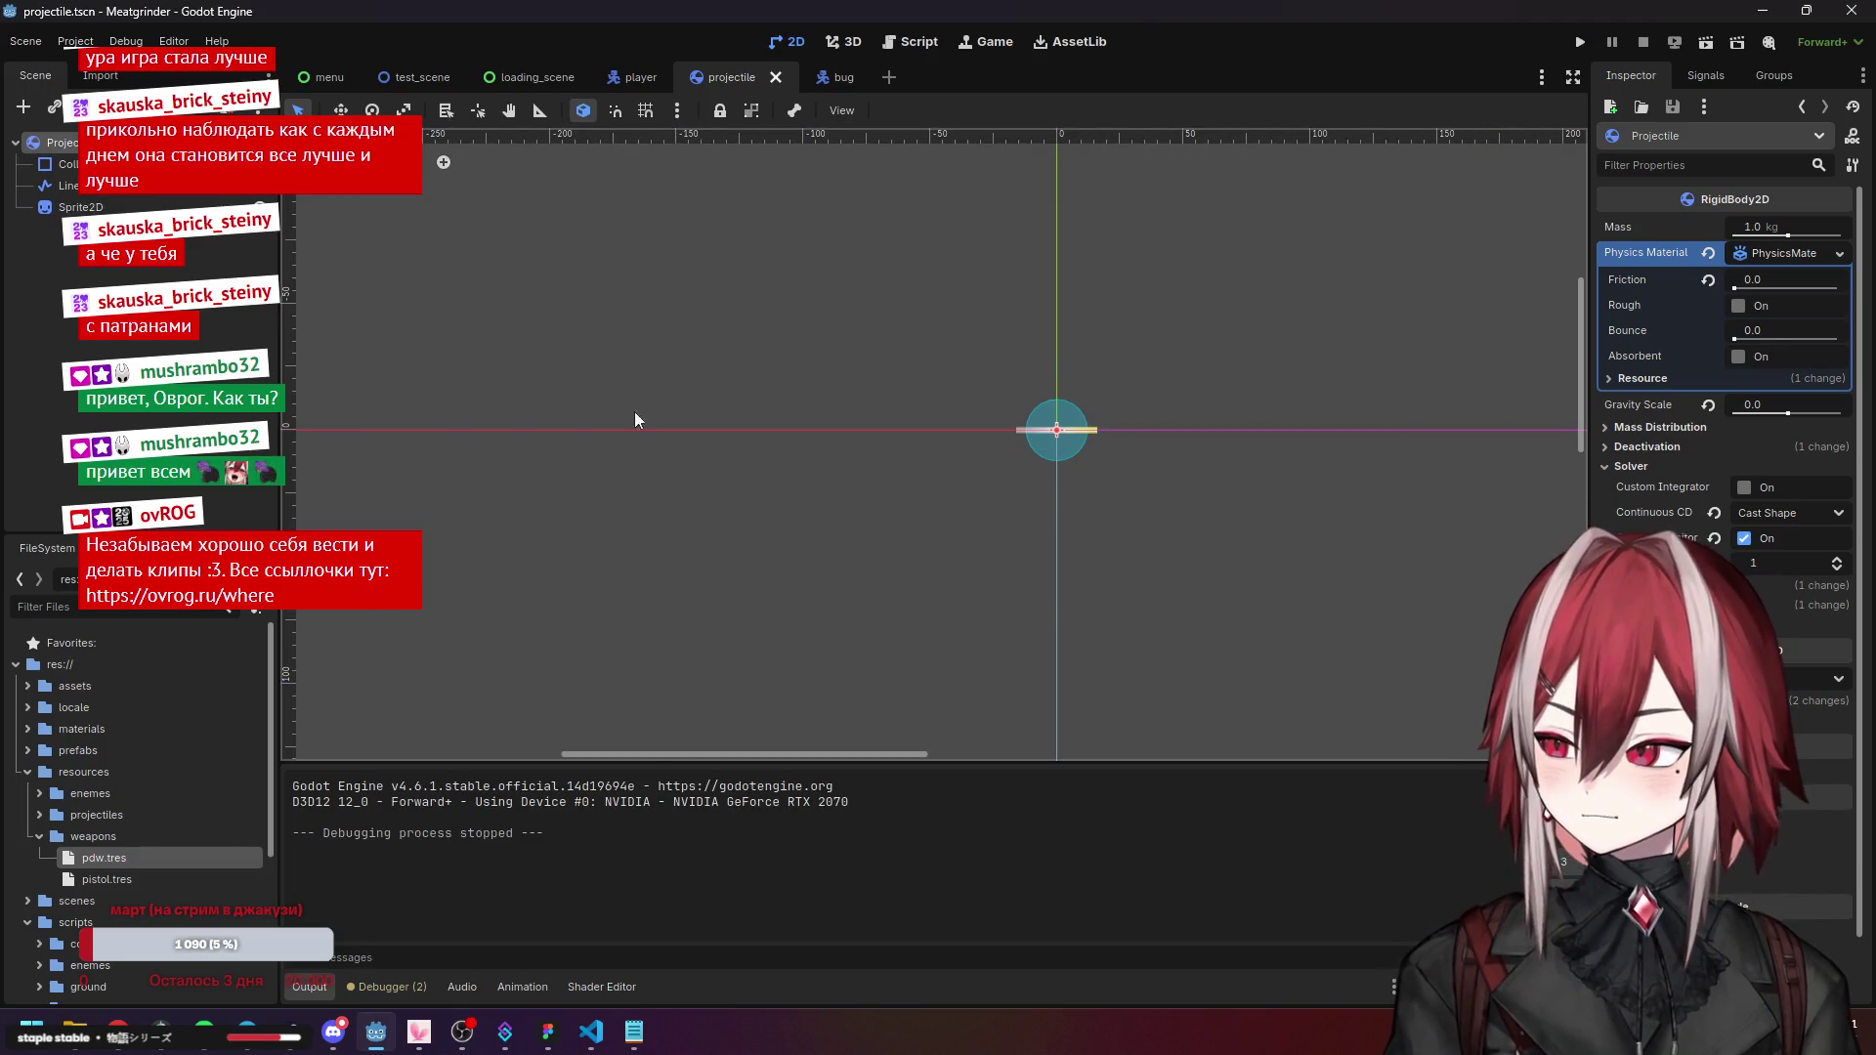
left_click(893, 43)
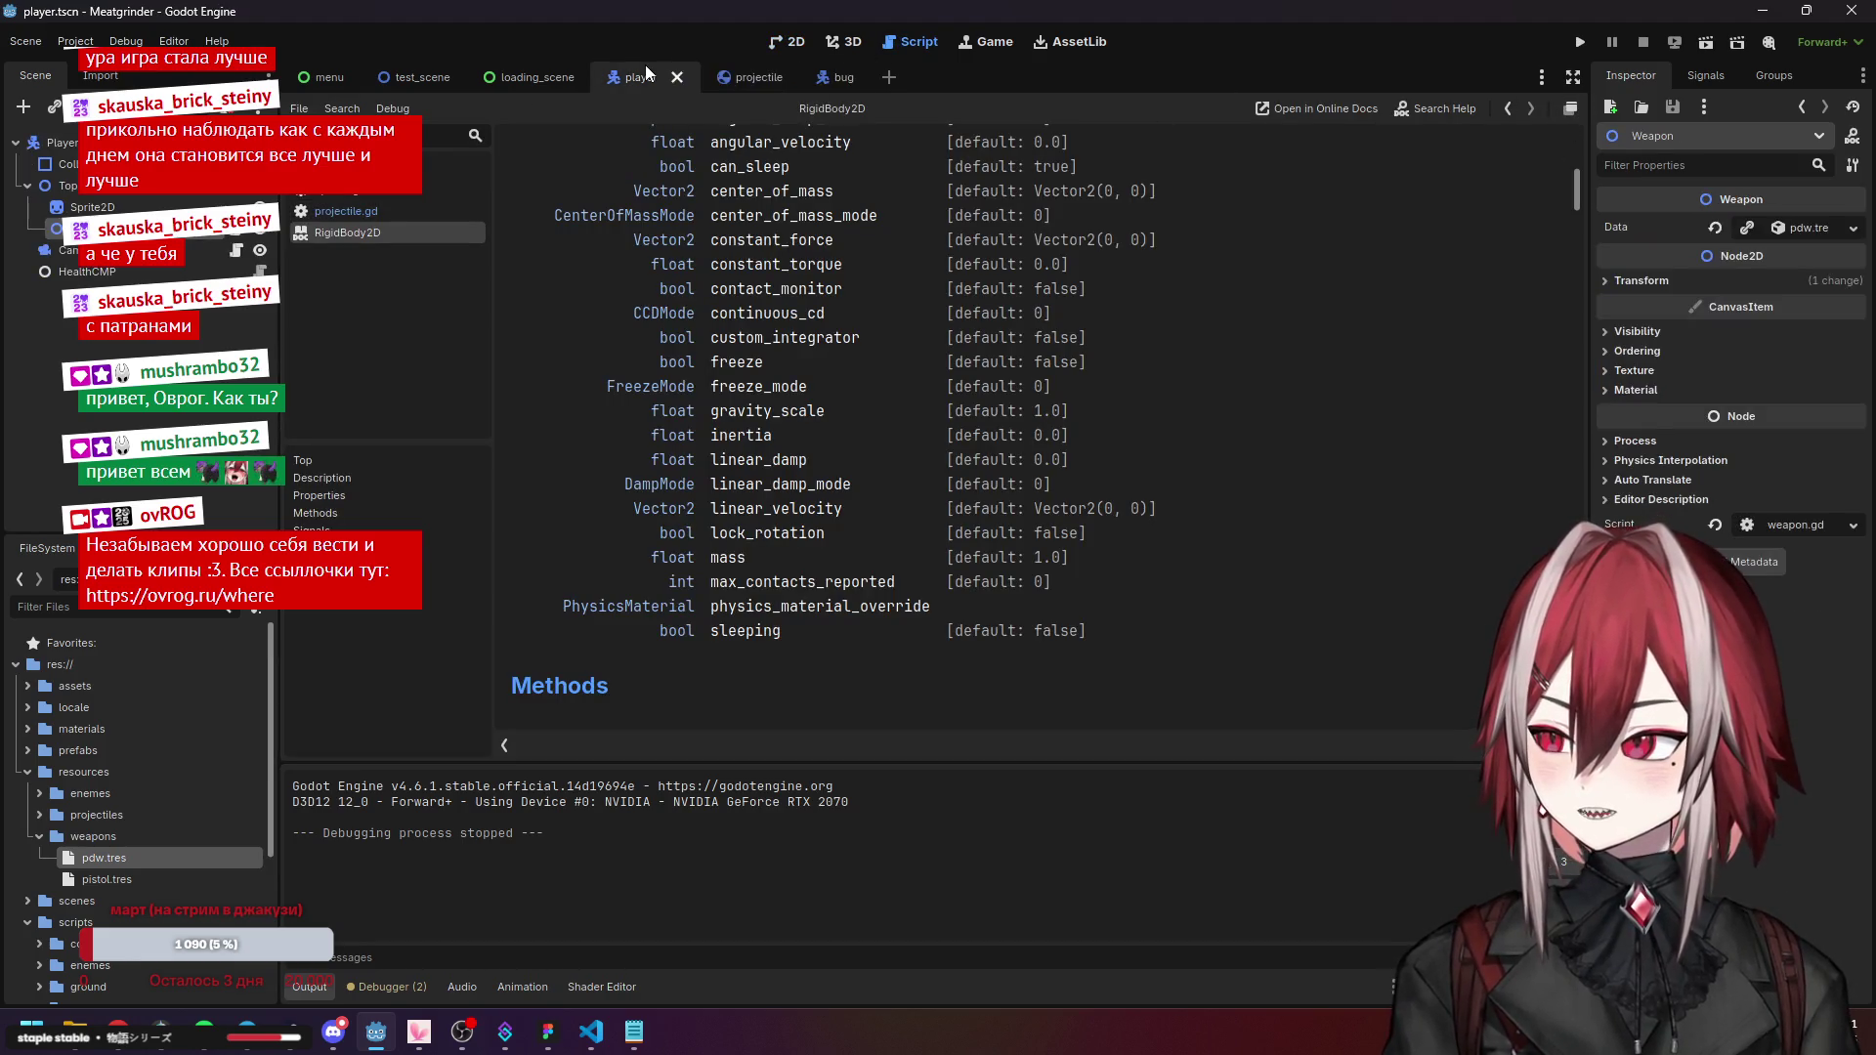
left_click(791, 42)
left_click(426, 986)
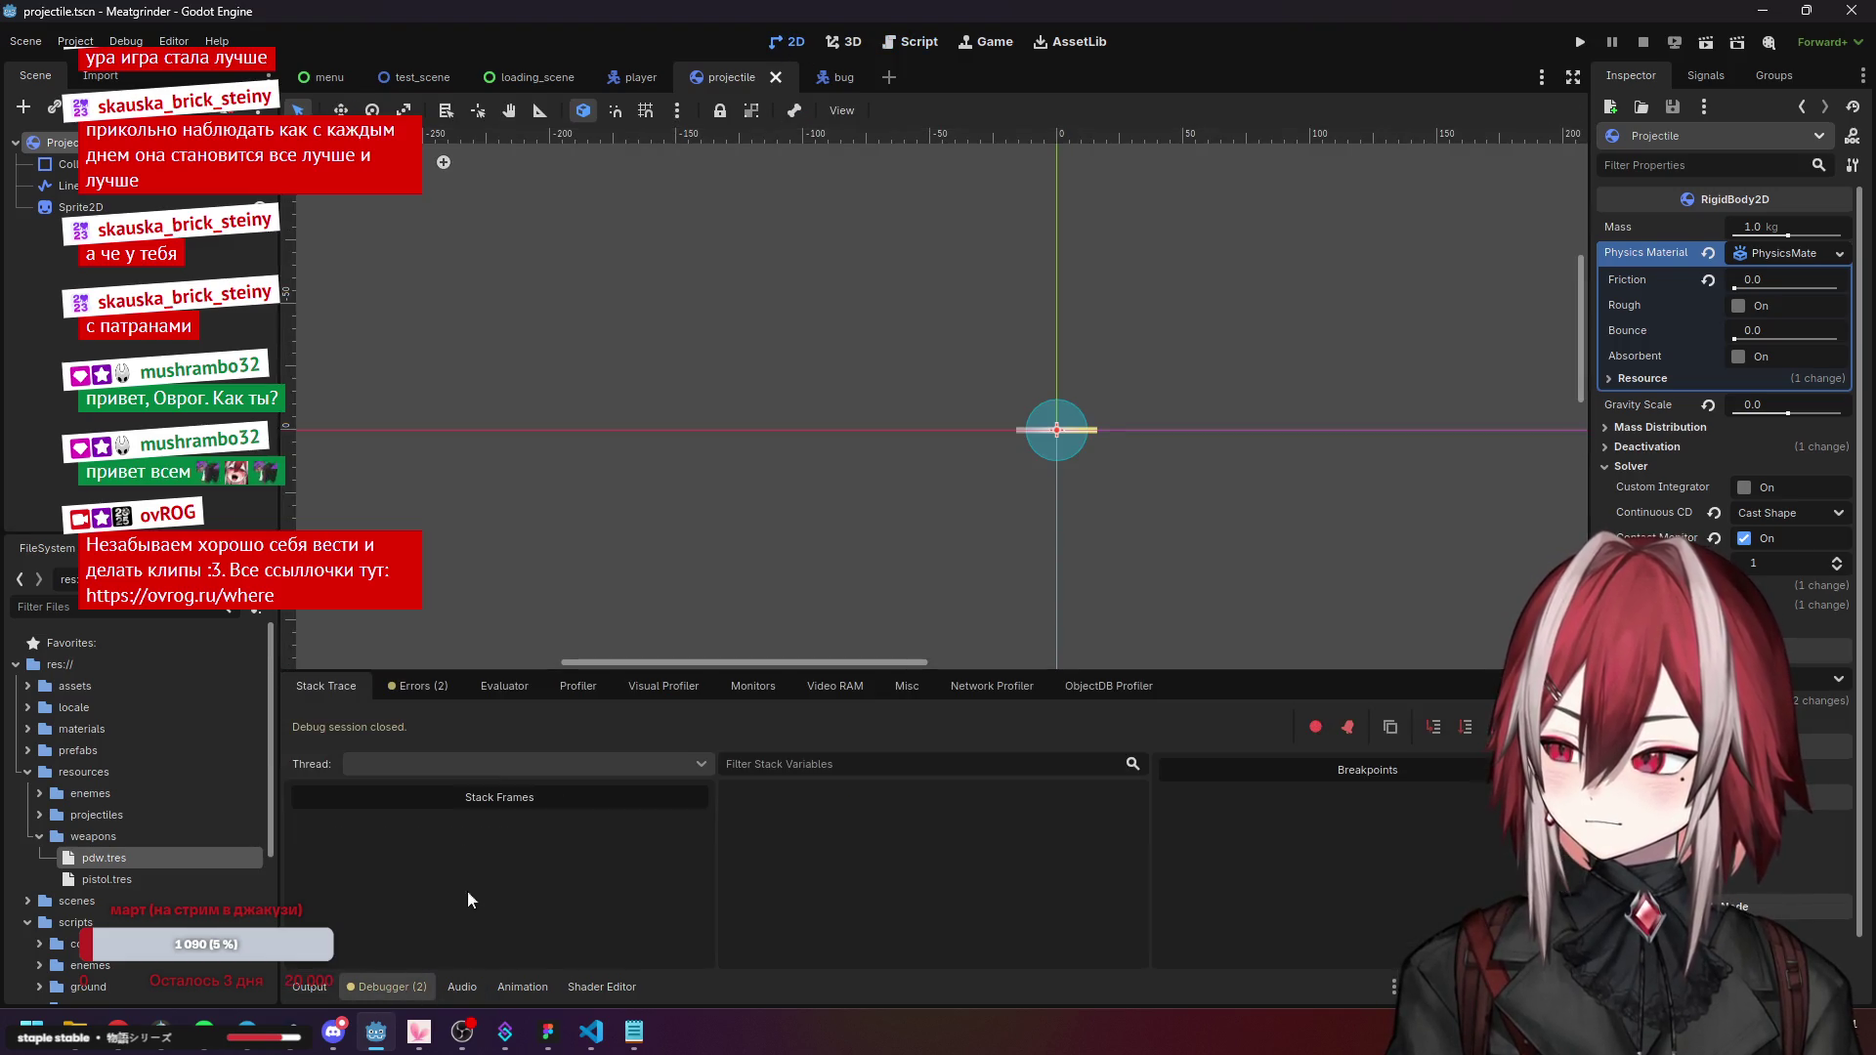
left_click_drag(706, 670, 701, 634)
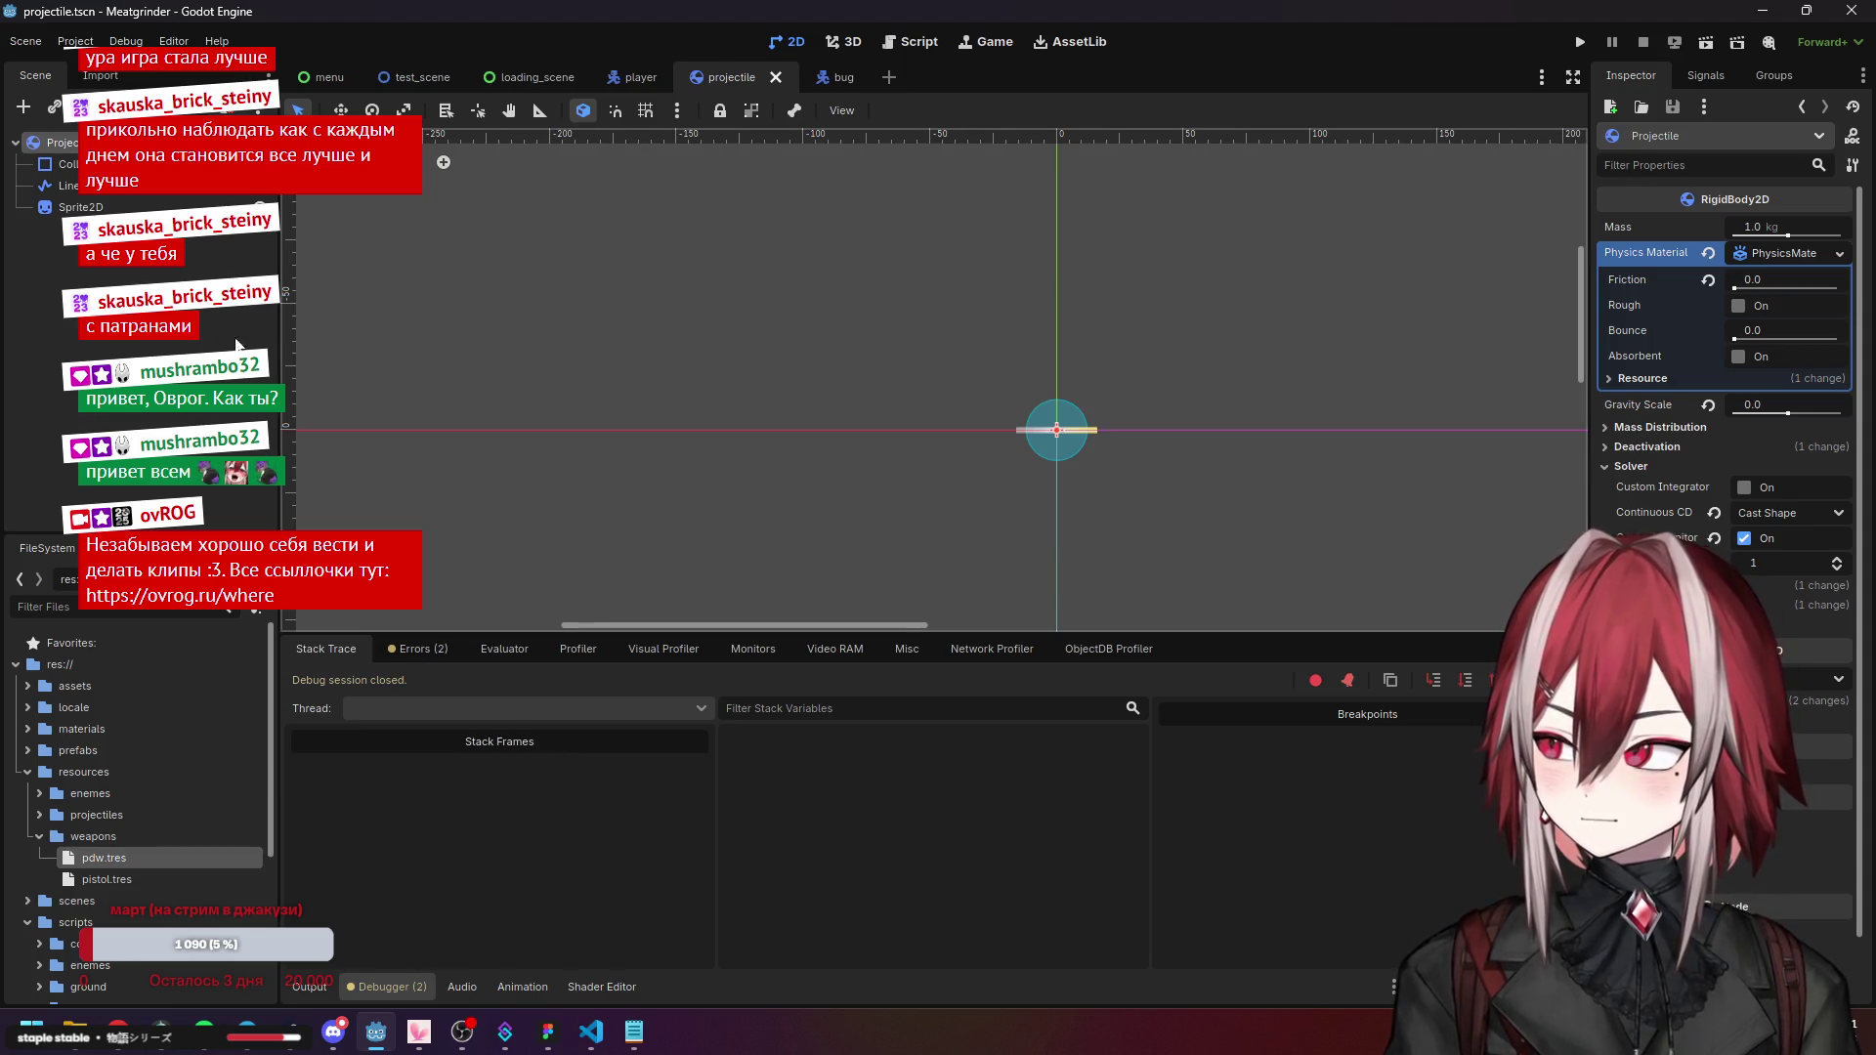
Get VS Code out of the way to reveal Godot, then open the debugger's Evaluator.
left_click(603, 1041)
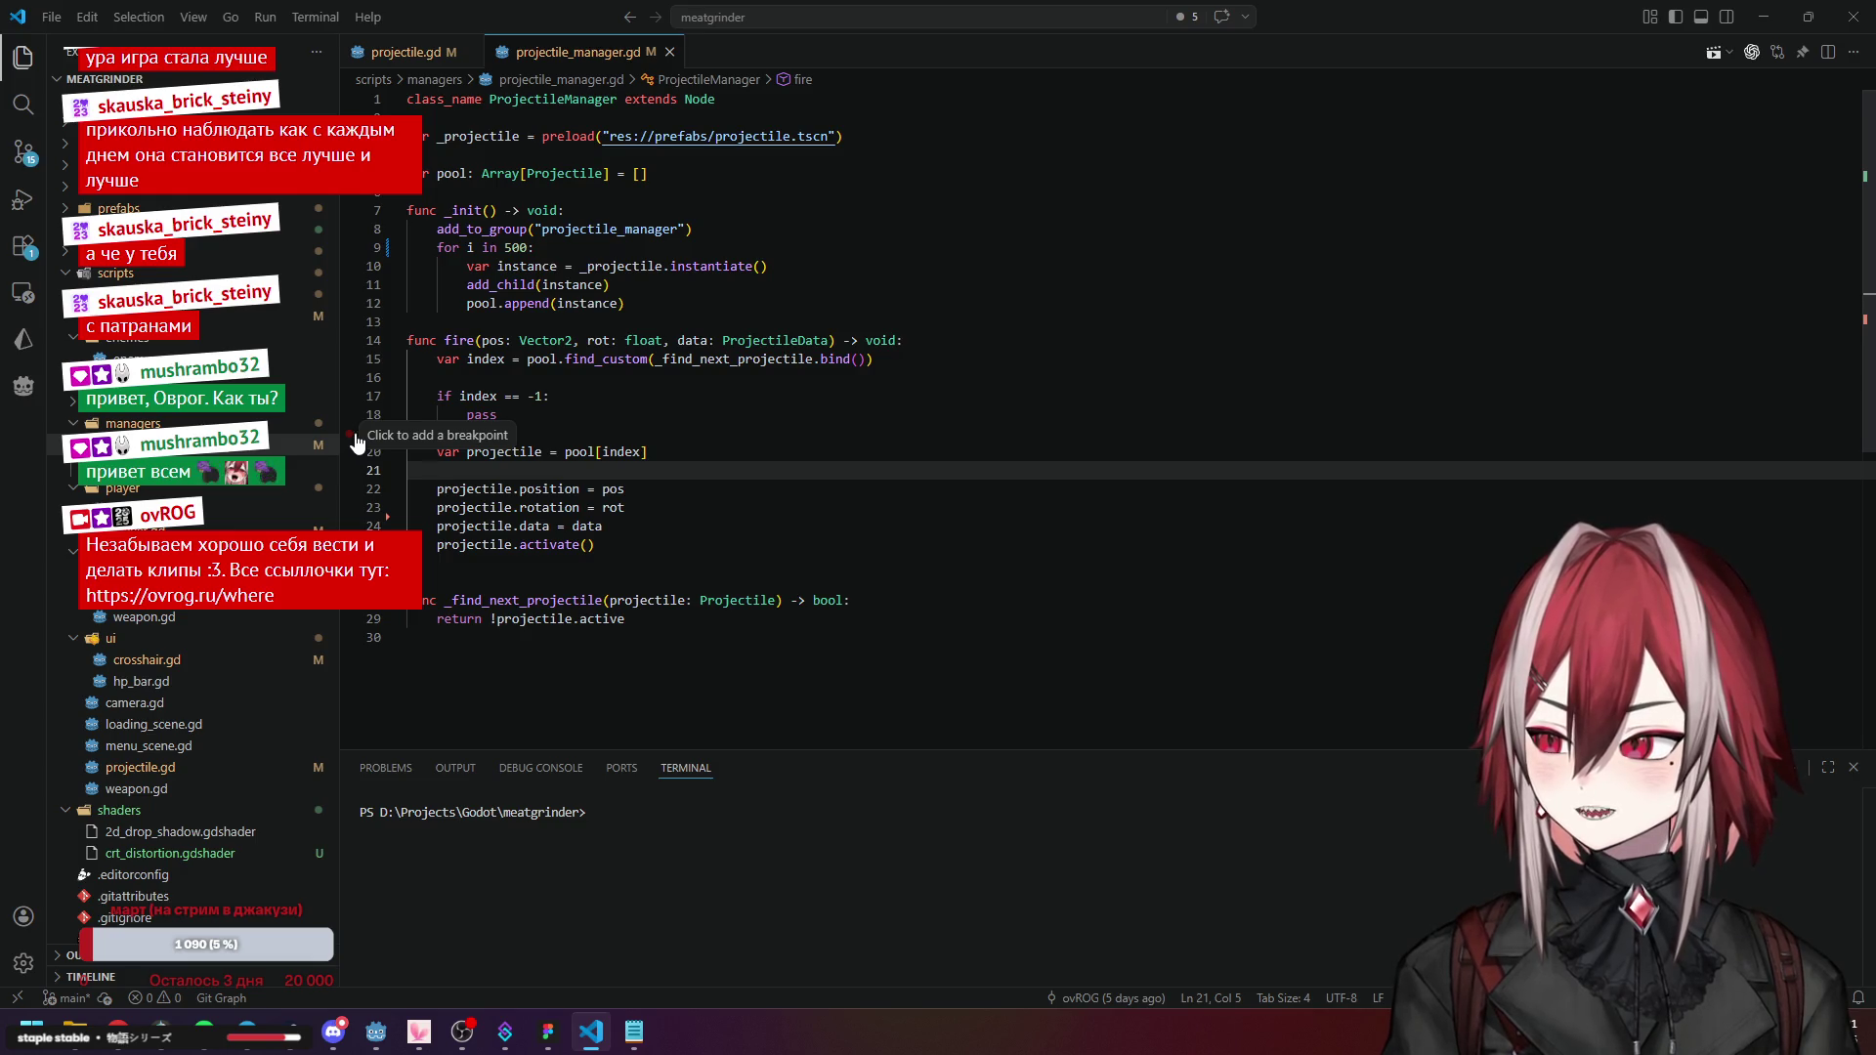
left_click(590, 1039)
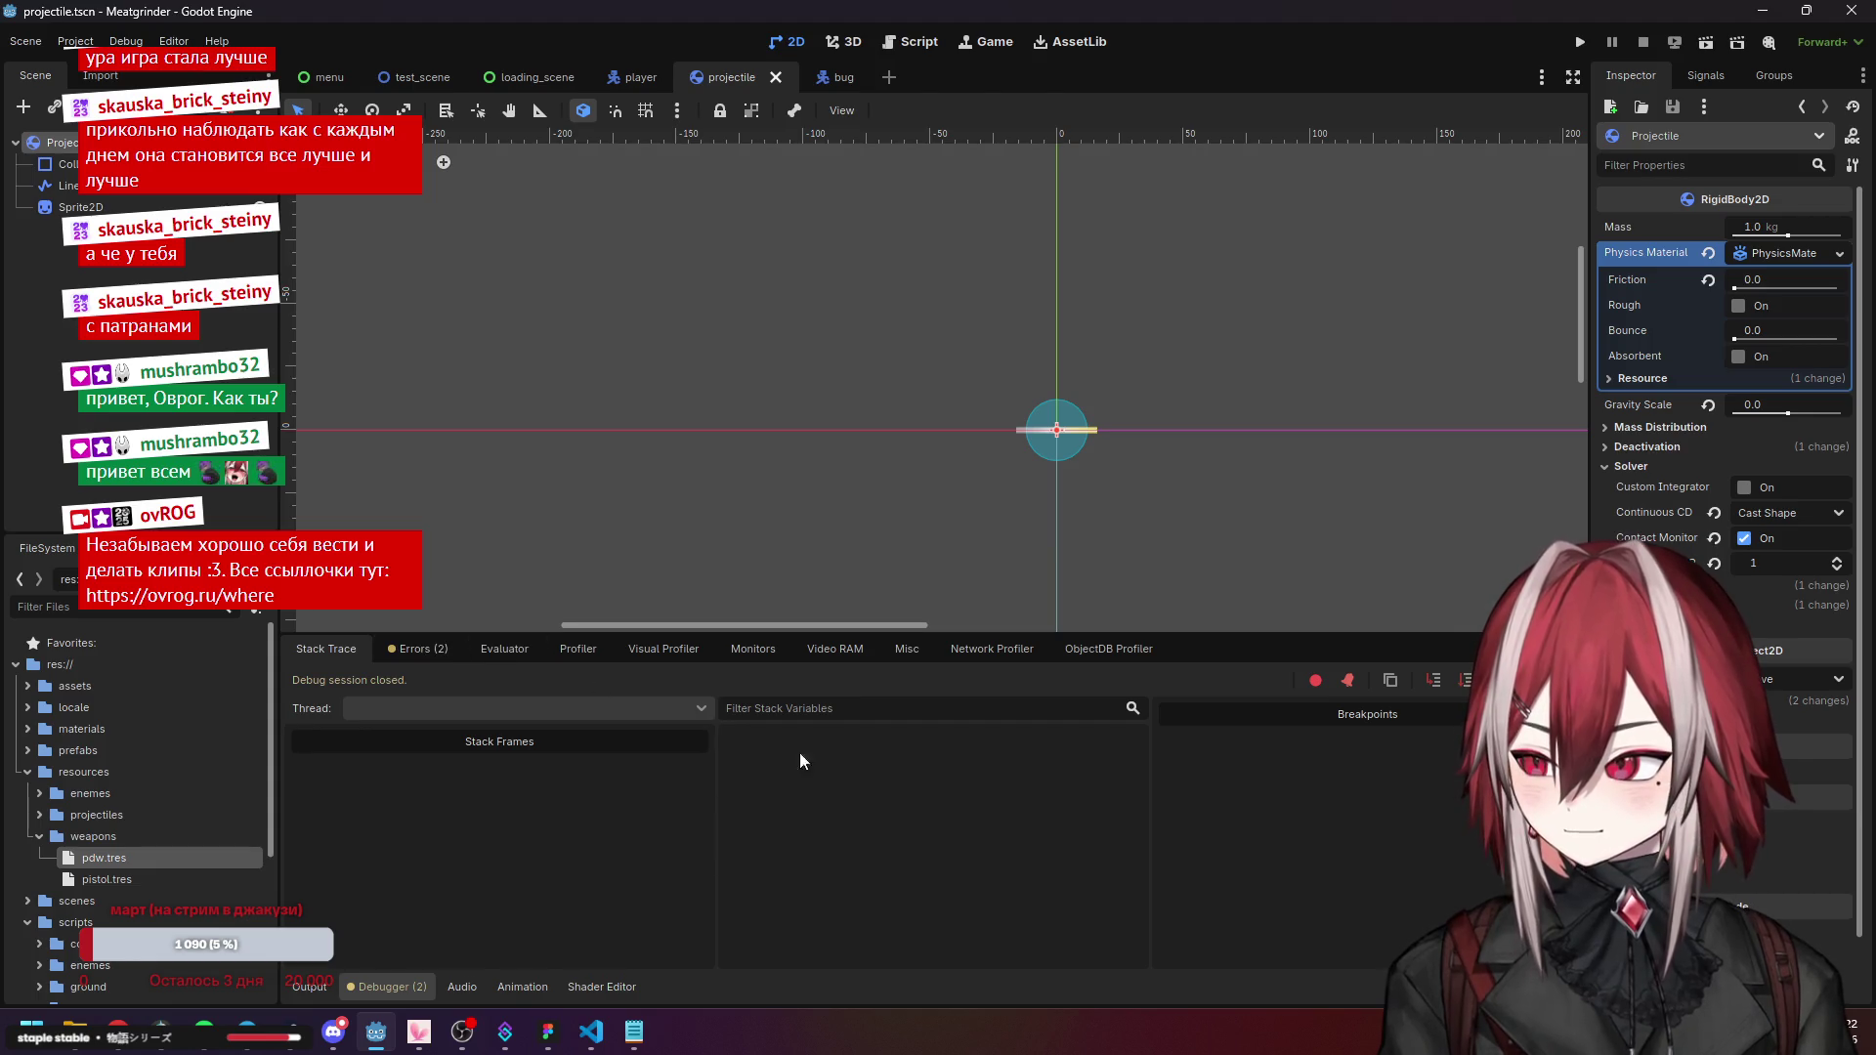
left_click(528, 651)
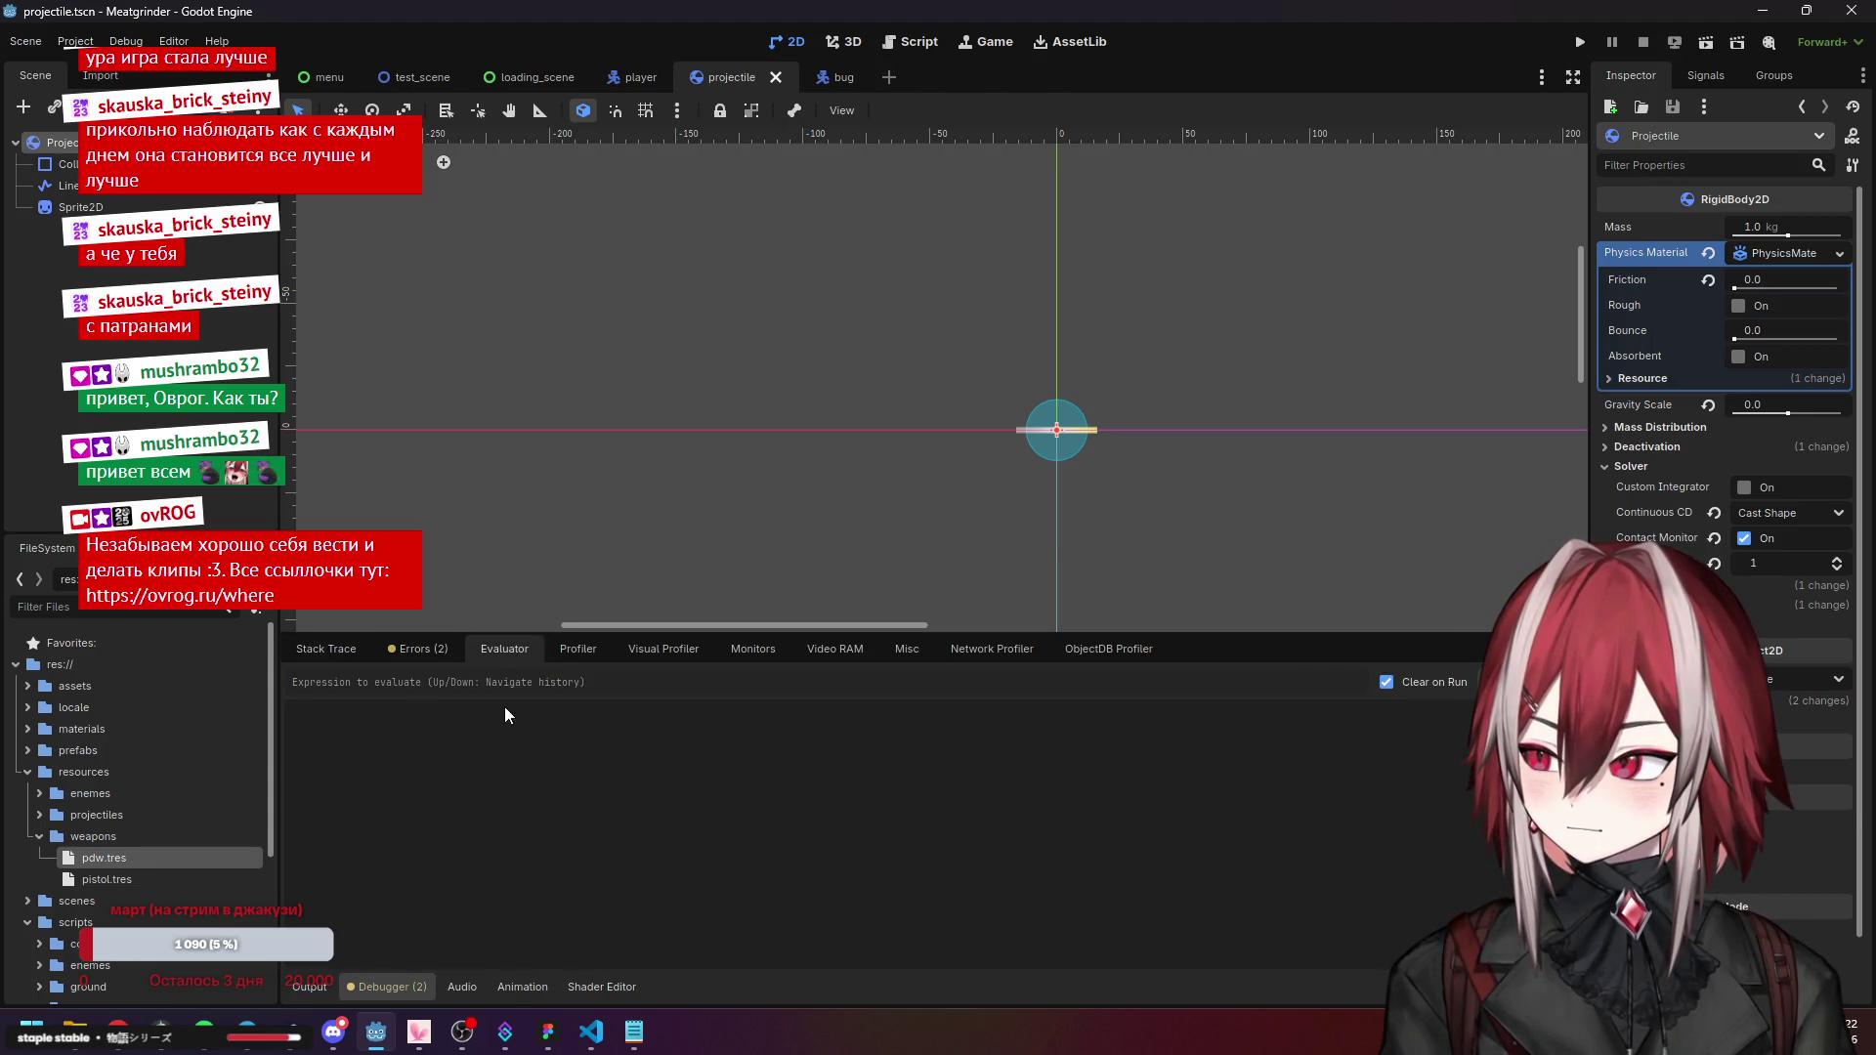
Browse the Stack Trace, Errors, Profiler and Visual Profiler debugger tabs.
left_click(360, 645)
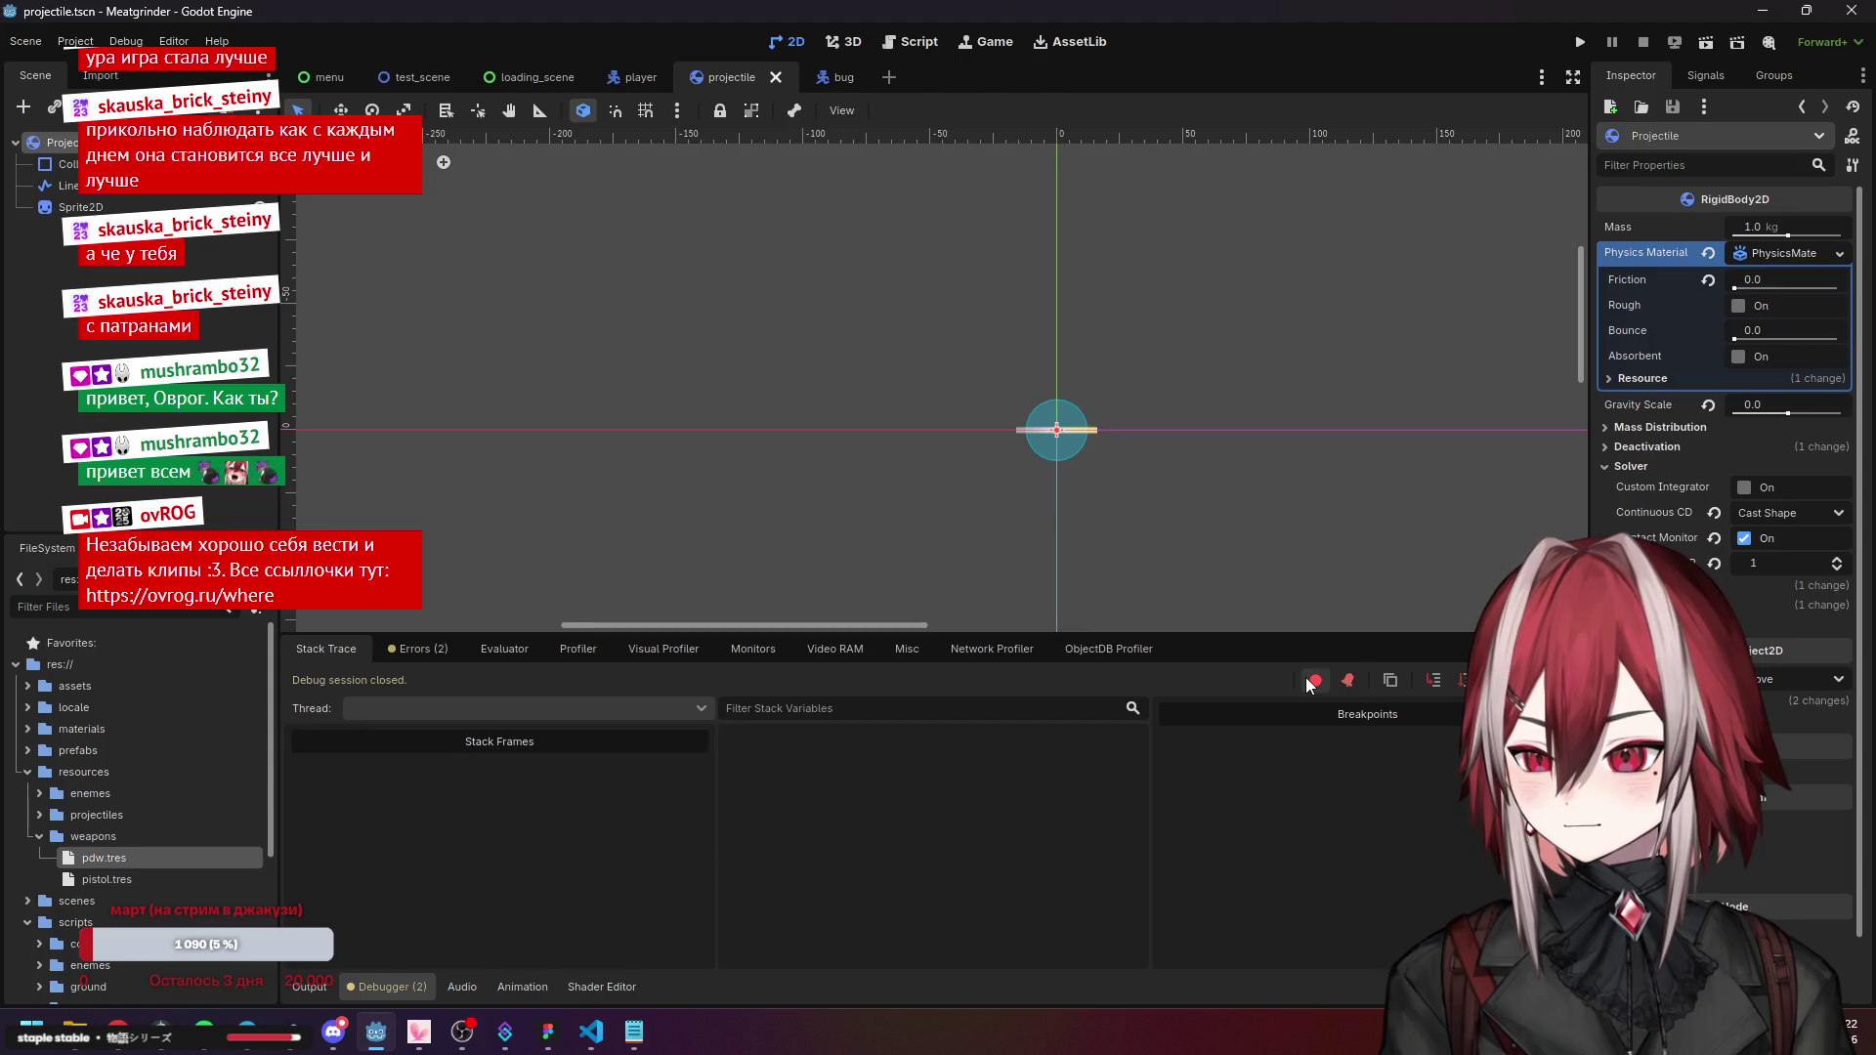
left_click(418, 649)
left_click(342, 650)
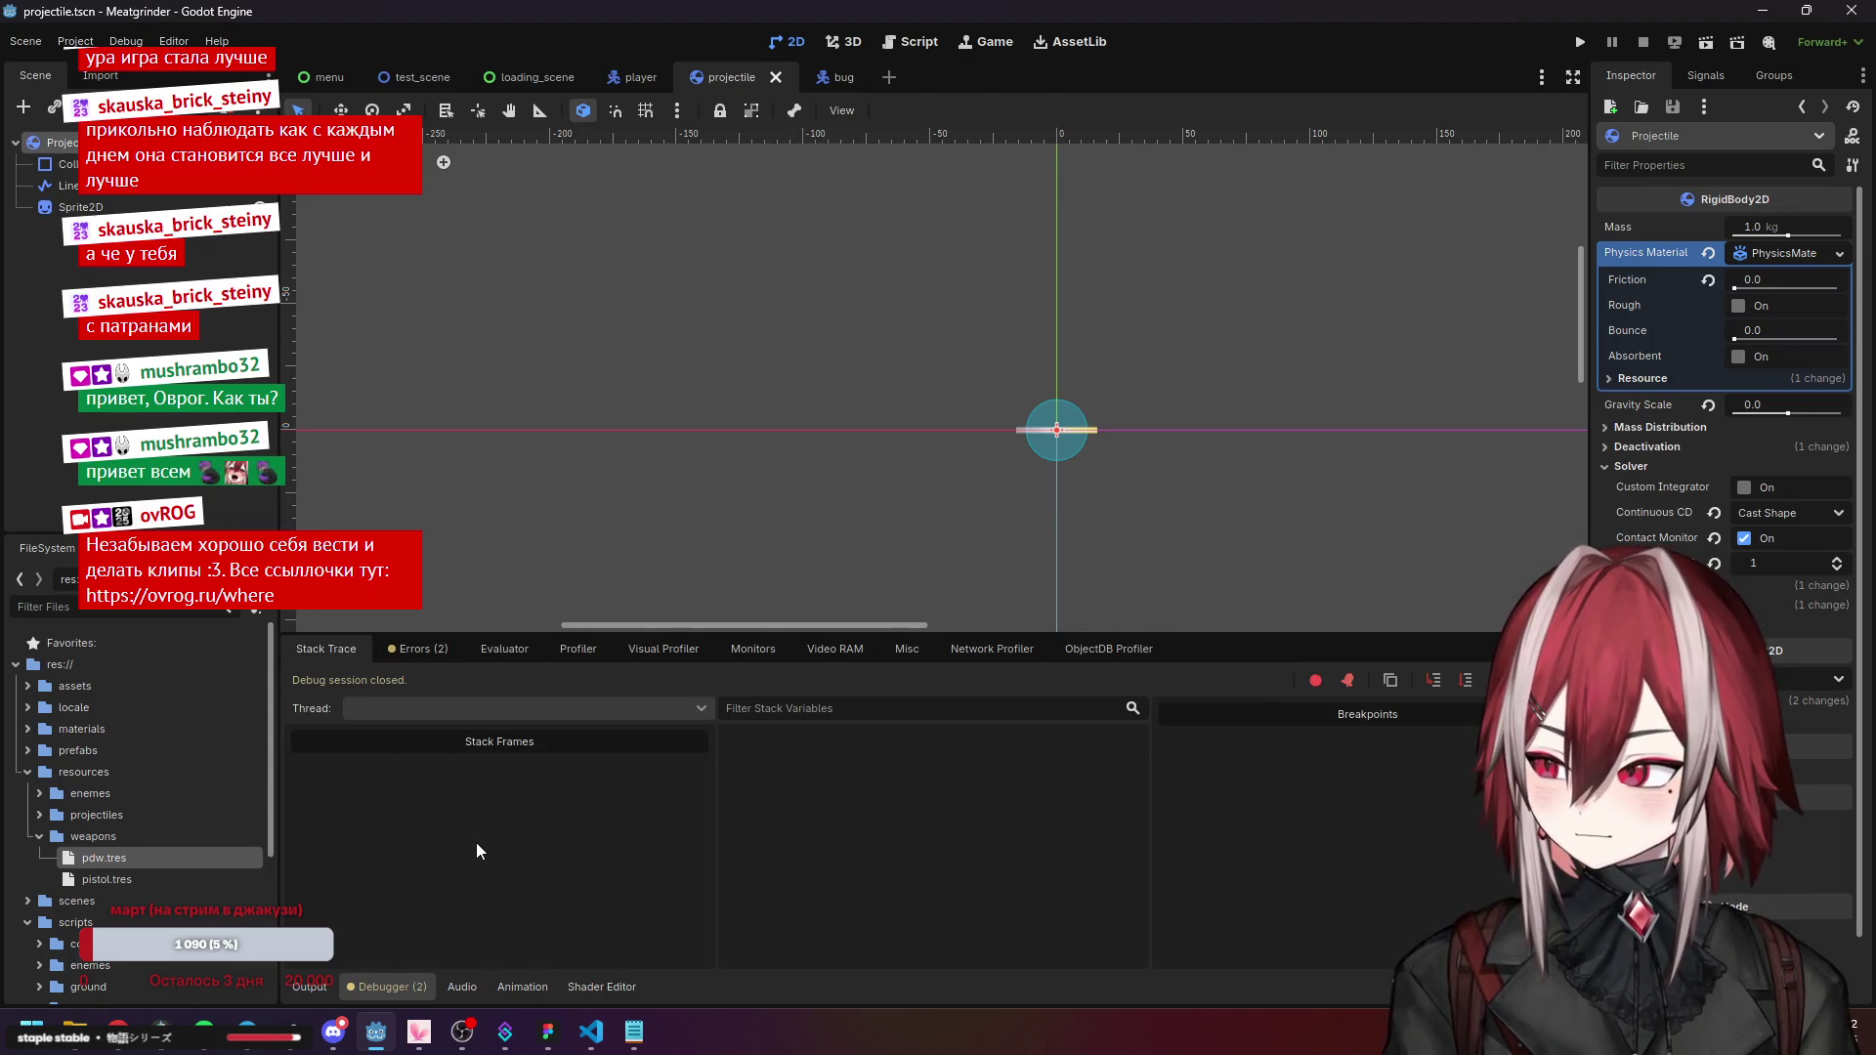
left_click(569, 647)
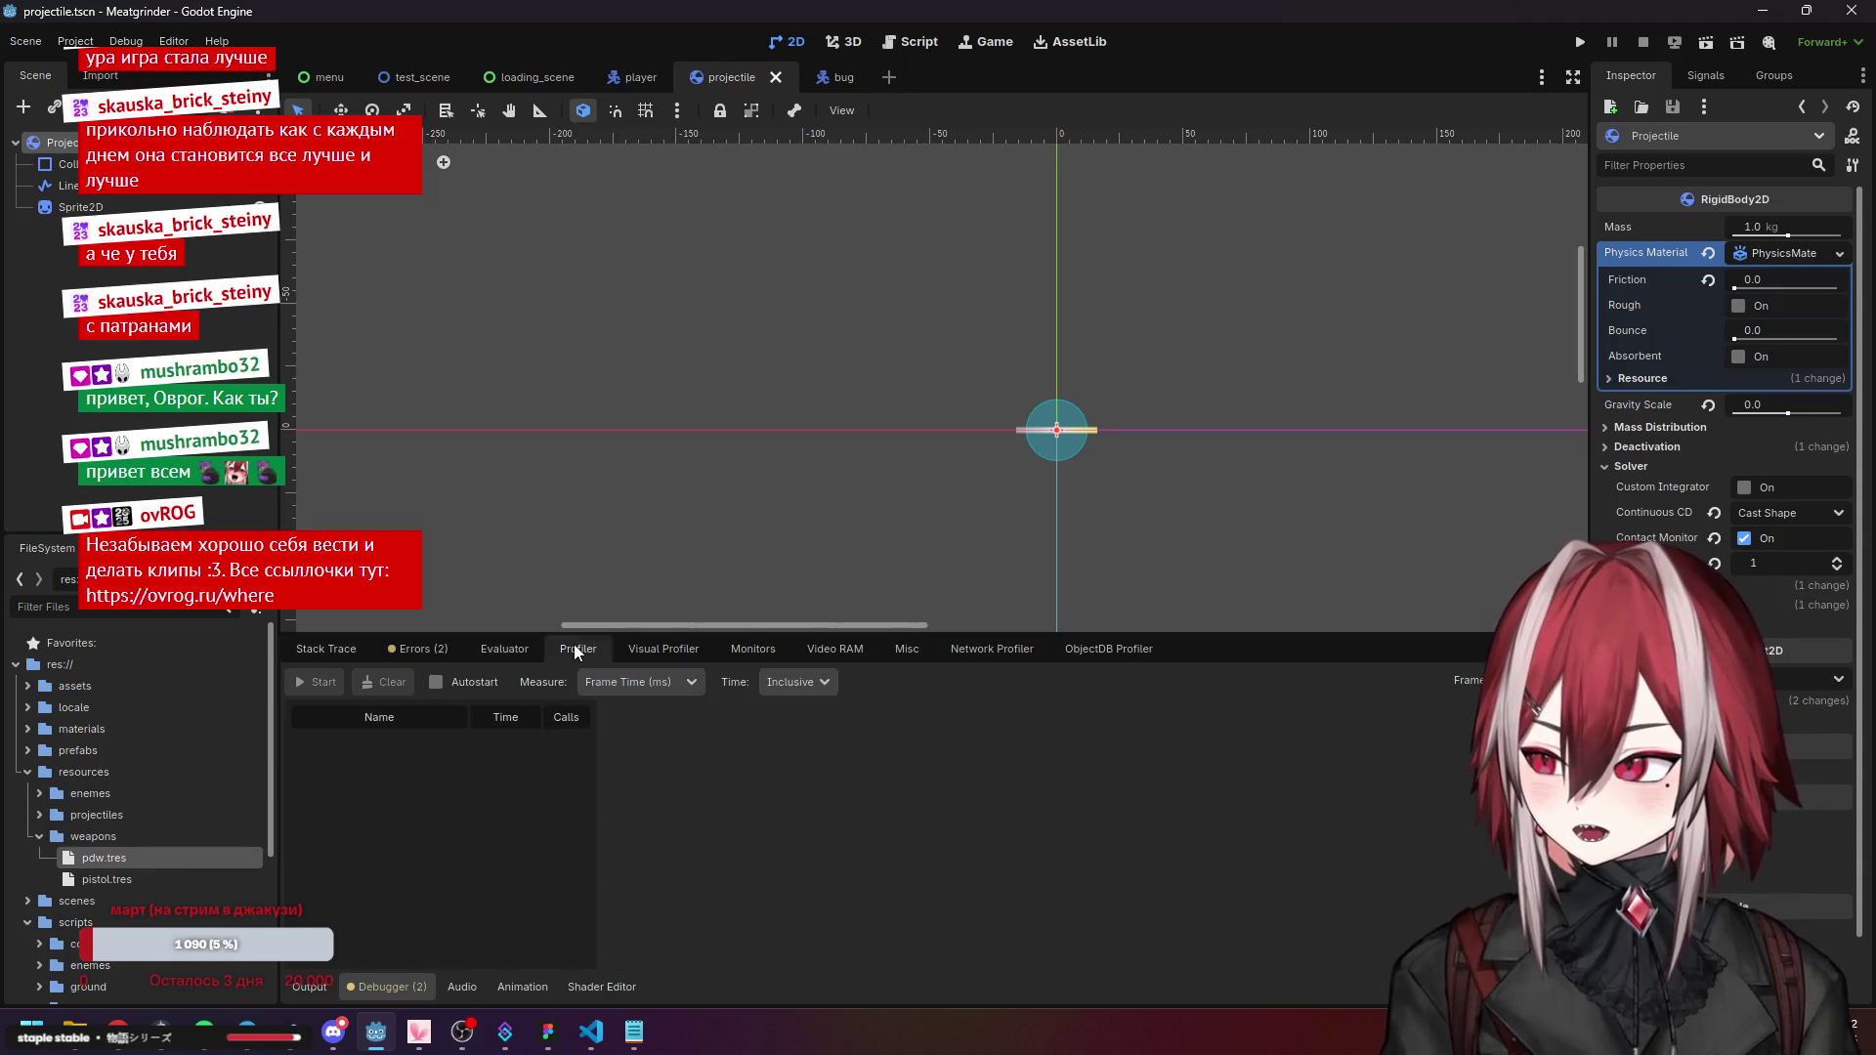
left_click(678, 647)
left_click(754, 649)
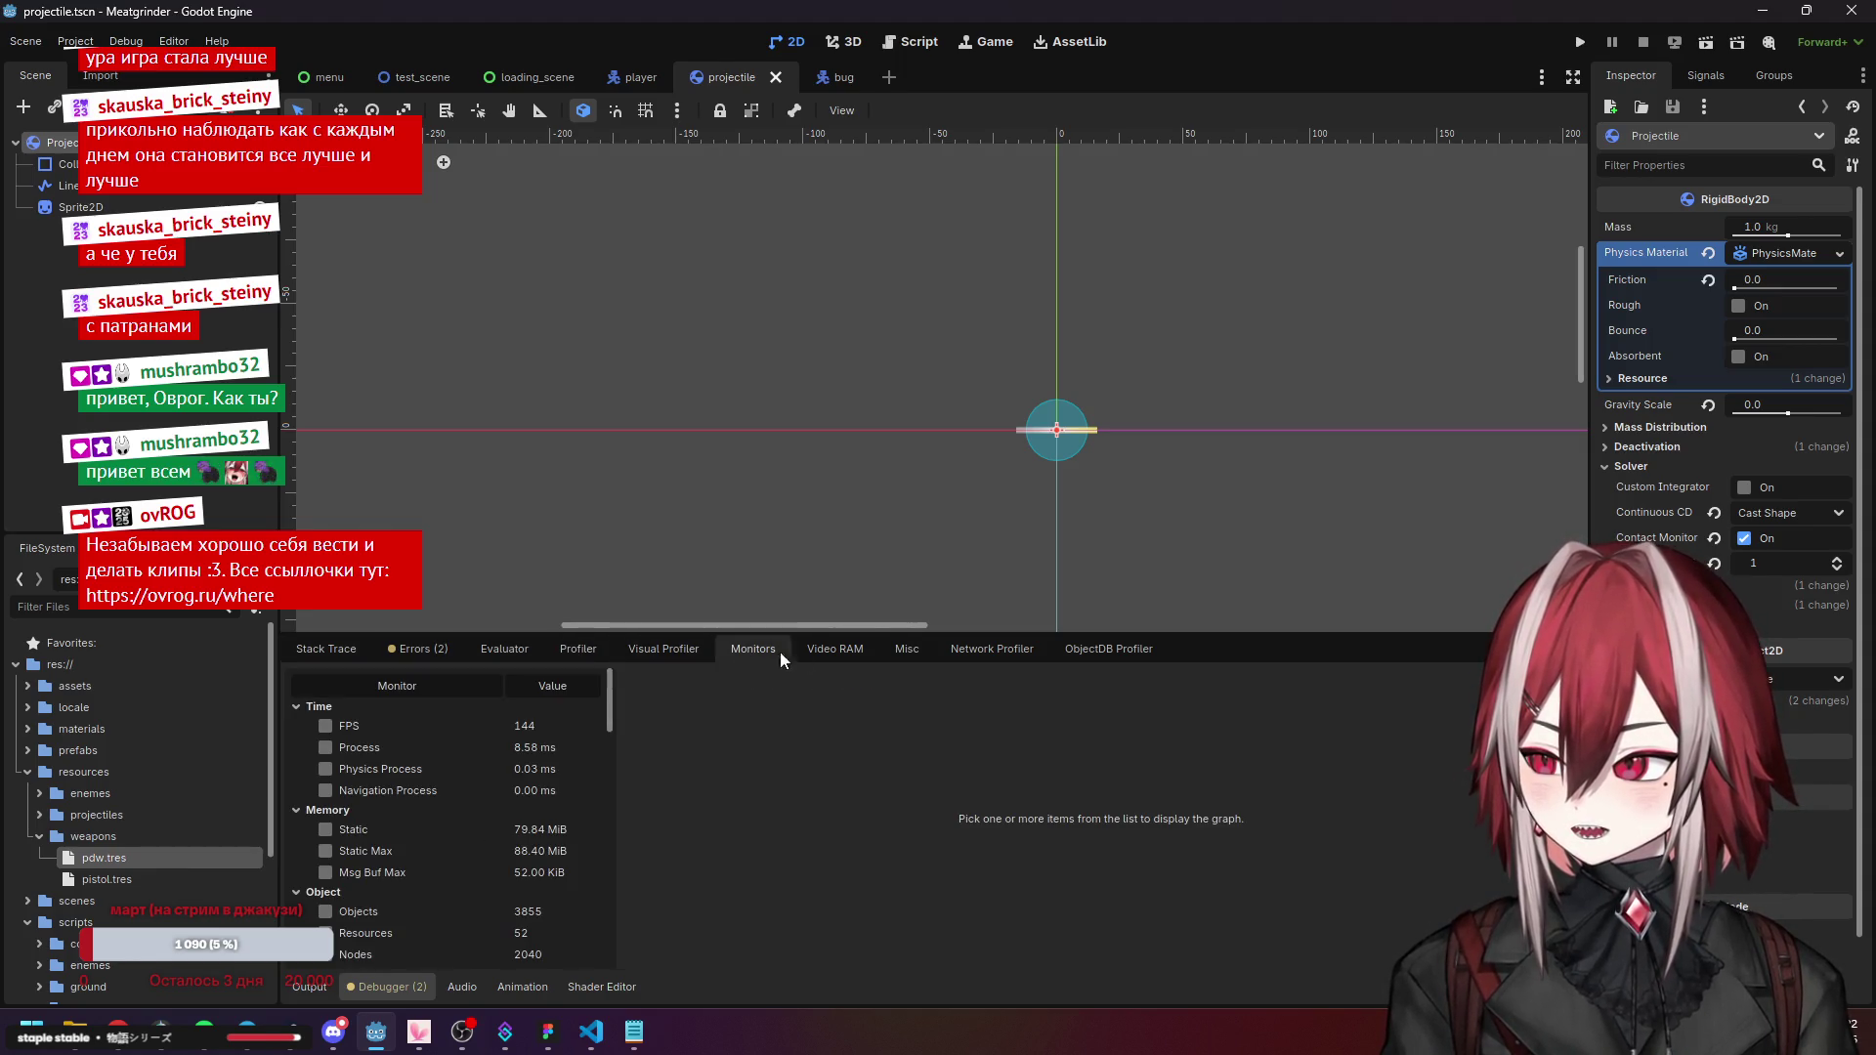
left_click(708, 647)
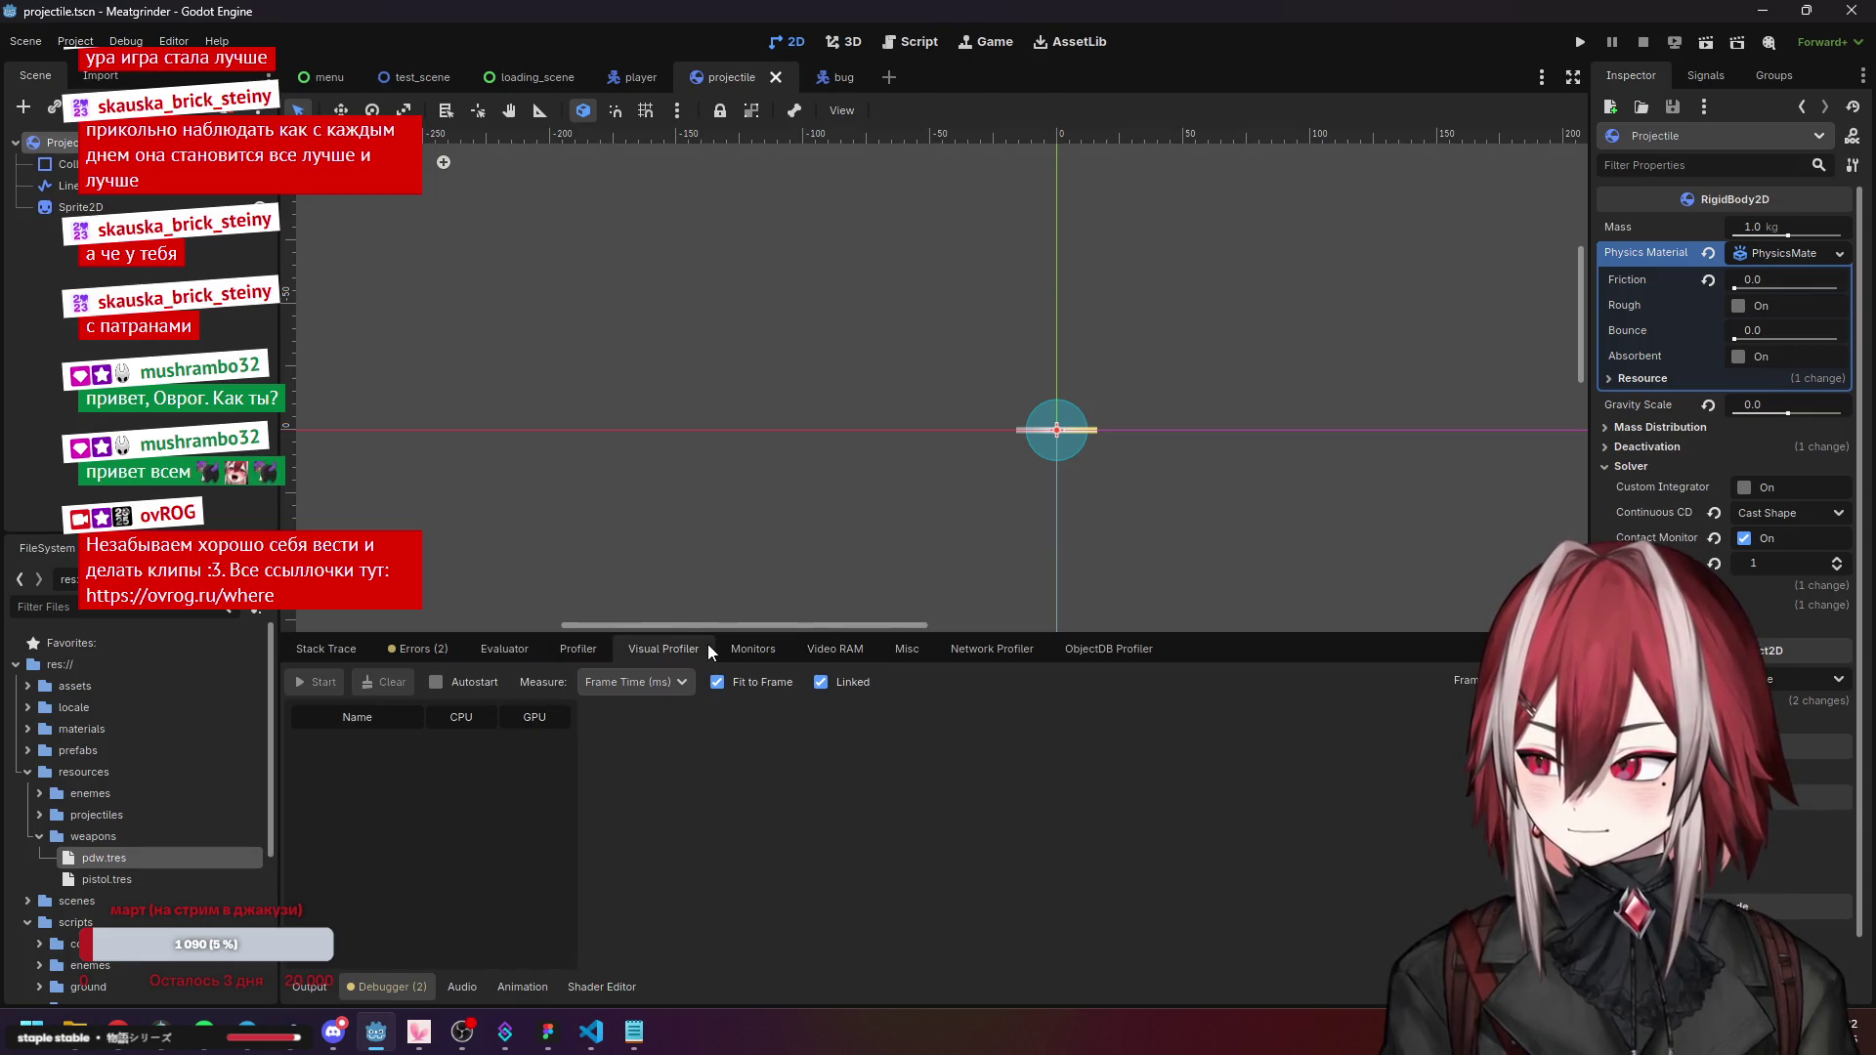
In Monitors, scroll to the Object section and tick Objects to graph it.
left_click(747, 647)
scroll(412, 784, "down", 2)
scroll(412, 784, "down", 3)
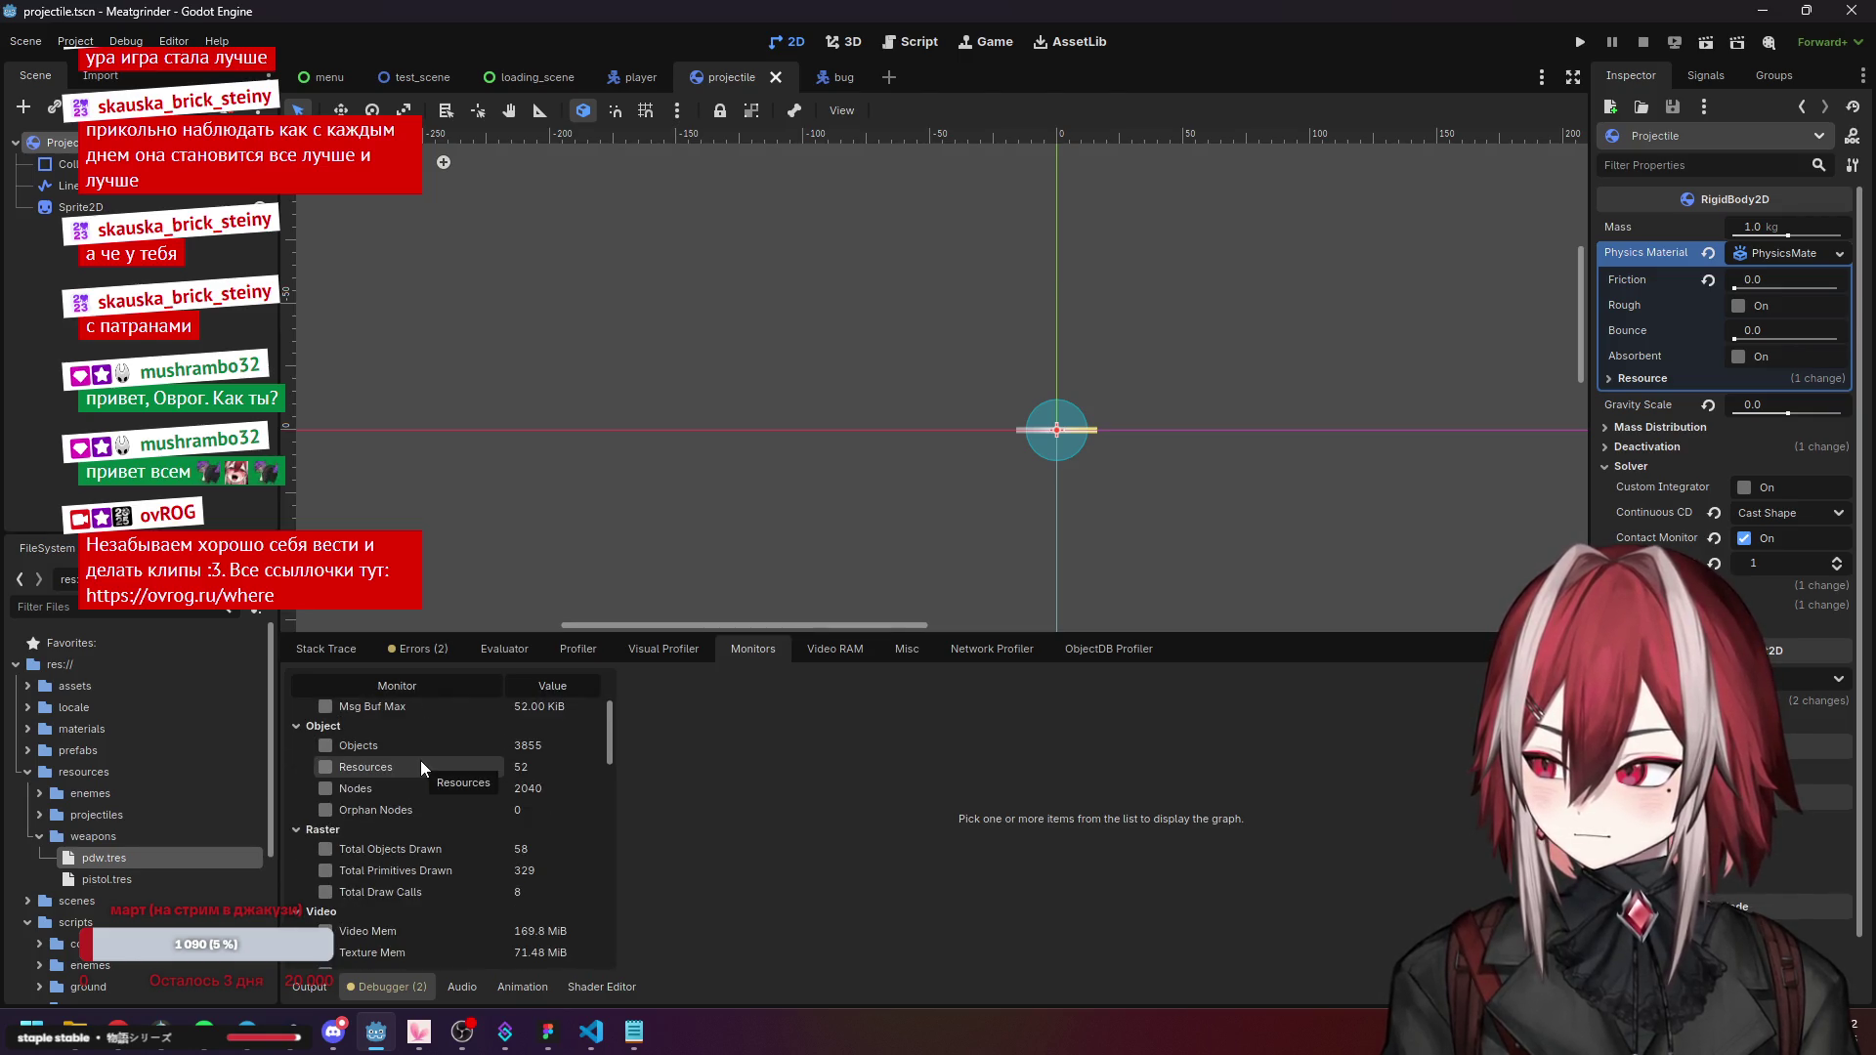
left_click(325, 744)
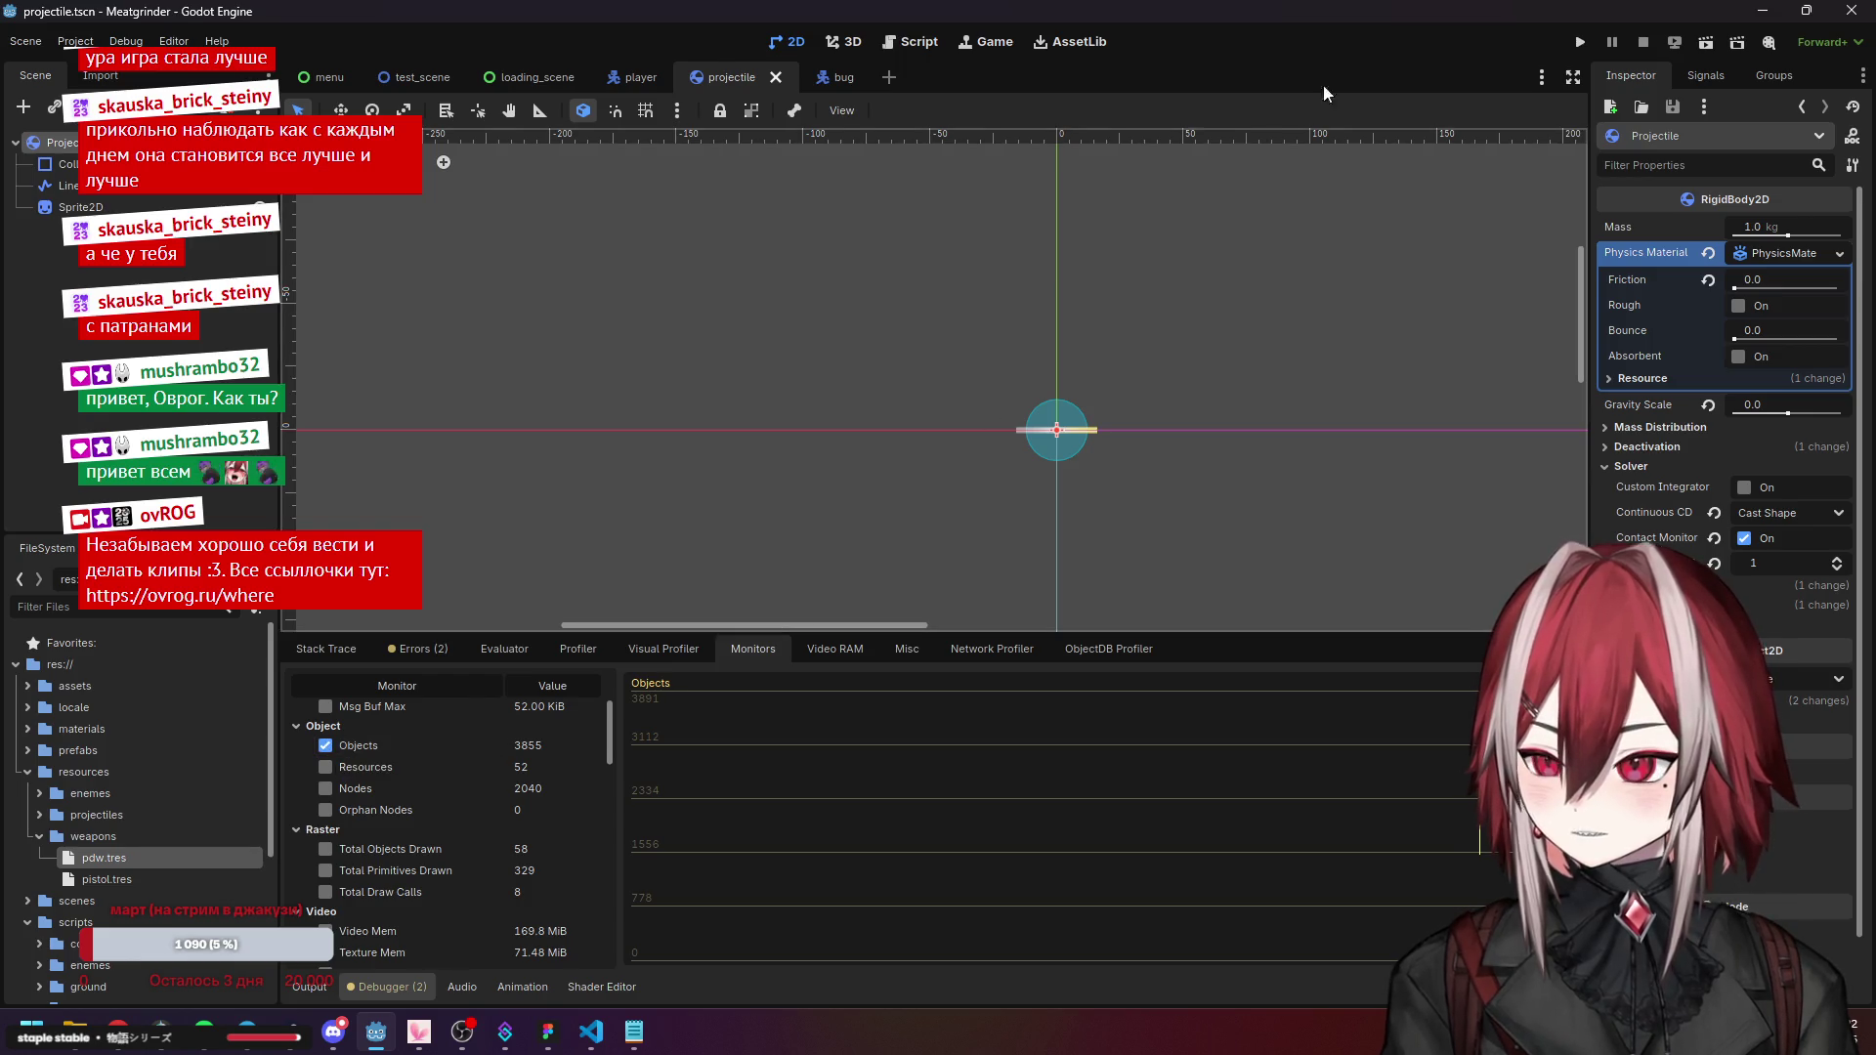
Run the Meatgrinder project and bring its game window to the front.
left_click(1580, 43)
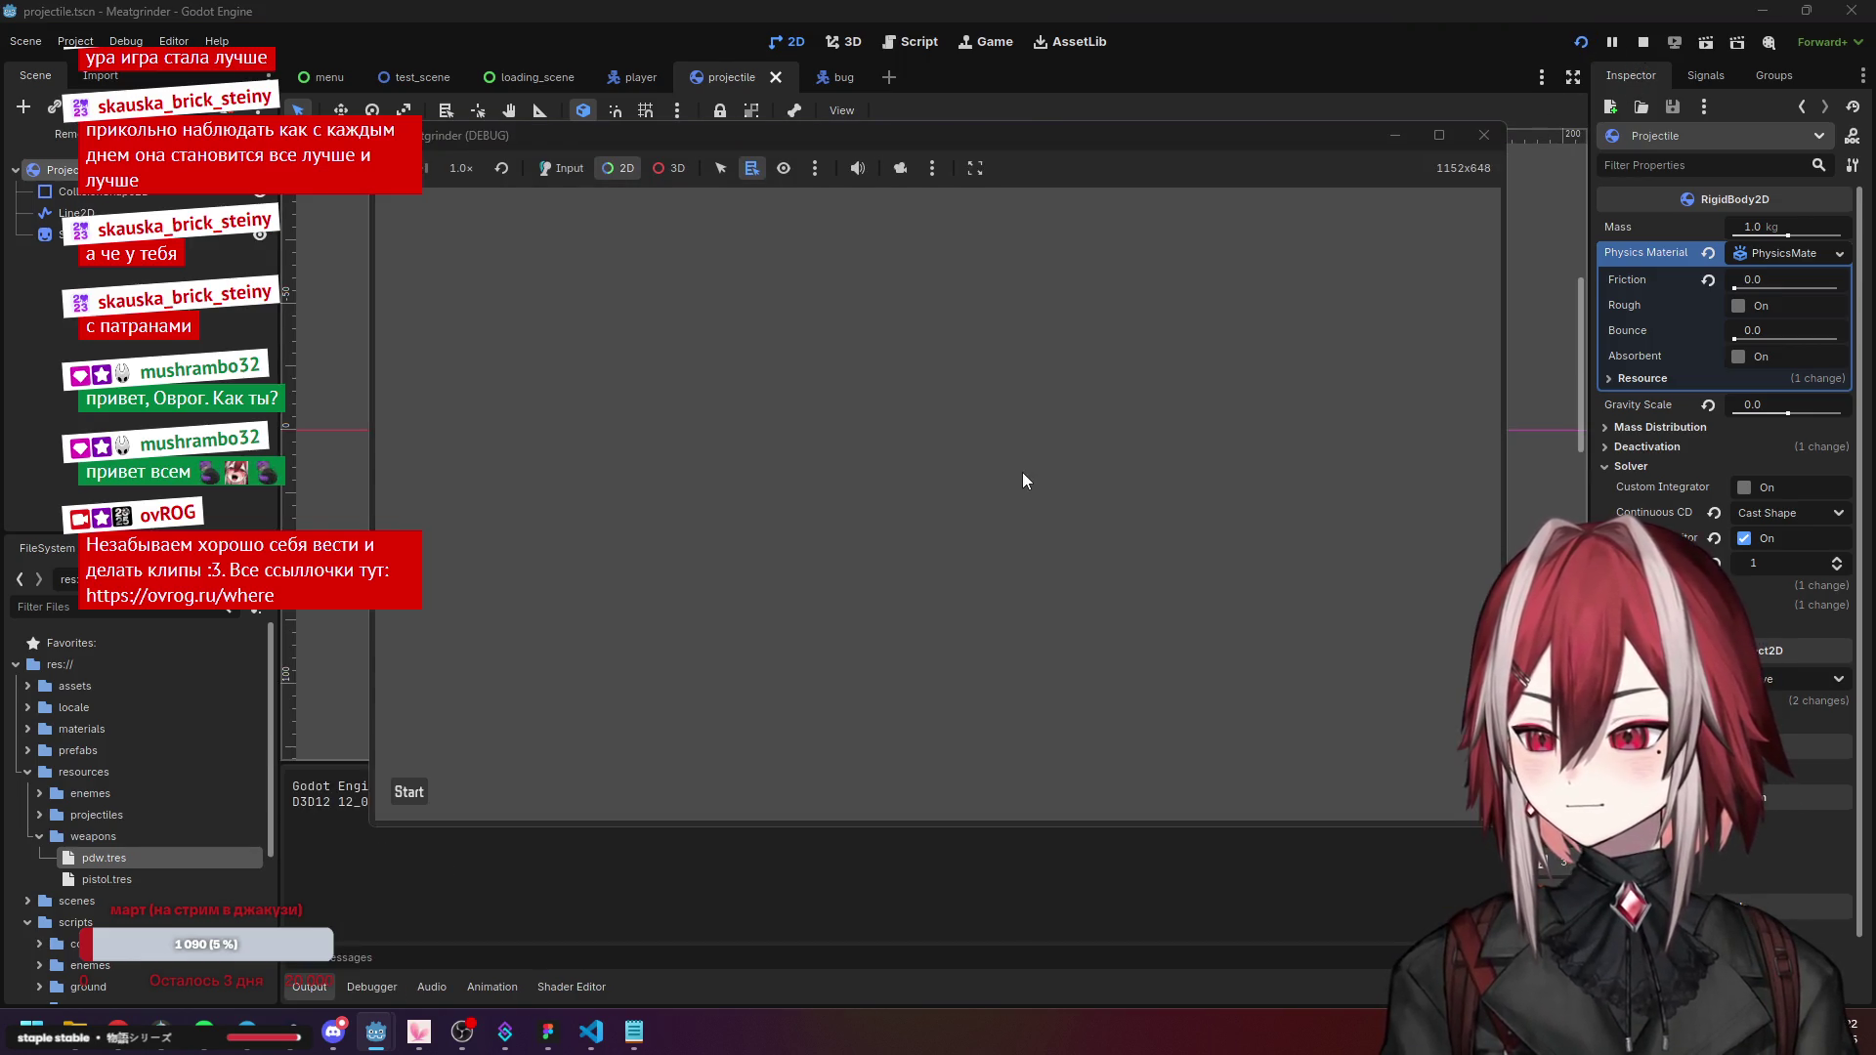
left_click(383, 987)
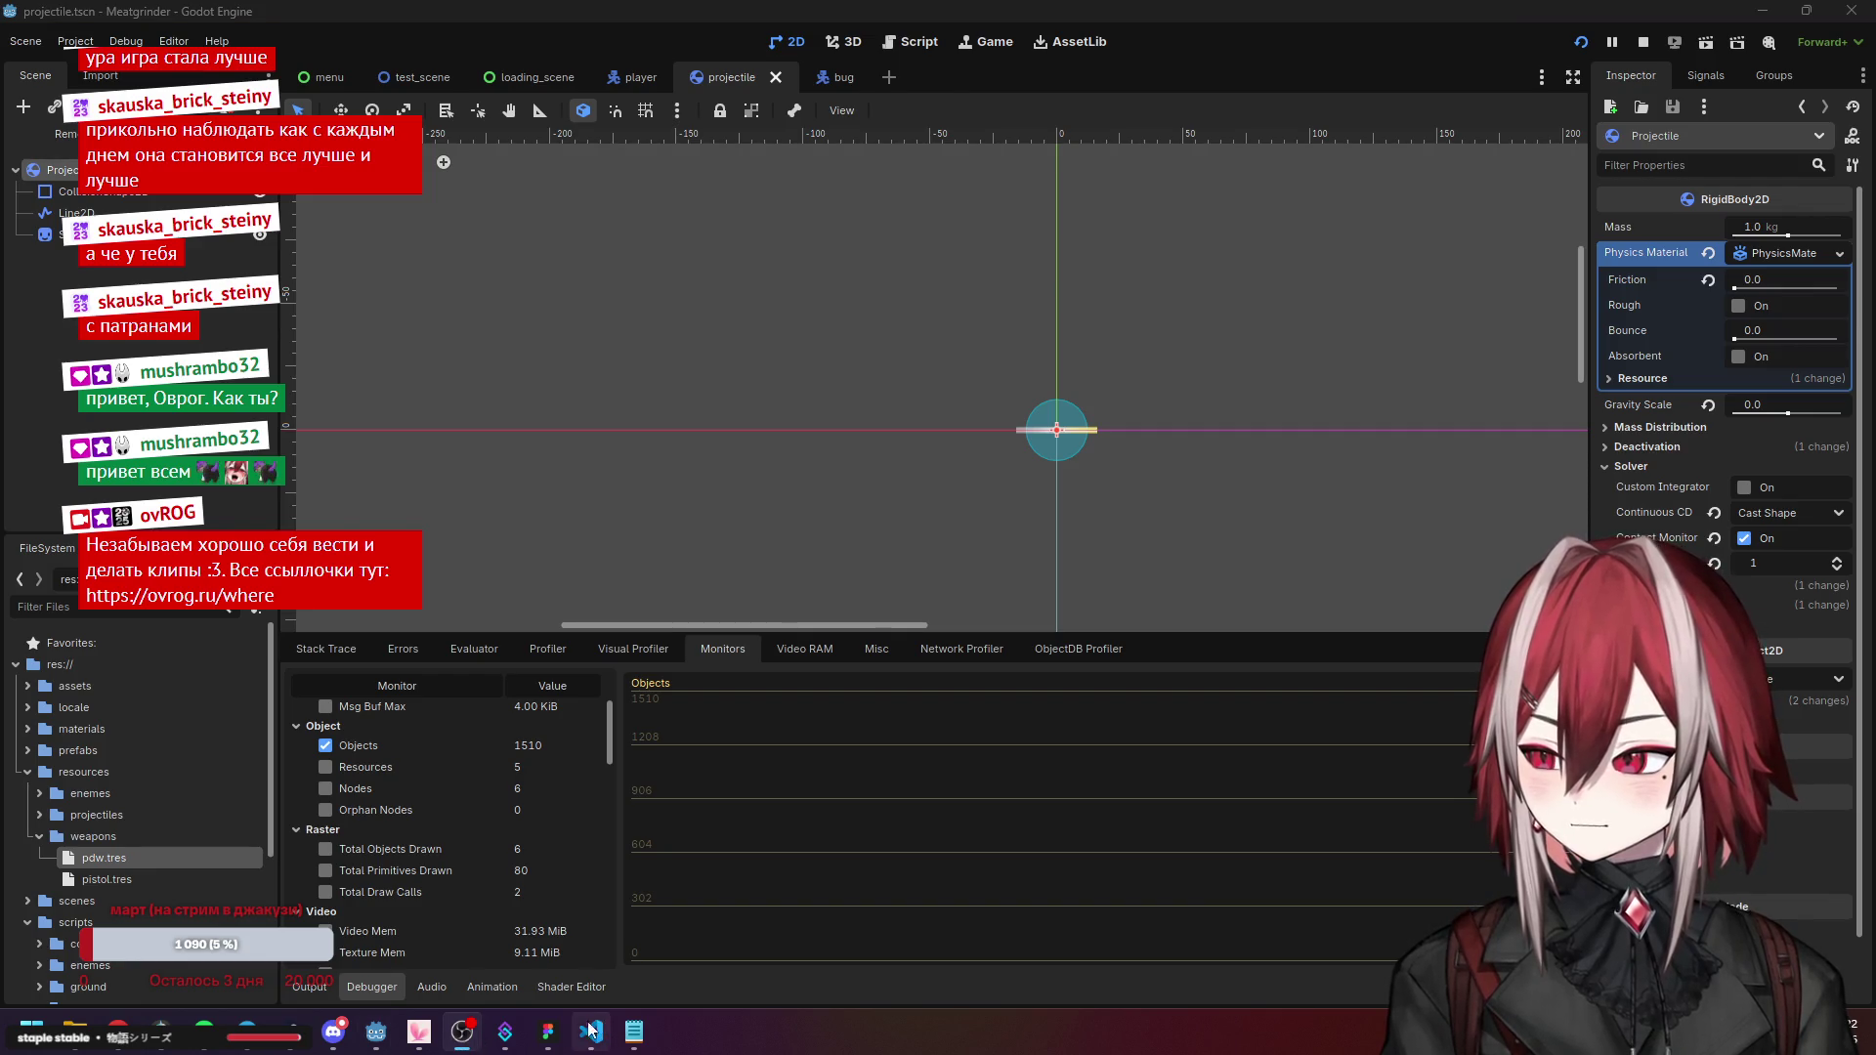
mouse_move(389, 1044)
left_click(527, 927)
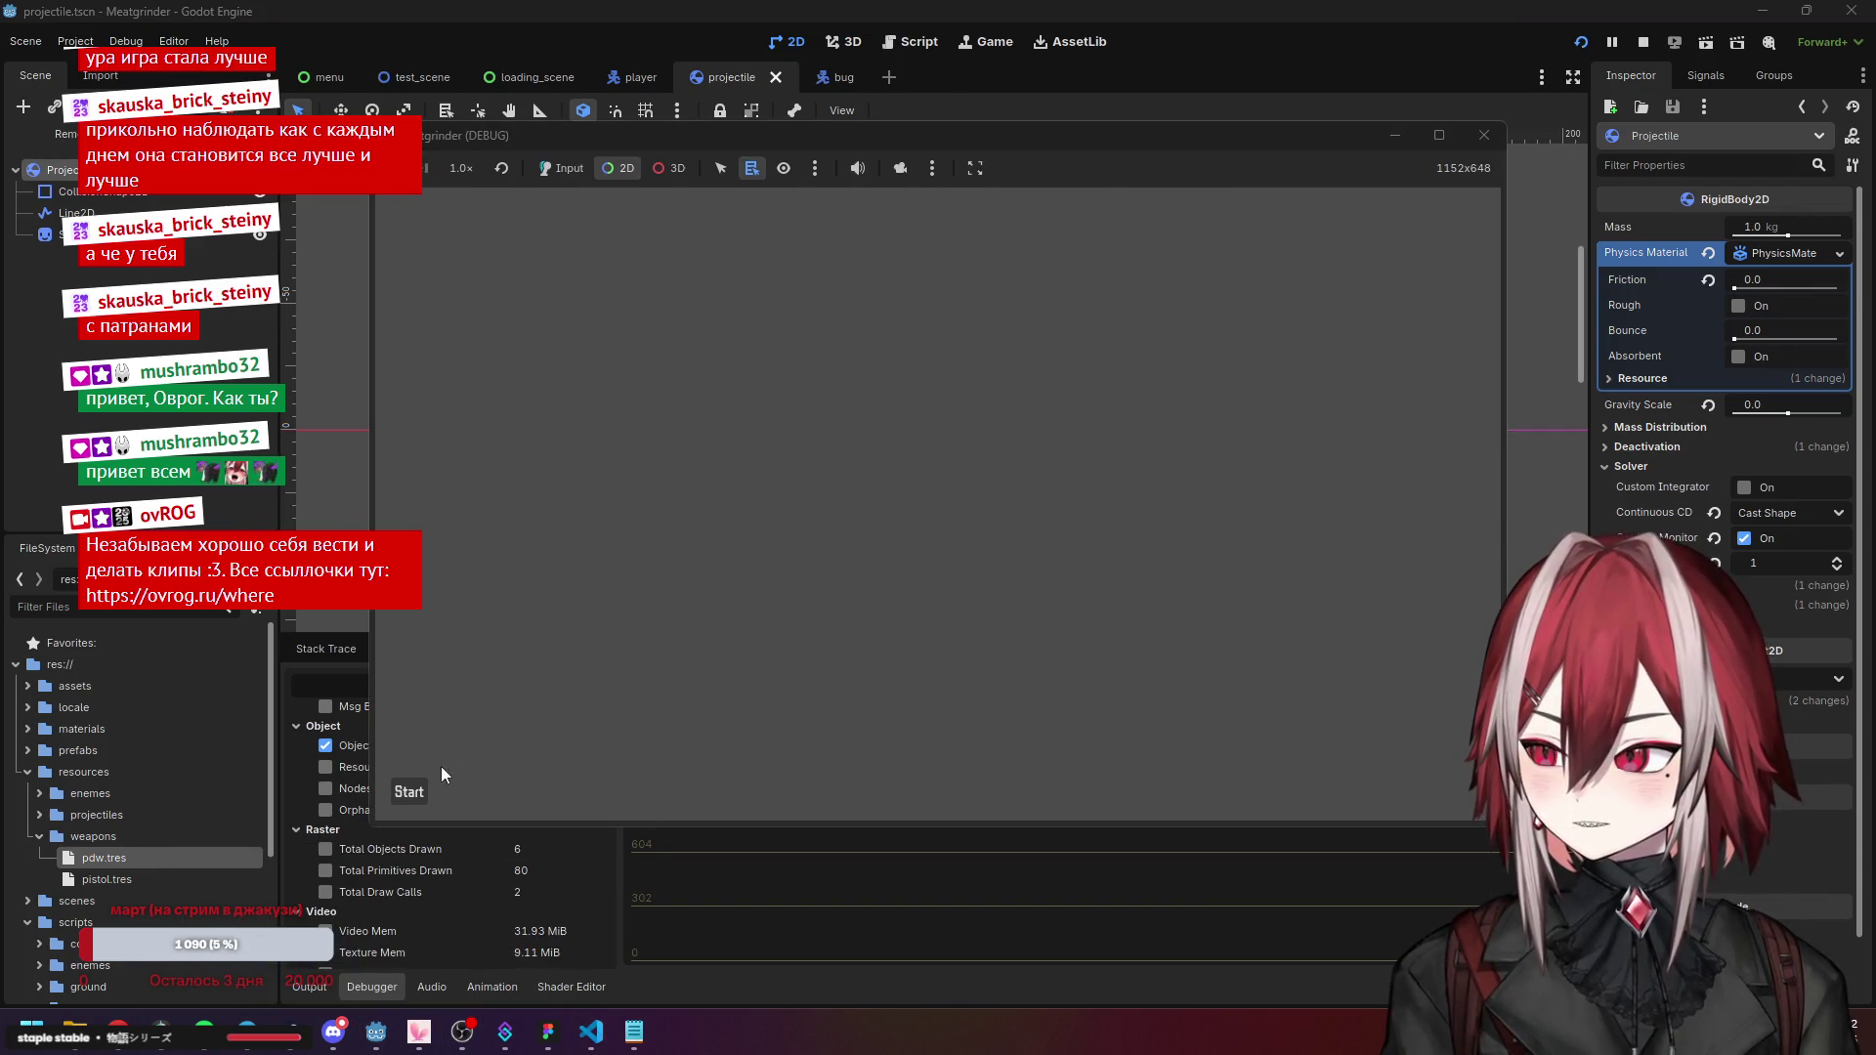
Start and play a round, close the game with F8, and untick Objects.
left_click(420, 795)
left_click(413, 795)
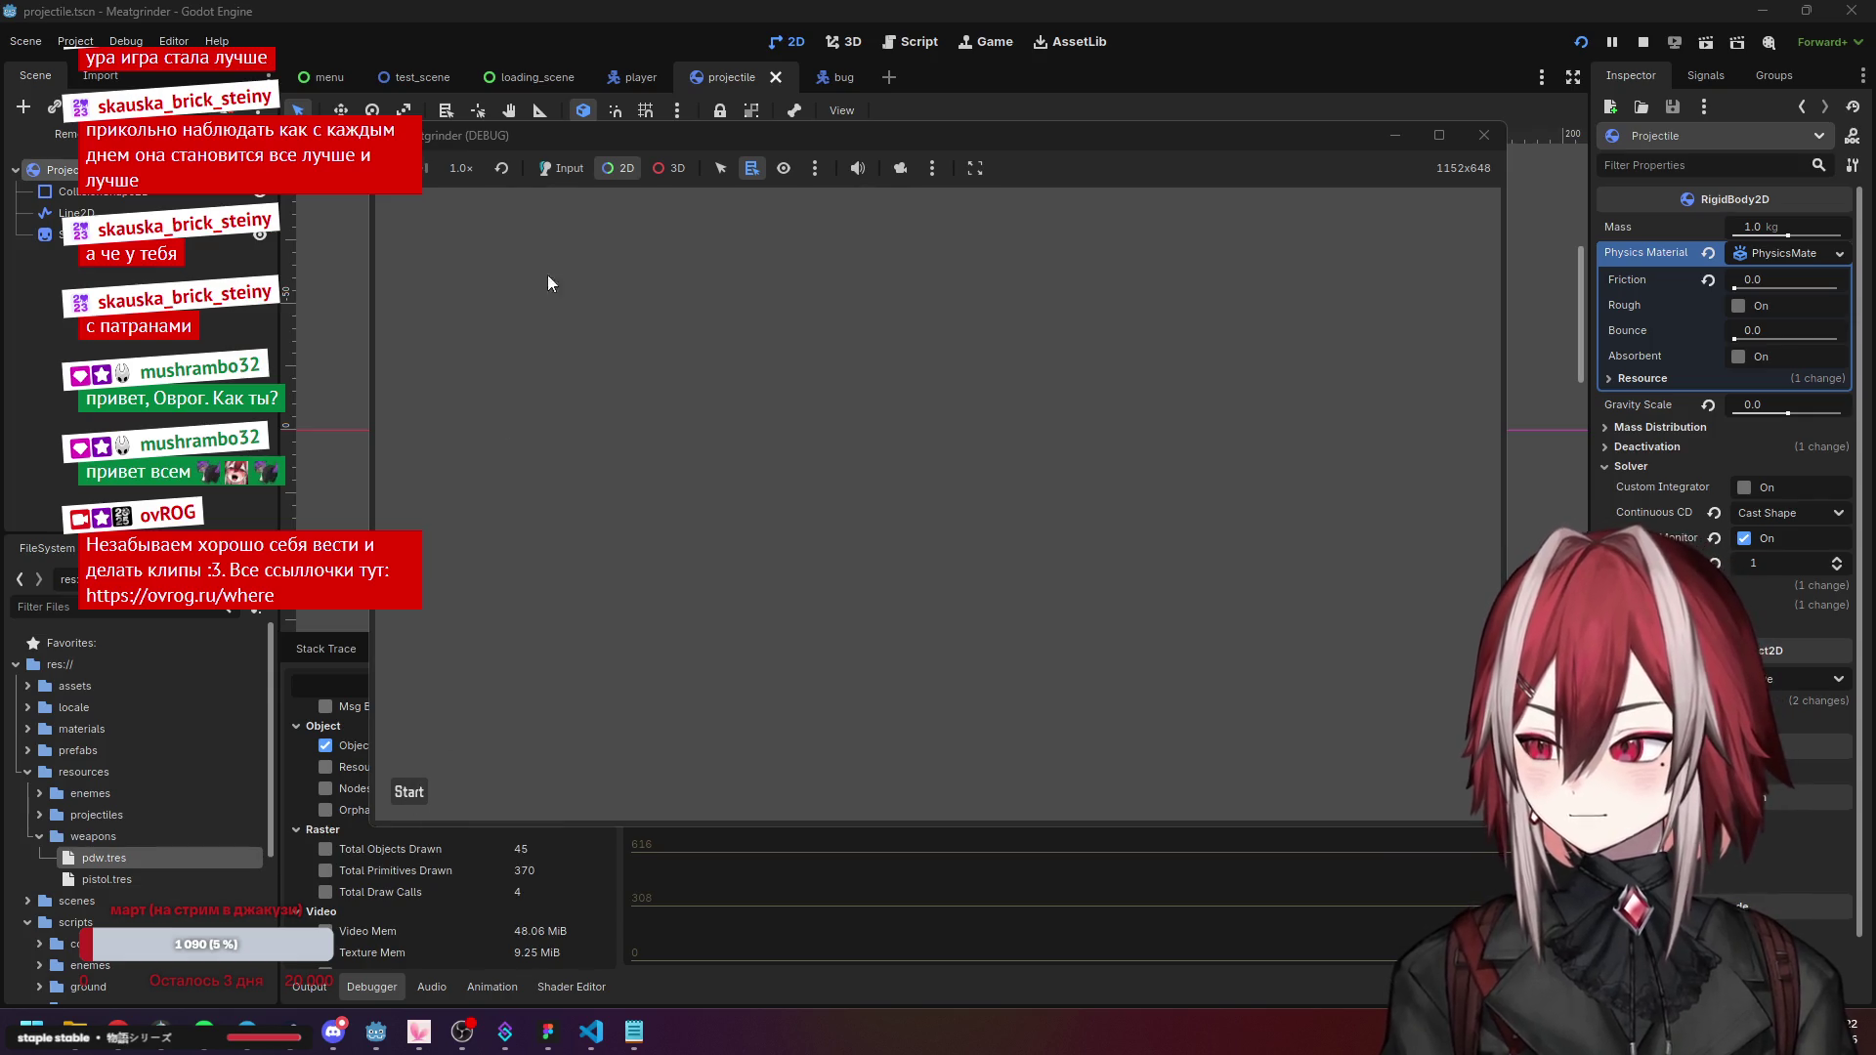
left_click(419, 795)
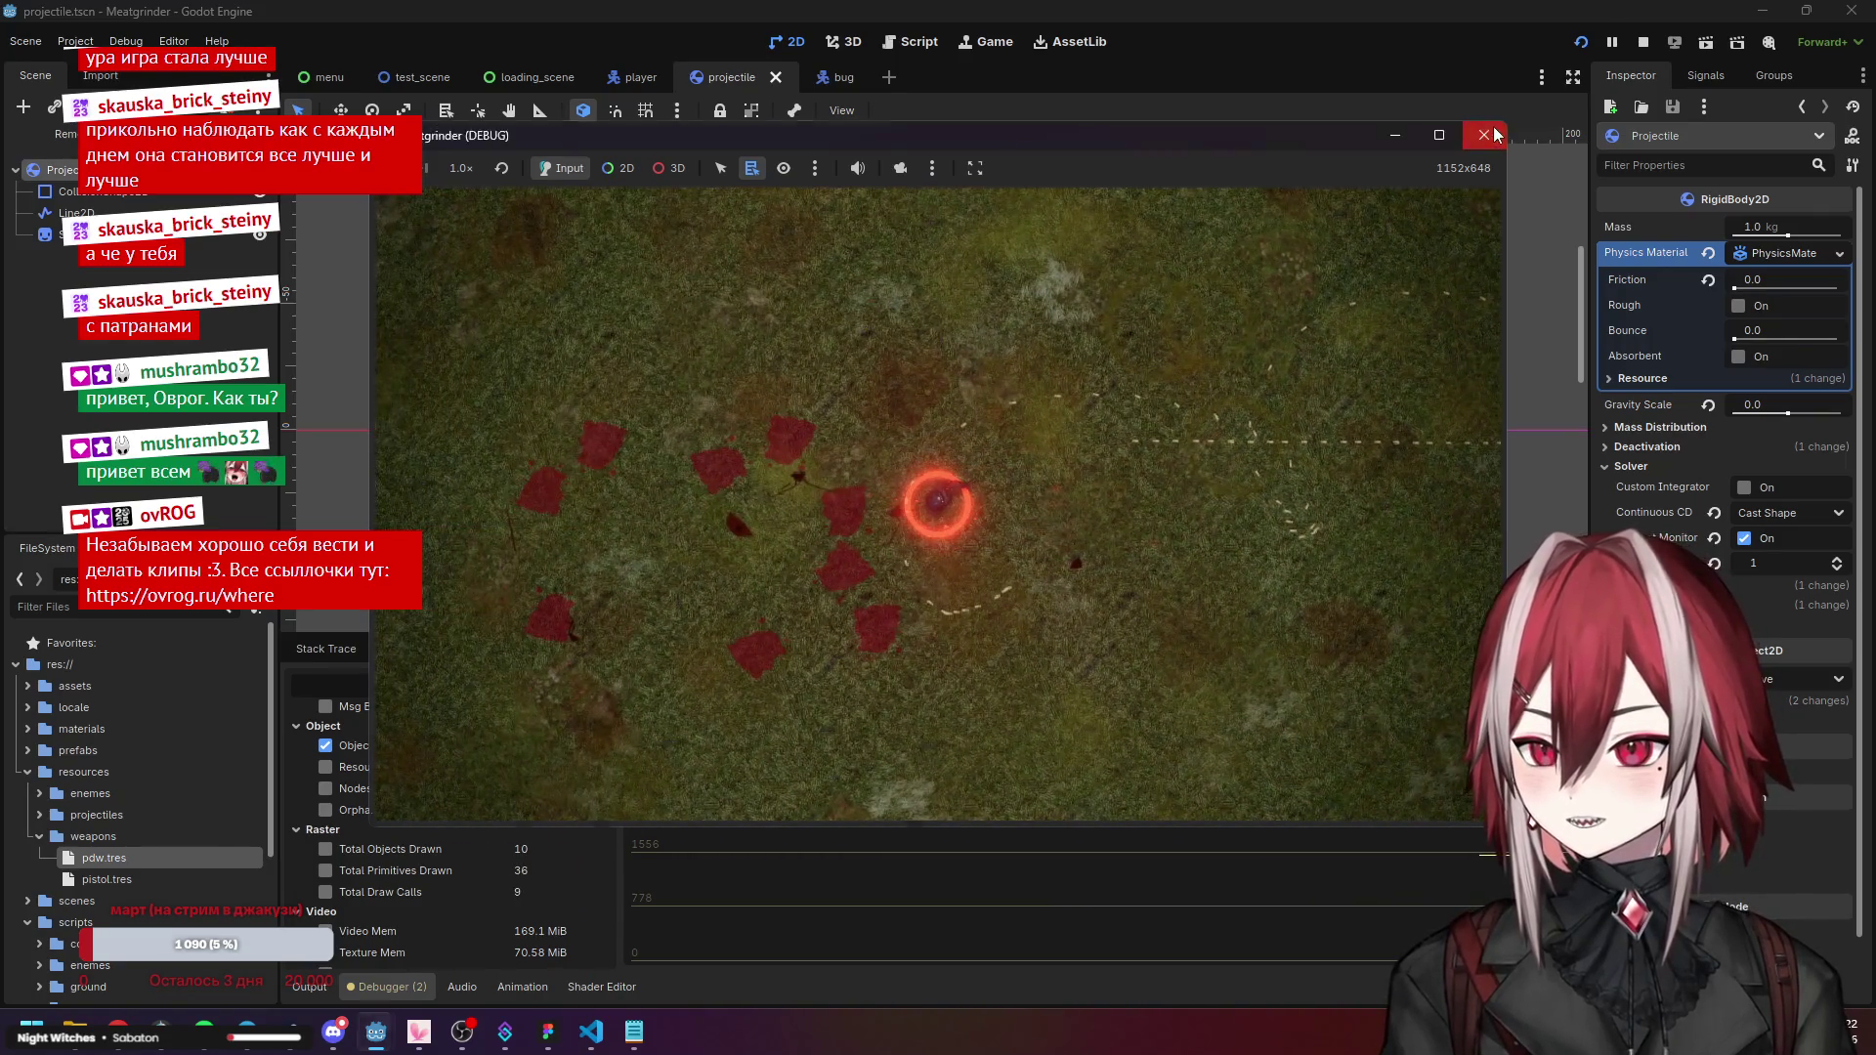
key("F8")
left_click(331, 745)
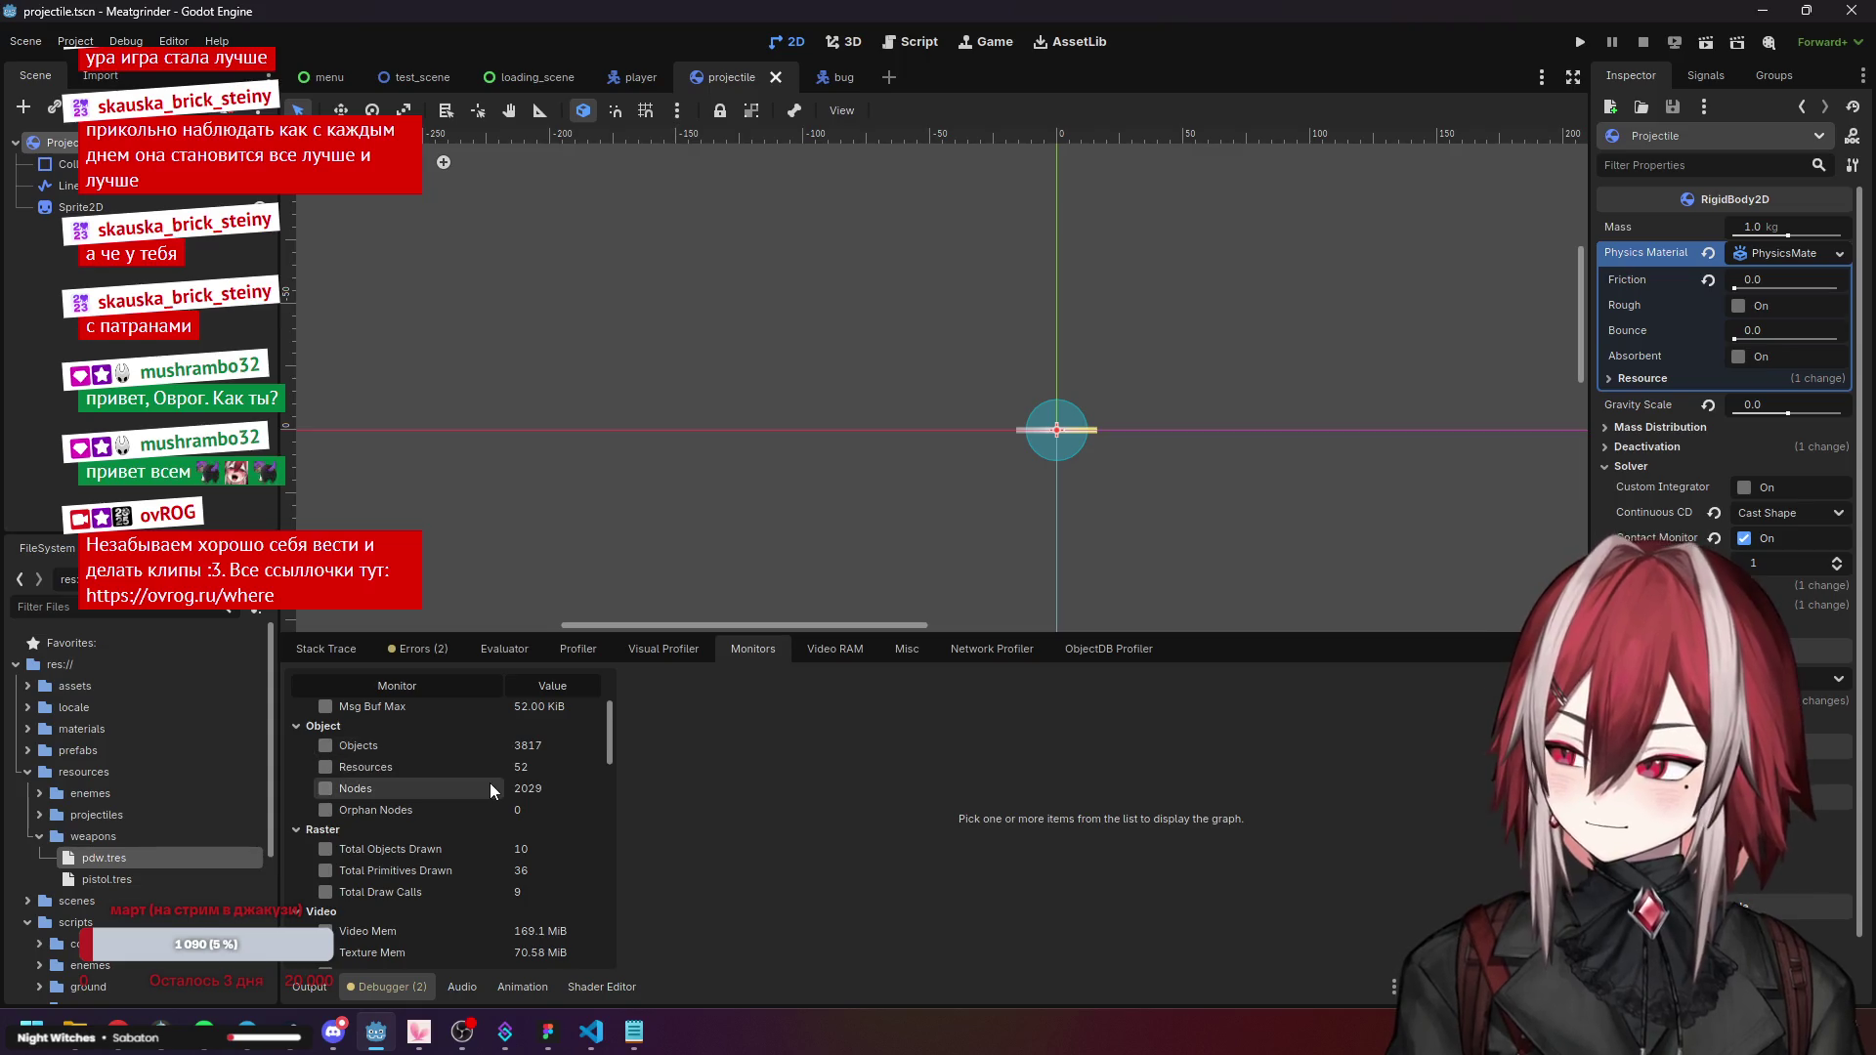
Scroll through the Monitors graphs in the debugger.
scroll(489, 782, "down", 4)
scroll(506, 778, "up", 1)
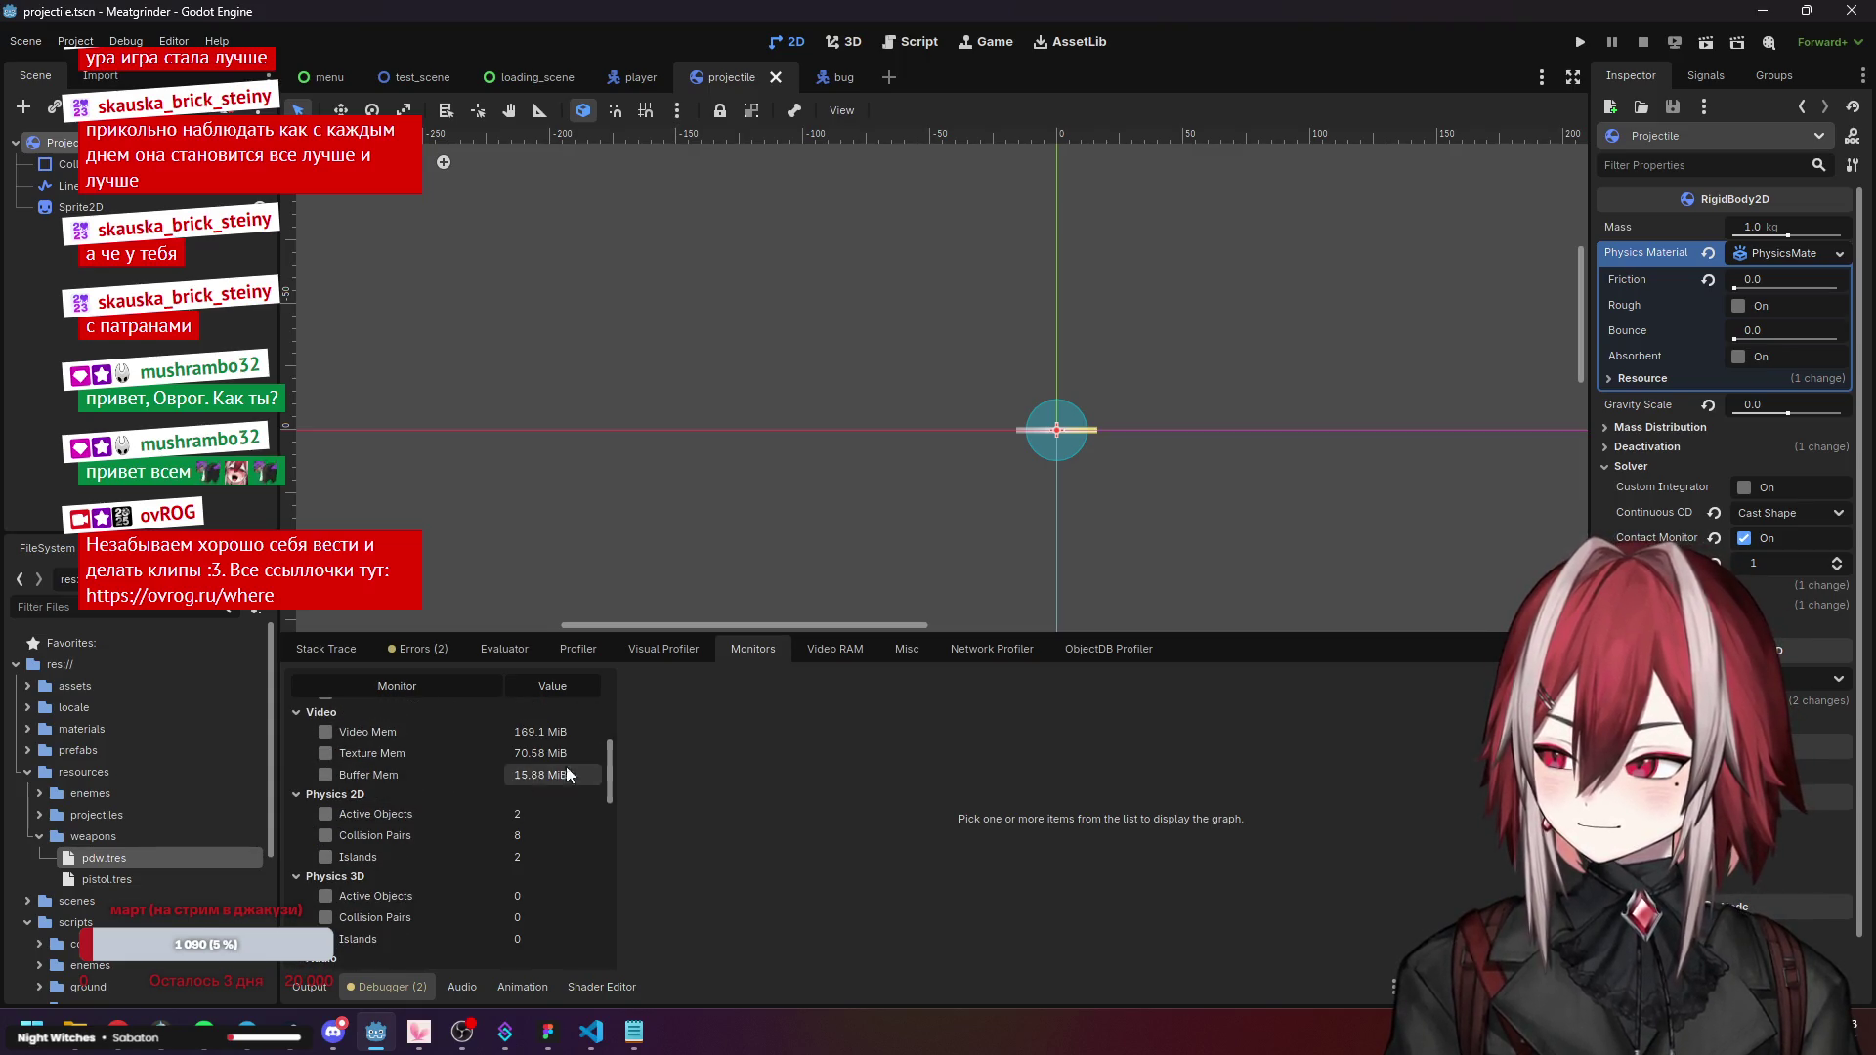
left_click_drag(614, 774, 614, 873)
scroll(607, 900, "up", 10)
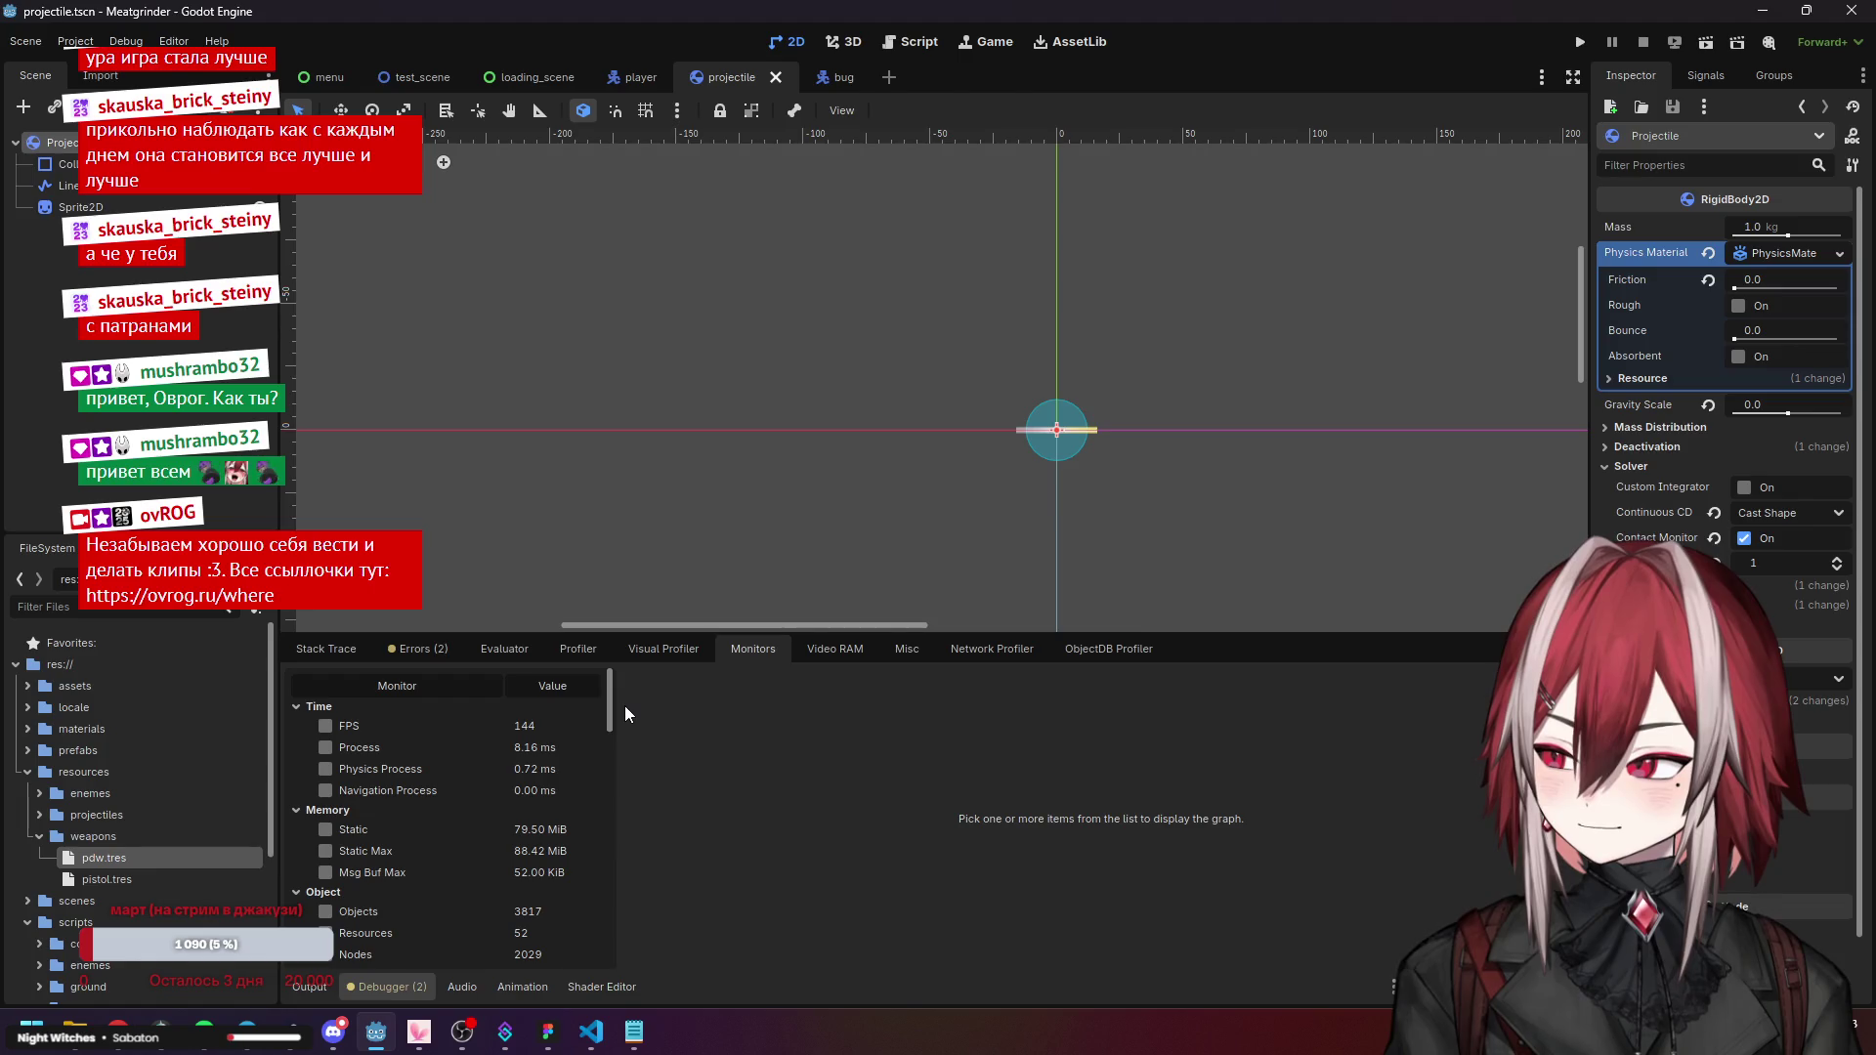
Browse the Video RAM, Misc, Network, ObjectDB Profiler, Evaluator and Errors tabs, ending on Stack Trace.
left_click(811, 649)
left_click(919, 650)
left_click(991, 648)
left_click(1093, 650)
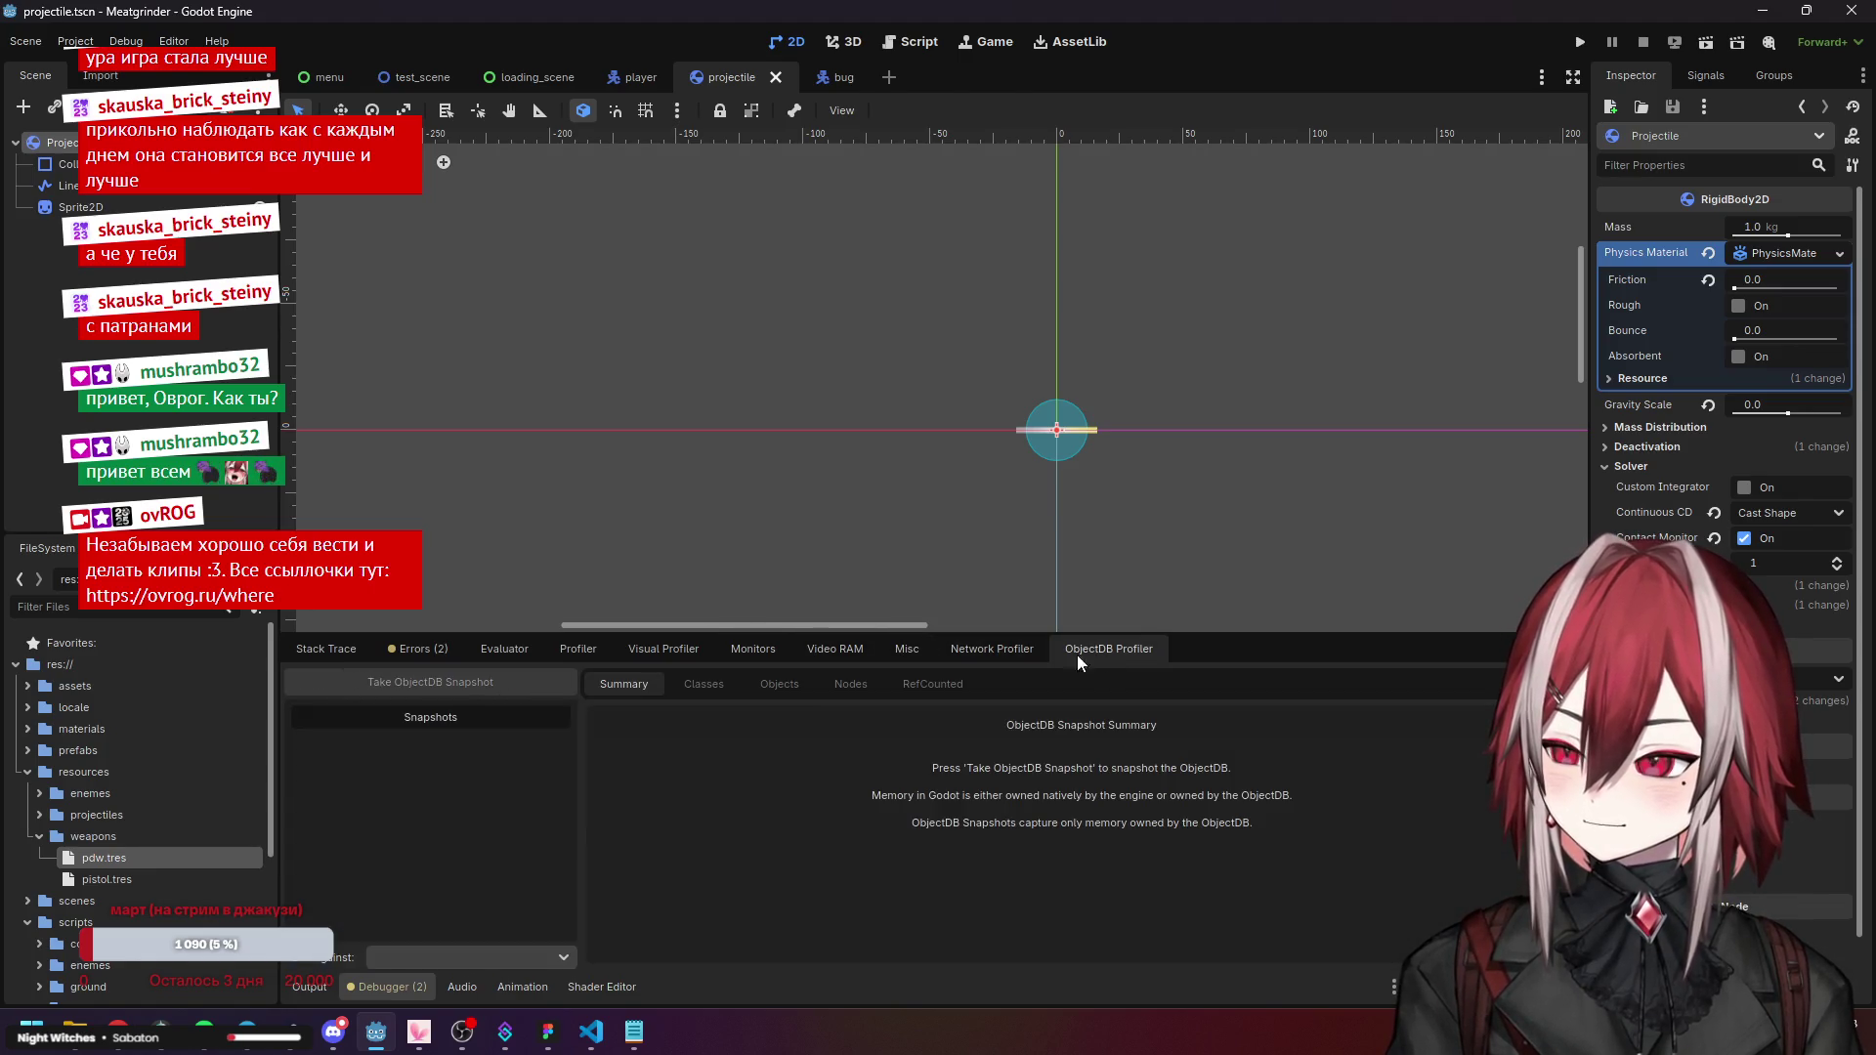
left_click(506, 649)
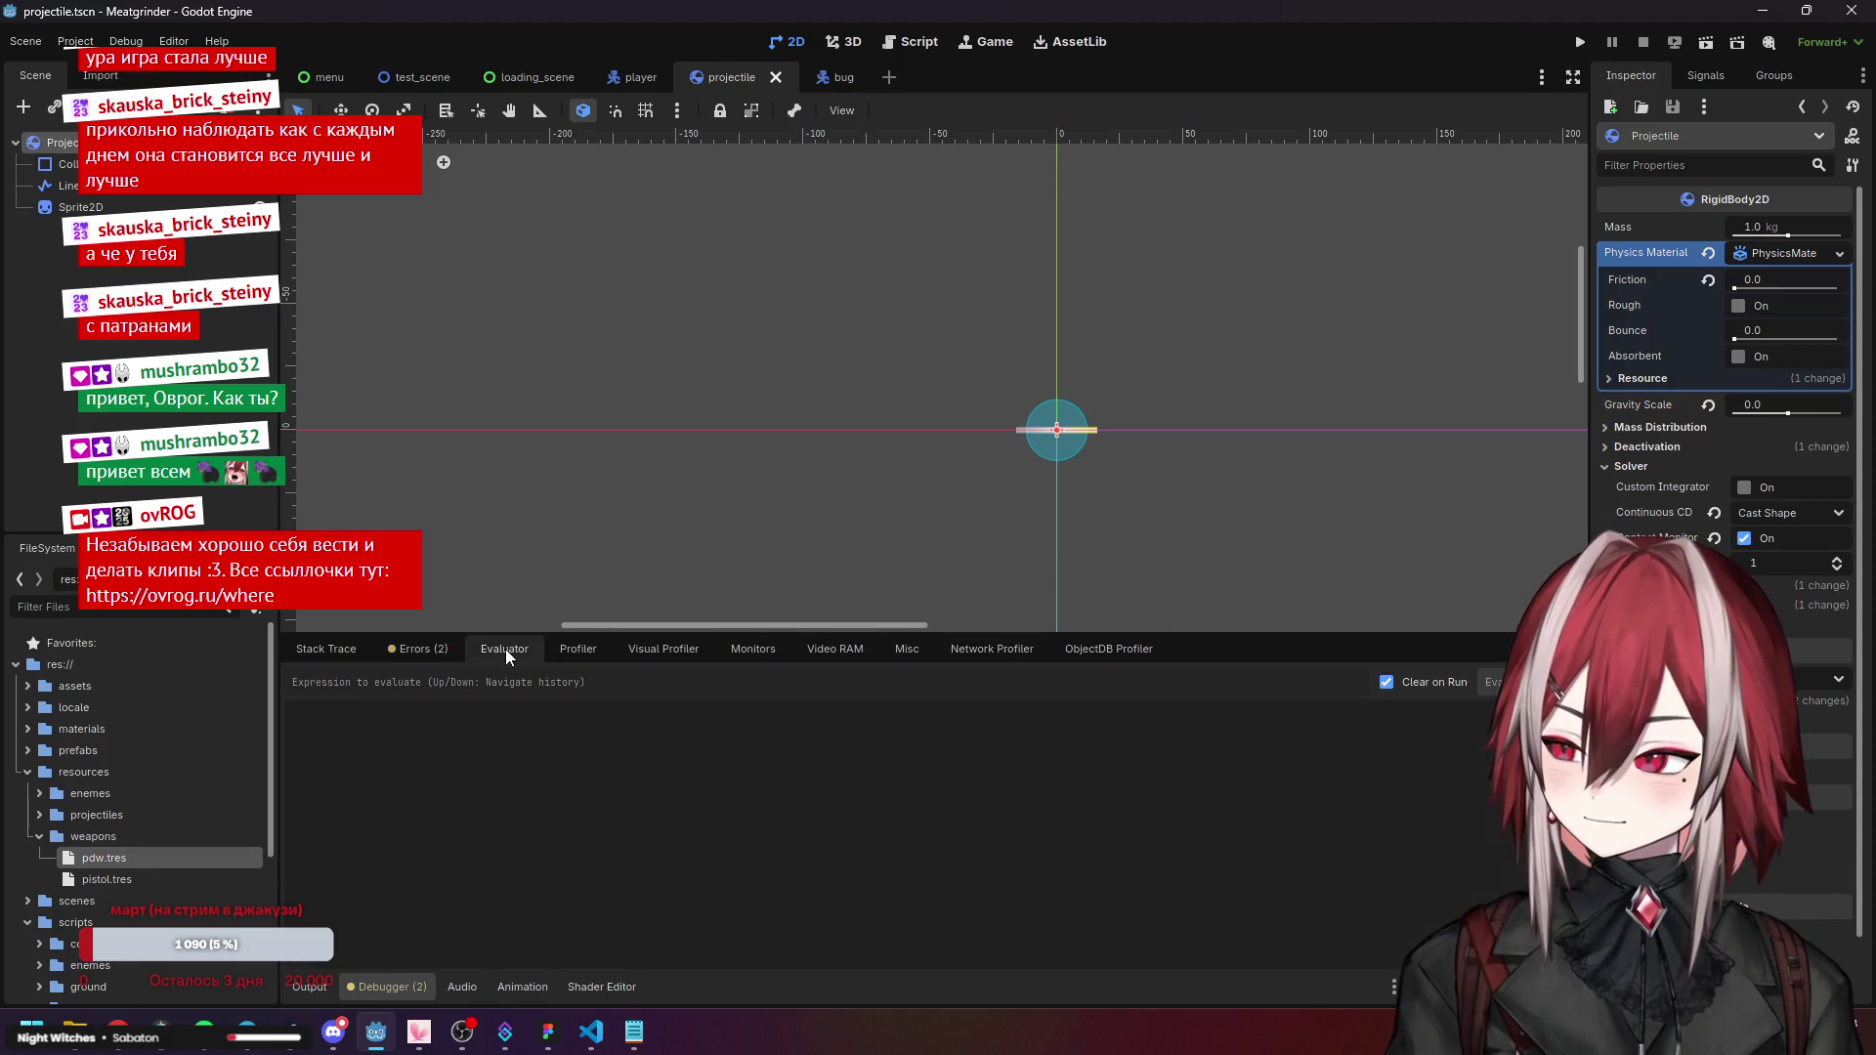
left_click(420, 649)
left_click(363, 649)
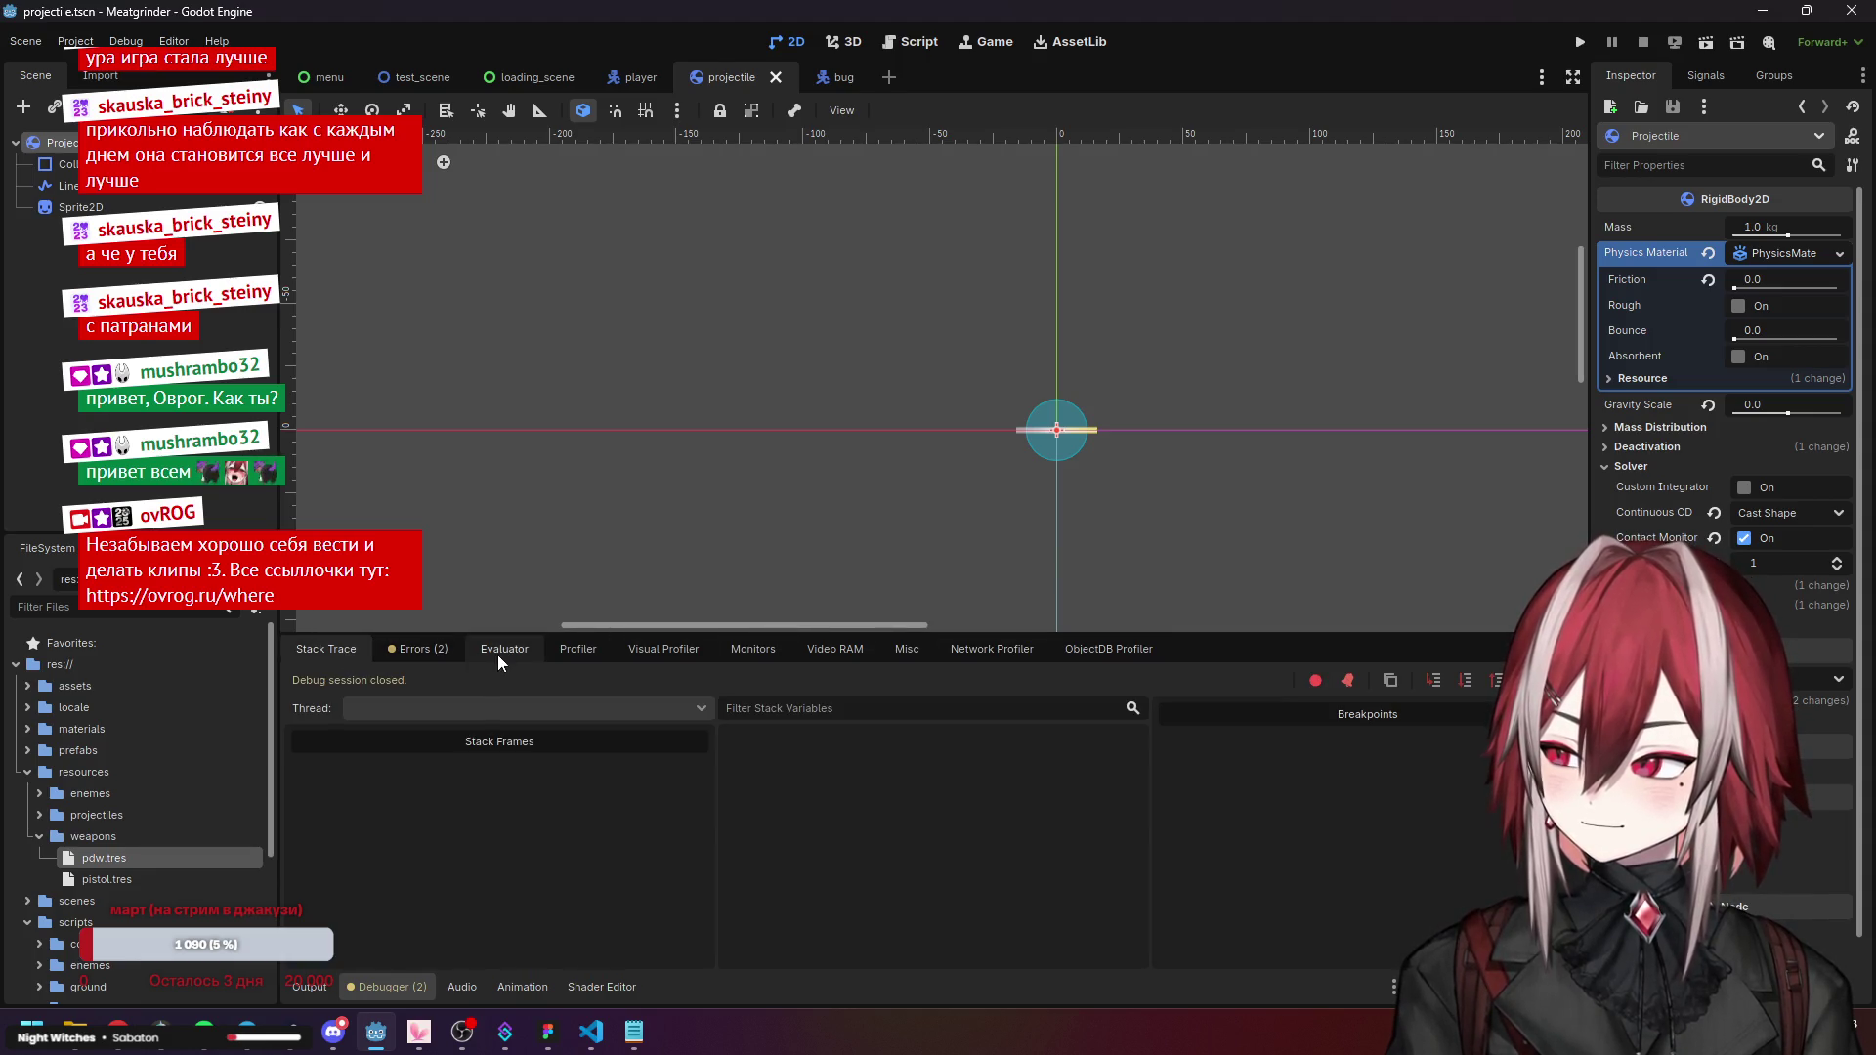
Check projectile_manager.gd in VS Code, then switch back to Godot.
left_click(592, 1033)
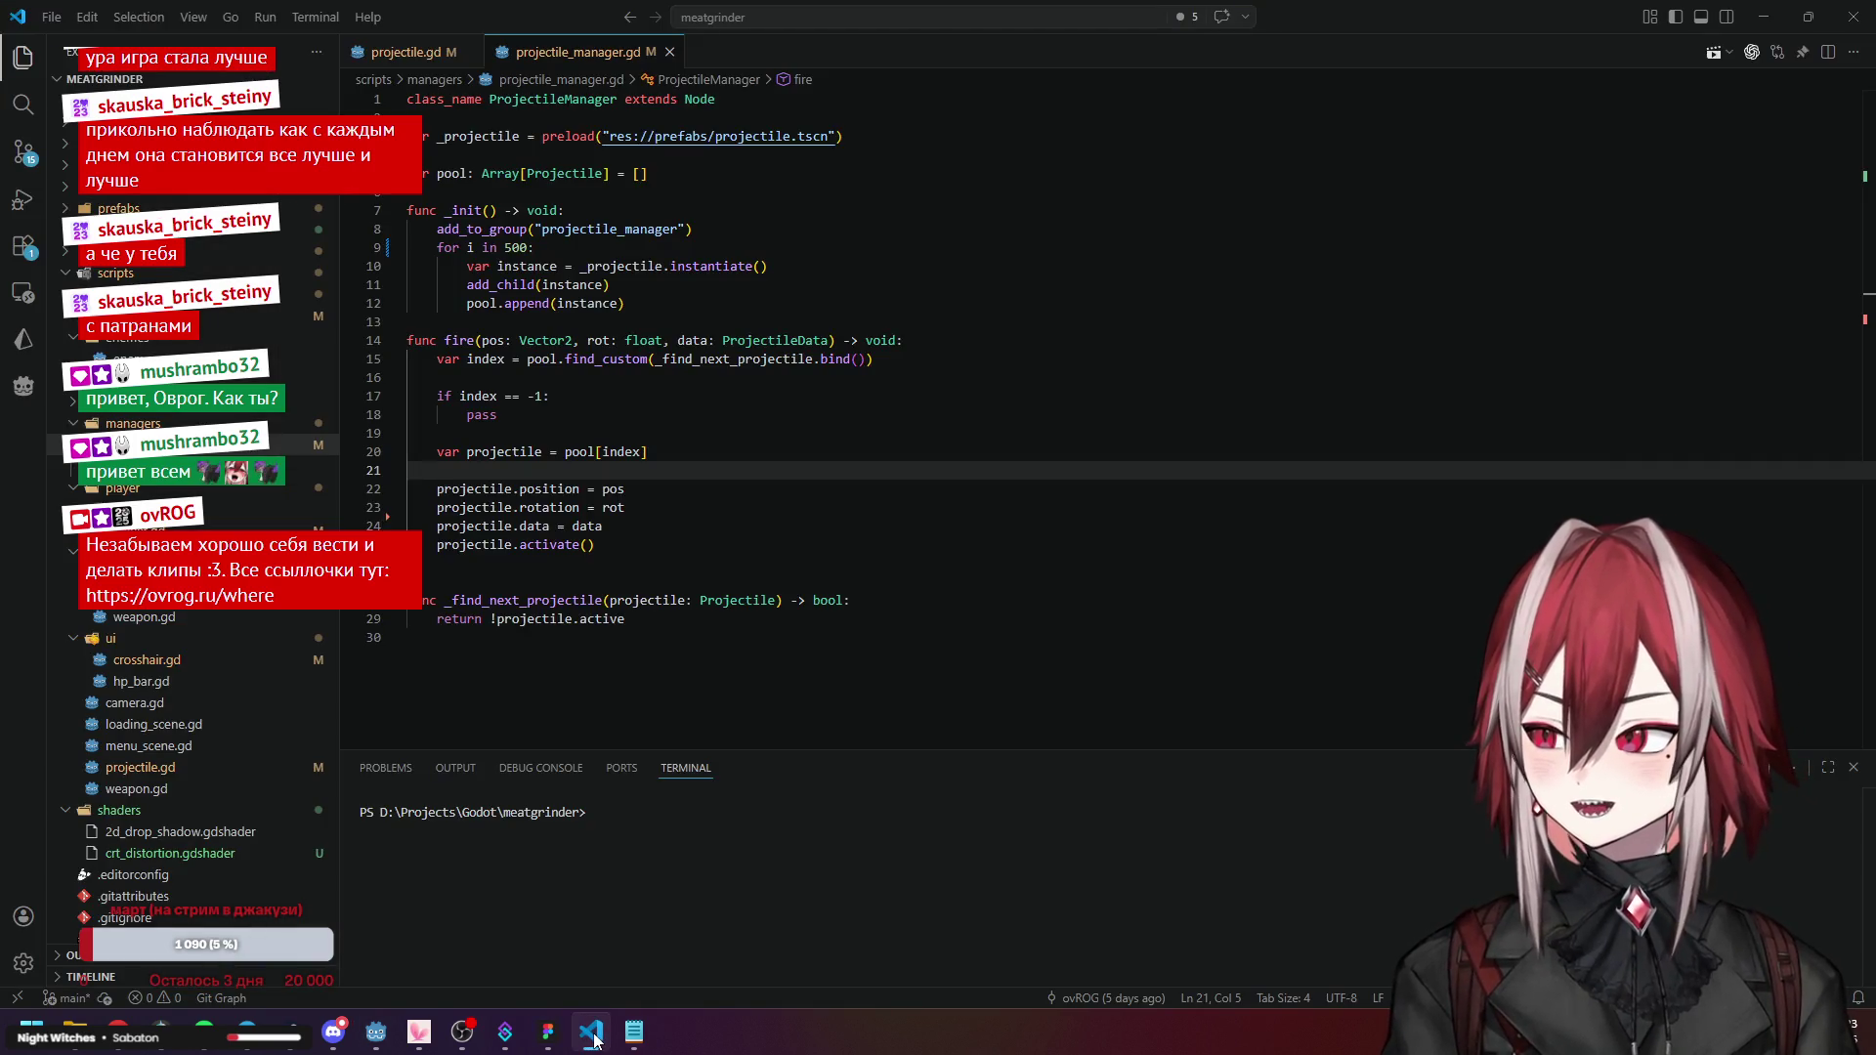
left_click(365, 473)
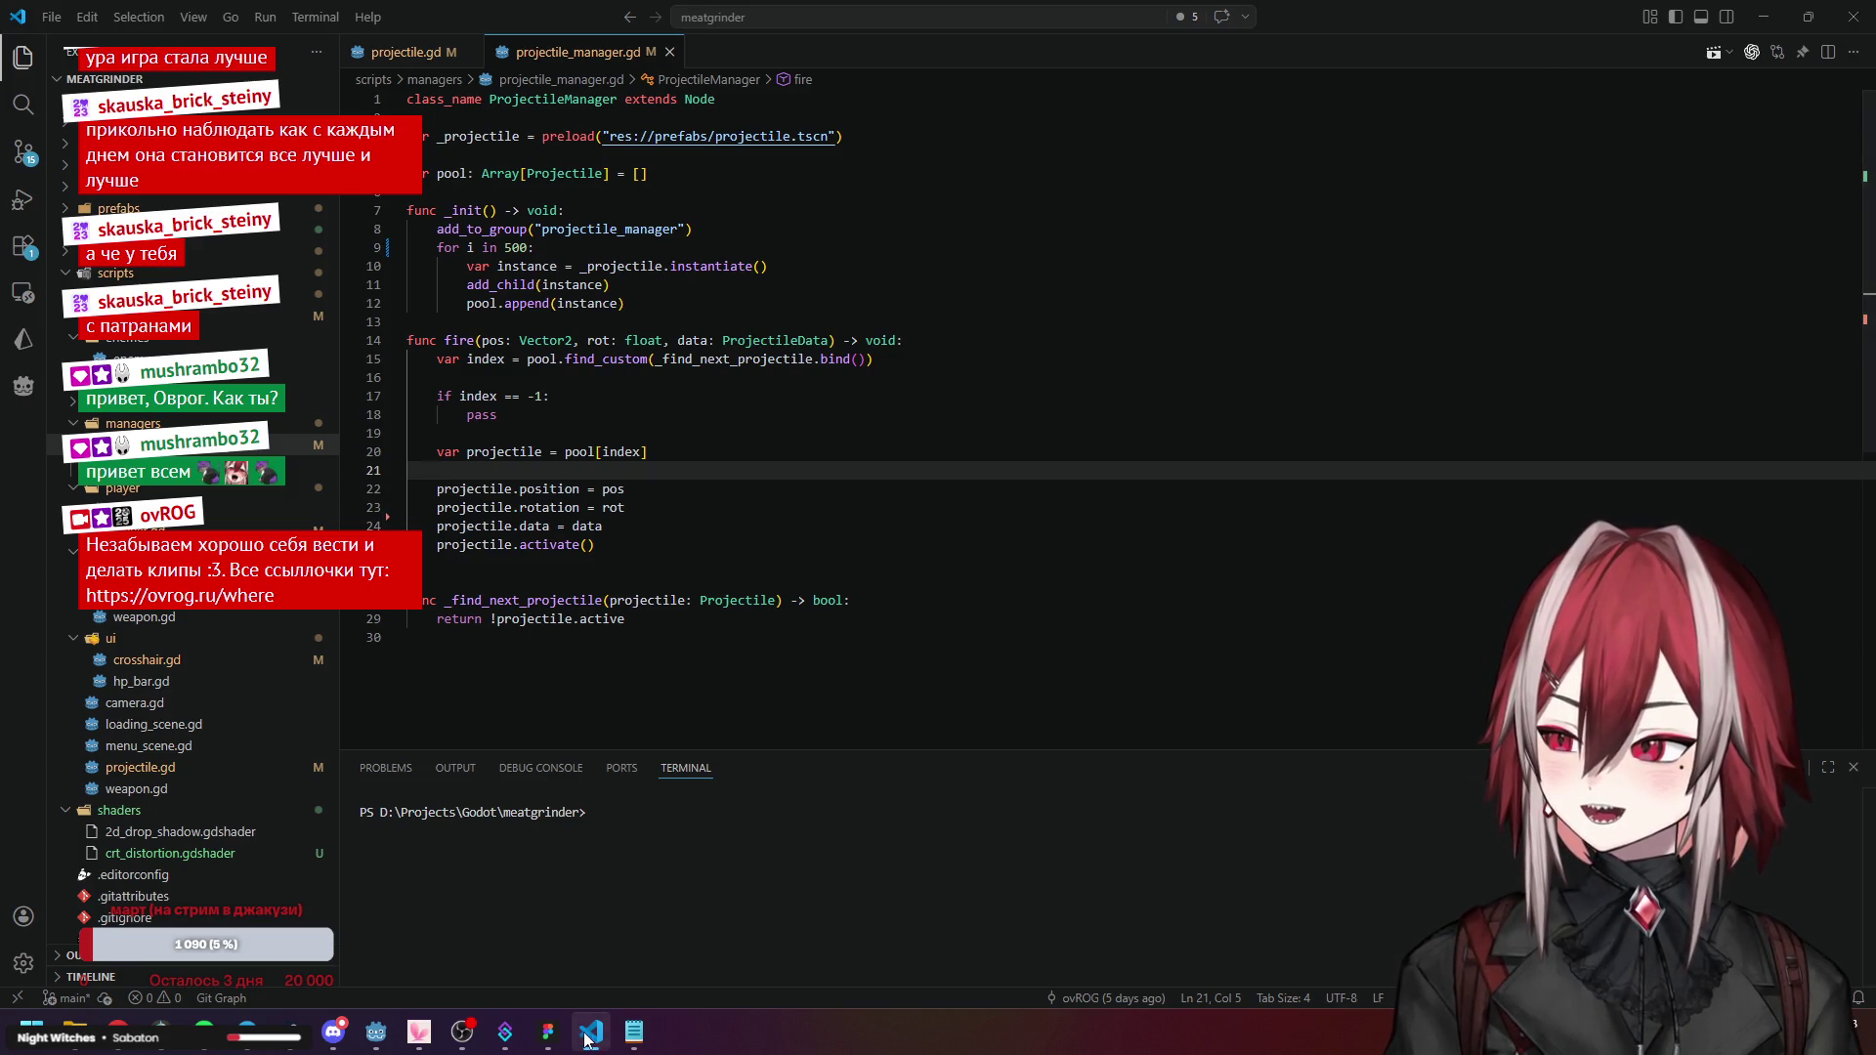
left_click(376, 1034)
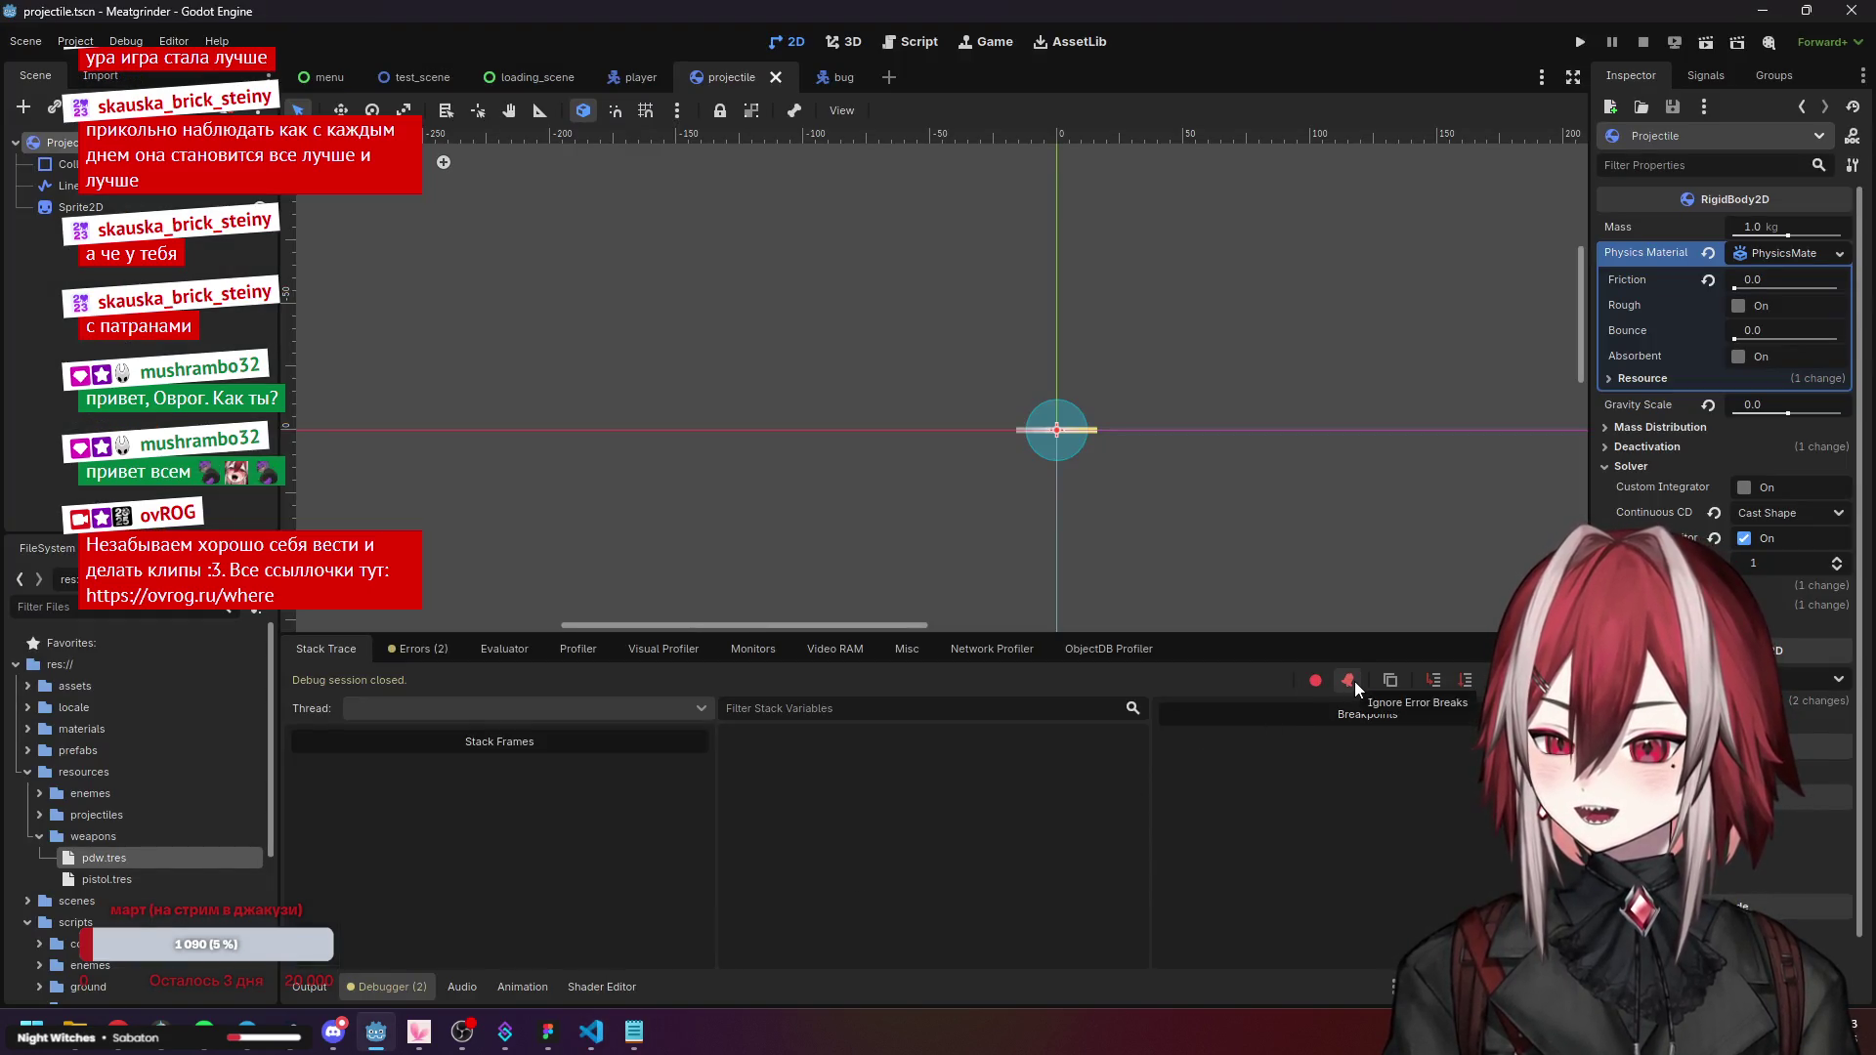
left_click(591, 1031)
left_click(591, 1032)
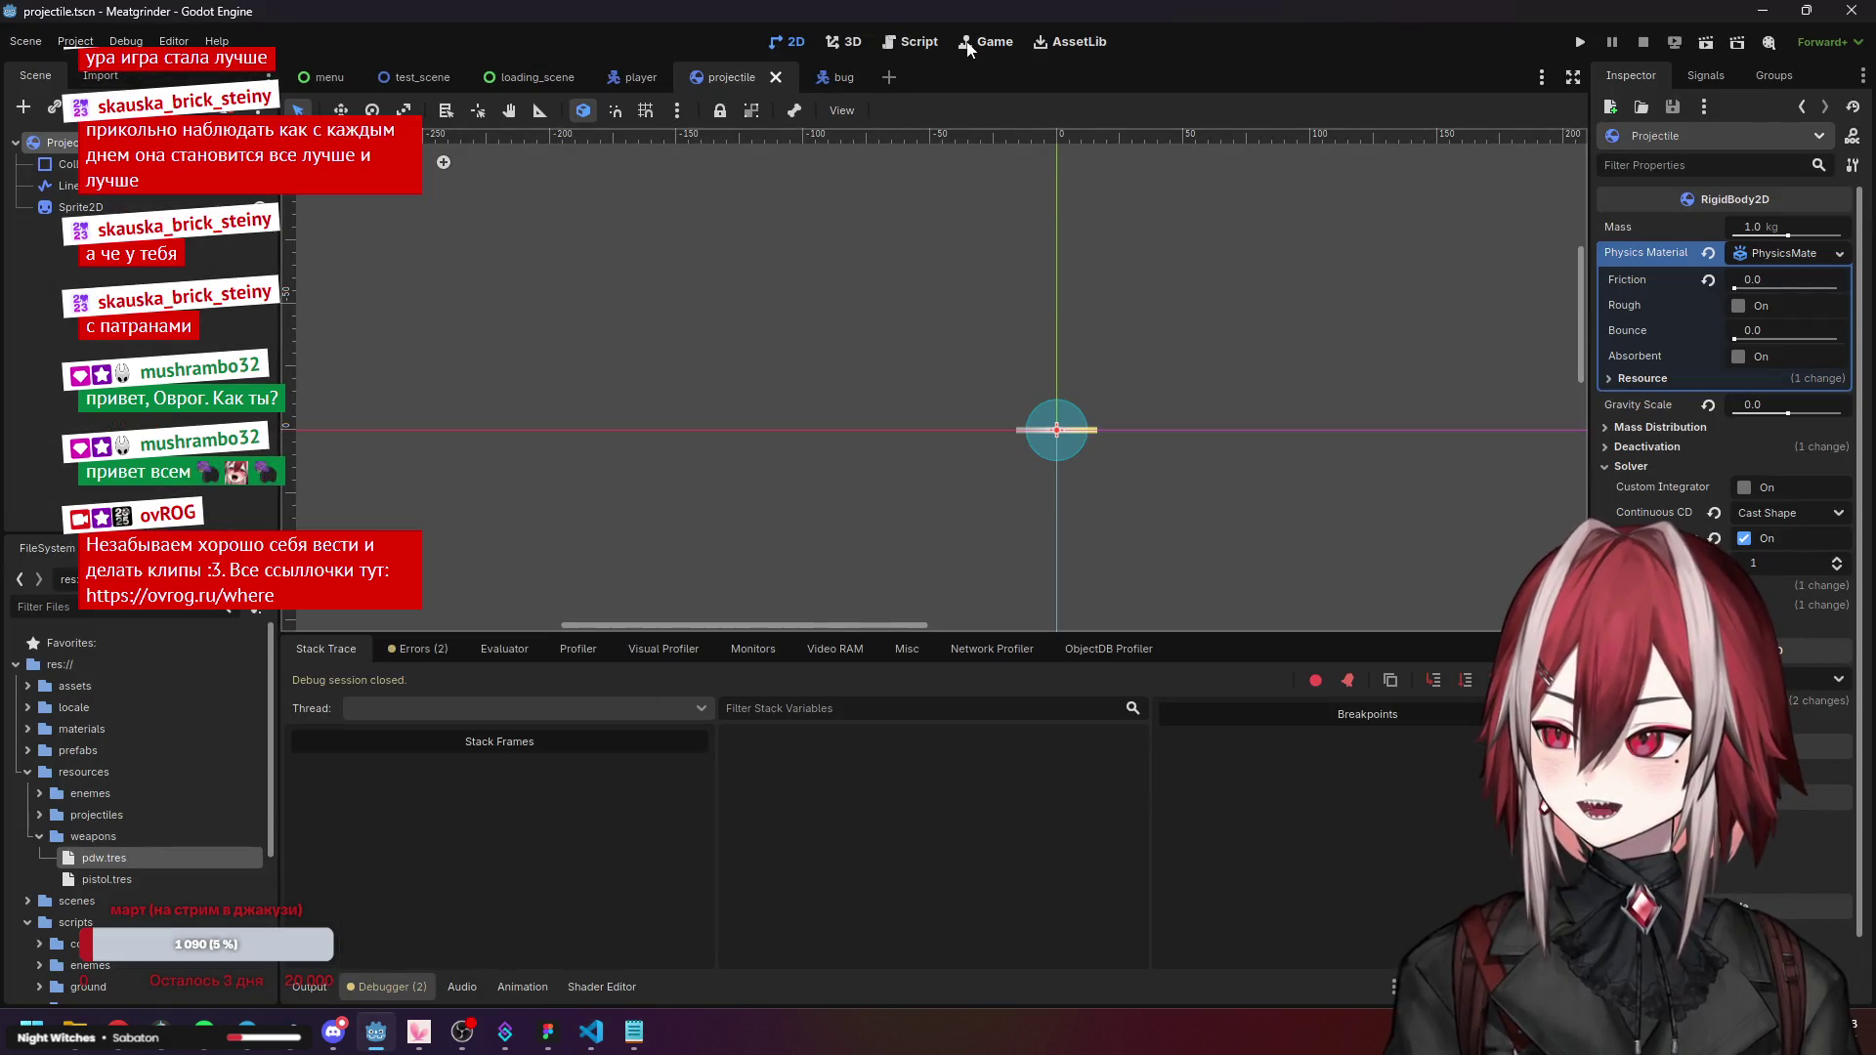
Open projectile_manager.gd in Godot's script editor and set a breakpoint on line 21.
left_click(909, 41)
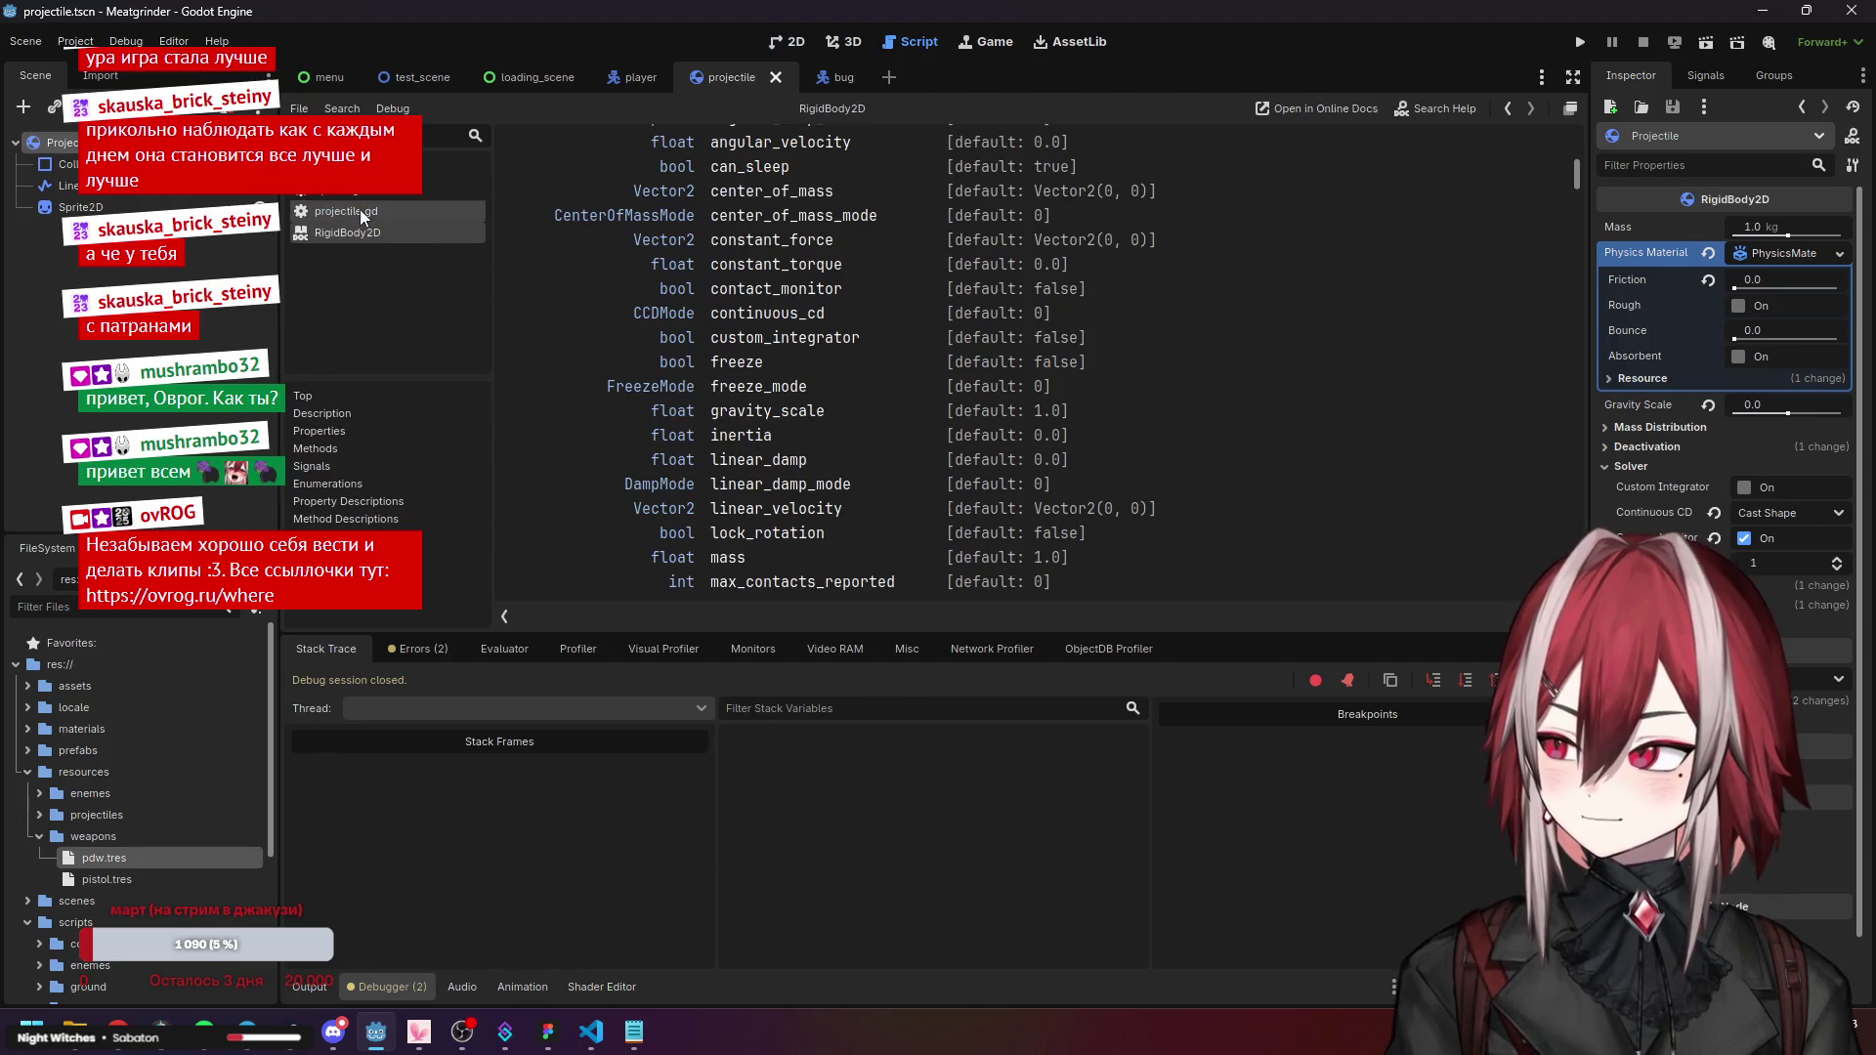
scroll(196, 780, "down", 5)
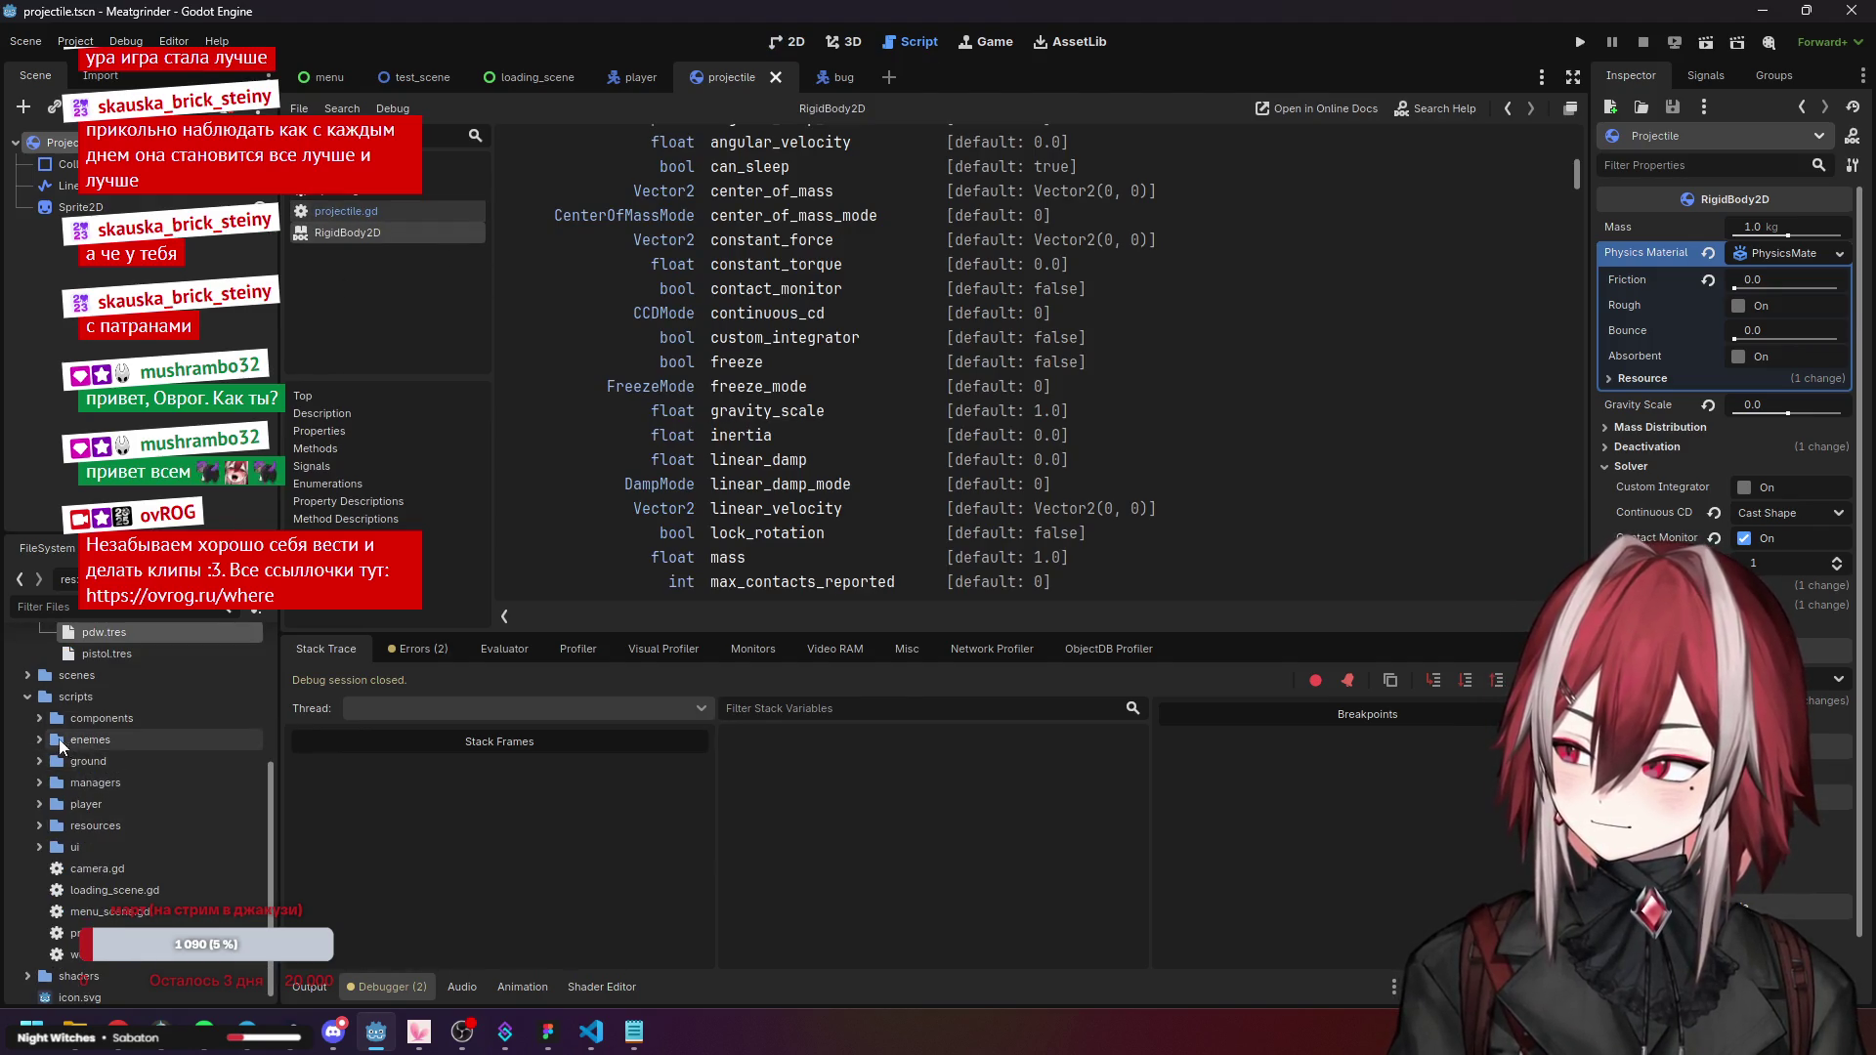
left_click(45, 779)
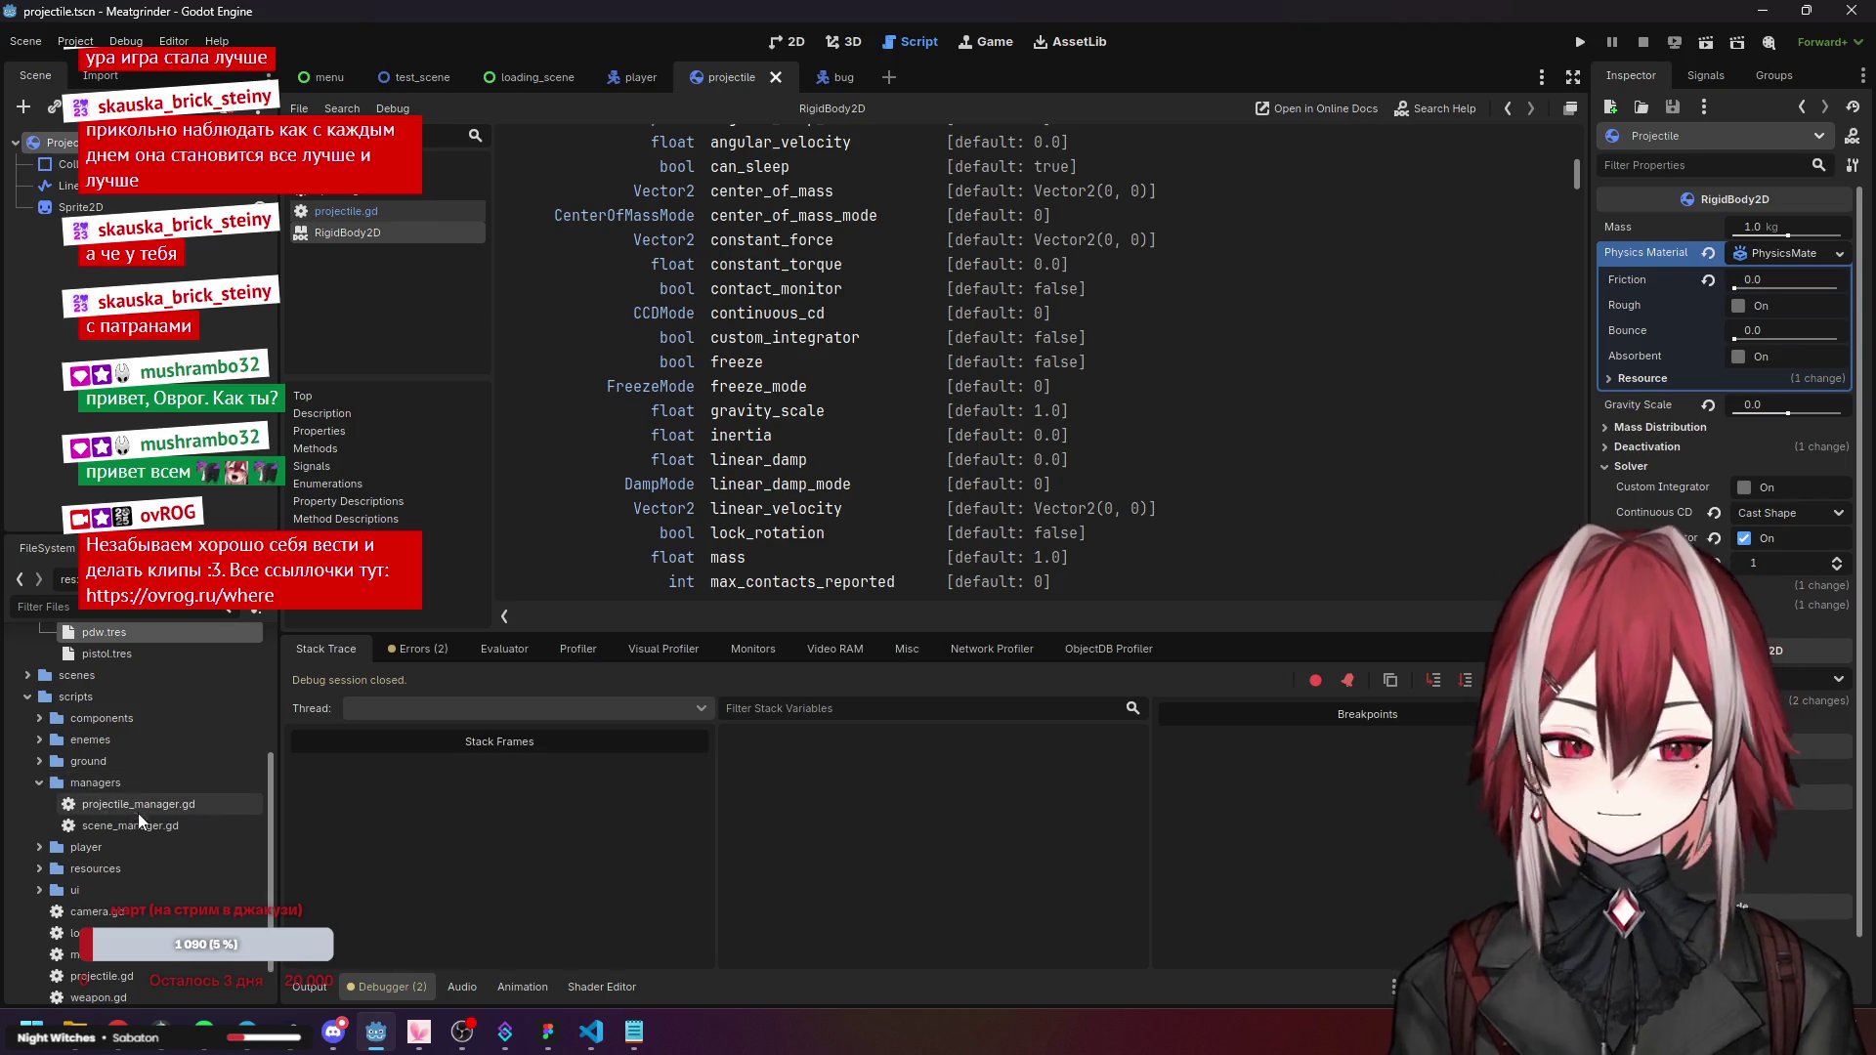
double_click(172, 799)
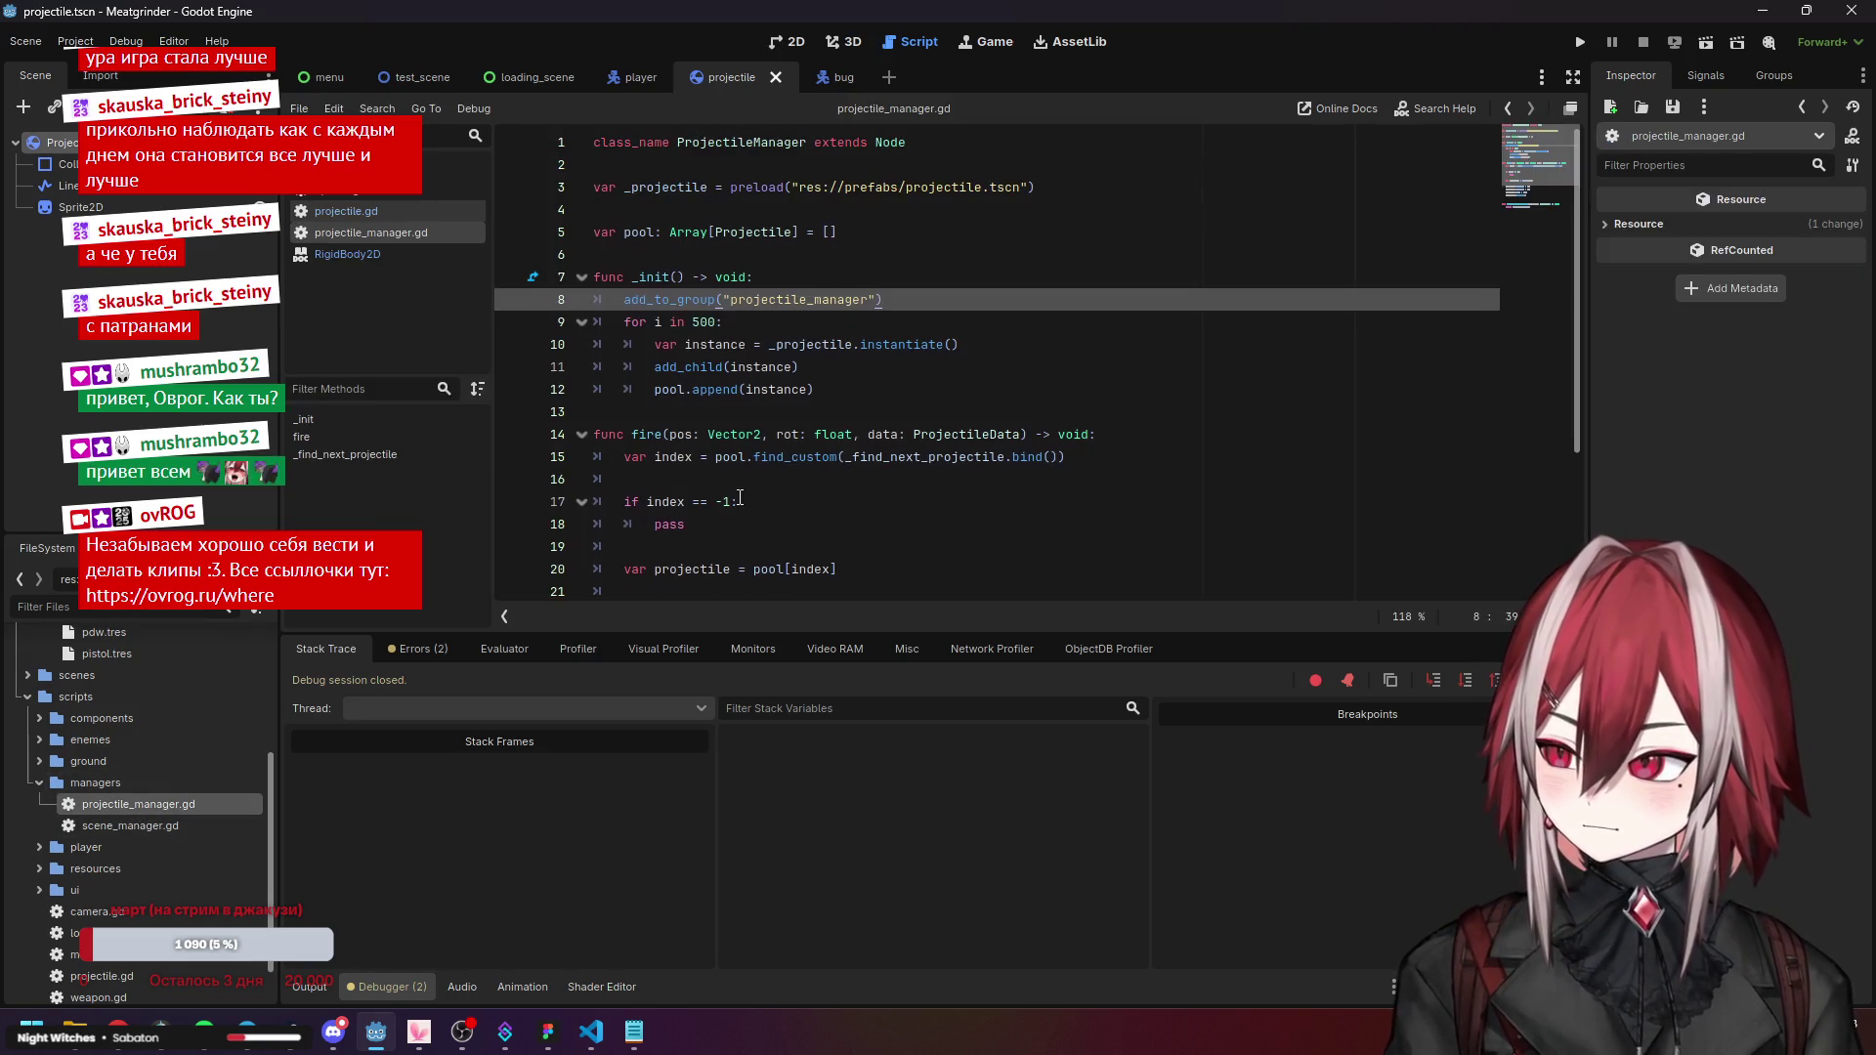
scroll(503, 414, "down", 3)
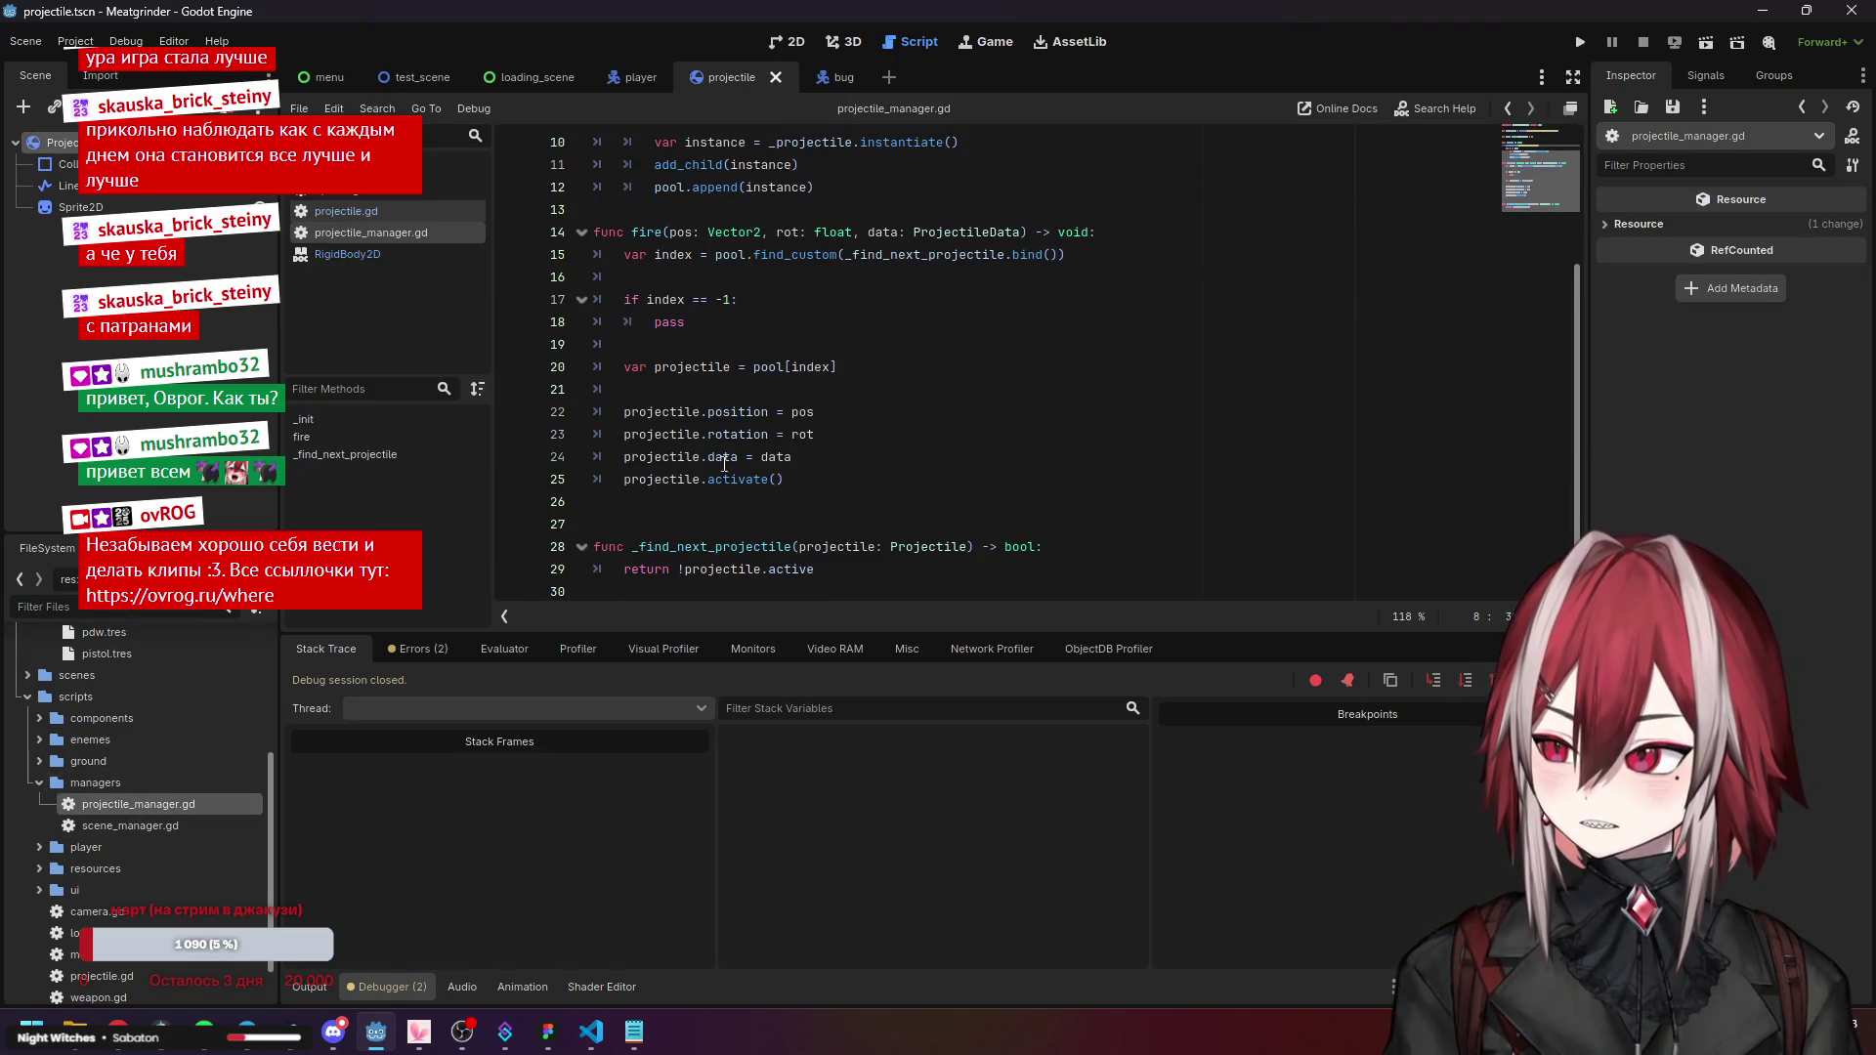
left_click(512, 390)
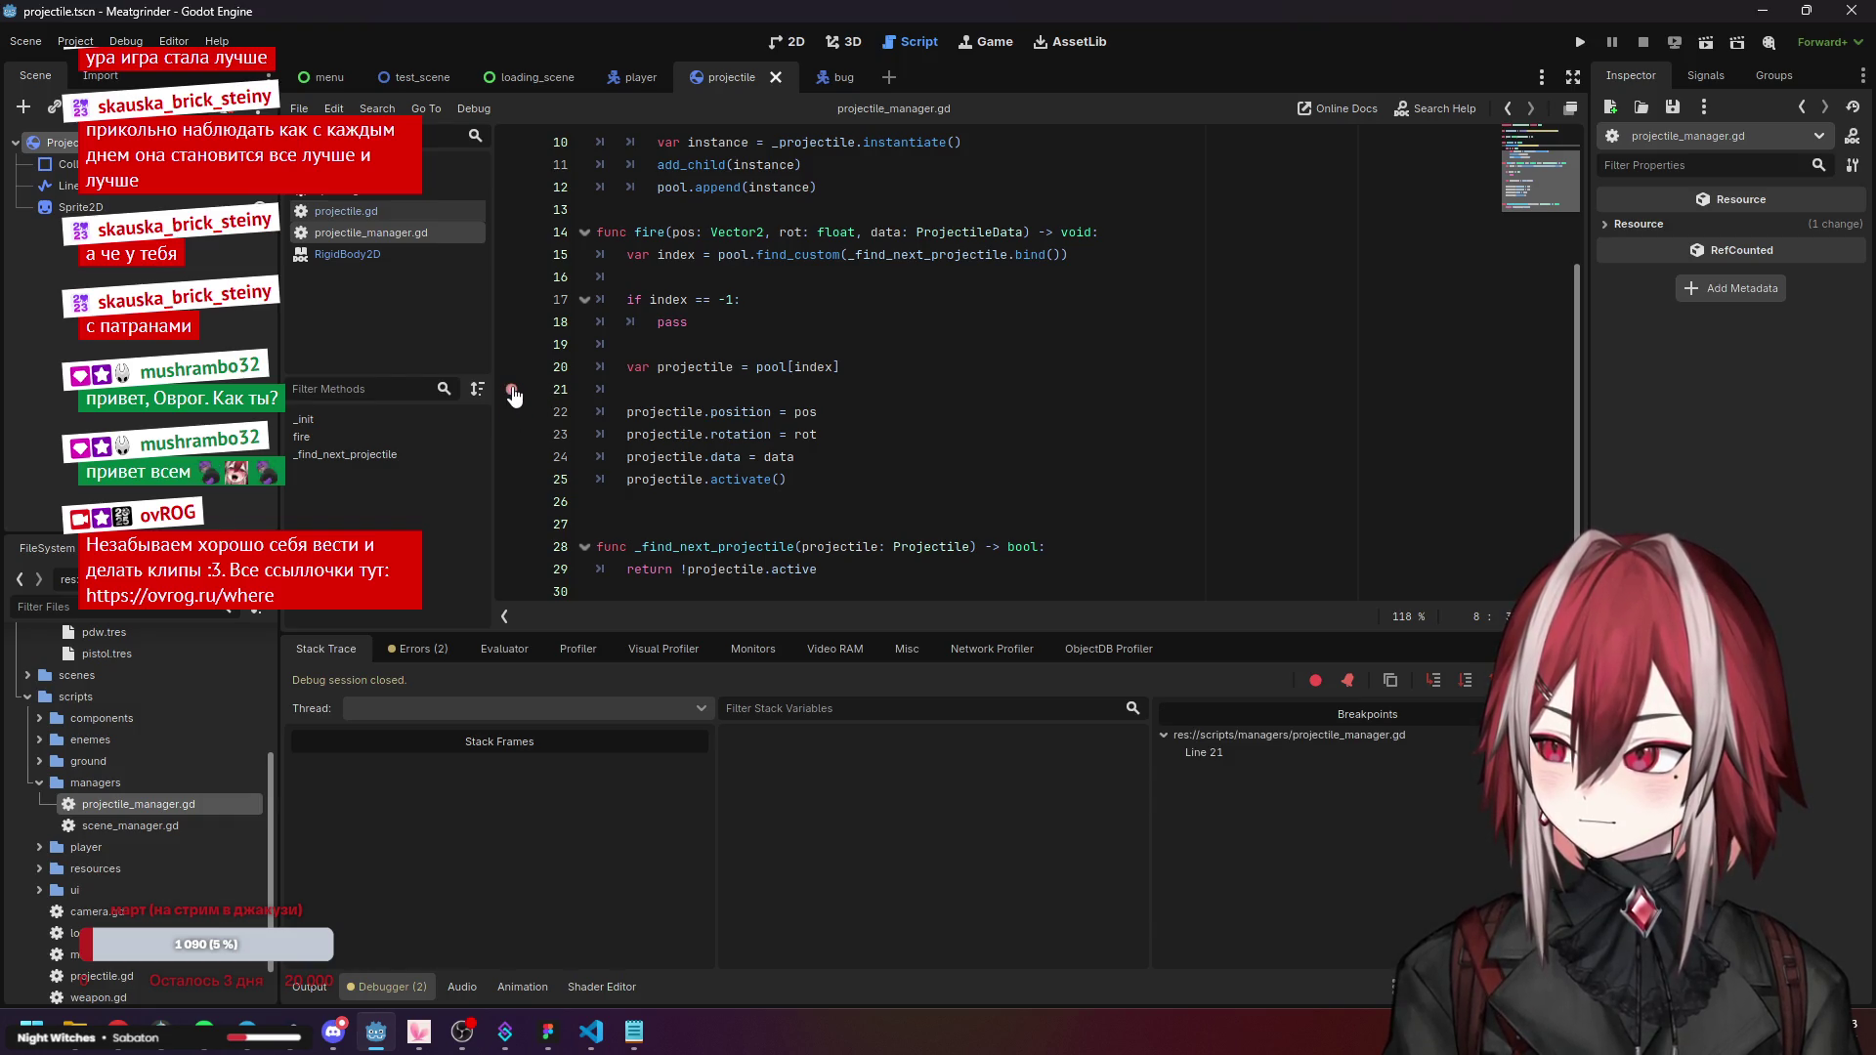
Keep the line 21 breakpoint listed and switch on Skip Breakpoints.
right_click(1276, 750)
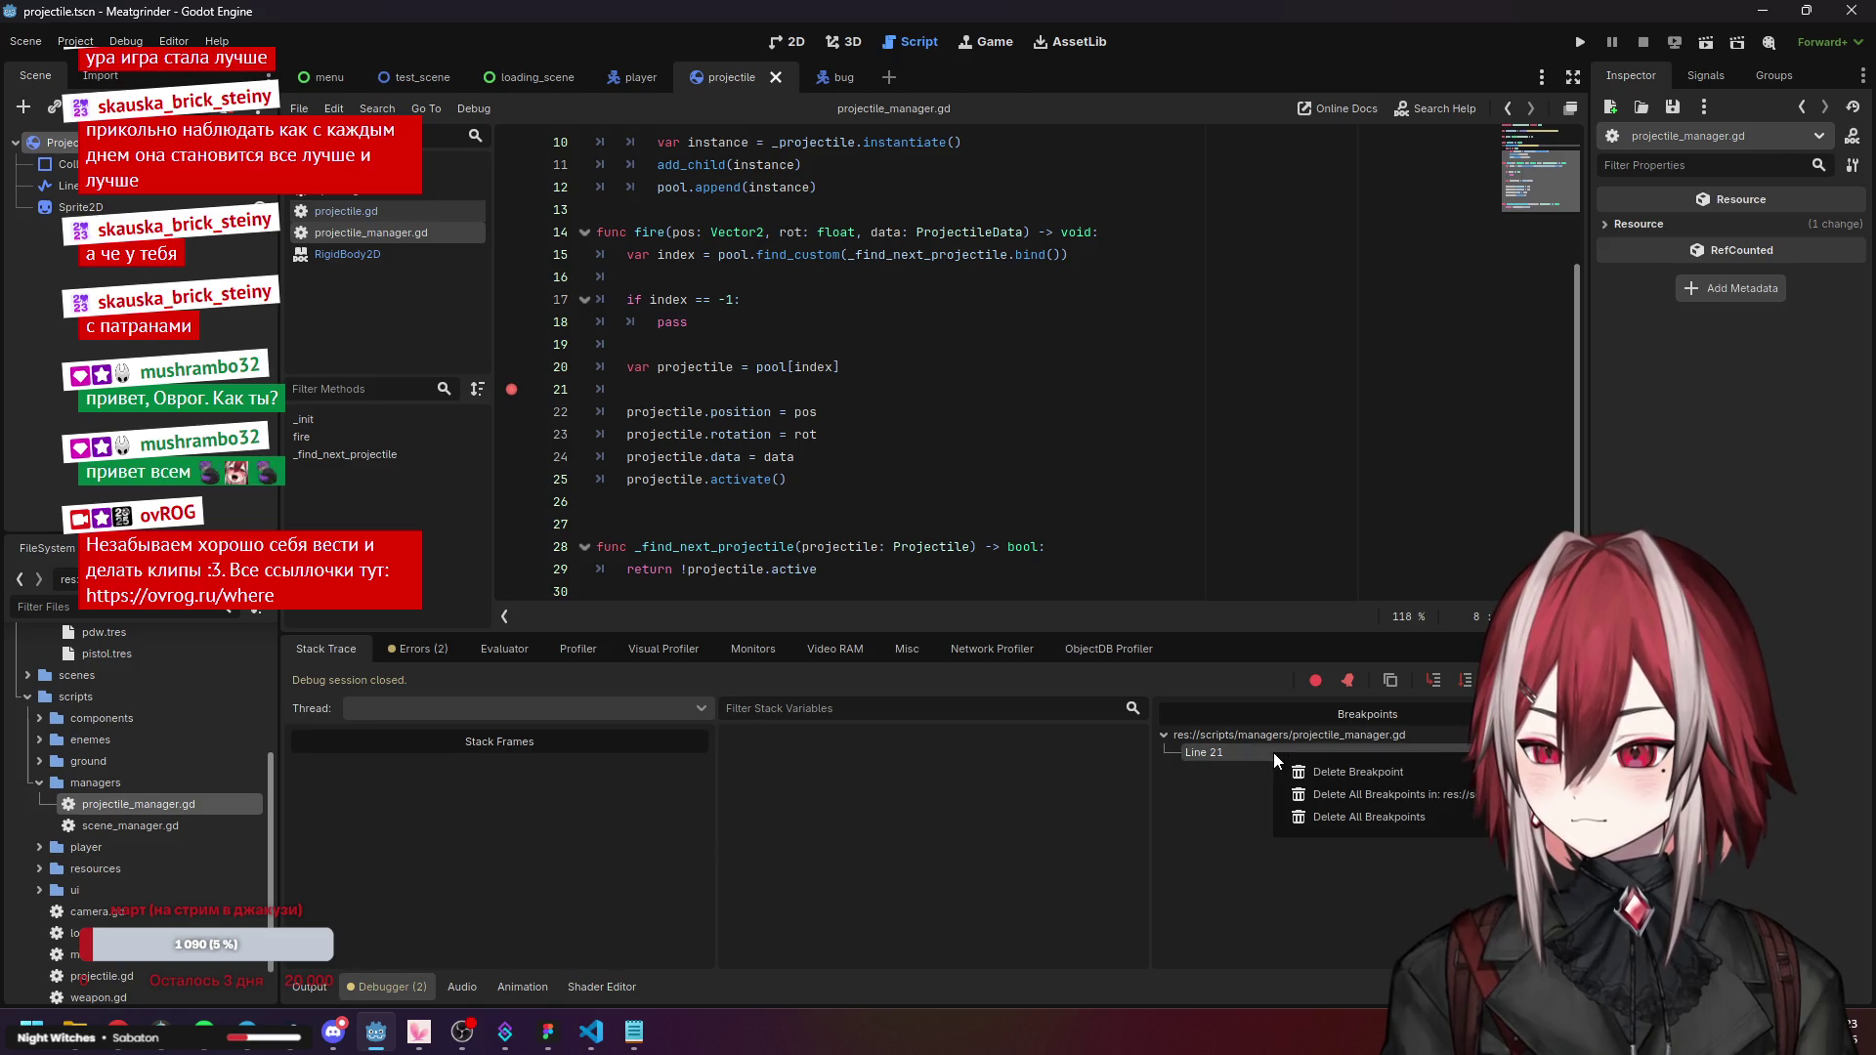
left_click(1260, 783)
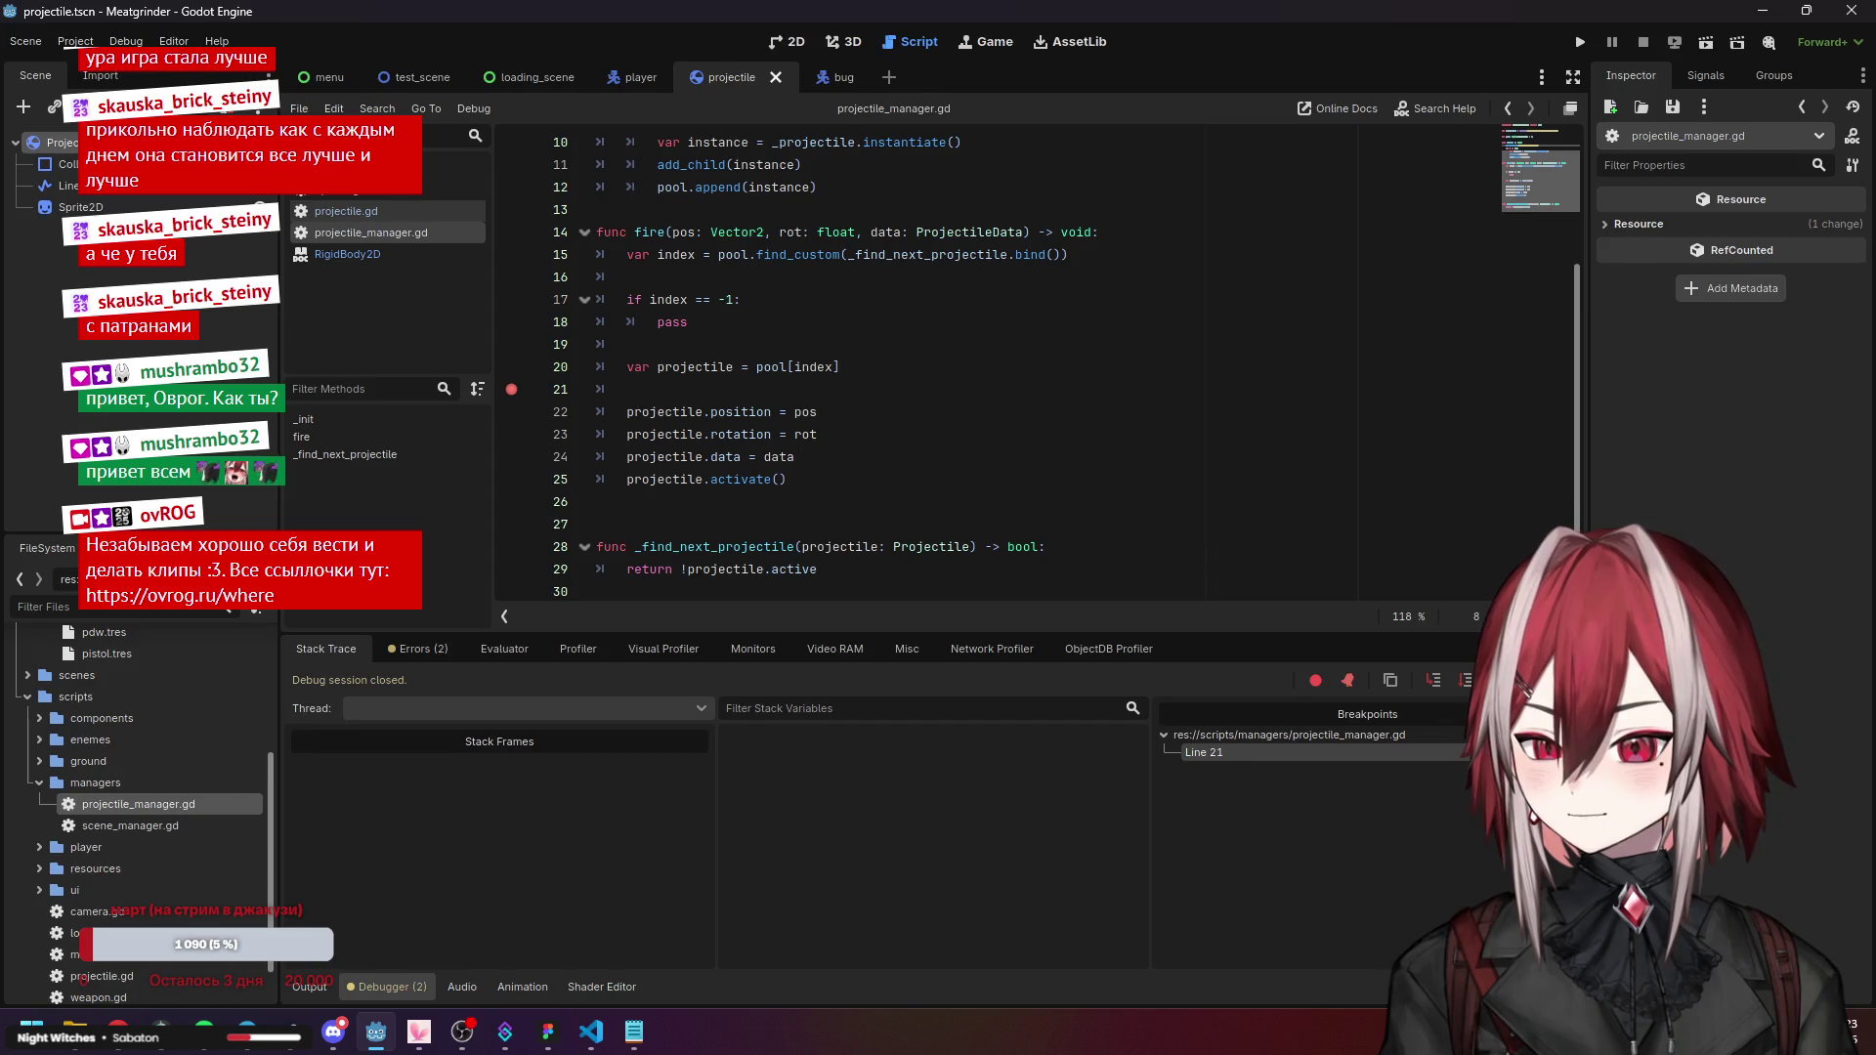
left_click(1311, 687)
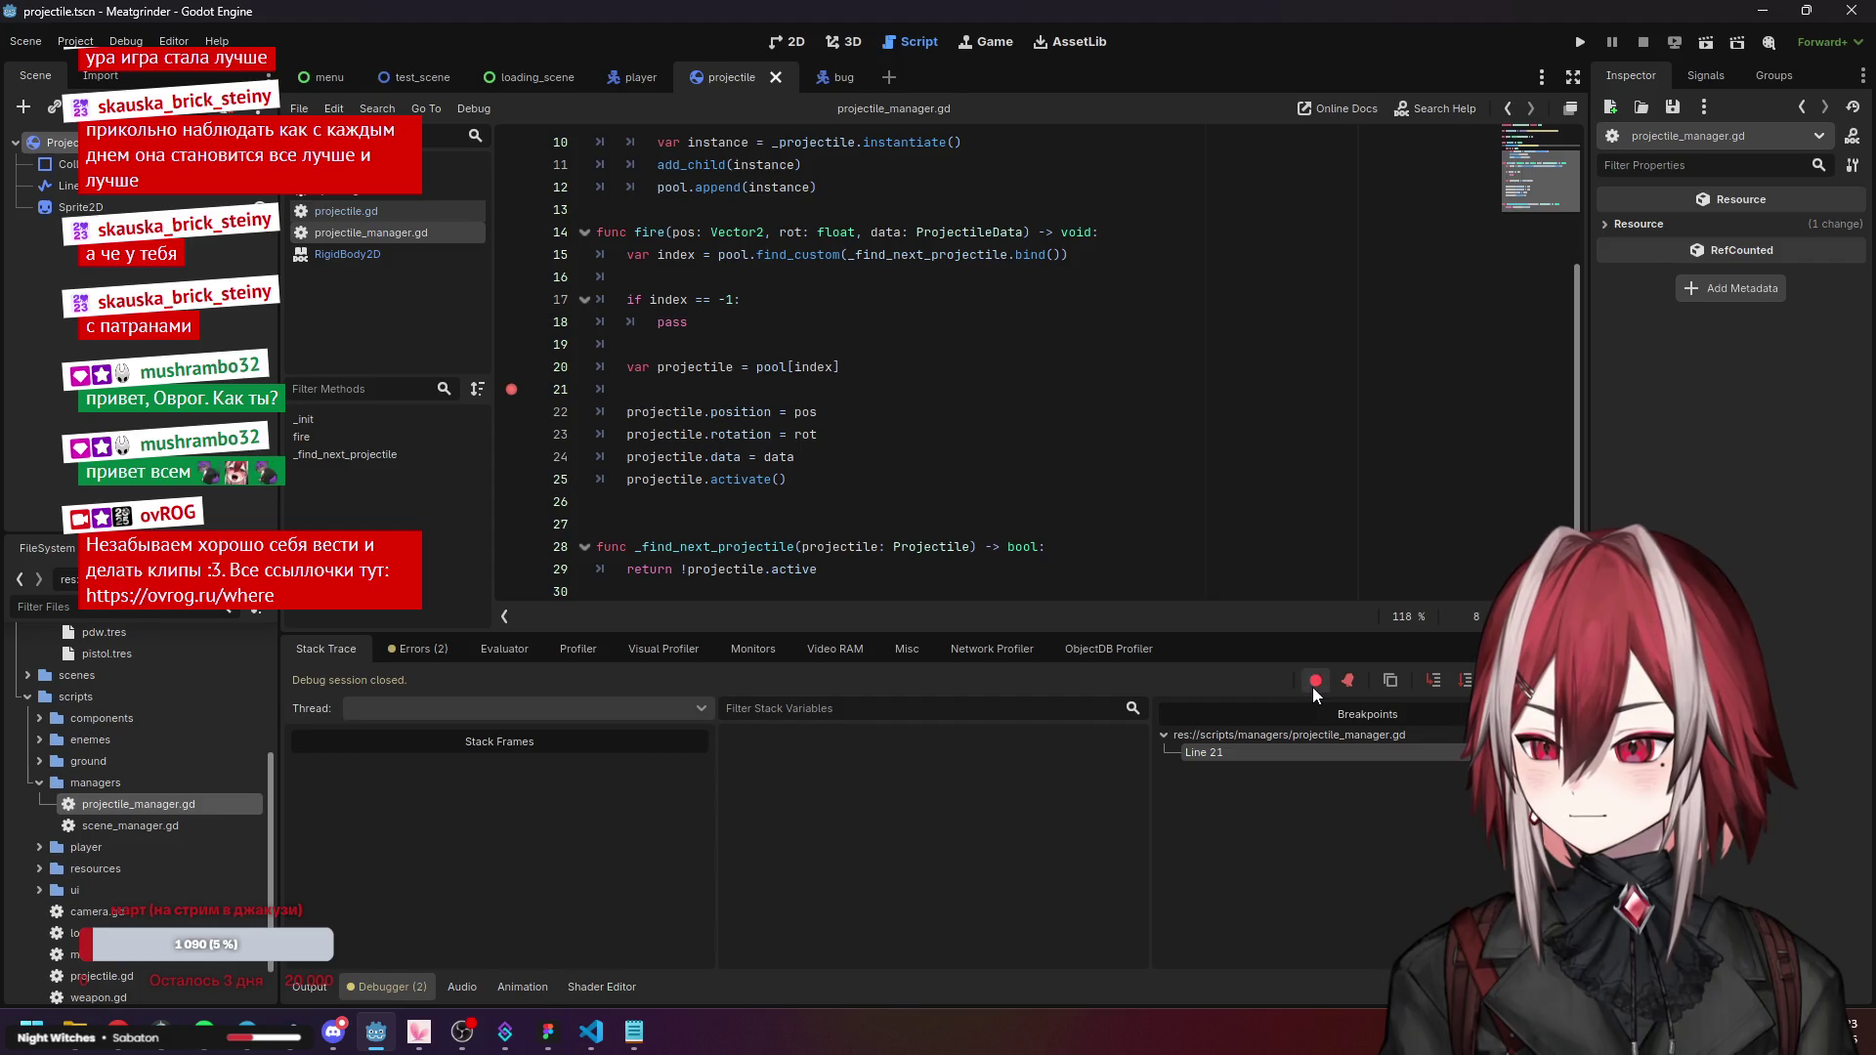
Run the game in debug mode and jump to the line 21 breakpoint from the debugger.
left_click(1571, 43)
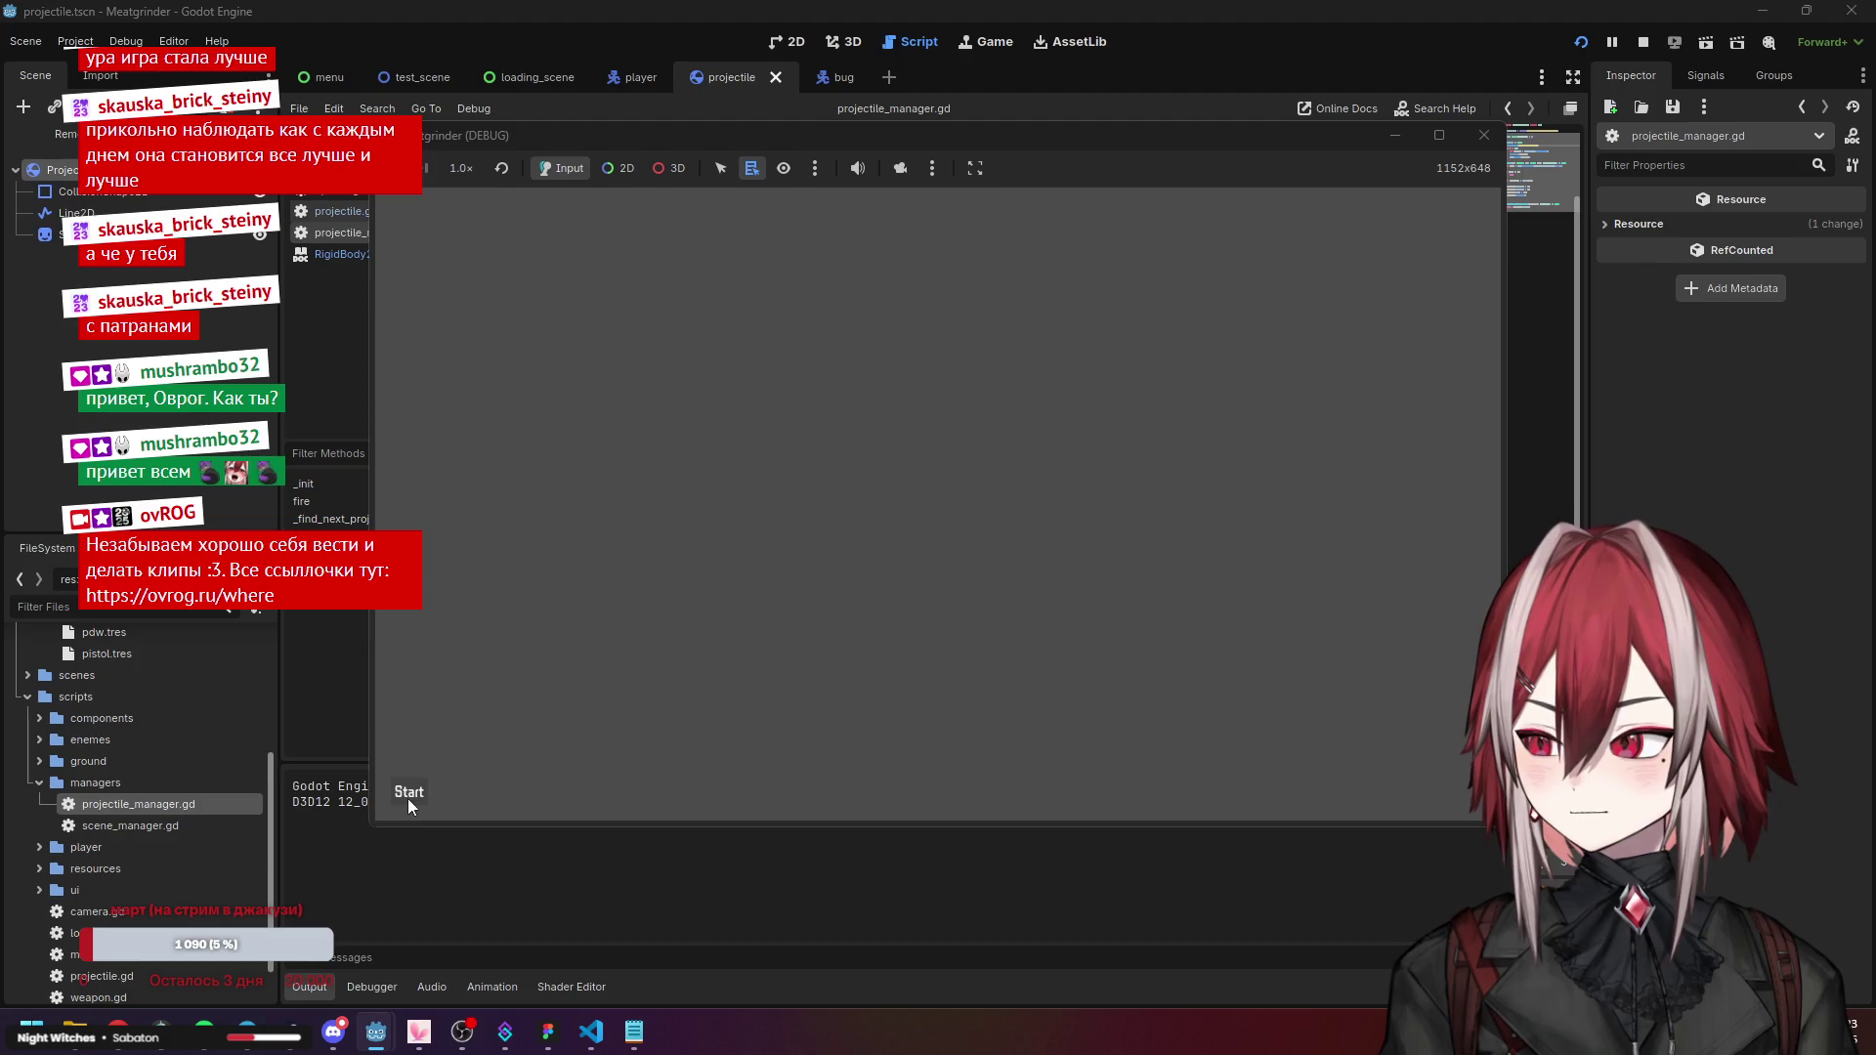
key("d")
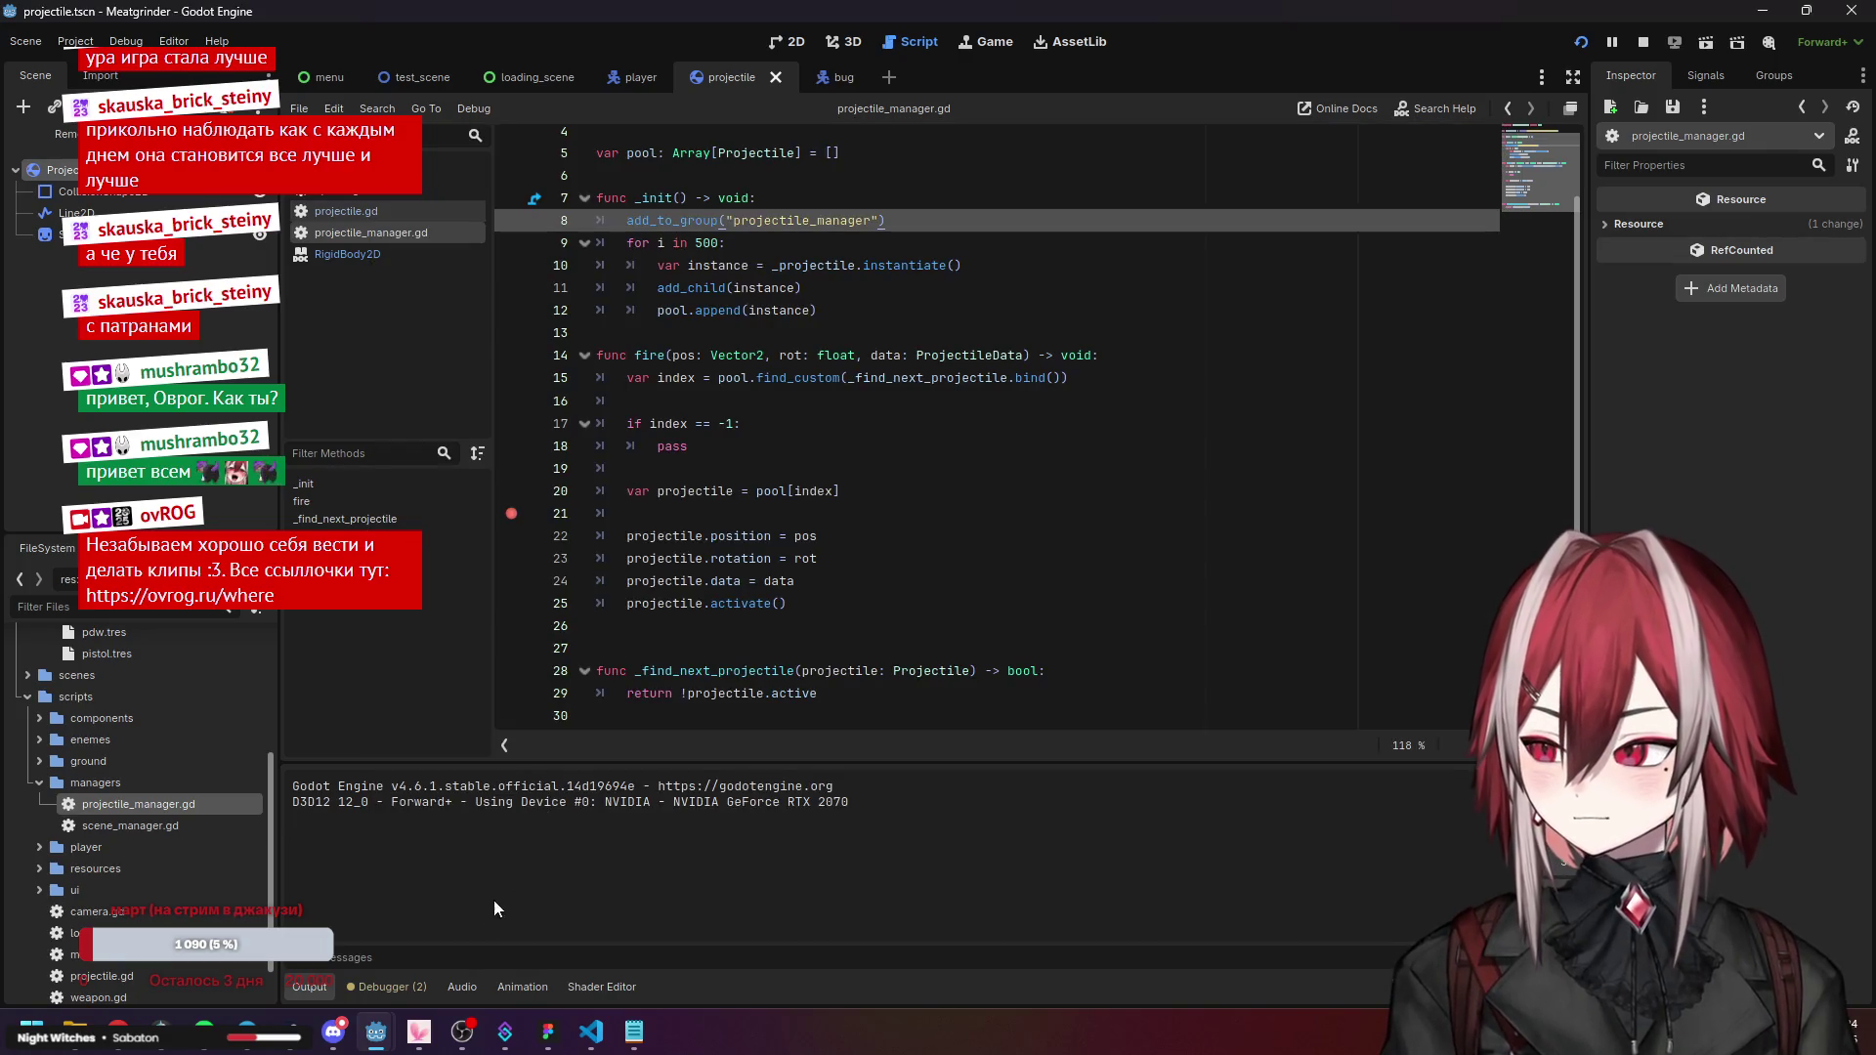
left_click(379, 985)
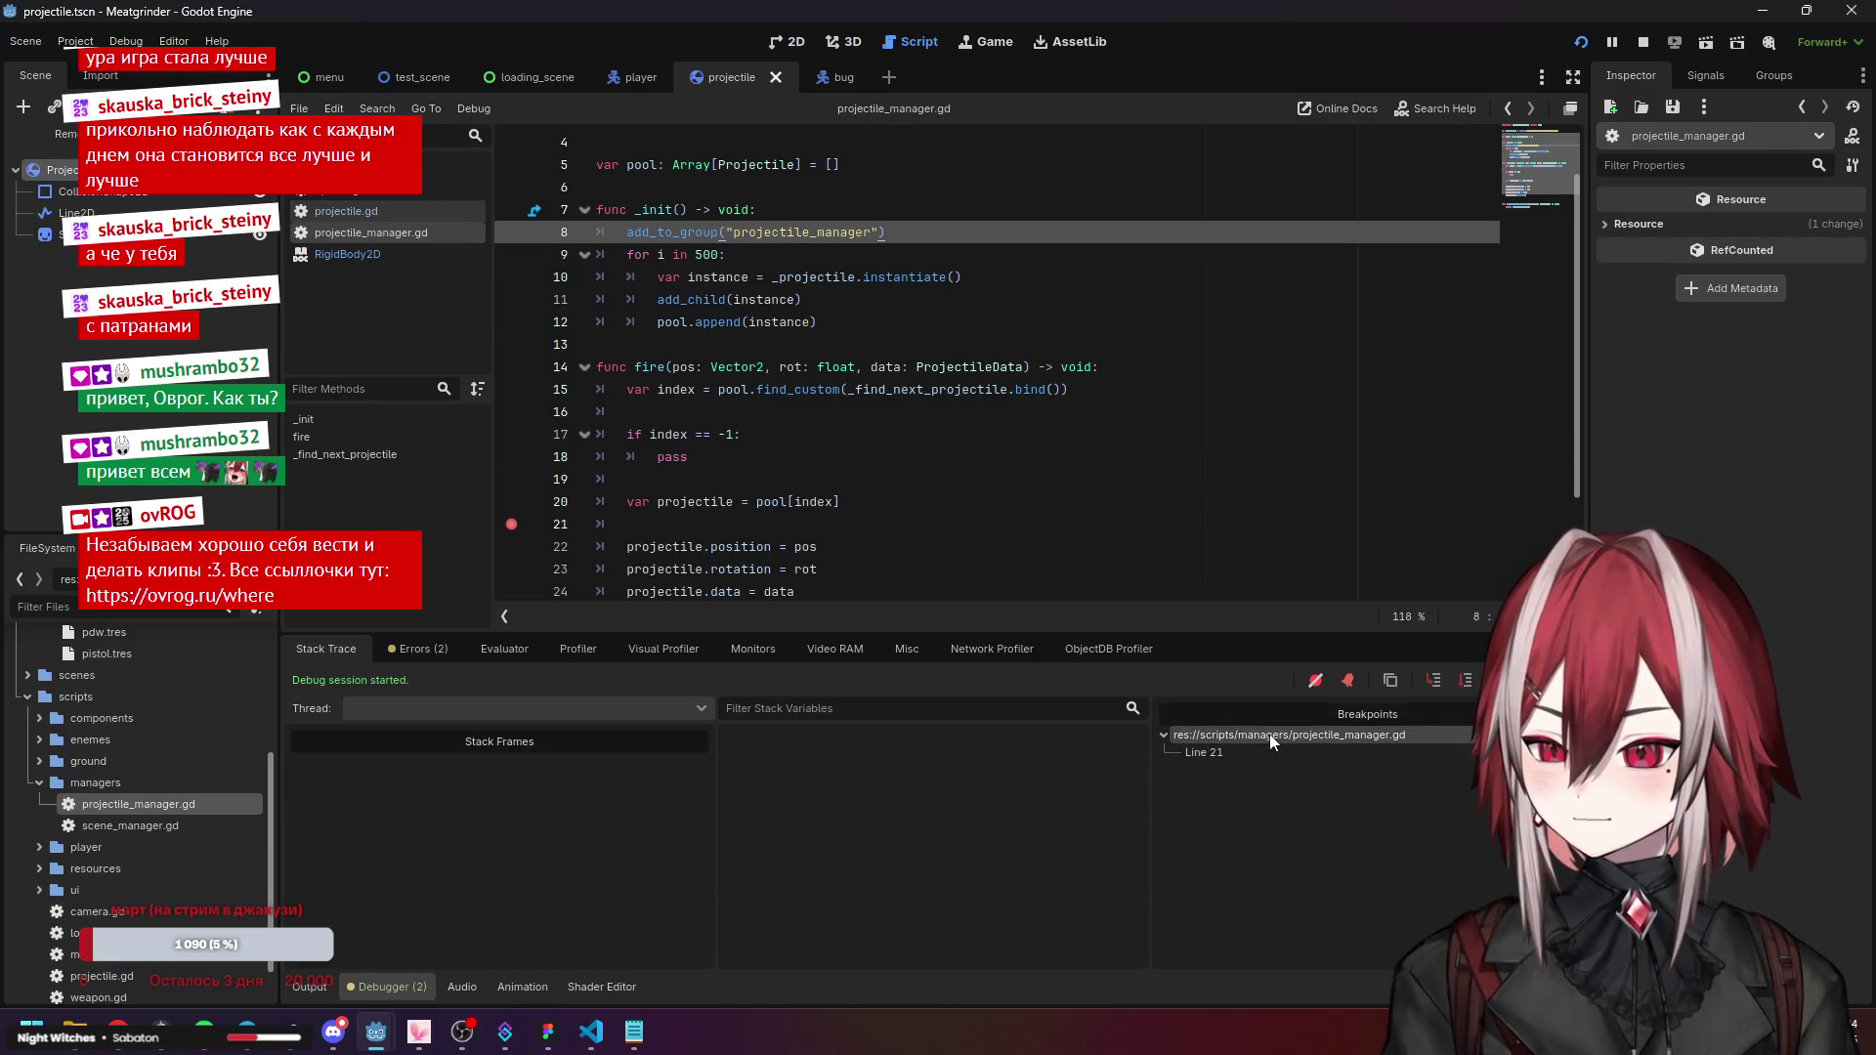
double_click(1241, 754)
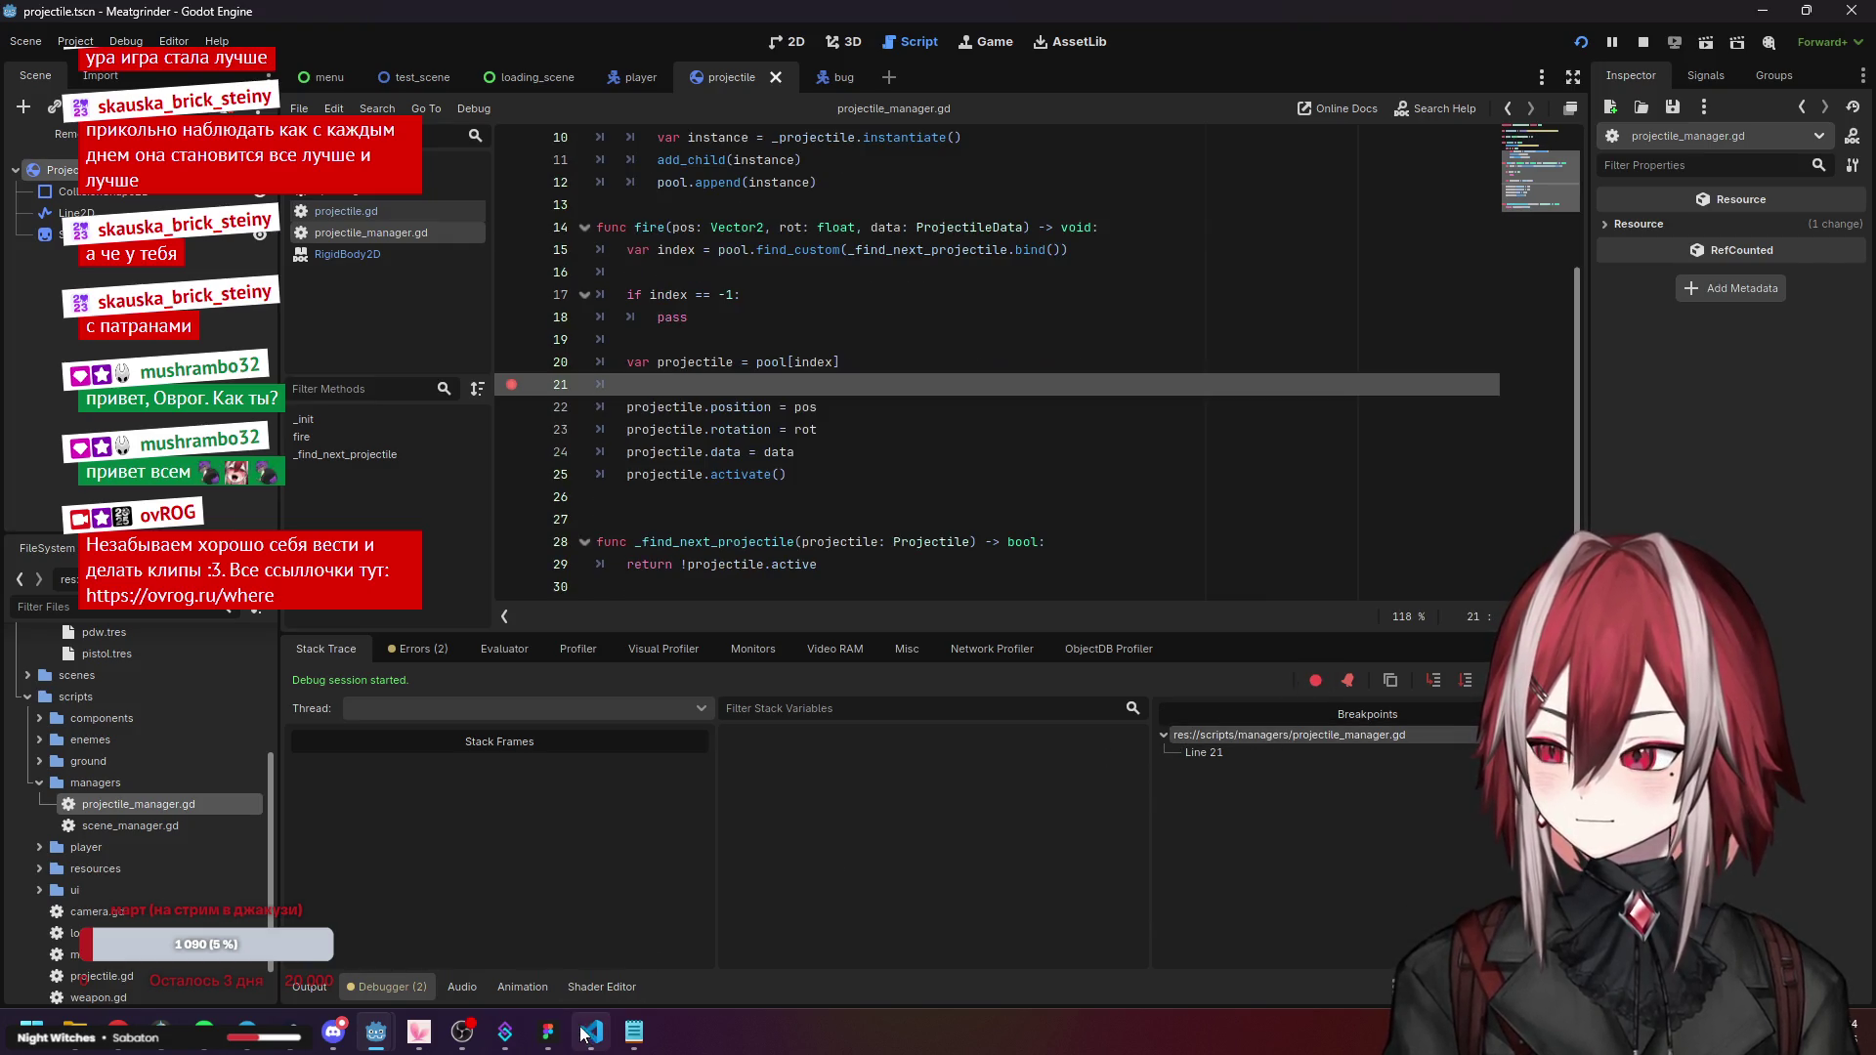
Move the breakpoint from line 21 to line 22 of fire().
mouse_move(377, 1033)
left_click(484, 919)
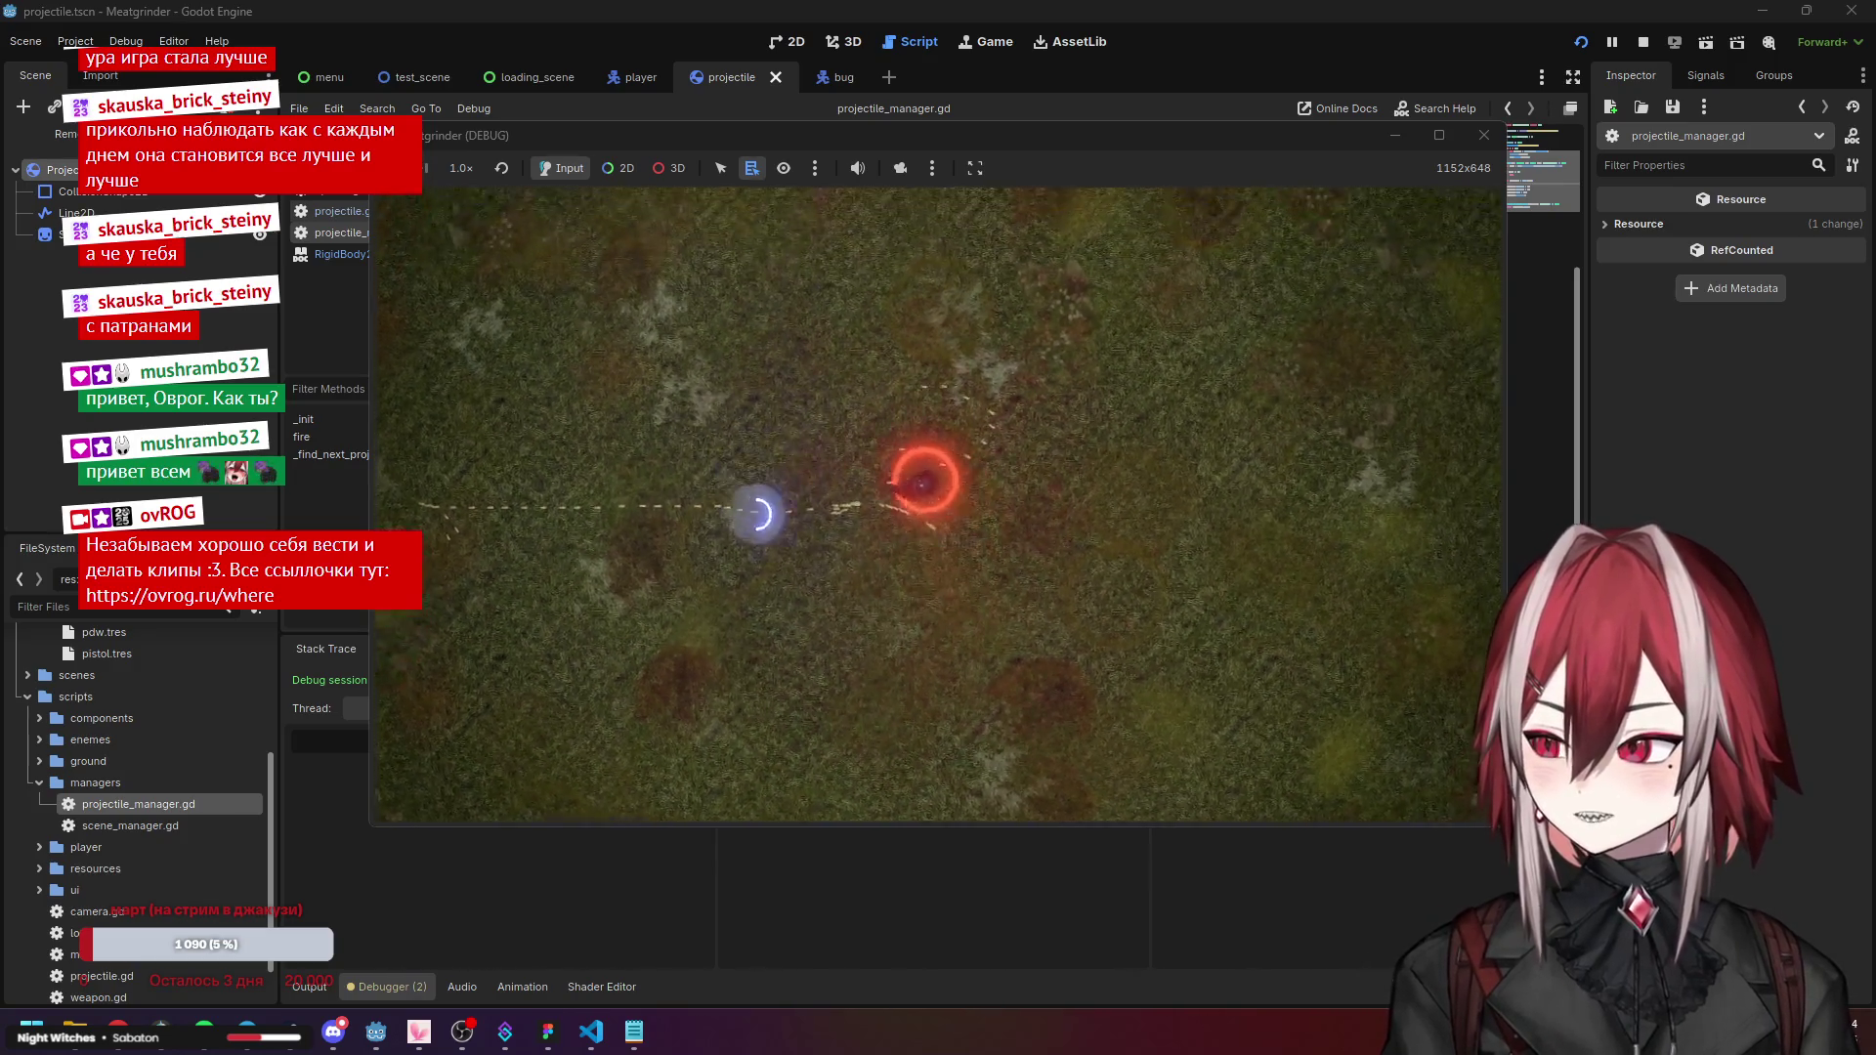
left_click(307, 678)
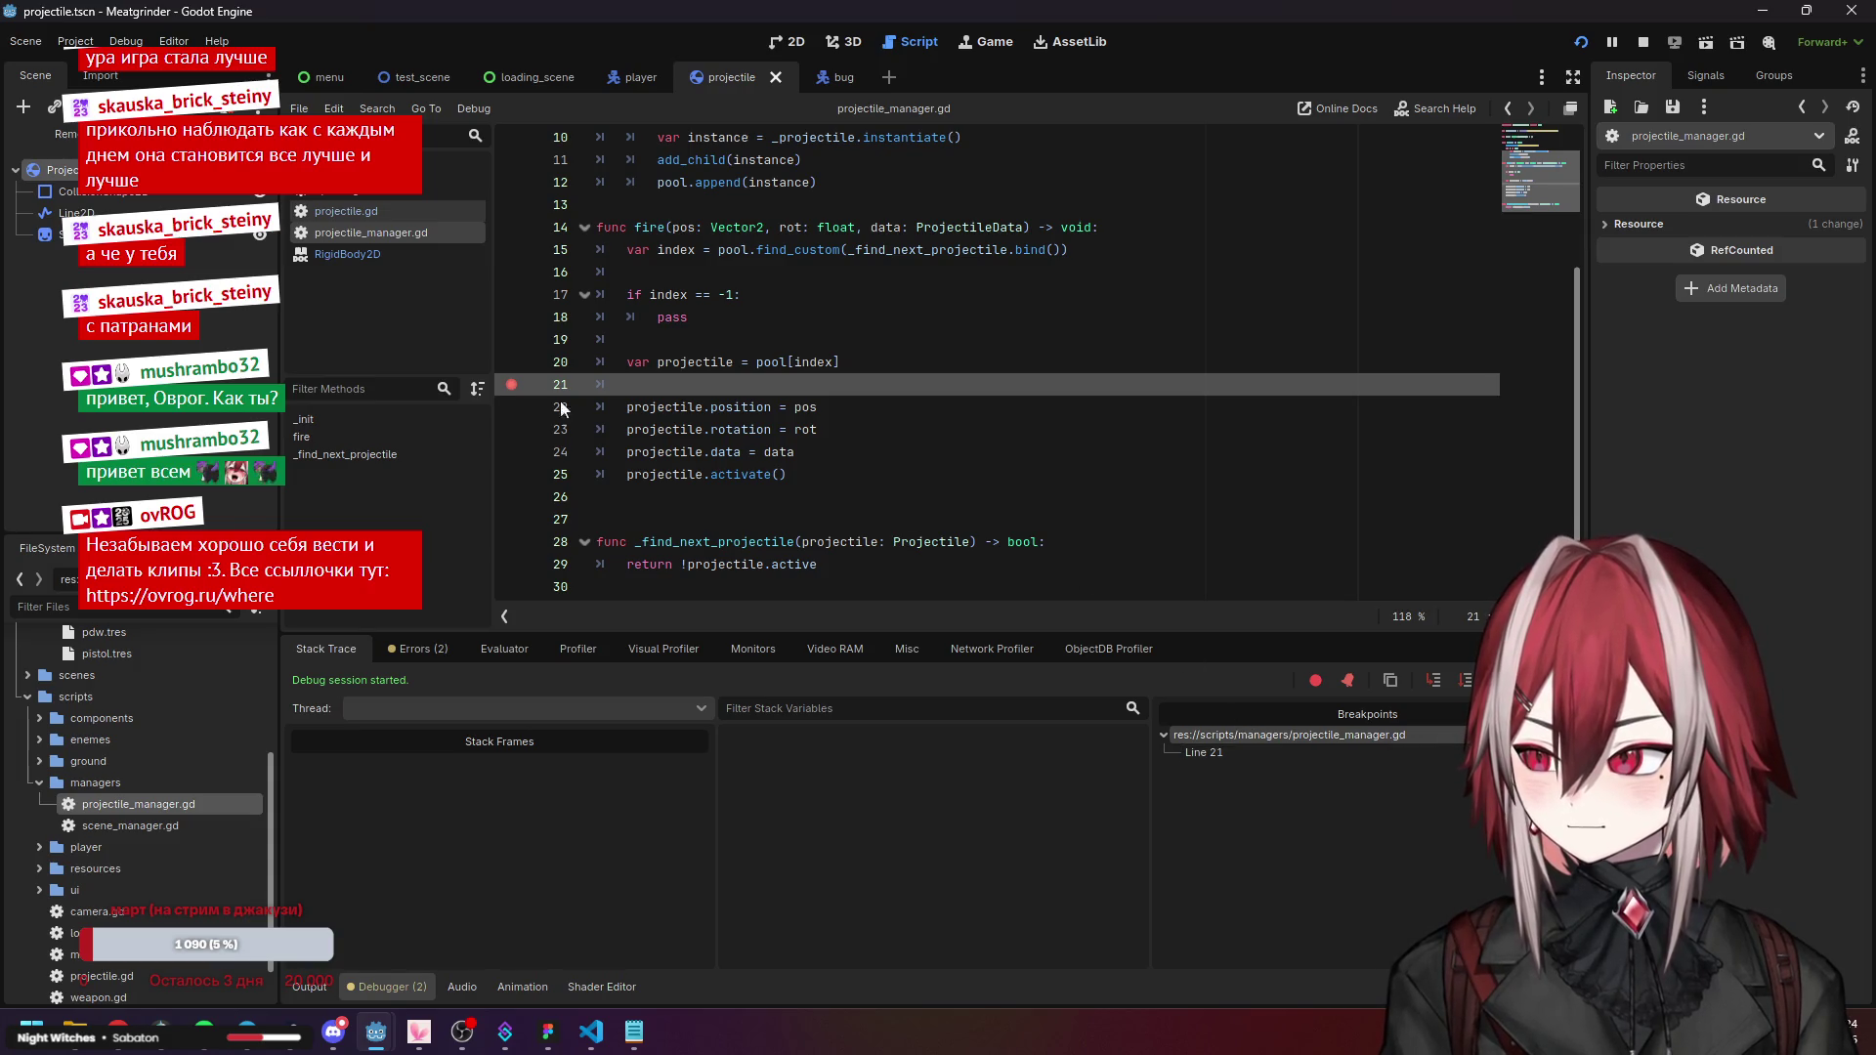
left_click(512, 384)
left_click(510, 406)
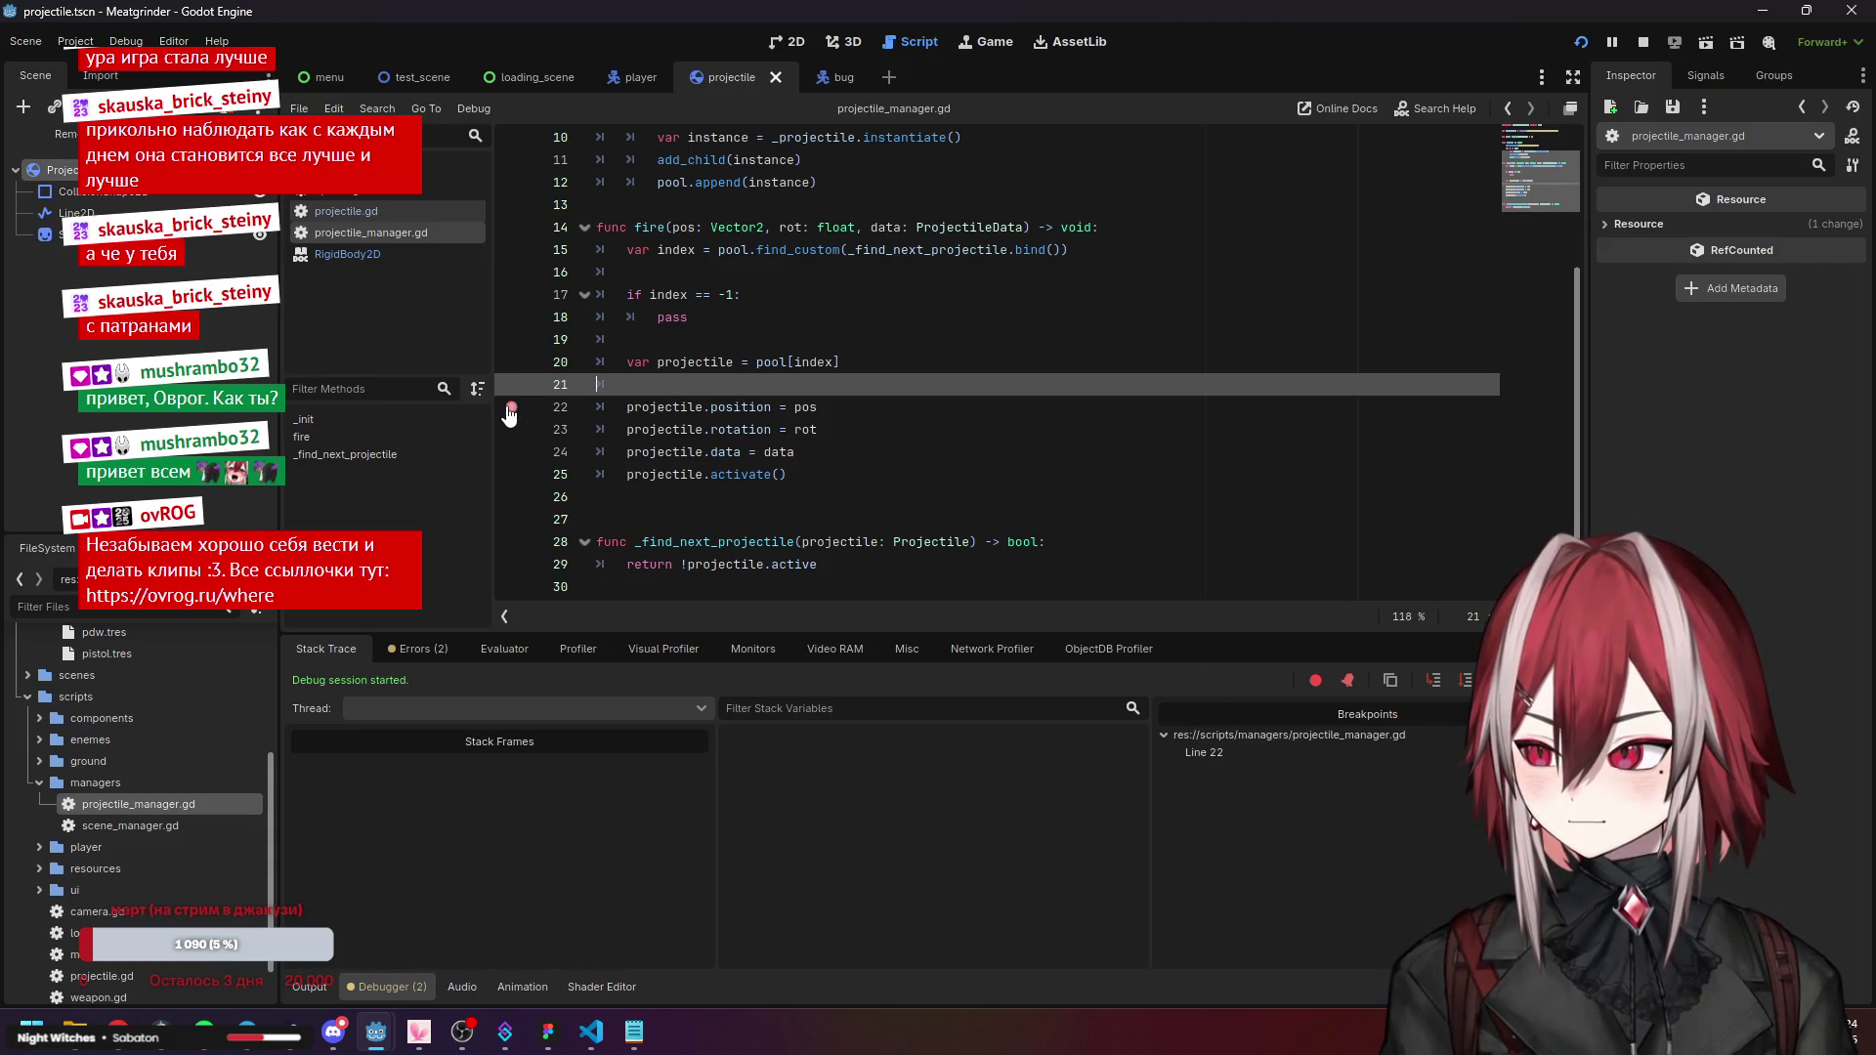
Fire in-game to hit the line 22 breakpoint, undoing stray characters typed there.
mouse_move(377, 1032)
left_click(498, 934)
left_click(905, 440)
key("ctrl+z")
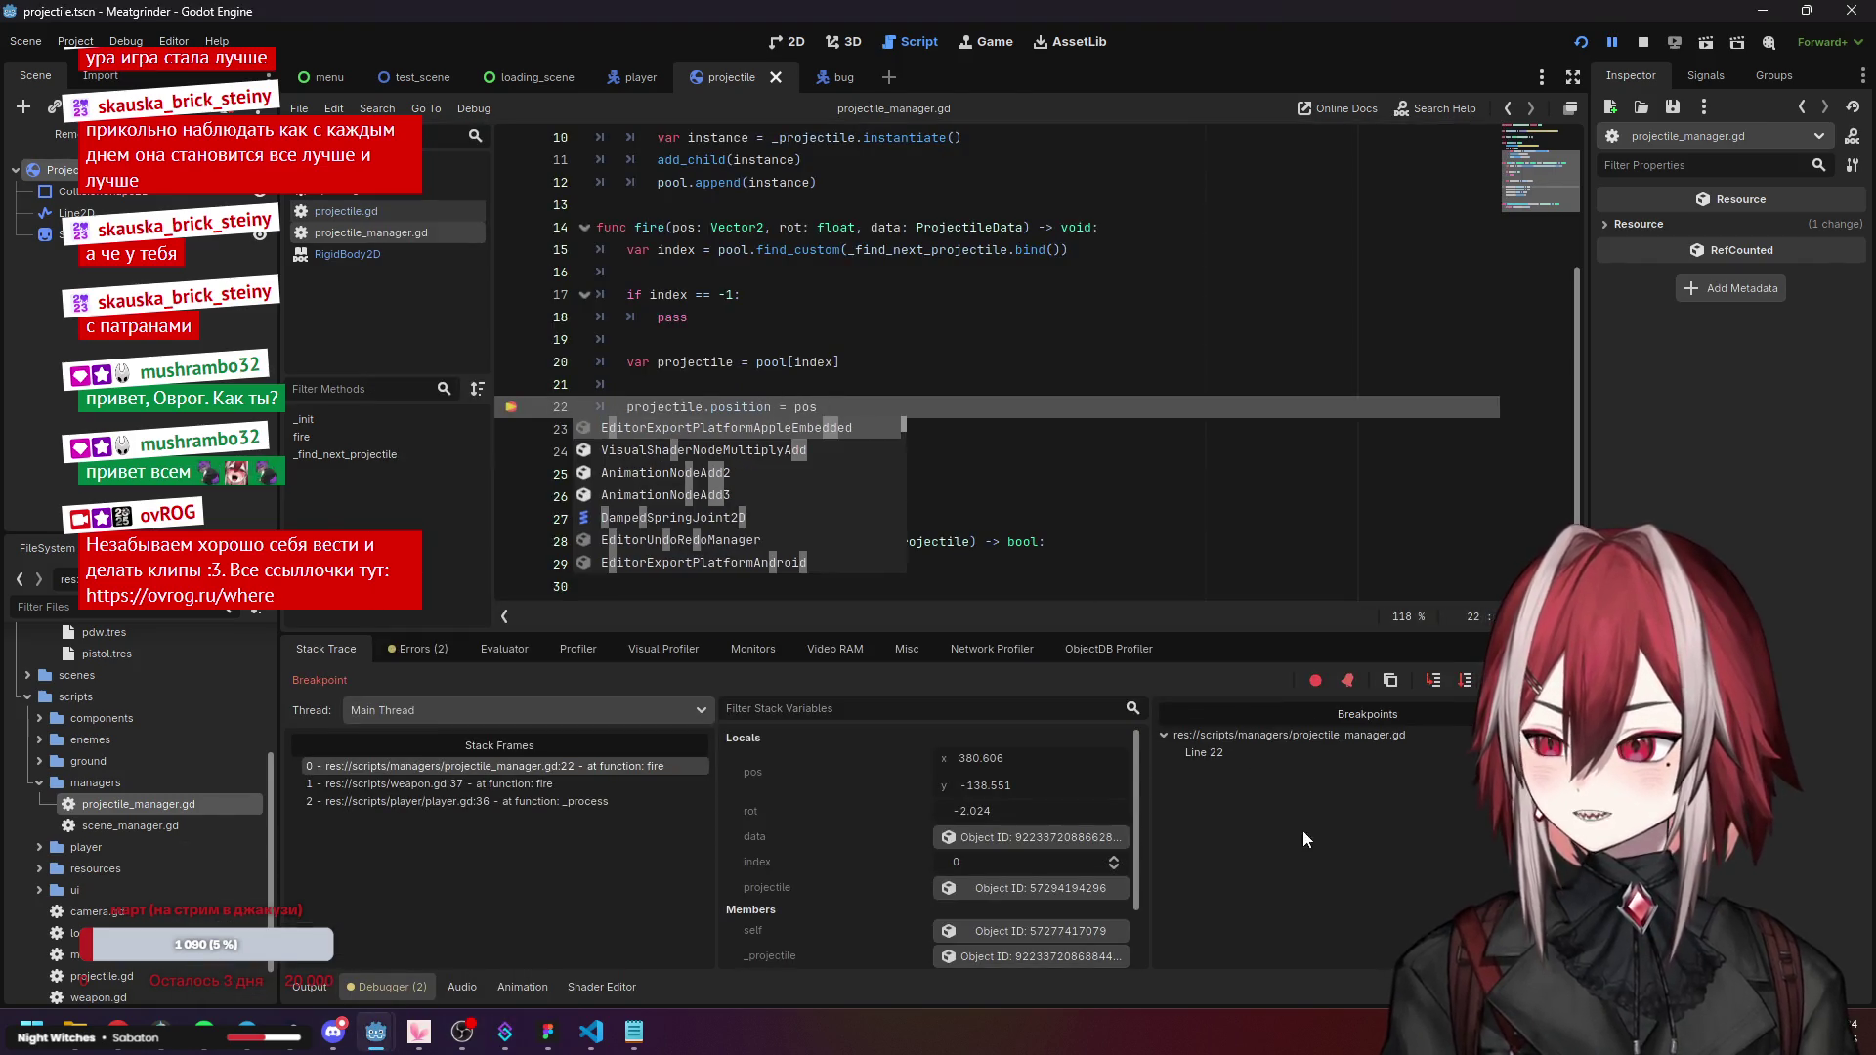
left_click(920, 330)
scroll(903, 794, "down", 1)
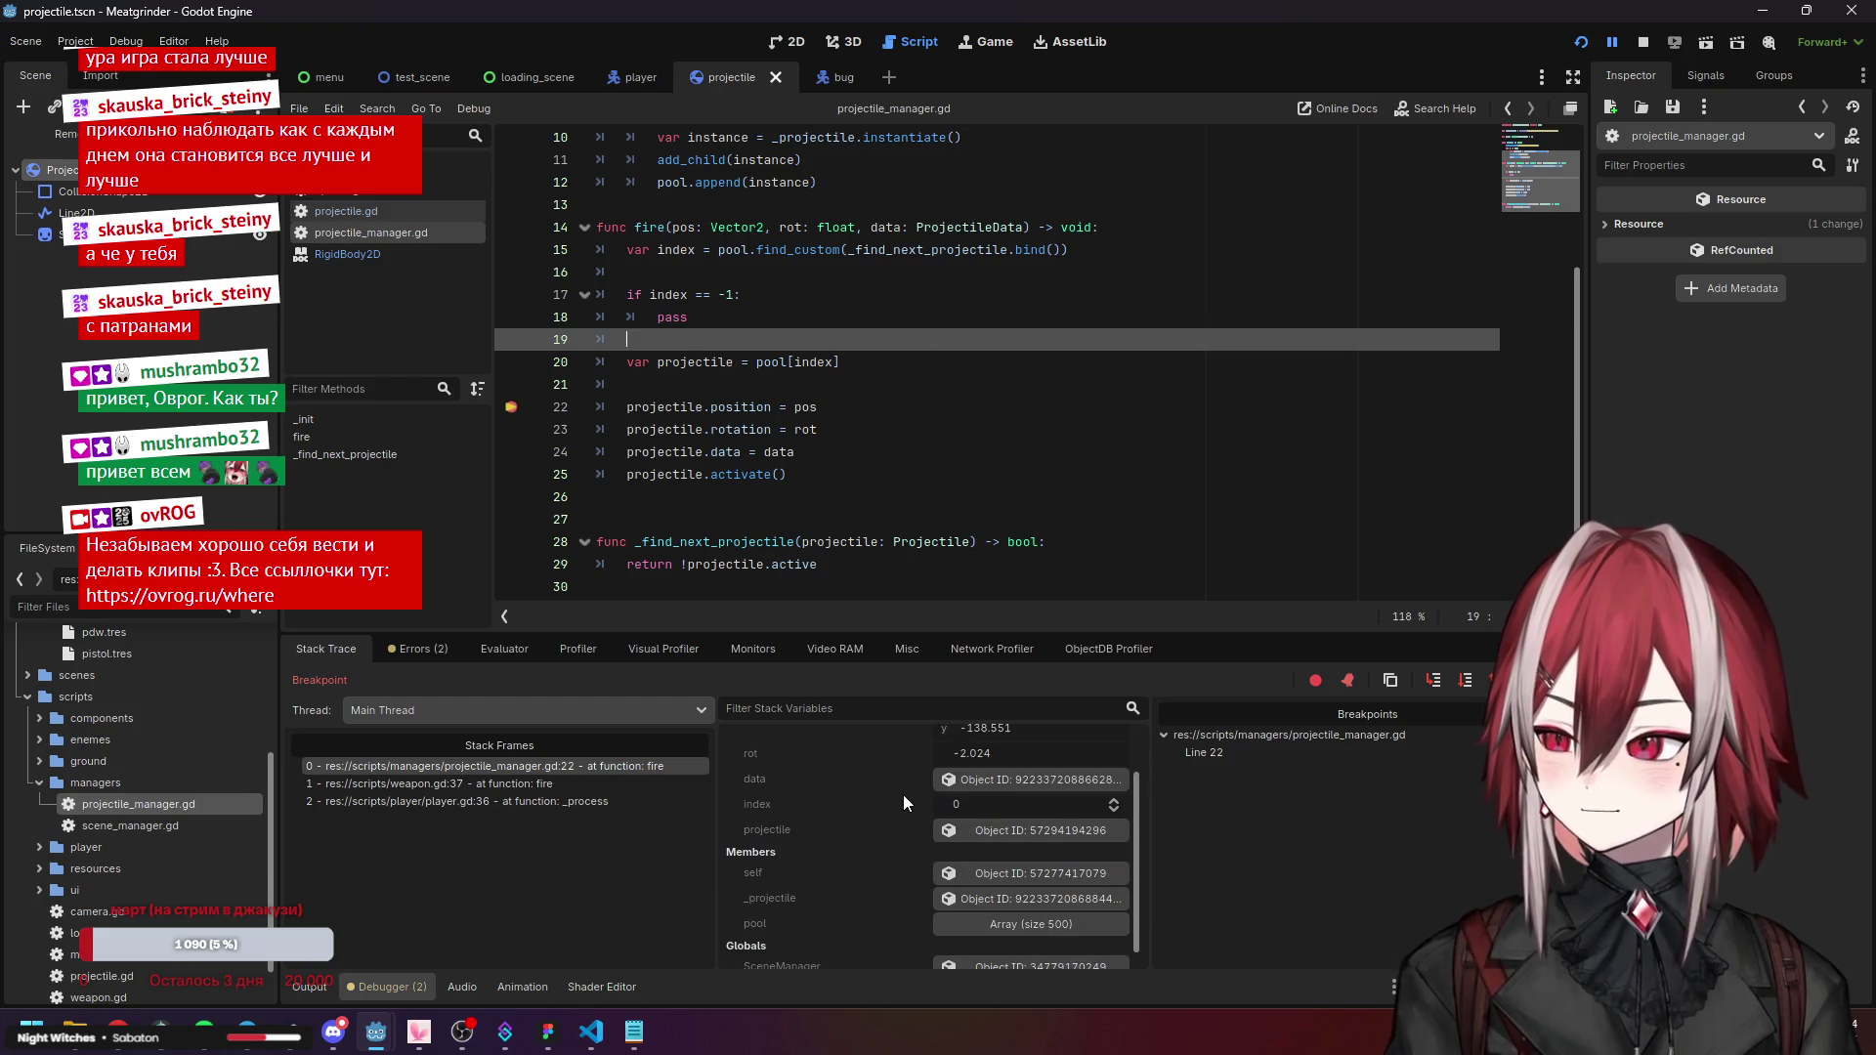
left_click_drag(905, 630, 906, 586)
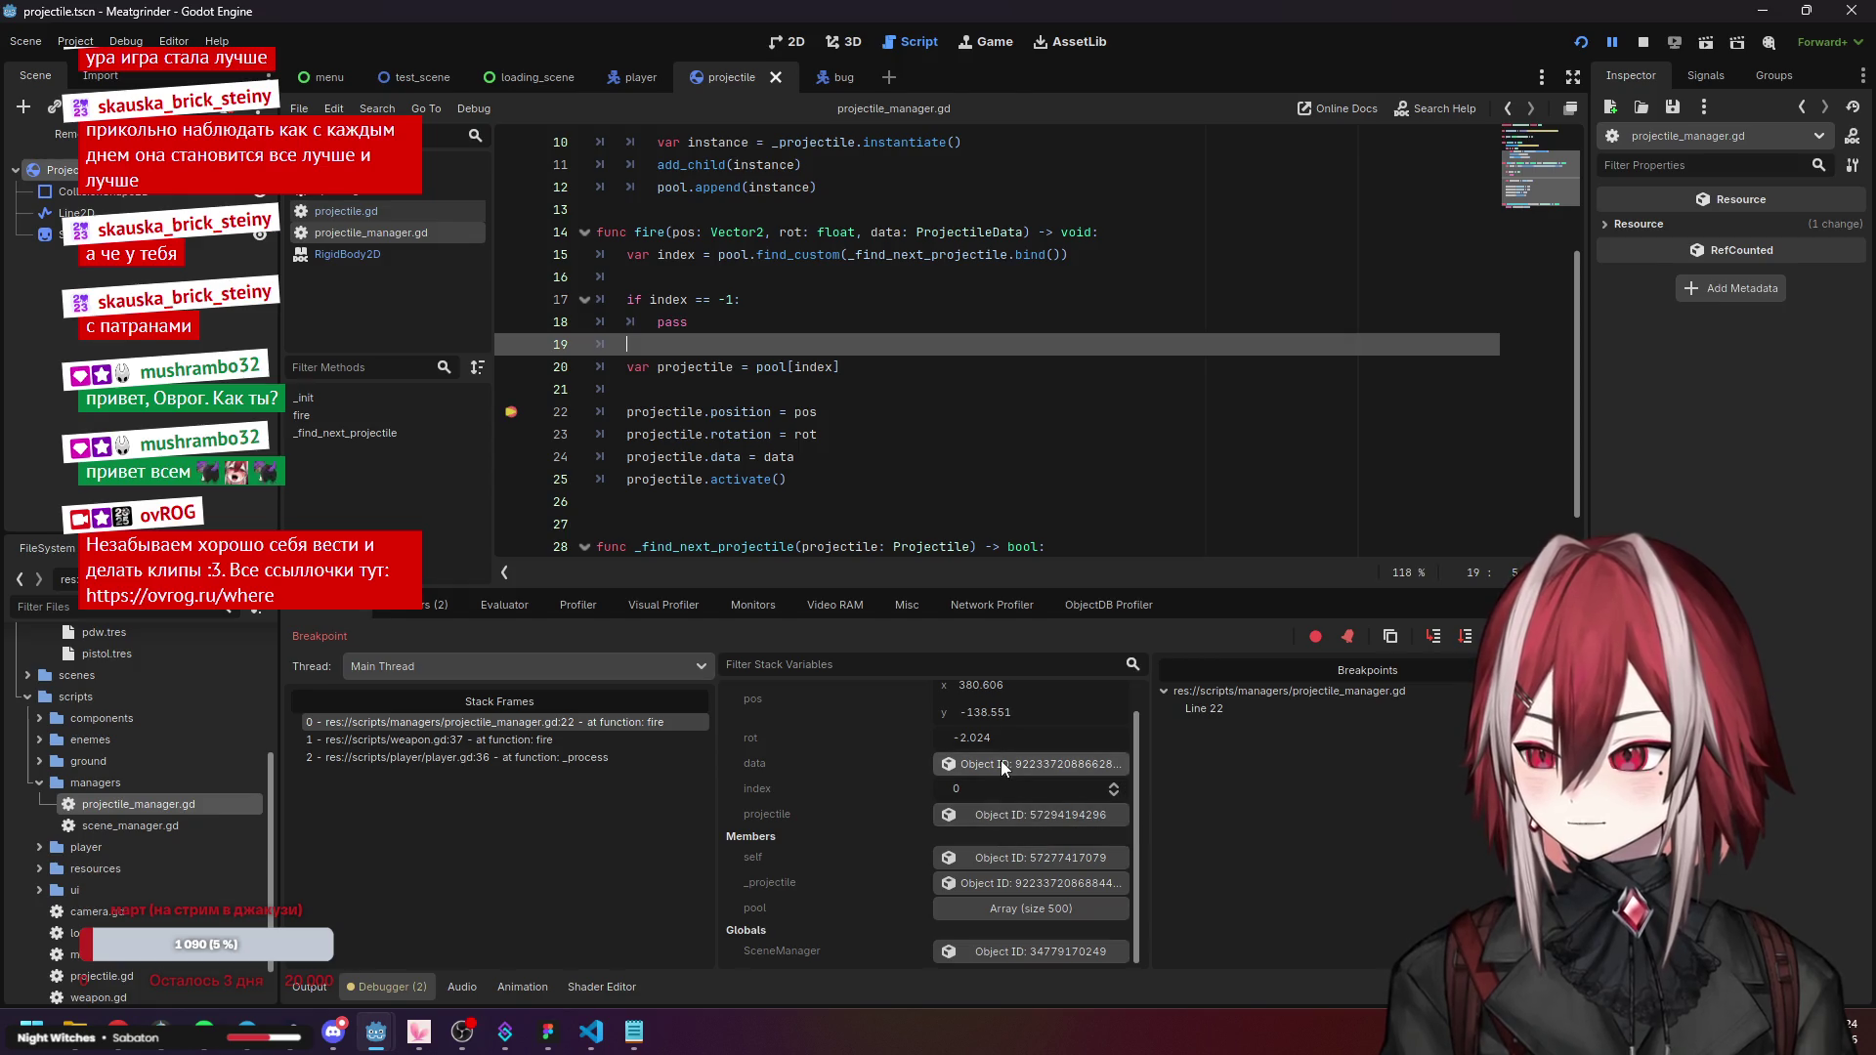
Expand pool in Stack Variables to confirm its 500 entries, then inspect _projectile.
scroll(972, 768, "up", 1)
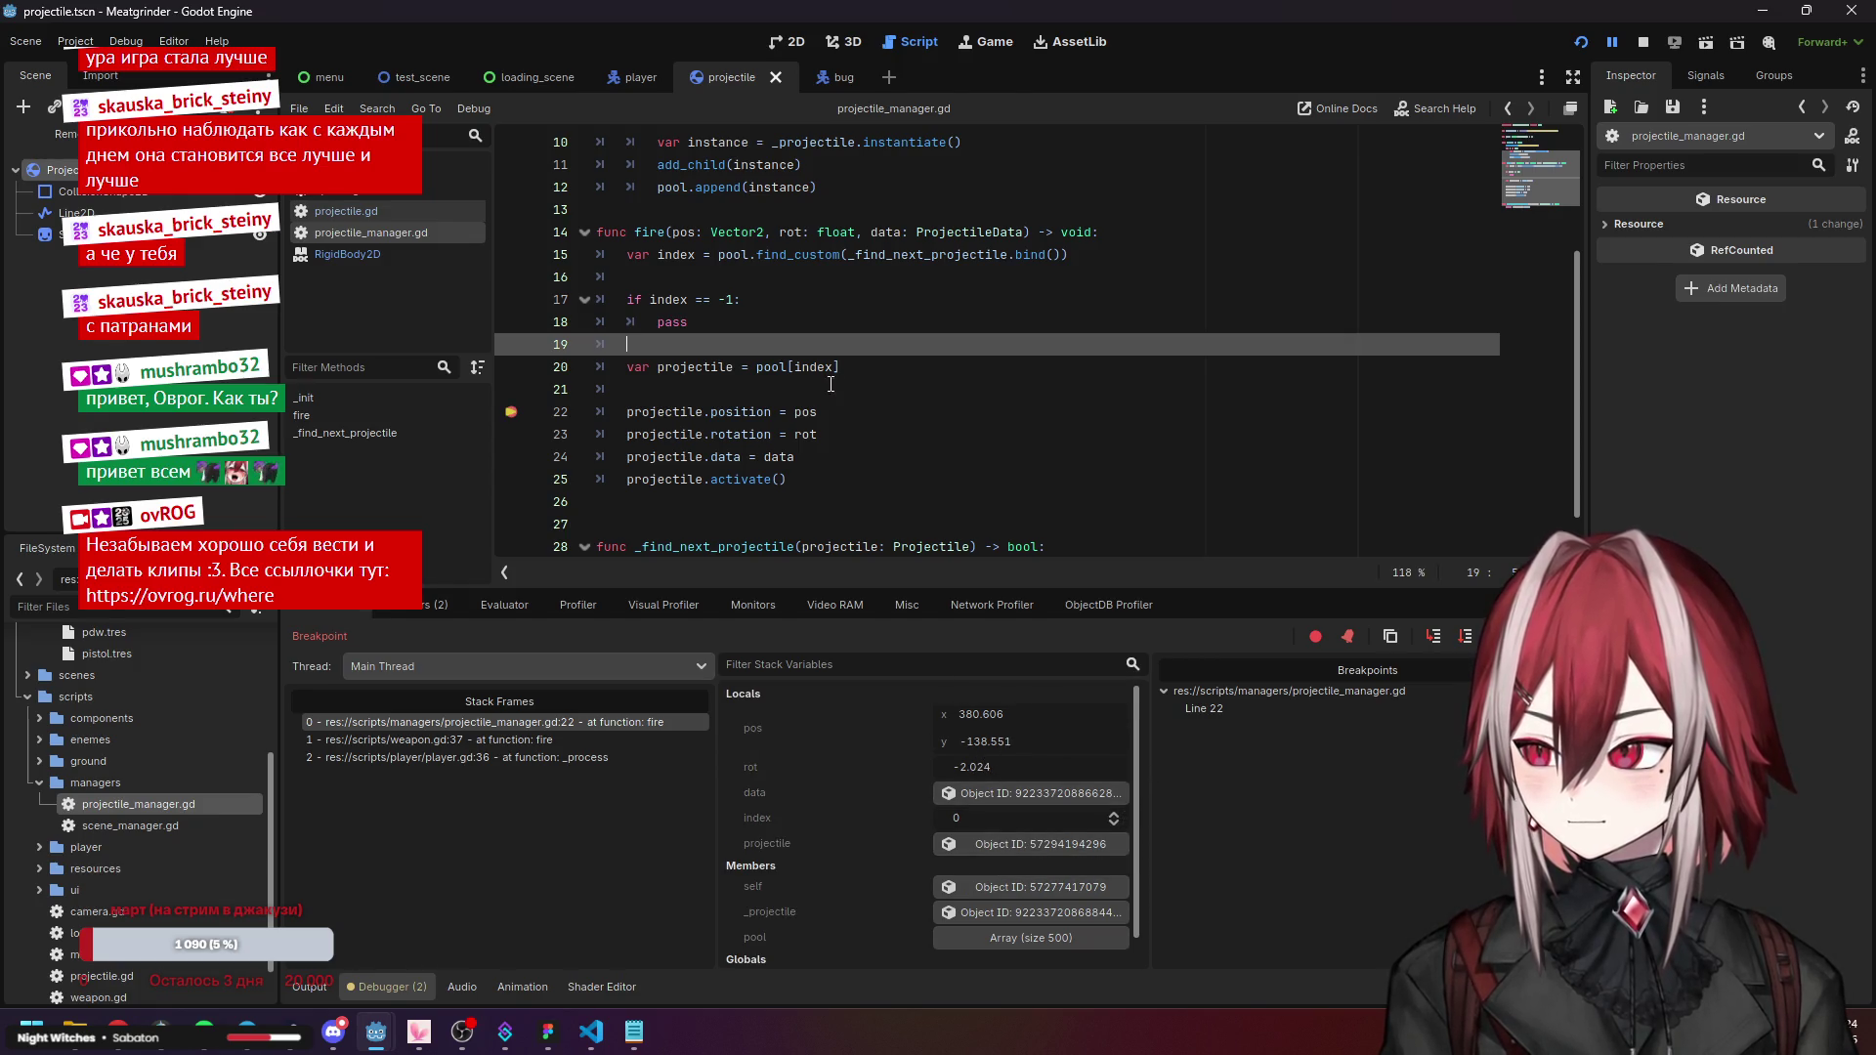
scroll(830, 384, "up", 3)
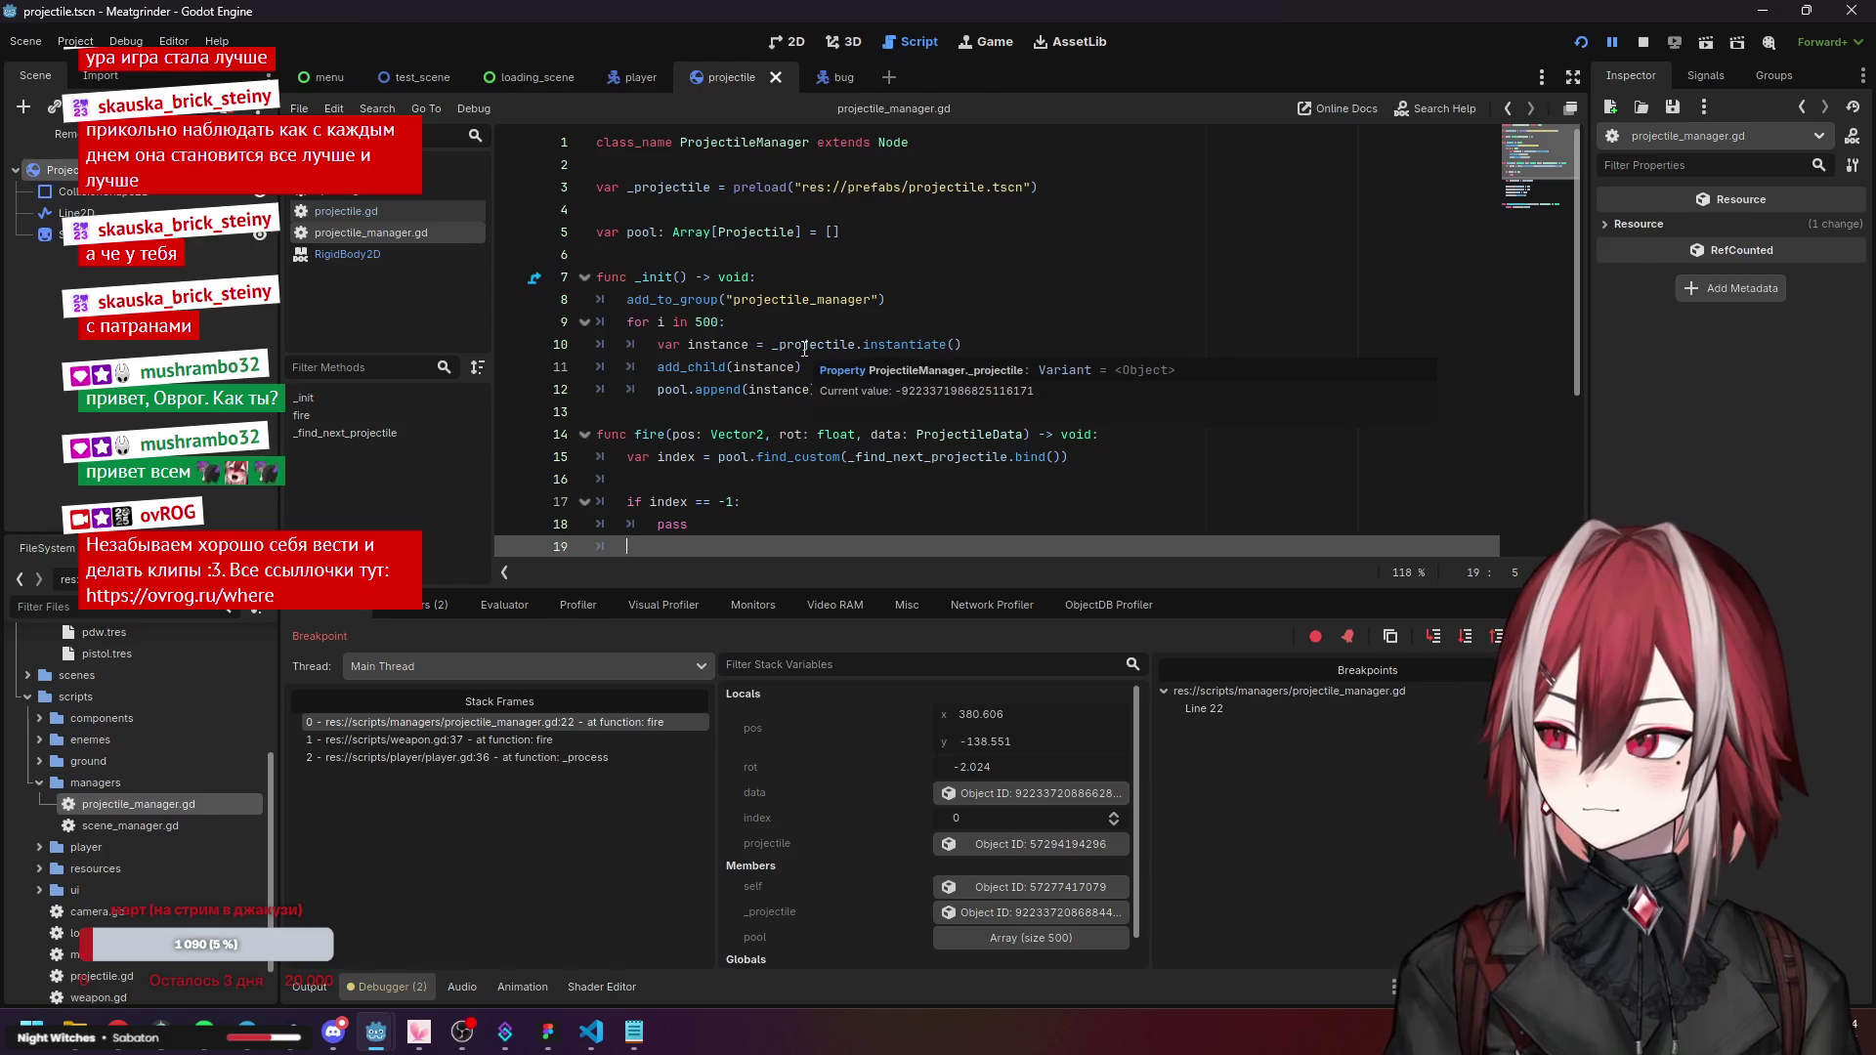
scroll(804, 349, "down", 4)
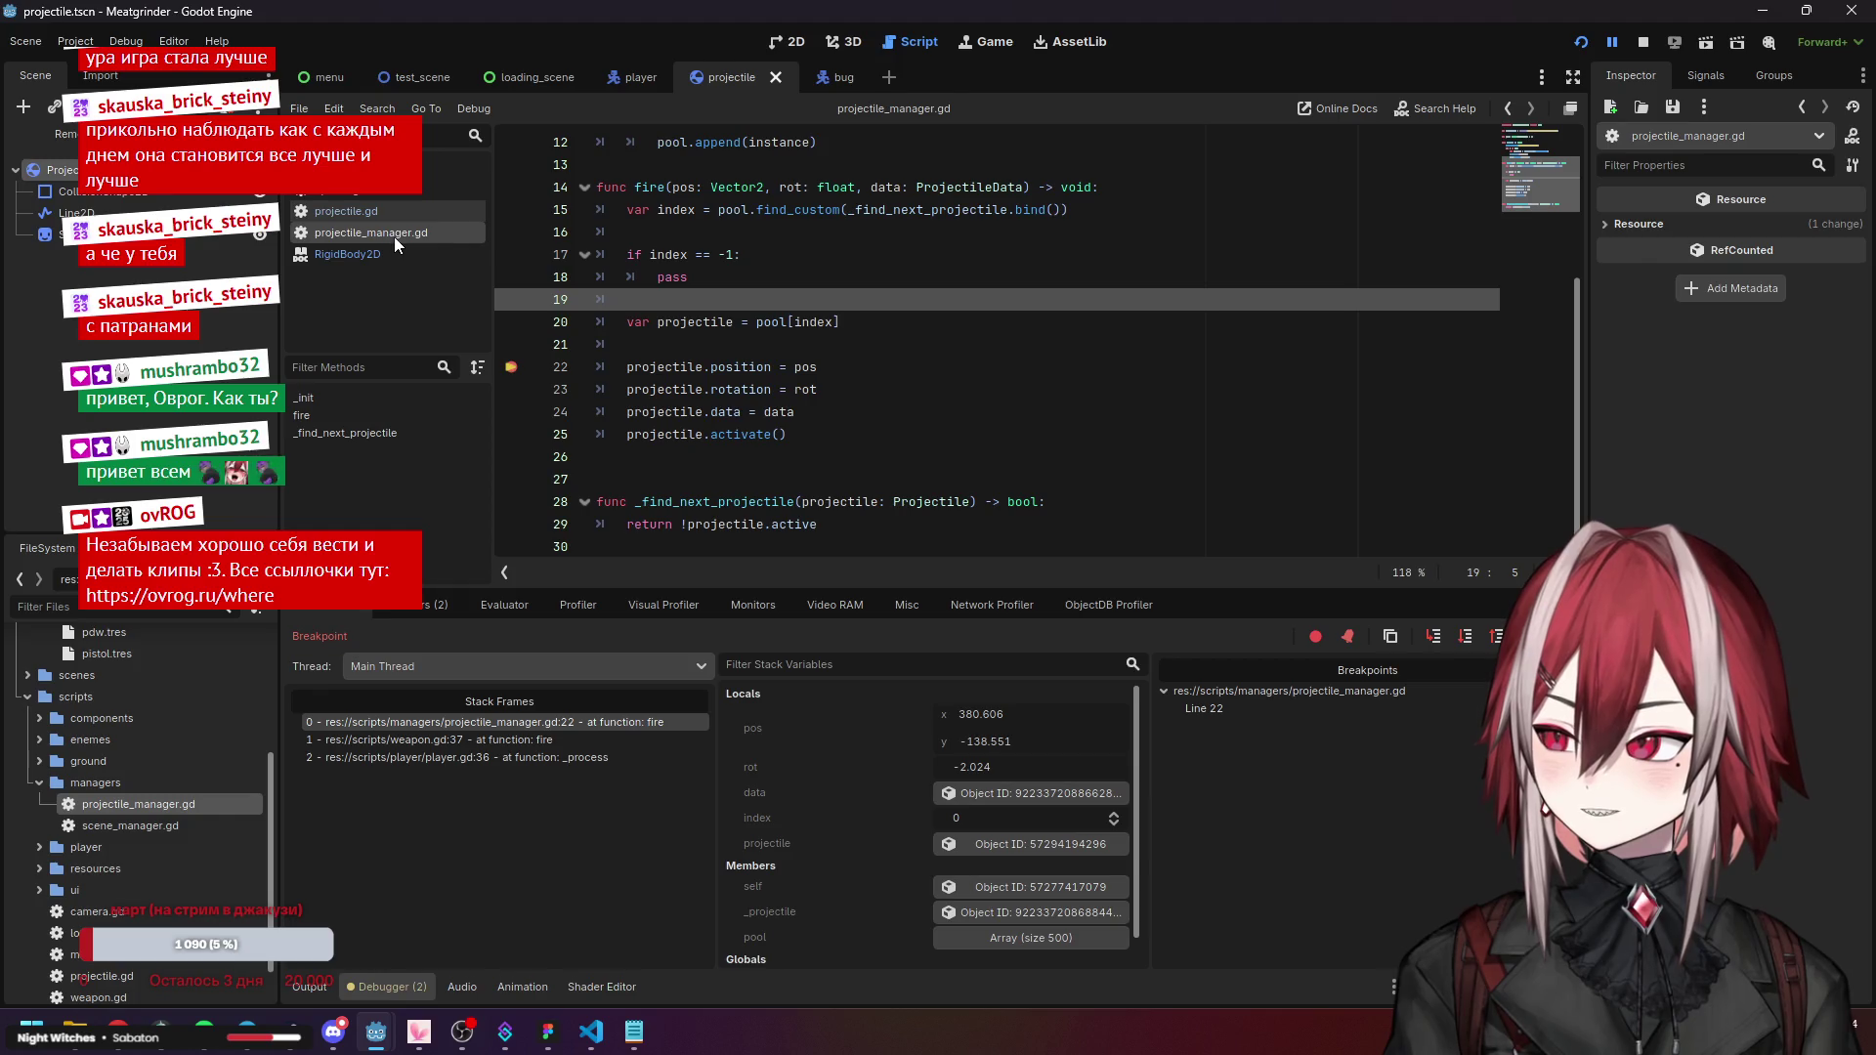
left_click(698, 368)
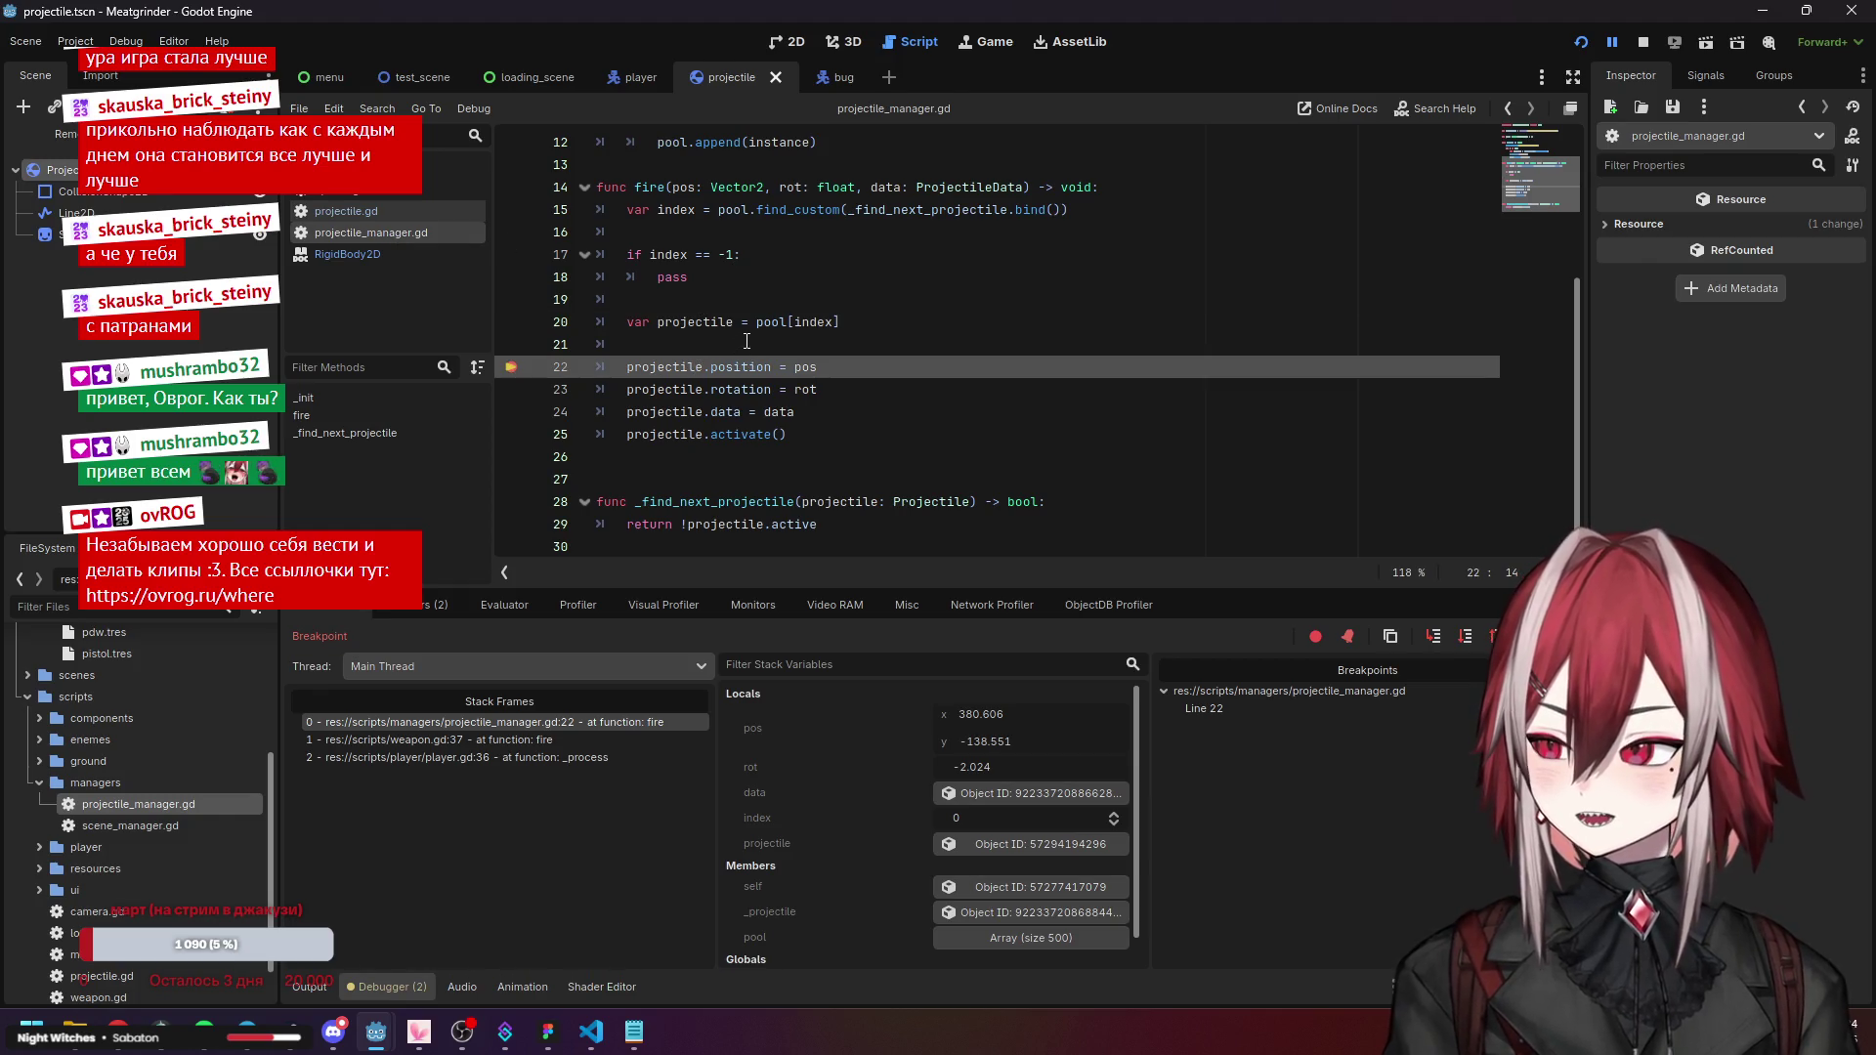
scroll(743, 350, "up", 2)
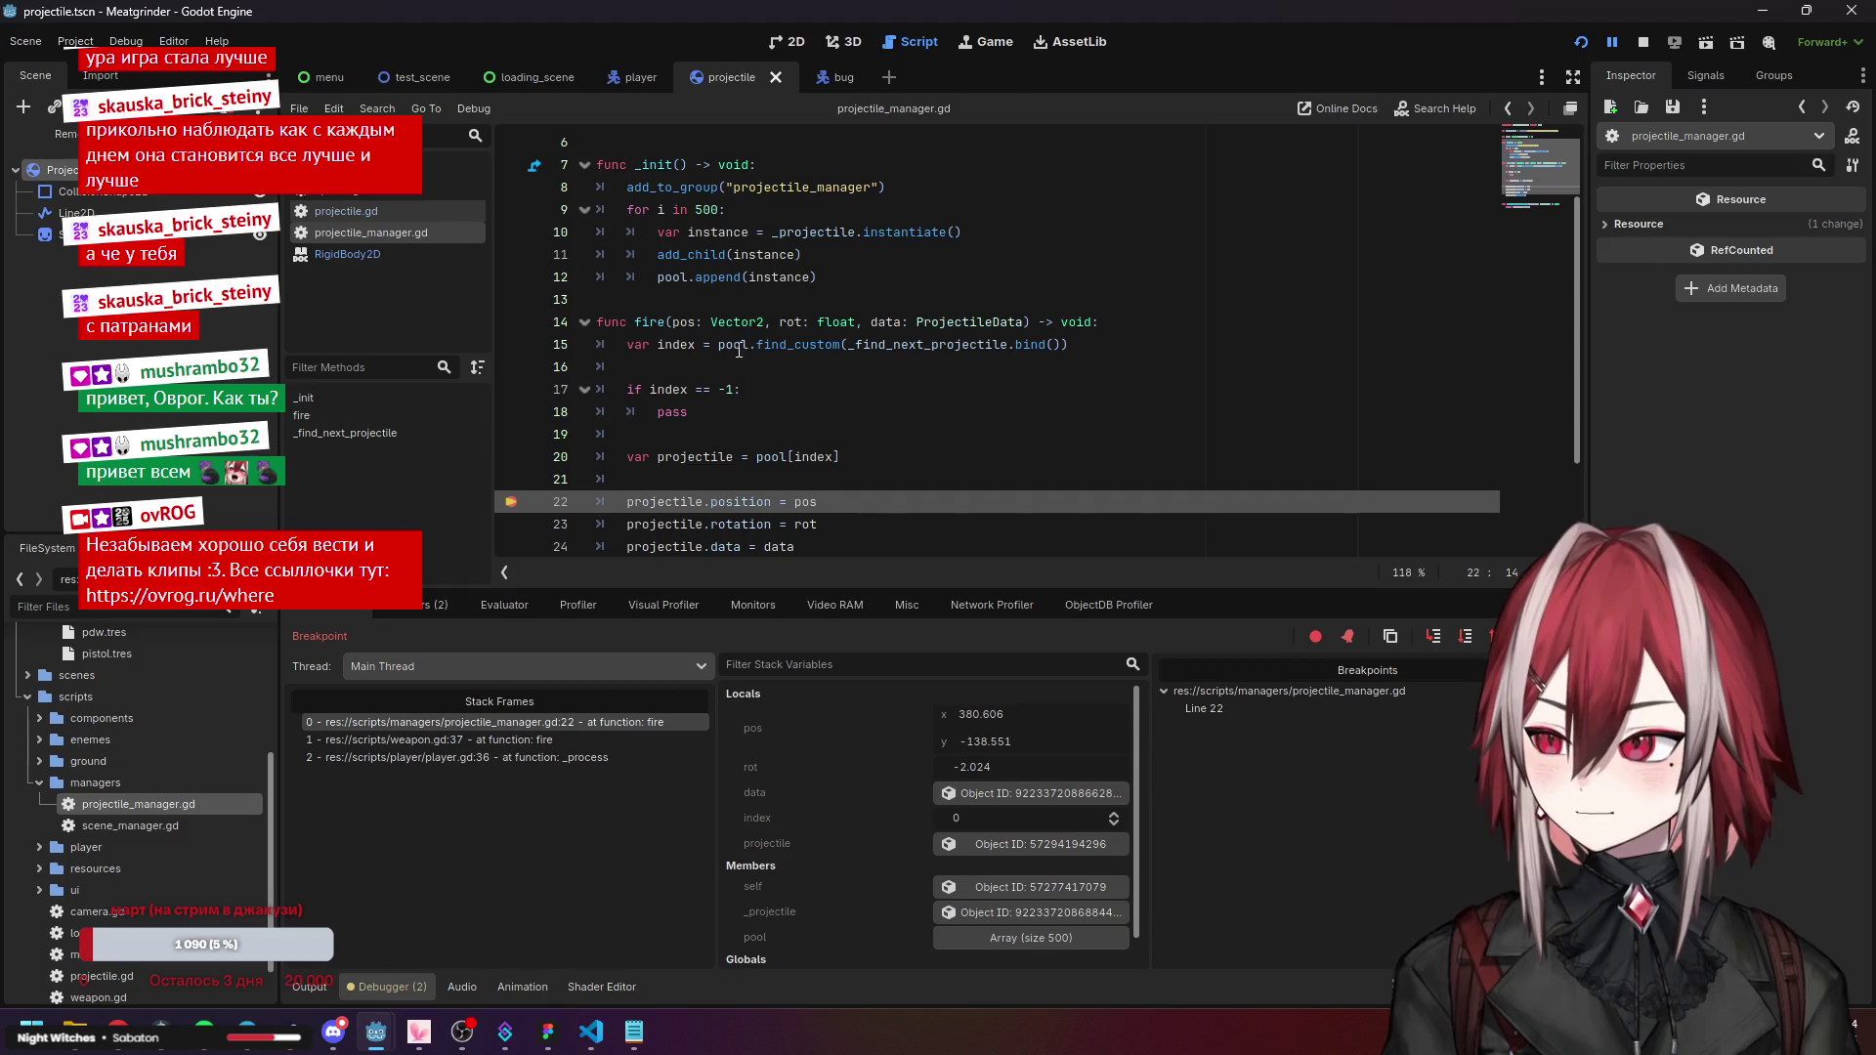
scroll(839, 766, "down", 1)
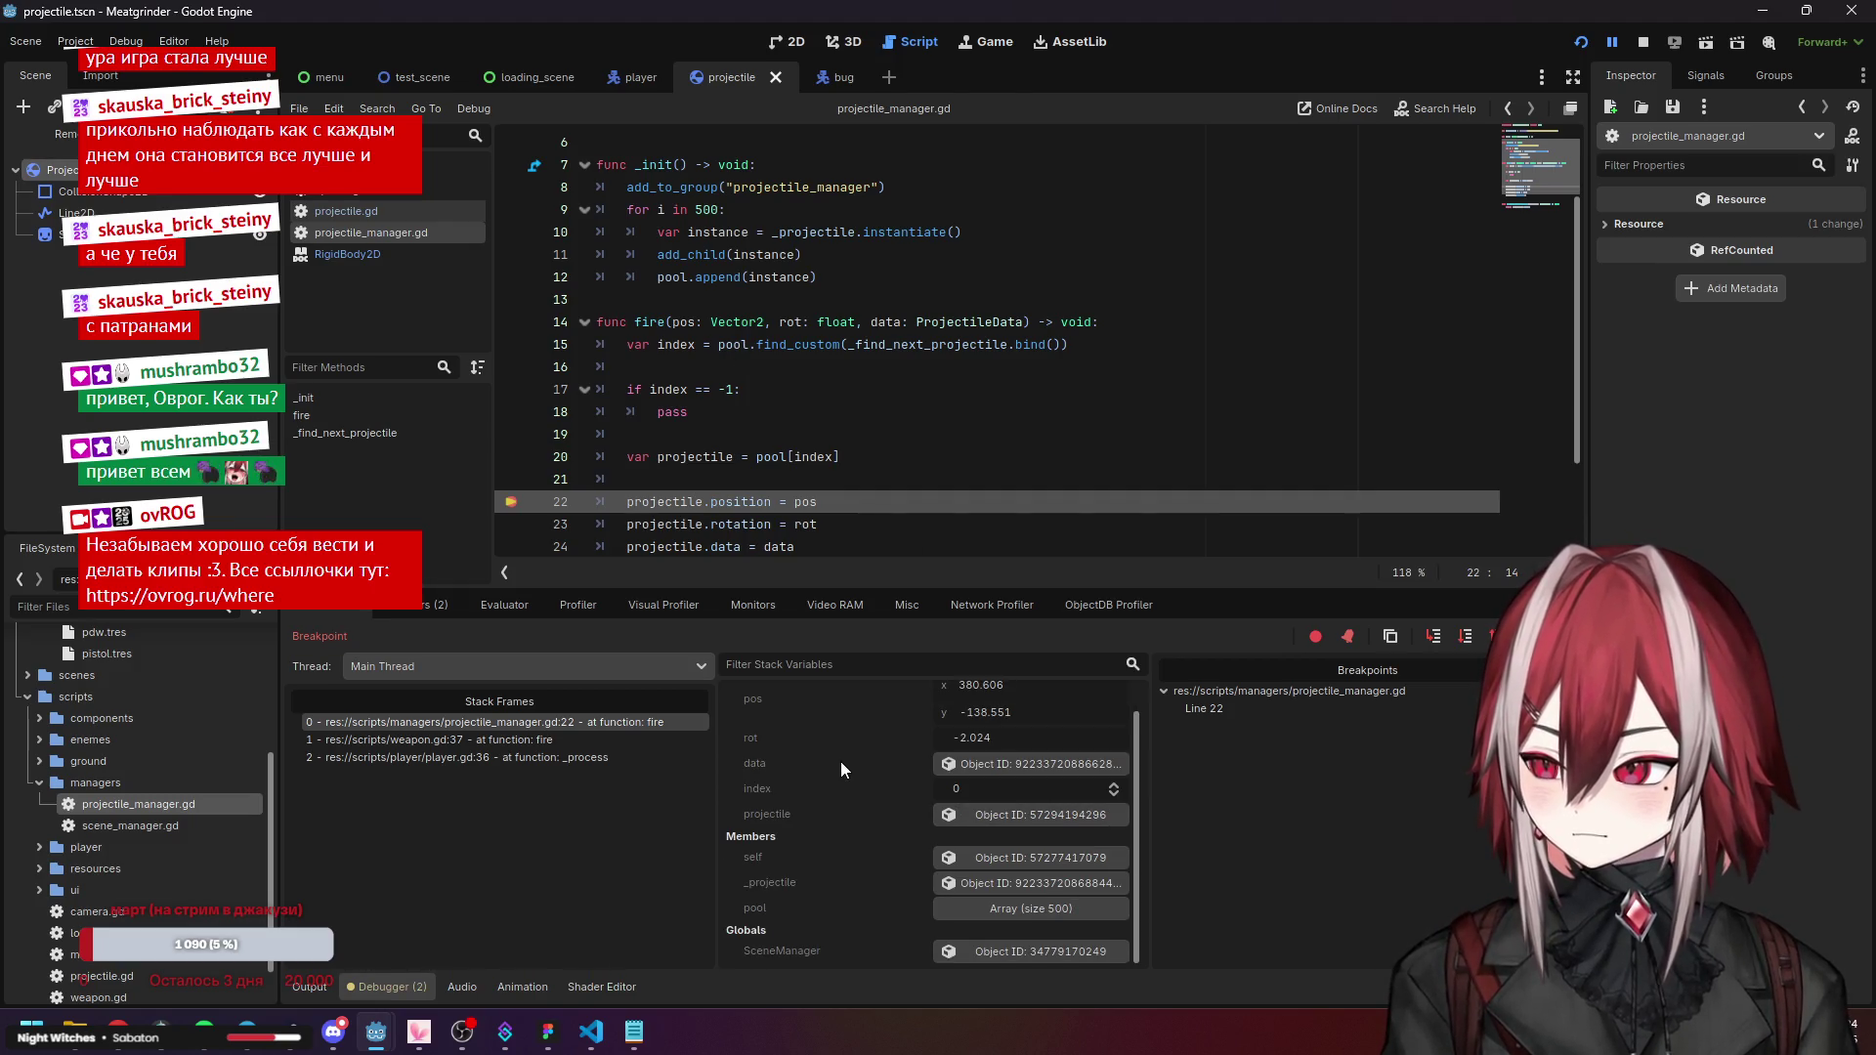
left_click(983, 903)
scroll(822, 840, "down", 5)
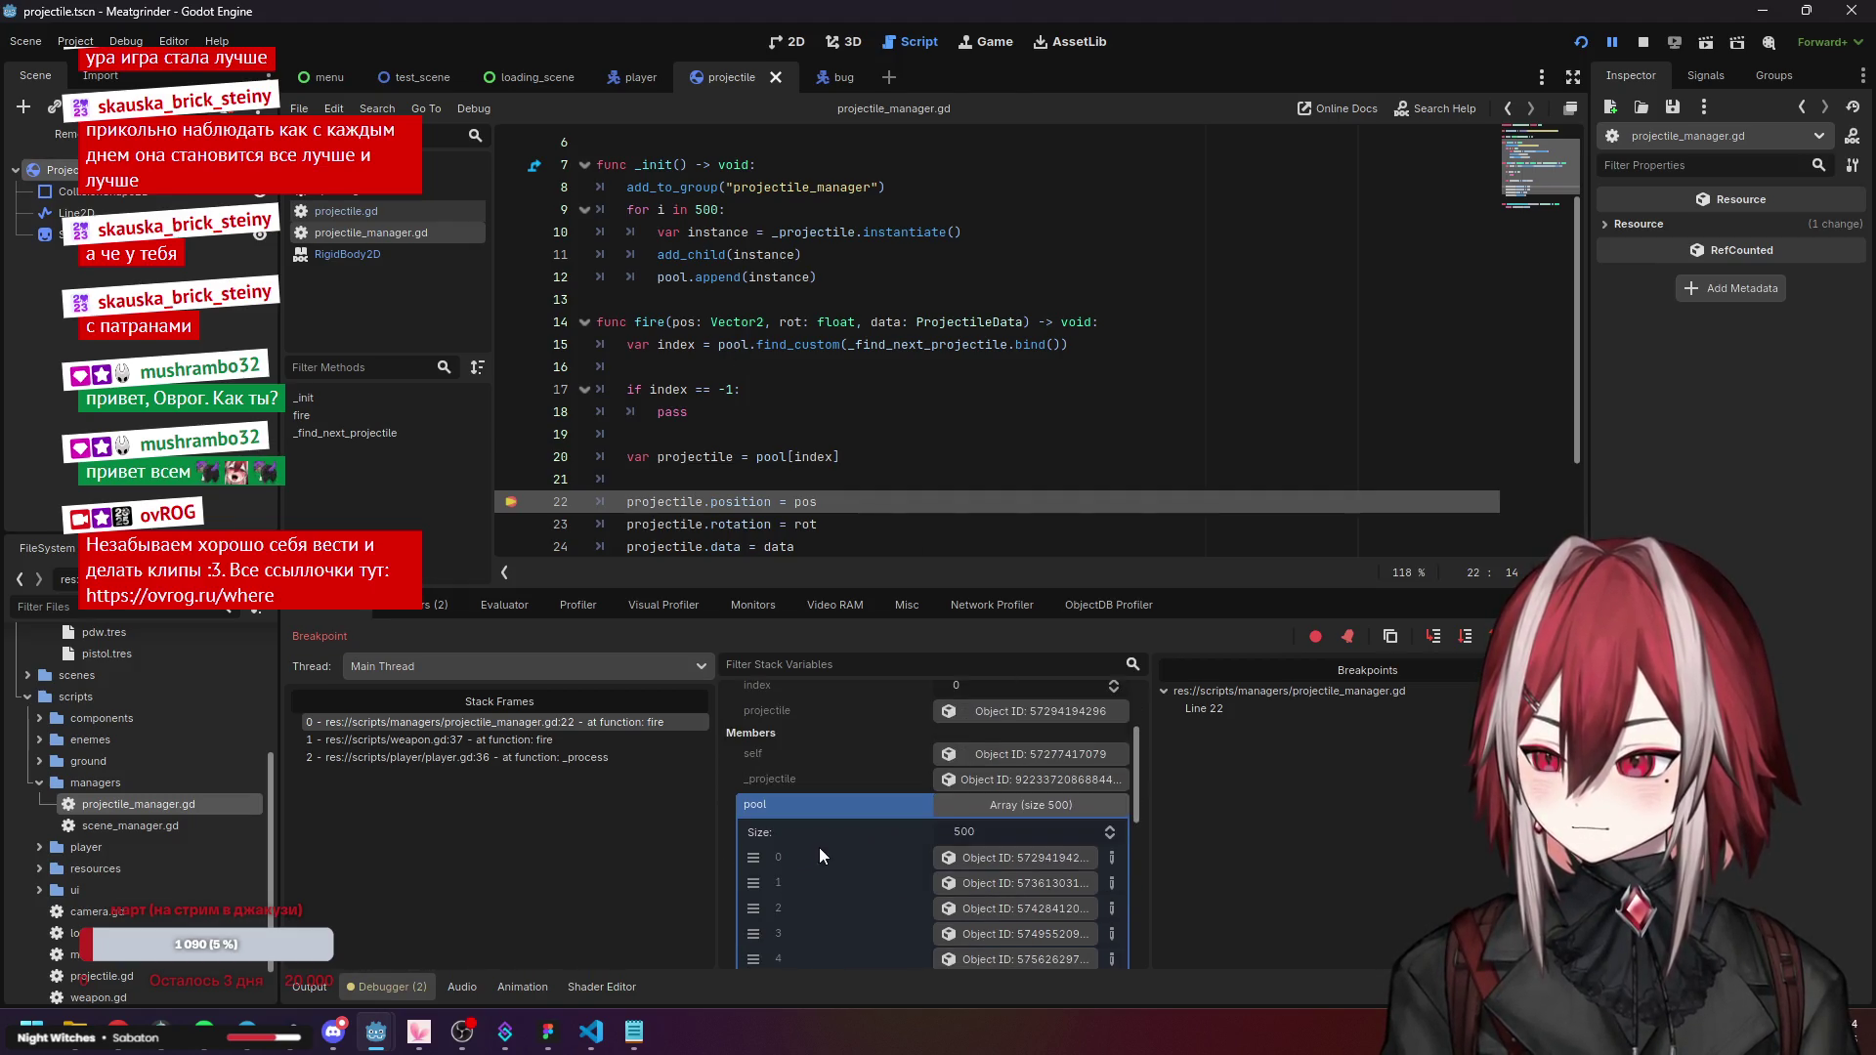
scroll(823, 834, "up", 5)
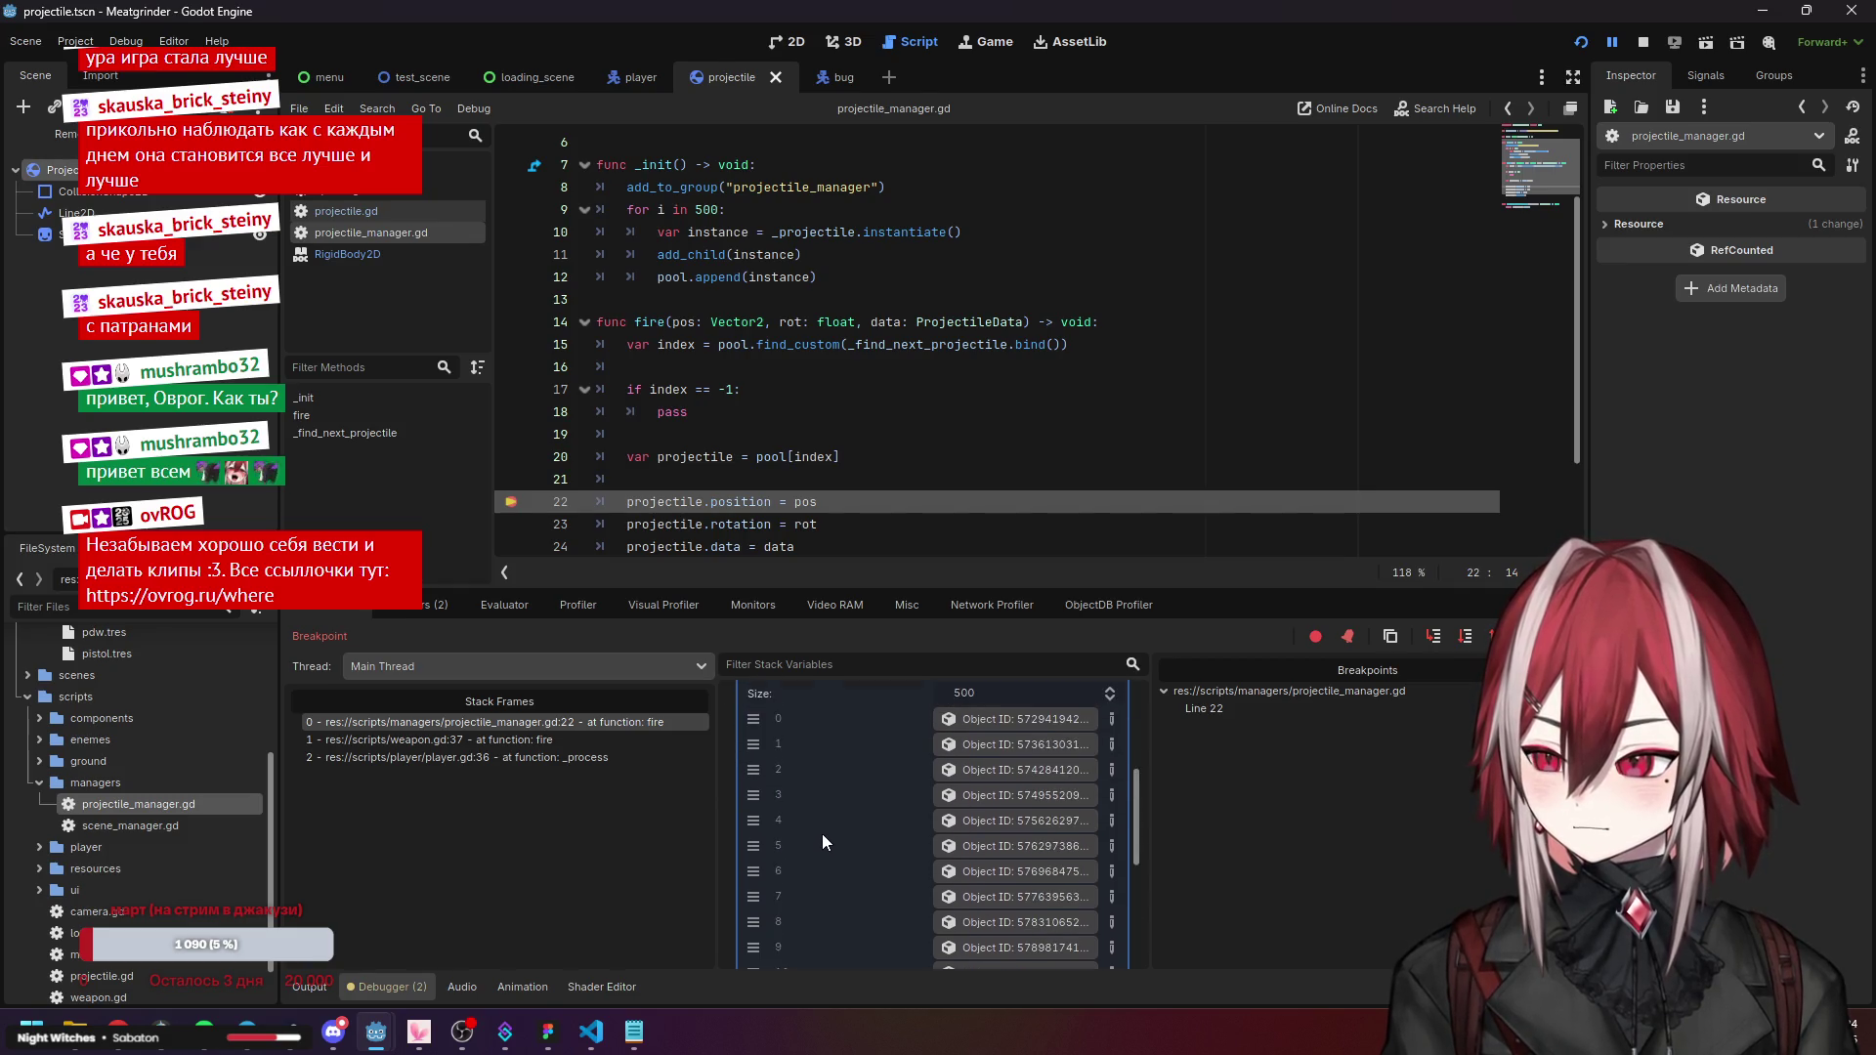
left_click(993, 770)
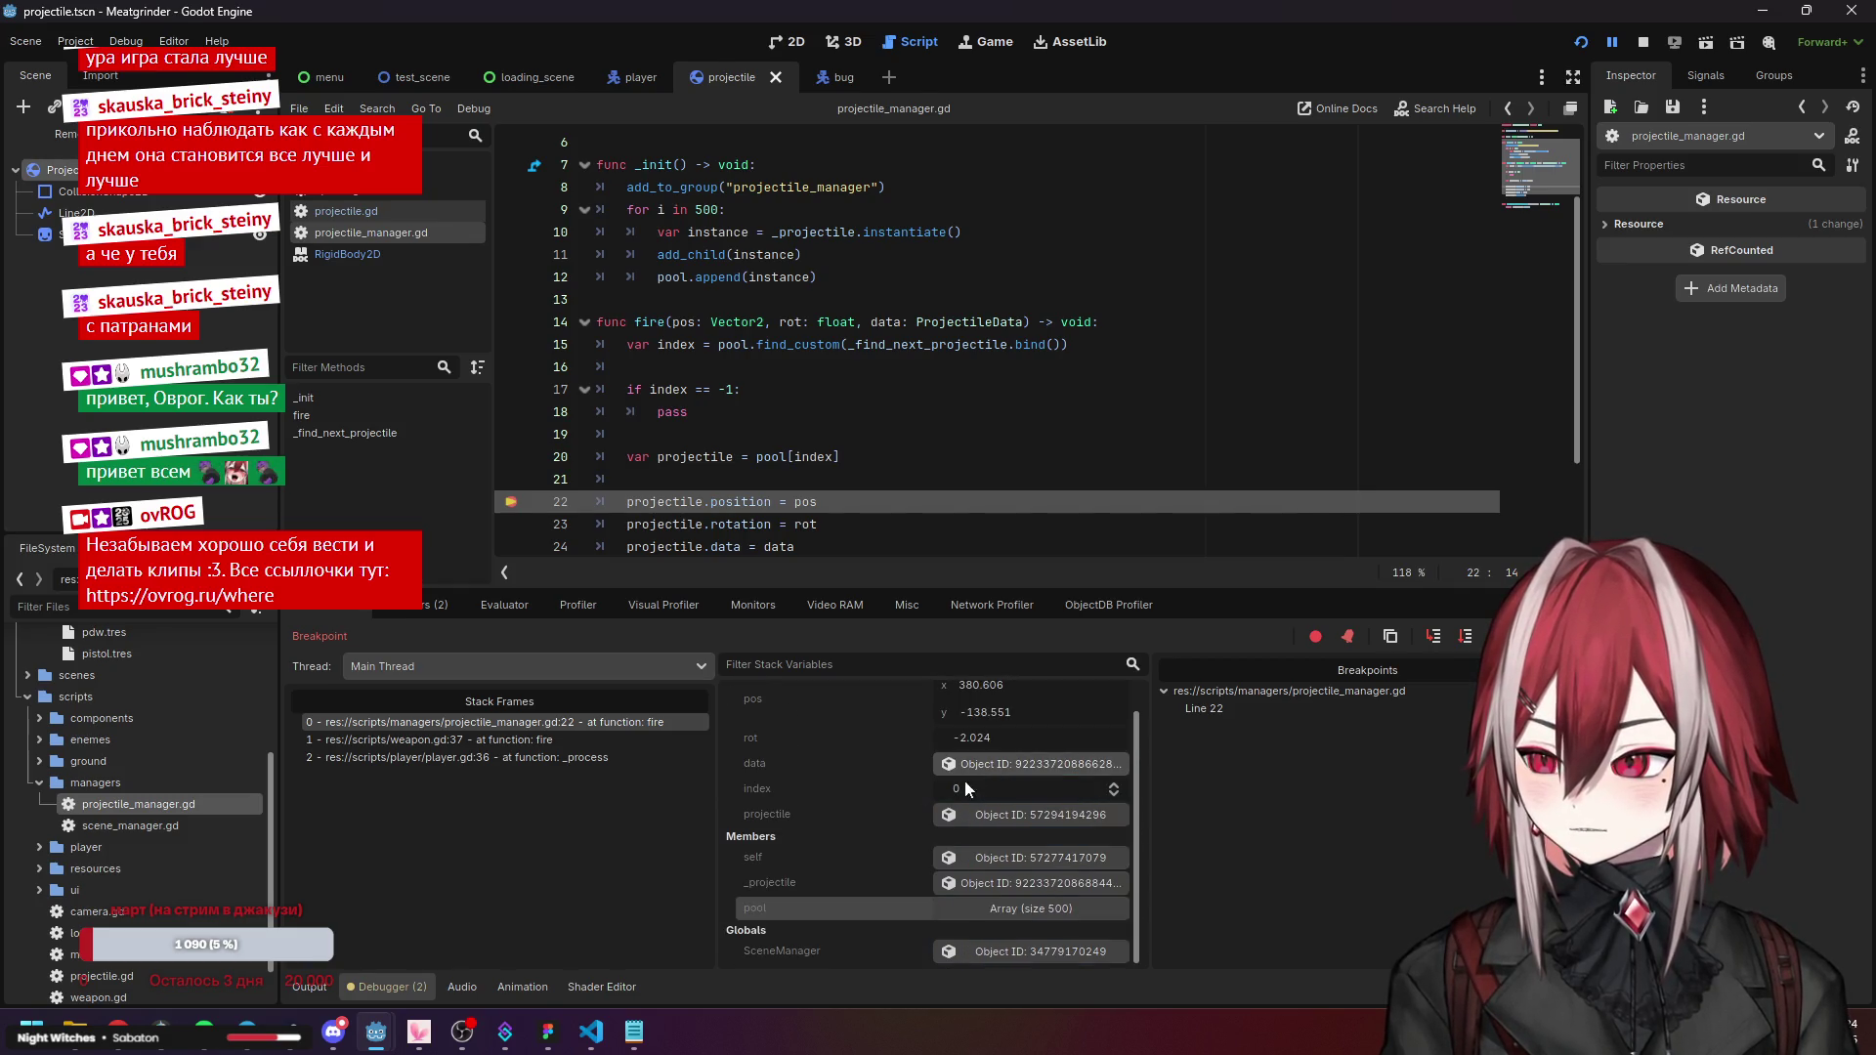
left_click(997, 880)
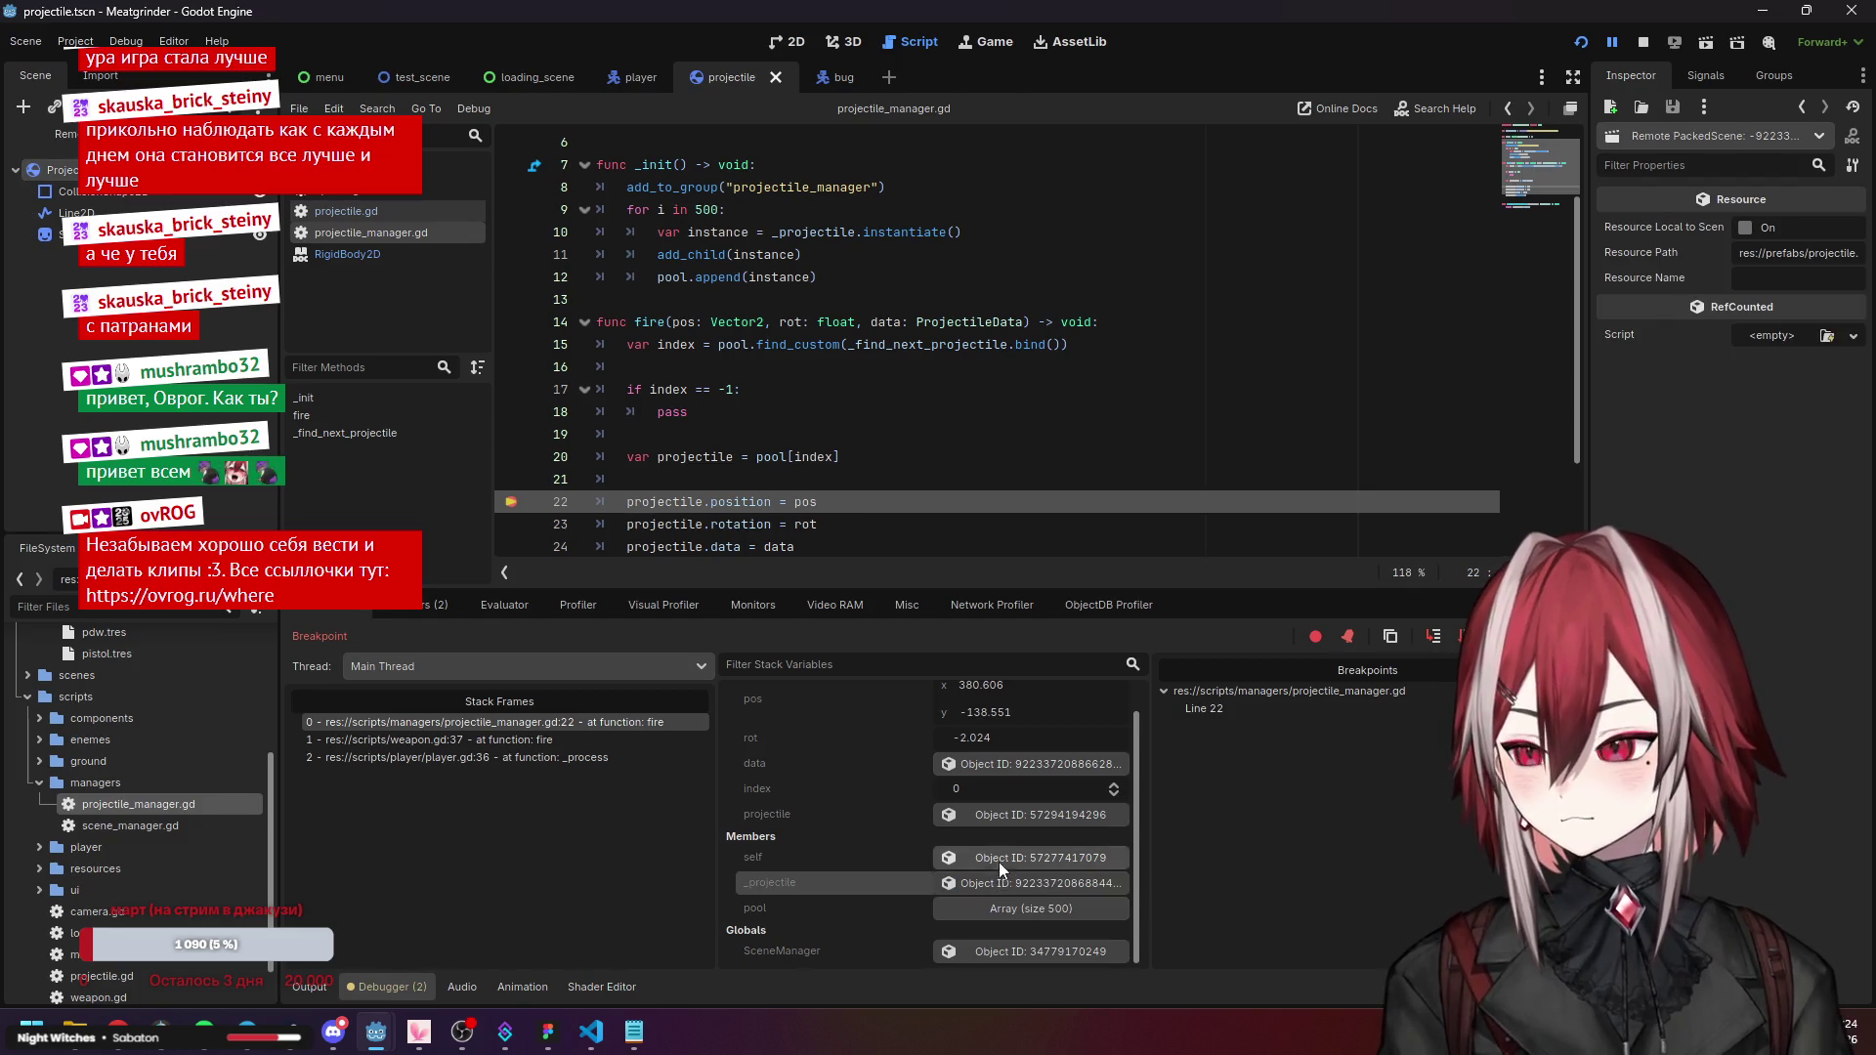
Inspect the current projectile and the projectile manager object from the Debugger's stack variables.
left_click(983, 817)
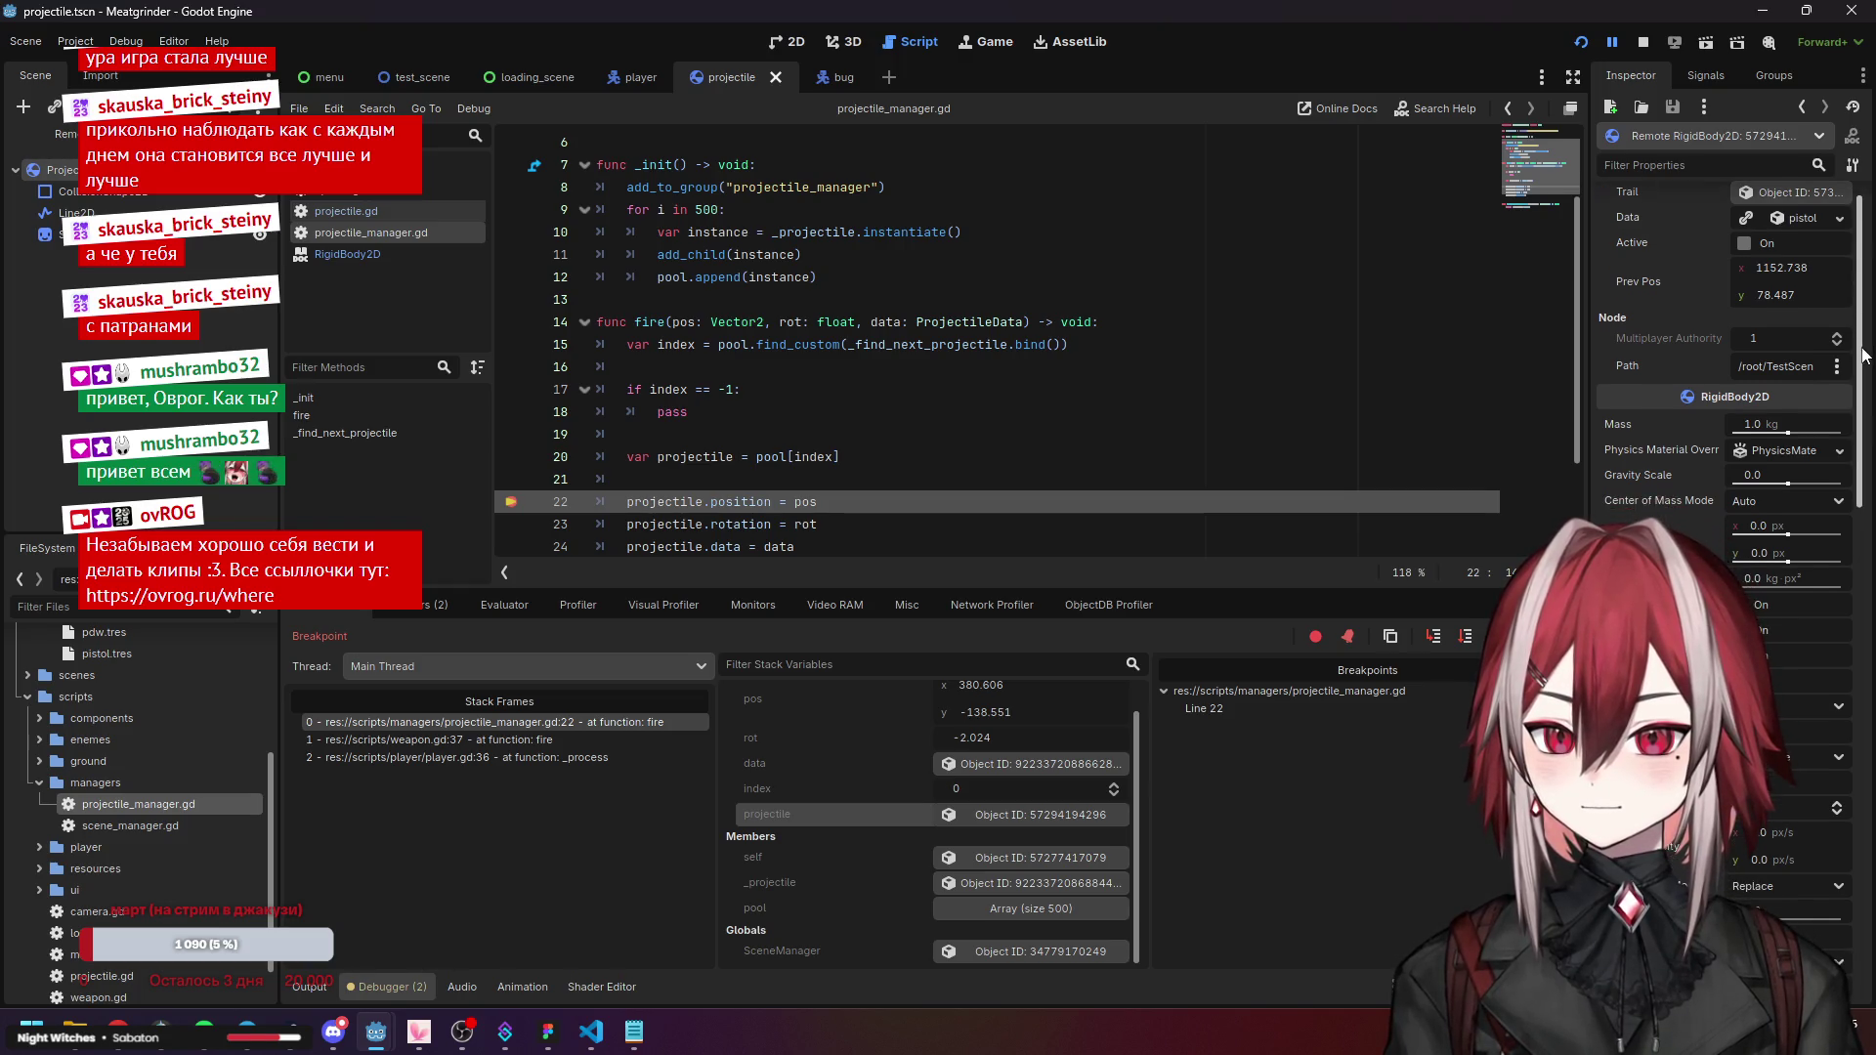
scroll(1724, 567, "down", 10)
scroll(1724, 567, "down", 5)
scroll(1806, 323, "up", 15)
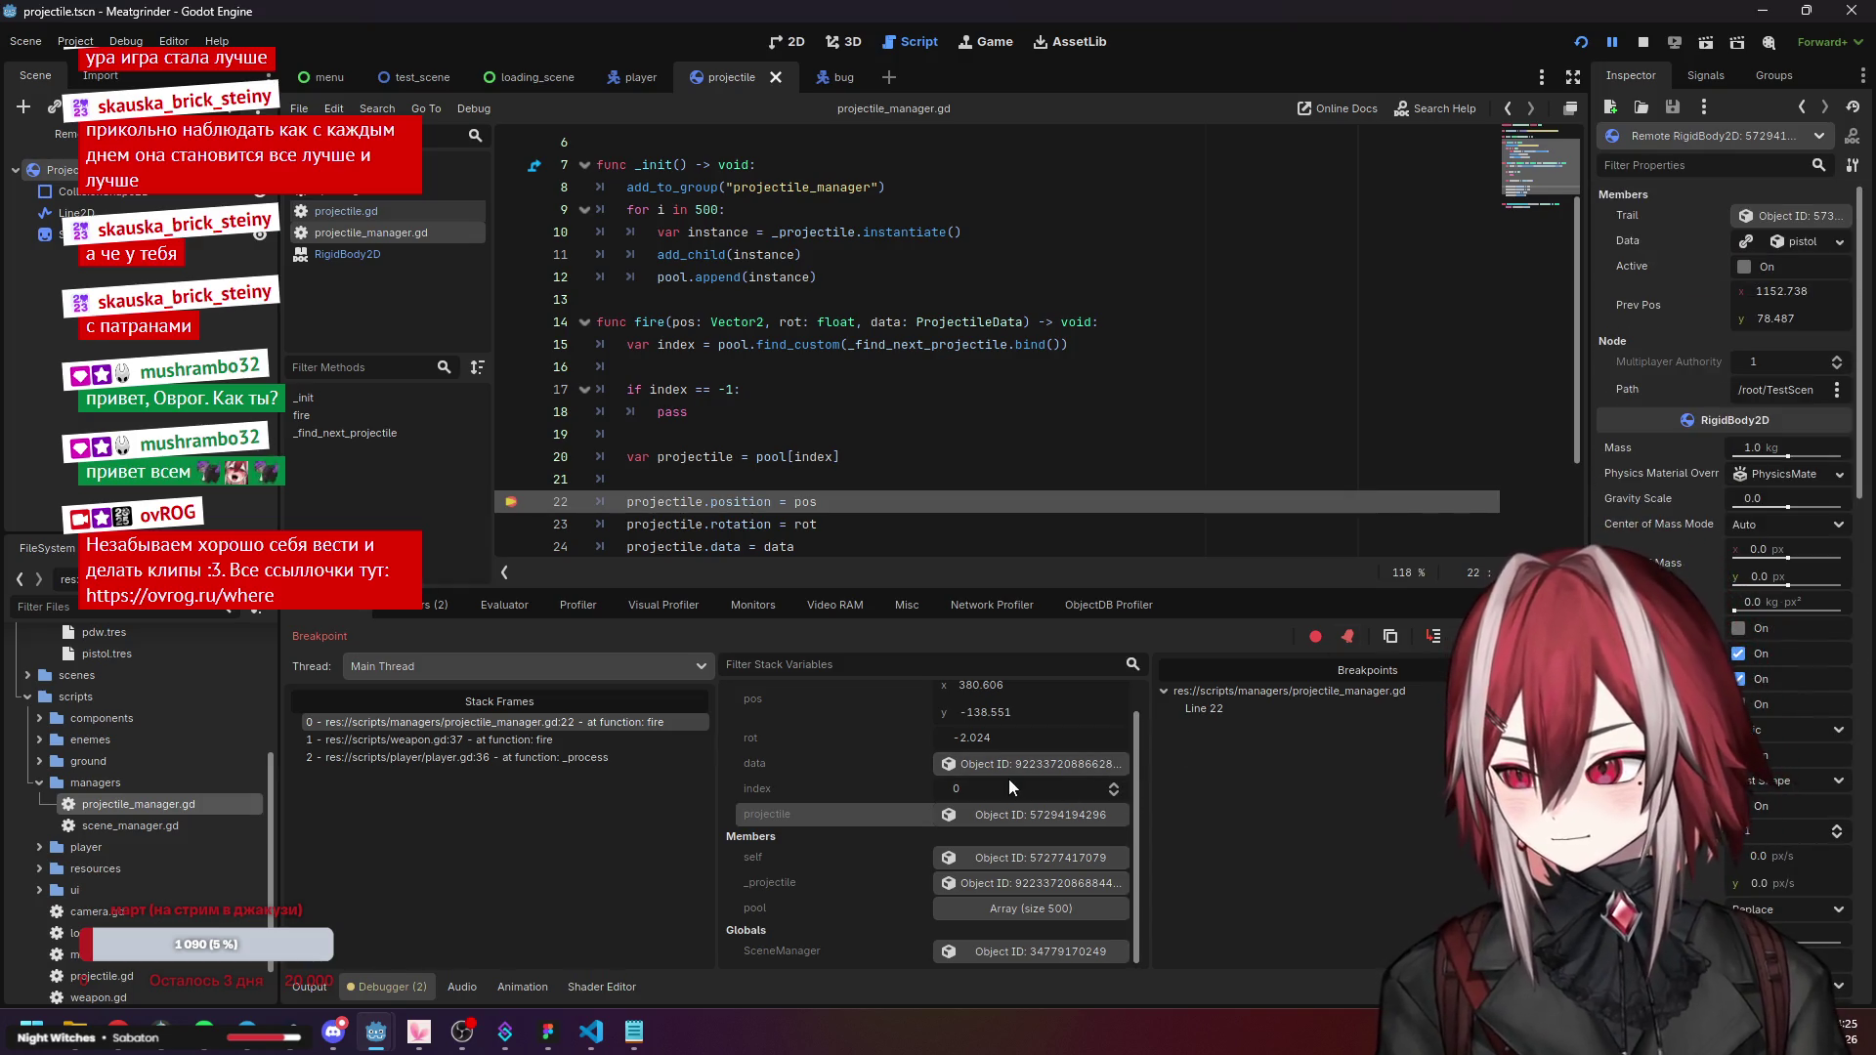
mouse_move(1134, 742)
left_mouse_down()
mouse_move(1147, 702)
mouse_move(1141, 806)
left_mouse_up()
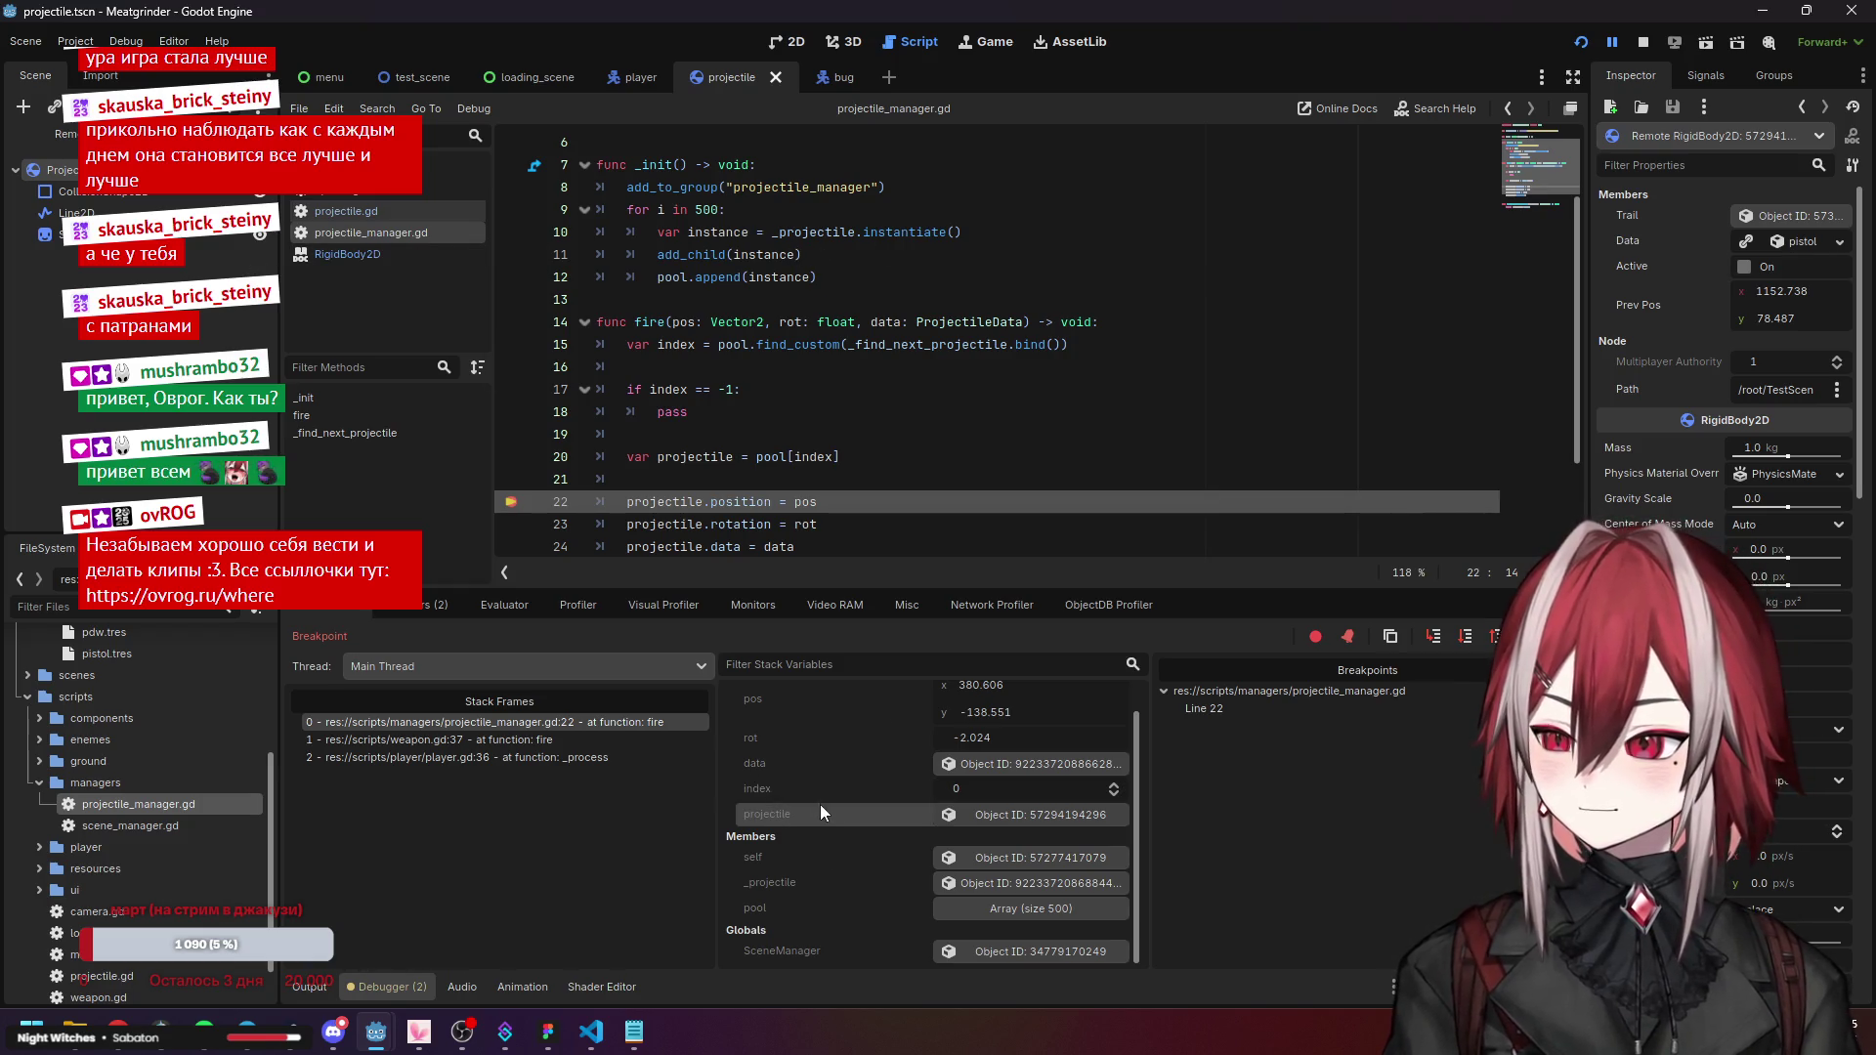
left_click_drag(1866, 294, 1867, 616)
scroll(1725, 342, "down", 10)
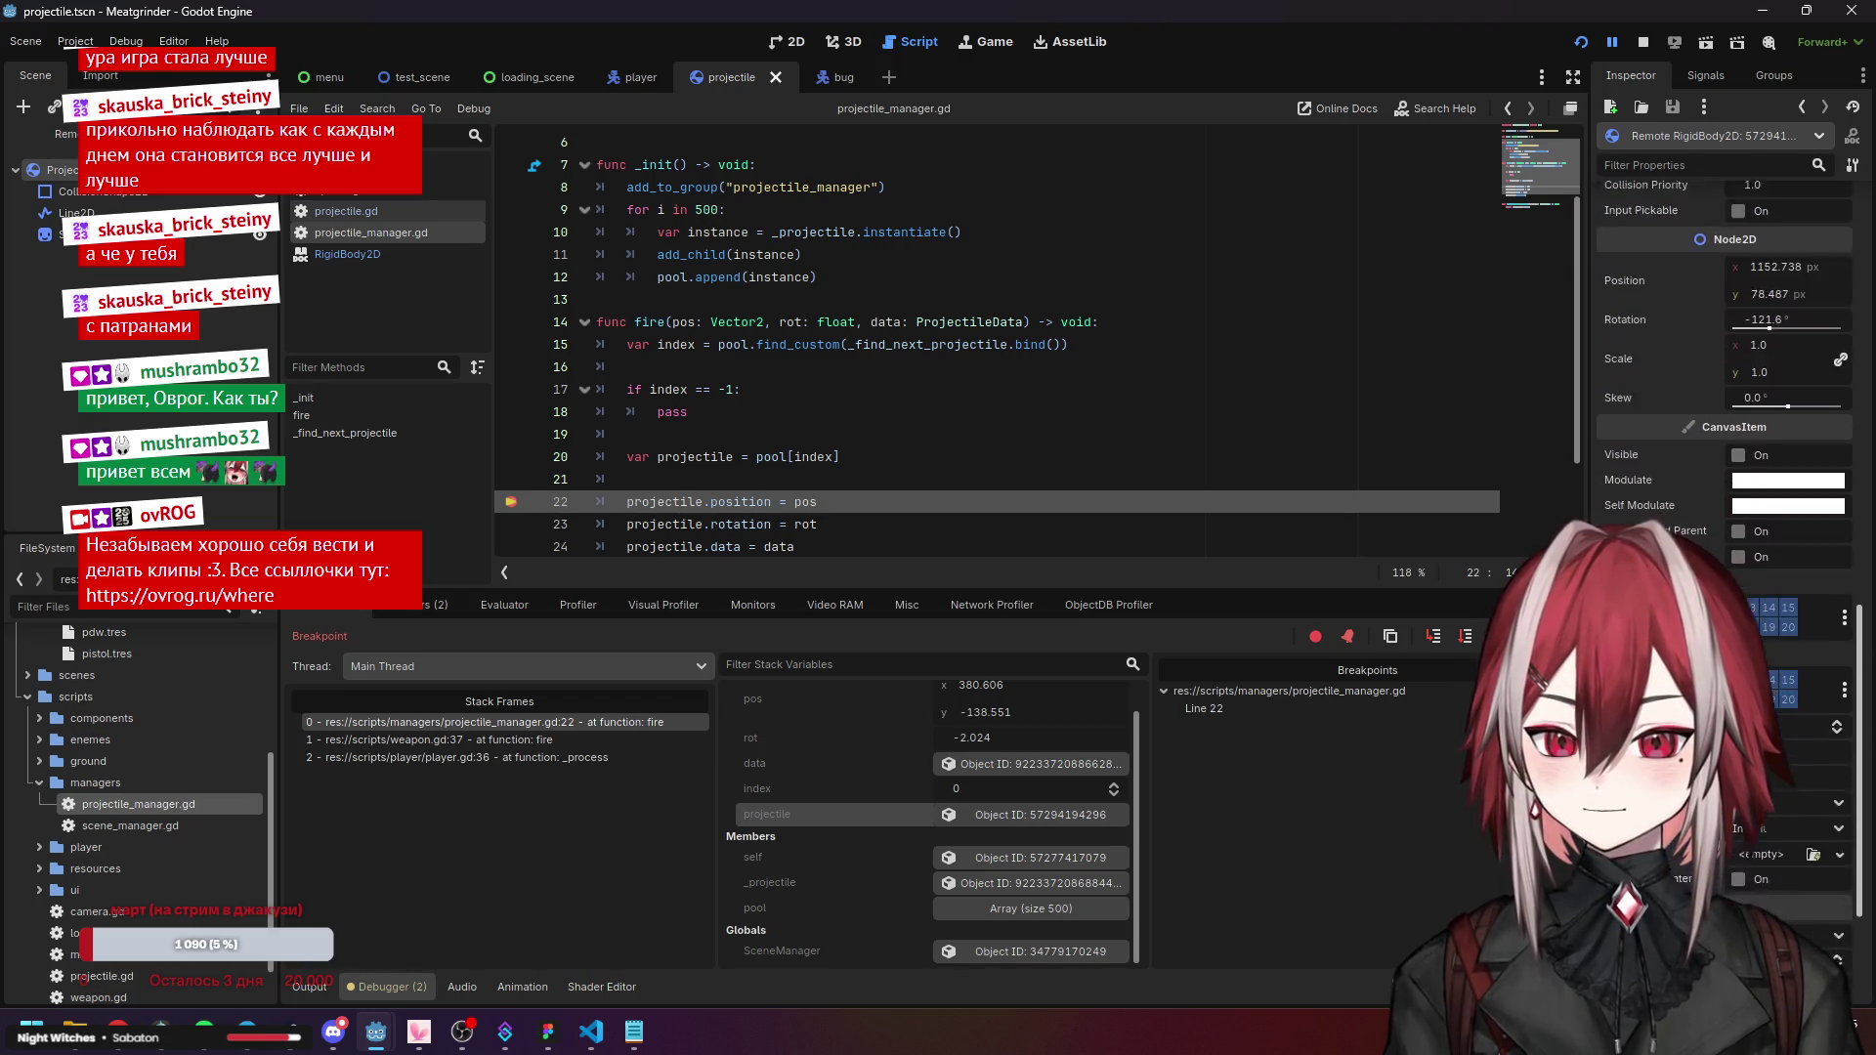
scroll(1725, 439, "up", 15)
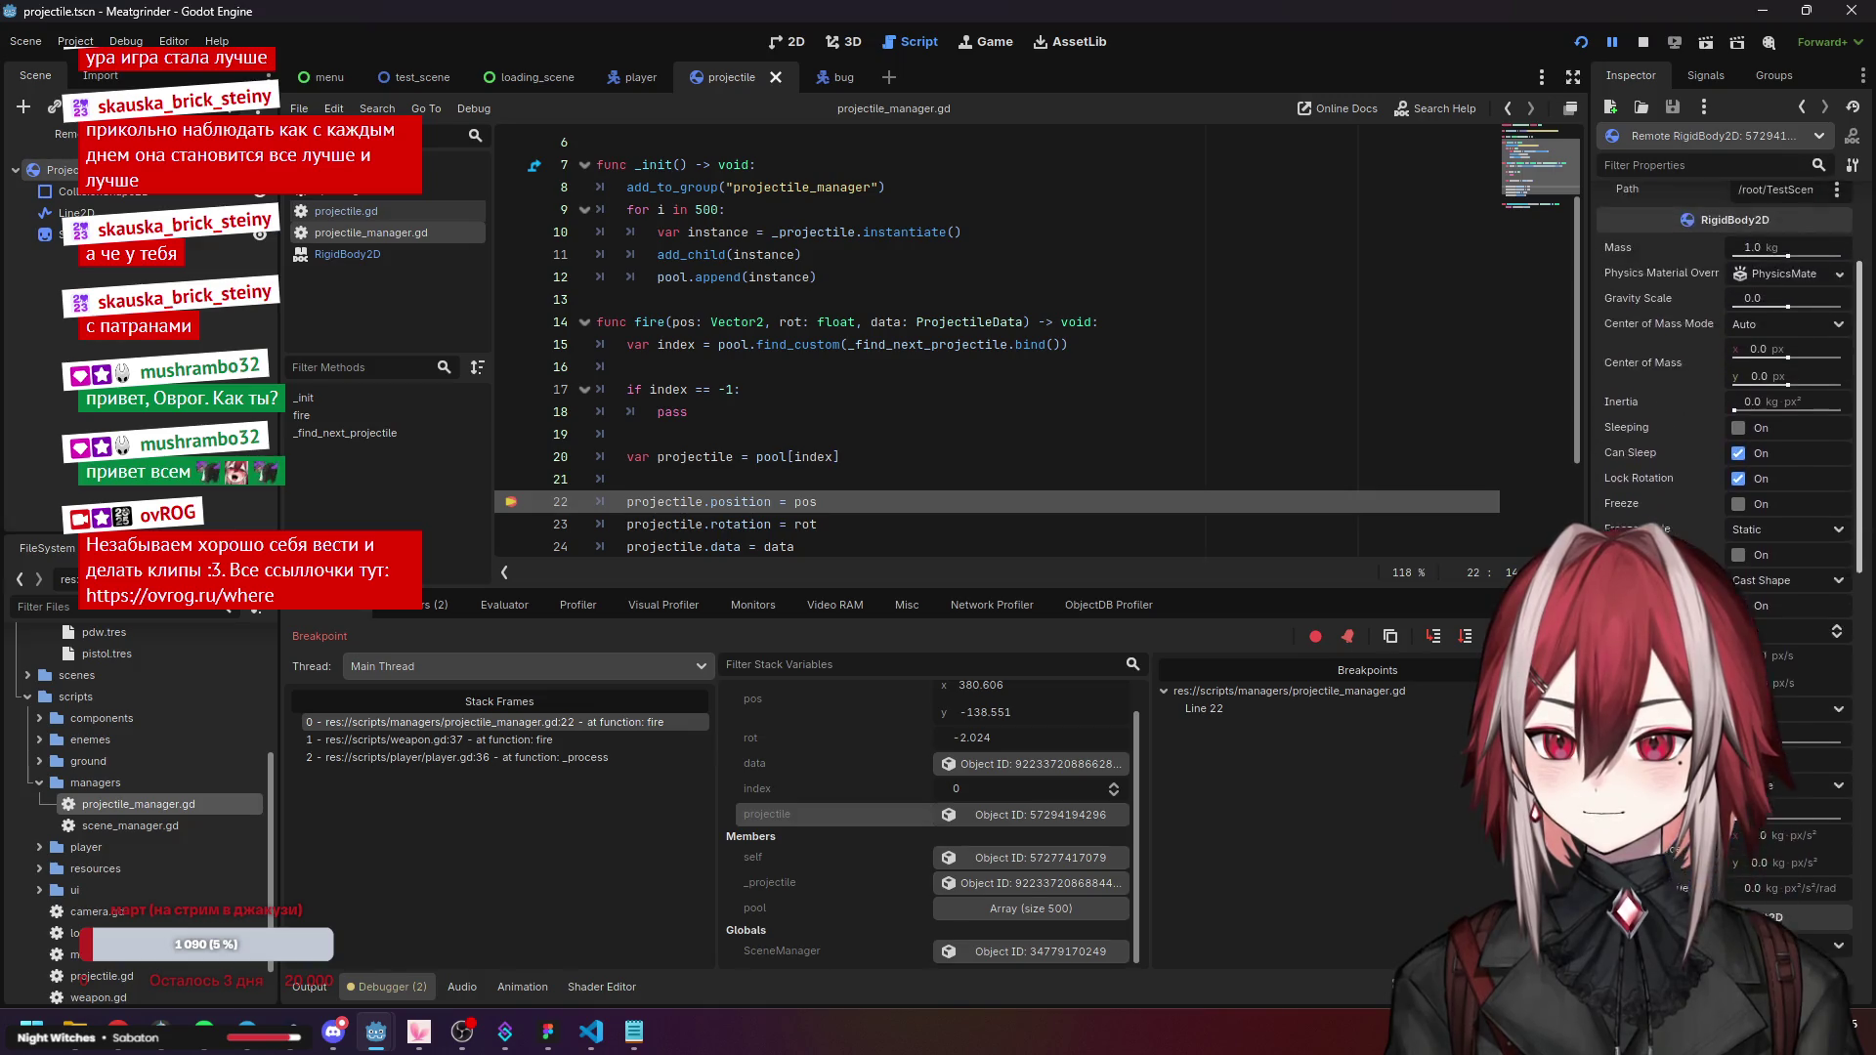
scroll(1724, 440, "up", 1)
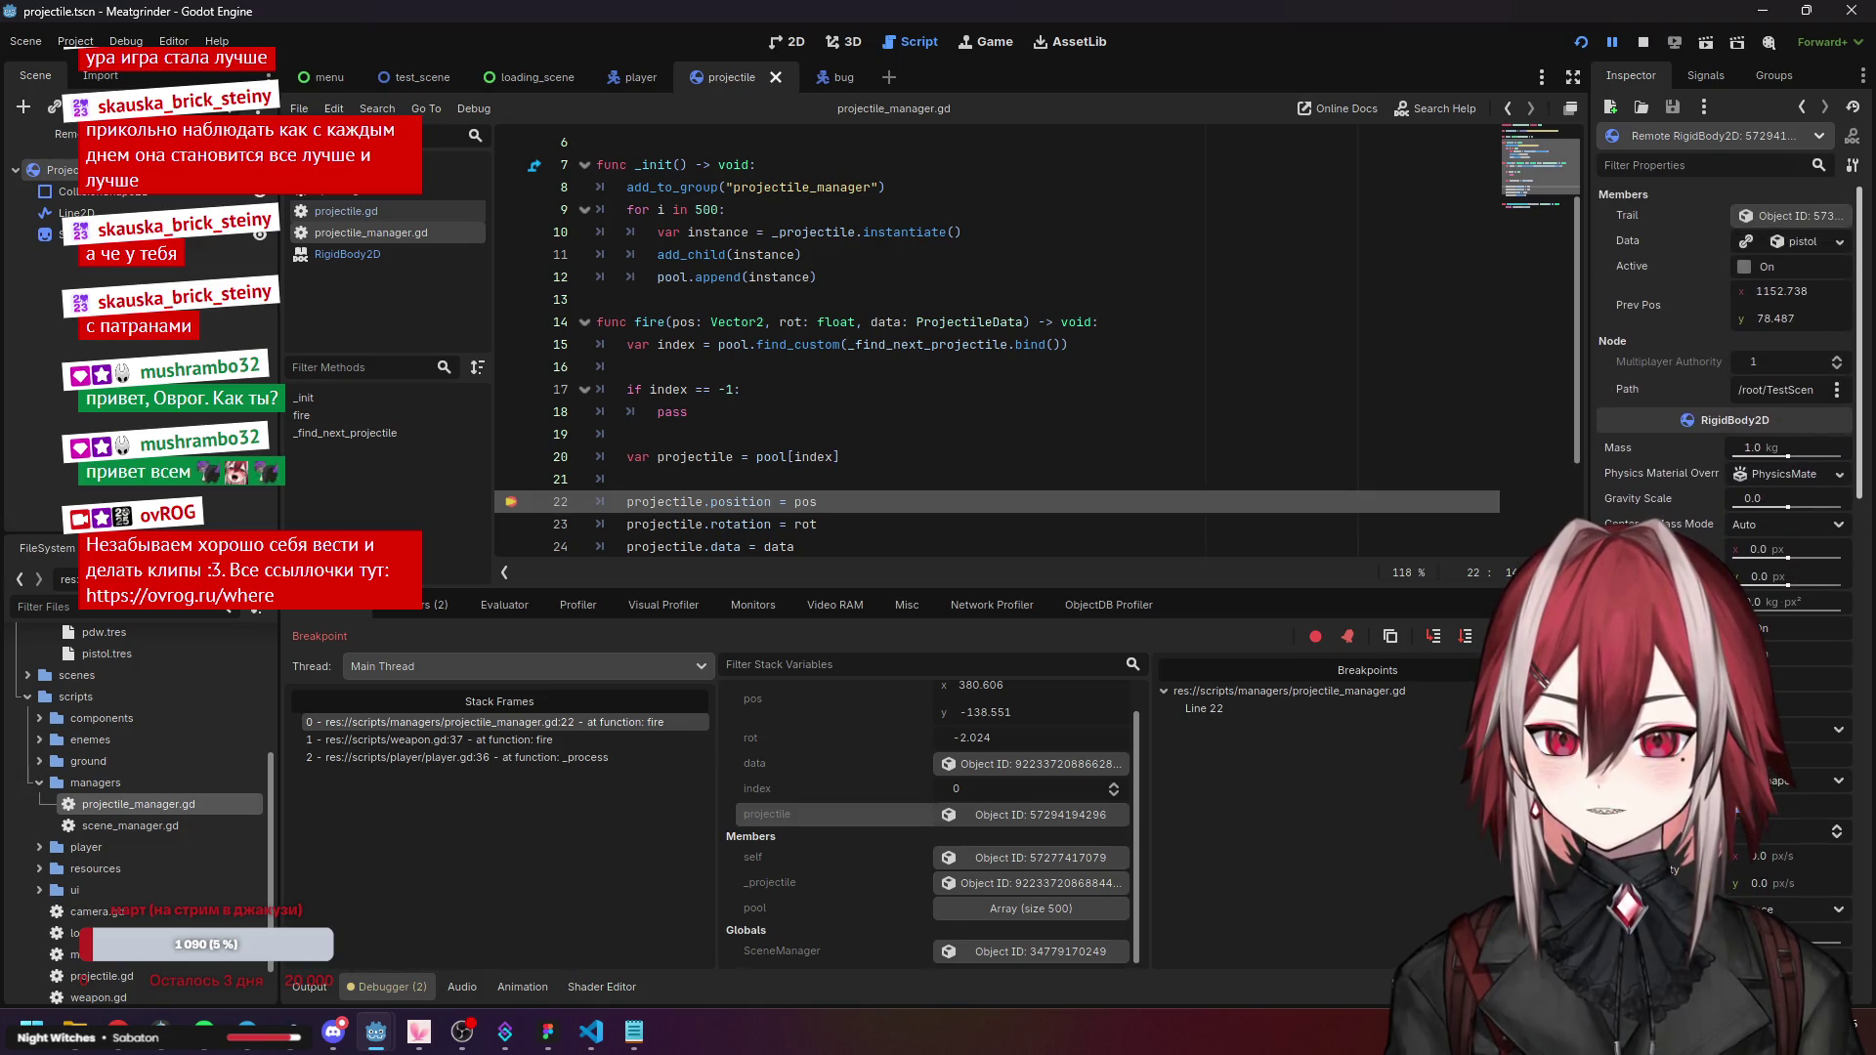
scroll(1841, 430, "down", 8)
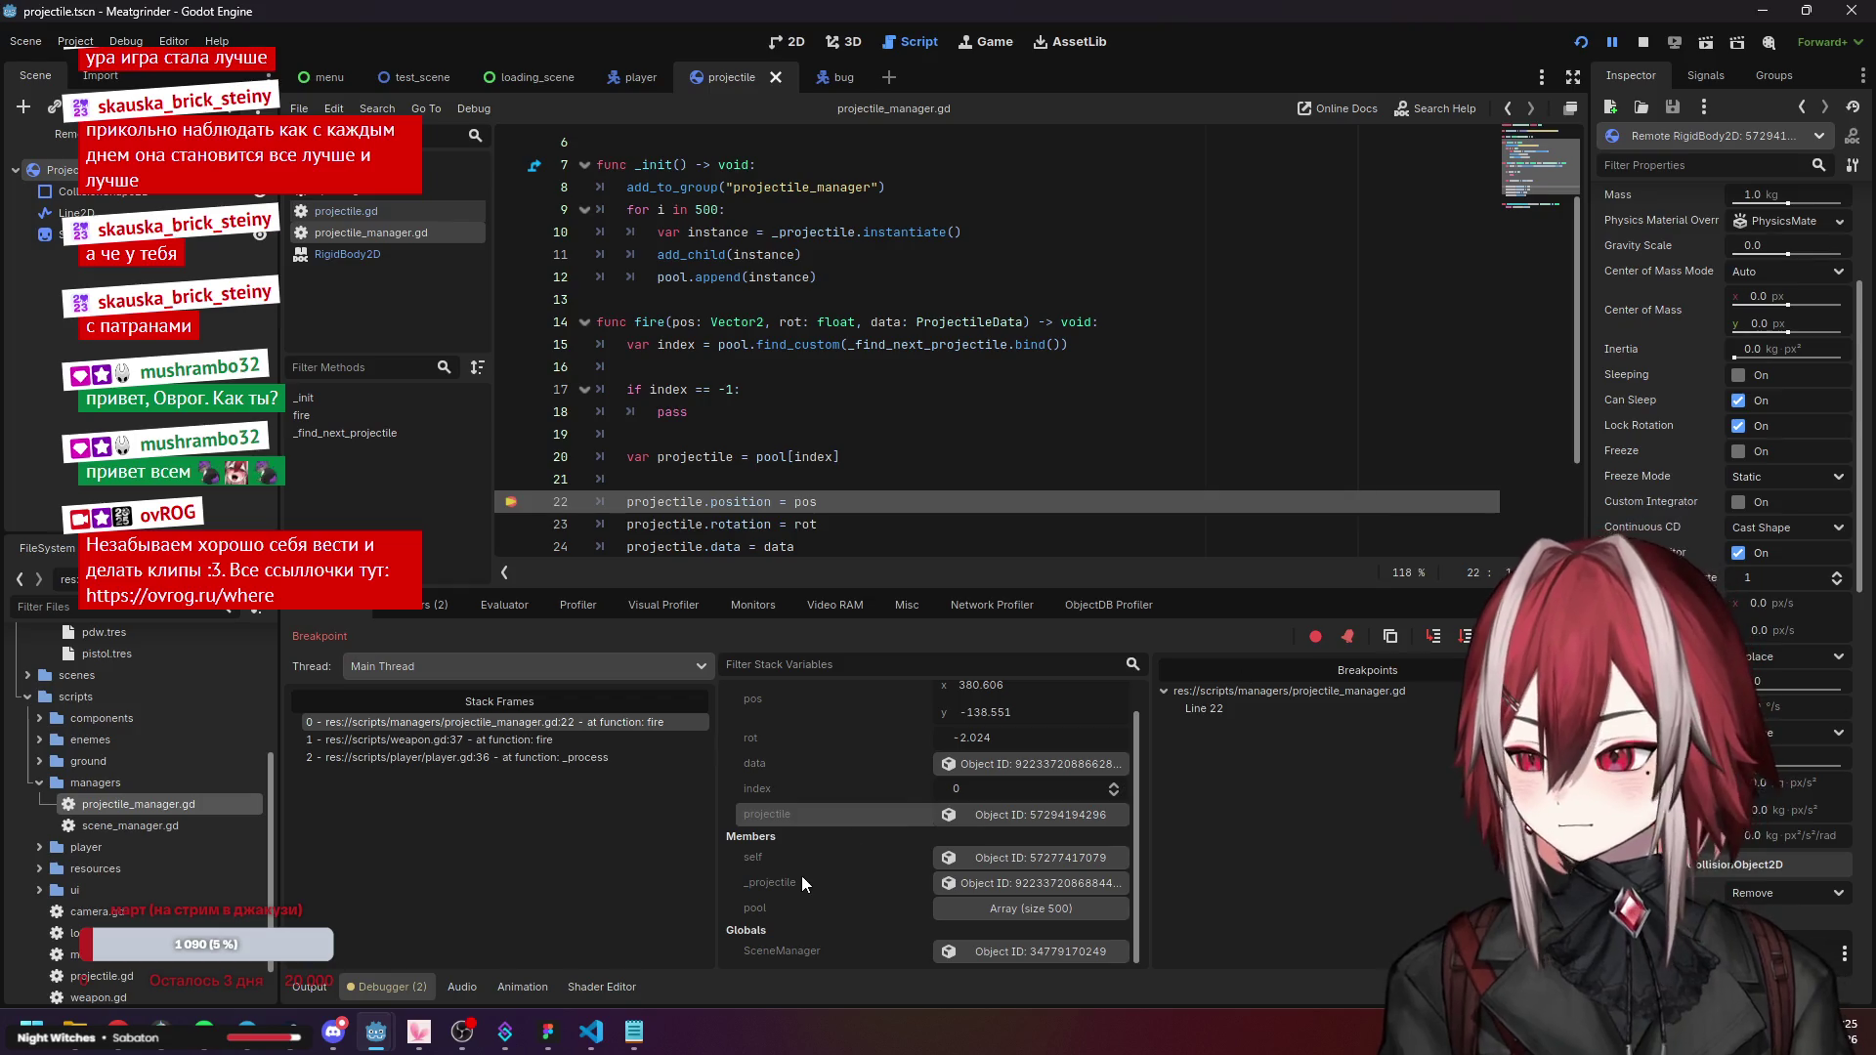
left_click(974, 858)
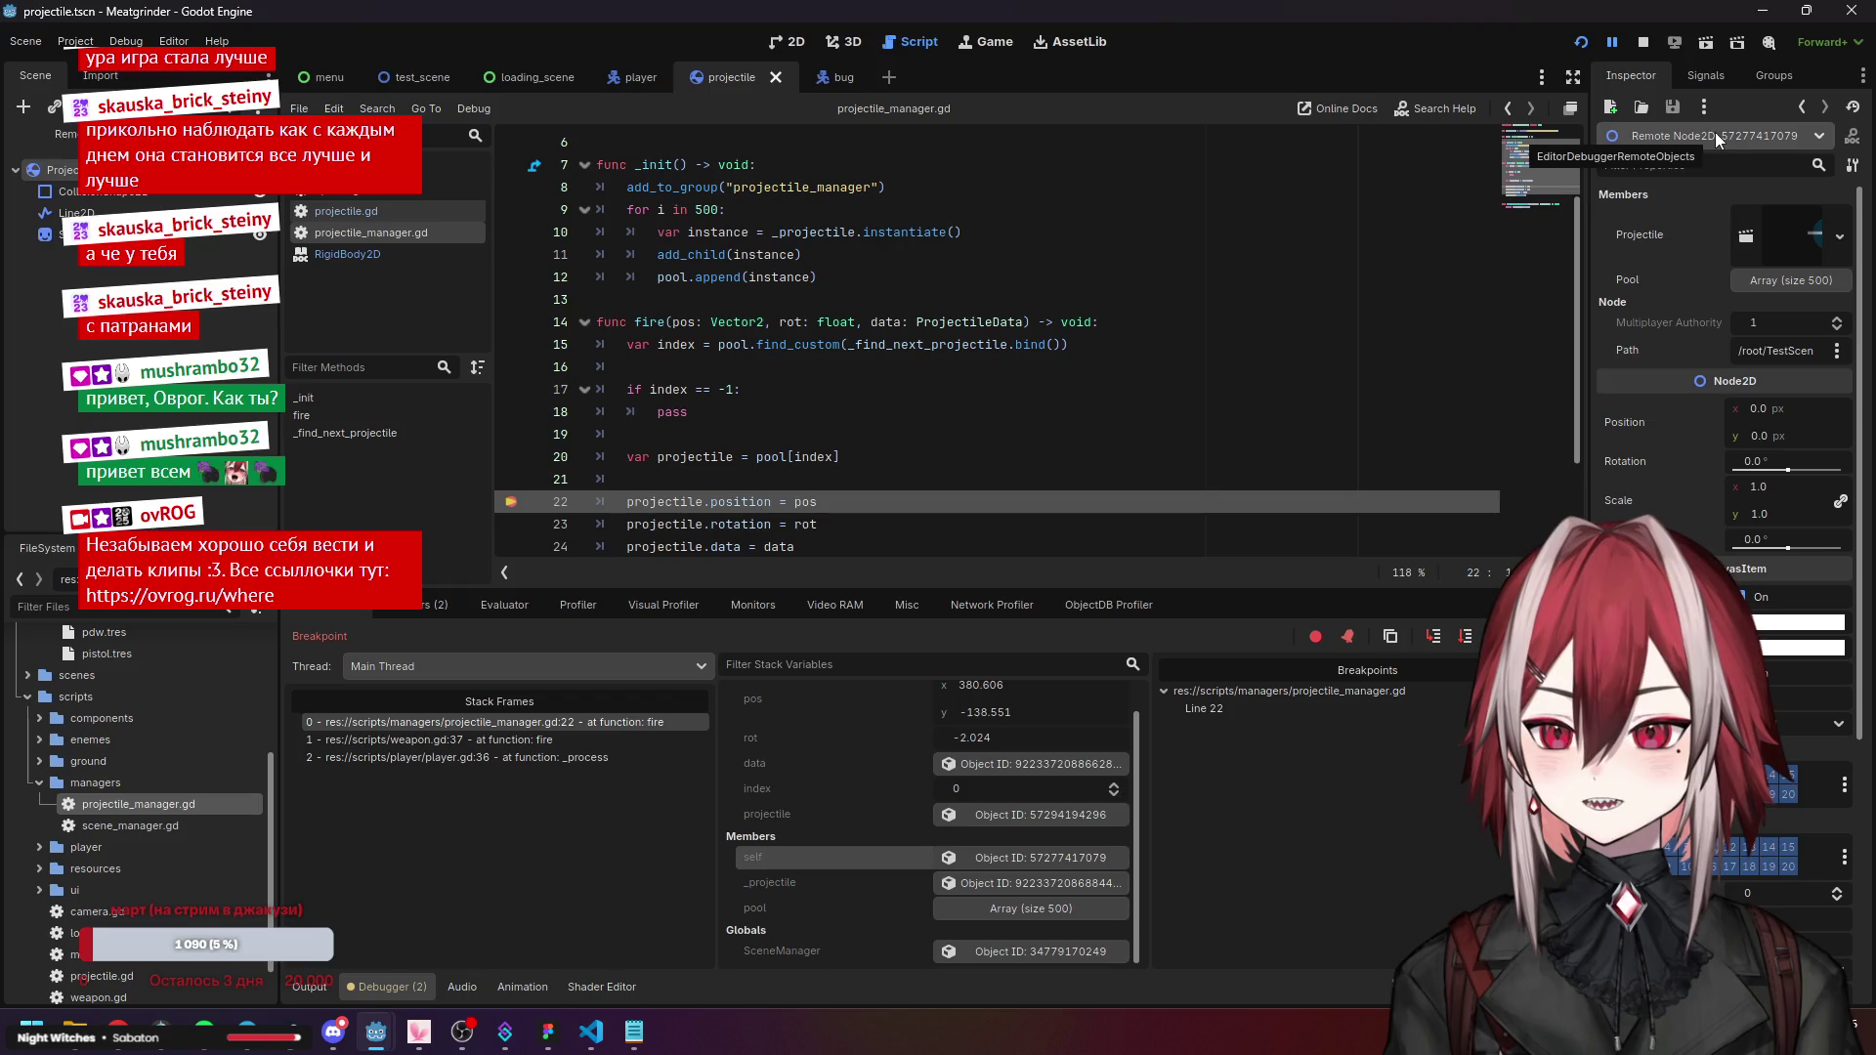
scroll(772, 825, "up", 1)
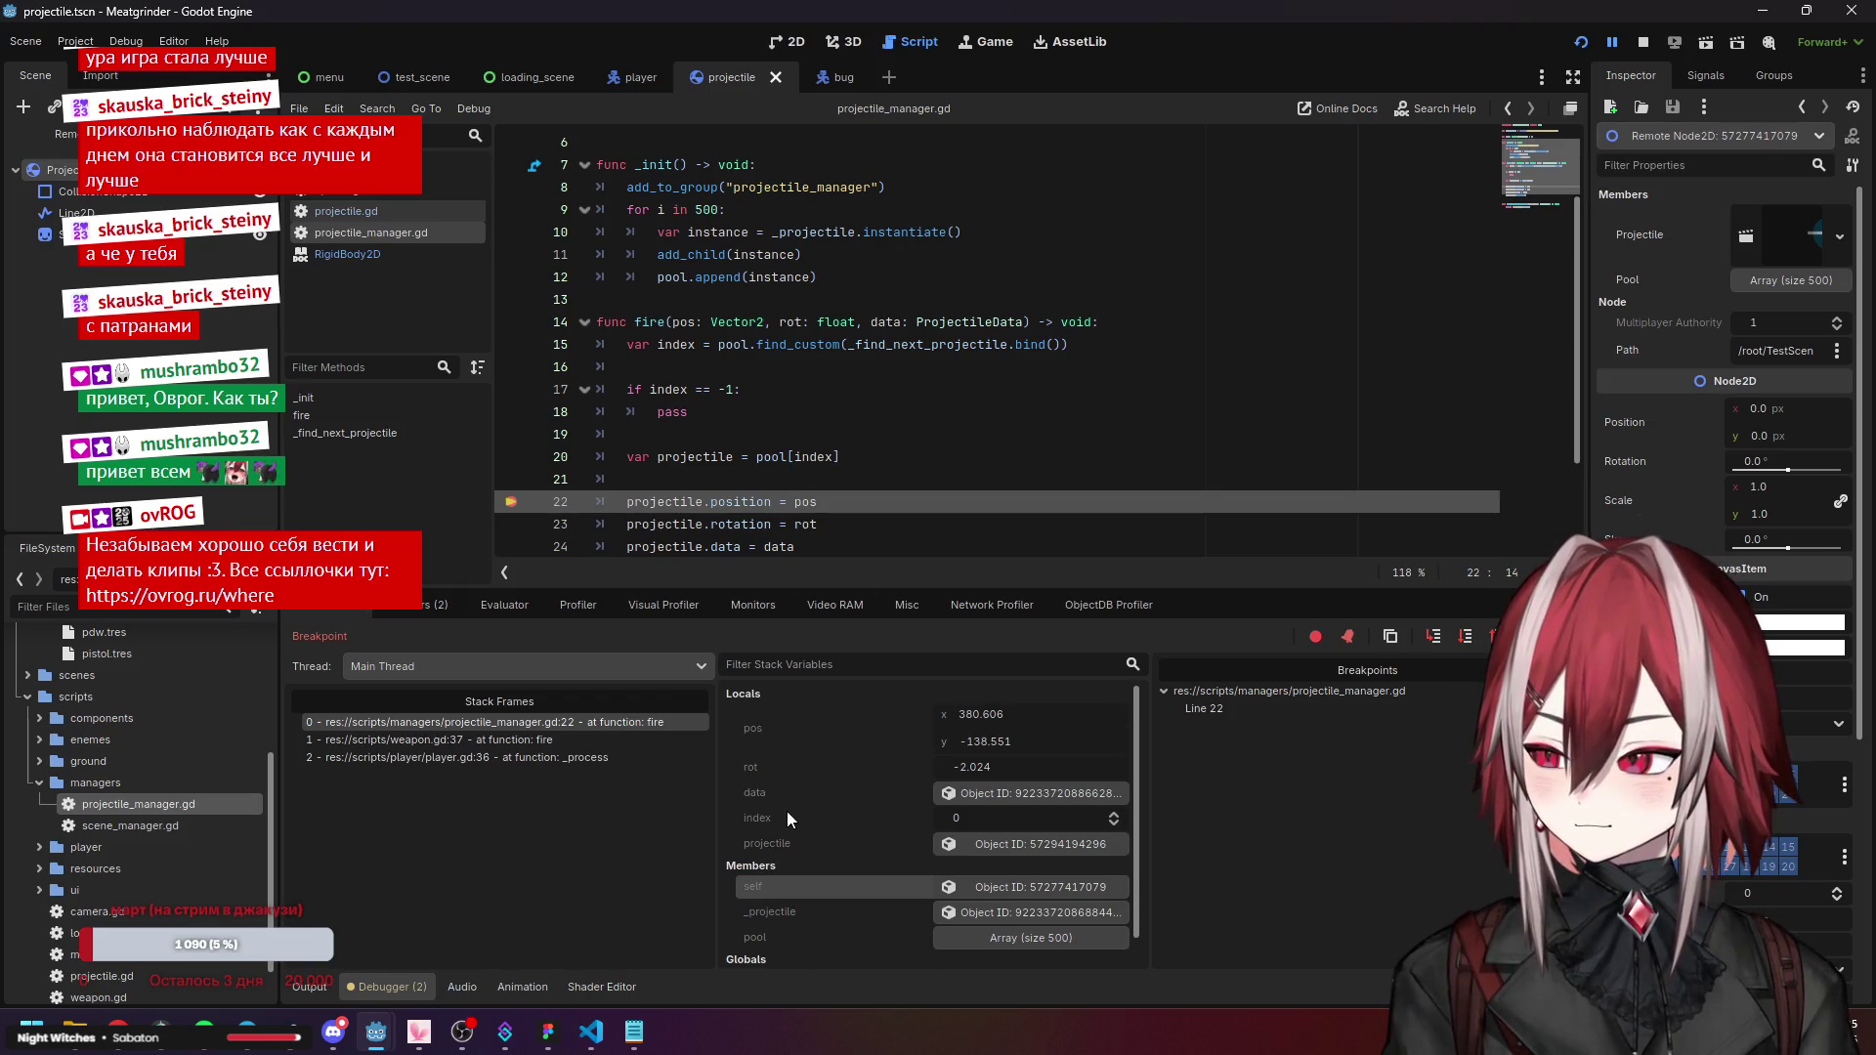
scroll(788, 819, "down", 1)
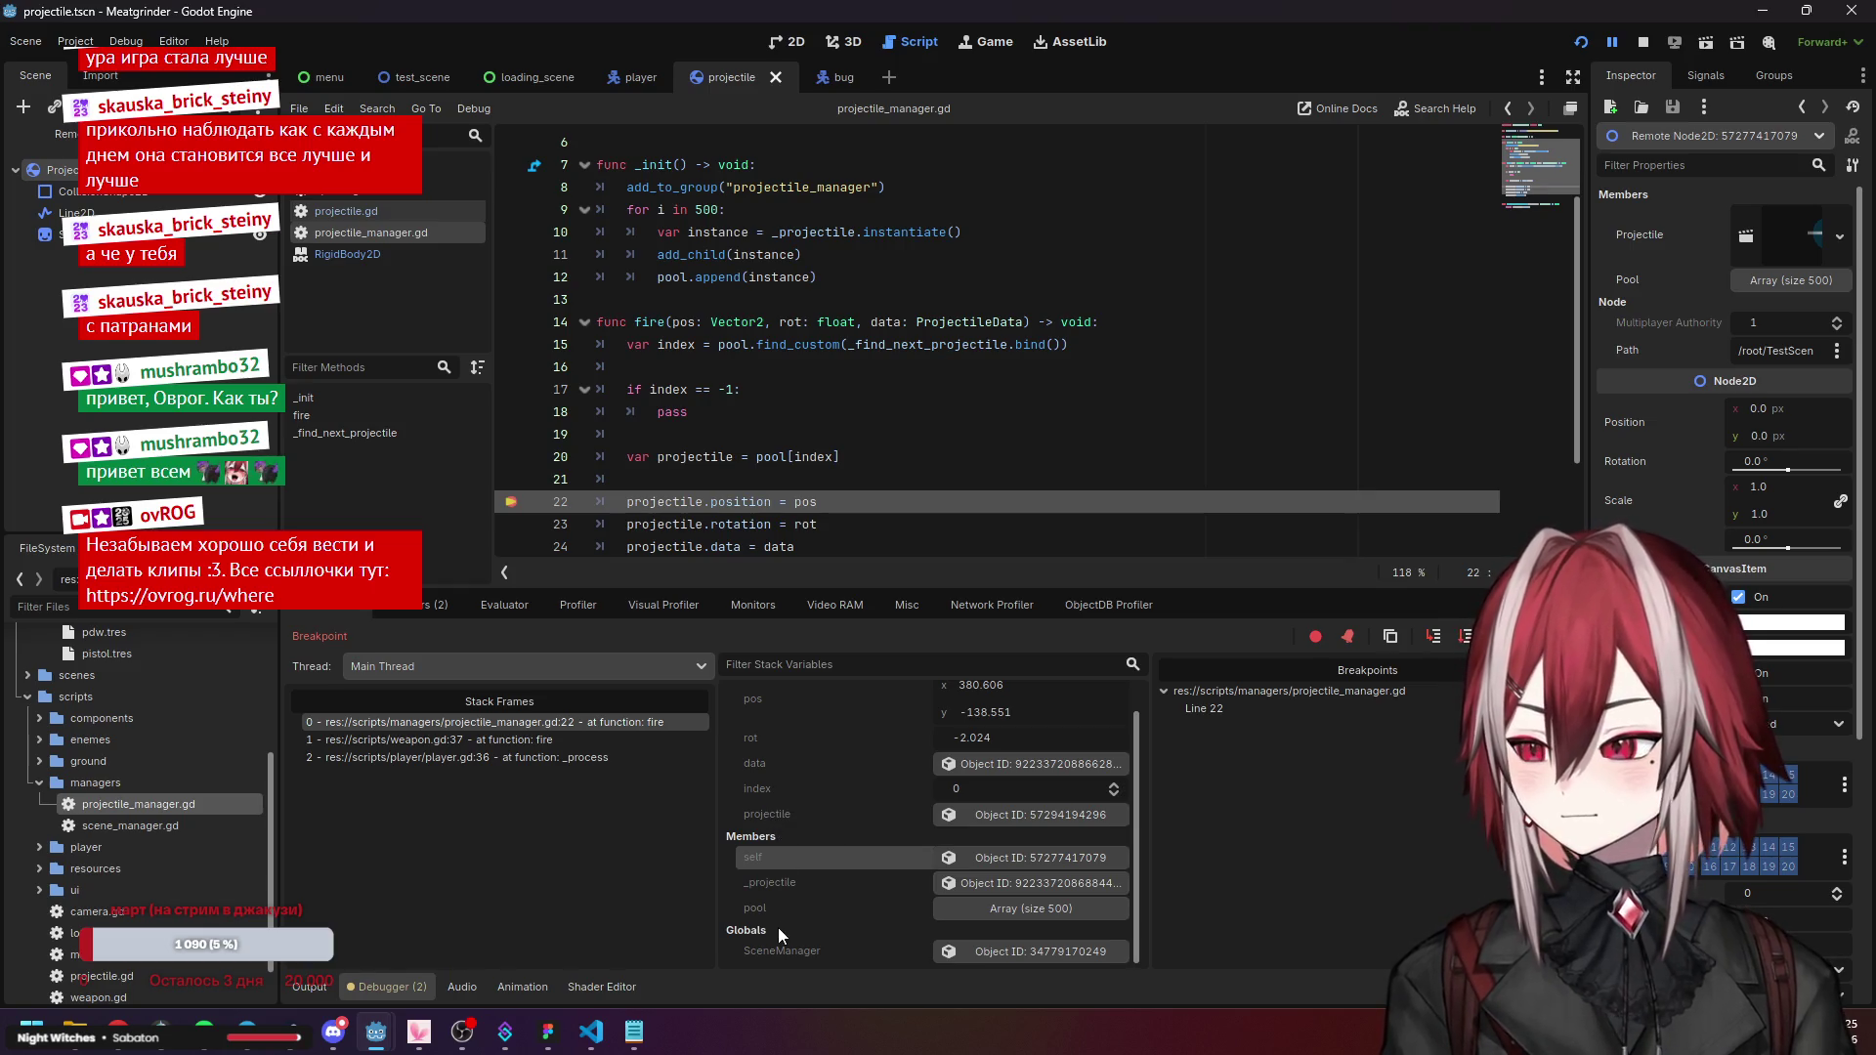
Browse the pooled projectiles, then load the fire data resource showing Speed 1800.0 and Damage 500.0.
left_click(1018, 903)
scroll(917, 866, "down", 2)
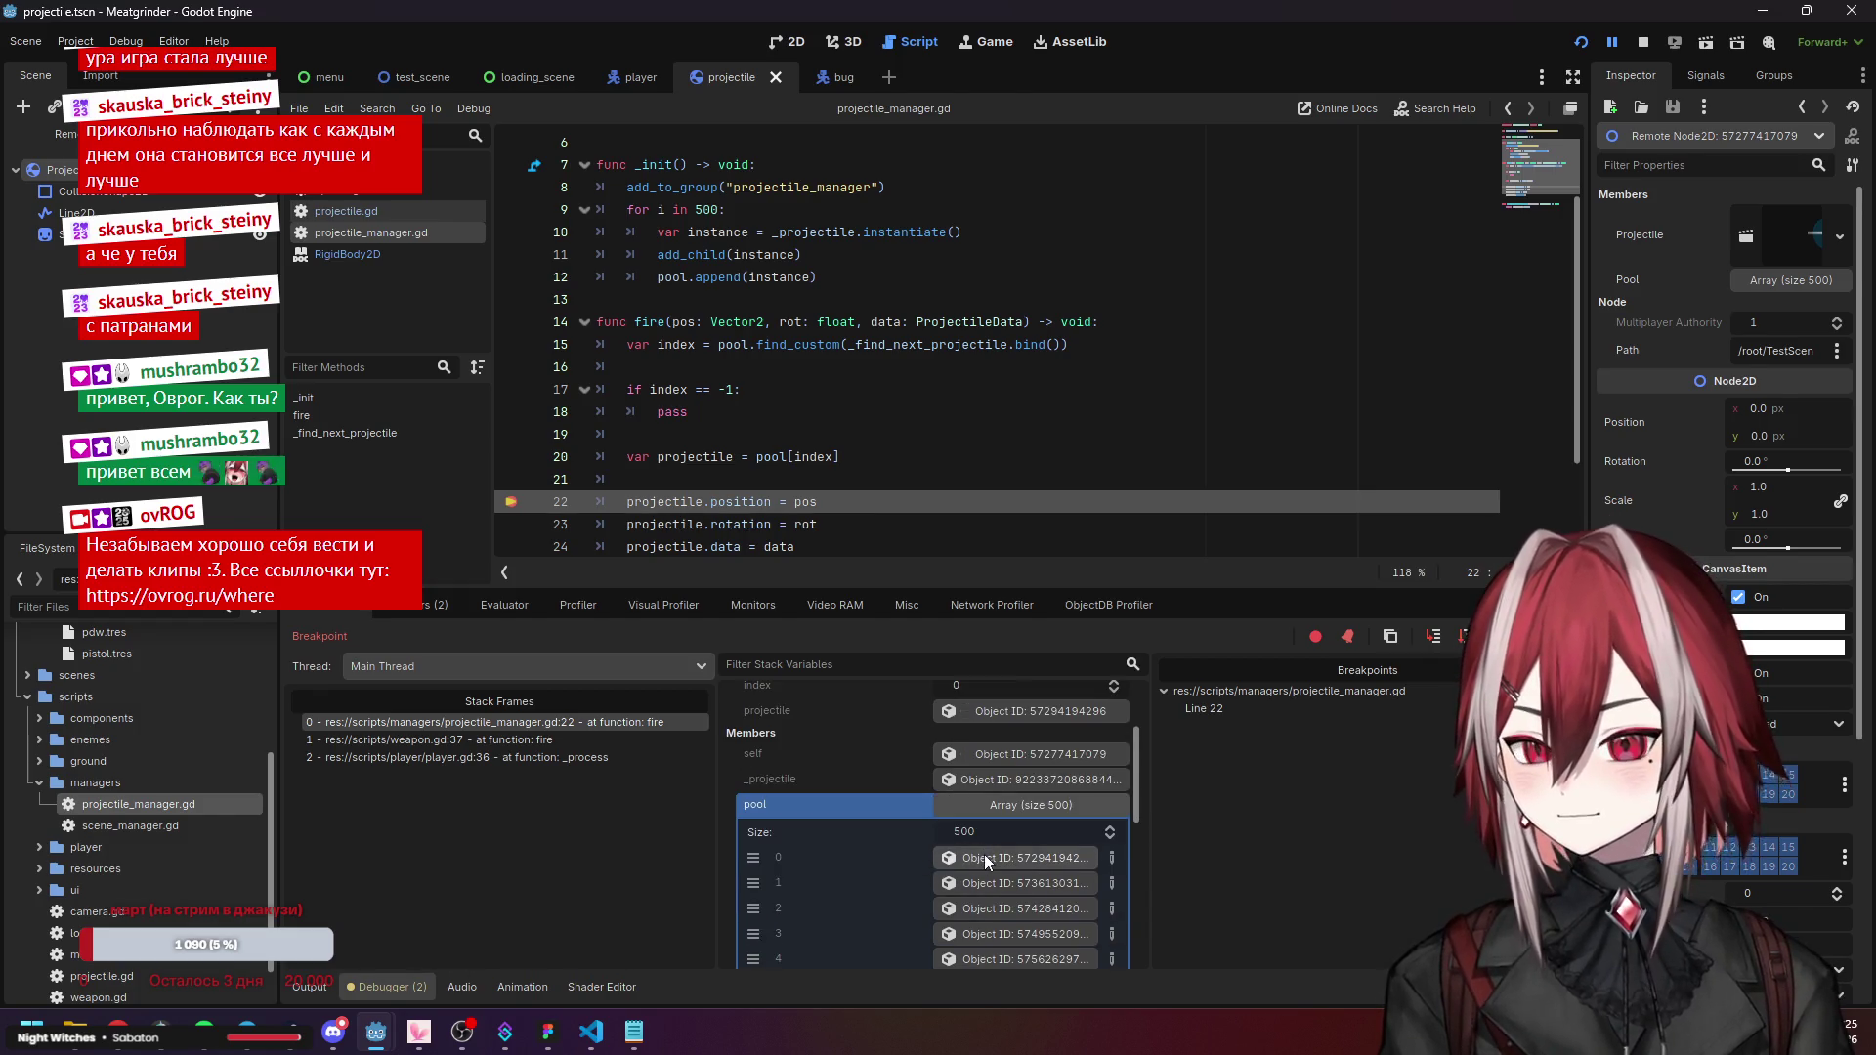
left_click(983, 854)
left_click(995, 881)
left_click(1085, 908)
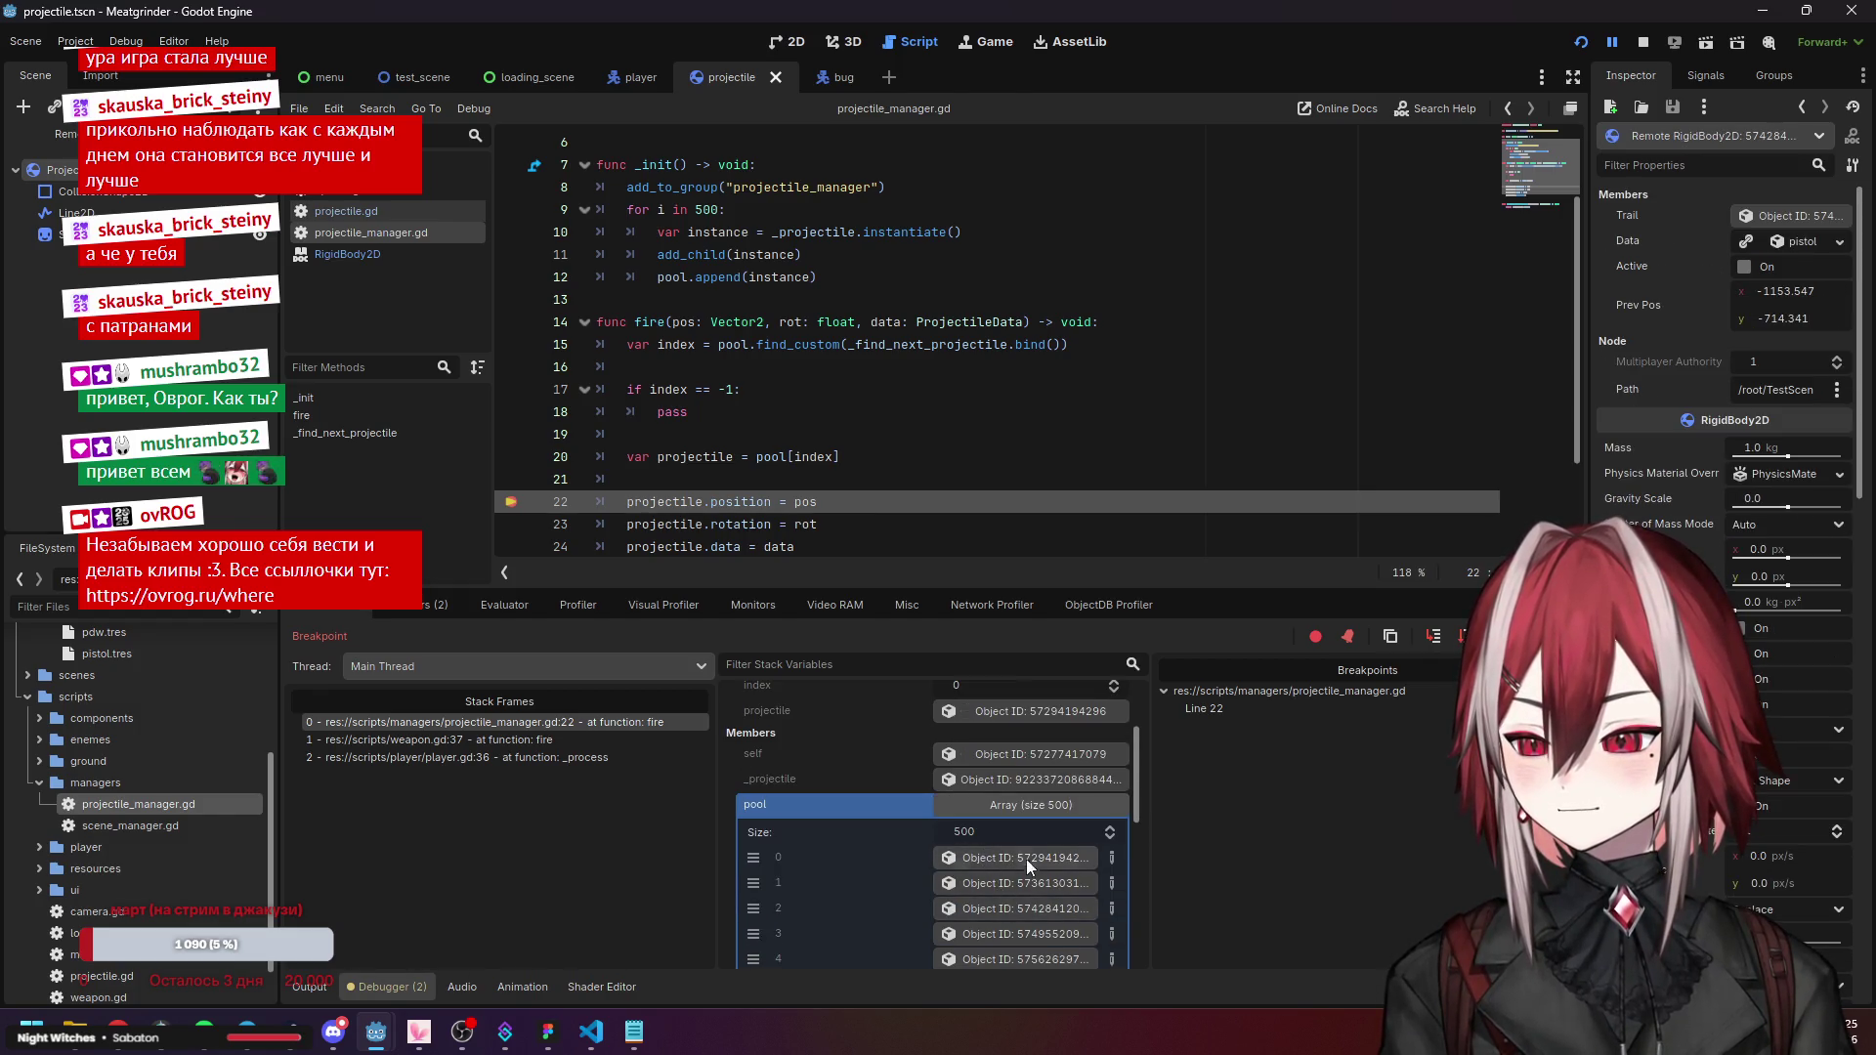
left_click(1025, 861)
left_click(1017, 807)
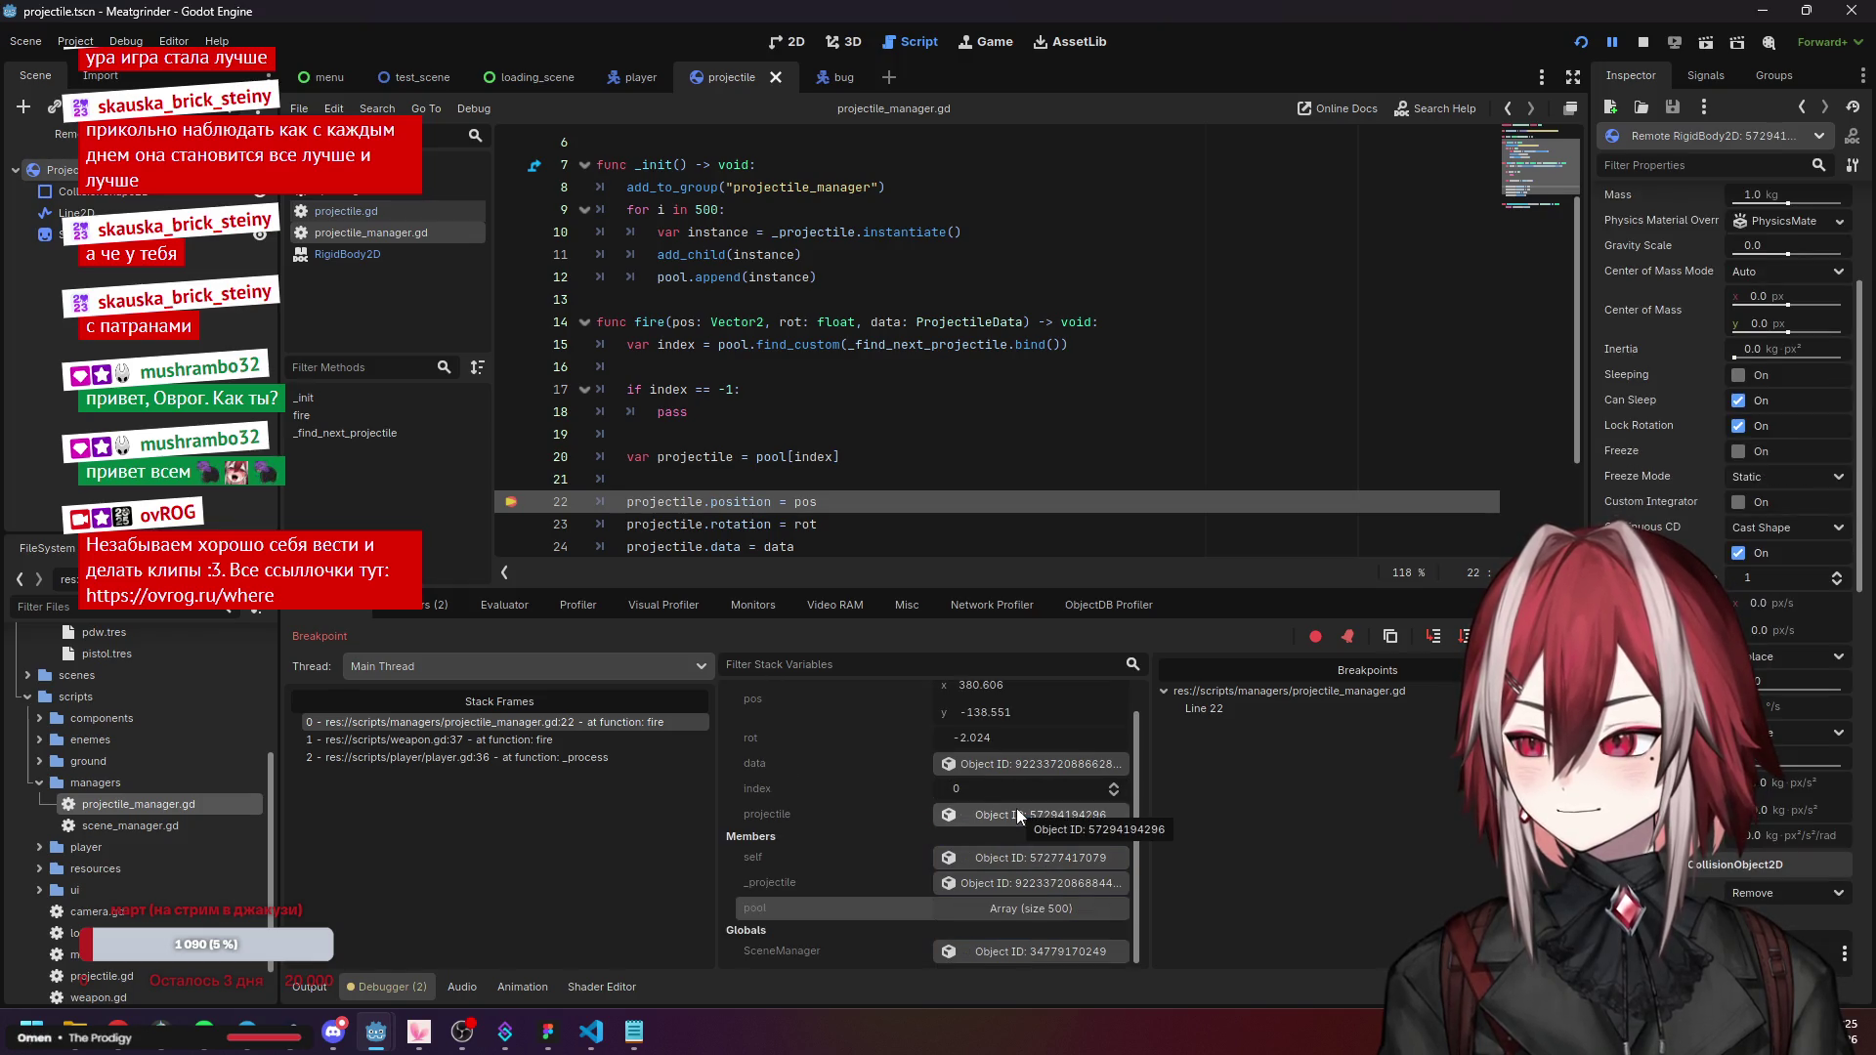
scroll(1006, 825, "up", 1)
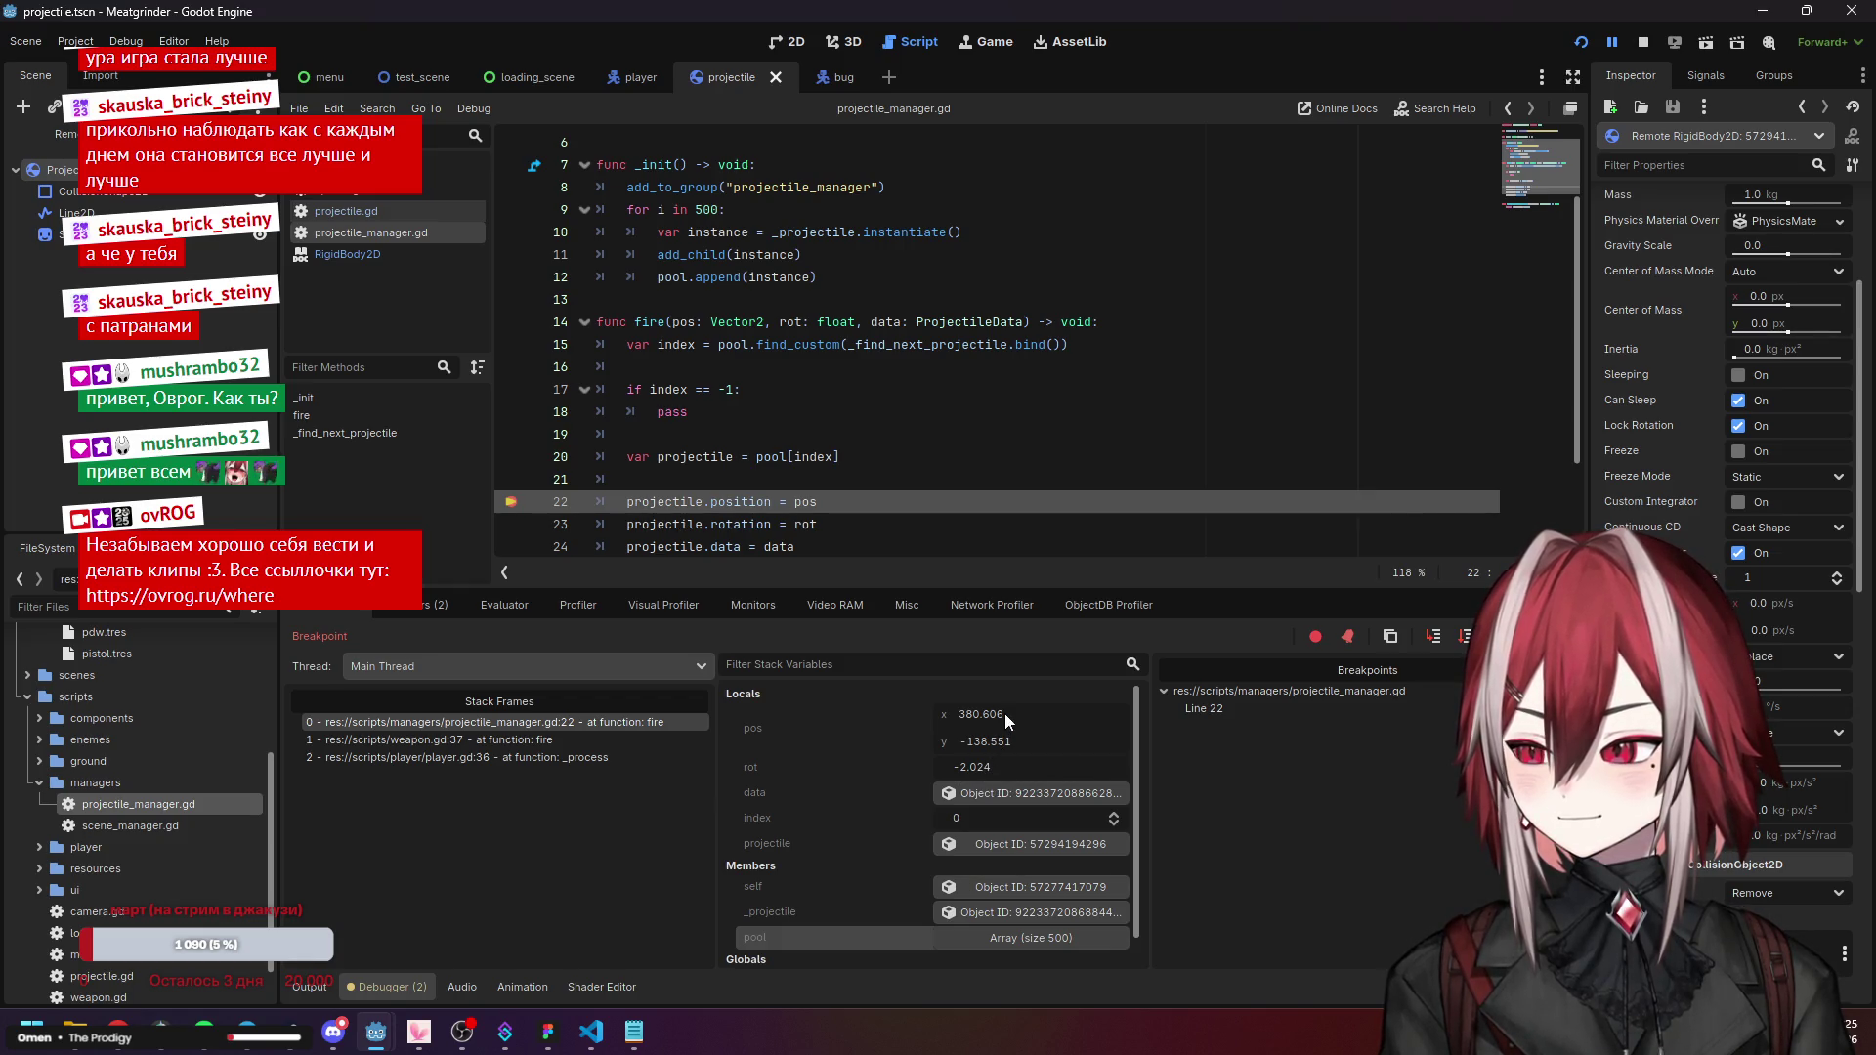
left_click(981, 791)
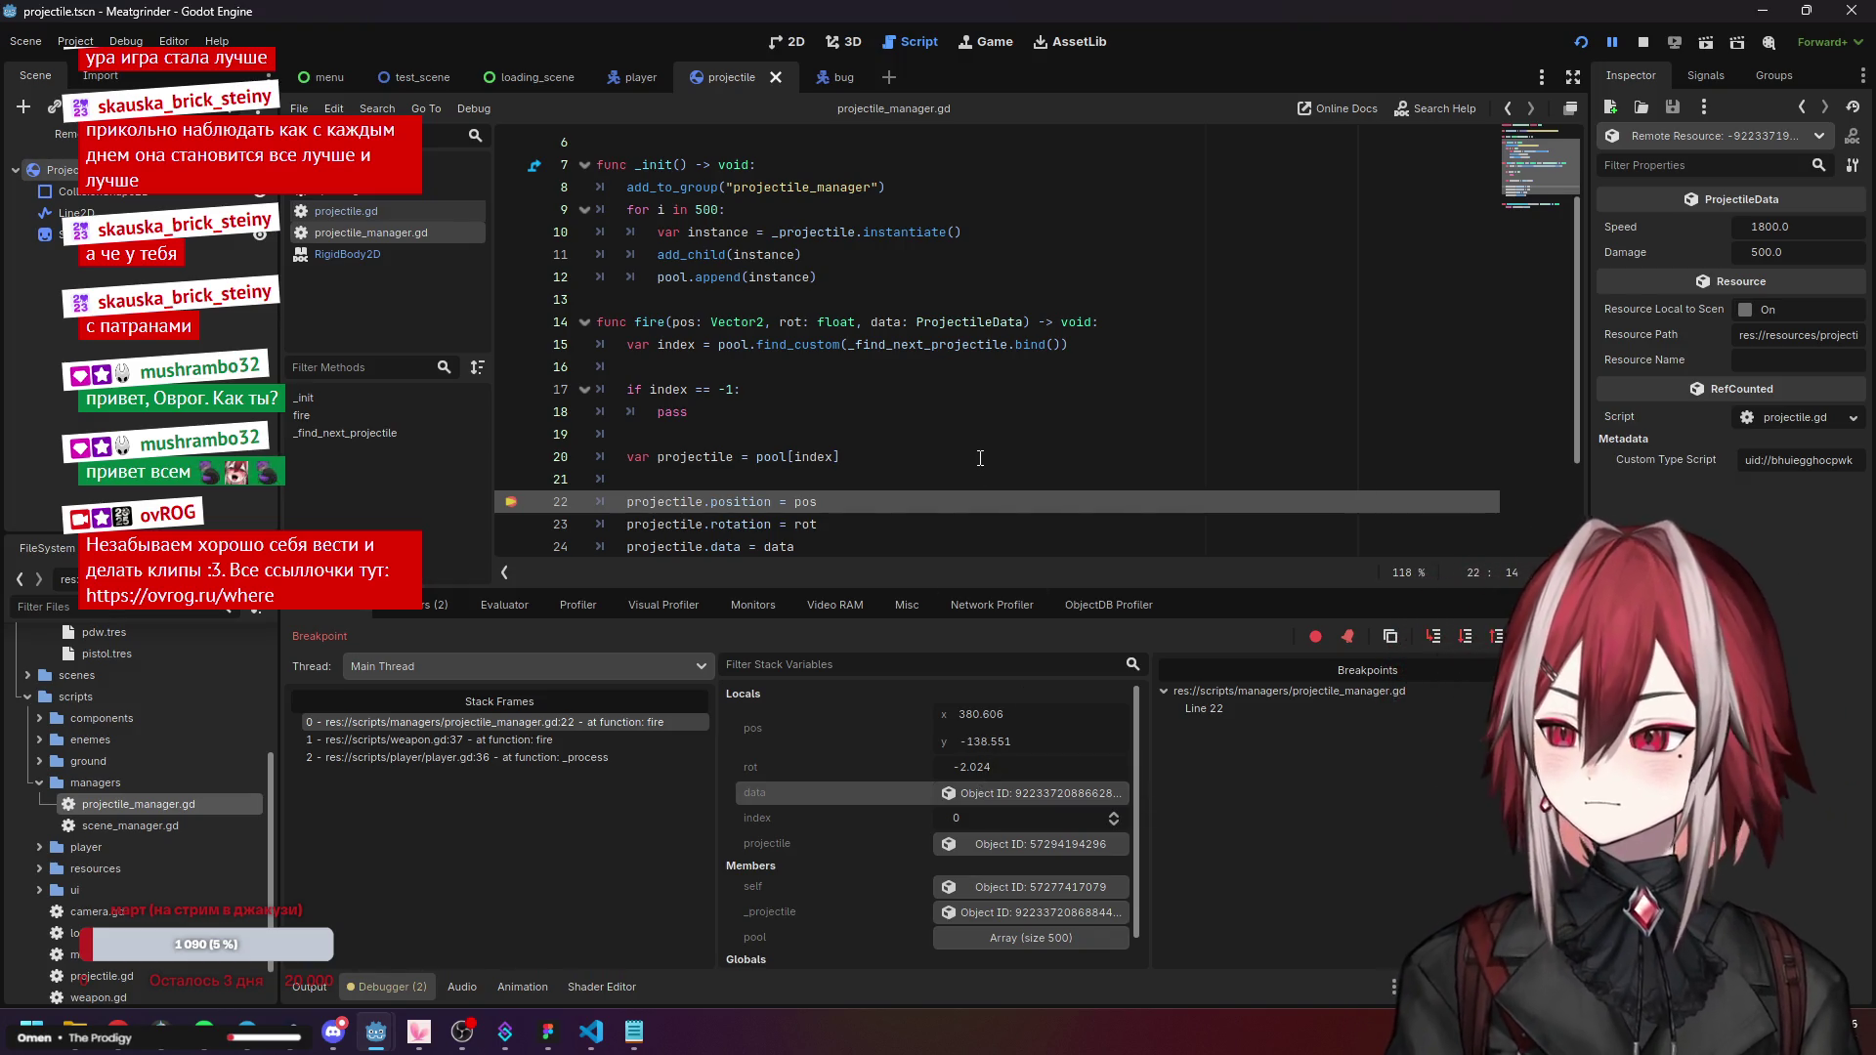
Review the pool index check in projectile_manager.gd's fire function.
scroll(980, 458, "down", 2)
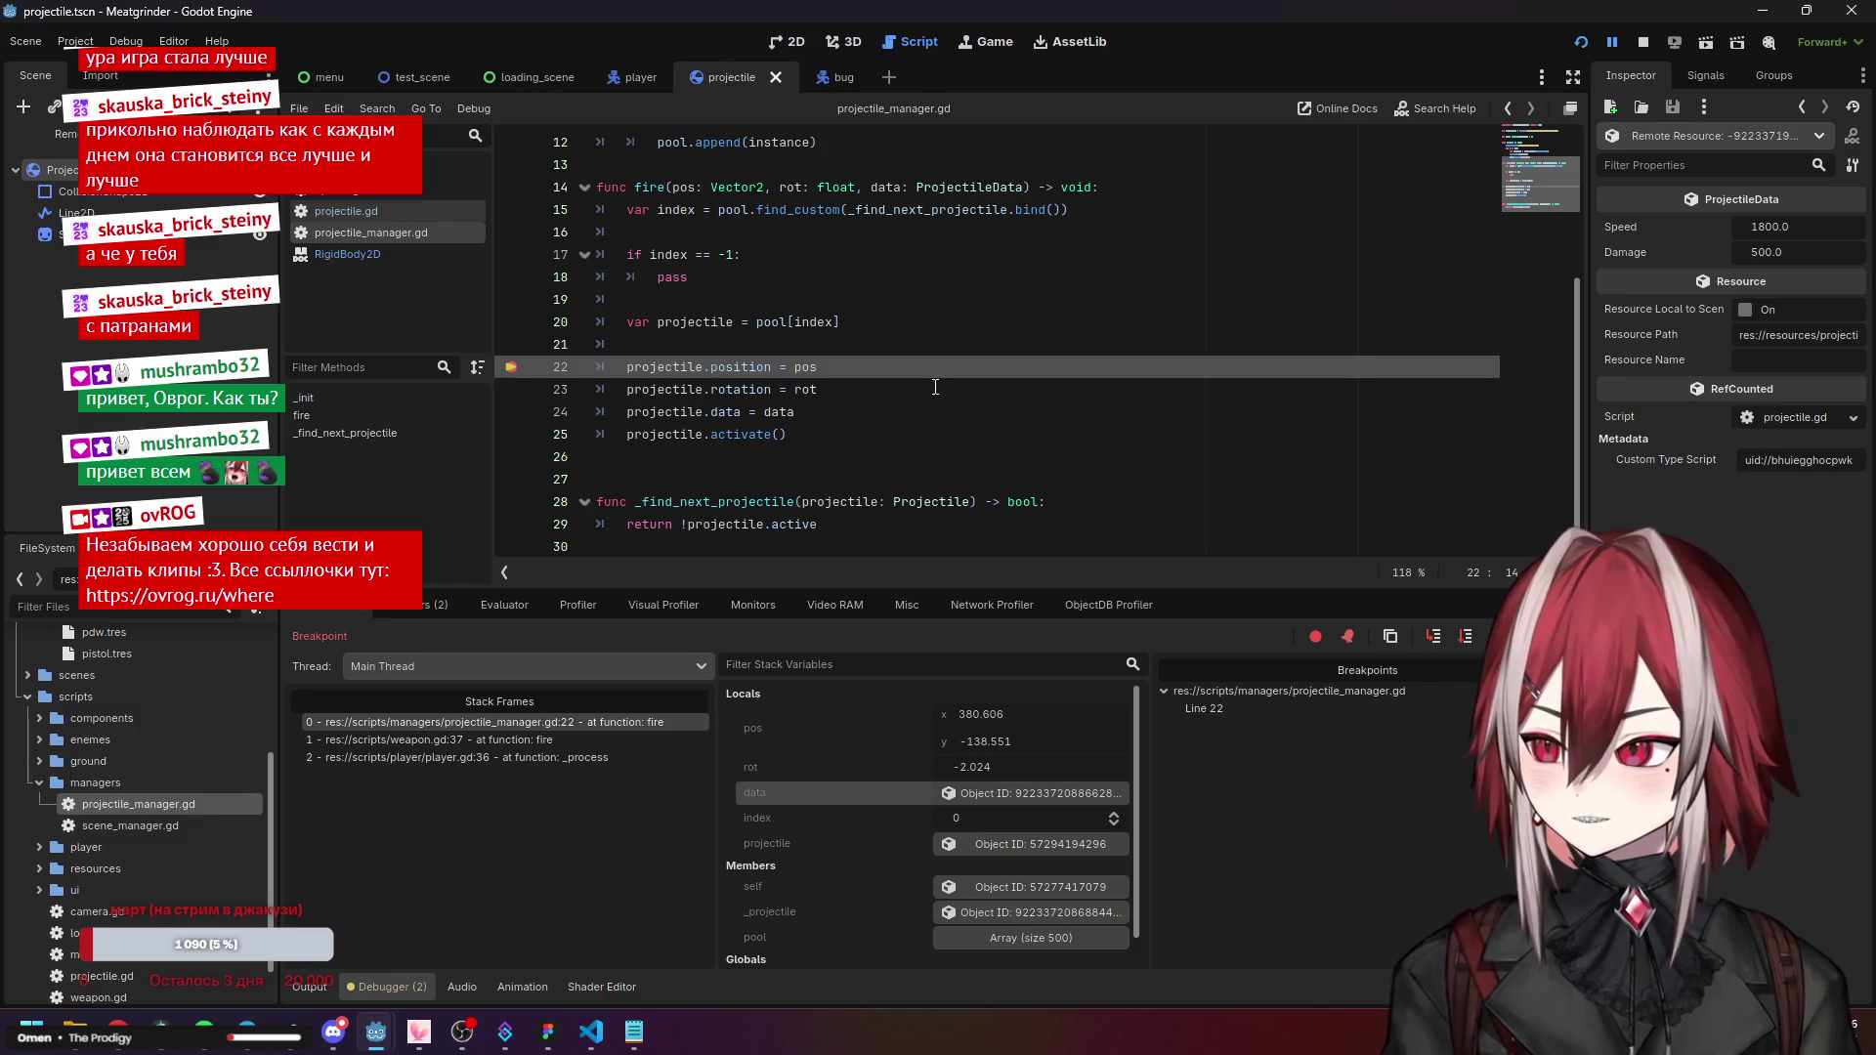
scroll(855, 382, "up", 1)
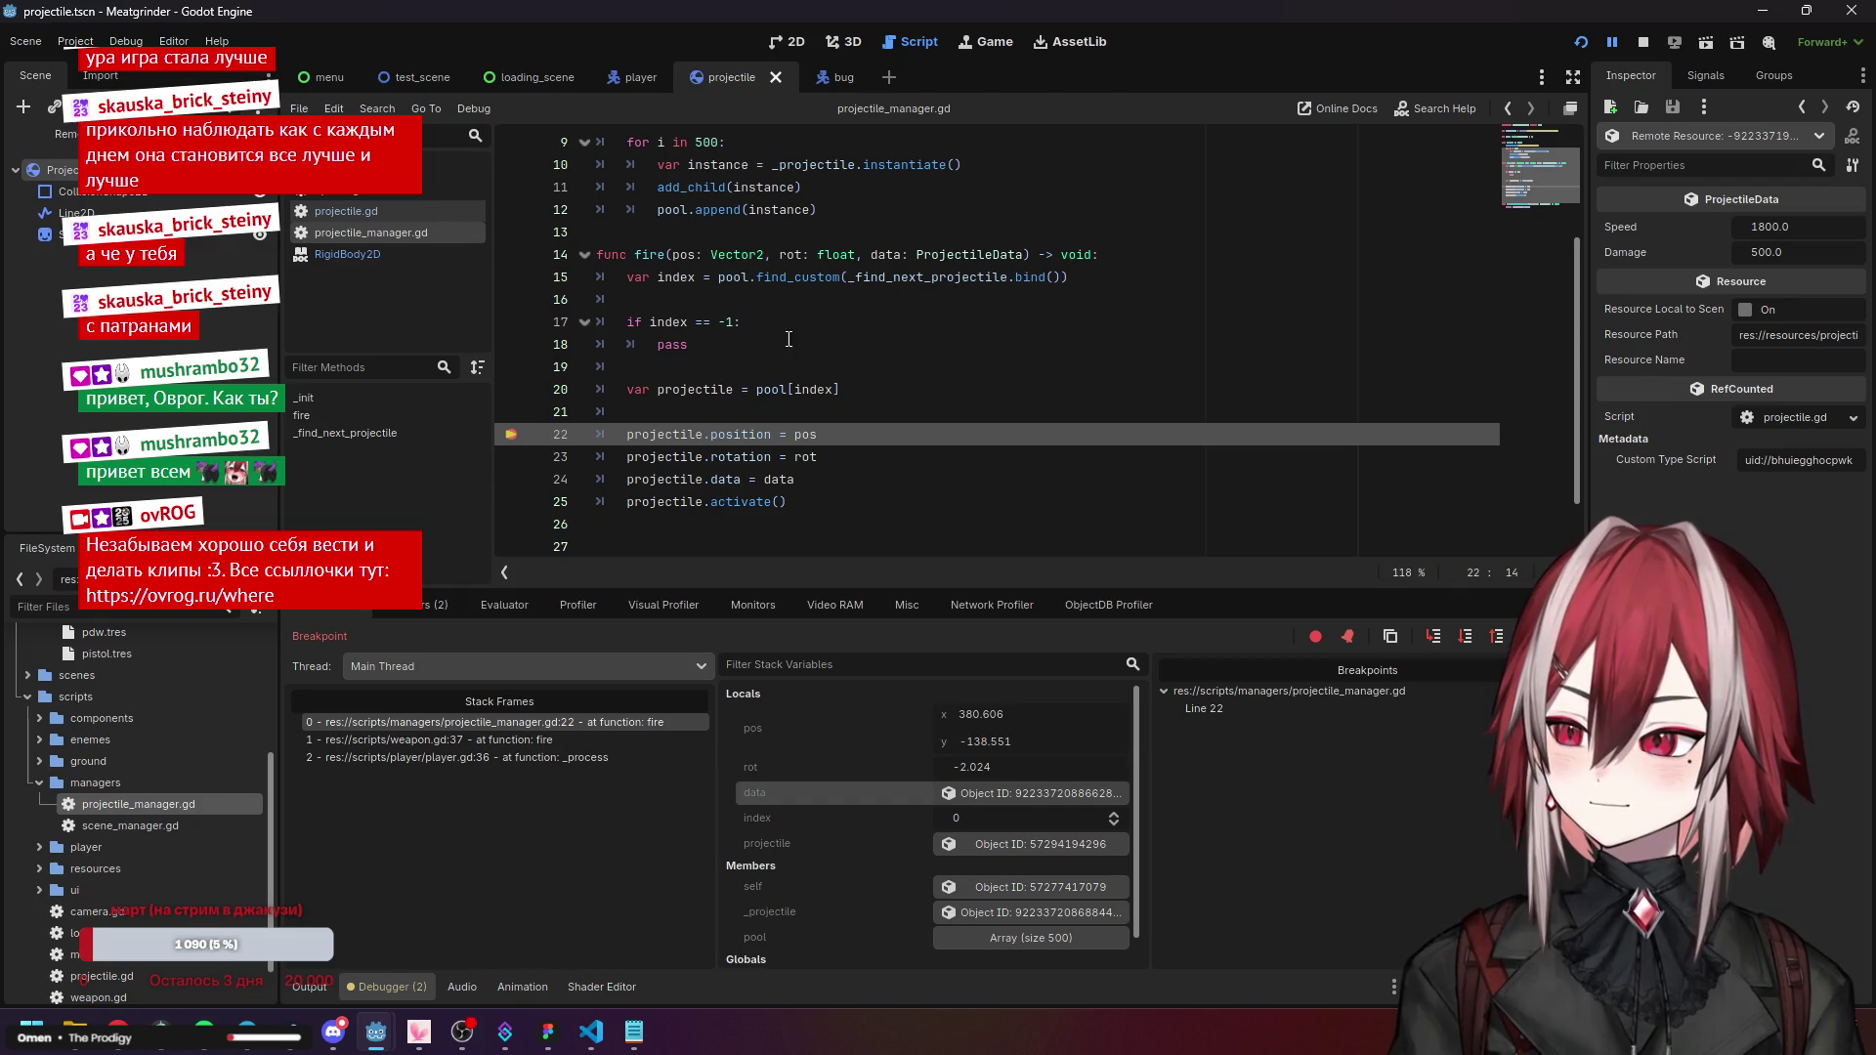
left_click(684, 366)
scroll(839, 371, "down", 1)
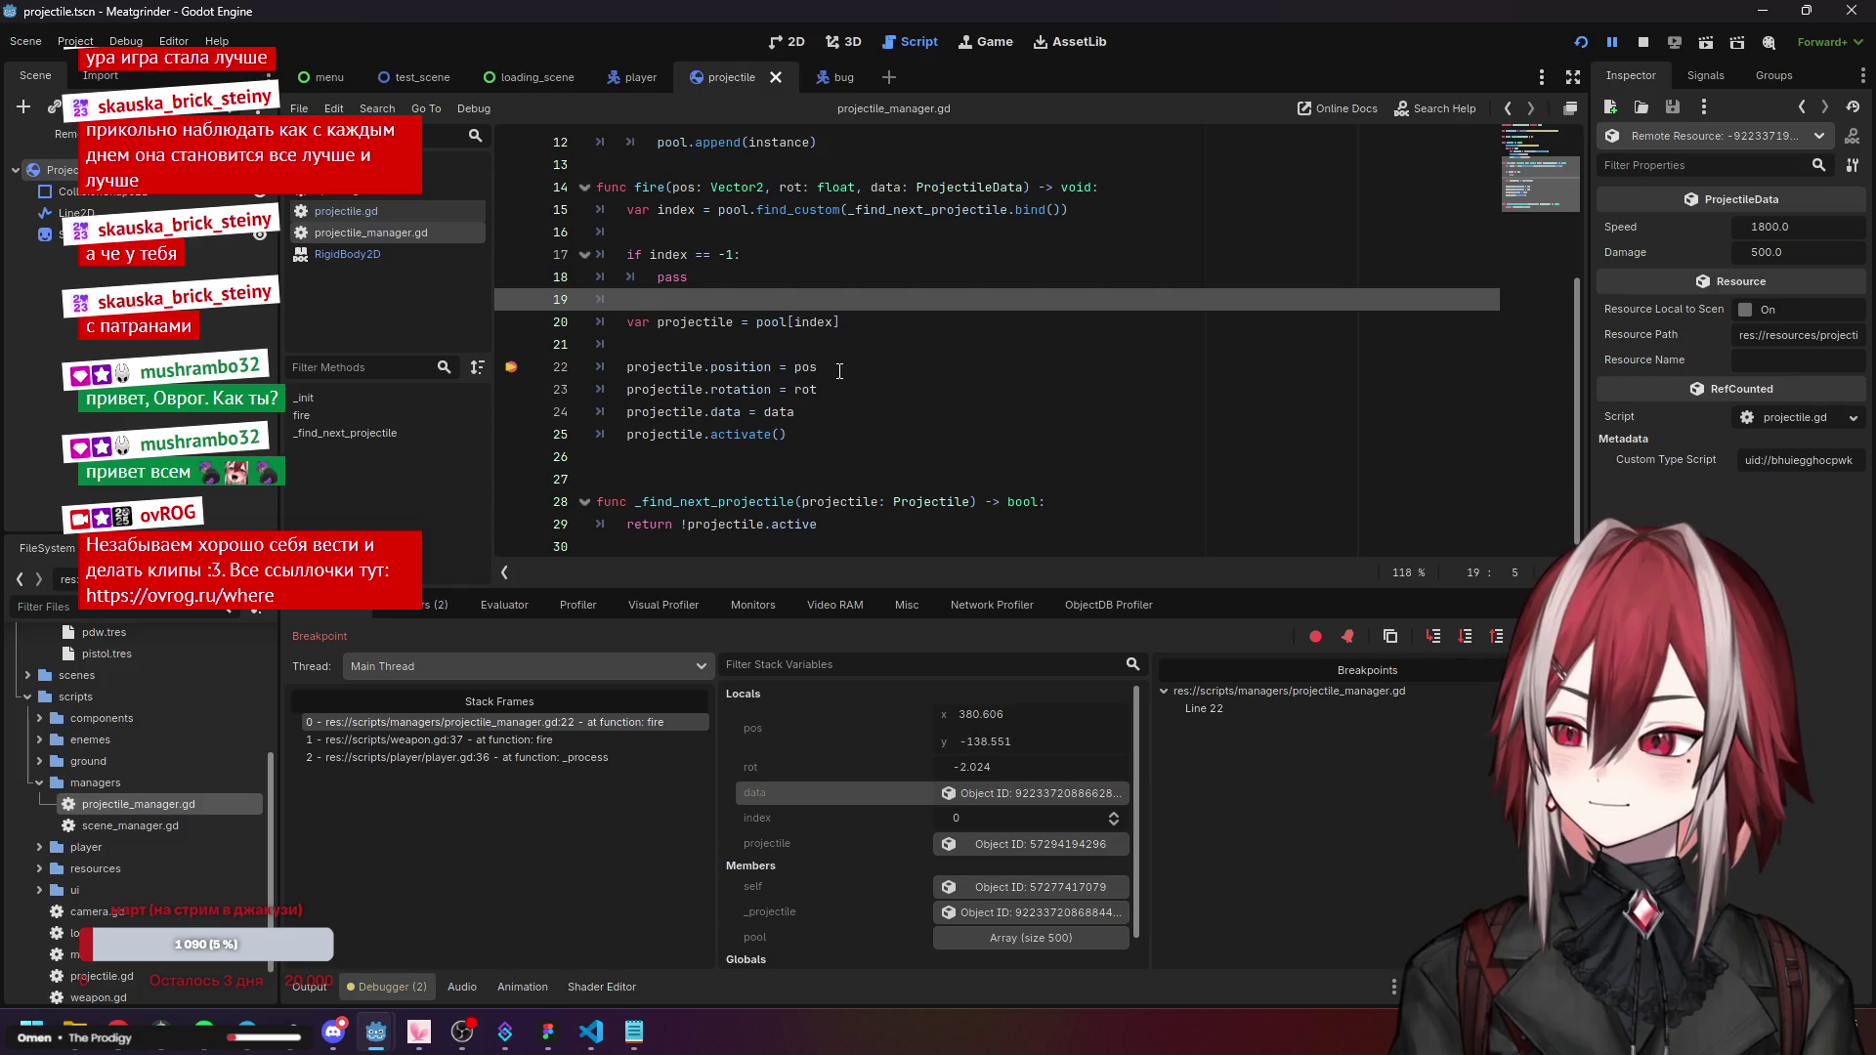
scroll(839, 372, "up", 2)
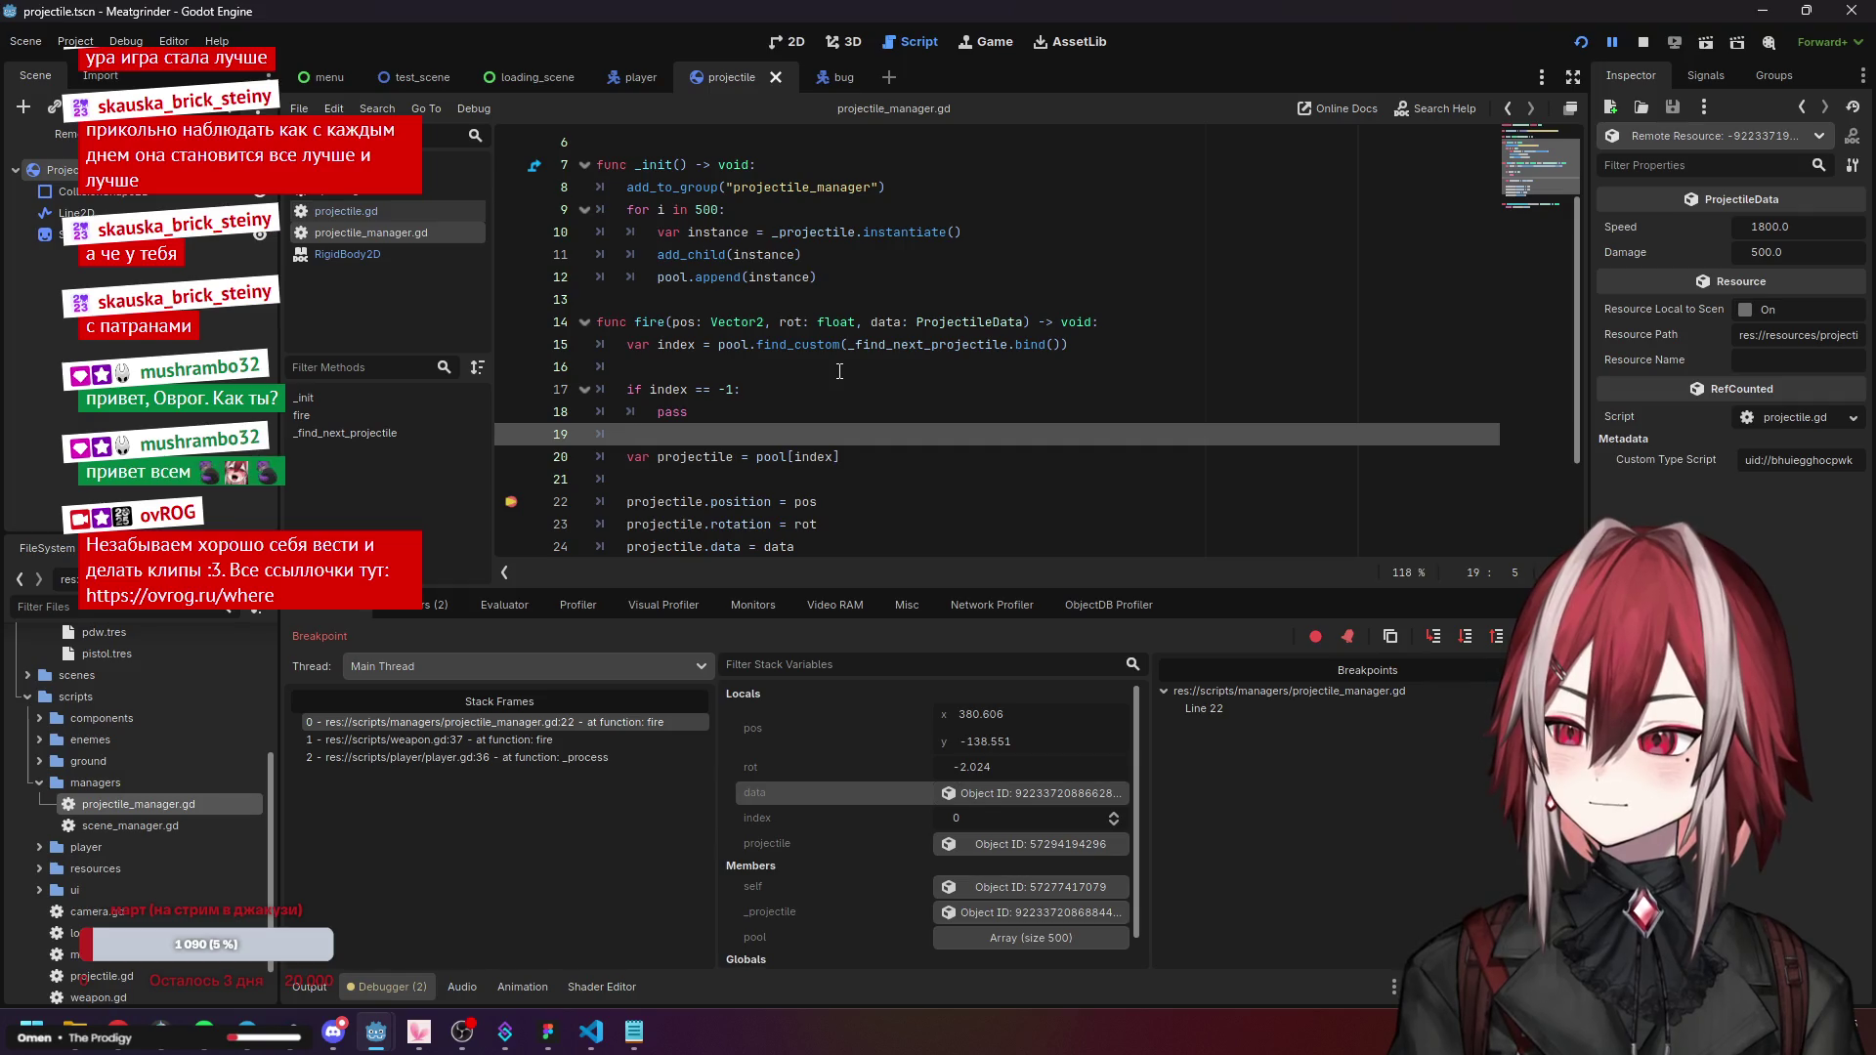
scroll(839, 371, "down", 2)
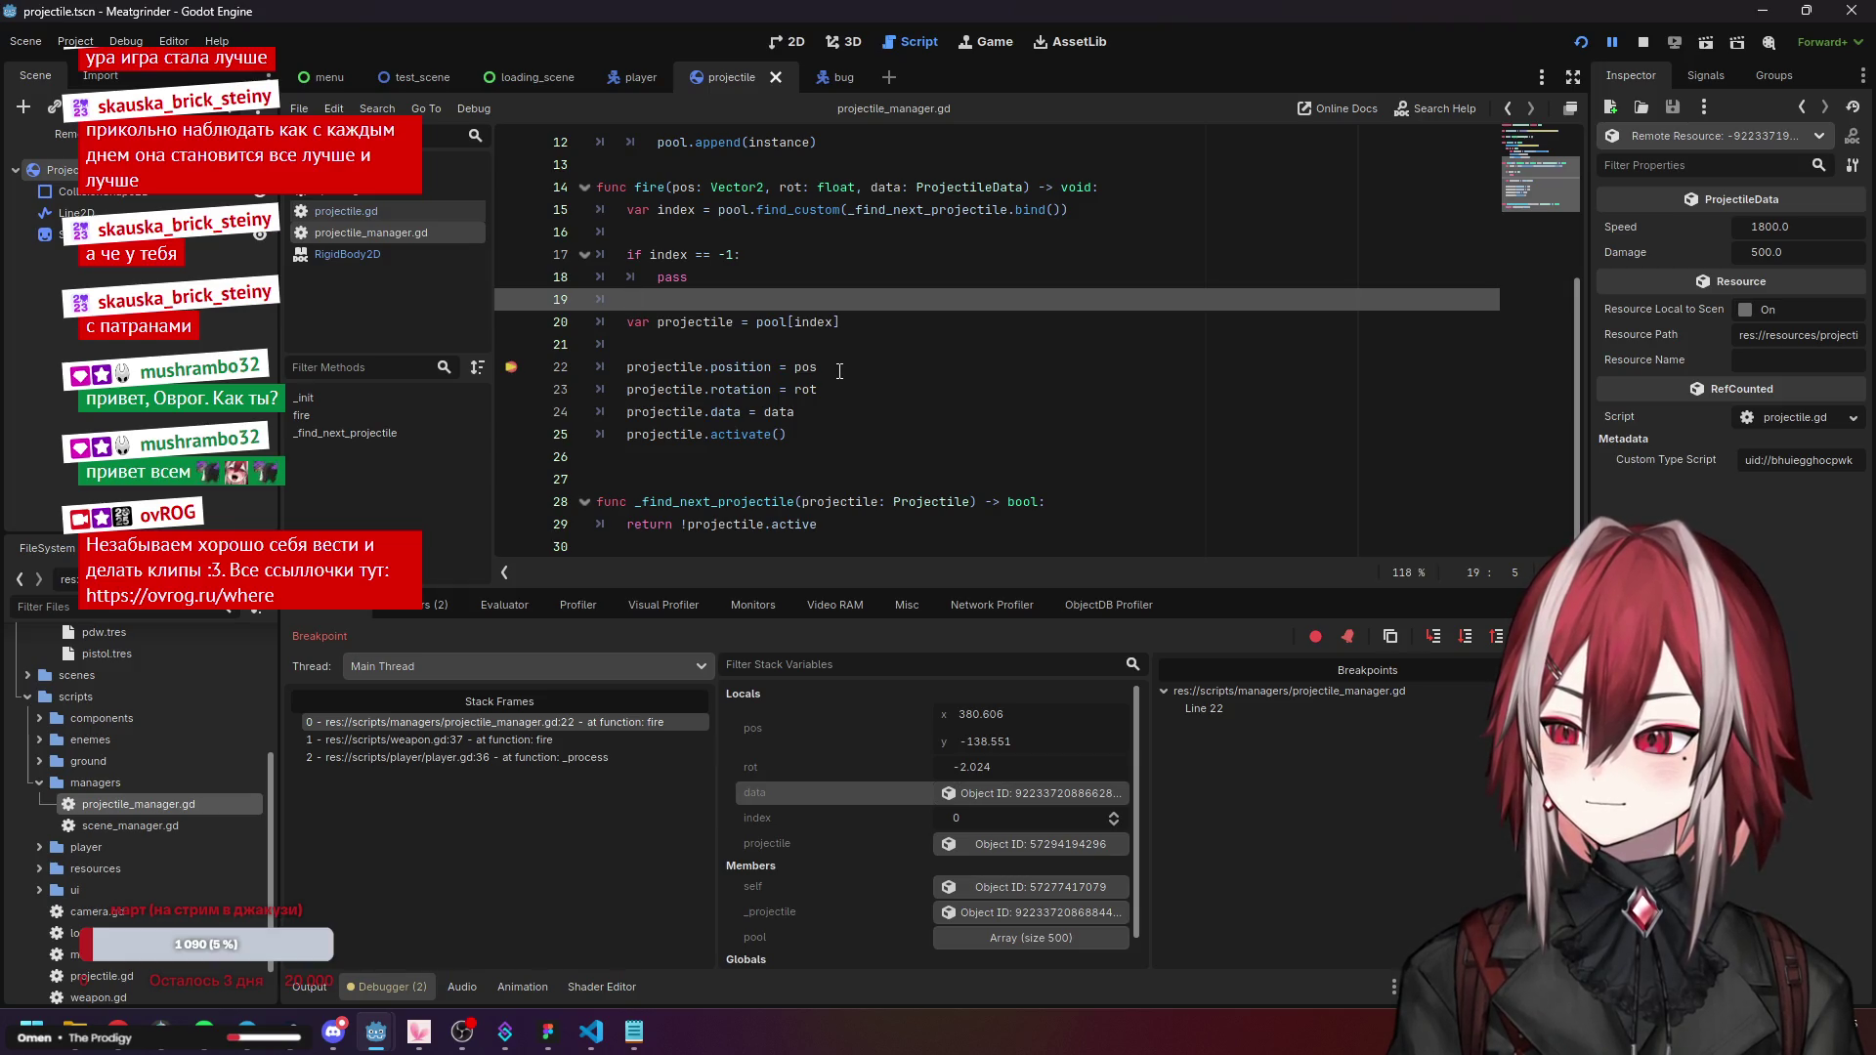
scroll(839, 372, "up", 2)
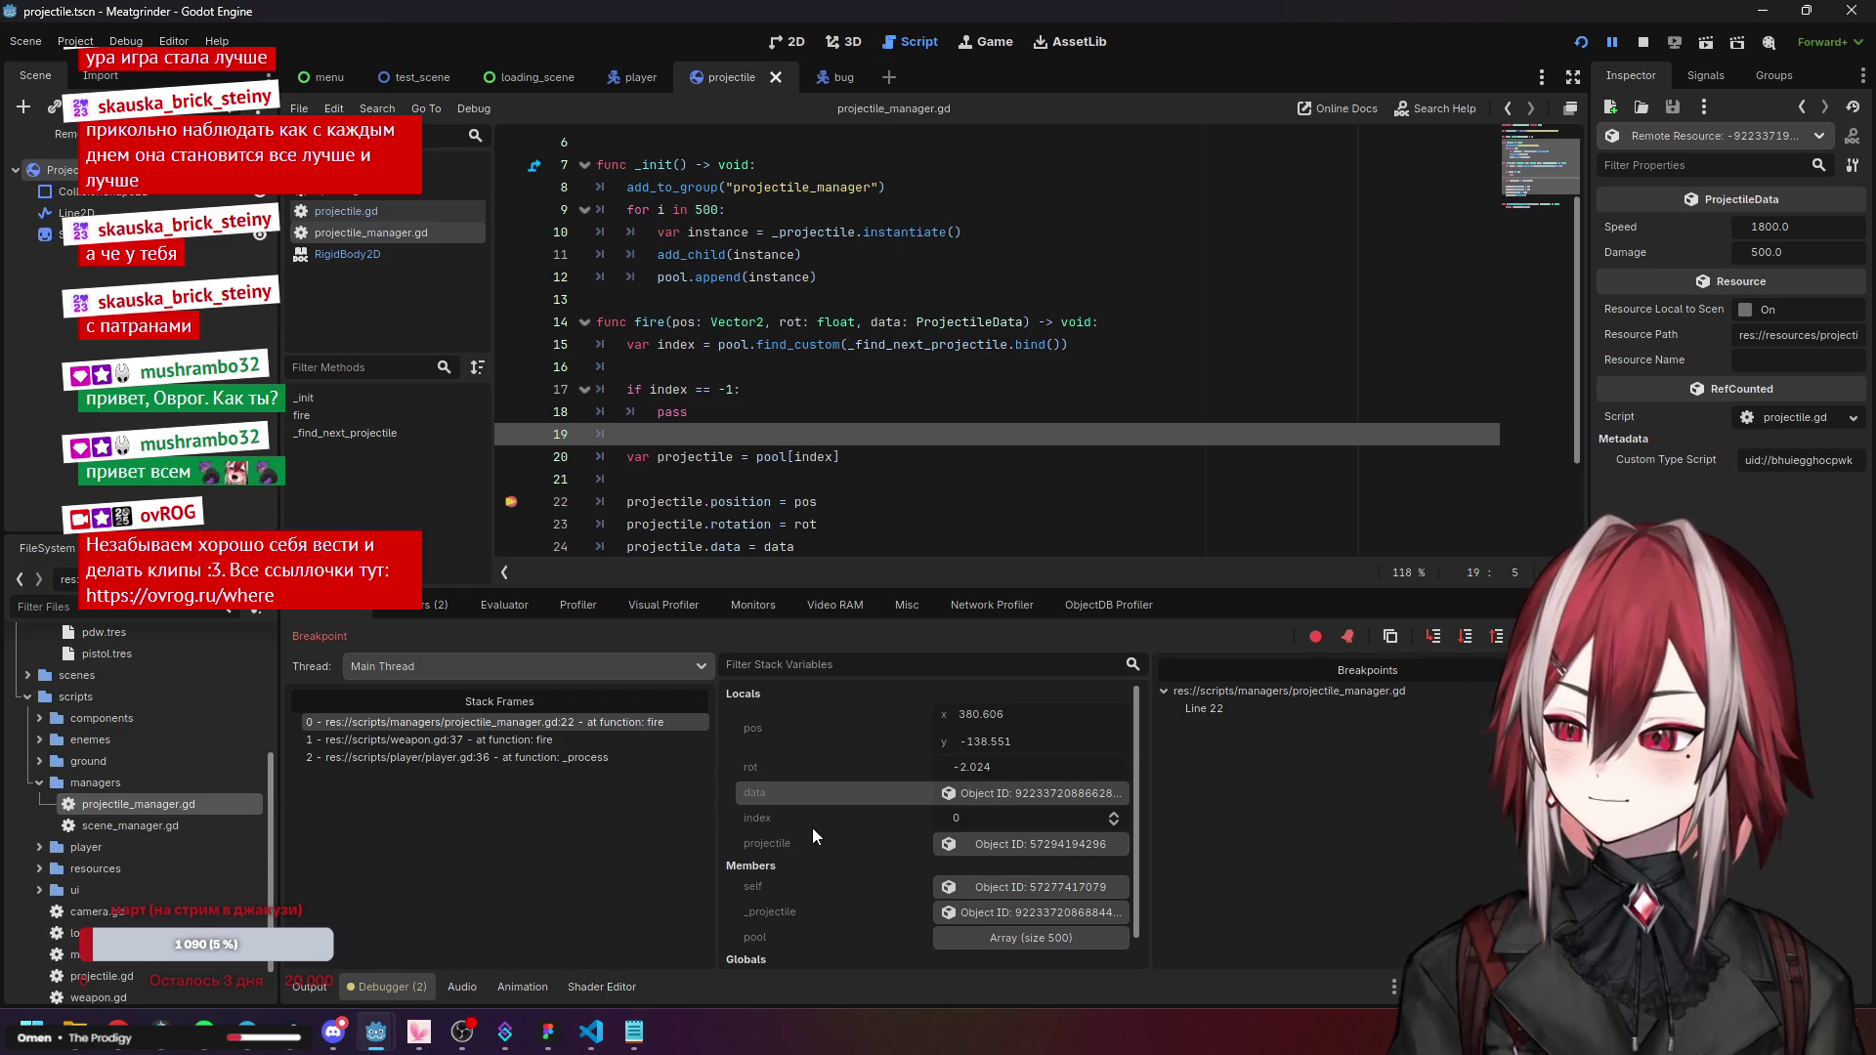
scroll(807, 828, "down", 1)
Load the picked projectile in the Inspector, with Active off, and follow its activate call into projectile.gd.
left_click(971, 814)
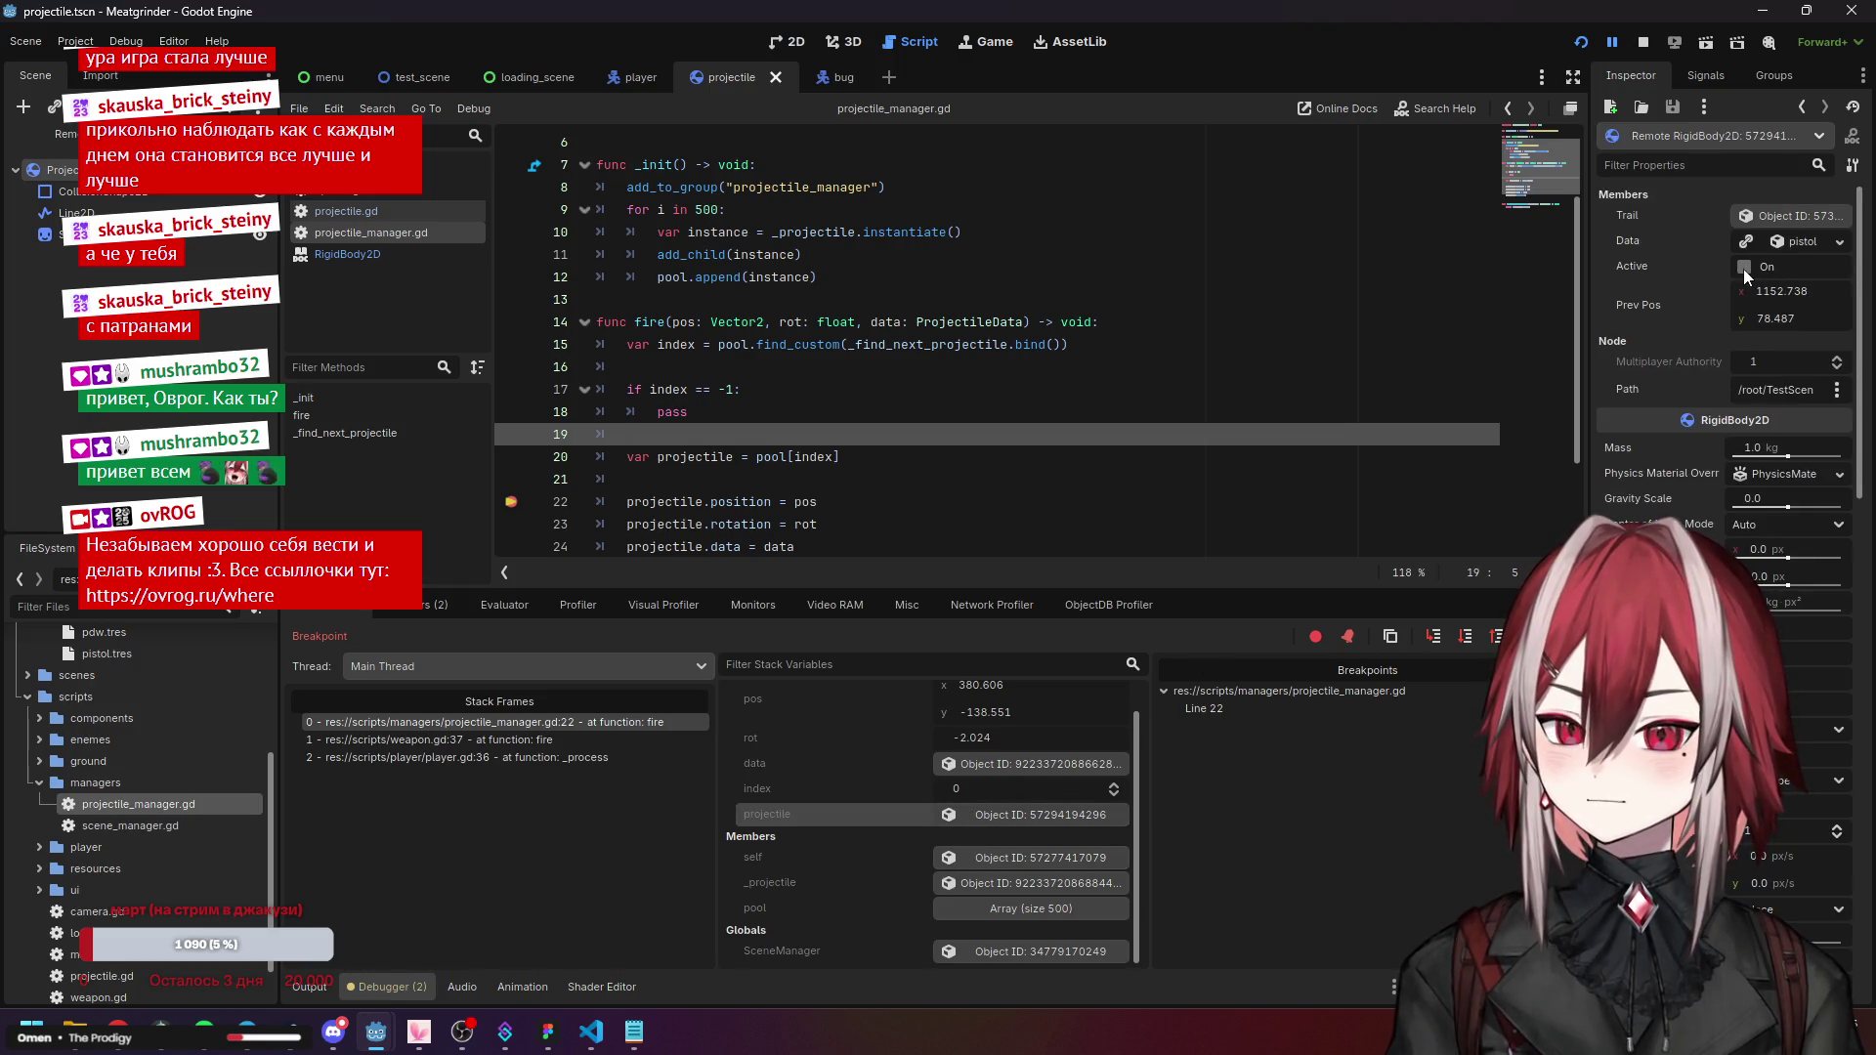
scroll(883, 486, "down", 2)
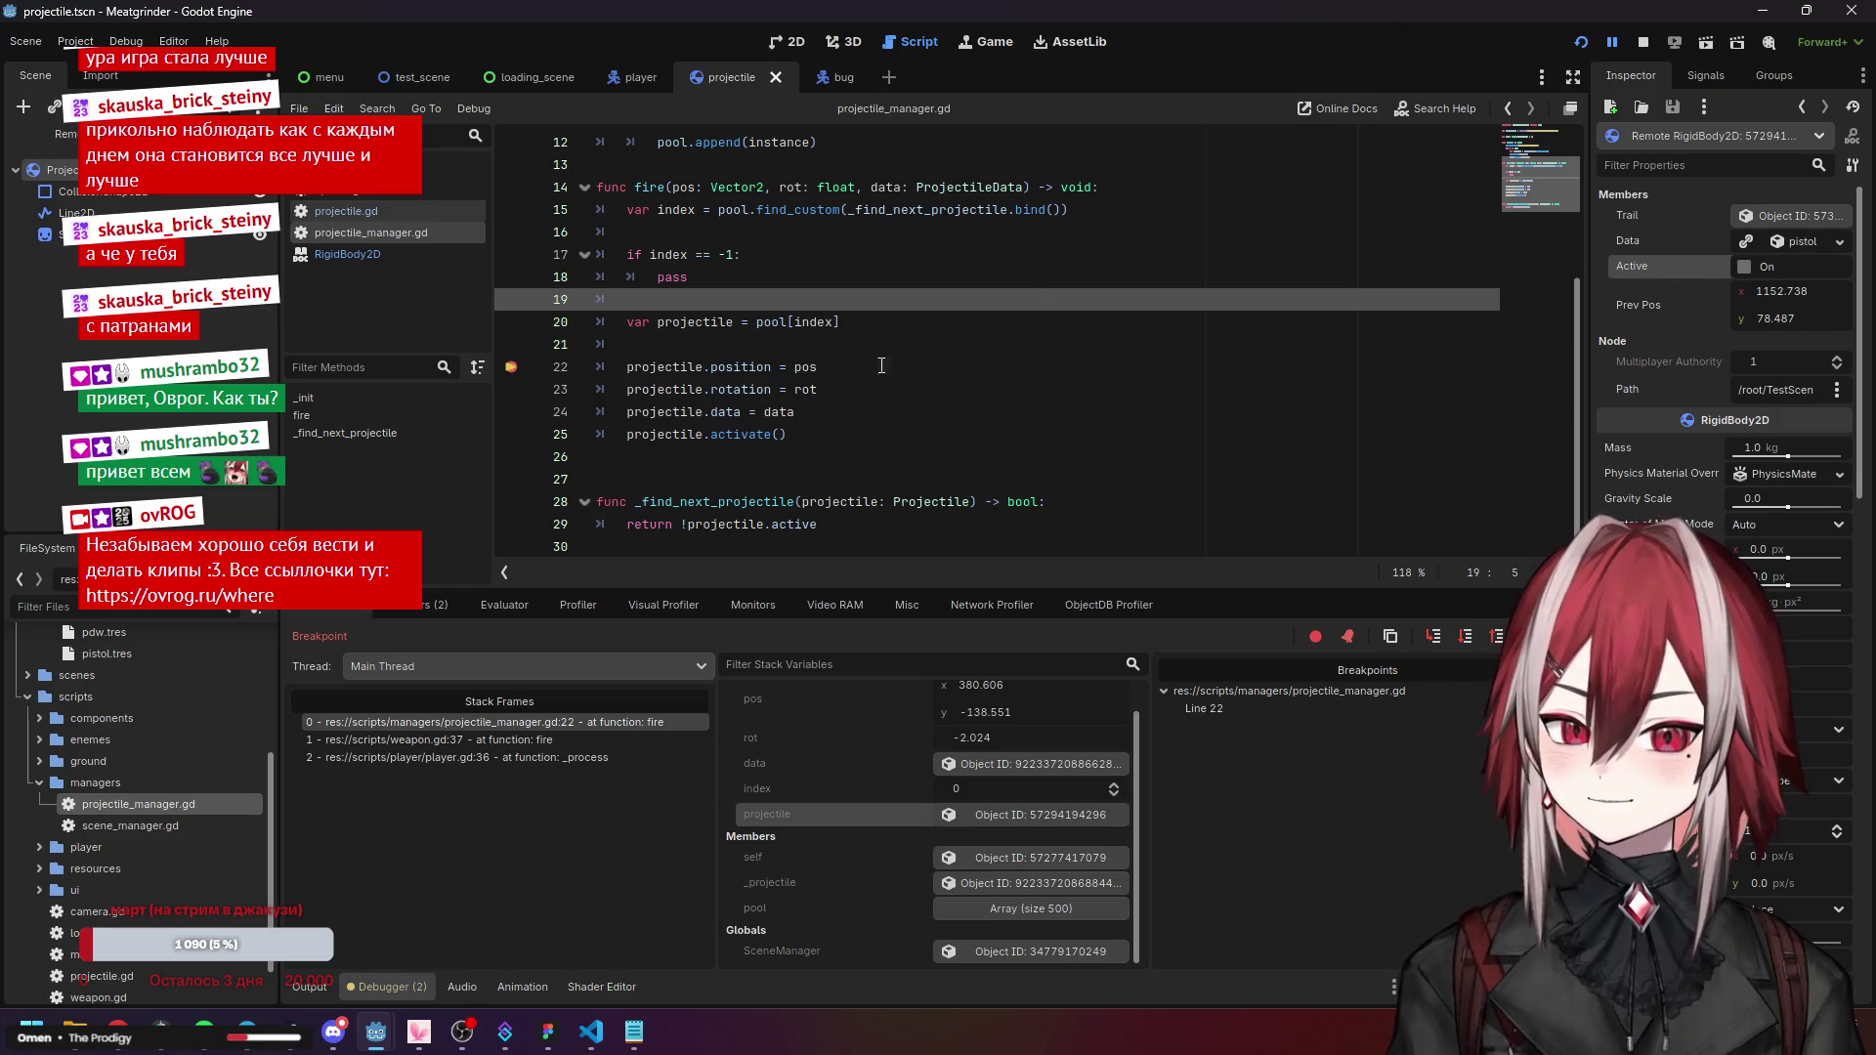
key("Down")
key("Down")
key("Down")
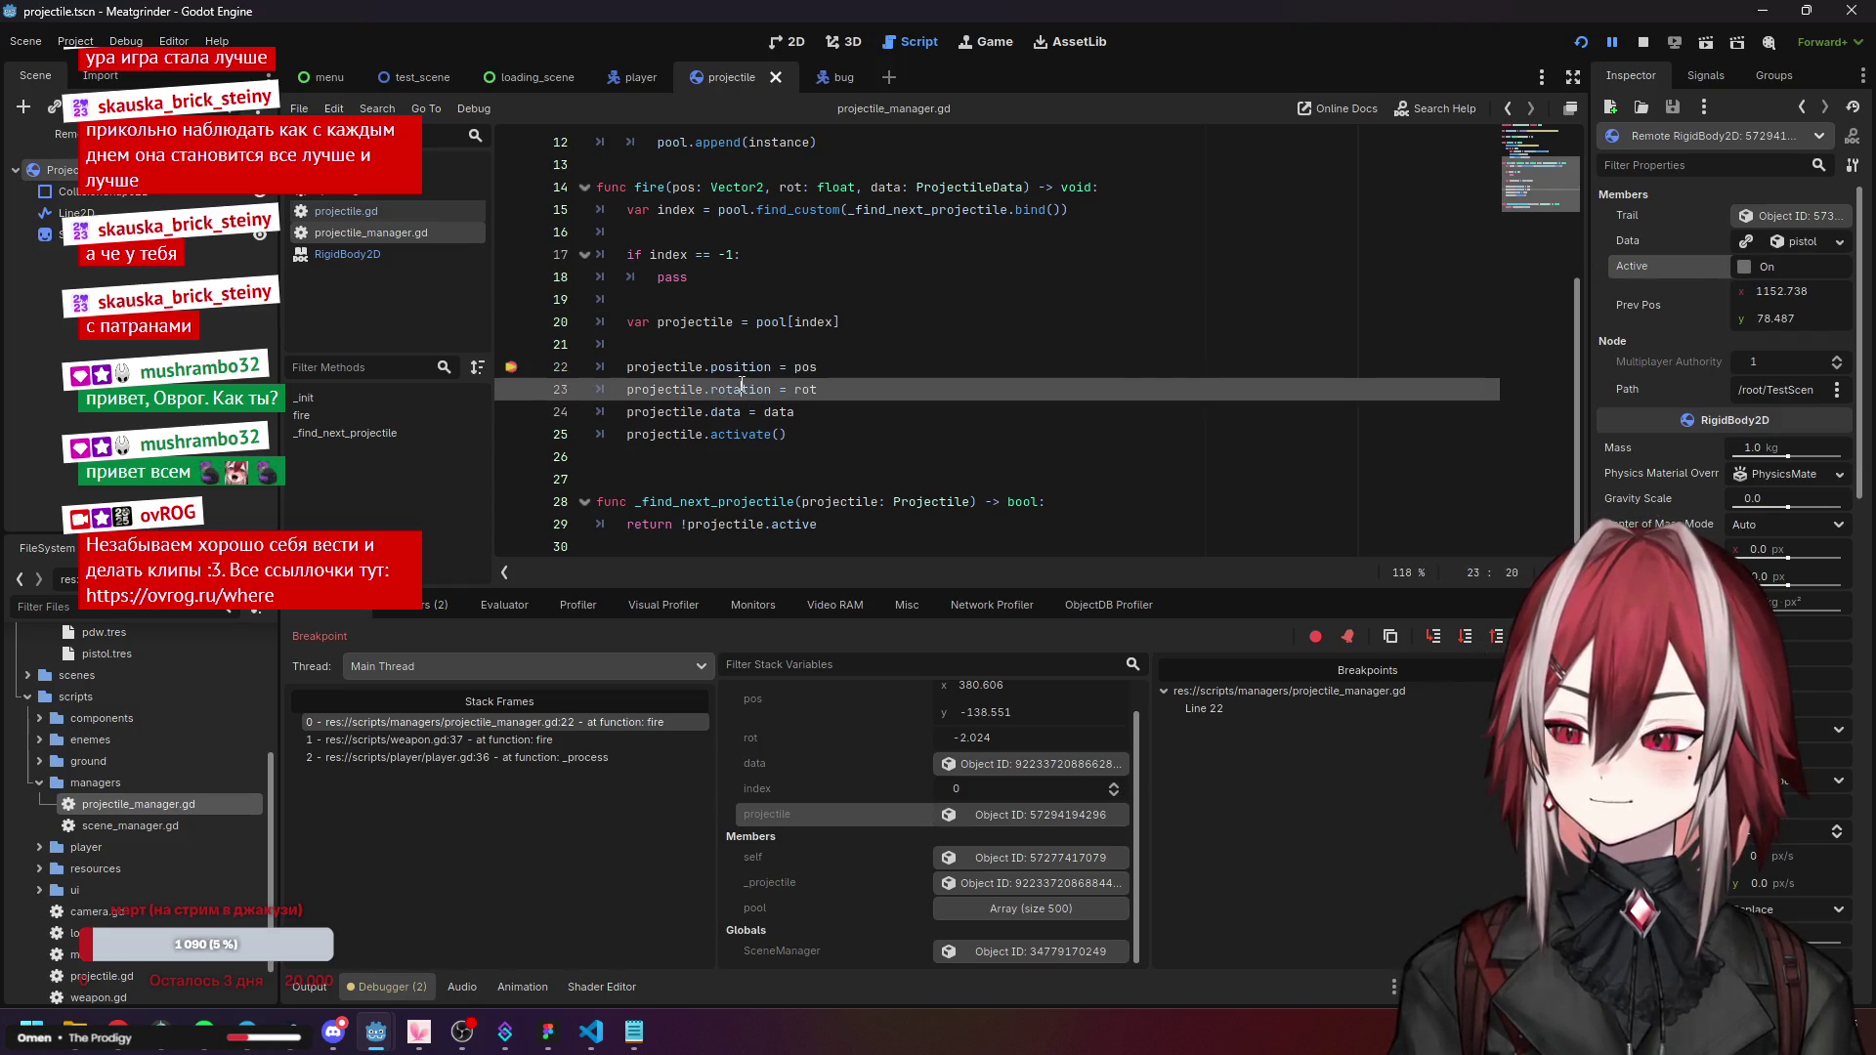
left_click(722, 431)
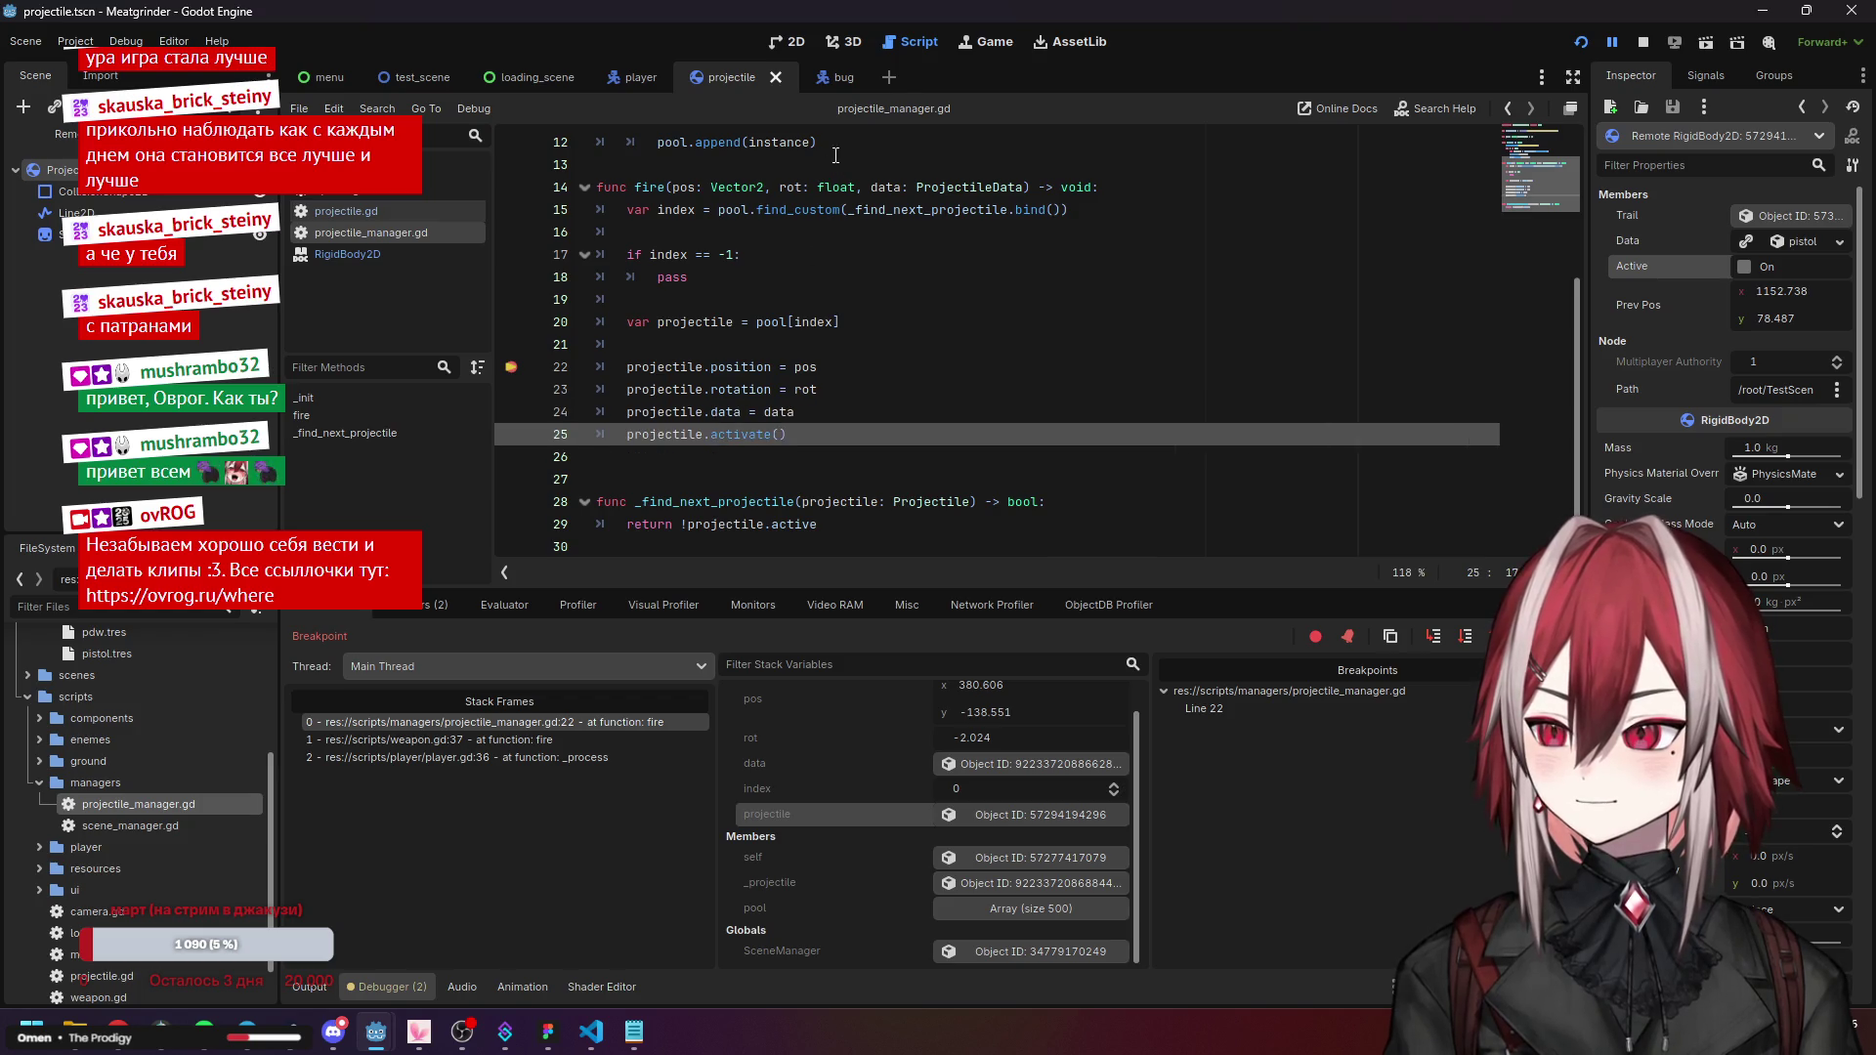
left_click(383, 207)
left_click(684, 278)
left_click(681, 301)
left_click(681, 323)
left_click(679, 338)
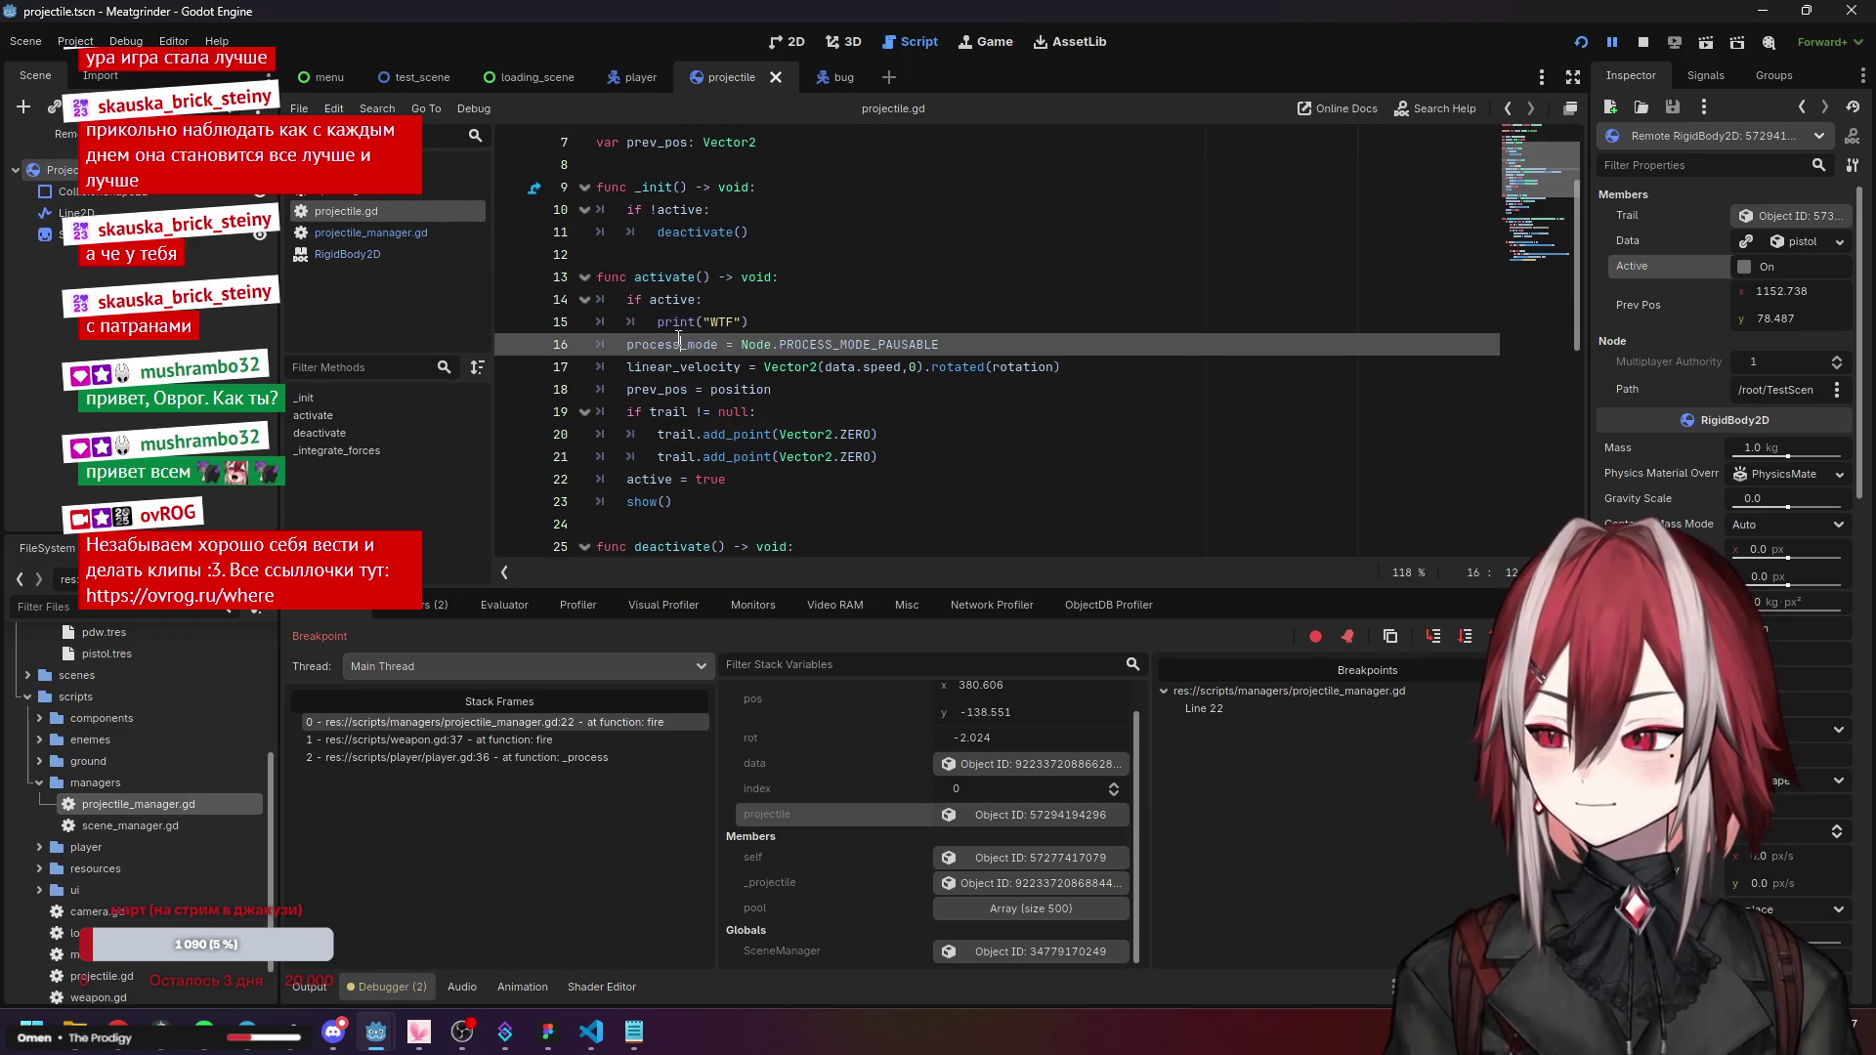
left_click(694, 348)
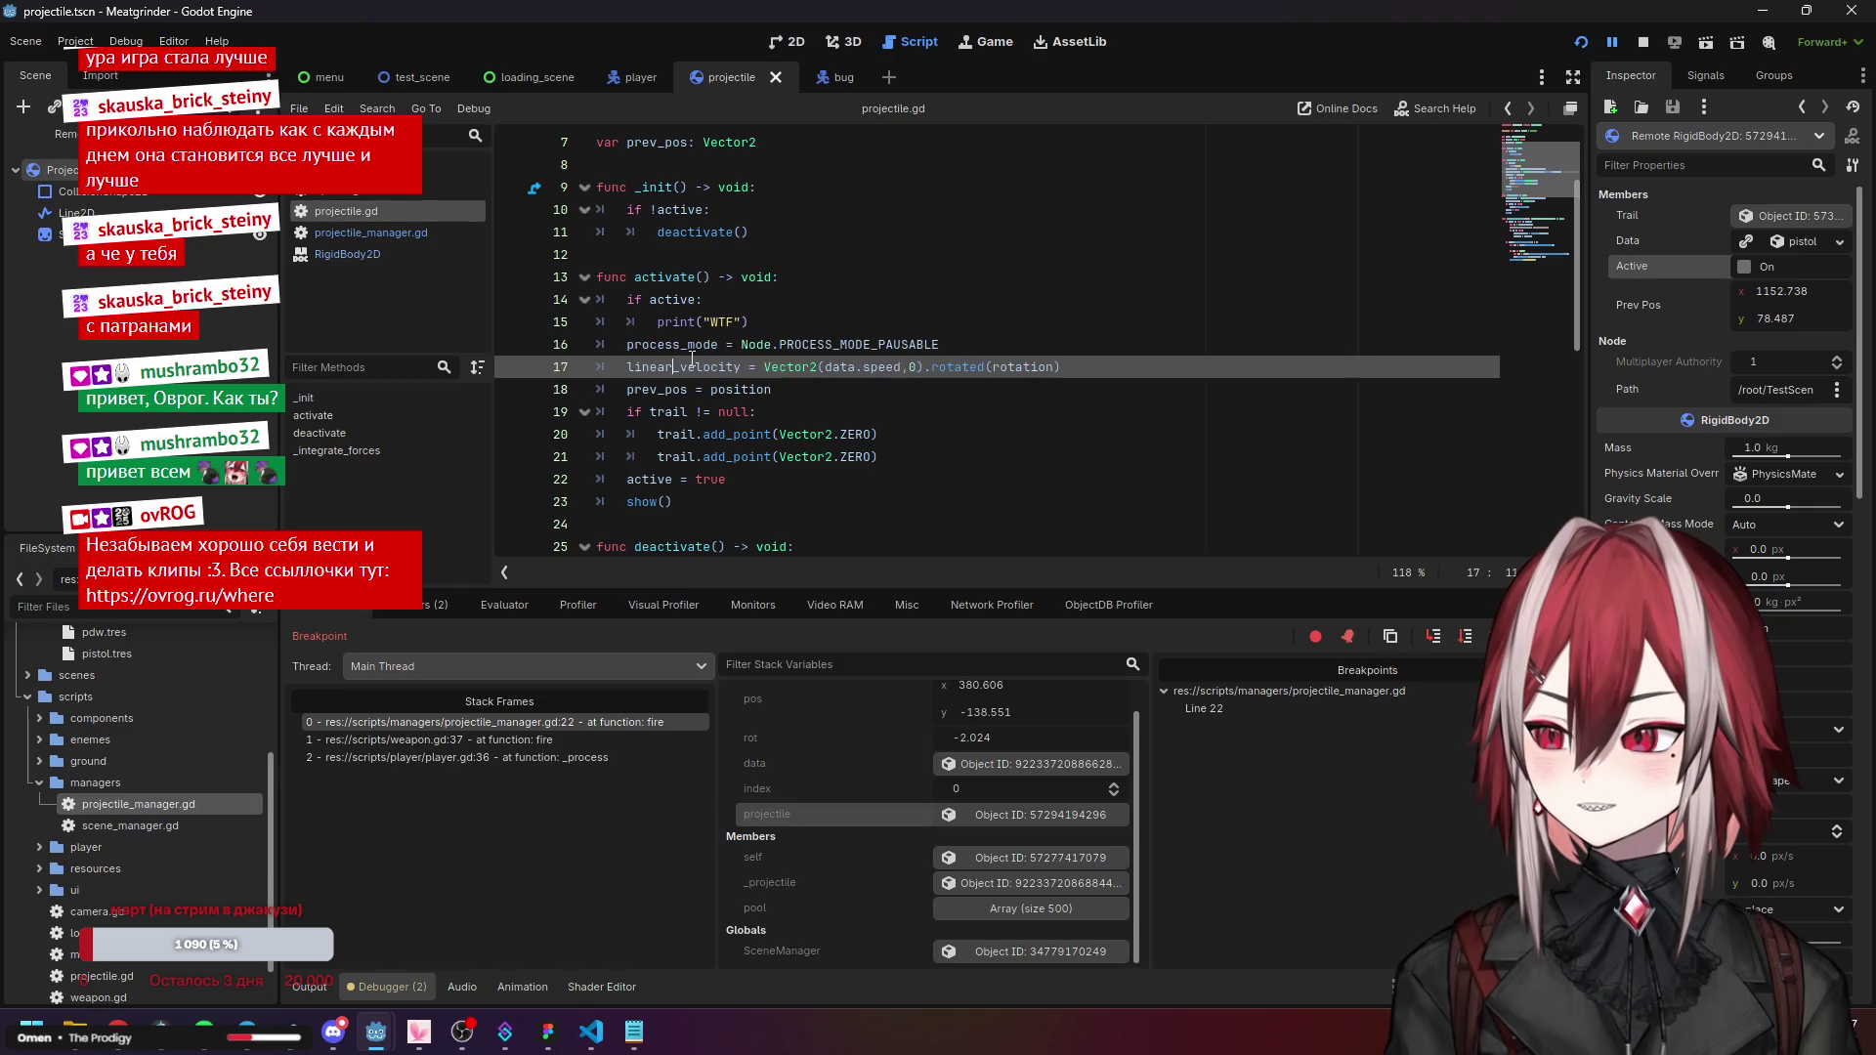
left_click(846, 342)
mouse_move(824, 346)
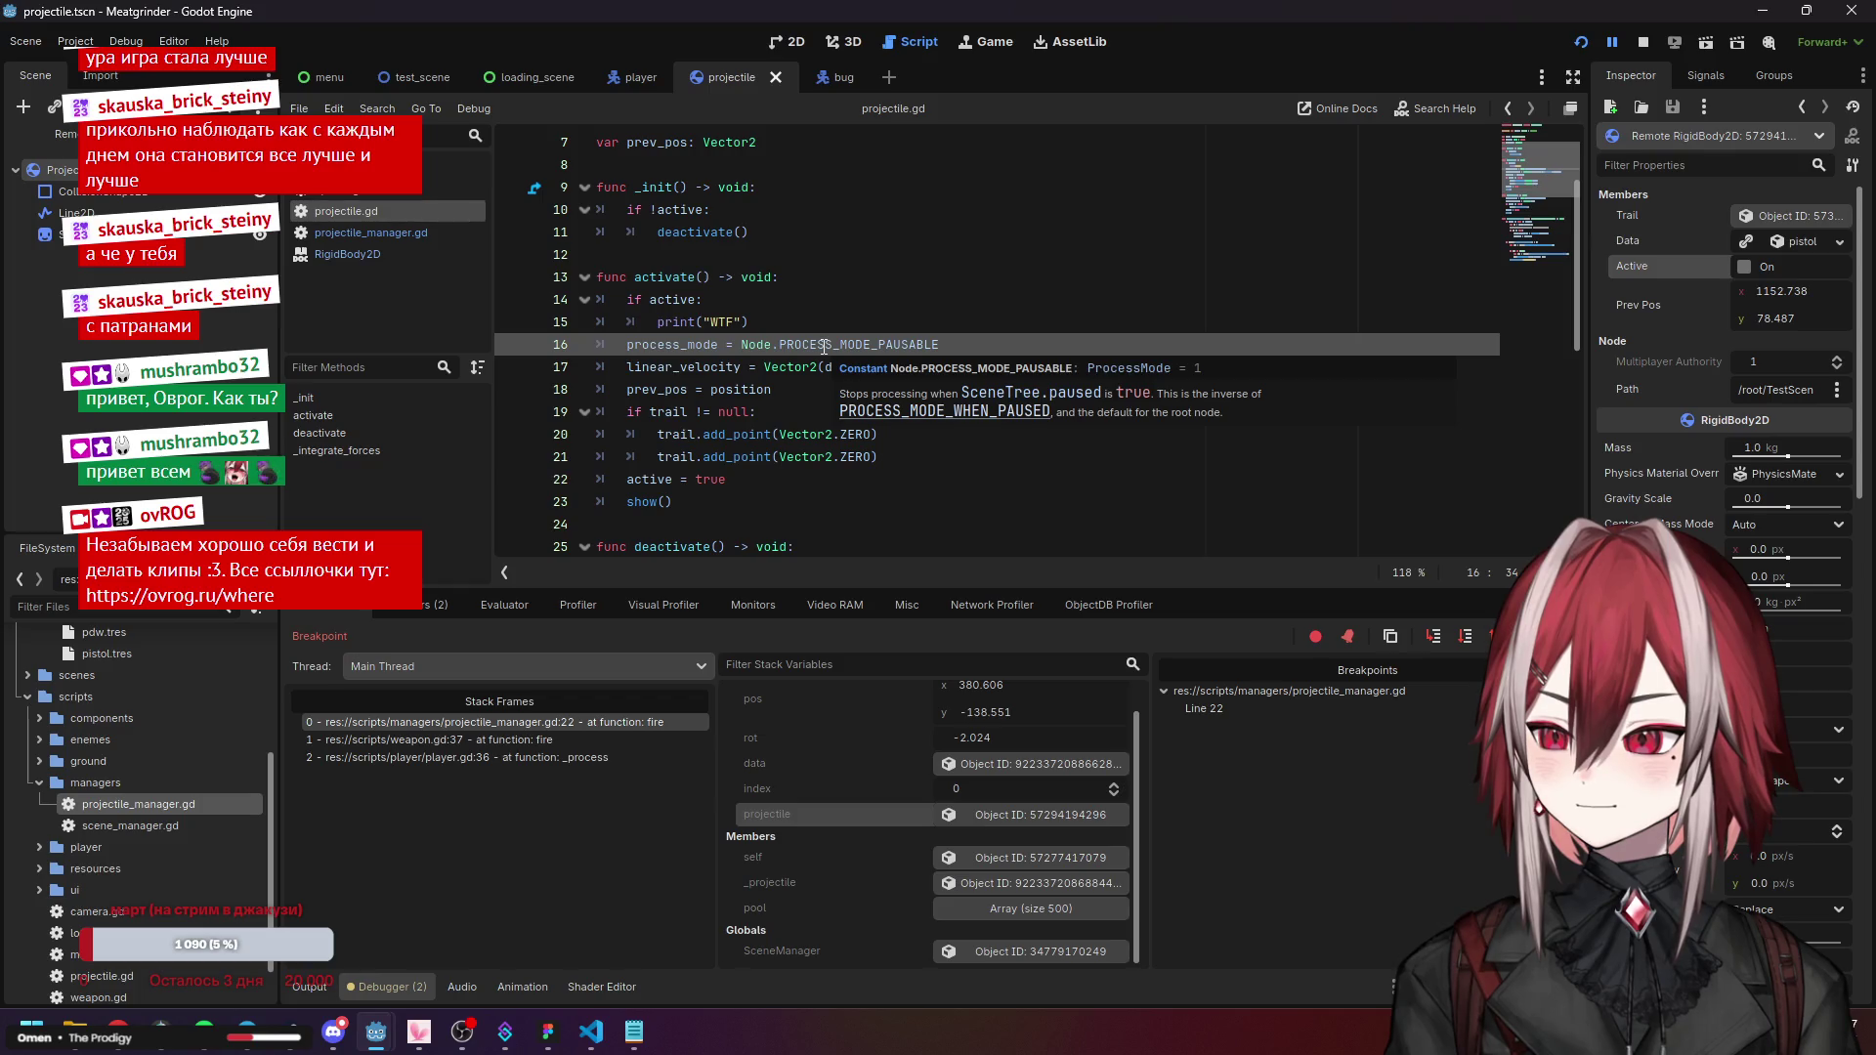
left_click(710, 369)
key("ctrl+Right")
key("ctrl+Right")
key("ctrl+Right")
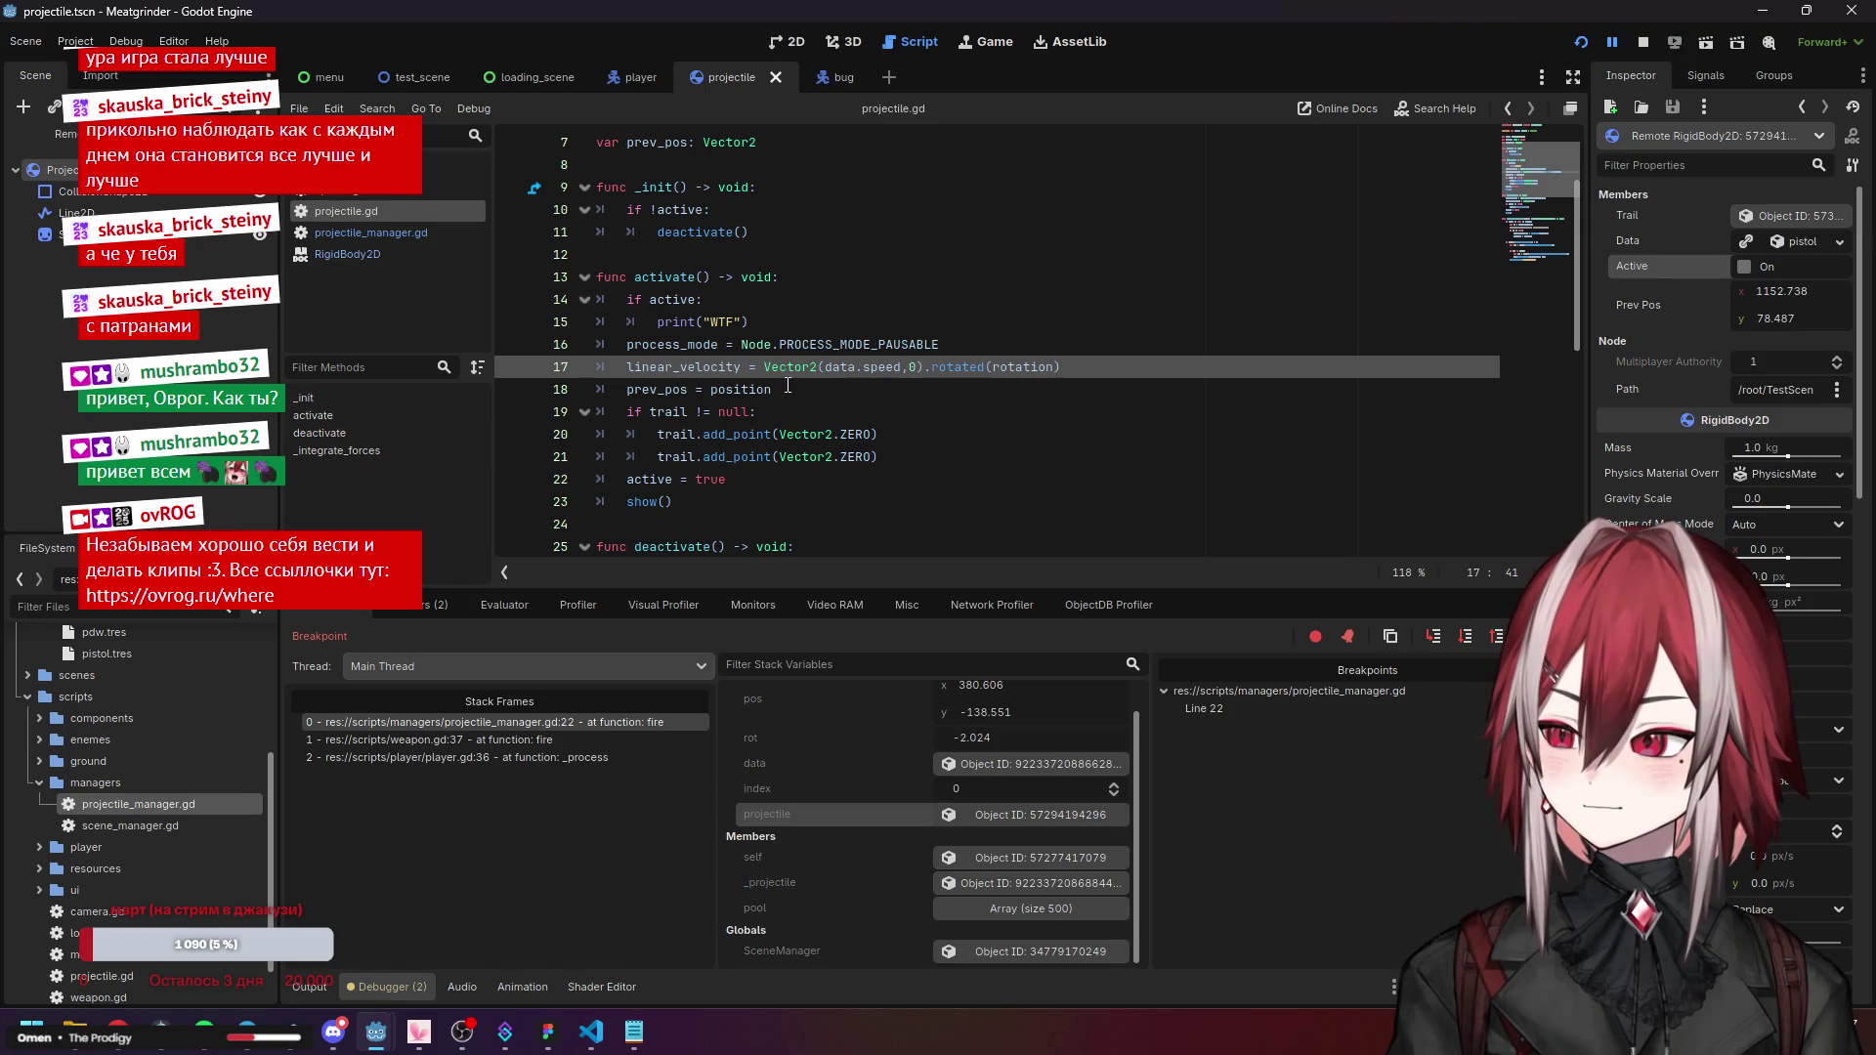
left_click(668, 389)
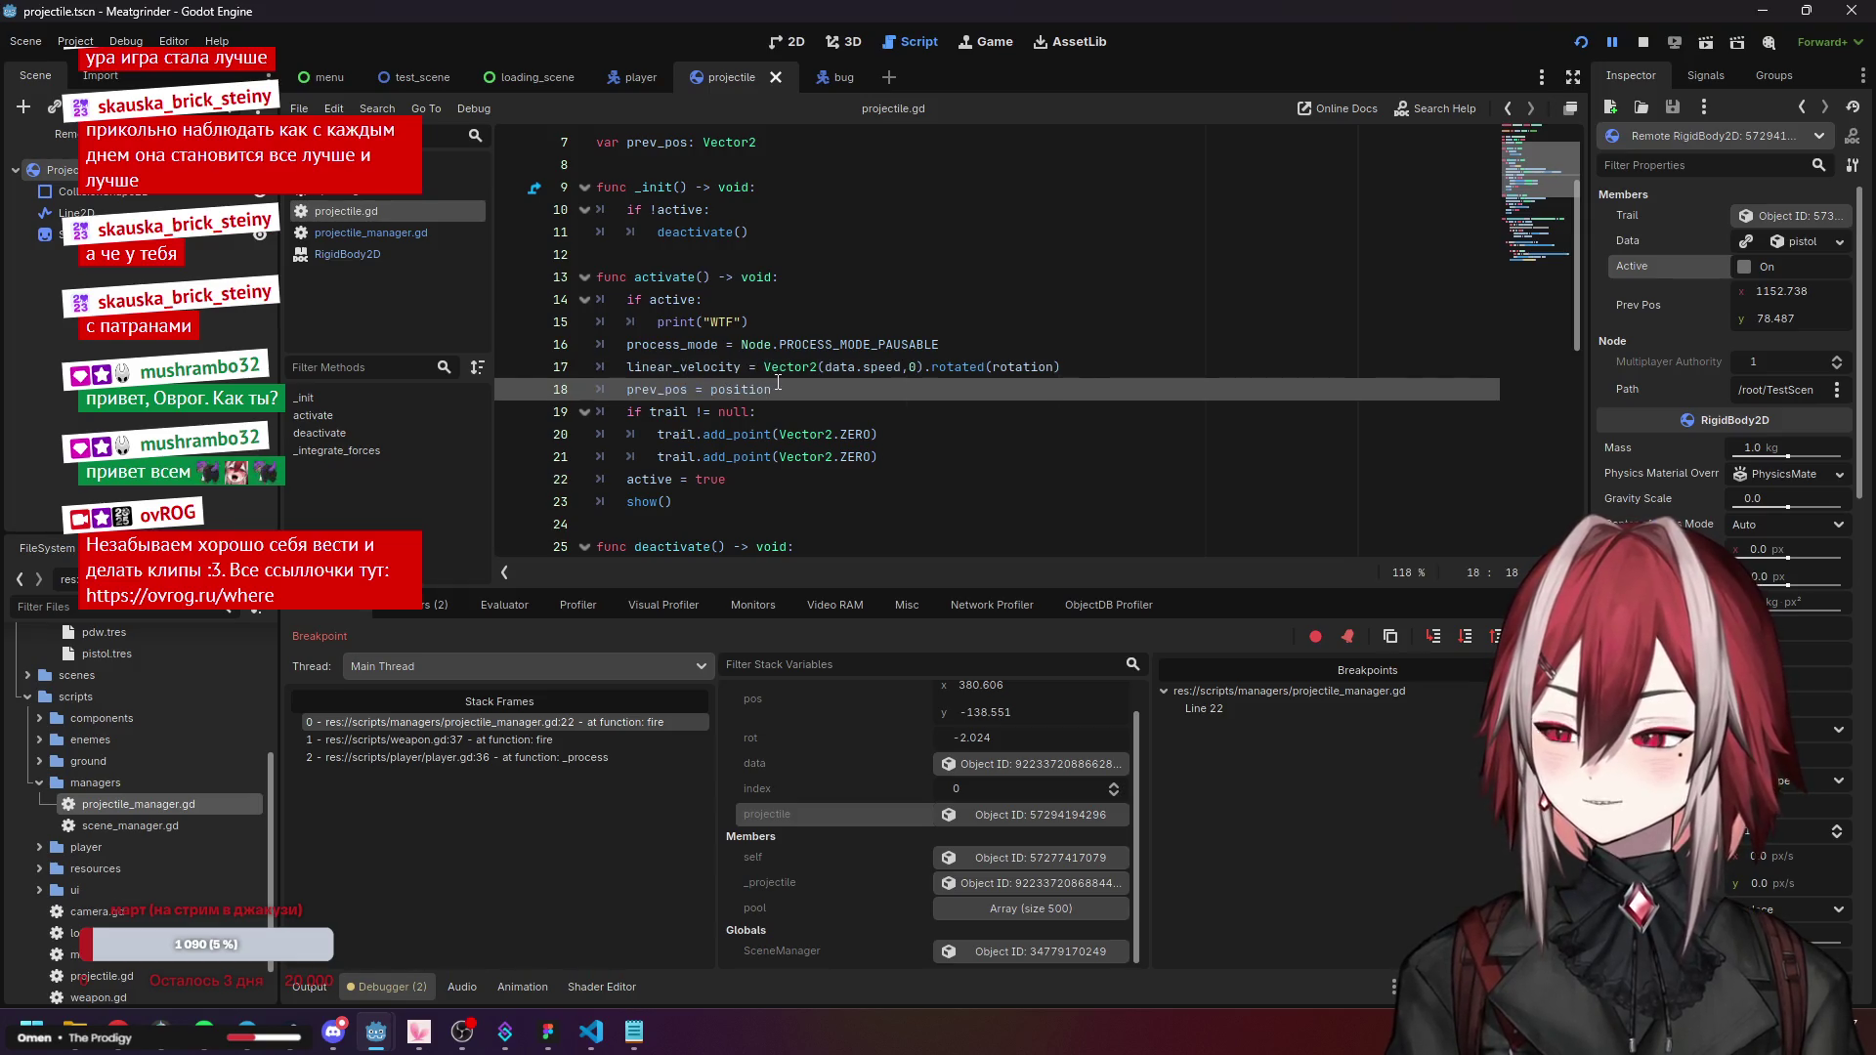
scroll(779, 381, "down", 1)
left_click(774, 349)
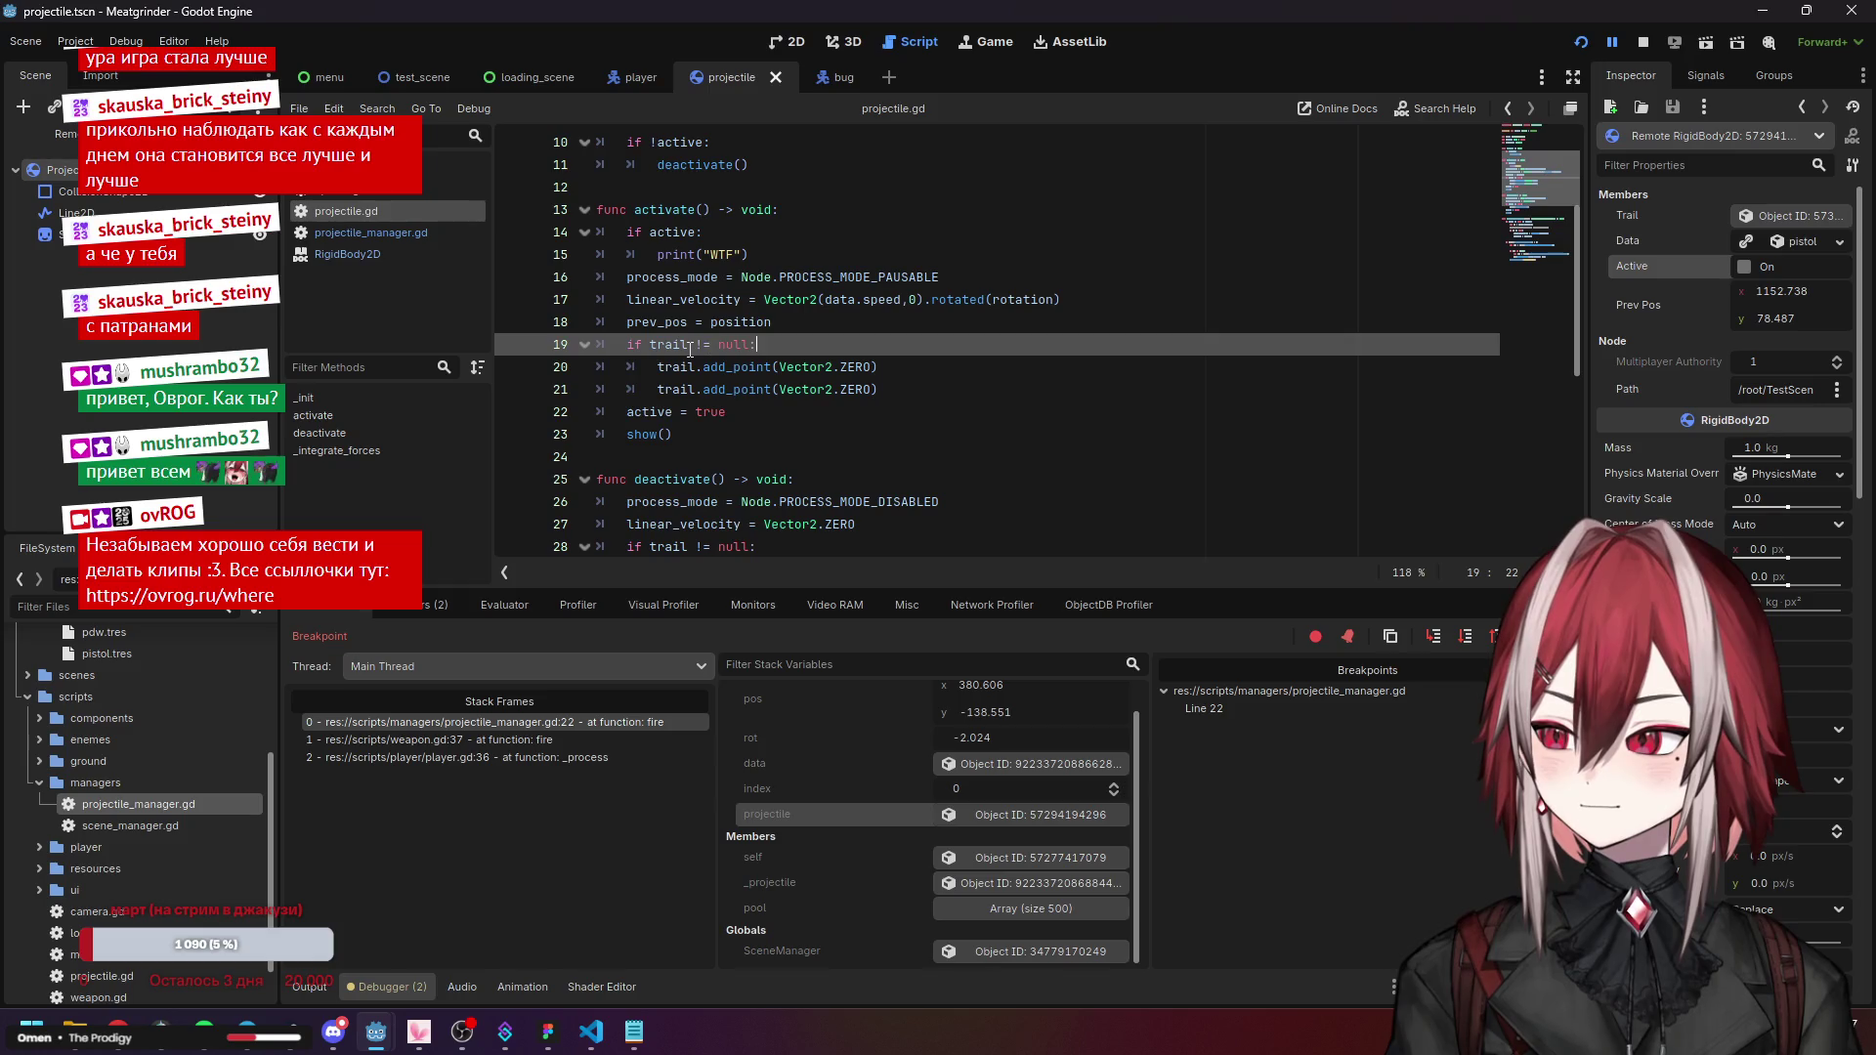
scroll(683, 374, "up", 3)
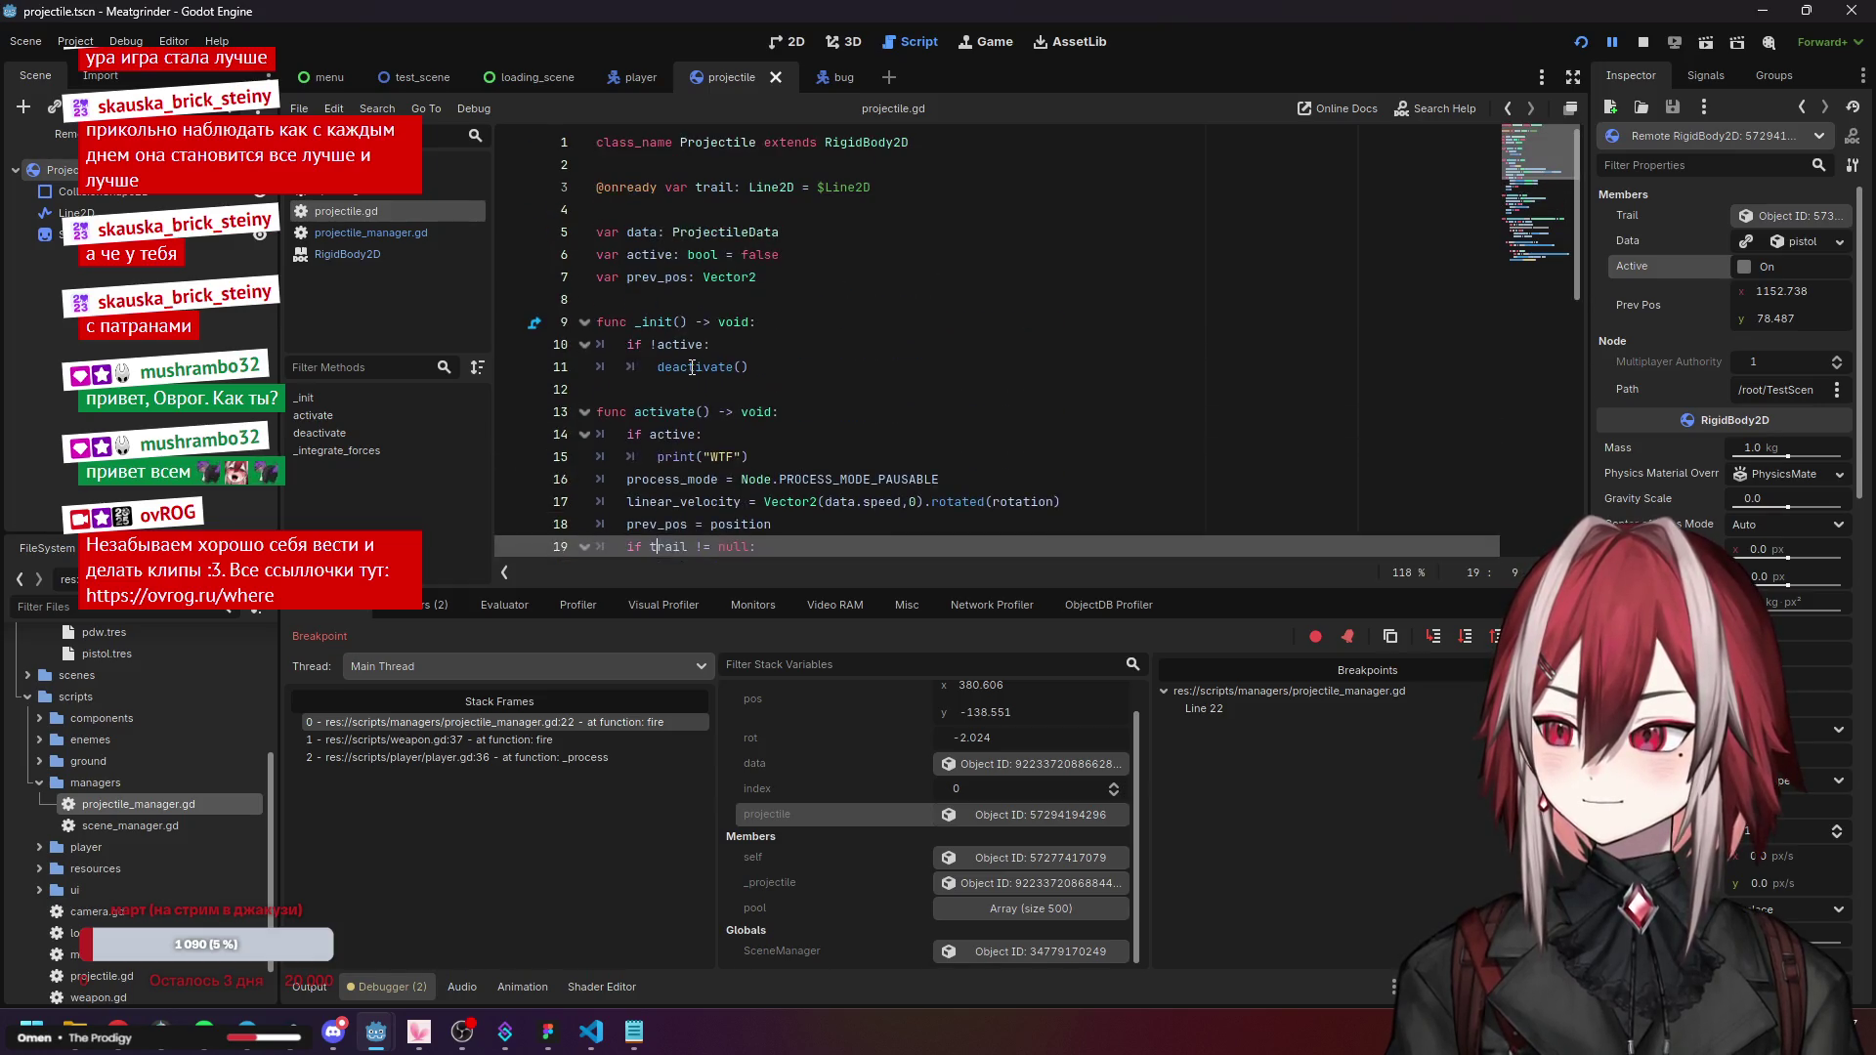
scroll(703, 283, "down", 3)
left_click(699, 367)
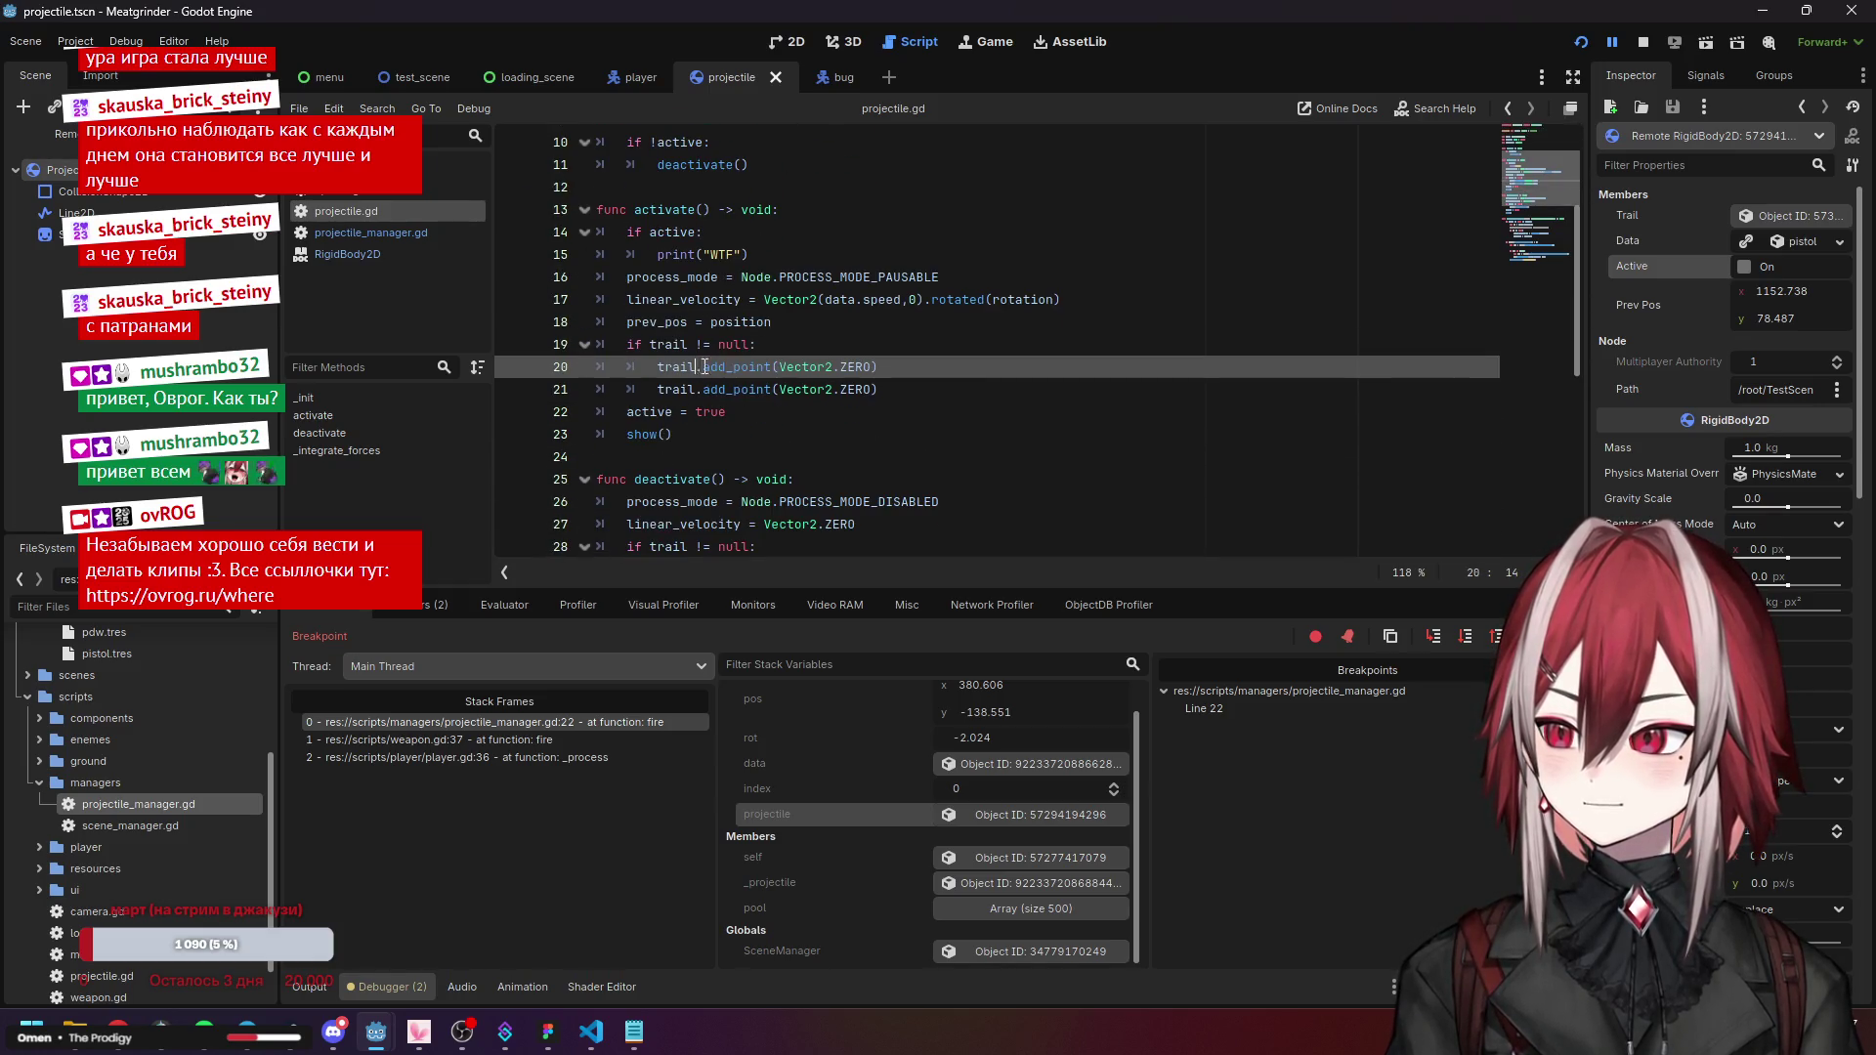
left_click(771, 389)
left_click(732, 415)
left_click(658, 434)
scroll(866, 389, "down", 2)
scroll(866, 360, "down", 4)
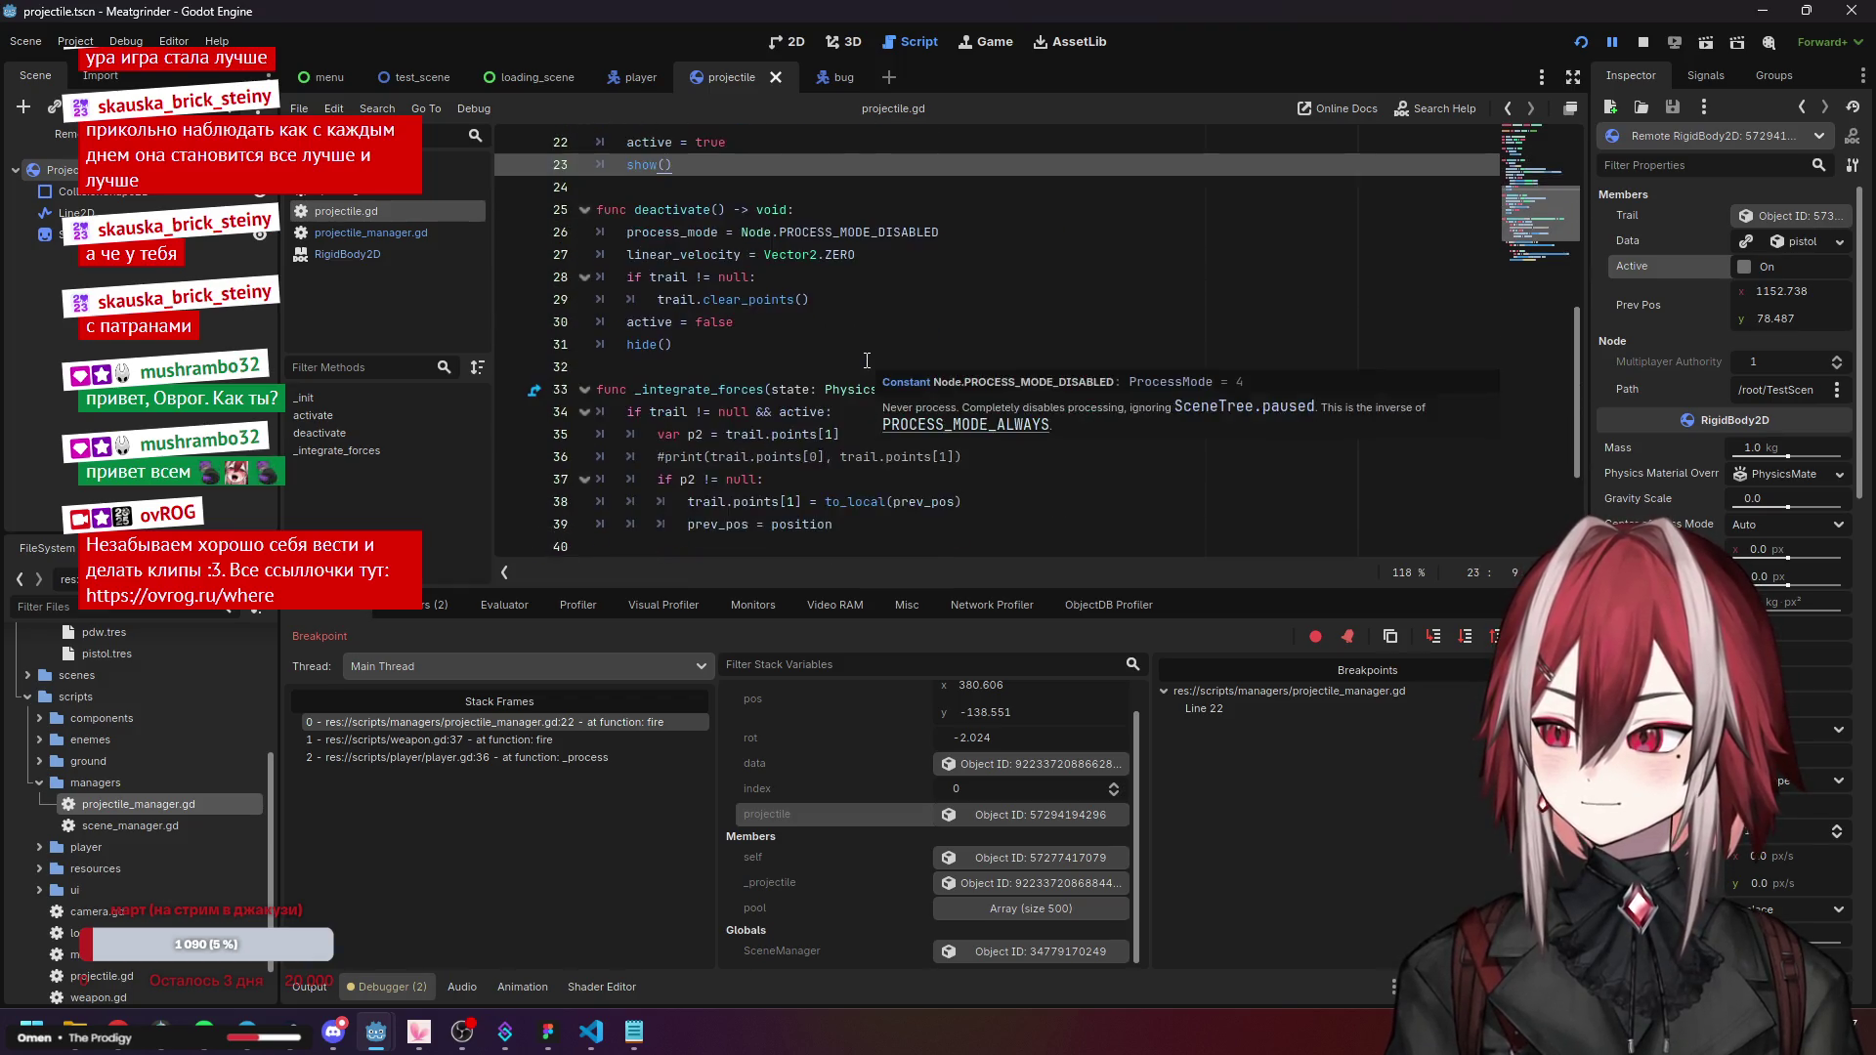
scroll(738, 290, "down", 1)
left_click(696, 232)
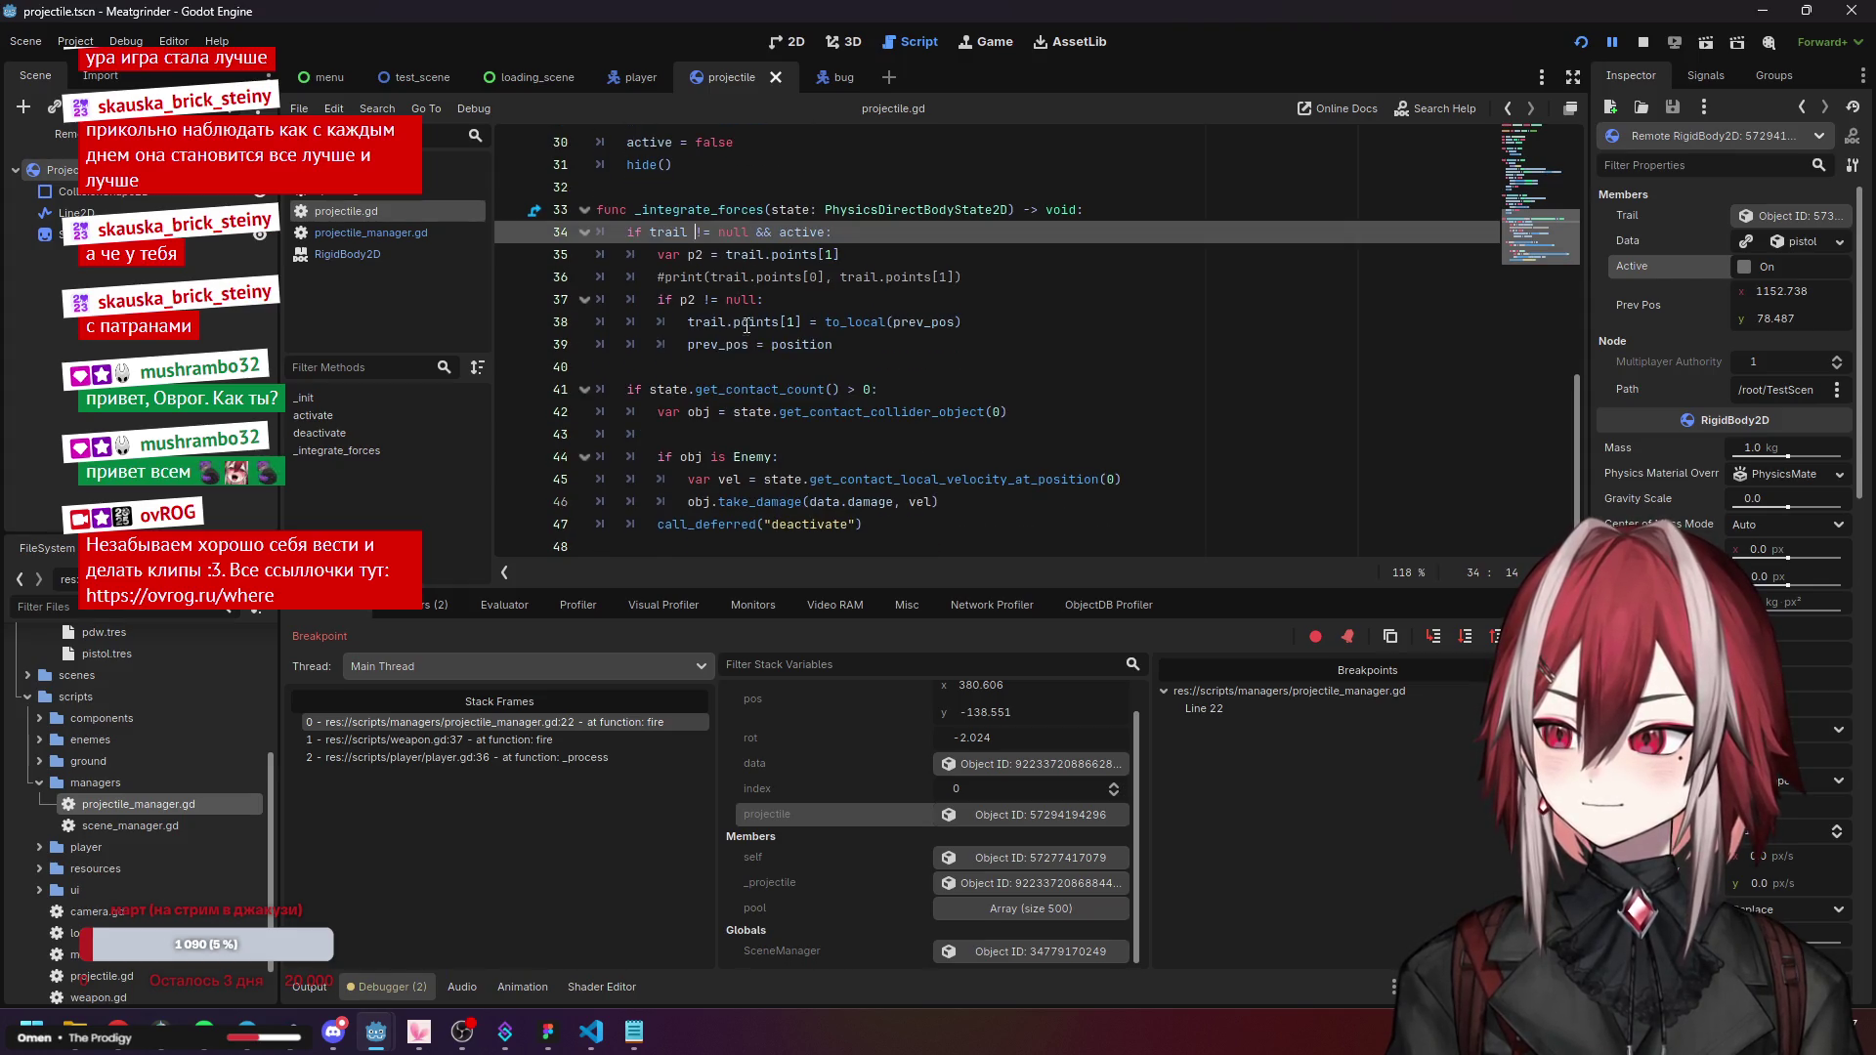
left_click(871, 346)
left_click(778, 389)
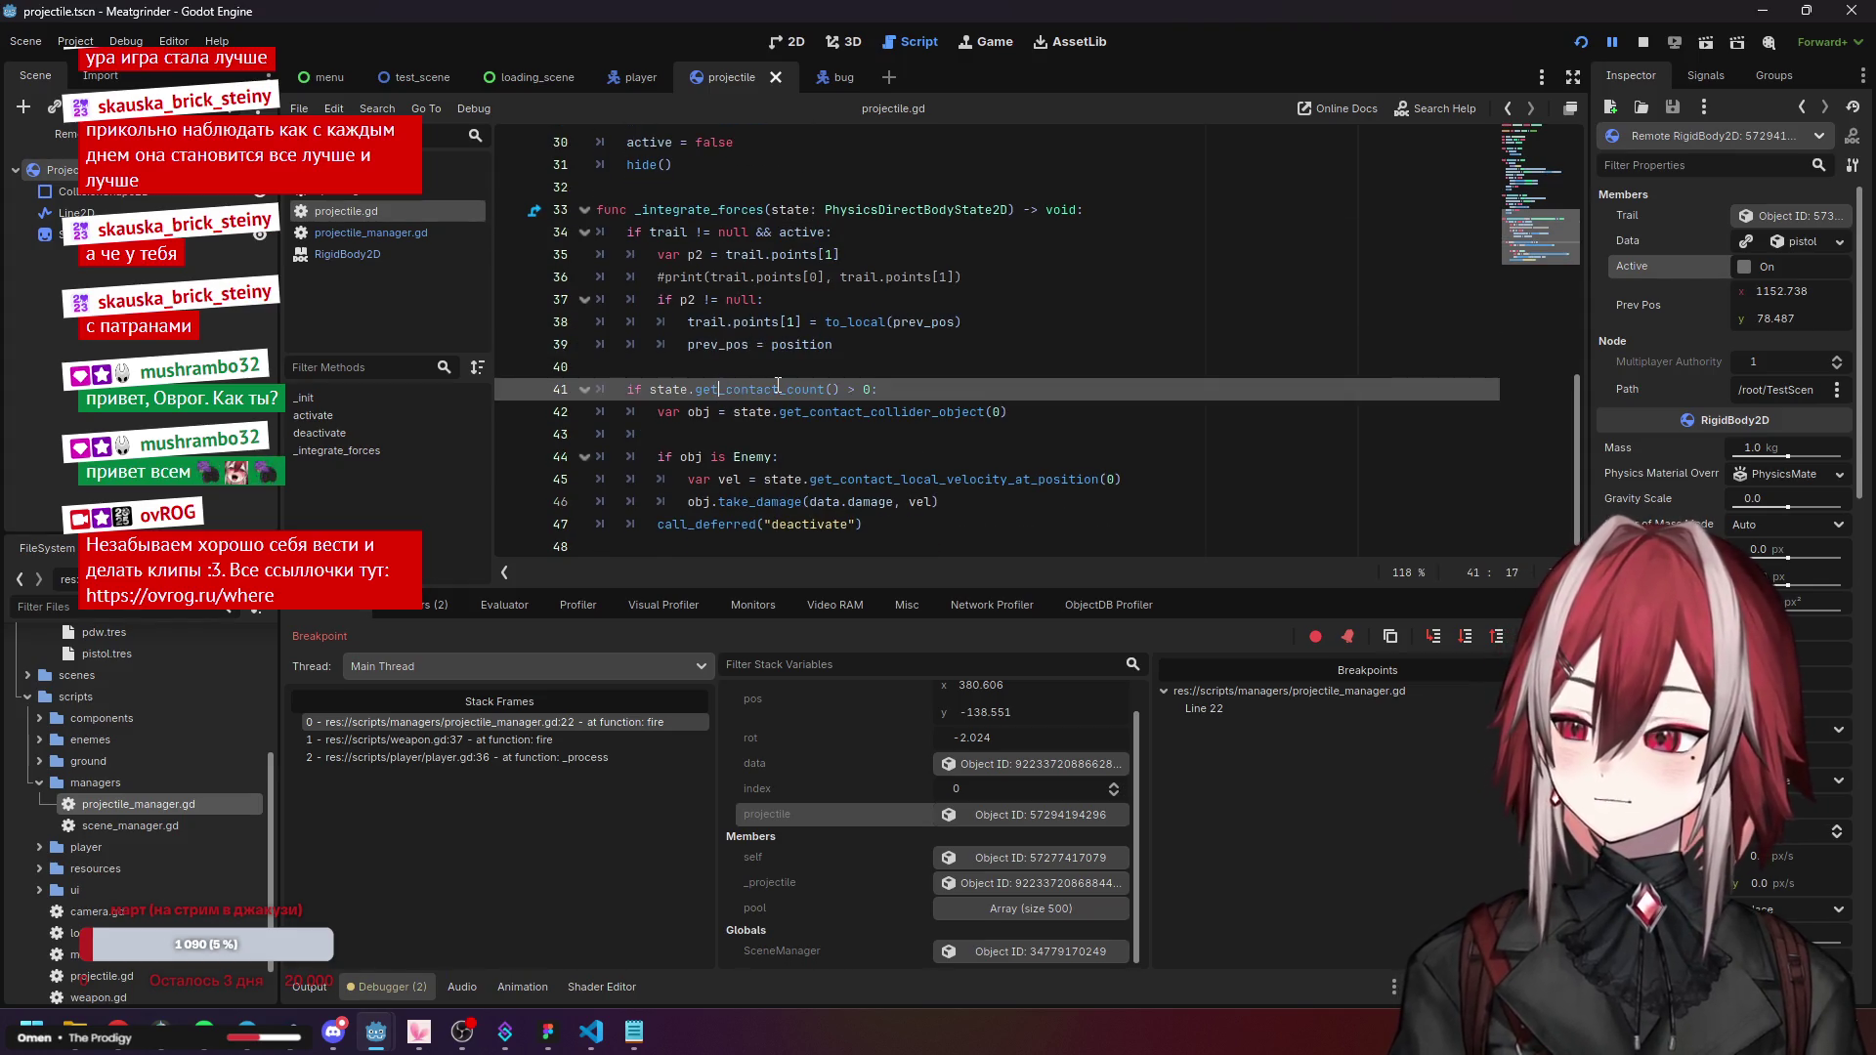
left_click(863, 414)
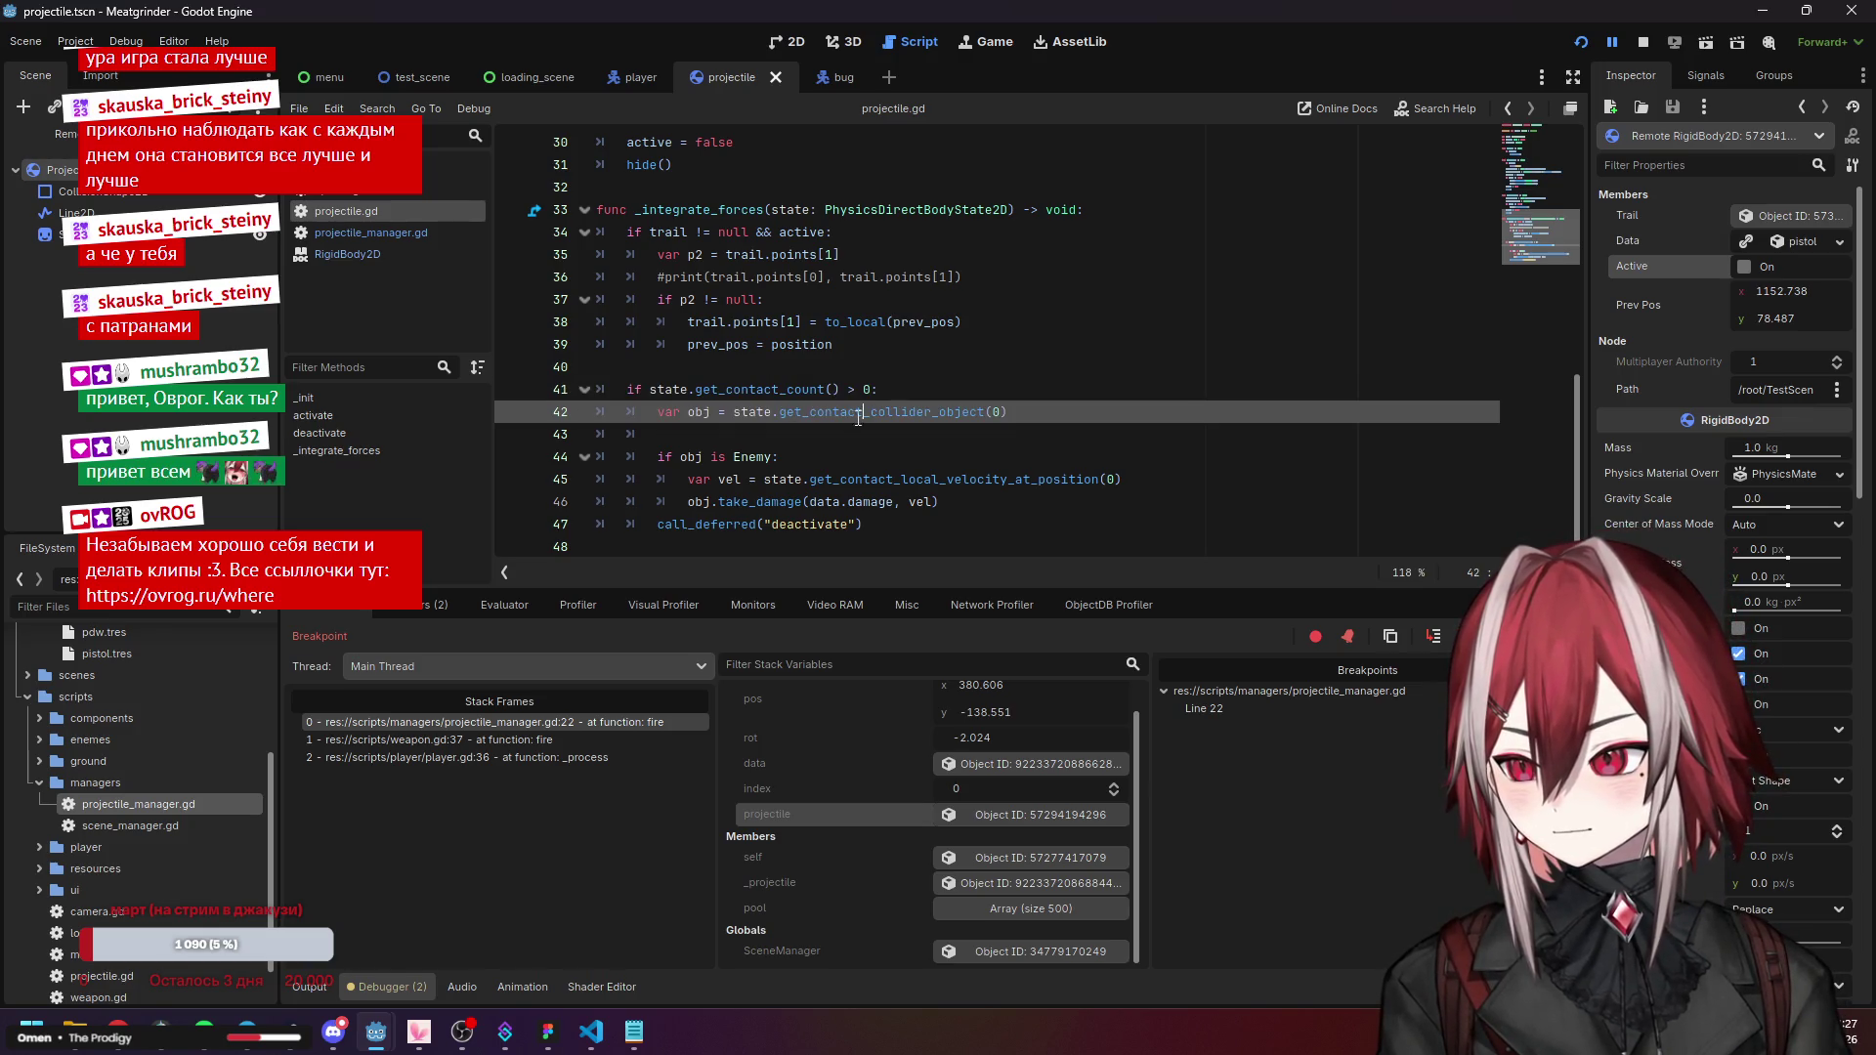
left_click(719, 455)
left_click(722, 478)
left_click(724, 502)
left_click(726, 525)
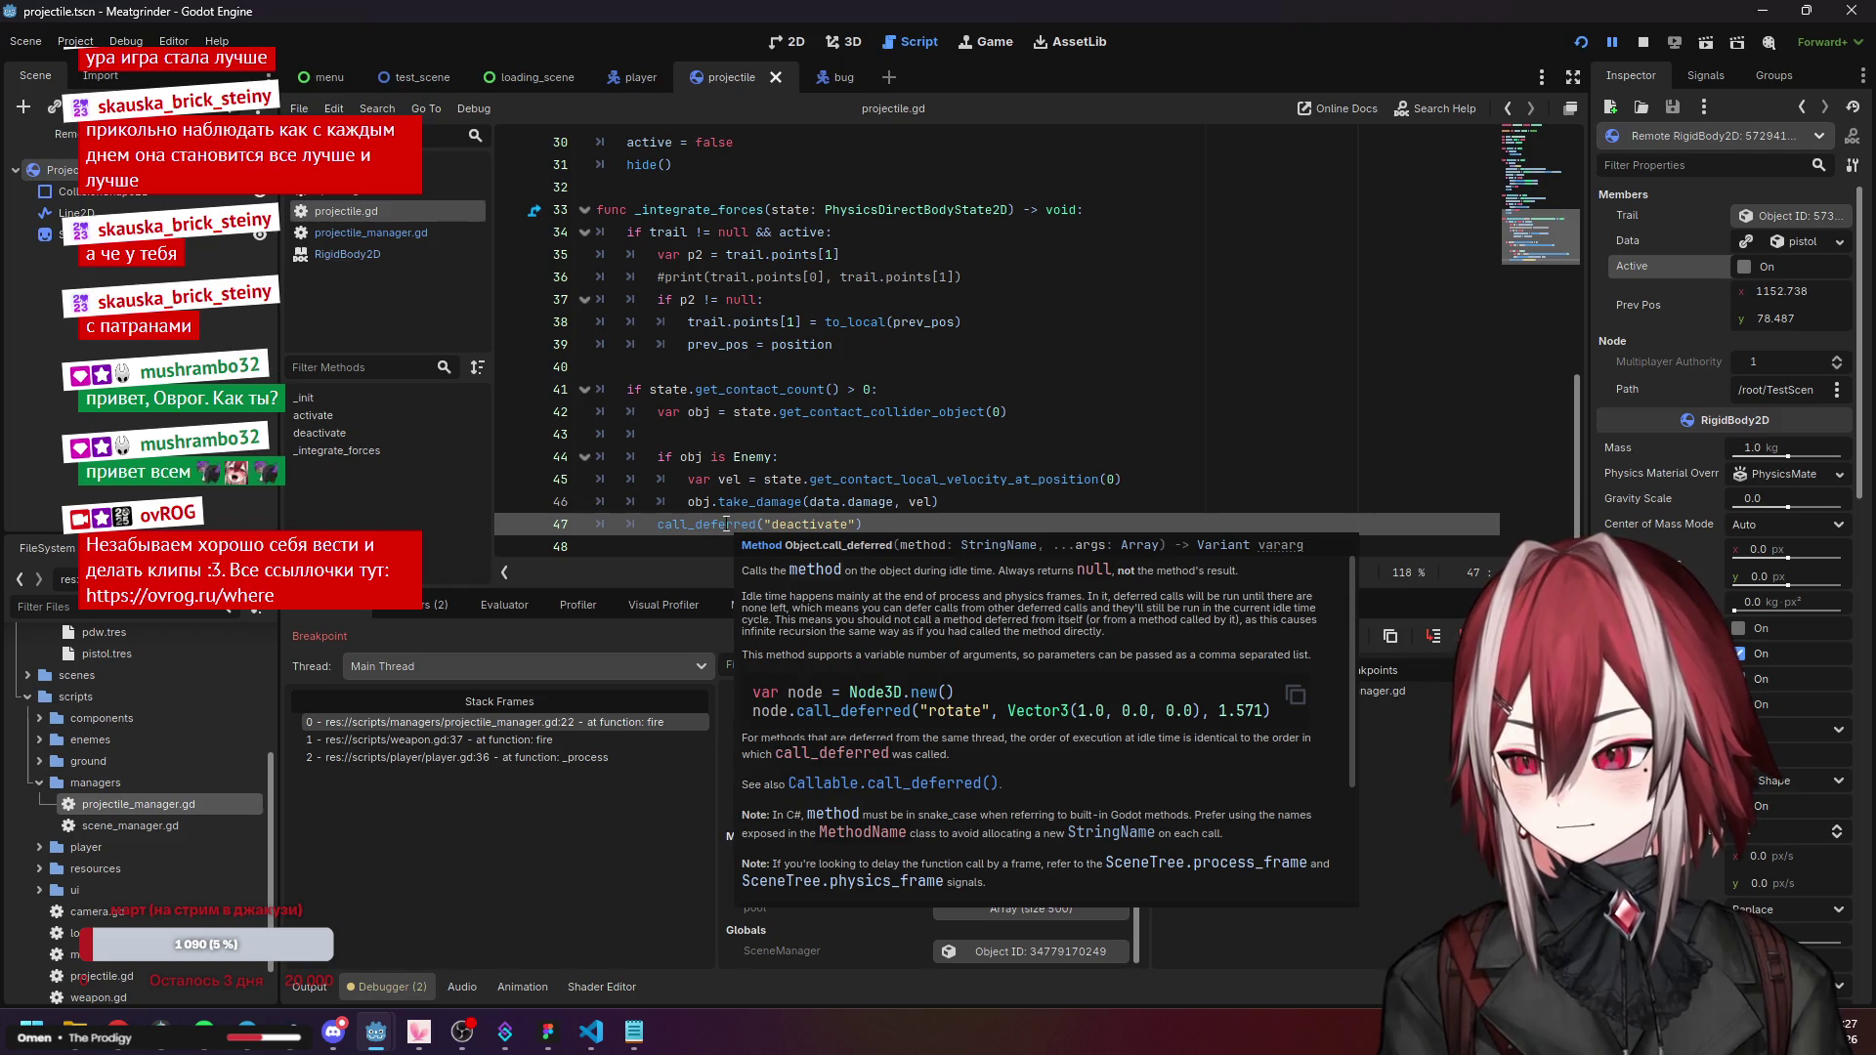
scroll(816, 391, "up", 4)
scroll(820, 381, "down", 4)
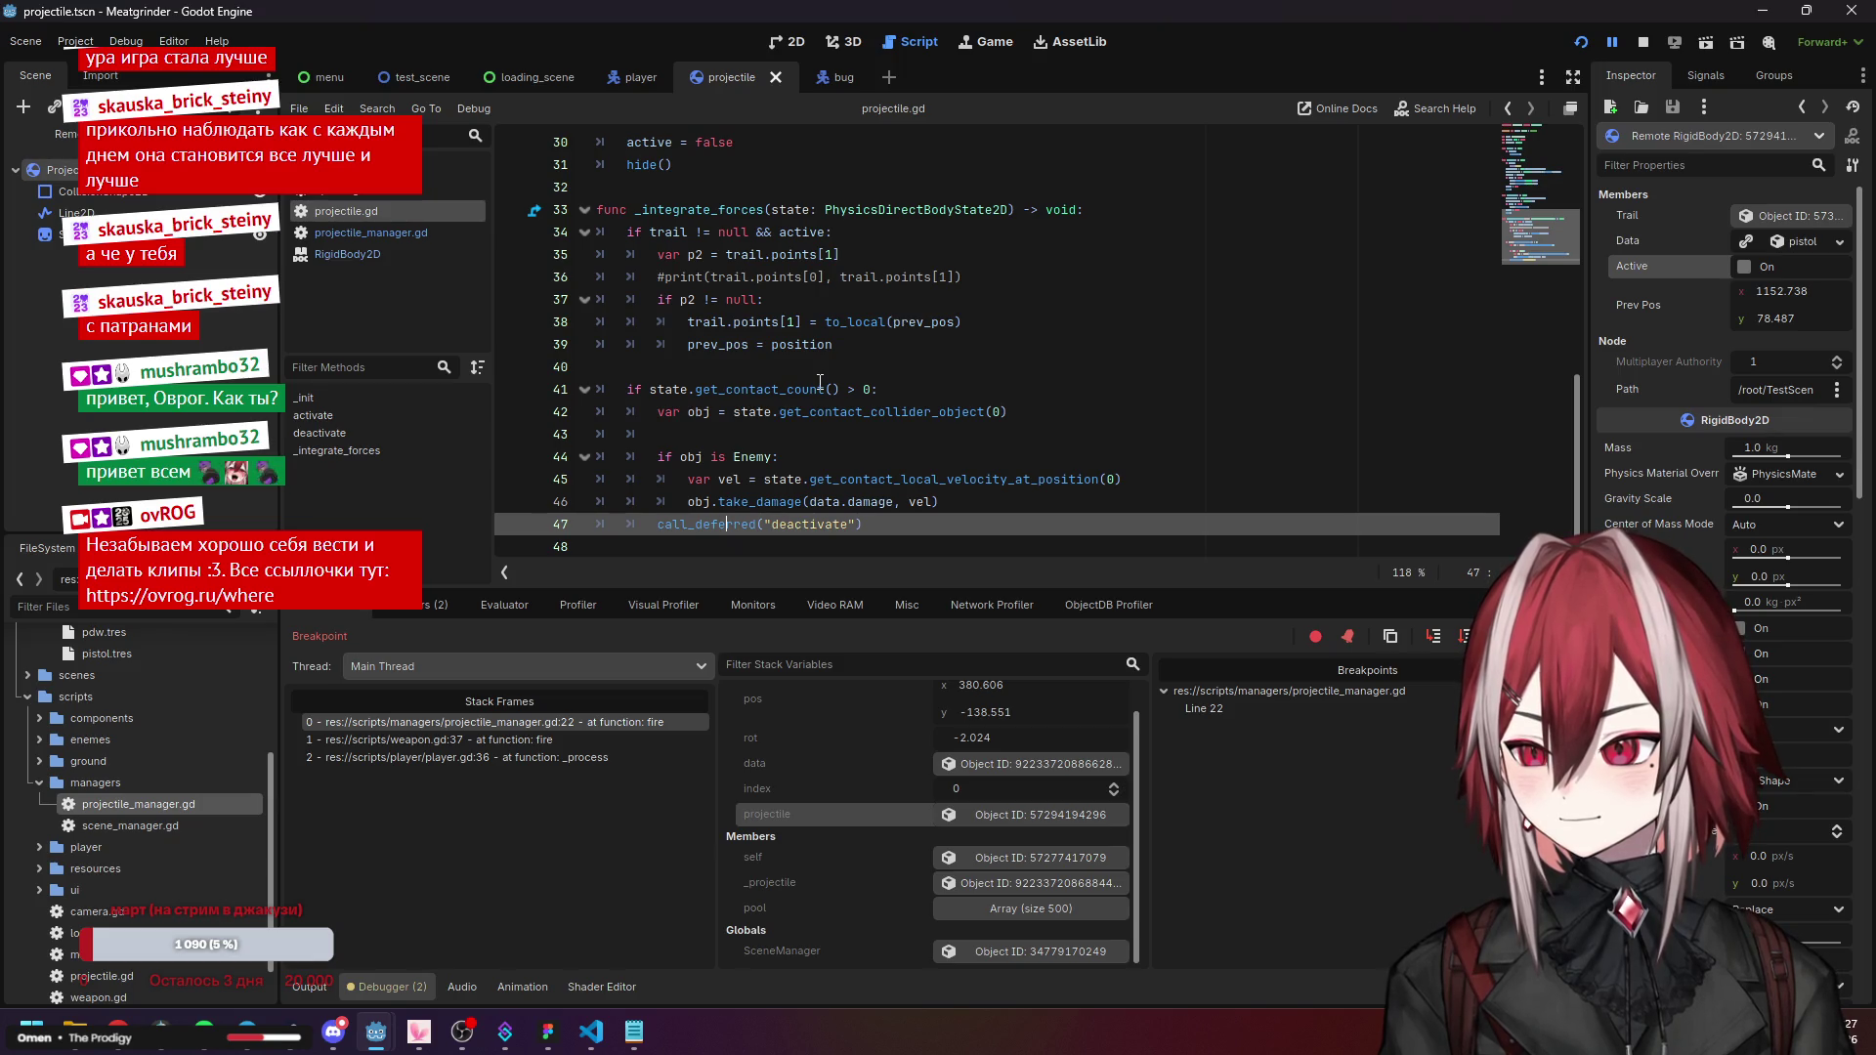
scroll(820, 381, "up", 3)
left_click(691, 239)
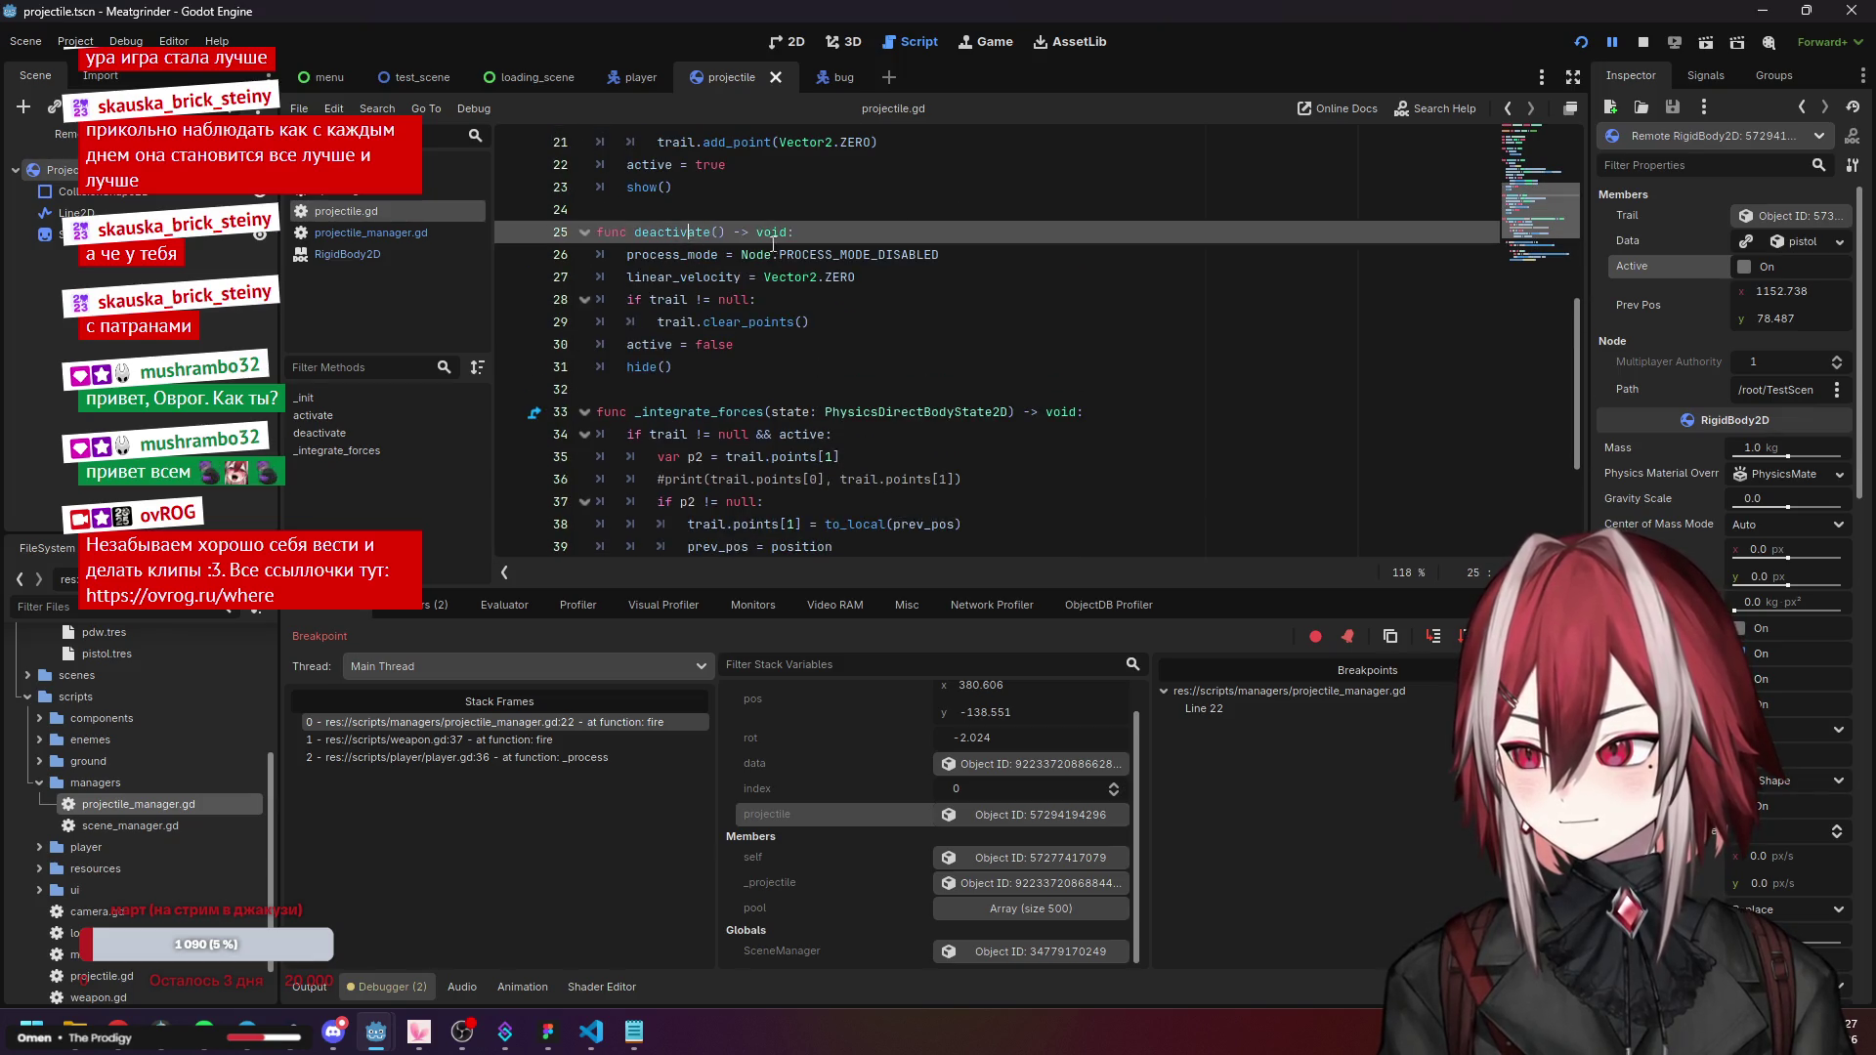
scroll(758, 303, "up", 2)
left_click(685, 389)
left_click(682, 409)
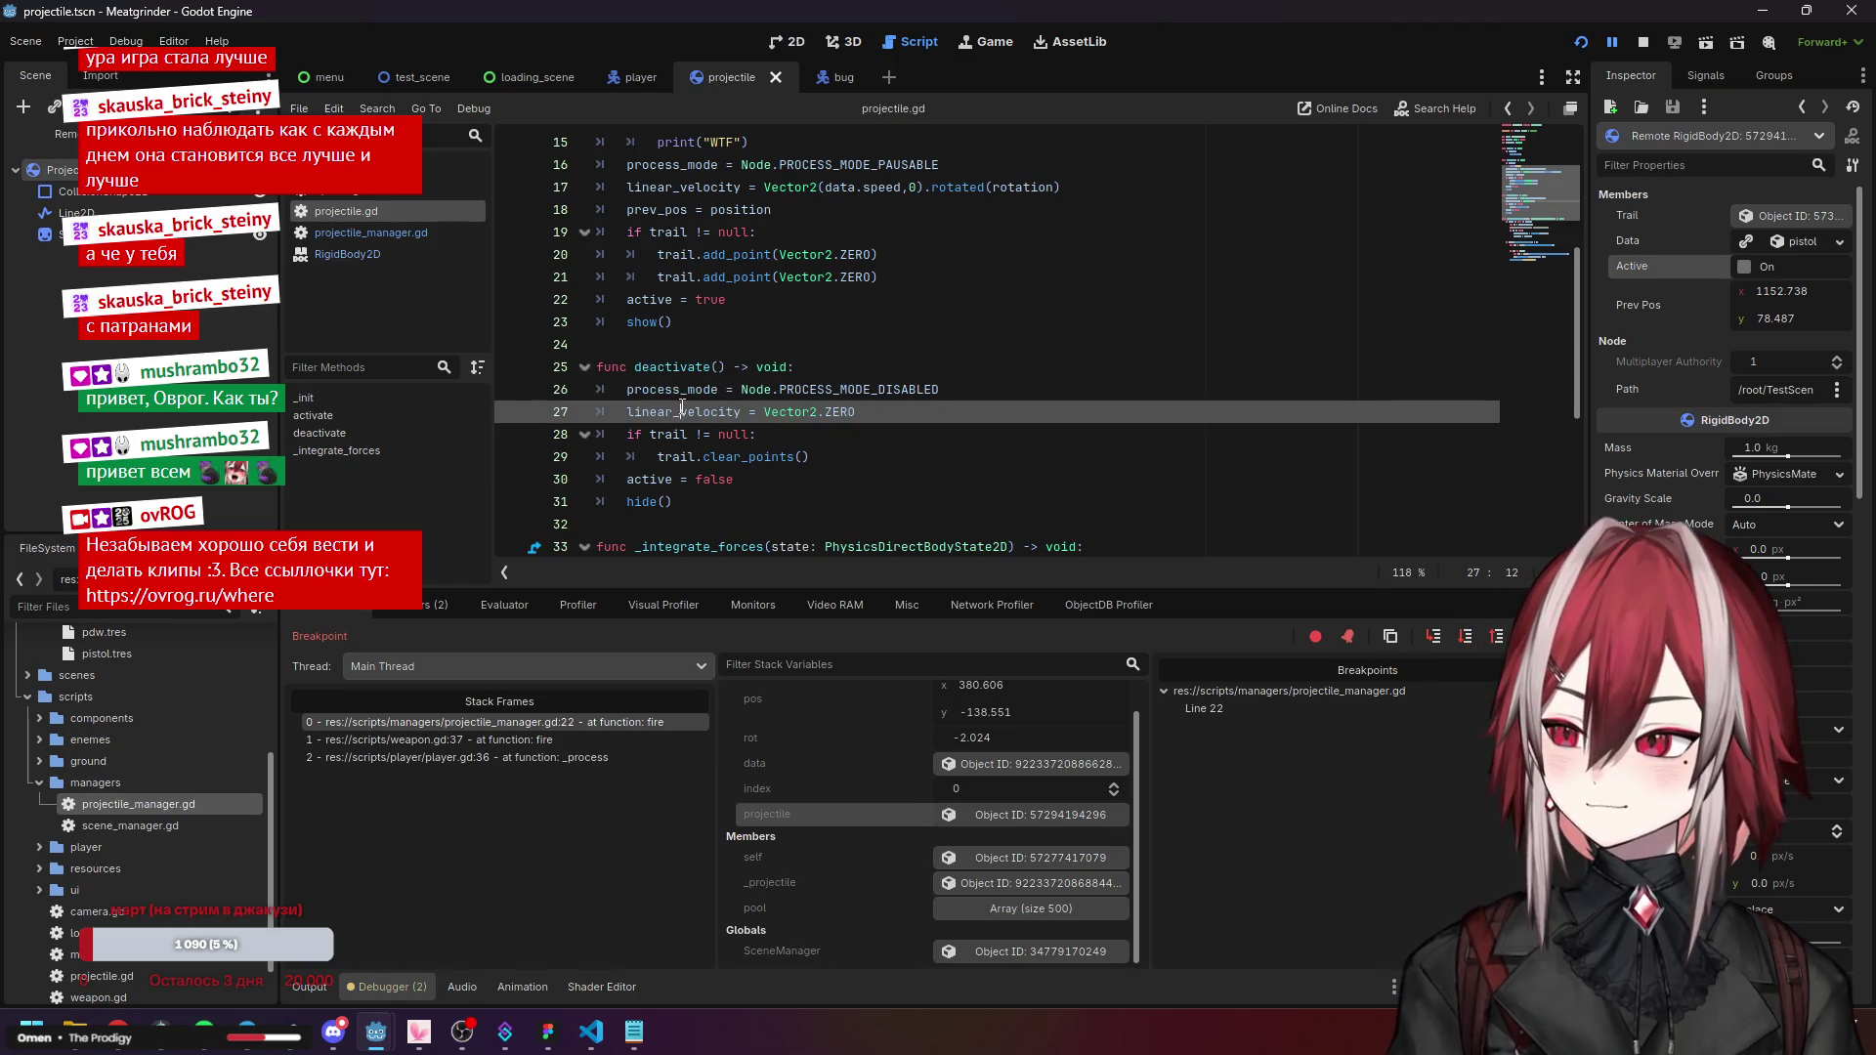
left_click(679, 432)
left_click(668, 456)
left_click(657, 479)
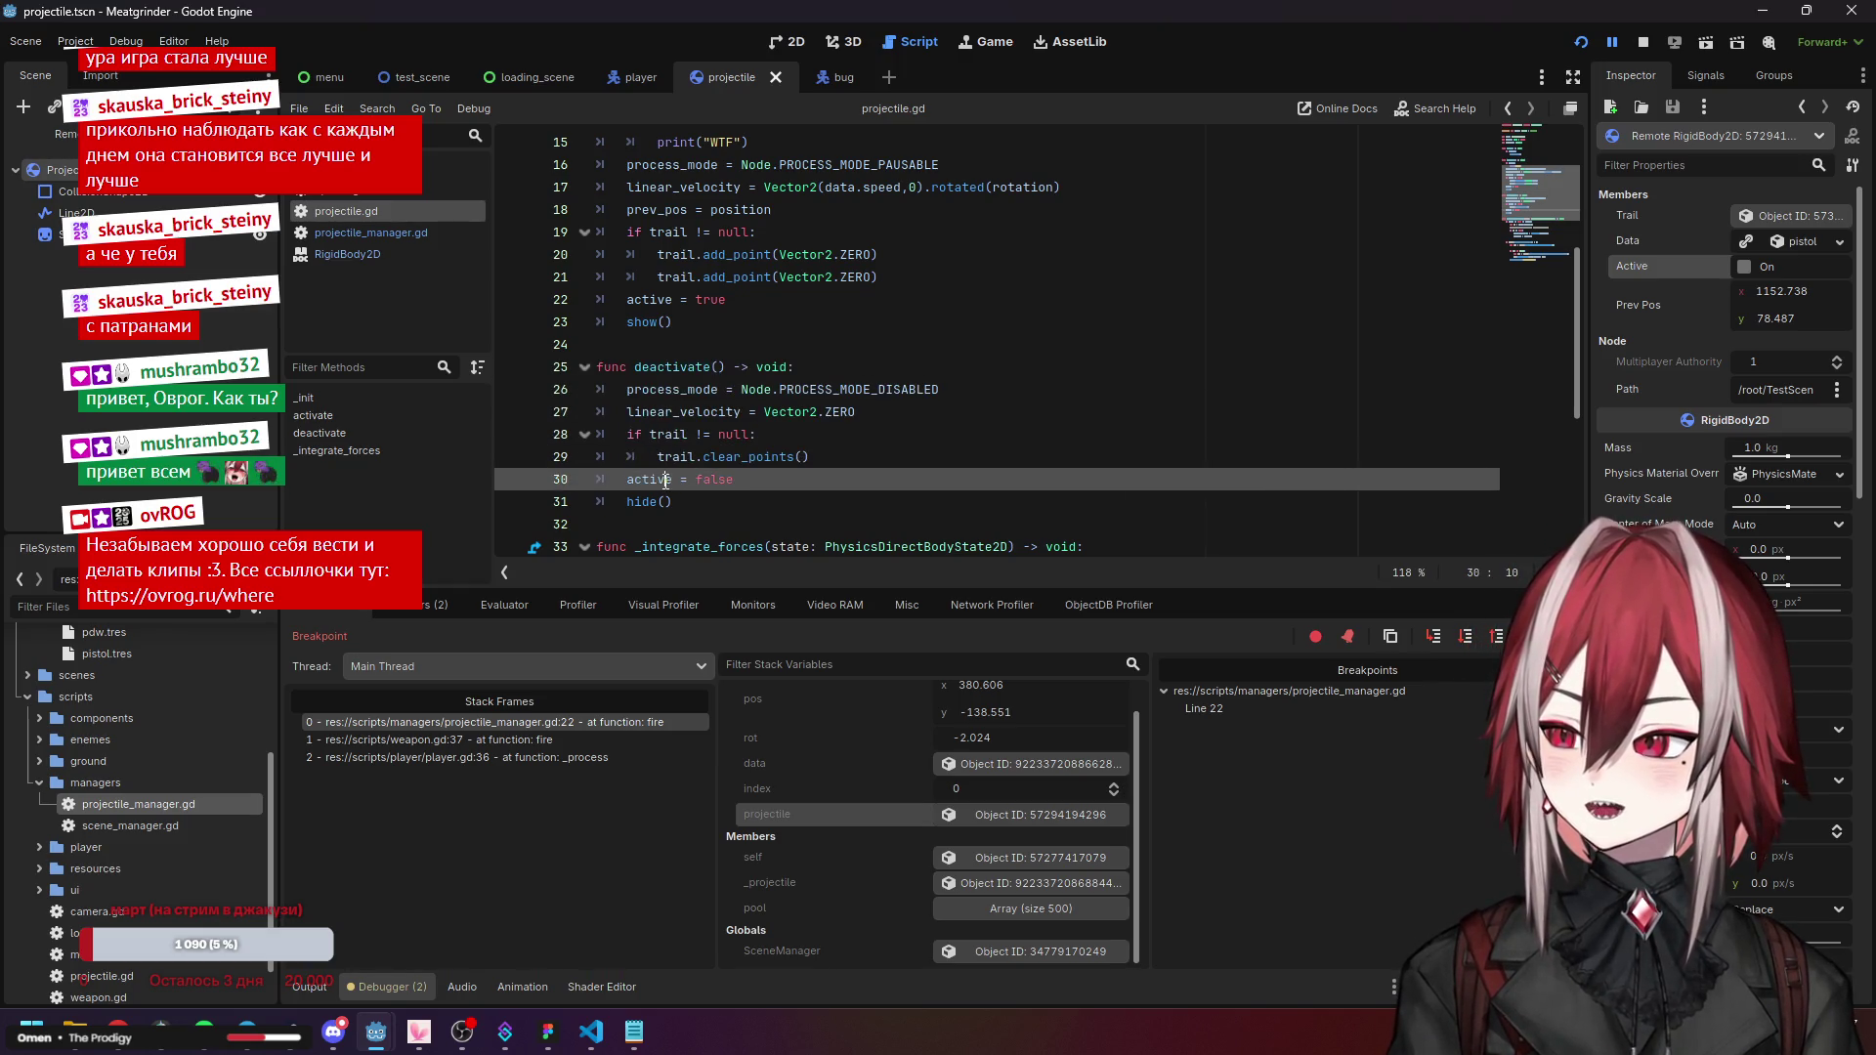
left_click(648, 502)
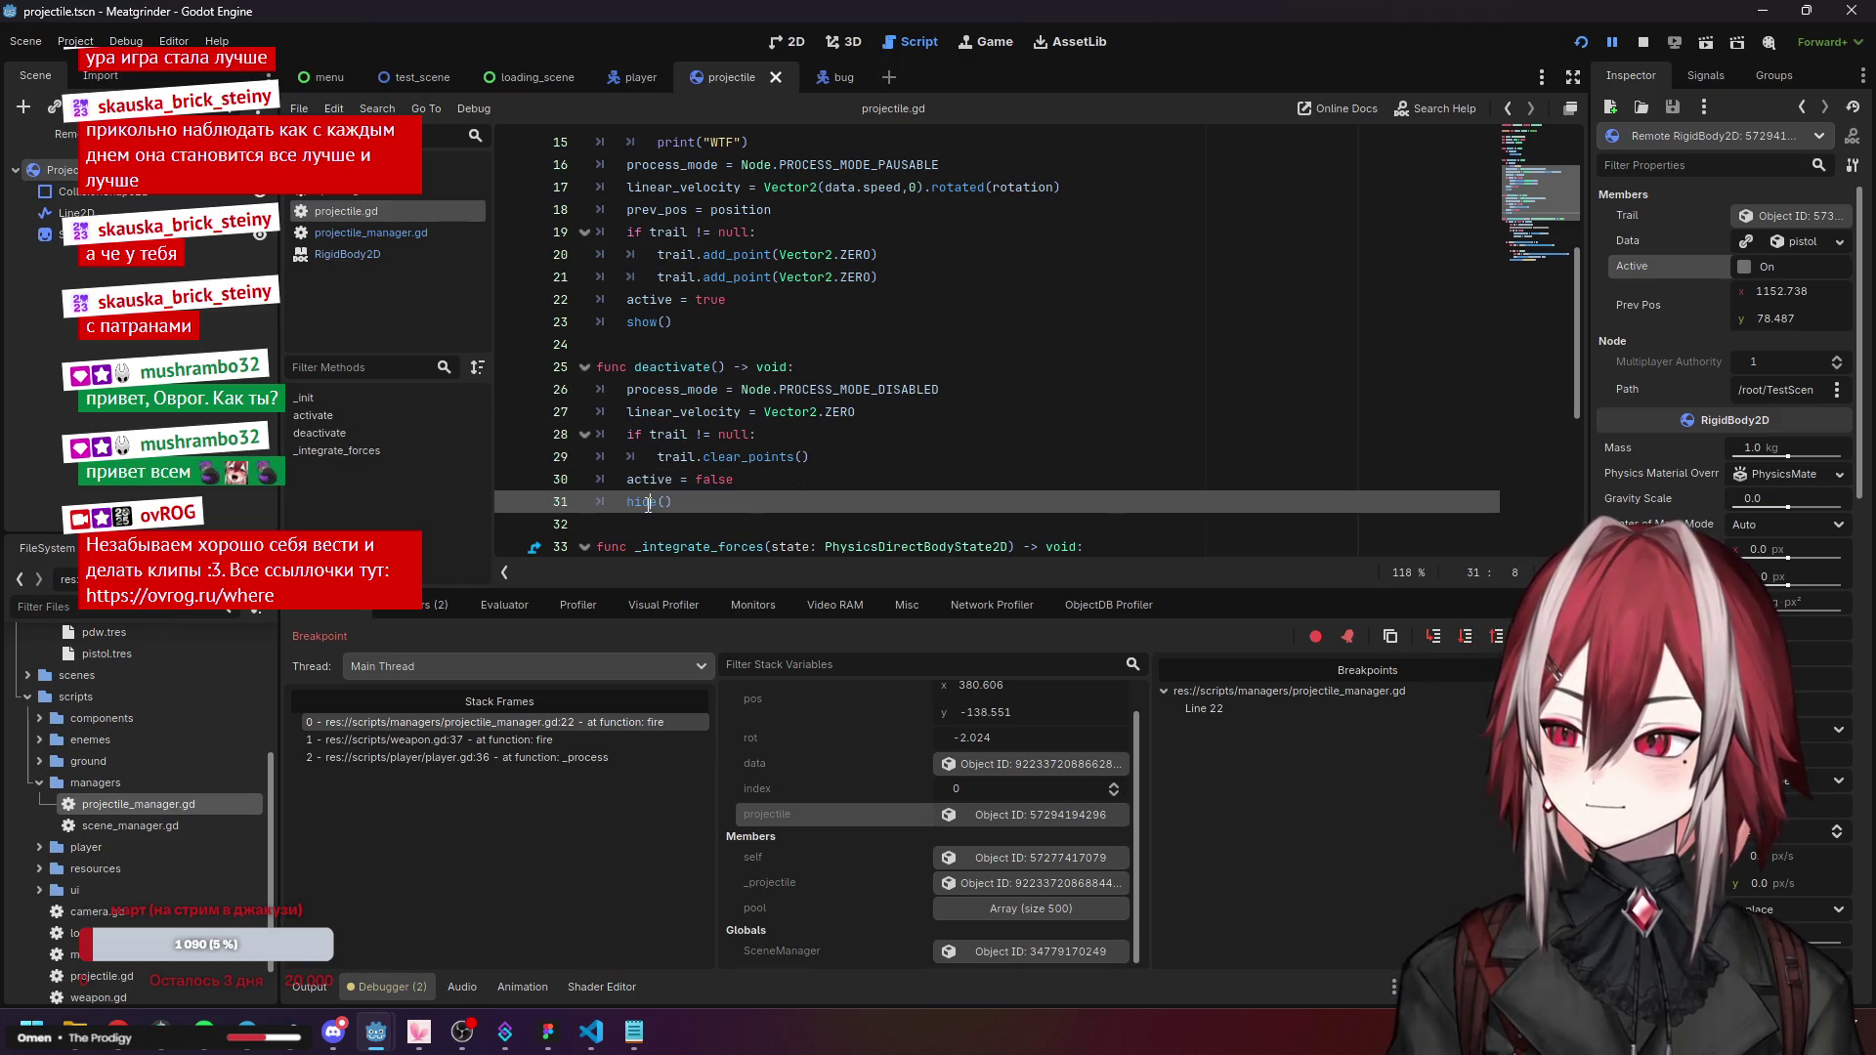
left_click(703, 456)
scroll(735, 389, "up", 3)
scroll(735, 389, "down", 4)
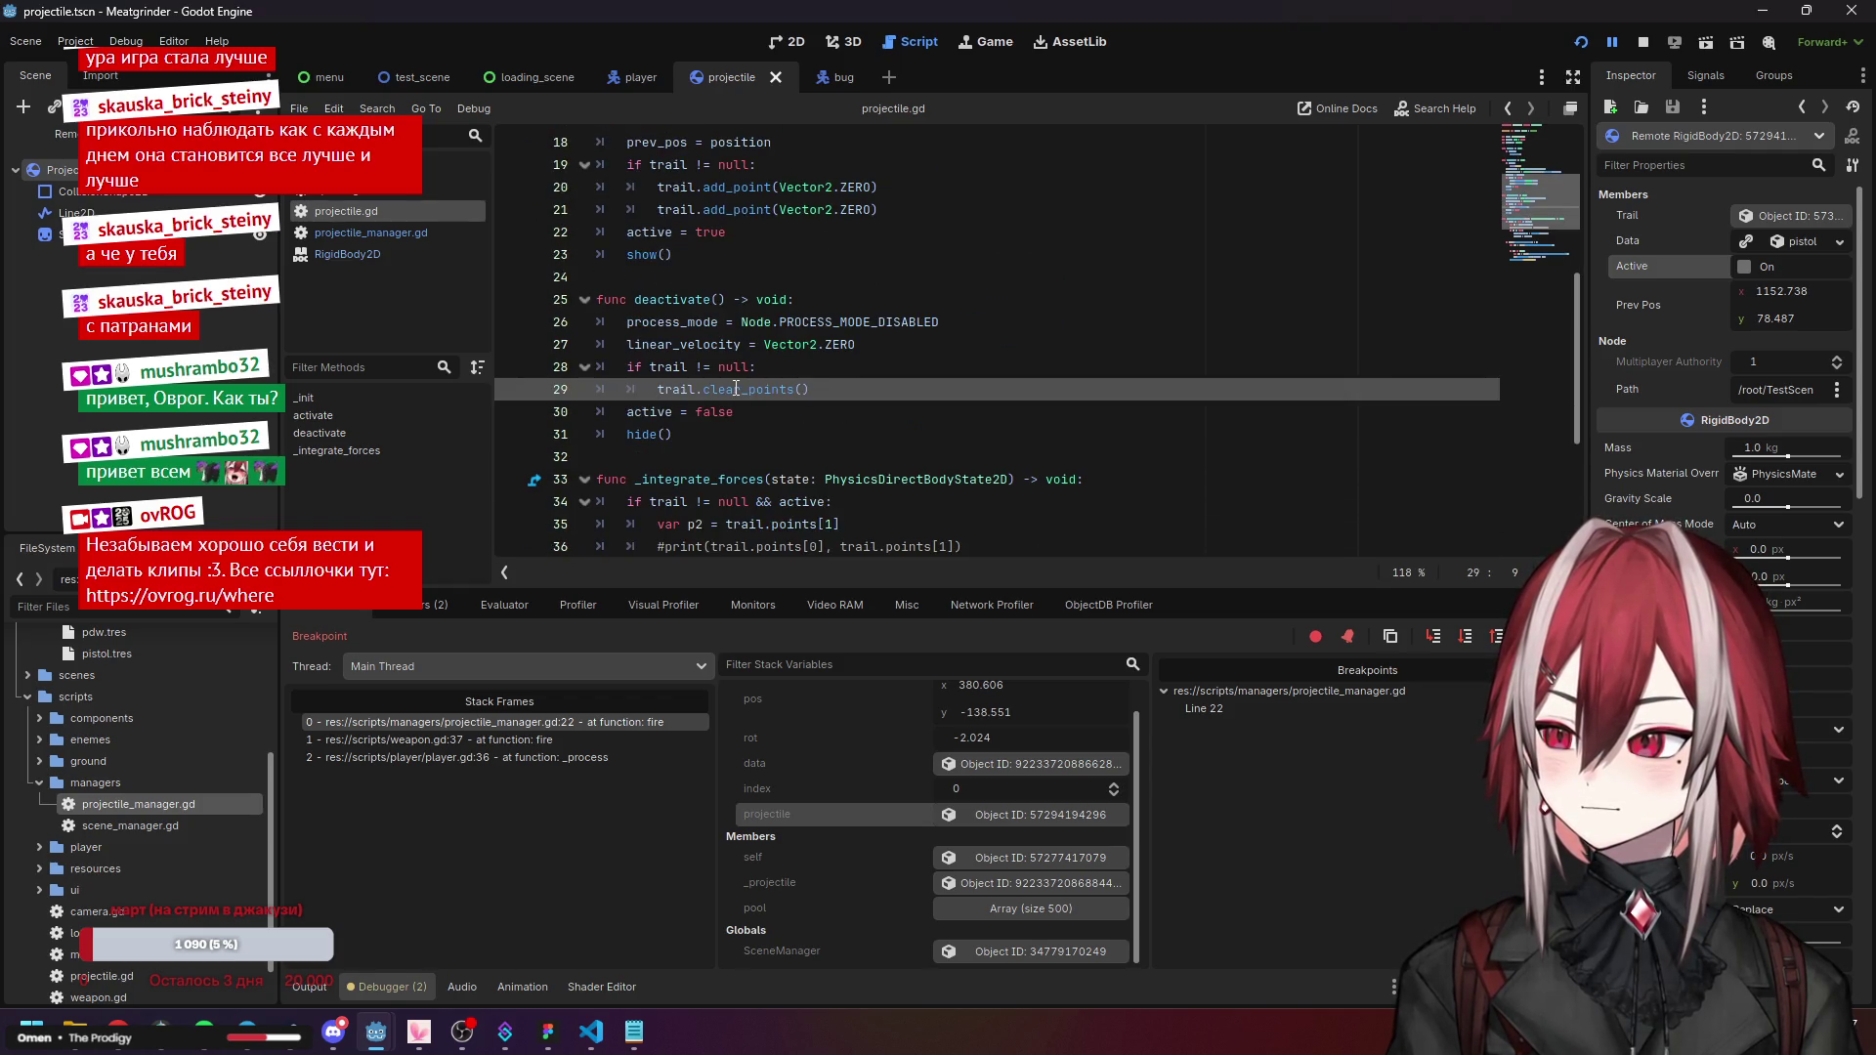
left_click(681, 344)
scroll(630, 347, "up", 3)
left_click_drag(626, 347, 772, 345)
key("ctrl+c")
scroll(780, 389, "down", 3)
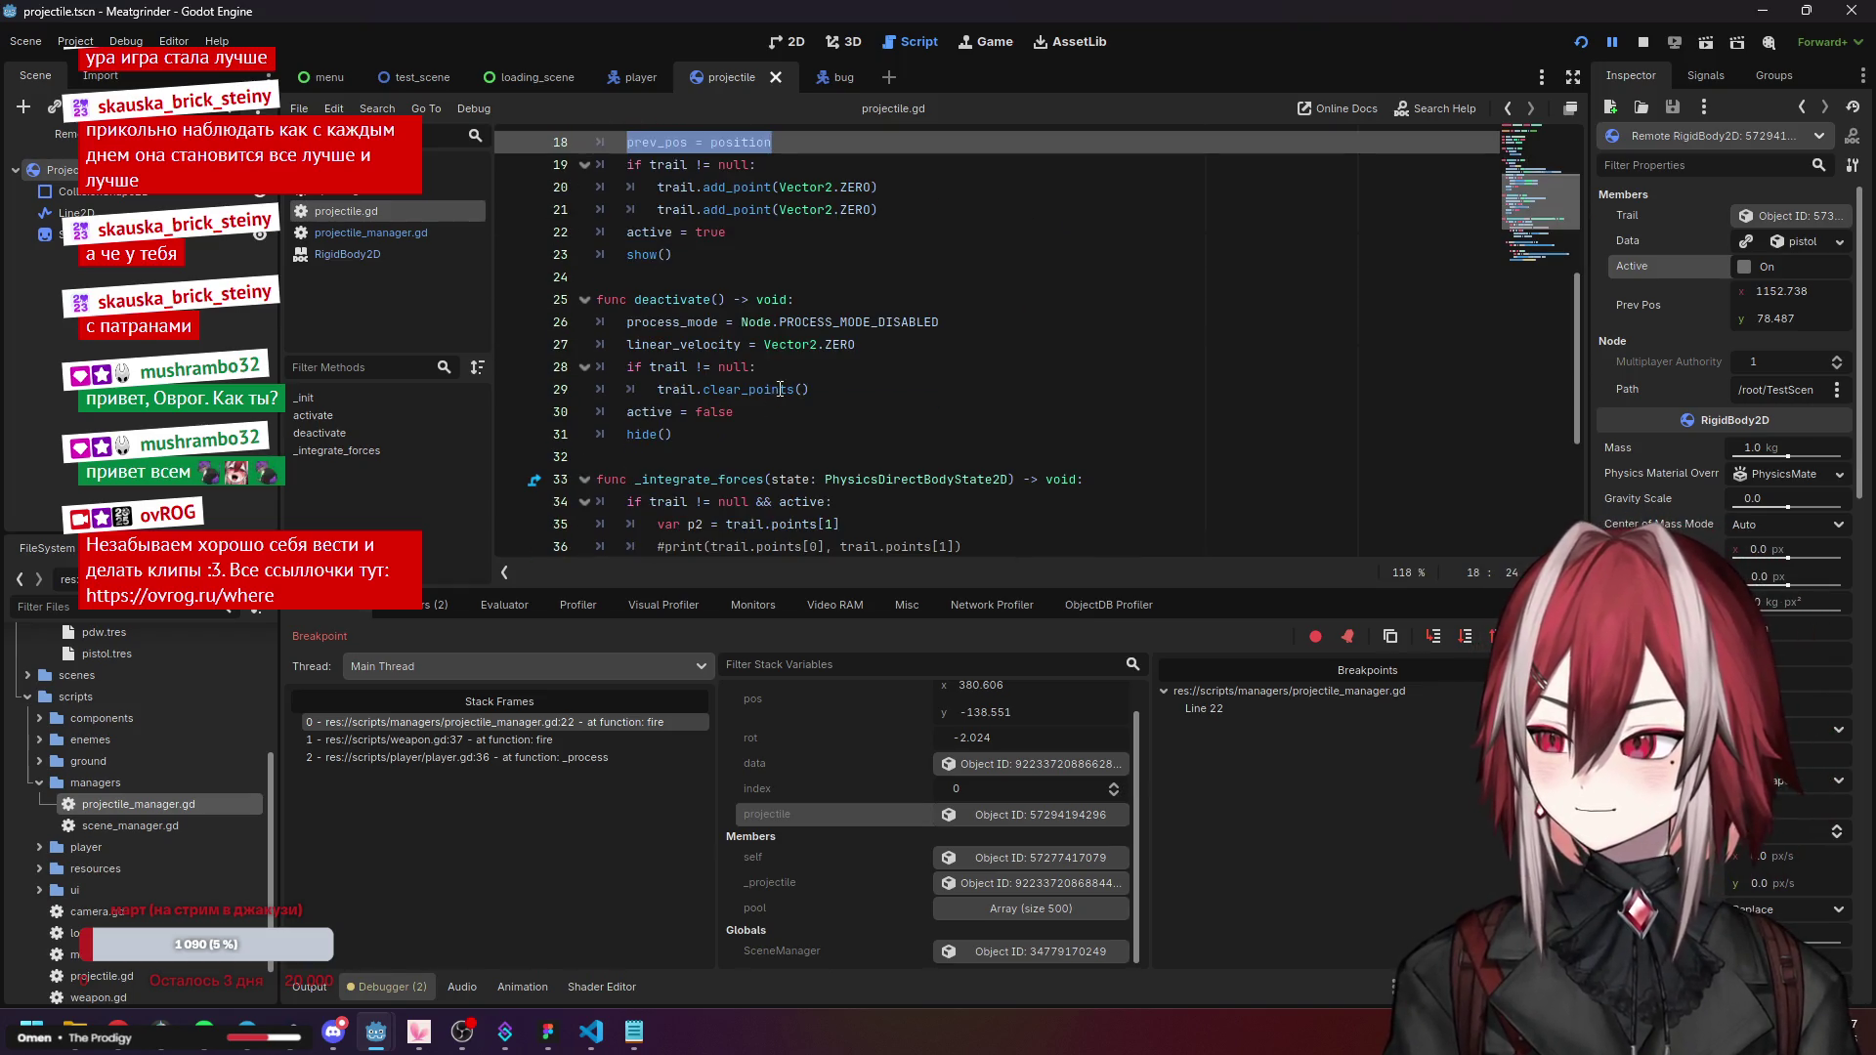
left_click(865, 350)
scroll(884, 352, "up", 5)
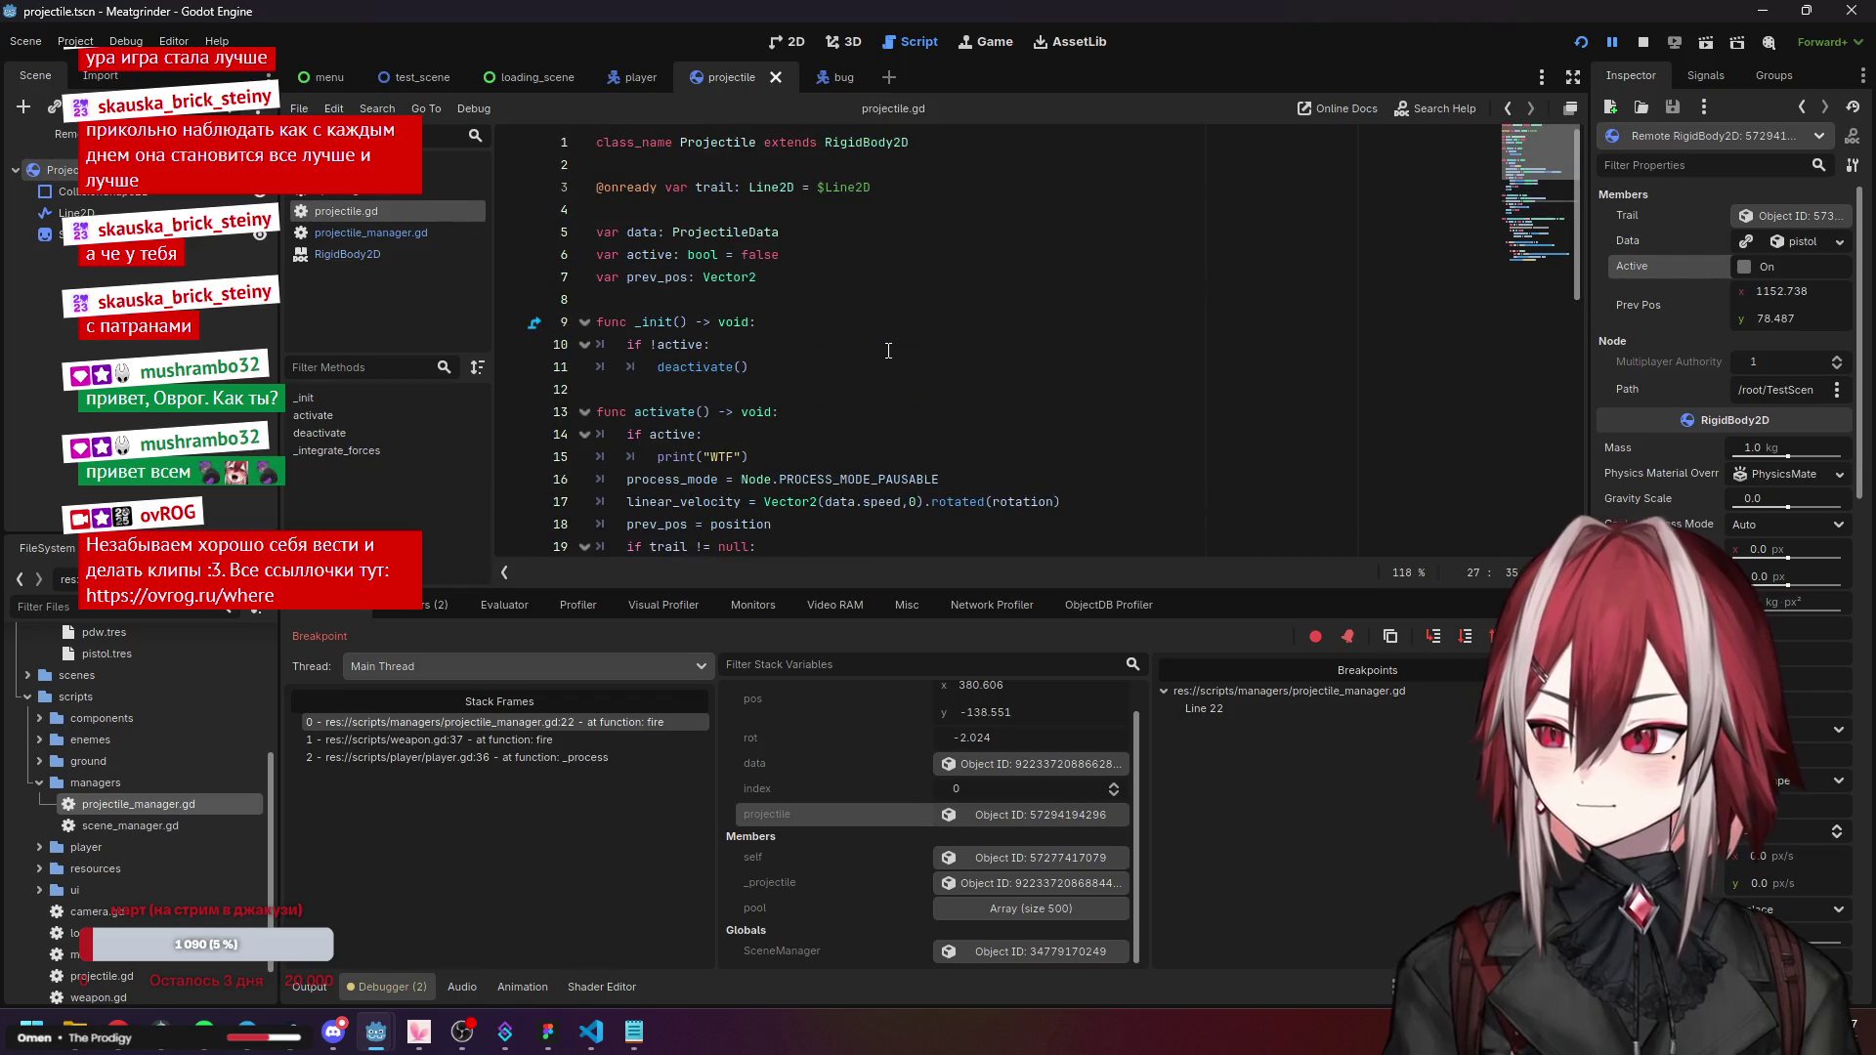
scroll(889, 351, "down", 5)
Add 'prev_pos = position' to deactivate in projectile.gd and save the script.
key("Return")
key("ctrl+v")
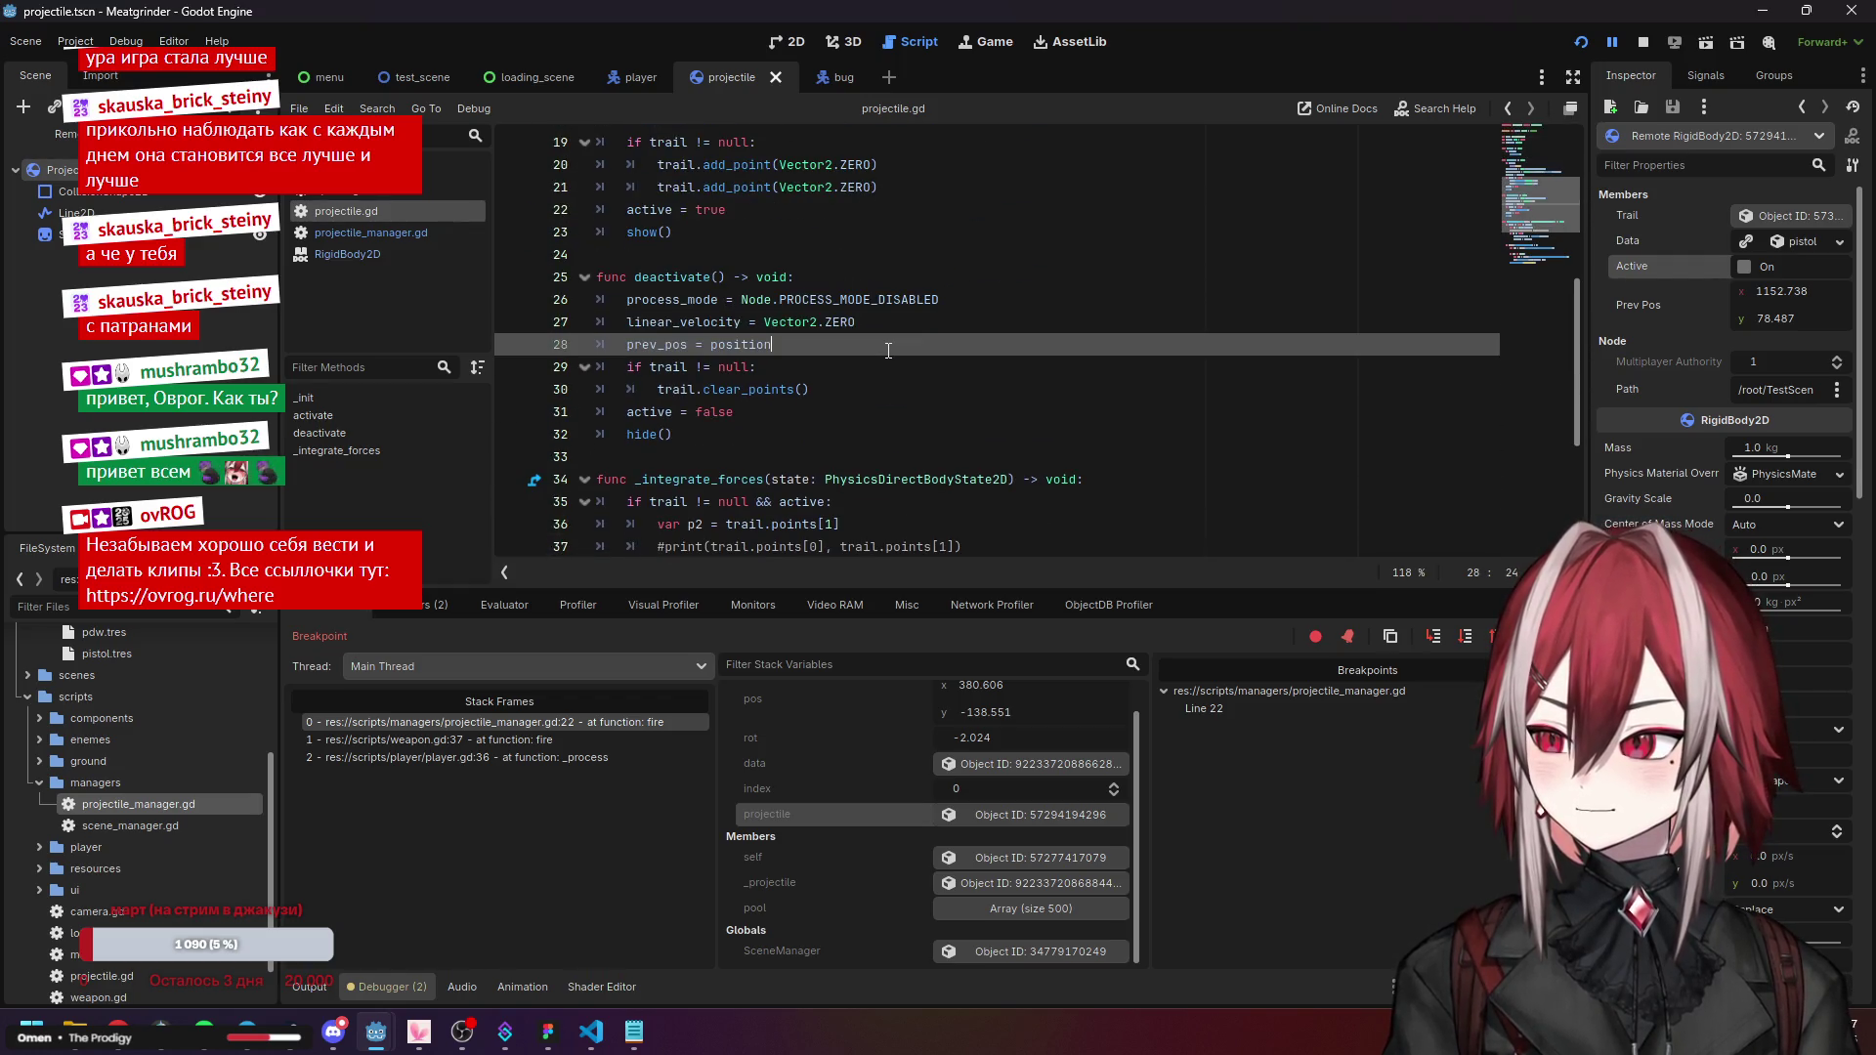
double_click(783, 343)
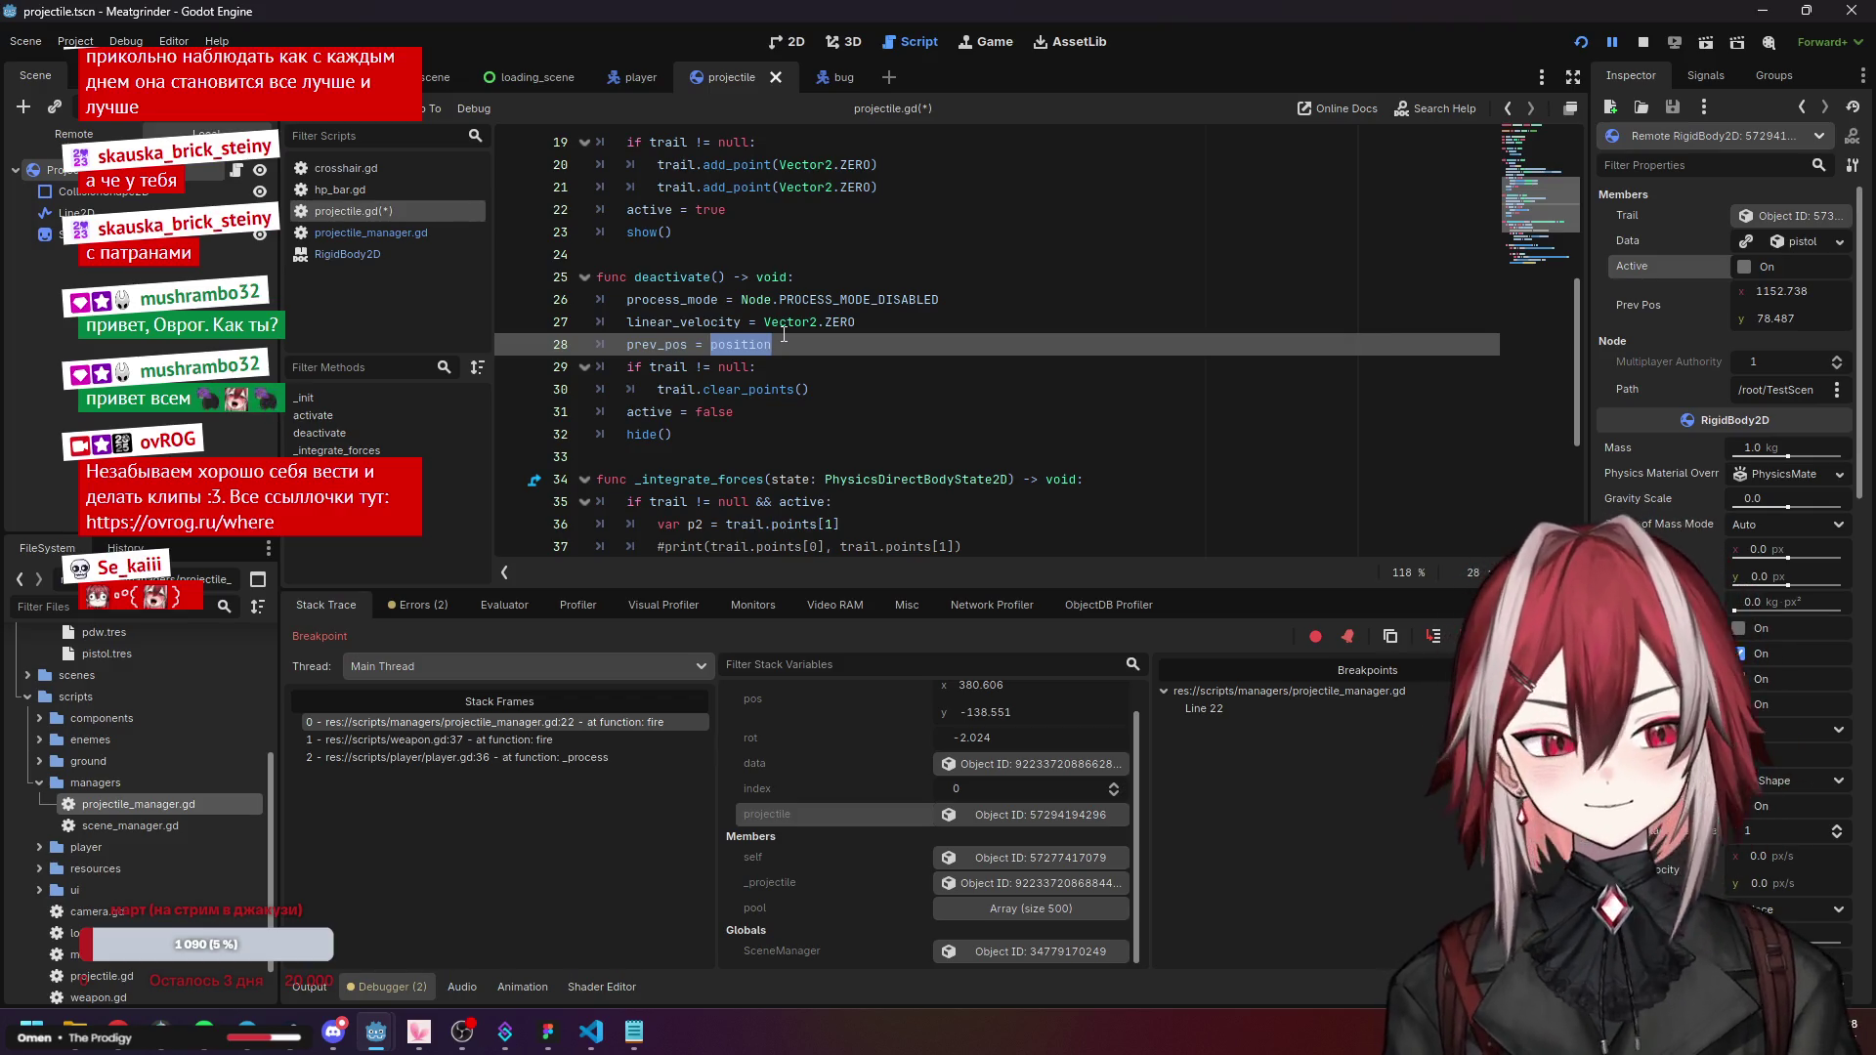
key("ctrl+s")
Remove the line-22 breakpoint in projectile_manager.gd and relaunch the game in debug.
left_click(371, 233)
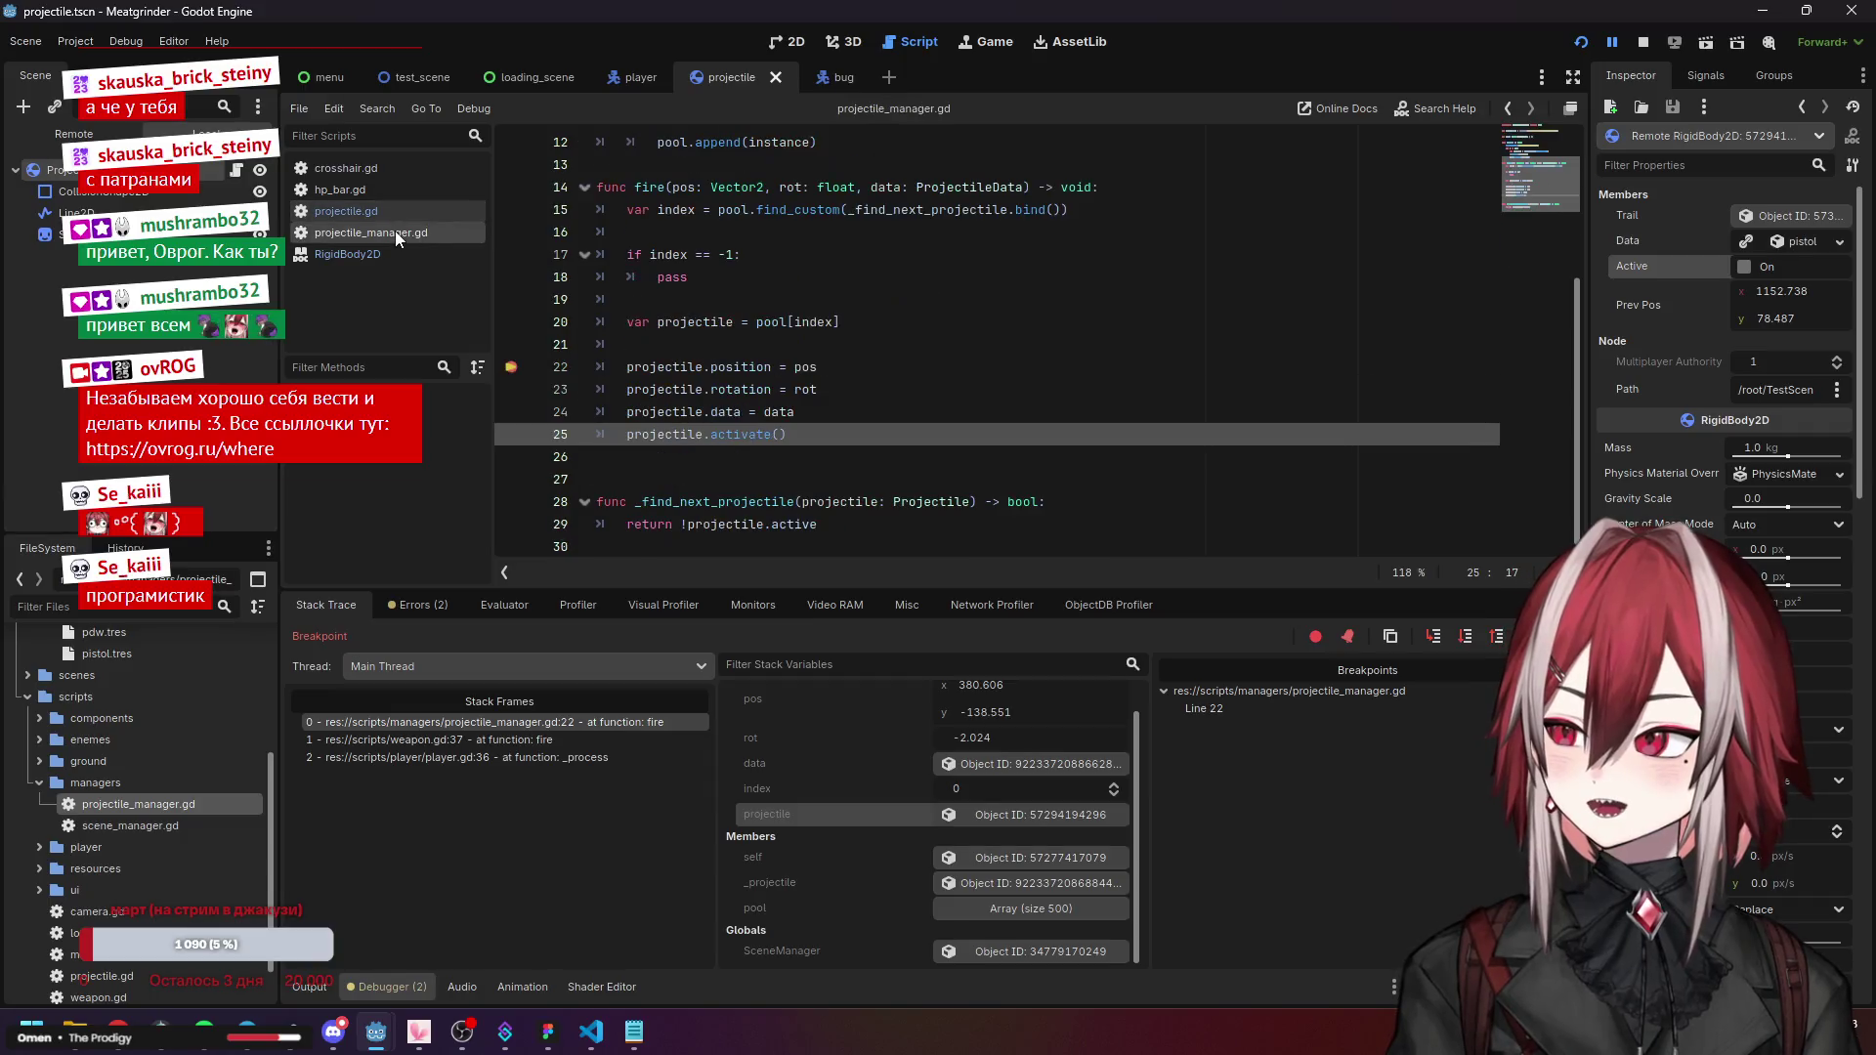
left_click(512, 367)
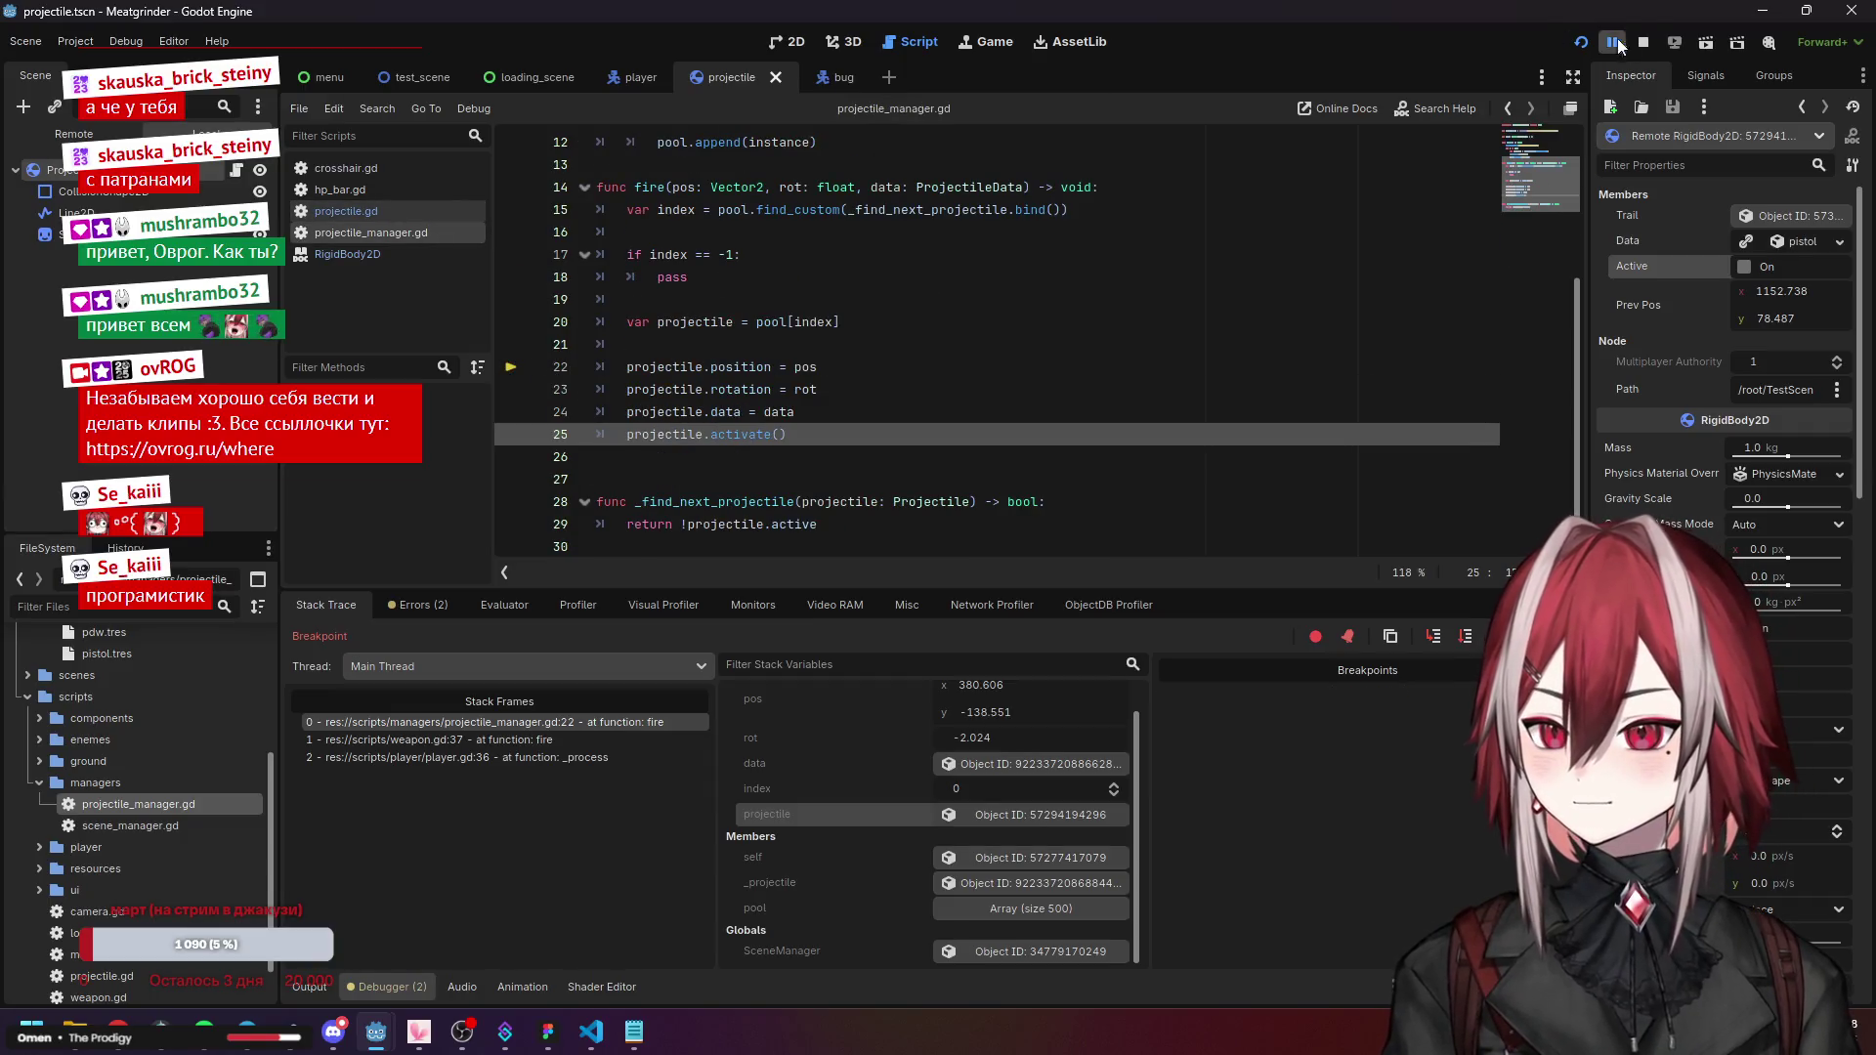
left_click(1581, 42)
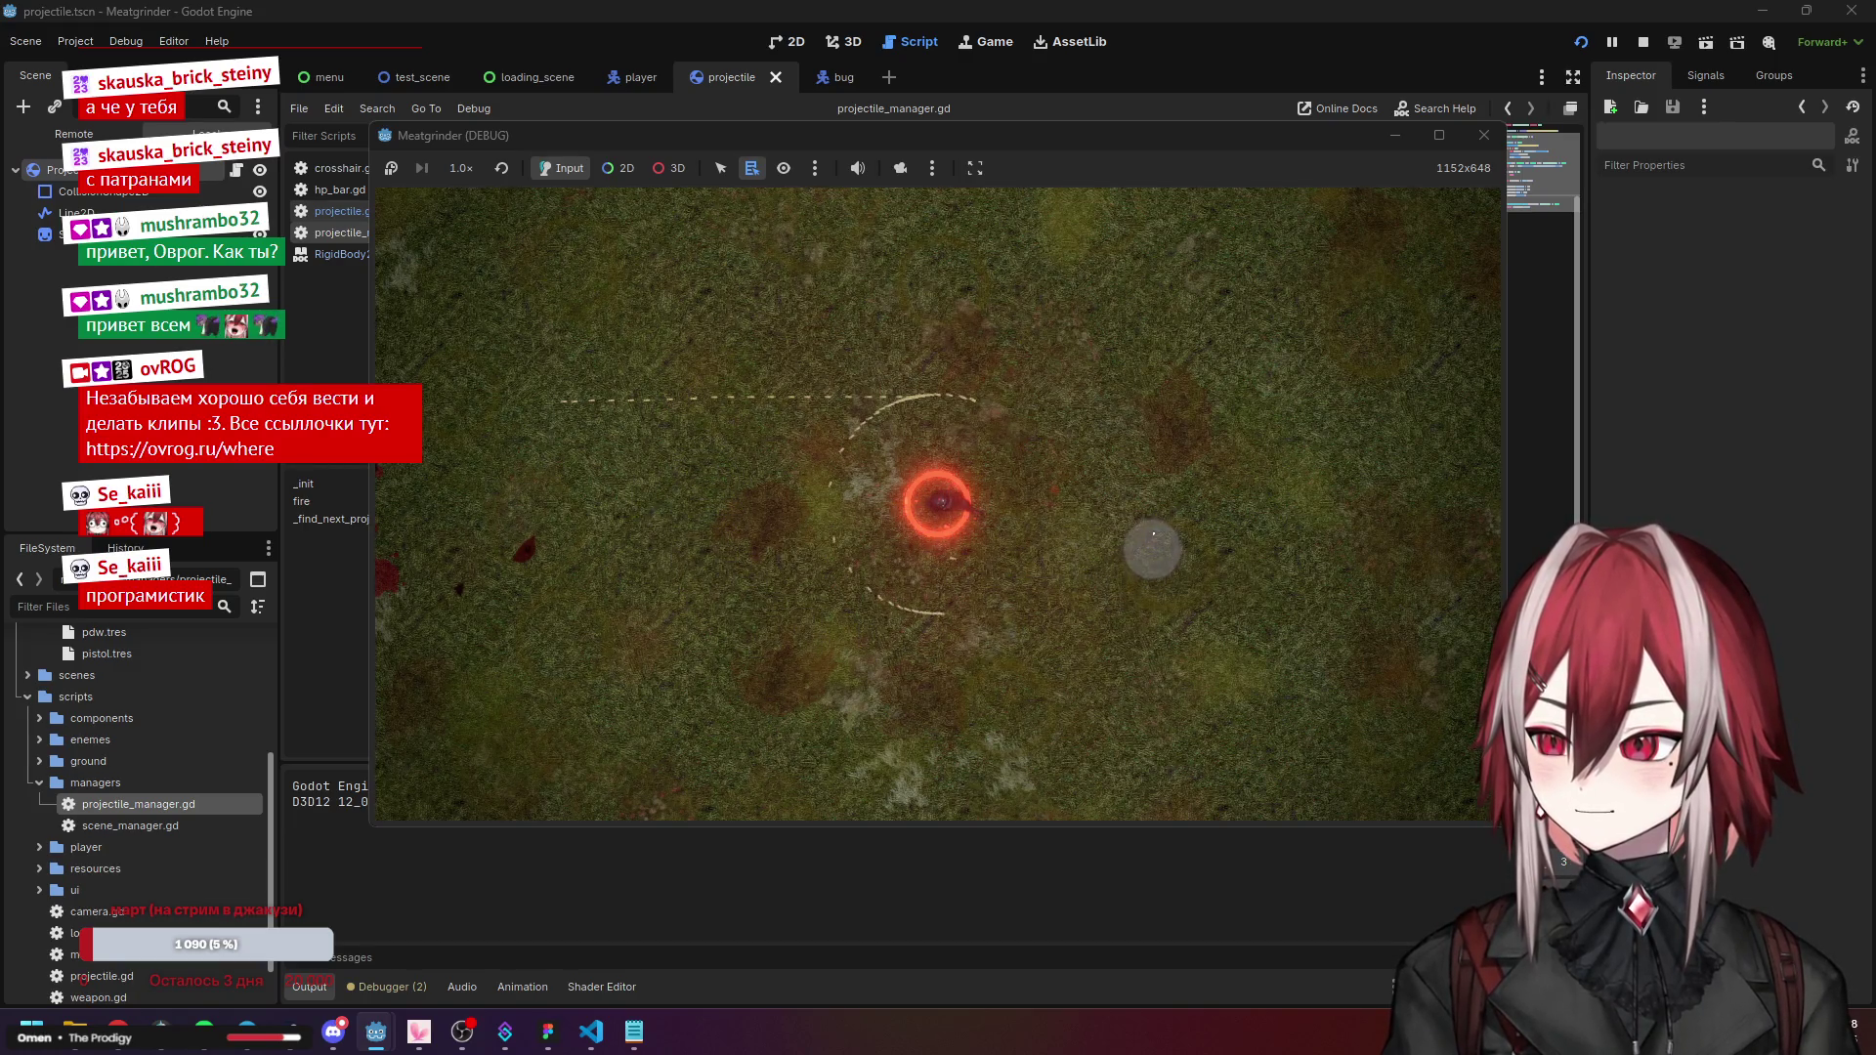
Close the running game and look over projectile_manager.gd's fire function.
left_click(1483, 135)
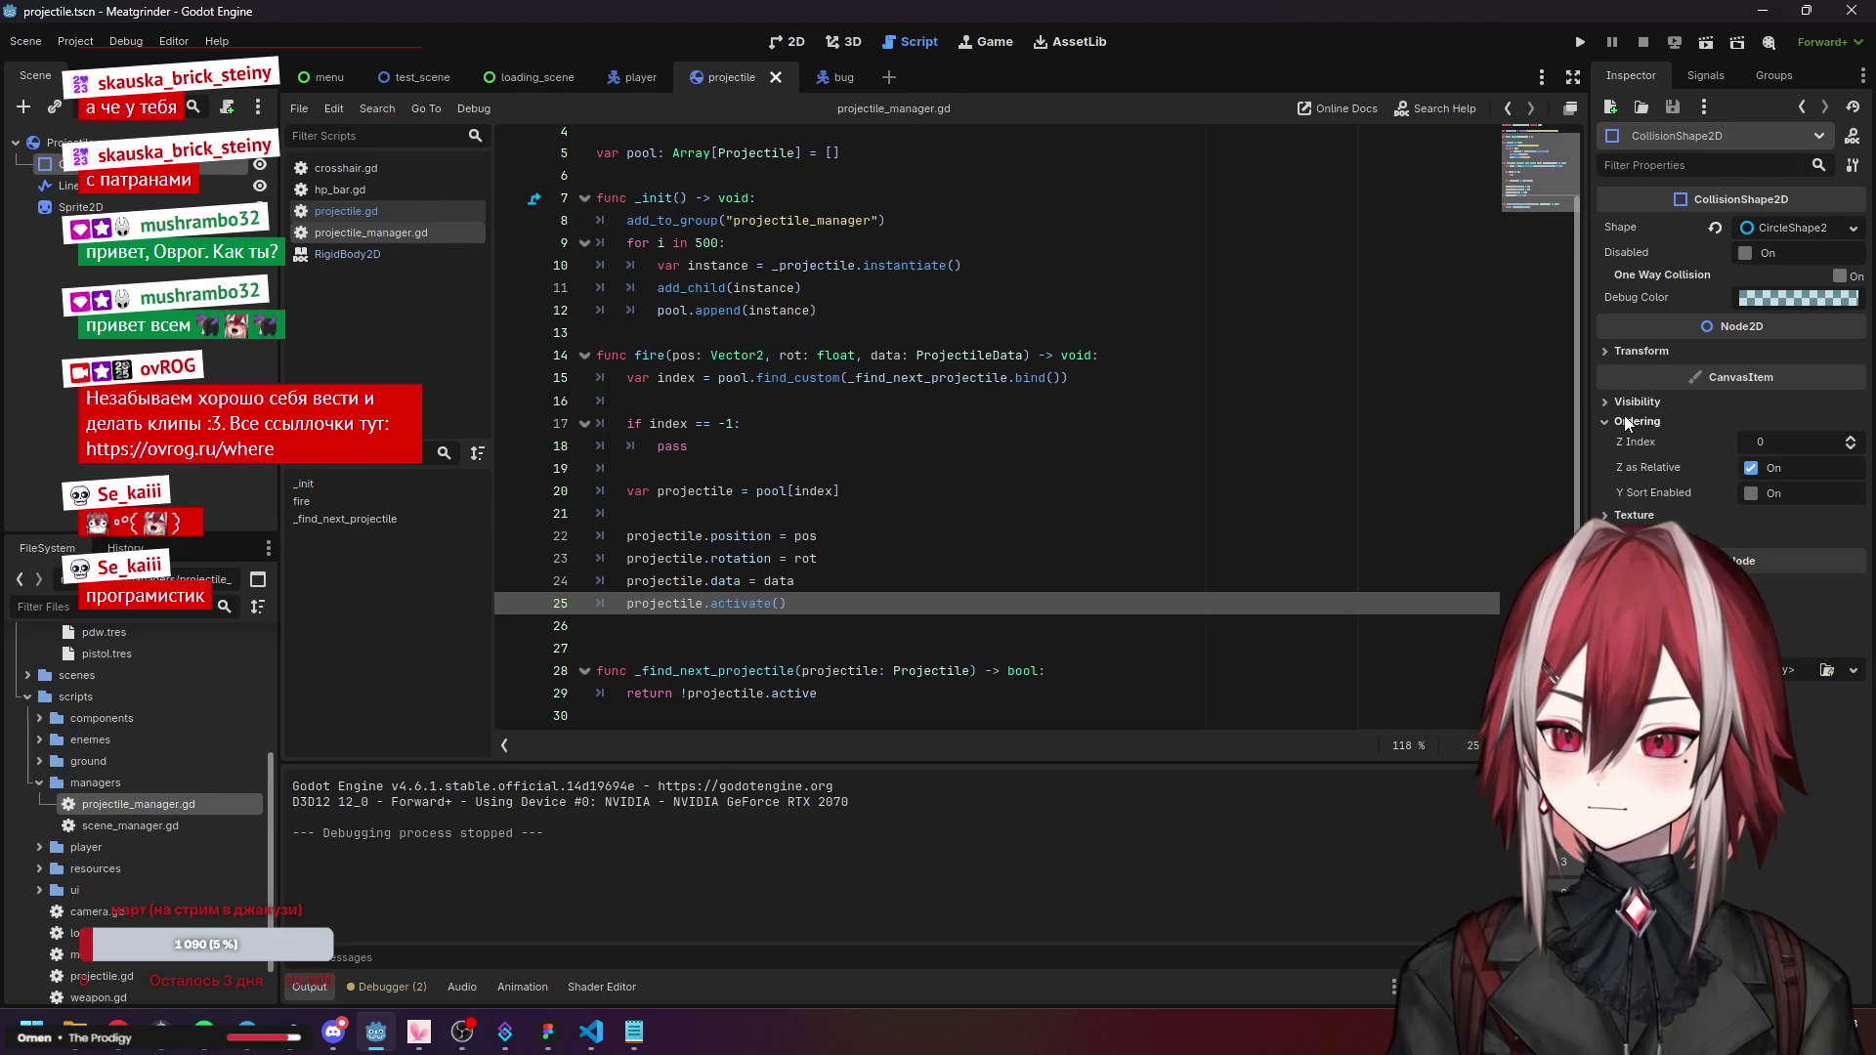
scroll(917, 524, "up", 1)
scroll(782, 523, "up", 1)
scroll(731, 521, "down", 1)
left_click(731, 520)
left_click(645, 434)
left_click(645, 457)
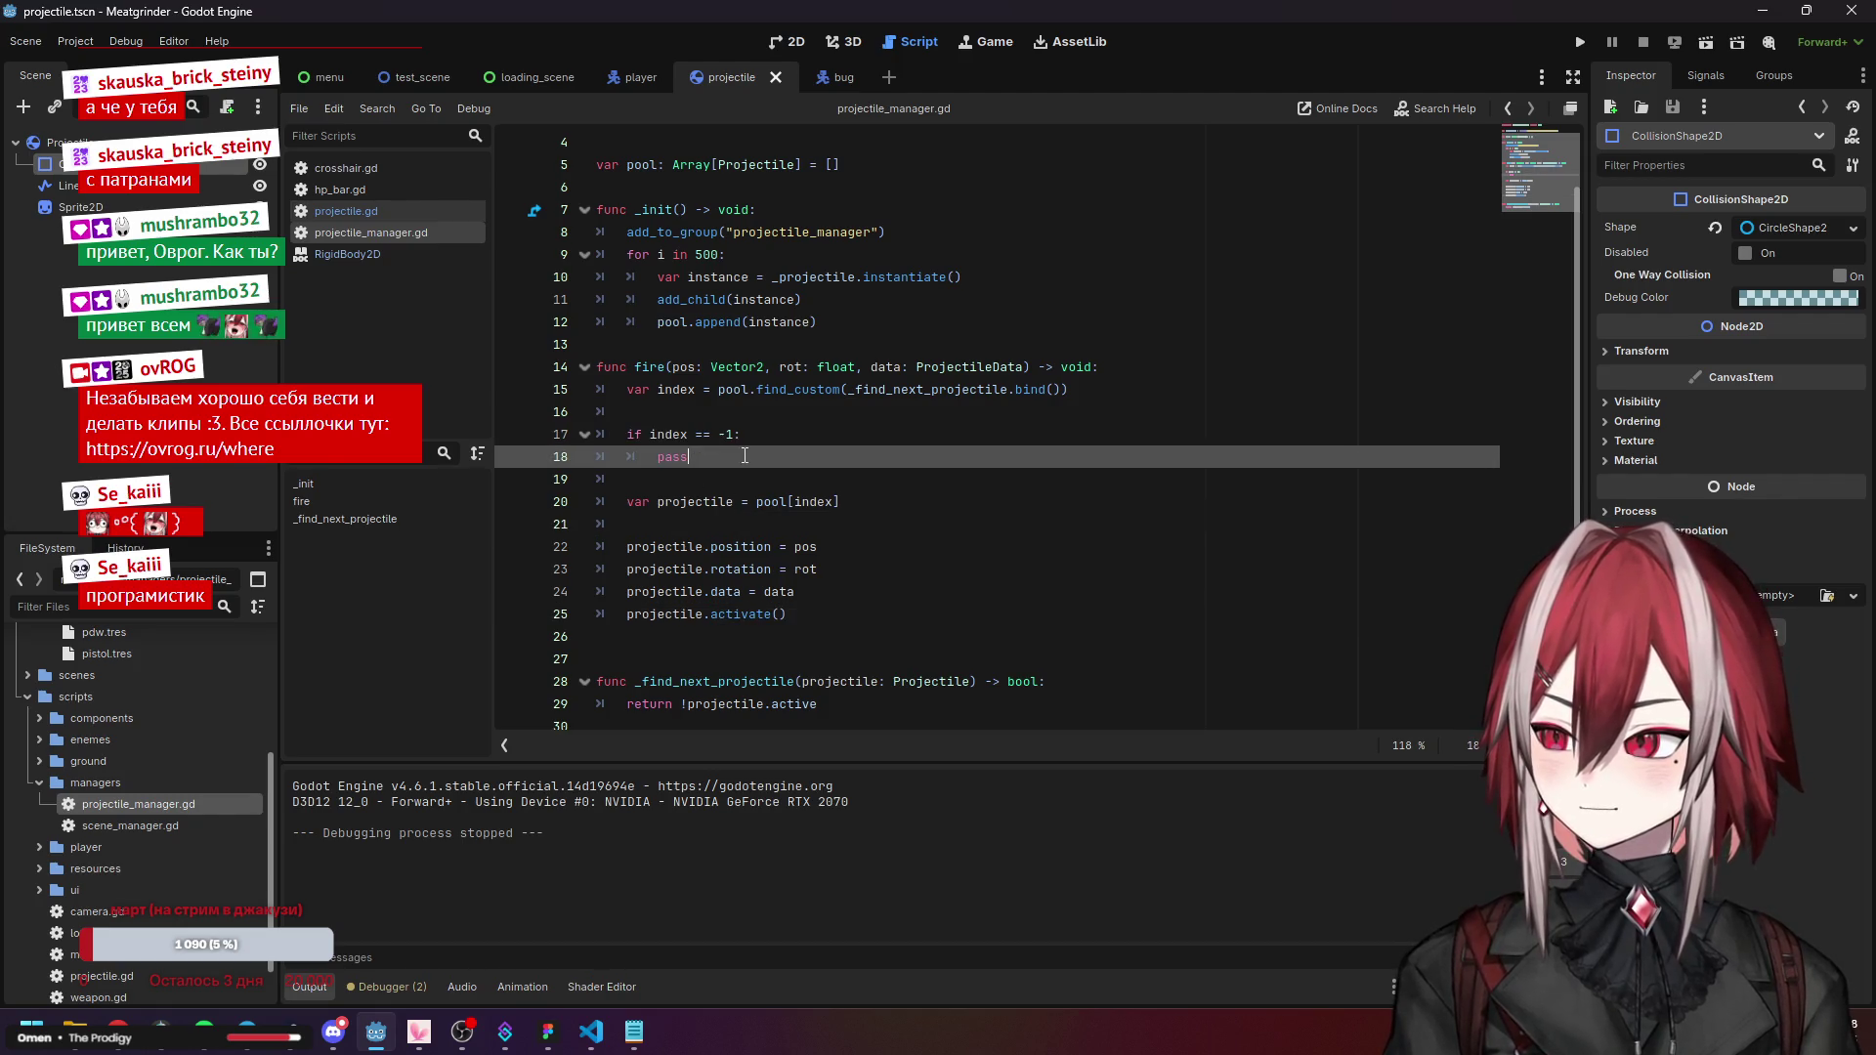
left_click(788, 614)
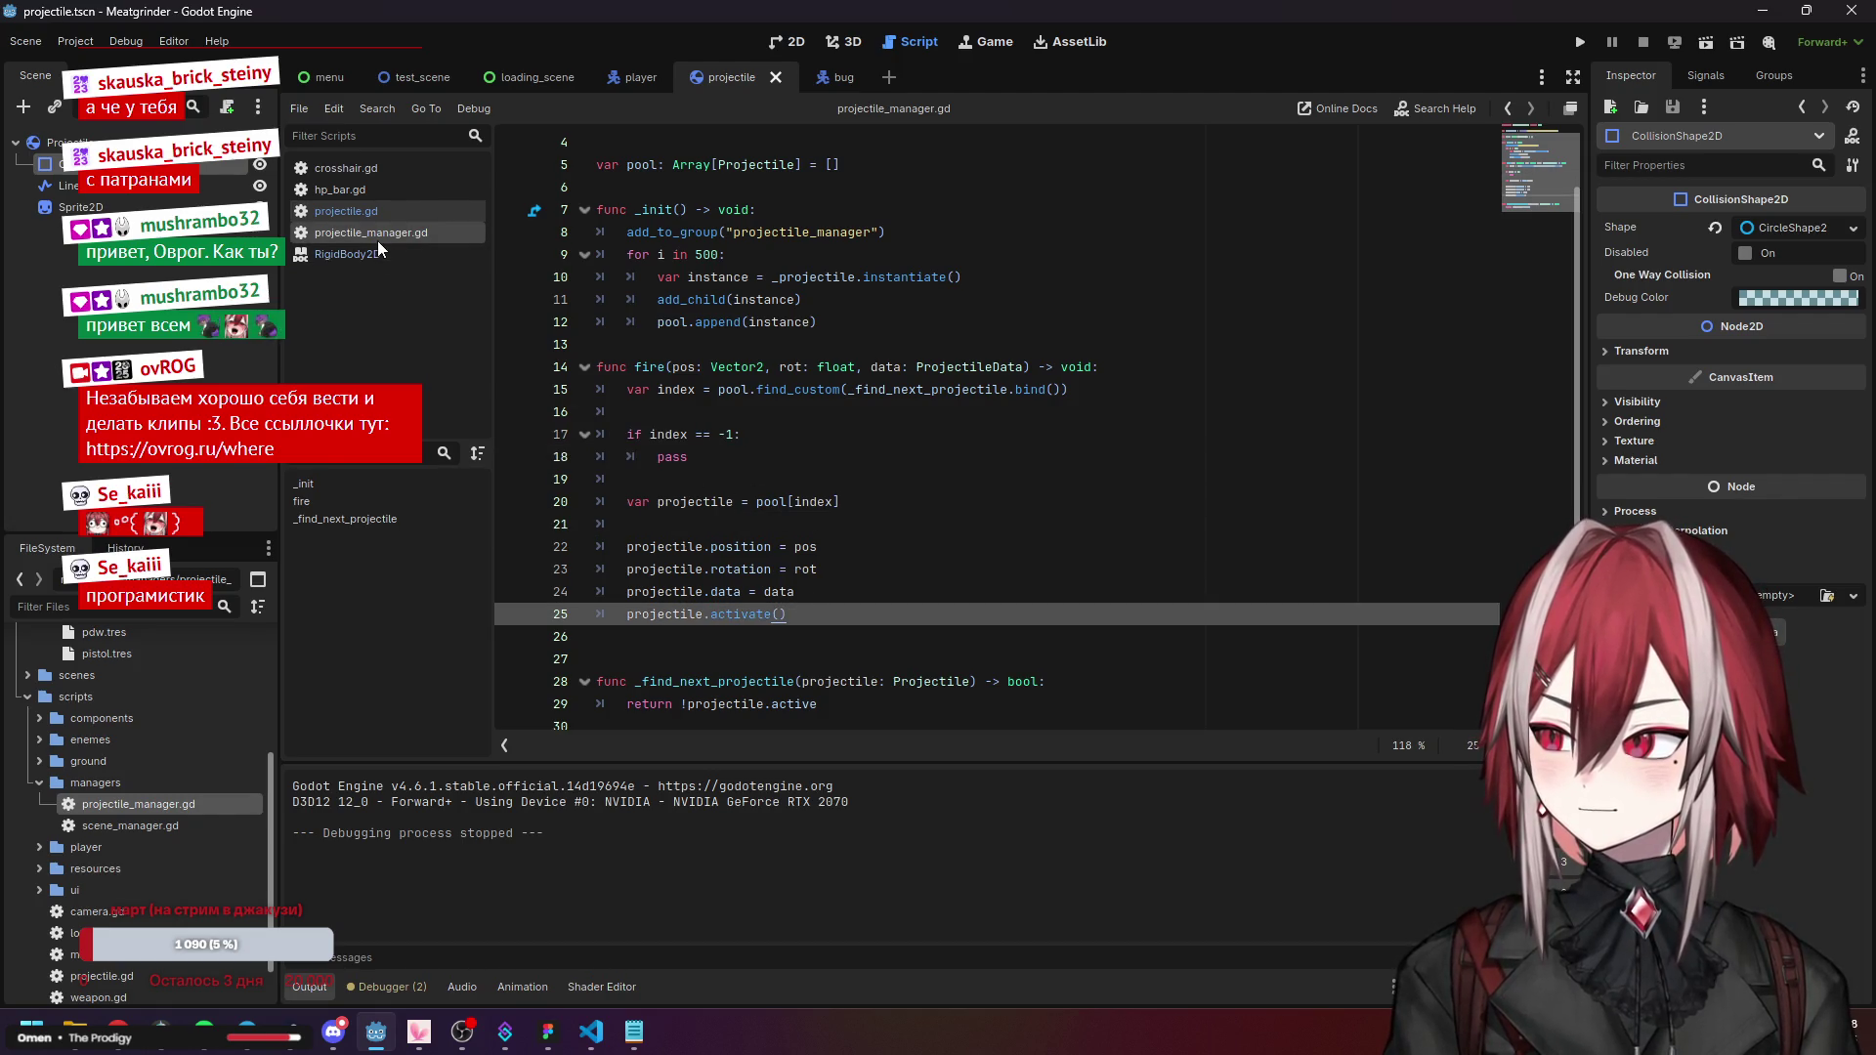
Indent call_deferred("deactivate") on line 48 under the 'if obj is Enemy:' block and open a new line.
left_click(359, 211)
left_click(625, 299)
left_click(771, 411)
left_click(742, 457)
left_click(761, 640)
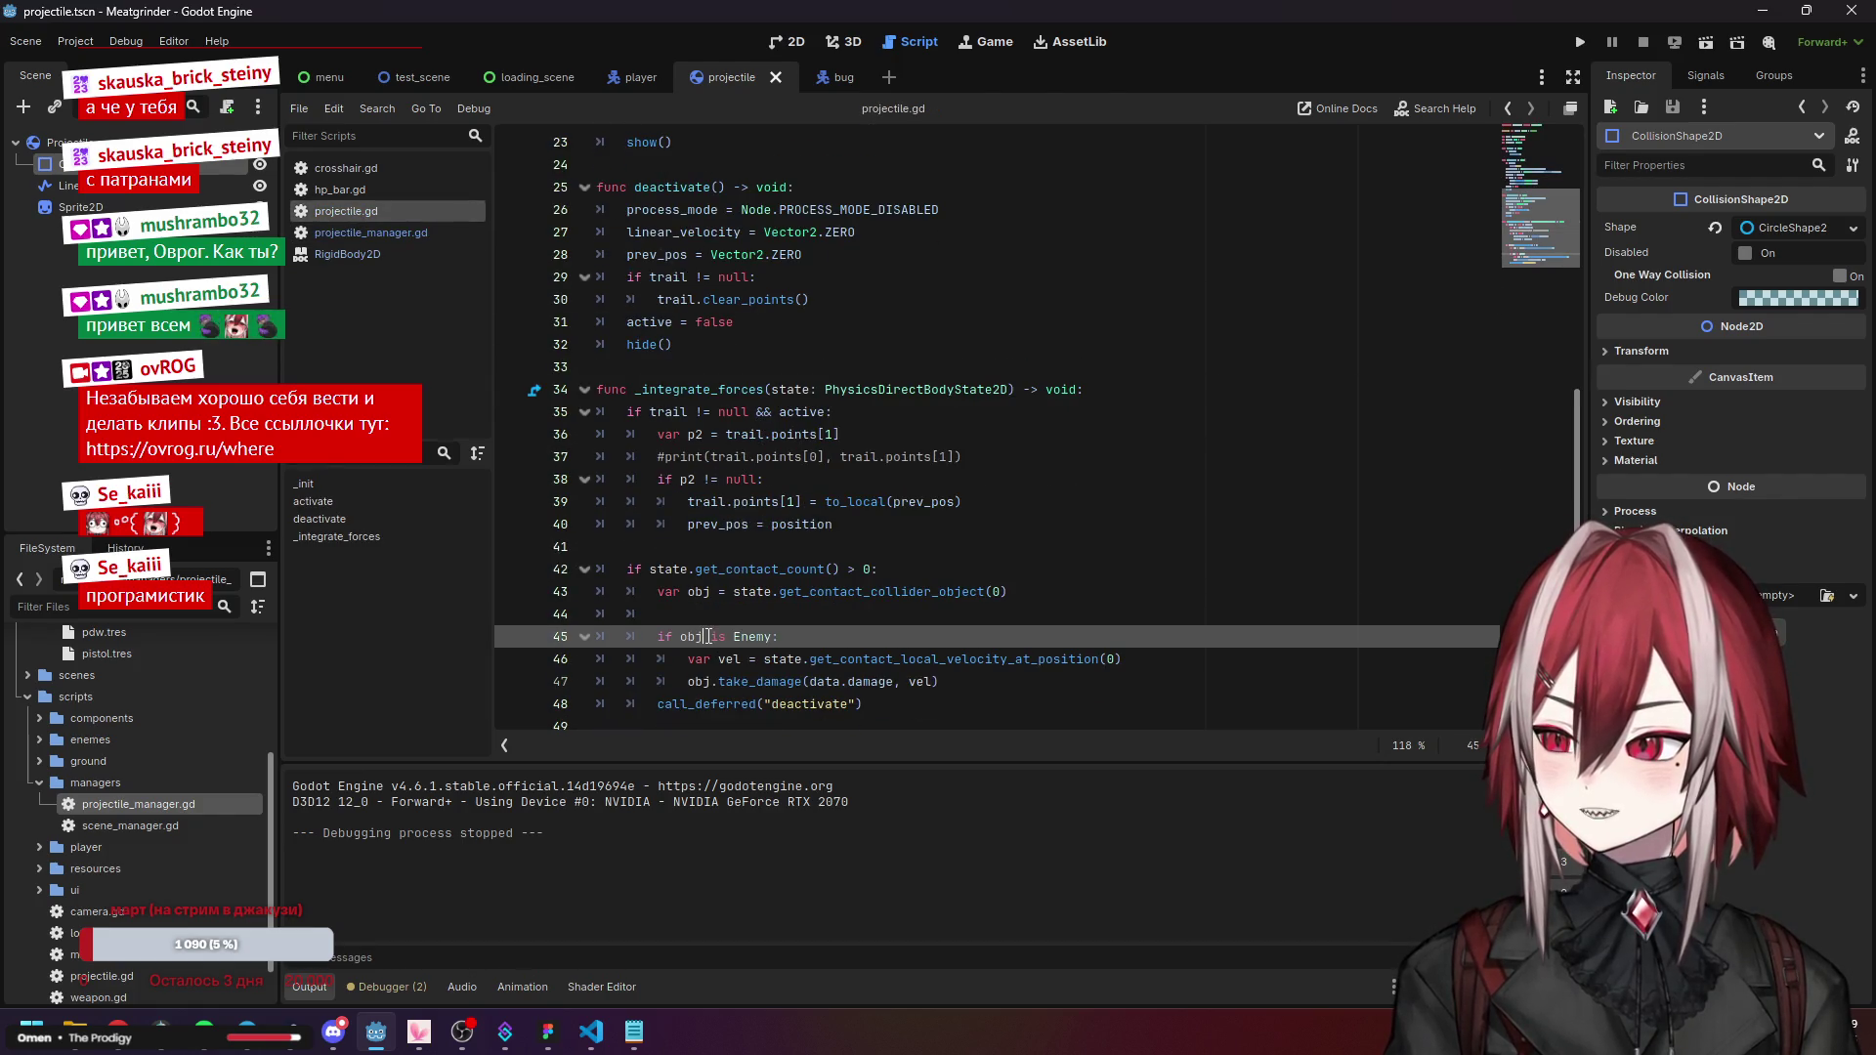
key("Down")
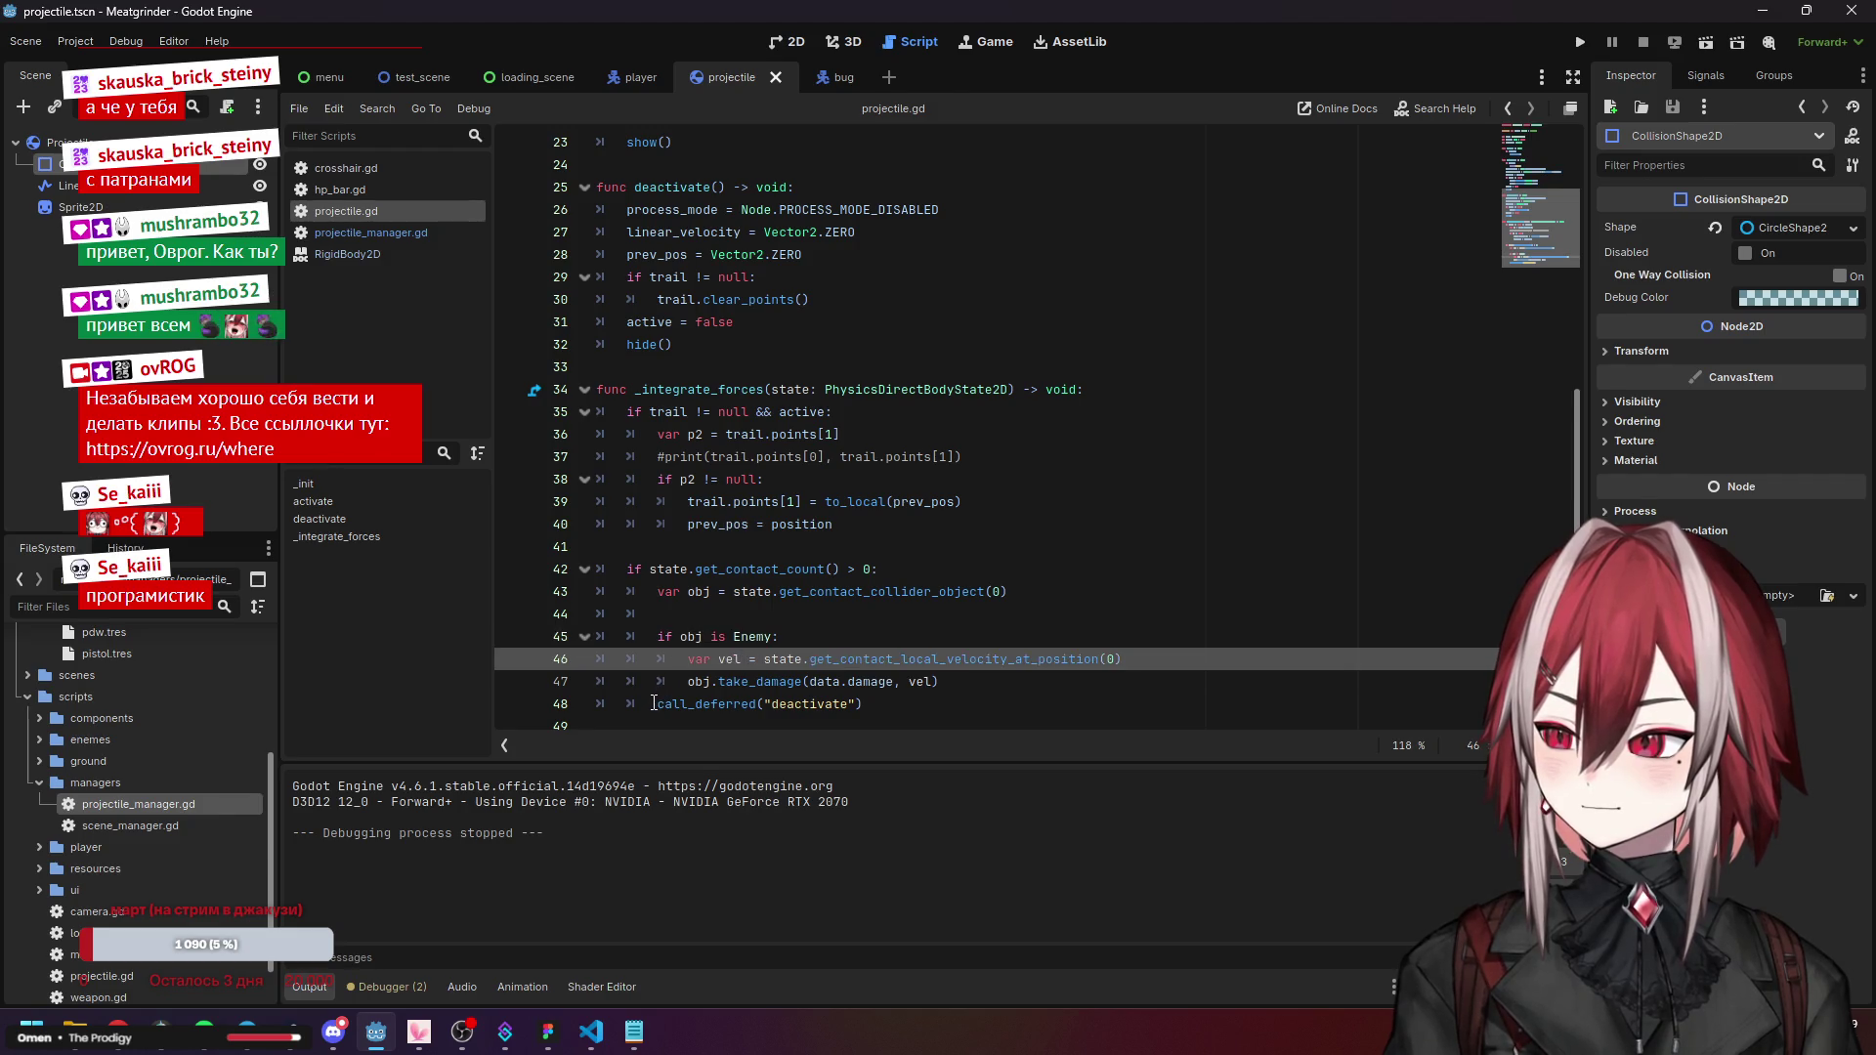
key("Down")
key("Down")
key("Home")
key("Tab")
key("shift+Tab")
left_click(956, 678)
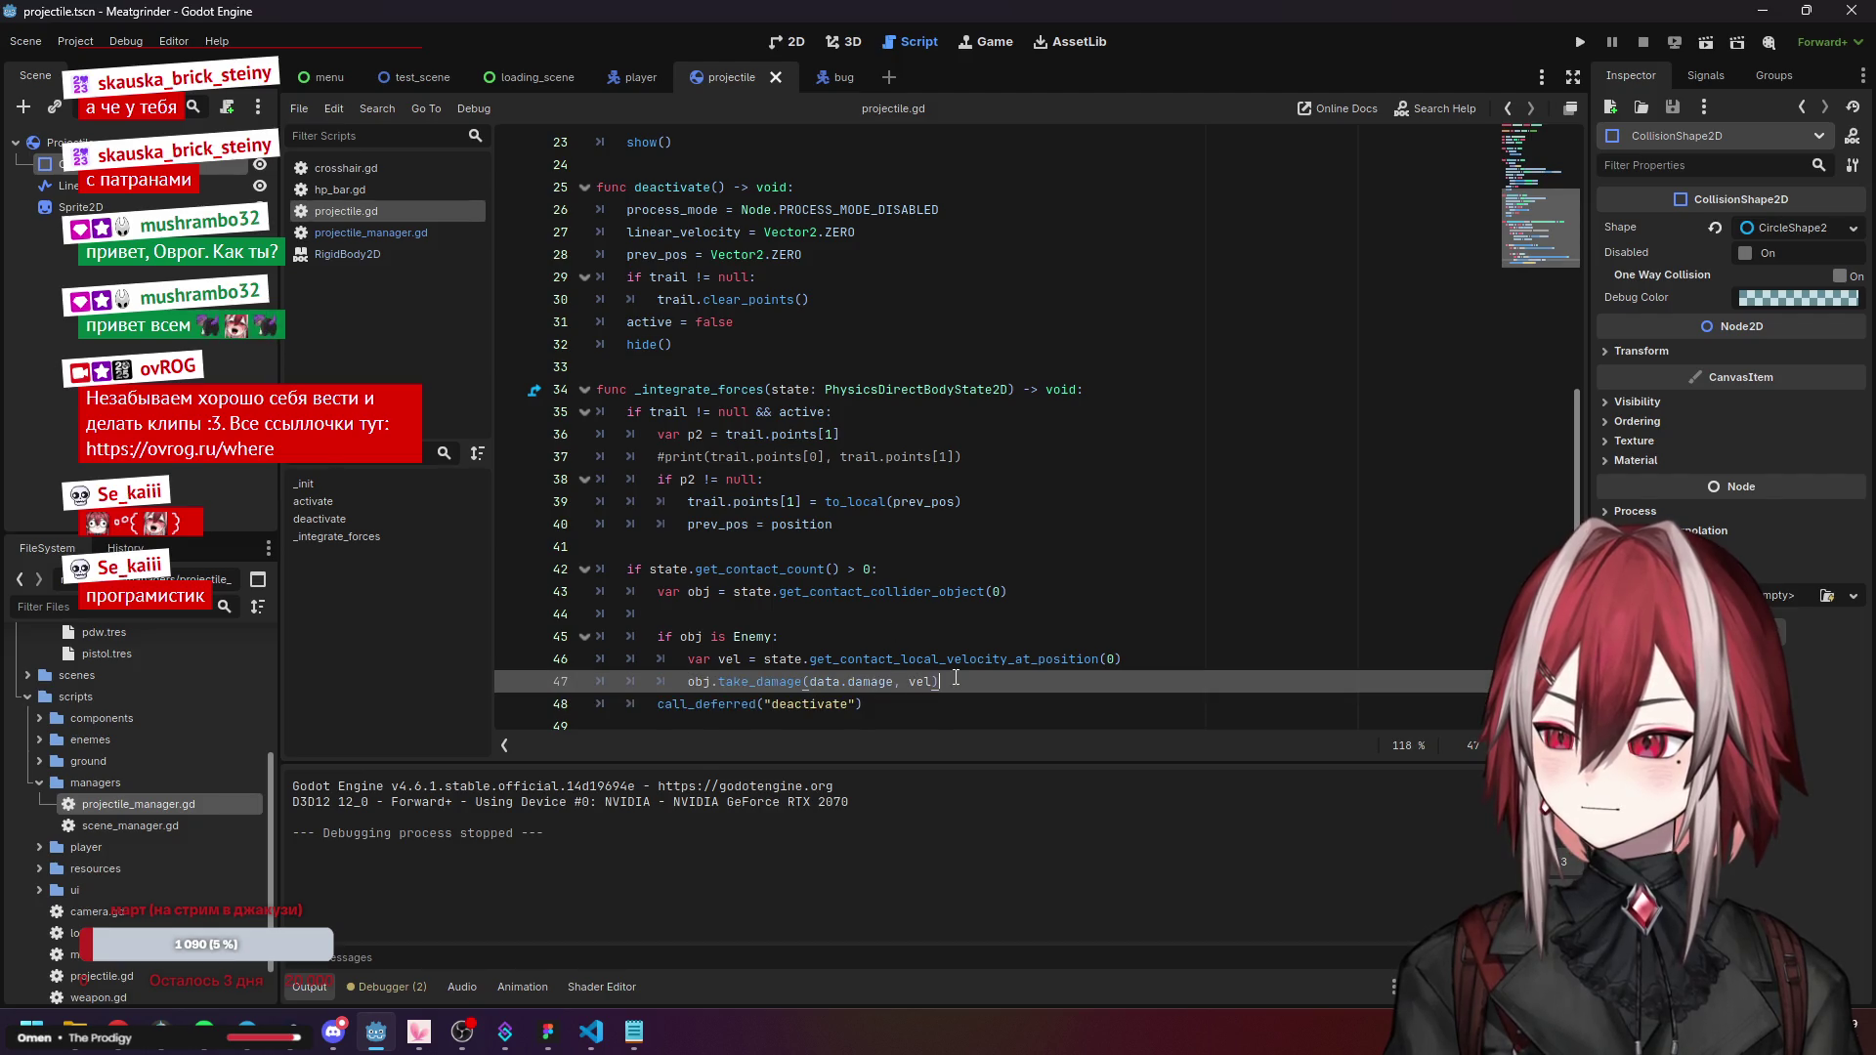
left_click(659, 704)
key("Tab")
key("Return")
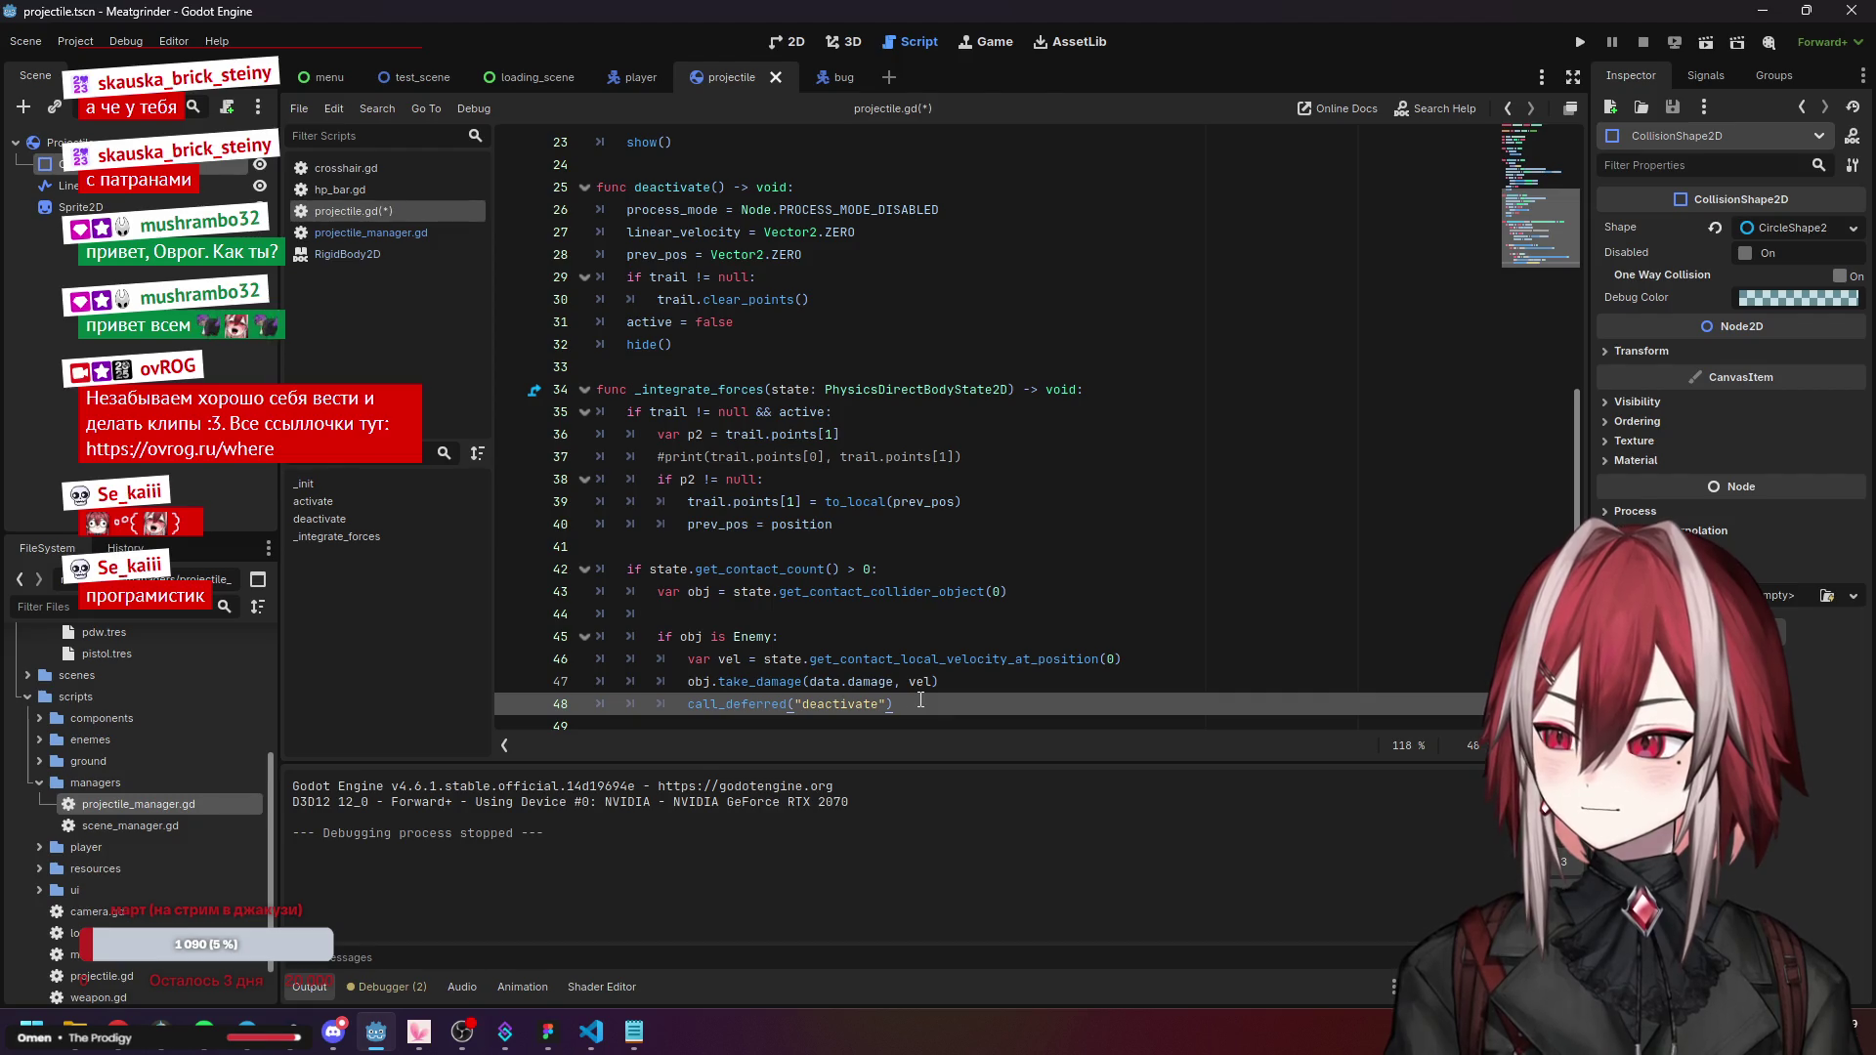
Write print(obj.get_class()) on line 49 using the get_class autocompletion.
type("print")
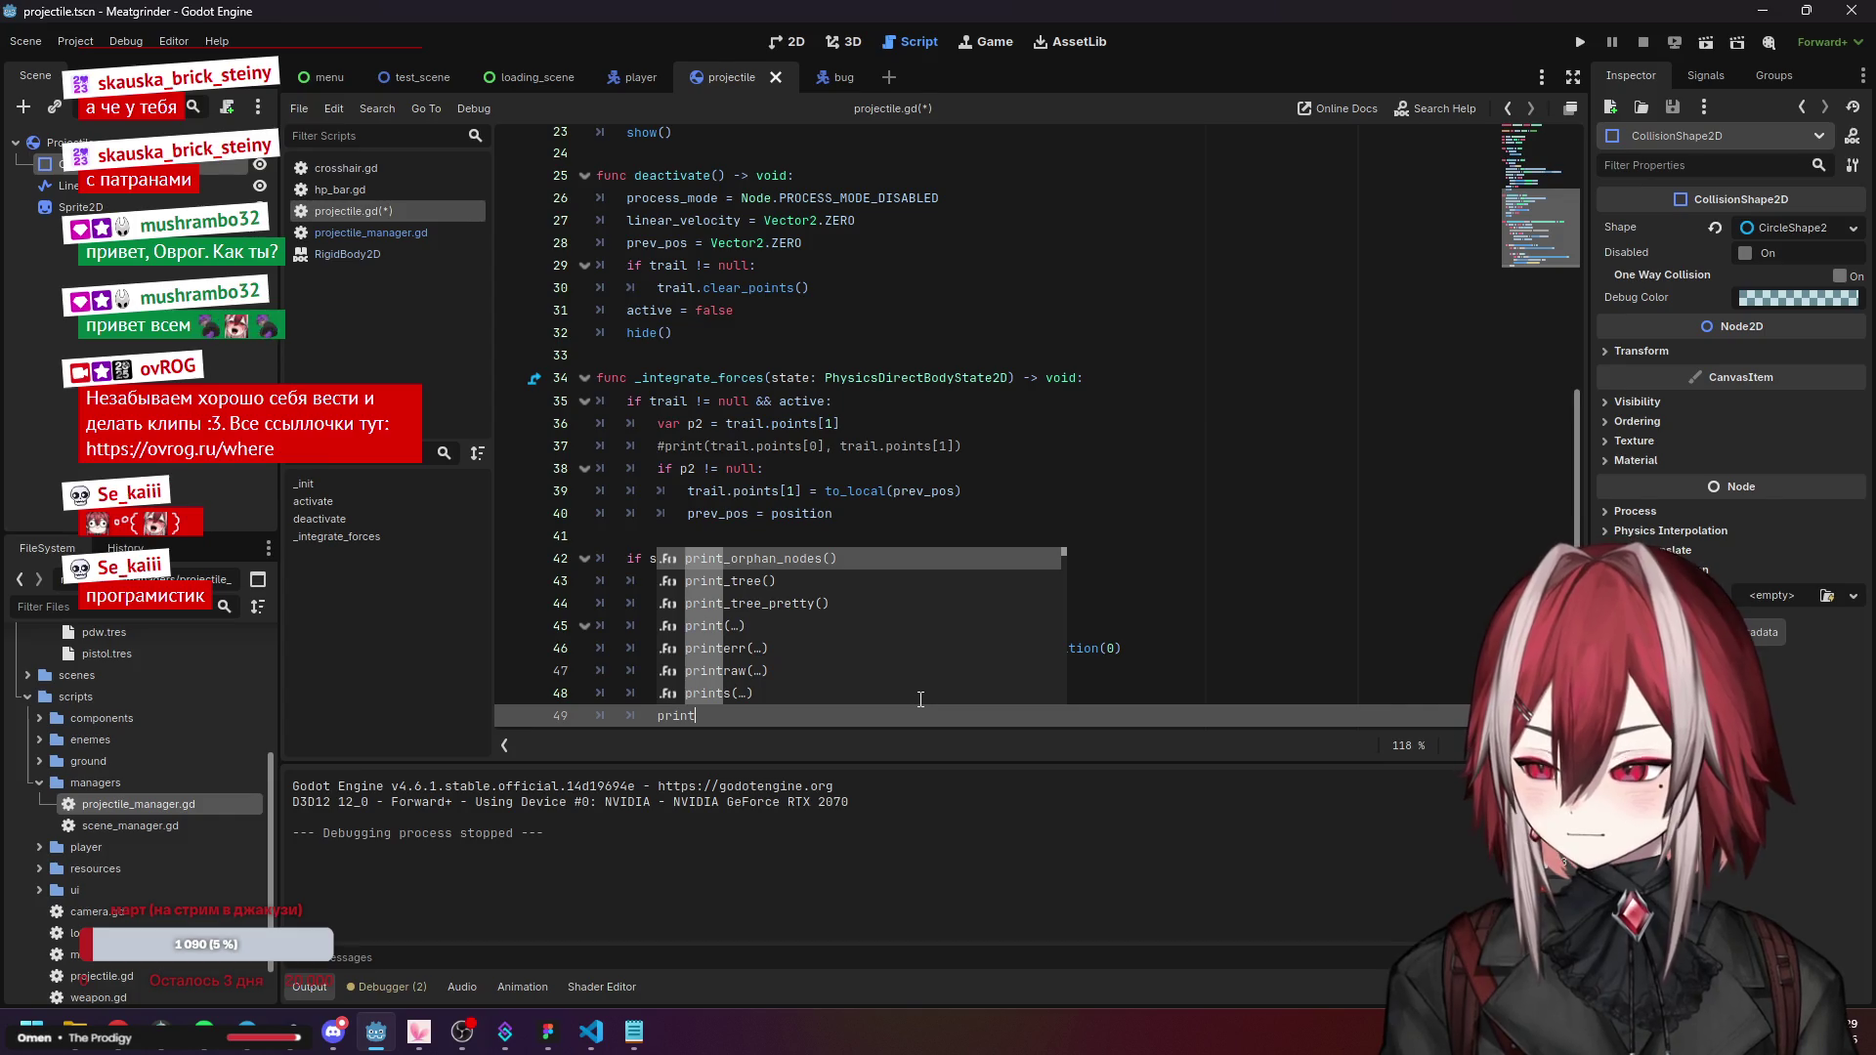
type("(\"")
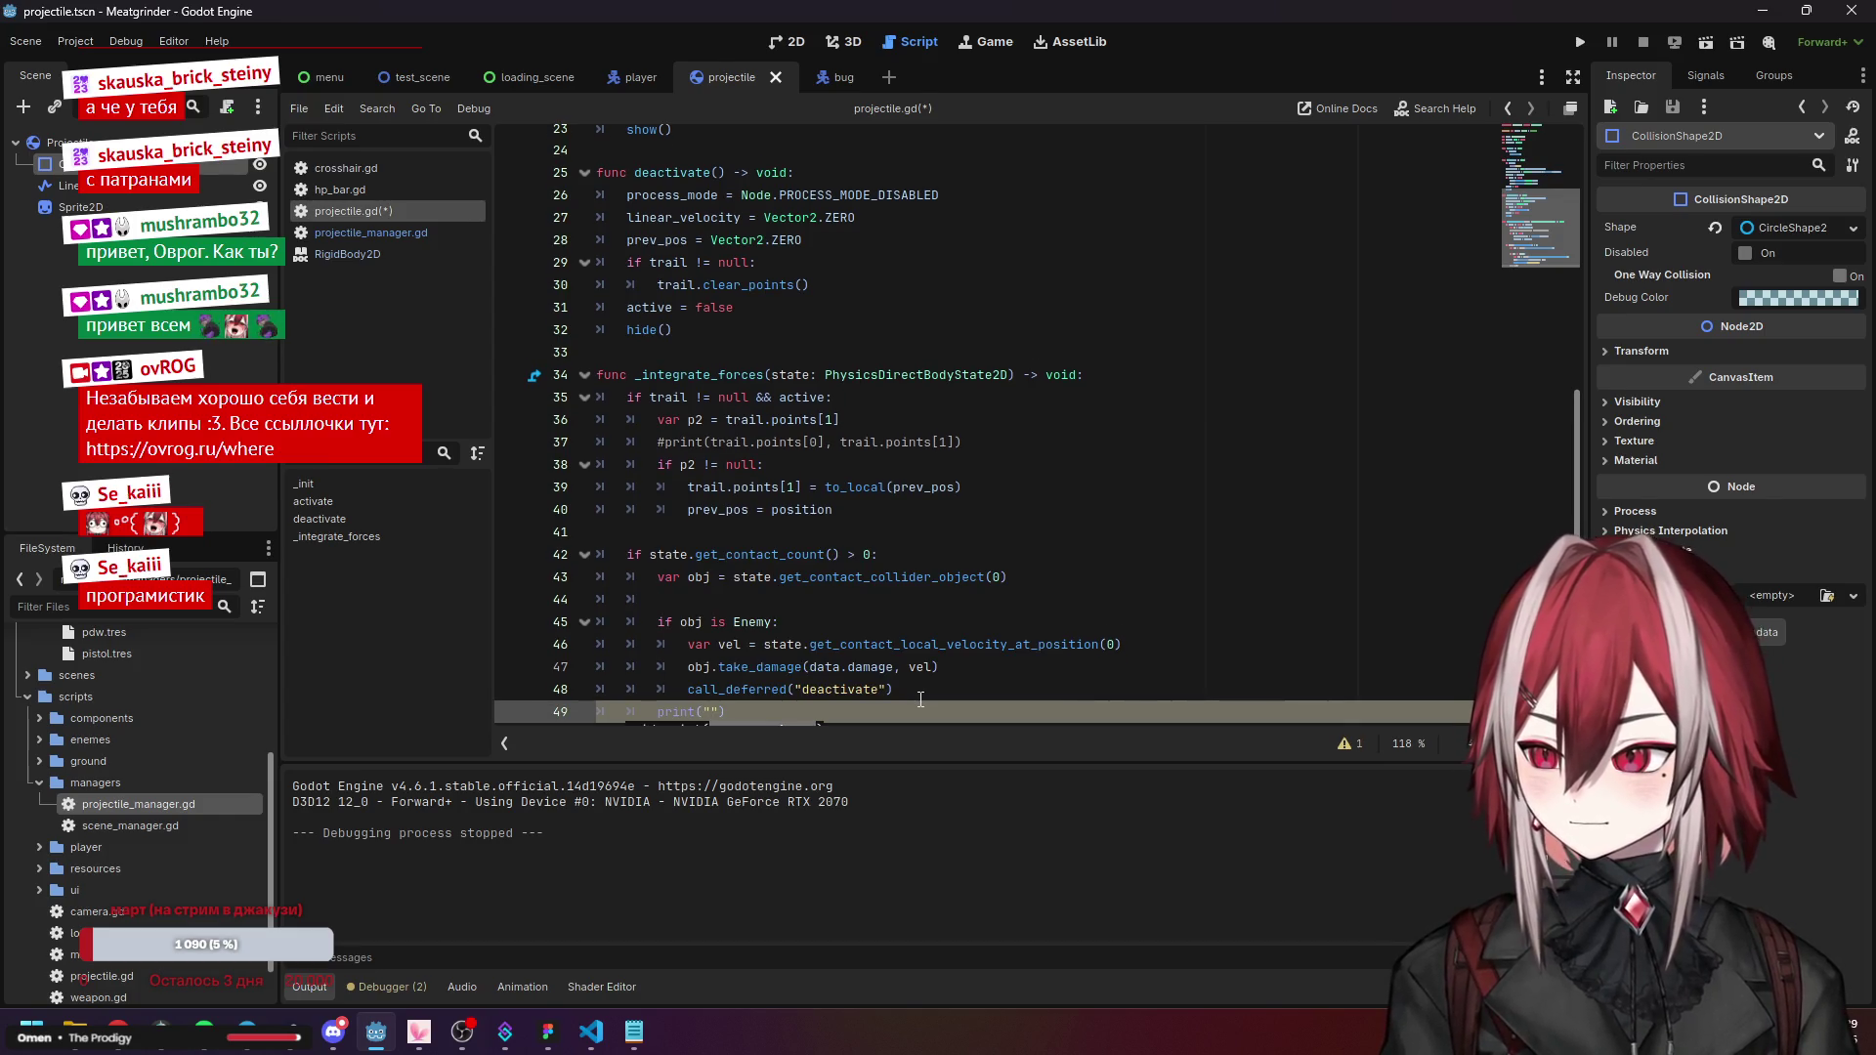
key("BackSpace")
mouse_move(765, 683)
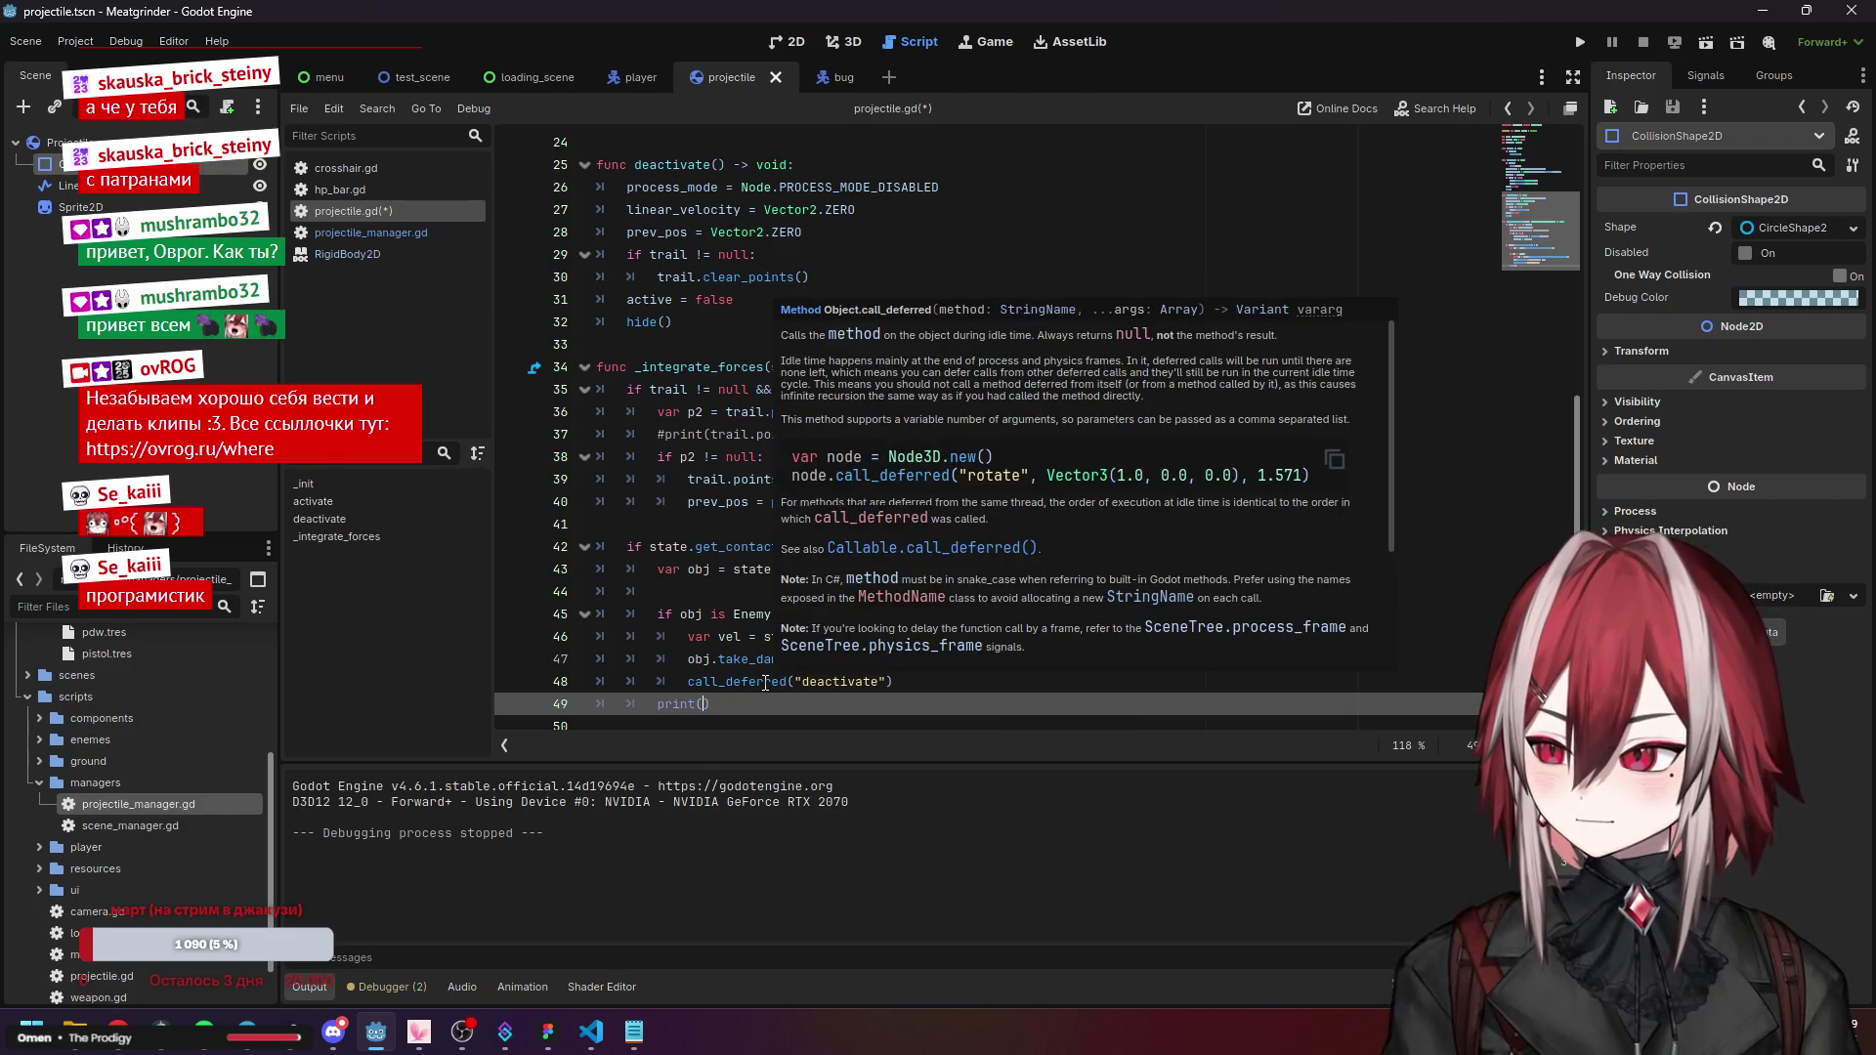
type("ob")
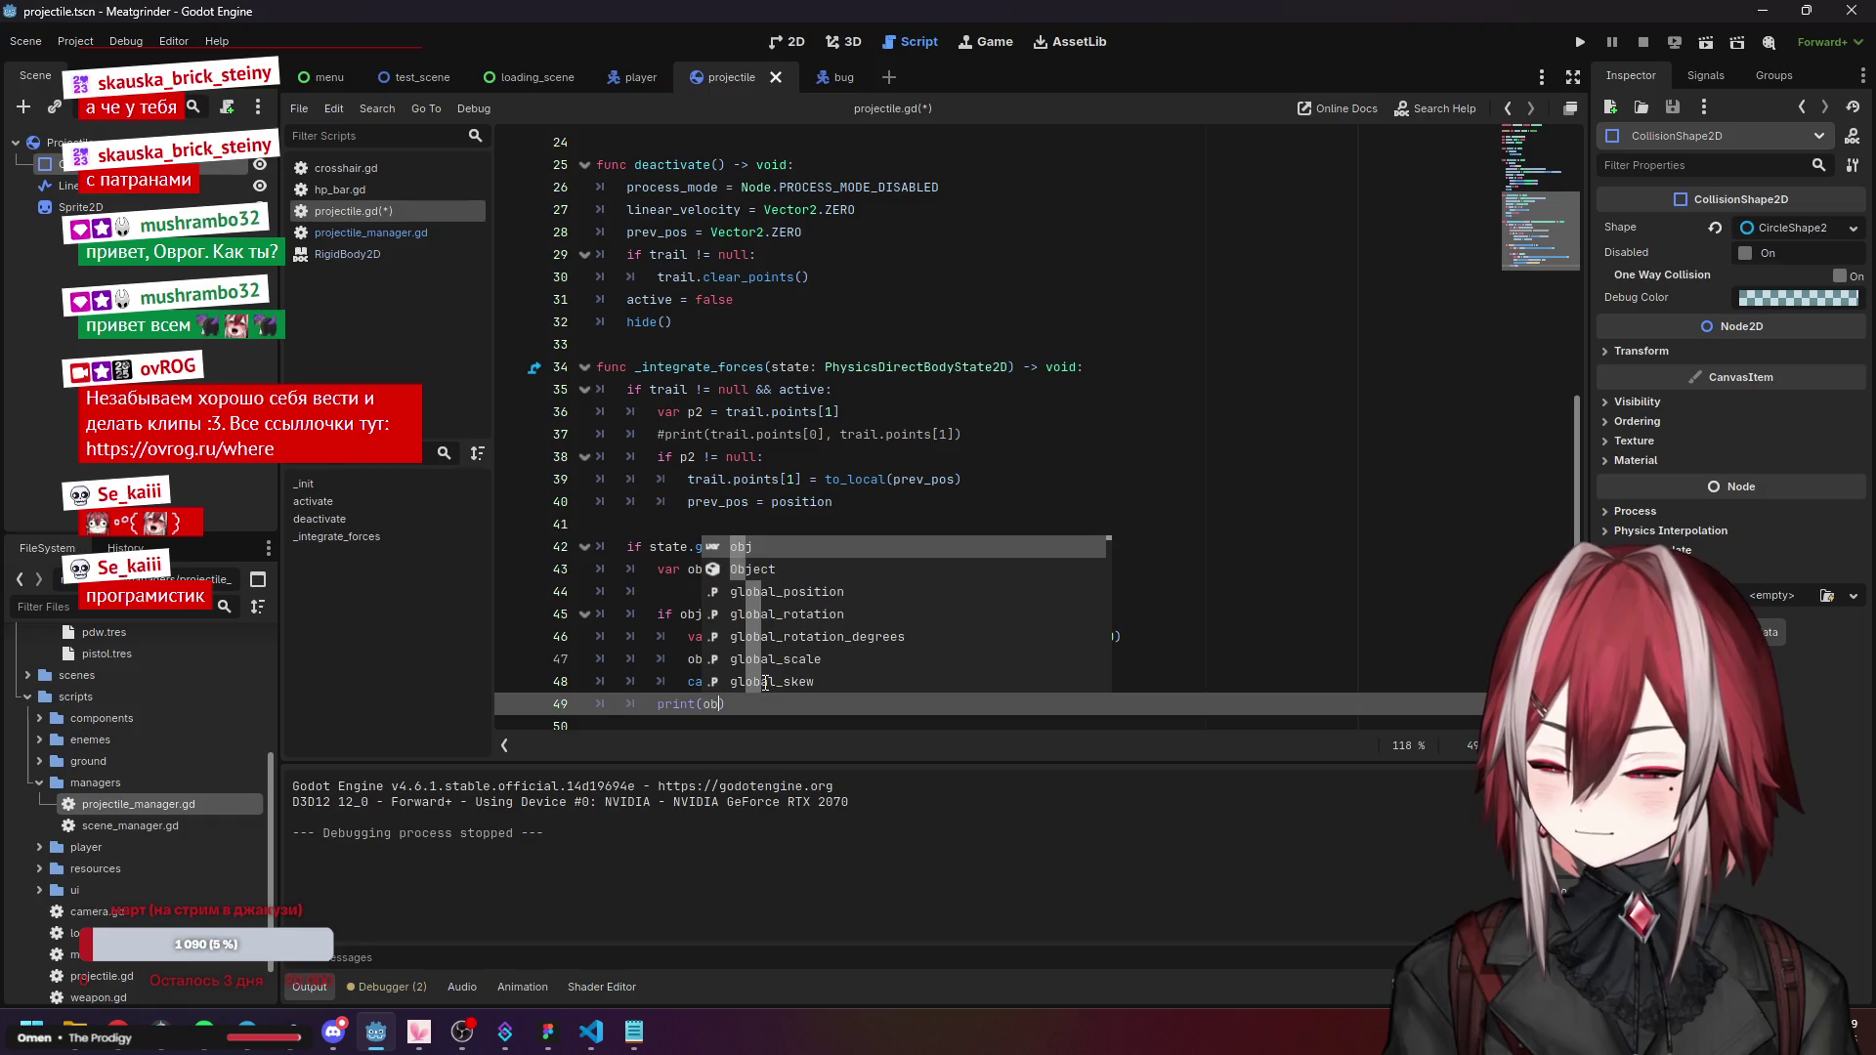
type("j")
type(".n")
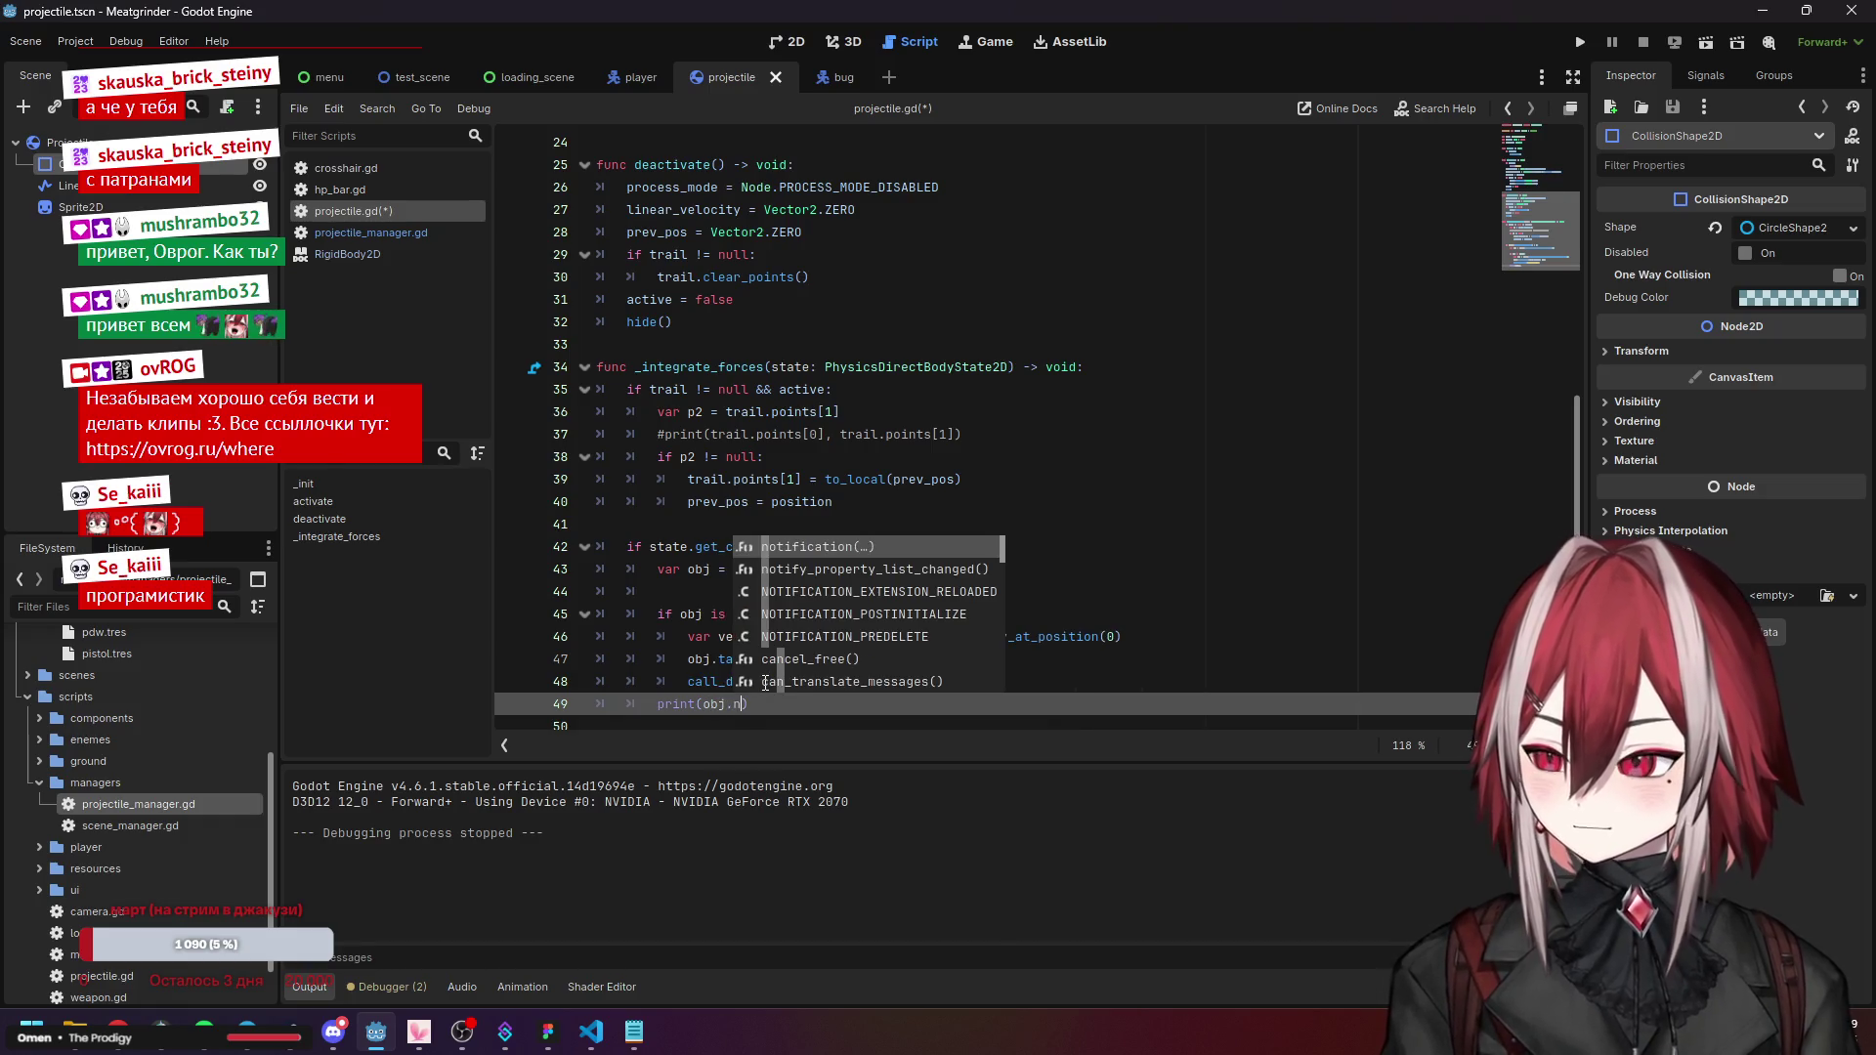
type("ame")
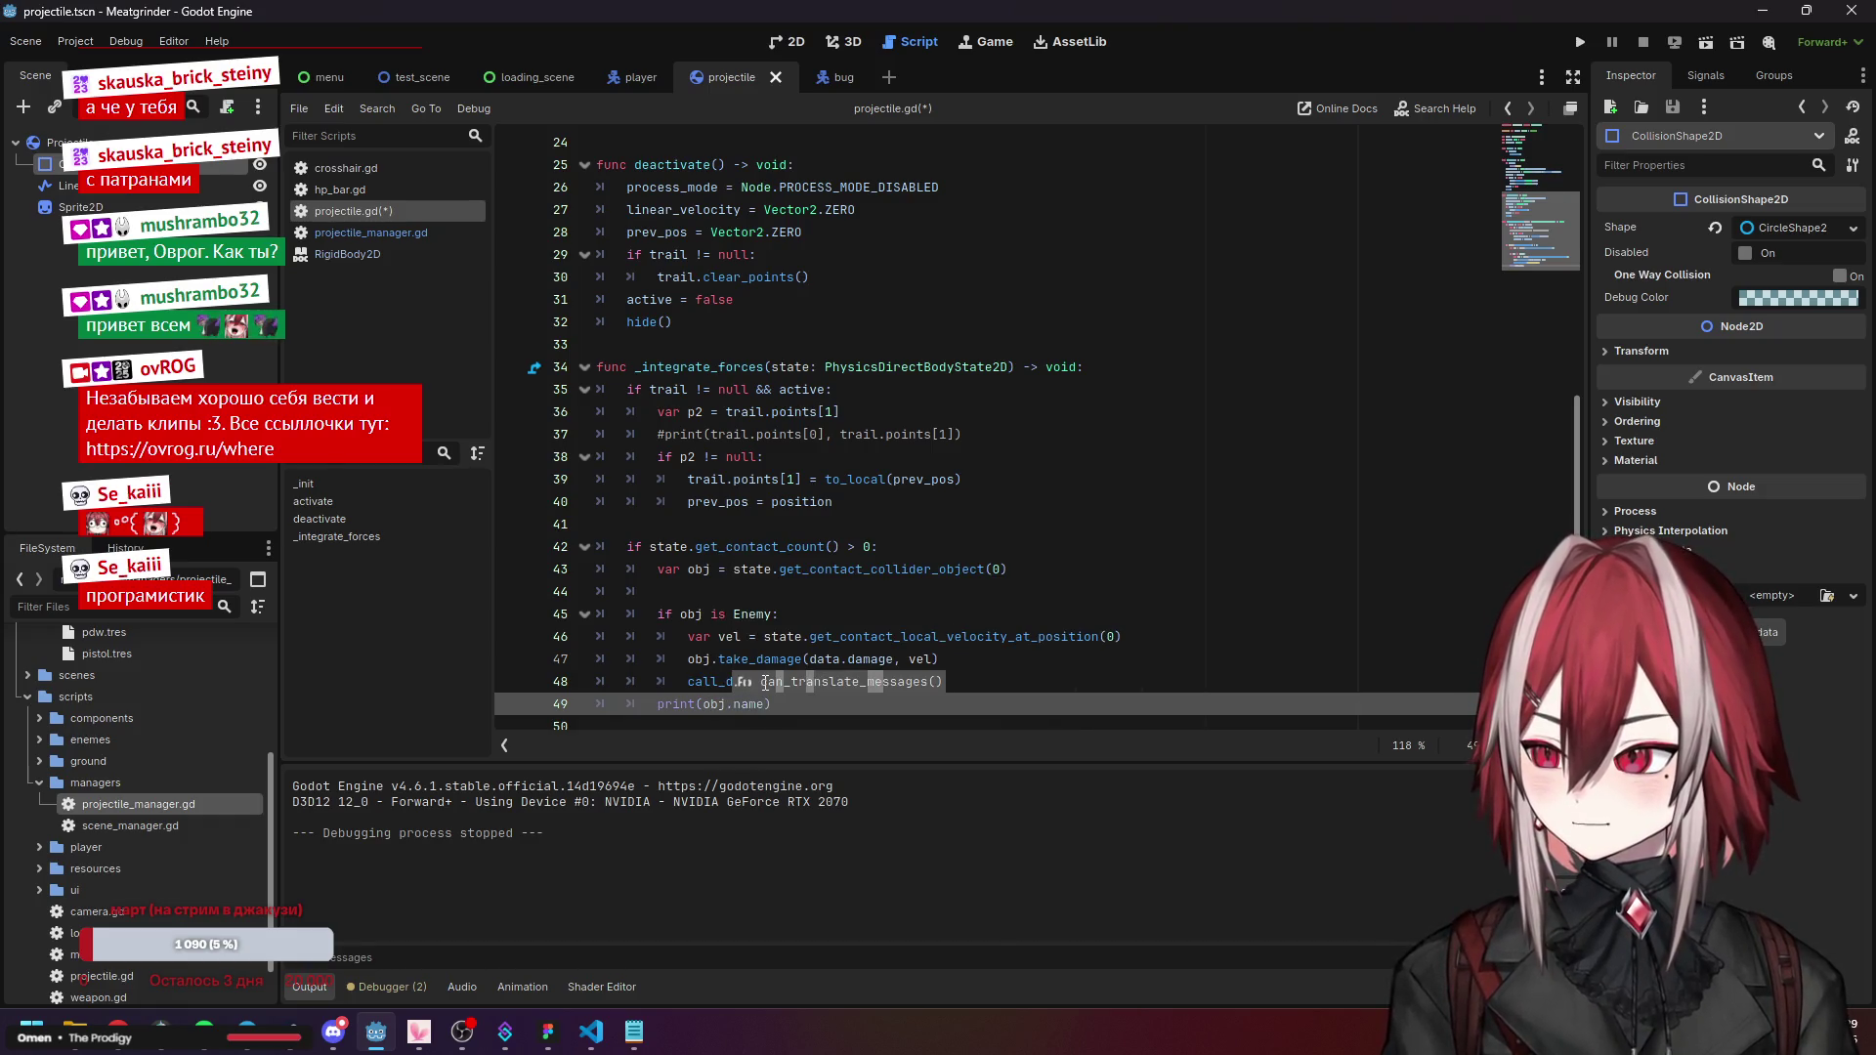
key("BackSpace")
key("BackSpace")
key("BackSpace")
type("get")
key("Down")
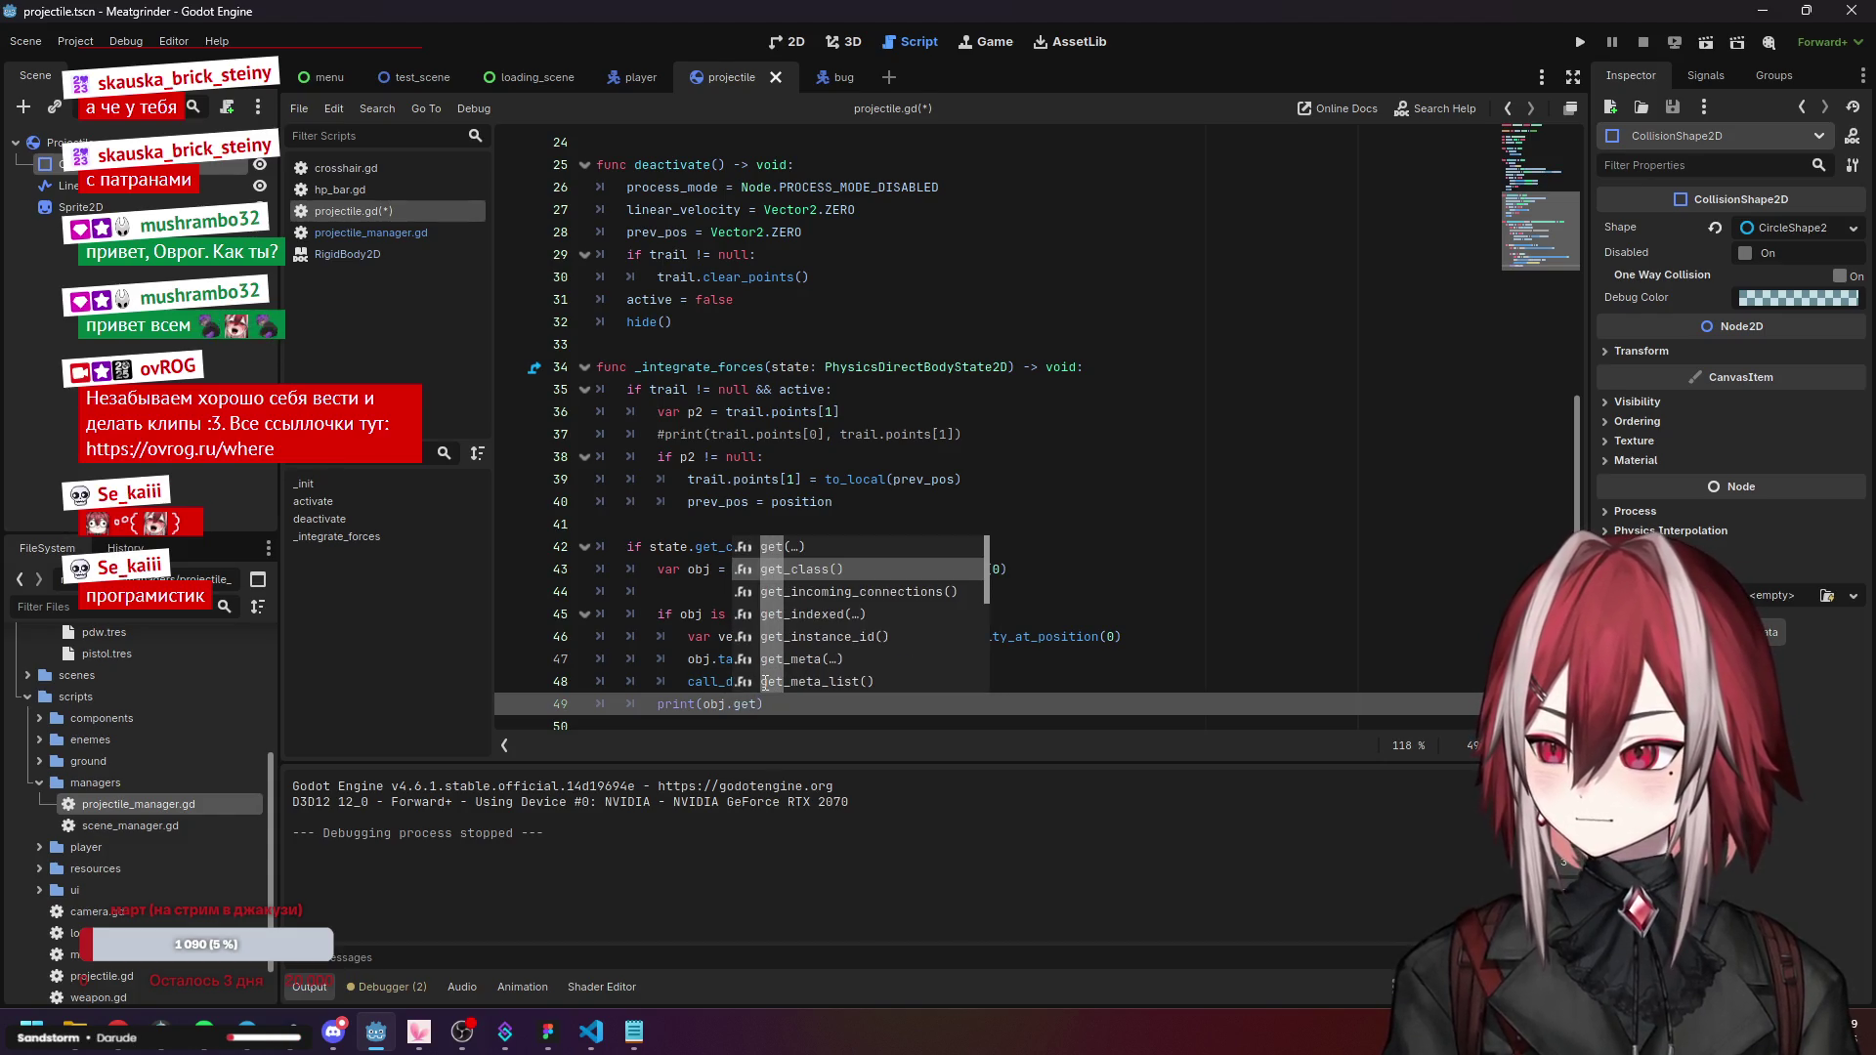
key("Return")
key("Up")
key("Up")
key("Up")
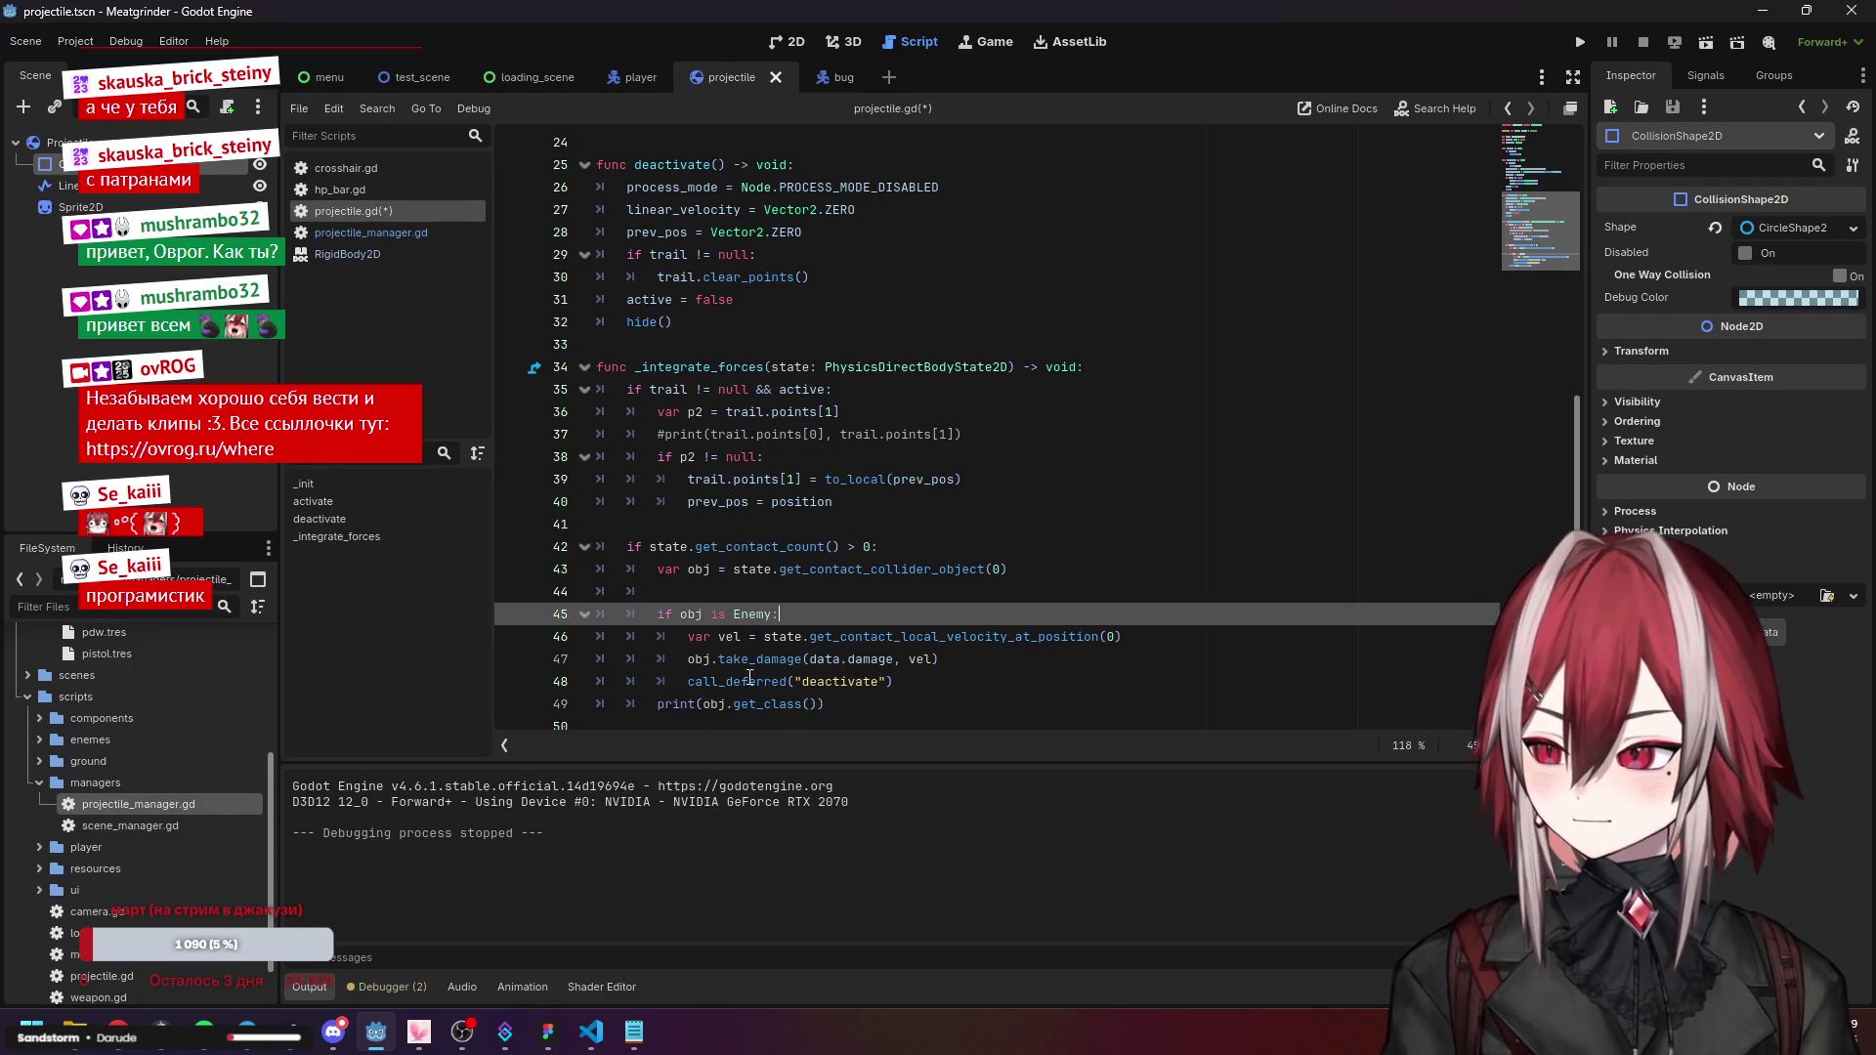
Copy call_deferred("deactivate") onto line 50 after the print and save projectile.gd.
mouse_move(764, 704)
left_click_drag(893, 682, 692, 682)
key("ctrl+c")
left_click(664, 726)
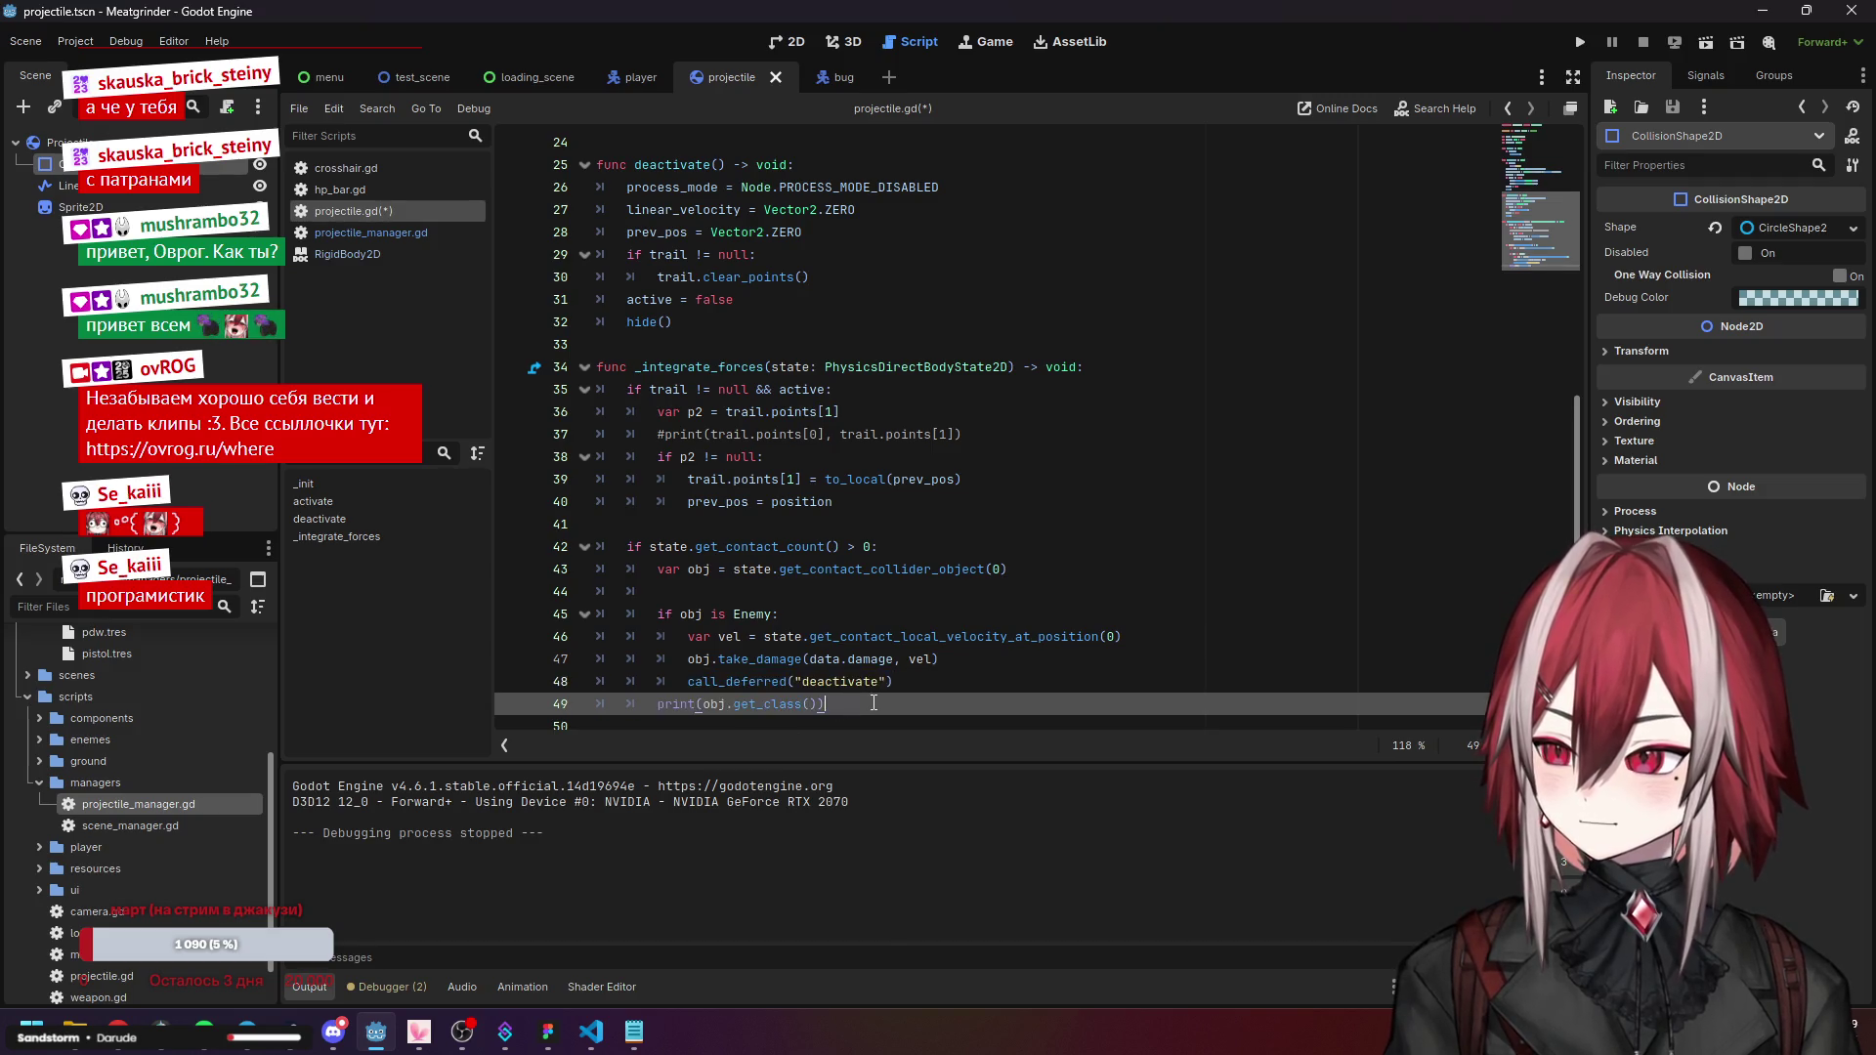
key("ctrl+v")
left_click(970, 626)
key("ctrl+s")
left_click(1090, 497)
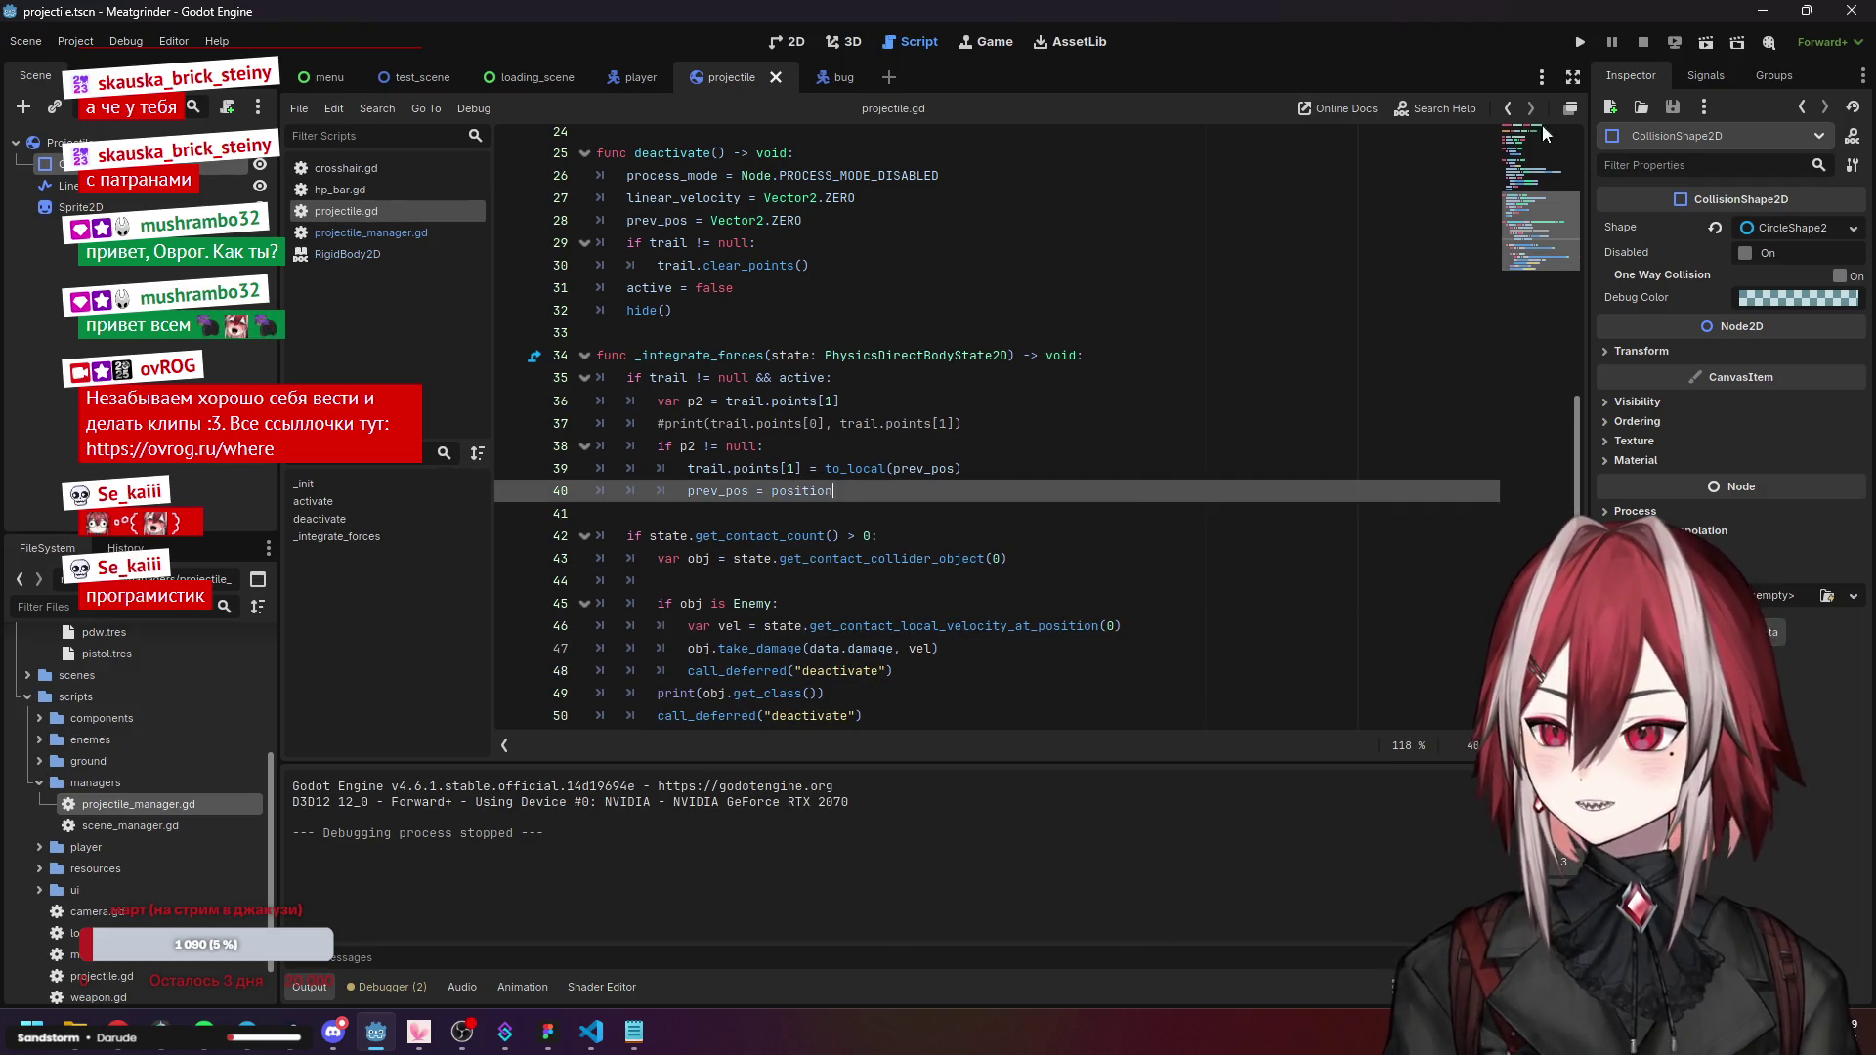
Run Meatgrinder in debug and start a game so contacted classes print to the output.
left_click(1592, 44)
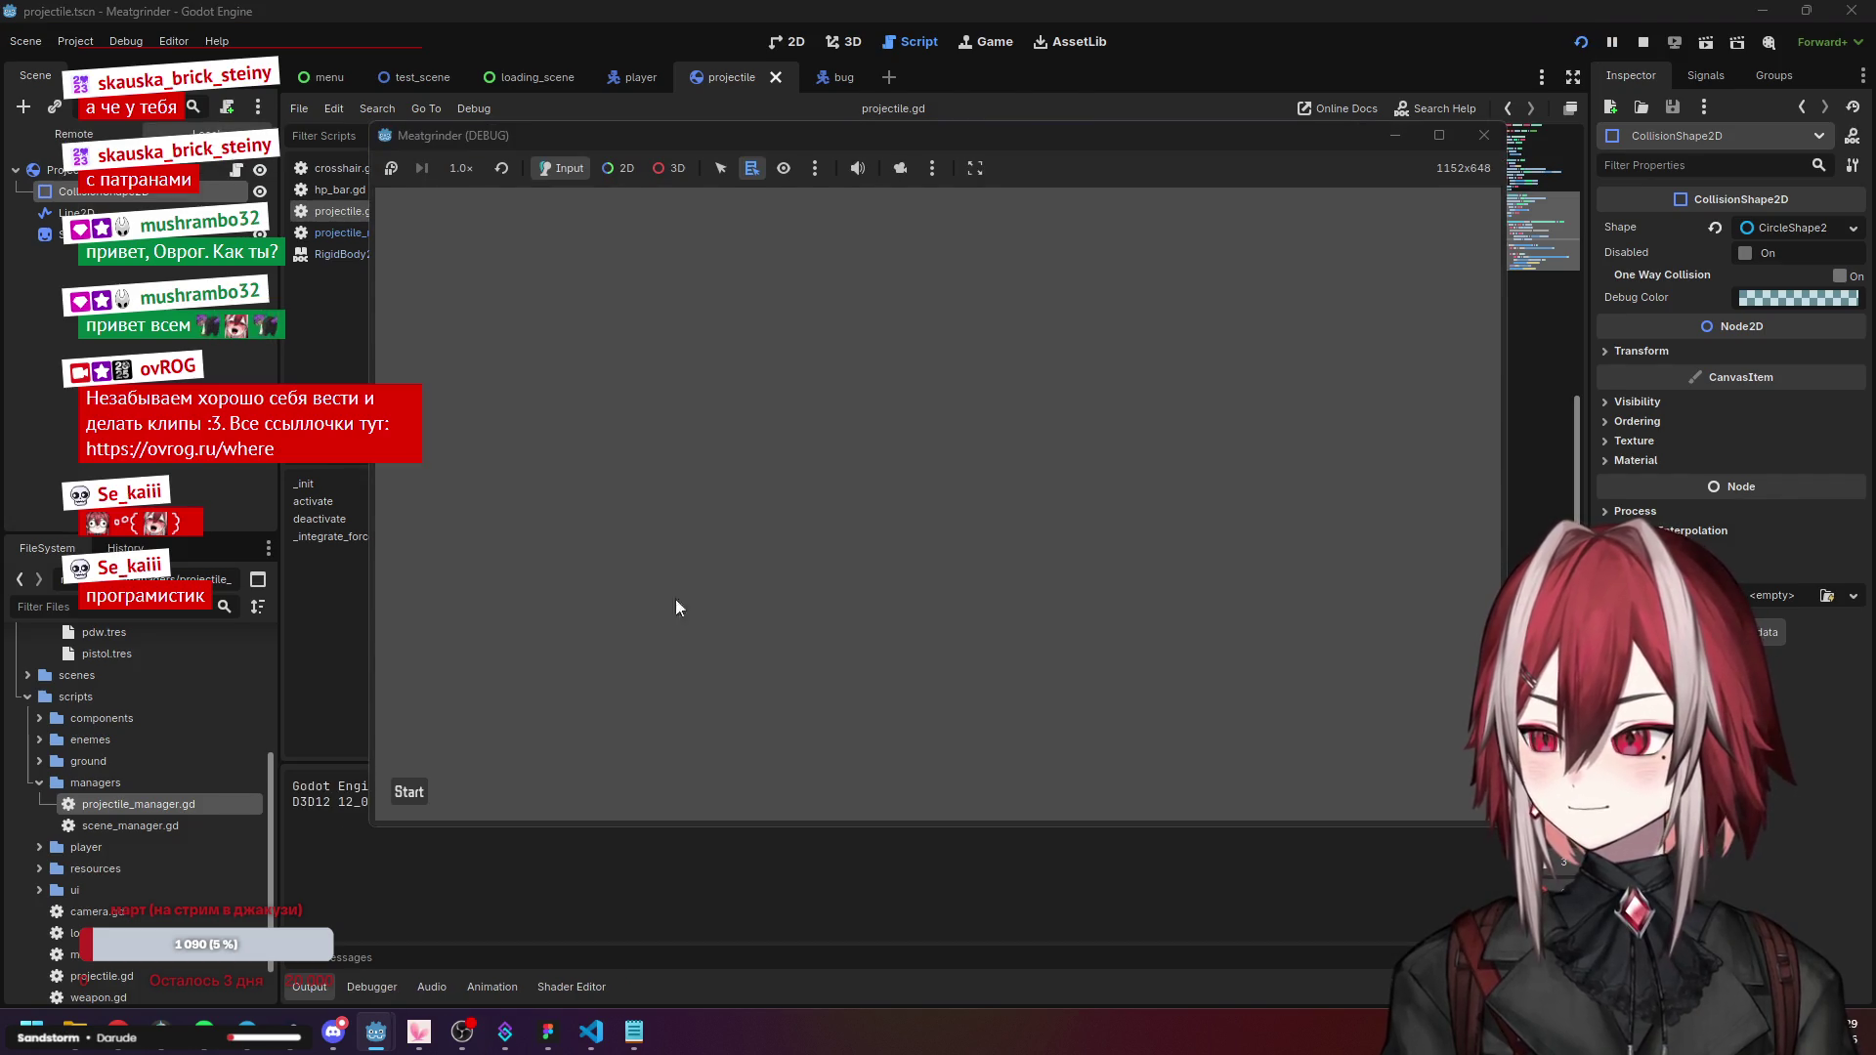
left_click(403, 794)
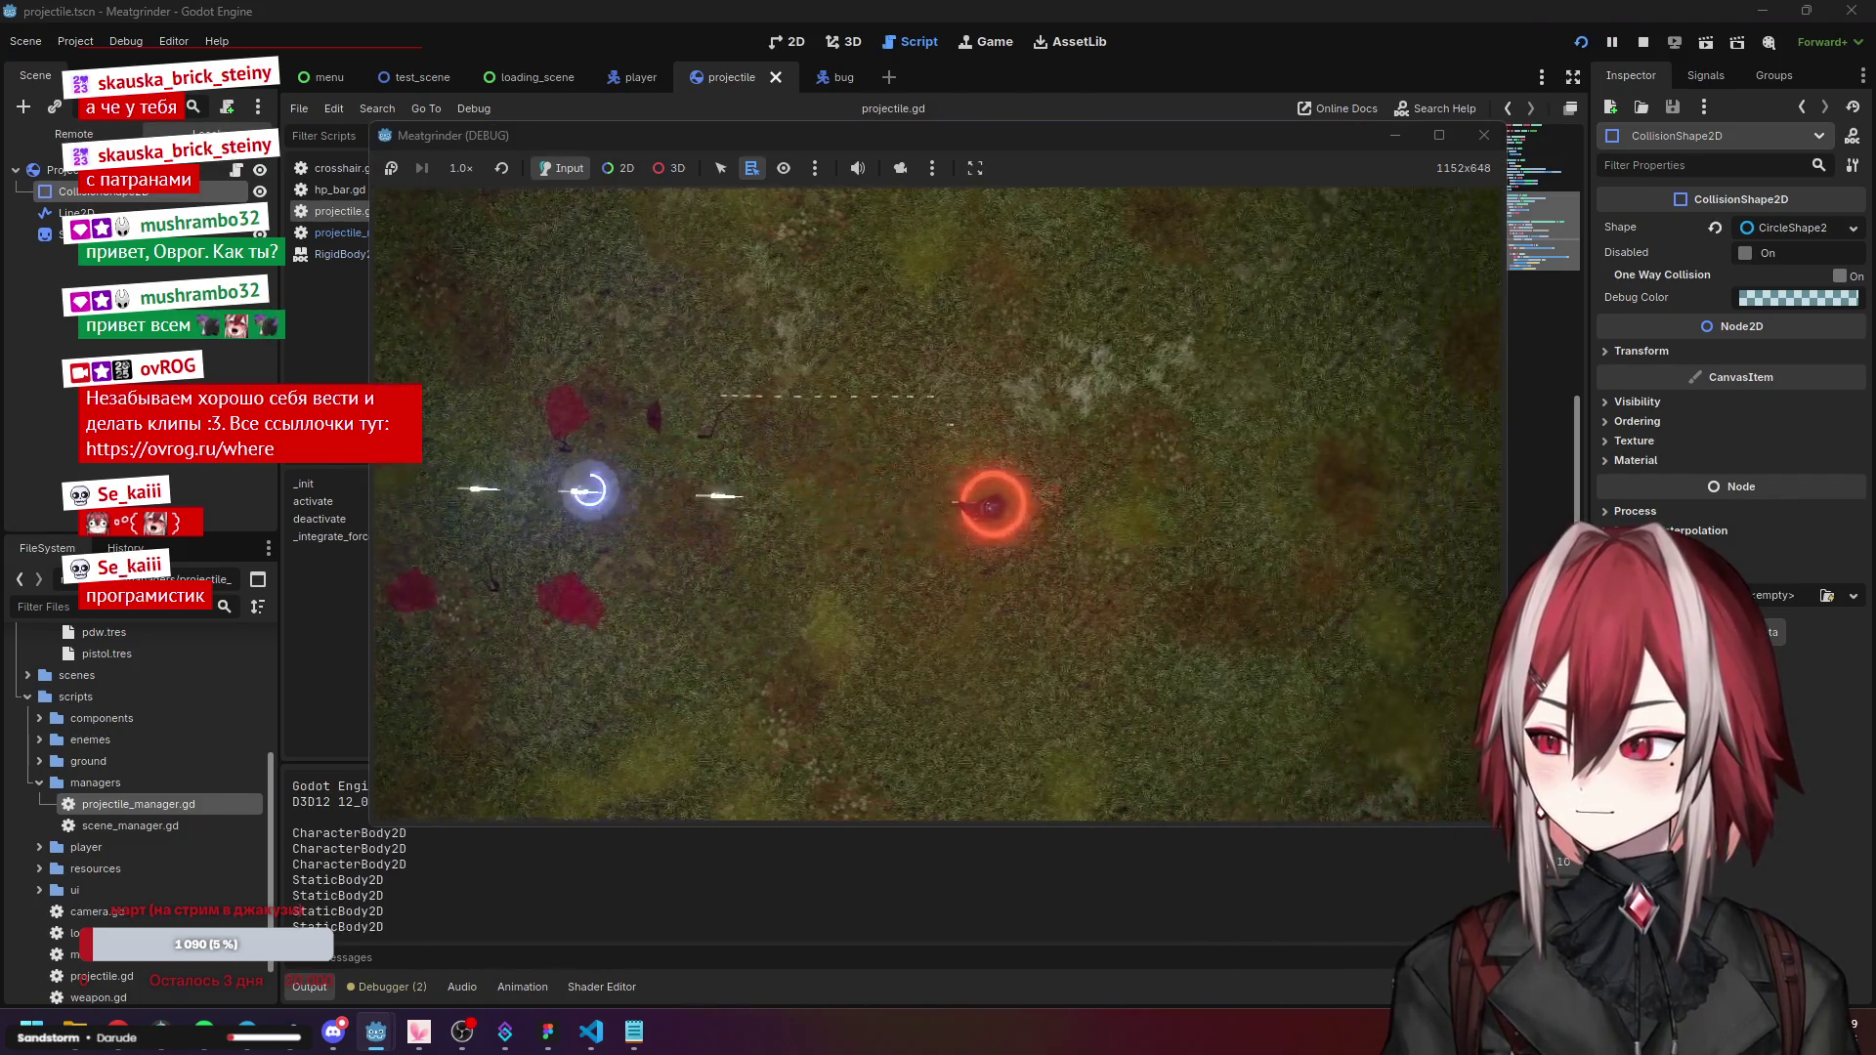
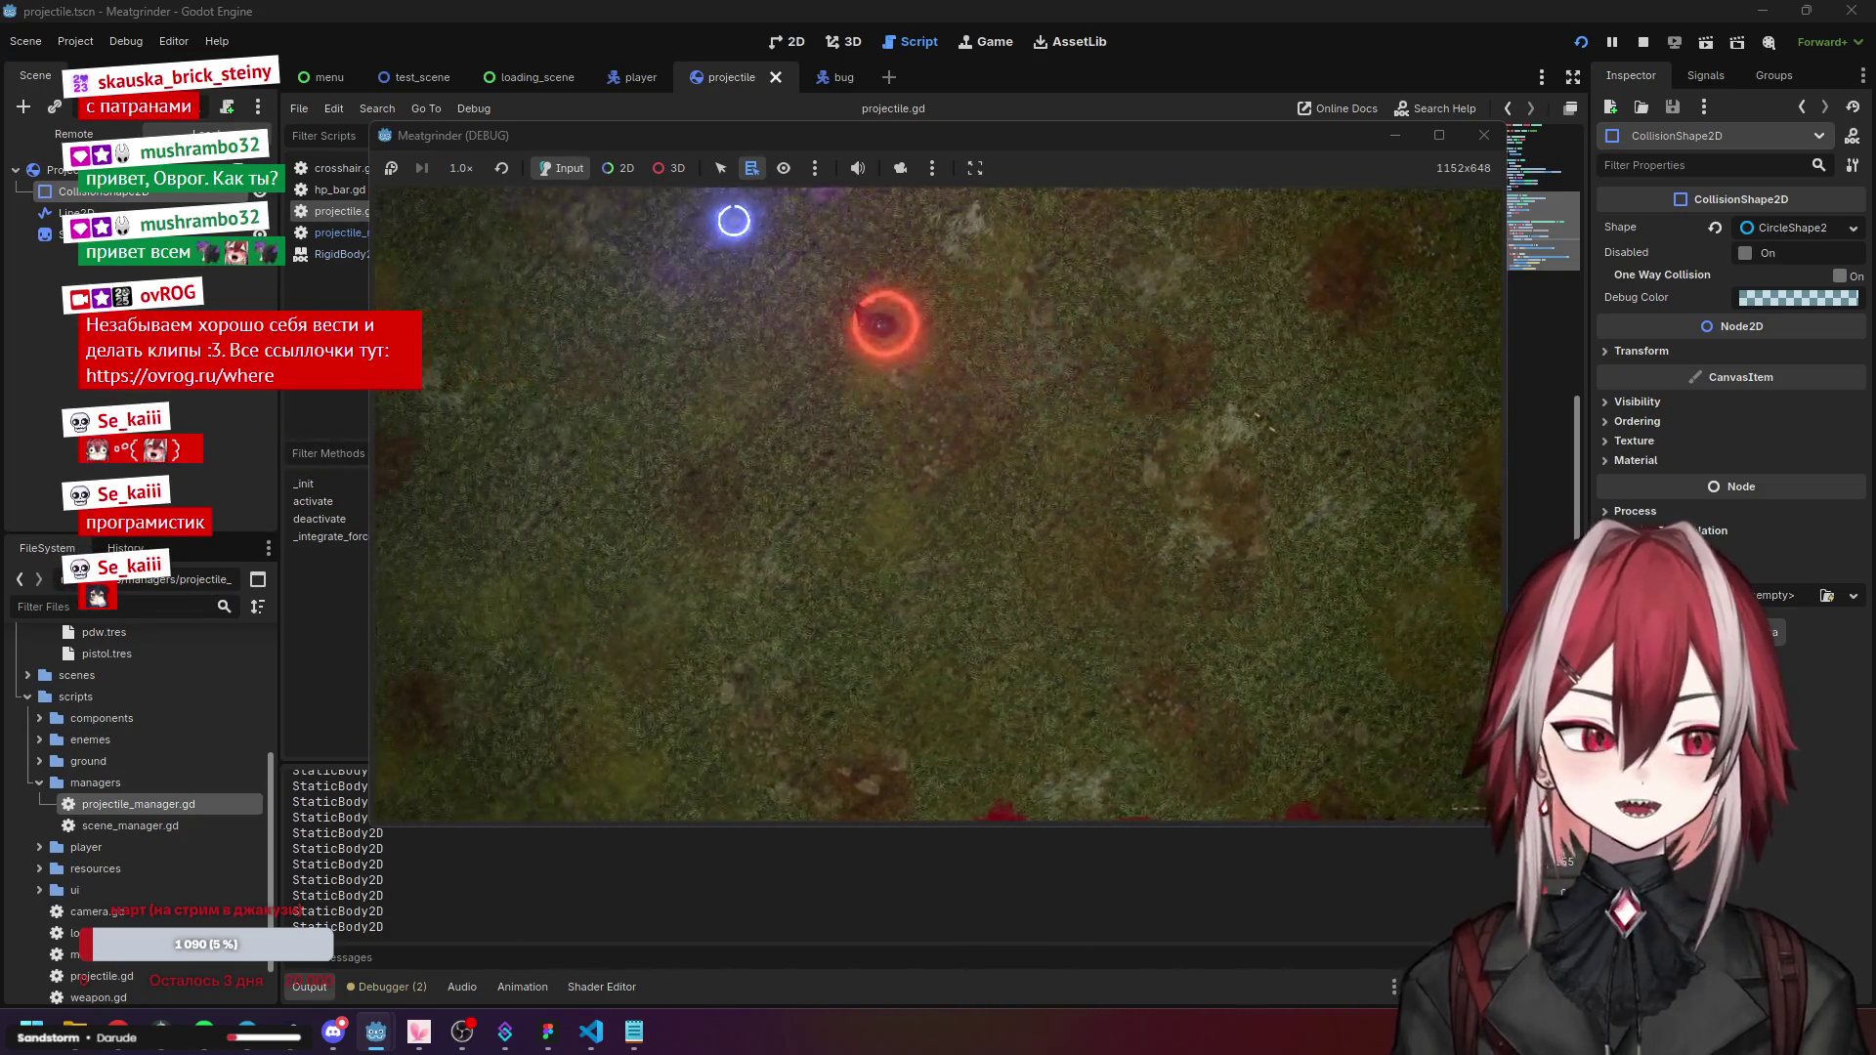
Stop the game and review the prev_pos and linear_velocity resets in deactivate().
left_click(1485, 134)
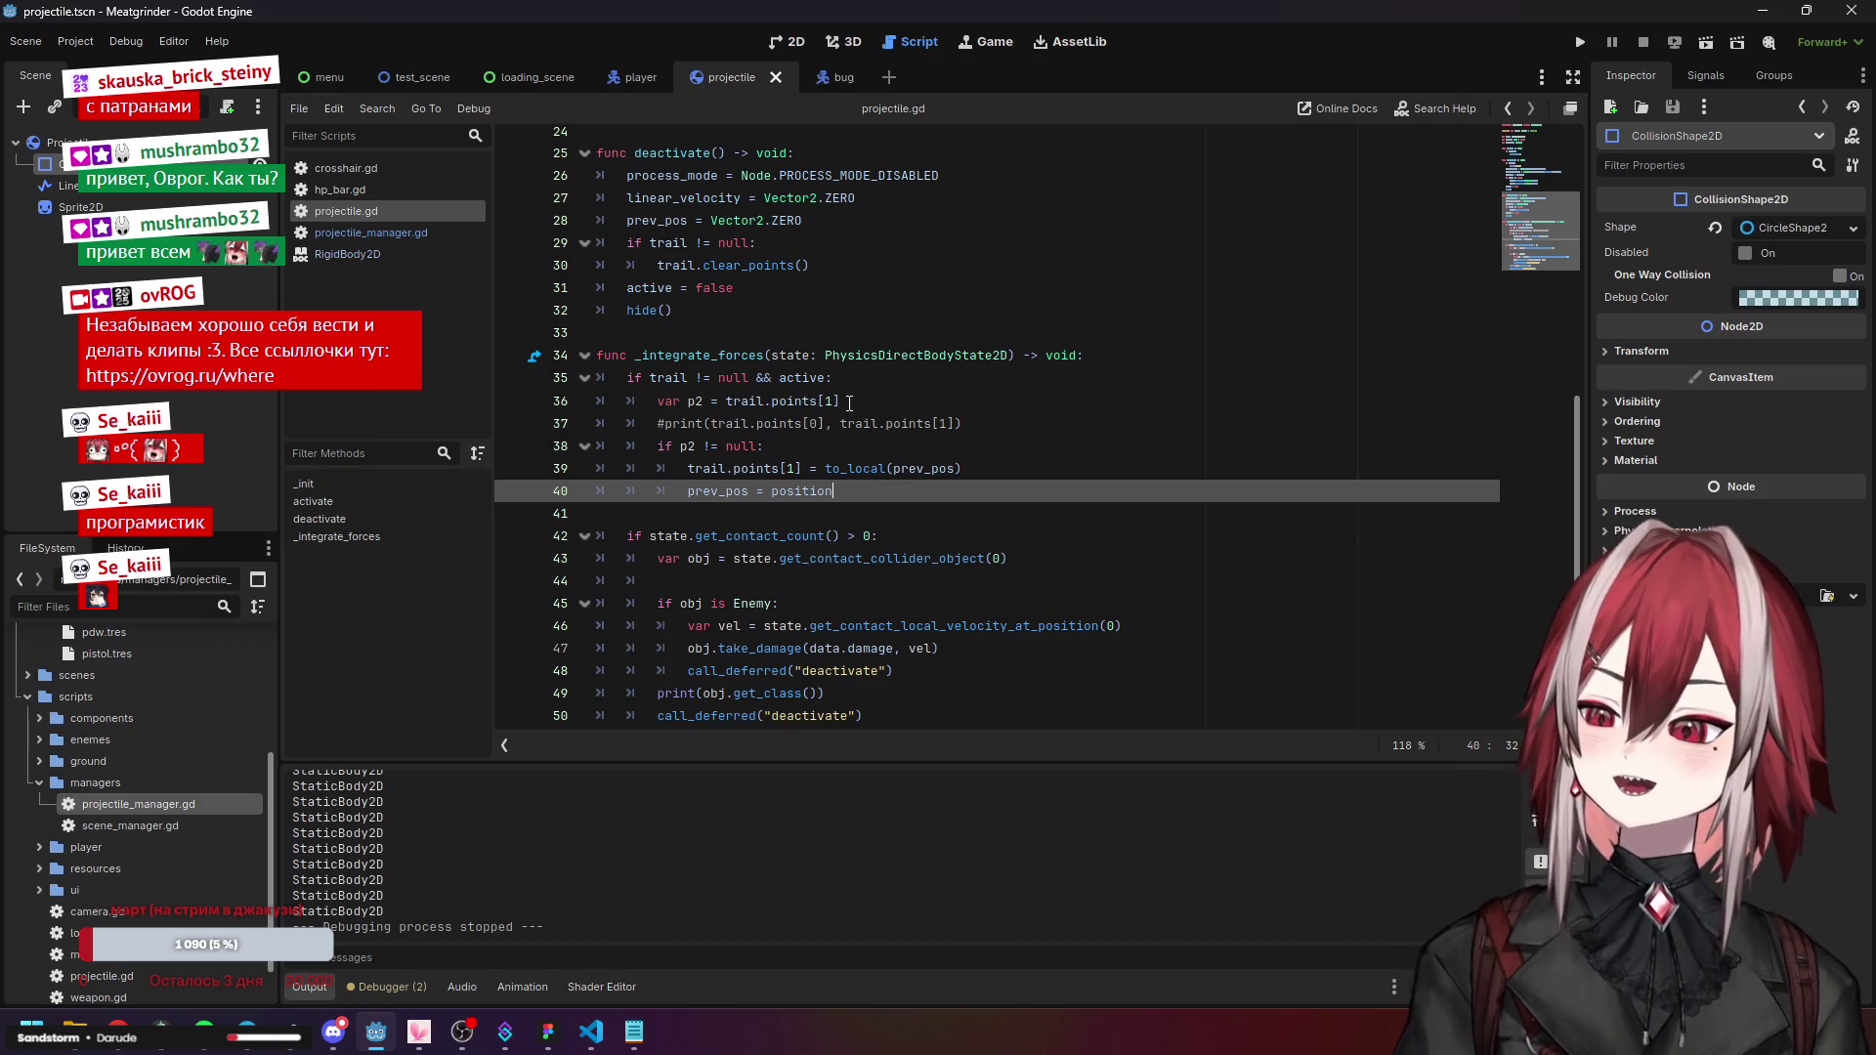
scroll(848, 404, "down", 1)
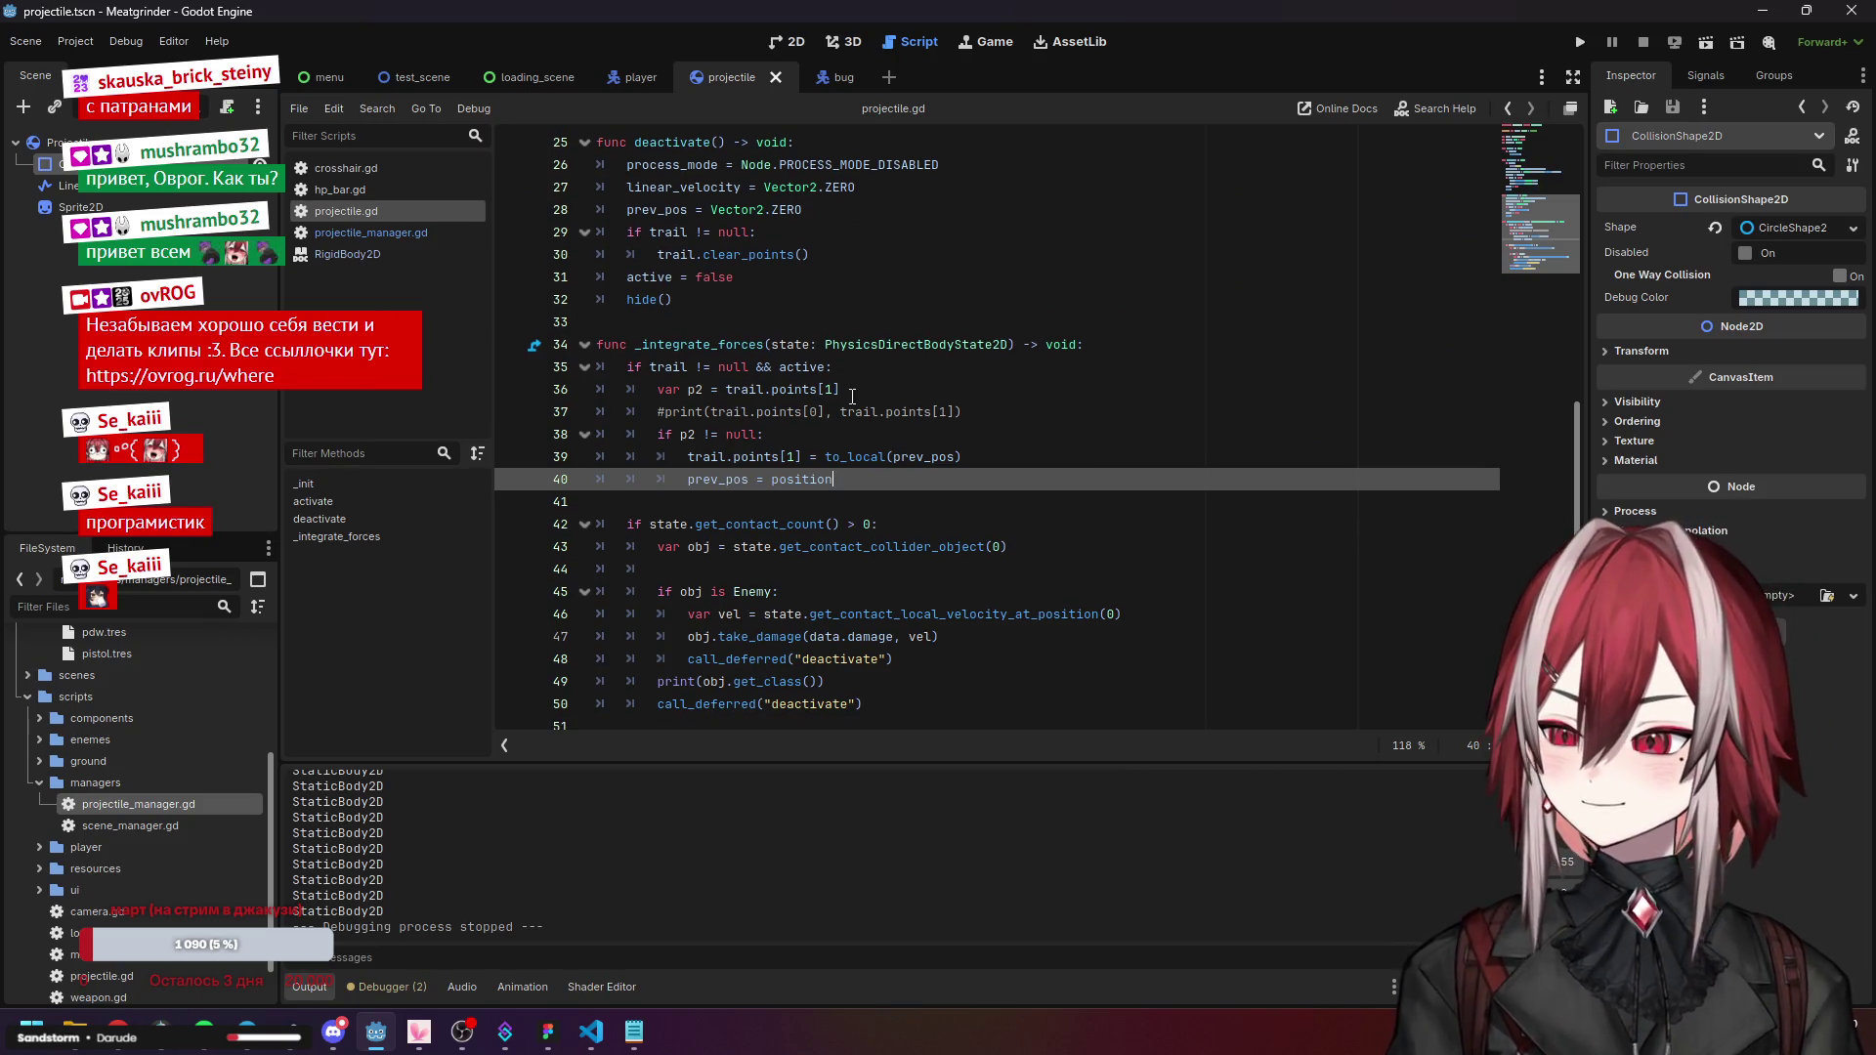
scroll(852, 397, "up", 2)
scroll(752, 376, "up", 2)
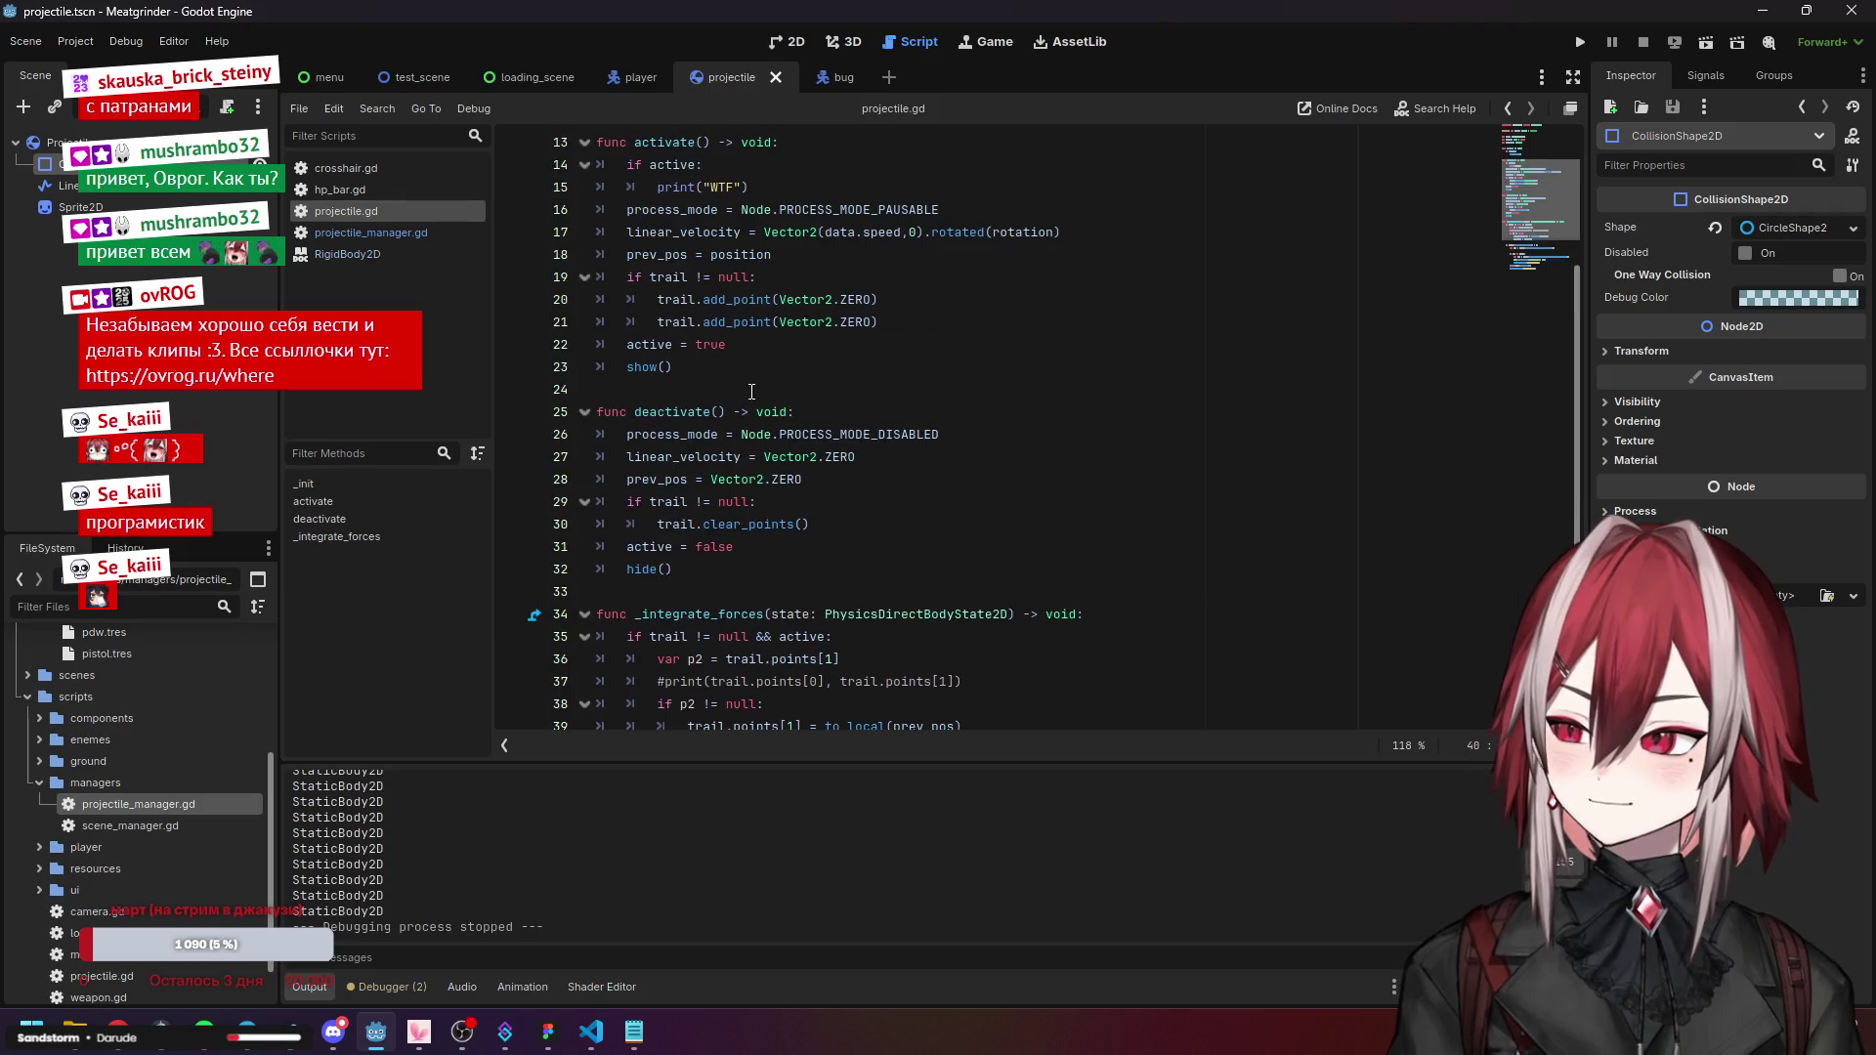
left_click(743, 413)
left_click(779, 480)
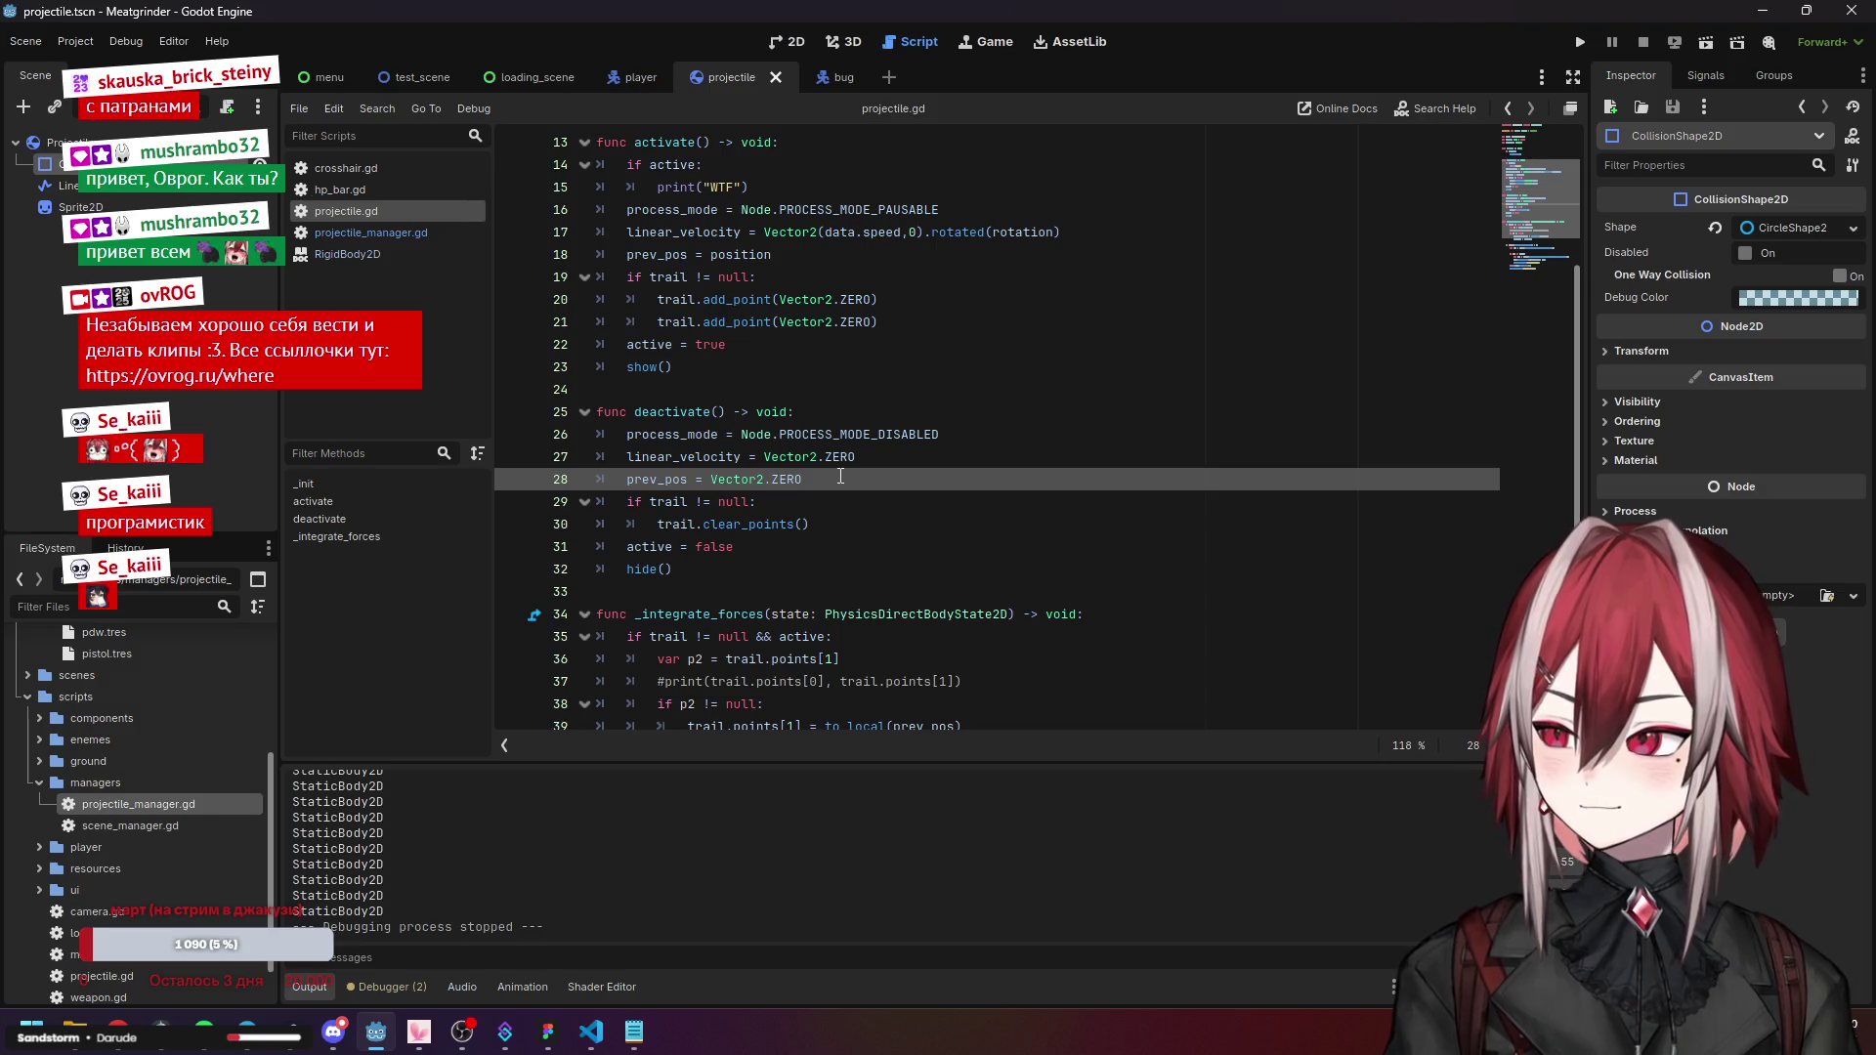
left_click(704, 457)
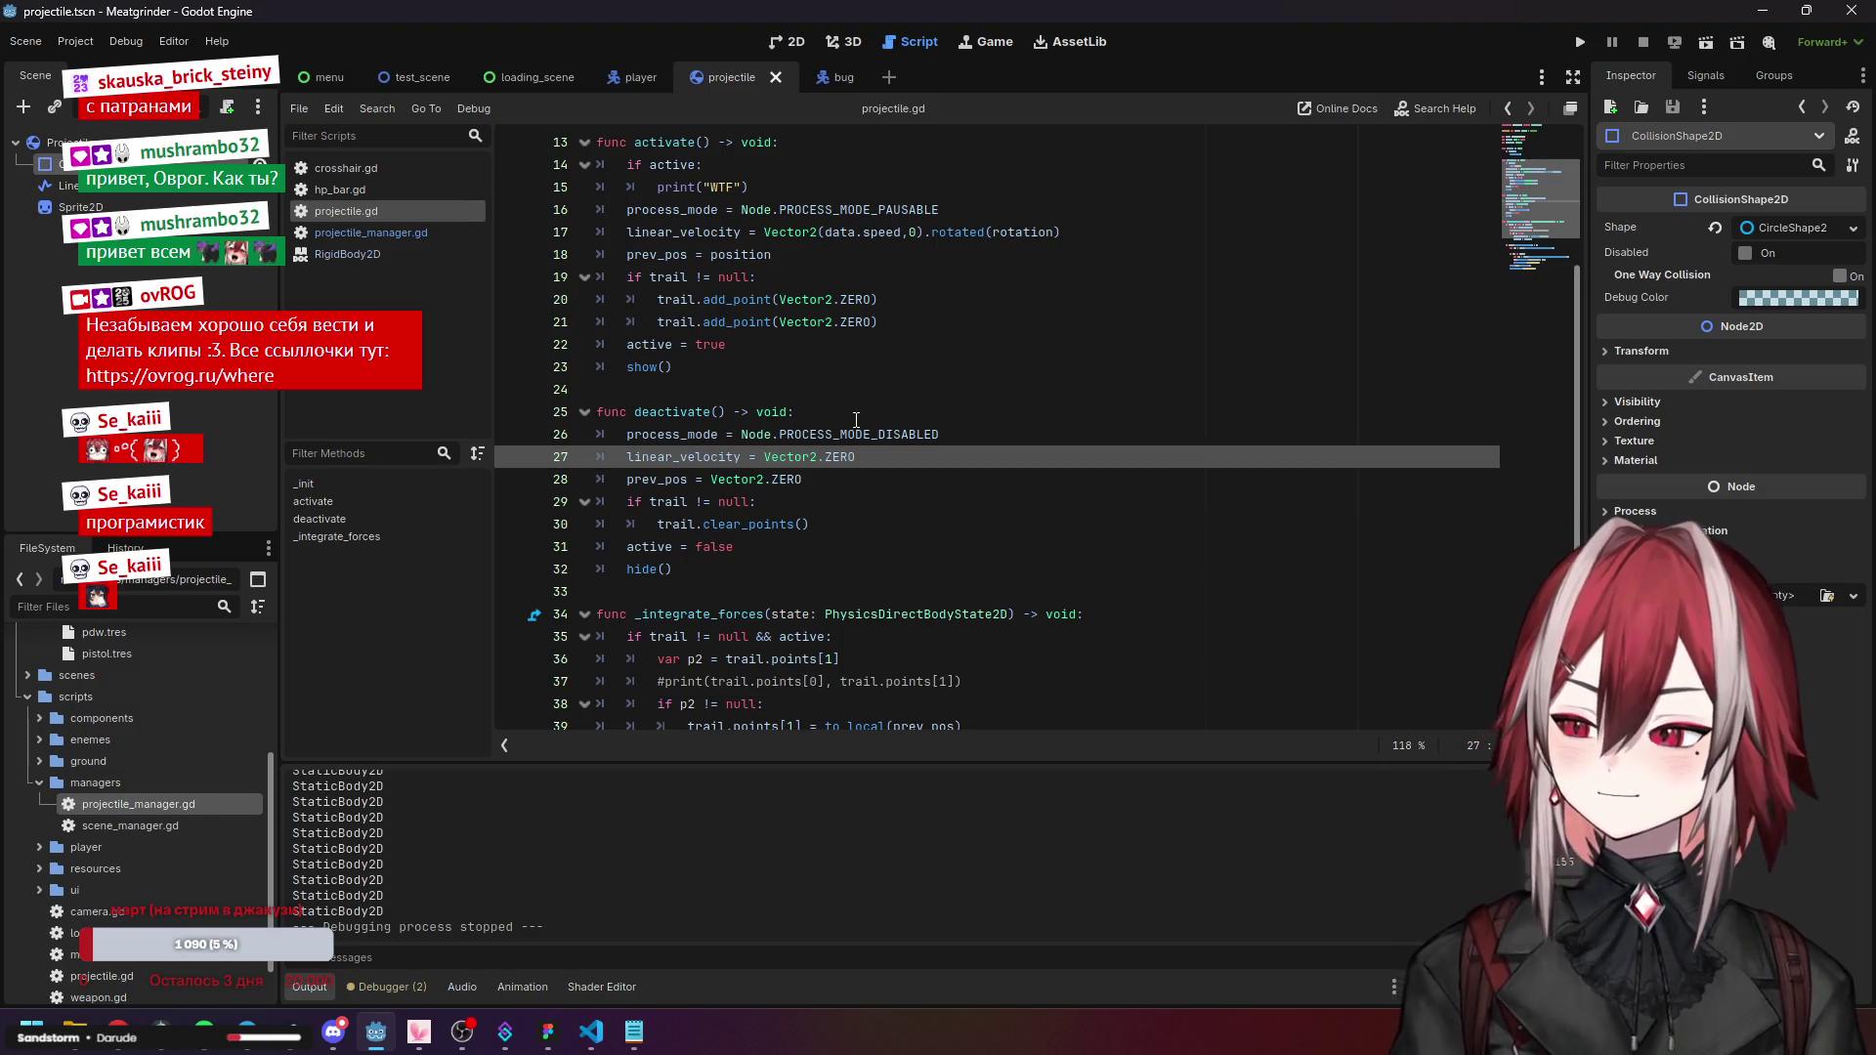
Review activate()'s process_mode, linear_velocity and prev_pos lines, then bring up projectile_manager.gd.
scroll(856, 421, "up", 1)
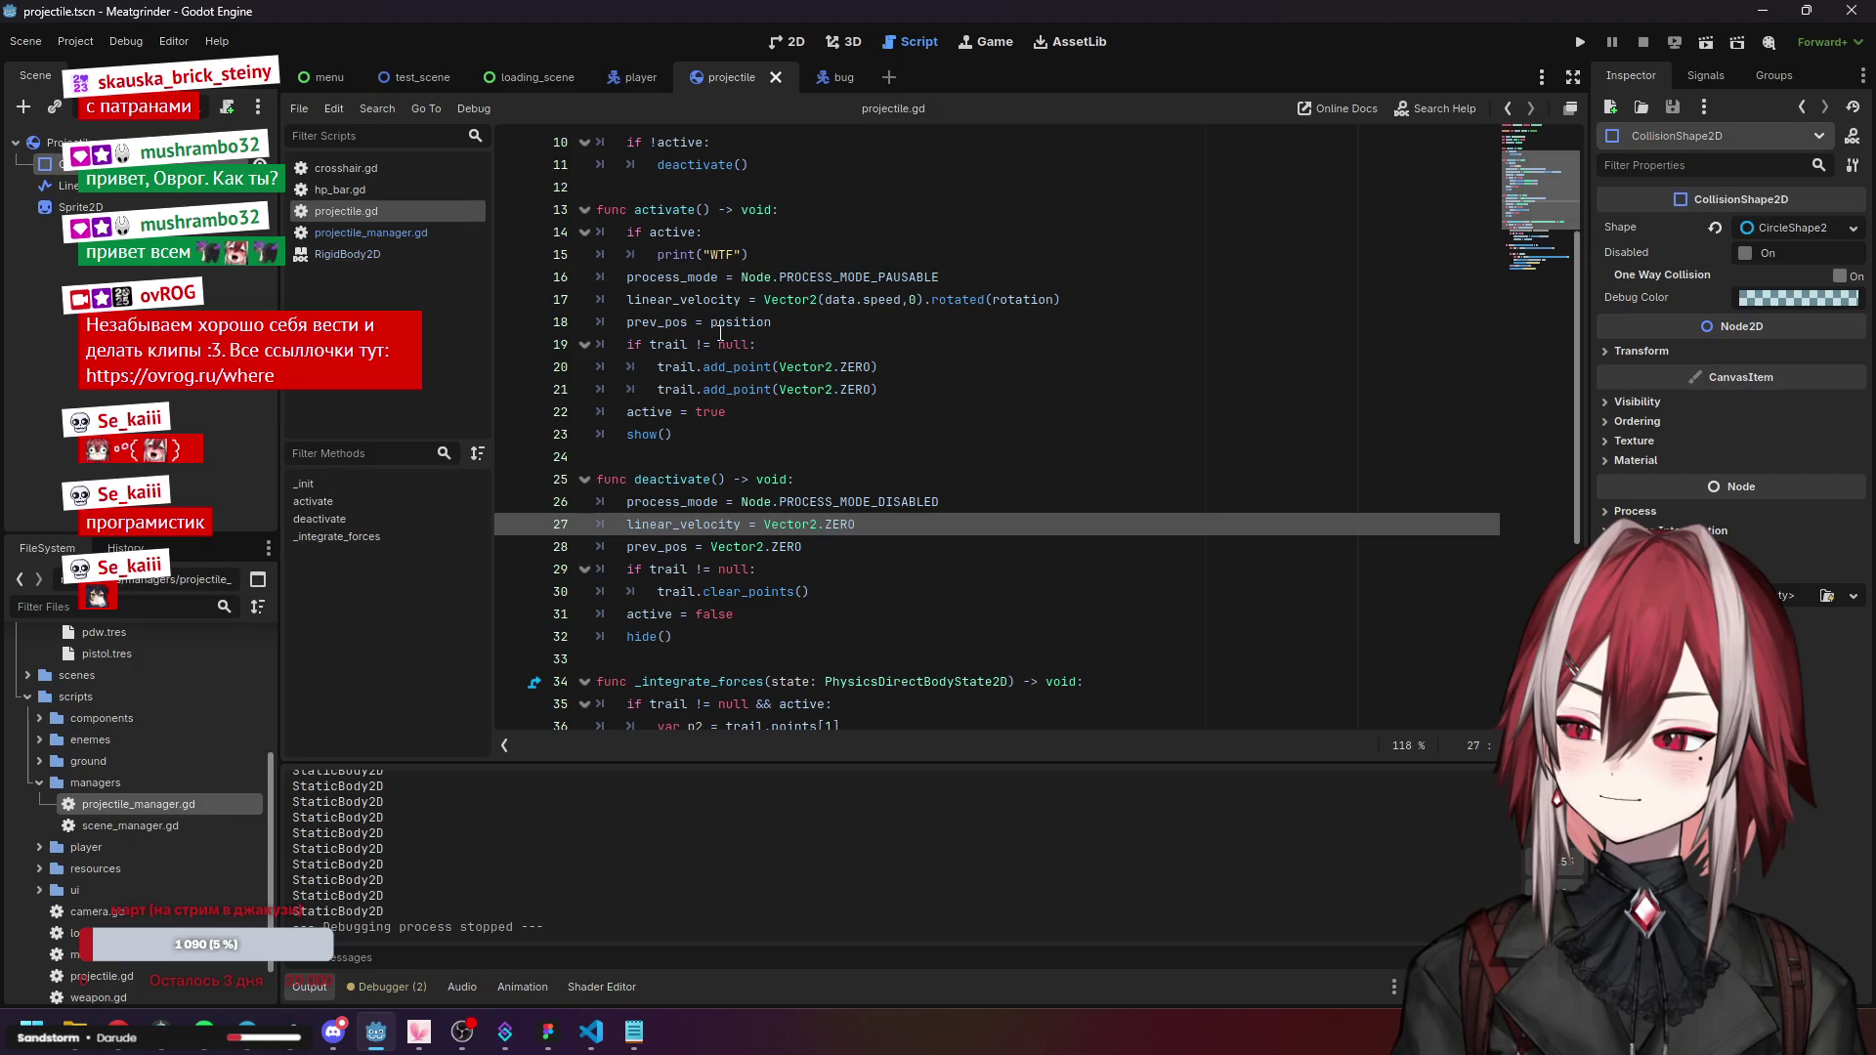
left_click(682, 281)
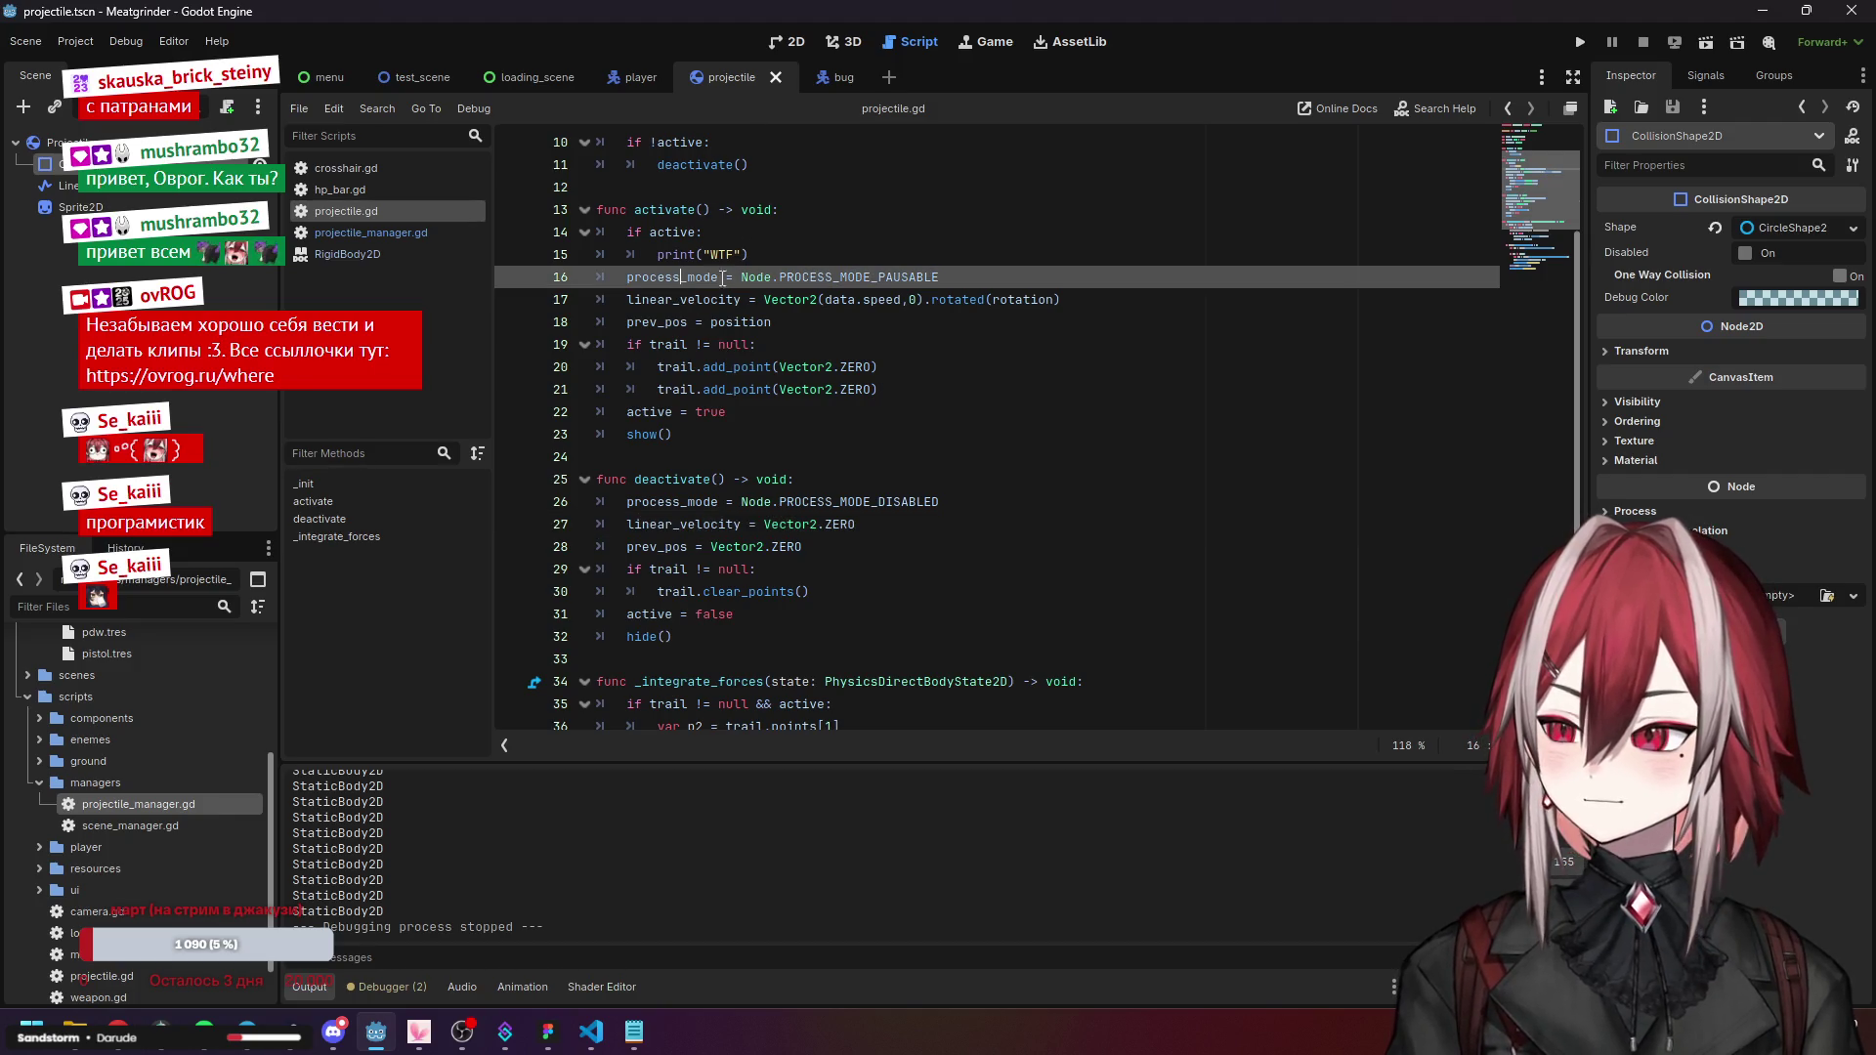
left_click(676, 302)
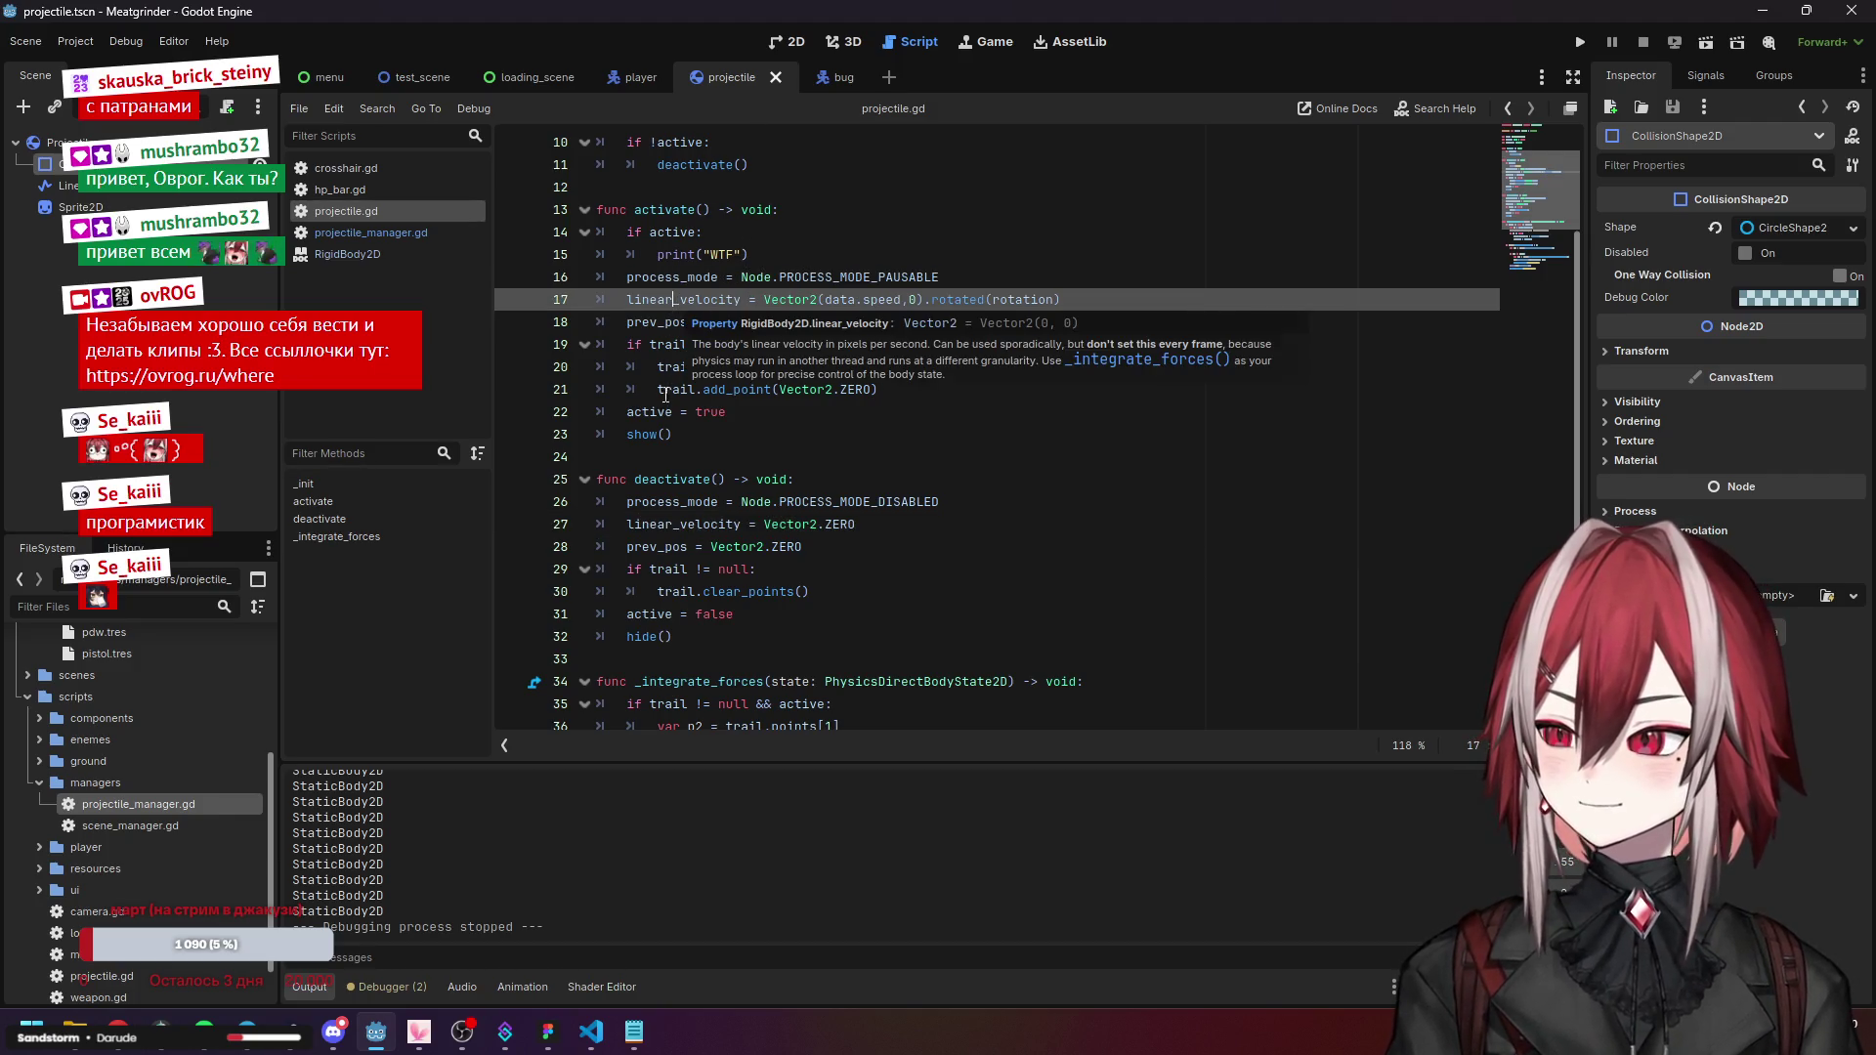
left_click(772, 322)
mouse_move(772, 323)
left_mouse_down()
mouse_move(631, 342)
mouse_move(728, 299)
left_mouse_up()
left_click(728, 299)
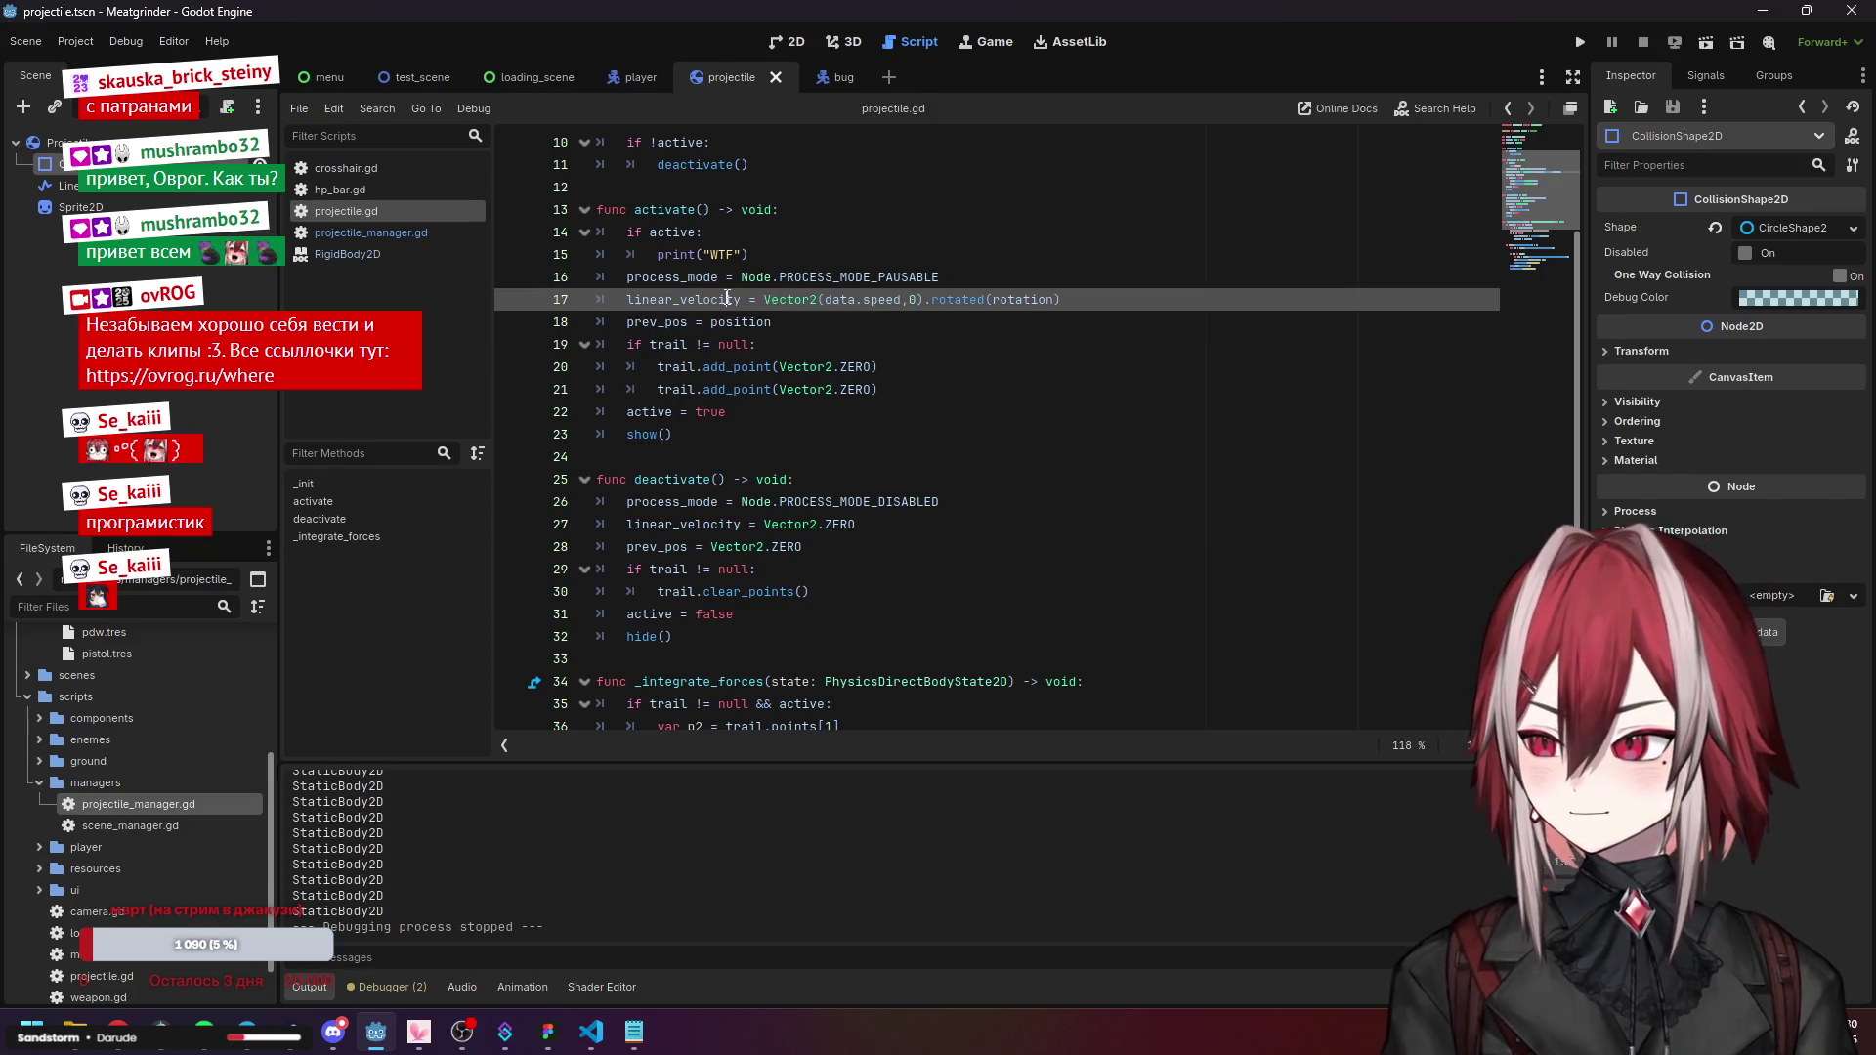
left_click(391, 232)
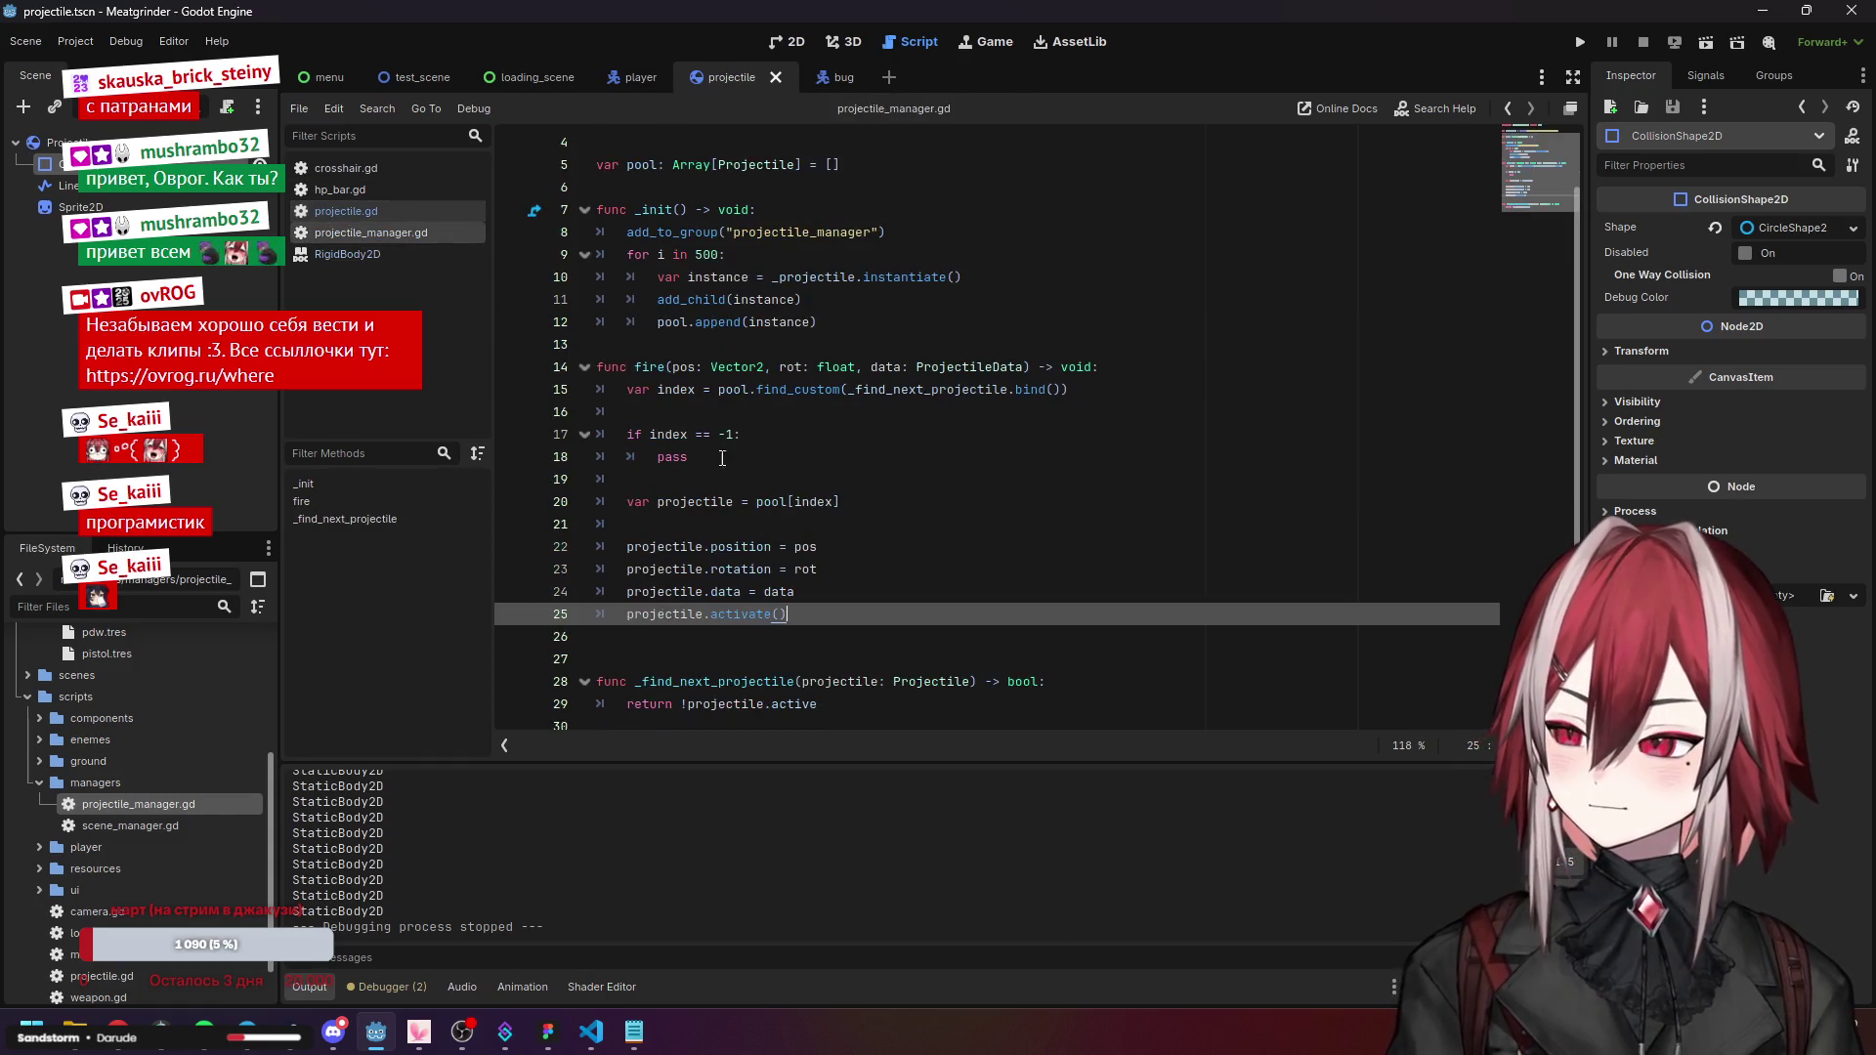
Inspect the position and rotation assignments in projectile_manager.gd's fire() function.
left_click(741, 539)
left_click(748, 569)
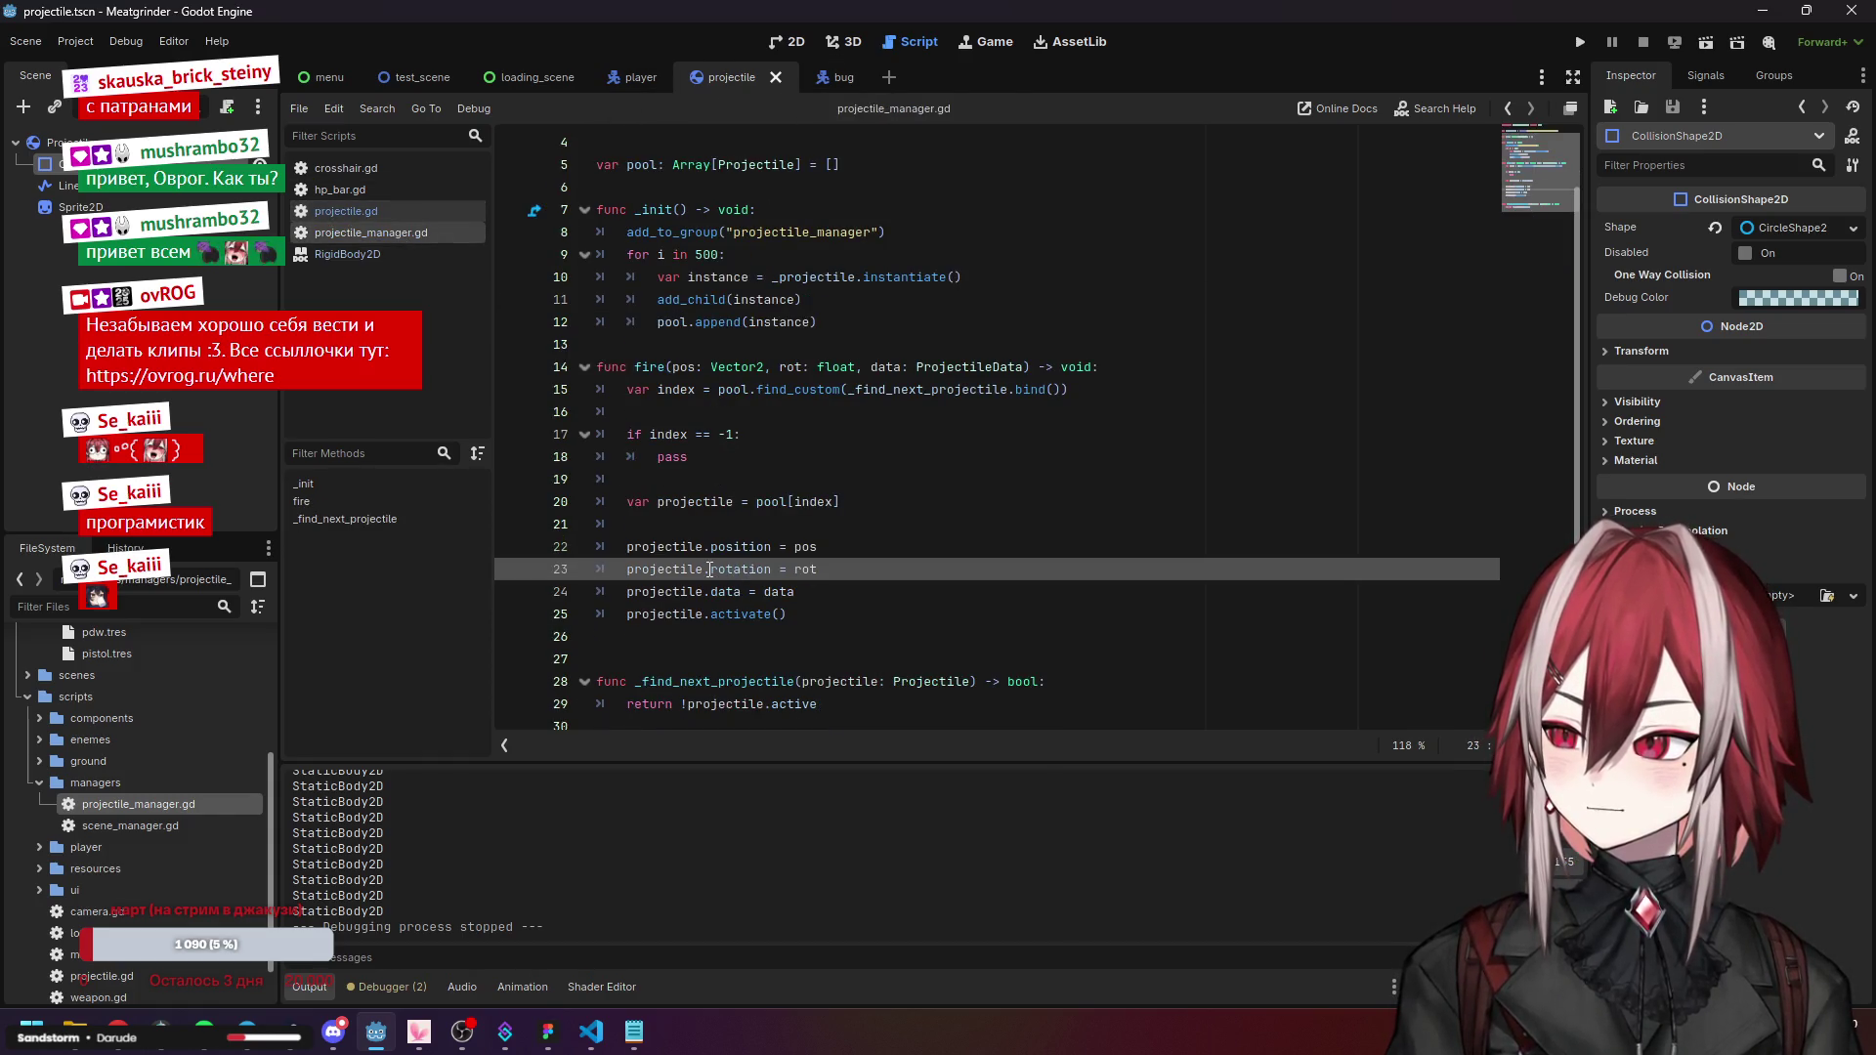
left_click(804, 547)
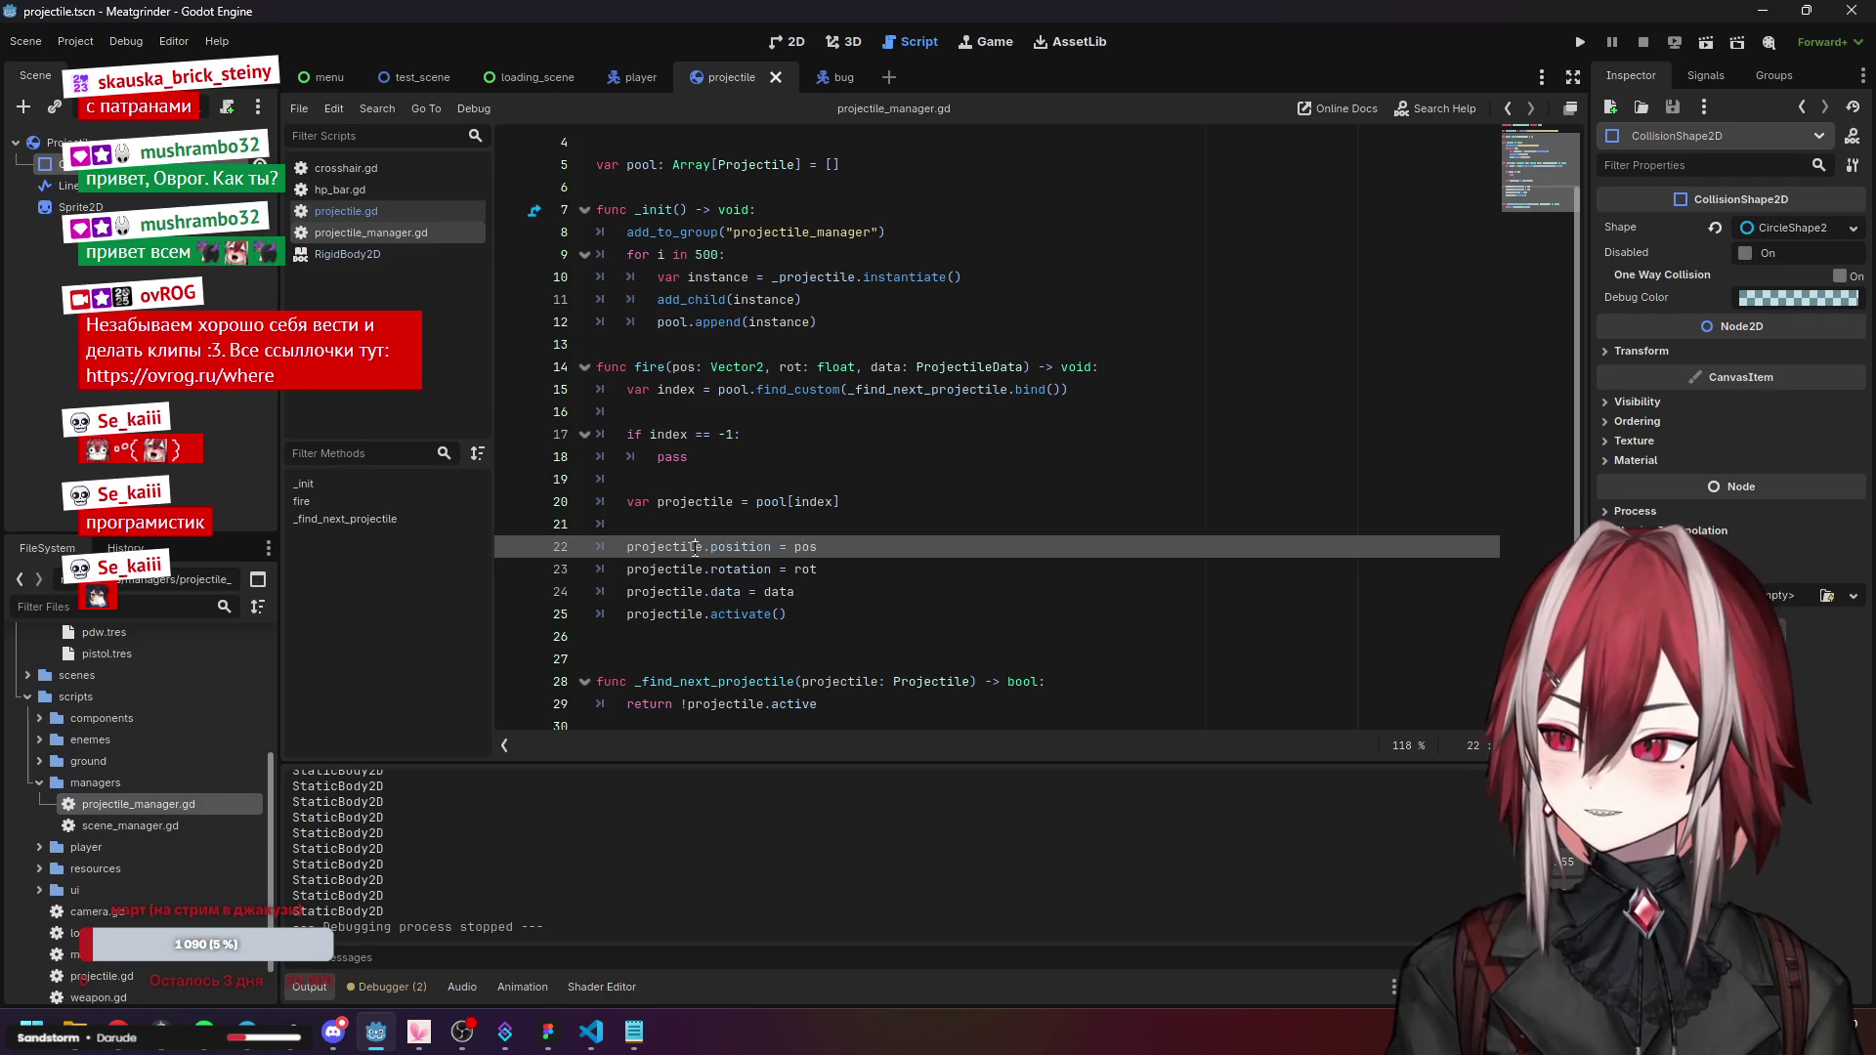
left_click(653, 574)
key("Up")
key("Down")
key("Down")
Return to projectile.gd and go to the _integrate_forces function header.
left_click(389, 213)
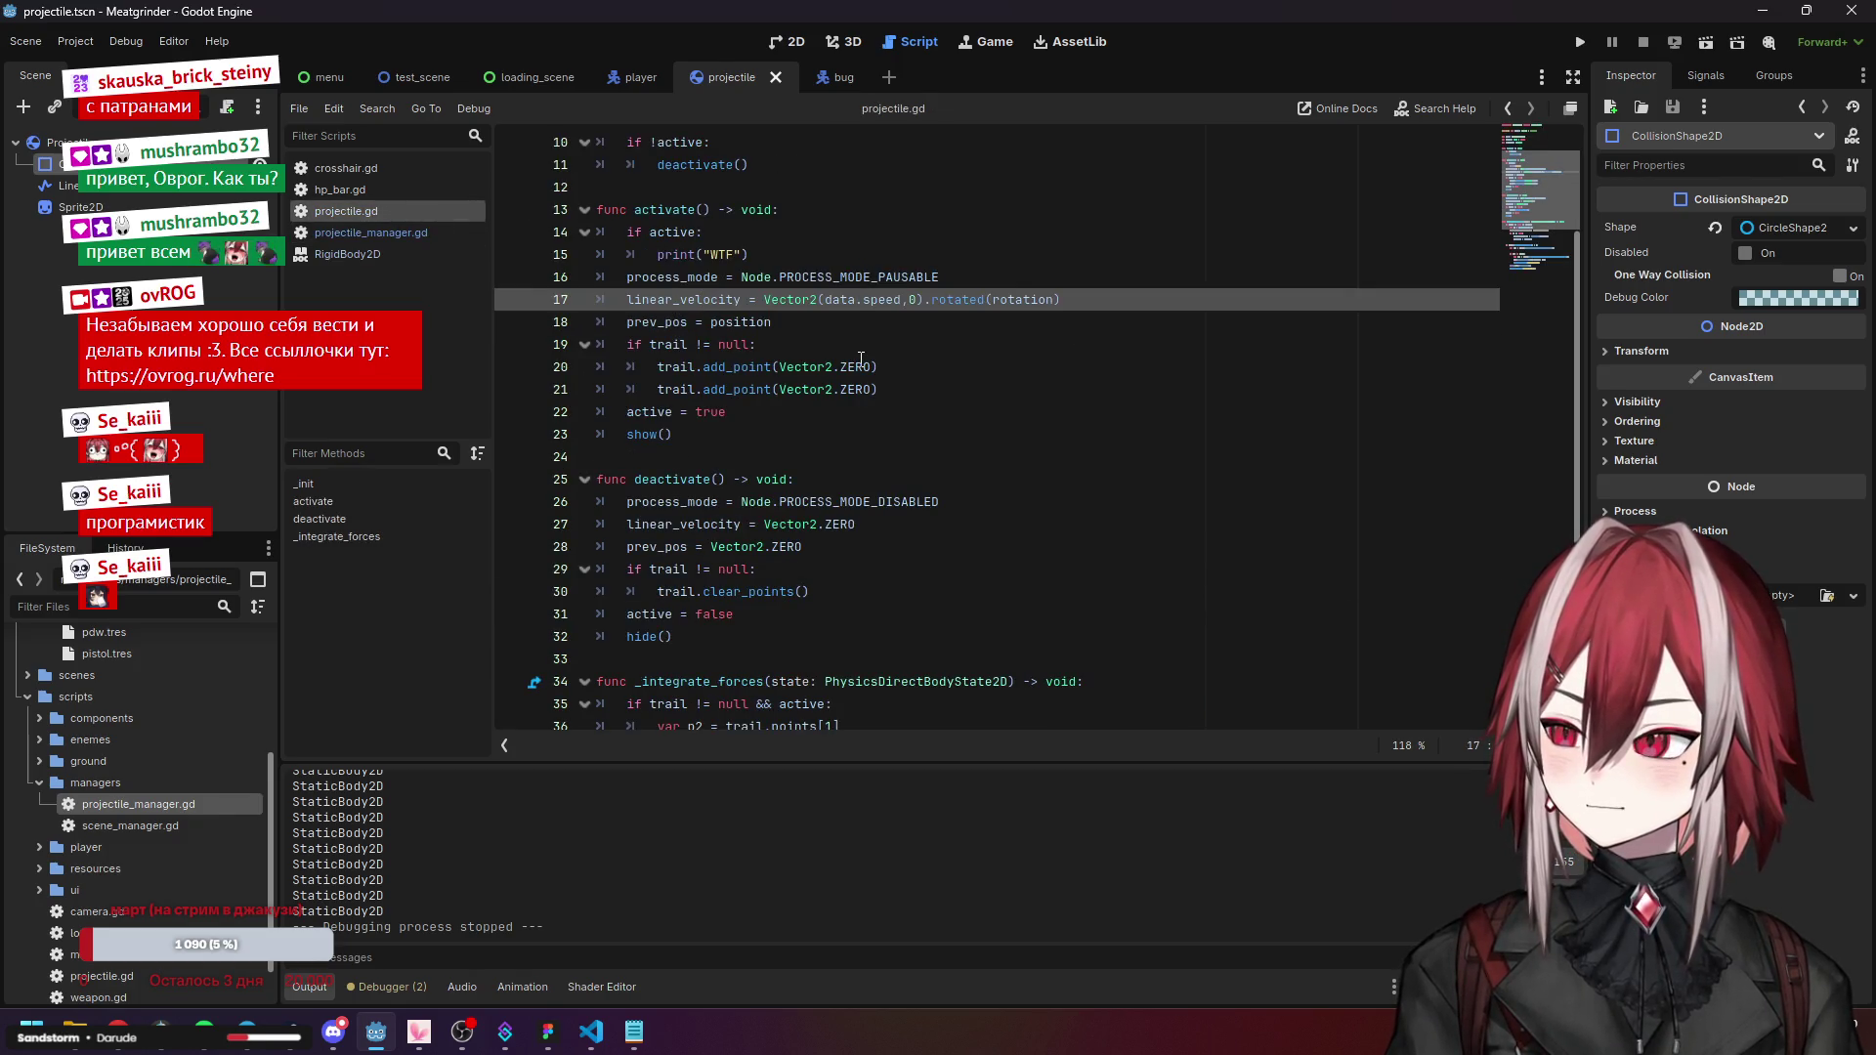
scroll(860, 358, "down", 5)
left_click(828, 366)
left_click(691, 345)
Insert a blank line at the top of _integrate_forces, ahead of the trail check.
mouse_move(690, 345)
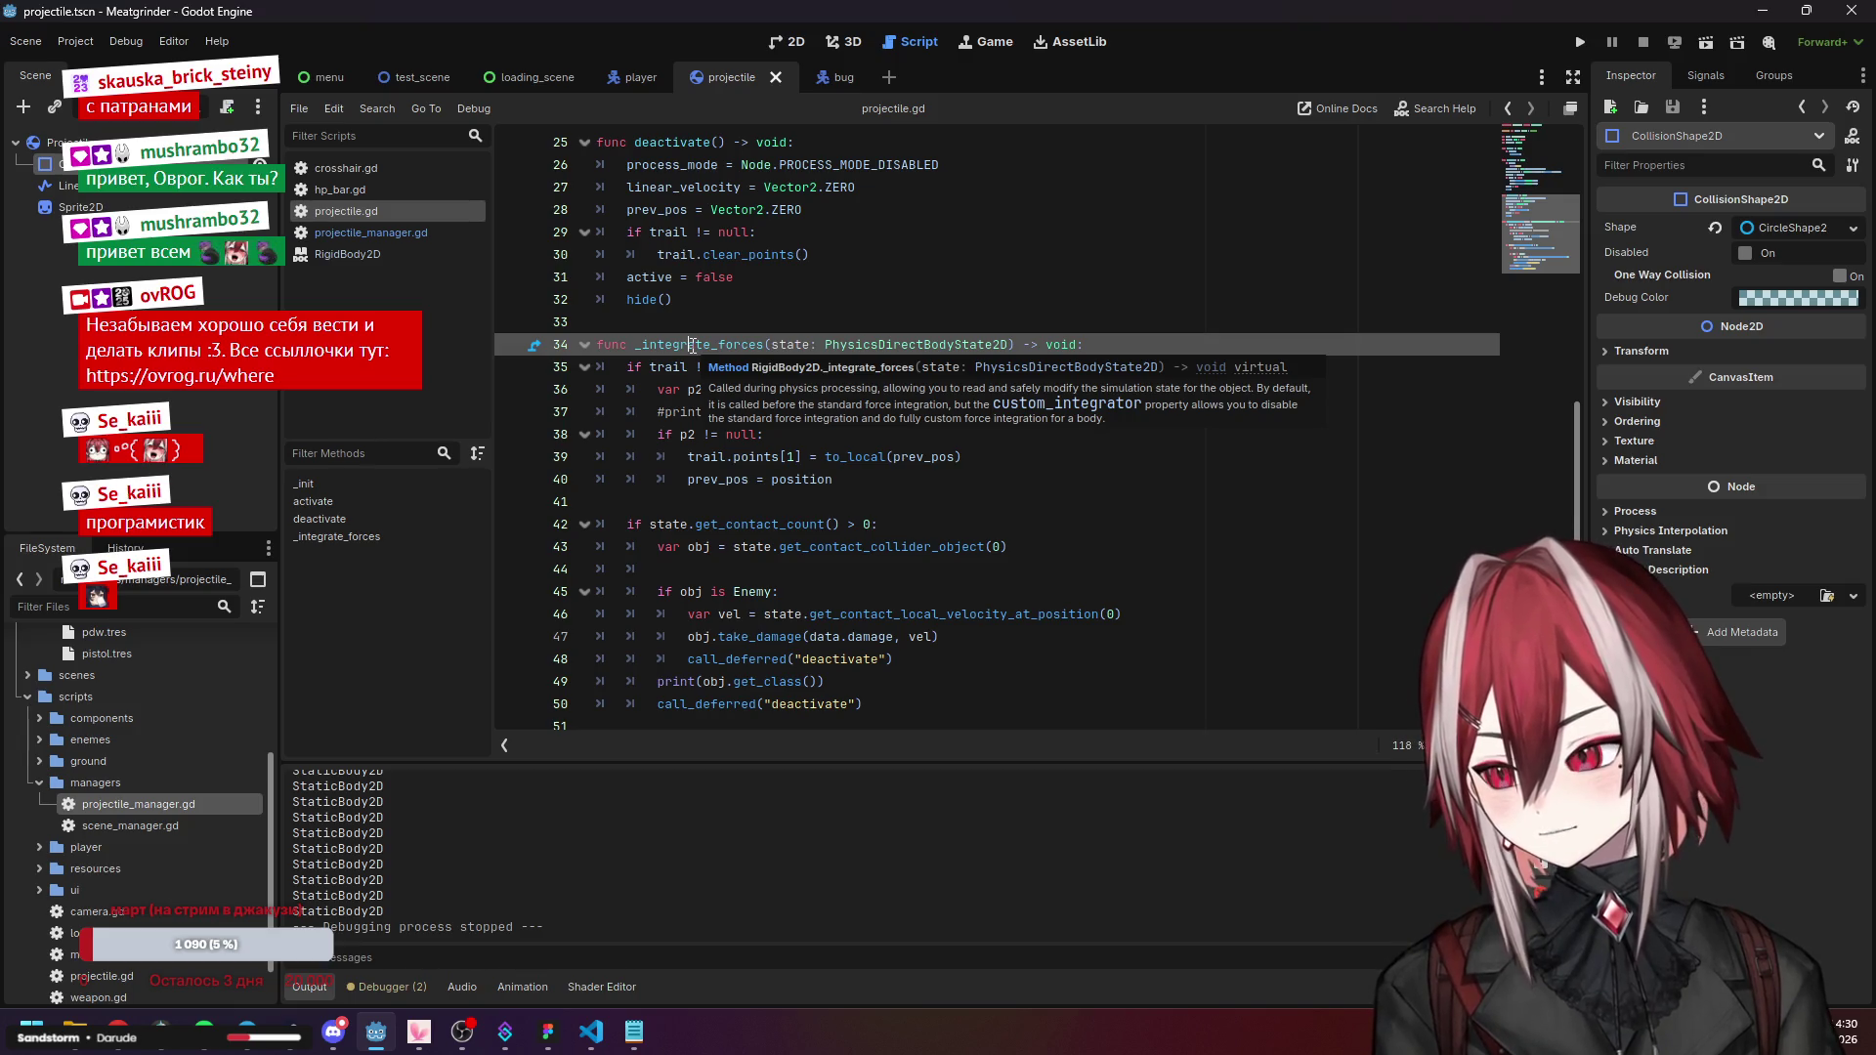
left_click(846, 653)
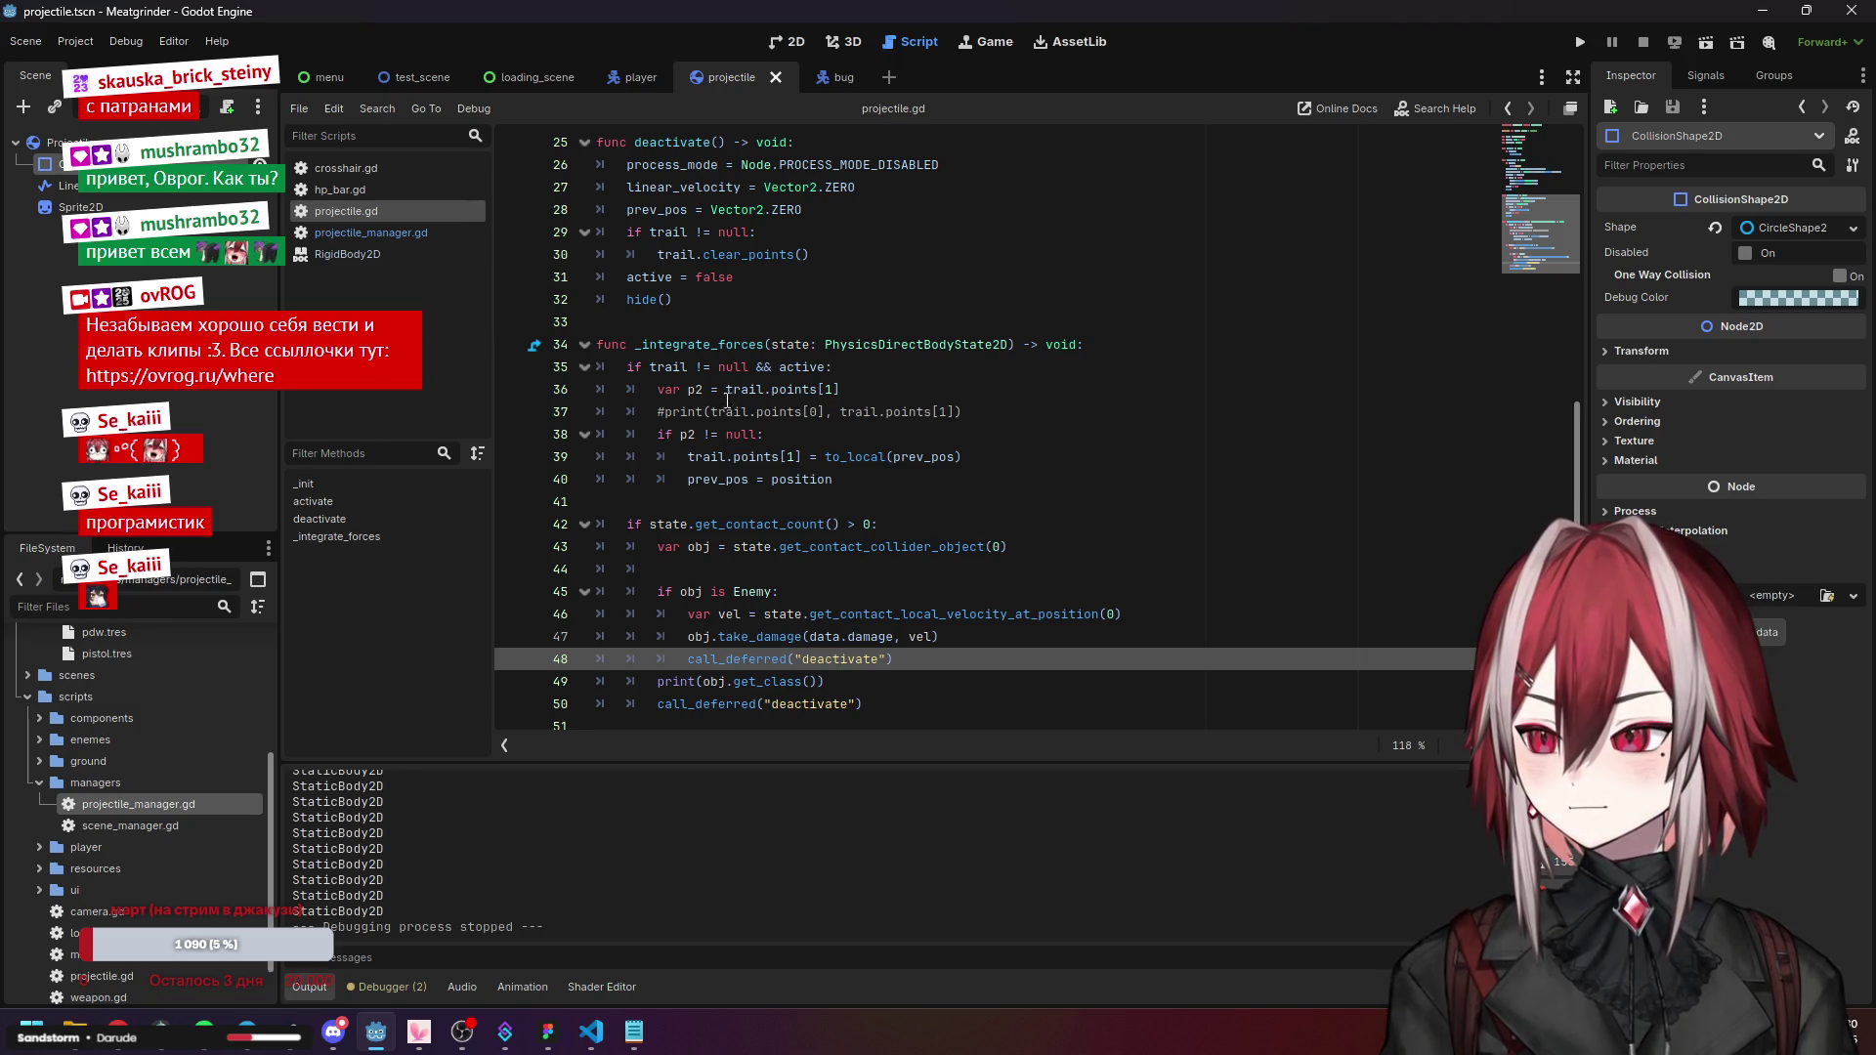
left_click(752, 367)
left_click_drag(759, 370, 811, 367)
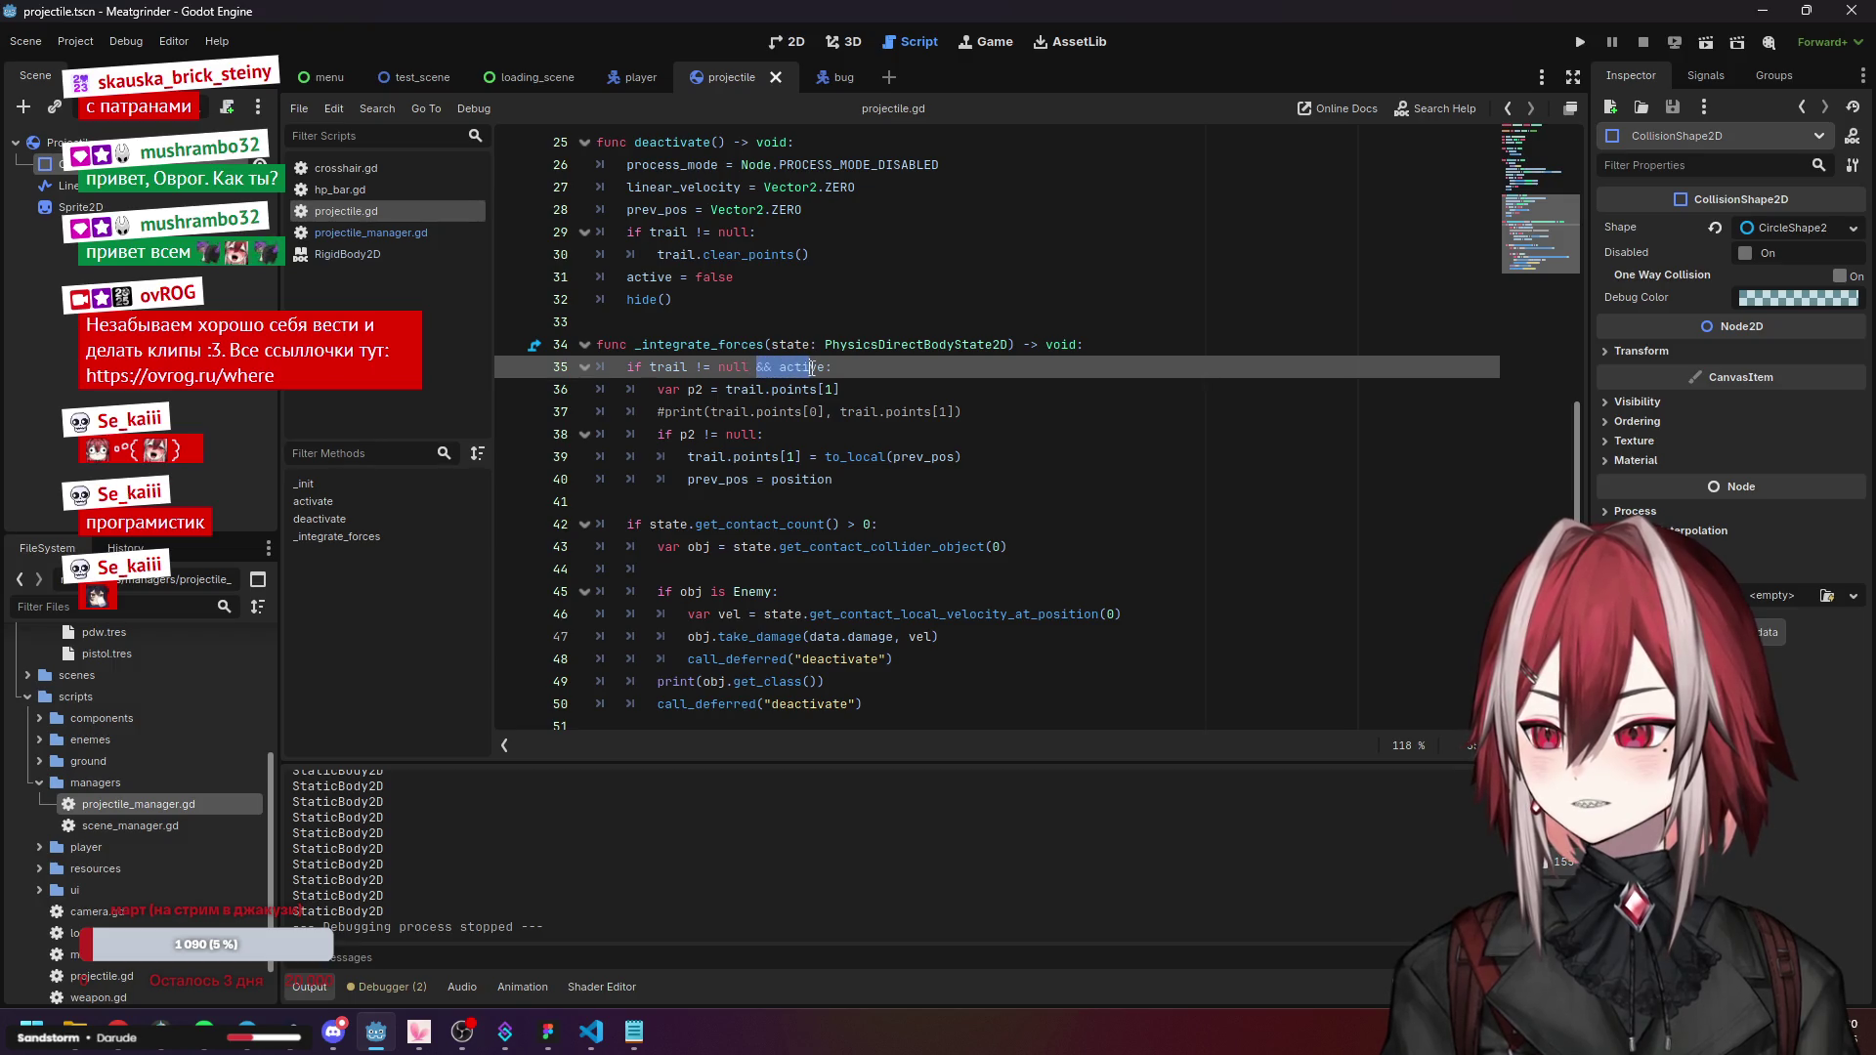
left_click(1110, 347)
key("Return")
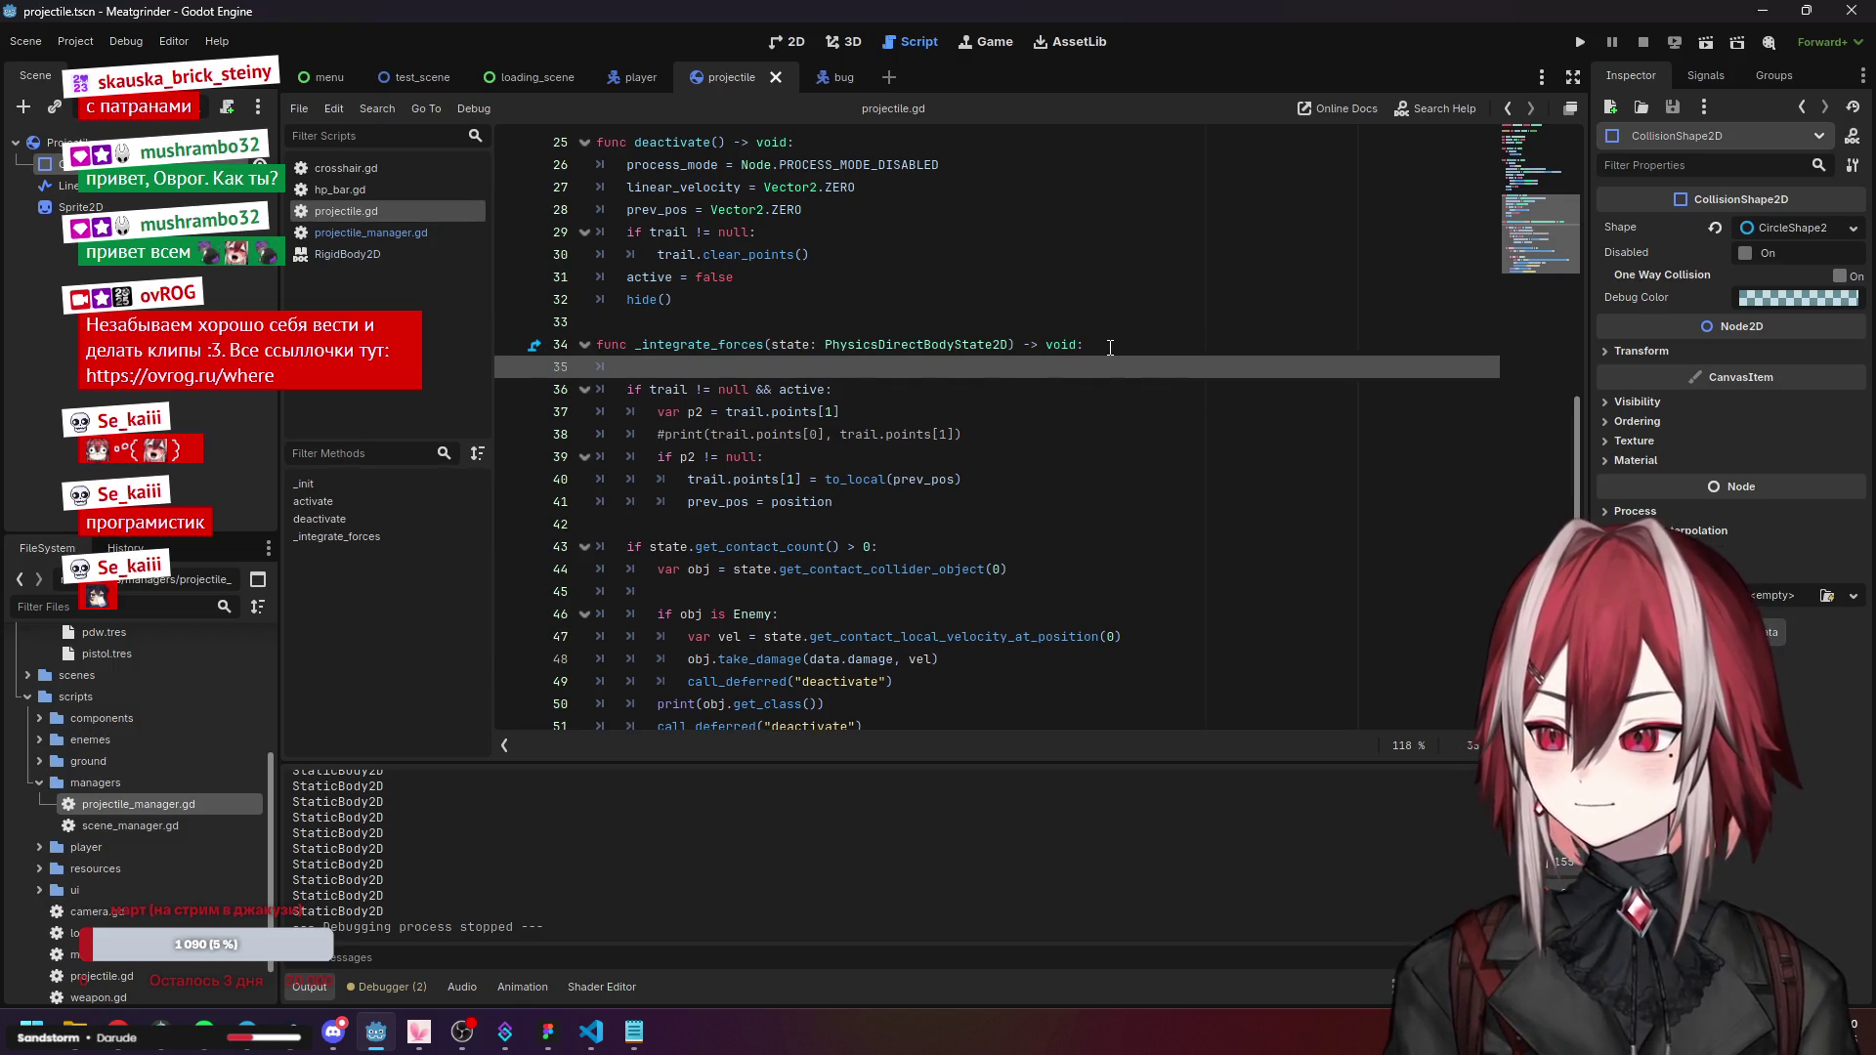
Type 'if active:' and remove '&& active' from the trail check condition.
type("if ")
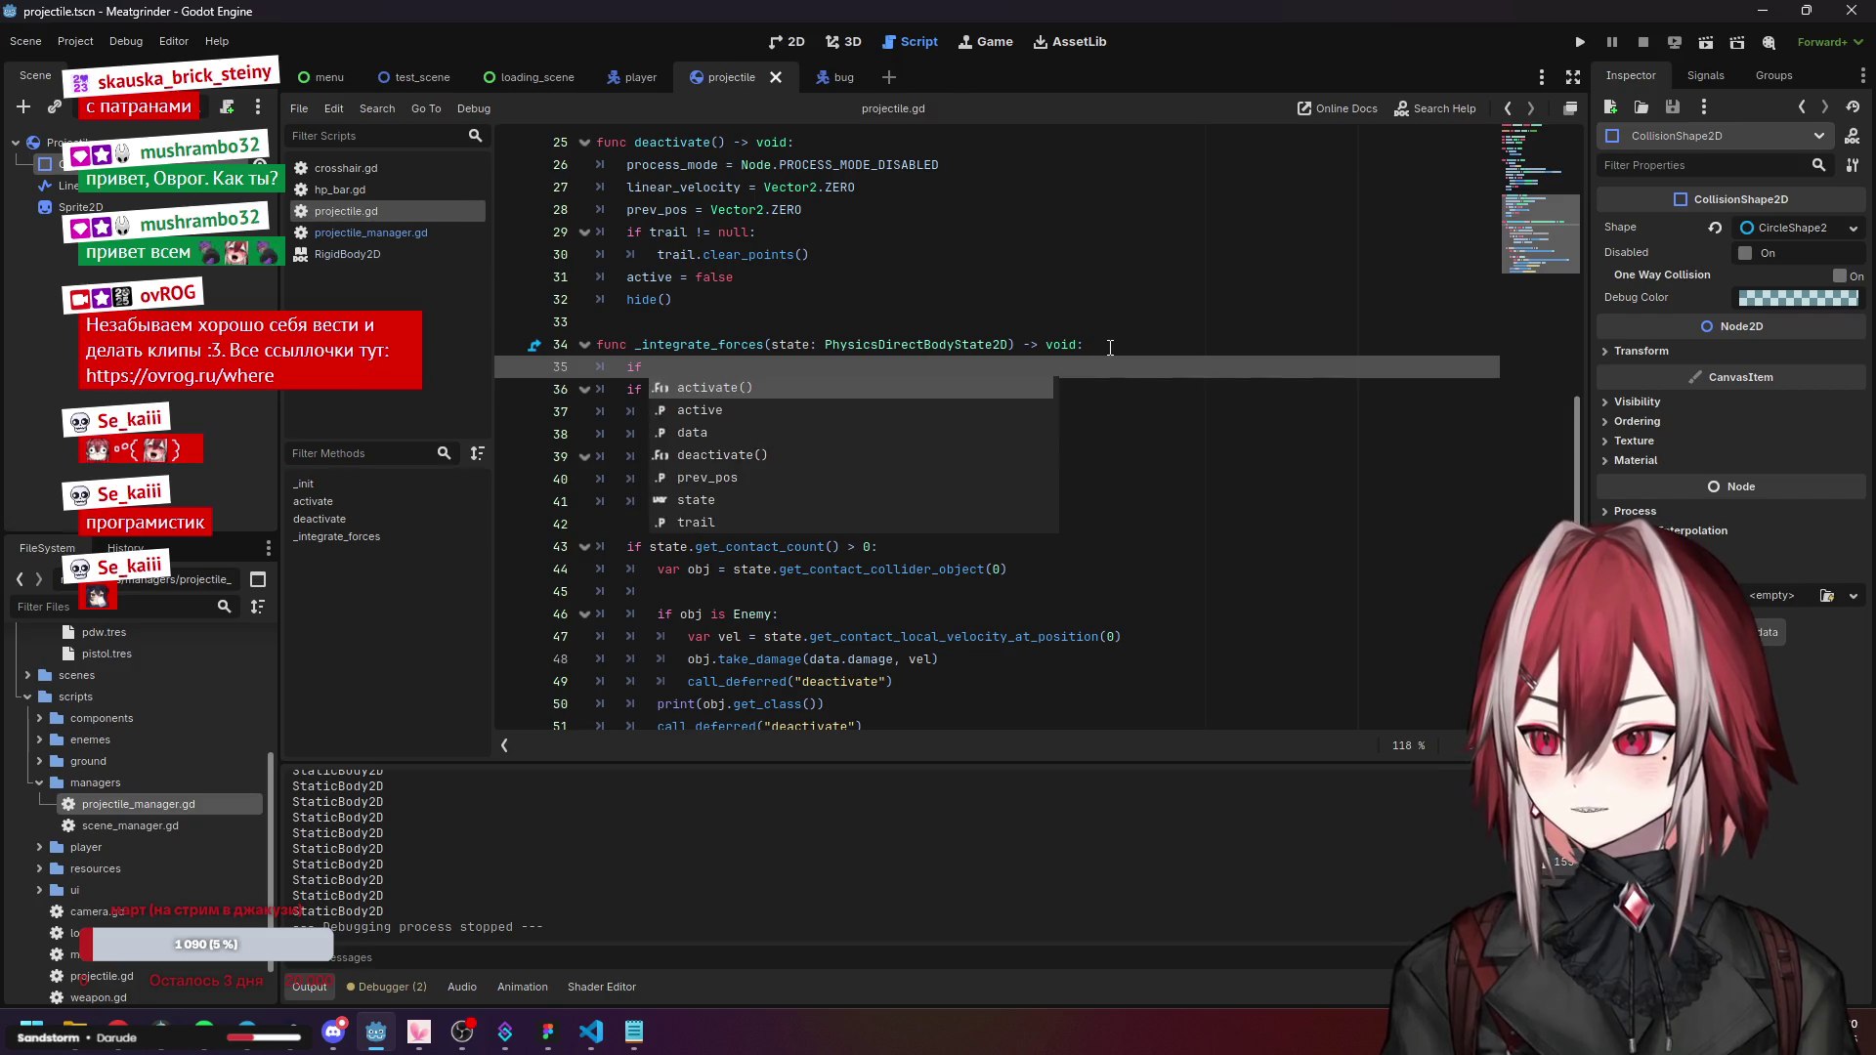
type("active:")
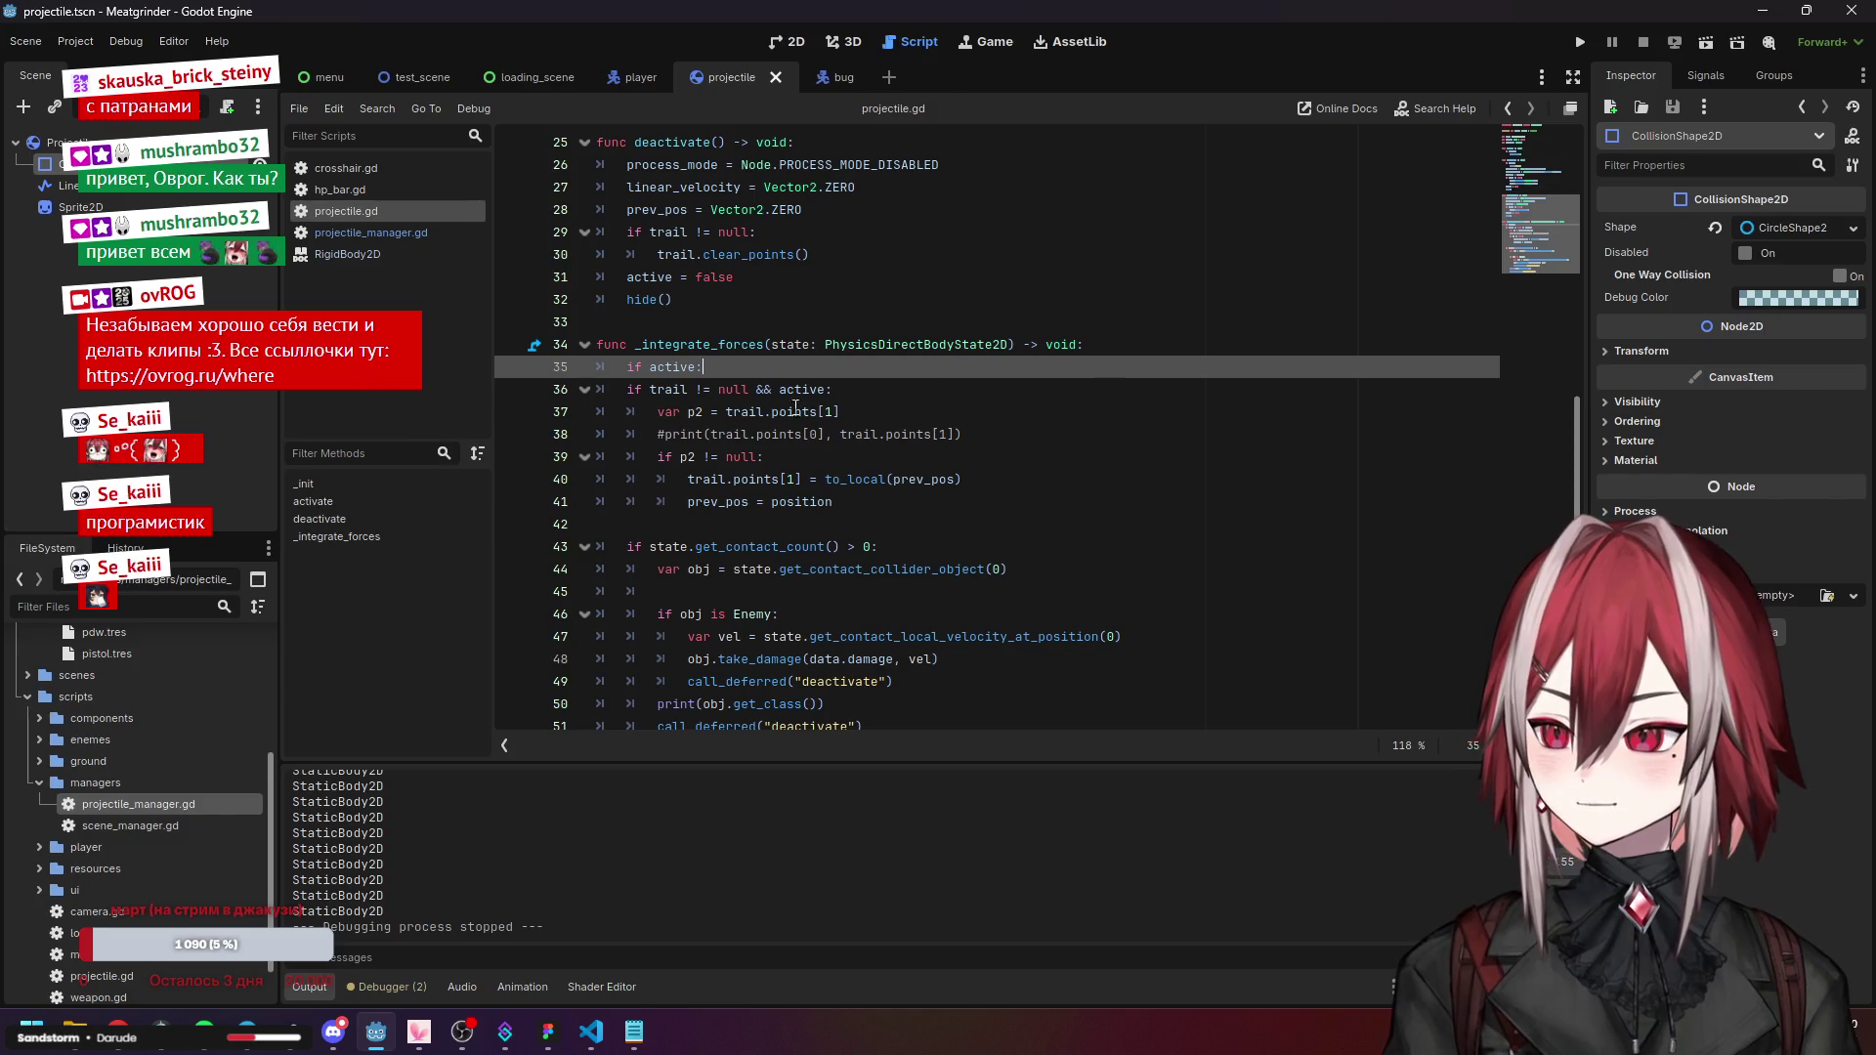
left_click(827, 389)
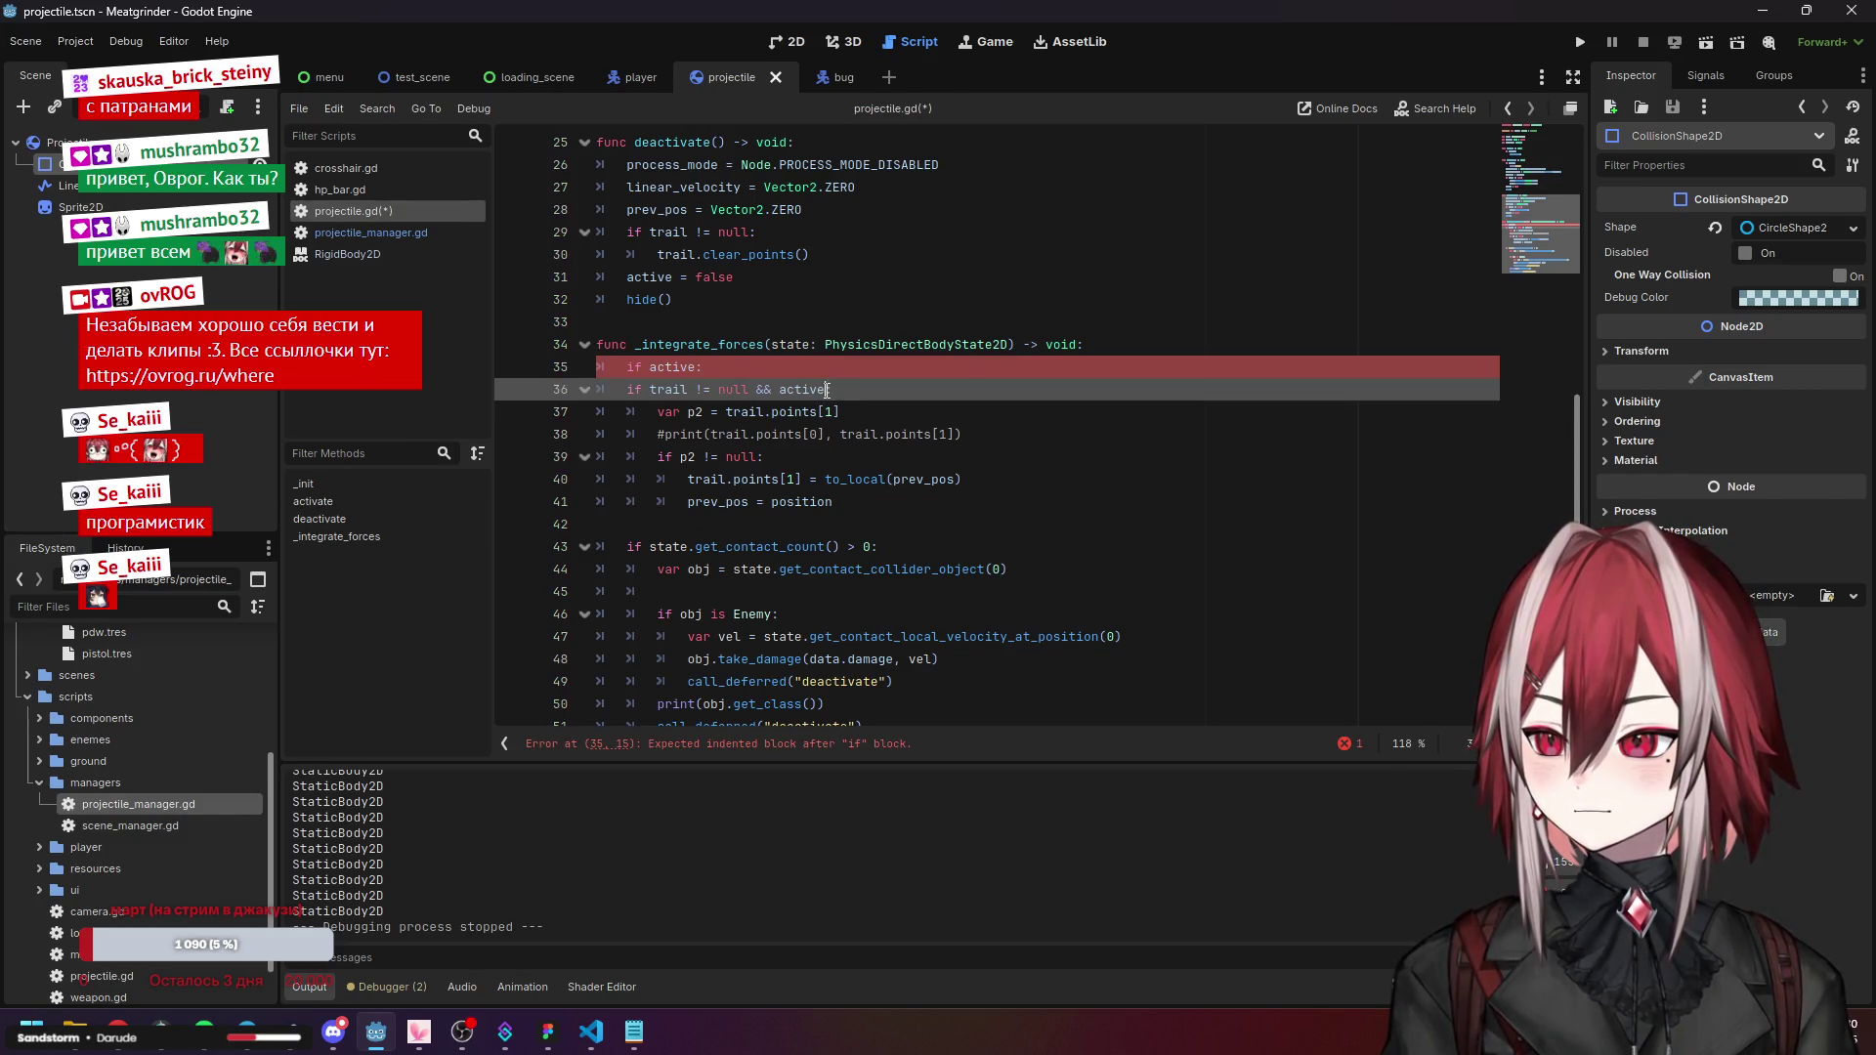
left_click_drag(827, 389, 759, 389)
key("BackSpace")
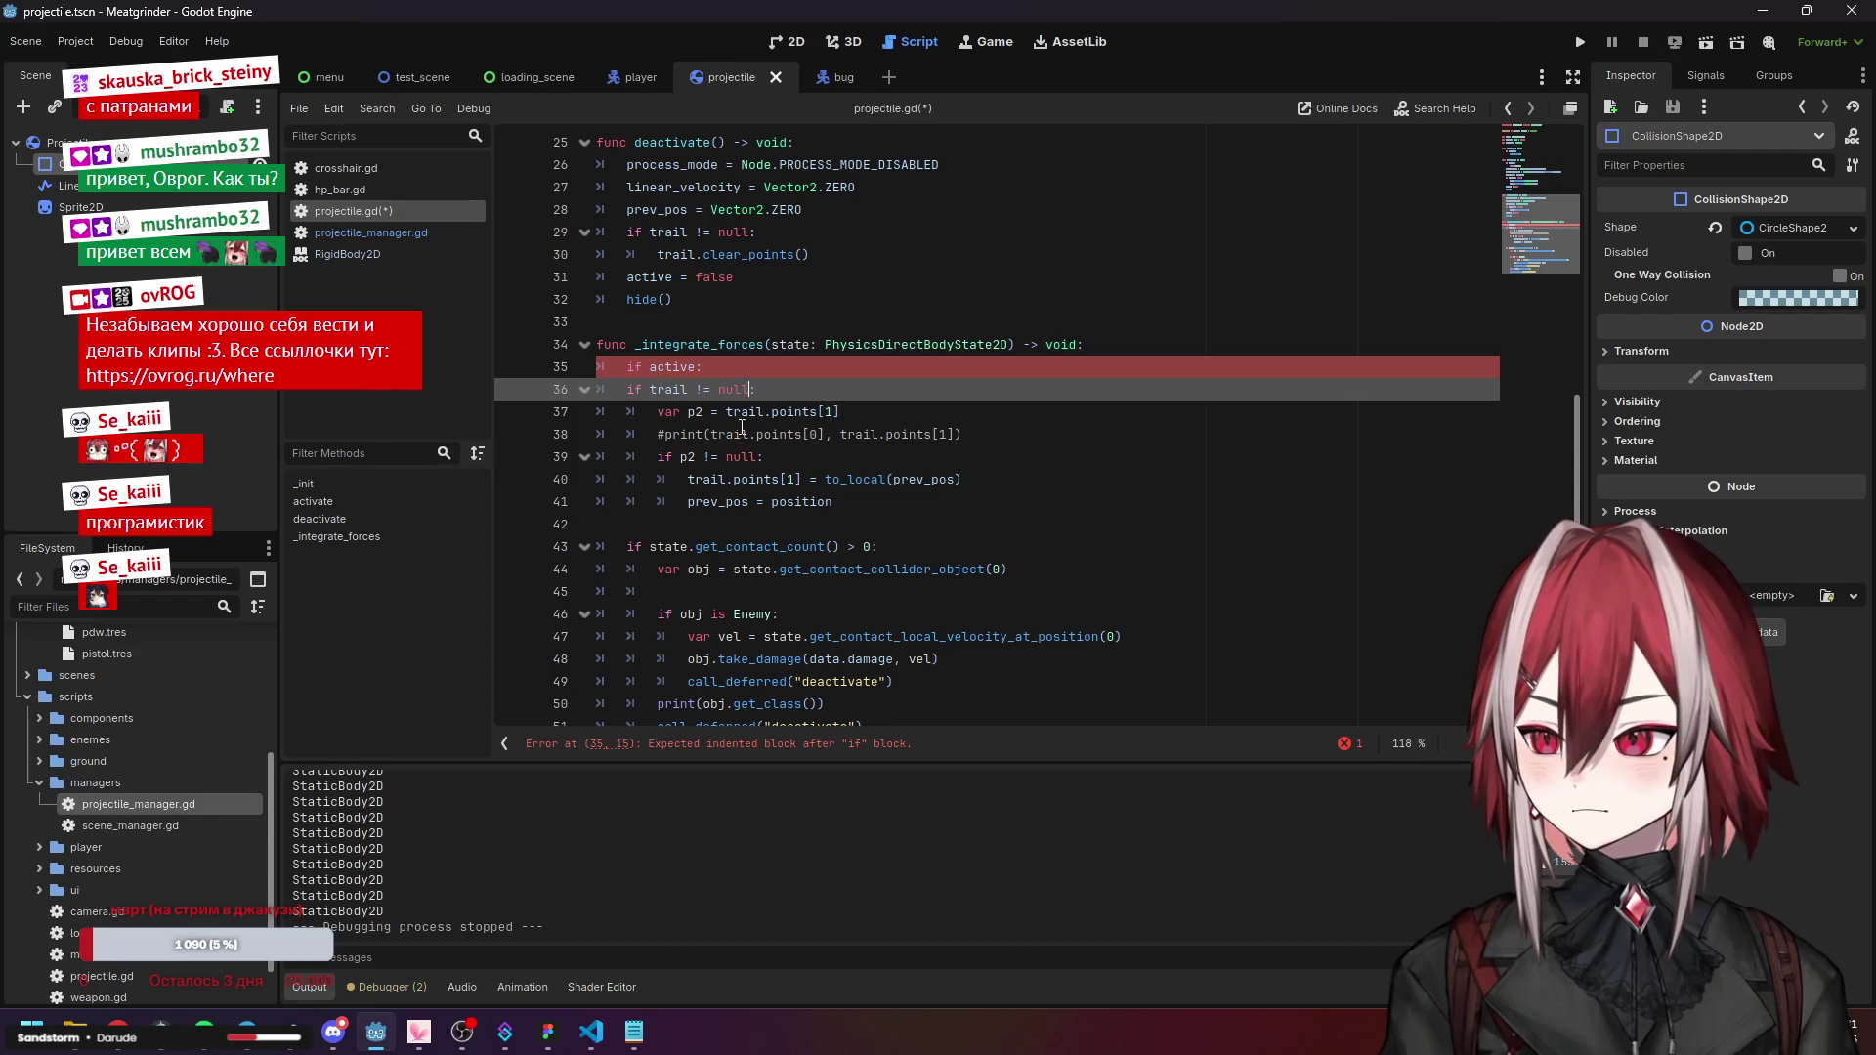
key("Home")
Indent the _integrate_forces body under if active, save projectile.gd and launch the game.
scroll(862, 687, "down", 1)
mouse_move(862, 687)
left_mouse_down()
mouse_move(704, 576)
mouse_move(630, 351)
left_mouse_up()
key("Tab")
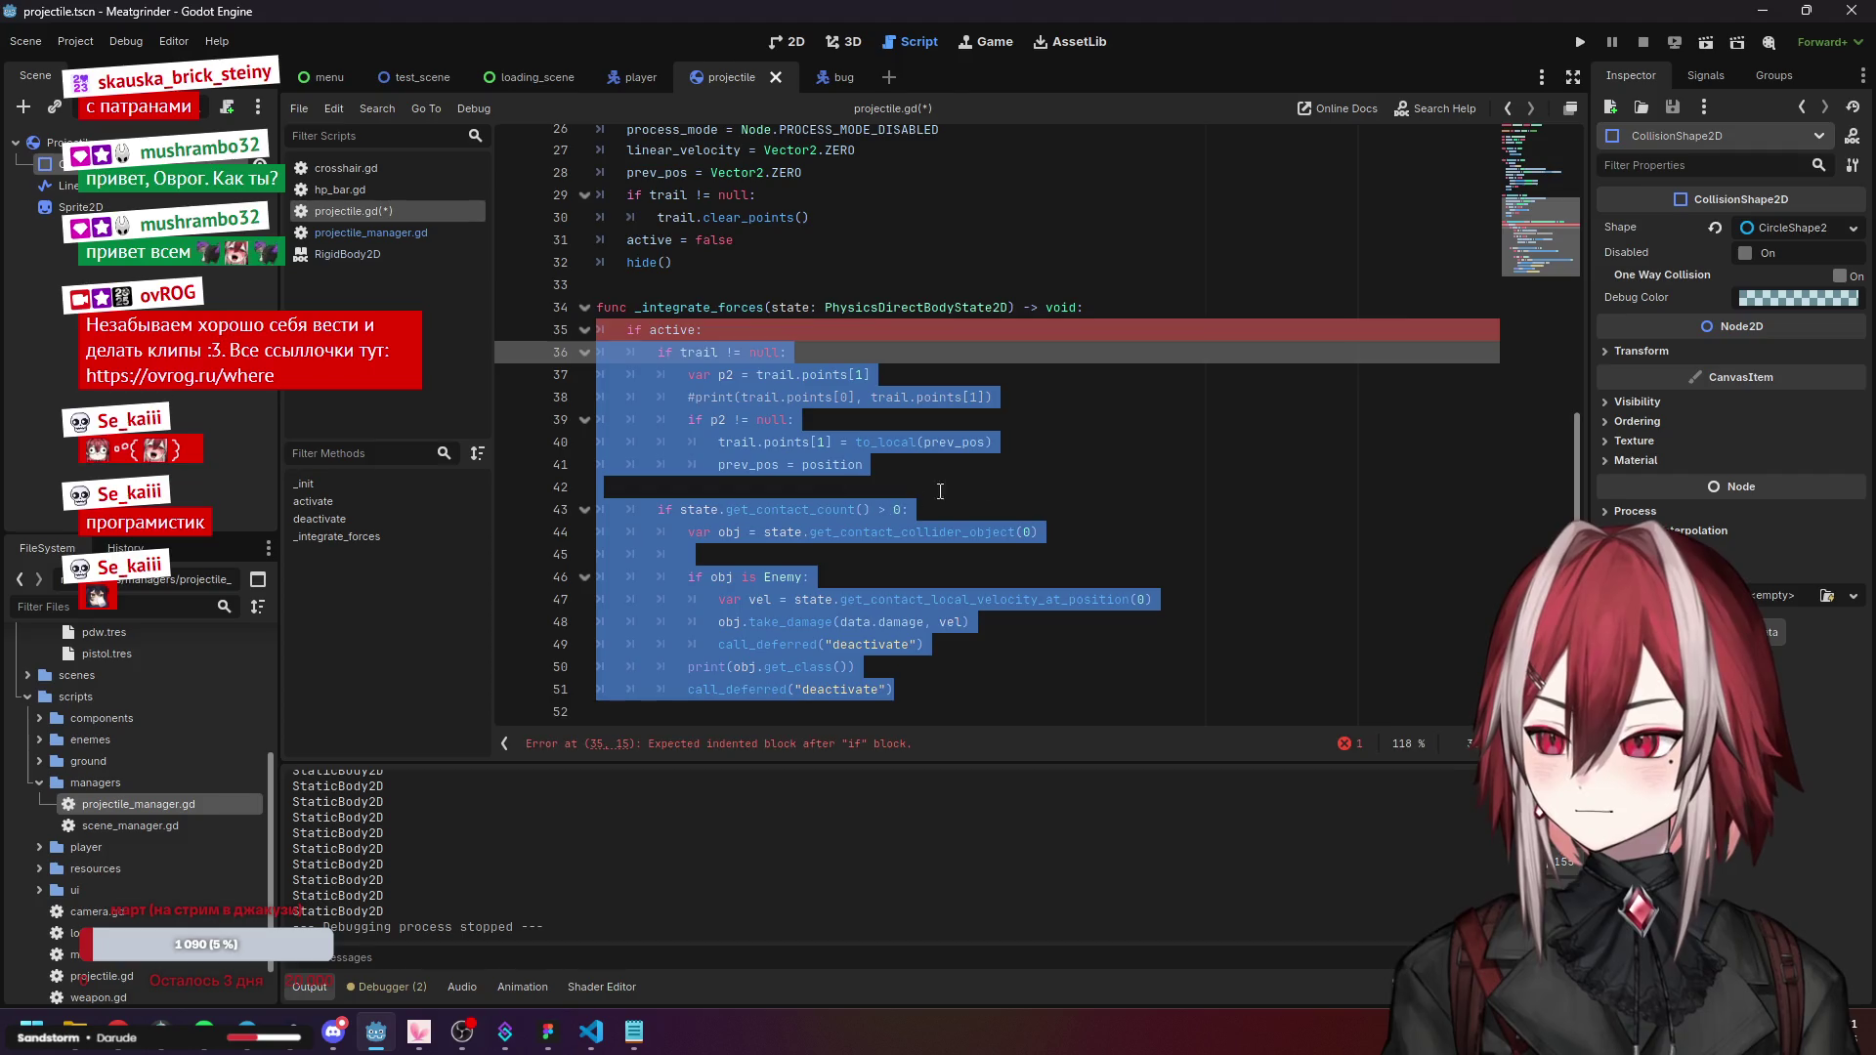
left_click(1033, 452)
key("ctrl+s")
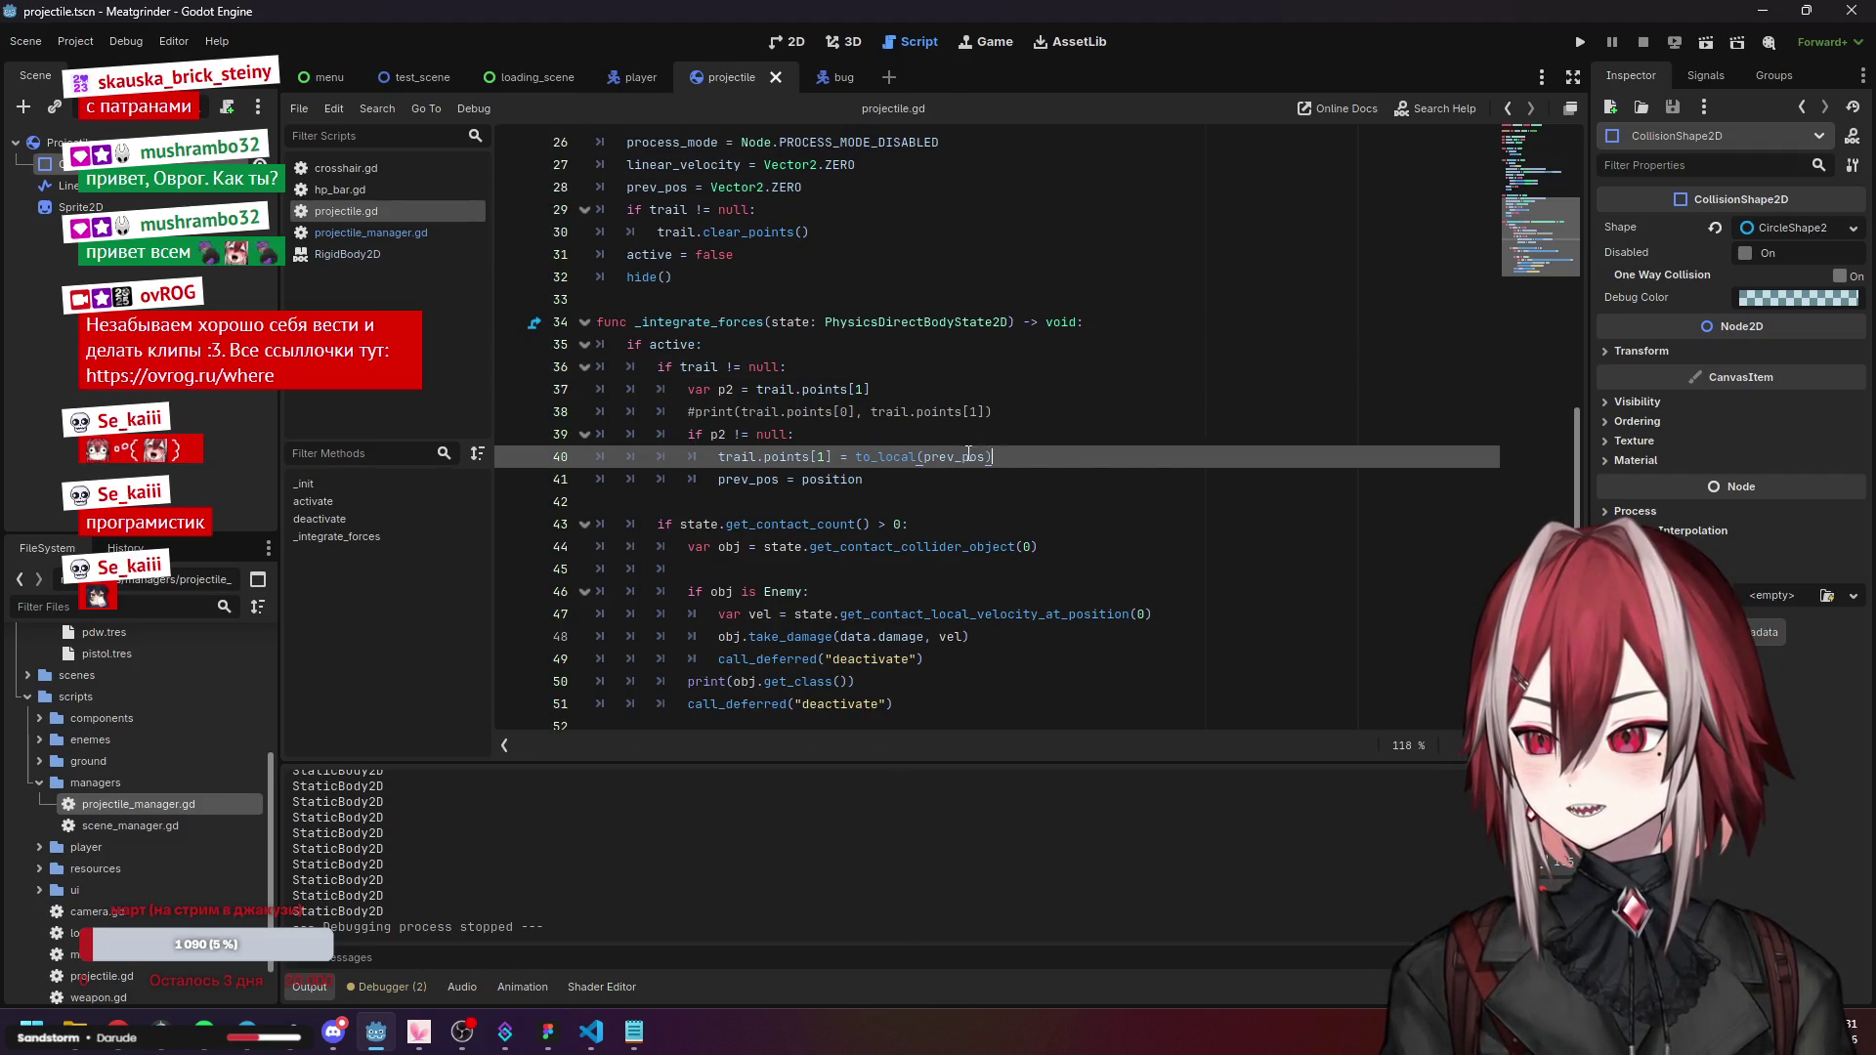
left_click(1580, 41)
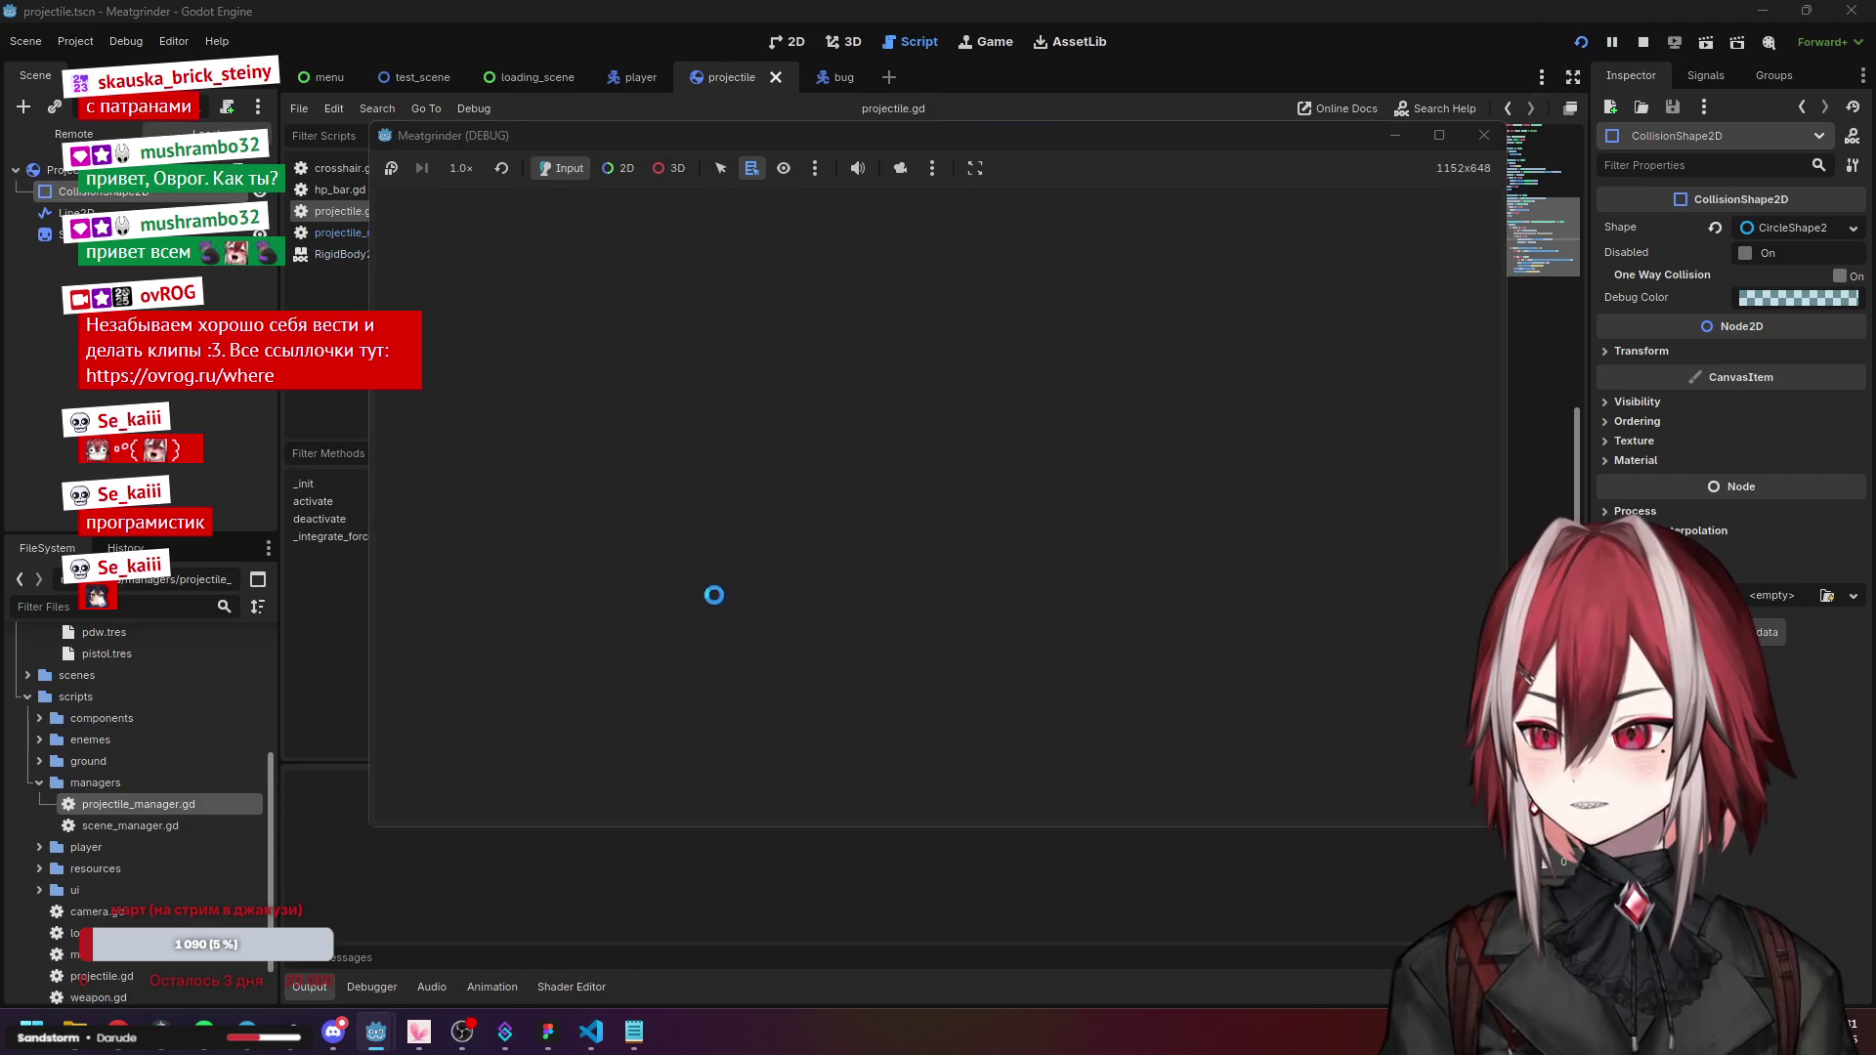
Move right and fire projectiles in the debug run, then close the game window.
key("d")
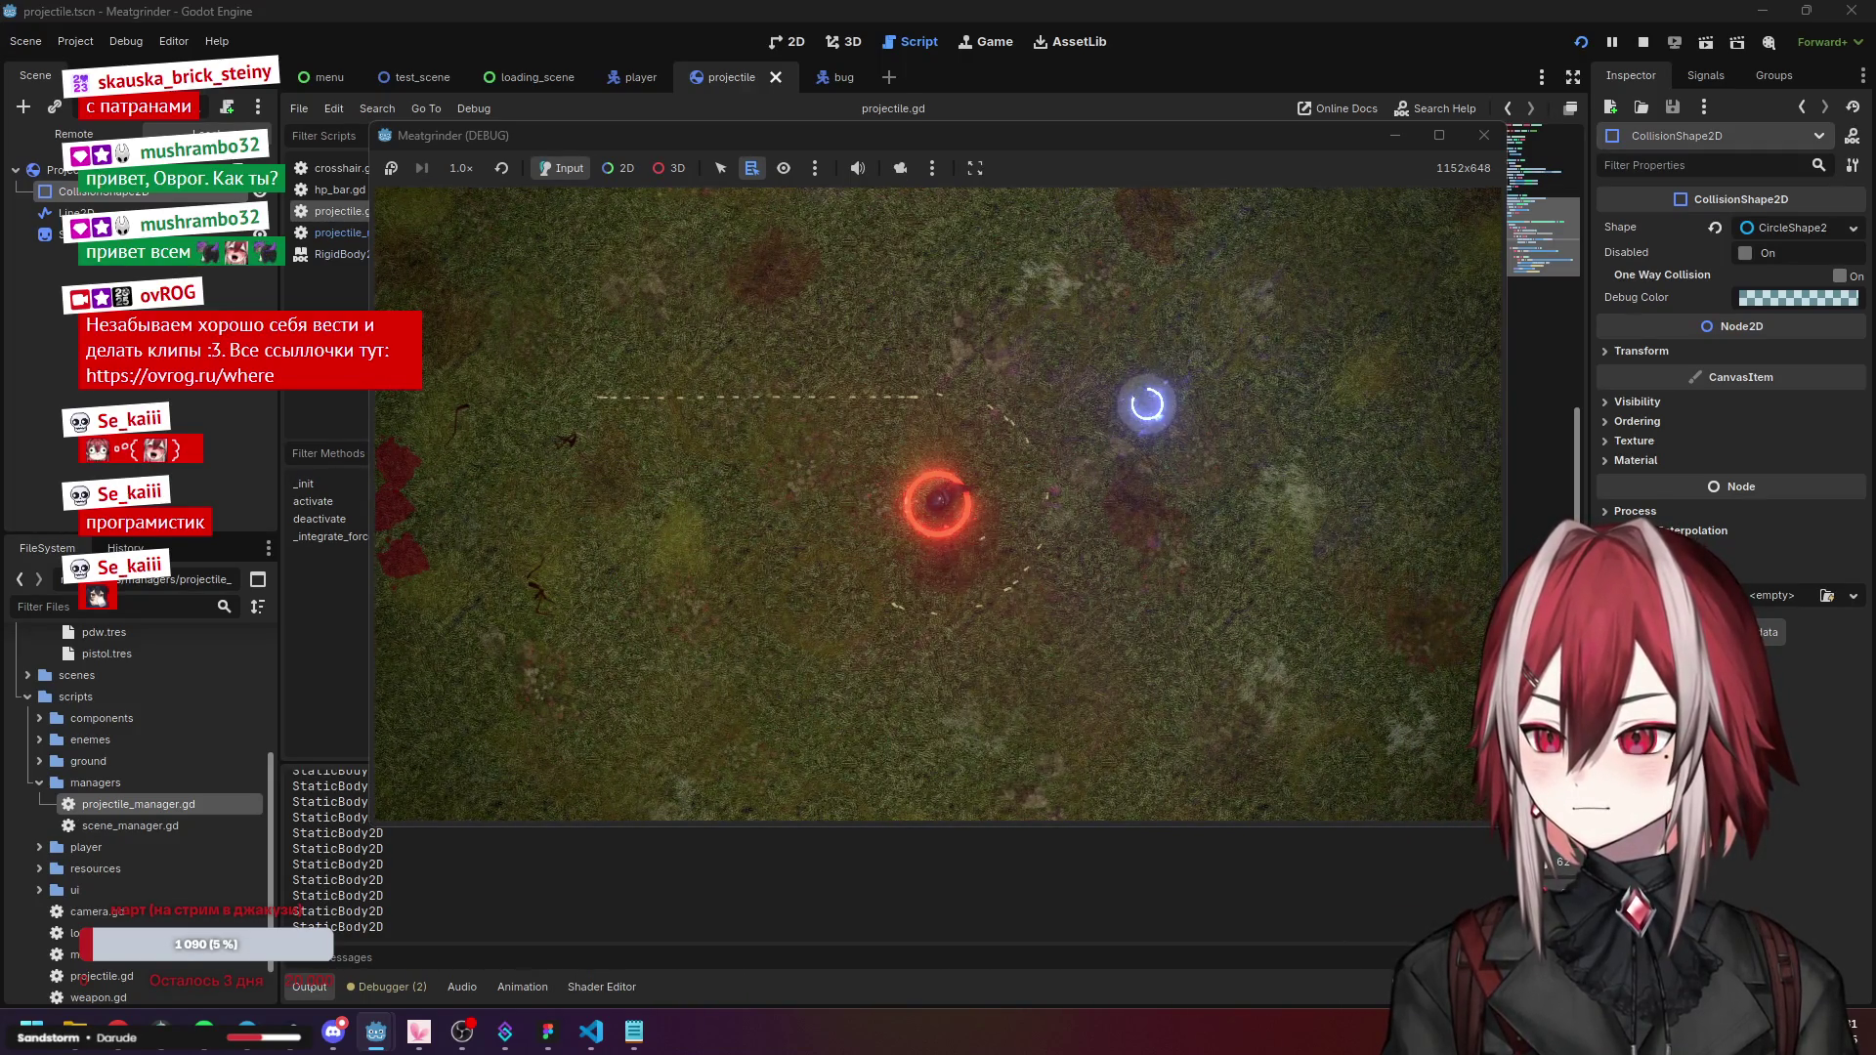
left_click(1485, 135)
left_click(980, 430)
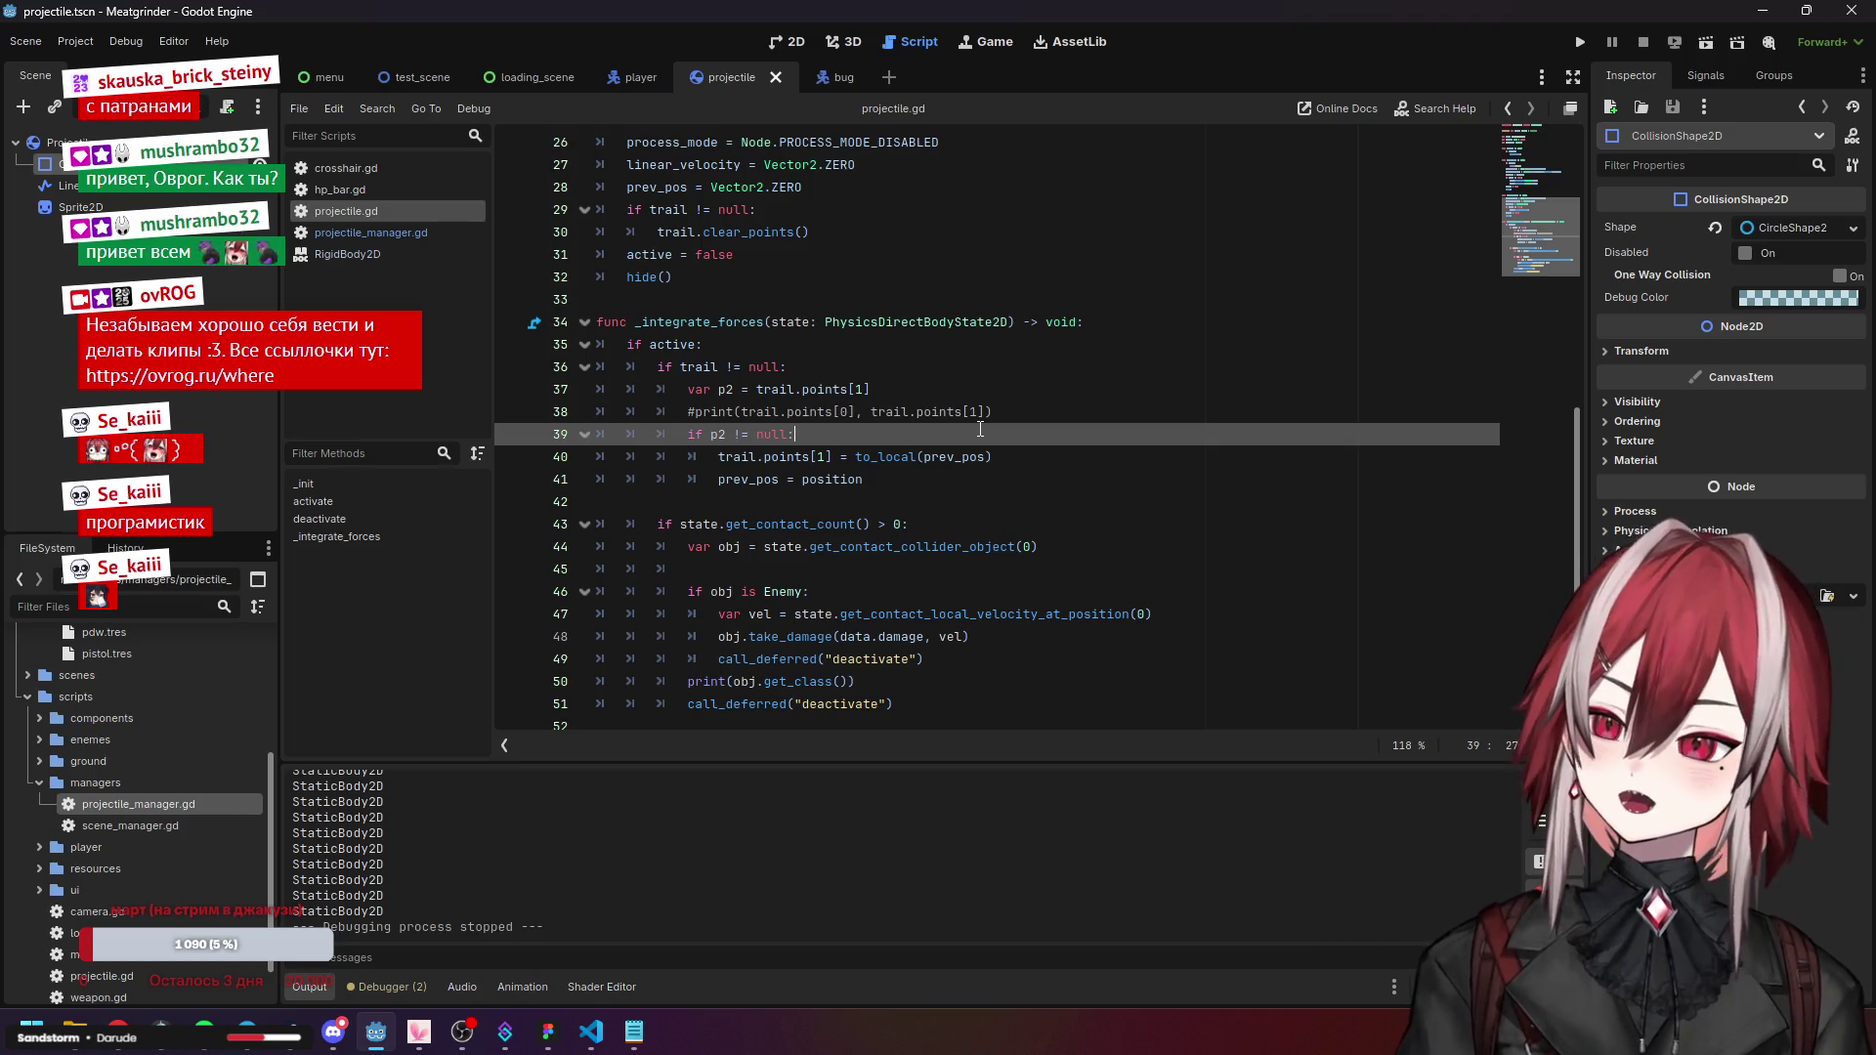
Undo the if active wrapping and restore '&& active' in the trail check.
key("Up")
key("Up")
key("Up")
key("Home")
key("ctrl+shift+End")
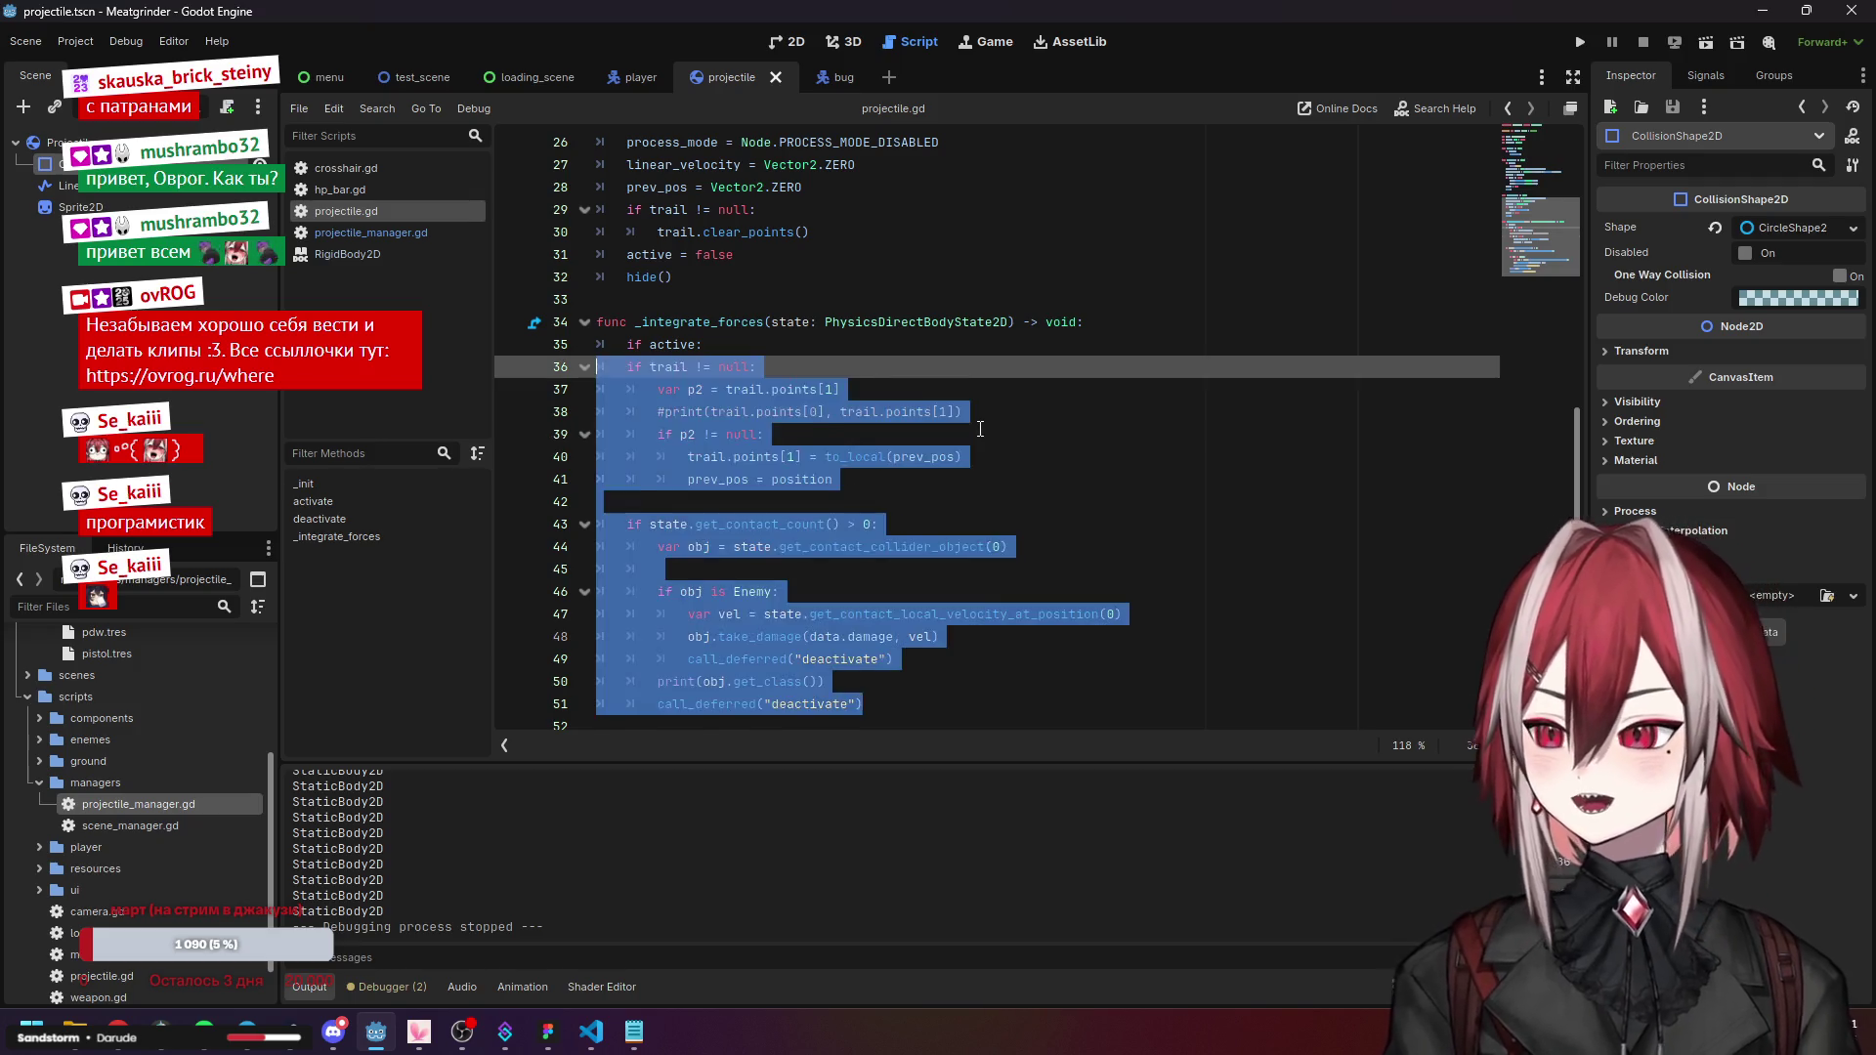
key("shift+Tab")
left_click(987, 366)
type("&& active")
key("Up")
key("End")
key("BackSpace")
key("BackSpace")
key("BackSpace")
left_click(1011, 401)
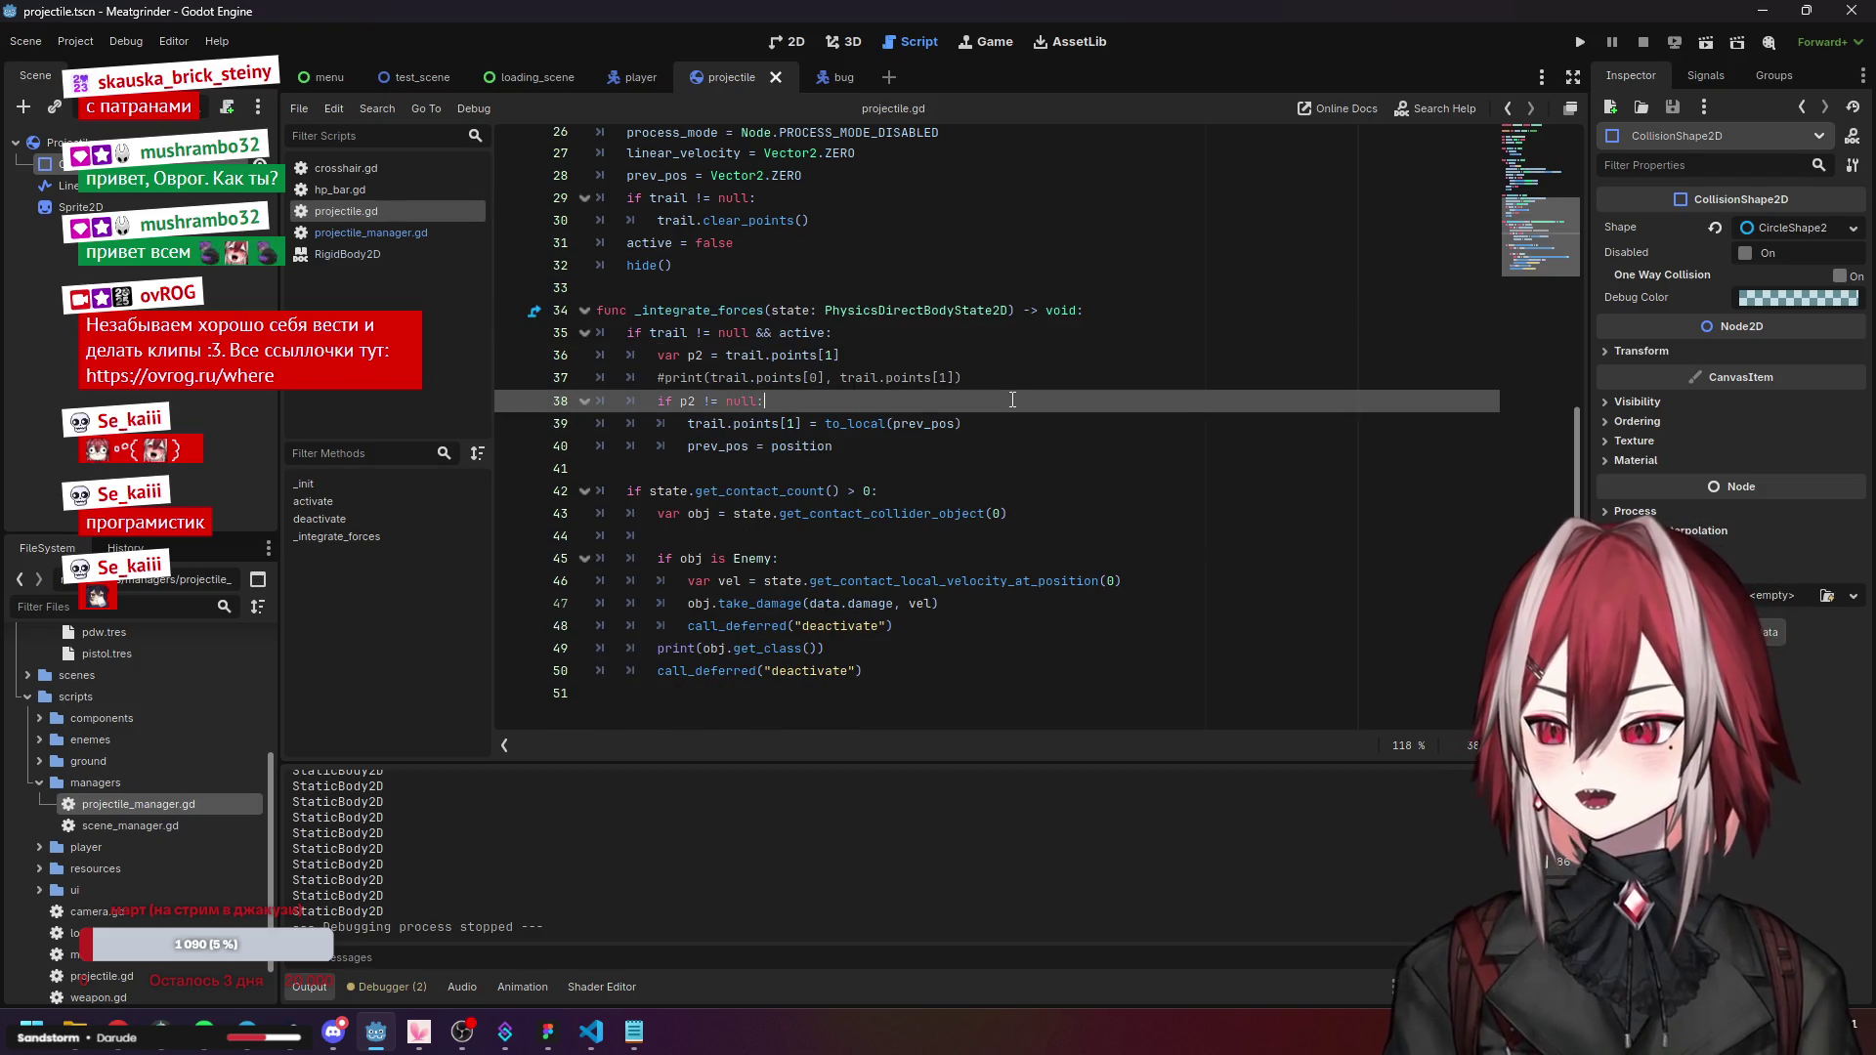
Review the prev_pos reset in deactivate() and where activate() stores prev_pos.
scroll(1009, 395, "up", 1)
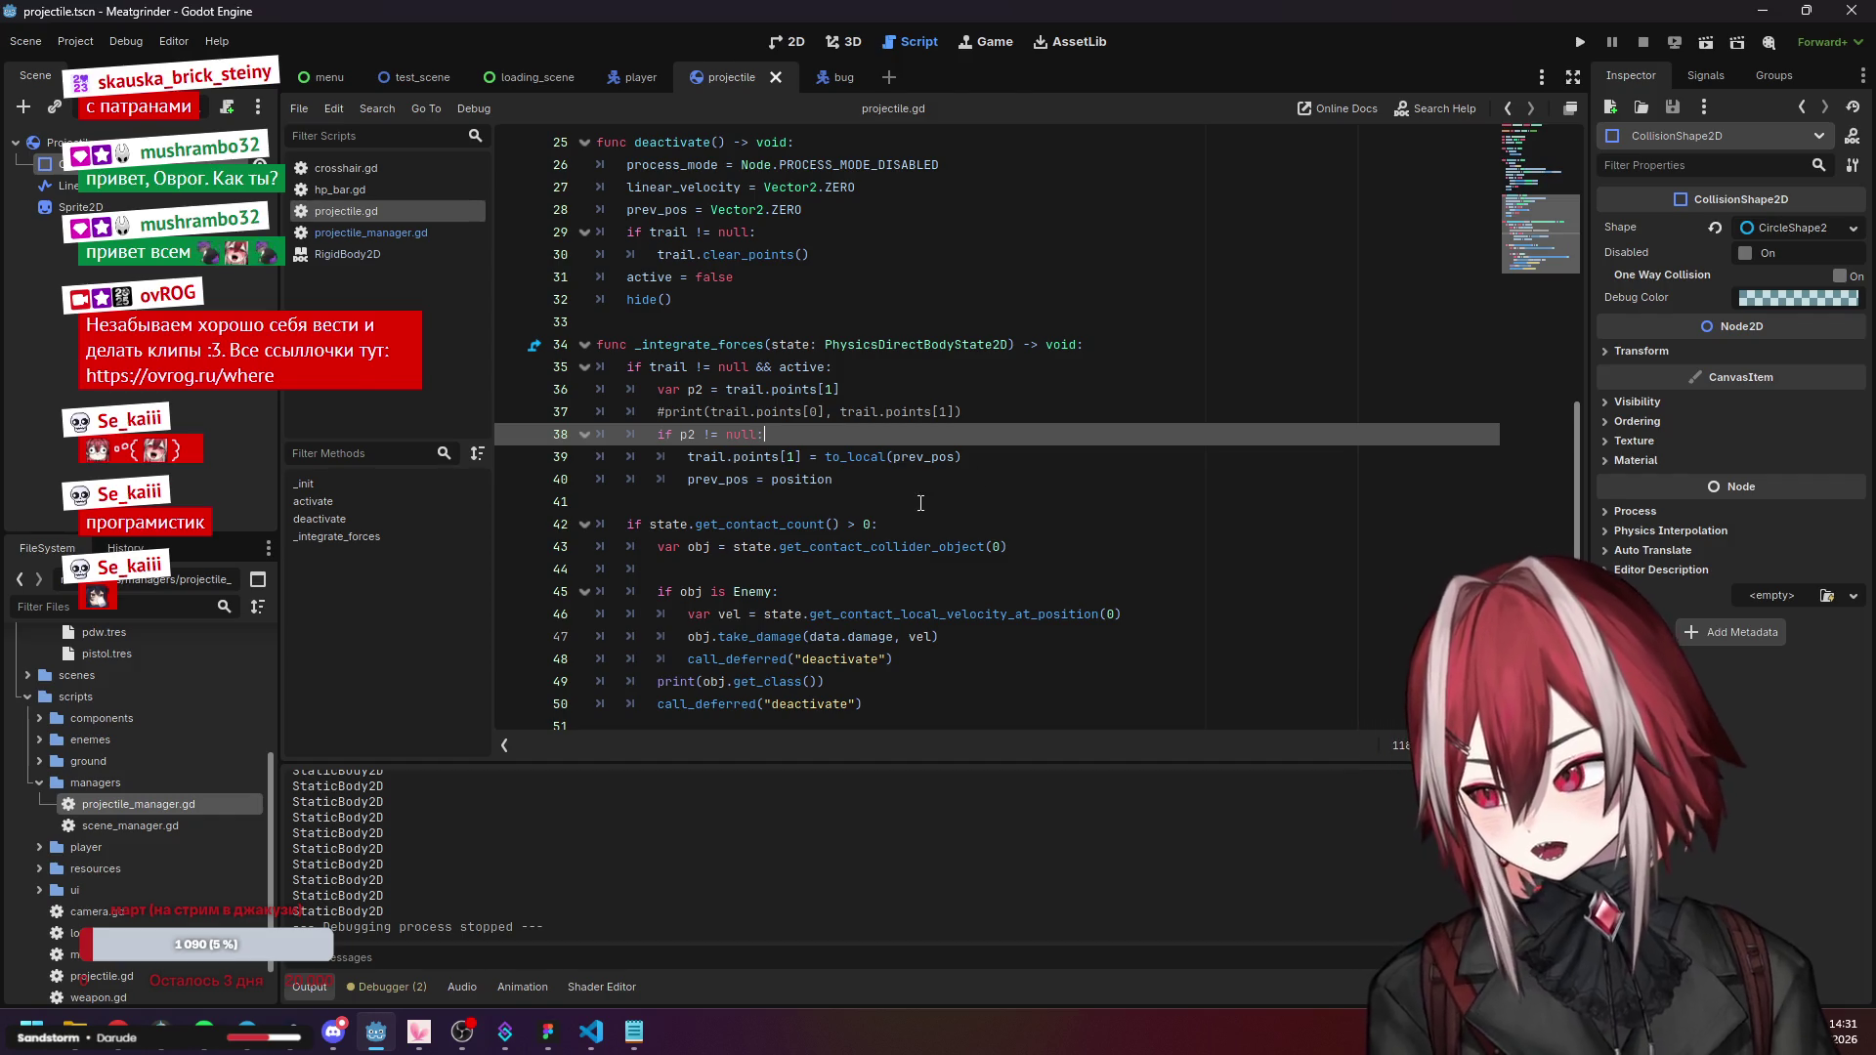
scroll(921, 504, "up", 3)
left_click(704, 412)
scroll(689, 410, "up", 3)
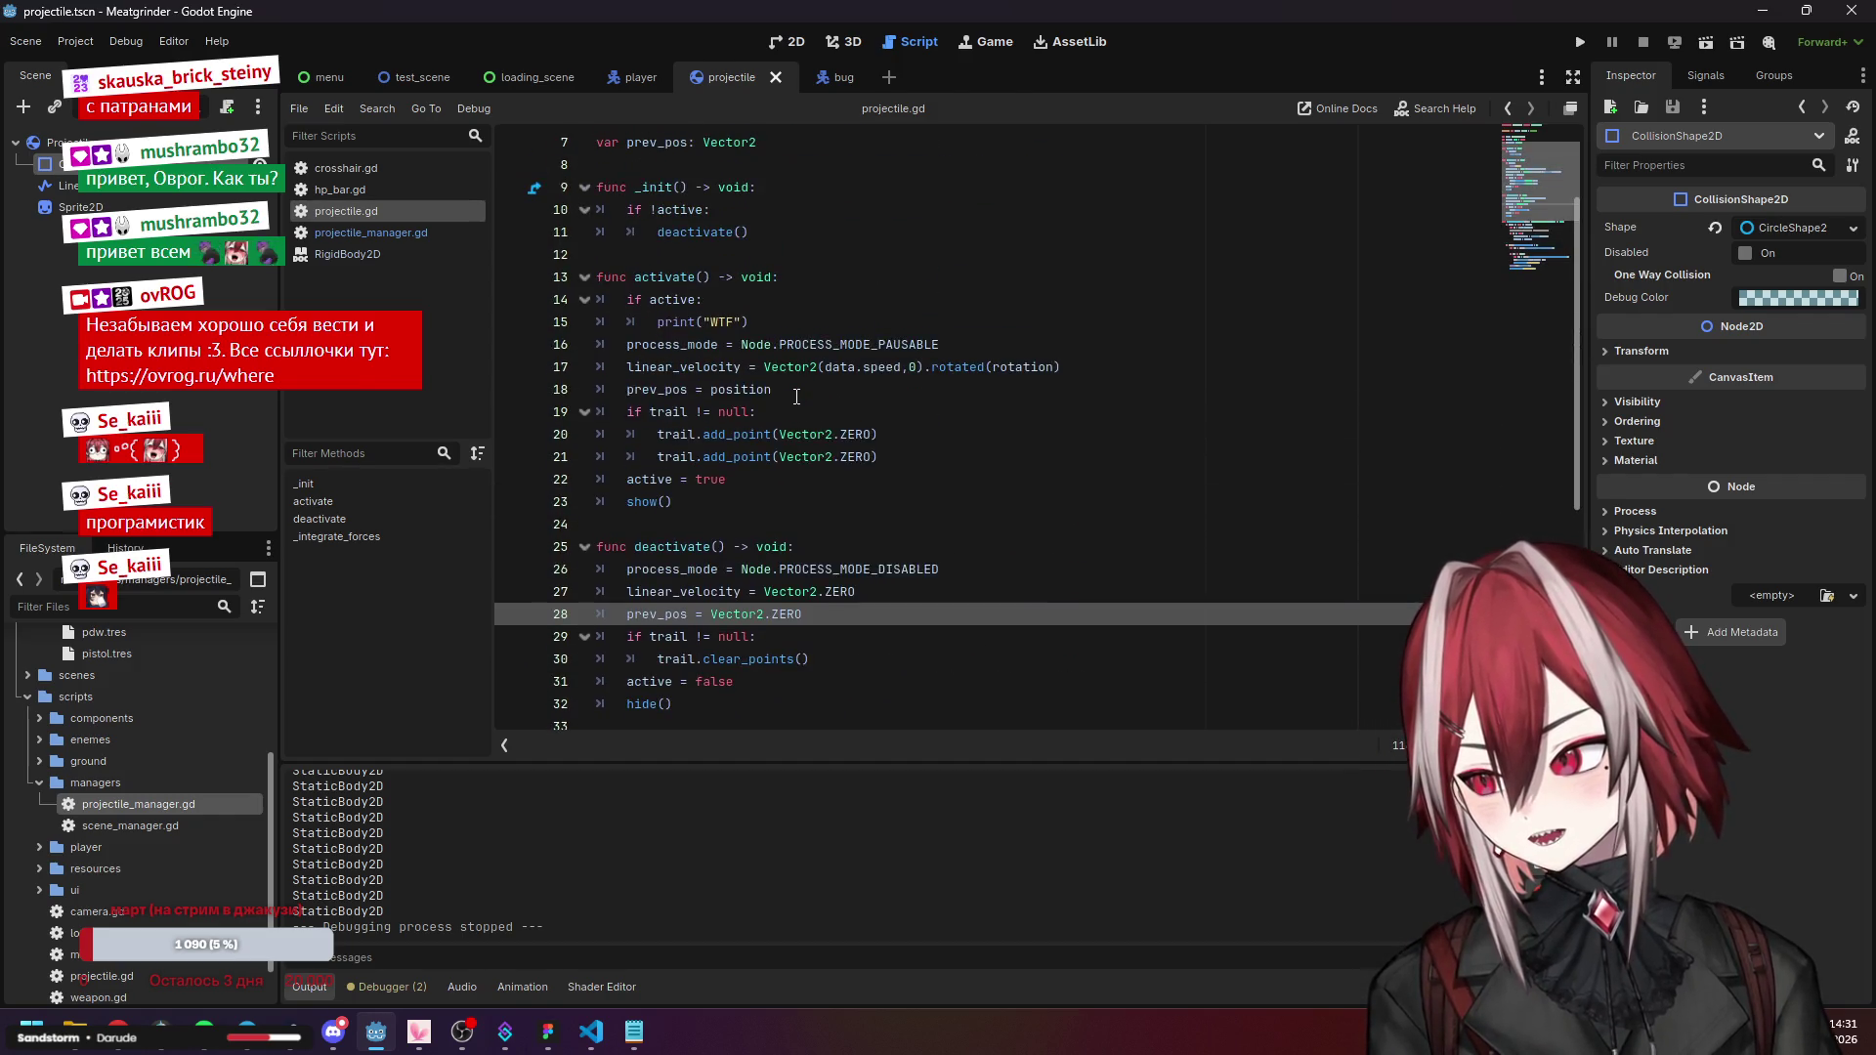
left_click(675, 390)
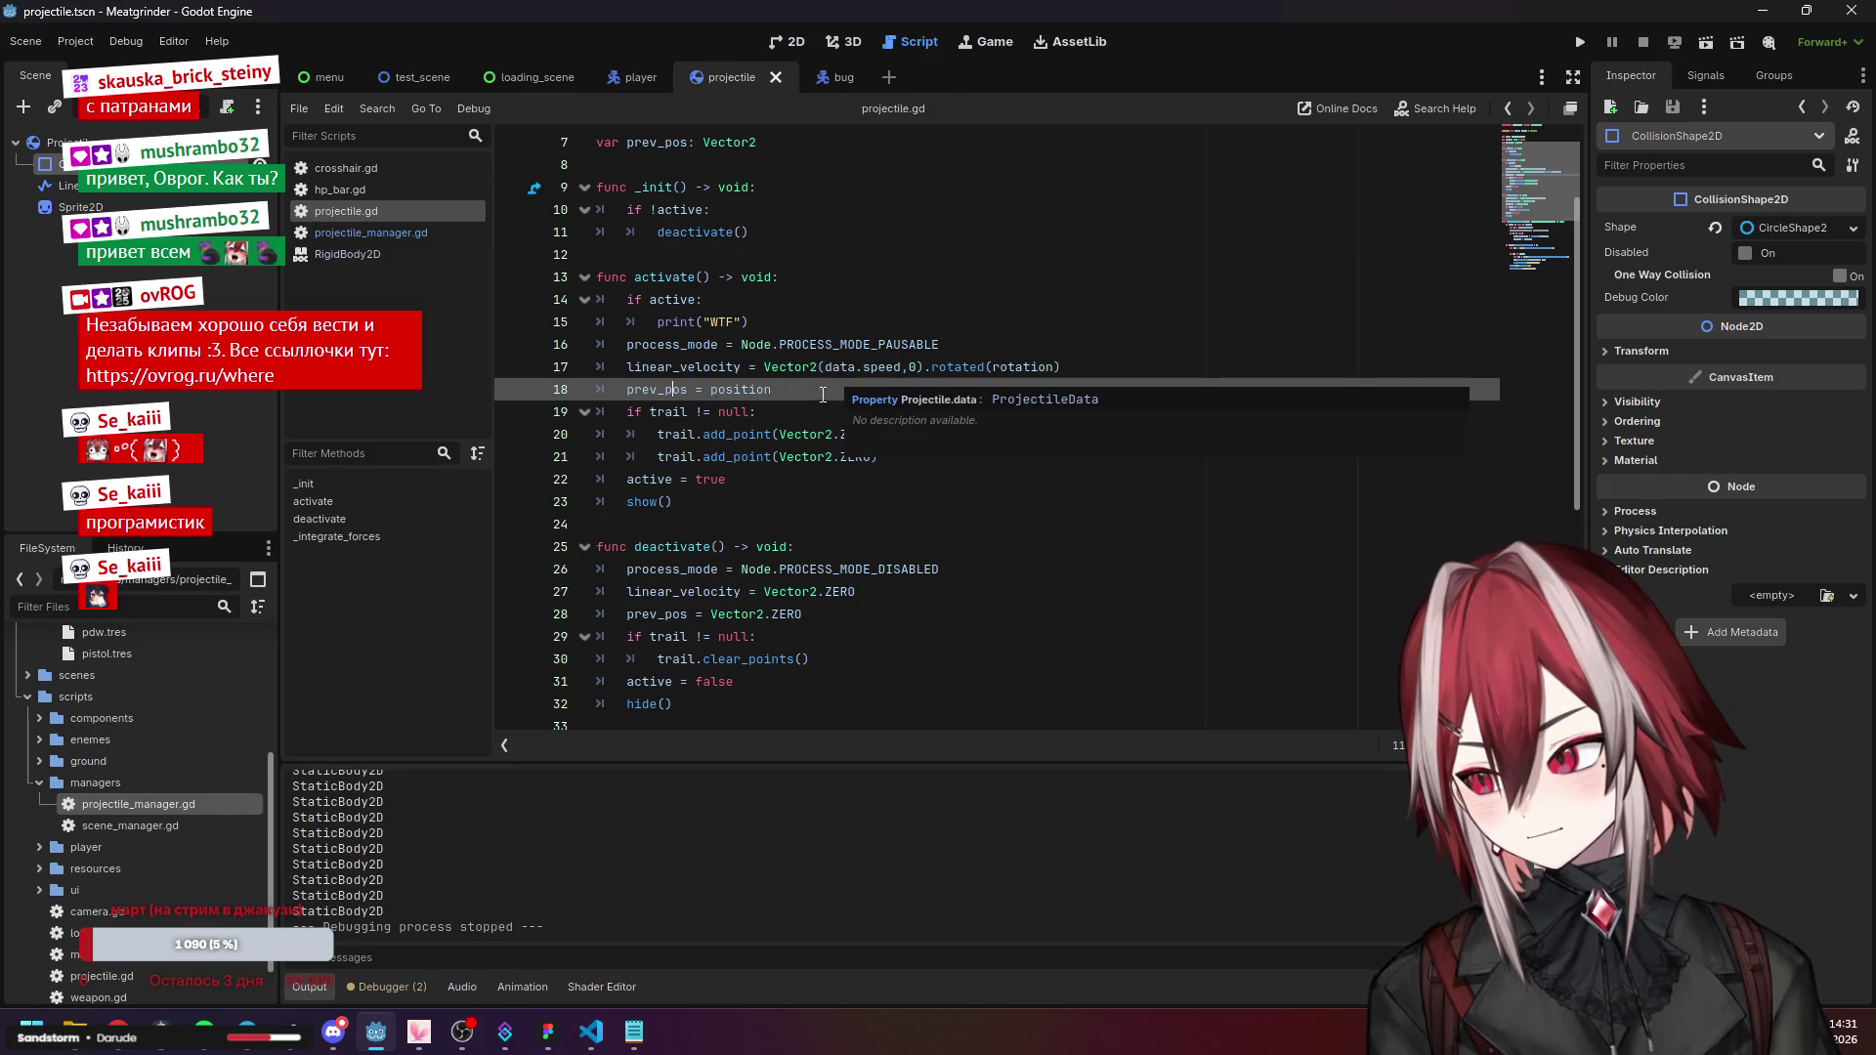
Delete the if active check and print("WTF") line from the start of activate().
scroll(798, 410, "up", 2)
left_click(693, 479)
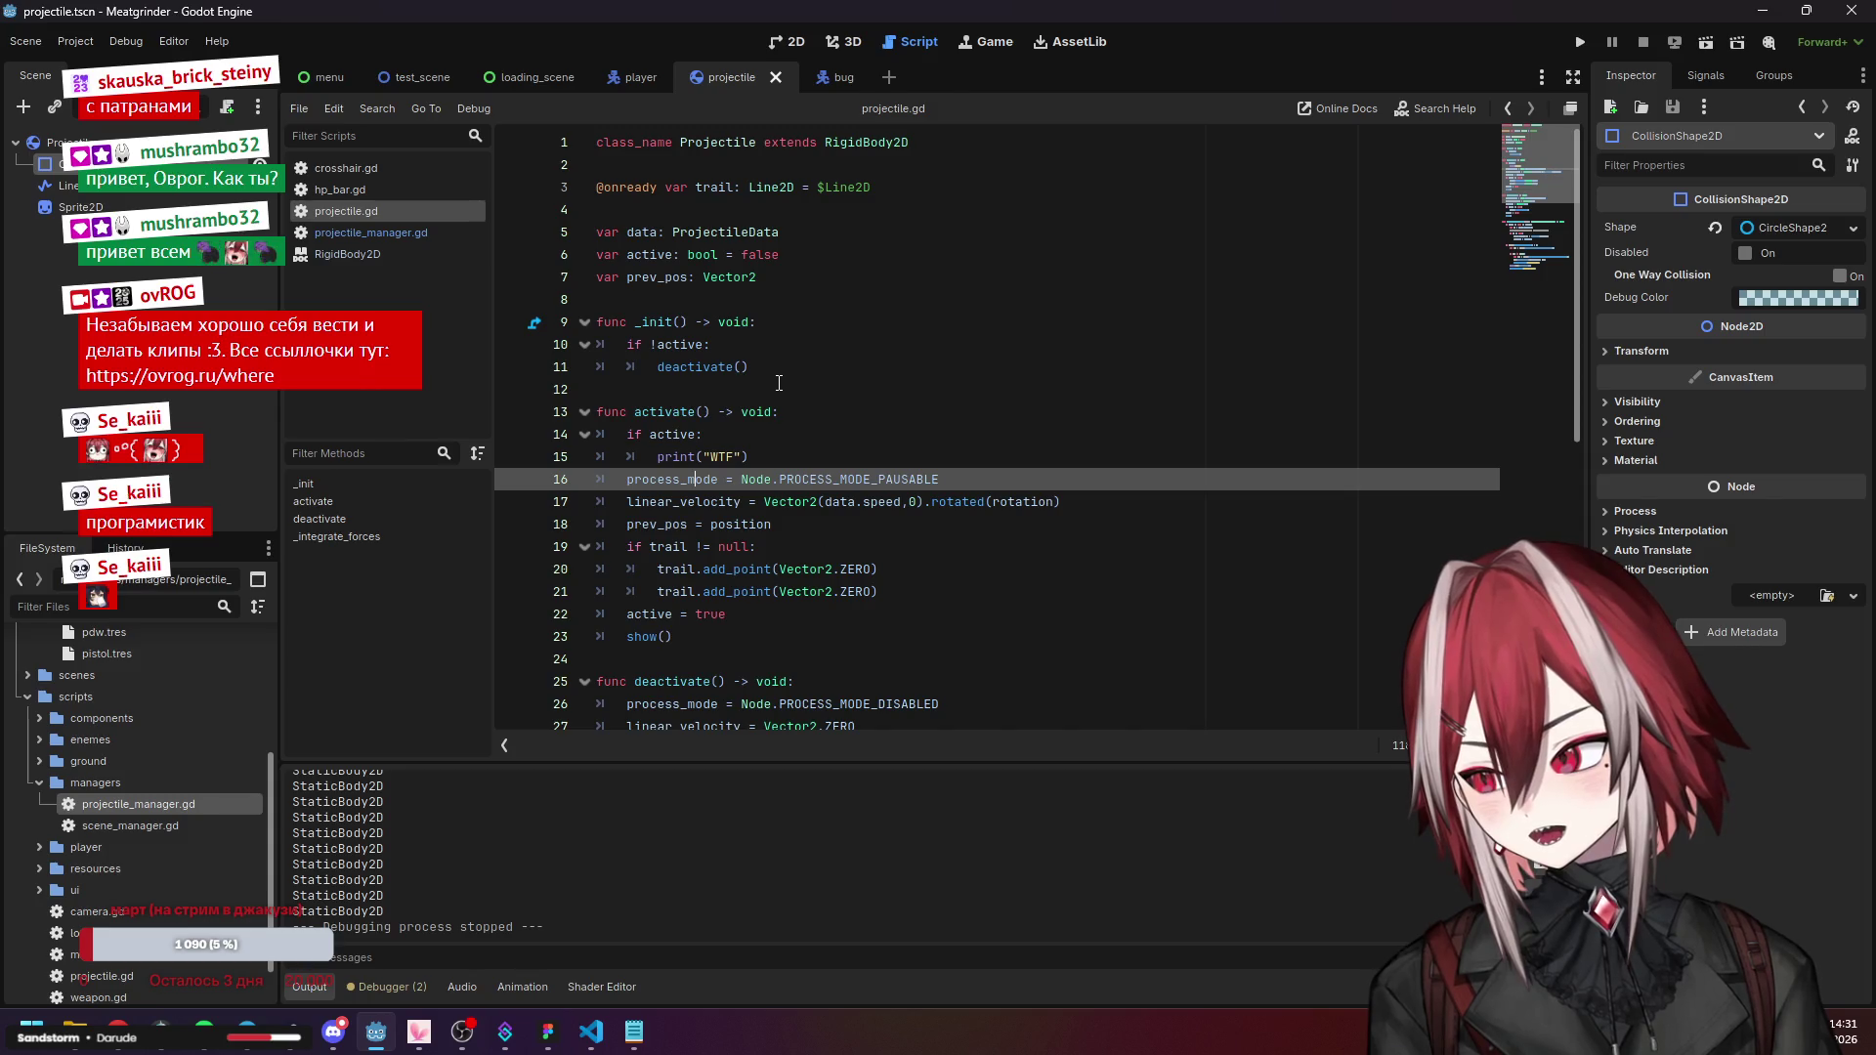
left_click(769, 452)
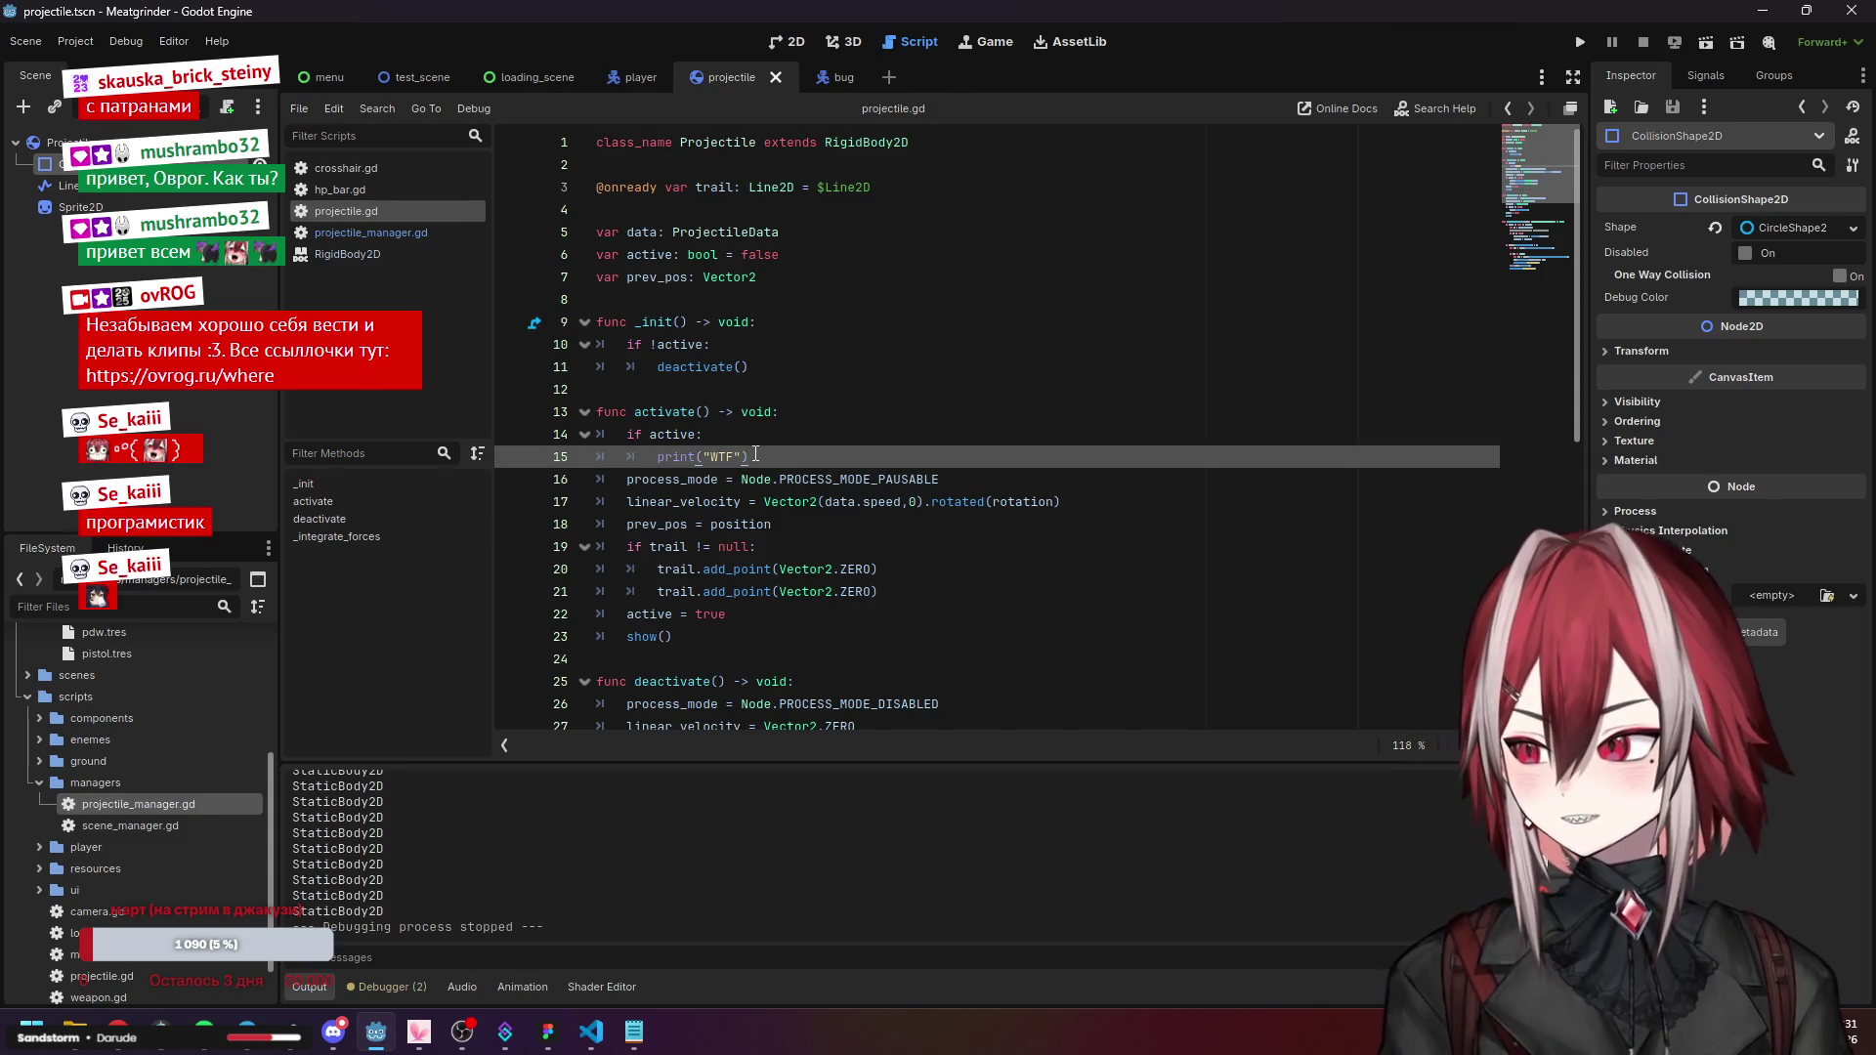
key("shift+Up")
key("shift+Home")
key("BackSpace")
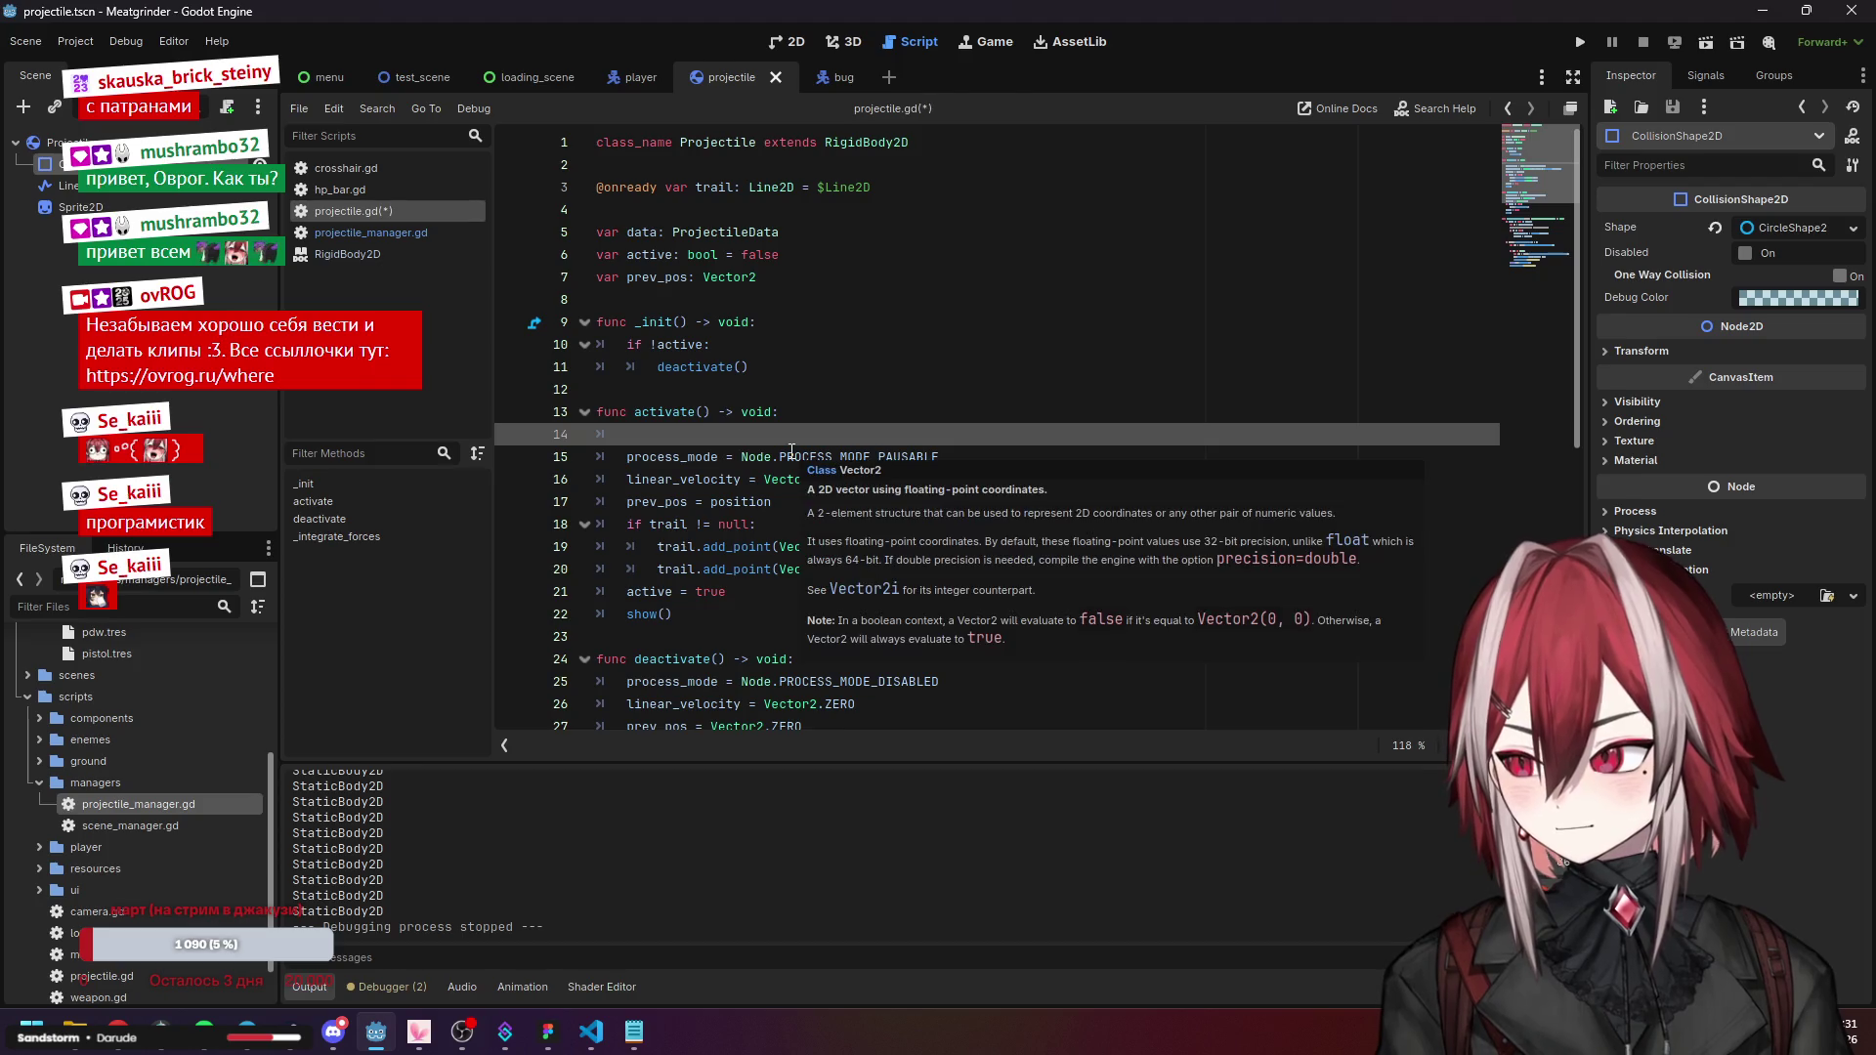
Add print(position) as the first line of activate() and run the game with F5.
type("pr")
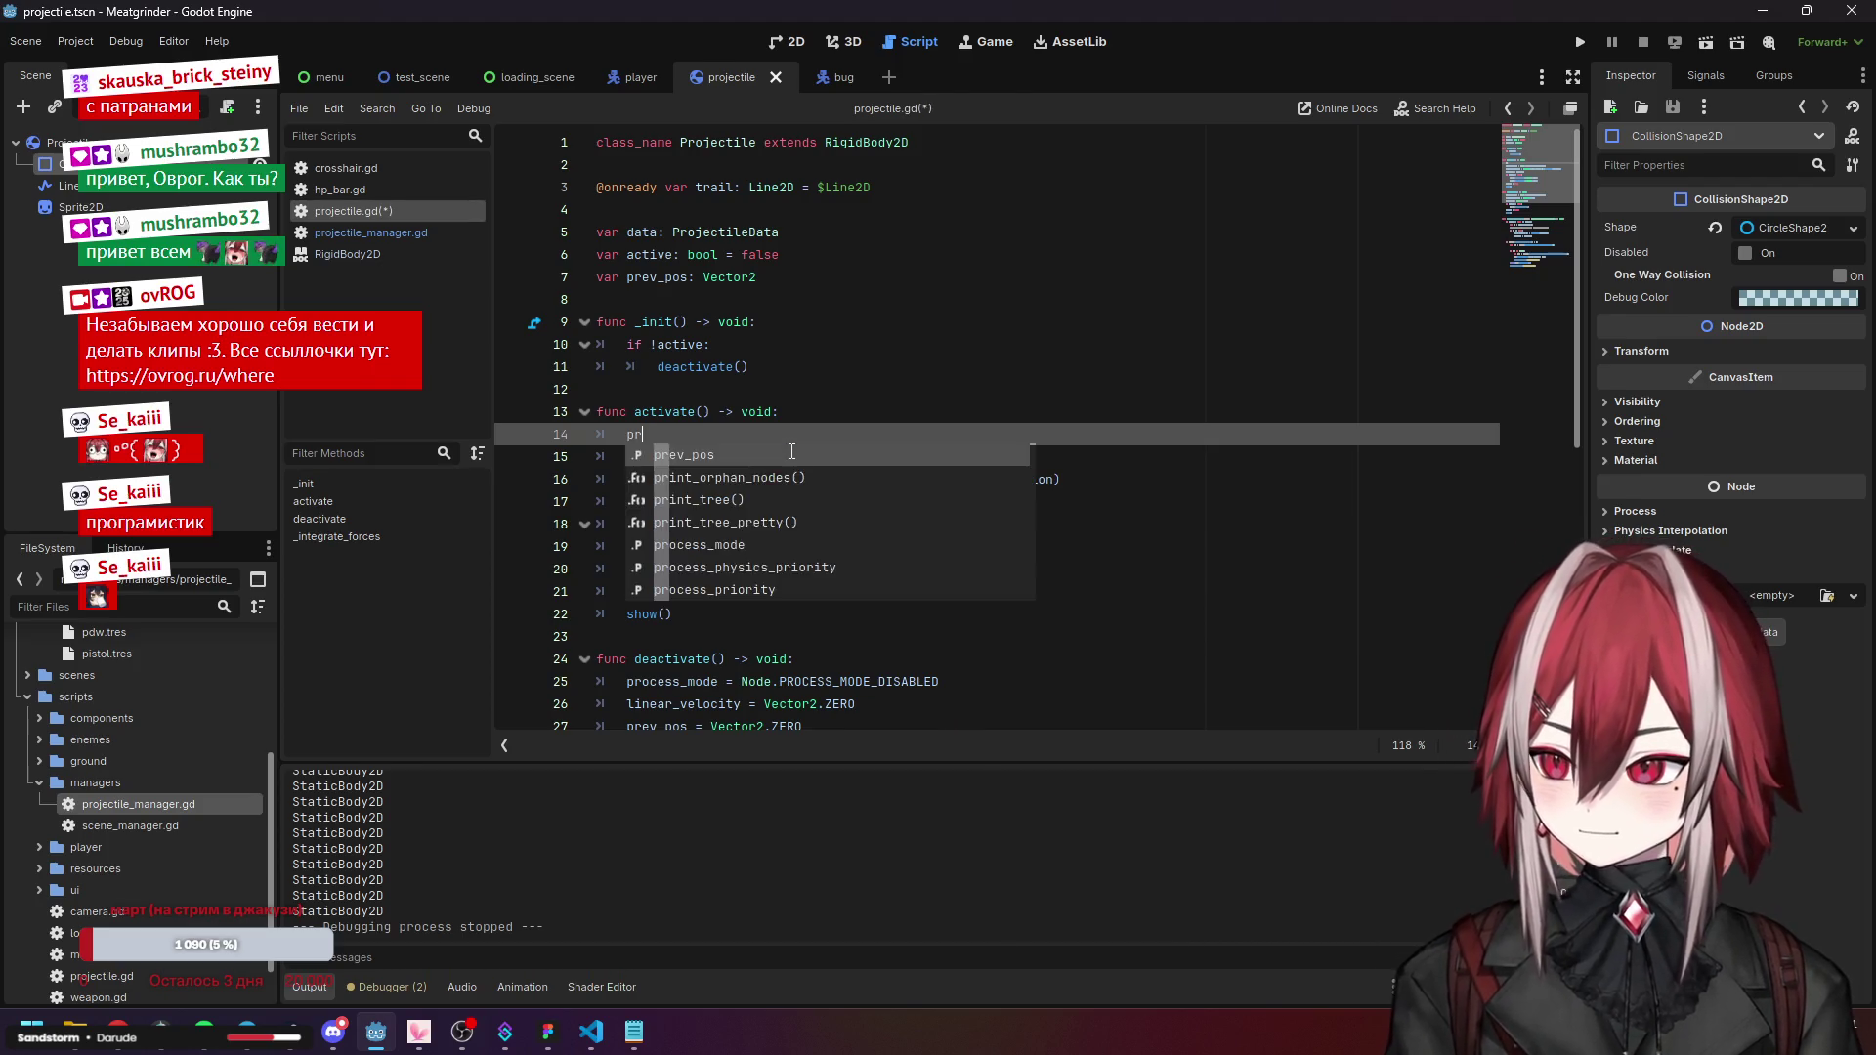
type("int")
key("Return")
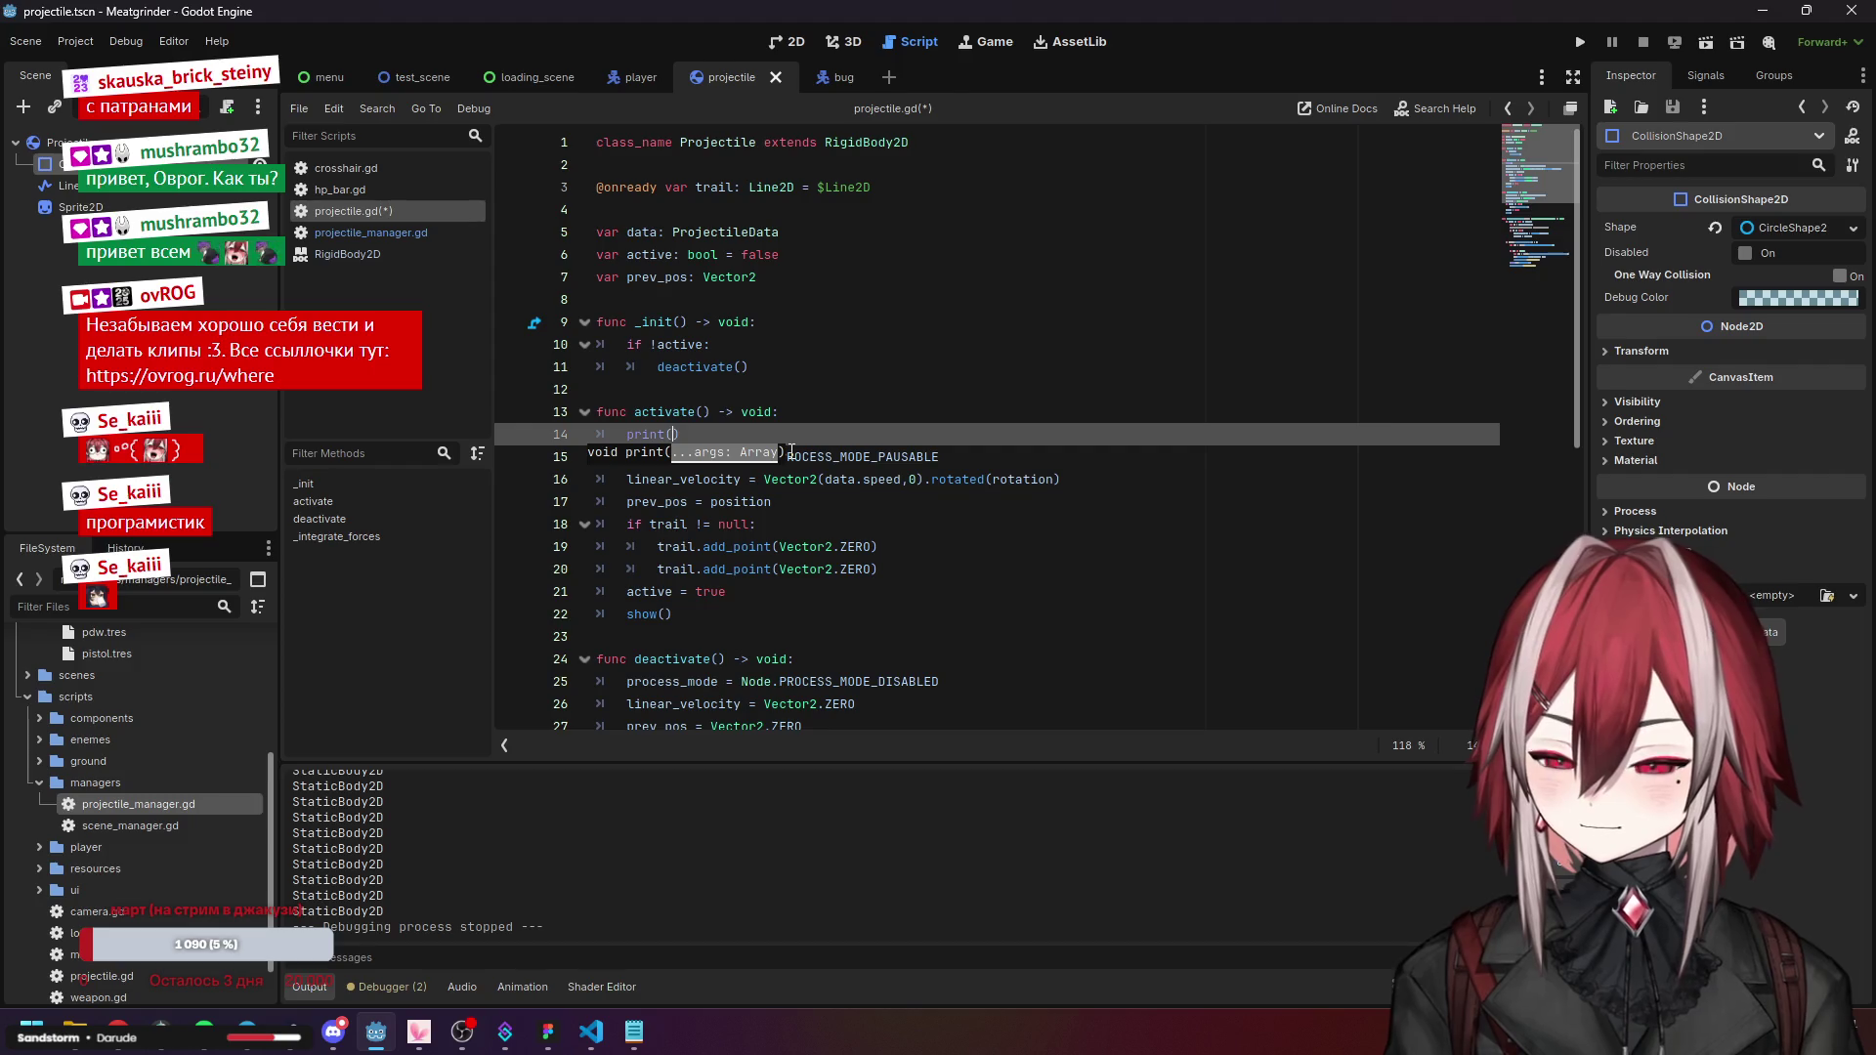
type("i")
key("Return")
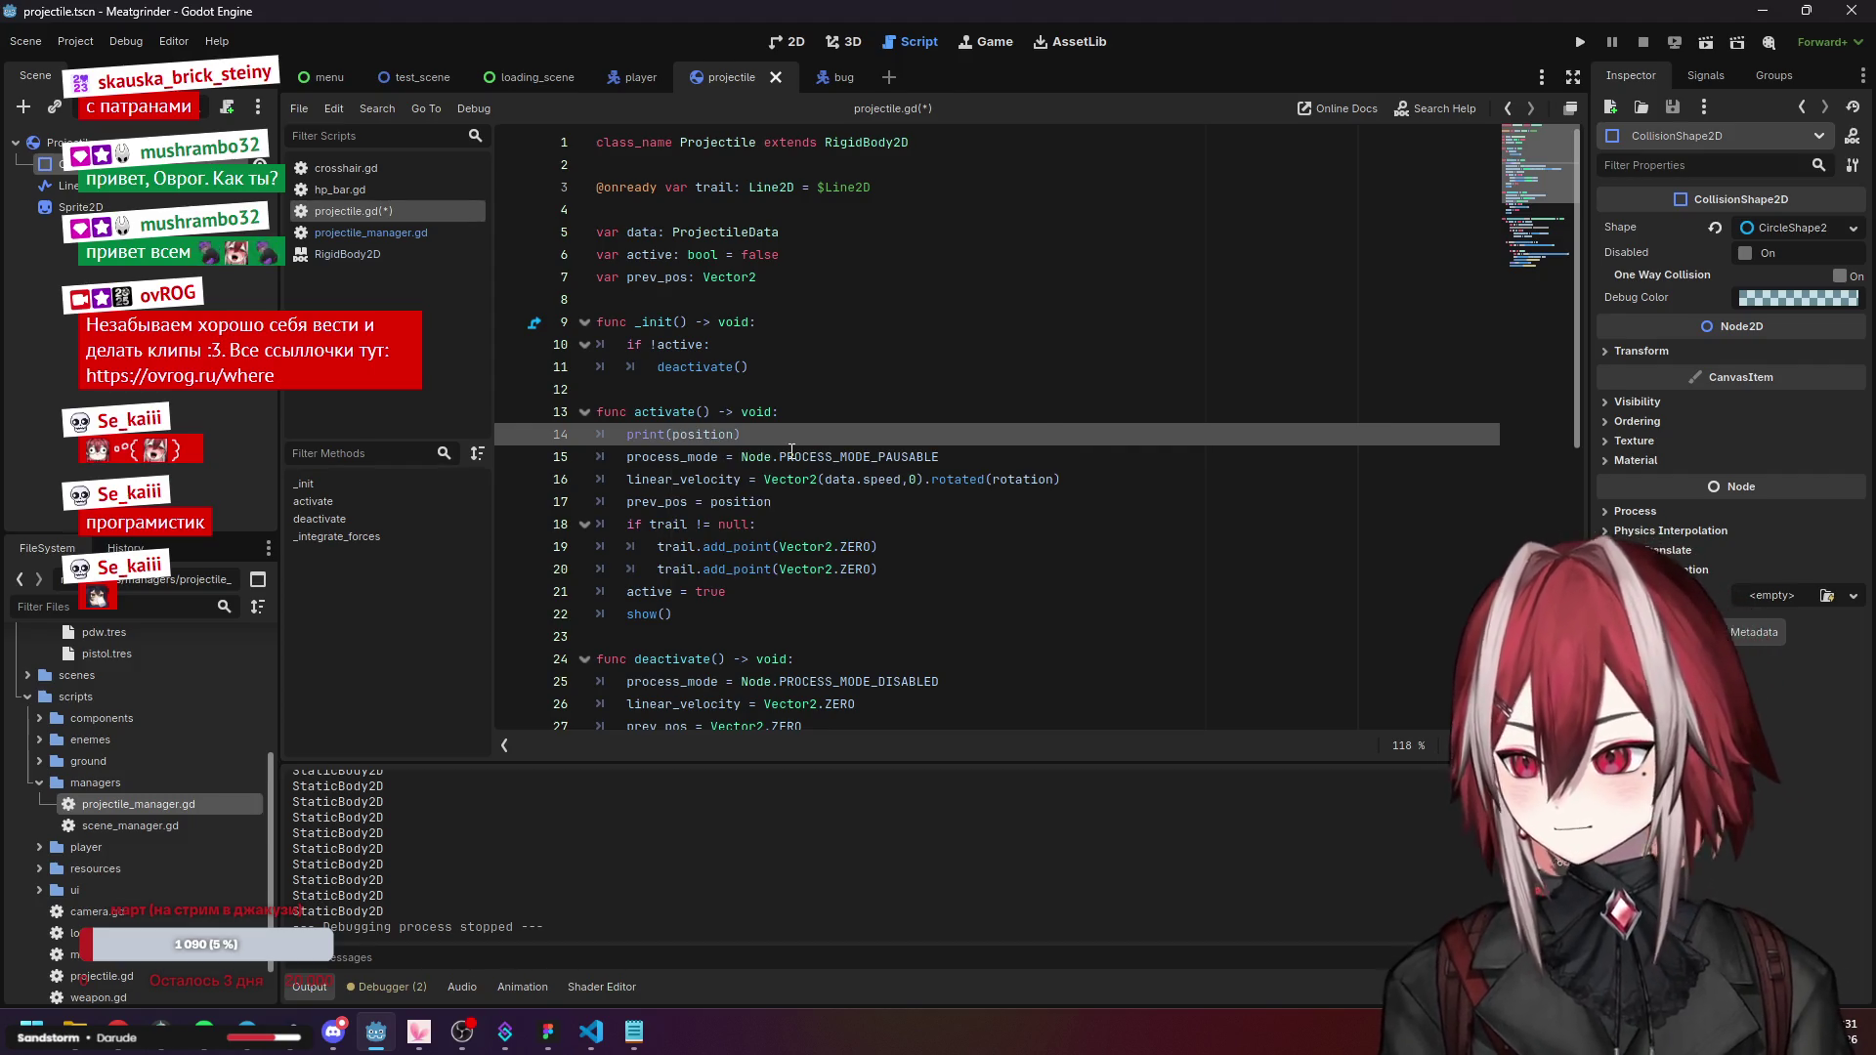
left_click(914, 500)
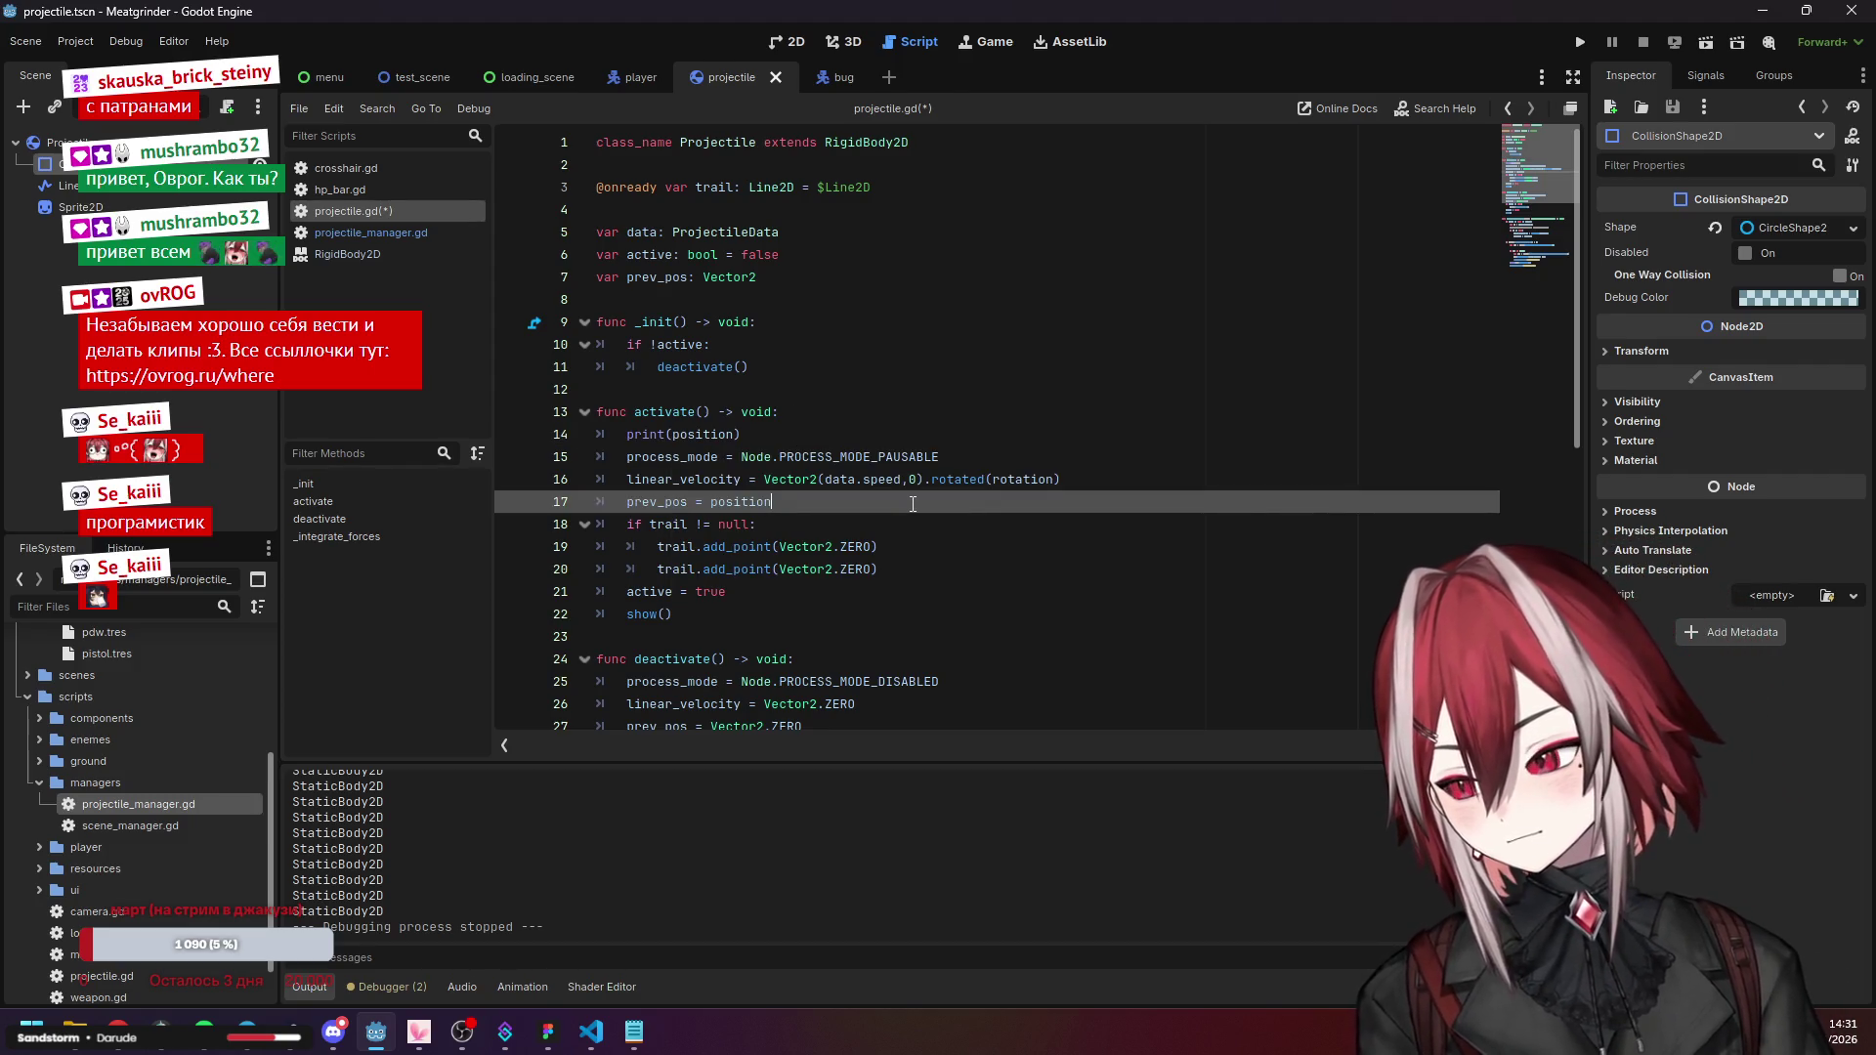
key("F5")
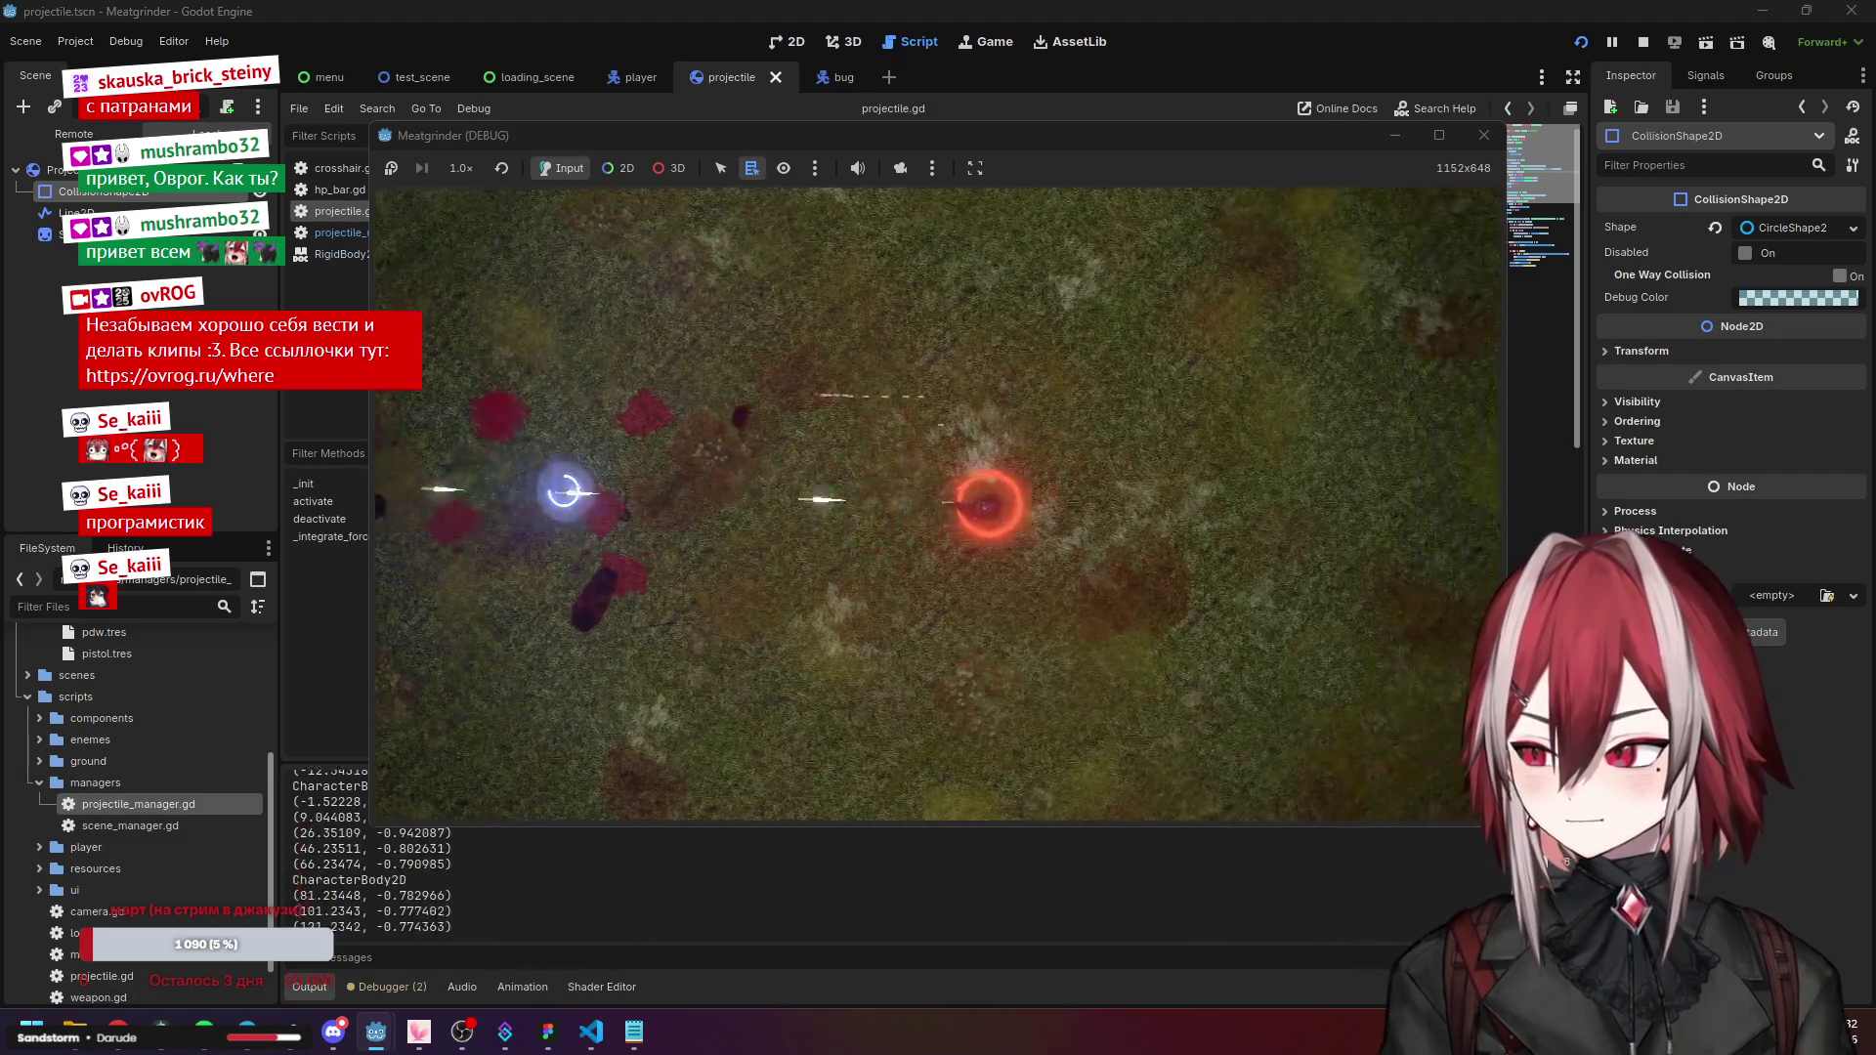
Move the player with D and W, then return to projectile.gd's linear_velocity line.
key("d")
key("w")
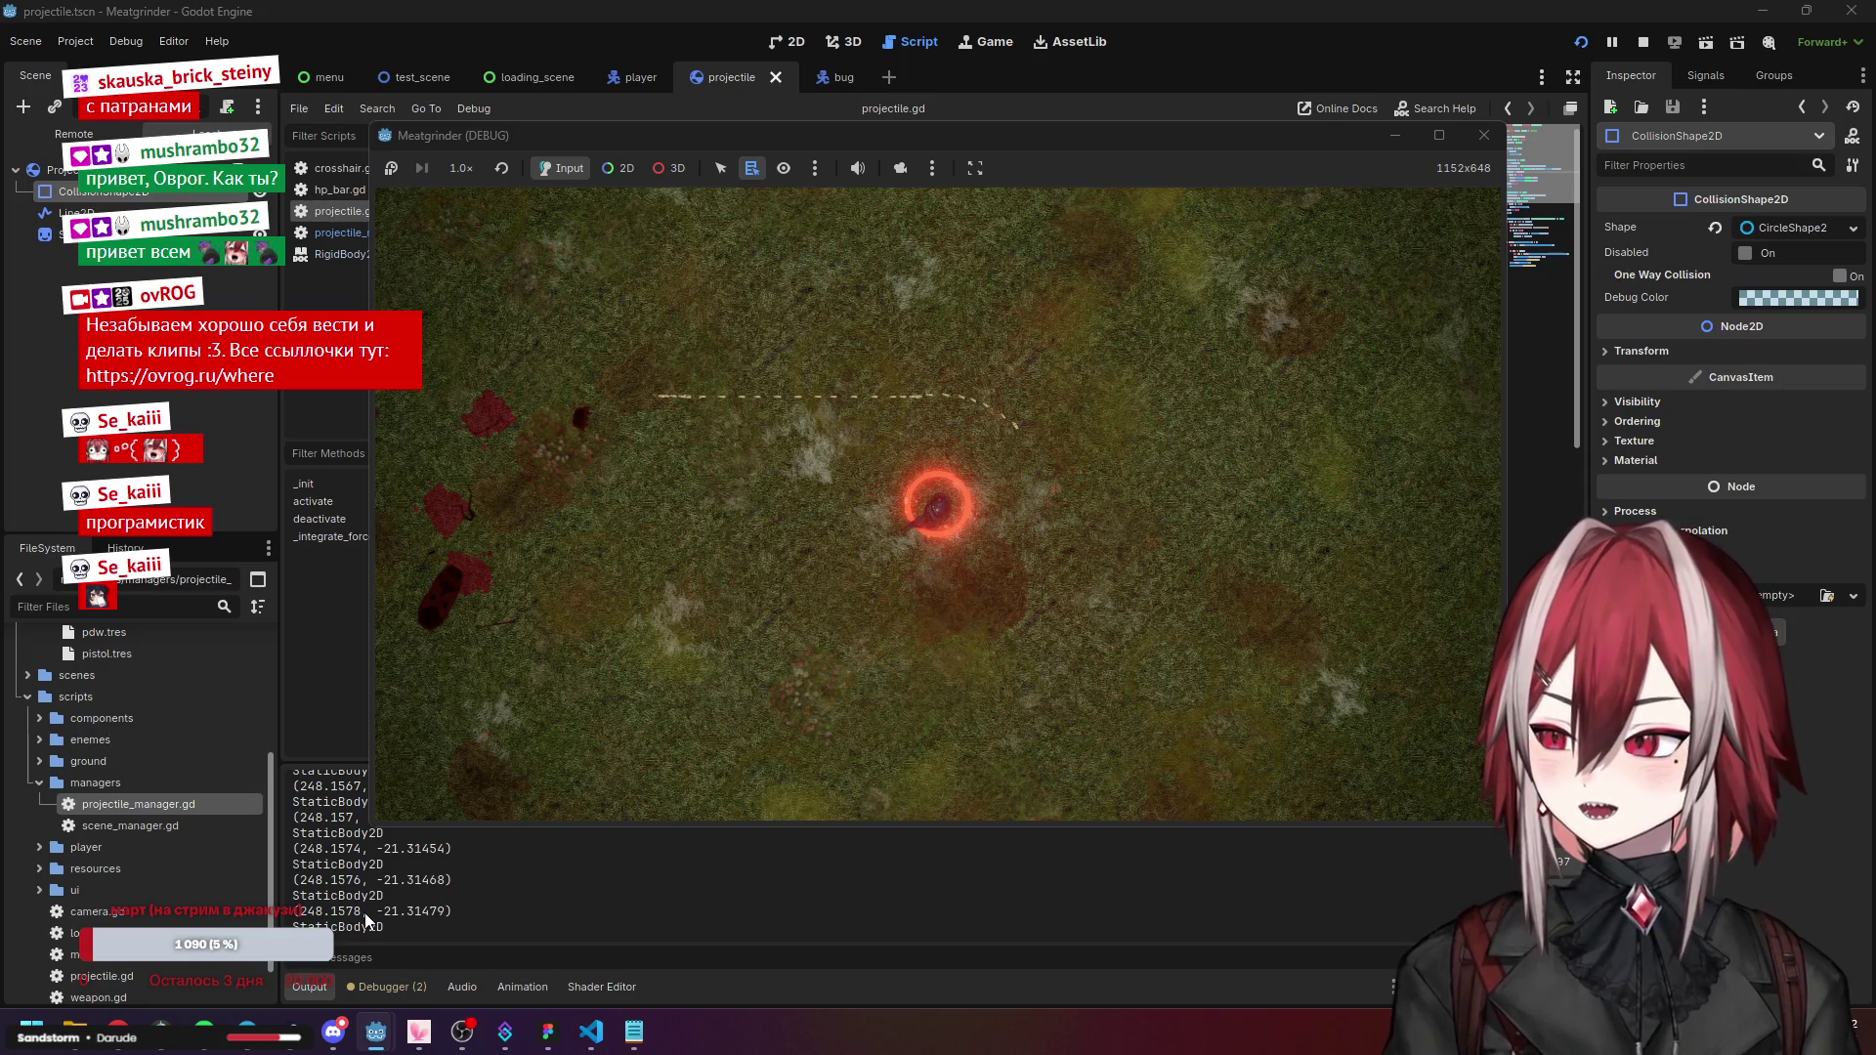
left_click(1163, 21)
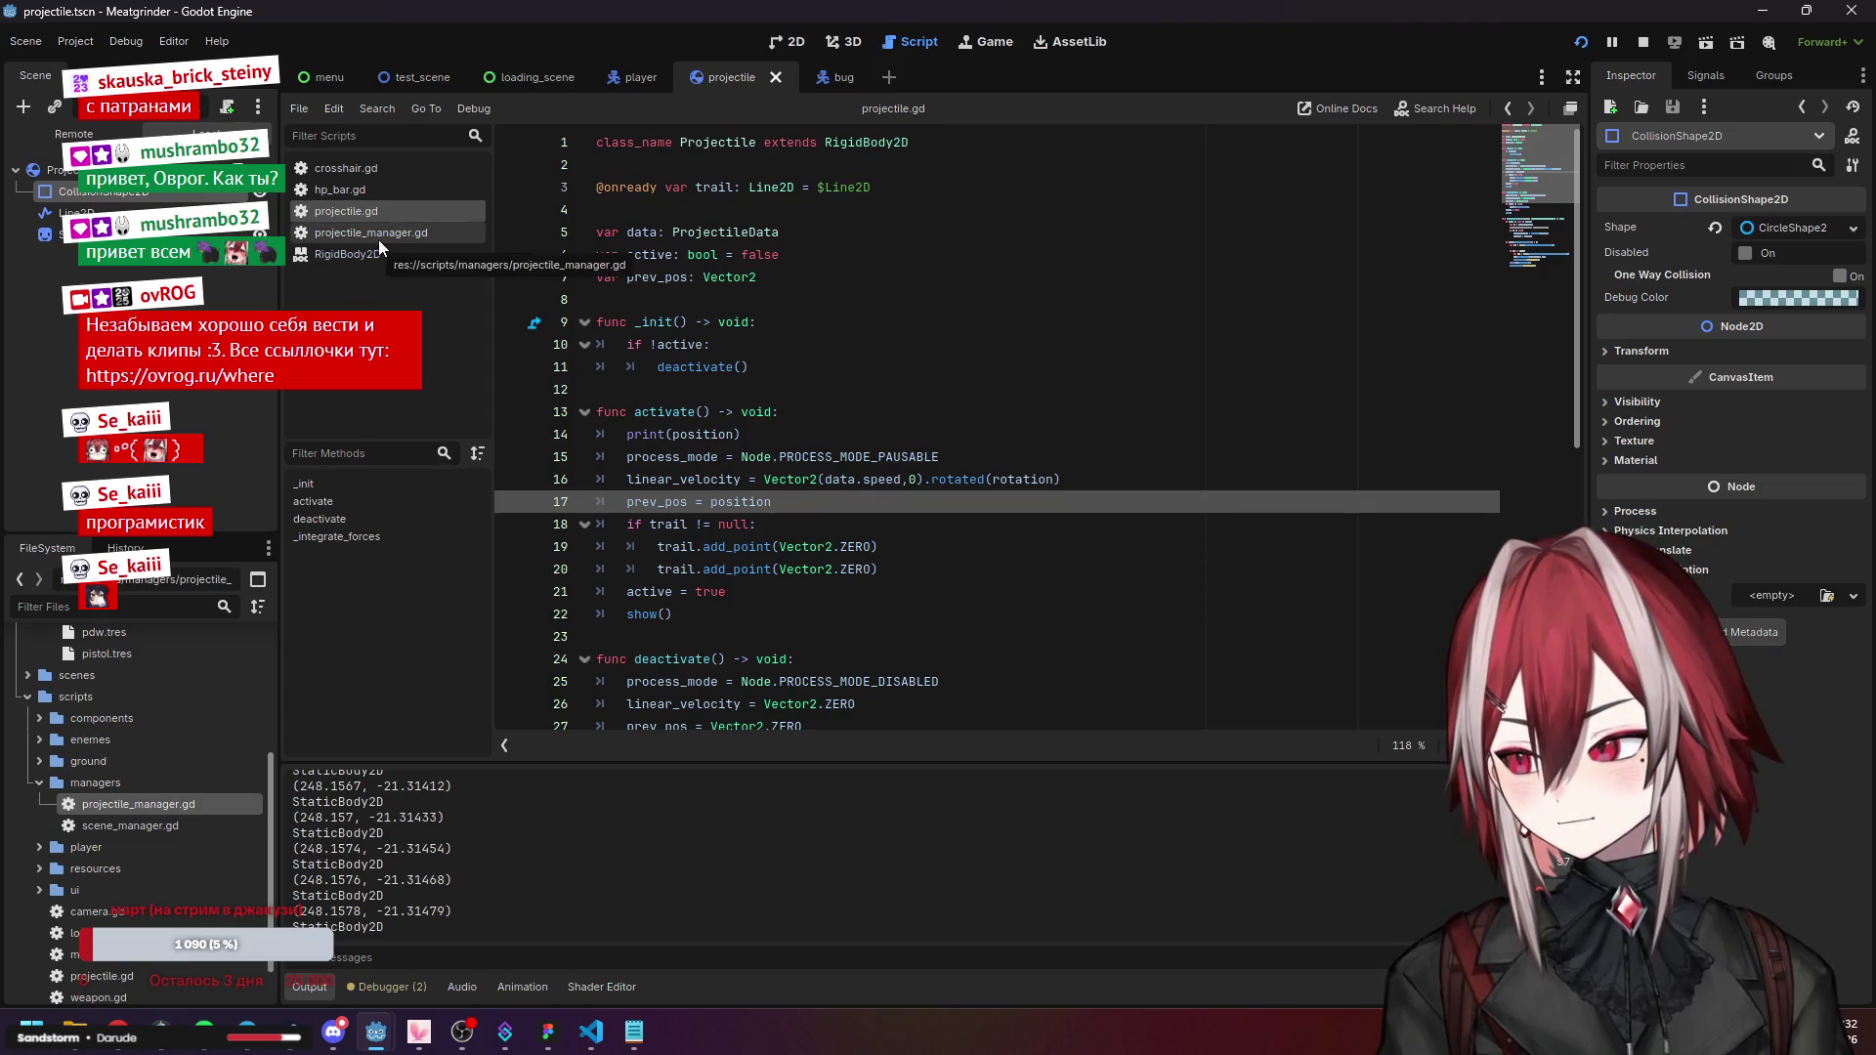
left_click(792, 477)
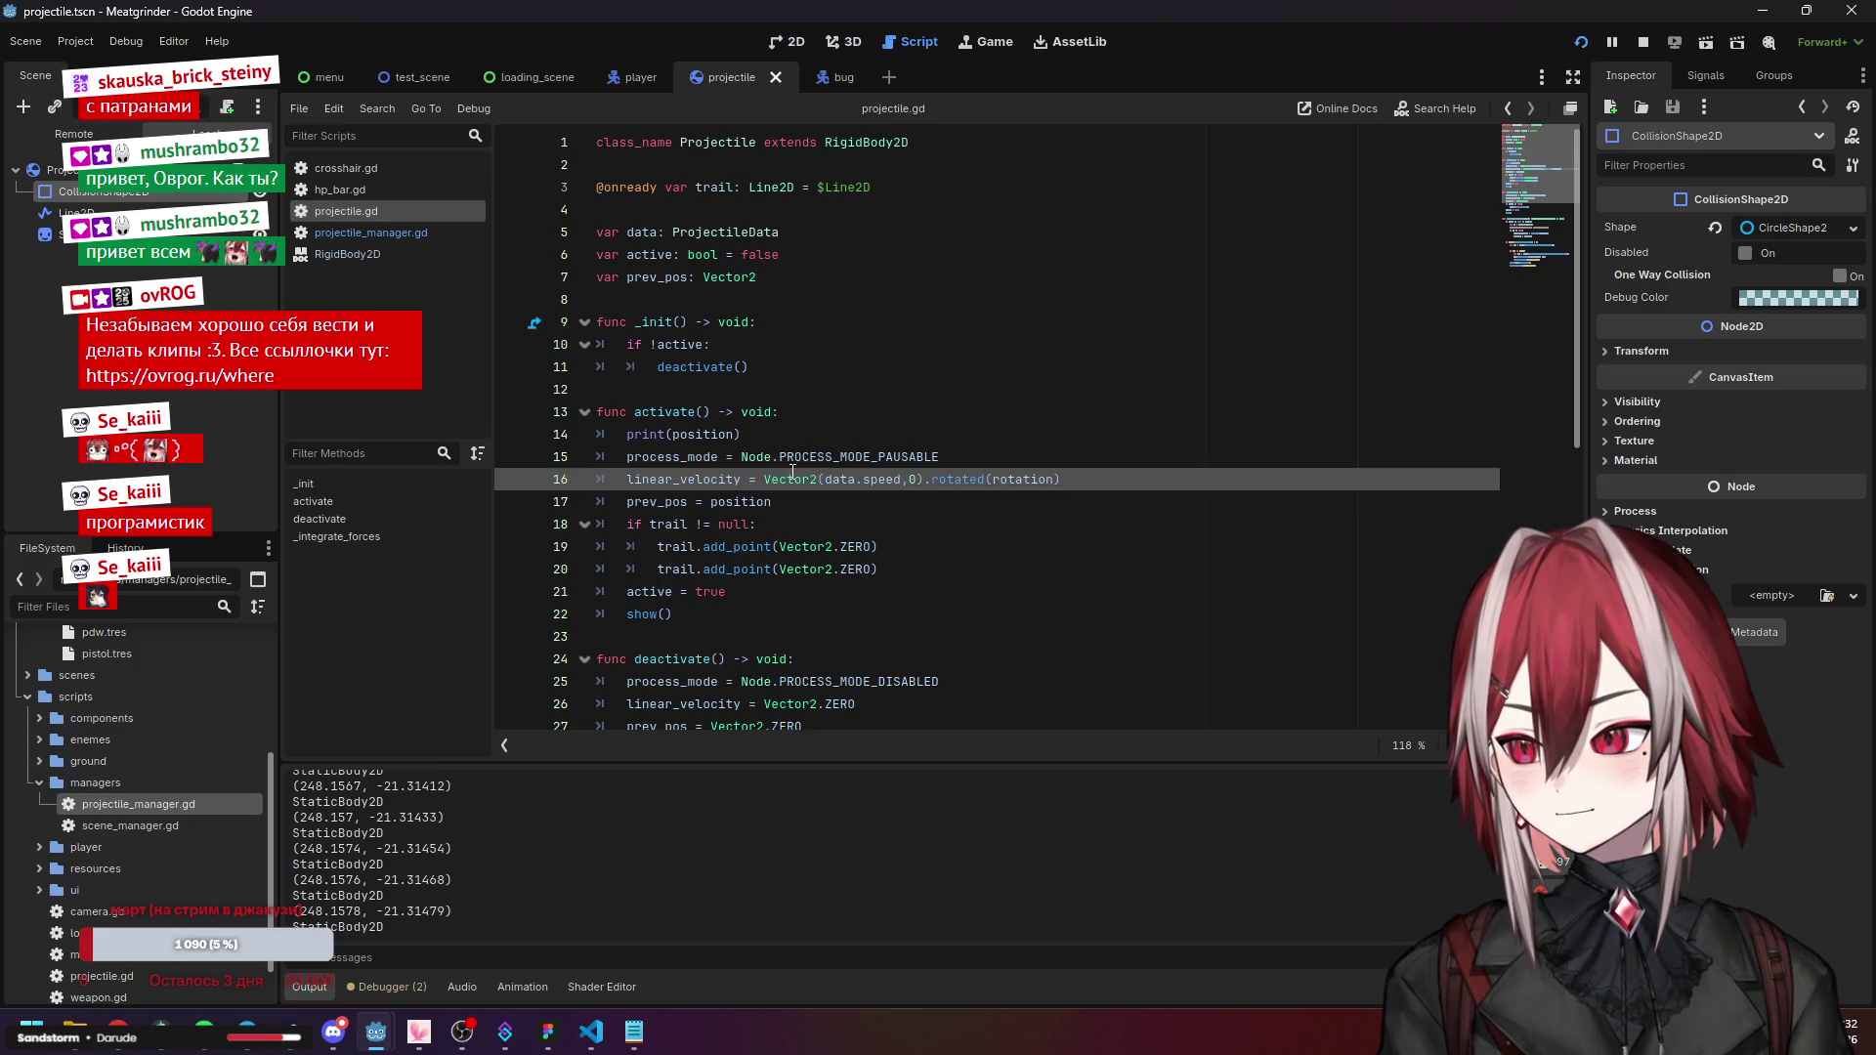
left_click(922, 479)
Delete the print(position) line from activate().
left_click(1048, 477)
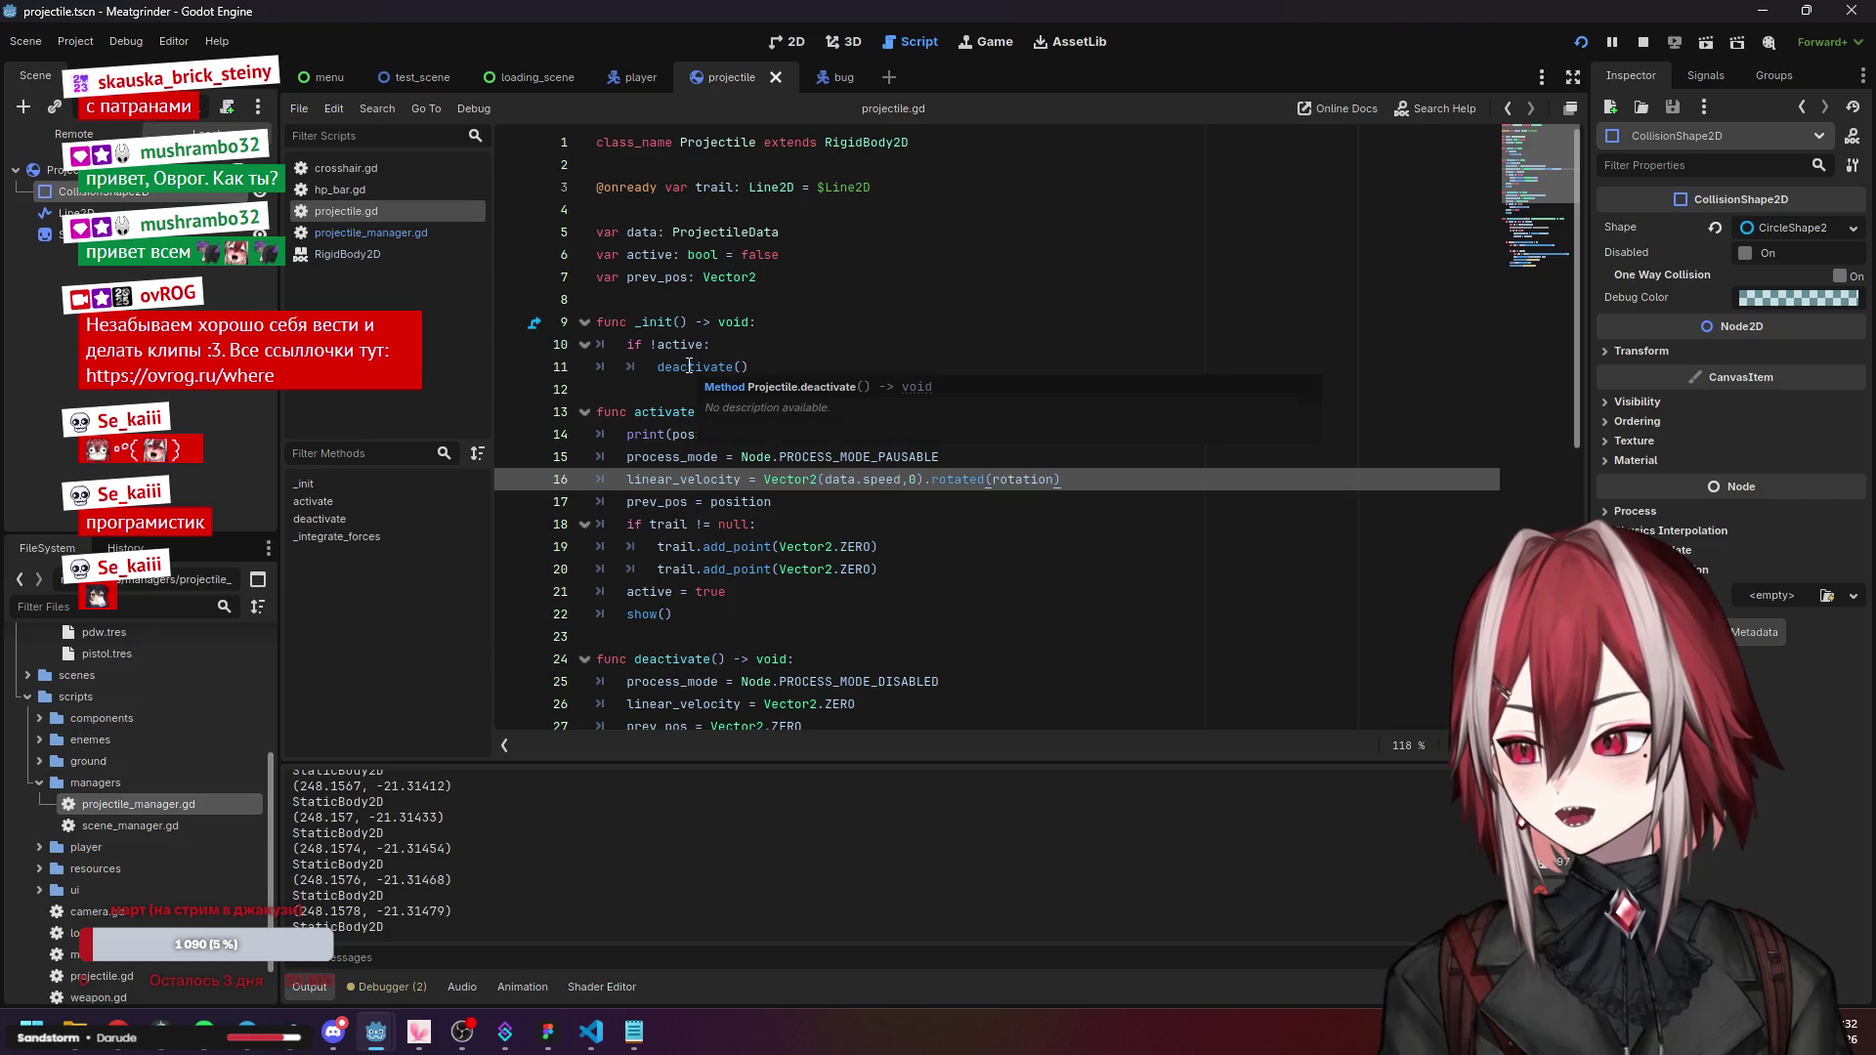
left_click(668, 437)
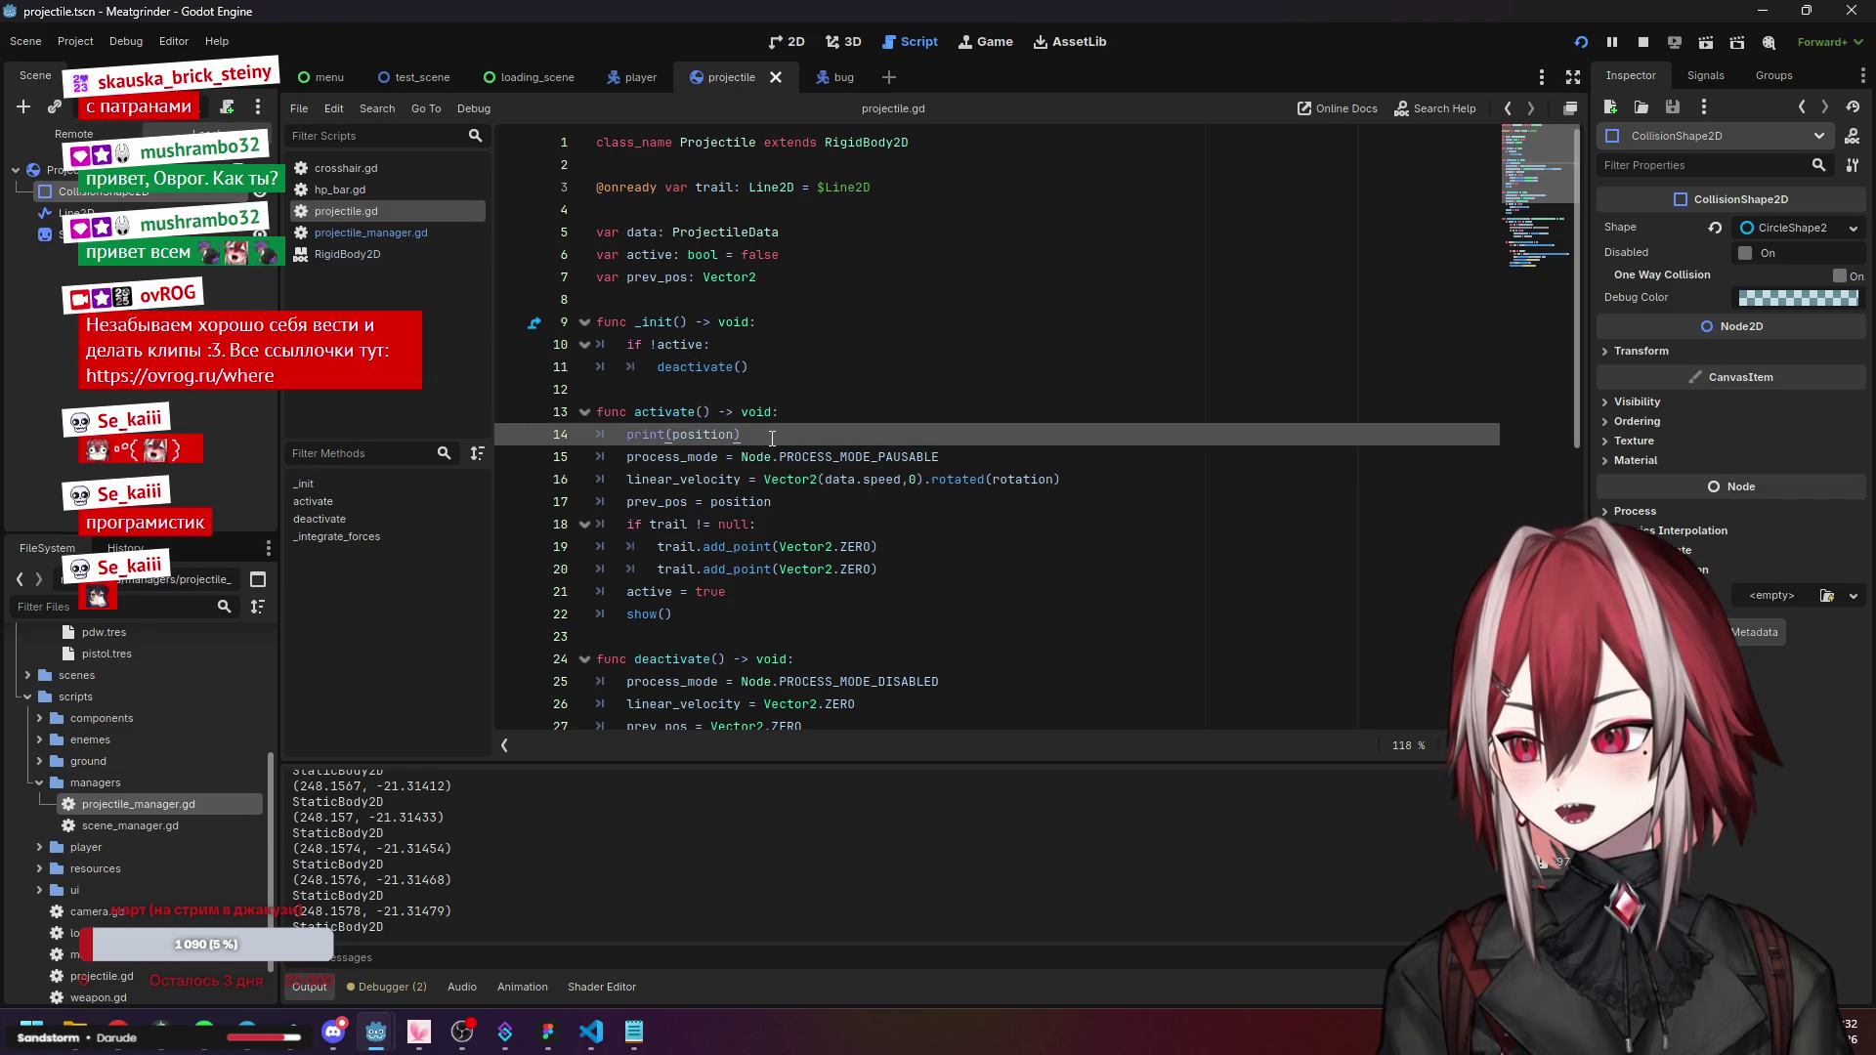
left_click_drag(755, 436, 604, 430)
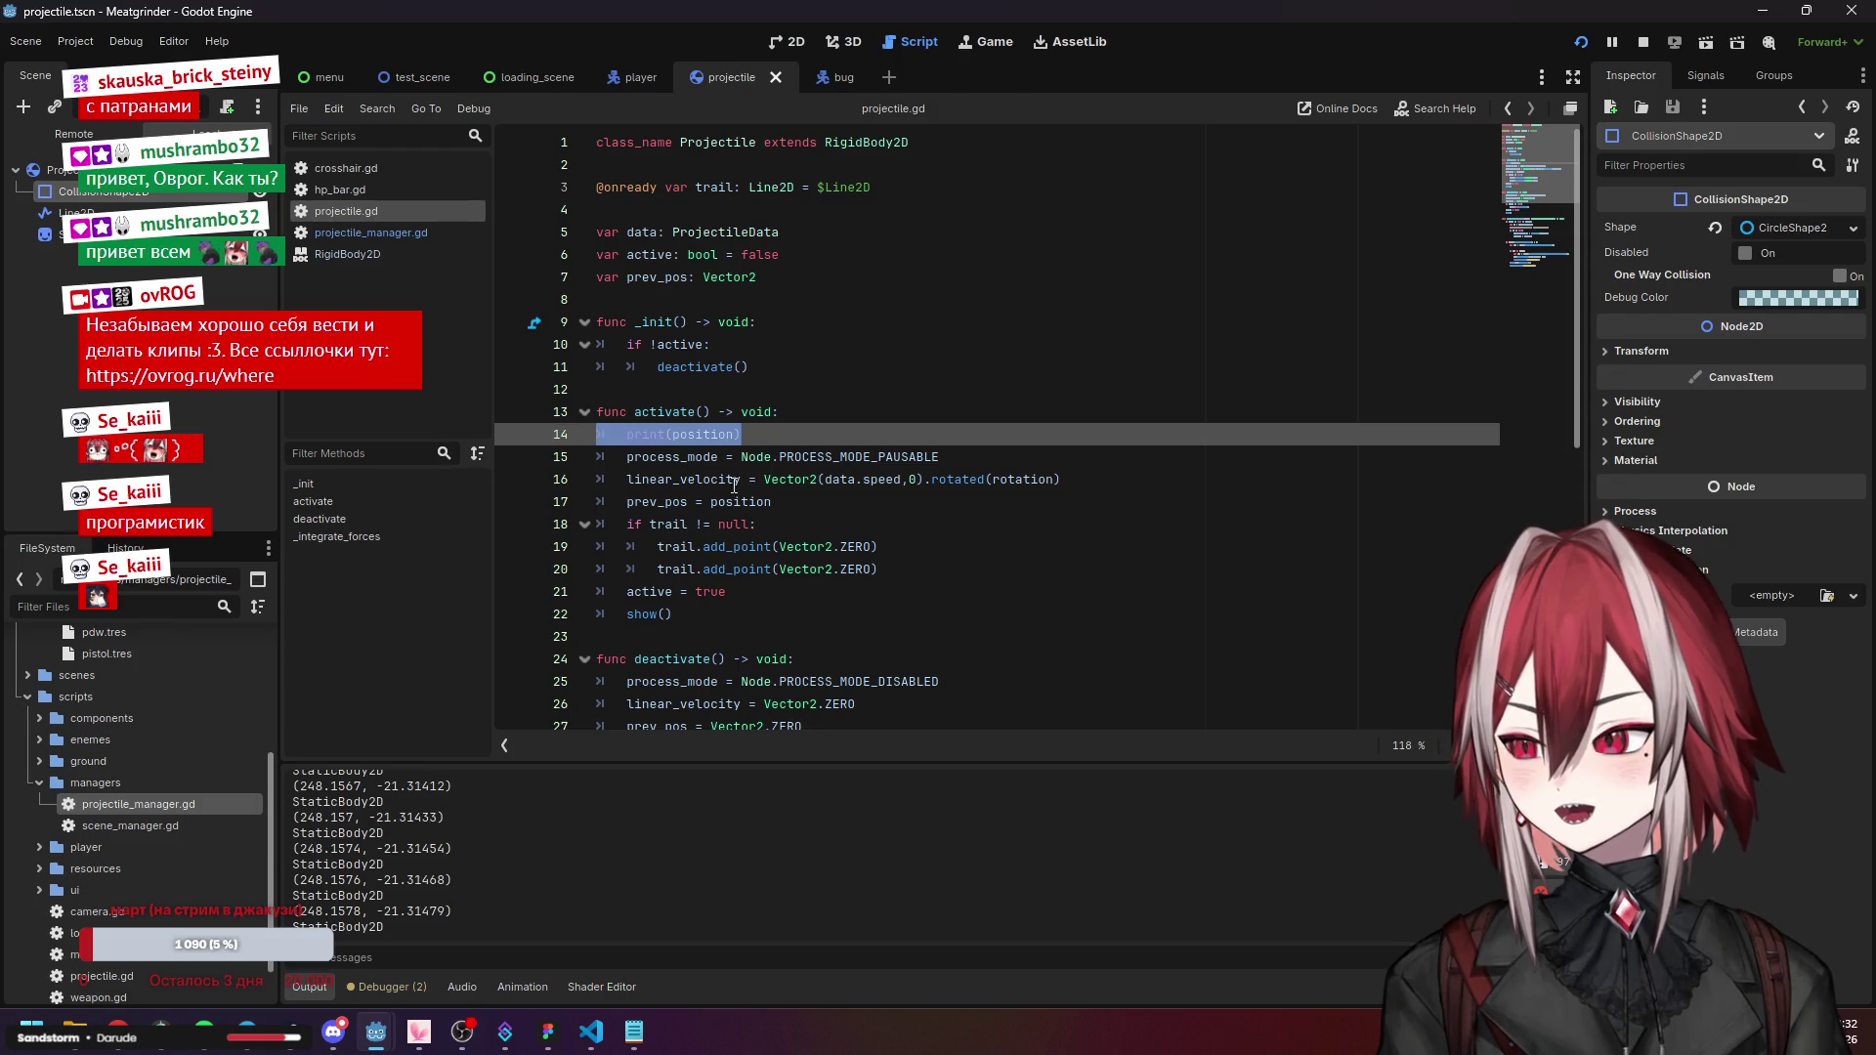
left_click(658, 501)
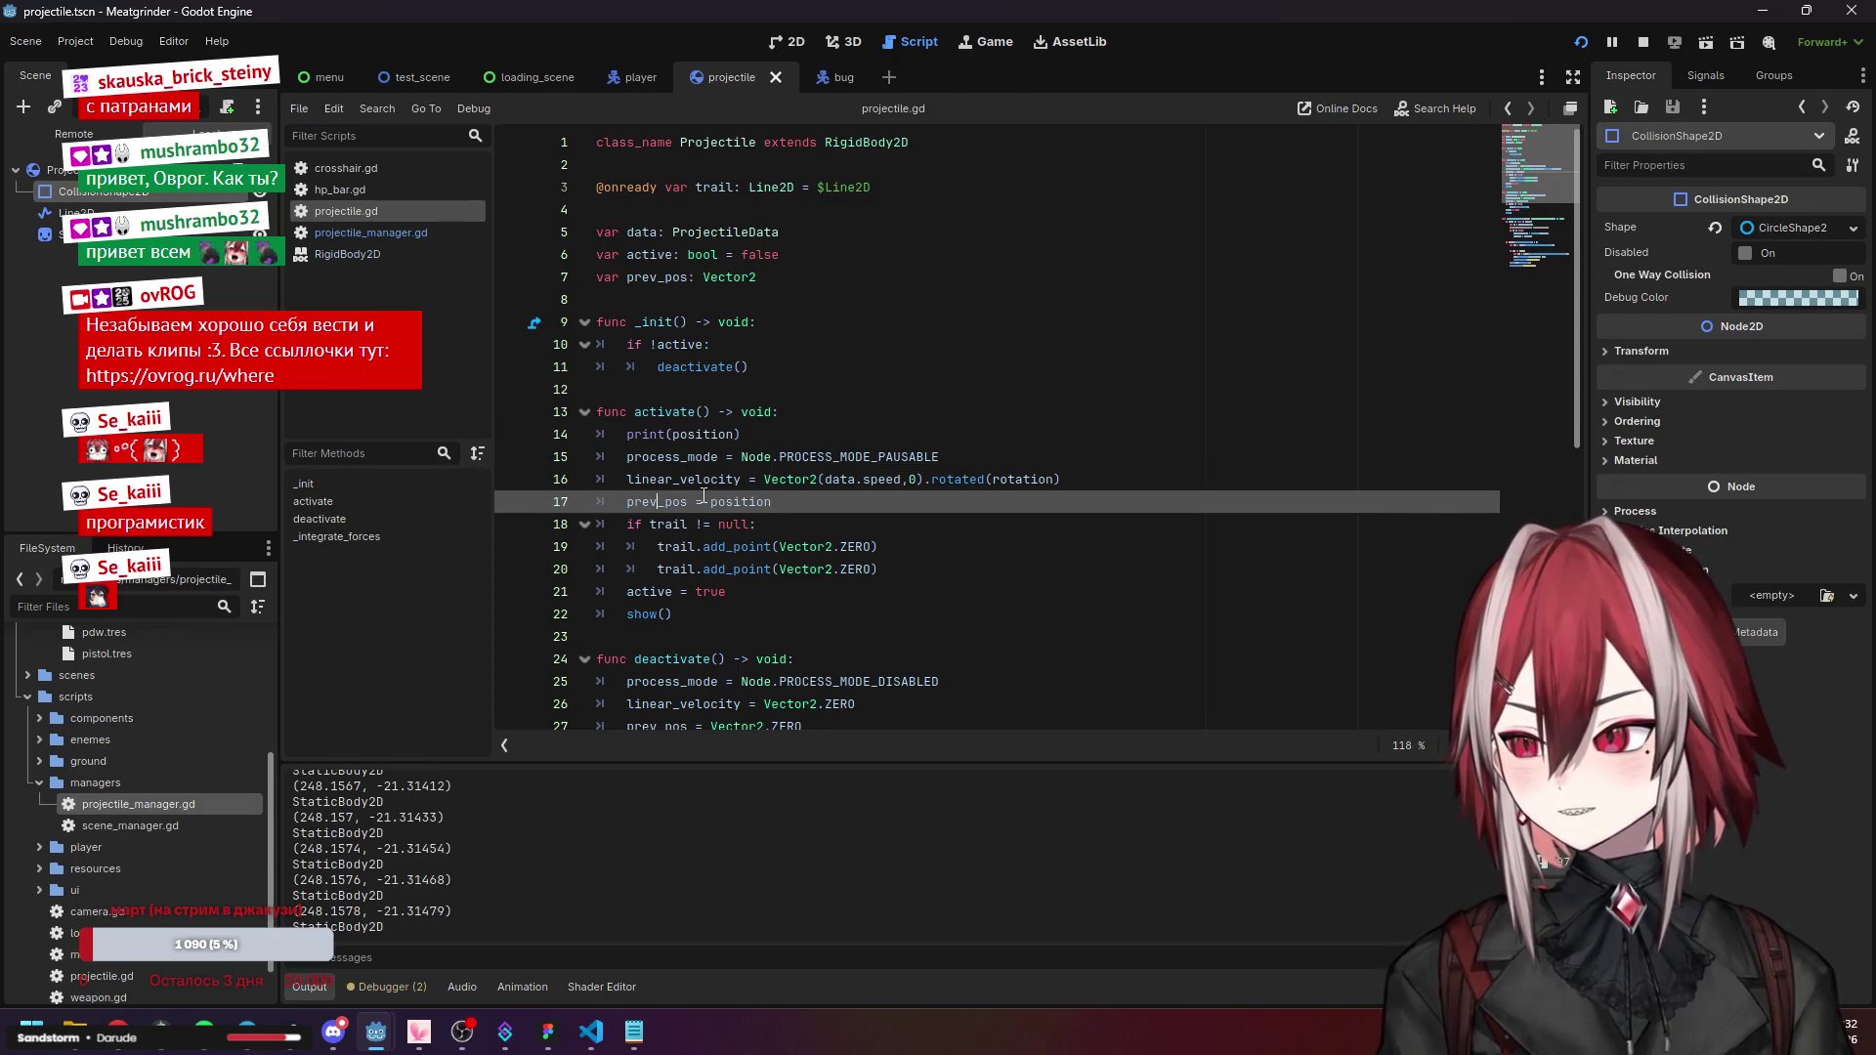
left_click(750, 502)
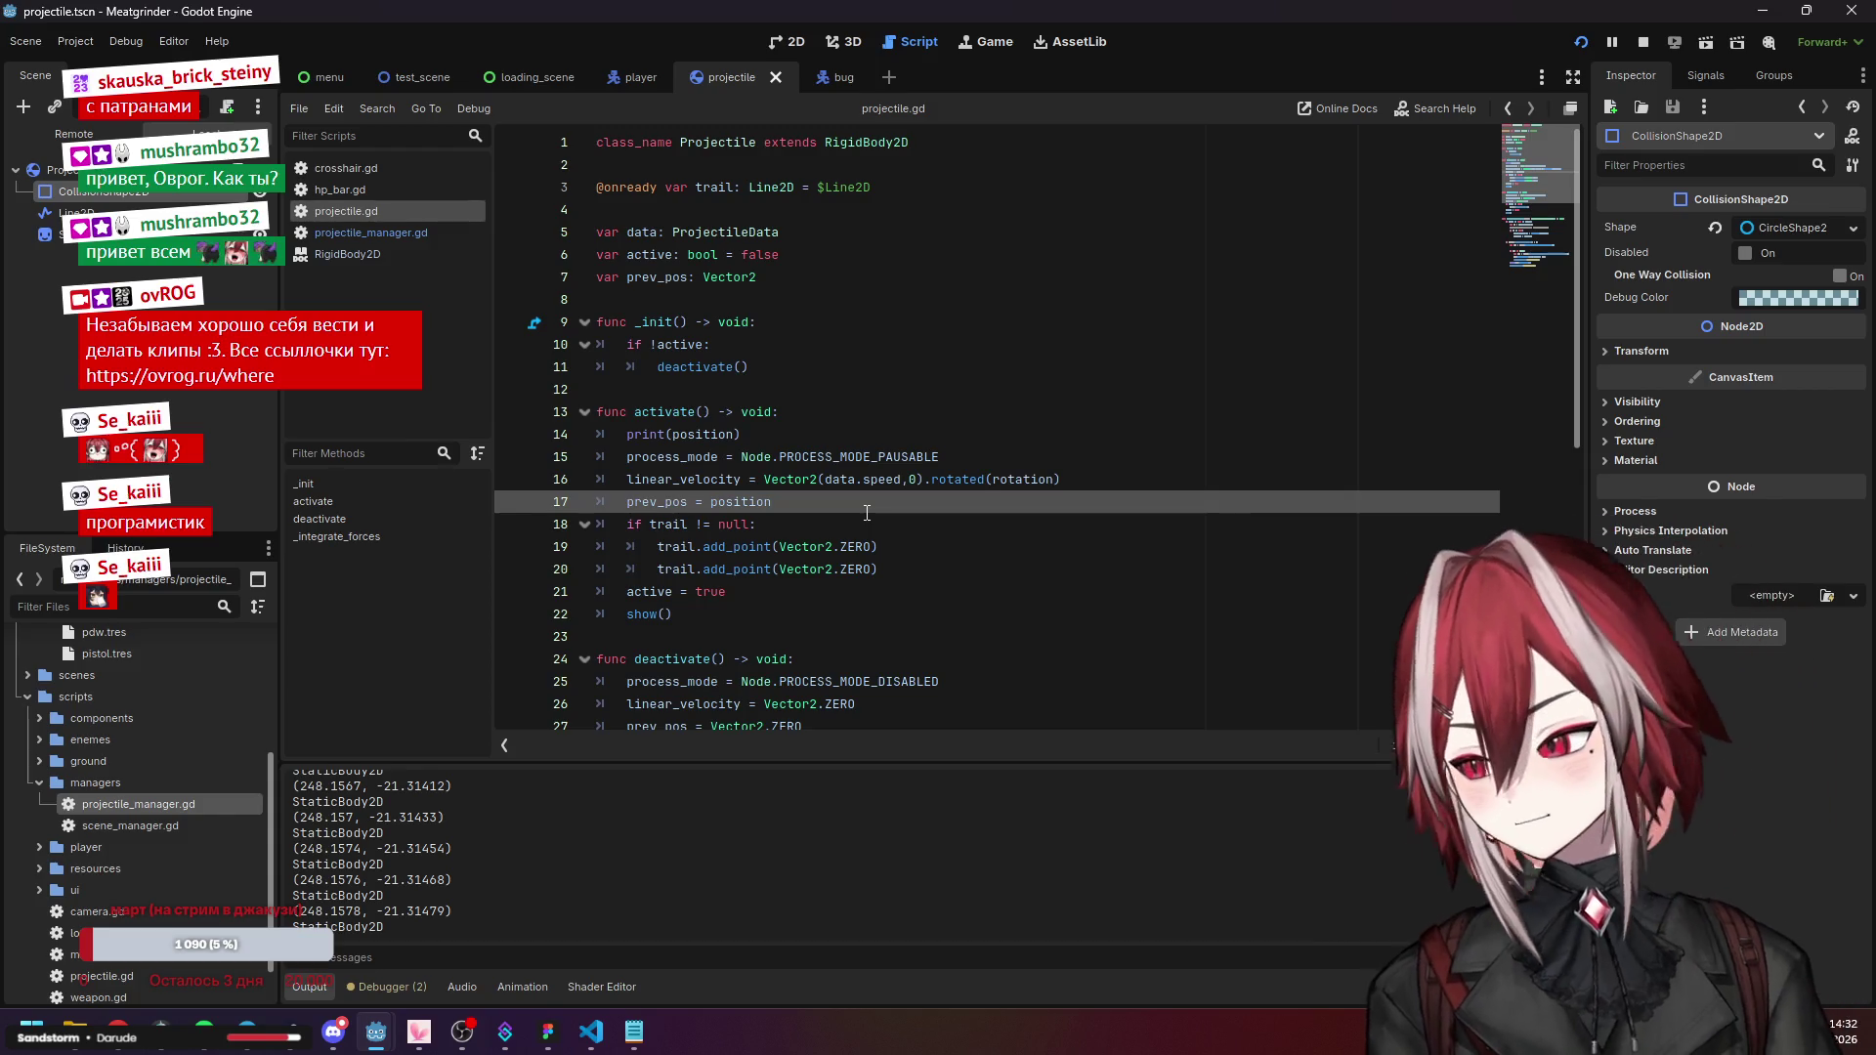
left_click_drag(712, 500, 777, 501)
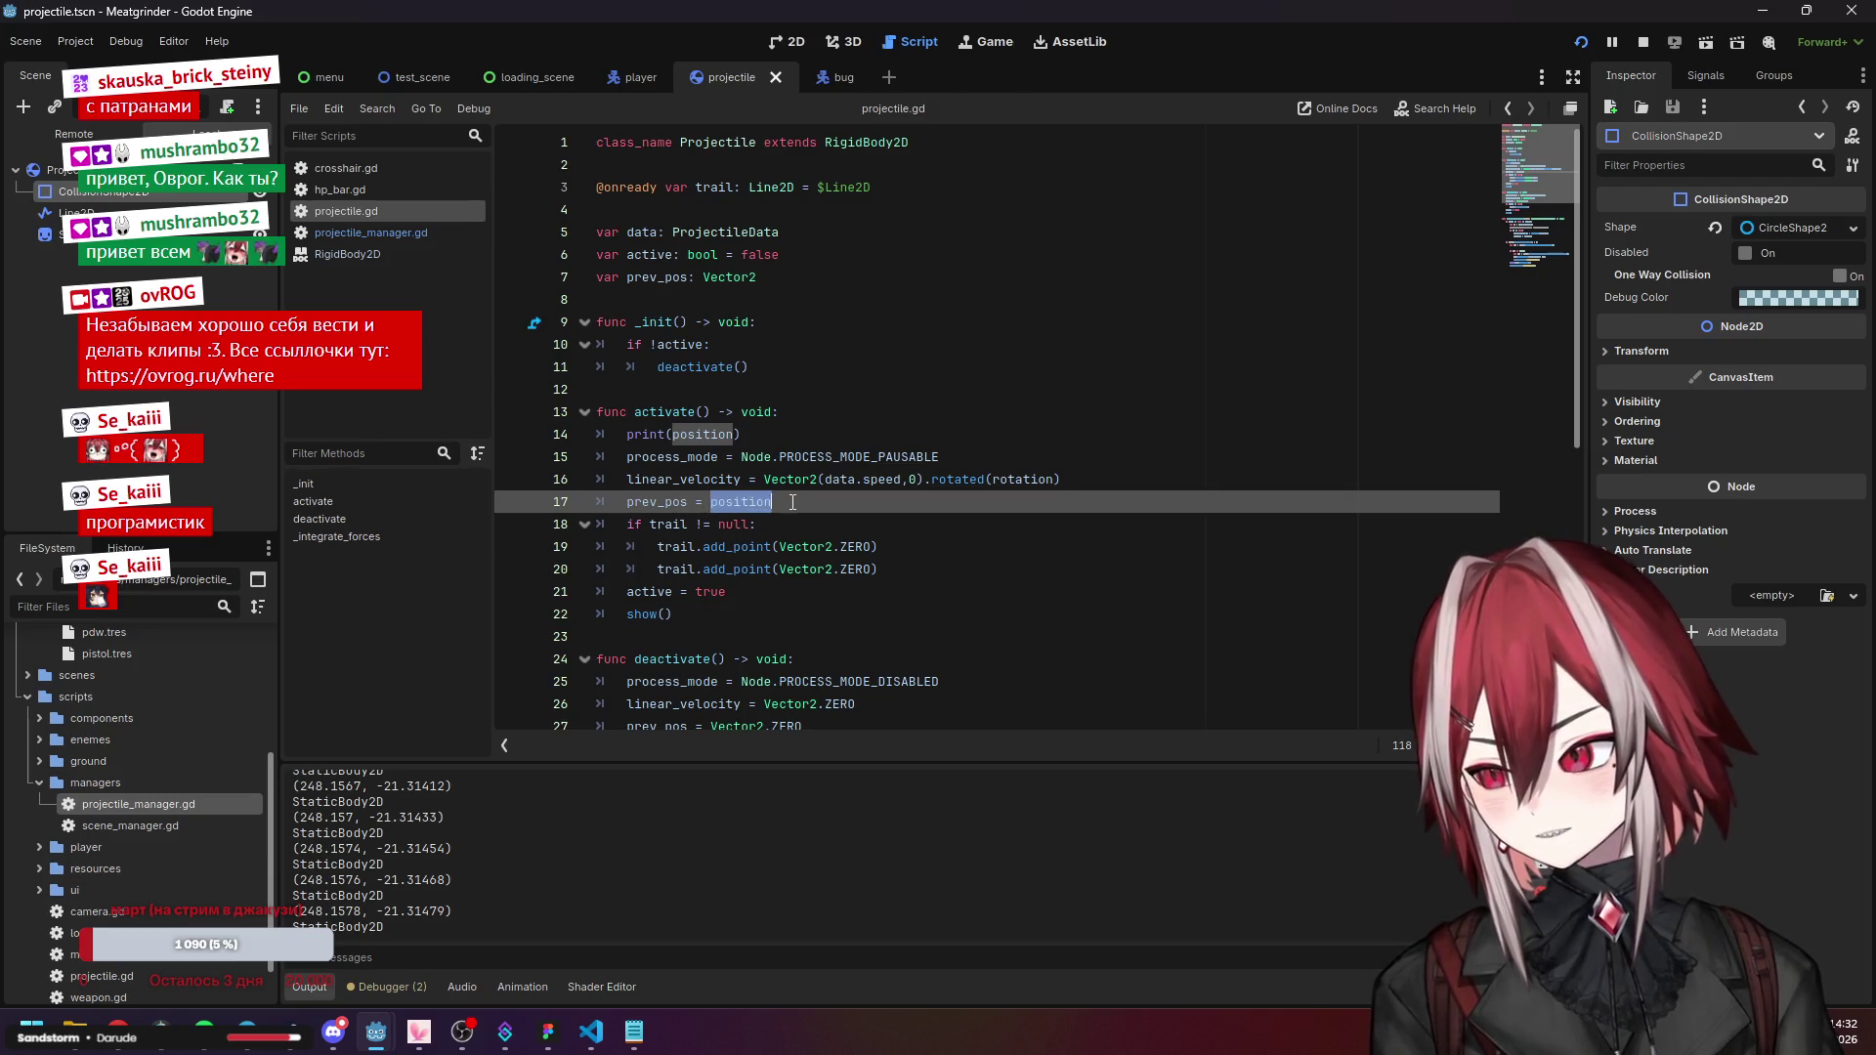
triple_click(710, 434)
key("BackSpace")
key("BackSpace")
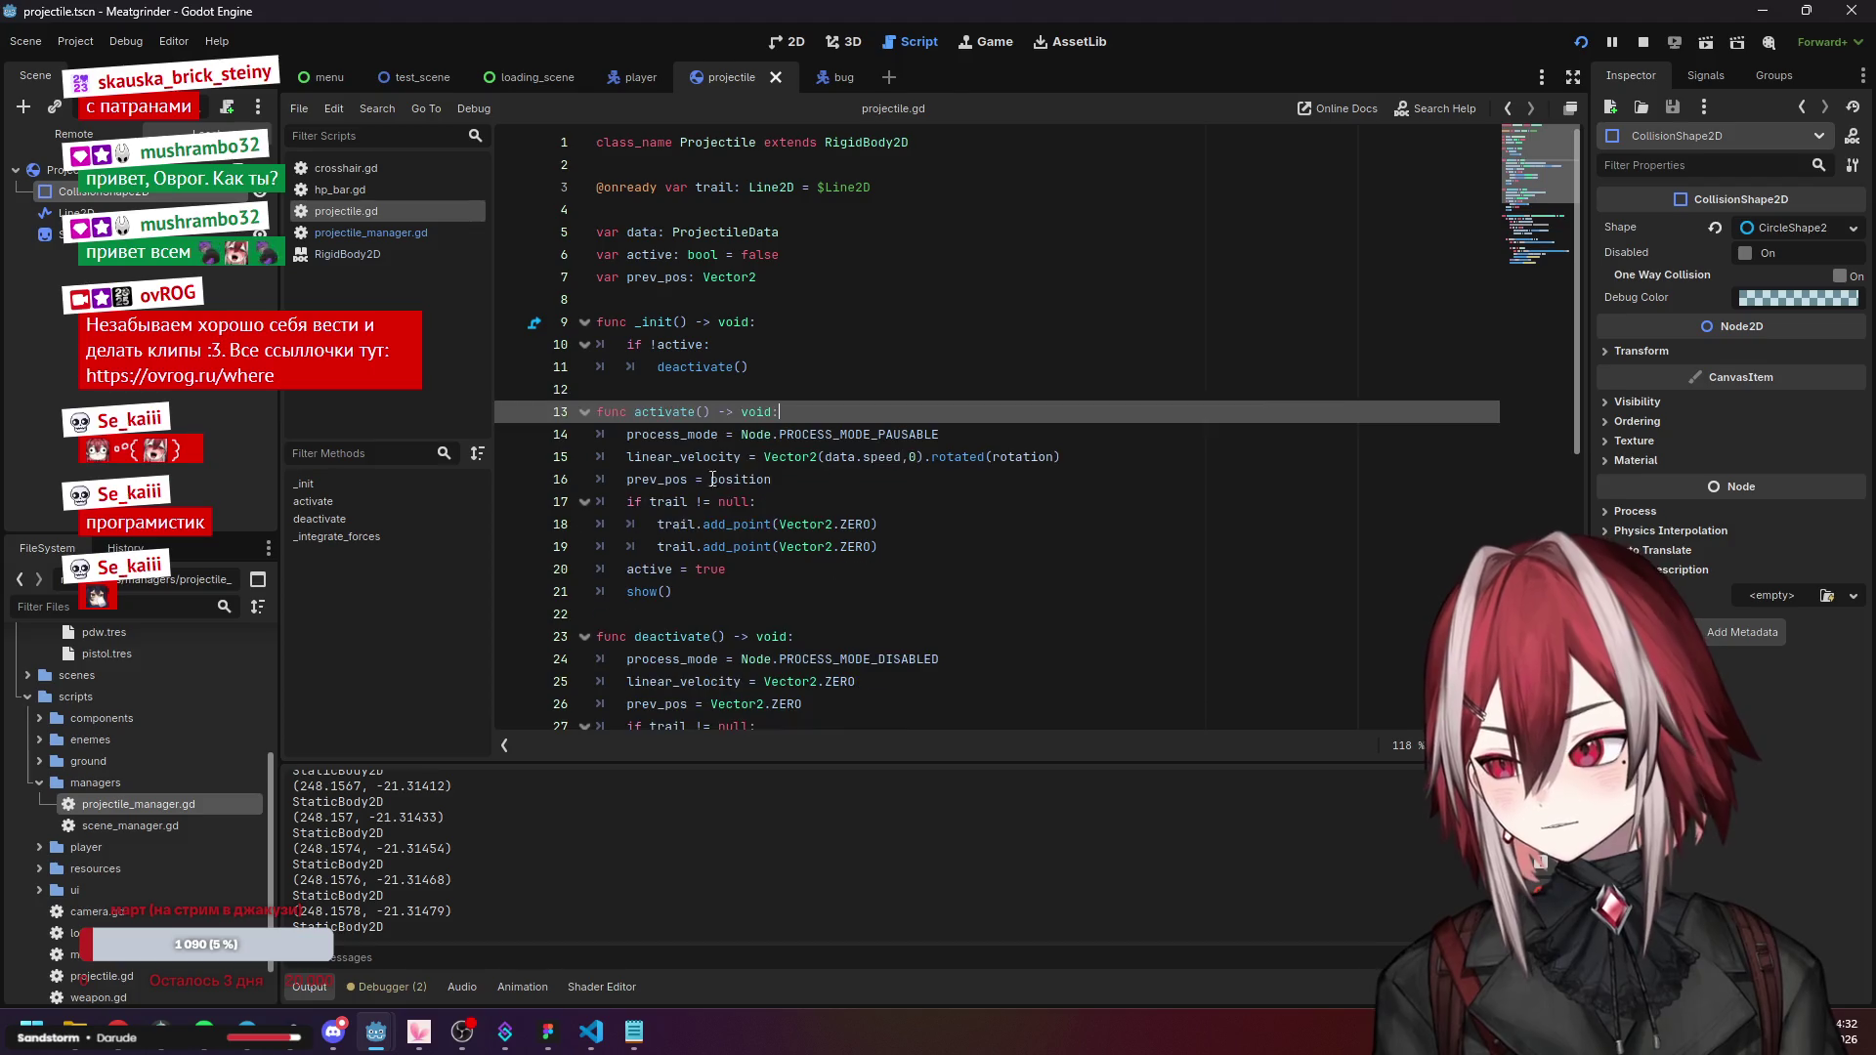
Change activate()'s prev_pos assignment to prev_pos = Vector2(position).
left_click(779, 480)
type(".v")
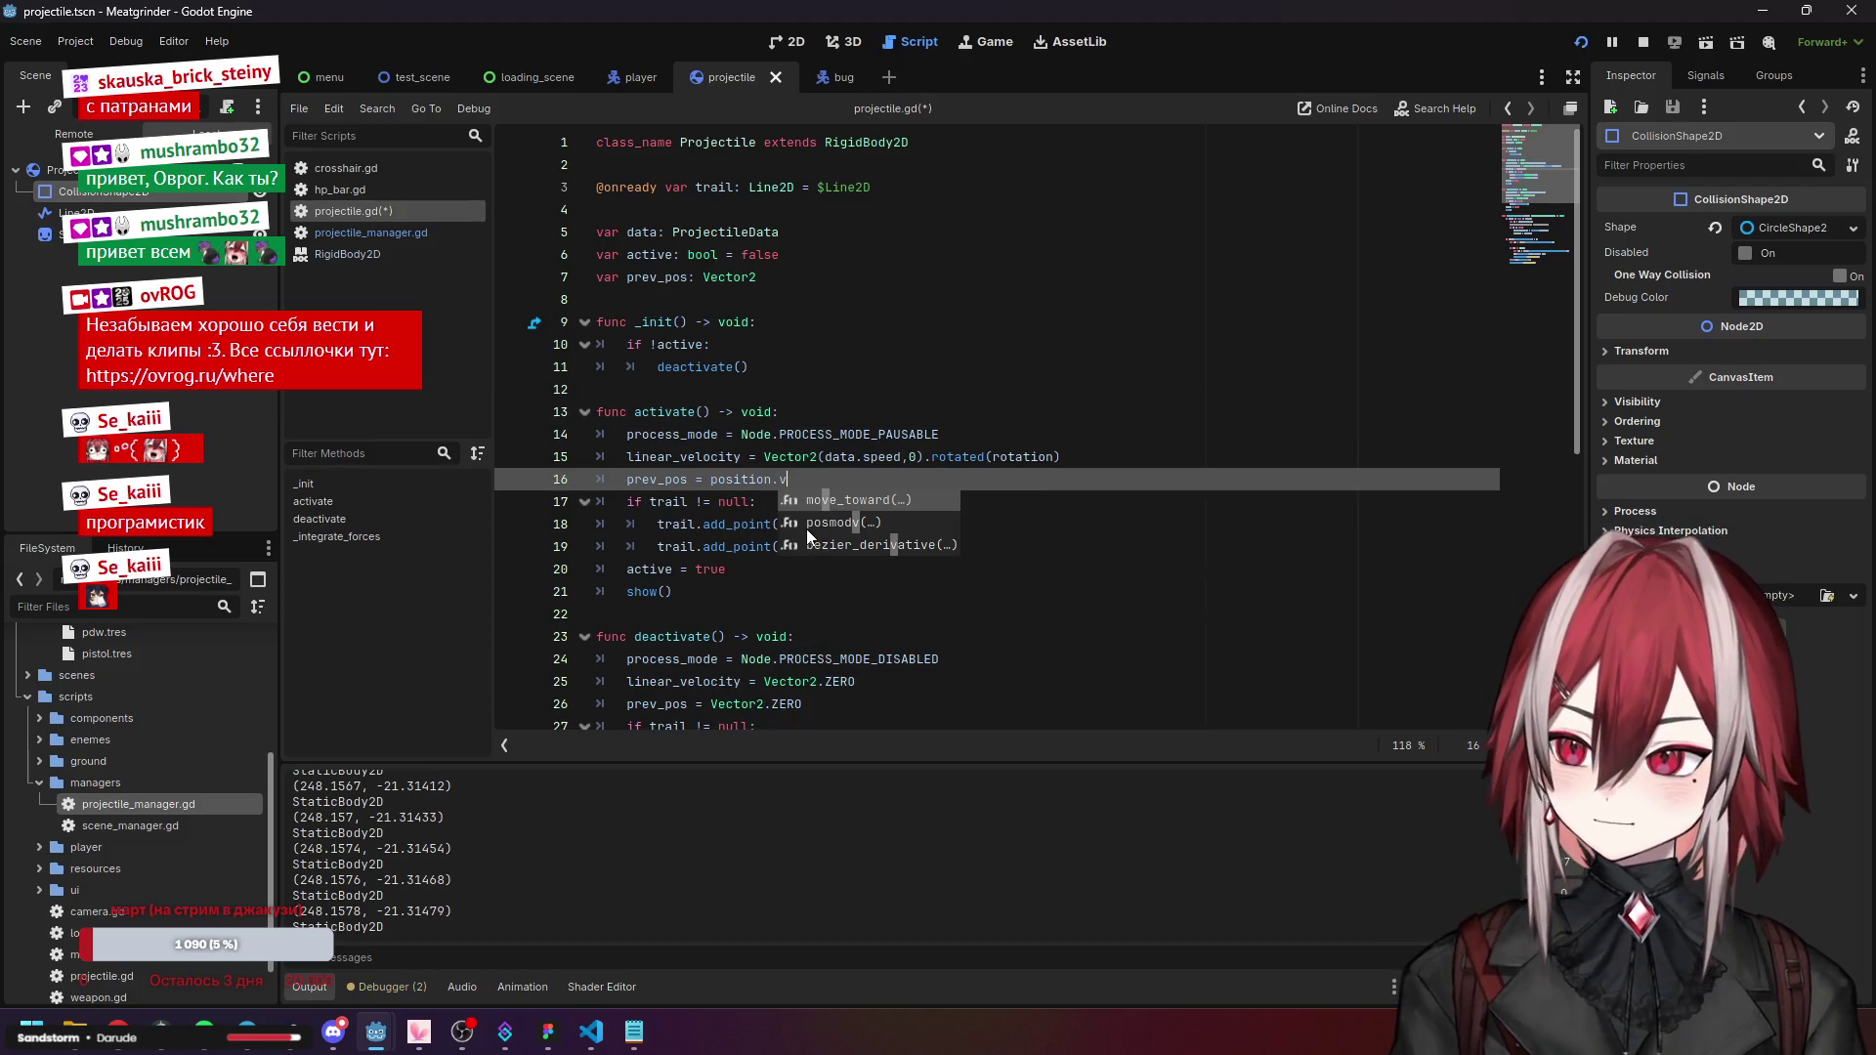
type("clo")
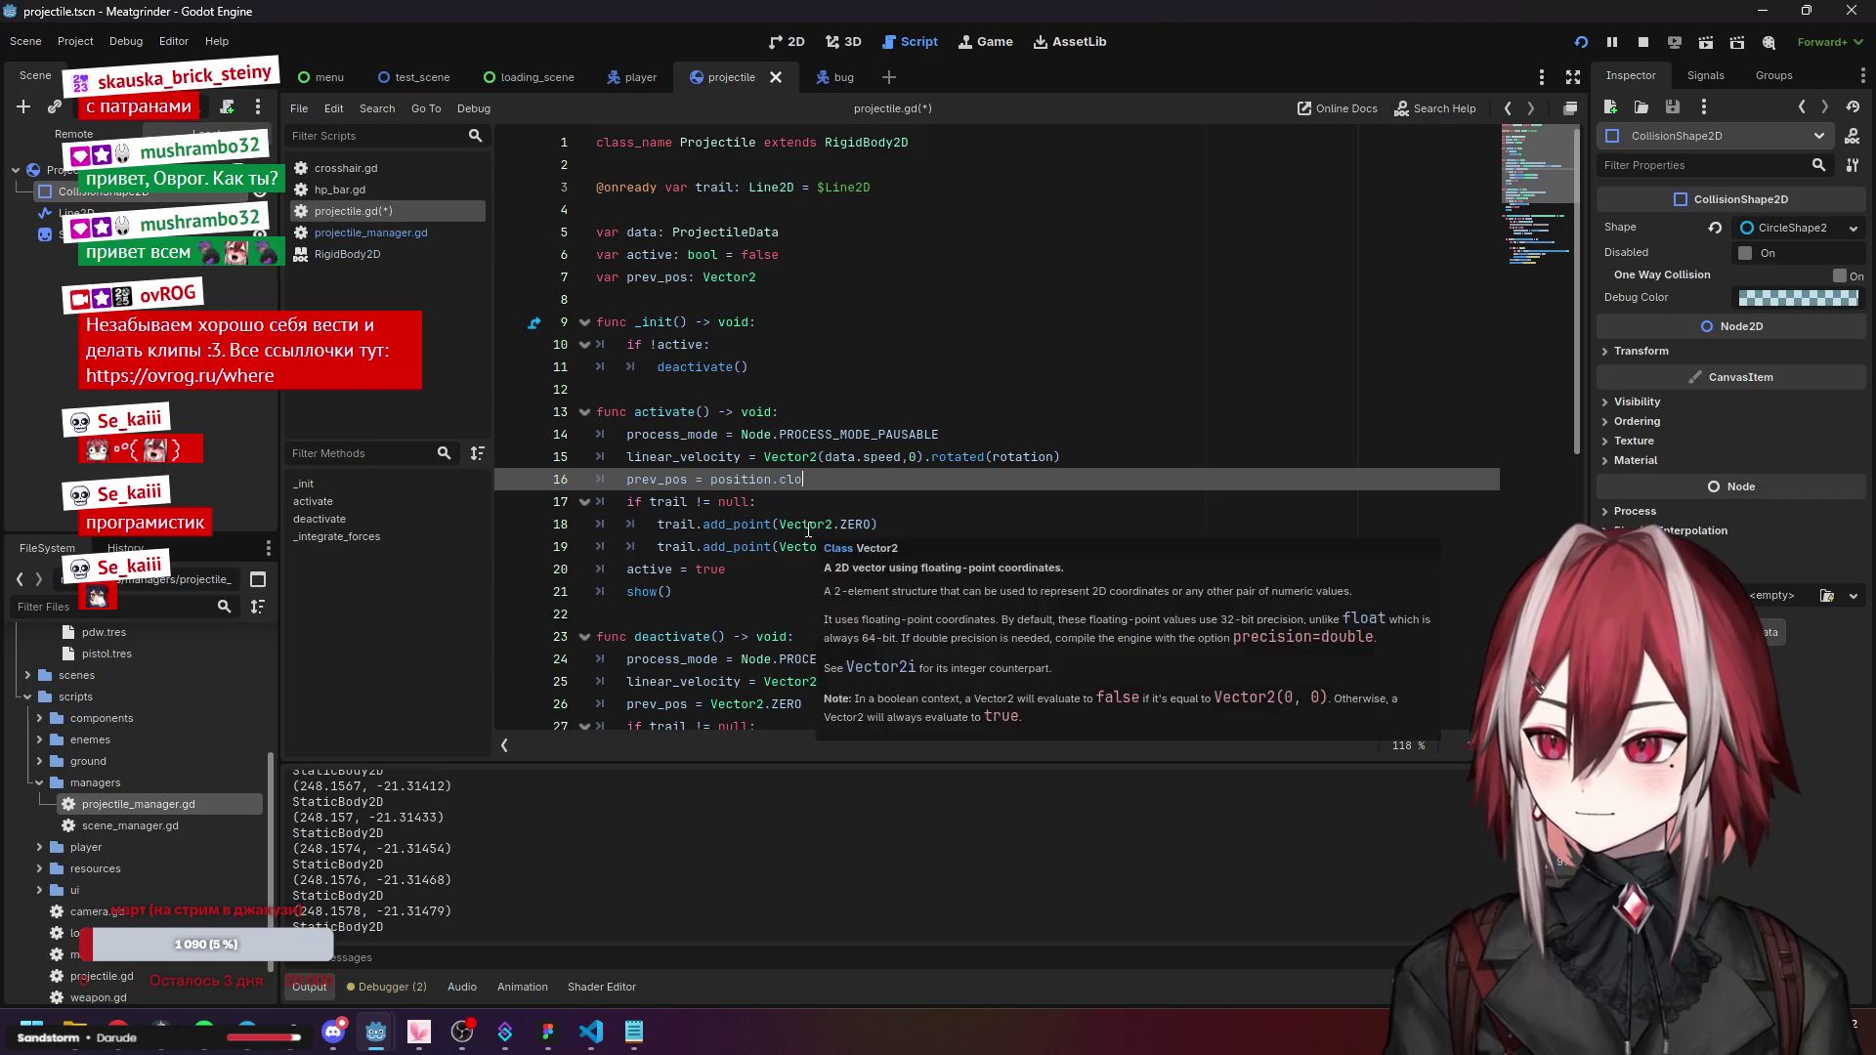
key("Escape")
type("lo")
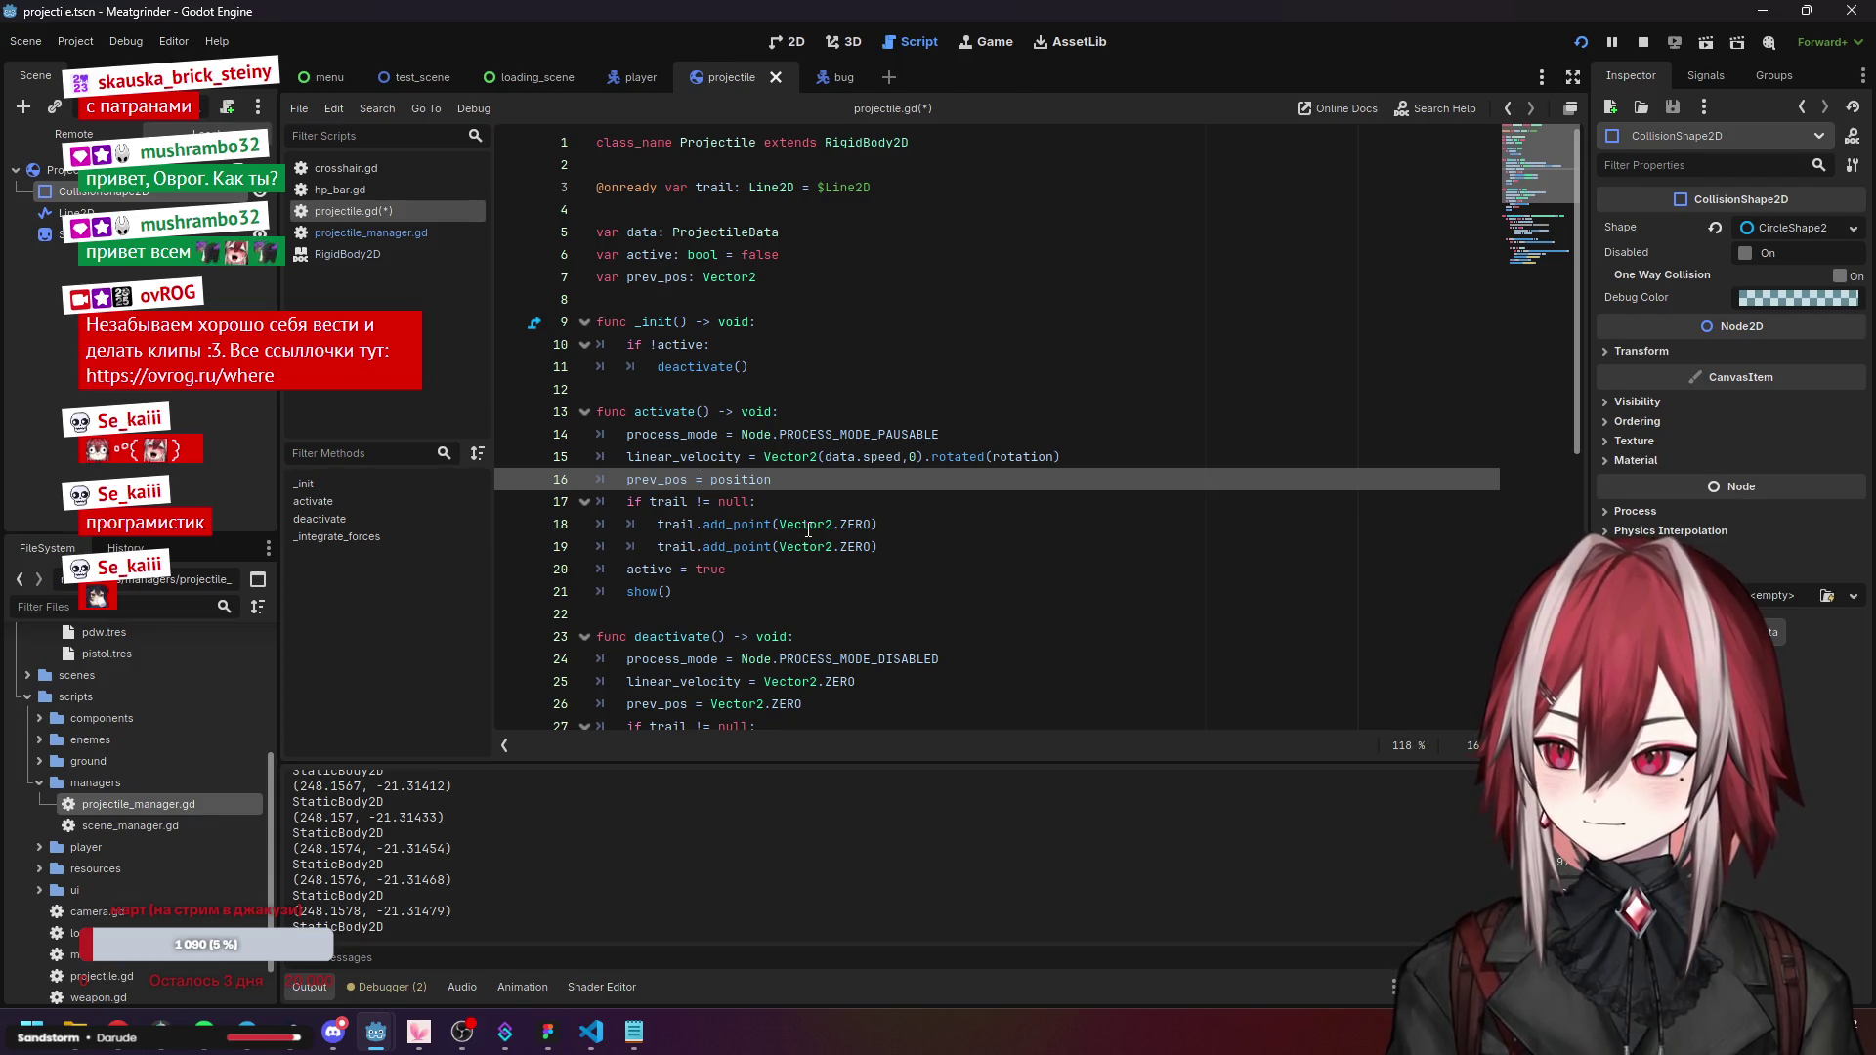
key("ctrl+Delete")
type("Vector2")
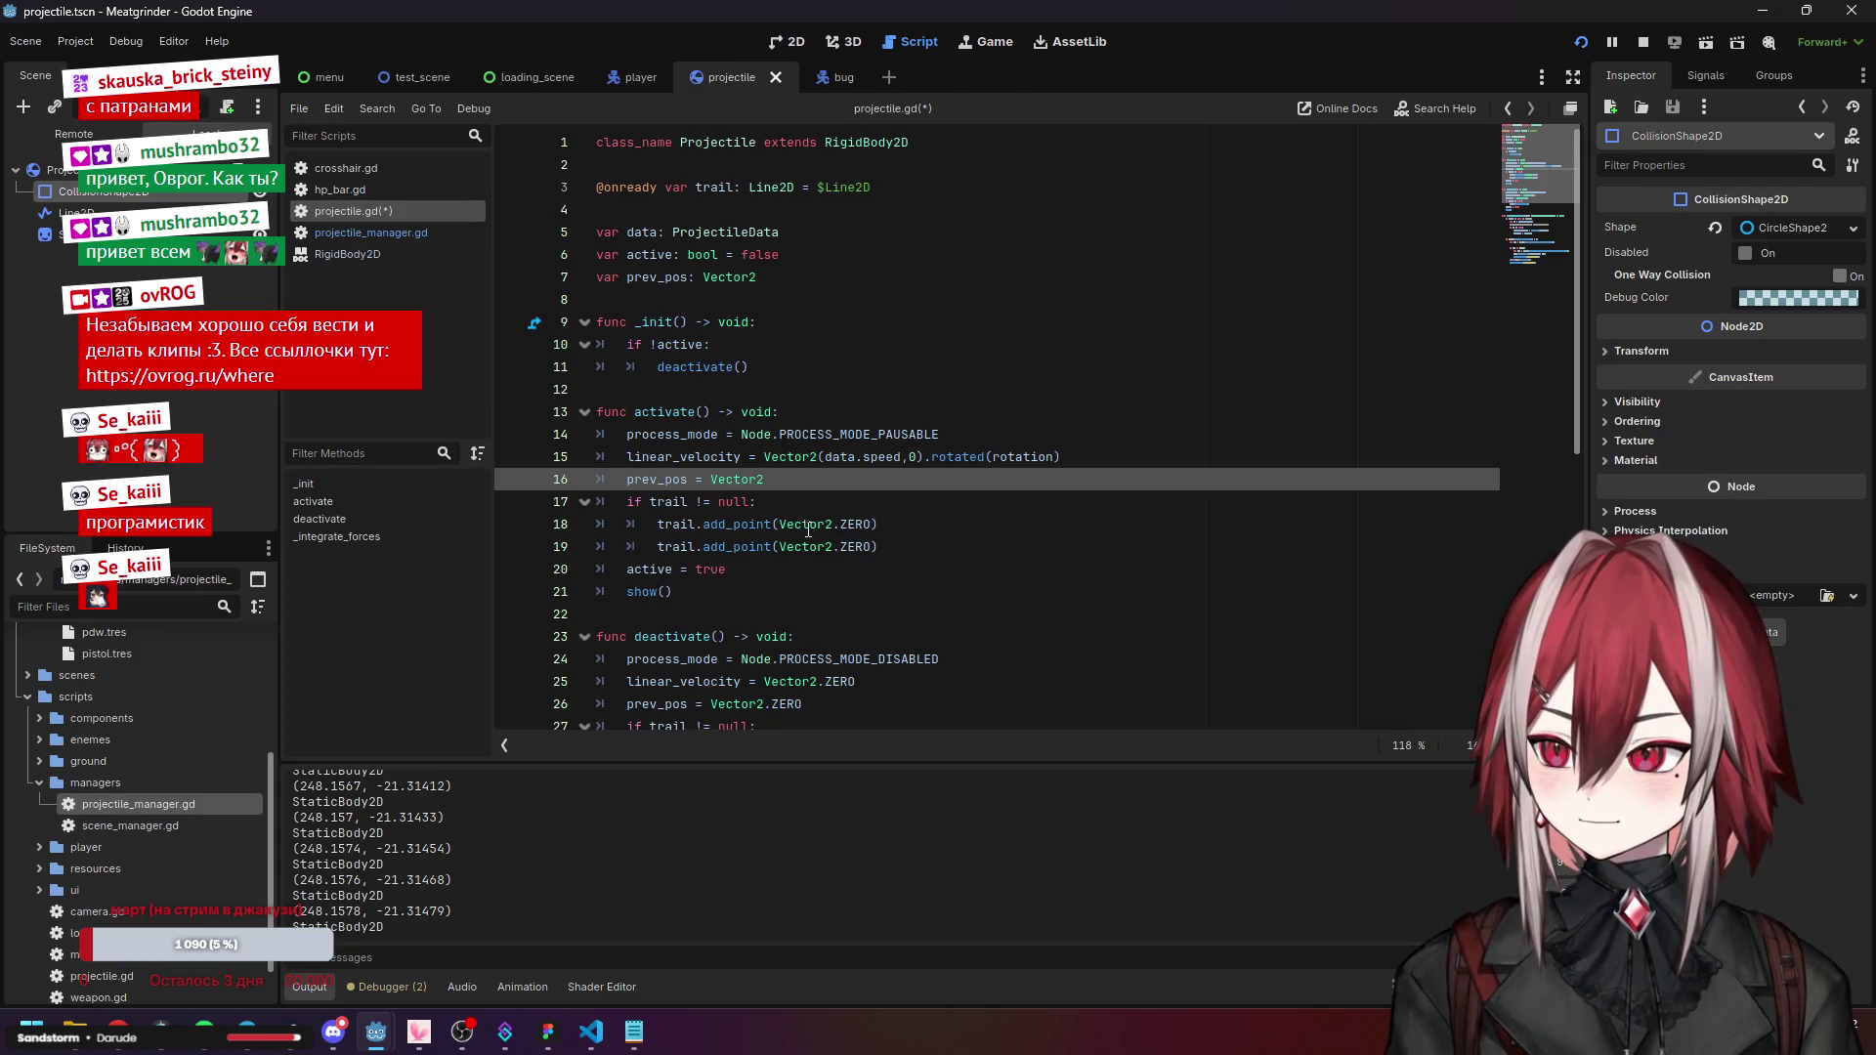
type("(pos")
key("Return")
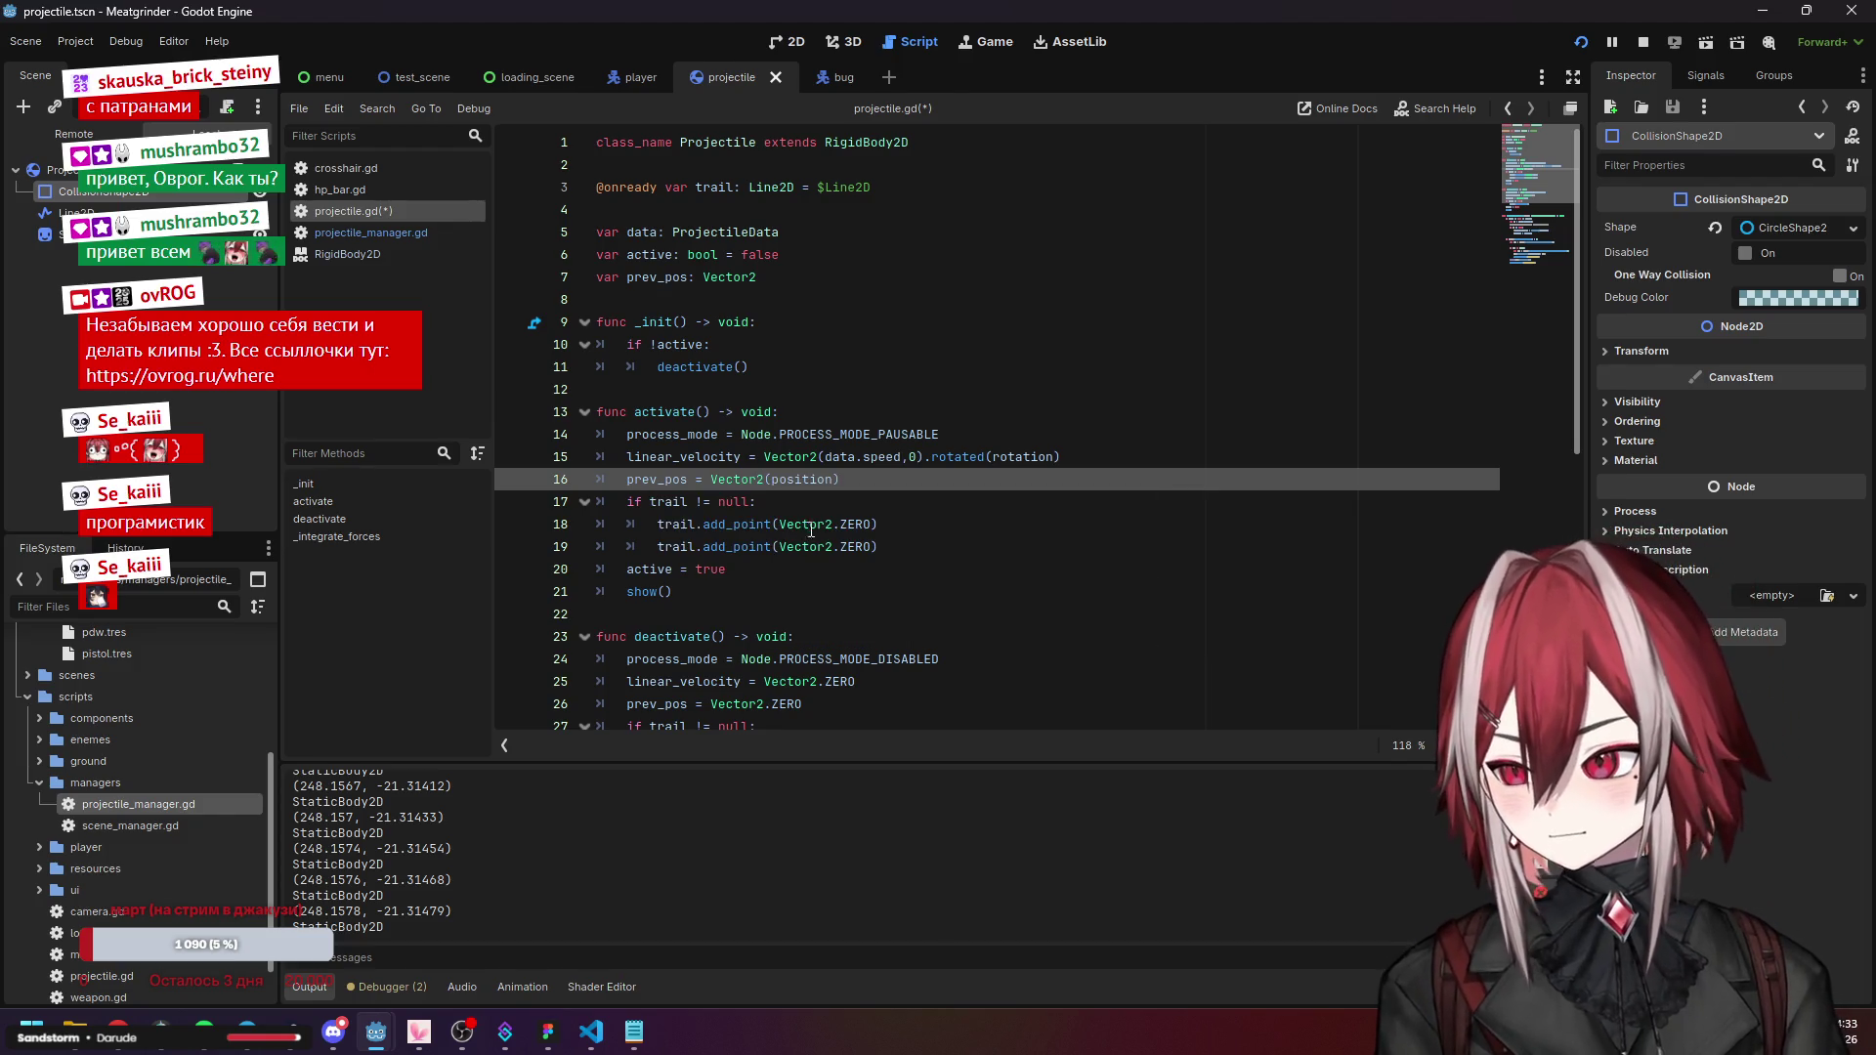
Review the trail.add_point lines in activate() and save projectile.gd.
scroll(808, 528, "down", 3)
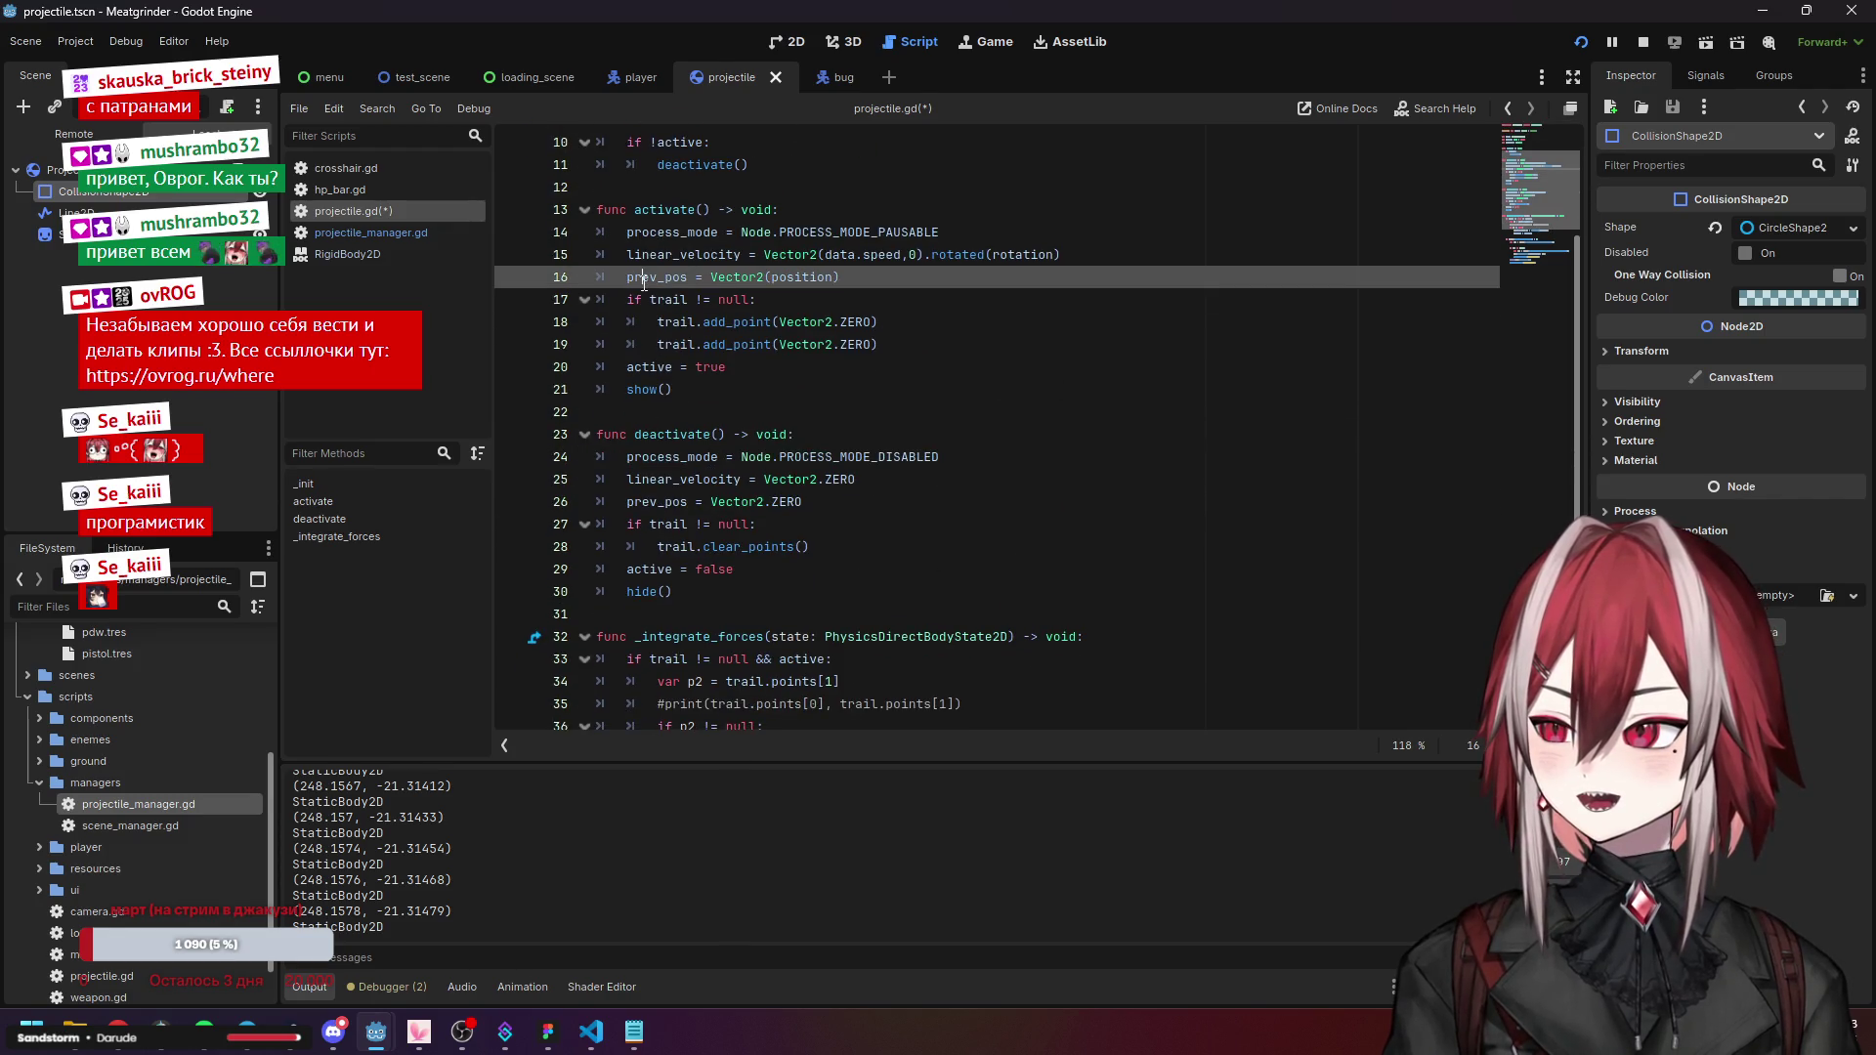
scroll(758, 486, "down", 3)
scroll(755, 575, "down", 1)
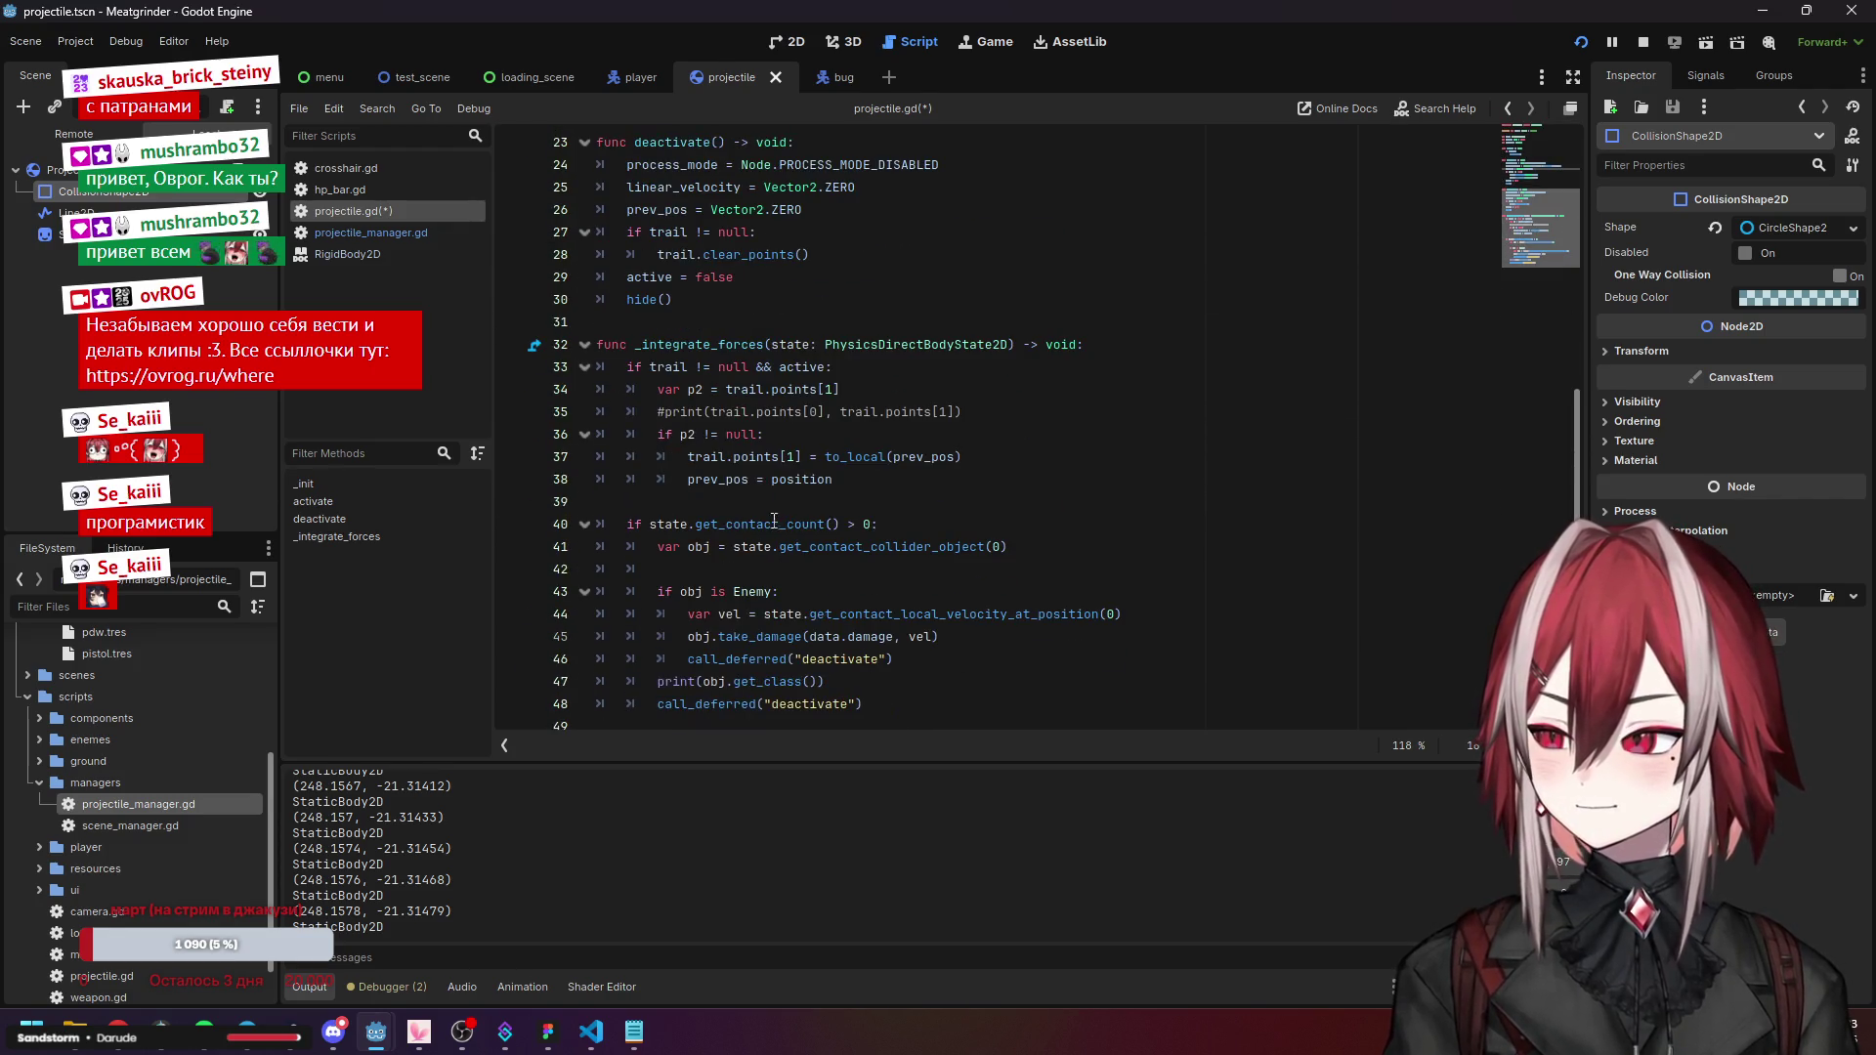
scroll(773, 513, "up", 6)
left_click(781, 456)
key("ctrl+s")
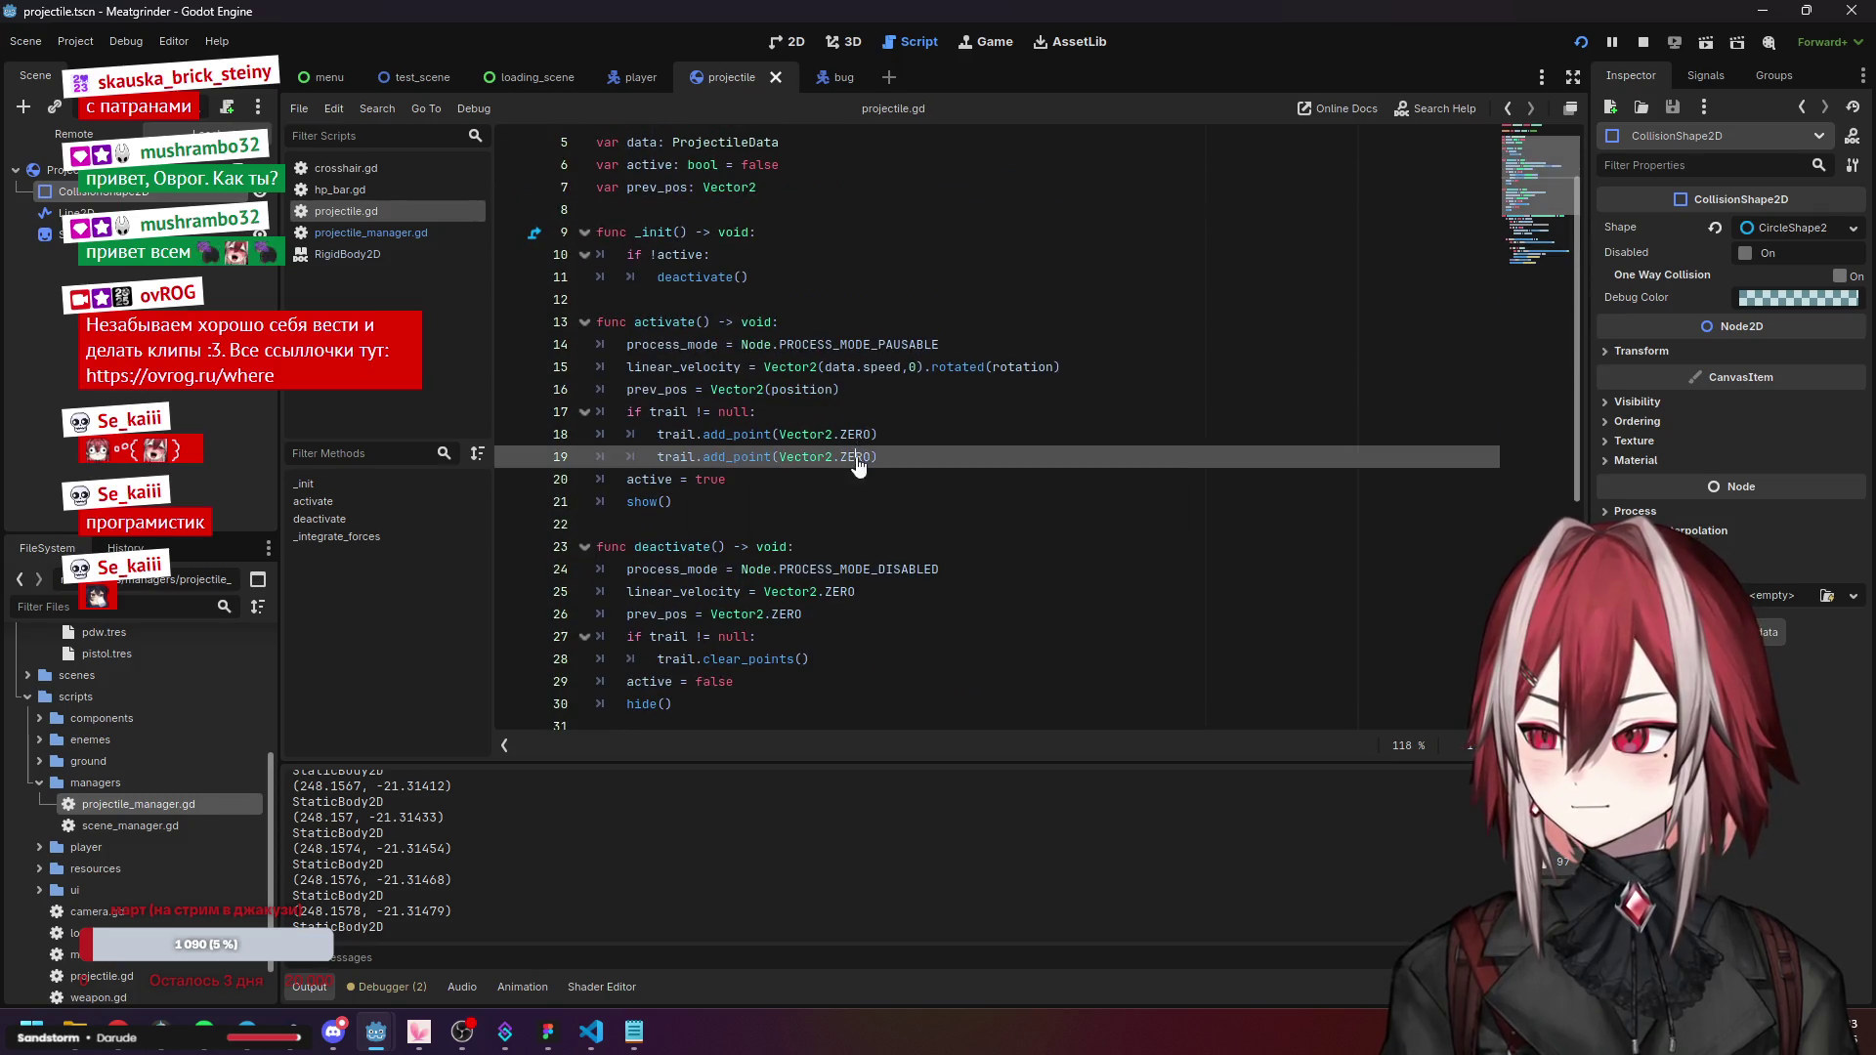
scroll(746, 476, "up", 1)
scroll(746, 476, "down", 7)
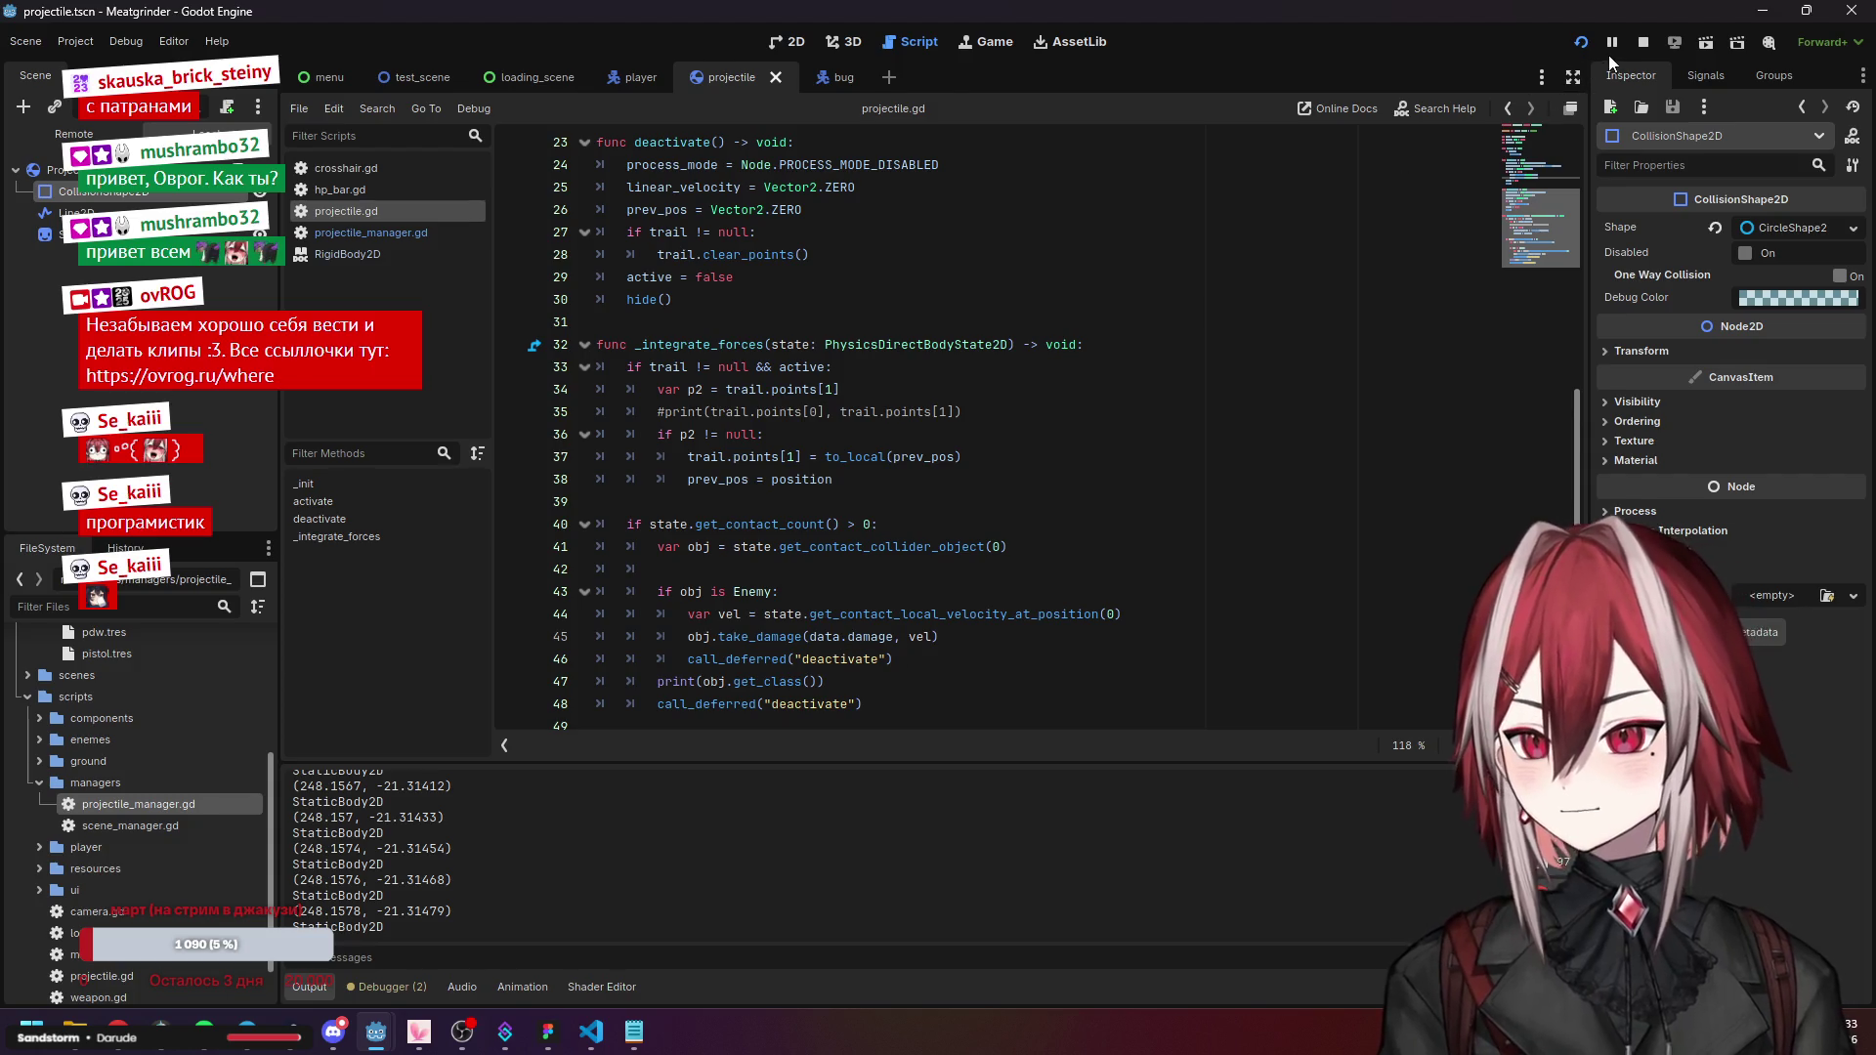
Relaunch the game, move the player right, then stop the run with F8.
left_click(1581, 41)
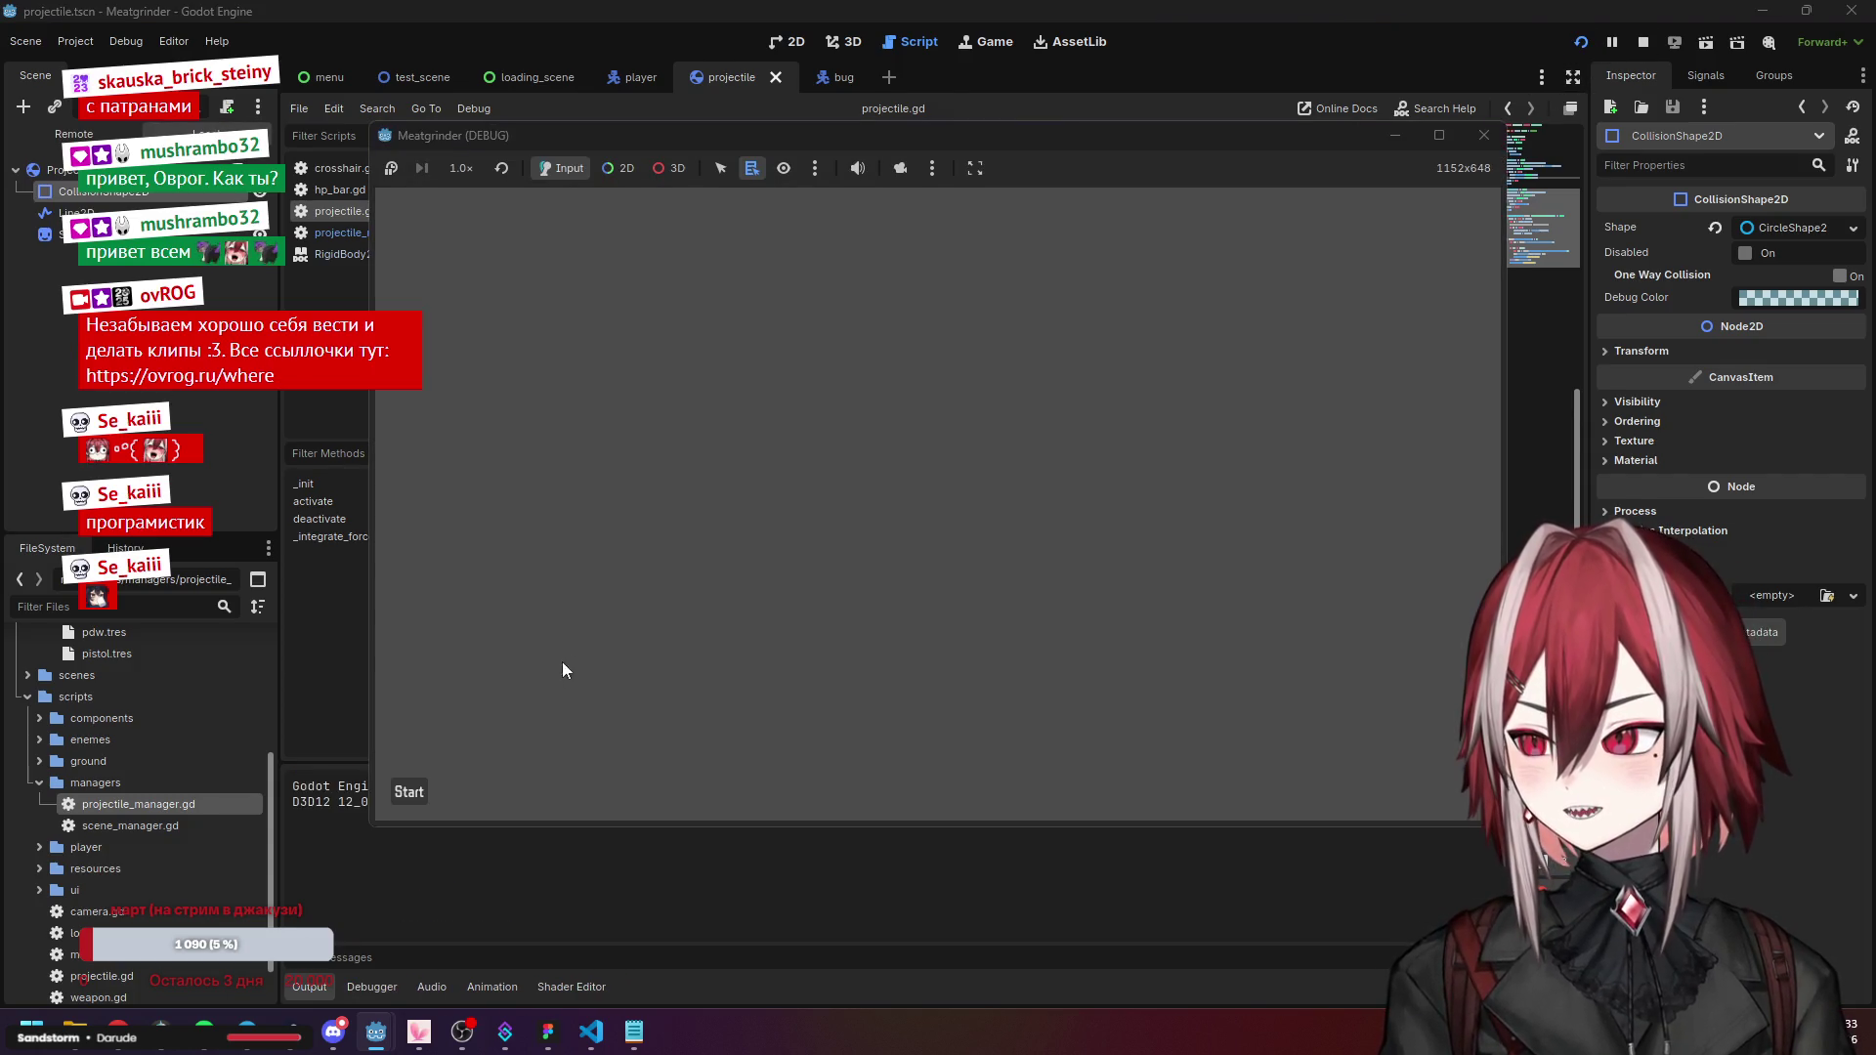
key("d")
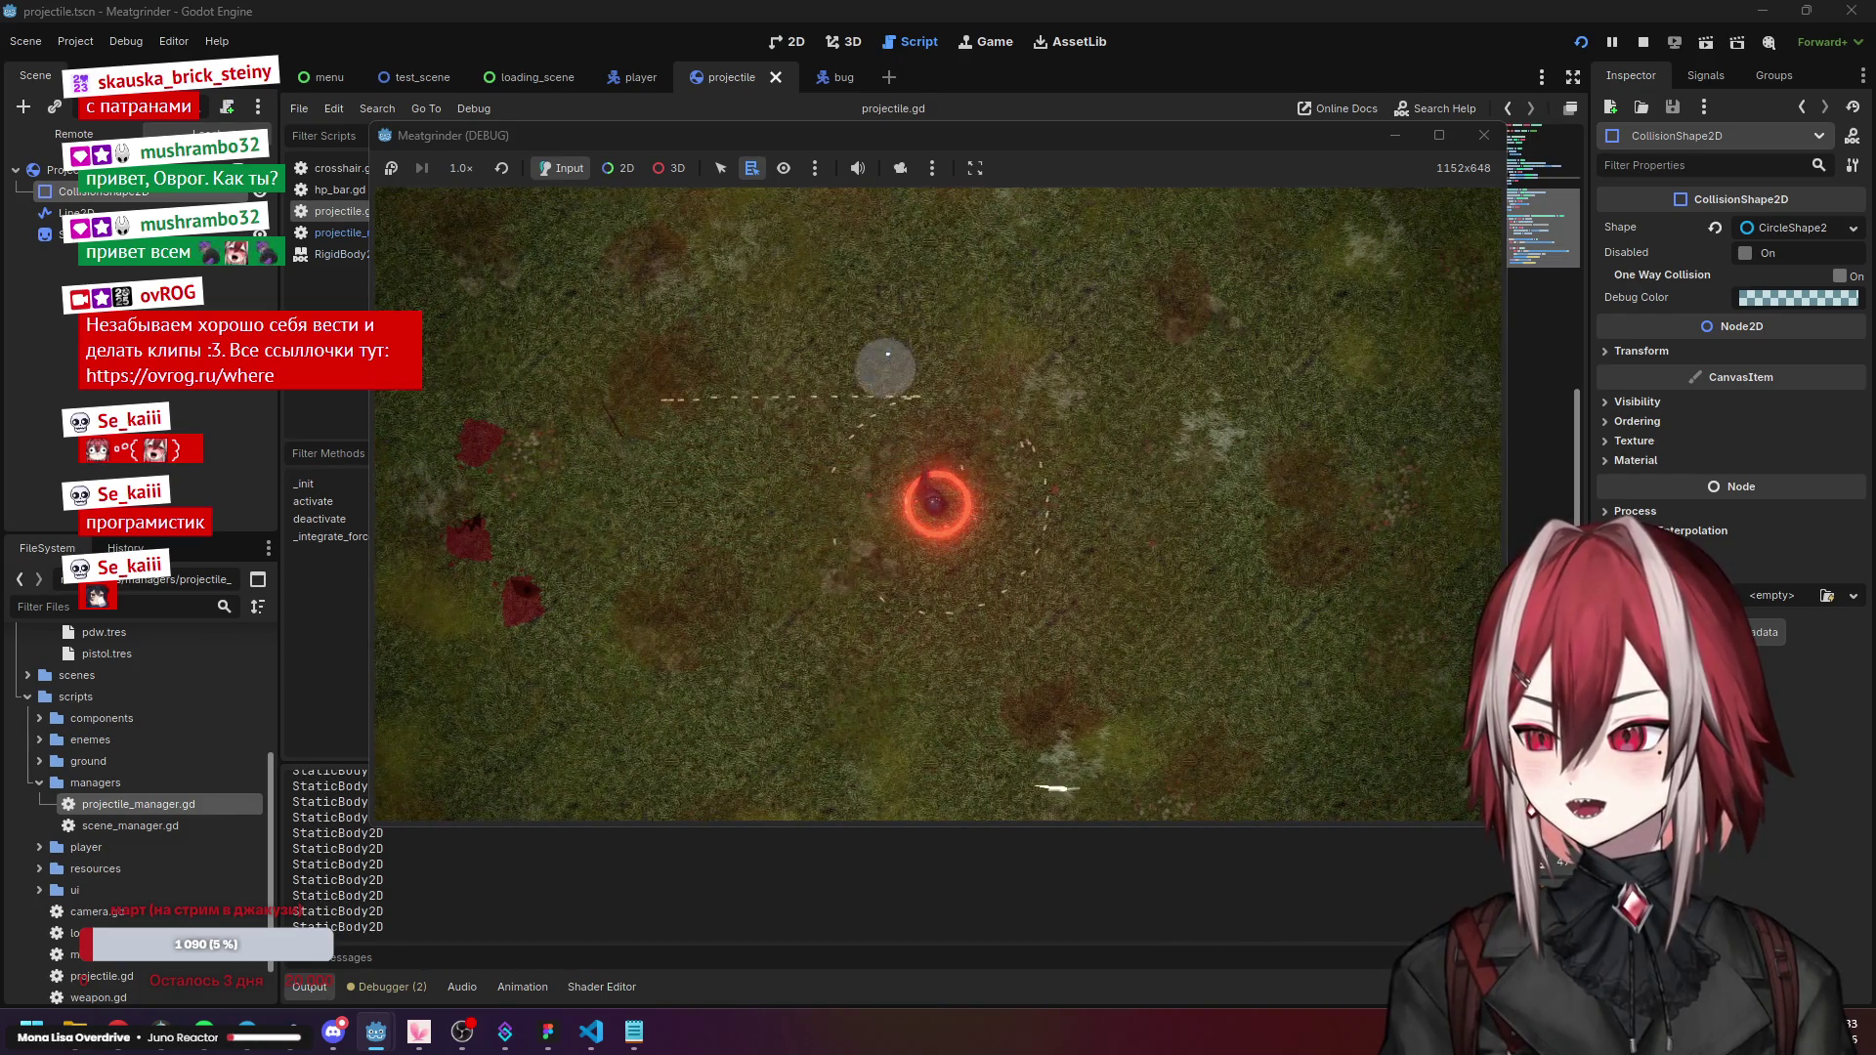
key("F8")
scroll(834, 357, "up", 3)
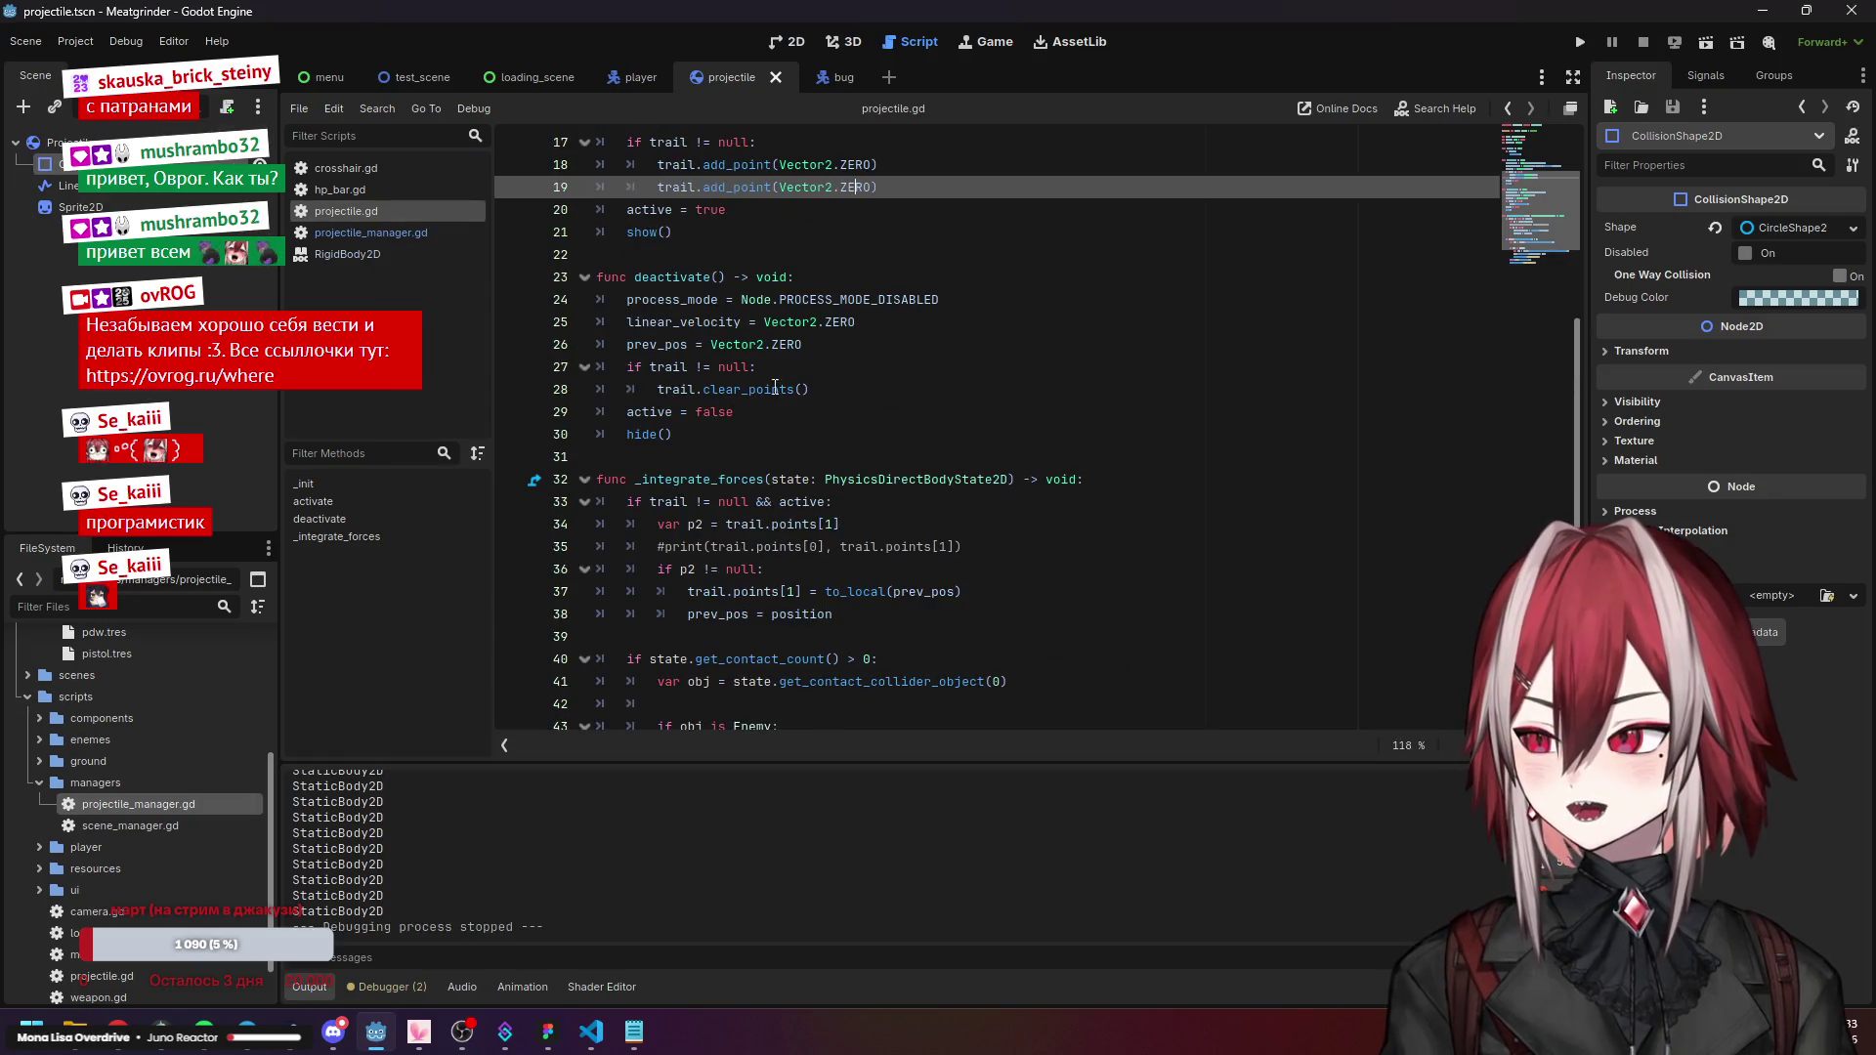
Review the trail.points reads and the prev_pos update in _integrate_forces.
scroll(702, 380, "up", 1)
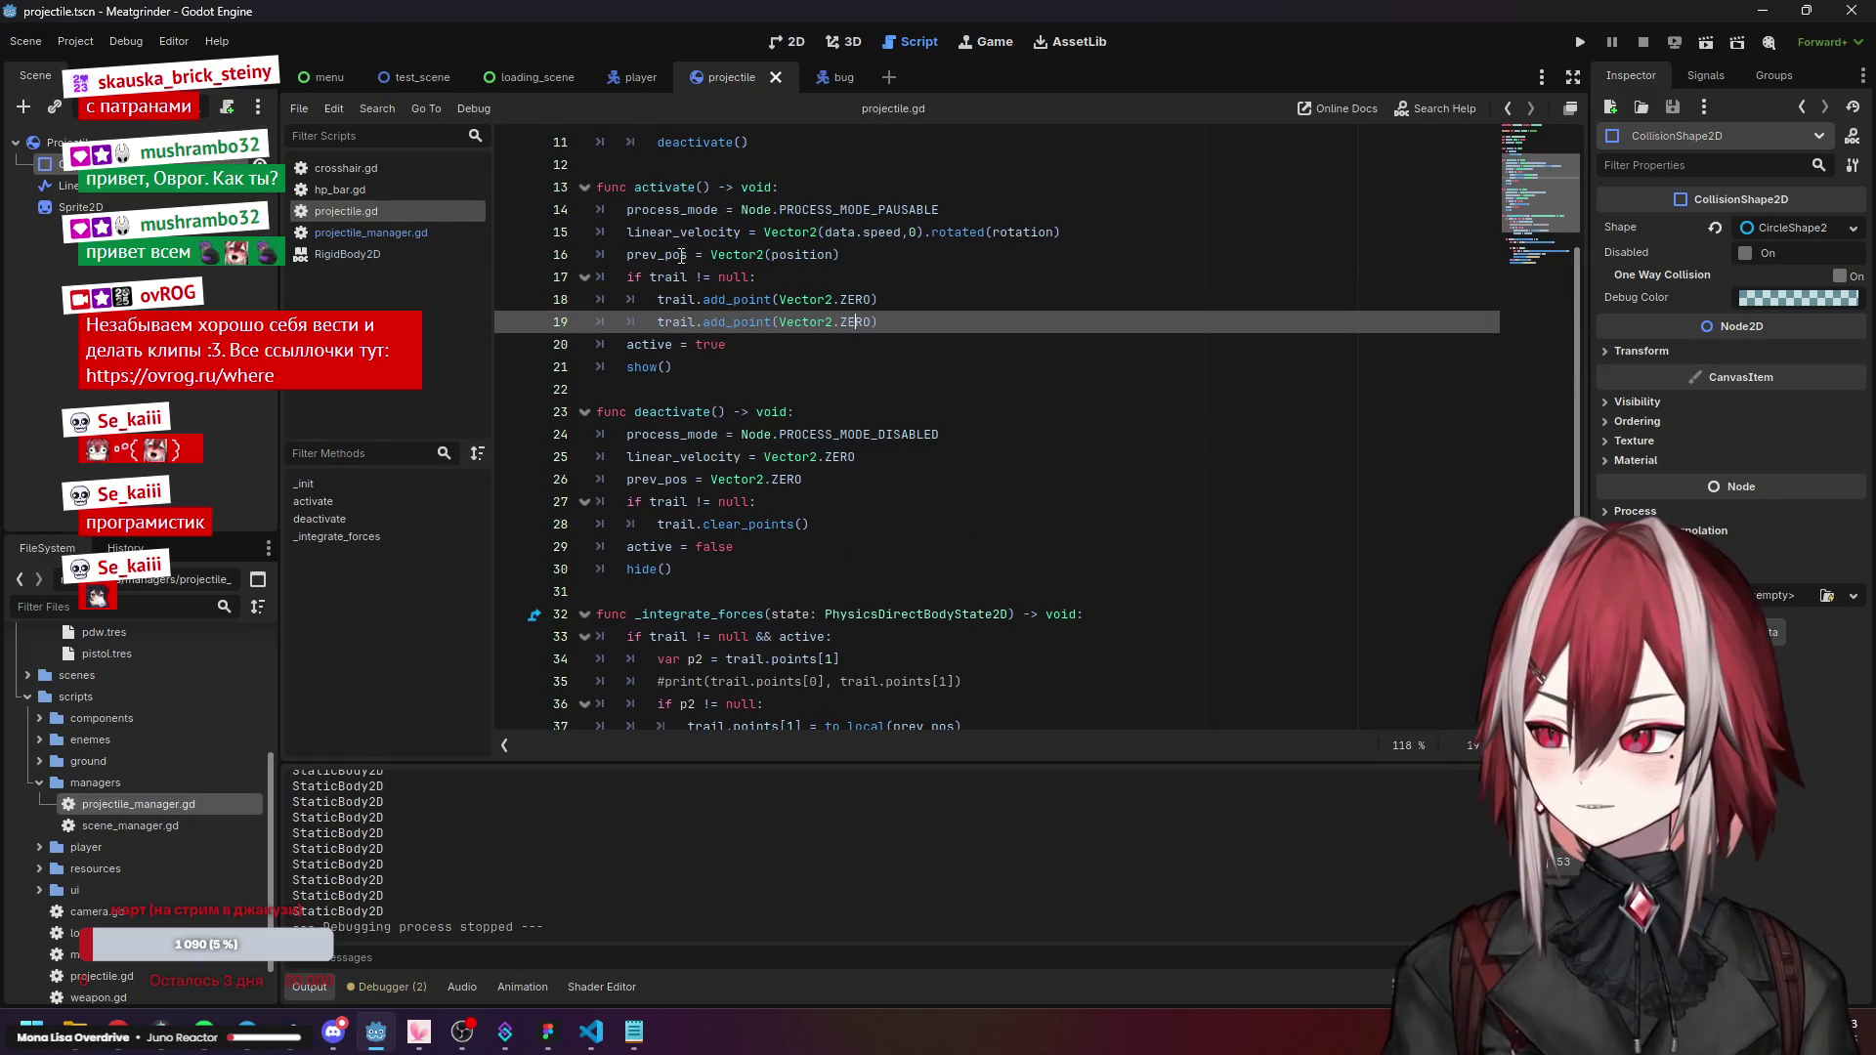
key("Up")
key("Up")
key("Up")
scroll(753, 363, "down", 3)
left_click(729, 524)
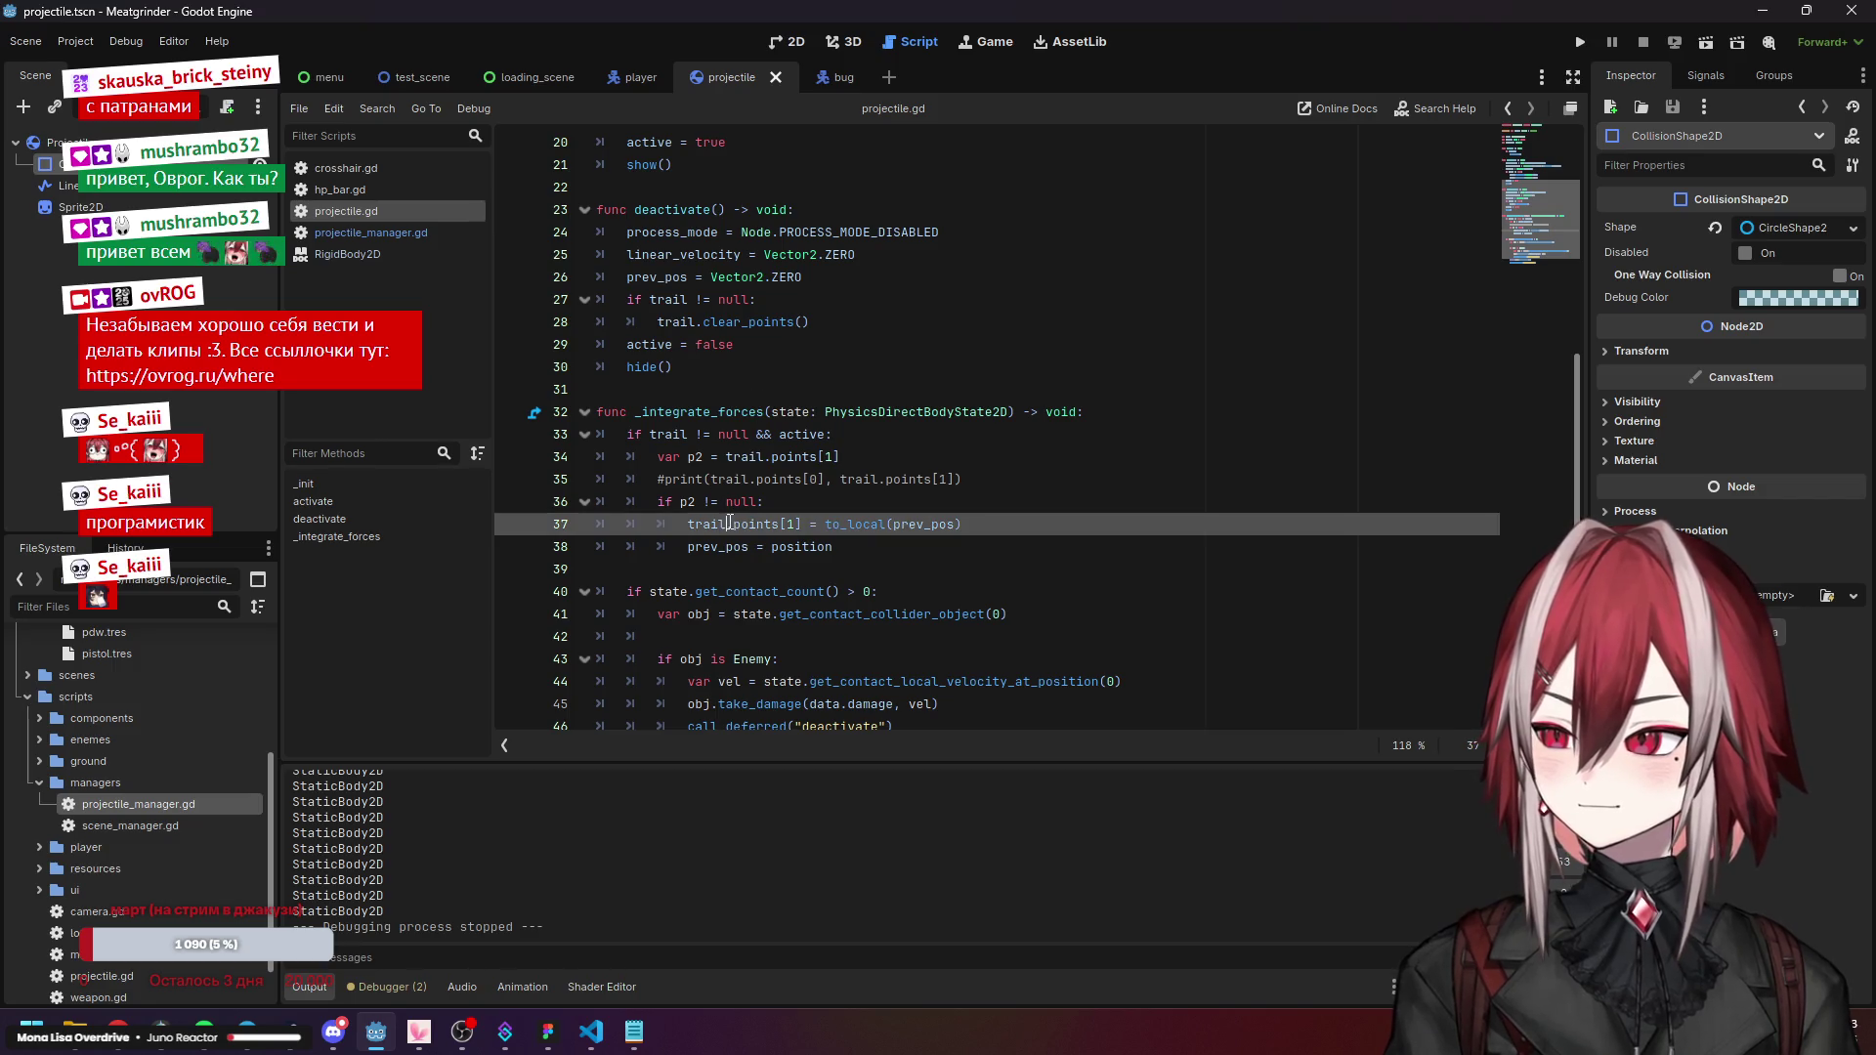
left_click(716, 479)
left_click(766, 456)
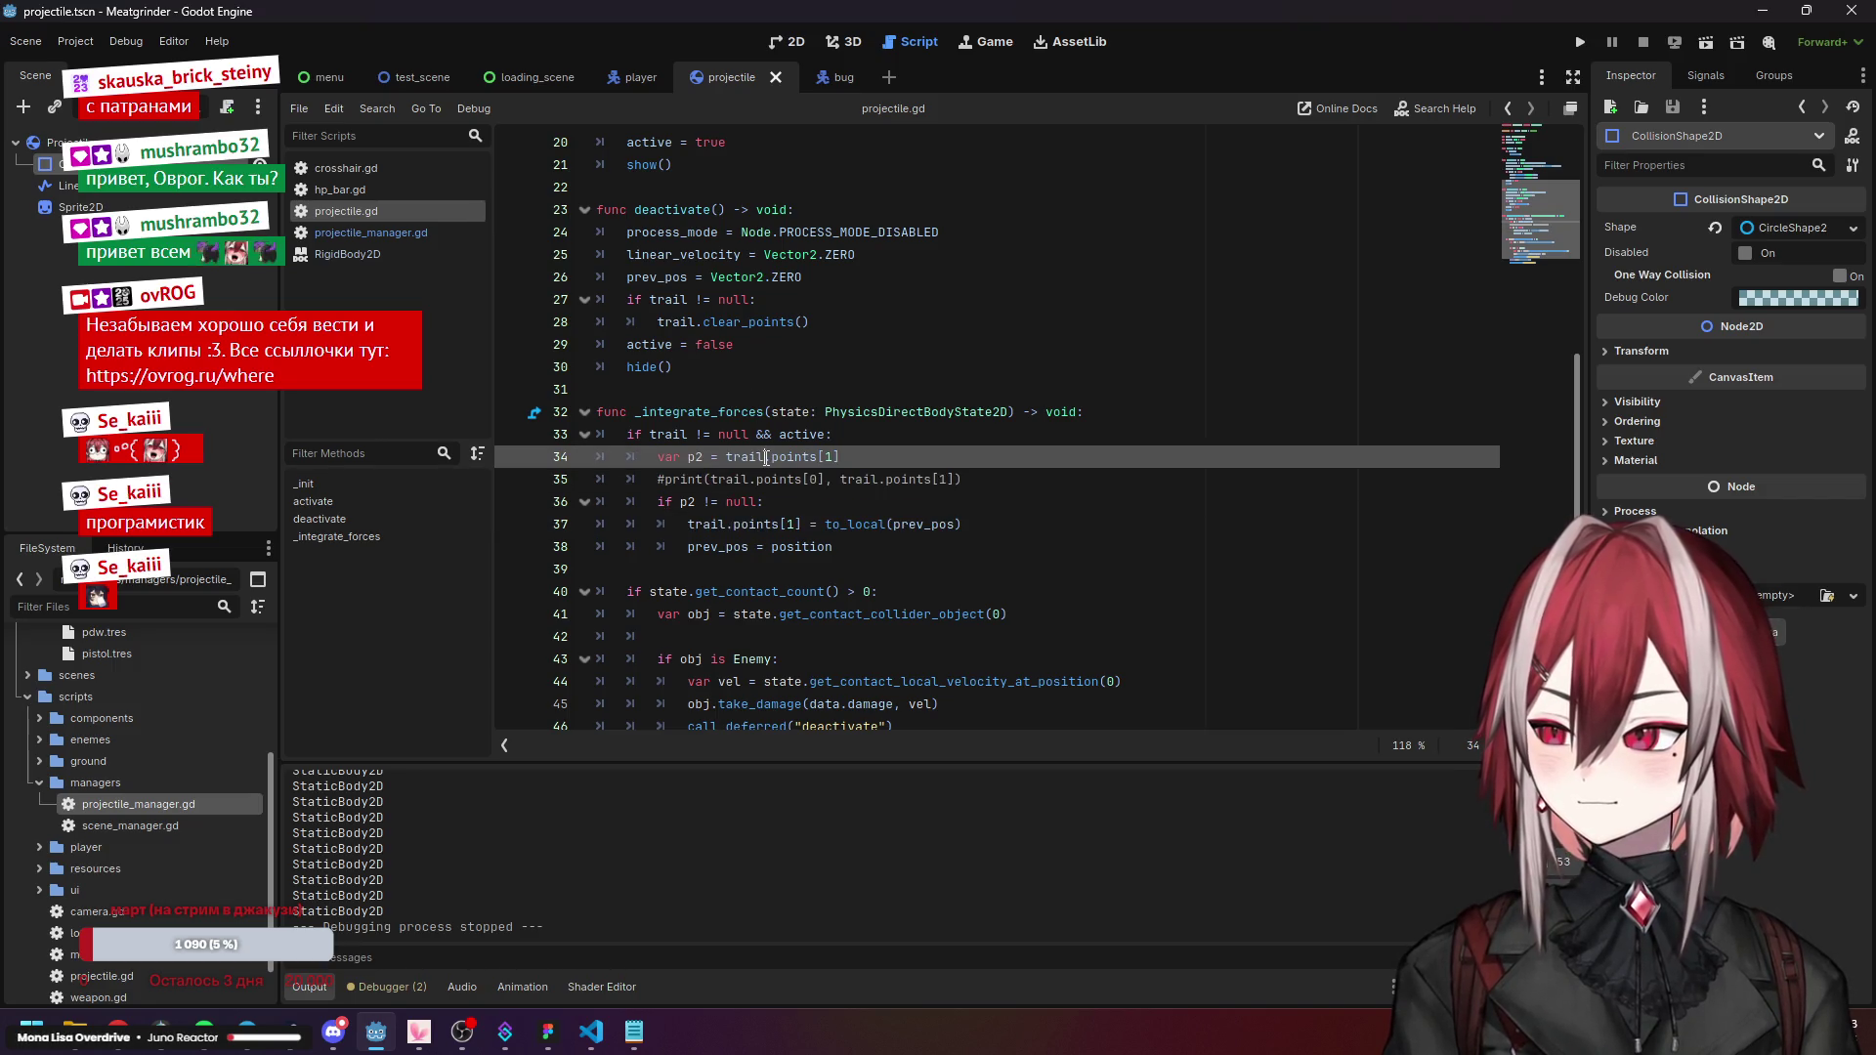
left_click(827, 478)
left_click(942, 525)
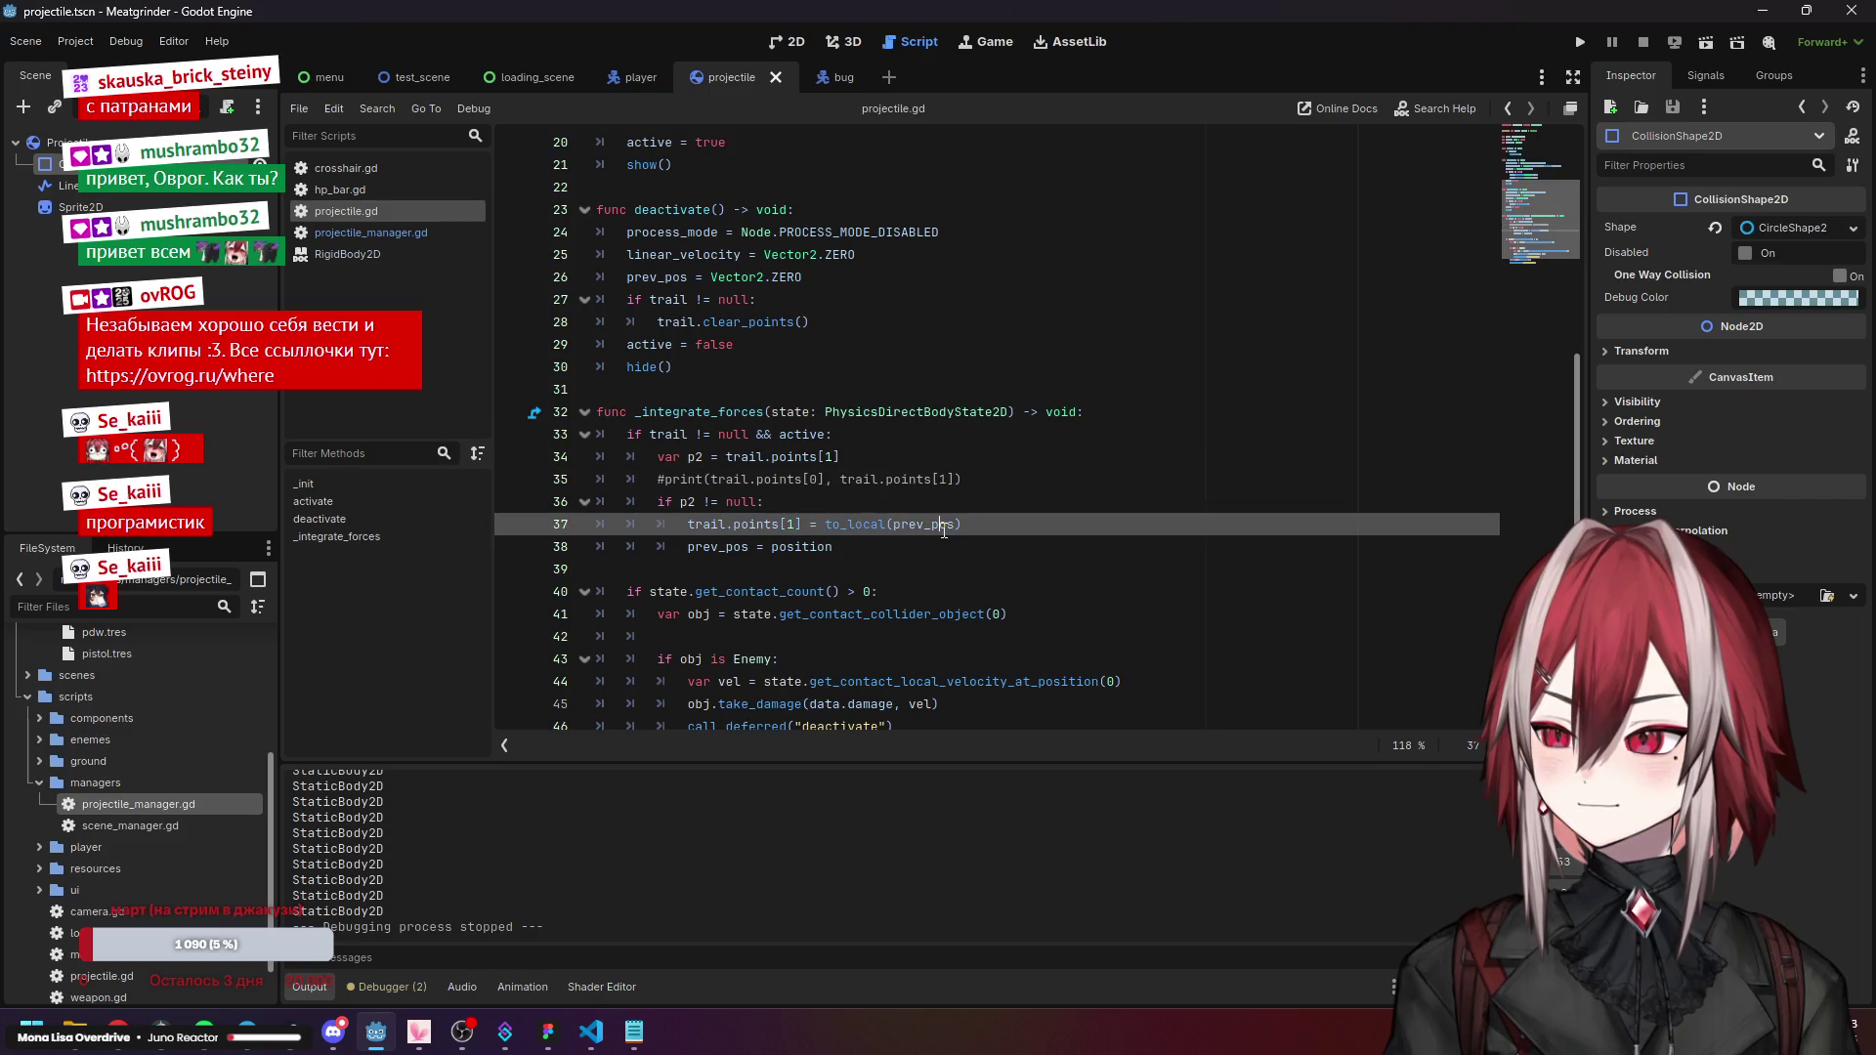
left_click(819, 546)
scroll(783, 506, "up", 3)
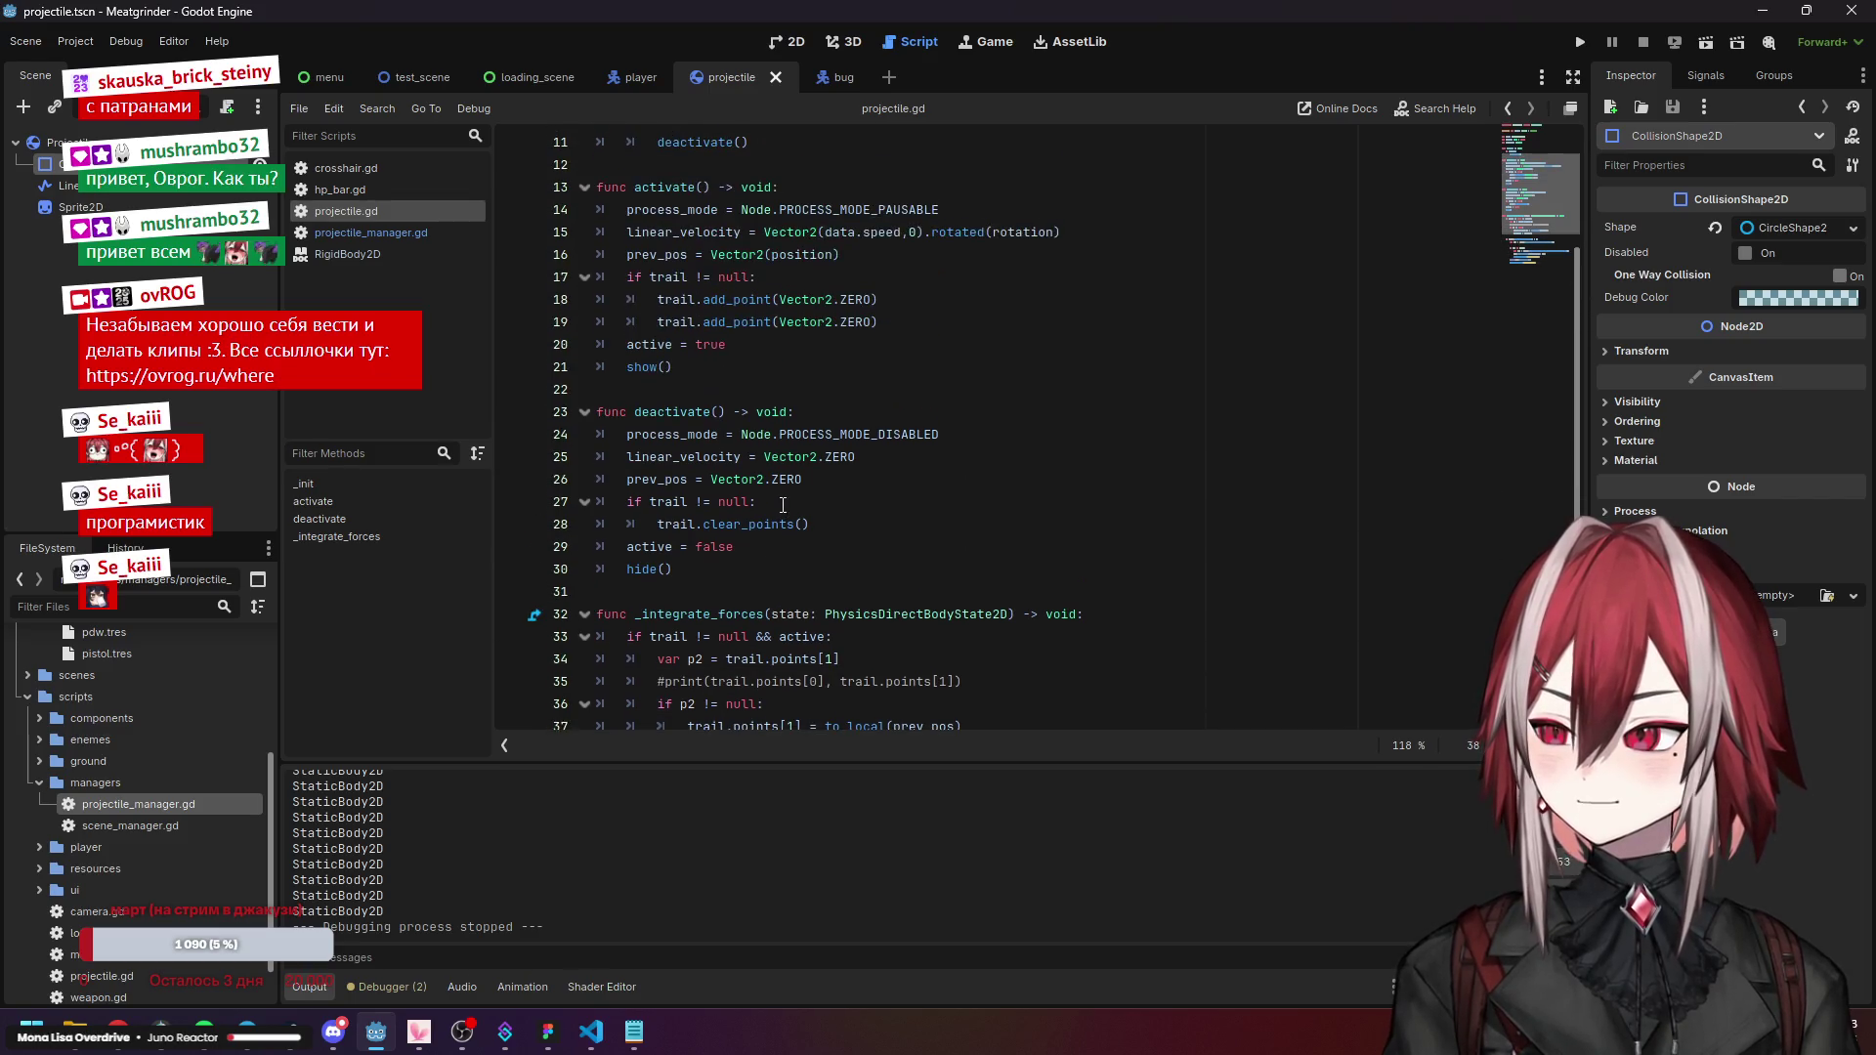
Wrap position on line 38 as Vector2(position) and launch the game.
double_click(735, 254)
scroll(773, 510, "down", 2)
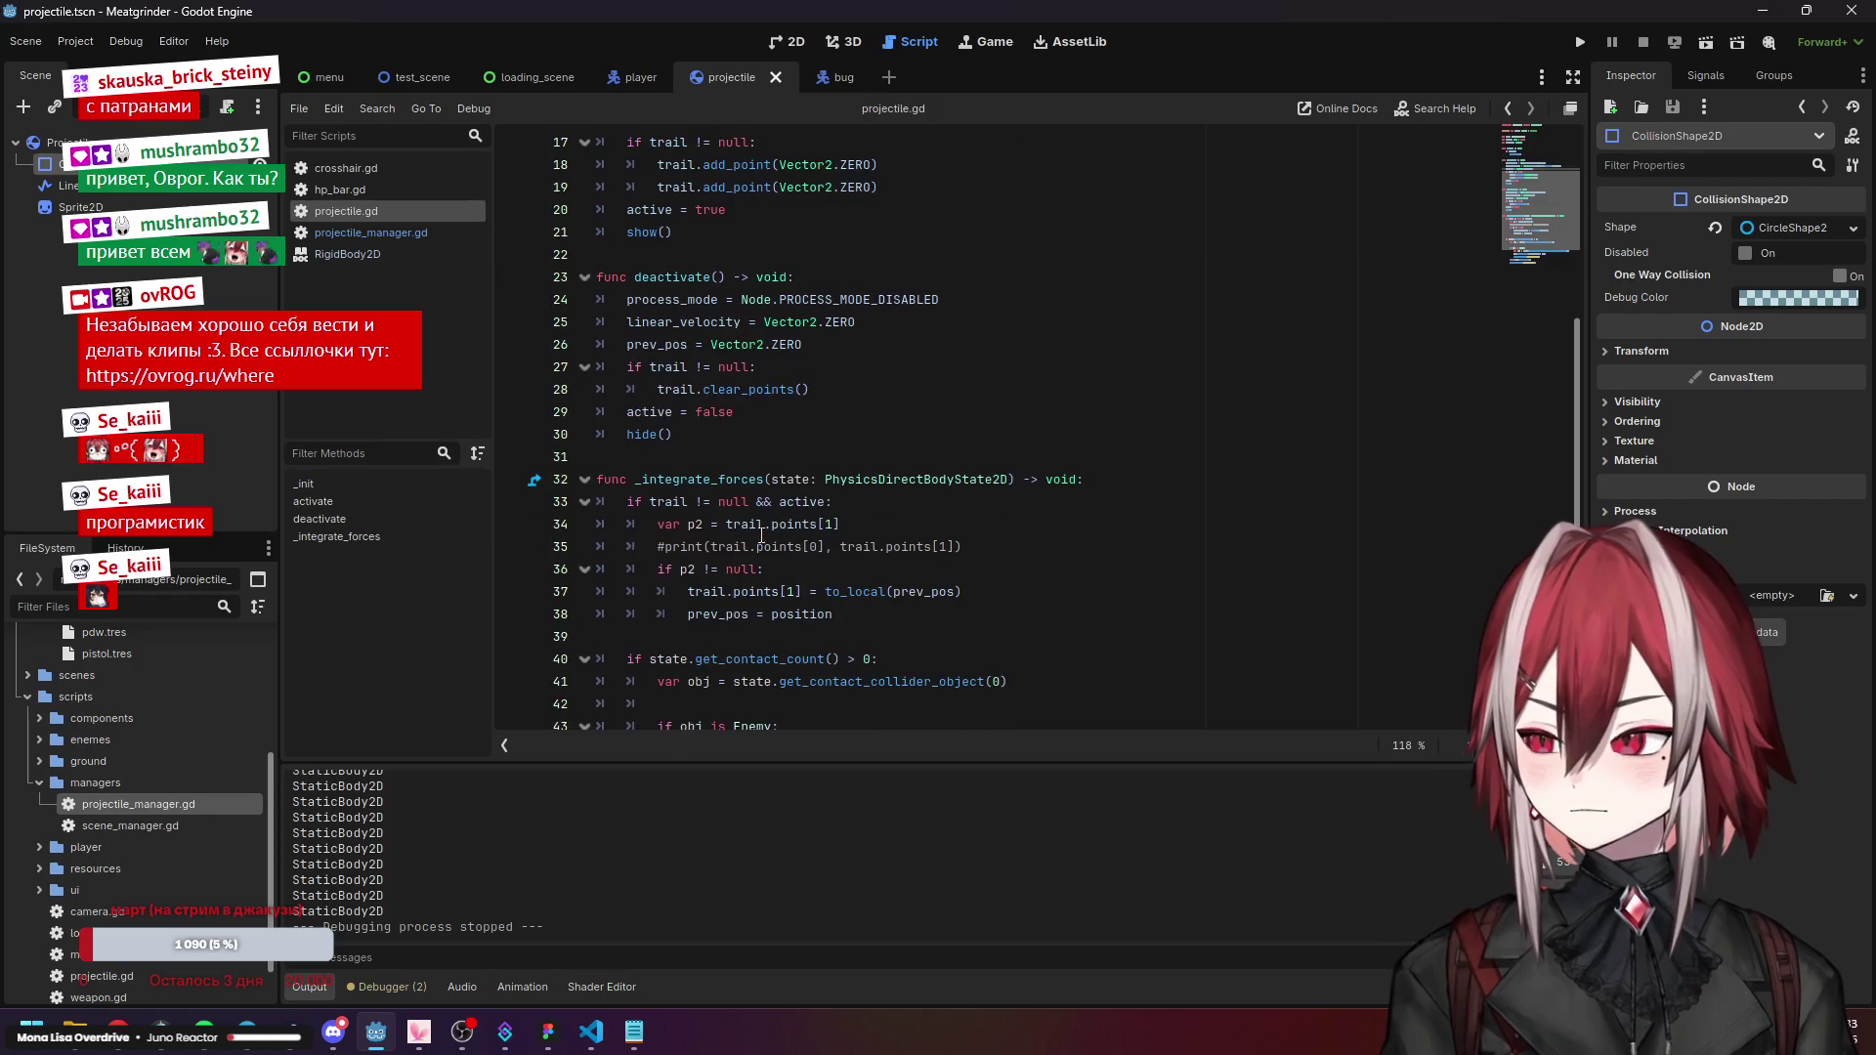
left_click(762, 614)
type("Vector2(position")
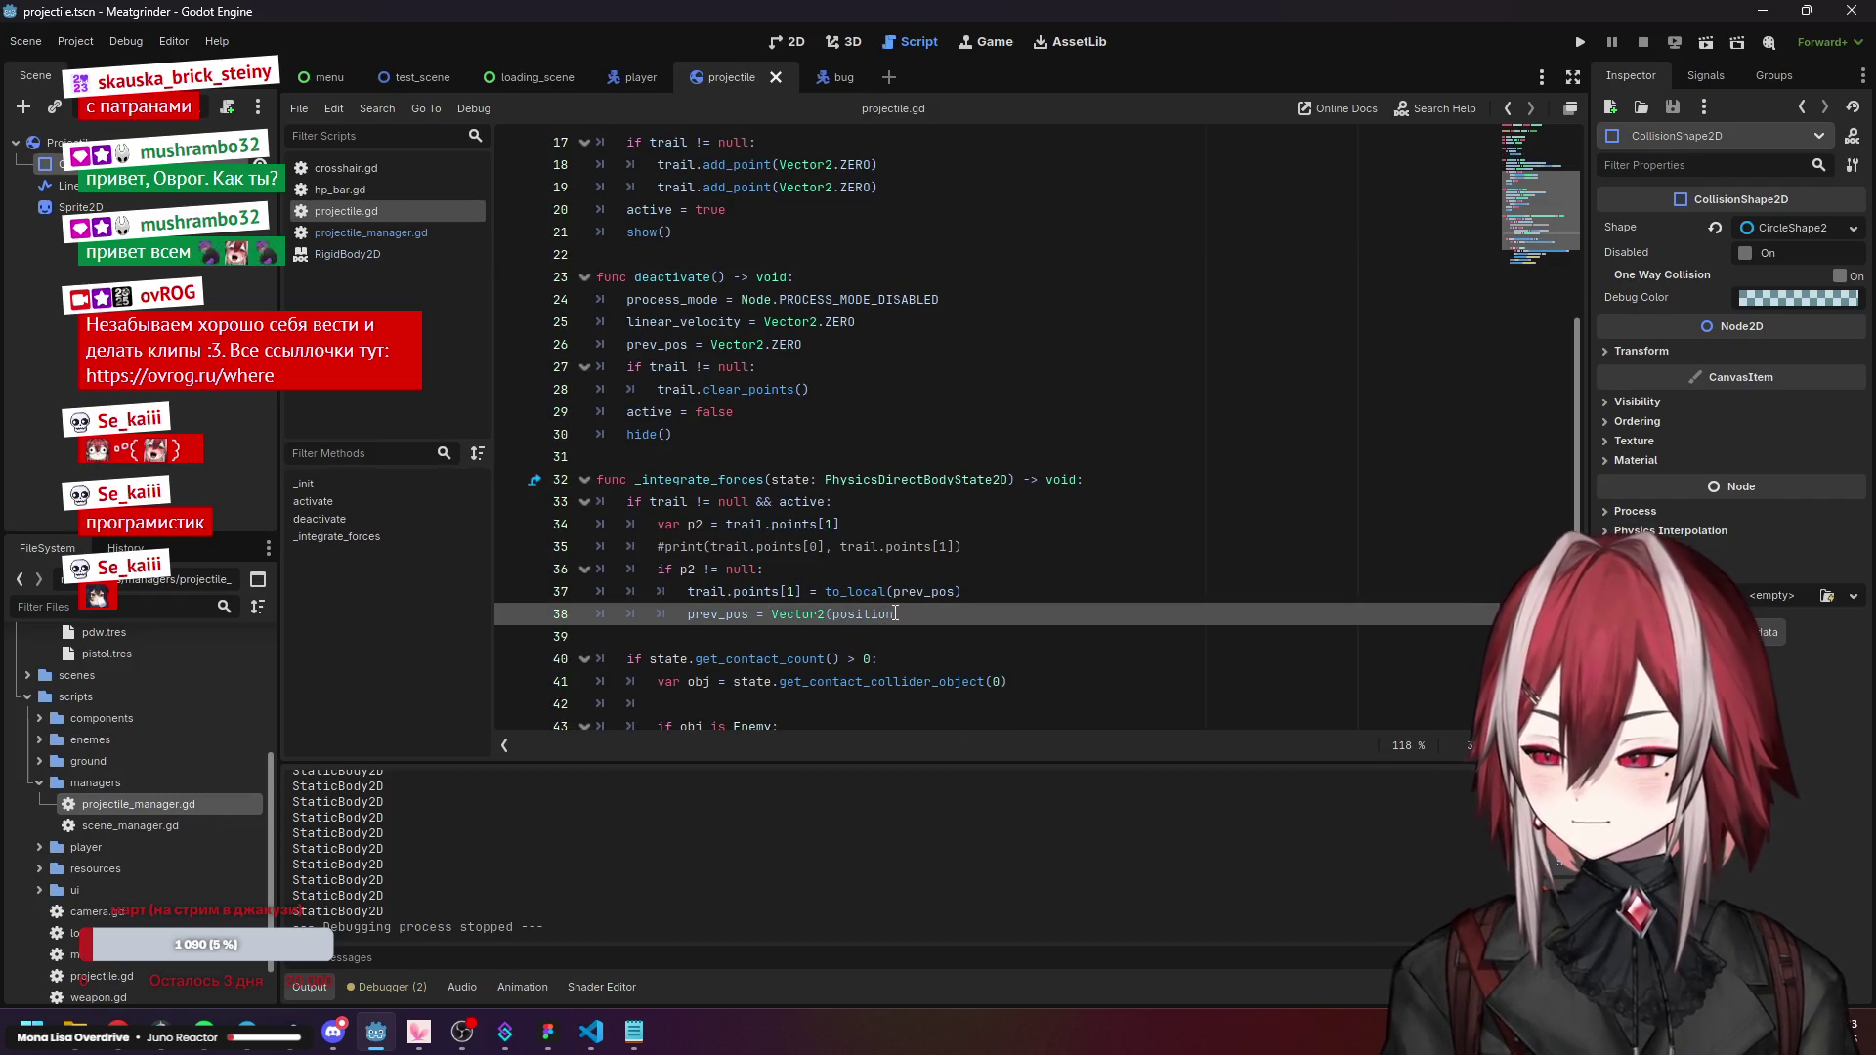
type(")")
scroll(980, 490, "down", 2)
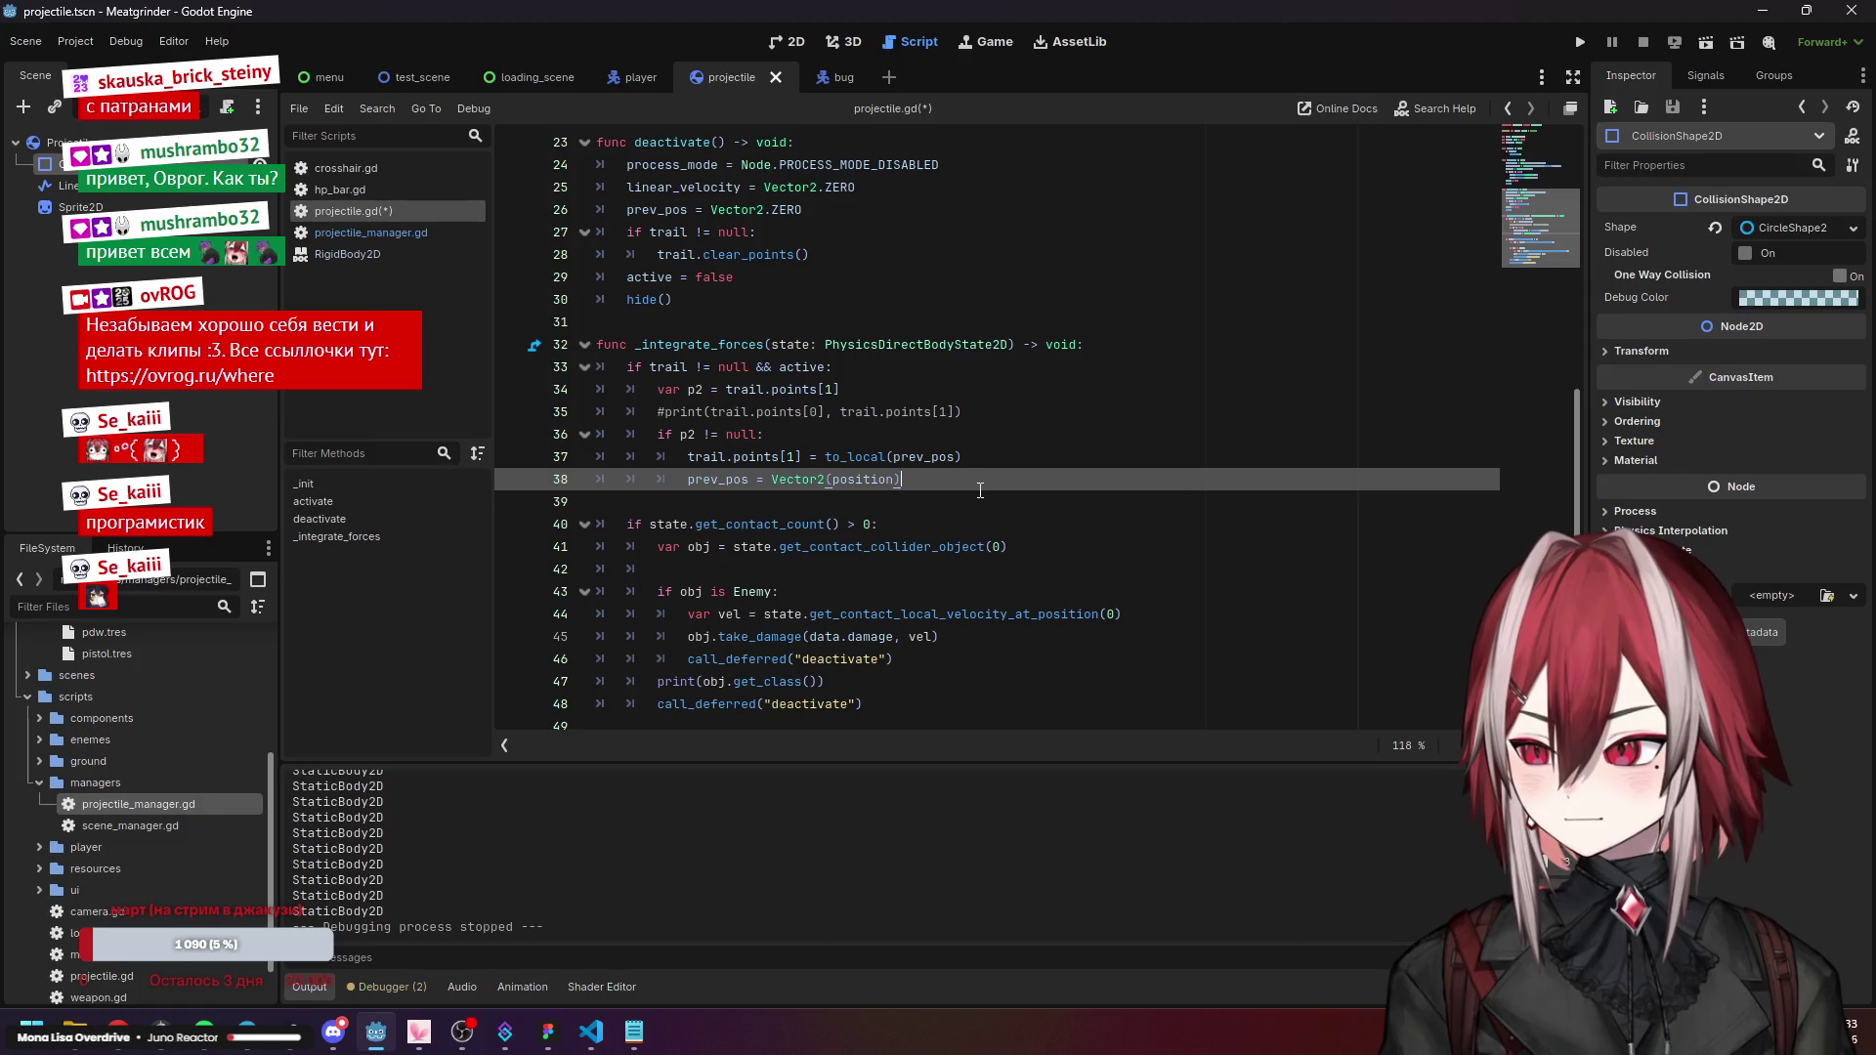
left_click(1571, 40)
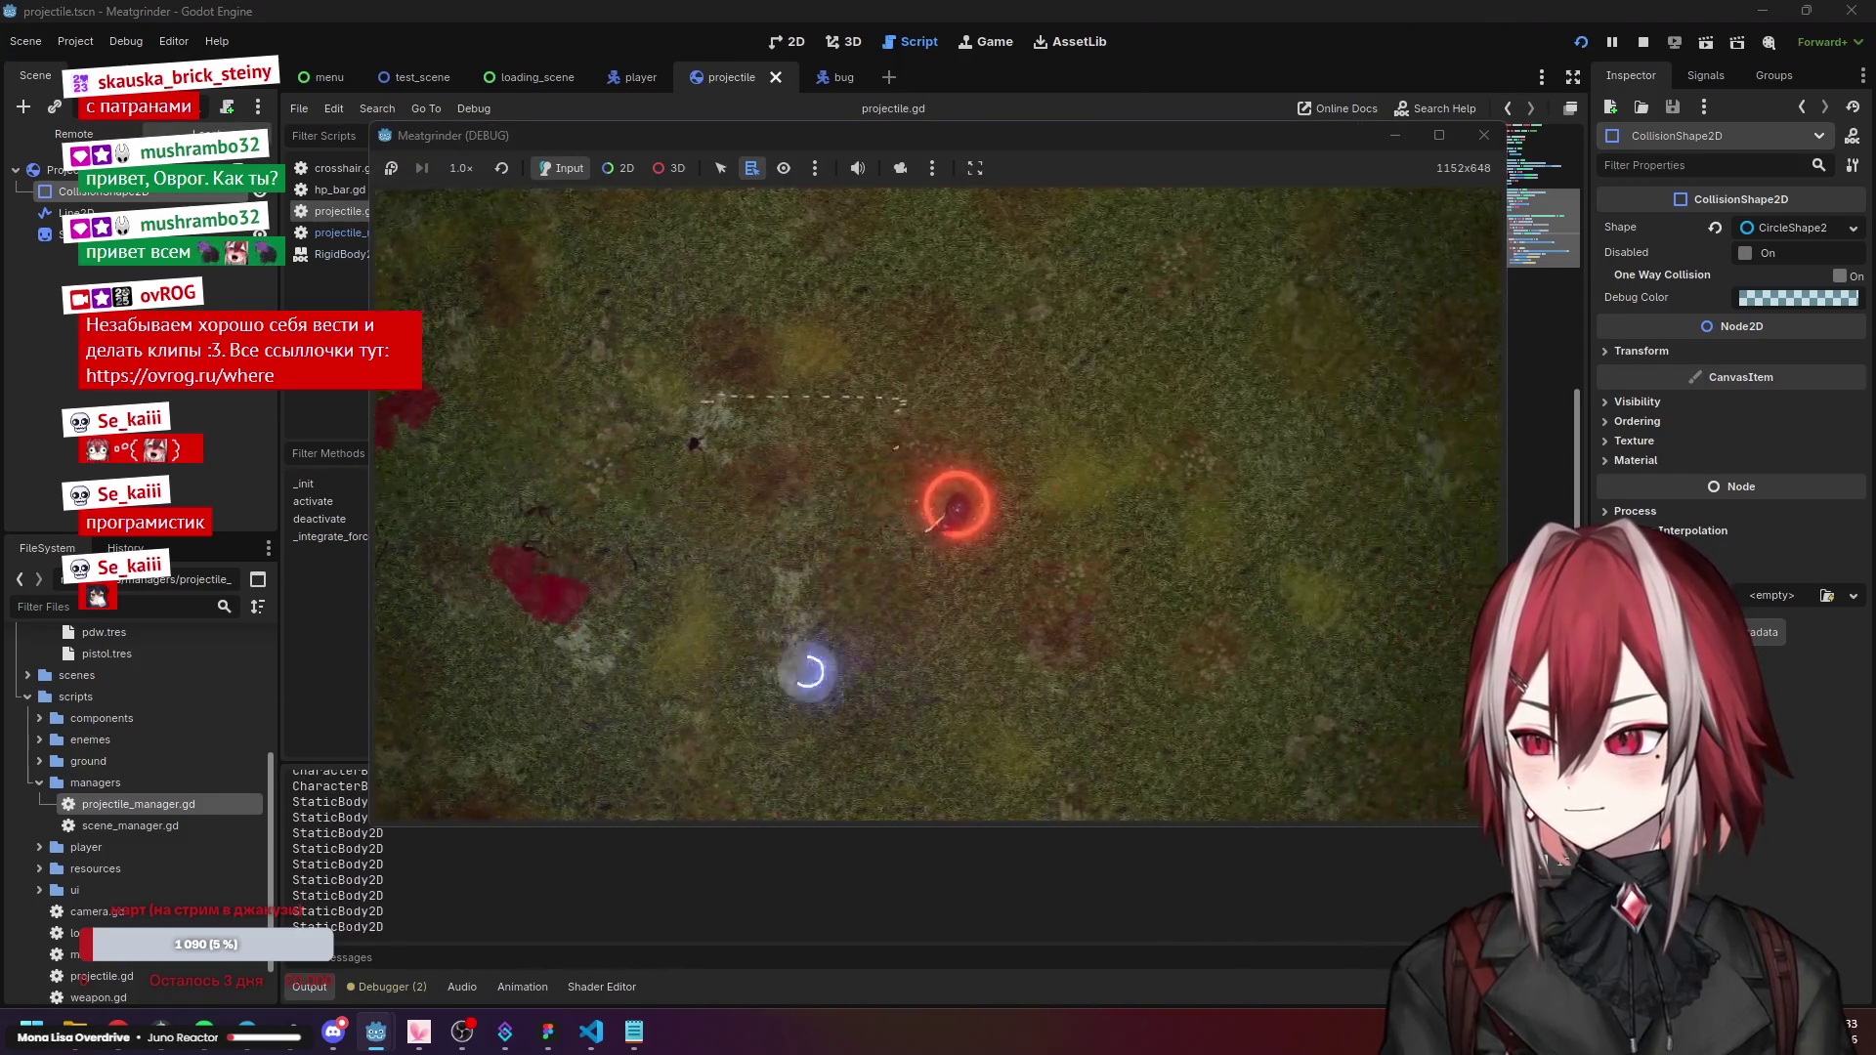
left_click(1310, 276)
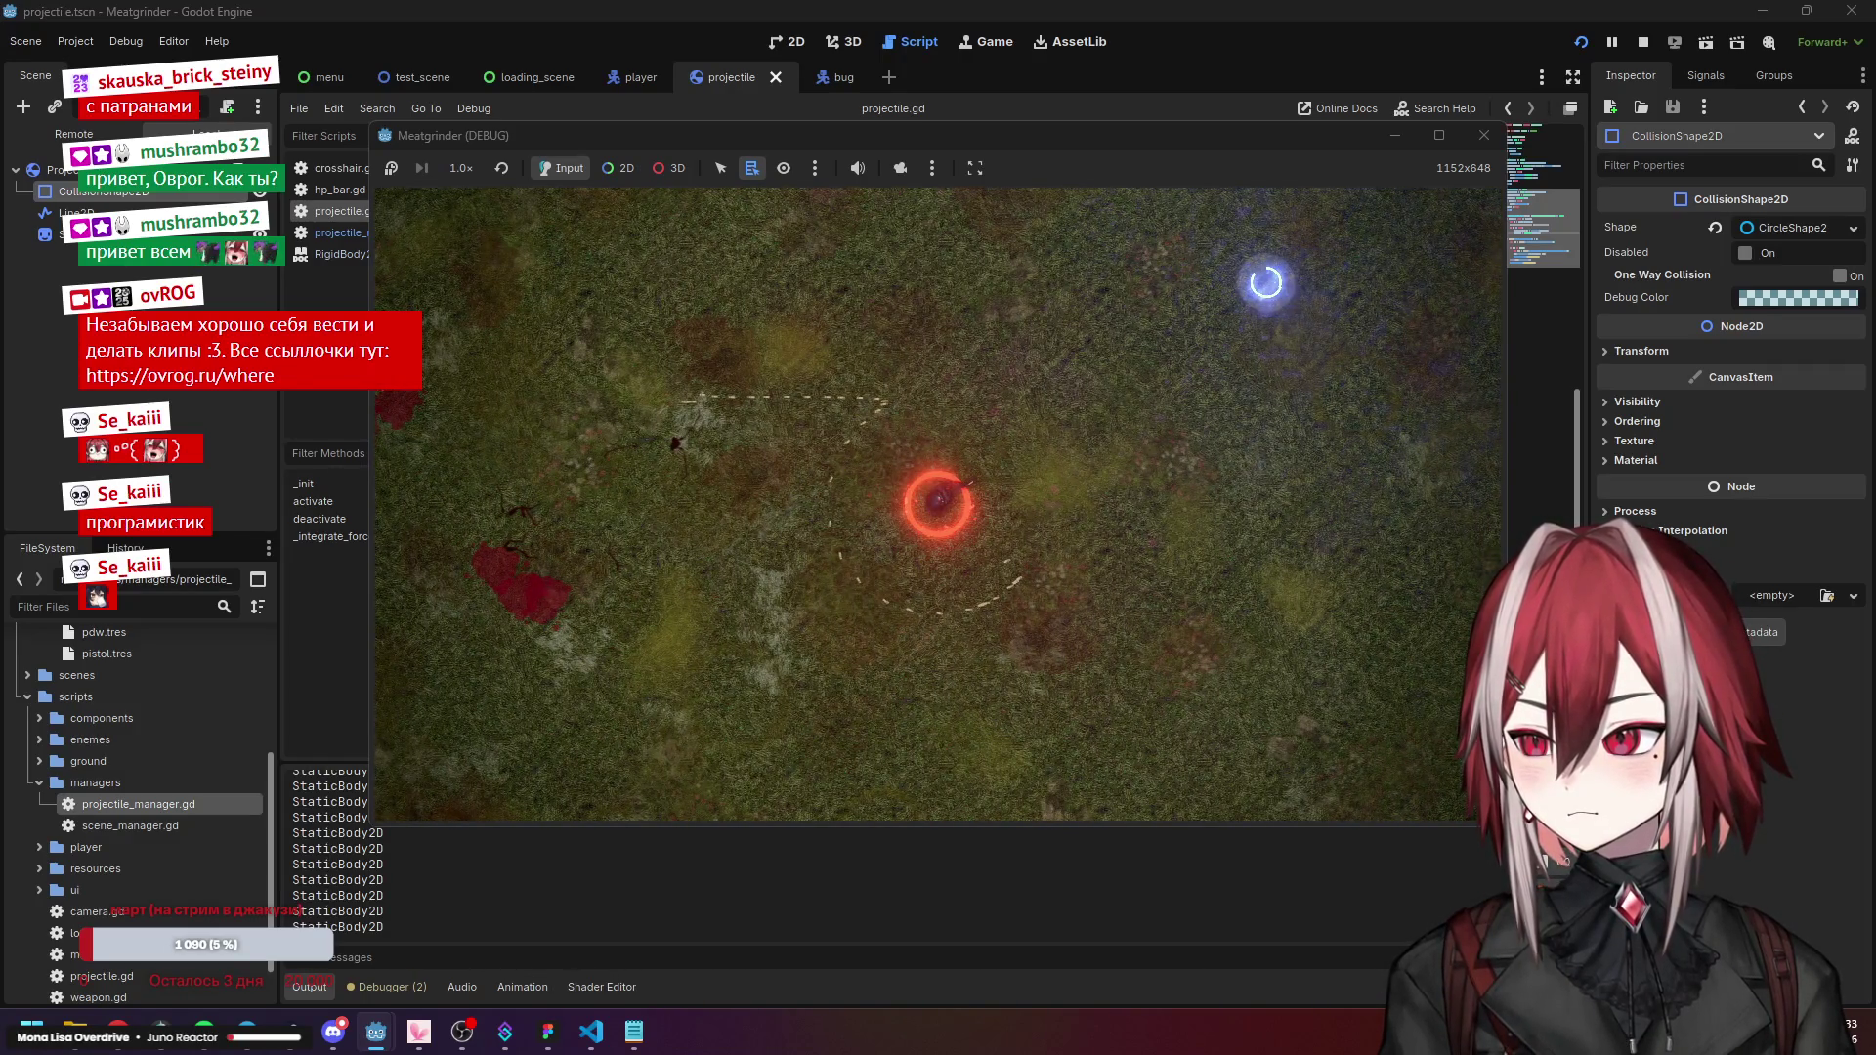
key("a")
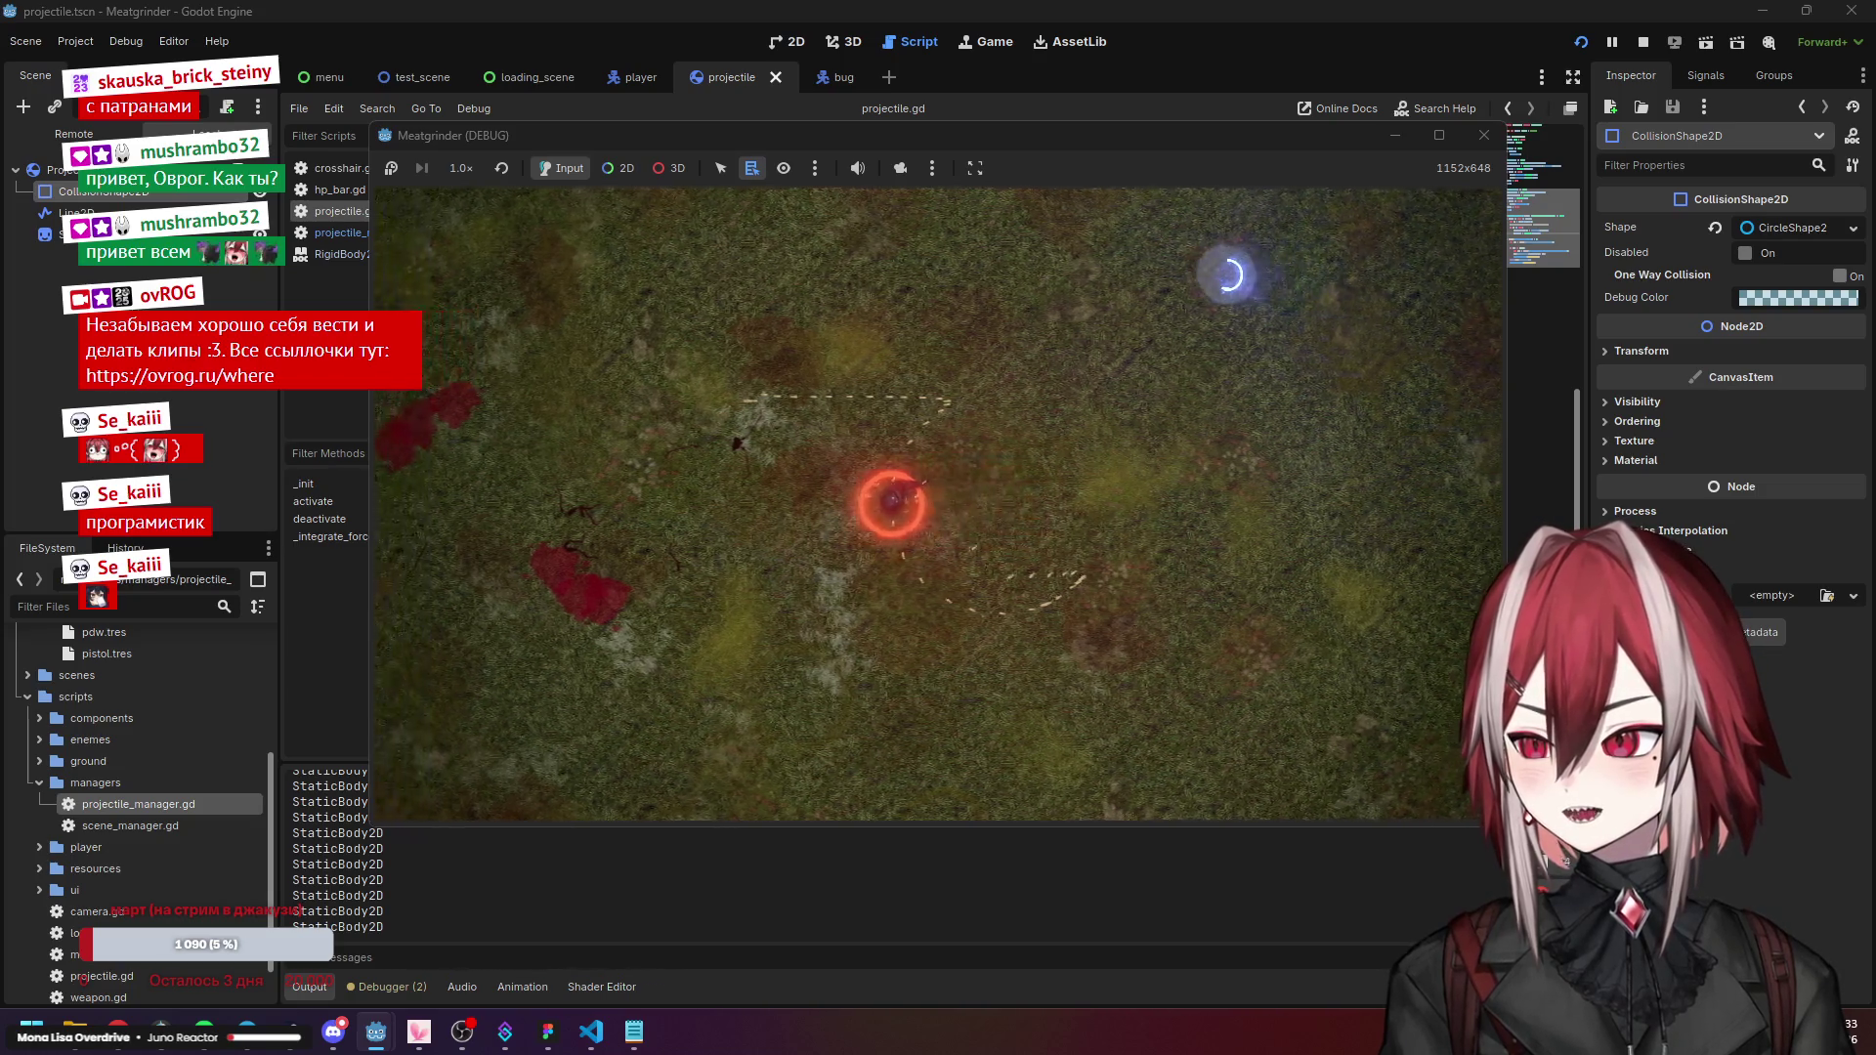
key("a")
key("s")
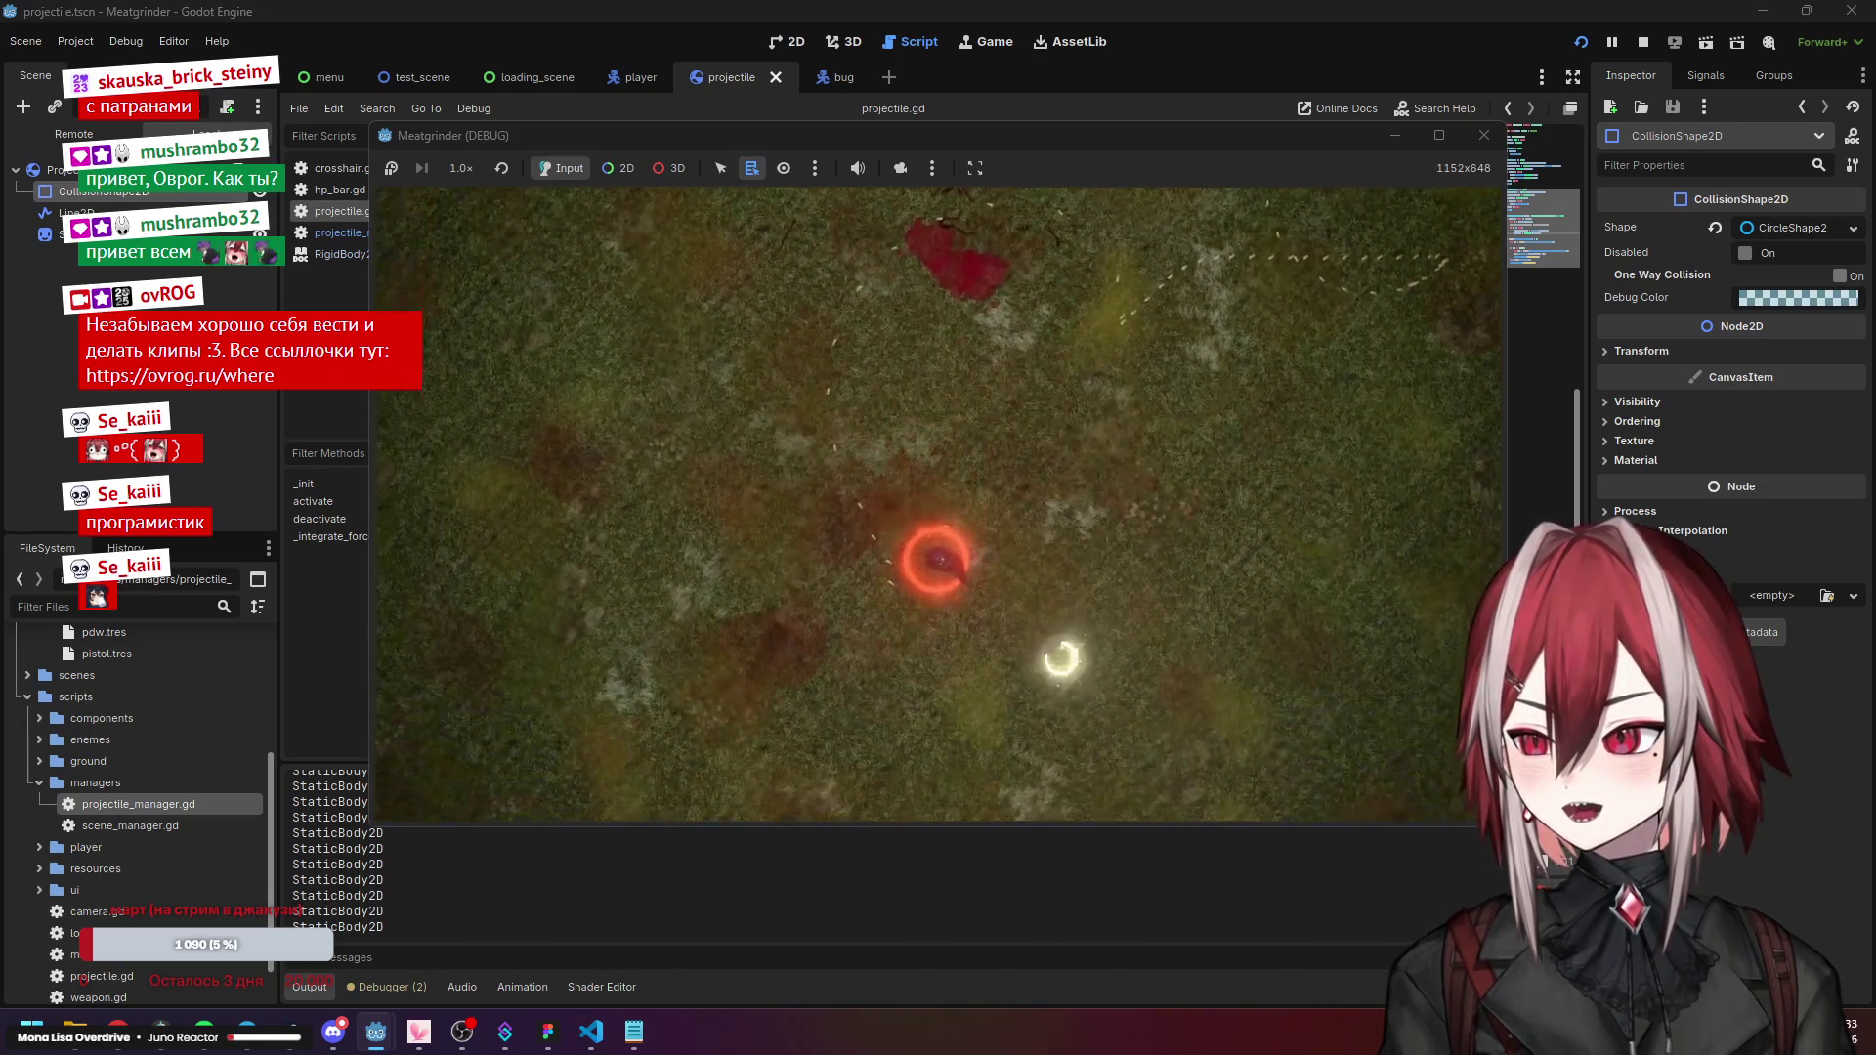
key("s")
key("d")
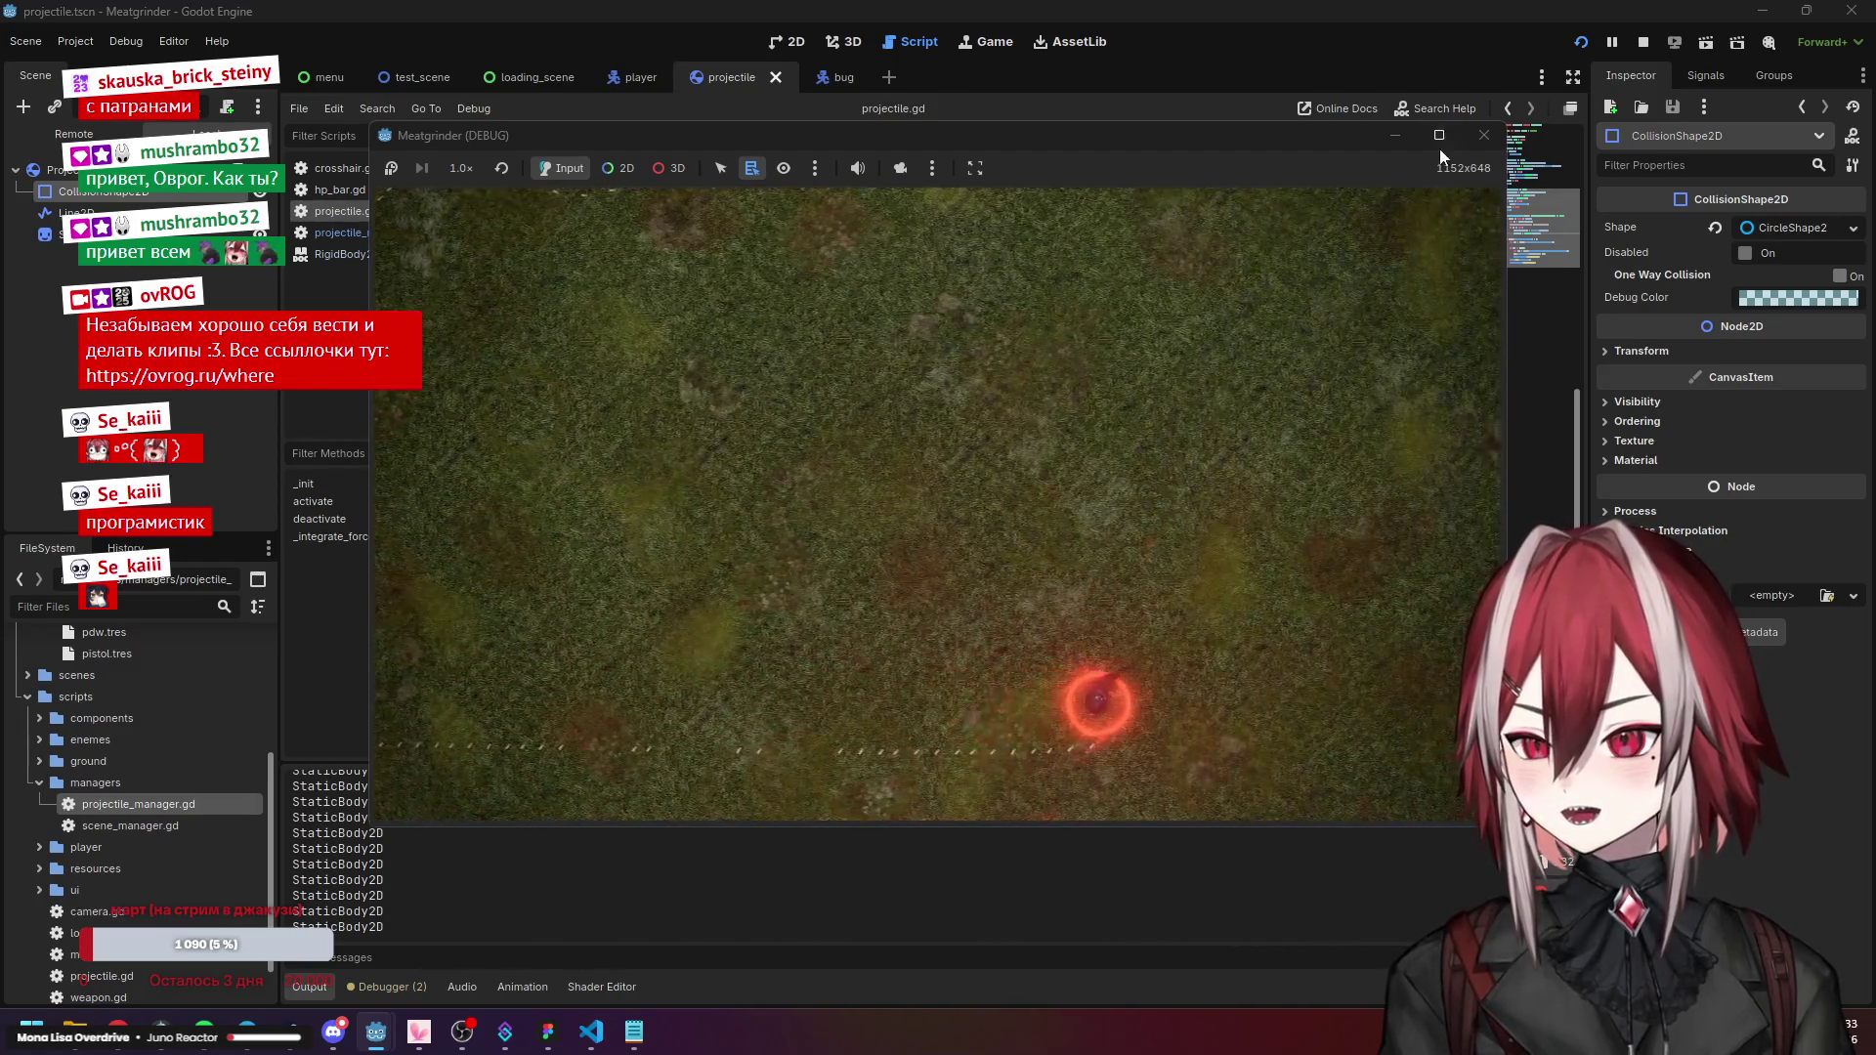
left_click(1484, 135)
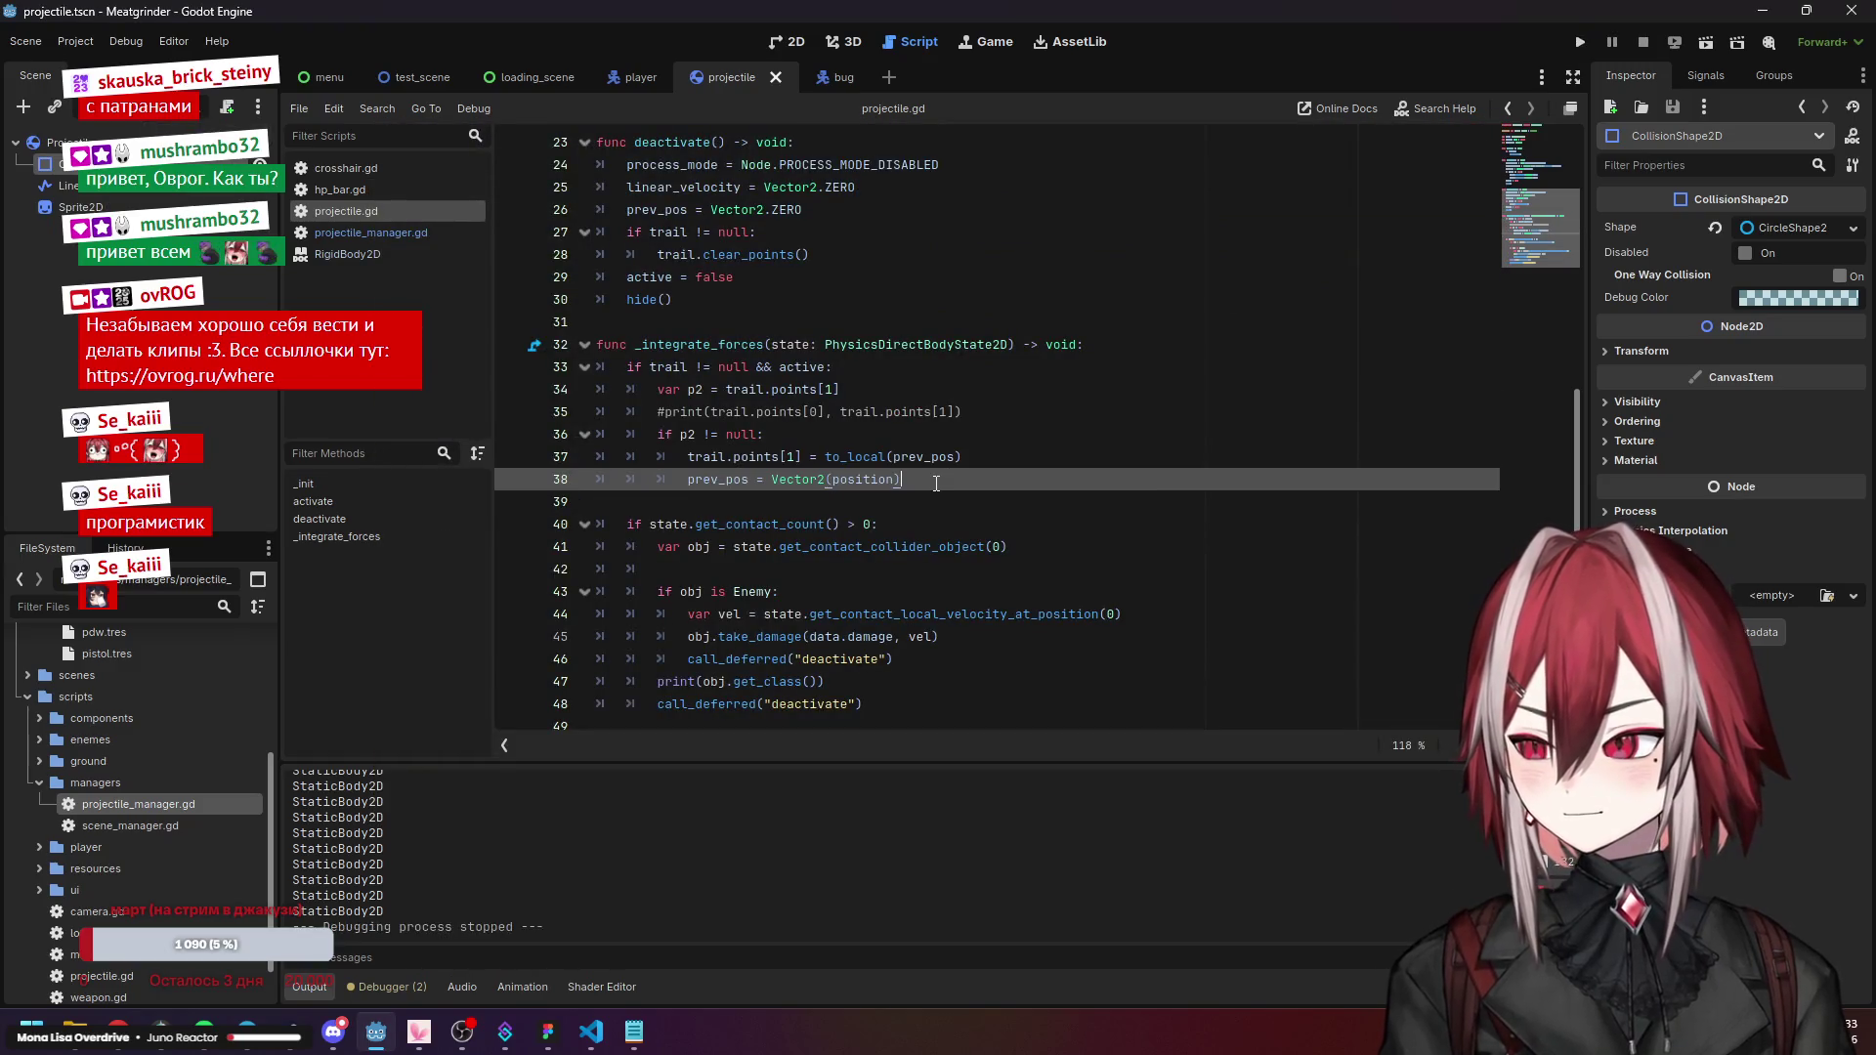
Undo the Vector2 wrapping so activate() sets prev_pos = position again.
key("ctrl+z")
key("ctrl+z")
key("ctrl+z")
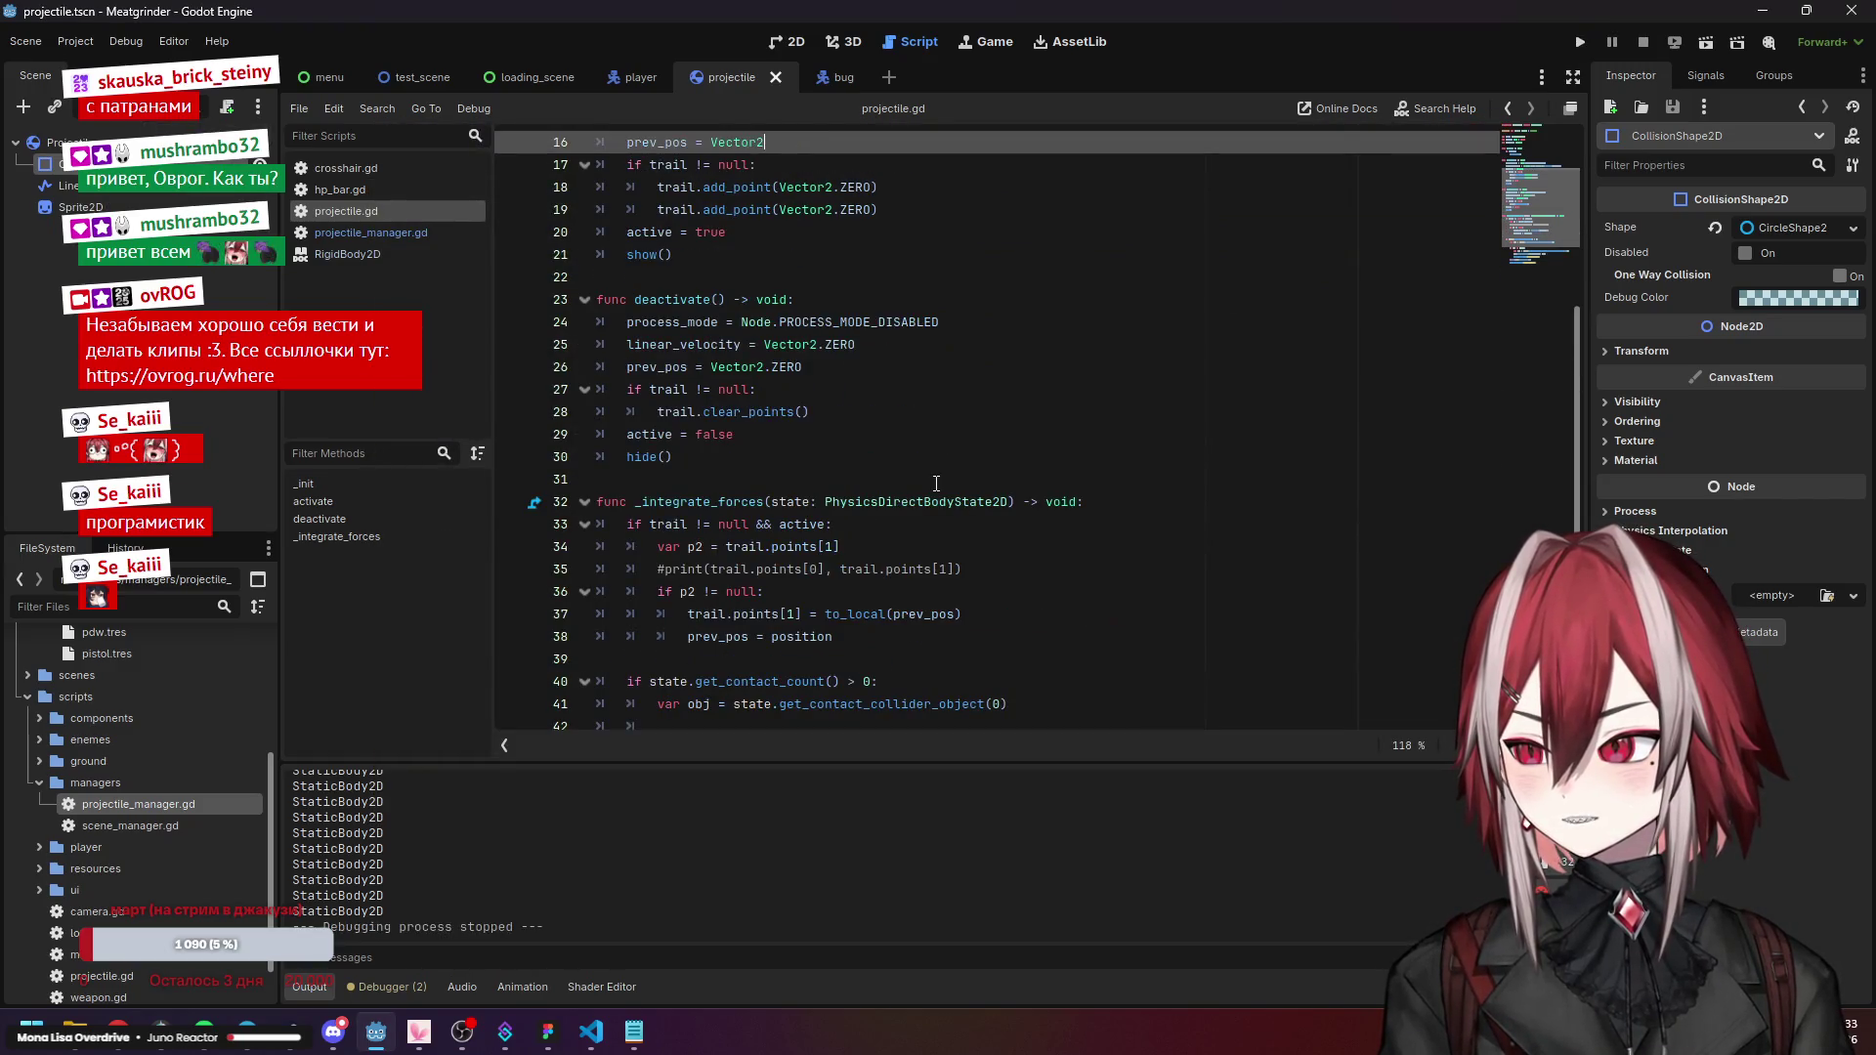
key("ctrl+z")
key("ctrl+z")
key("ctrl+z")
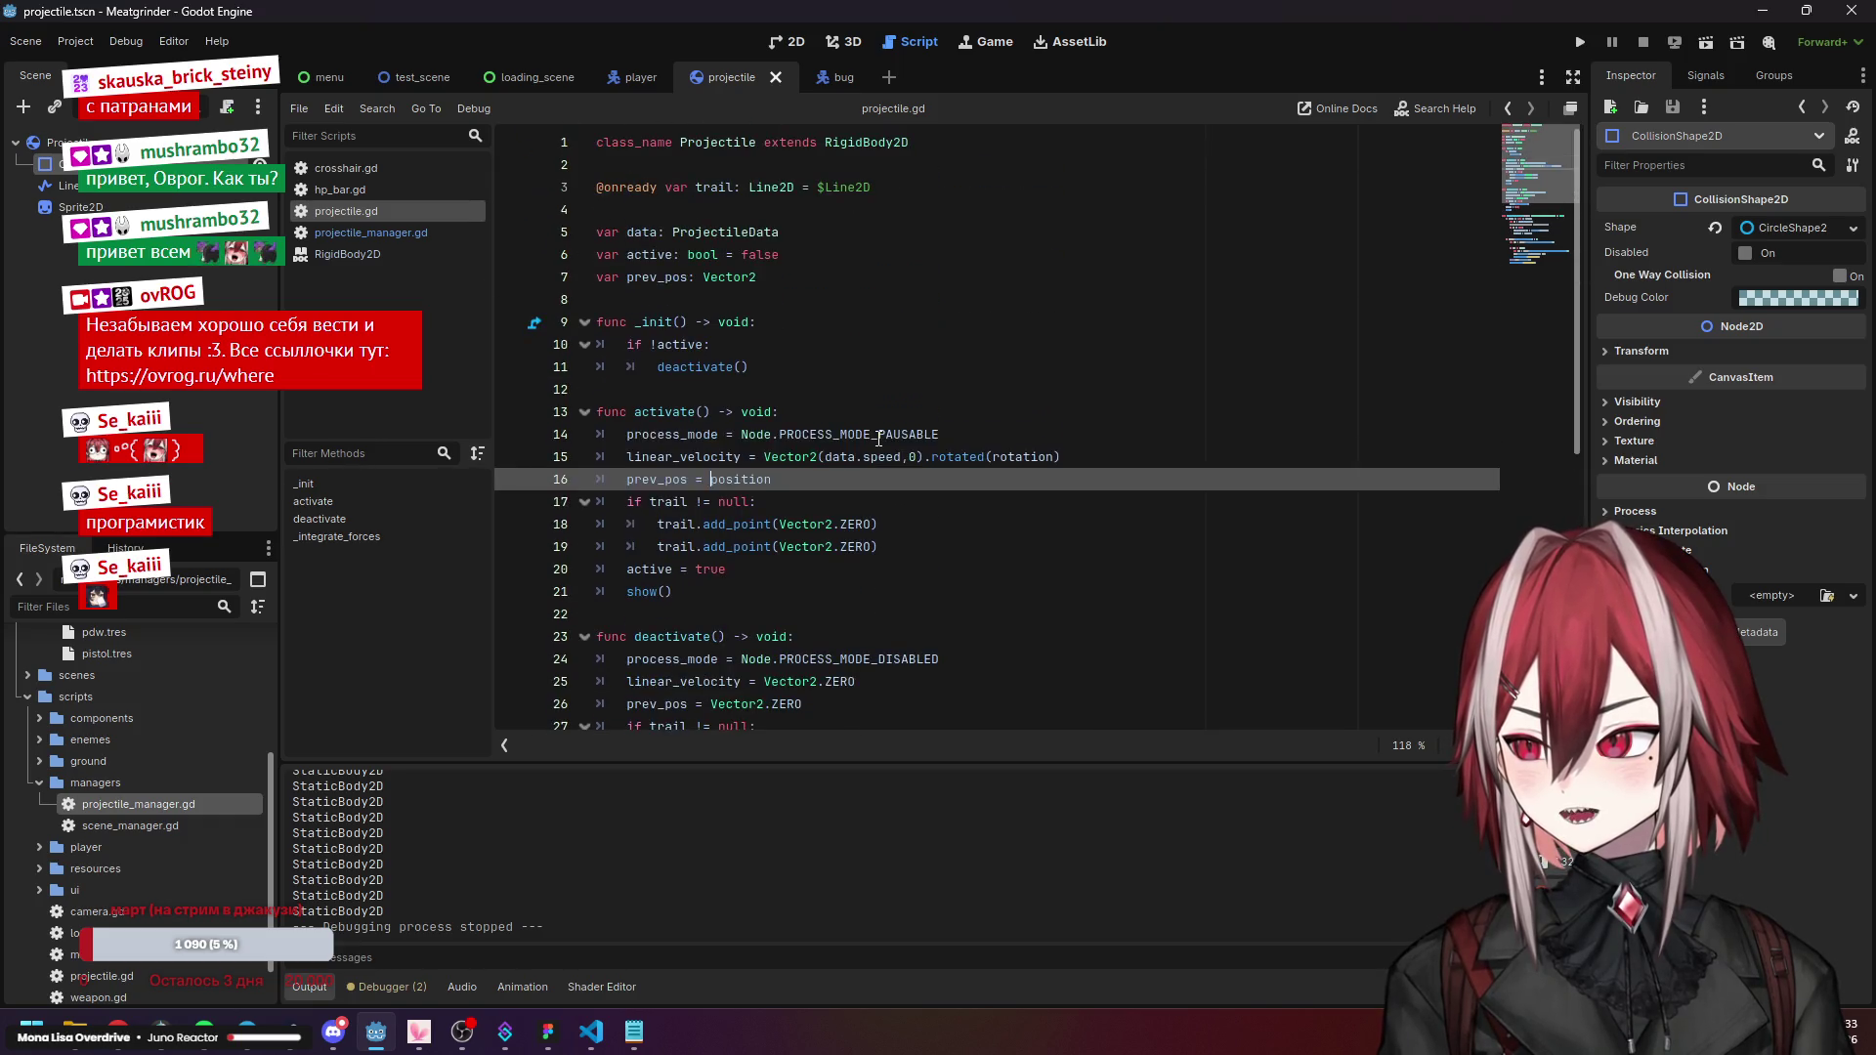
key("ctrl+z")
Delete the print(obj.get_class()) debug line and the duplicate call_deferred("deactivate") line.
scroll(878, 438, "down", 5)
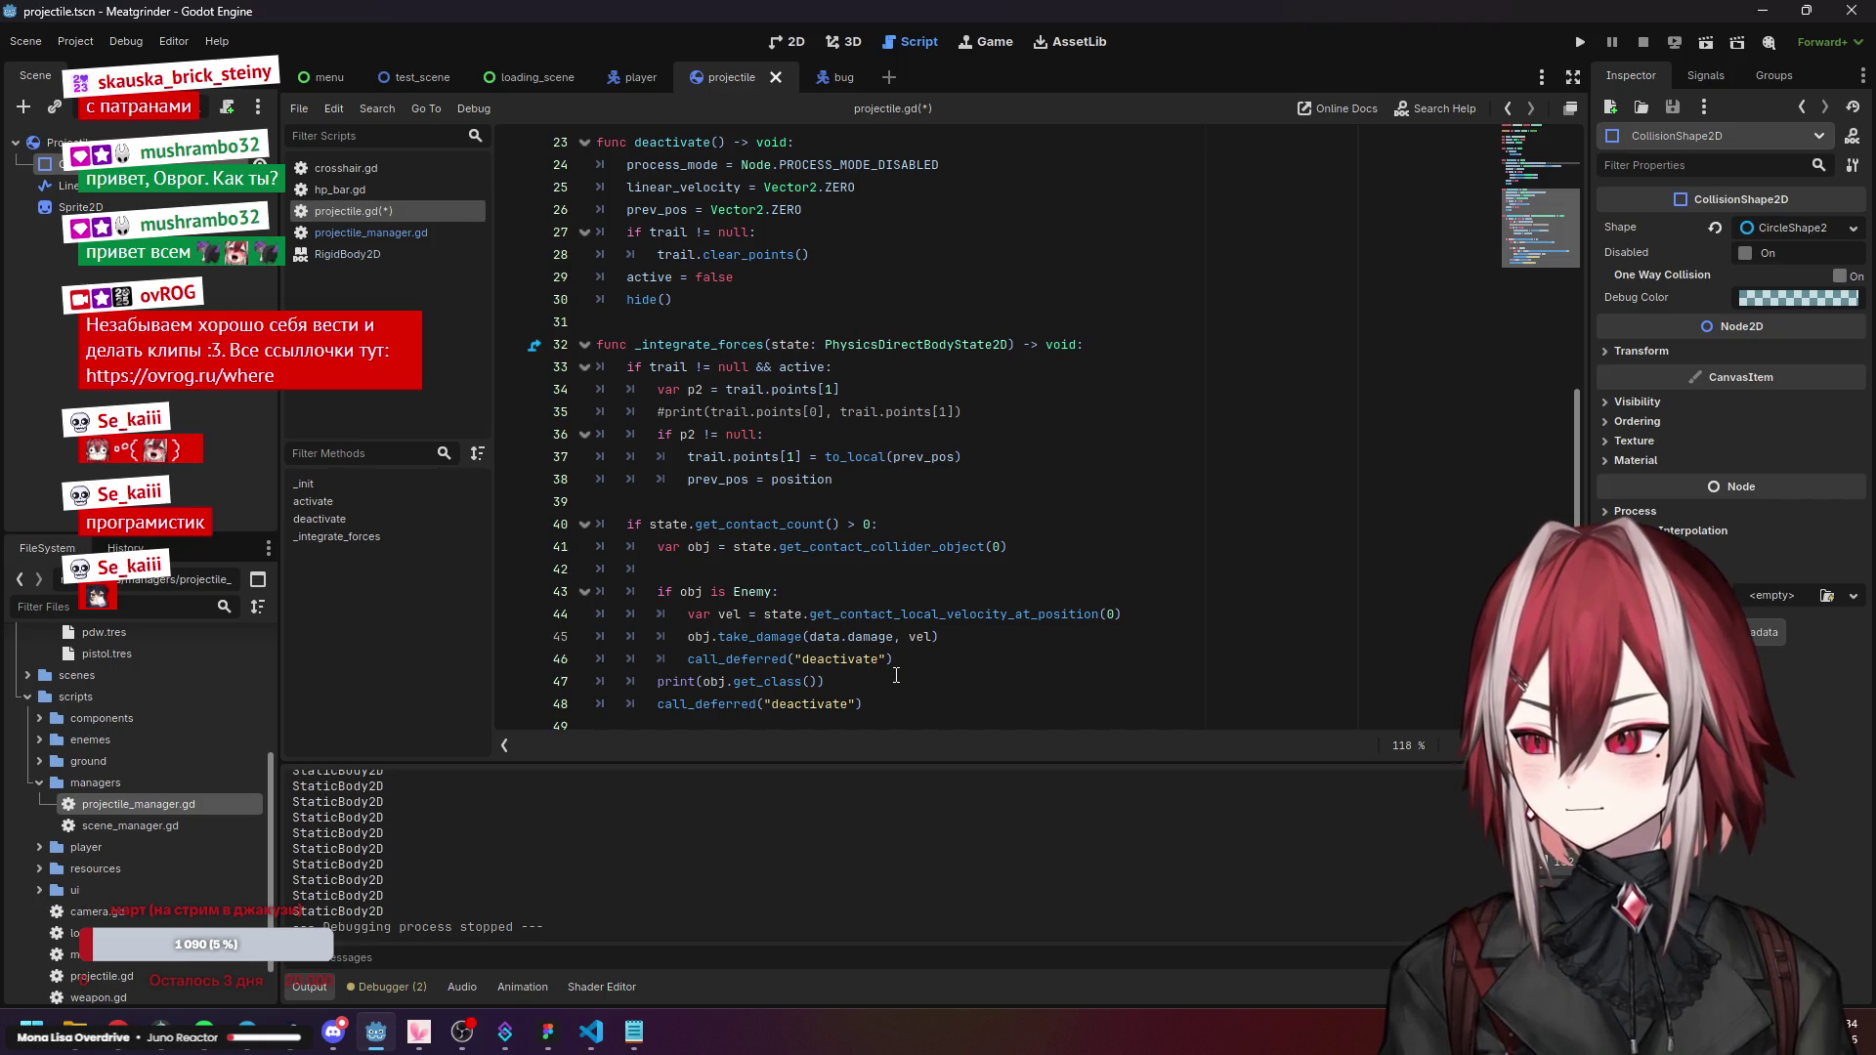
left_click(886, 681)
left_click_drag(826, 677, 510, 674)
key("BackSpace")
key("BackSpace")
triple_click(932, 647)
key("BackSpace")
key("BackSpace")
left_click(914, 563)
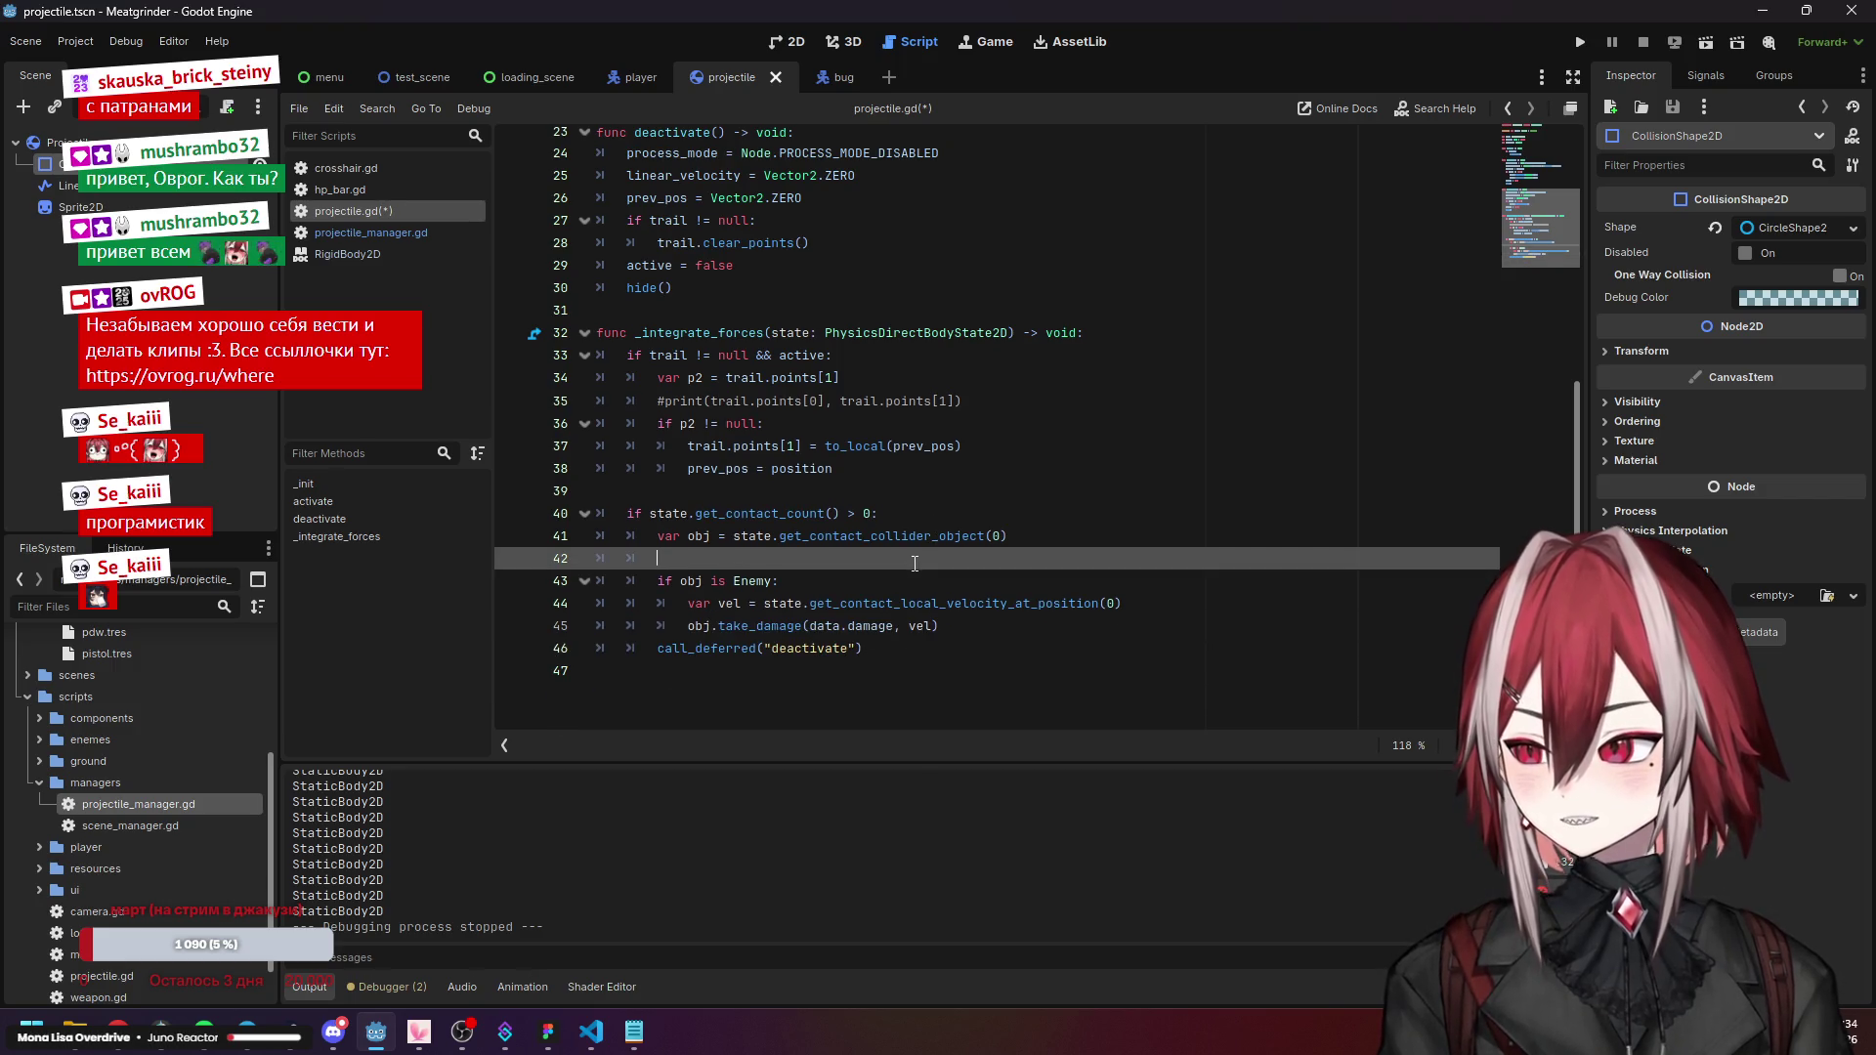
scroll(915, 563, "up", 8)
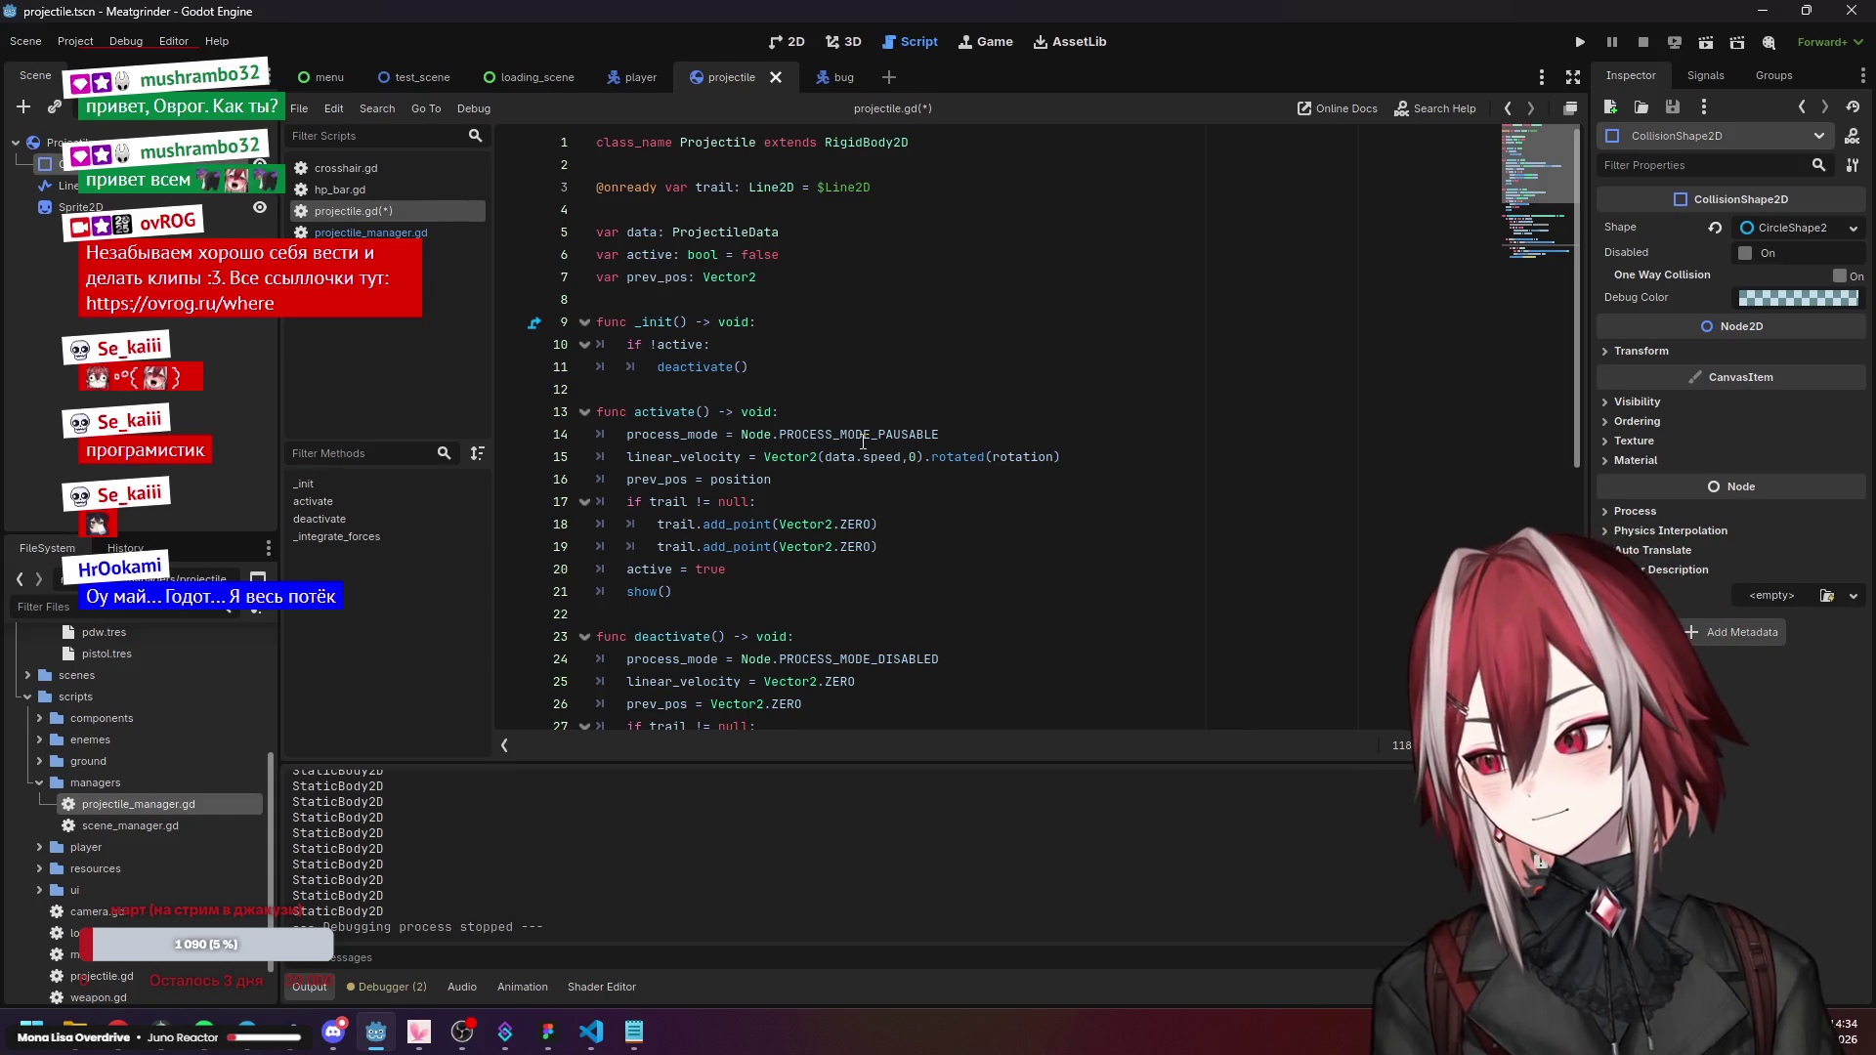
scroll(807, 518, "down", 4)
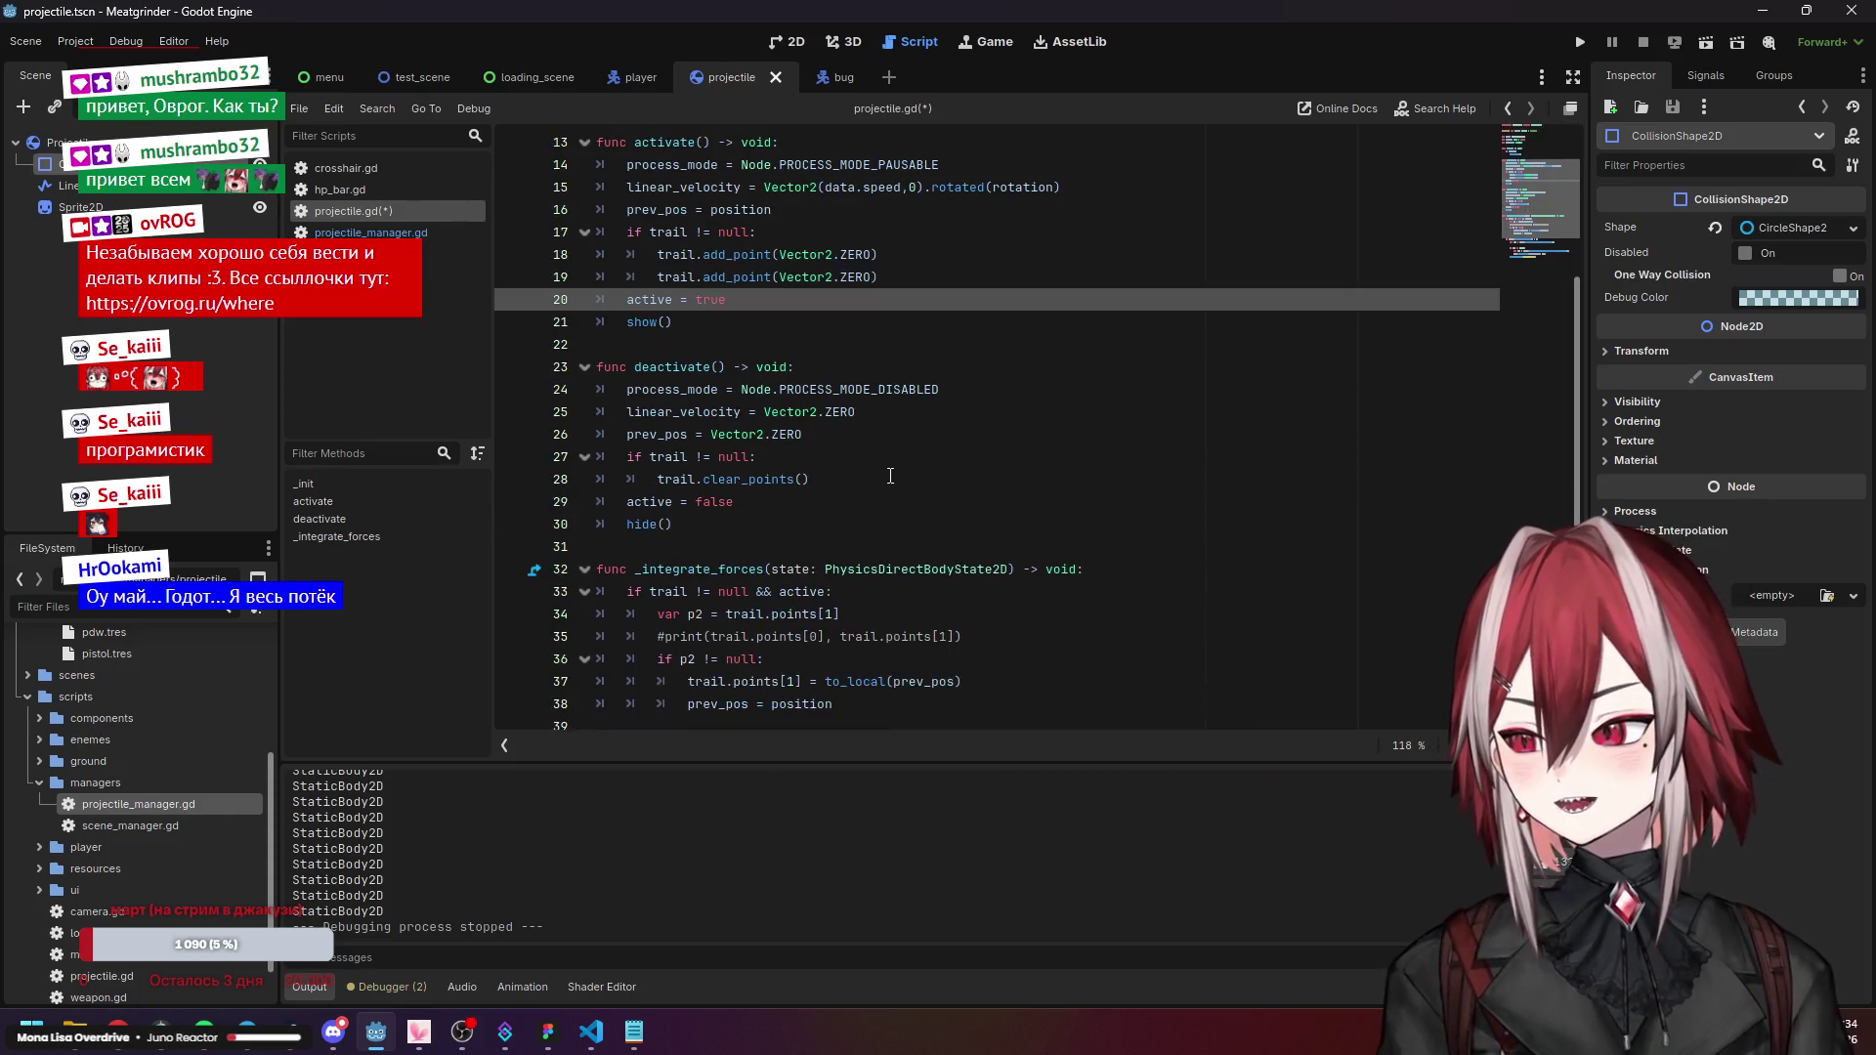
left_click(805, 505)
key("Left")
key("Left")
key("Left")
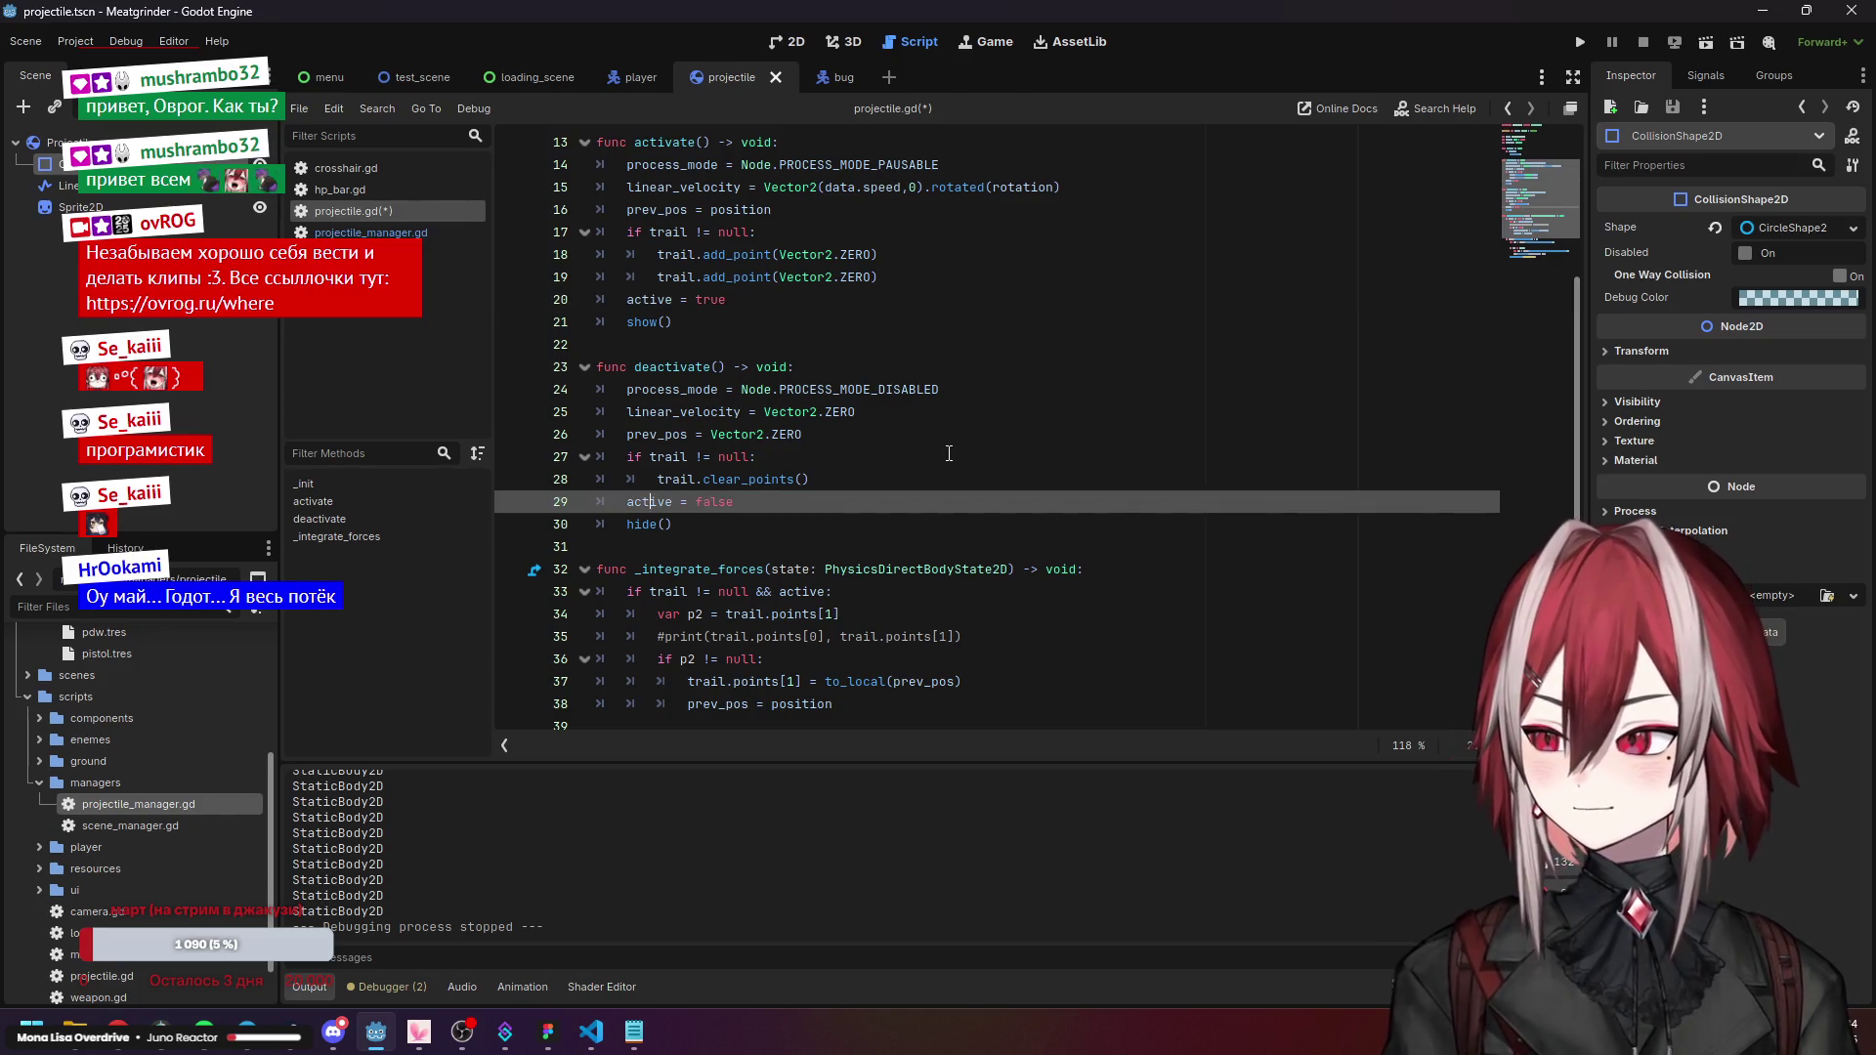
scroll(909, 415, "down", 2)
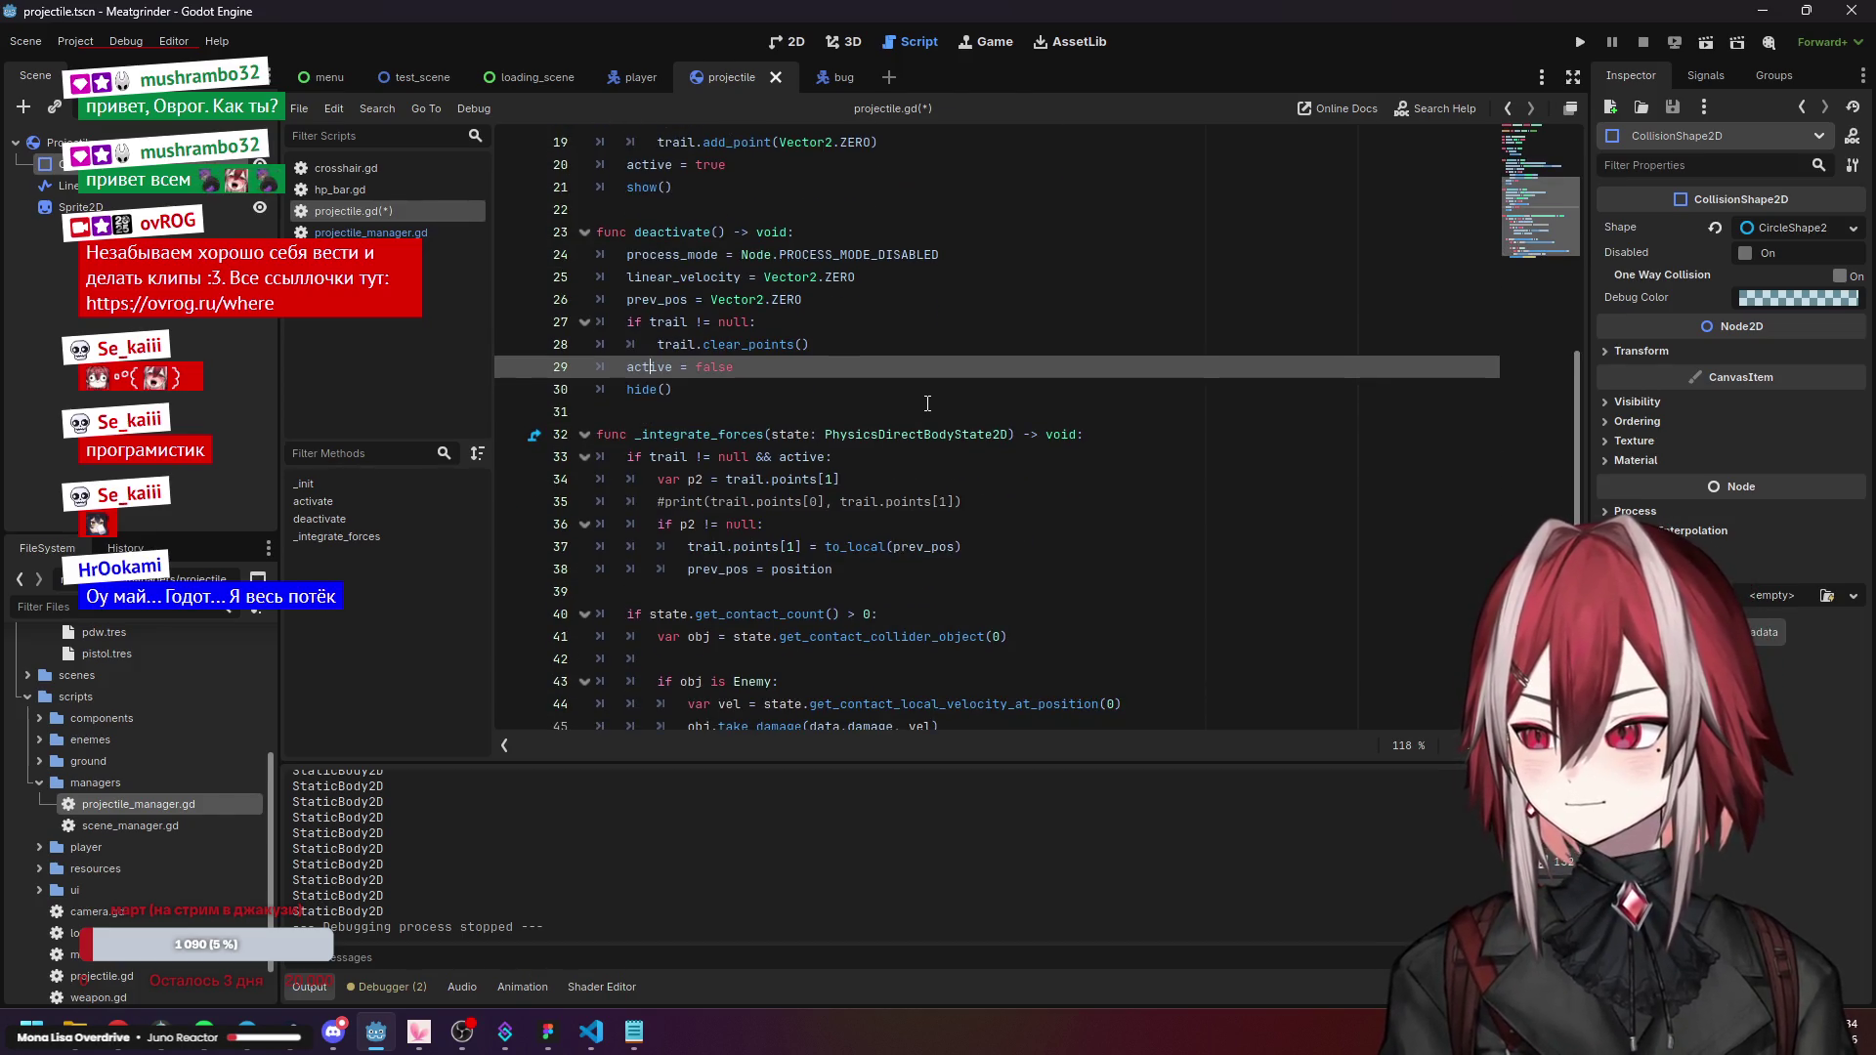
scroll(928, 404, "down", 1)
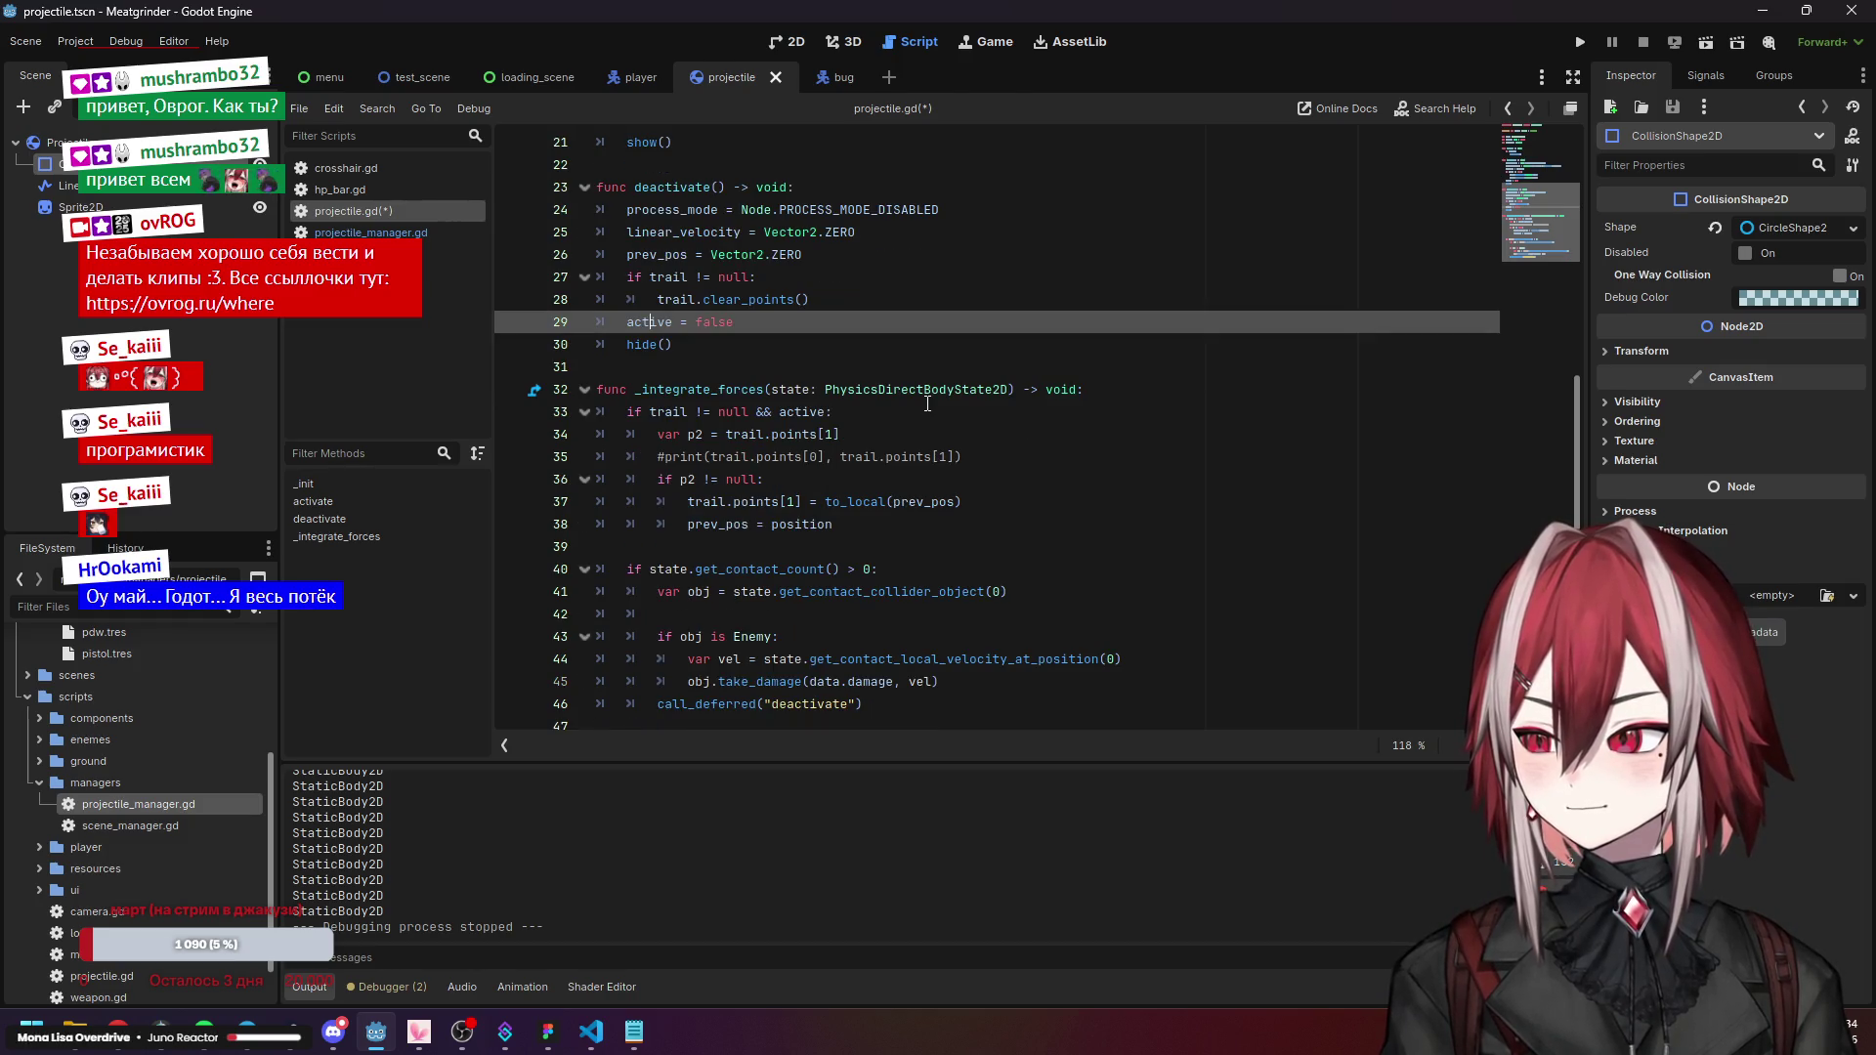
left_click(700, 418)
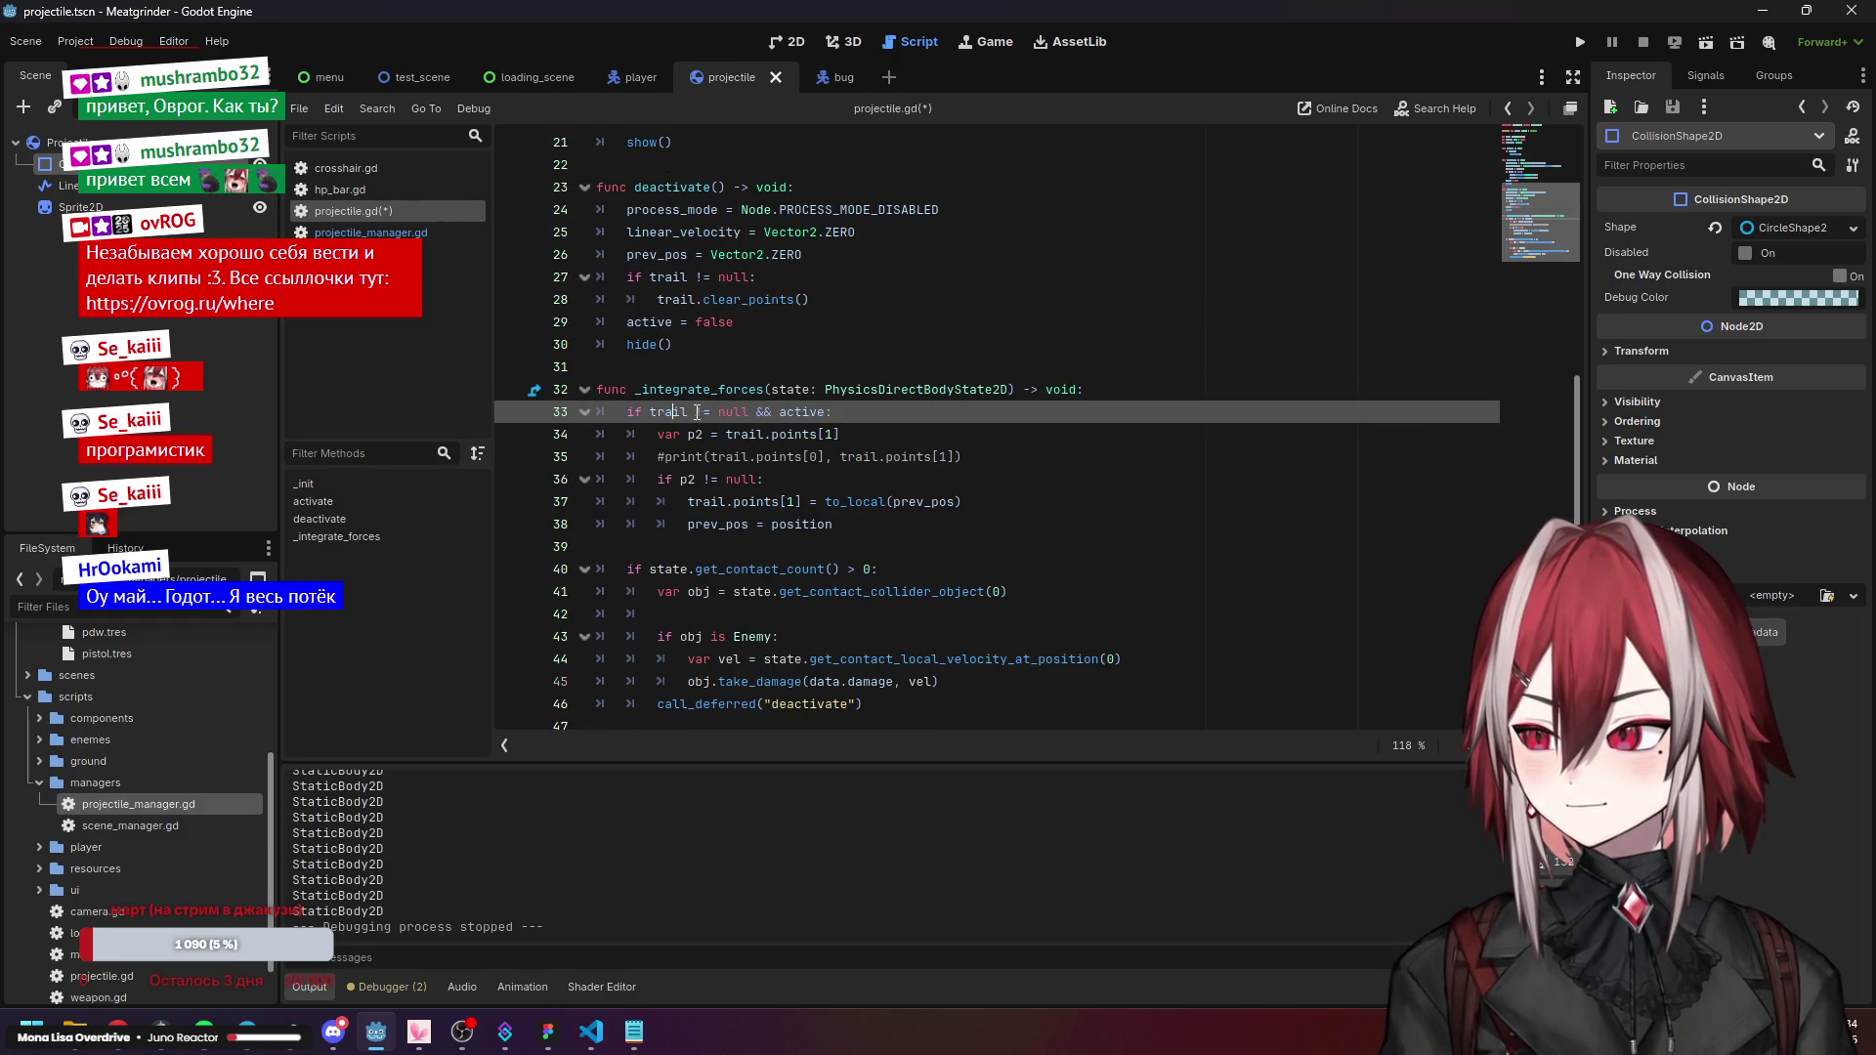
key("Down")
key("Down")
key("Down")
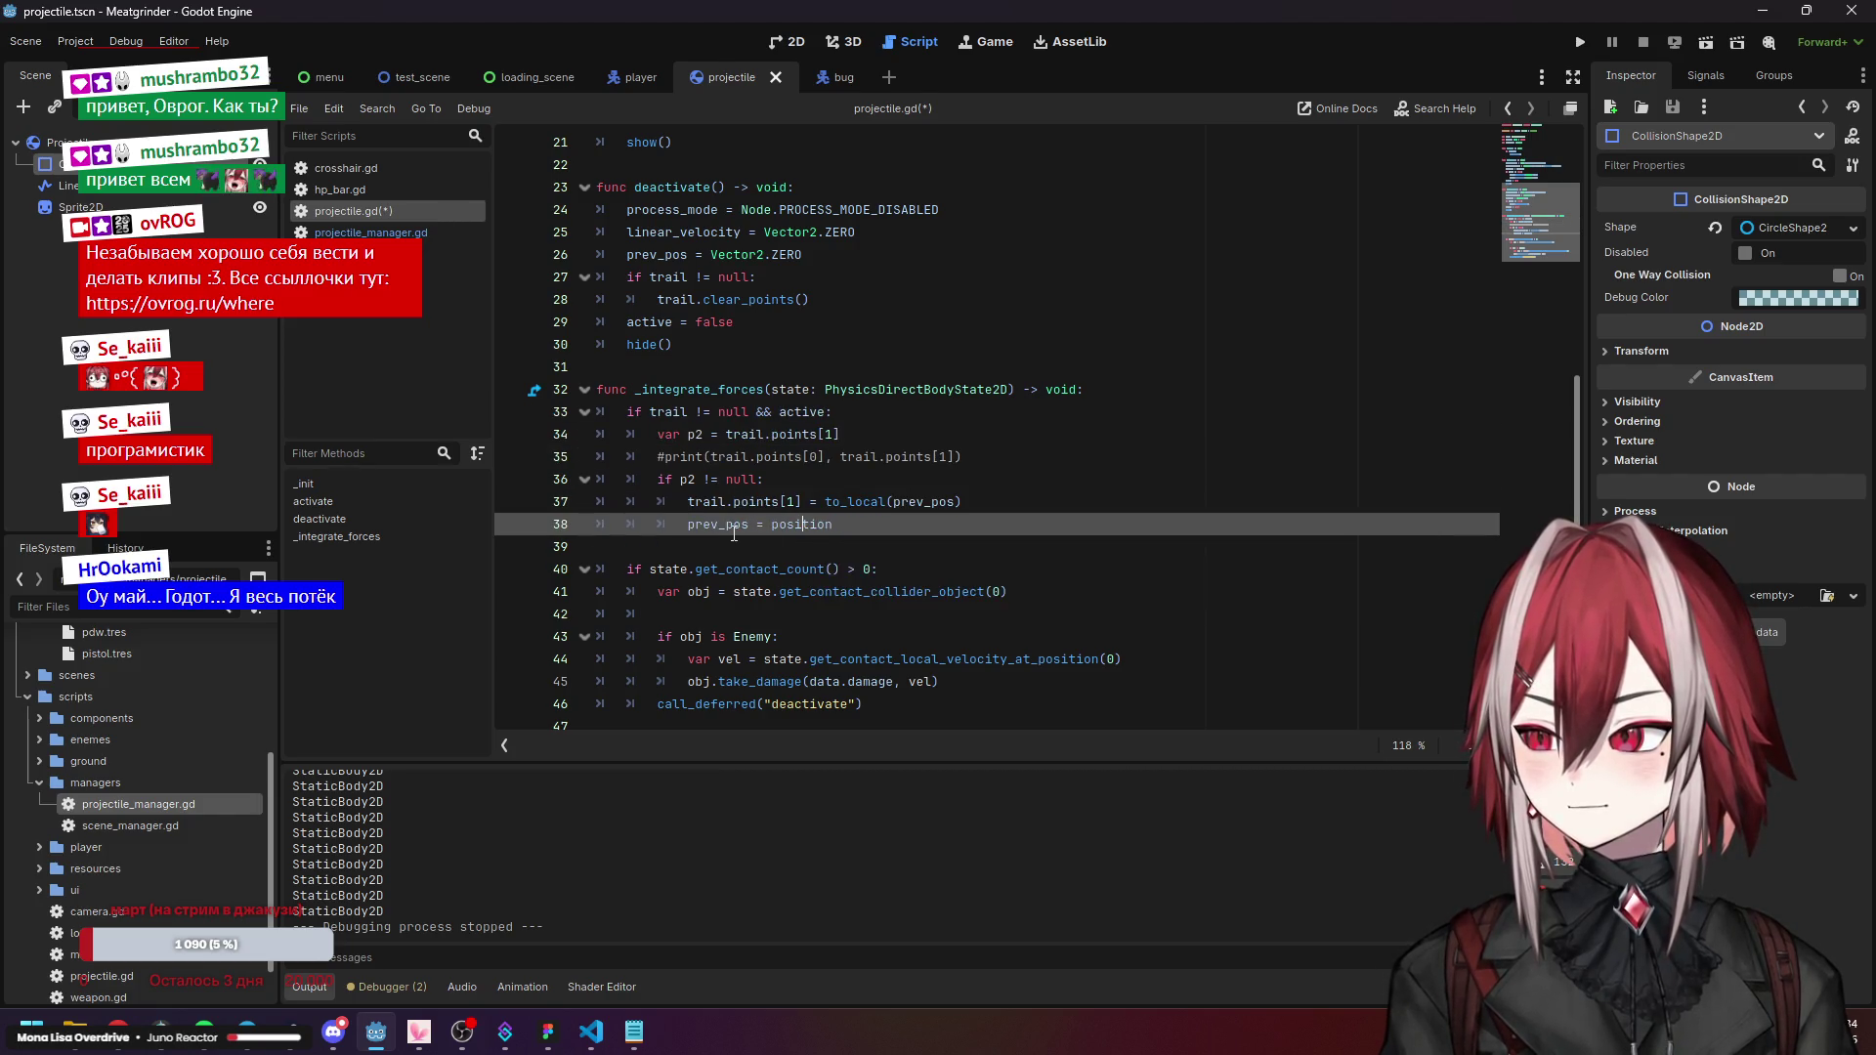
scroll(781, 531, "up", 7)
scroll(733, 529, "up", 1)
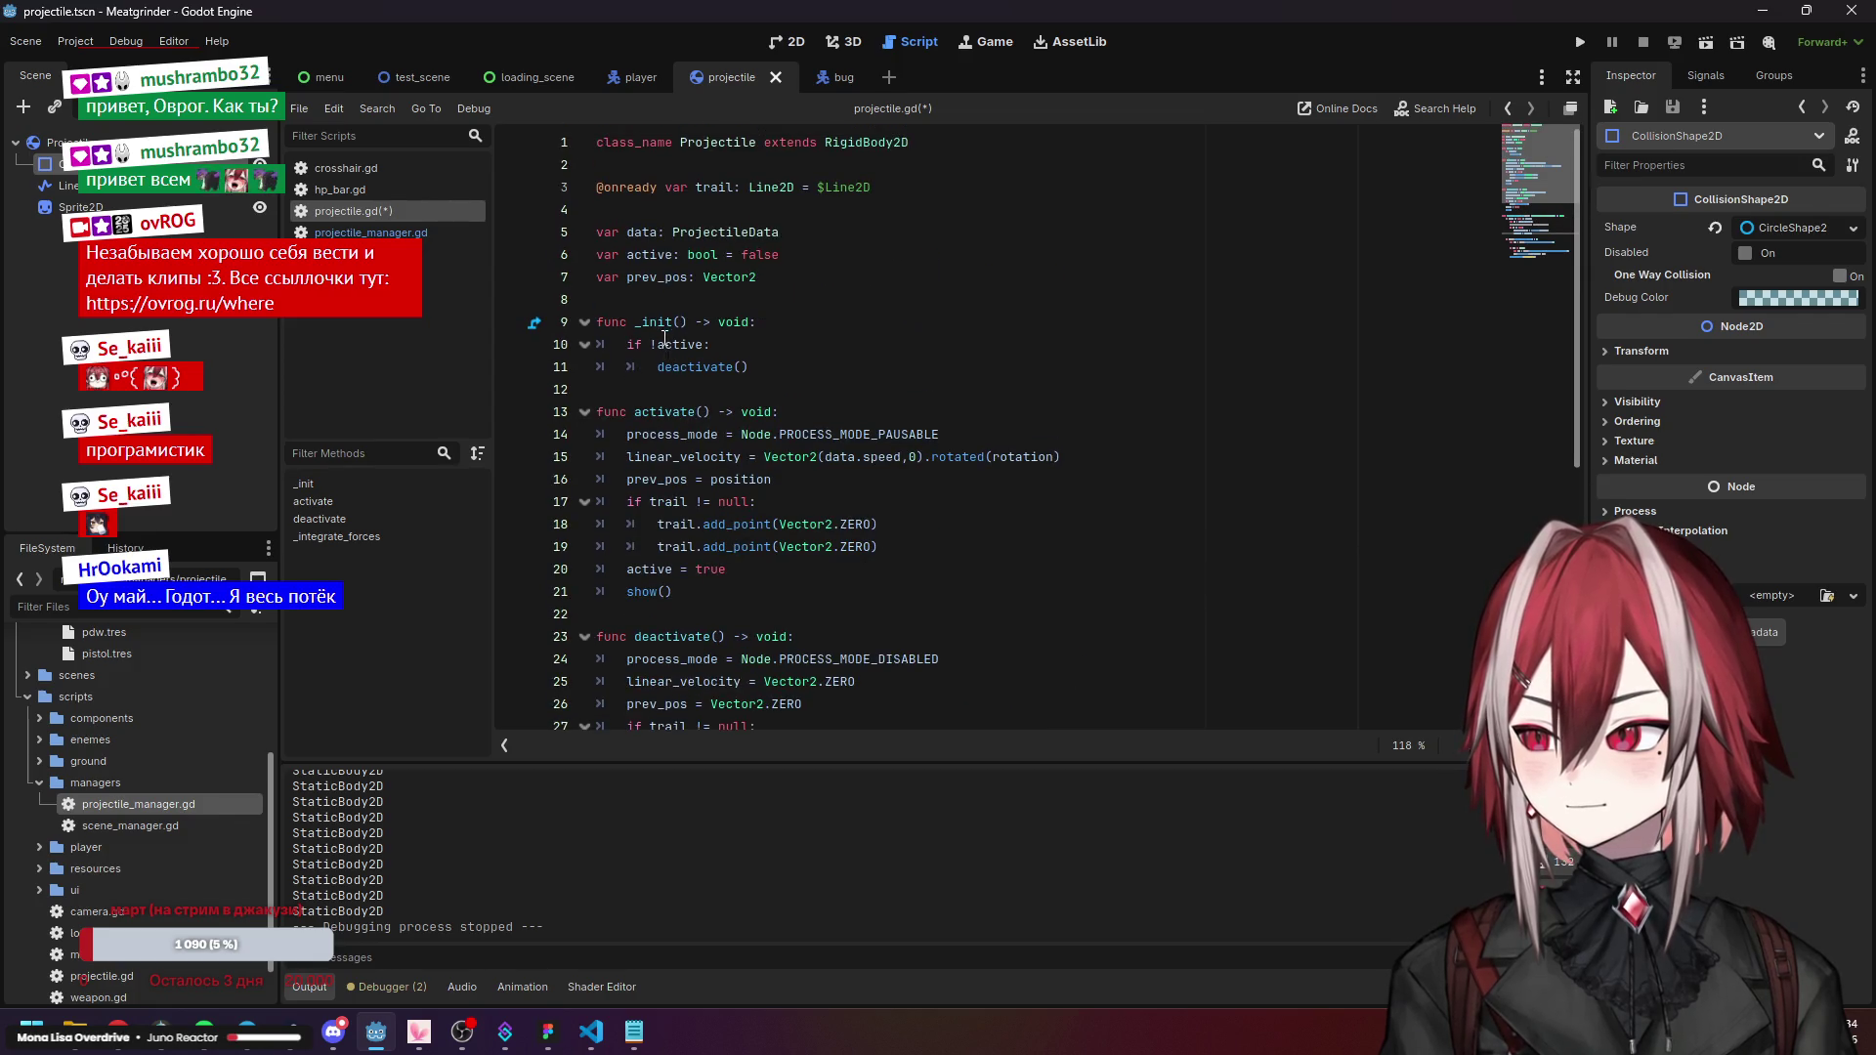
mouse_move(664, 336)
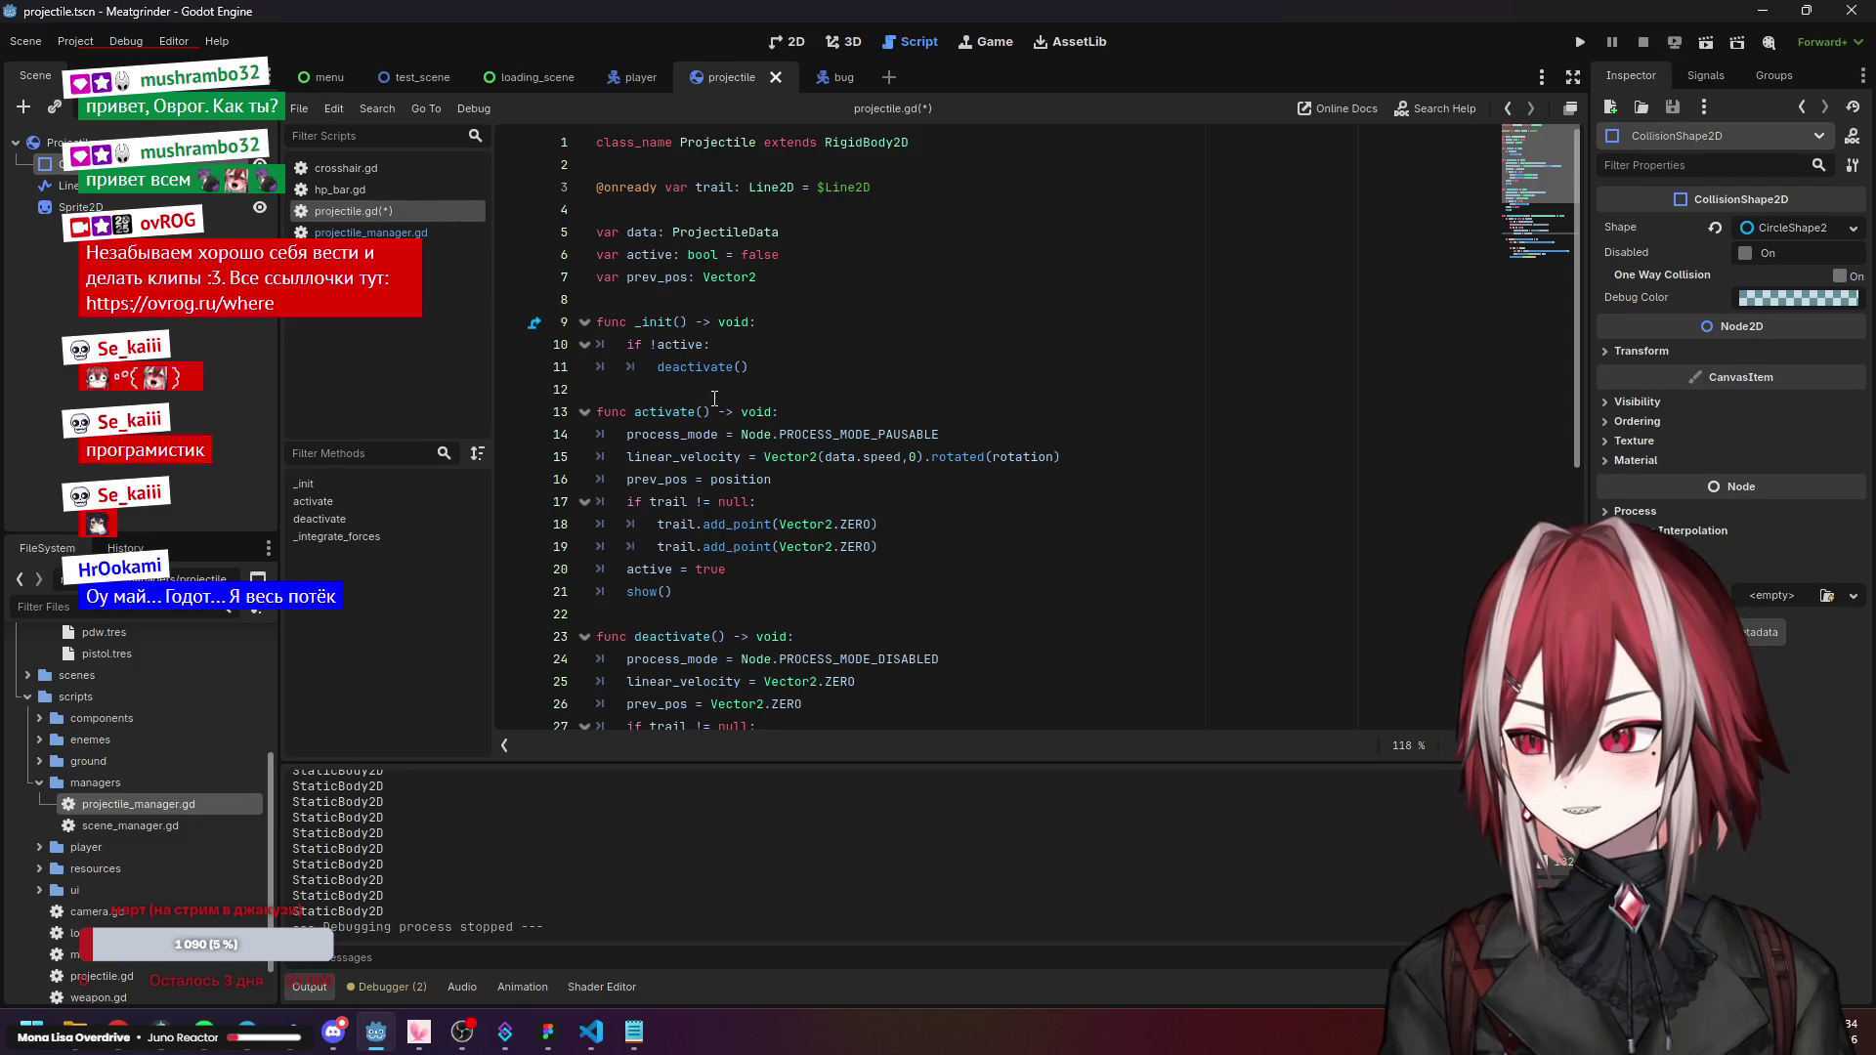
left_click(685, 502)
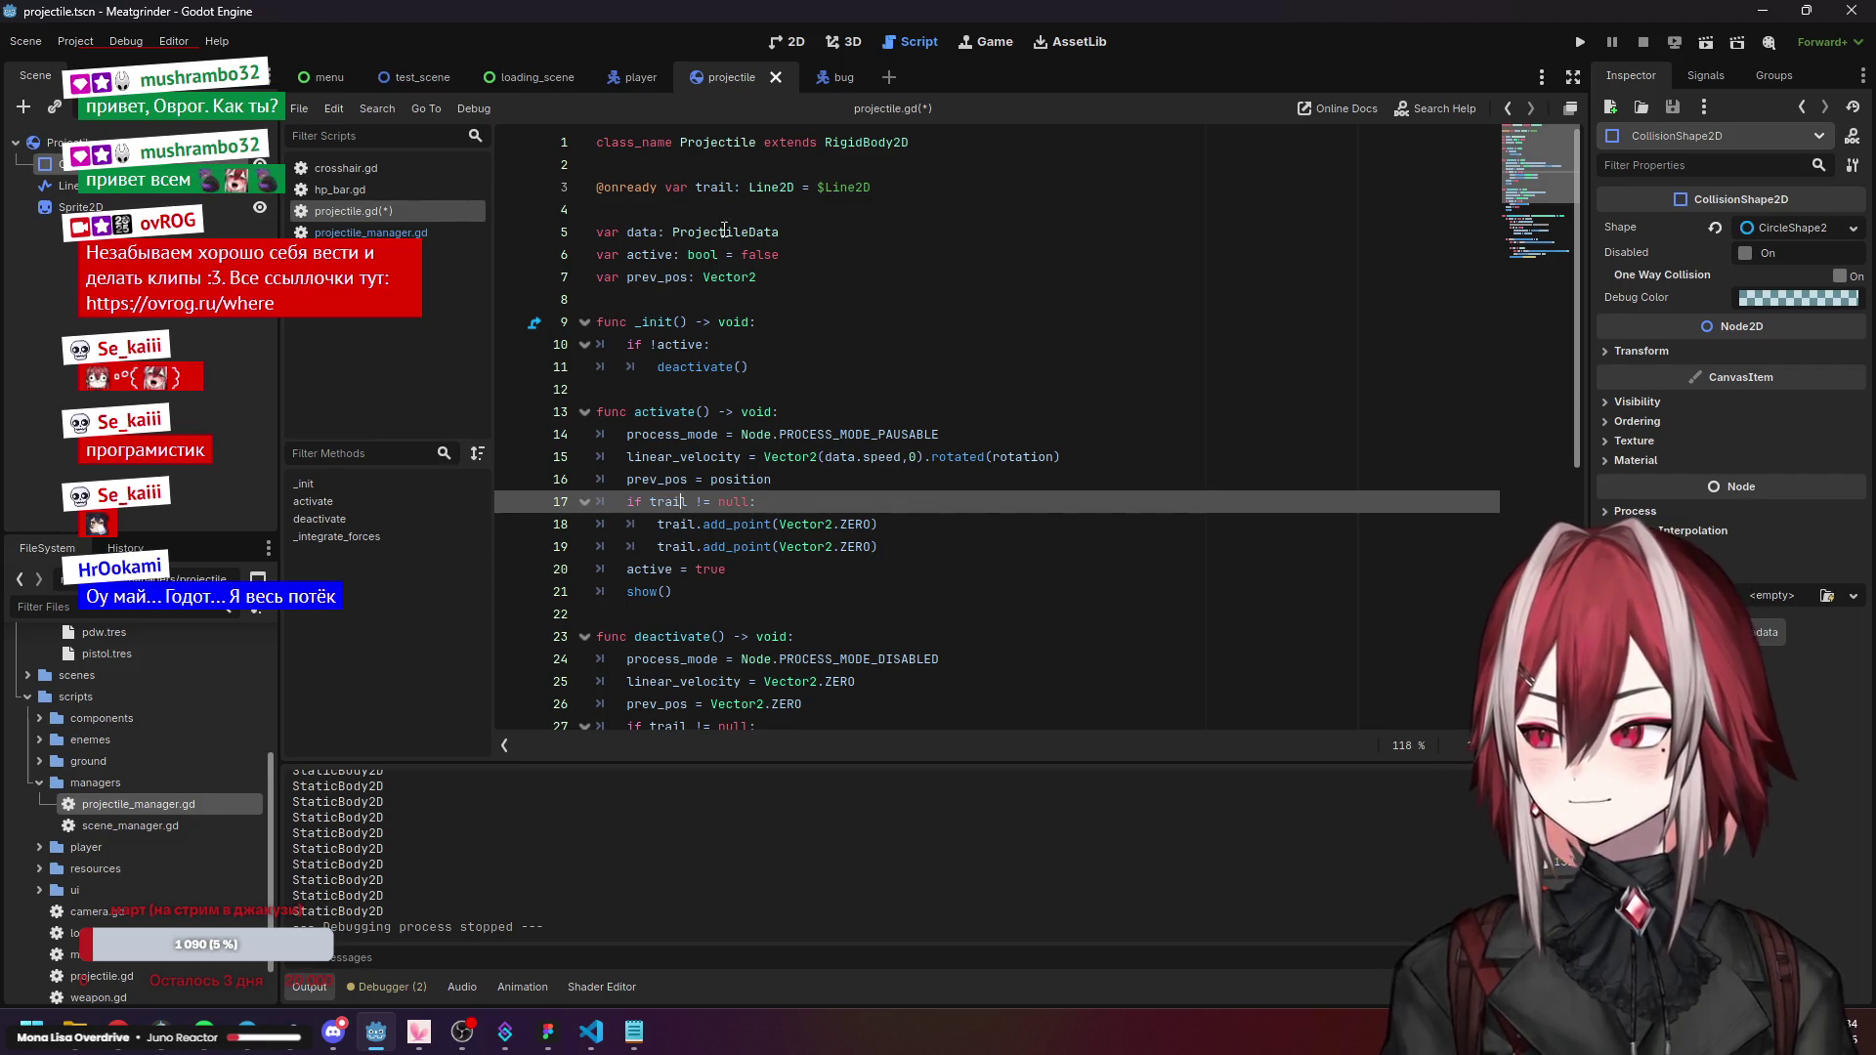
left_click_drag(796, 186, 978, 192)
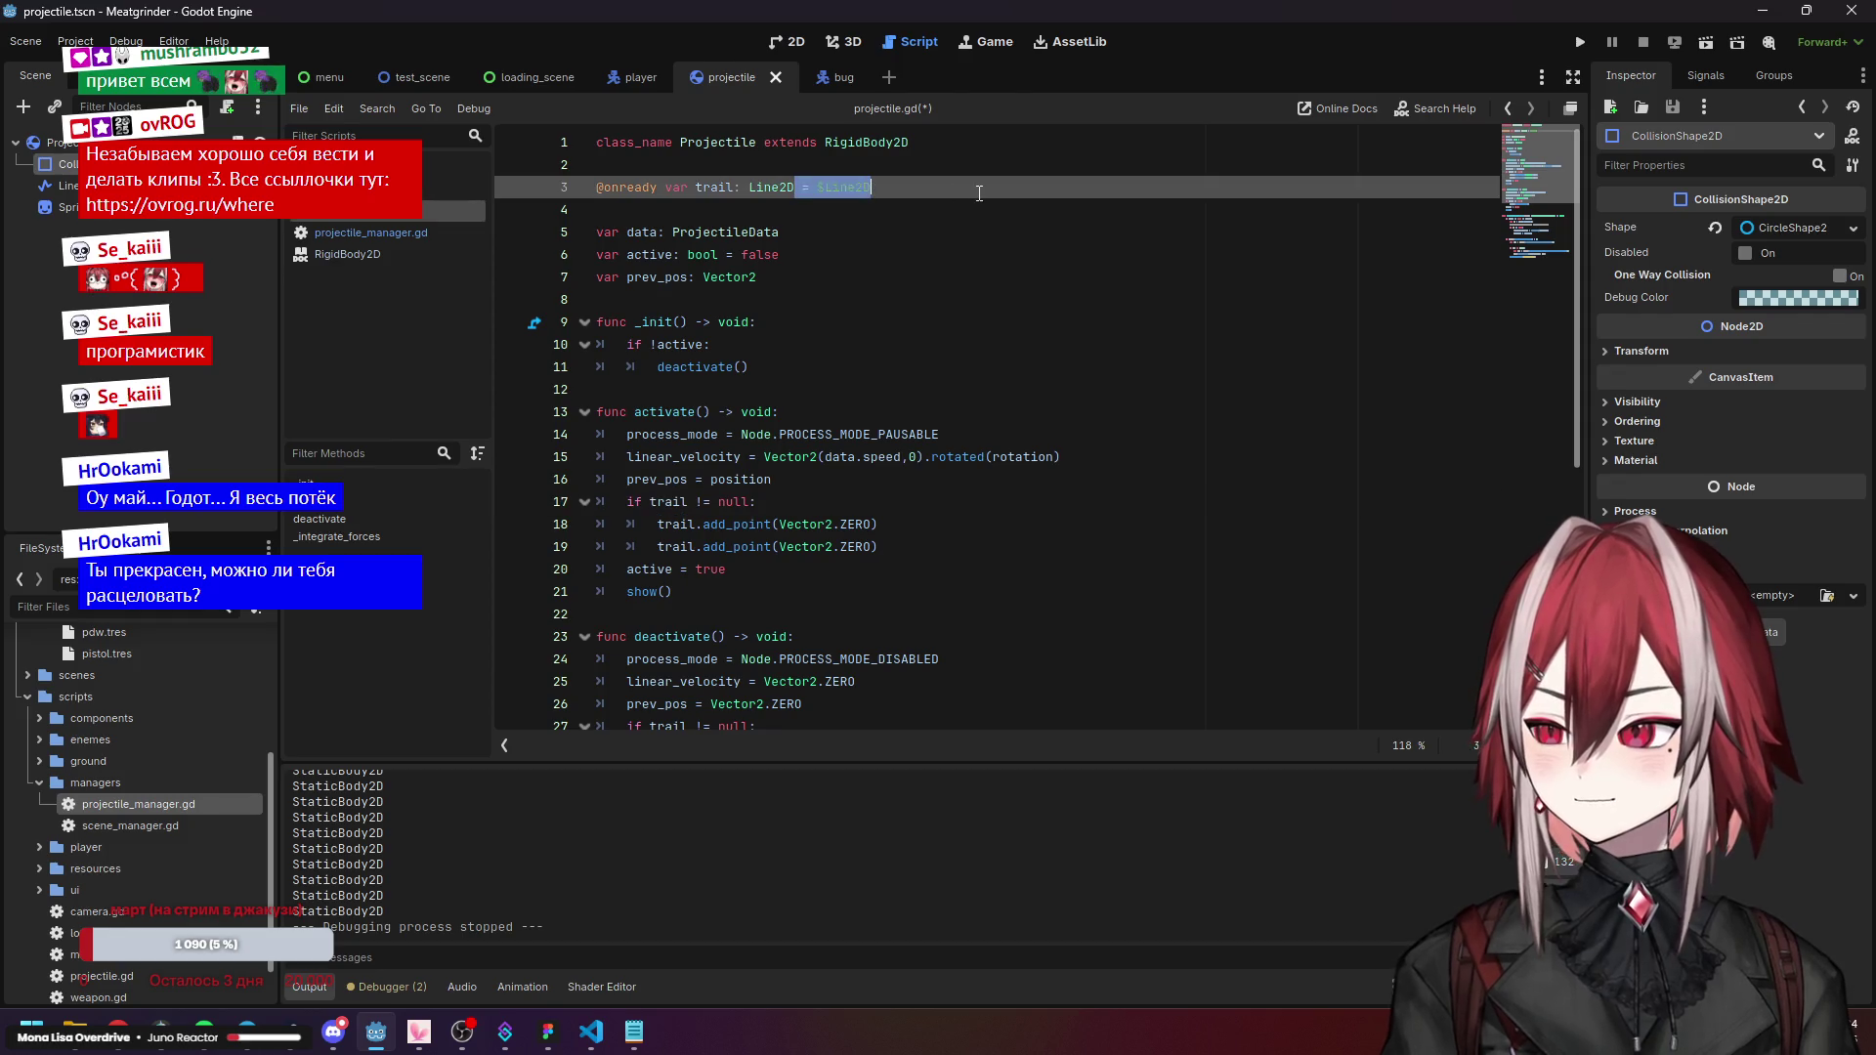
key("BackSpace")
left_click(831, 299)
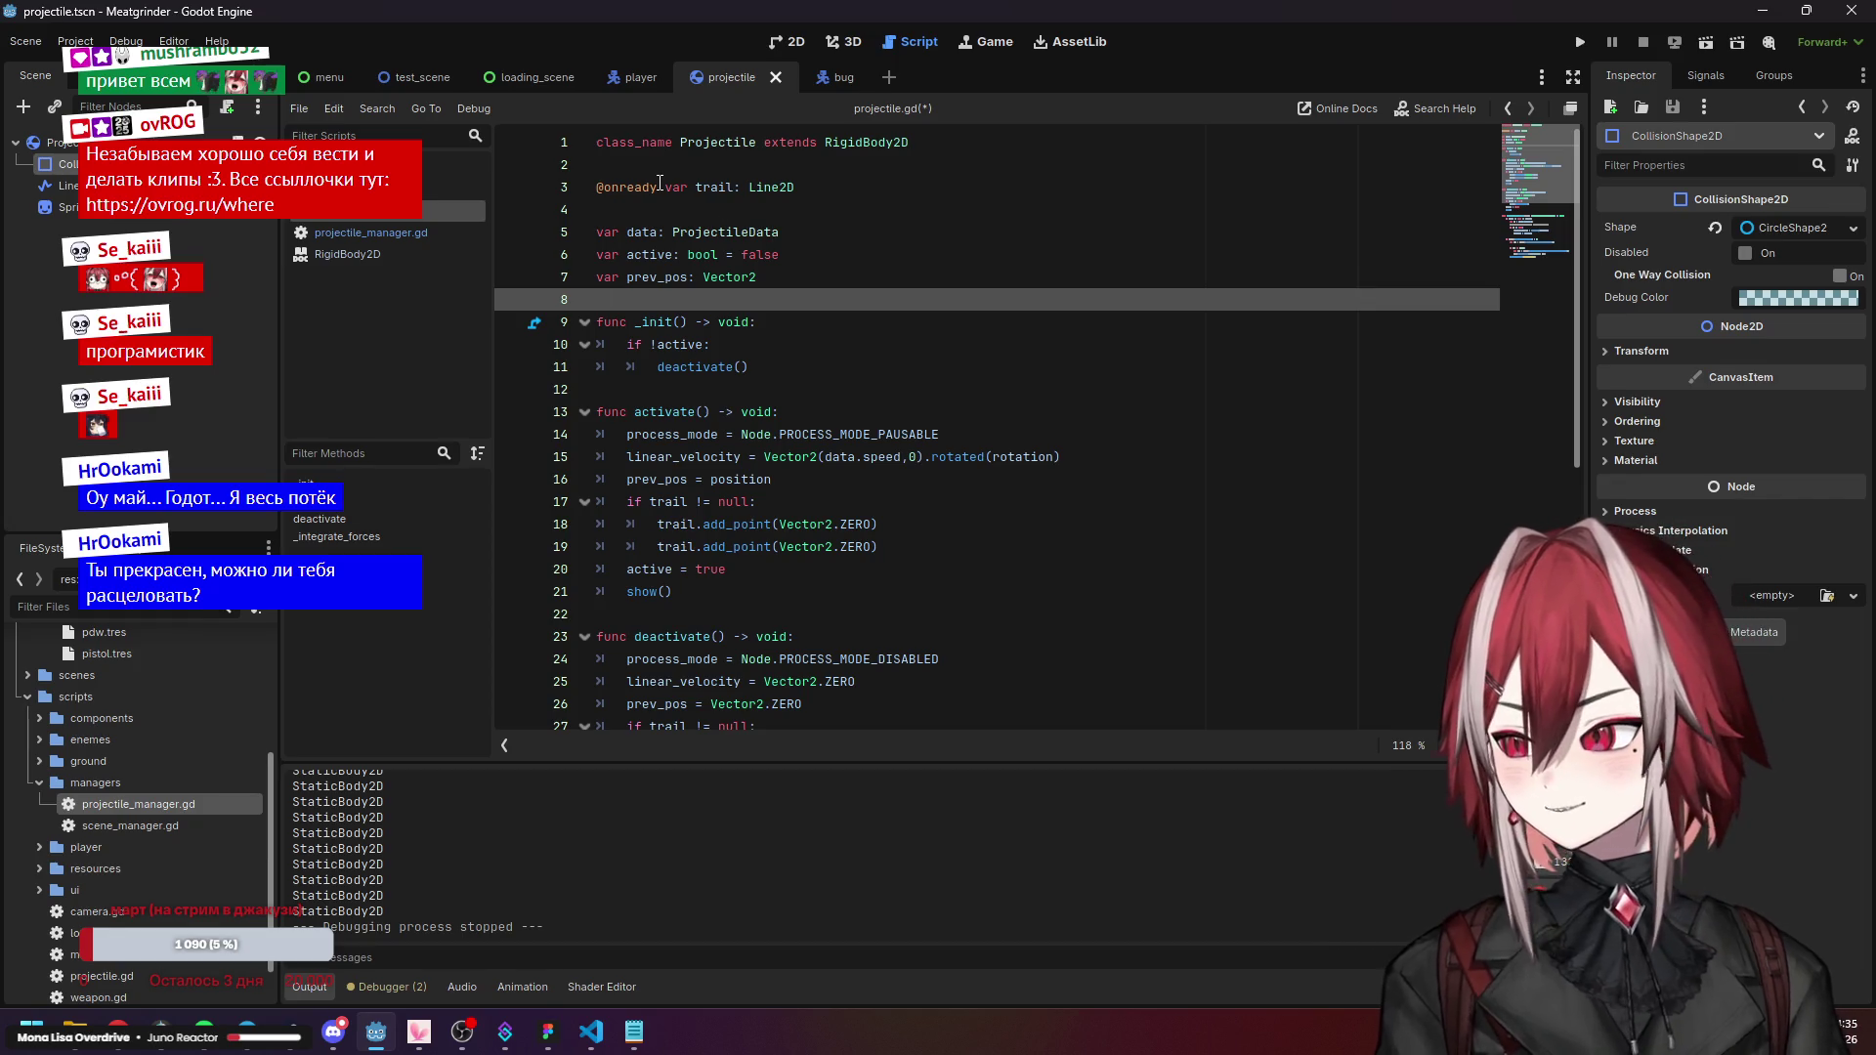
left_click_drag(597, 186, 665, 186)
key("BackSpace")
left_click(867, 239)
key("F5")
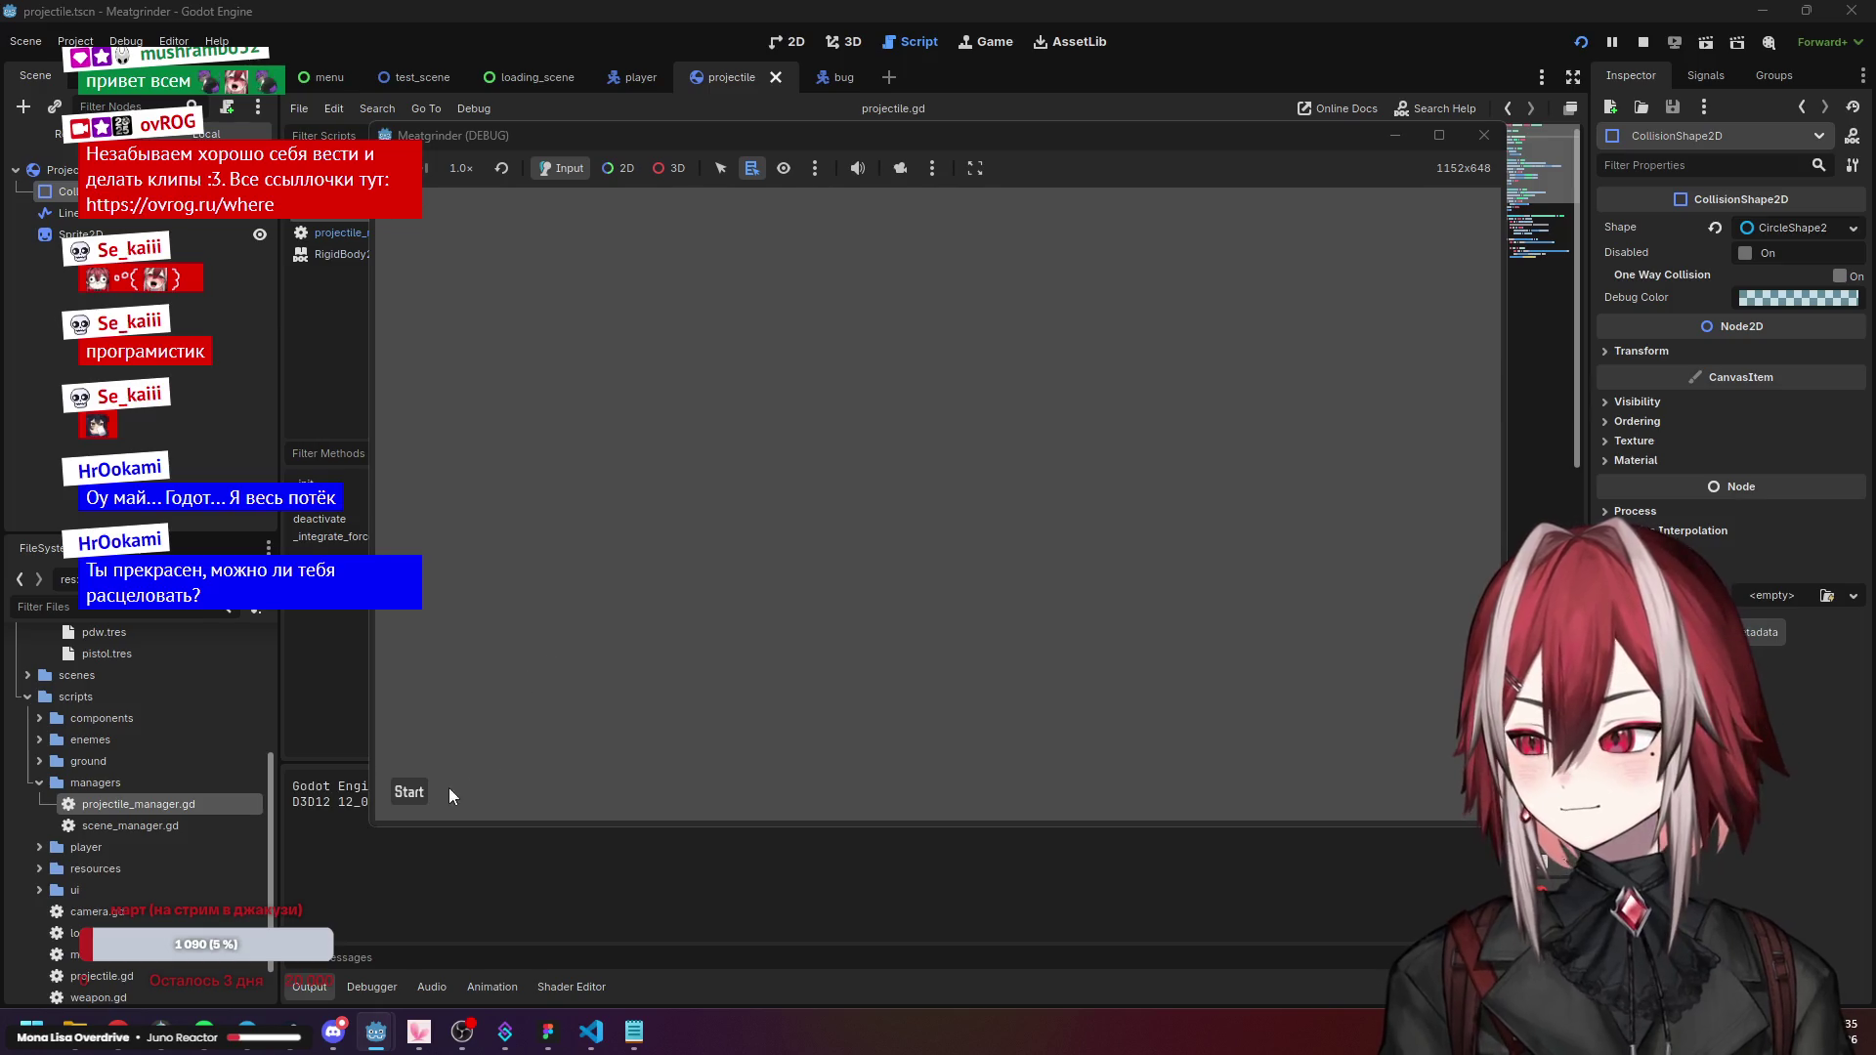
key("d")
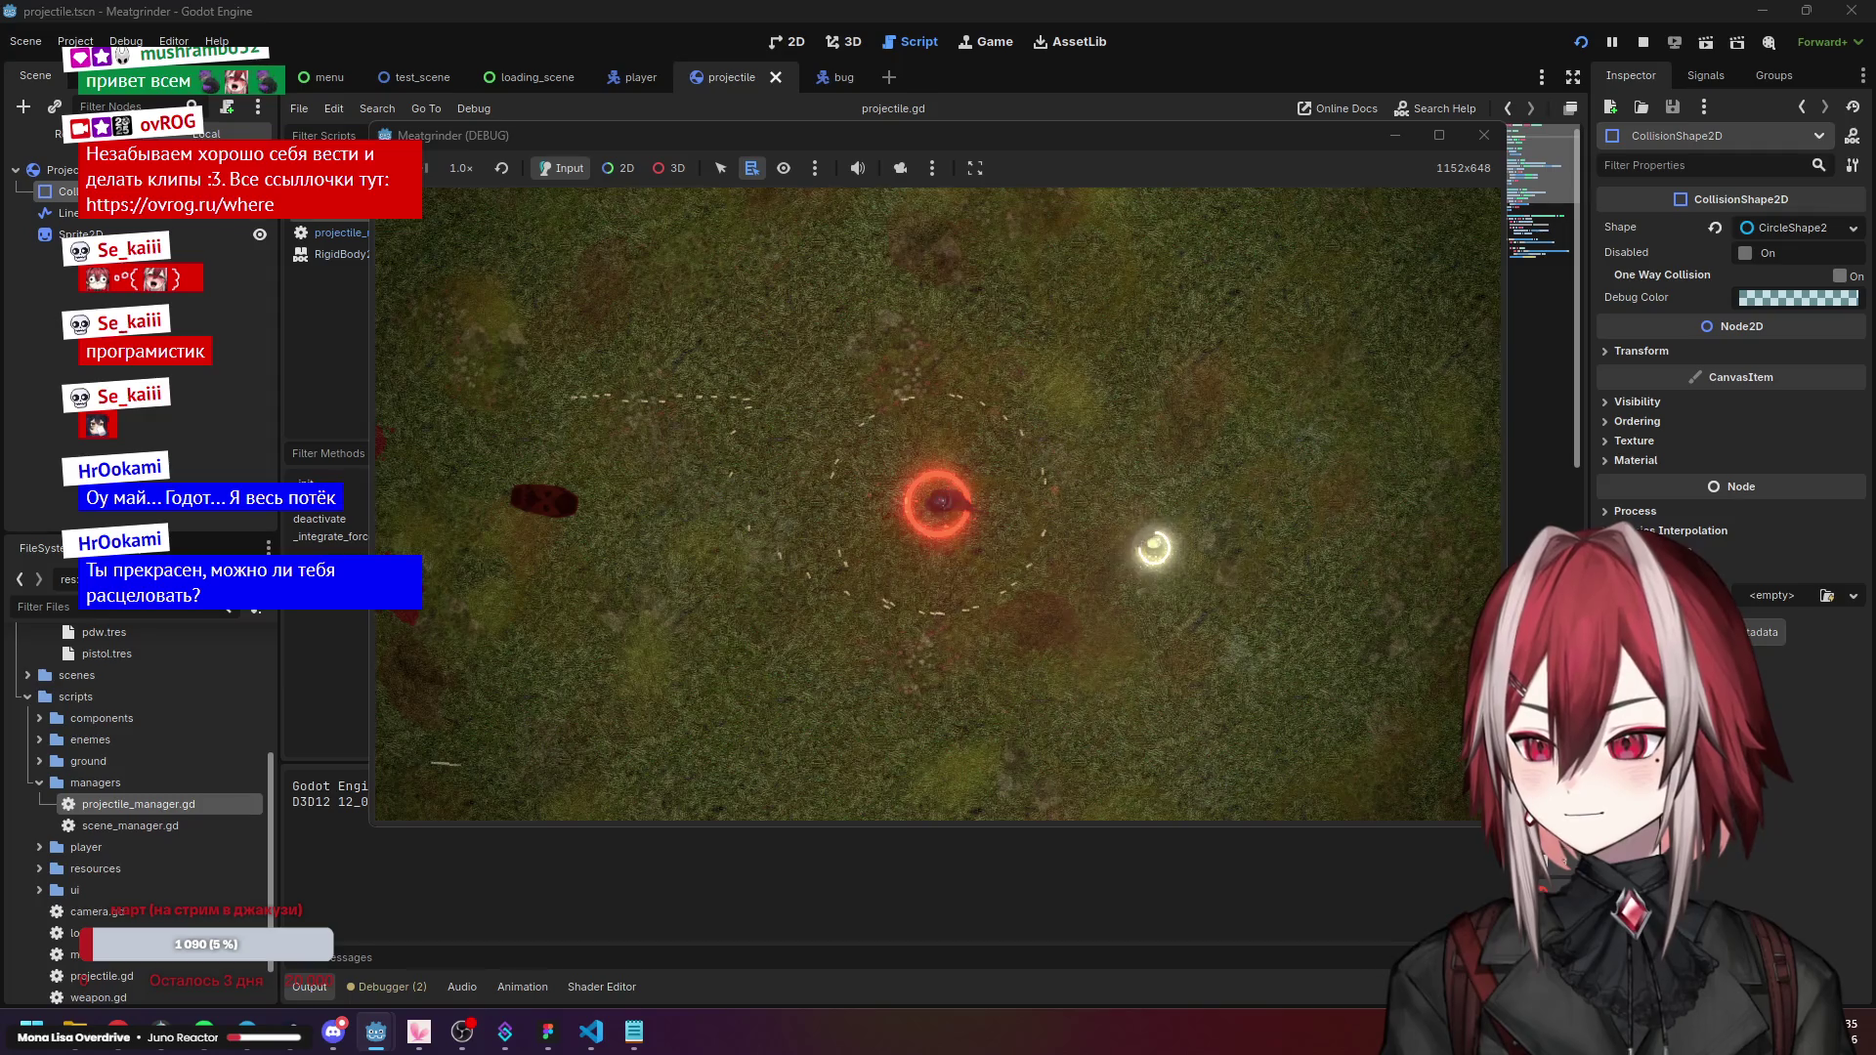
left_click(1477, 146)
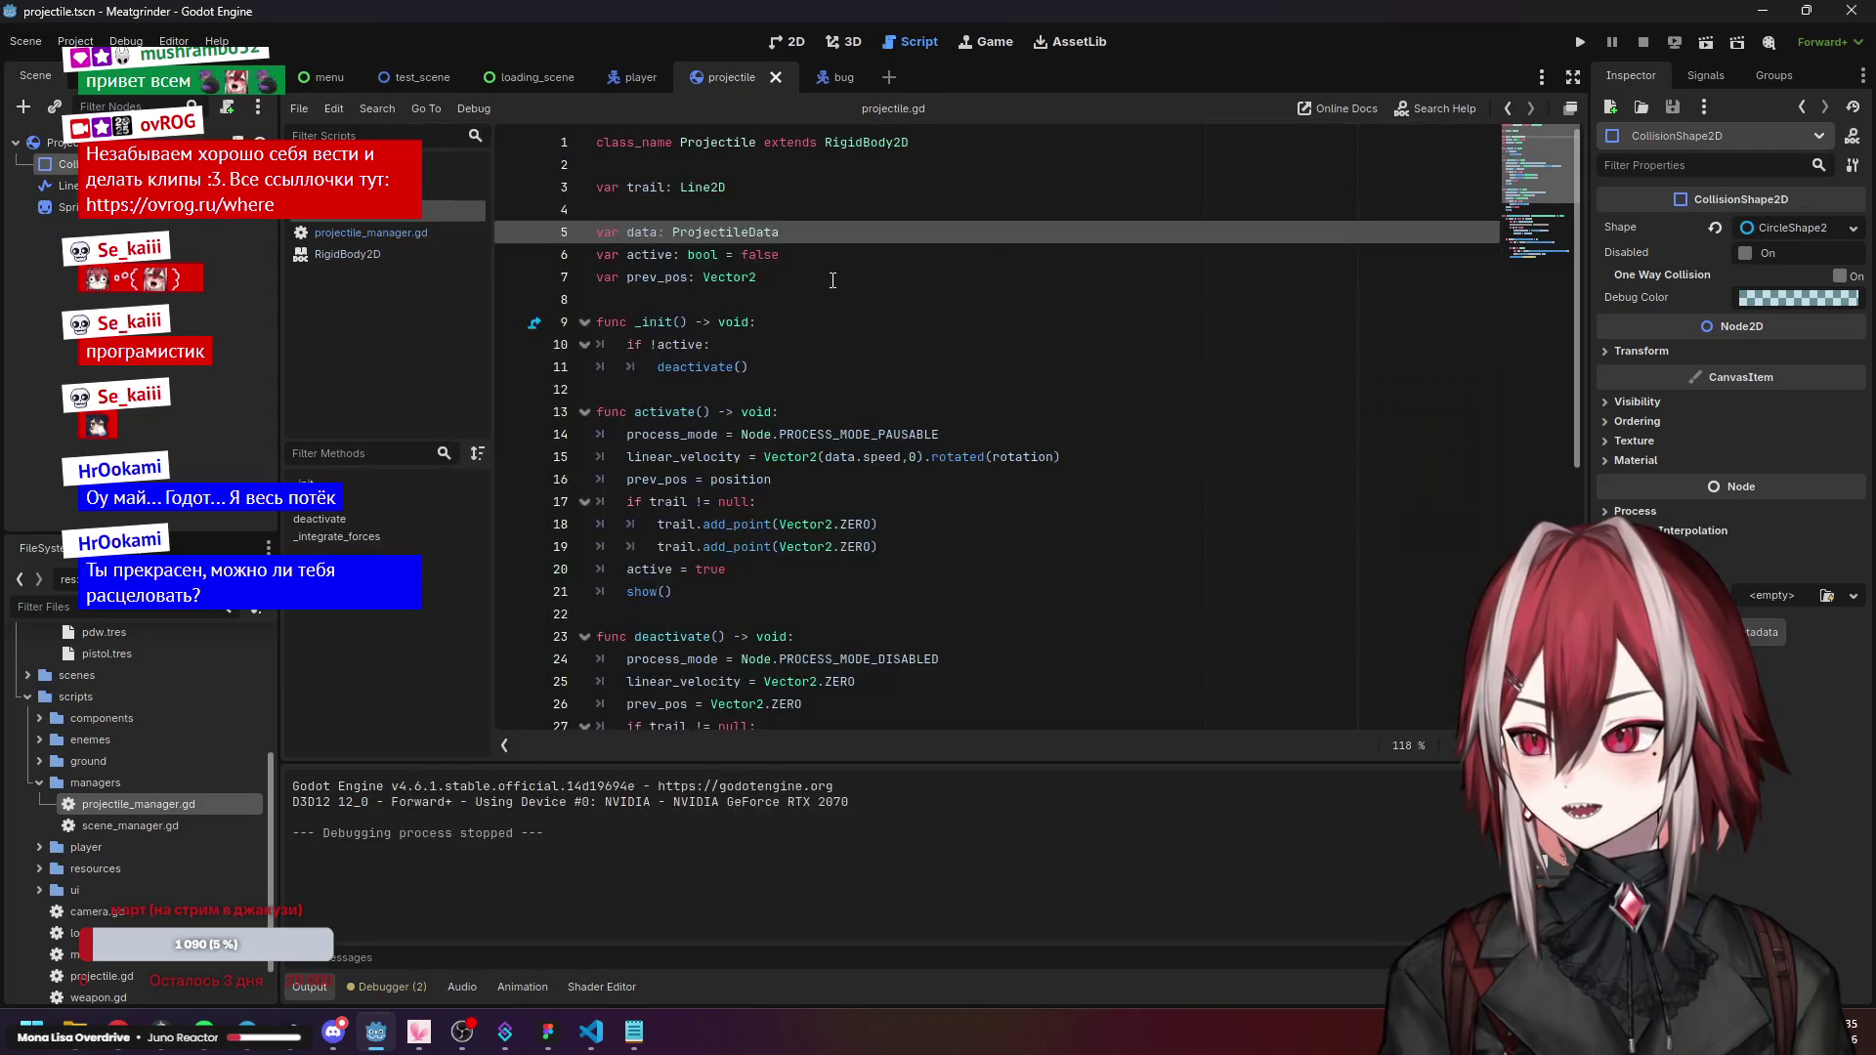
Delete the commented-out trail points print line from _integrate_forces.
left_click(867, 273)
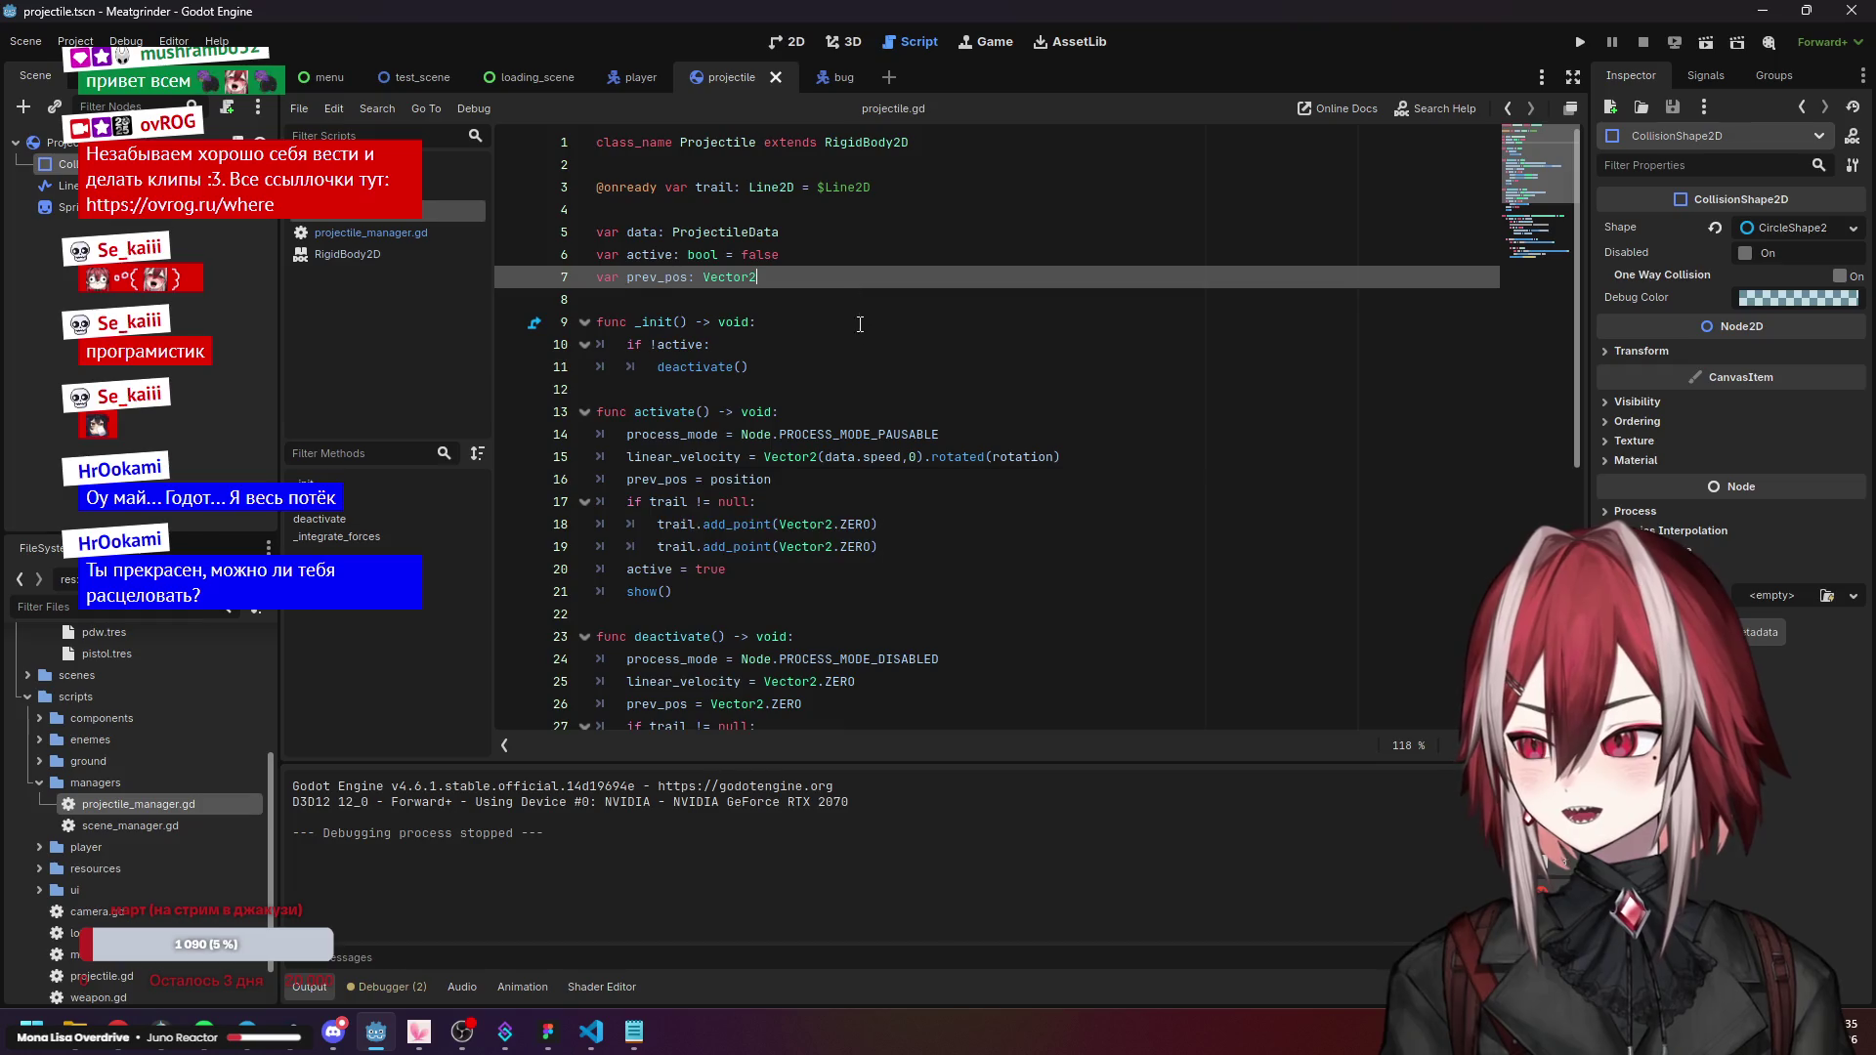
scroll(858, 314, "down", 2)
left_click(904, 411)
left_click(921, 448)
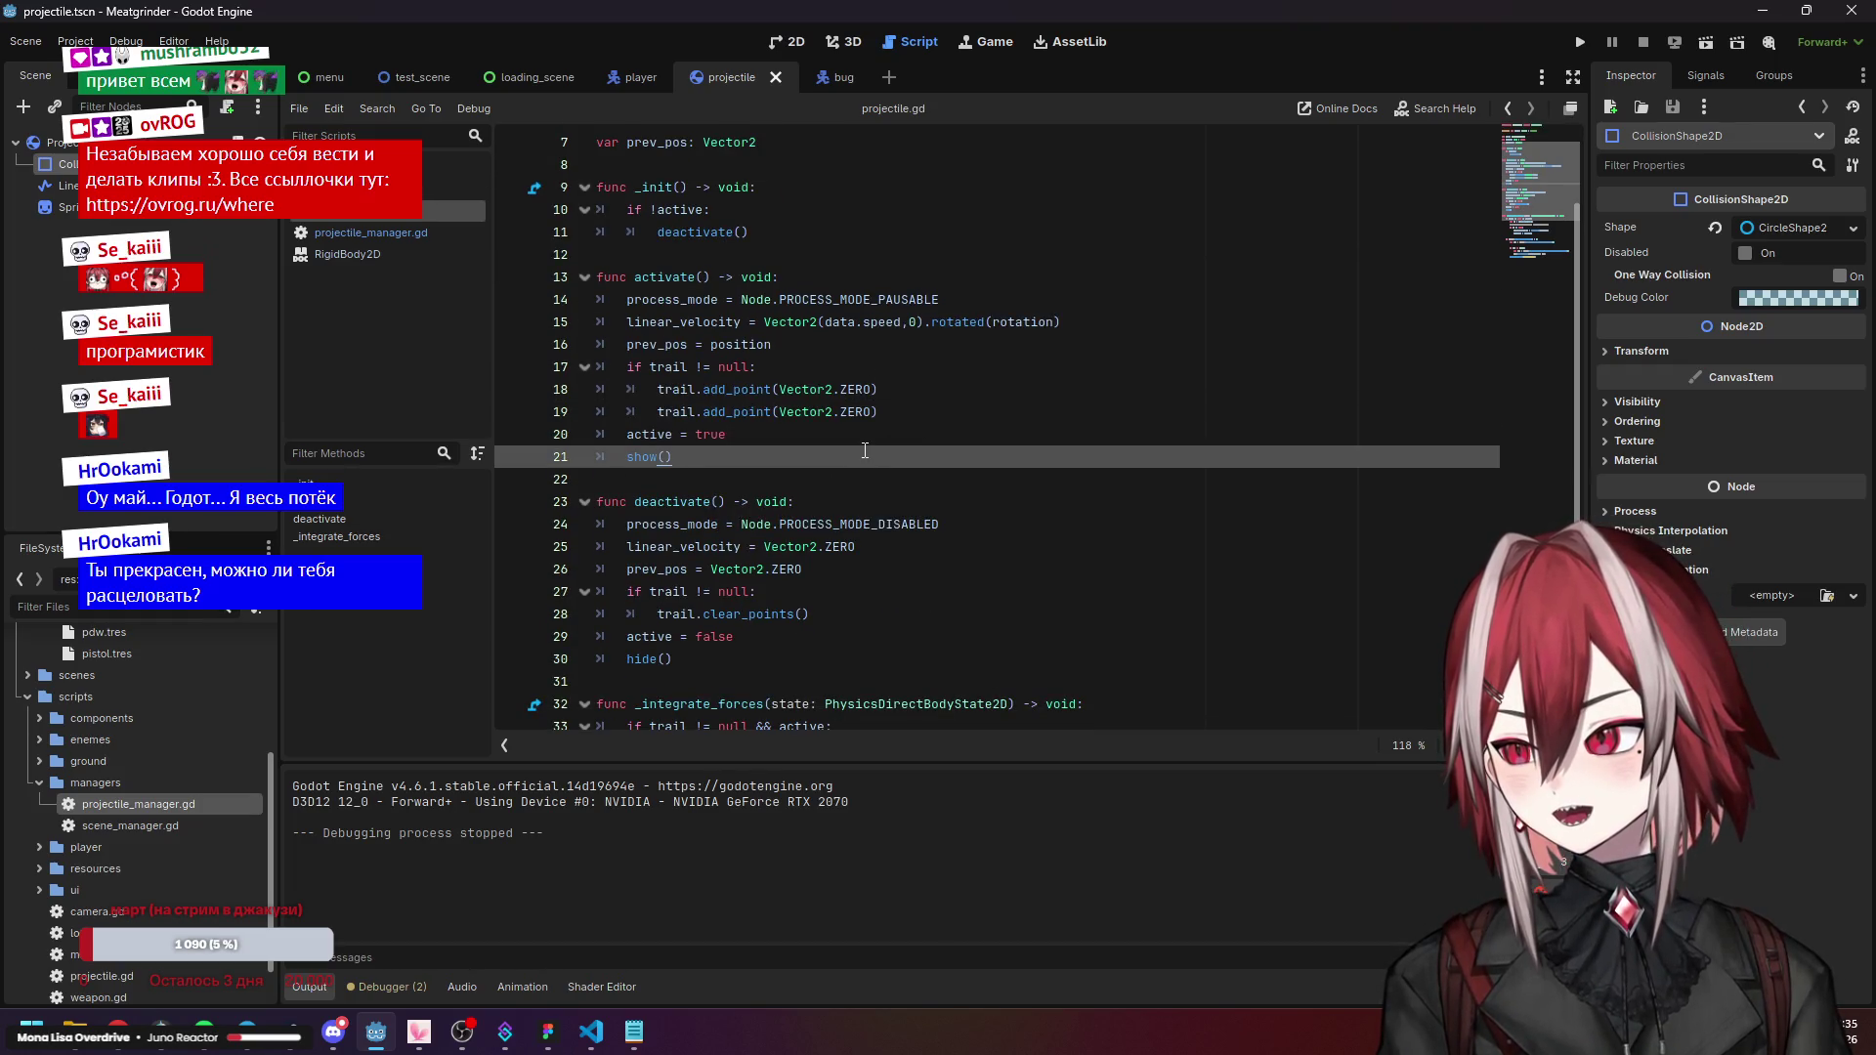
scroll(864, 451, "down", 1)
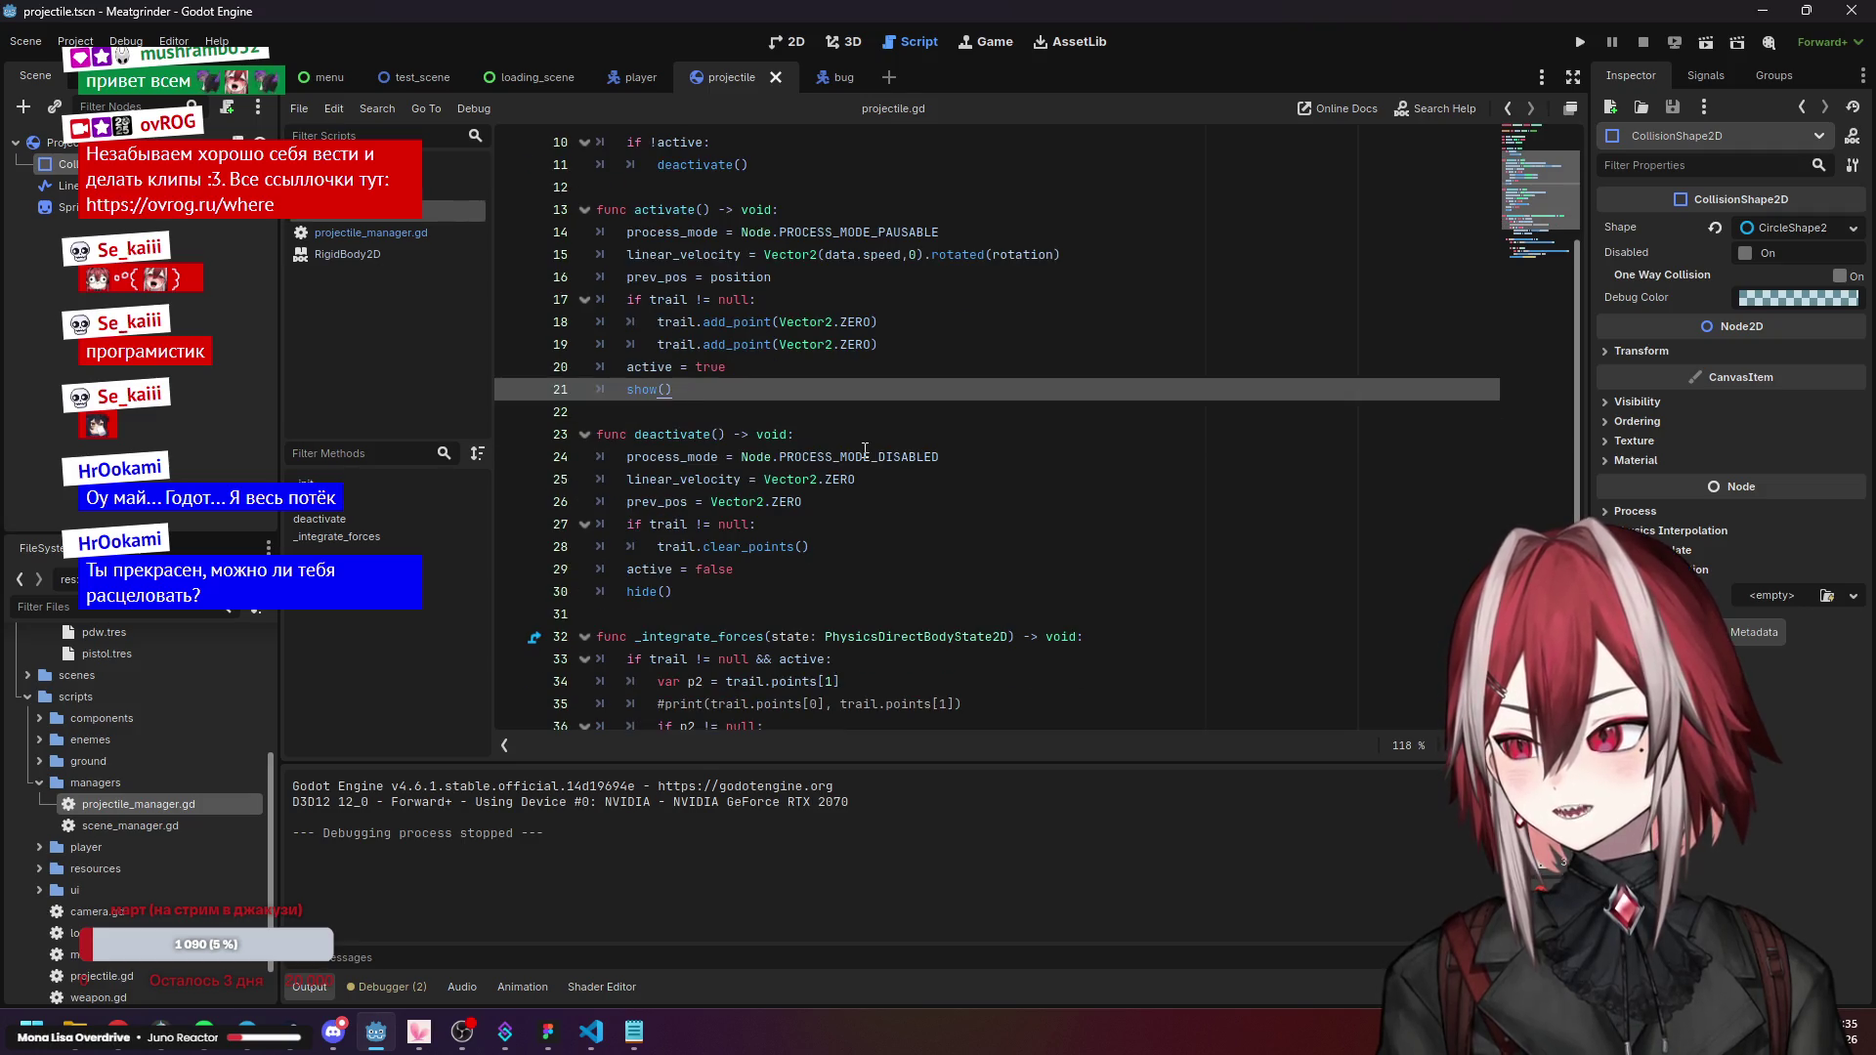
left_click(750, 347)
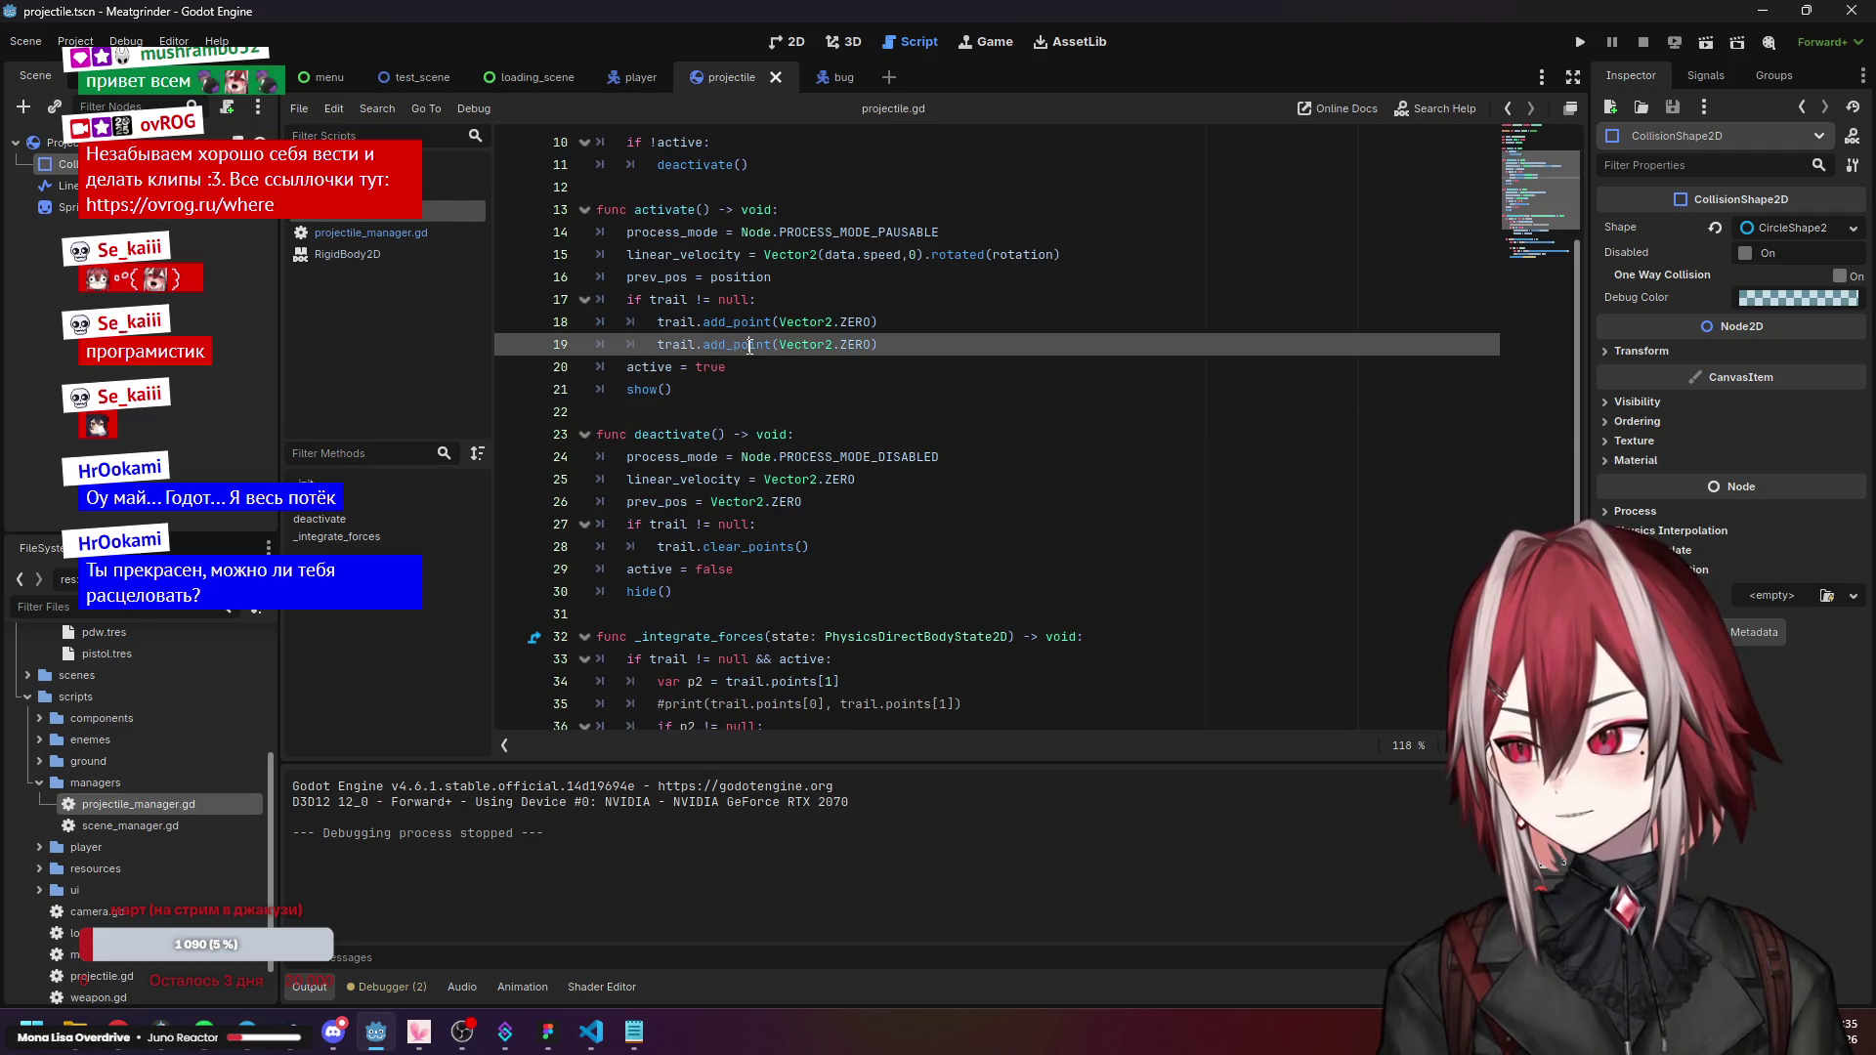
scroll(846, 490, "down", 4)
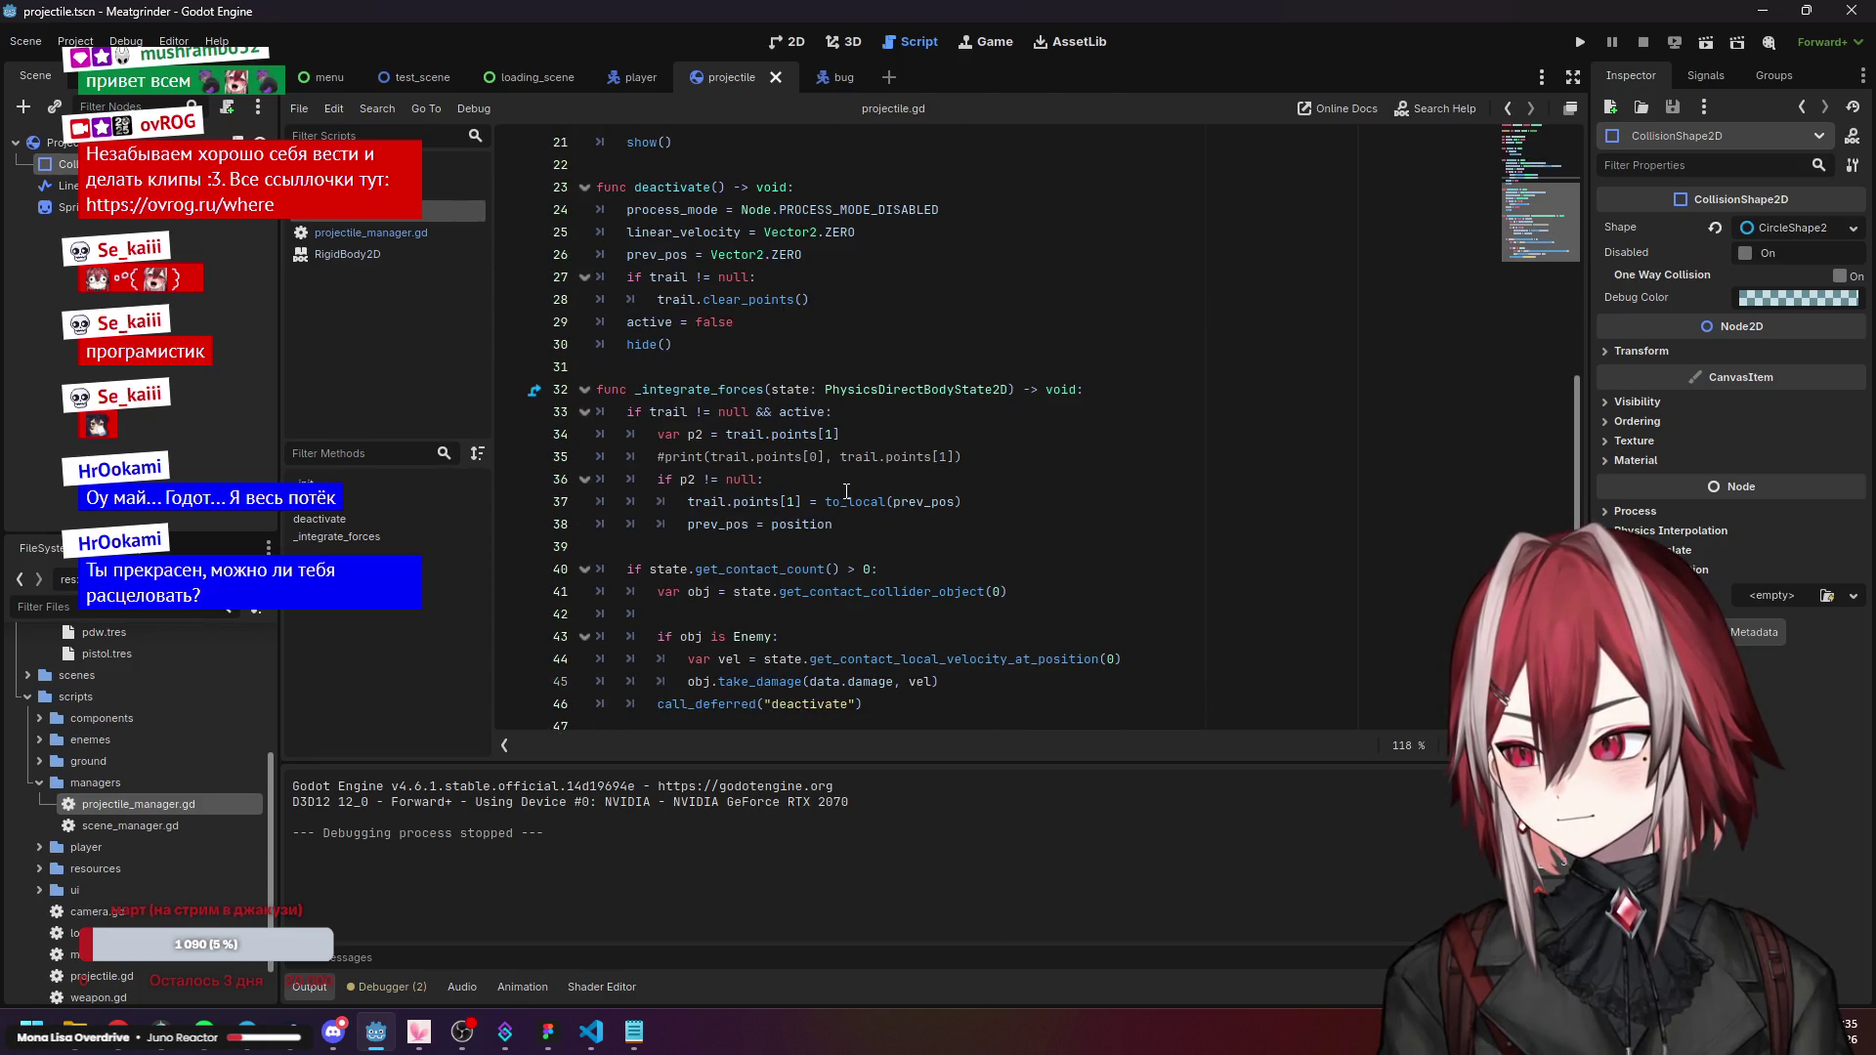
left_click_drag(985, 453, 609, 465)
key("BackSpace")
key("BackSpace")
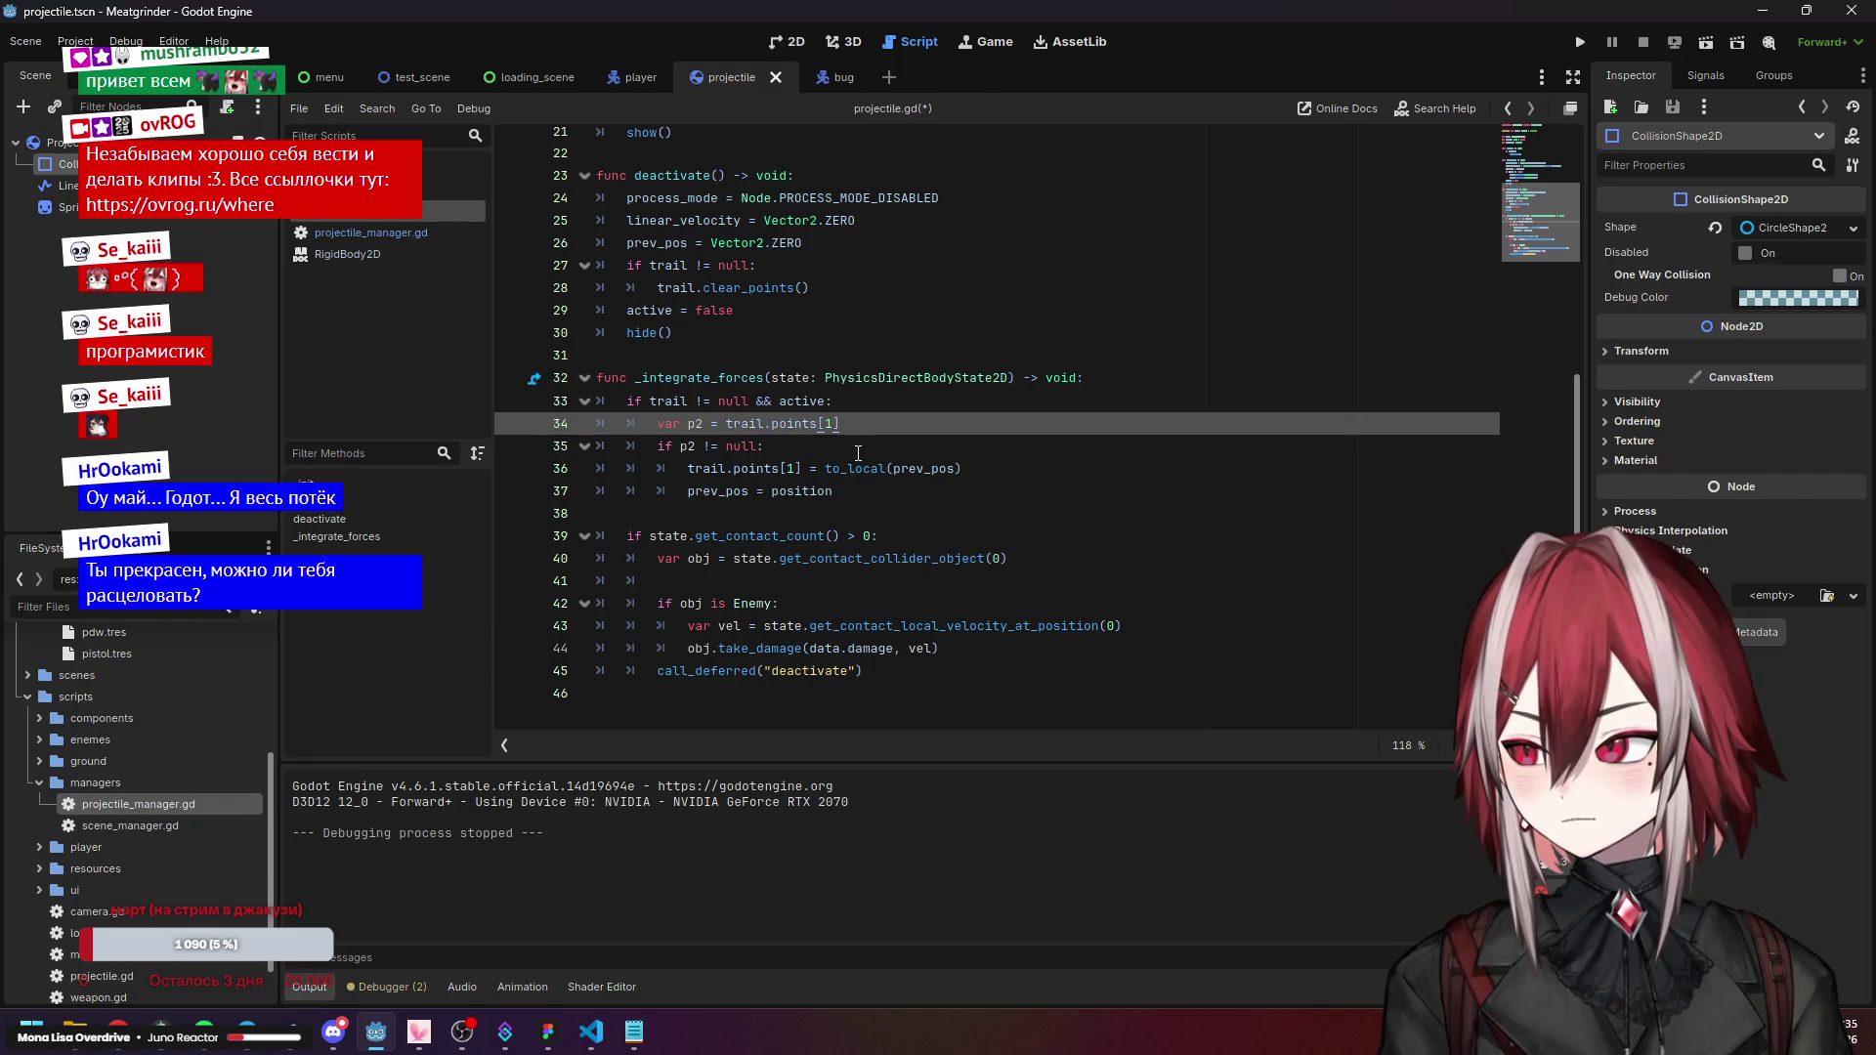
Review the prev_pos lines, then switch to projectile_manager.gd.
left_click(664, 243)
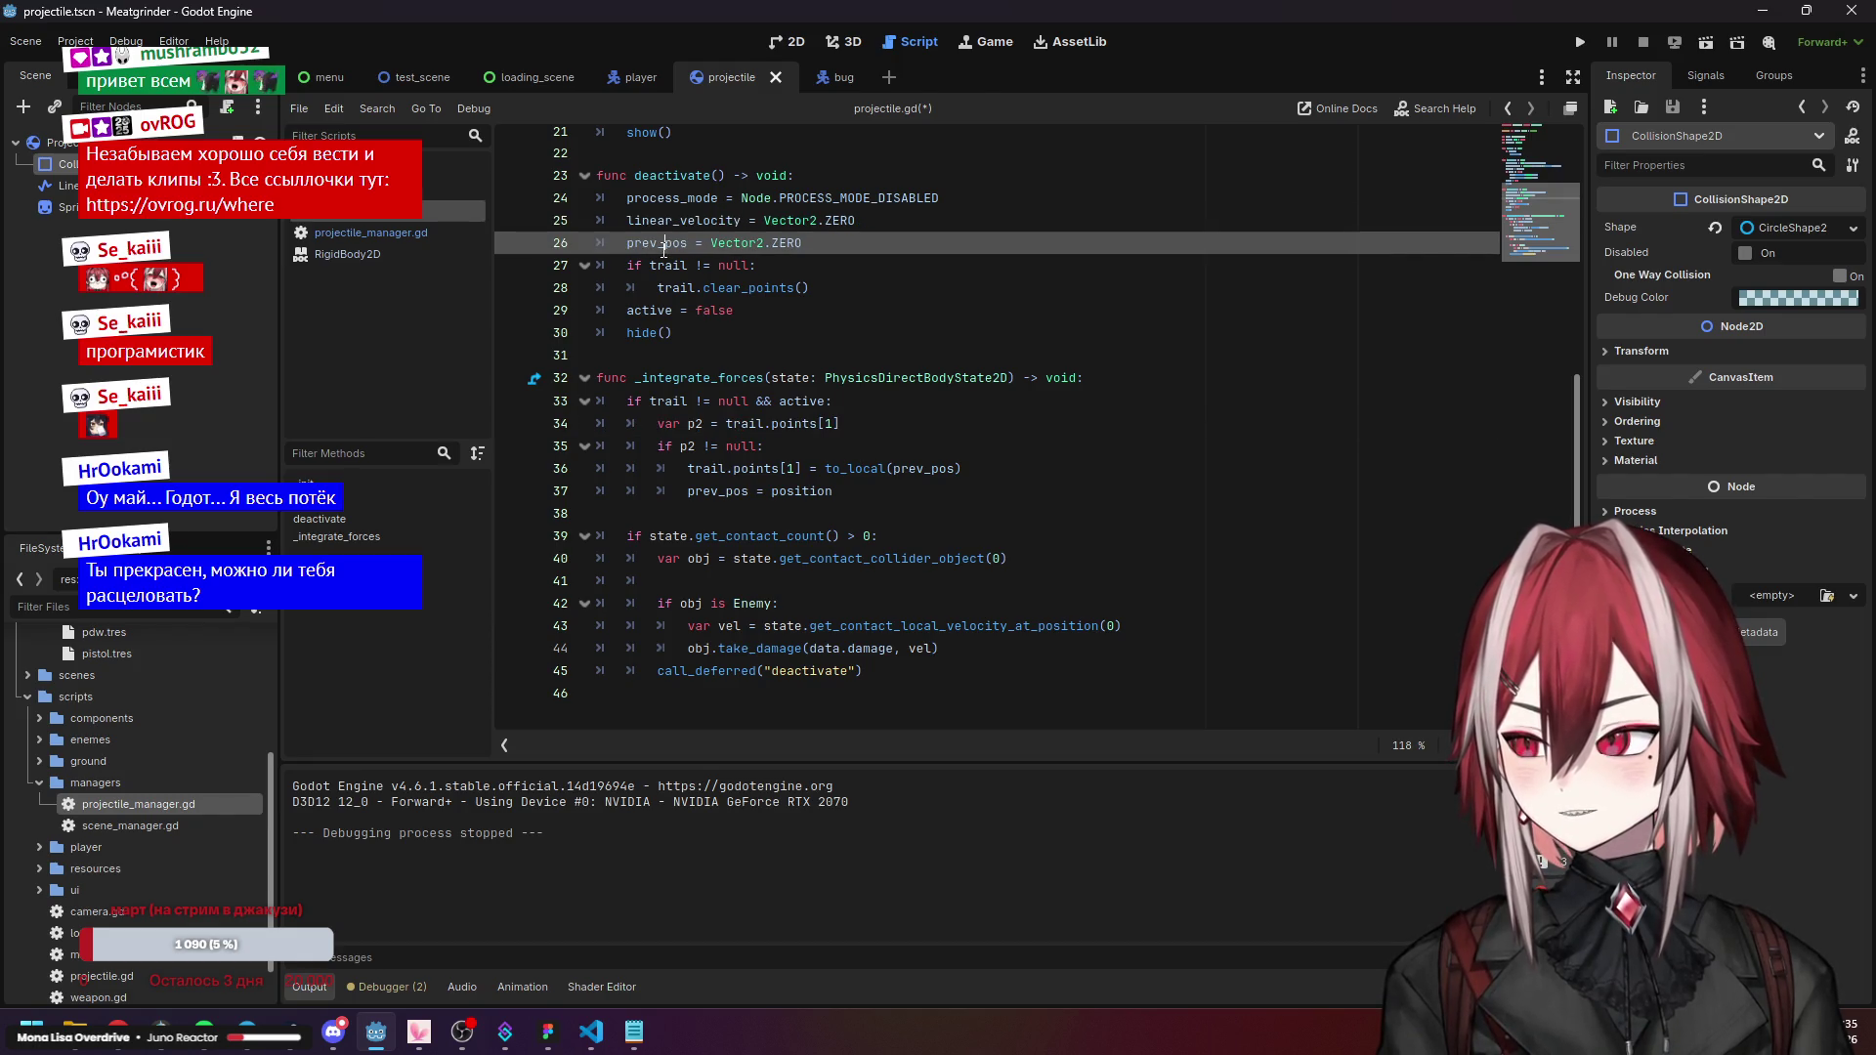
scroll(835, 325, "up", 3)
scroll(835, 326, "up", 2)
left_click(689, 311)
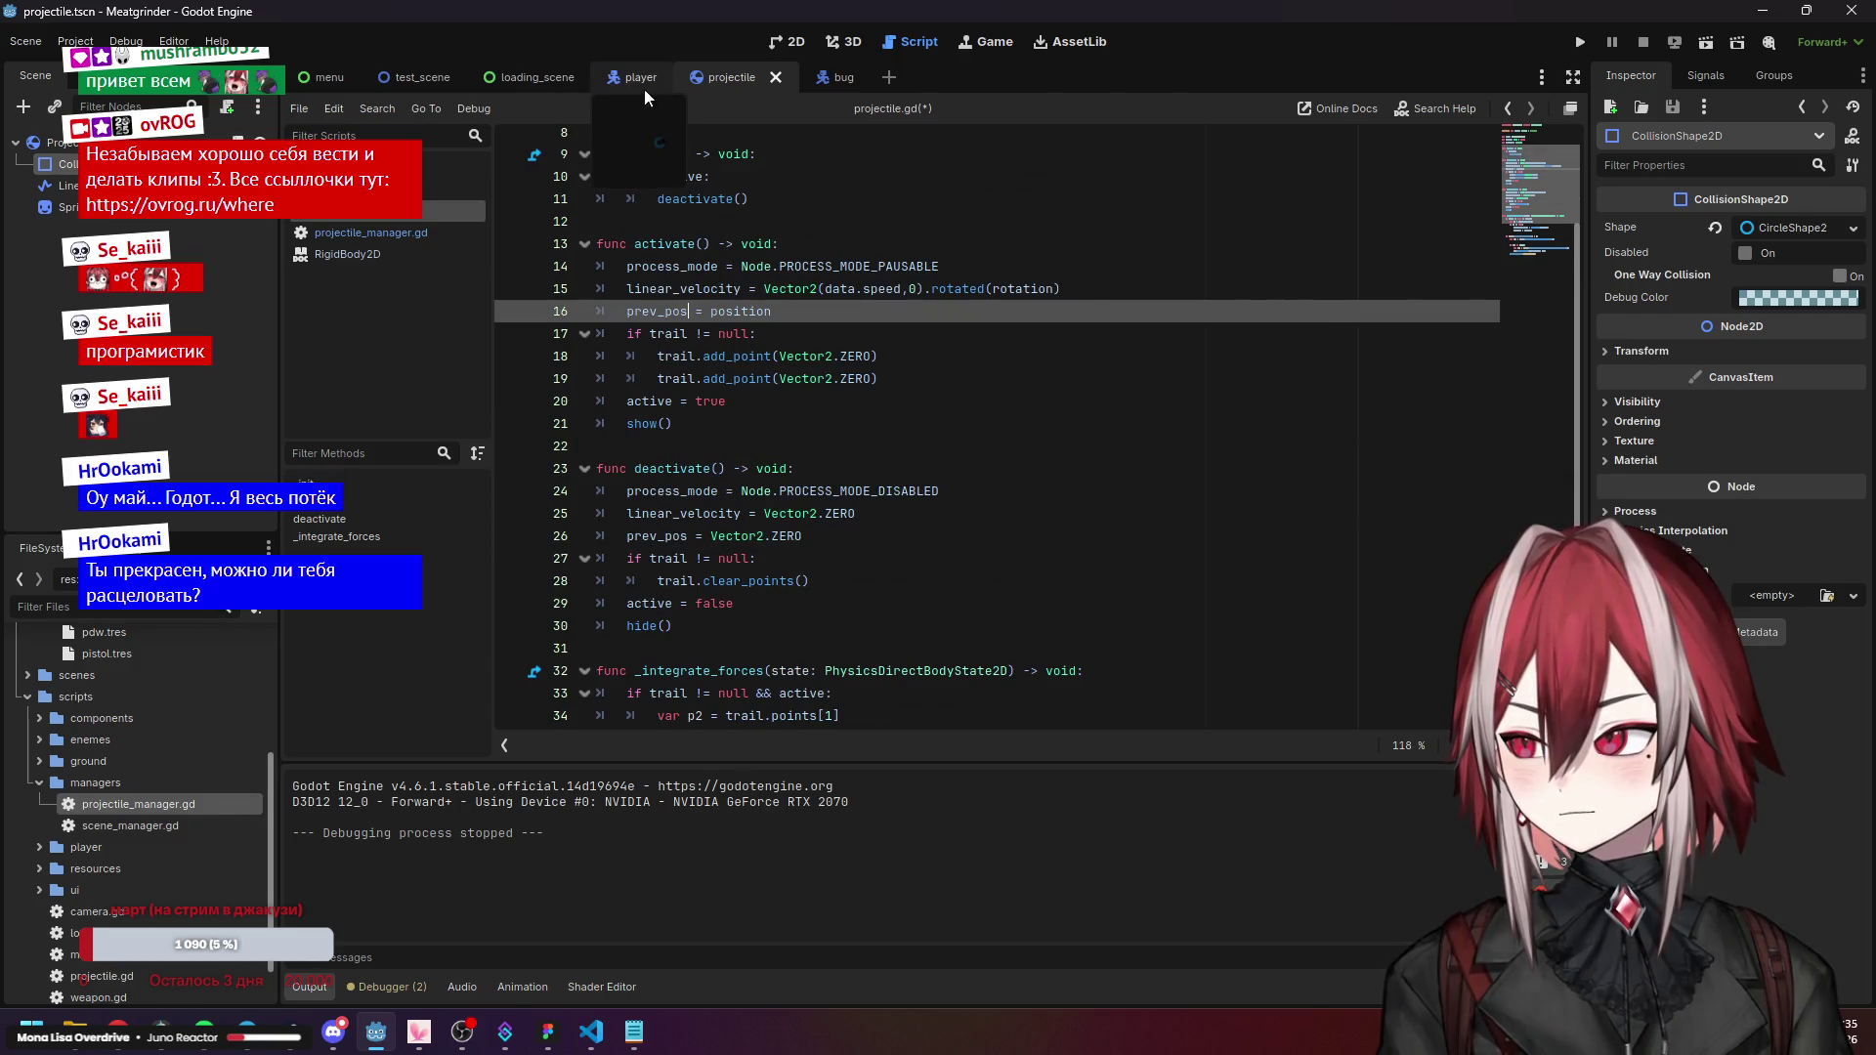
left_click(416, 237)
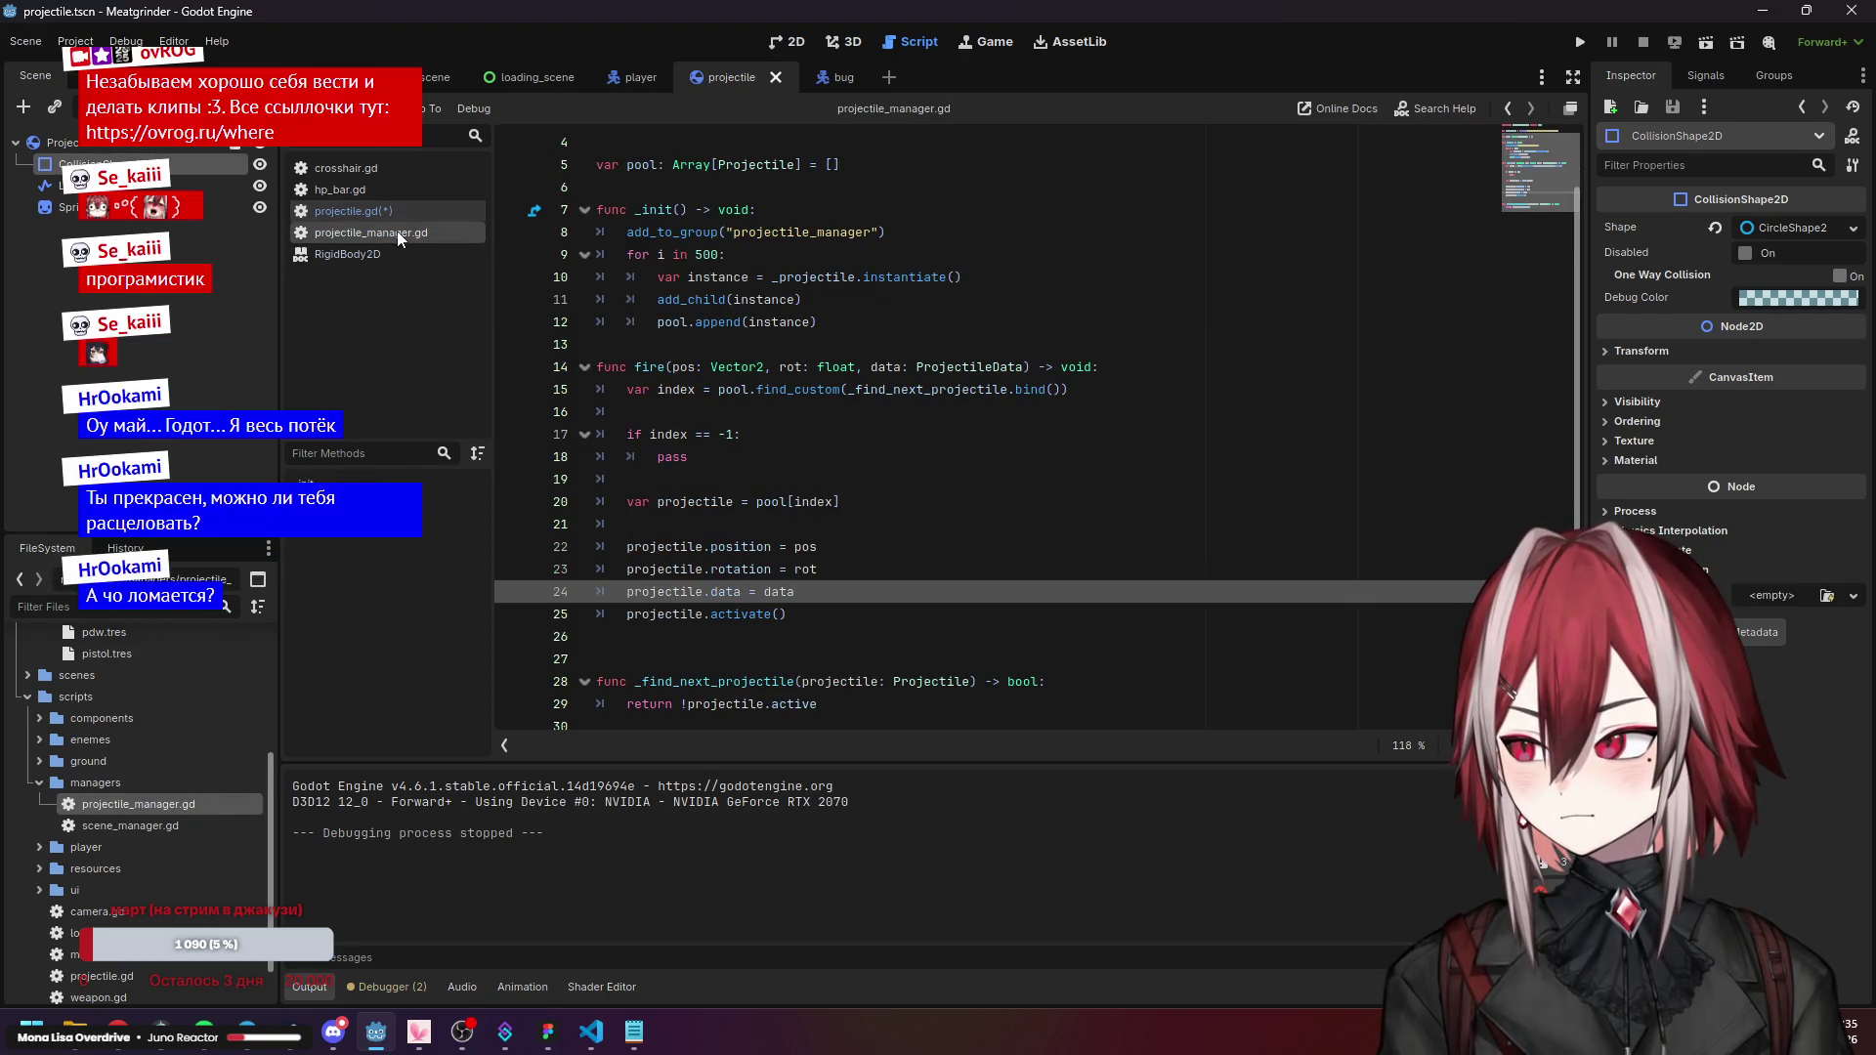
Run the project, start from the title screen, and move right to watch the pooled projectiles.
left_click(701, 569)
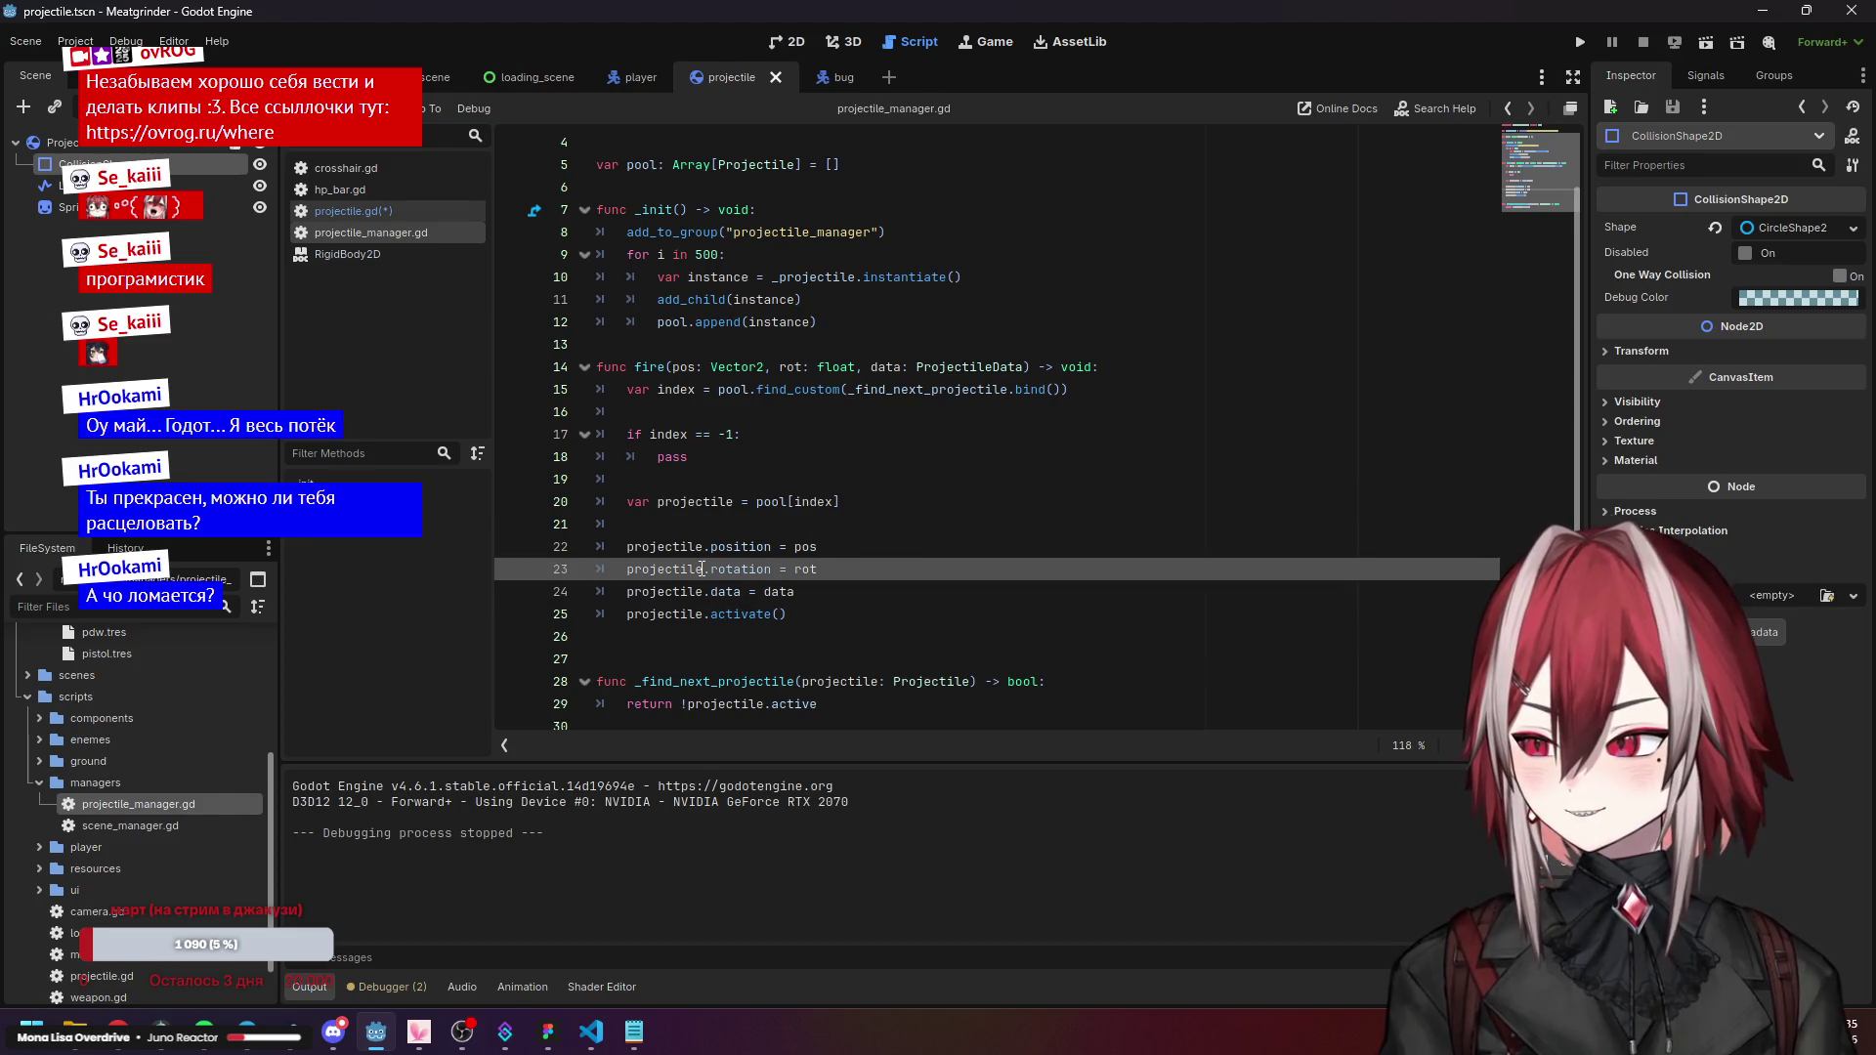
left_click(723, 546)
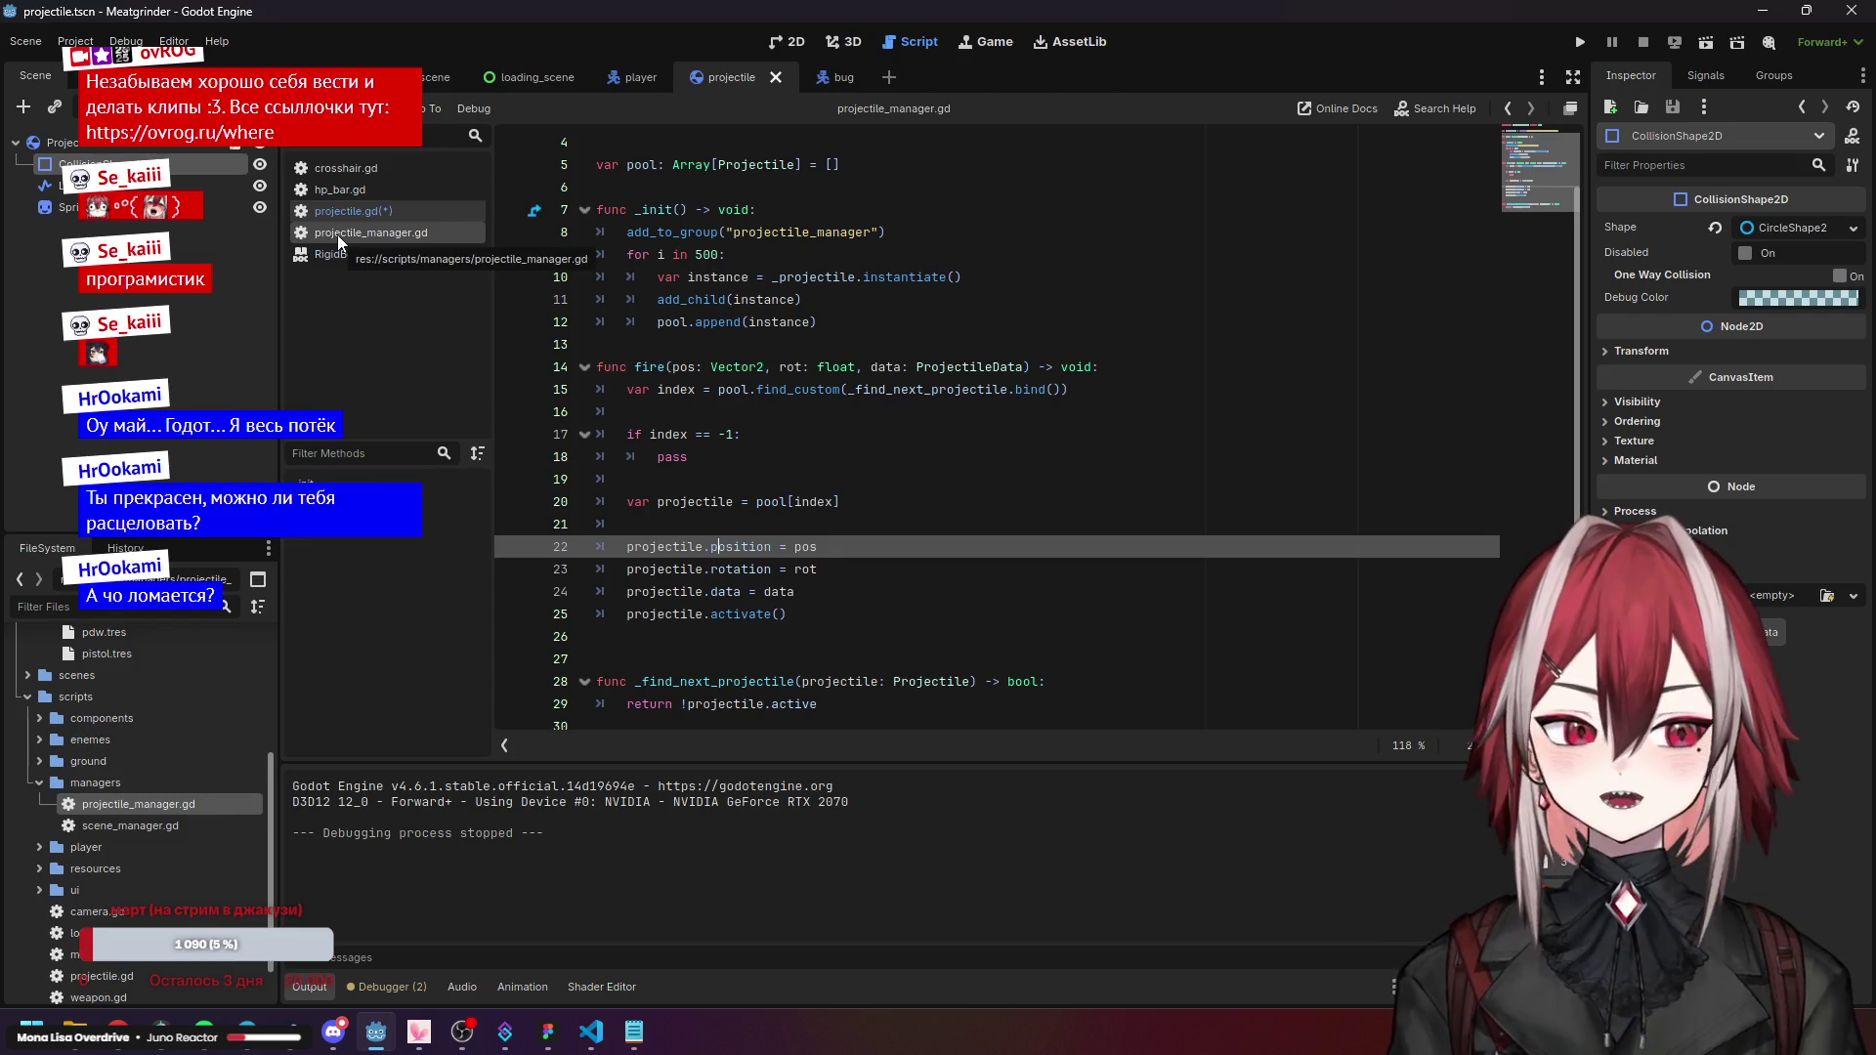
left_click(1572, 42)
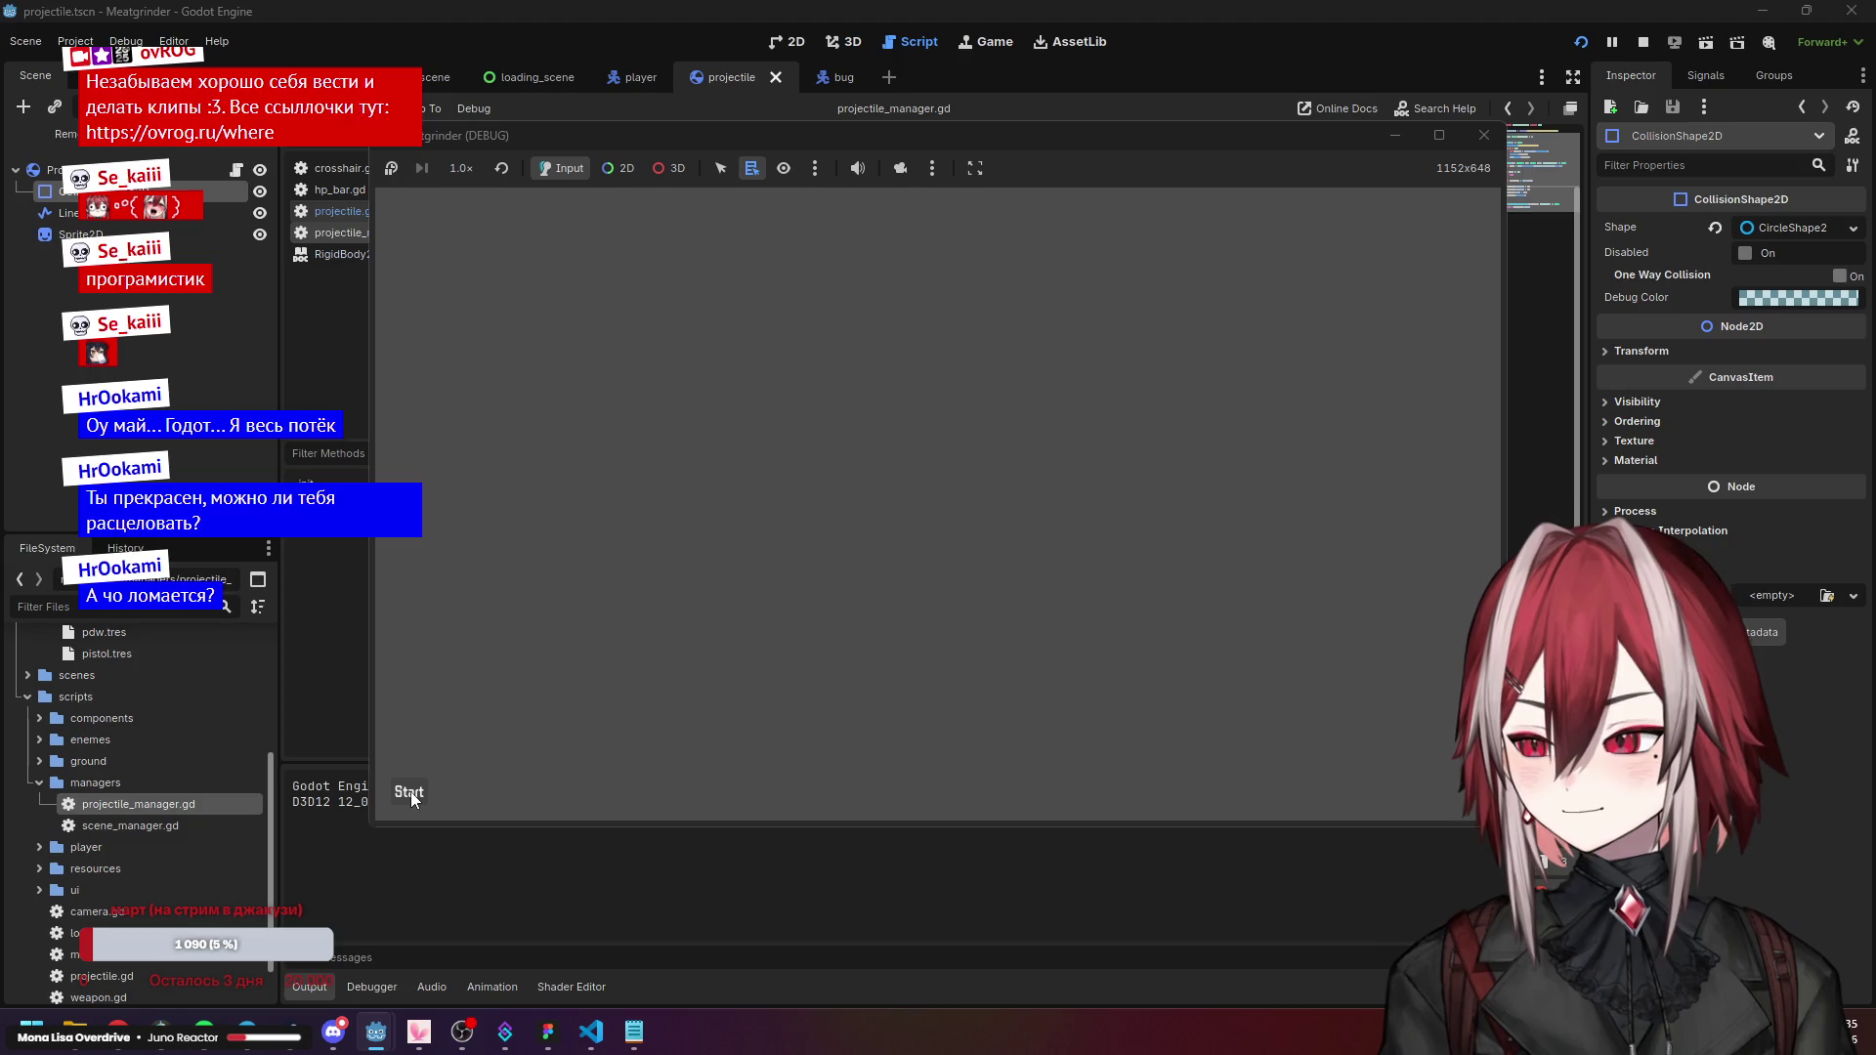
left_click(411, 791)
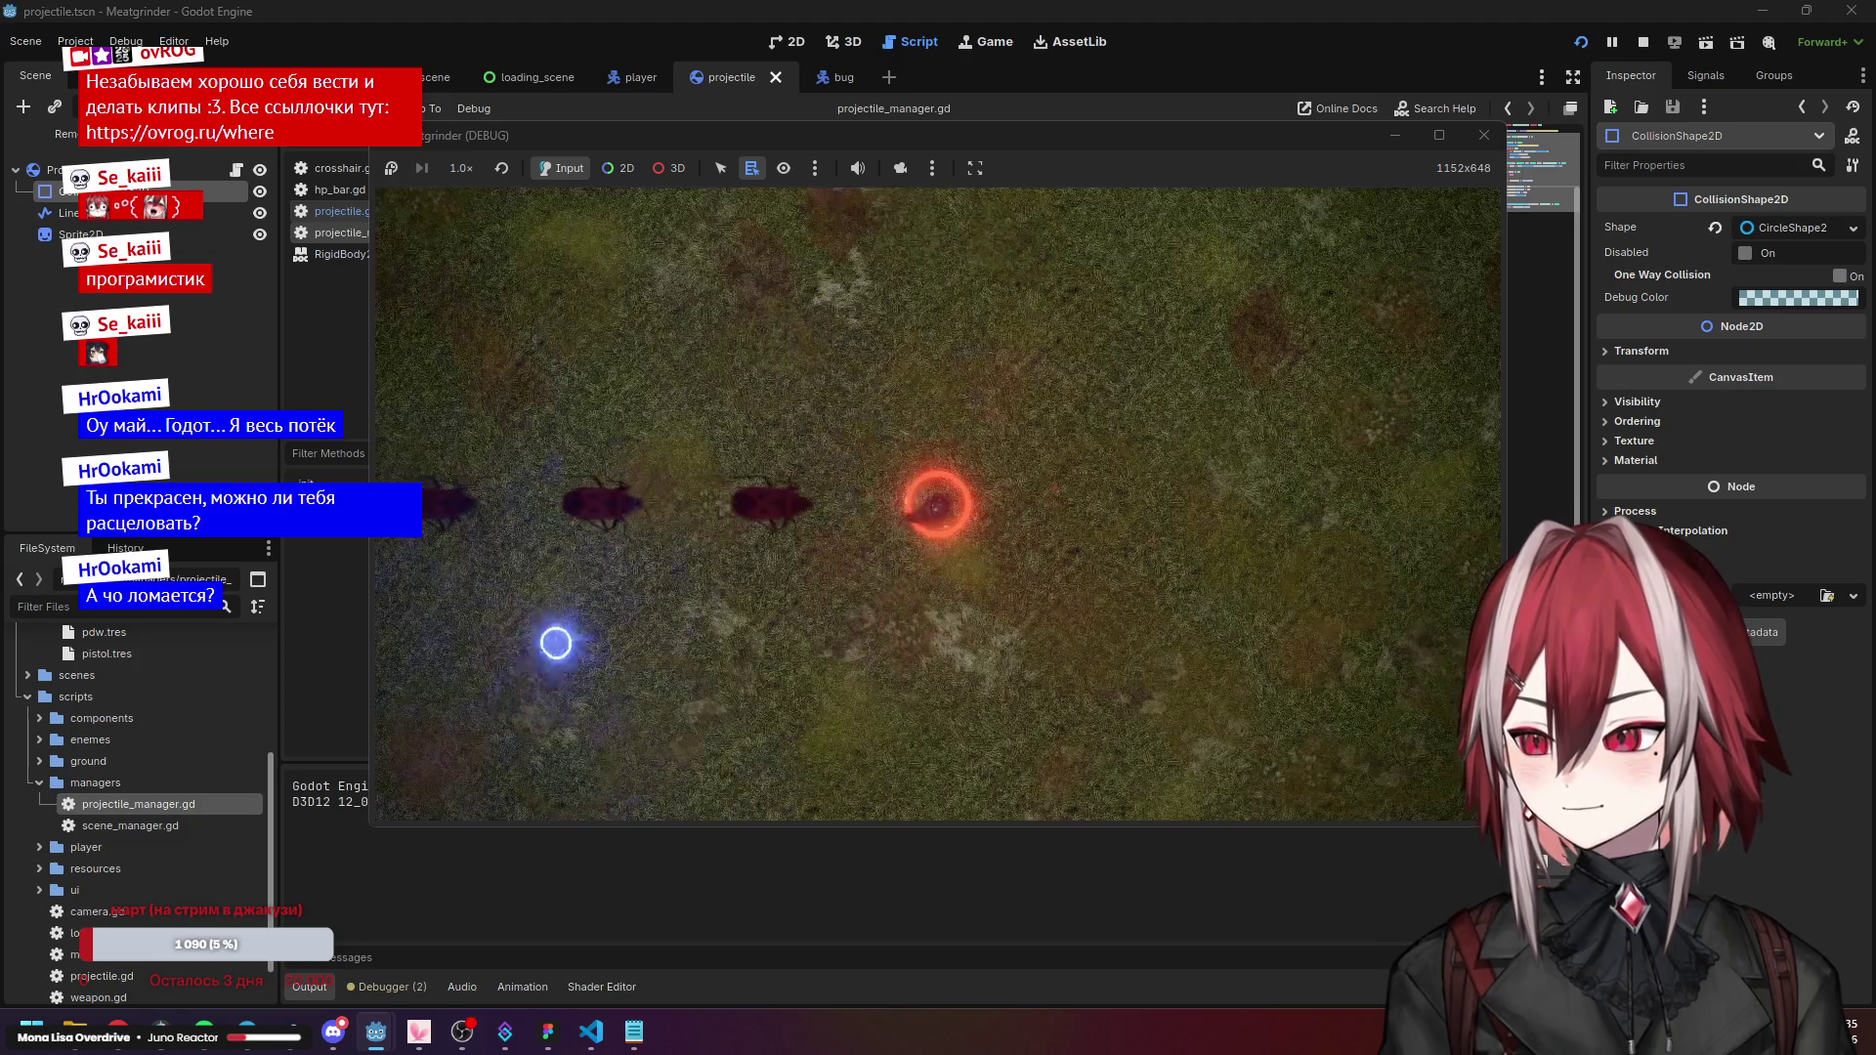
key("d")
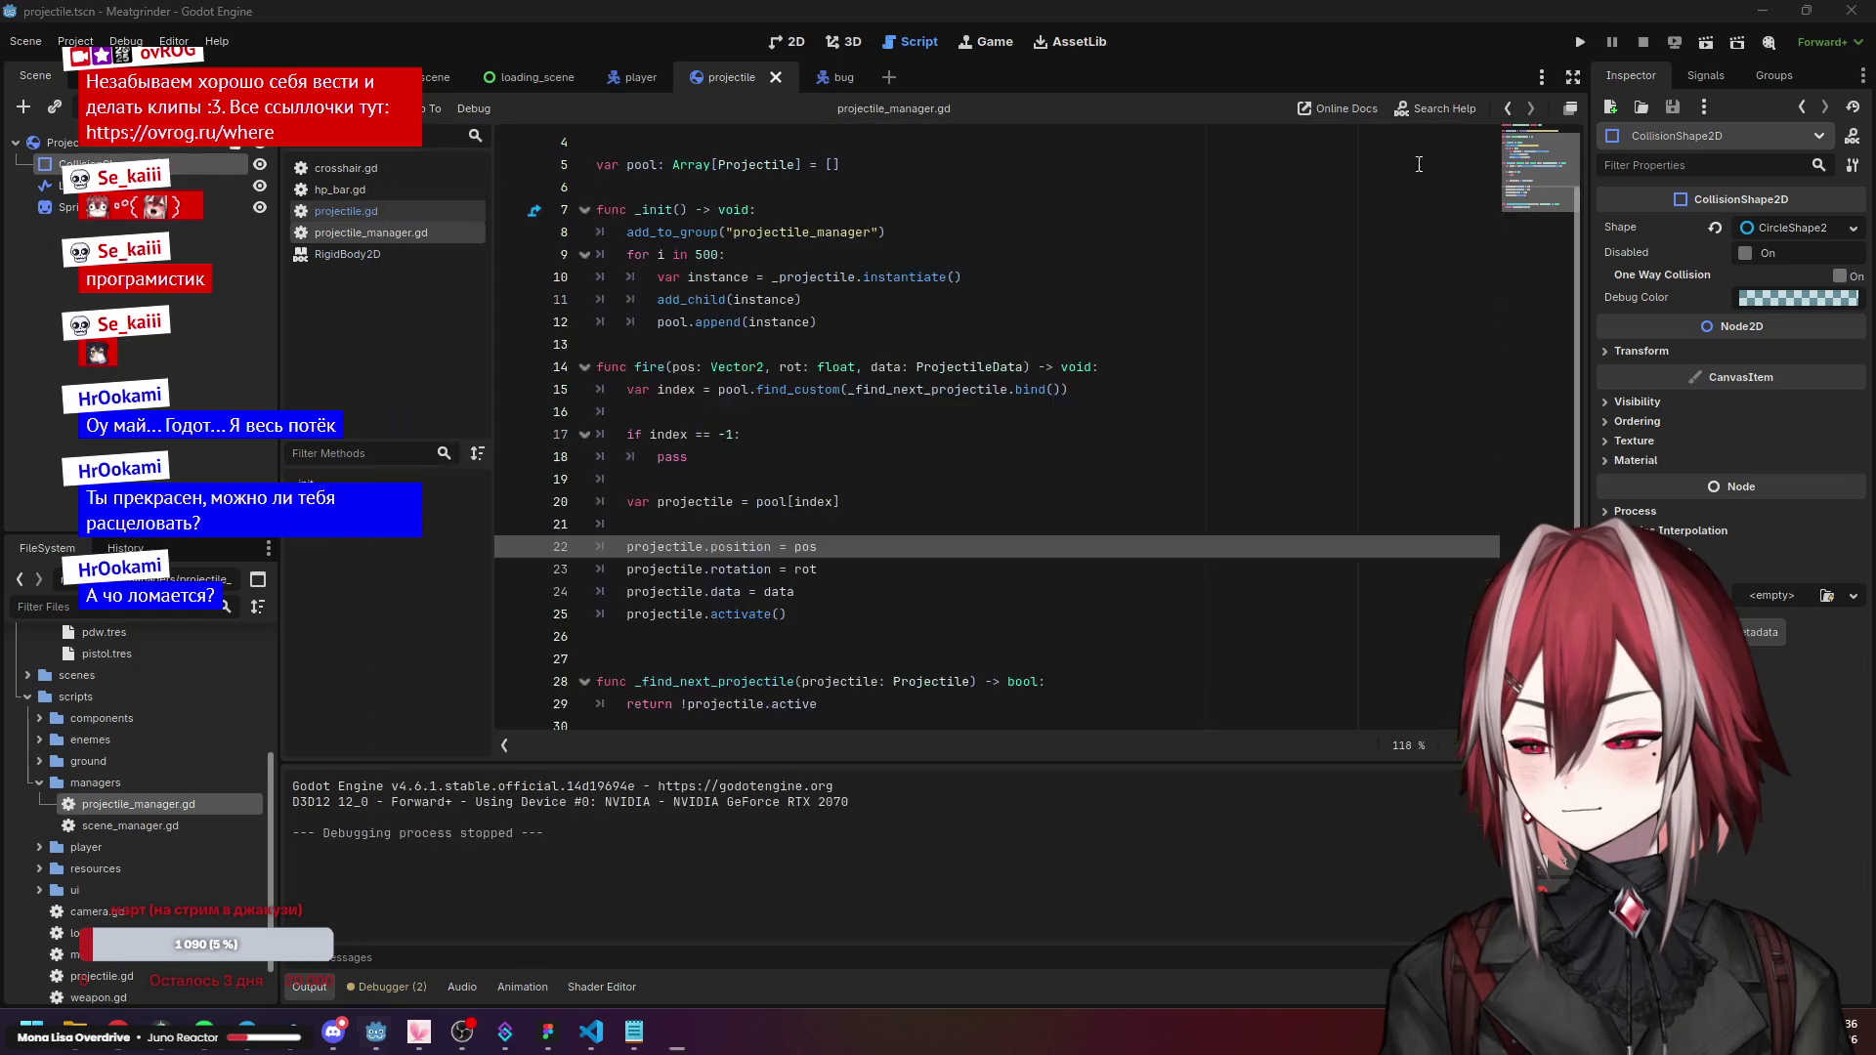
left_click(1484, 135)
Return to projectile.gd at the _integrate_forces enemy-hit code.
left_click(901, 391)
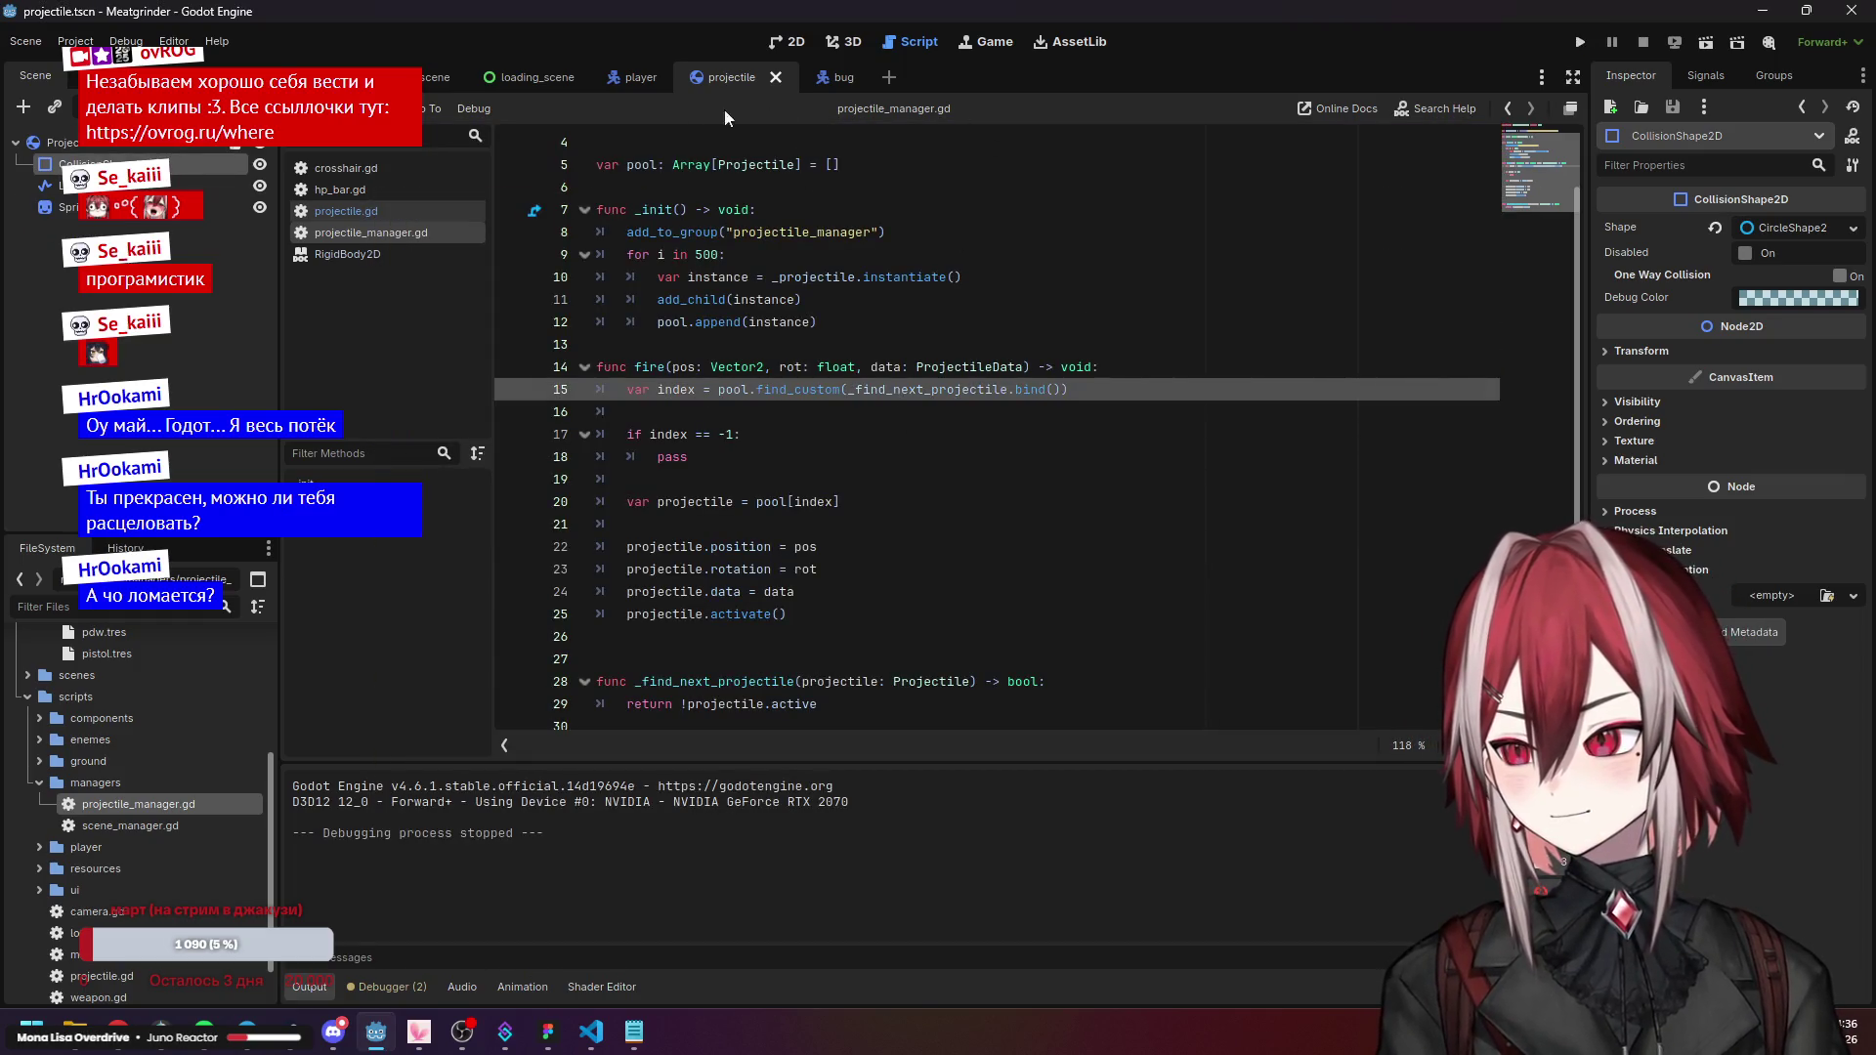
left_click(385, 215)
scroll(684, 459, "down", 3)
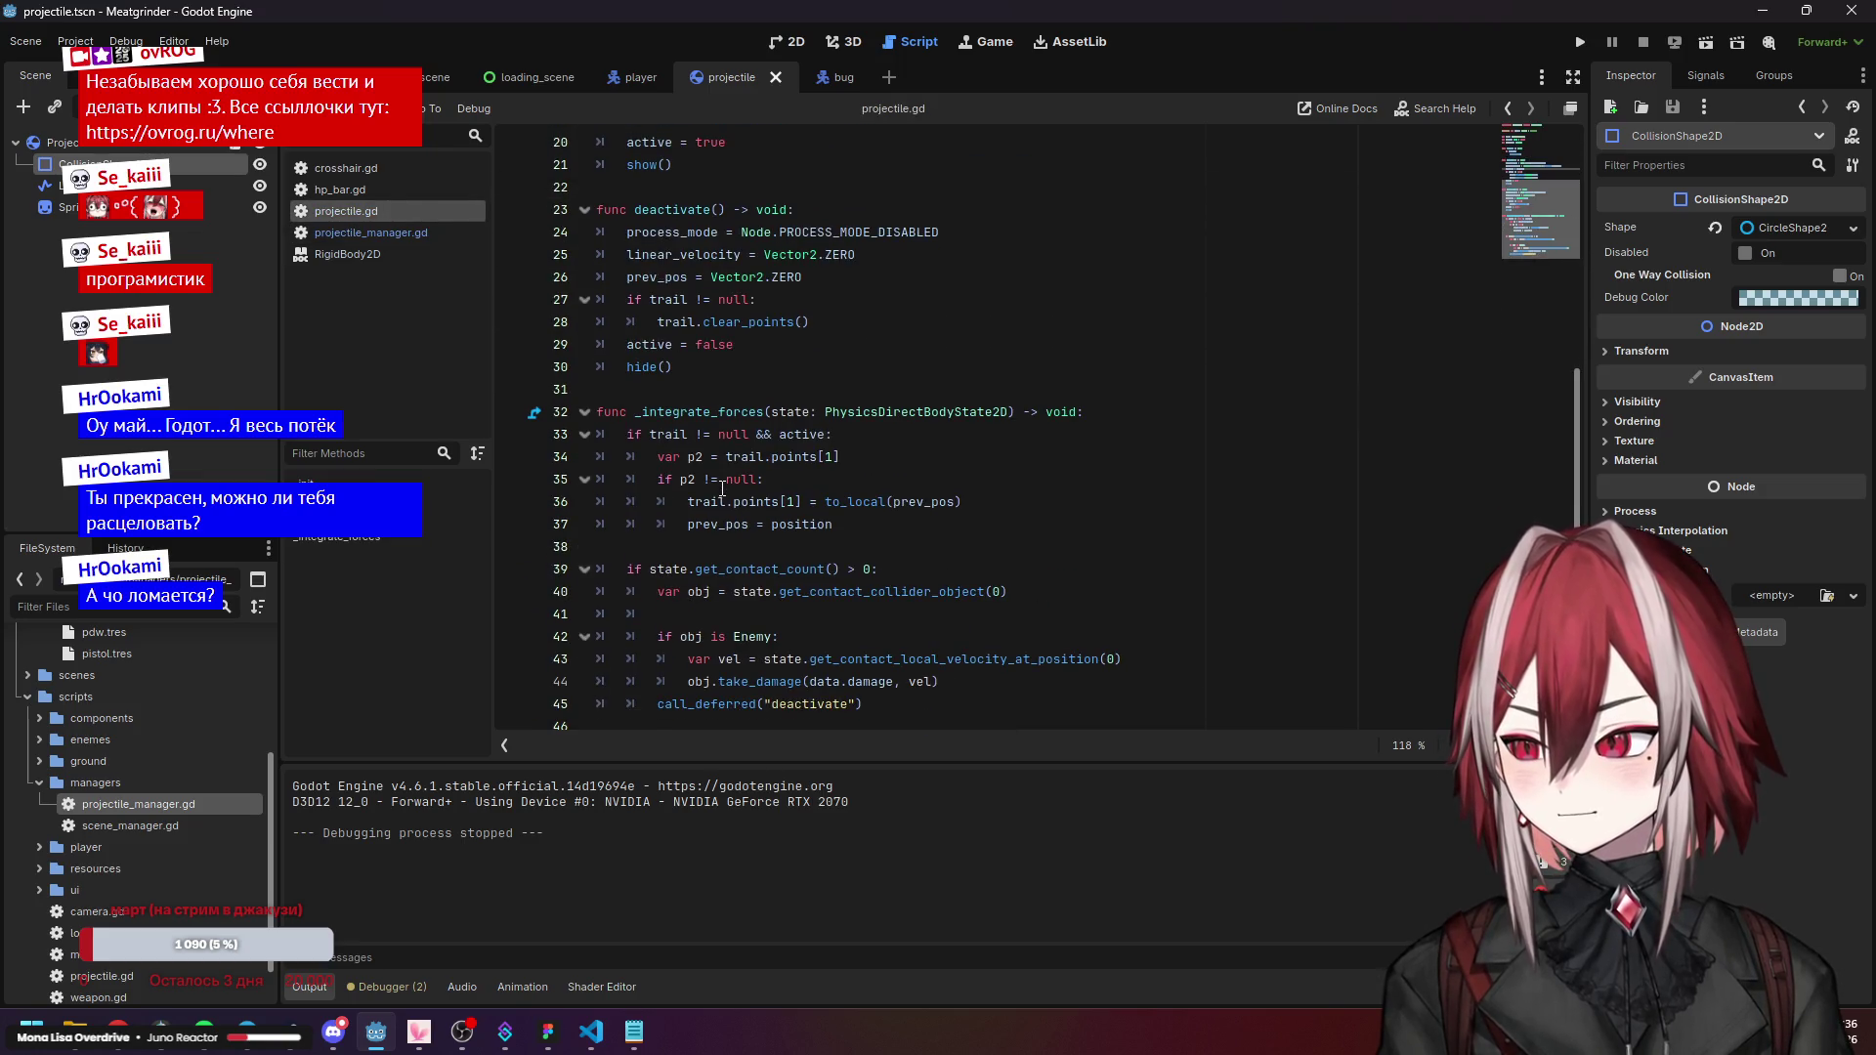
Indent call_deferred("deactivate") on line 45 into the Enemy check.
left_click(658, 706)
key("Tab")
left_click(926, 569)
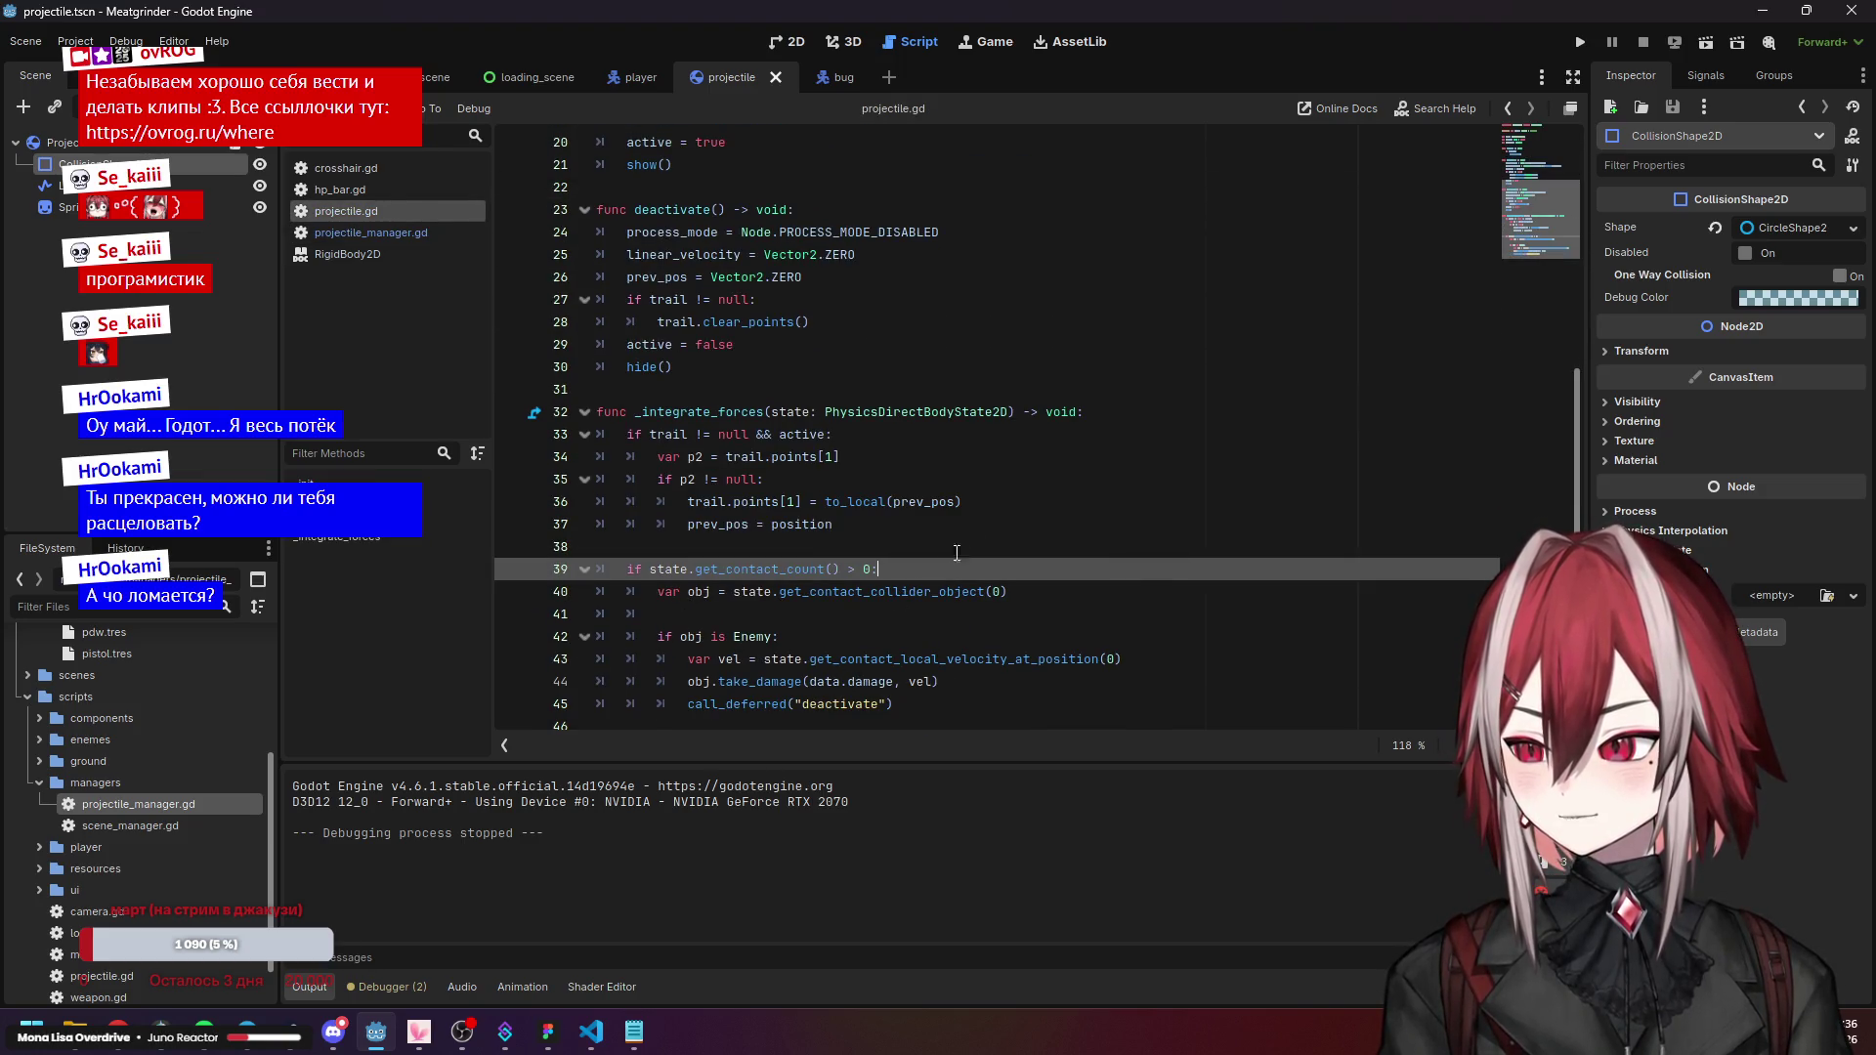
Test-run the game twice, moving the player and firing at the enemies.
left_click(1580, 43)
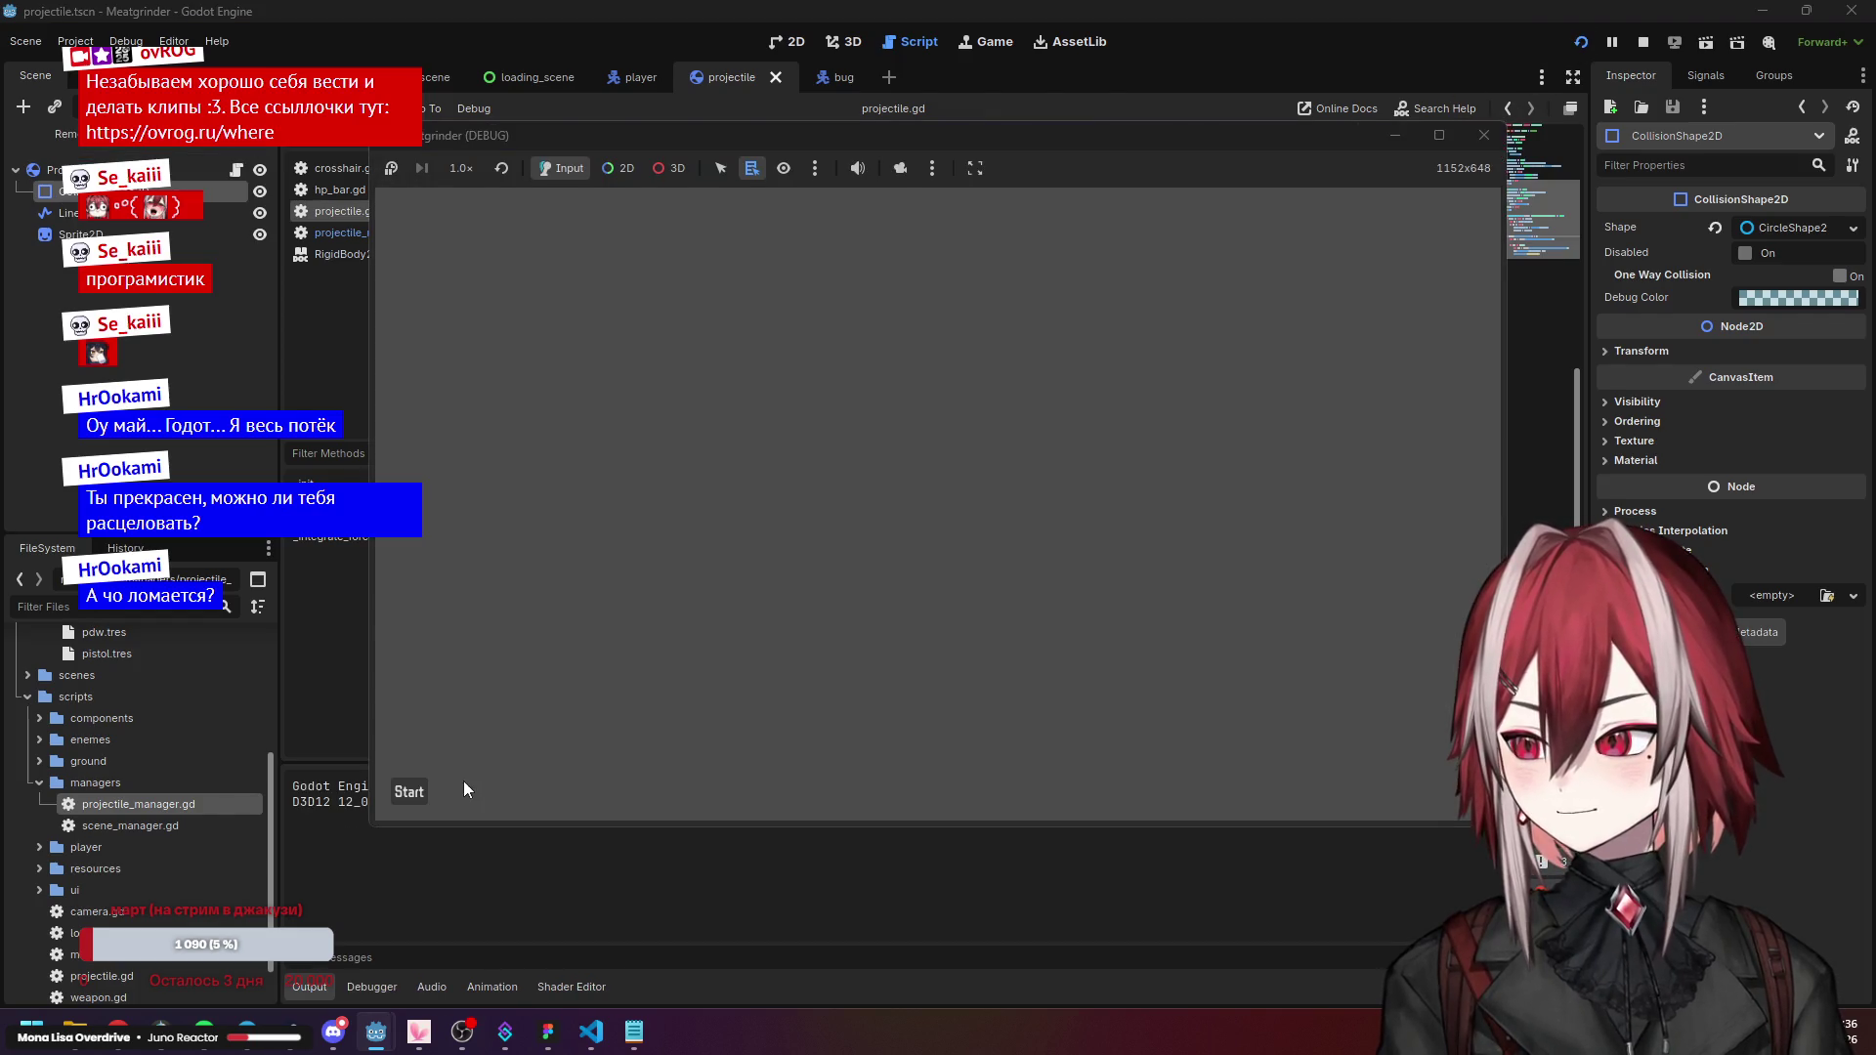
key("d")
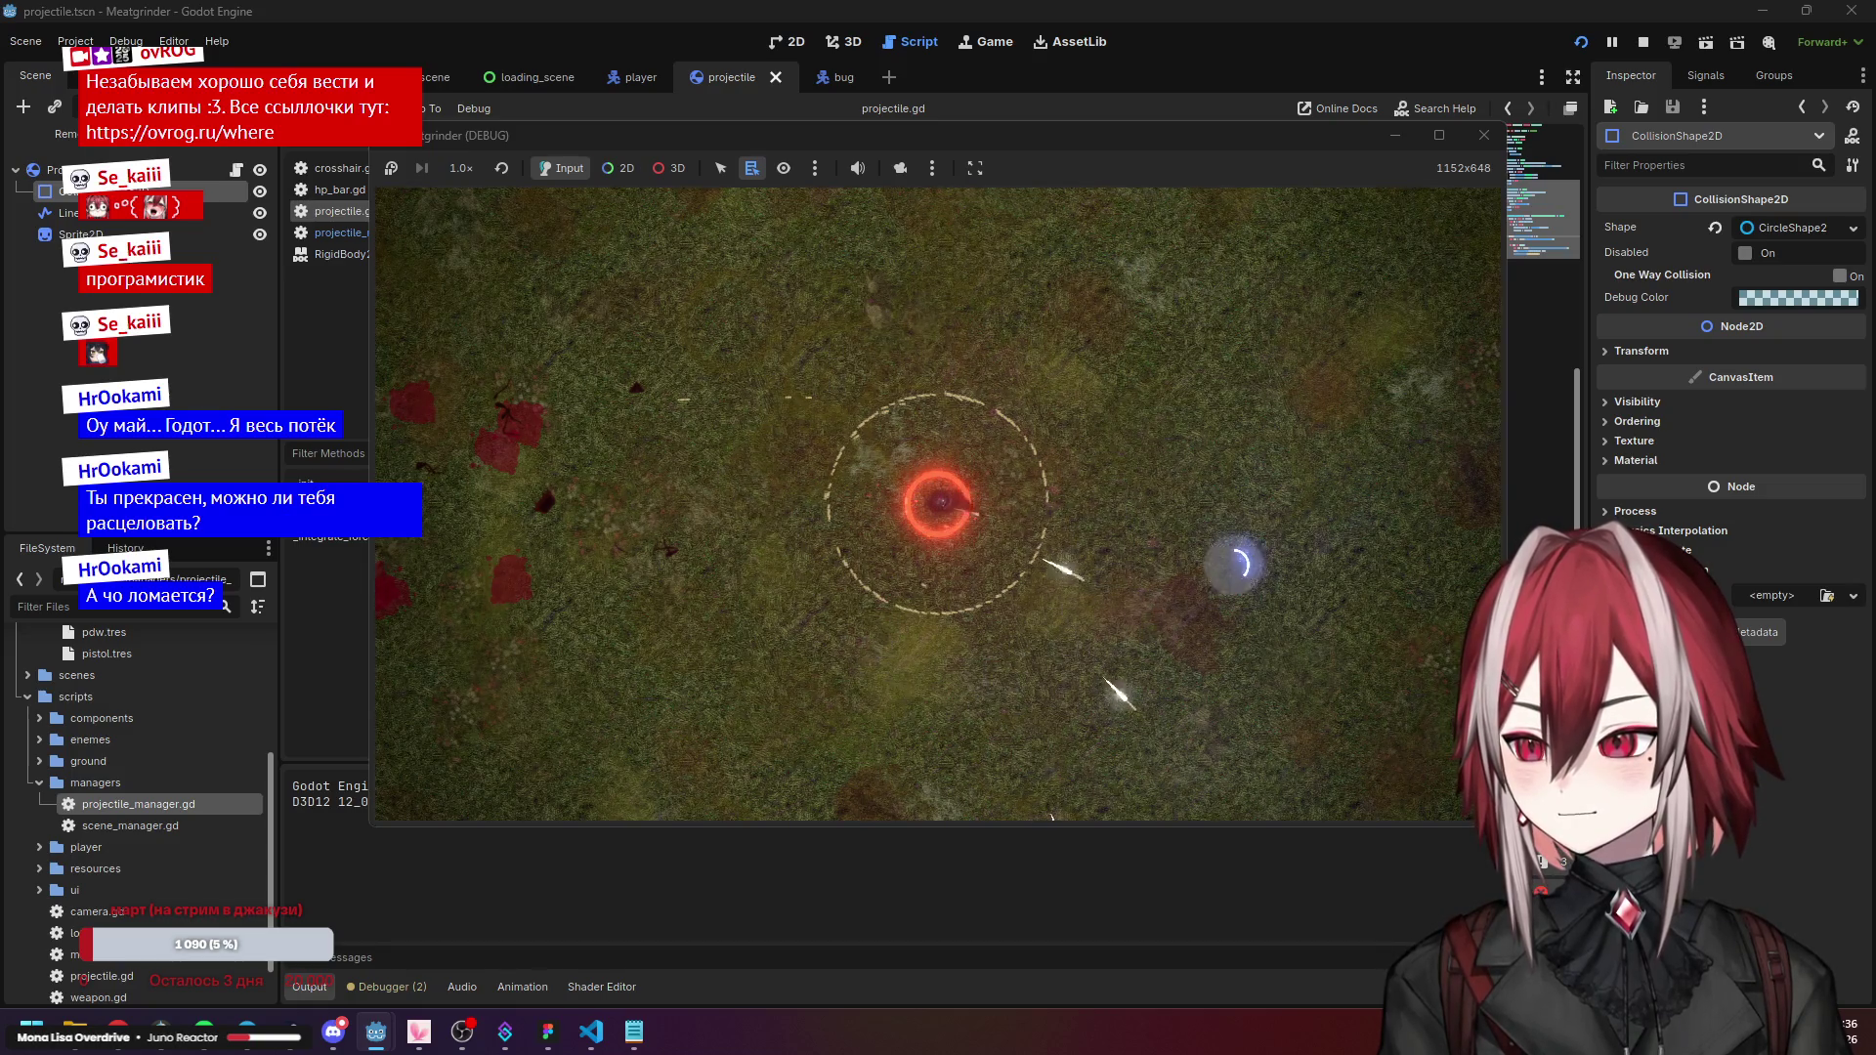
left_click(1484, 135)
left_click(931, 591)
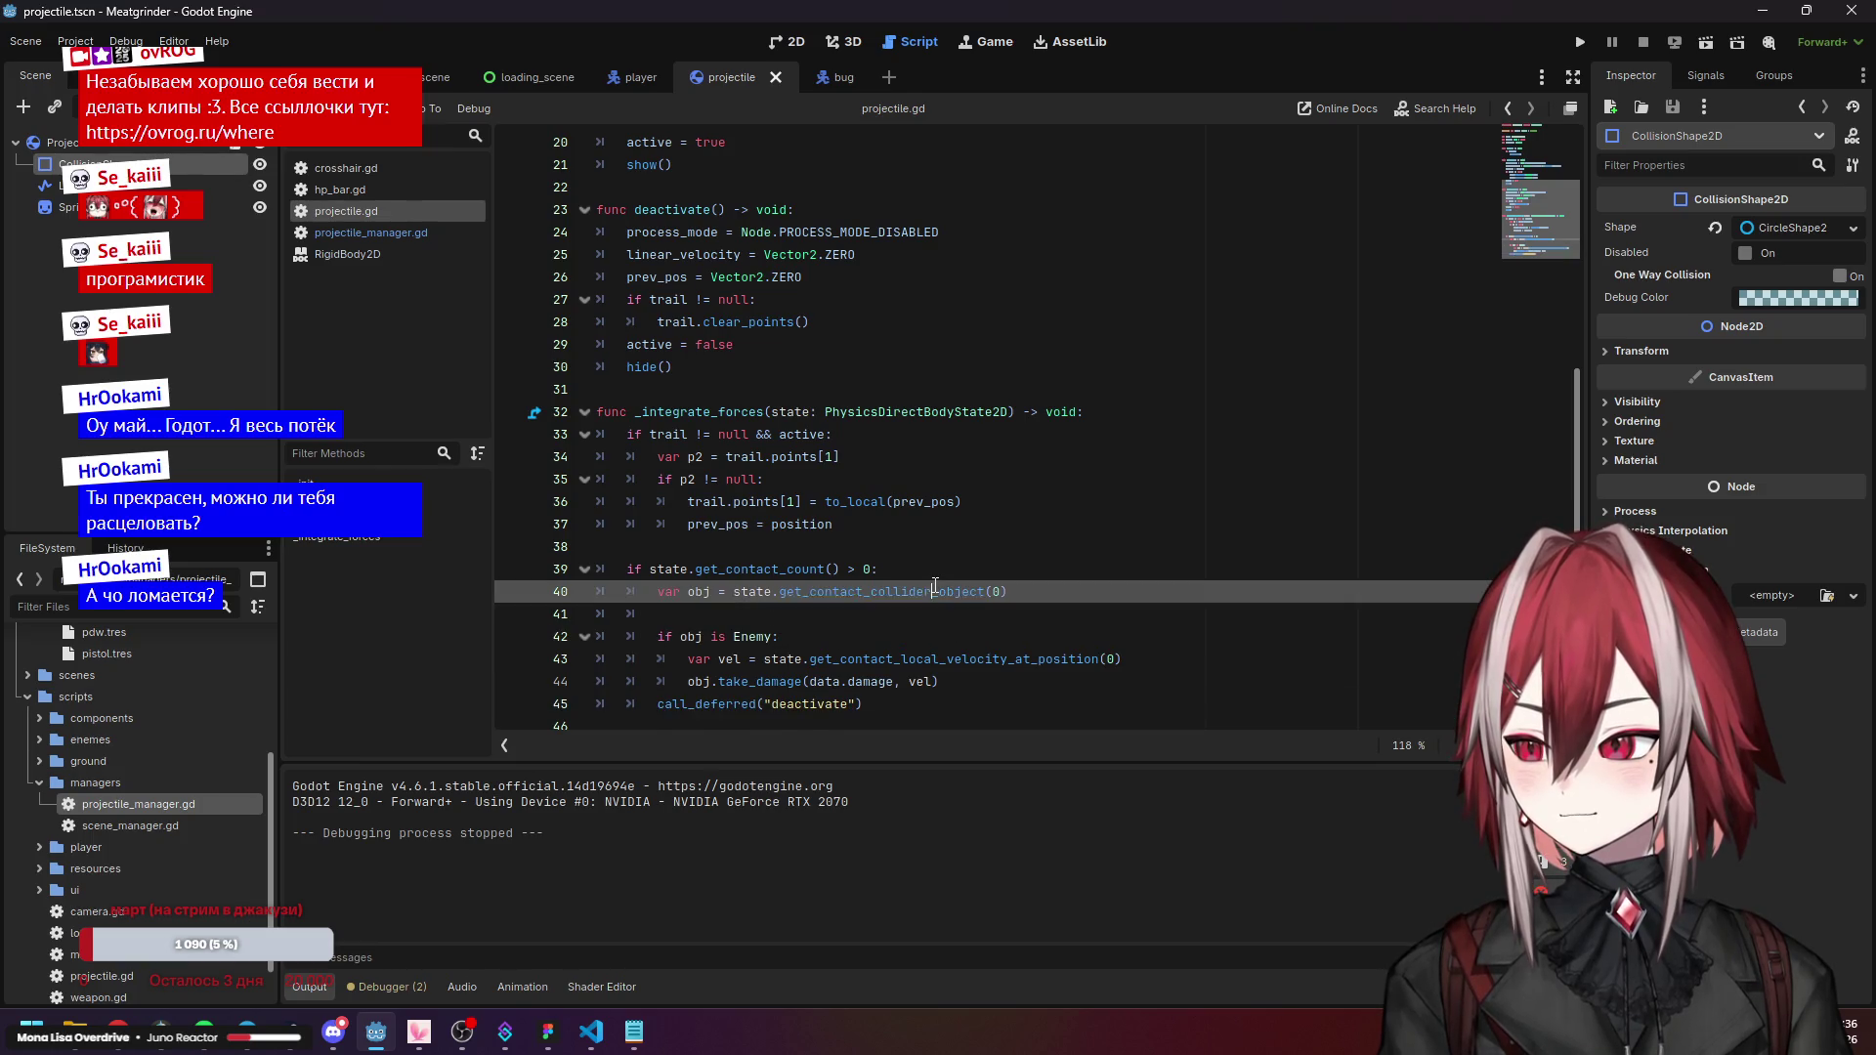
left_click(1581, 45)
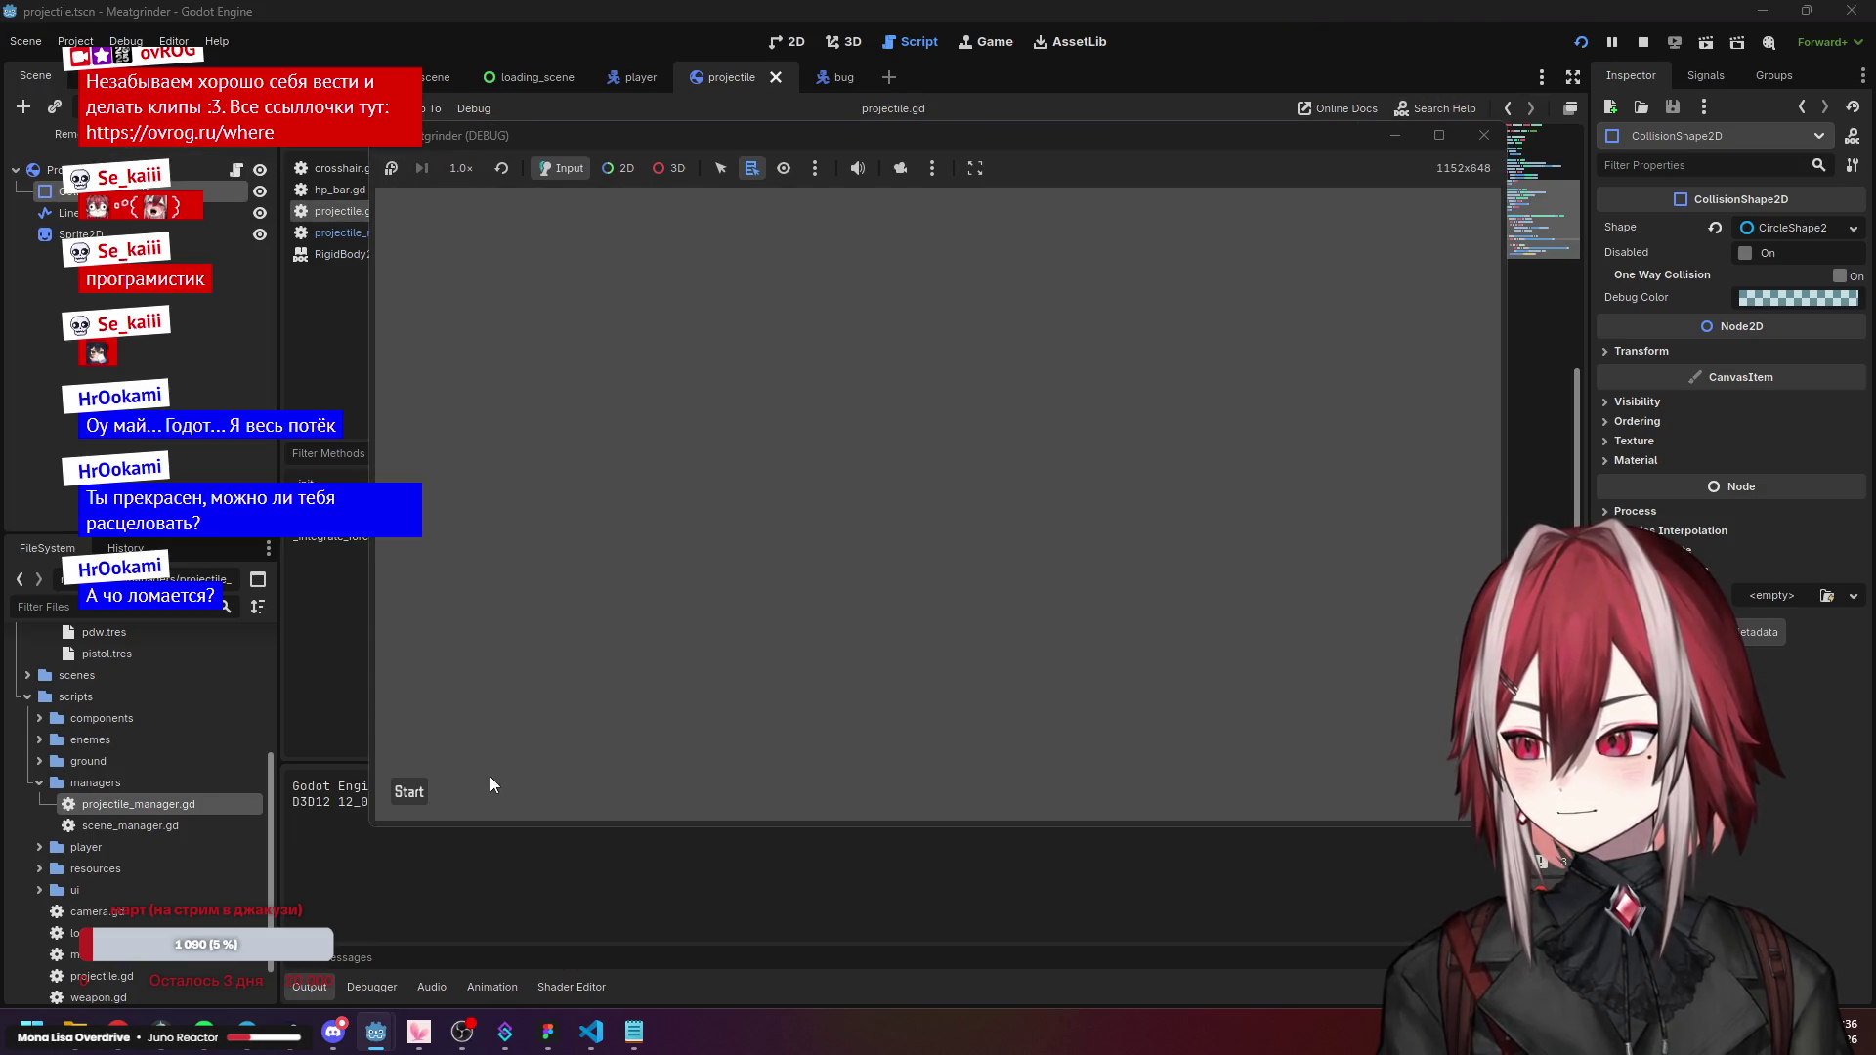
left_click(934, 502)
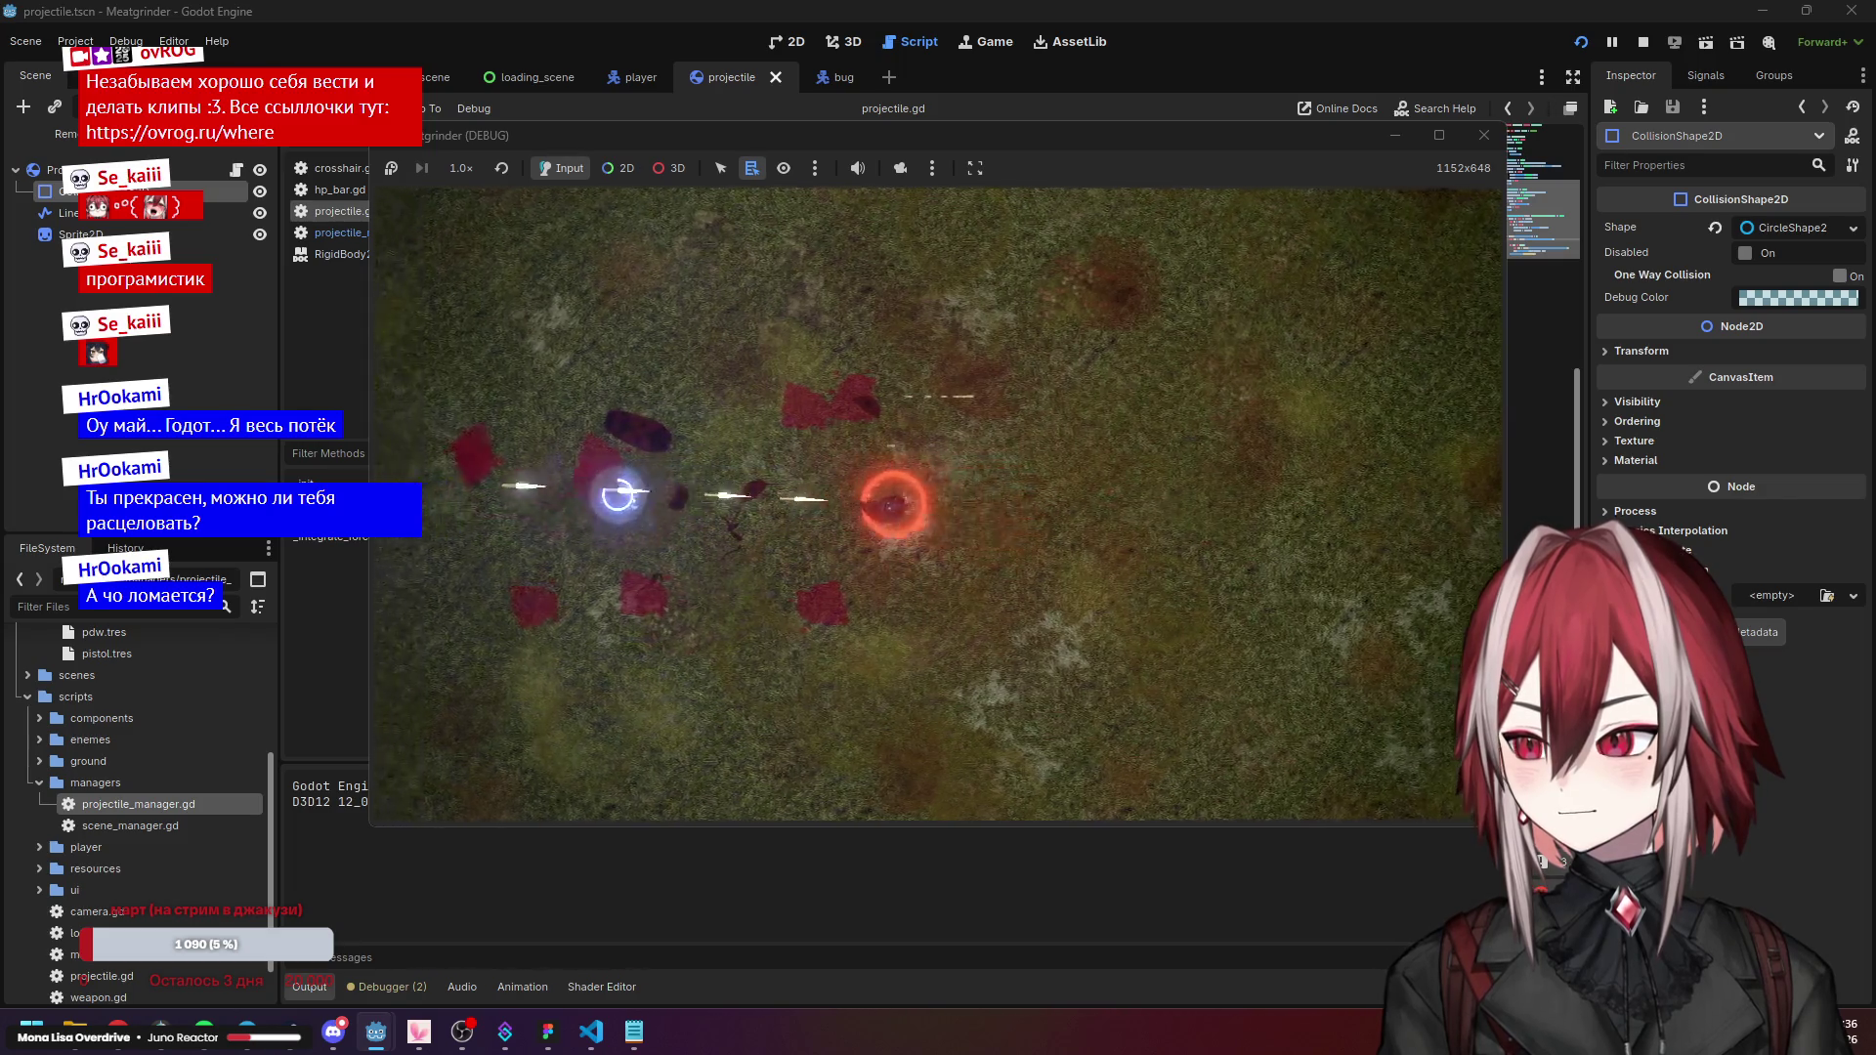
key("a")
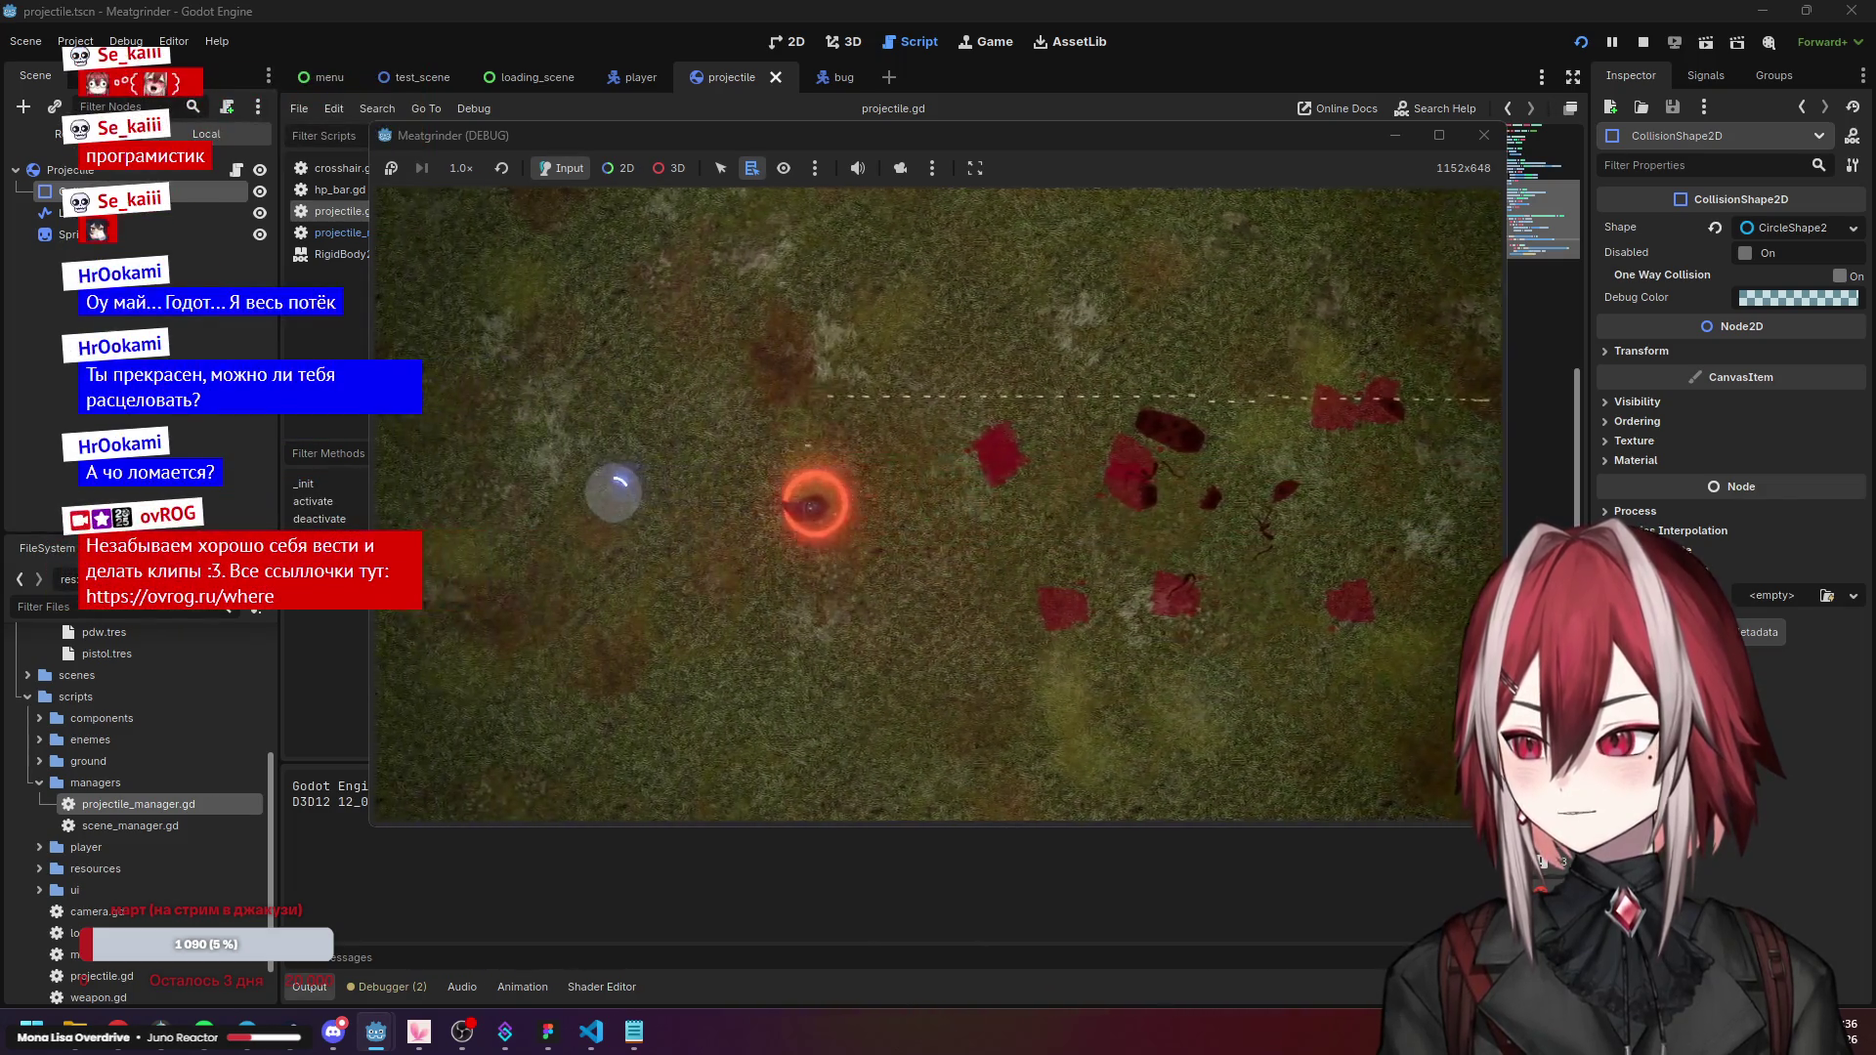
left_click(1485, 134)
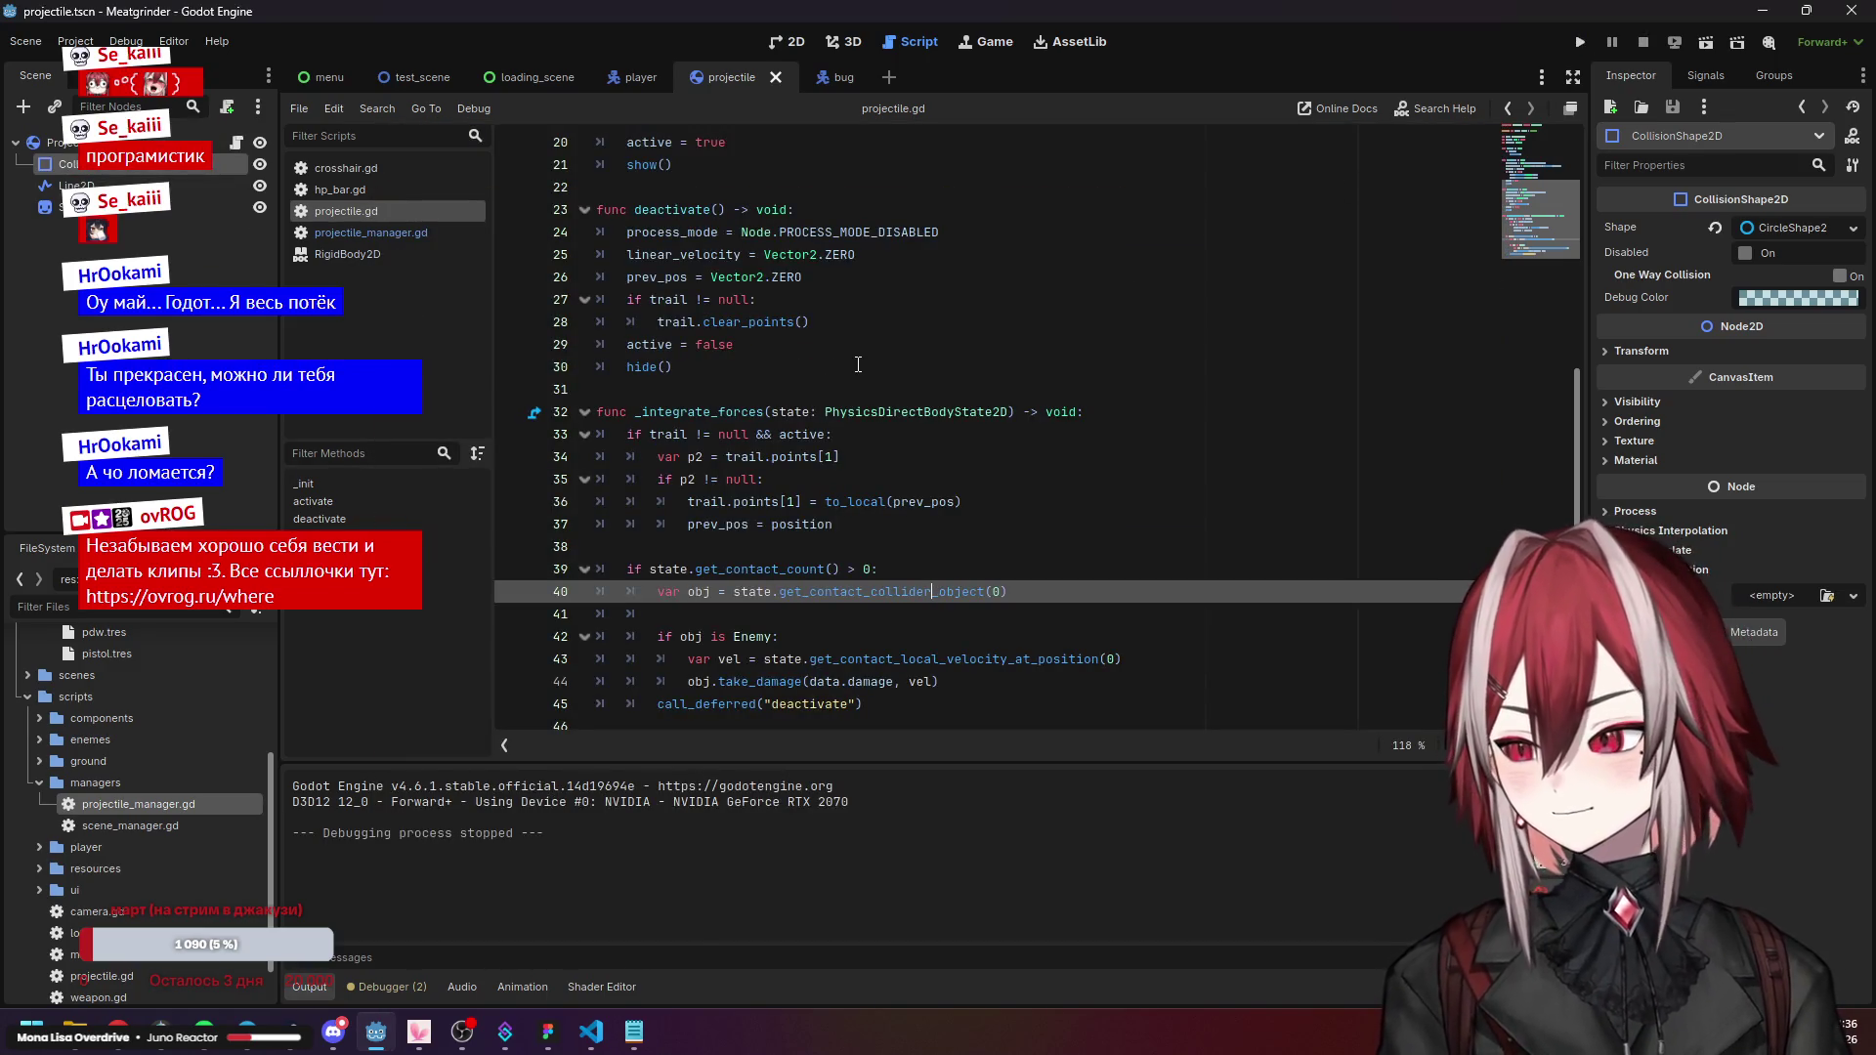
scroll(840, 362, "up", 2)
scroll(849, 358, "up", 3)
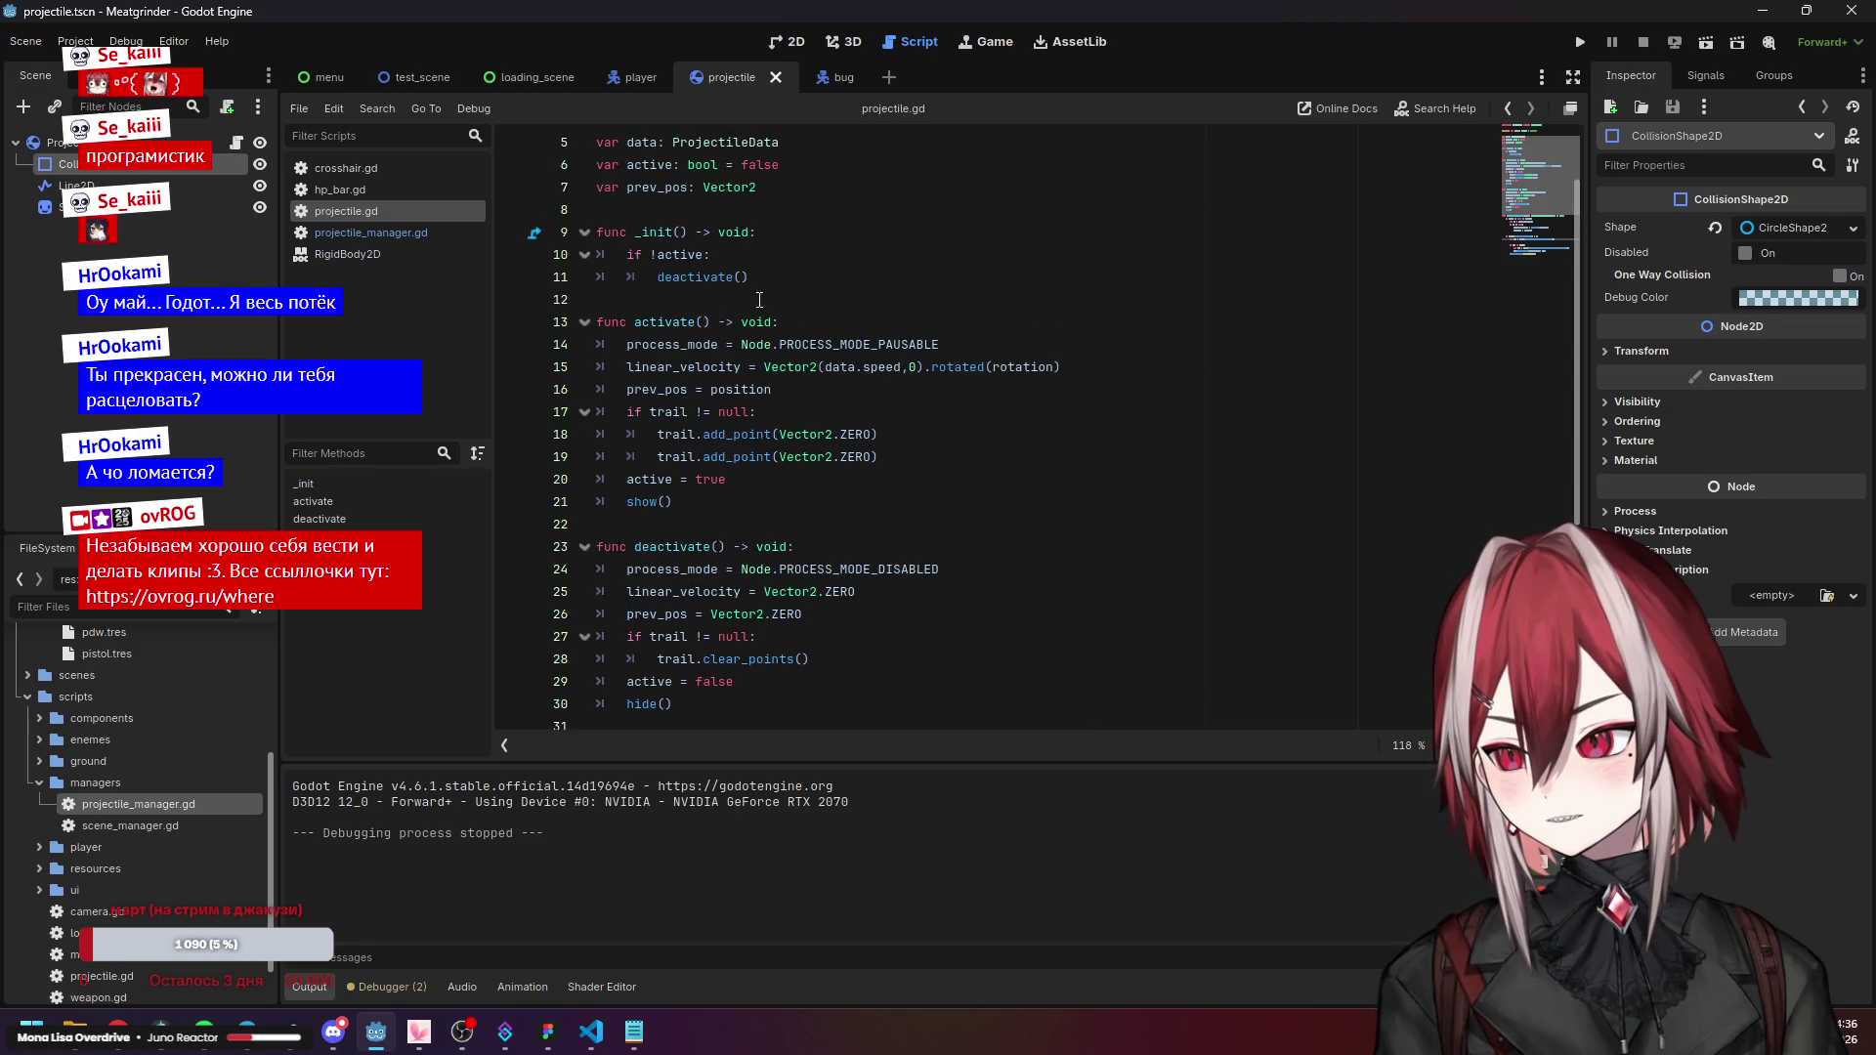
left_click(371, 232)
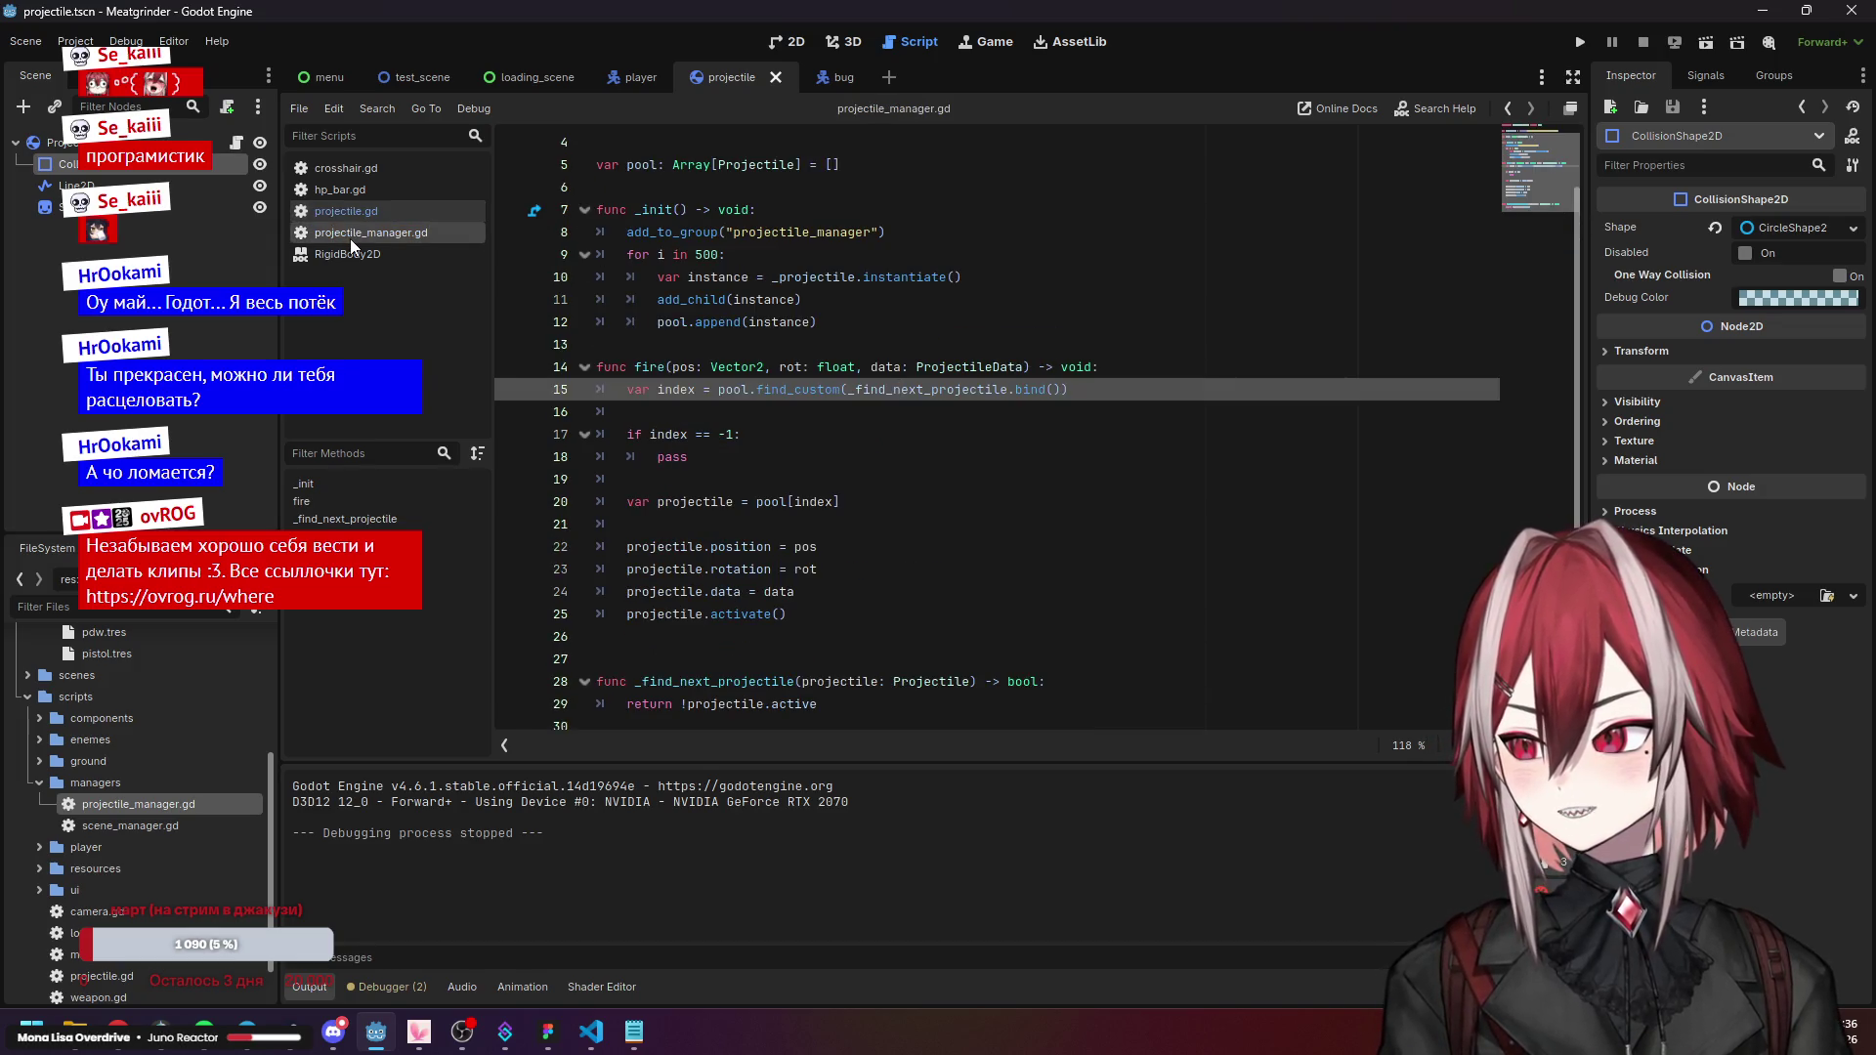
left_click(819, 436)
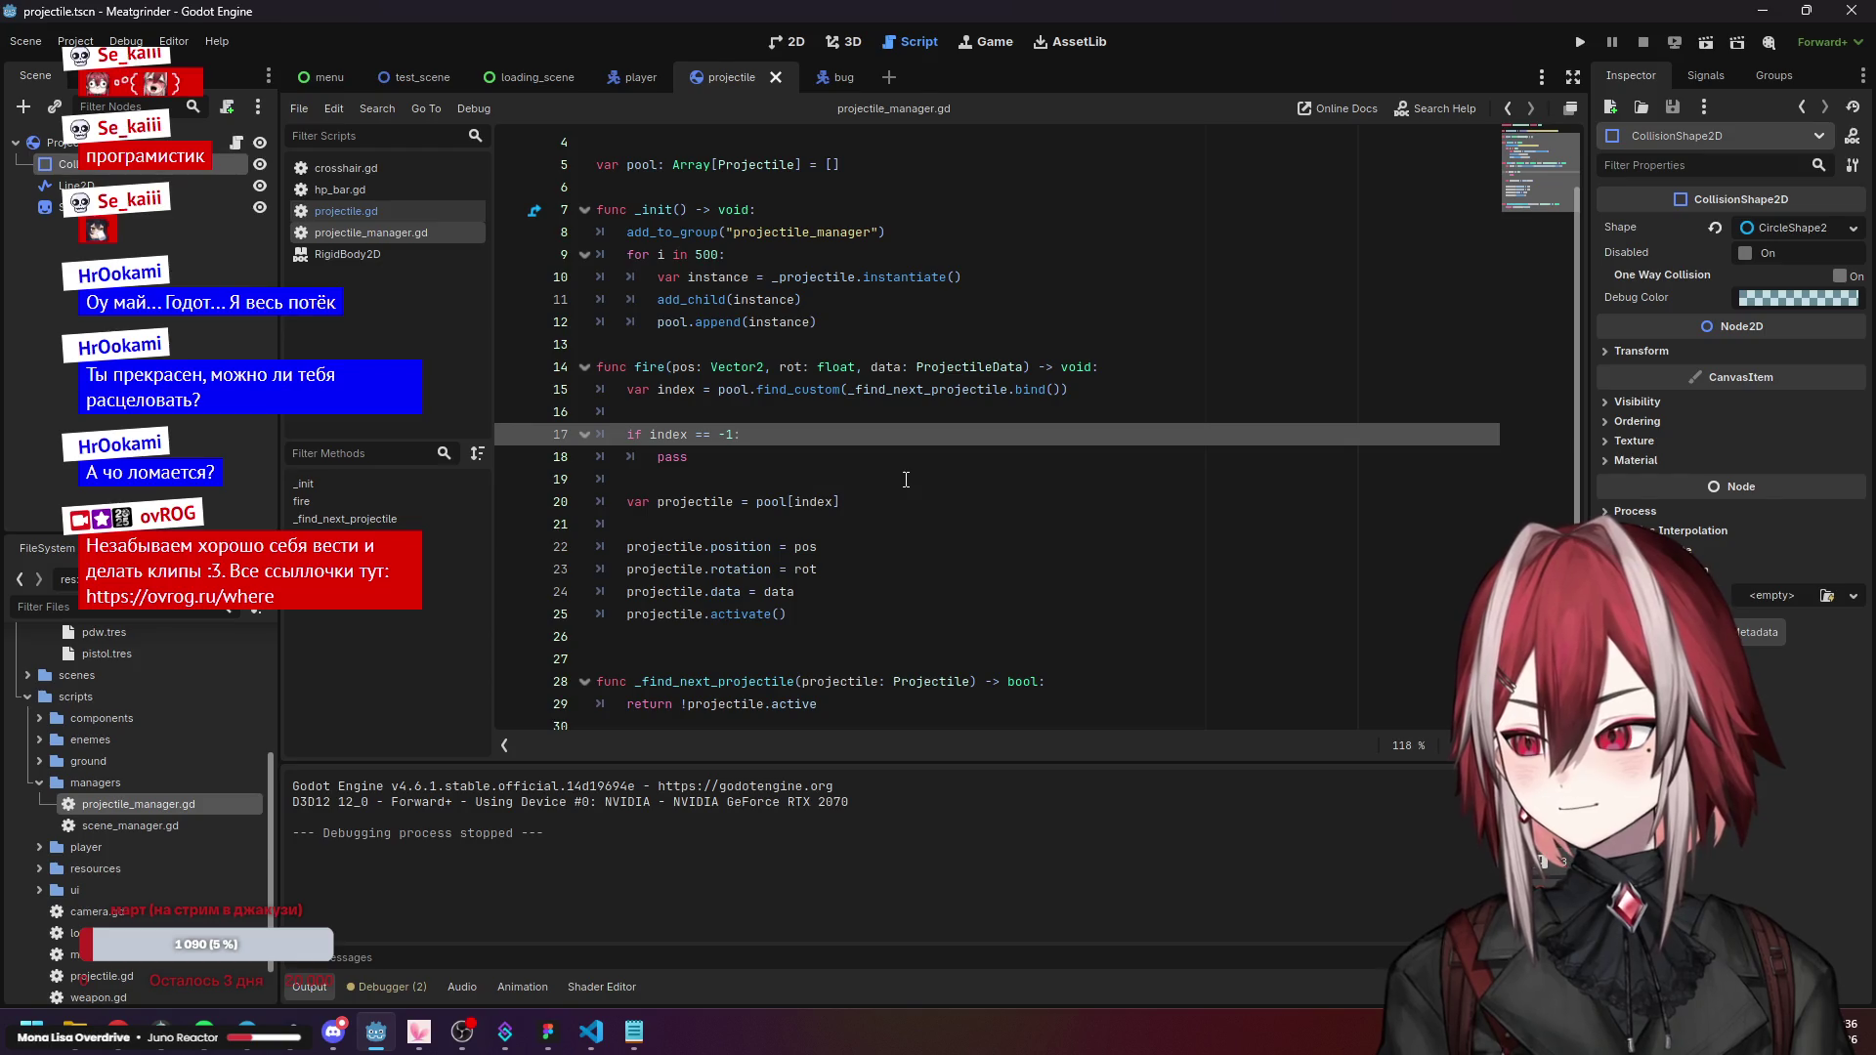
left_click(820, 568)
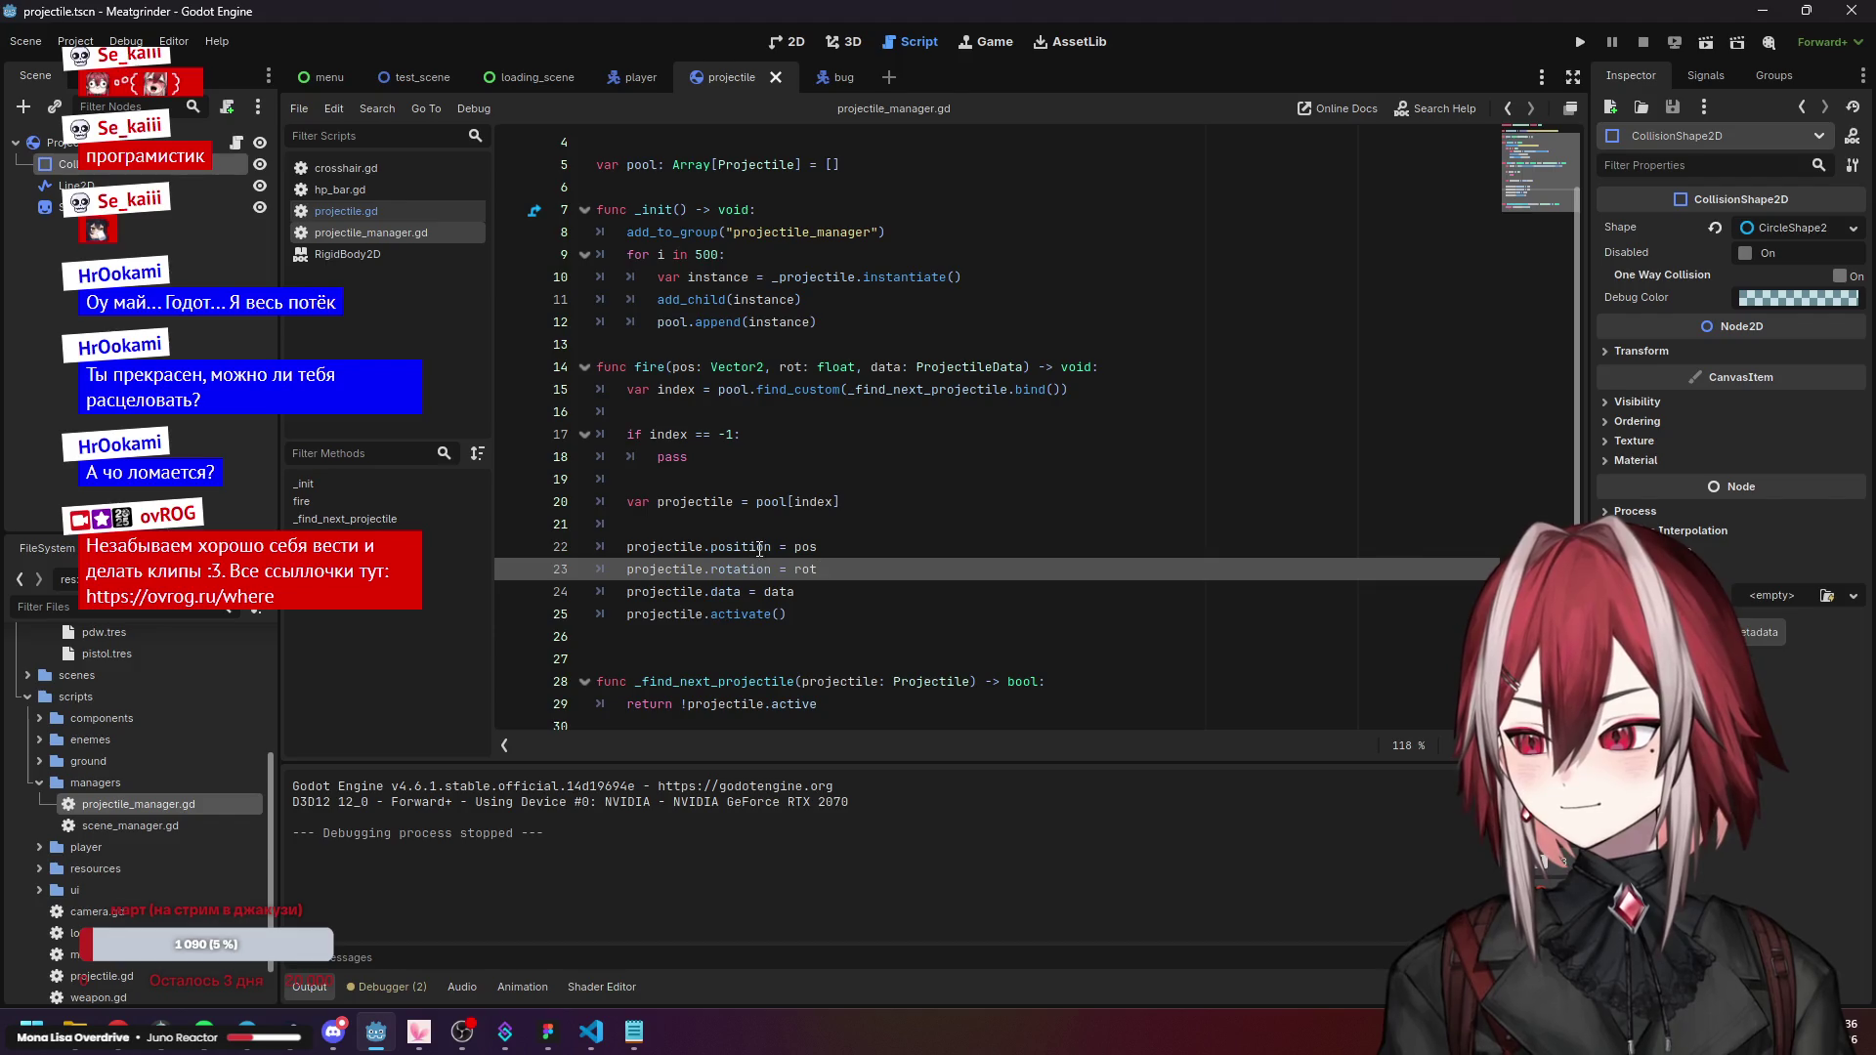
left_click_drag(817, 547, 626, 546)
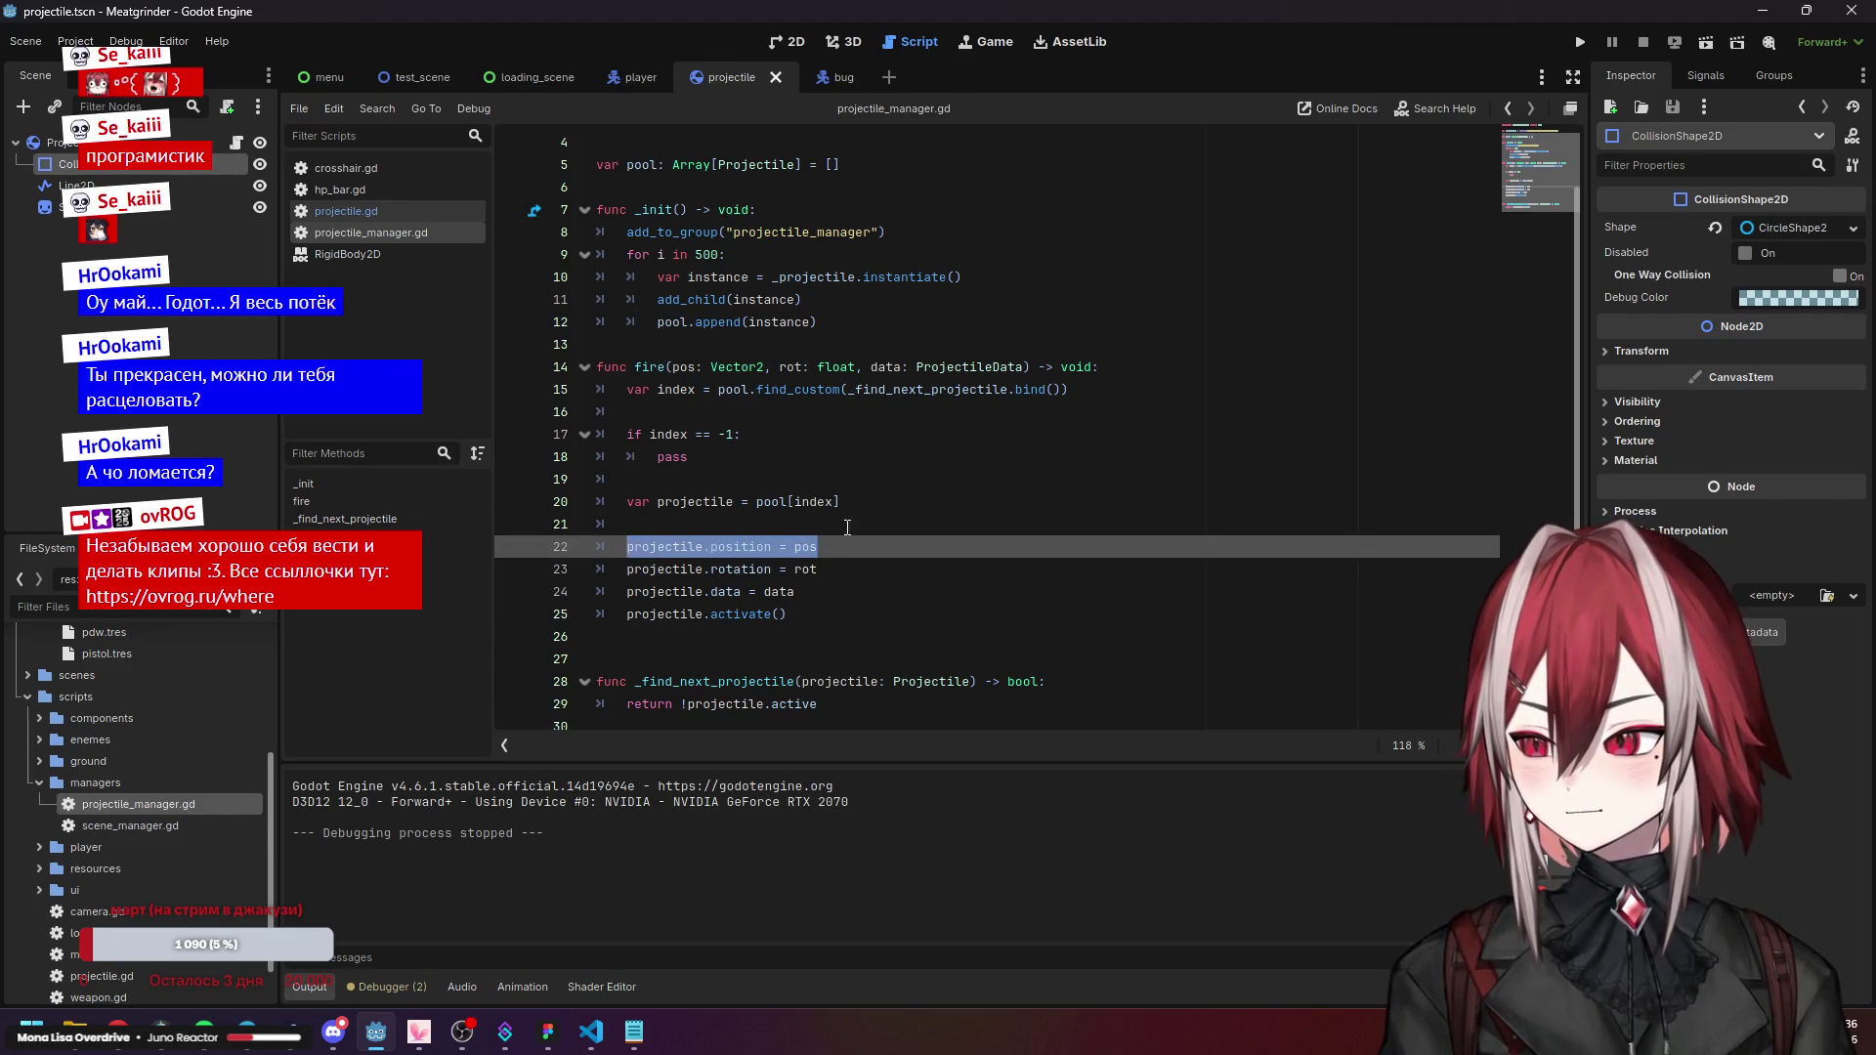
left_click(726, 502)
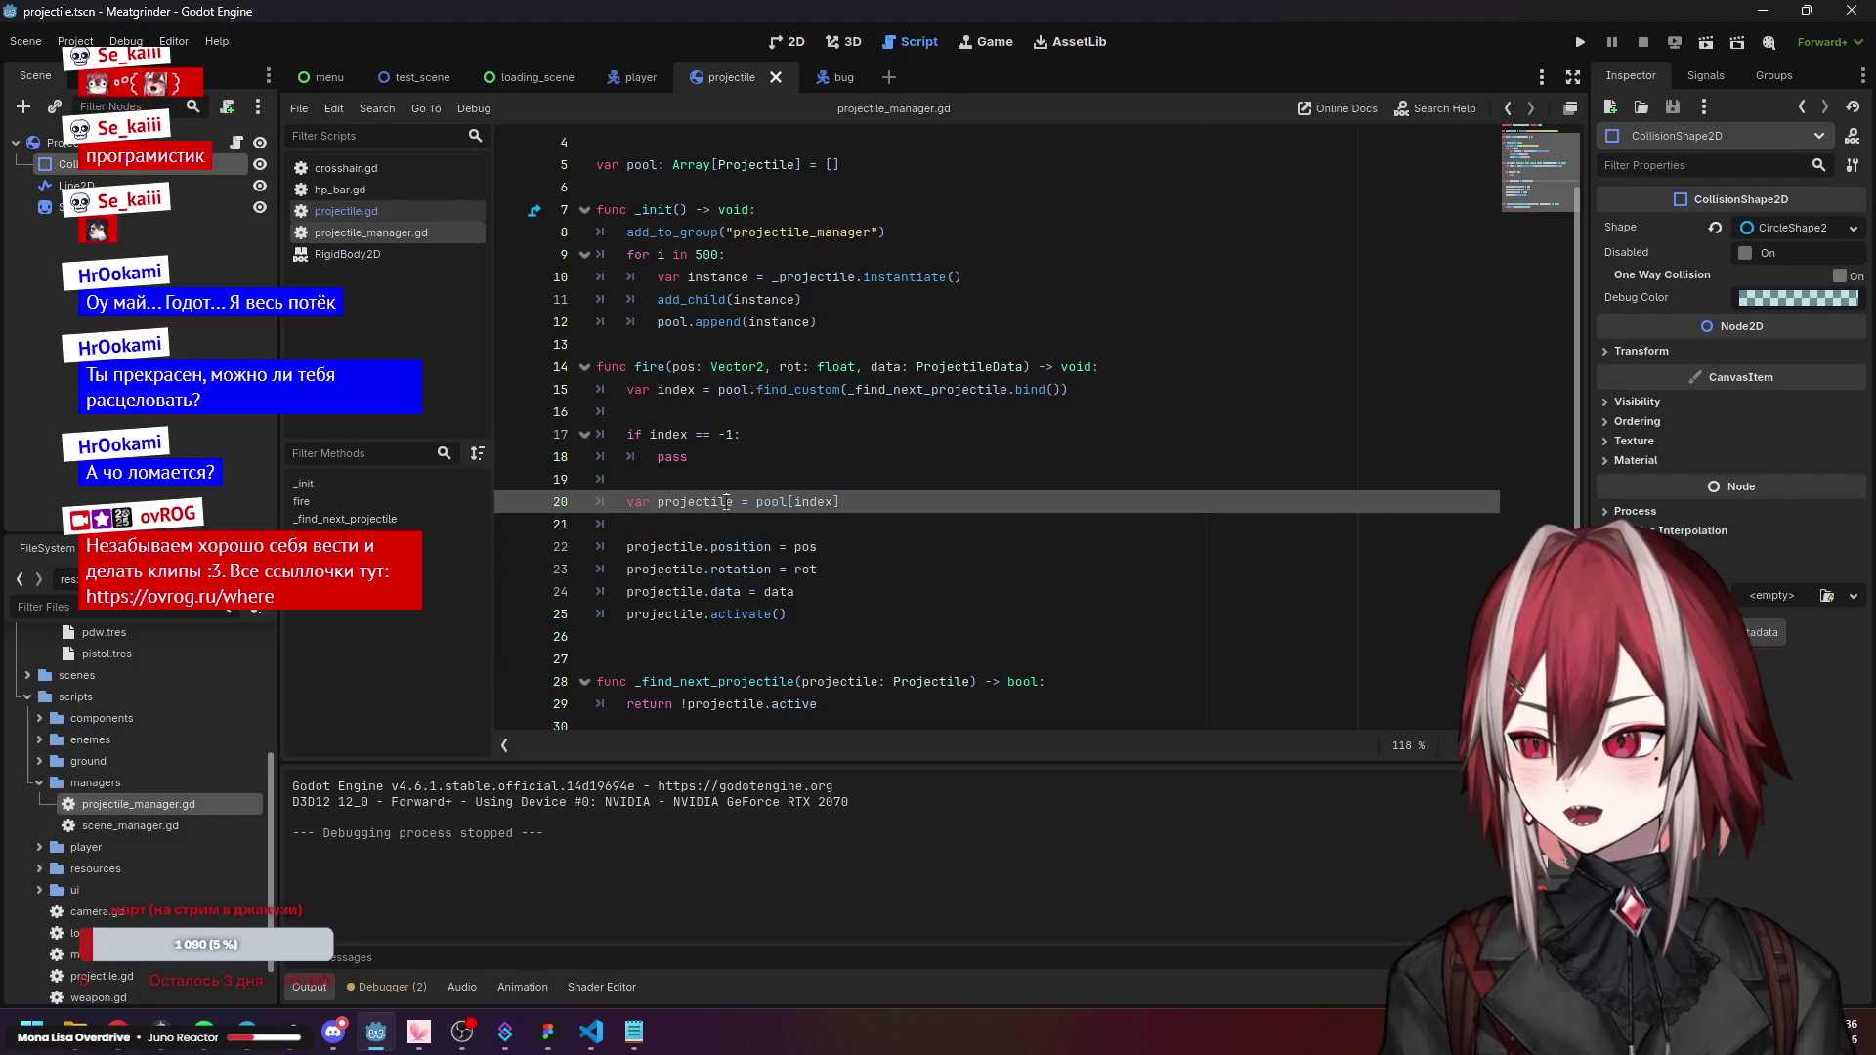
left_click(712, 389)
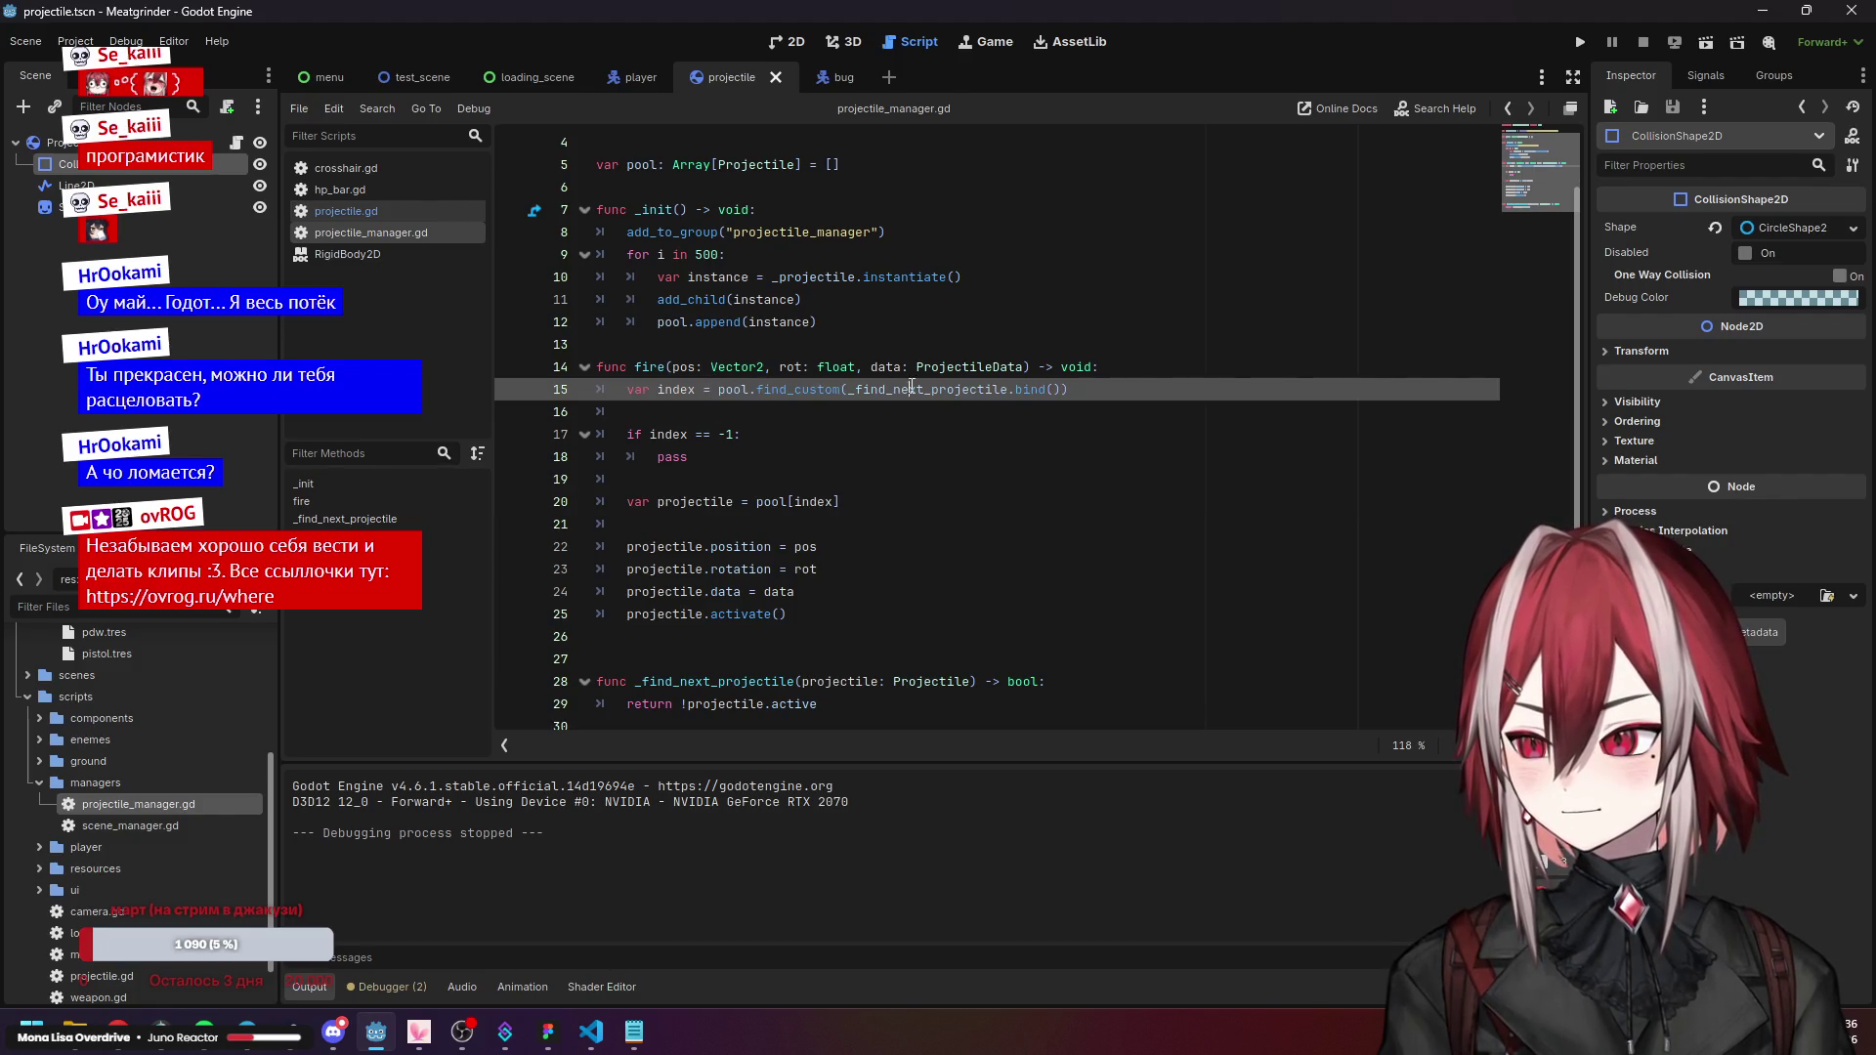
left_click(688, 502)
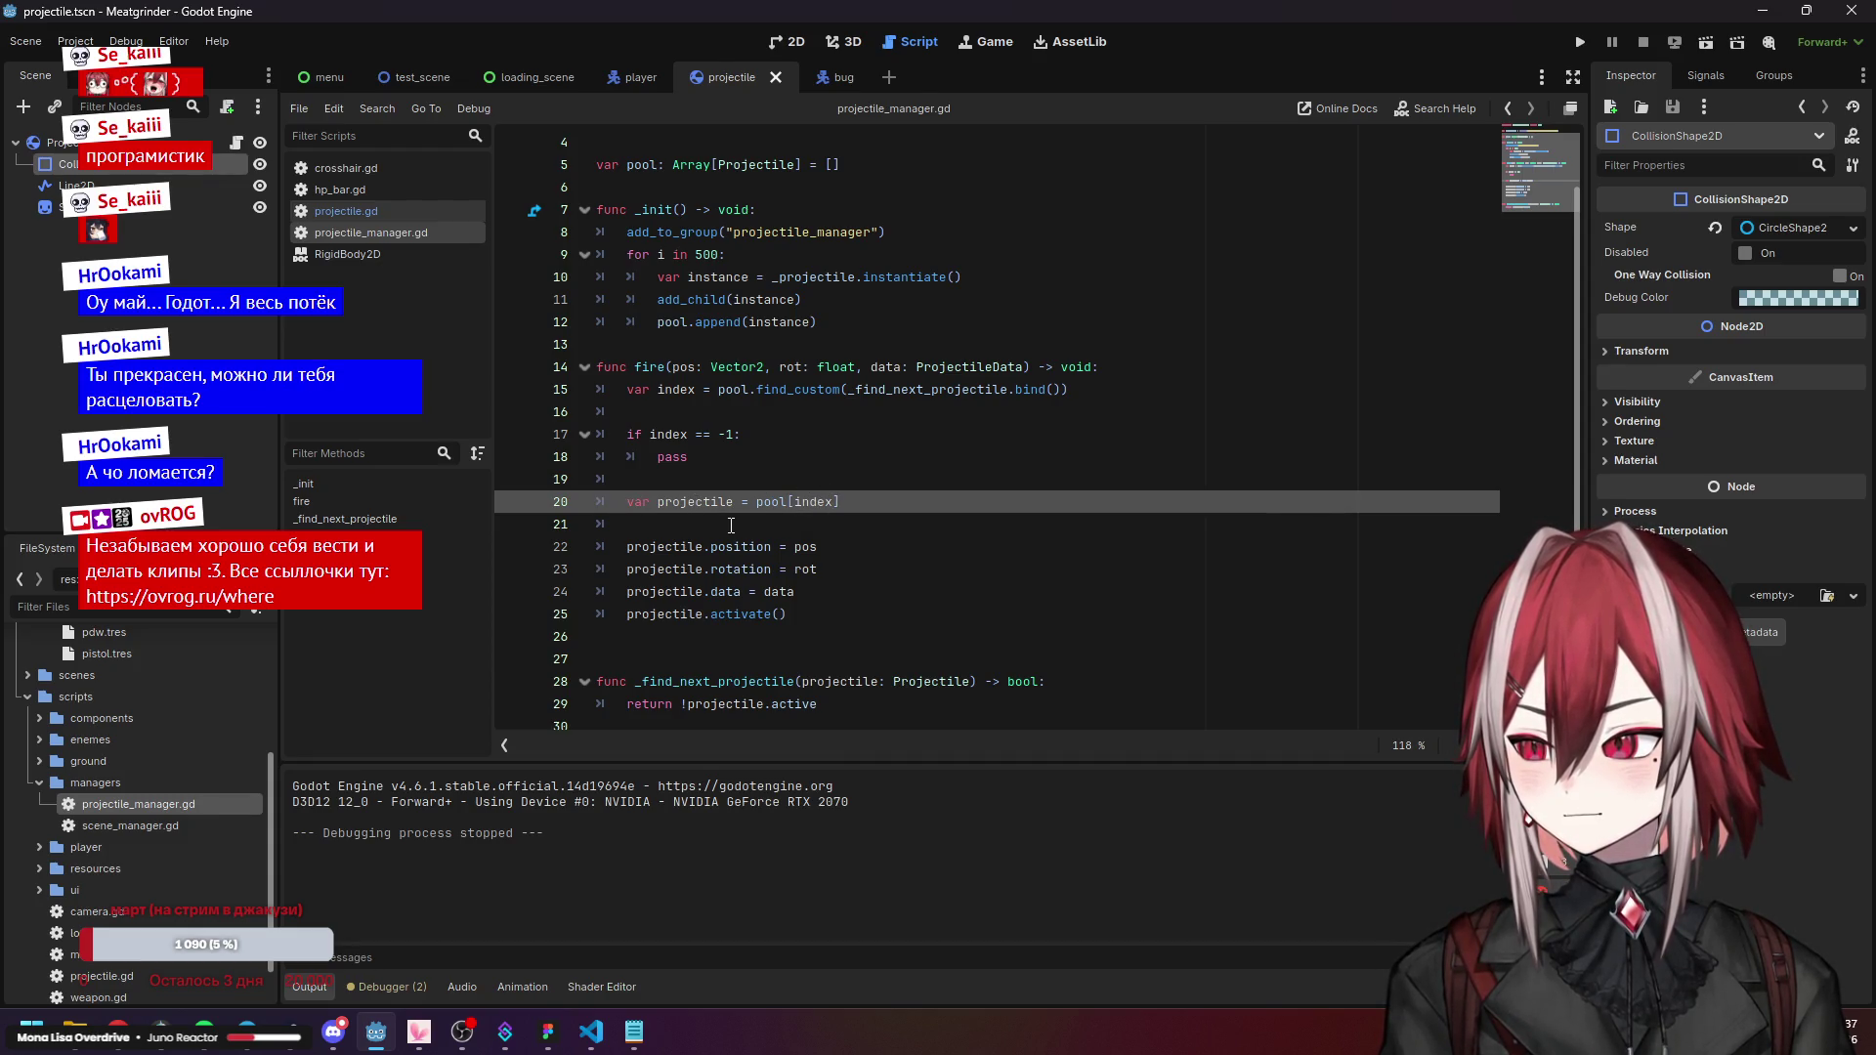
left_click(731, 524)
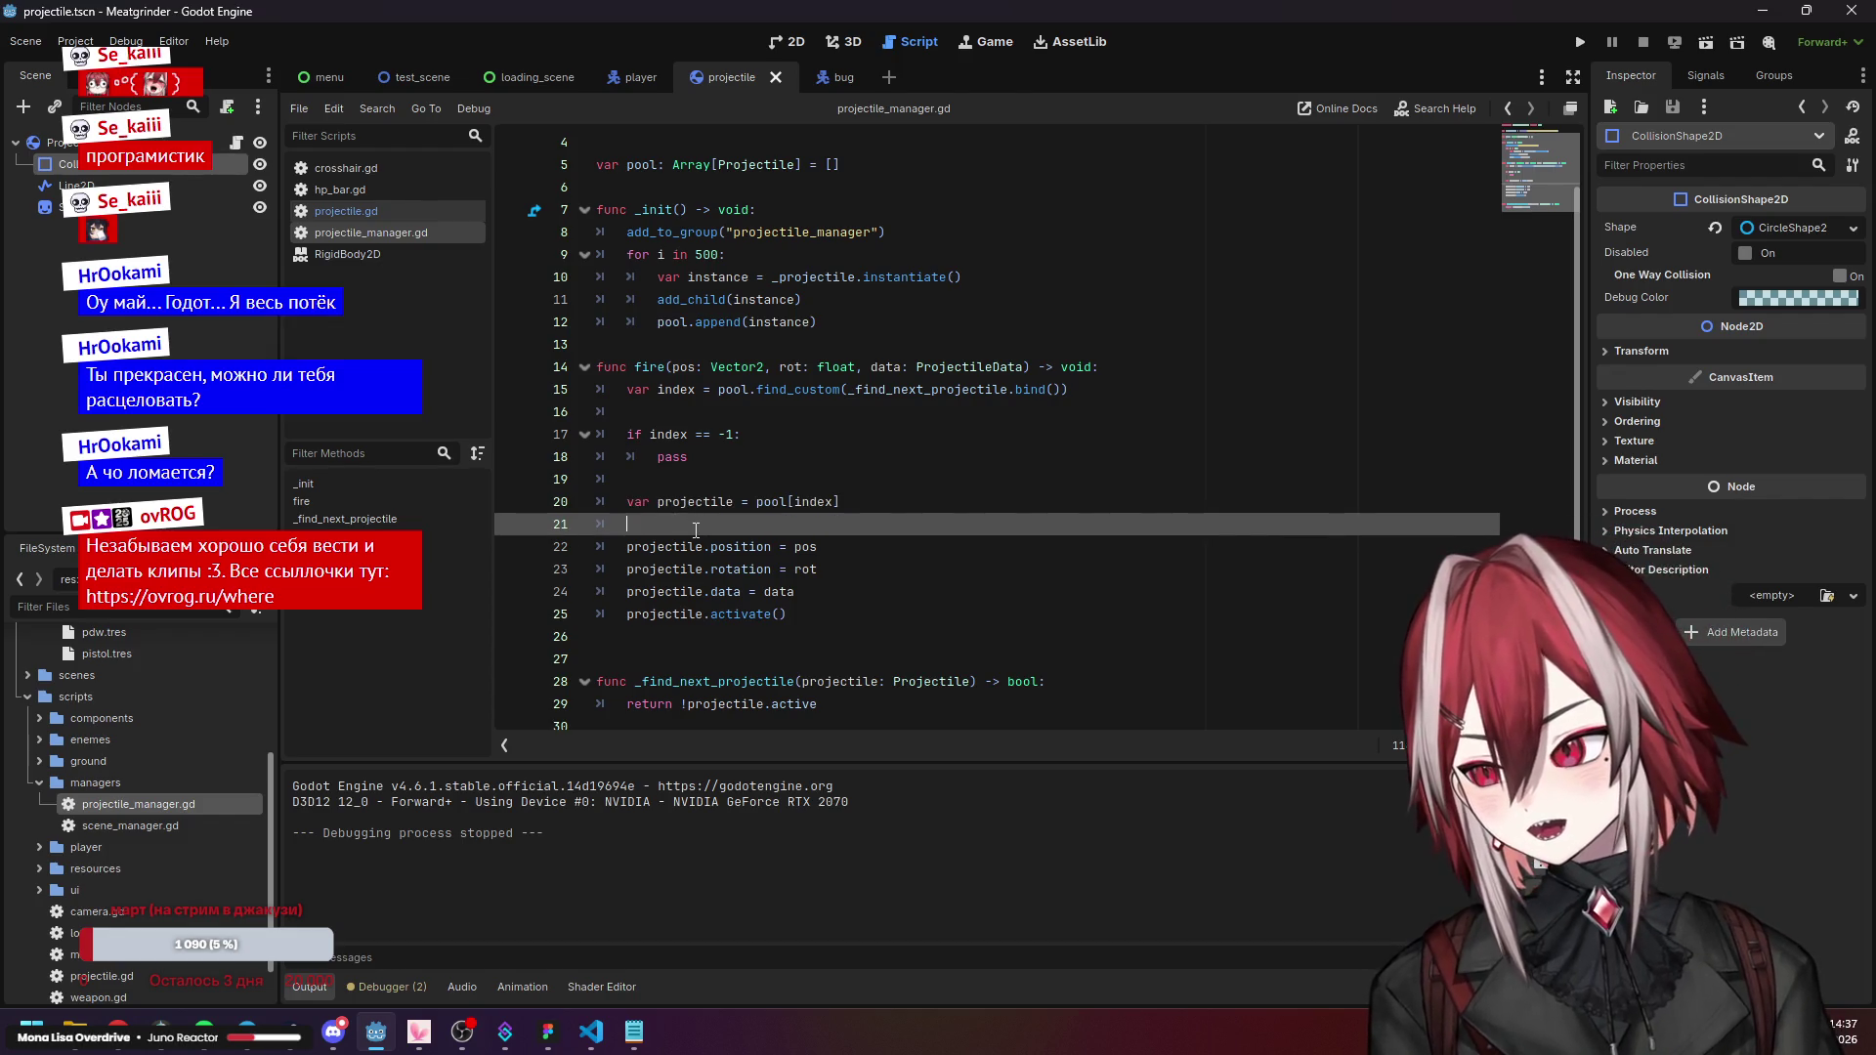
left_click(736, 546)
left_click(747, 568)
left_click(757, 614)
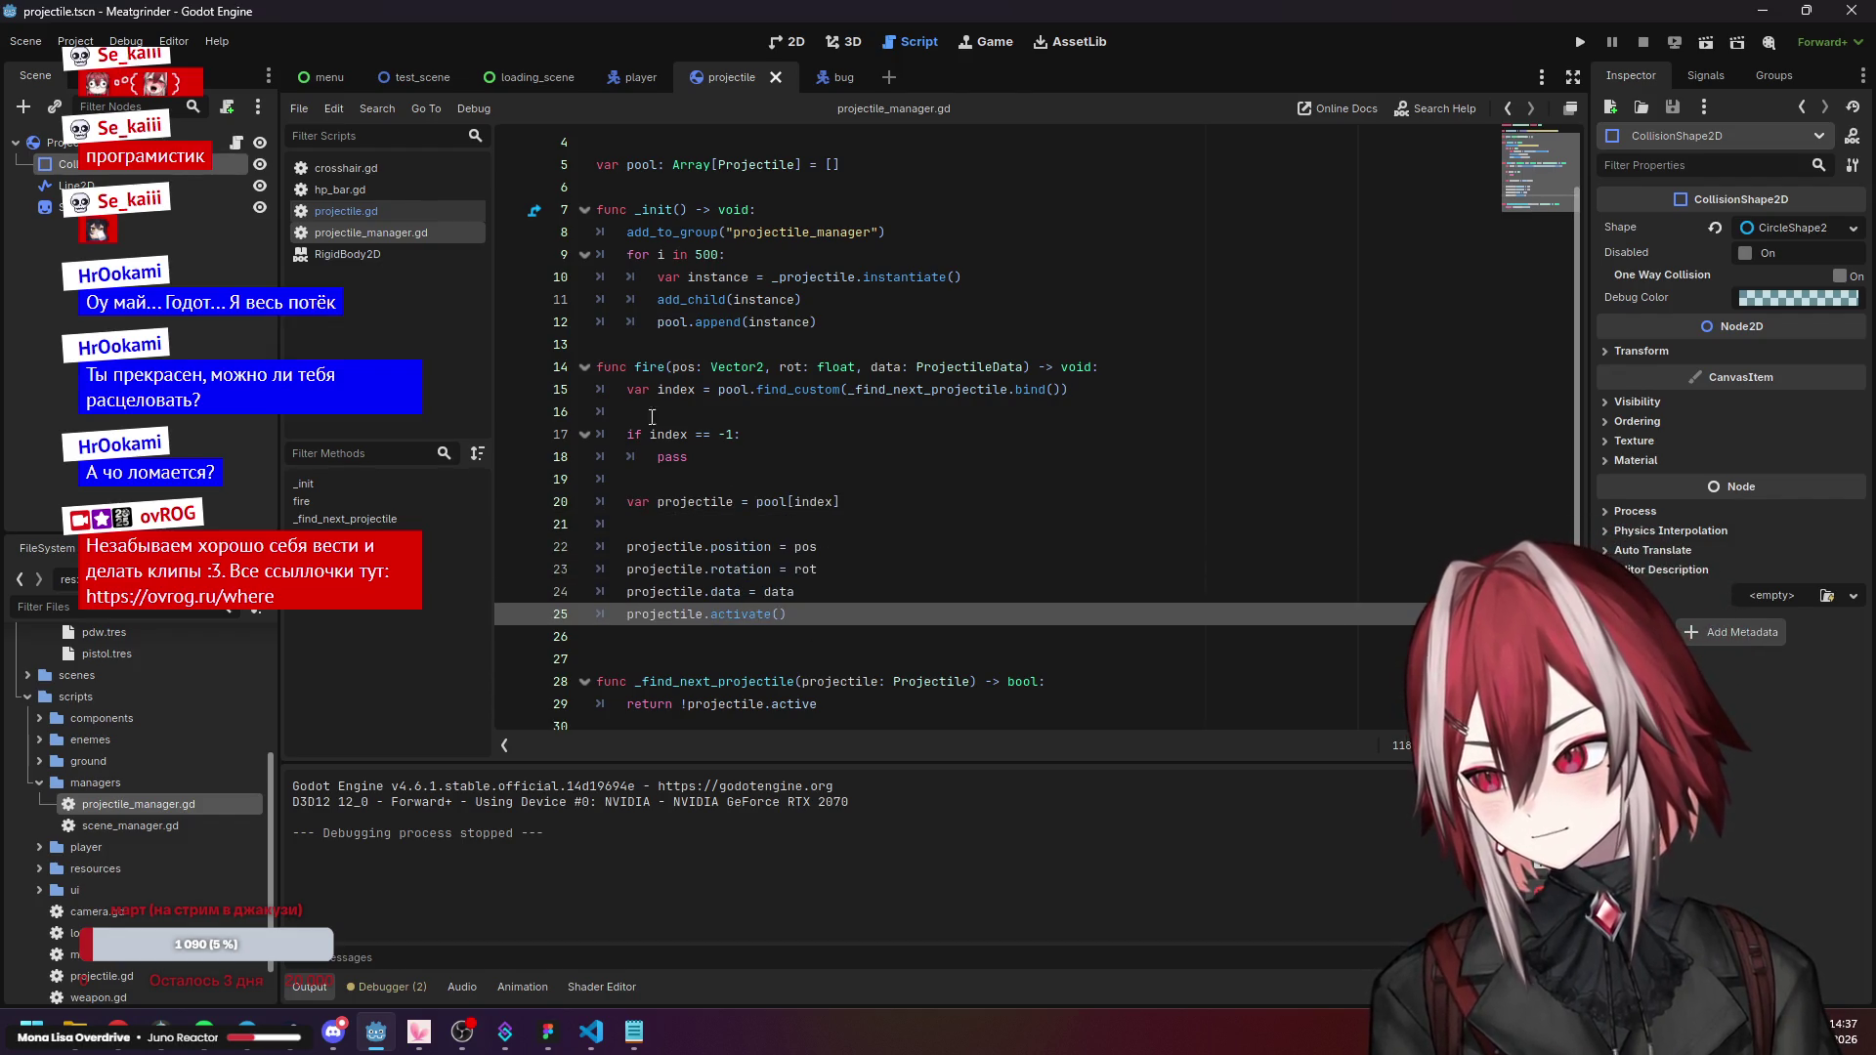
left_click(352, 211)
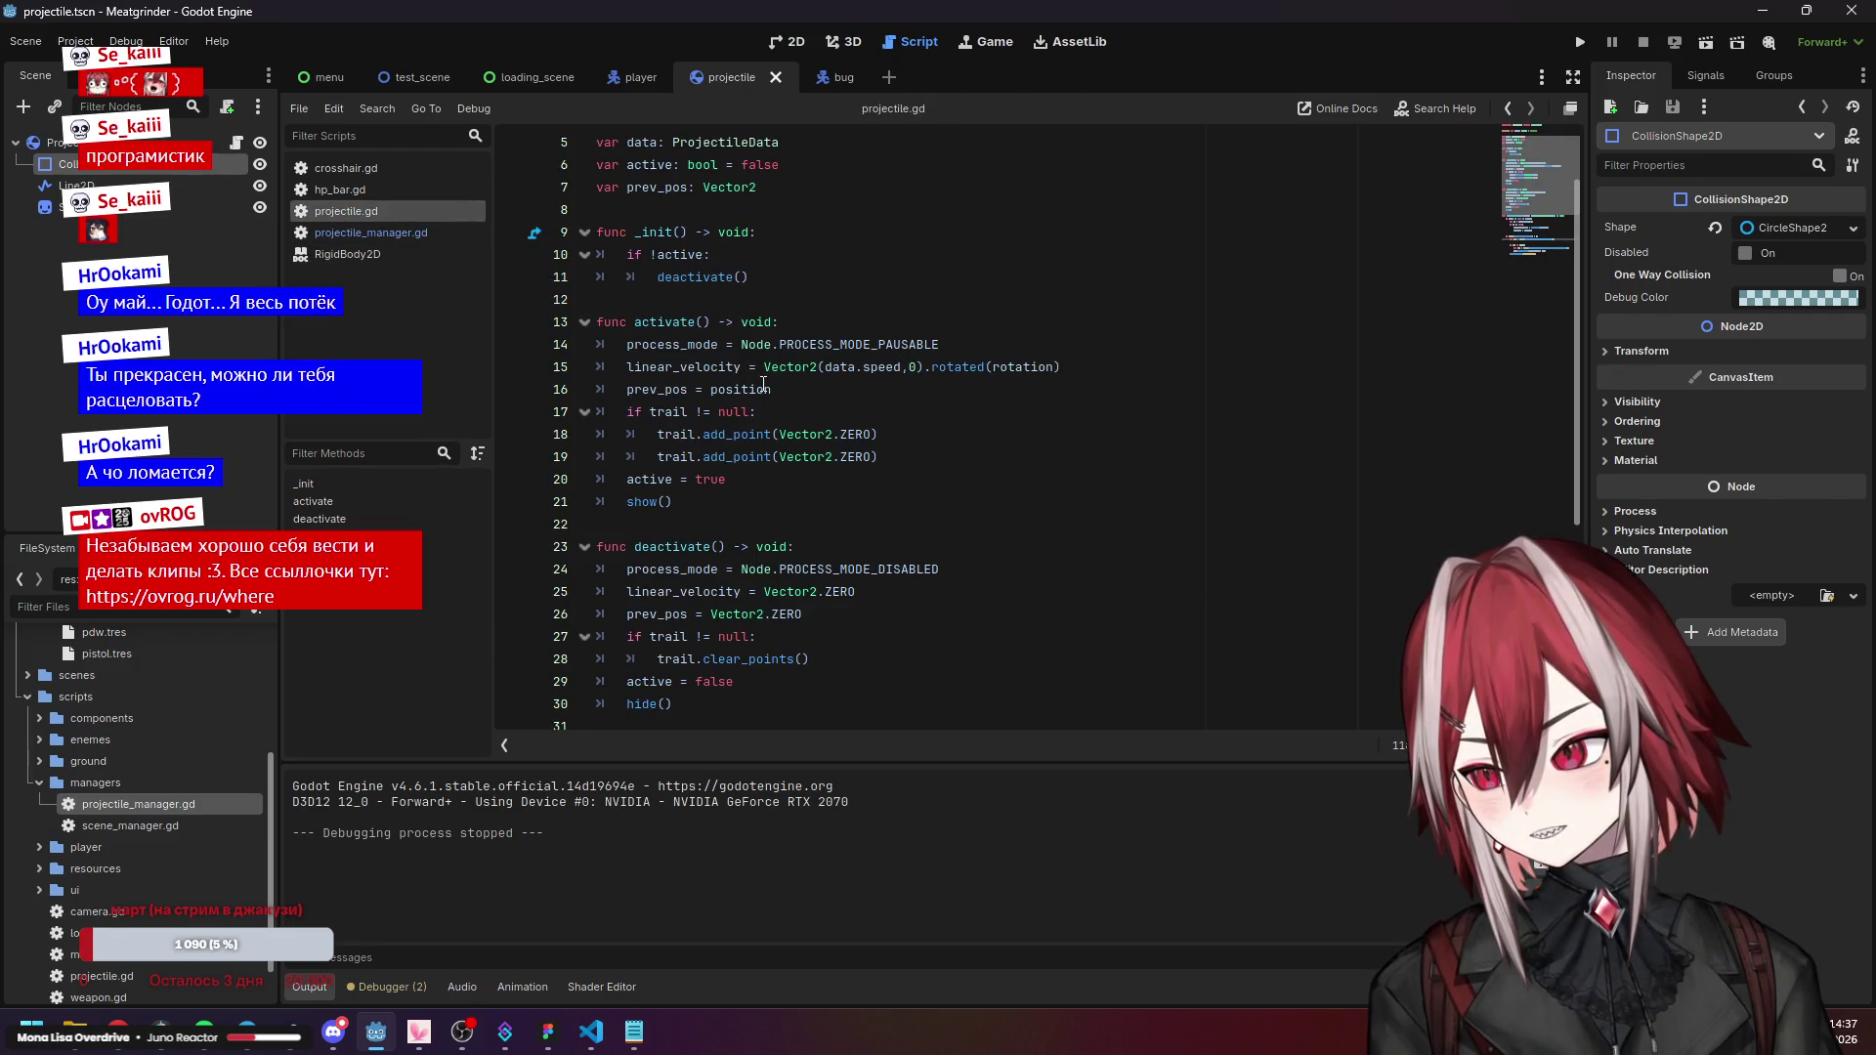
left_click(663, 382)
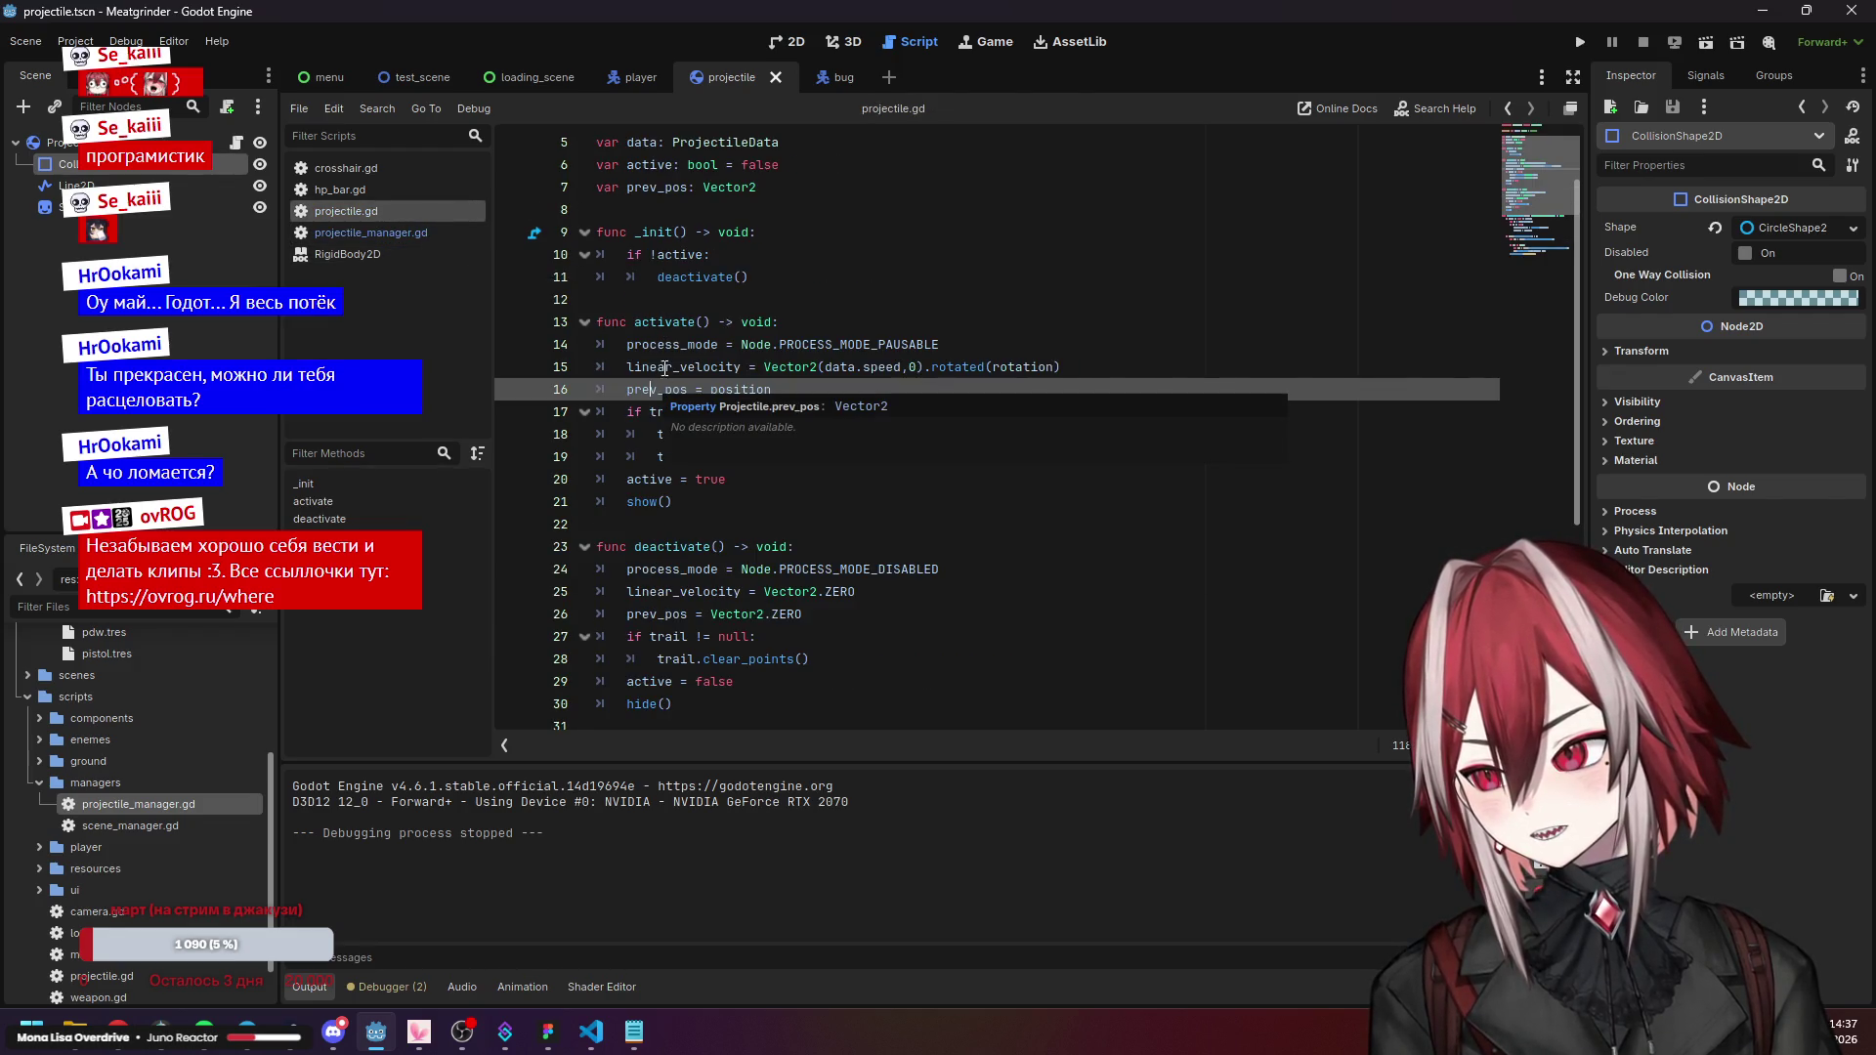
left_click_drag(630, 389, 688, 389)
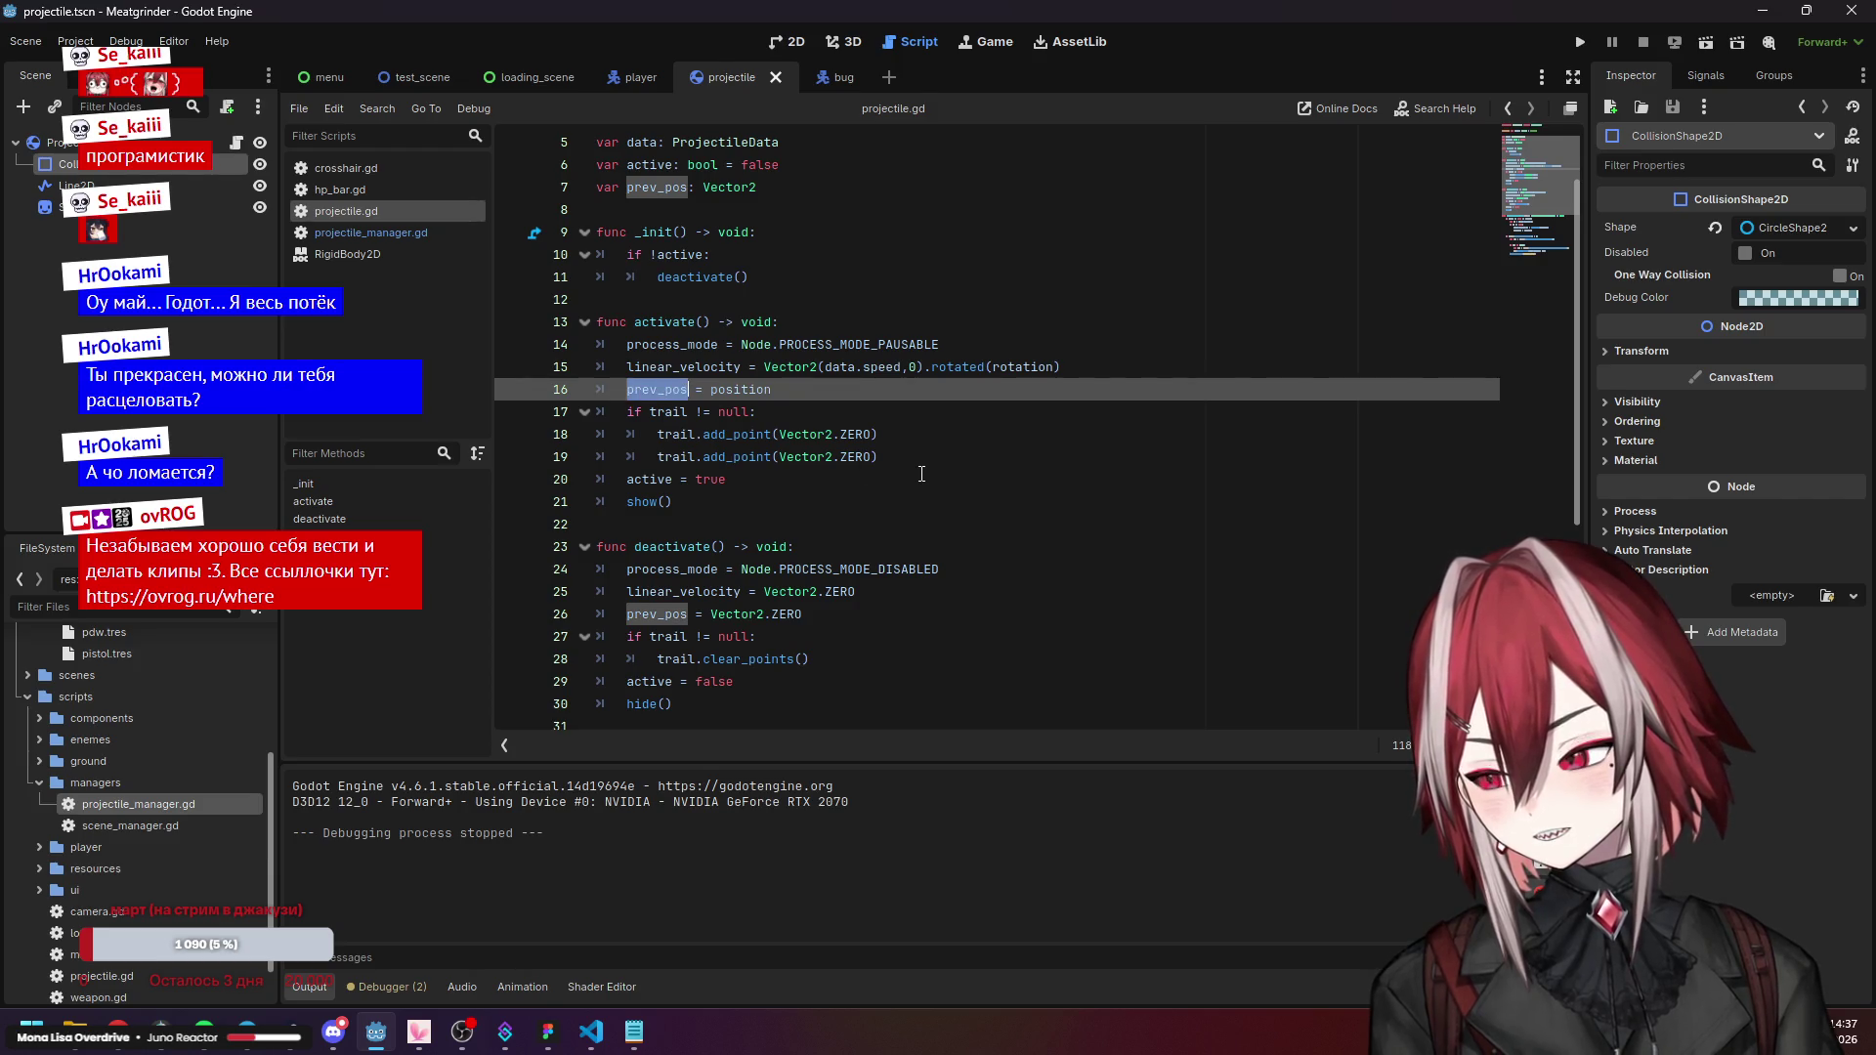
left_click_drag(711, 613, 818, 618)
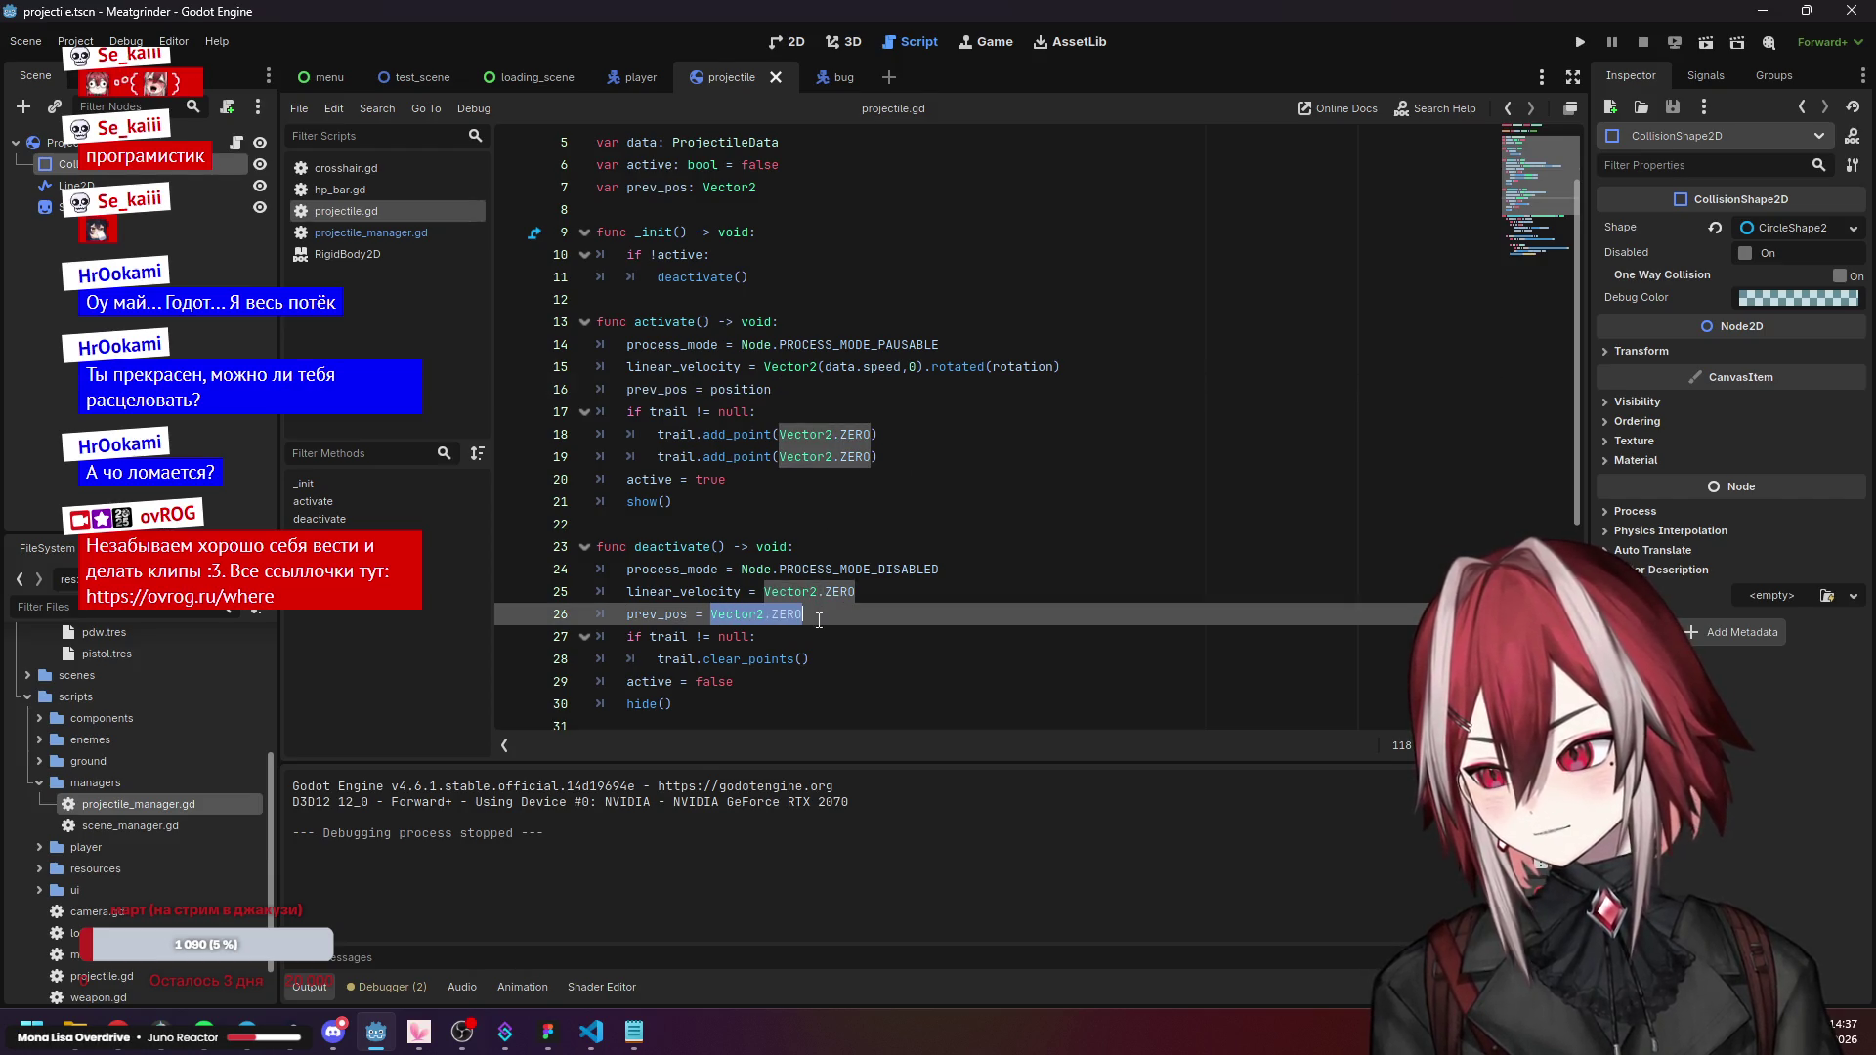
left_click(676, 614)
left_click(671, 591)
left_click(691, 614)
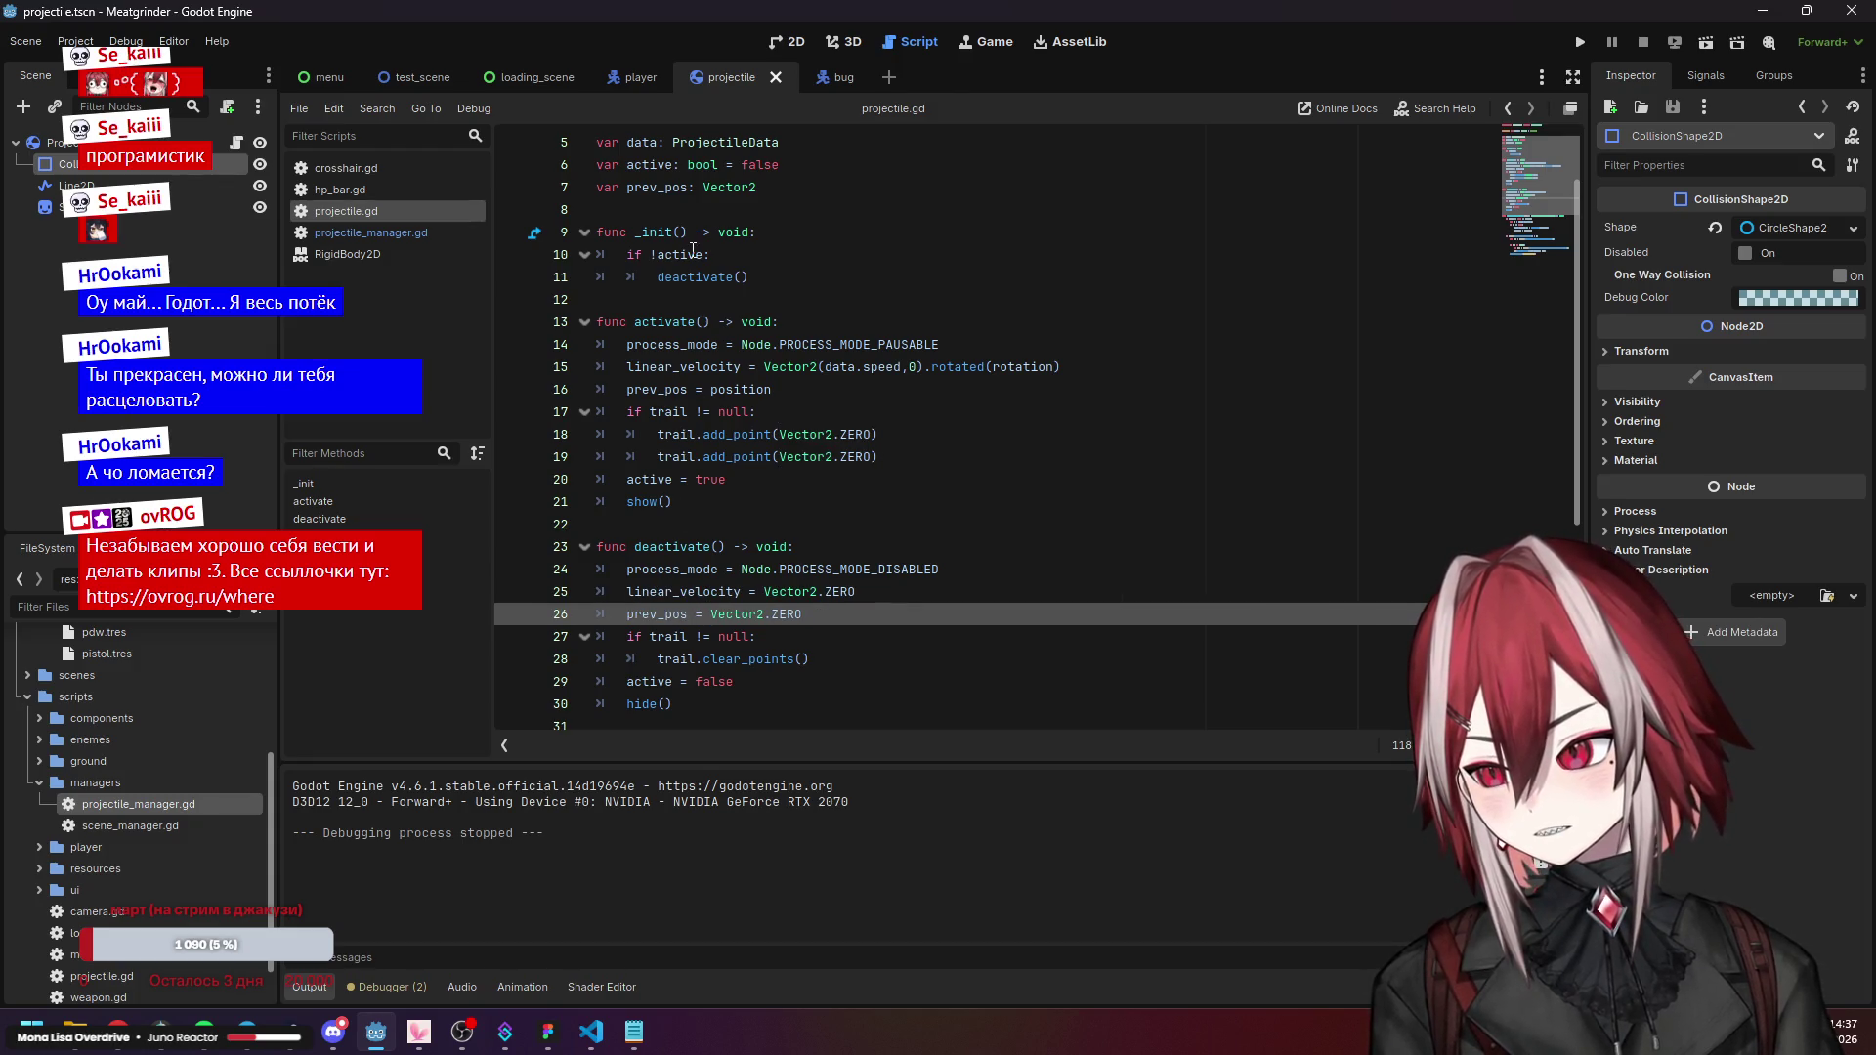
left_click(708, 385)
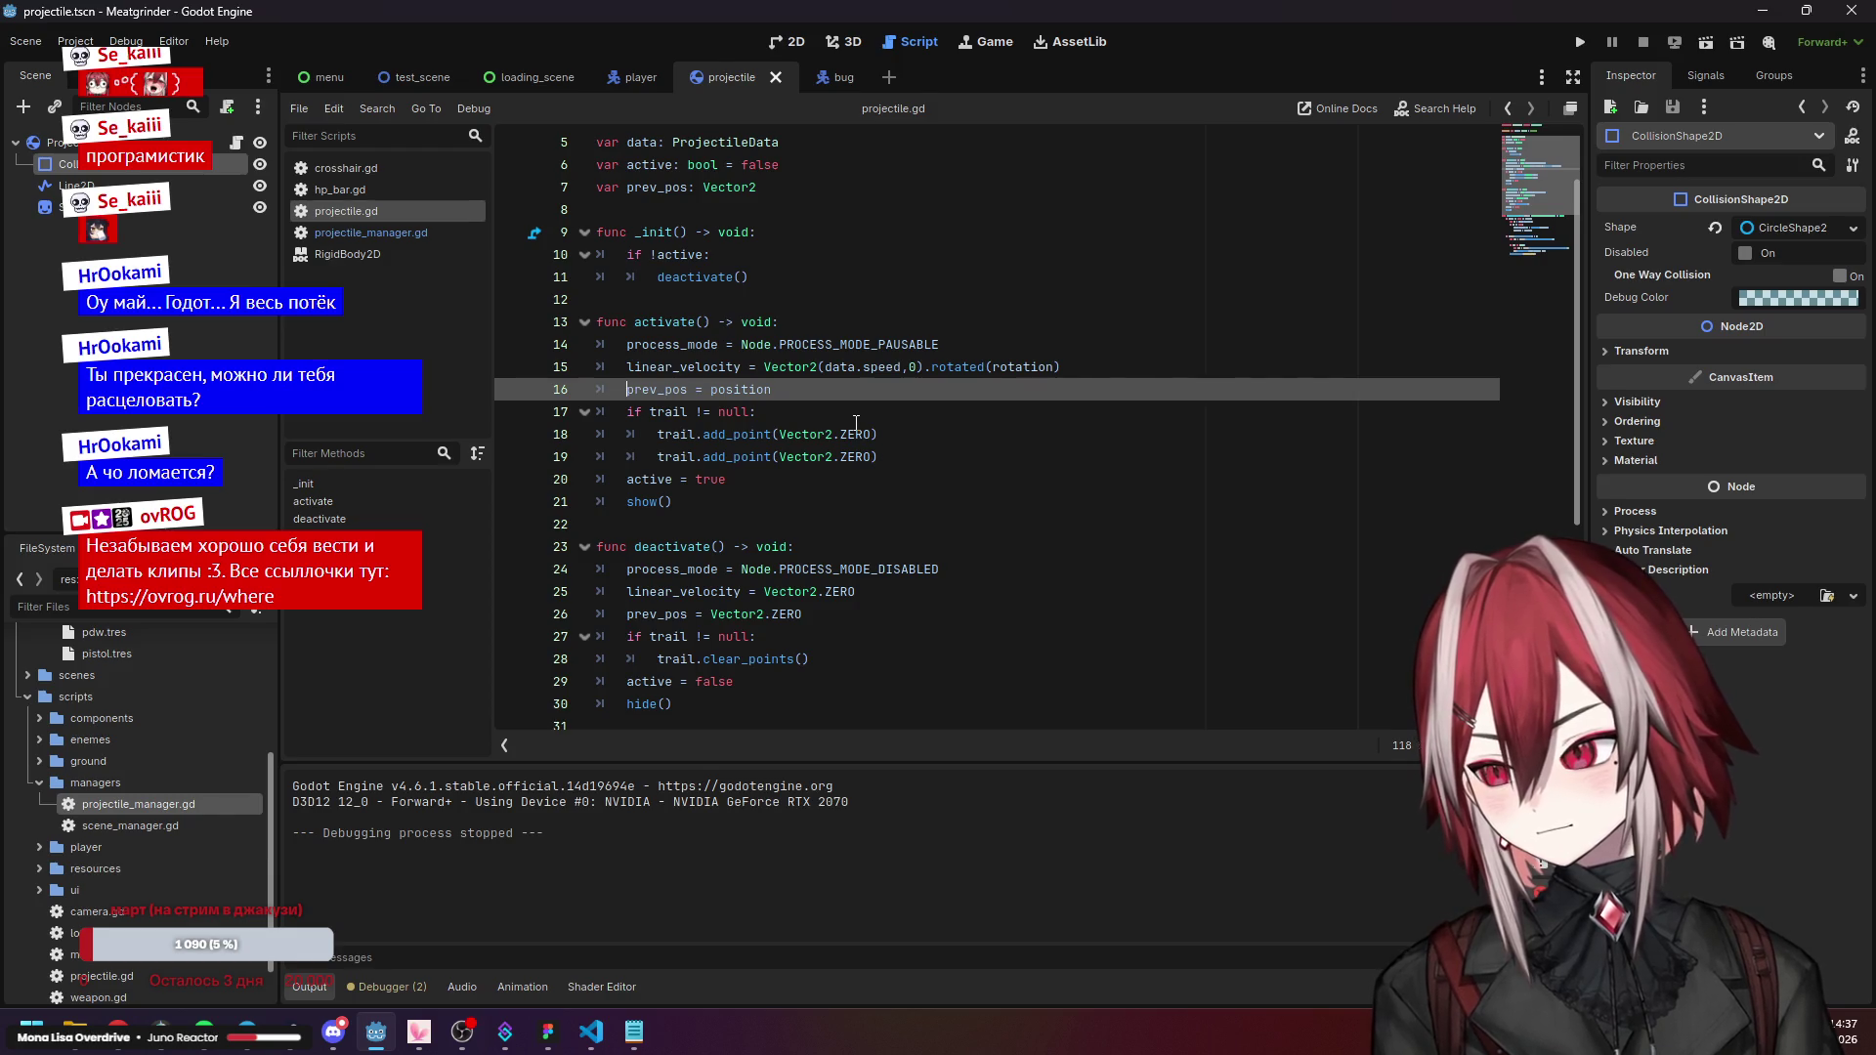
key("ctrl+k")
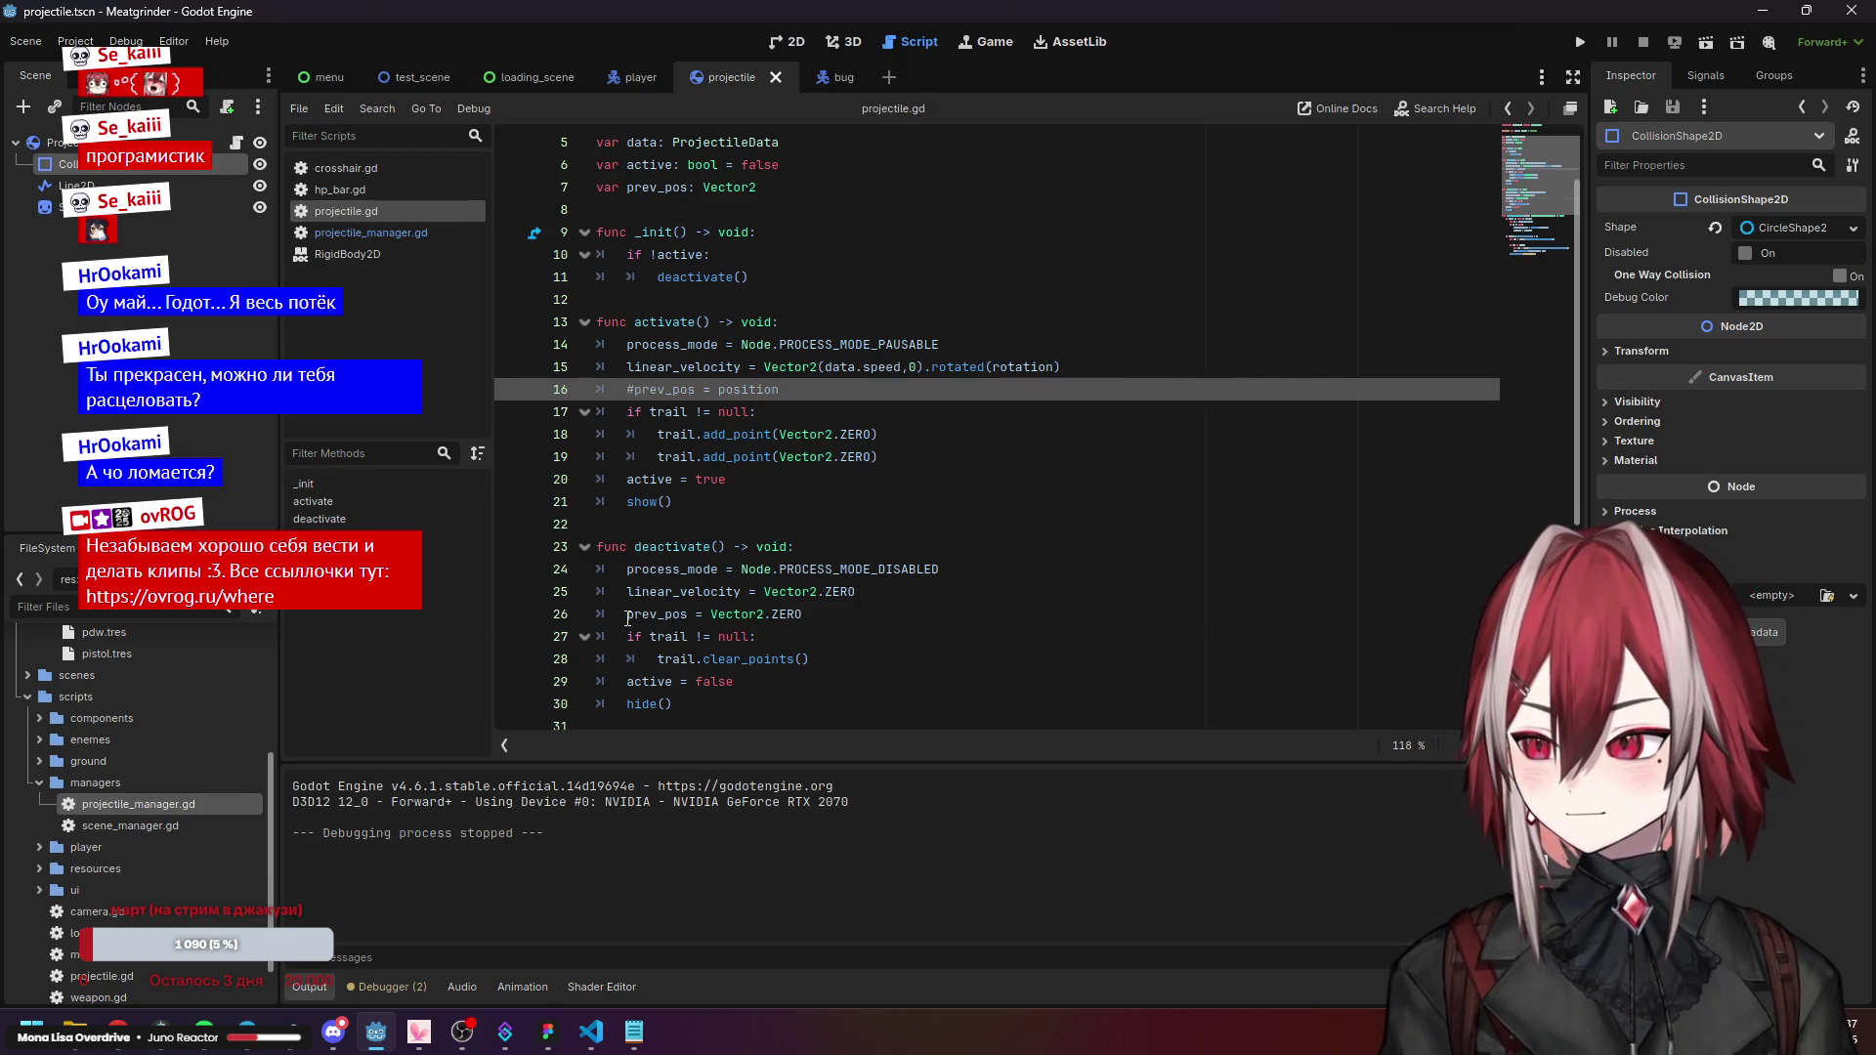
left_click(668, 616)
key("ctrl+k")
scroll(874, 598, "down", 2)
left_click(856, 601)
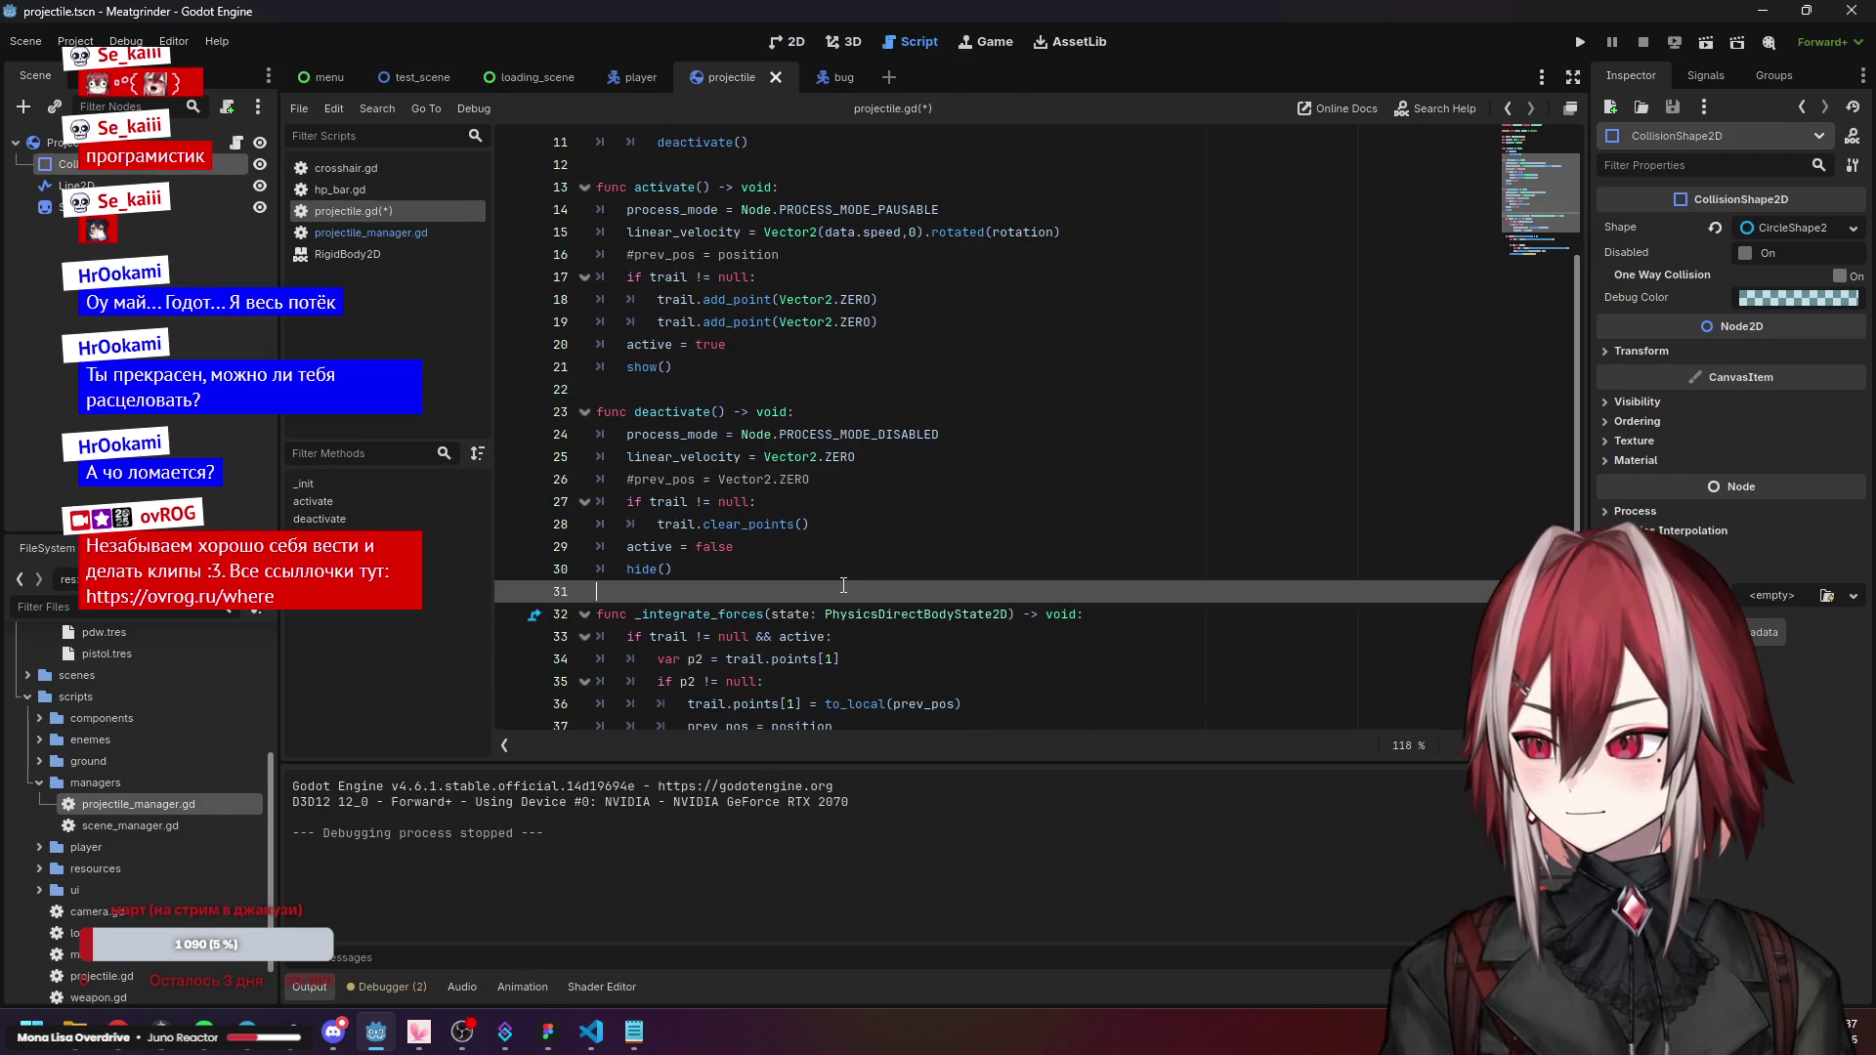
scroll(850, 572, "down", 3)
left_click(767, 661)
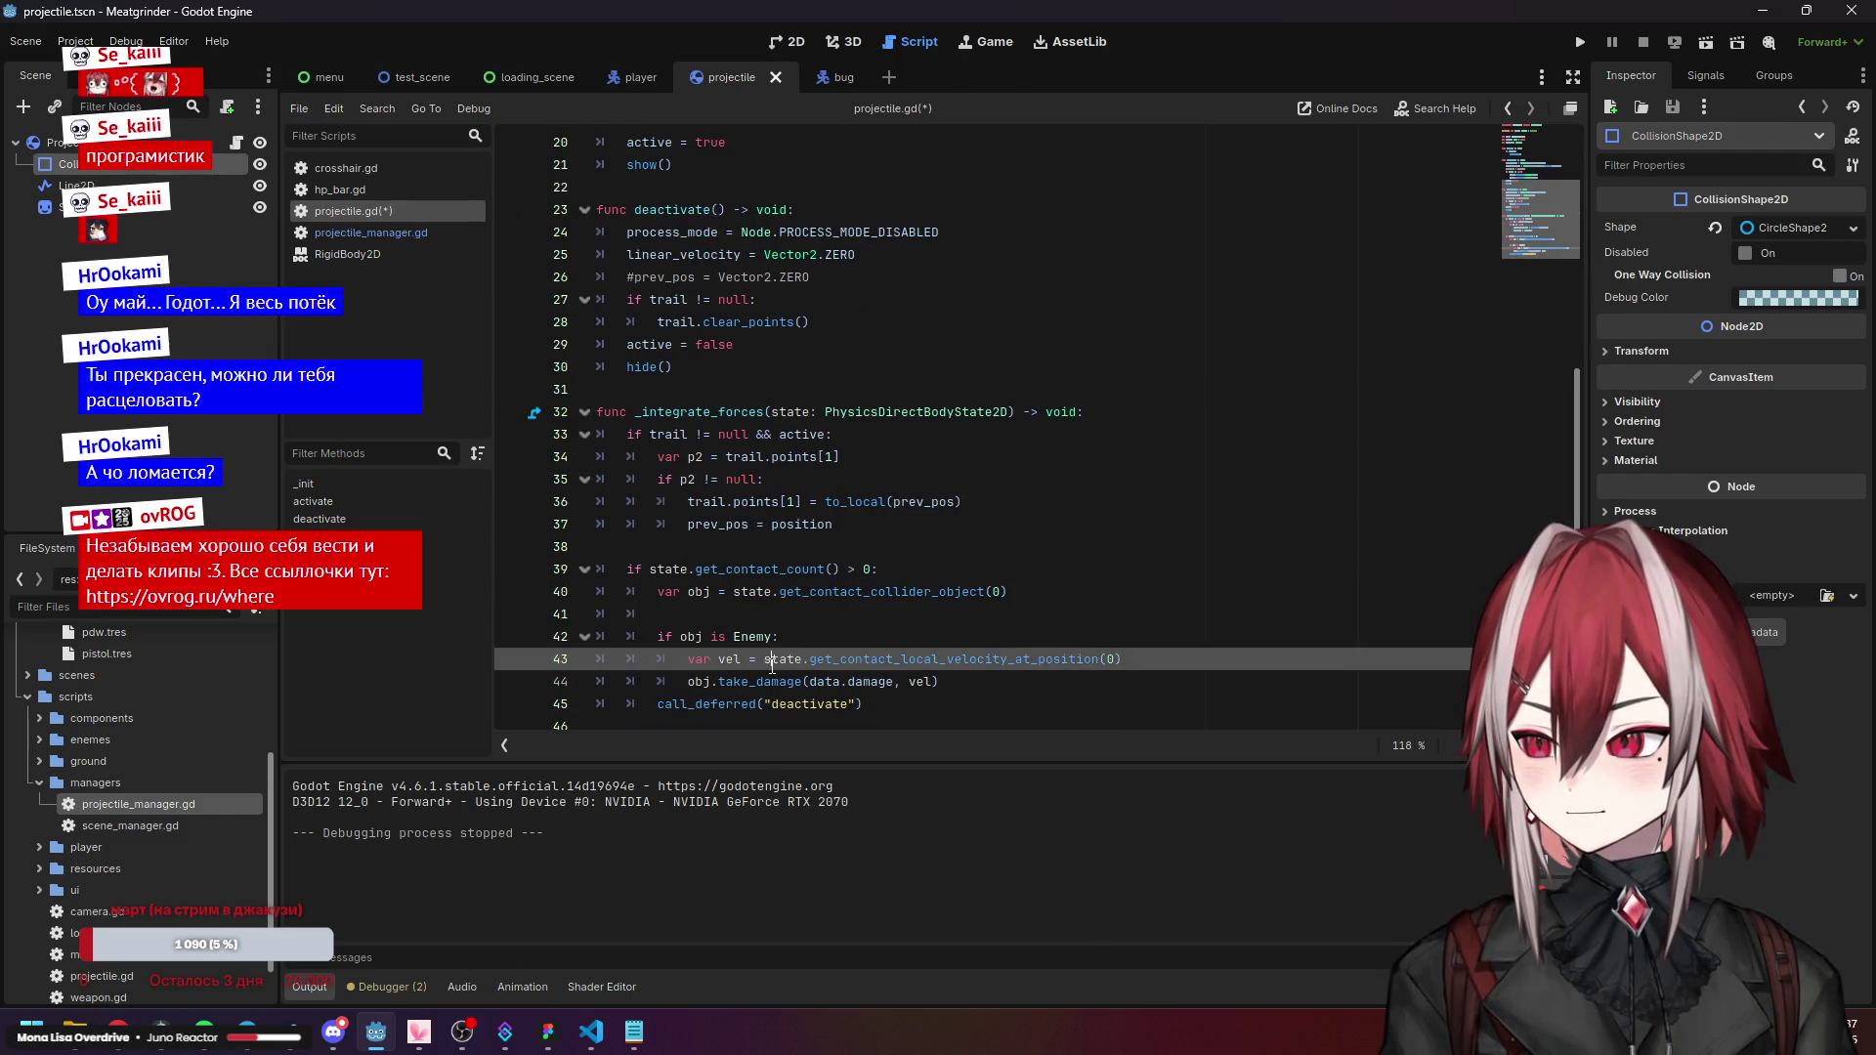
left_click(704, 523)
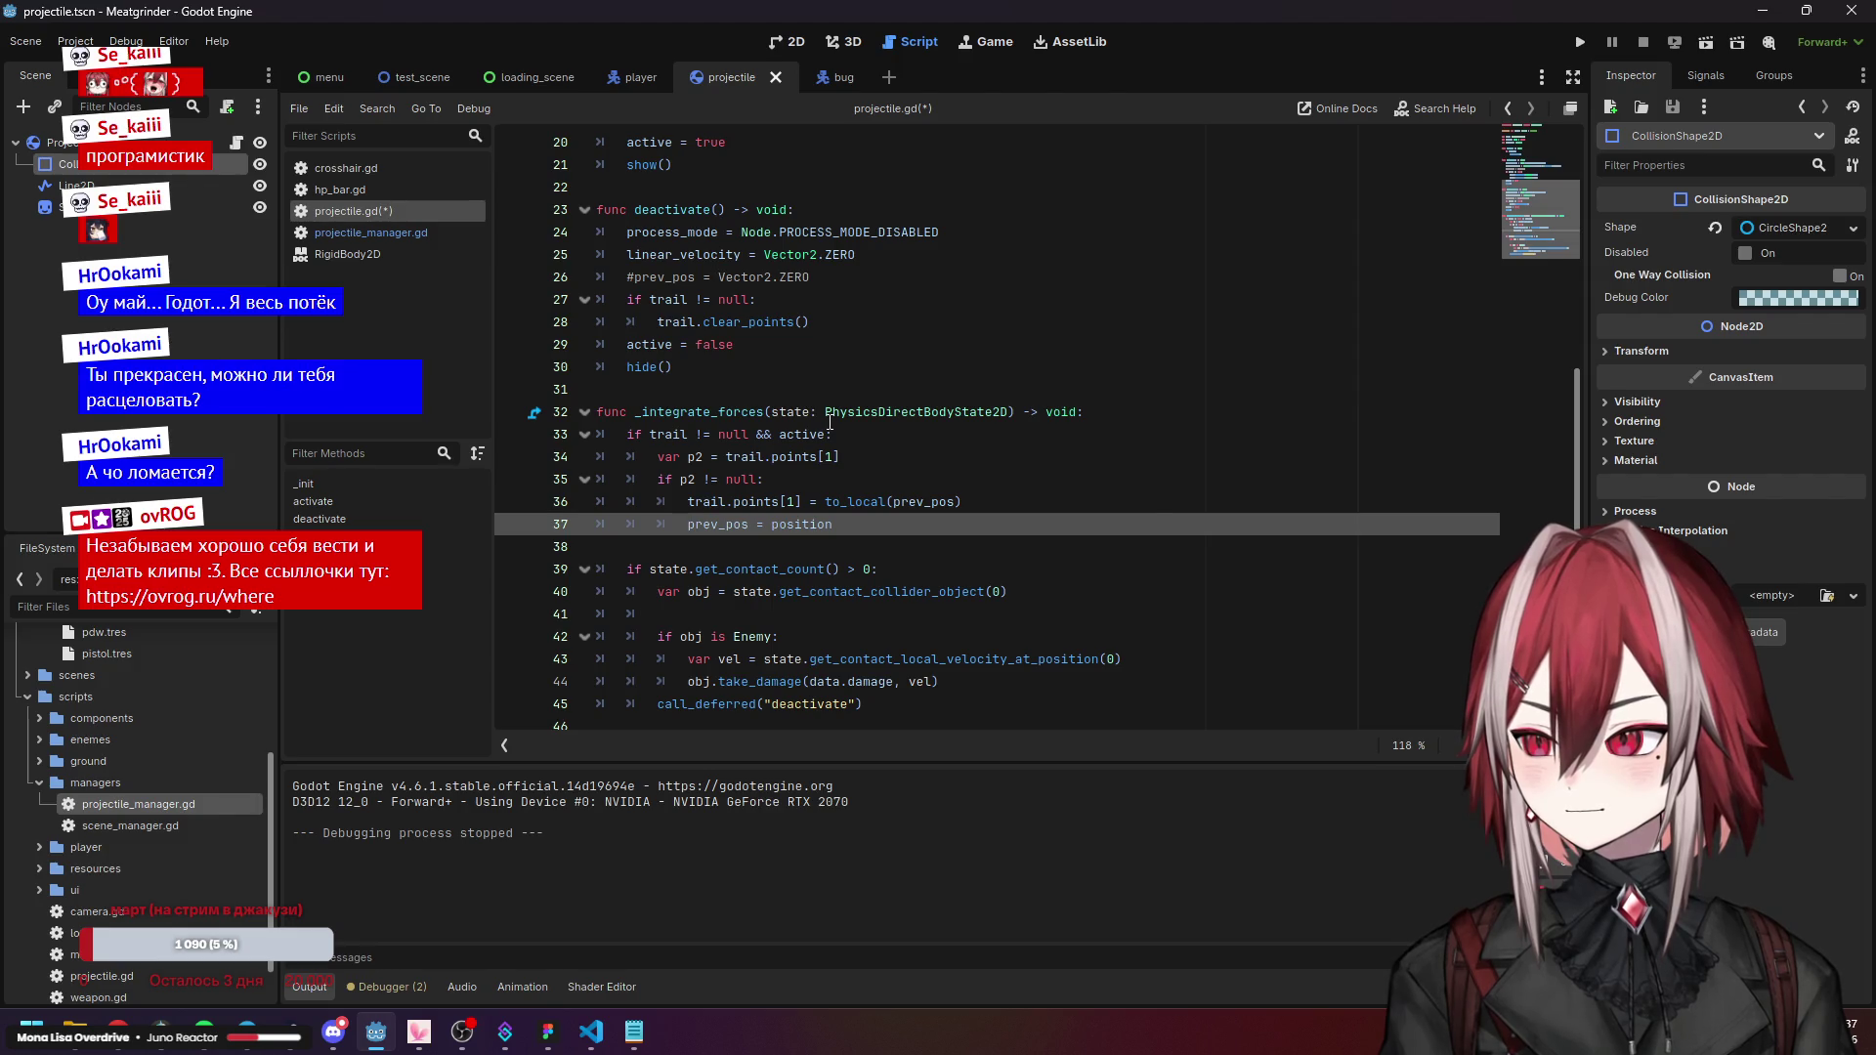
key("ctrl+z")
key("ctrl+z")
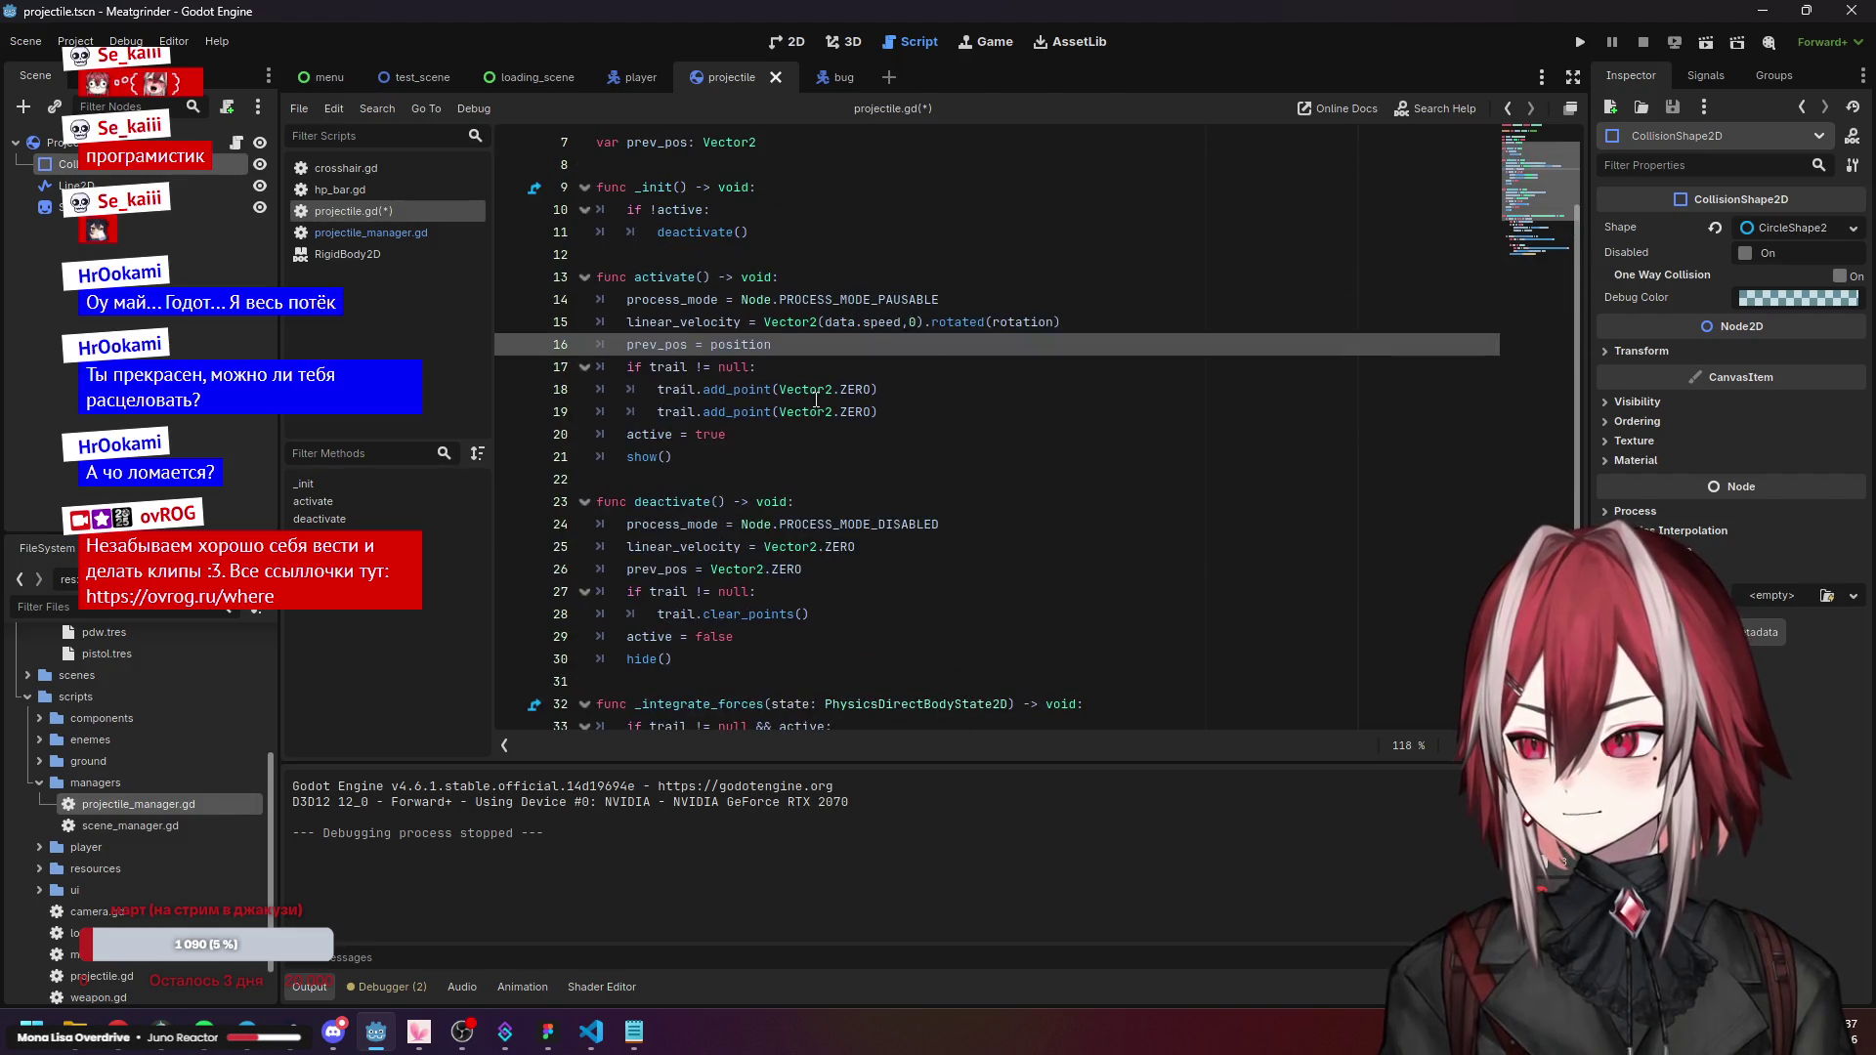
left_click(817, 458)
key("ctrl+s")
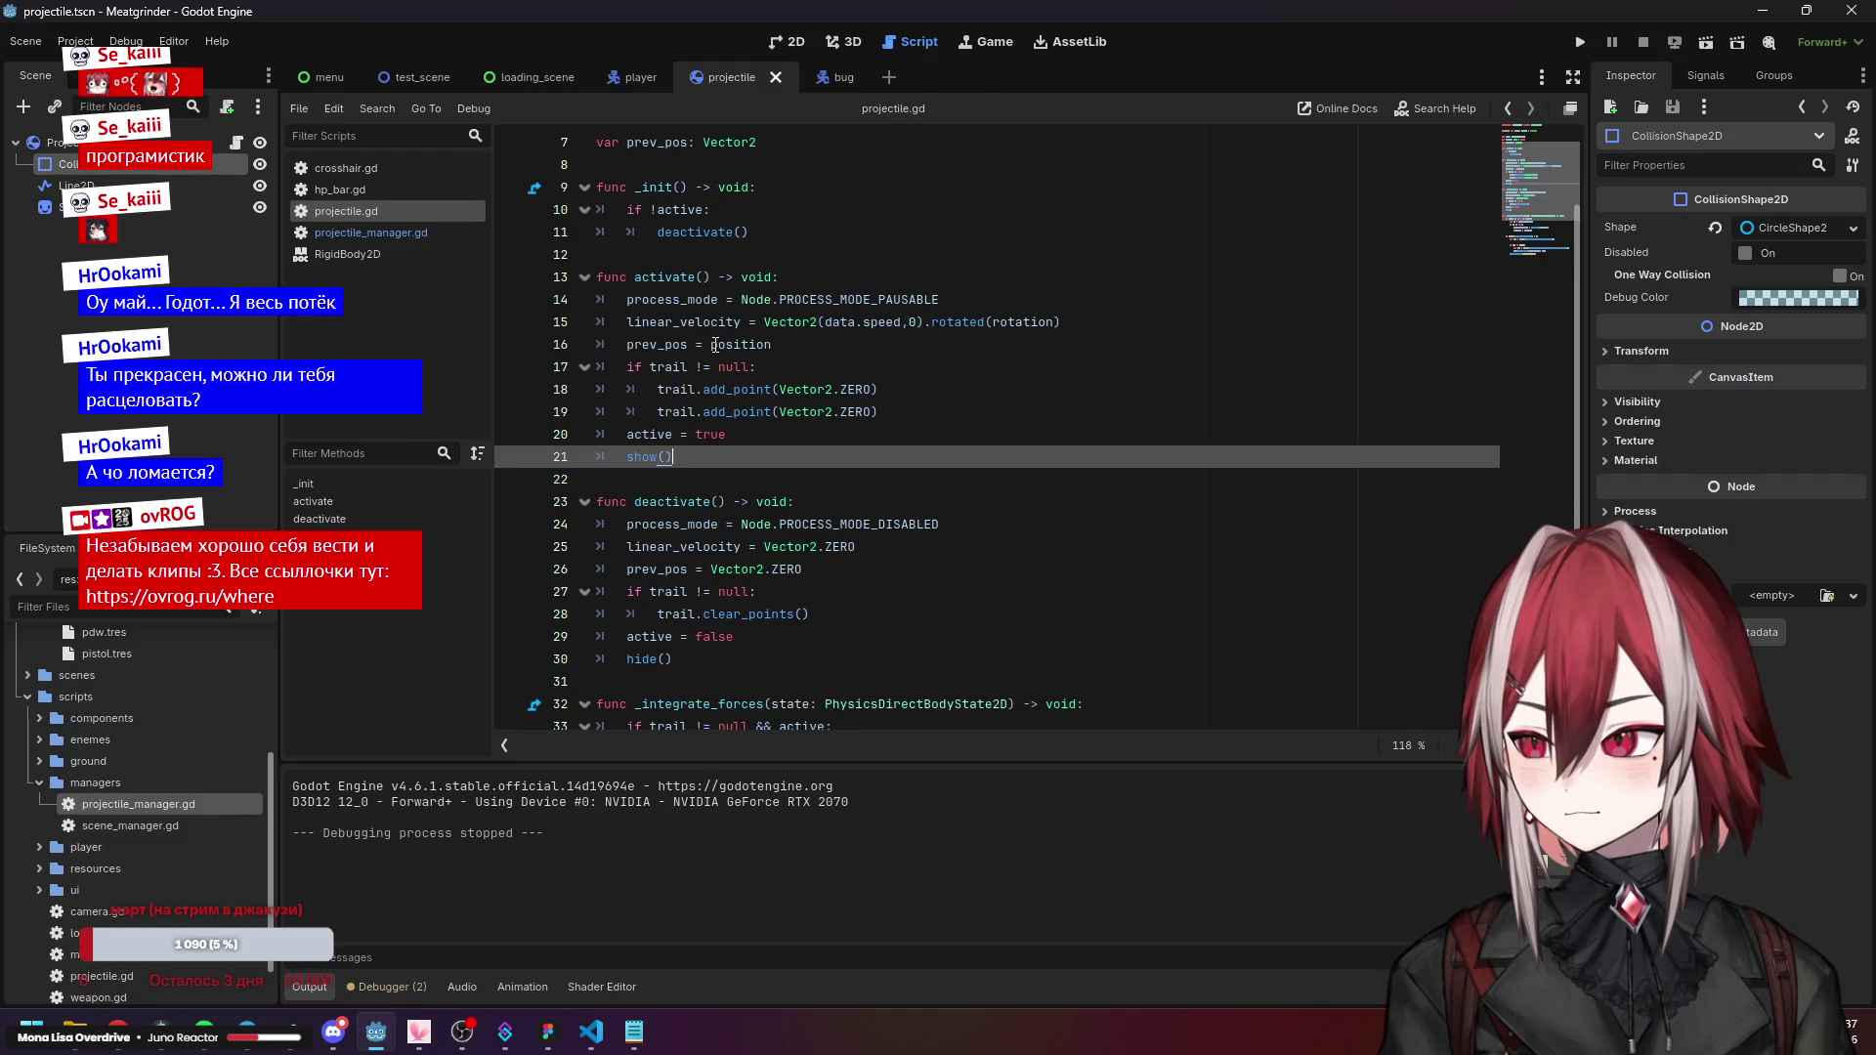
Make activate() set prev_pos = Vector2(position) on line 16.
left_click(712, 345)
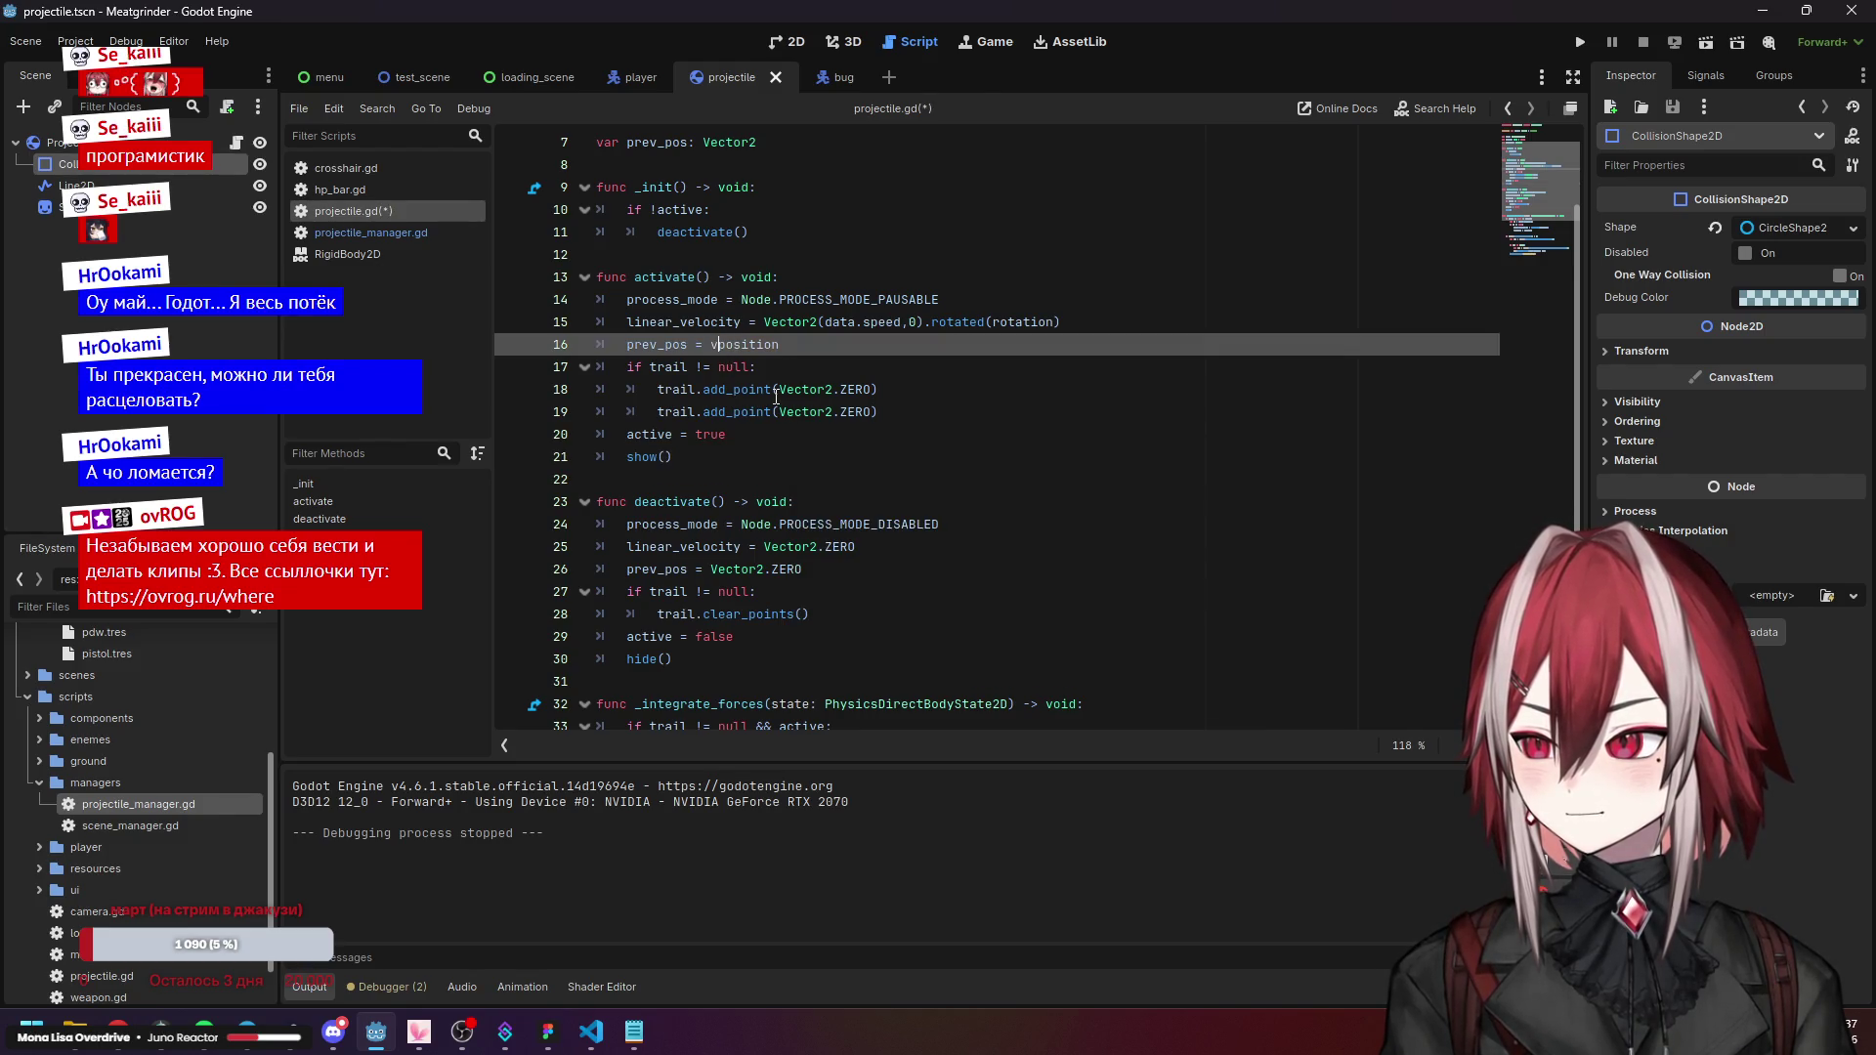
type("ve")
key("Tab")
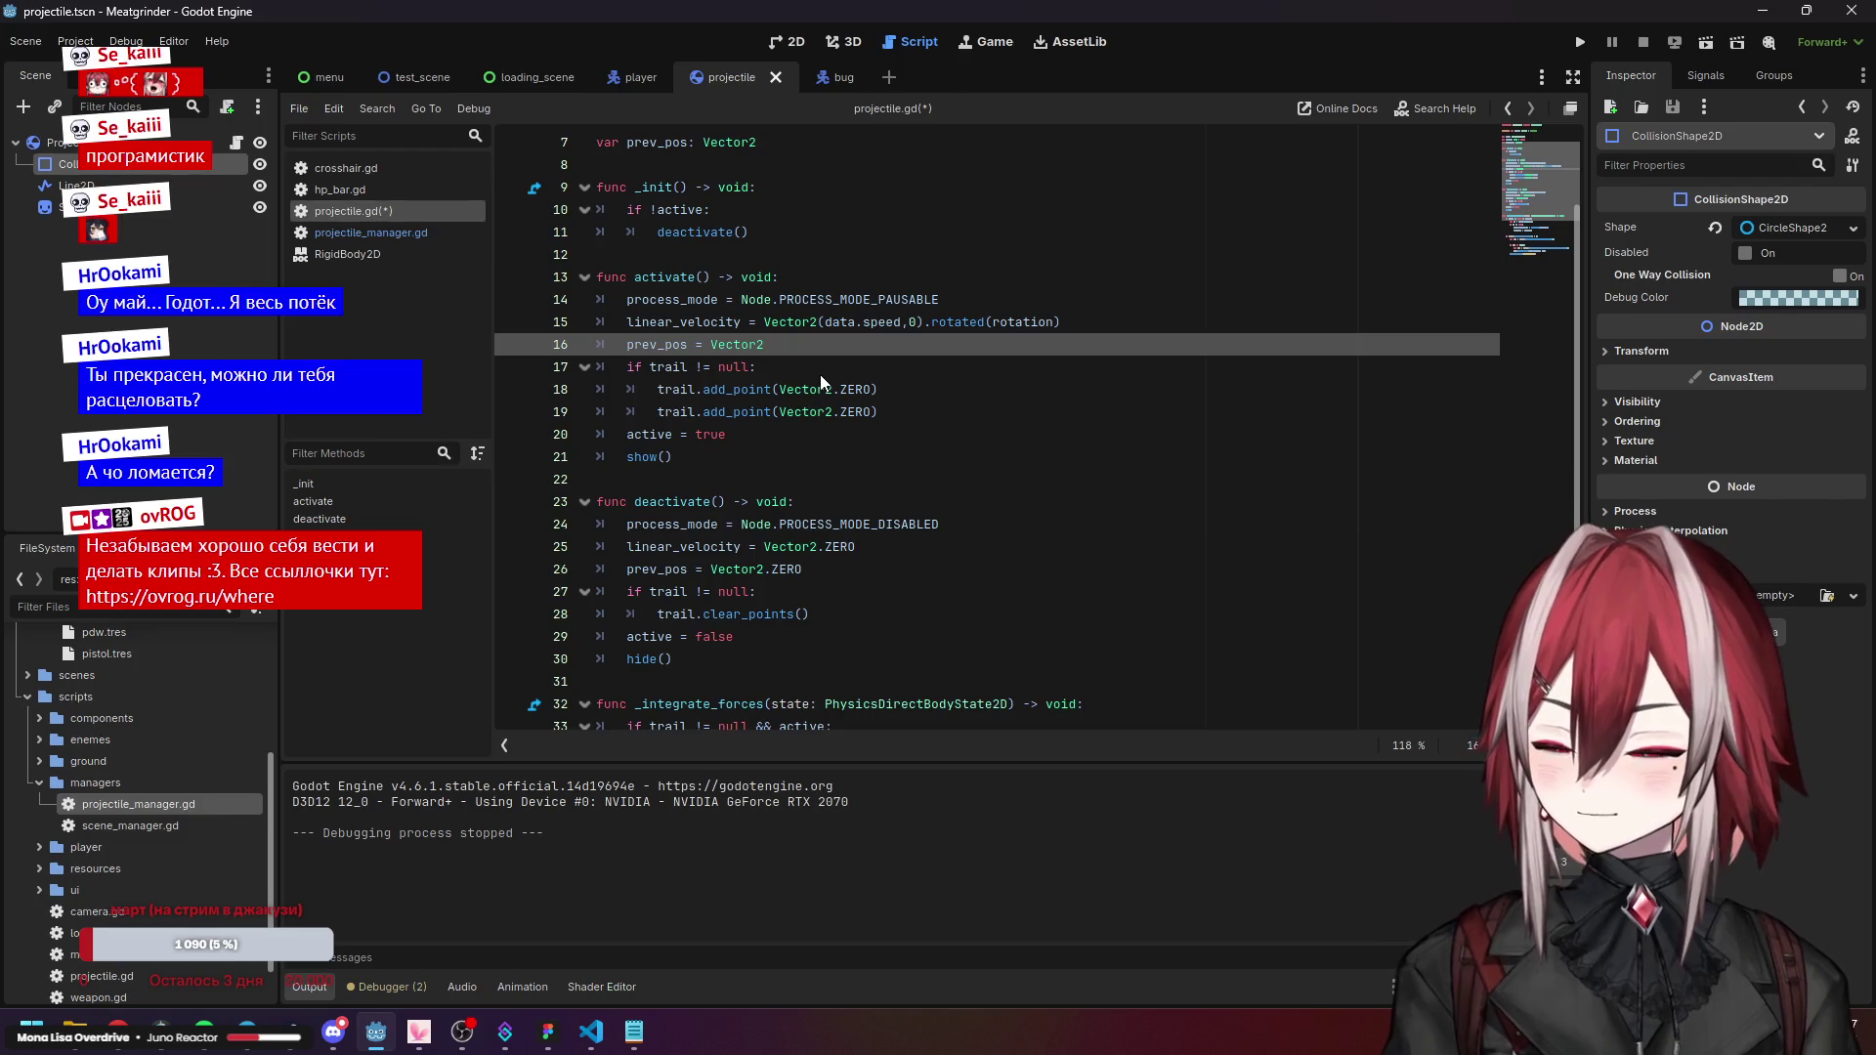
type("(")
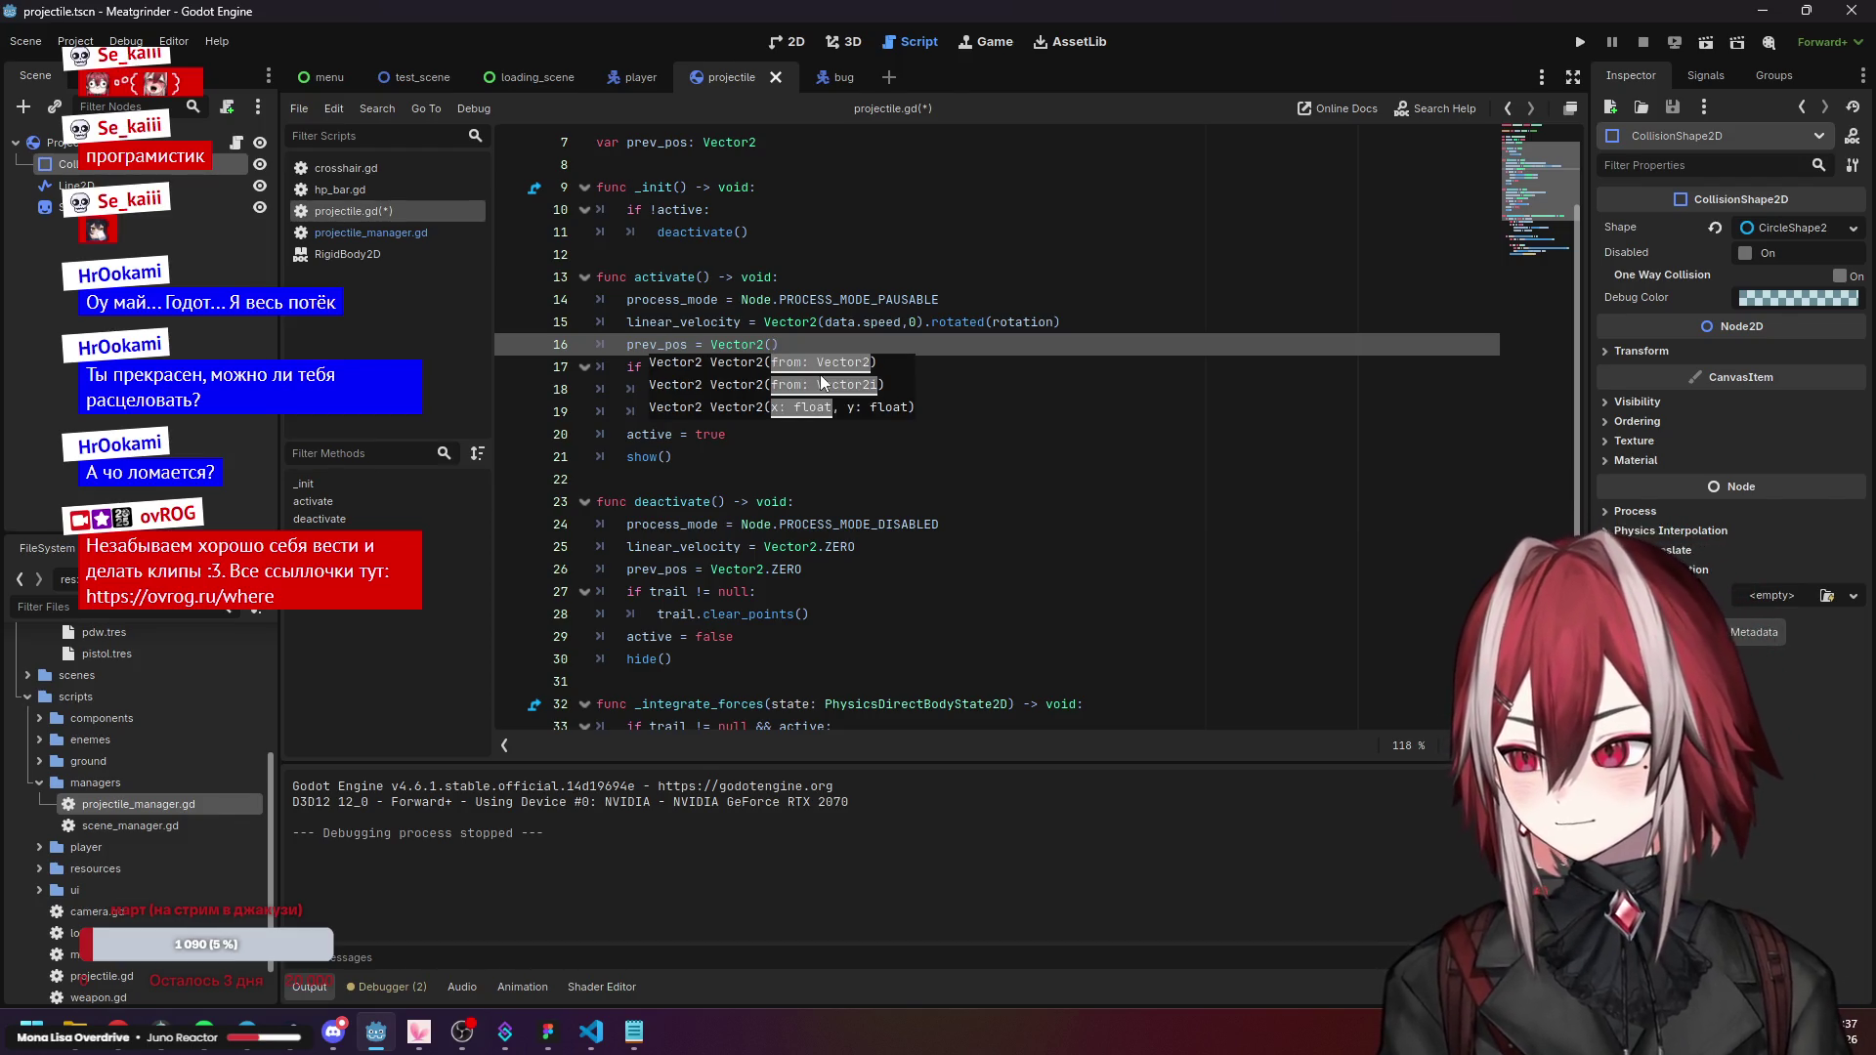
left_click(684, 255)
scroll(673, 203, "up", 2)
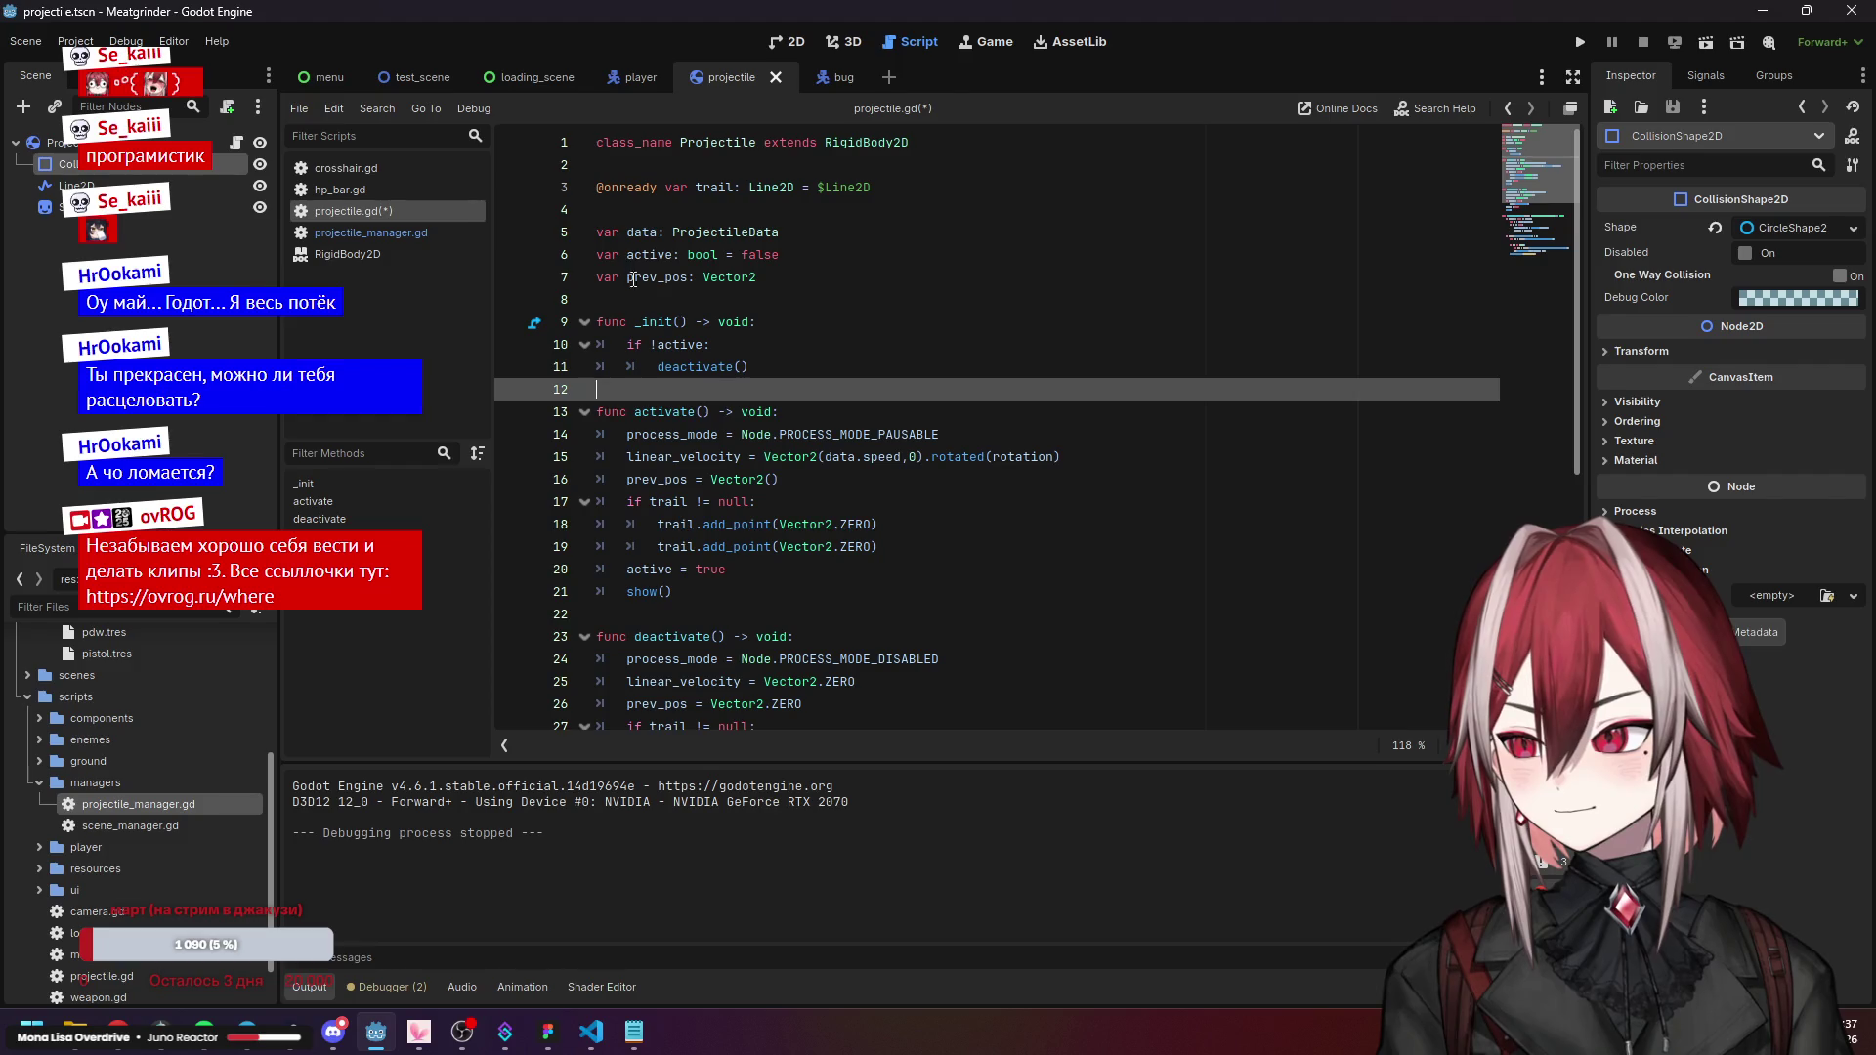
left_click(759, 458)
left_click(774, 480)
type("position")
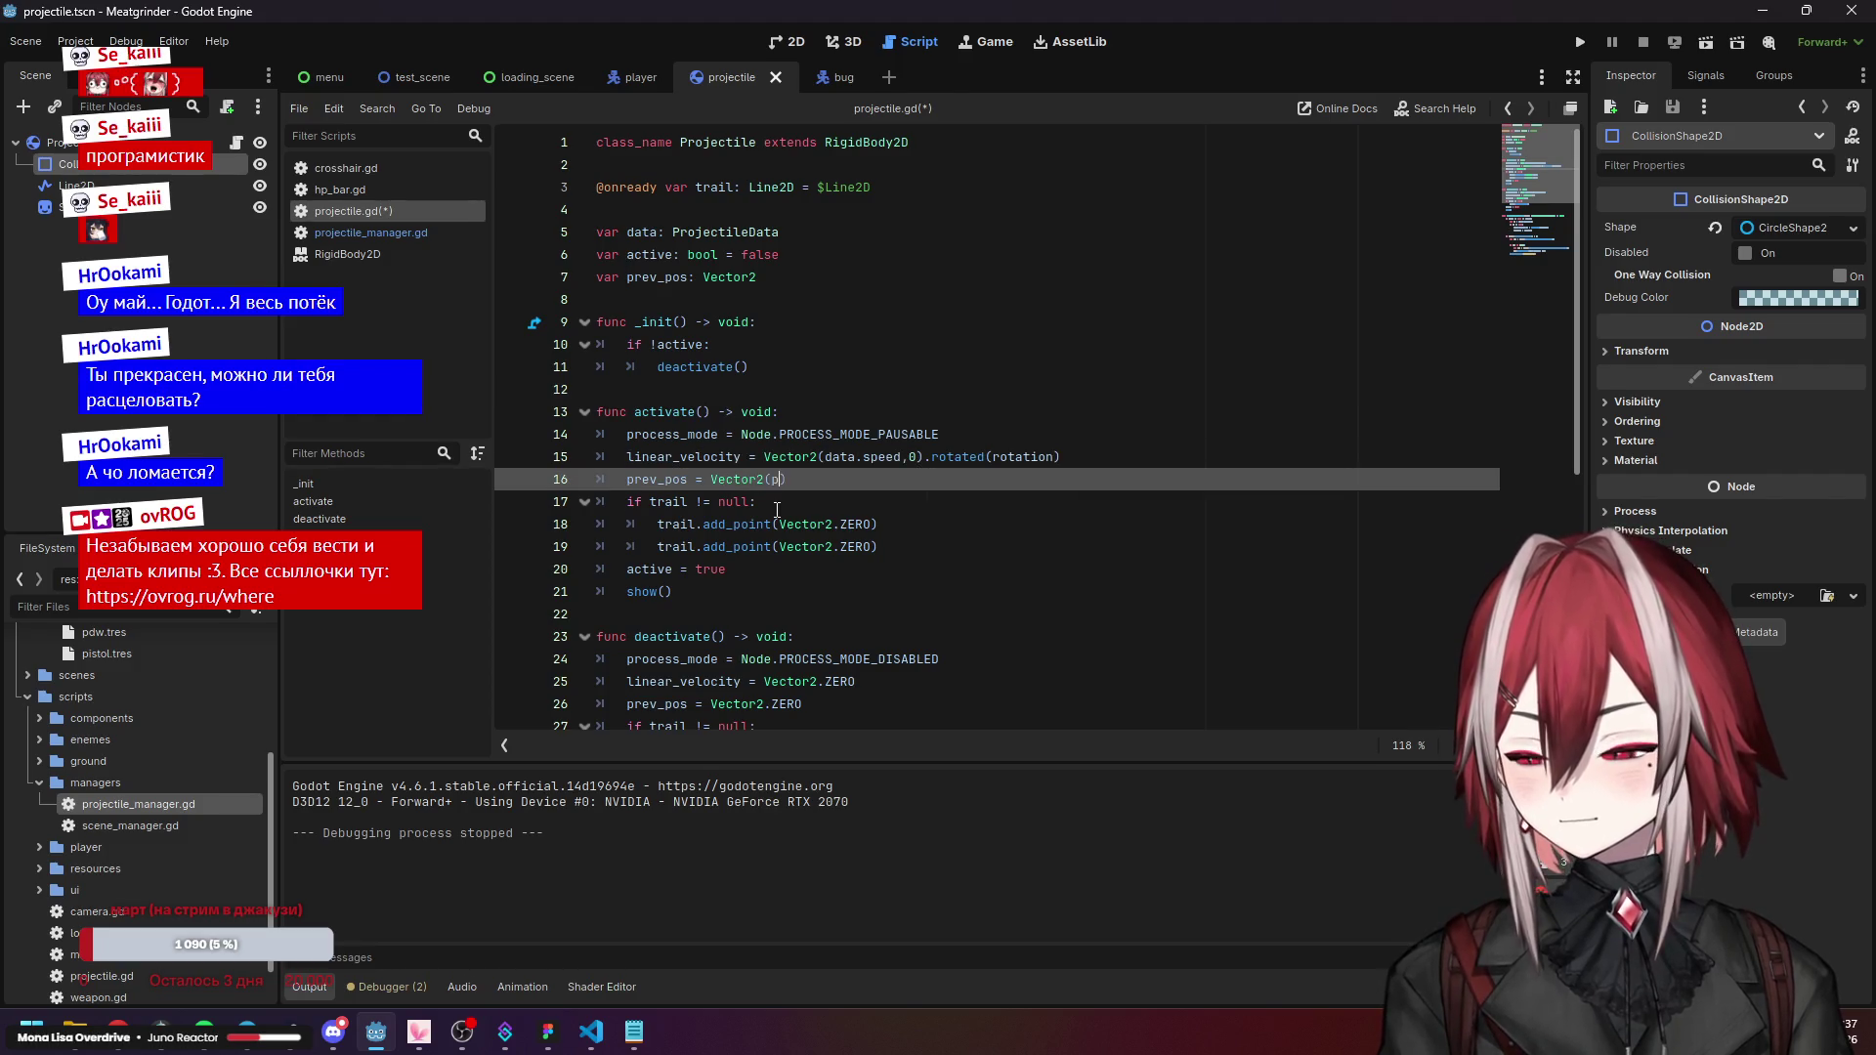
left_click(777, 509)
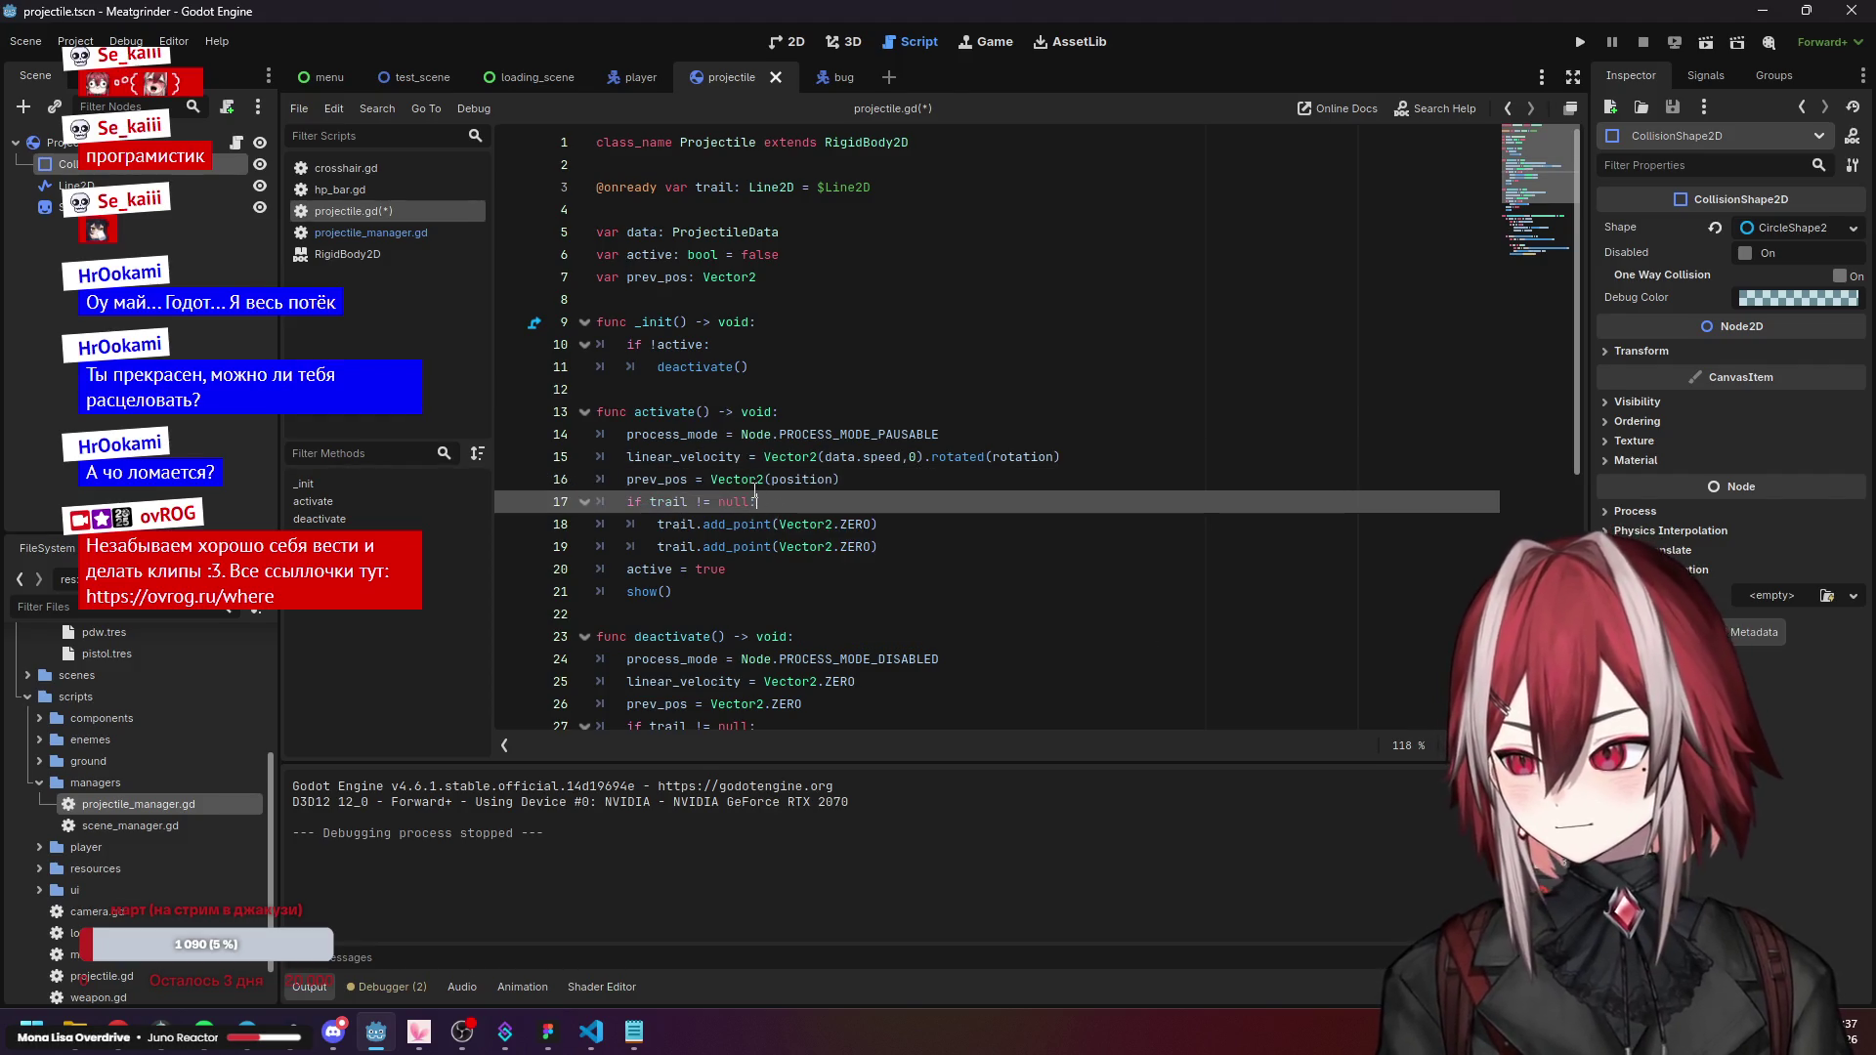
mouse_move(755, 475)
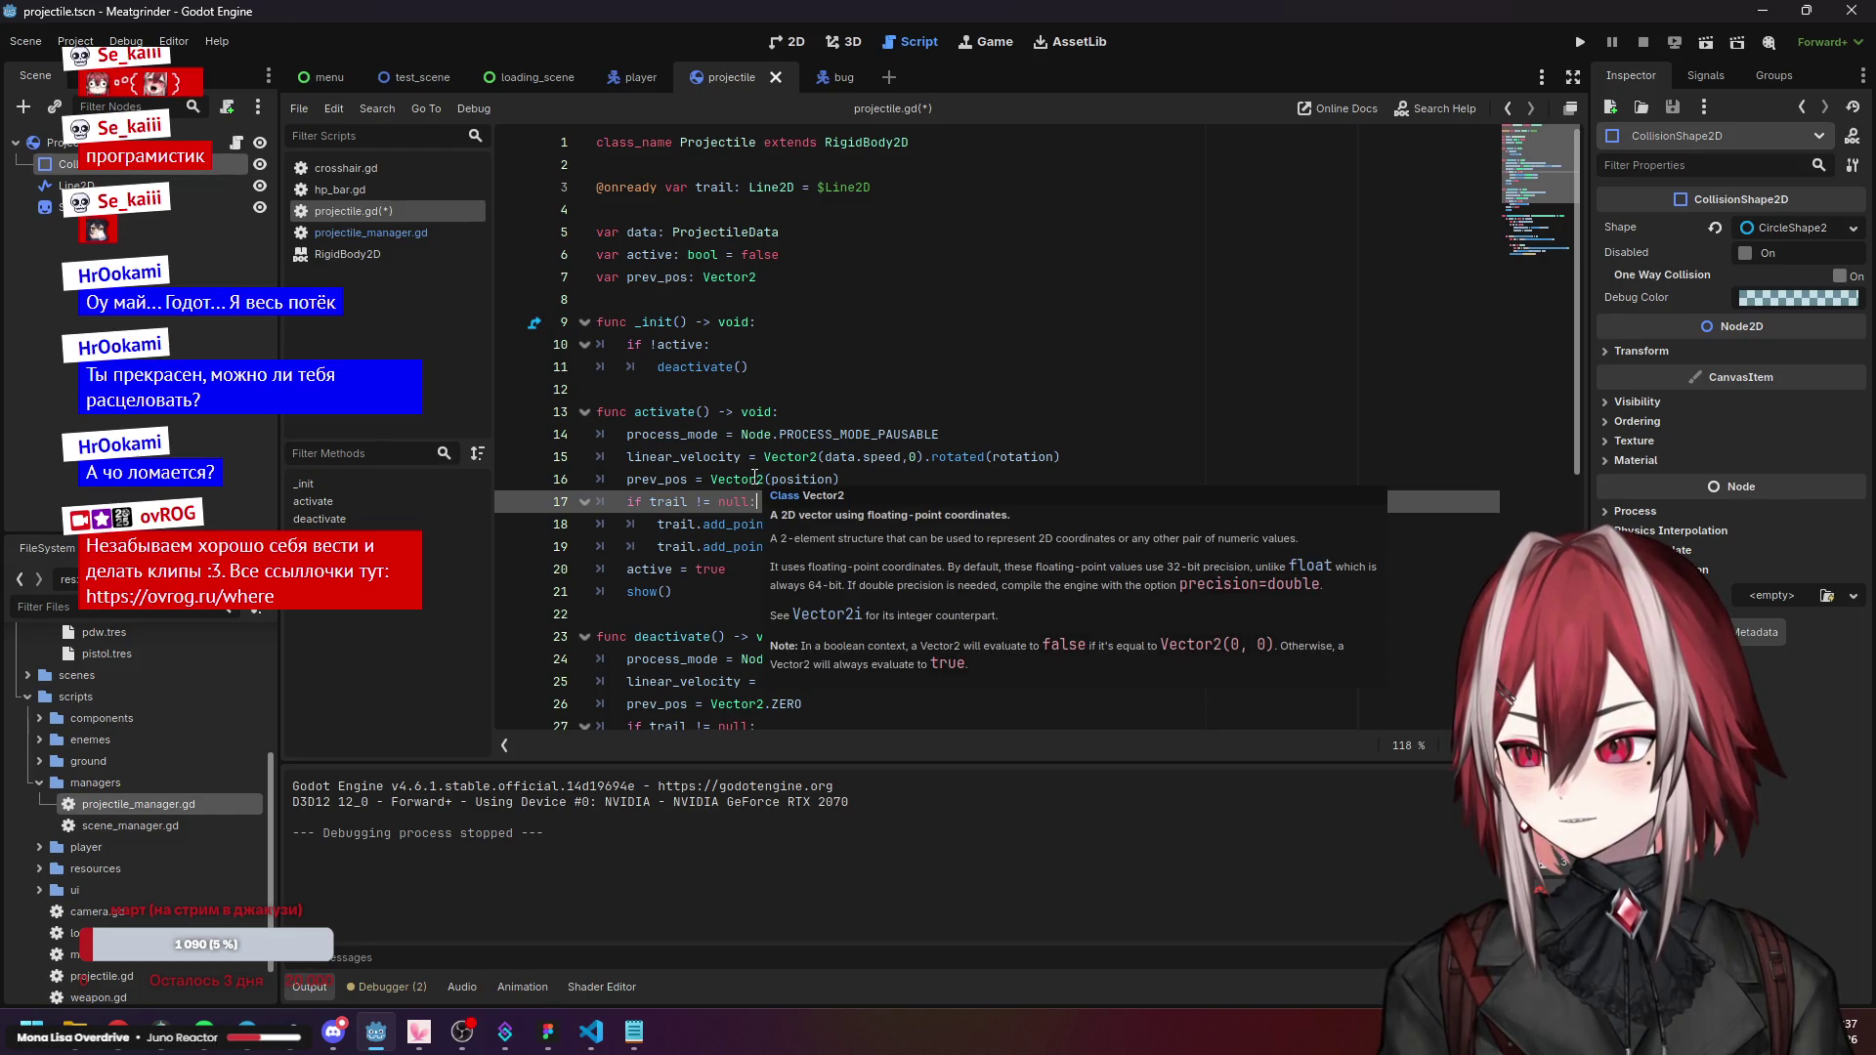
left_click(754, 478)
double_click(762, 480)
Change line 37 in _integrate_forces to prev_pos = Vector2(position).
scroll(698, 532, "down", 3)
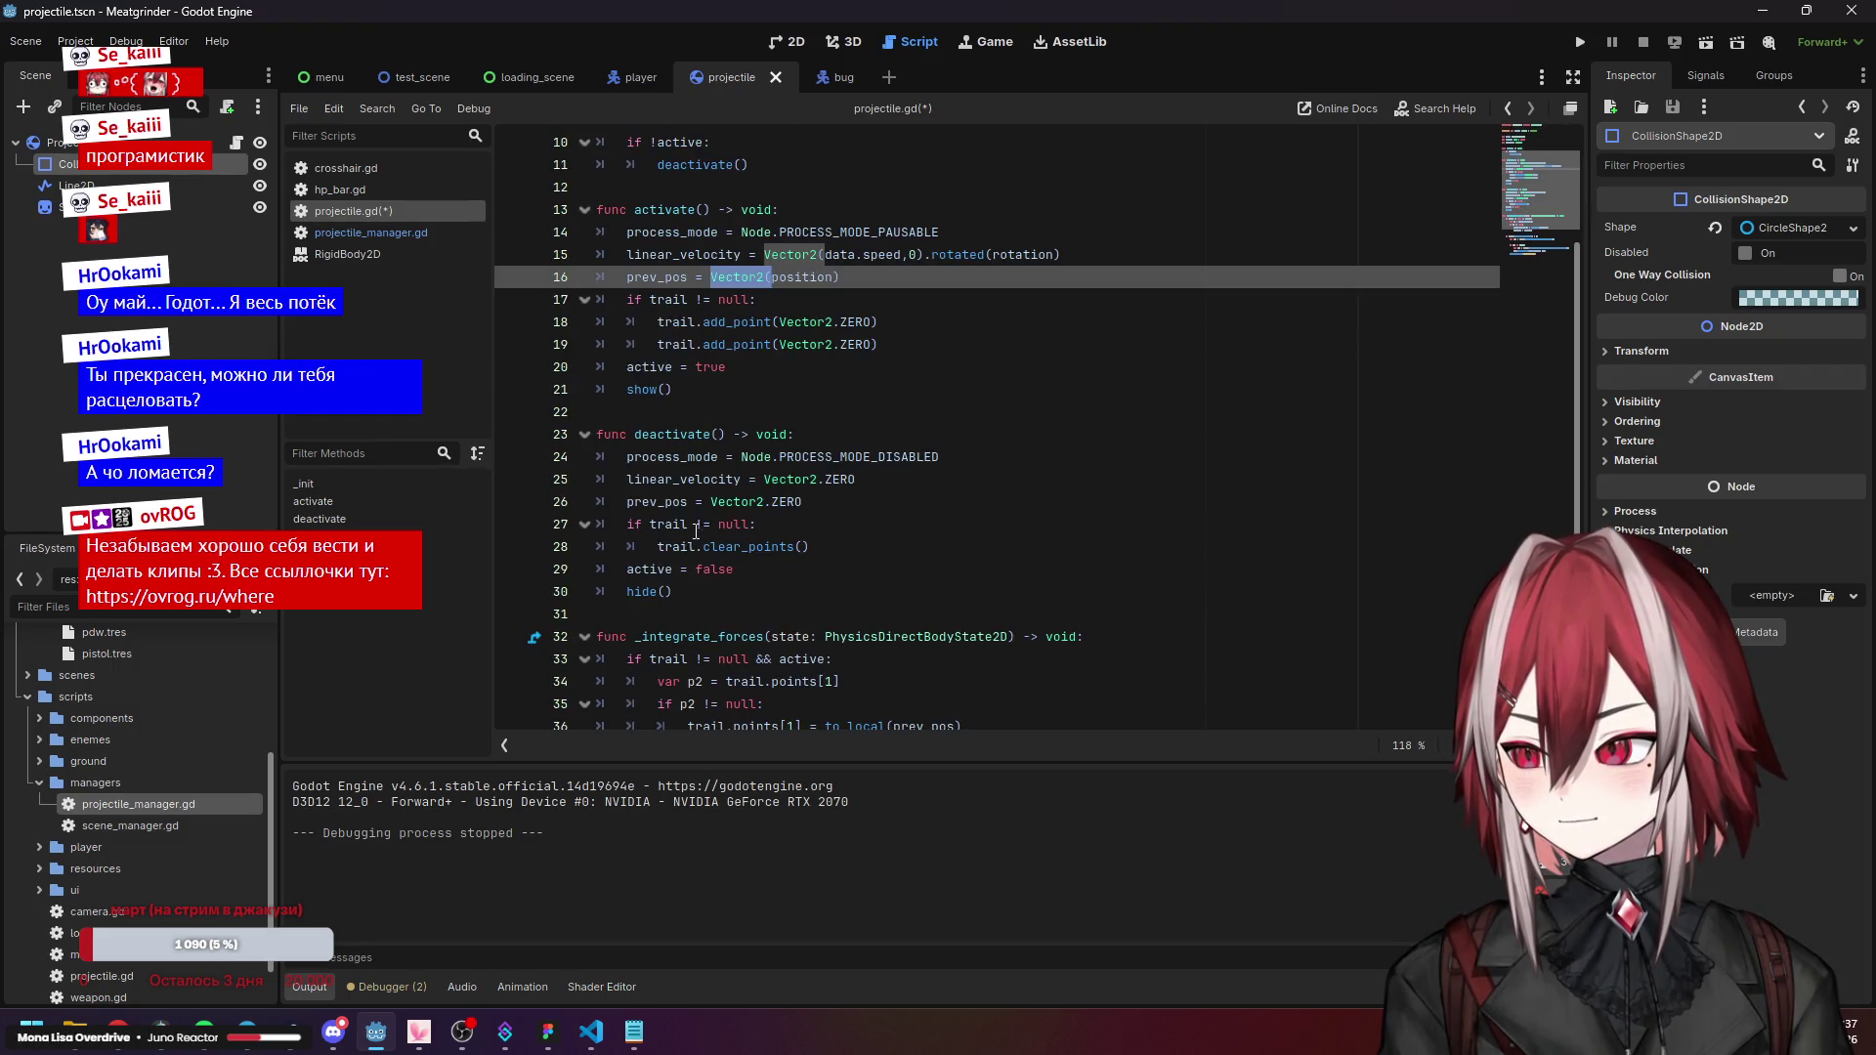
left_click(702, 504)
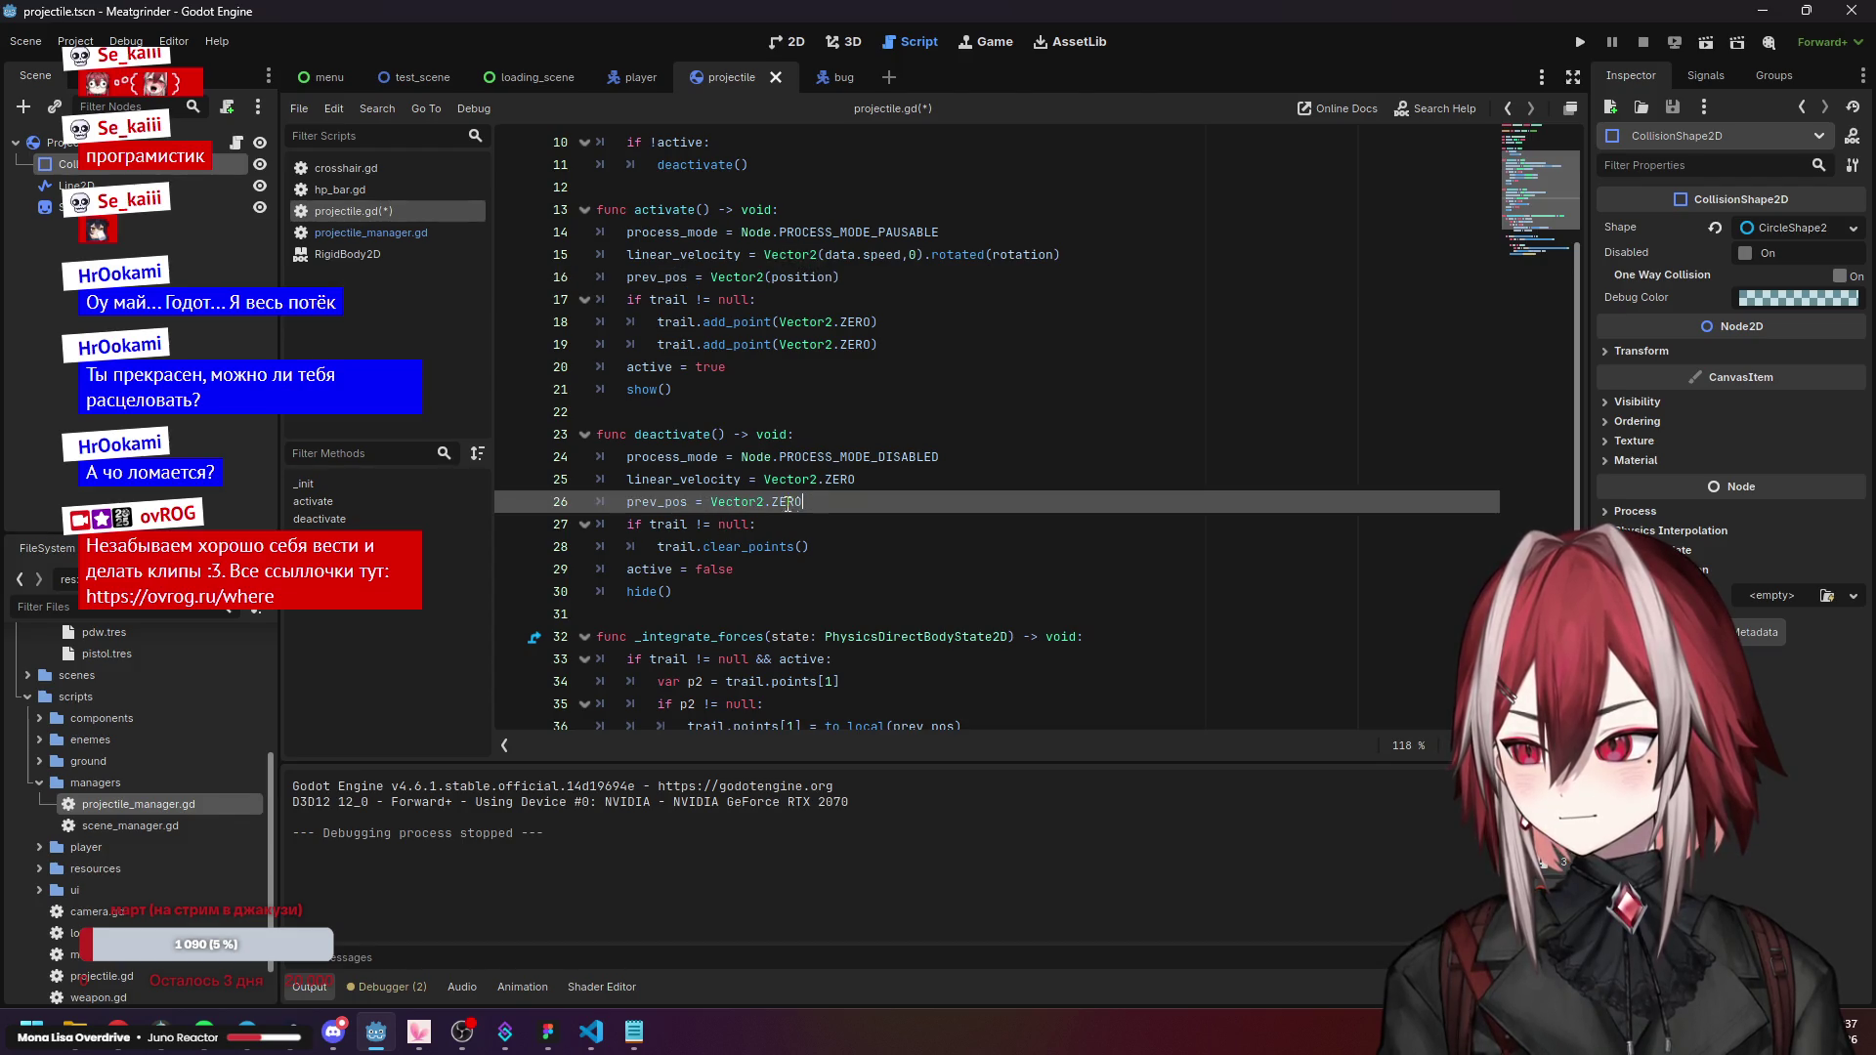
scroll(774, 617, "down", 3)
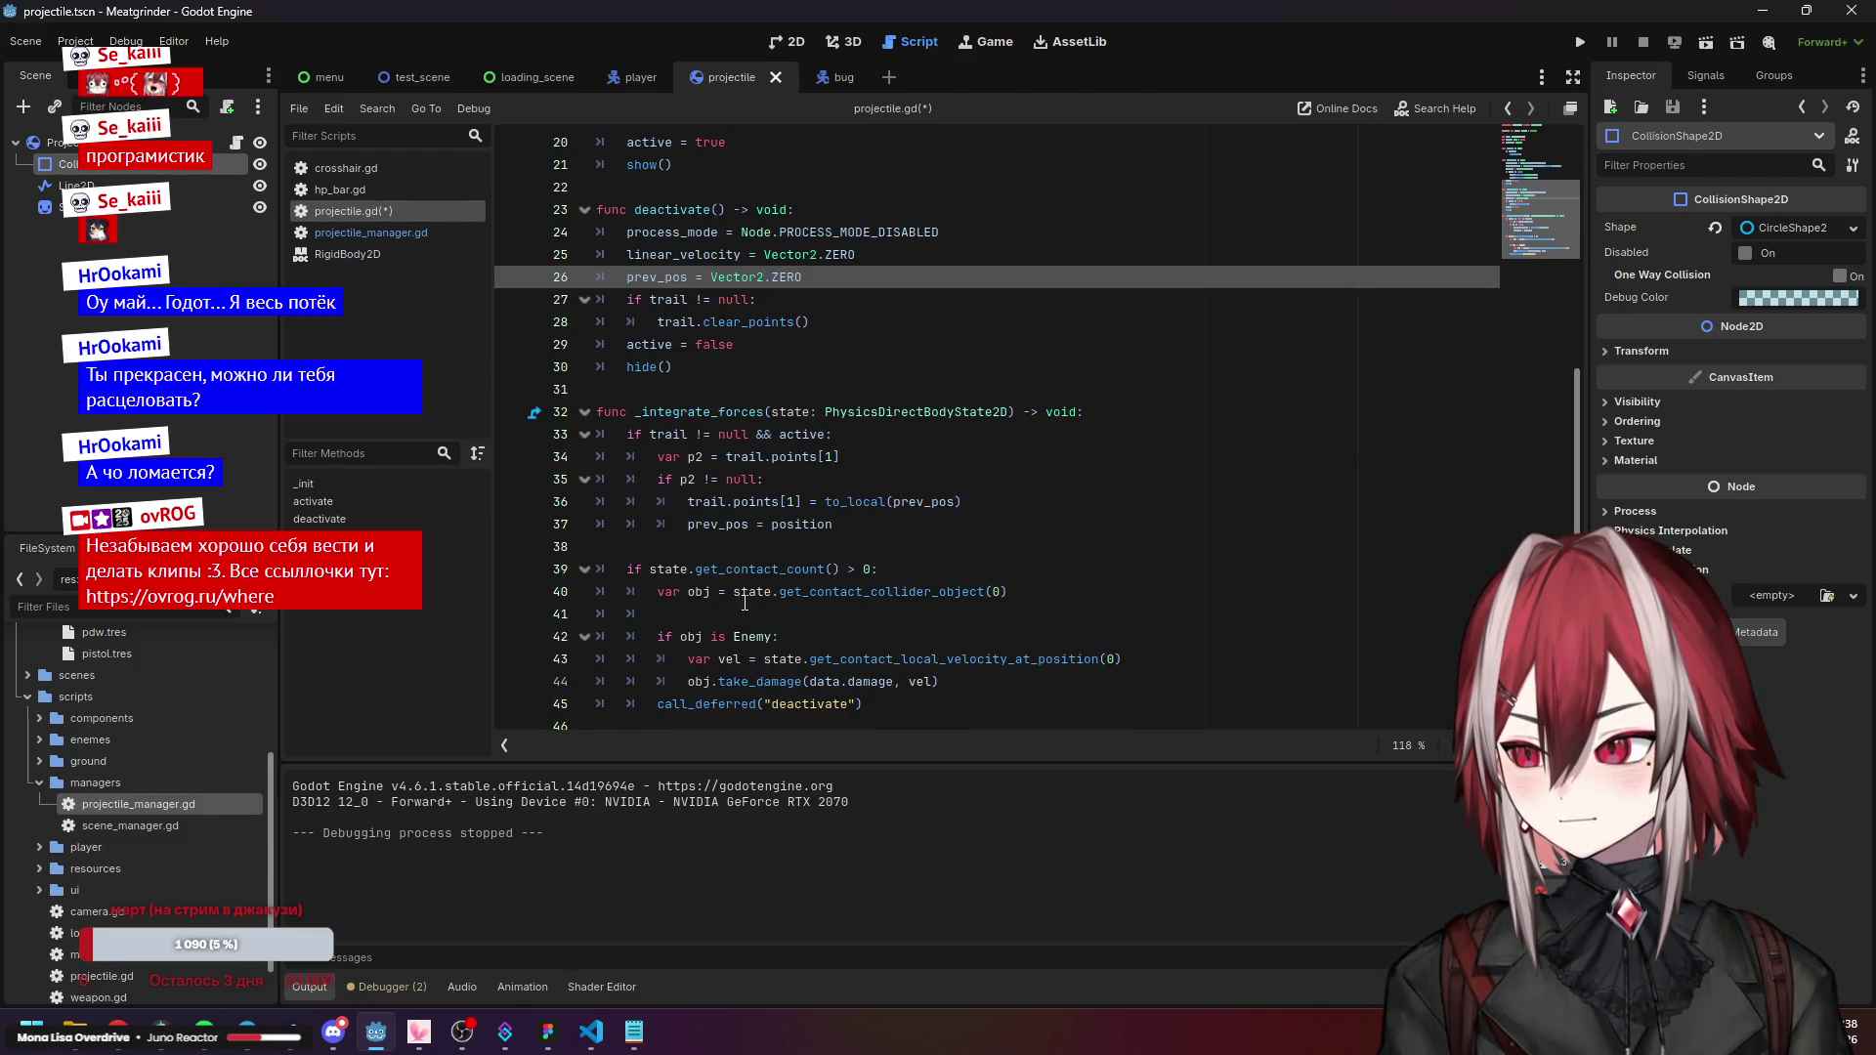
left_click(772, 524)
type("Vector2(position")
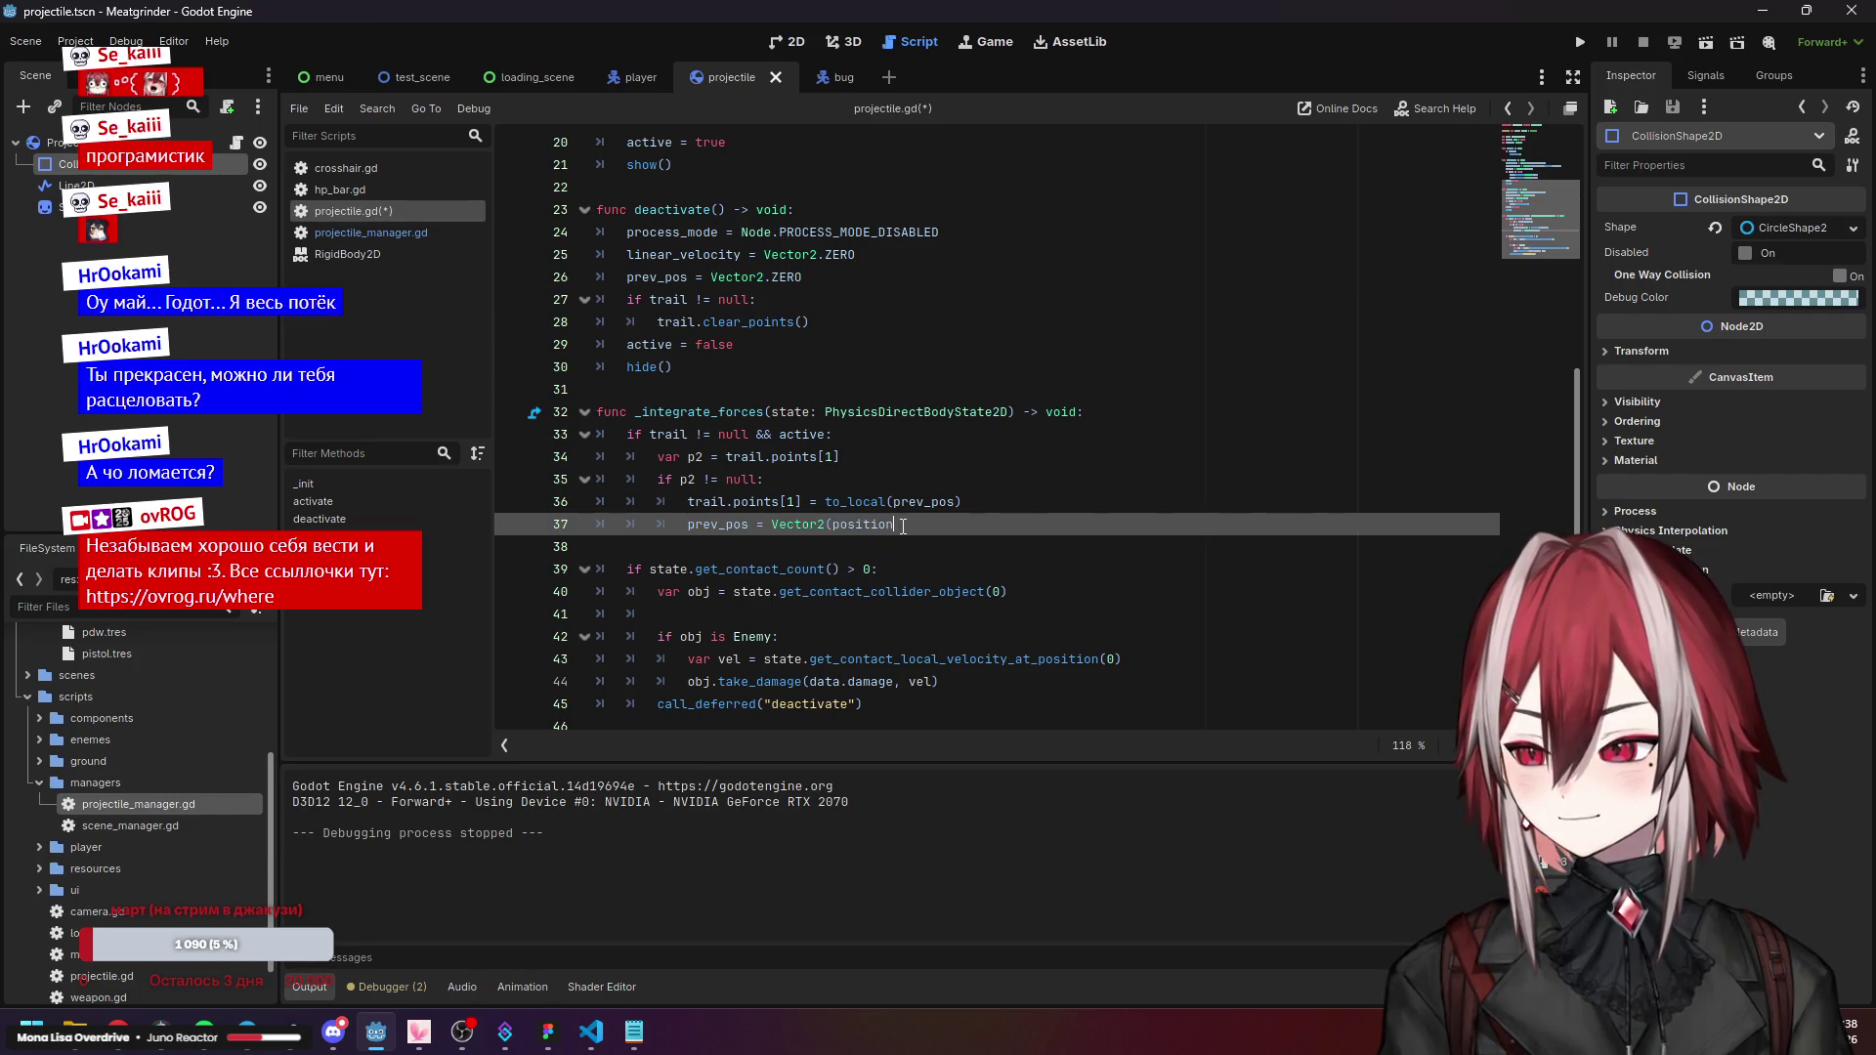
type(")")
Review the trail point update and deactivate()'s trail, prev_pos and linear_velocity resets.
left_click(904, 501)
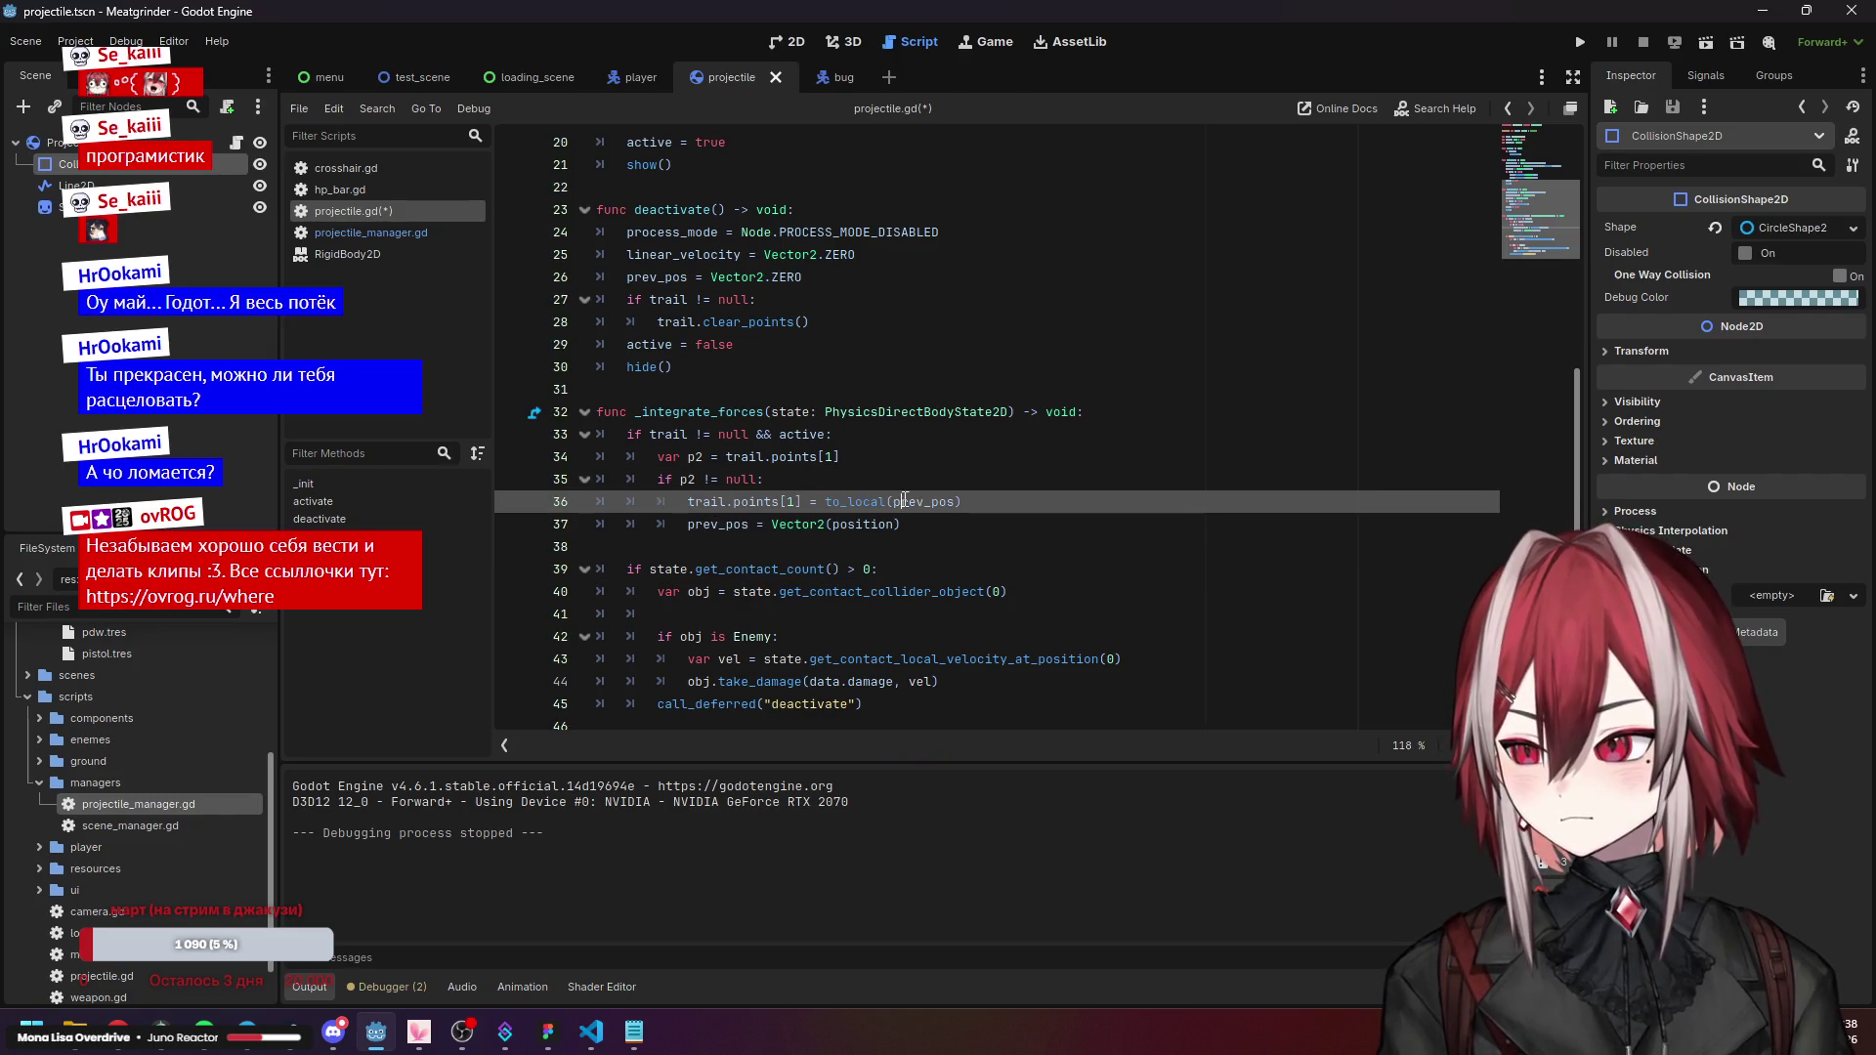
left_click(861, 476)
mouse_move(853, 499)
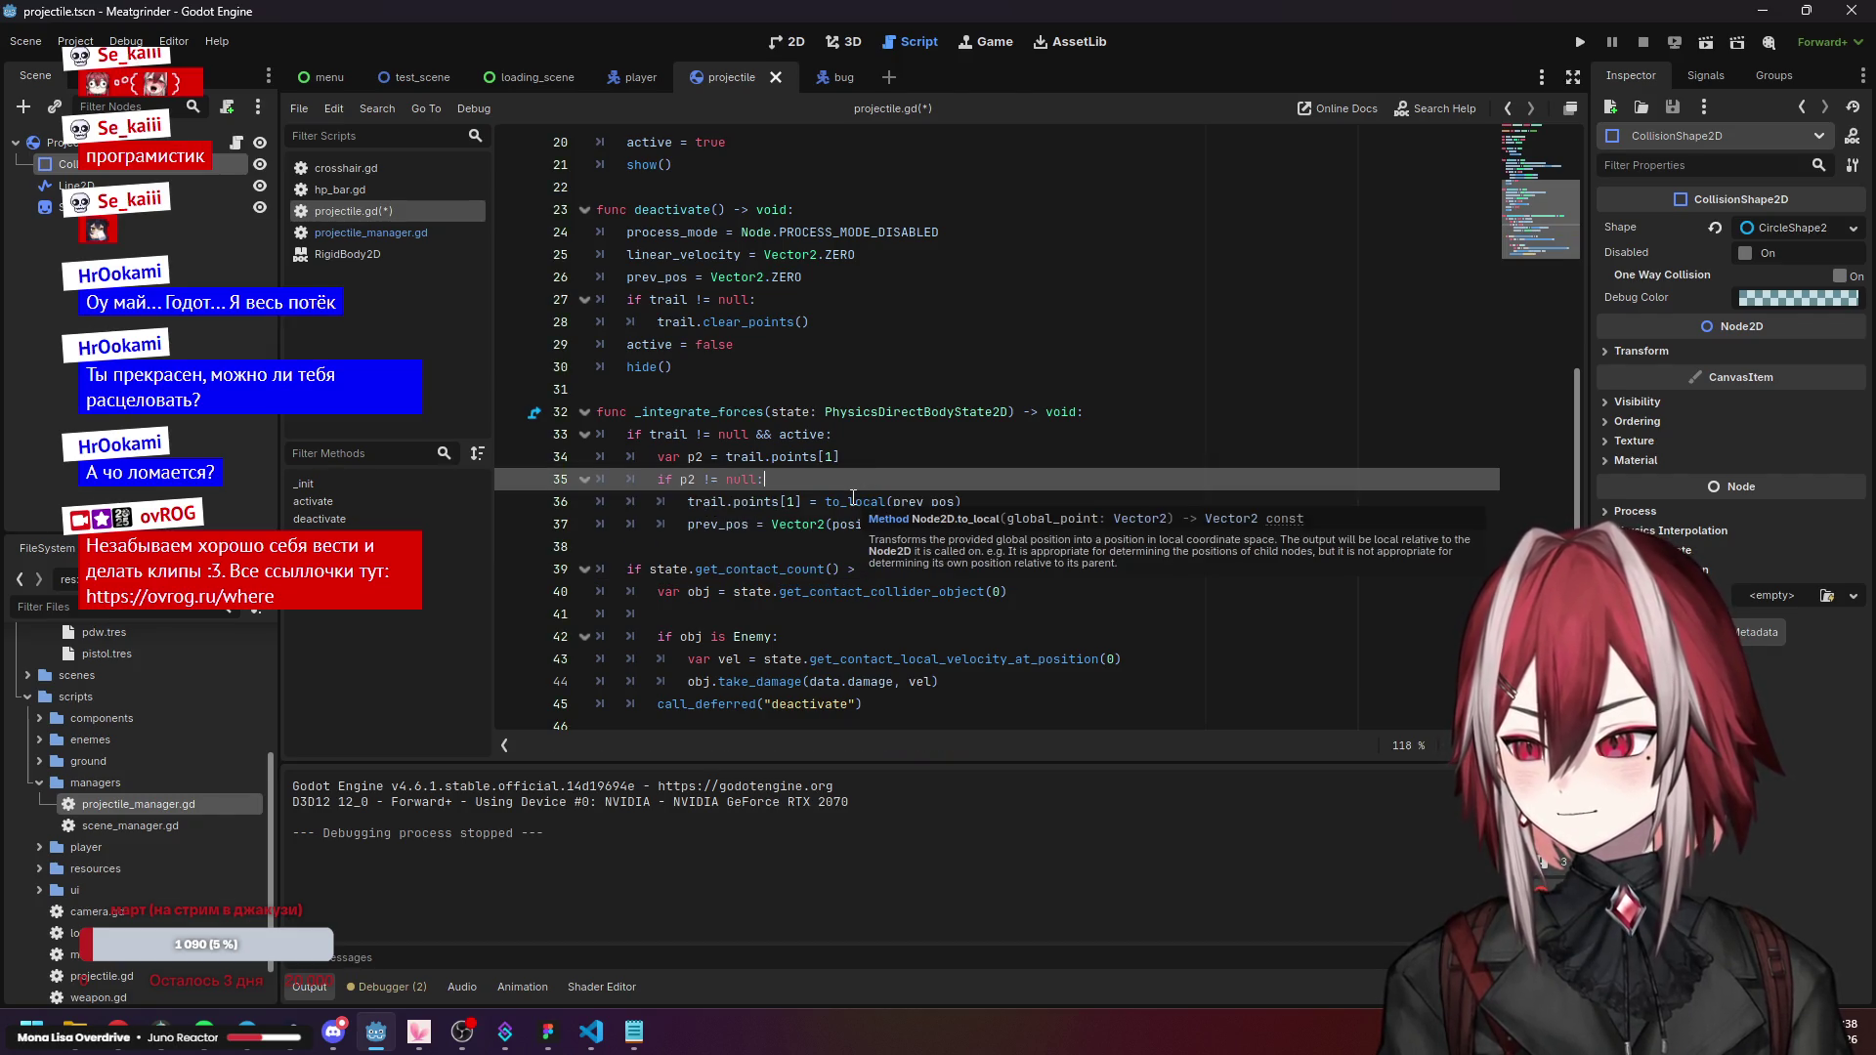
scroll(781, 488, "up", 2)
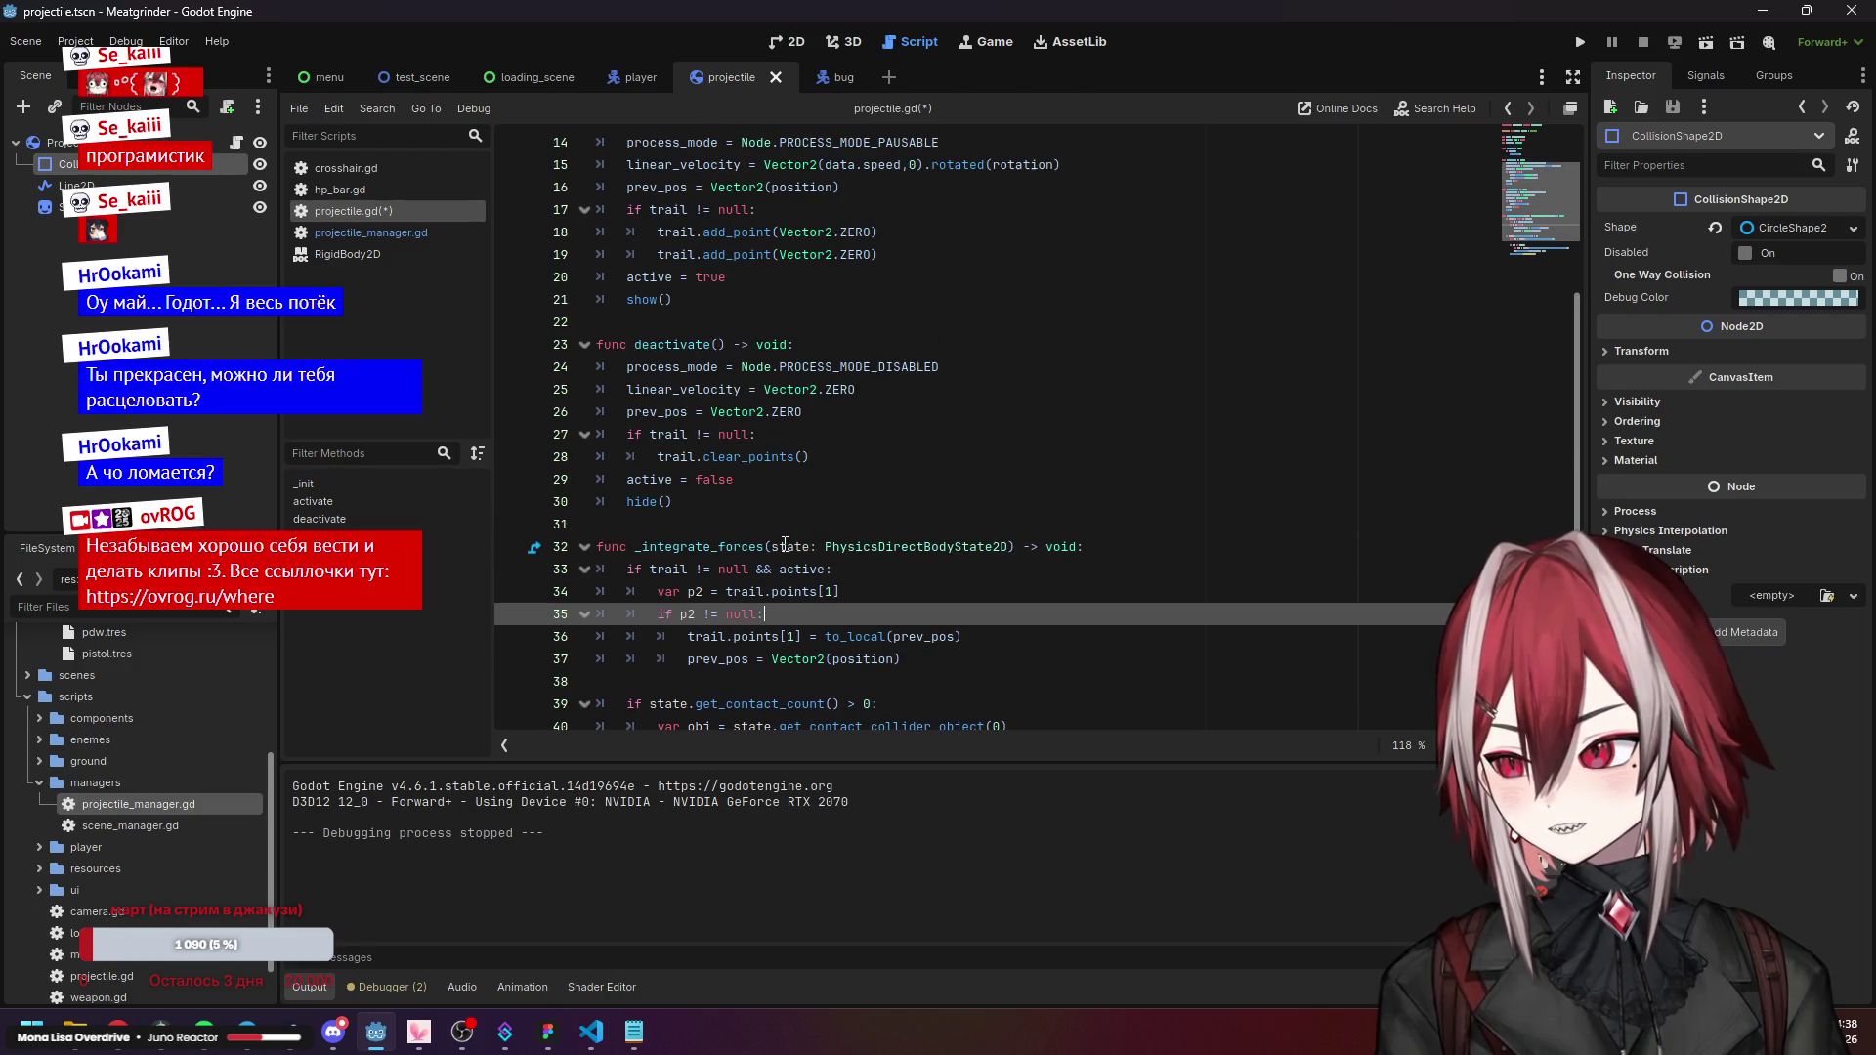
left_click(734, 456)
left_click(681, 414)
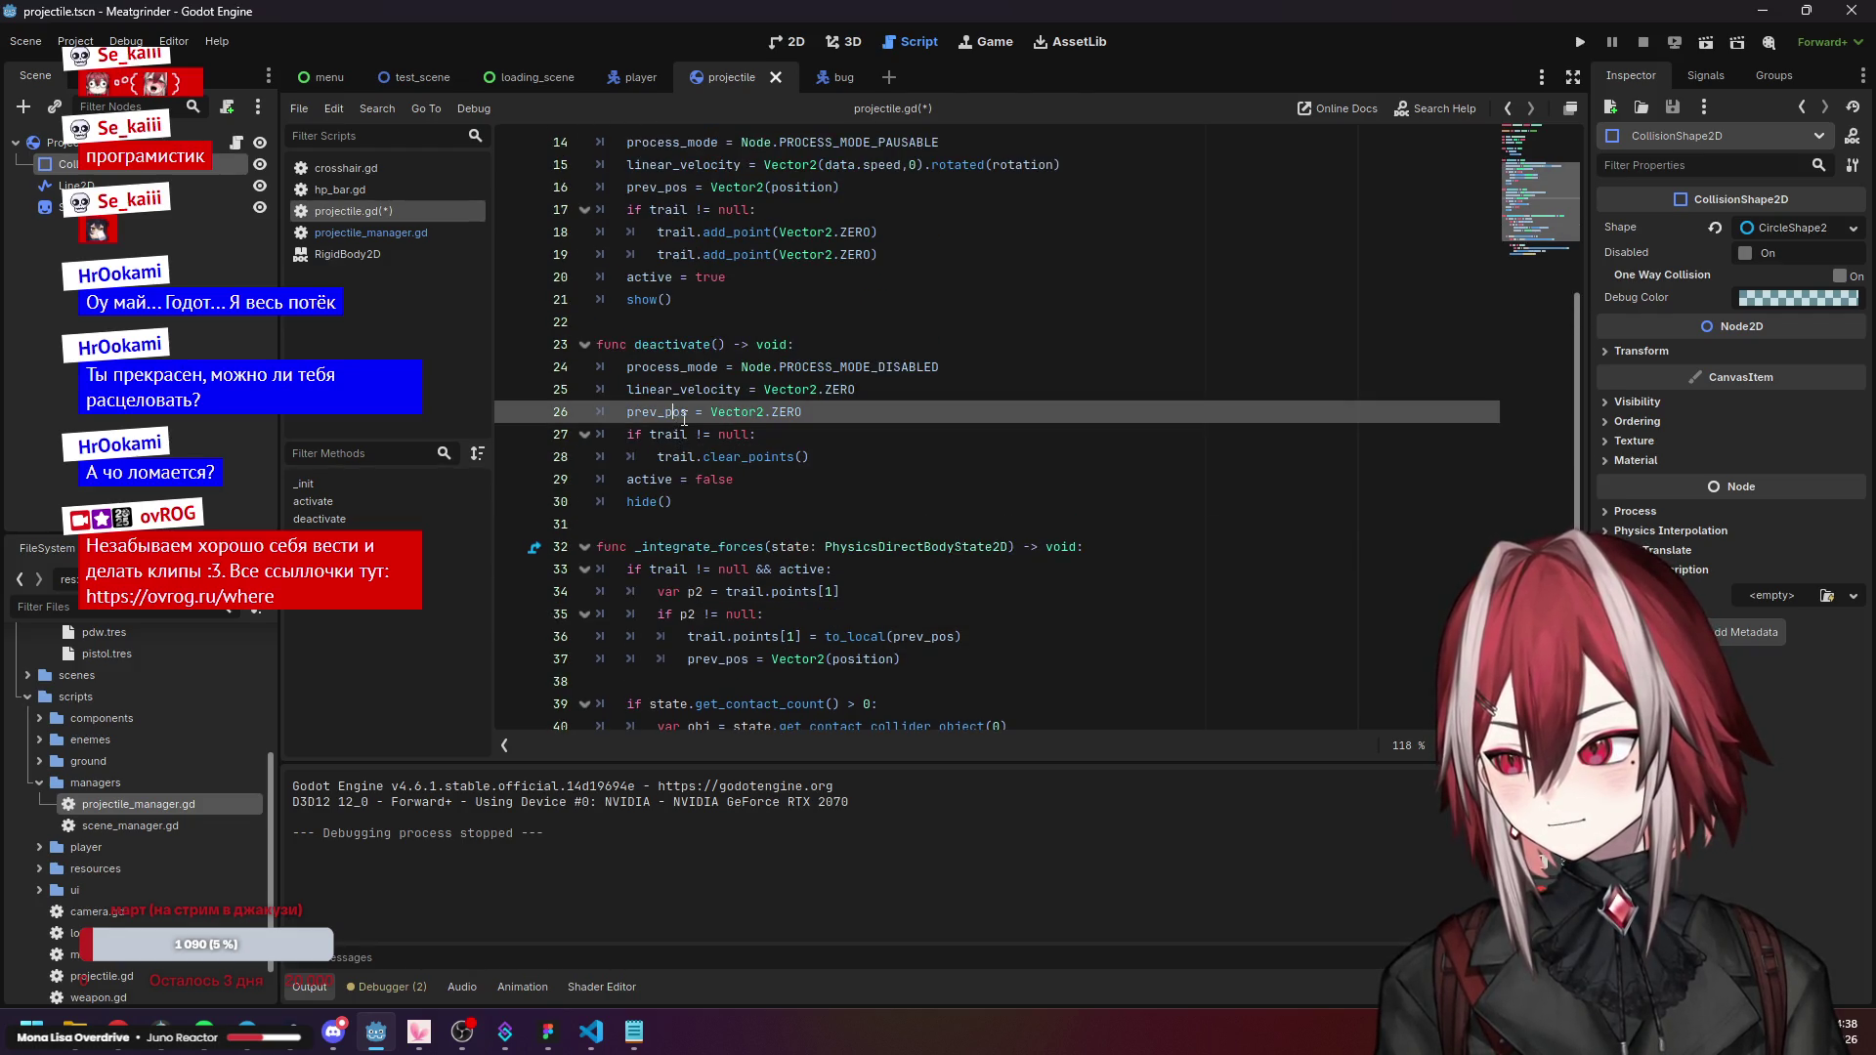
scroll(787, 430, "up", 1)
left_click(797, 456)
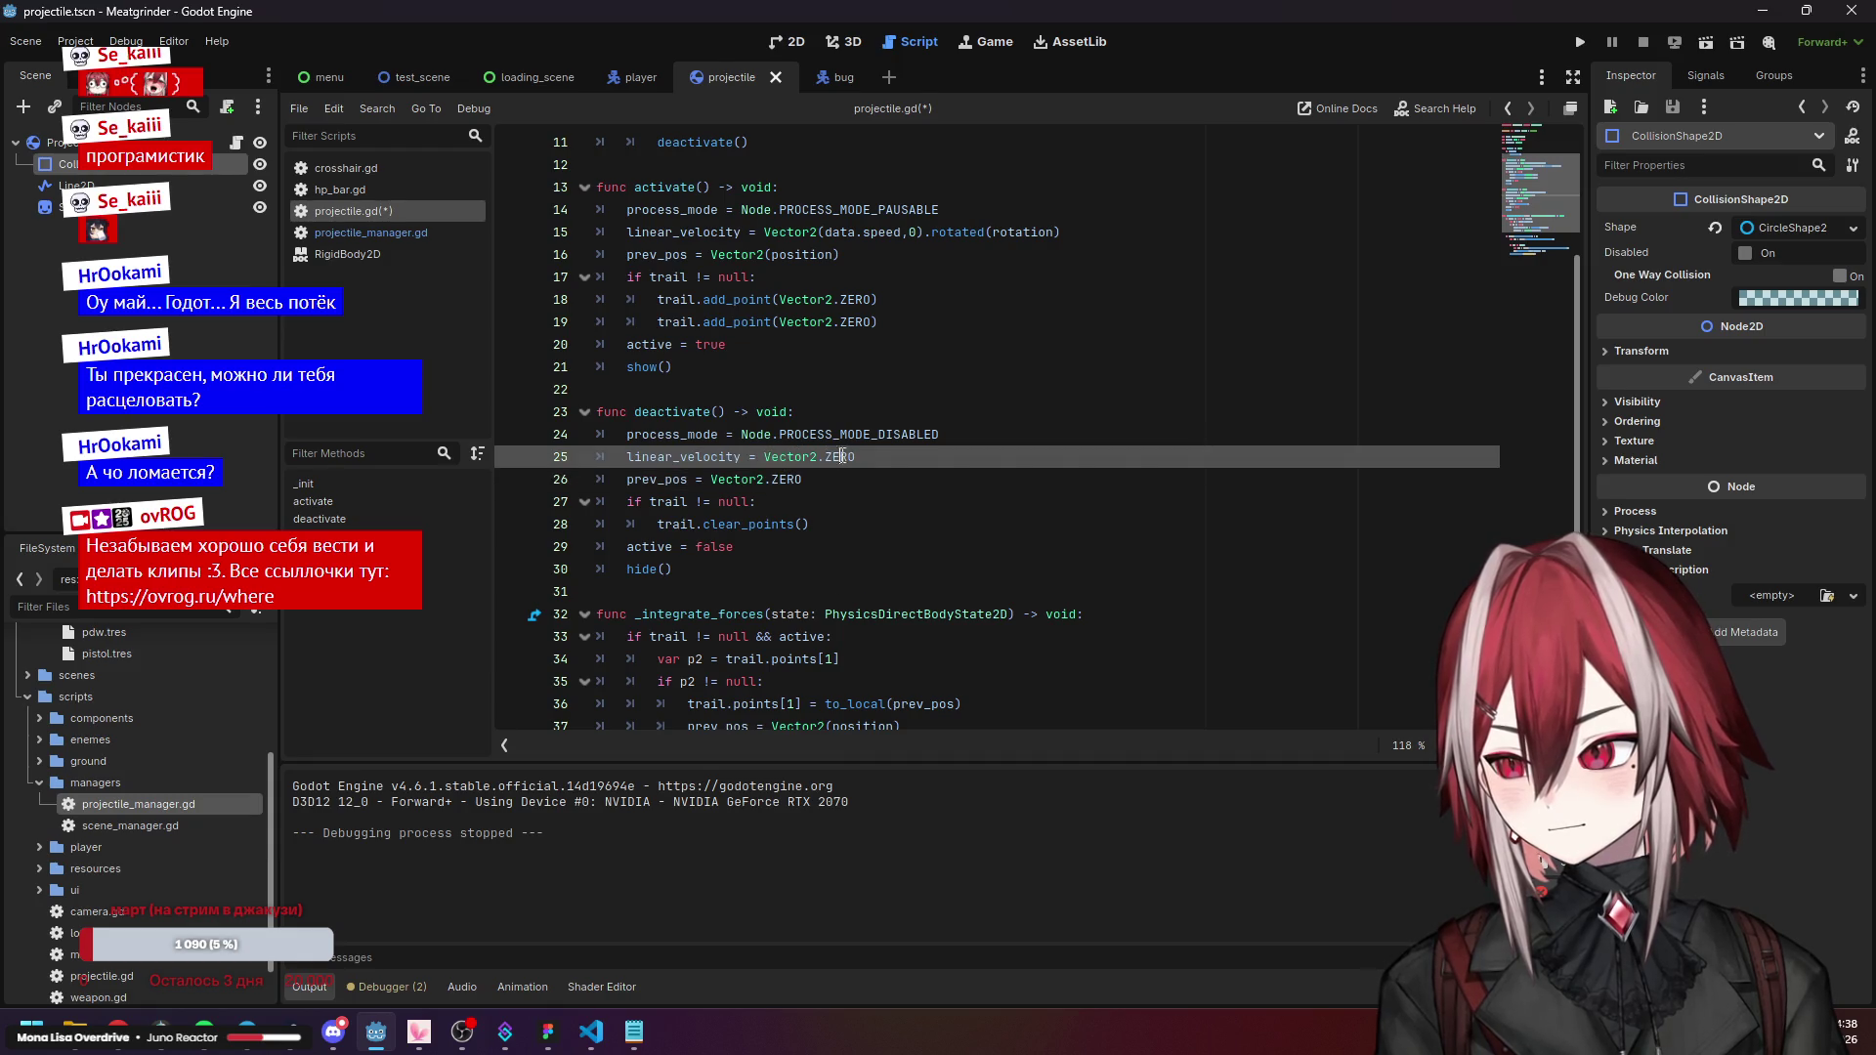
scroll(789, 505, "up", 2)
Review activate()'s trail points, launch velocity and process_mode, then switch to projectile_manager.gd.
left_click(715, 454)
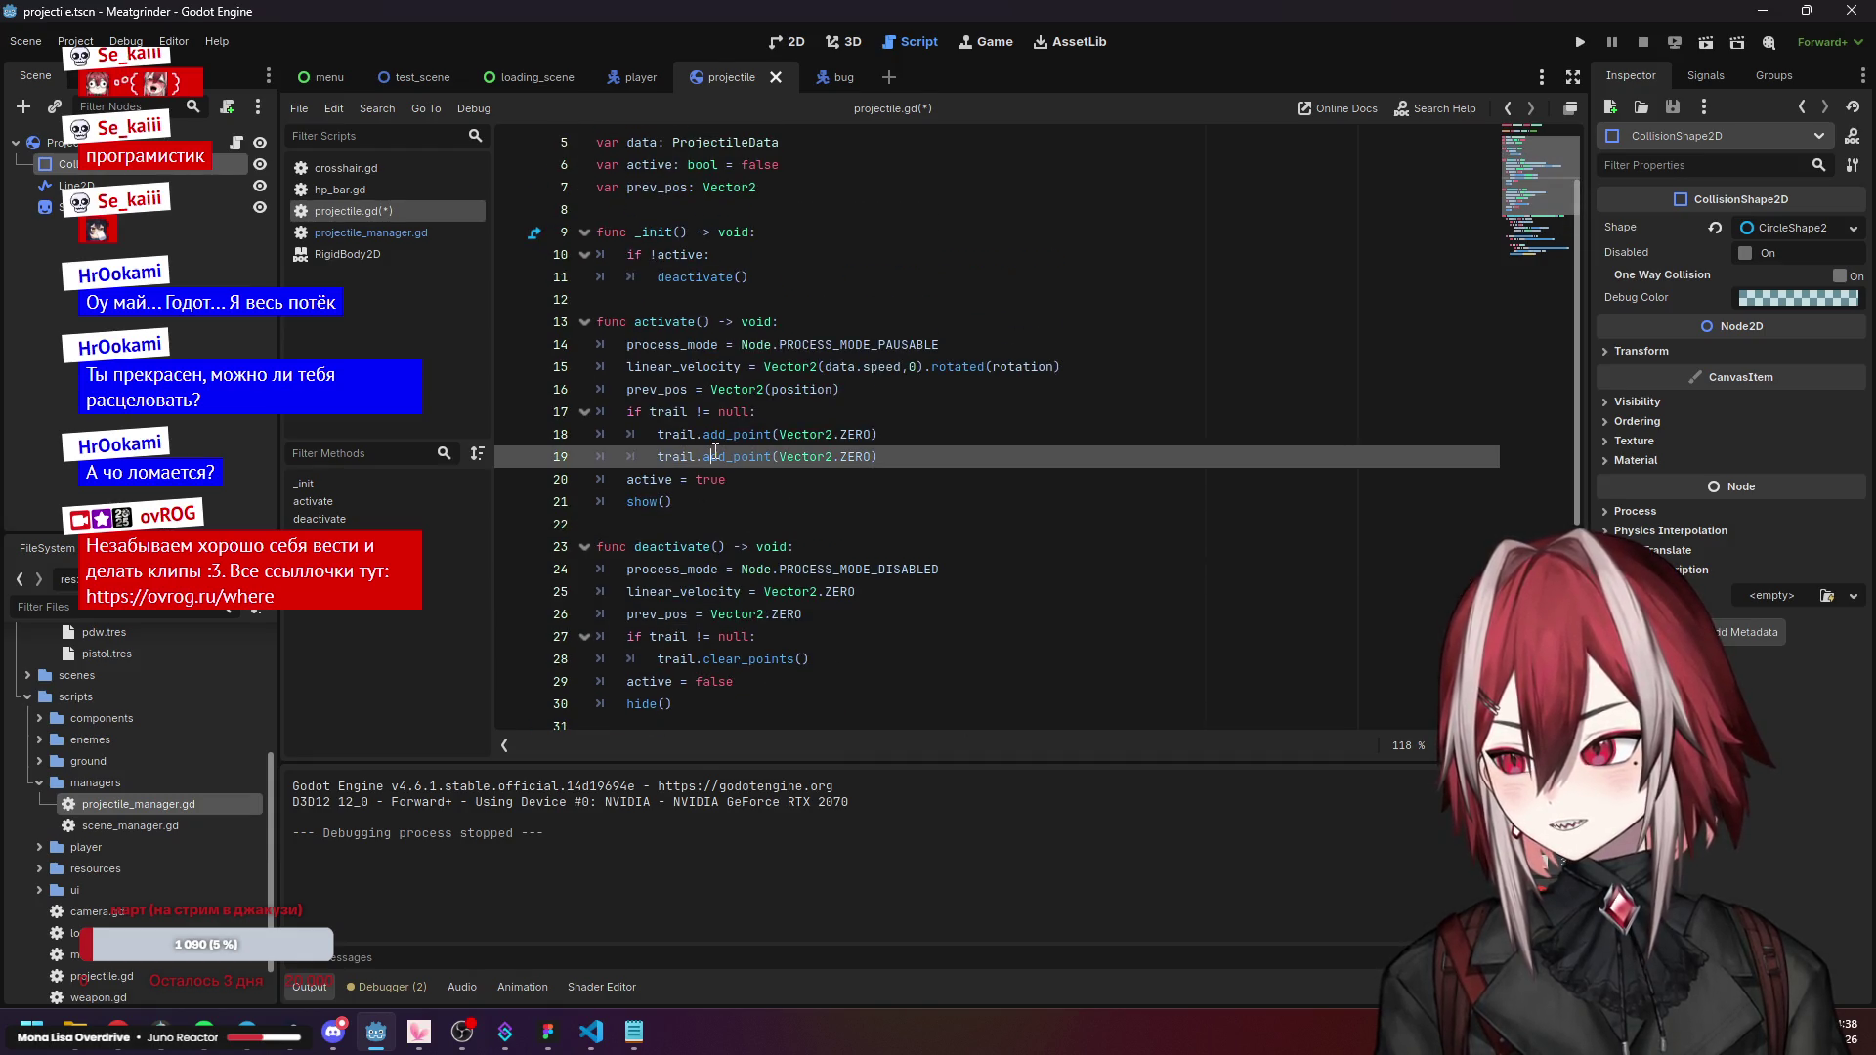
left_click(834, 434)
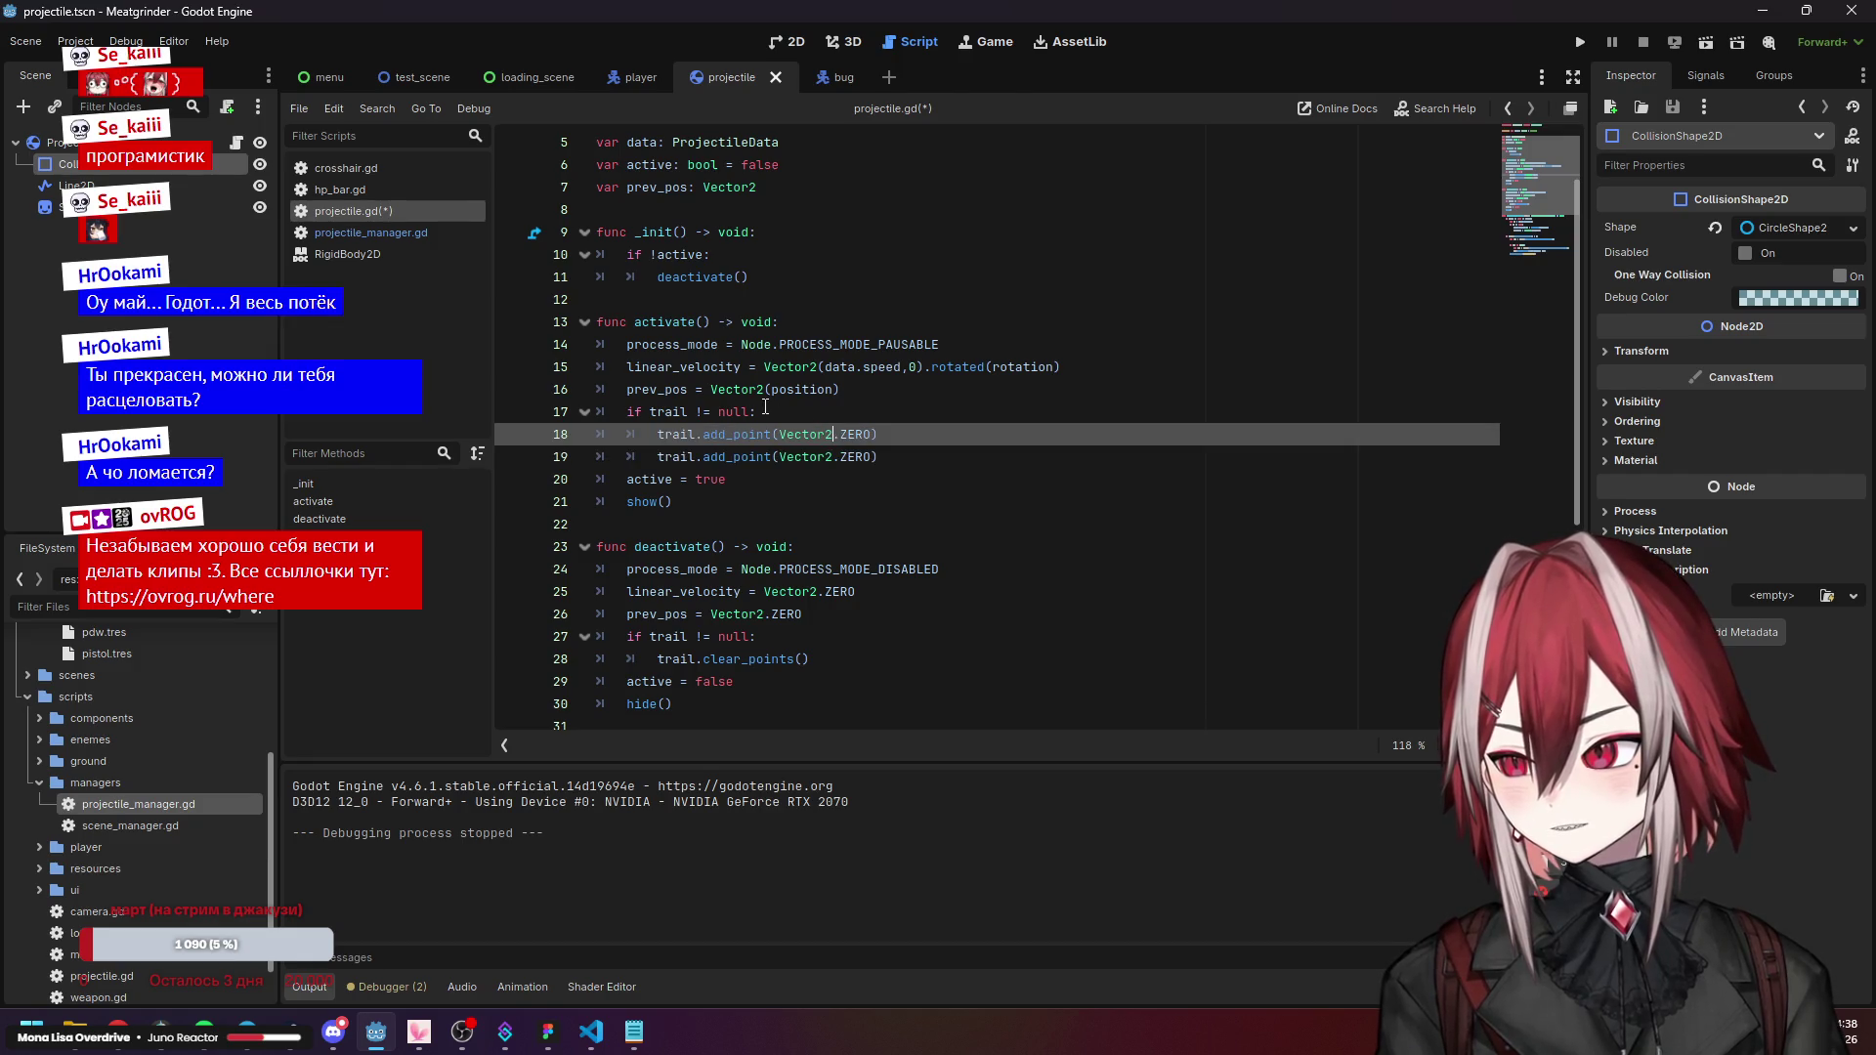
left_click(794, 390)
scroll(840, 420, "up", 1)
left_click(887, 433)
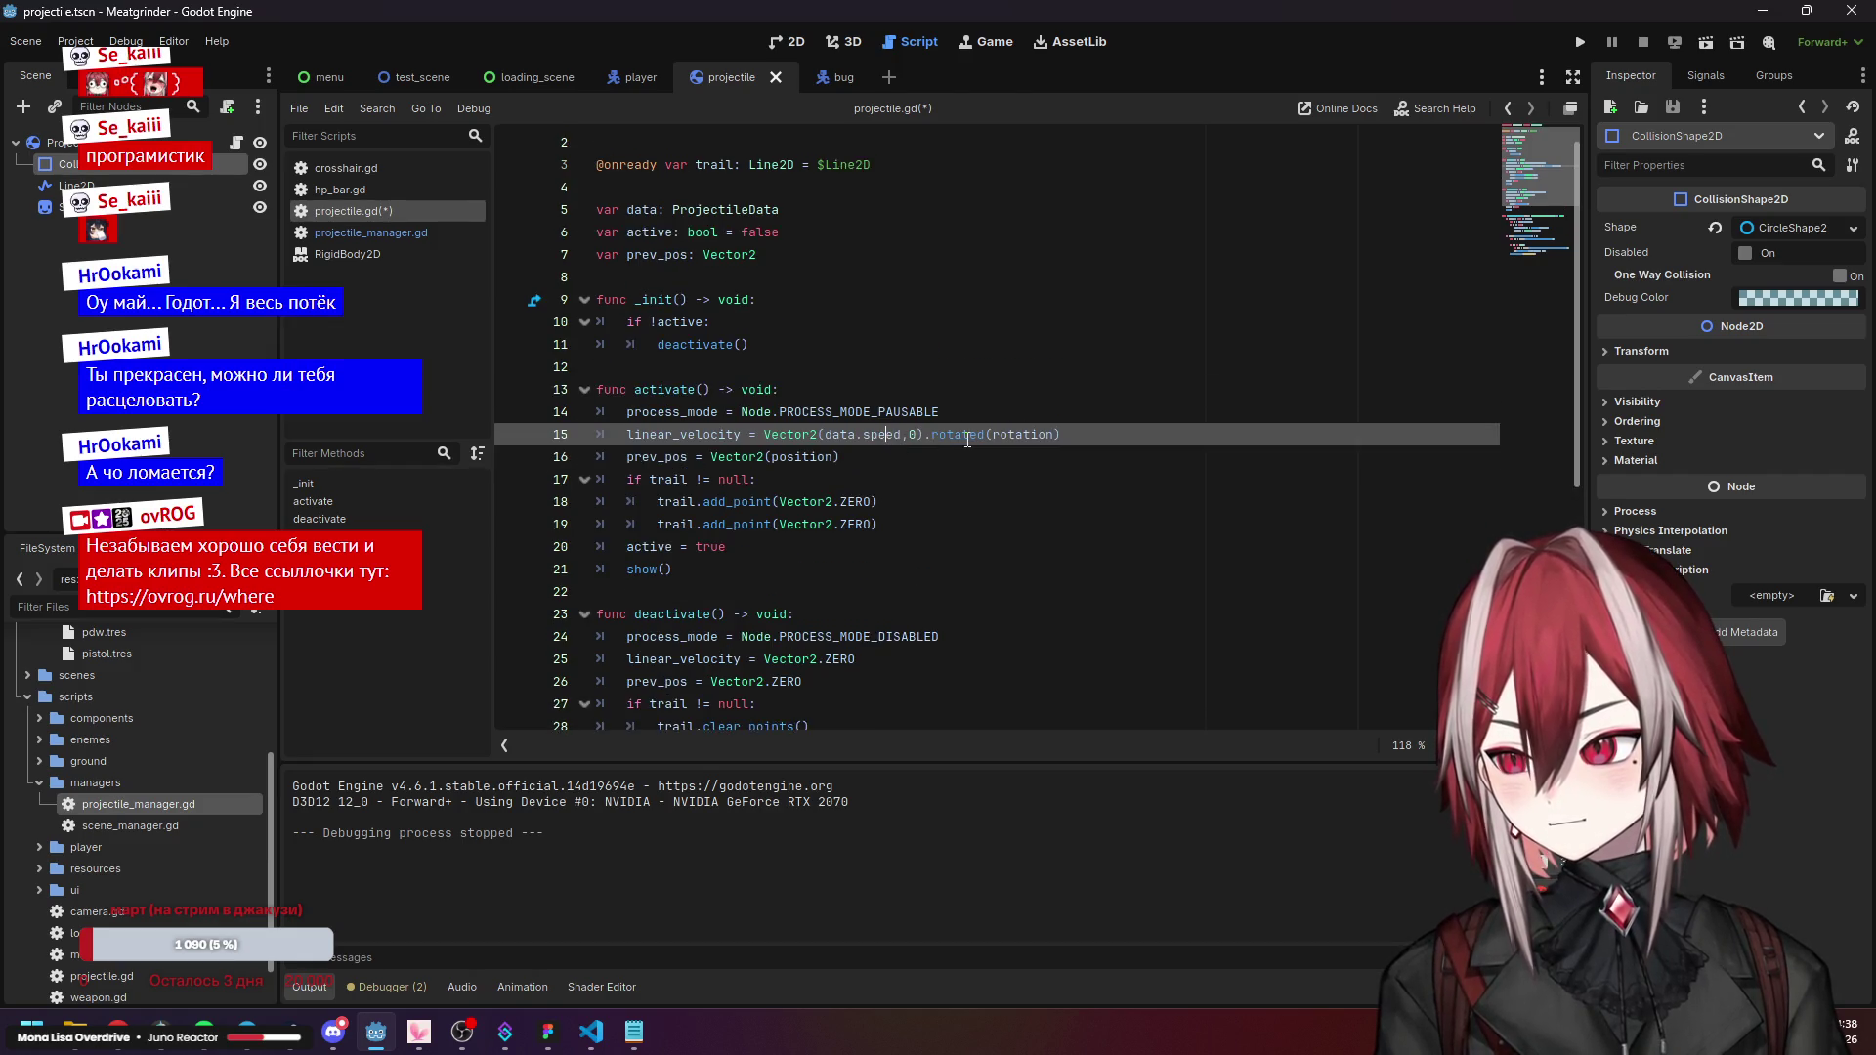
left_click(851, 408)
scroll(870, 440, "up", 1)
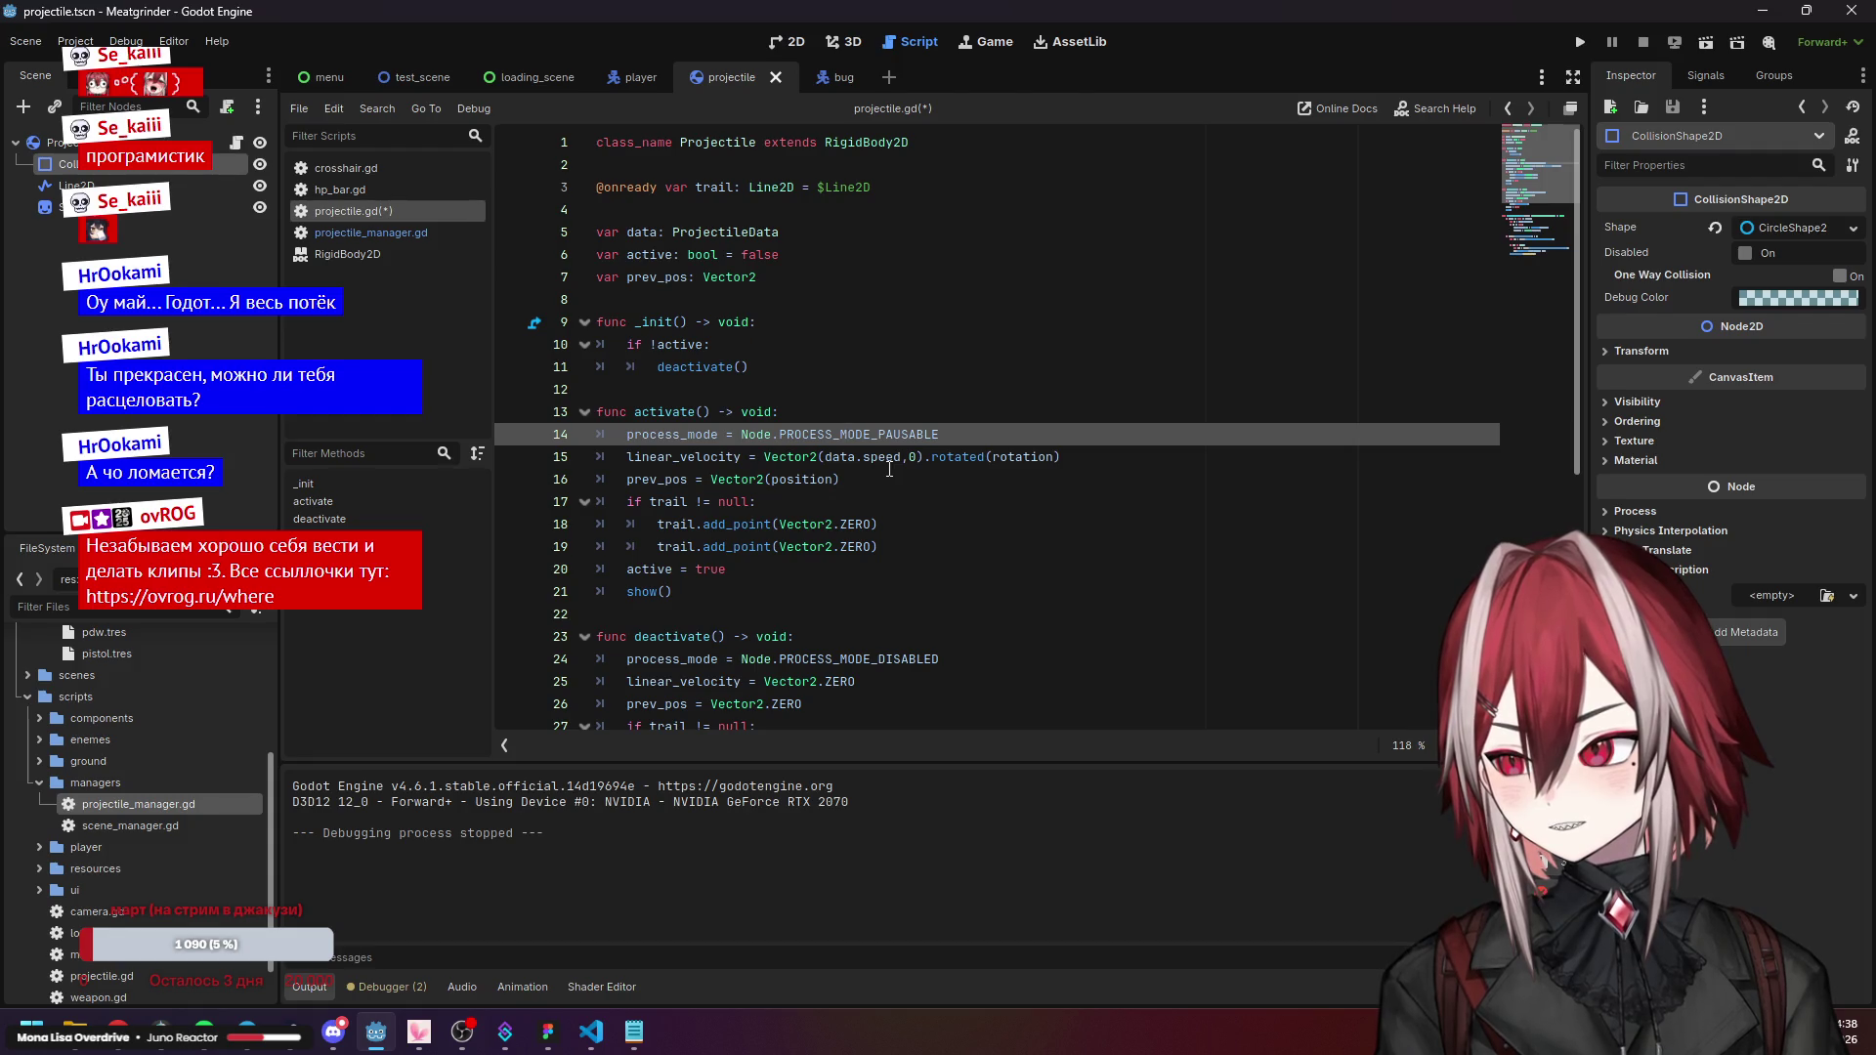
scroll(889, 470, "down", 6)
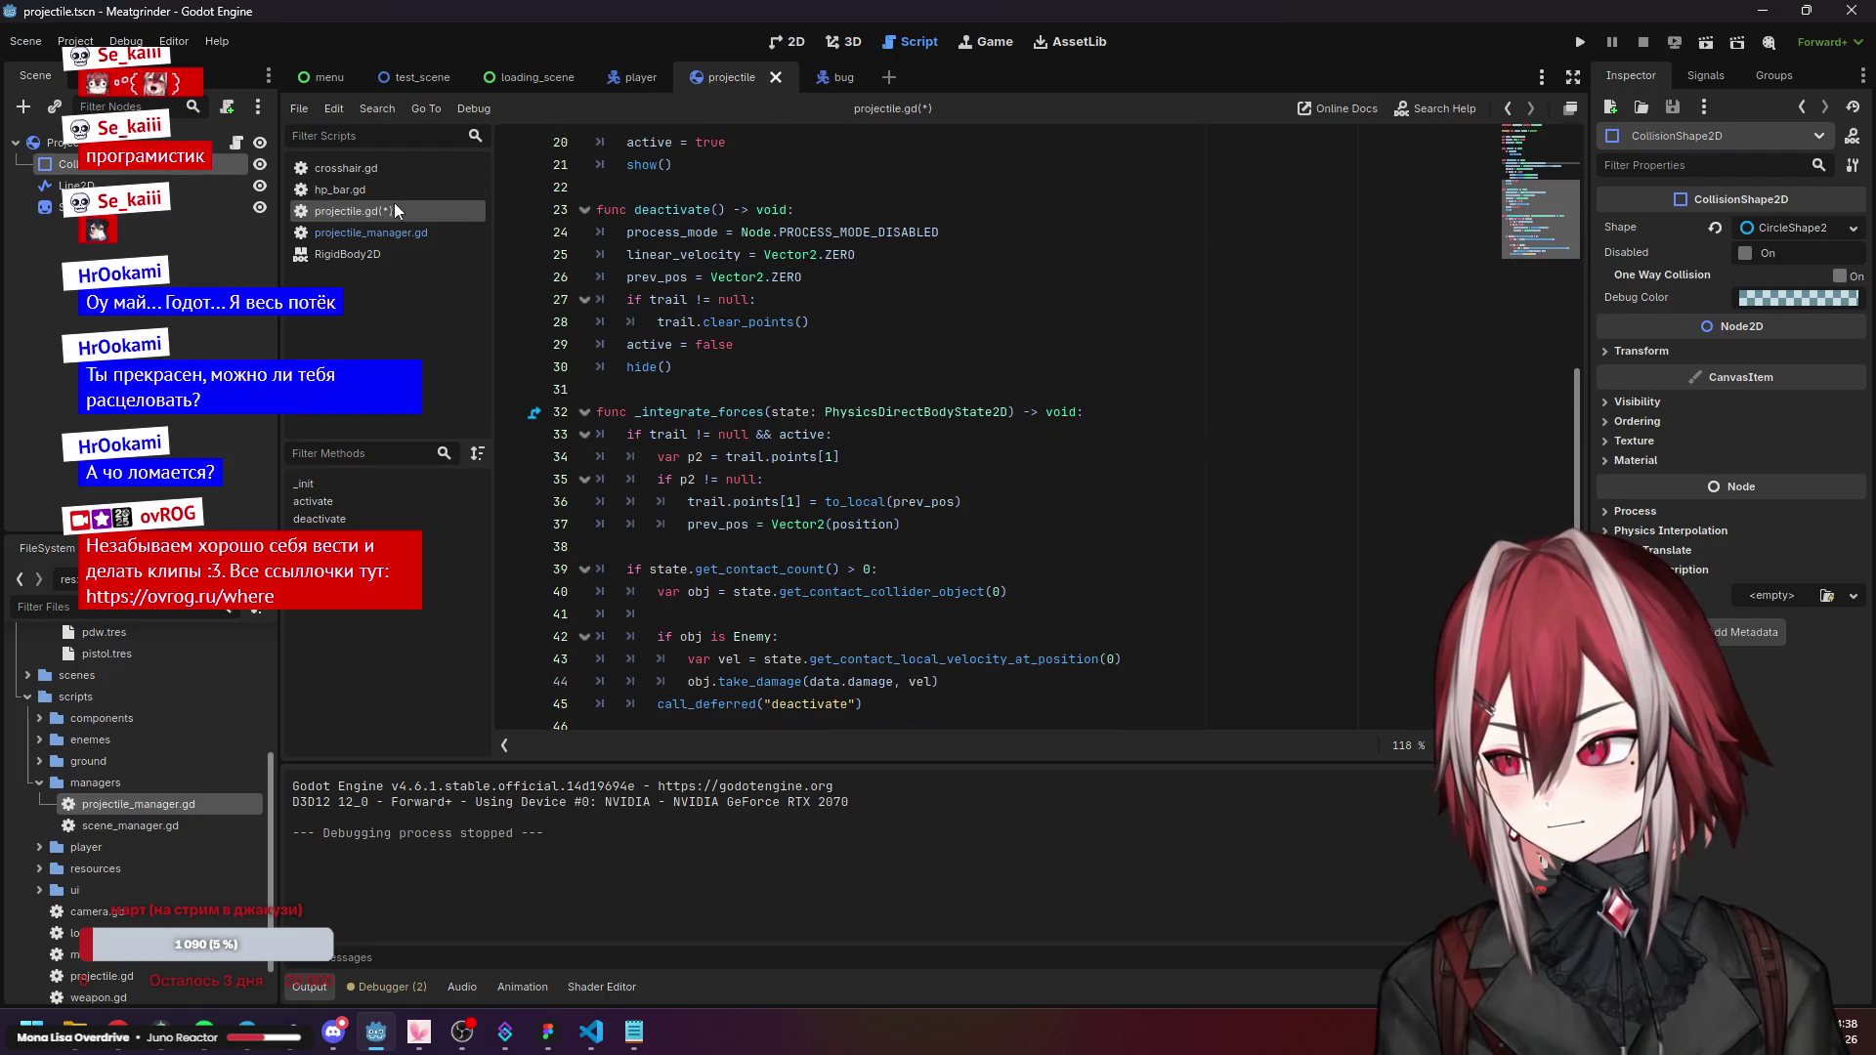
left_click(389, 233)
Inspect how fire() in projectile_manager.gd assigns the projectile position from pos.
left_click(744, 540)
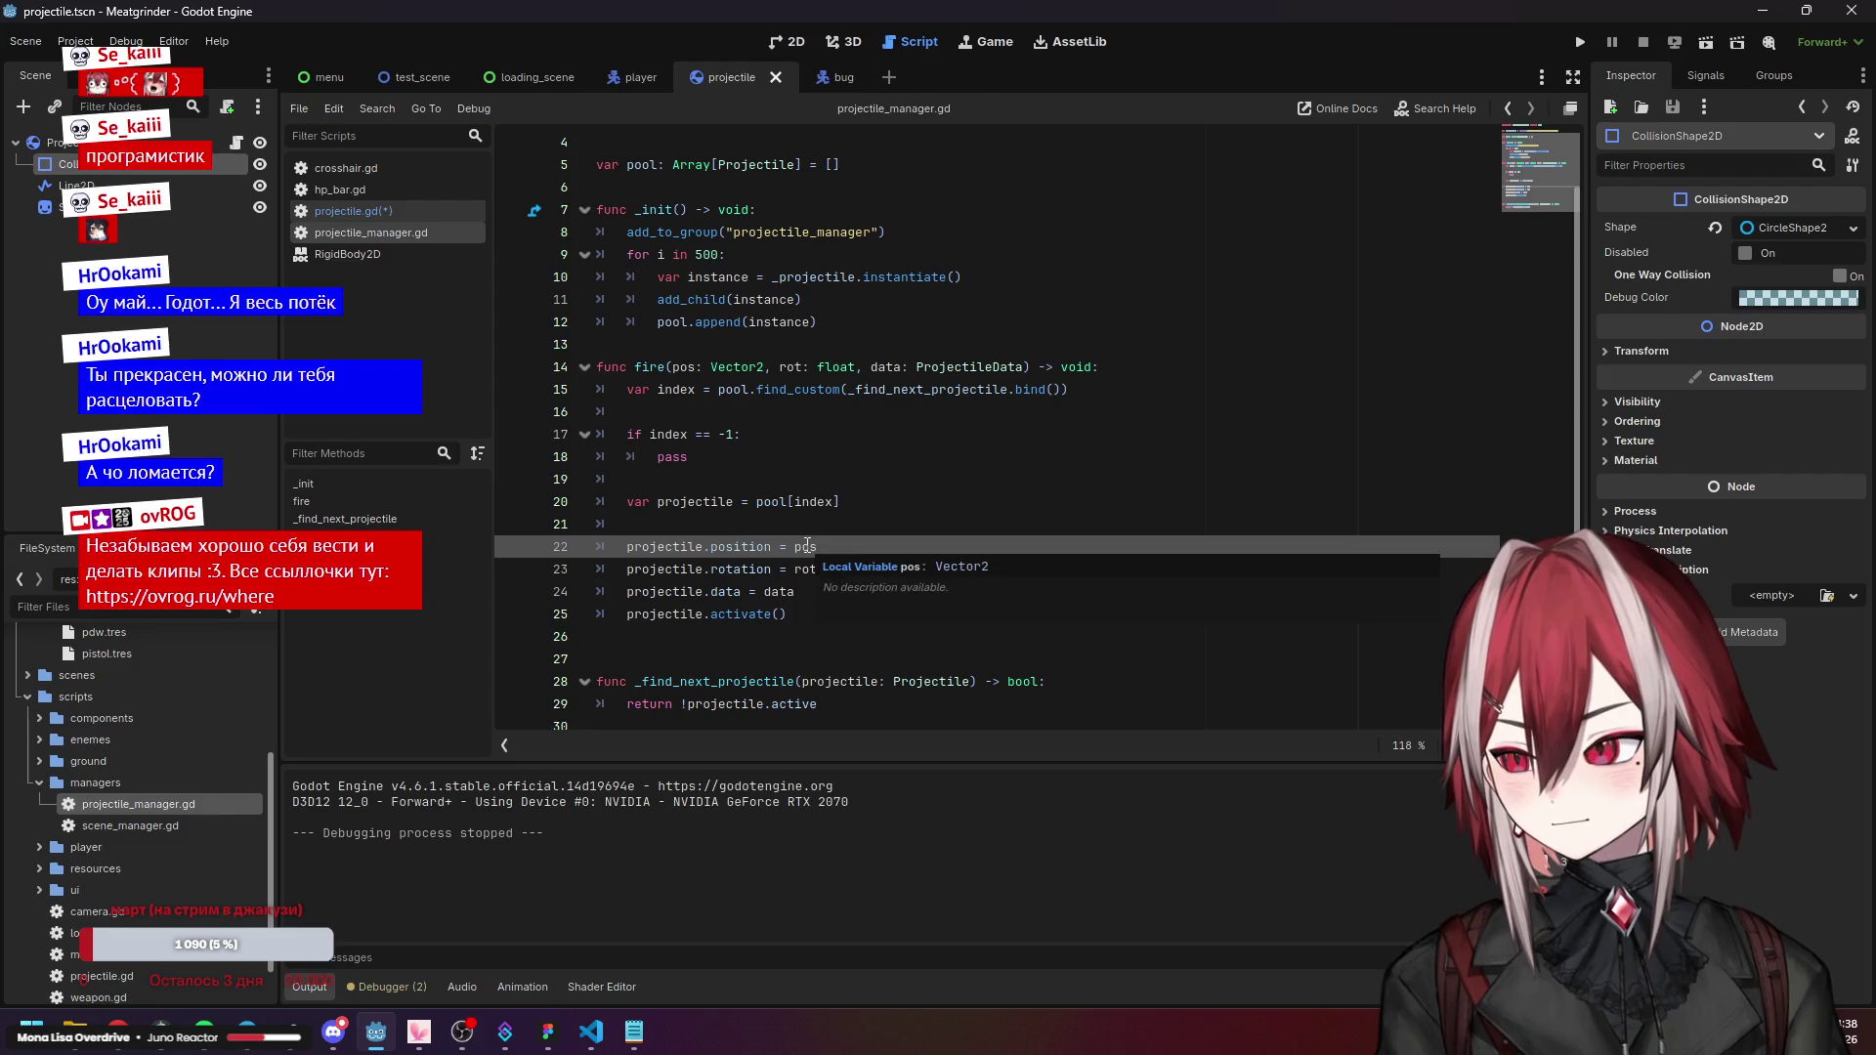
left_click(692, 367)
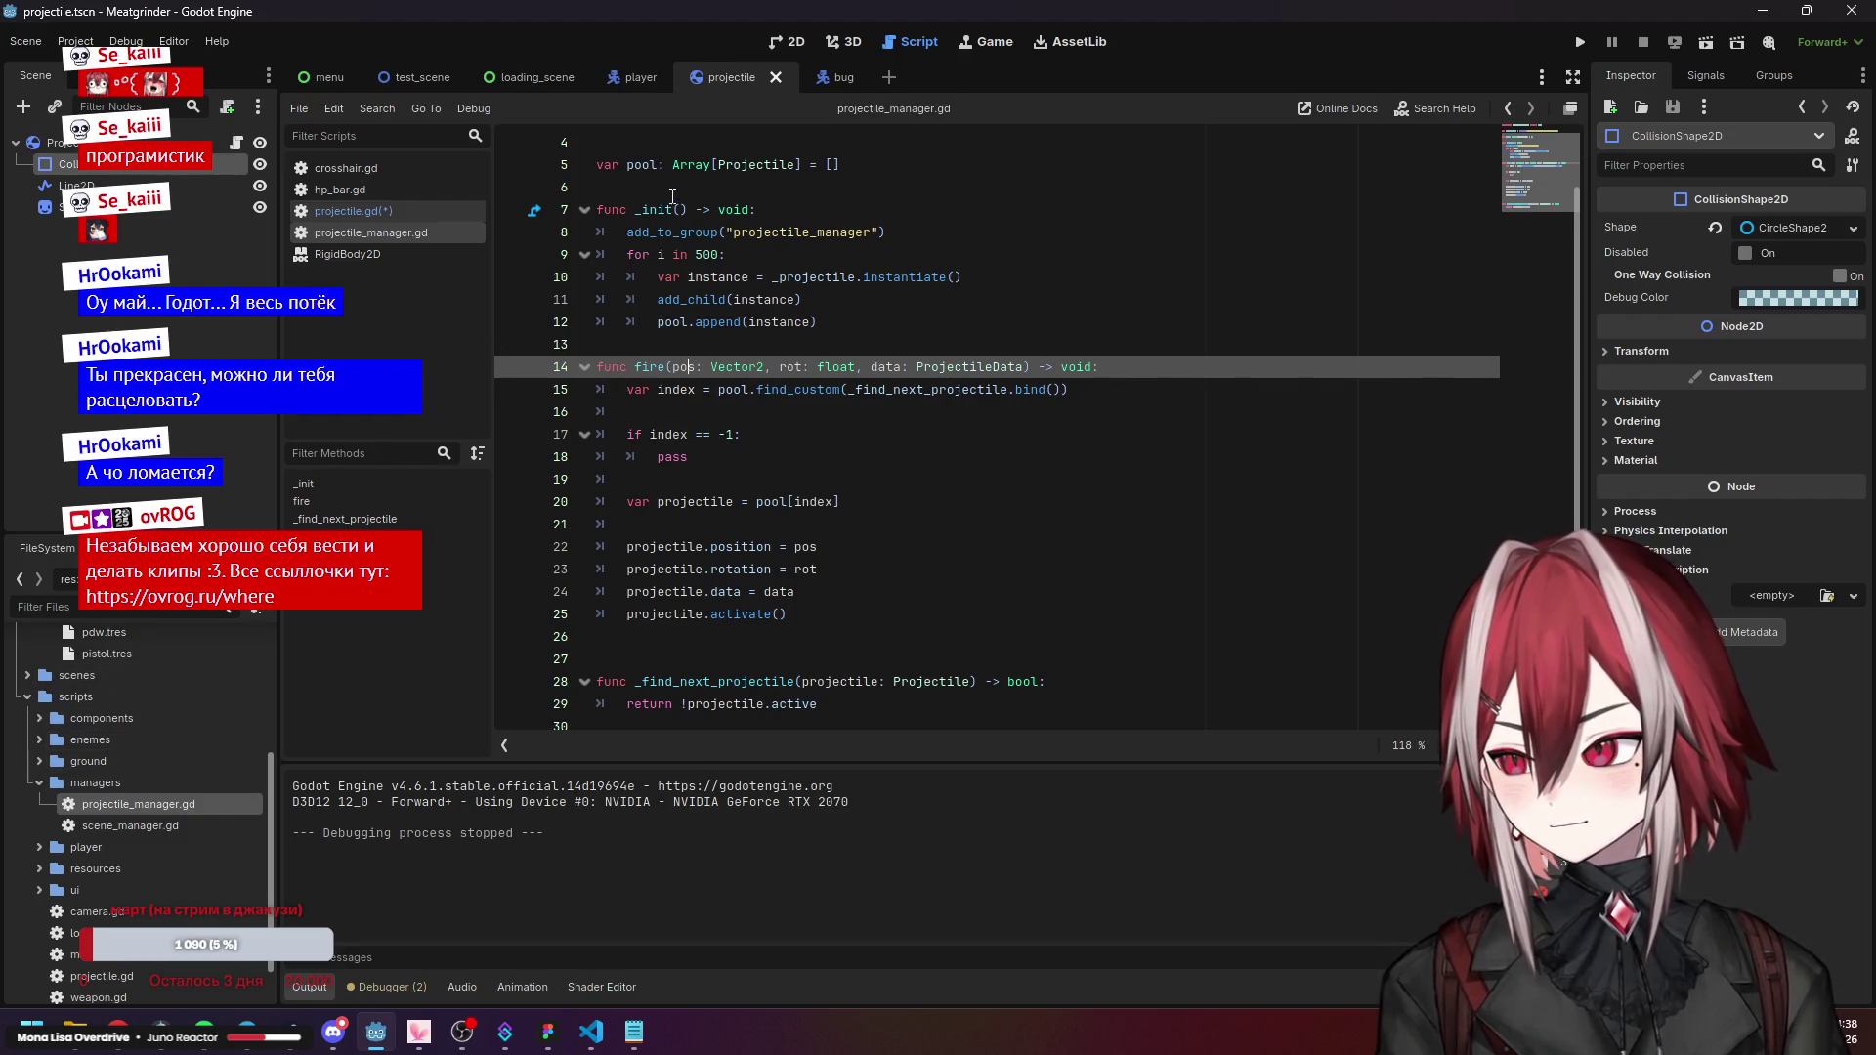
scroll(695, 135, "up", 2)
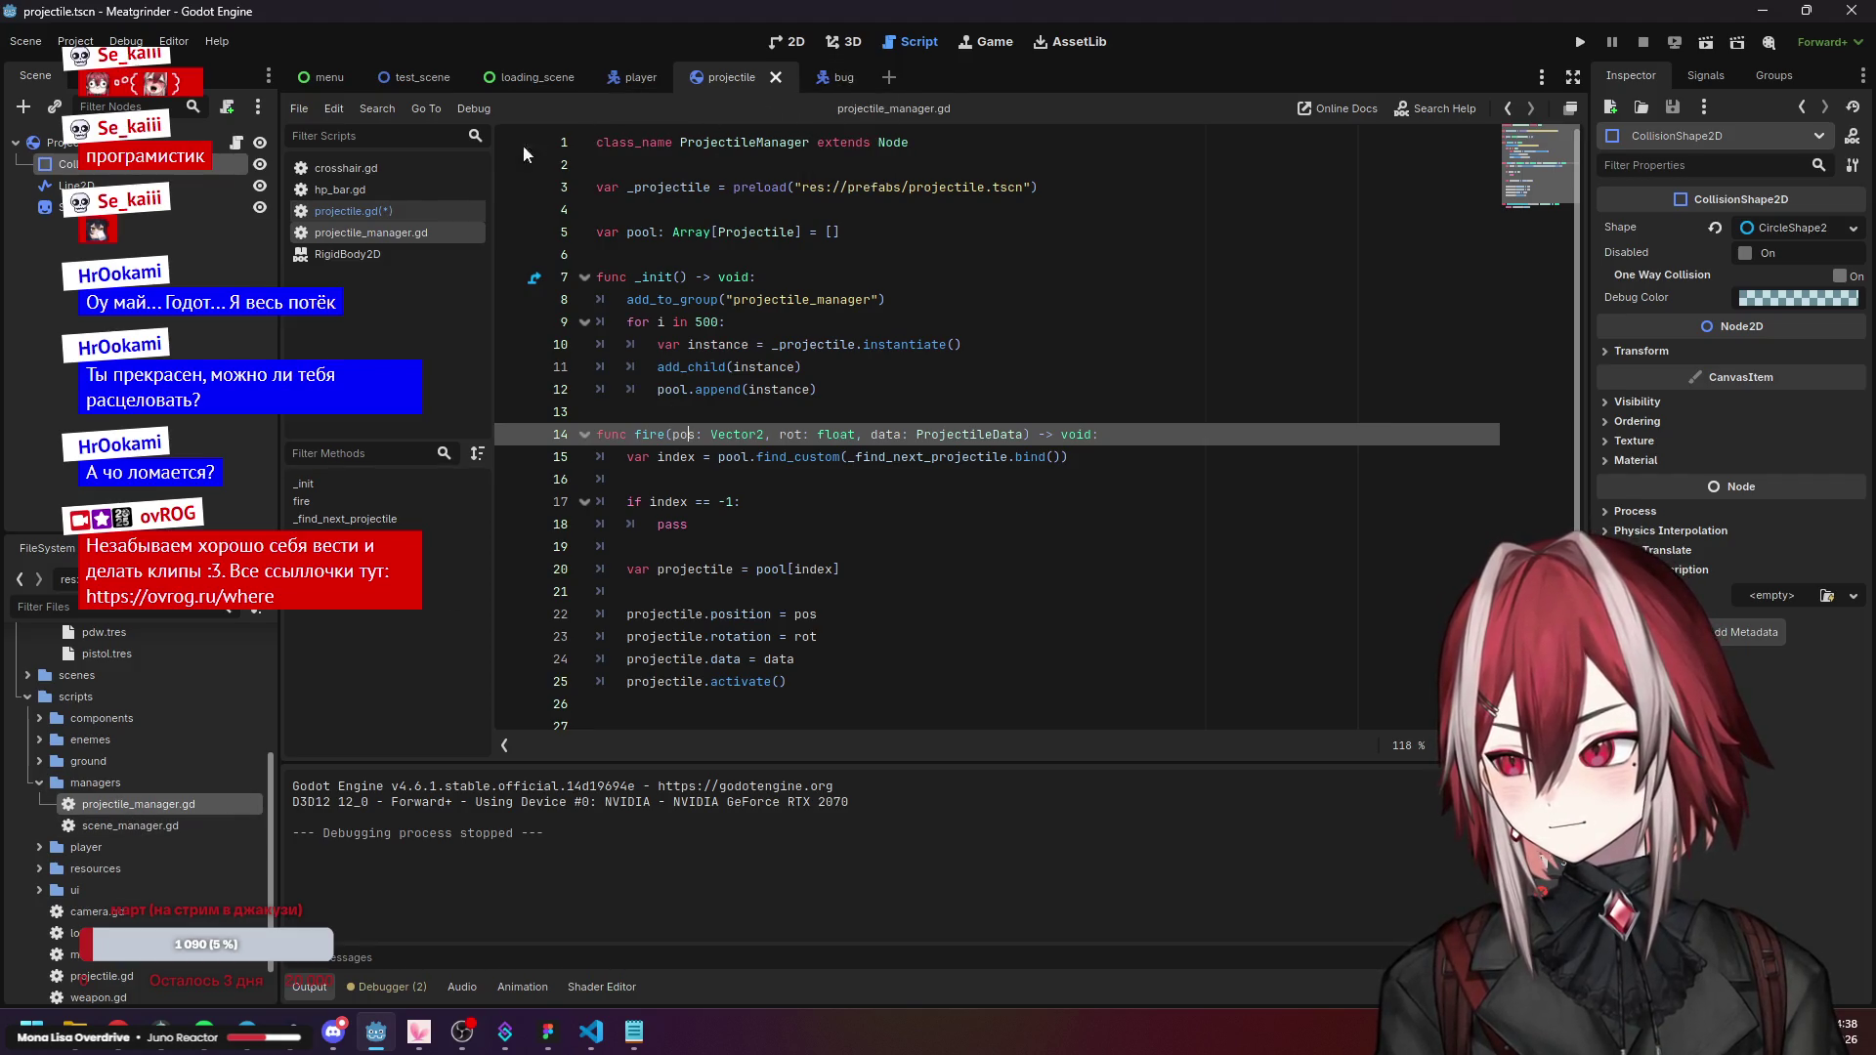
Return to projectile.gd and save it.
left_click(384, 210)
left_click(961, 475)
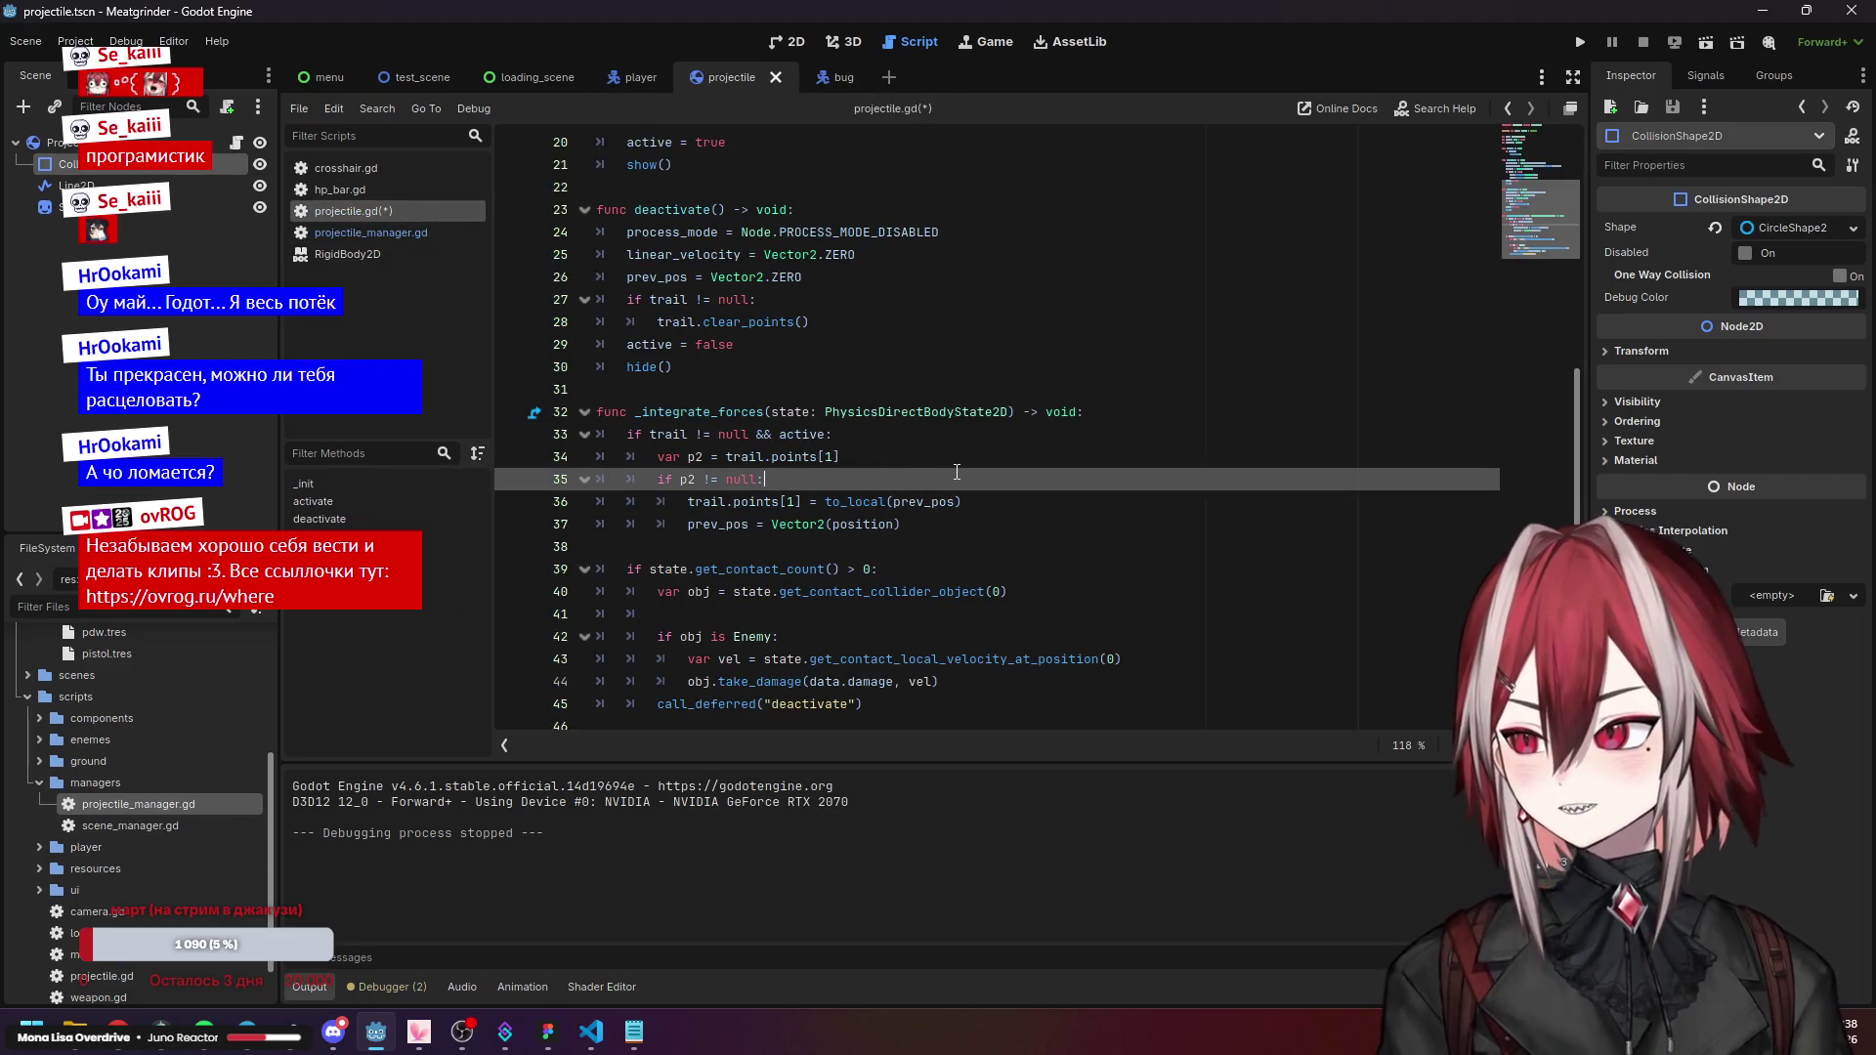
key("ctrl+s")
Run the game twice, moving left then right while firing to watch bullet trails.
key("F5")
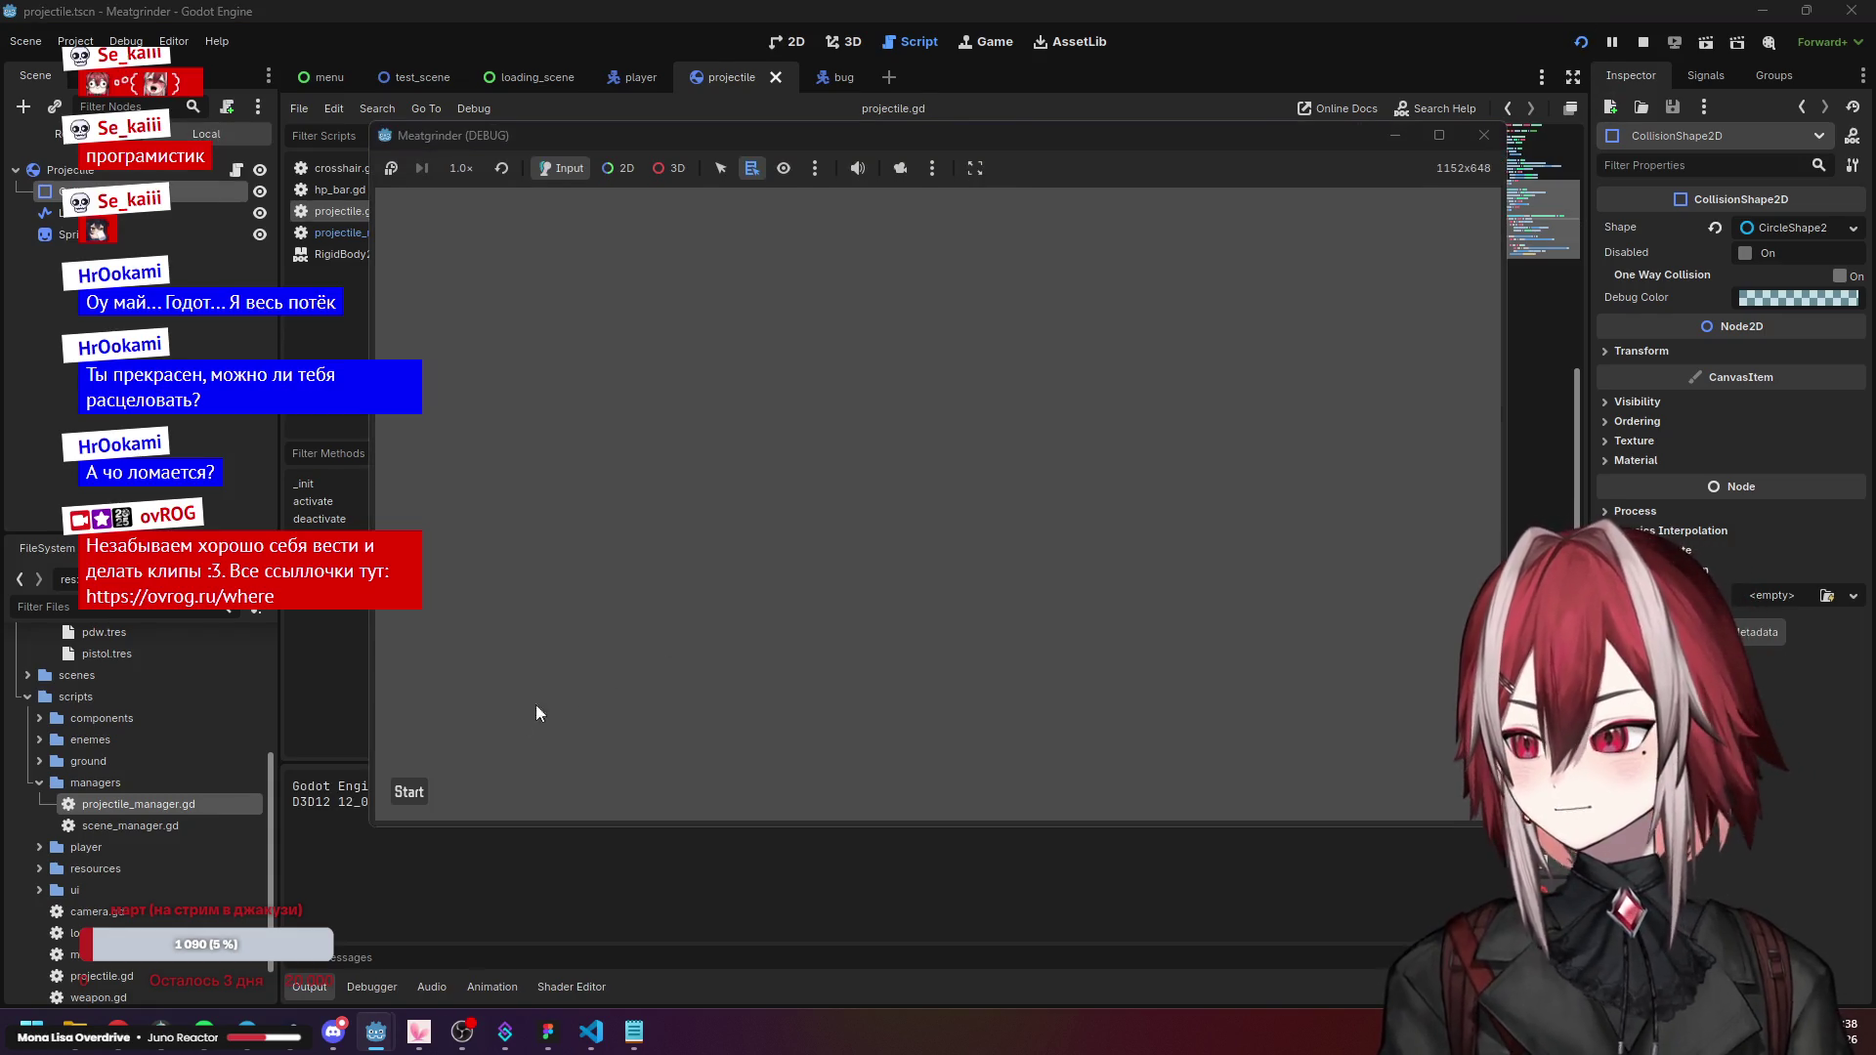
left_click(409, 792)
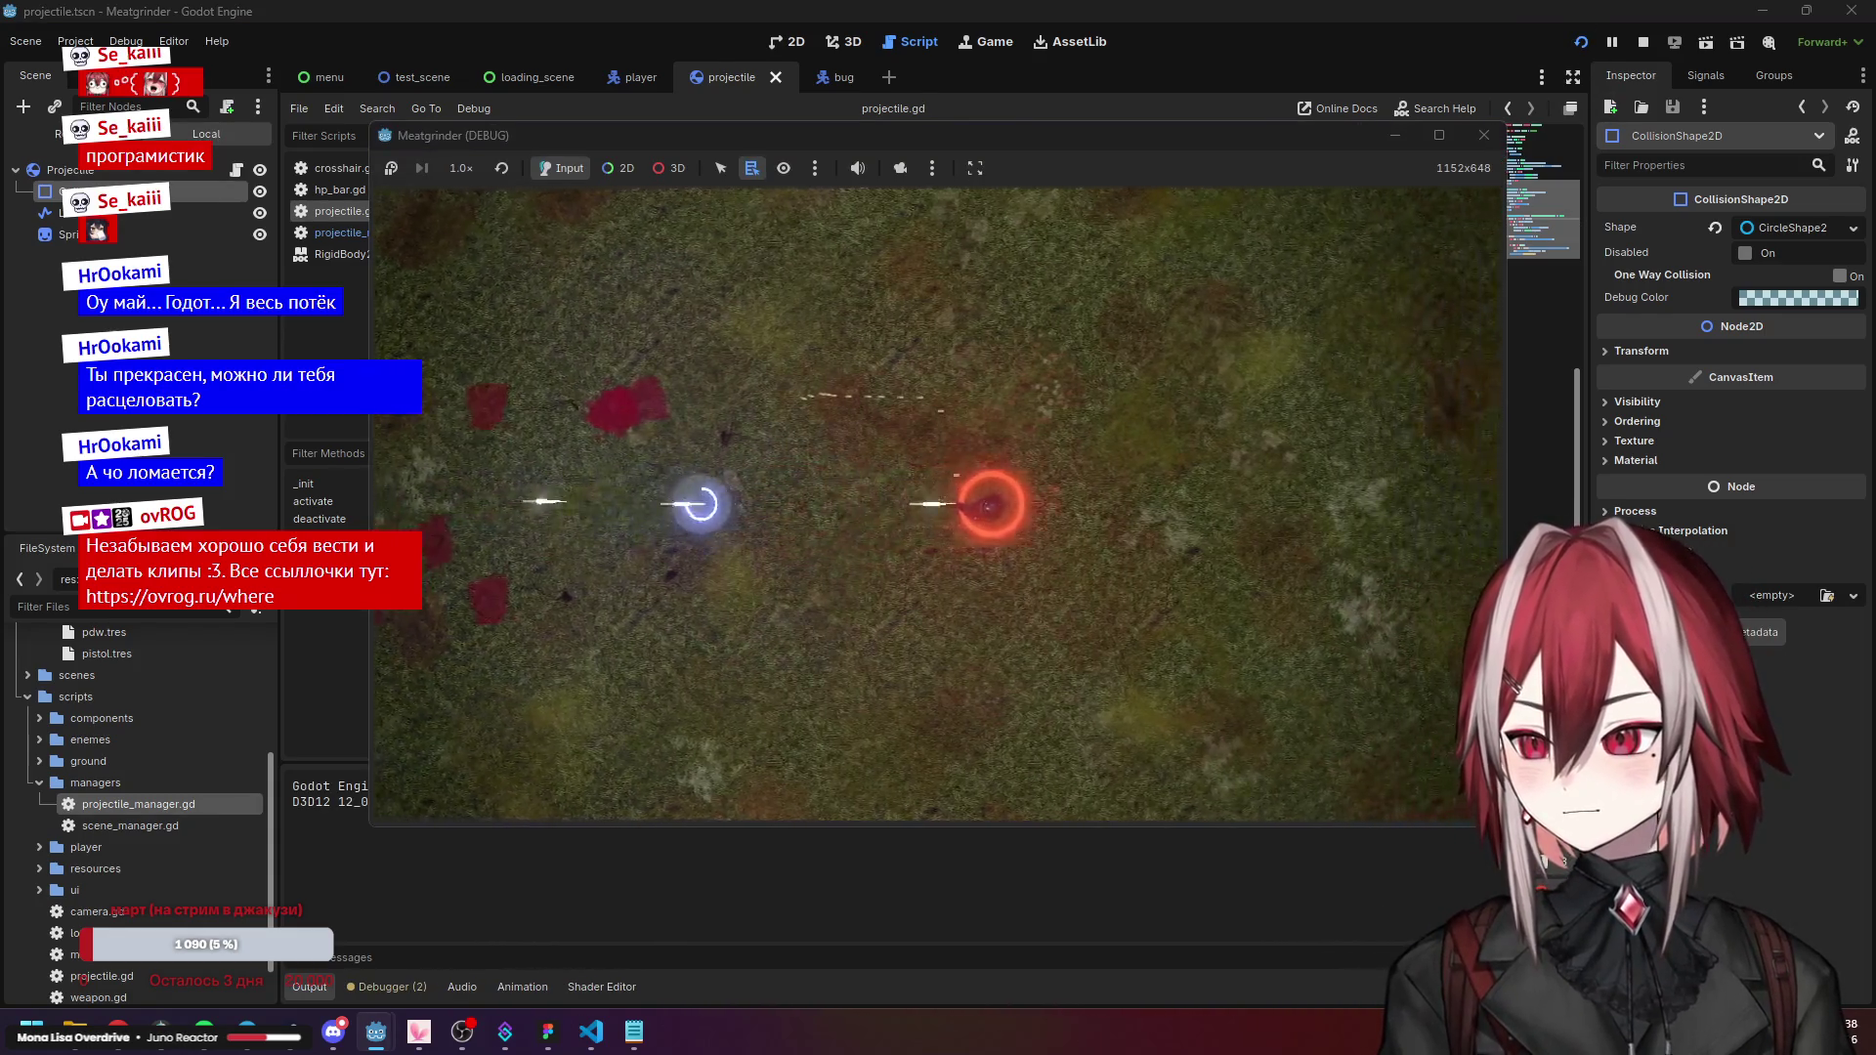
key("a")
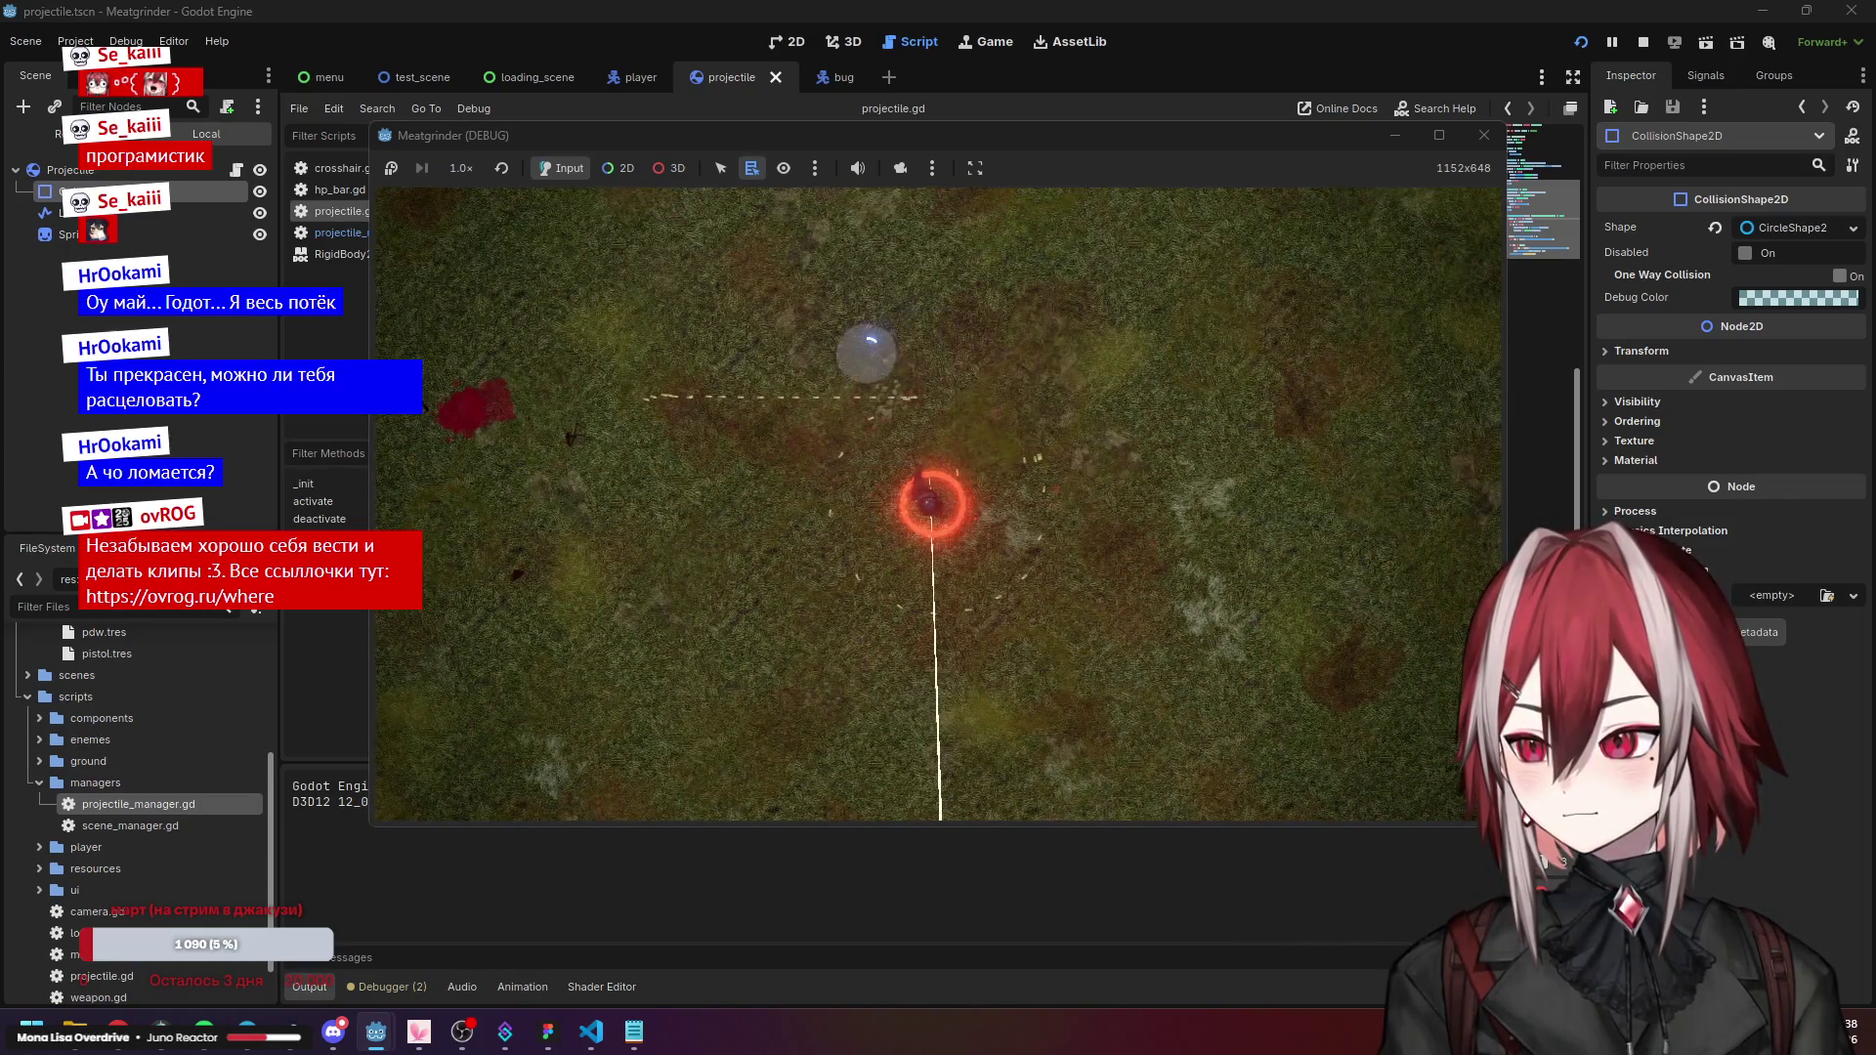
key("a")
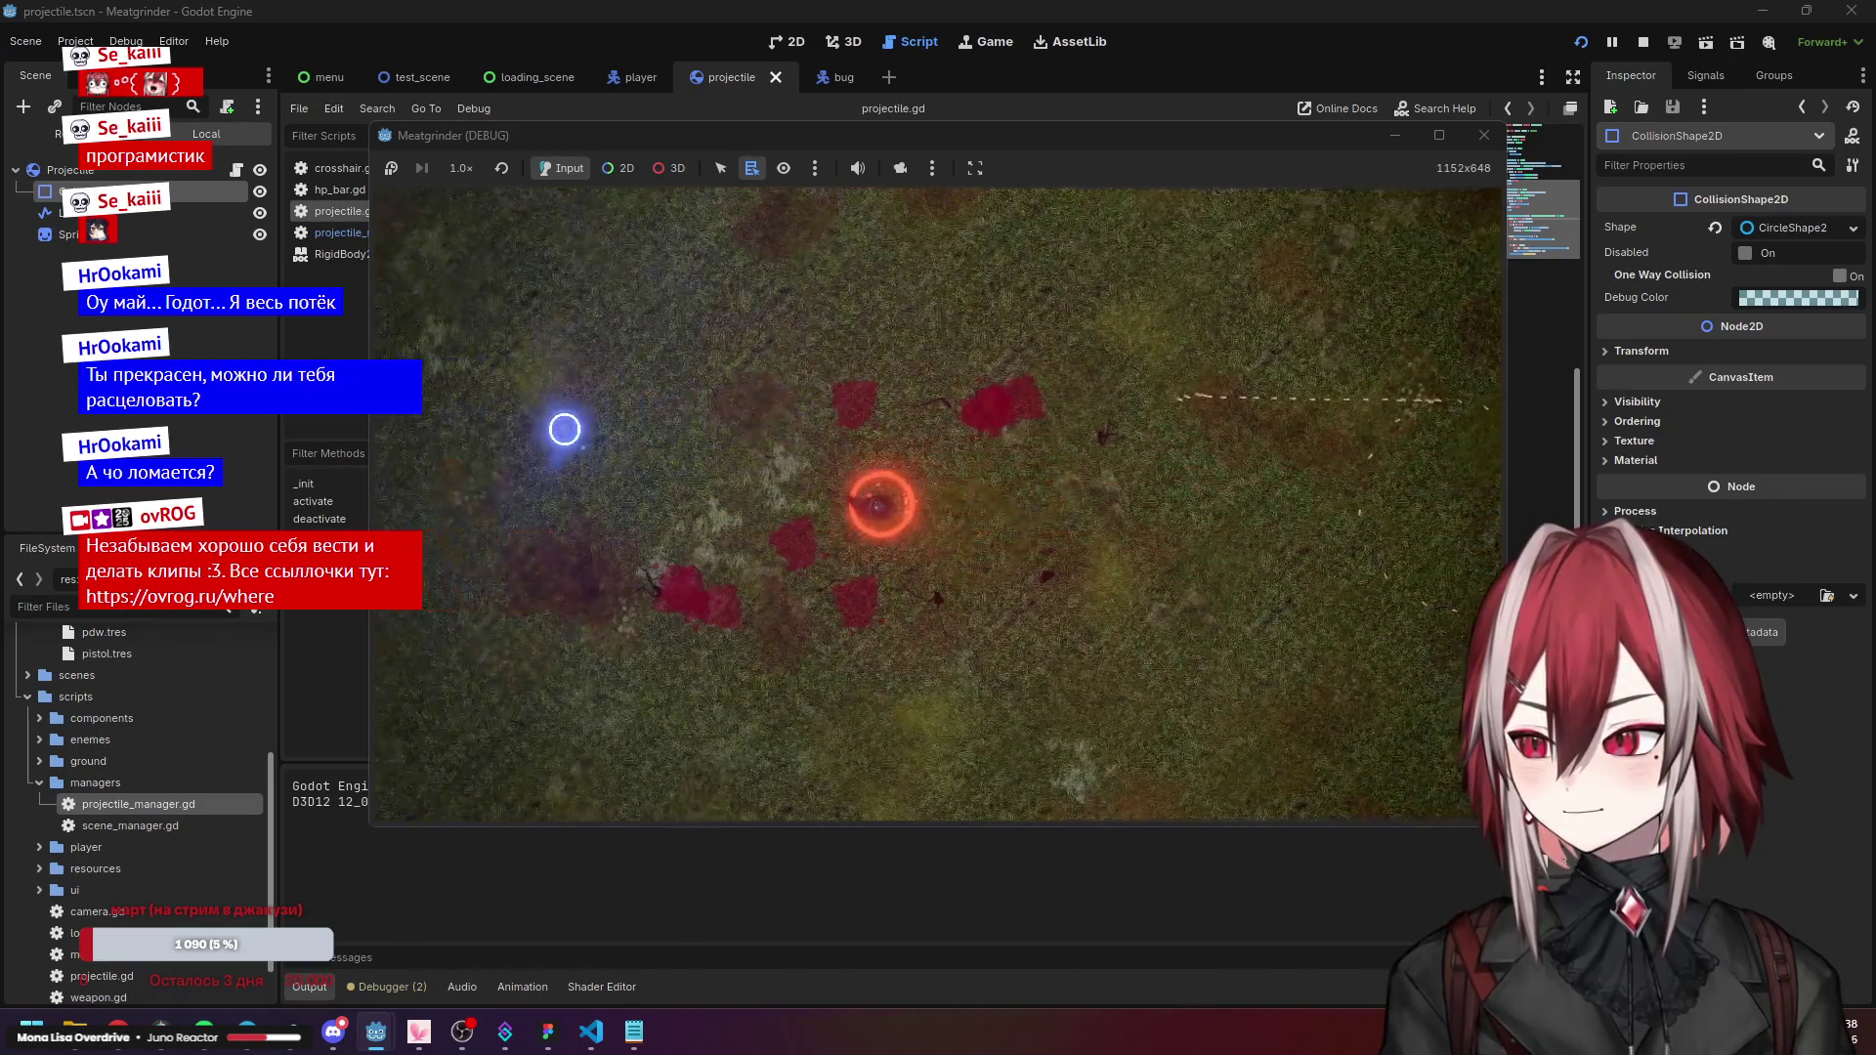
key("a")
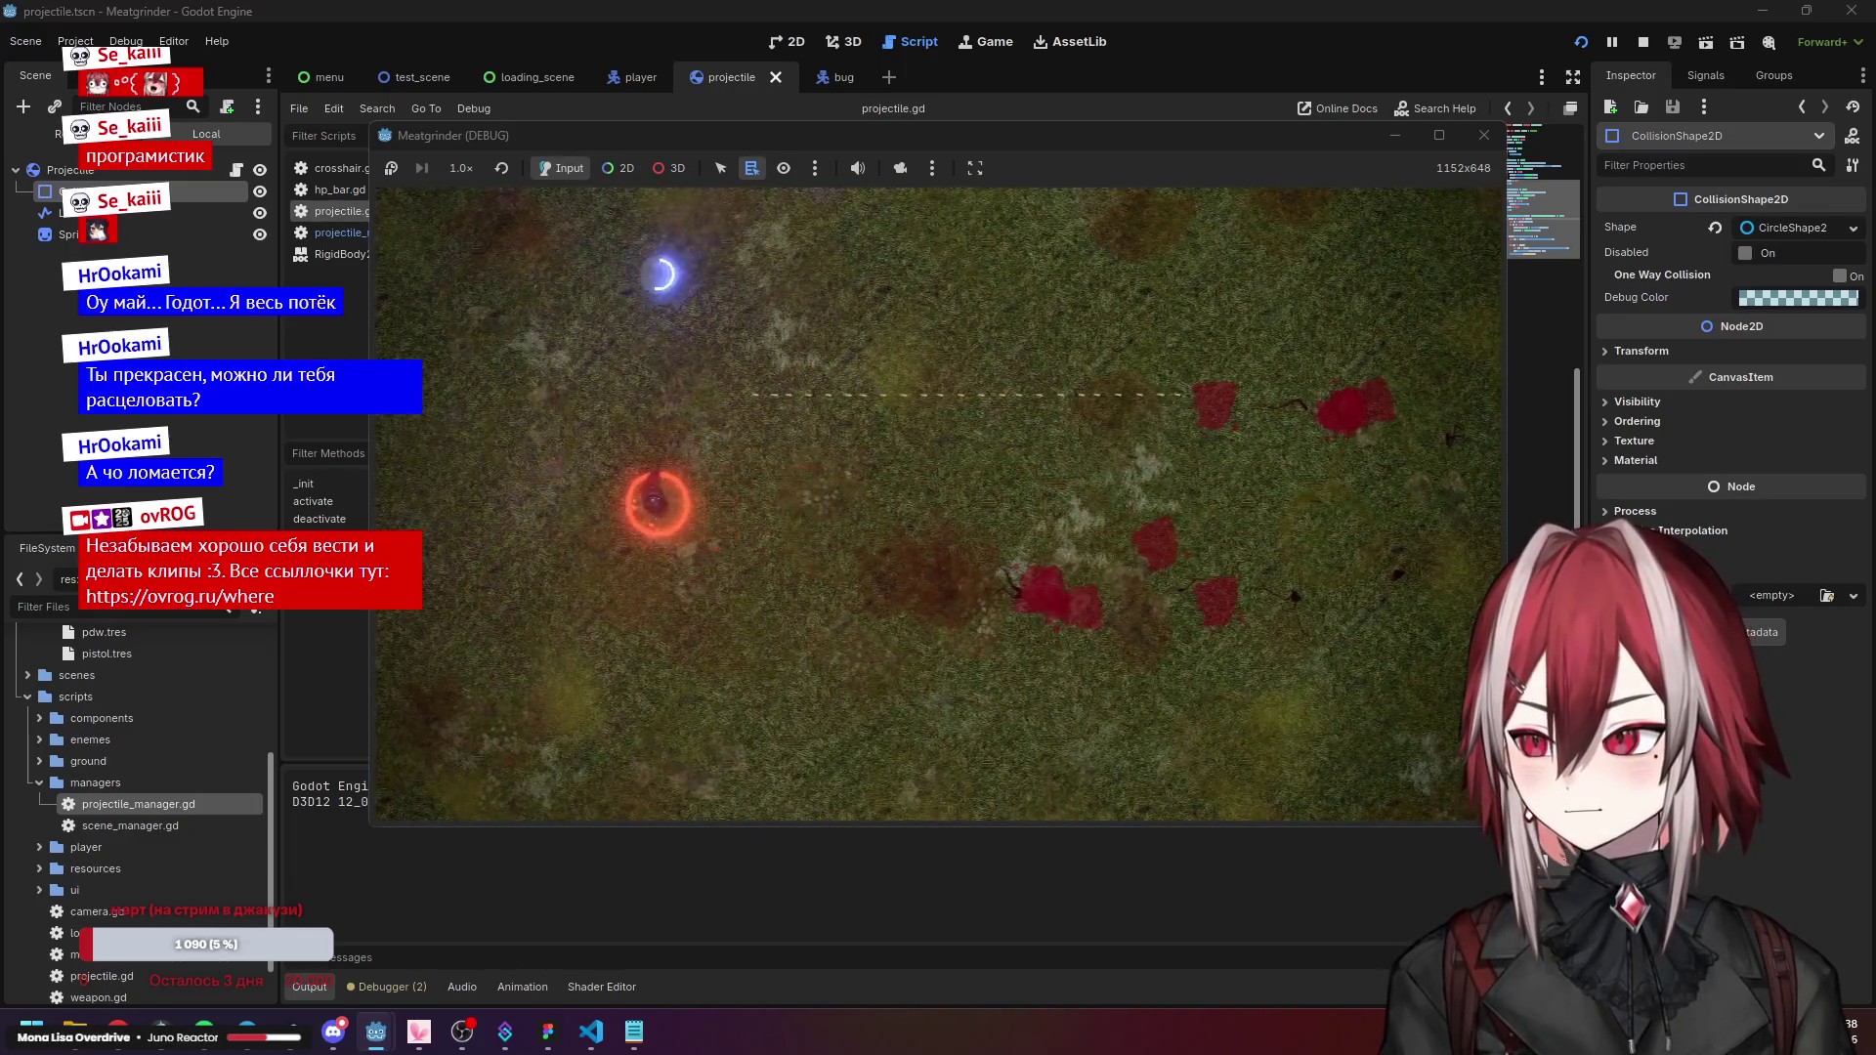
left_click(1466, 139)
key("F5")
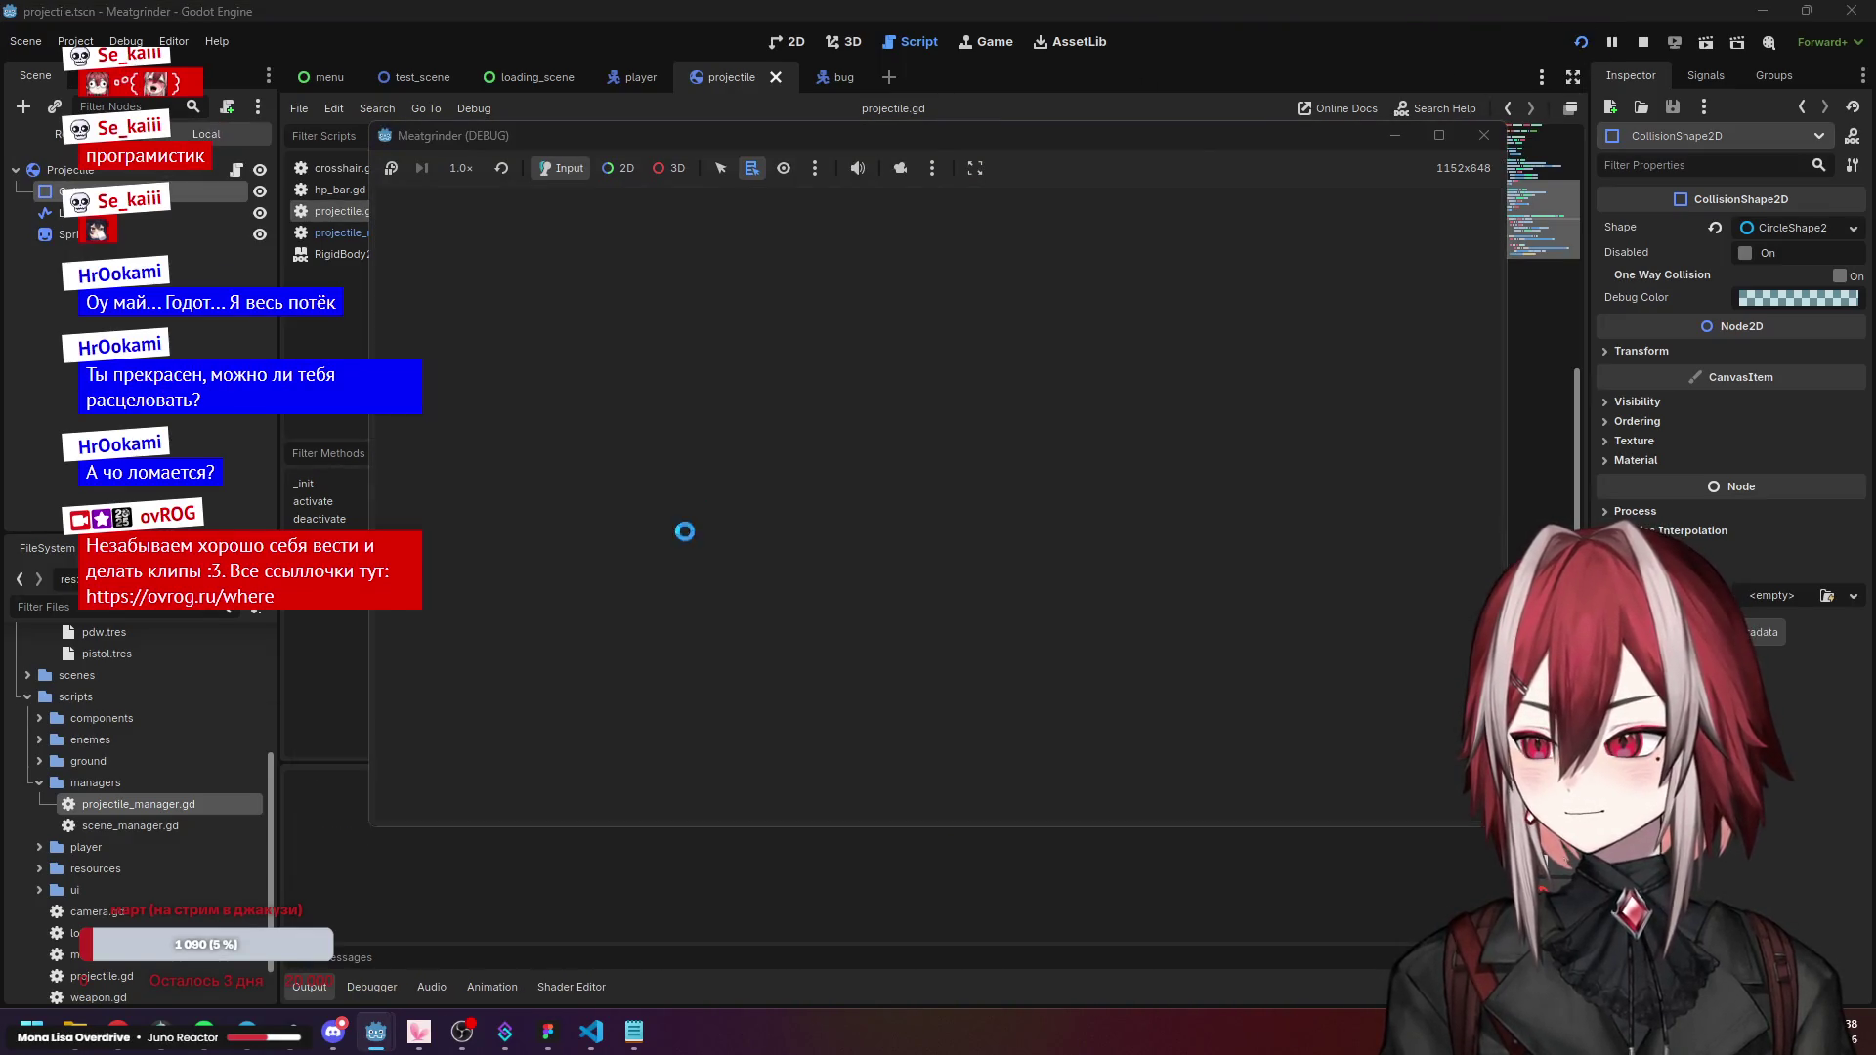
left_click(409, 792)
key("d")
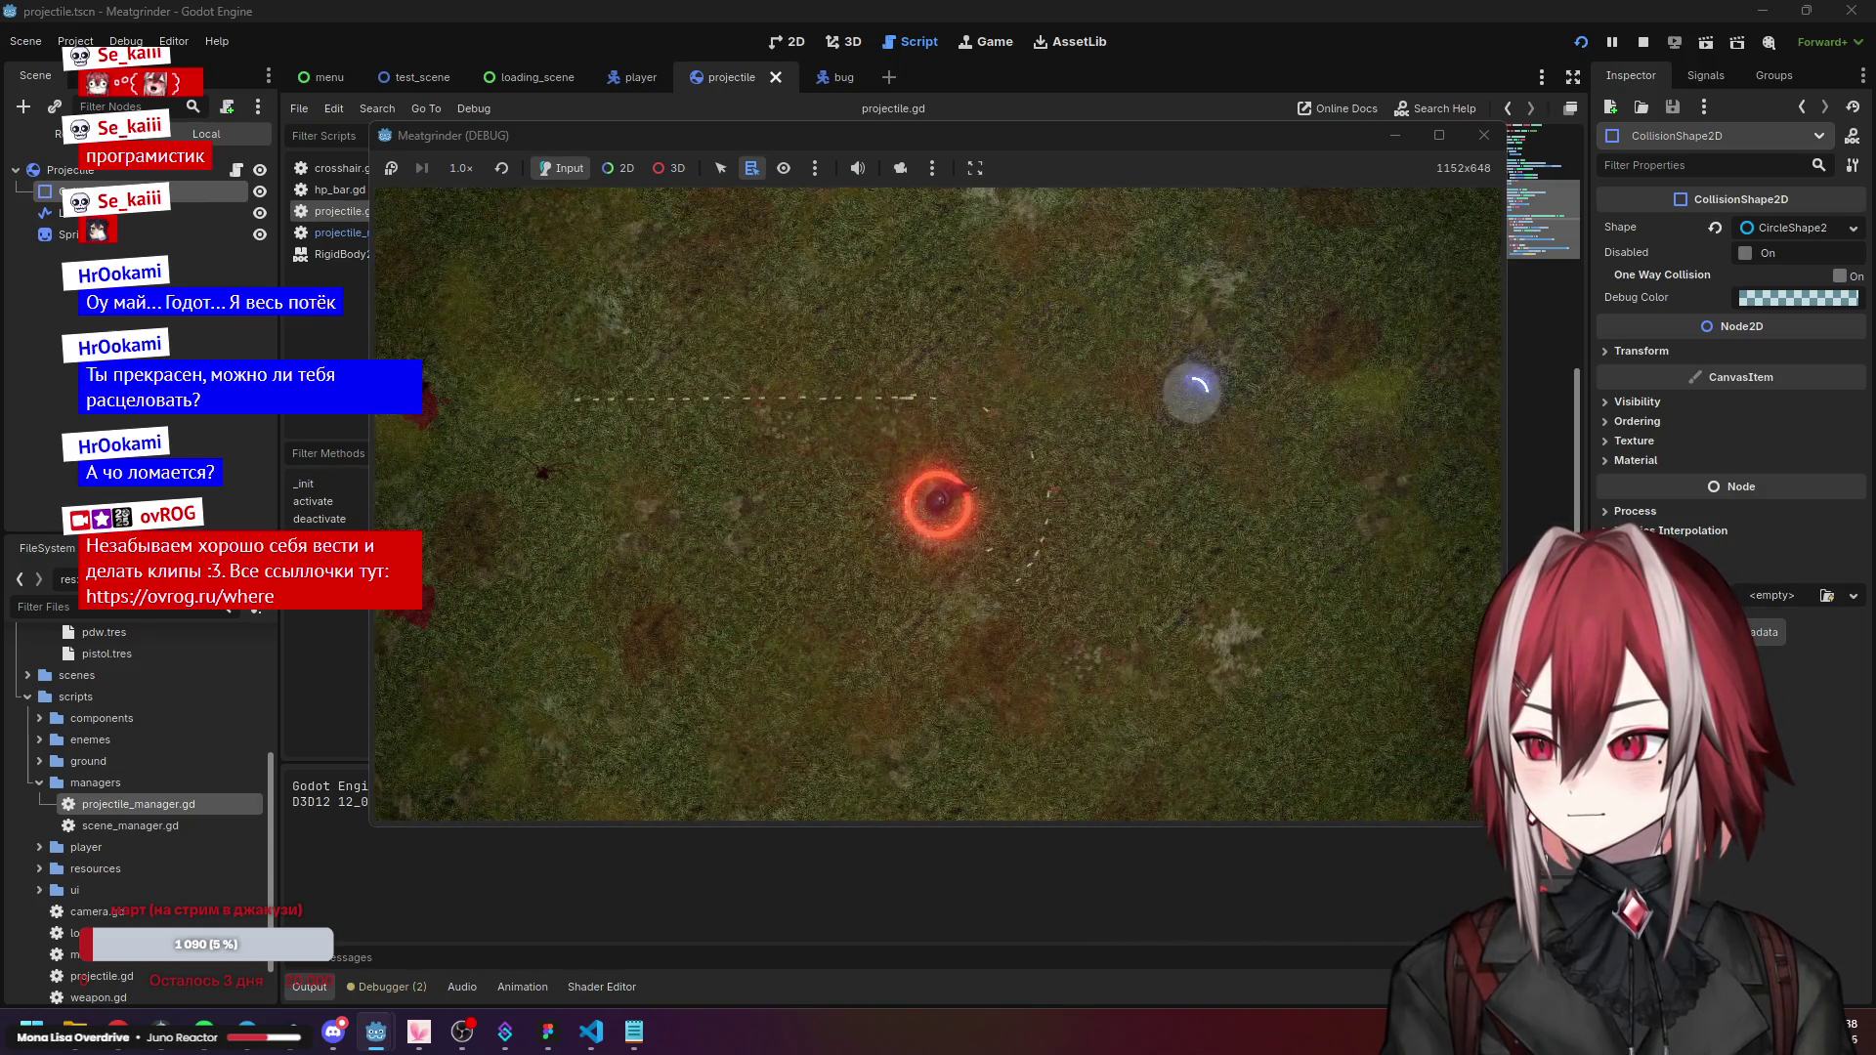
key("d")
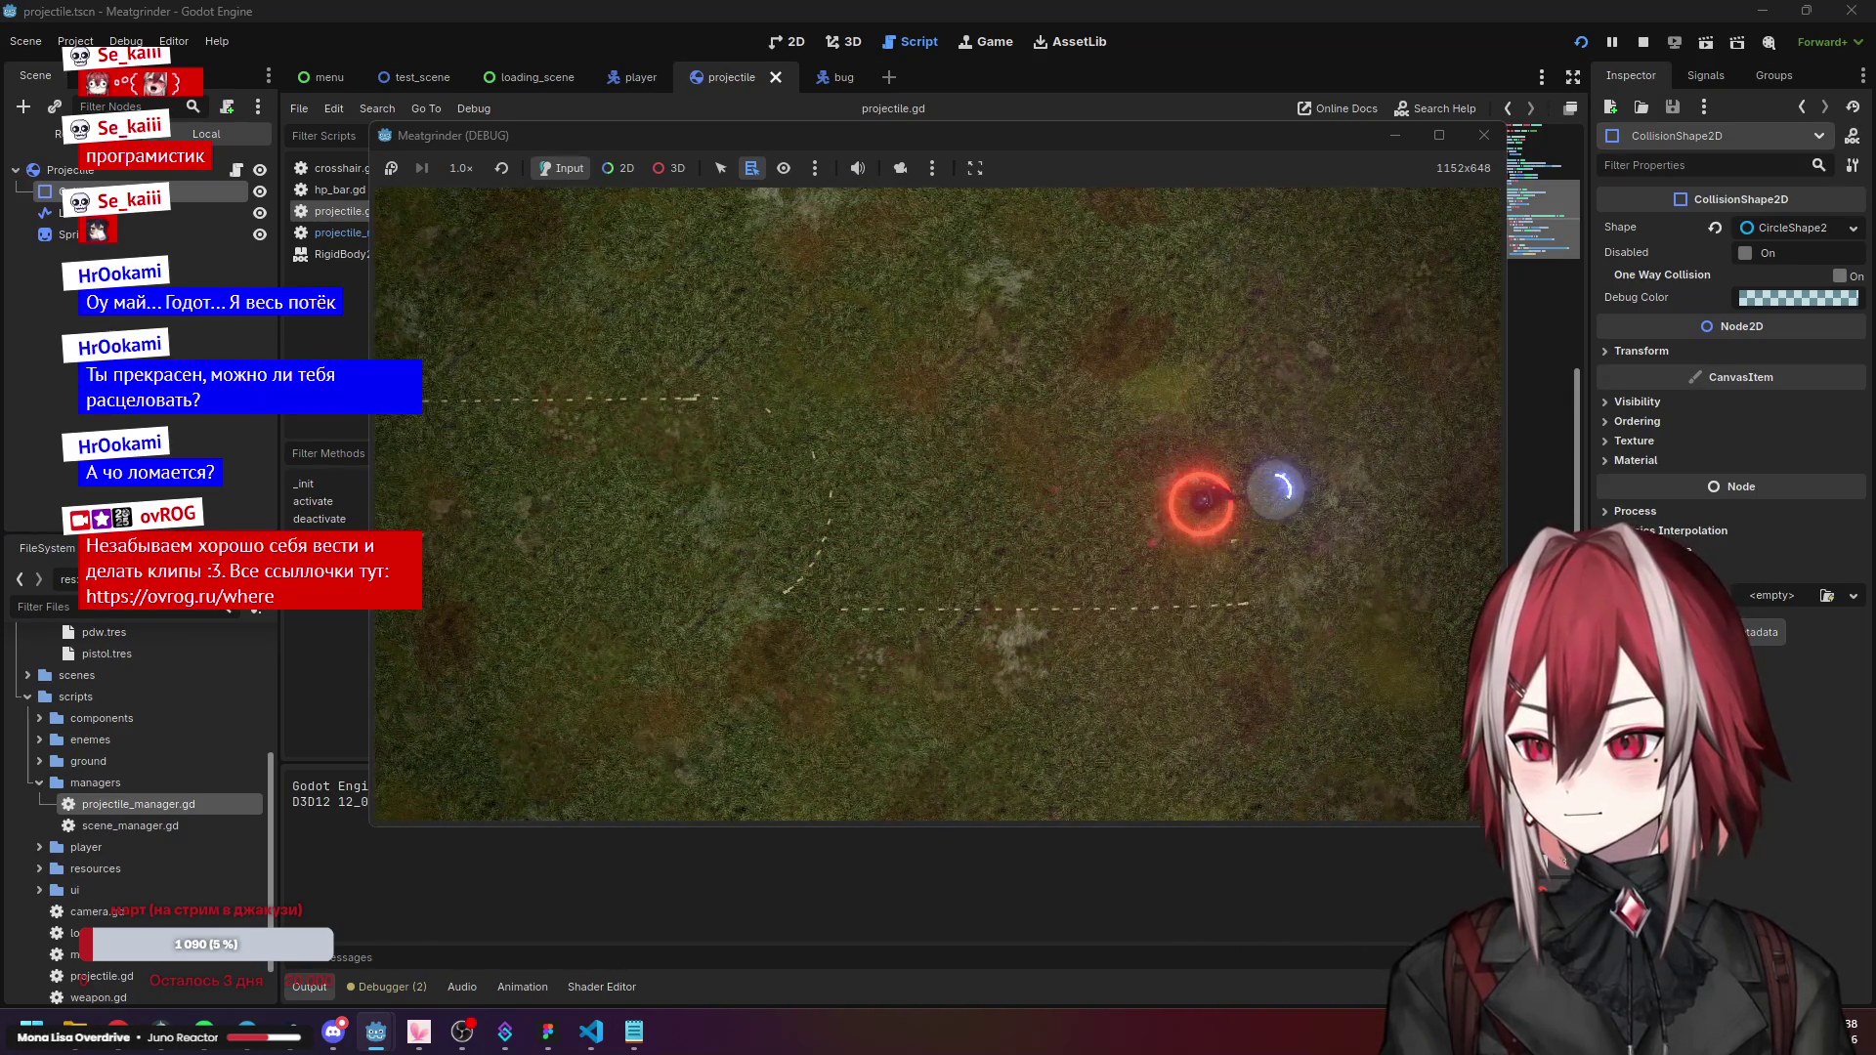
left_click(1485, 135)
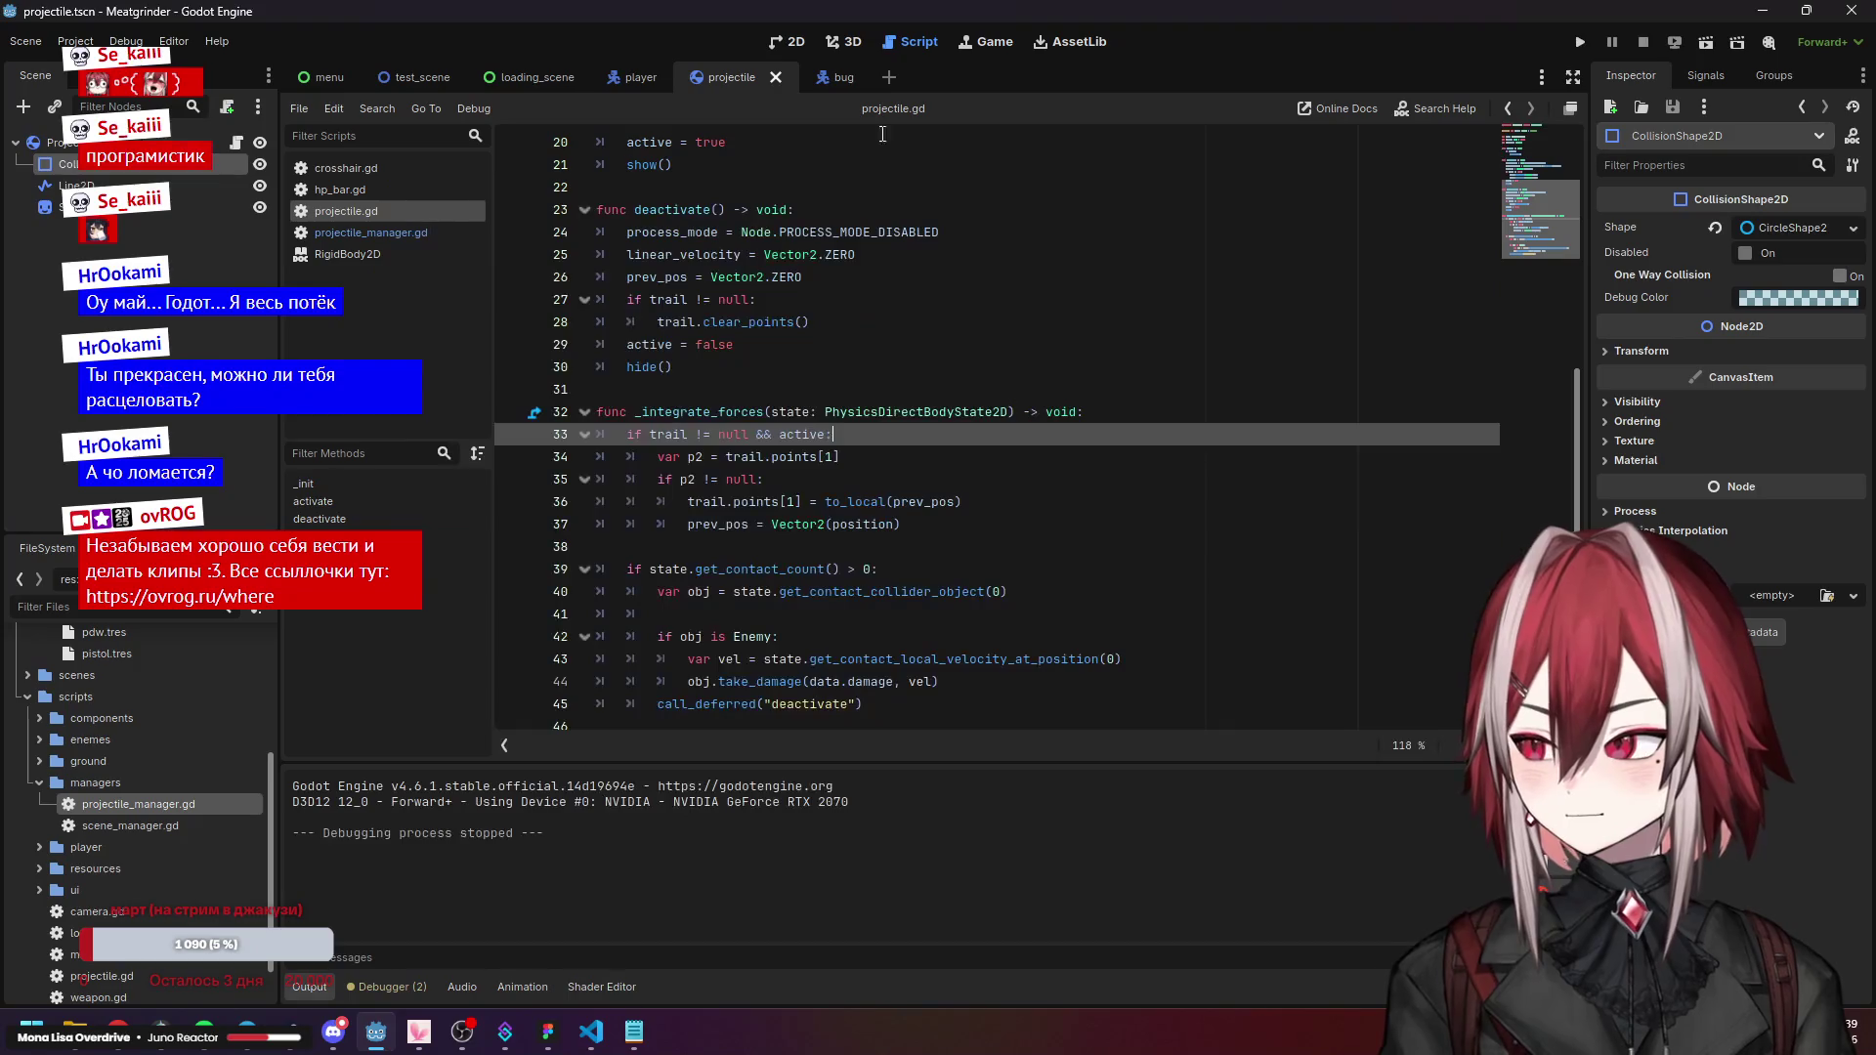
Hide the player's CollisionShape2D in player.tscn, run the game again, and stop with F8.
left_click(642, 72)
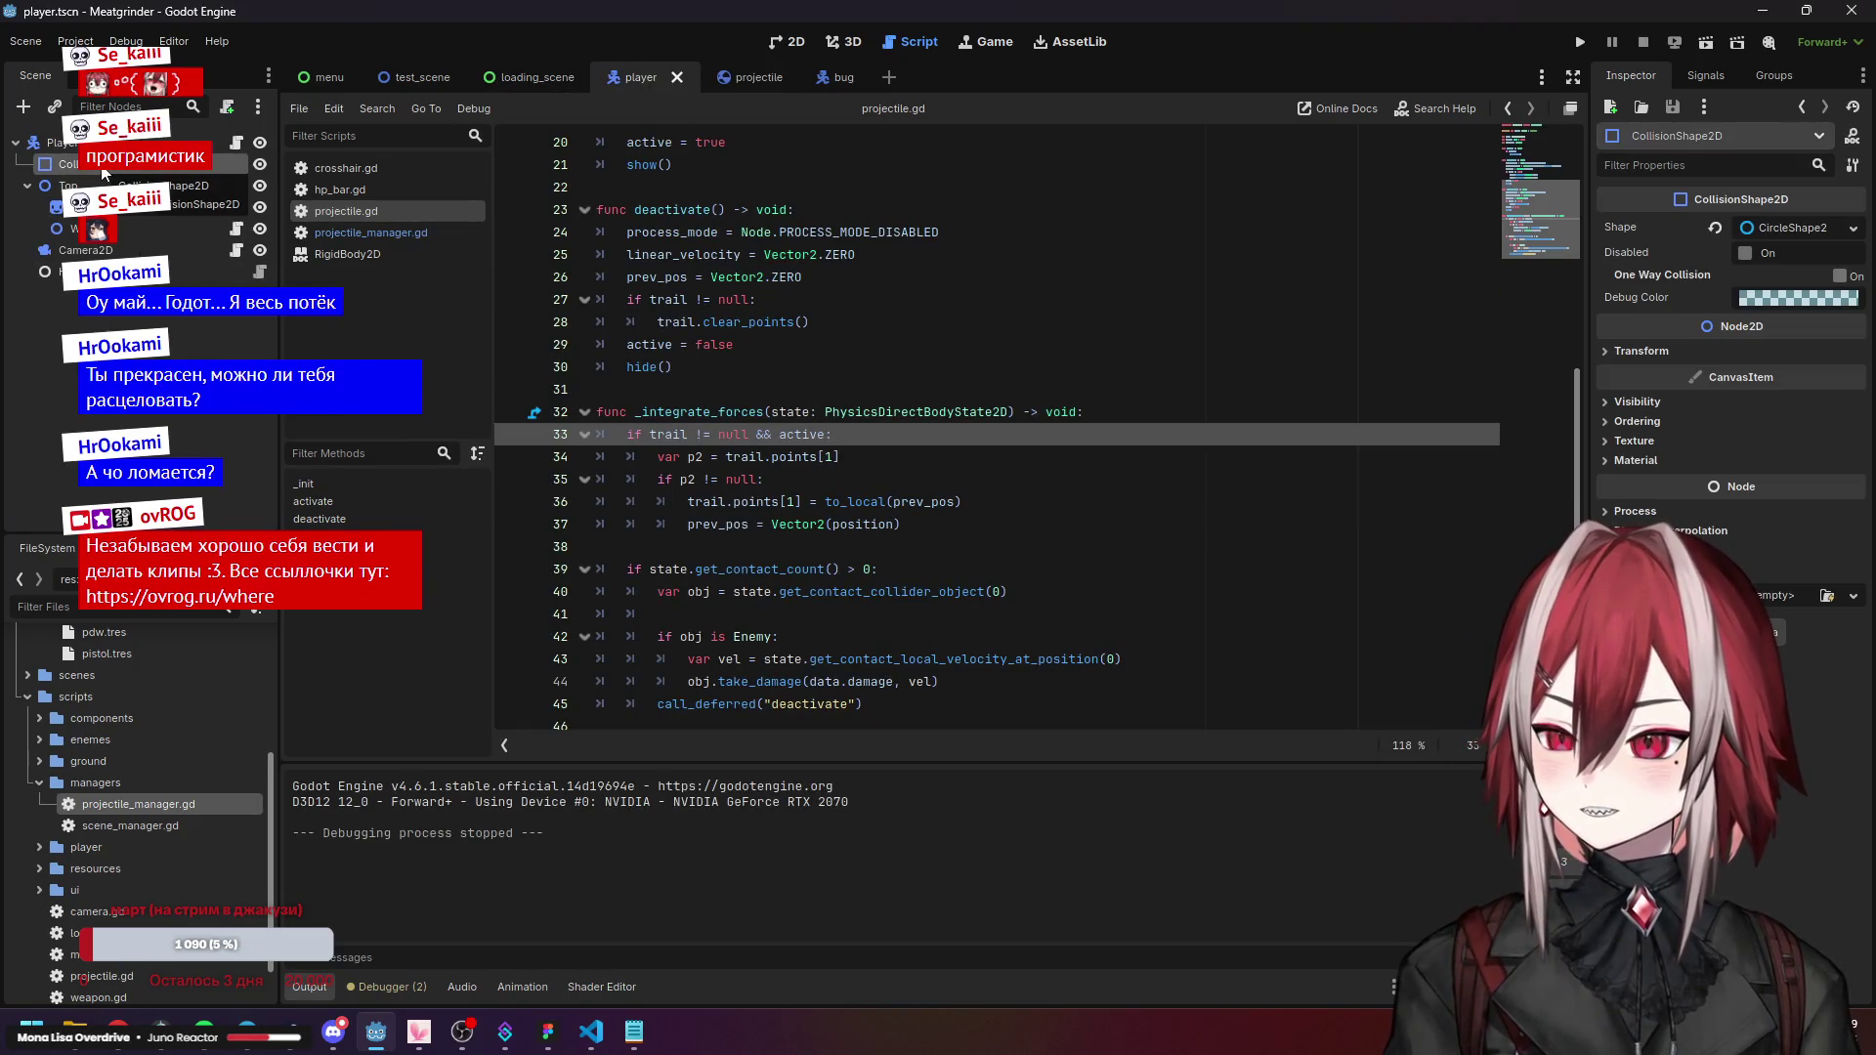
left_click(260, 164)
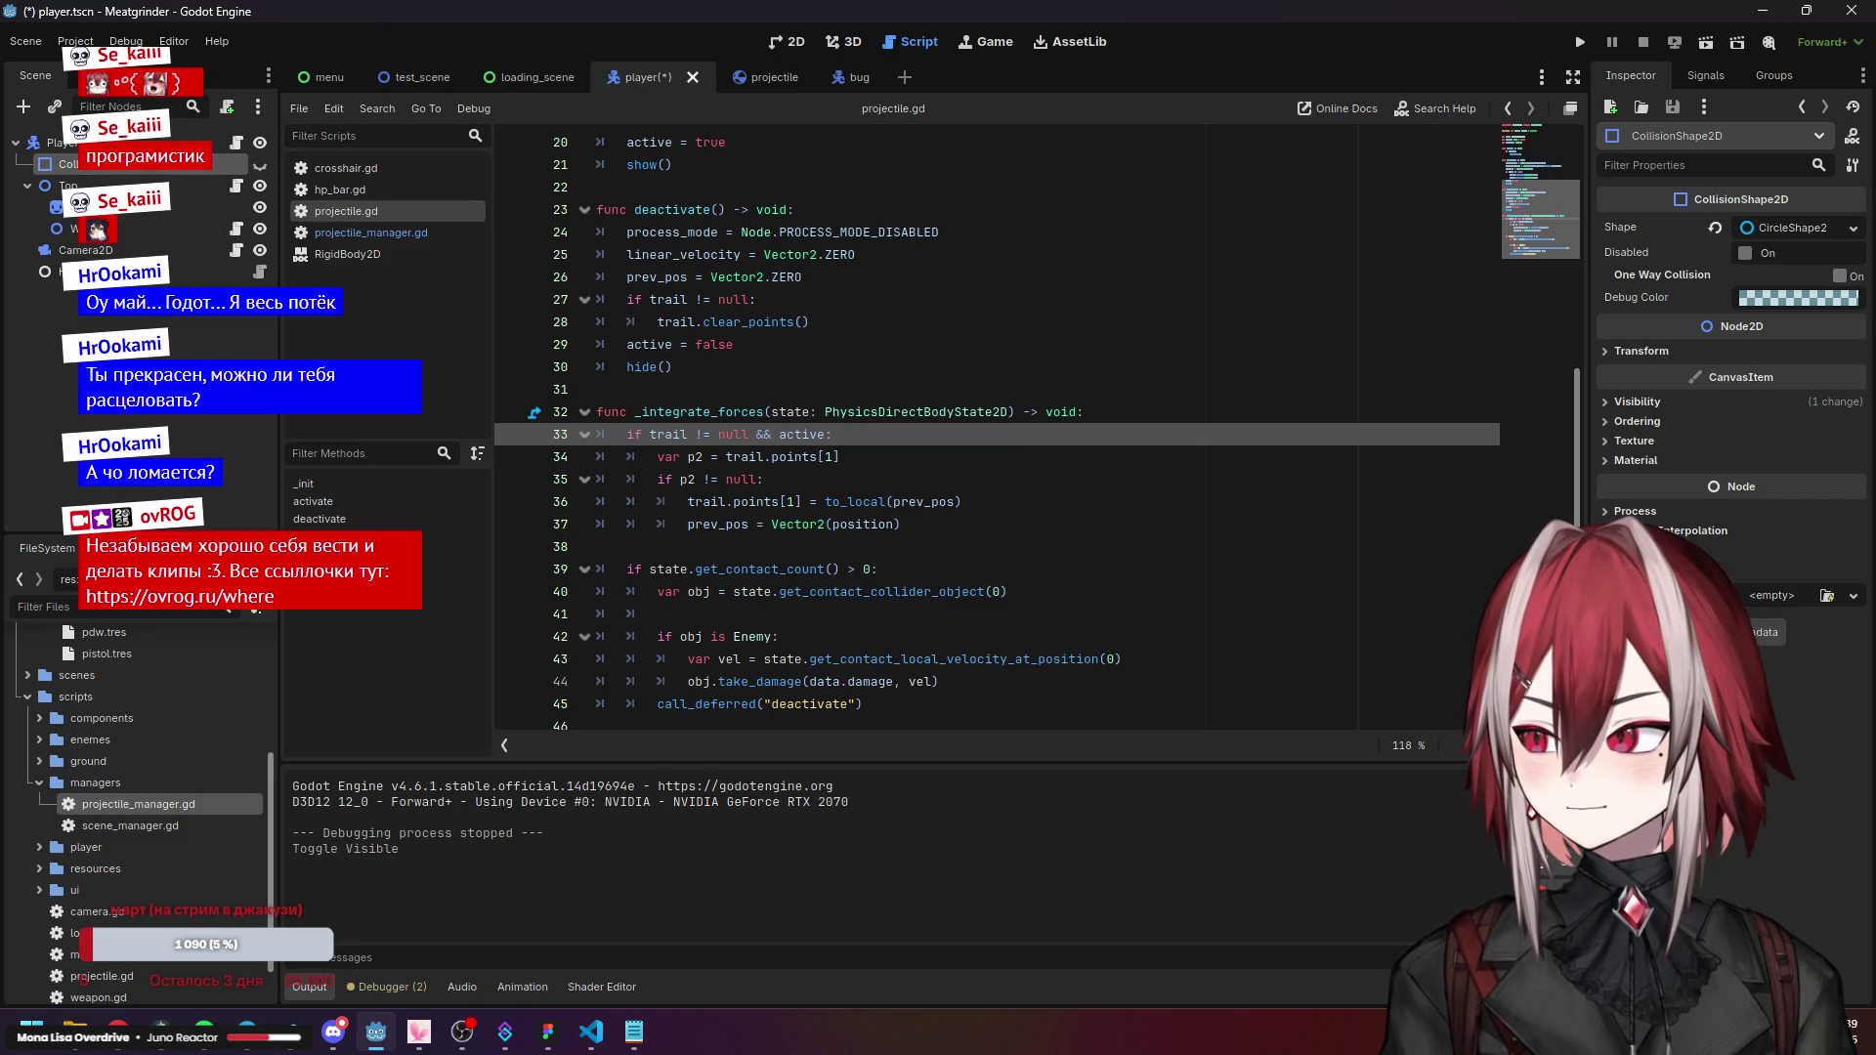
left_click(147, 410)
left_click(1582, 43)
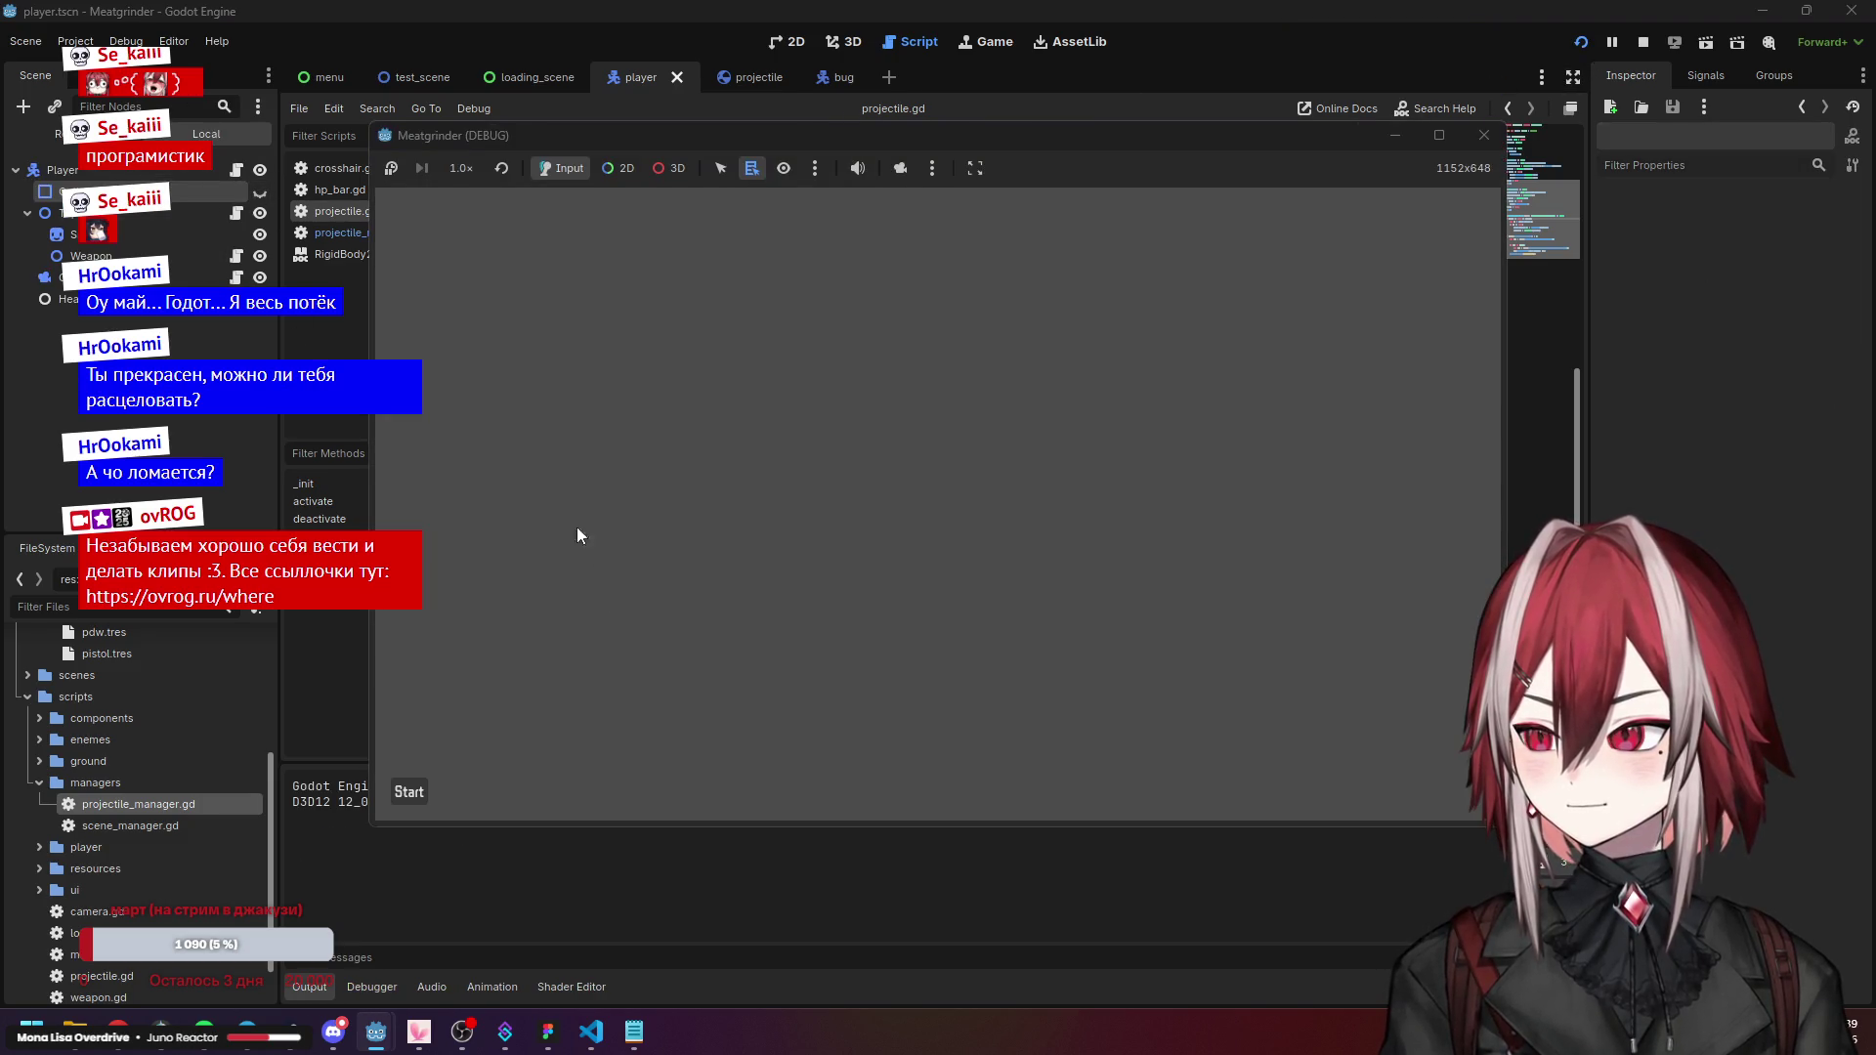
left_click(688, 515)
key("d")
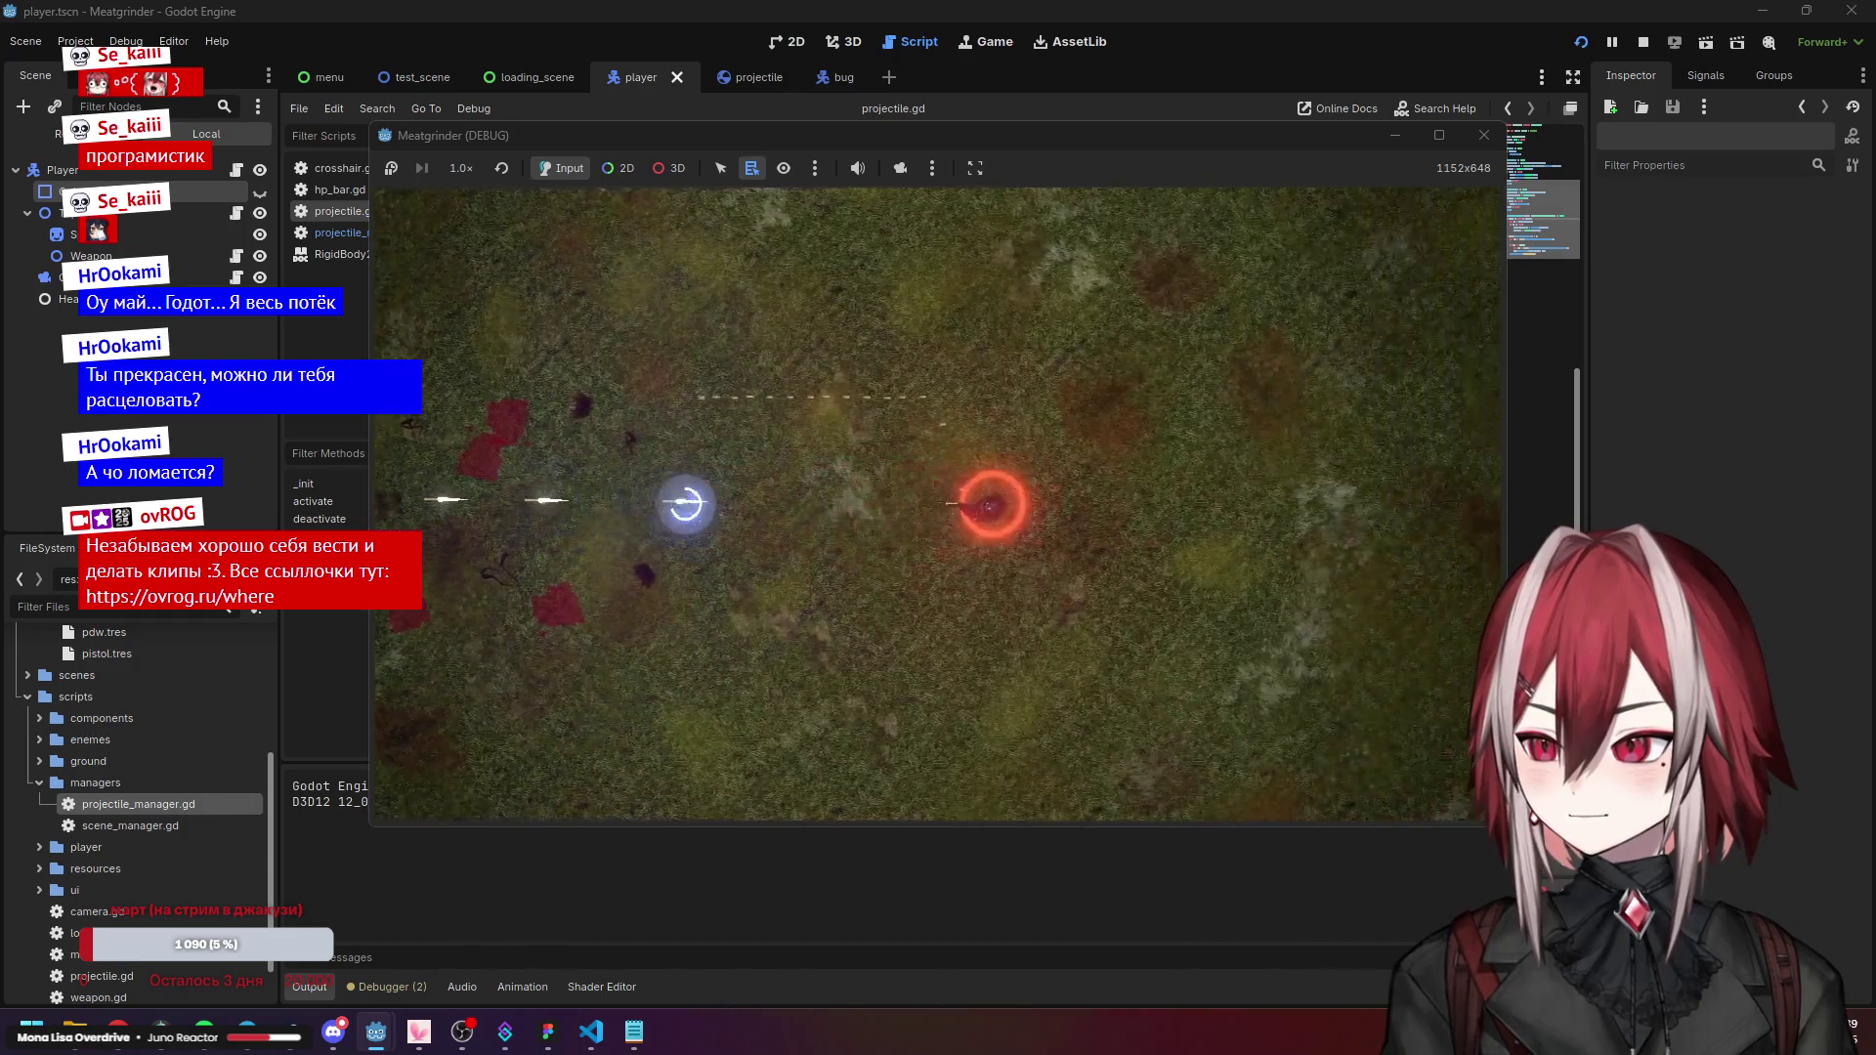
key("F8")
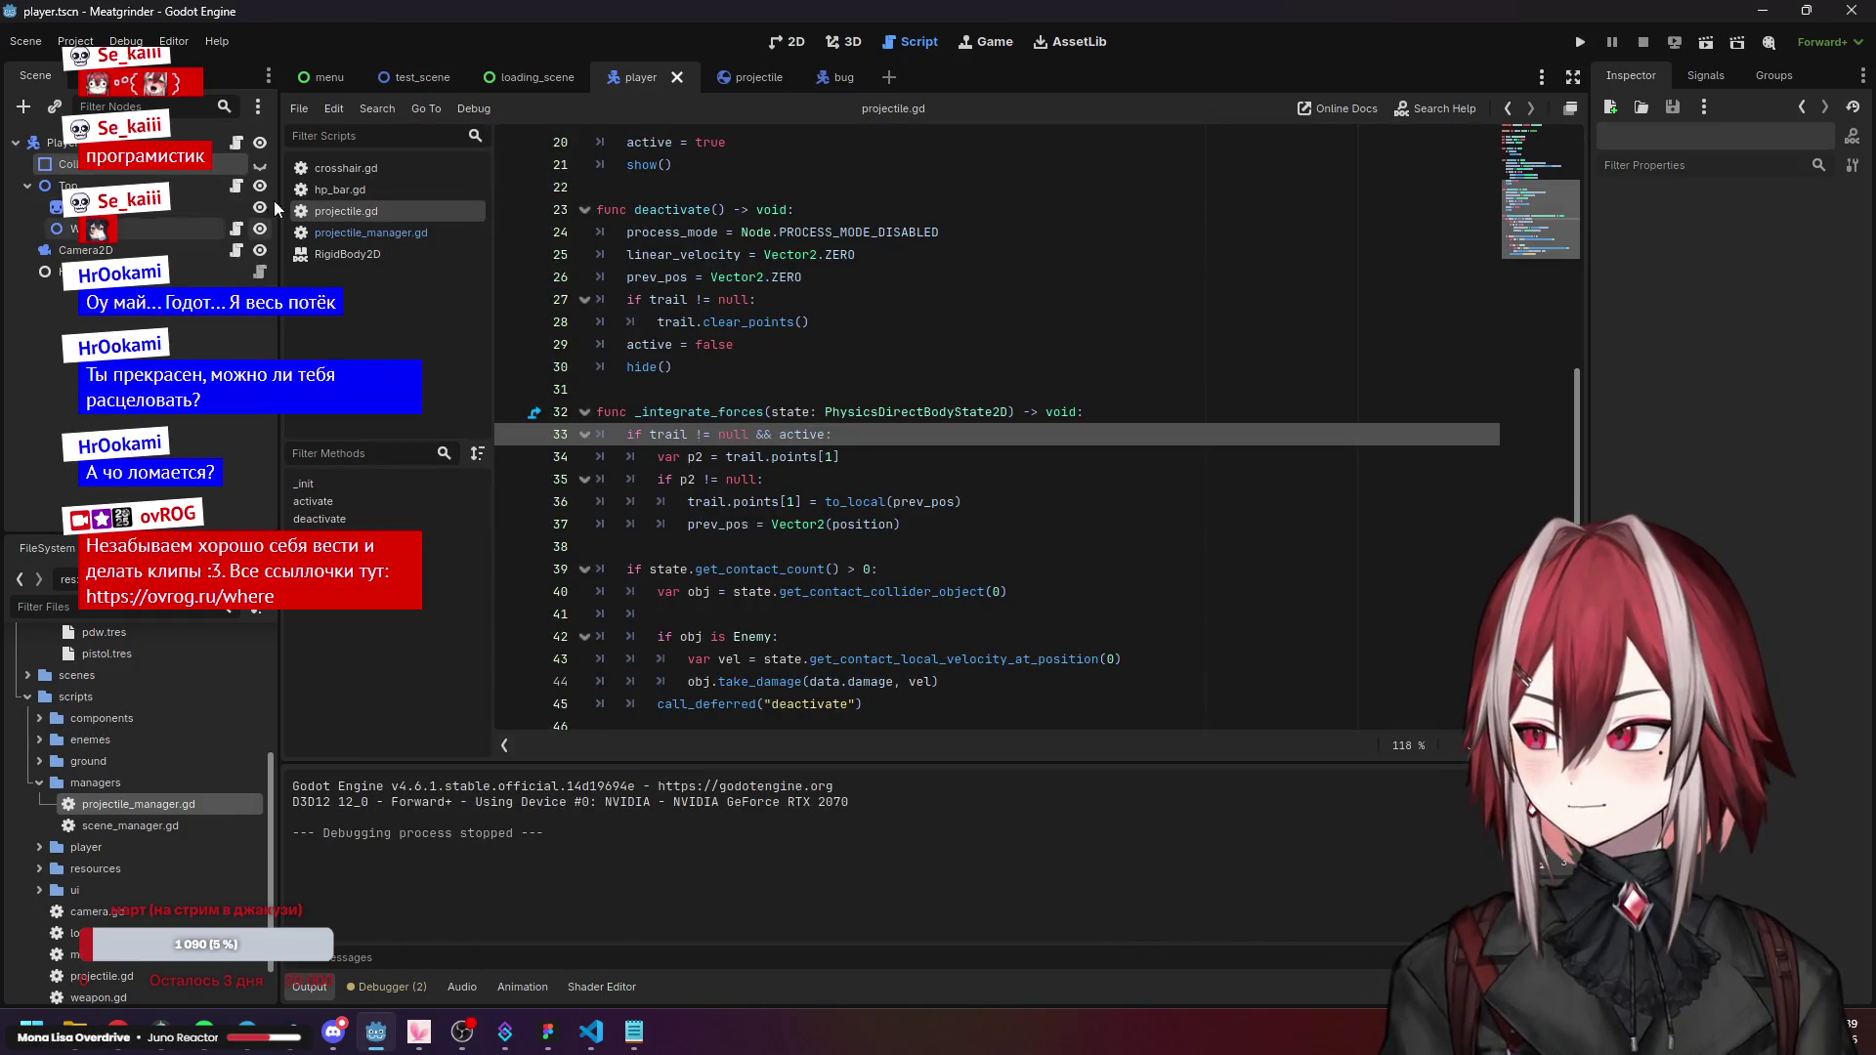
Make the player's collision shape visible again and save the scene.
left_click(259, 164)
left_click(860, 299)
key("ctrl+s")
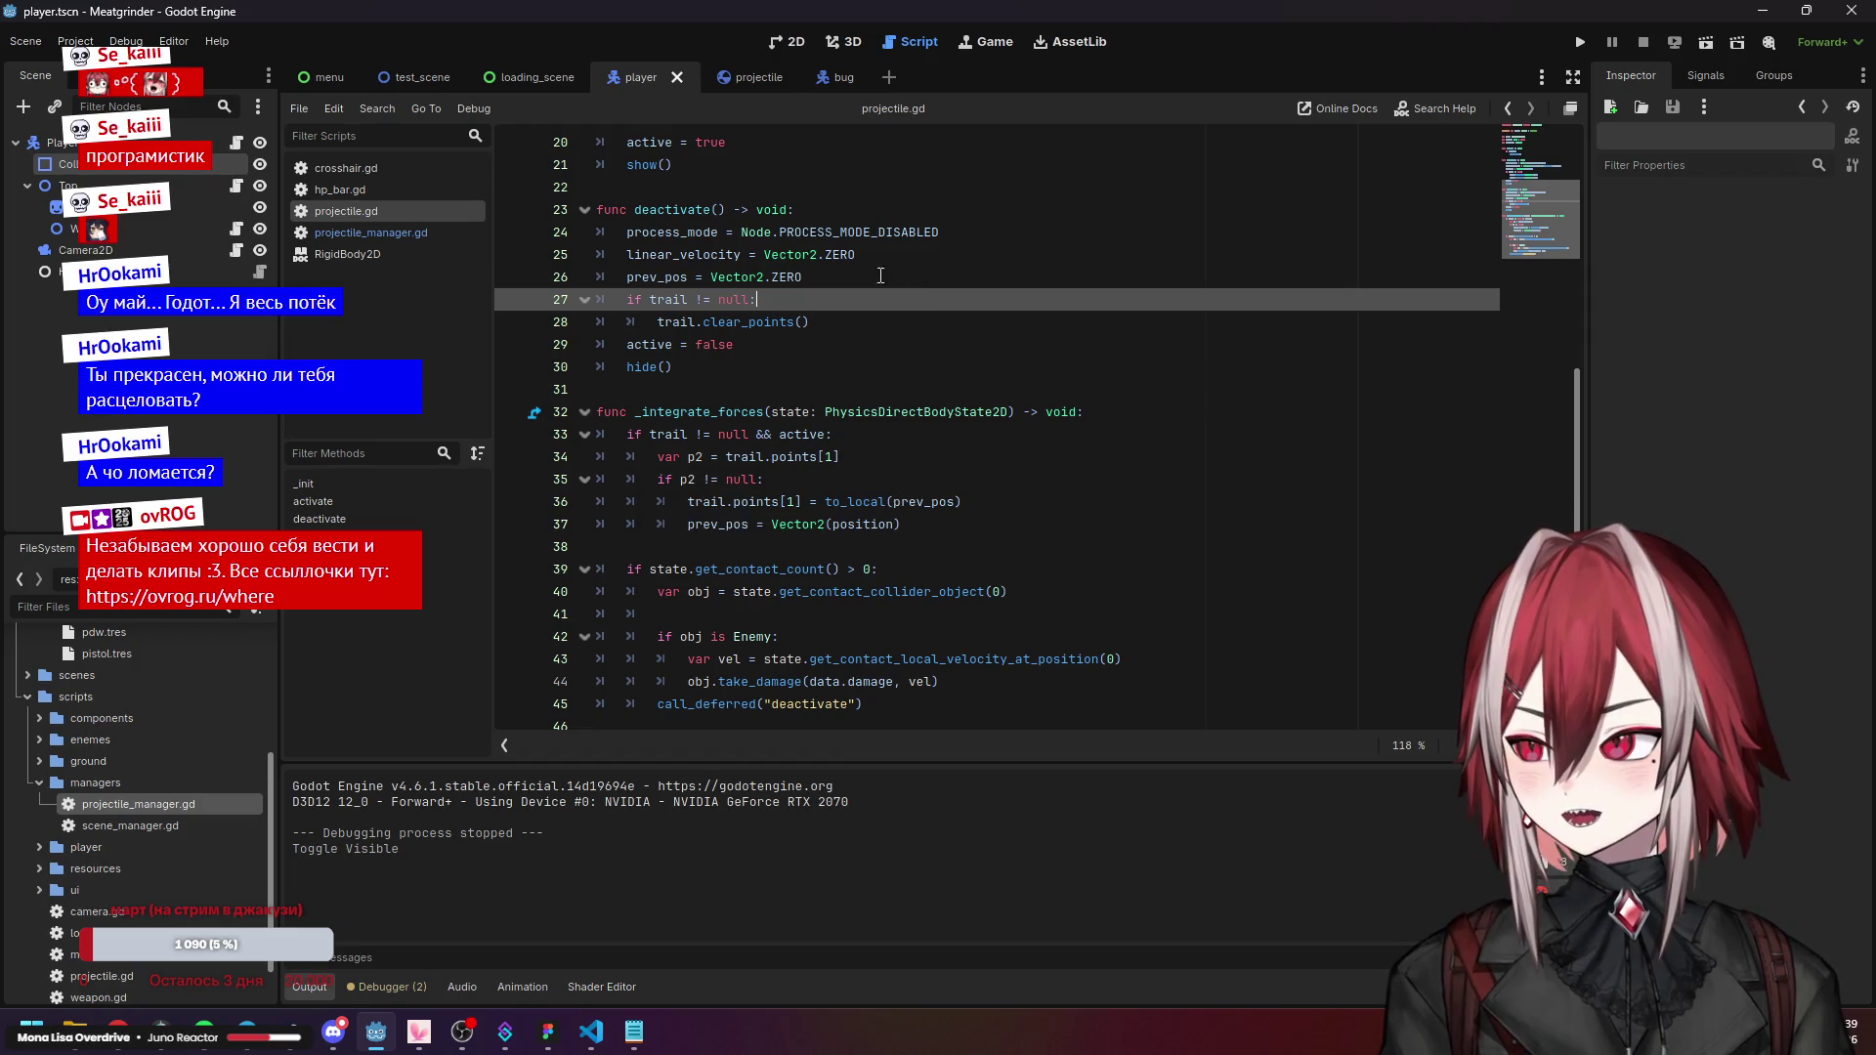
left_click(884, 328)
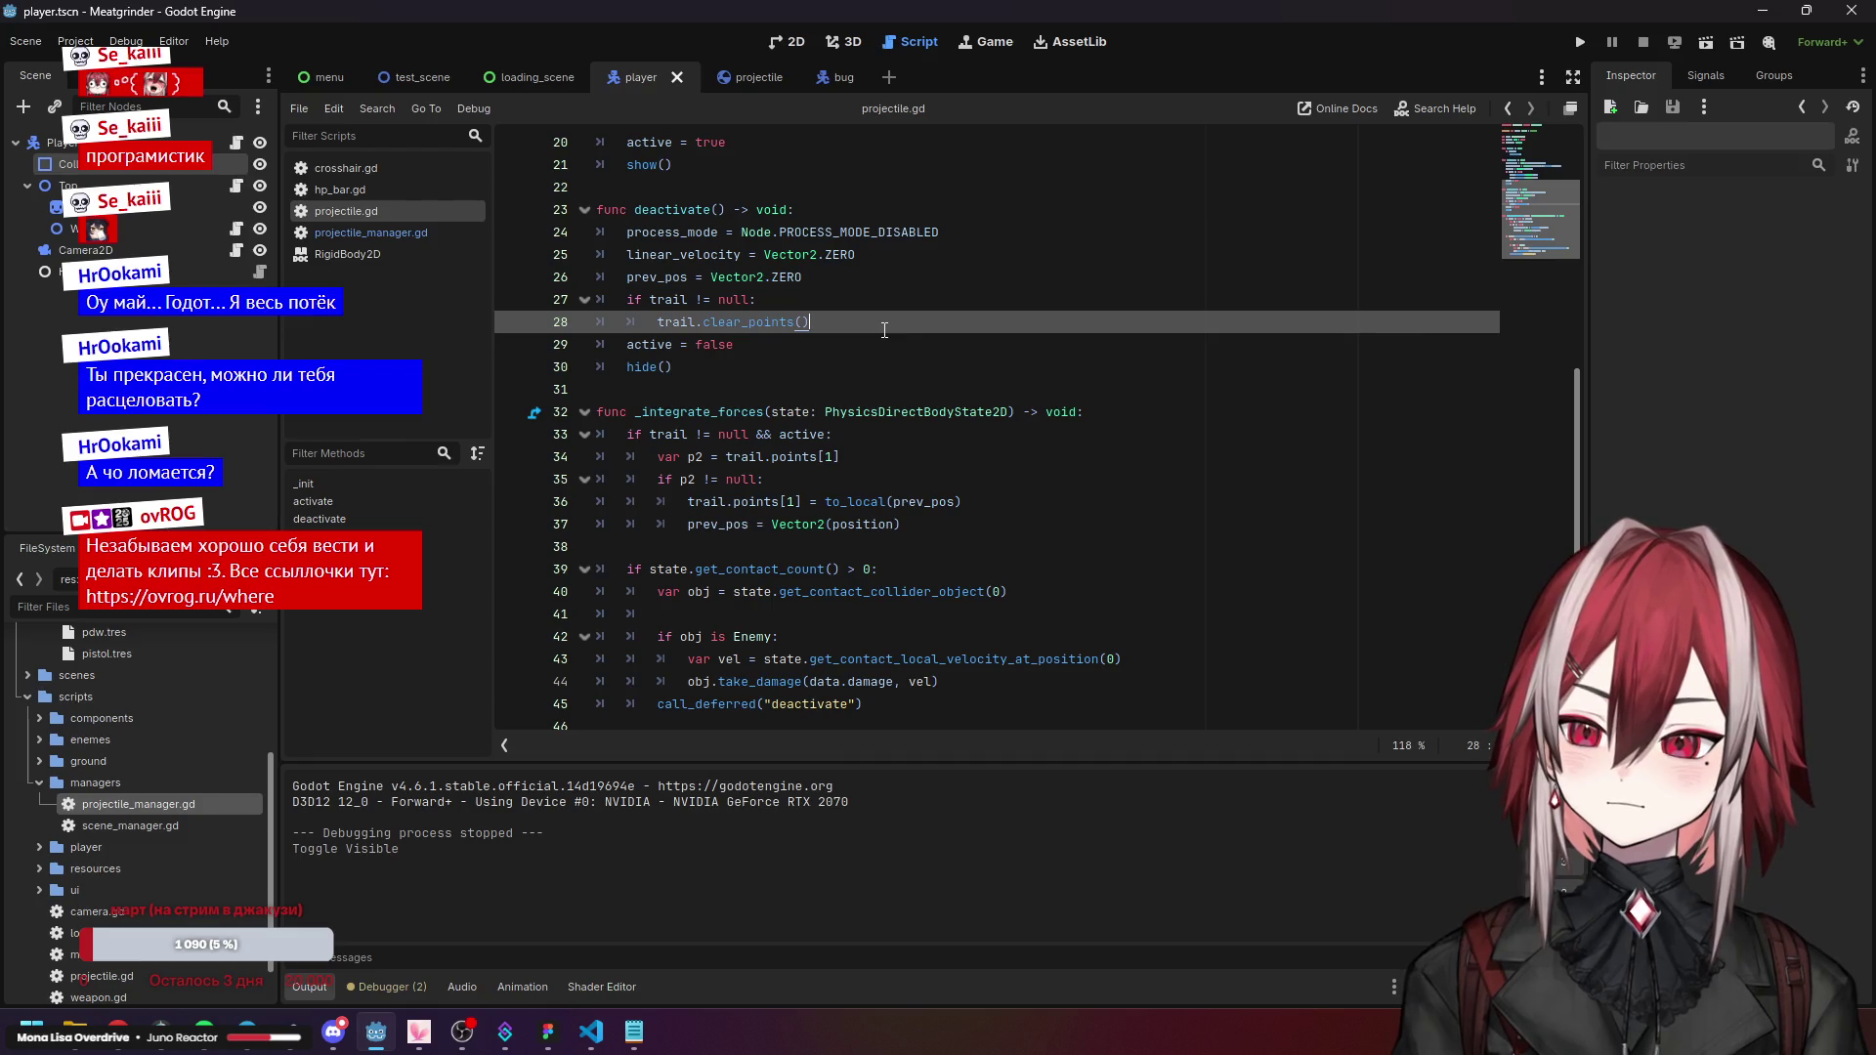
Add print(position, obj) after the take_damage line, then save and run with F5.
left_click(709, 637)
left_click(700, 681)
left_click(701, 698)
mouse_move(701, 698)
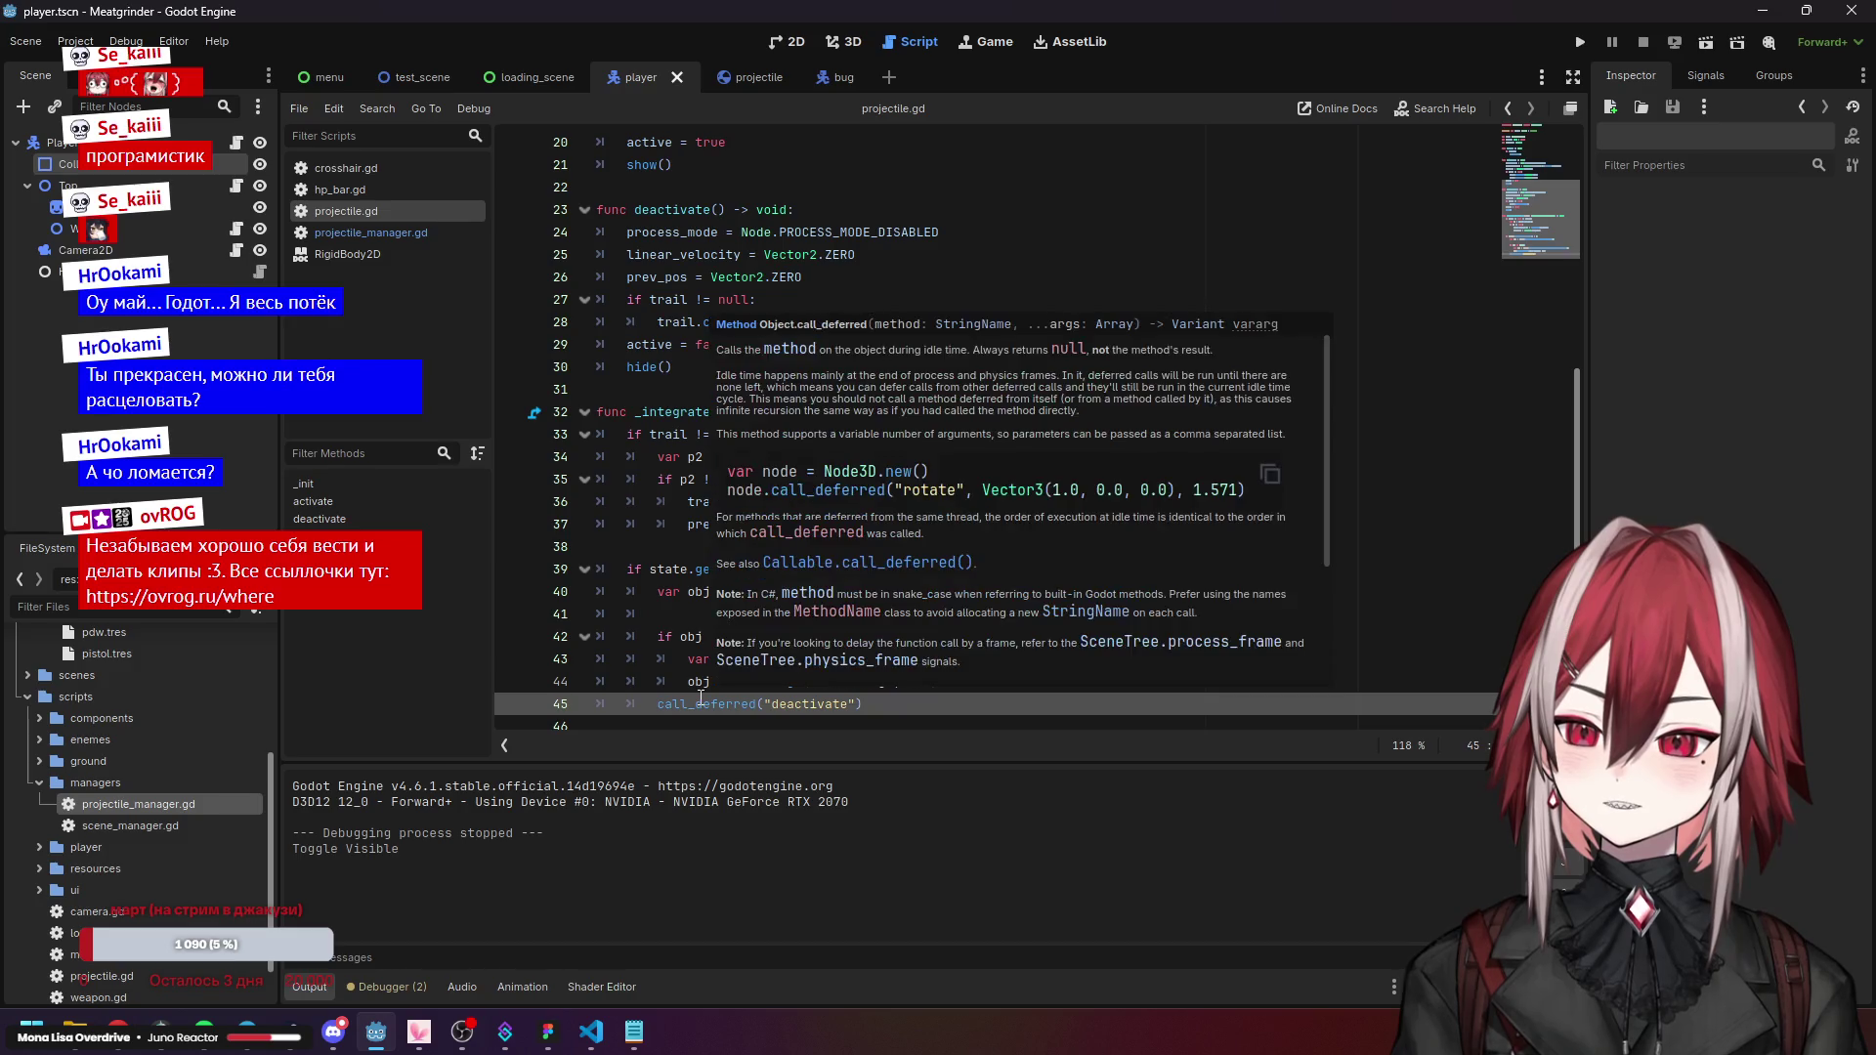
left_click(1012, 684)
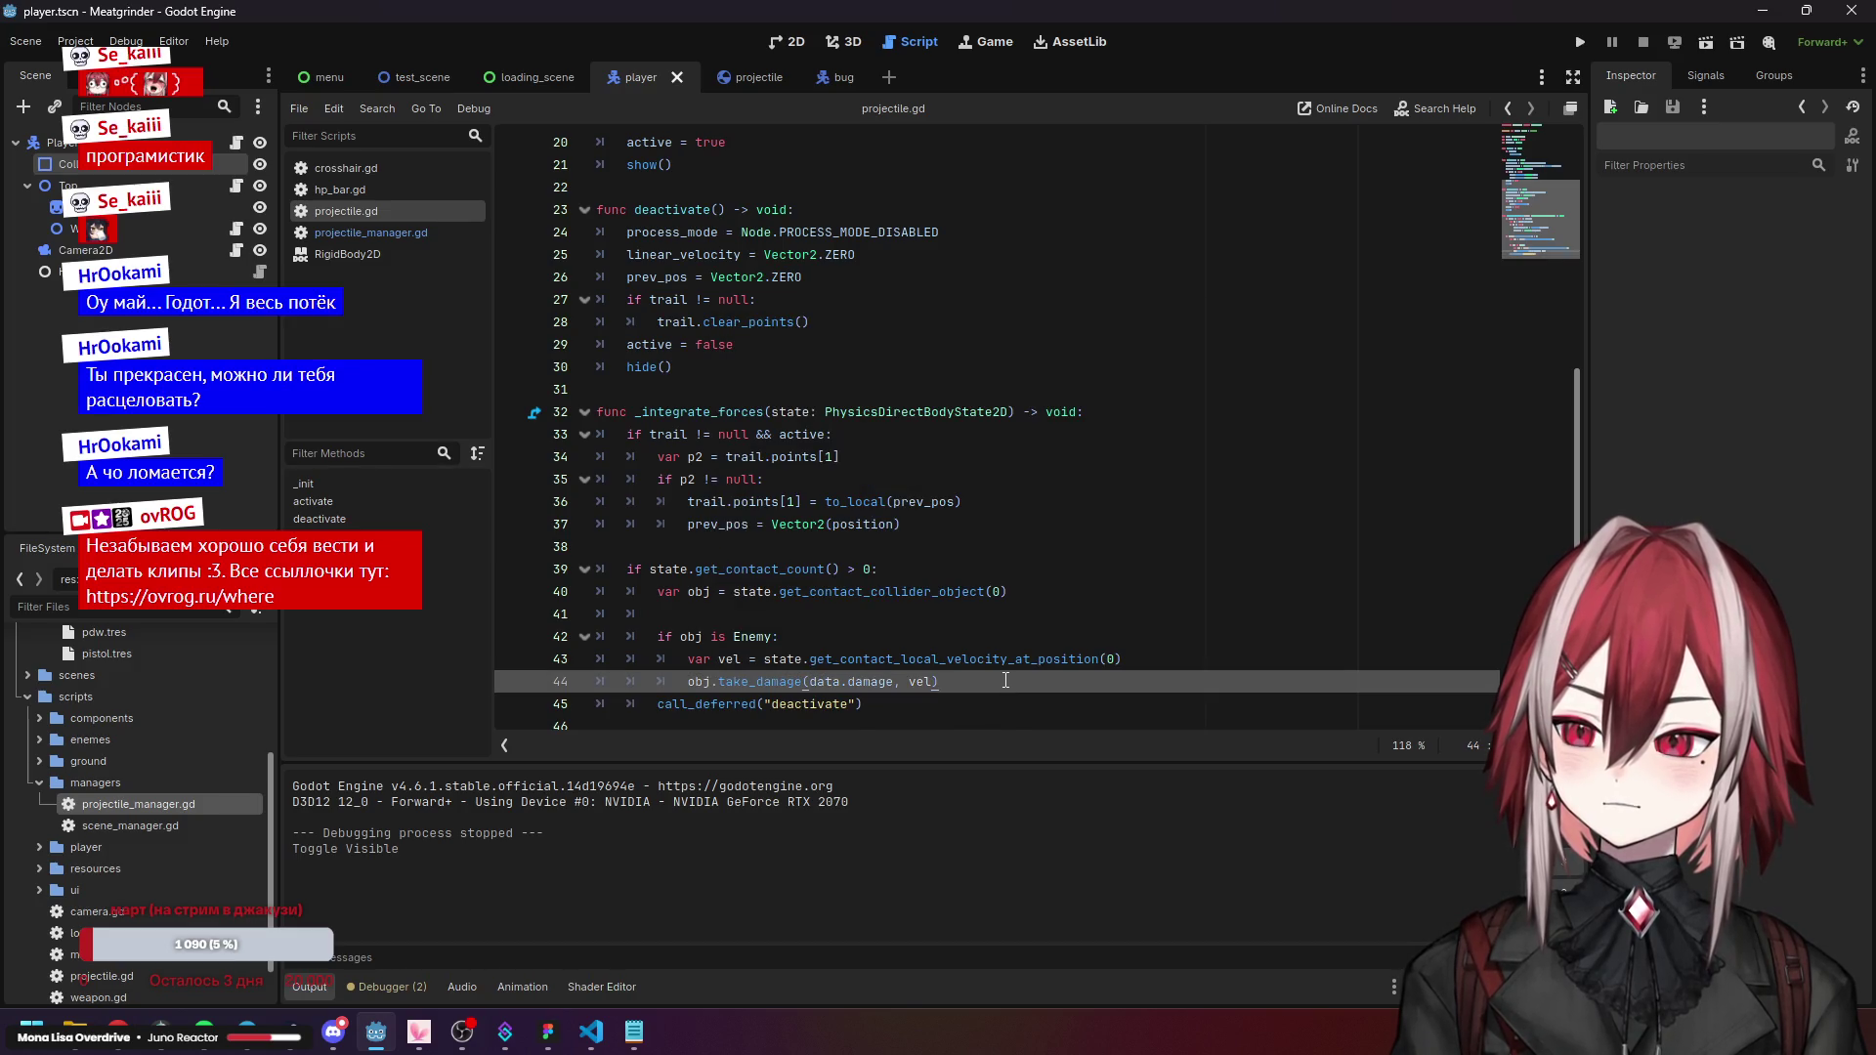
key("Return")
scroll(938, 530, "down", 1)
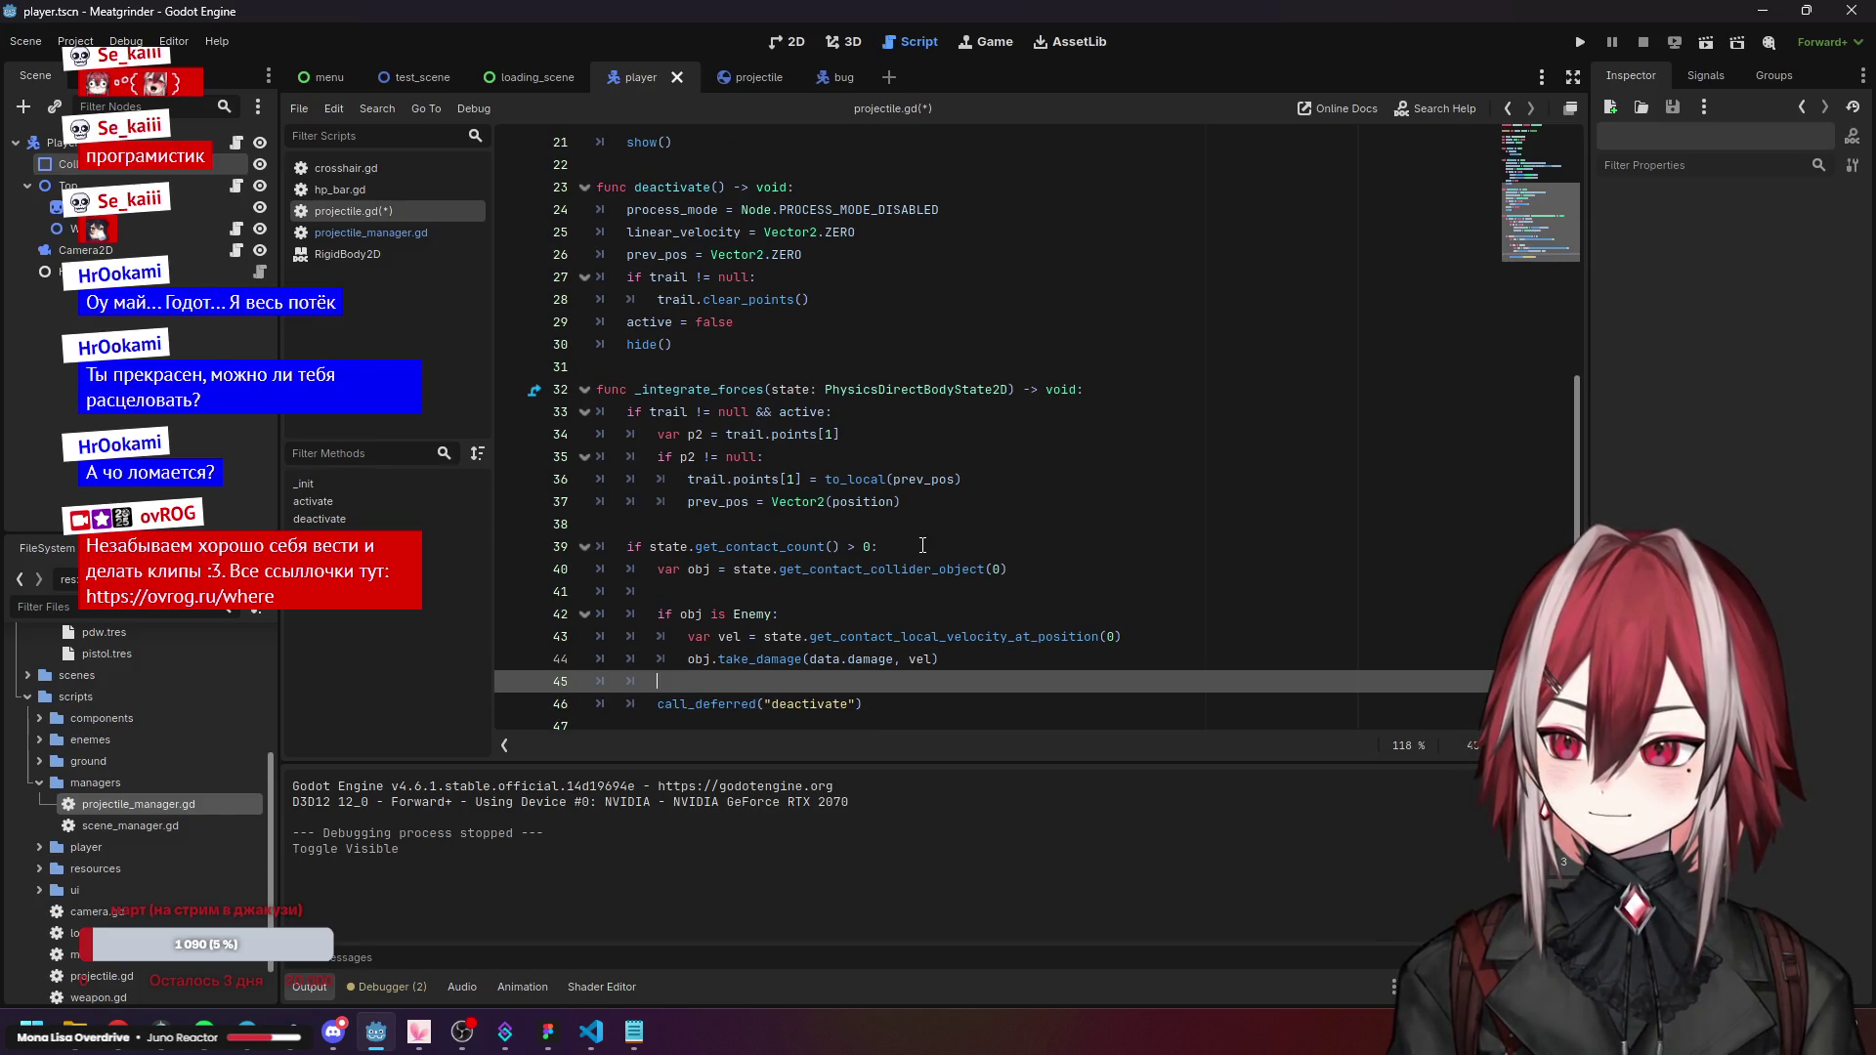
type("prin")
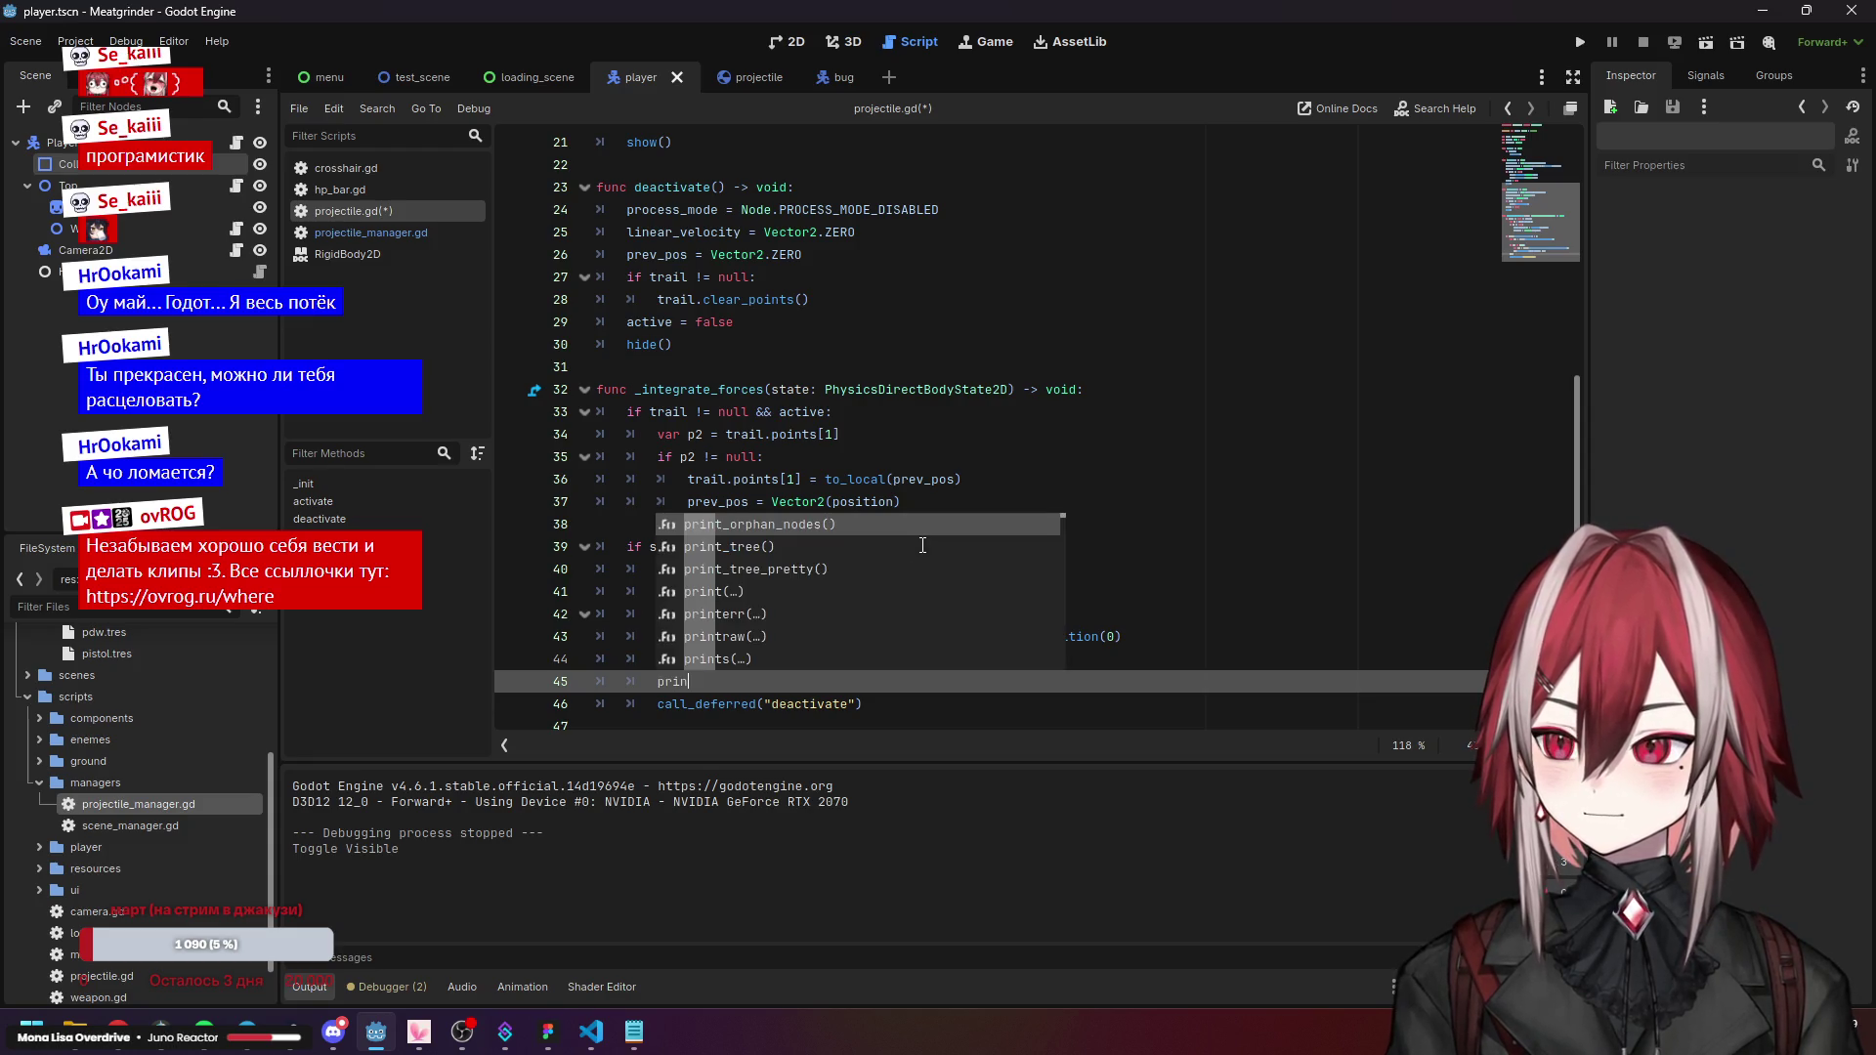
type("t(p")
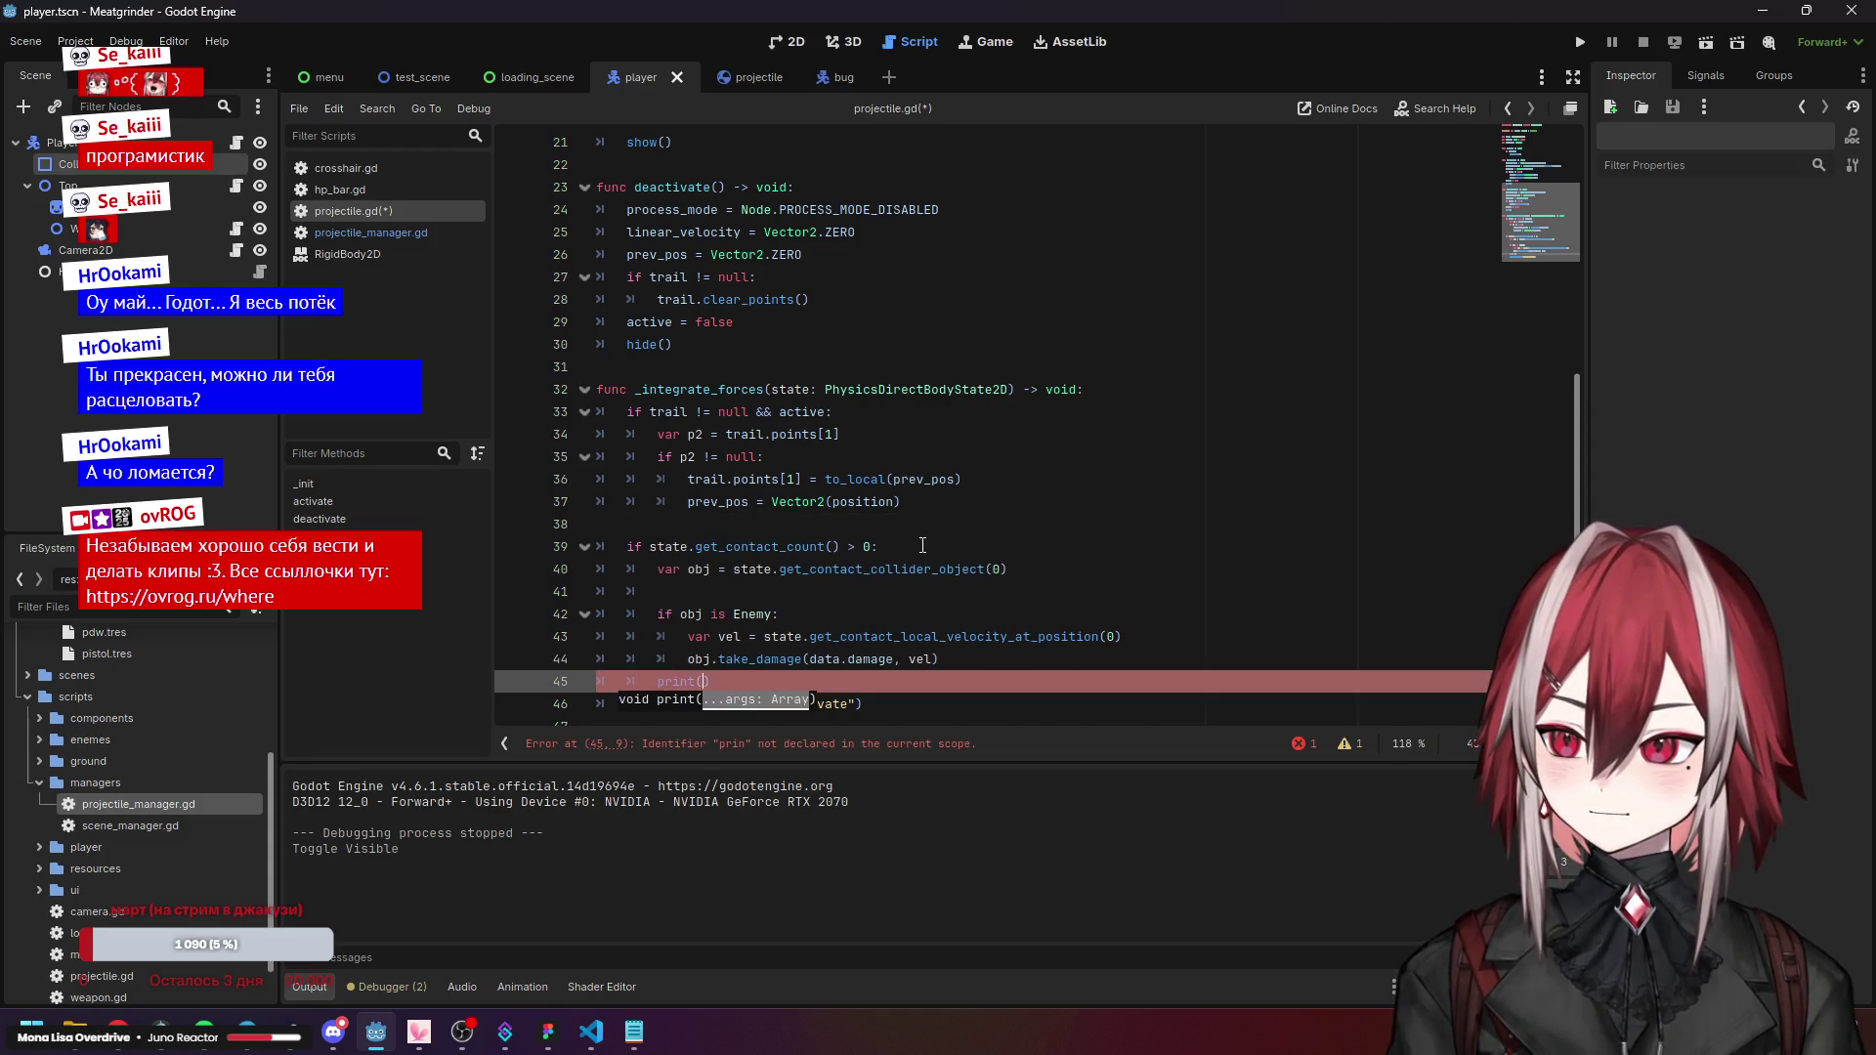
type("os")
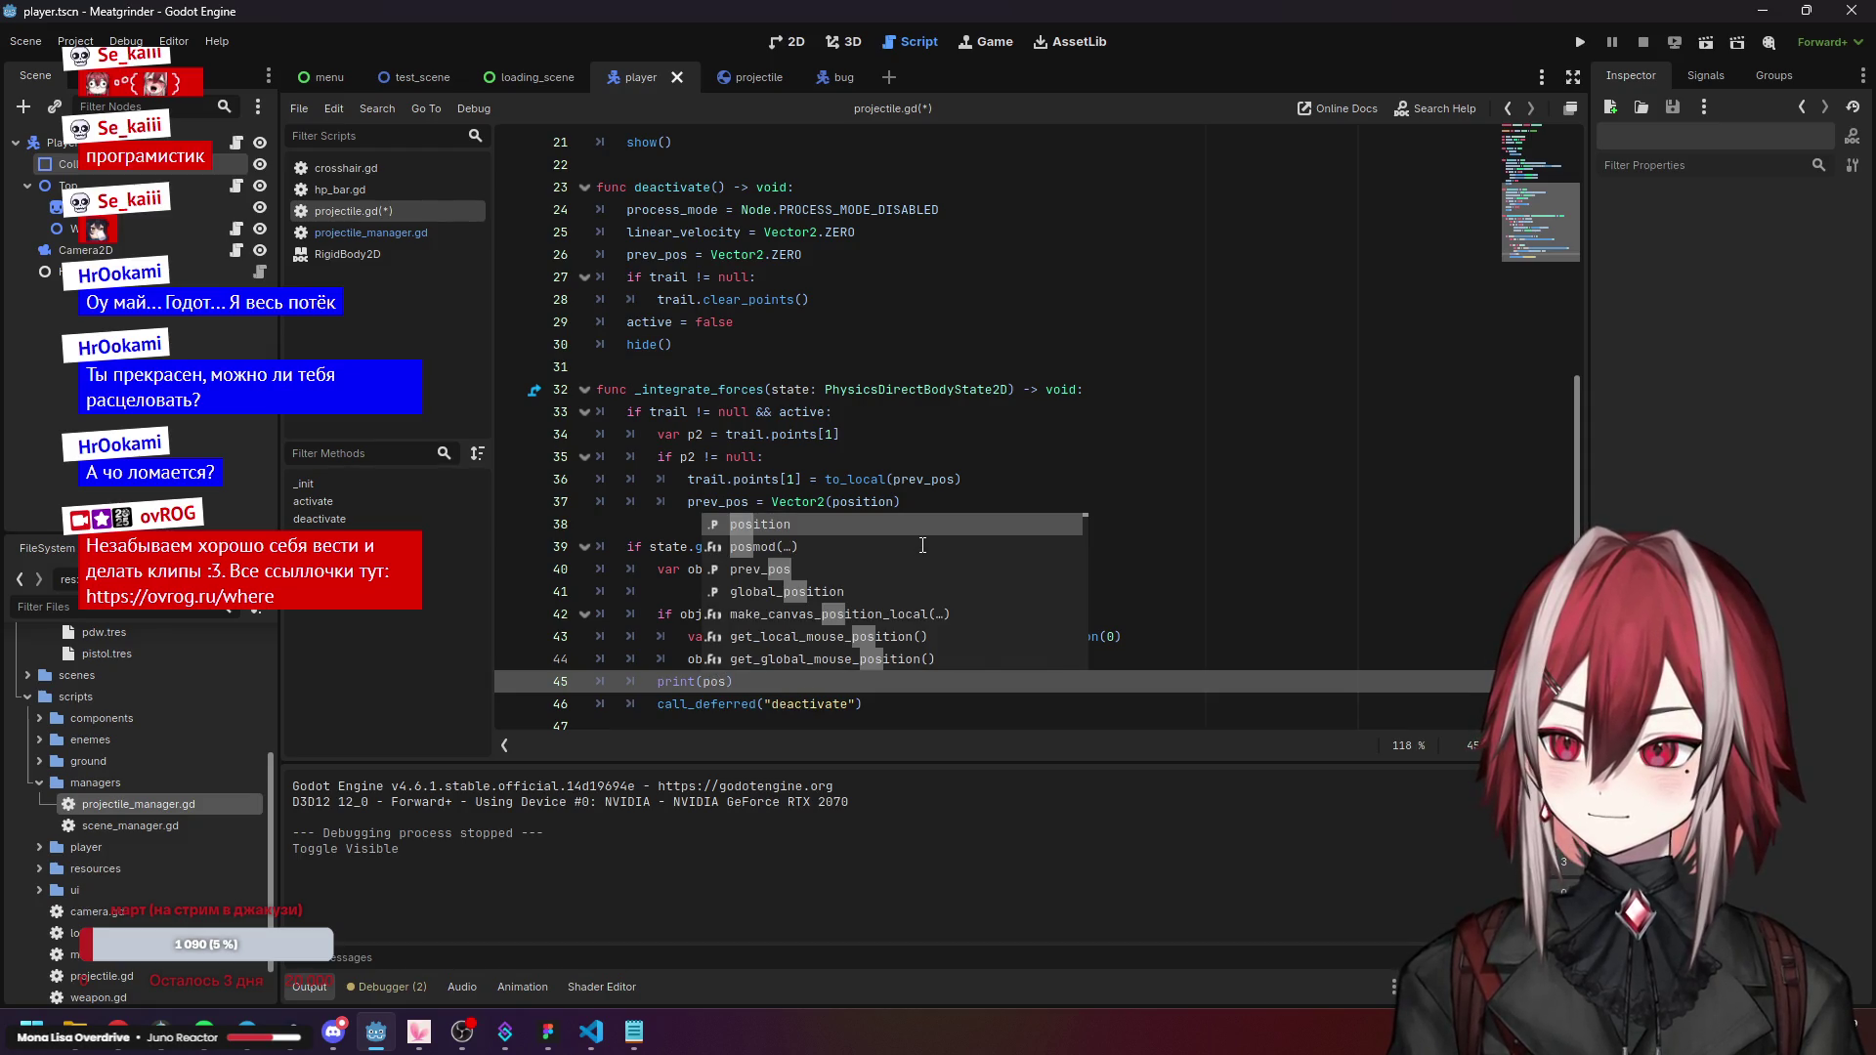
key("Return")
type(", o")
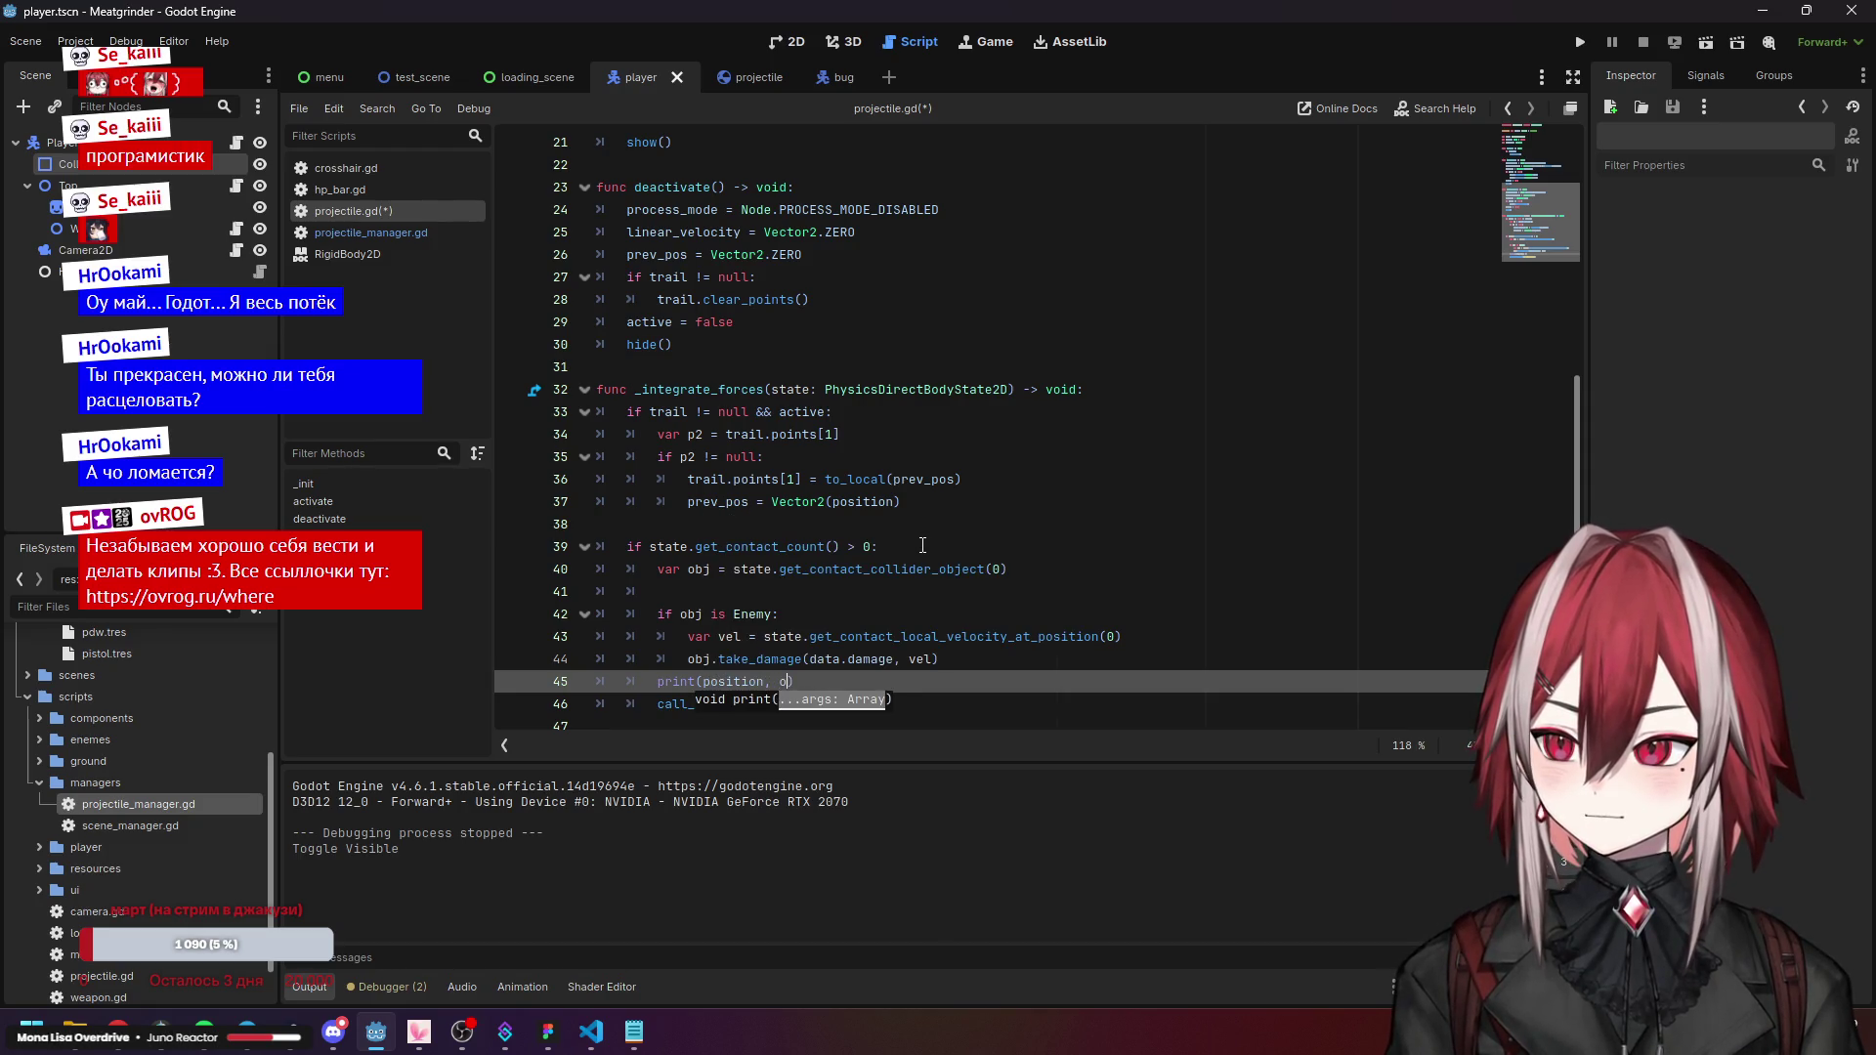
type("b")
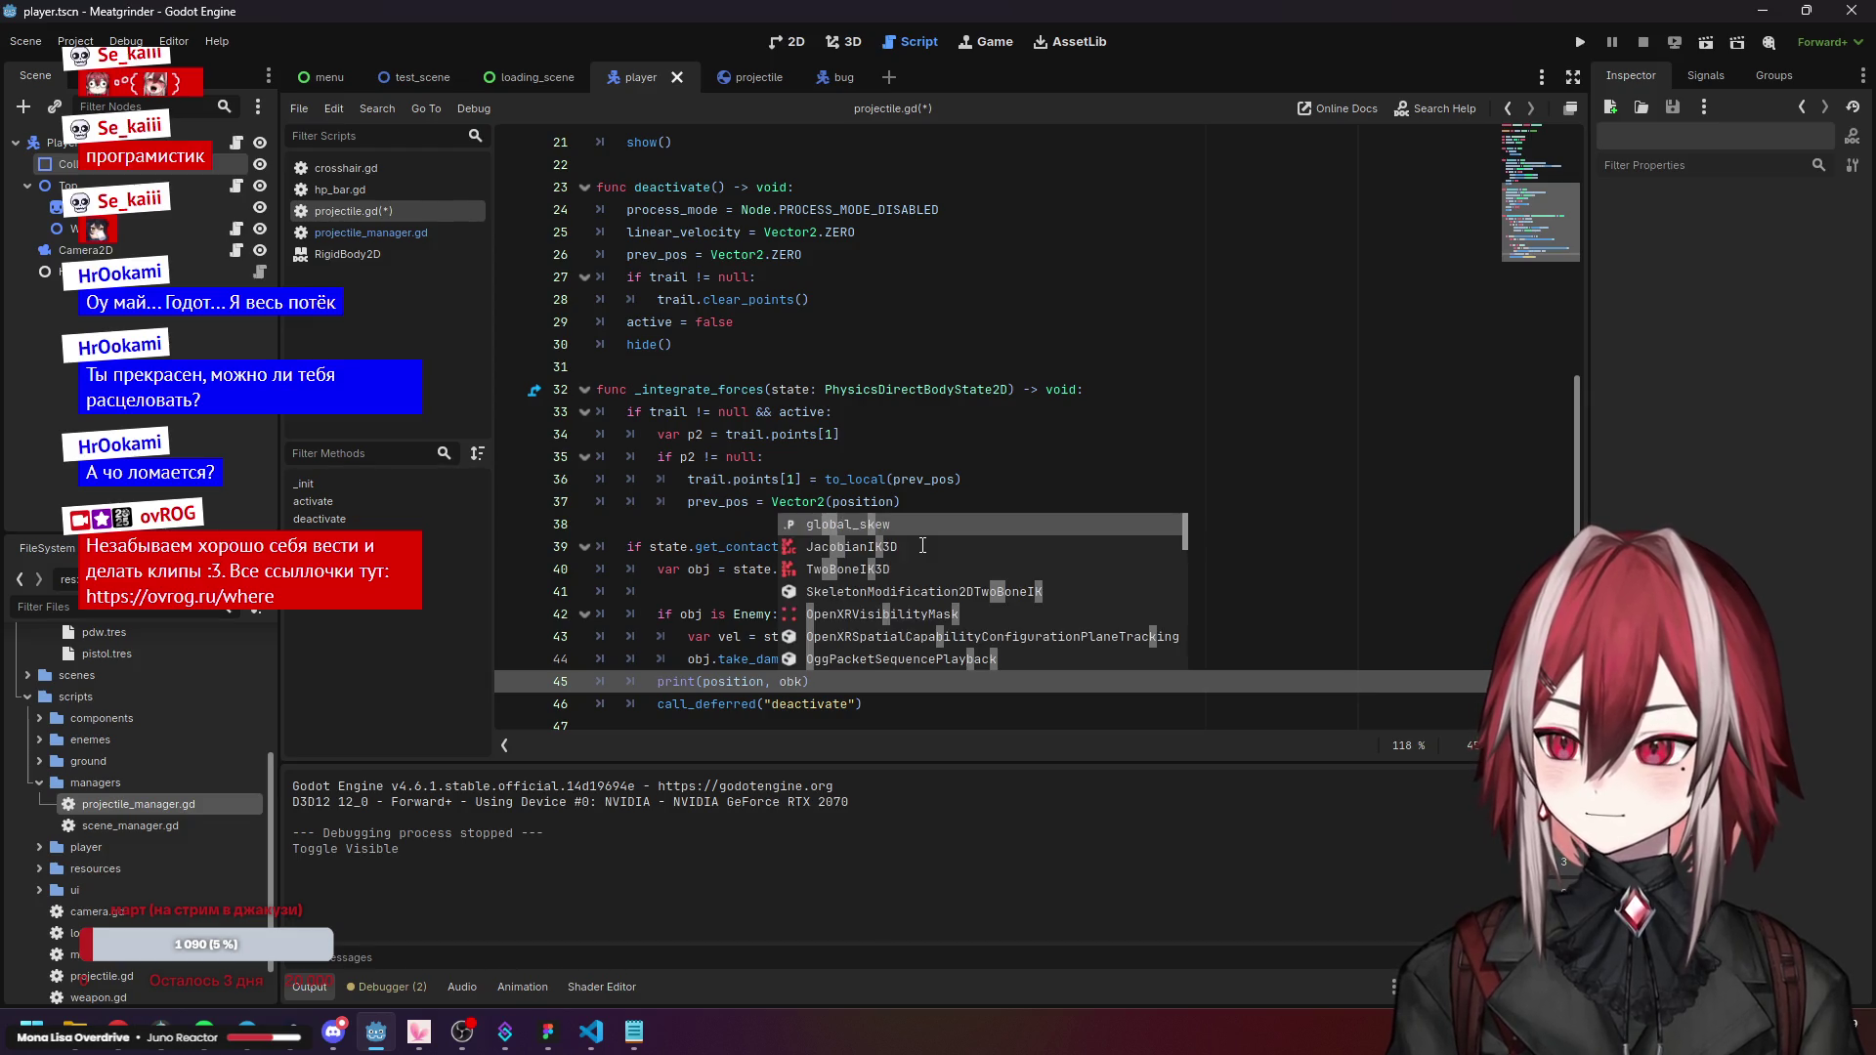
type("j")
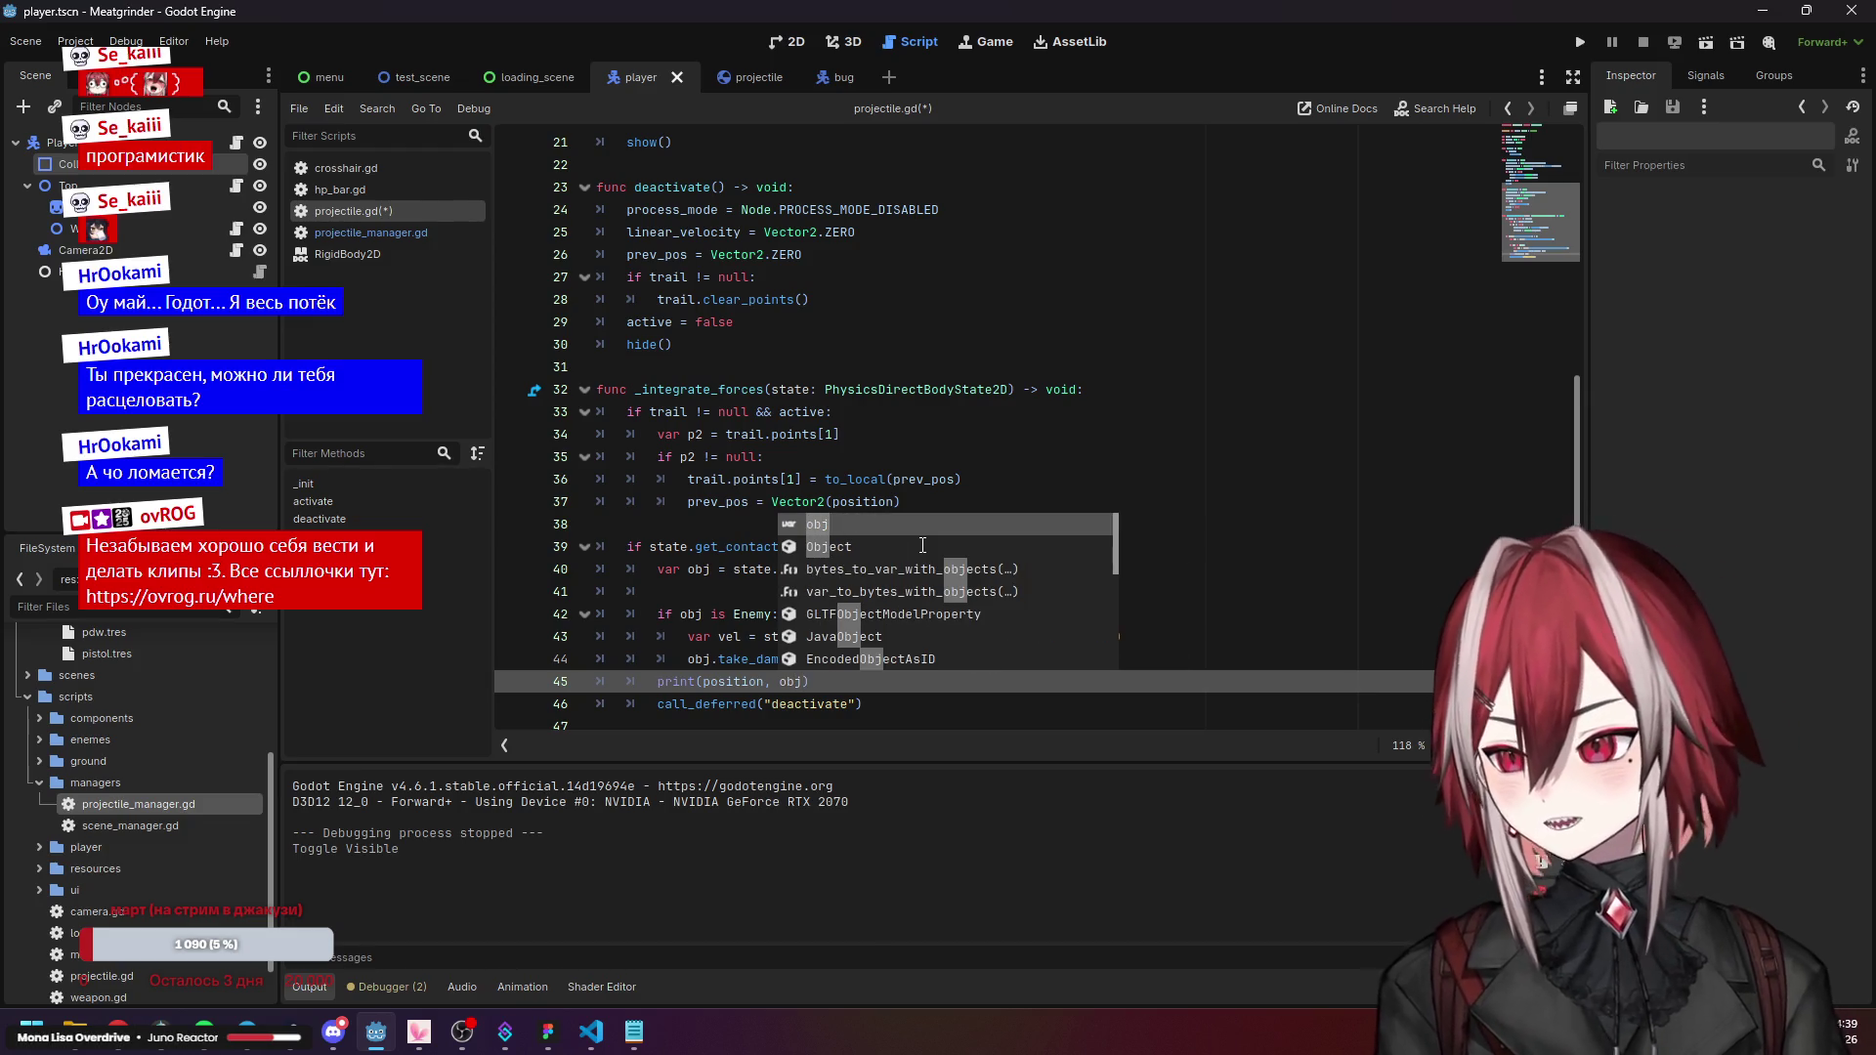
left_click(1076, 577)
key("F5")
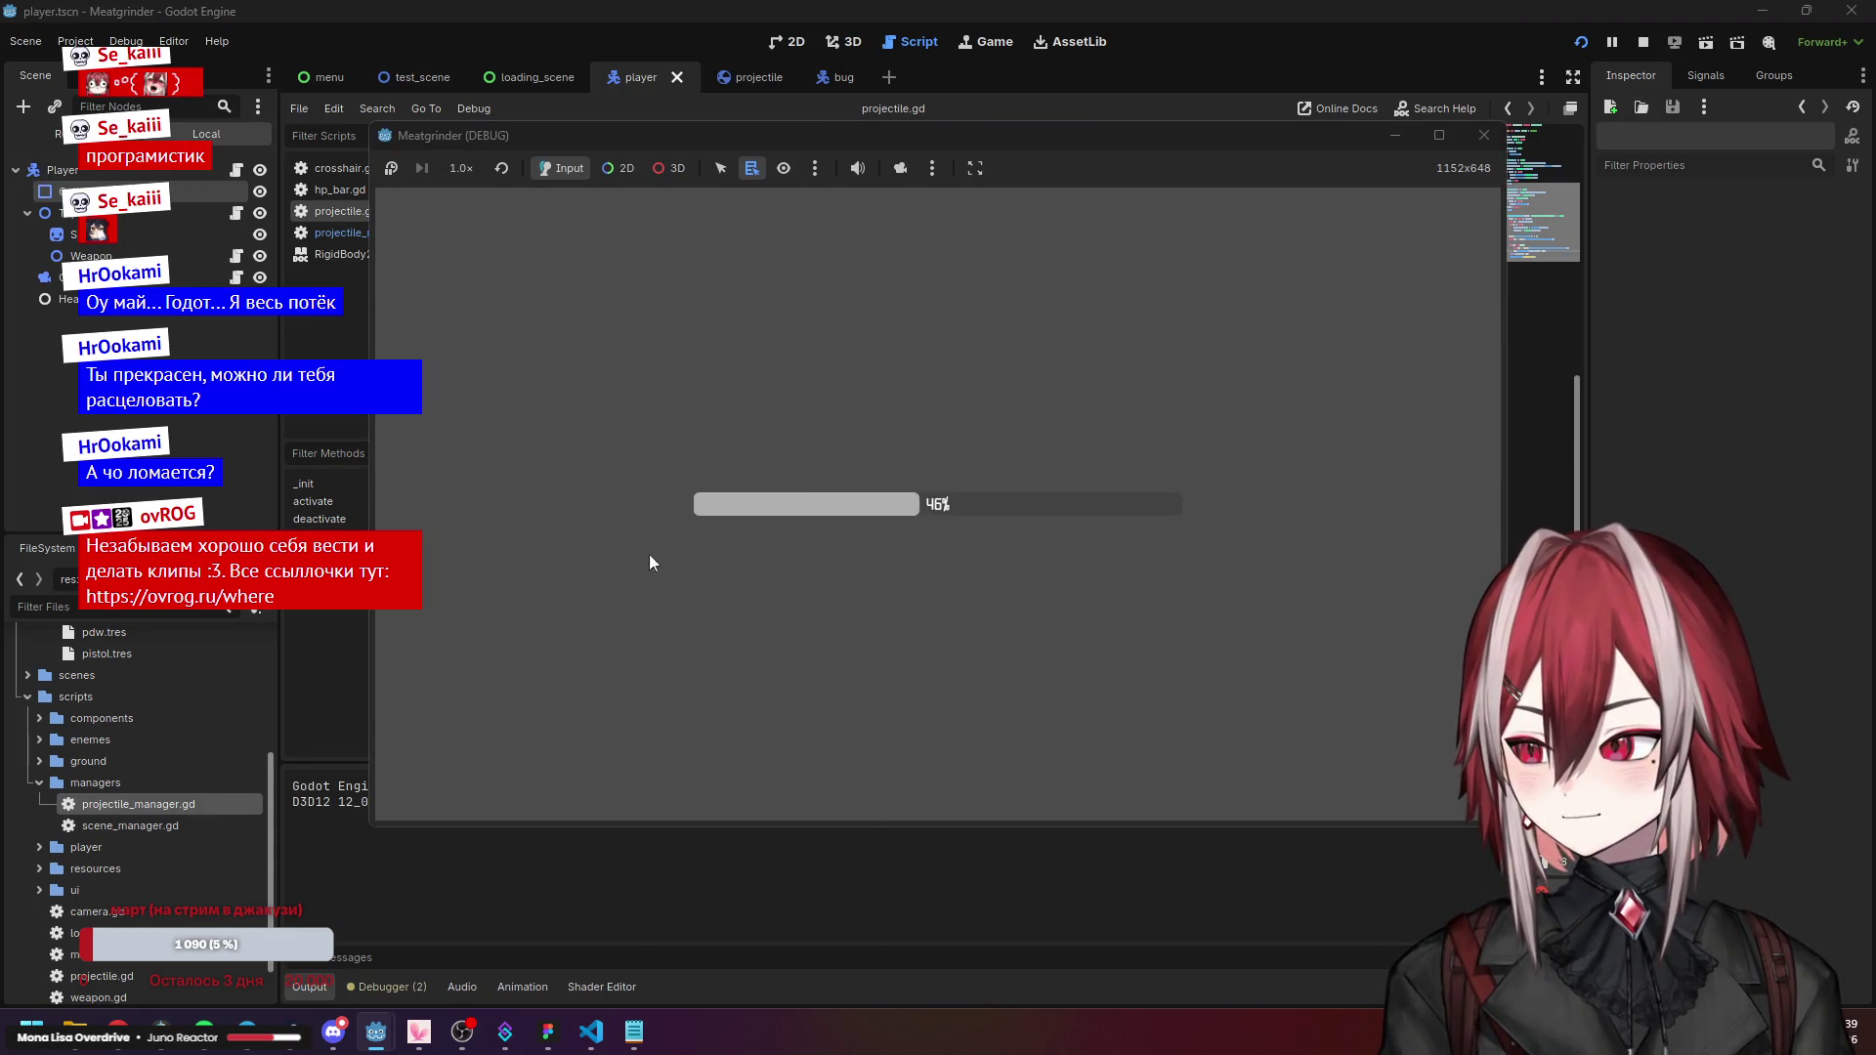
Move and shoot to log bullet positions with StaticBody2D hits, then stop with F8.
key("d")
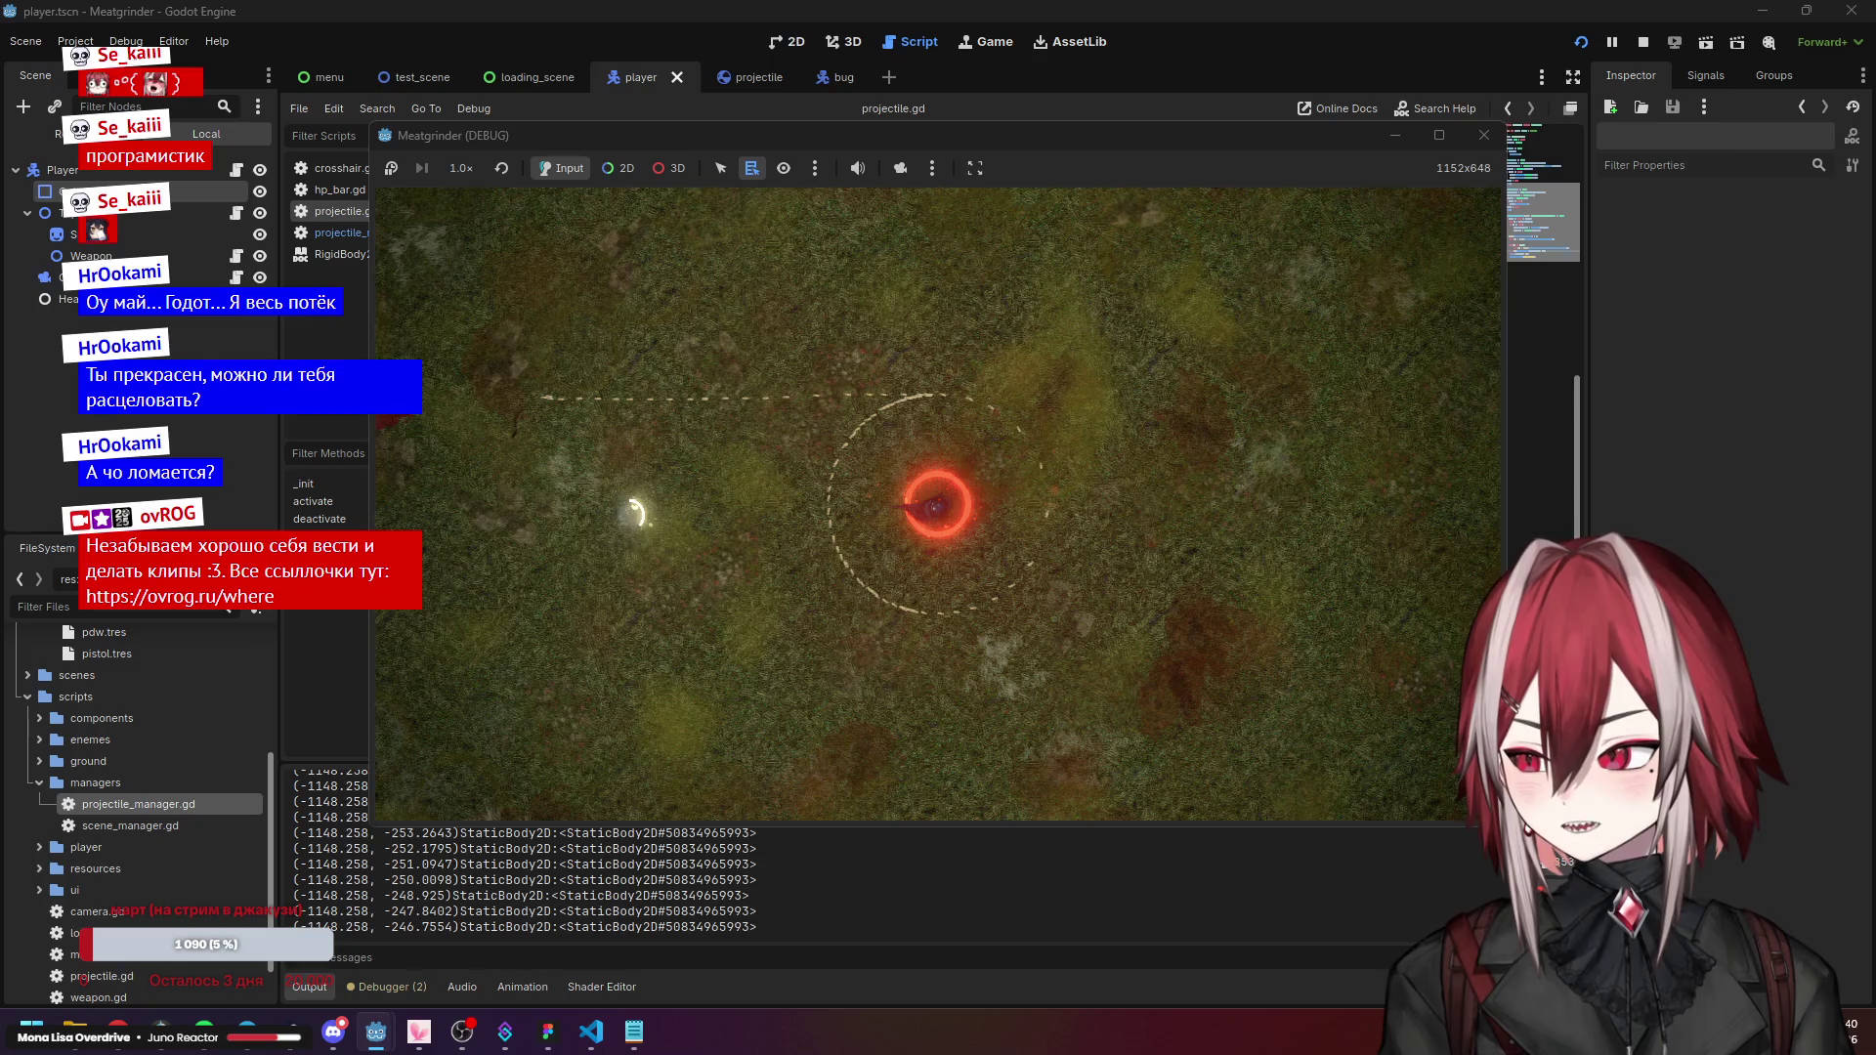
key("F8")
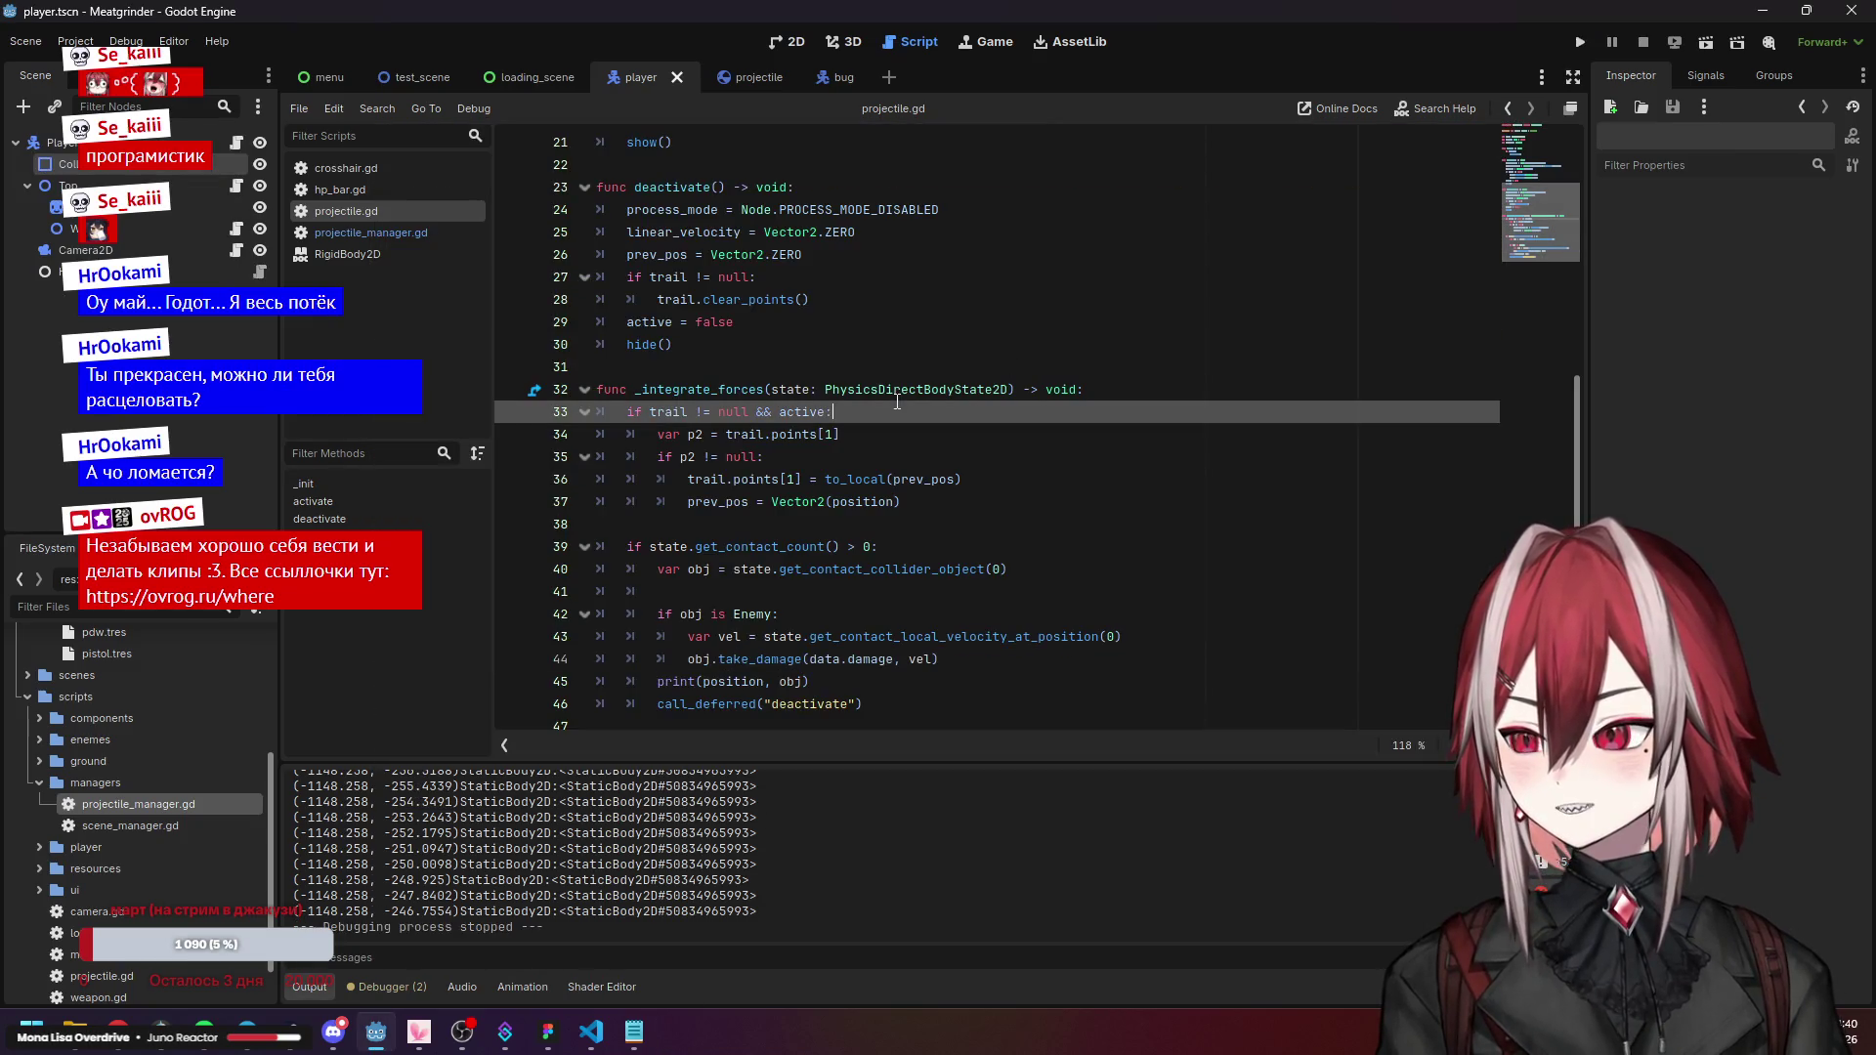
Scroll projectile.gd and flip from the player scene tab to the projectile scene and back.
scroll(803, 321, "up", 2)
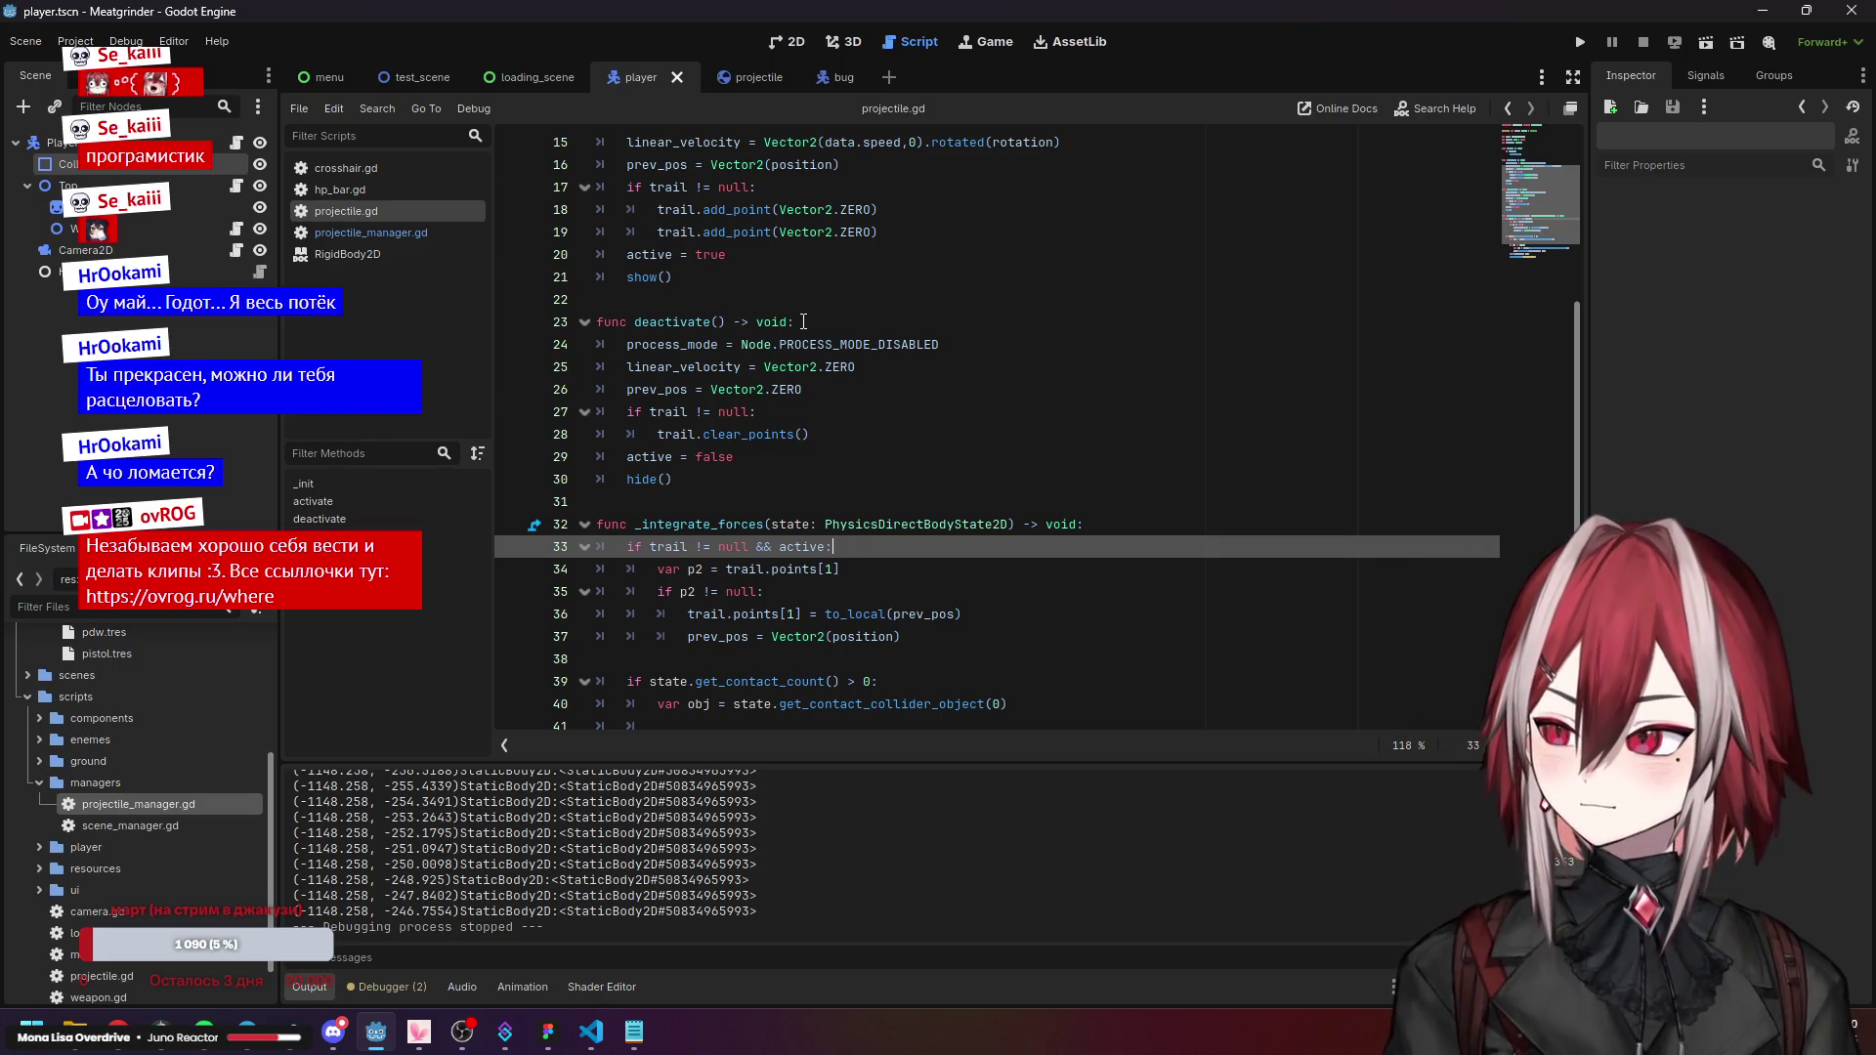
left_click(741, 80)
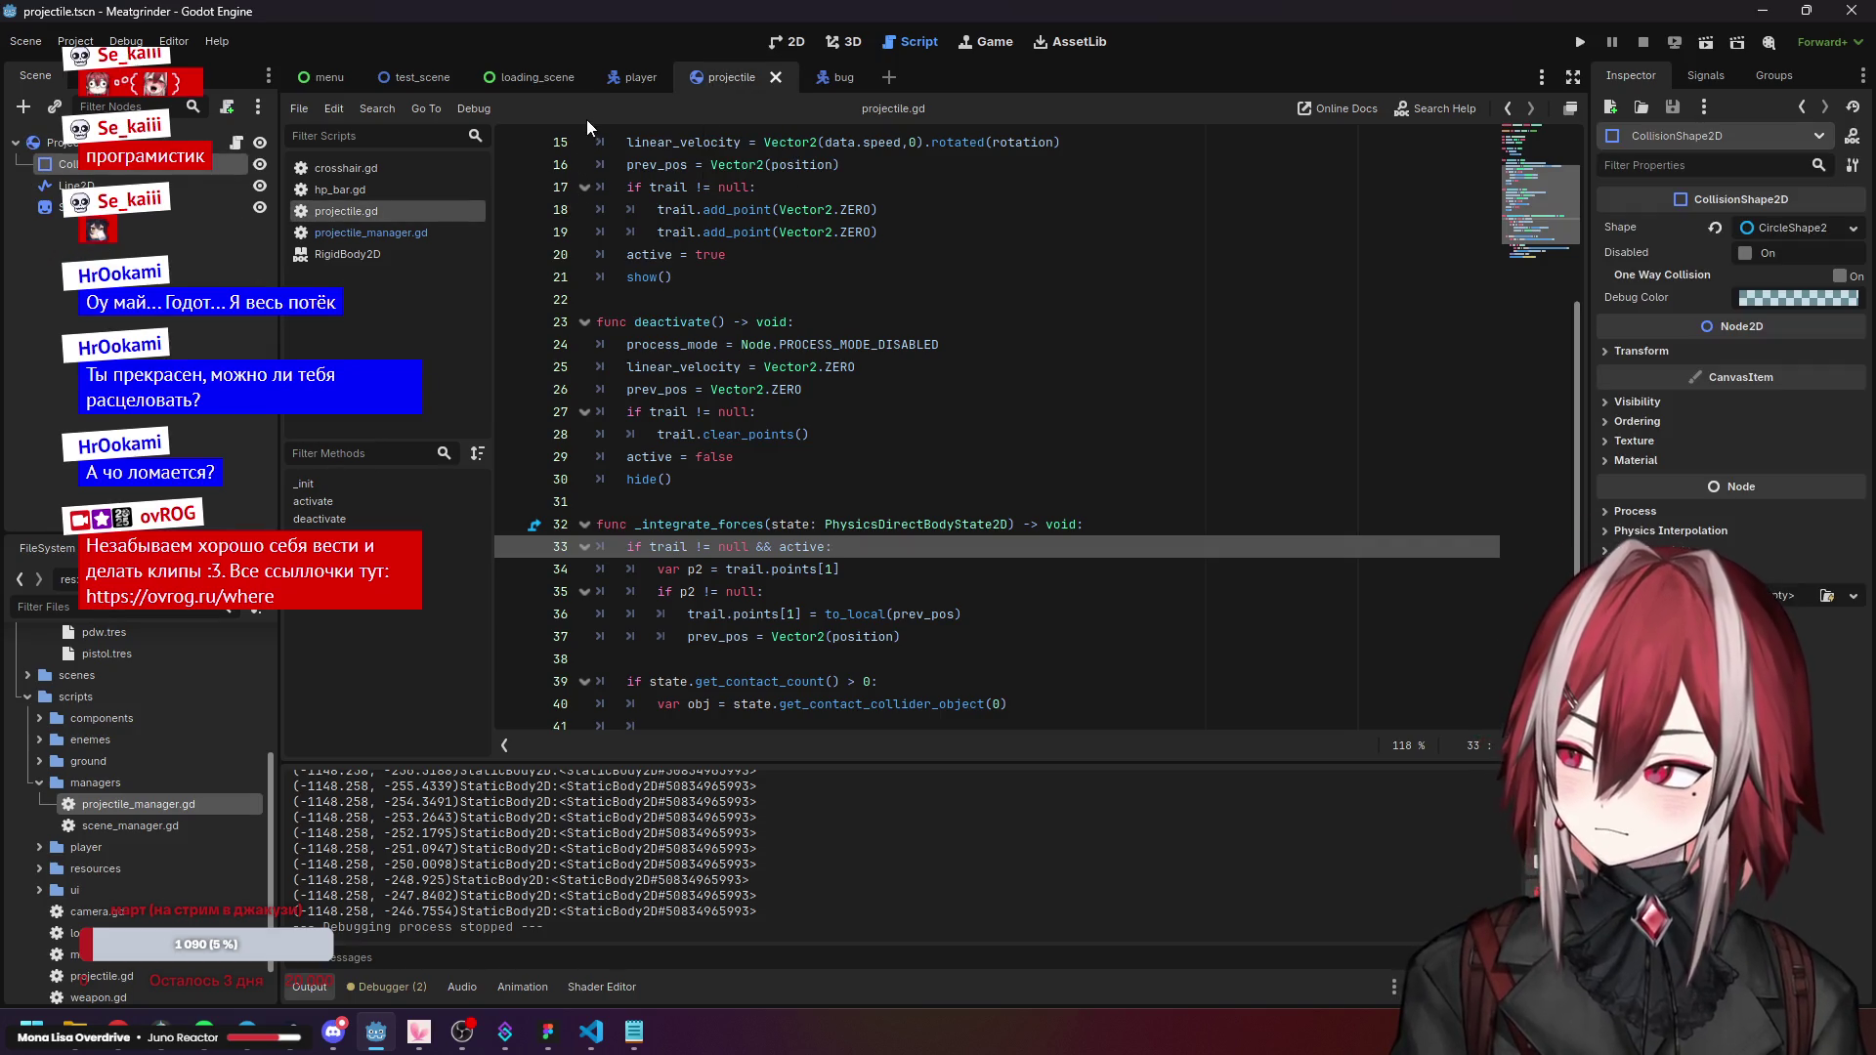
left_click(619, 81)
scroll(774, 319, "up", 1)
Open projectile_manager.gd and read fire()'s missing-index check, position assignment and header.
left_click(424, 240)
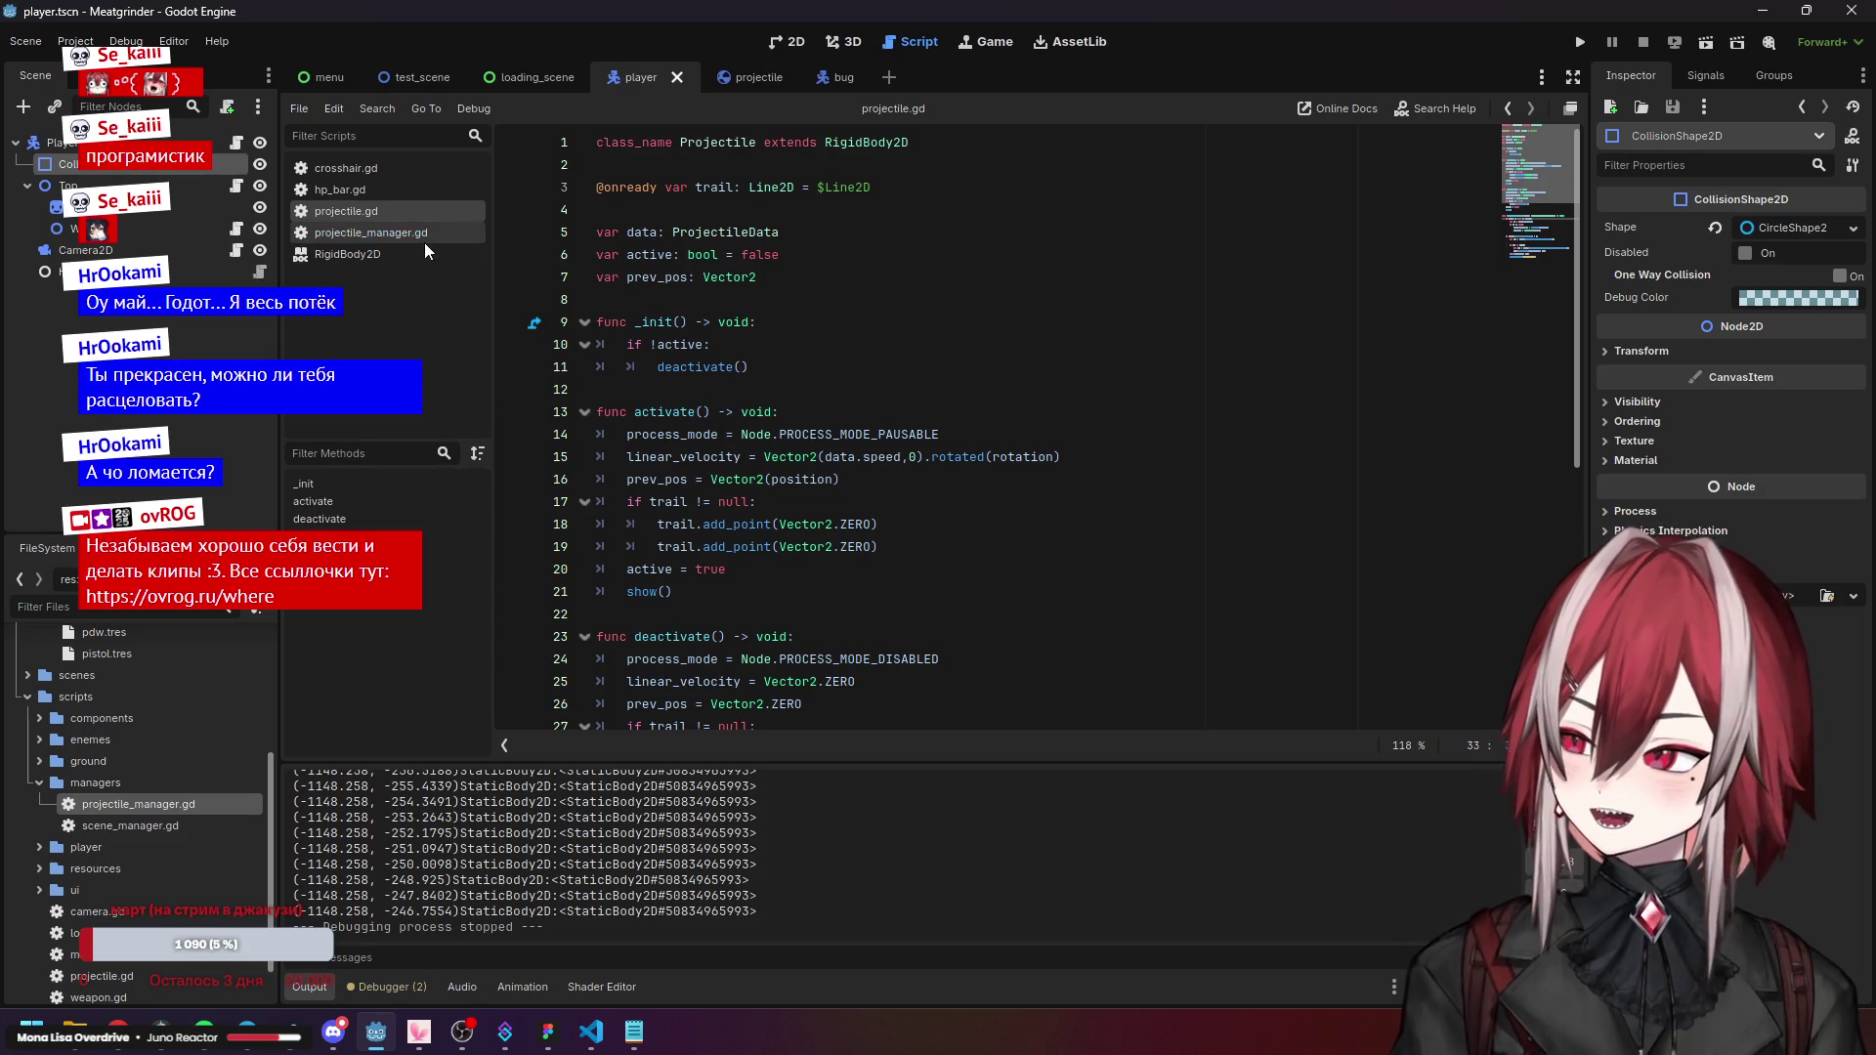
left_click(674, 525)
left_click(702, 614)
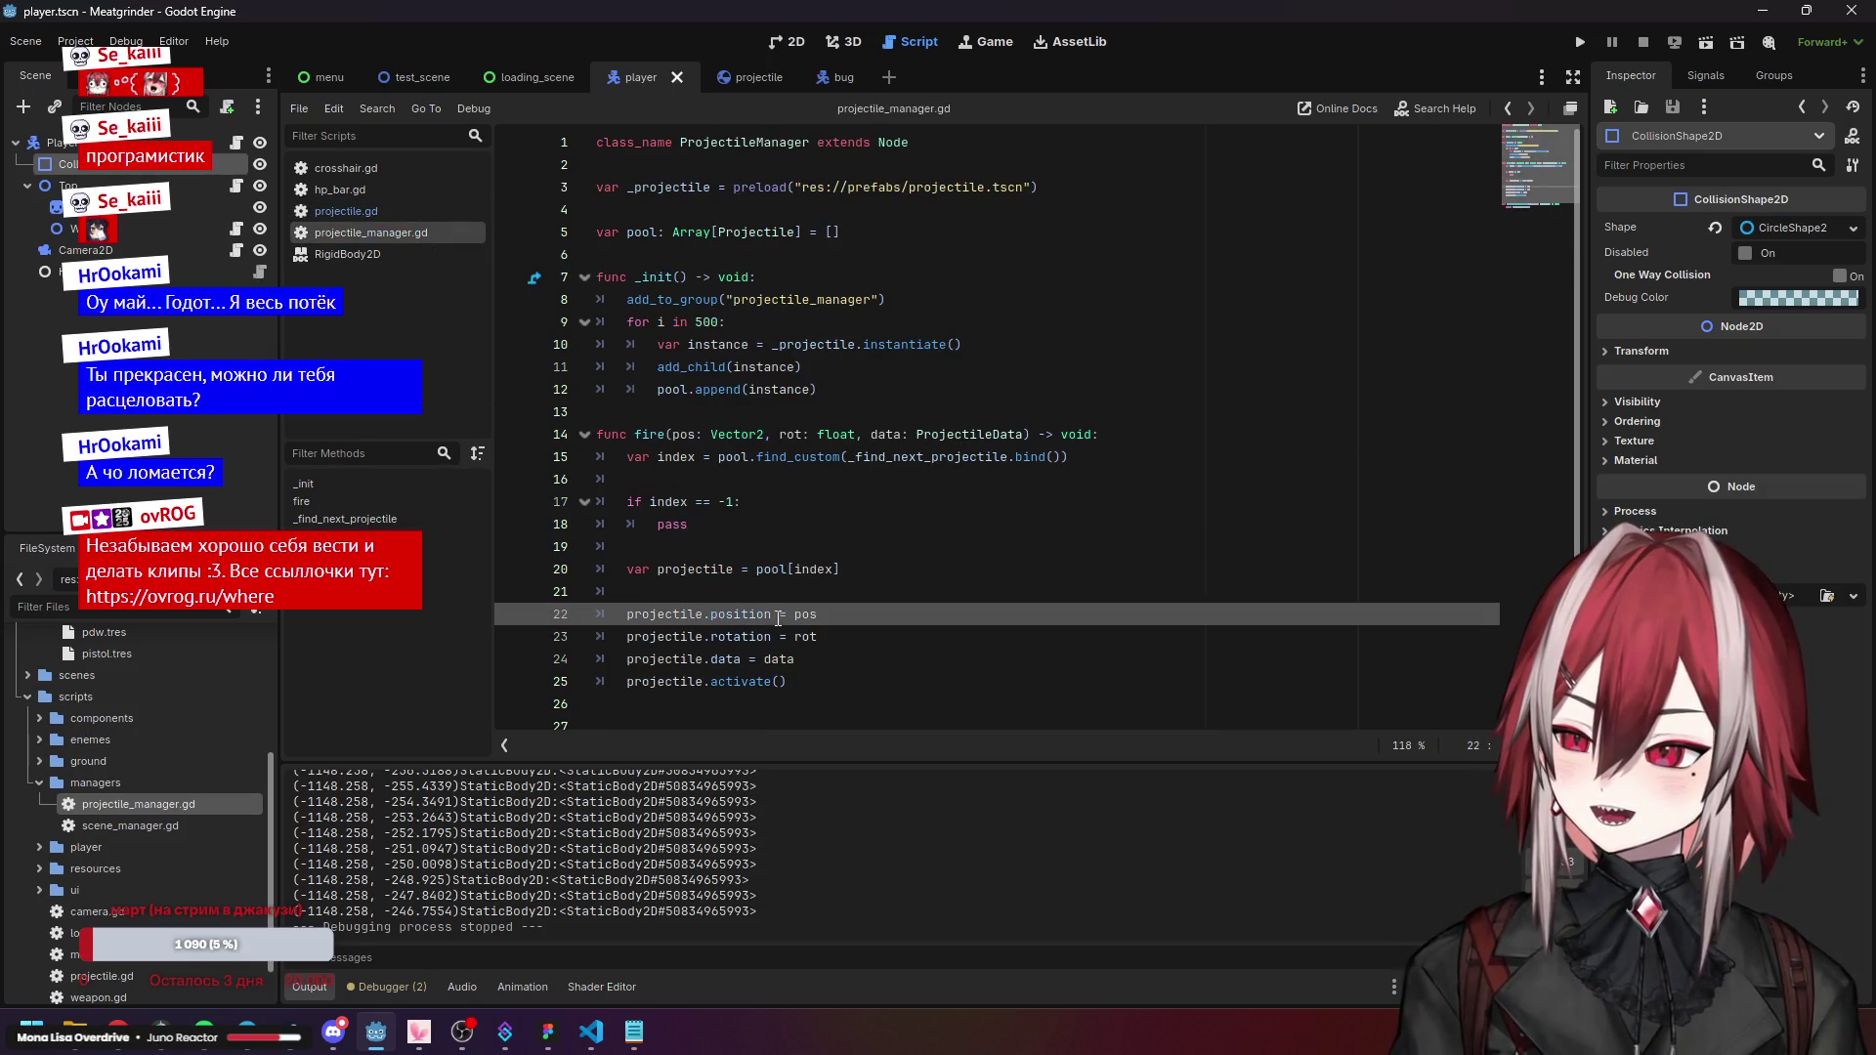
left_click(672, 439)
scroll(179, 771, "down", 2)
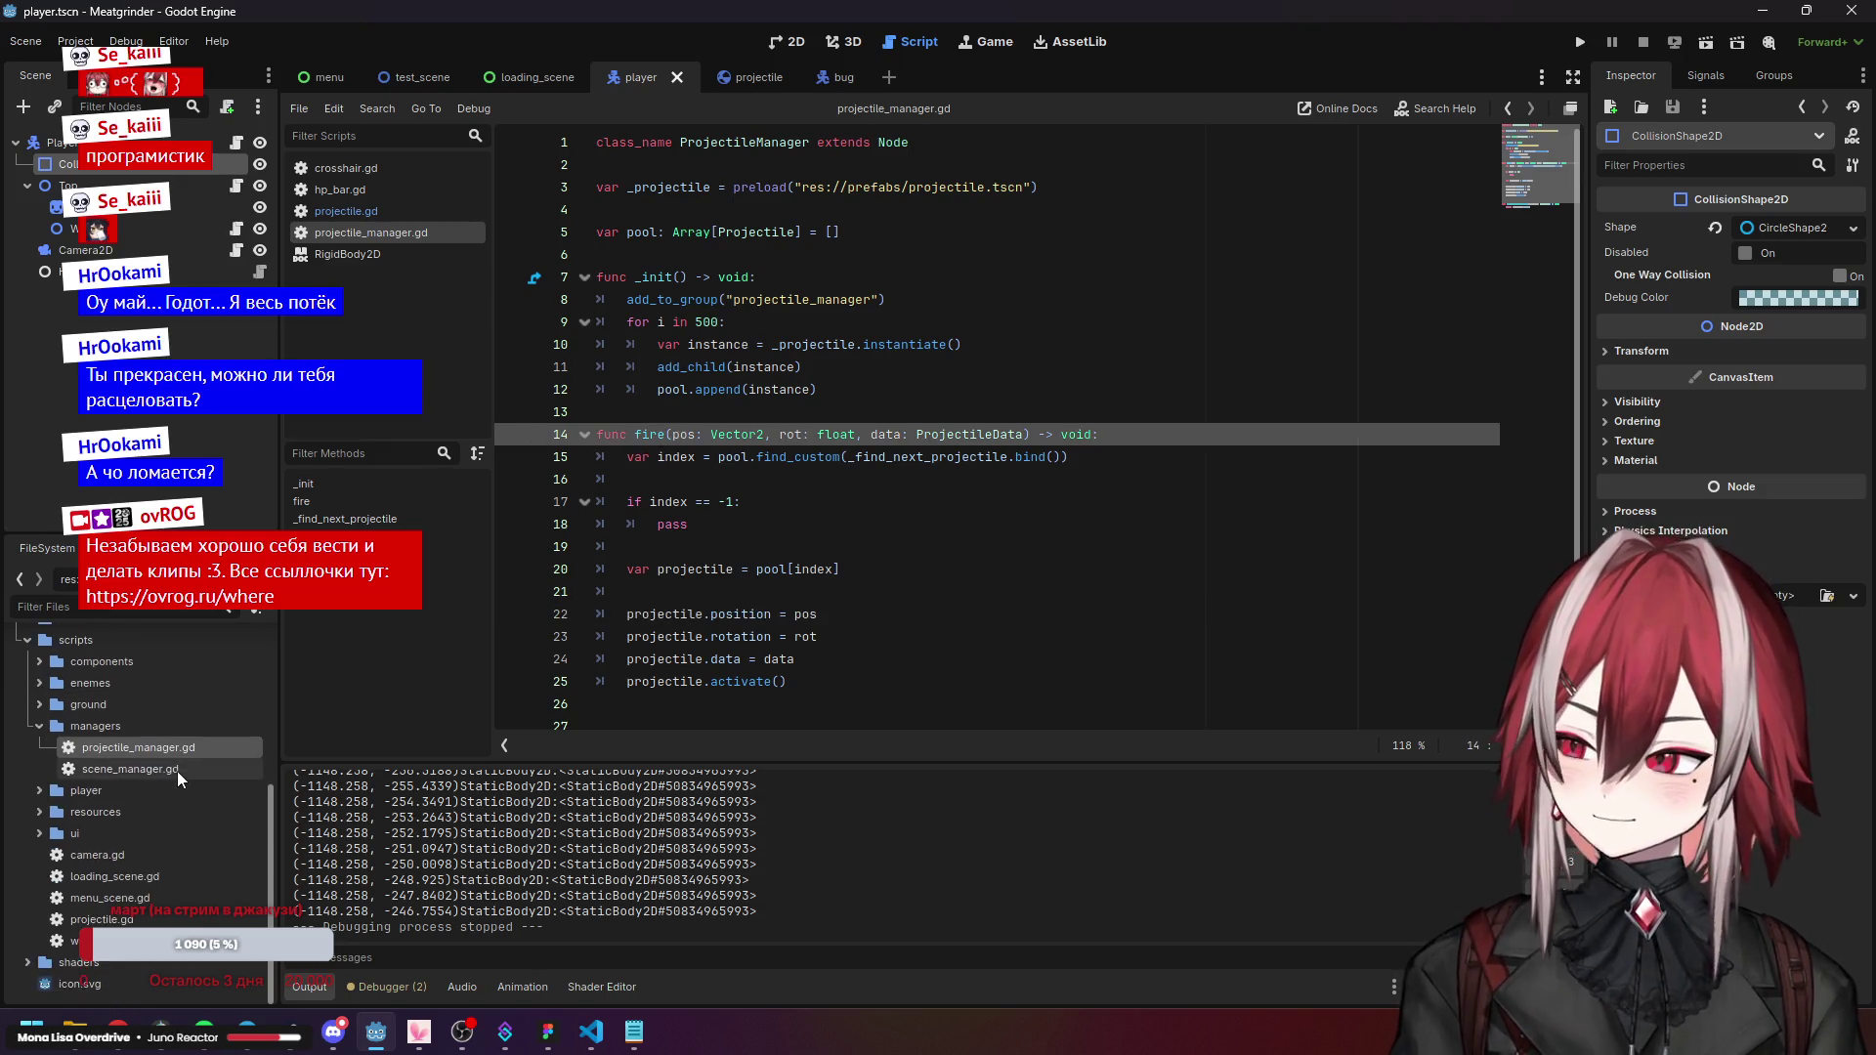
Open weapon.gd and inspect the reload timer creation and its await.
double_click(73, 941)
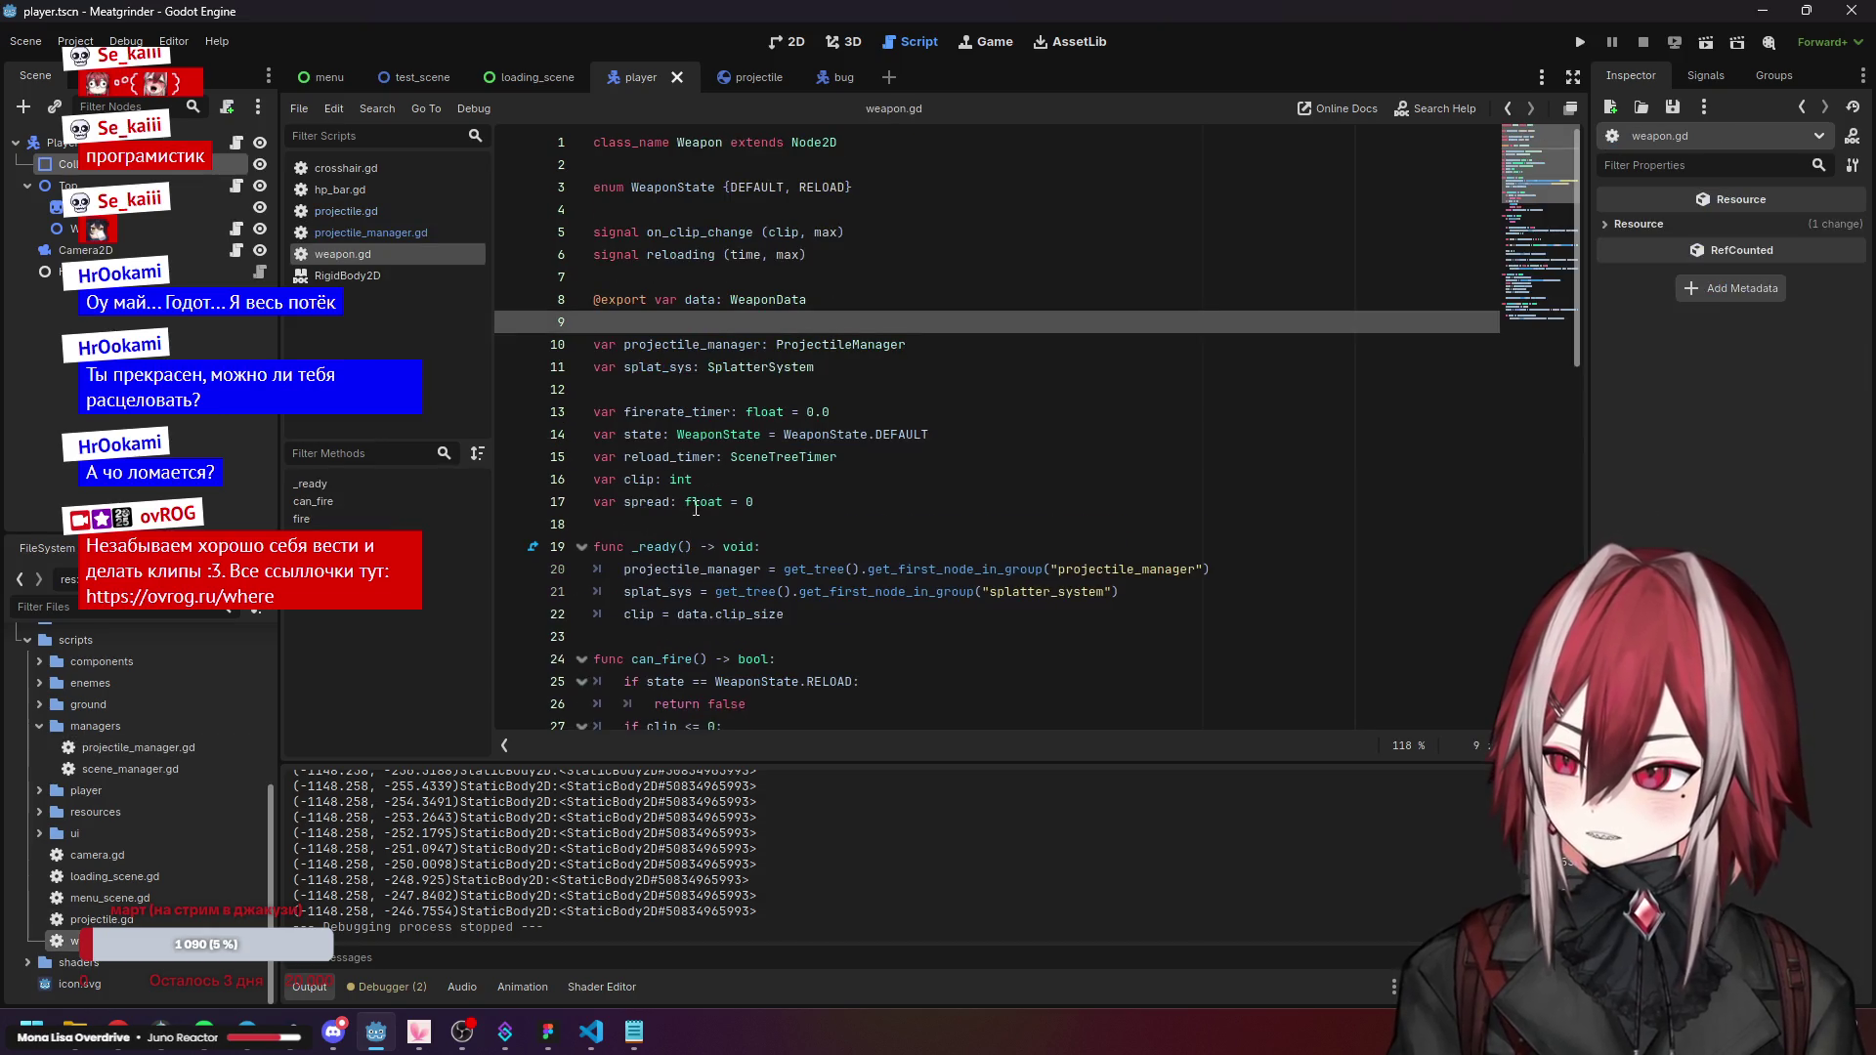
scroll(758, 376, "down", 6)
scroll(758, 376, "down", 8)
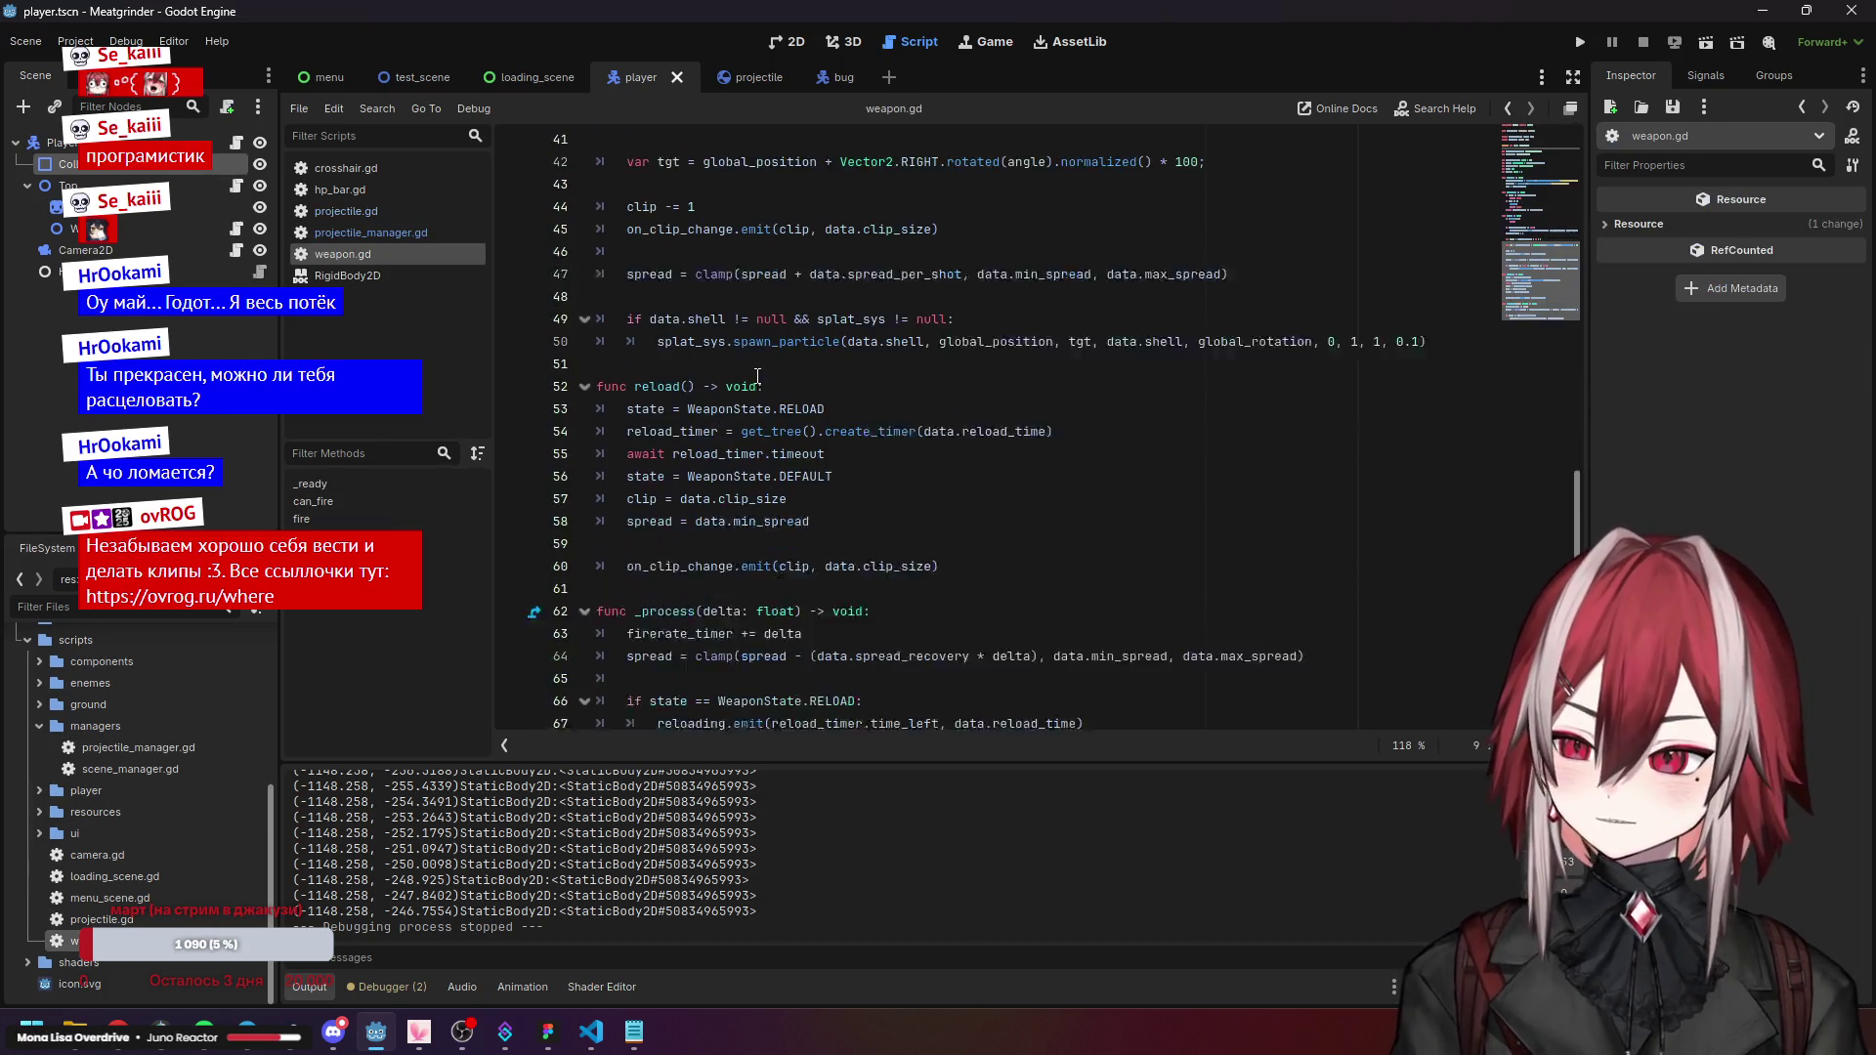
left_click(657, 411)
left_click(701, 442)
scroll(713, 454, "up", 4)
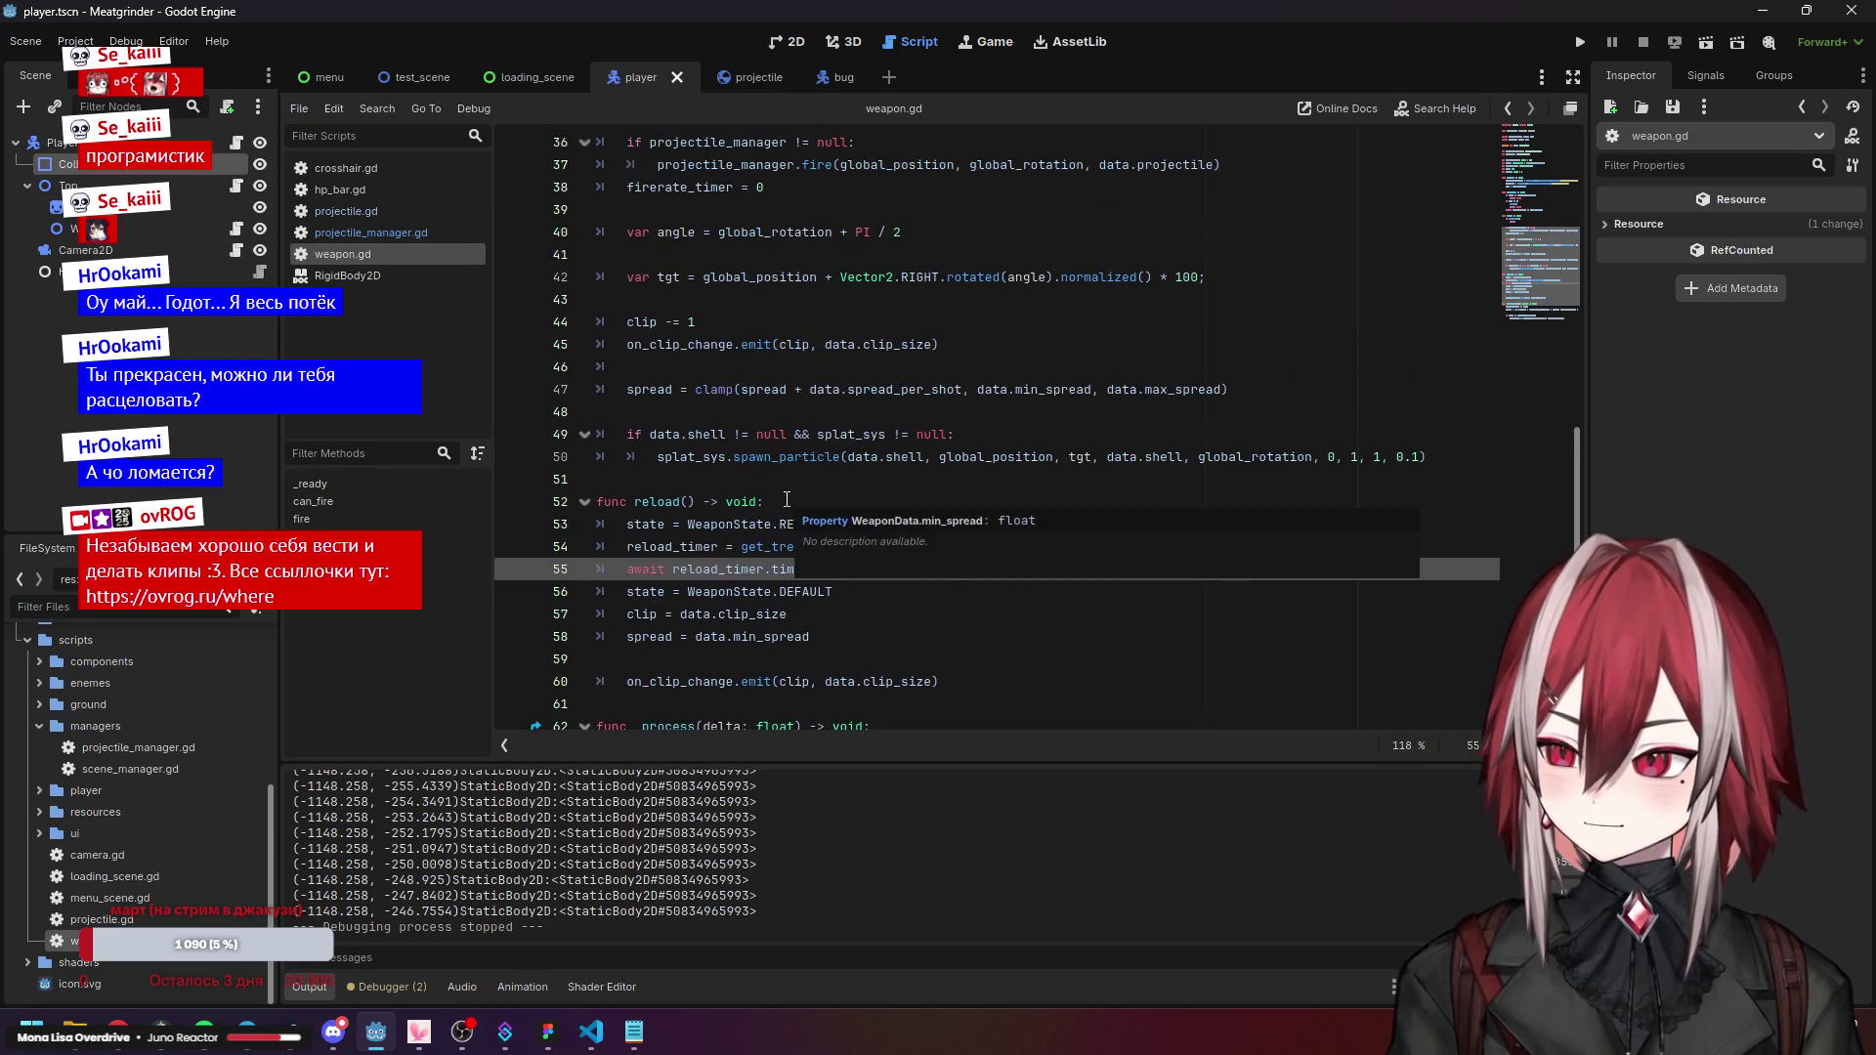
scroll(736, 477, "up", 1)
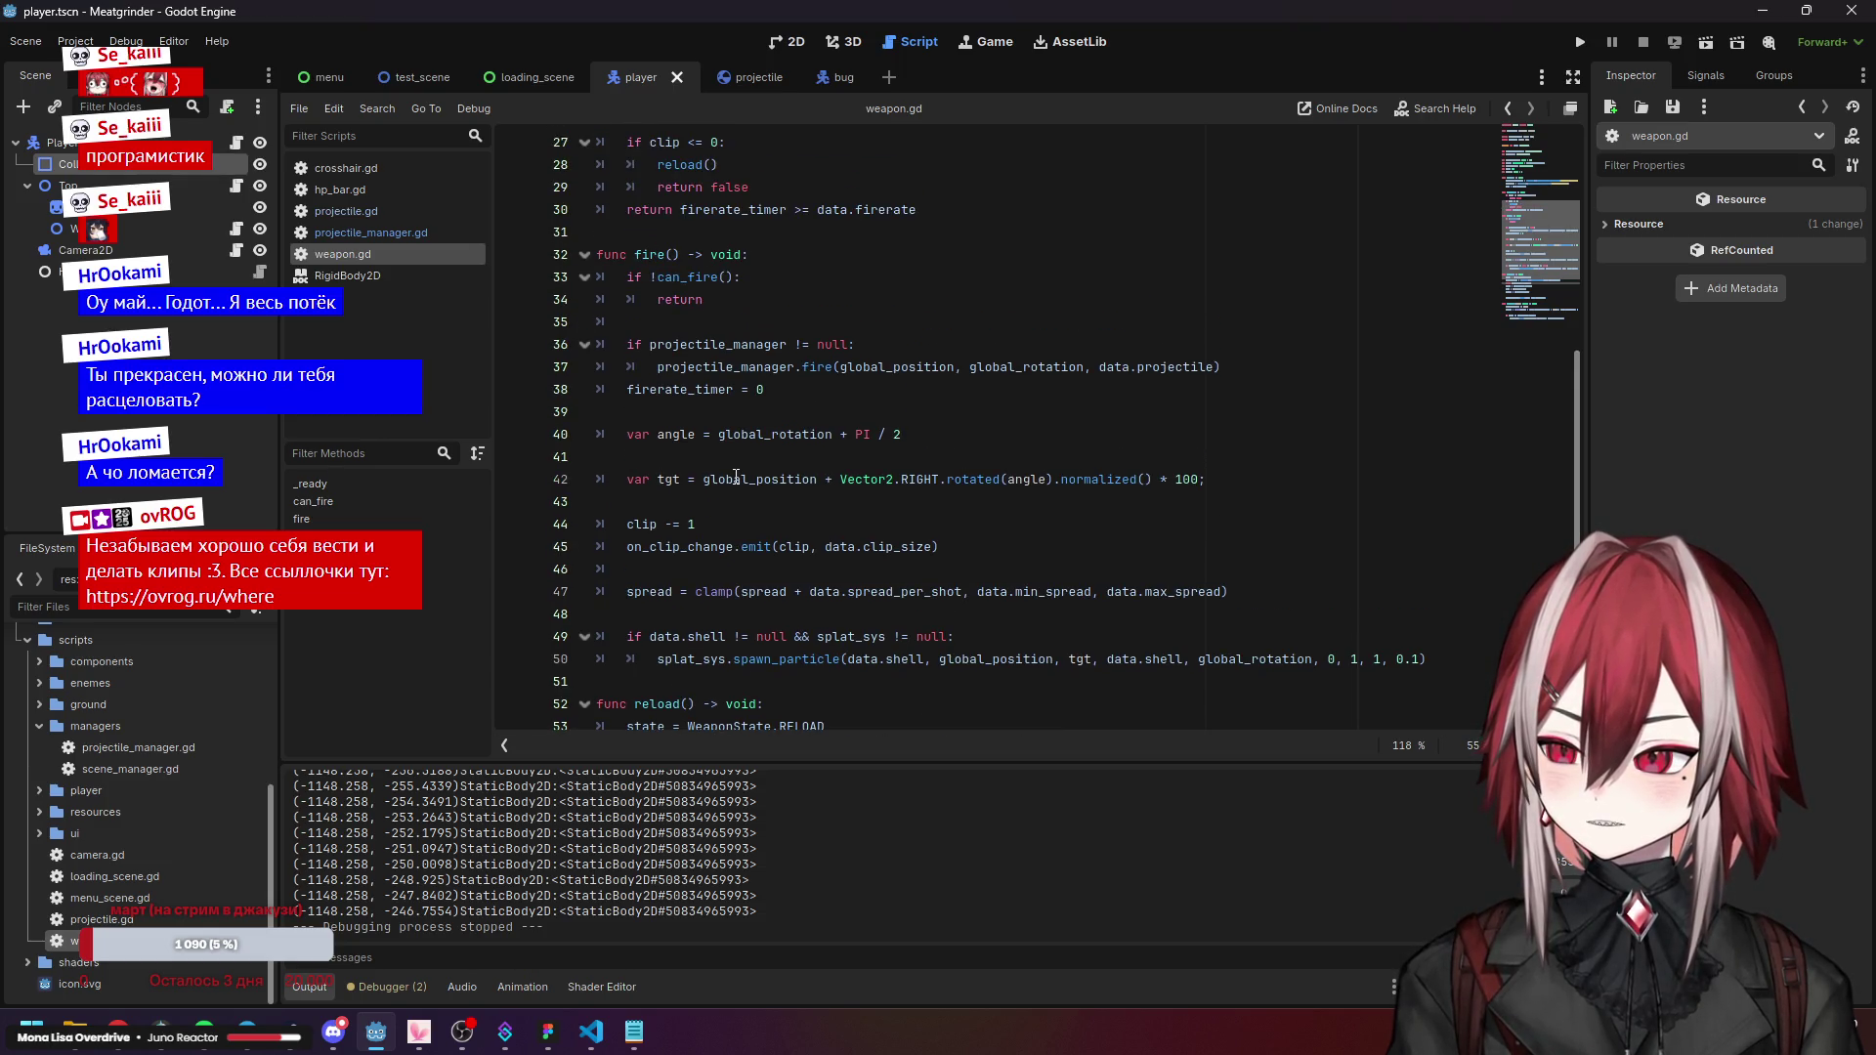
Examine weapon.gd's target position calculation, projectile_manager null check and the global_position passed to fire.
left_click(720, 481)
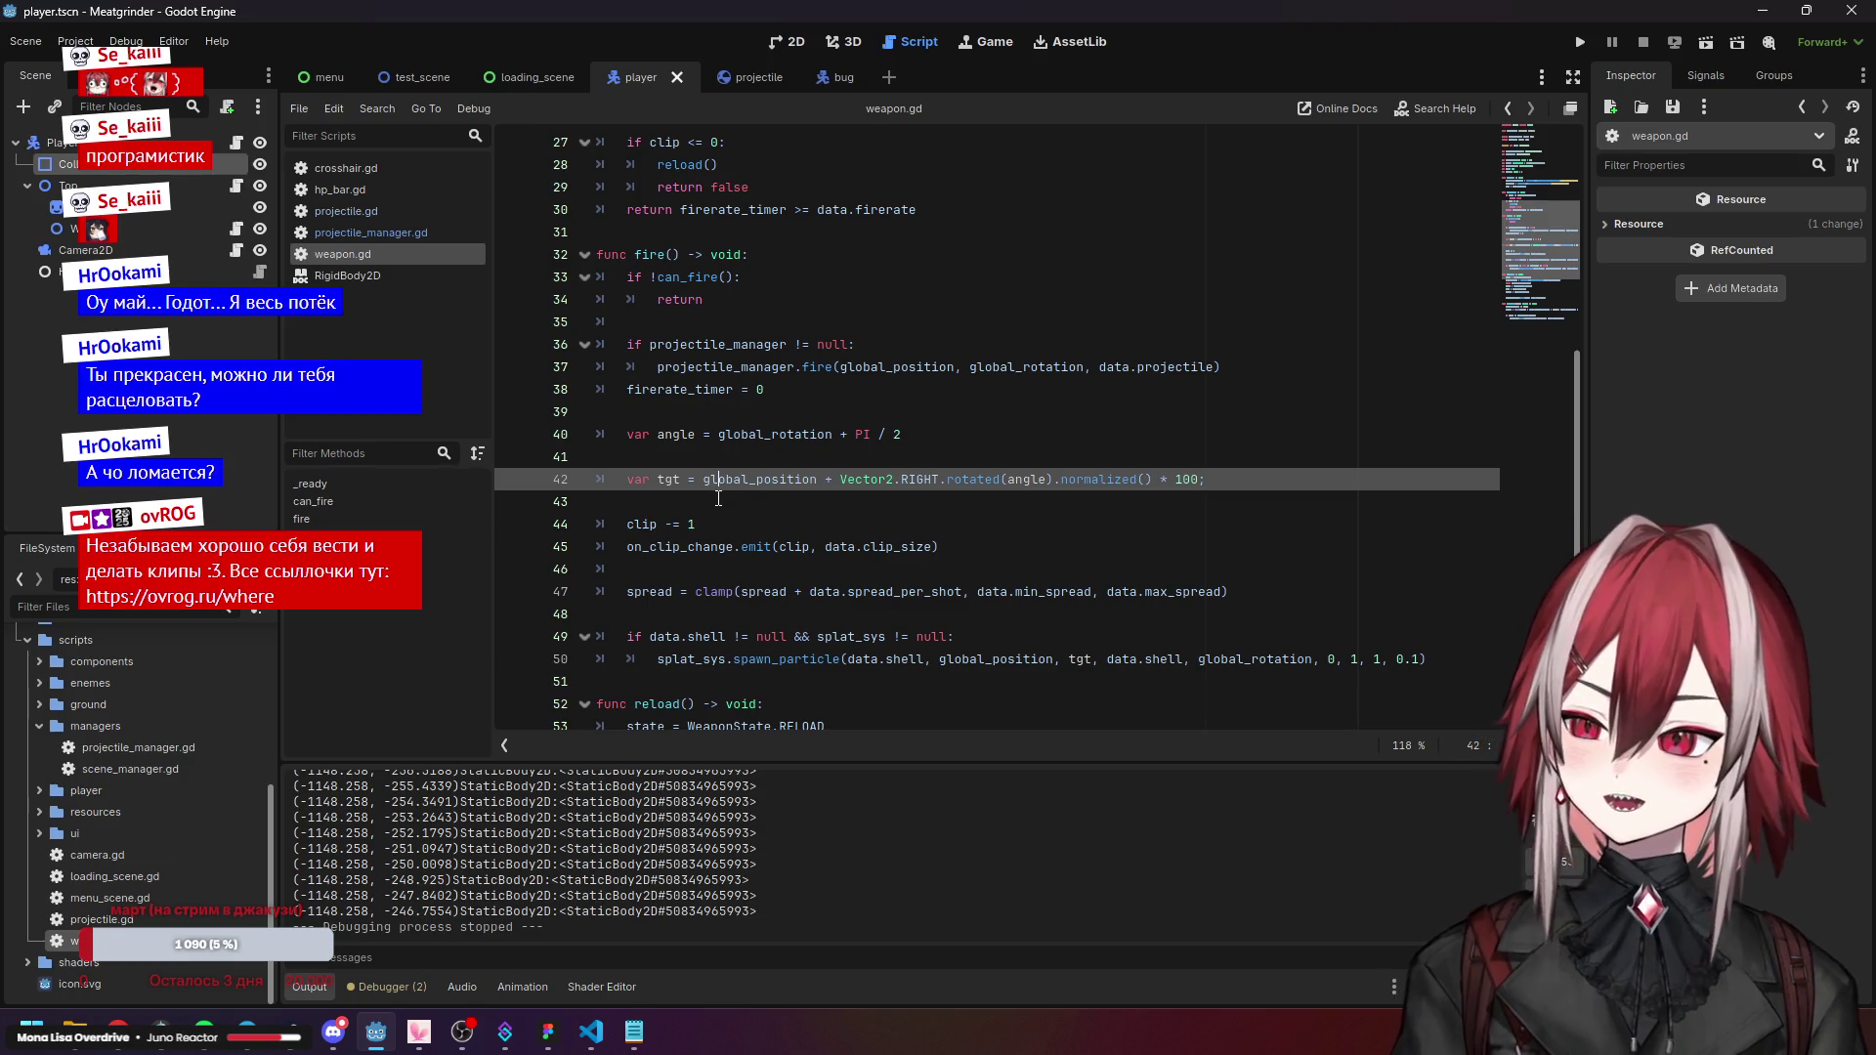
left_click(755, 369)
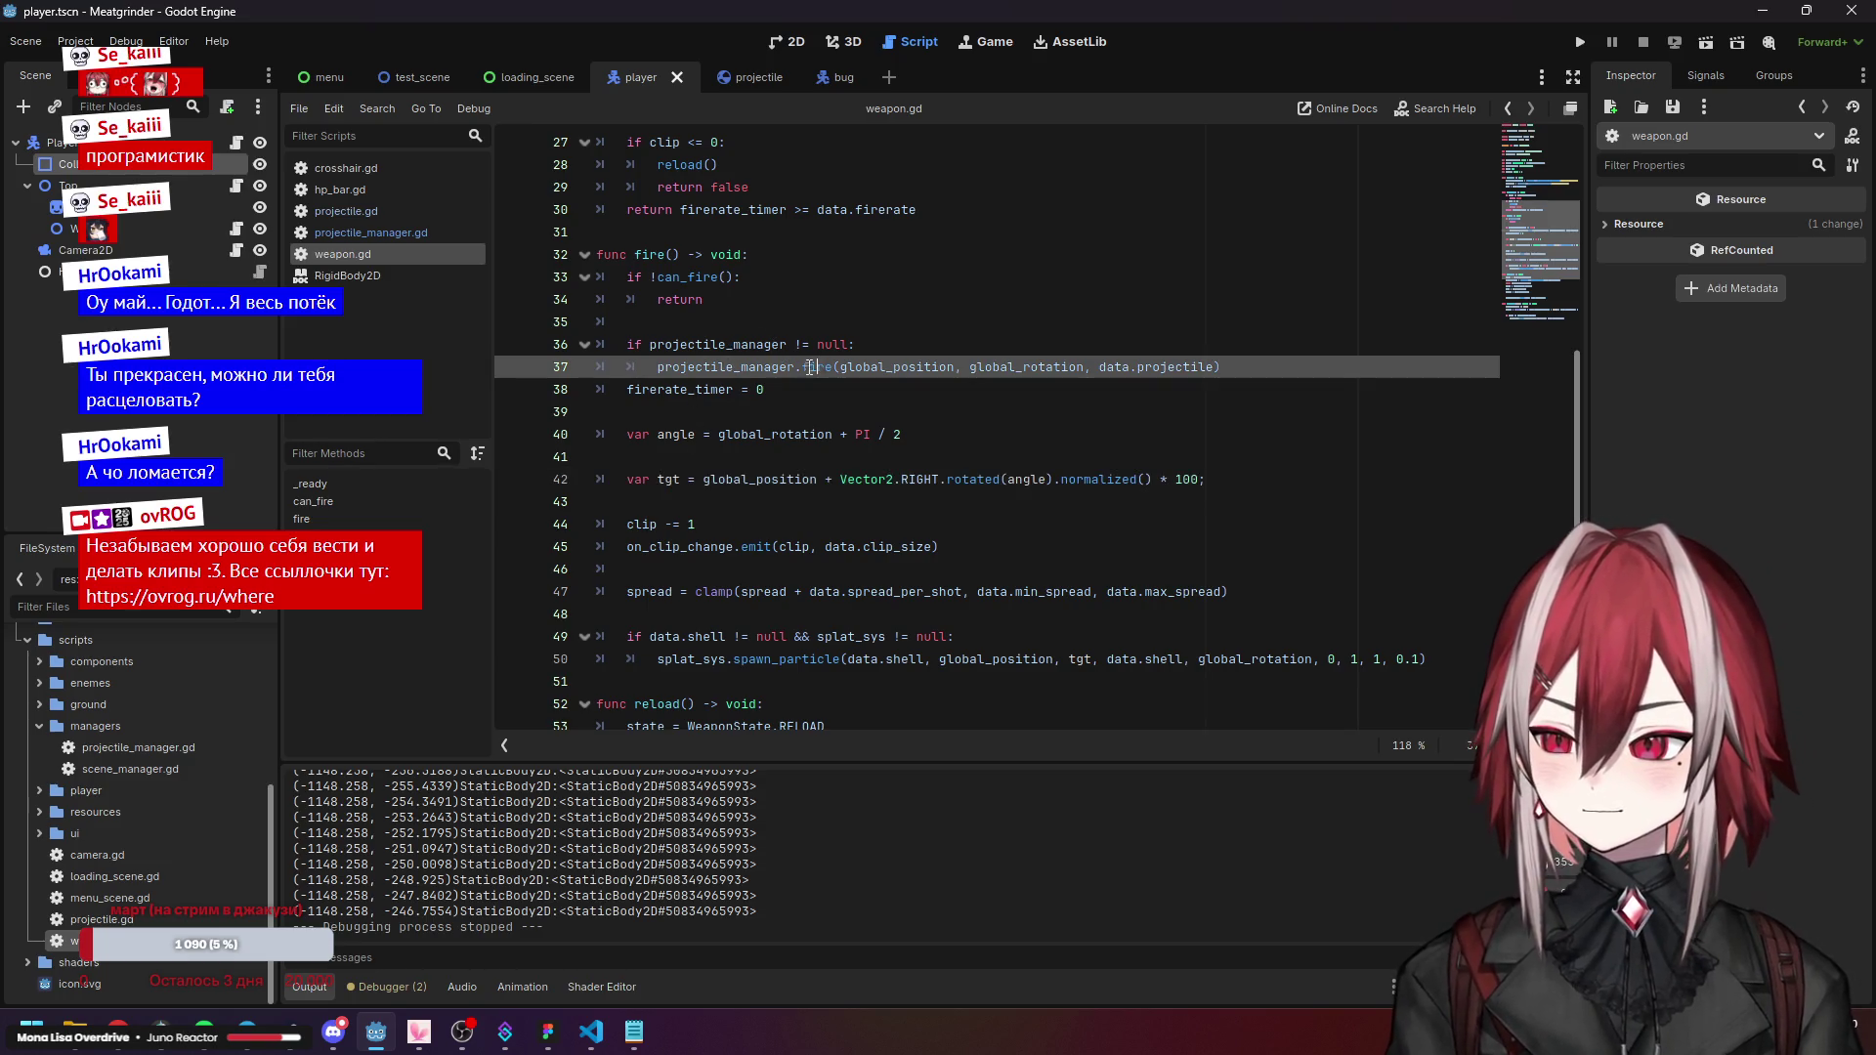
scroll(919, 393, "up", 2)
left_click(837, 479)
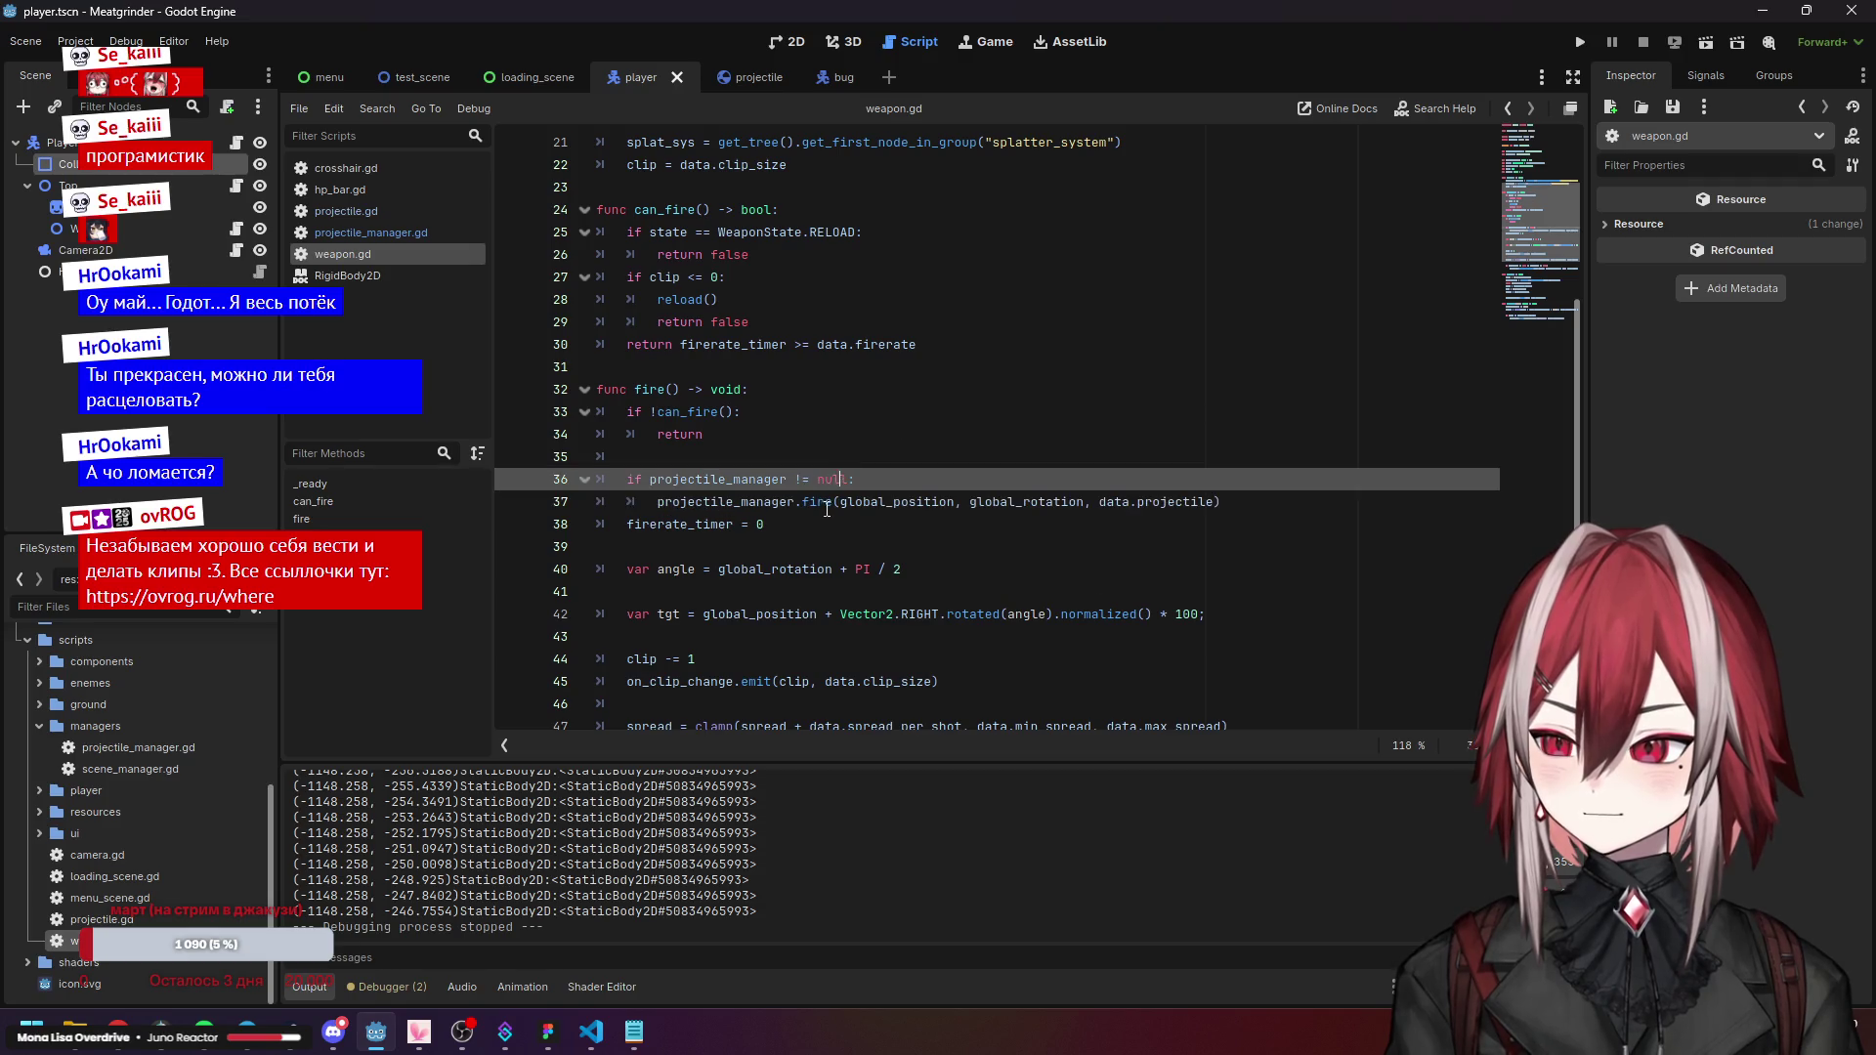
left_click_drag(841, 501, 954, 504)
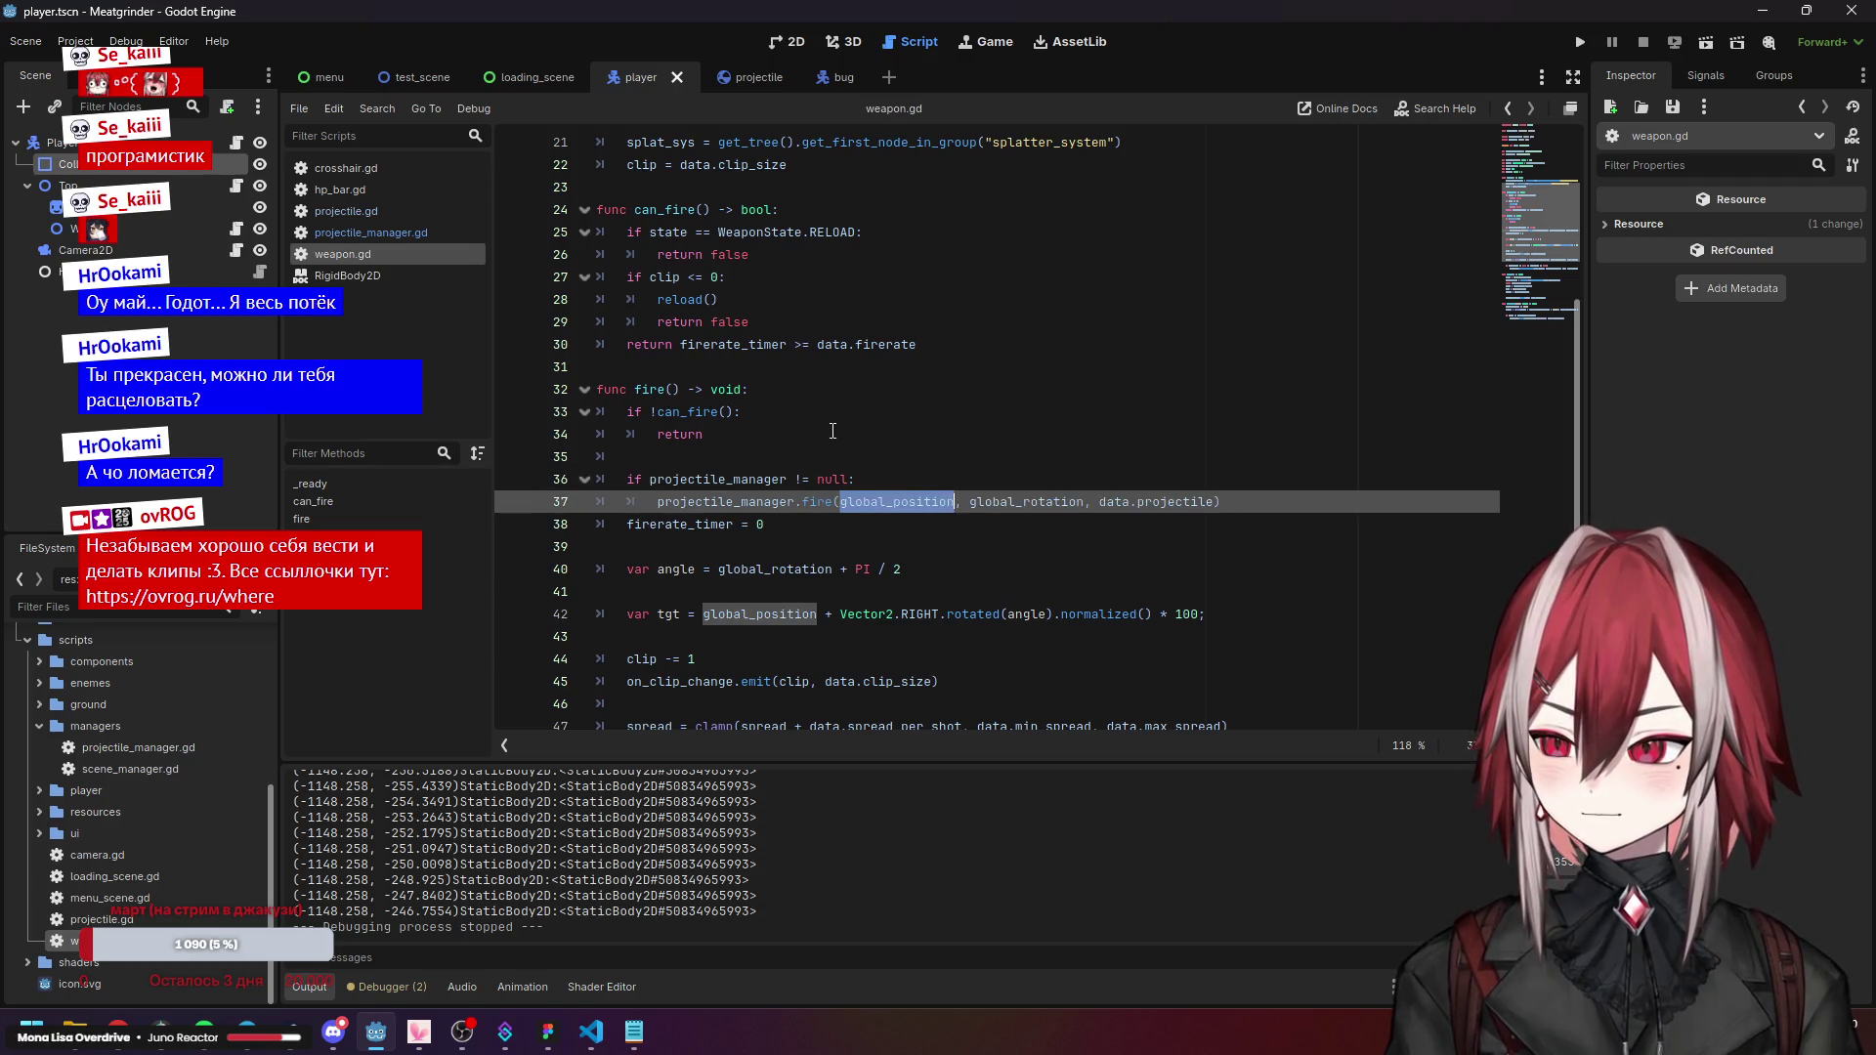
scroll(834, 429, "up", 3)
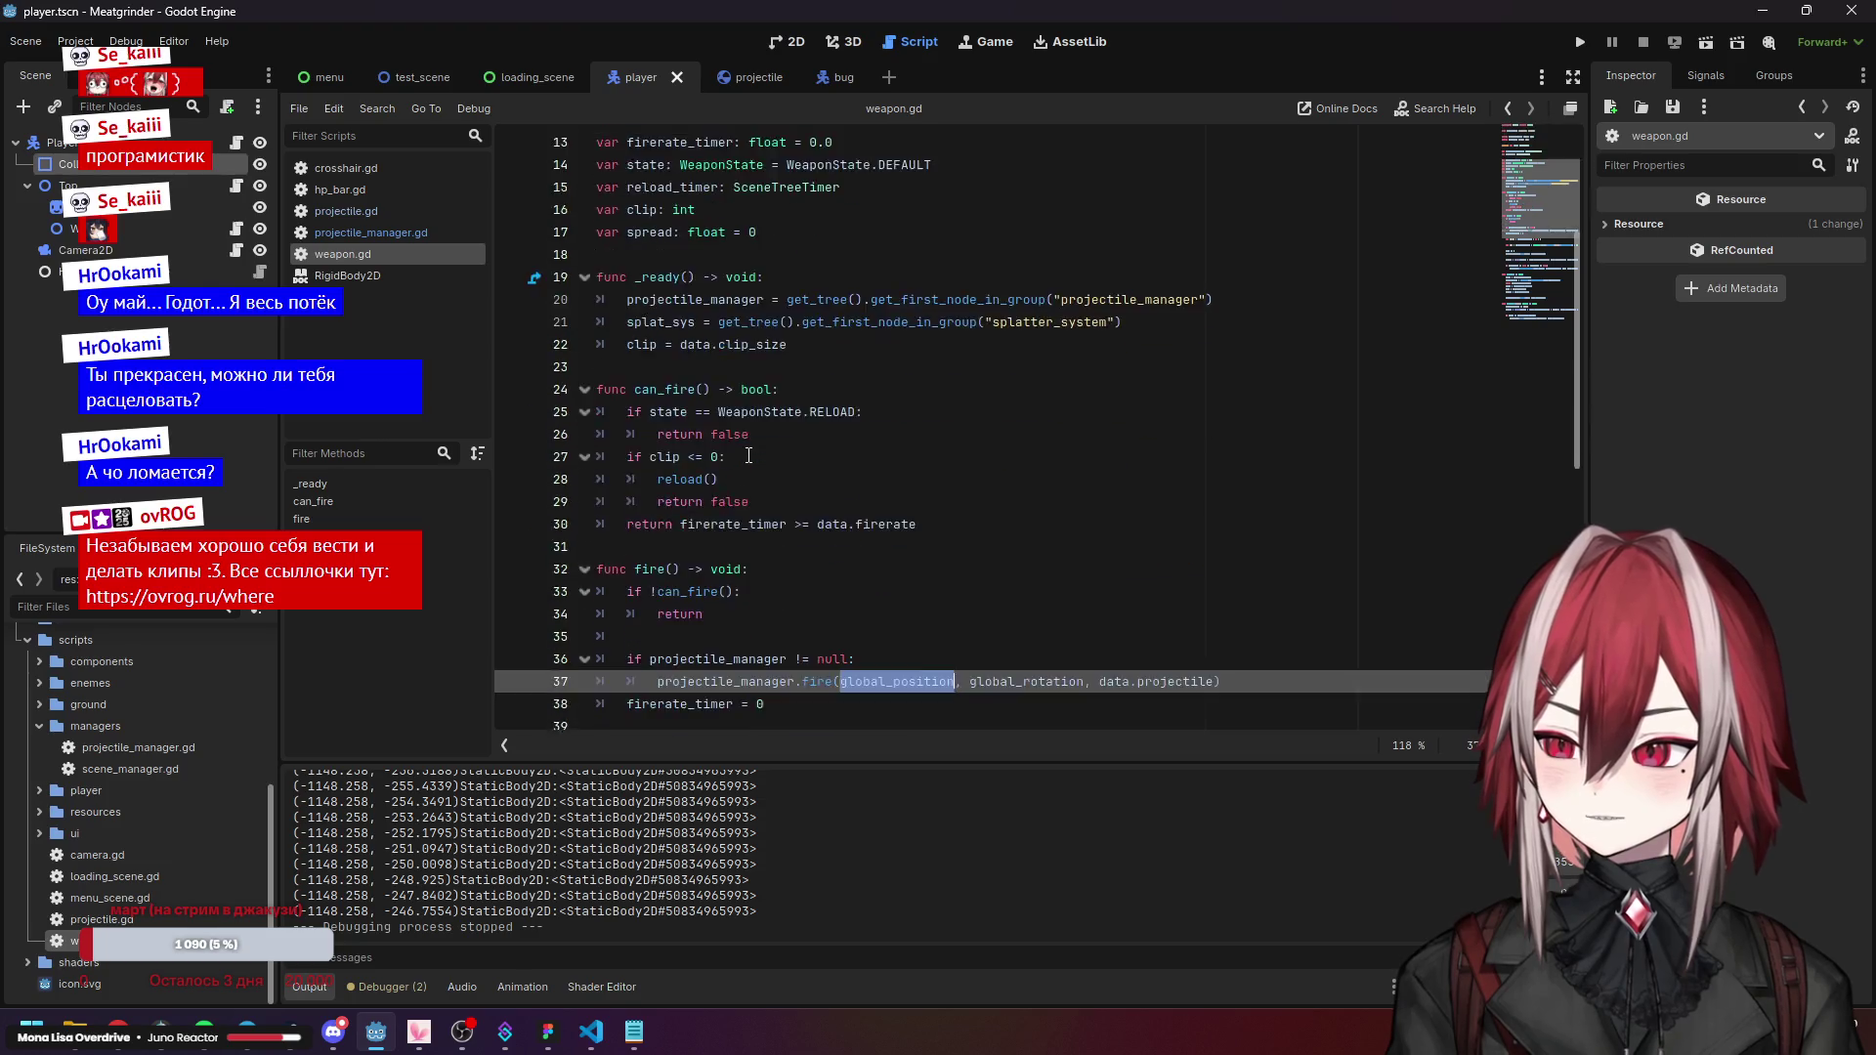
scroll(749, 456, "down", 3)
key("Down")
key("Down")
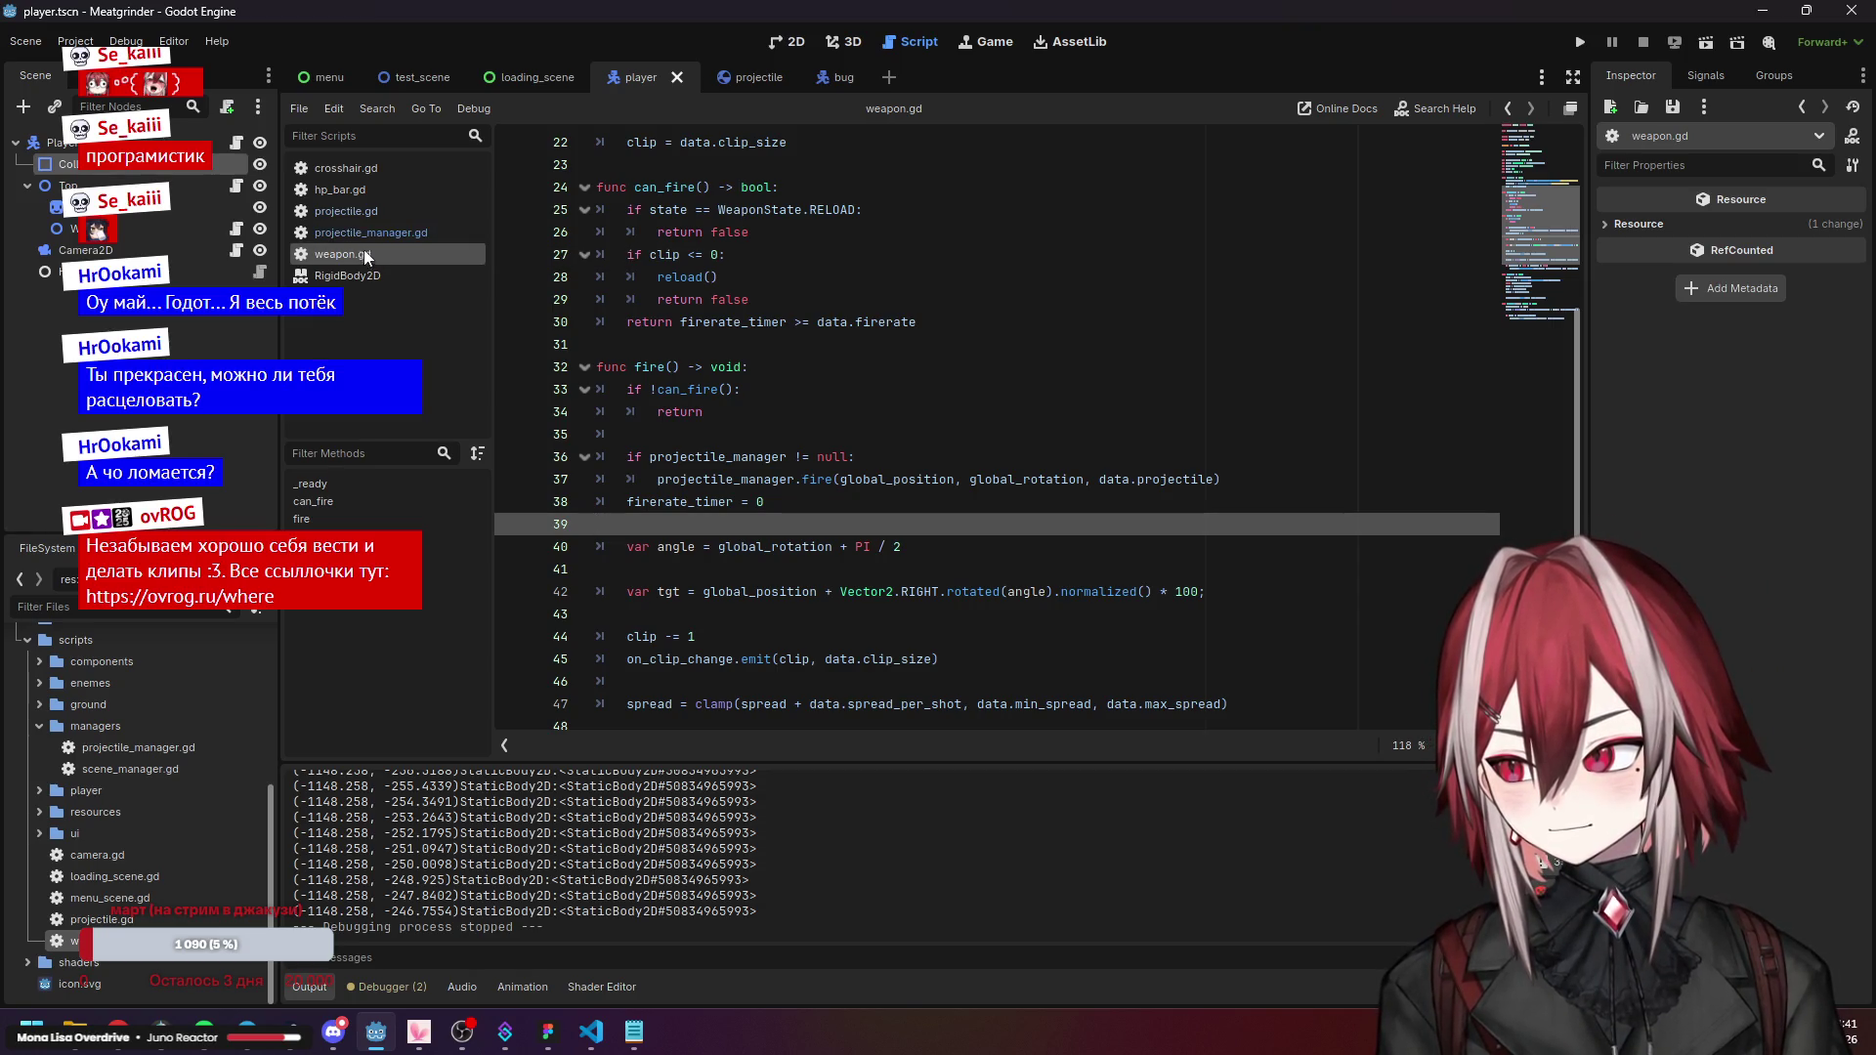
Recheck the projectile_manager.fire call in weapon.gd, then bring up projectile_manager.gd.
left_click(389, 237)
left_click(381, 252)
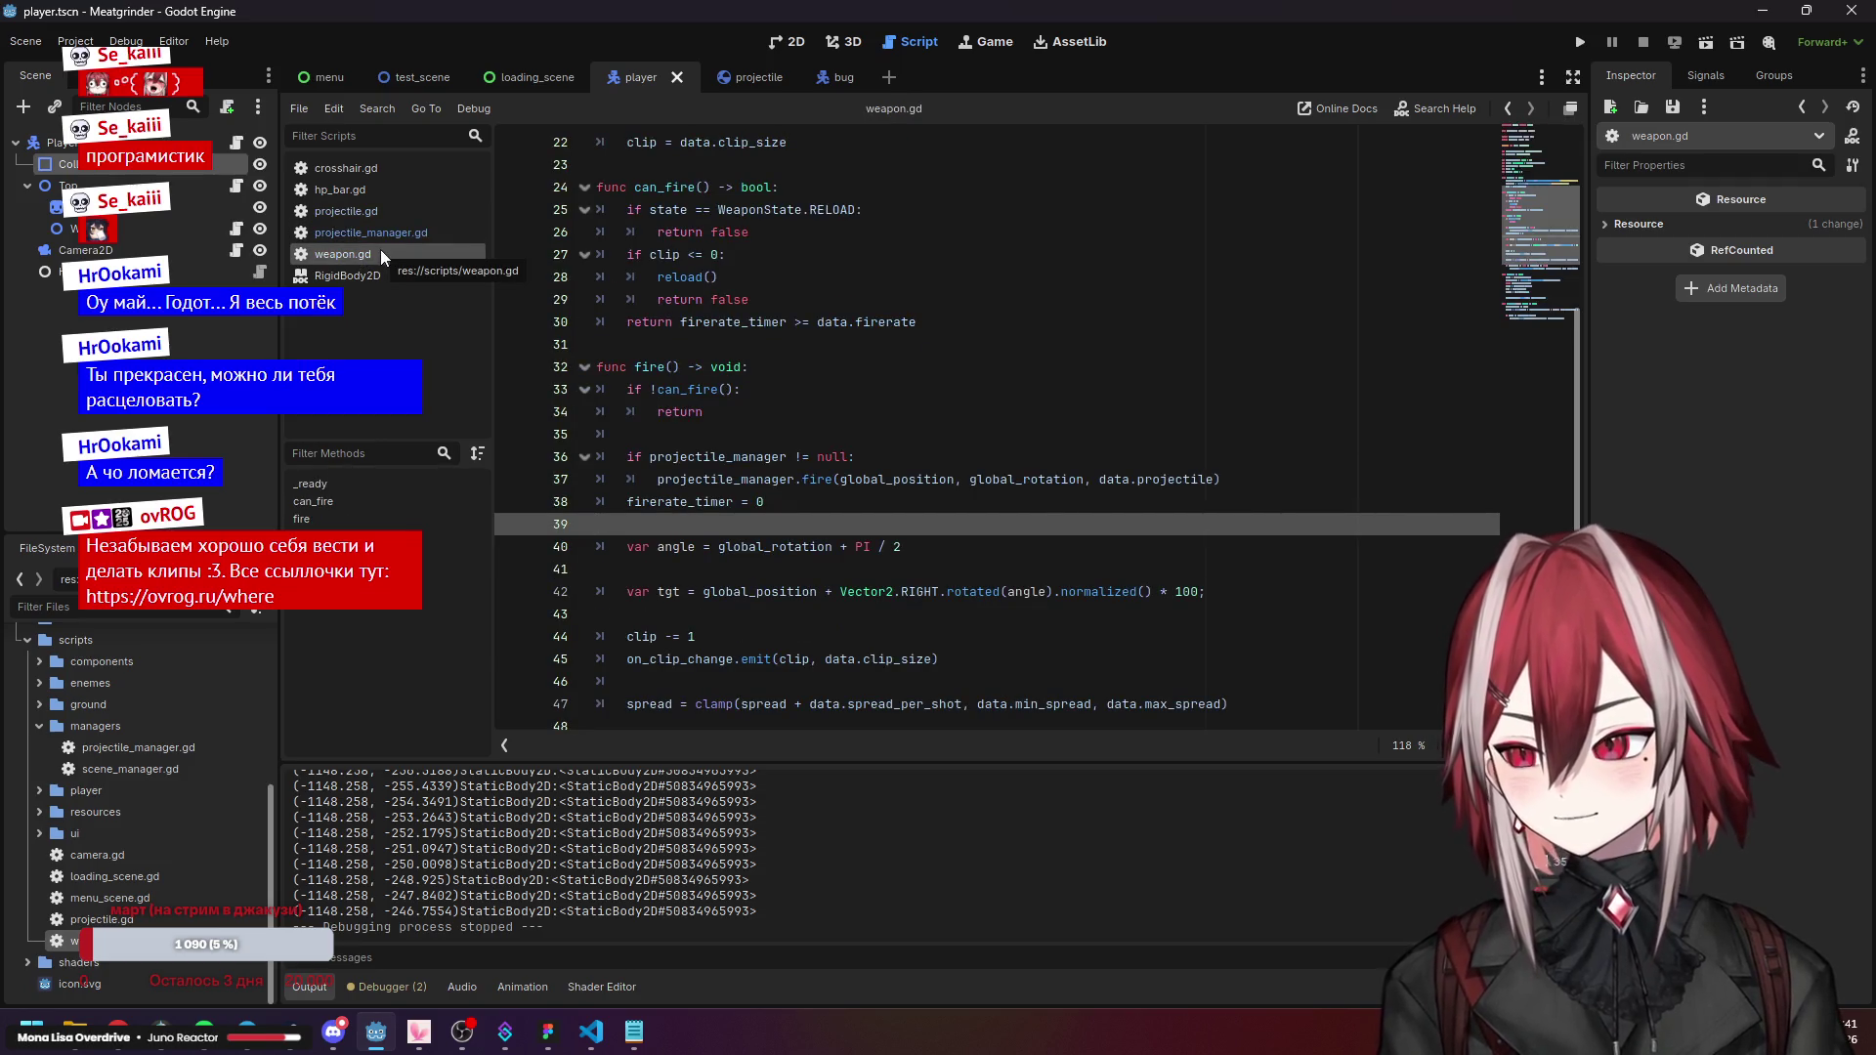
left_click(874, 459)
left_click(879, 475)
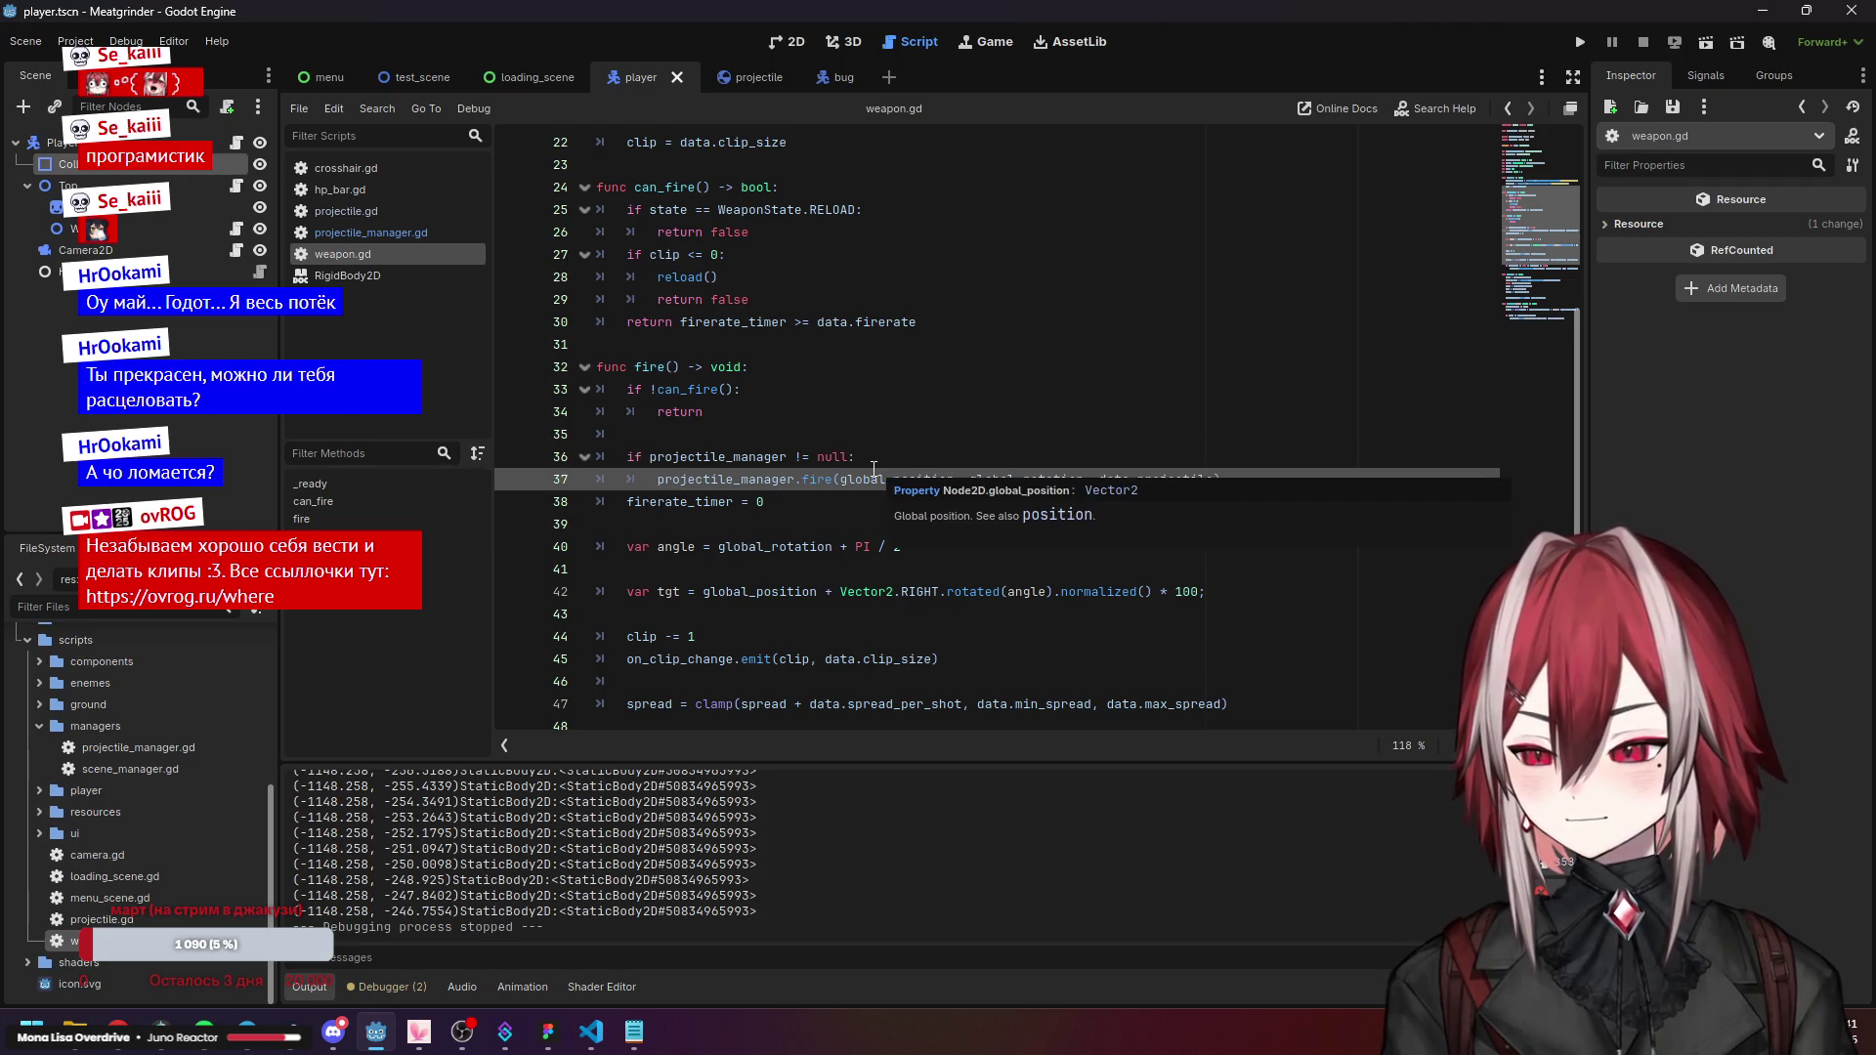
left_click(392, 237)
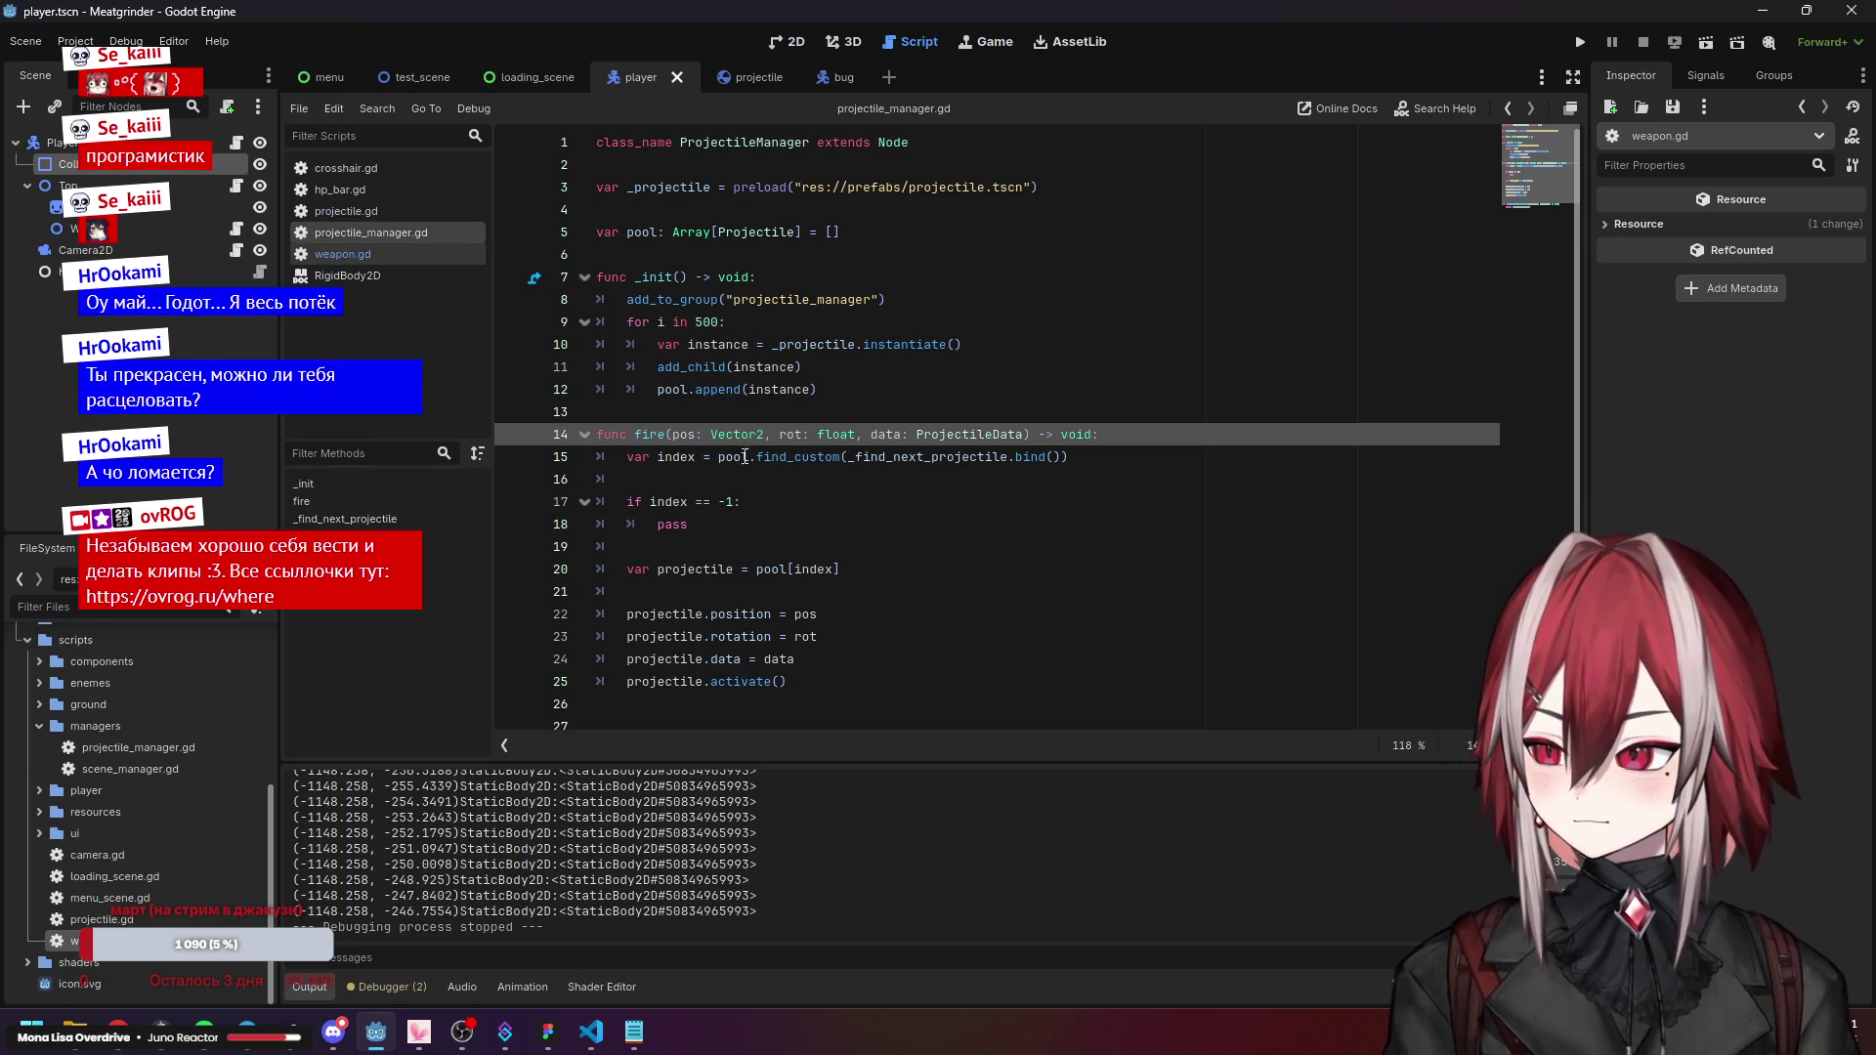
Insert a print(pos) line after the pool lookup in fire().
left_click(820, 592)
key("Return")
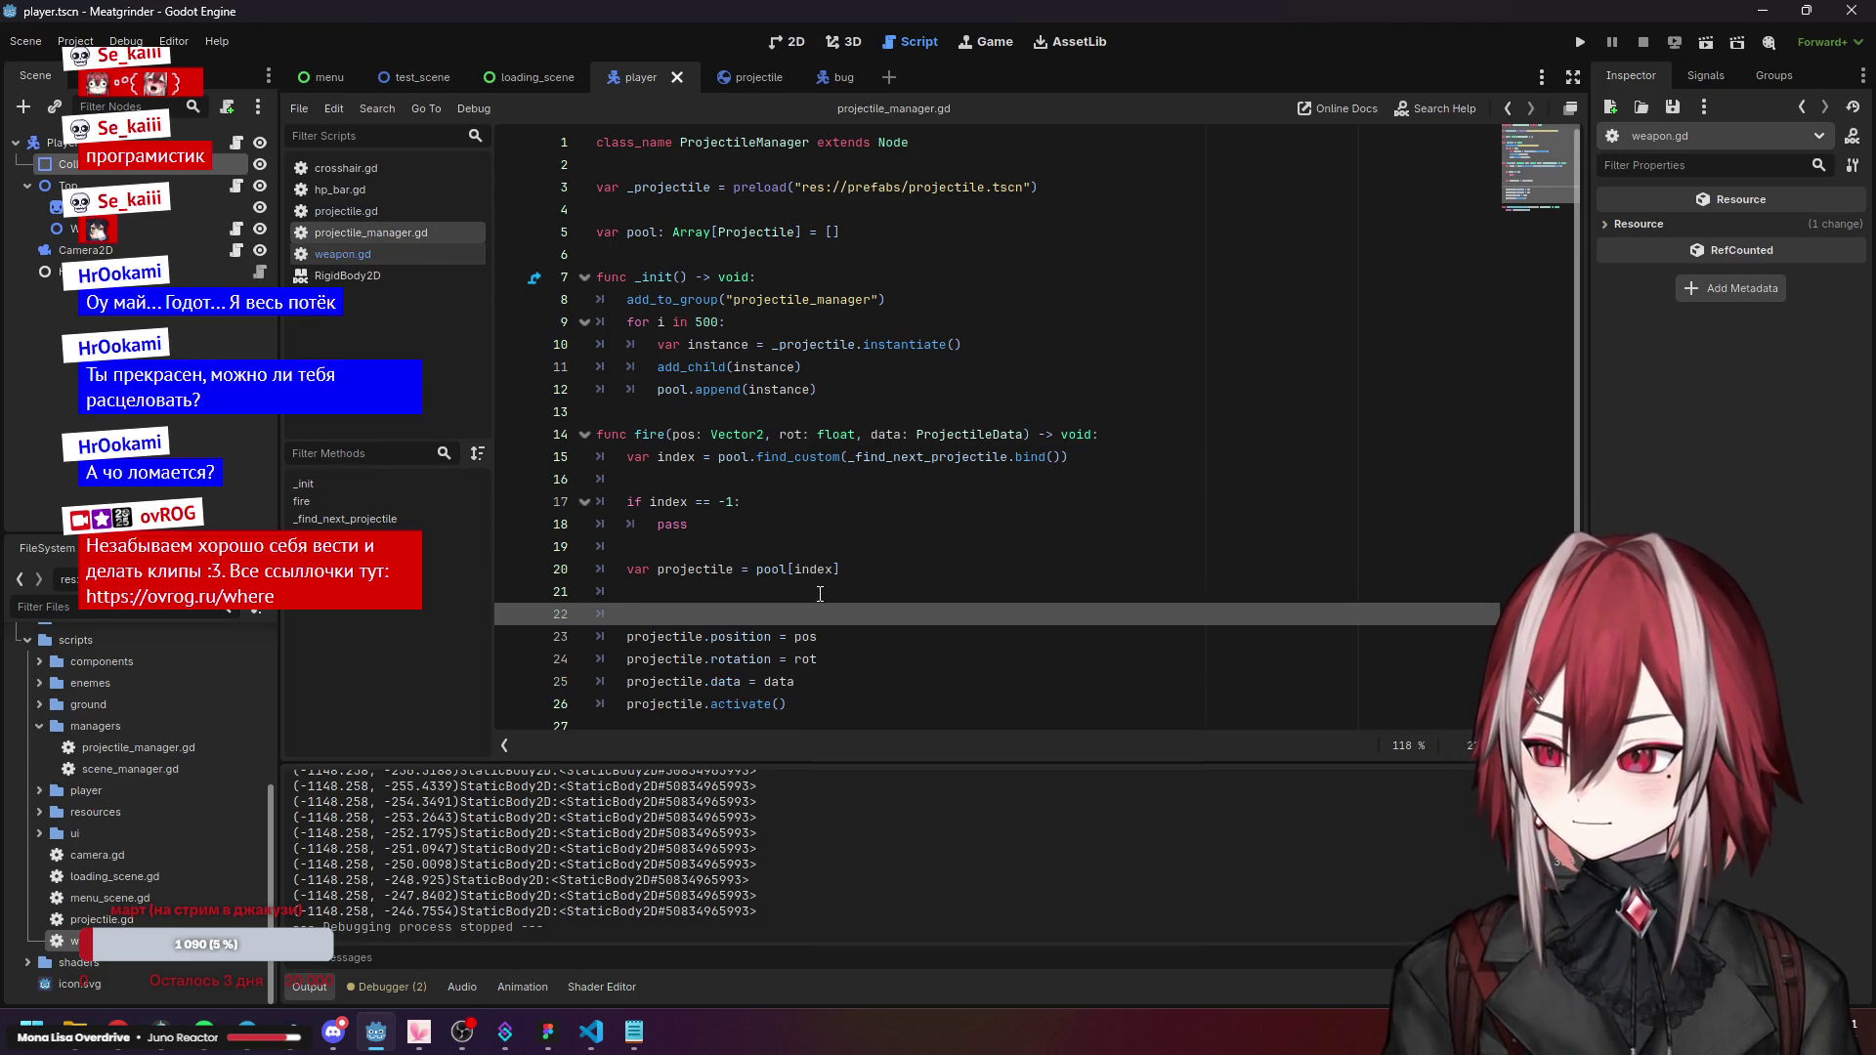
type("print_orphan_nodes()")
key("BackSpace")
key("BackSpace")
key("BackSpace")
type("(pos")
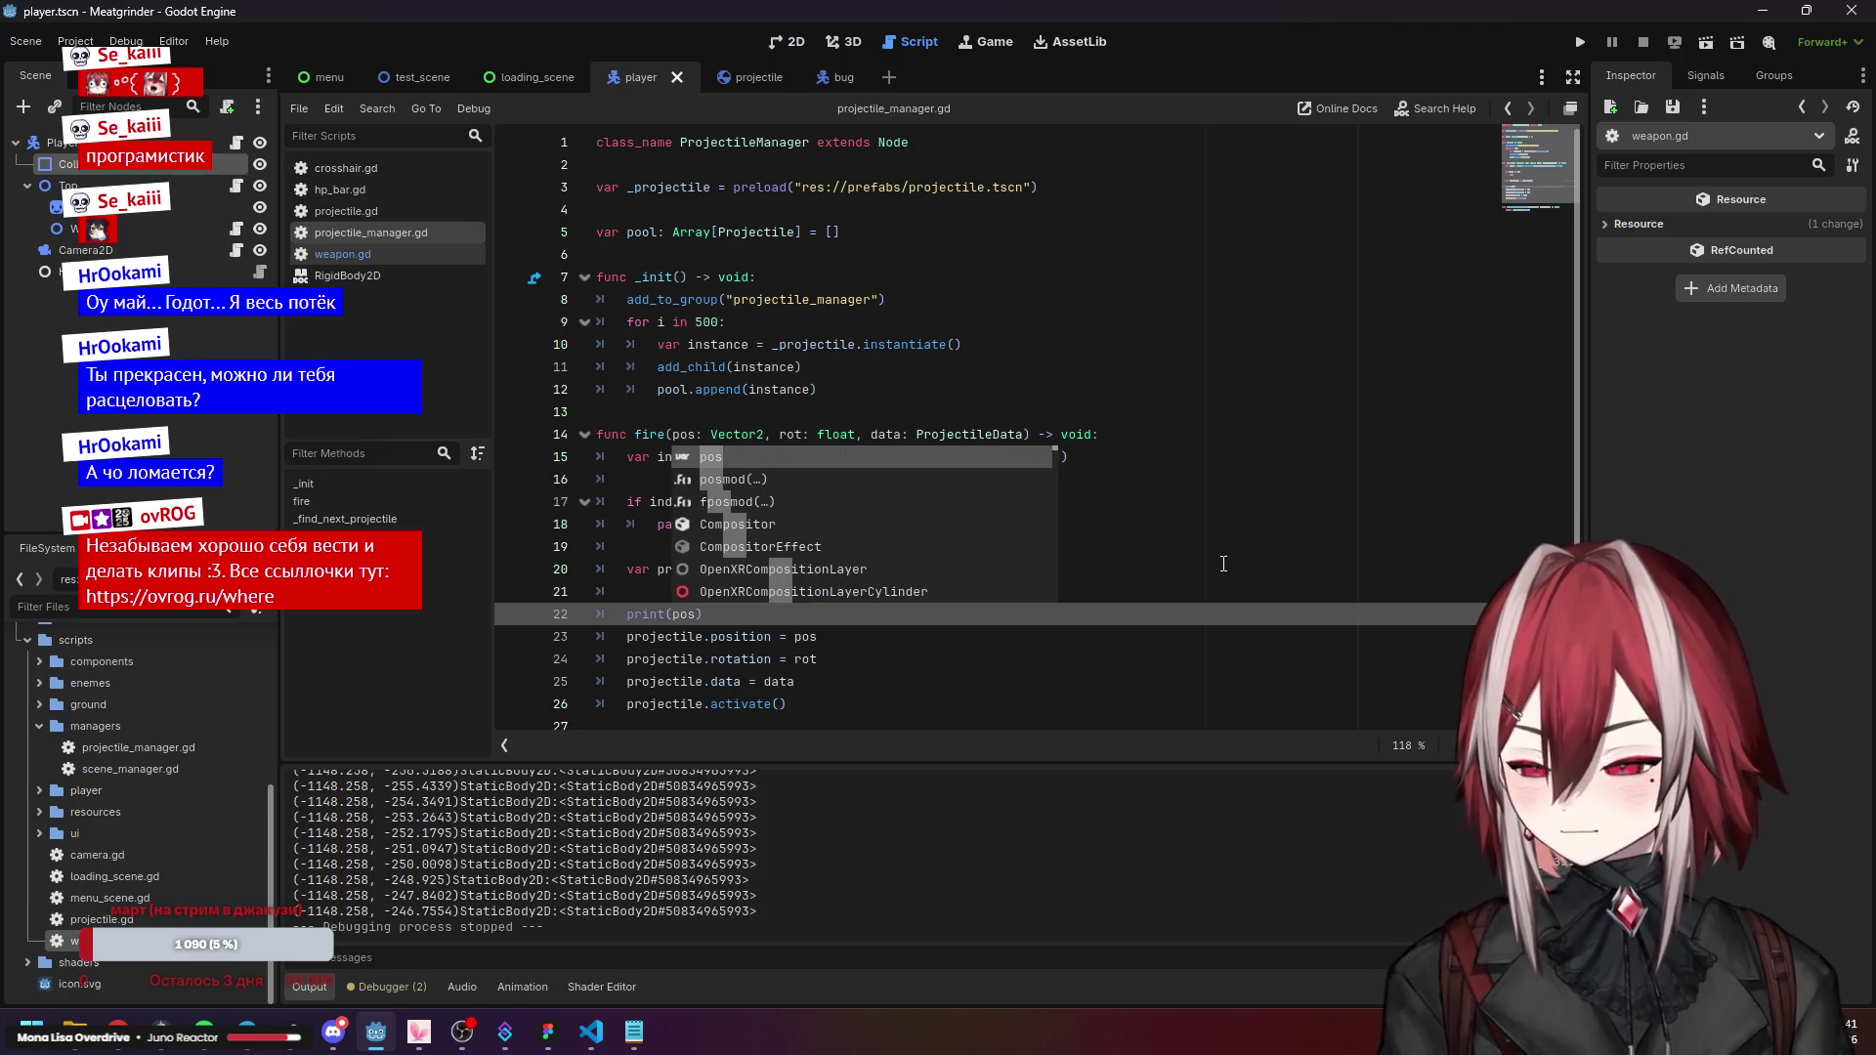
left_click(879, 525)
Run the game, move and fire to log positions, then return to the script.
left_click(1575, 47)
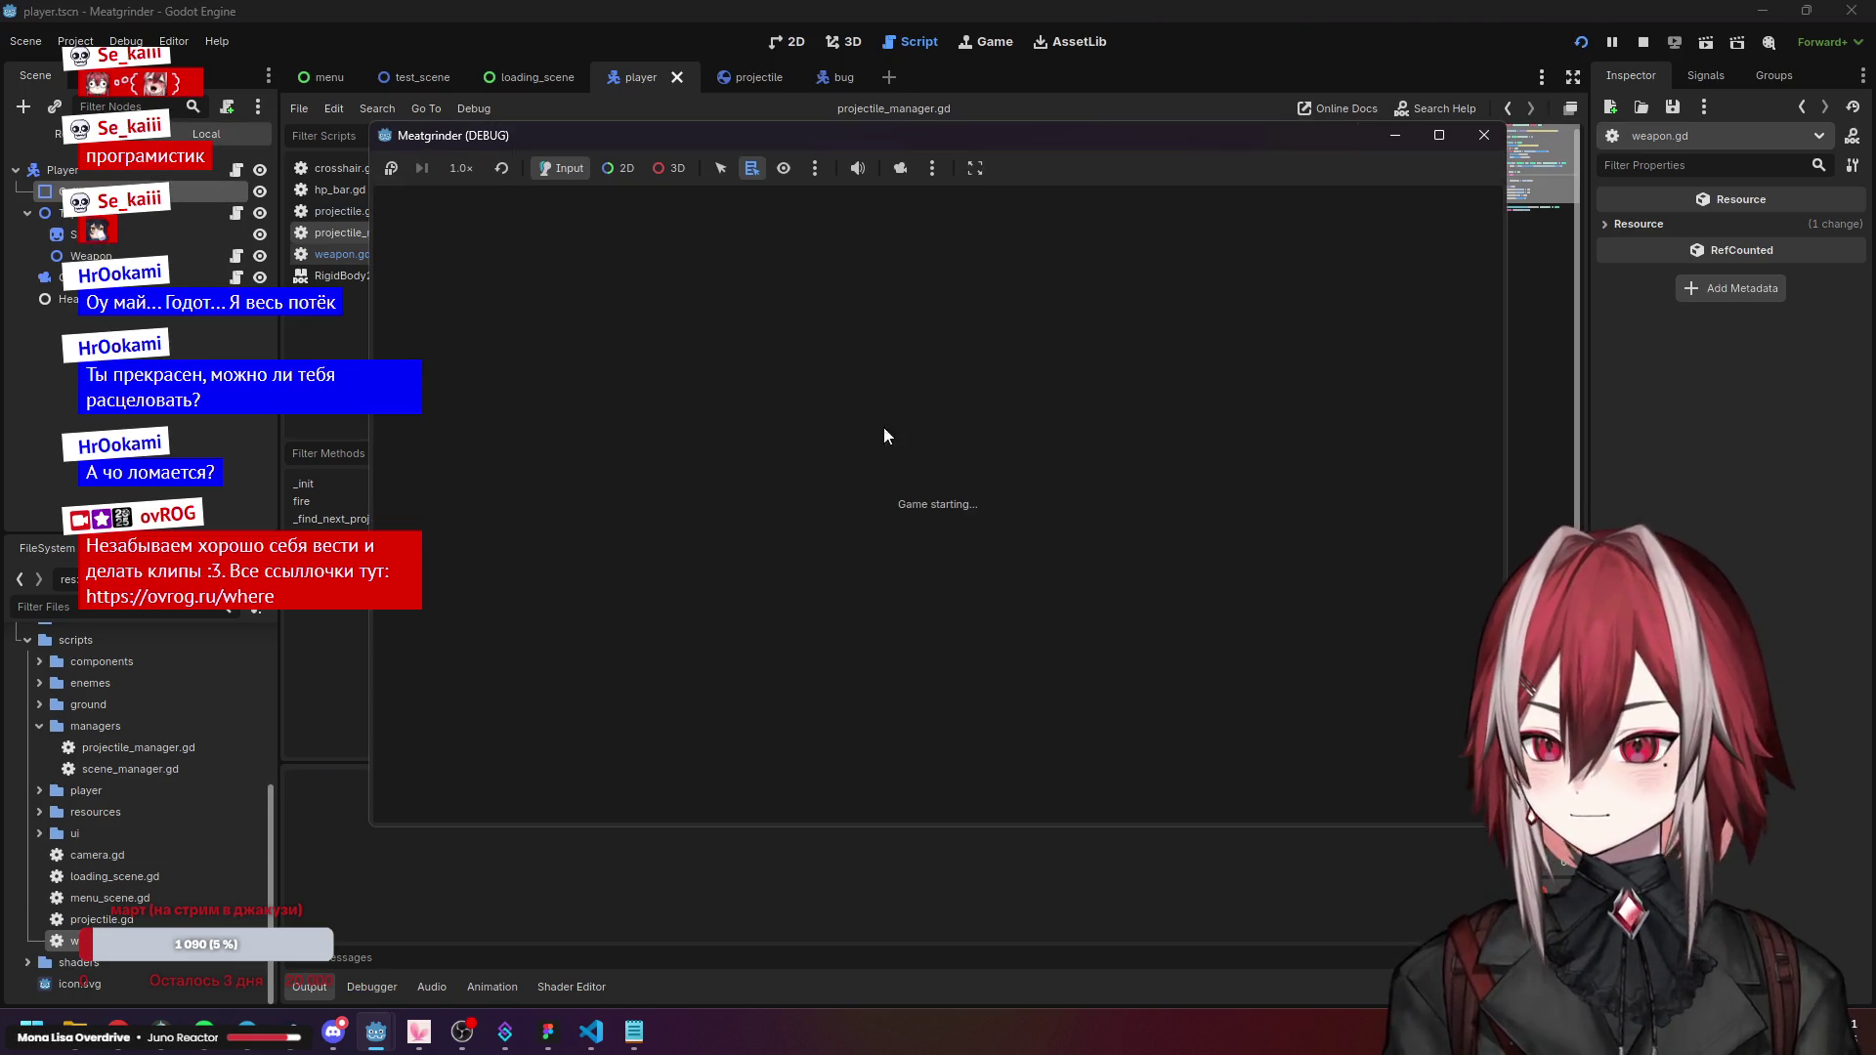
key("d")
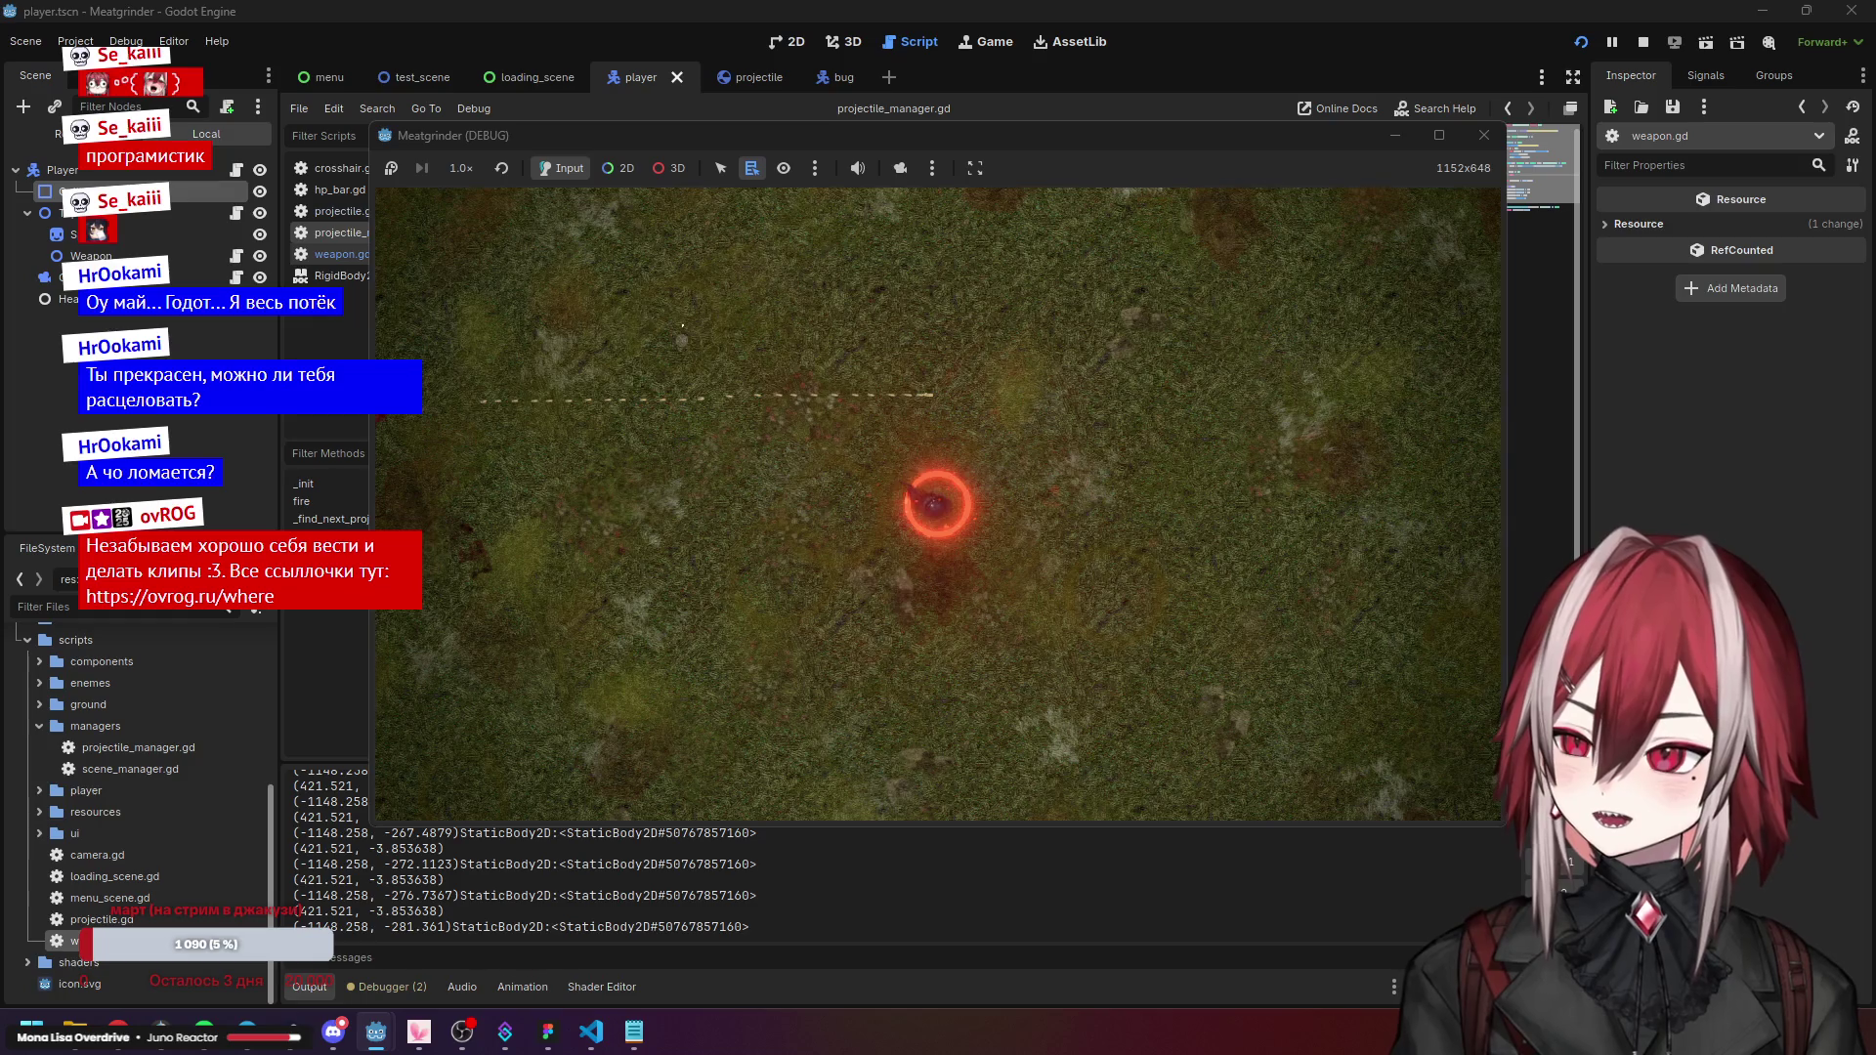
left_click(1249, 47)
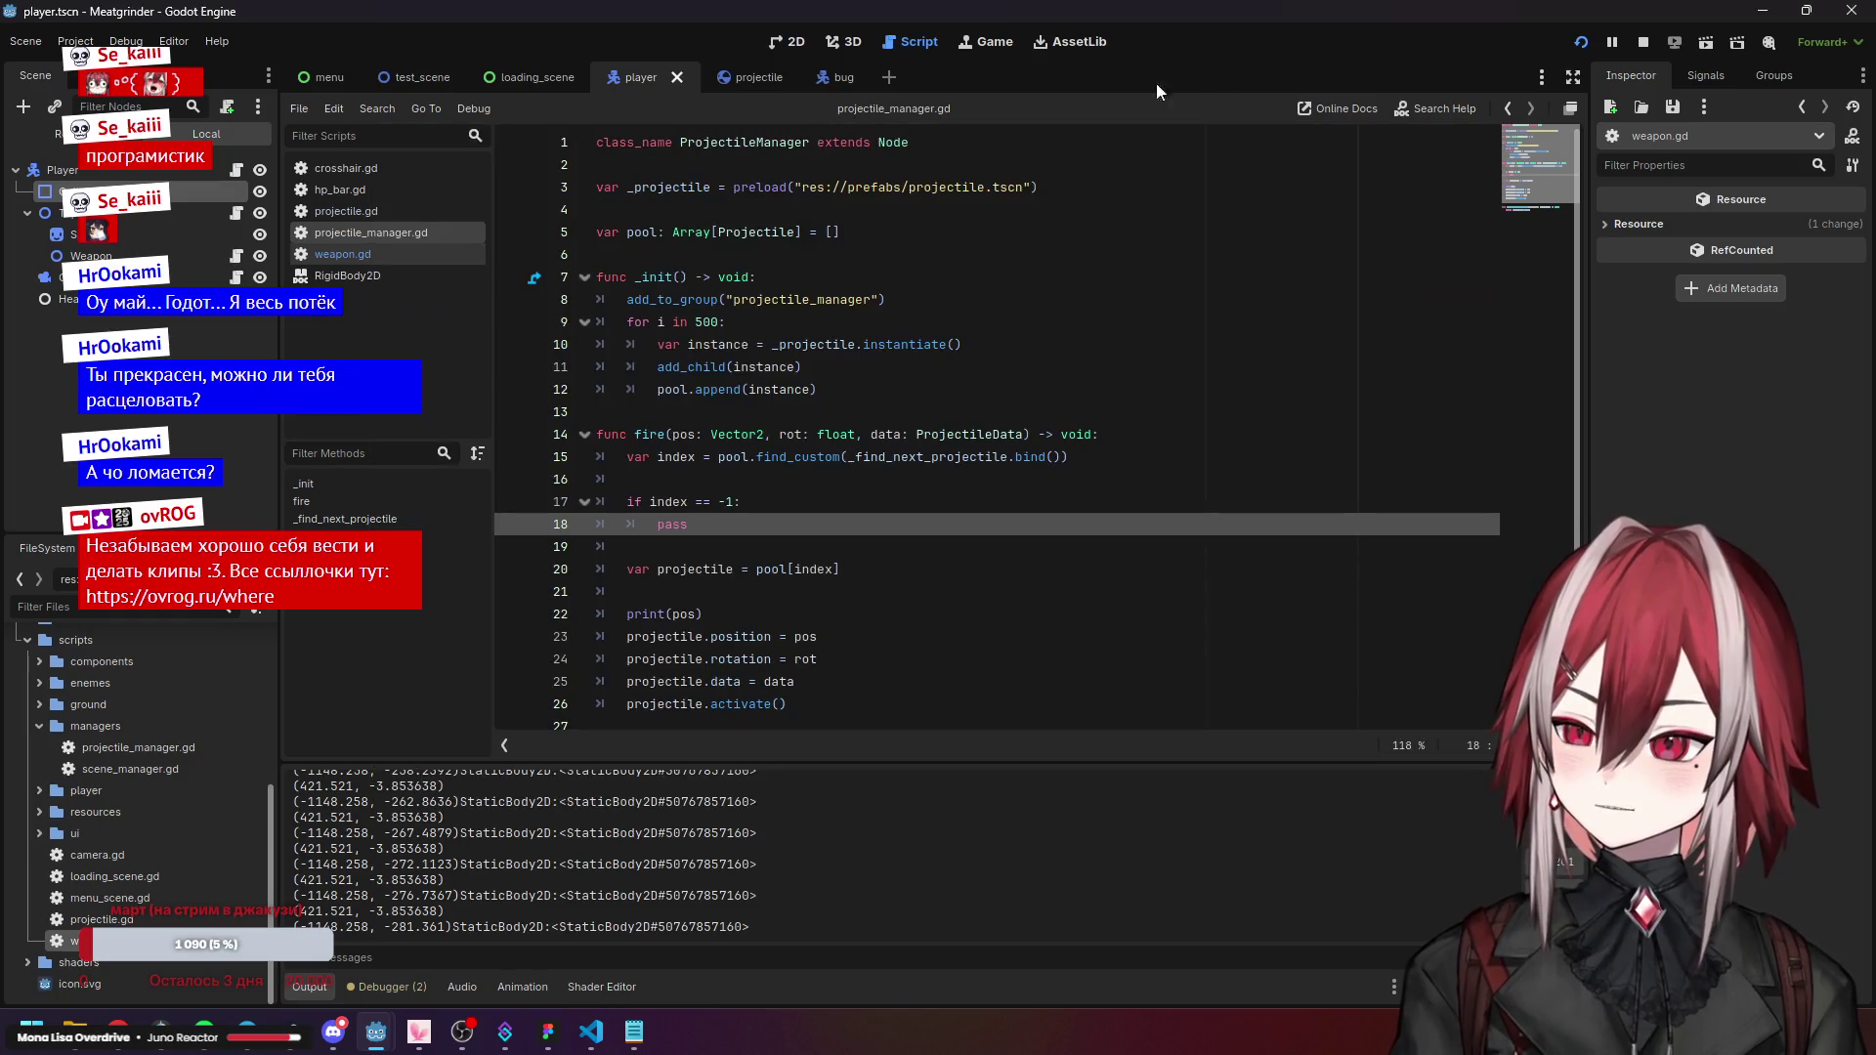
Review the pool lookup on line 20 and the new print(pos) line in fire().
left_click(711, 569)
scroll(784, 505, "down", 2)
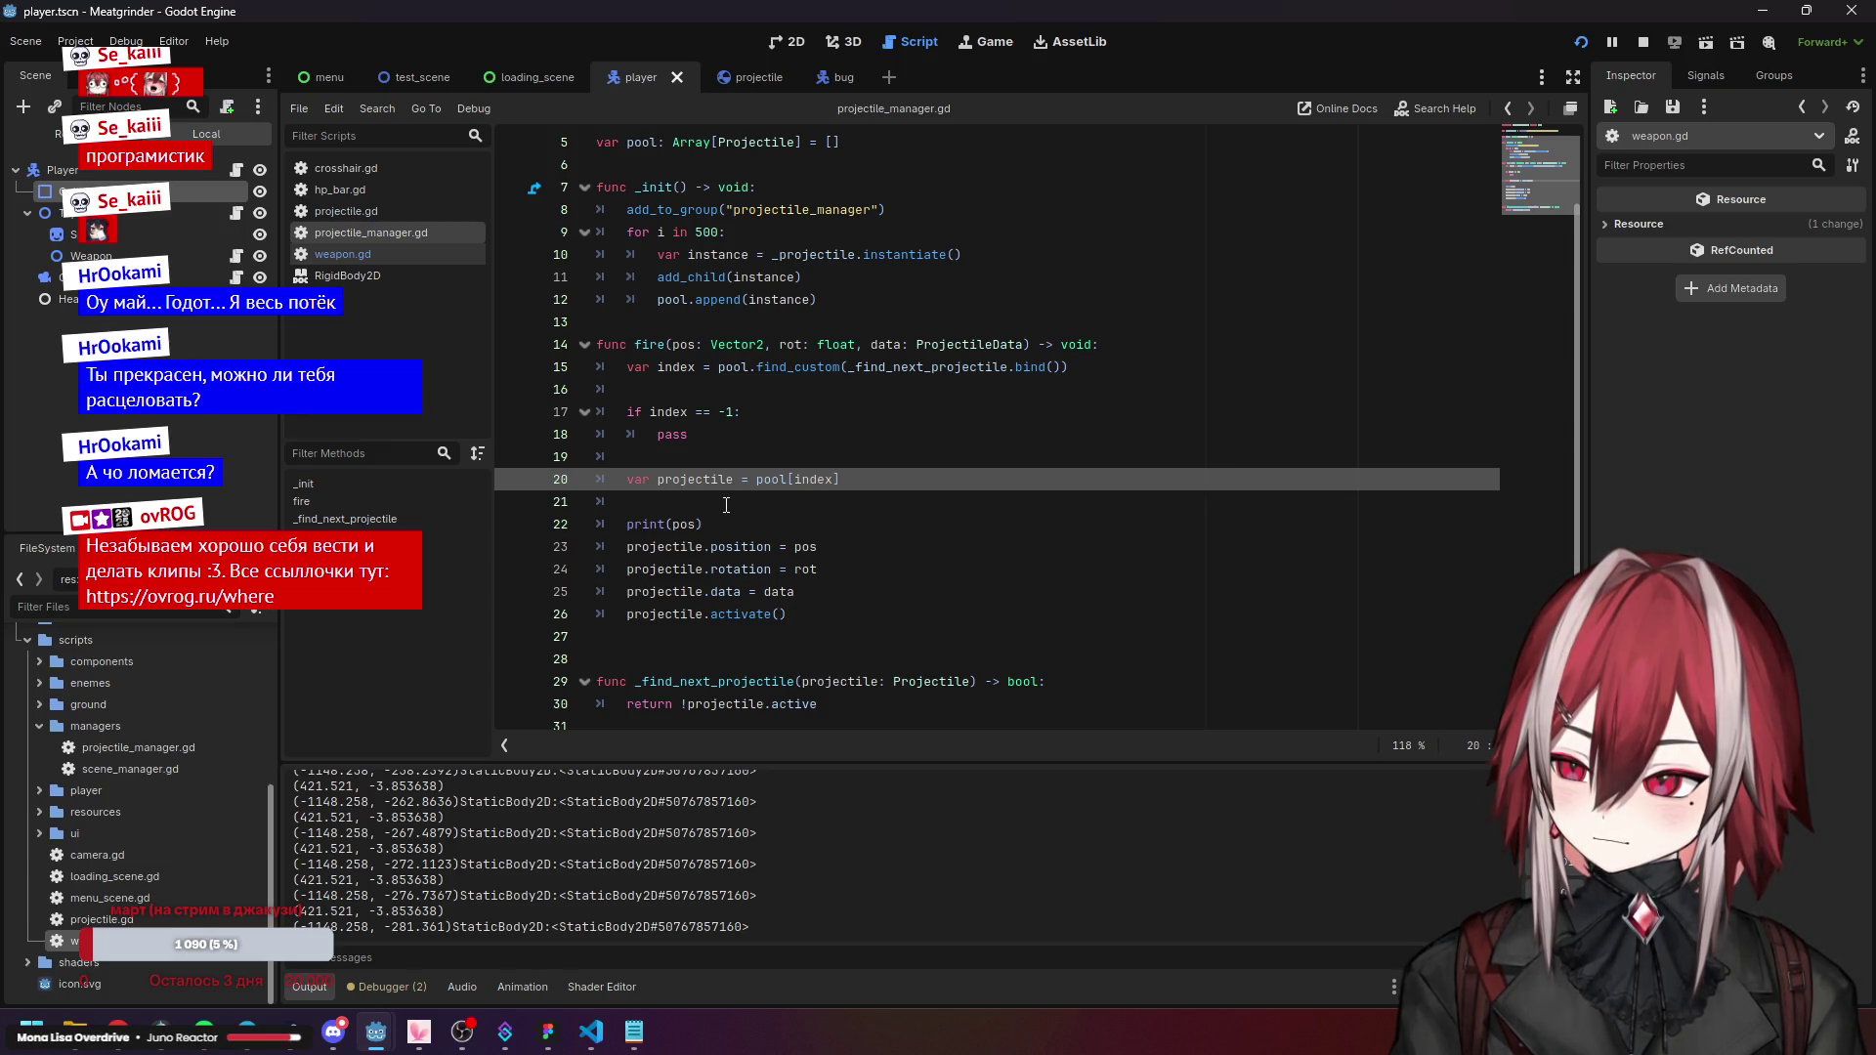
left_click(717, 510)
left_click_drag(628, 484, 840, 495)
left_click(780, 531)
scroll(684, 537, "up", 1)
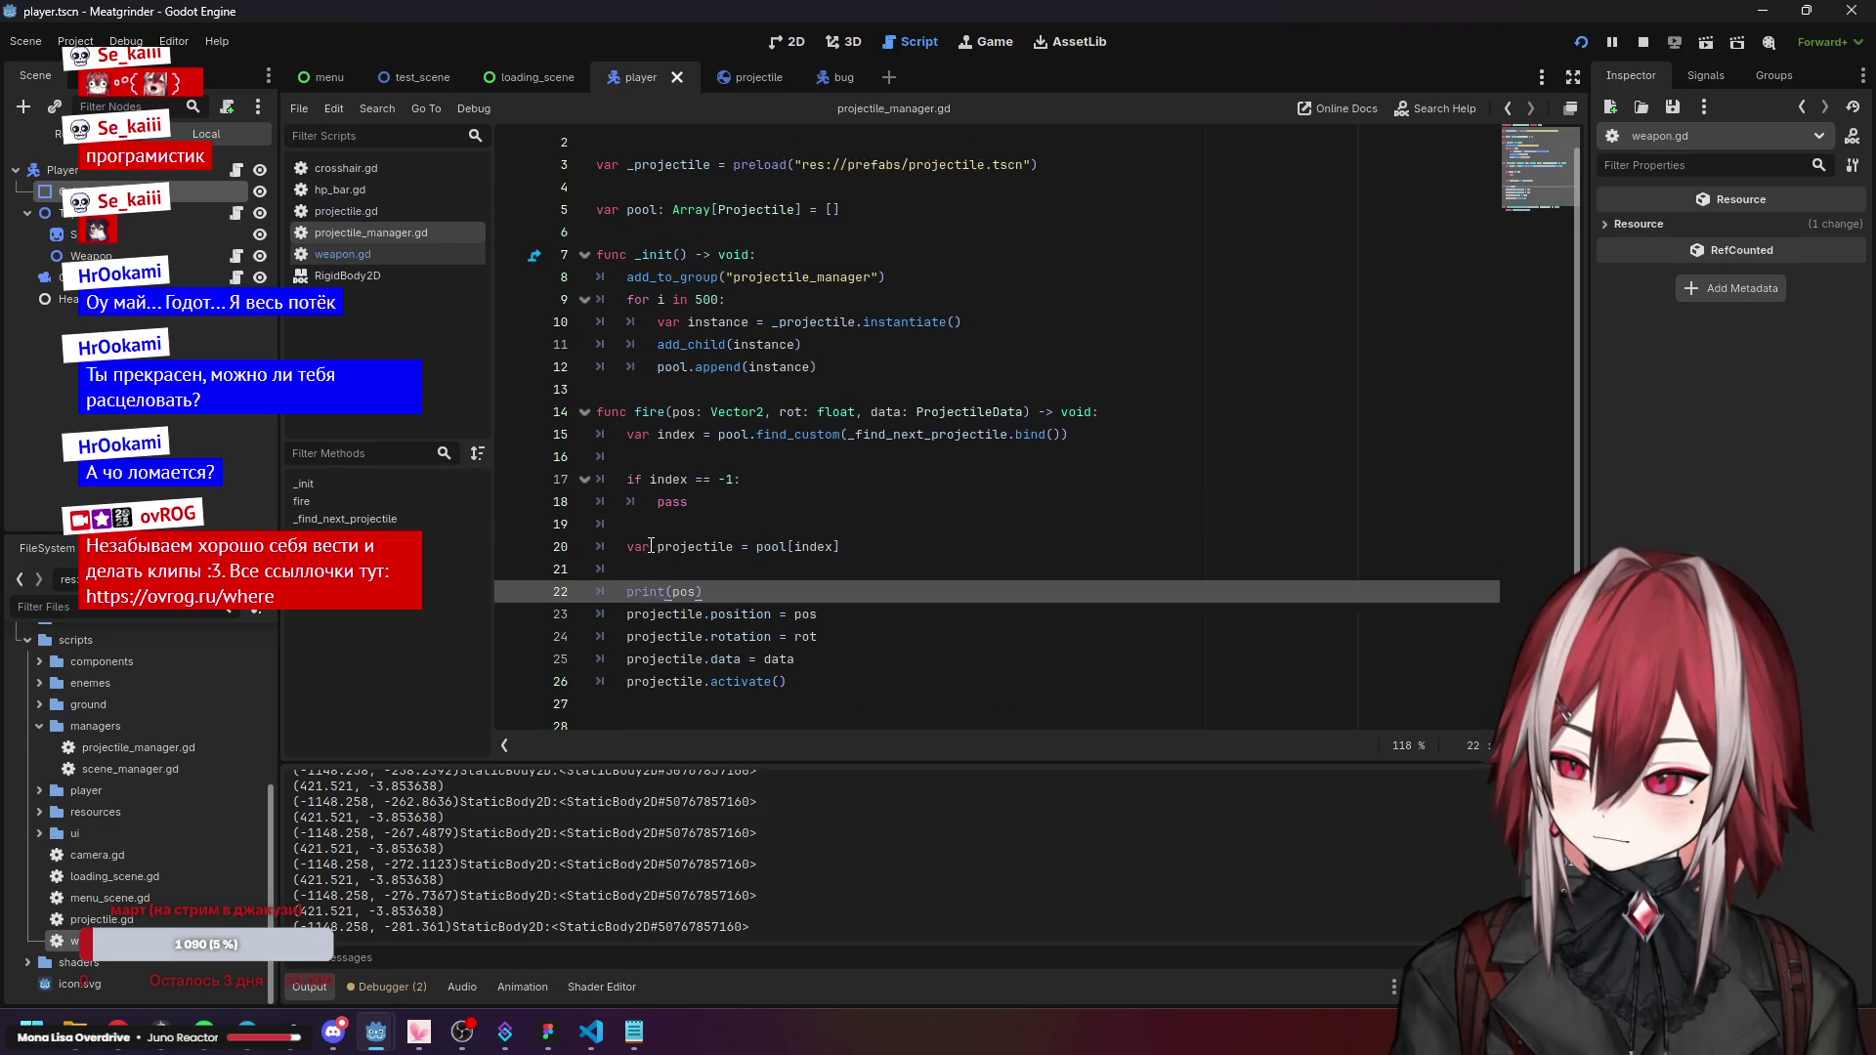
left_click(663, 546)
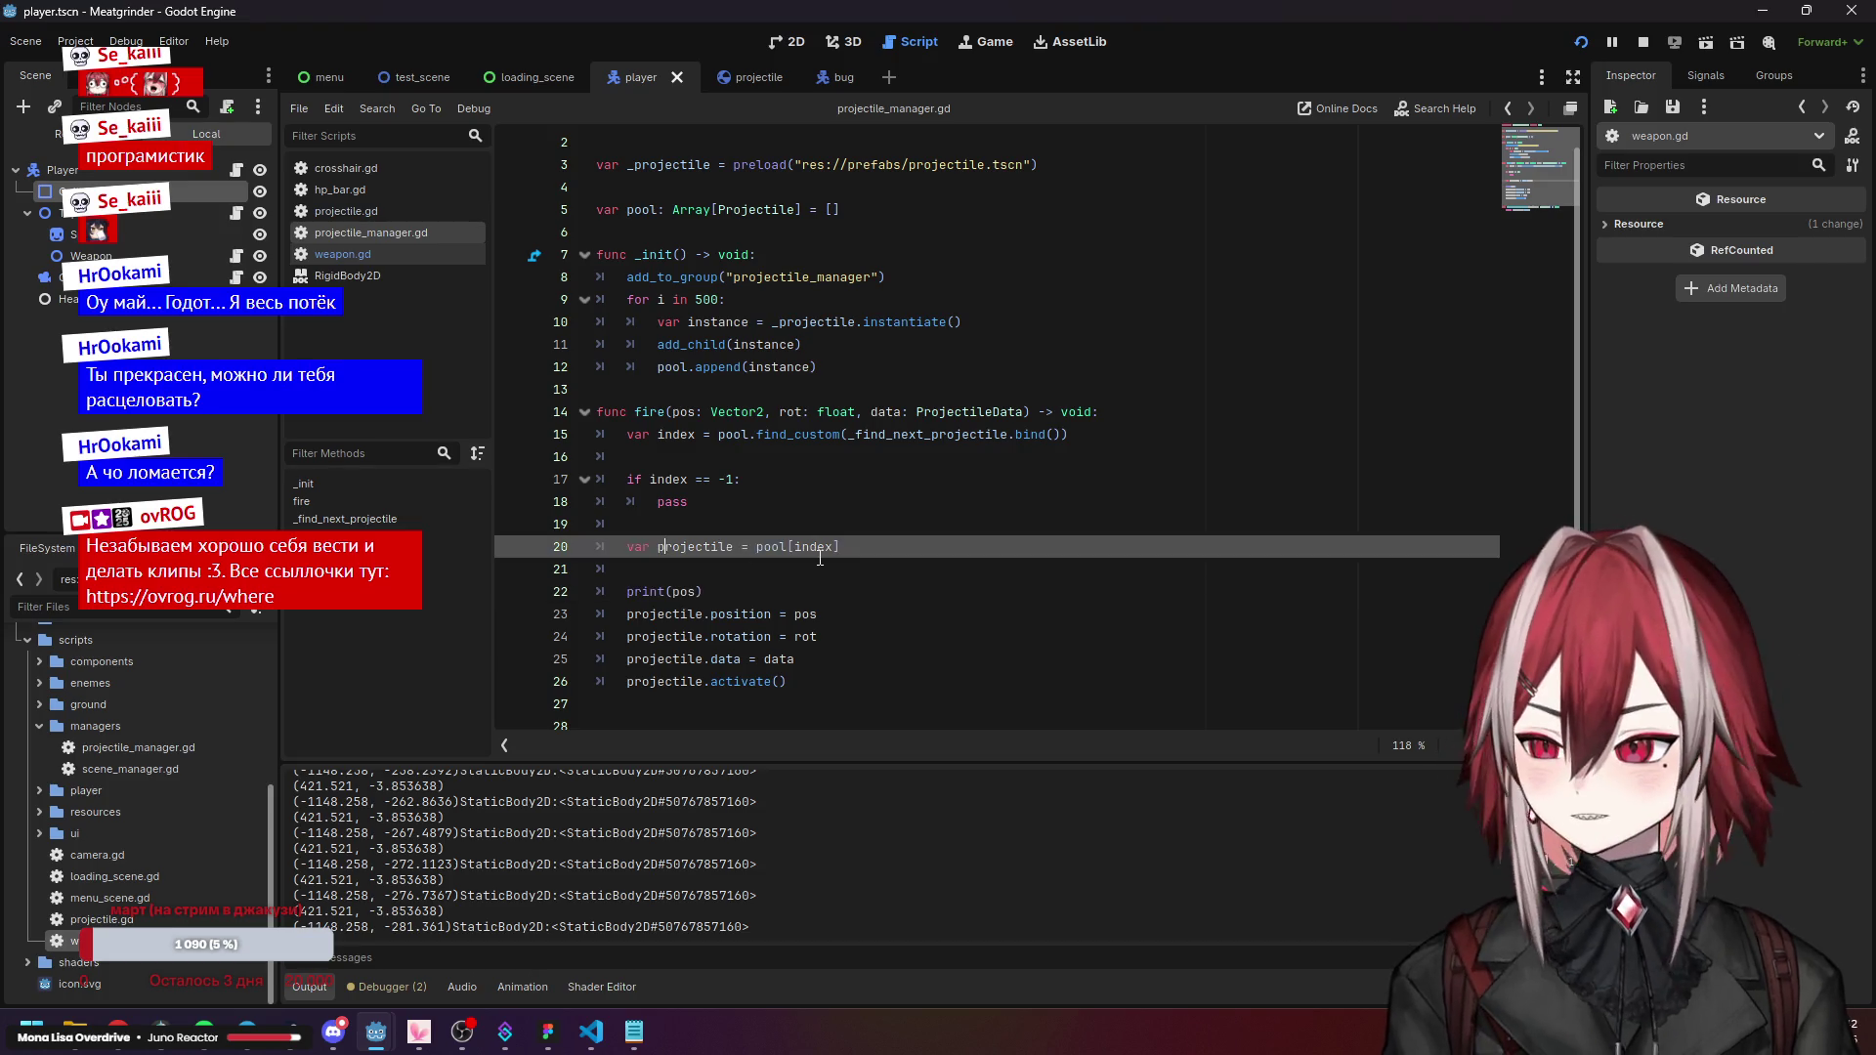
scroll(839, 532, "up", 1)
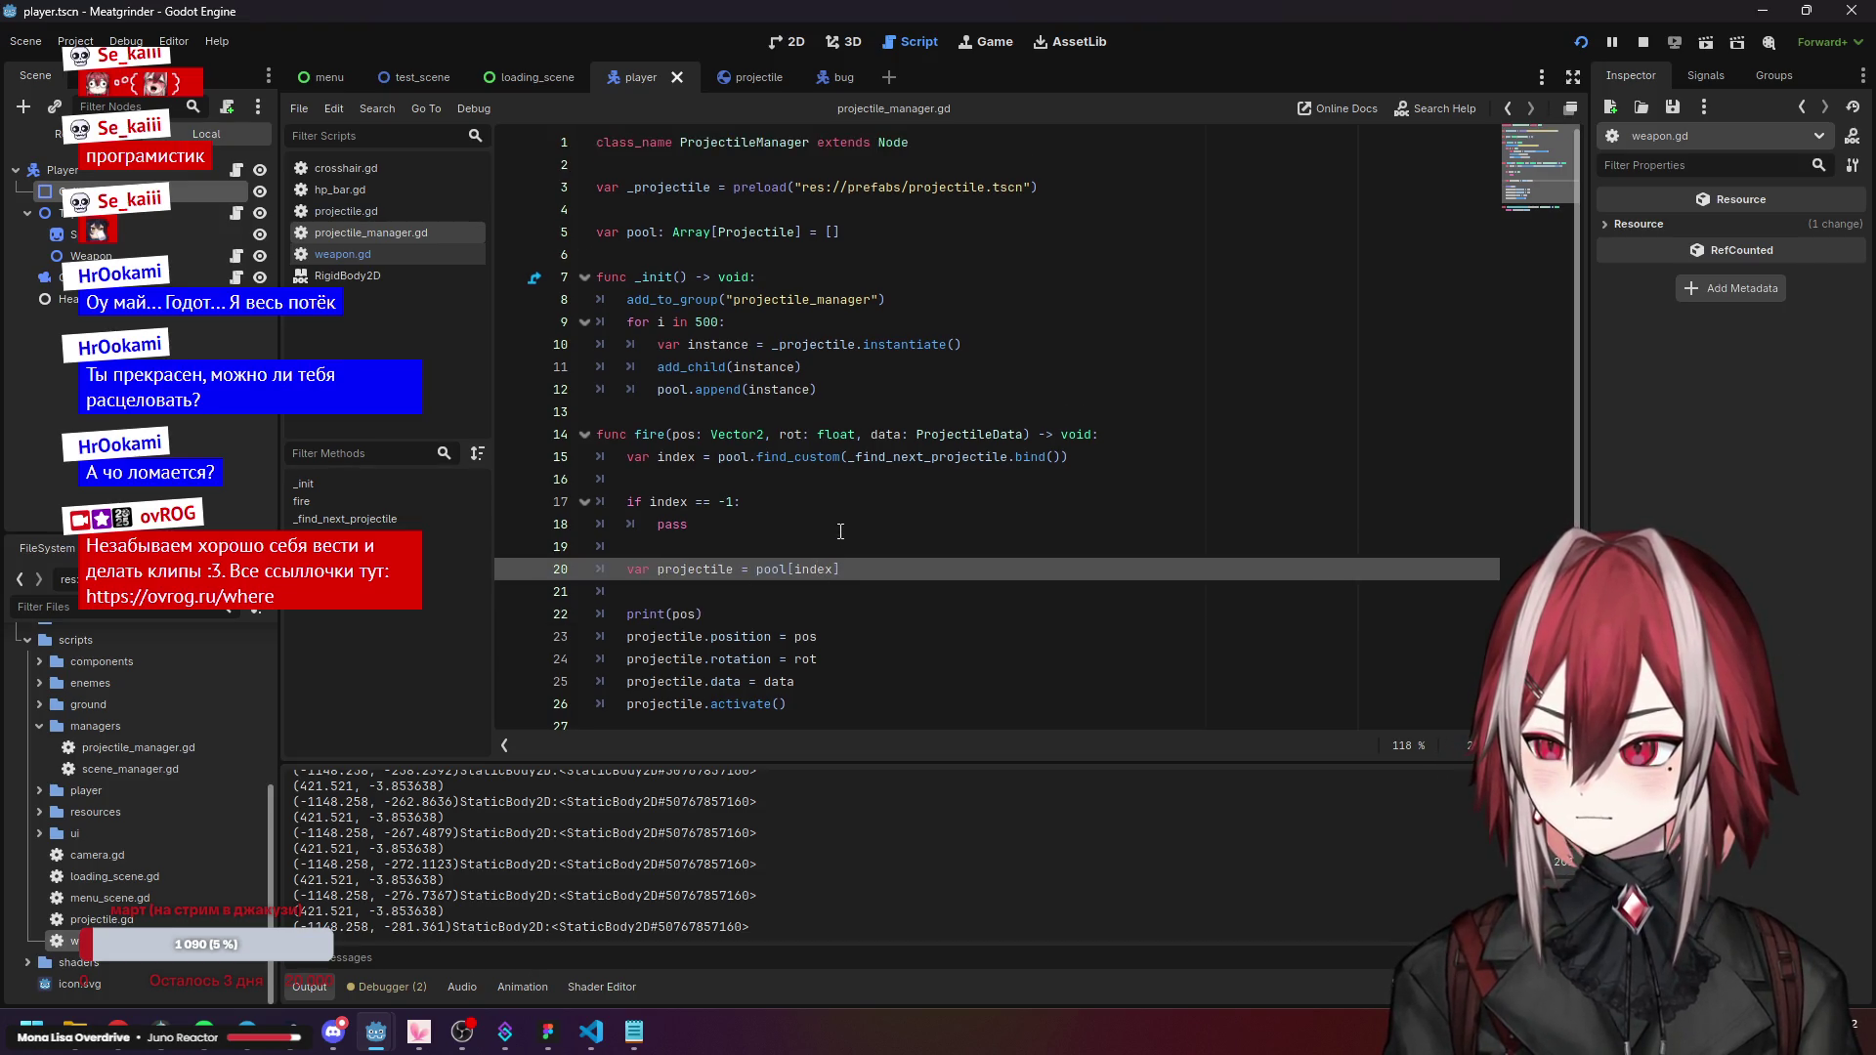
scroll(840, 532, "down", 2)
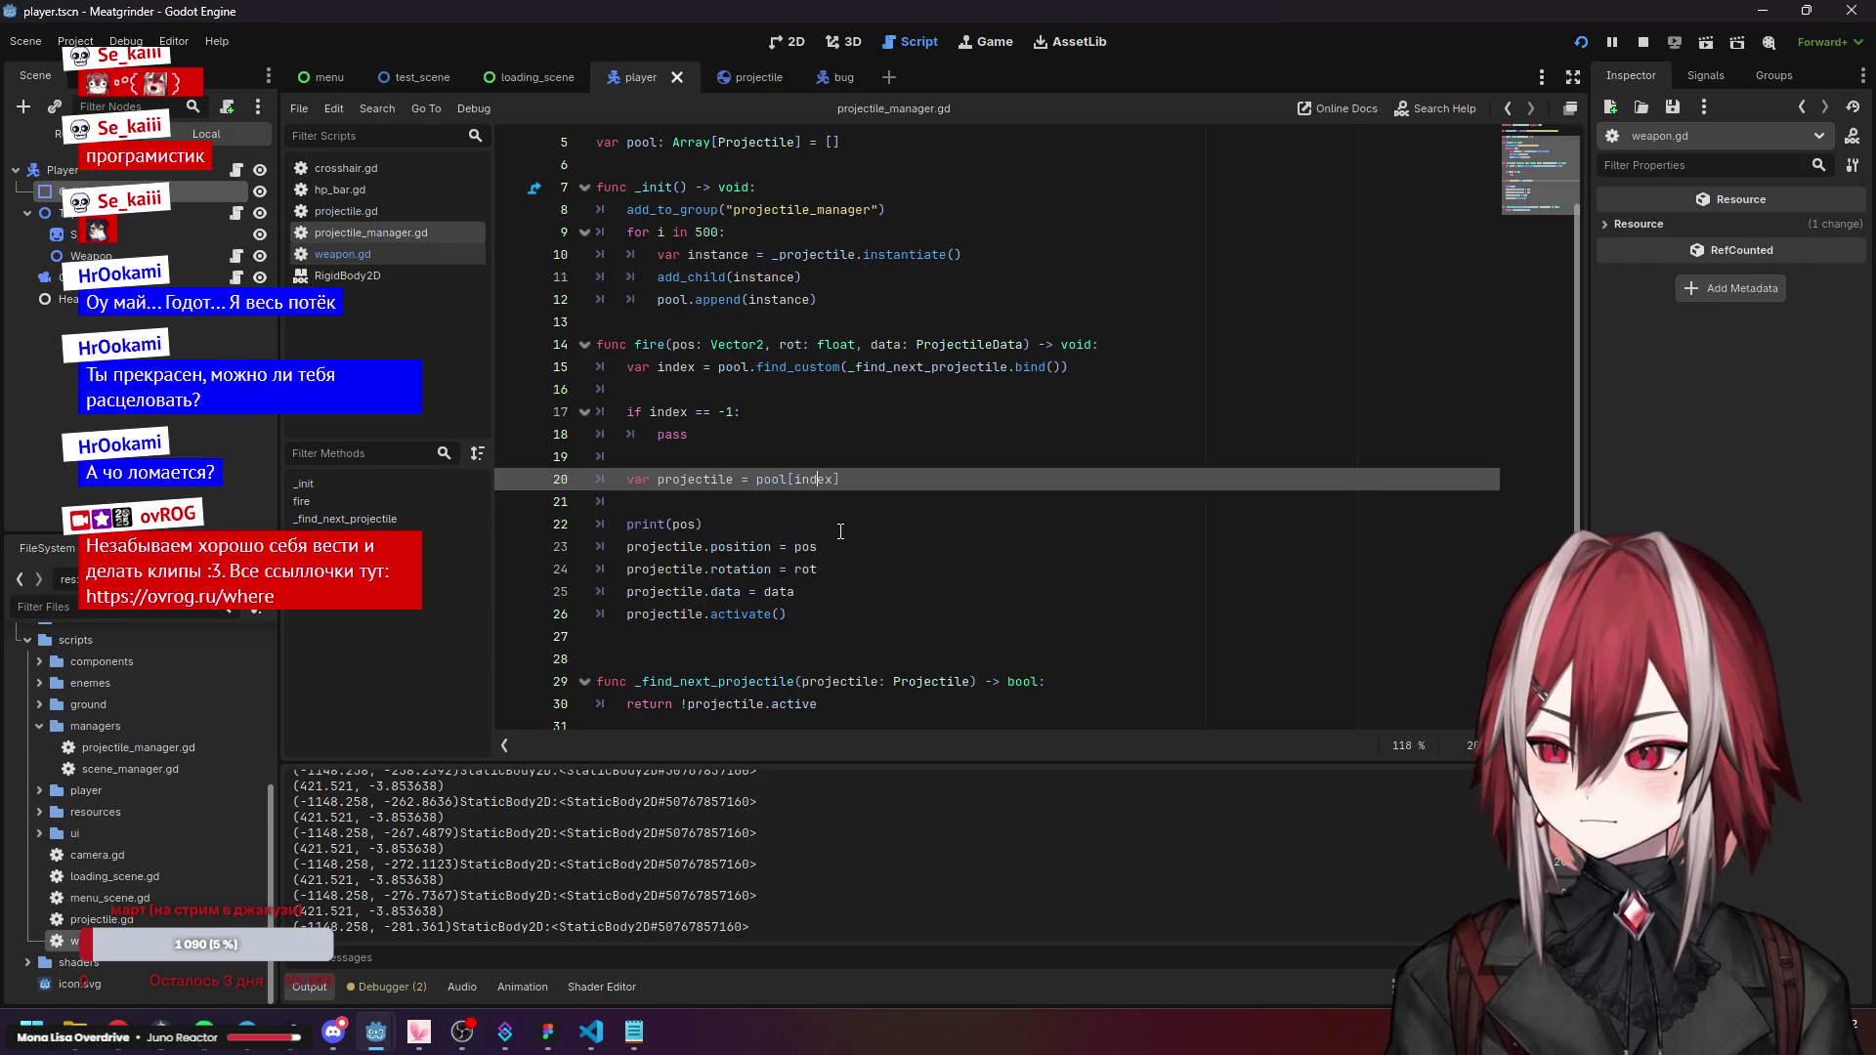
Step through fire()'s assignment lines down to the activate call on line 26.
left_click(748, 547)
left_click(727, 569)
left_click(726, 592)
left_click(725, 614)
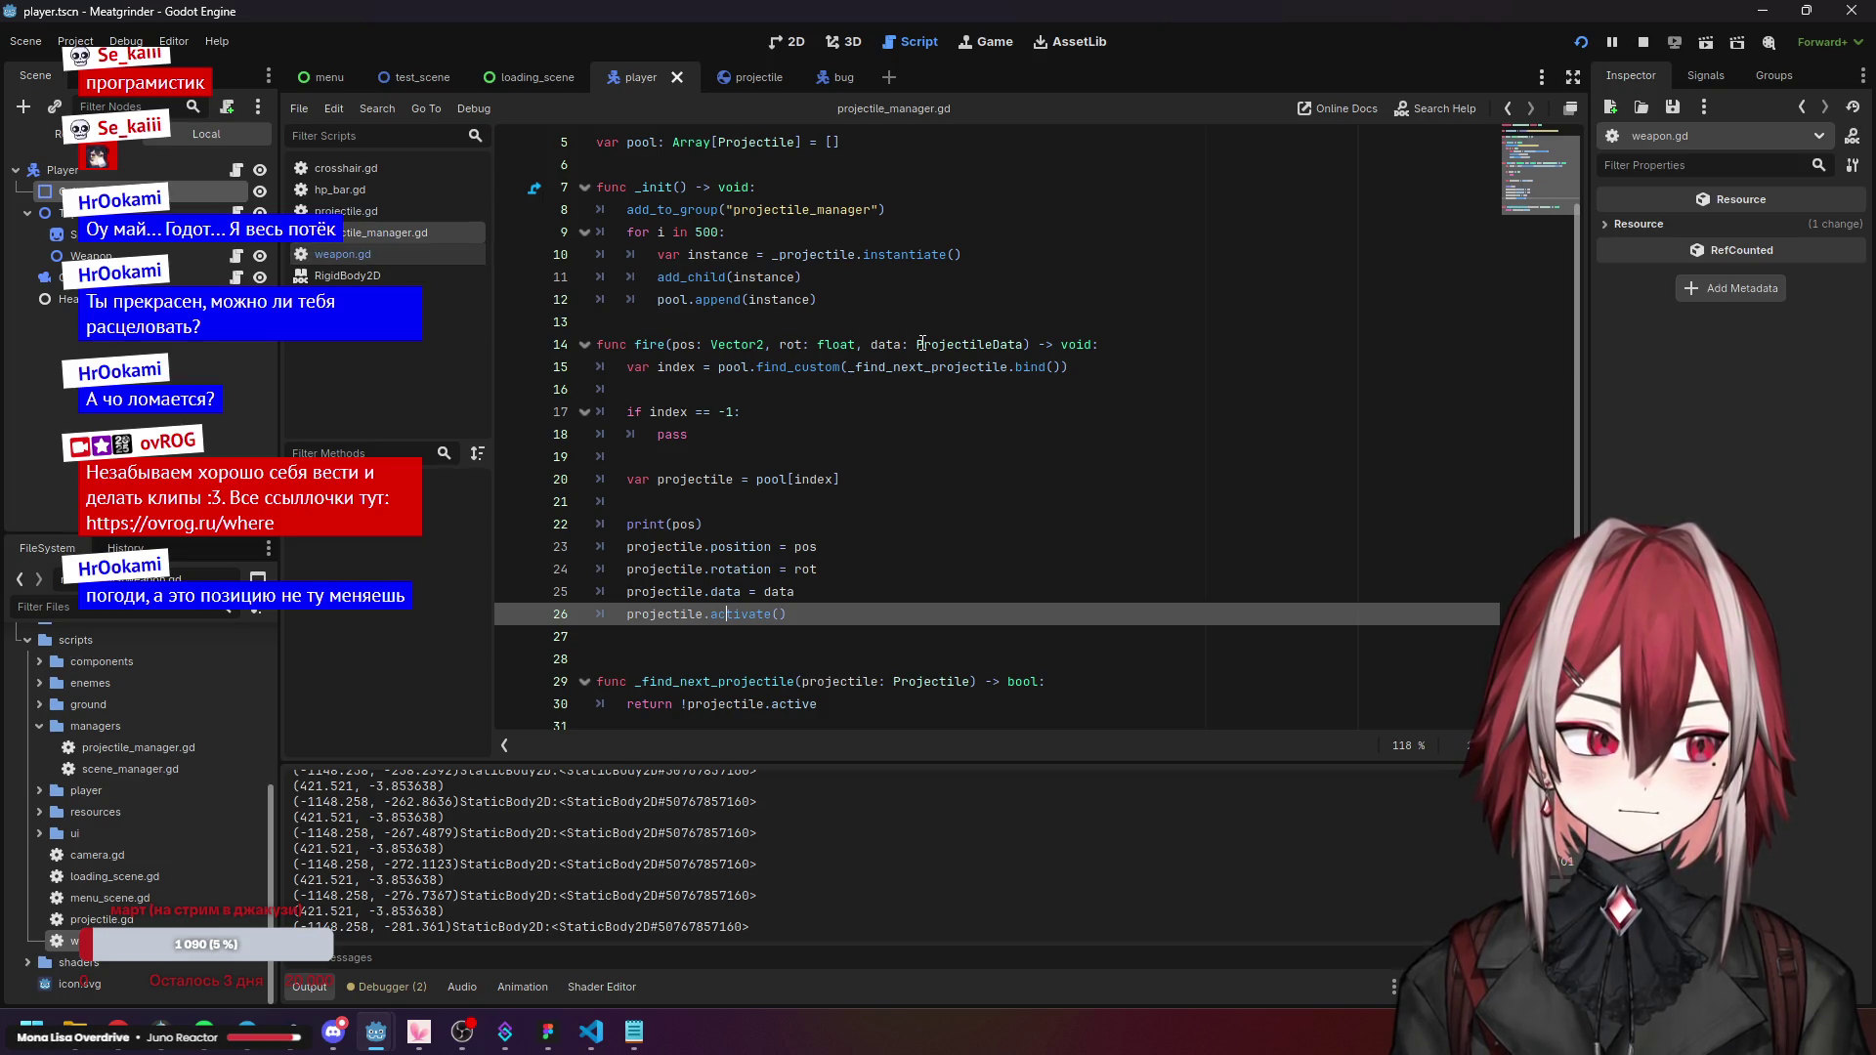
left_click(744, 526)
left_click(744, 540)
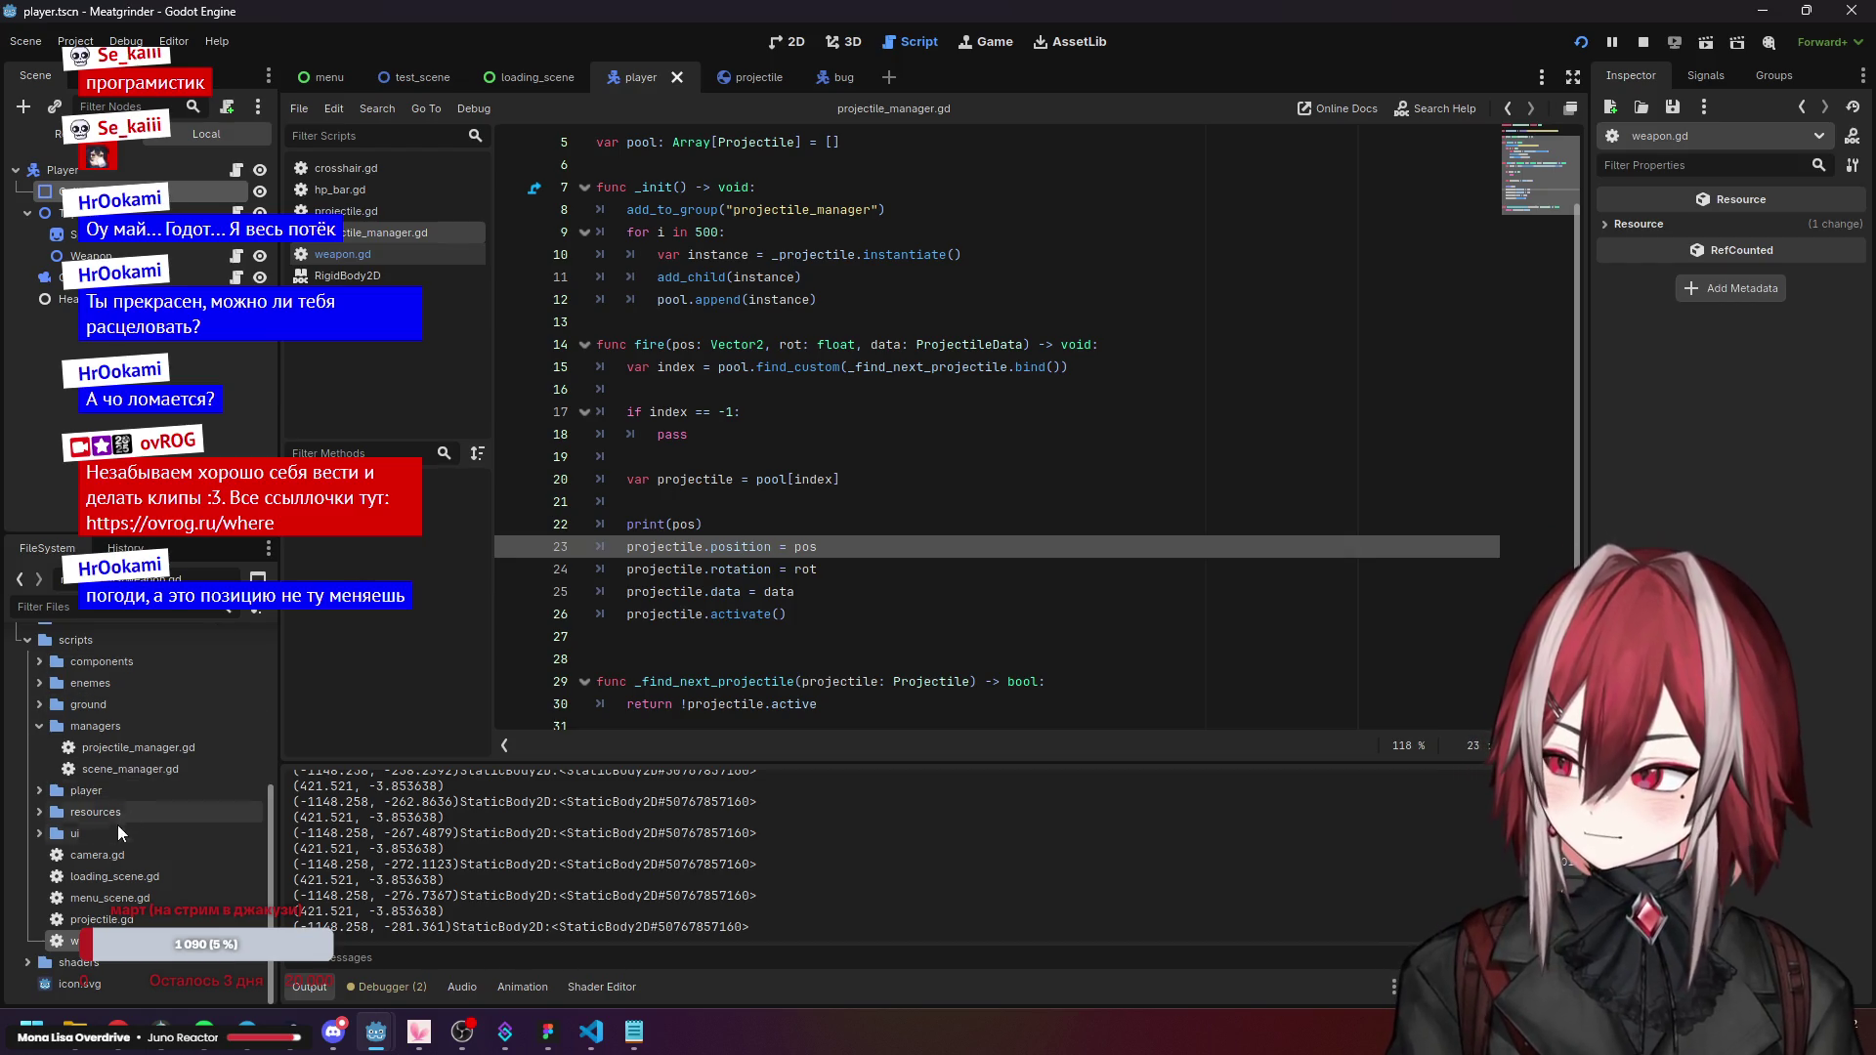
scroll(63, 702, "up", 3)
scroll(88, 713, "up", 2)
Show pdw.tres weapon data in the Inspector and check fire's pos parameter.
left_click(113, 717)
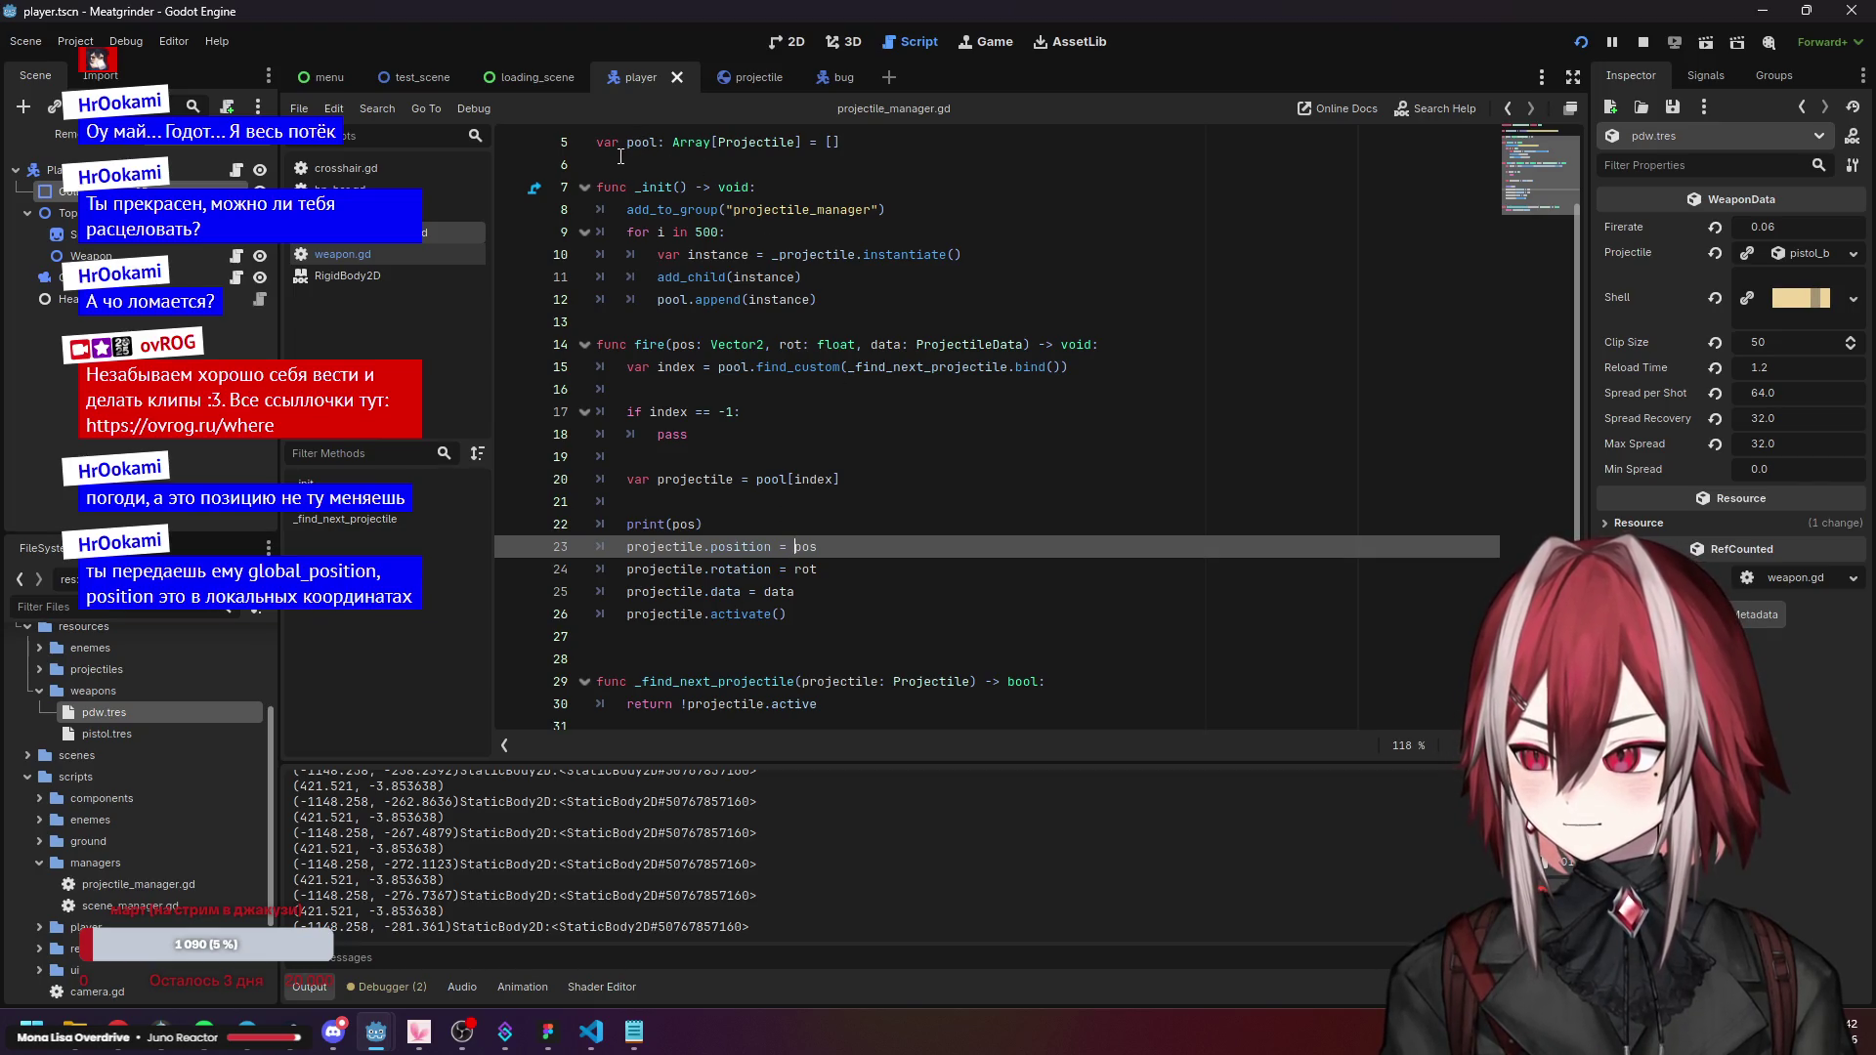
left_click(697, 344)
scroll(698, 344, "up", 2)
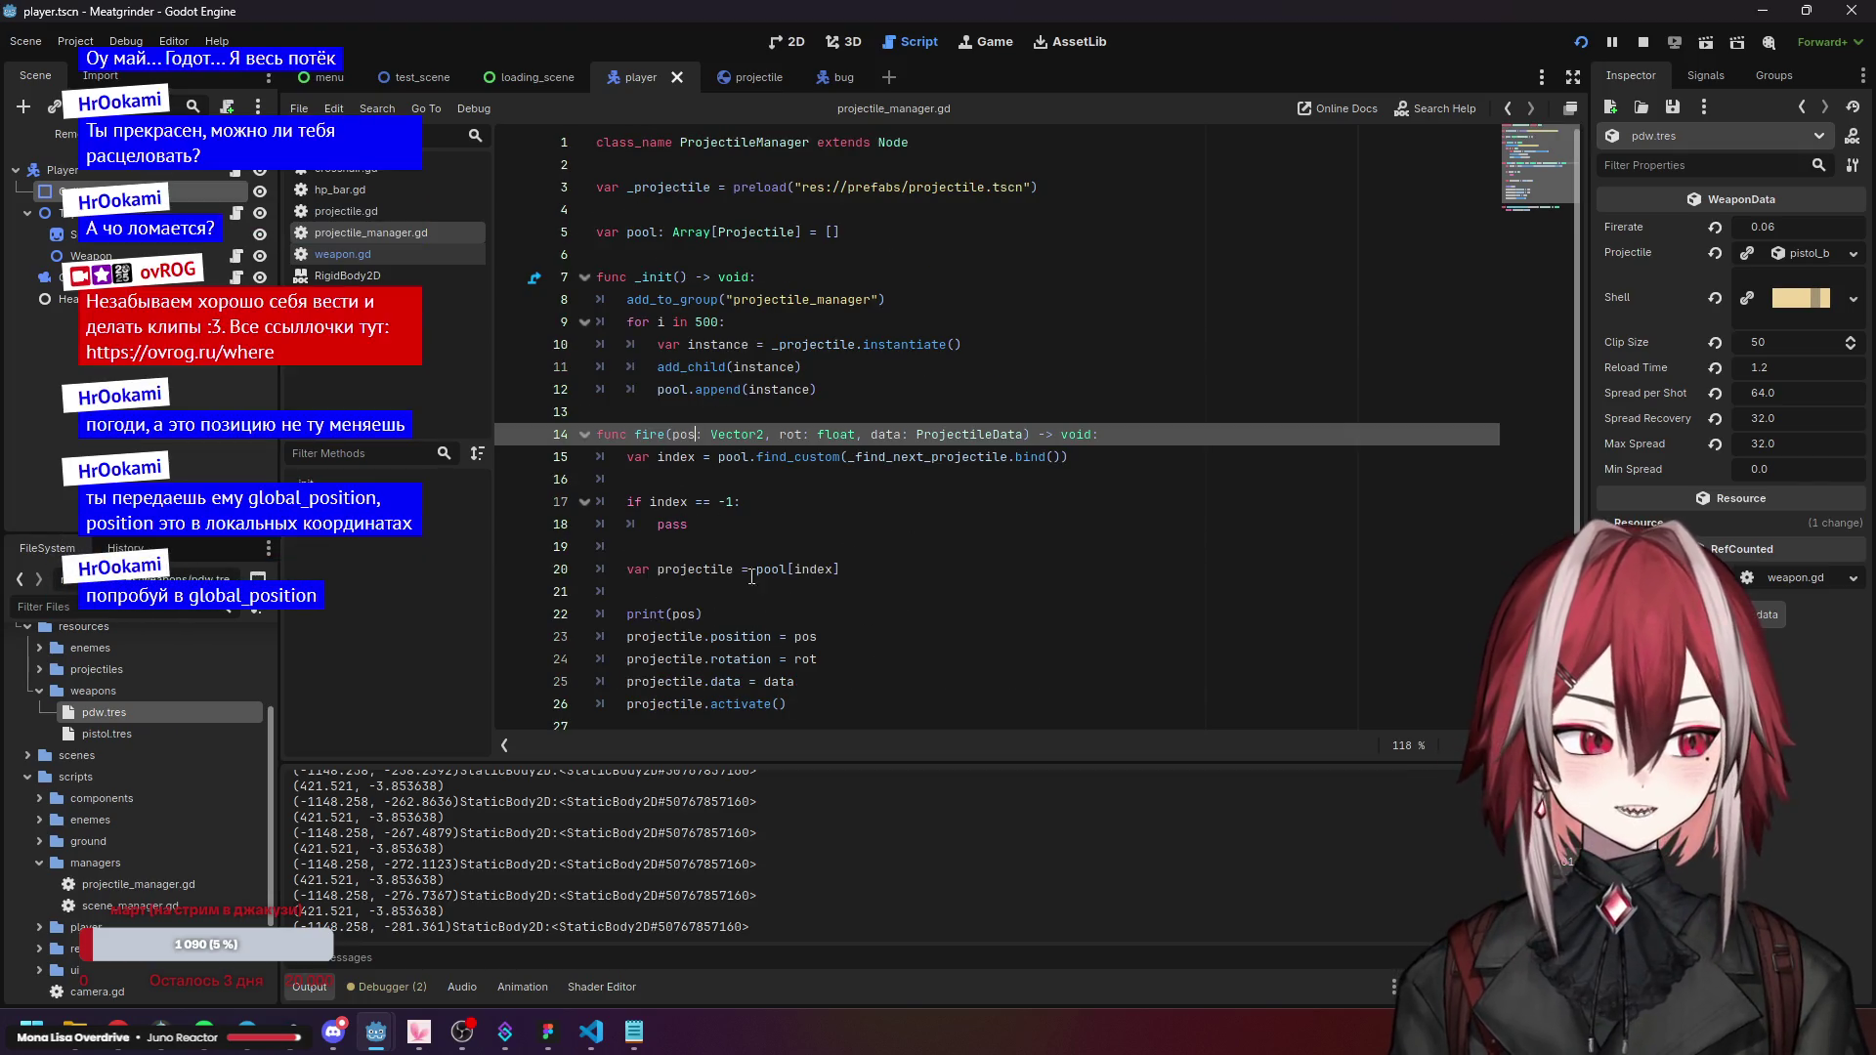
scroll(845, 586, "down", 2)
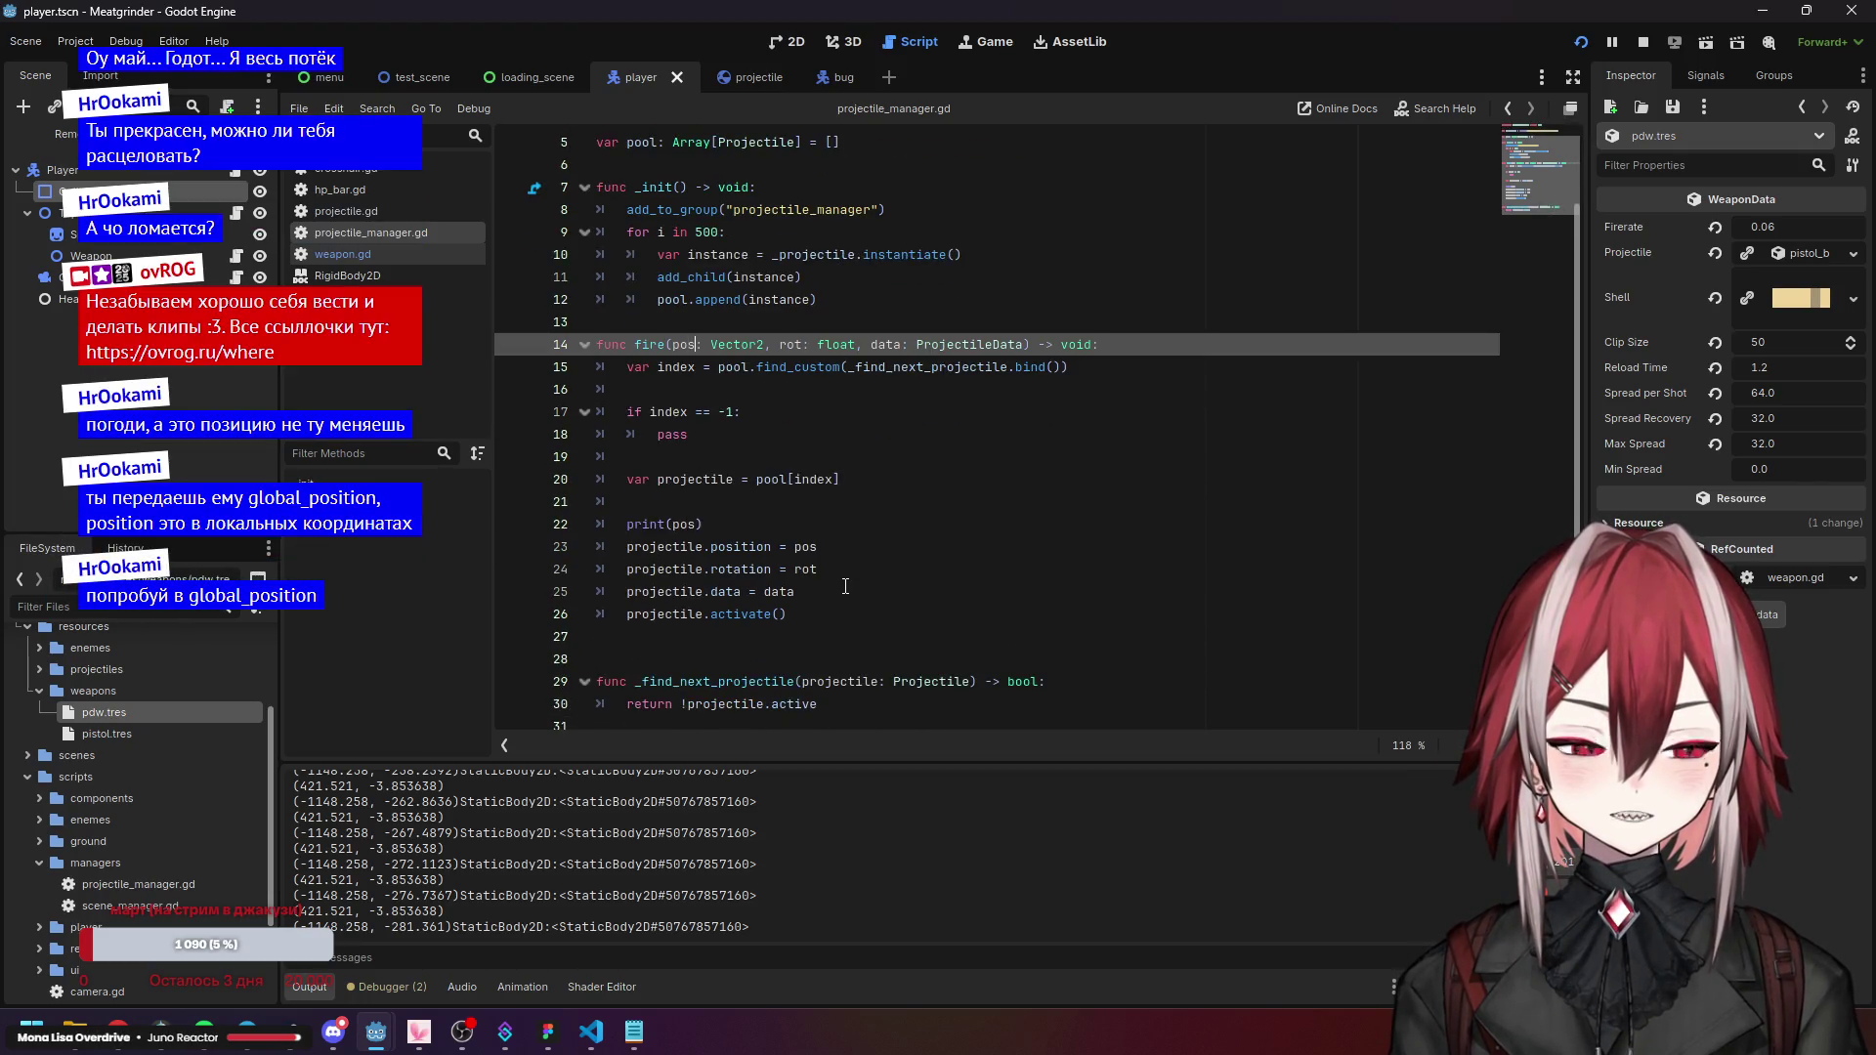
Select the word position on line 23 to prepare replacing it.
left_click_drag(772, 546, 706, 545)
left_click(711, 545)
scroll(673, 140, "up", 2)
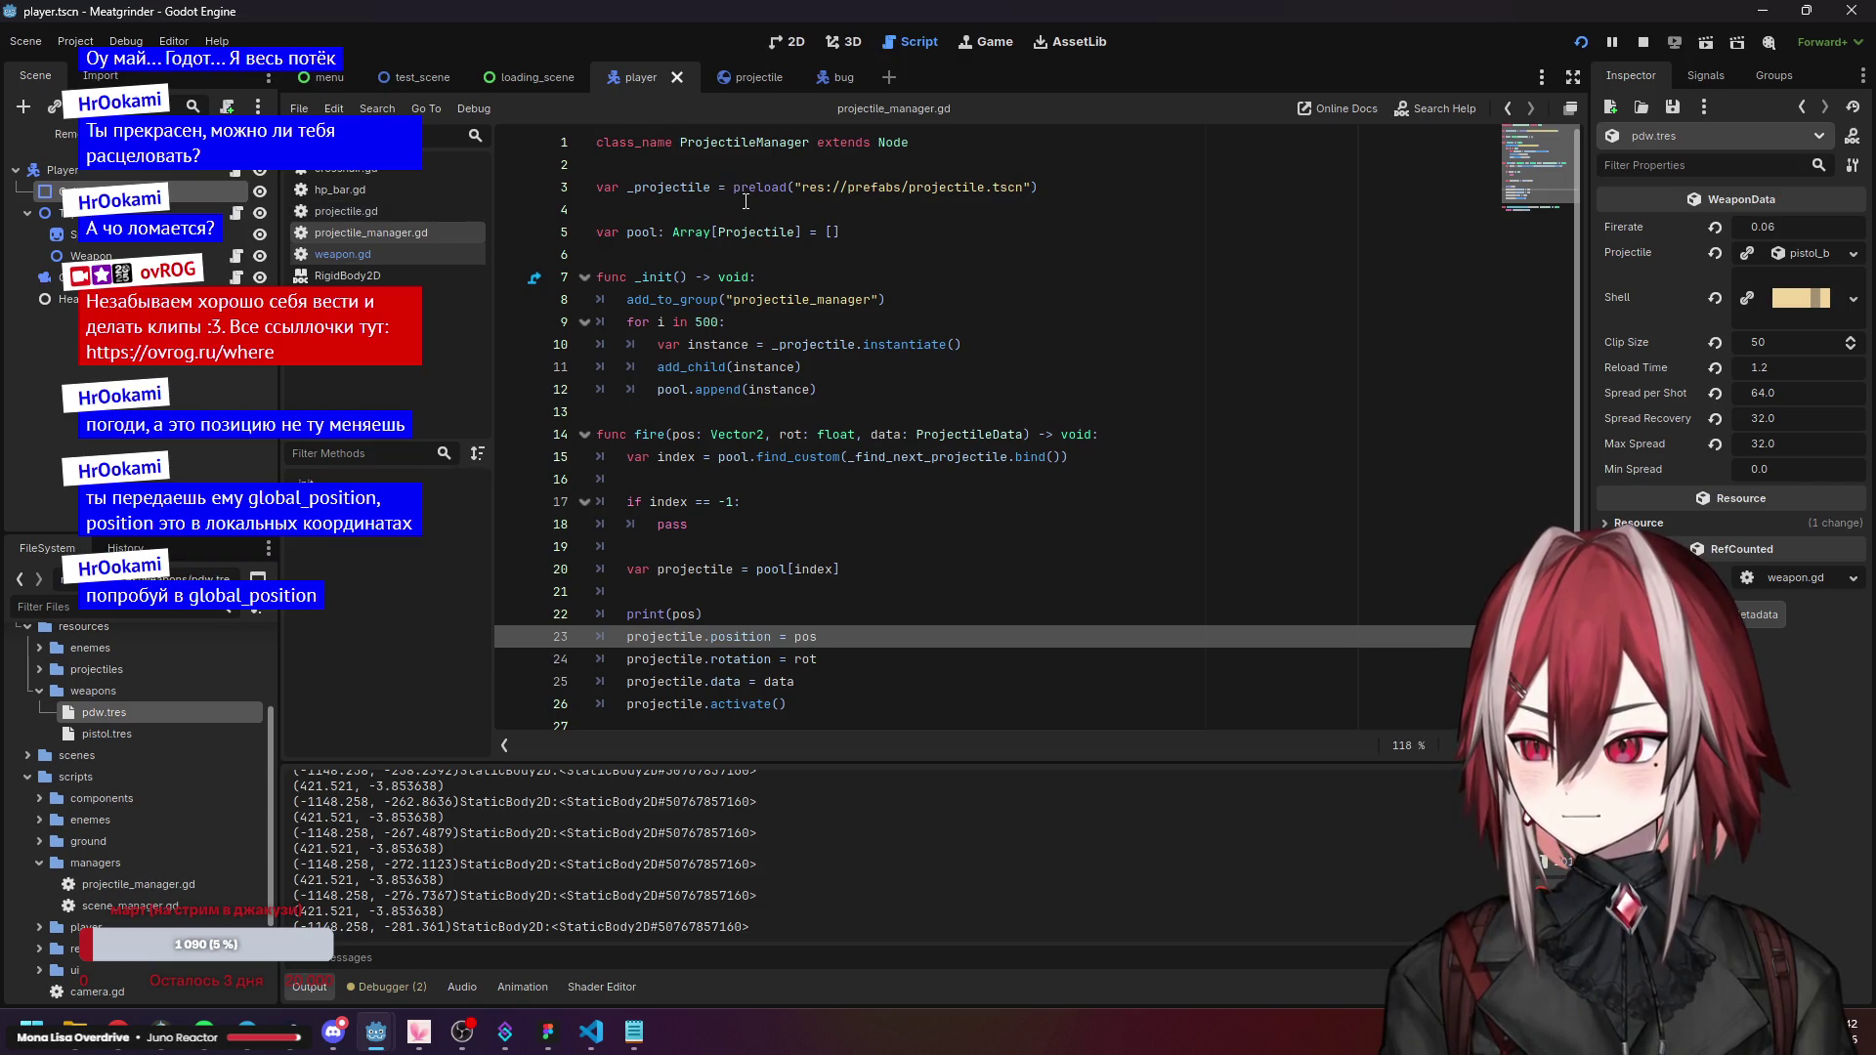
scroll(746, 201, "down", 2)
left_click(743, 500)
Change line 23 to projectile.global_position = pos via autocomplete and save the script.
left_click_drag(772, 545, 721, 546)
type("g")
key("BackSpace")
key("ctrl+space")
type("gl")
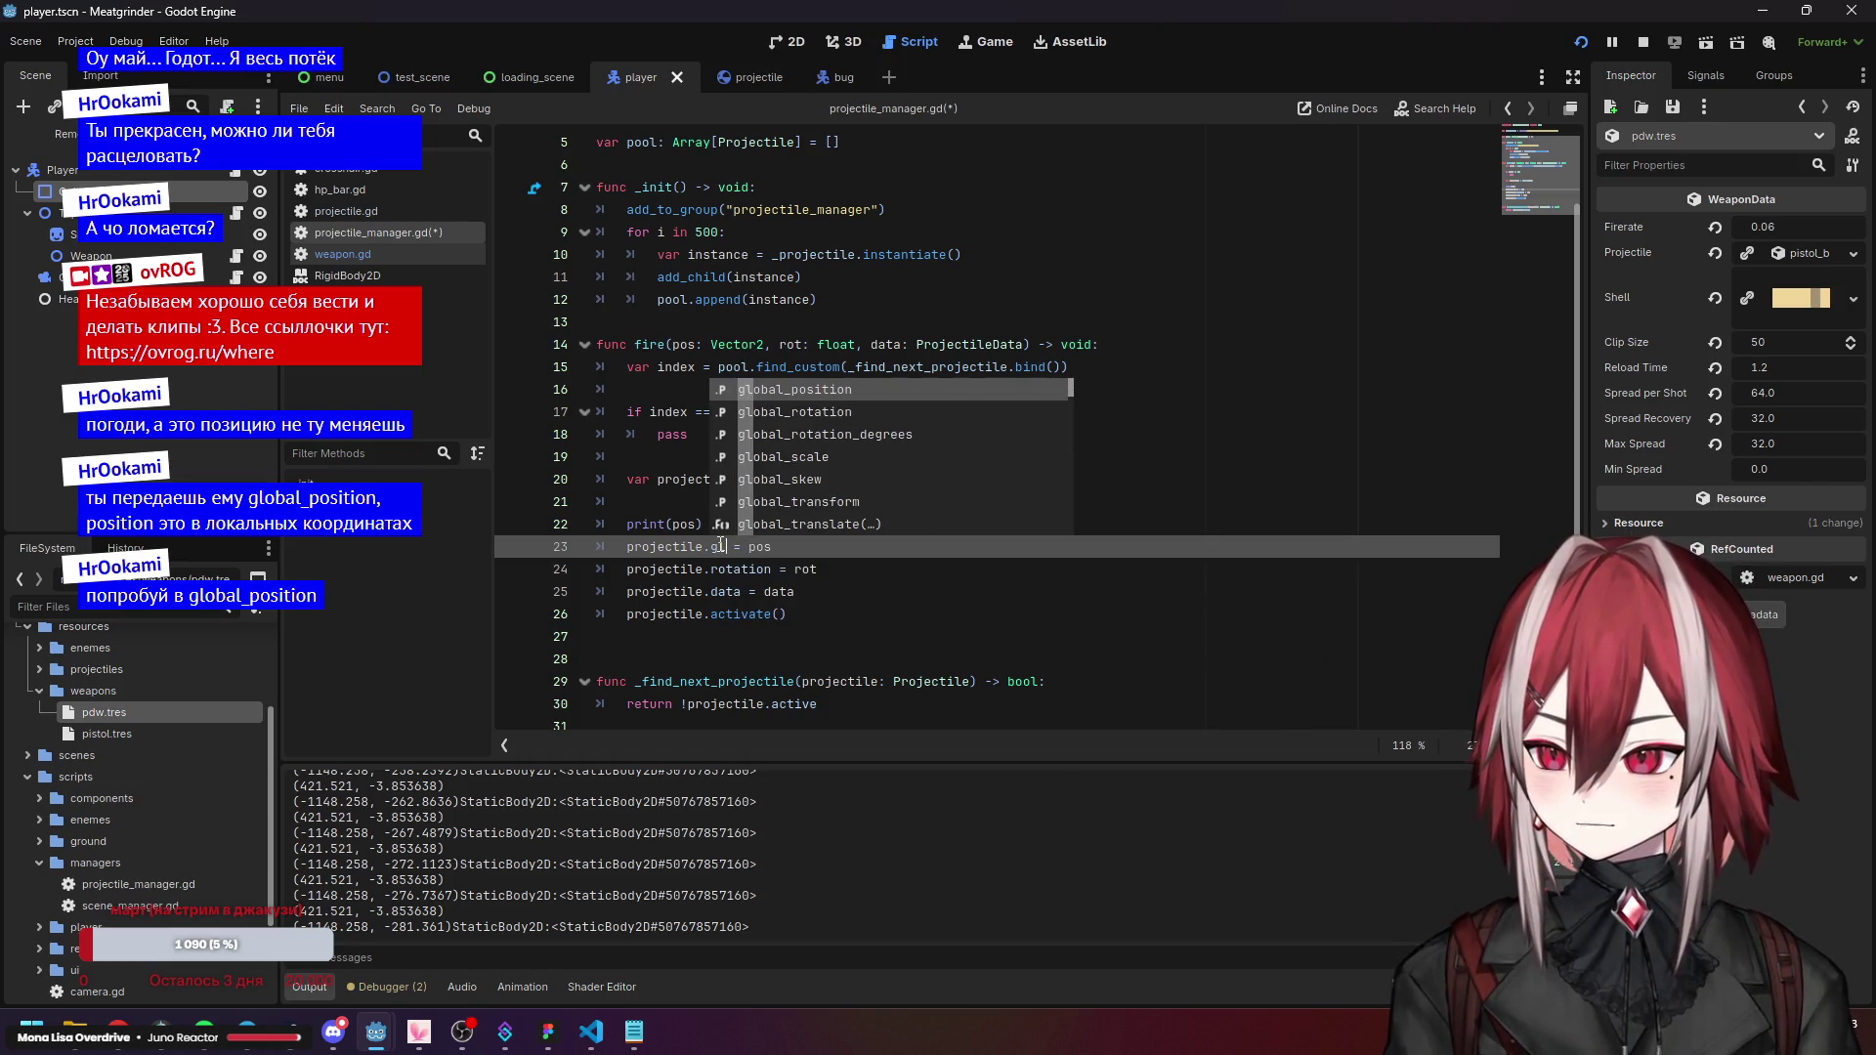
key("Return")
left_click(904, 508)
key("Down")
key("ctrl+s")
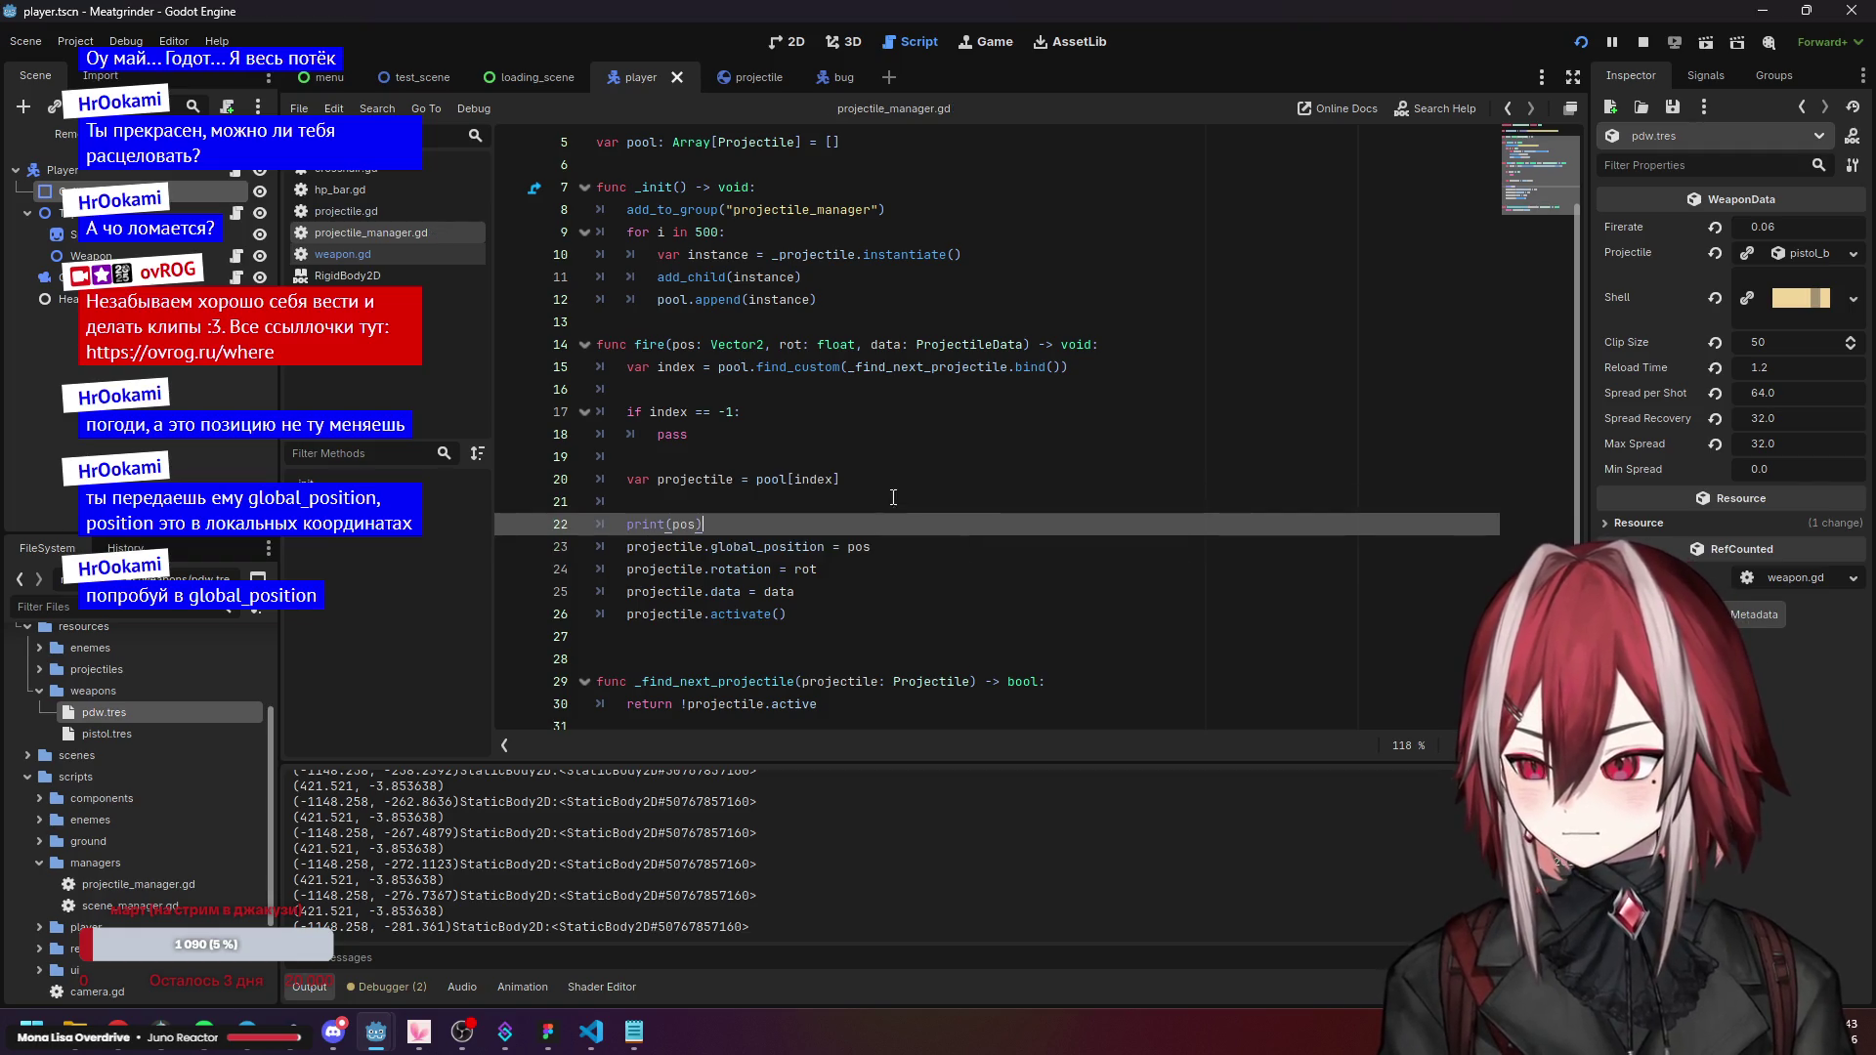
key("Down")
key("Down")
key("Down")
Test-run the game, start a match, then stop it.
left_click(1581, 51)
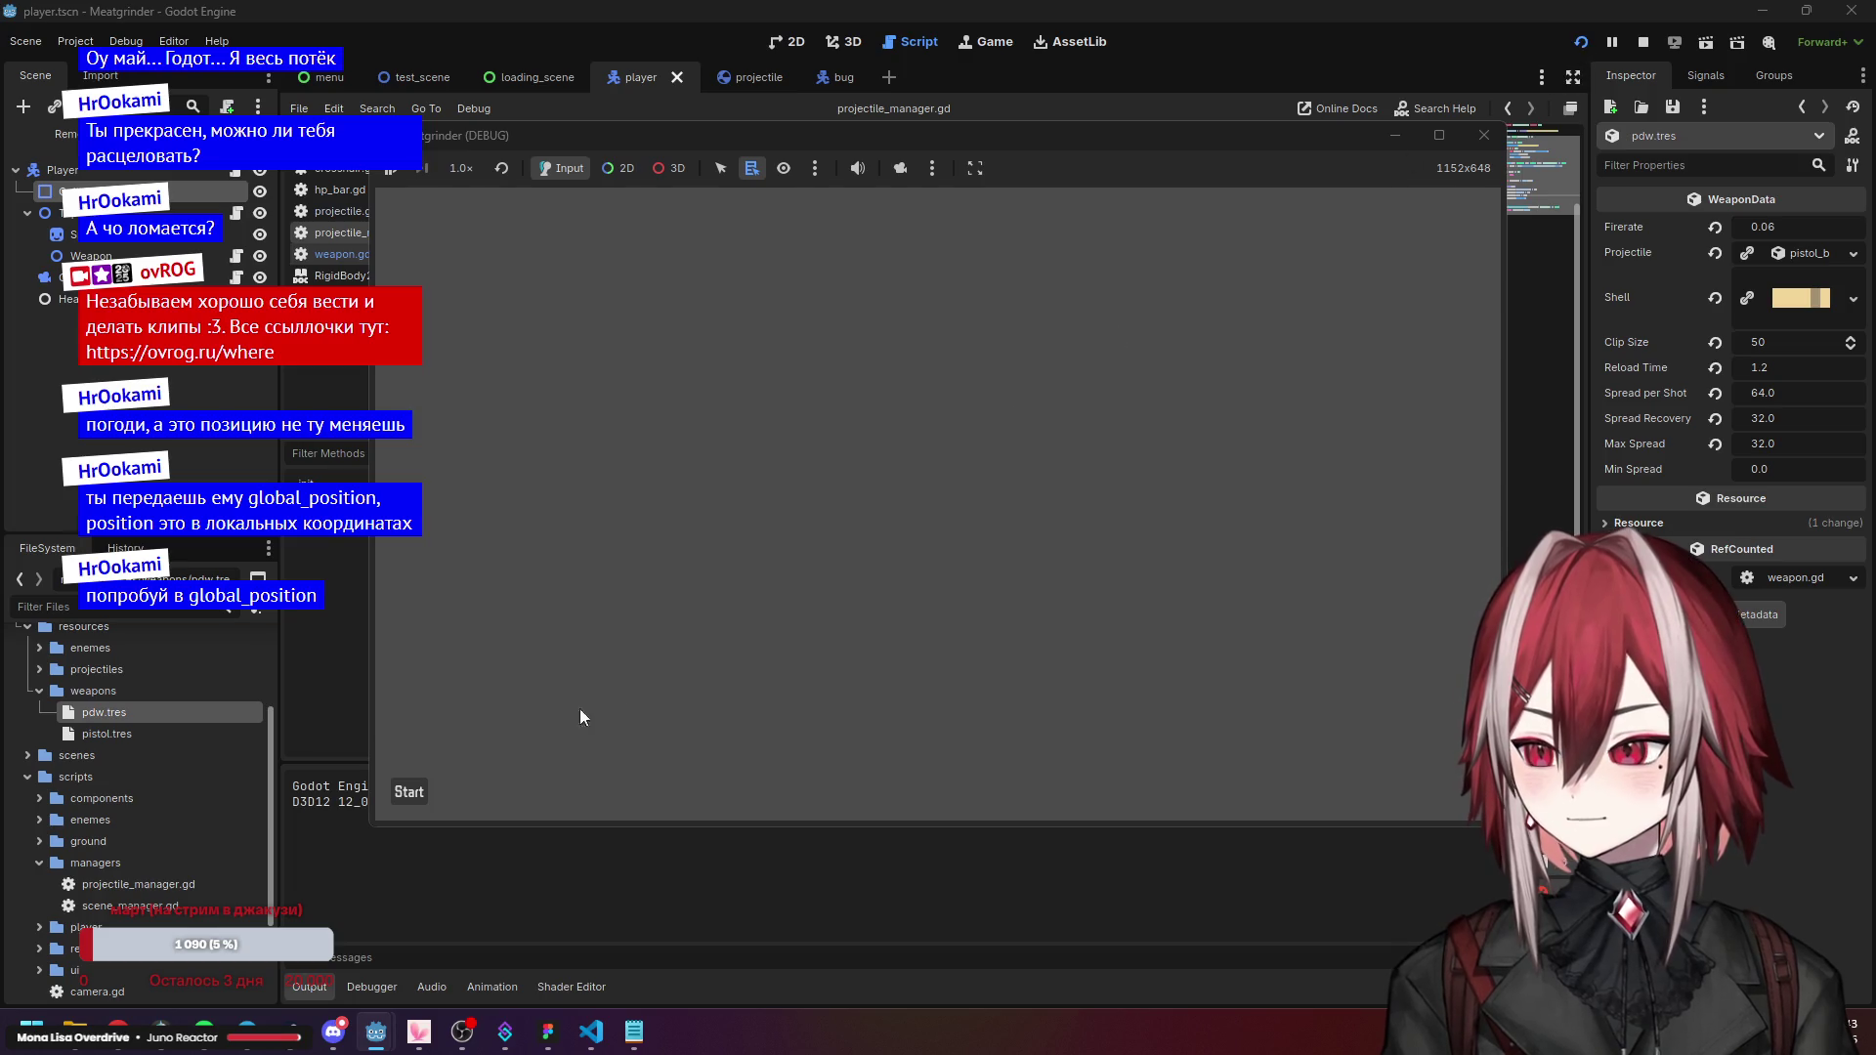
left_click(428, 792)
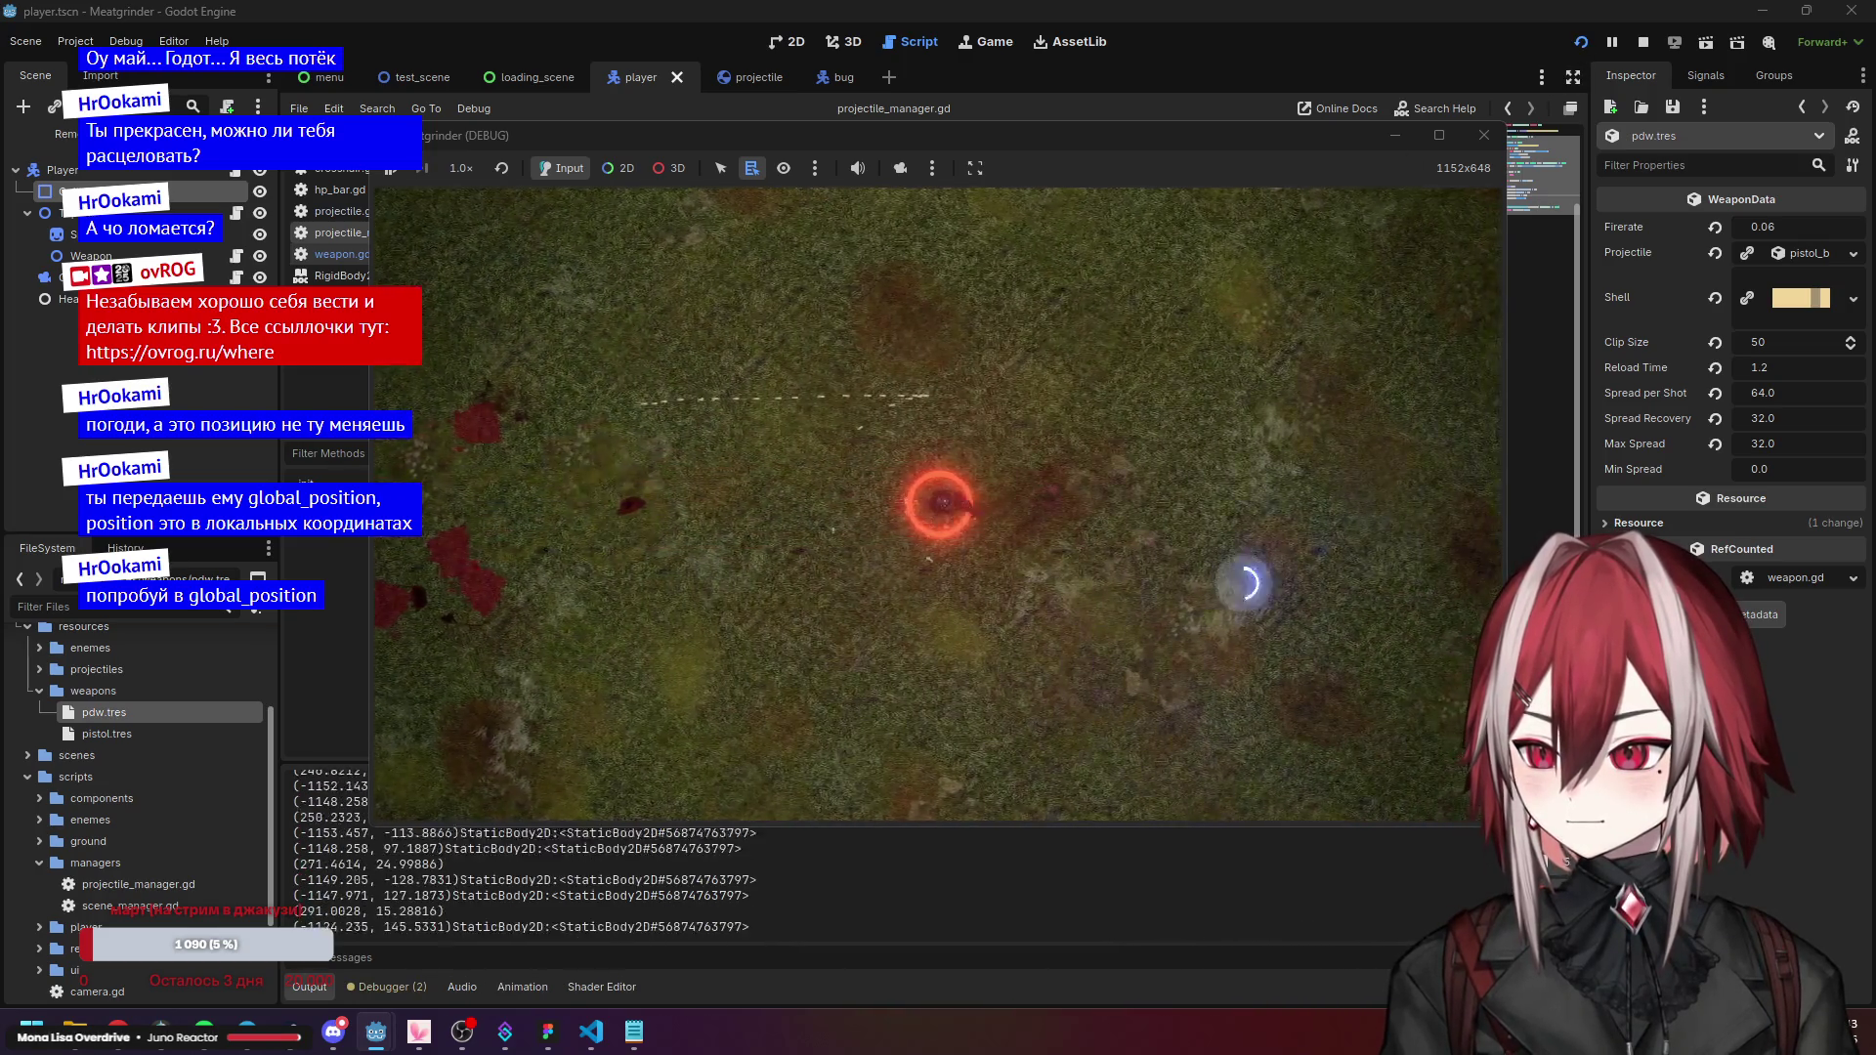
left_click(1479, 150)
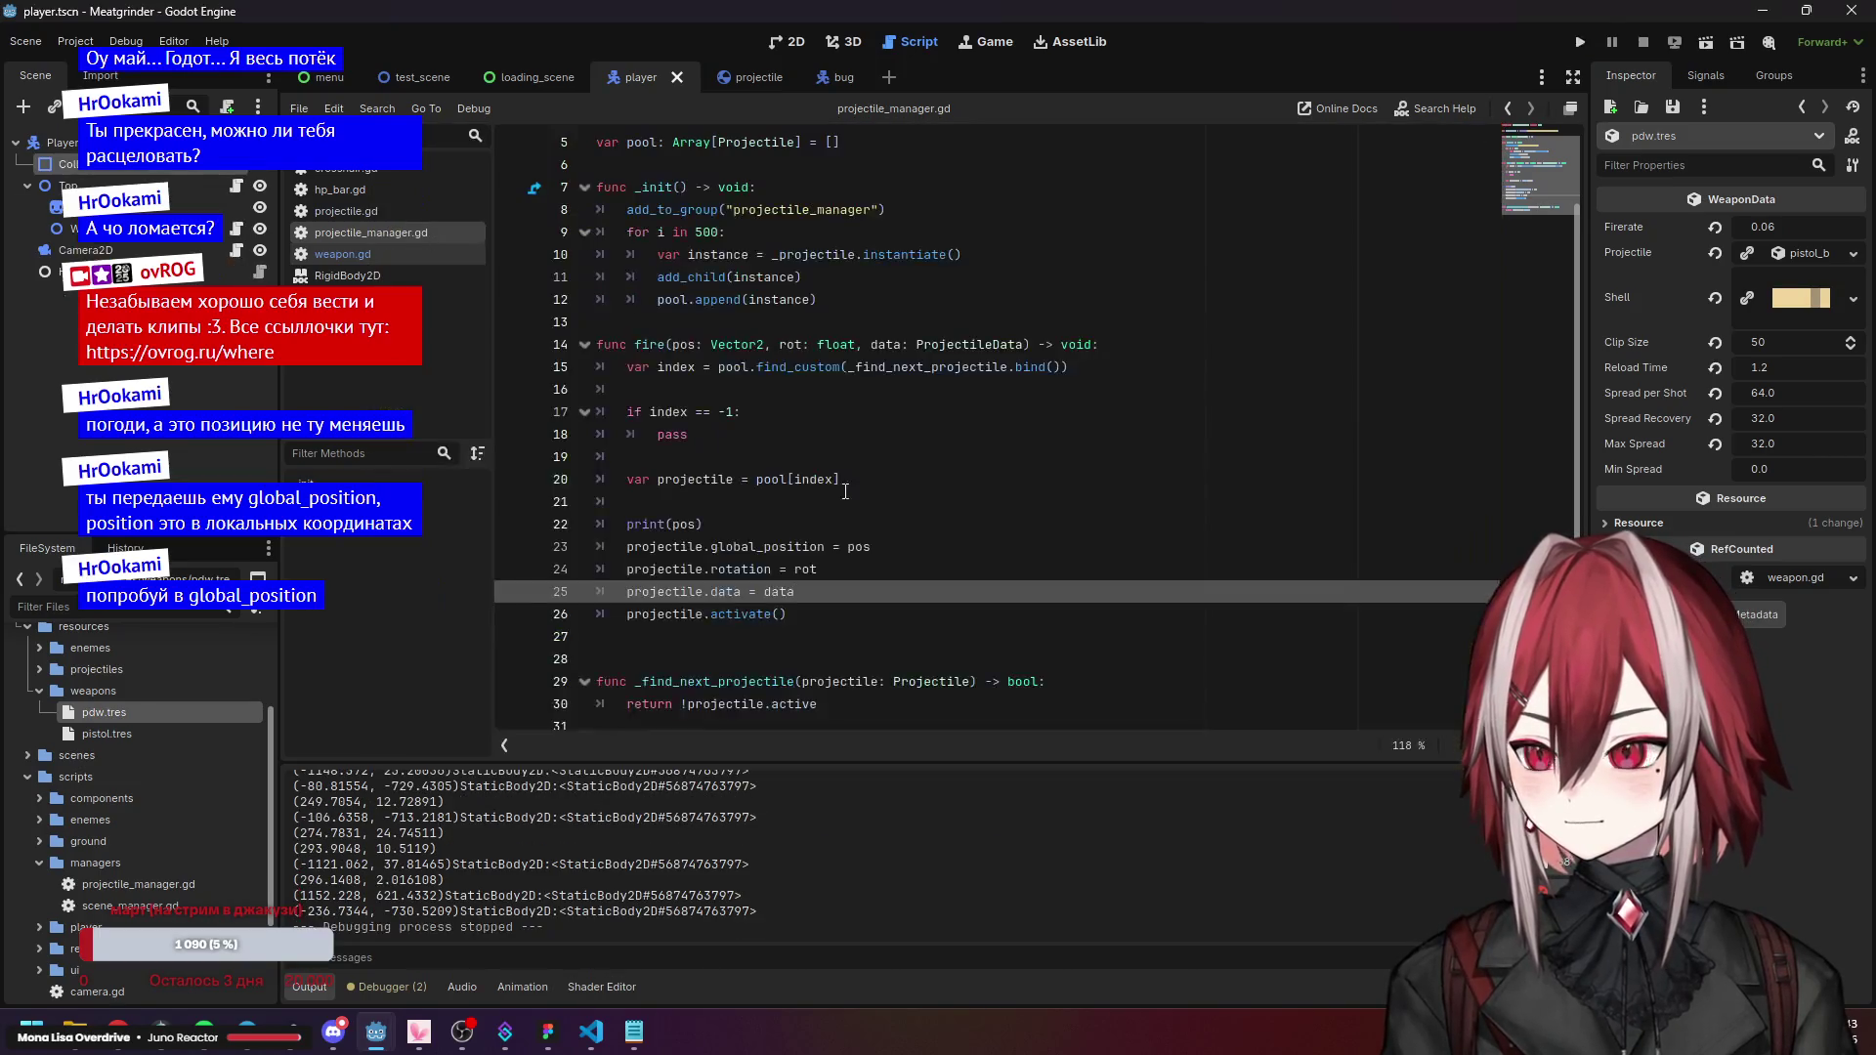
left_click_drag(772, 546, 712, 546)
left_click(840, 517)
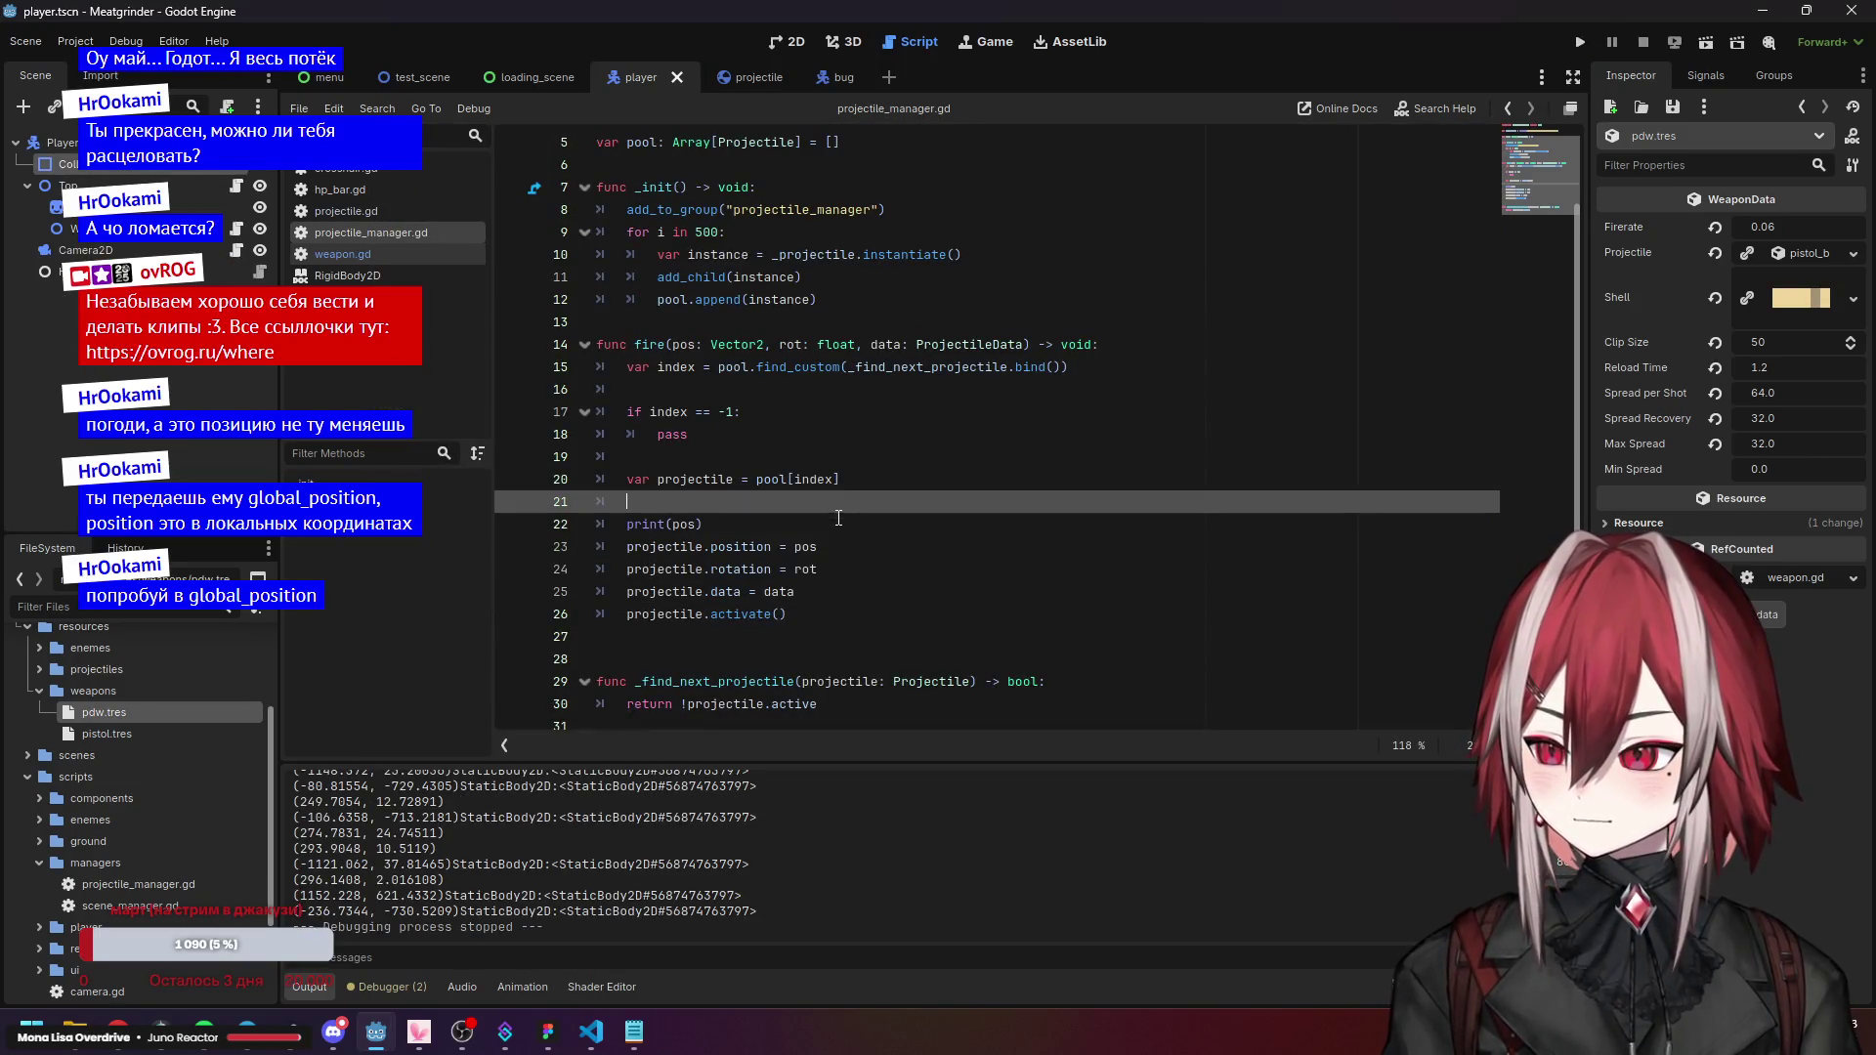
scroll(848, 504, "up", 1)
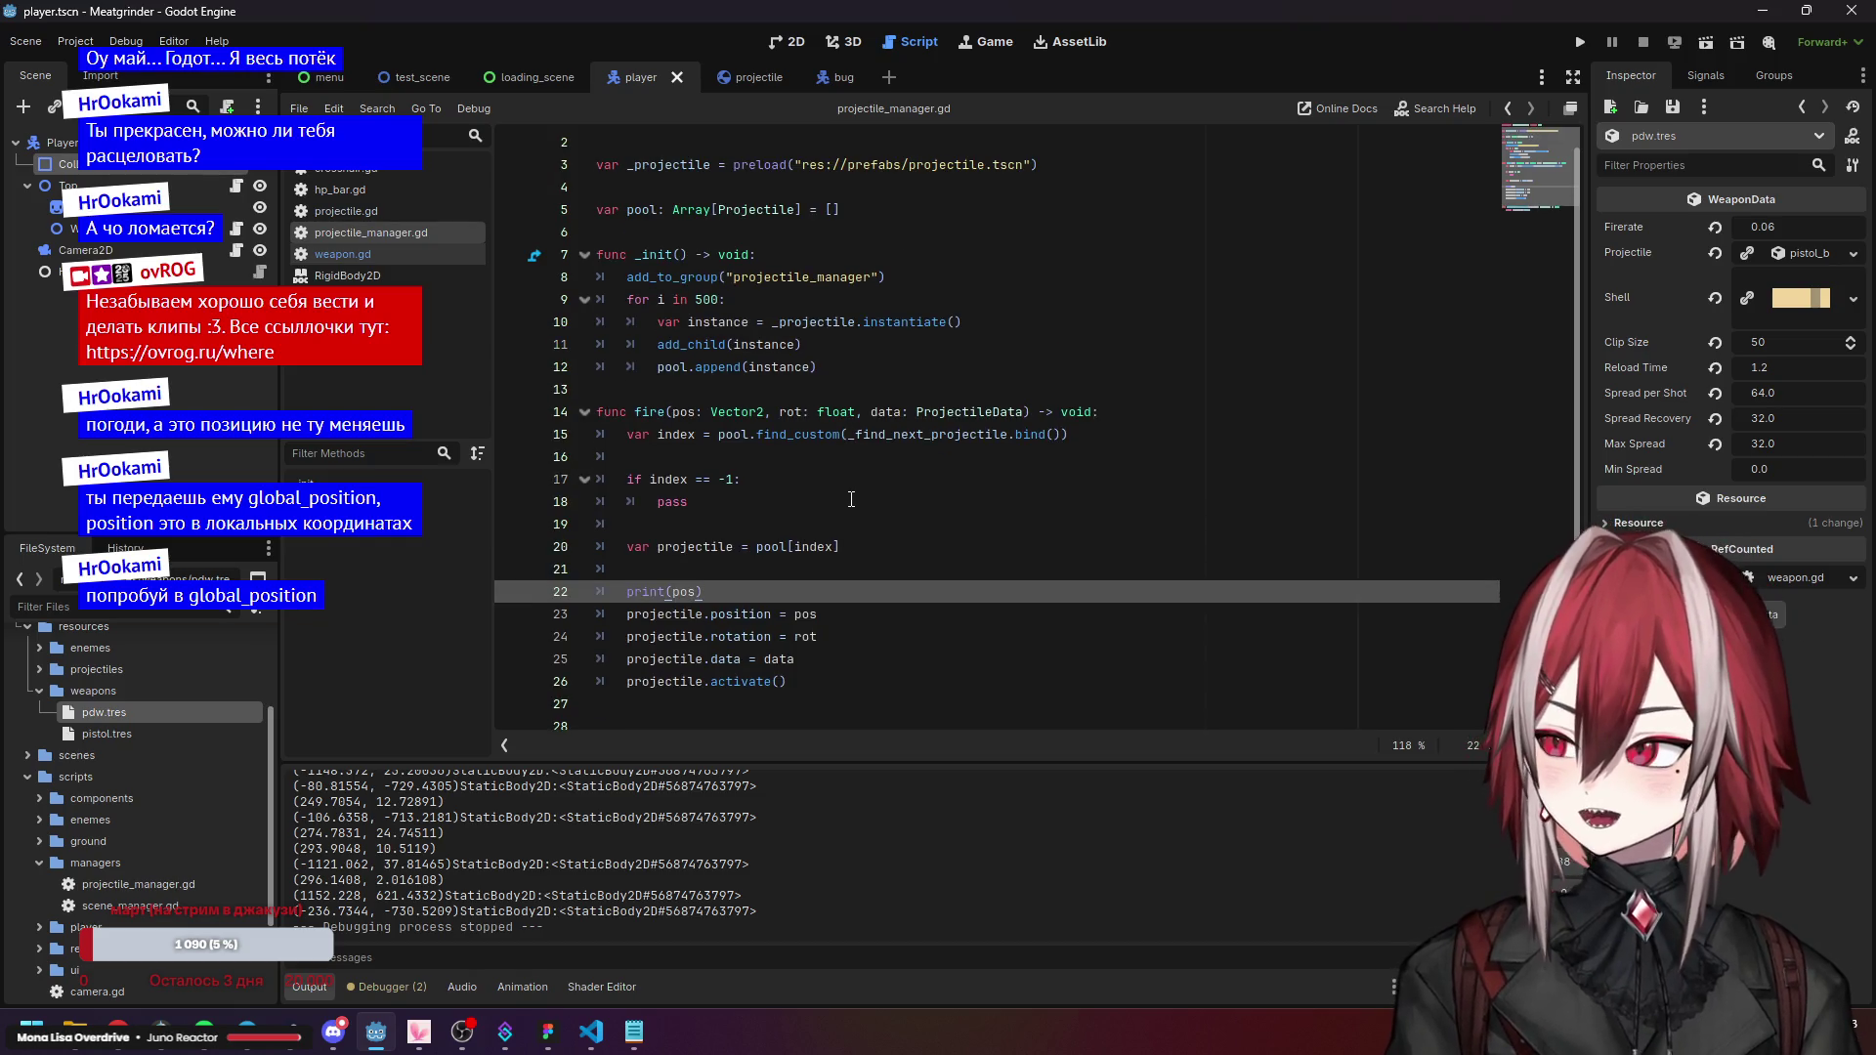
left_click(419, 77)
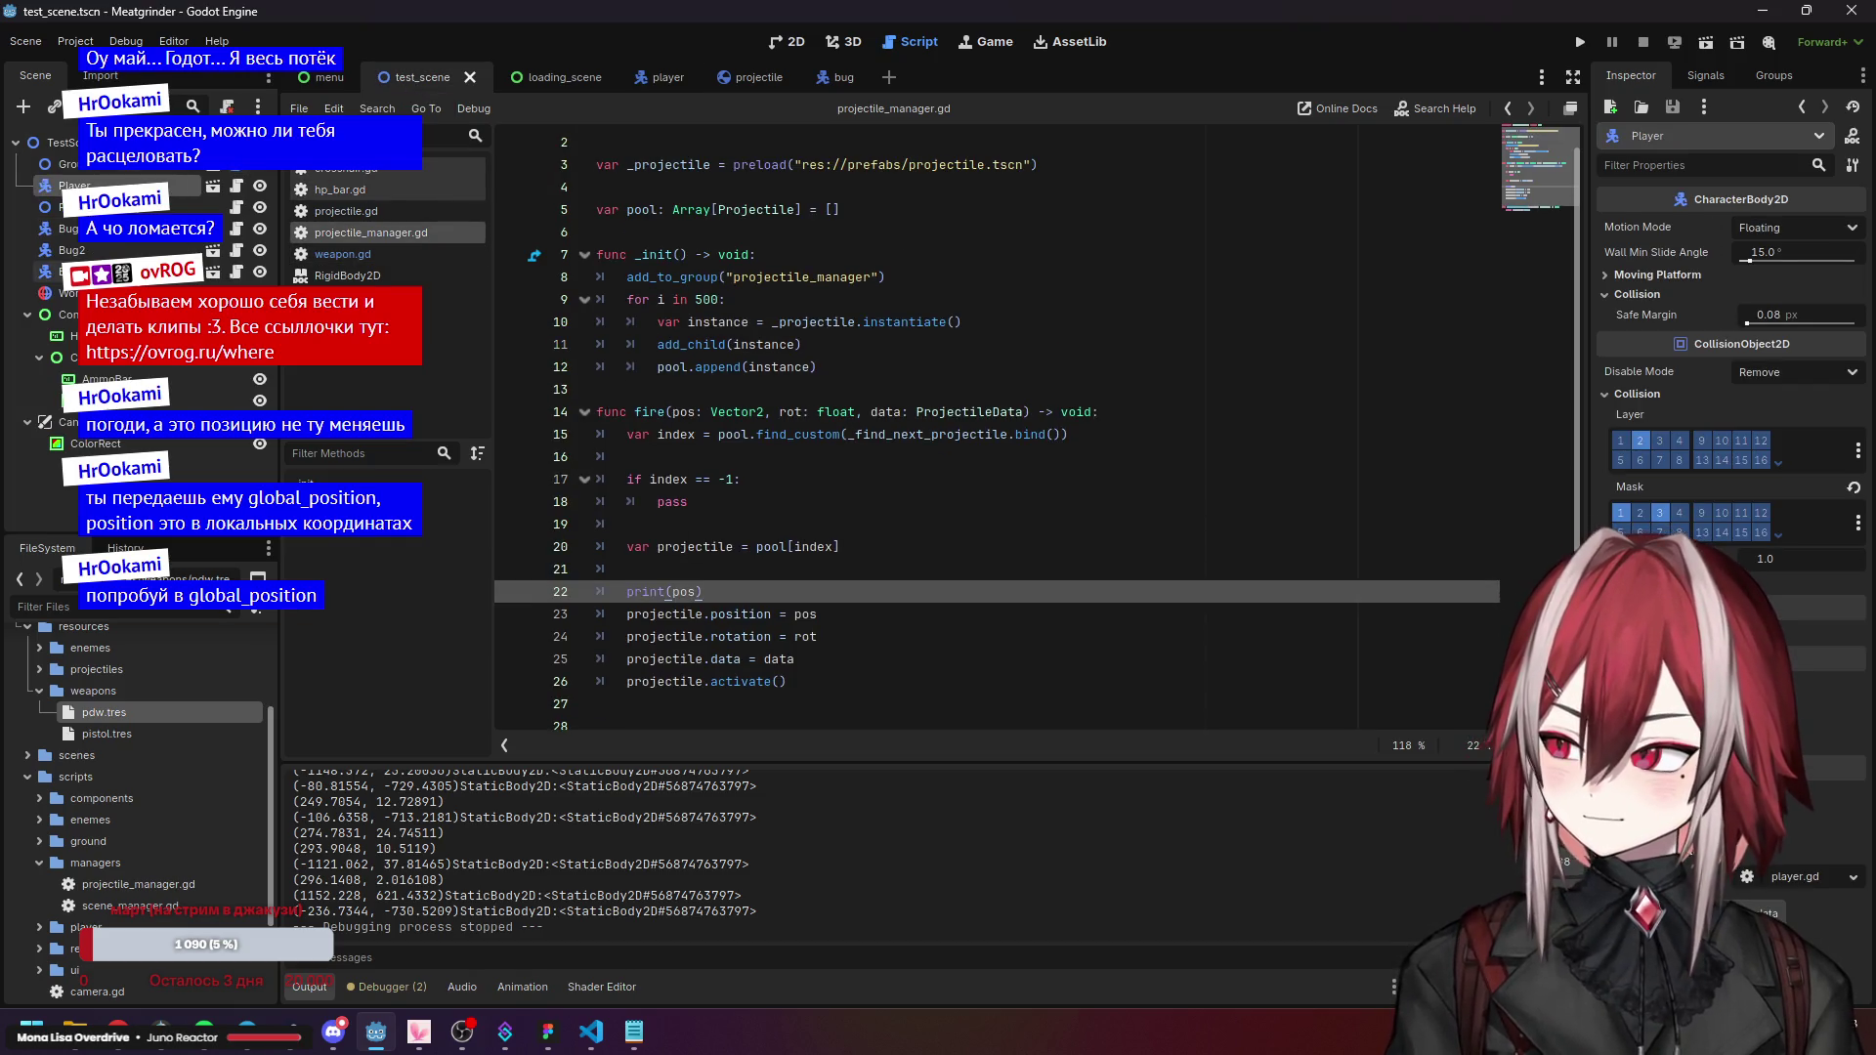
left_click(68, 207)
left_click(1638, 223)
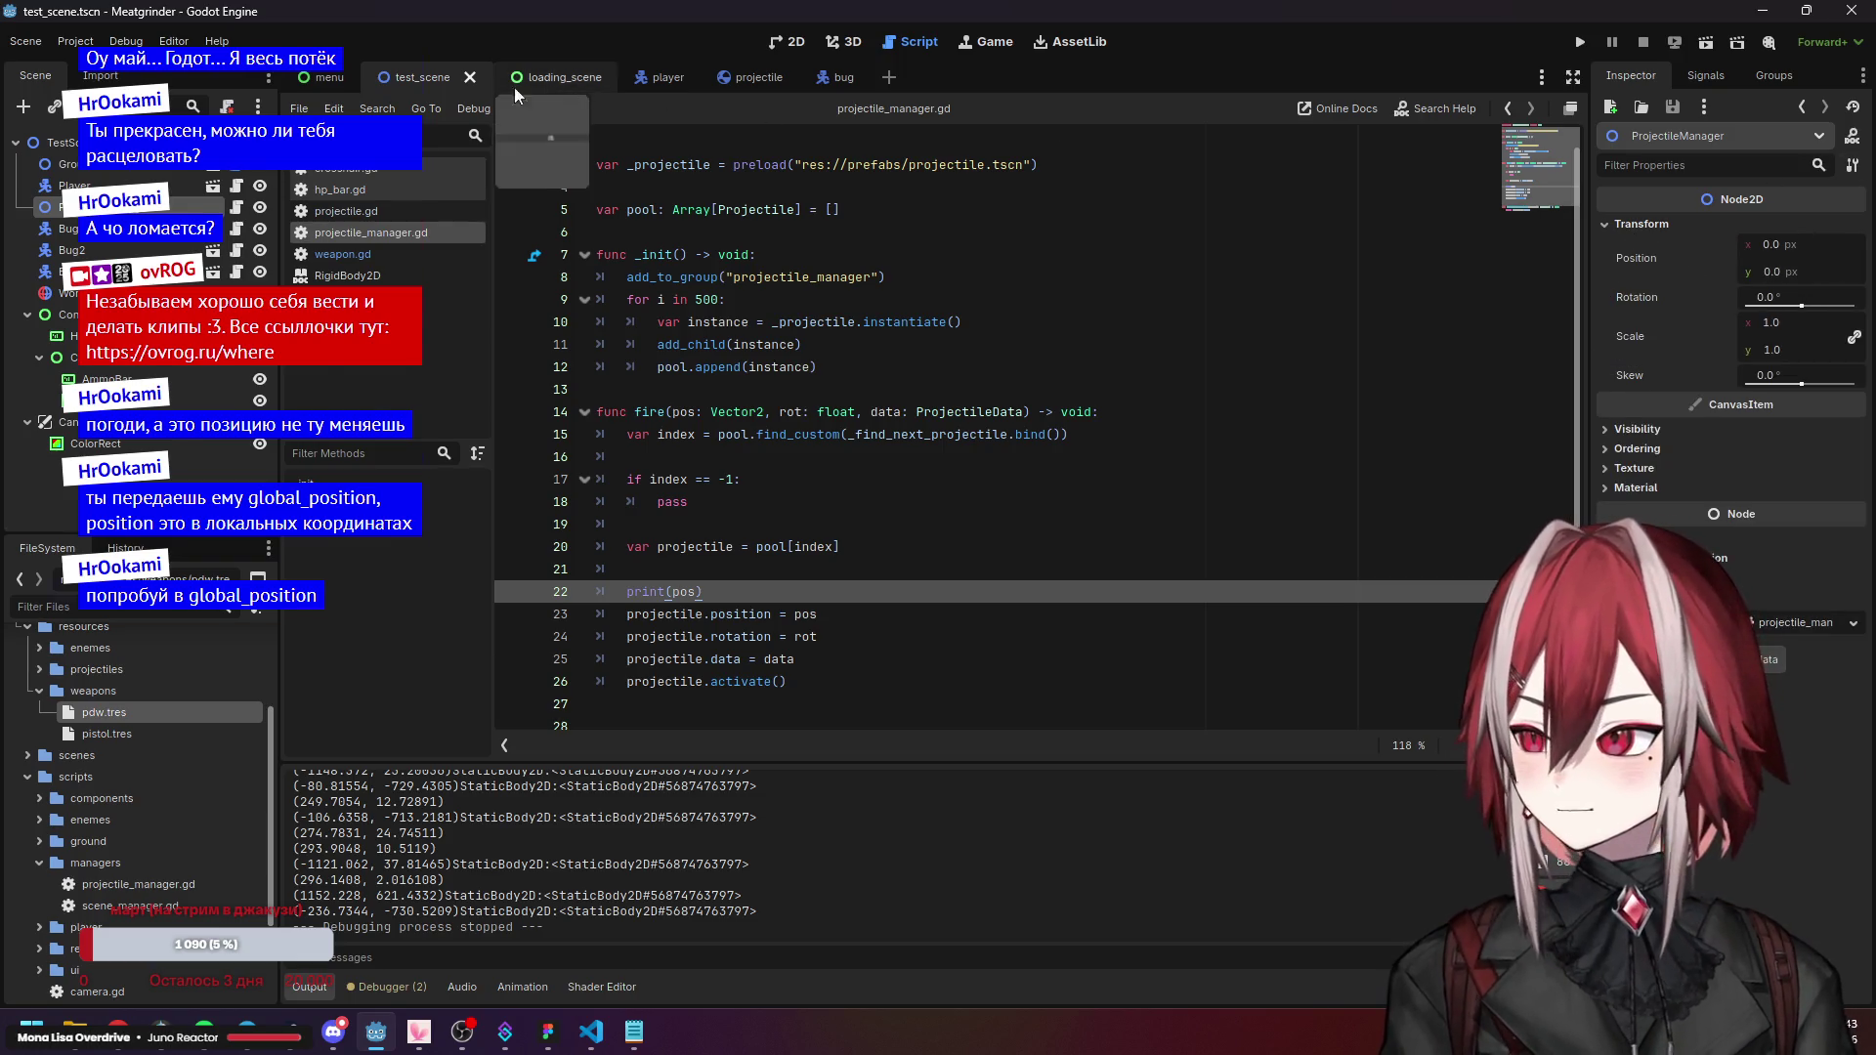
left_click(573, 83)
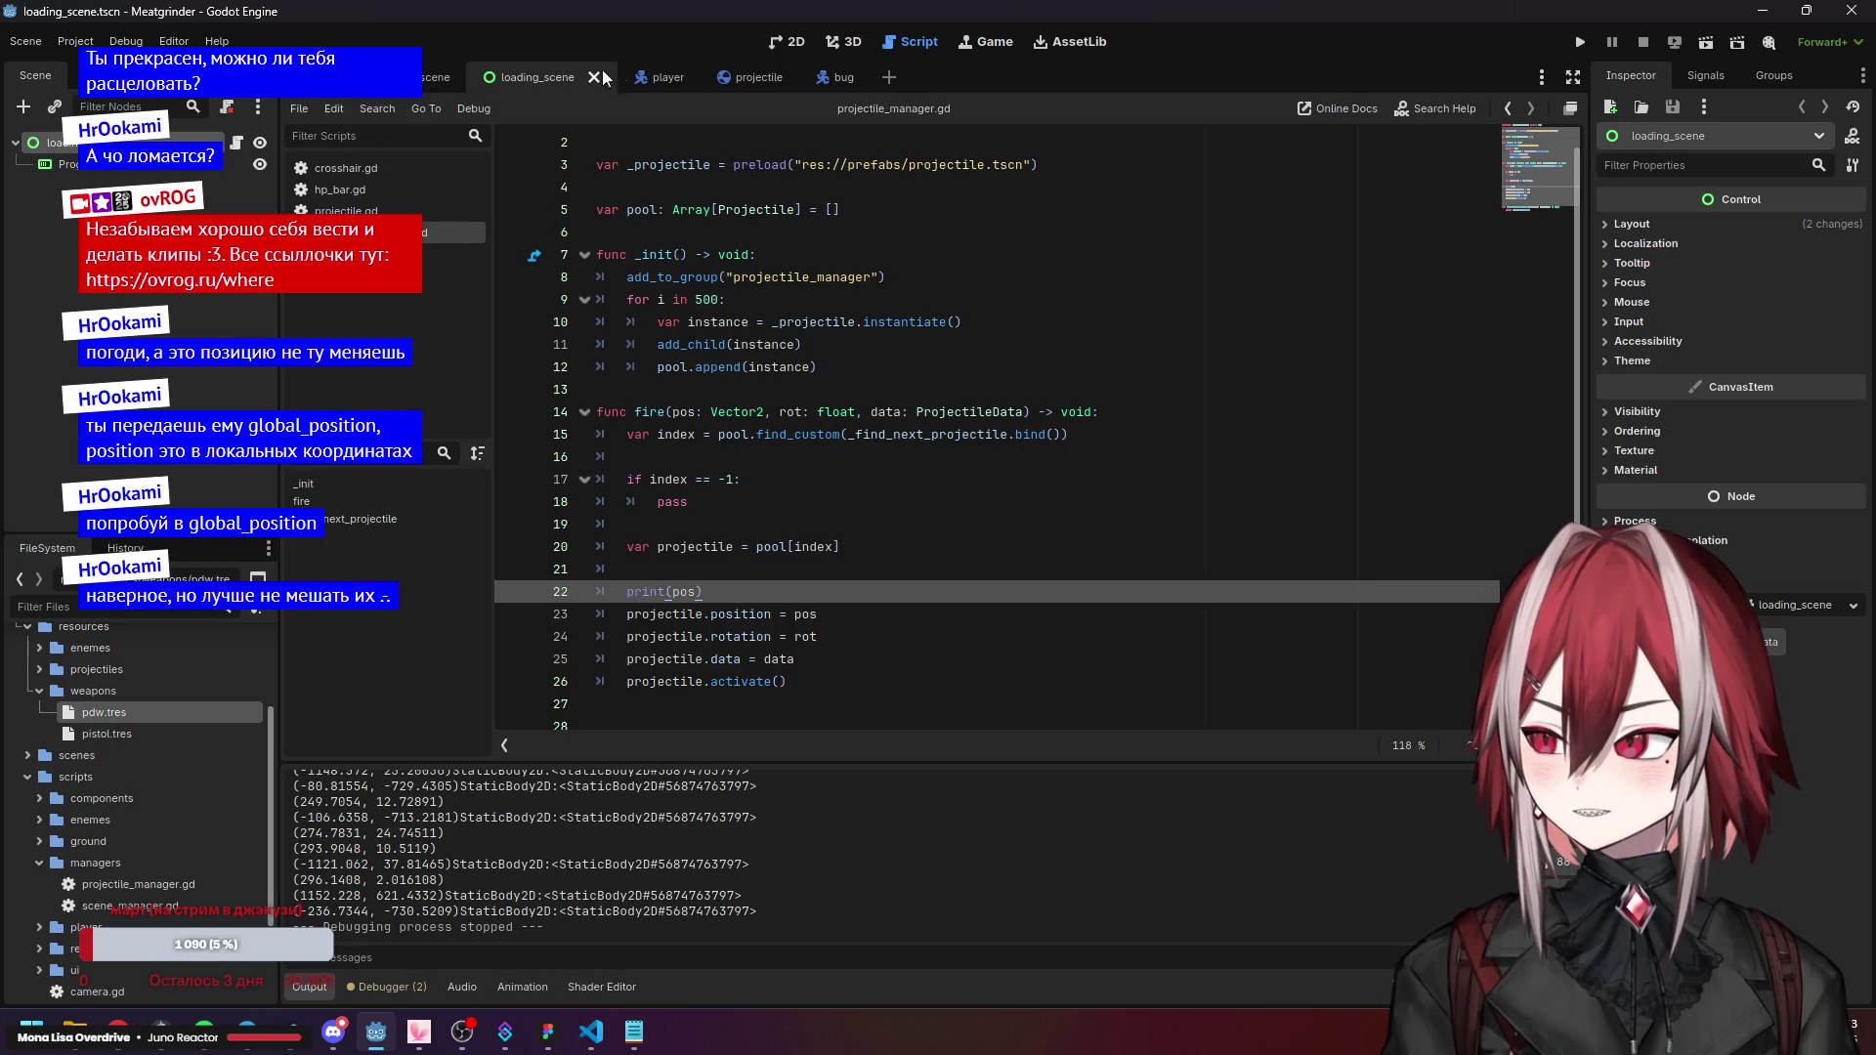
left_click(649, 77)
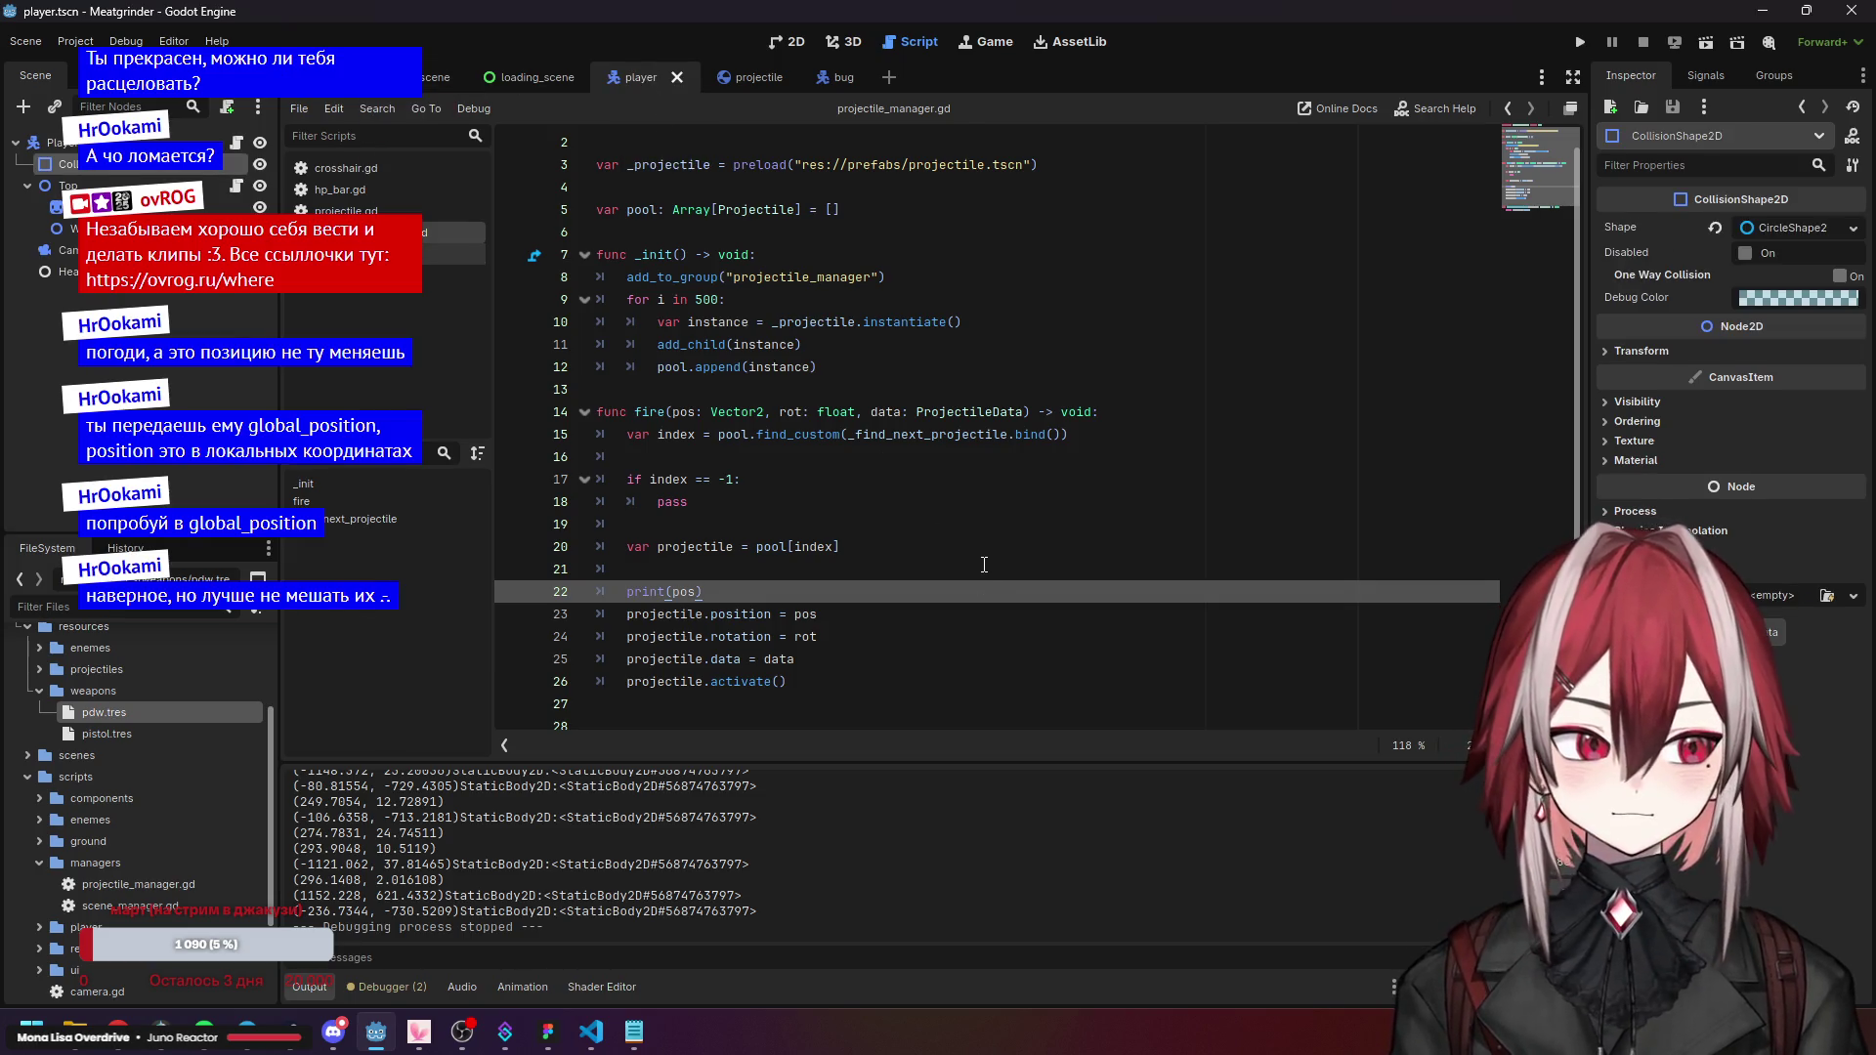
scroll(984, 564, "down", 1)
left_click(793, 547)
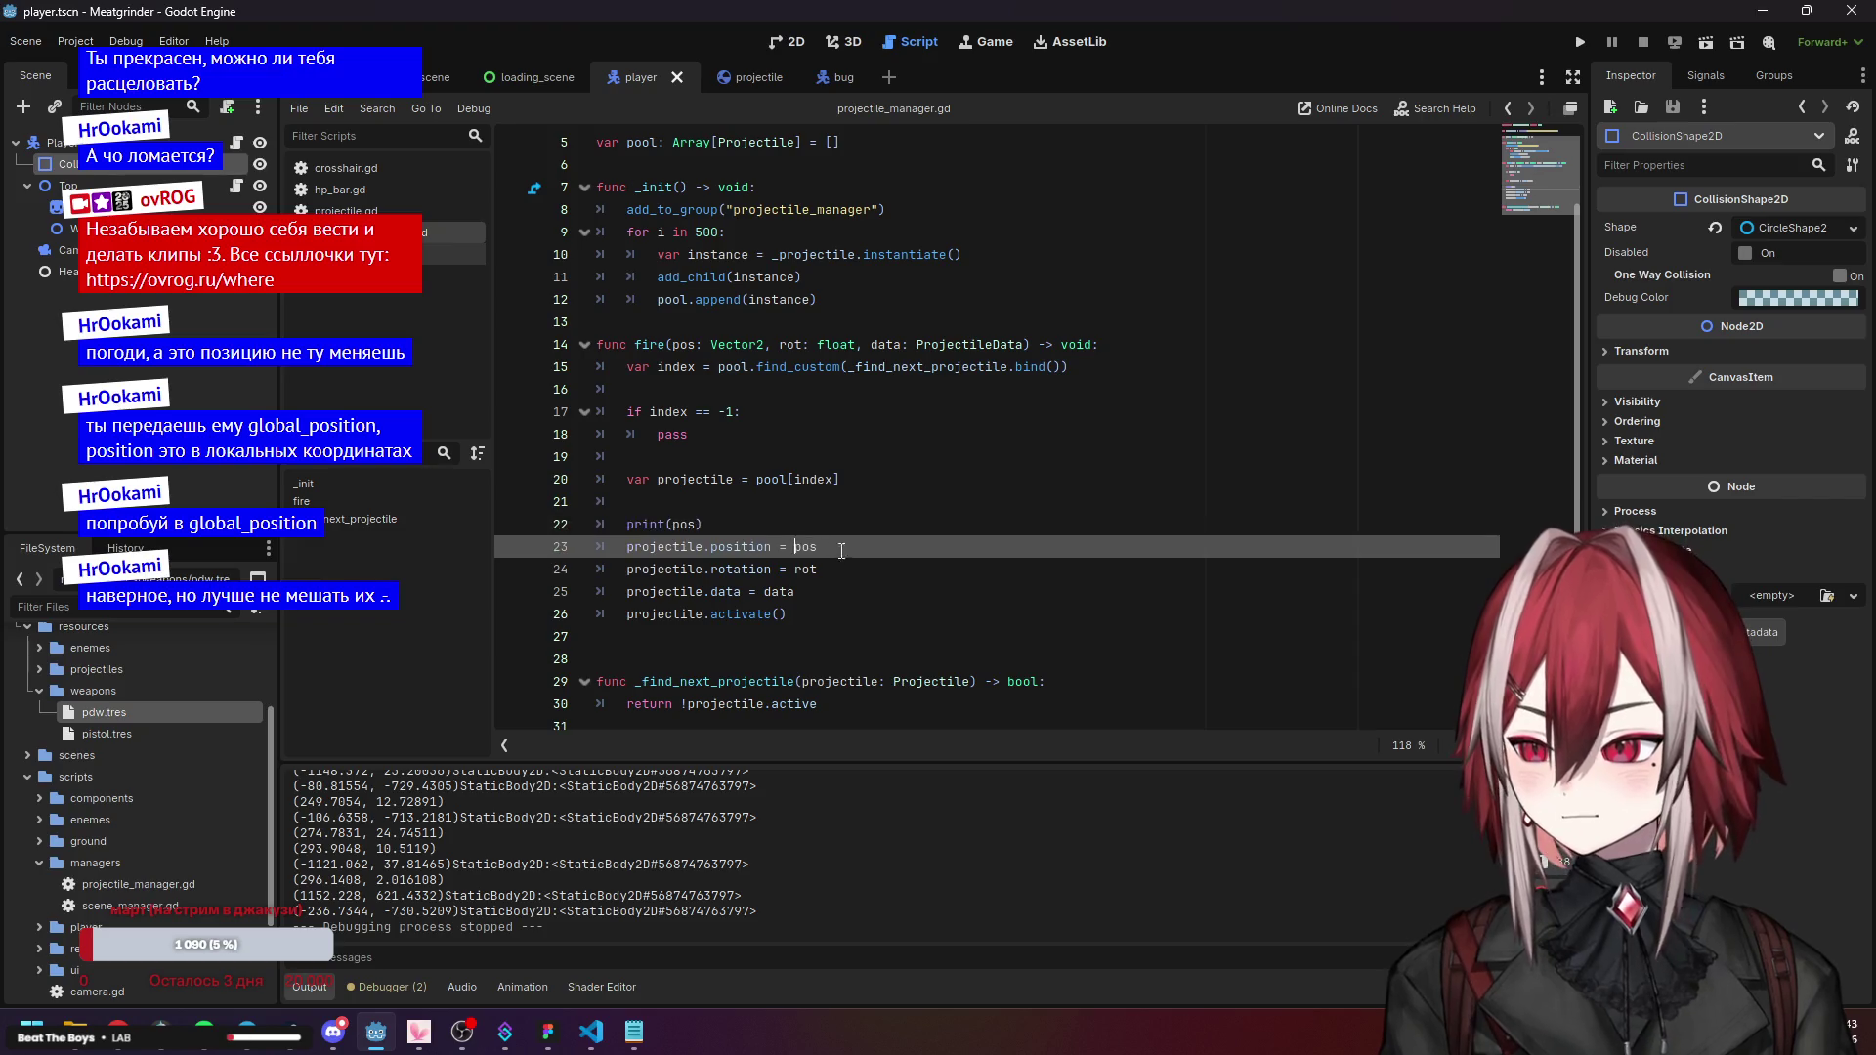
left_click(777, 570)
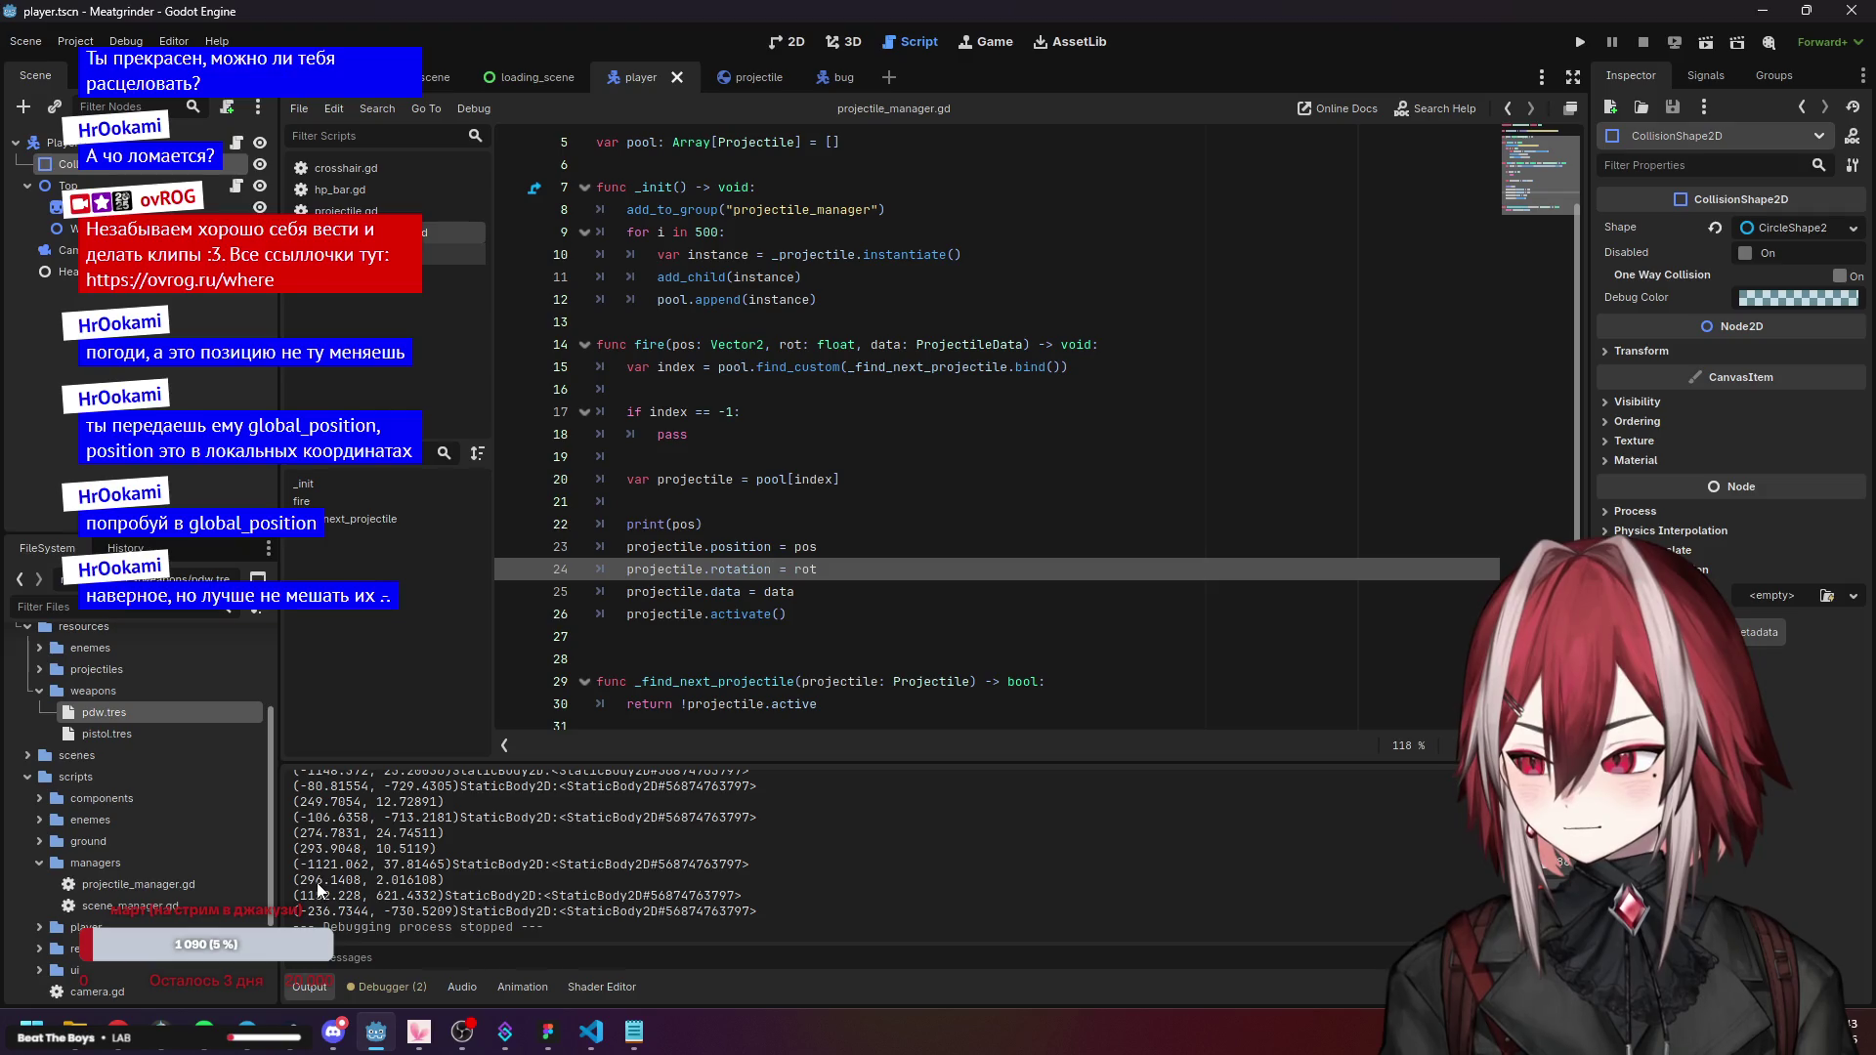
left_click(721, 523)
left_click(760, 593)
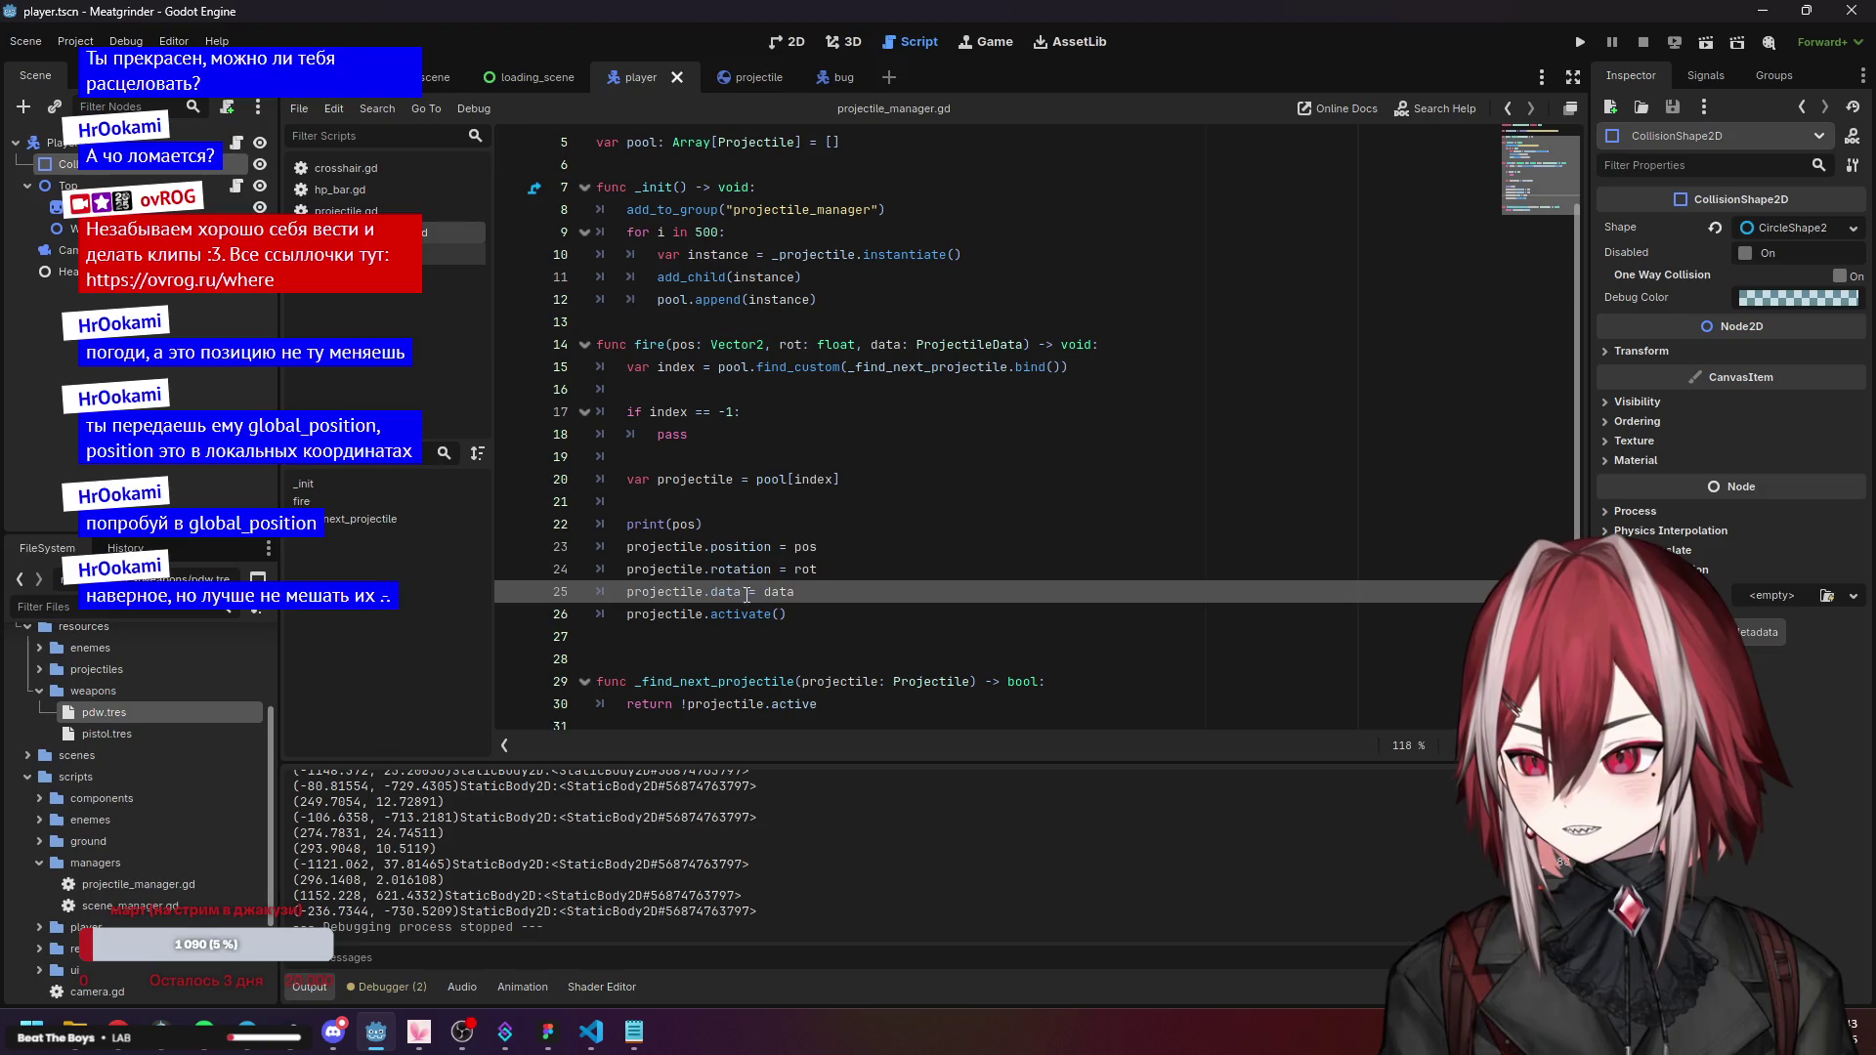
left_click(698, 550)
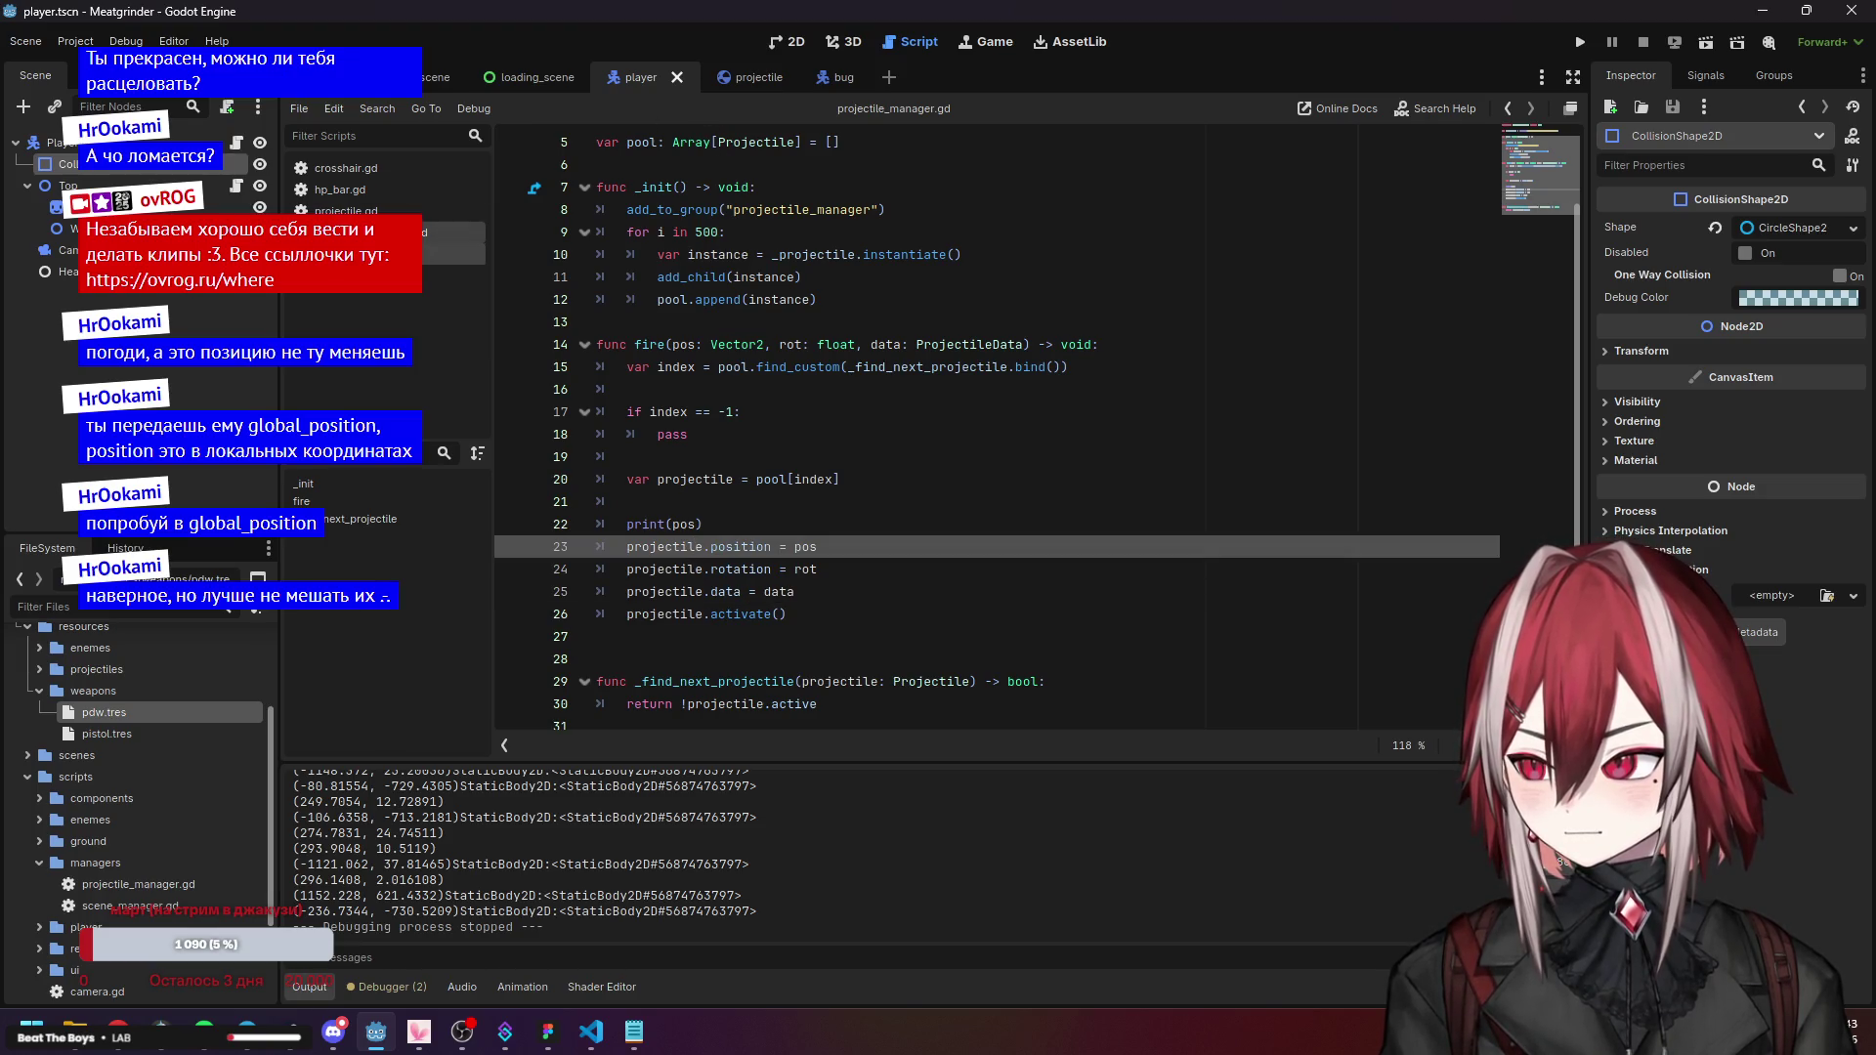
Read projectile.gd's activate(): linear_velocity, process_mode, prev_pos, trail add_point and active = true lines.
left_click(347, 213)
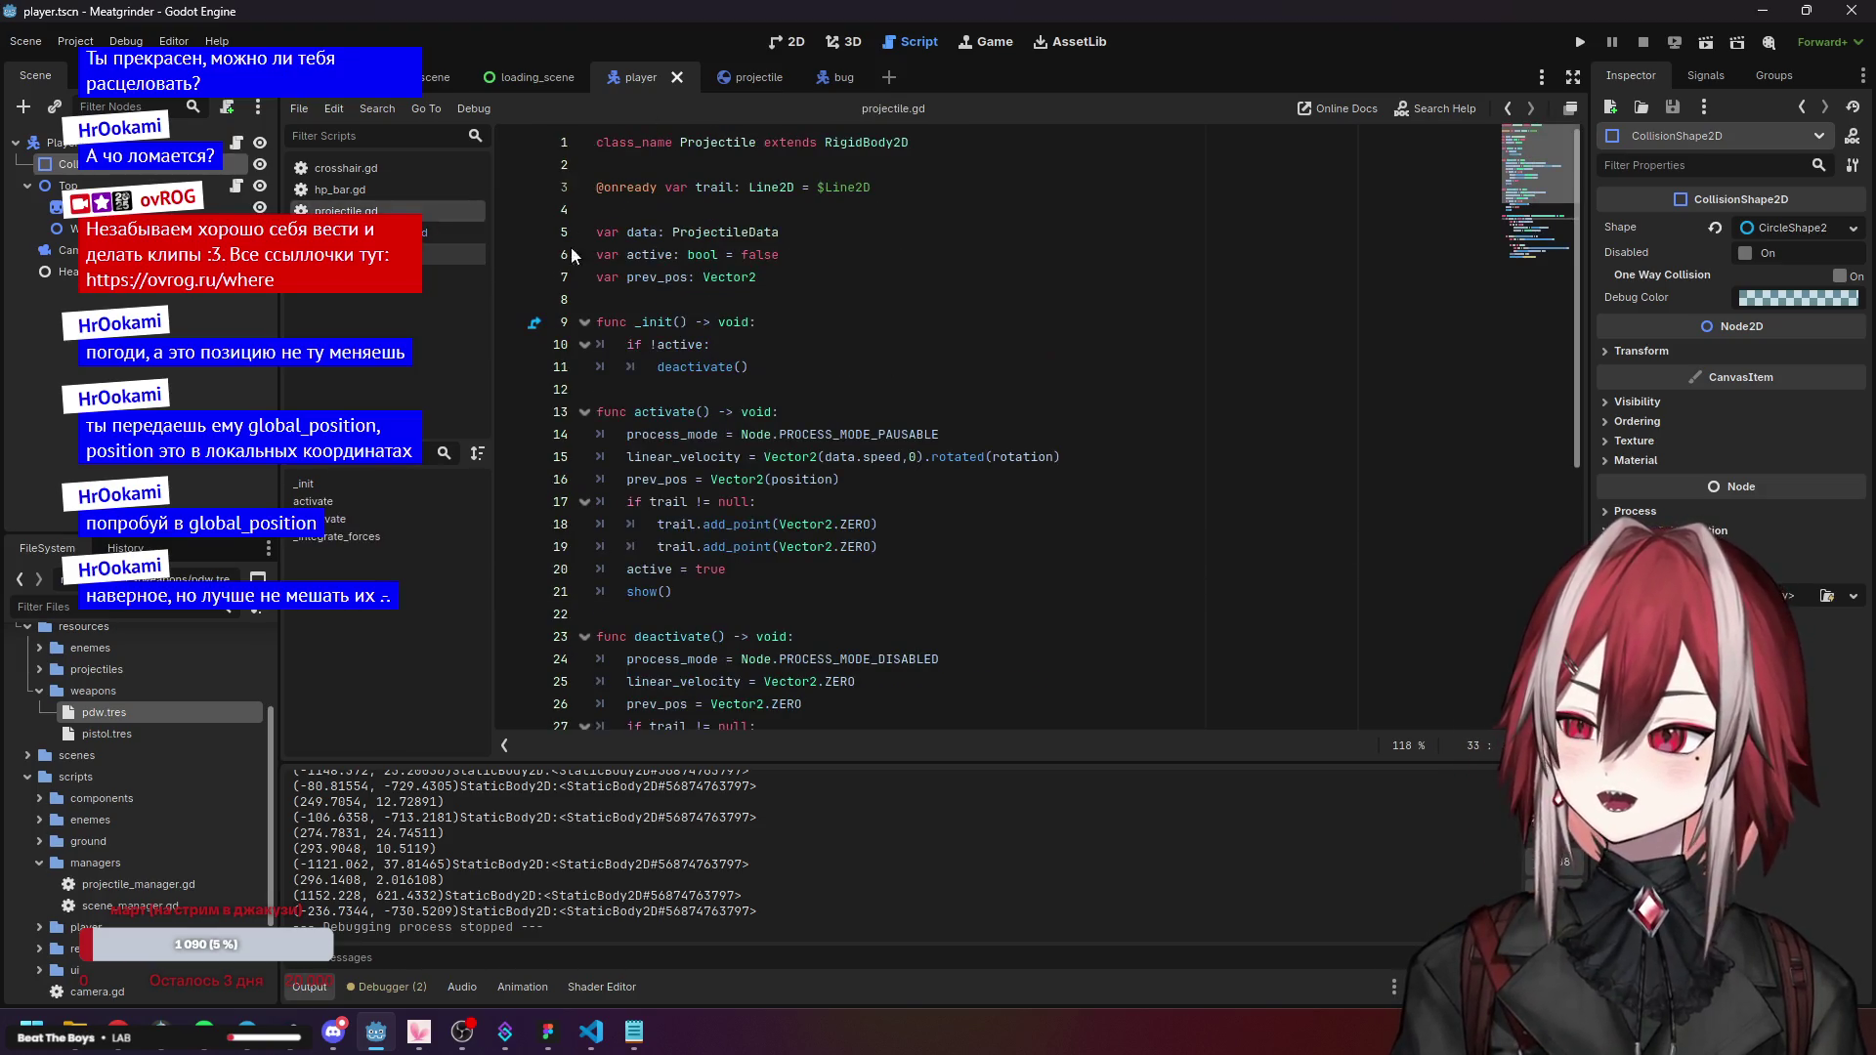
scroll(800, 380, "down", 2)
left_click(890, 368)
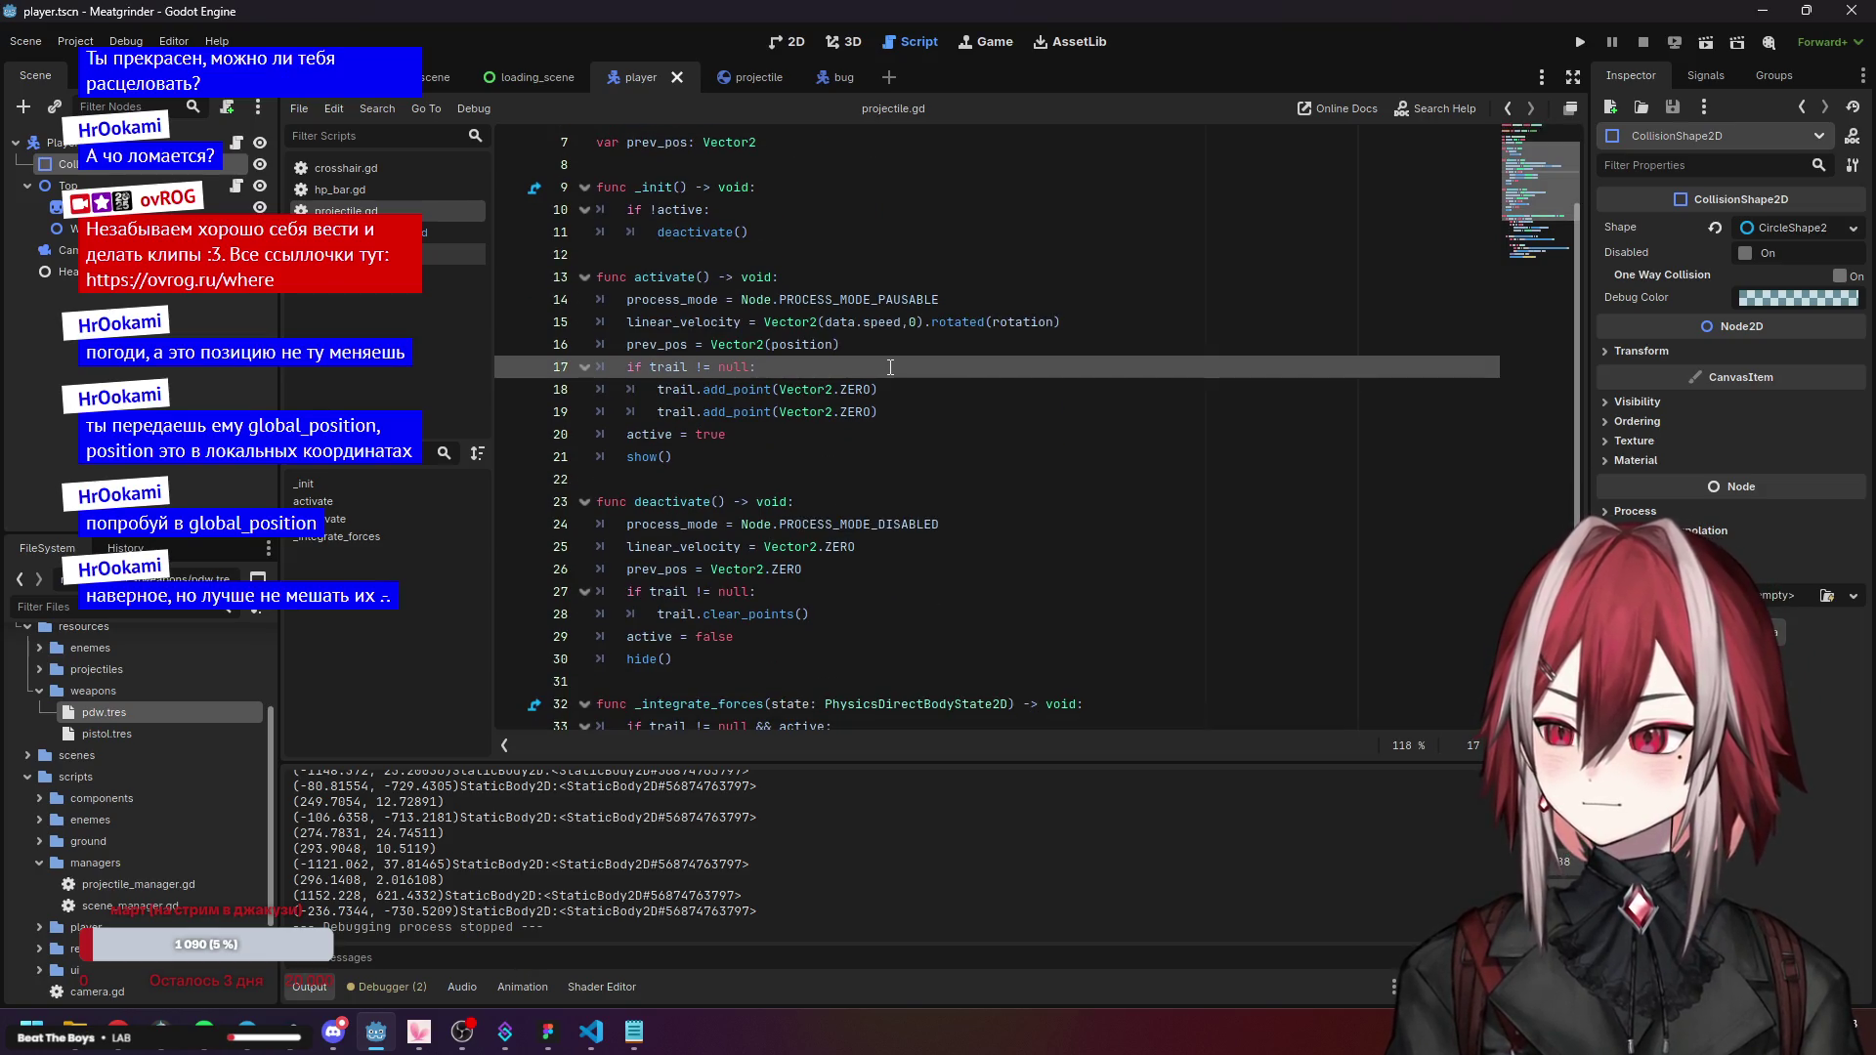
left_click(864, 498)
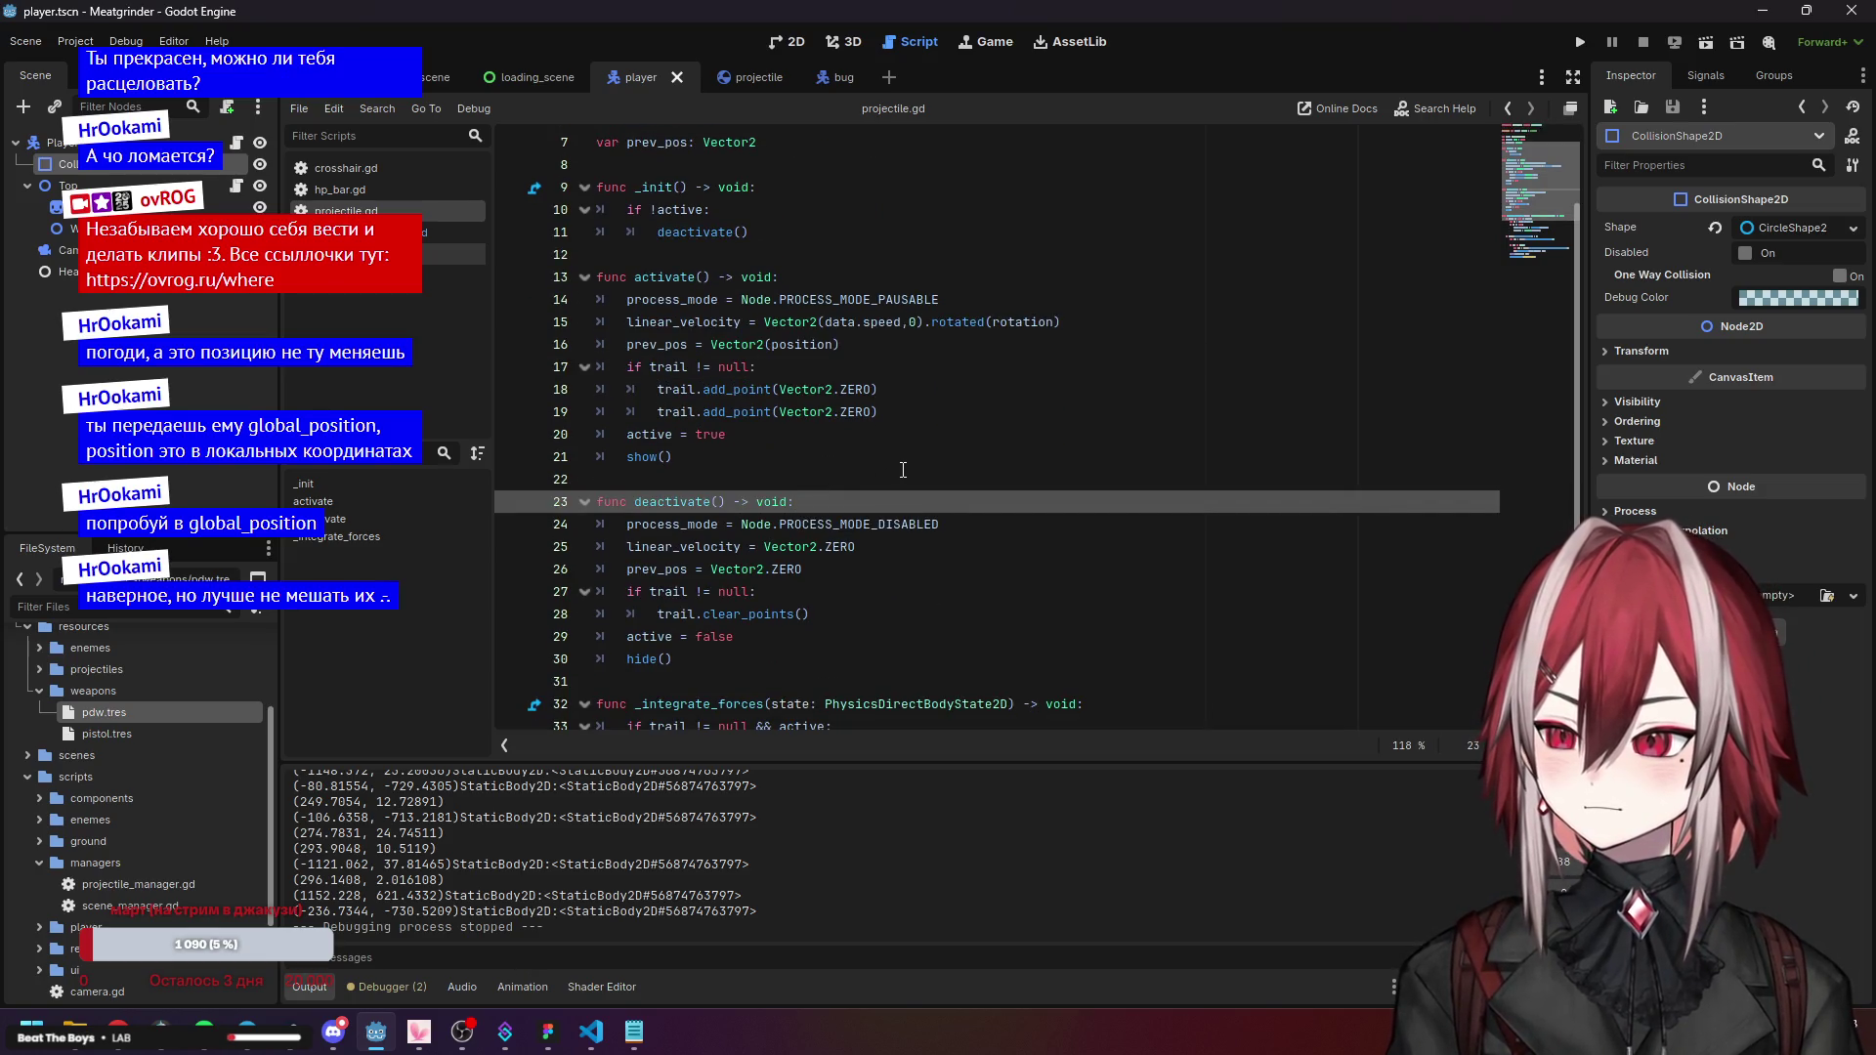
left_click(721, 324)
left_click(881, 299)
left_click(811, 324)
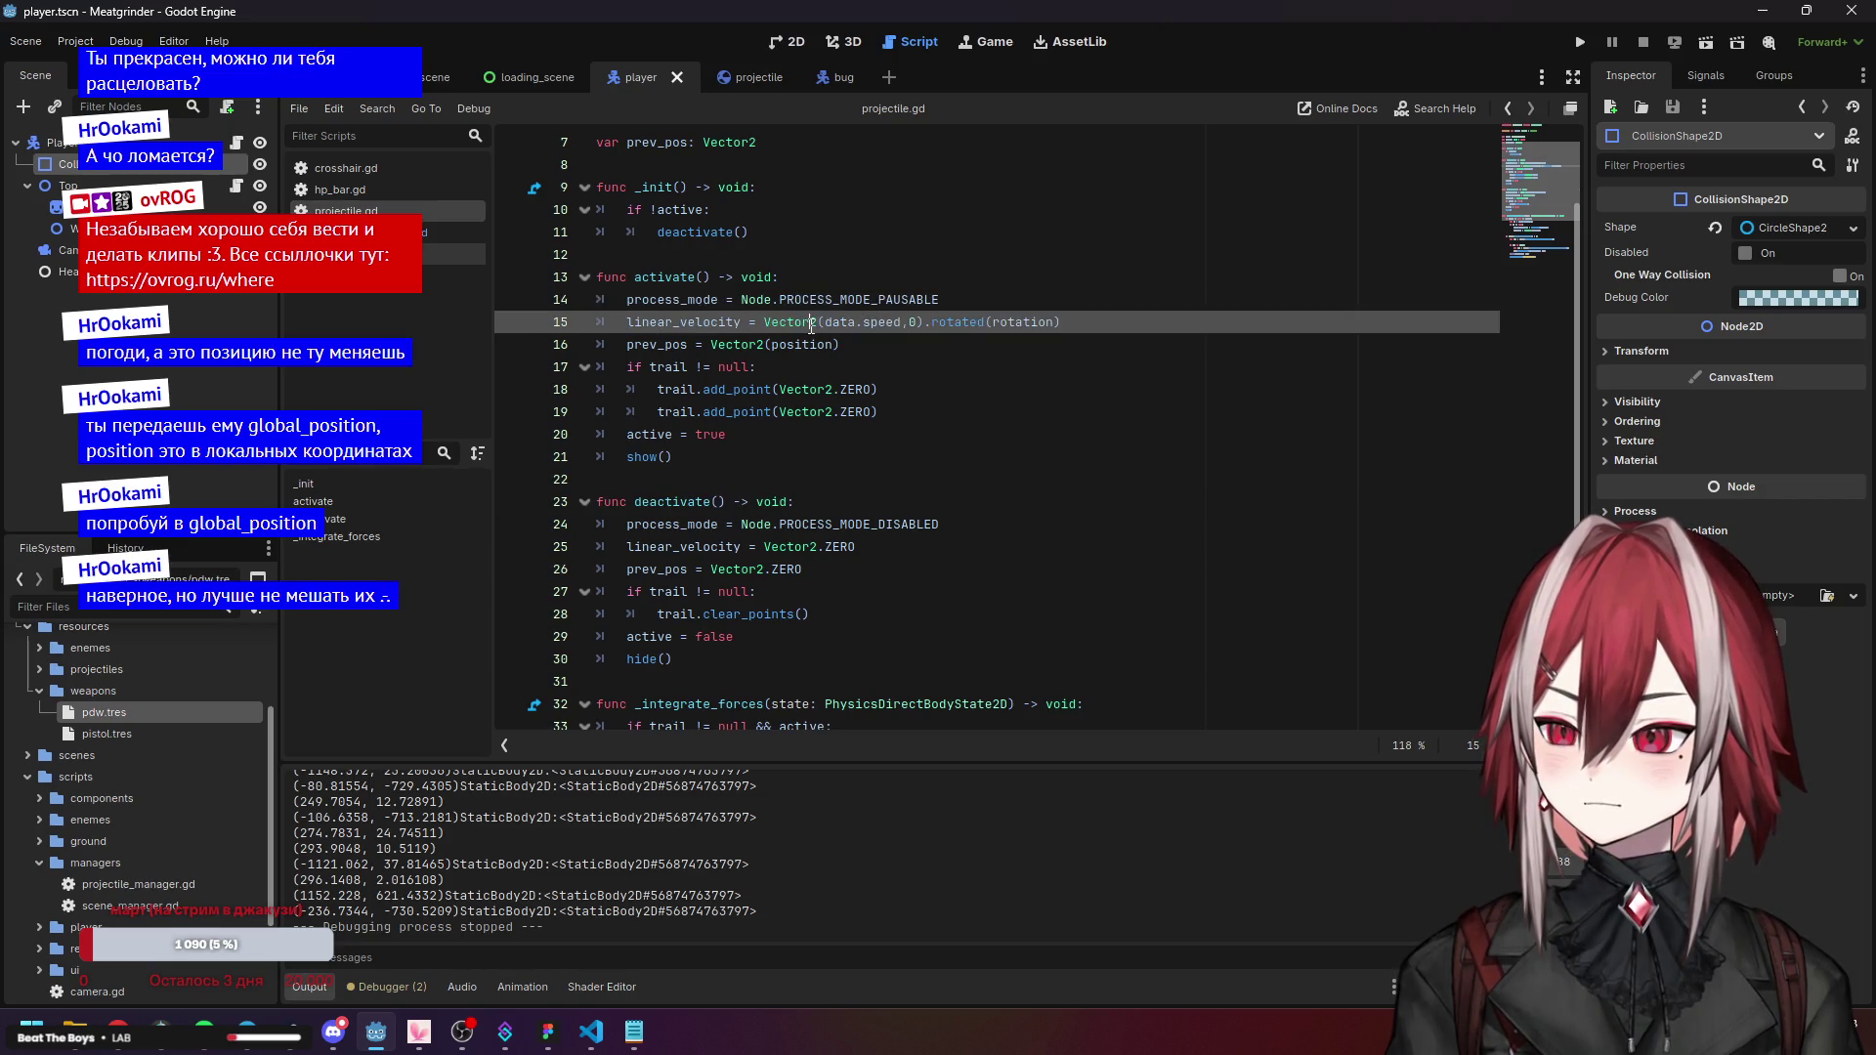
left_click(688, 300)
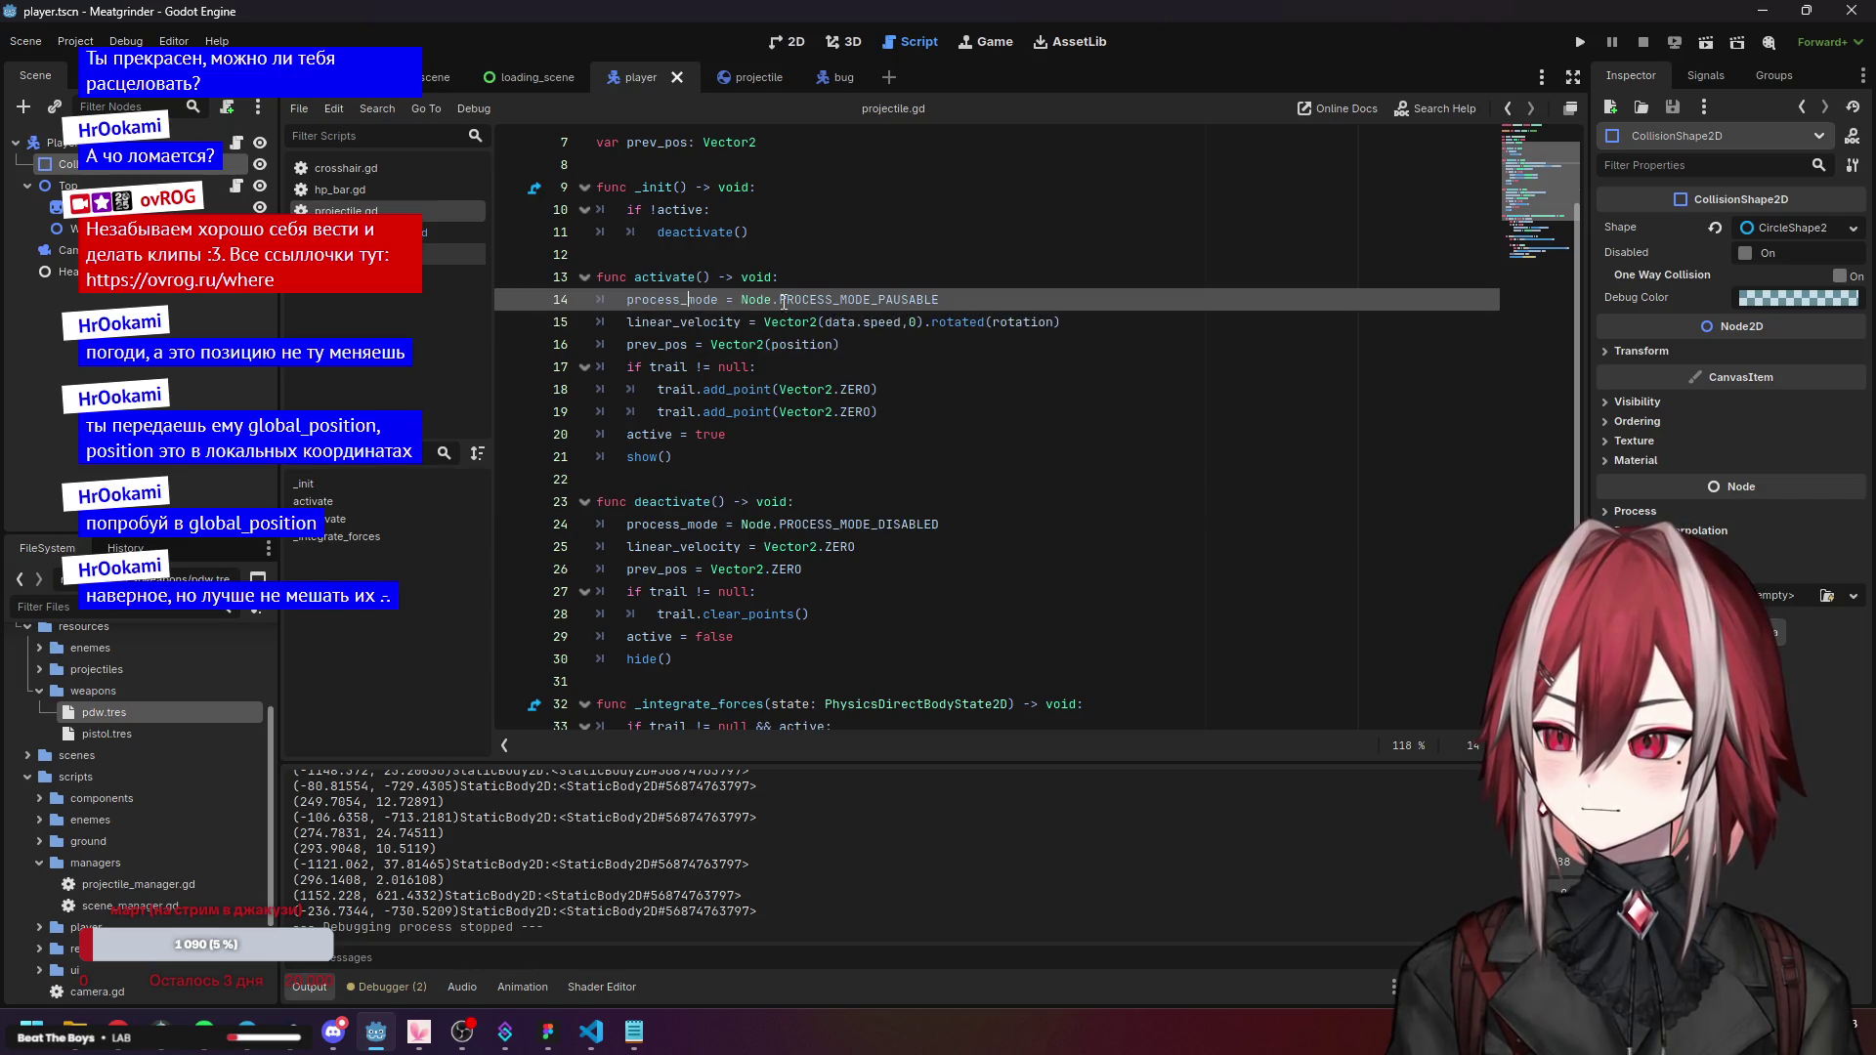
left_click(664, 344)
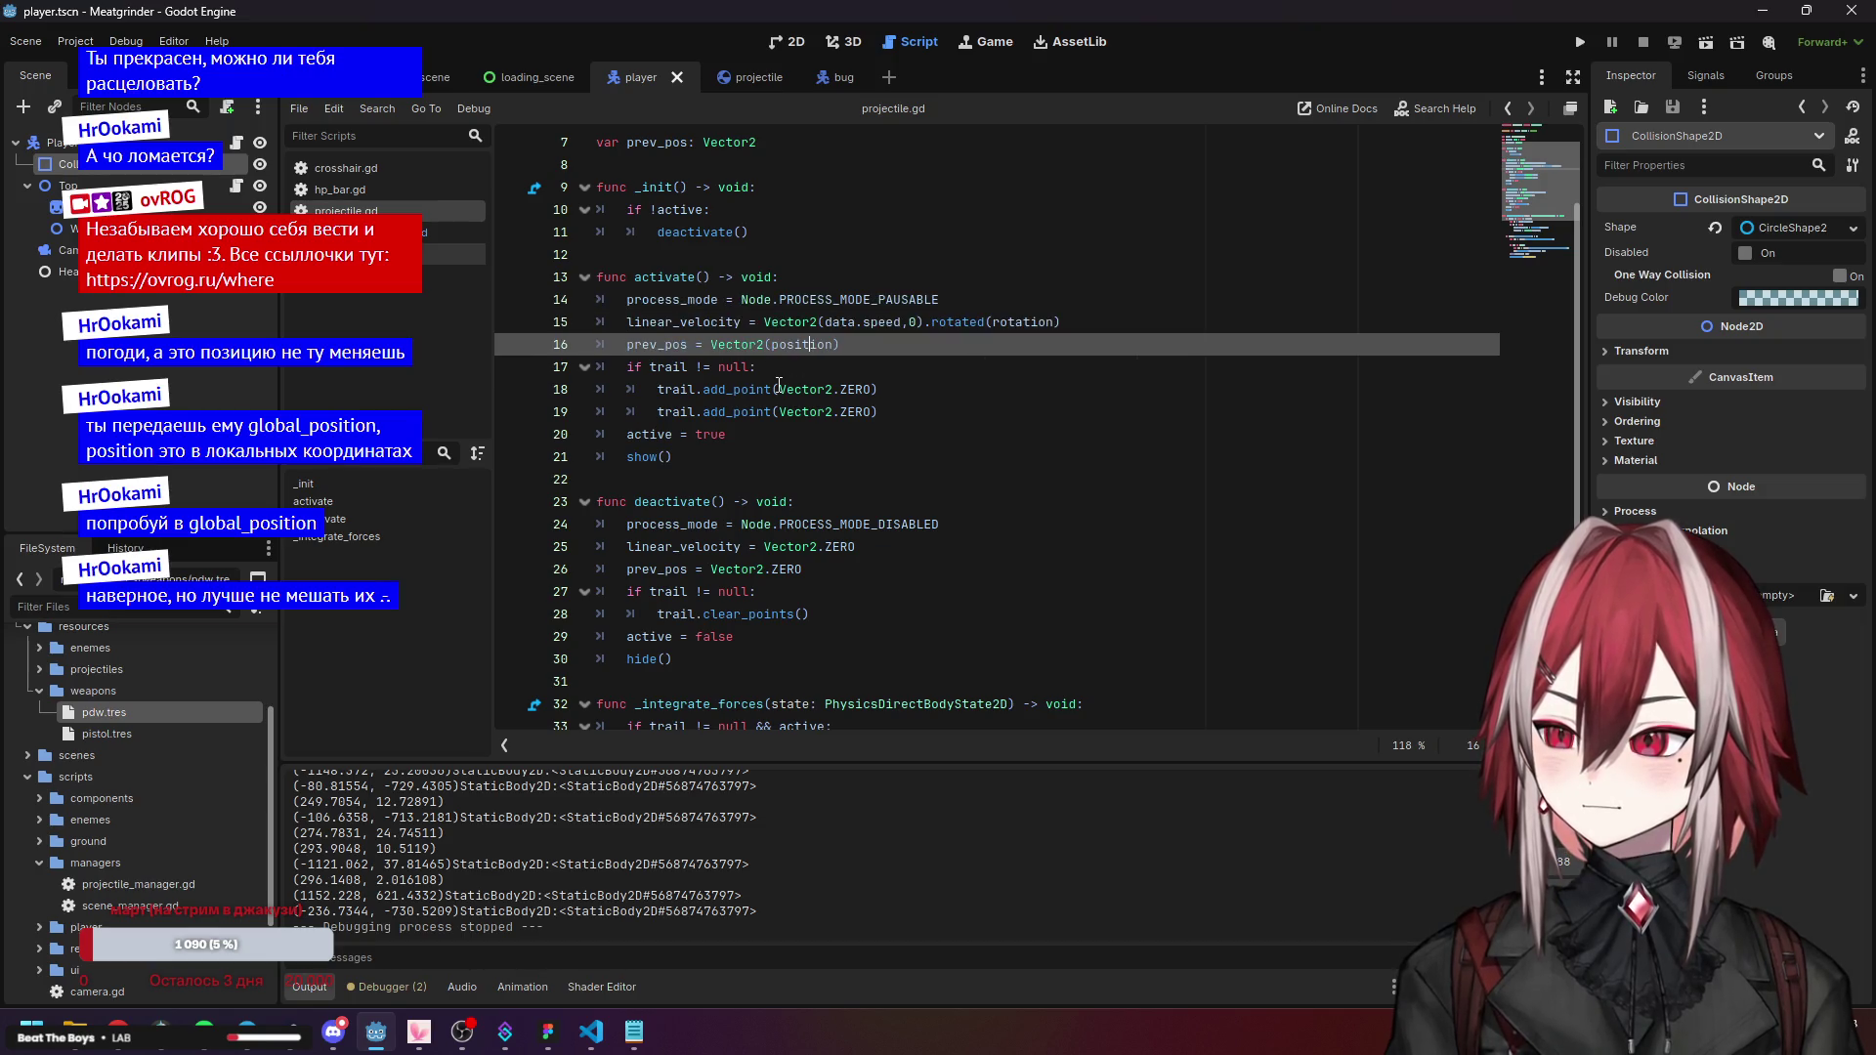
mouse_move(779, 384)
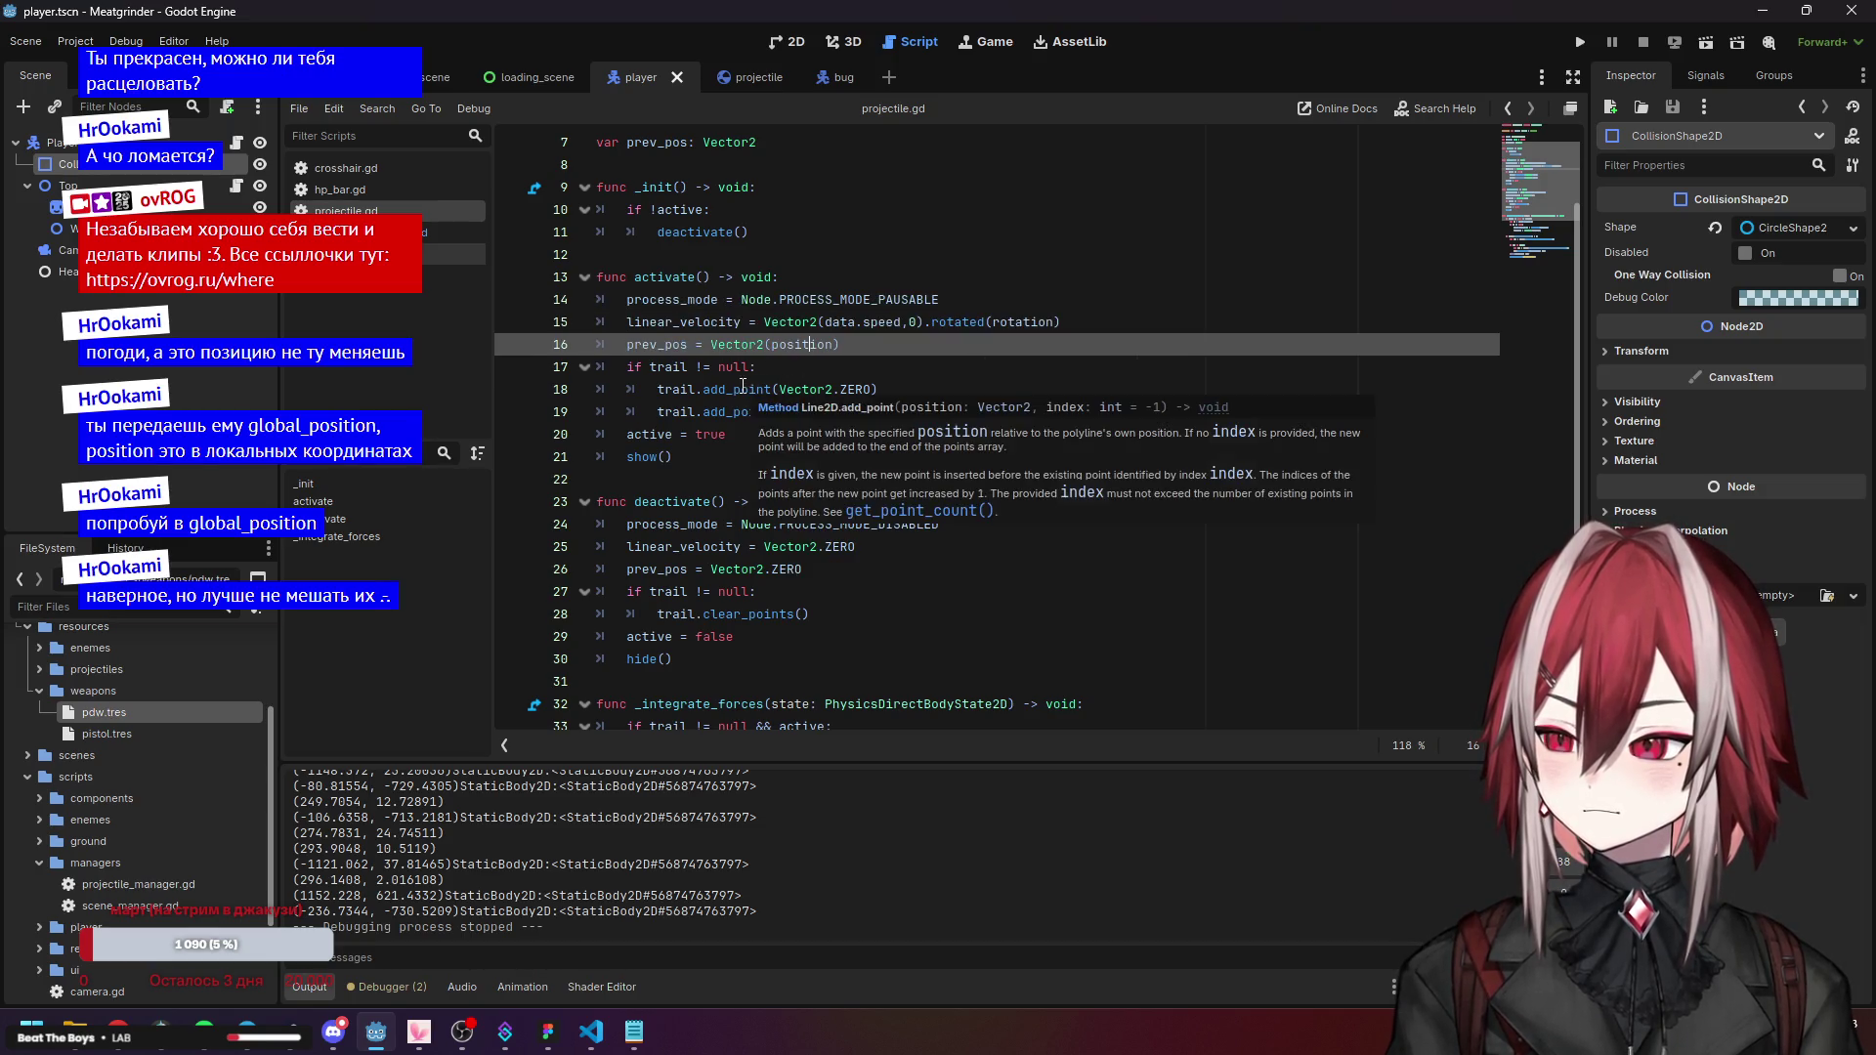
left_click(659, 407)
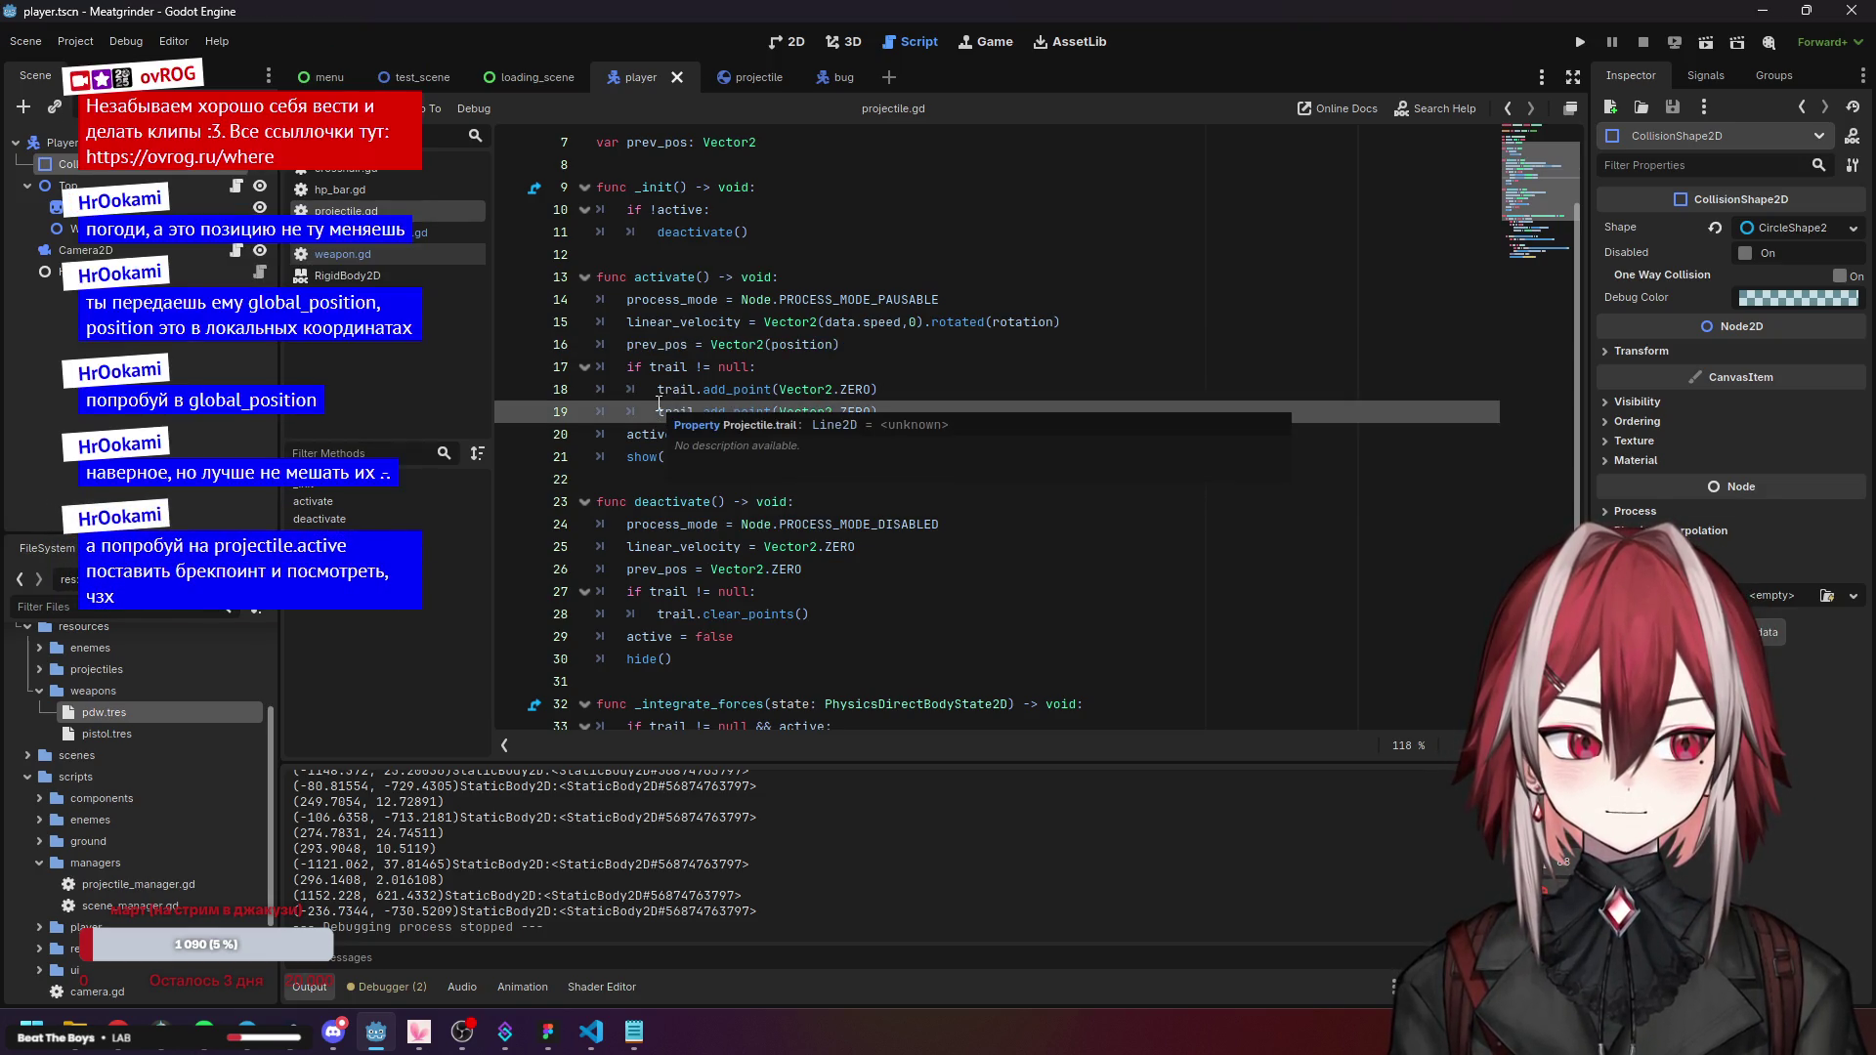
left_click(696, 431)
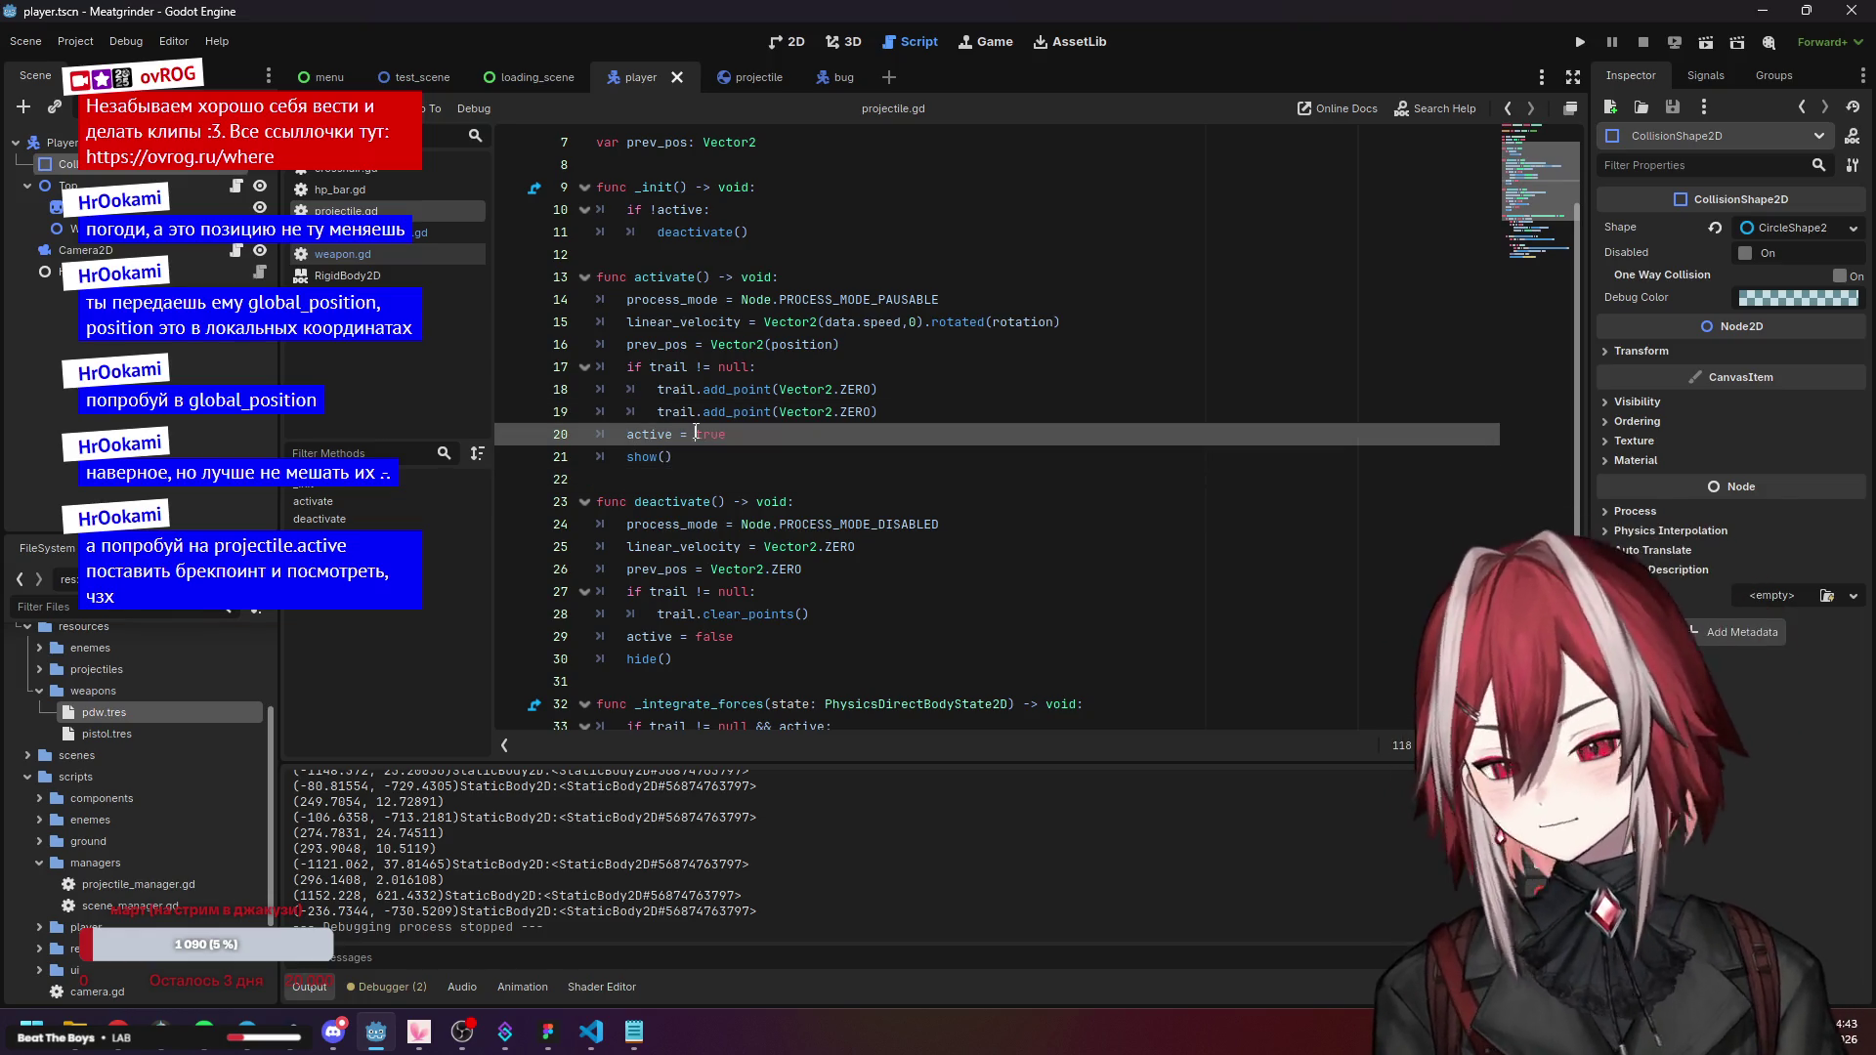
Open the projectile scene tab, then go back to projectile_manager.gd.
left_click(729, 83)
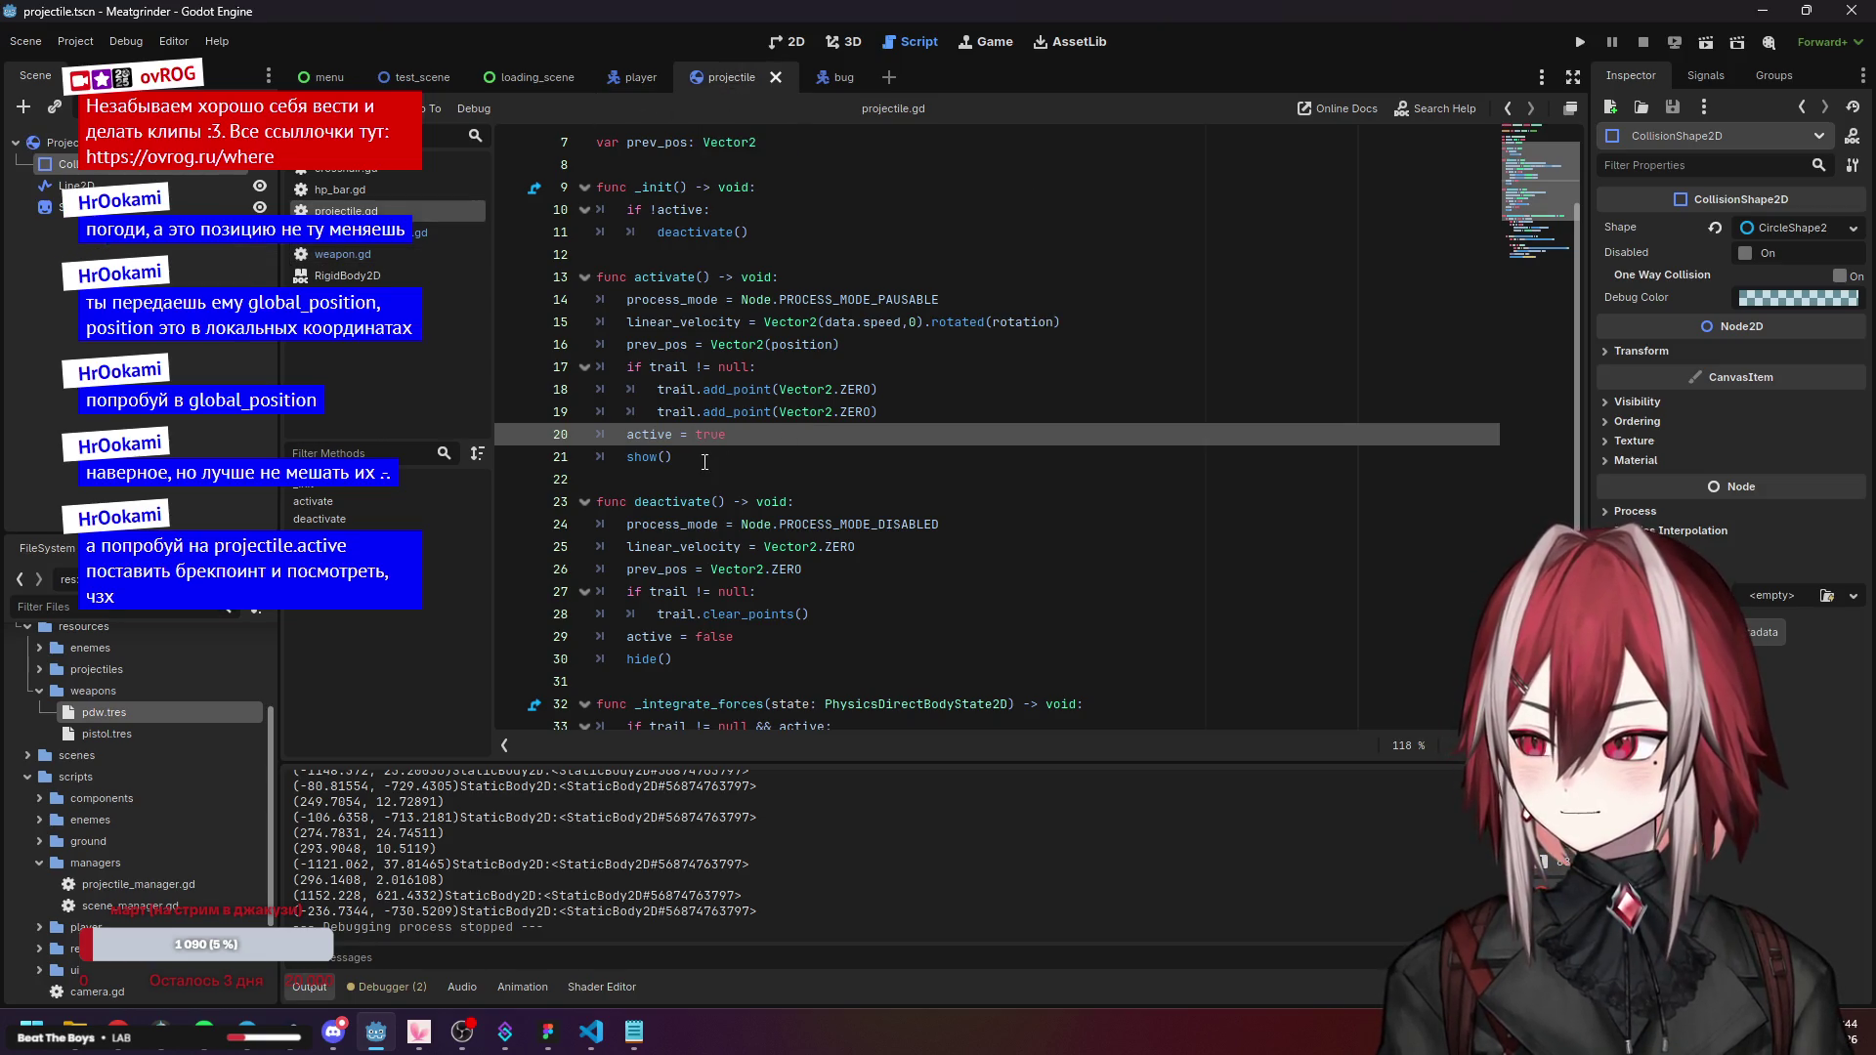
mouse_move(705, 409)
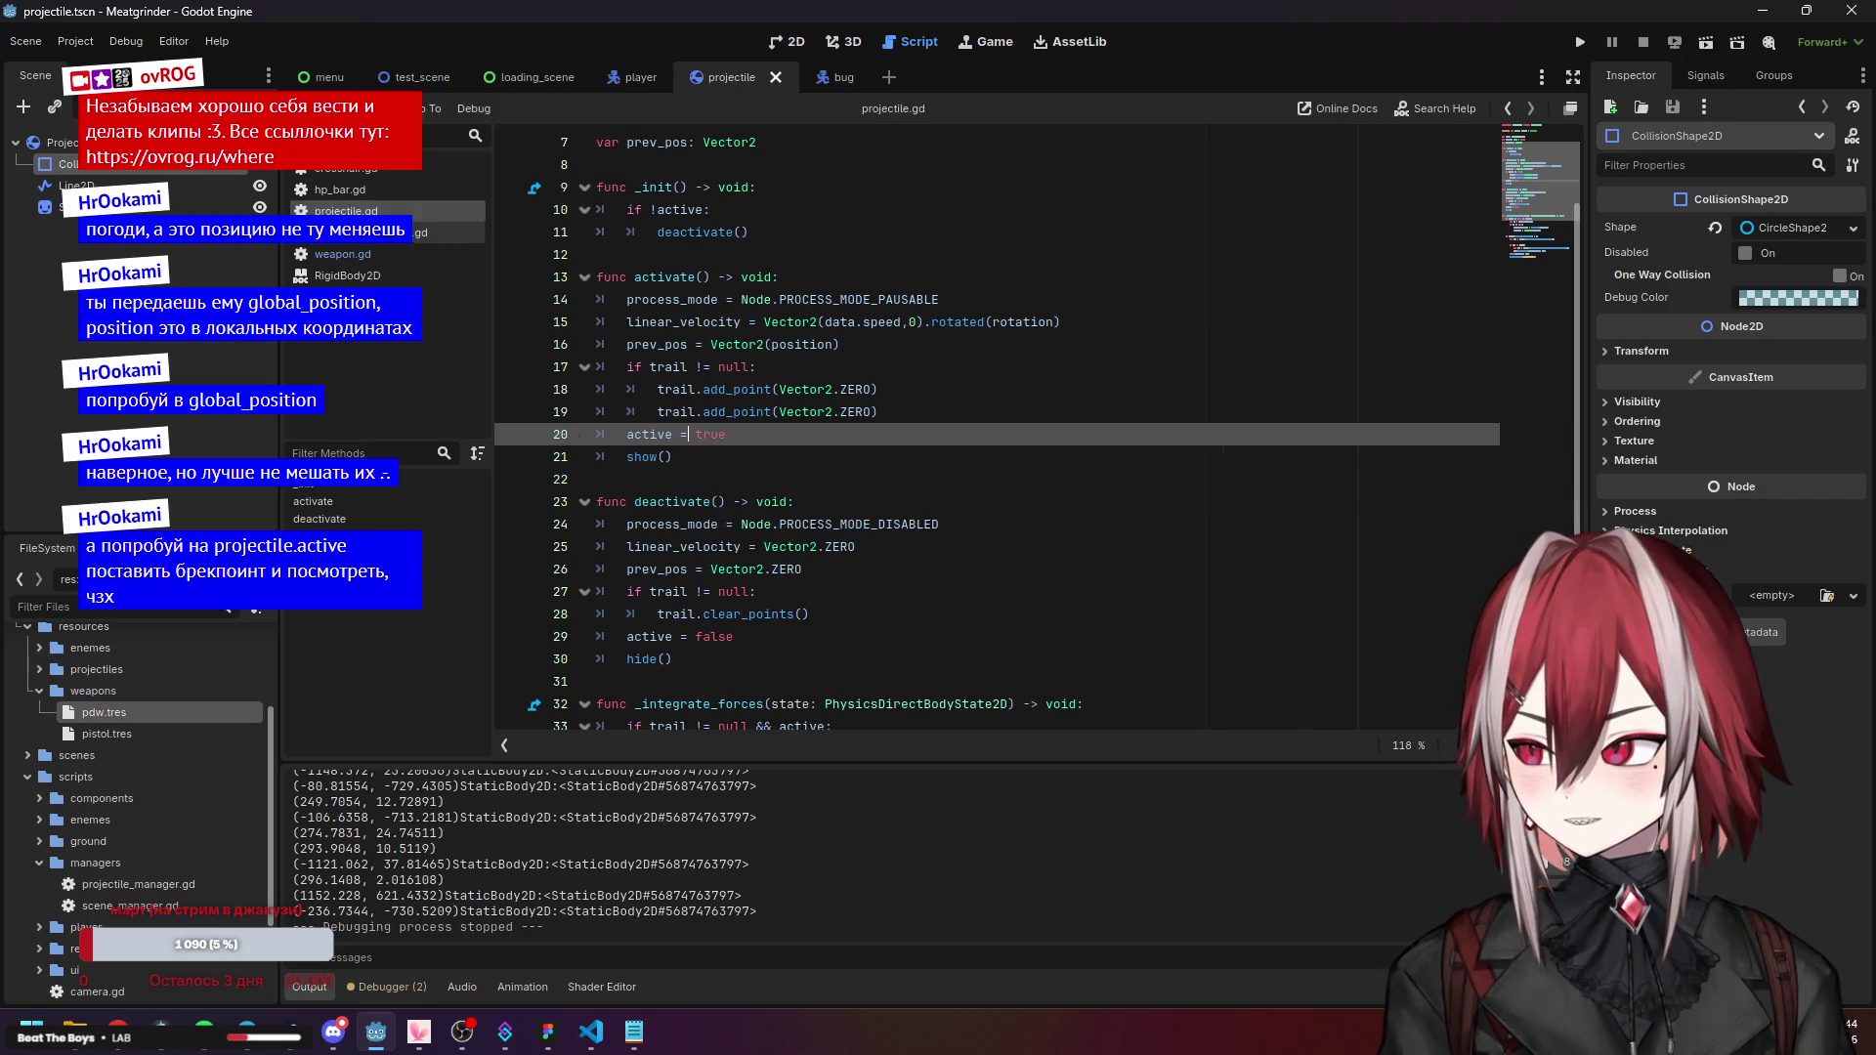
key("alt+Left")
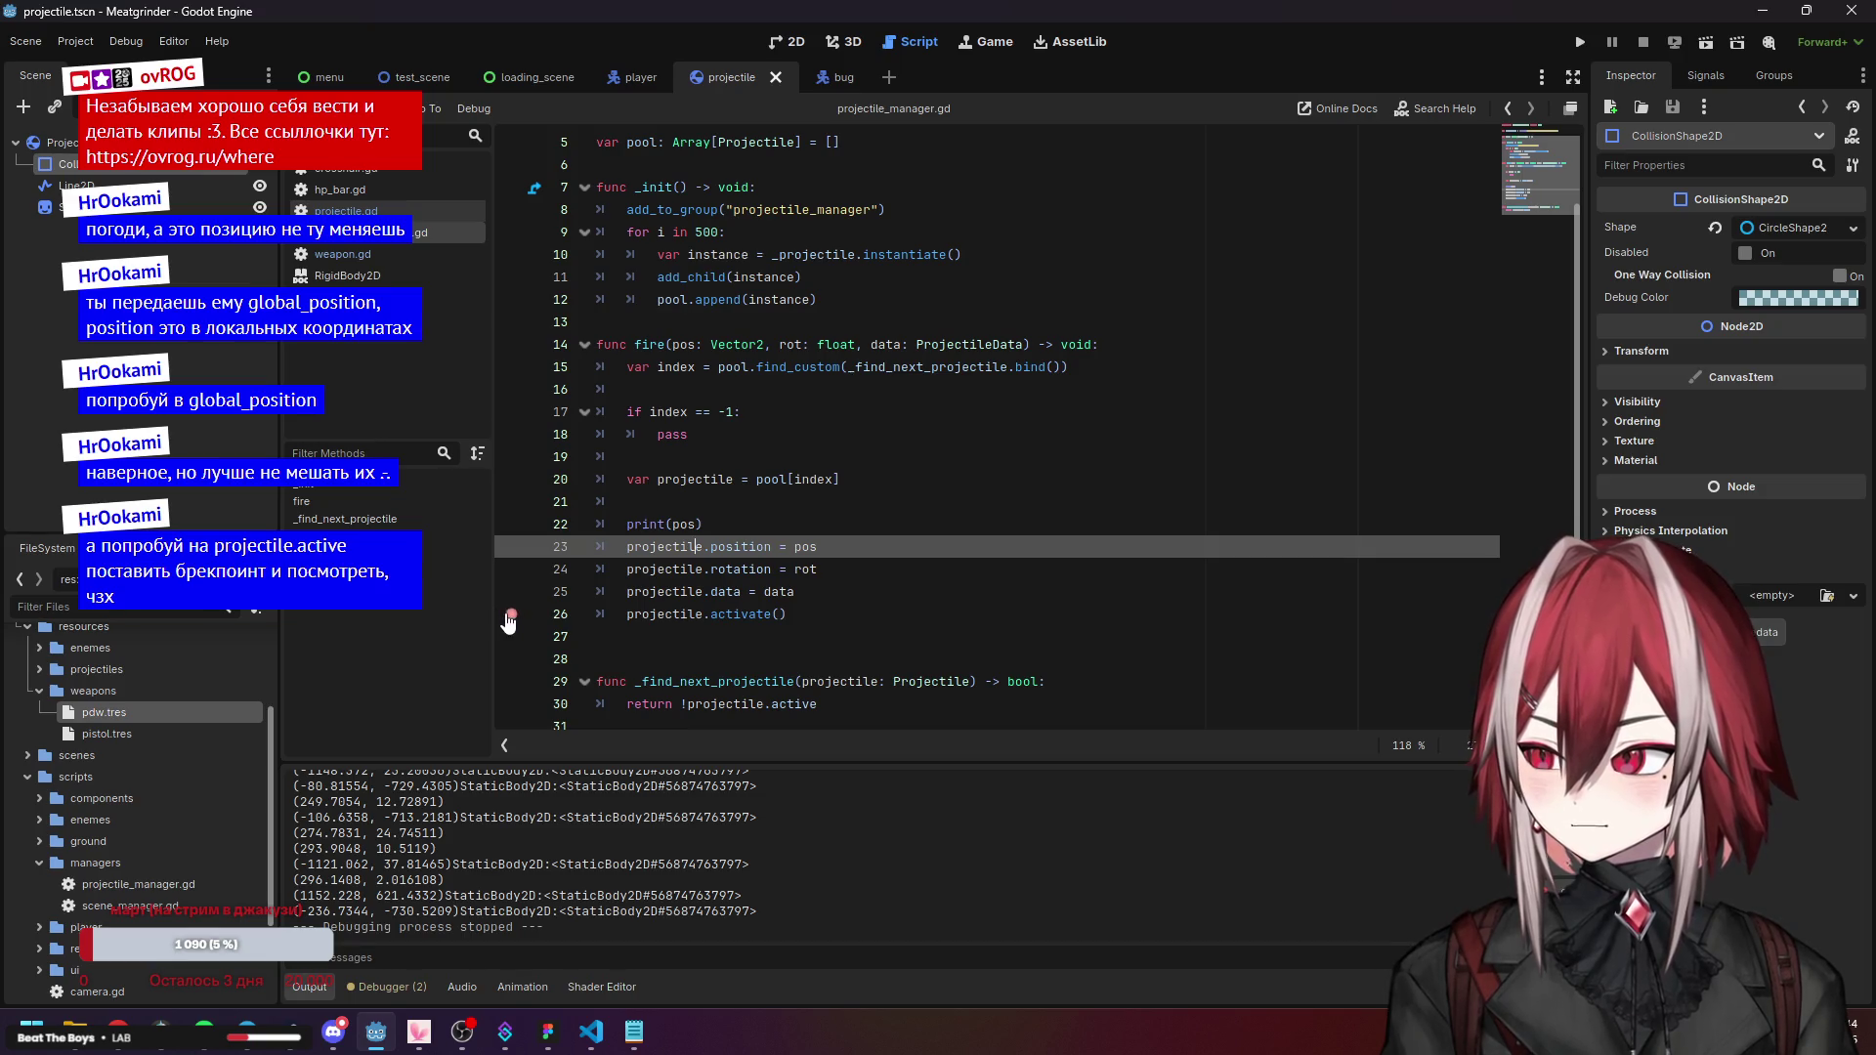
Set a breakpoint on line 26's projectile.activate() and run the game with the debugger.
left_click(510, 616)
left_click(879, 456)
key("F5")
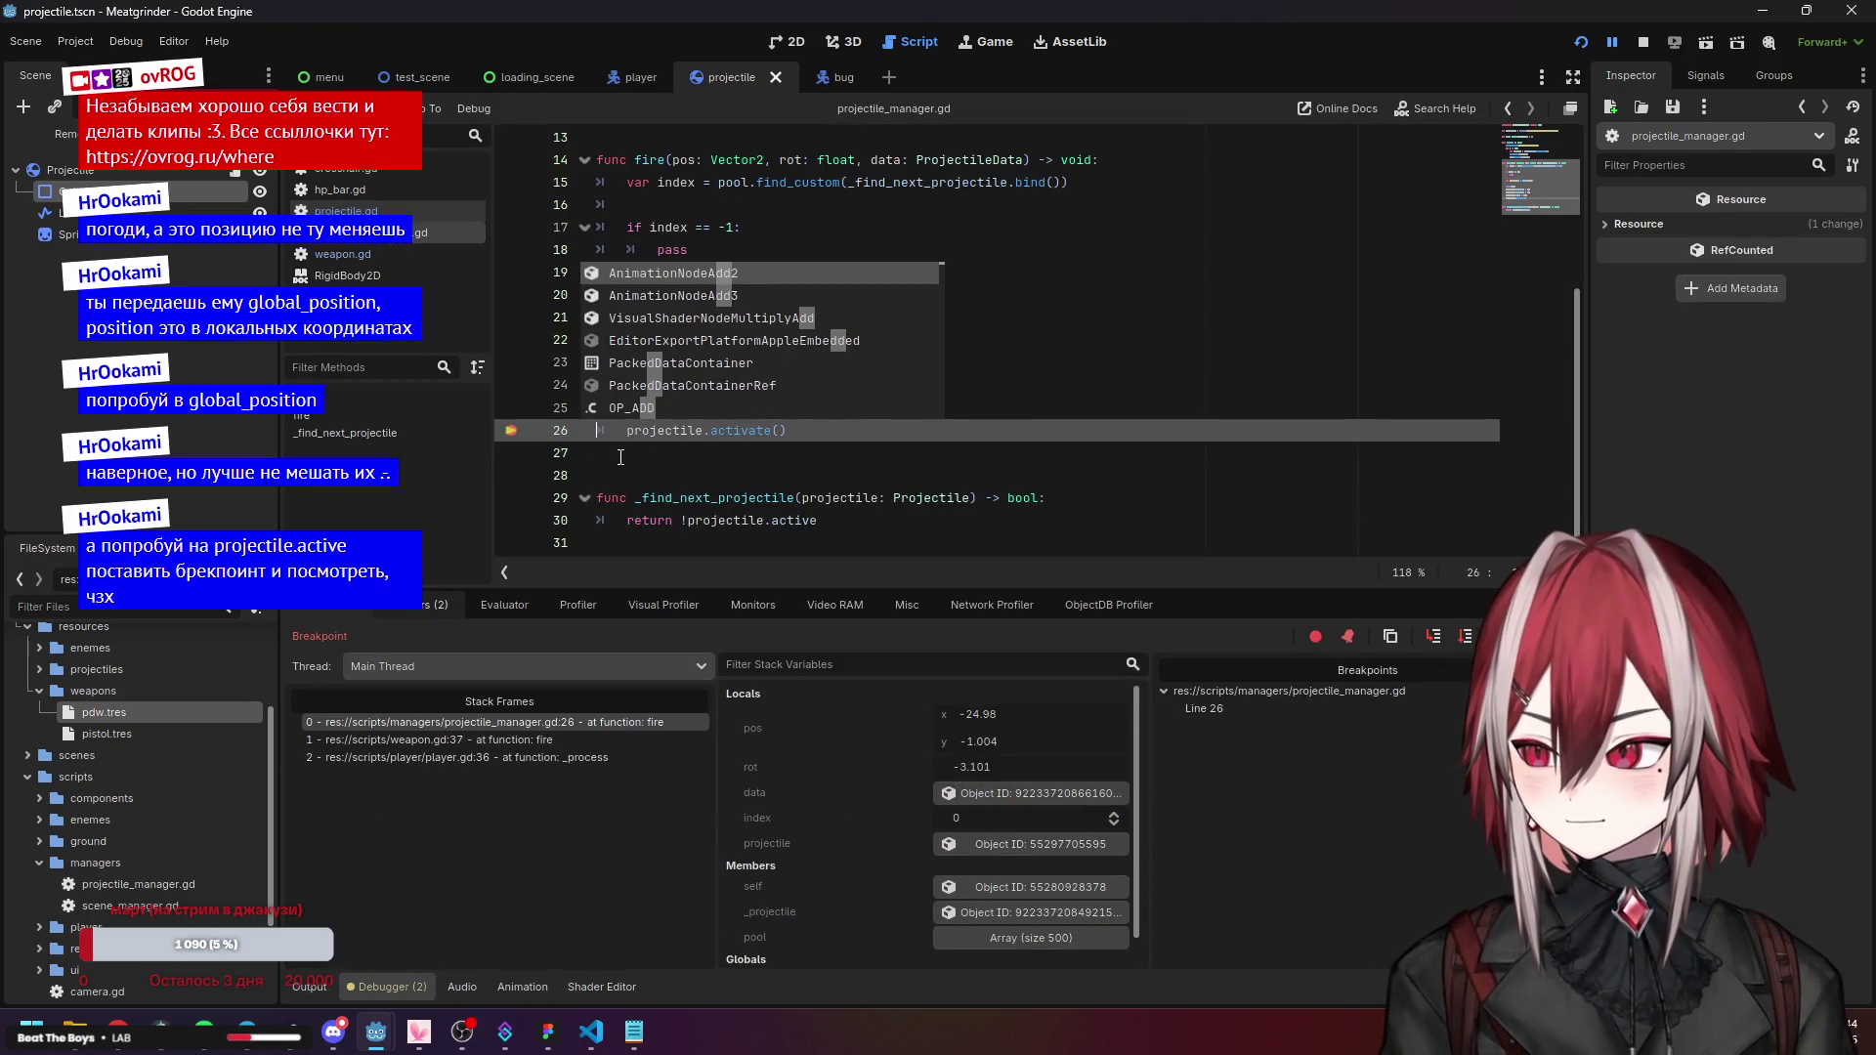
left_click(1315, 637)
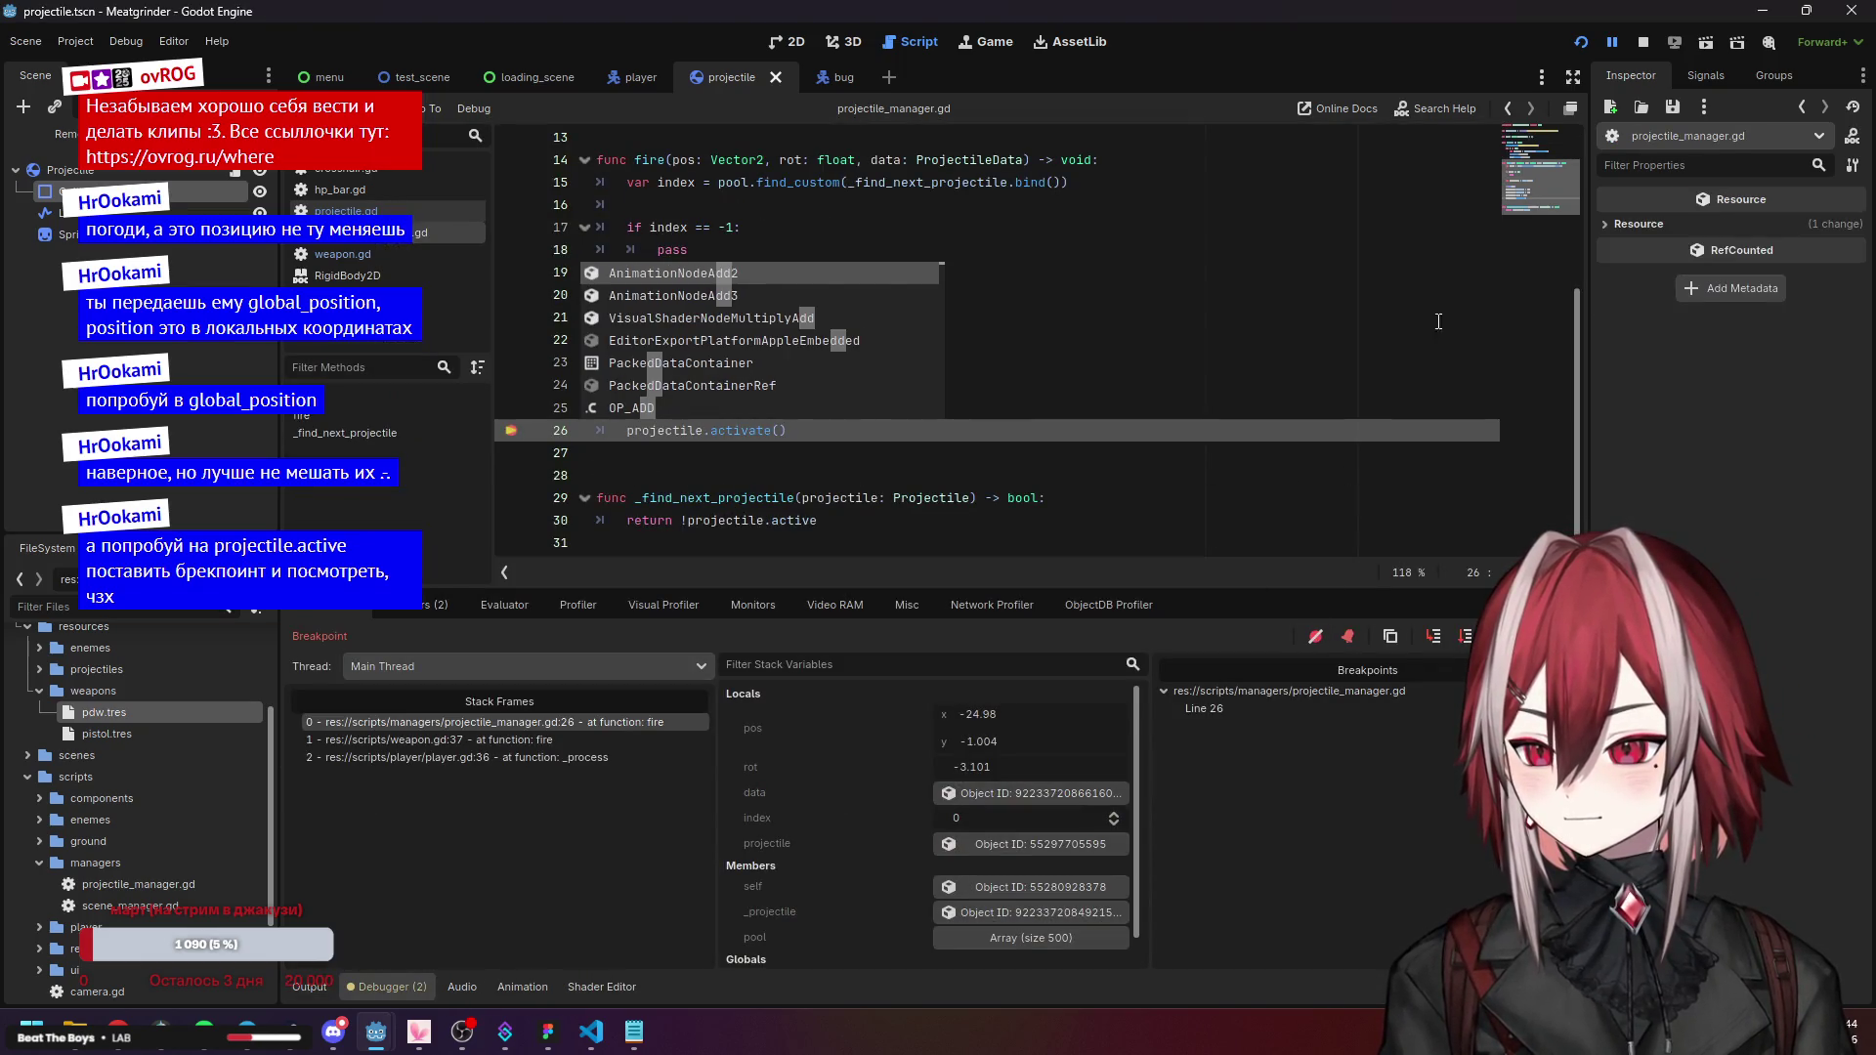
left_click(1582, 43)
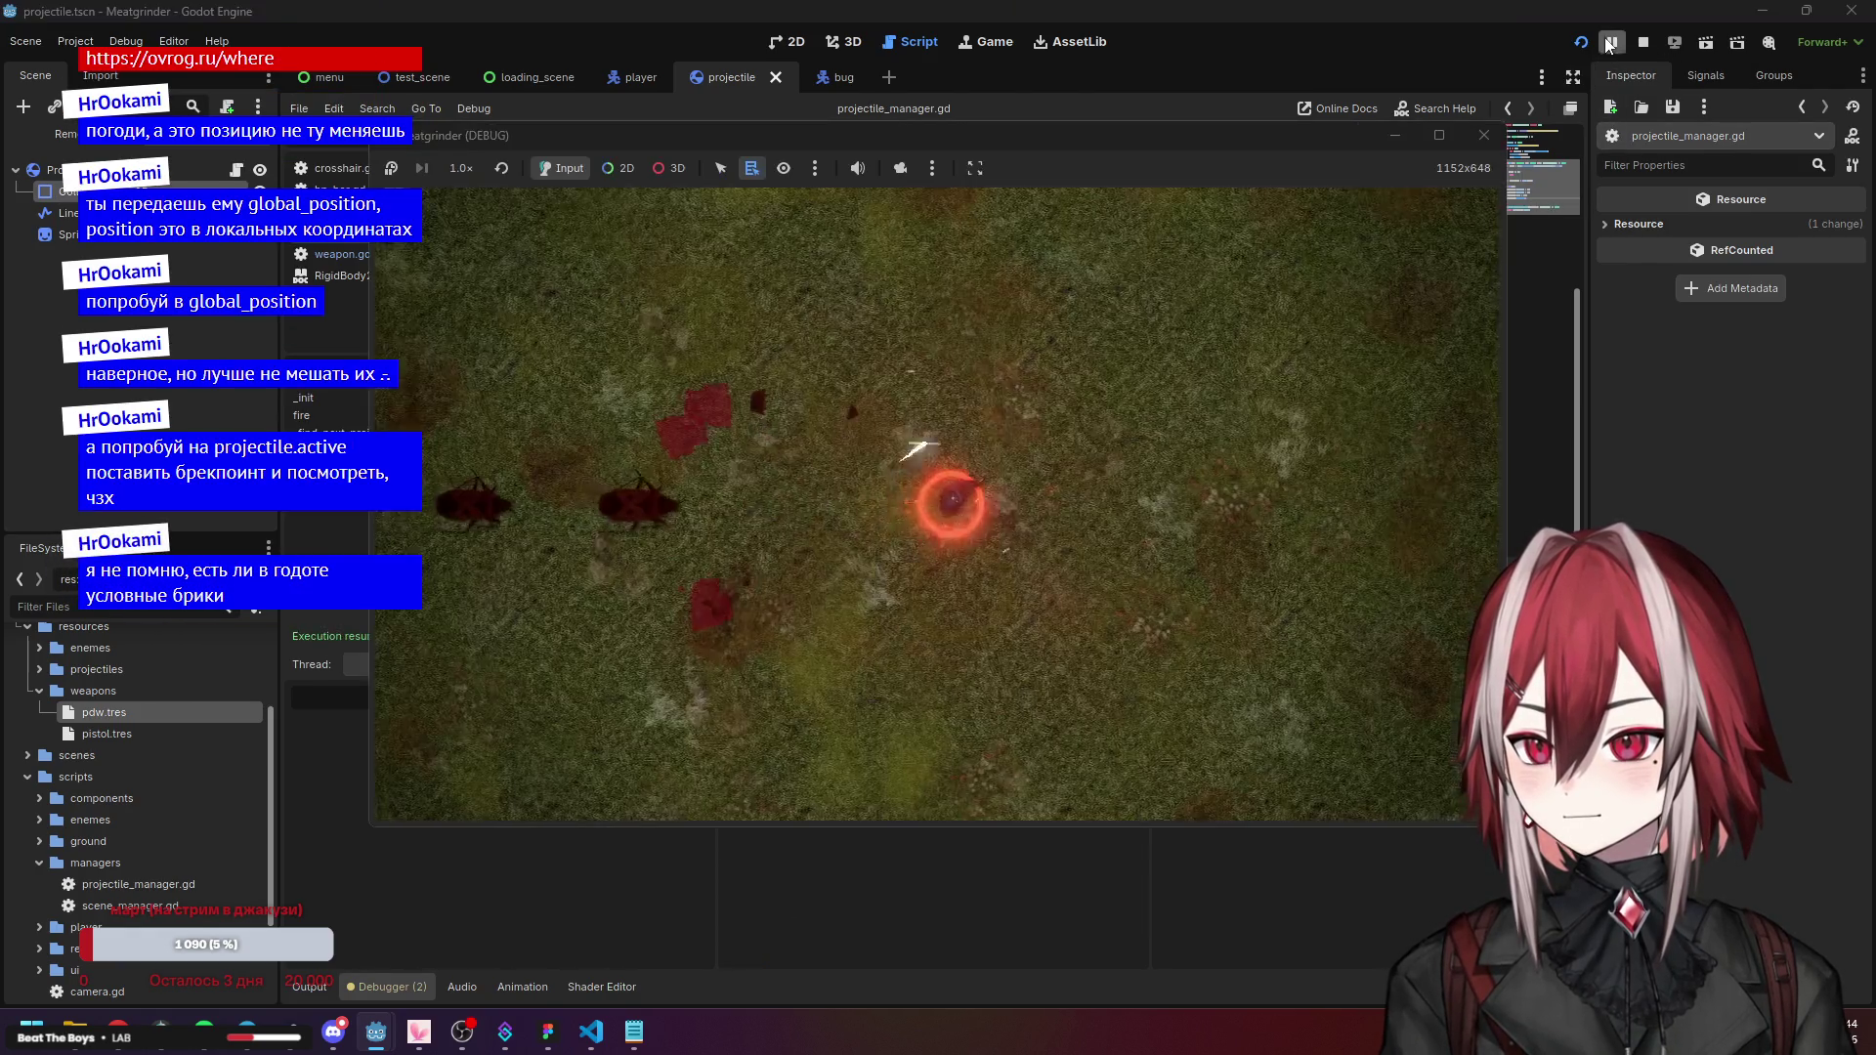
Fire in the game until the breakpoint hits, then inspect the paused projectile object.
key("d")
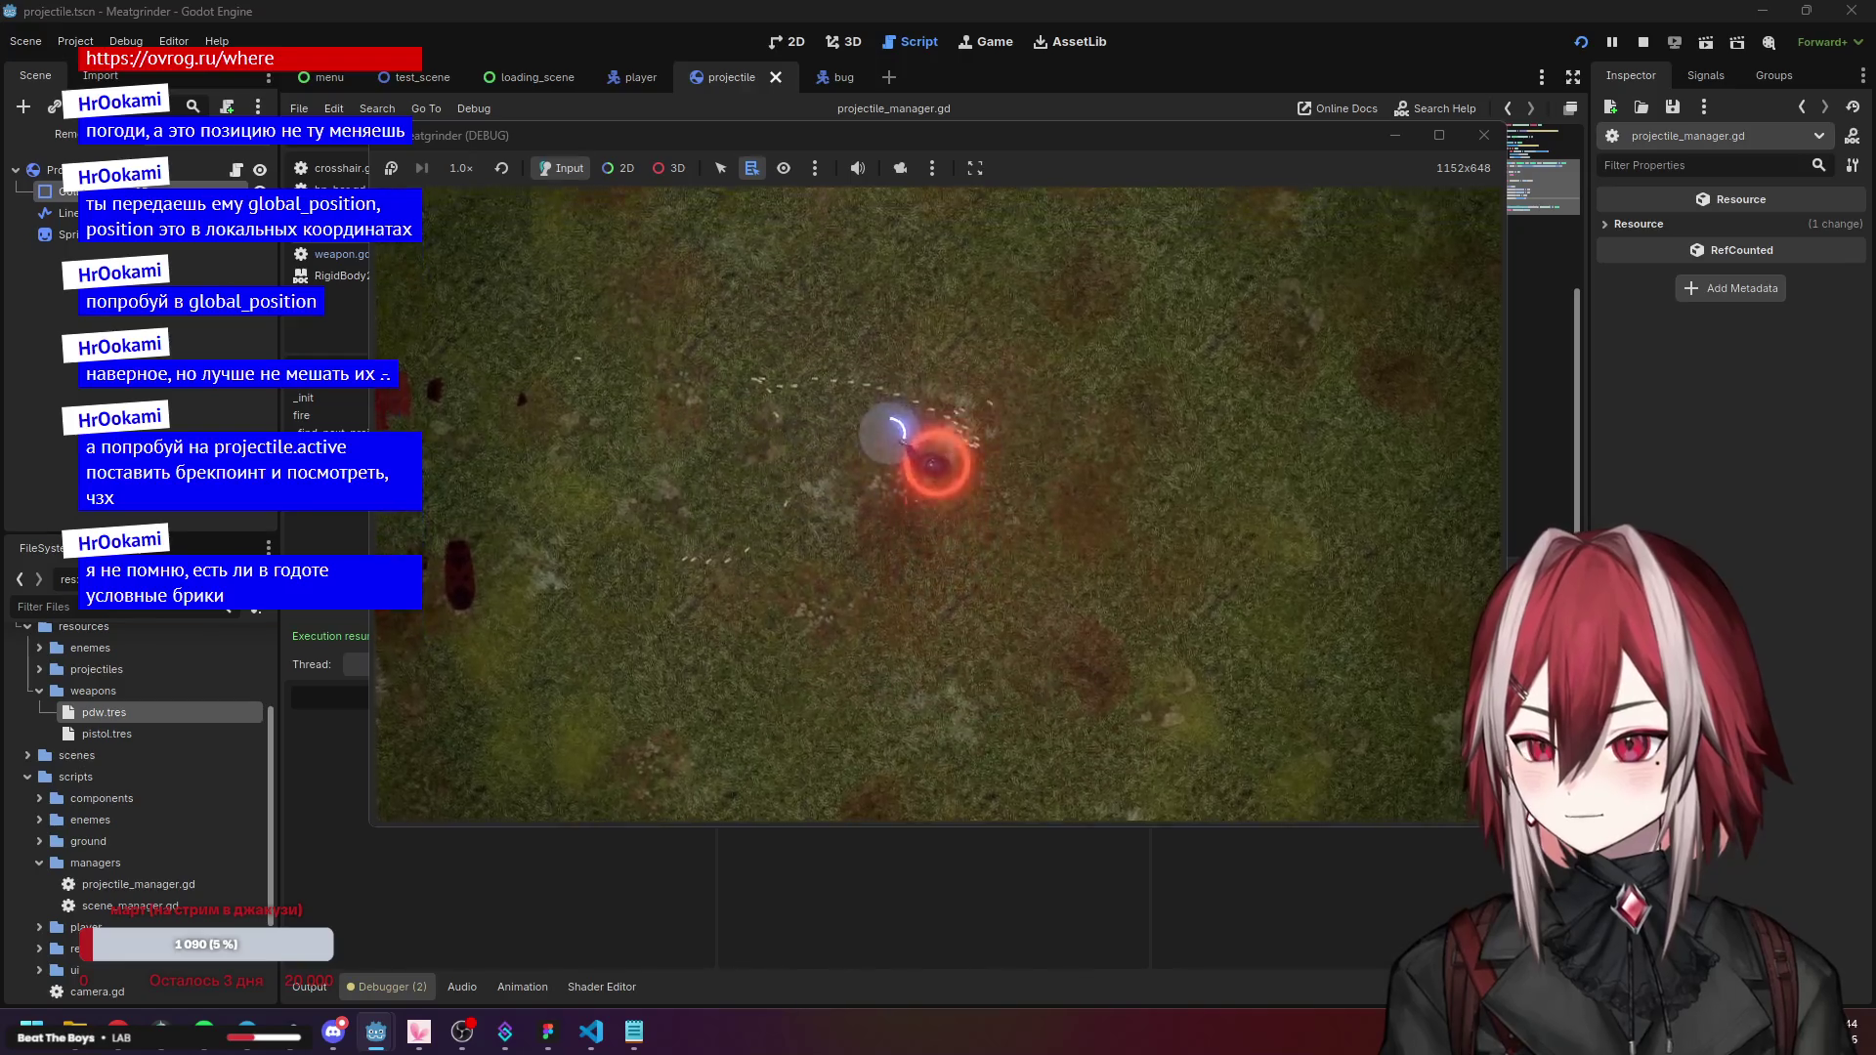
key("alt+Tab")
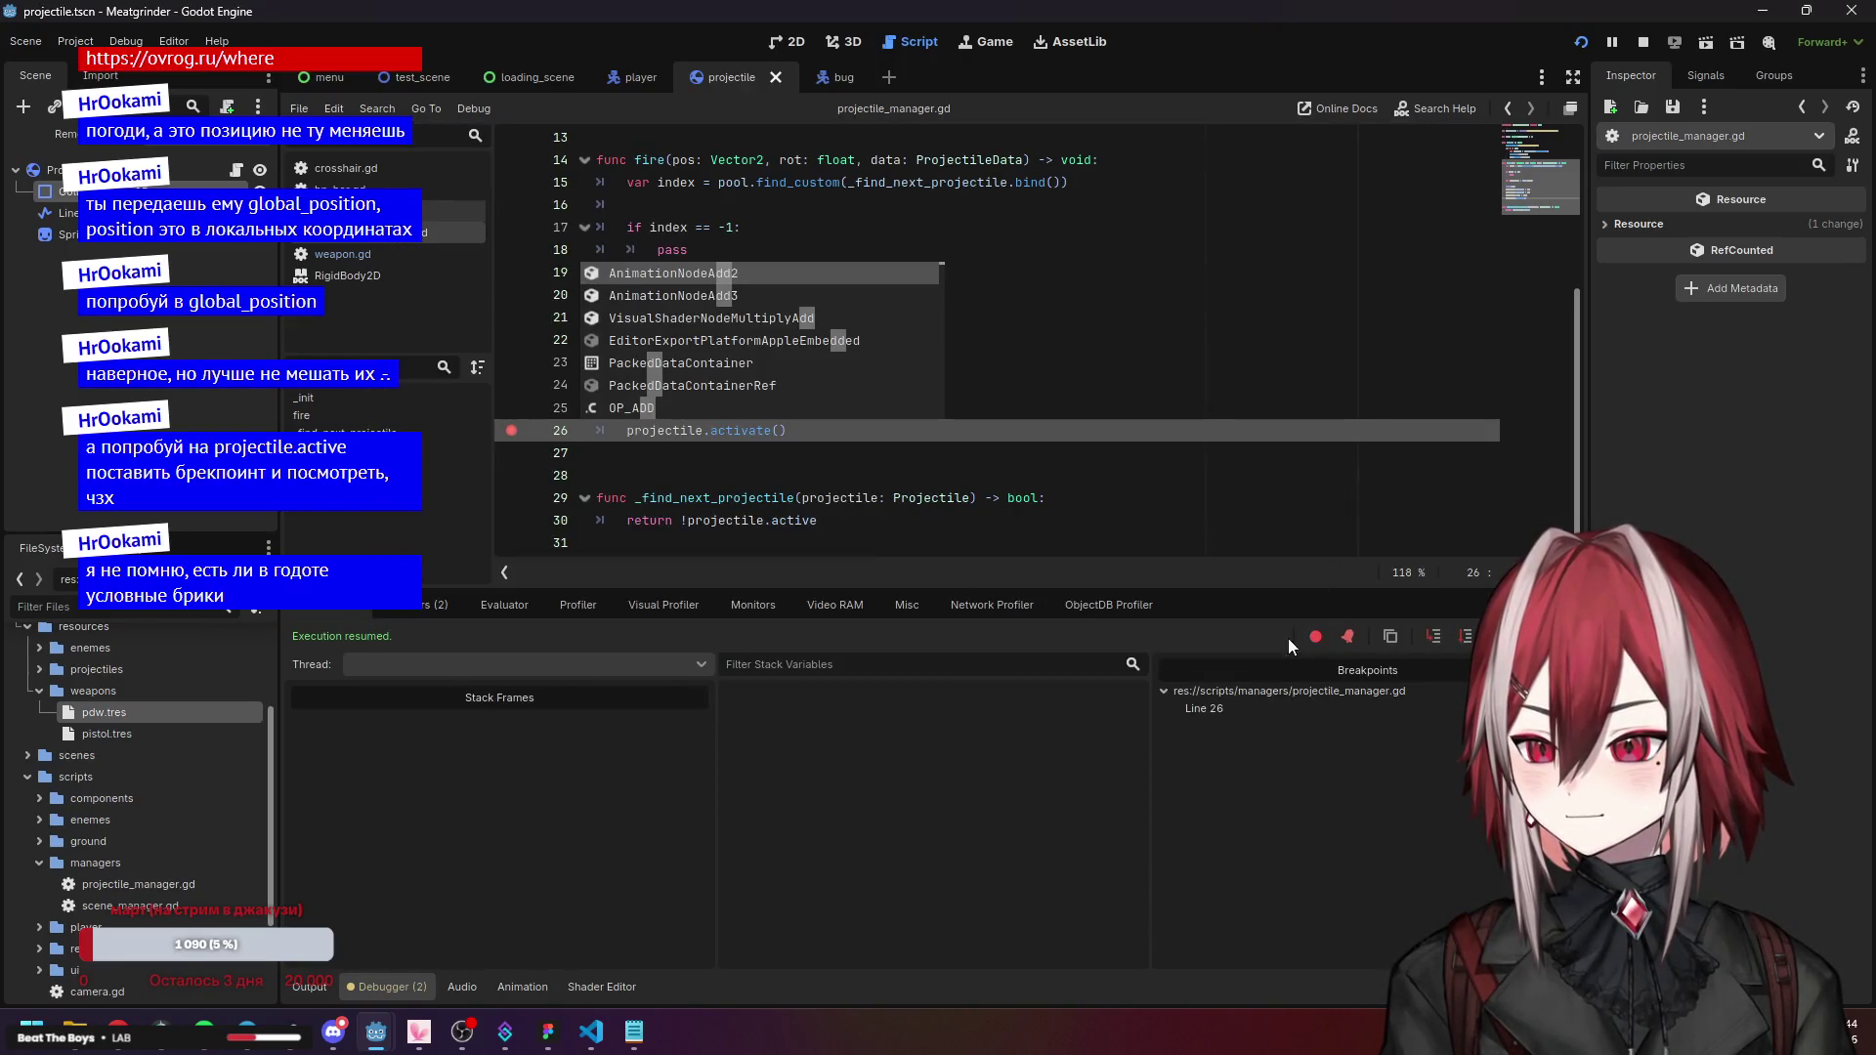
left_click(469, 918)
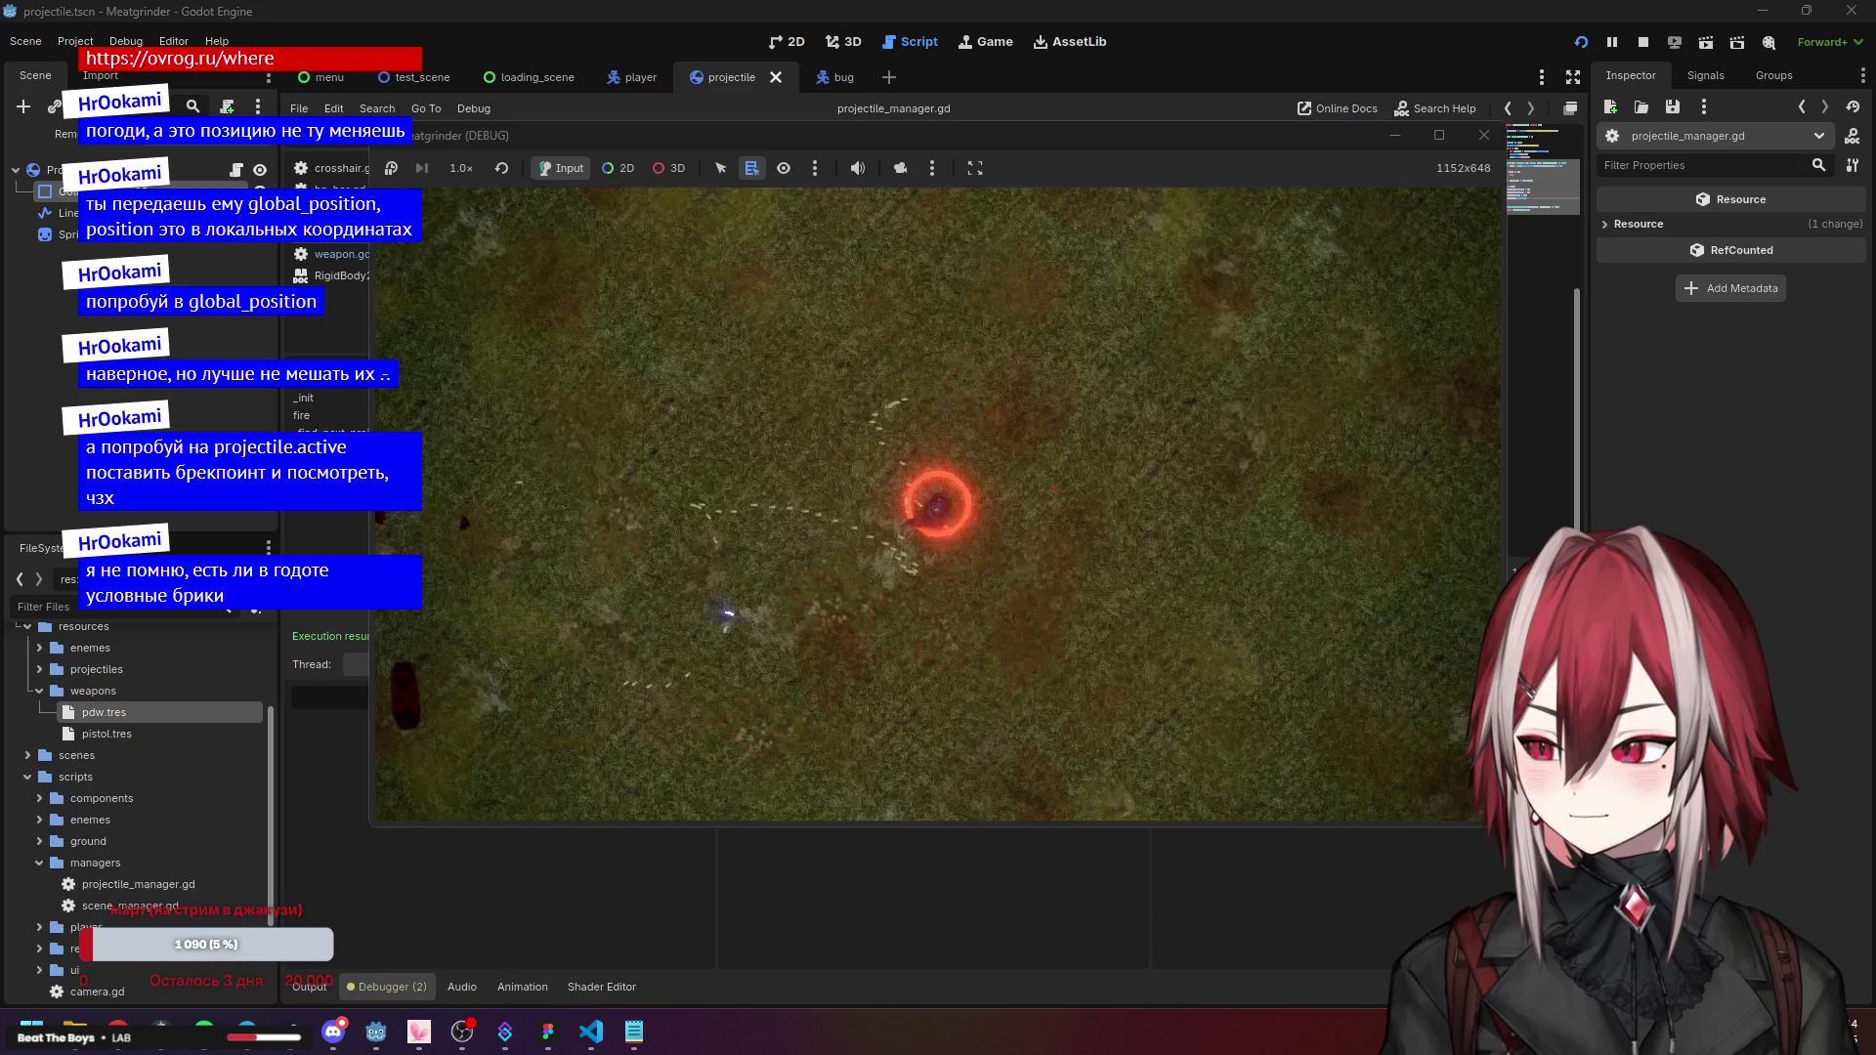
left_click(790, 416)
key("ctrl+z")
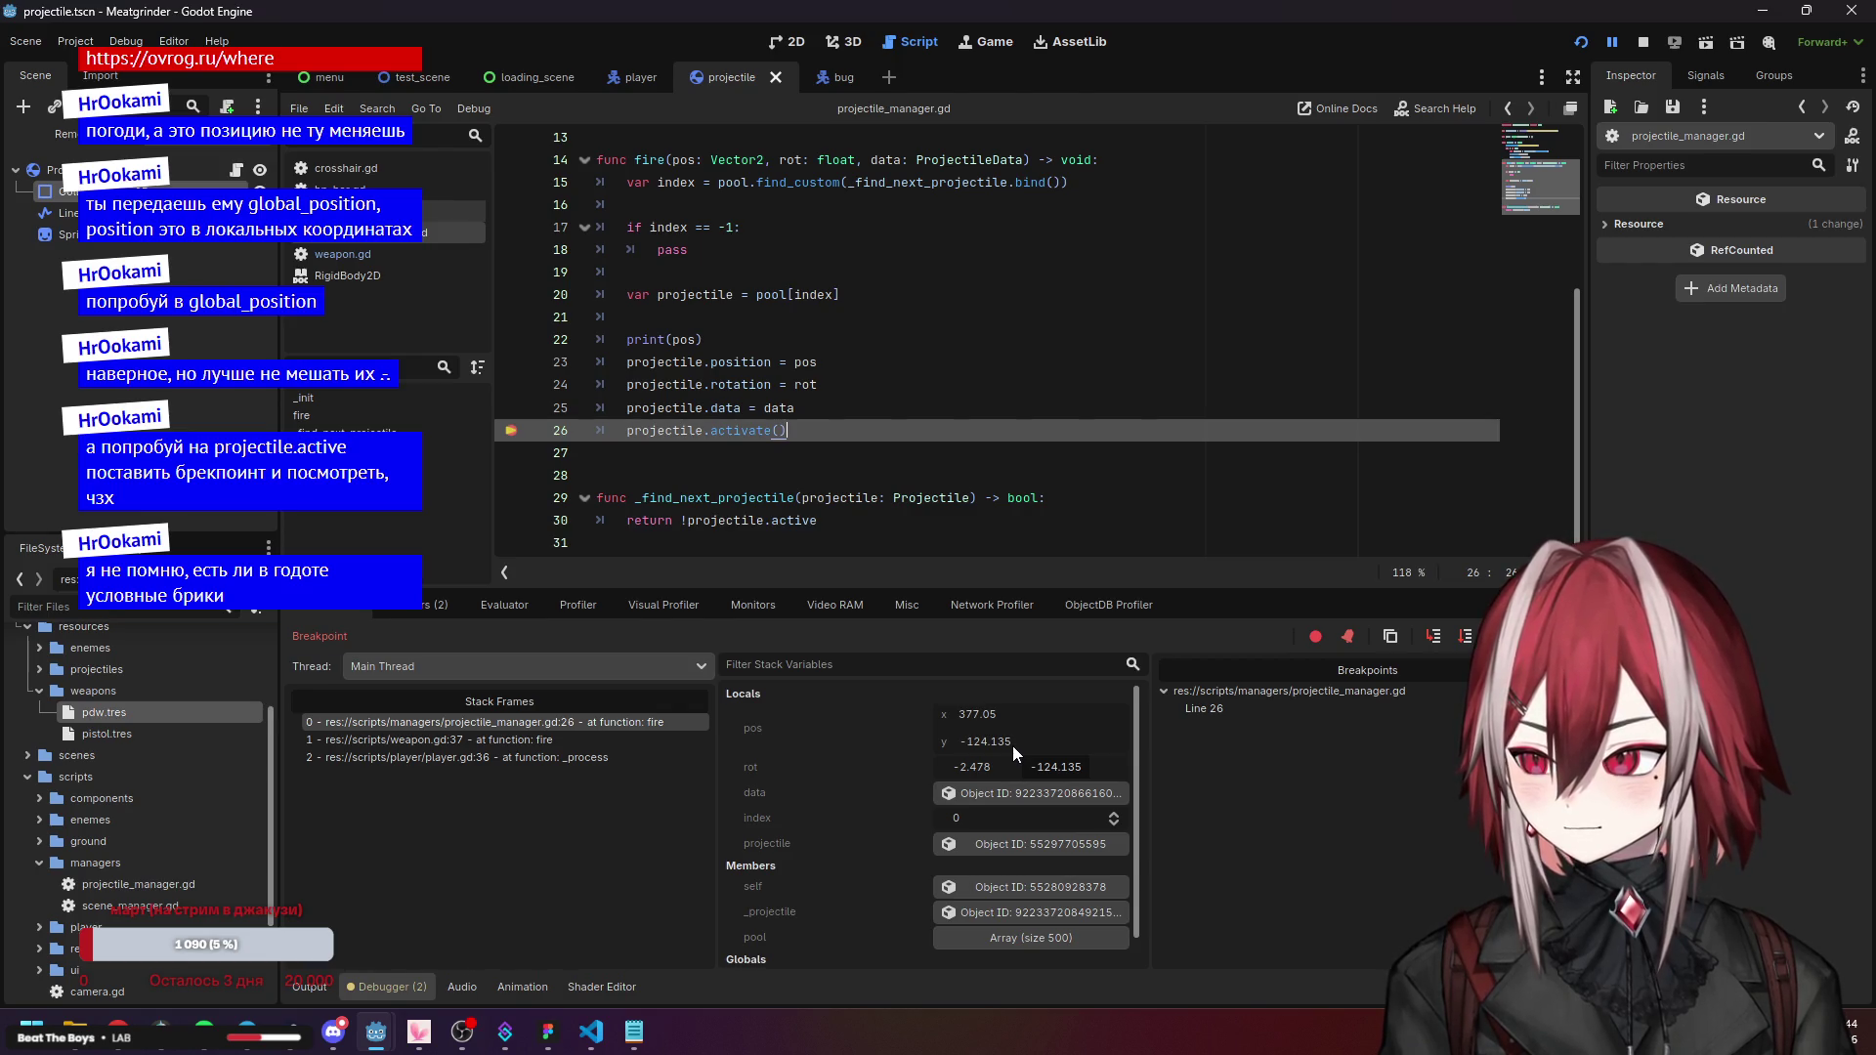
left_click(995, 842)
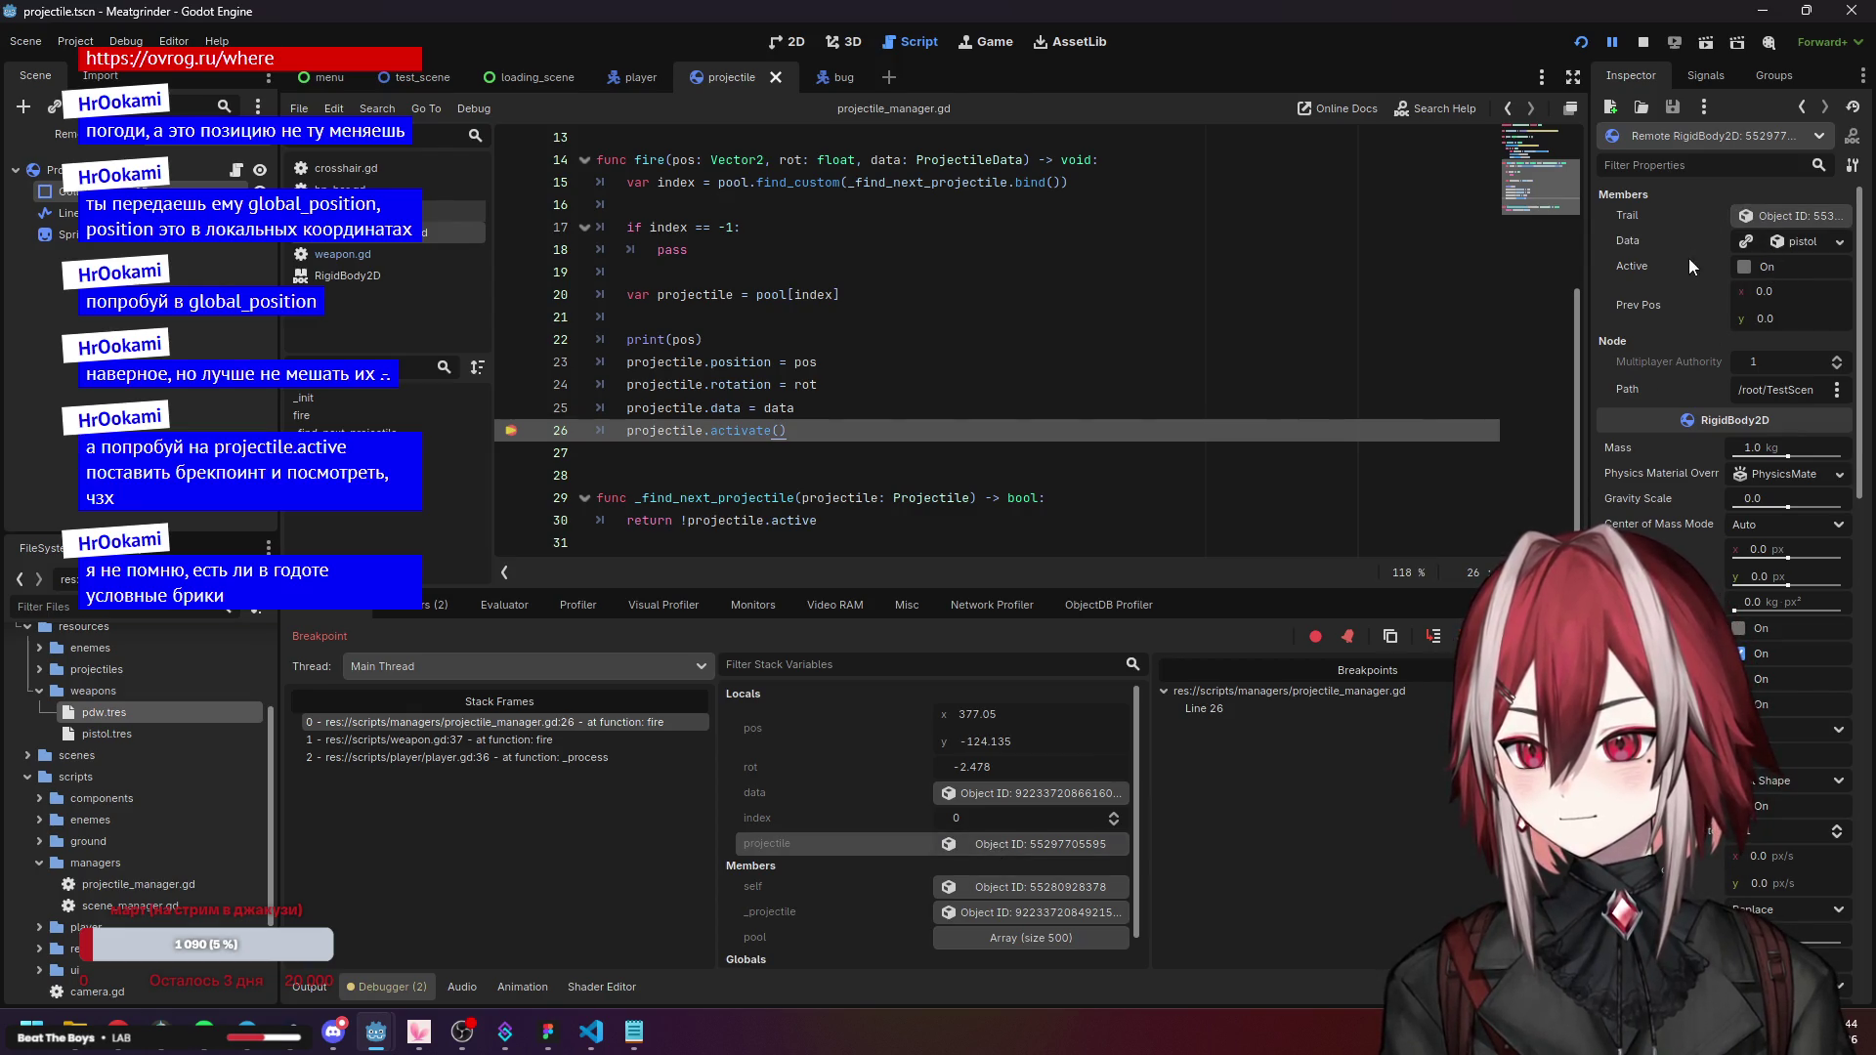
Scroll the remote Inspector to Position 377.05, -124.135 and Rotation -142°, glance at the game, return.
scroll(1661, 442, "down", 10)
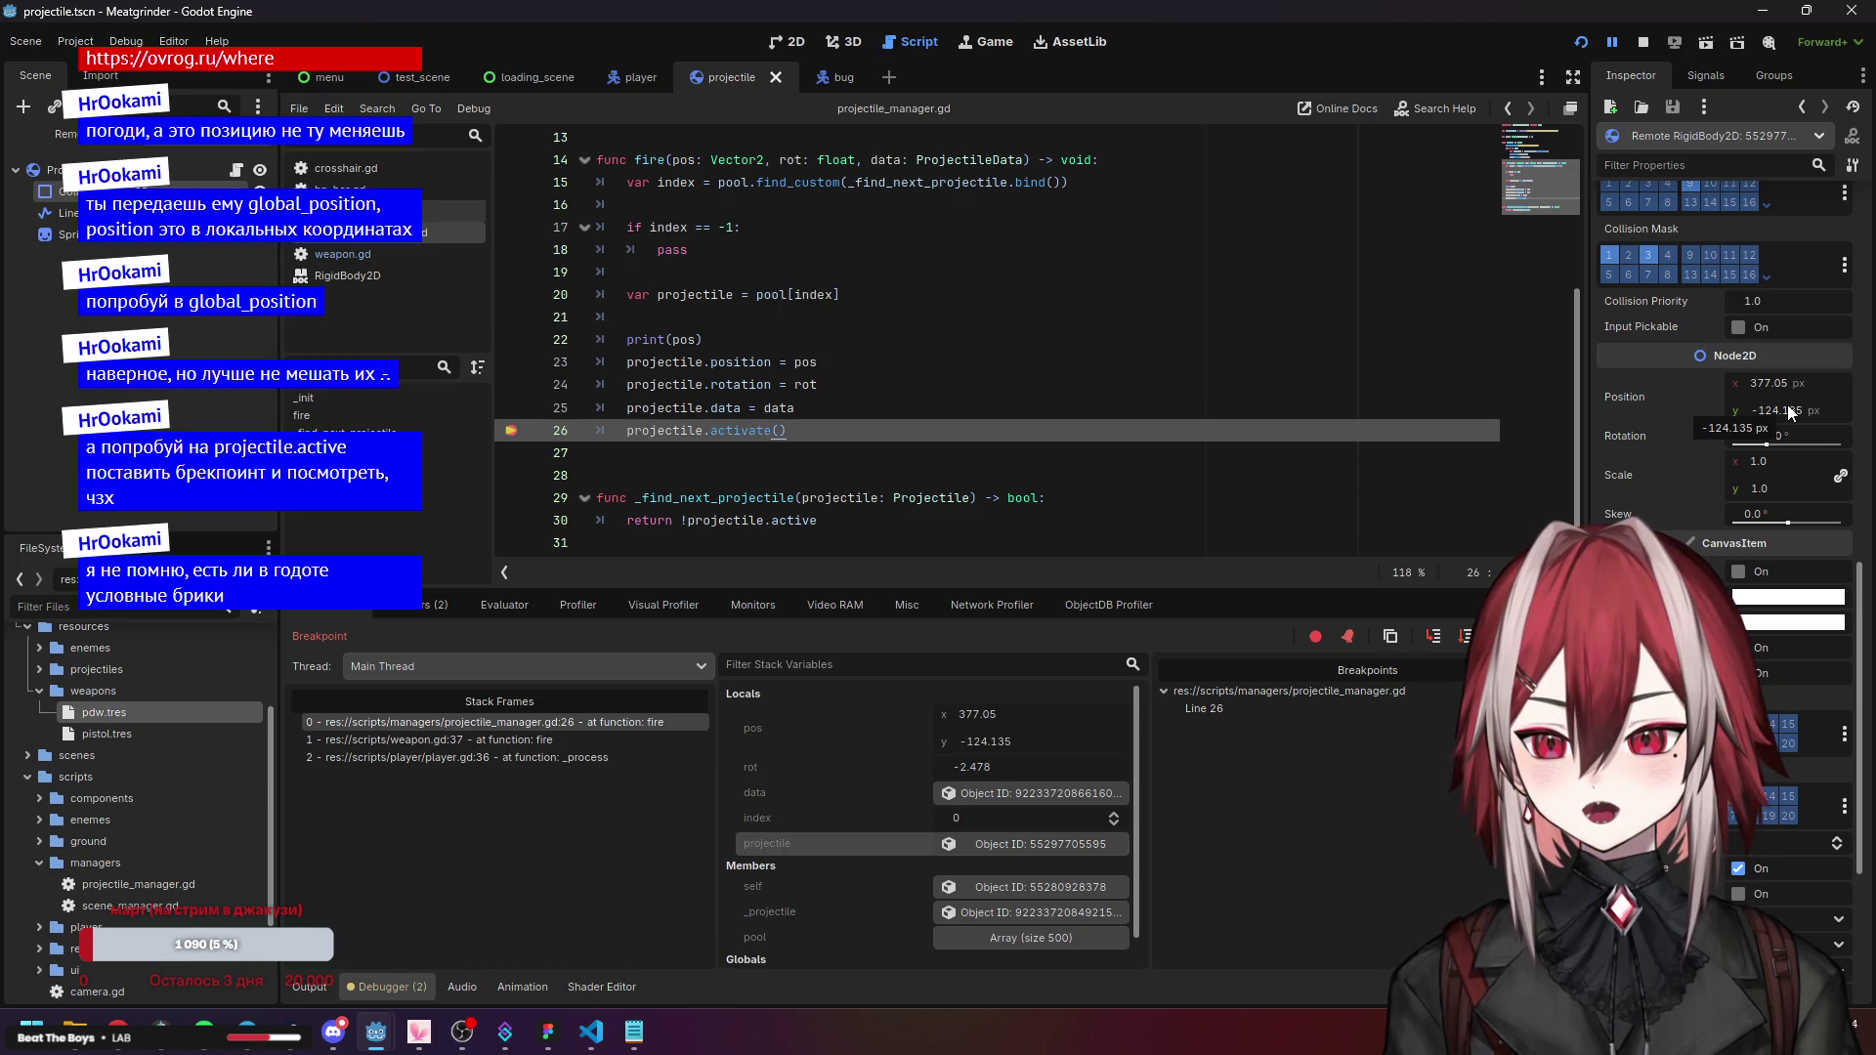
mouse_move(376, 1032)
left_click(467, 977)
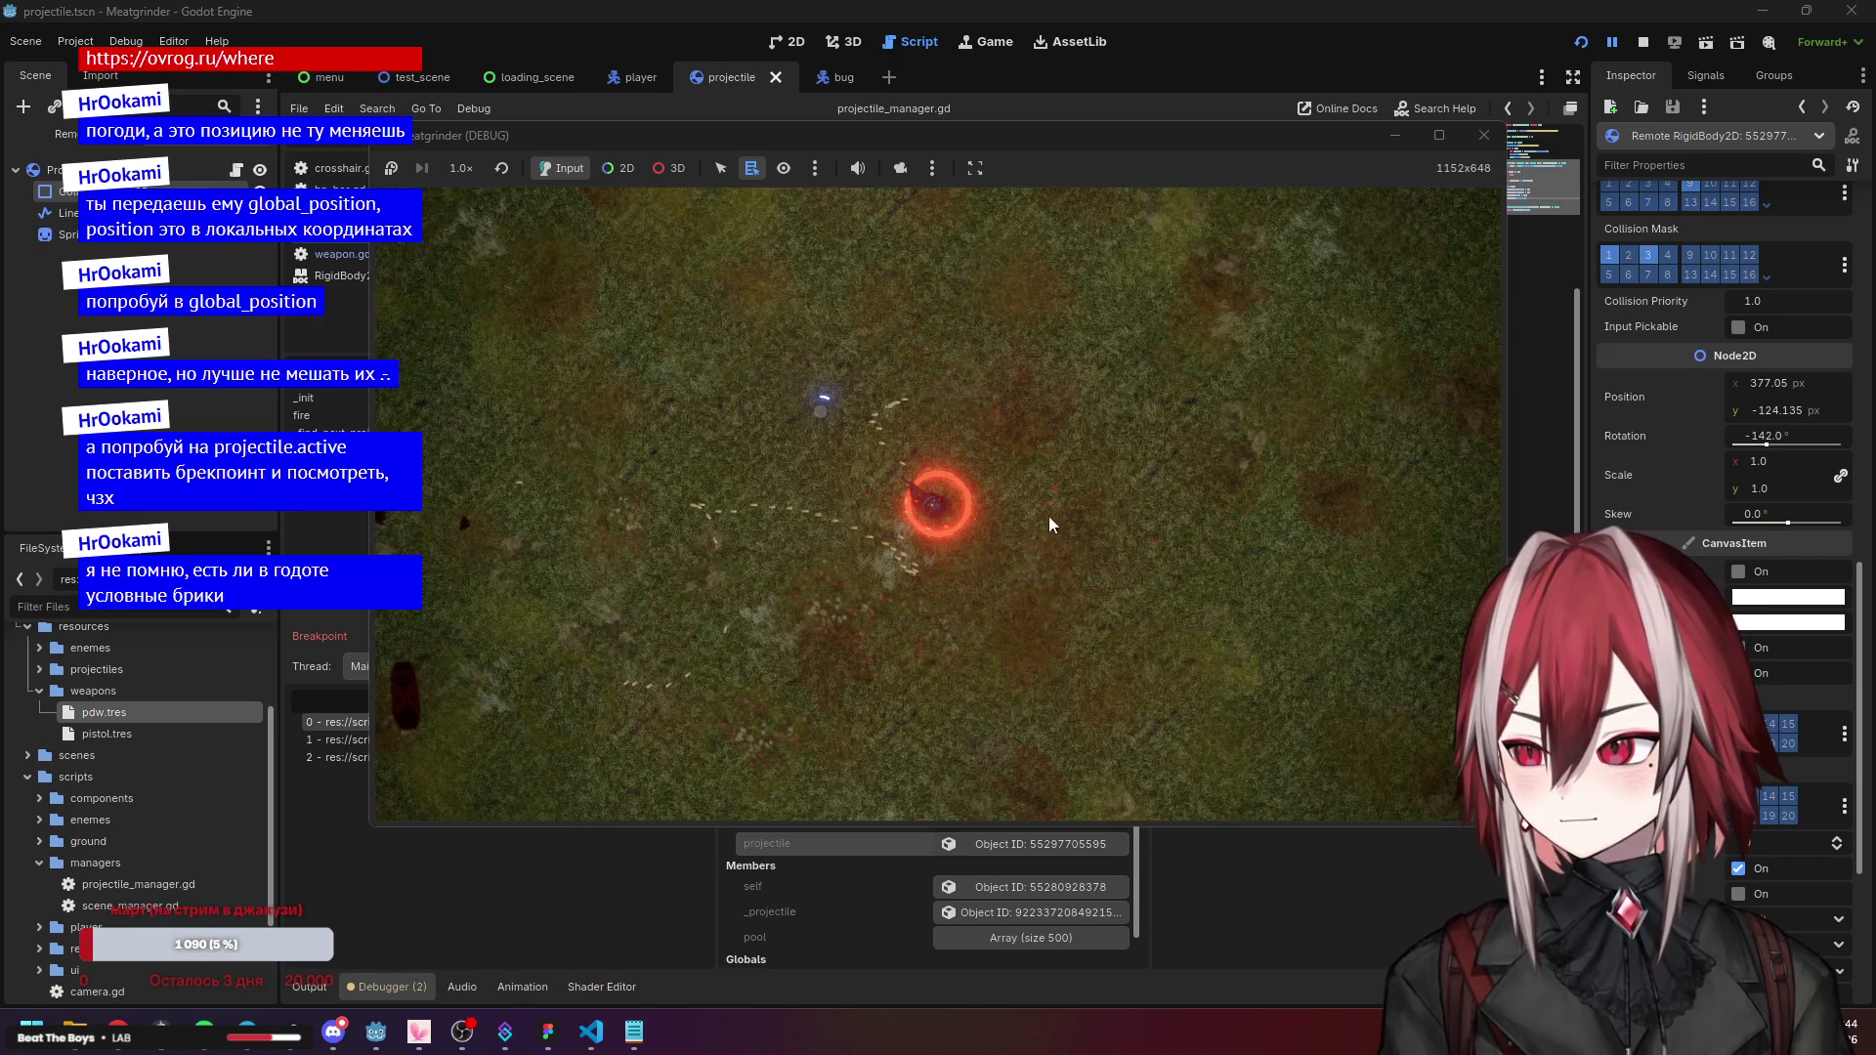
left_click(1382, 40)
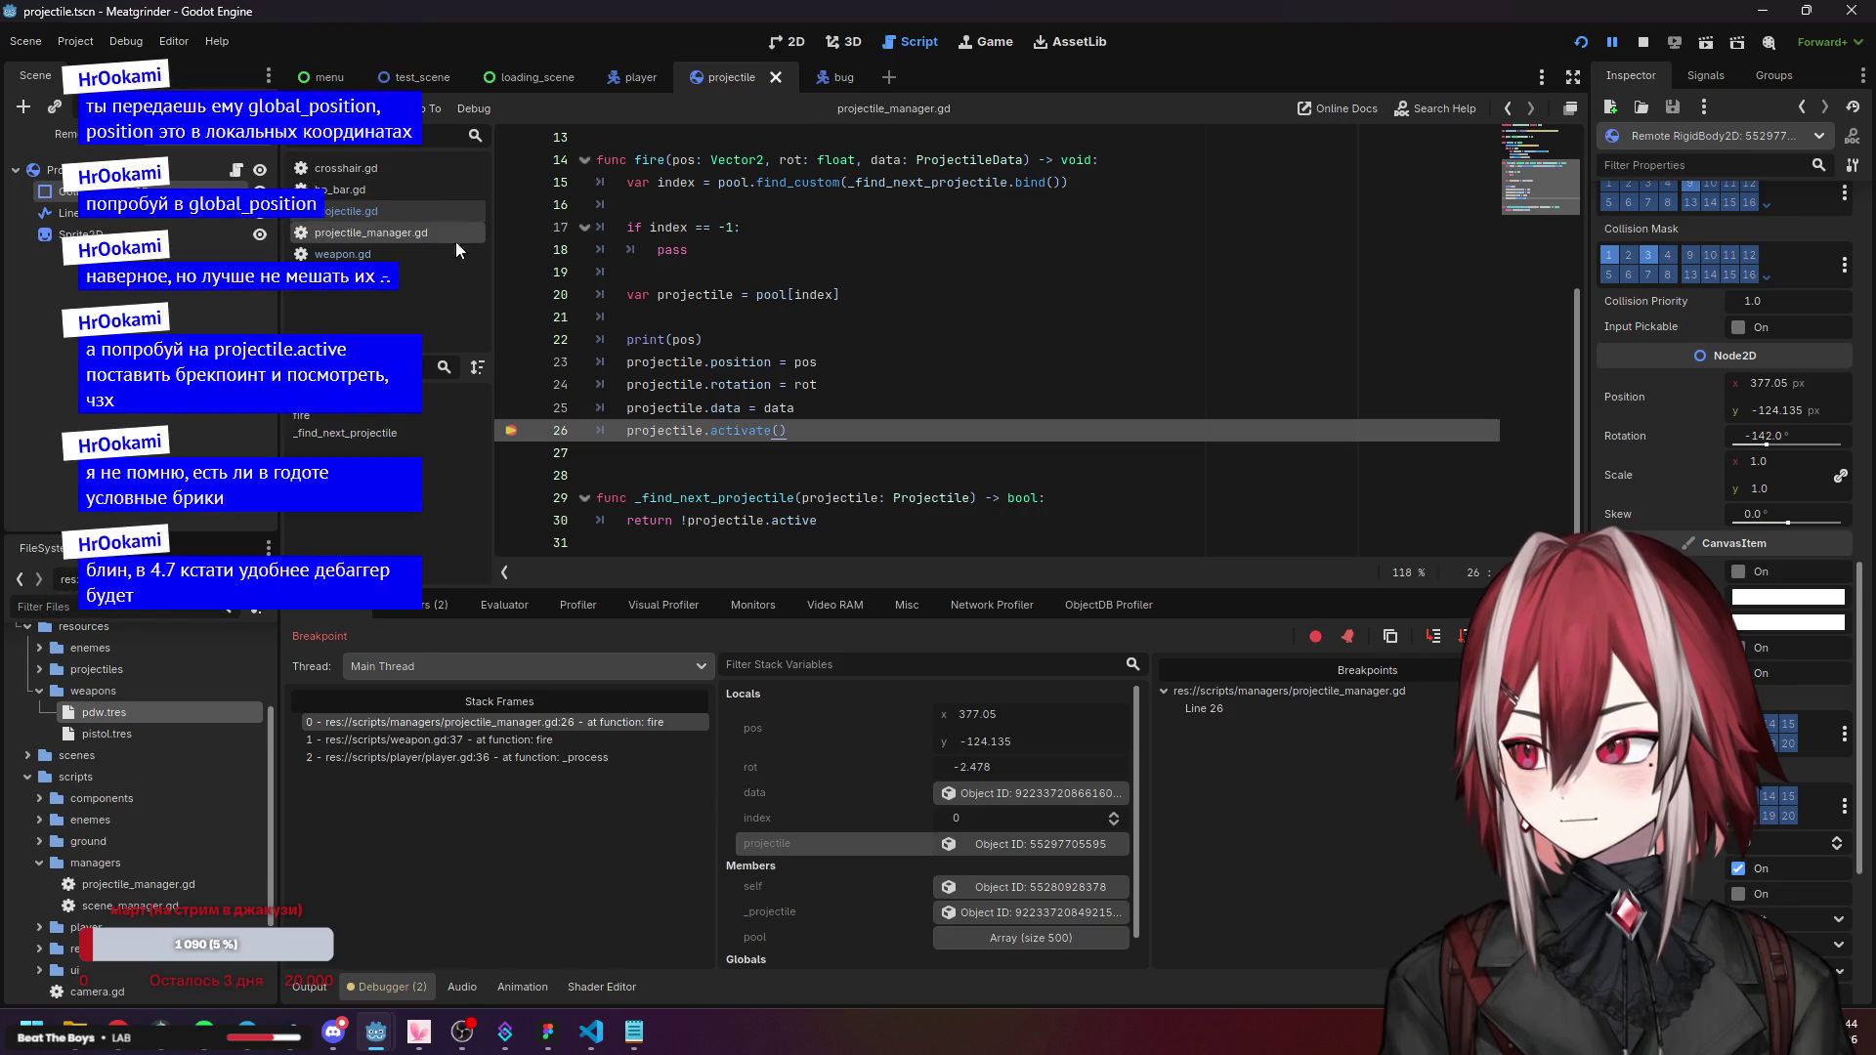
Open projectile.gd and review activate()'s active = true, prev_pos assignment and trail check lines.
left_click(387, 209)
left_click(373, 232)
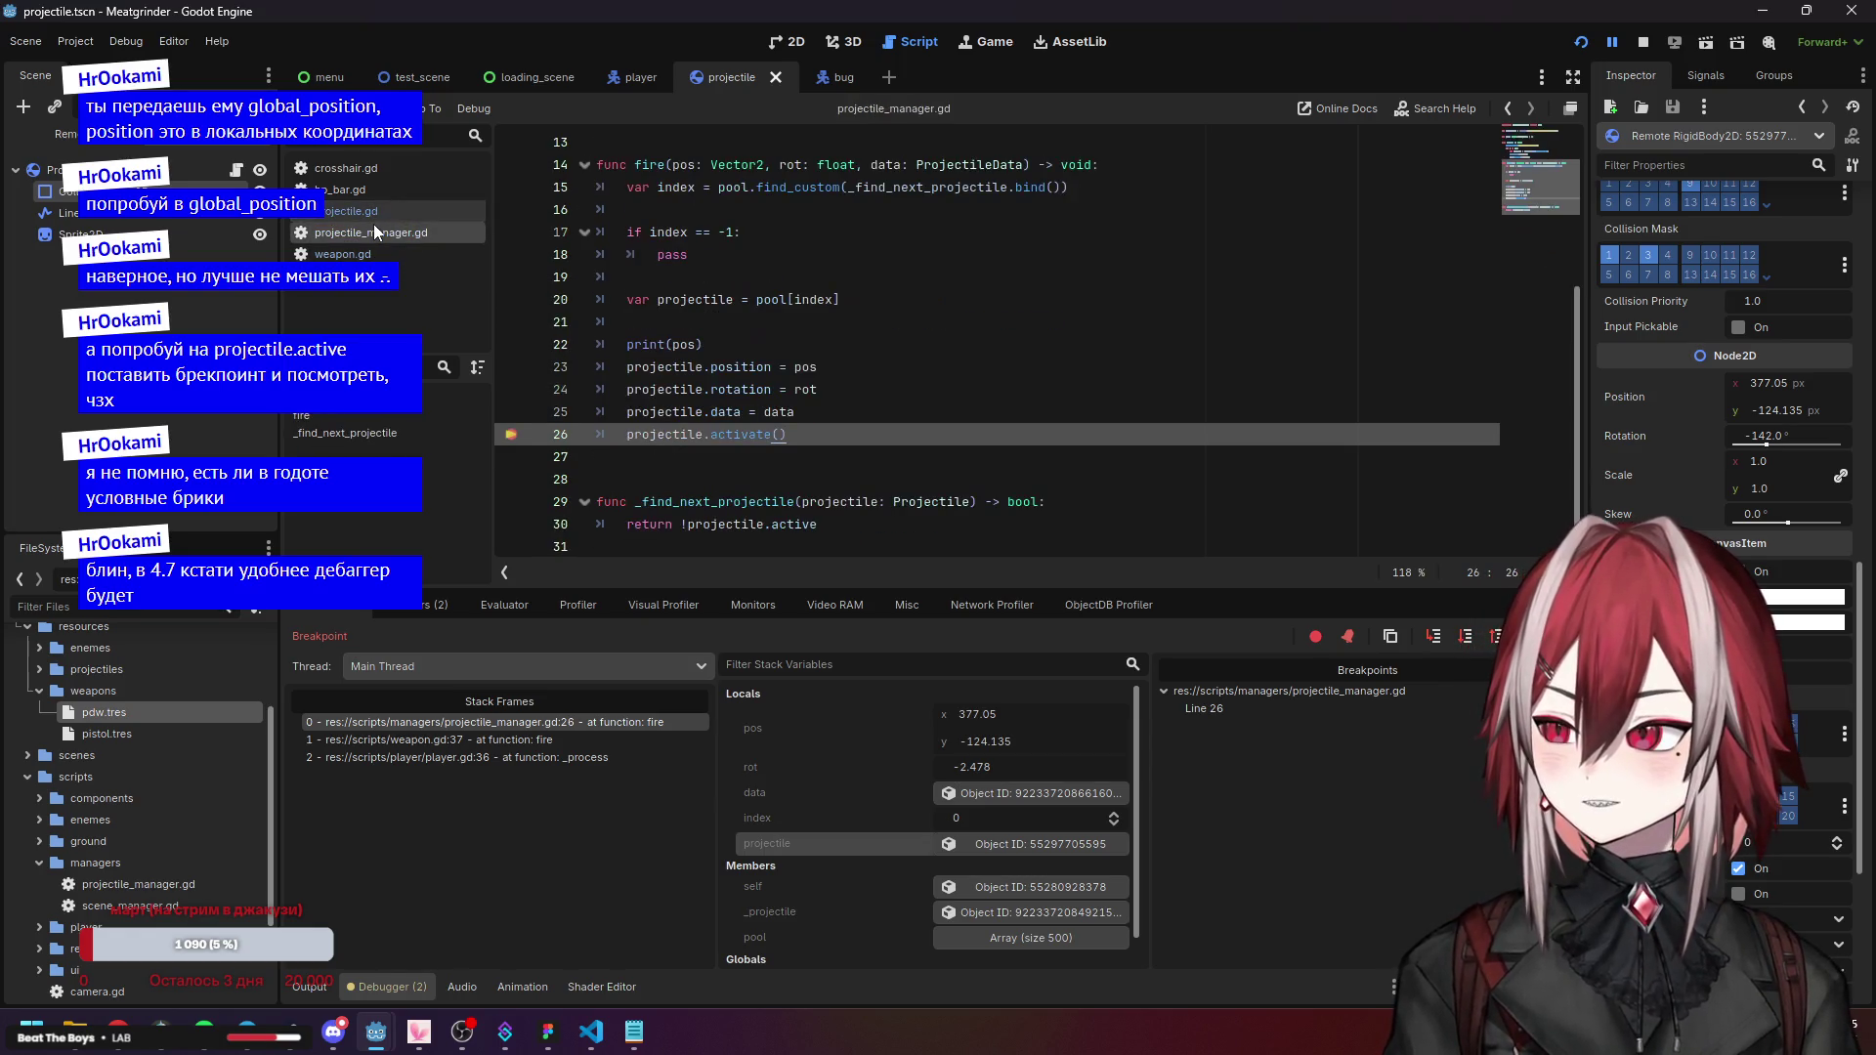
left_click(369, 215)
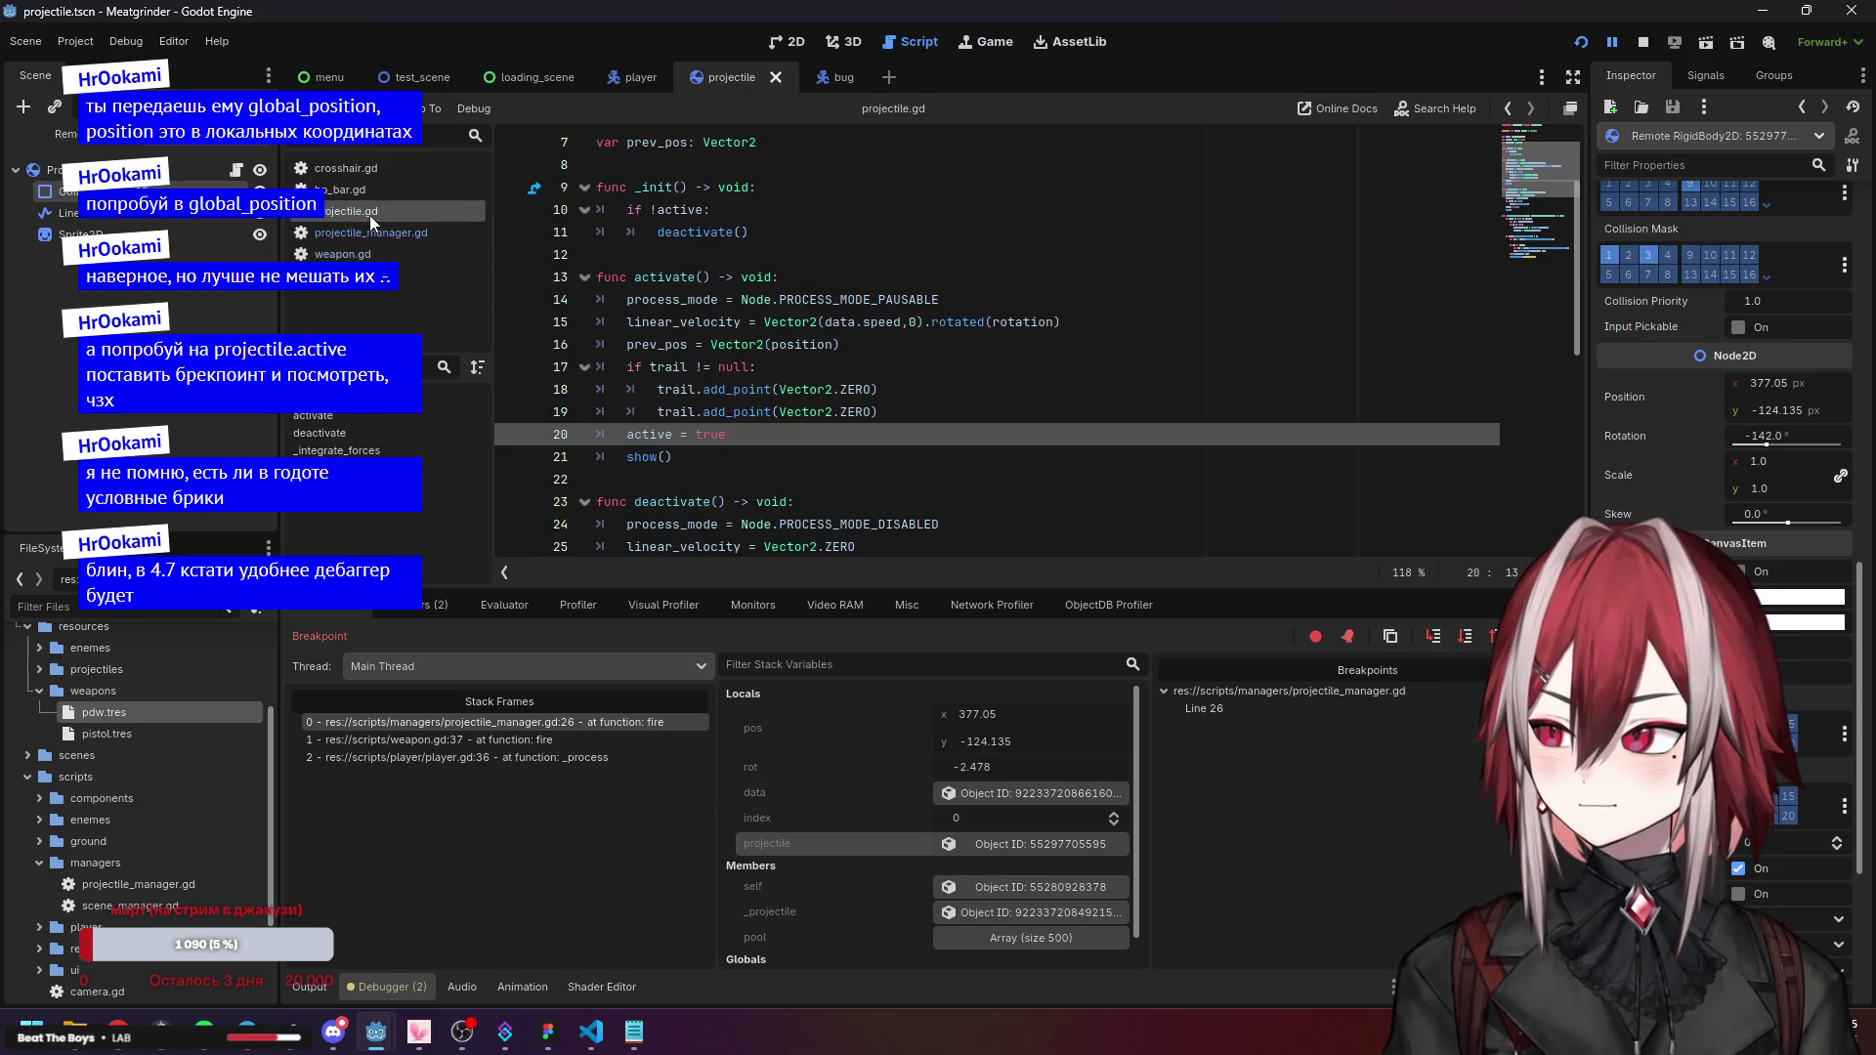
left_click(825, 322)
left_click(851, 346)
left_click(880, 367)
scroll(899, 361, "down", 1)
left_click(919, 366)
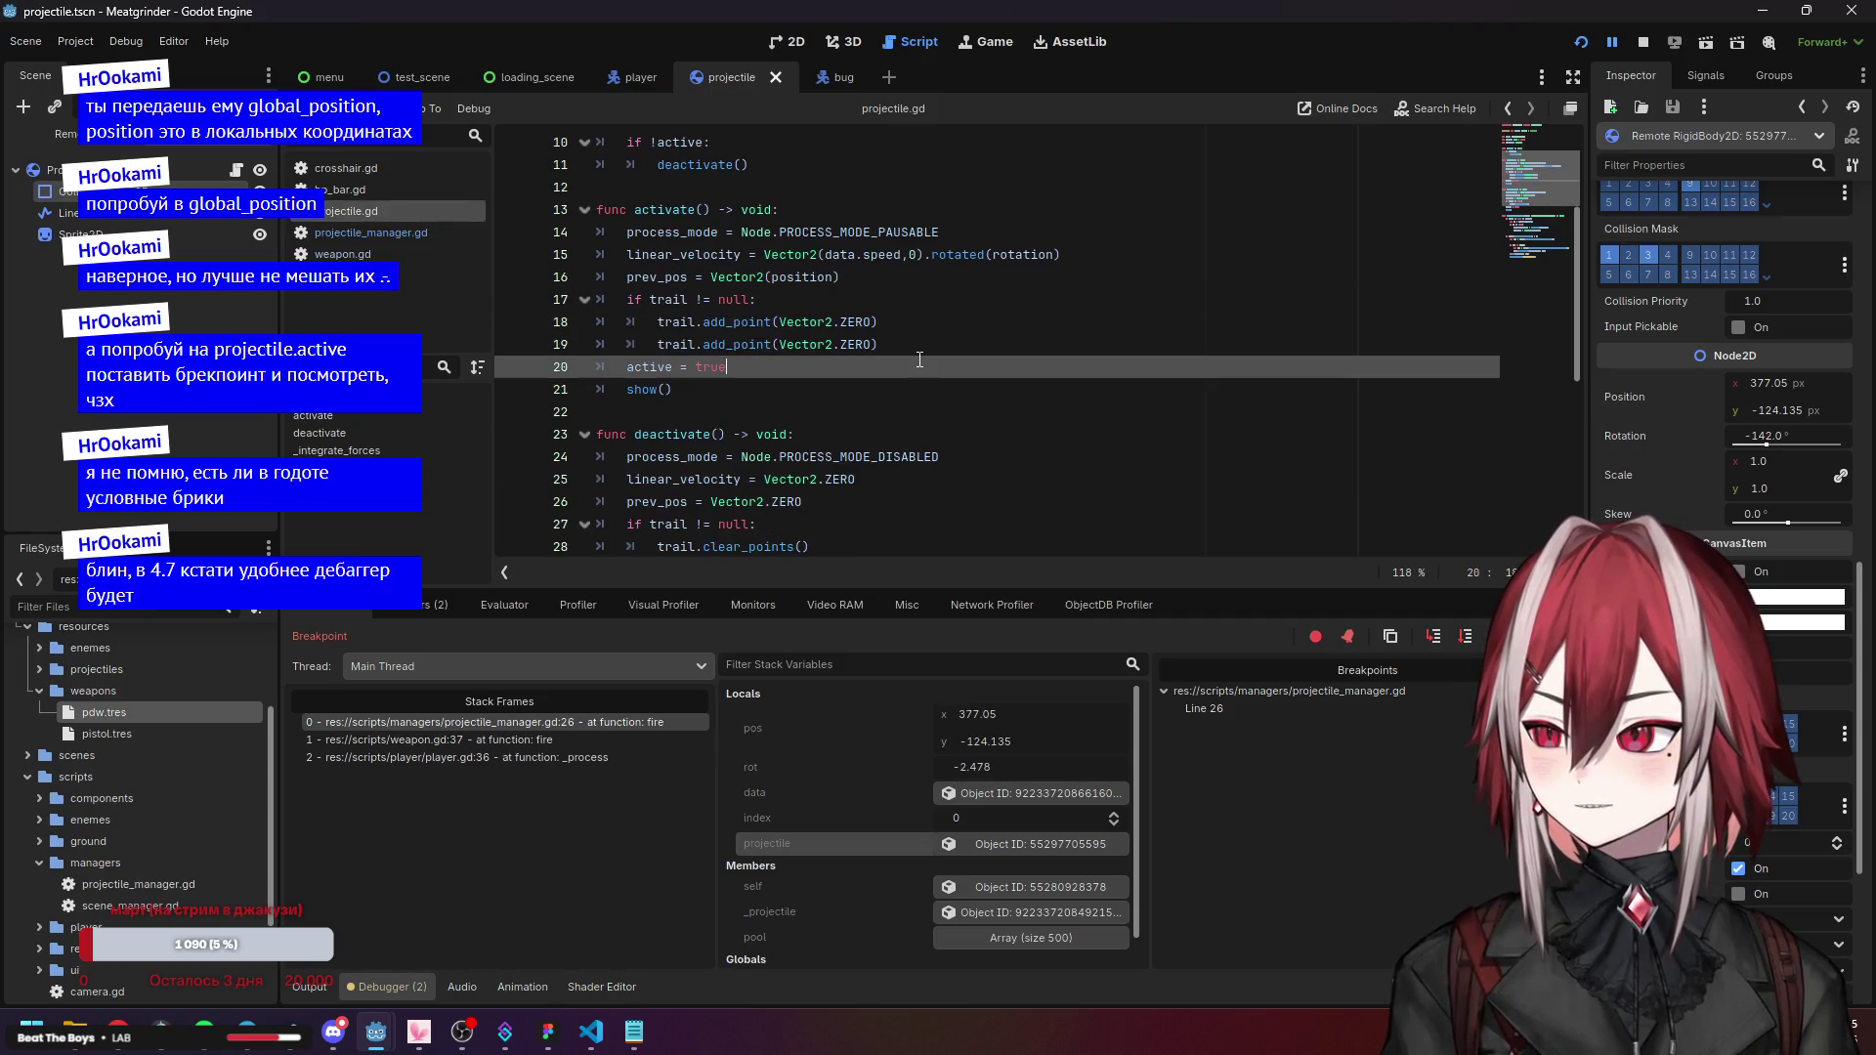
left_click(915, 342)
scroll(913, 344, "up", 1)
left_click(912, 344)
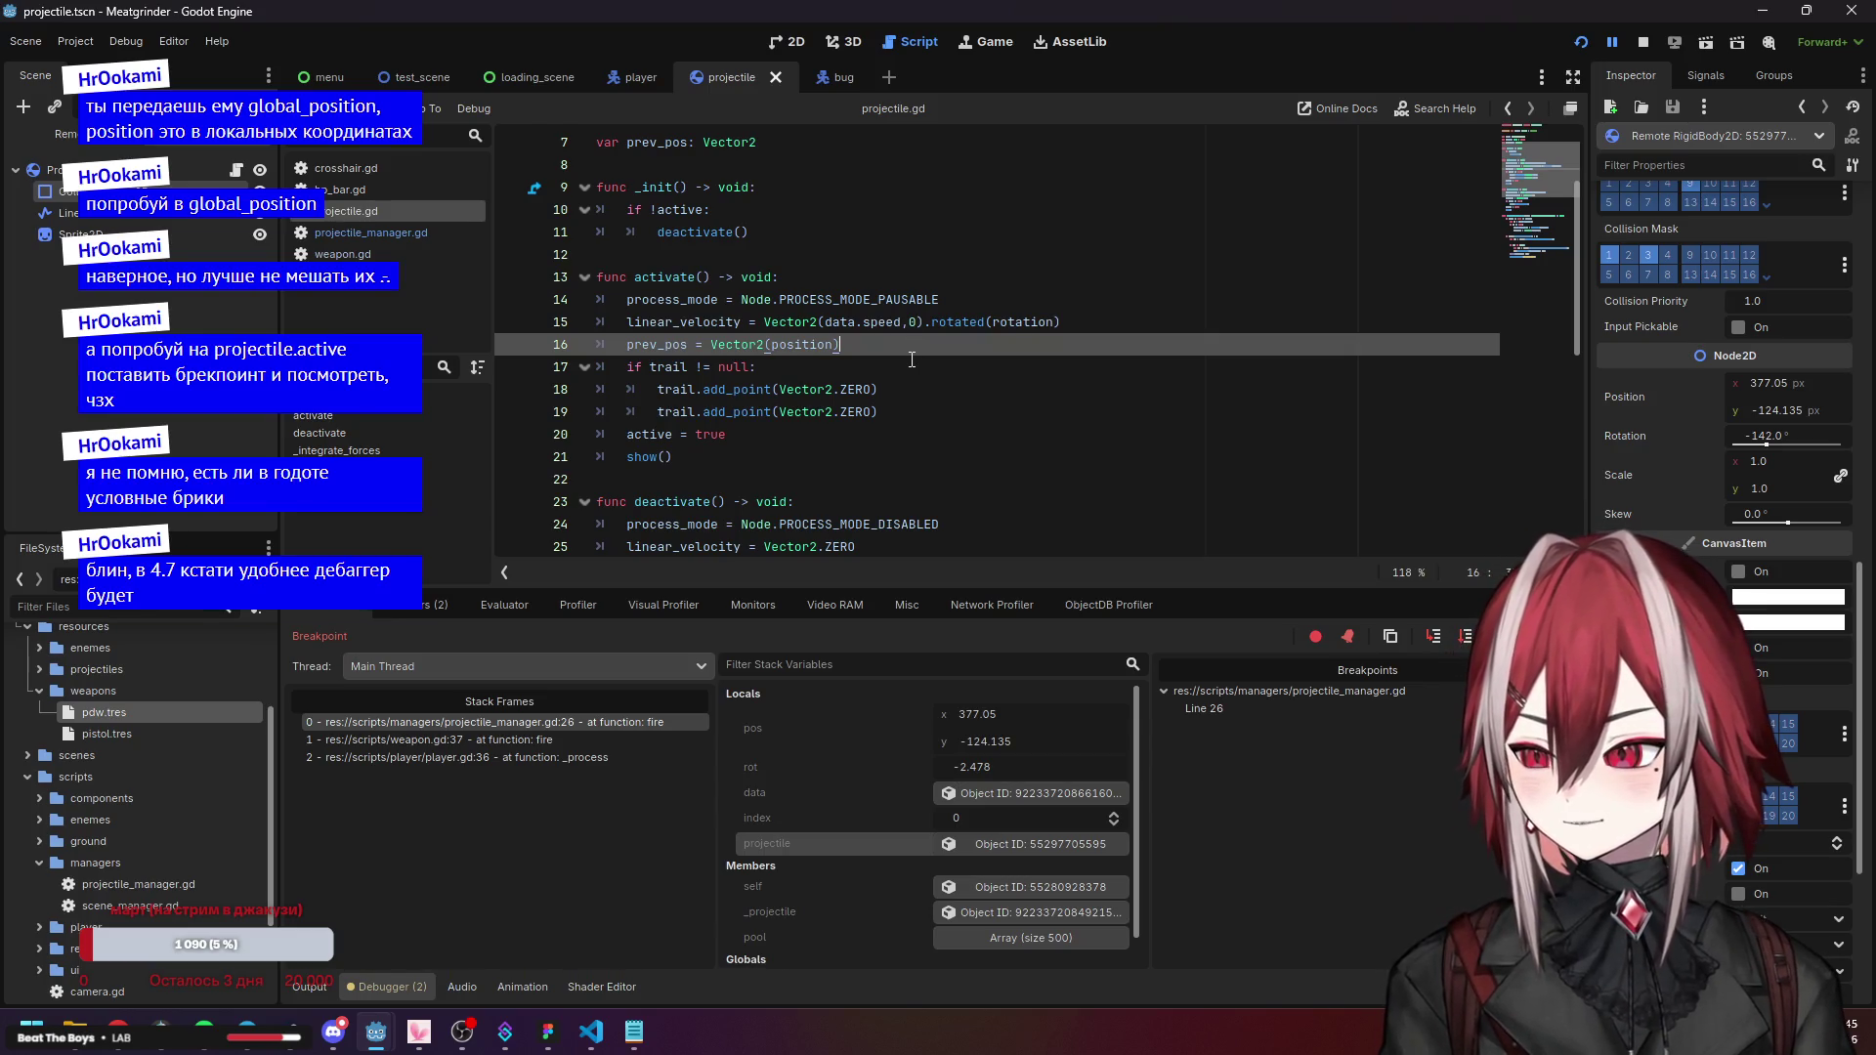
left_click(877, 366)
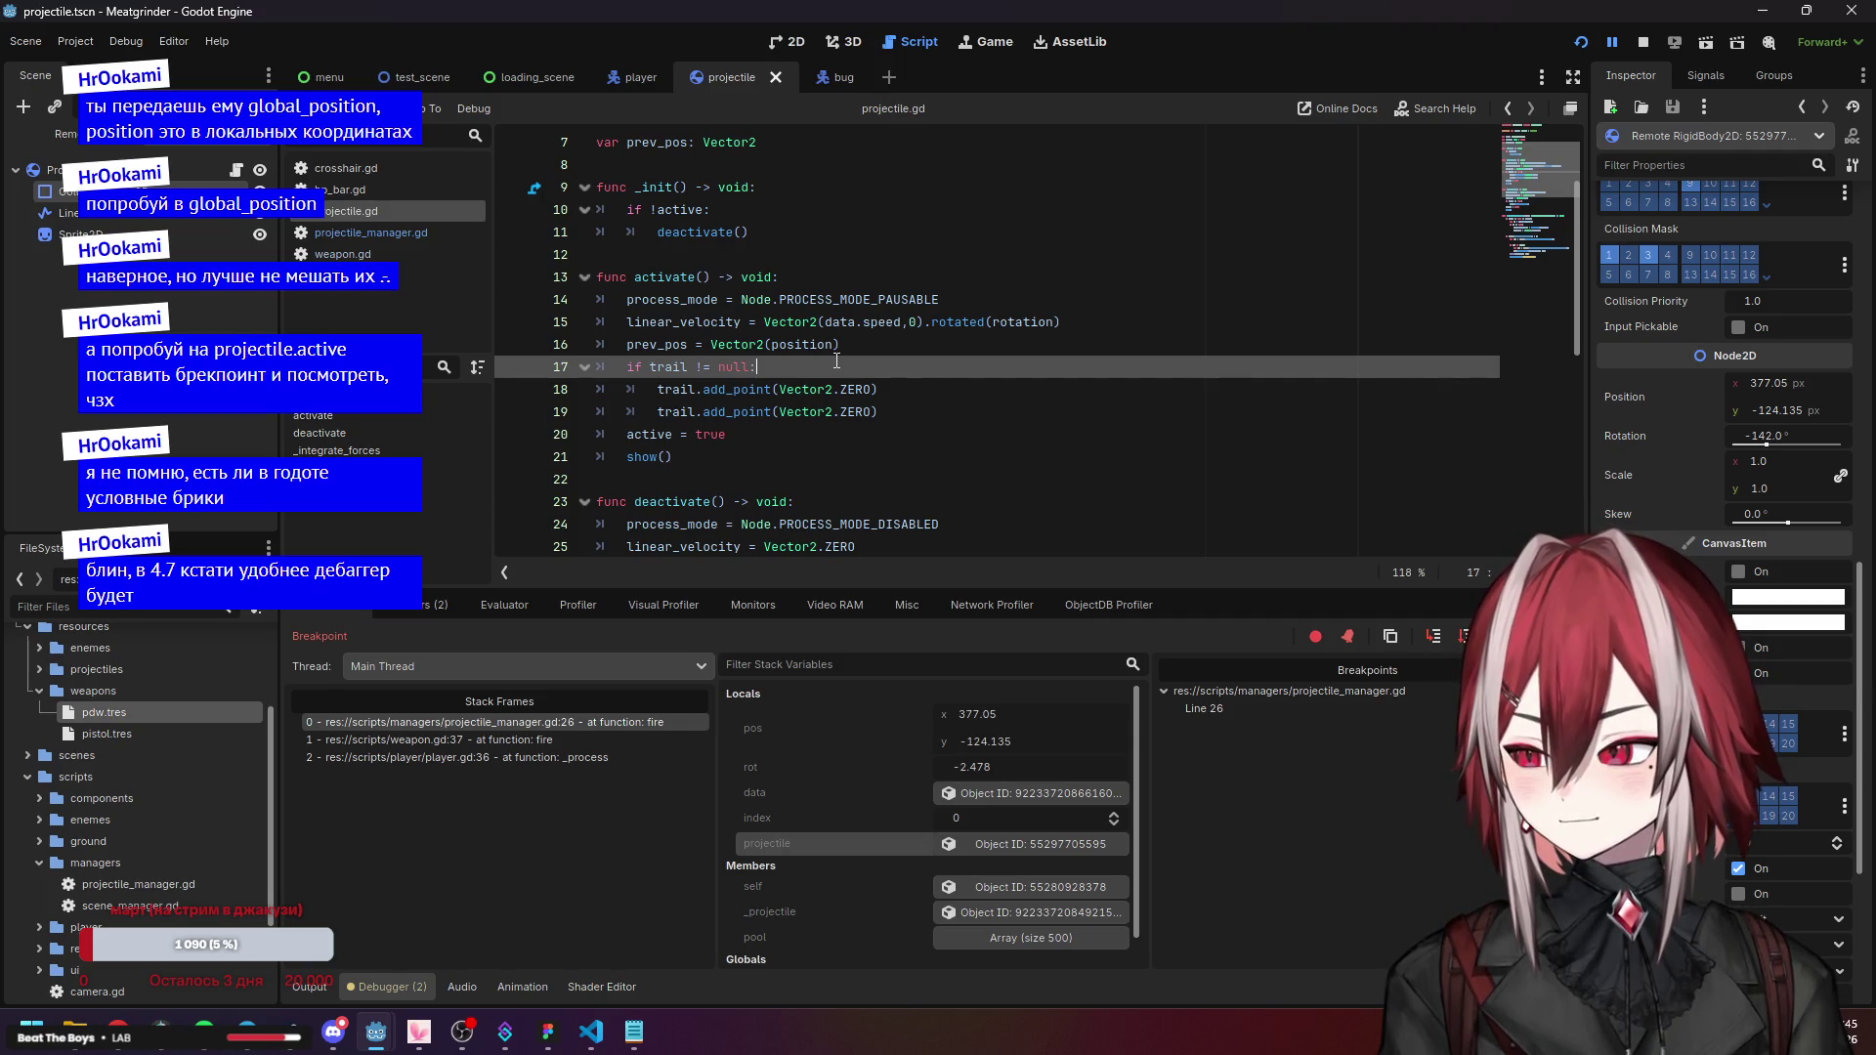
Move through activate()'s first trail add_point line and trail null check.
scroll(837, 361, "down", 1)
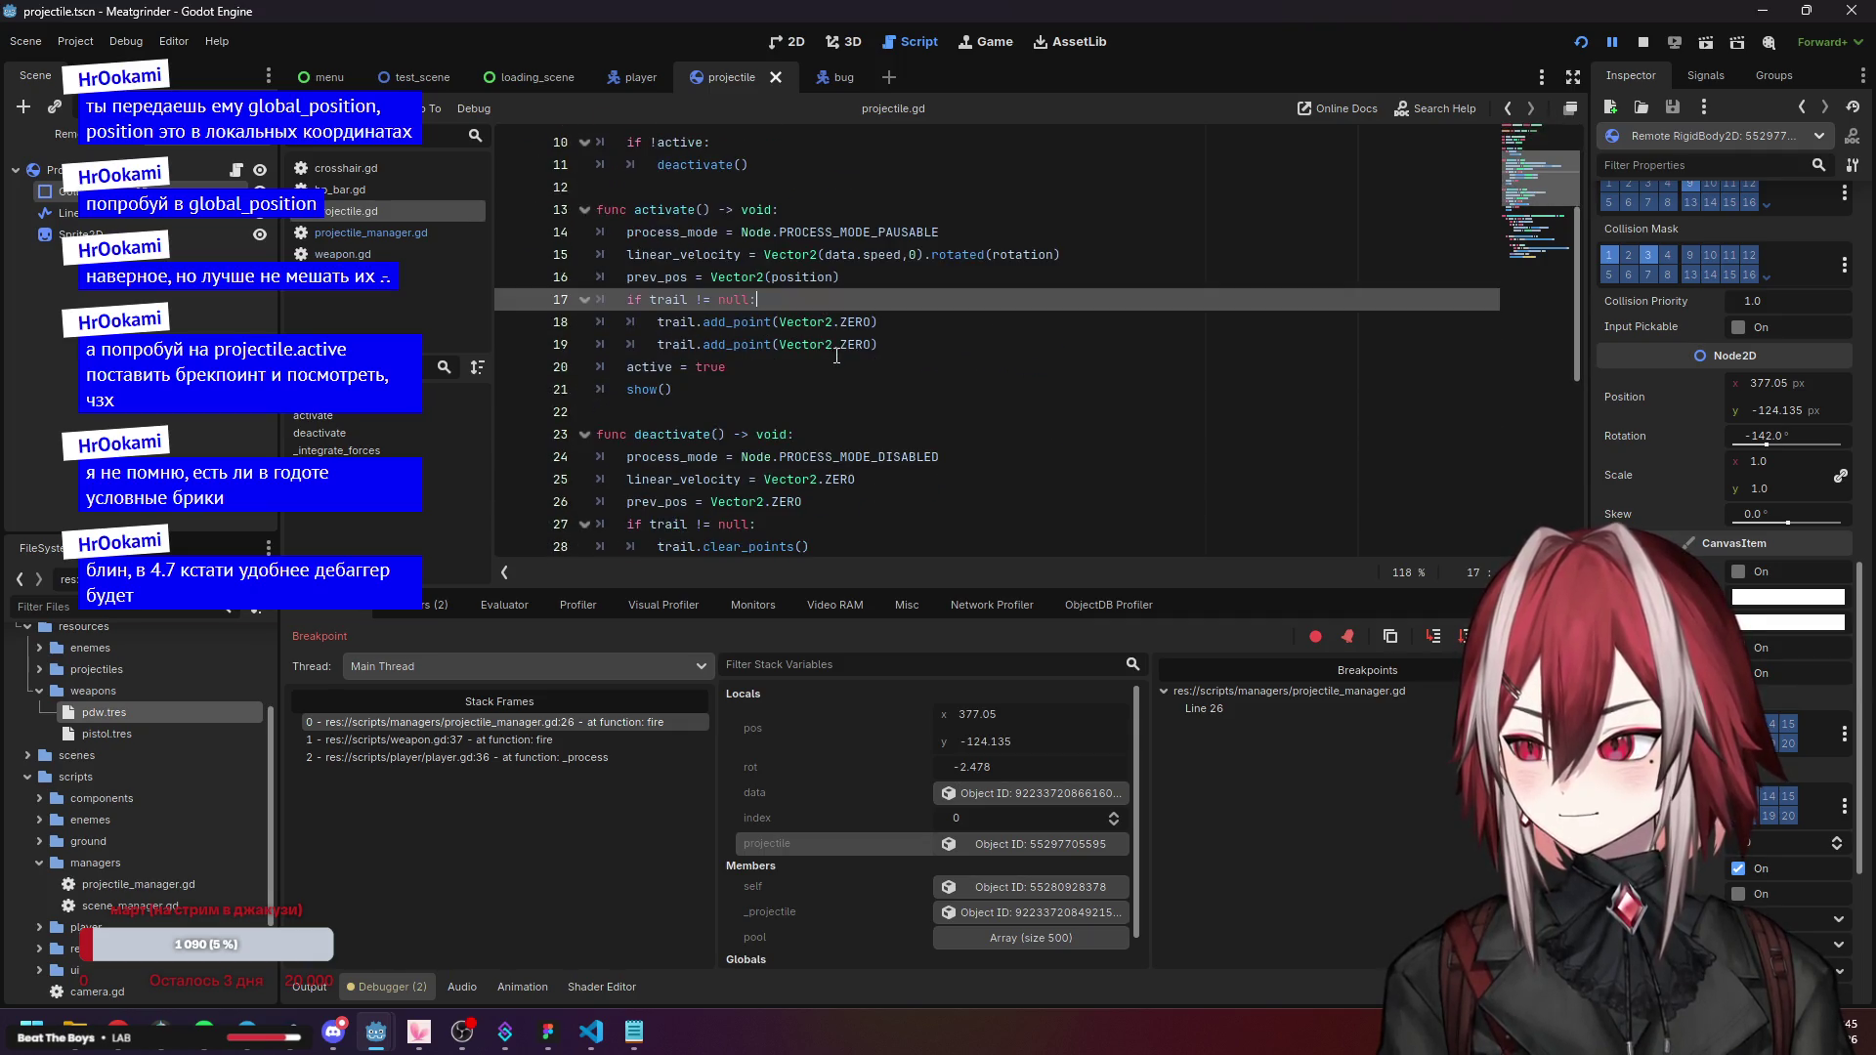
left_click(806, 320)
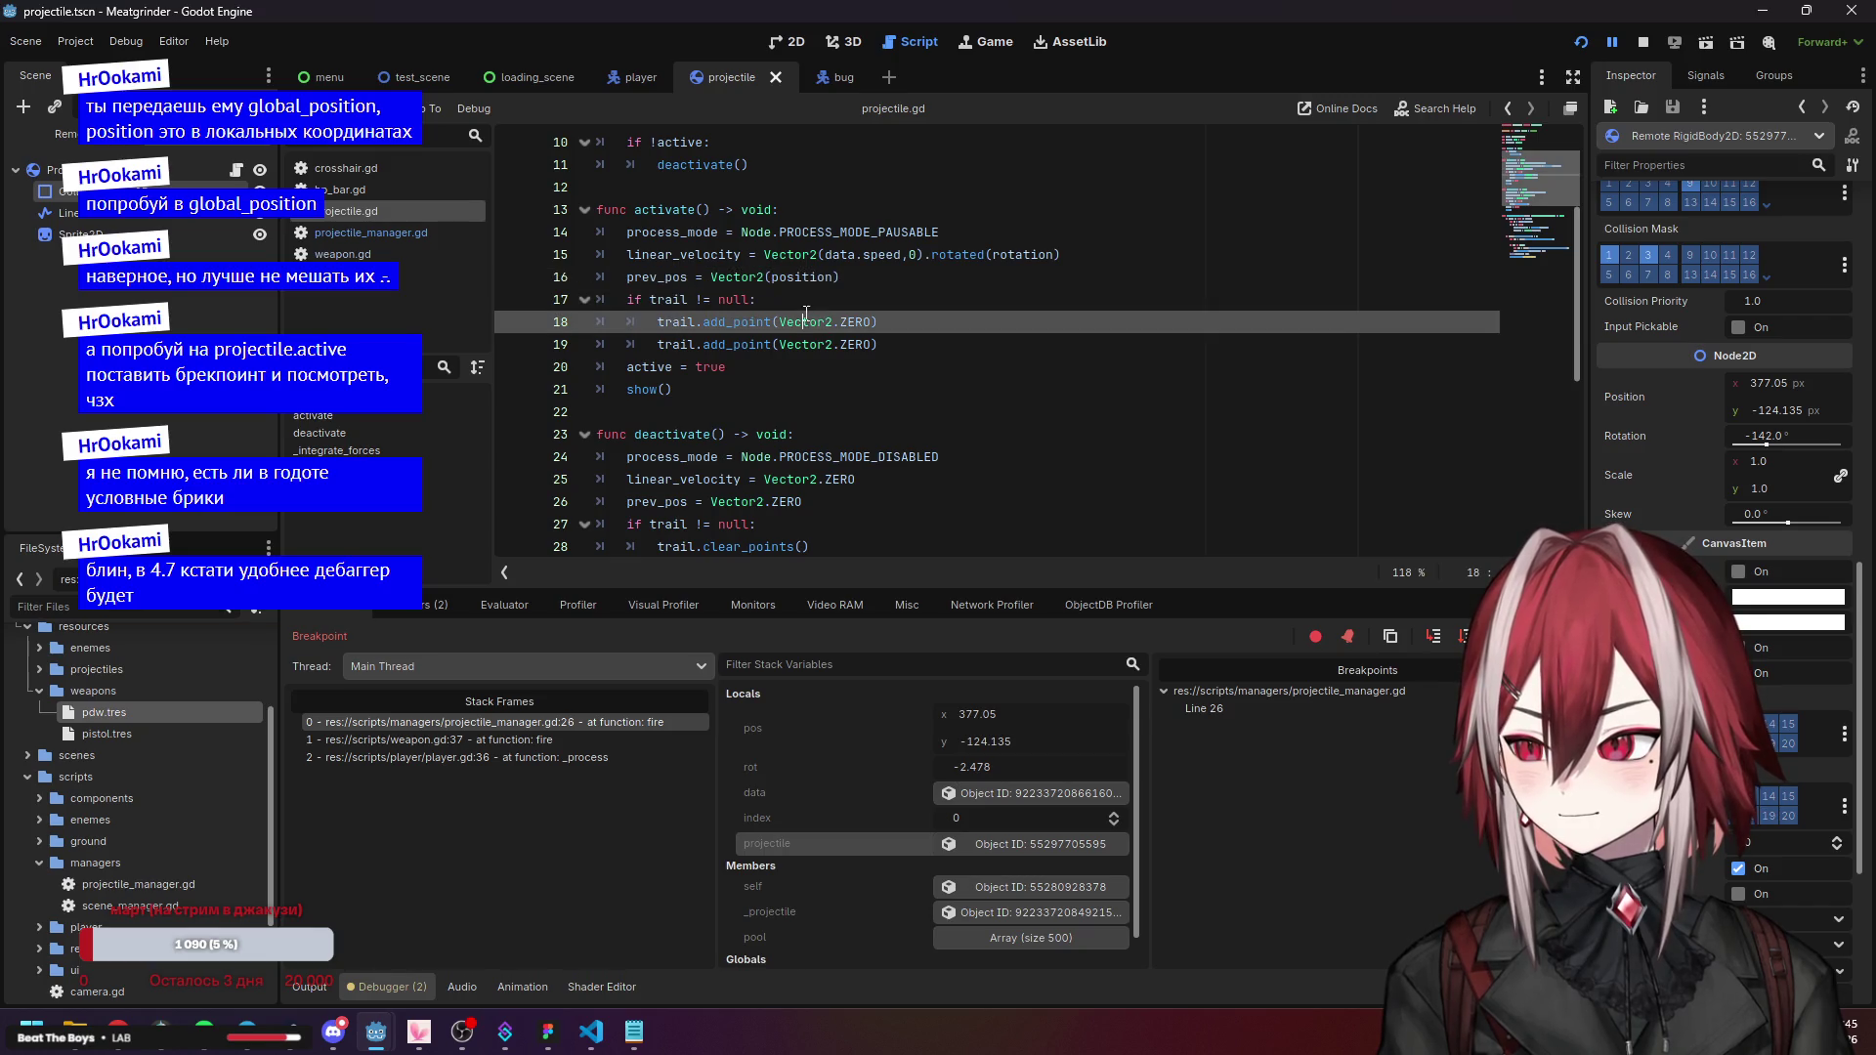
left_click(880, 304)
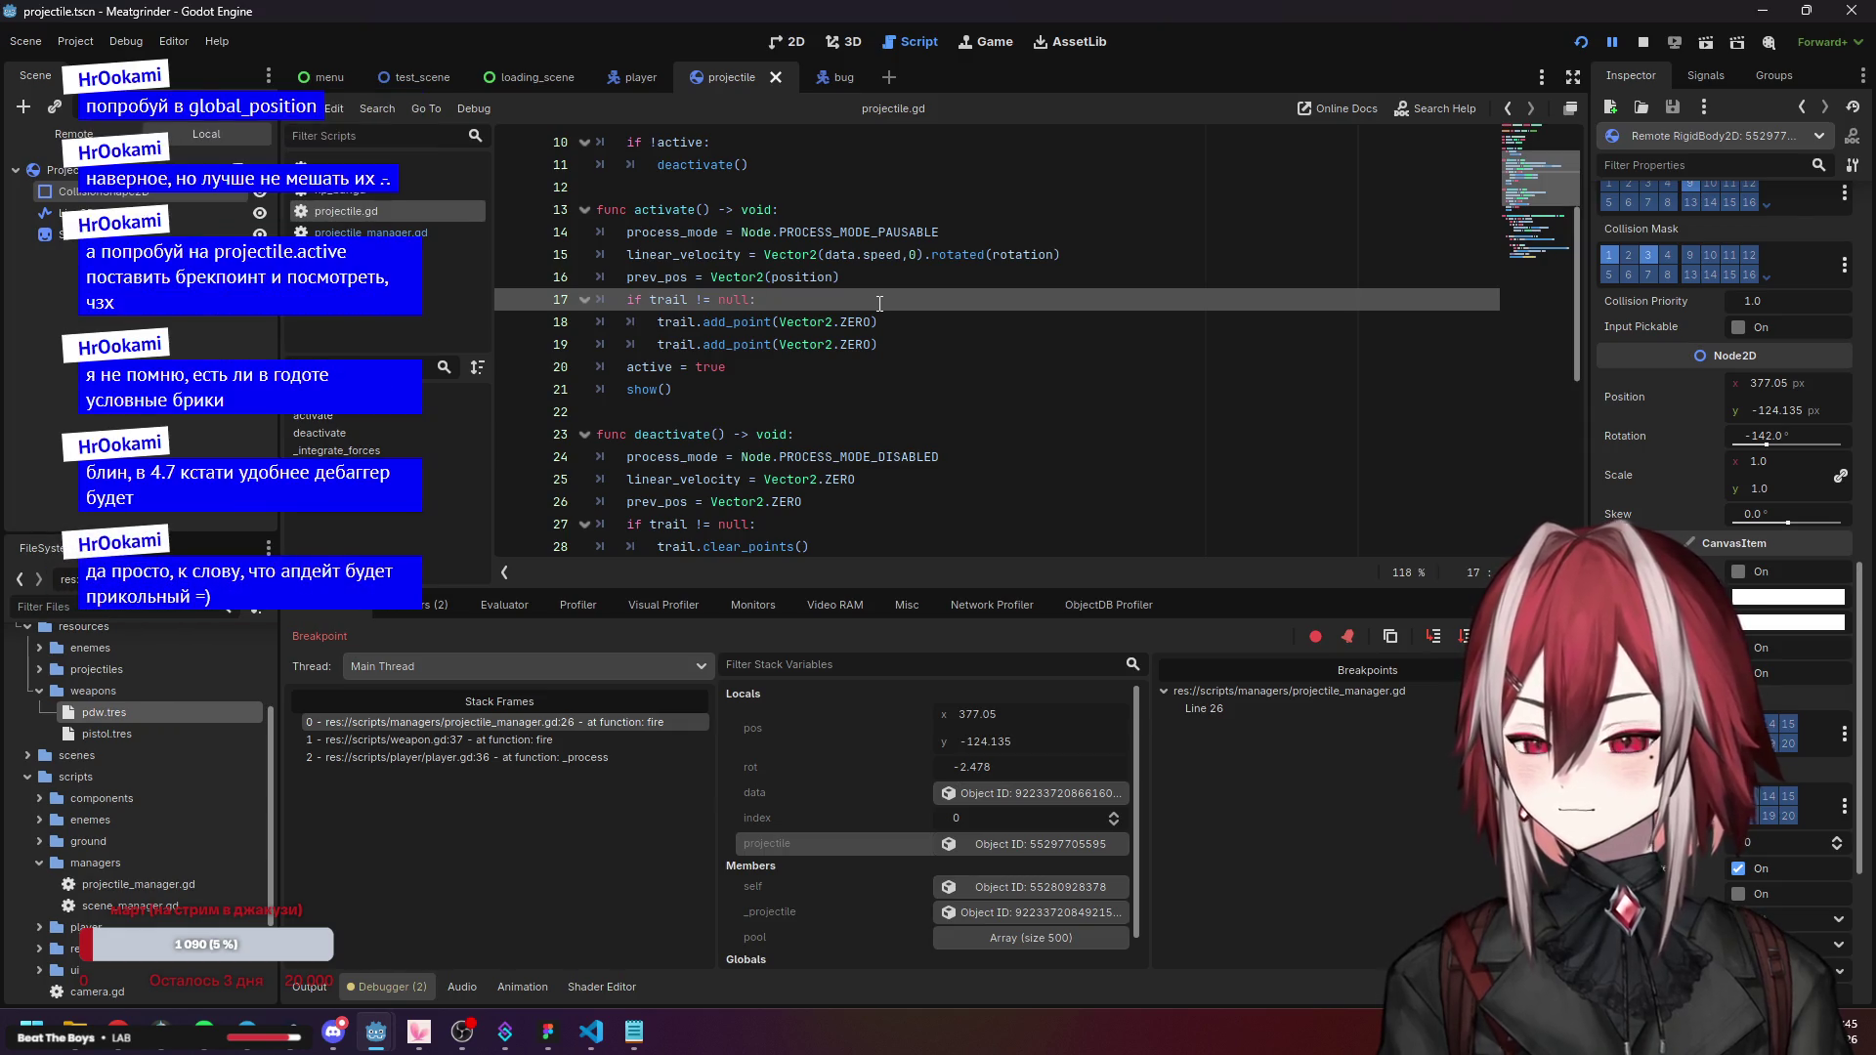
left_click(796, 256)
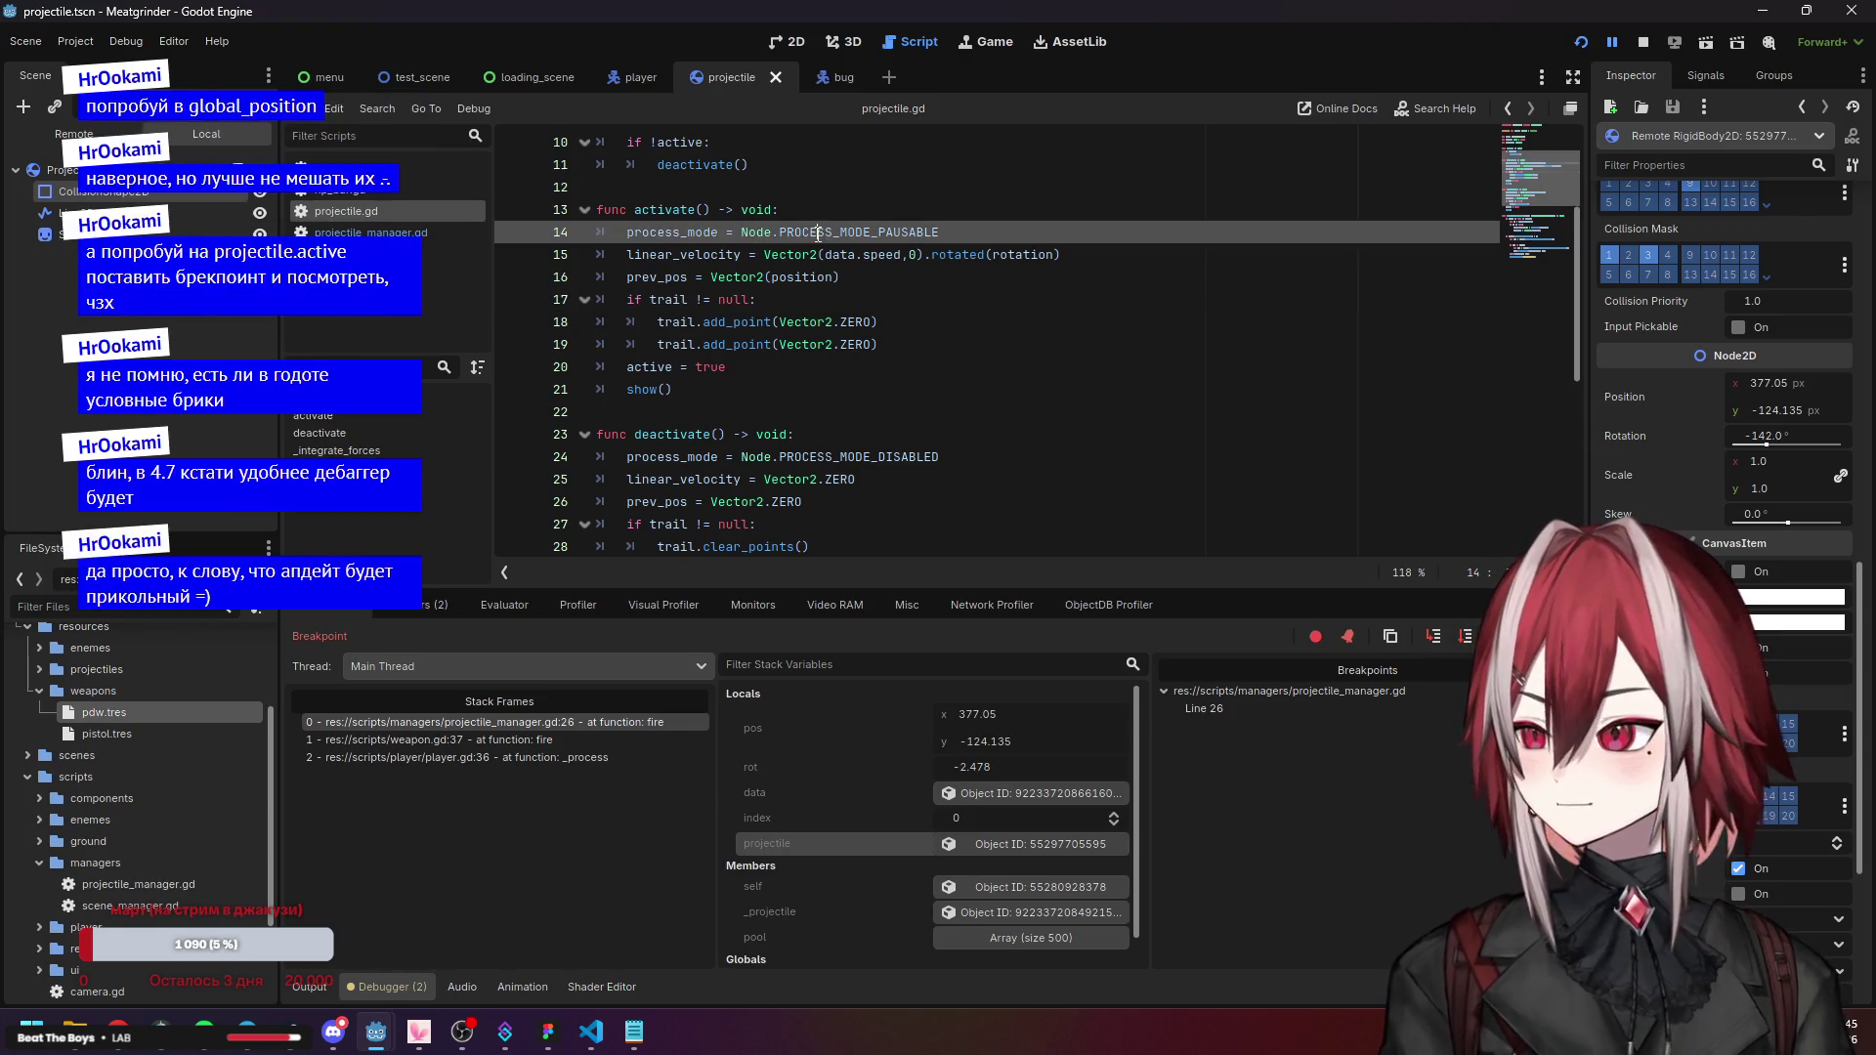
scroll(925, 311, "up", 1)
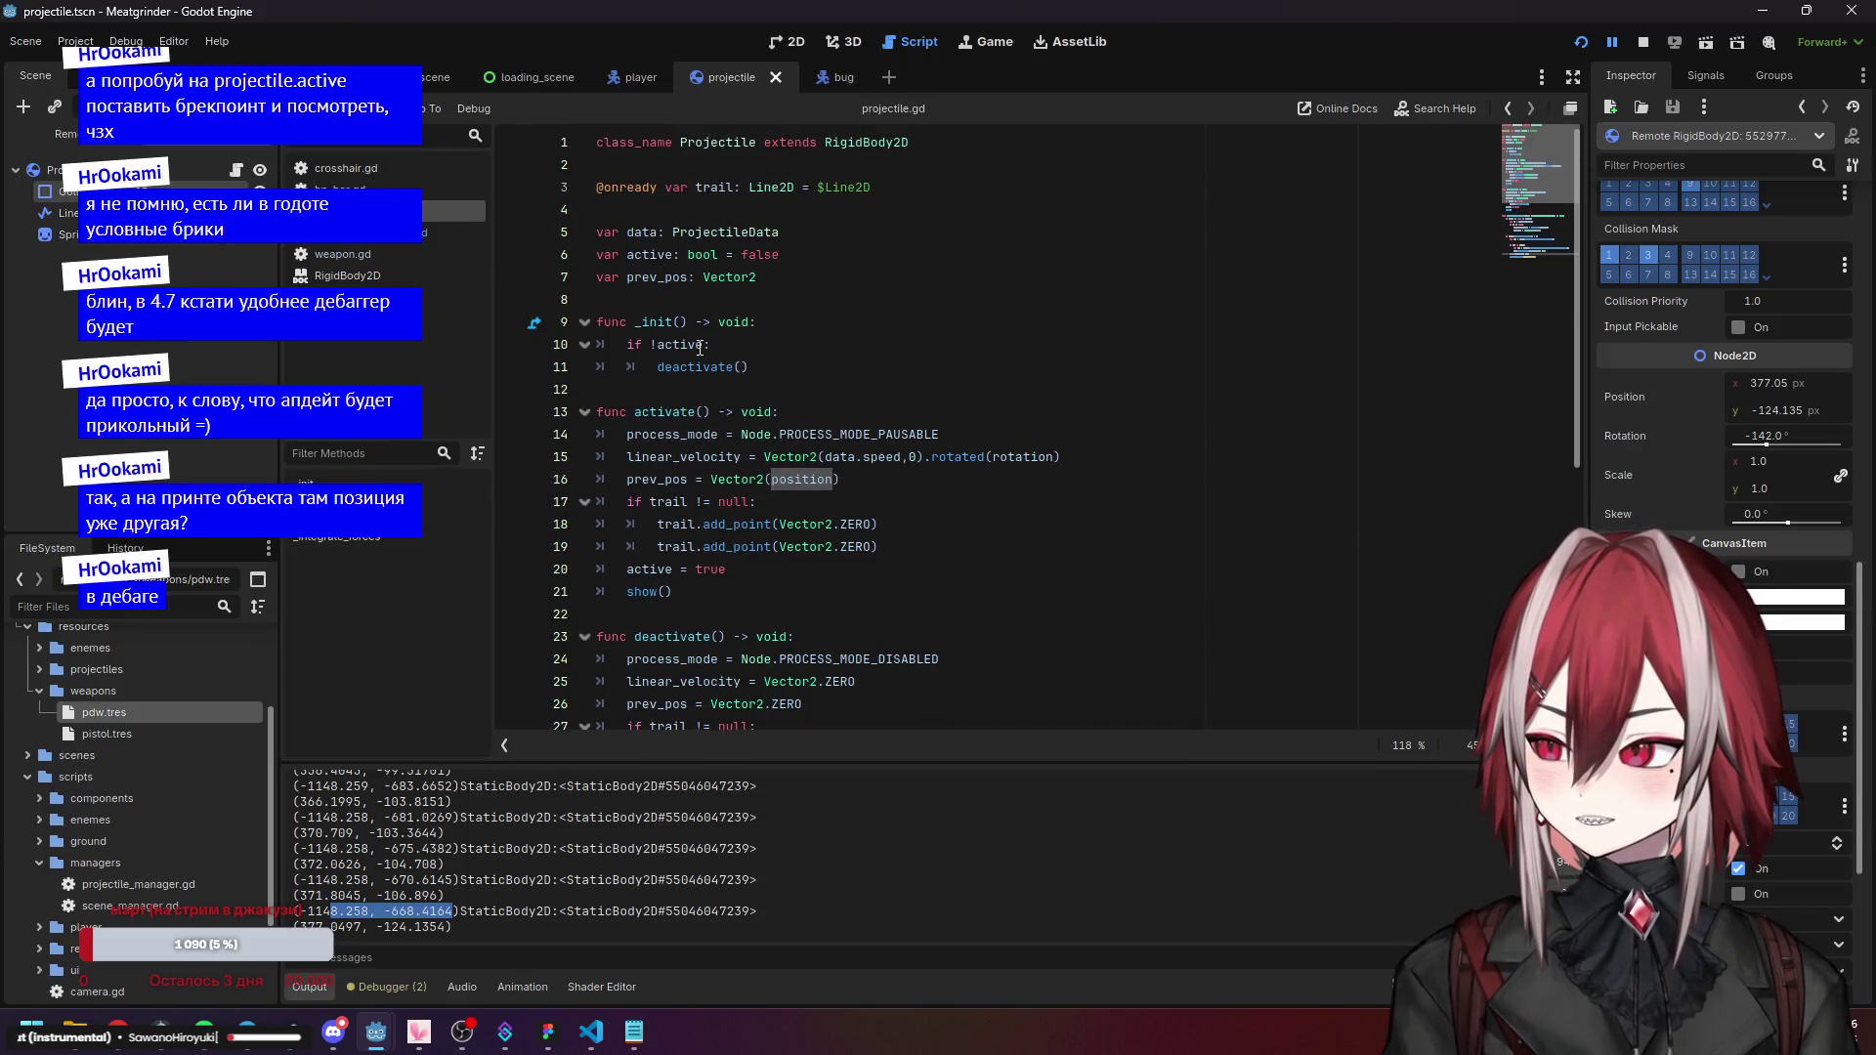
Return to the projectile scene and read fire() in projectile_manager.gd, checking the projectile.position assignment on line 23.
left_click(630, 77)
left_click(719, 78)
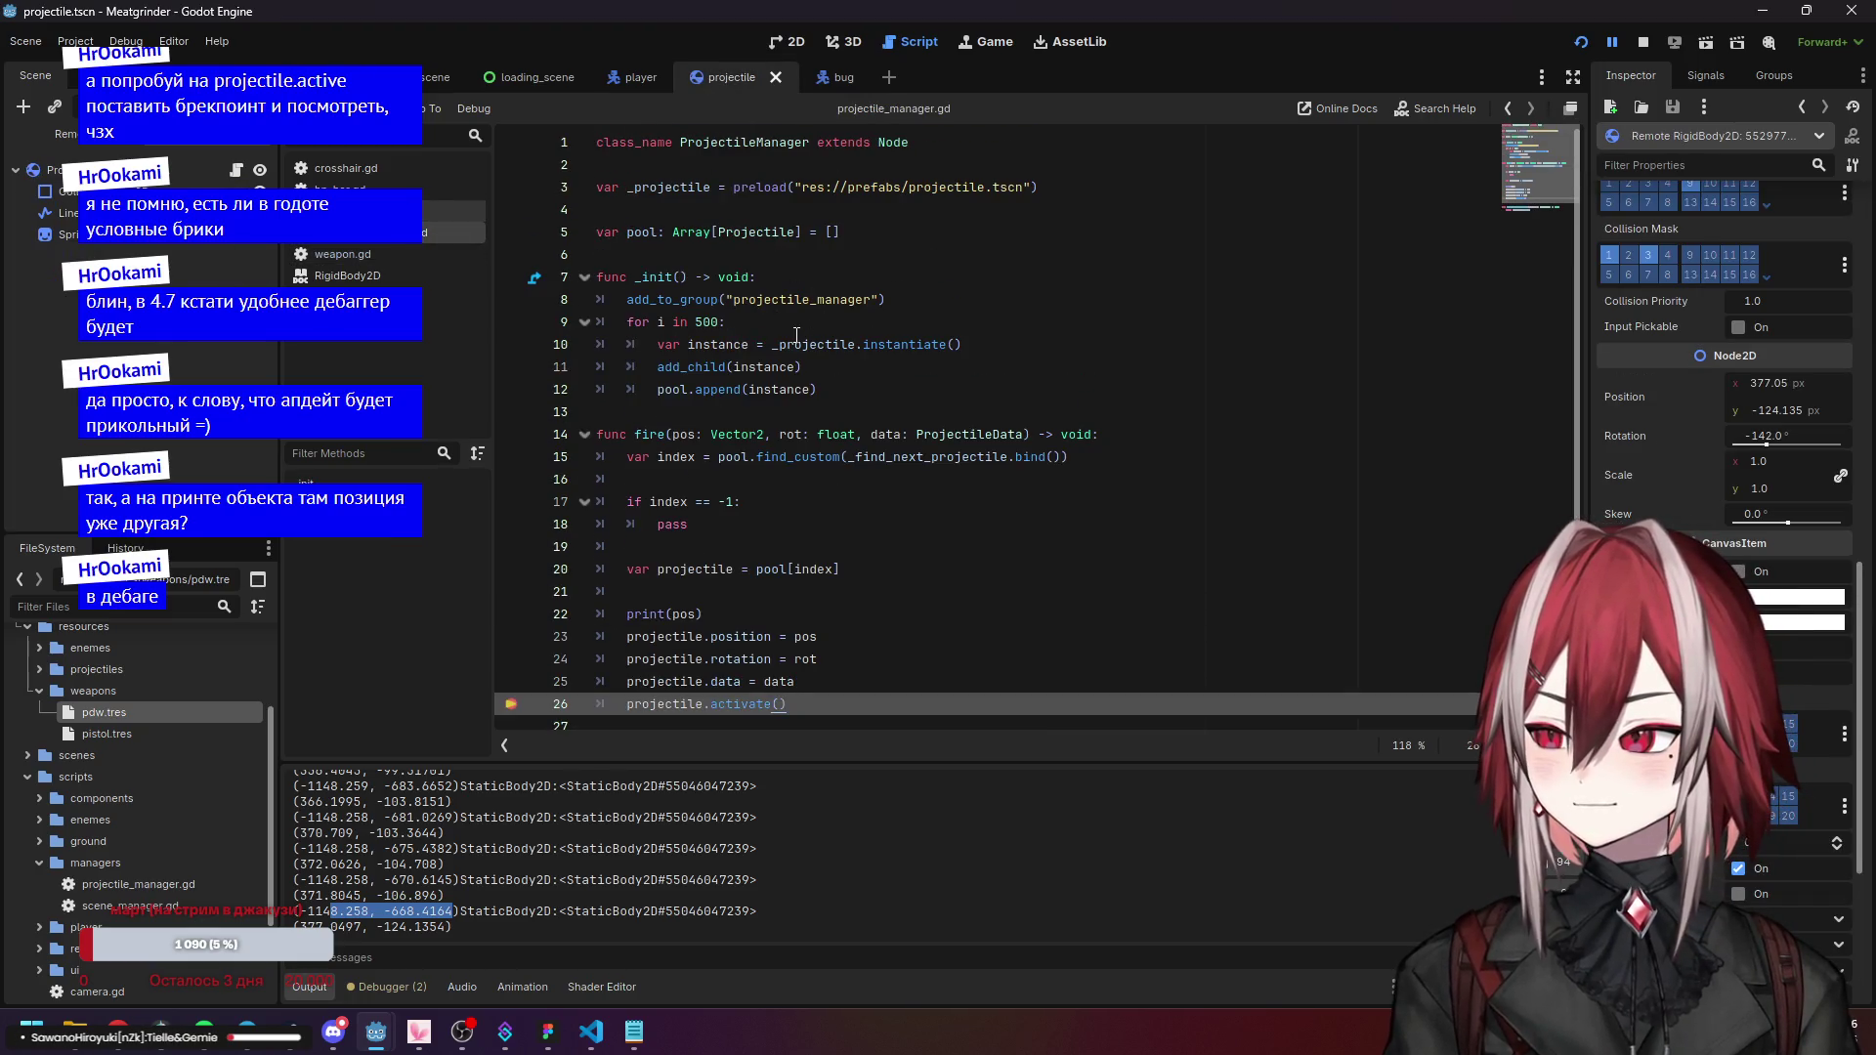
left_click(801, 344)
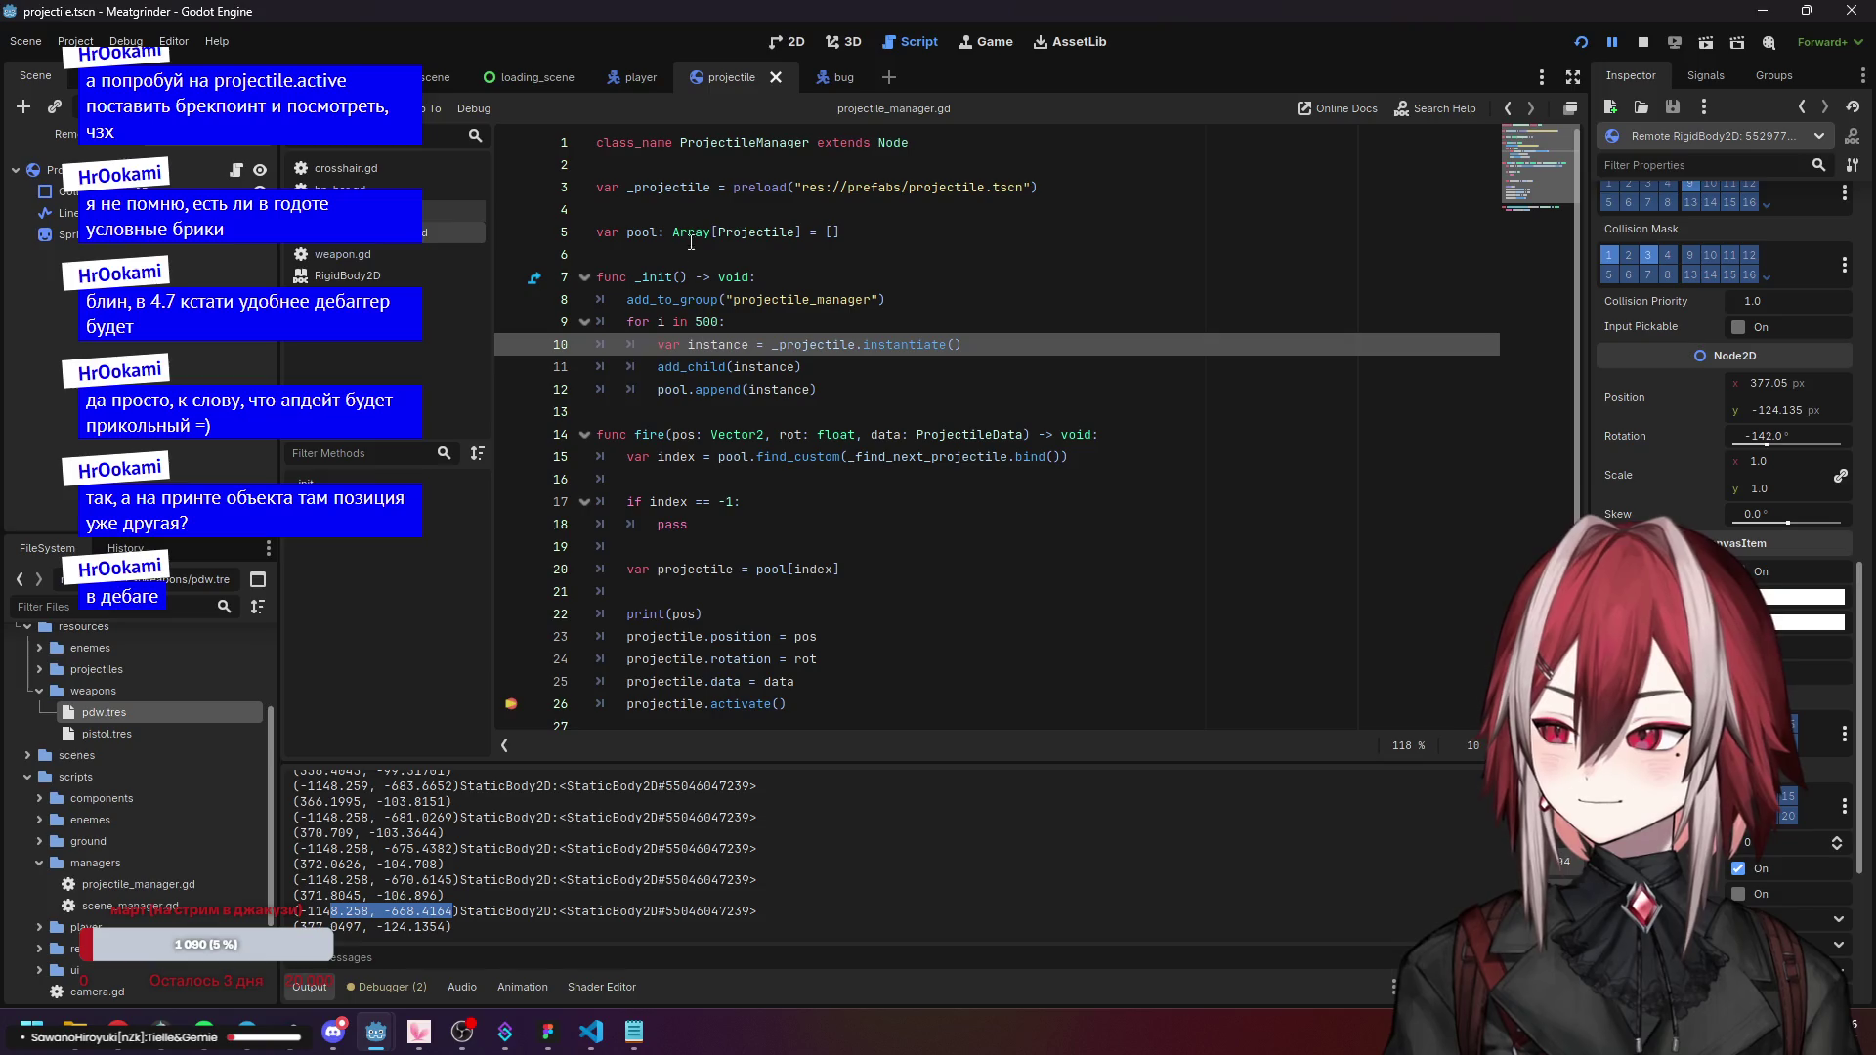
left_click_drag(664, 240, 642, 234)
scroll(715, 547, "down", 2)
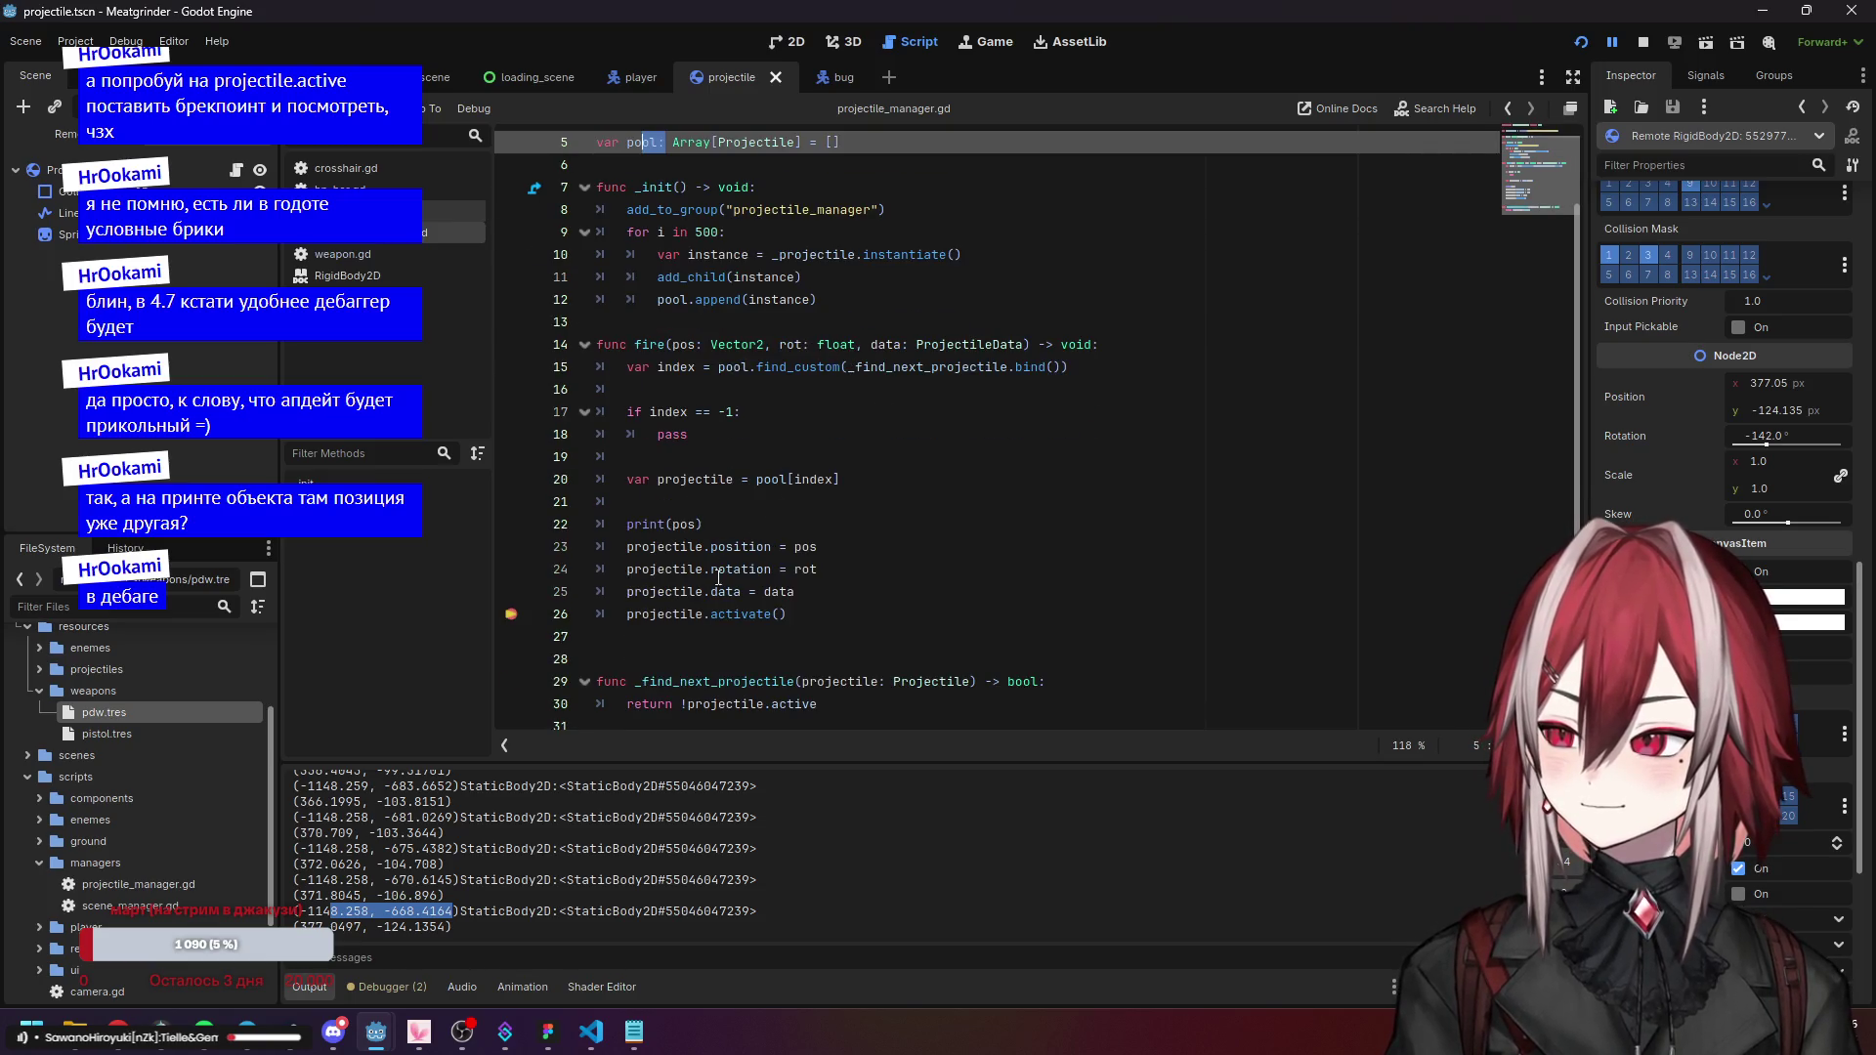
left_click(742, 547)
double_click(743, 547)
left_click(778, 547)
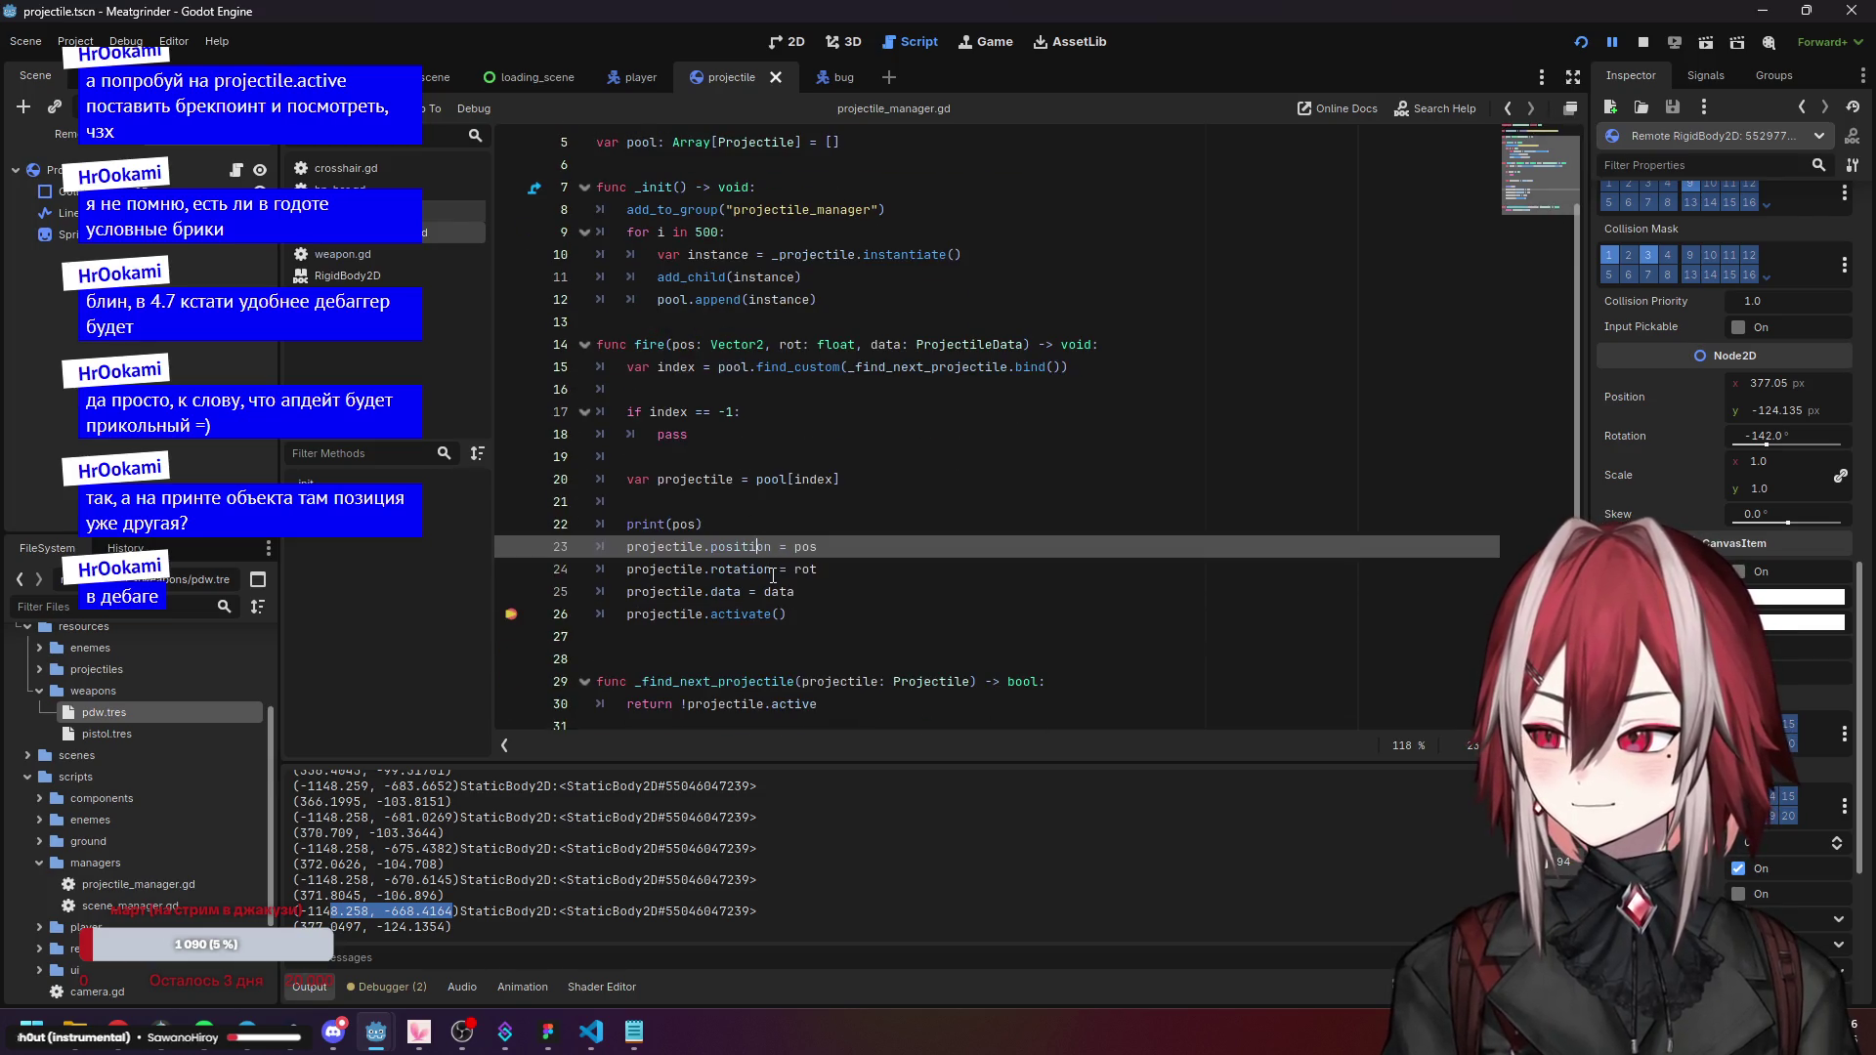
Read projectile.gd's _integrate_forces trail and prev_pos lines, then show the paused fire() frame (pos 377.05, -124.135).
left_click(449, 211)
scroll(848, 504, "down", 6)
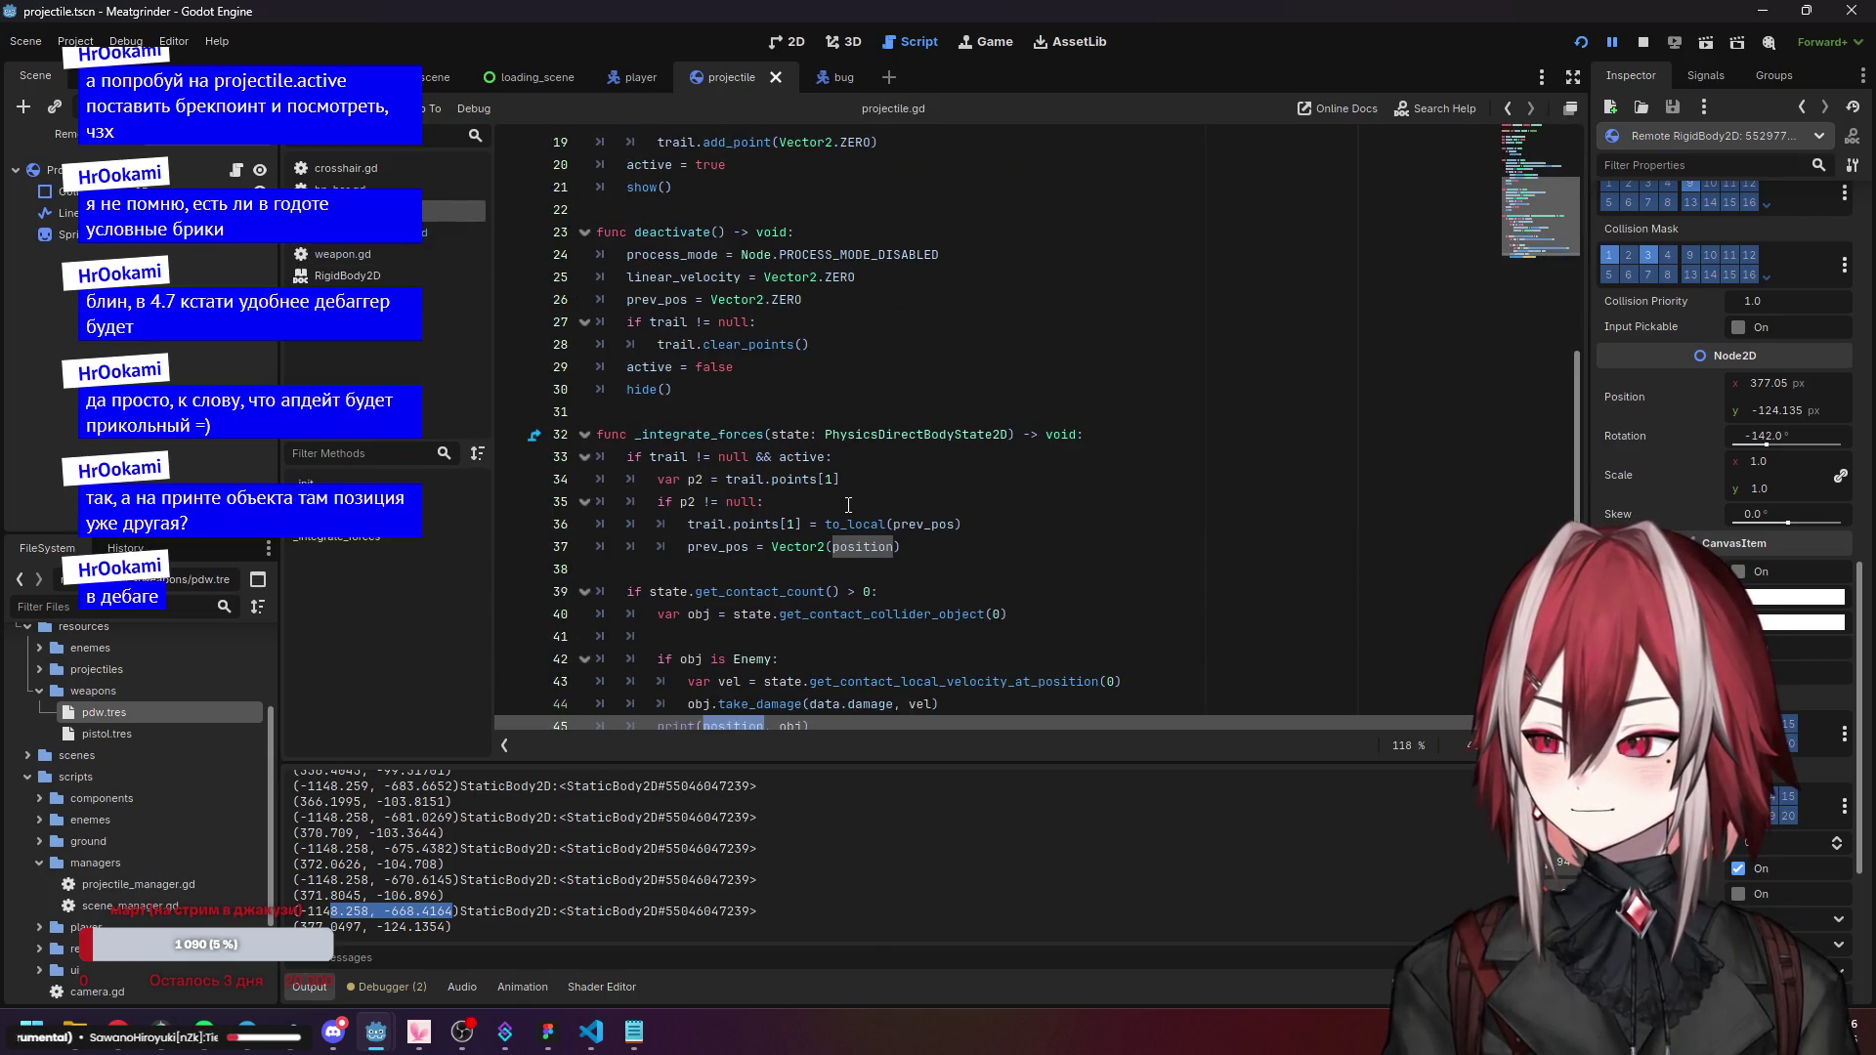
scroll(848, 505, "down", 1)
left_click(743, 591)
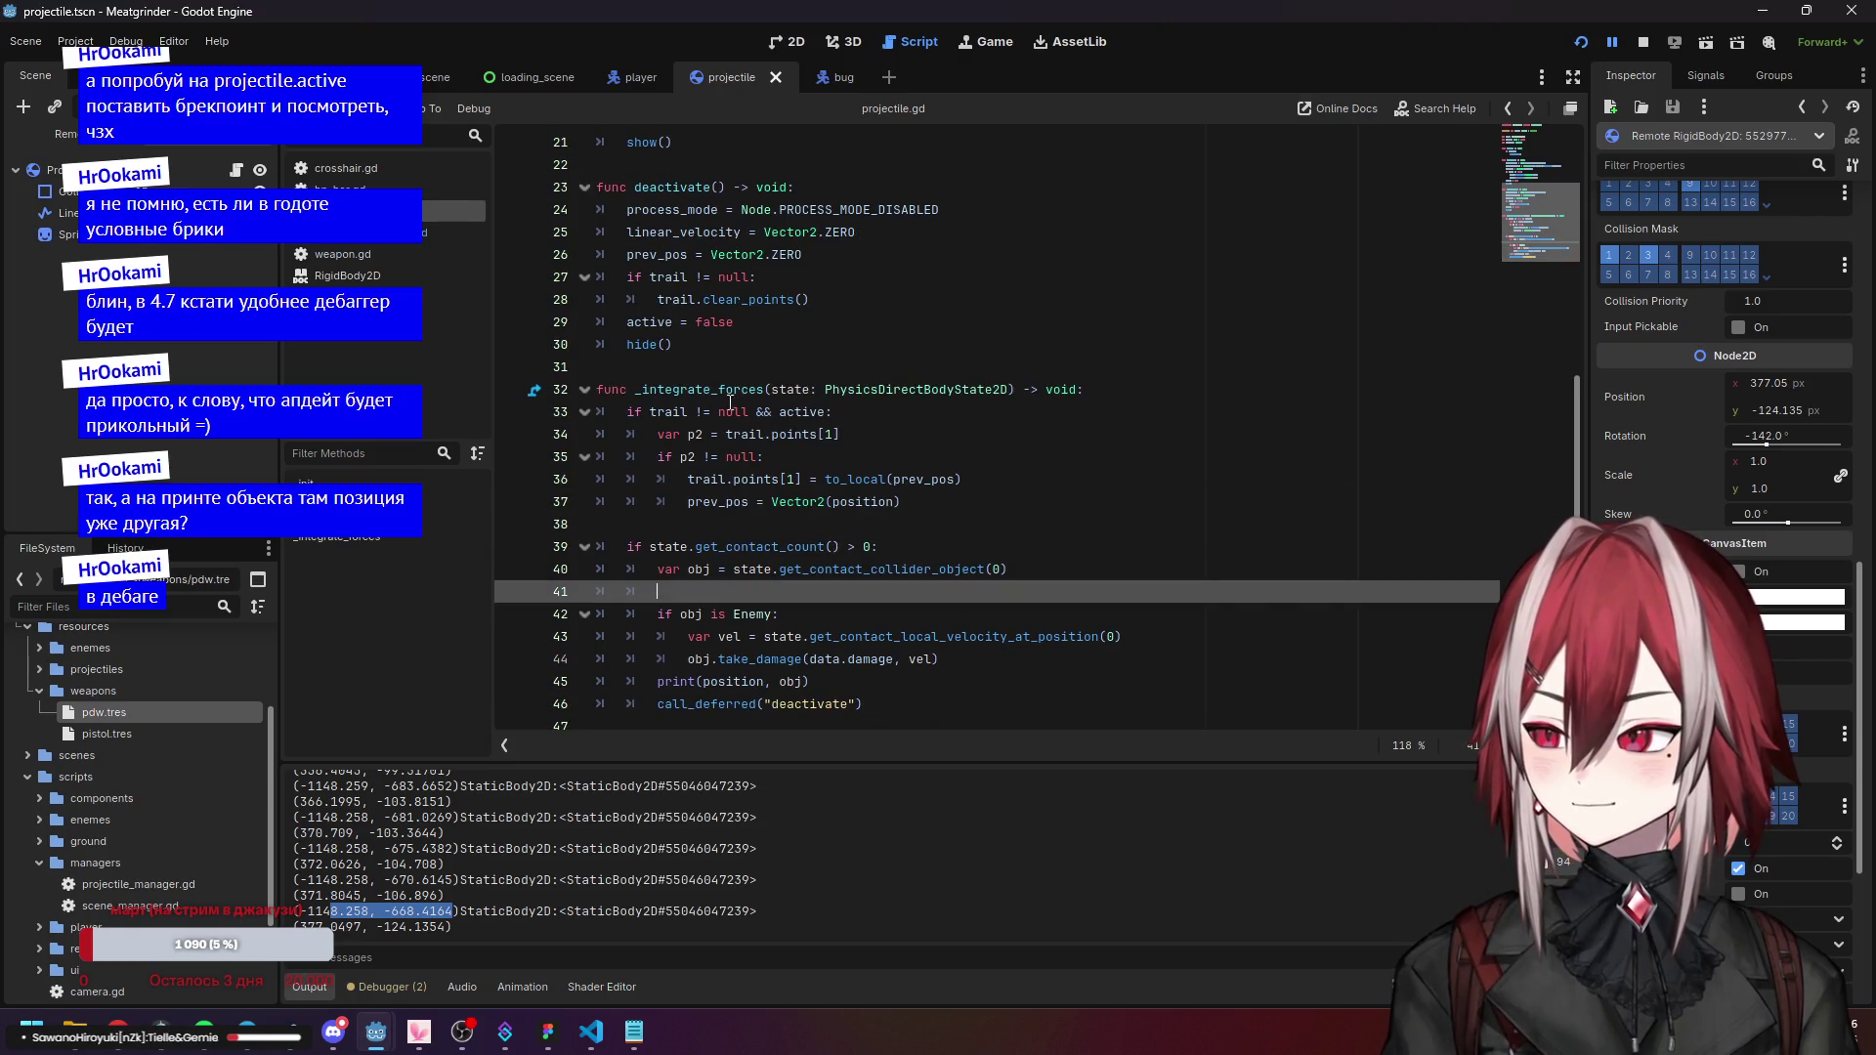
left_click(734, 412)
left_click(1012, 544)
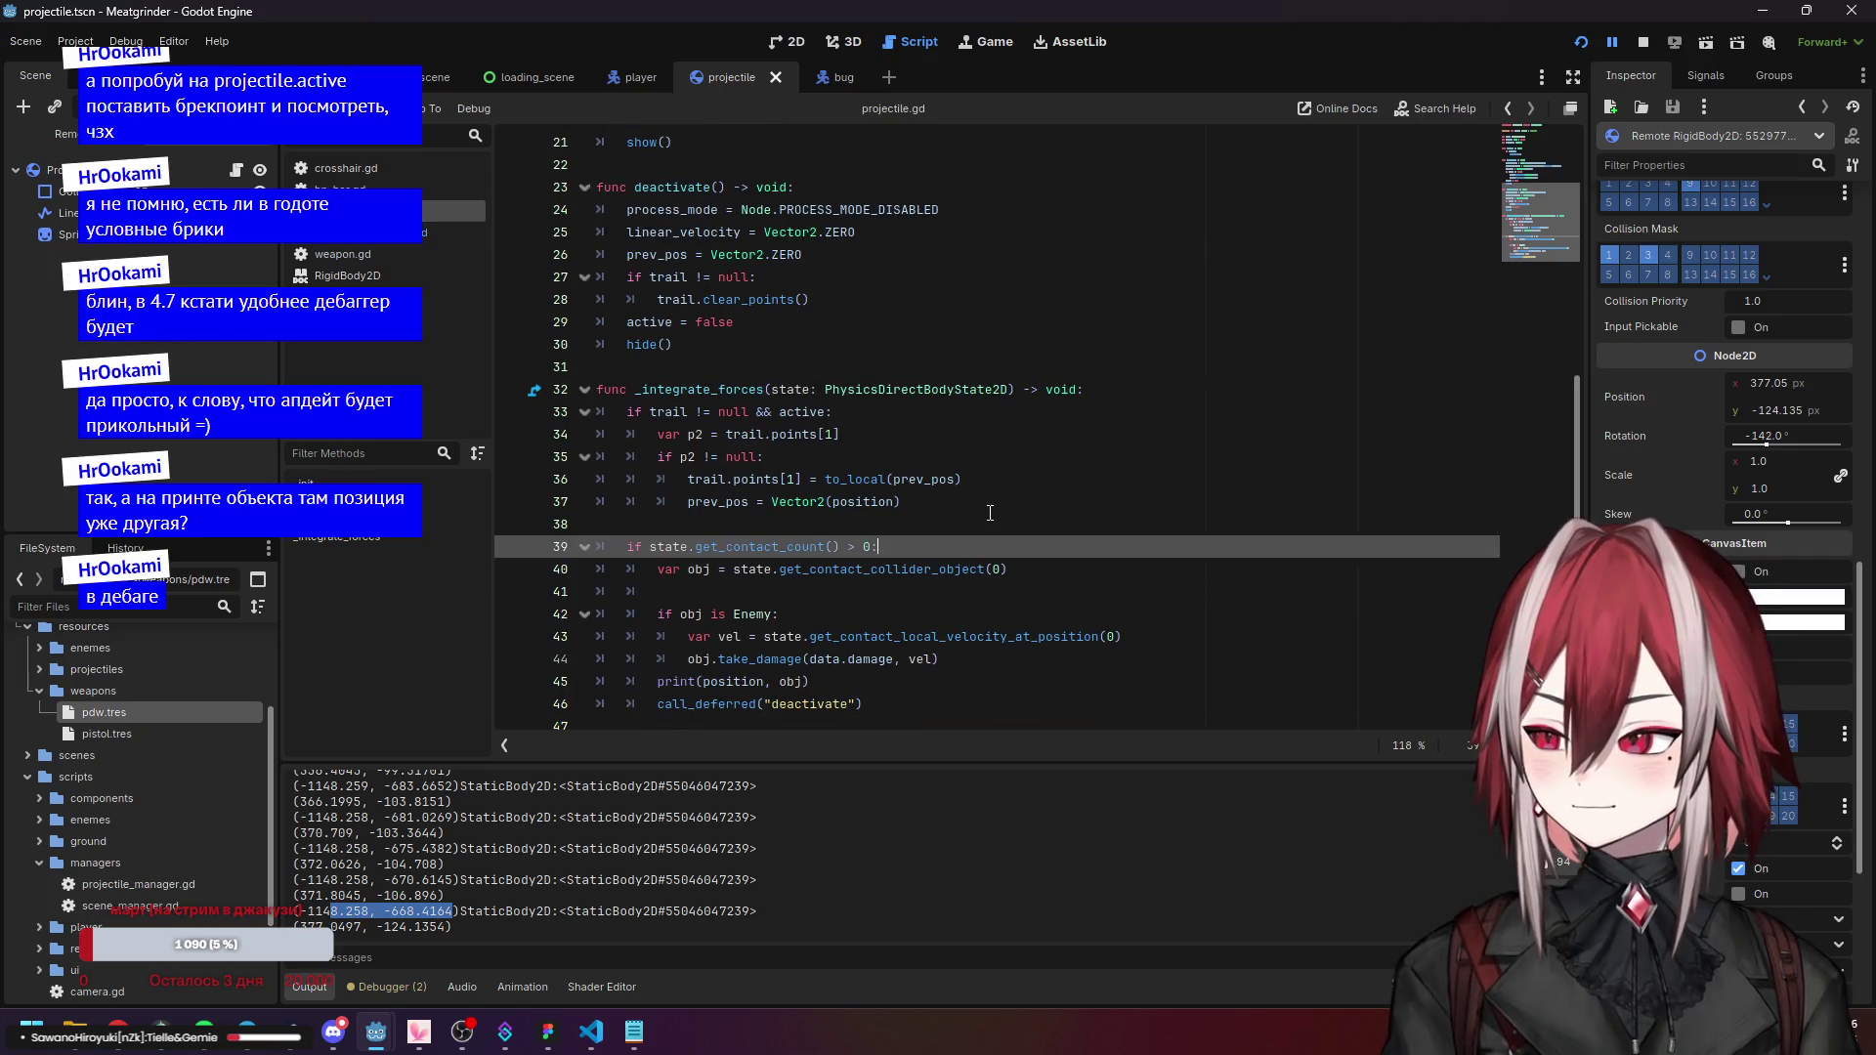
left_click(806, 505)
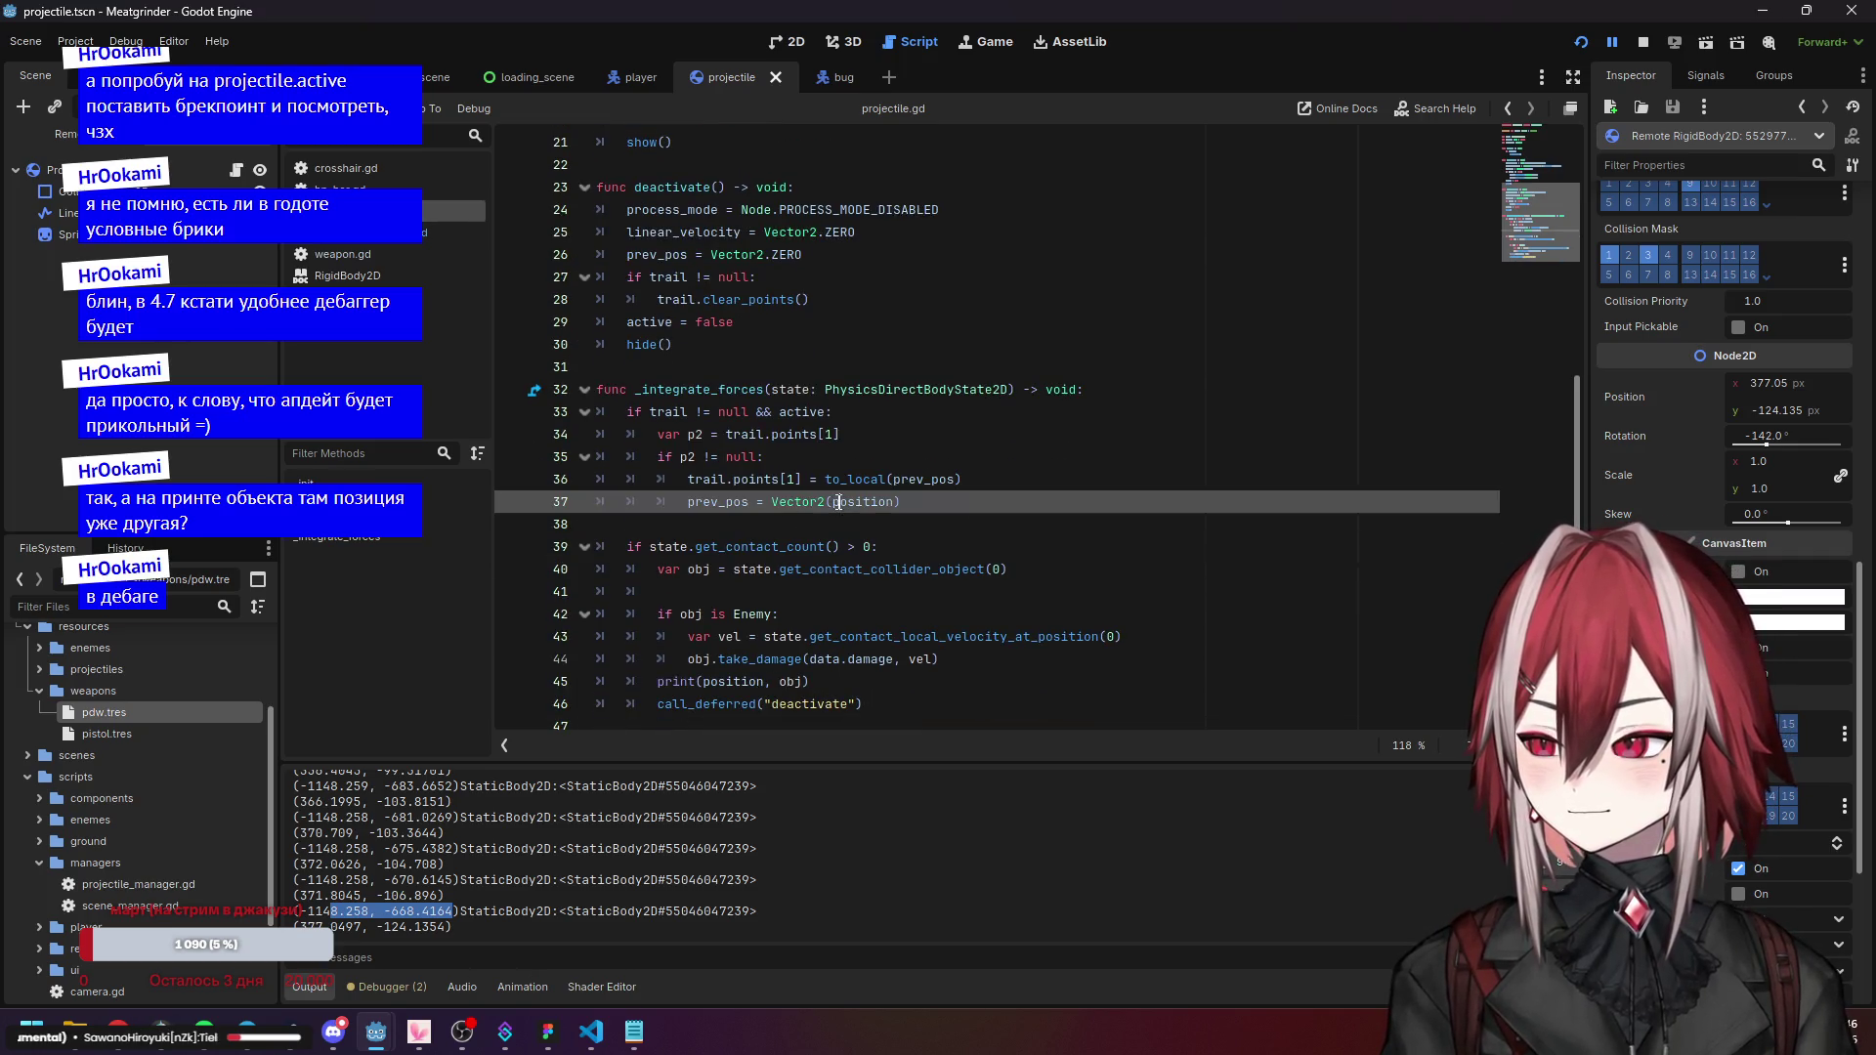
key("Down")
scroll(806, 505, "up", 6)
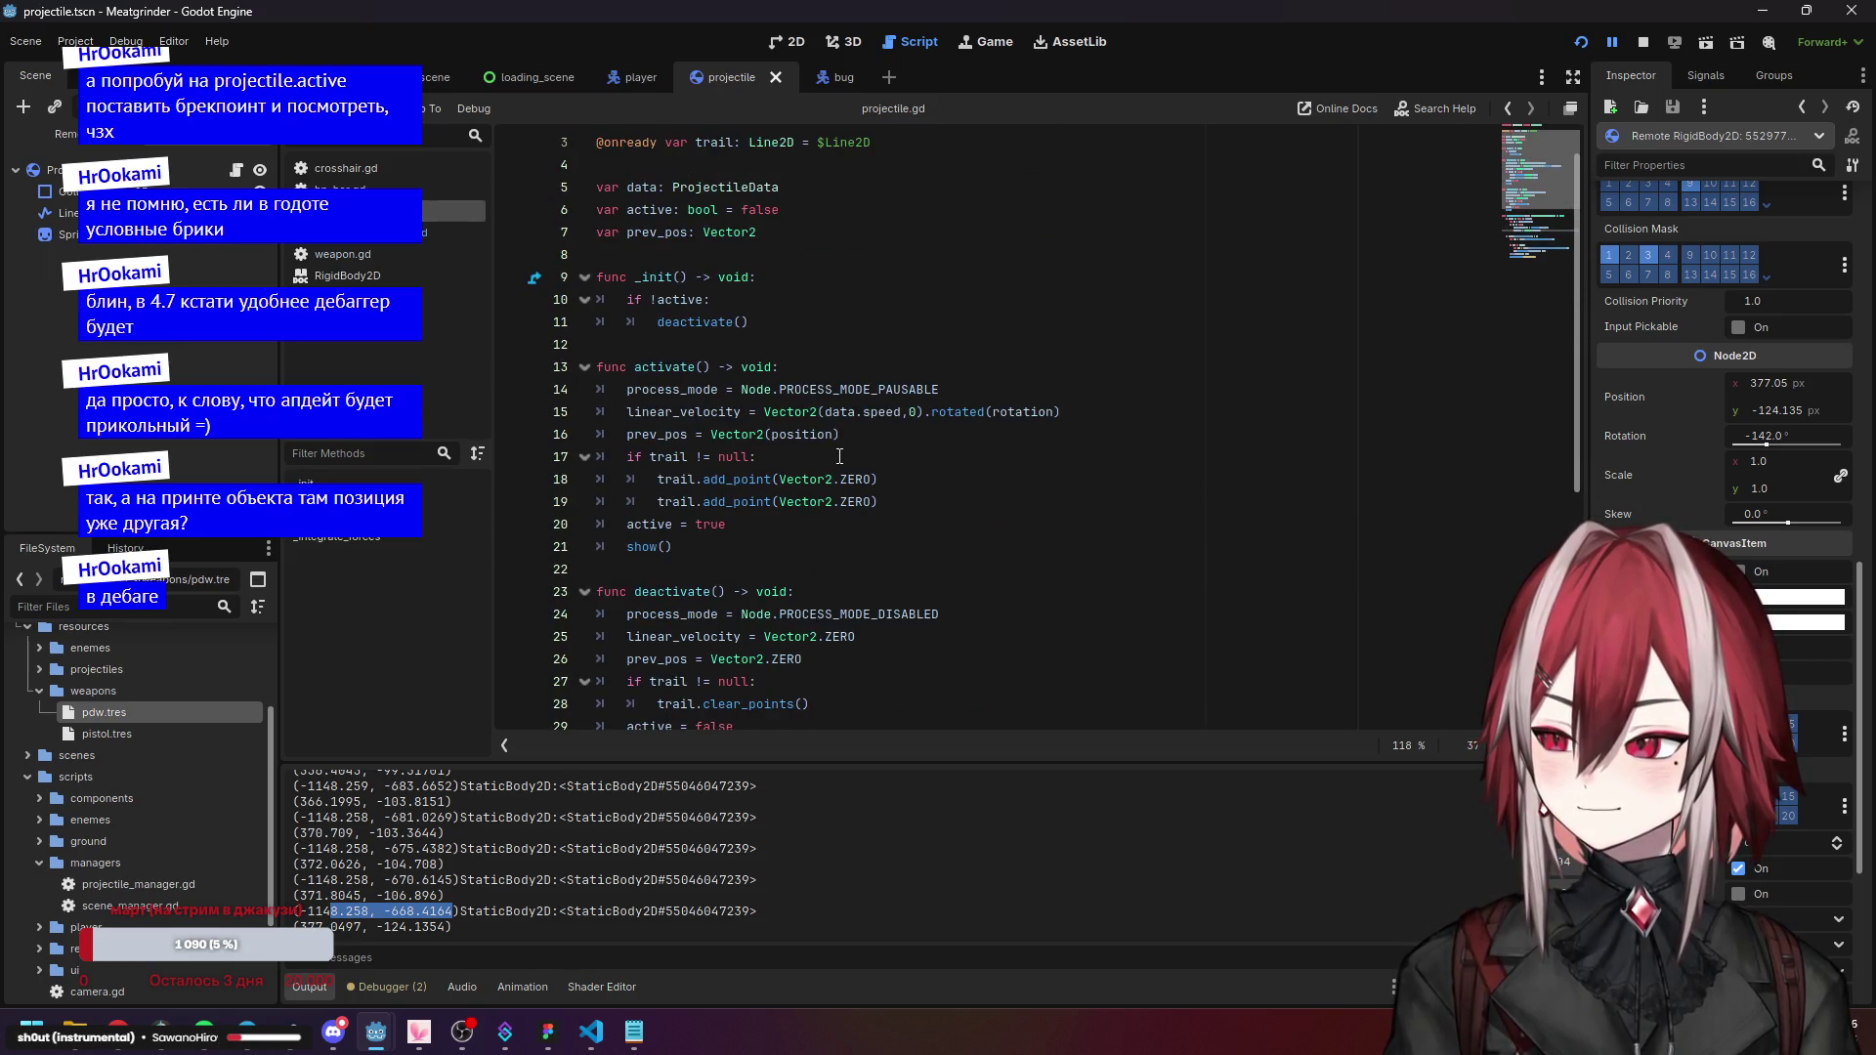
scroll(840, 456, "up", 1)
scroll(839, 456, "down", 5)
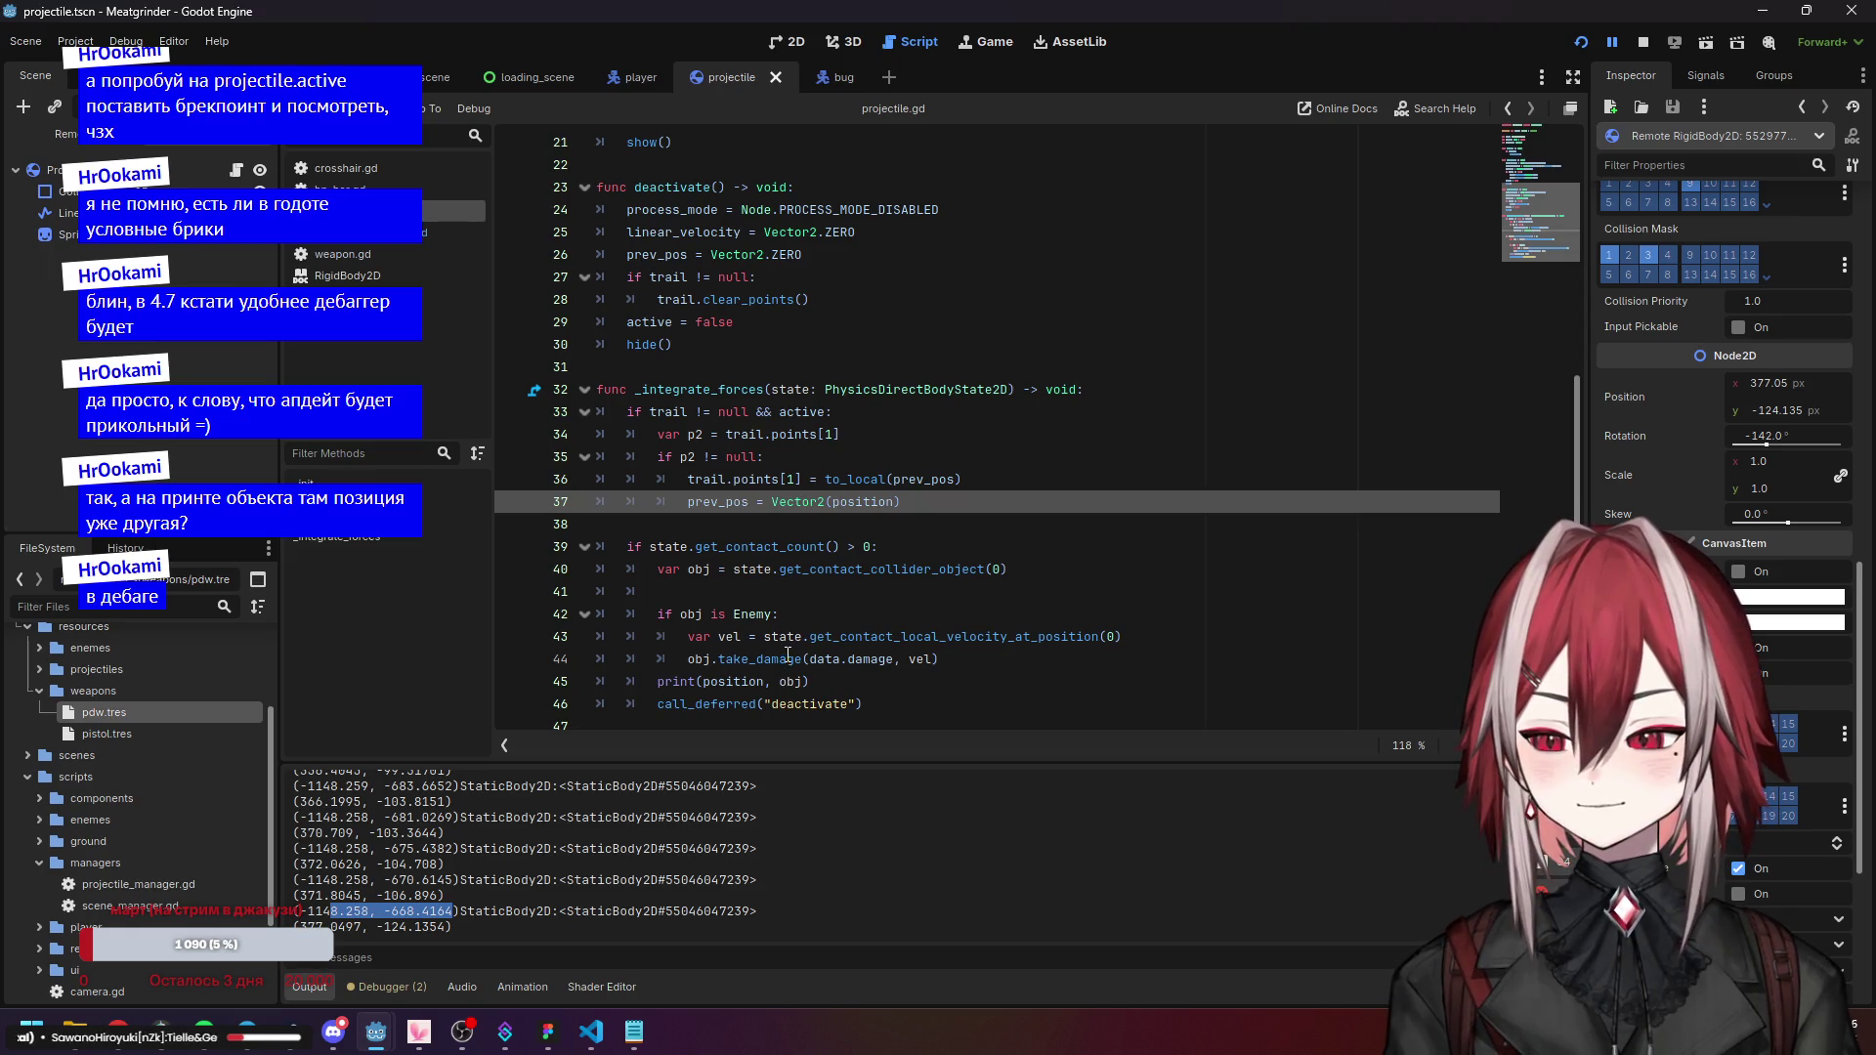
mouse_move(728, 678)
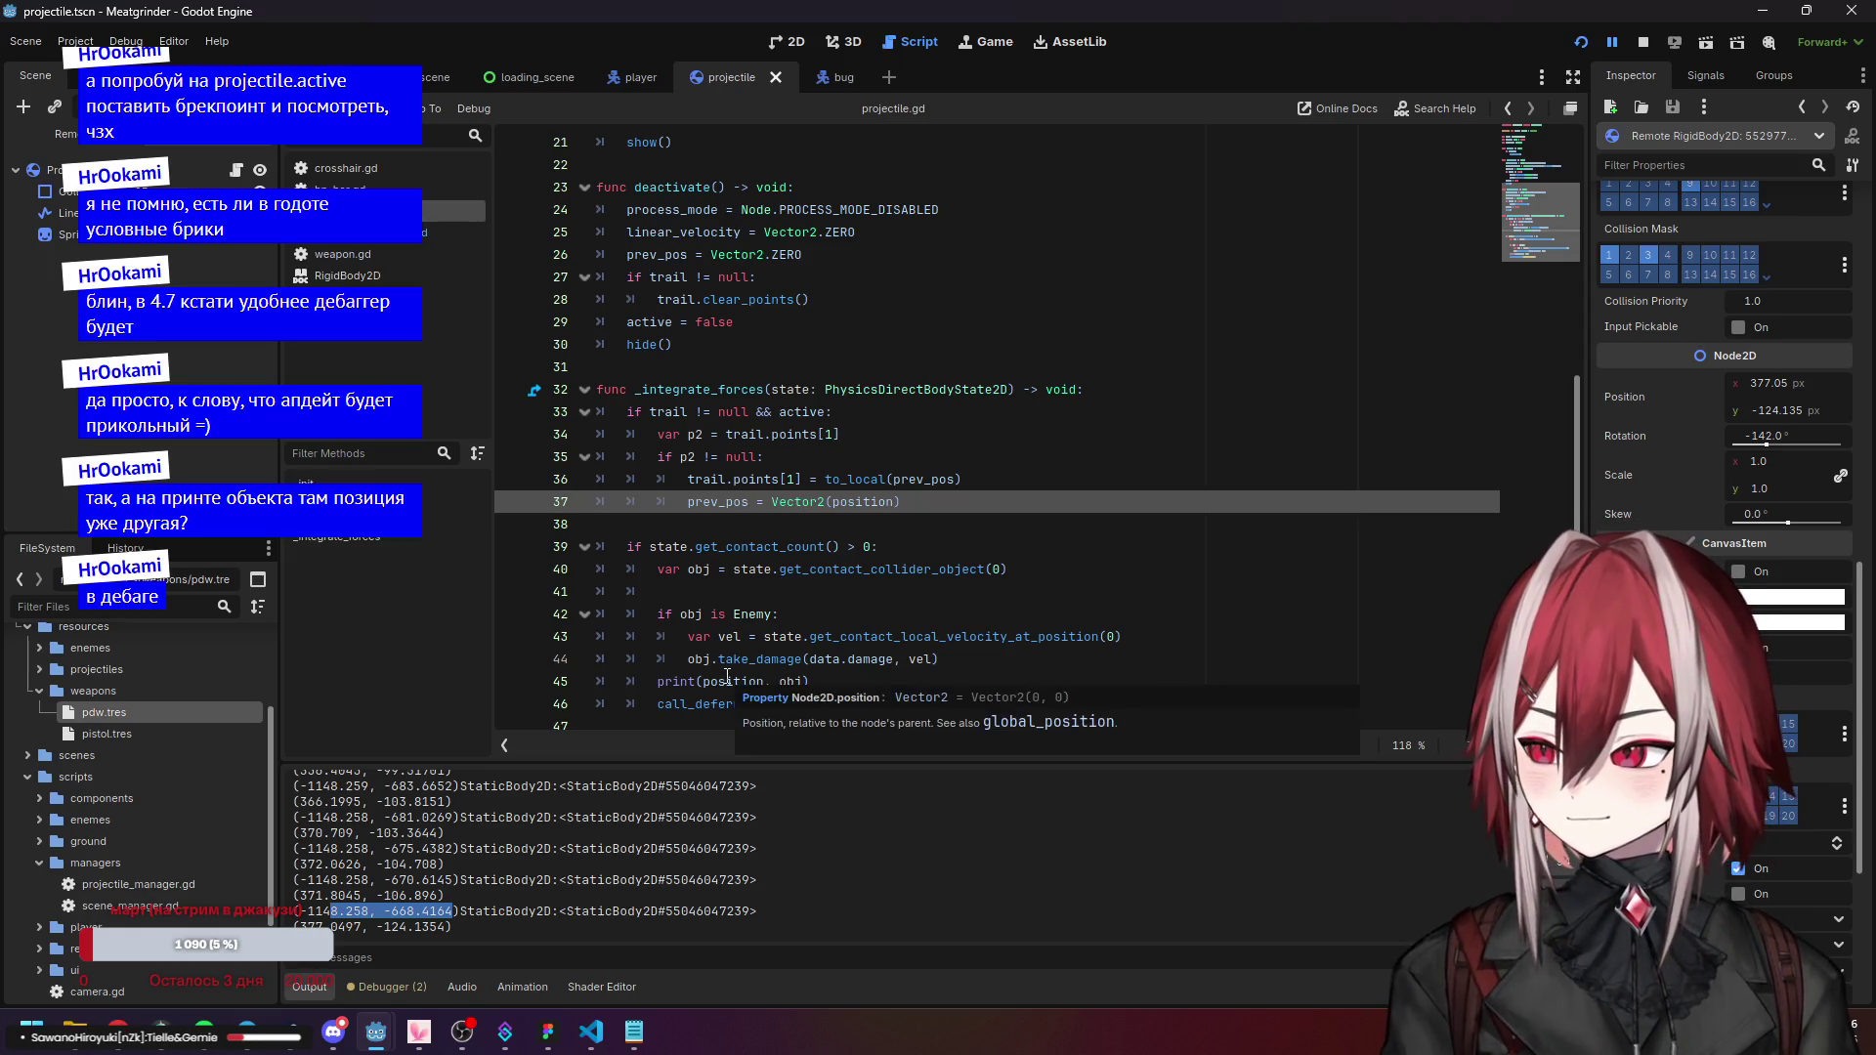
left_click(386, 987)
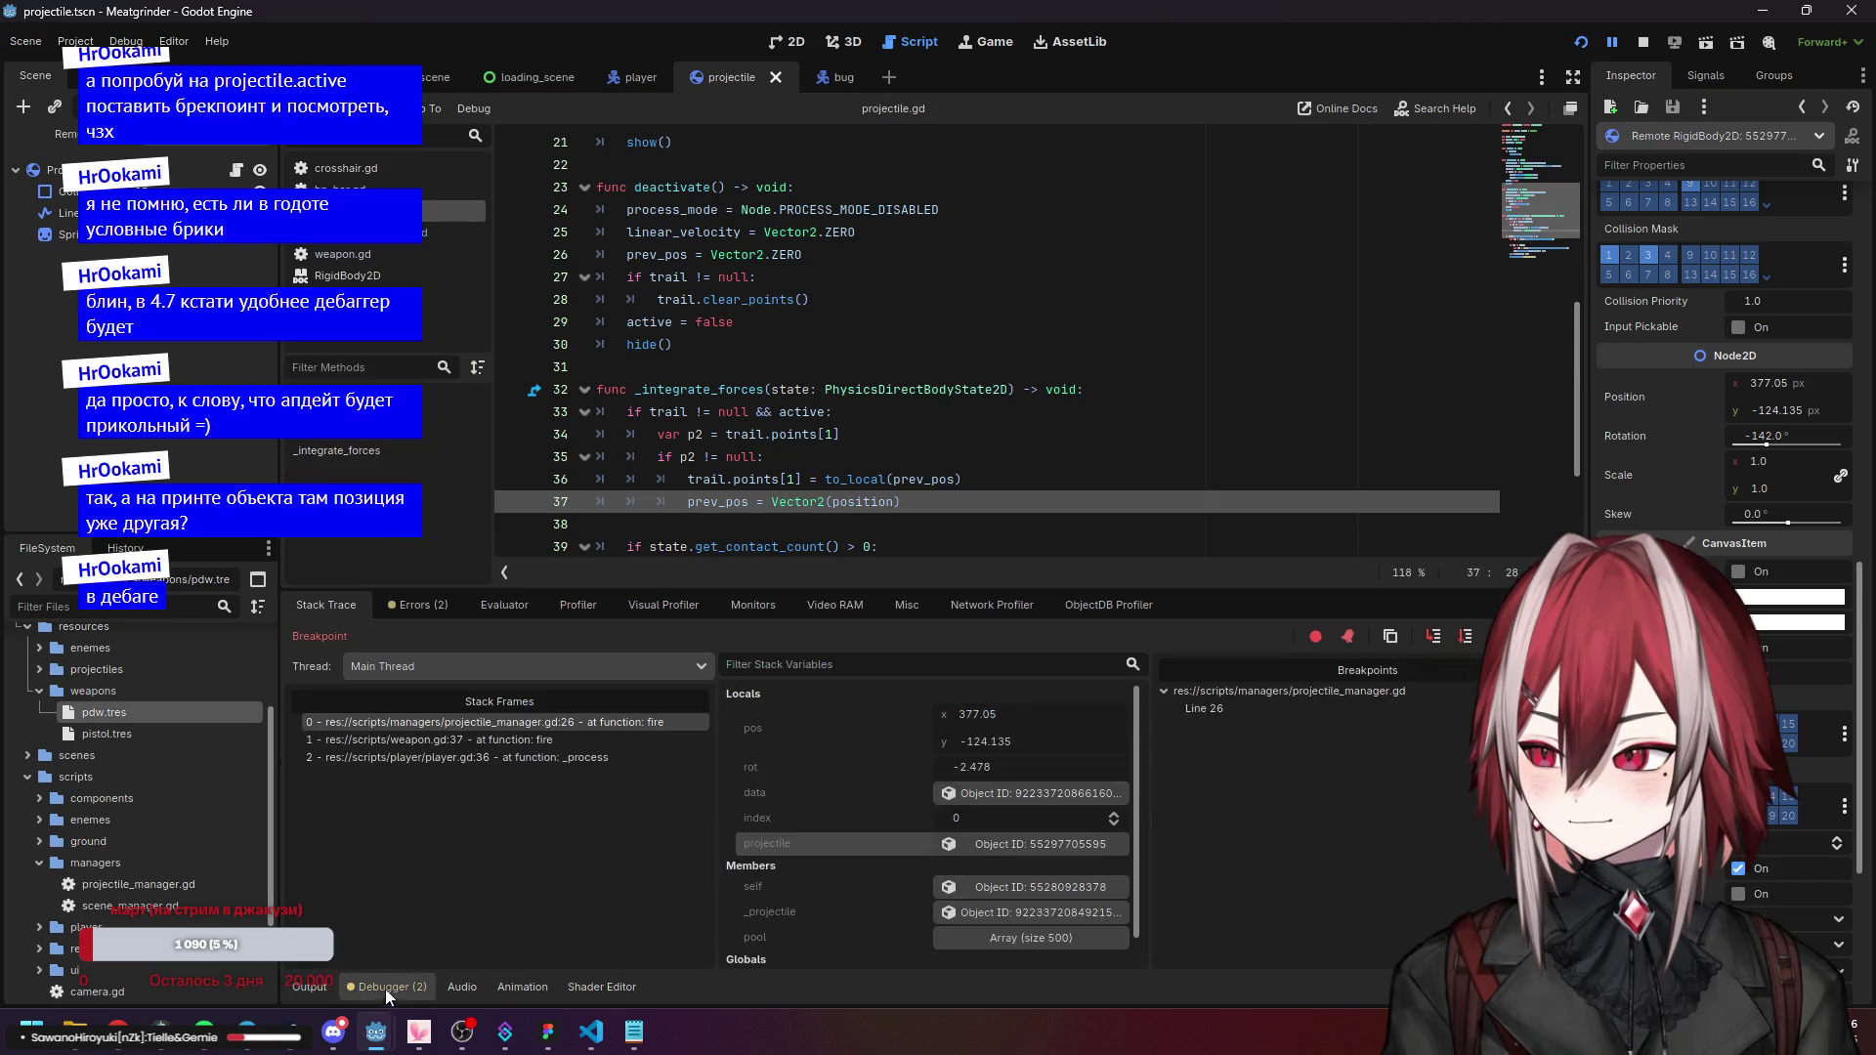
Inspect the remote projectile data resource and the projectile body's properties in the debugger.
left_click(1011, 795)
left_click(989, 847)
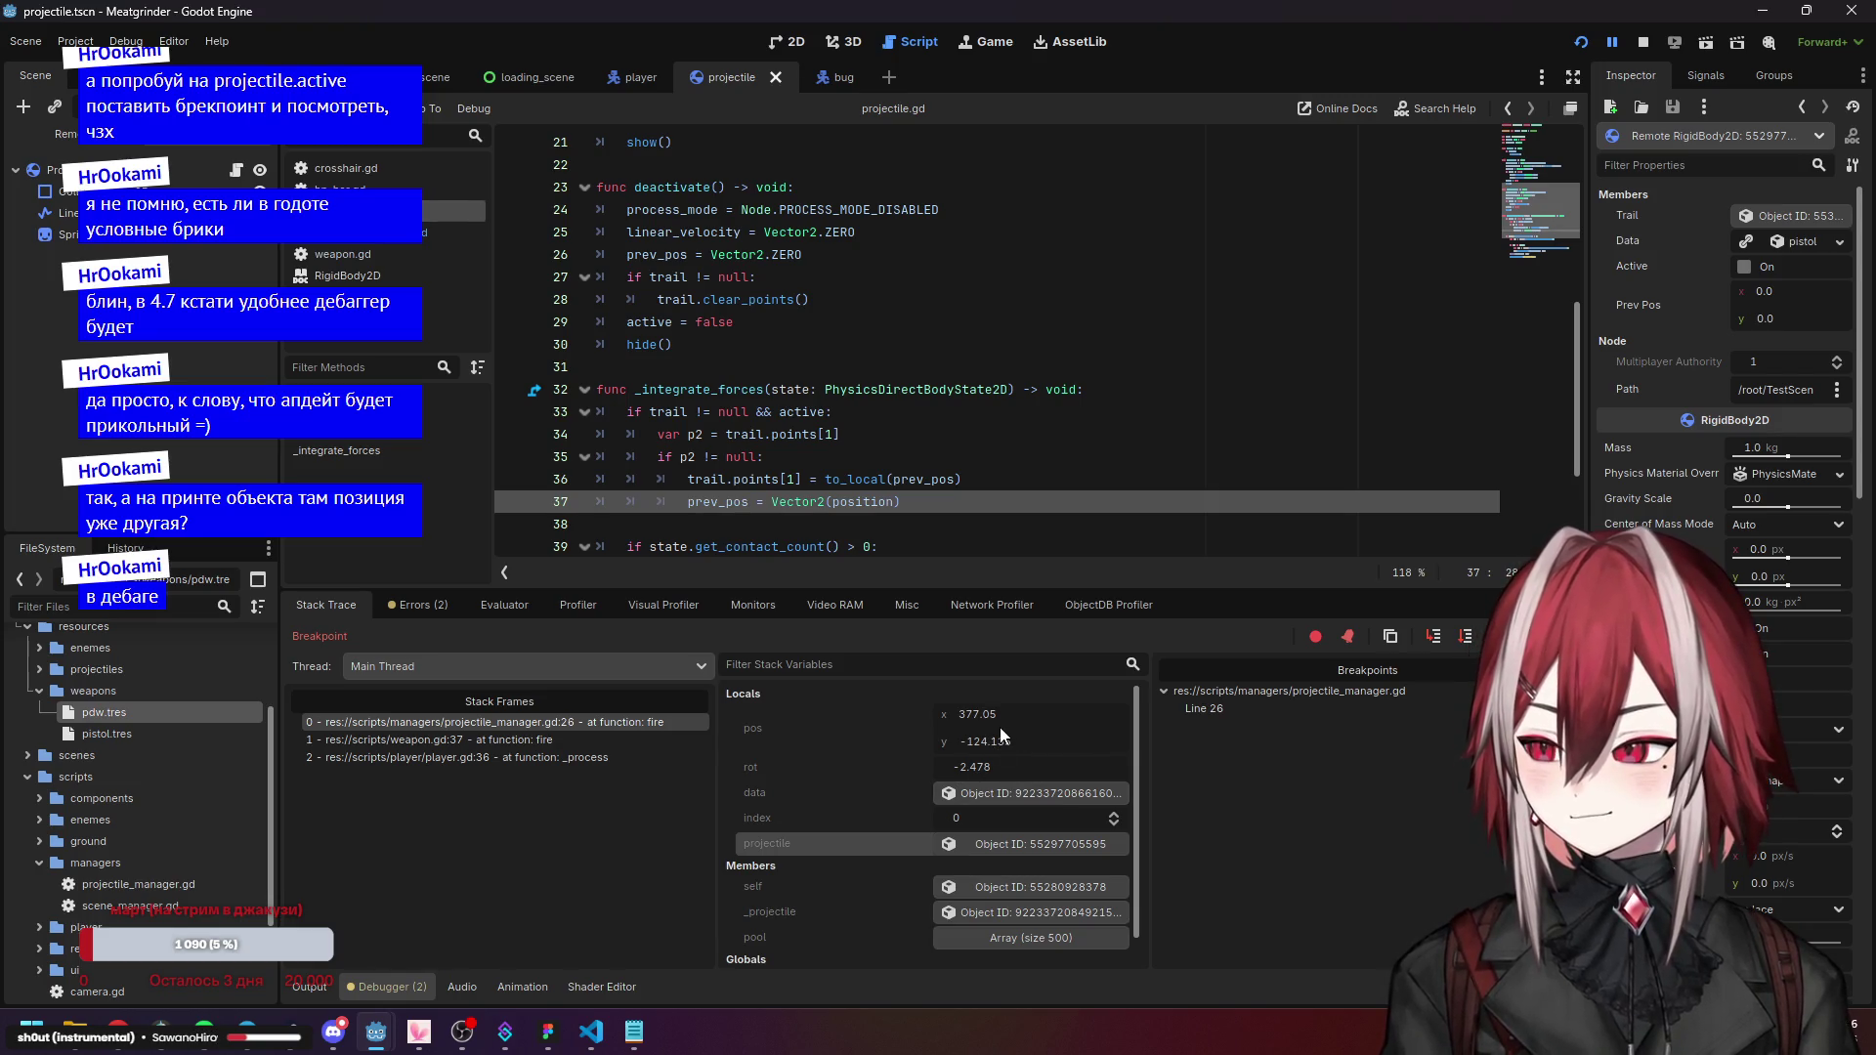
scroll(915, 461, "down", 3)
scroll(916, 456, "up", 2)
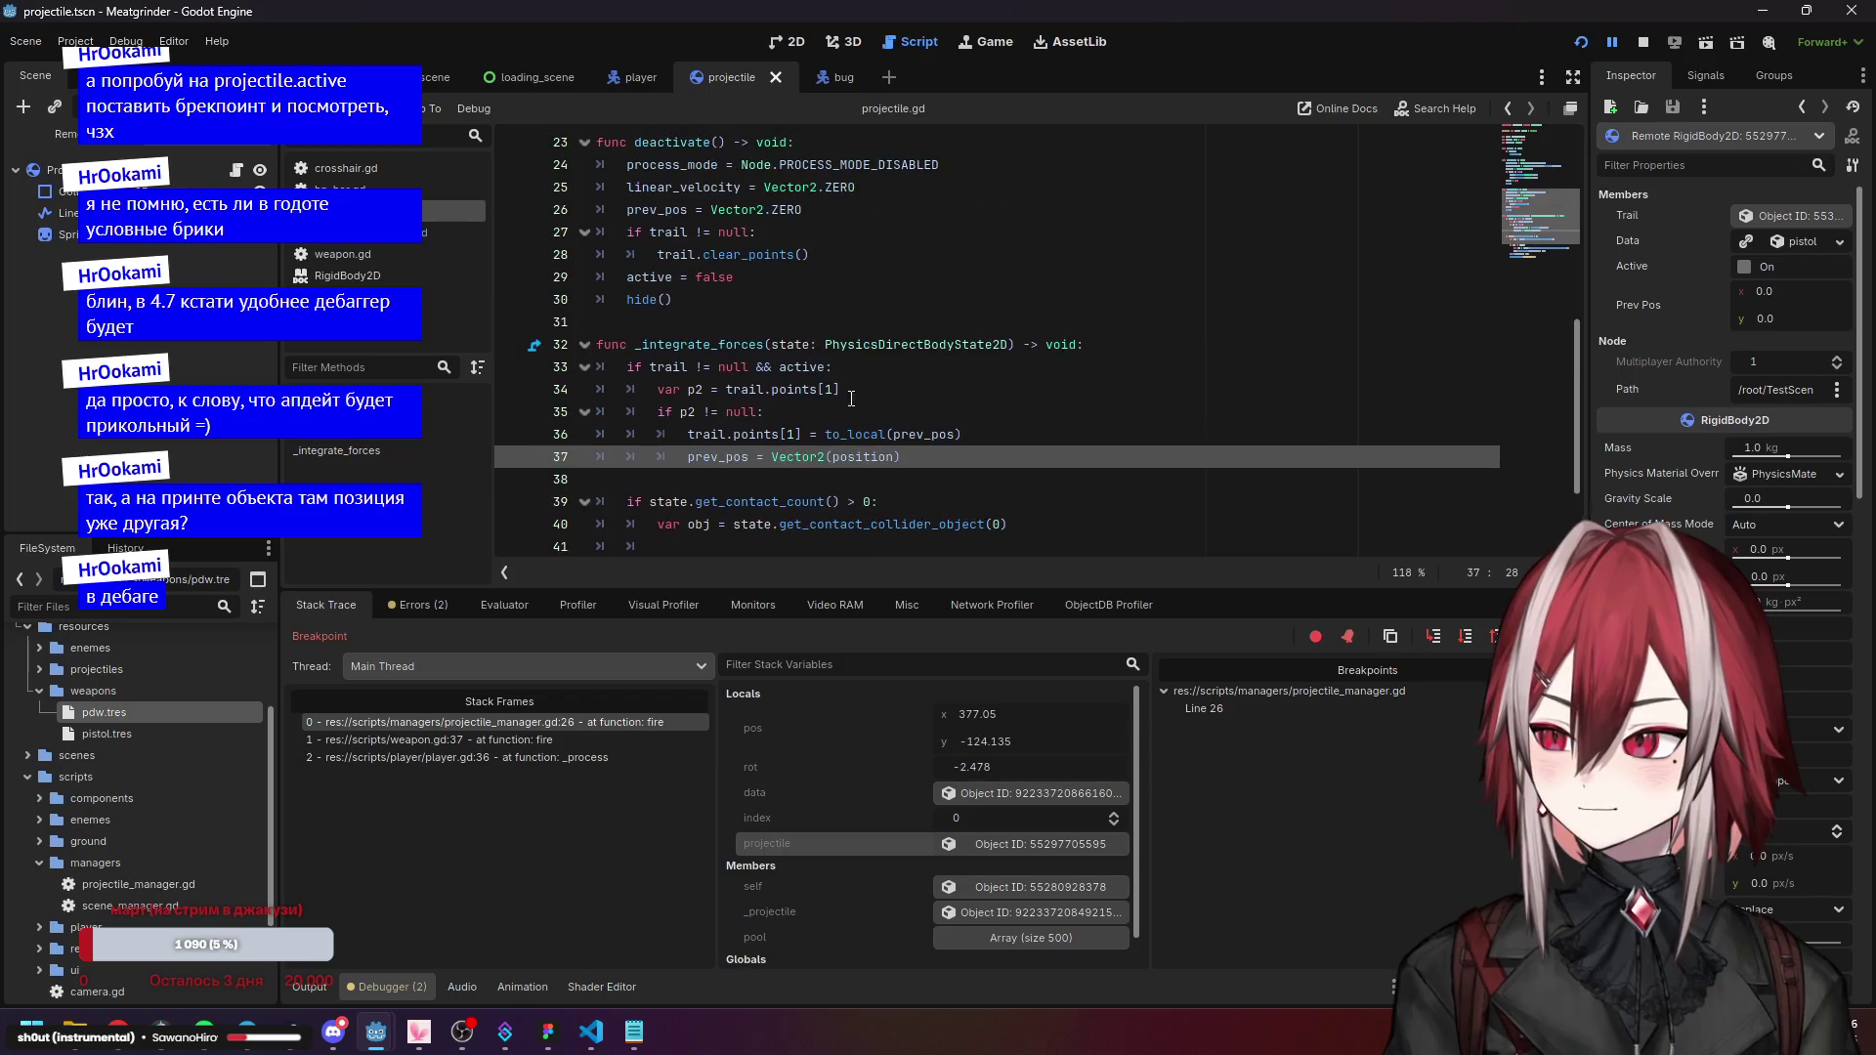
Review the position assignment and activate call in projectile_manager.gd, and check the 500-item pool array.
key("alt+Left")
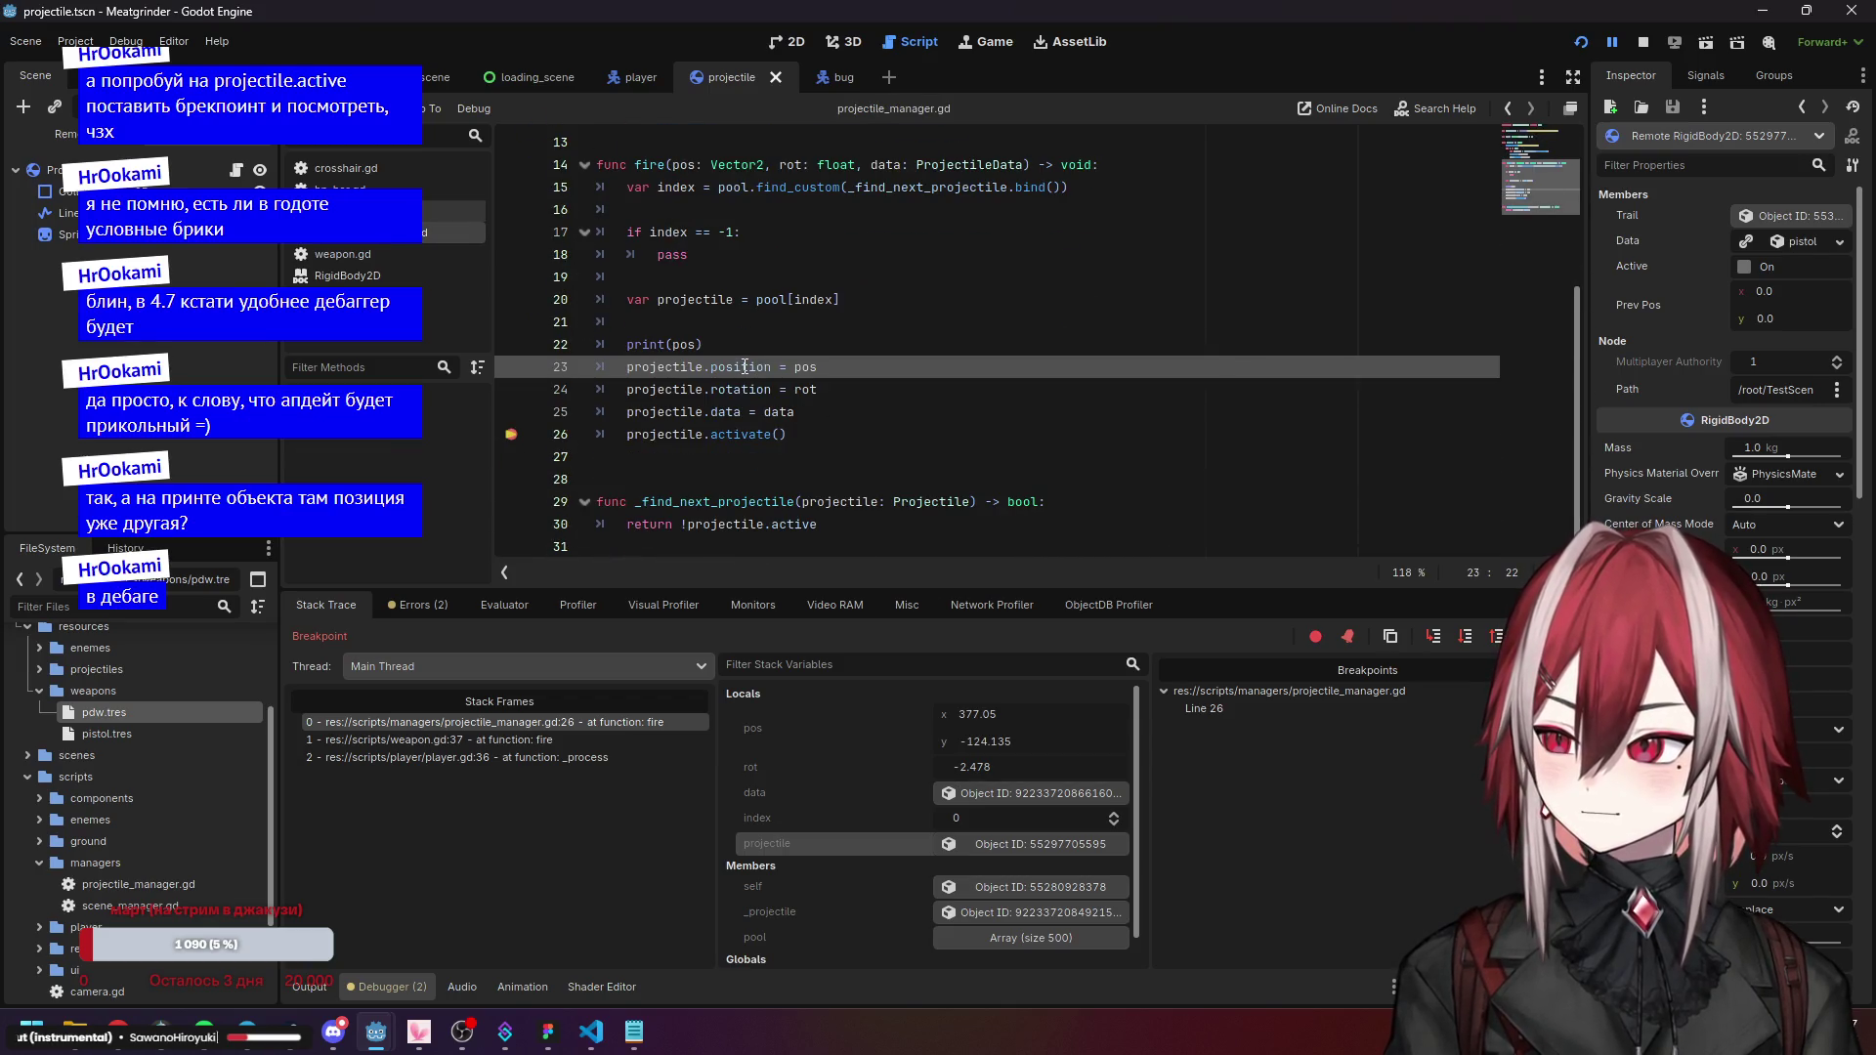
left_click(646, 435)
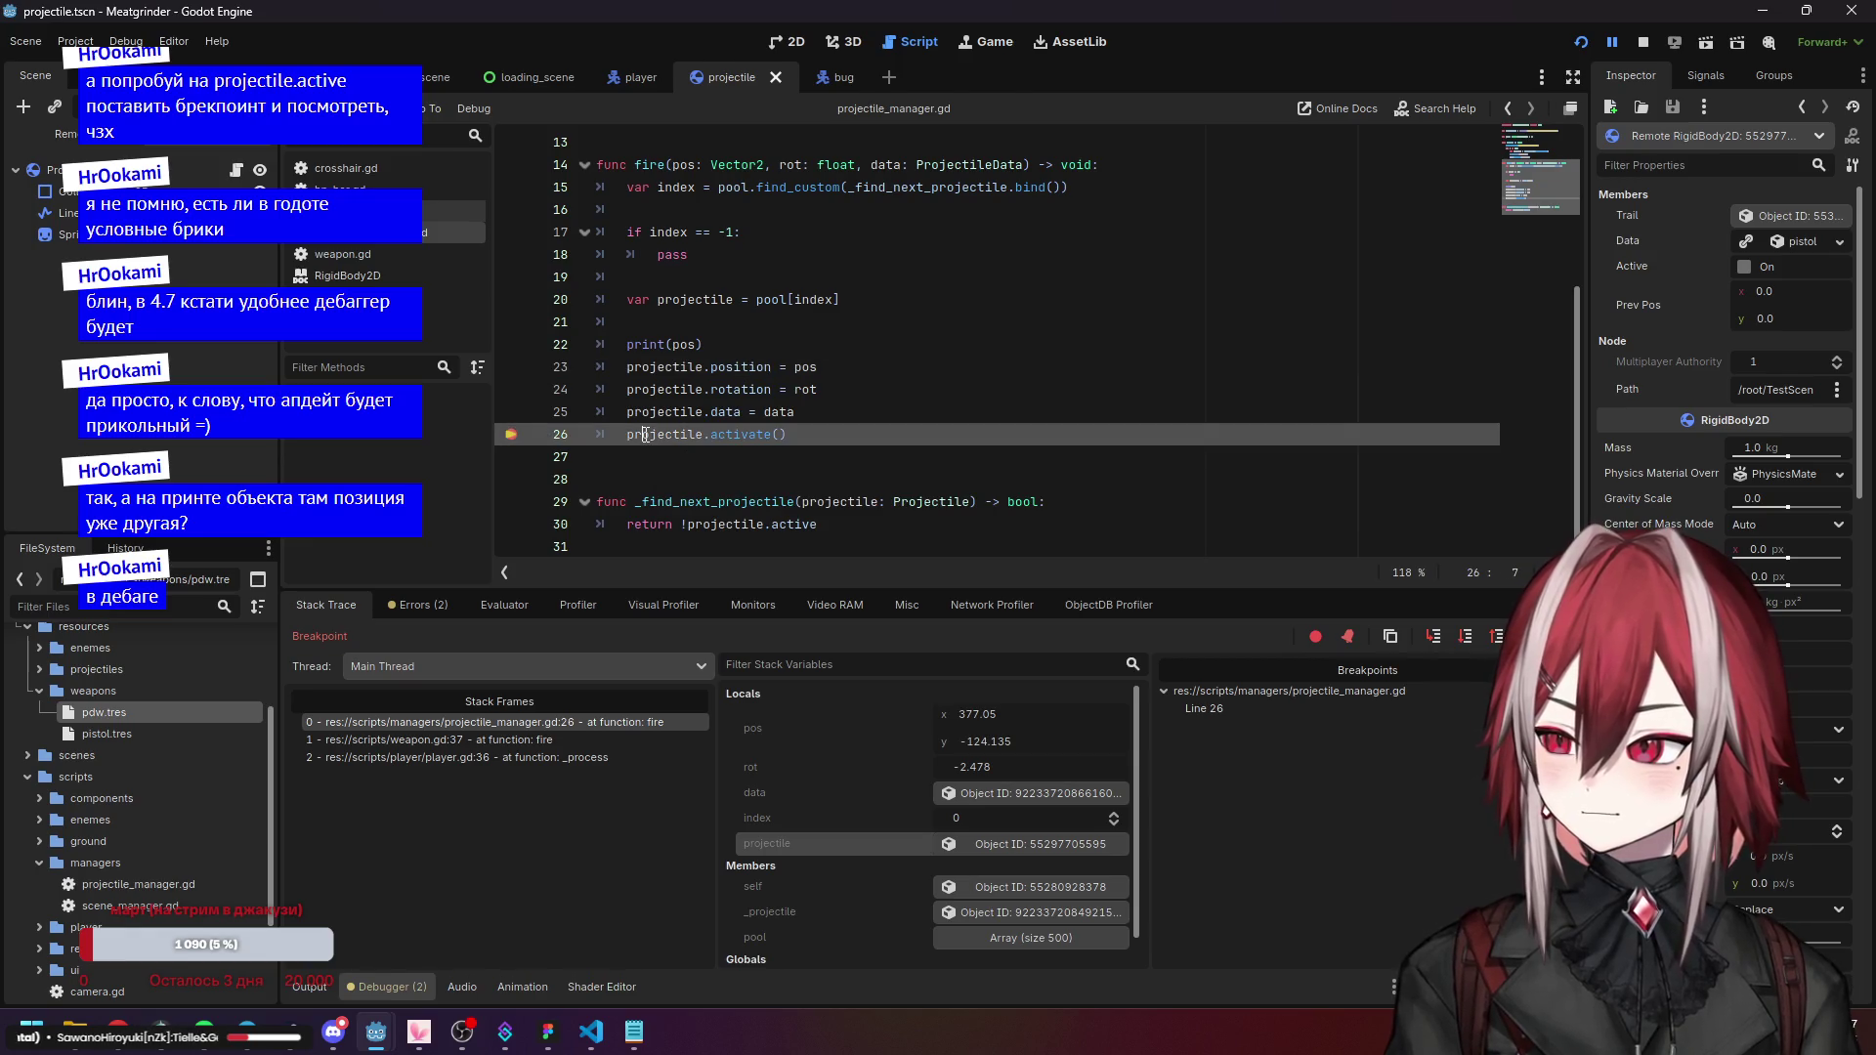
left_click(742, 368)
scroll(901, 779, "down", 1)
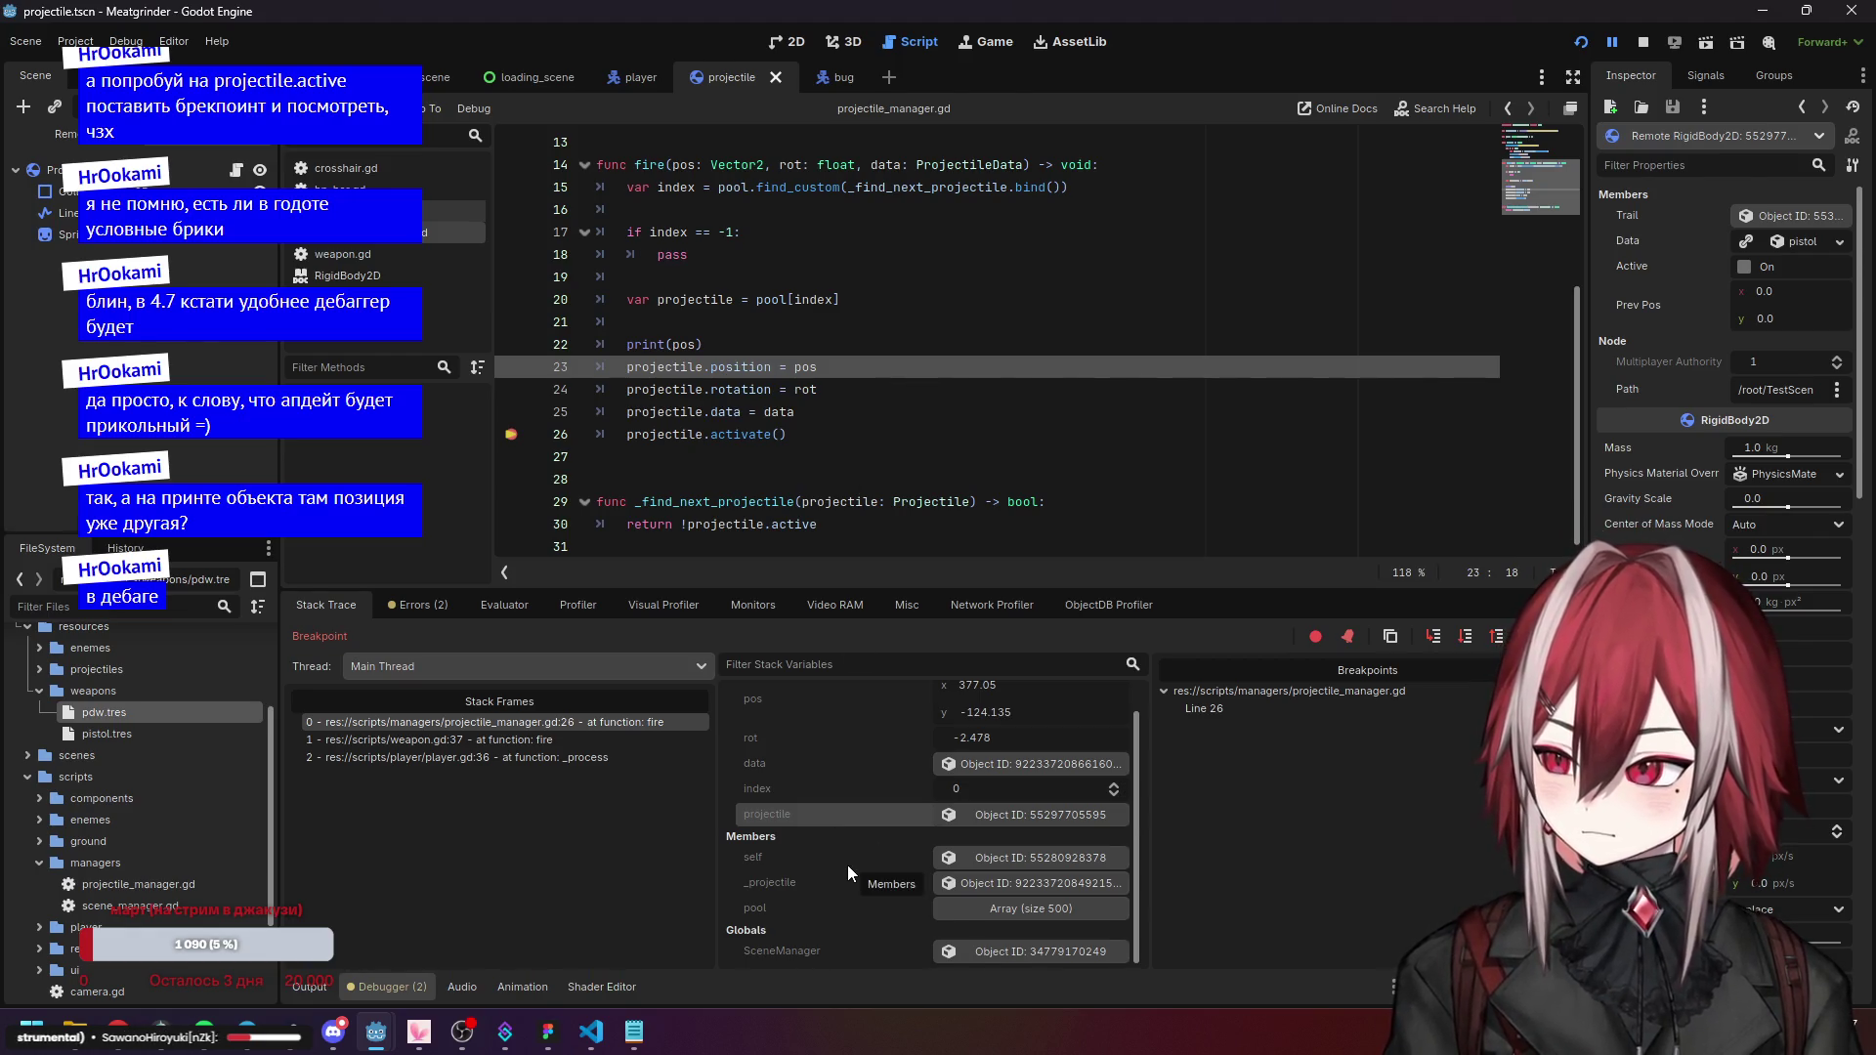
scroll(849, 489, "up", 2)
scroll(837, 399, "down", 2)
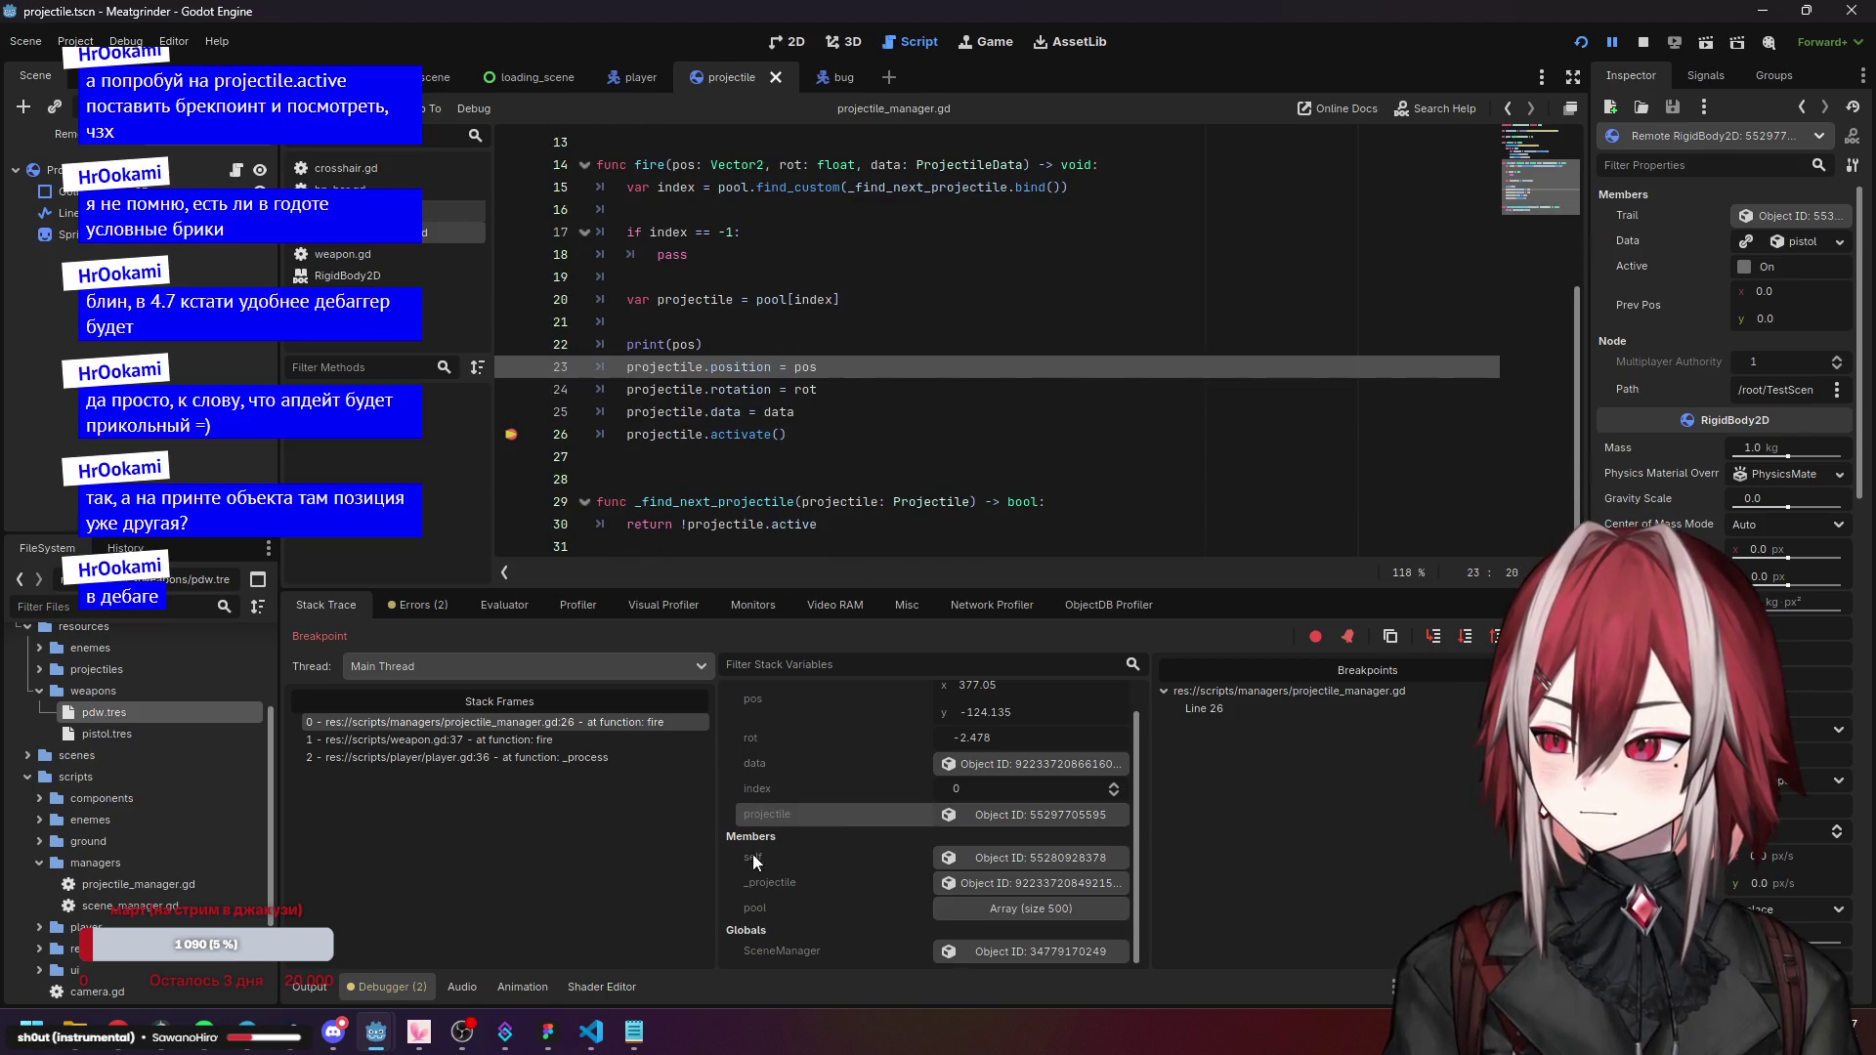
scroll(778, 508, "up", 4)
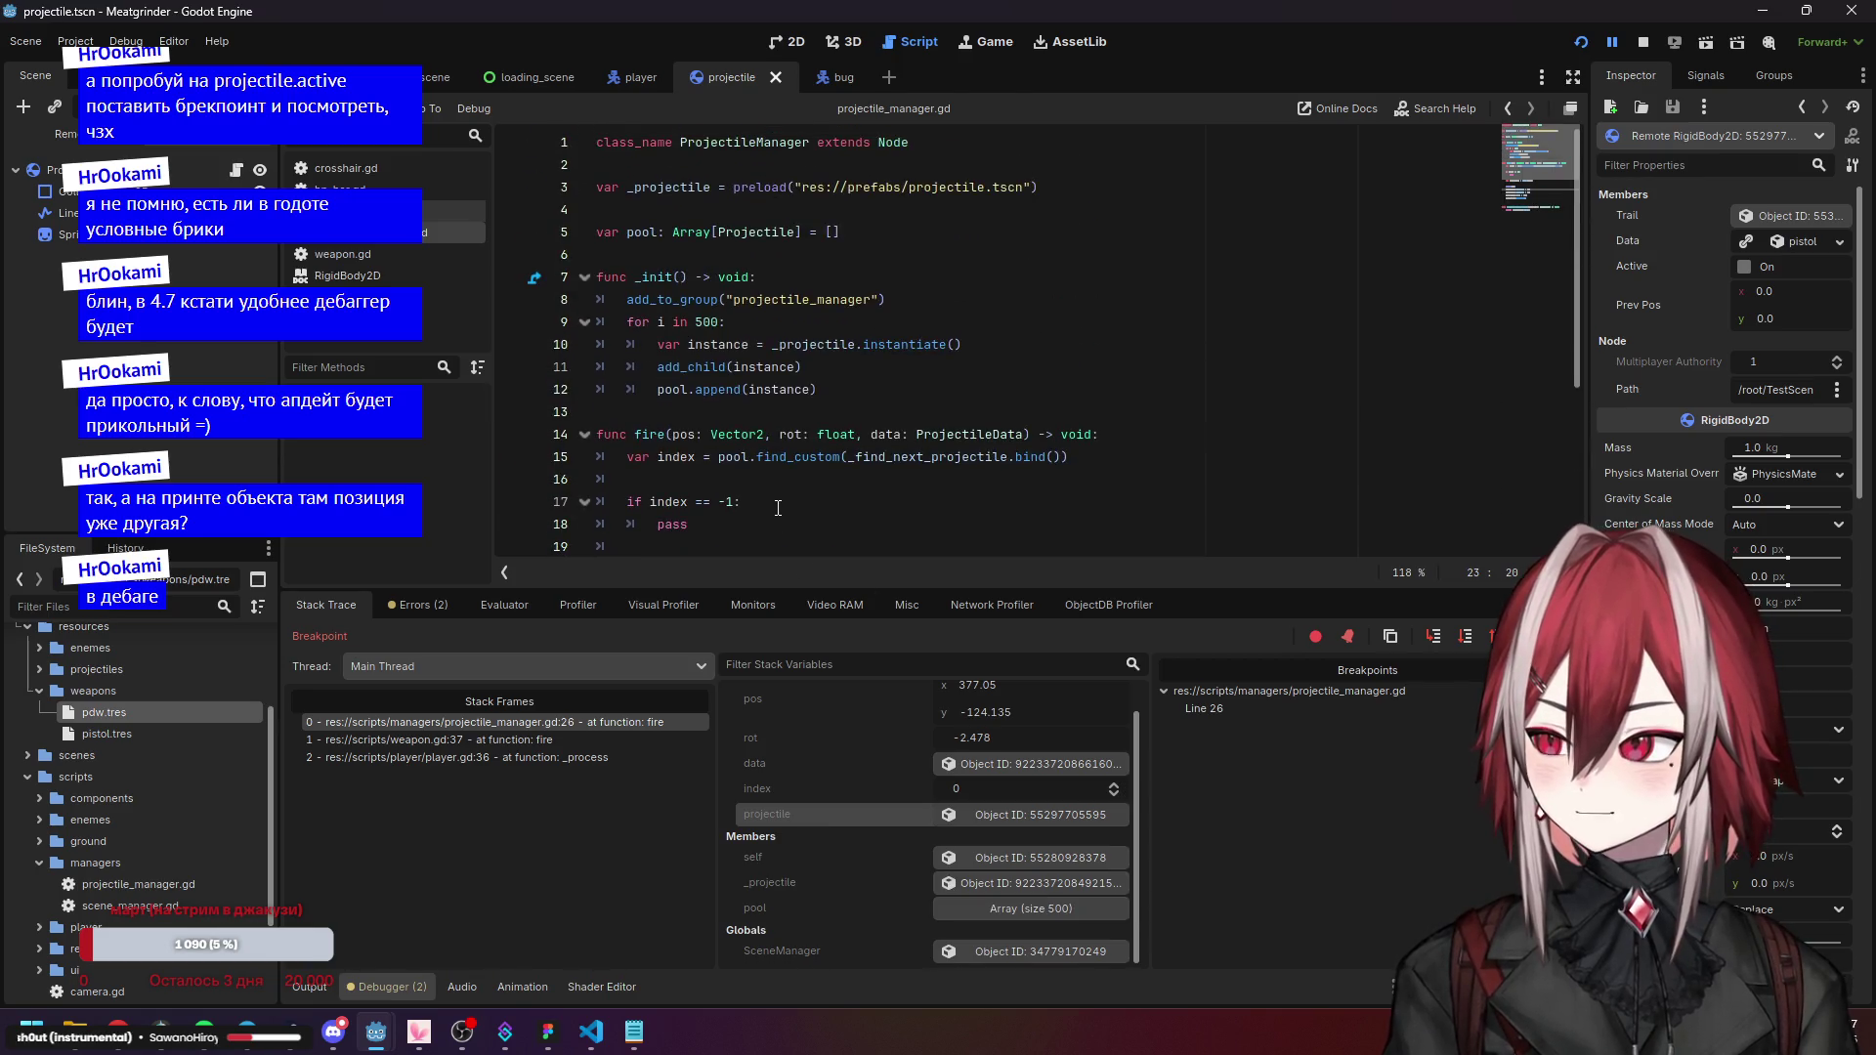
scroll(789, 451, "down", 4)
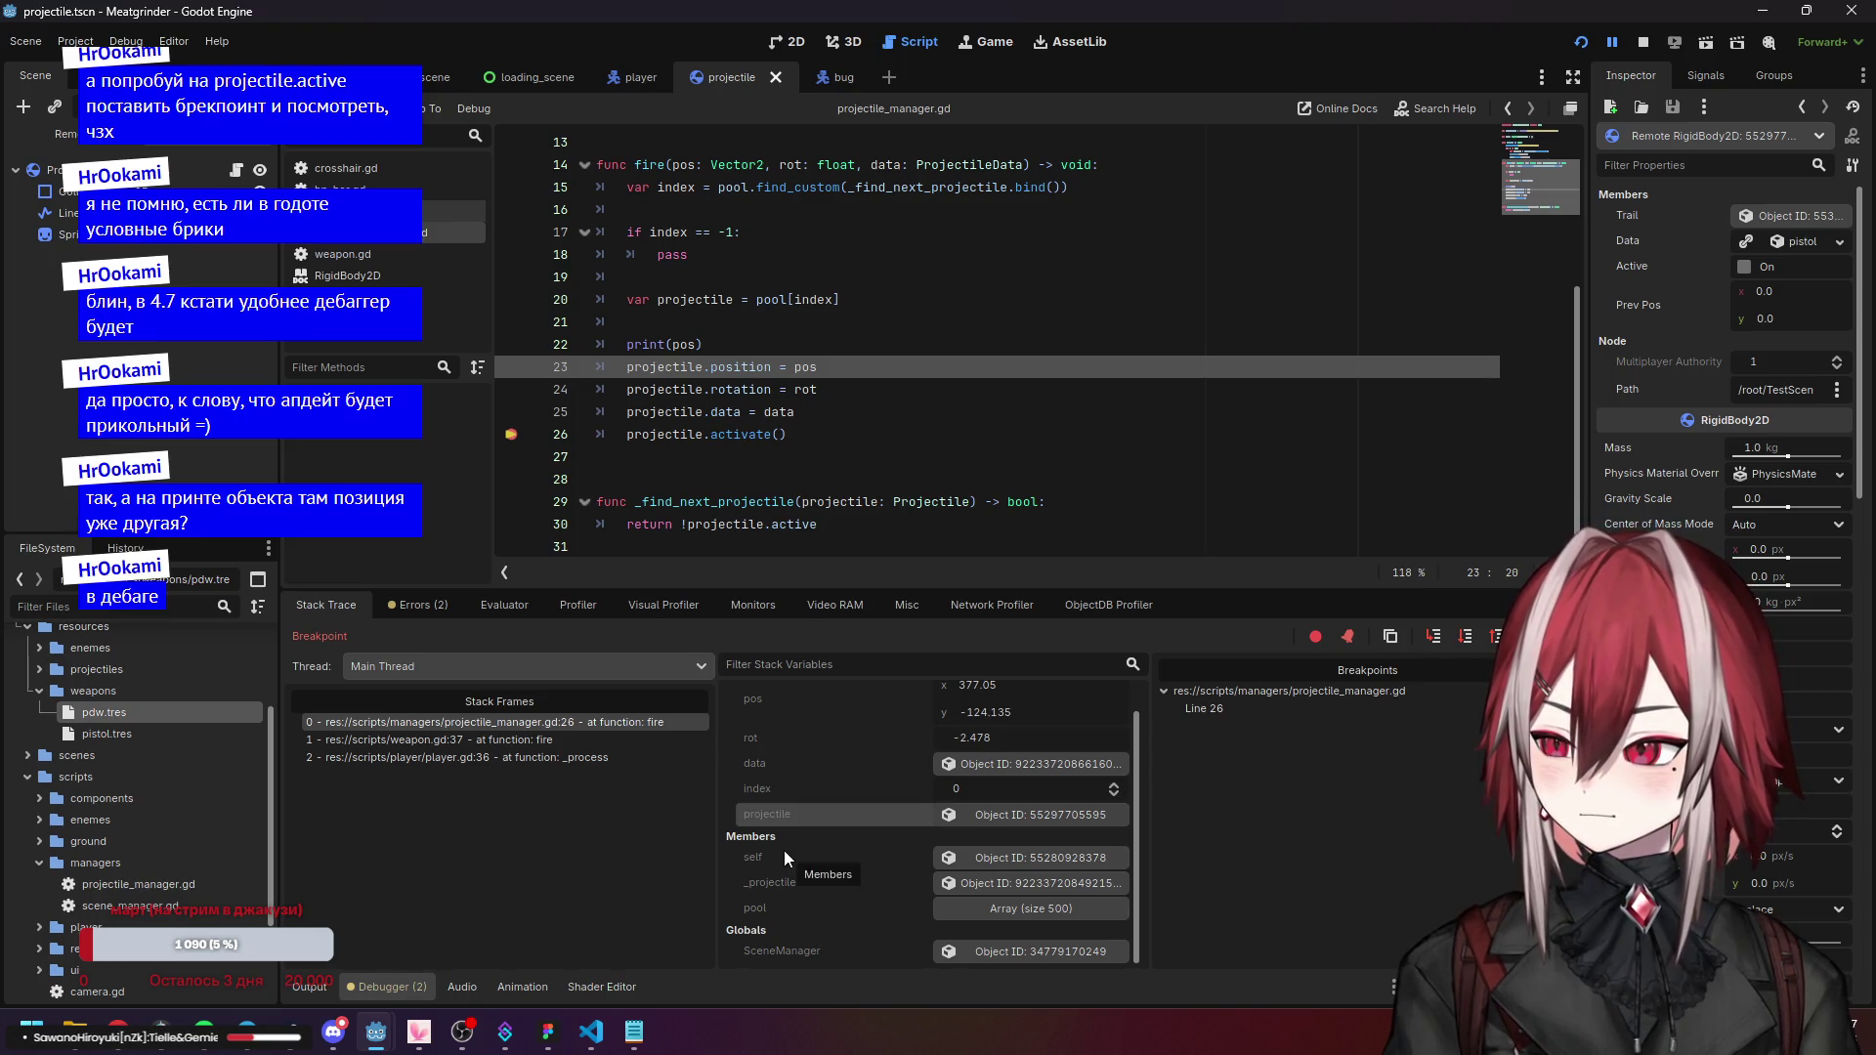
left_click(1005, 909)
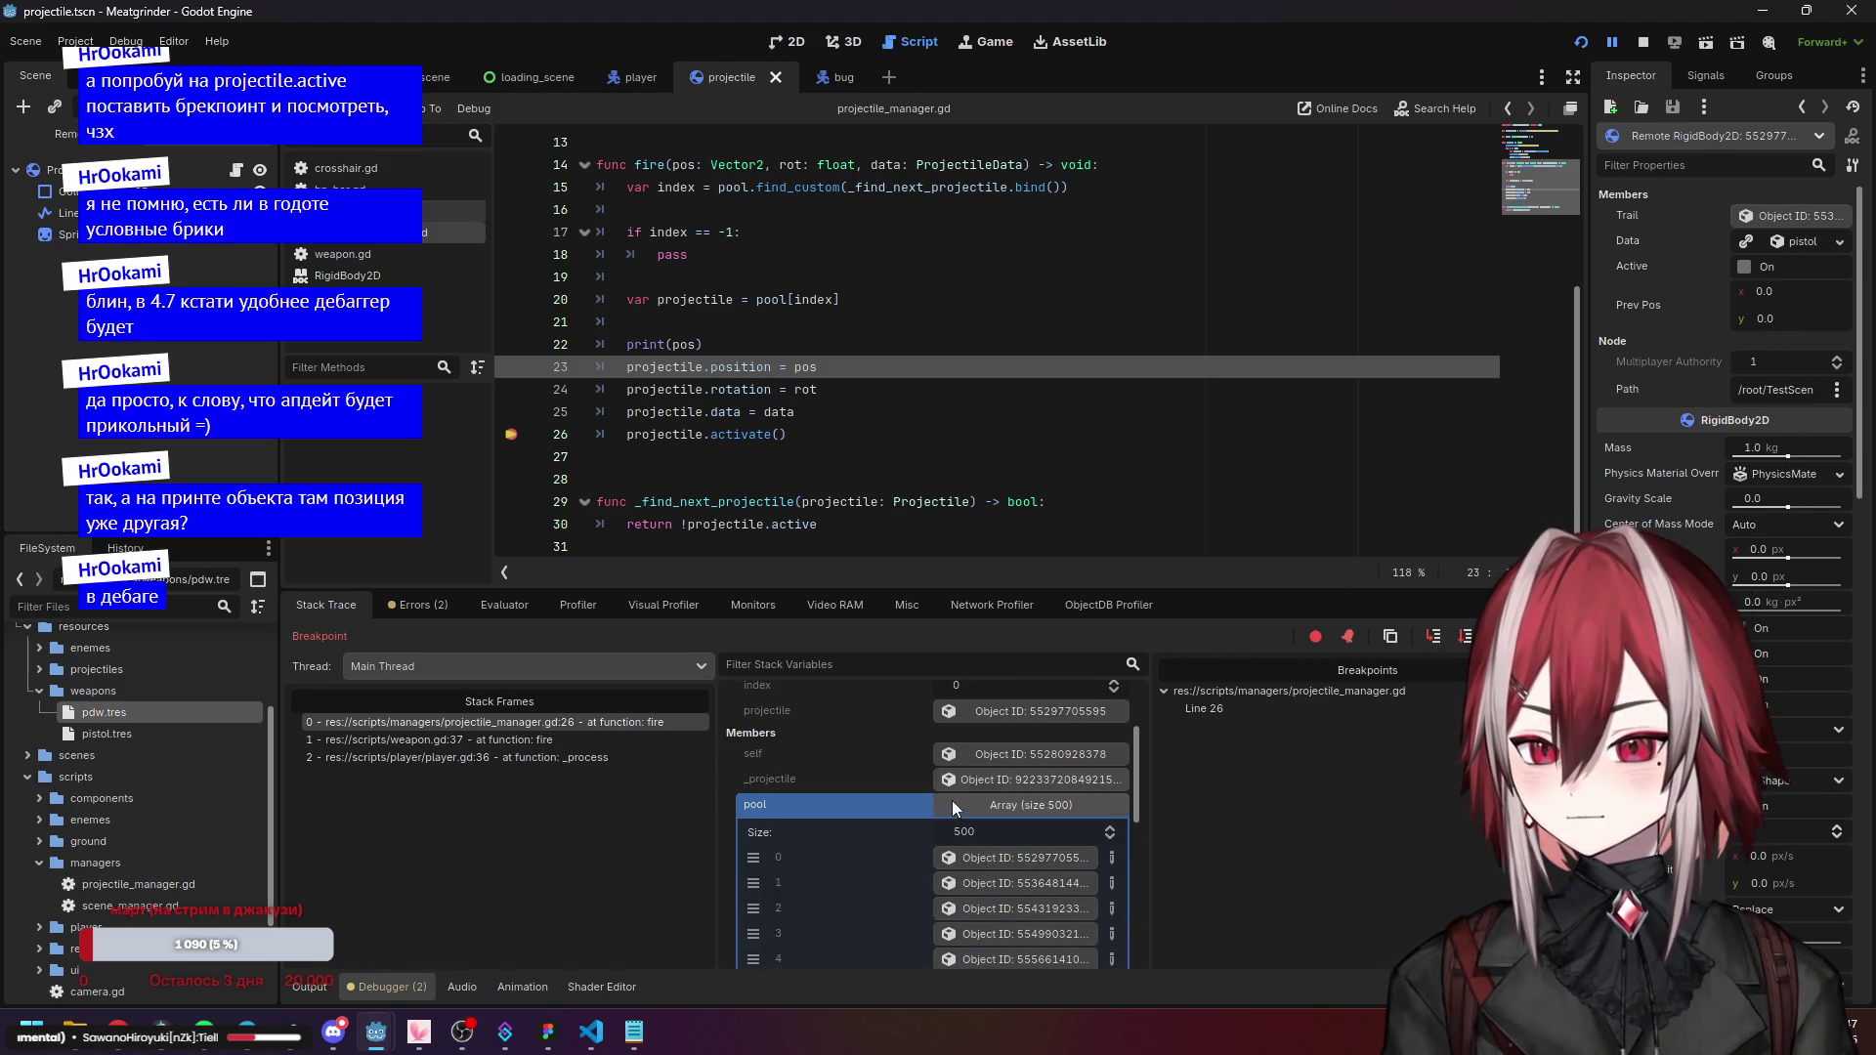
left_click(987, 803)
scroll(877, 770, "up", 1)
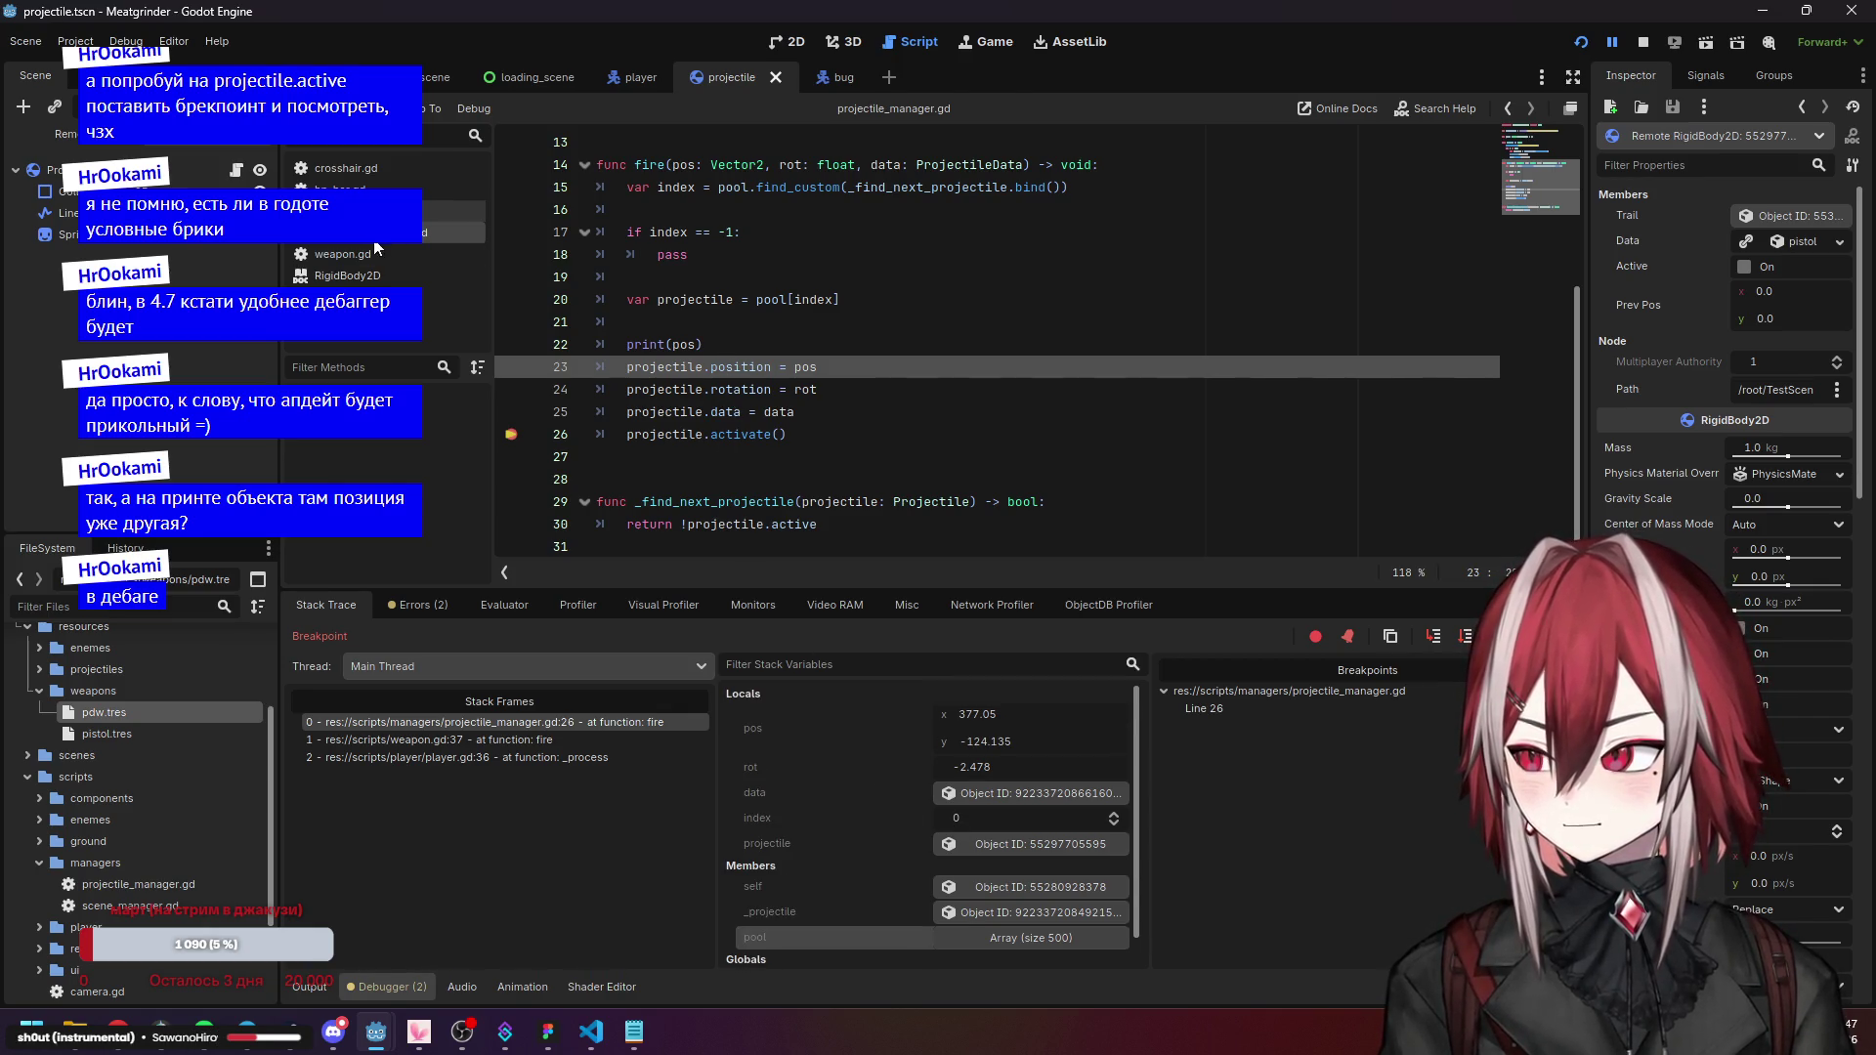
Put a breakpoint on projectile.gd line 20, the active = true line in activate().
left_click(454, 210)
scroll(604, 346, "up", 5)
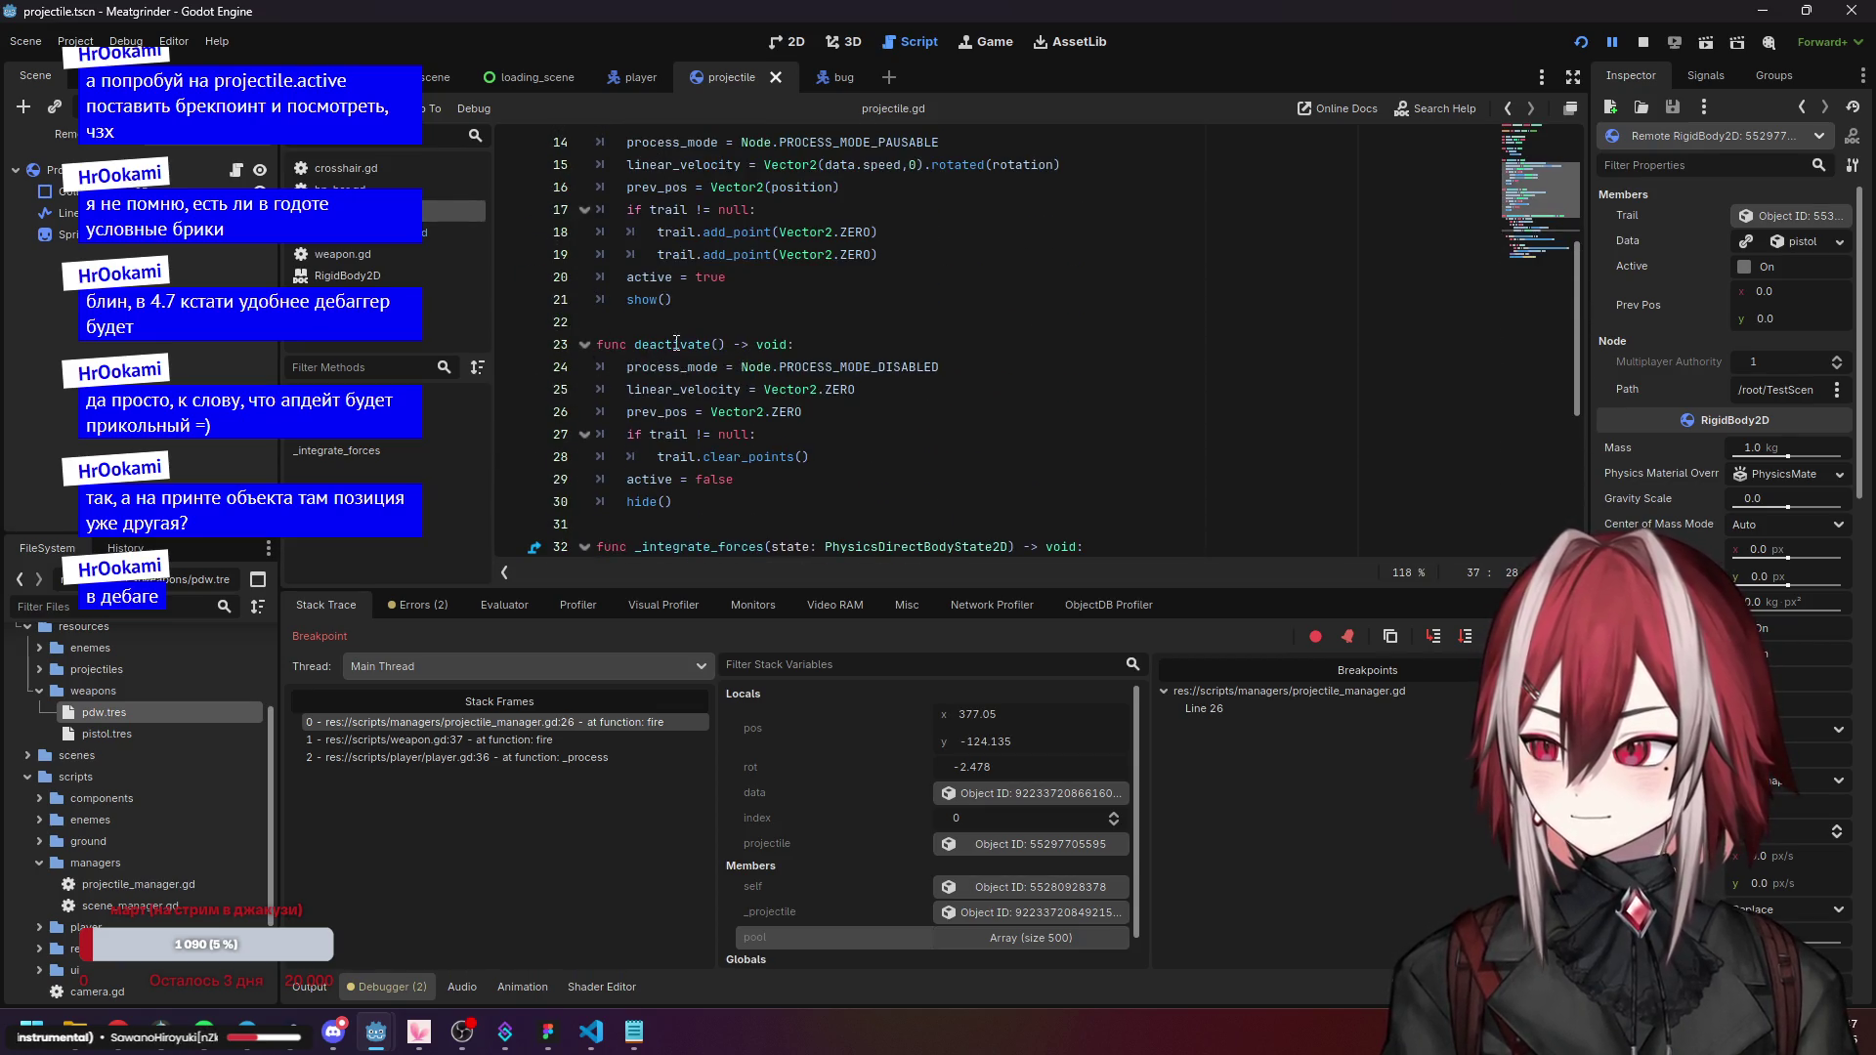
scroll(577, 423, "up", 3)
left_click(511, 478)
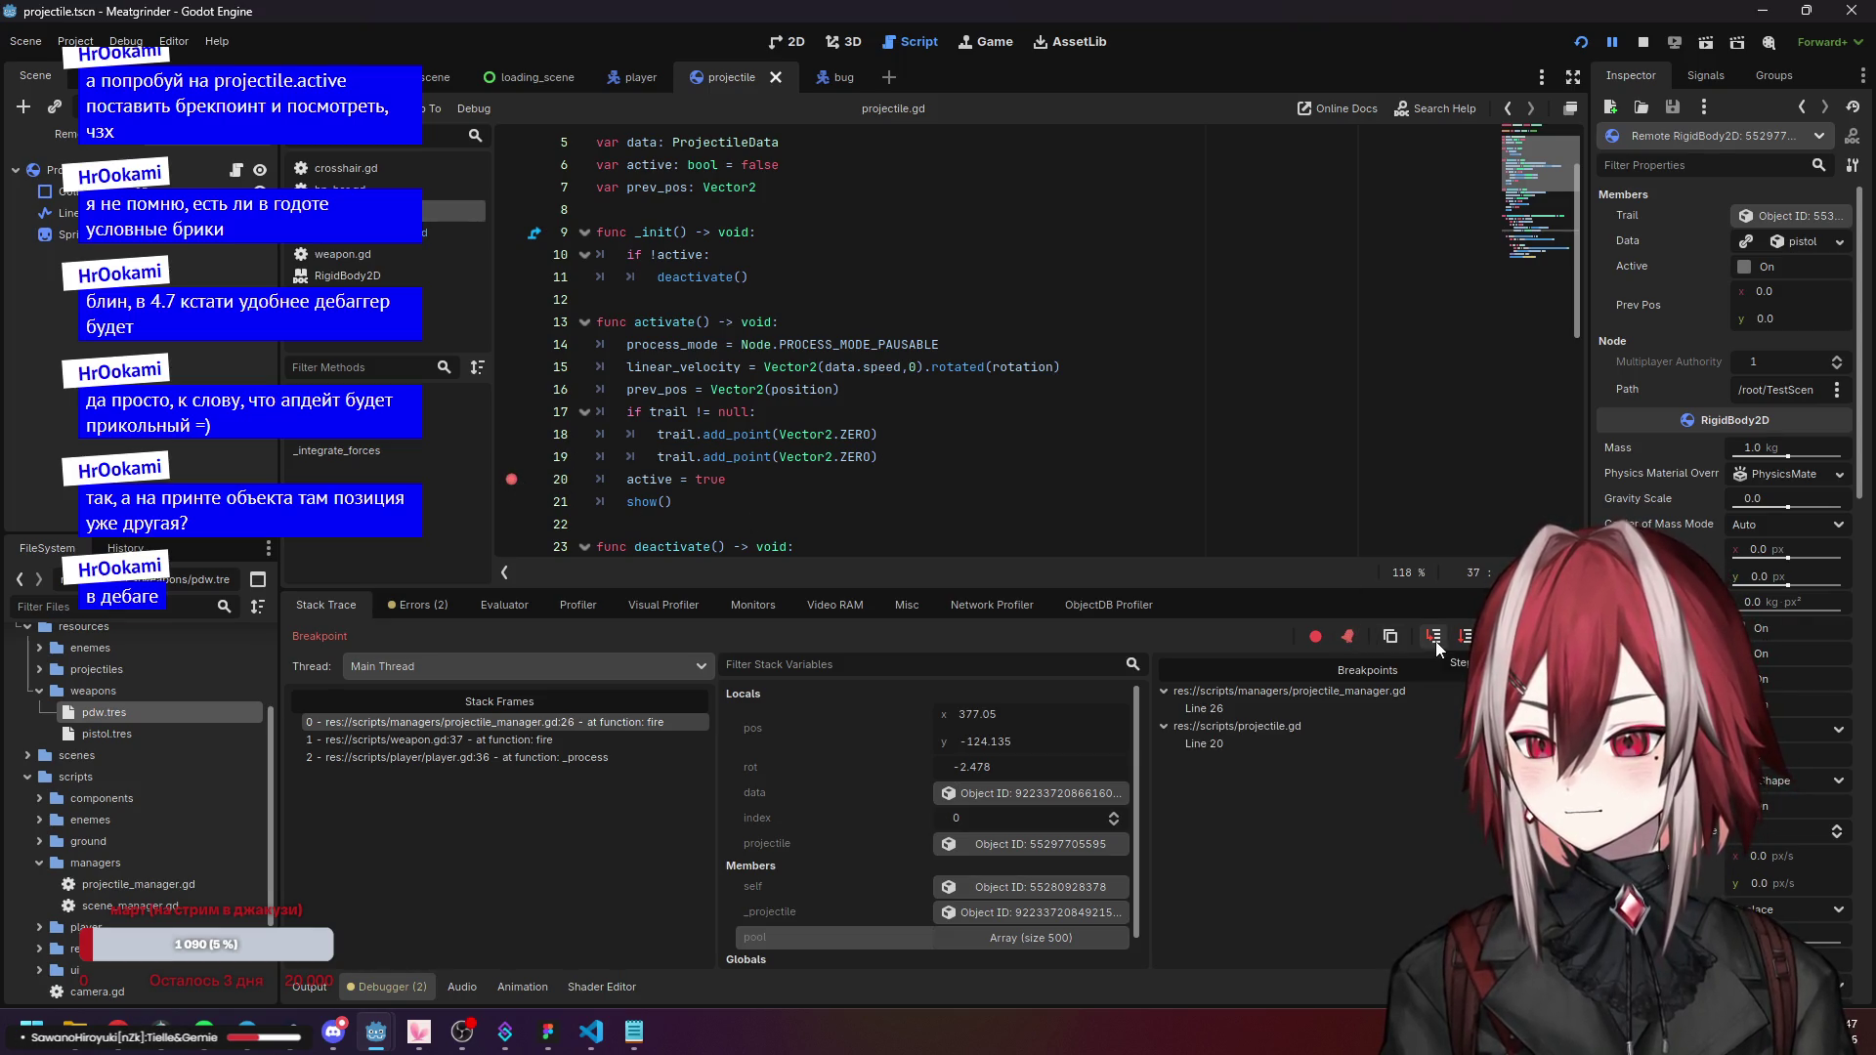
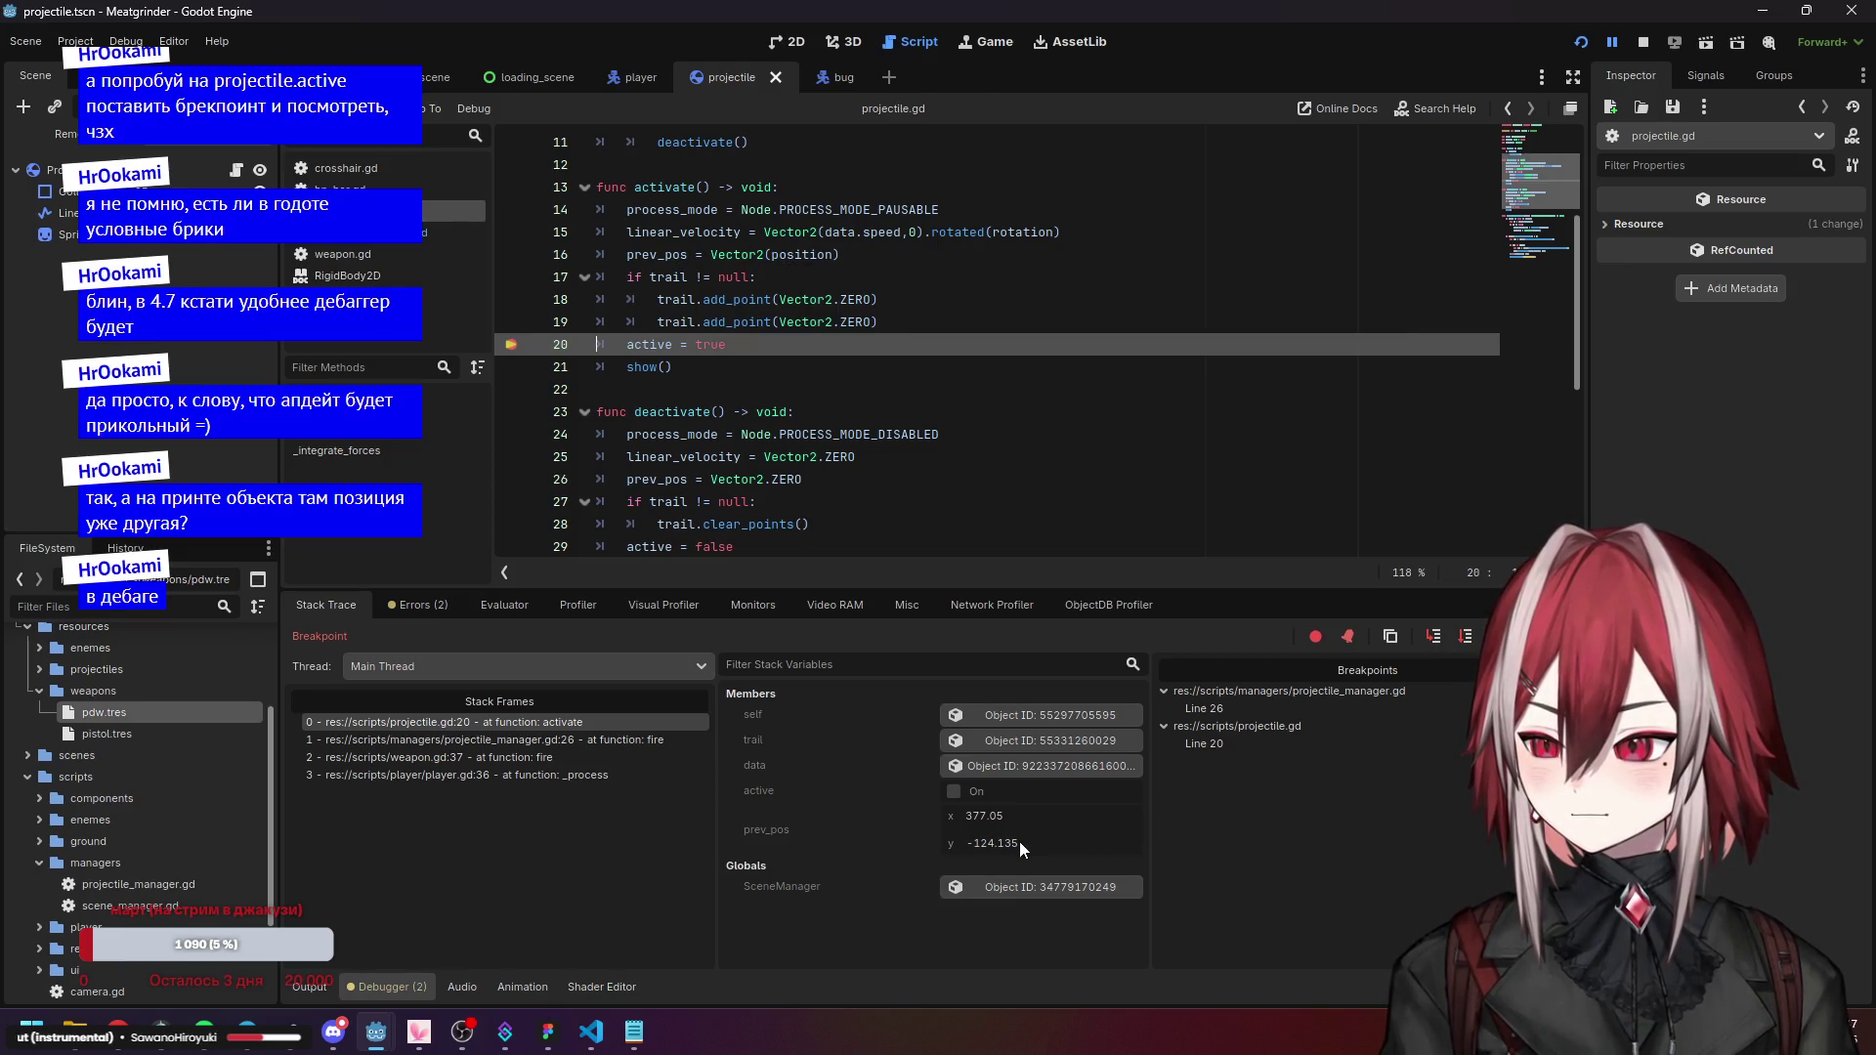
Bring the running game window forward, then return to the Godot script editor.
mouse_move(376, 1031)
left_click(494, 934)
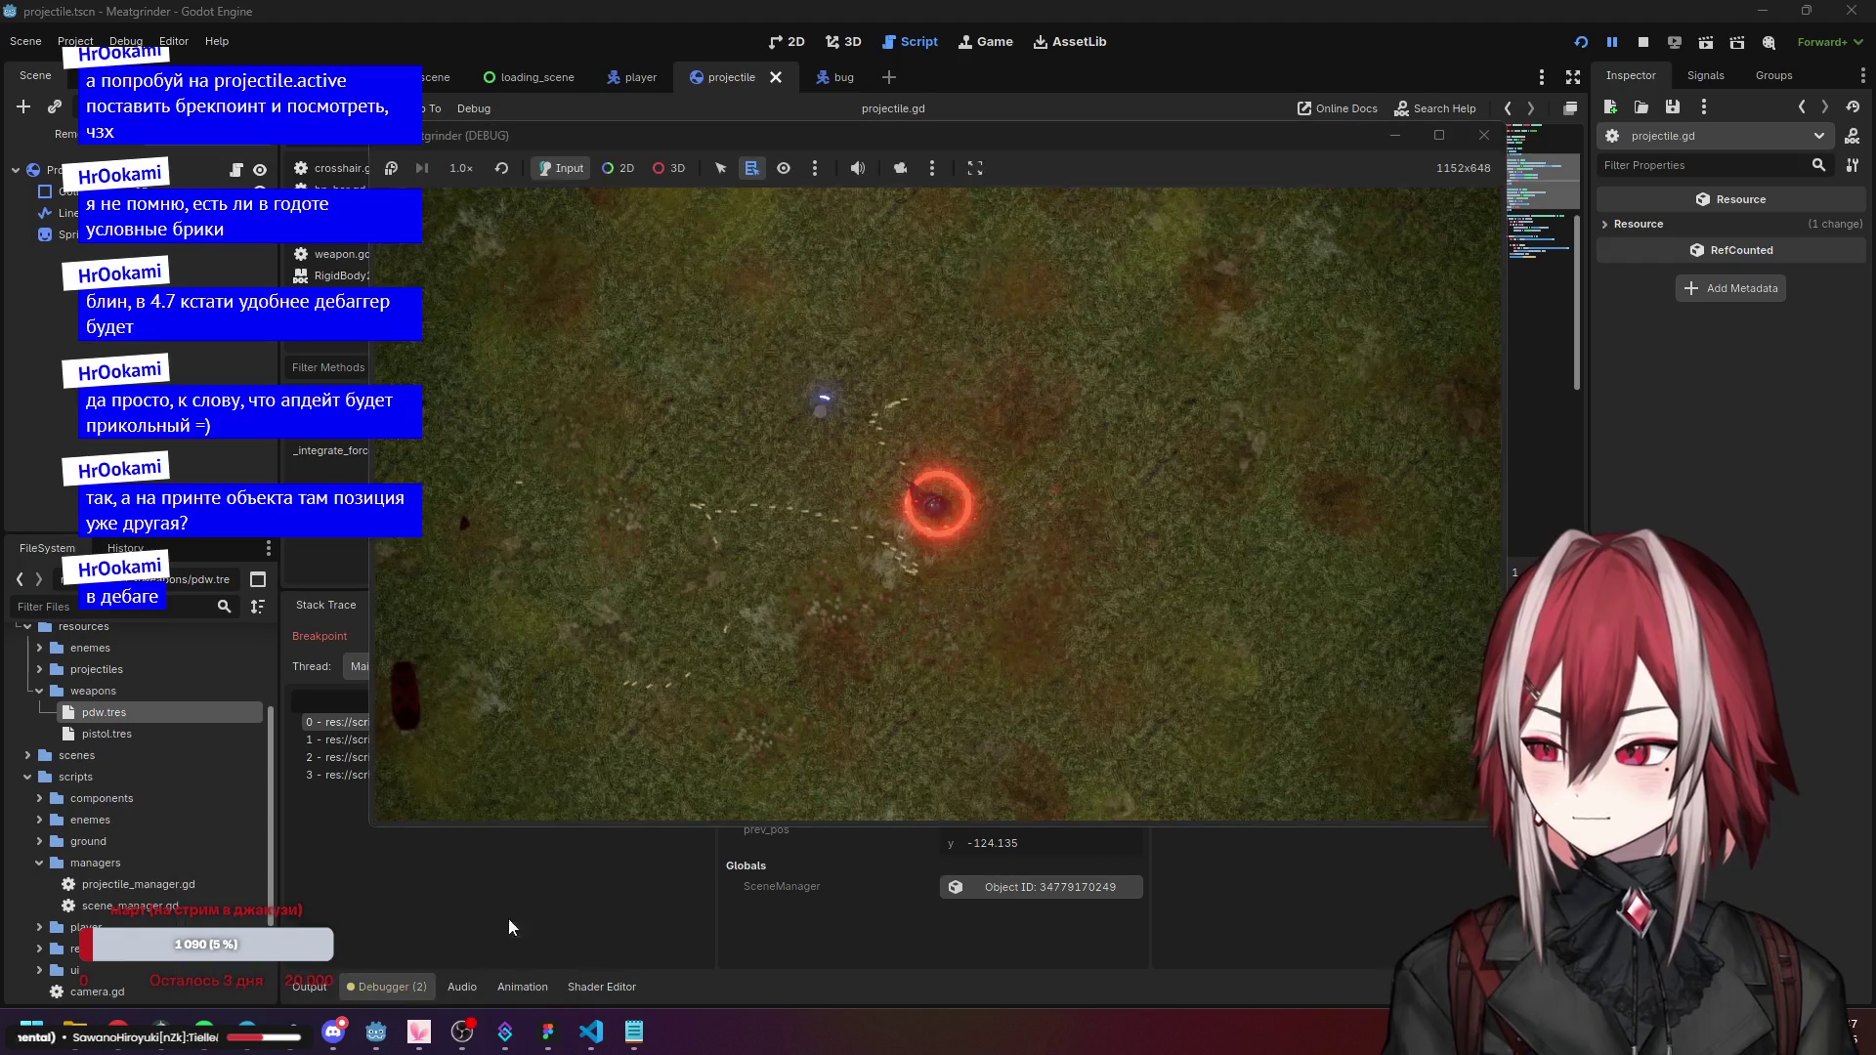
left_click(887, 907)
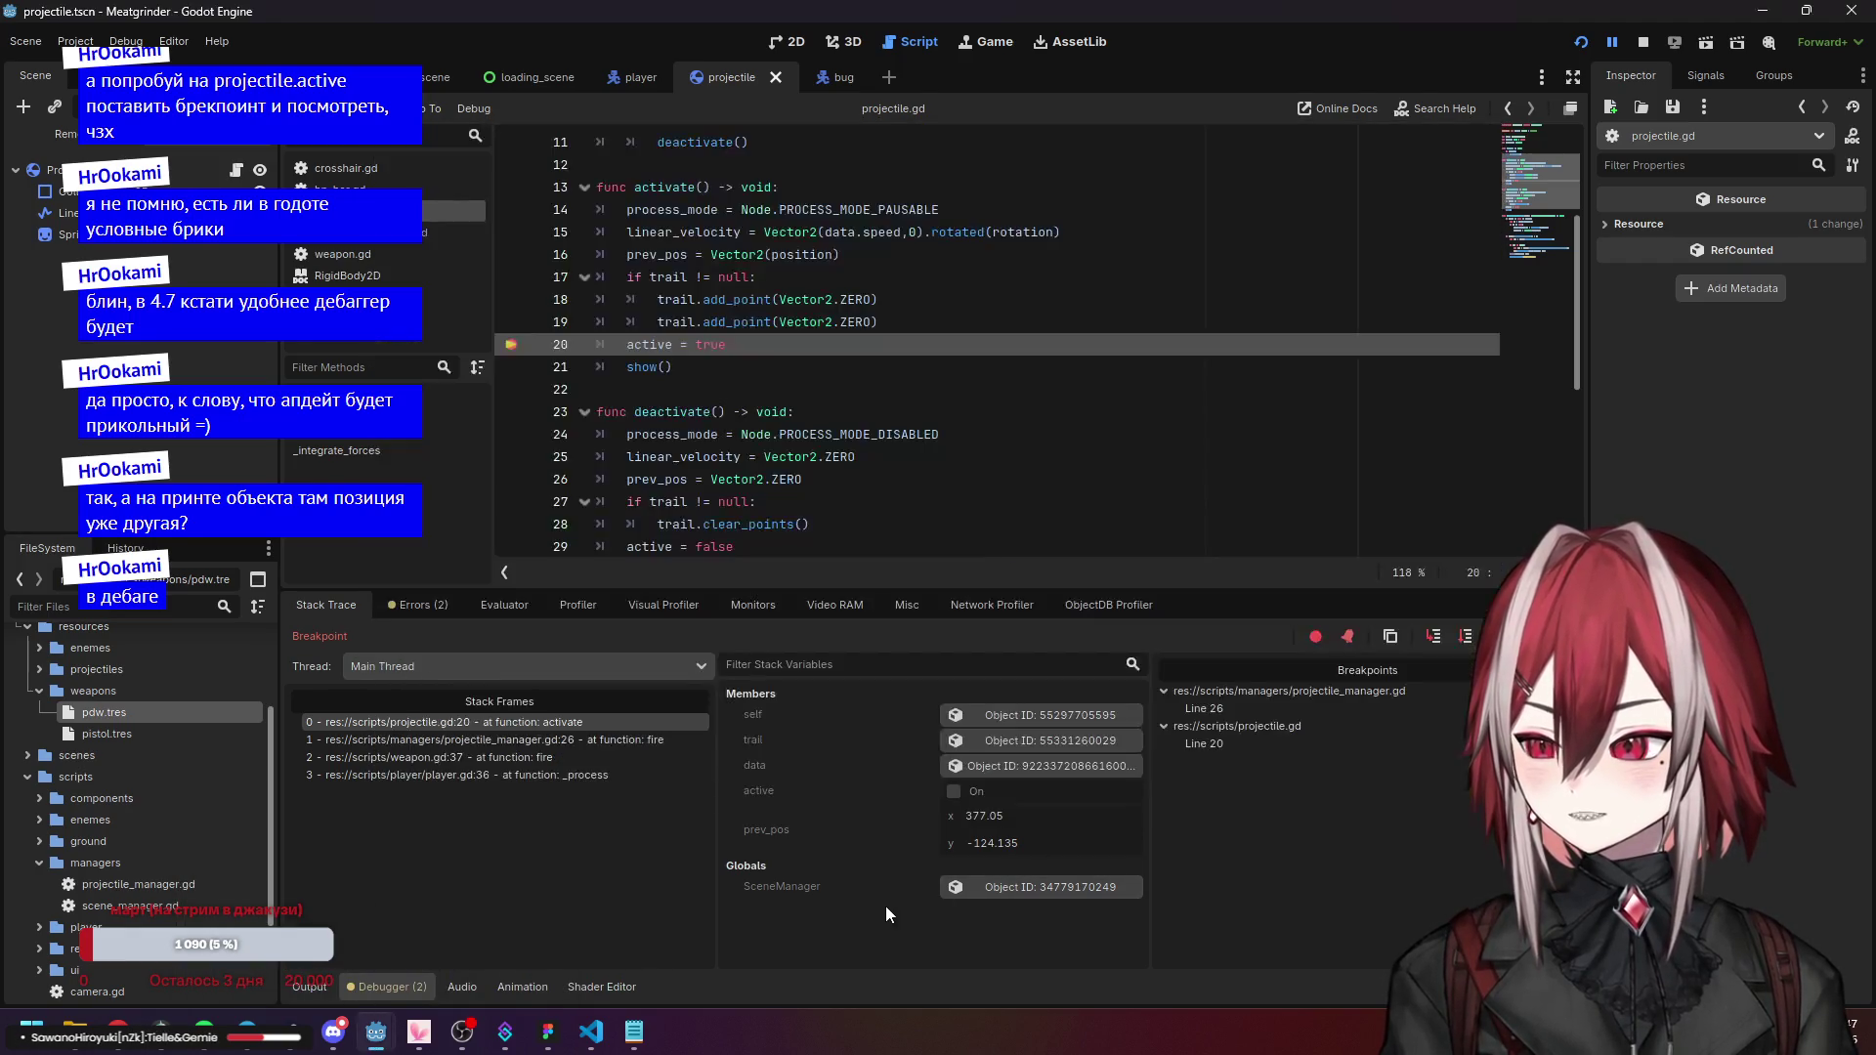
Browse the debugger's Errors, Evaluator and Profiler tabs, ending on the two script reload warnings.
scroll(831, 440, "down", 4)
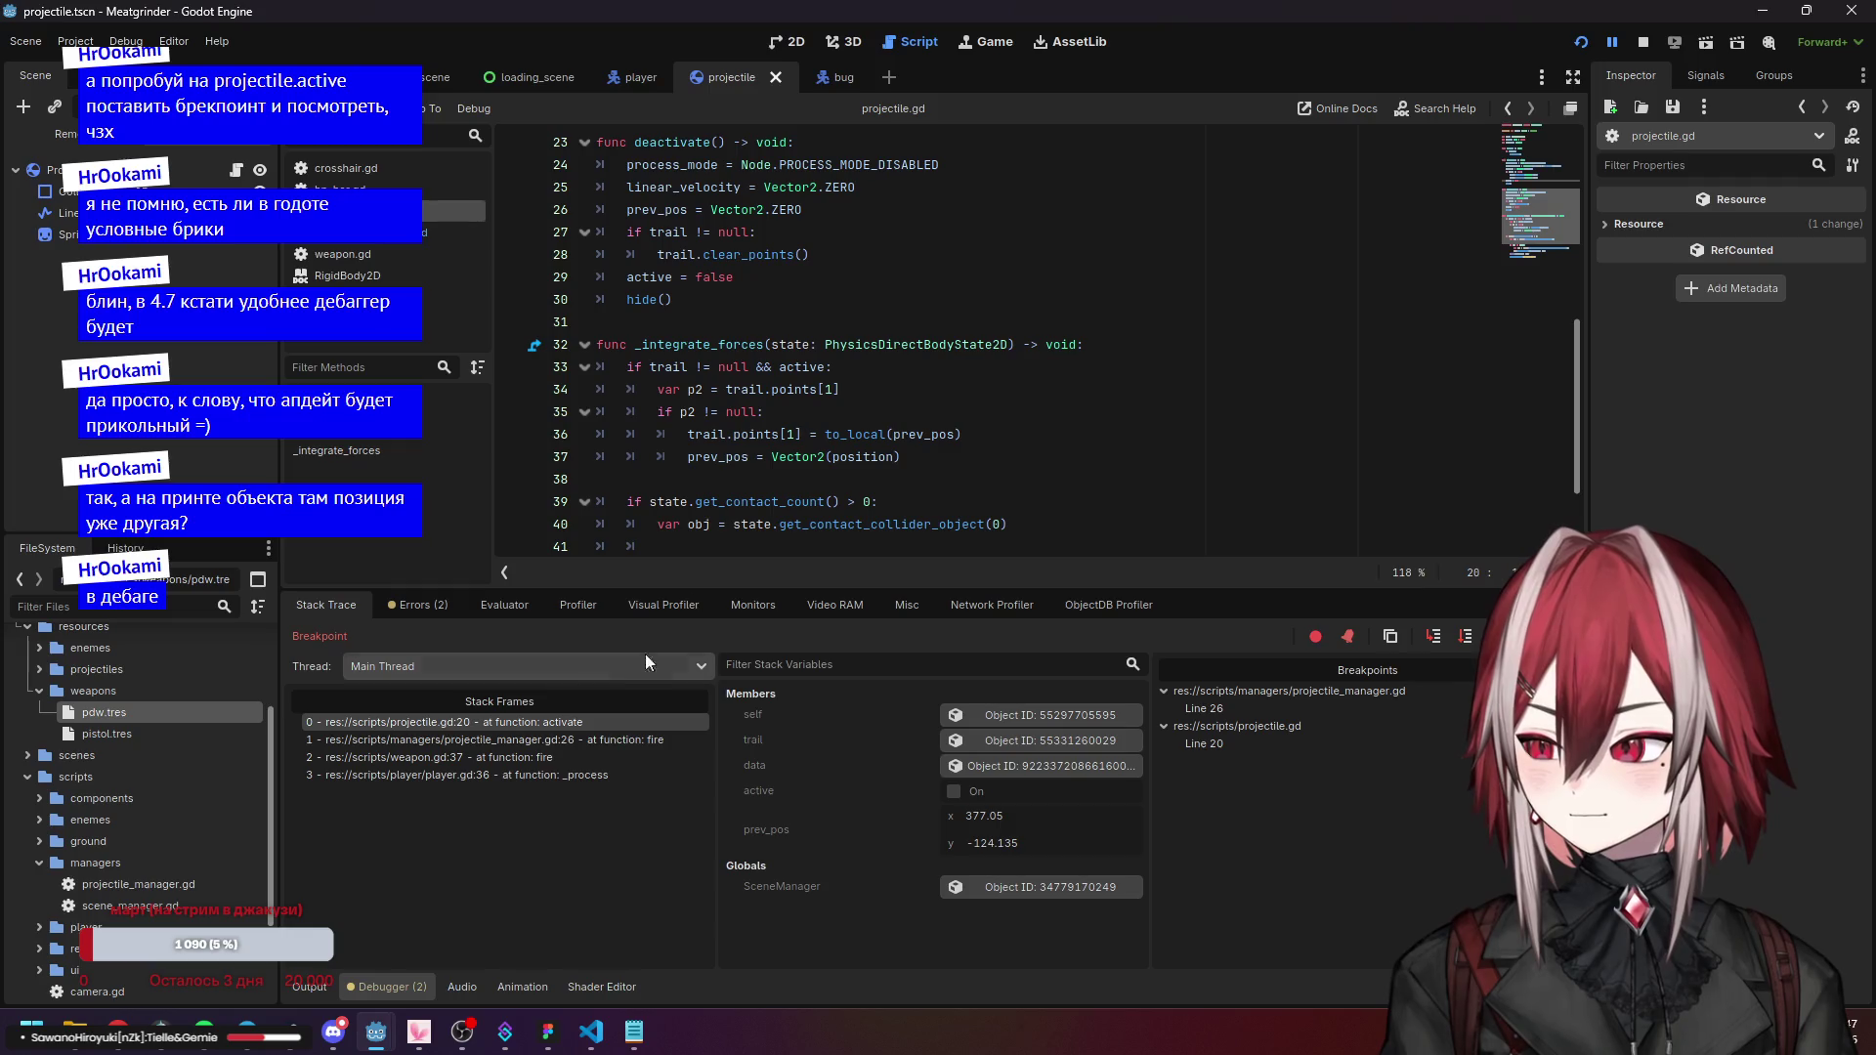
left_click(438, 605)
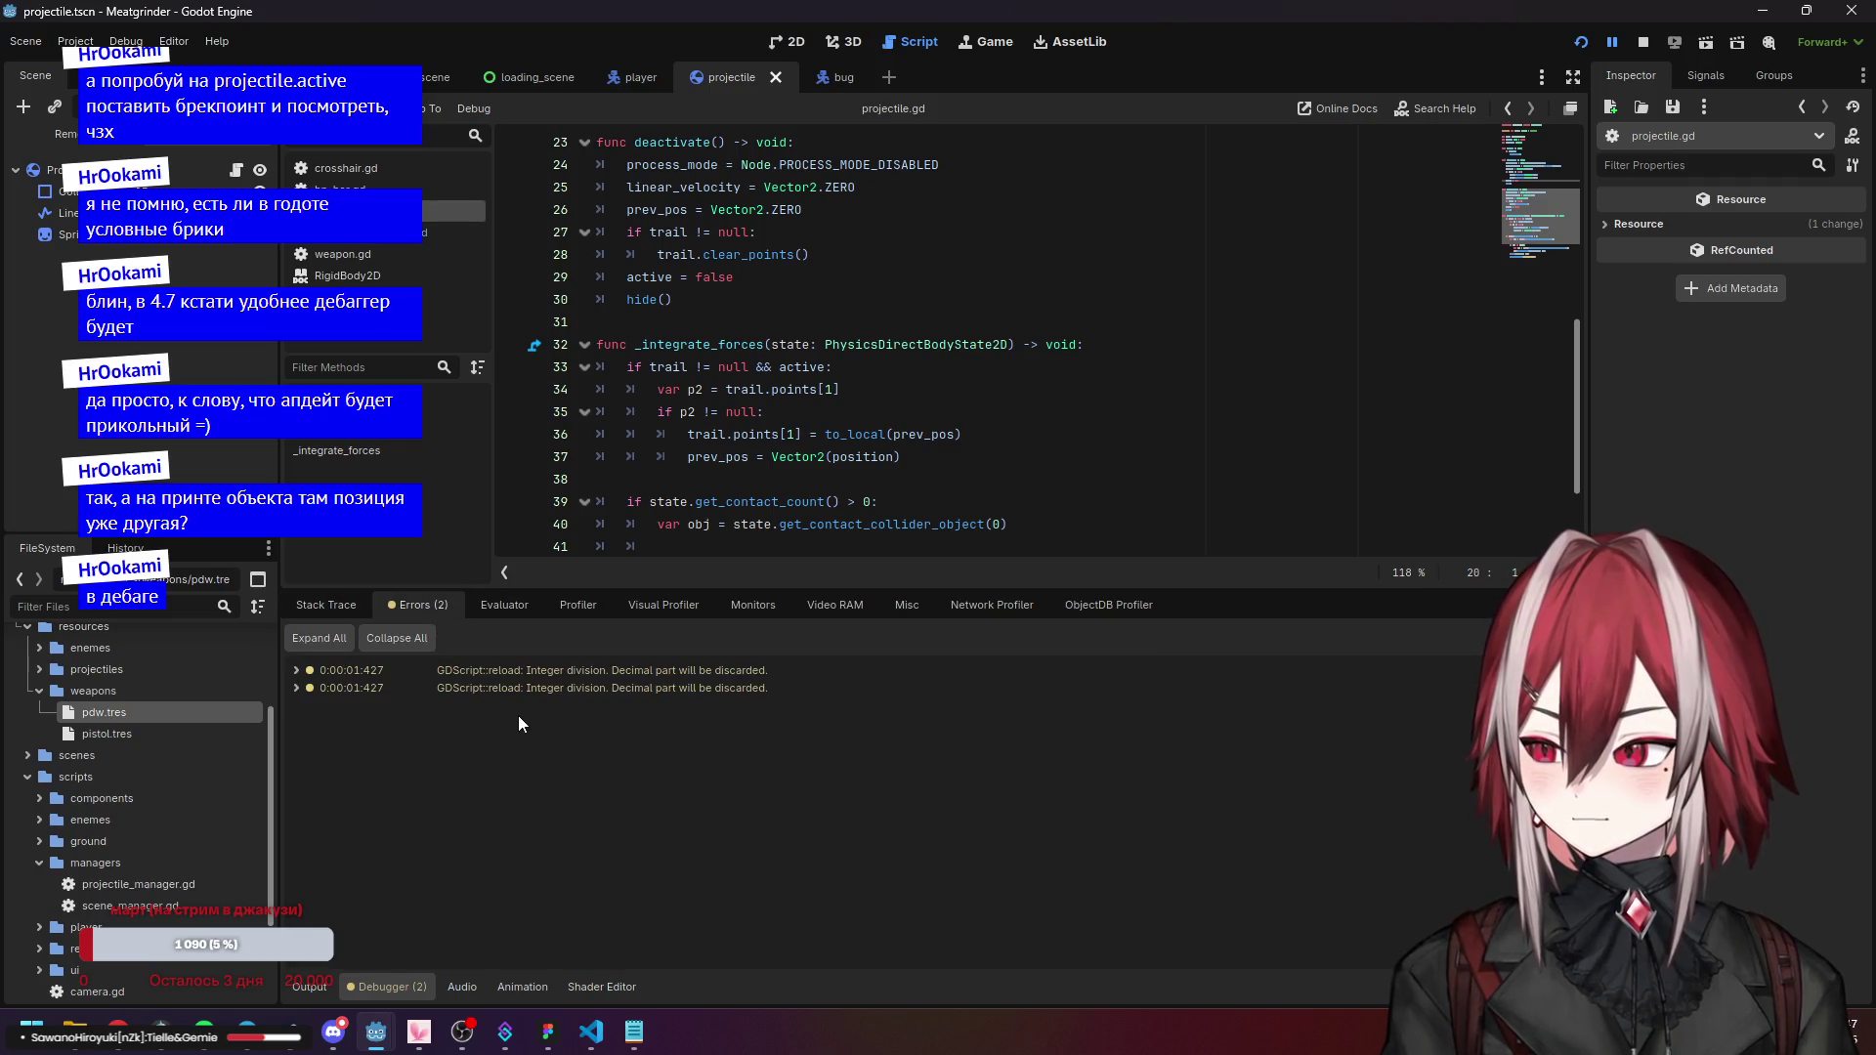
left_click(362, 612)
left_click(523, 607)
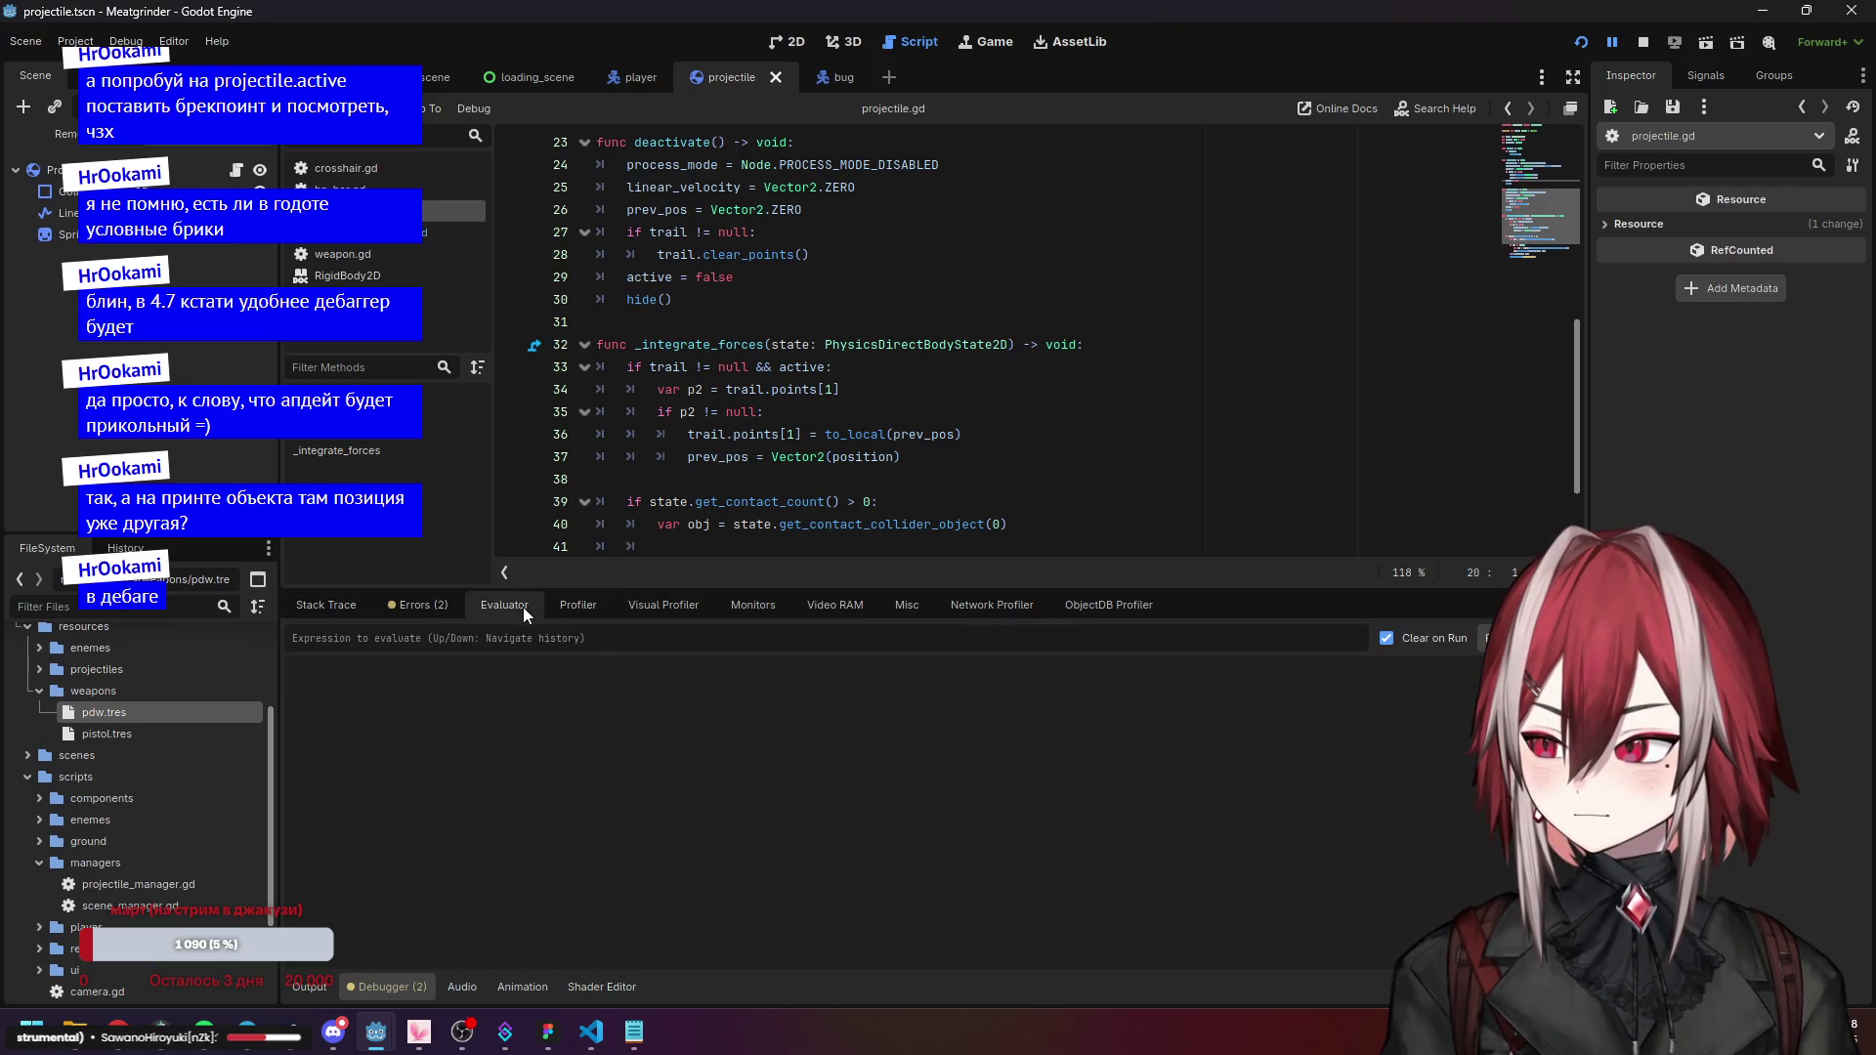
left_click(694, 604)
left_click(422, 606)
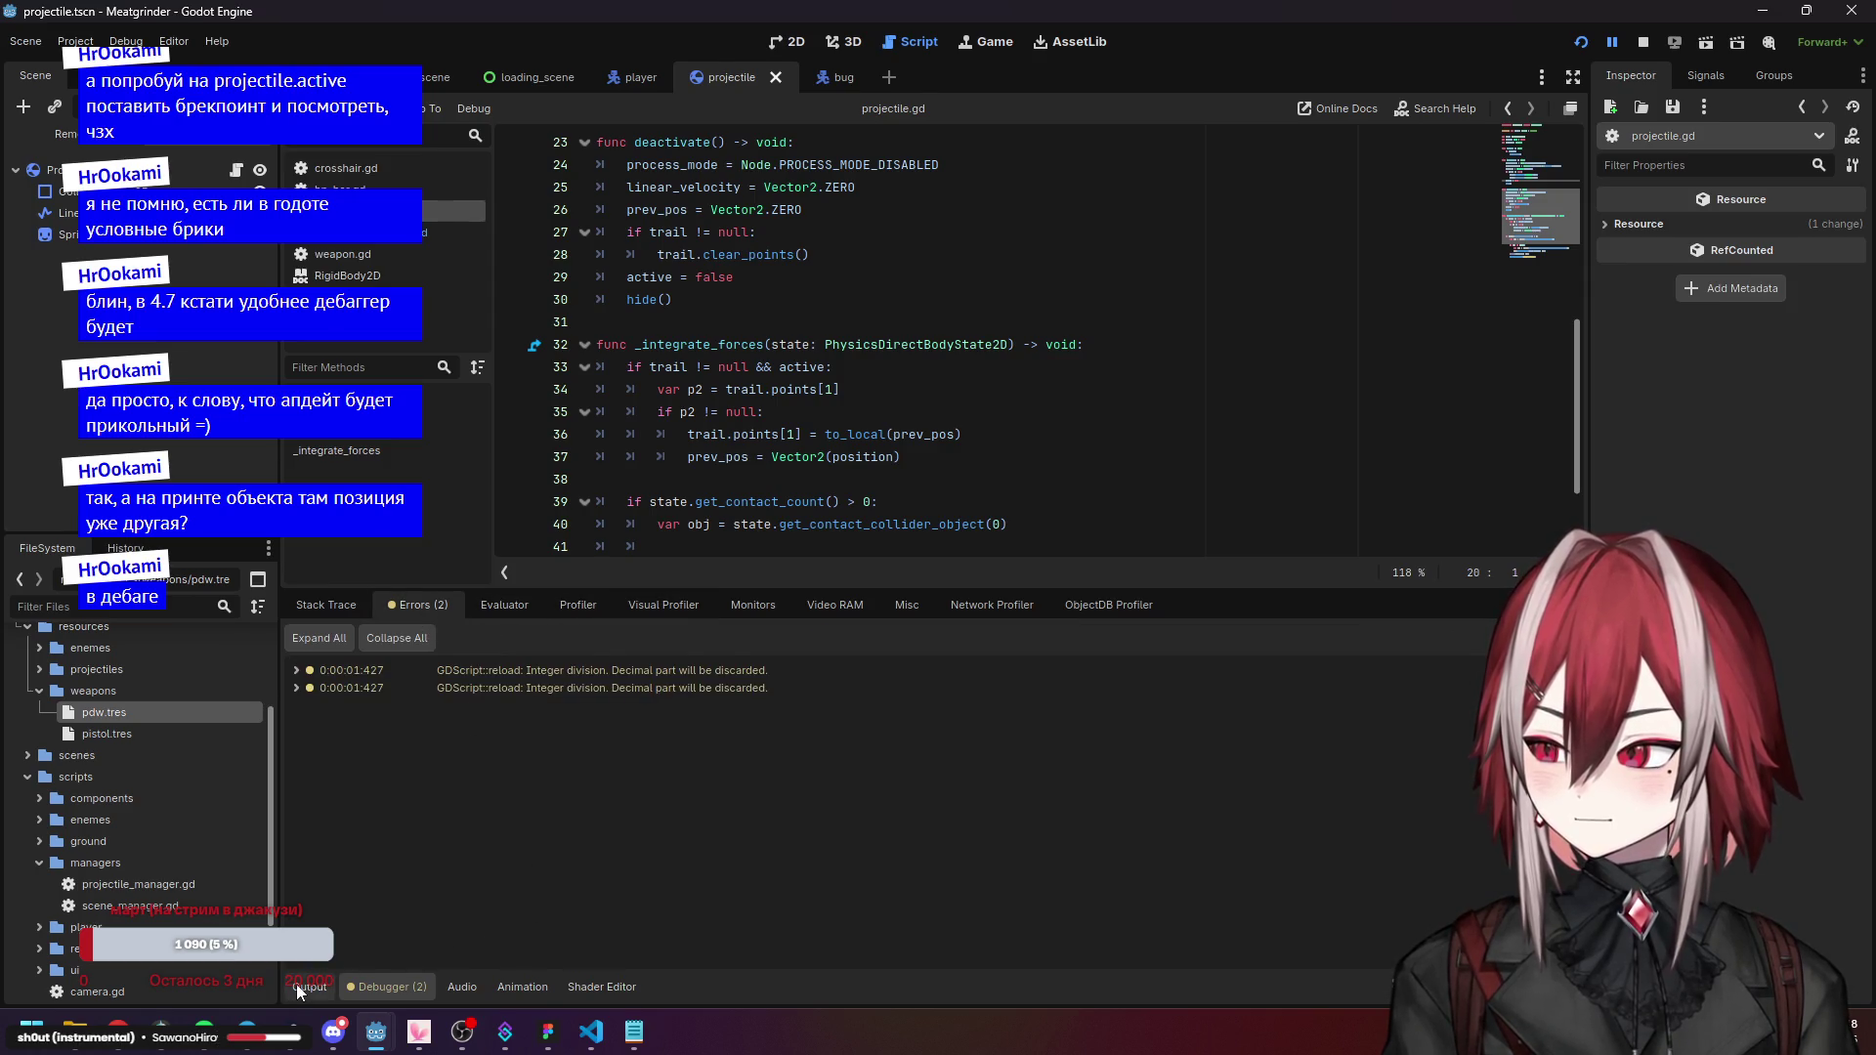
Show the Output log of printed positions beside projectile.gd, caret in activate().
left_click(303, 987)
scroll(757, 624, "up", 1)
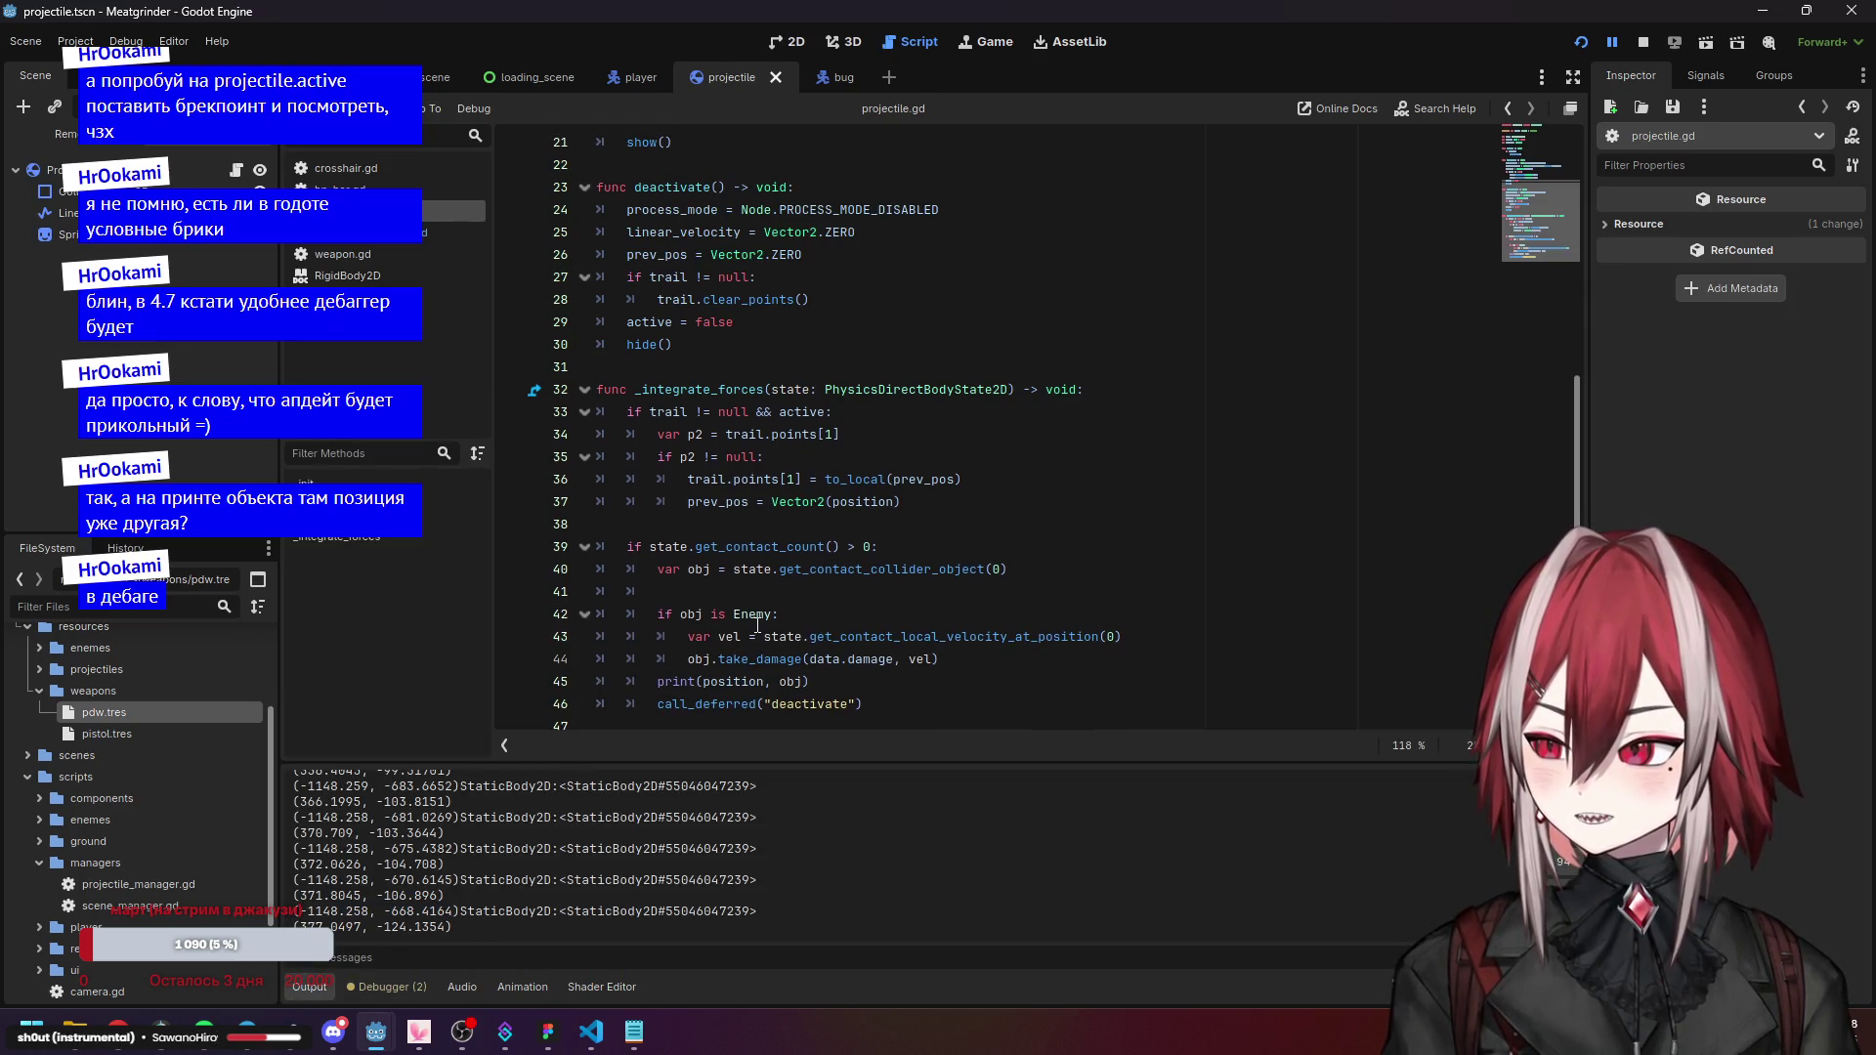
left_click(746, 682)
mouse_move(754, 678)
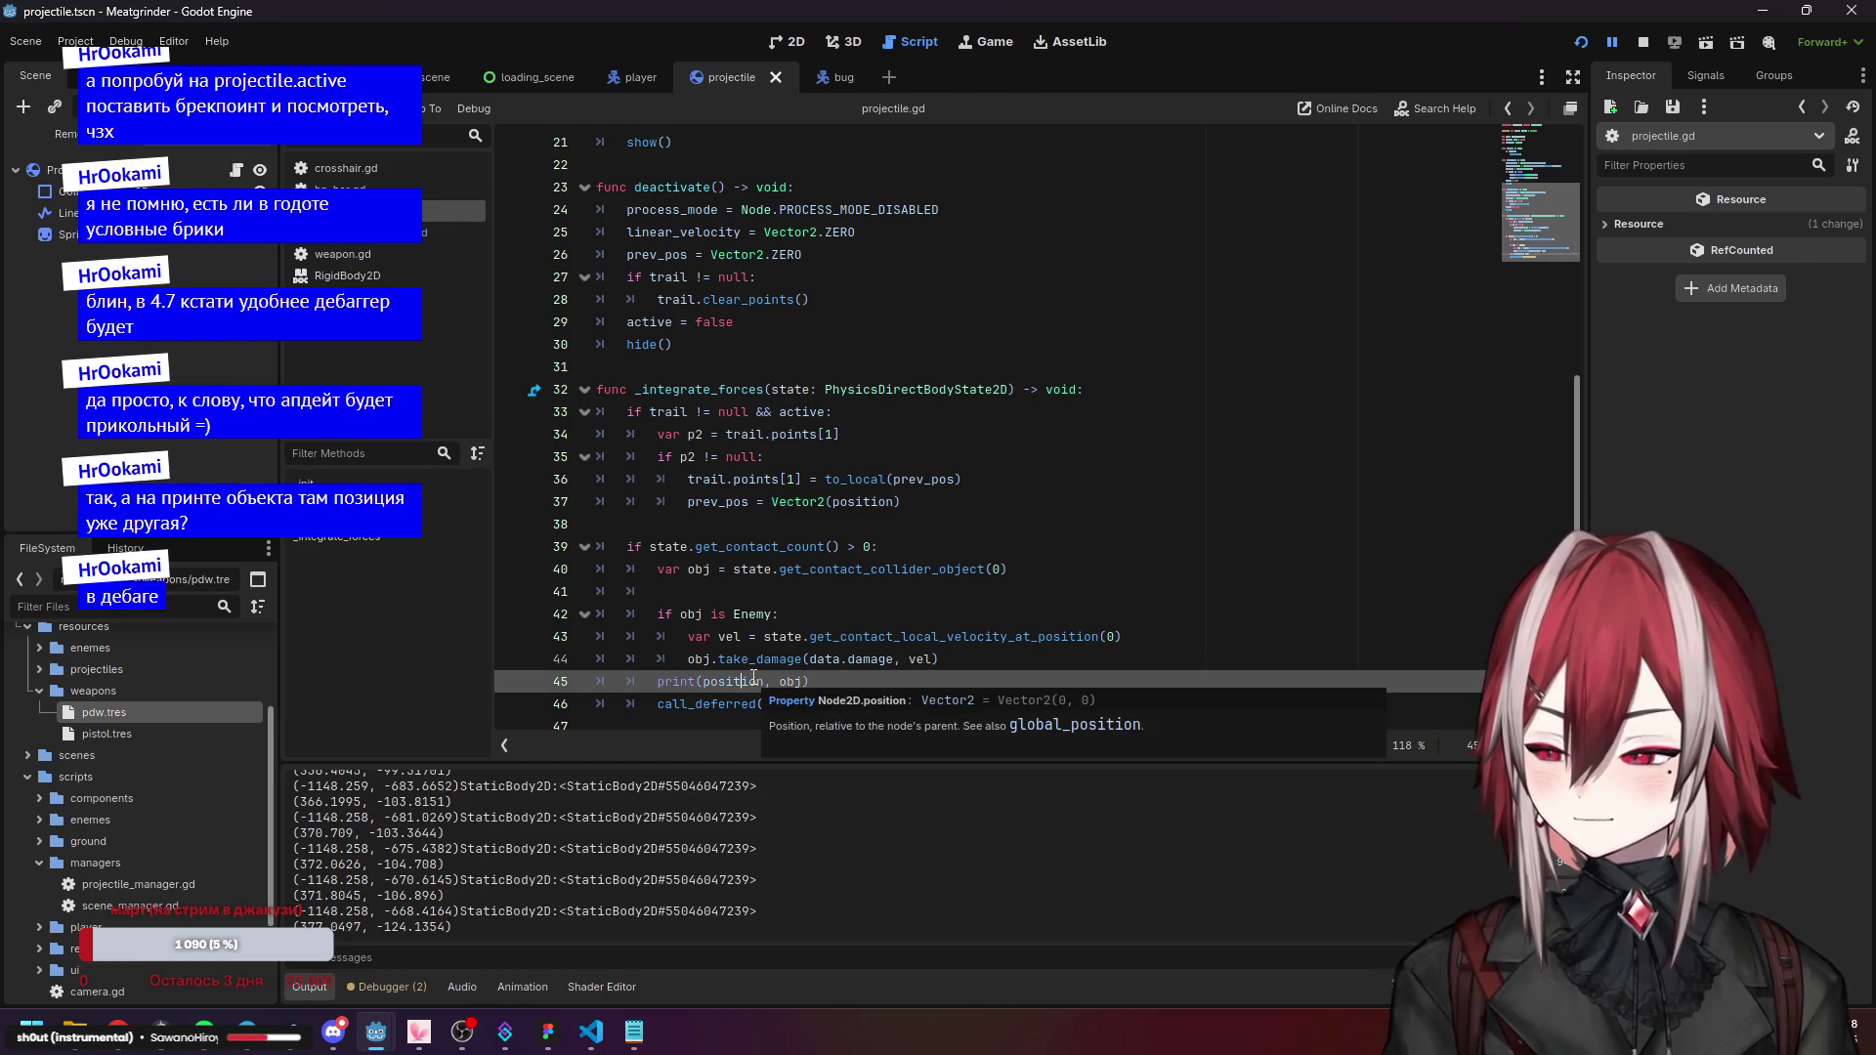
left_click(850, 528)
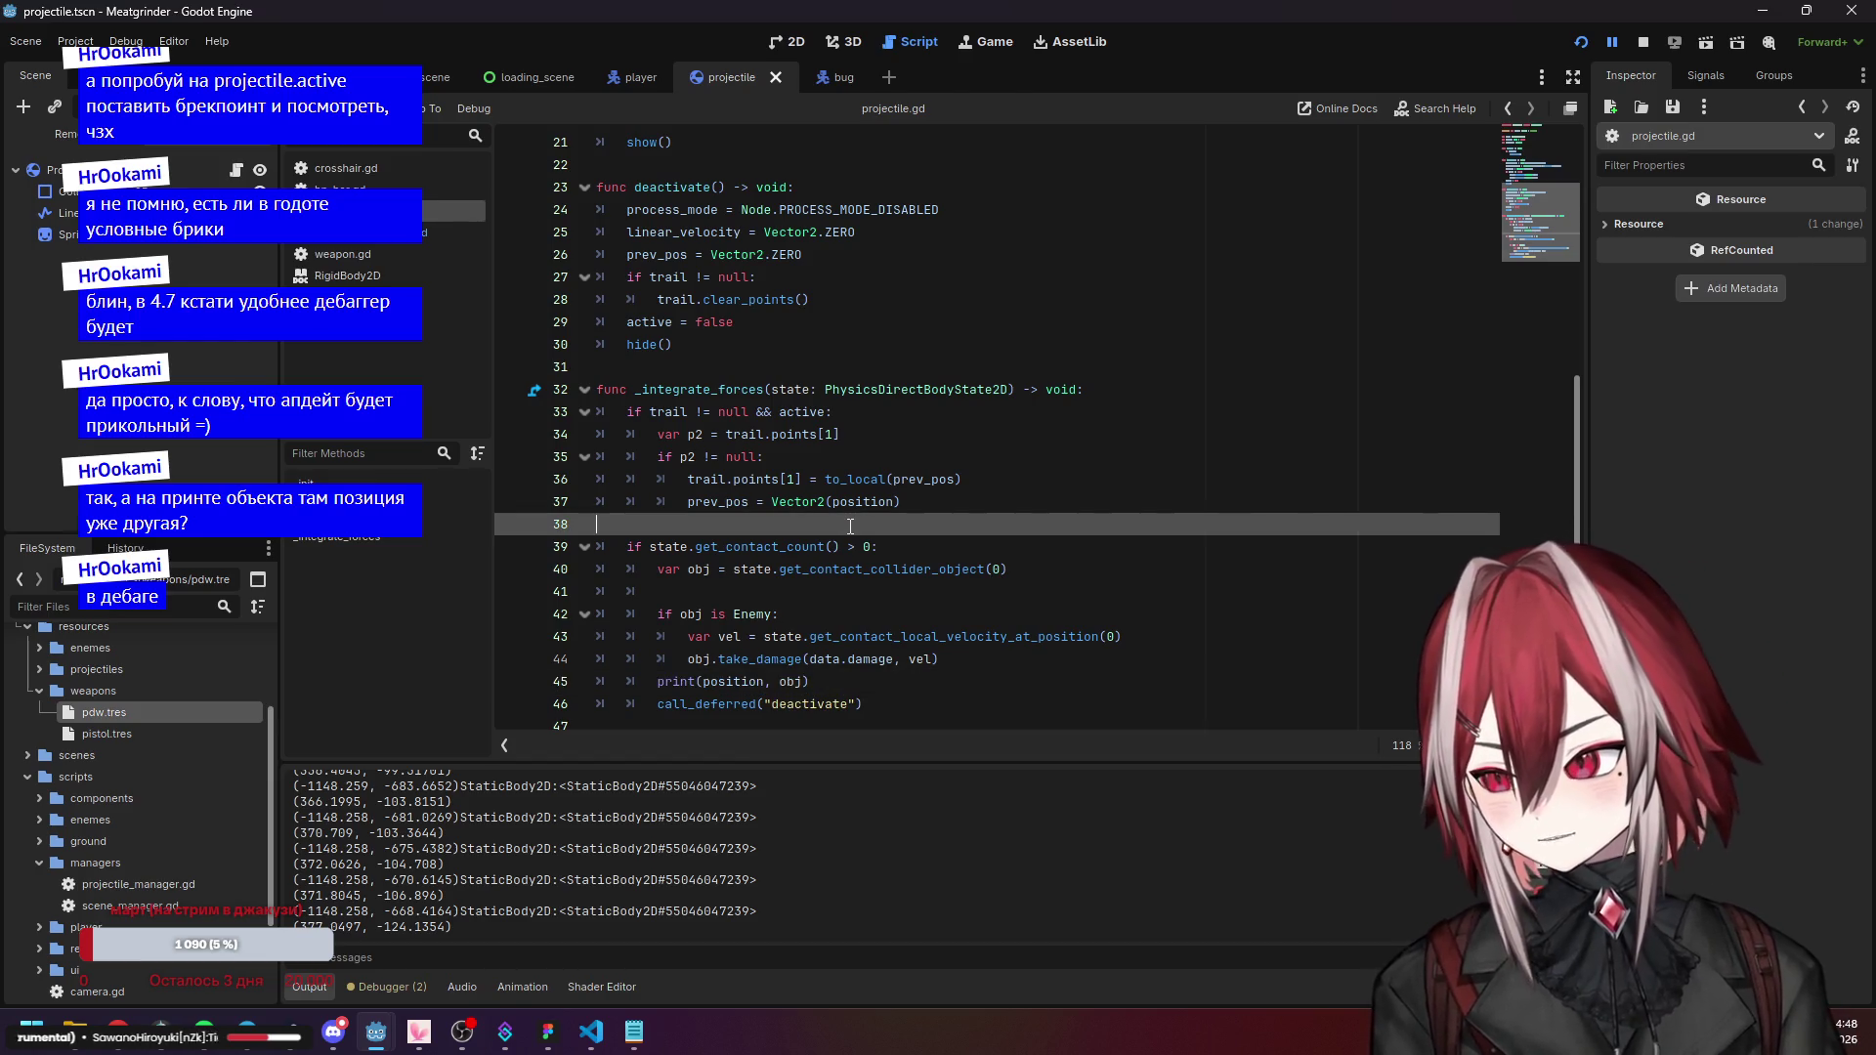
scroll(850, 527, "up", 6)
left_click(872, 390)
Show the breakpoint's Stack Trace with its stack frames and variables in the debugger.
left_click(918, 414)
left_click(894, 439)
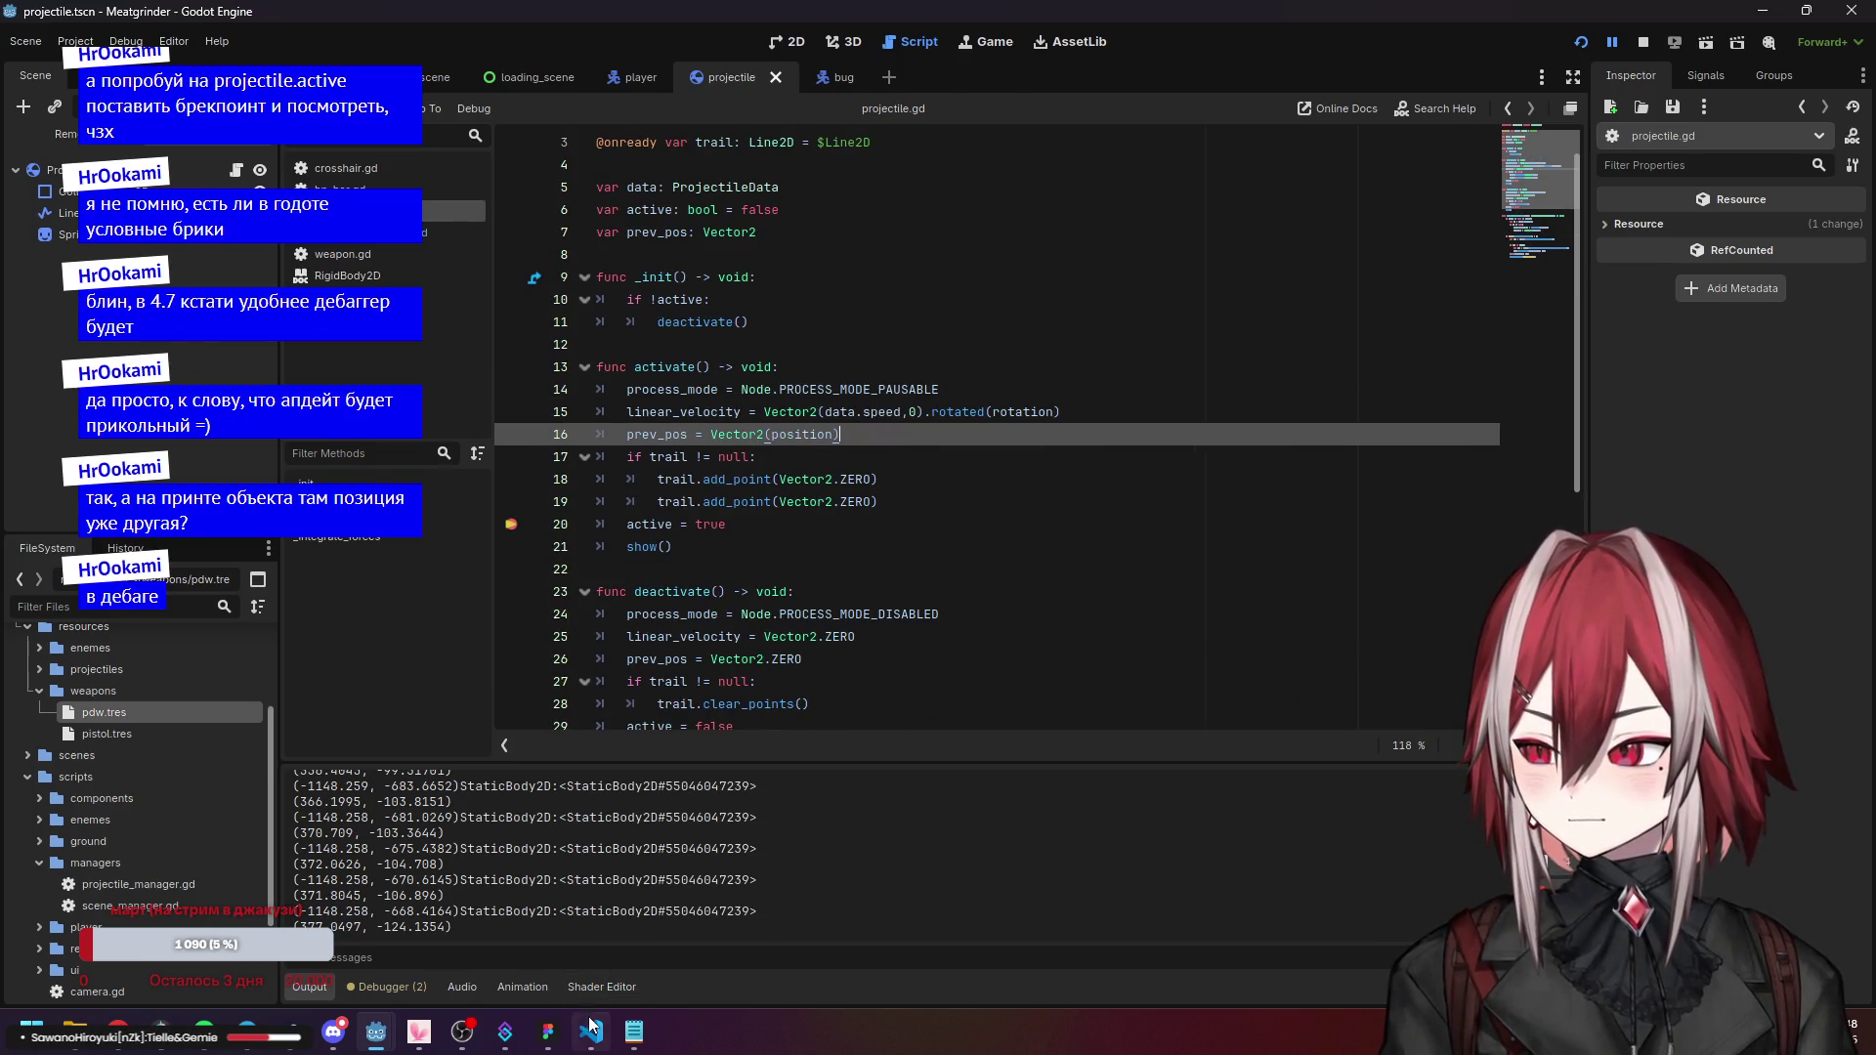
left_click(389, 993)
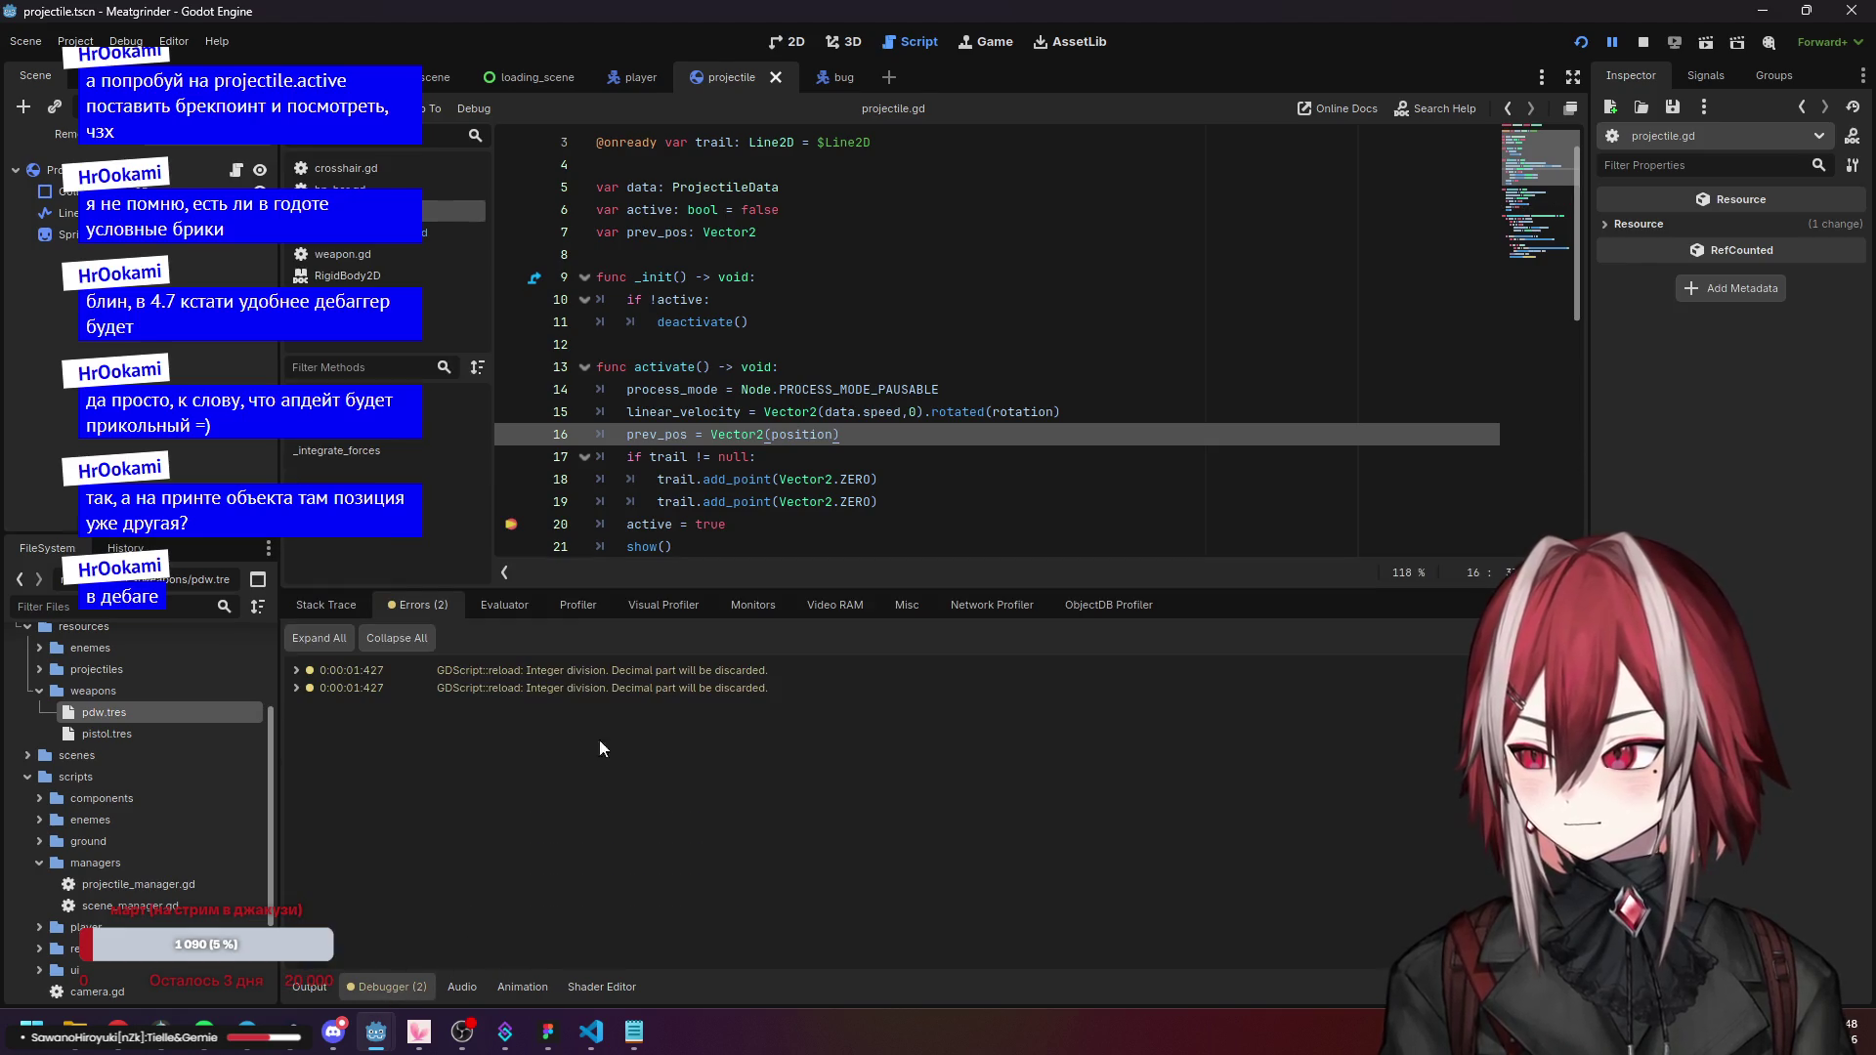
left_click(355, 604)
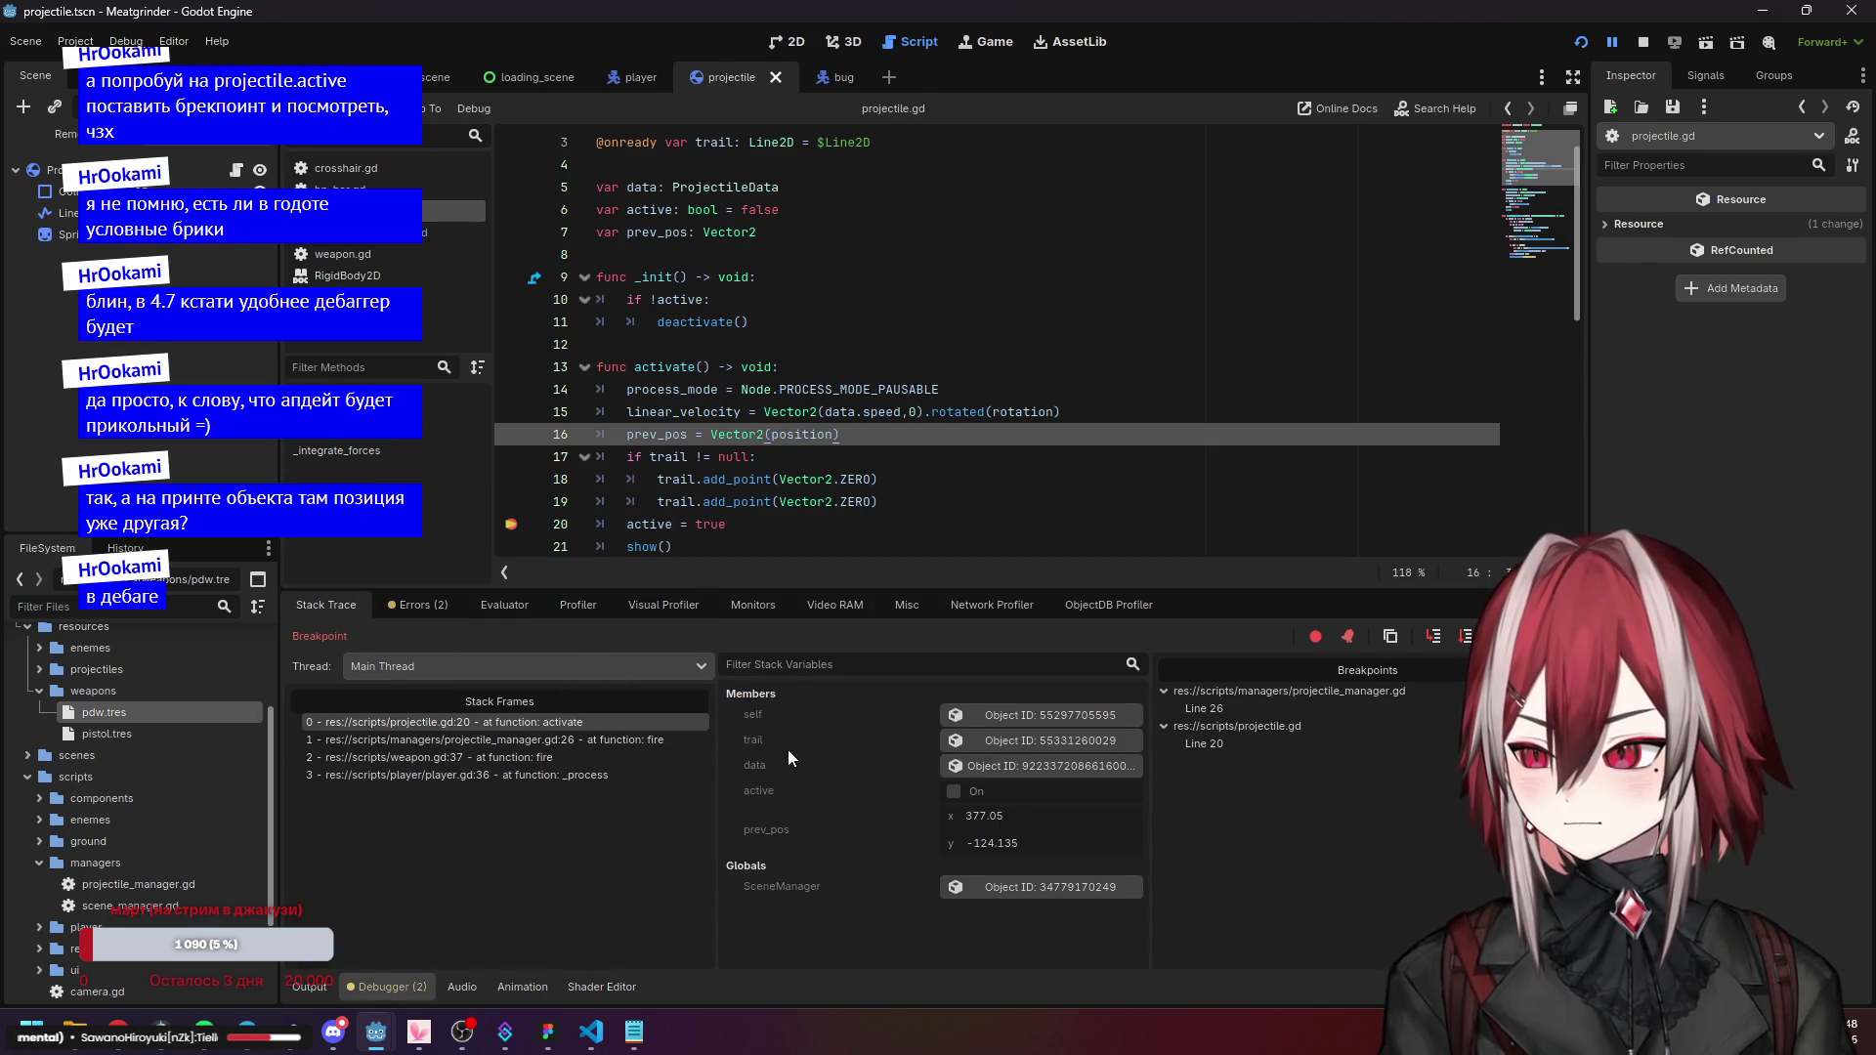
Load the live projectile 'self' into the Inspector to view its RigidBody2D properties.
left_click(674, 411)
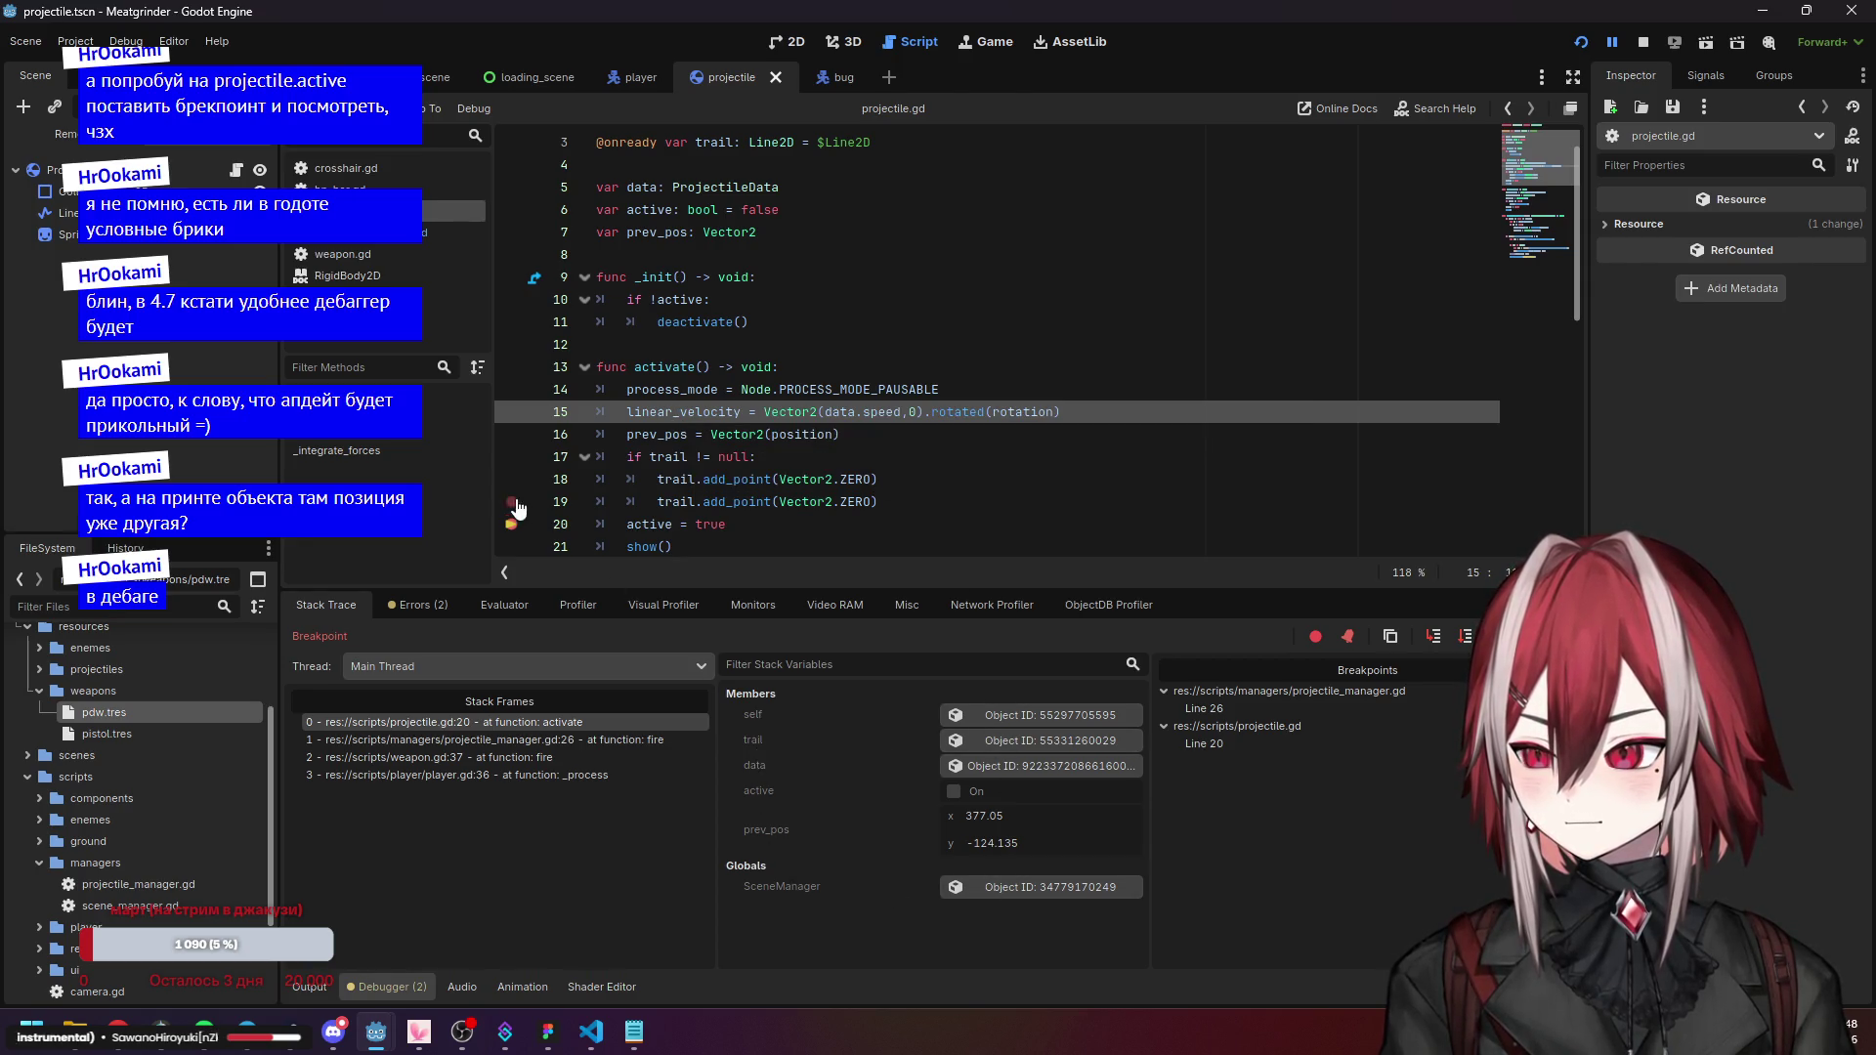
left_click(955, 712)
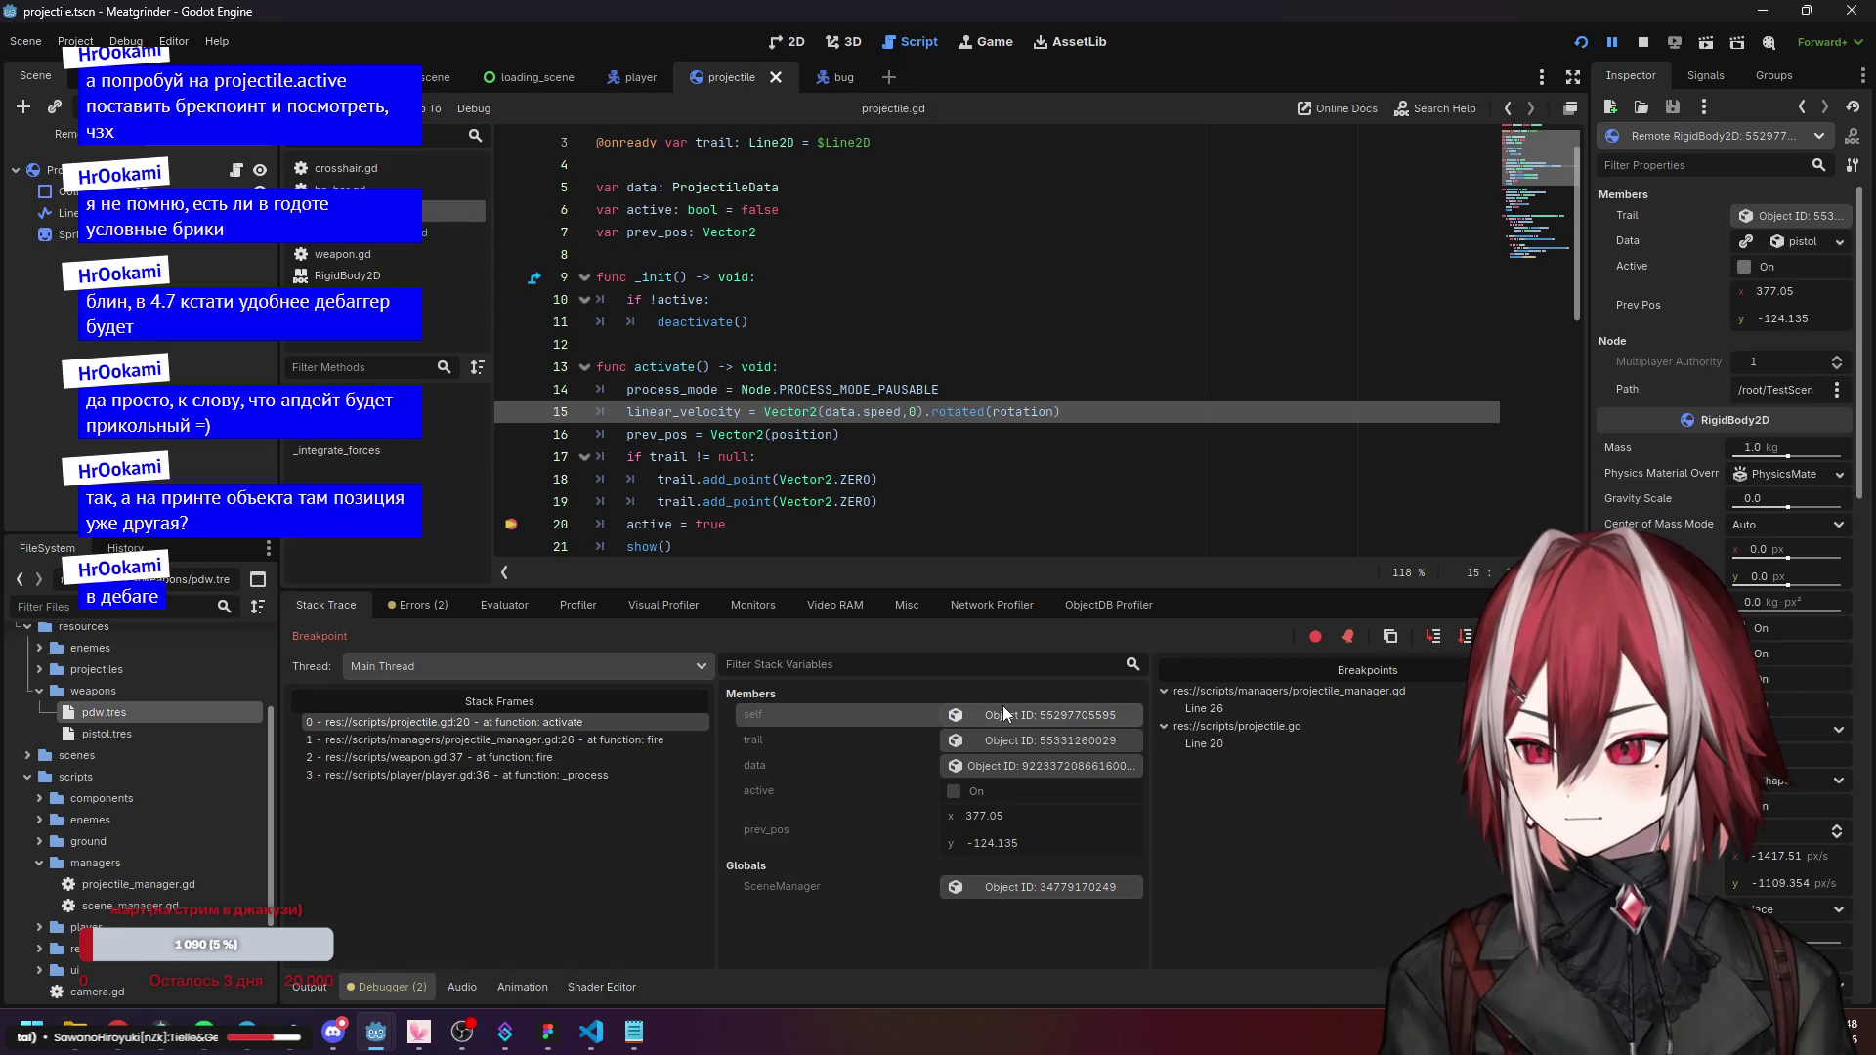
scroll(1684, 322, "down", 5)
scroll(1685, 321, "up", 2)
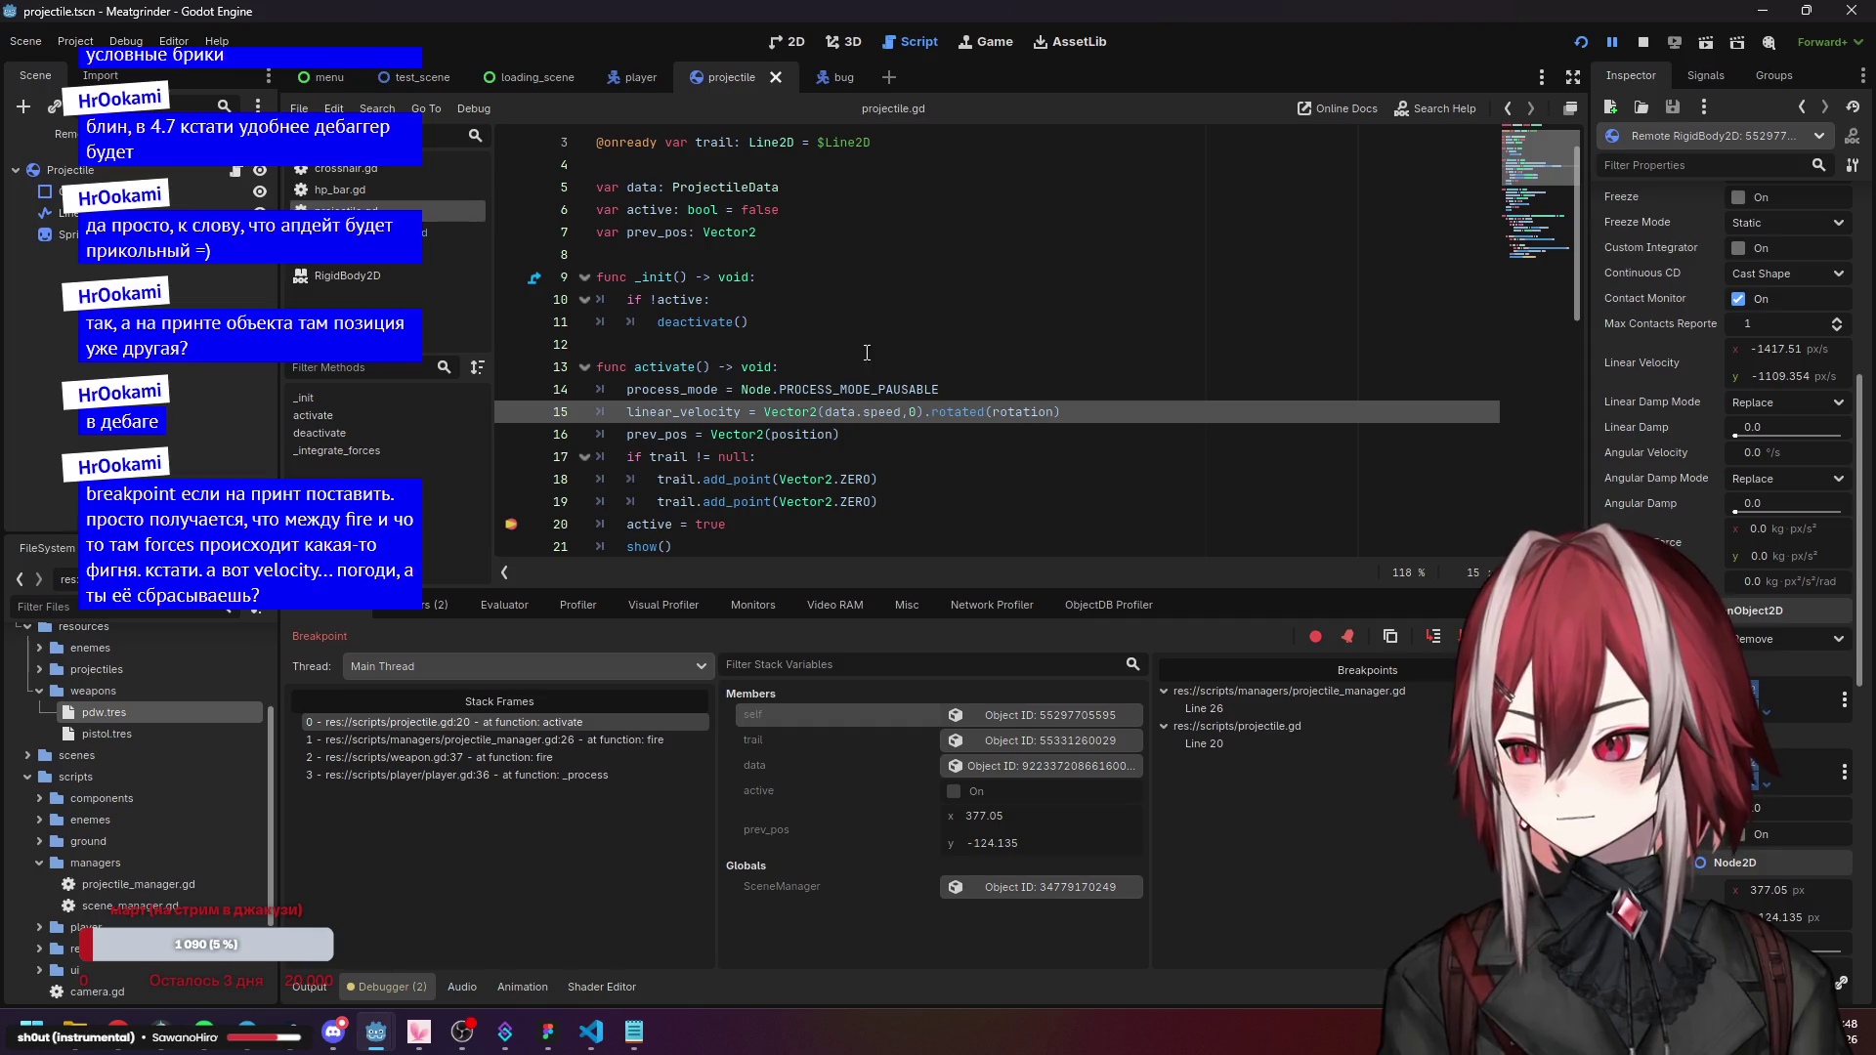
Compare line 15's linear_velocity Vector2 code with the live velocity -1417.51, -1109.354.
left_click(901, 398)
left_click(711, 412)
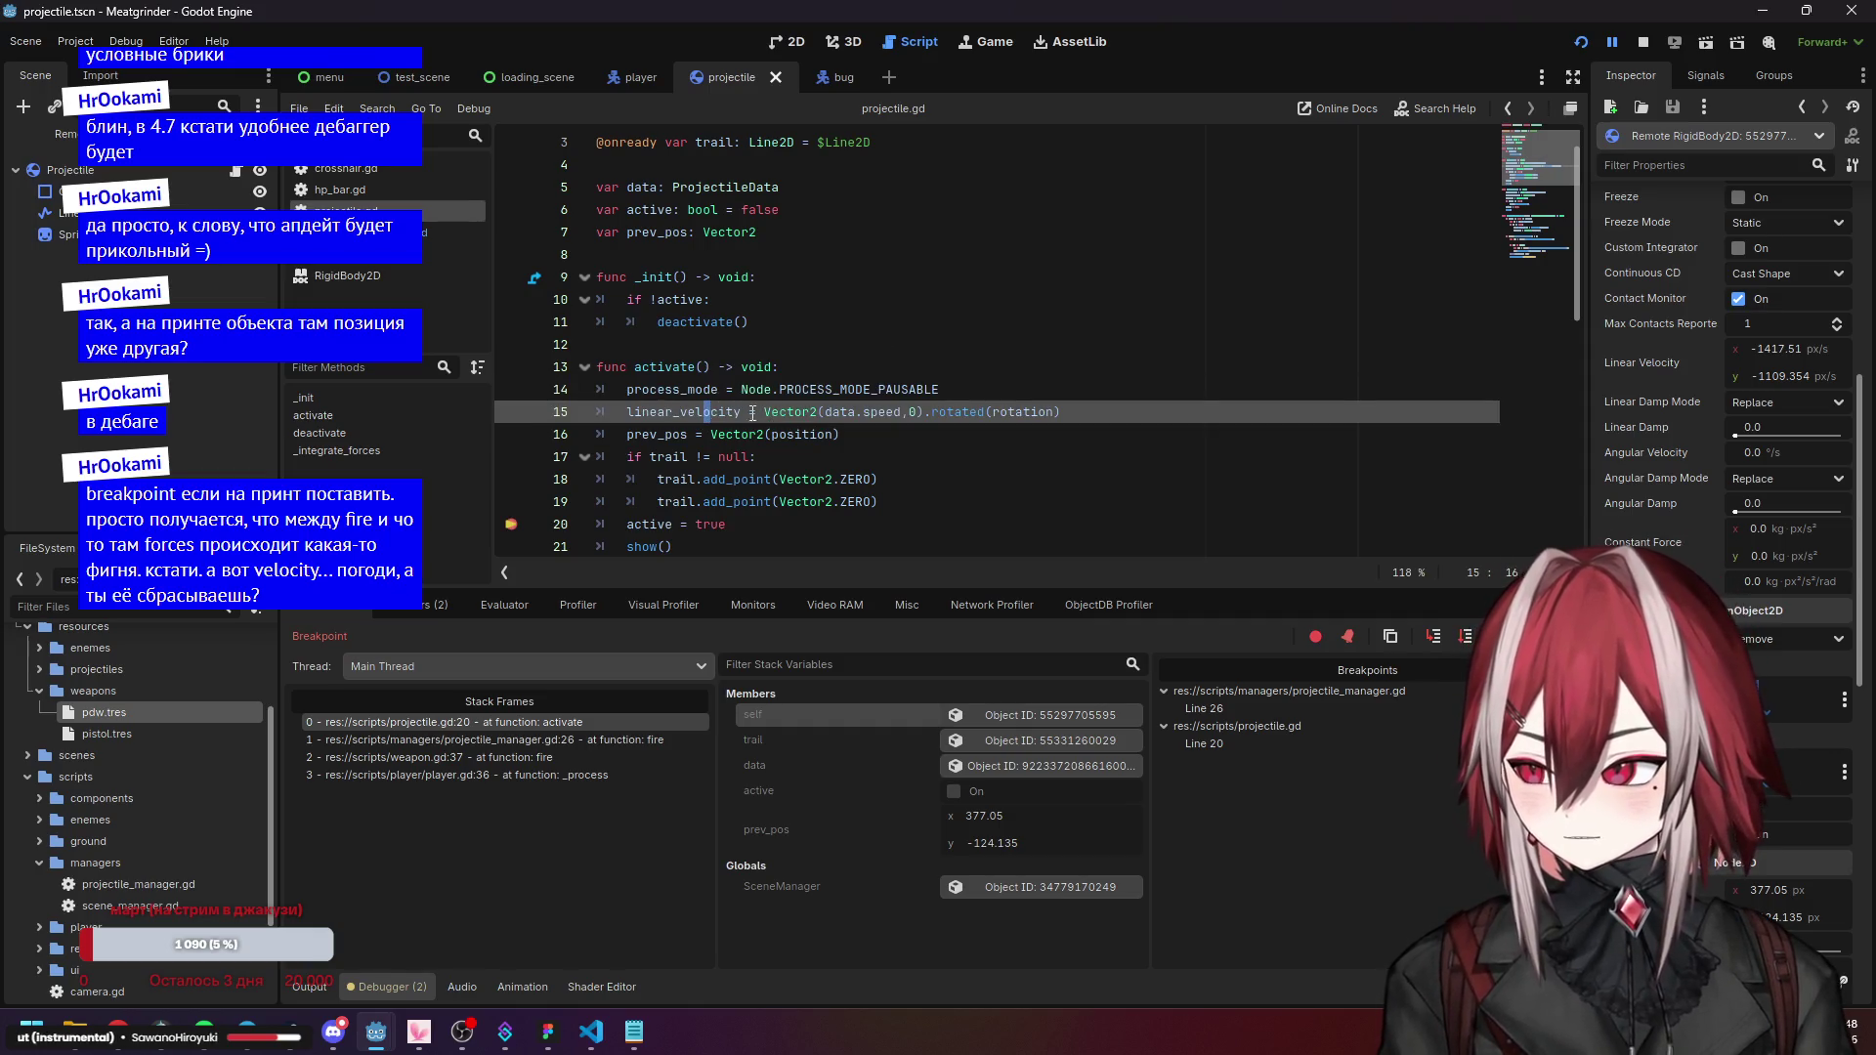
left_click(790, 412)
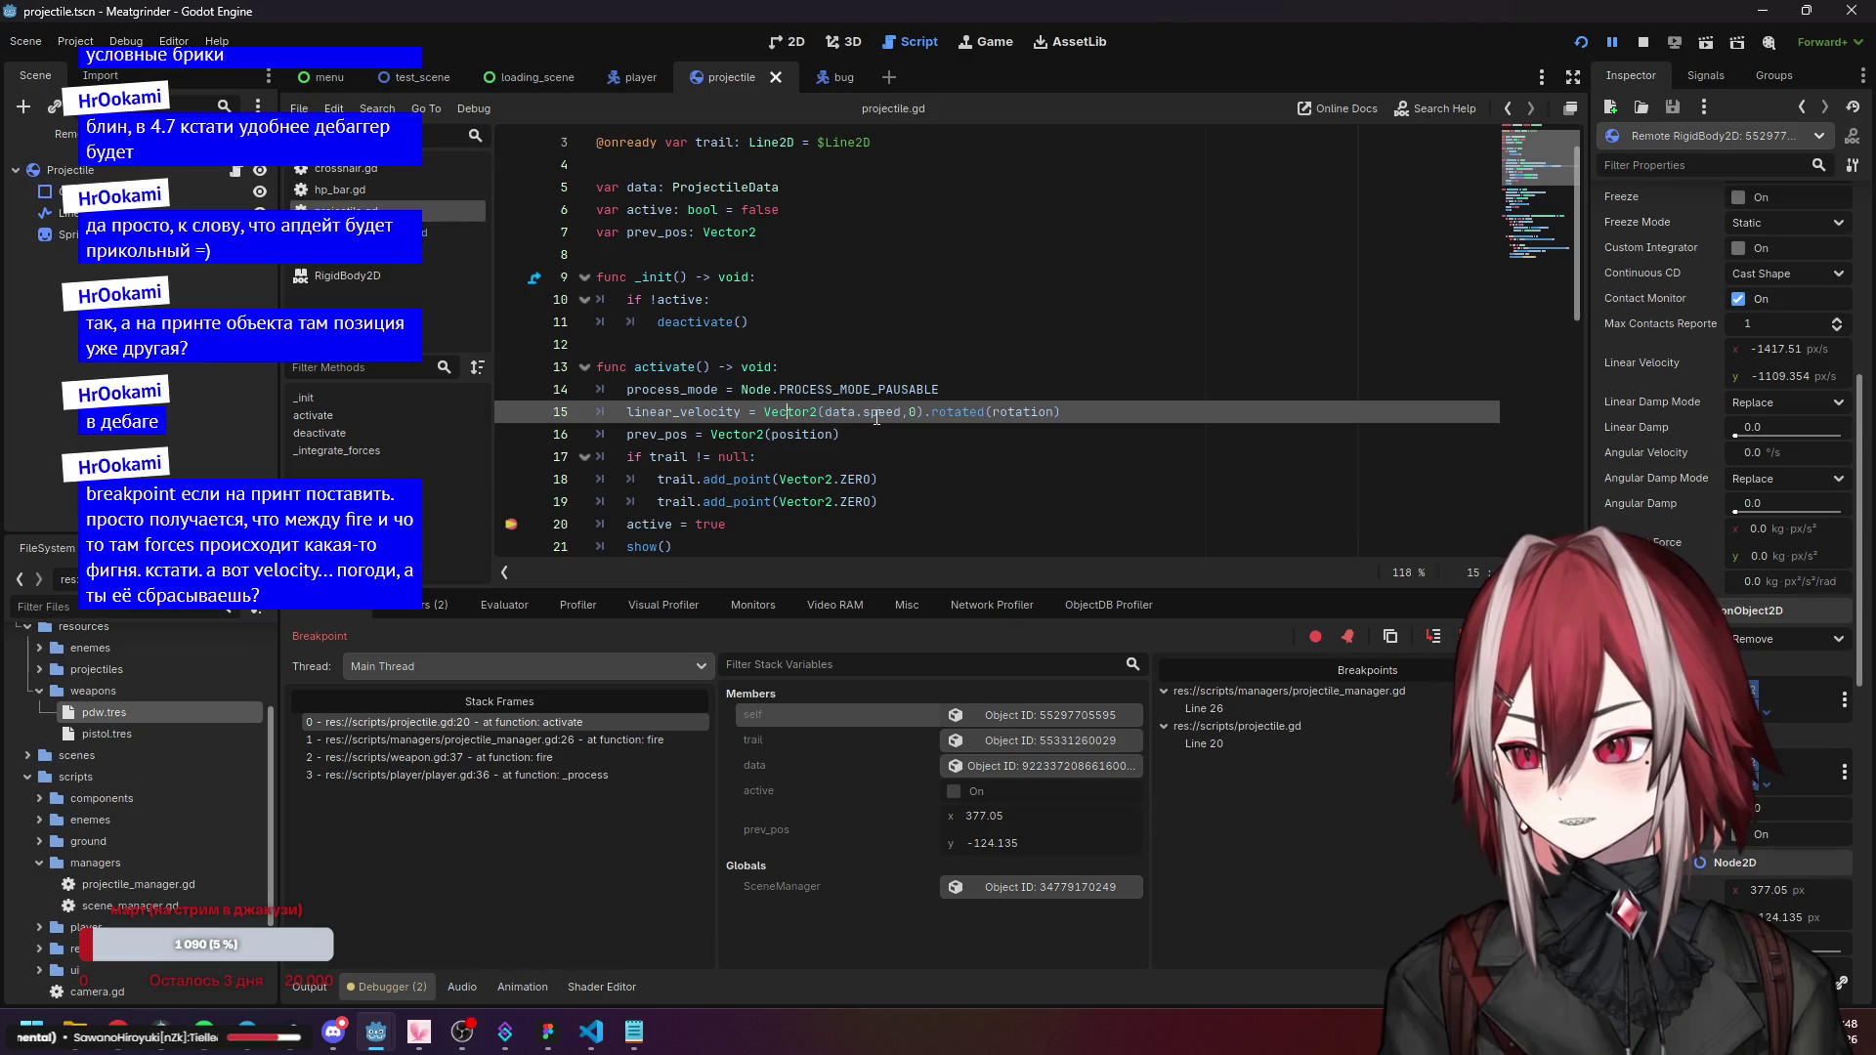
mouse_move(884, 413)
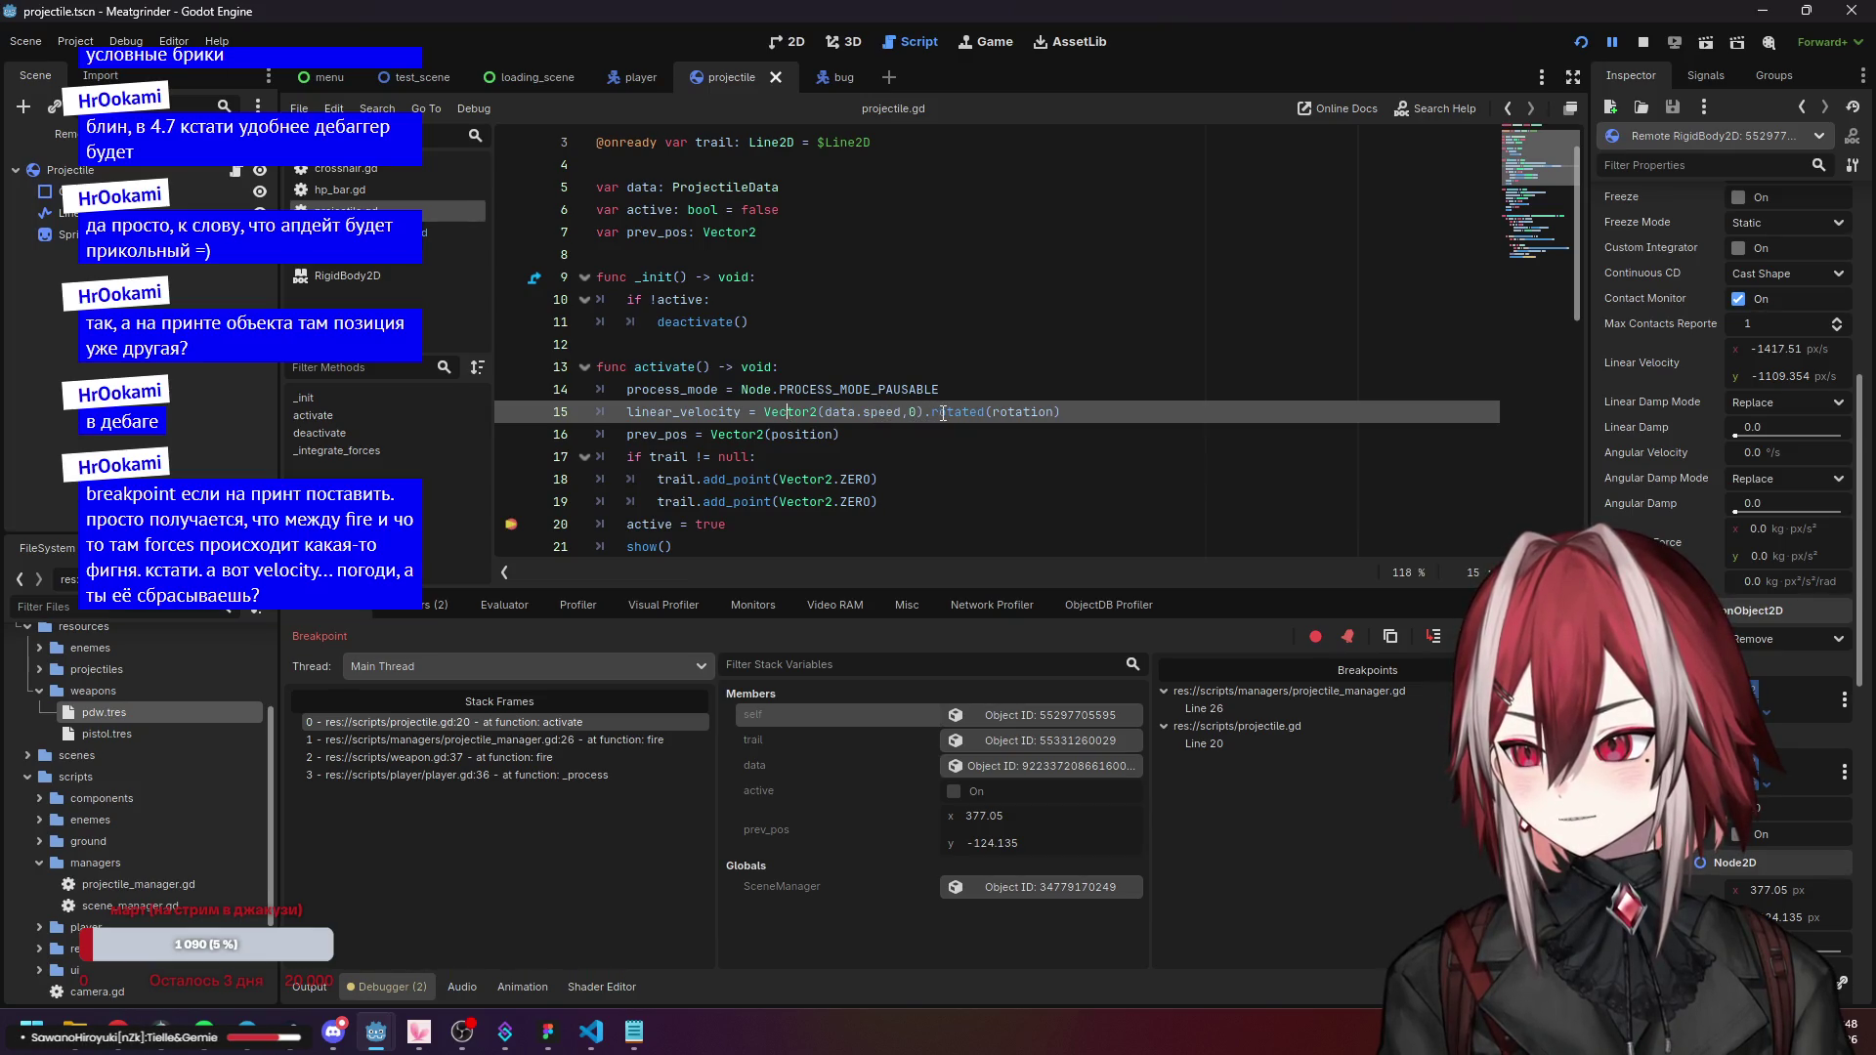
mouse_move(999, 414)
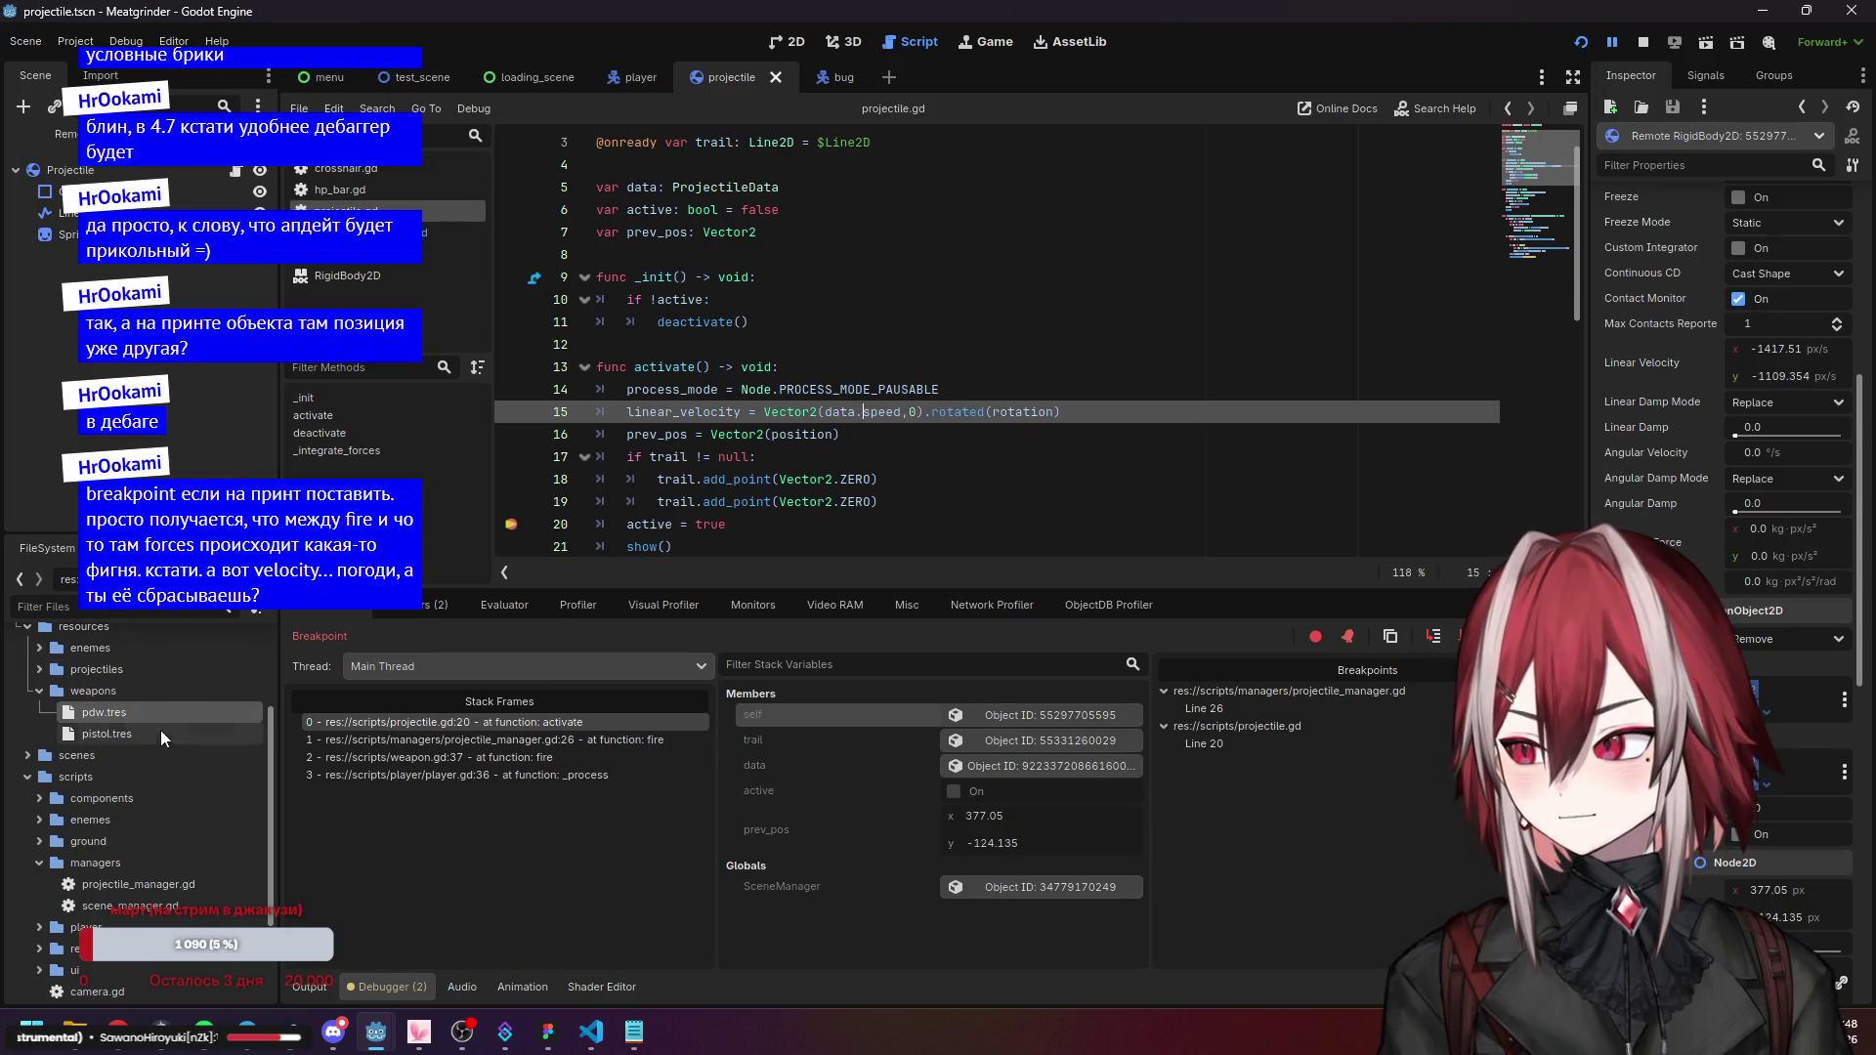
Inspect pdw.tres, pistol.tres and projectiles/pistol_bullet.tres speed and damage settings.
left_click(139, 713)
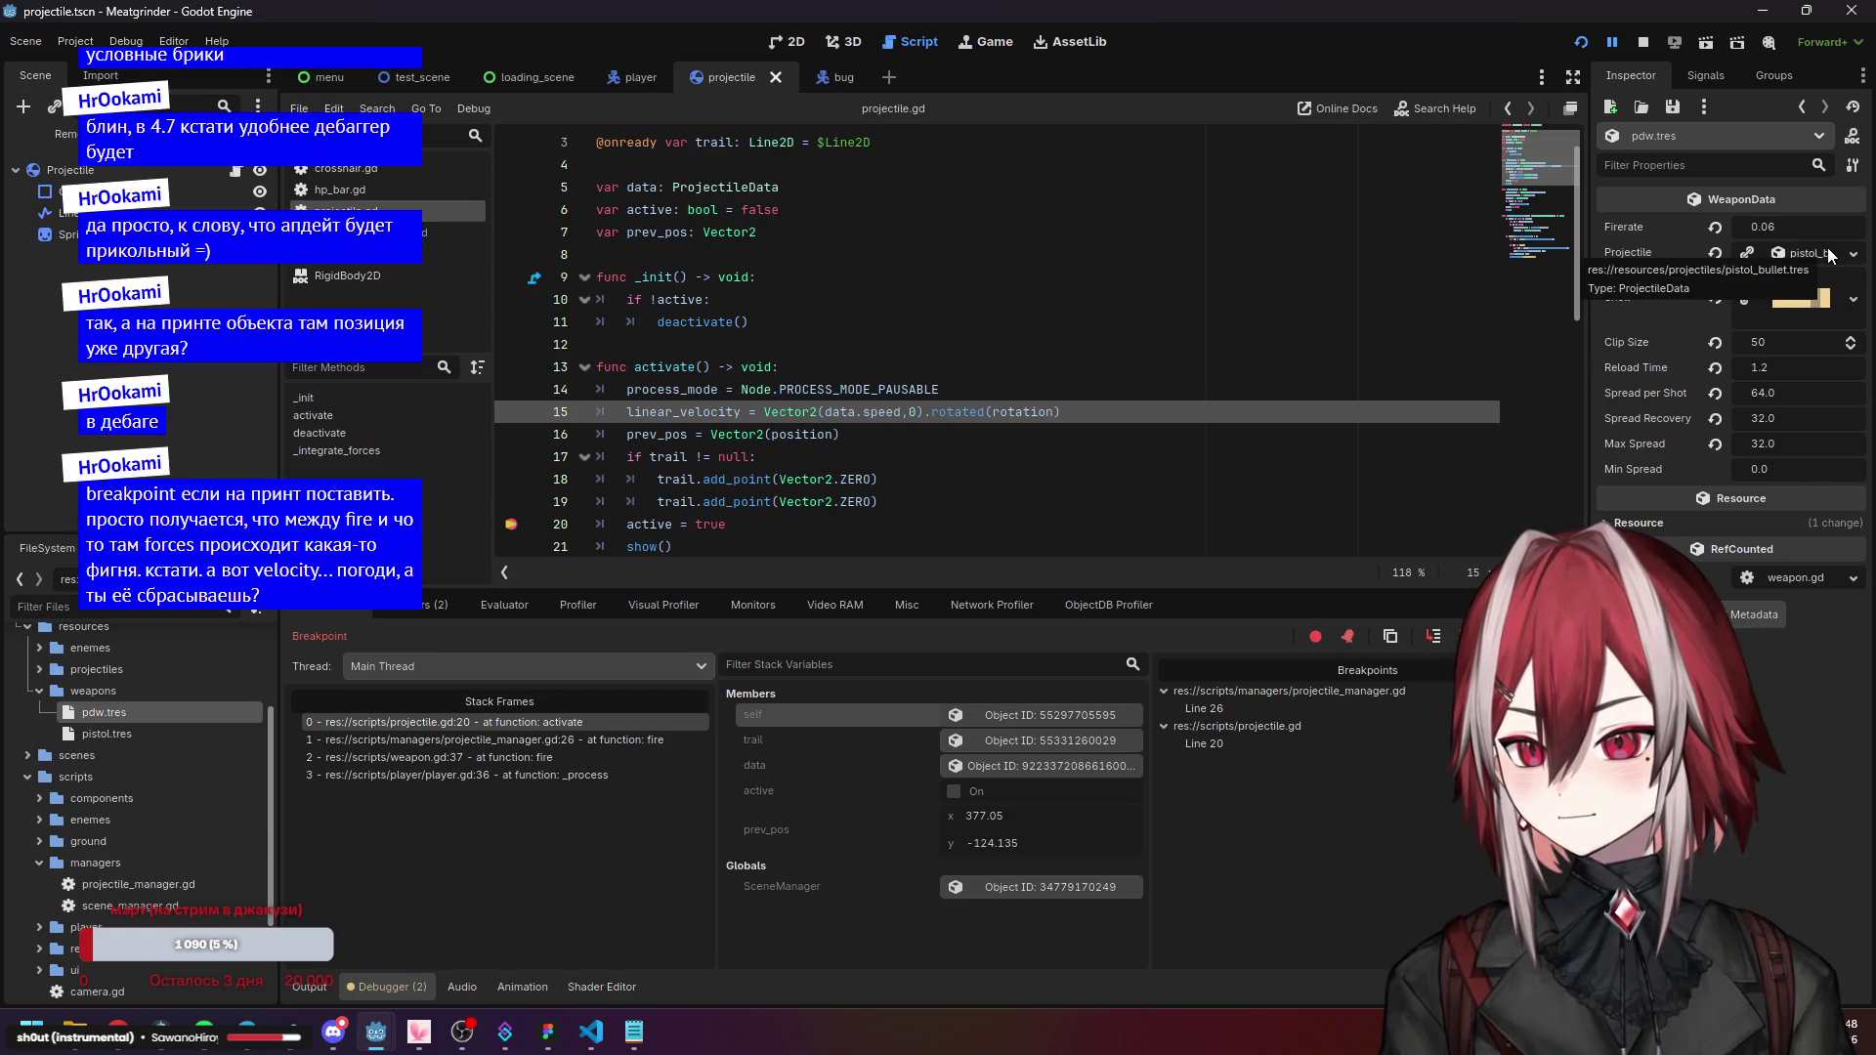
left_click(163, 731)
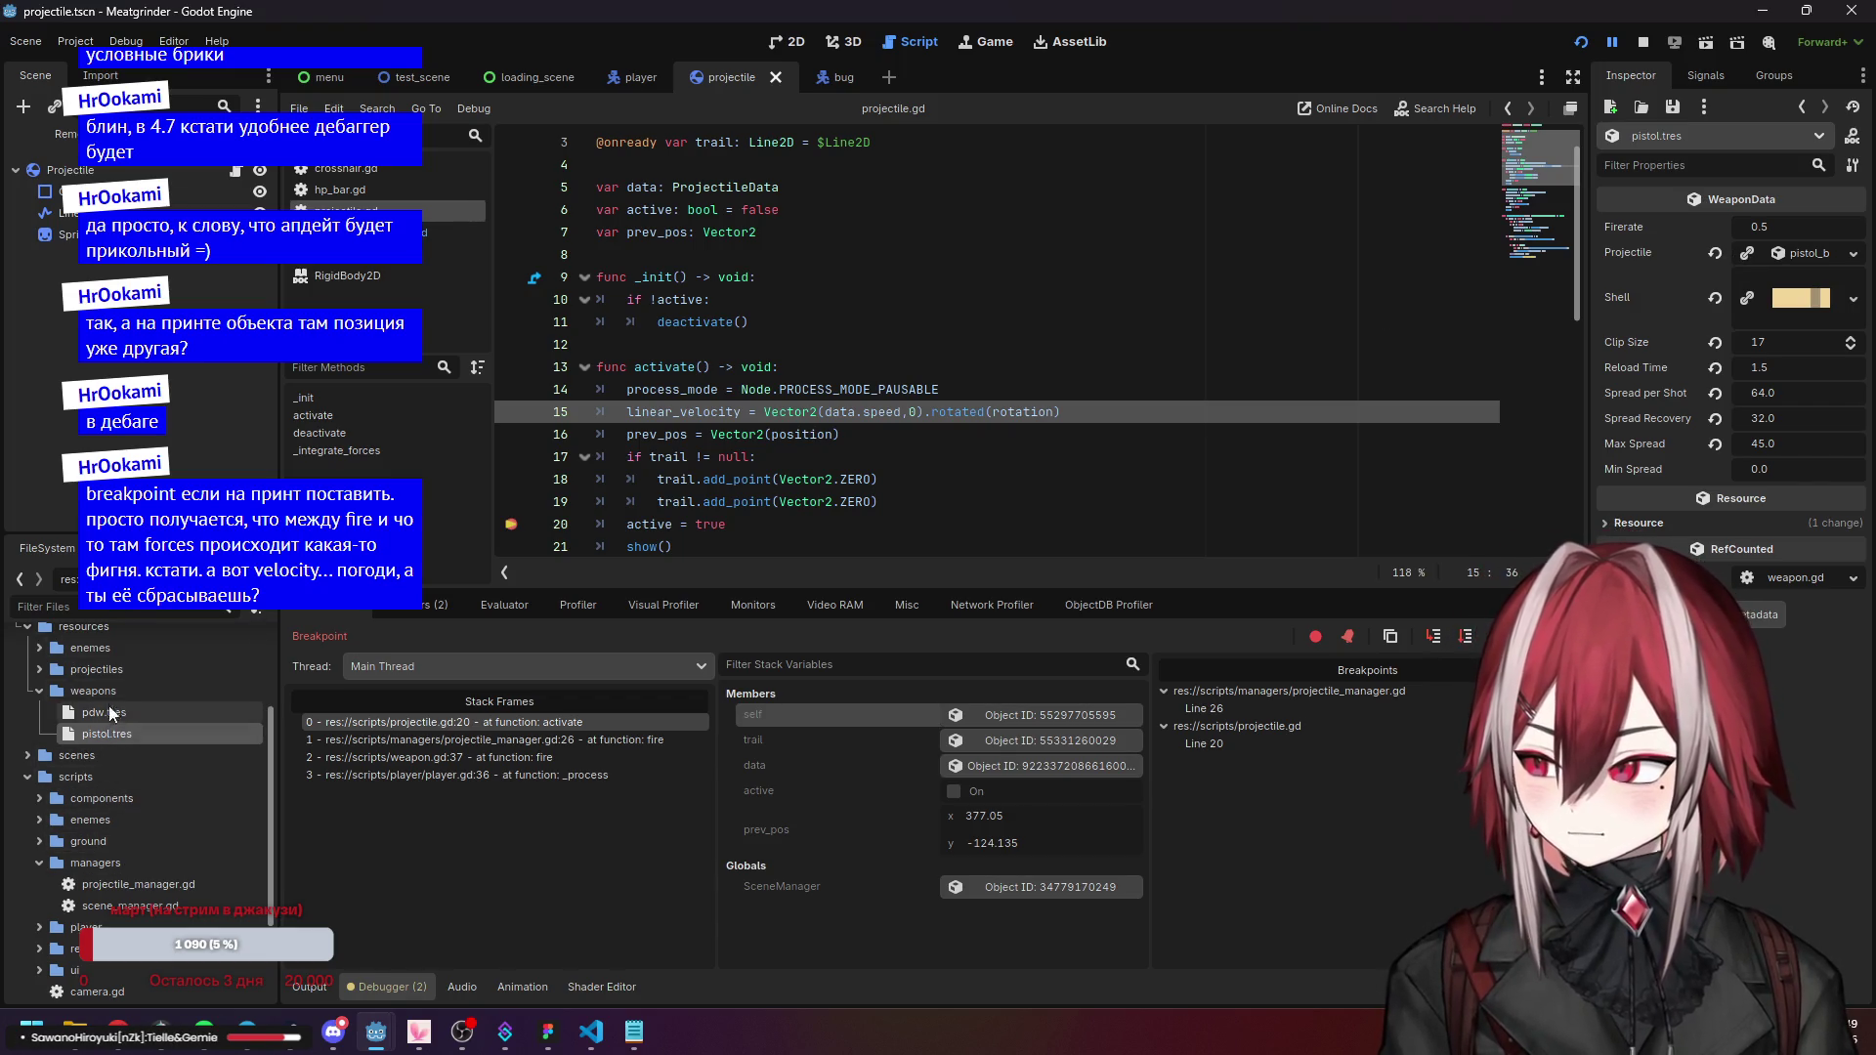
left_click(120, 668)
left_click(43, 665)
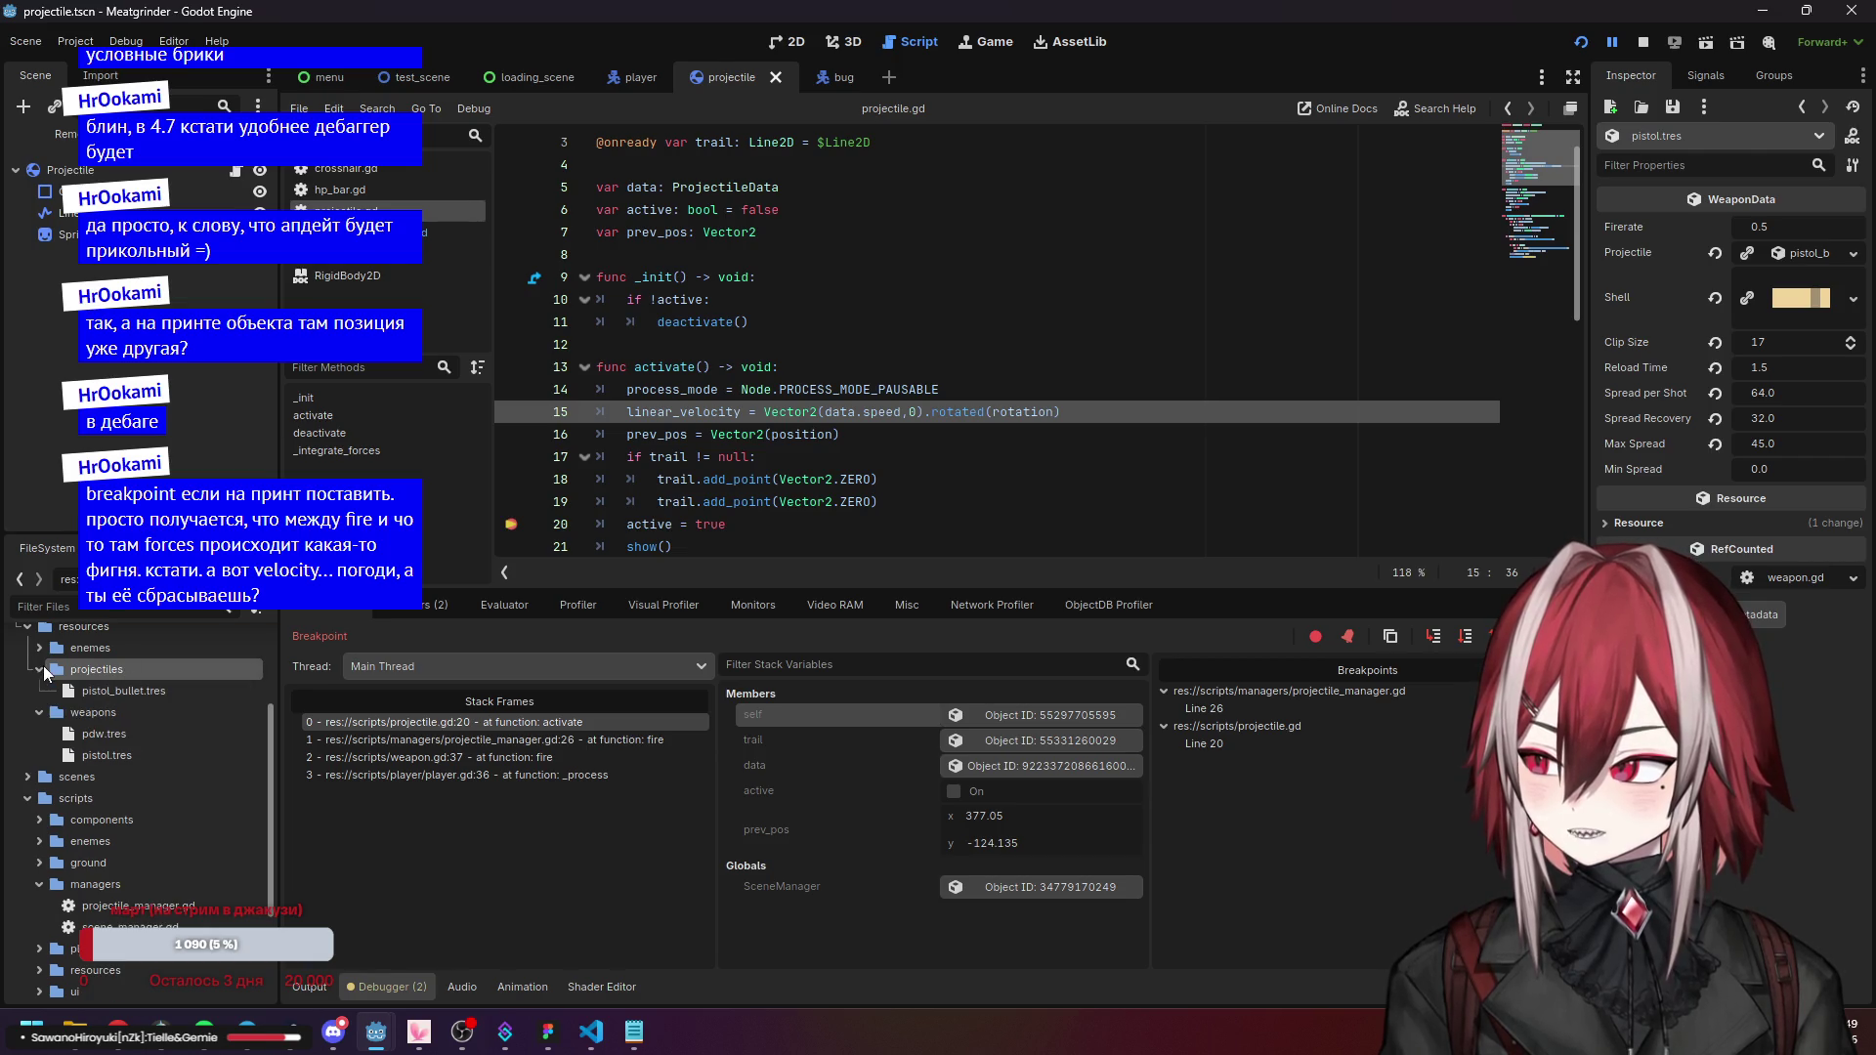
left_click(107, 696)
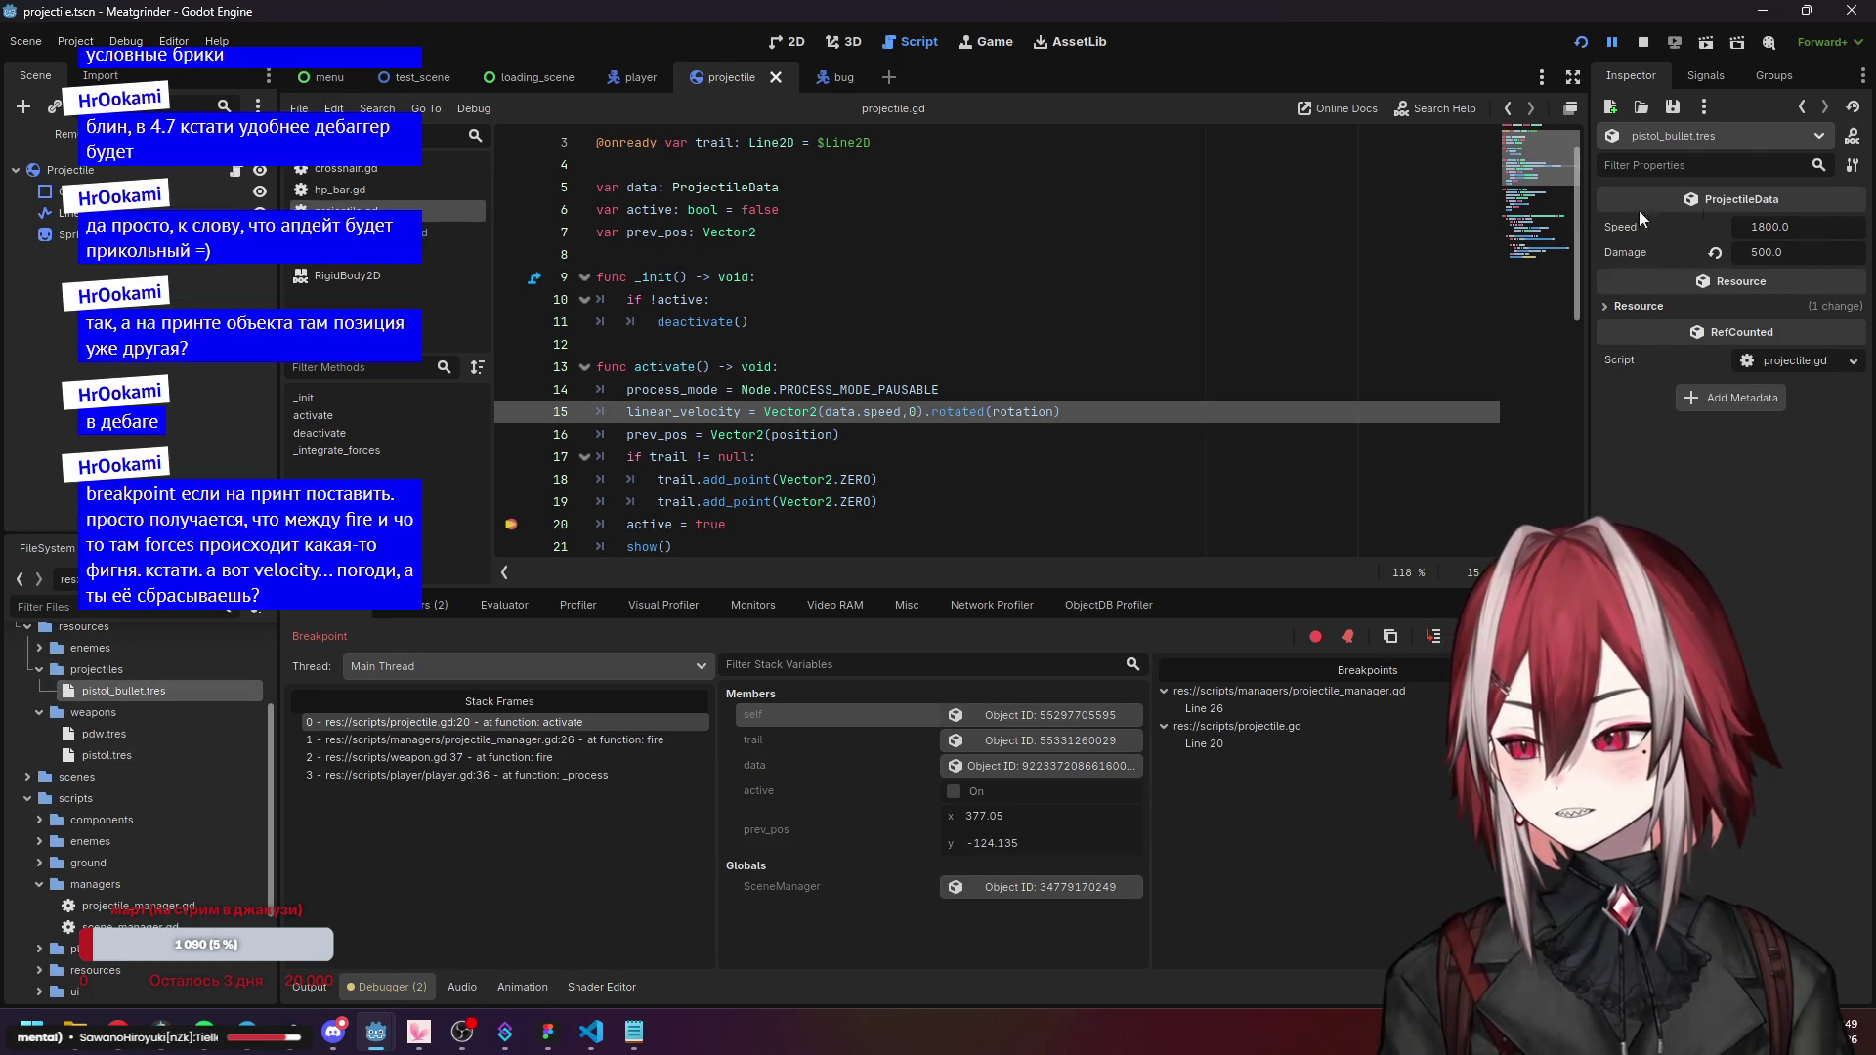
Return to the live projectile's properties and select the velocity assignment on line 15.
left_click(993, 715)
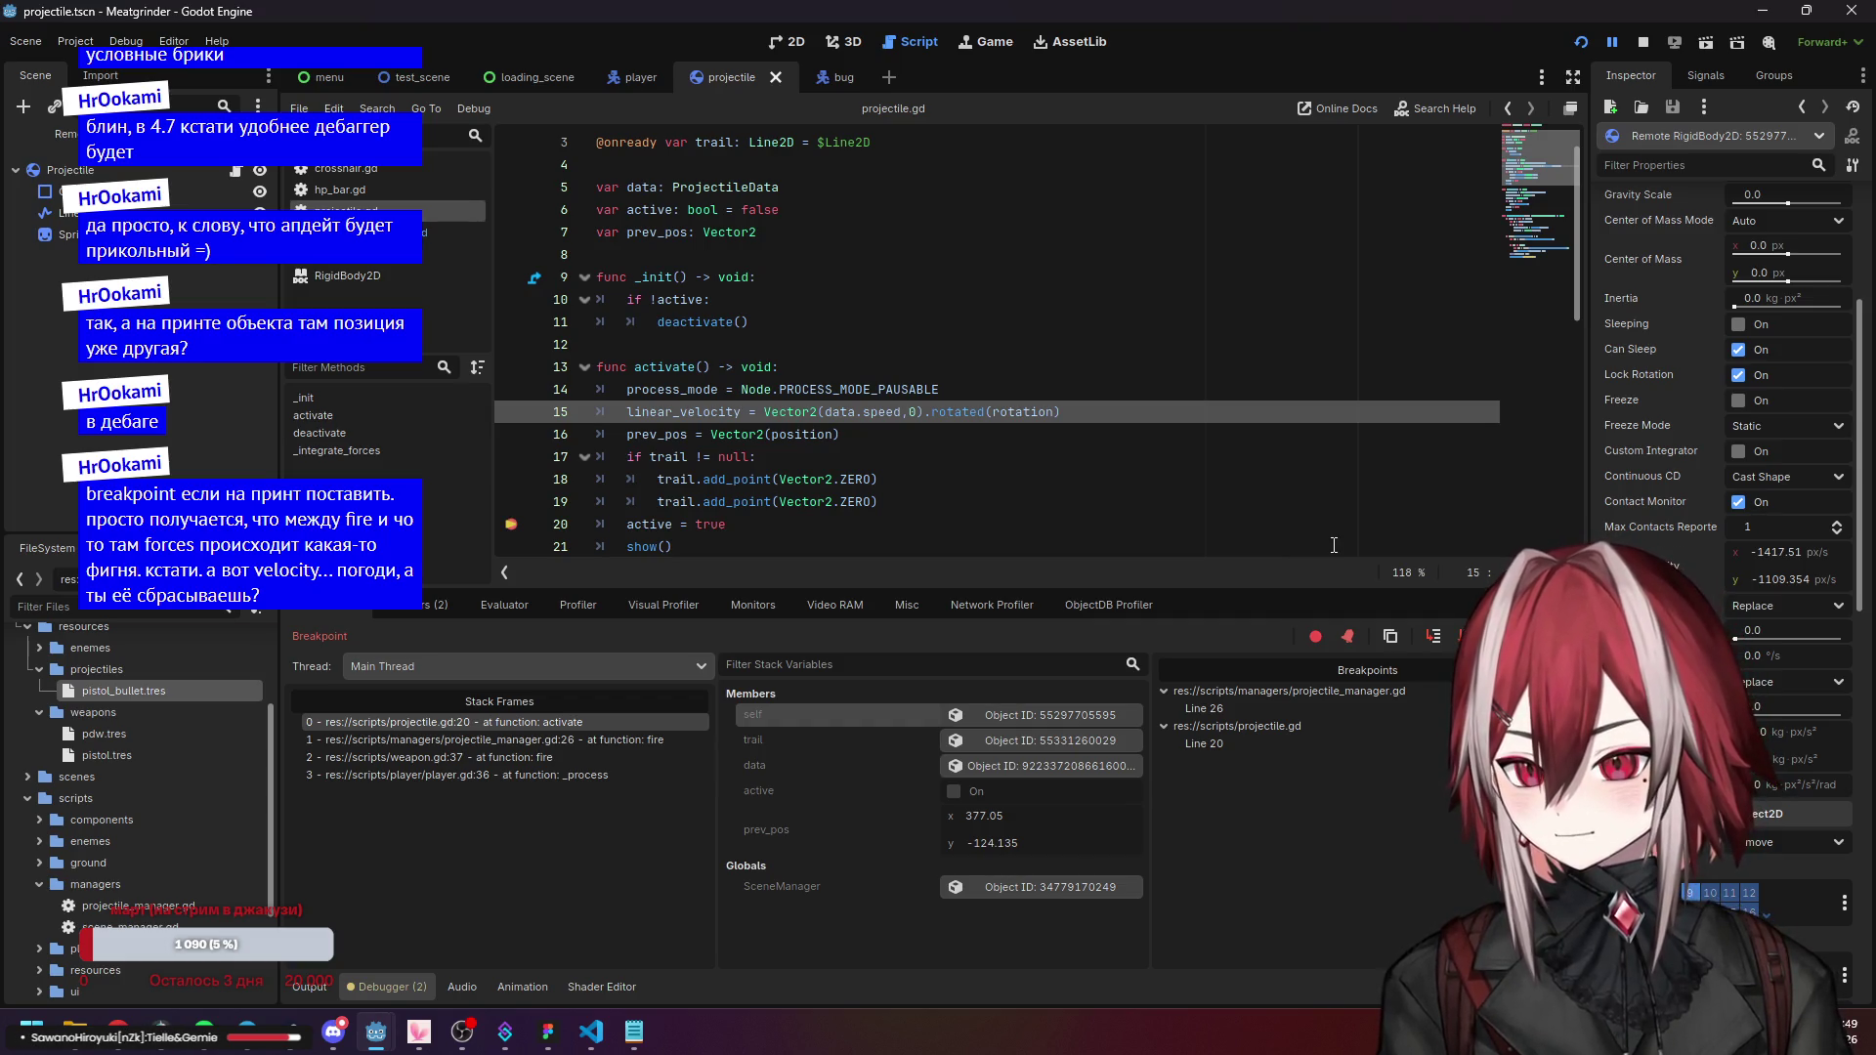
scroll(1686, 555, "up", 5)
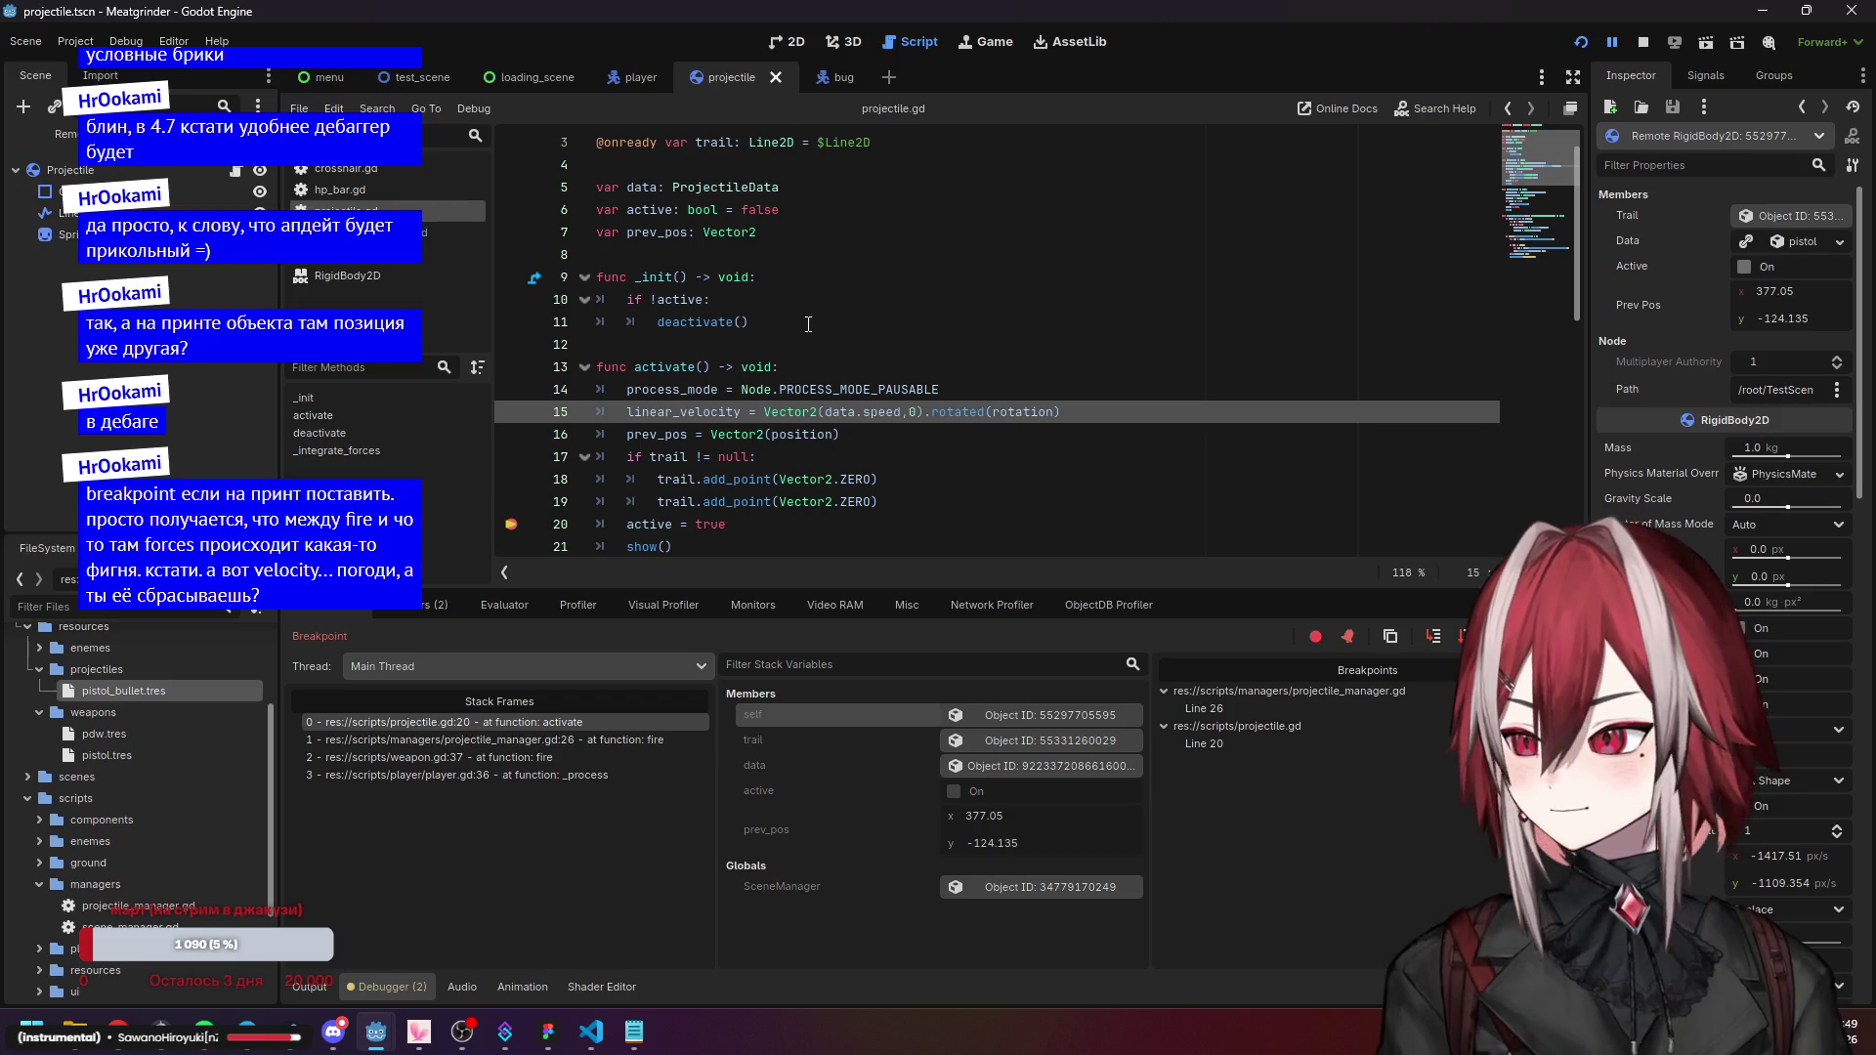
scroll(808, 324, "down", 1)
mouse_move(741, 344)
left_mouse_down()
mouse_move(626, 344)
mouse_move(633, 299)
mouse_move(856, 299)
left_mouse_up()
scroll(806, 390, "down", 3)
scroll(737, 358, "down", 1)
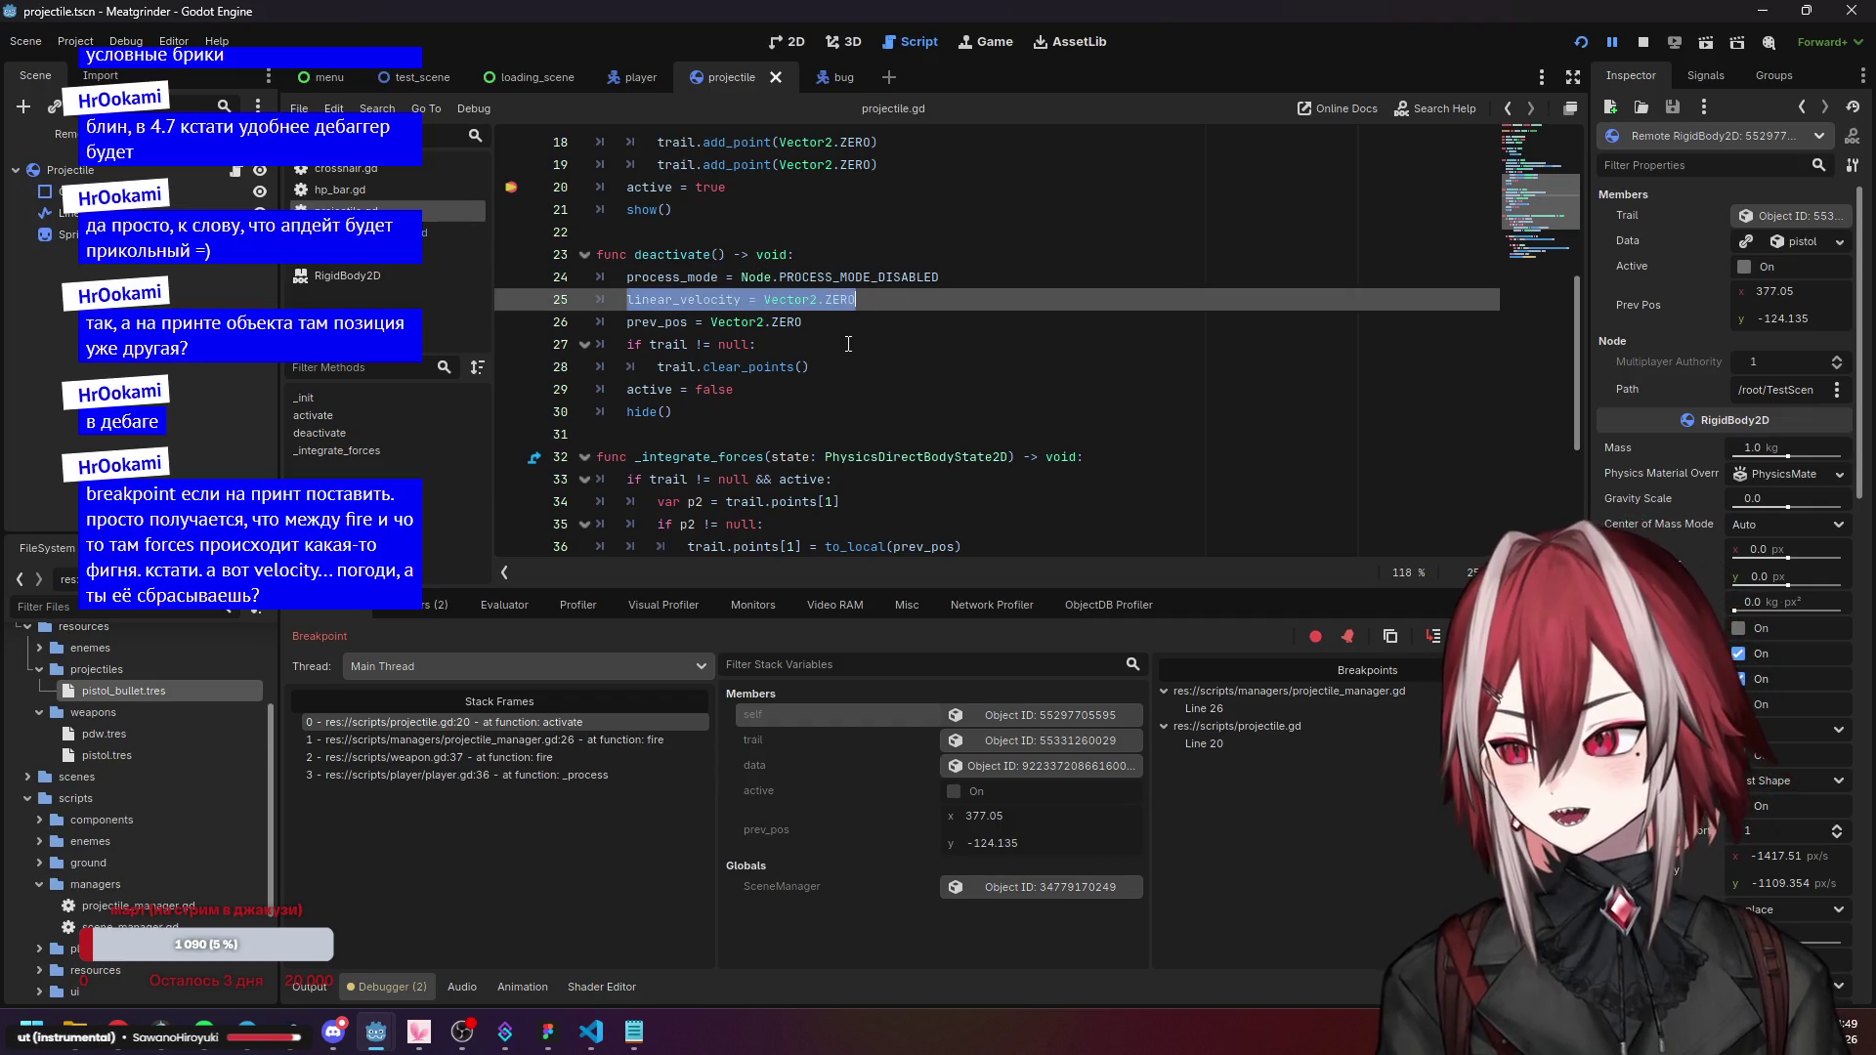
scroll(755, 332, "up", 4)
left_click_drag(735, 344, 1062, 344)
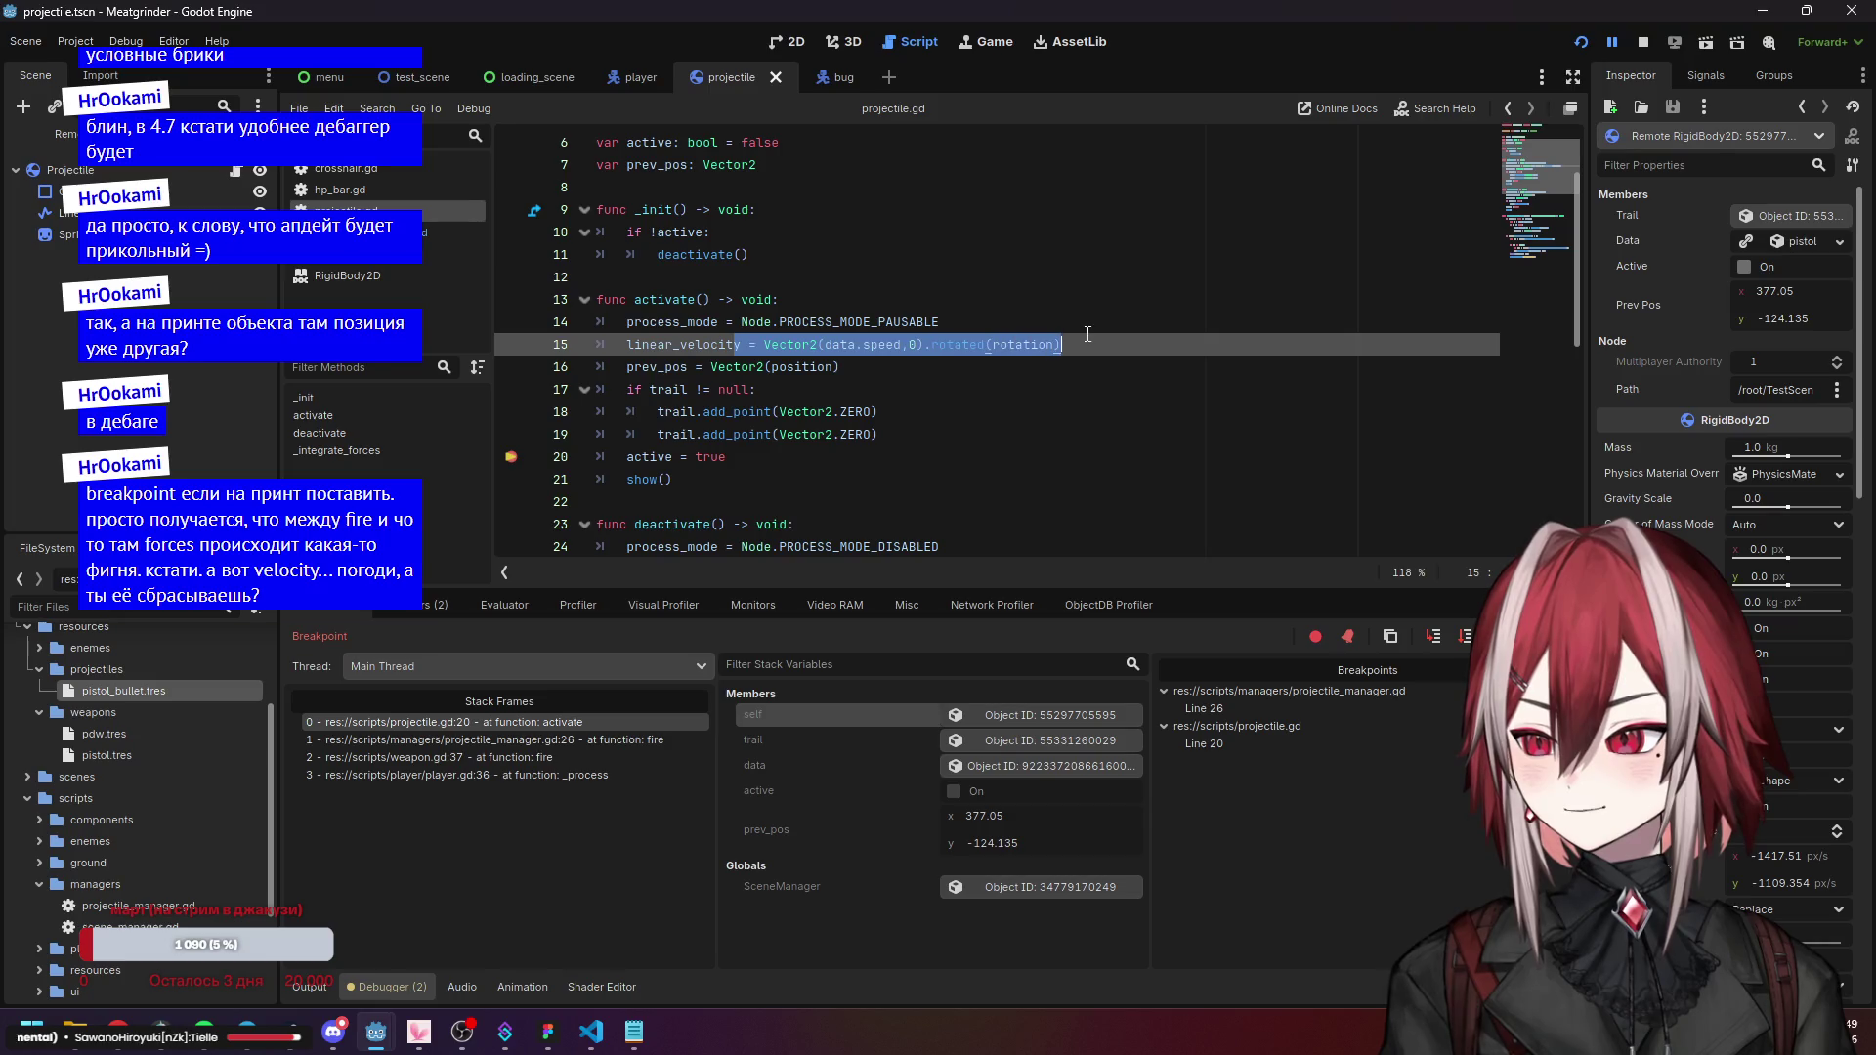
Reselect the line 15 velocity expression, then stop the running debug session.
left_click(939, 406)
left_click_drag(748, 344, 1062, 344)
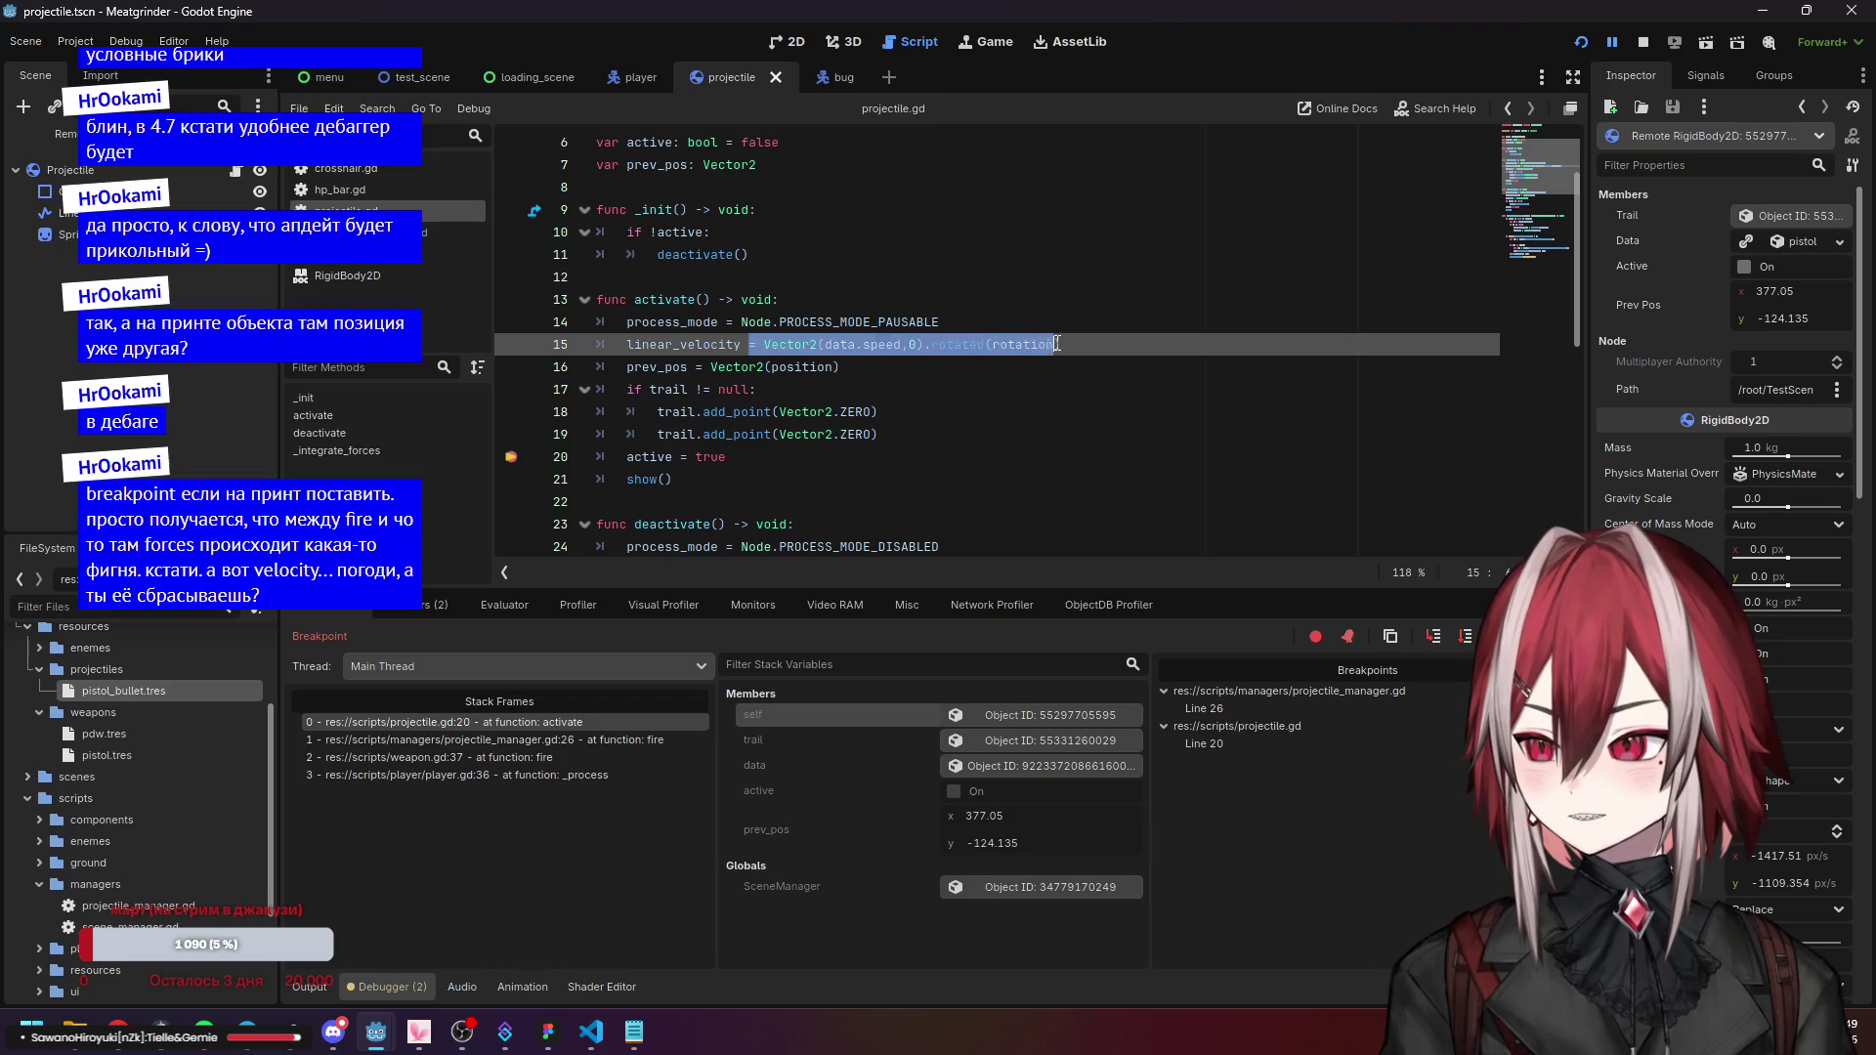
left_click(892, 396)
left_click_drag(710, 344, 1062, 344)
scroll(969, 410, "down", 2)
scroll(968, 411, "down", 2)
left_click(866, 396)
left_click_drag(866, 395, 627, 366)
left_click(866, 396)
scroll(1720, 410, "down", 3)
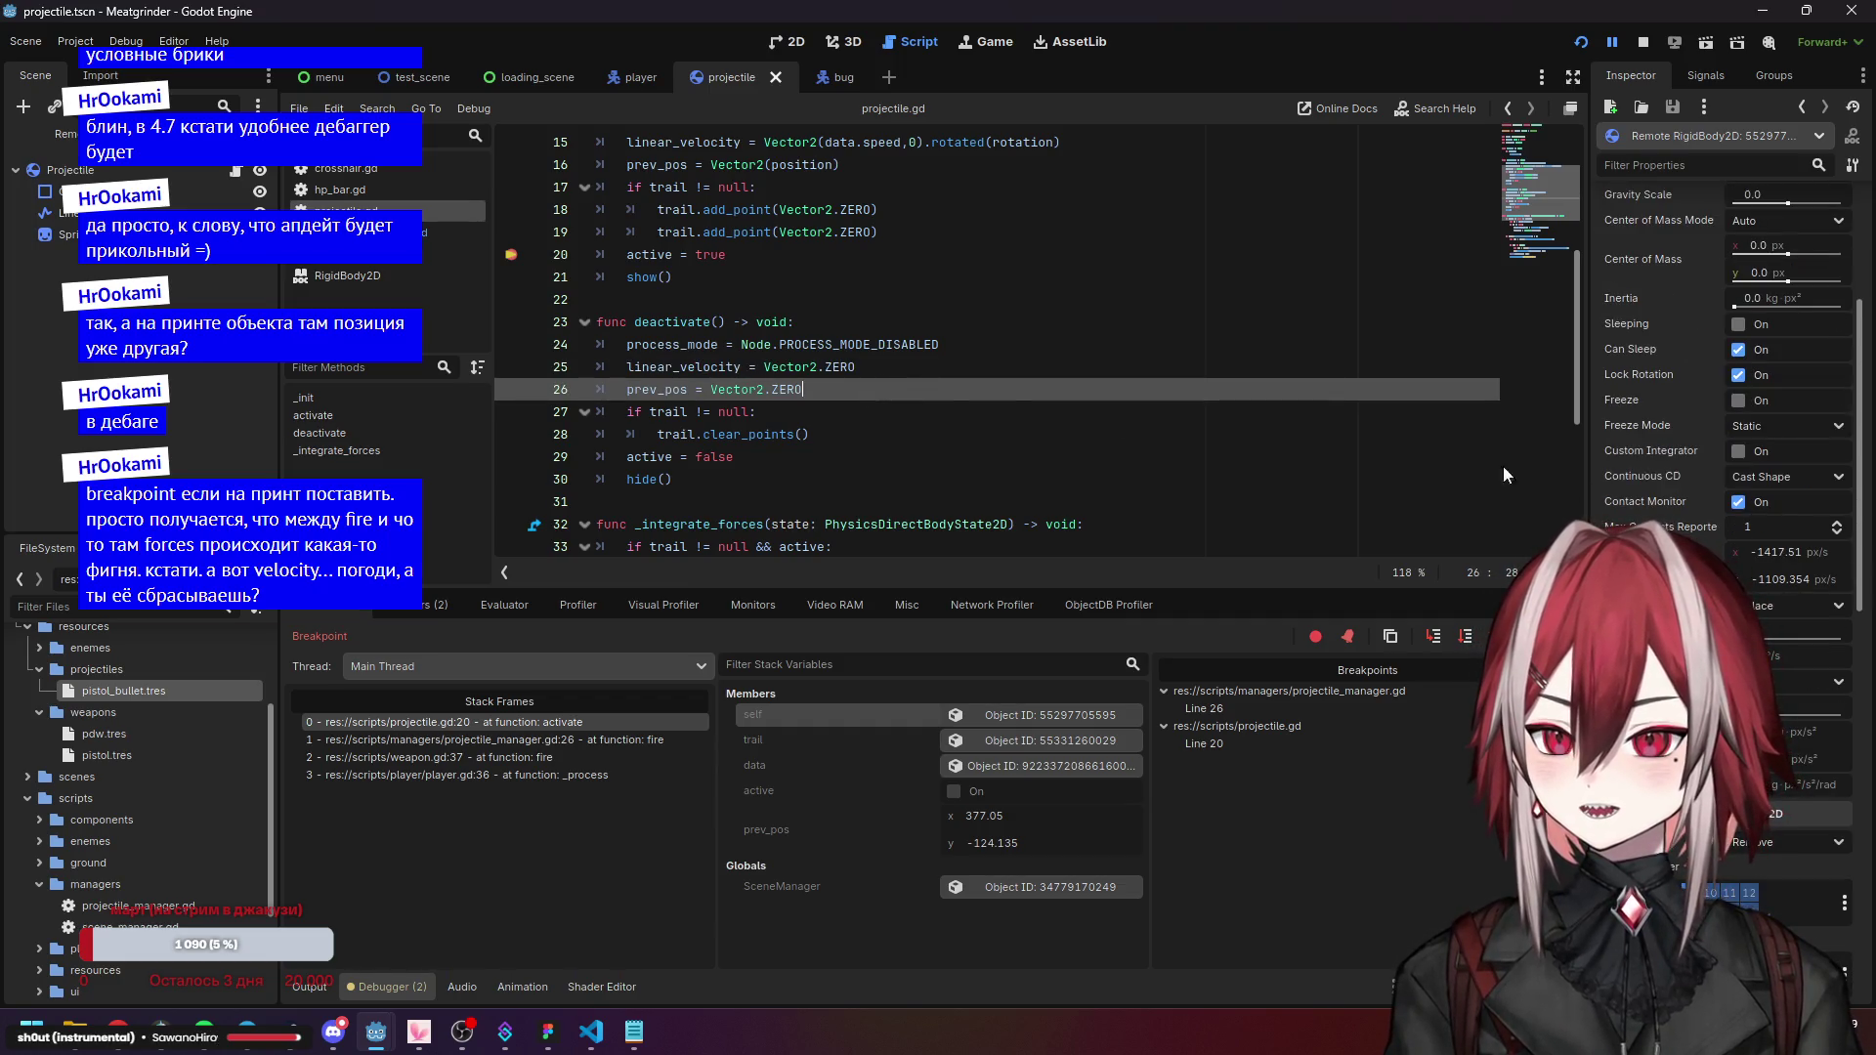
left_click(1640, 41)
In the player scene, set the Weapon node's Data to pistol.tres via Quick Load.
left_click(313, 415)
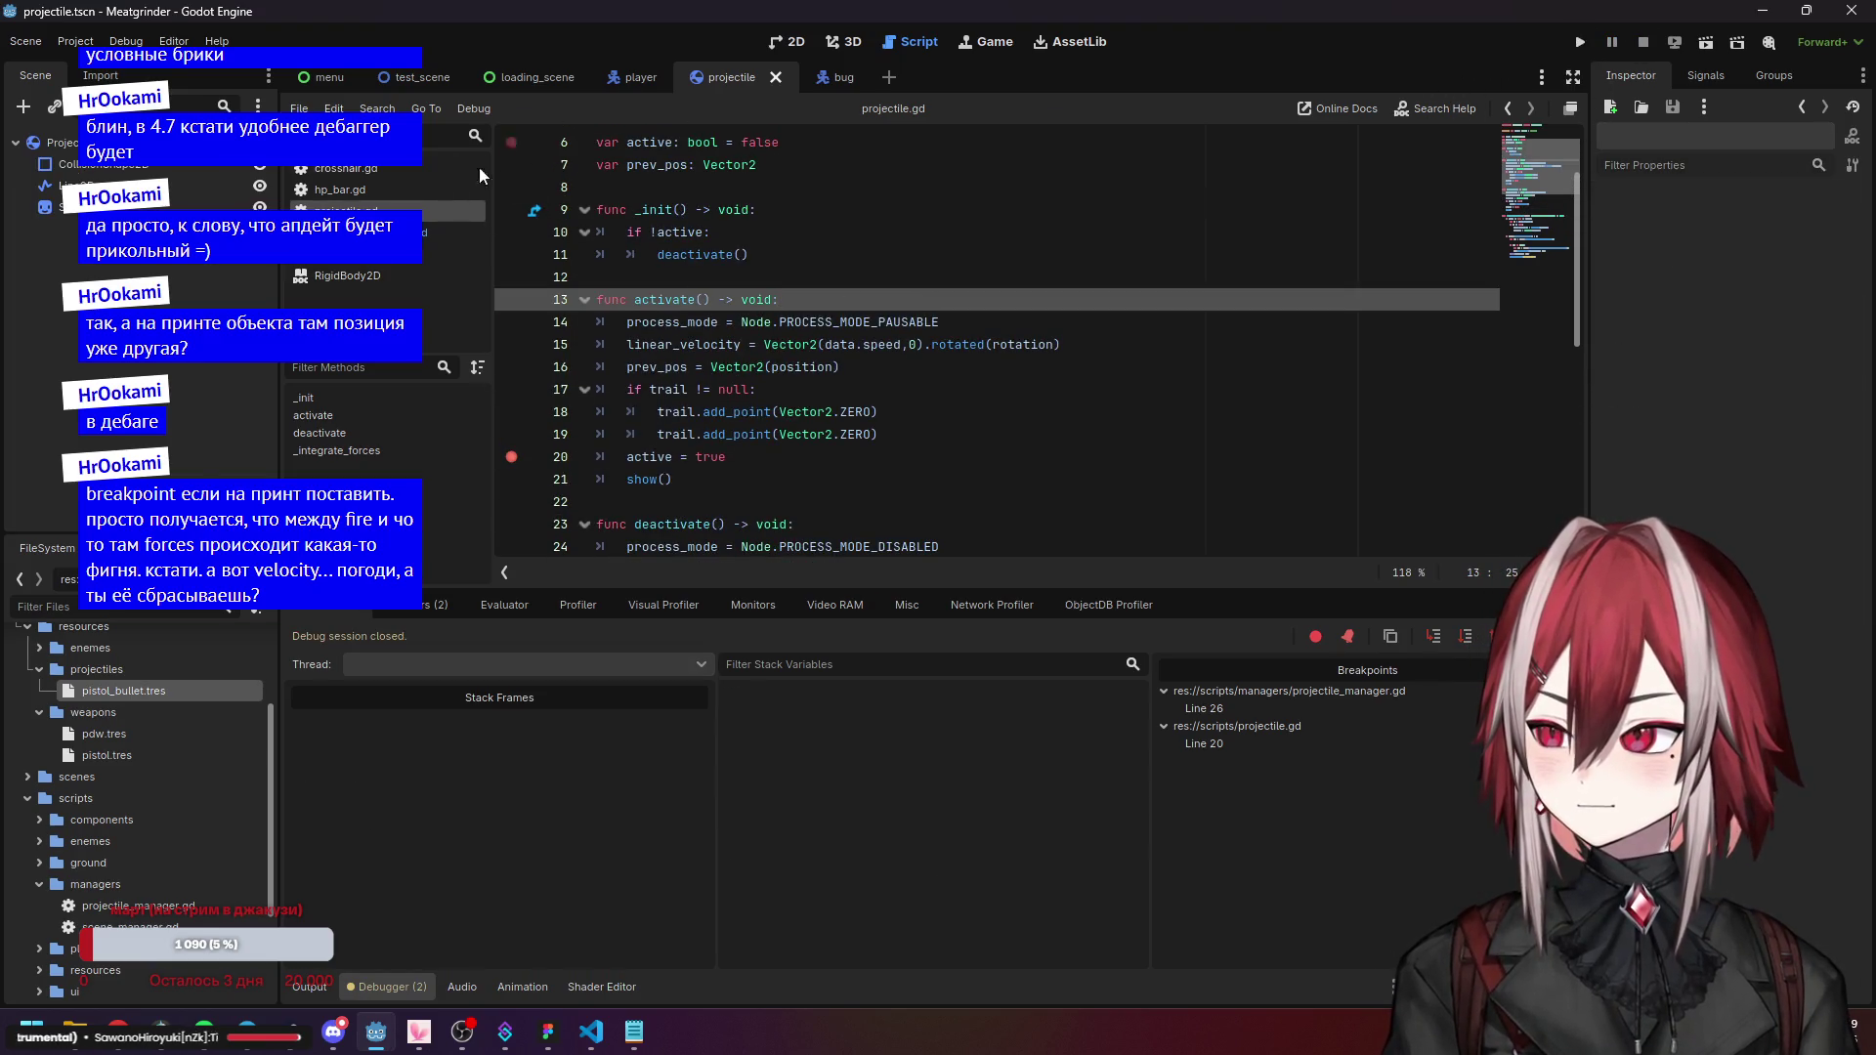
left_click(616, 80)
left_click(71, 228)
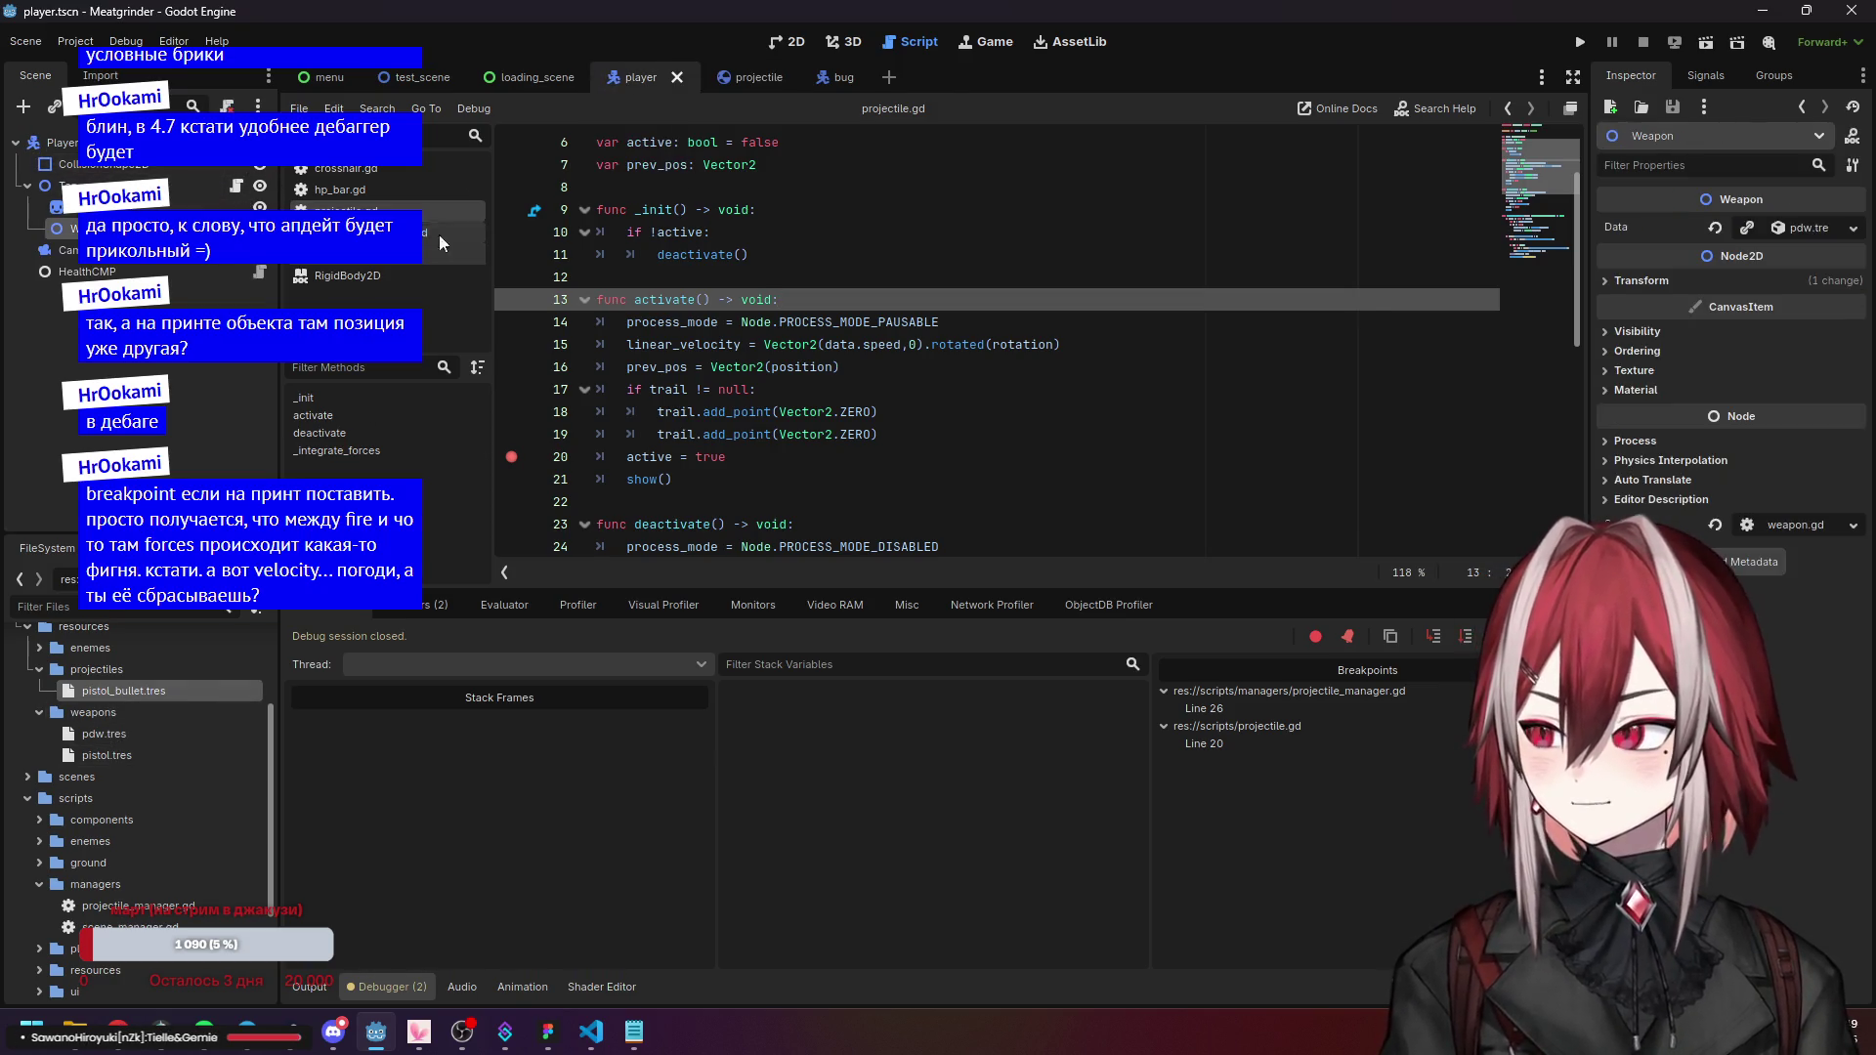
left_click(1851, 230)
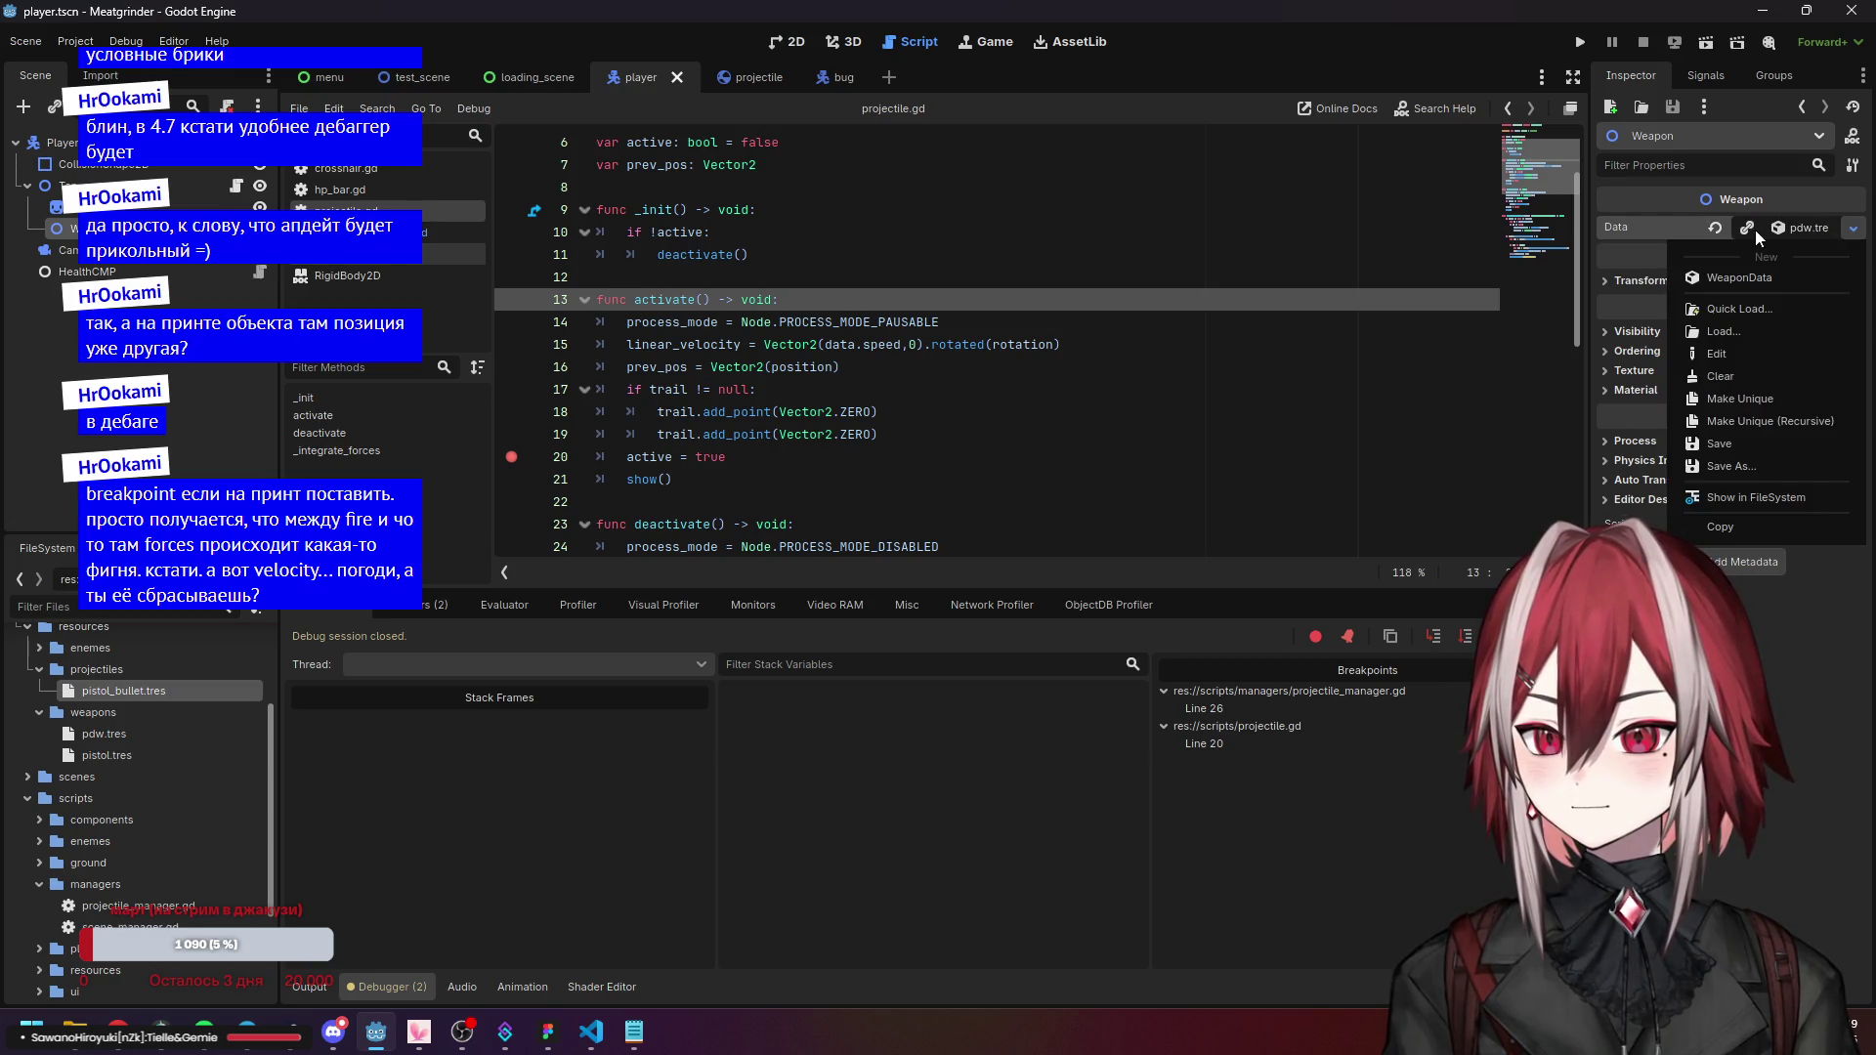
left_click(1715, 227)
left_click(1826, 228)
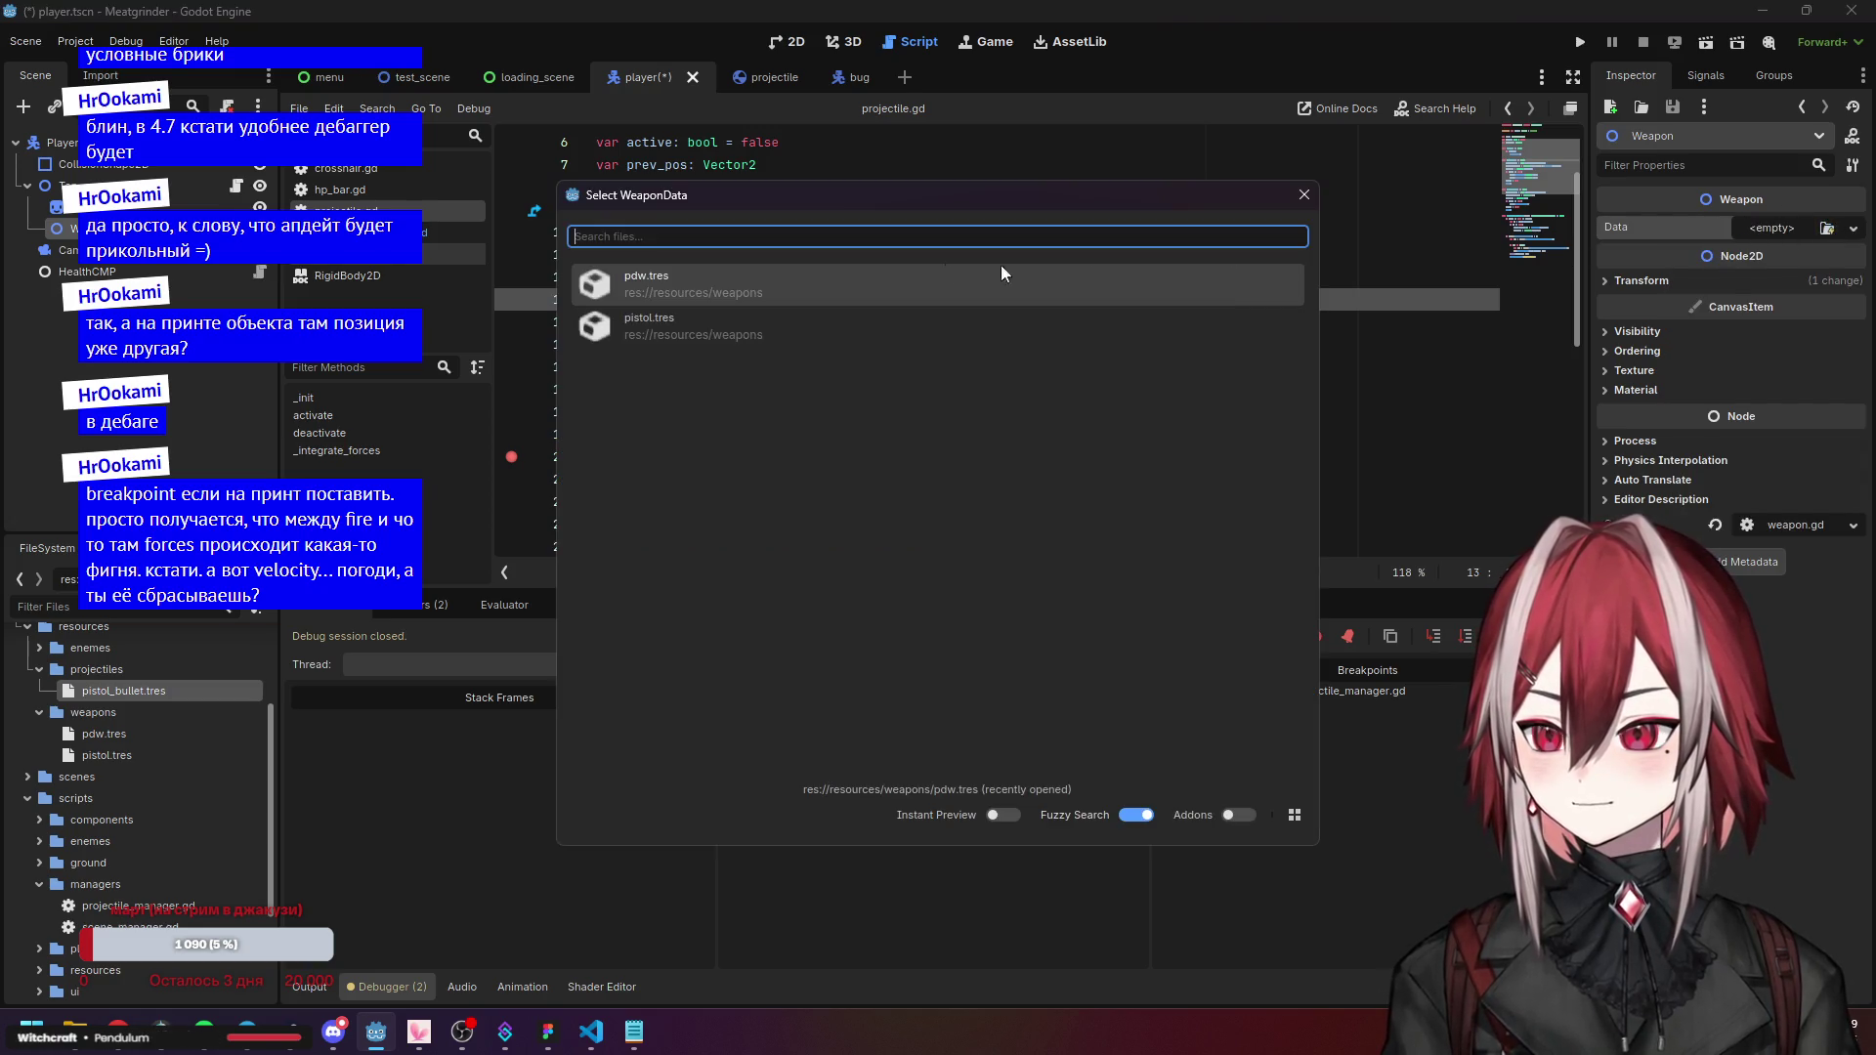
left_click(721, 283)
left_click(1826, 228)
left_click(742, 327)
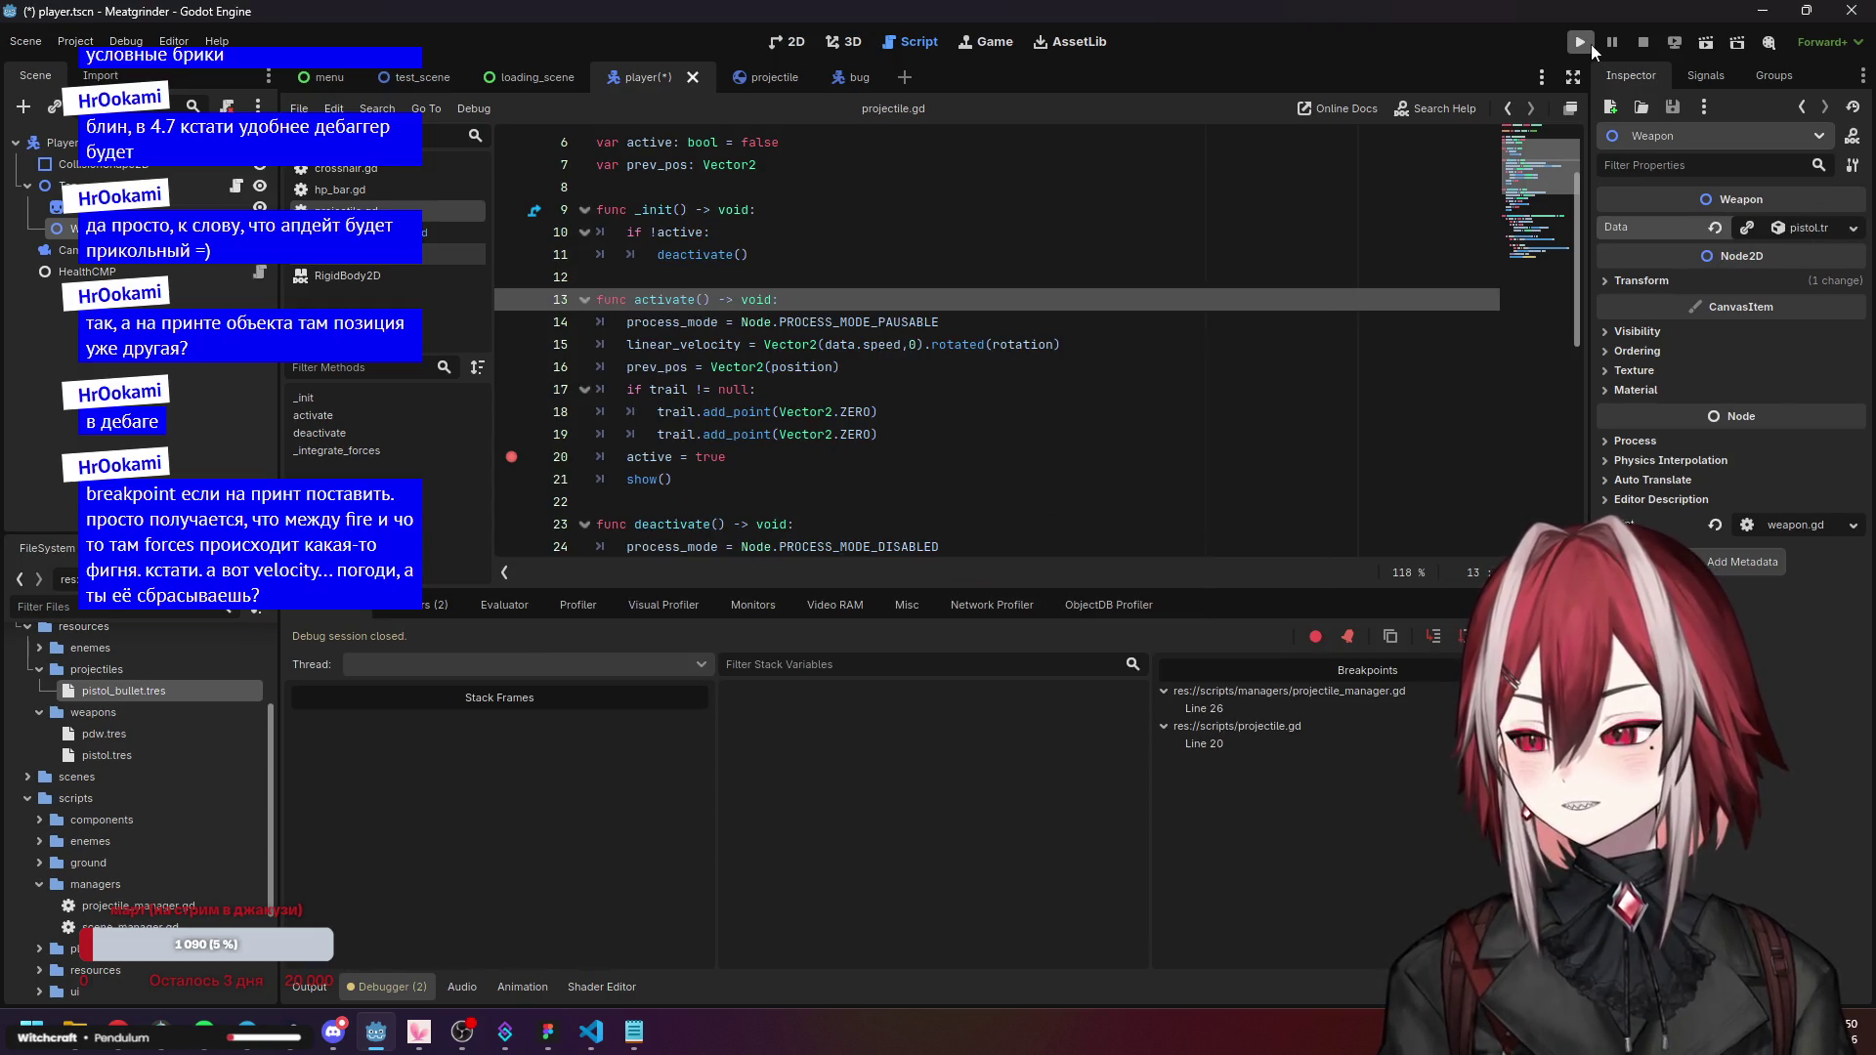
Enable Skip Breakpoints, run the game, move and shoot bullets, then stop it.
left_click(1316, 636)
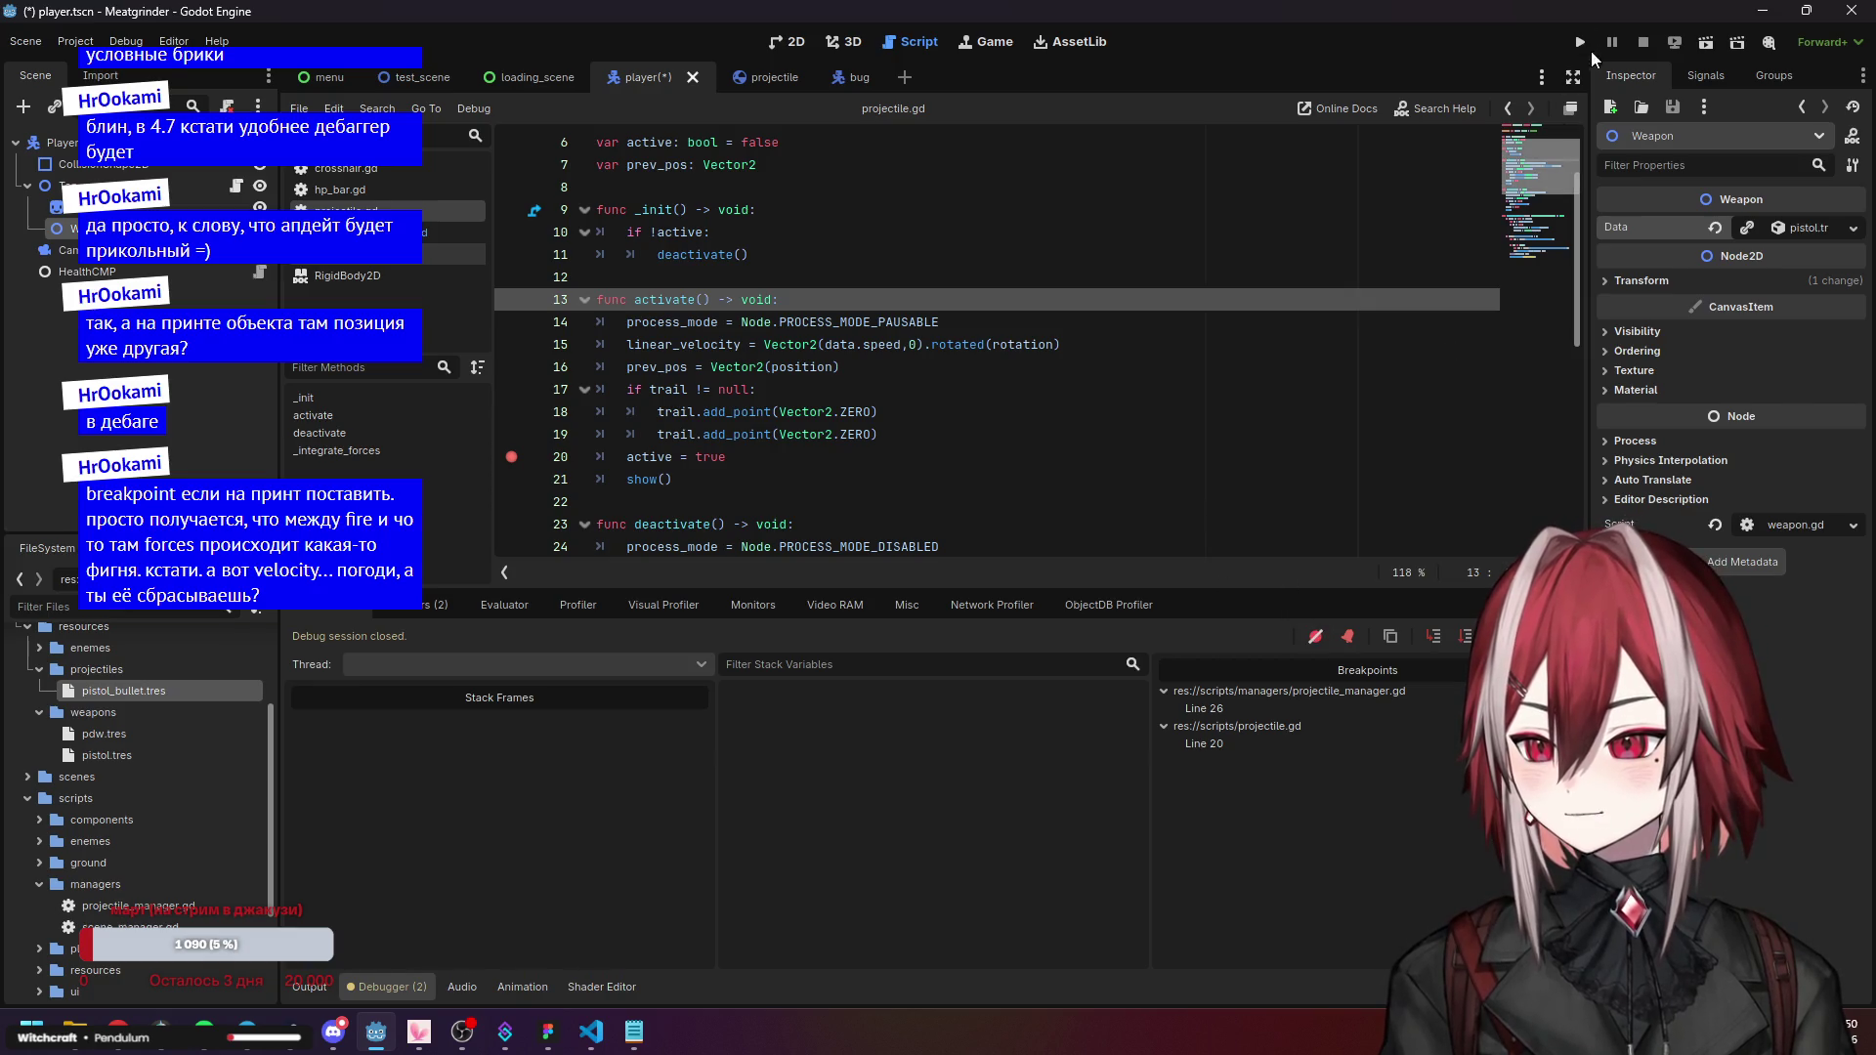
left_click(1583, 43)
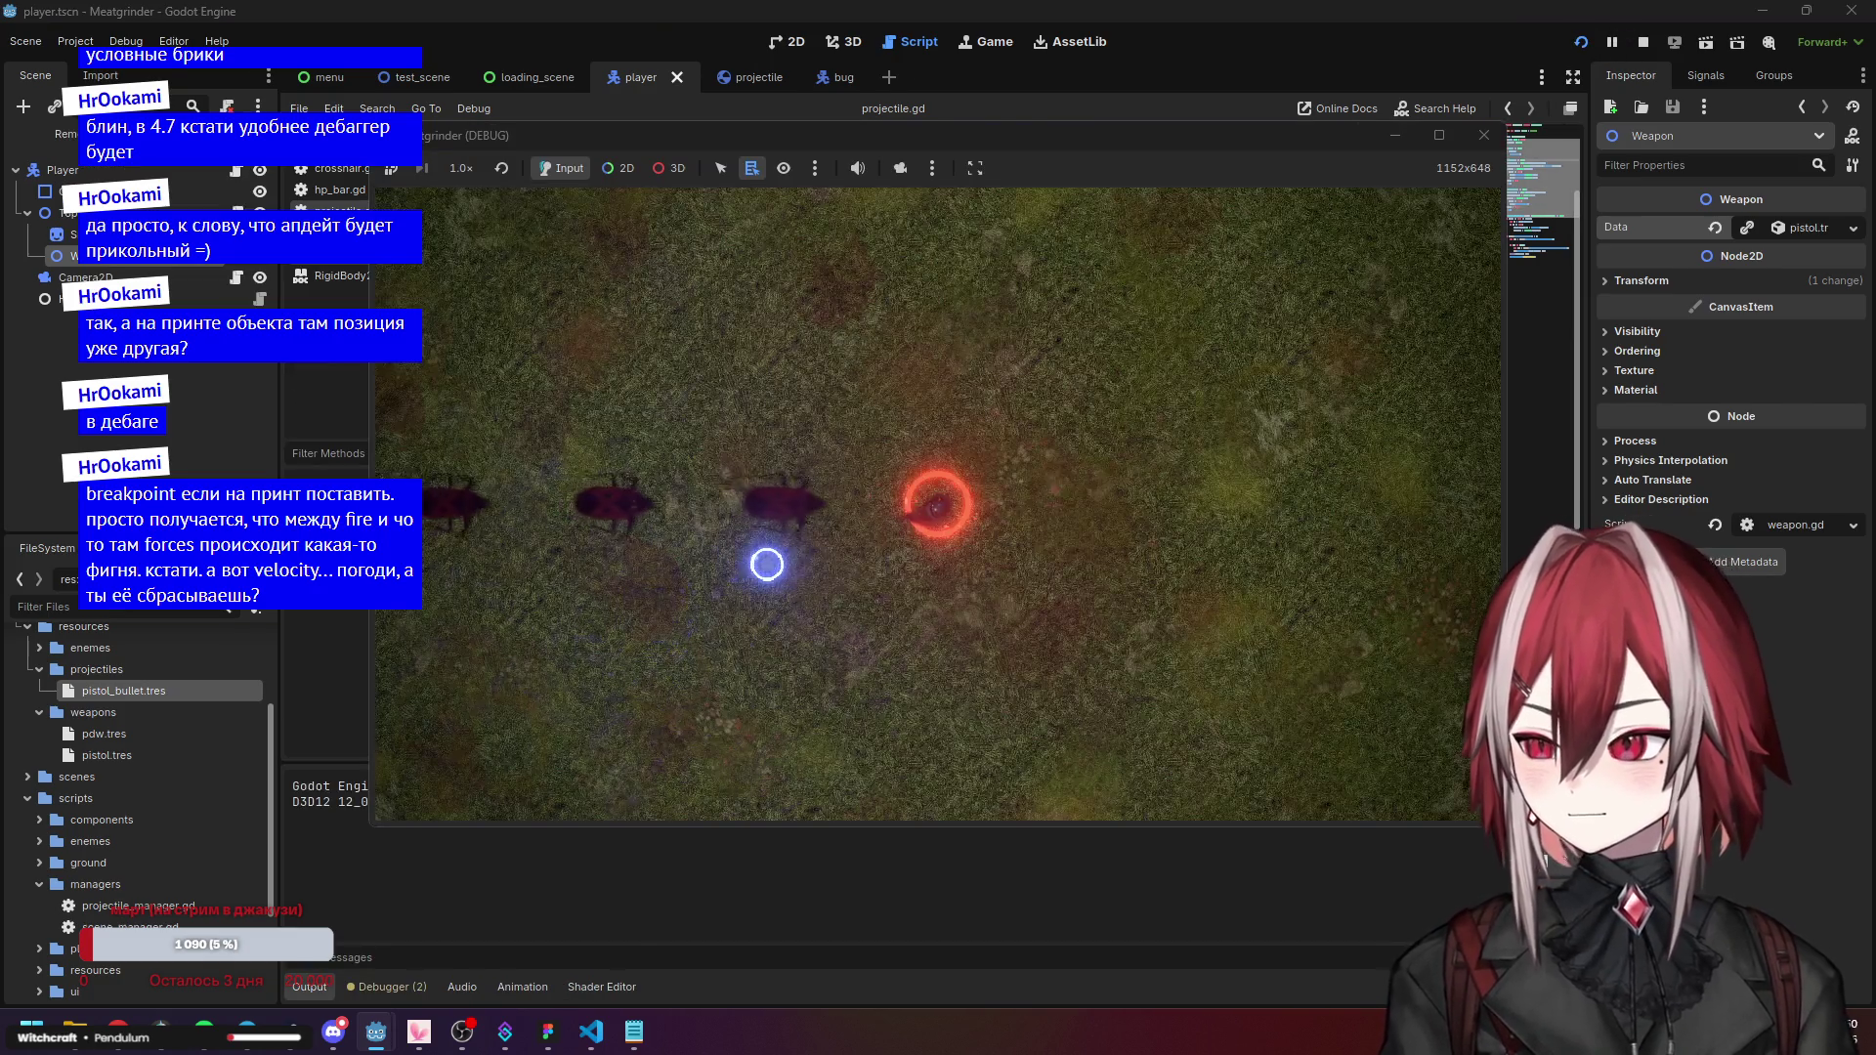
left_click(936, 504)
key("a")
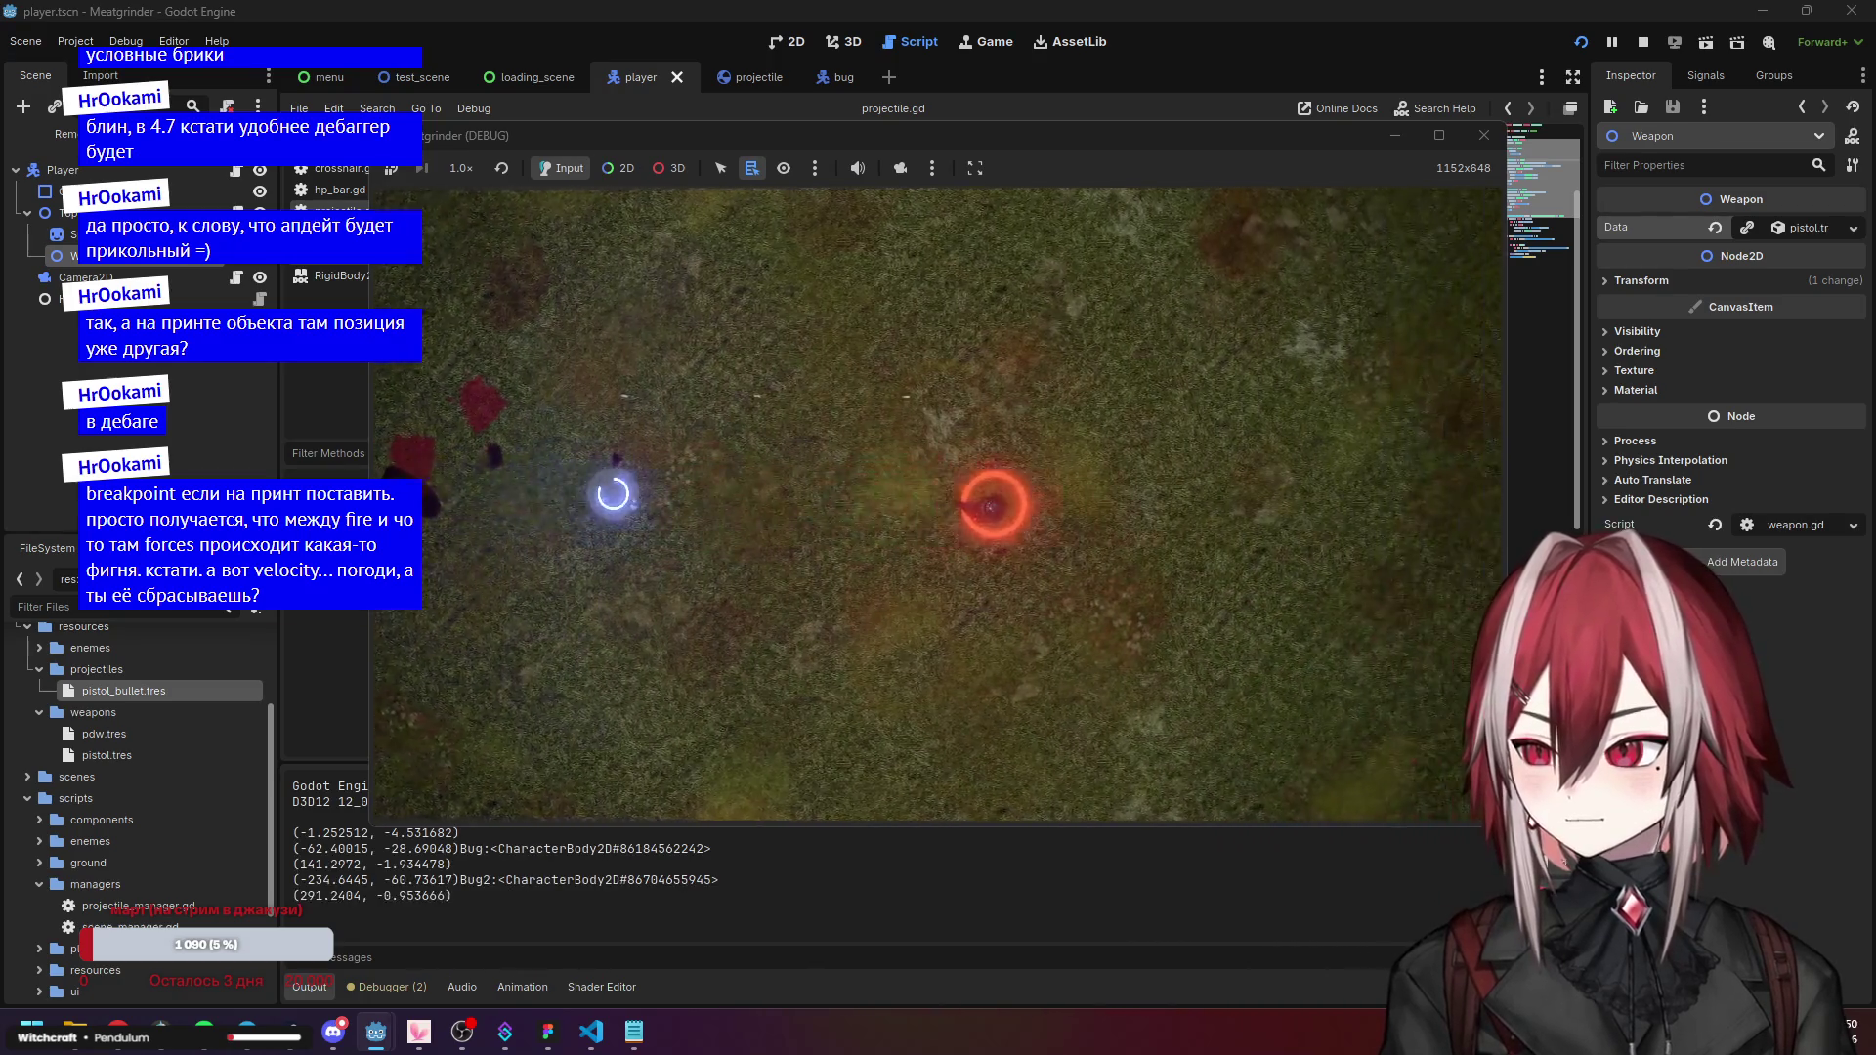
left_click(980, 504)
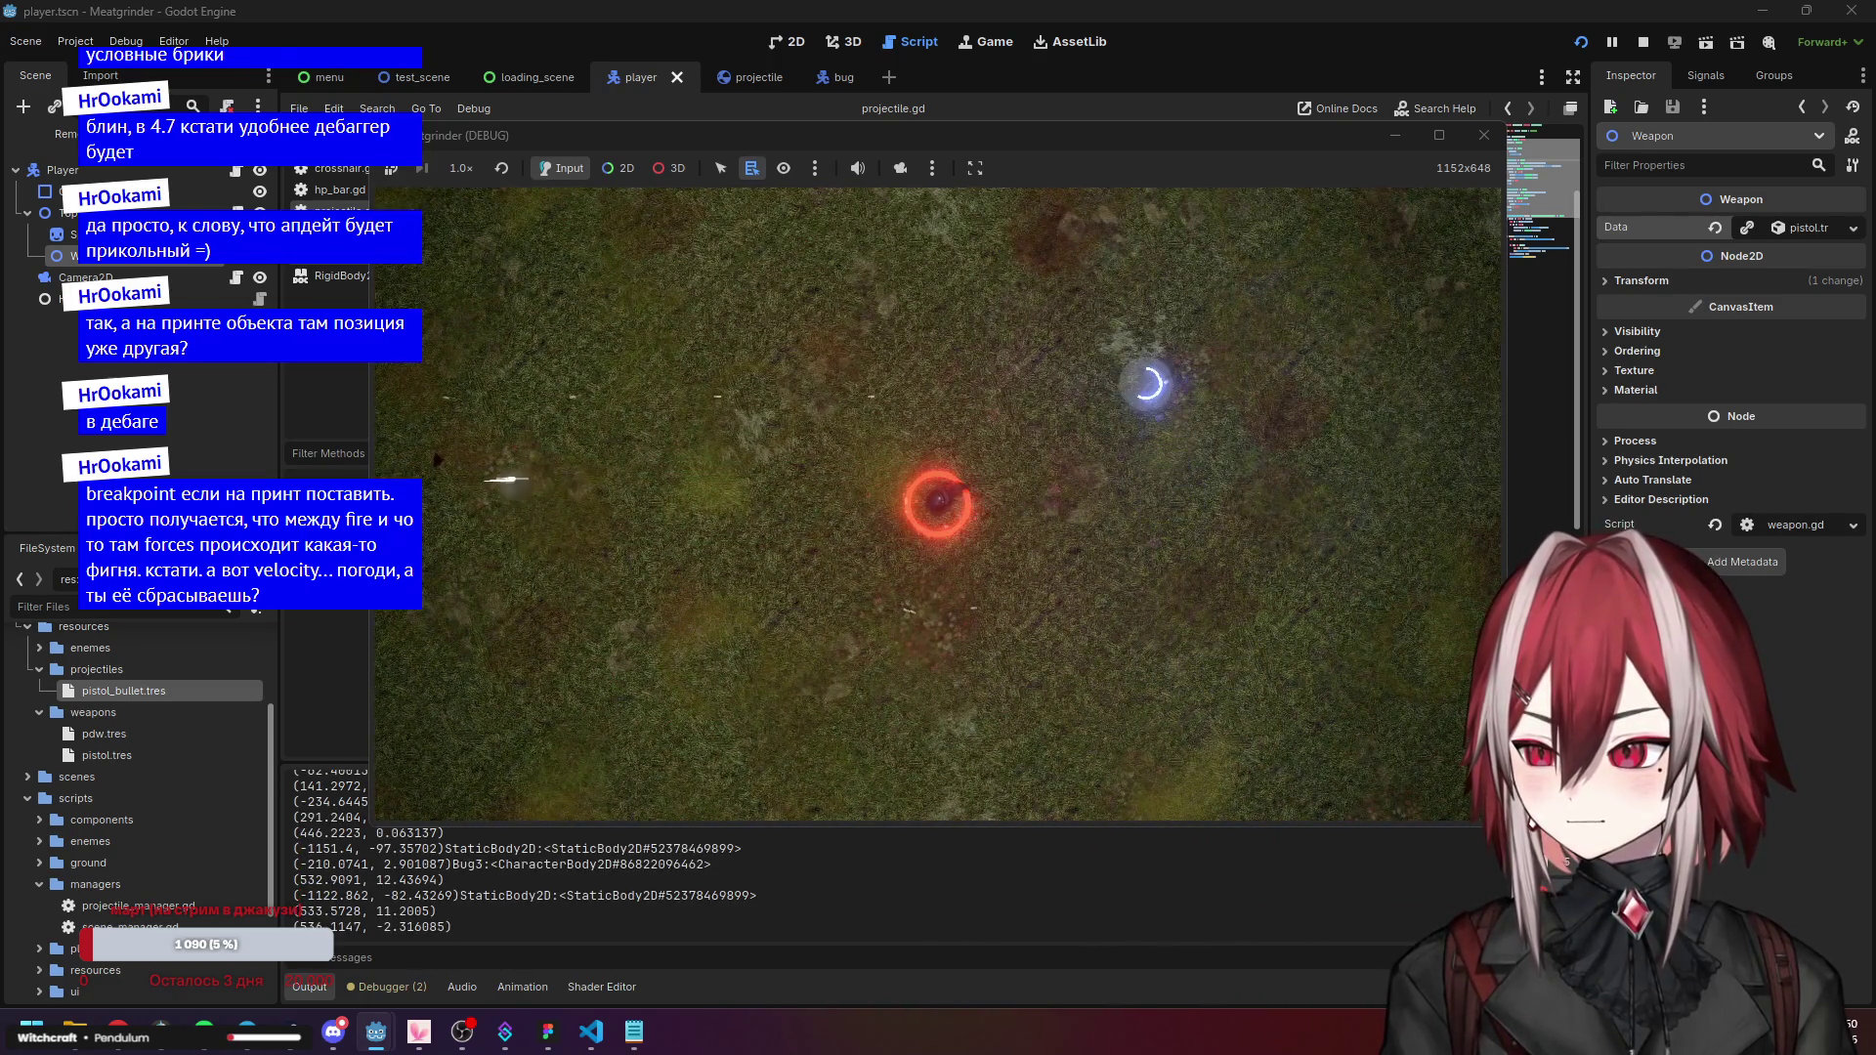
key("s")
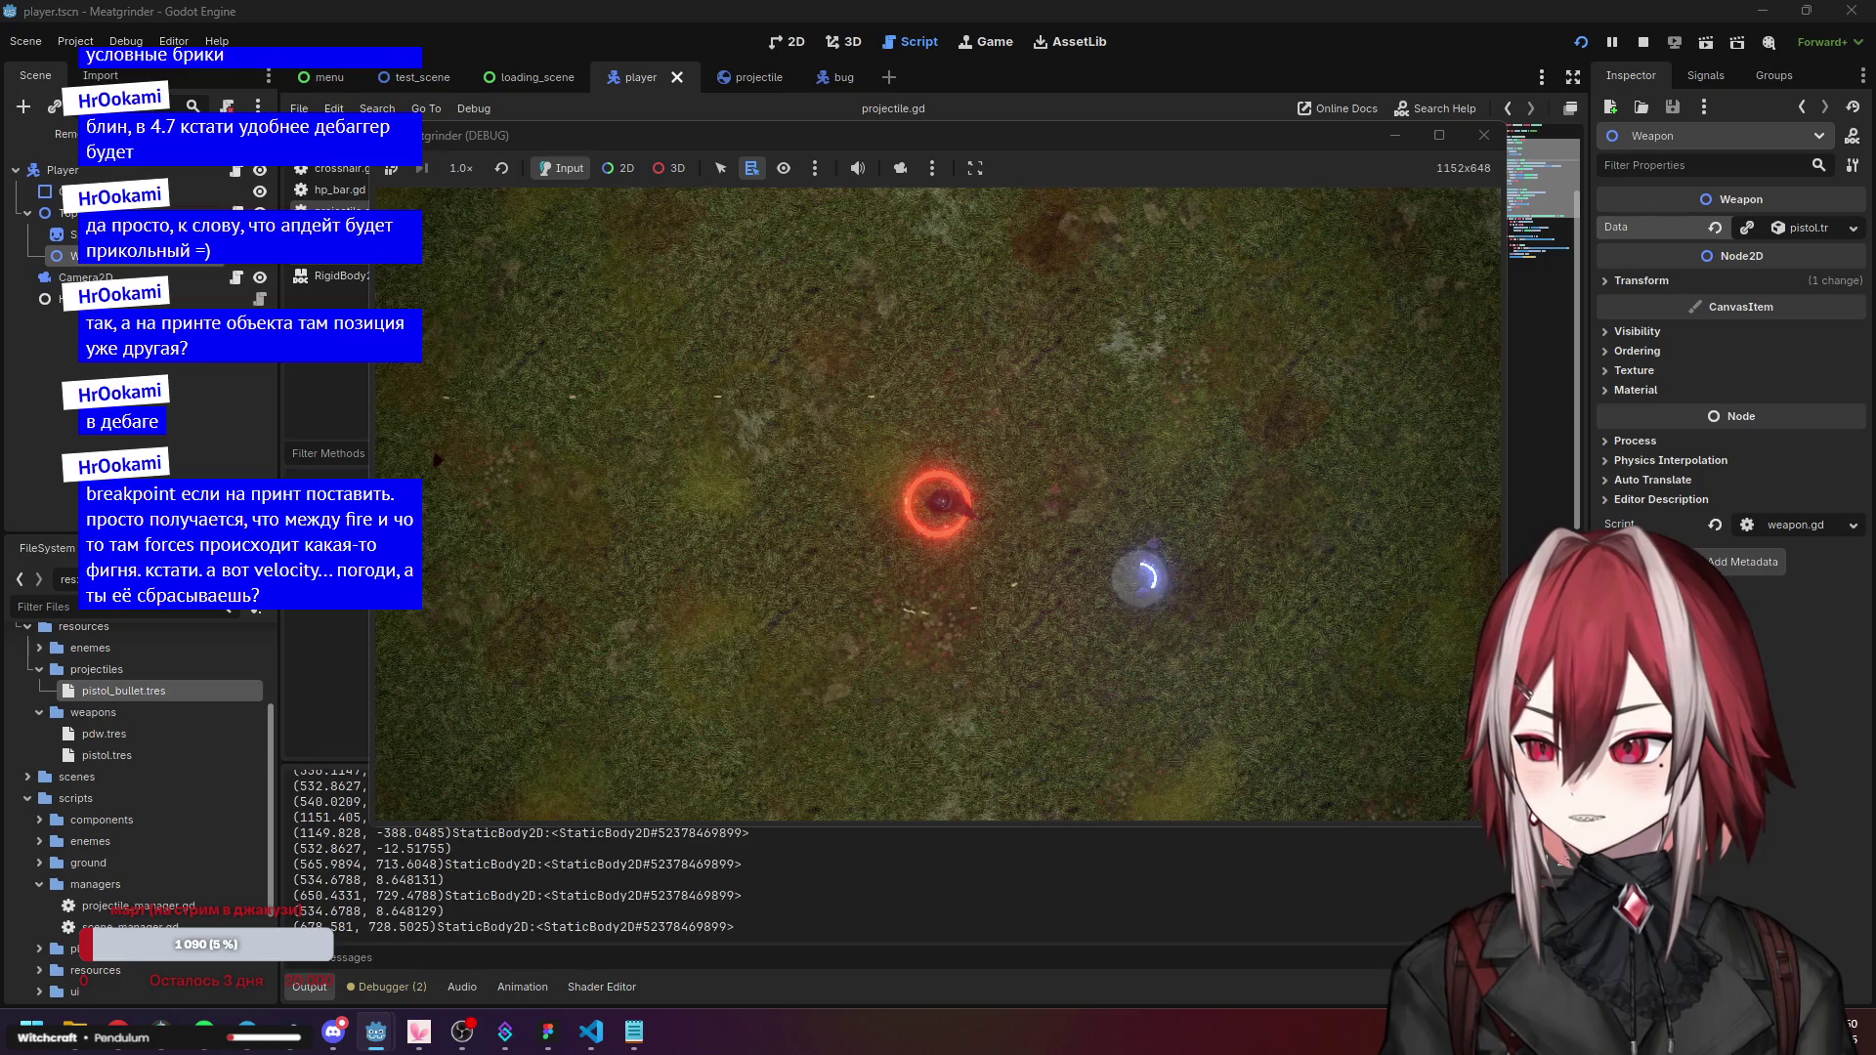
key("w")
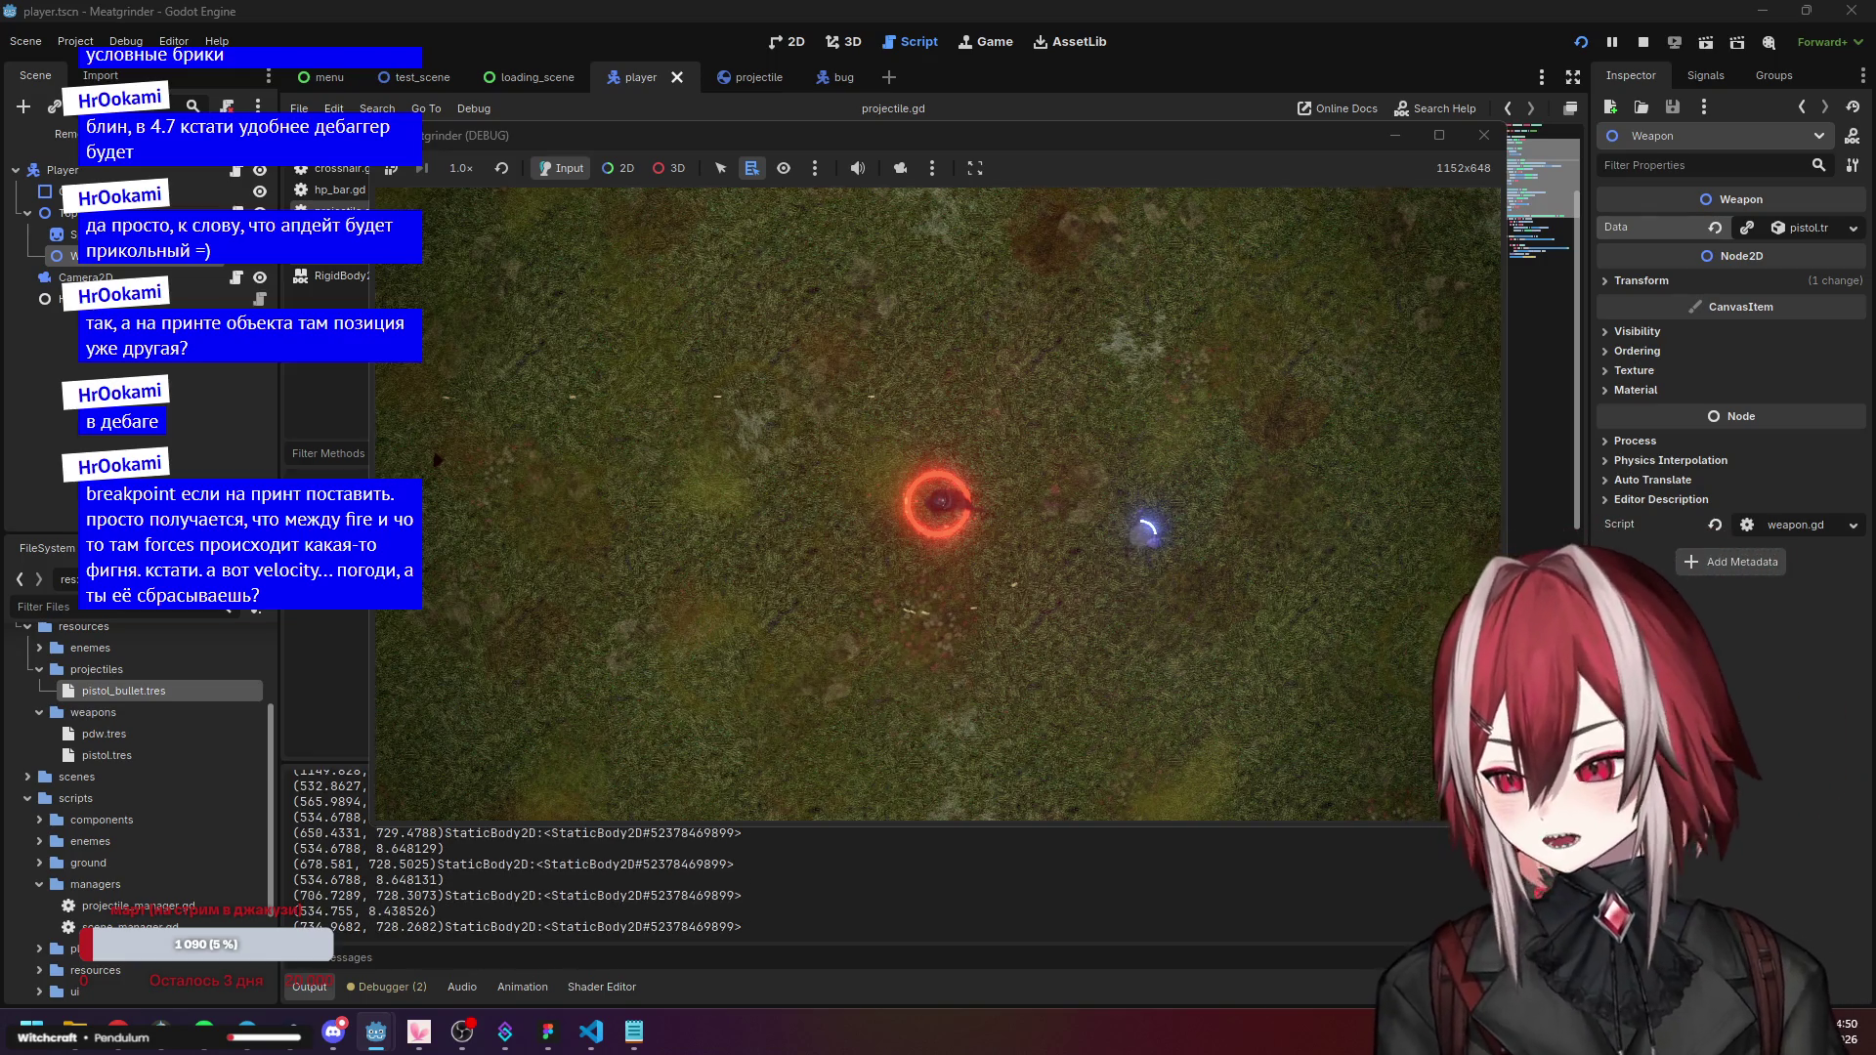
key("w")
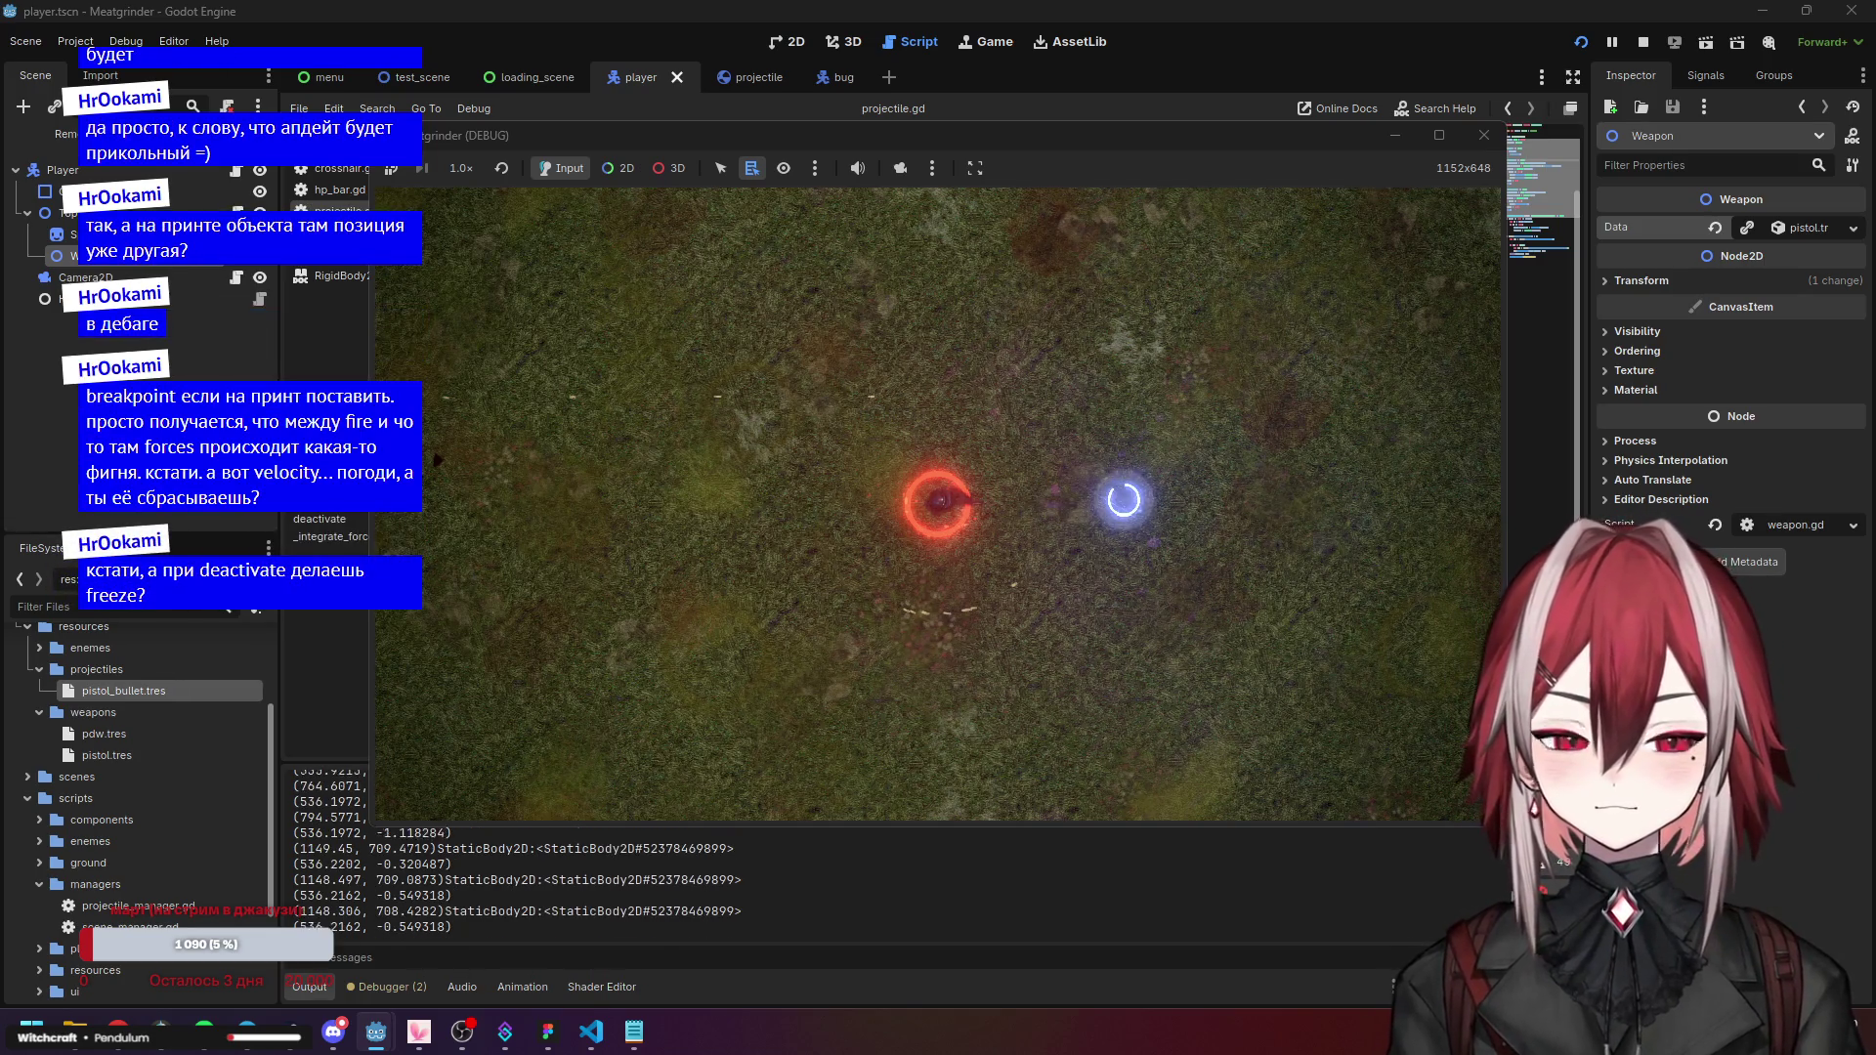
key("w")
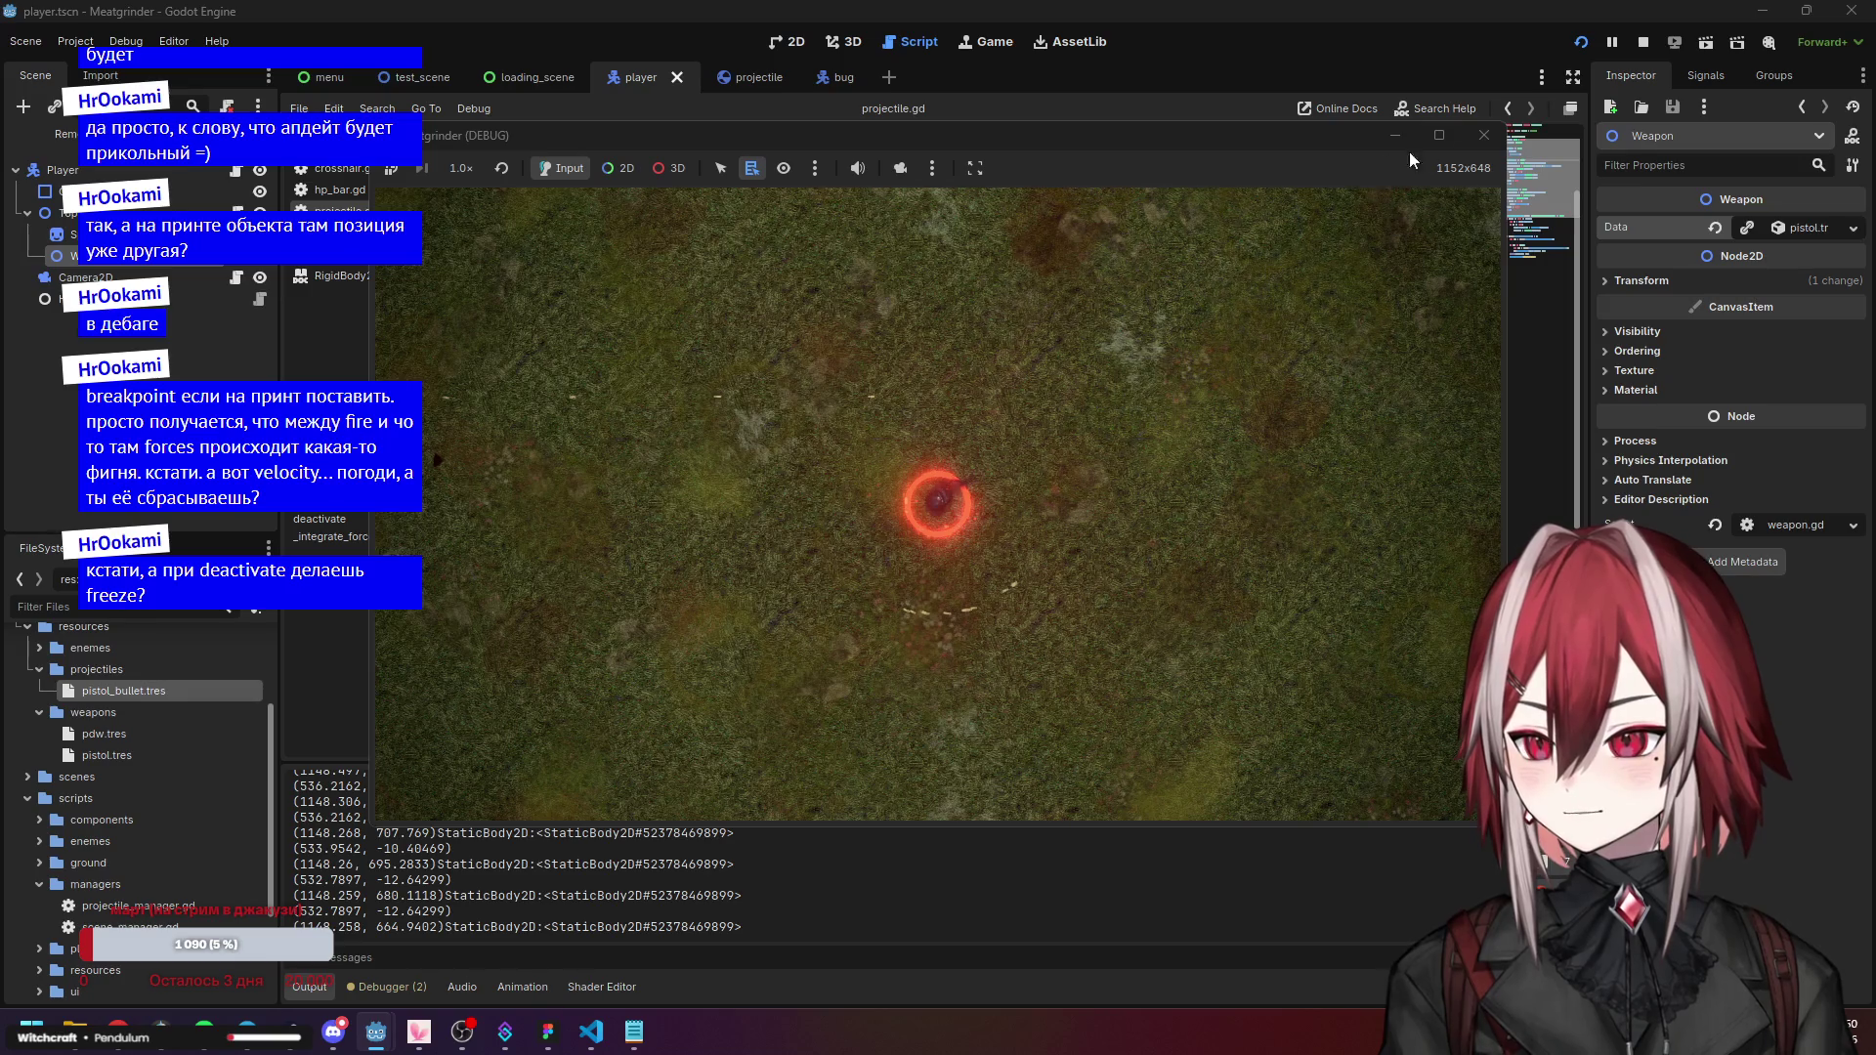
left_click(1482, 137)
left_click(591, 1031)
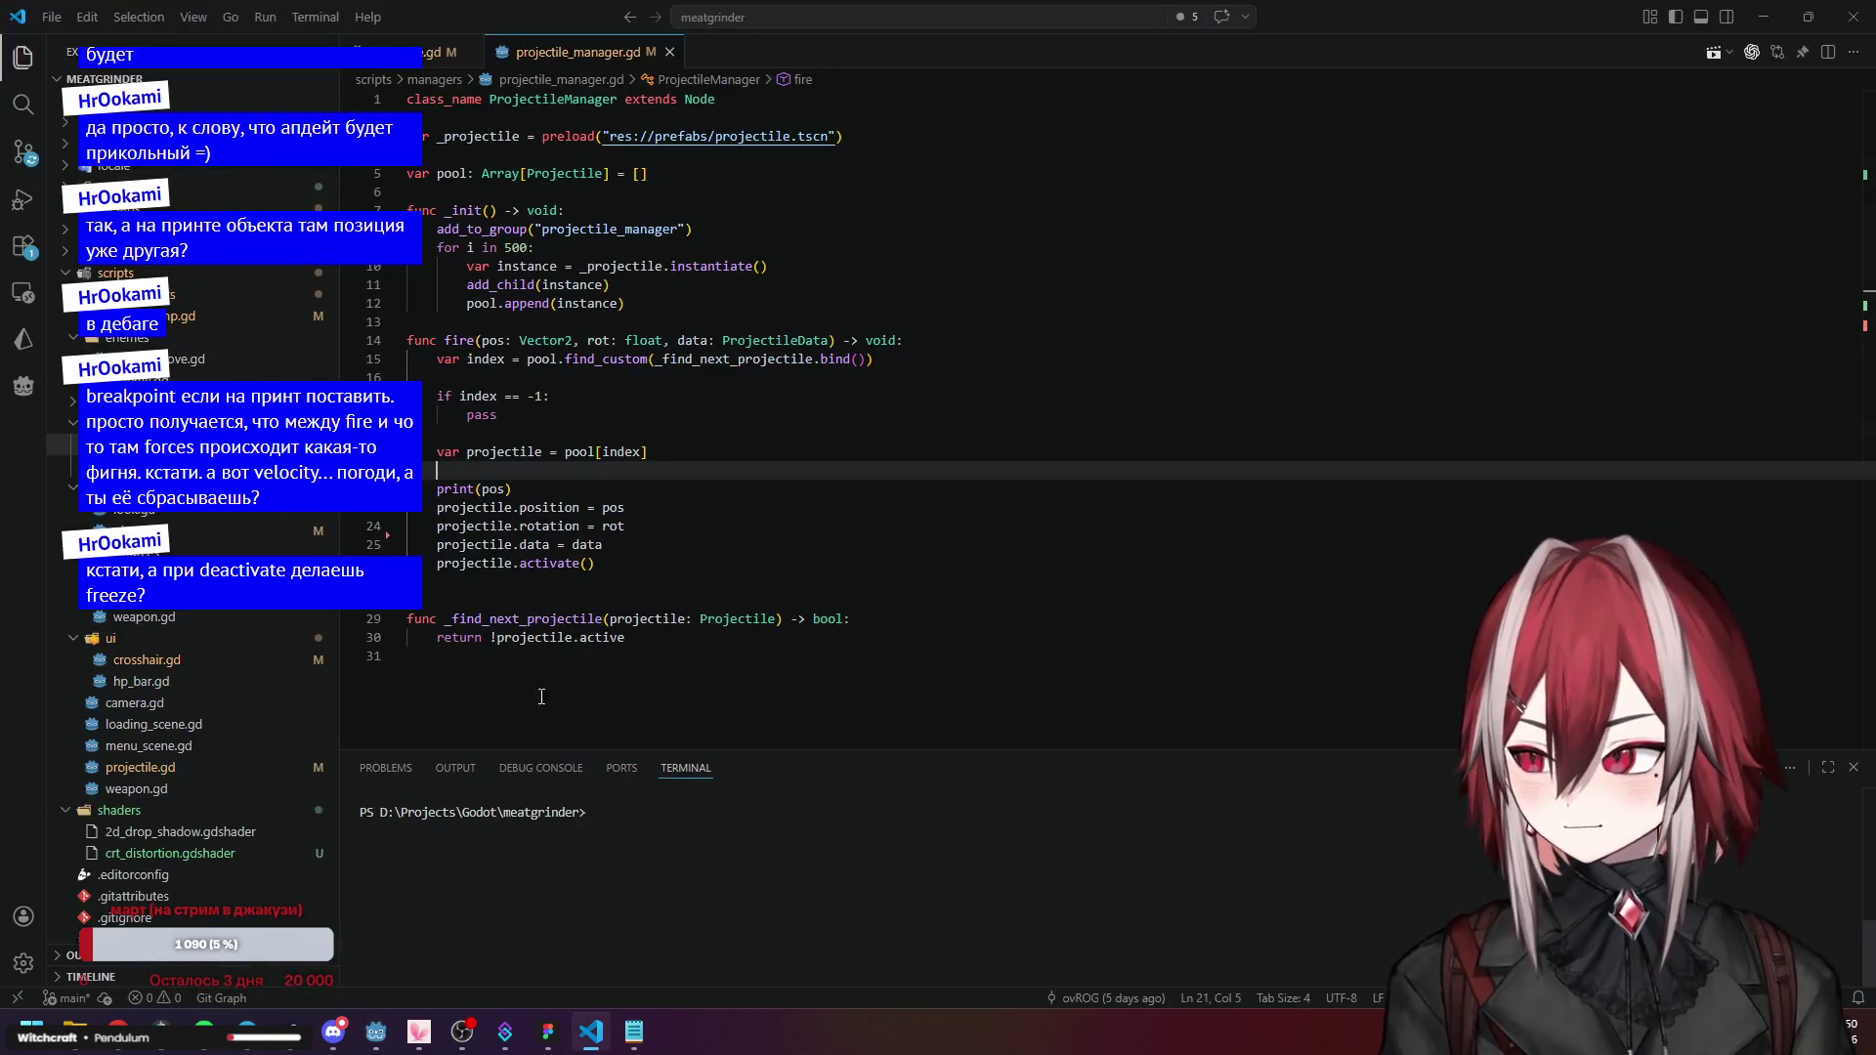
Open Source Control and review projectile.gd's new prev_pos line and active = false in deactivate.
scroll(195, 753, "down", 2)
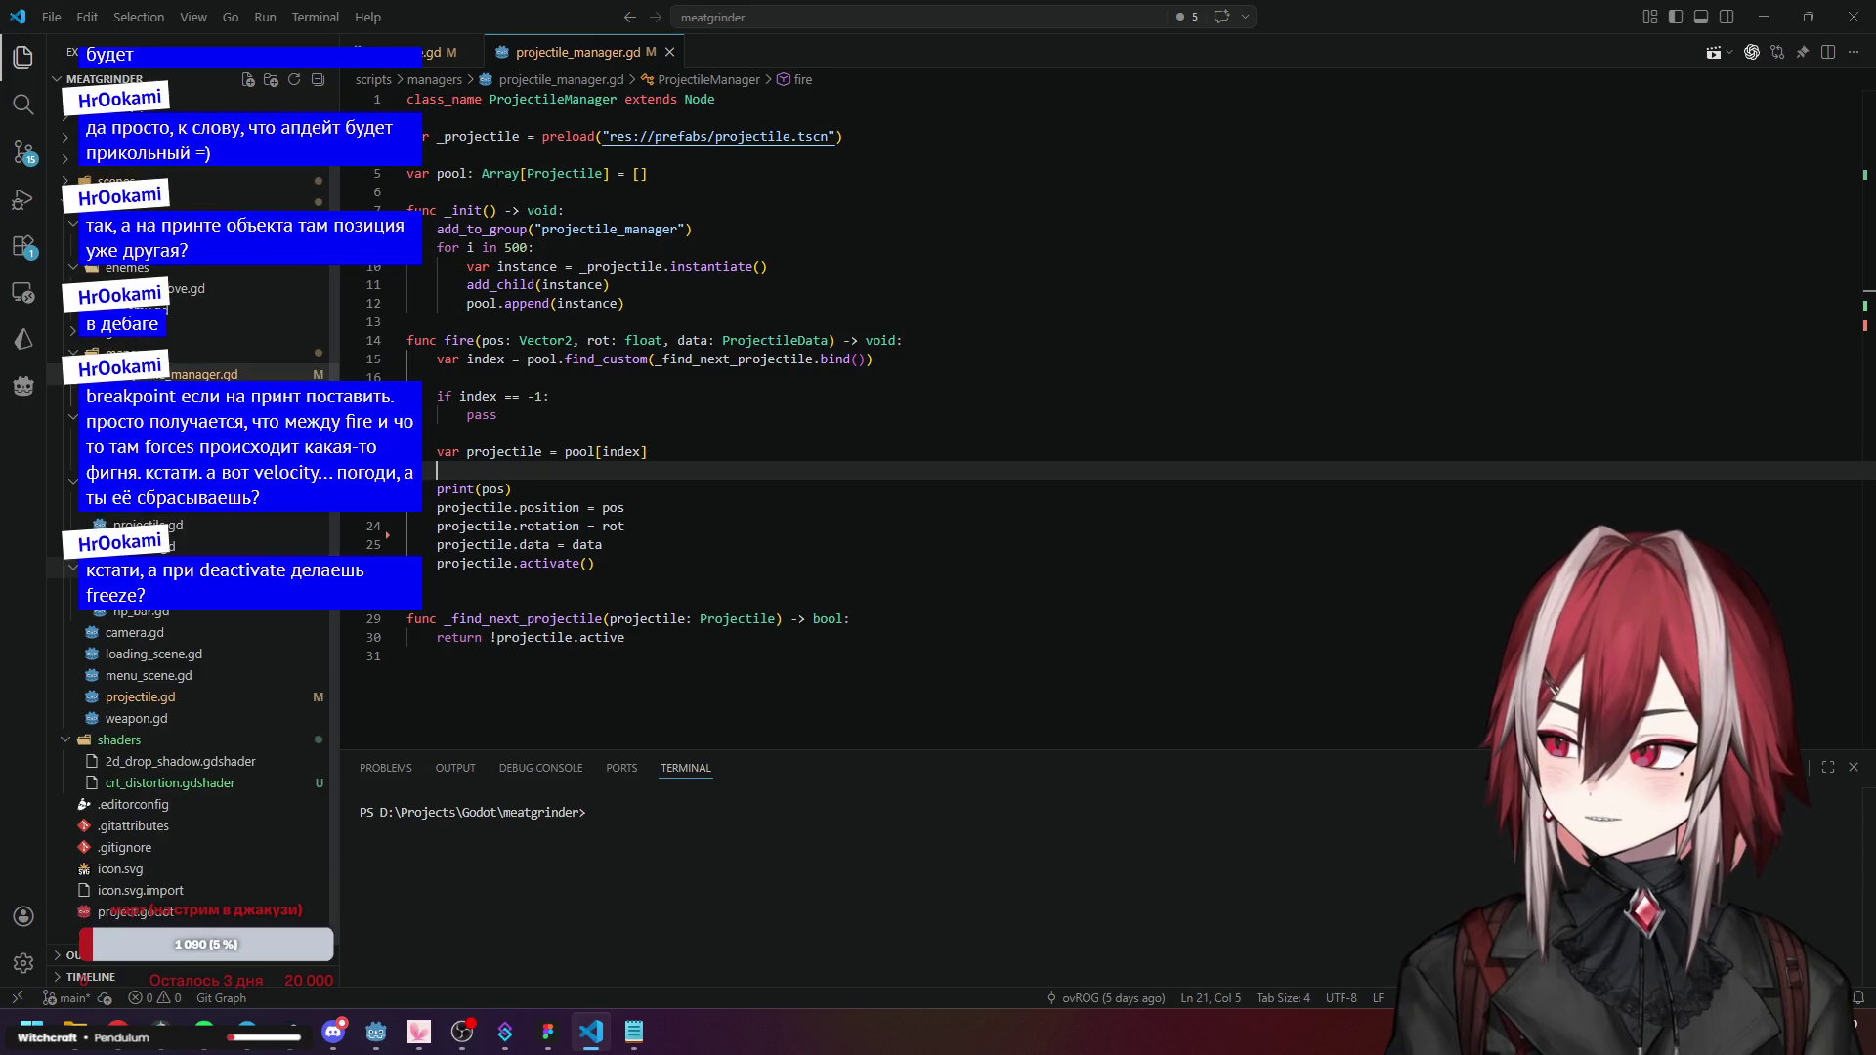
left_click(23, 152)
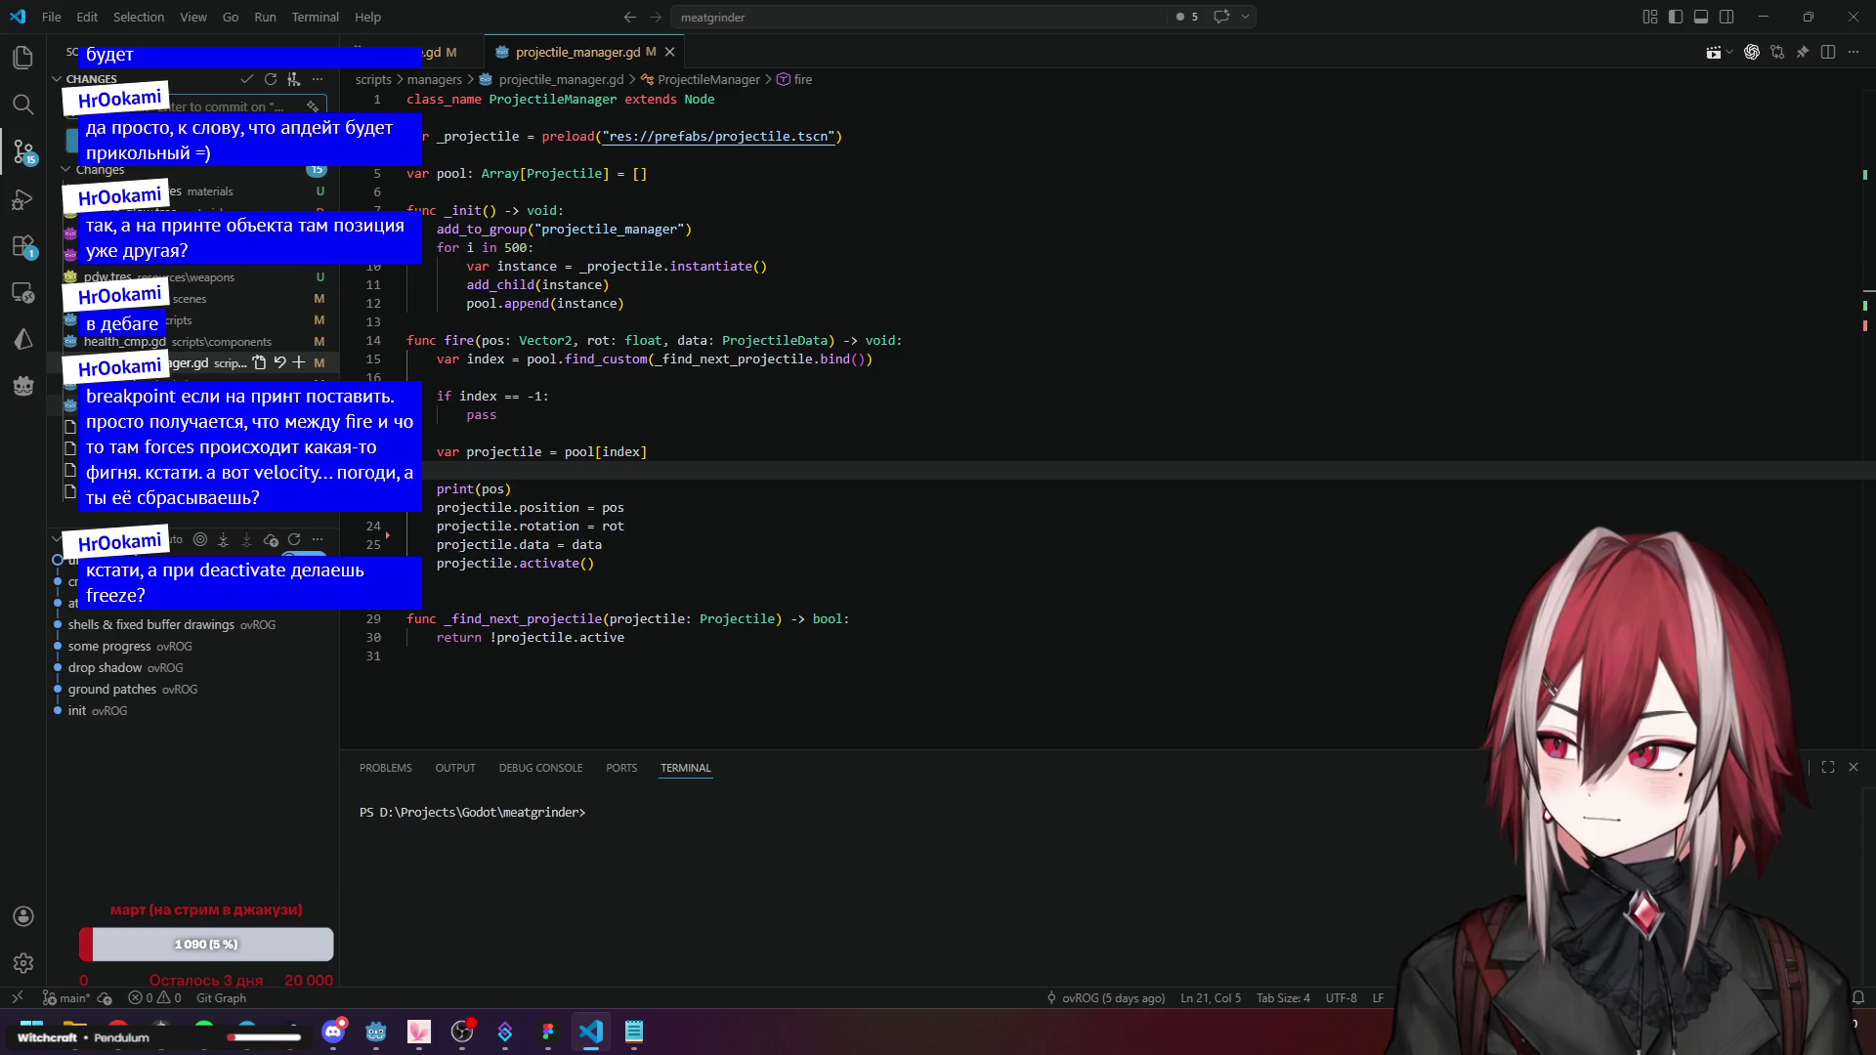
left_click(149, 320)
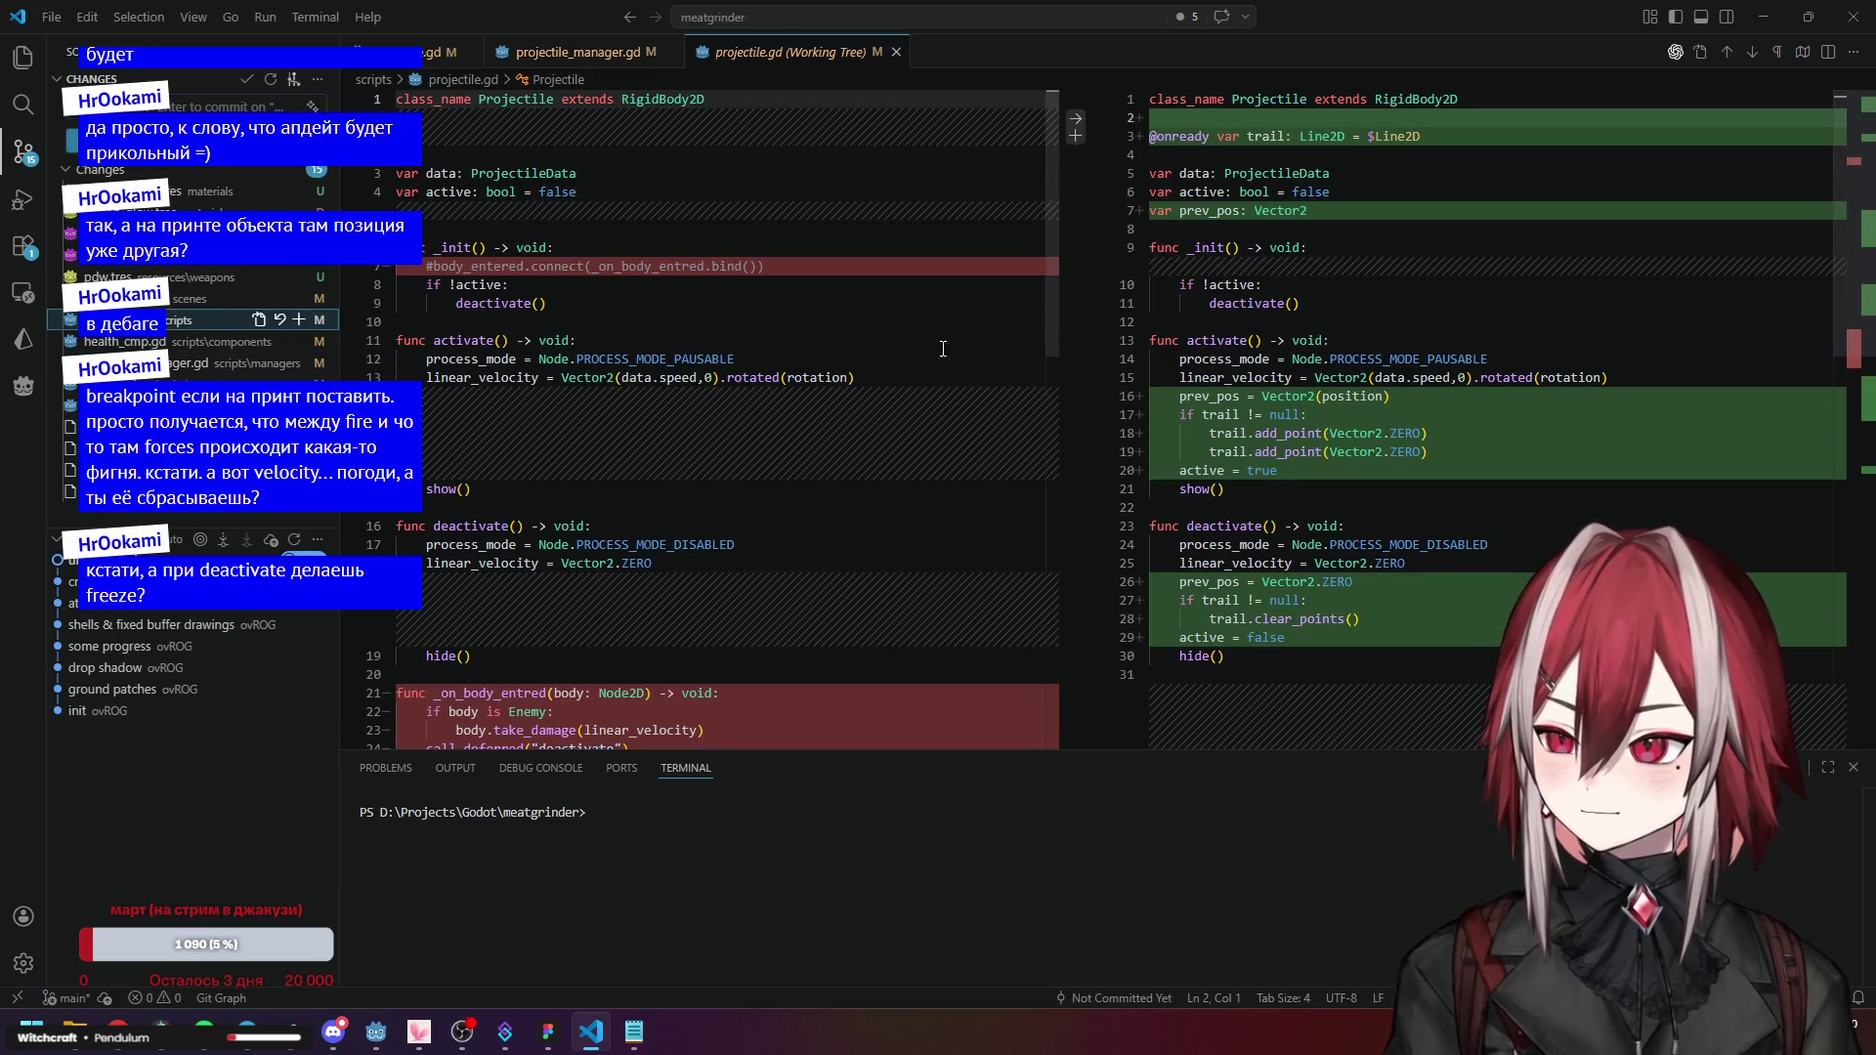
scroll(1363, 329, "down", 2)
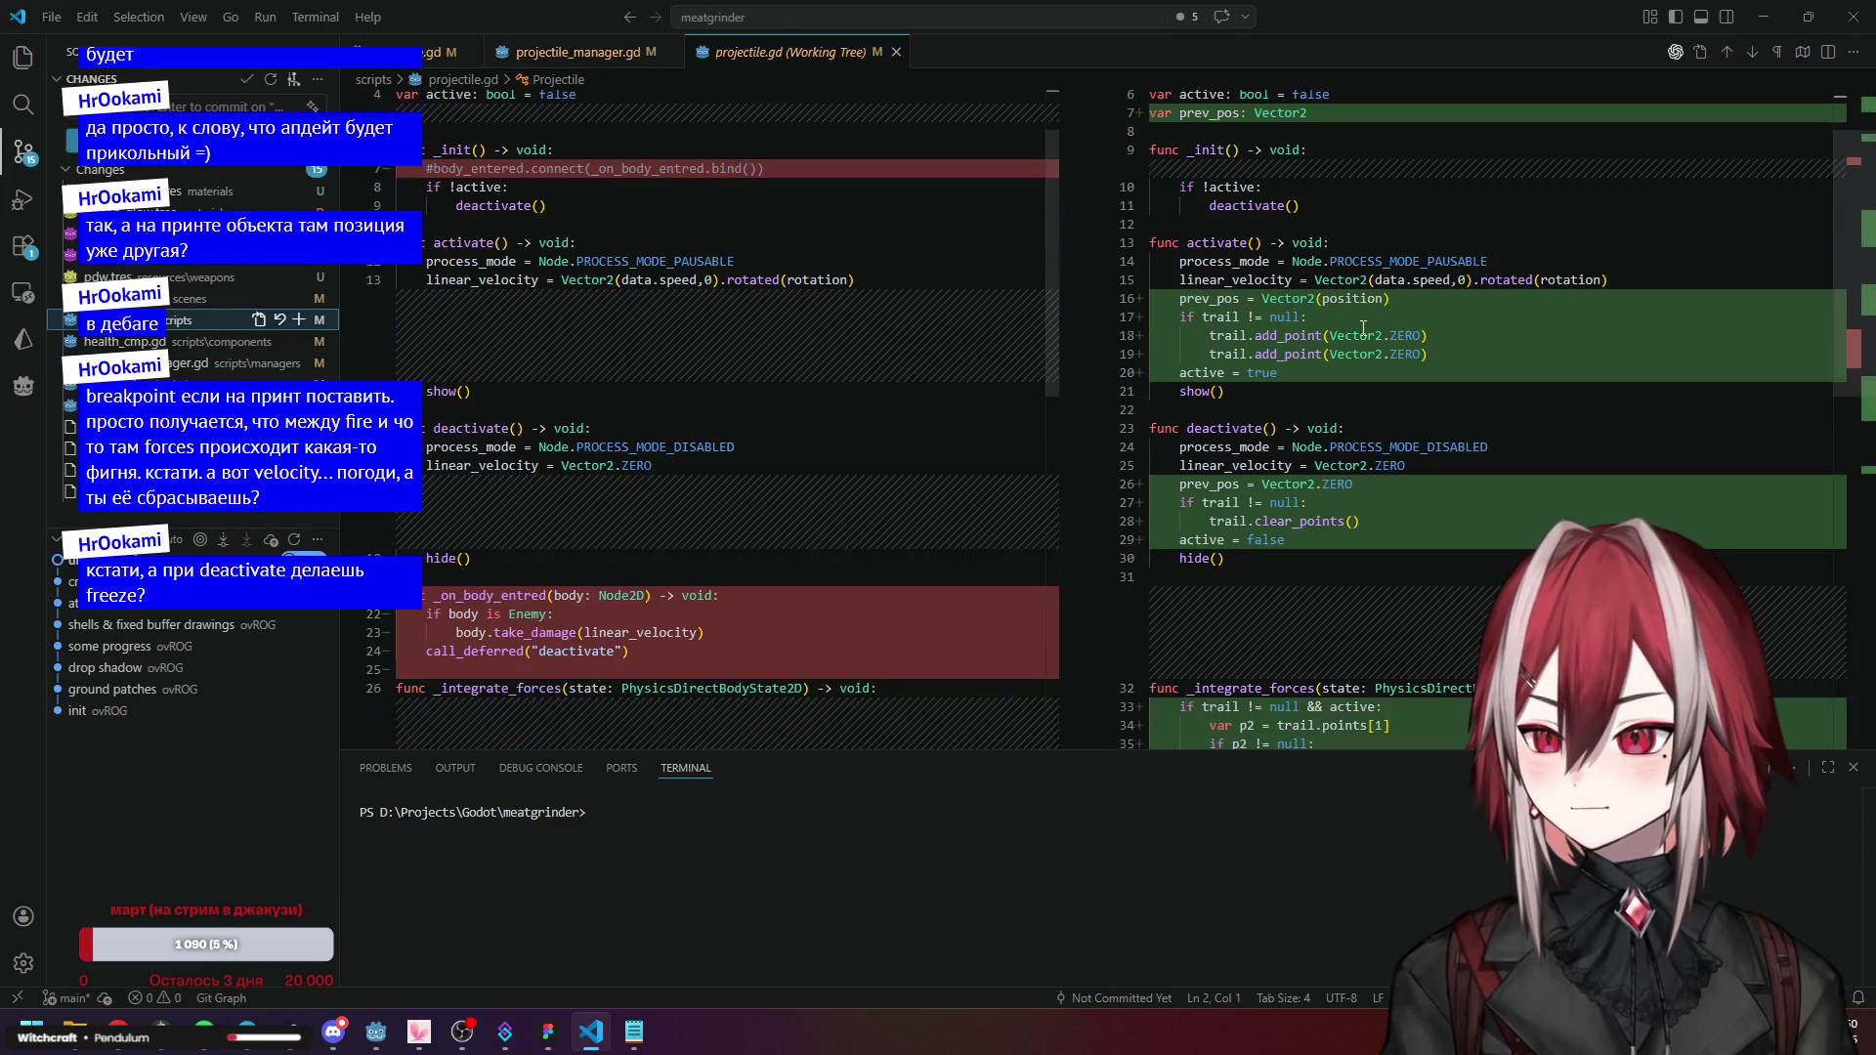
scroll(1306, 315, "down", 1)
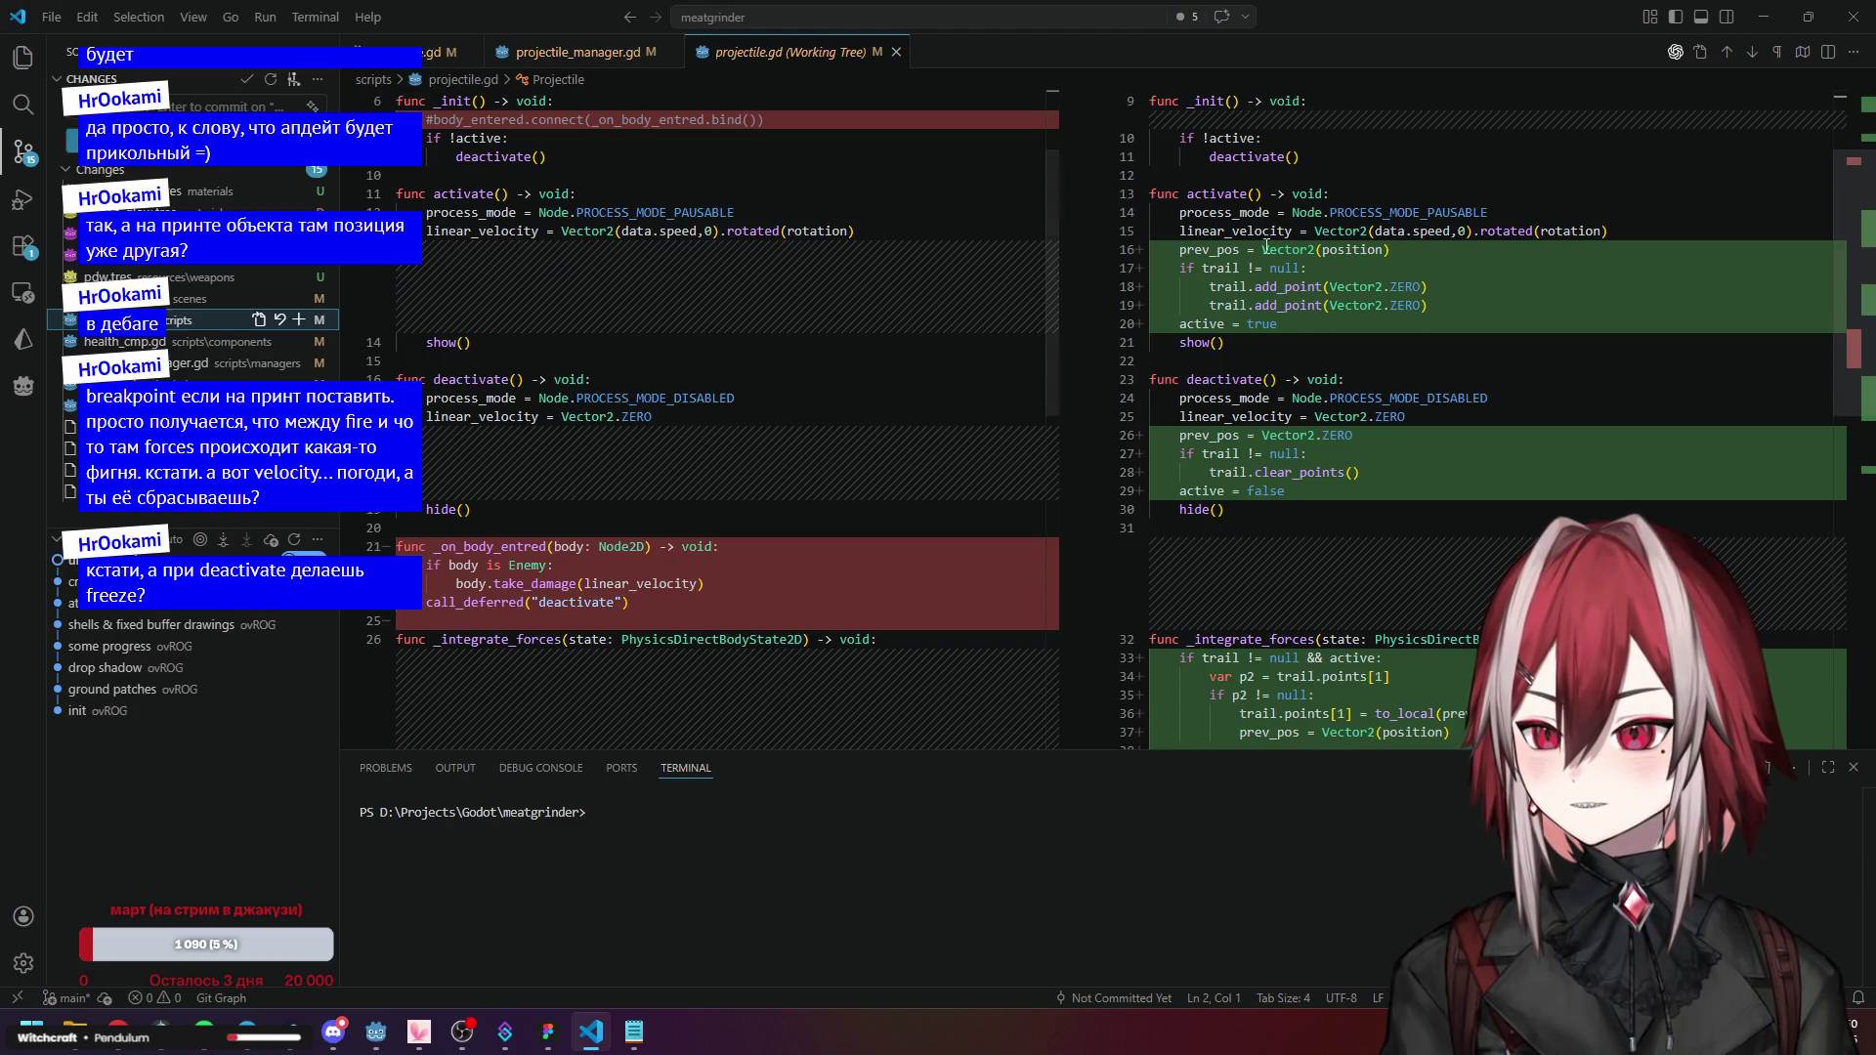
left_click(1217, 250)
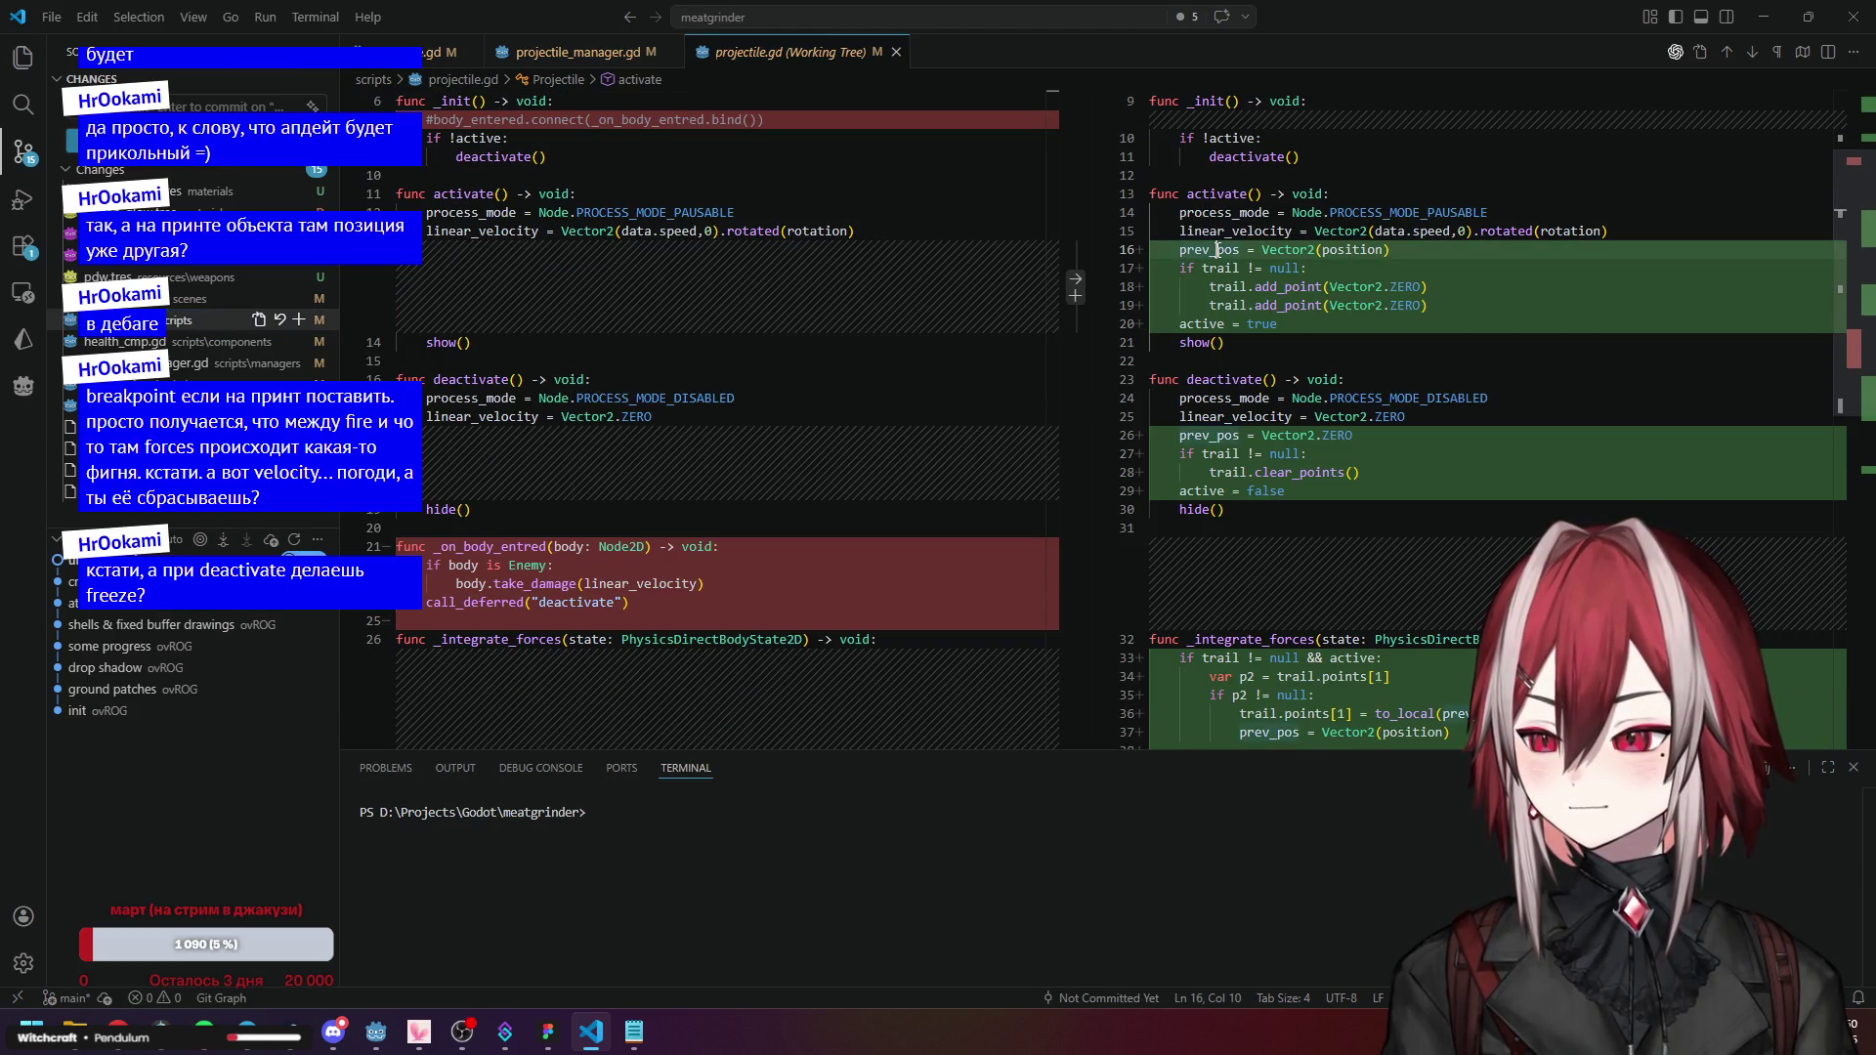
left_click(1179, 490)
scroll(1340, 486, "down", 1)
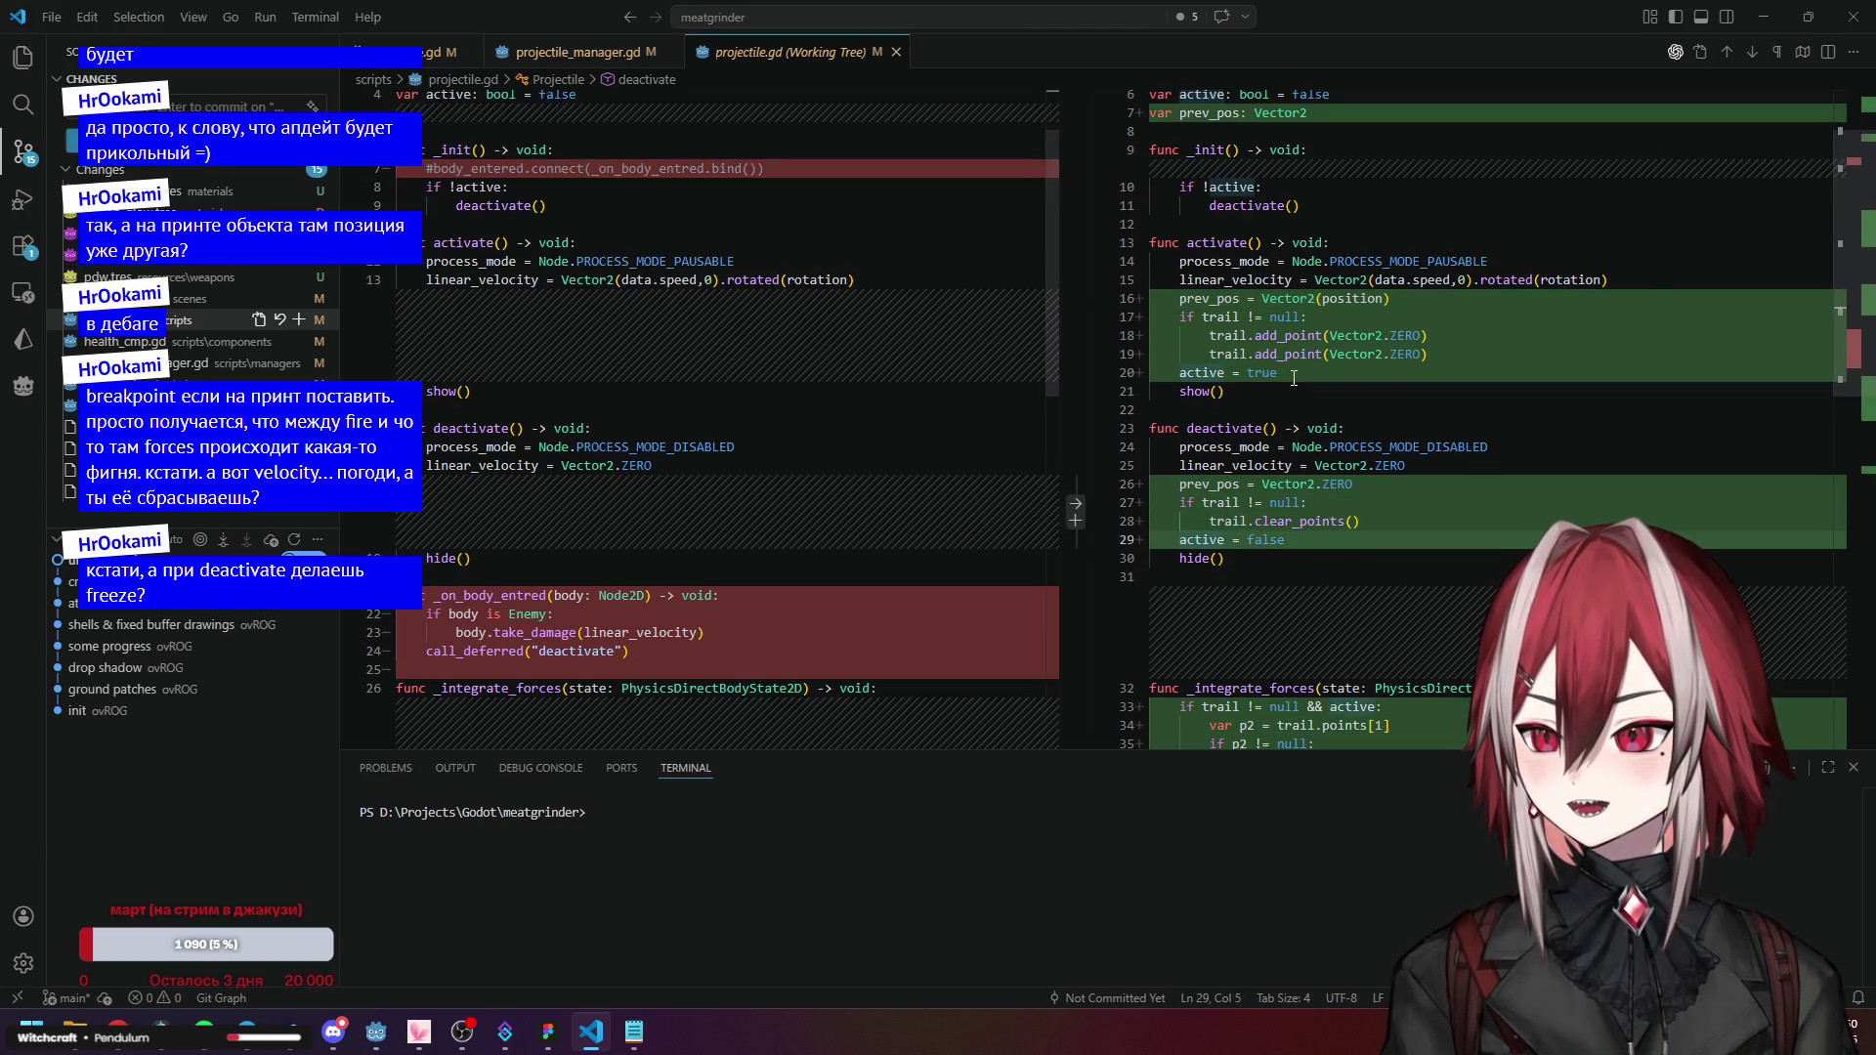
Examine the _integrate_forces changes: line 33's trail and active check using prev_pos.
left_click(1193, 445)
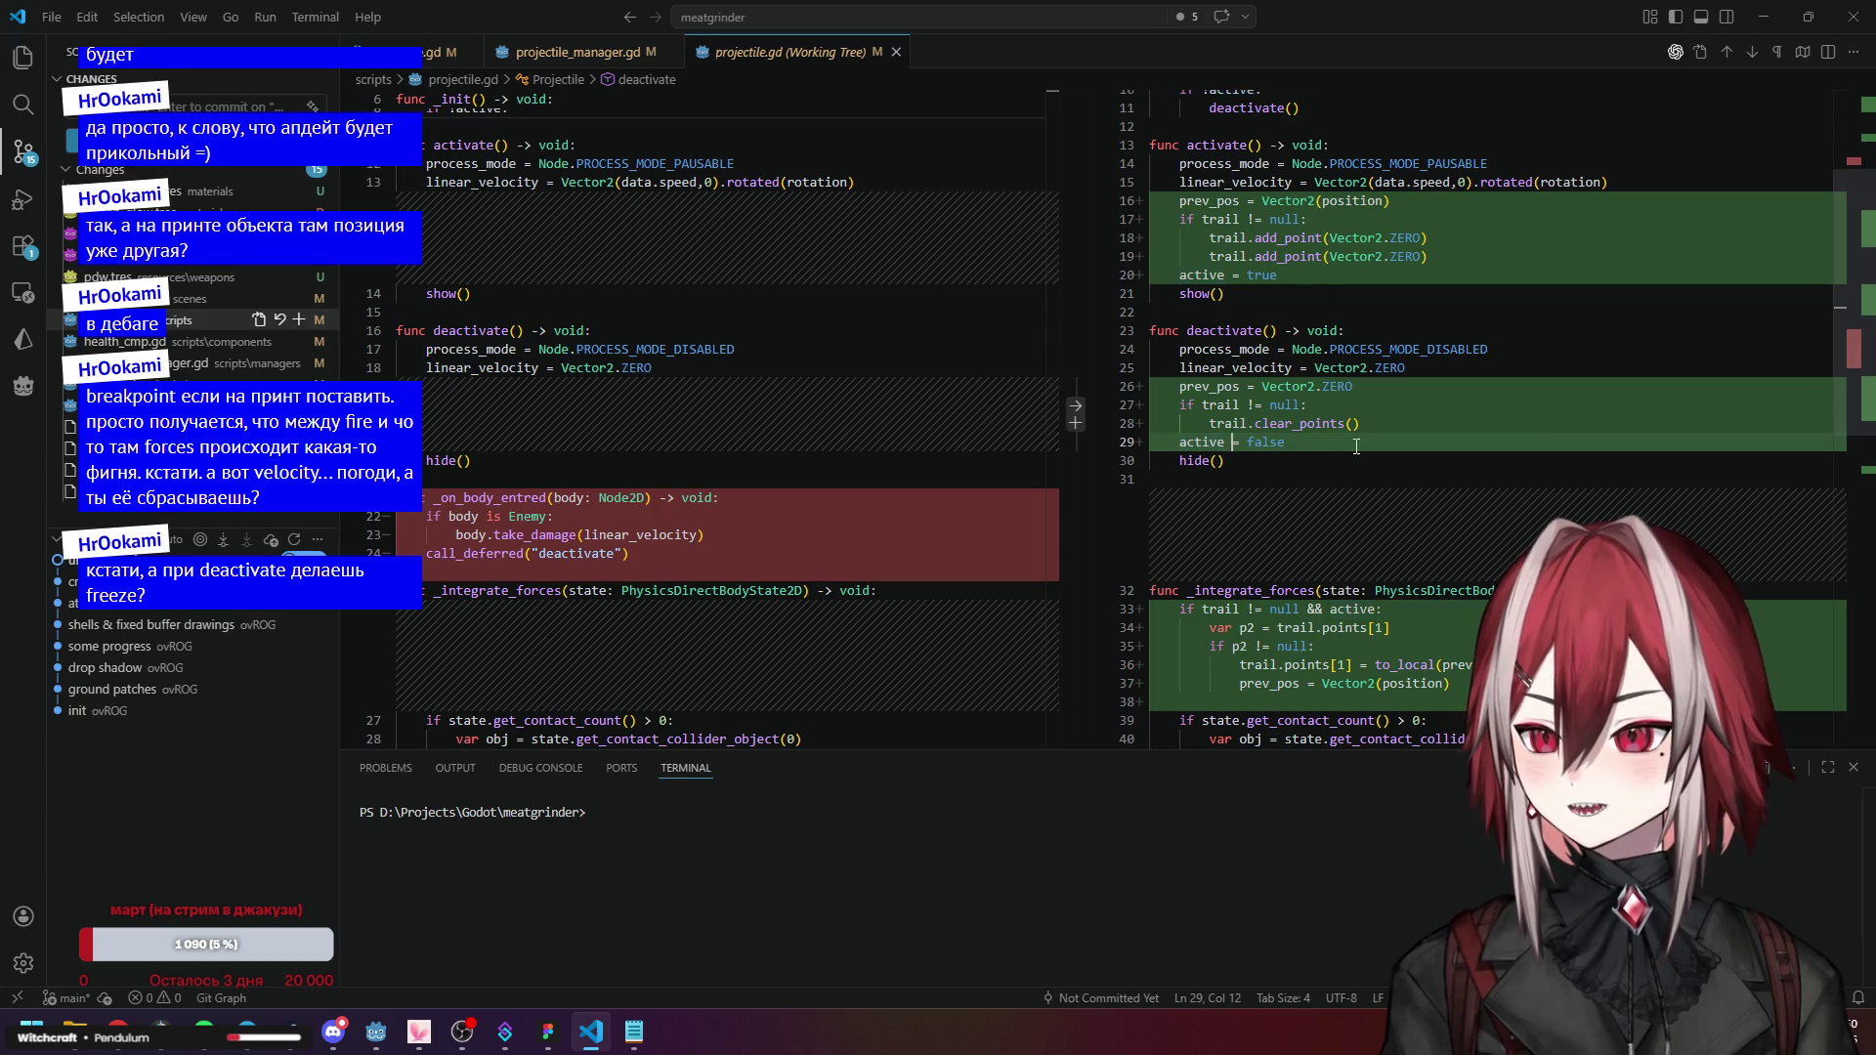
scroll(1343, 446, "down", 5)
mouse_move(1365, 431)
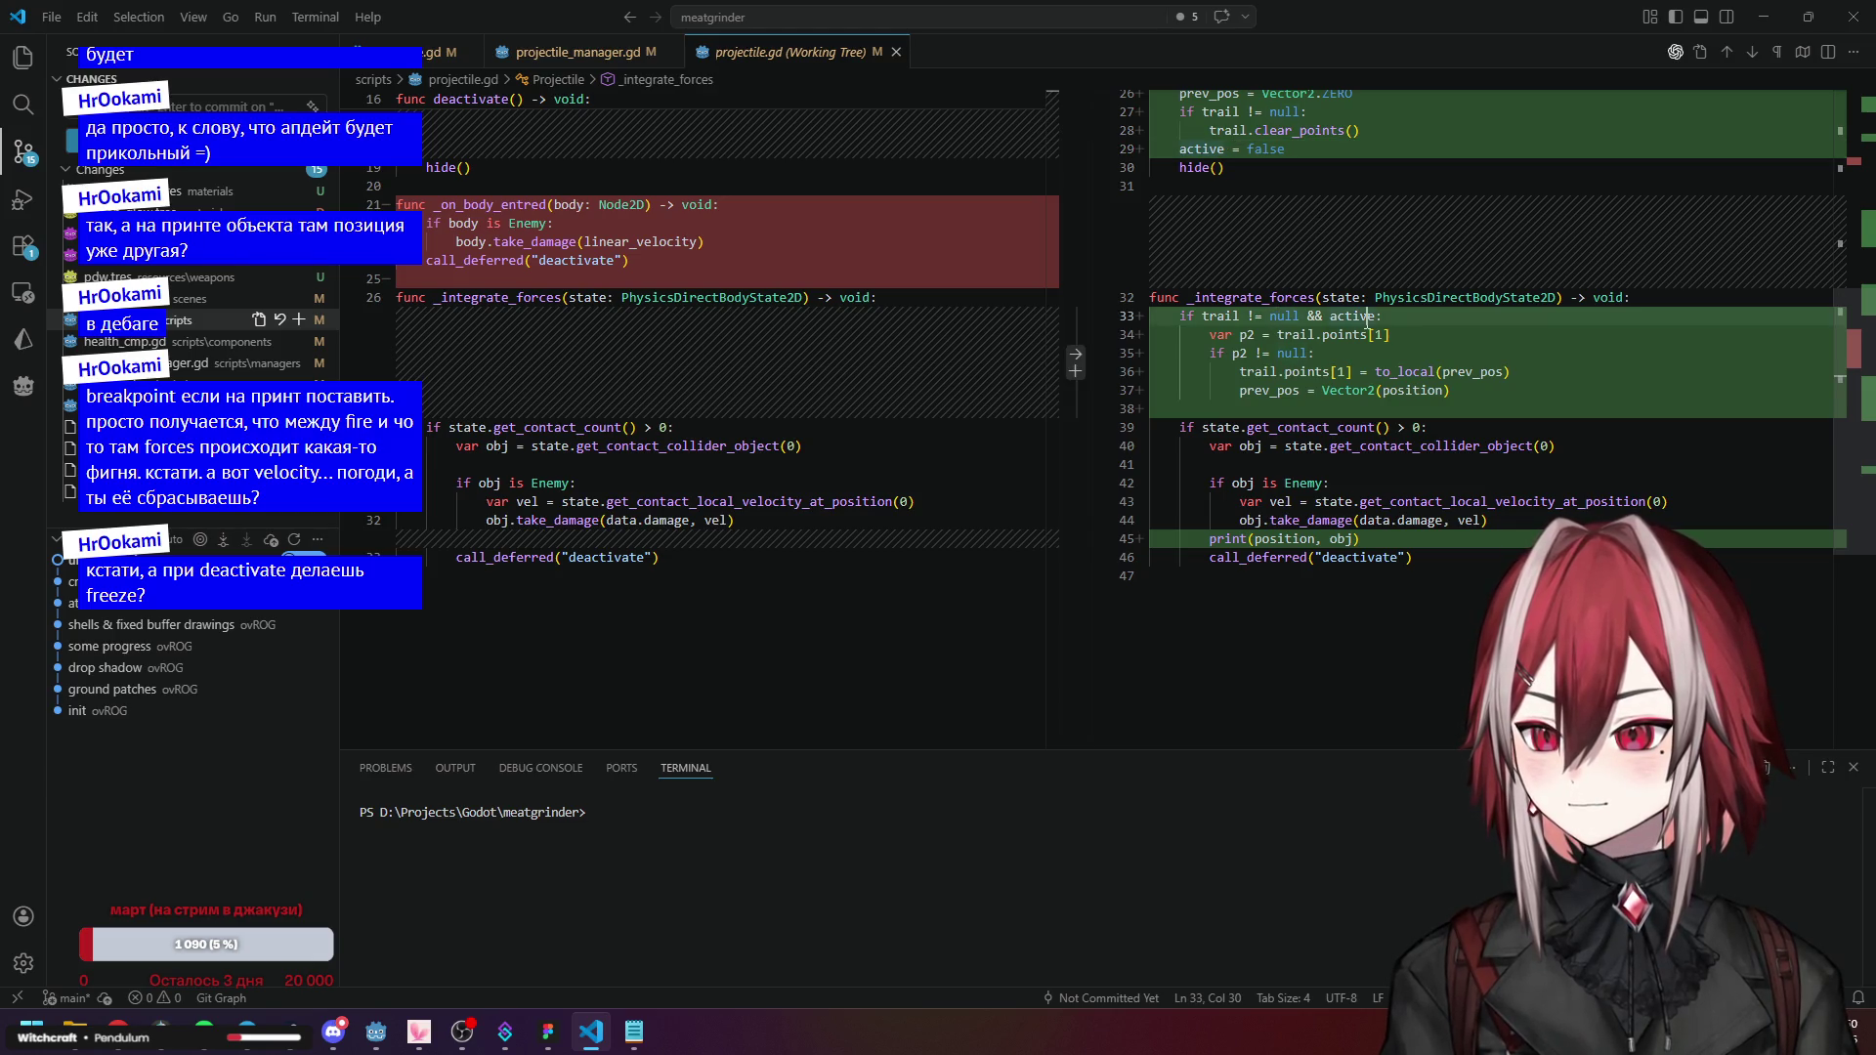
left_click(1313, 401)
left_click(1309, 319)
left_click(1488, 374)
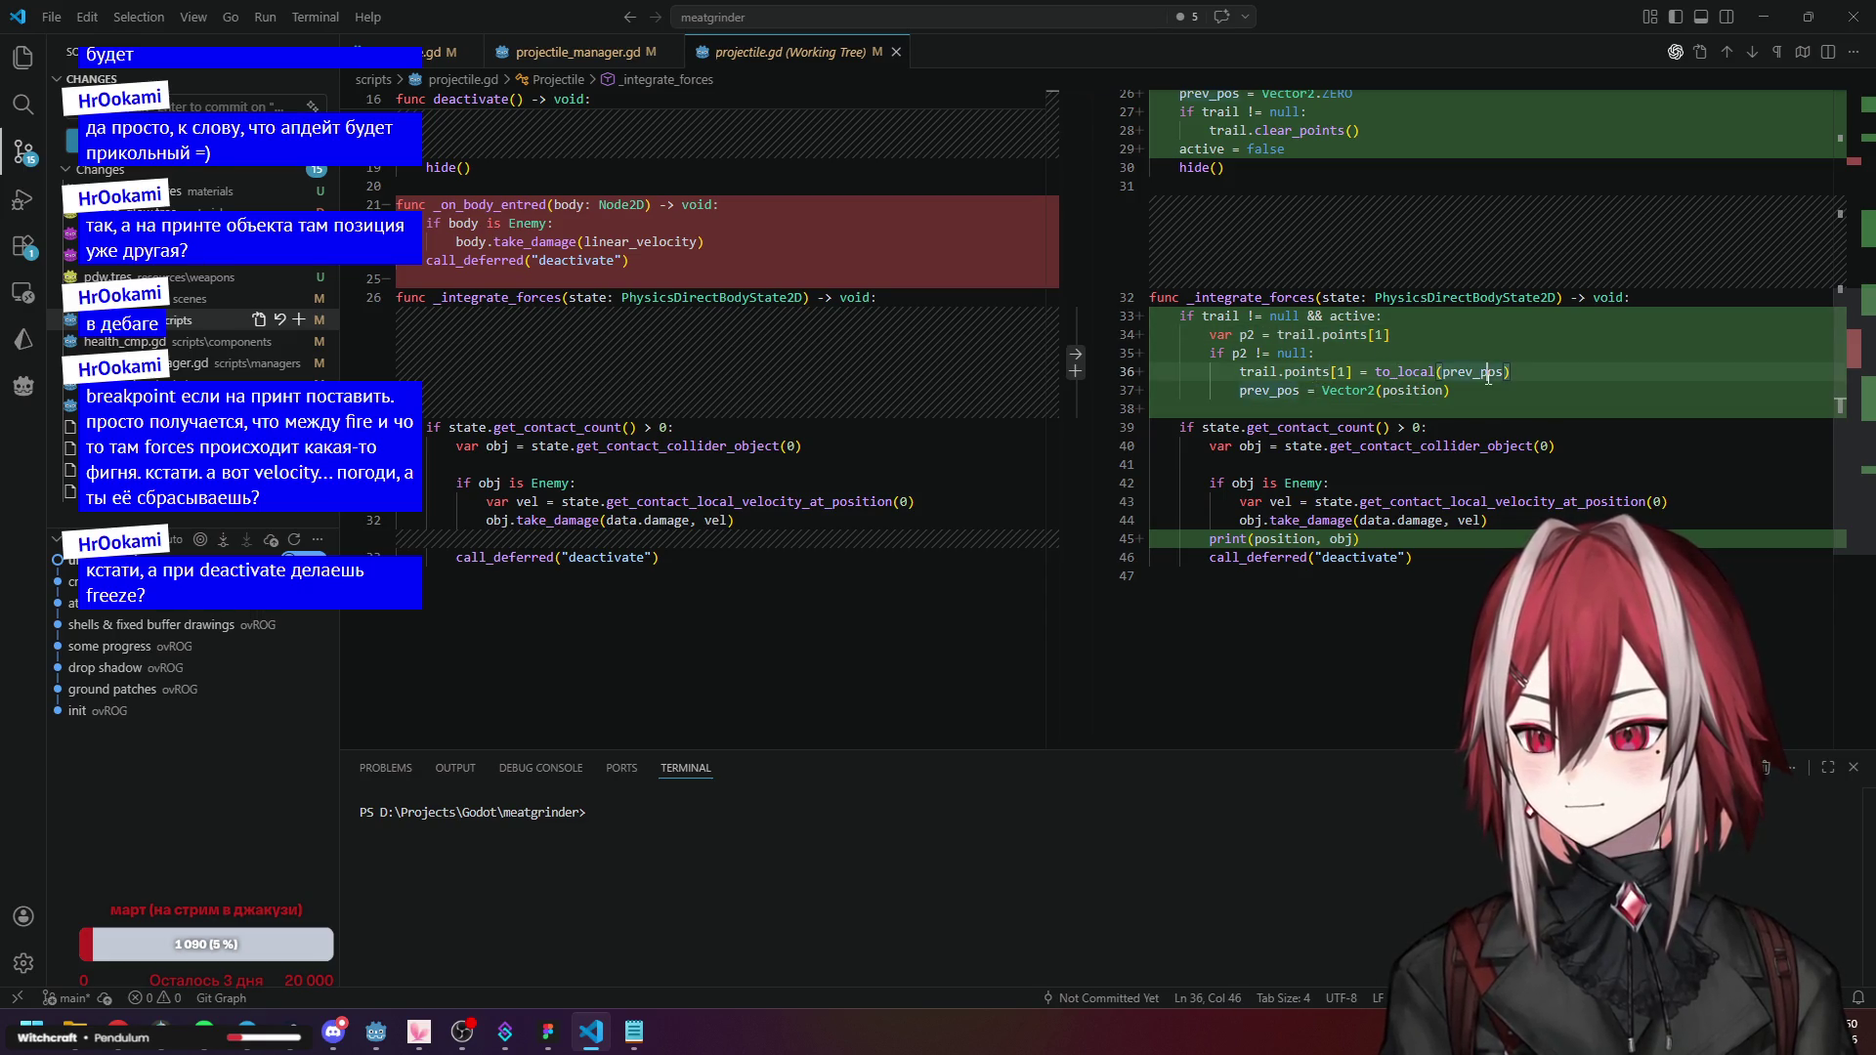
left_click(1222, 309)
scroll(1397, 340, "up", 8)
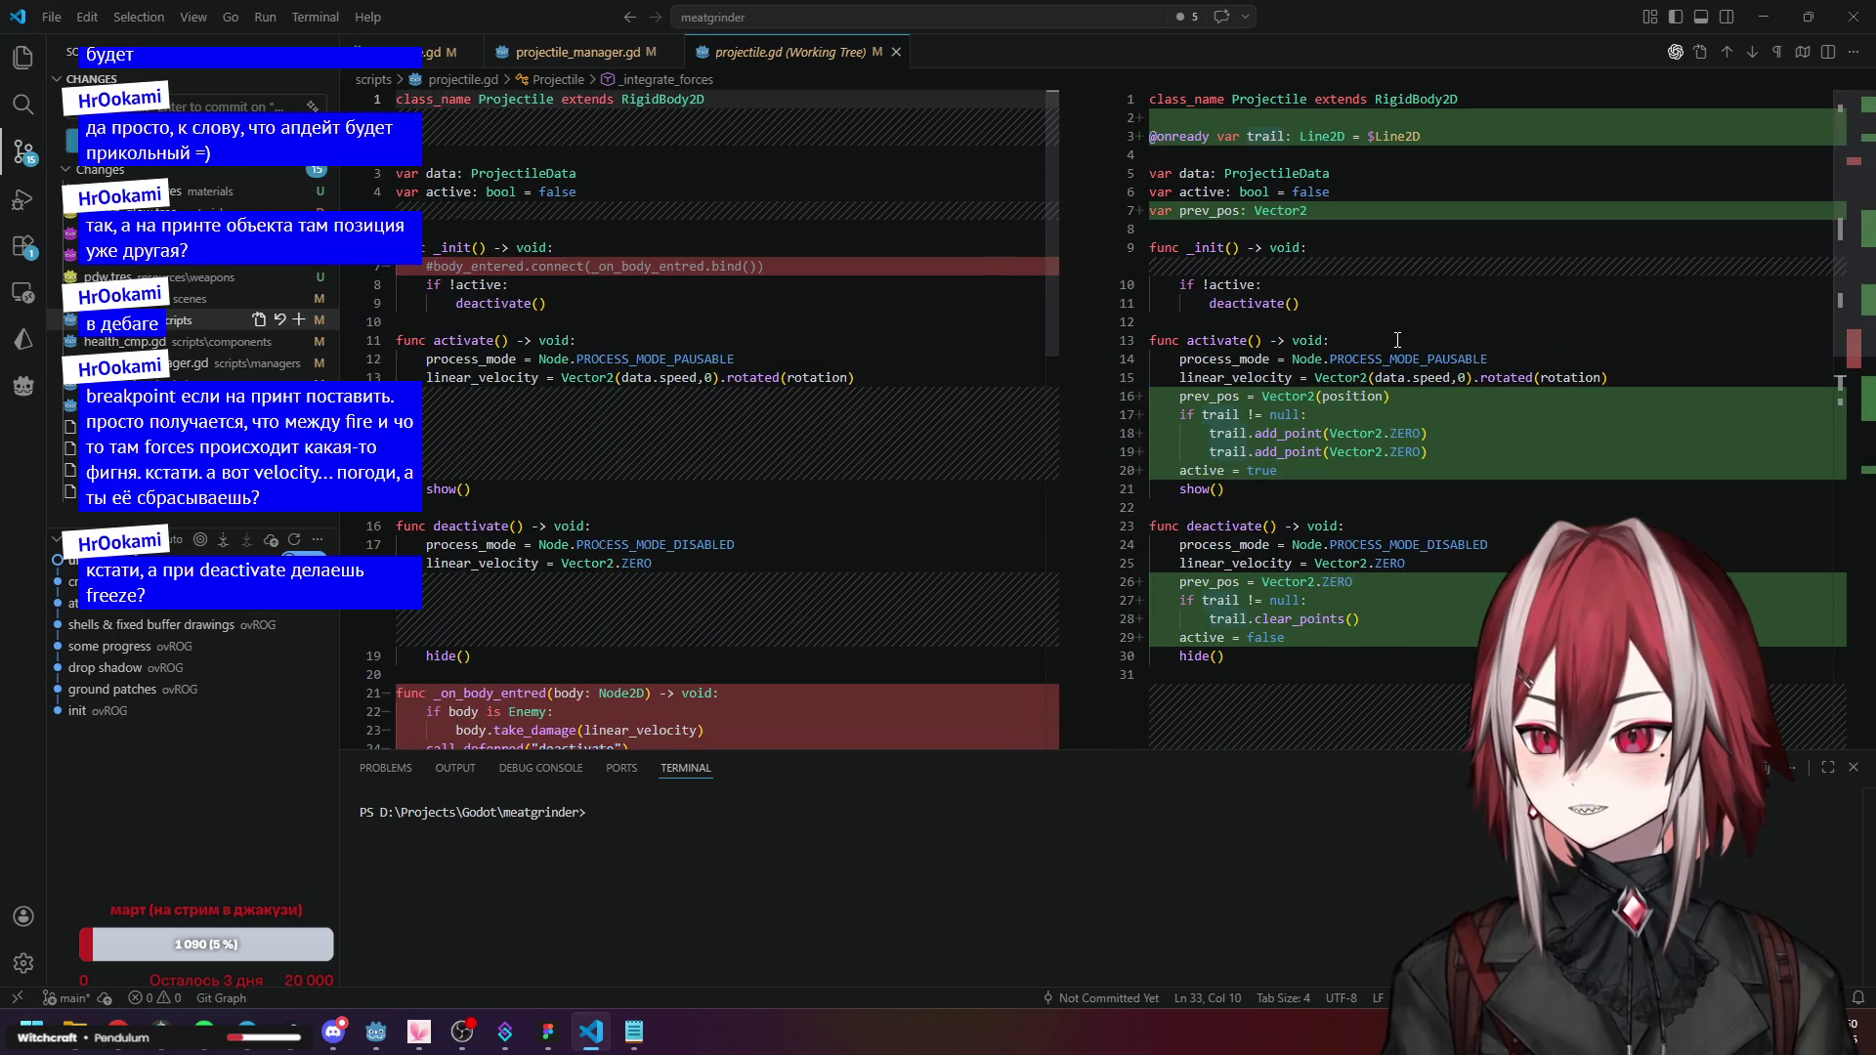
Check projectile_manager.gd's data assignment in fire(), then recheck projectile.gd's prev_pos reset and declaration.
left_click(127, 362)
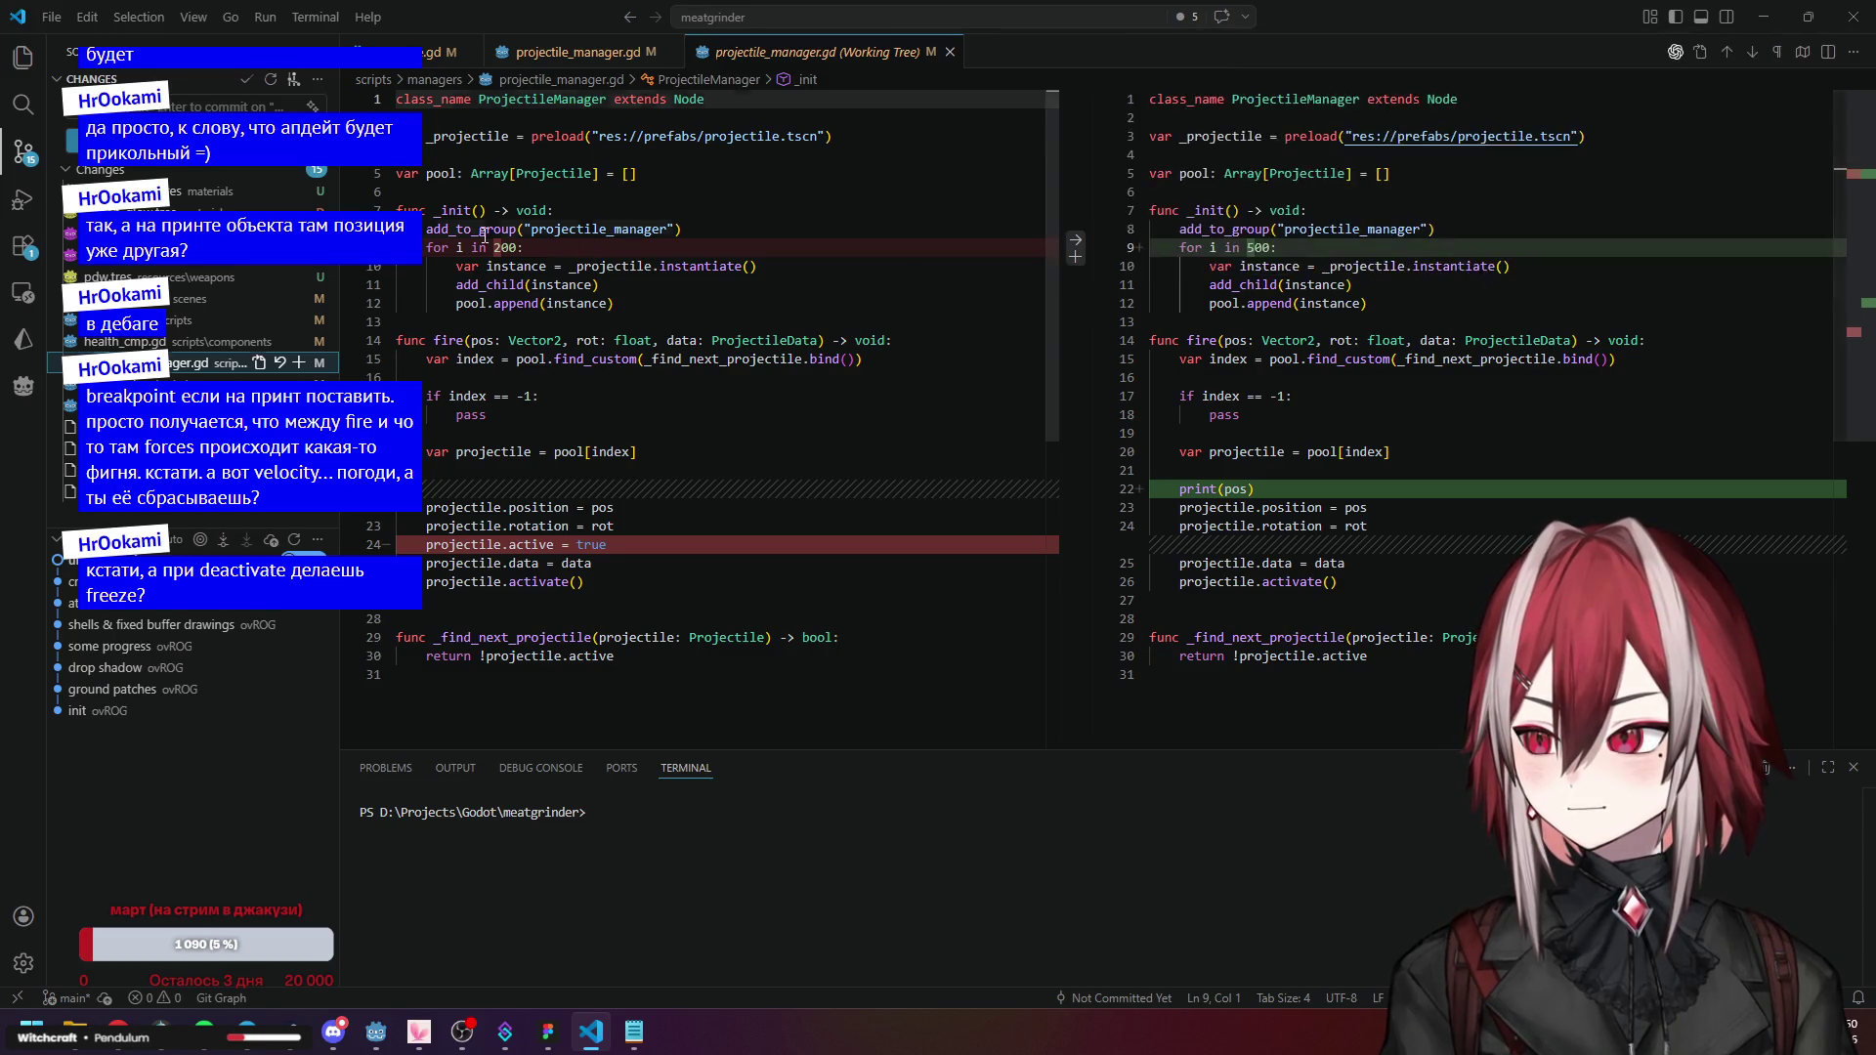
left_click(1313, 546)
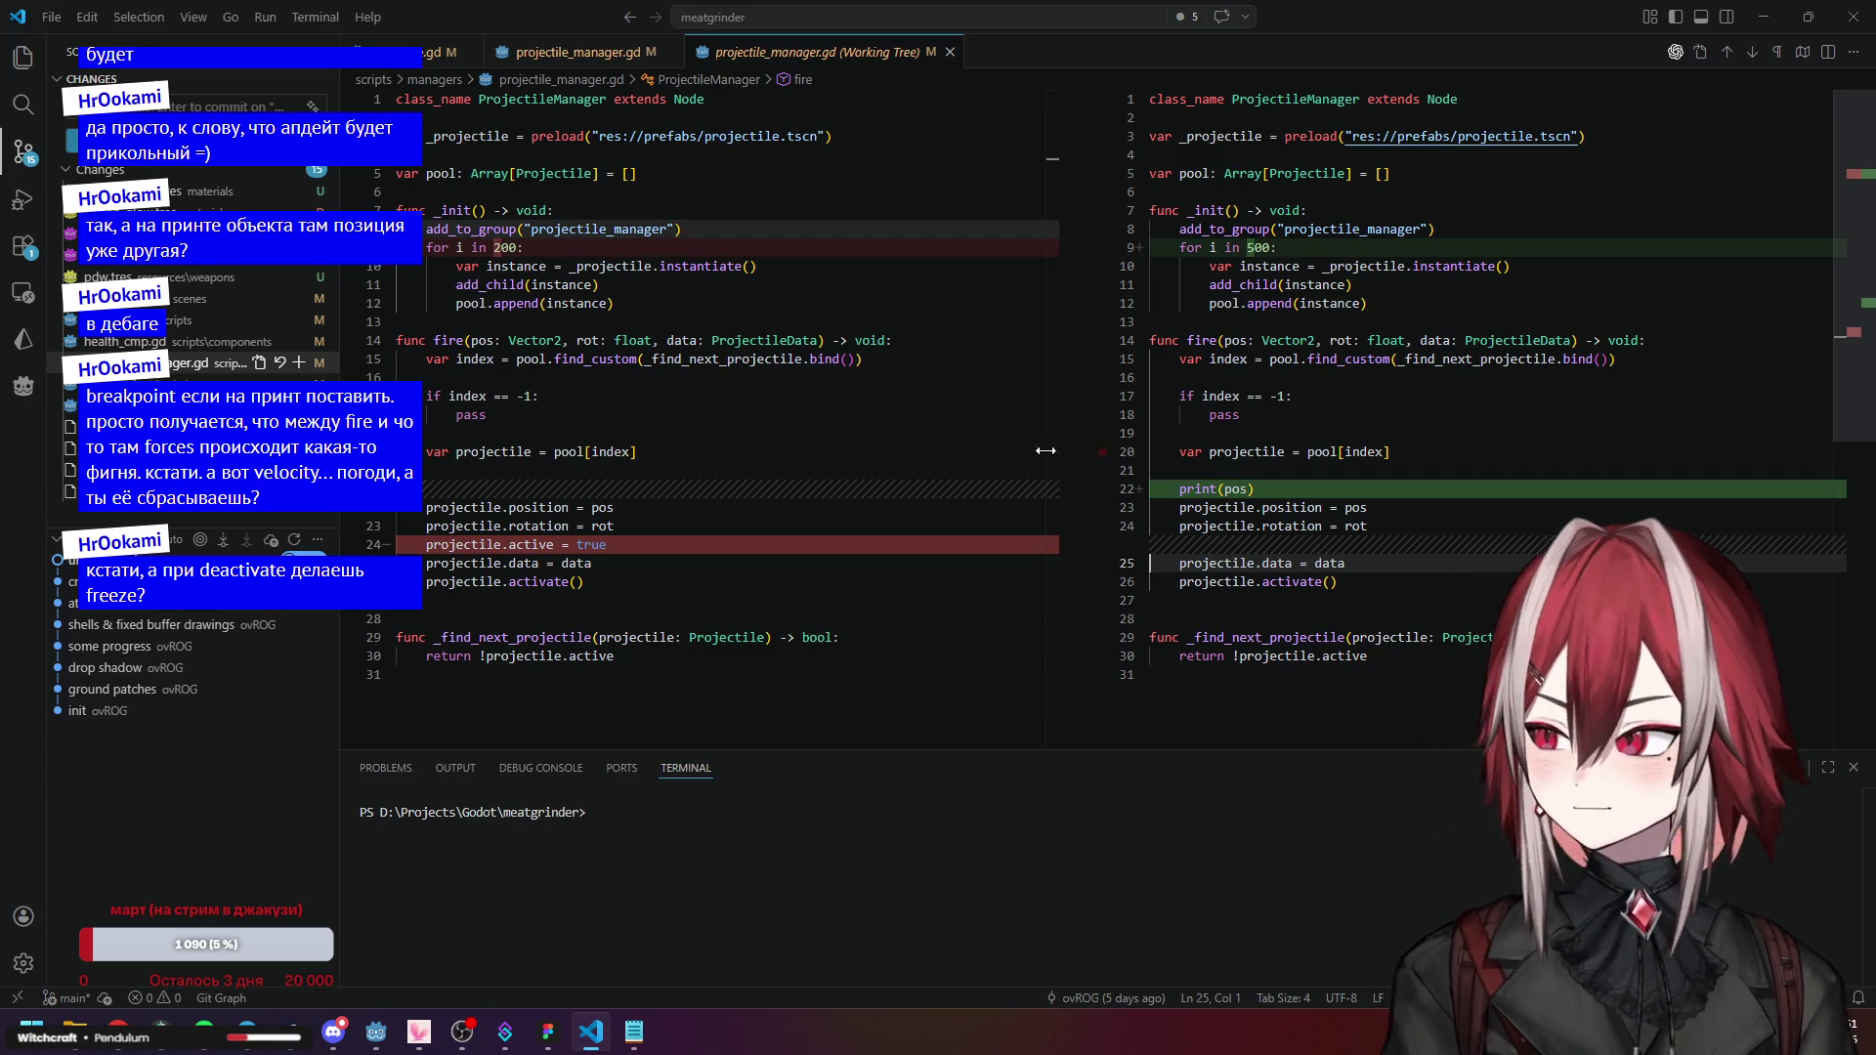
left_click(274, 323)
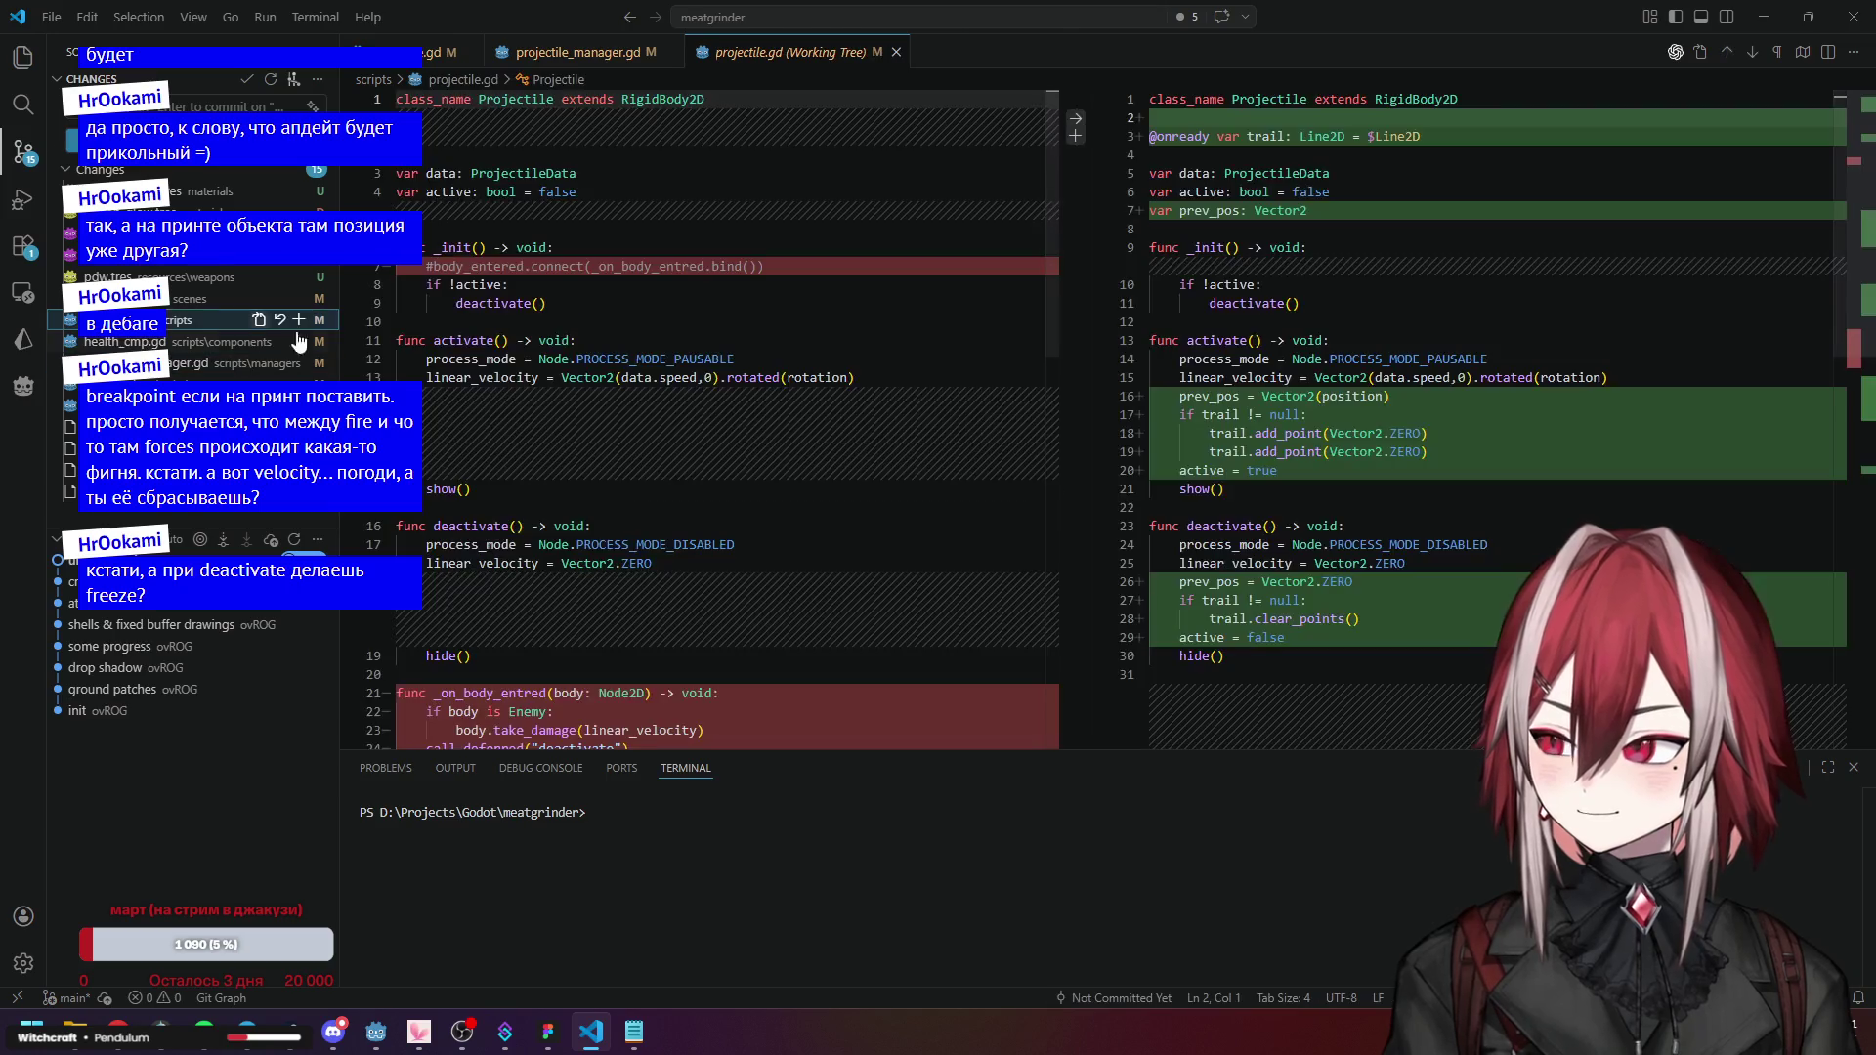
scroll(1300, 384, "down", 2)
left_click(1300, 384)
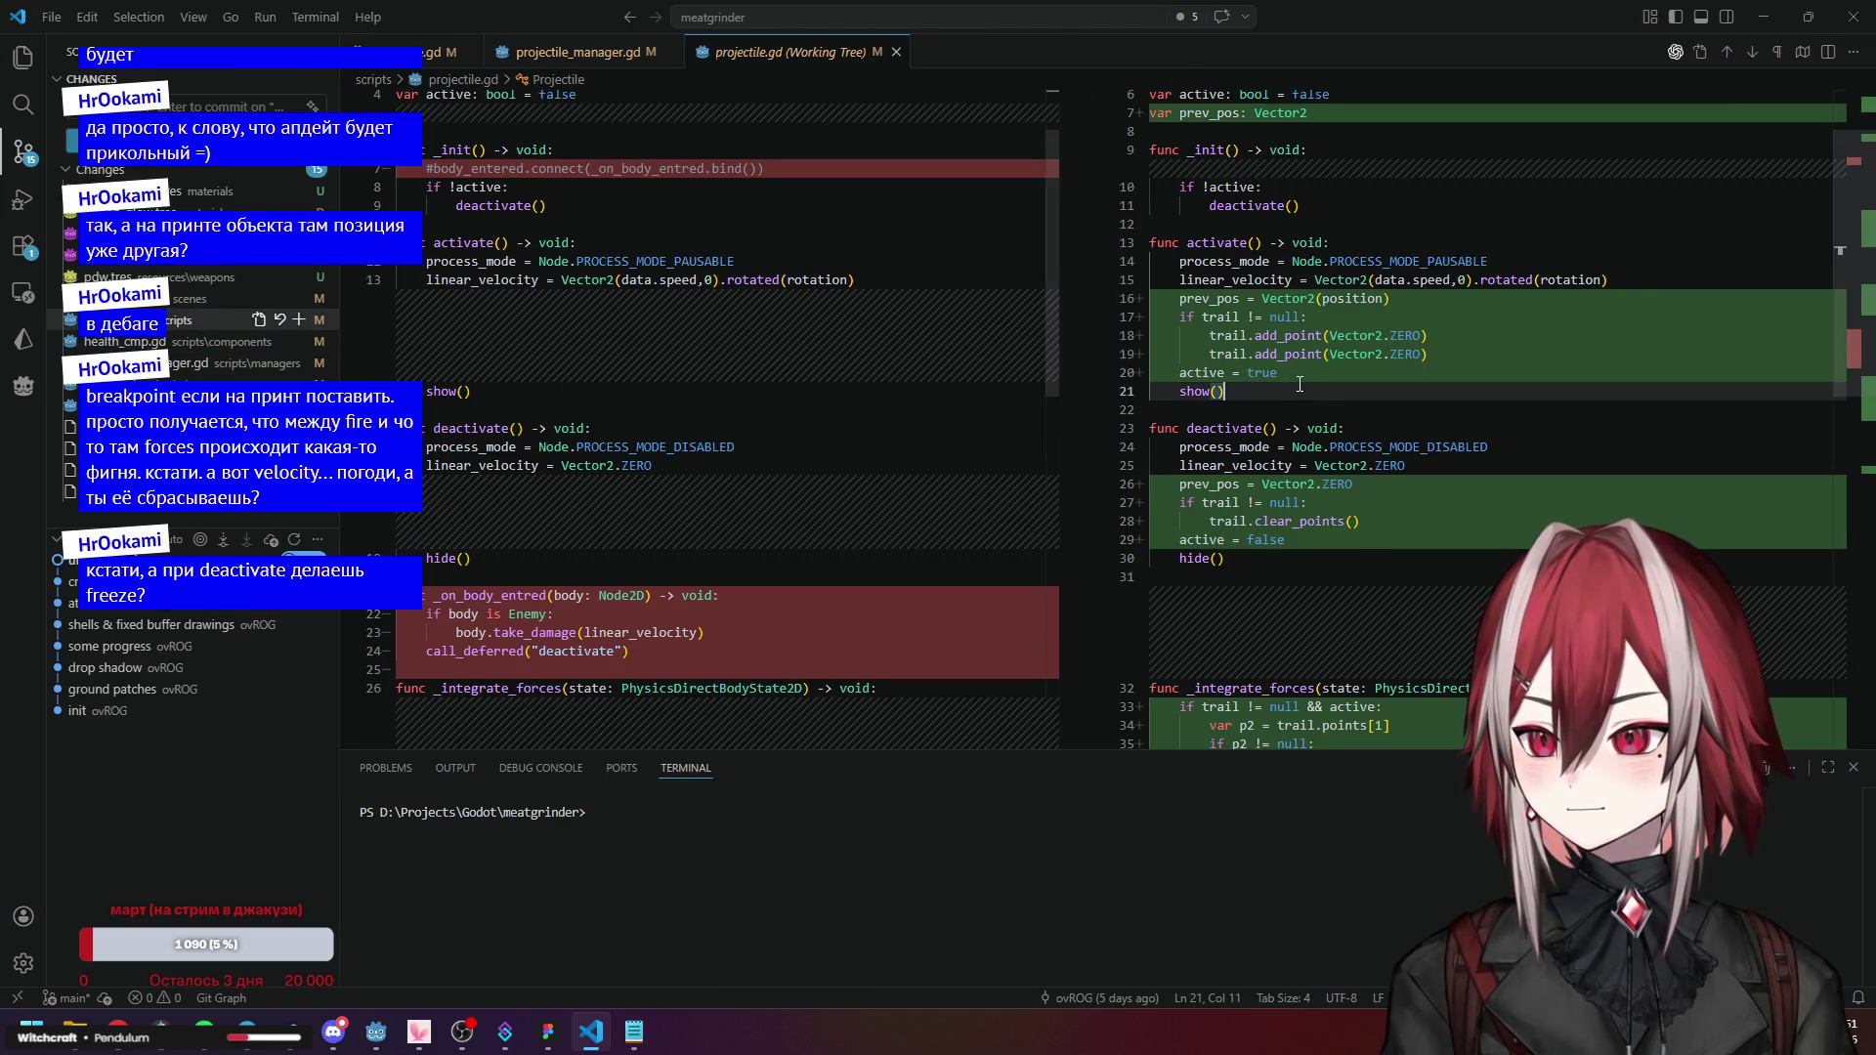
scroll(1300, 384, "down", 5)
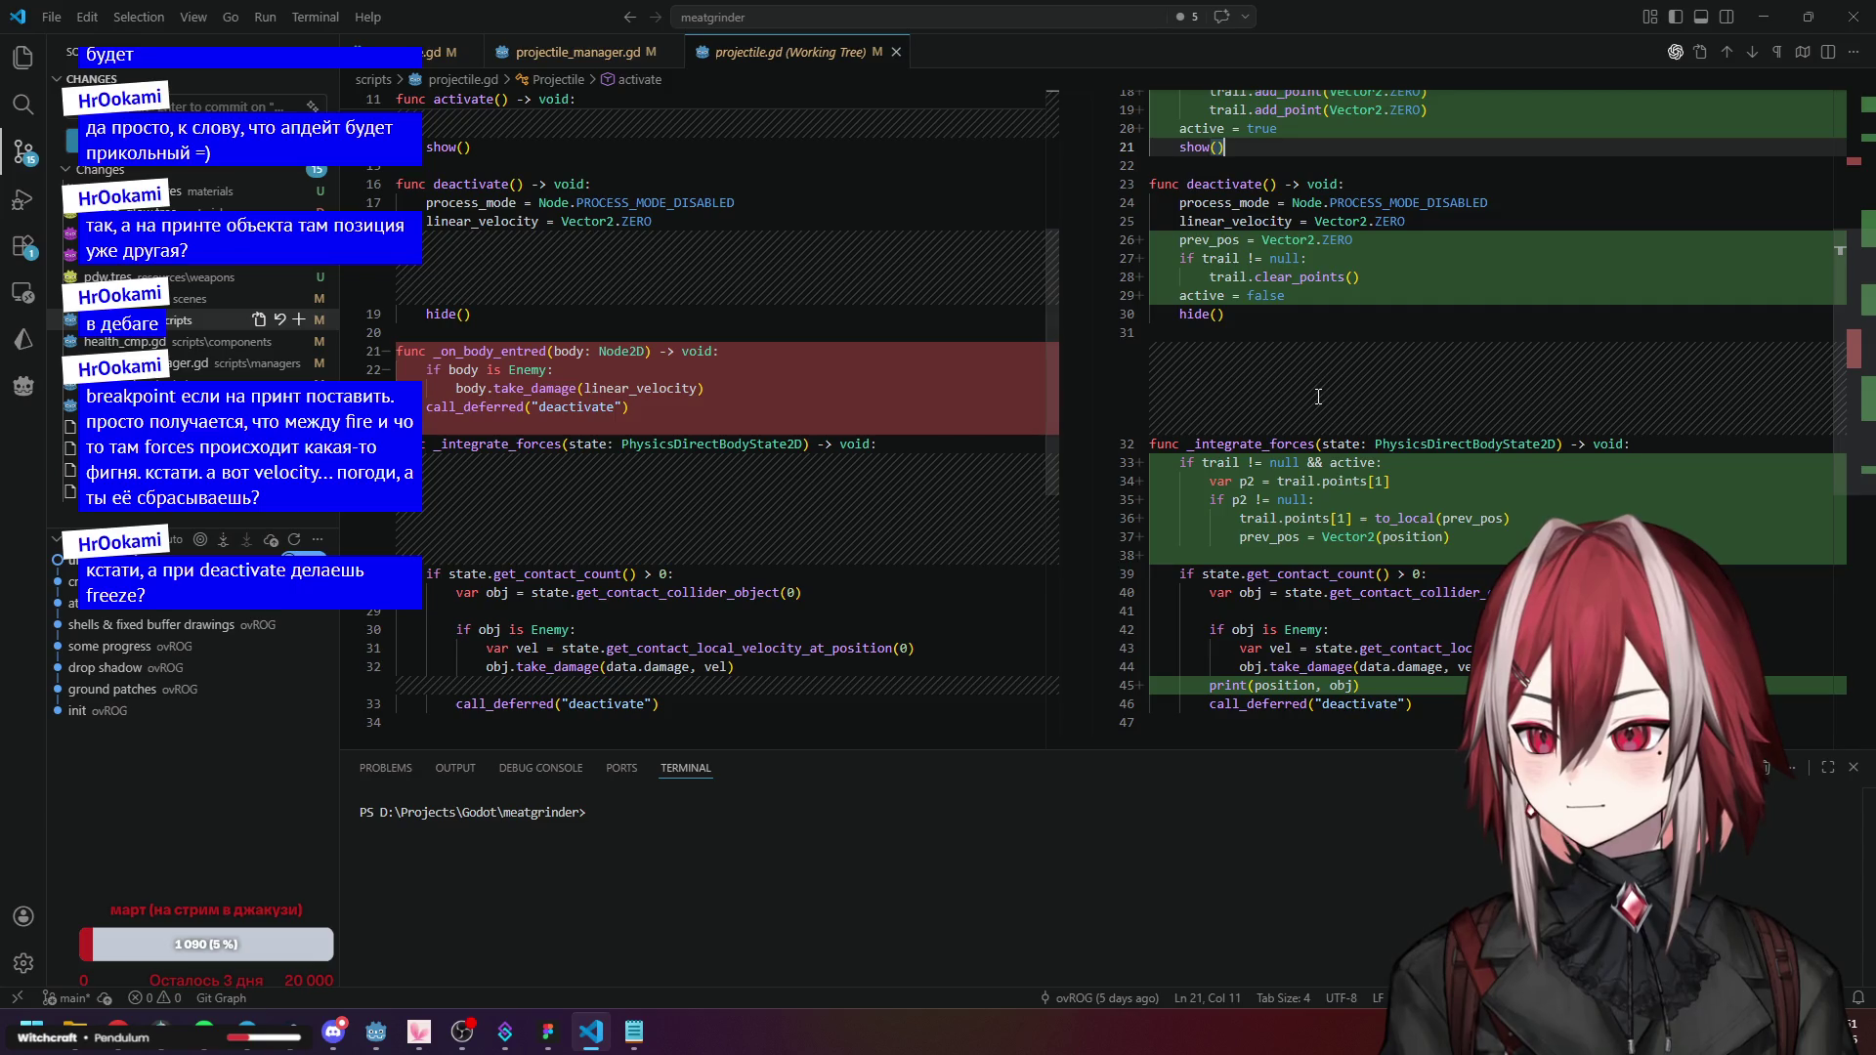
left_click(1204, 239)
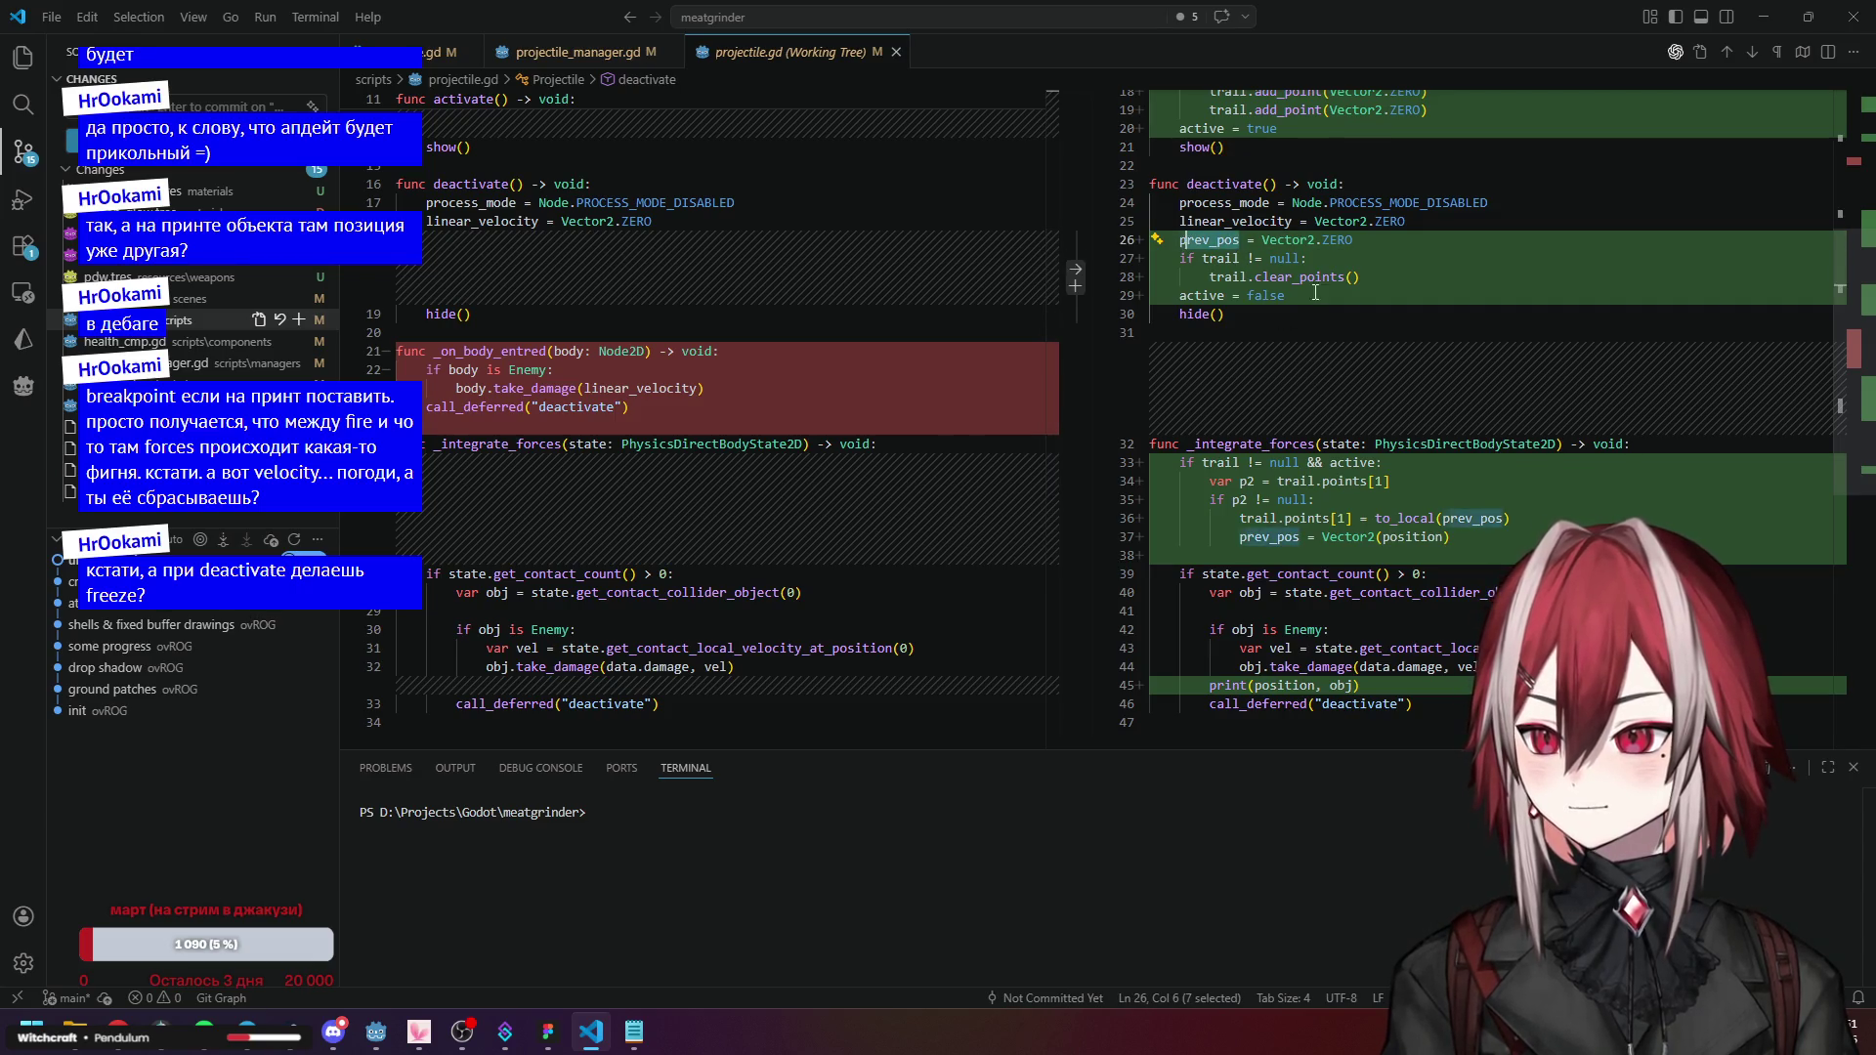
scroll(1221, 235, "up", 6)
left_click(1229, 227)
left_click(1236, 217)
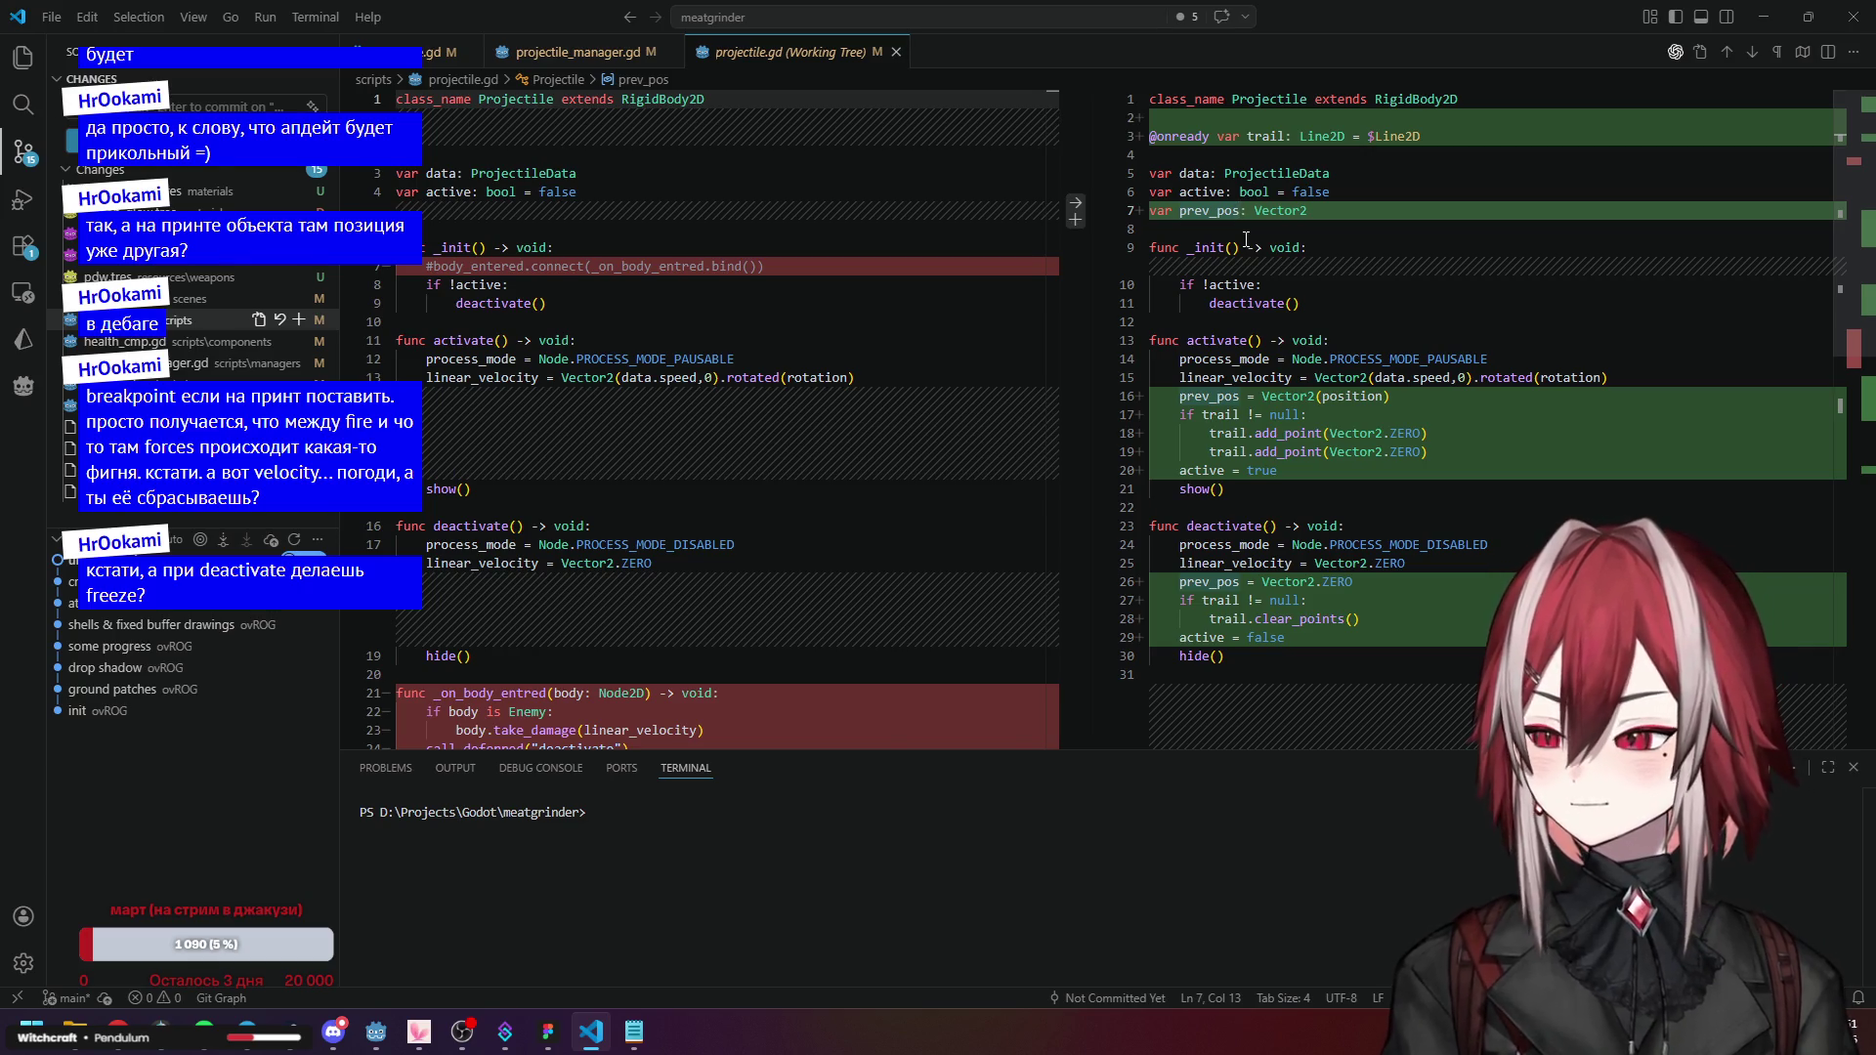
key("alt+Tab")
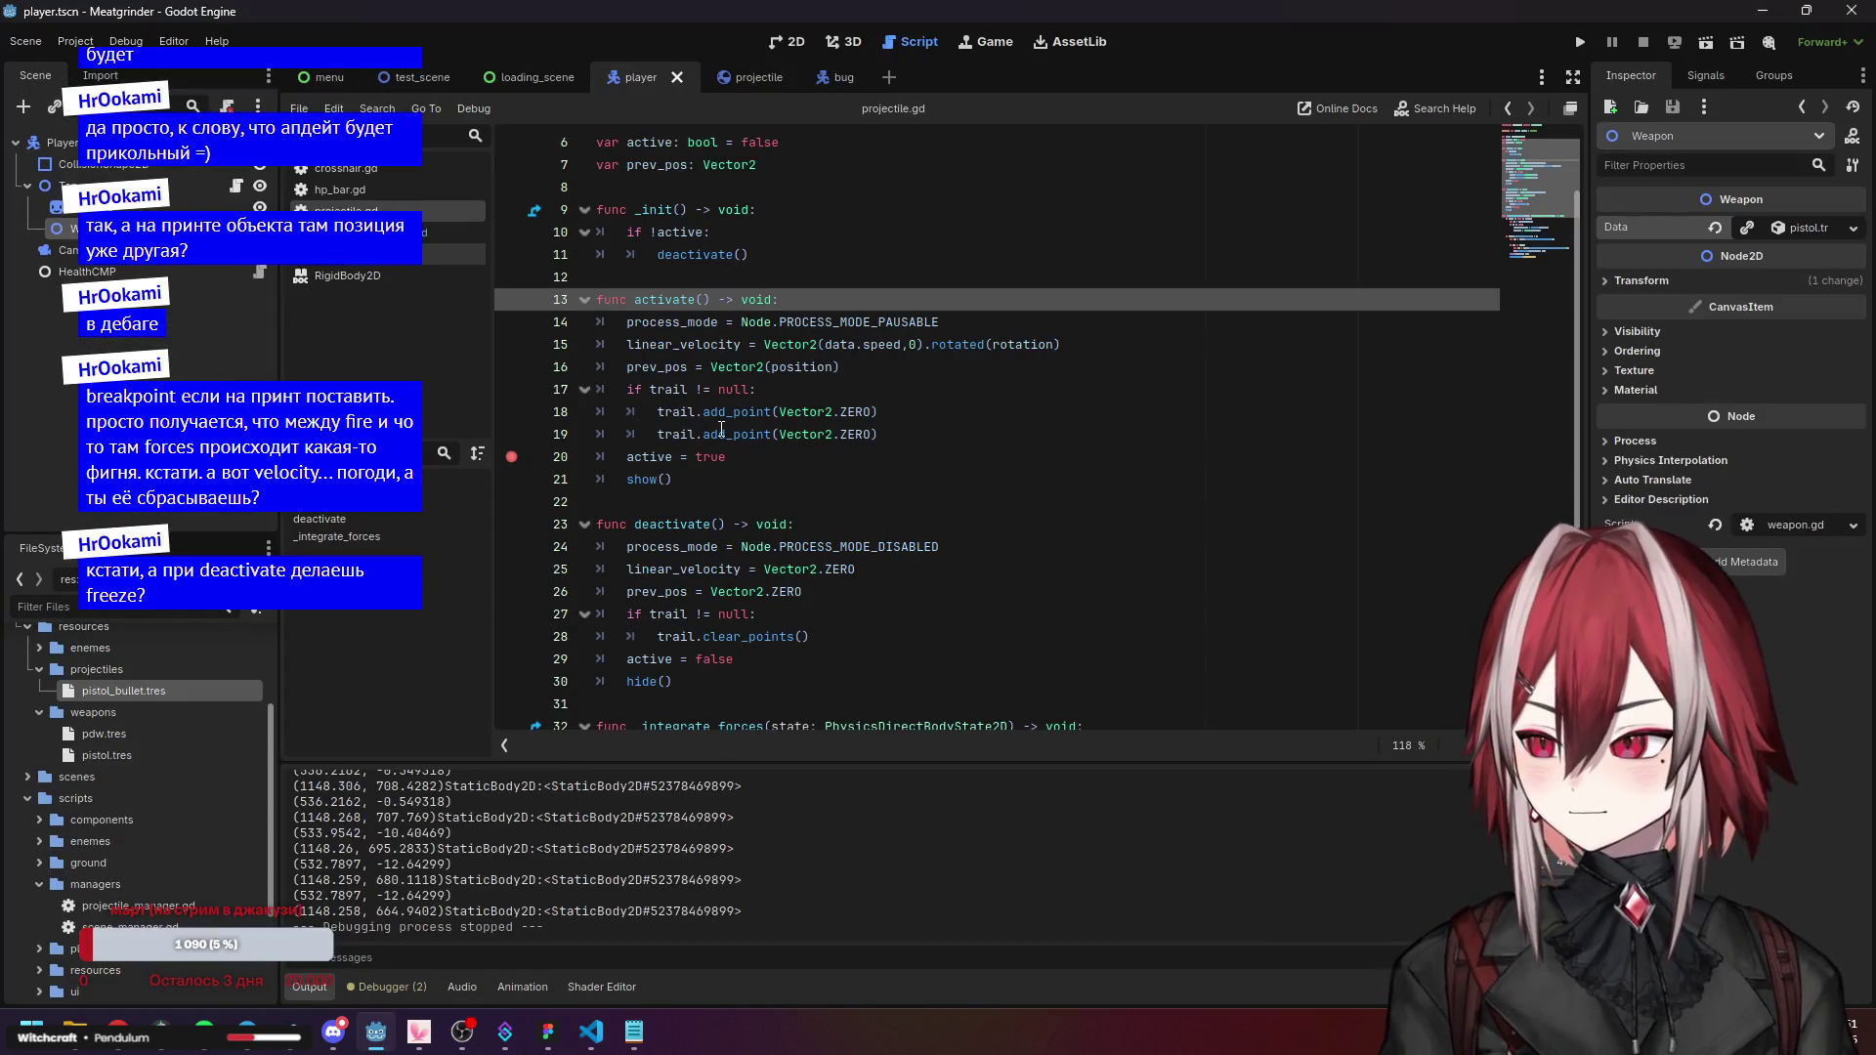
Open projectile_manager.gd and remove pos from the print call in fire().
left_click(722, 434)
left_click(423, 234)
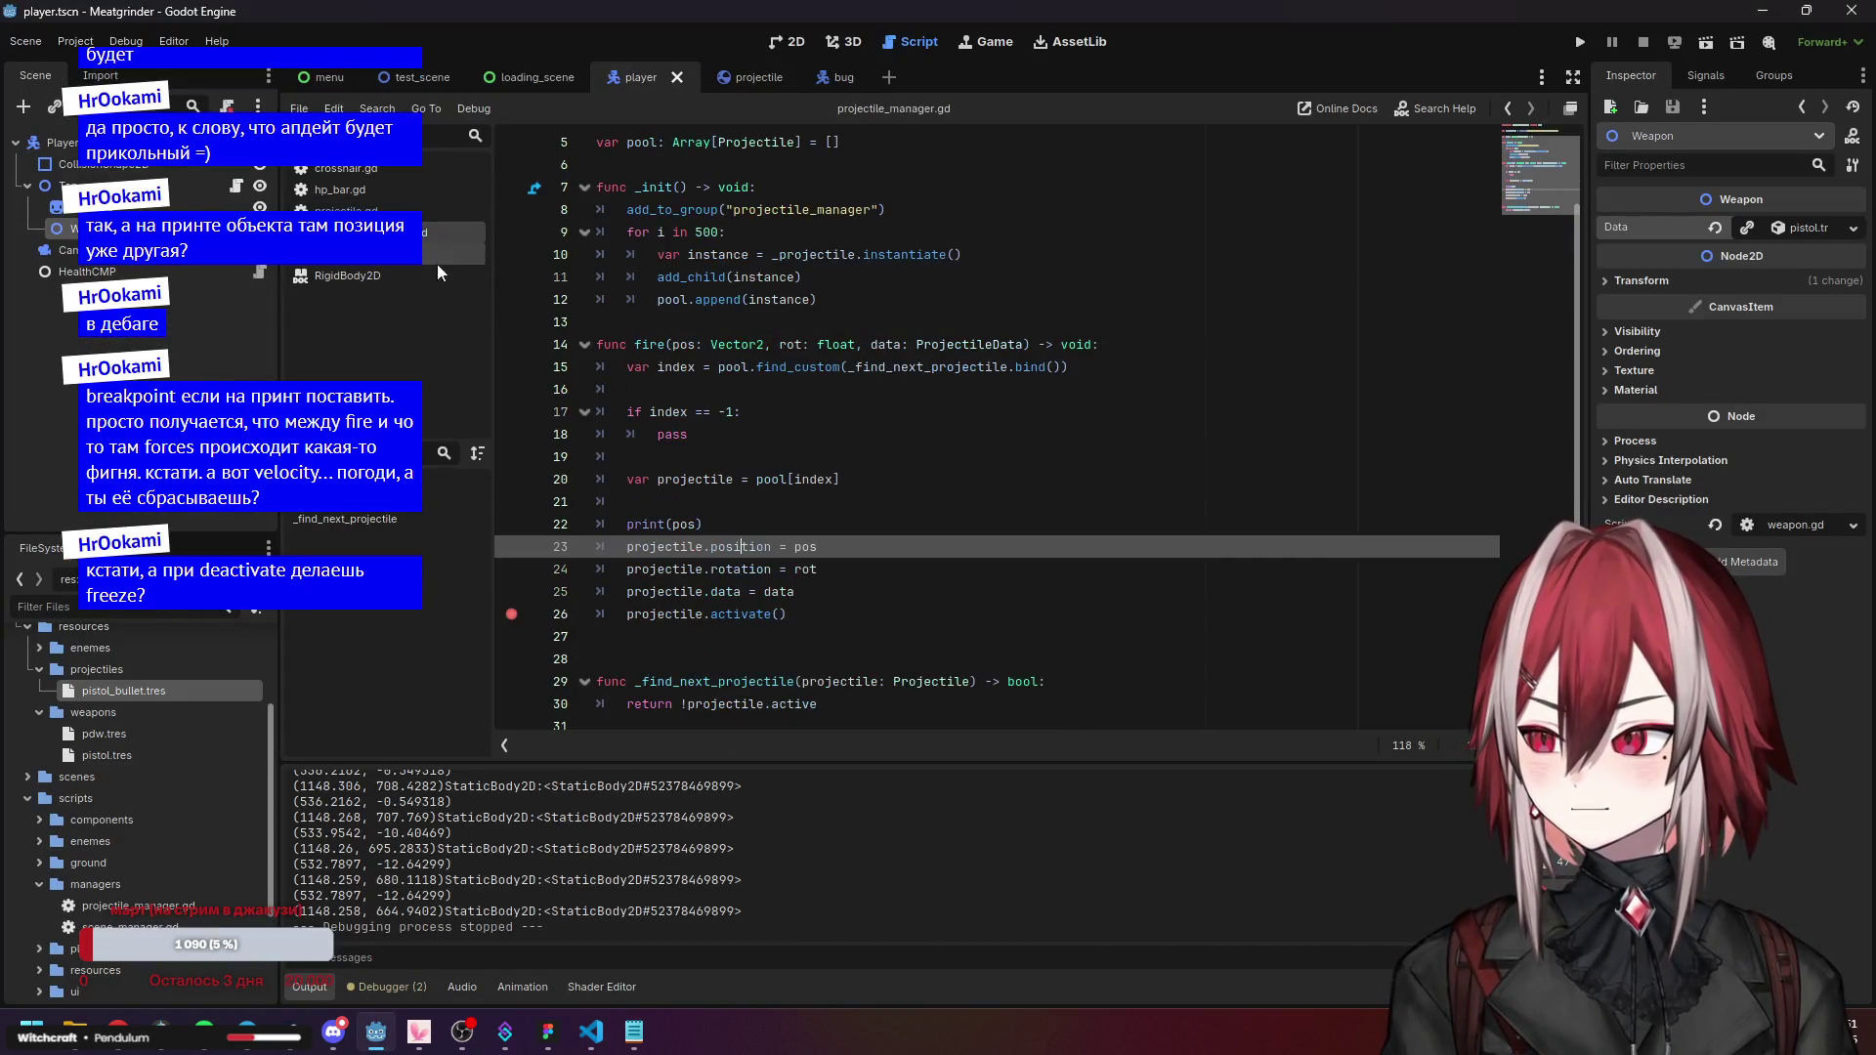
left_click(838, 575)
double_click(688, 524)
key("BackSpace")
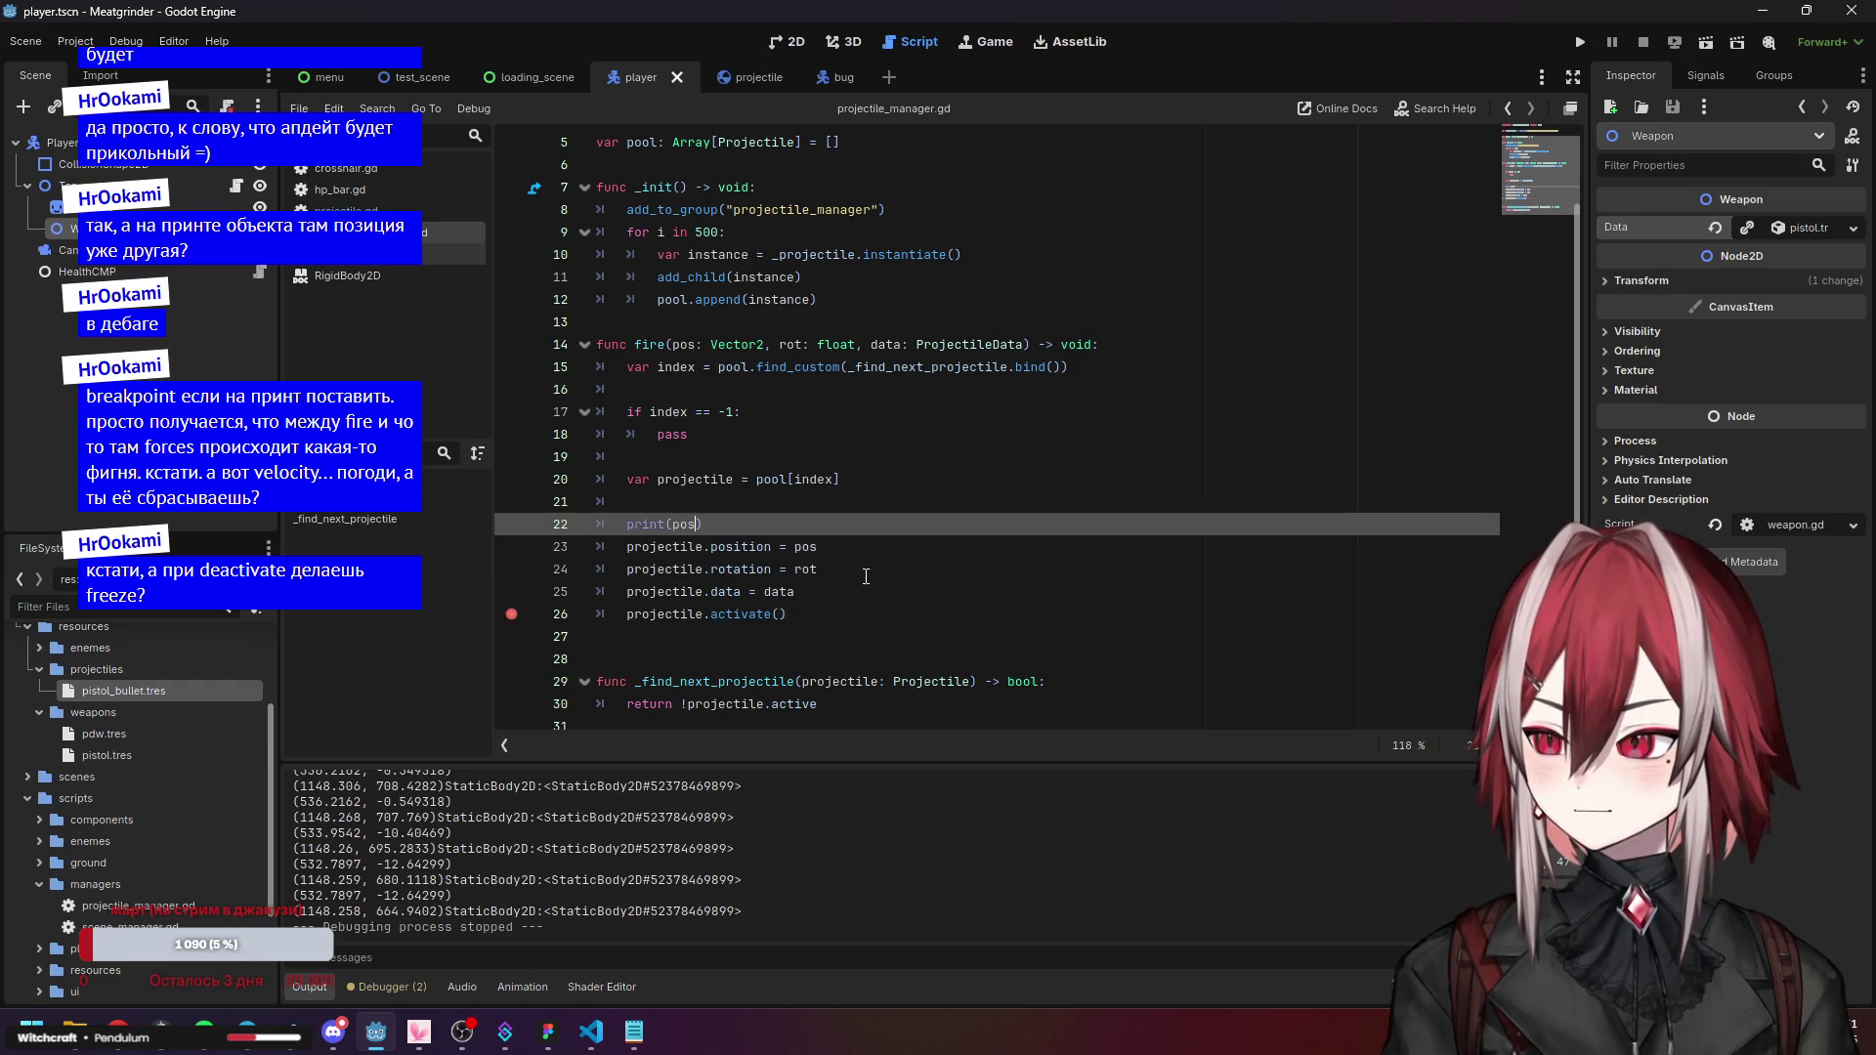
left_click(850, 614)
left_click(837, 592)
key("Return")
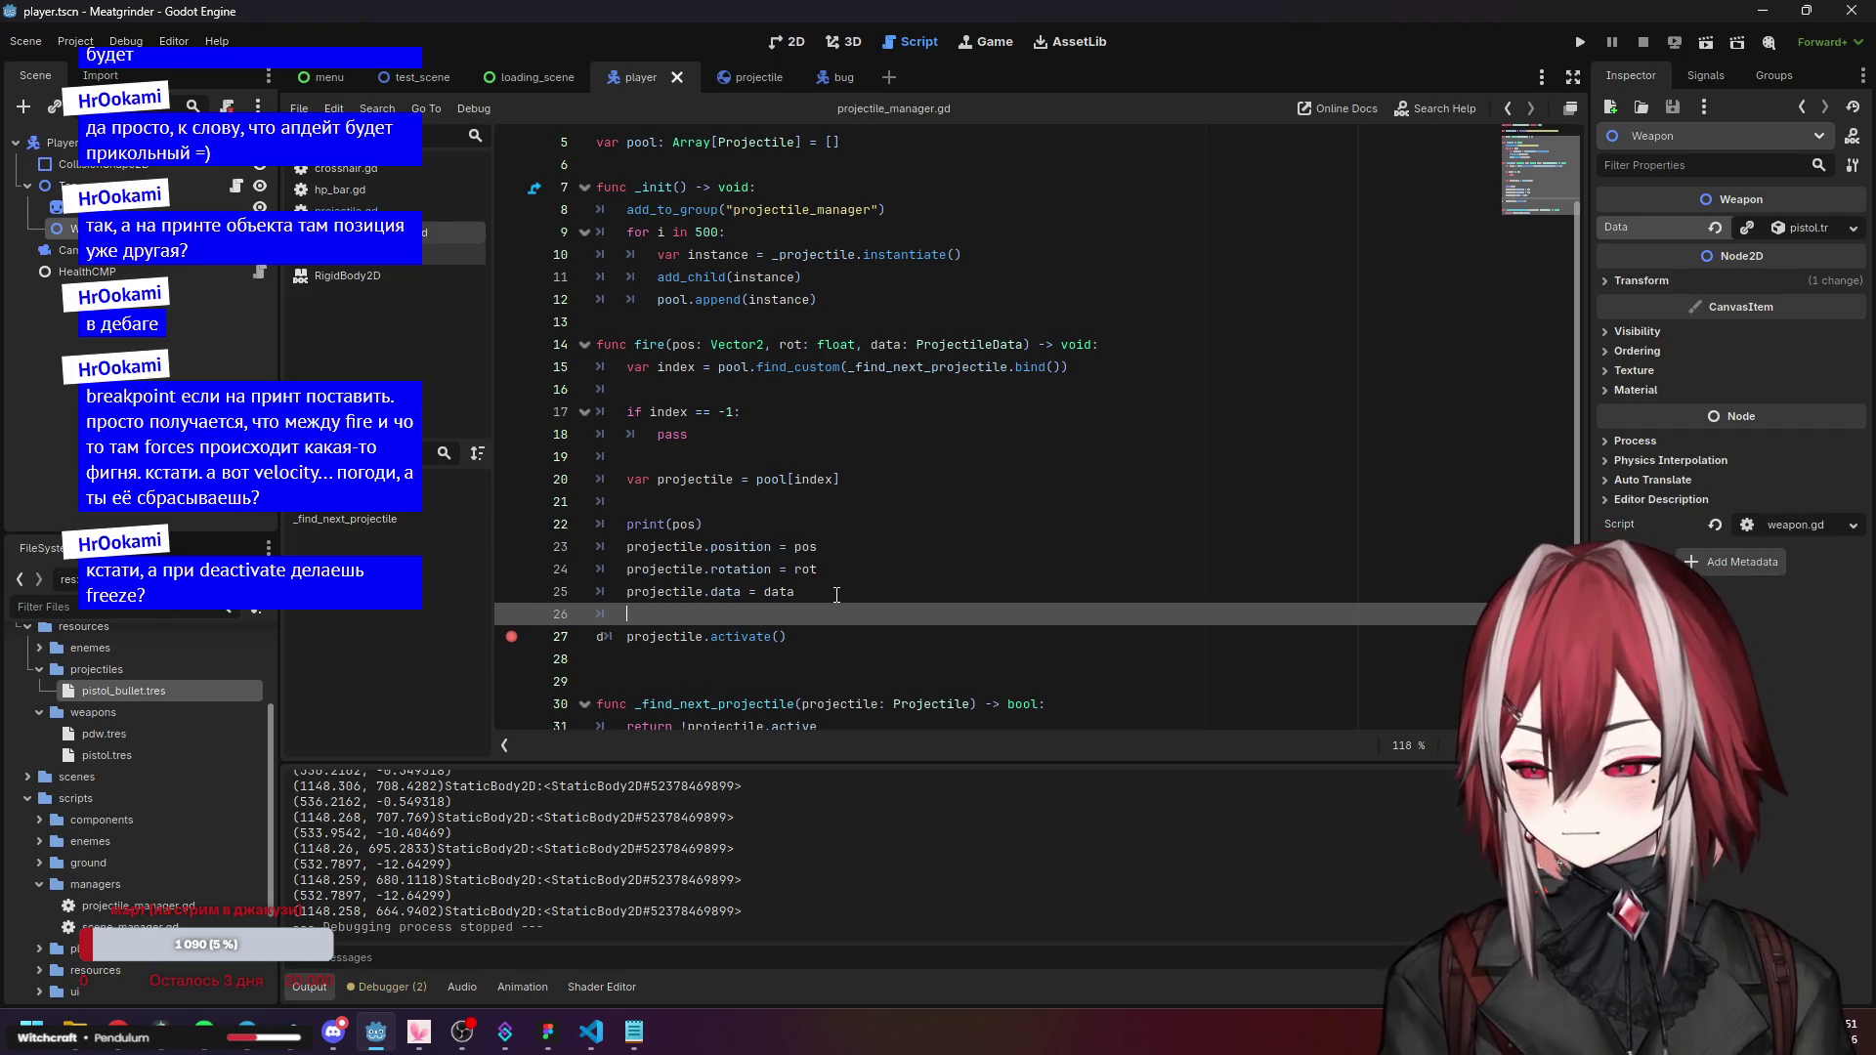
key("ctrl+shift+k")
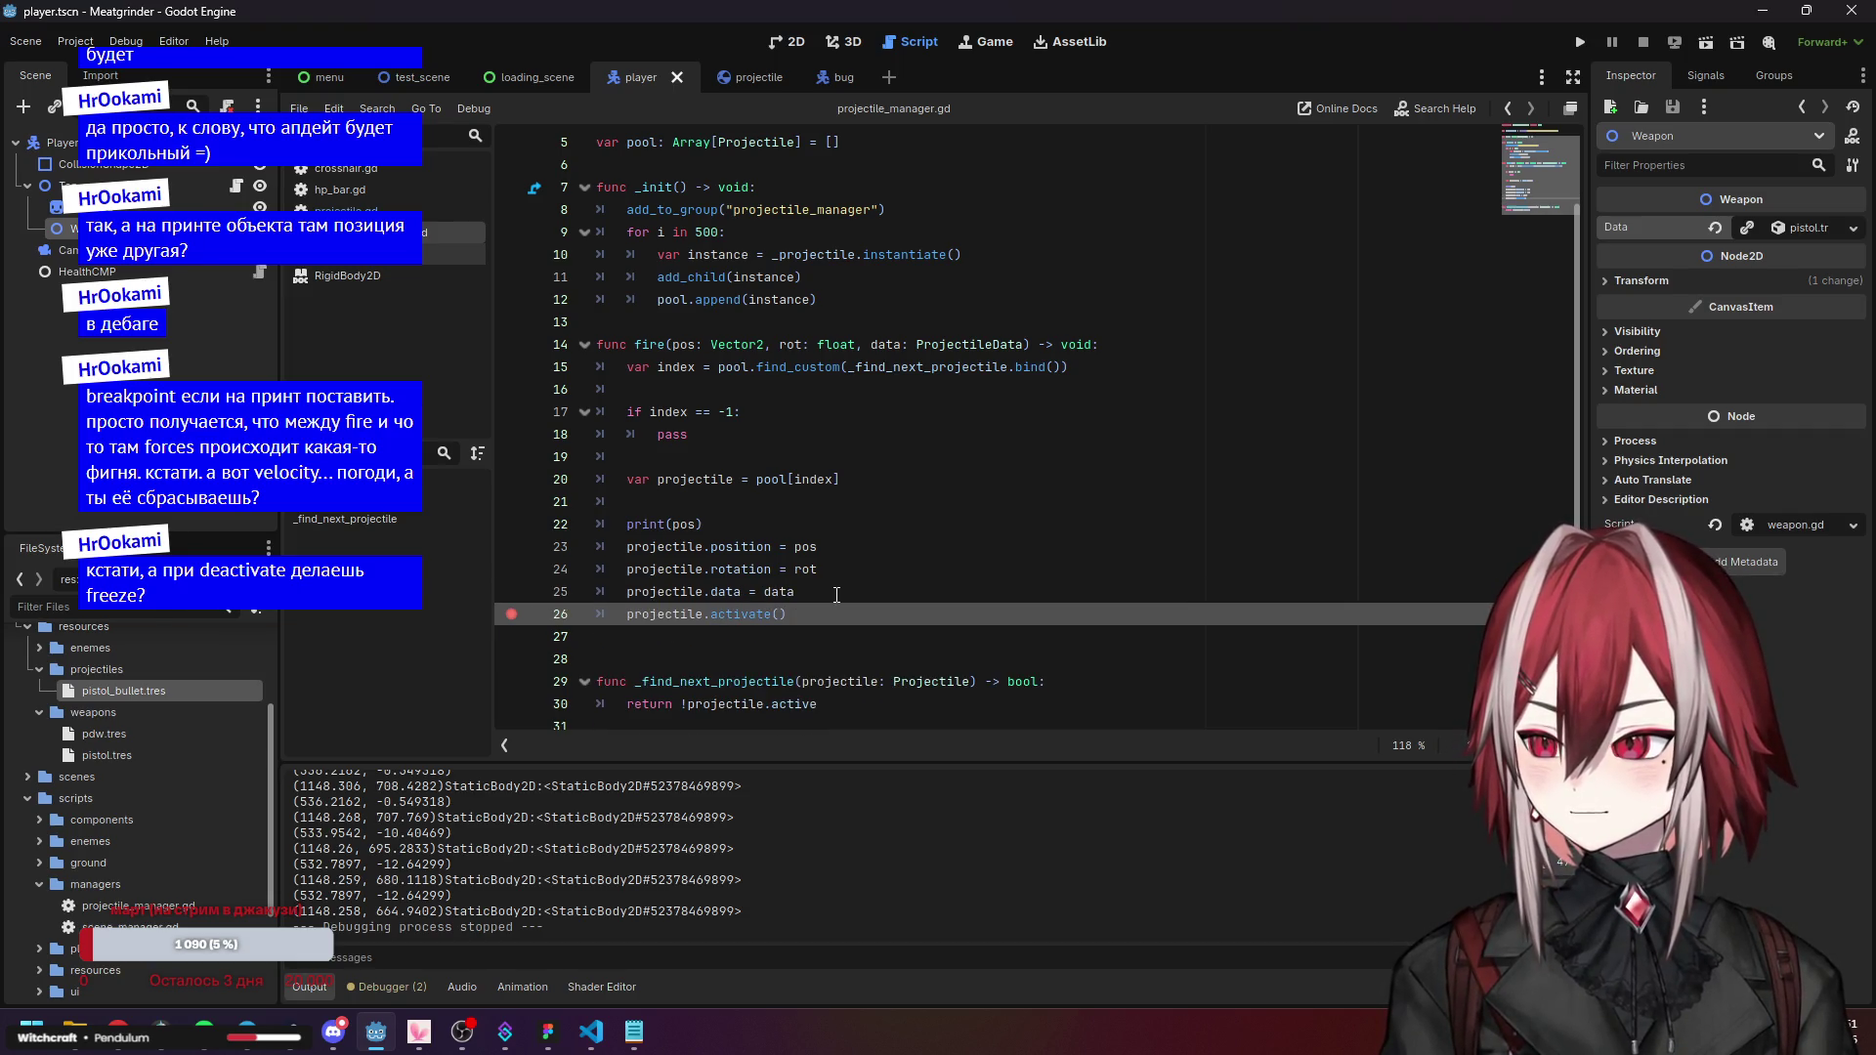
Add 'projectile.active = true' after projectile.data = data, before activate().
left_click(837, 593)
key("Return")
type("pro")
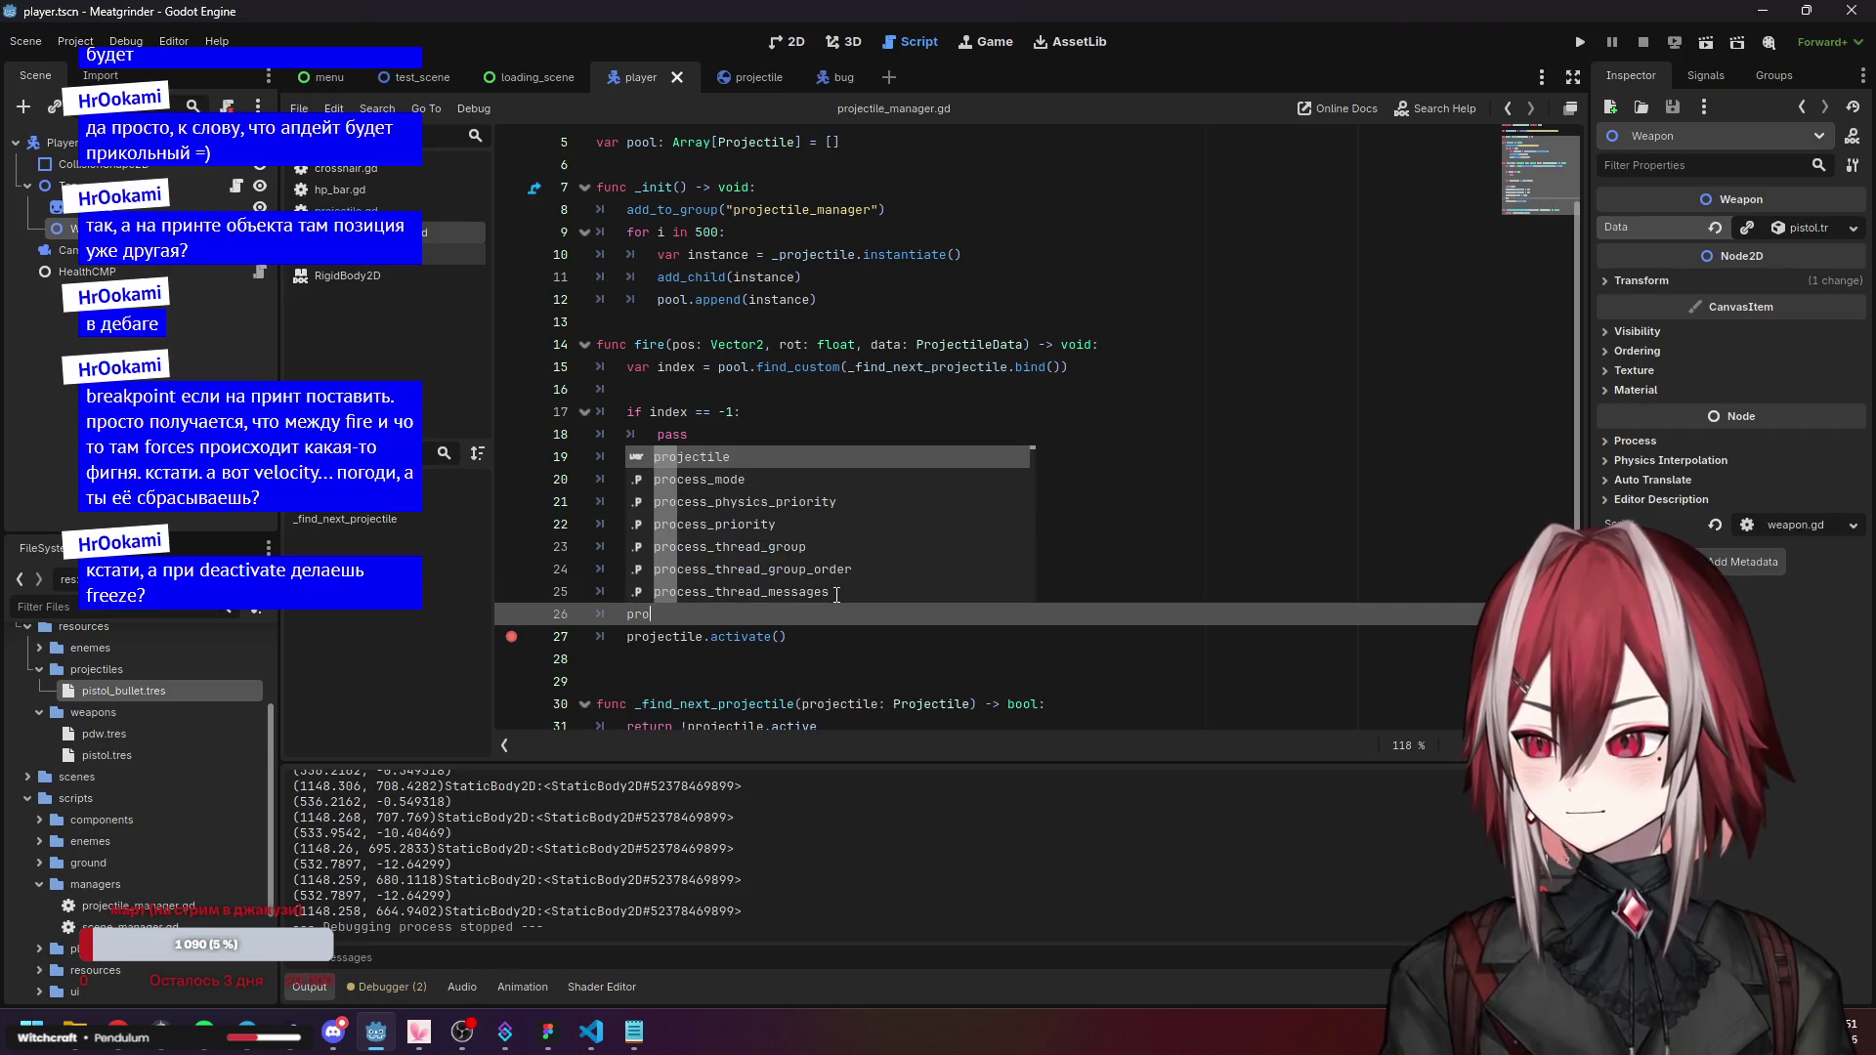
key("Return")
type("a")
key("Return")
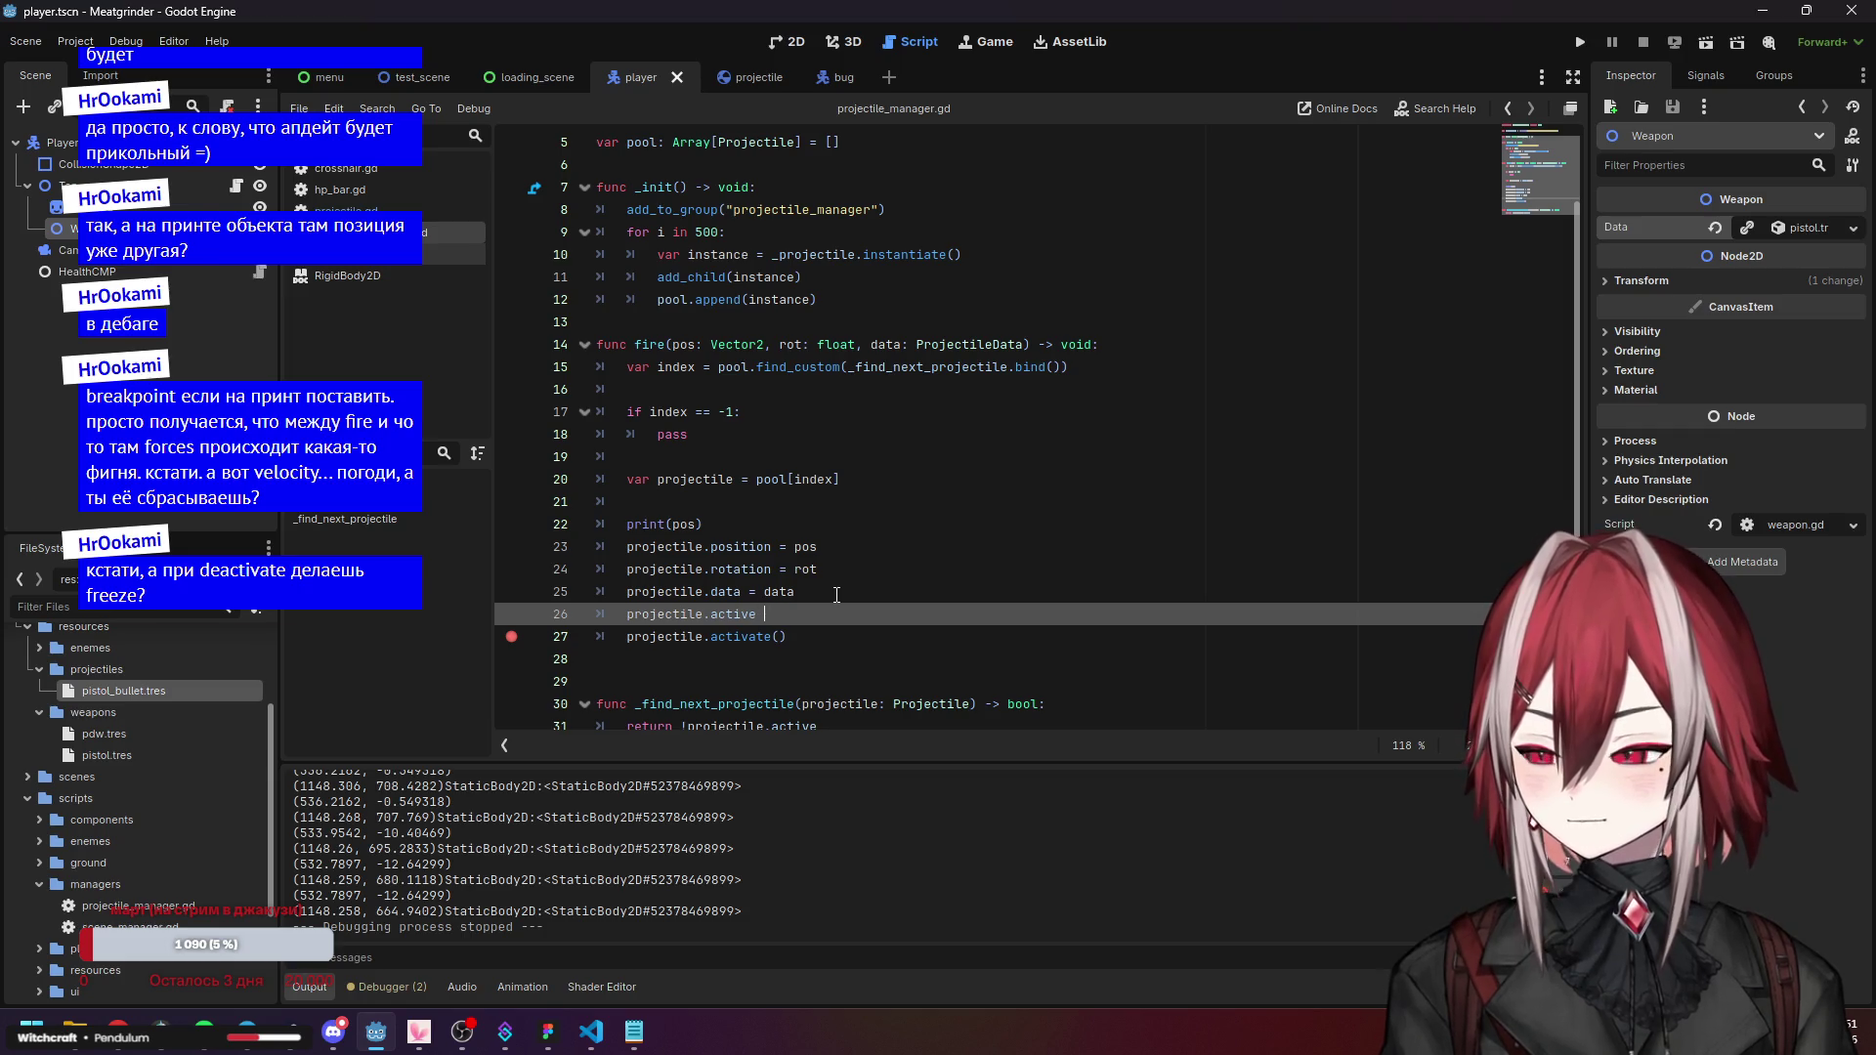
type("= true")
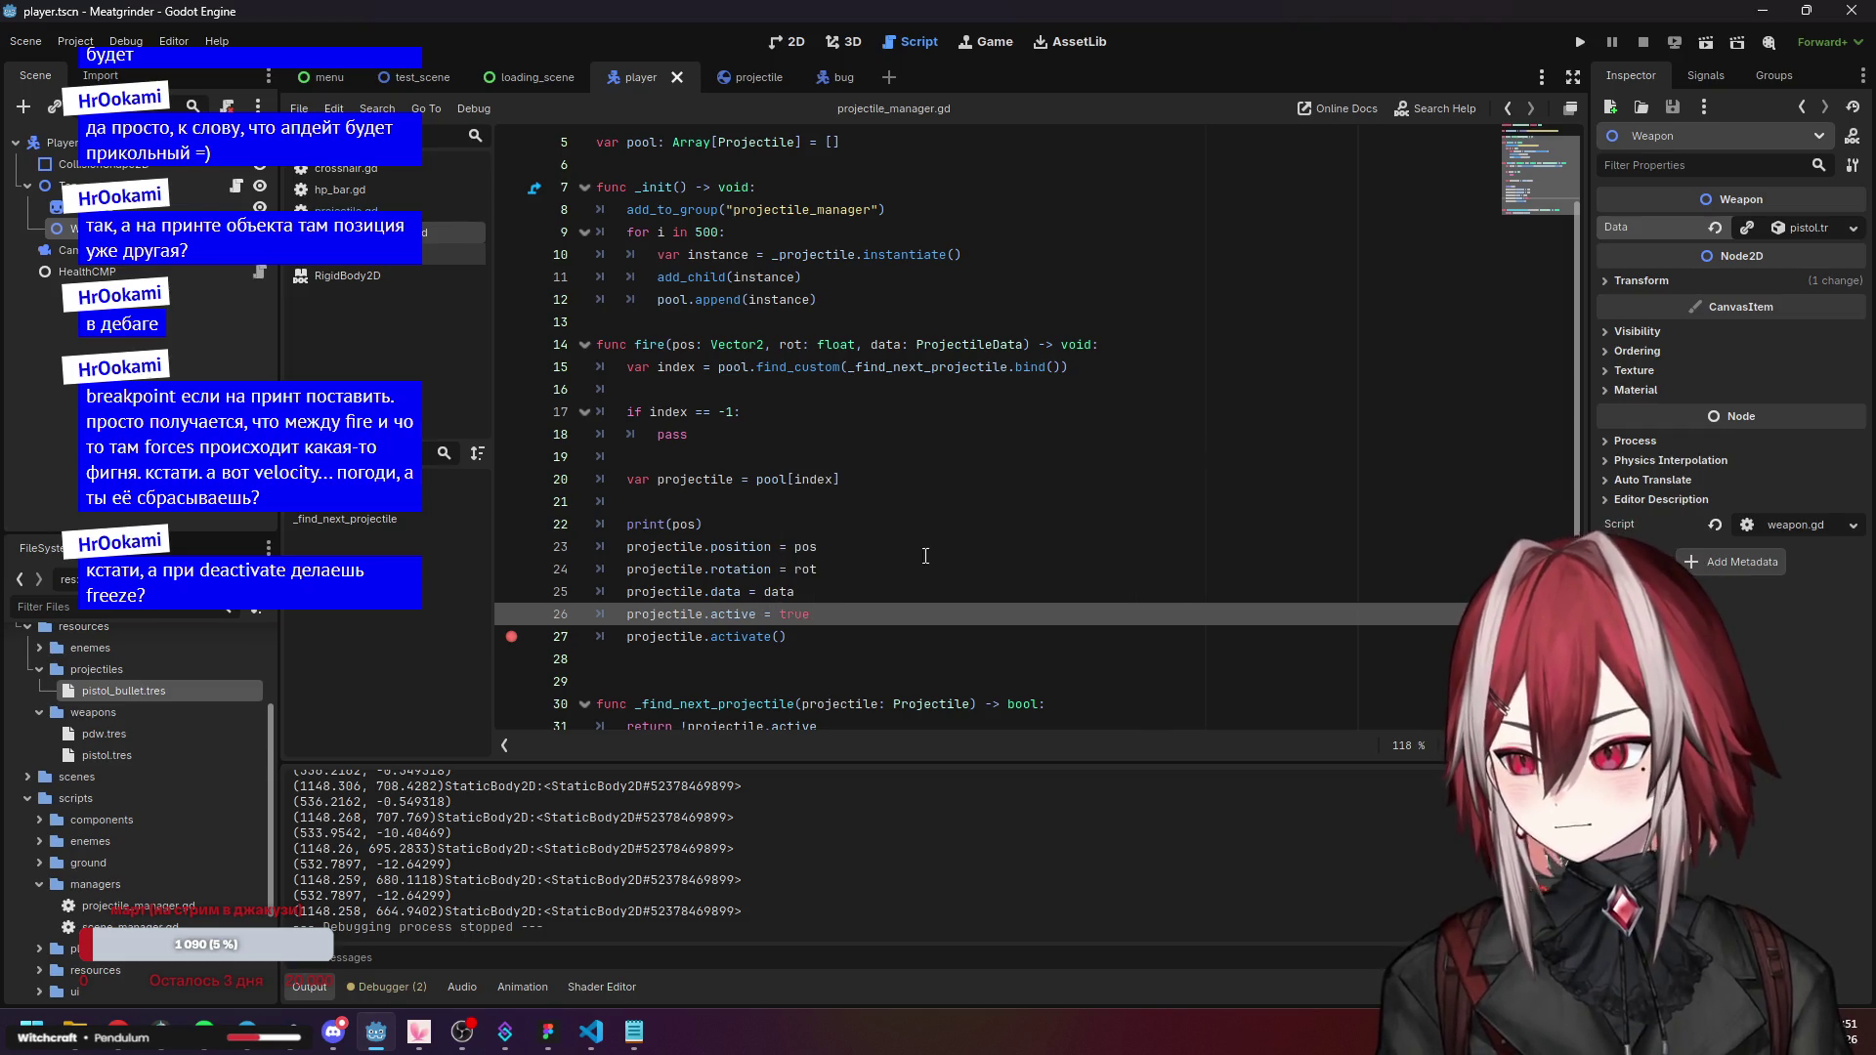
left_click(820, 546)
Run the game, shoot the bugs to test the change, then close it.
left_click(1580, 42)
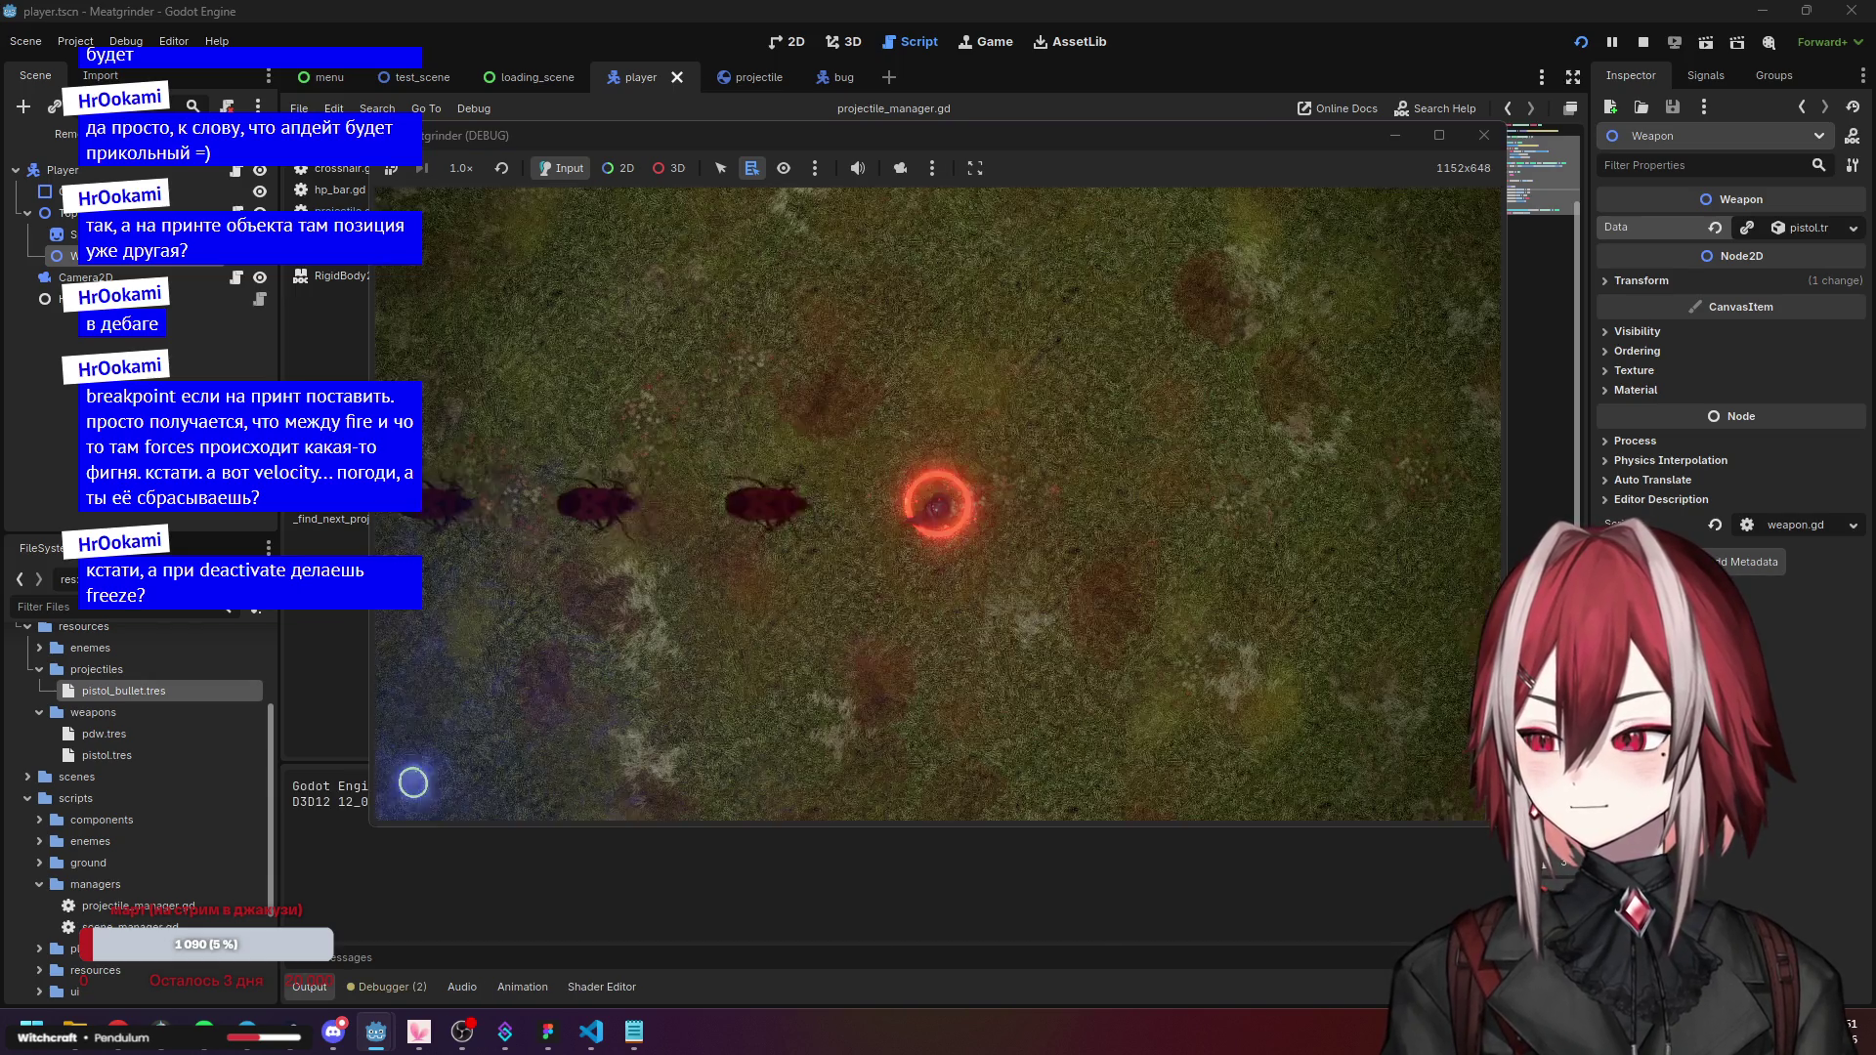
left_click(788, 419)
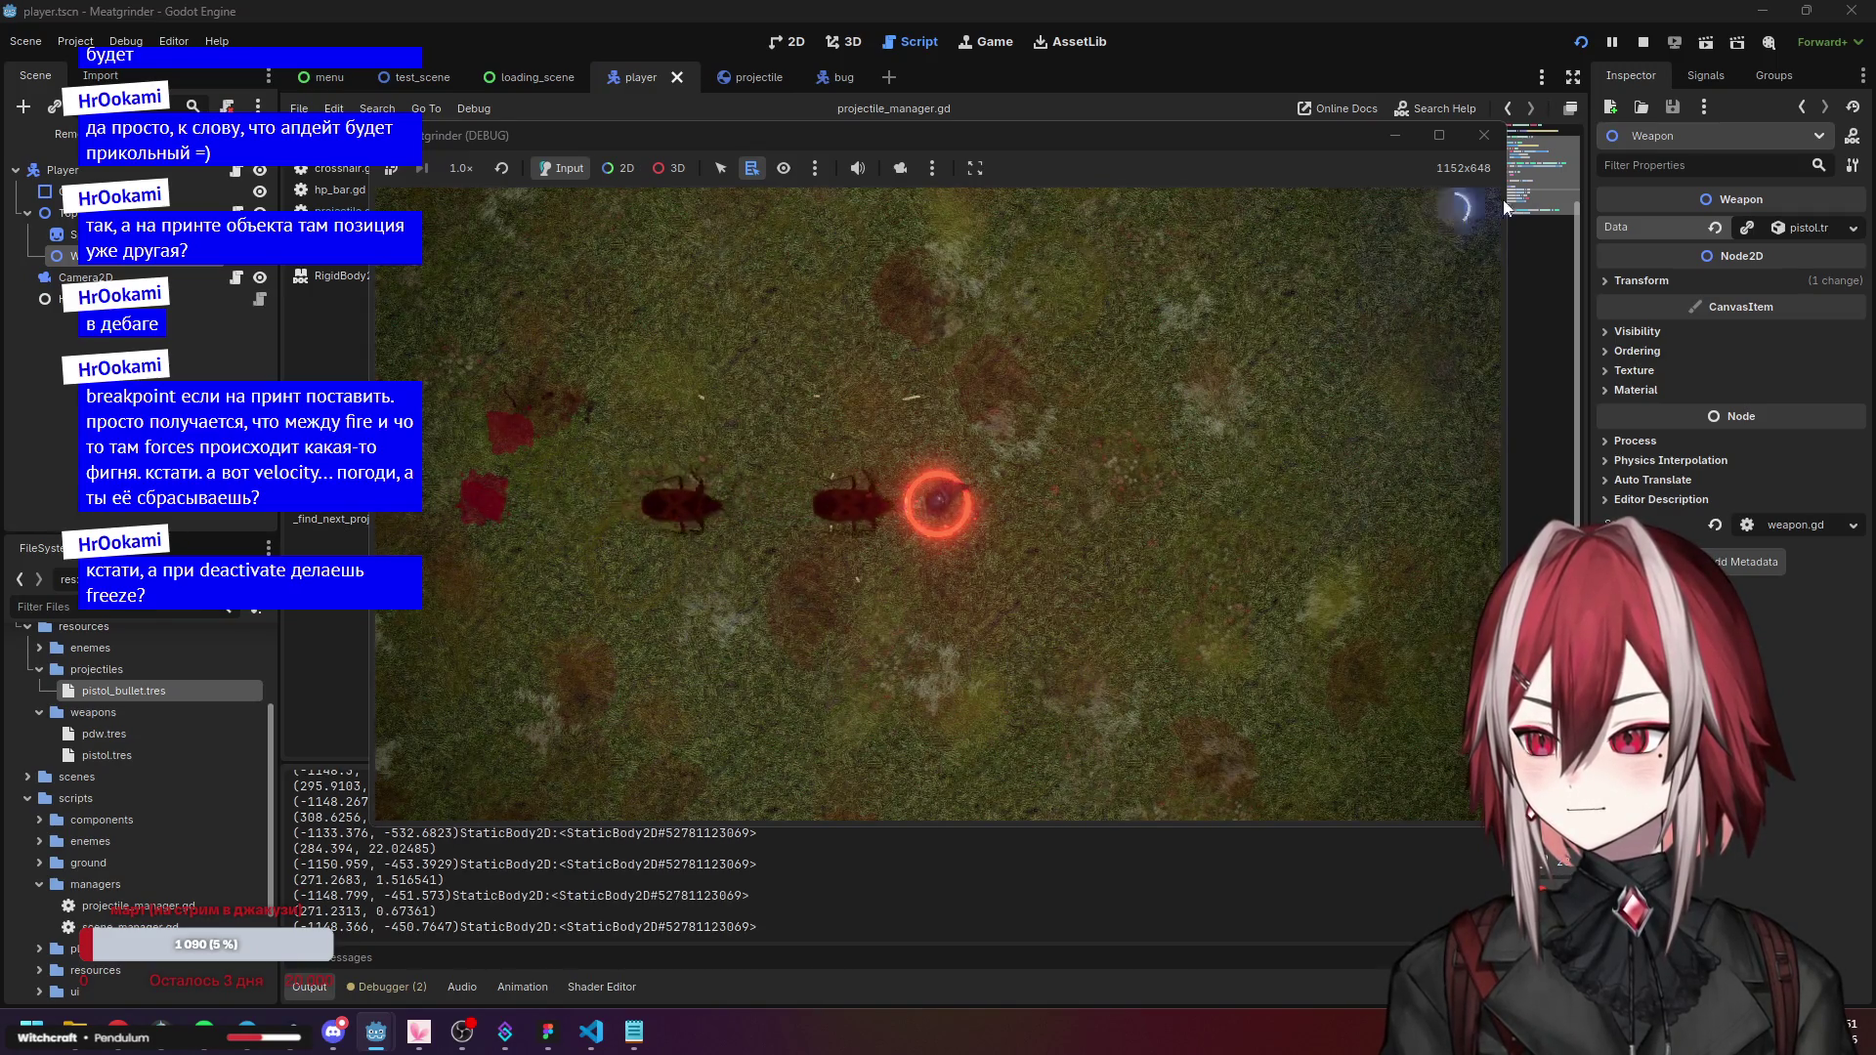
left_click(1497, 144)
left_click(829, 591)
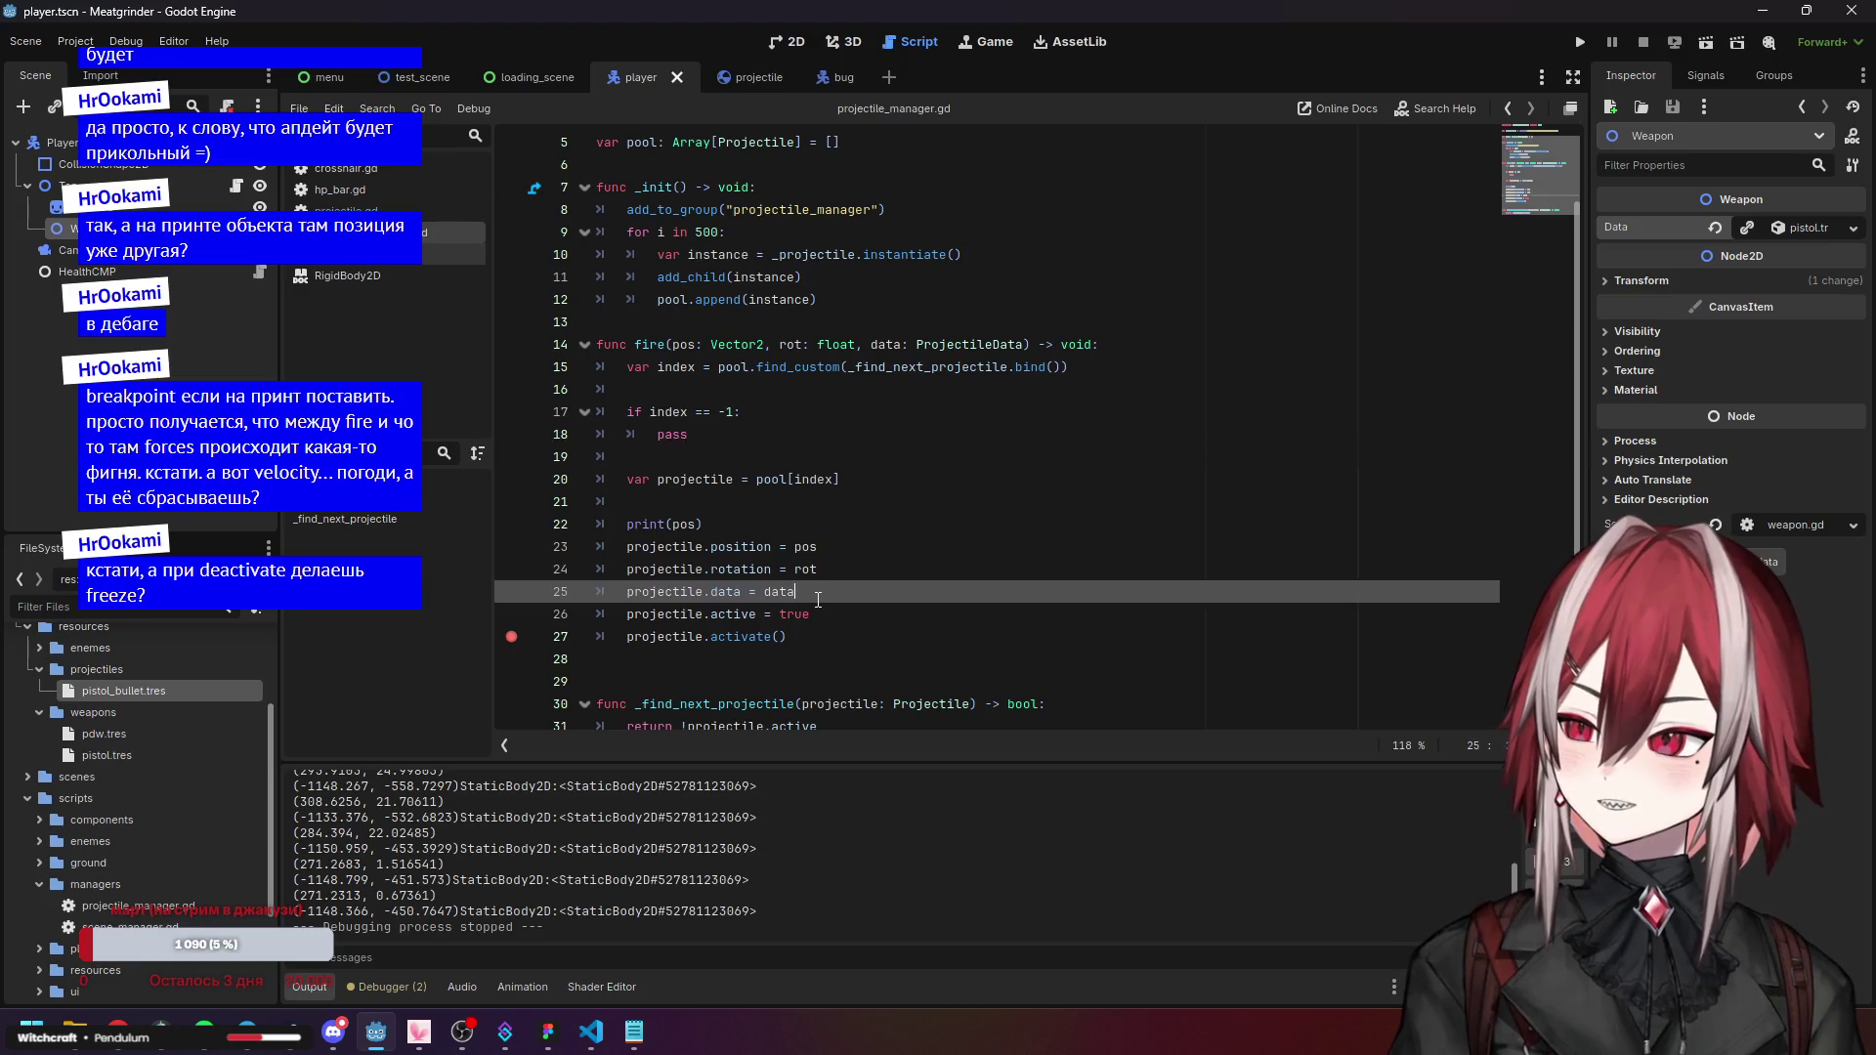
Add a projectile.active line, then comment out prev_pos in deactivate() in projectile.gd.
key("Return")
type("projectile.active")
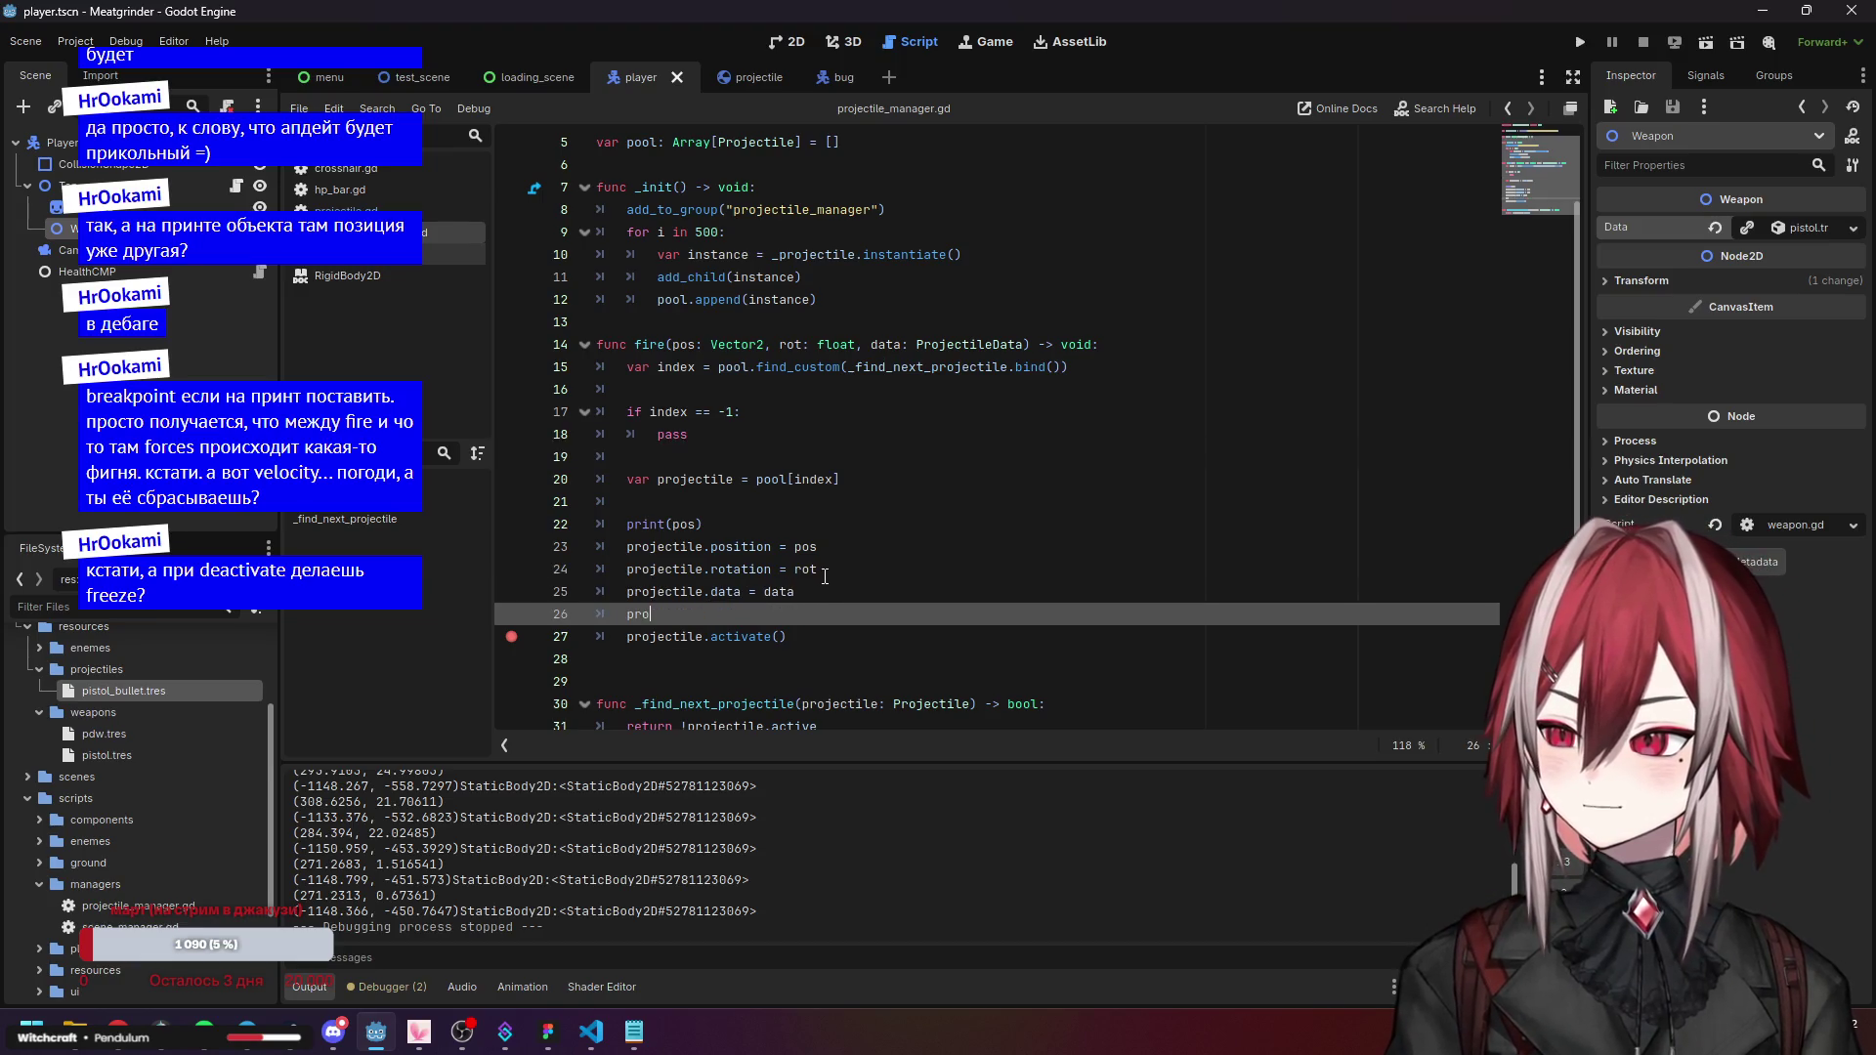
left_click(740, 636, "ctrl")
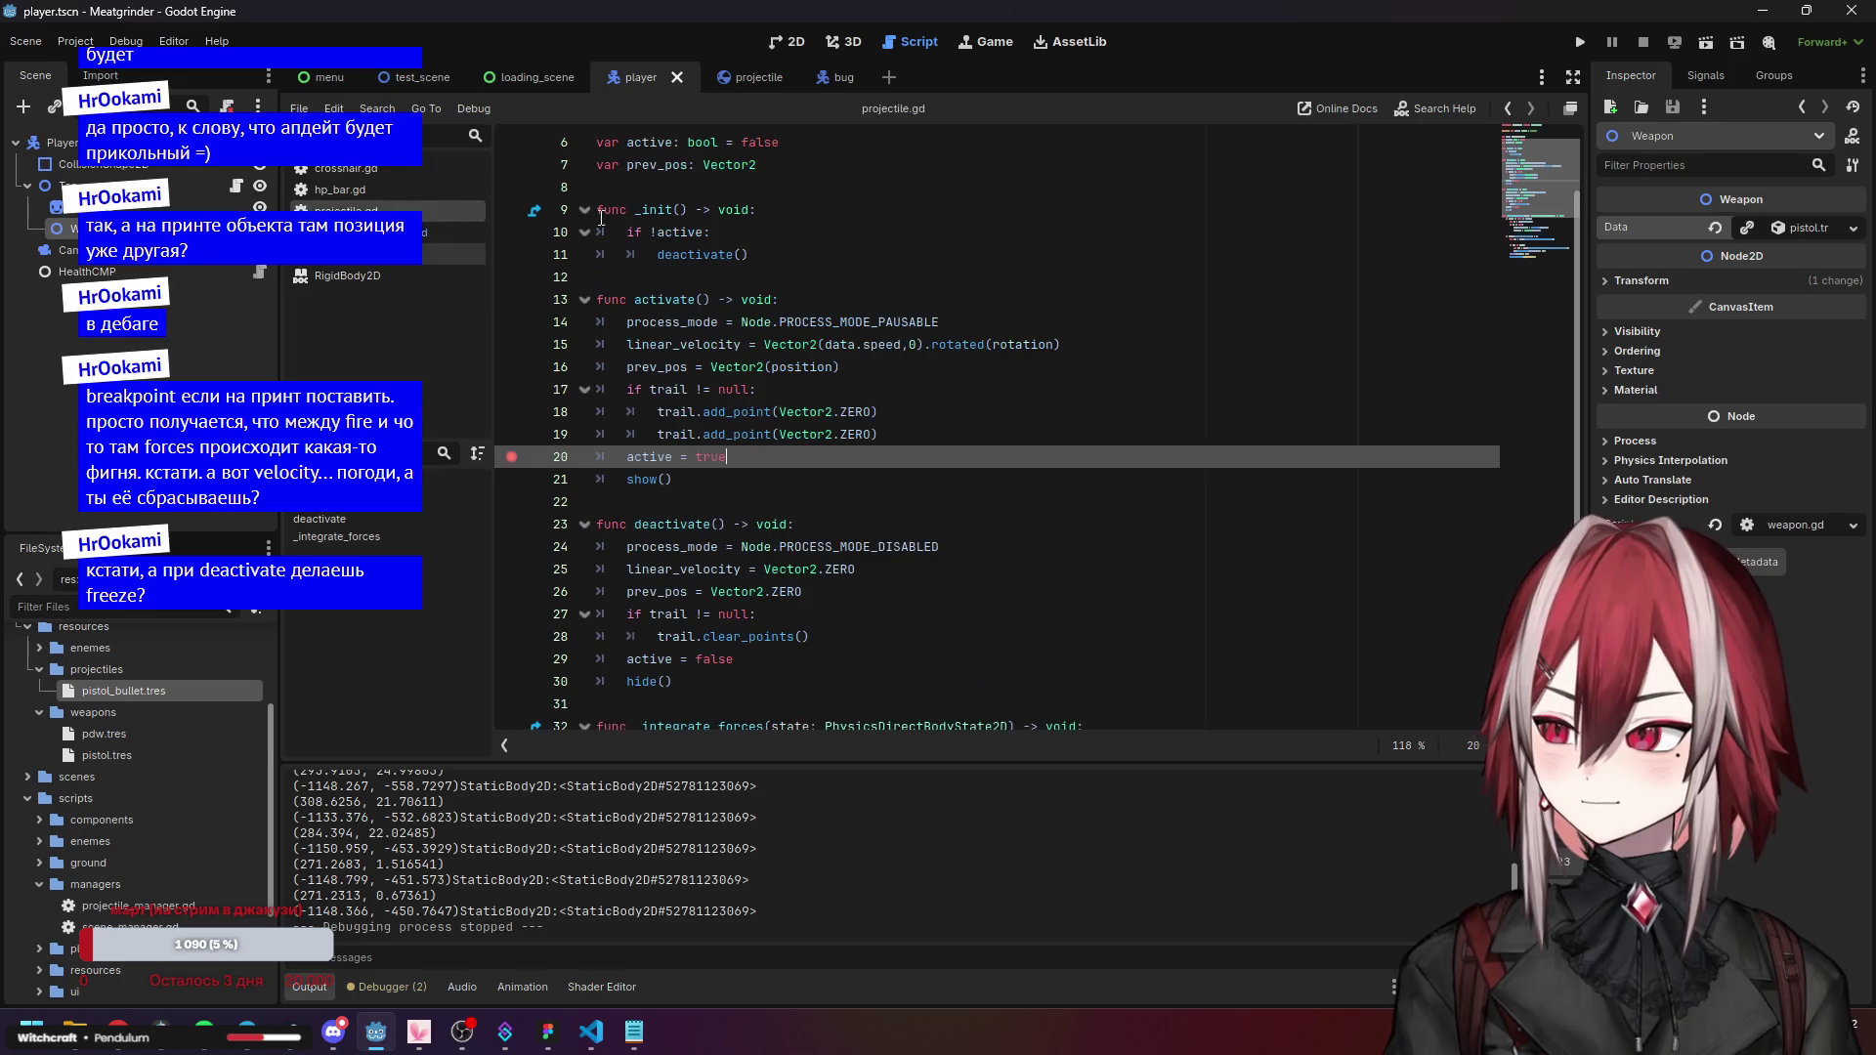
left_click(706, 254)
scroll(680, 239, "up", 3)
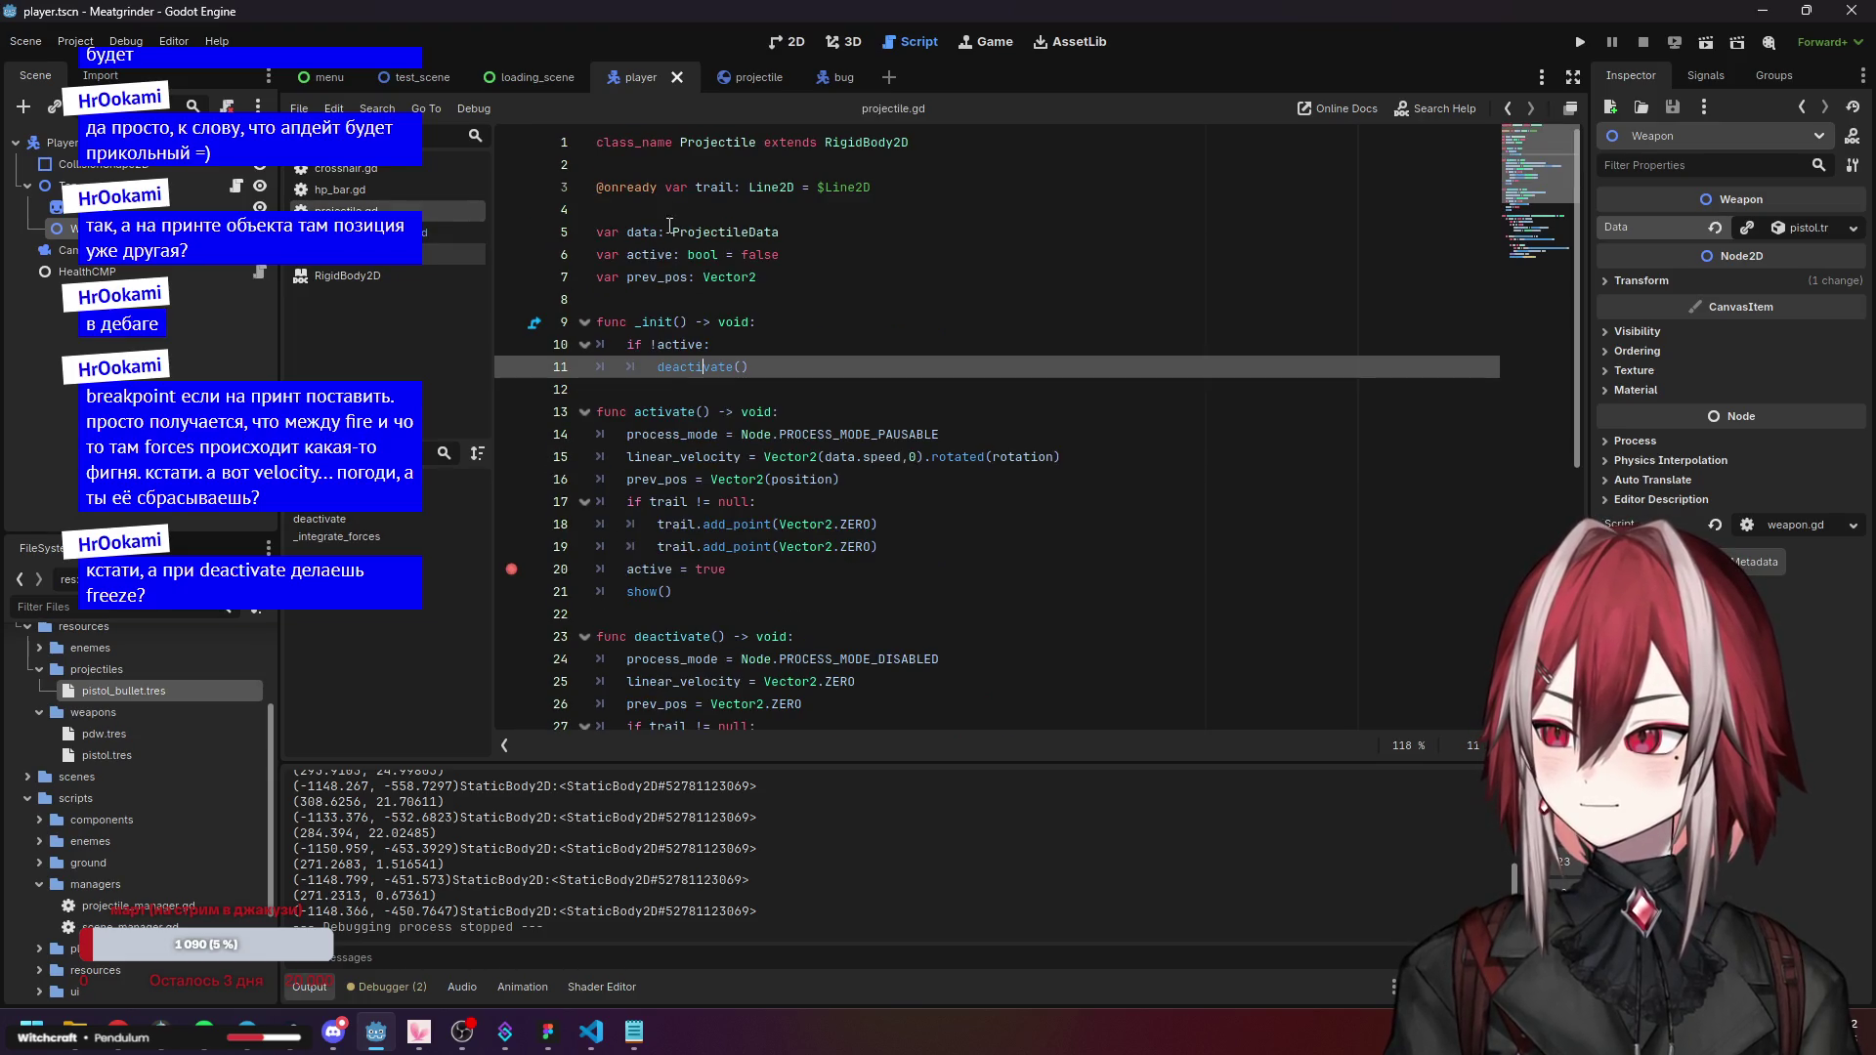
left_click(599, 277)
scroll(676, 509, "down", 3)
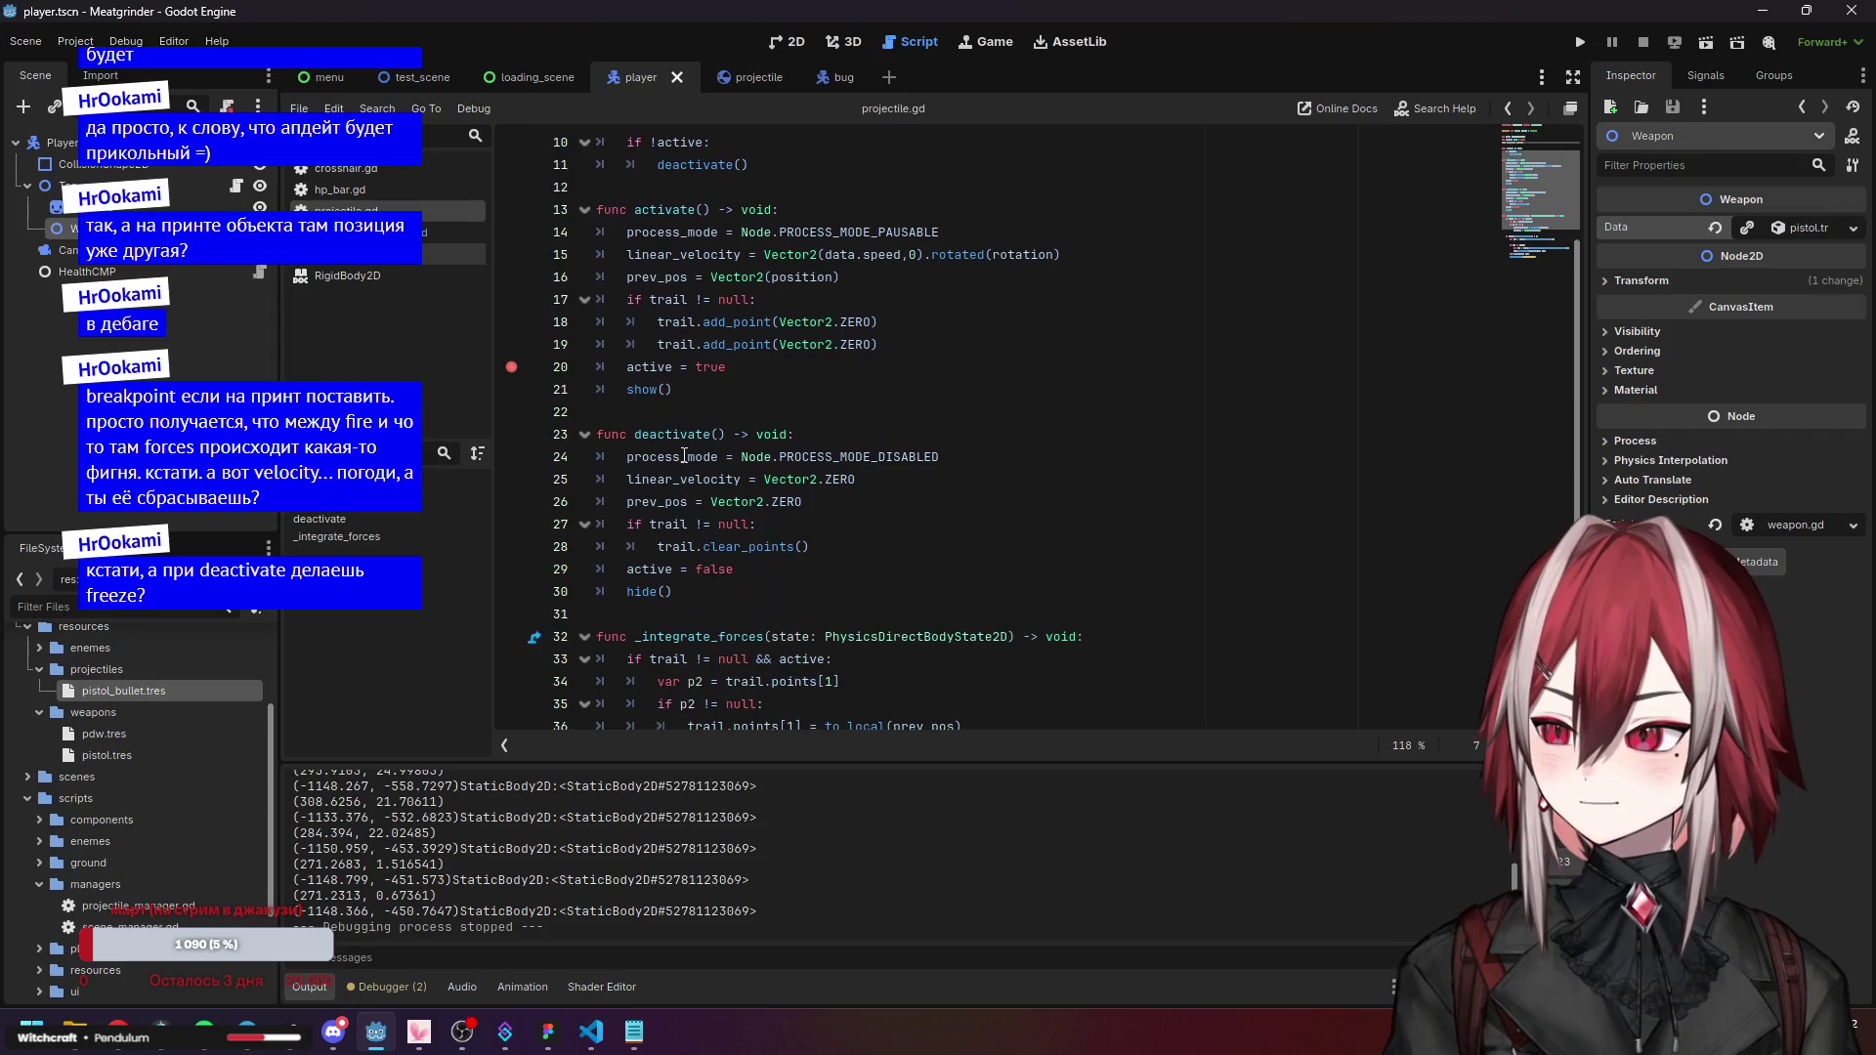
left_click(631, 277)
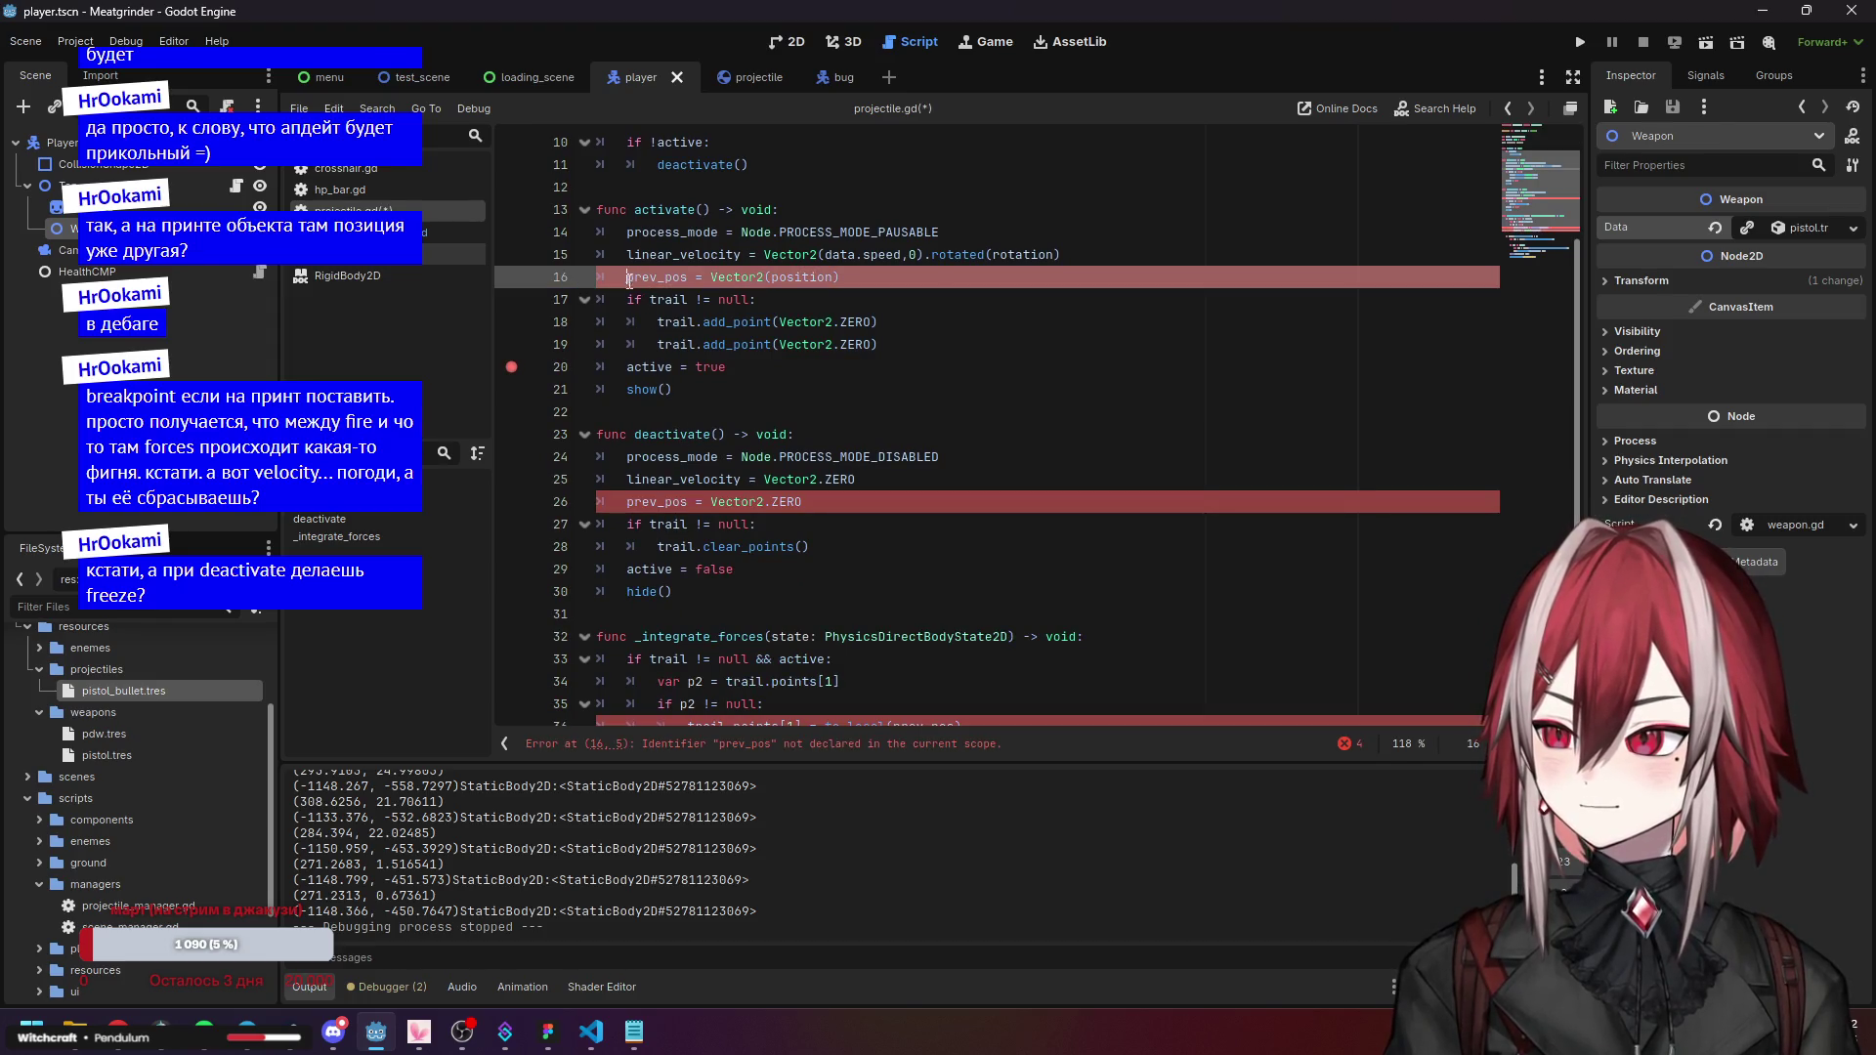
left_click(634, 501)
type("#")
Comment out line 36 and the 'if p2 != null' check, then save projectile.gd.
scroll(657, 548, "down", 3)
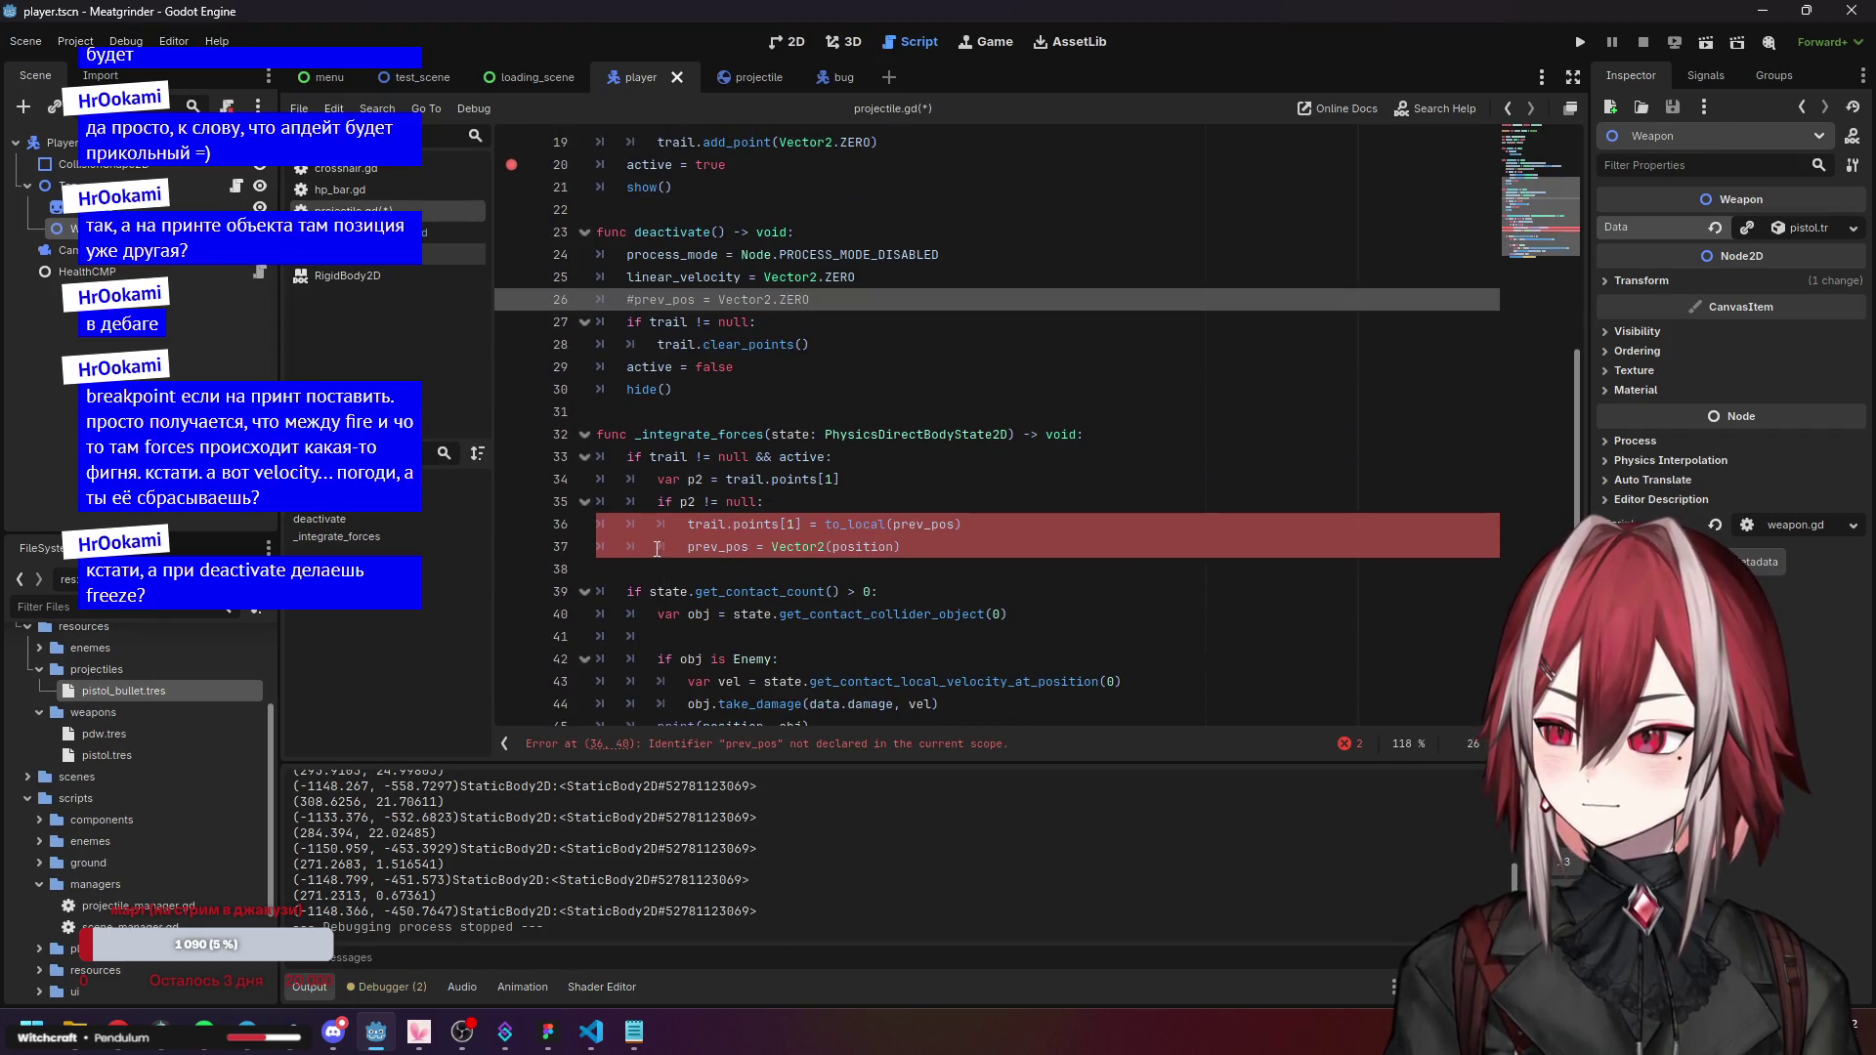
left_click(689, 548)
type("#")
left_click(684, 526)
type("#")
scroll(788, 535, "down", 1)
left_click(974, 541)
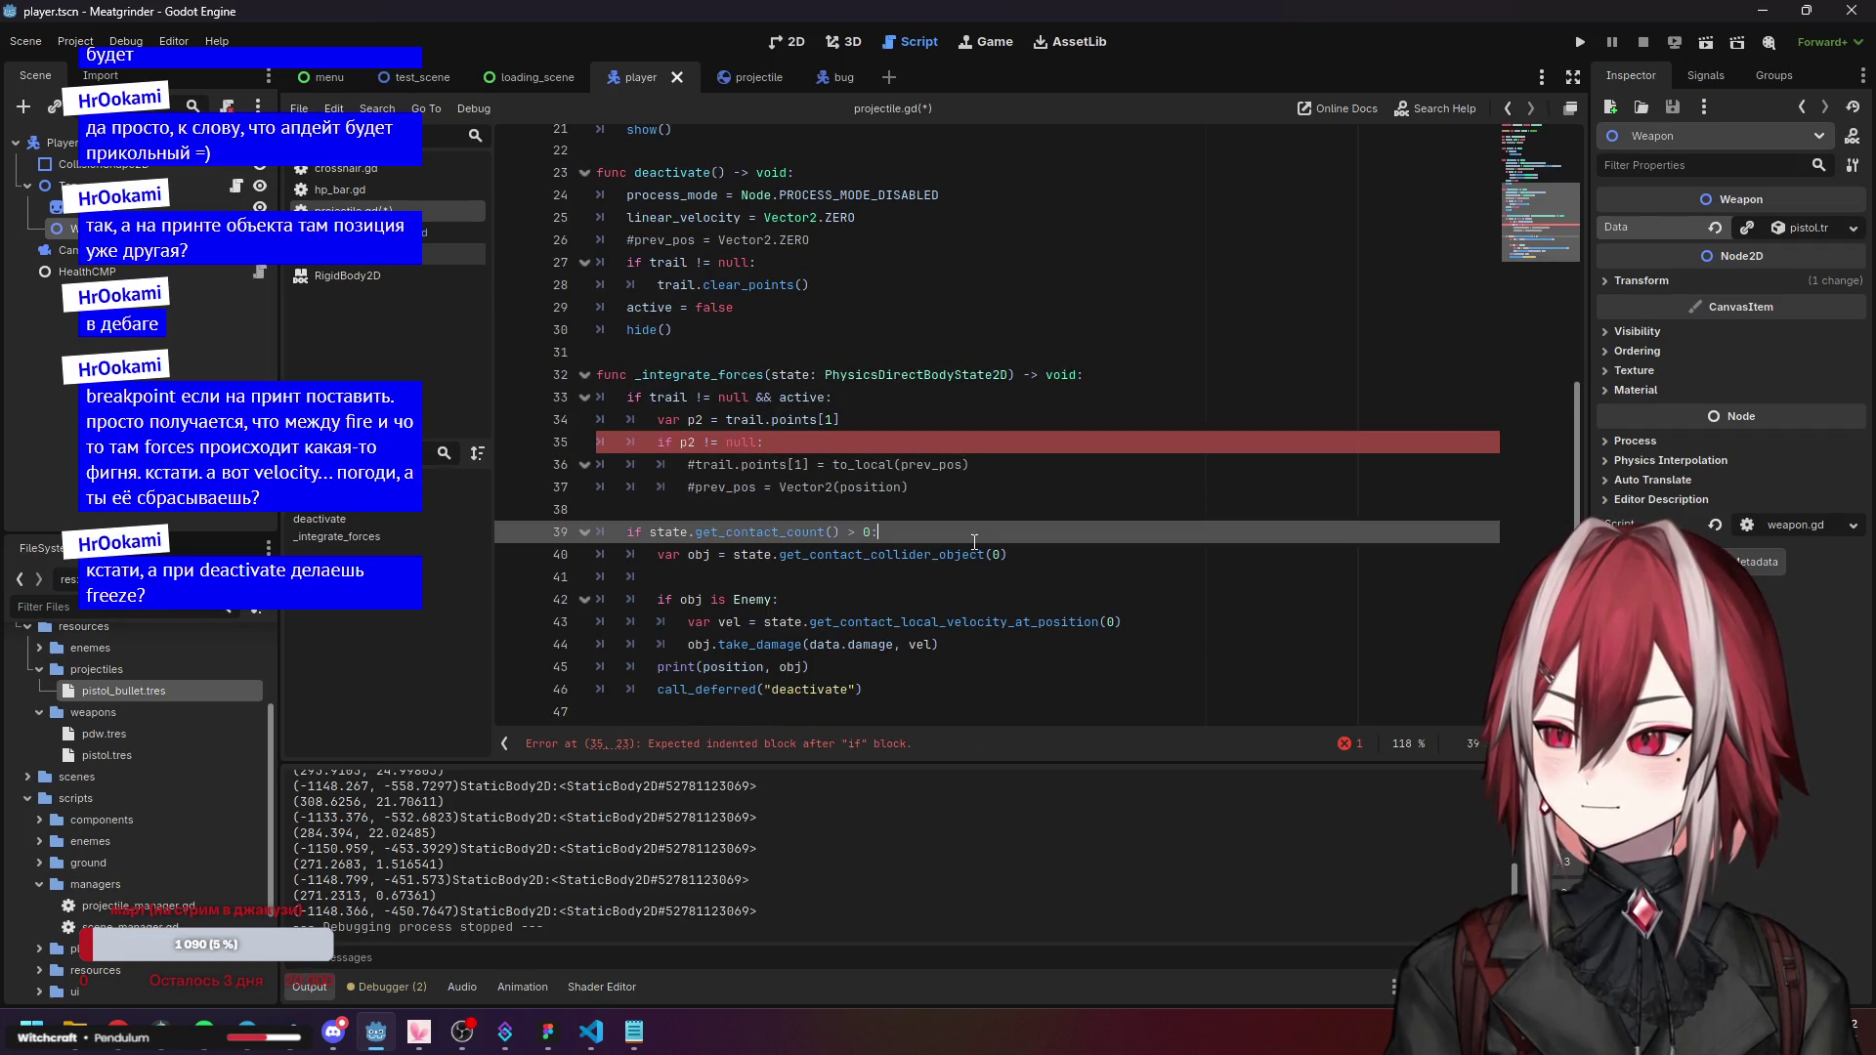
left_click(658, 443)
key("End")
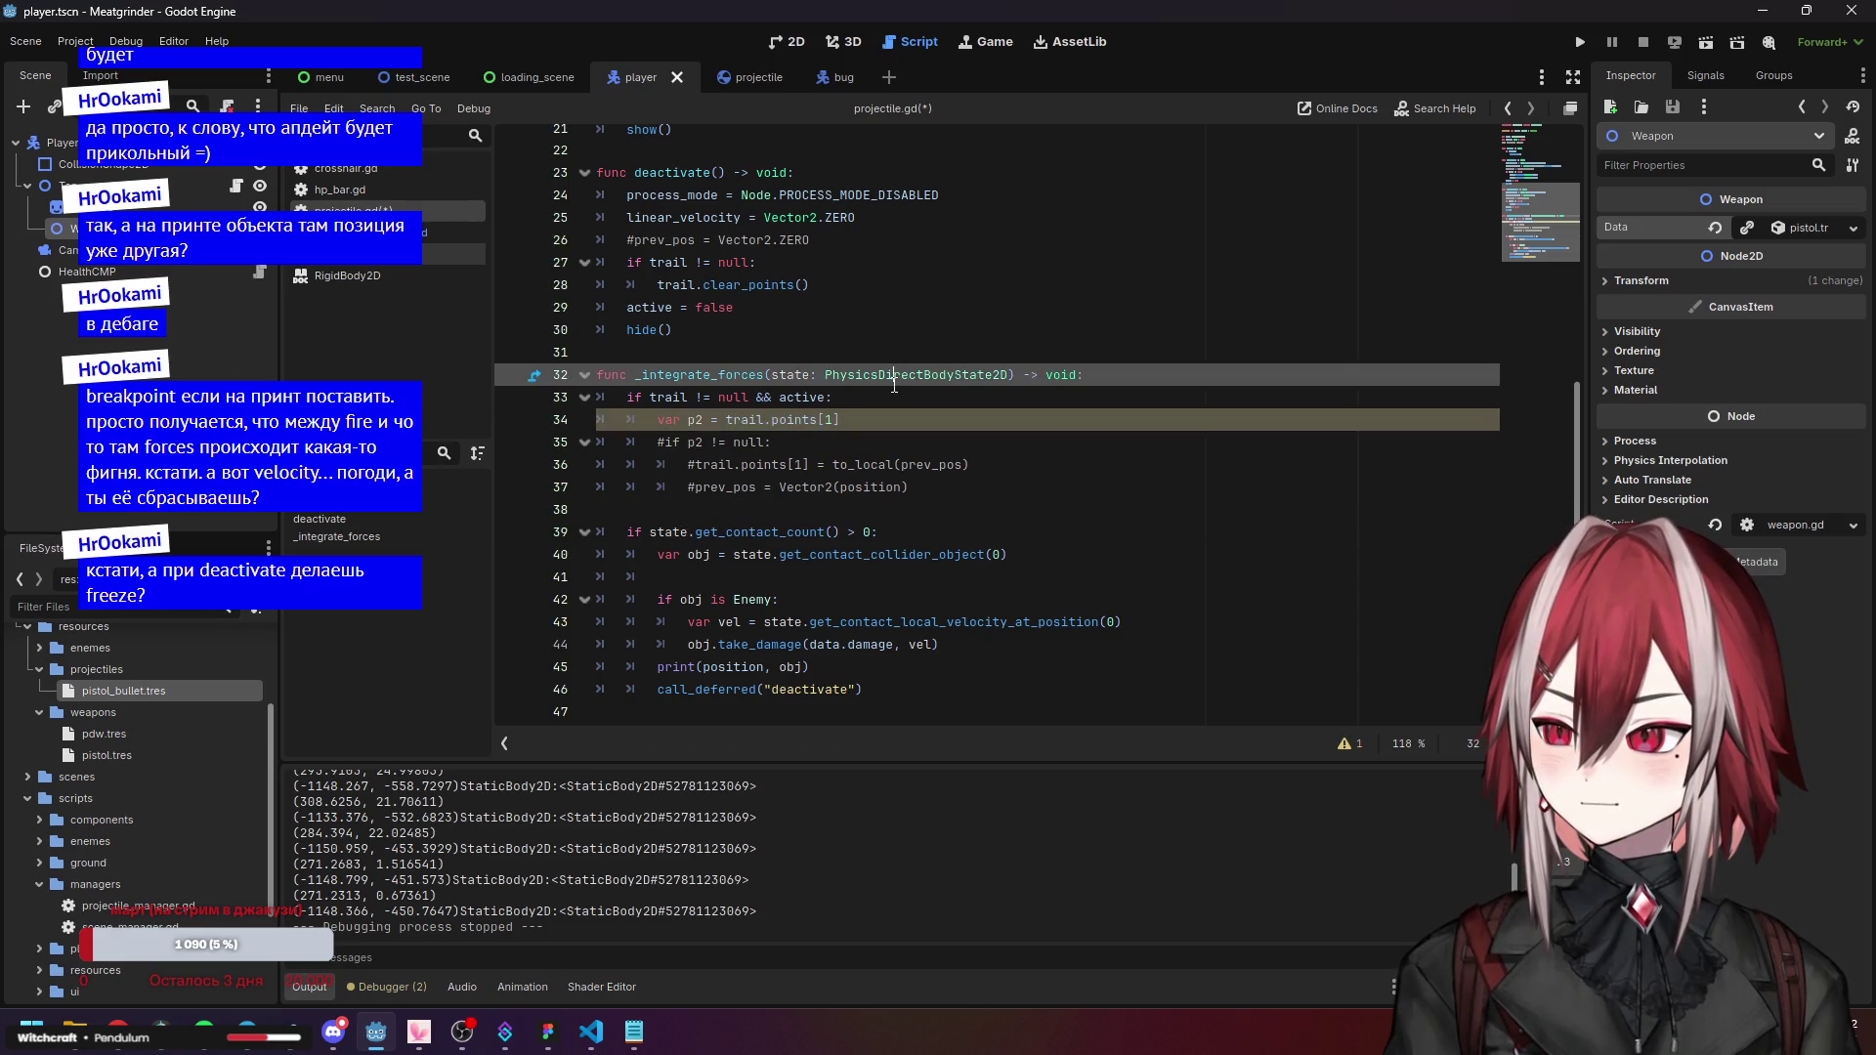
scroll(914, 438, "up", 3)
scroll(914, 438, "up", 5)
key("ctrl+s")
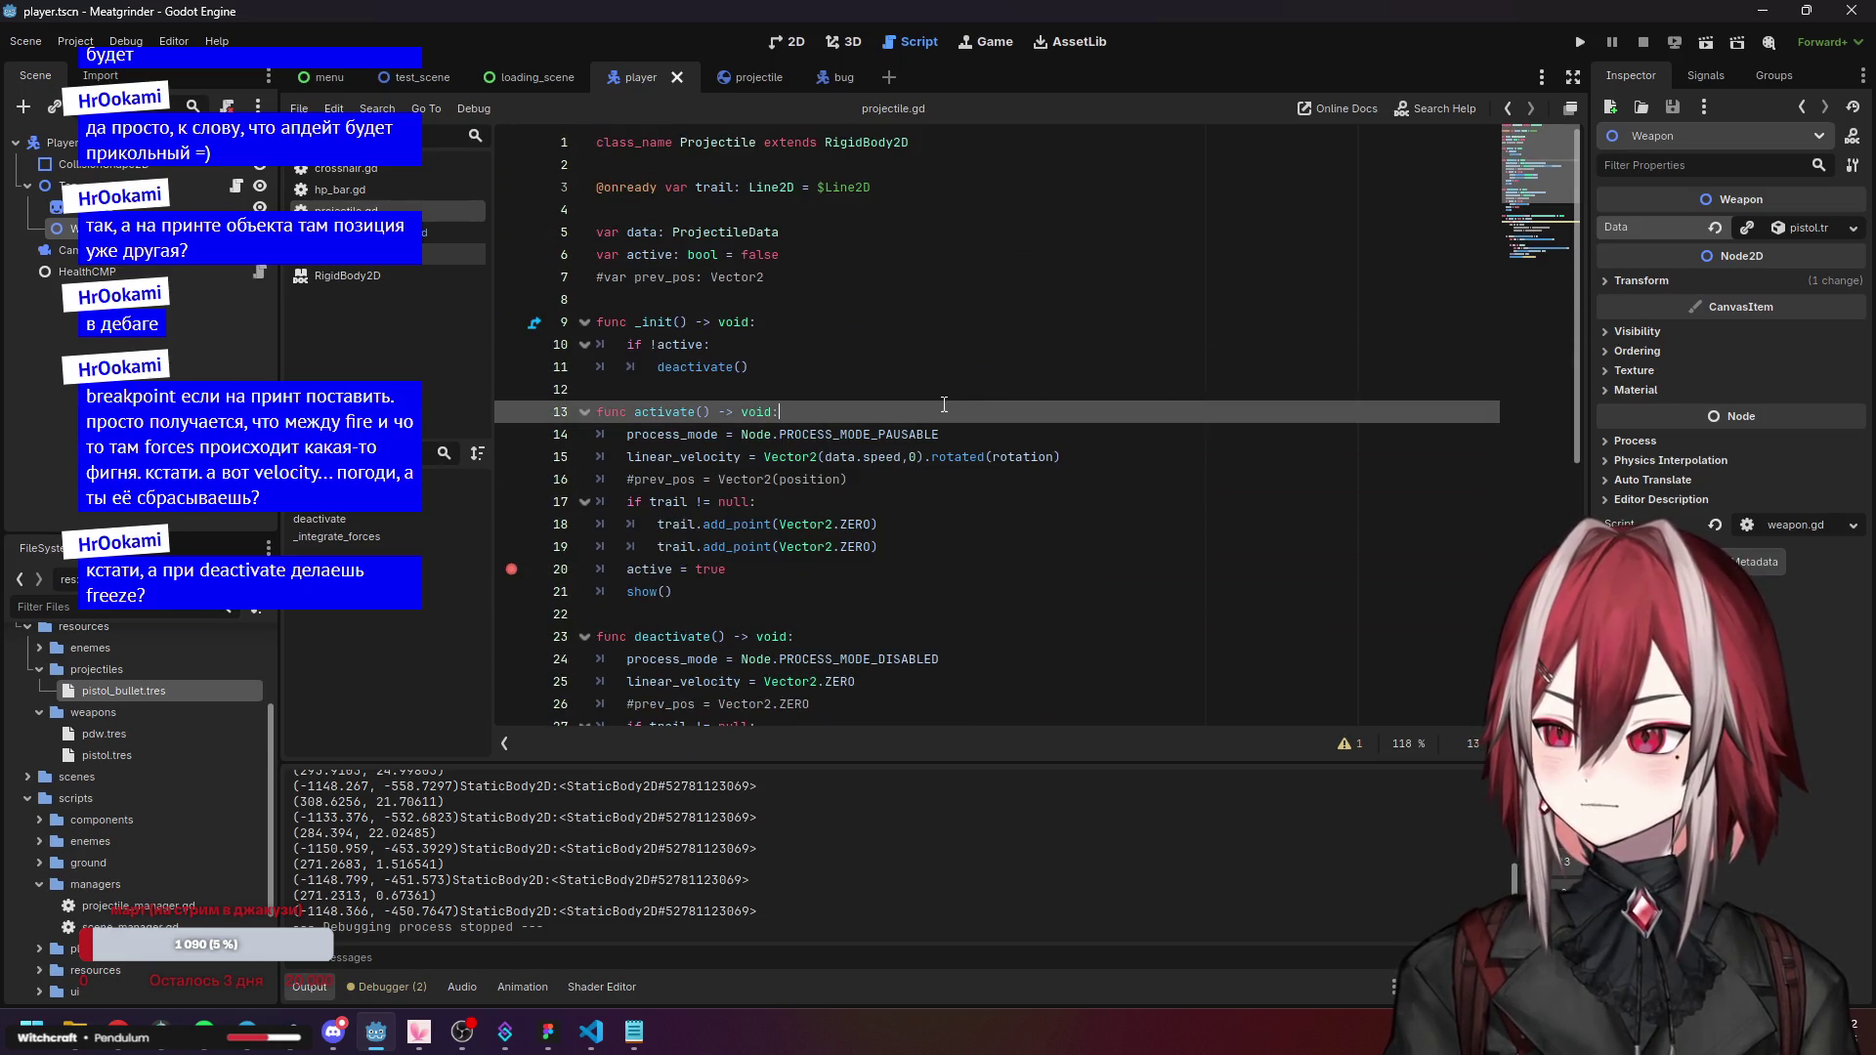
Run the game, shoot the bugs to test the change, then stop it.
scroll(1115, 391, "down", 8)
left_click(1115, 396)
left_click(1577, 44)
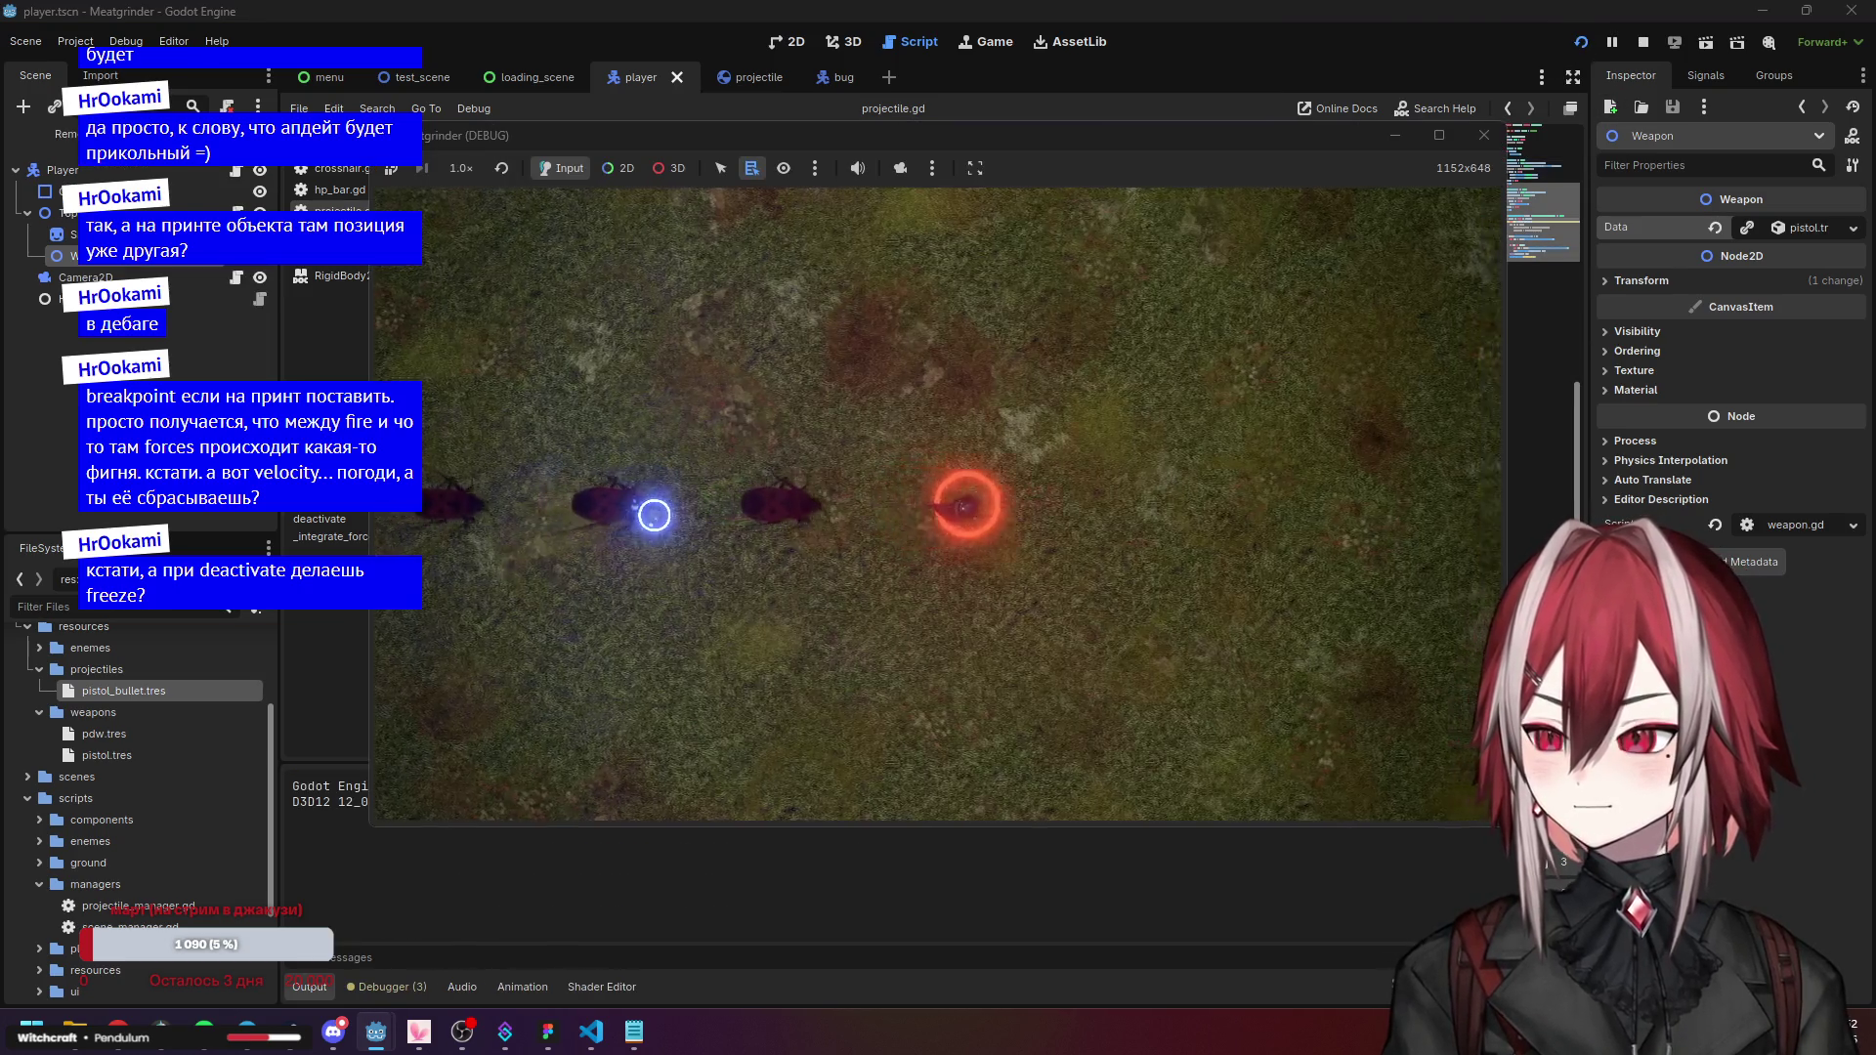
left_click(653, 515)
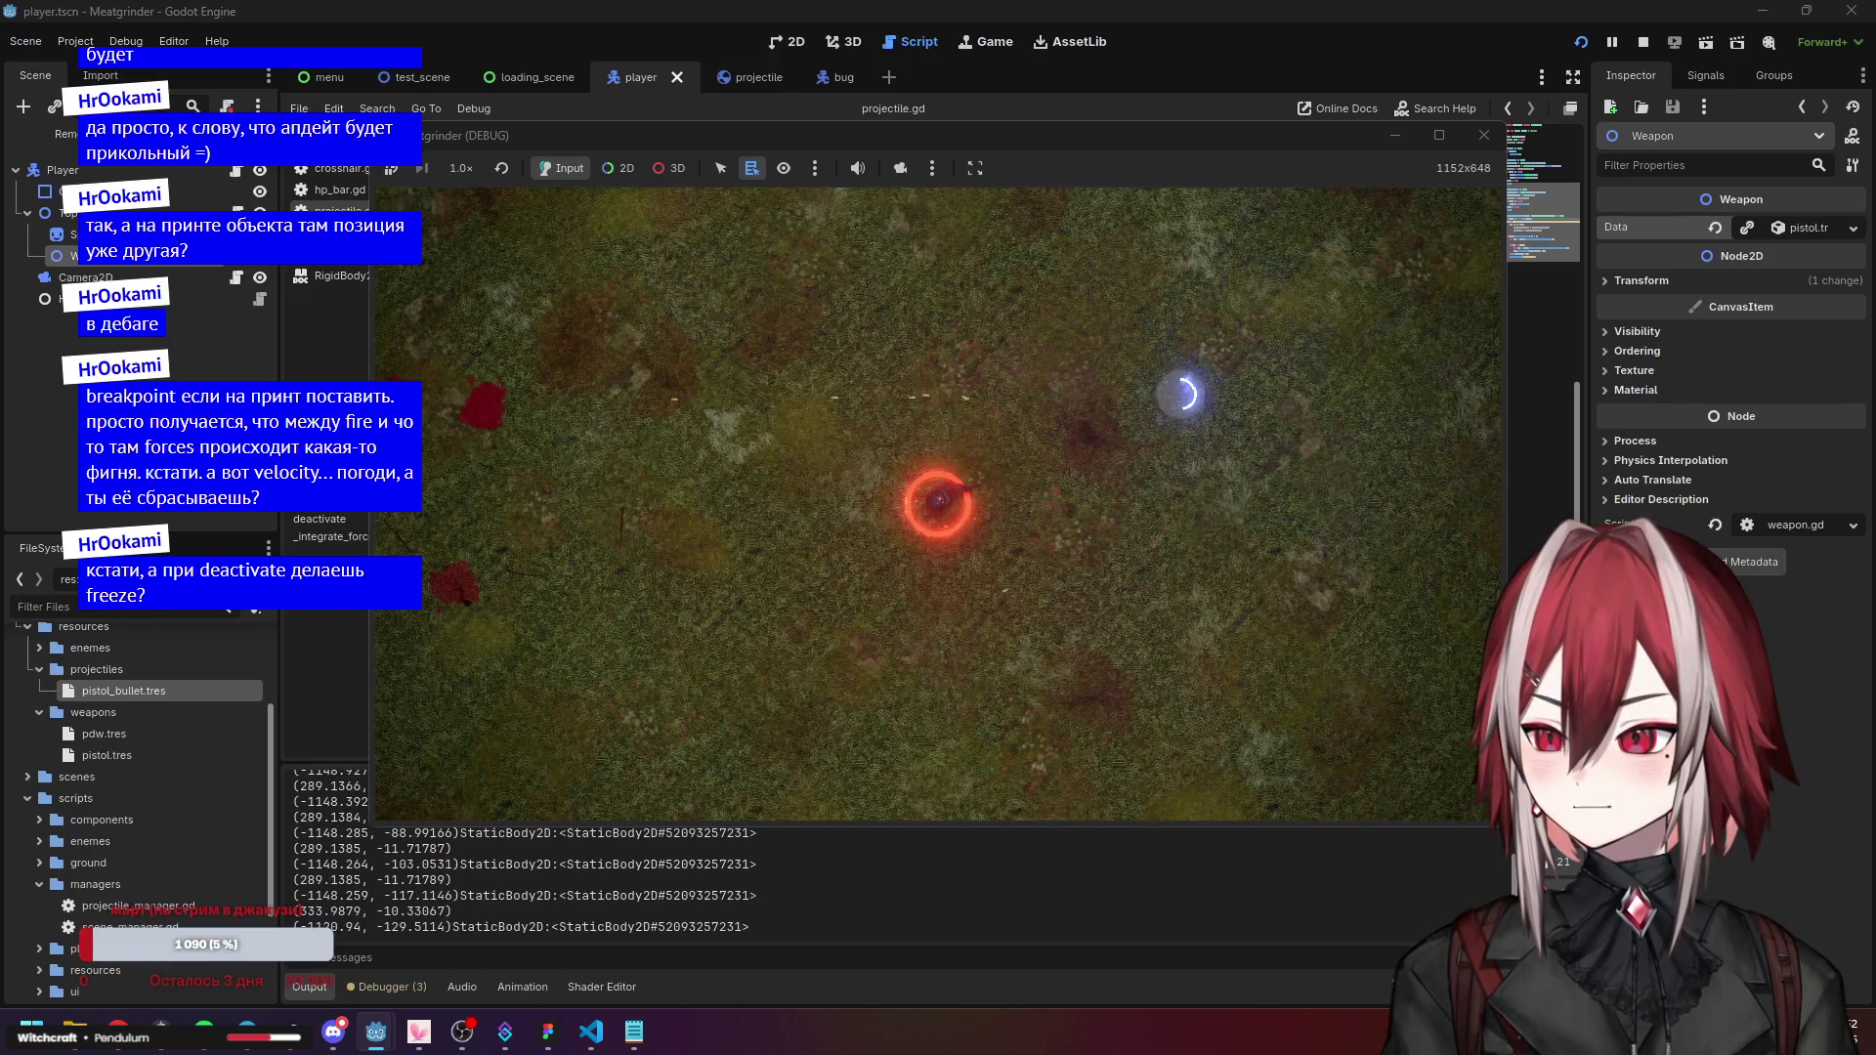
left_click(1485, 135)
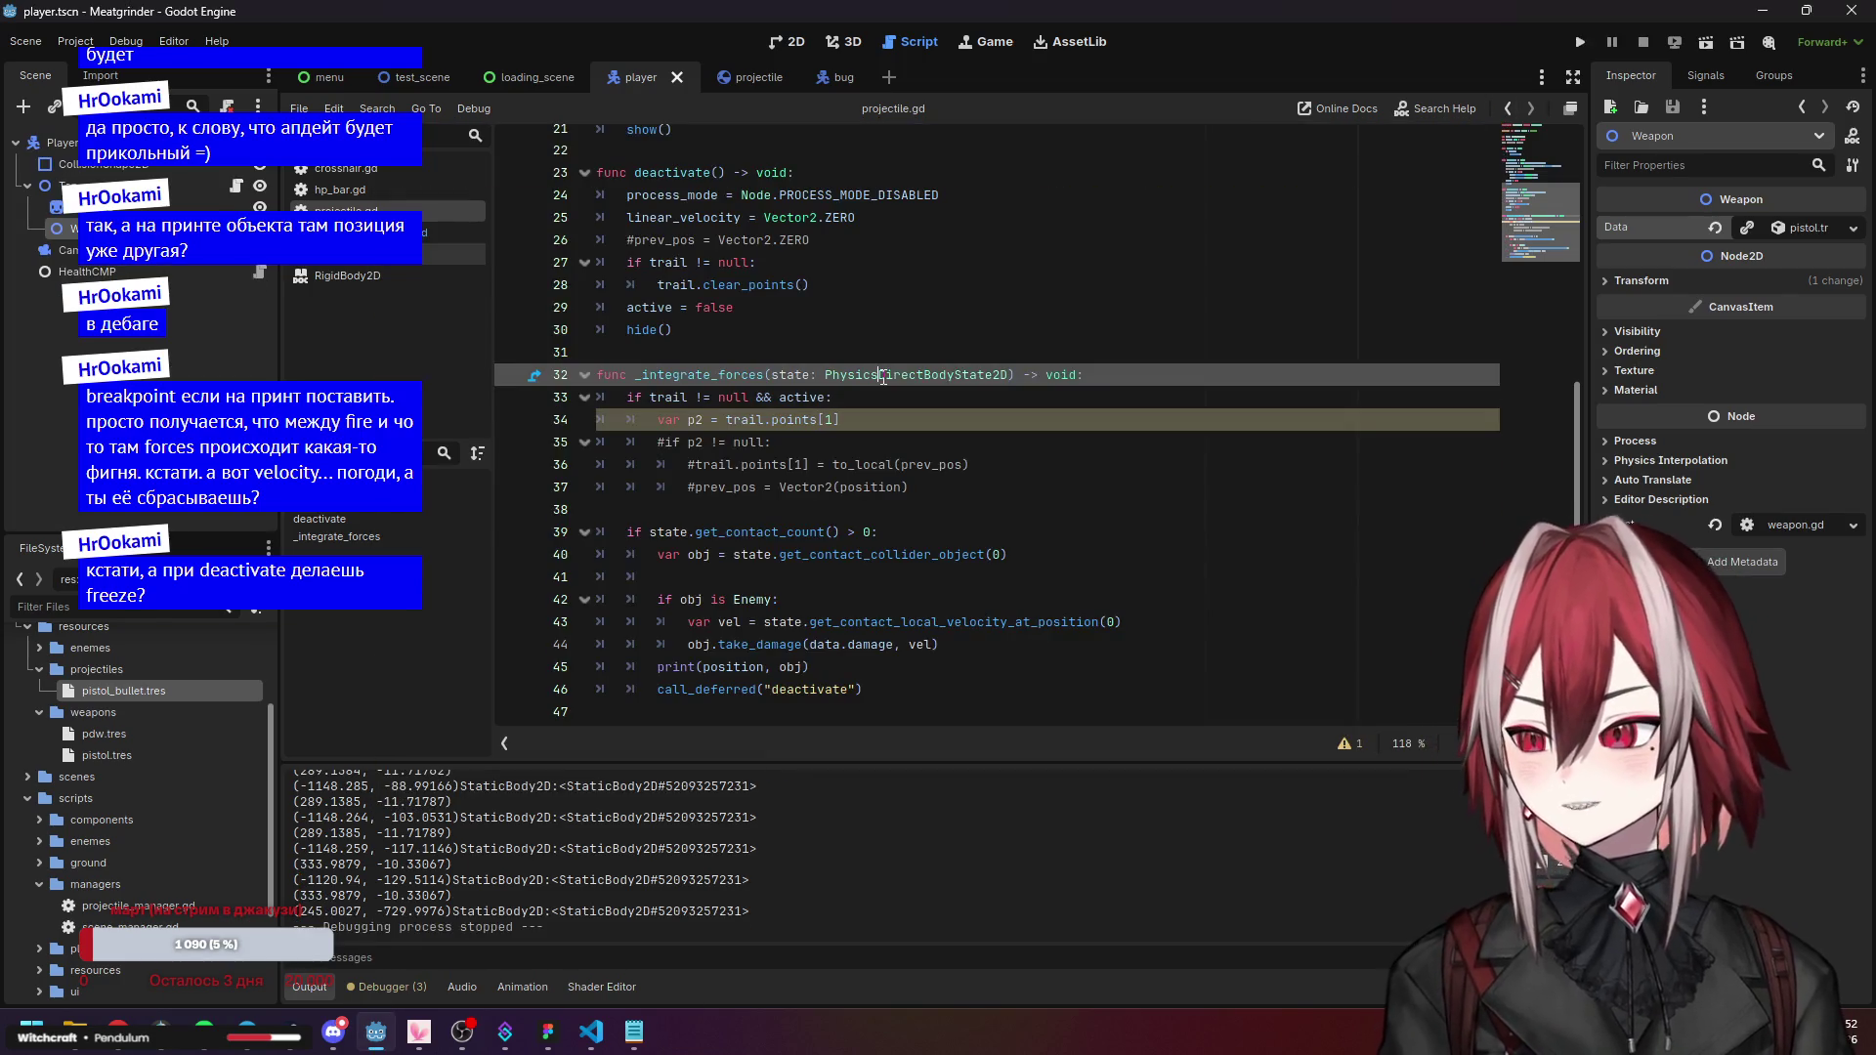
Return to the clear_points() line in projectile.gd and close the projectile scene.
scroll(883, 377, "up", 2)
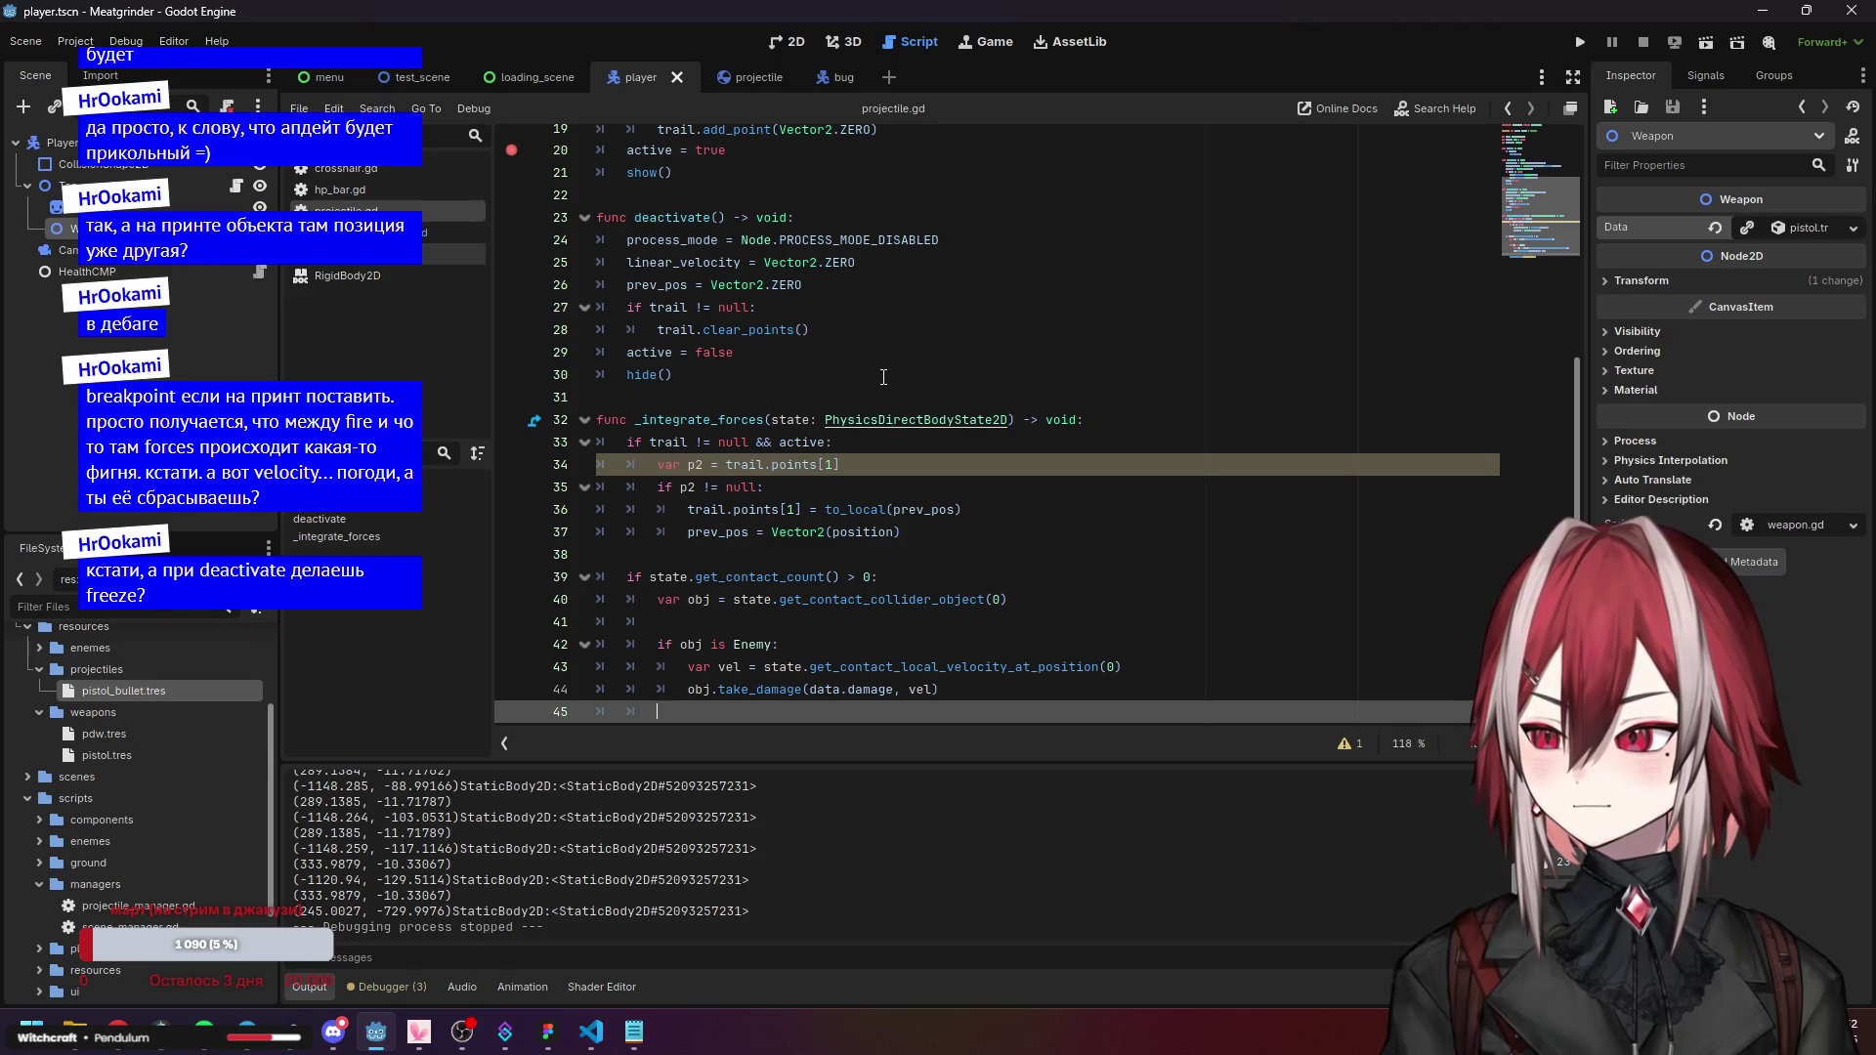
left_click(834, 321)
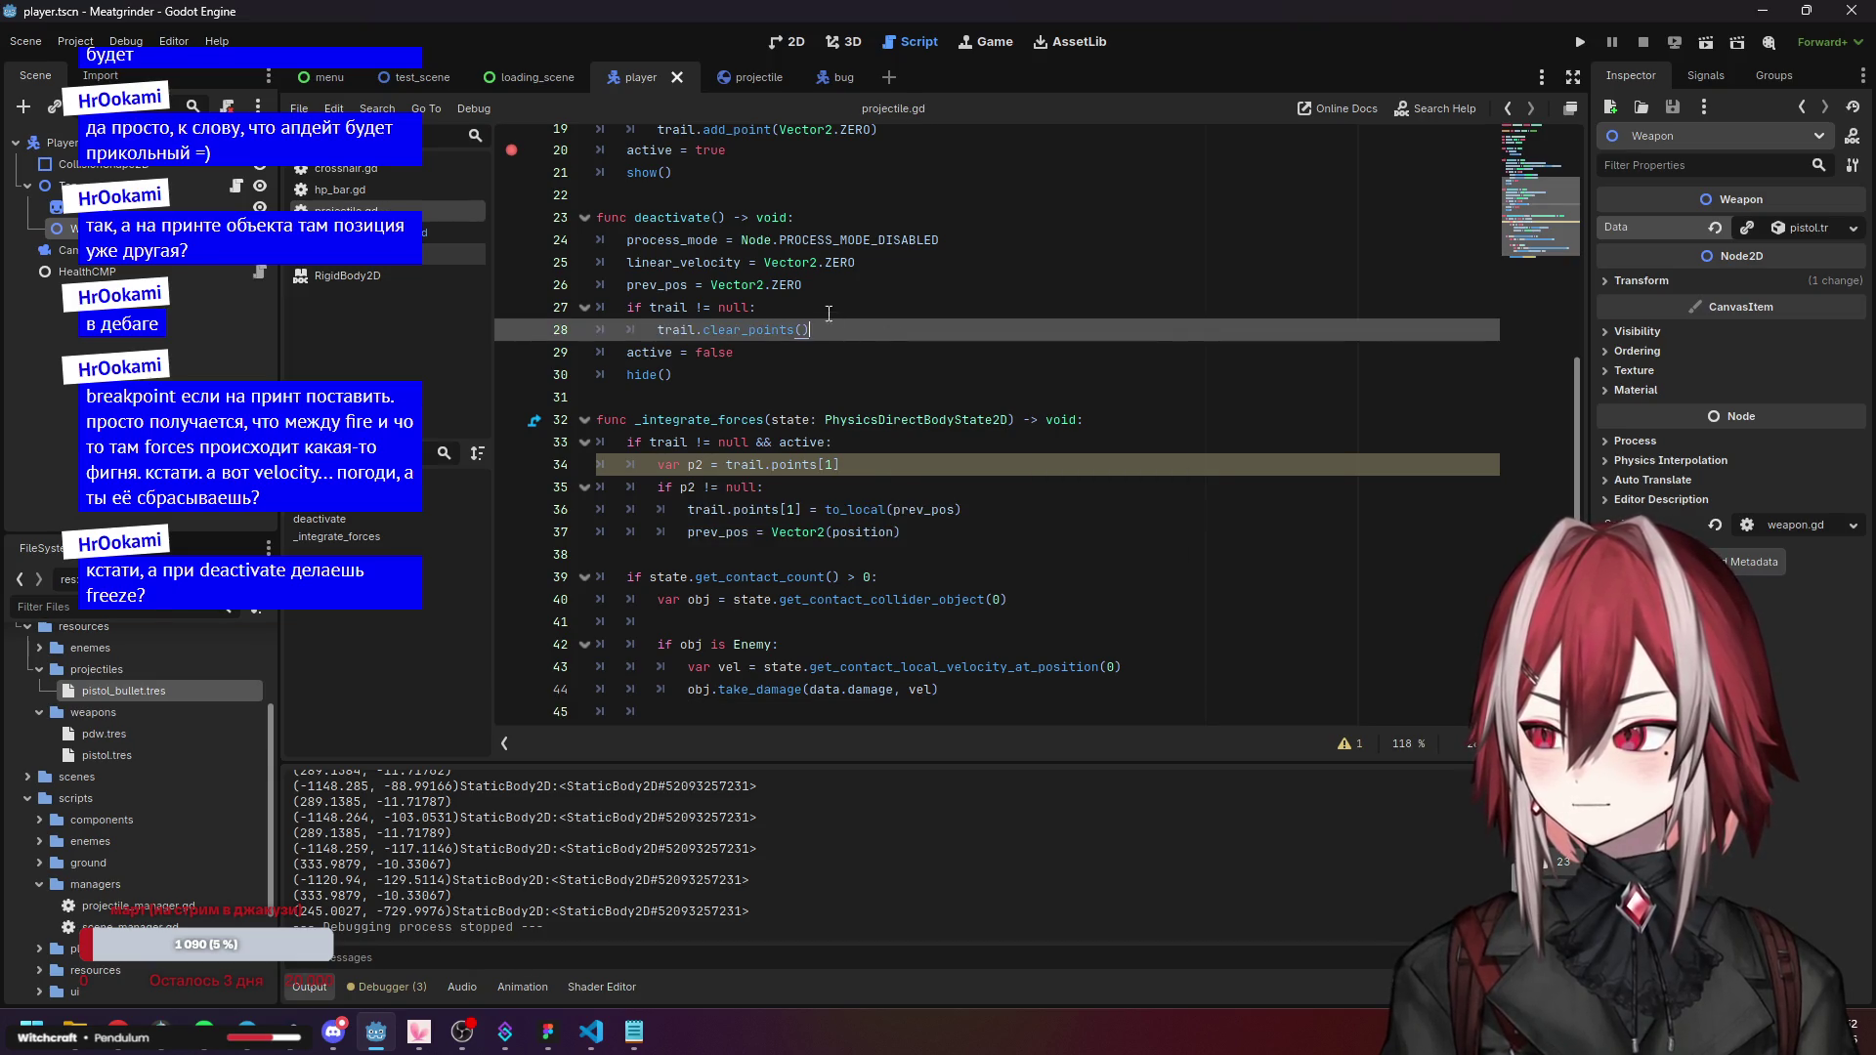
middle_click(753, 77)
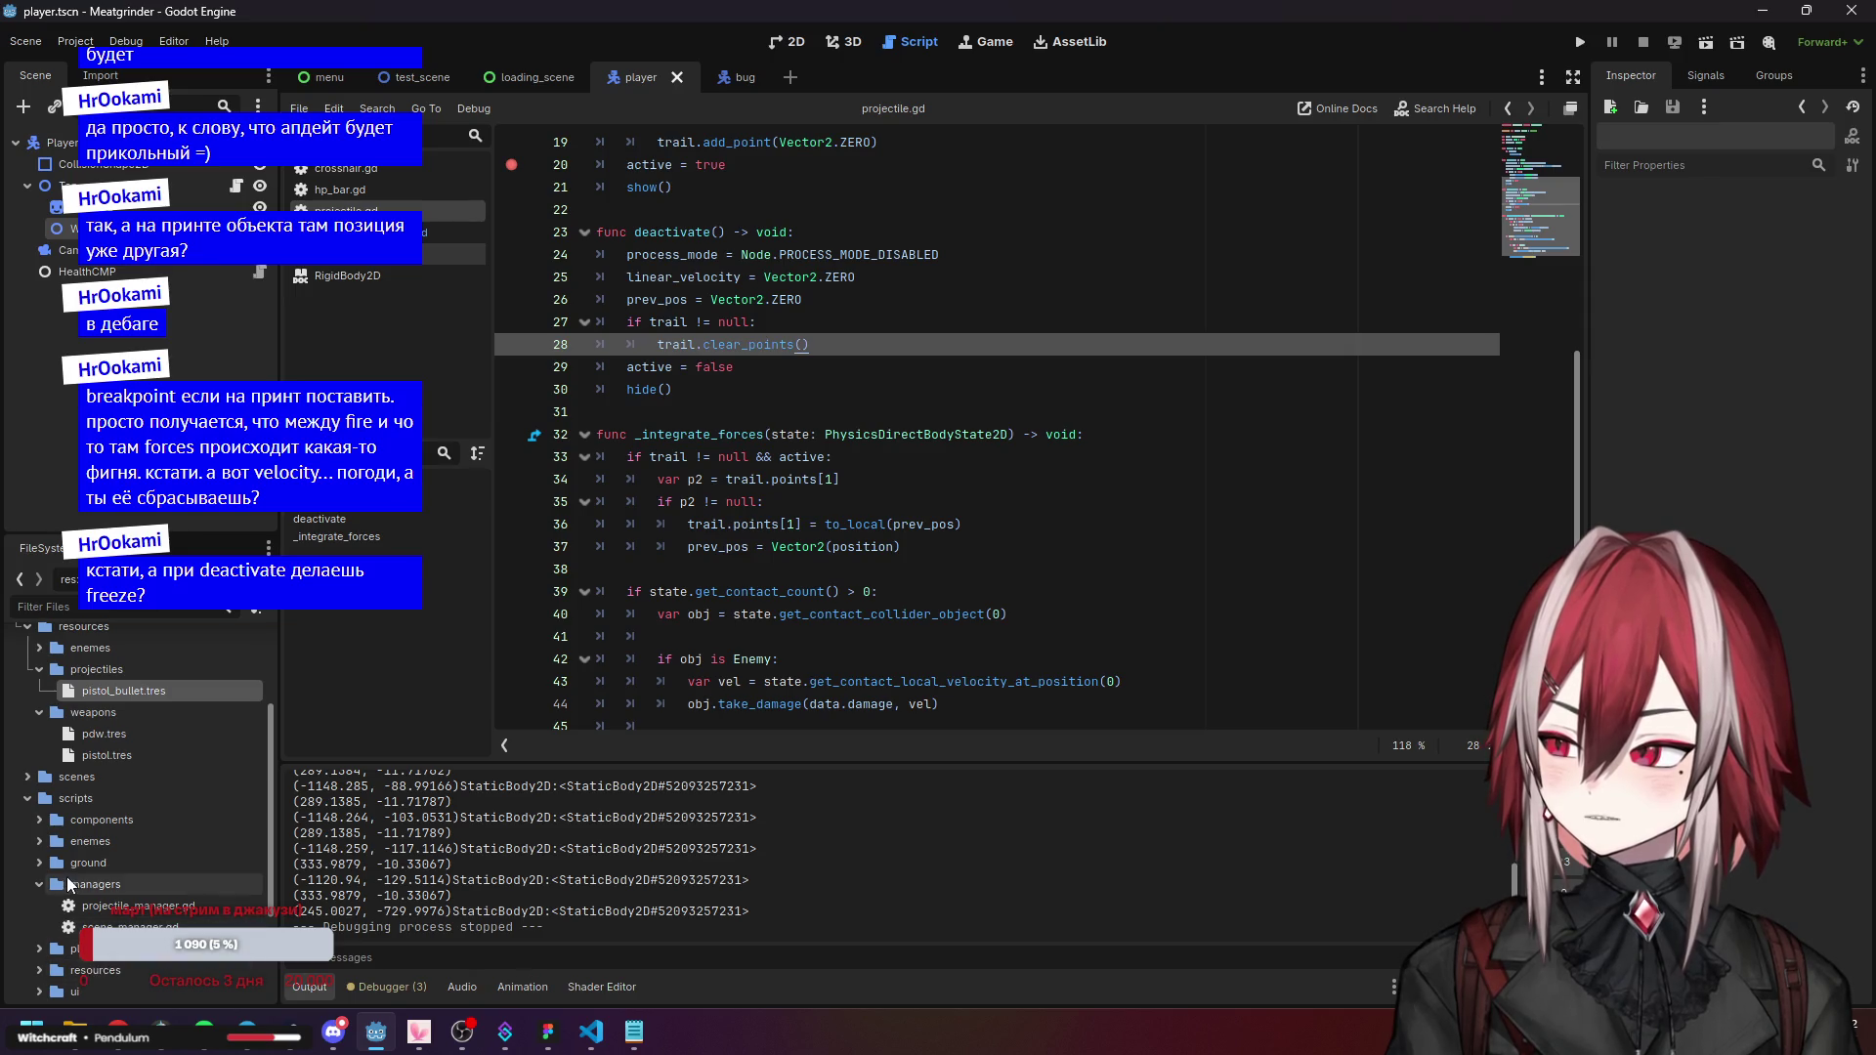
Switch to test_scene and expand the prefabs folder in the FileSystem dock.
left_click(41, 864)
left_click(41, 864)
left_click(41, 842)
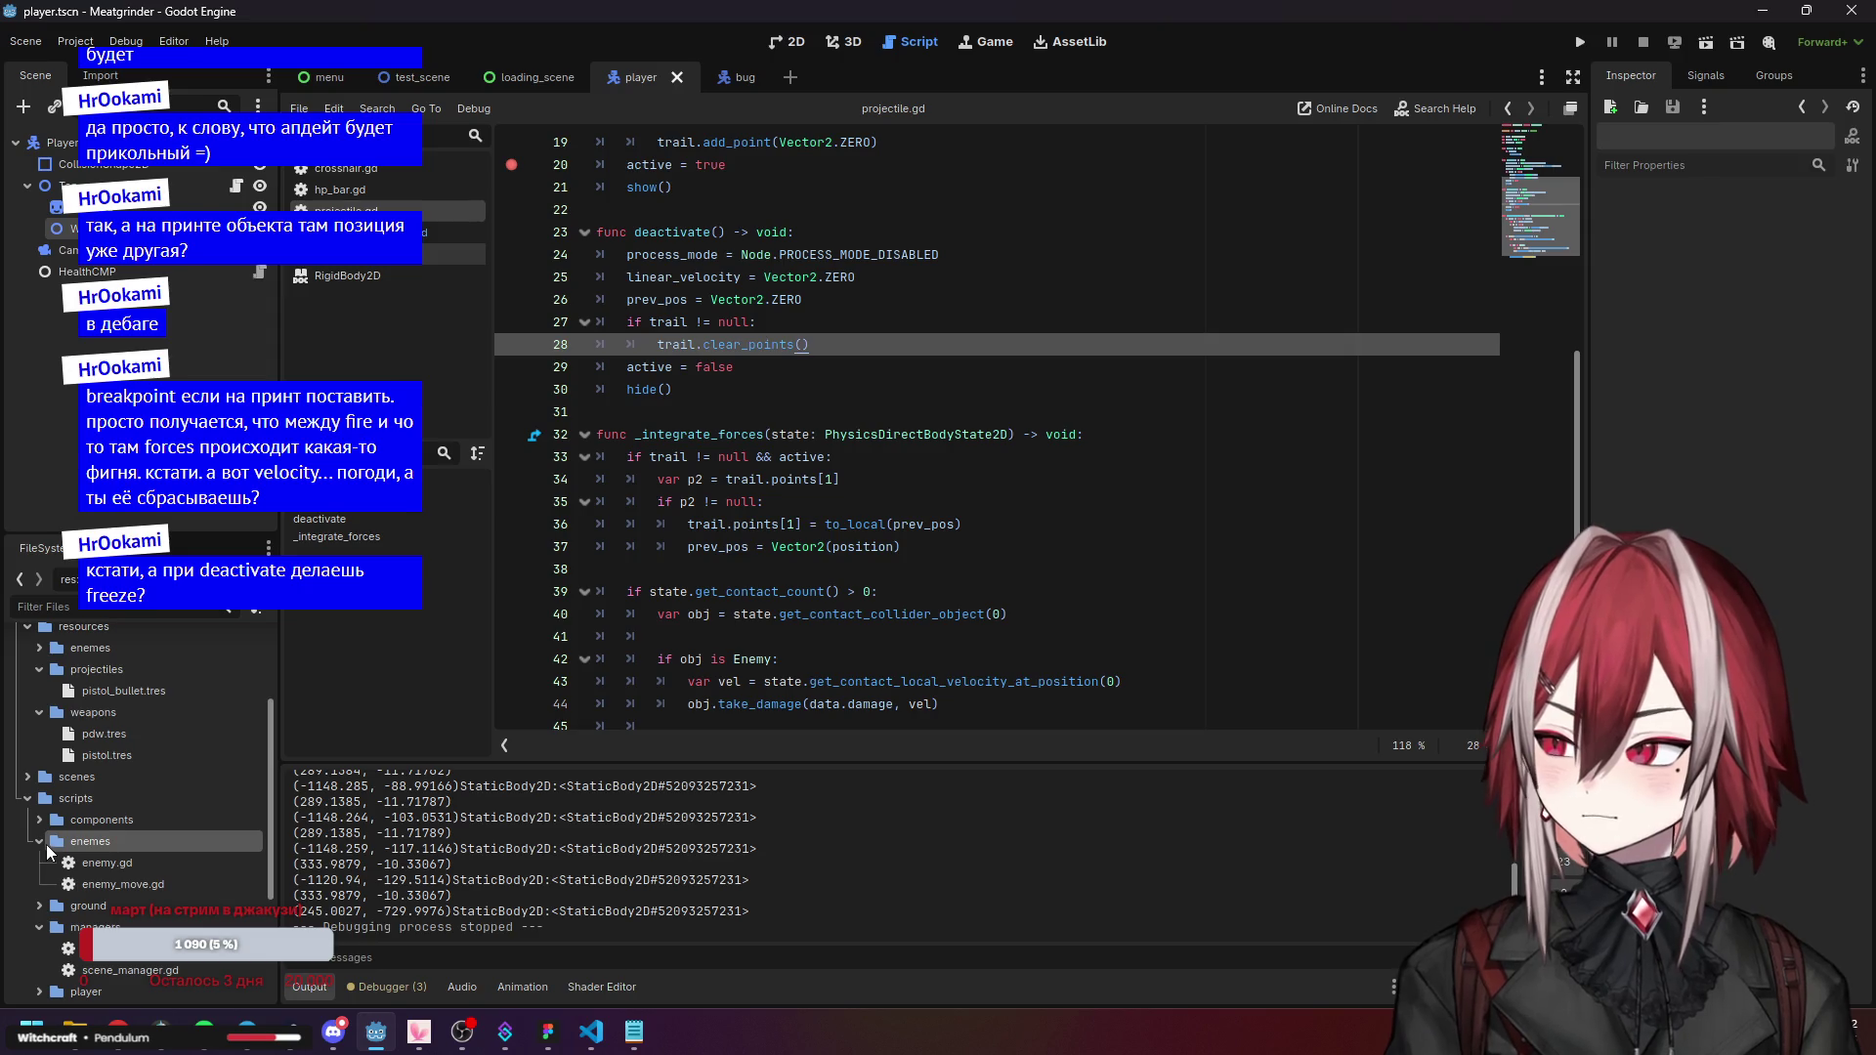
left_click(422, 78)
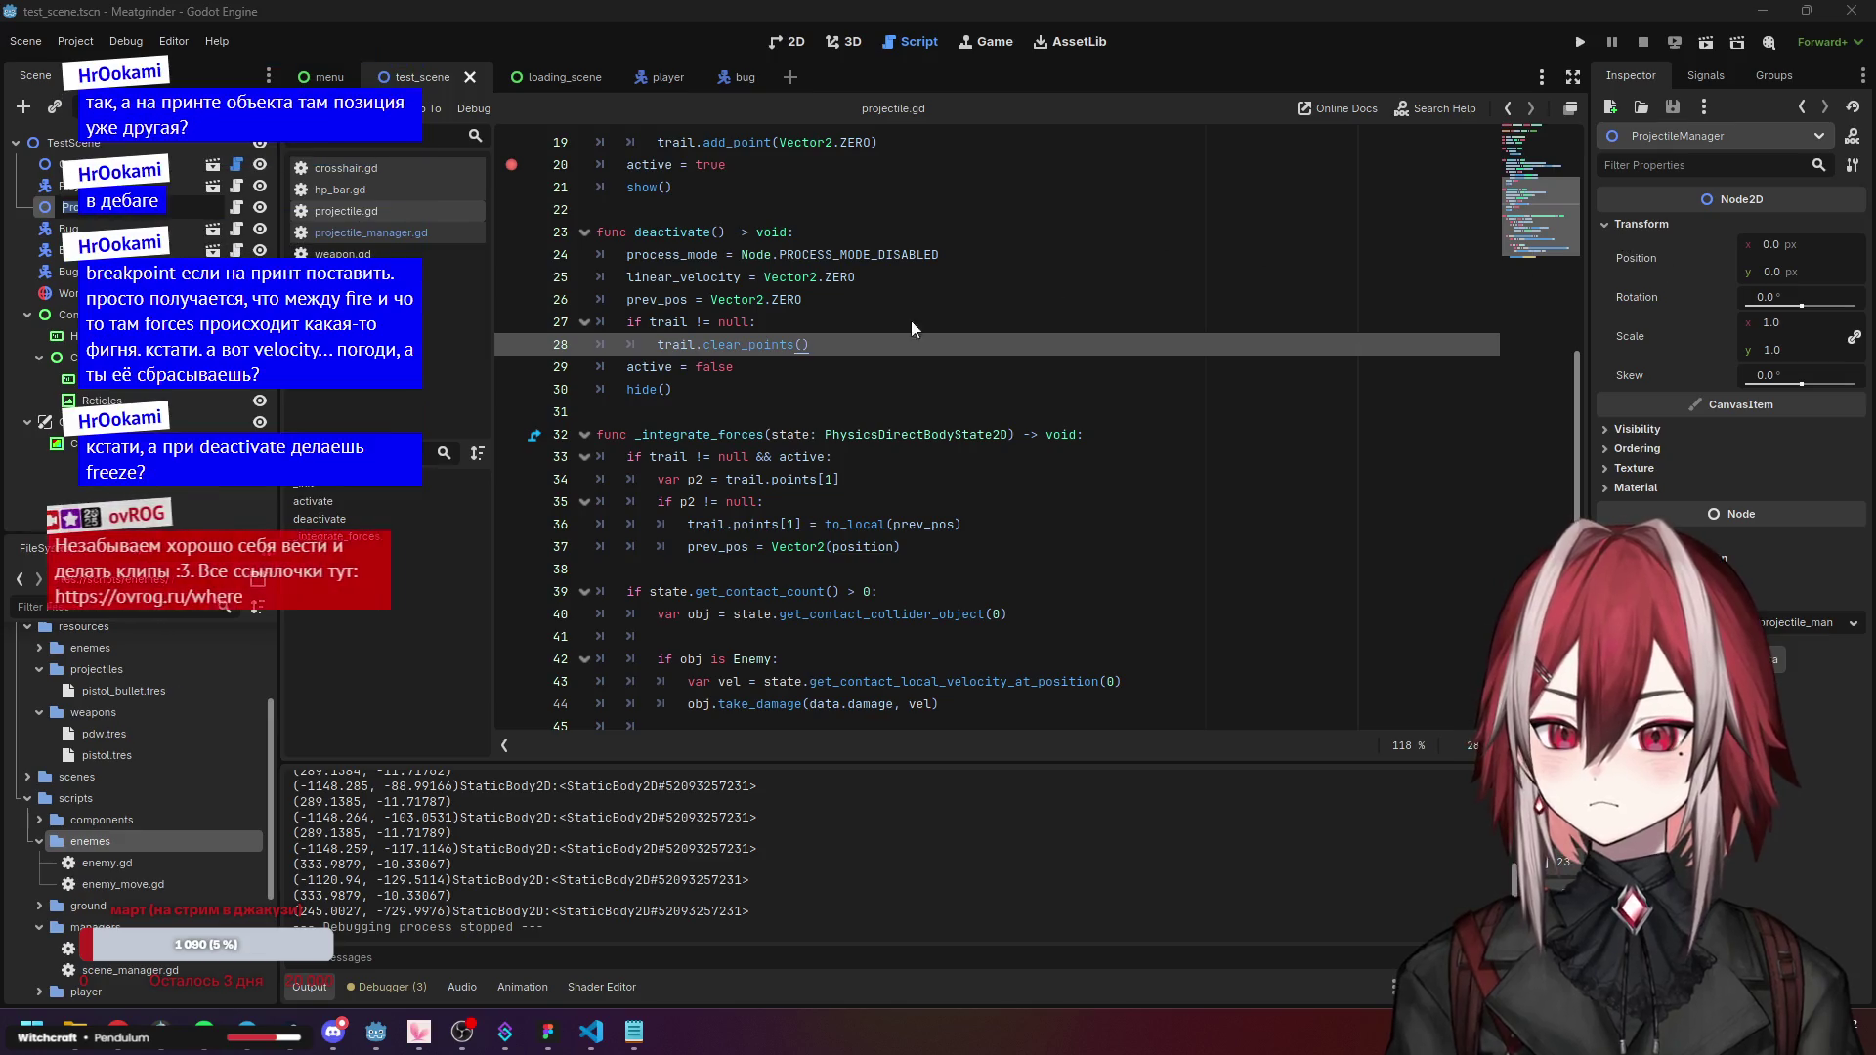
scroll(612, 442, "up", 5)
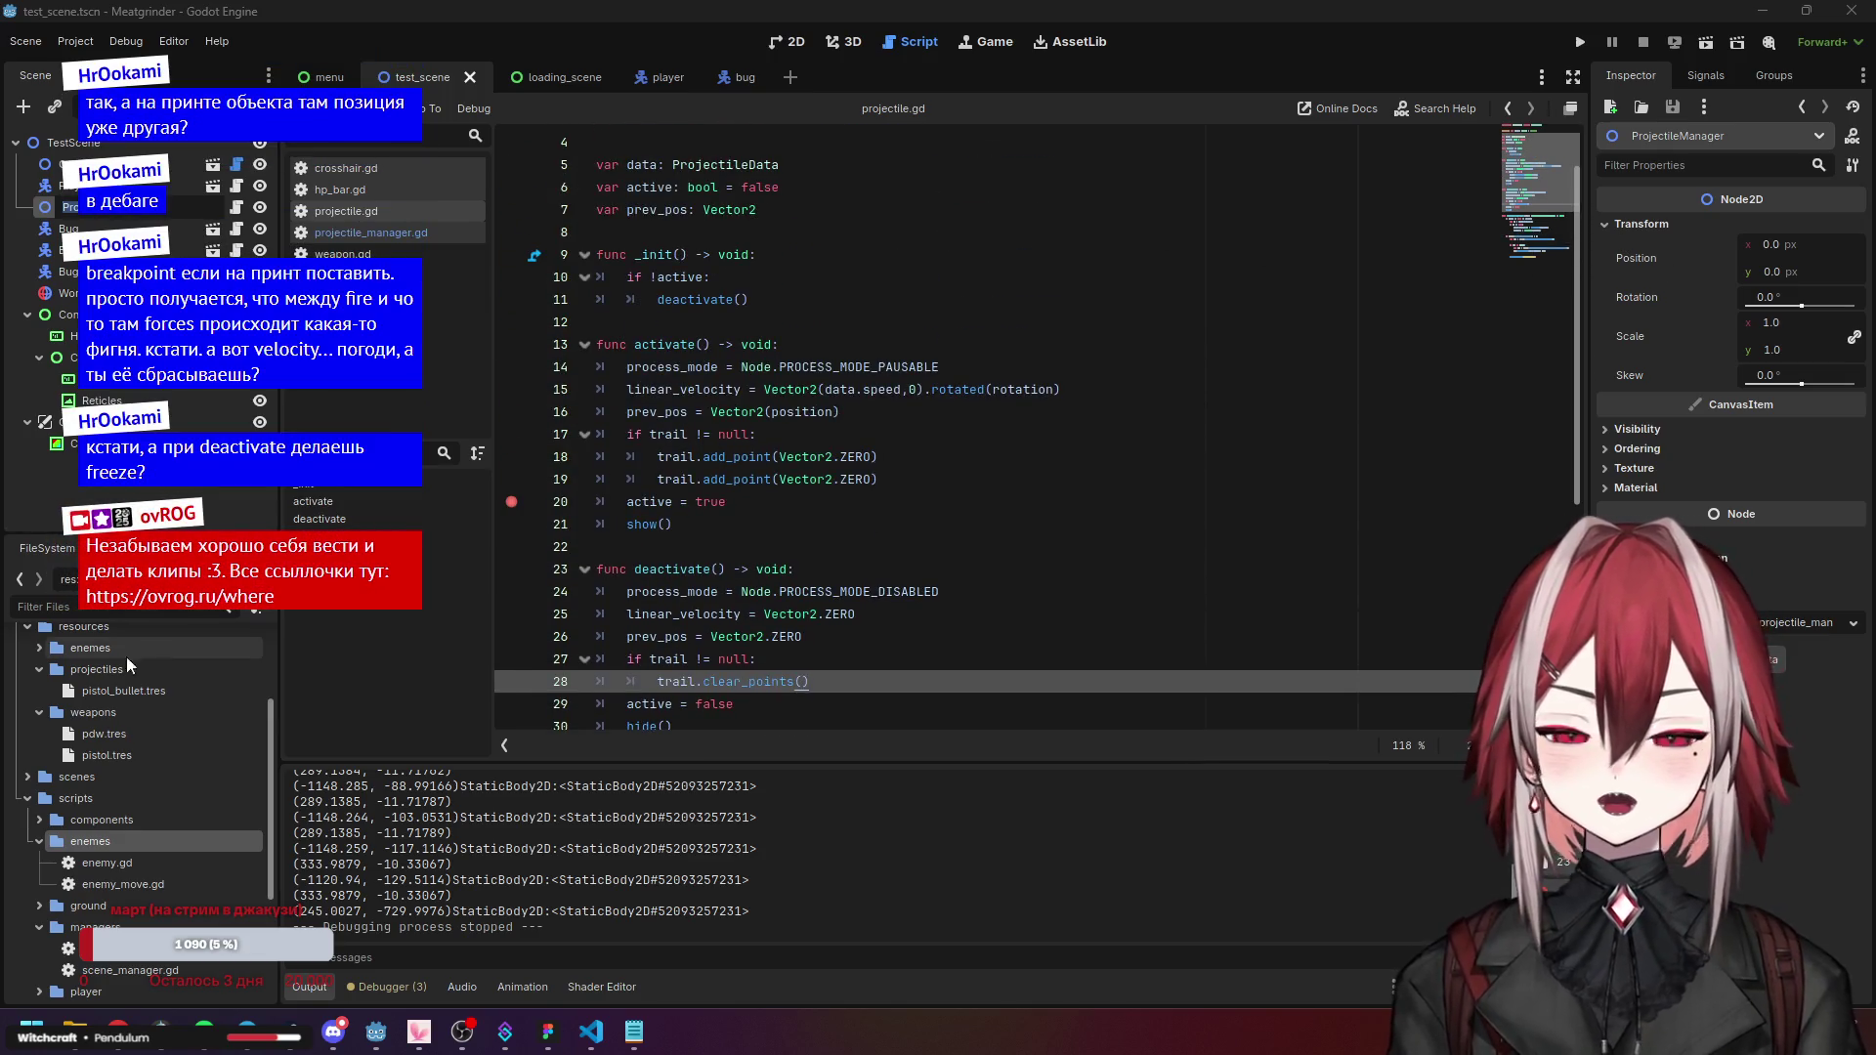
scroll(90, 714, "up", 2)
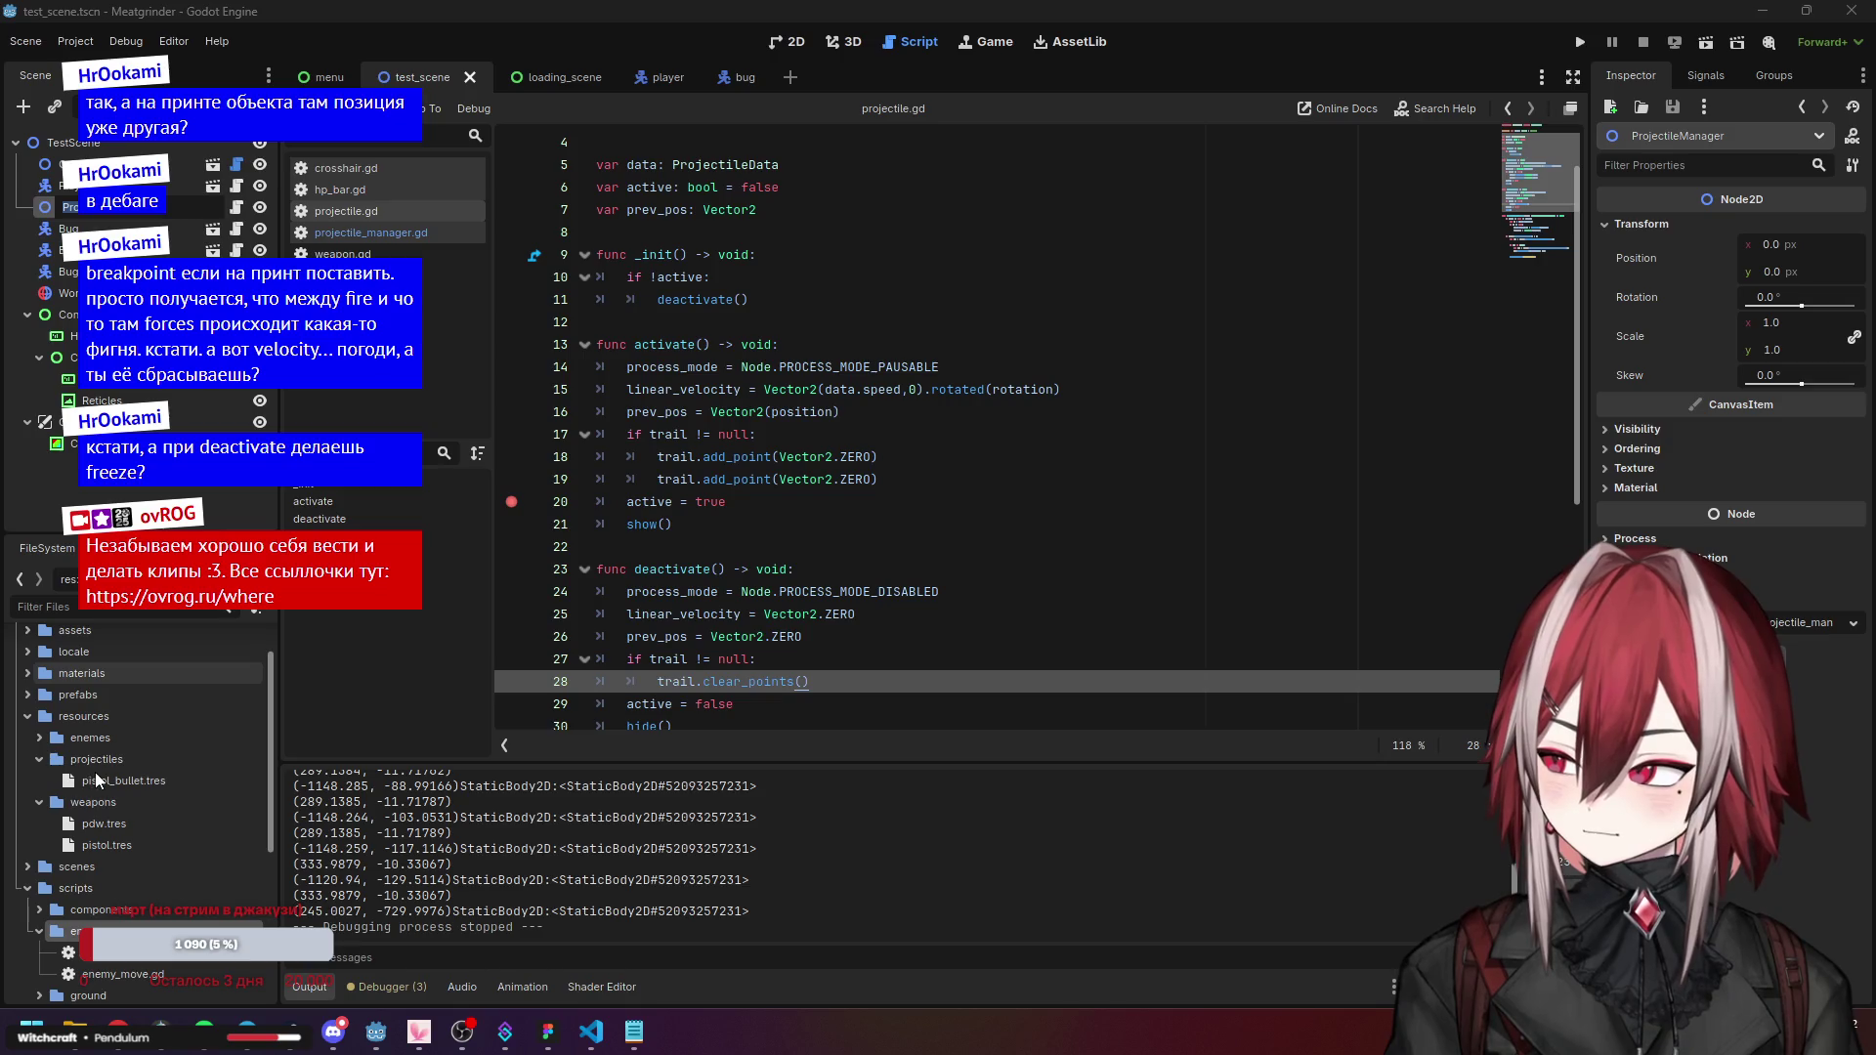
left_click(27, 695)
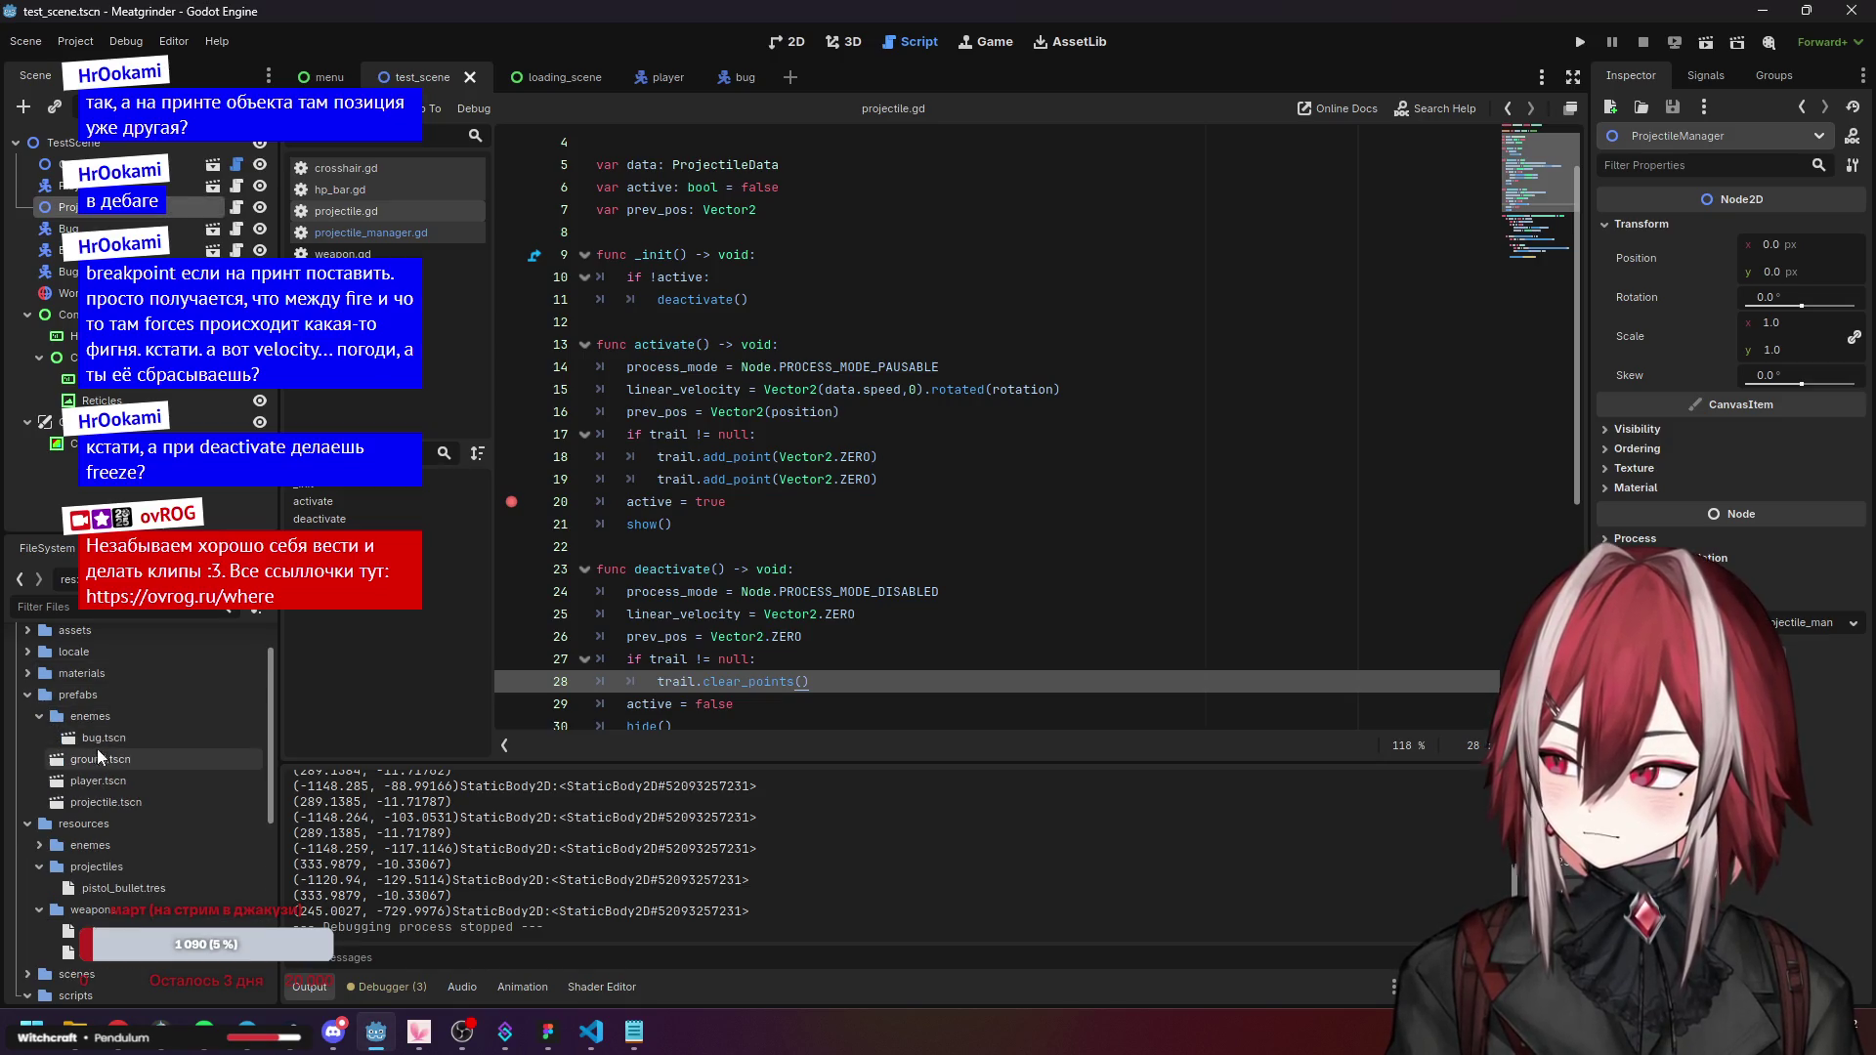
Open projectile.tscn in the 2D view and review the Projectile body's physics settings.
double_click(119, 801)
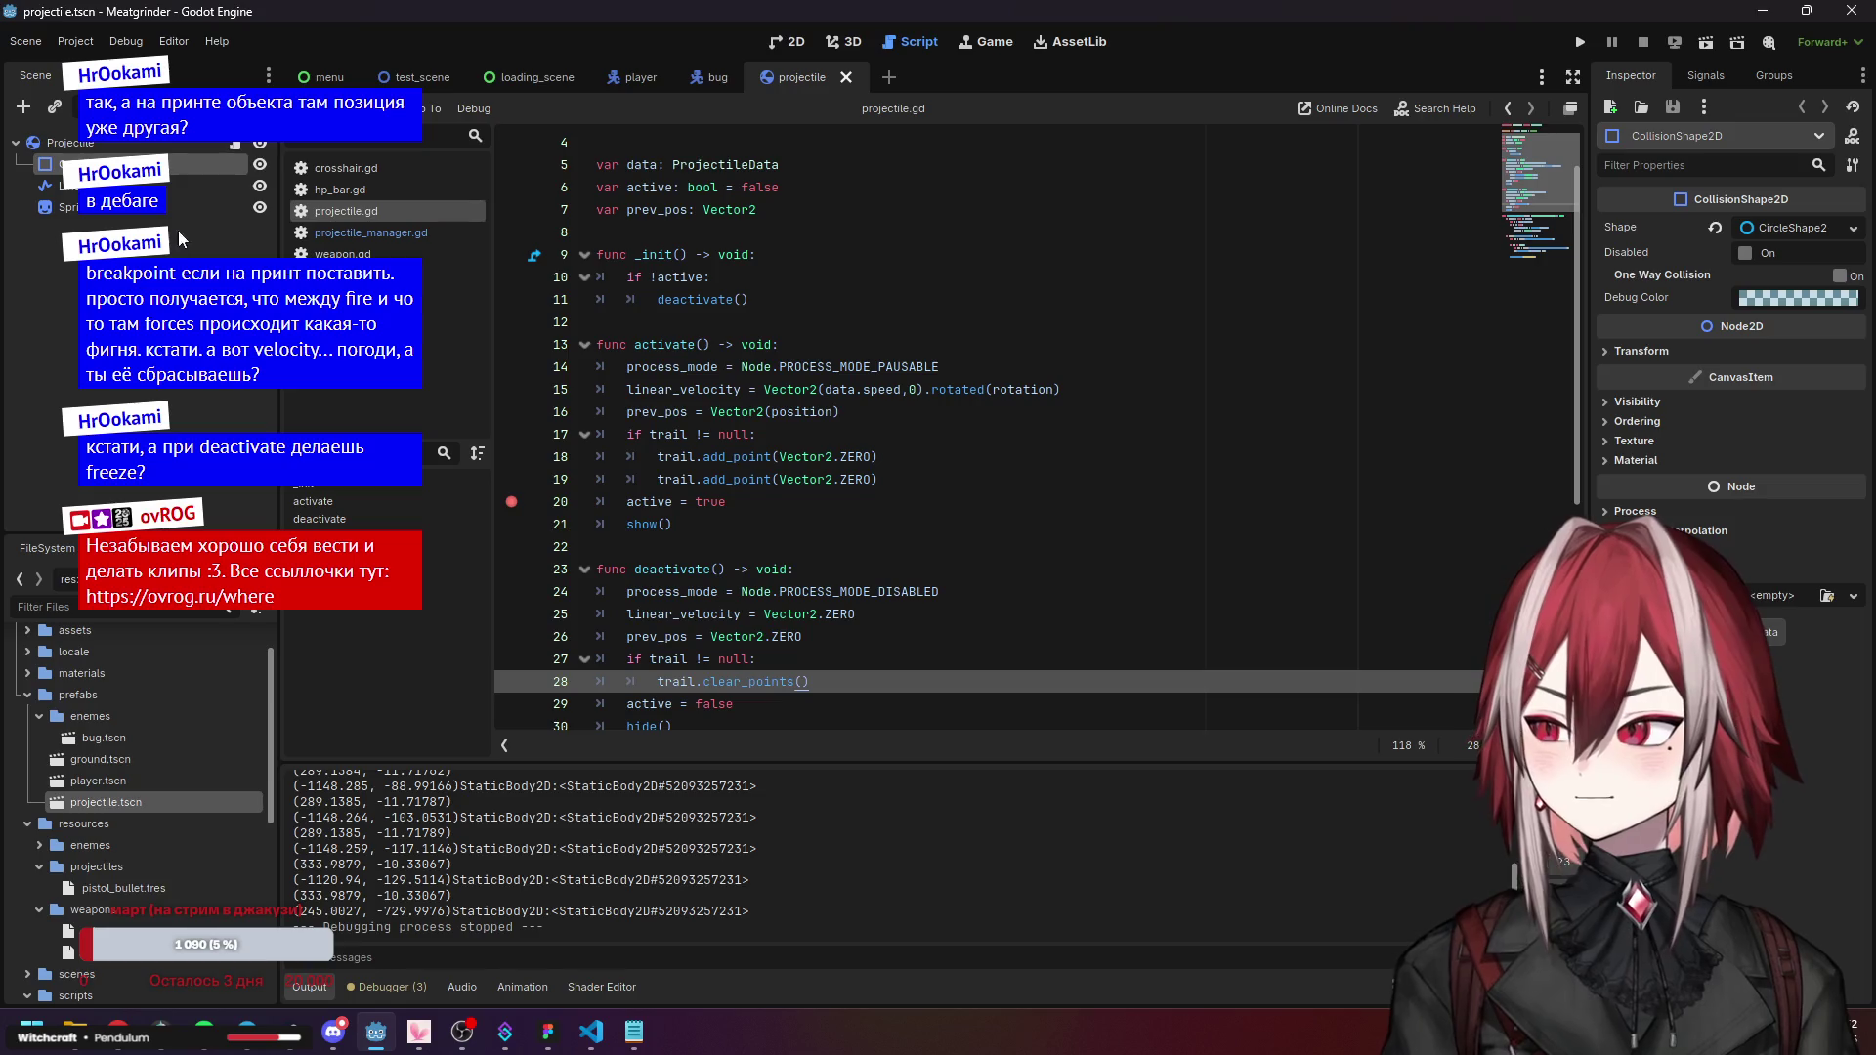
left_click(781, 42)
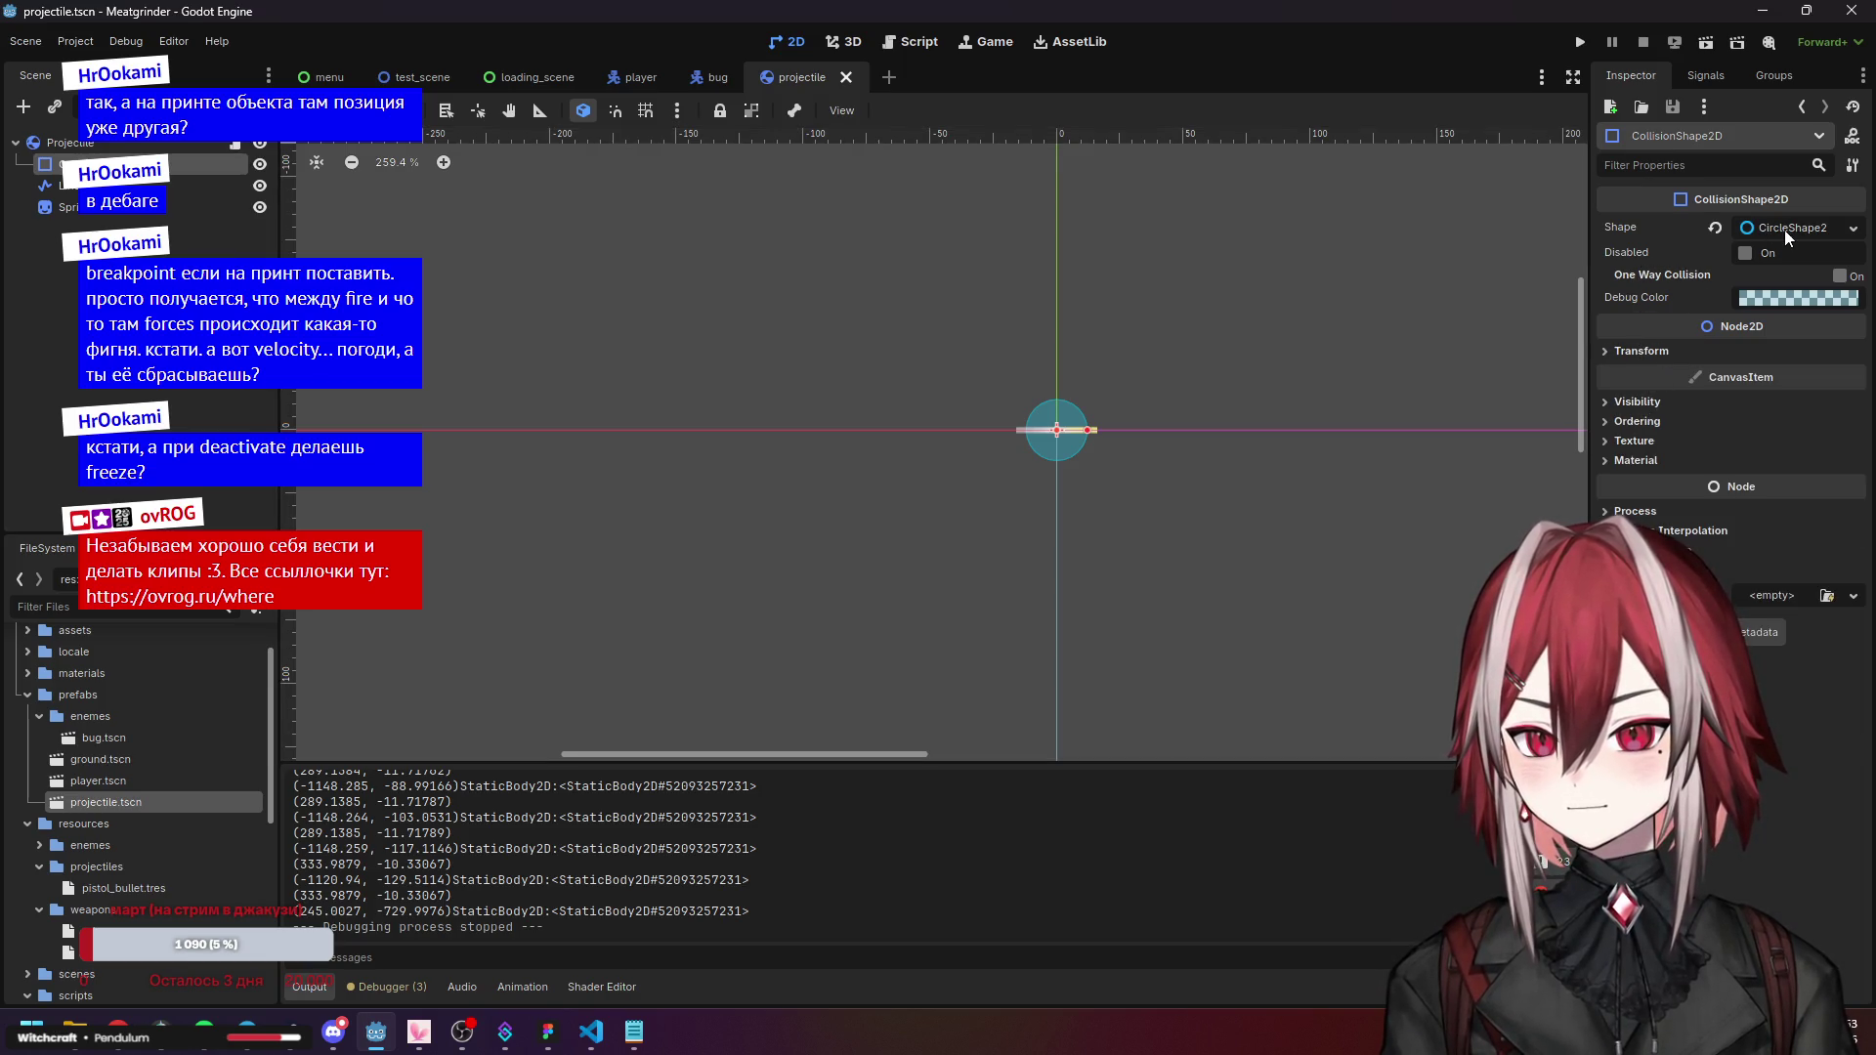
left_click(73, 143)
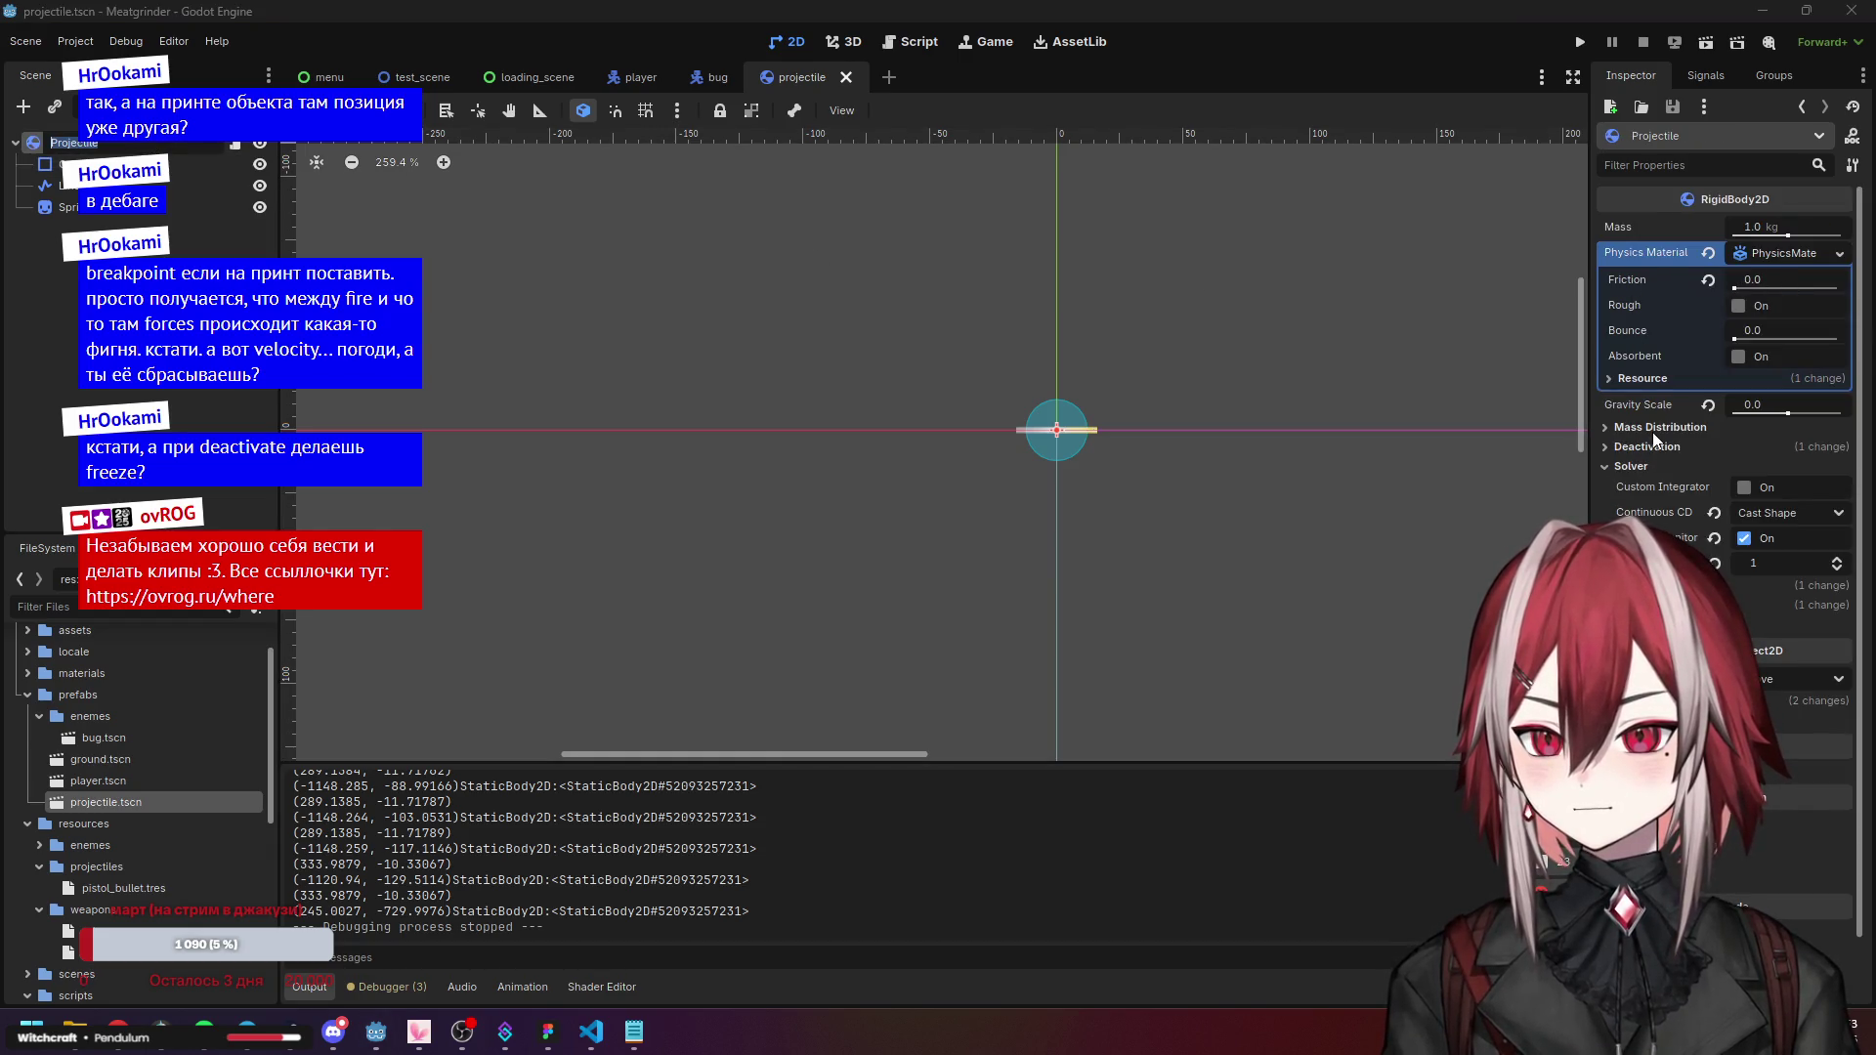
scroll(1651, 432, "down", 2)
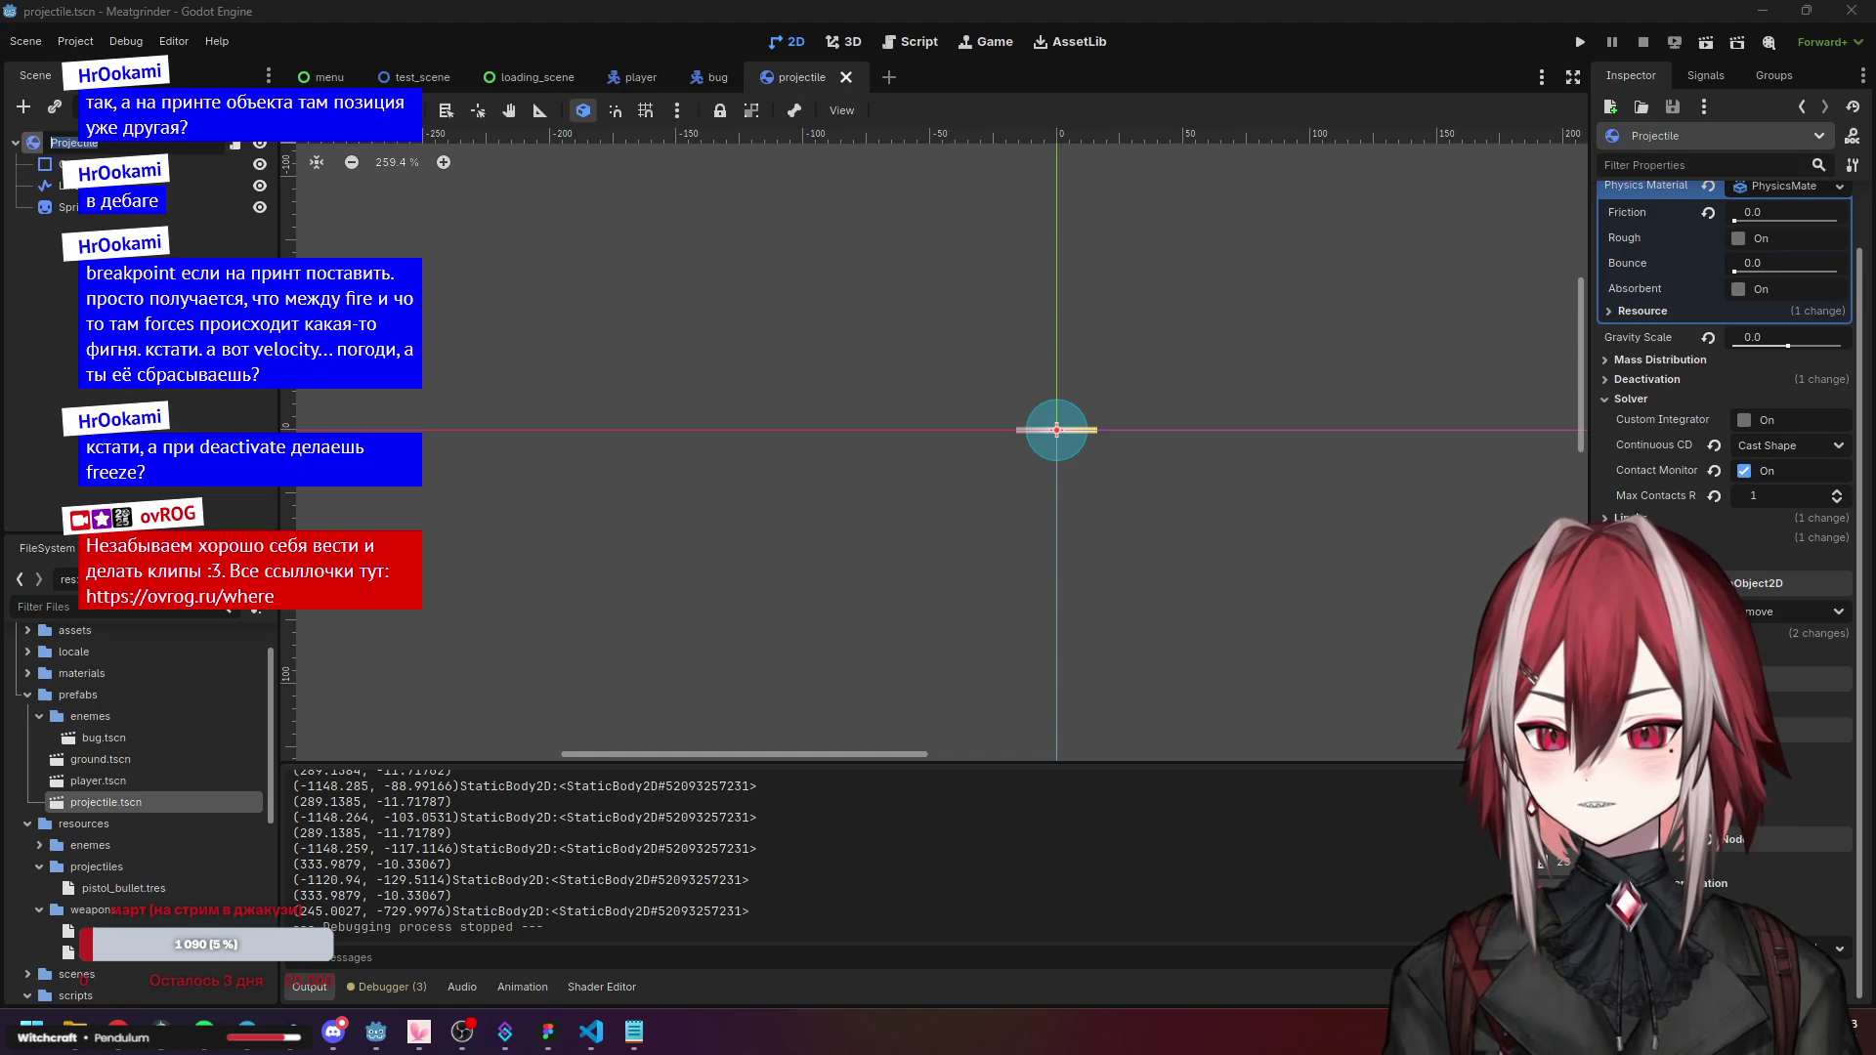
scroll(1642, 518, "up", 2)
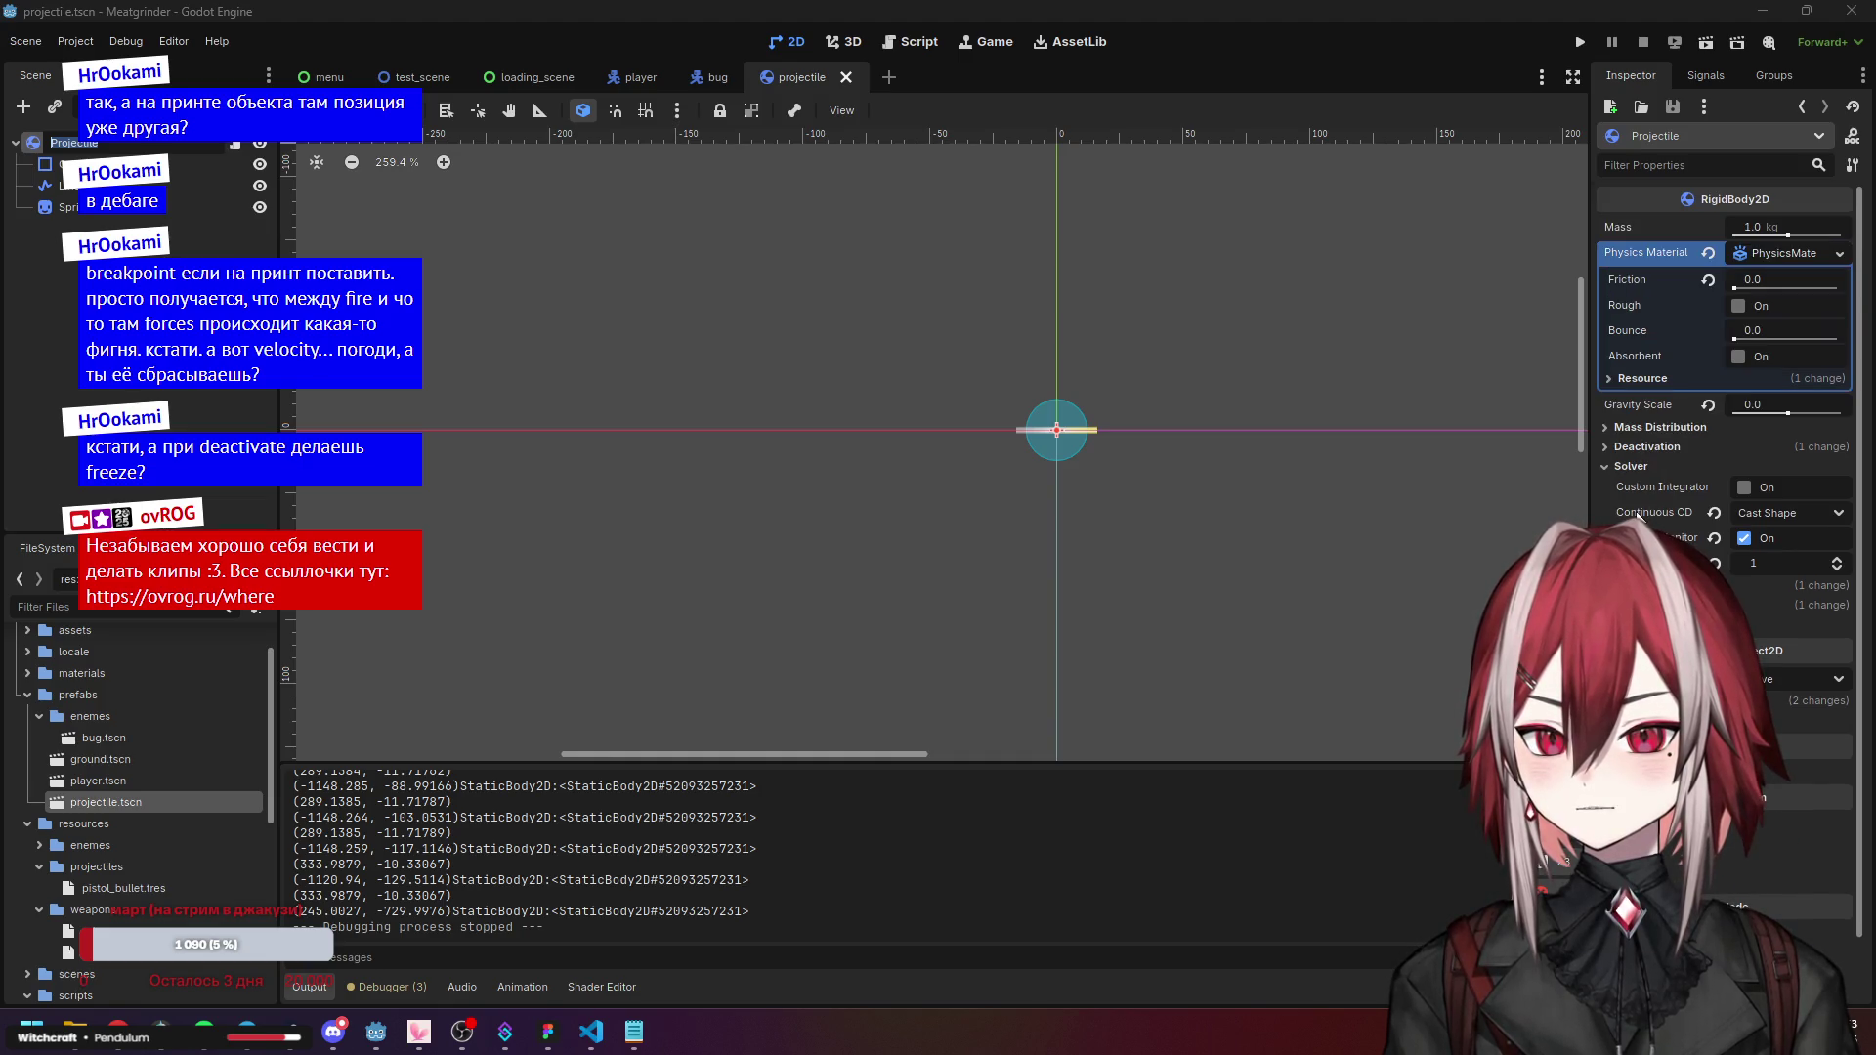
left_click(97, 143)
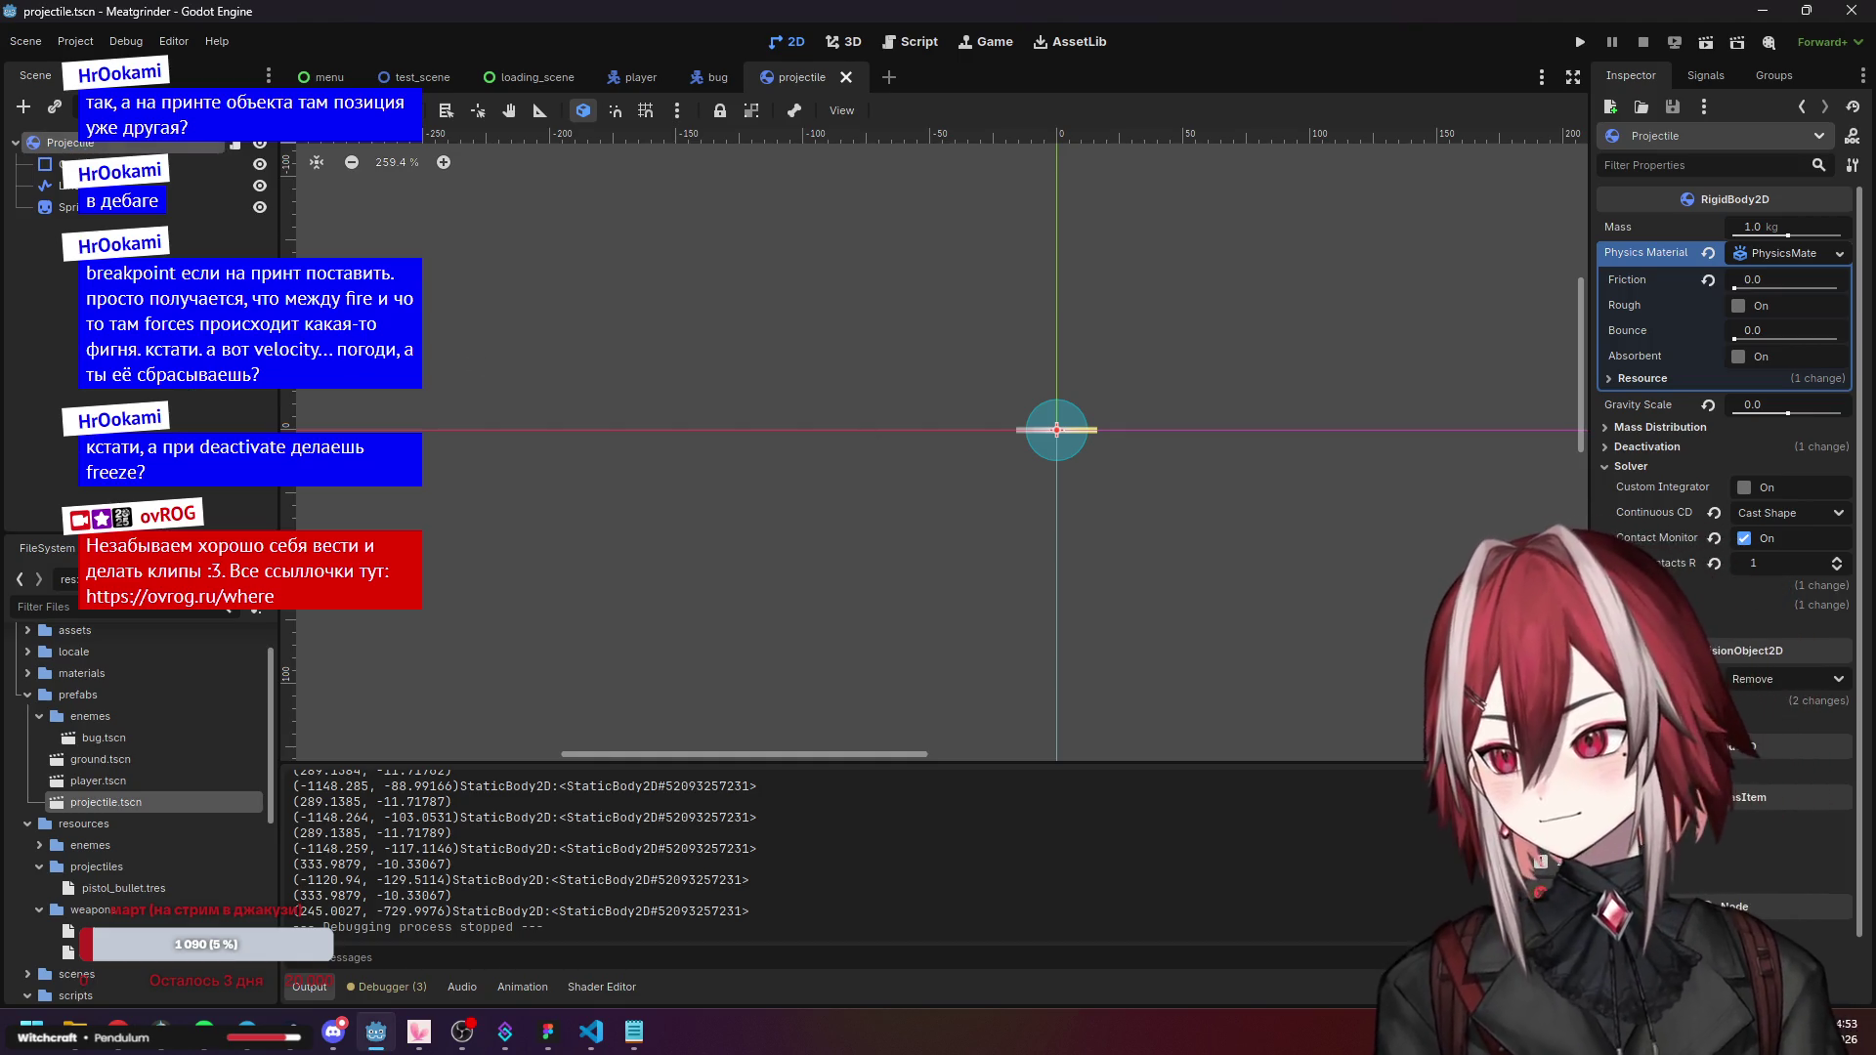
scroll(909, 370, "up", 2)
scroll(744, 395, "down", 3)
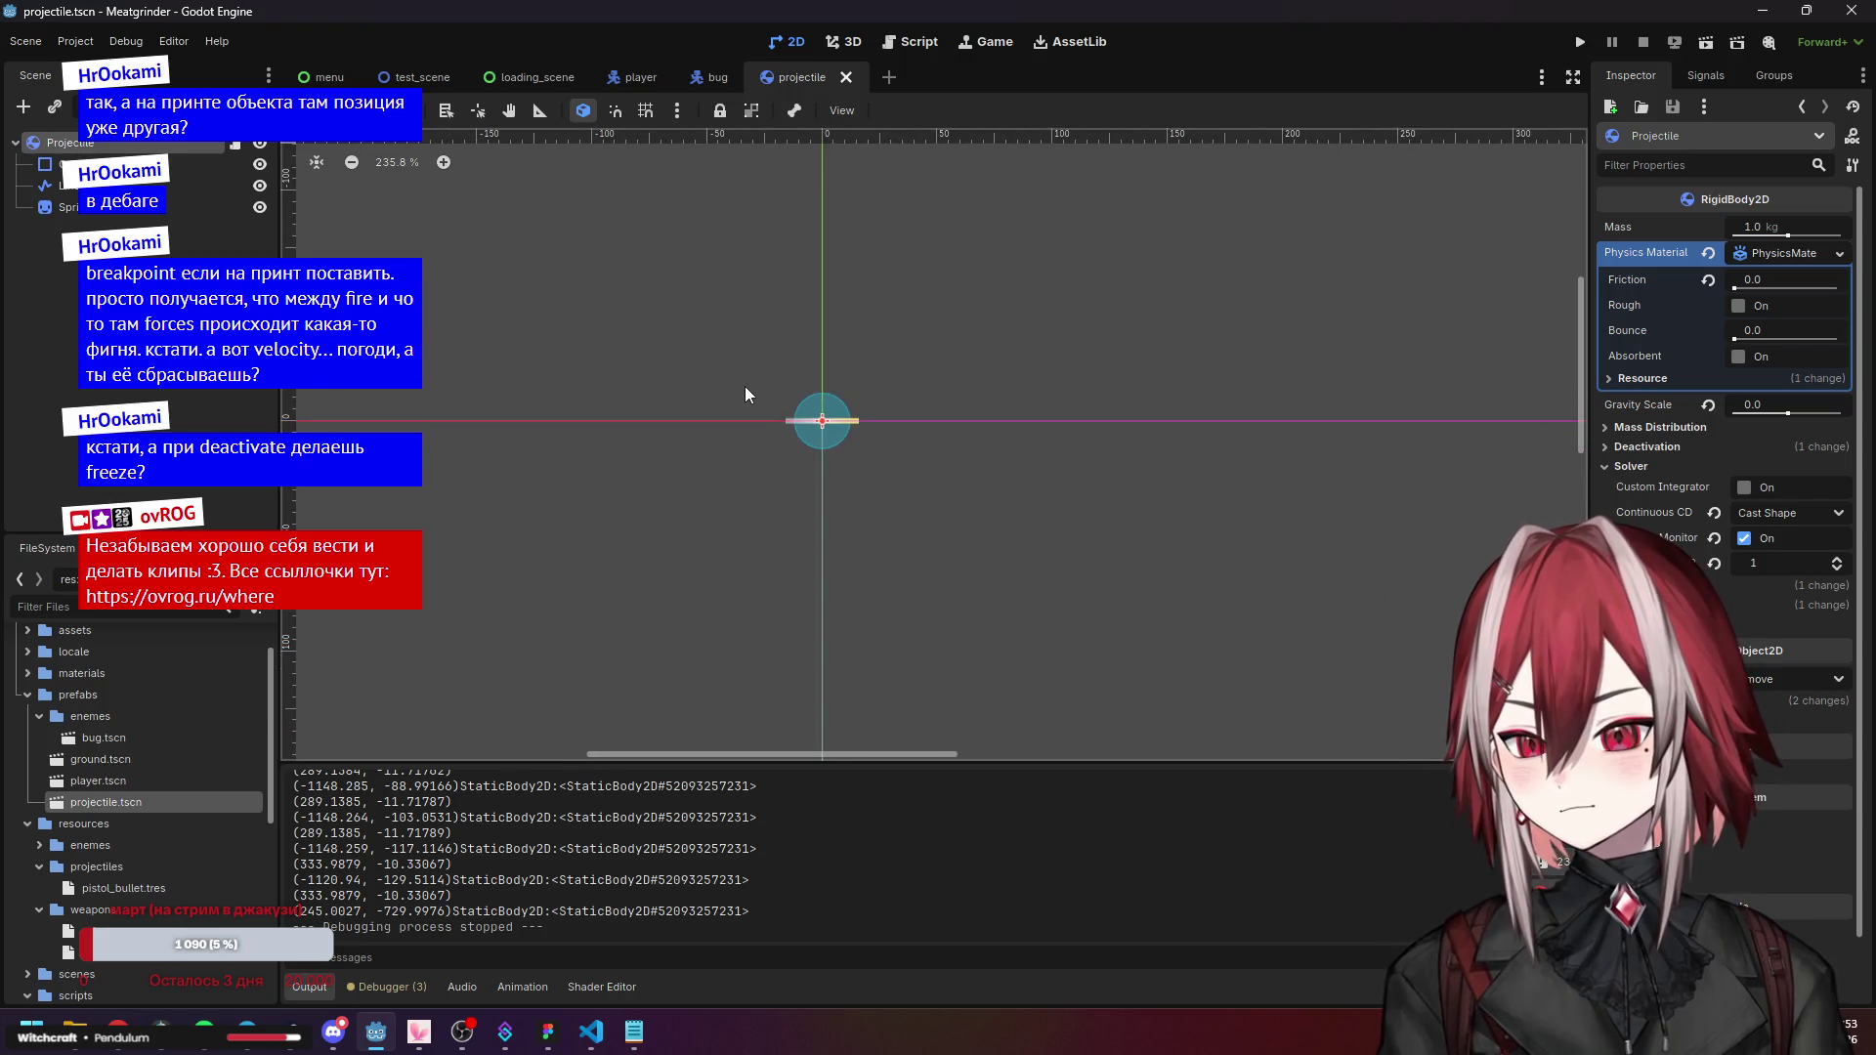
Recentre the canvas, deselect the projectile, and switch to VS Code for the projectile.gd diff.
left_click_drag(770, 394, 913, 396)
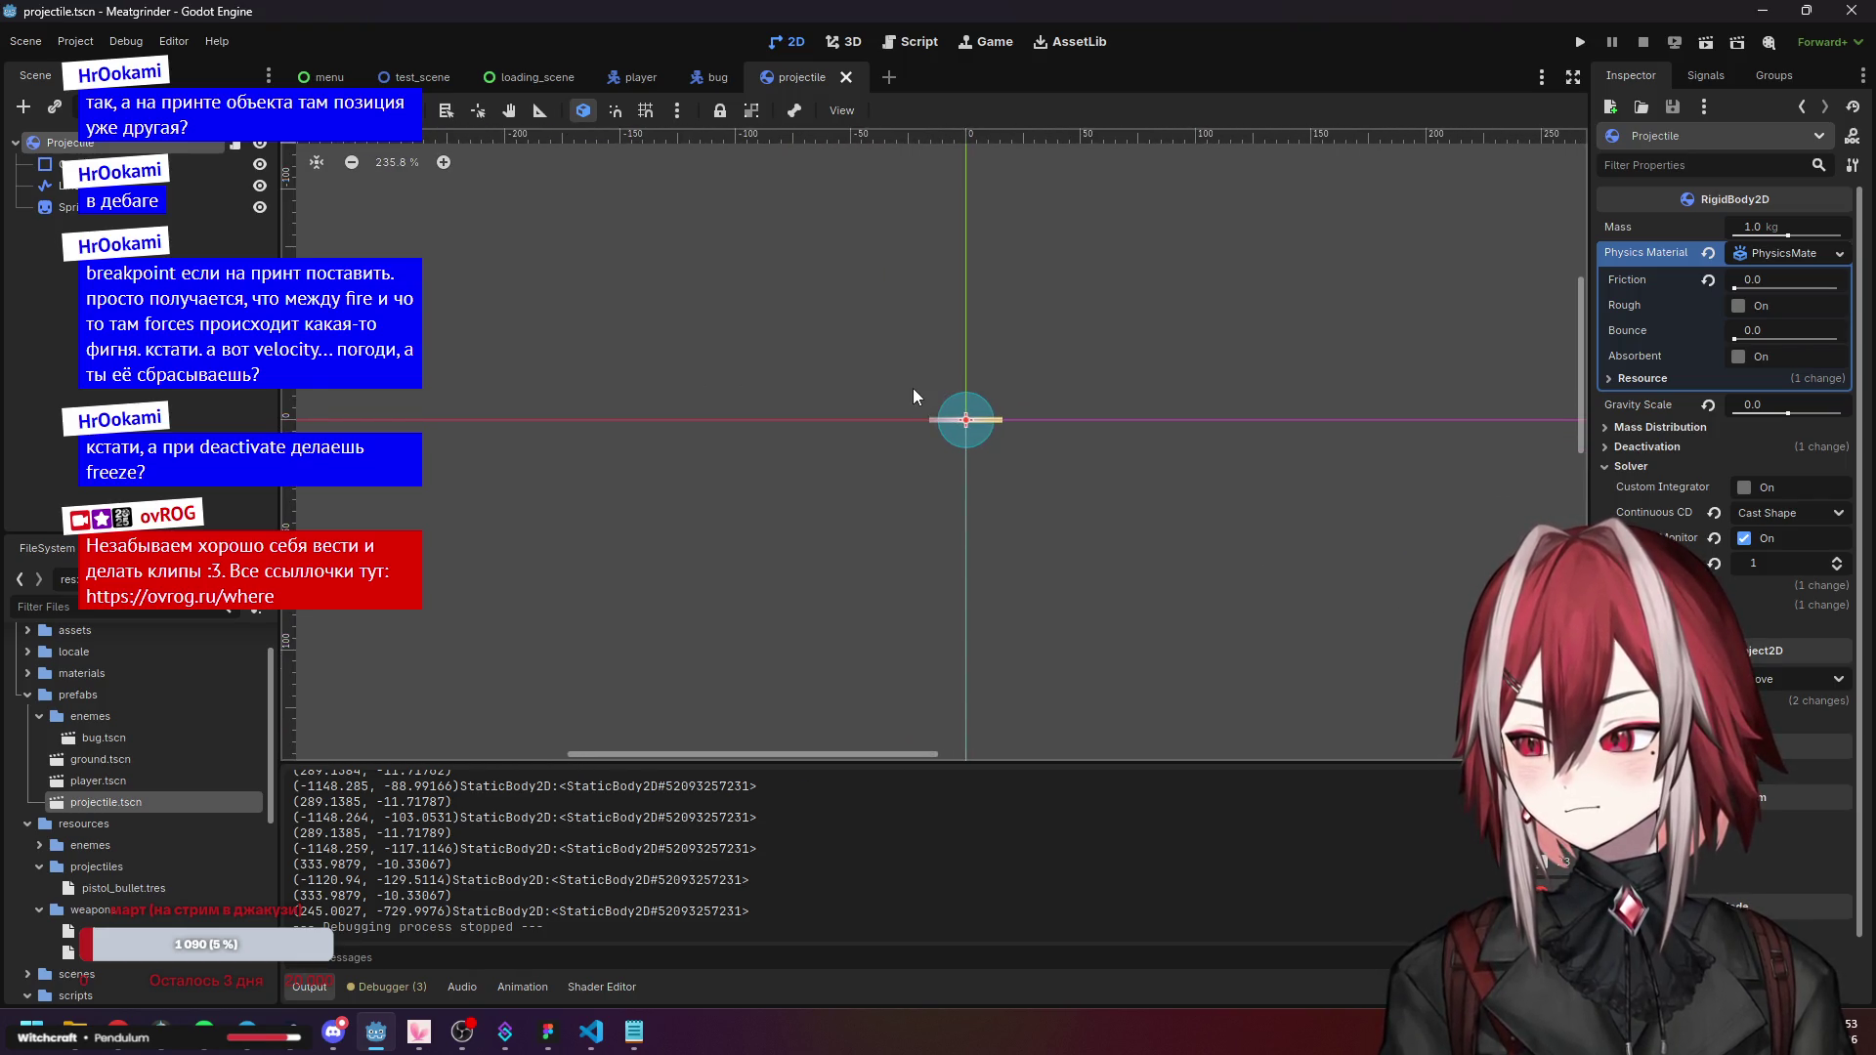
left_click(688, 374)
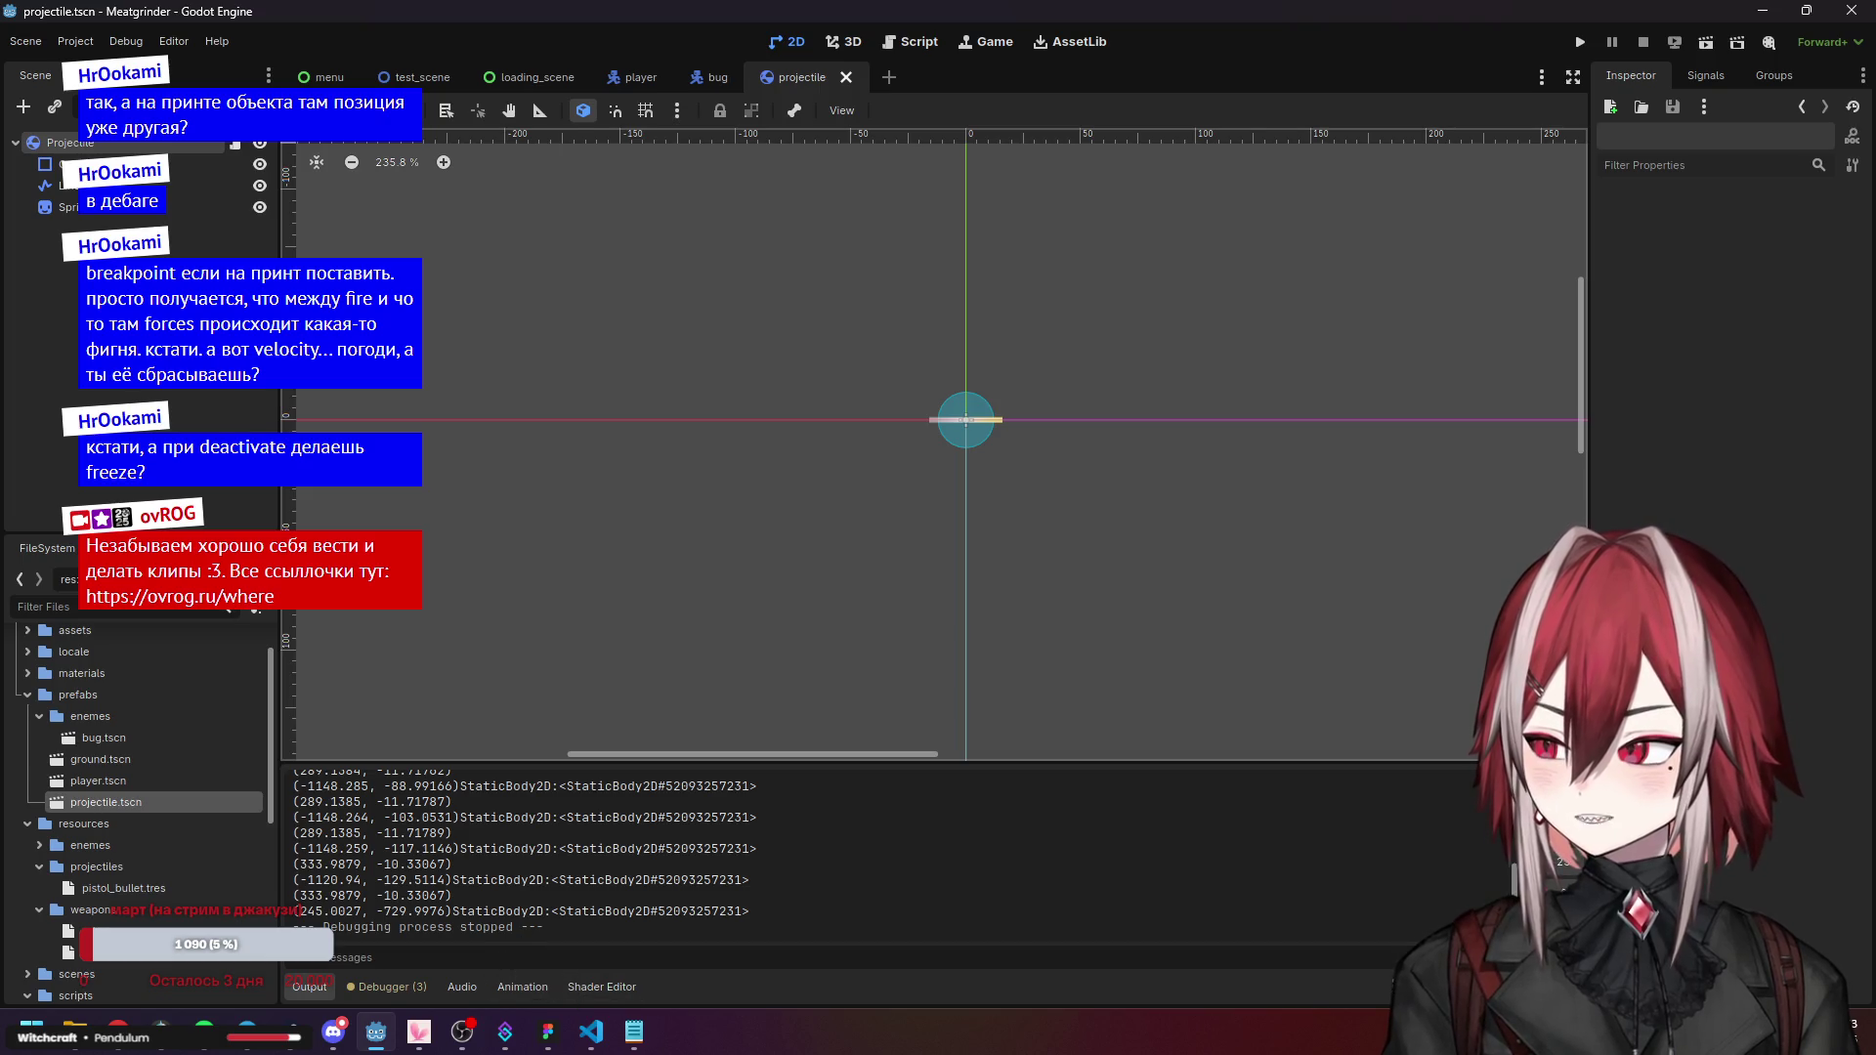
left_click(591, 1033)
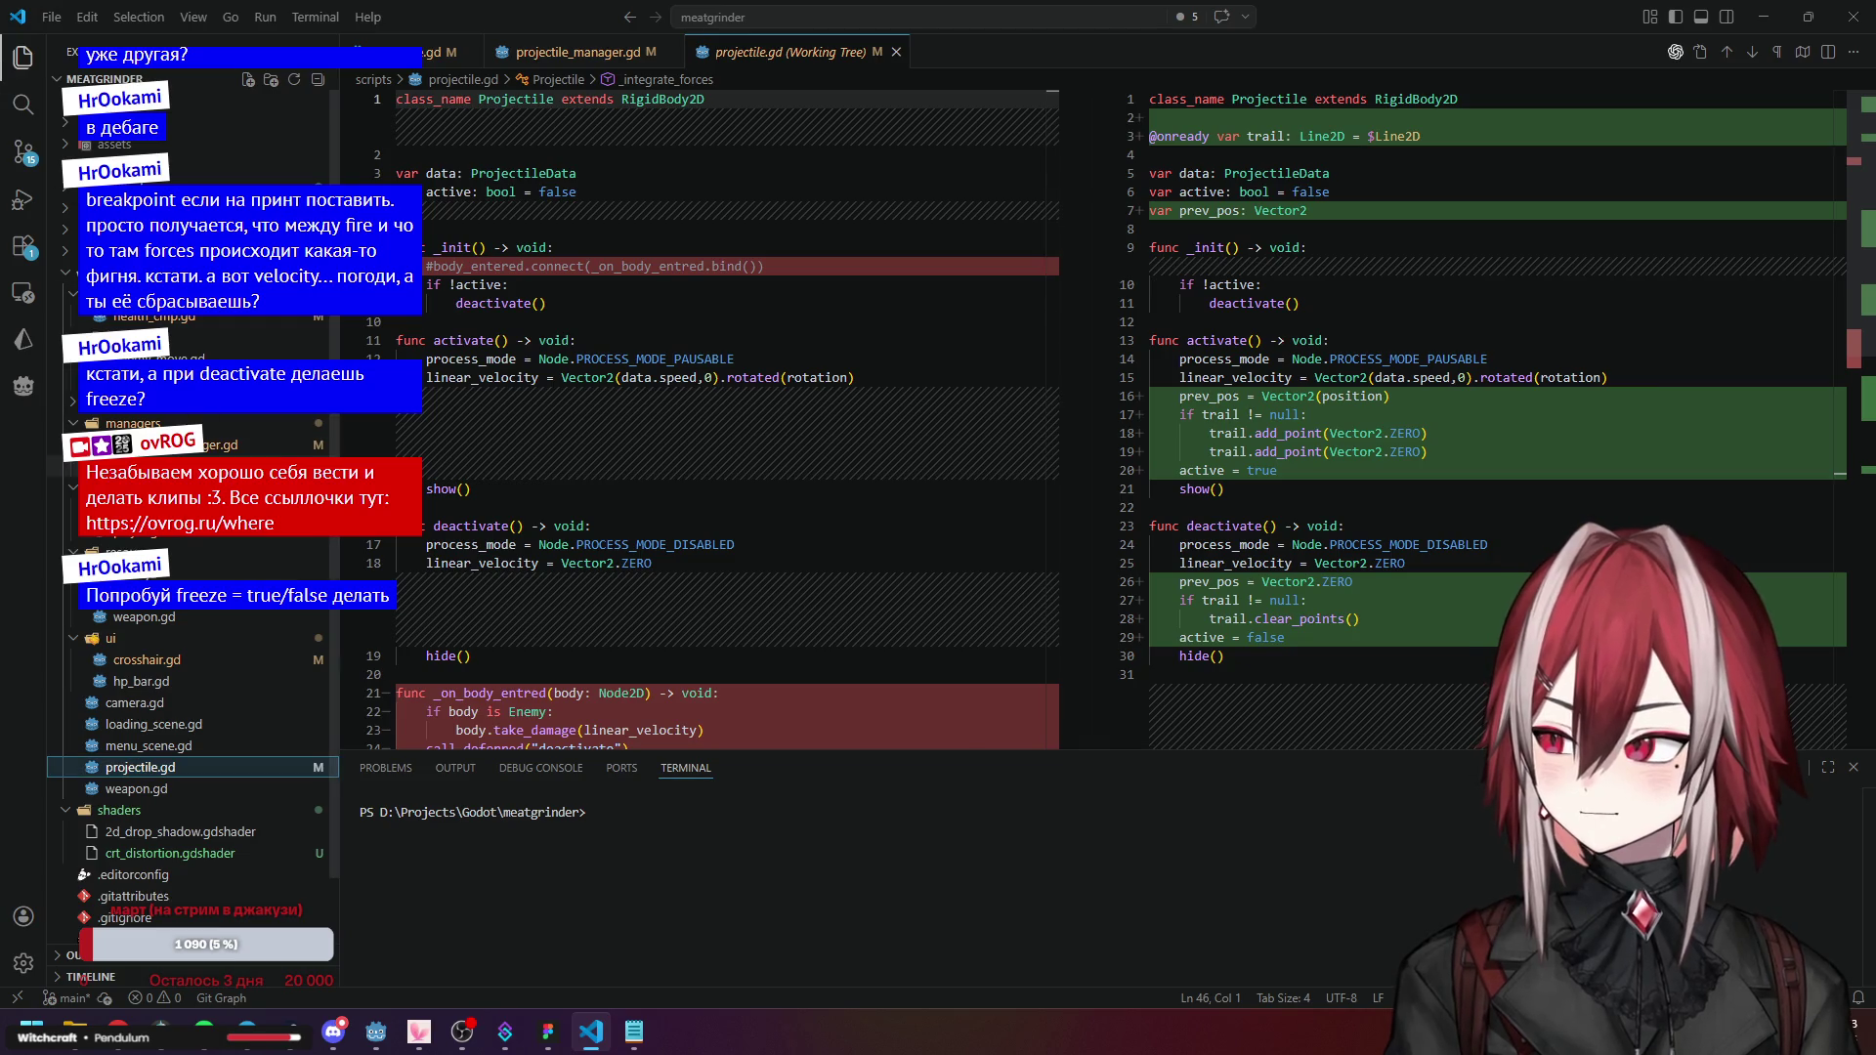
left_click(225, 445)
left_click(1010, 321)
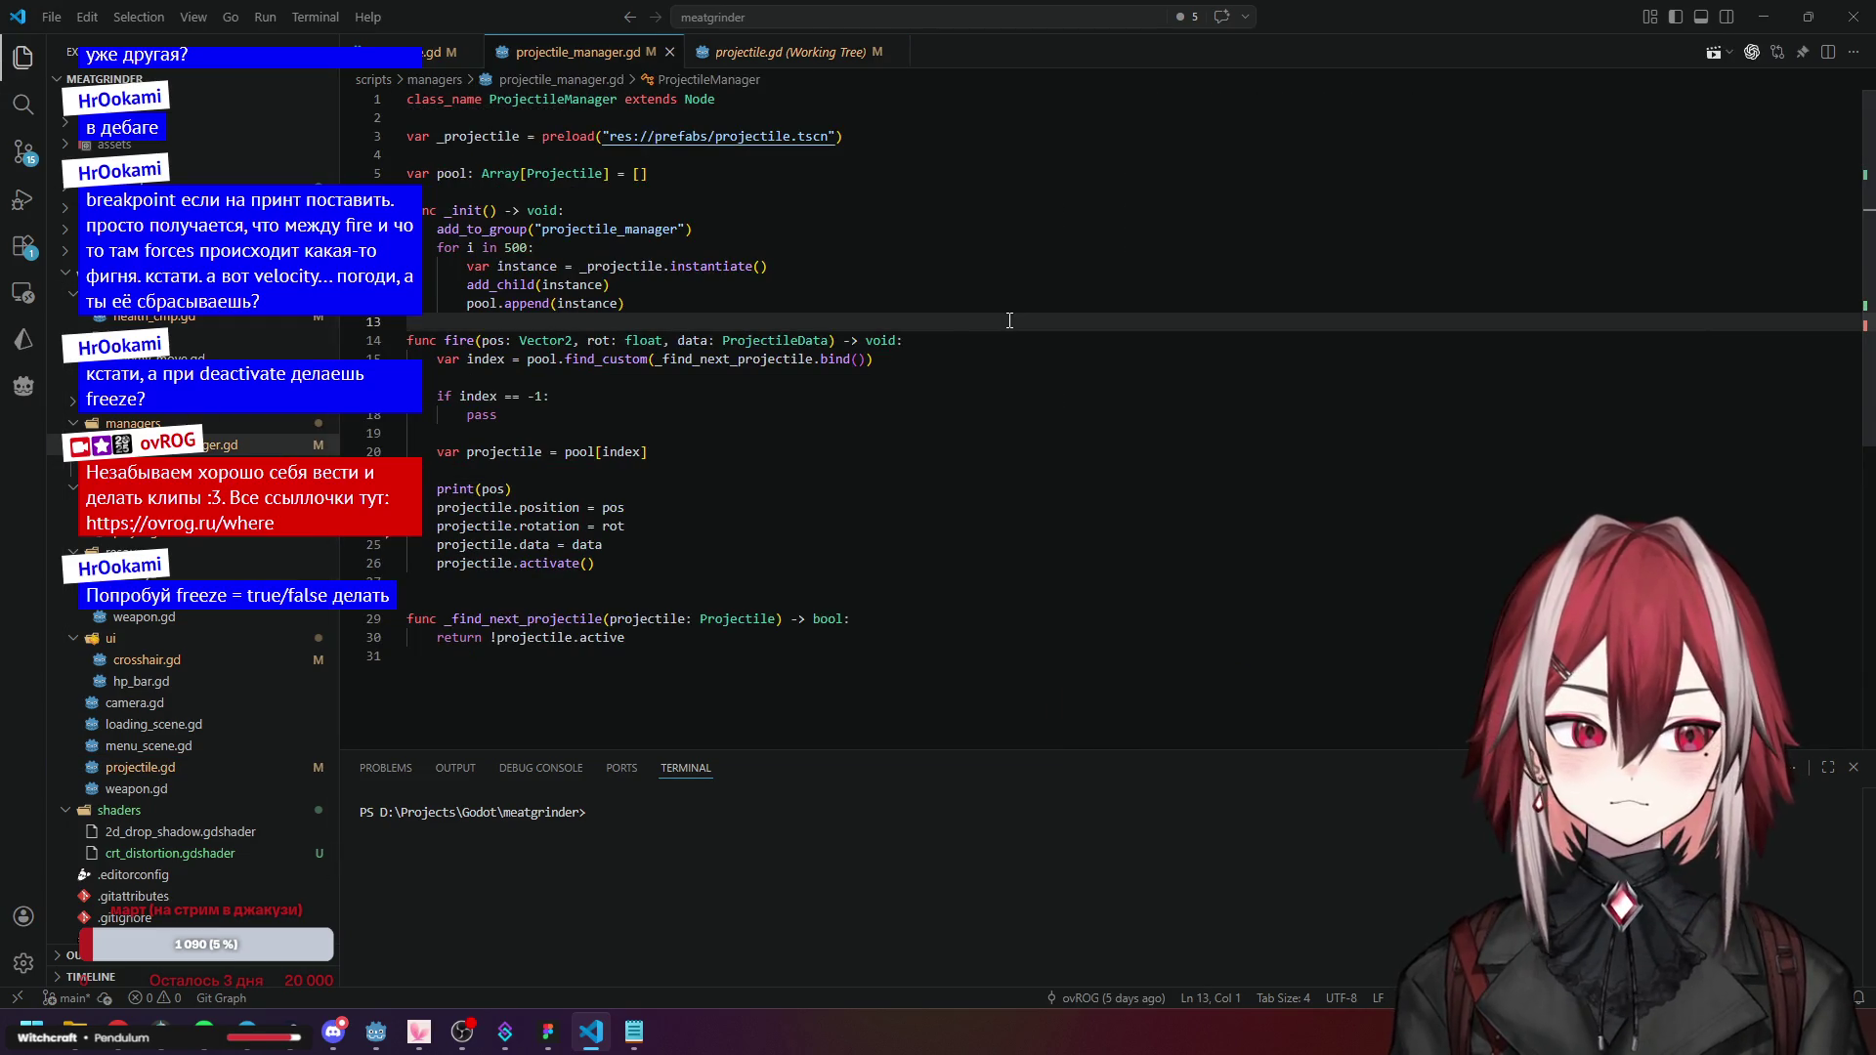
key("Down")
key("Down")
key("Down")
key("End")
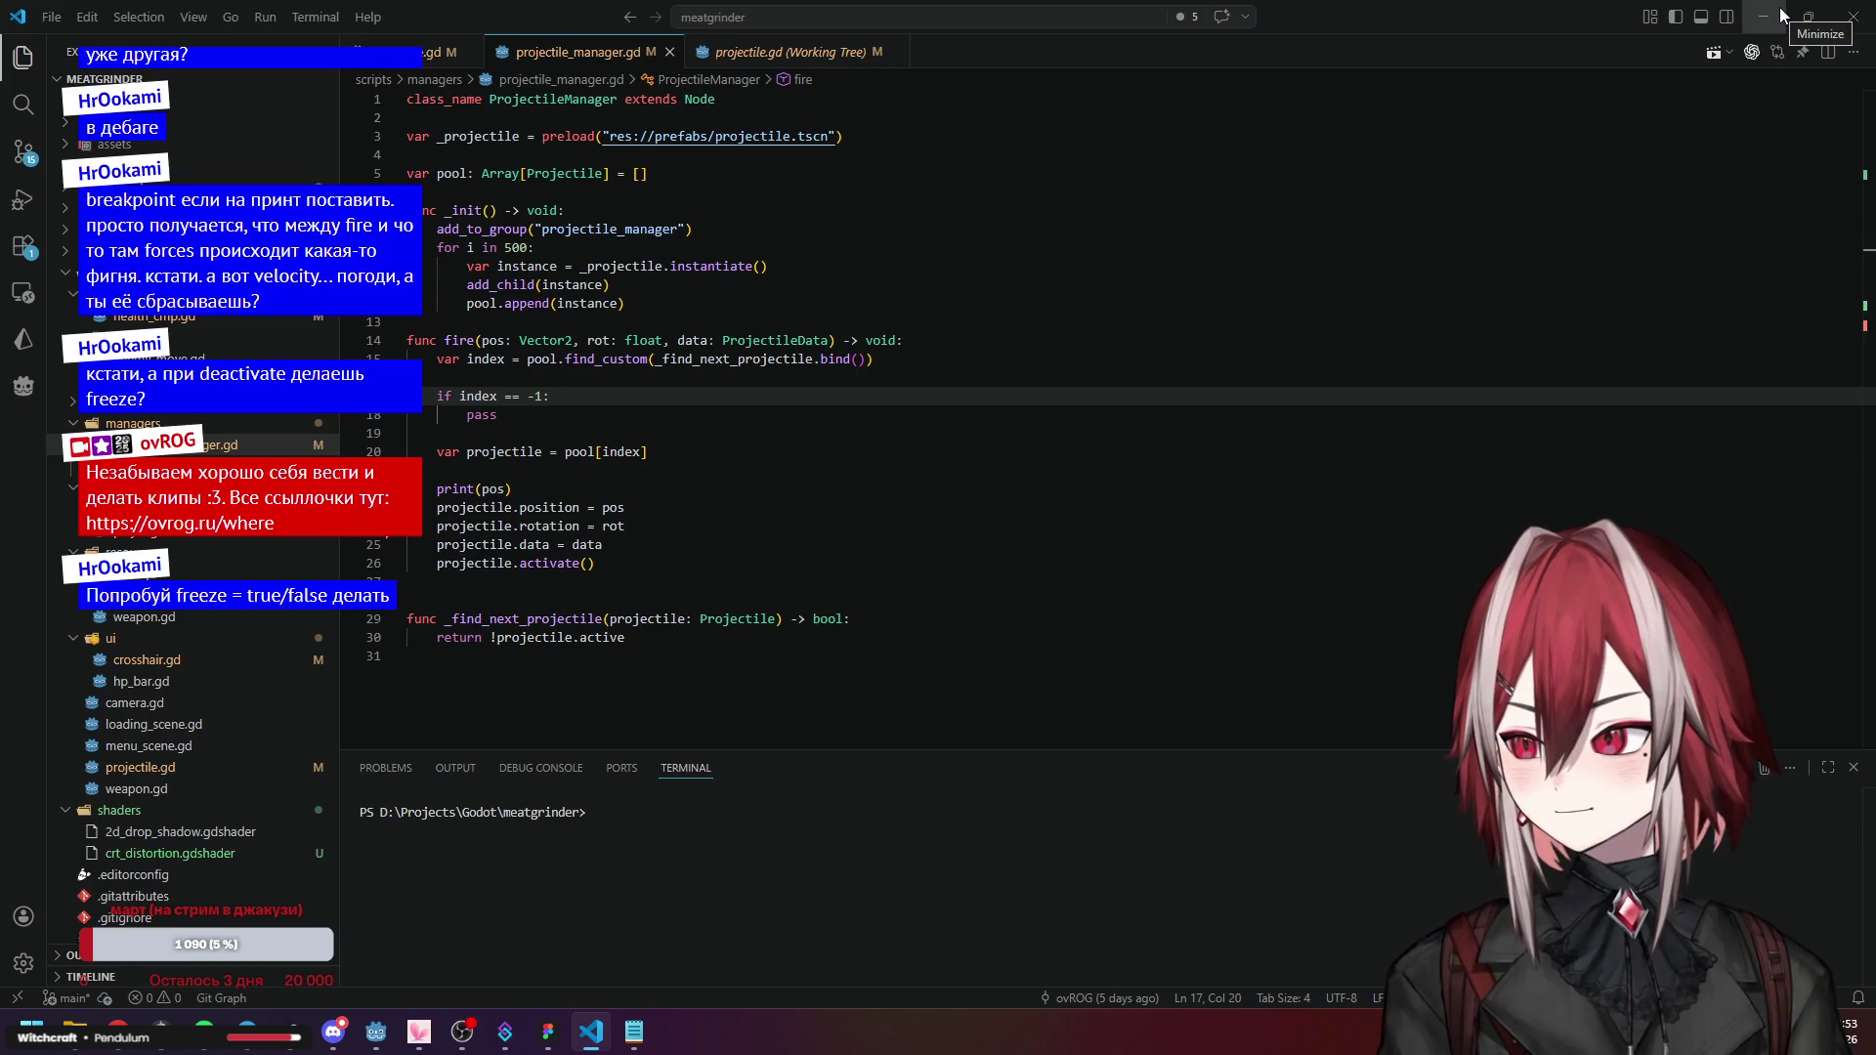
left_click(723, 266)
left_click(552, 395)
left_click(620, 470)
left_click(607, 491)
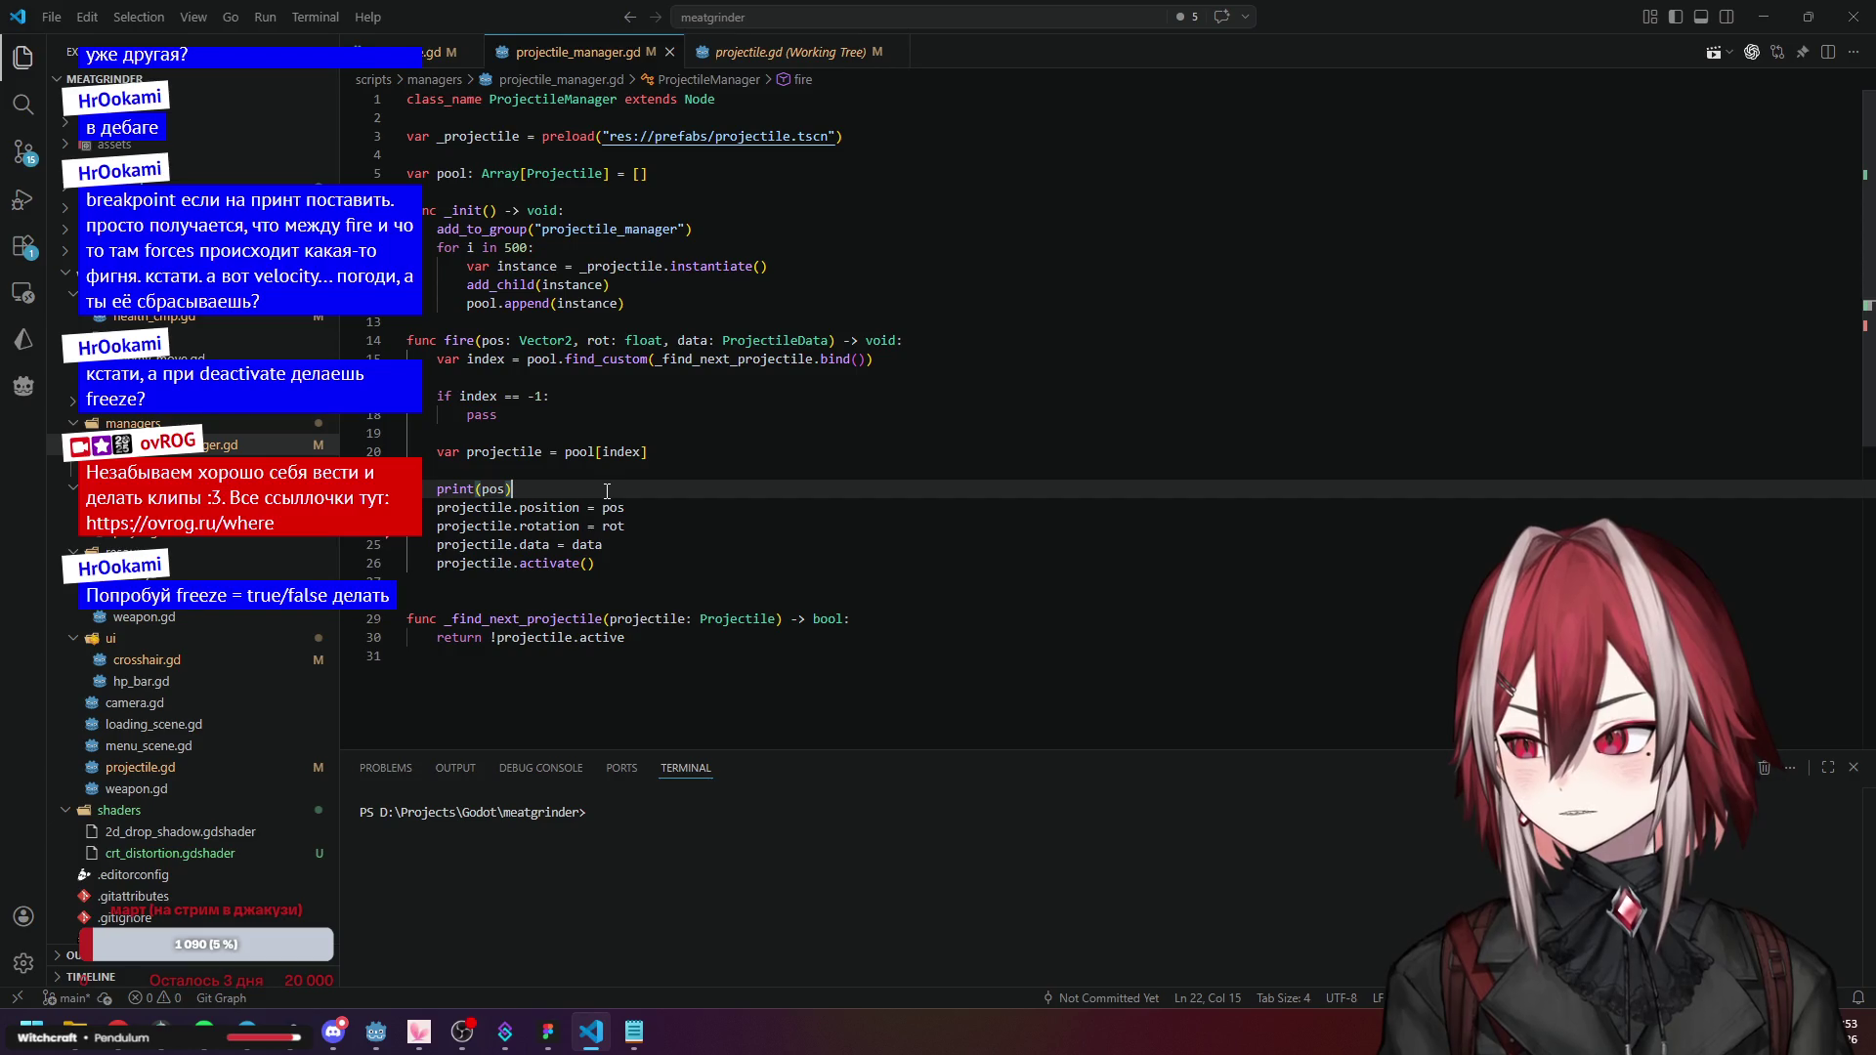
left_click(376, 1031)
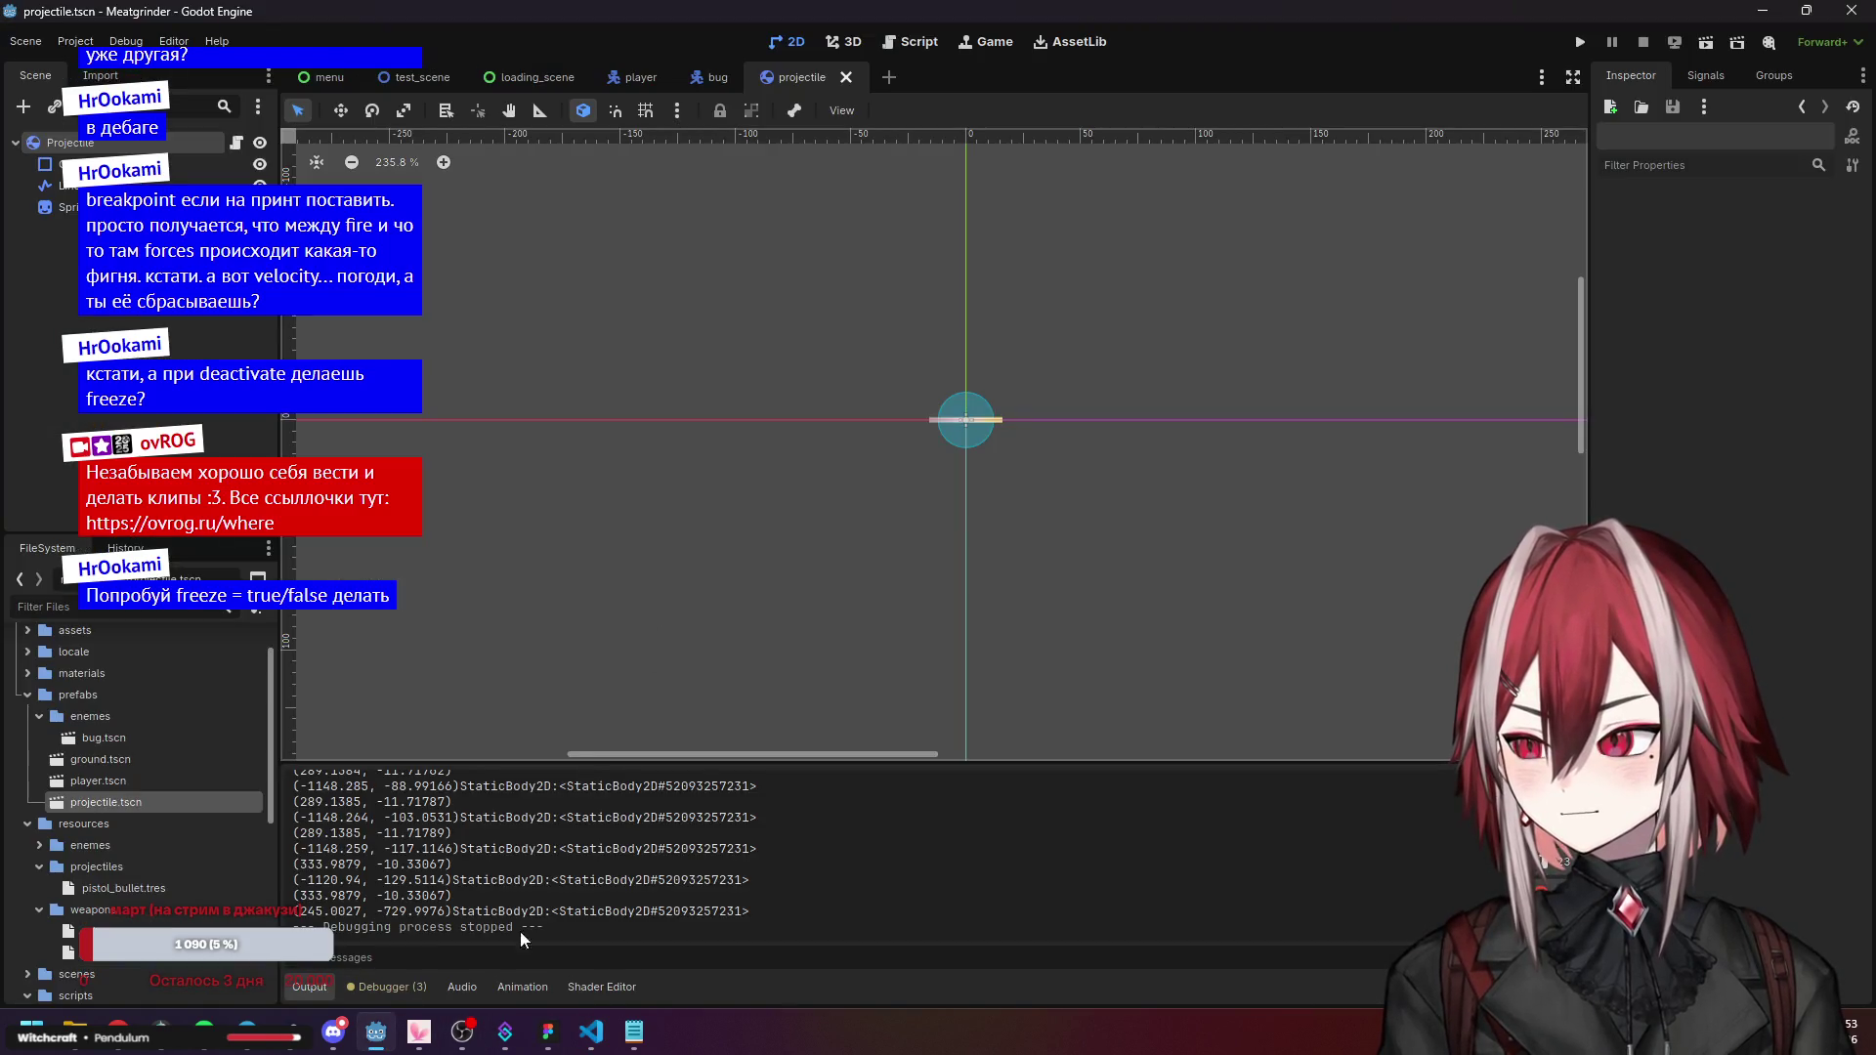
Undo the debugging edits in projectile.gd to restore the prev_pos declaration and assignment.
left_click(904, 43)
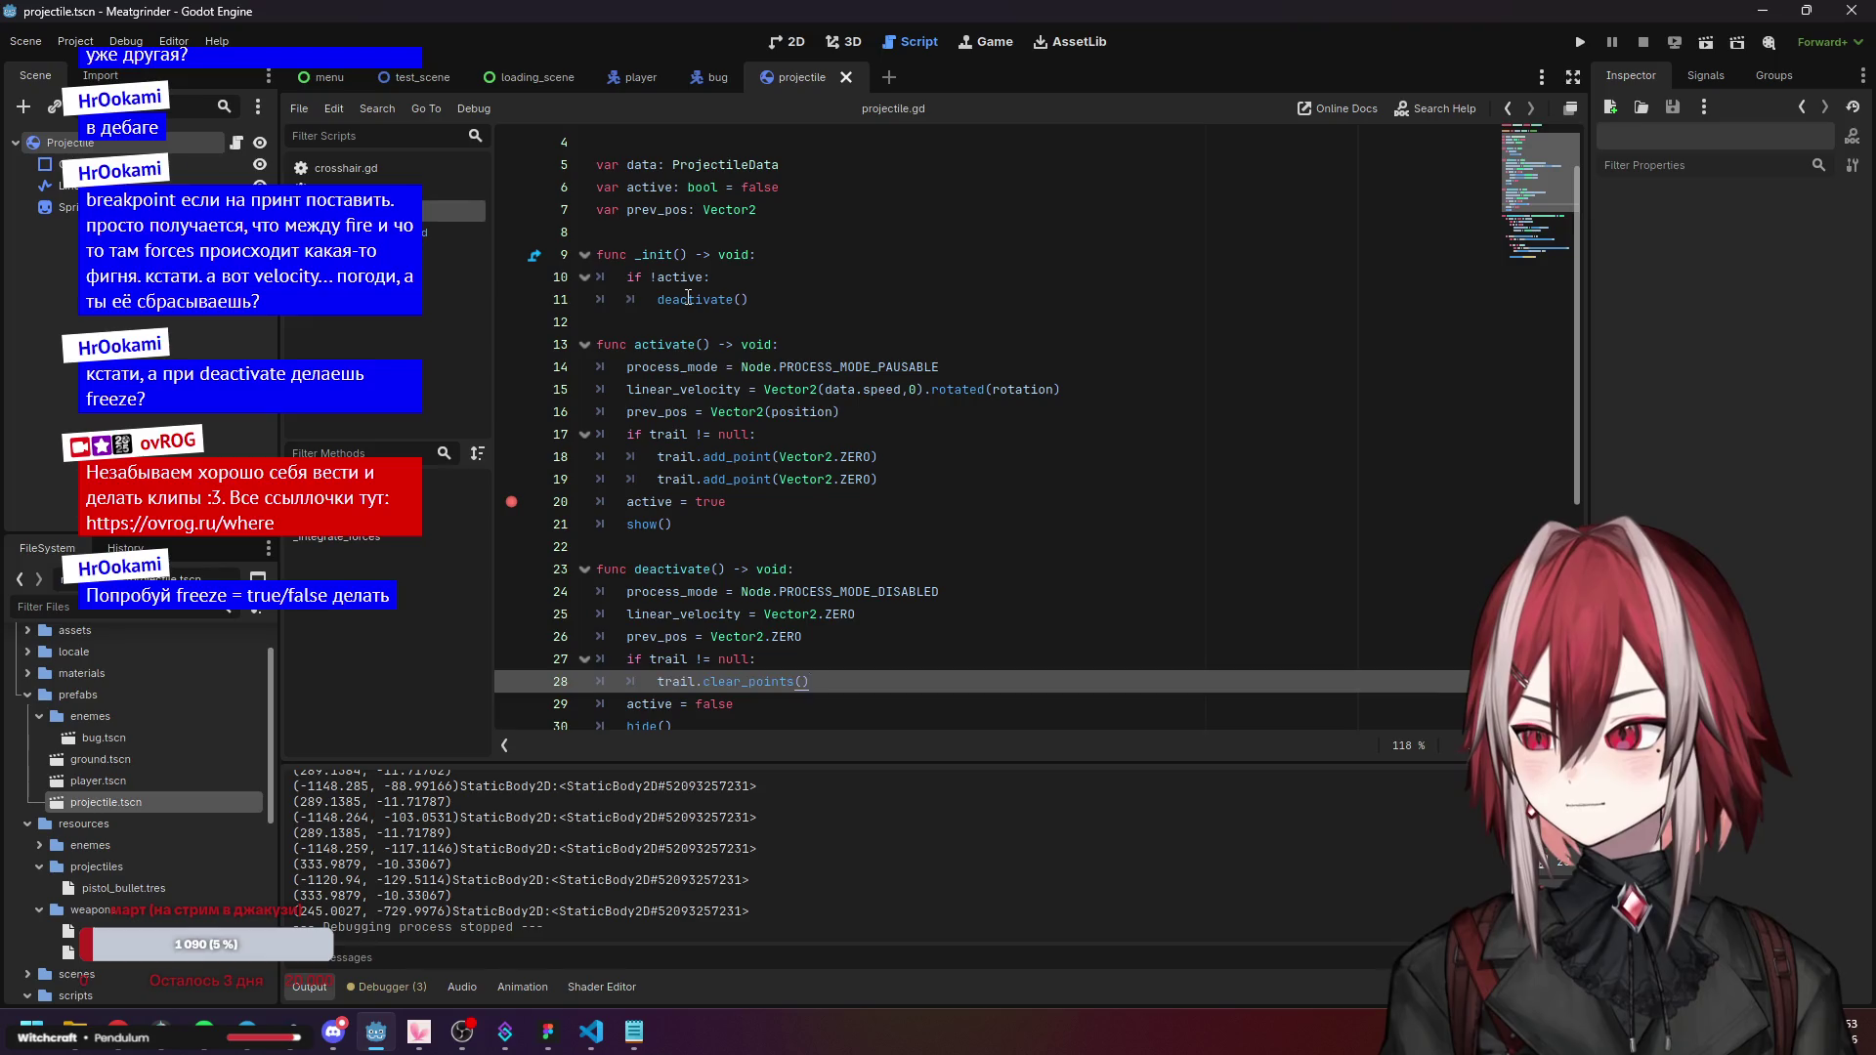
left_click(688, 299)
left_click(828, 409)
scroll(764, 390, "down", 6)
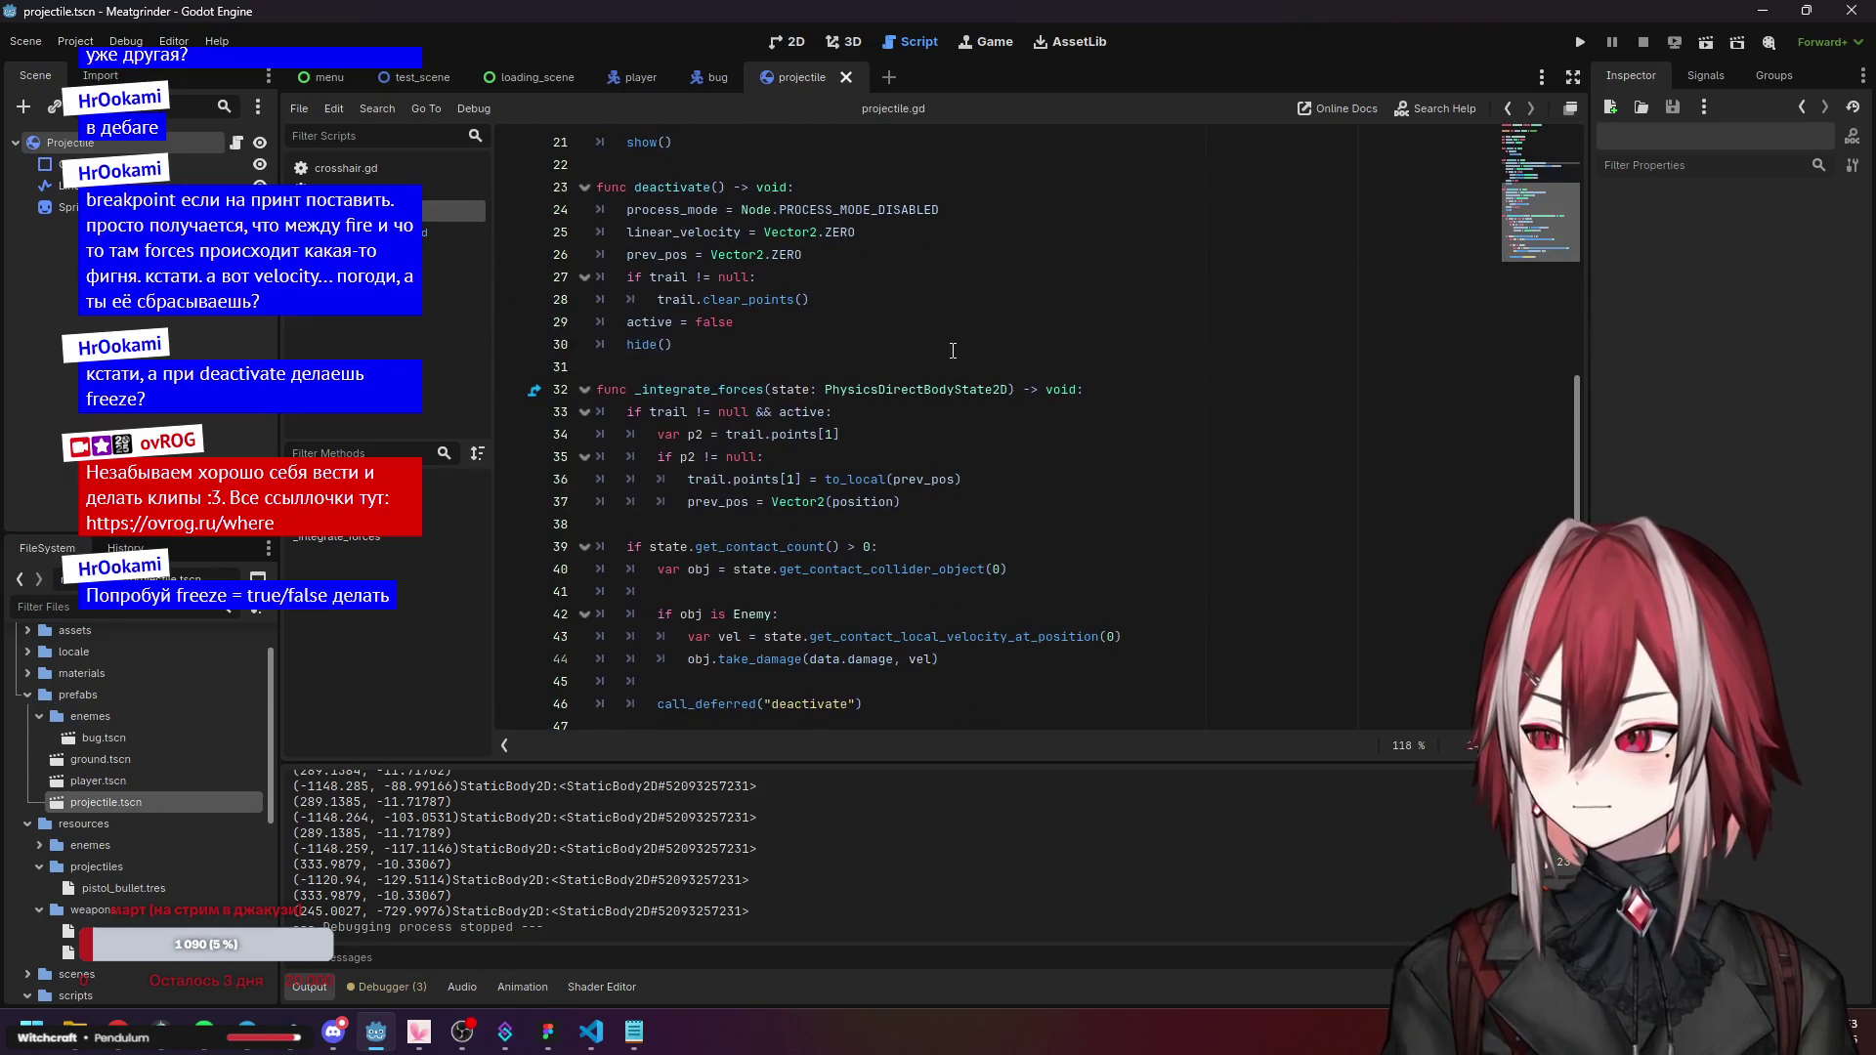
left_click(703, 681)
key("ctrl+z")
key("ctrl+z")
key("ctrl+z")
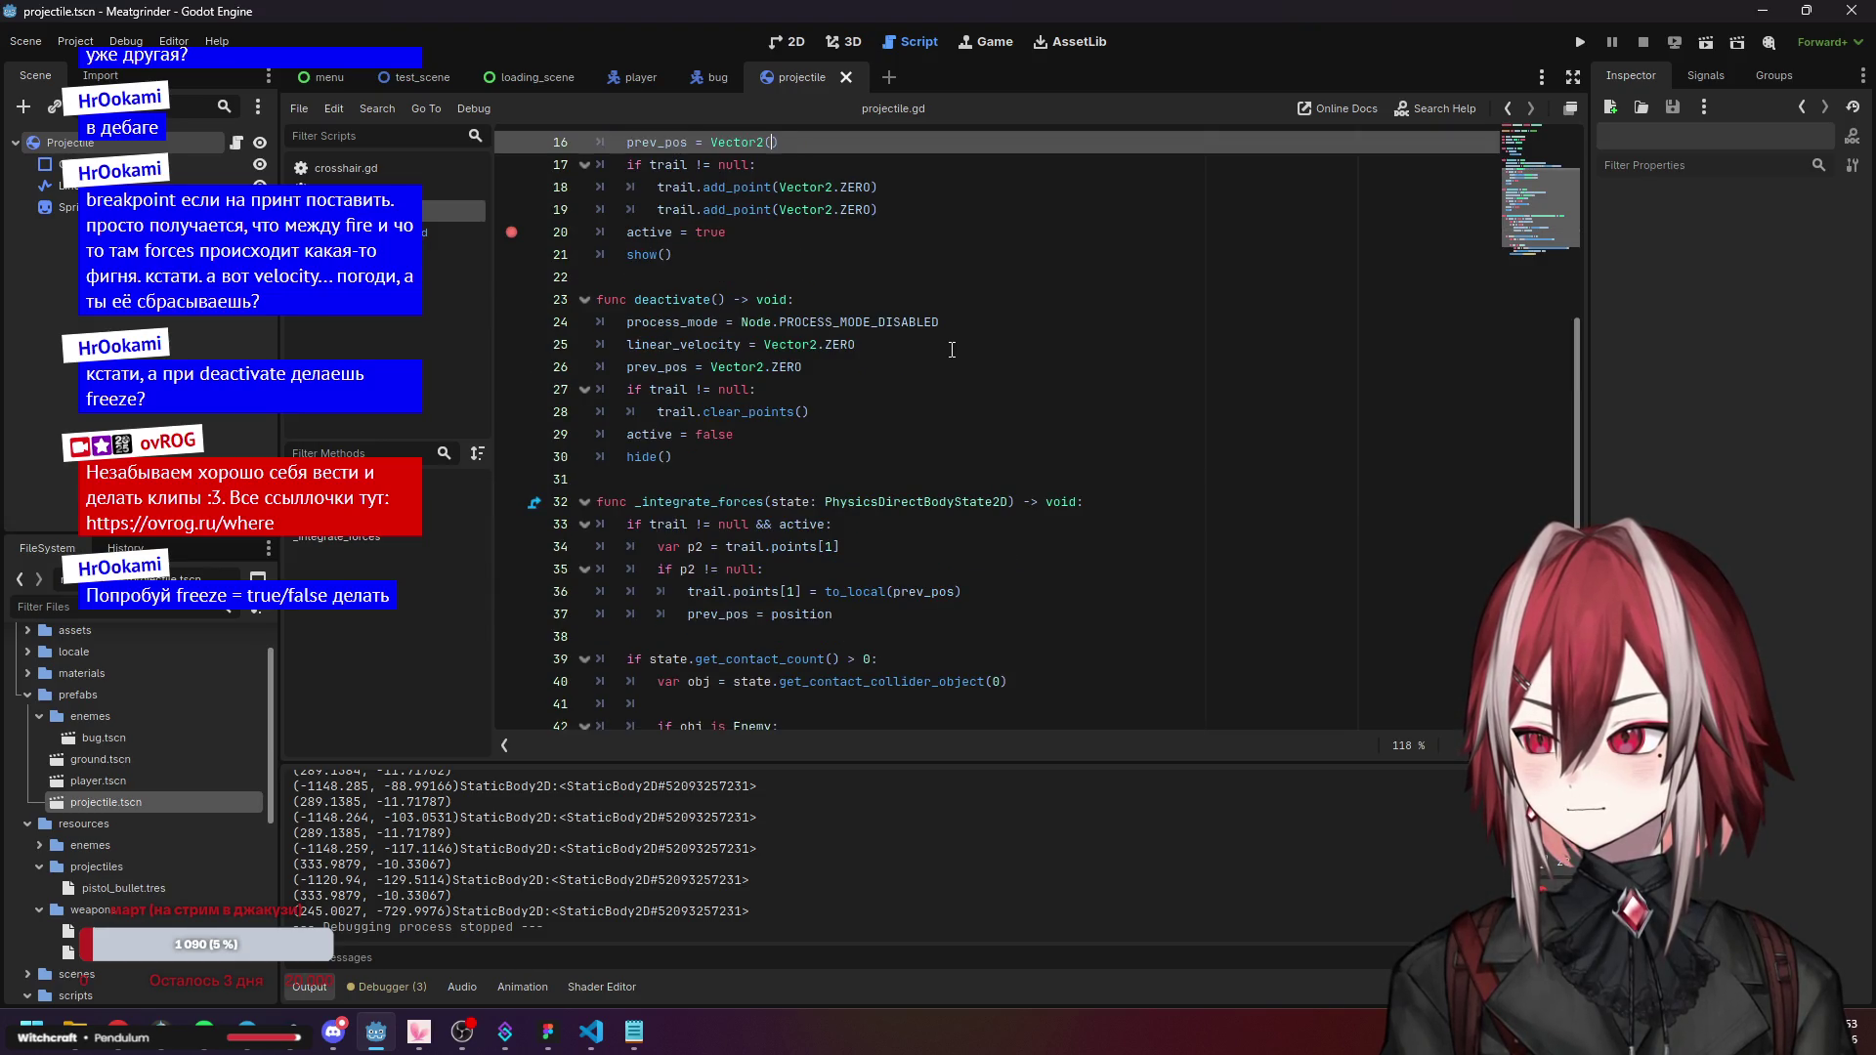
key("ctrl+z")
key("ctrl+z")
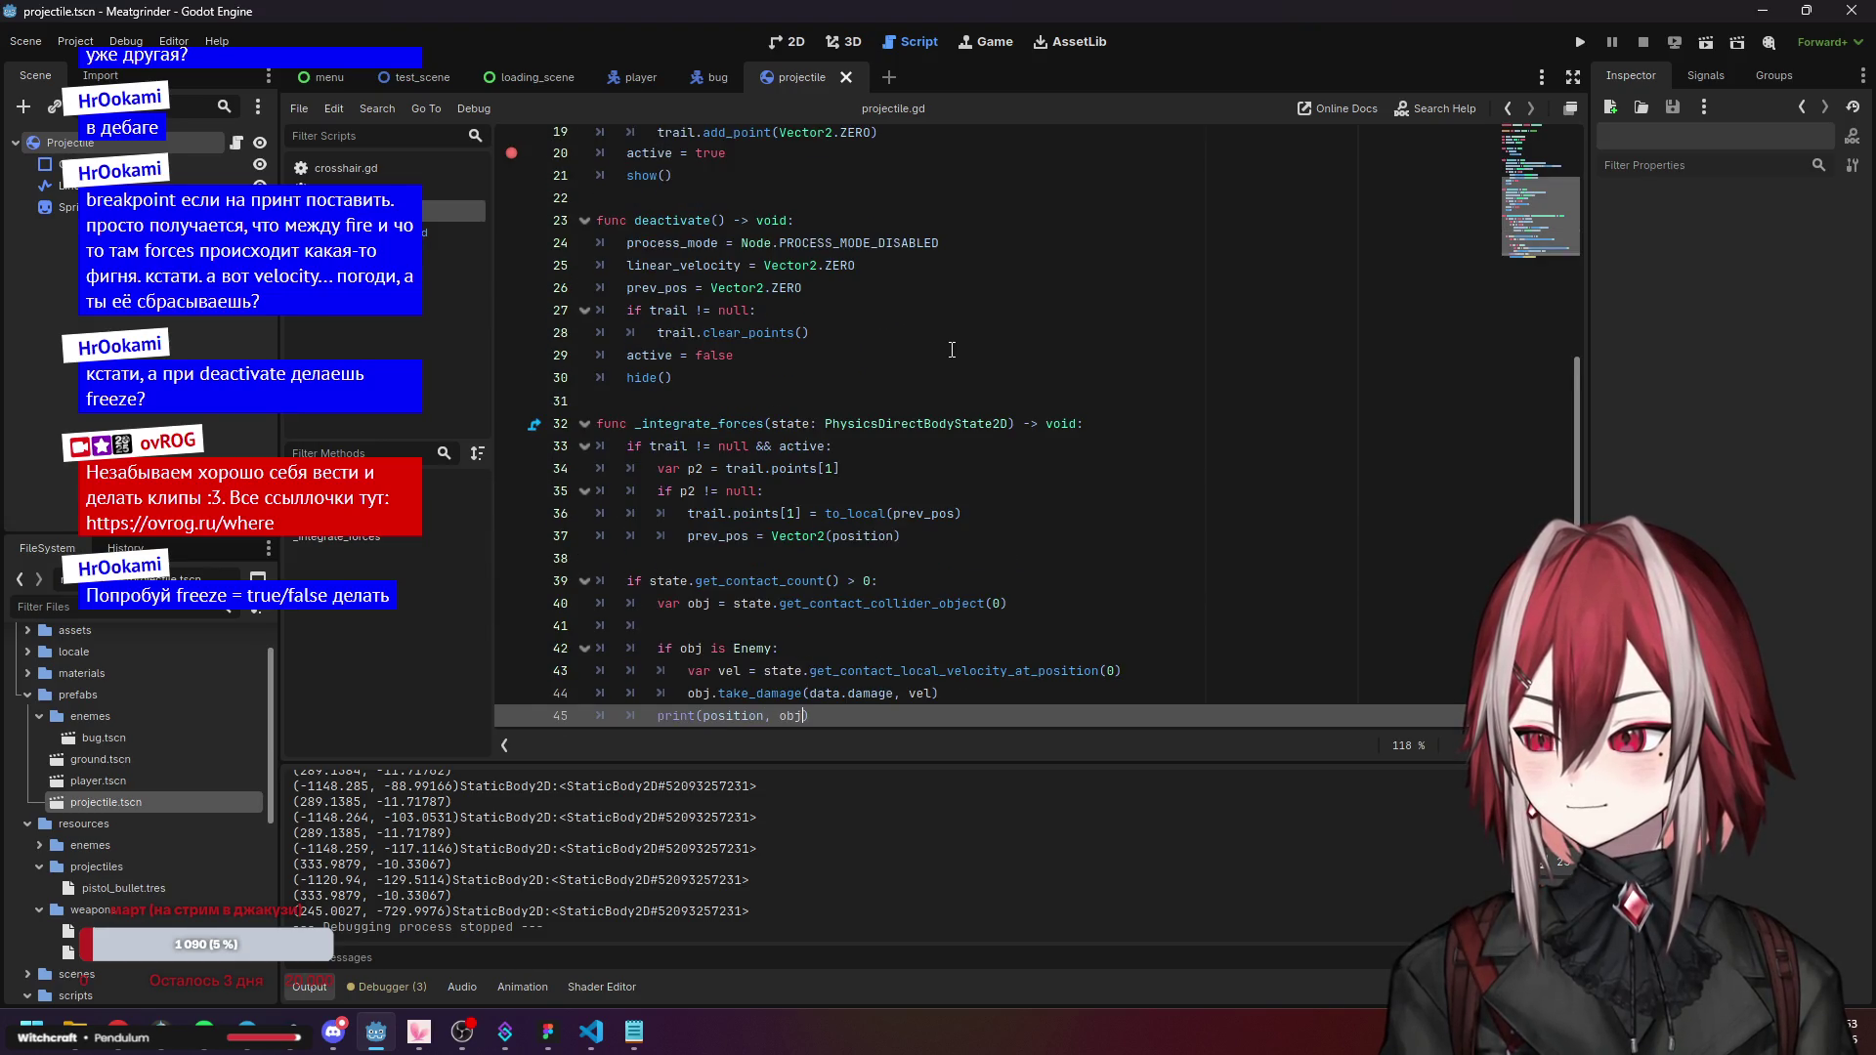
key("ctrl+z")
key("ctrl+z")
key("ctrl+z")
key("ctrl+z")
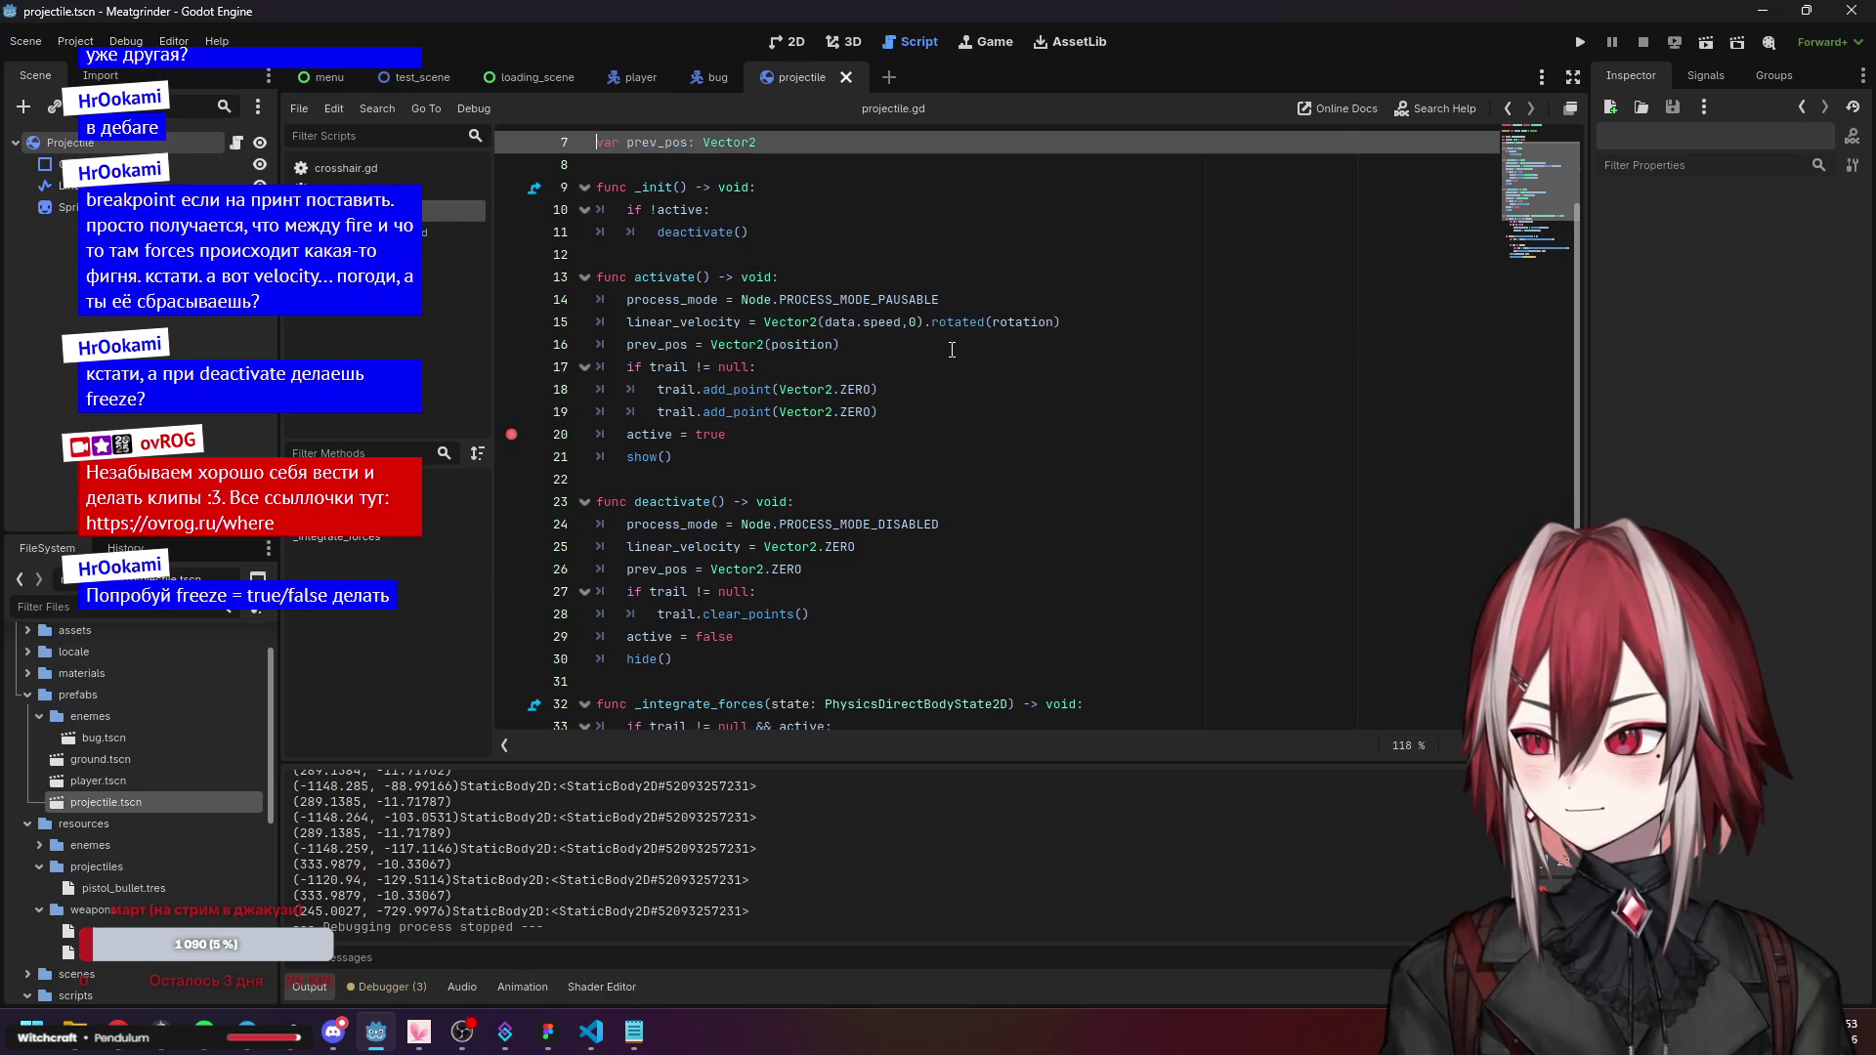
key("ctrl+z")
key("ctrl+z")
key("ctrl+z")
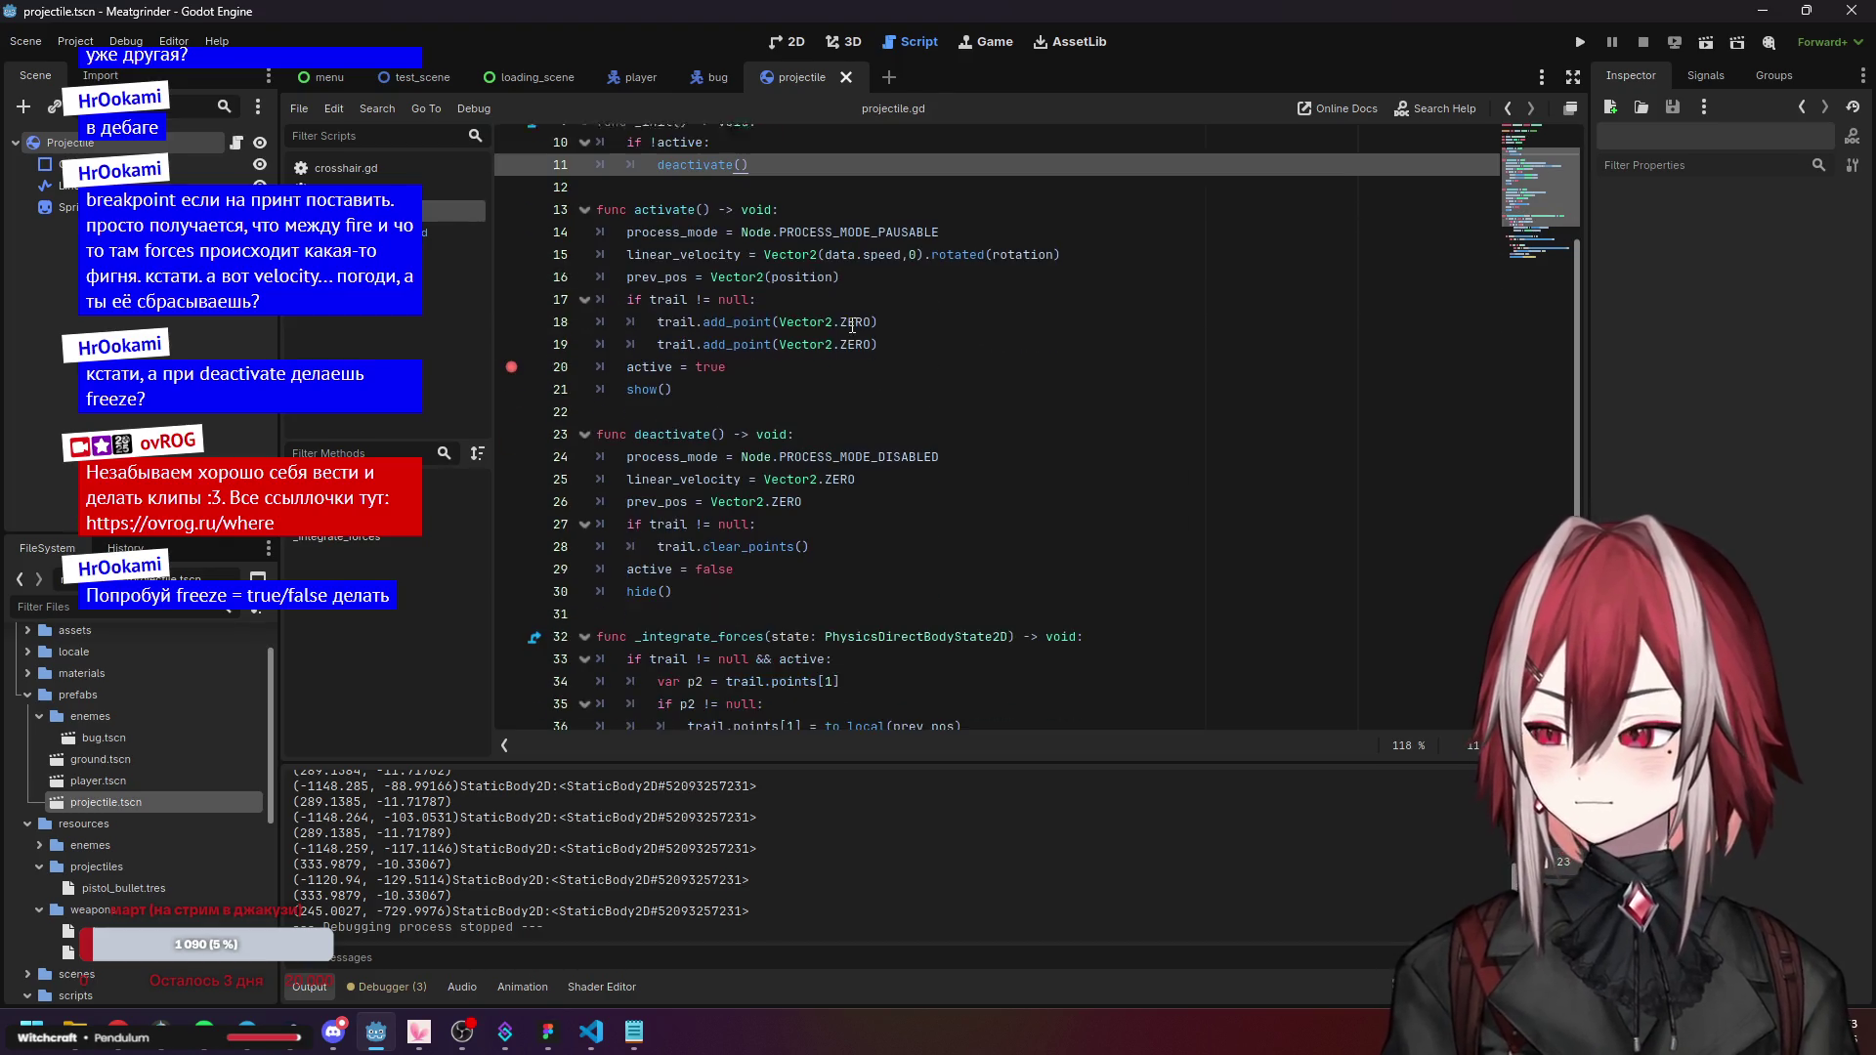
Add 'freeze = true' after active = false in deactivate().
scroll(793, 352, "down", 1)
key("Down")
key("Down")
key("Down")
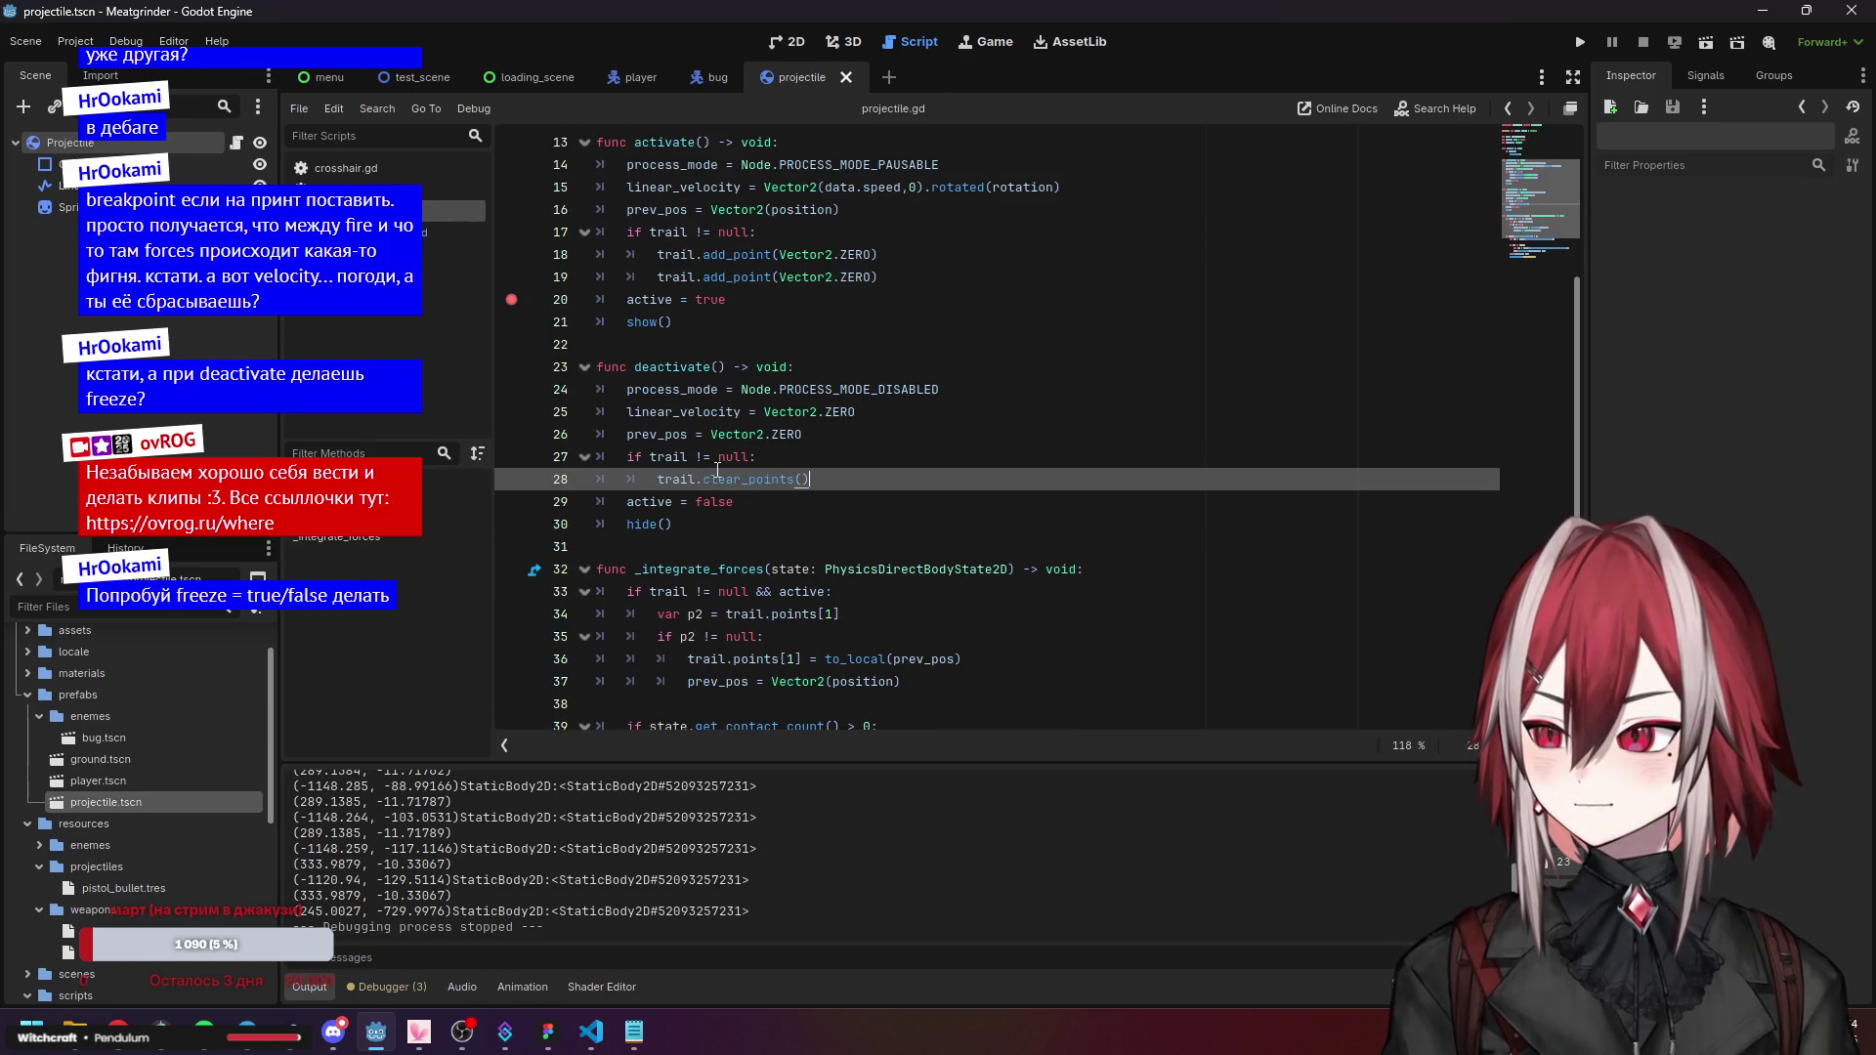
left_click(903, 421)
left_click(891, 442)
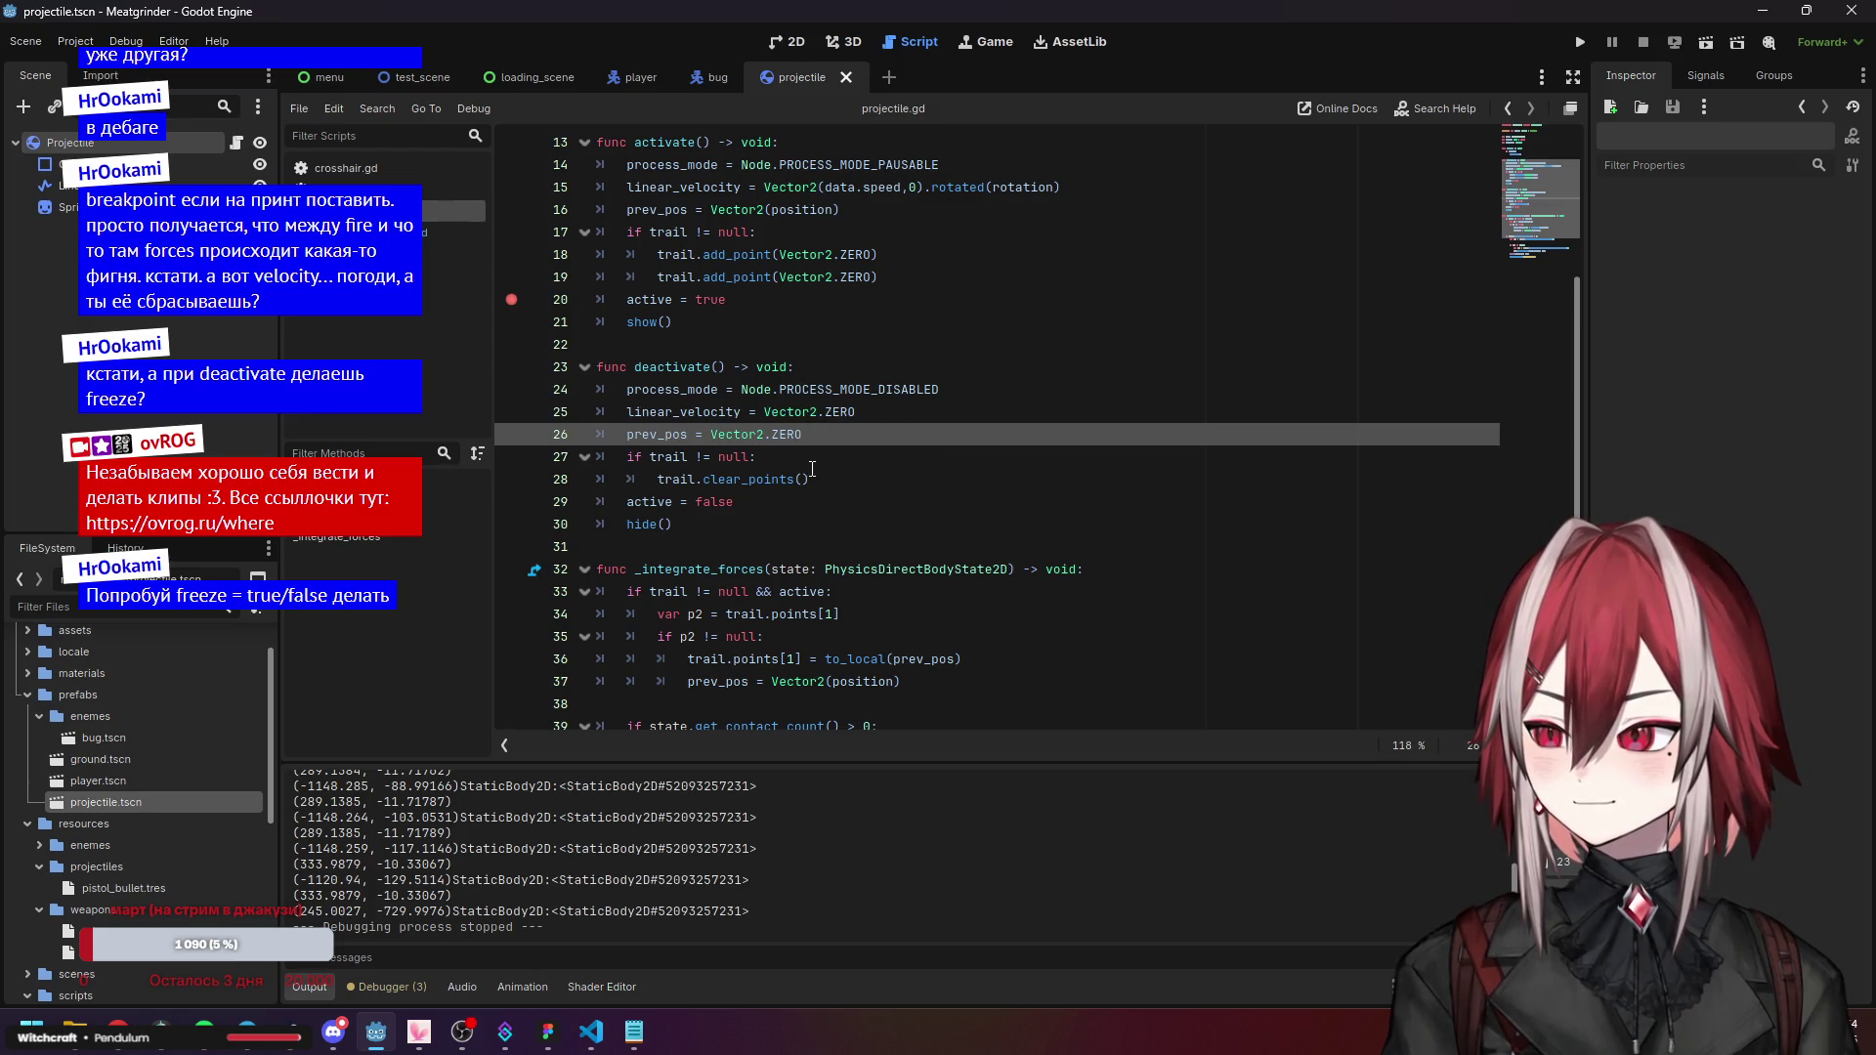
left_click(780, 500)
key("Return")
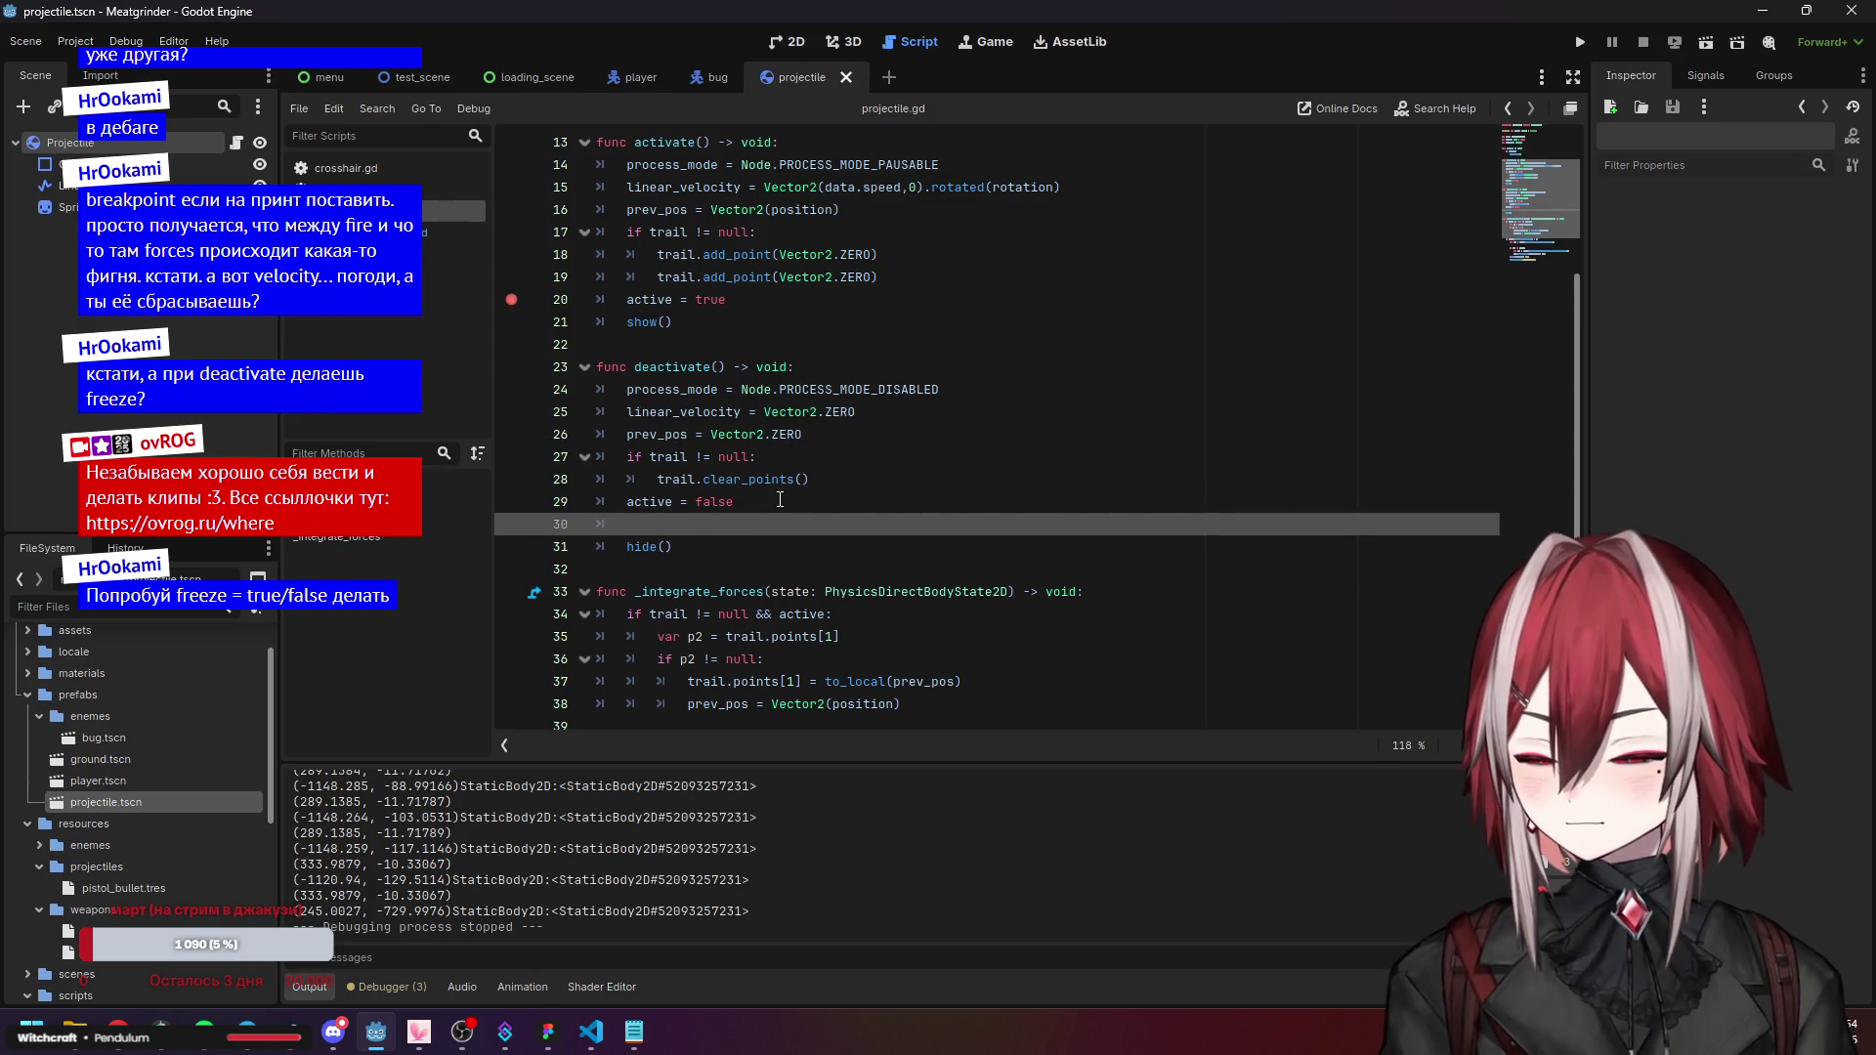
type("fre")
key("Return")
type("freeze = t")
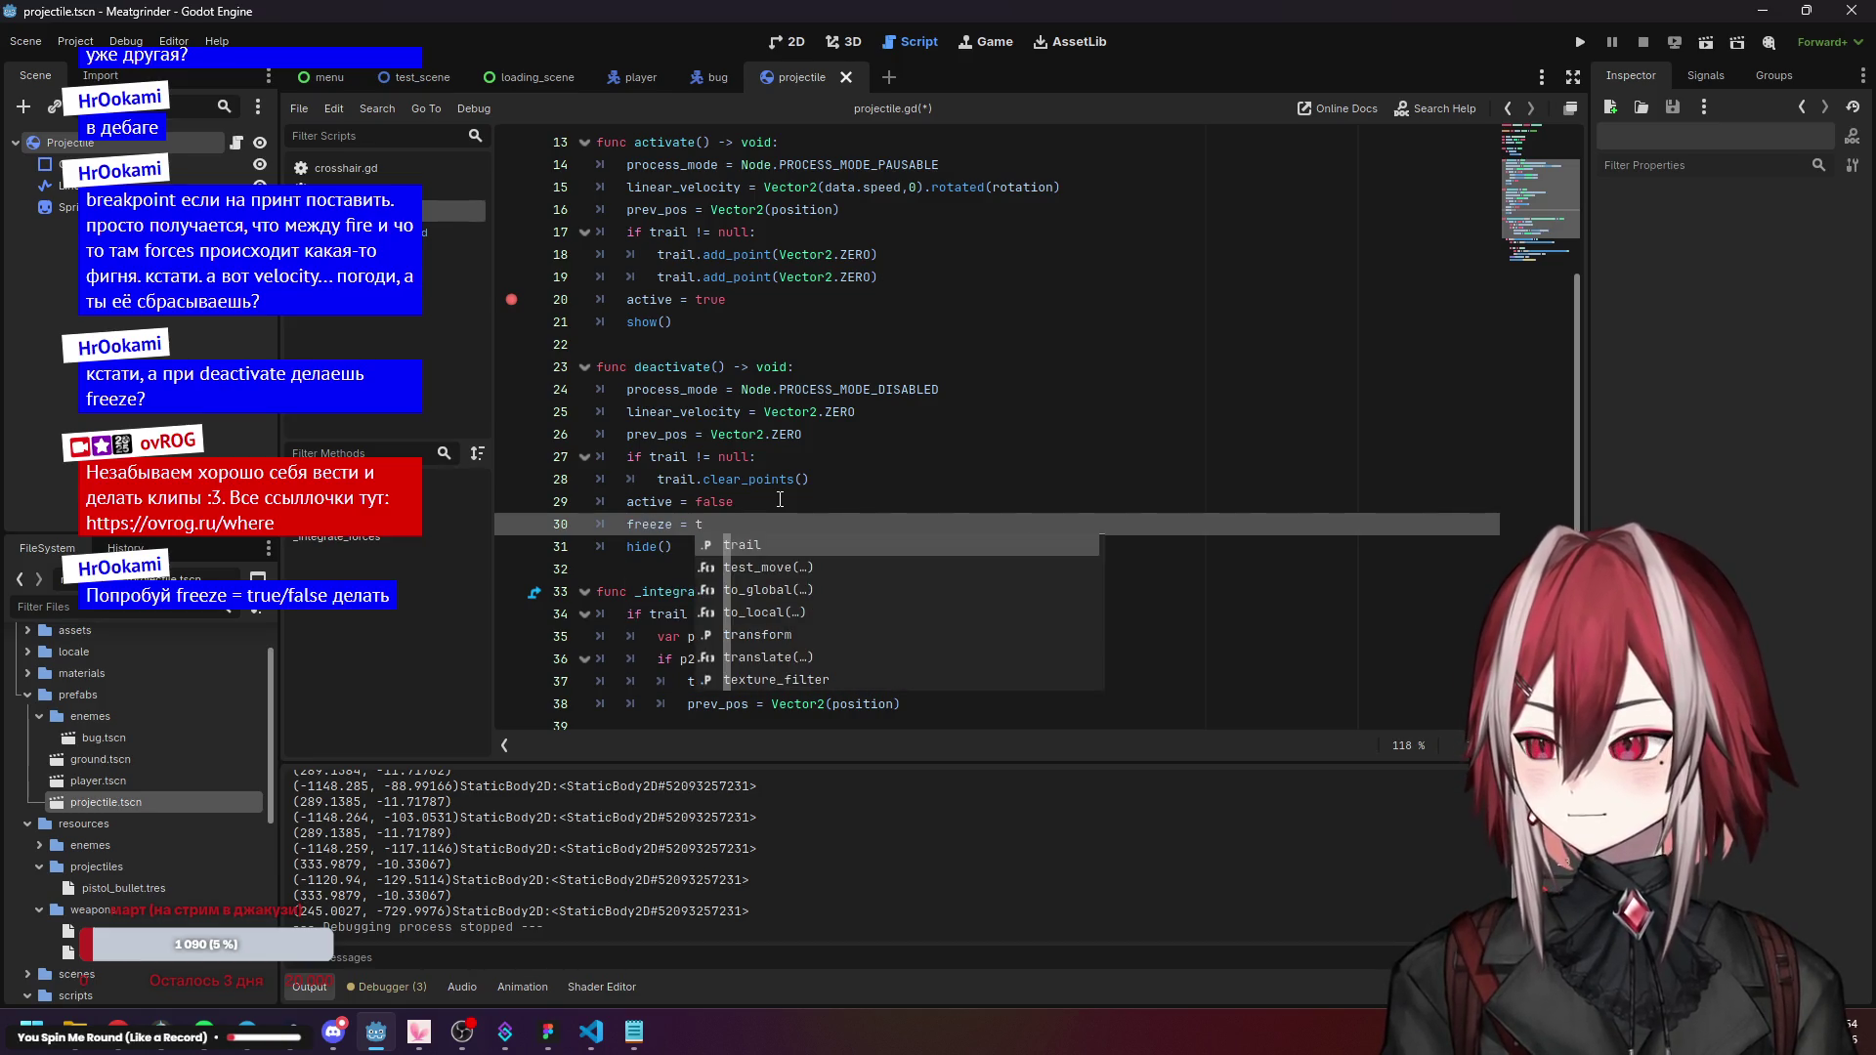
key("BackSpace")
key("BackSpace")
key("BackSpace")
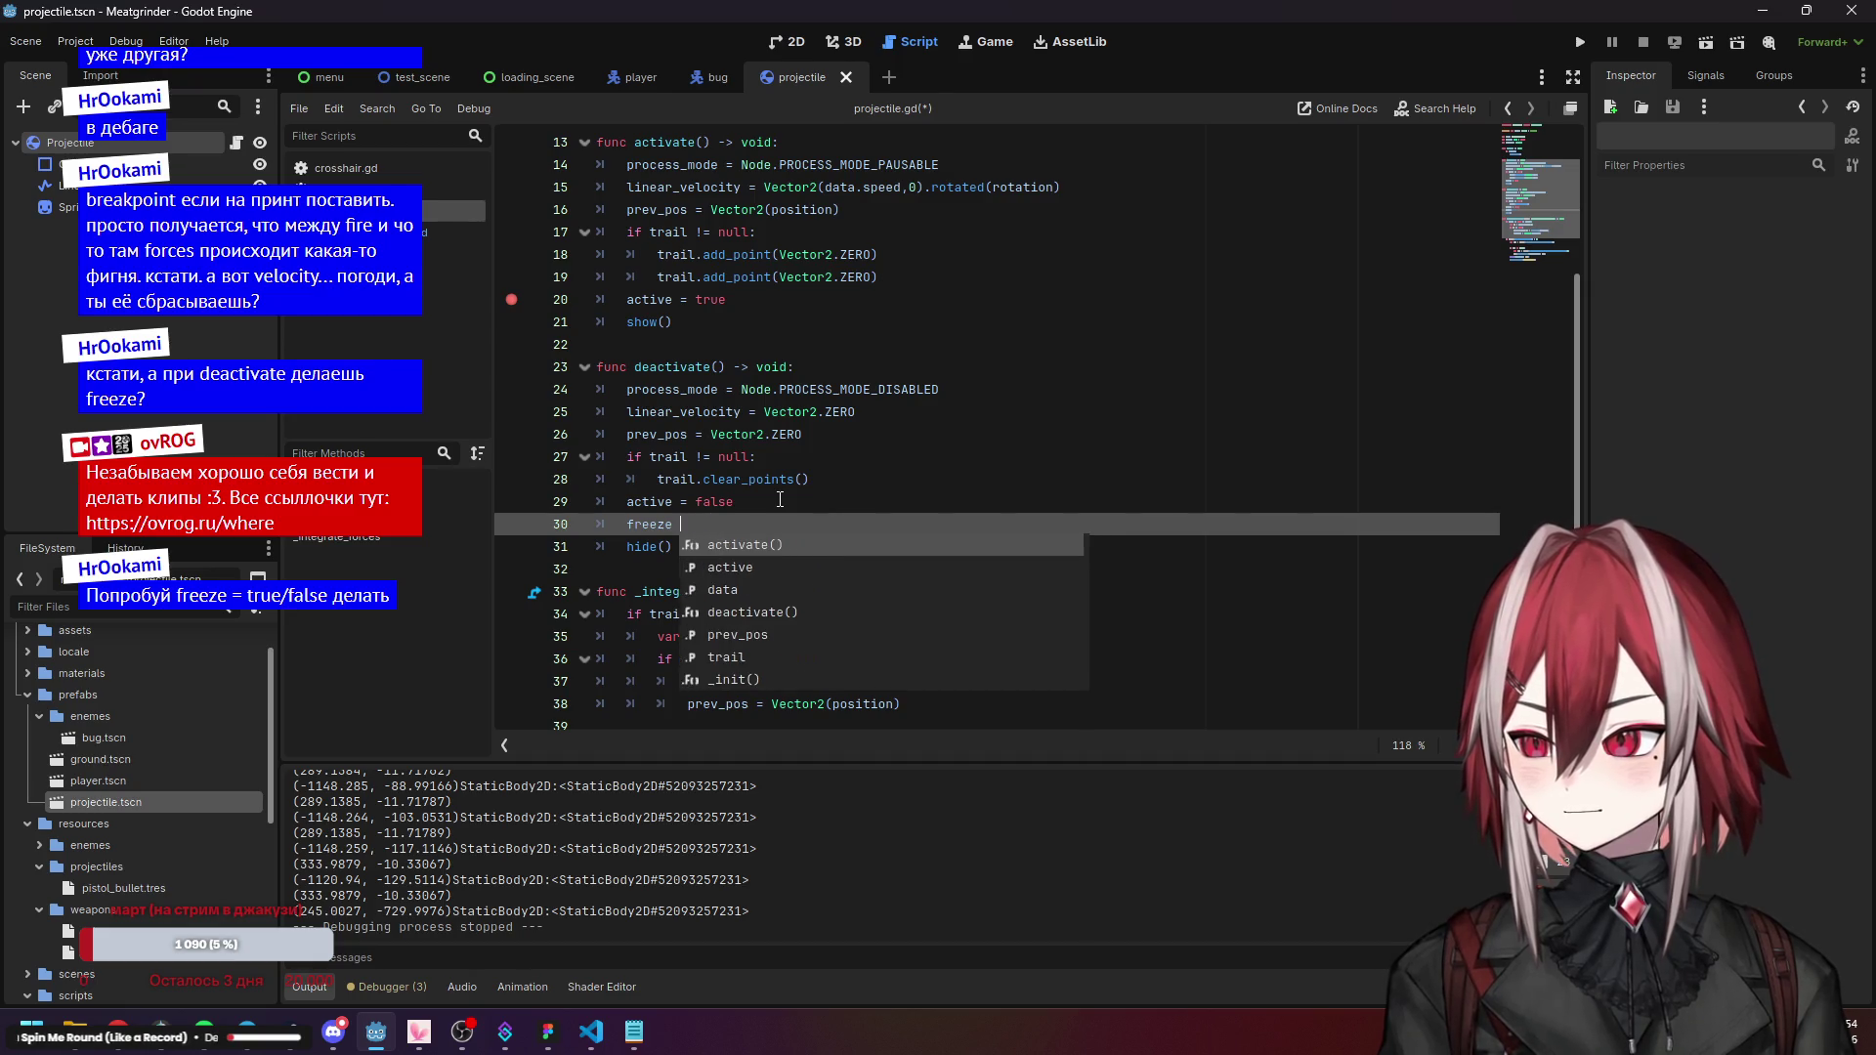
left_click(870, 412)
mouse_move(649, 525)
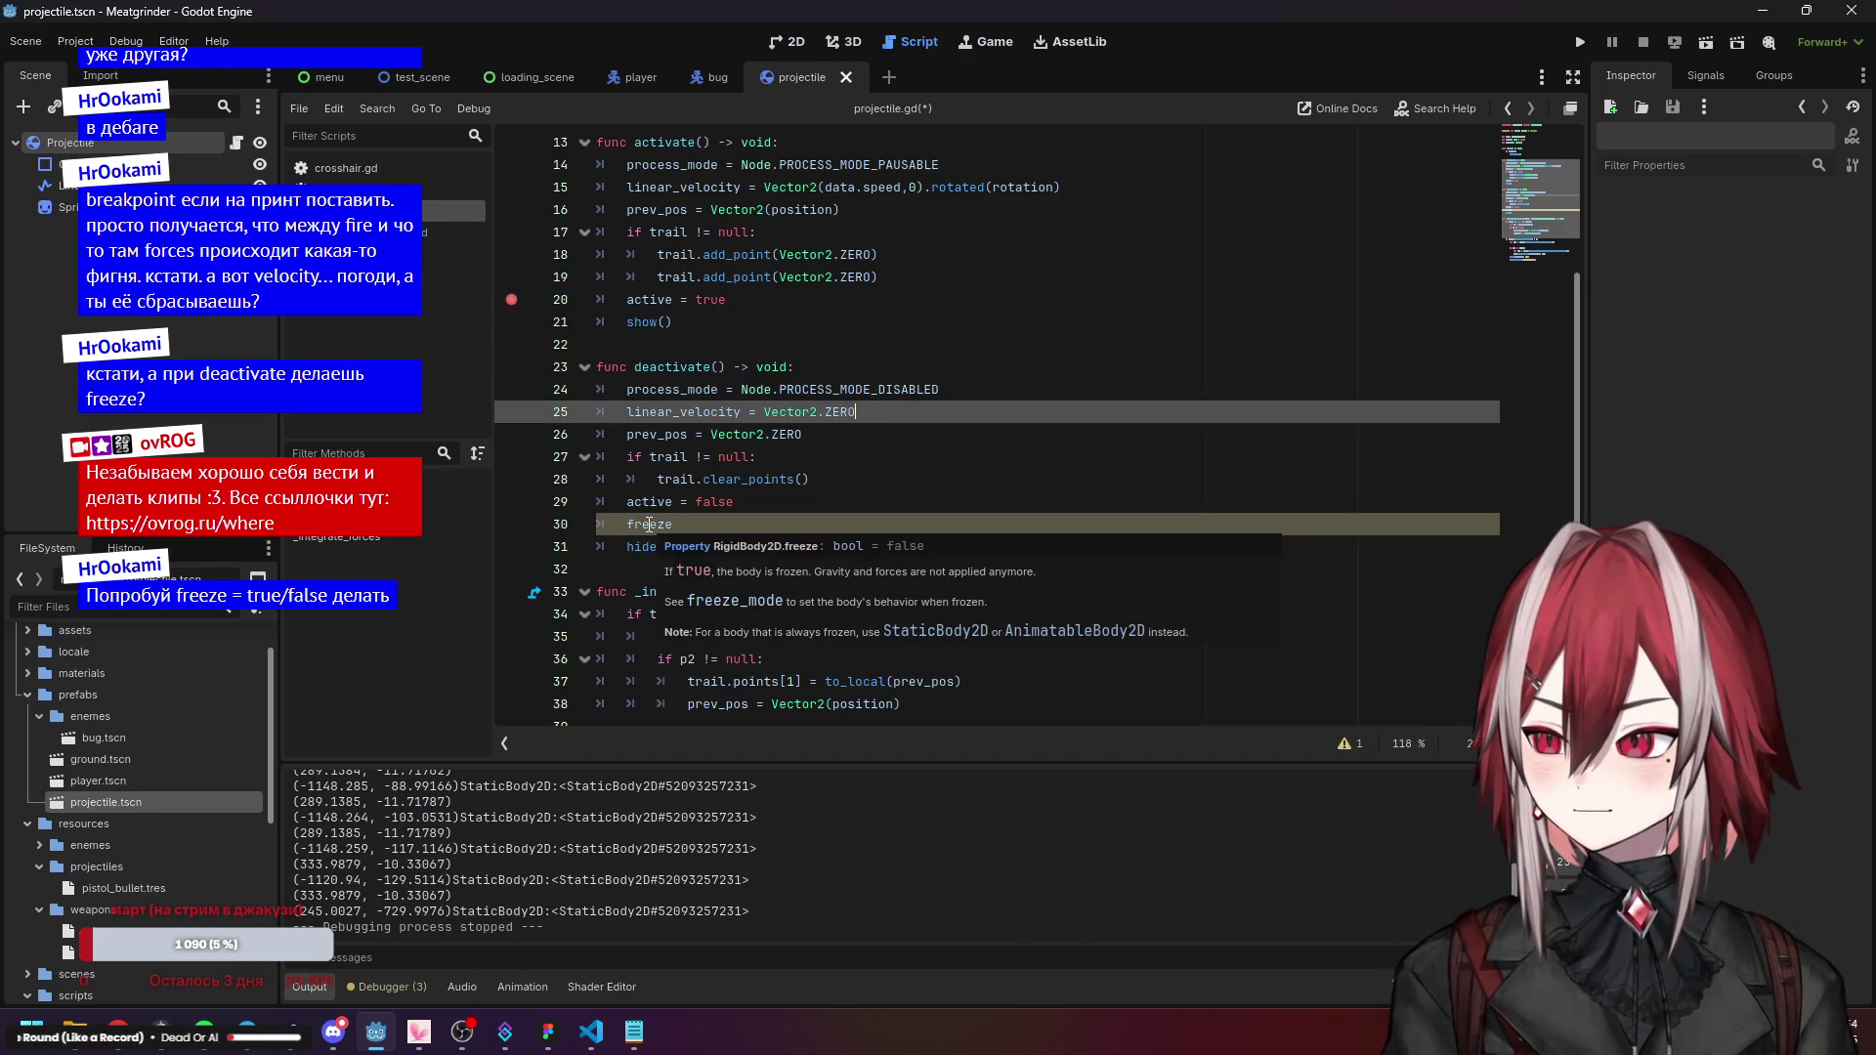
left_click(746, 525)
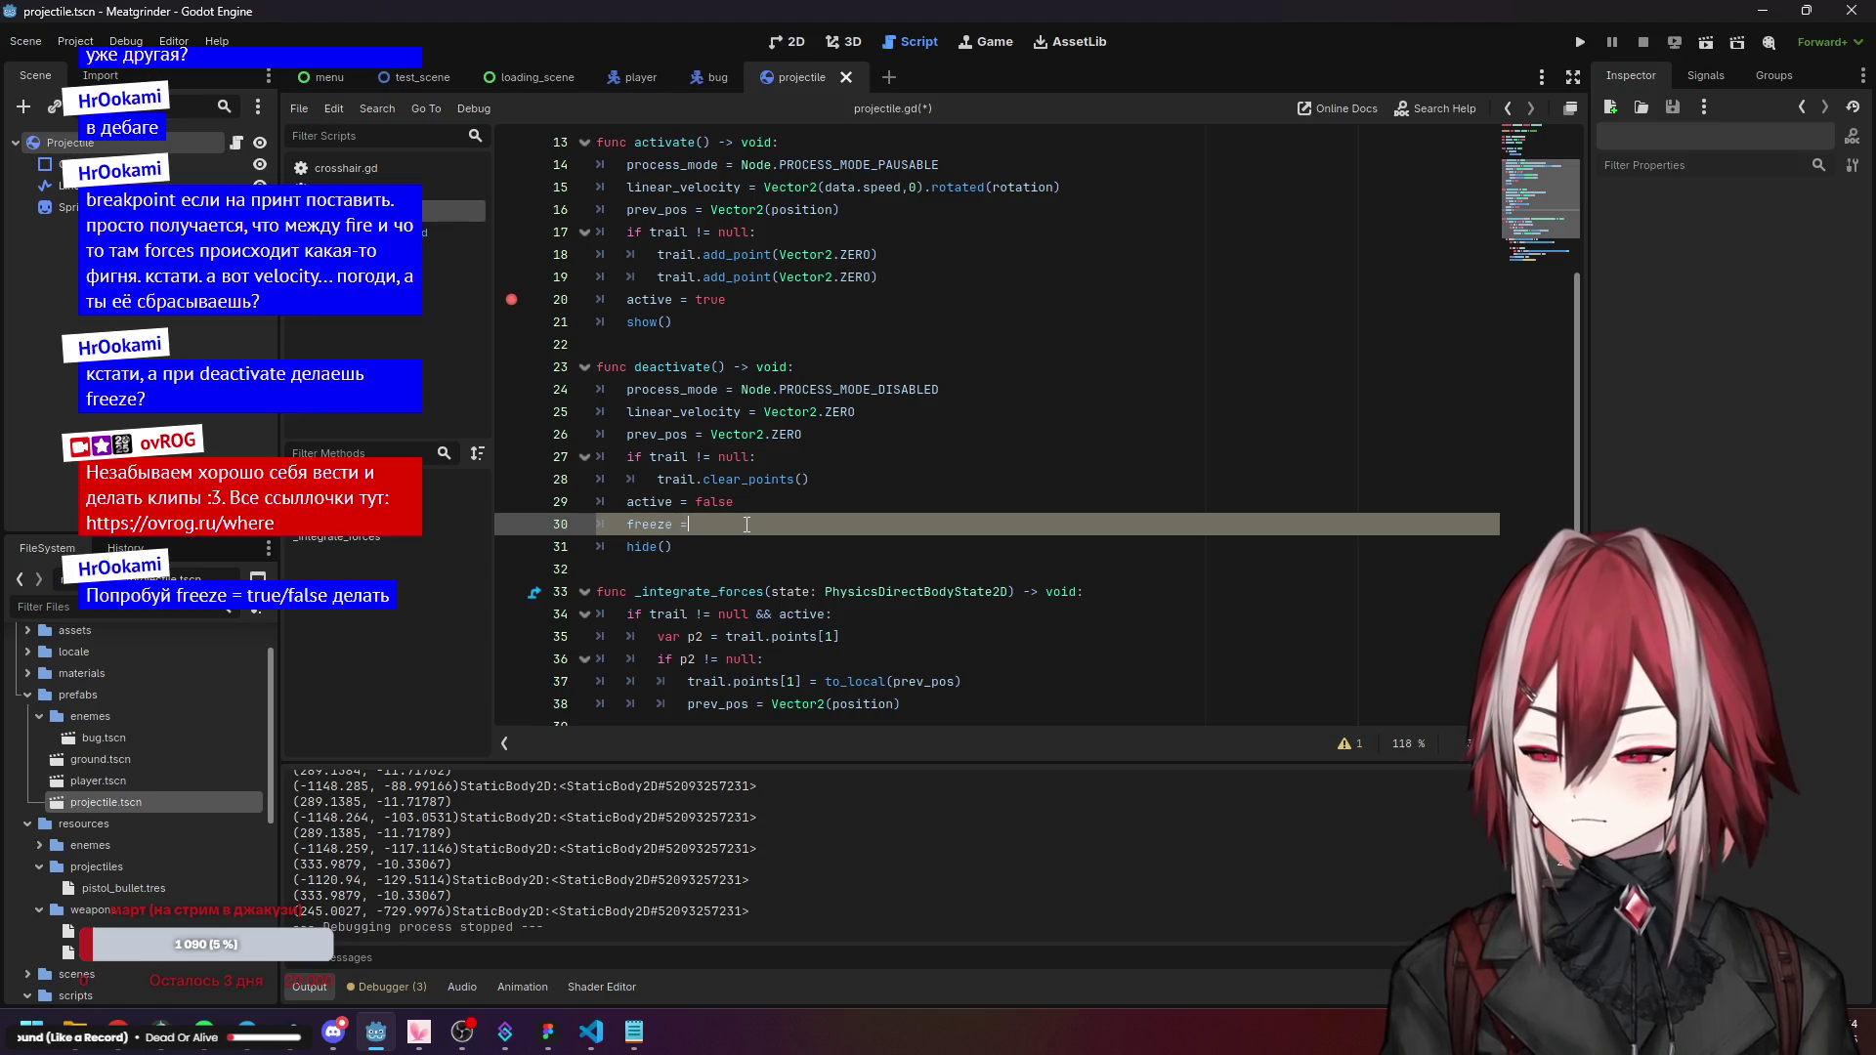
type("tr")
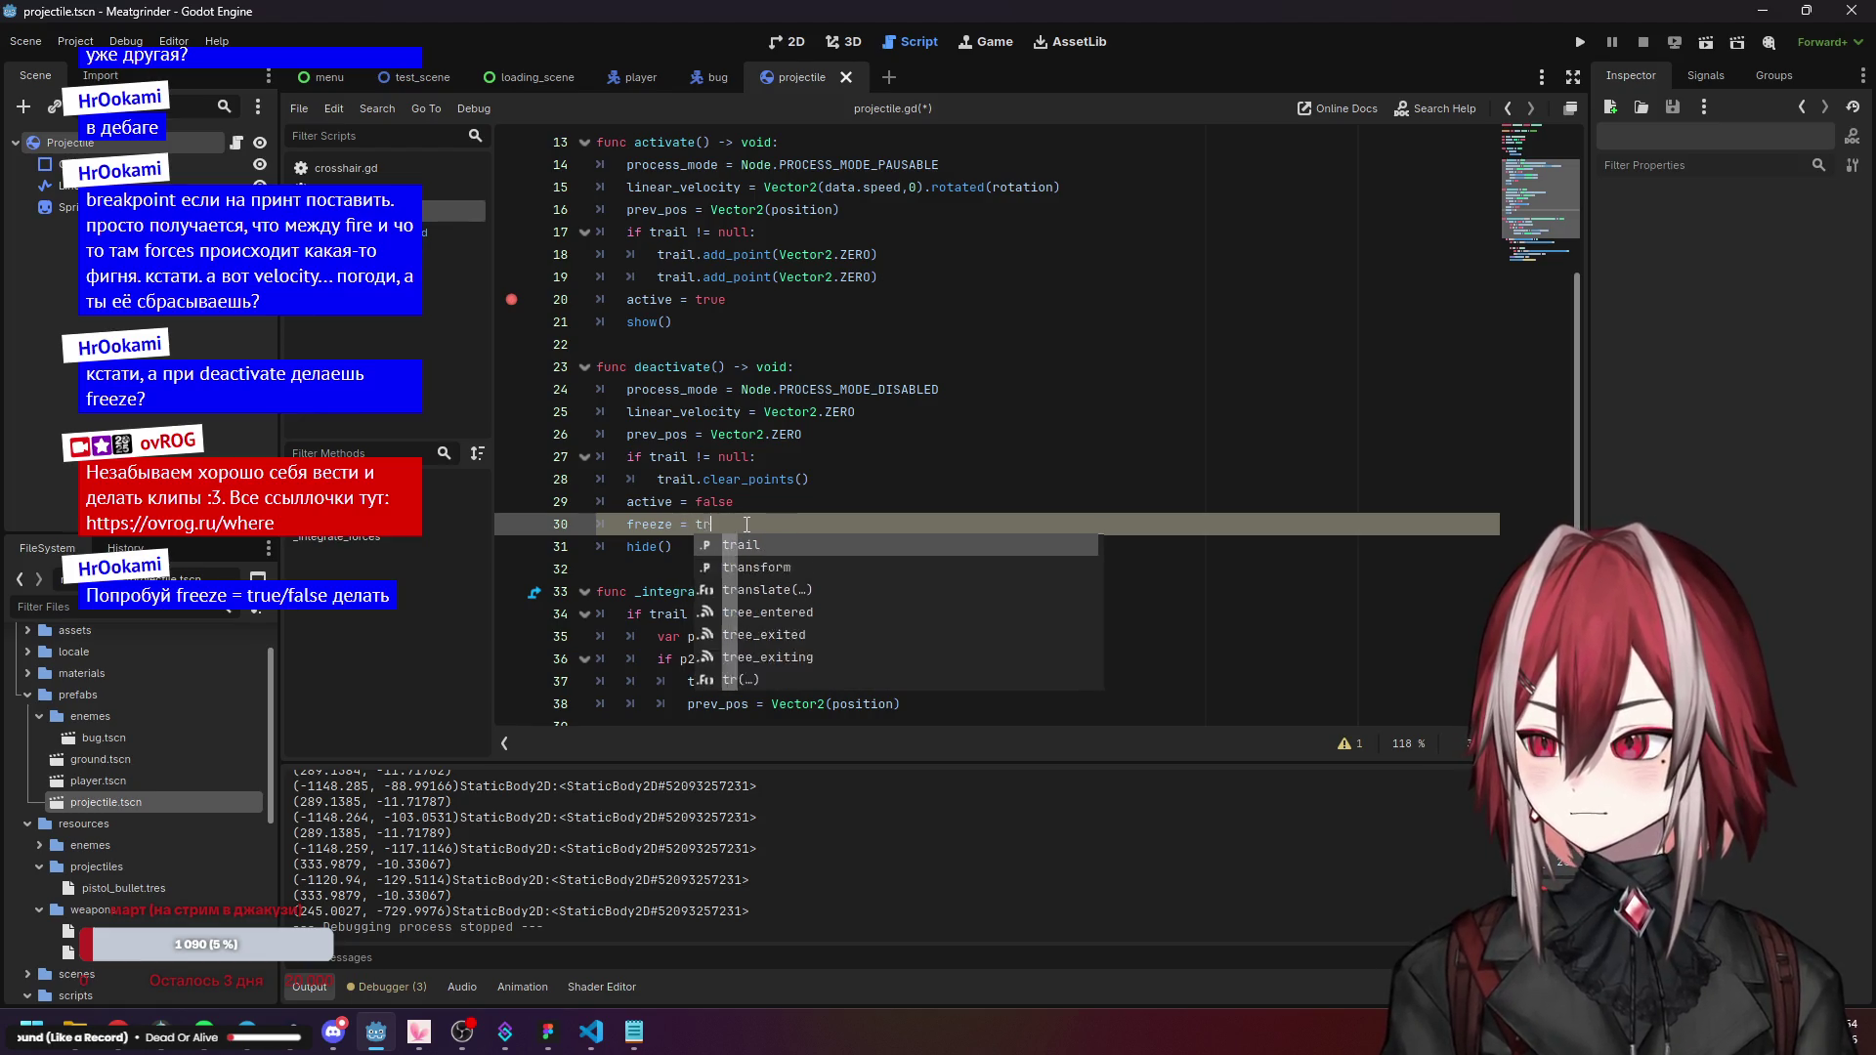
type("ue")
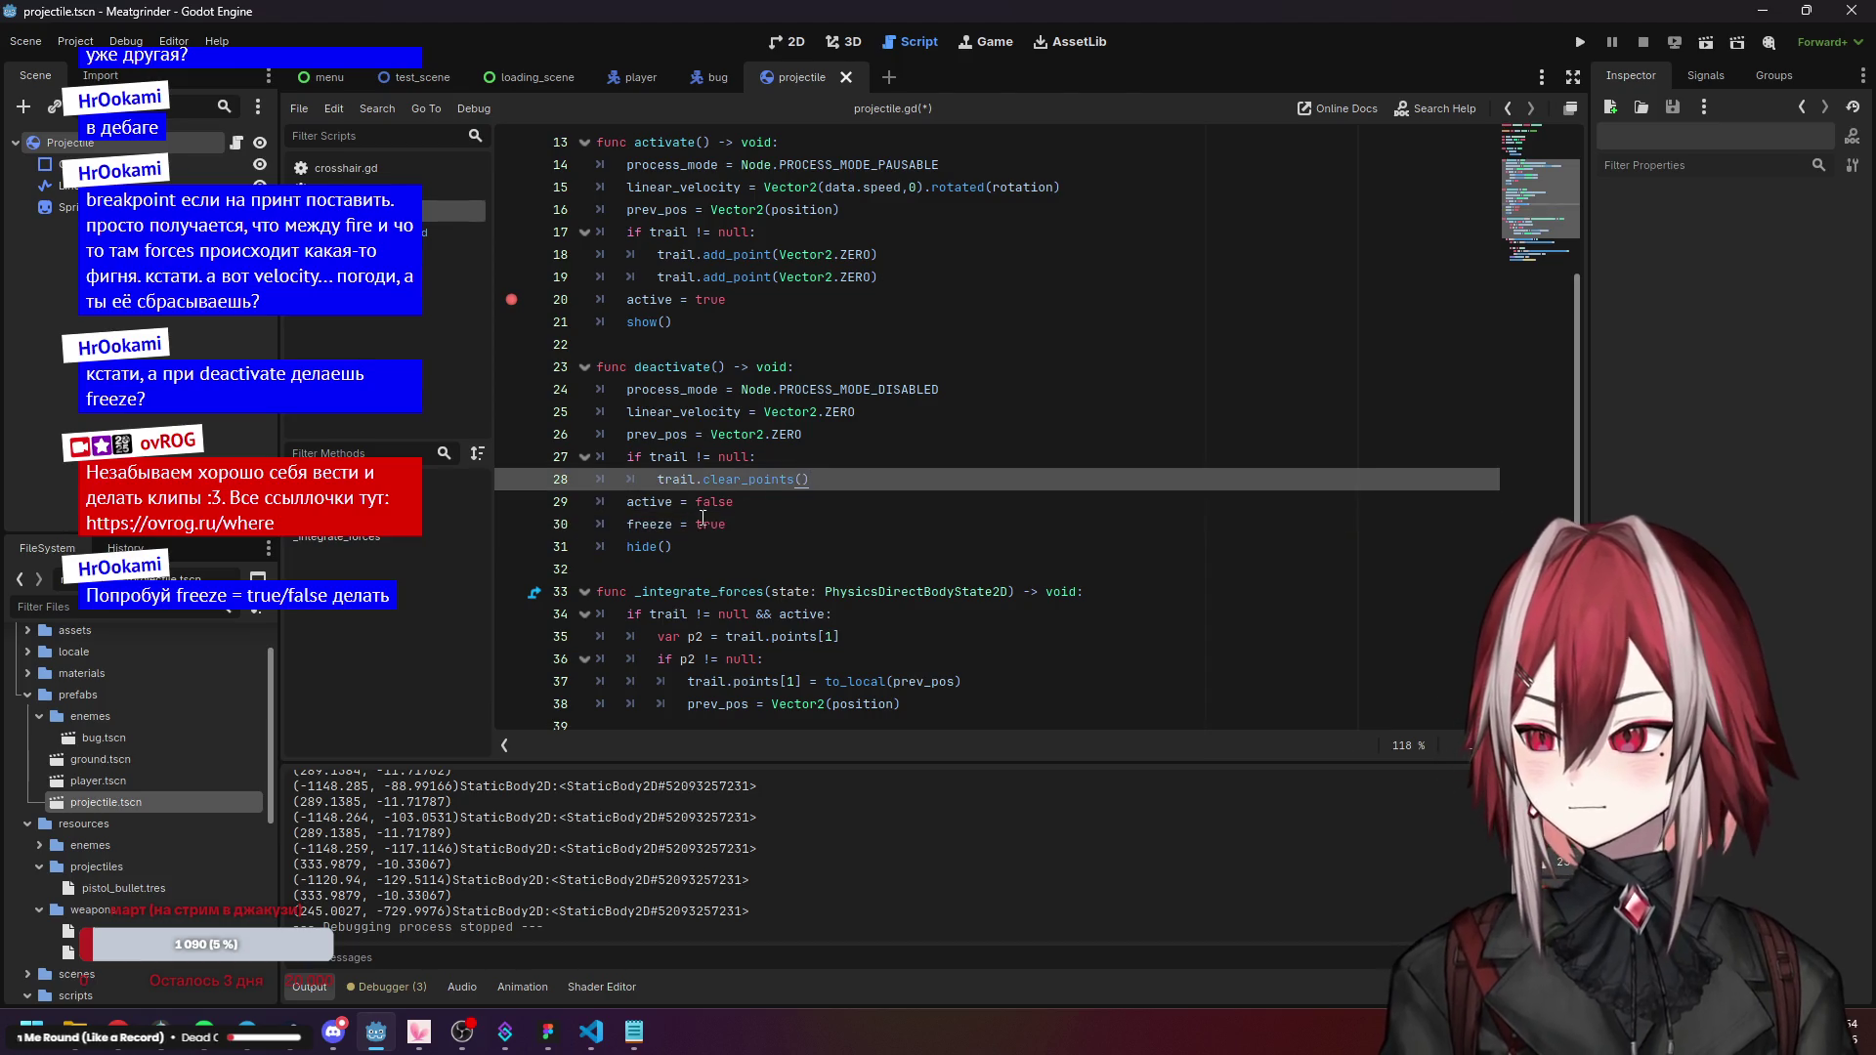
Add 'freeze = false' after active = true in activate() and save the script.
left_click_drag(746, 525, 627, 525)
key("ctrl+c")
scroll(684, 440, "up", 1)
left_click(737, 367)
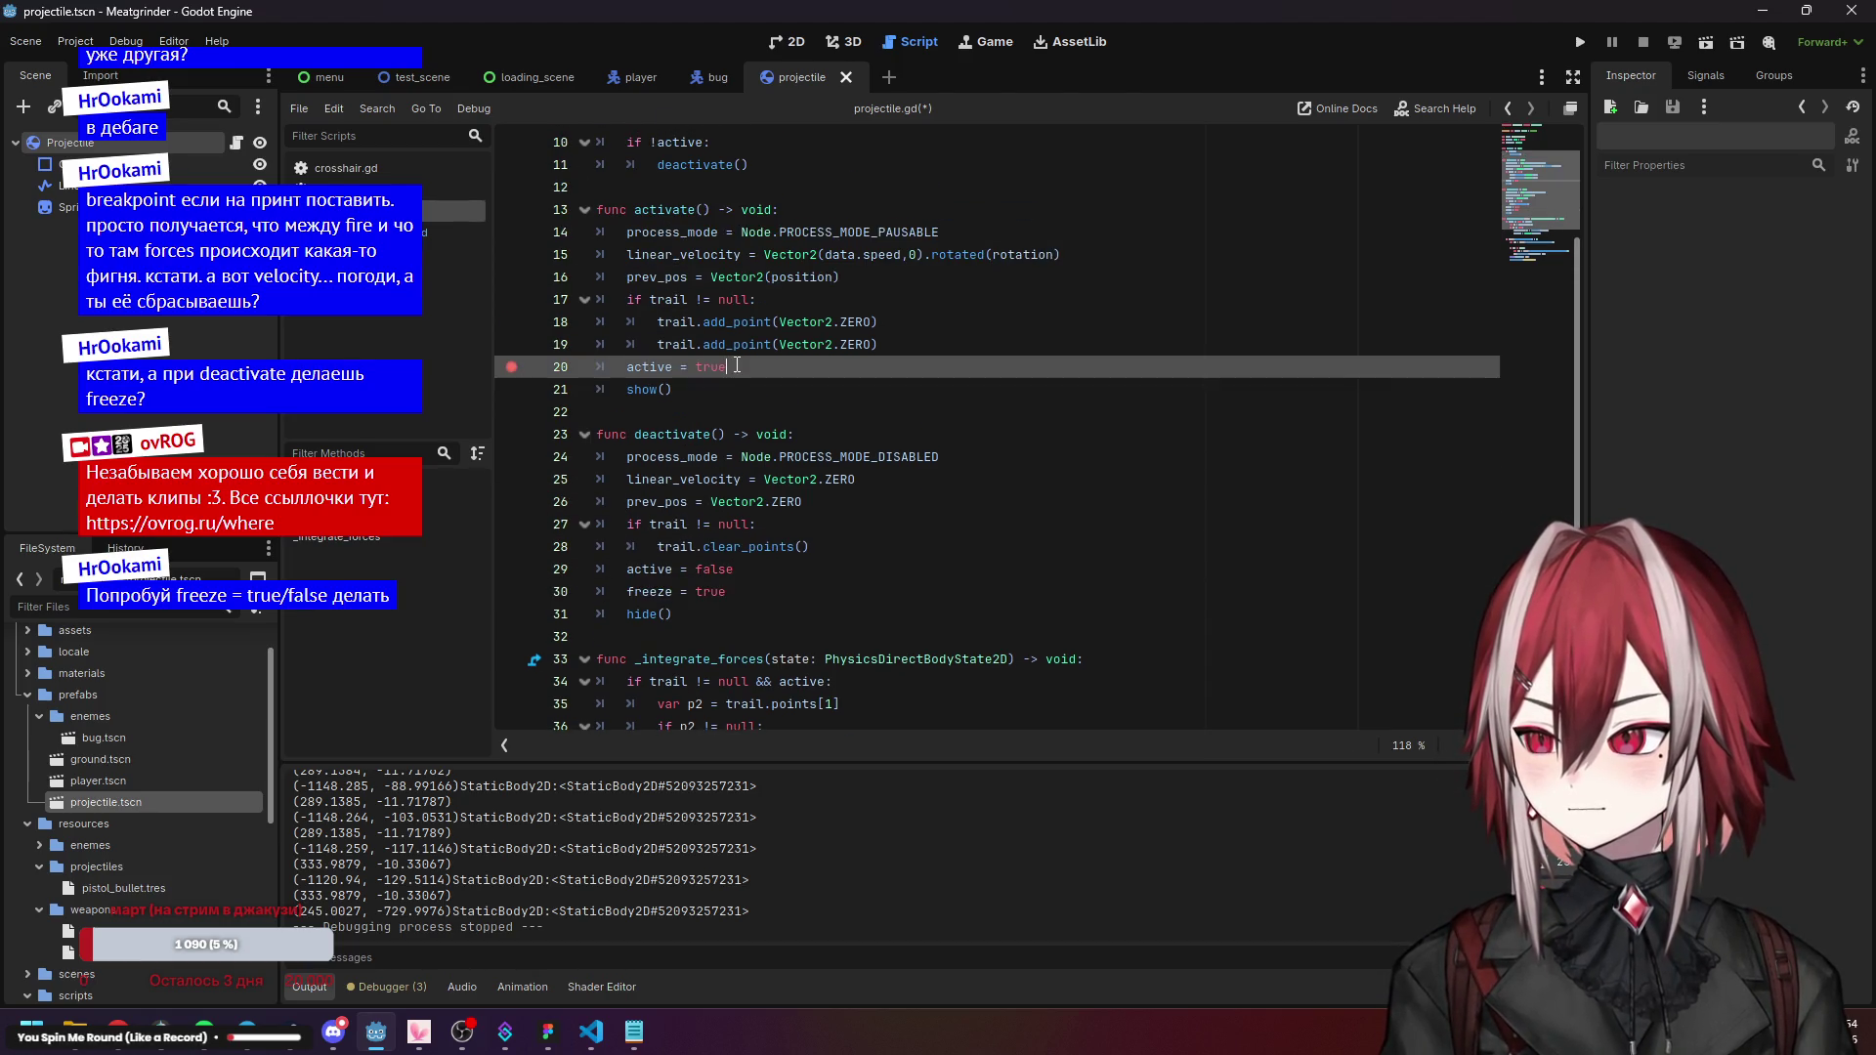
key("Return")
key("ctrl+v")
double_click(712, 387)
type("fa")
double_click(764, 411)
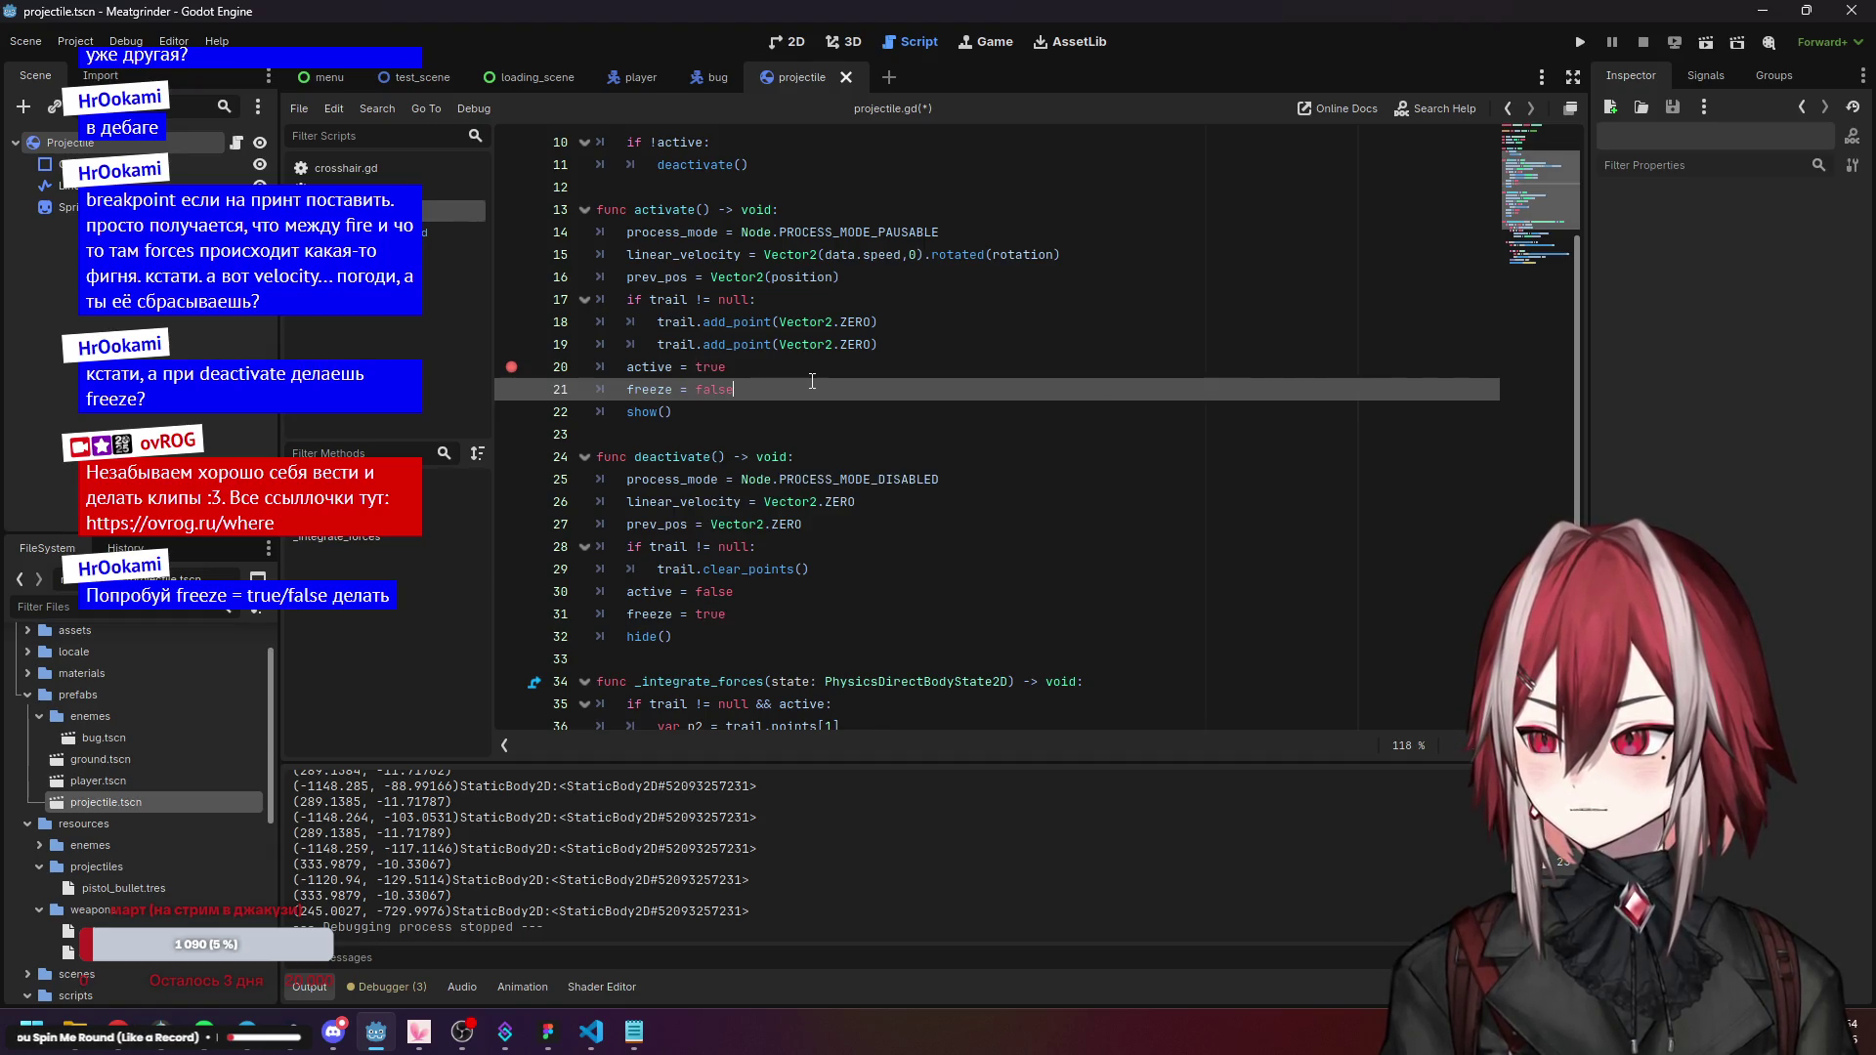
key("ctrl+s")
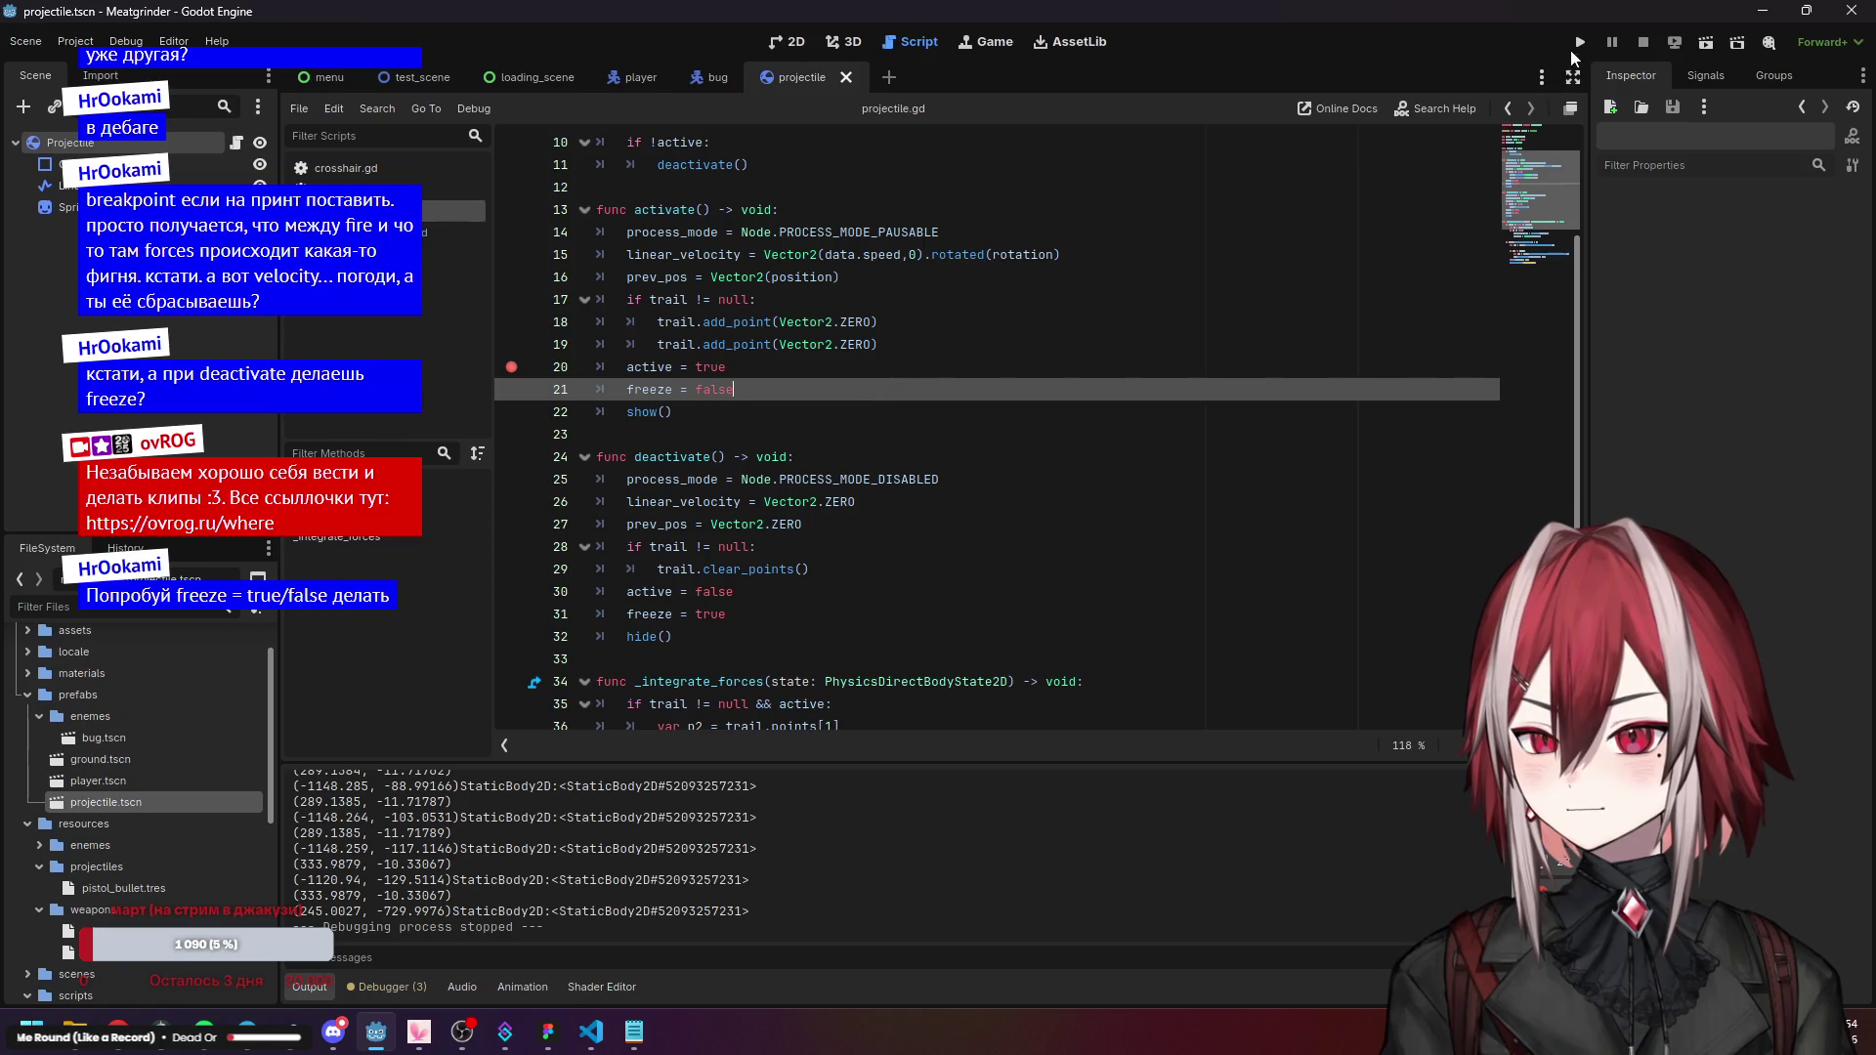
left_click(1578, 44)
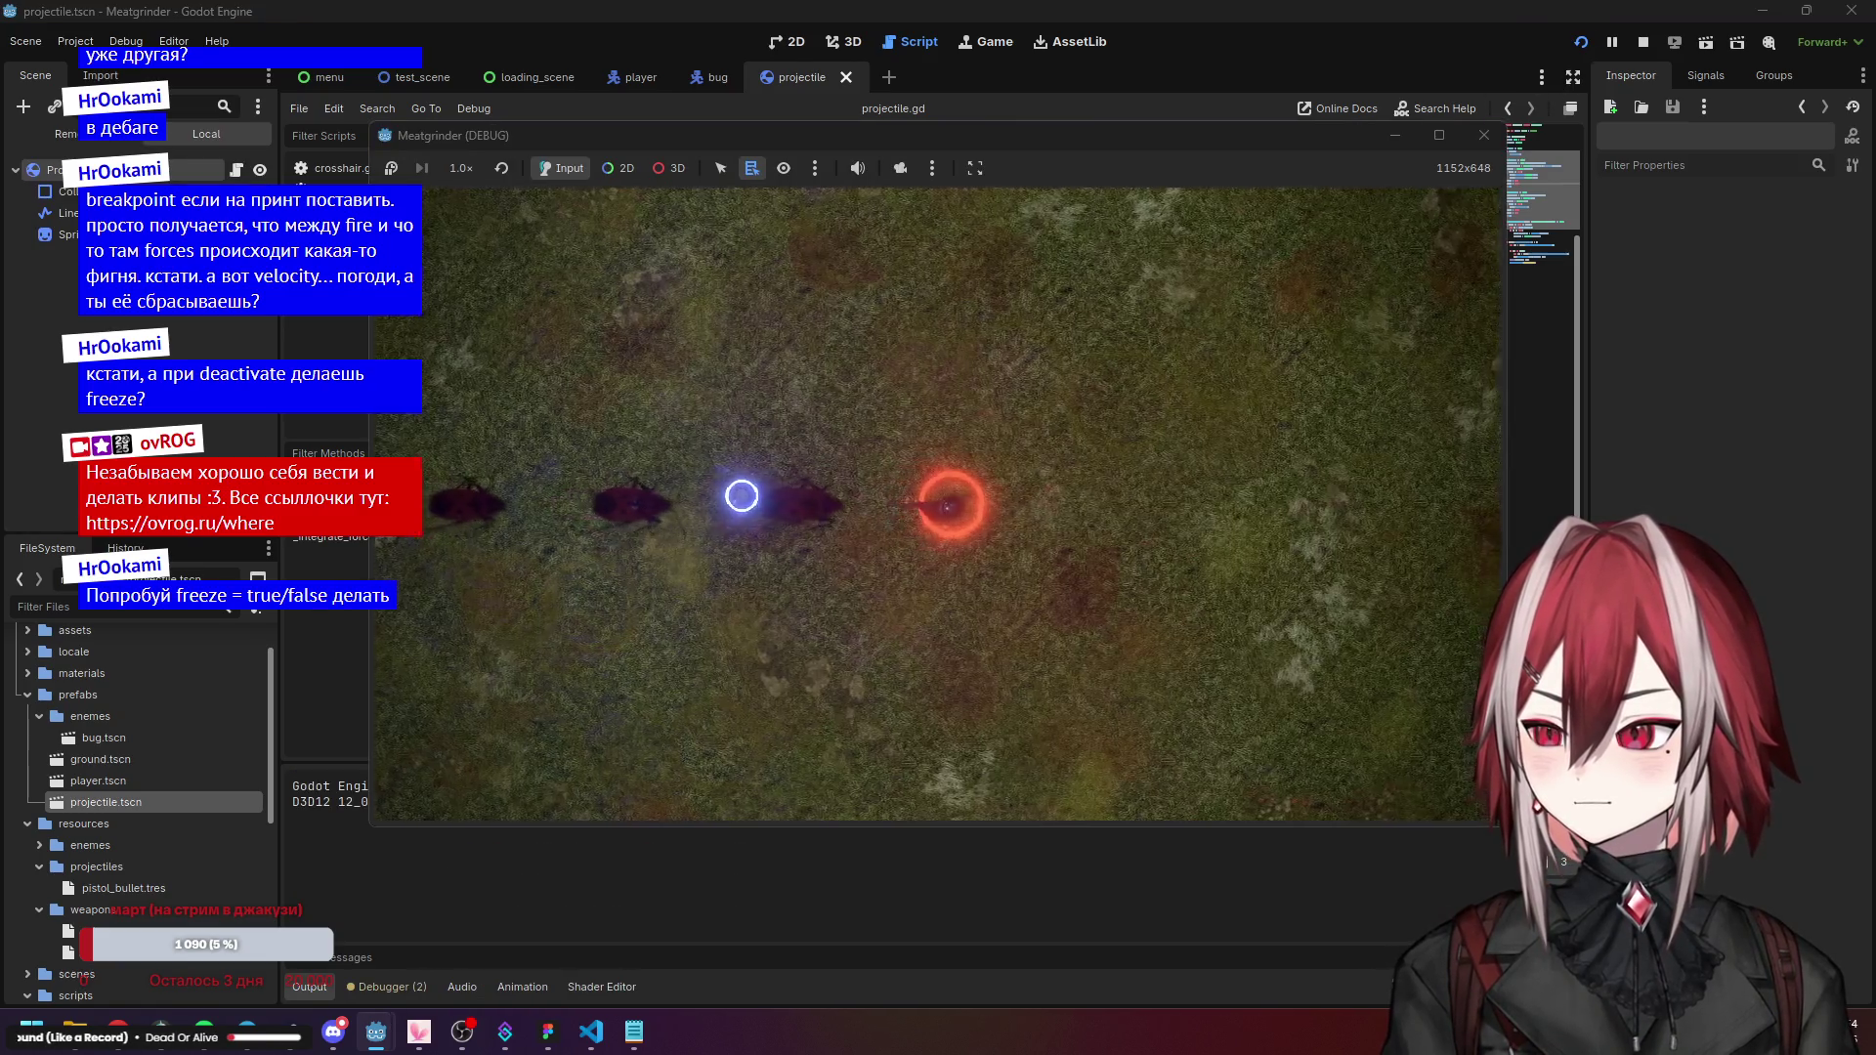
left_click(741, 495)
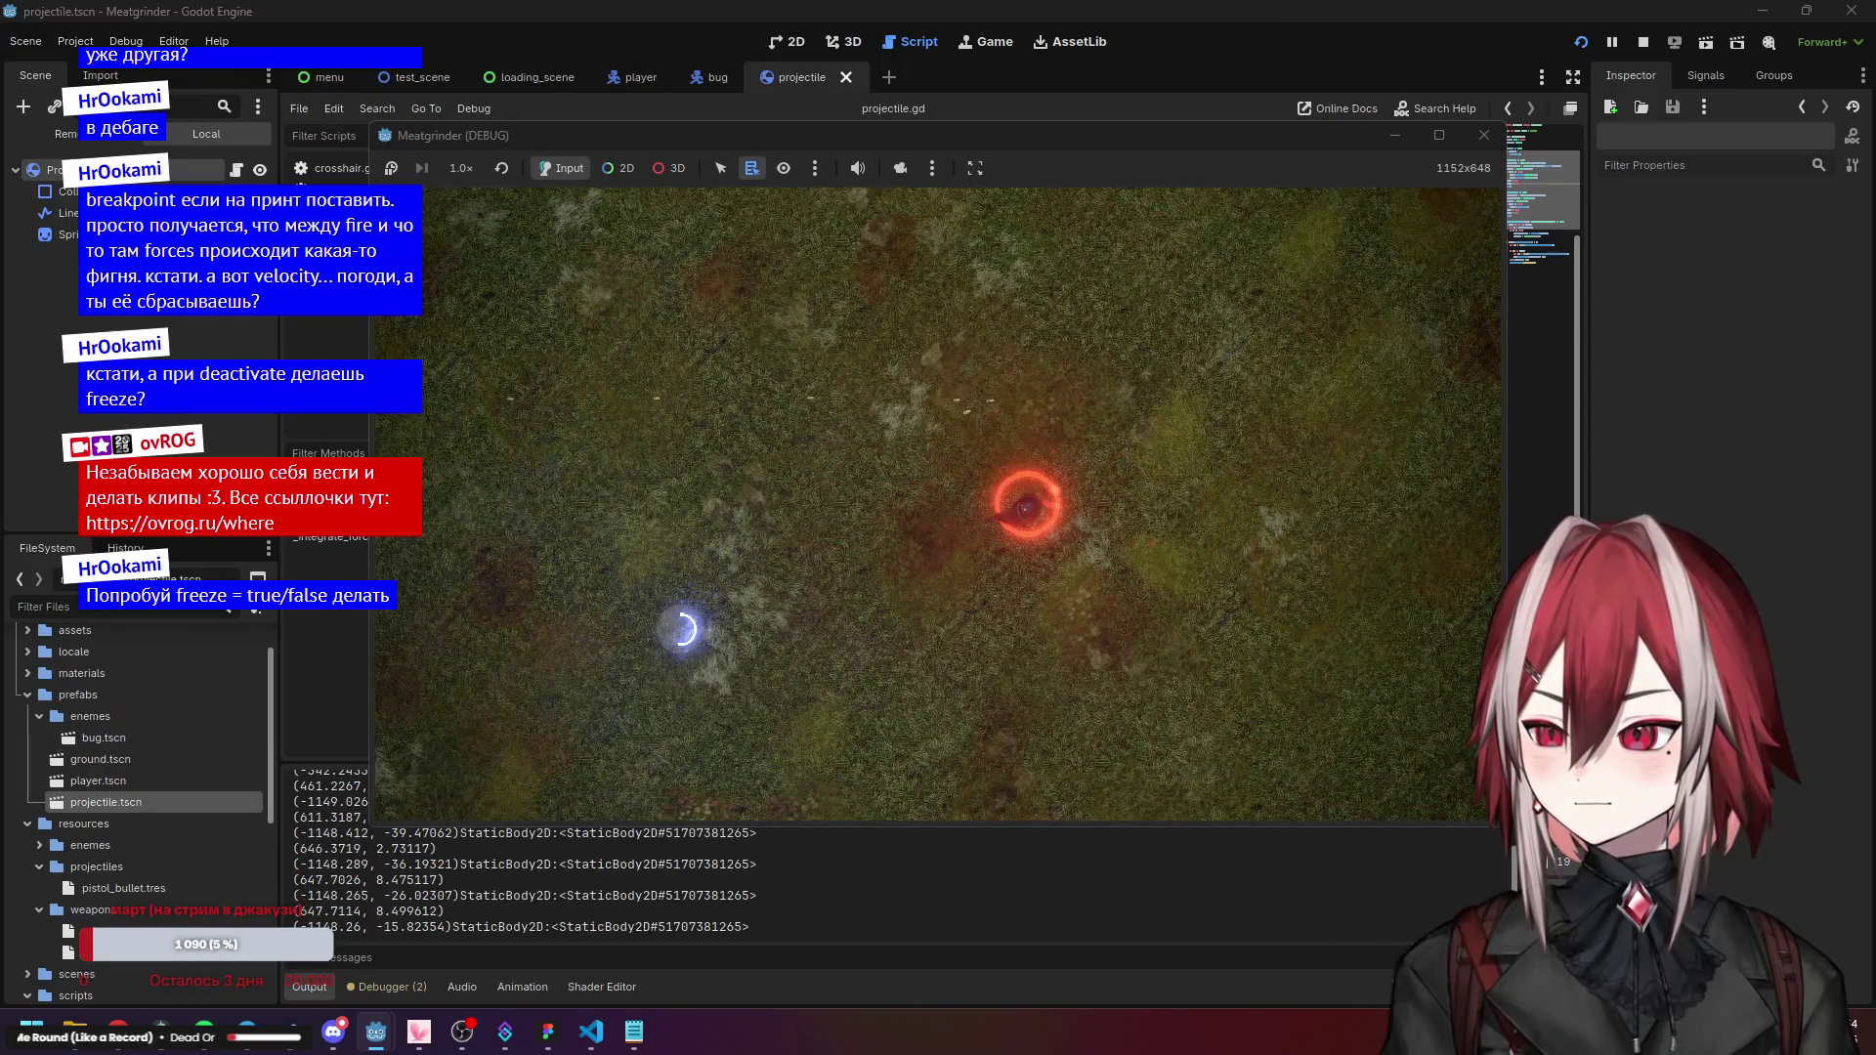
left_click(1582, 43)
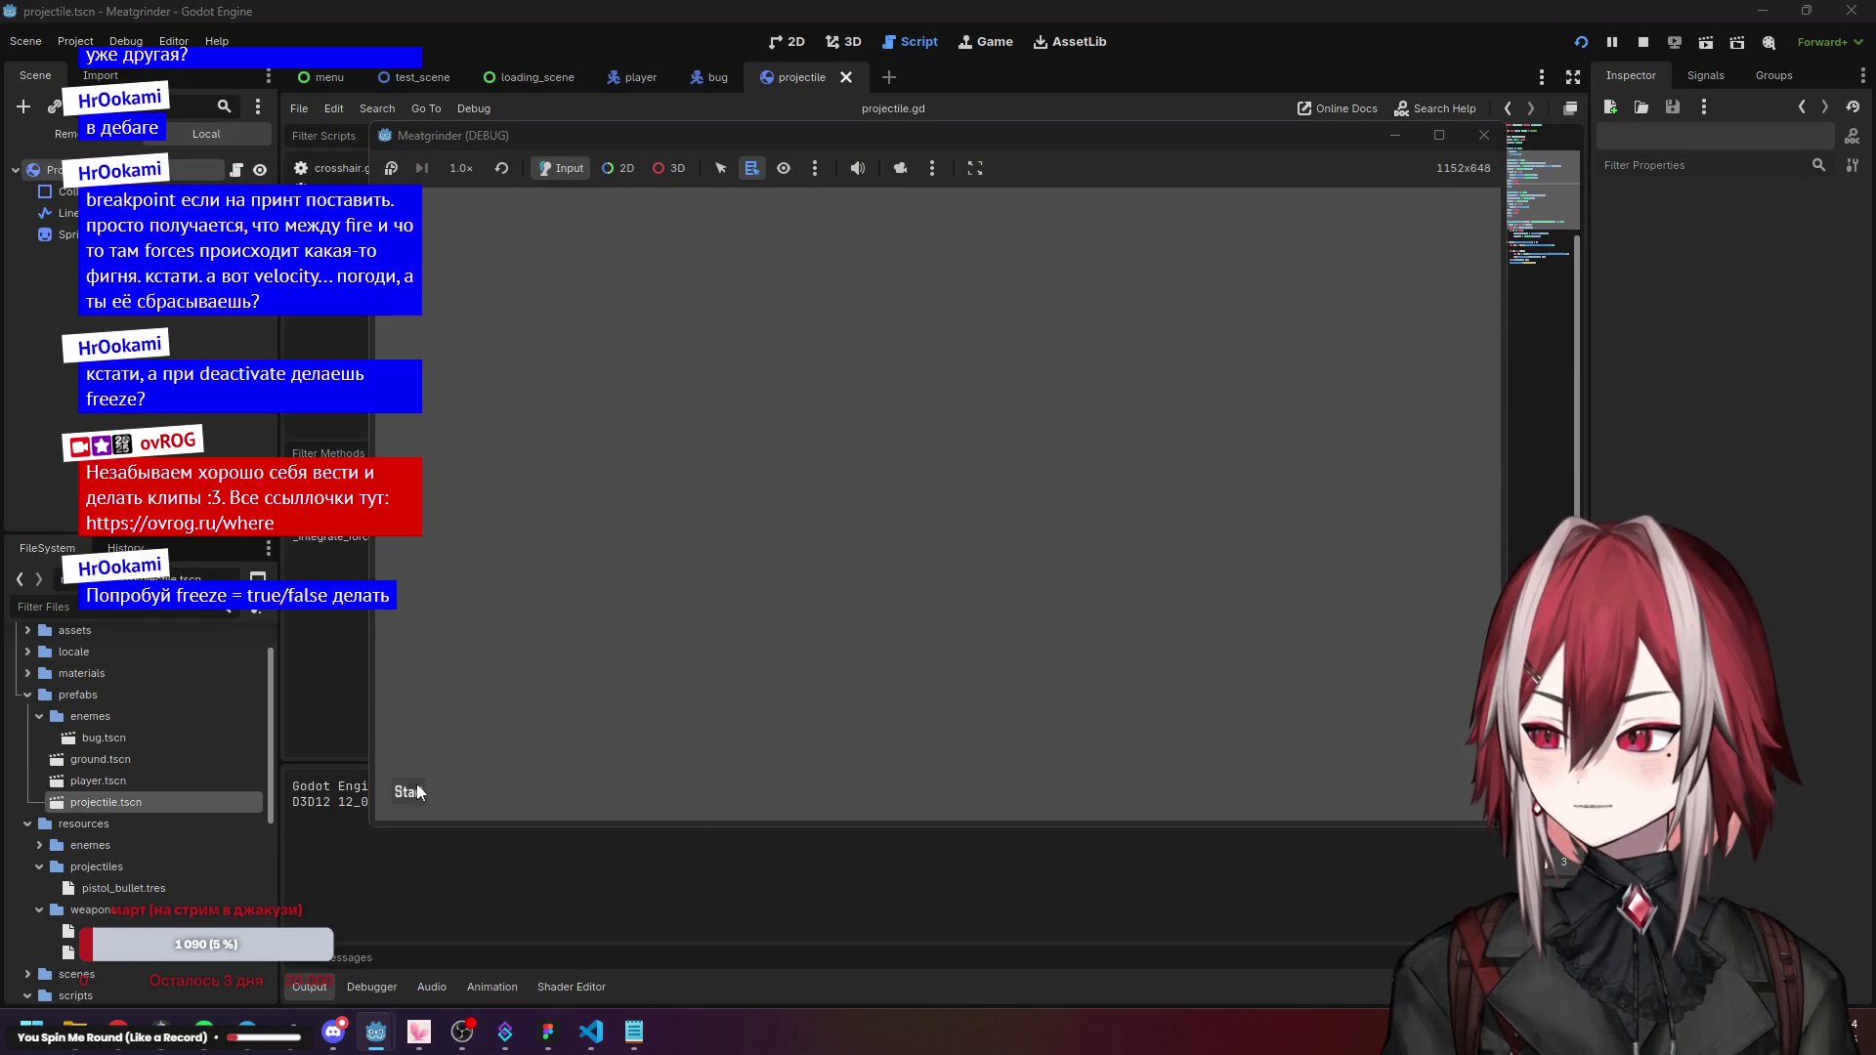
left_click(396, 793)
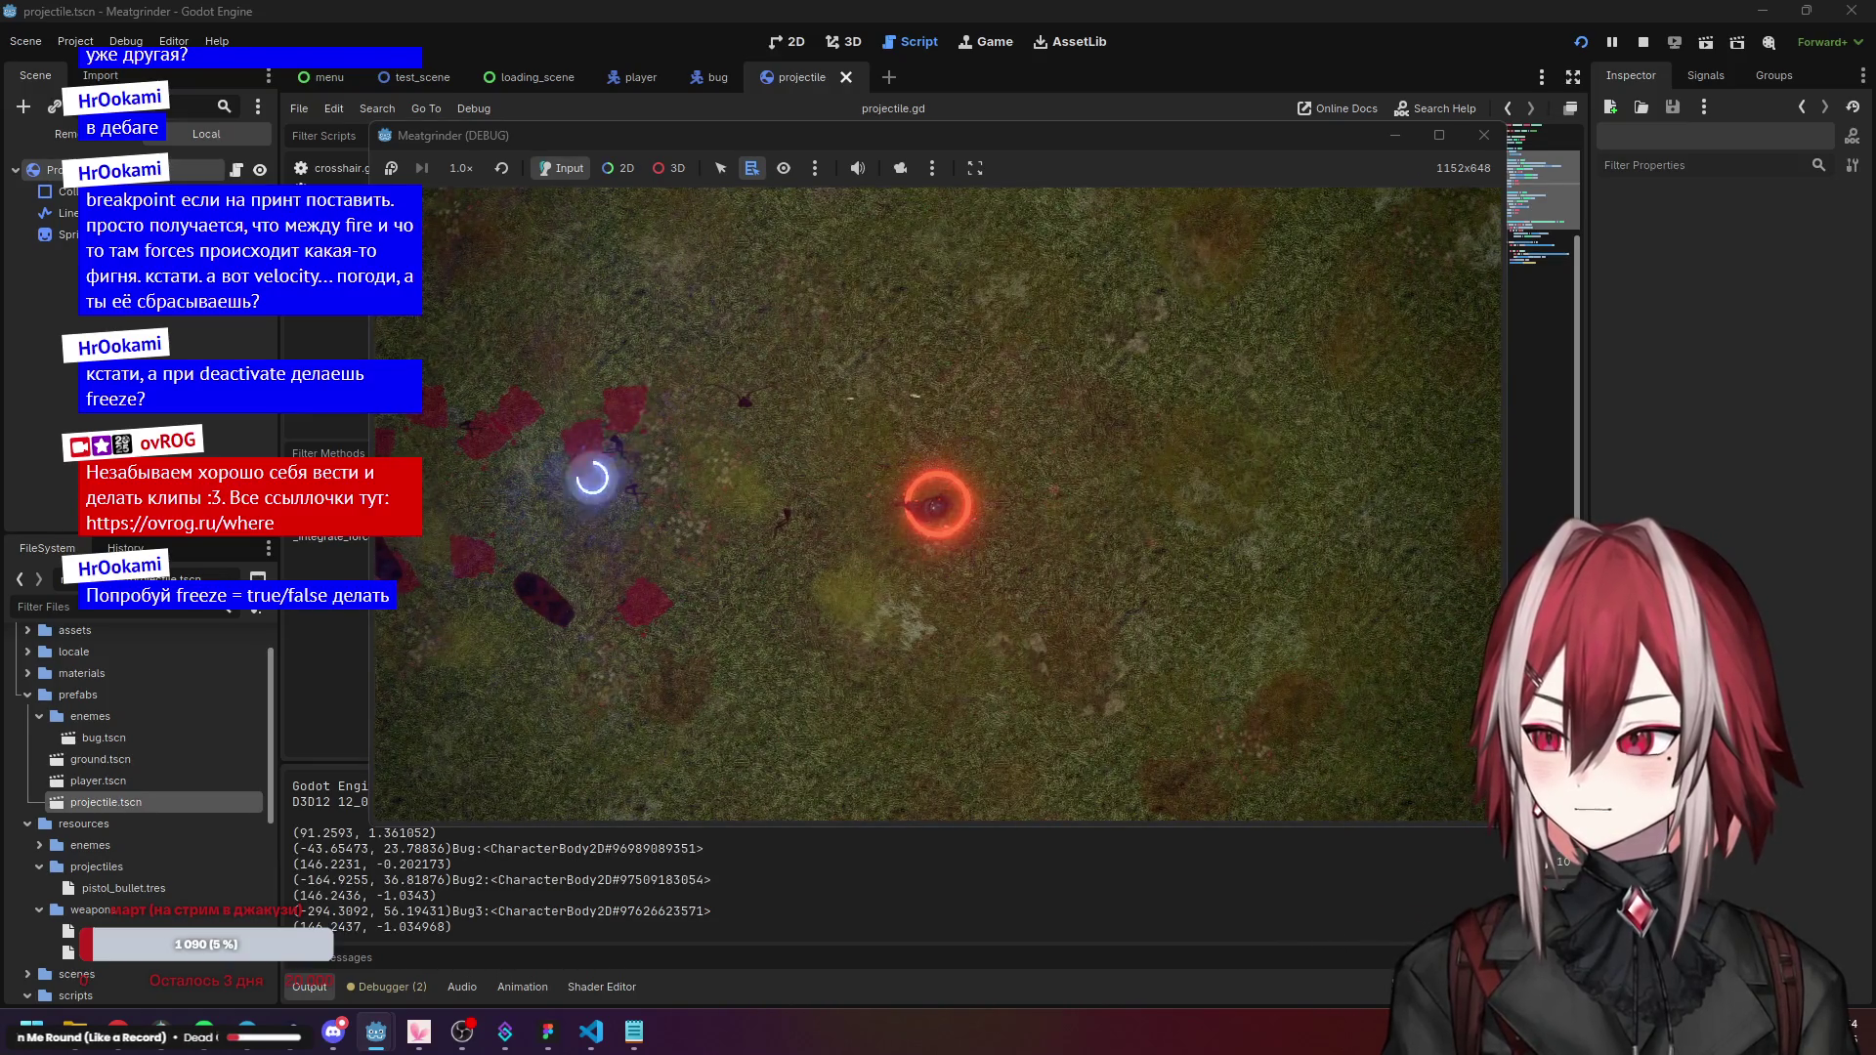
left_click(1484, 134)
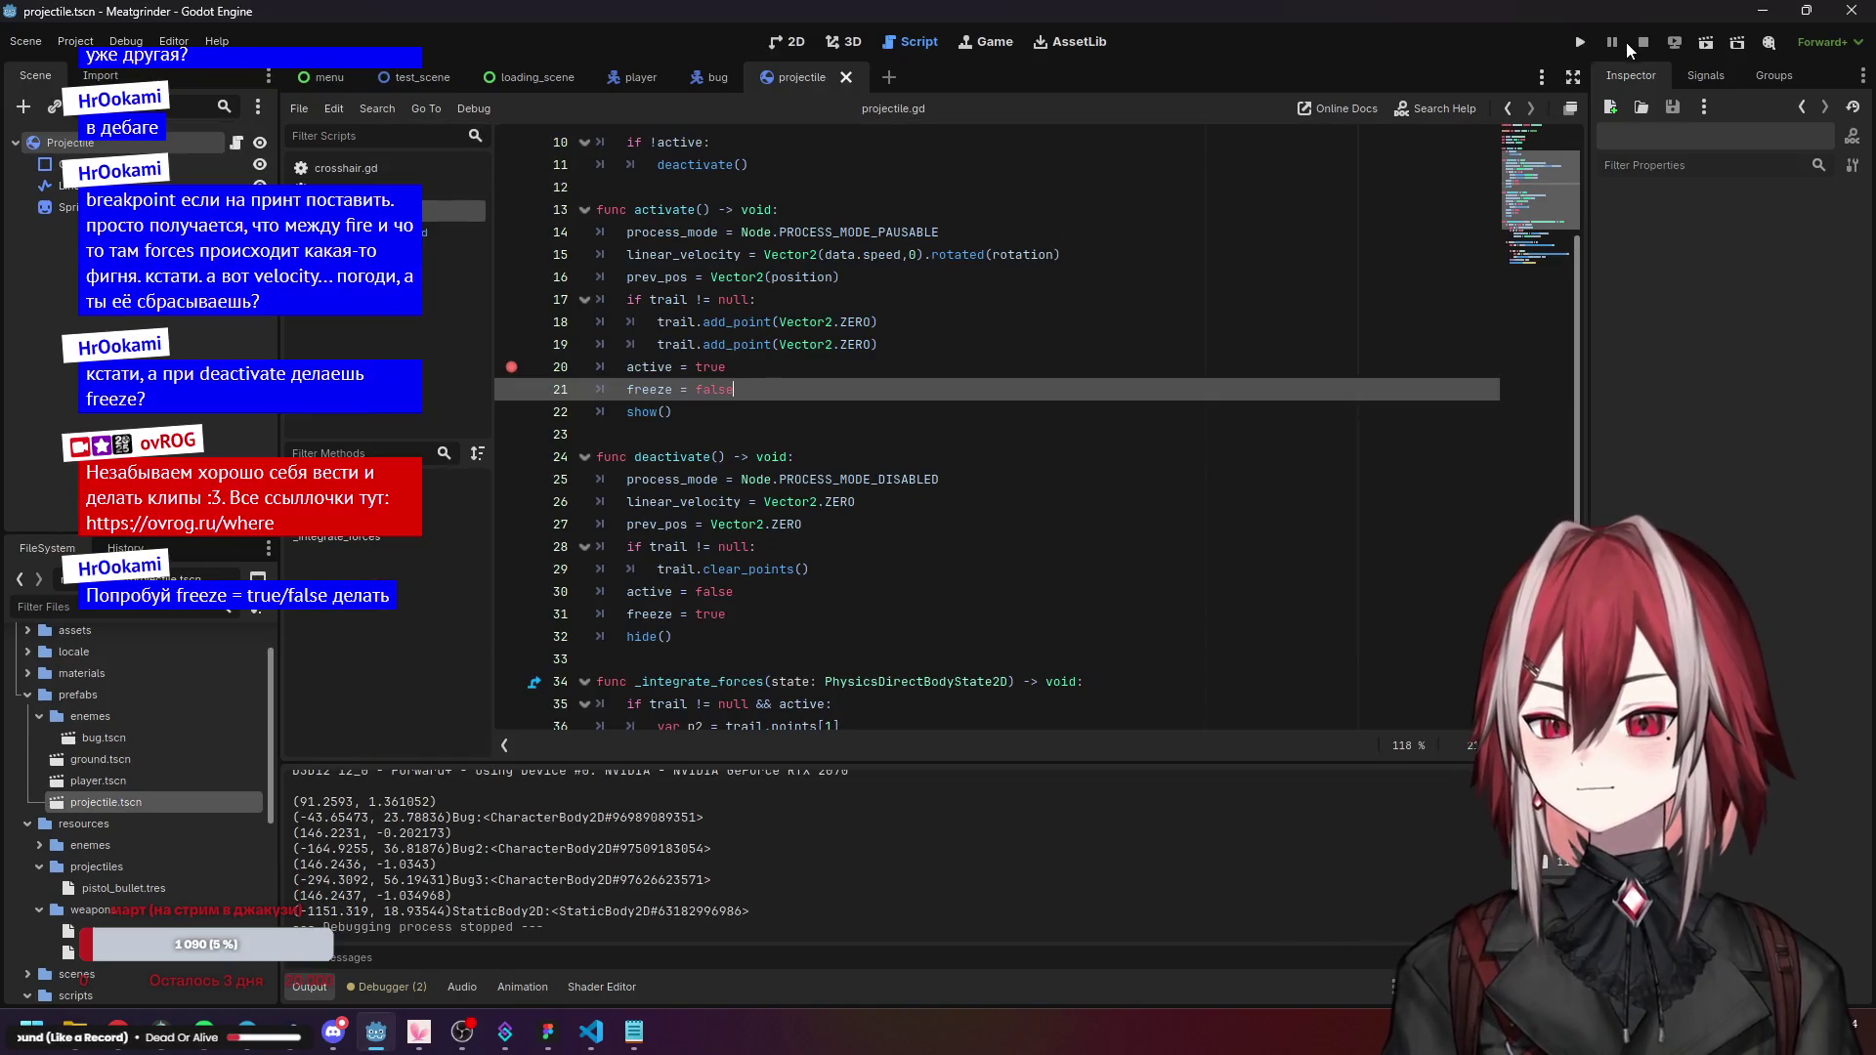
Delete the freeze = false and freeze = true lines and save projectile.gd.
left_click(752, 375)
left_click(743, 391)
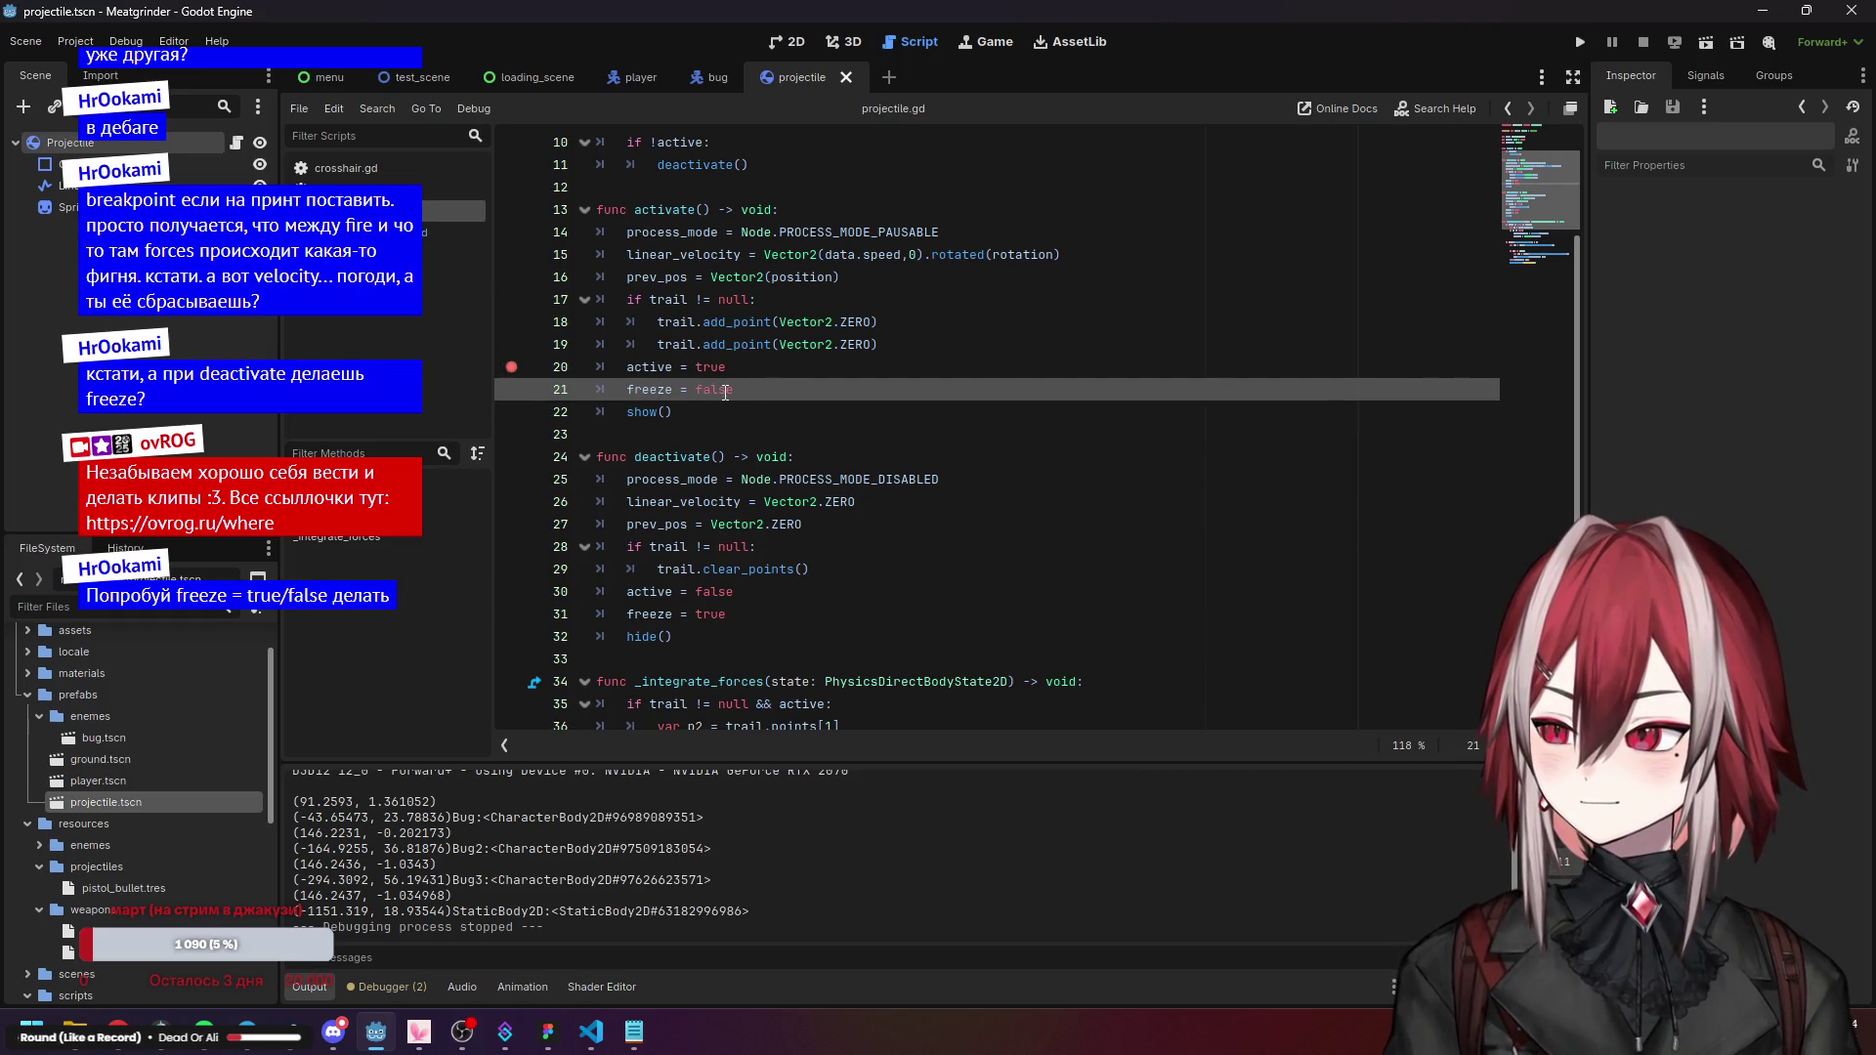
key("shift+Home")
key("shift+Home")
key("BackSpace")
key("BackSpace")
left_click(757, 590)
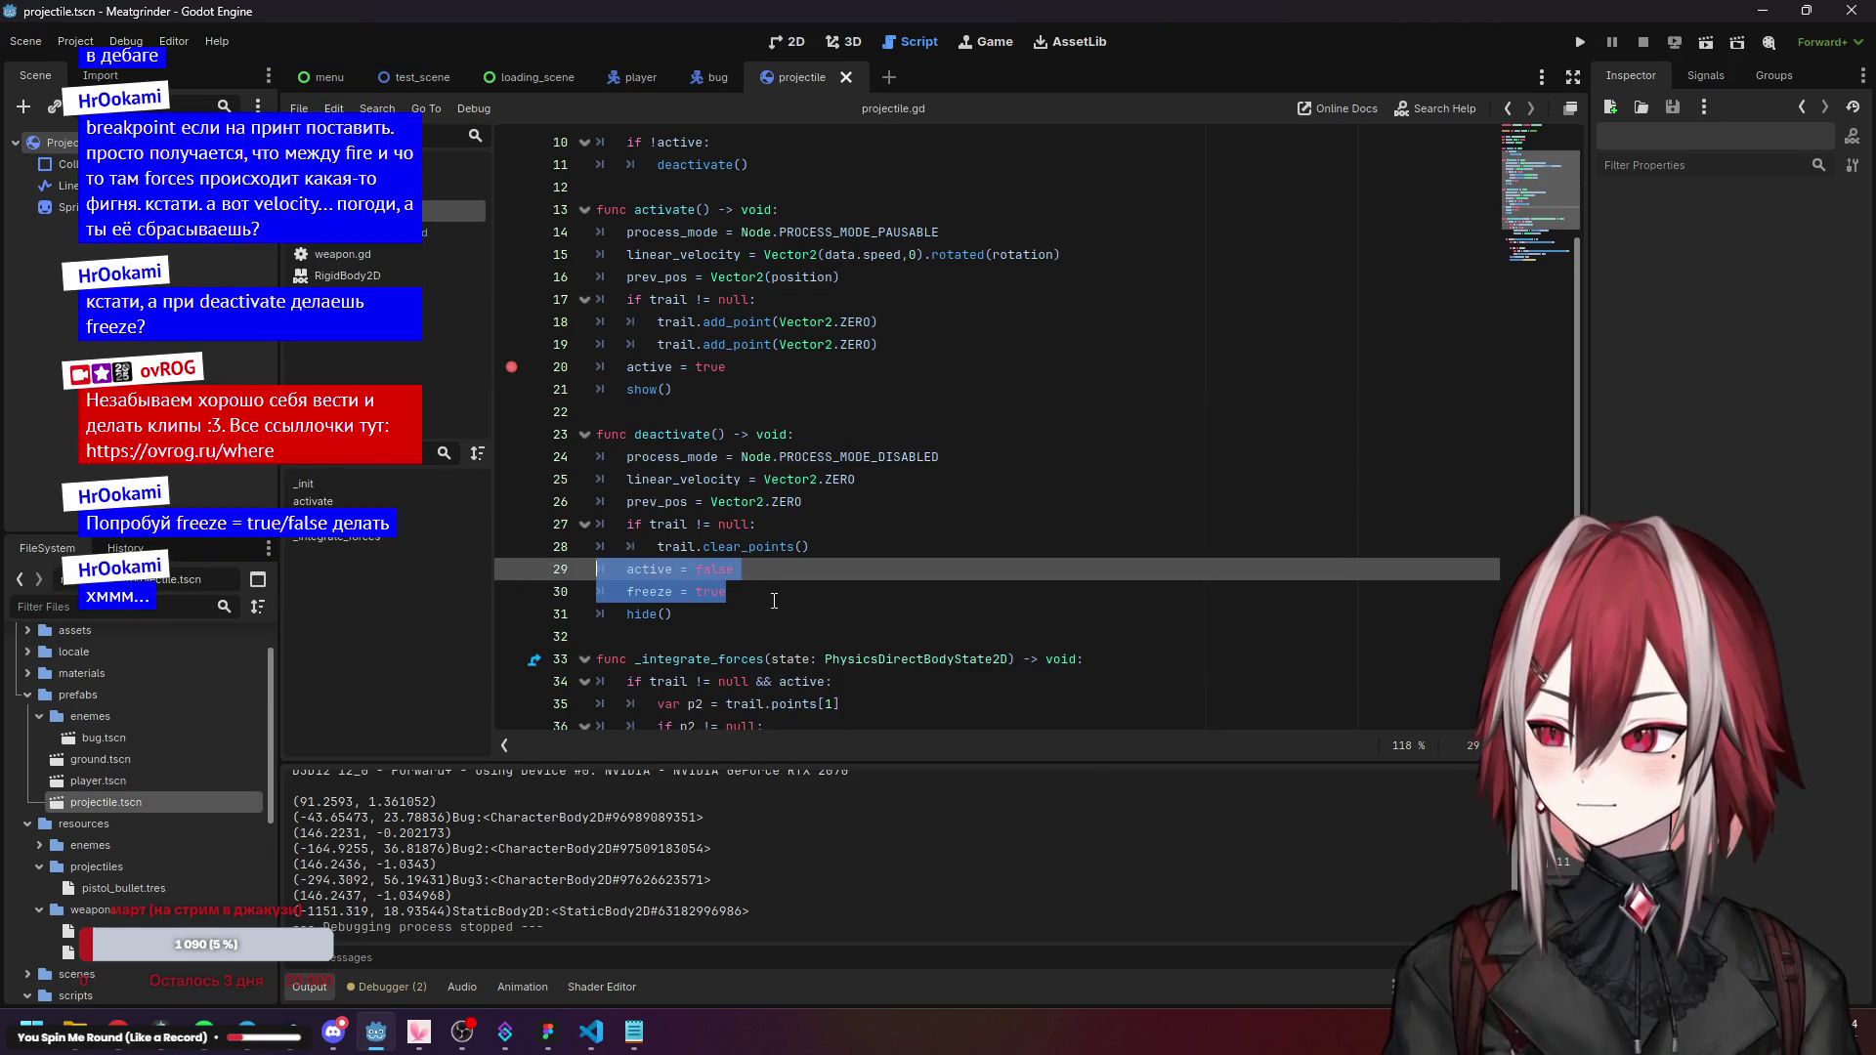
key("shift+Home")
key("shift+Home")
key("BackSpace")
key("BackSpace")
left_click(843, 439)
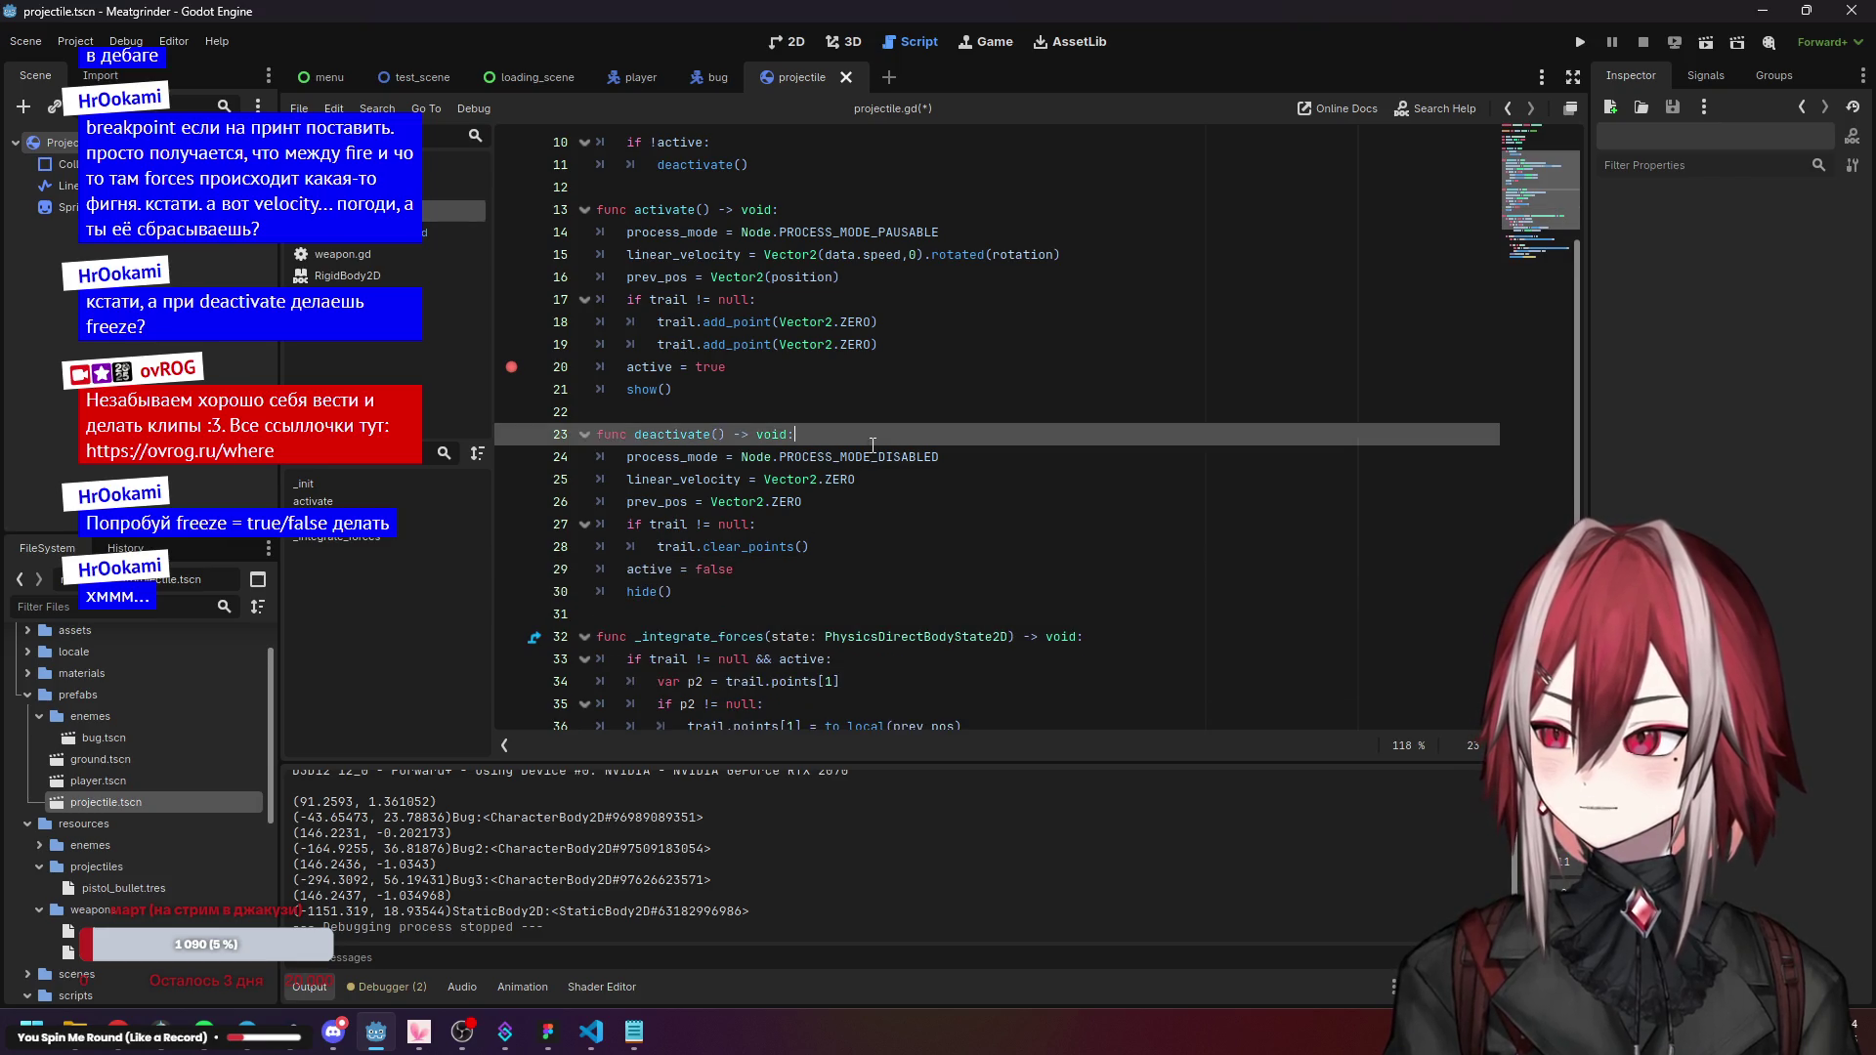
key("Up")
key("ctrl+s")
Remove the line-26 breakpoint in projectile_manager.gd.
scroll(841, 449, "down", 4)
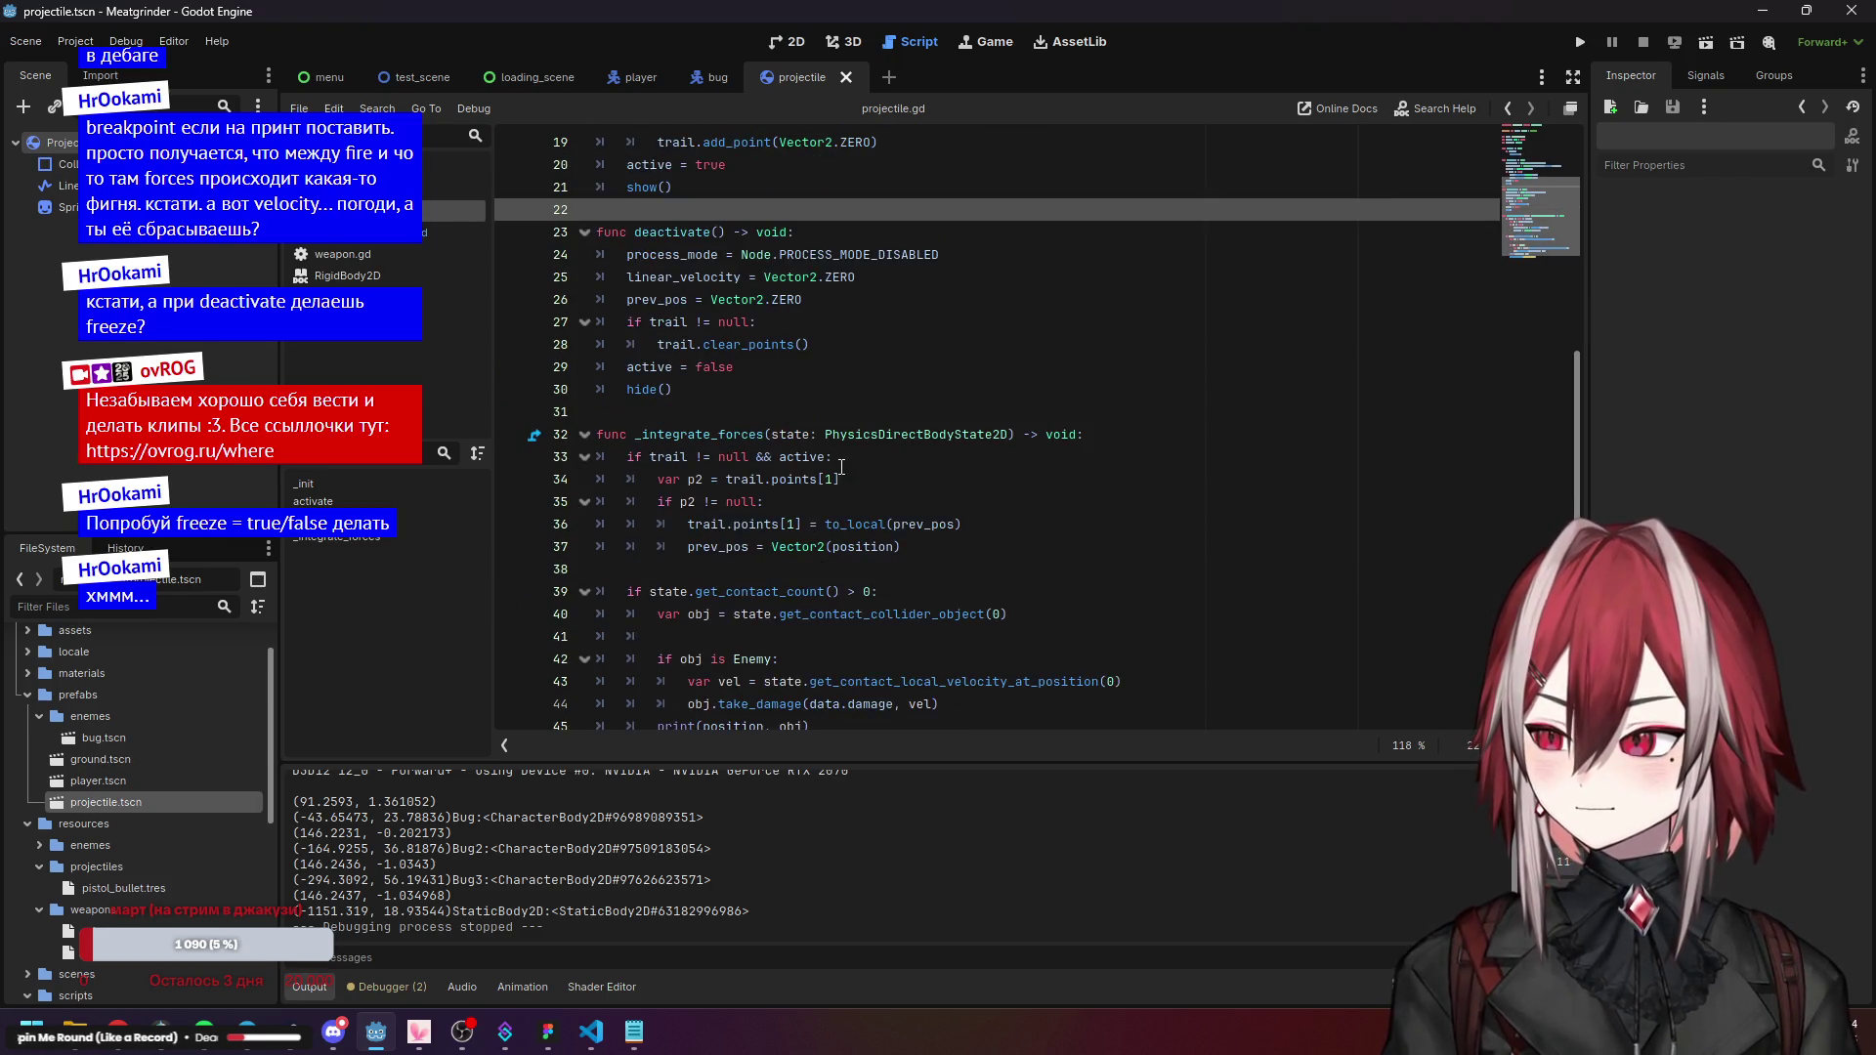
key("alt+Left")
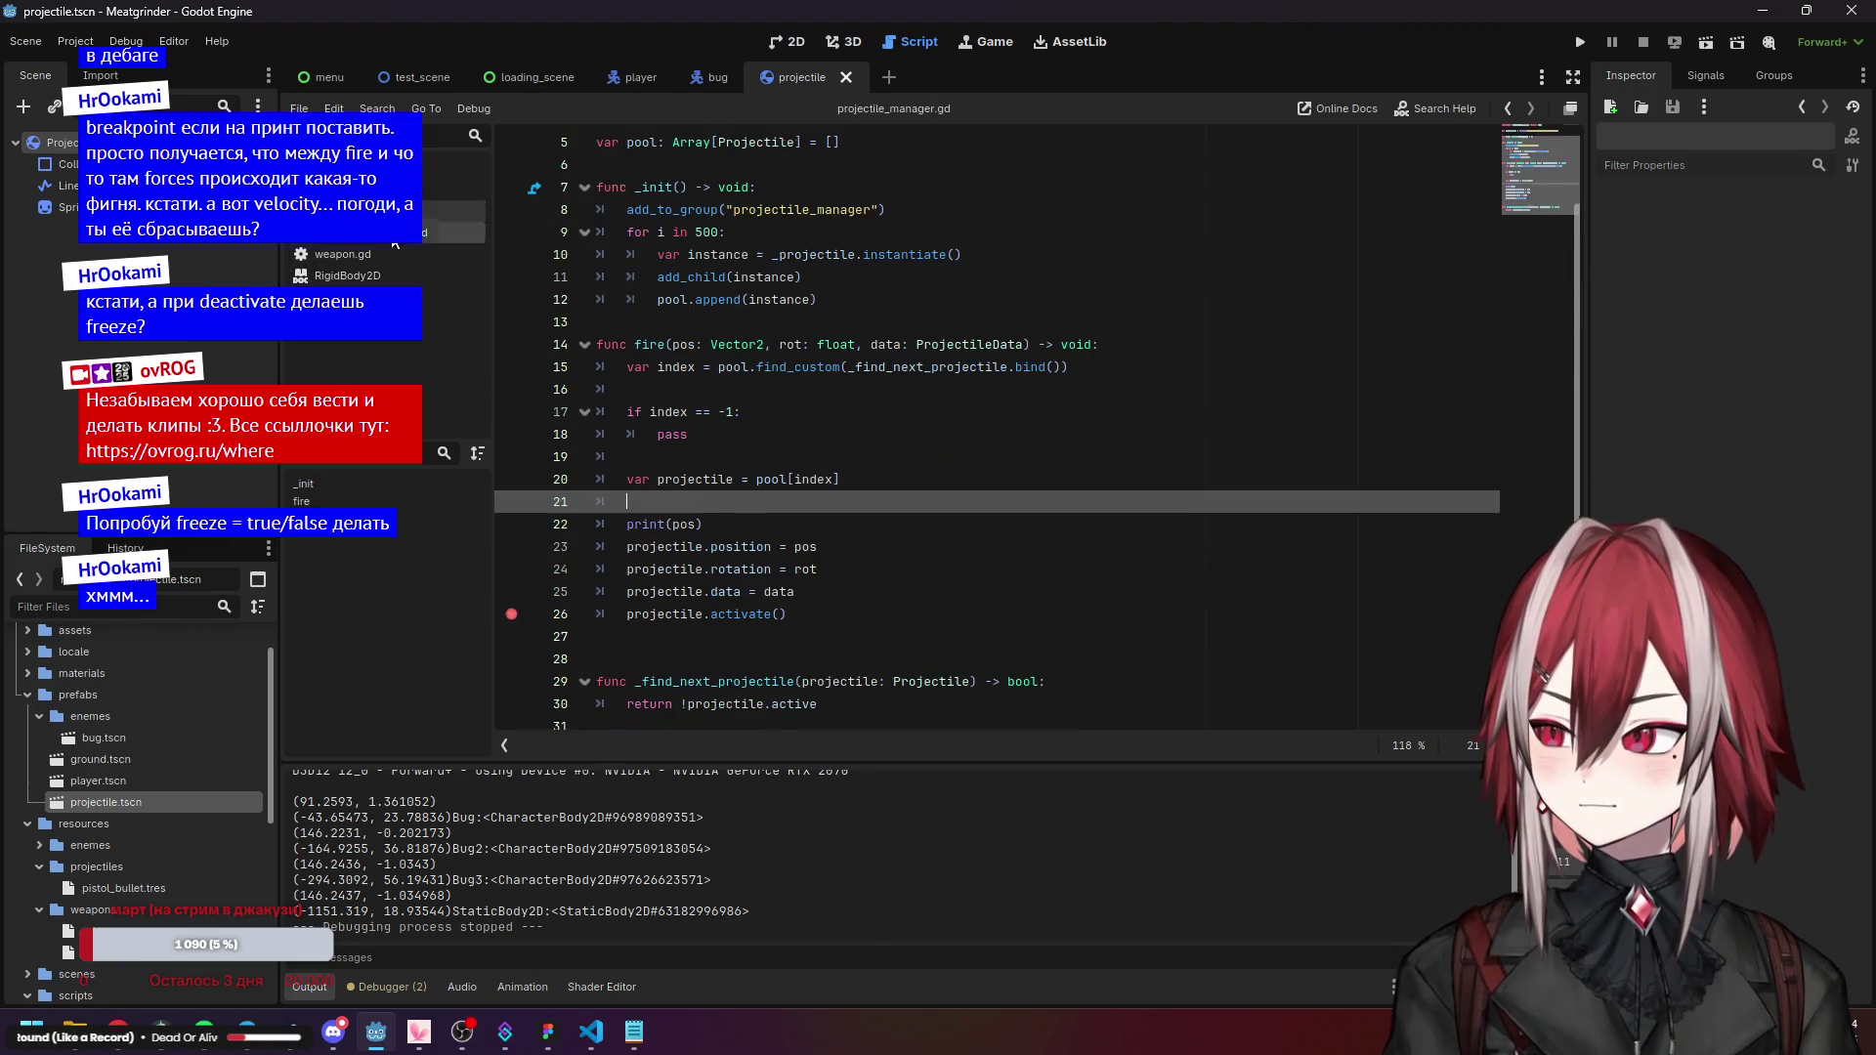
left_click(511, 613)
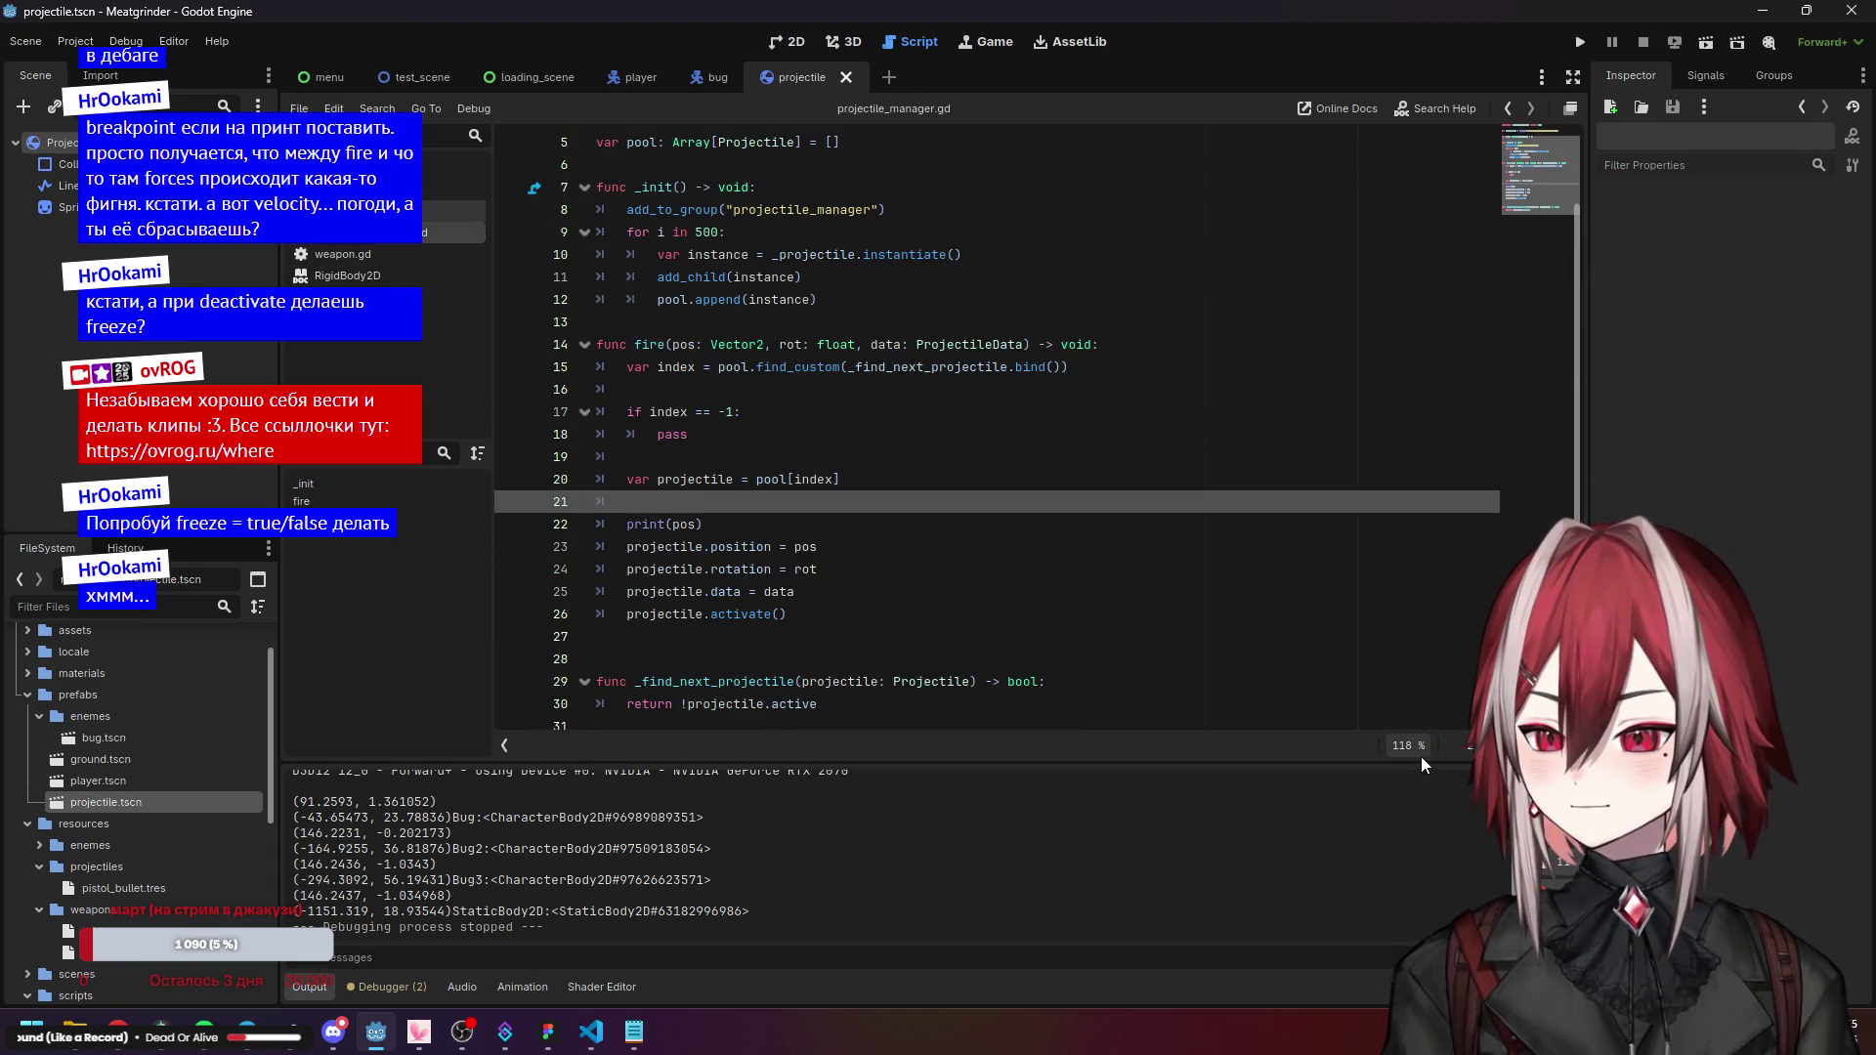
left_click(1280, 569)
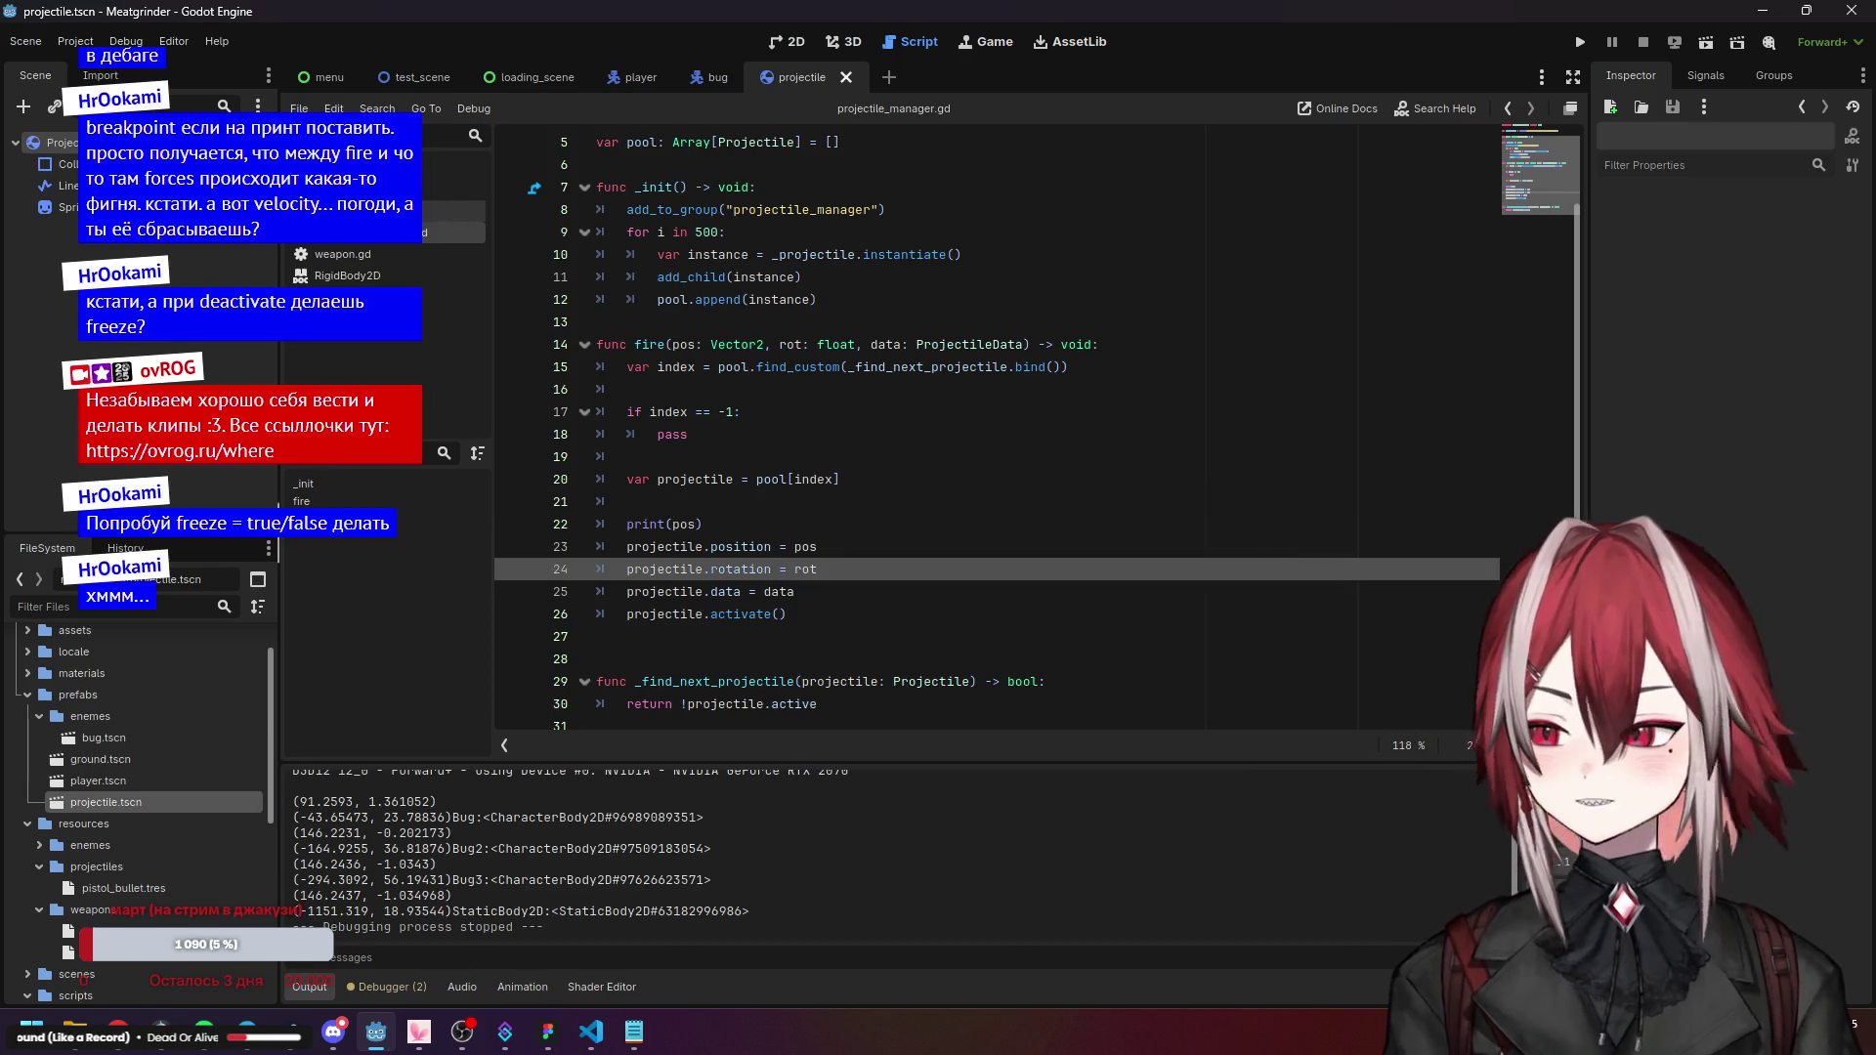
Inspect the Projectile node's physics material, Mass Distribution and Deactivation settings.
left_click(59, 143)
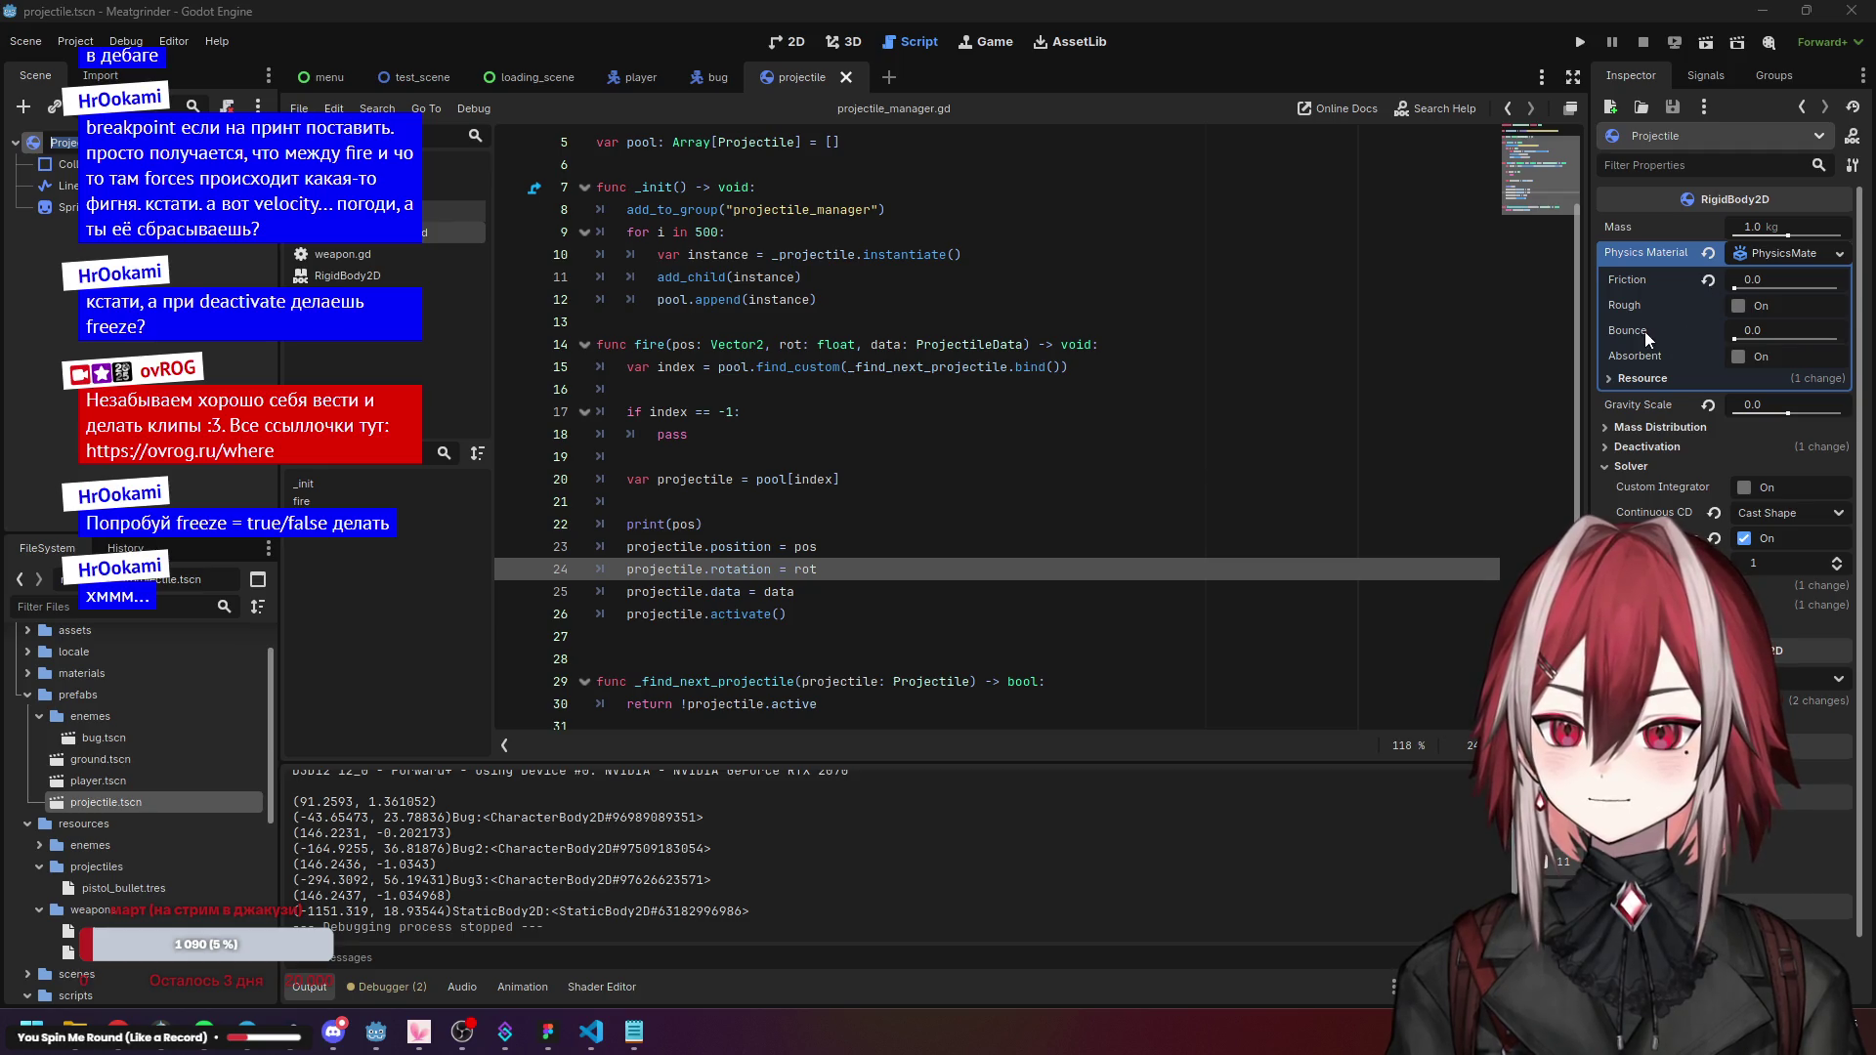
left_click(1646, 378)
left_click(1626, 378)
left_click(1650, 426)
left_click(1649, 426)
left_click(1645, 449)
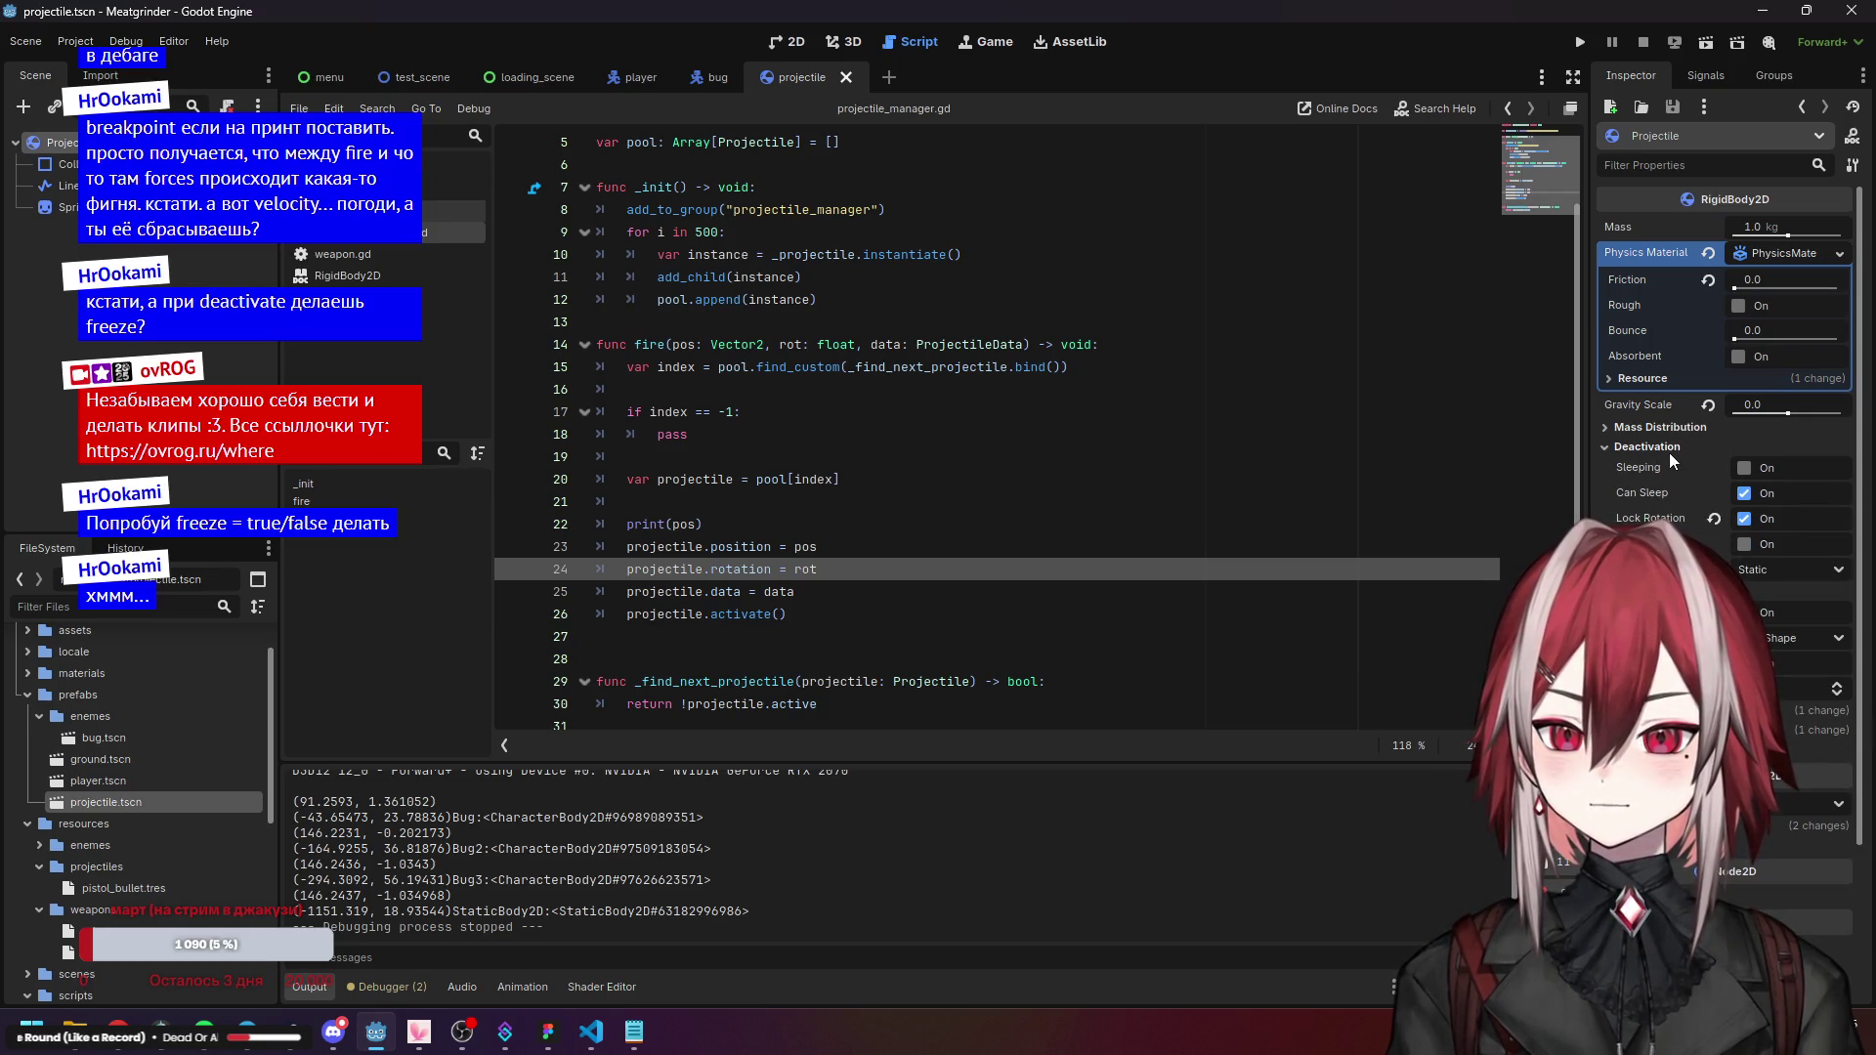
left_click(1669, 448)
left_click(1645, 467)
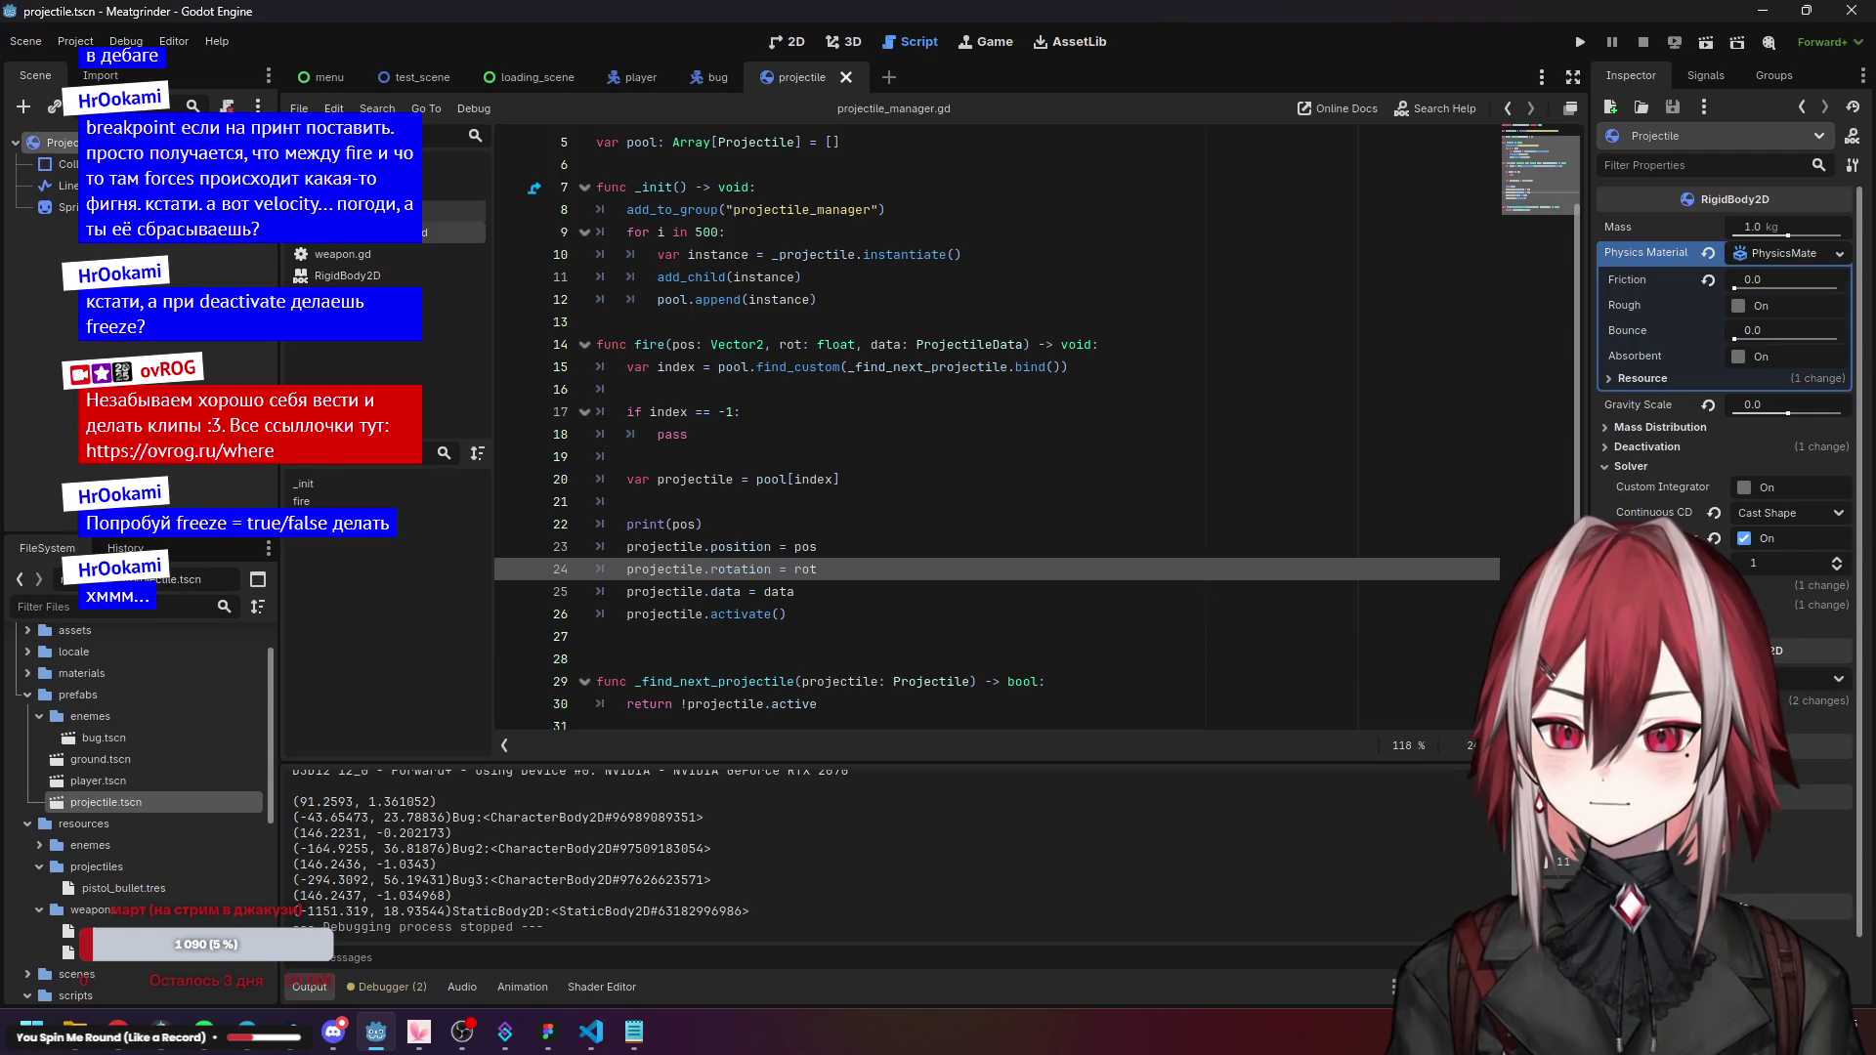
left_click(1651, 586)
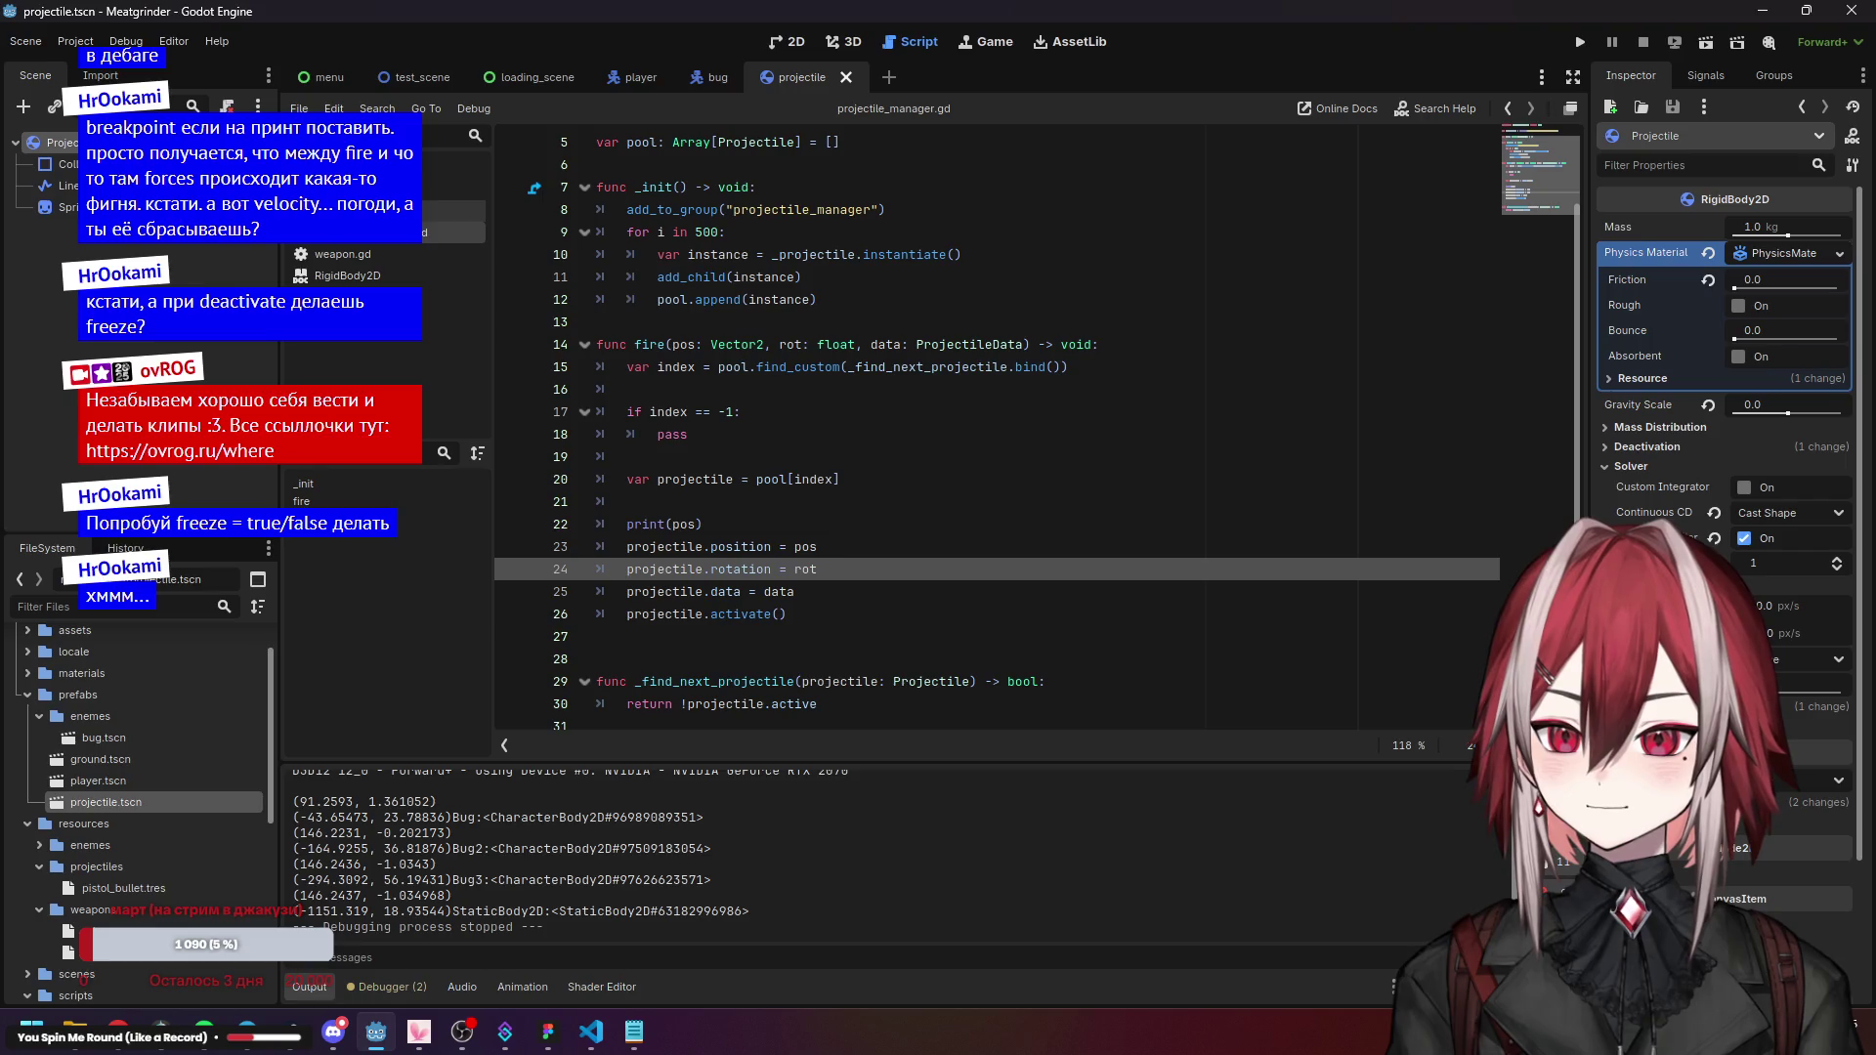
left_click(1661, 585)
left_click(1661, 606)
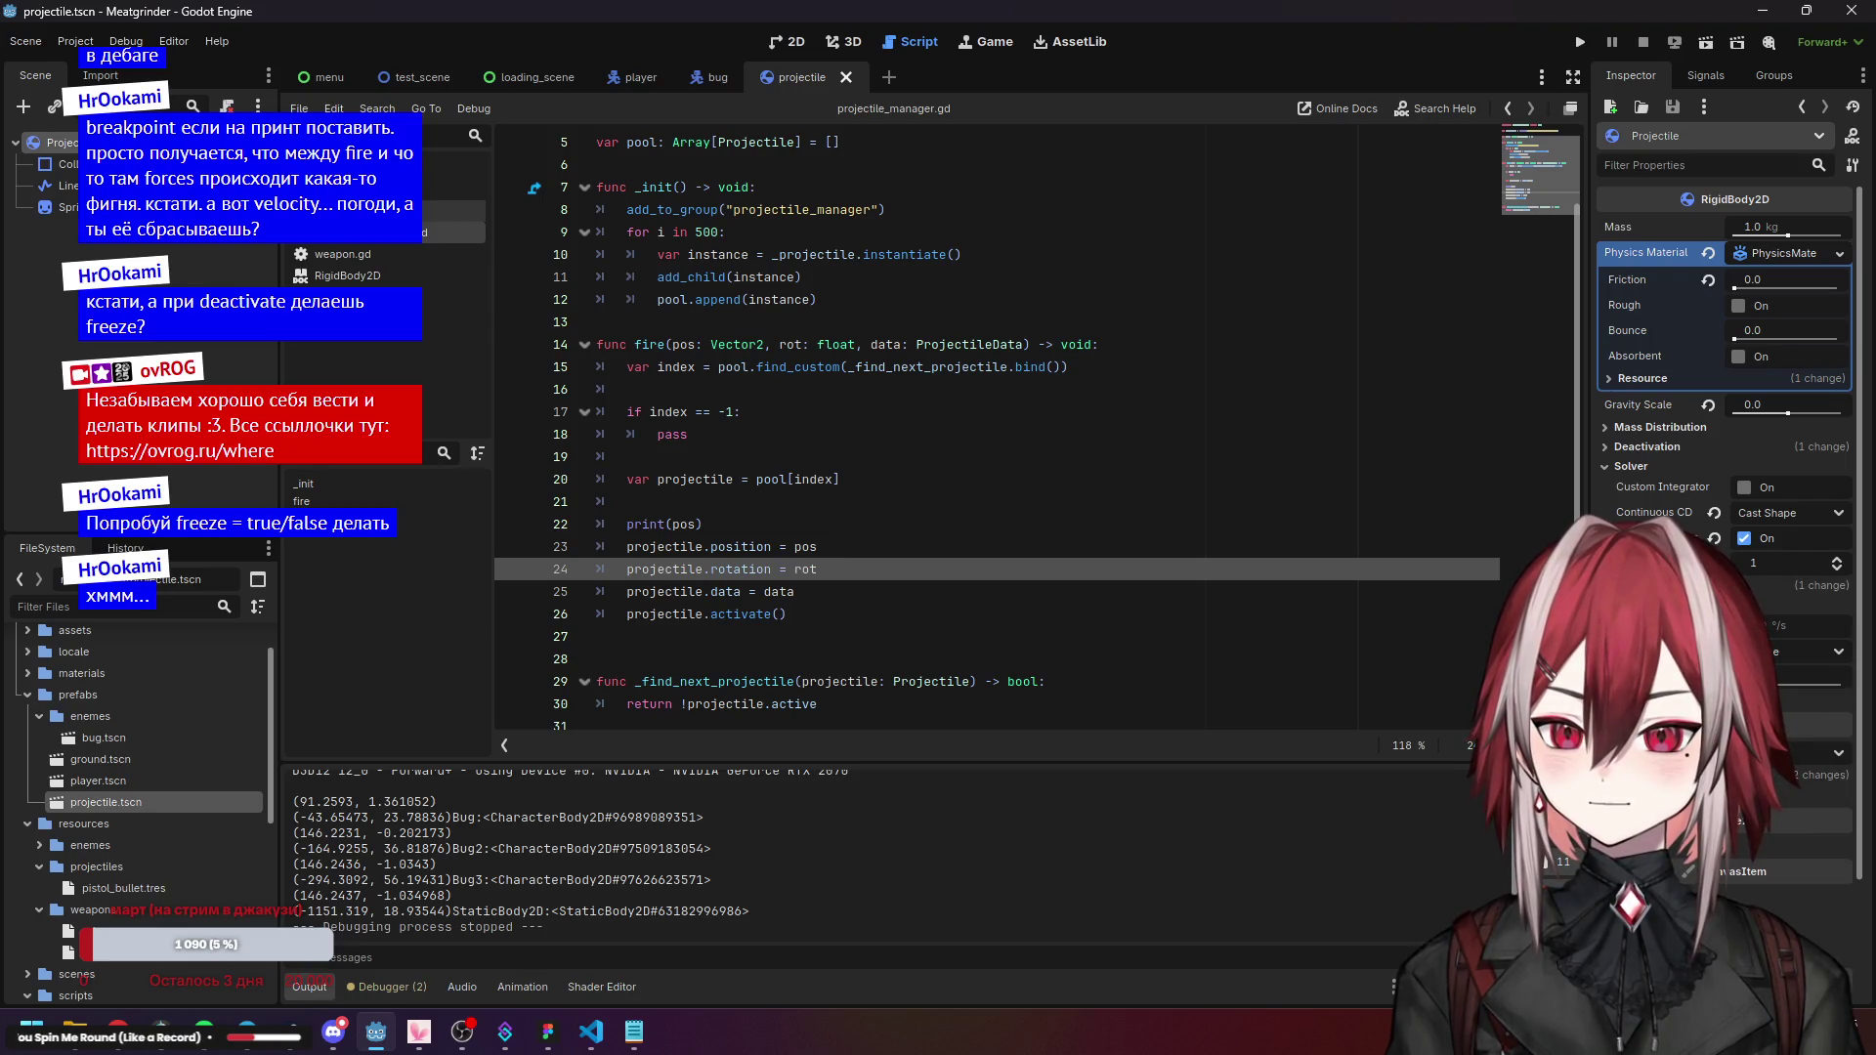
left_click(1662, 606)
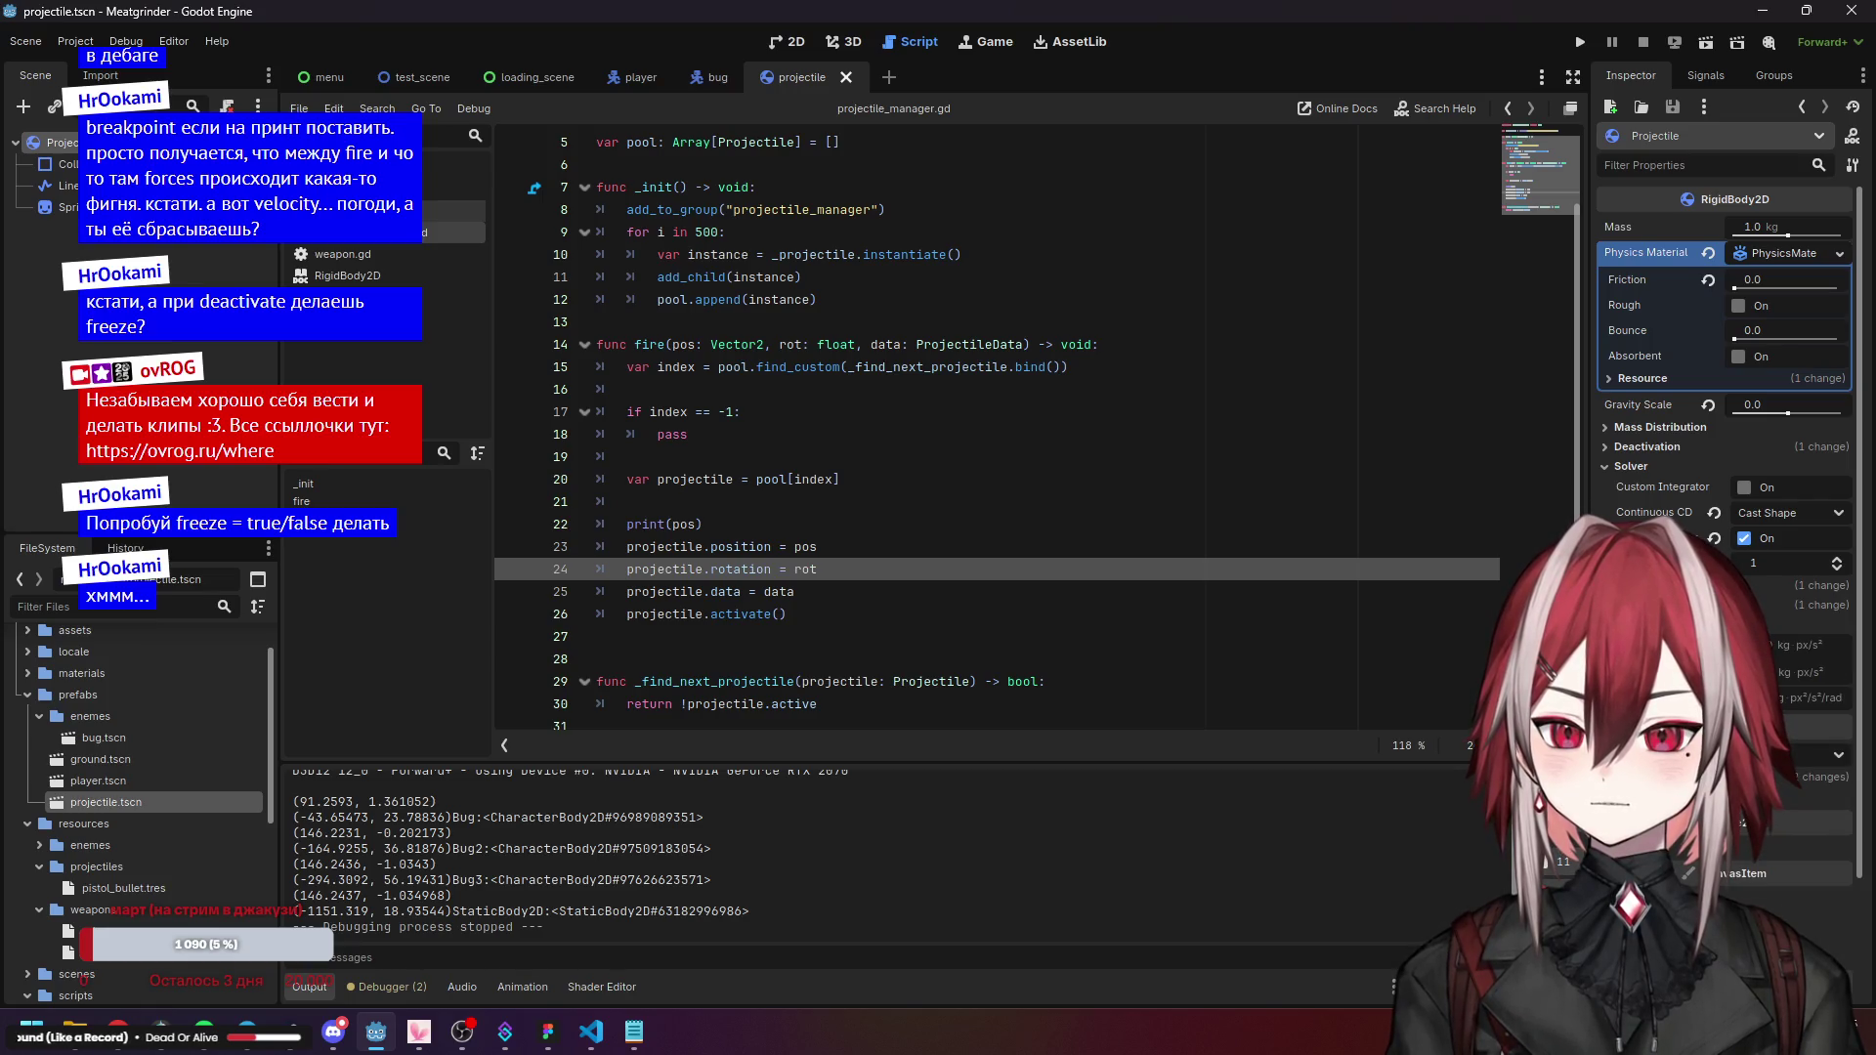
left_click(970, 501)
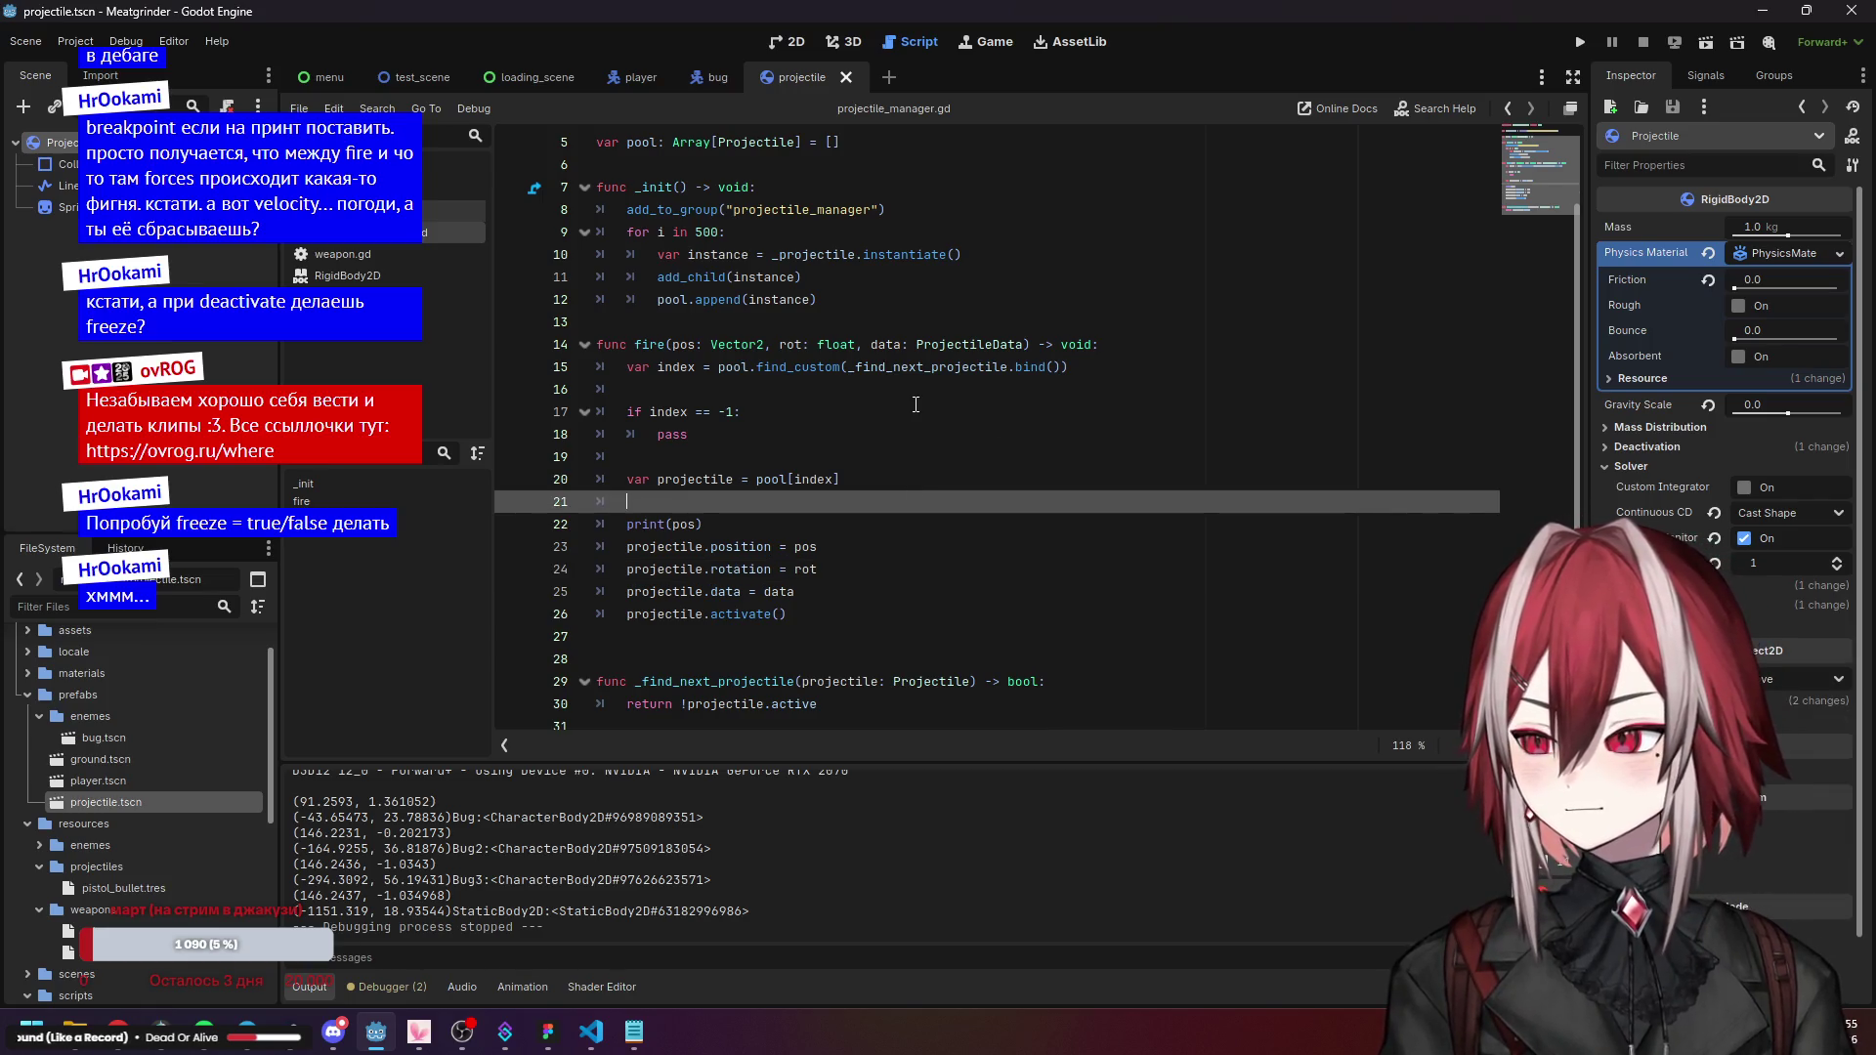
Delete the print(pos) line from fire() in projectile_manager.gd and return to projectile.gd.
left_click(797, 550)
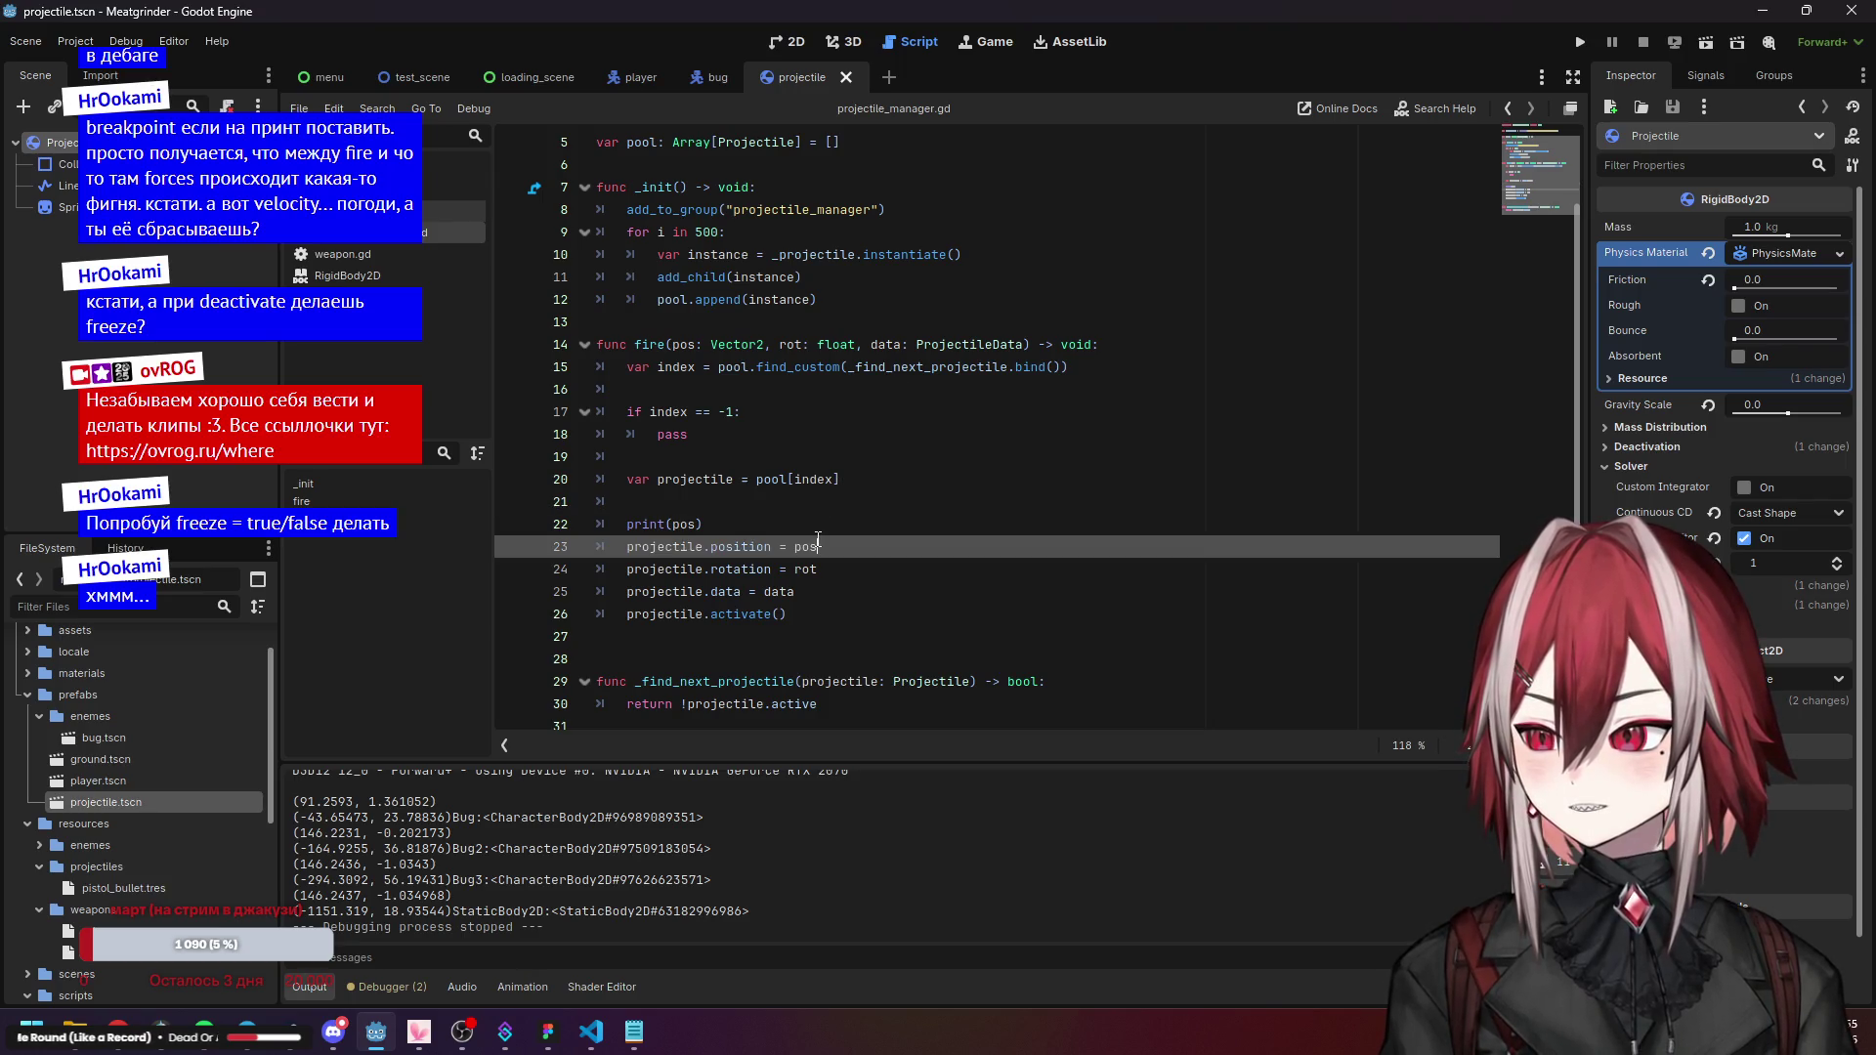
left_click(715, 524)
key("ctrl+shift+k")
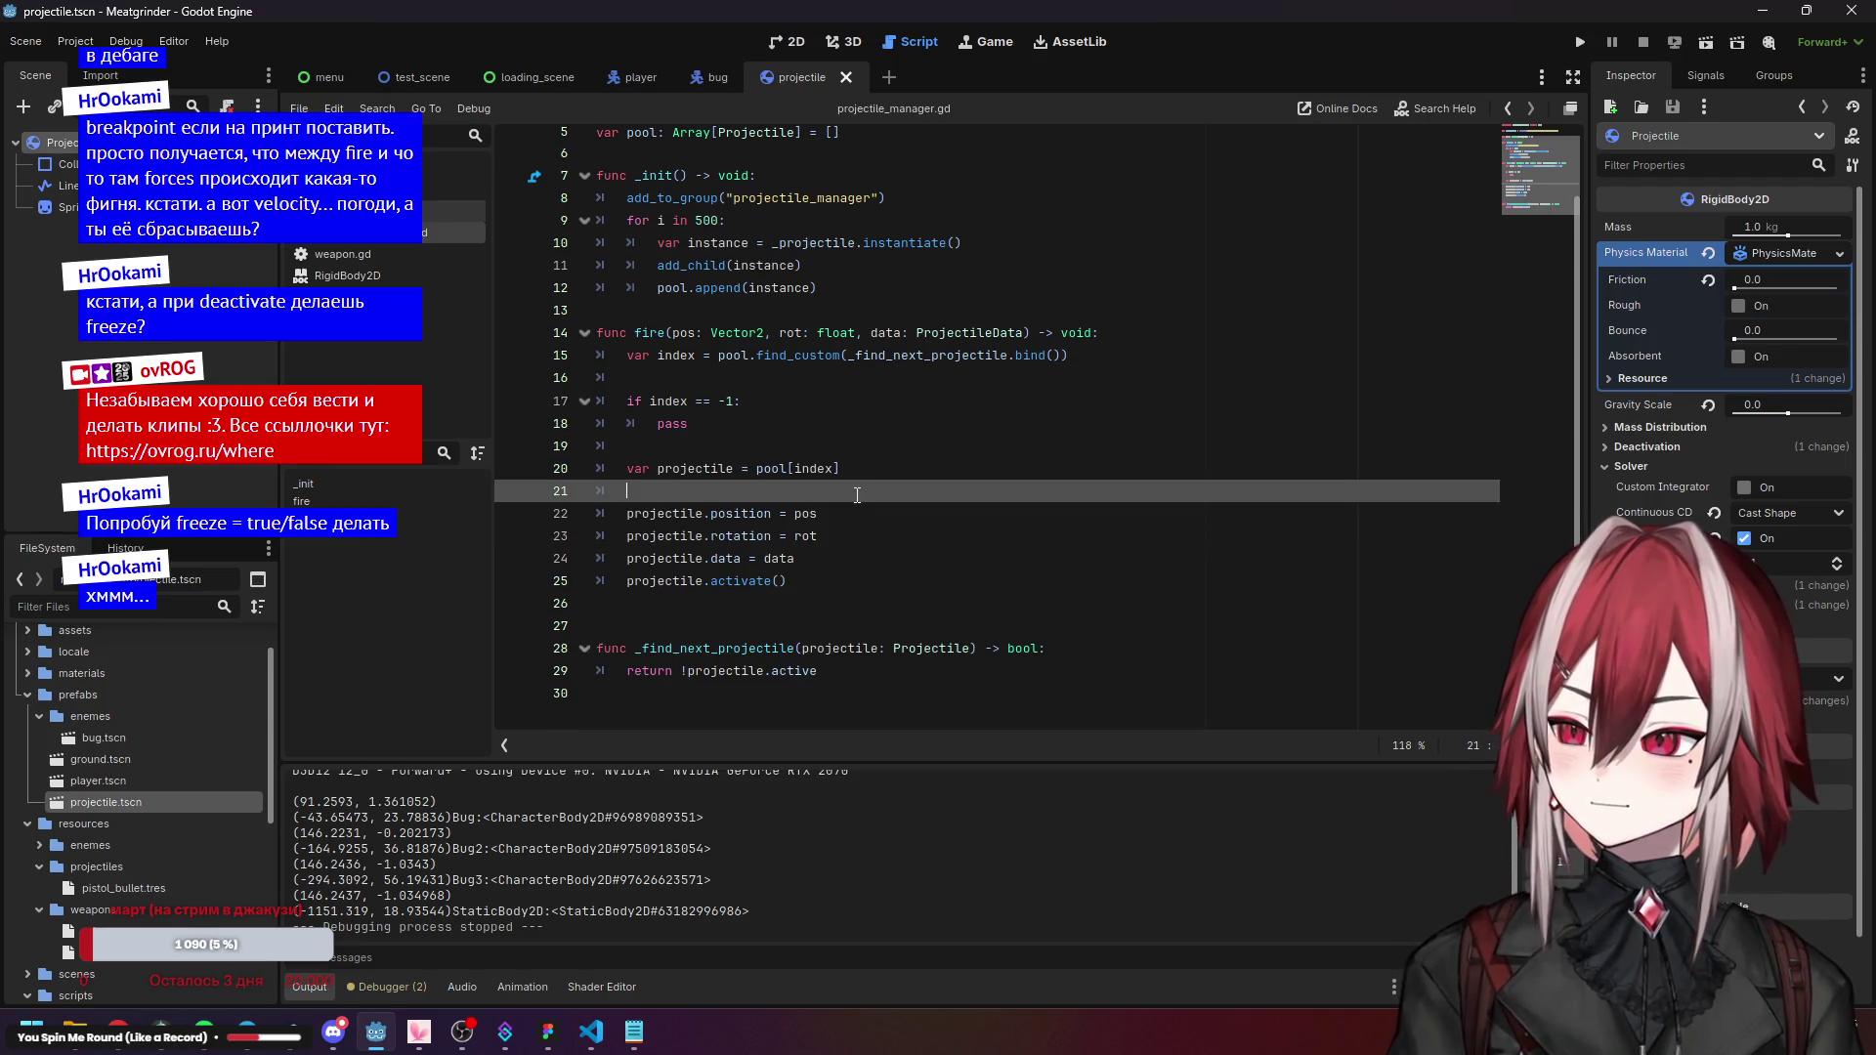
left_click(876, 513)
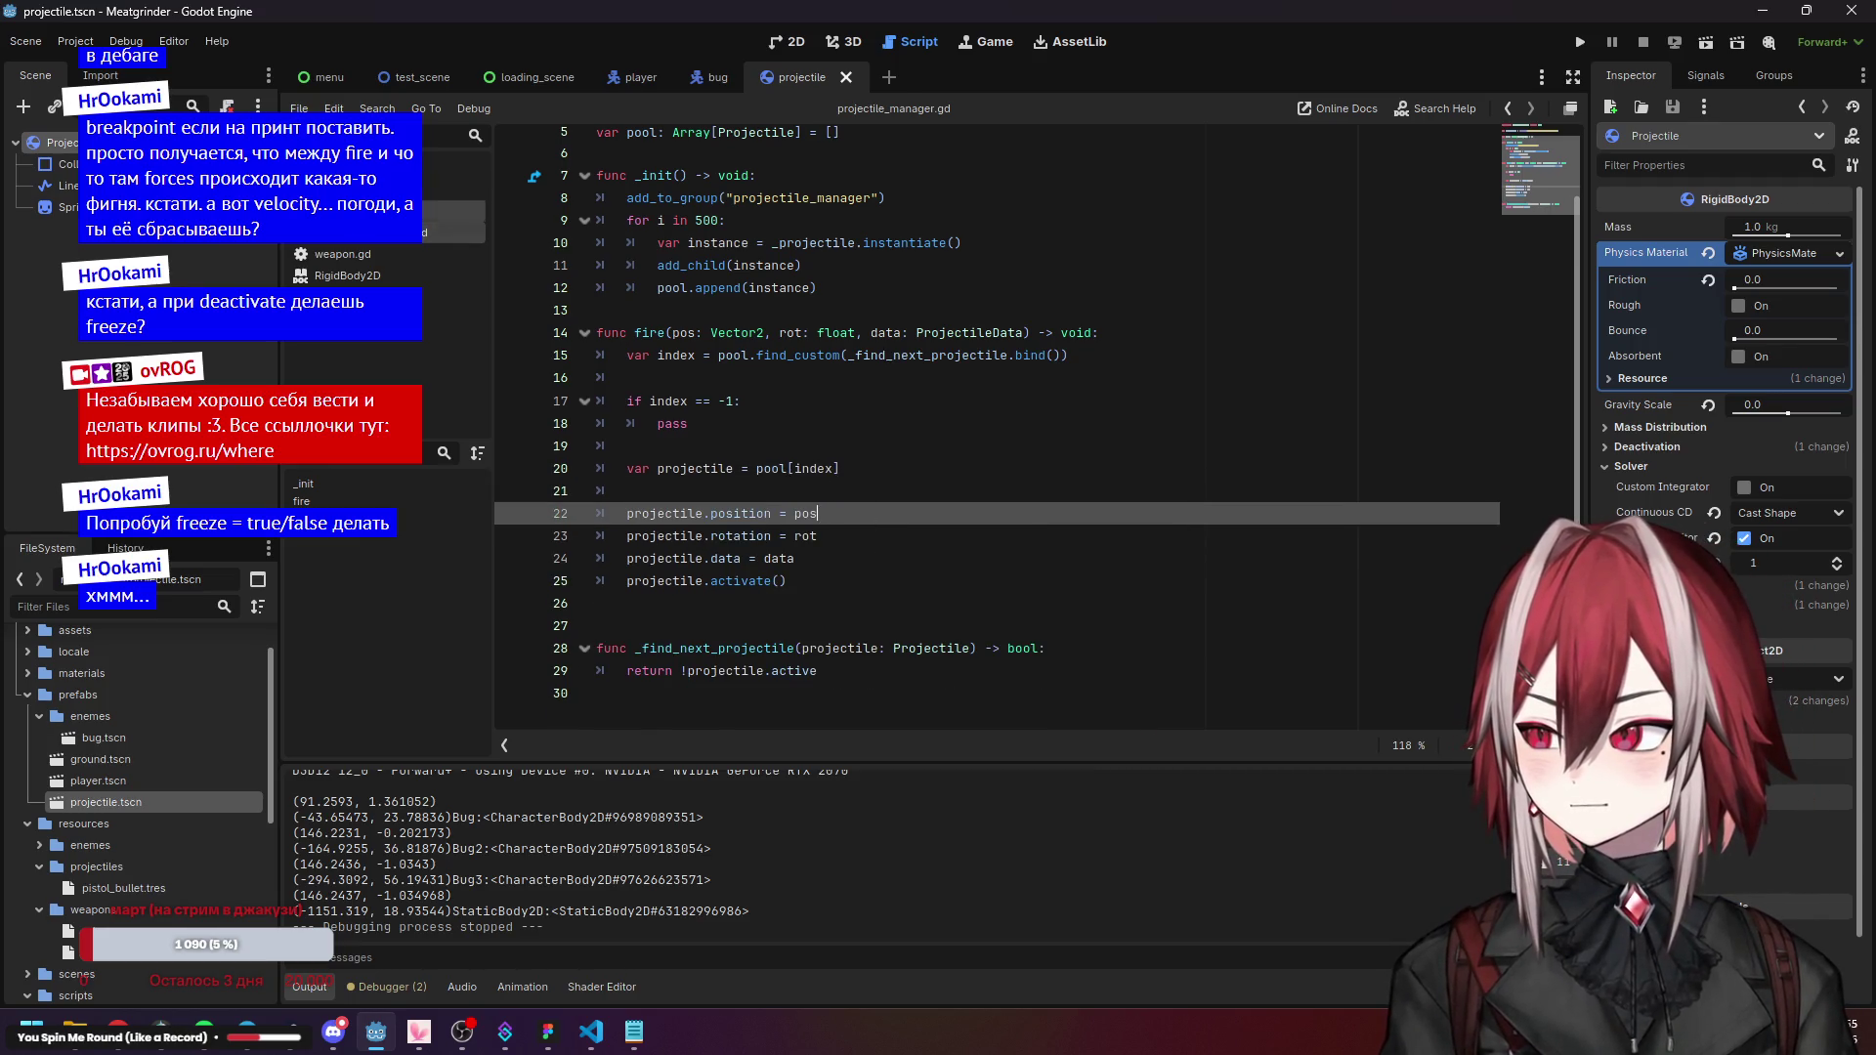
left_click(755, 581, "ctrl")
scroll(676, 388, "down", 3)
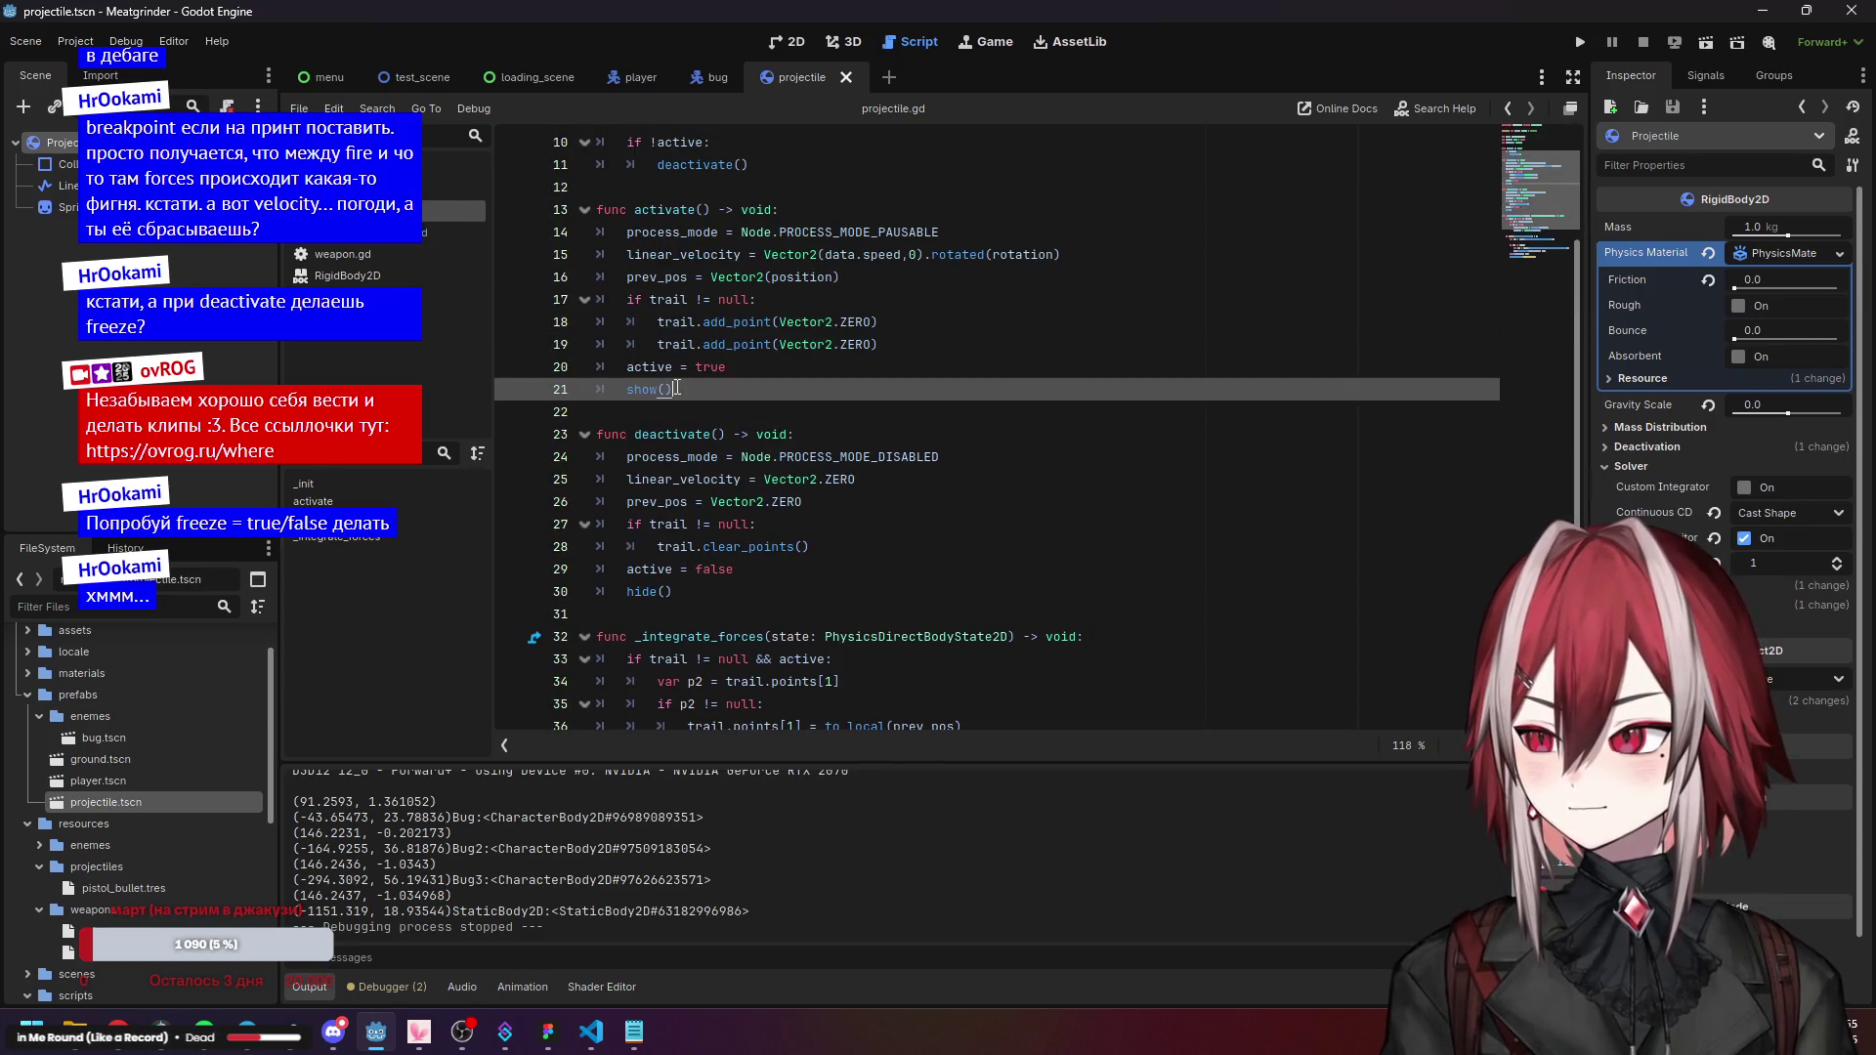
Review the activate(), collision and deactivate() code in projectile.gd.
left_click(745, 366)
scroll(833, 380, "down", 4)
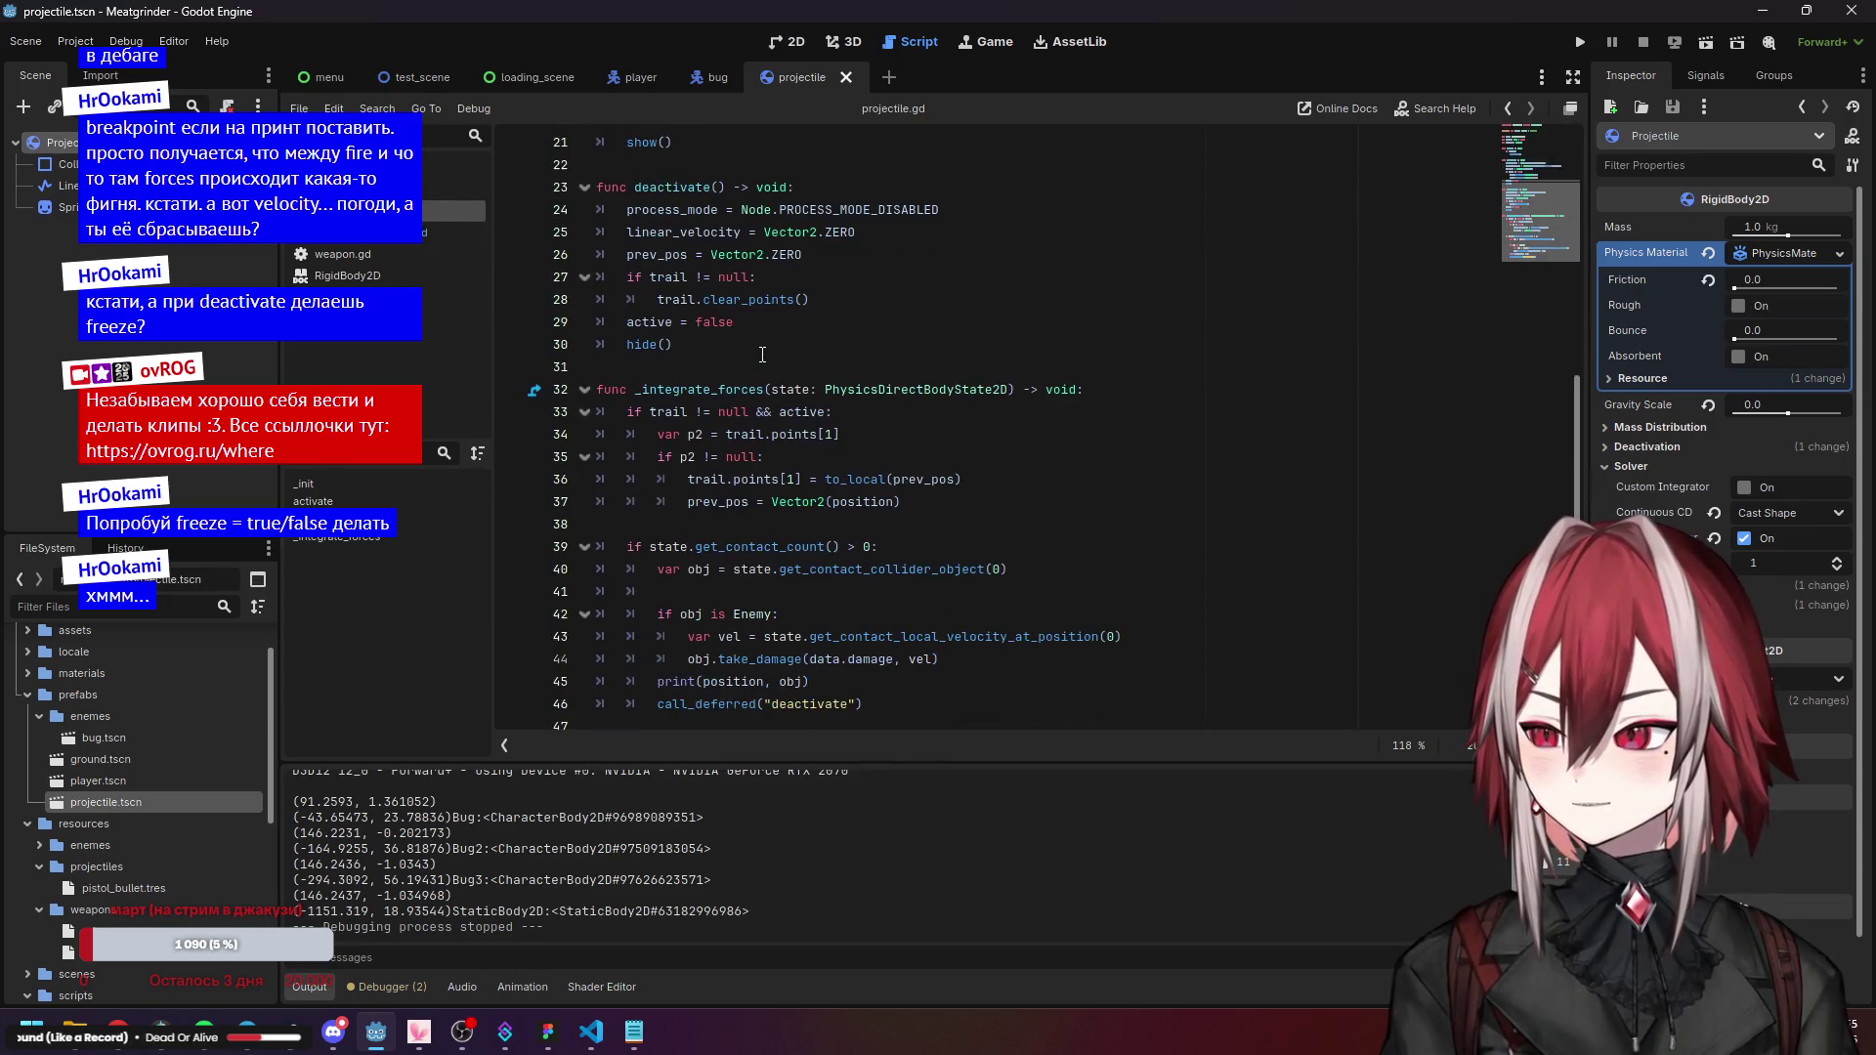
left_click(690, 614)
left_click(704, 681)
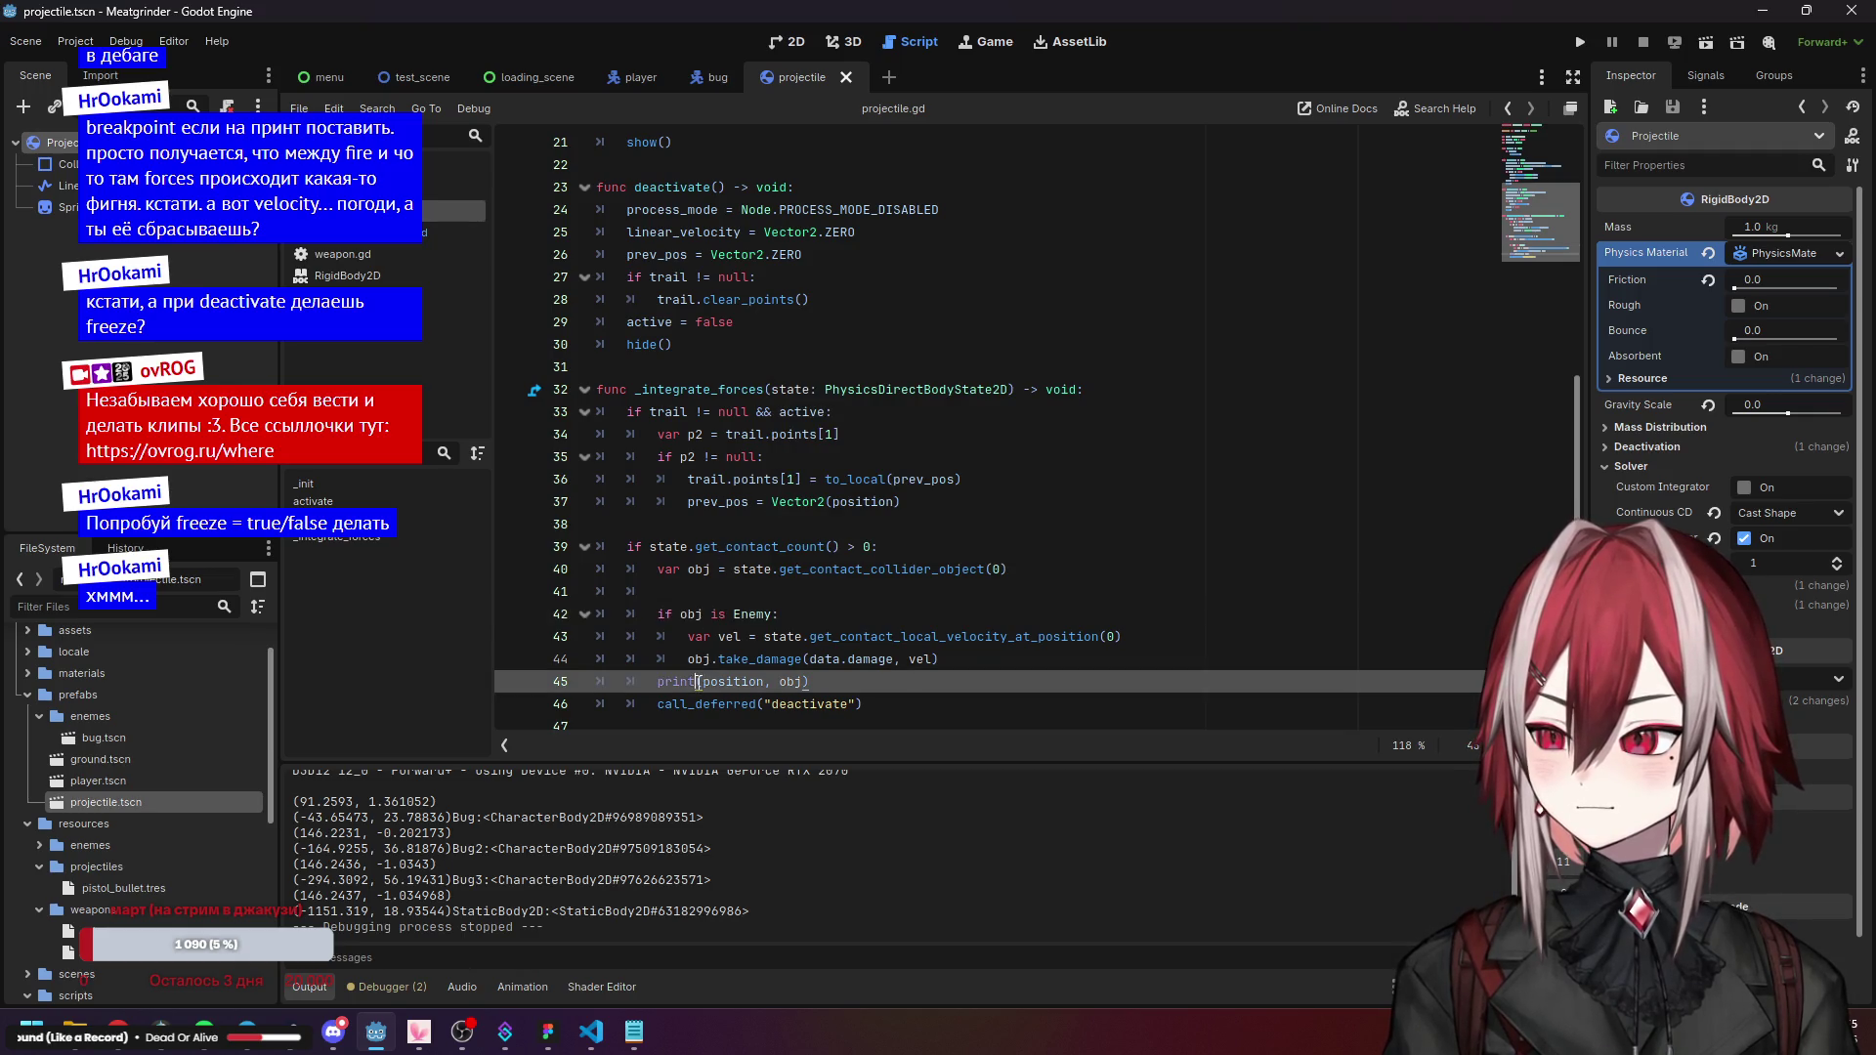
left_click(713, 703)
scroll(812, 706, "up", 3)
left_click(684, 412)
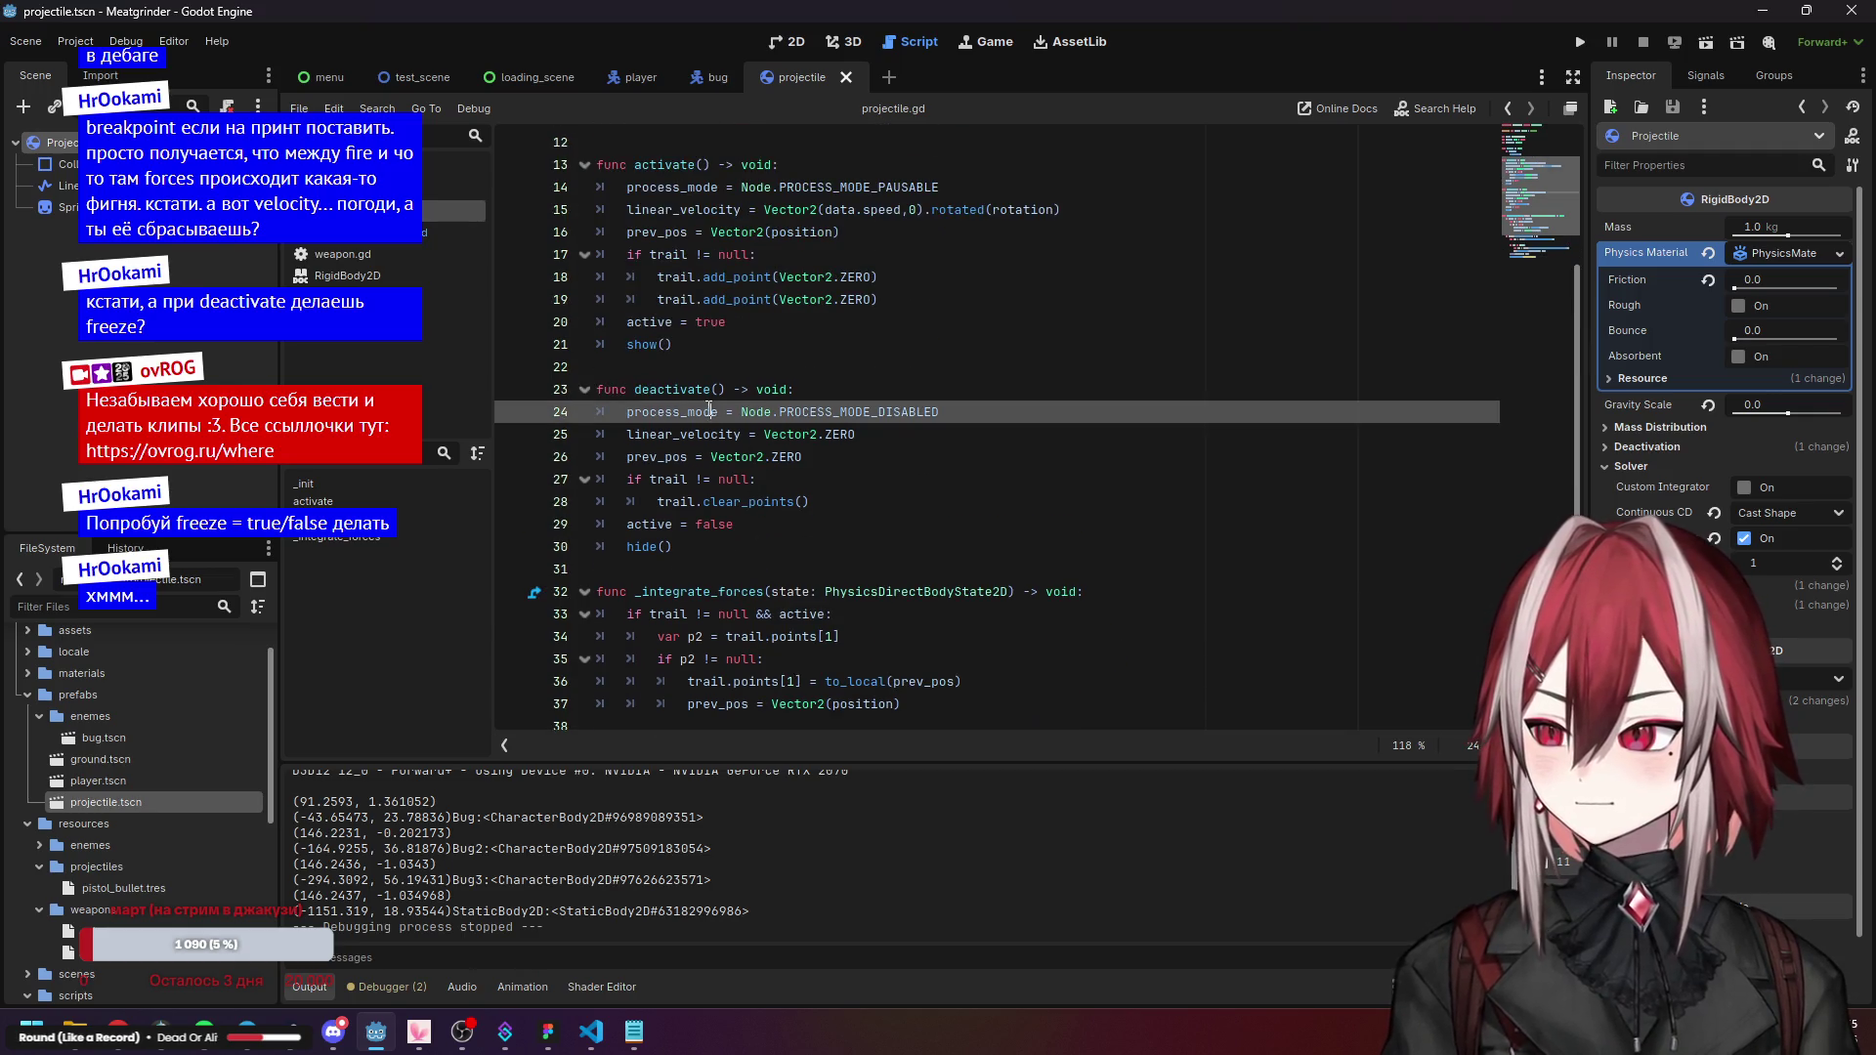
left_click(688, 431)
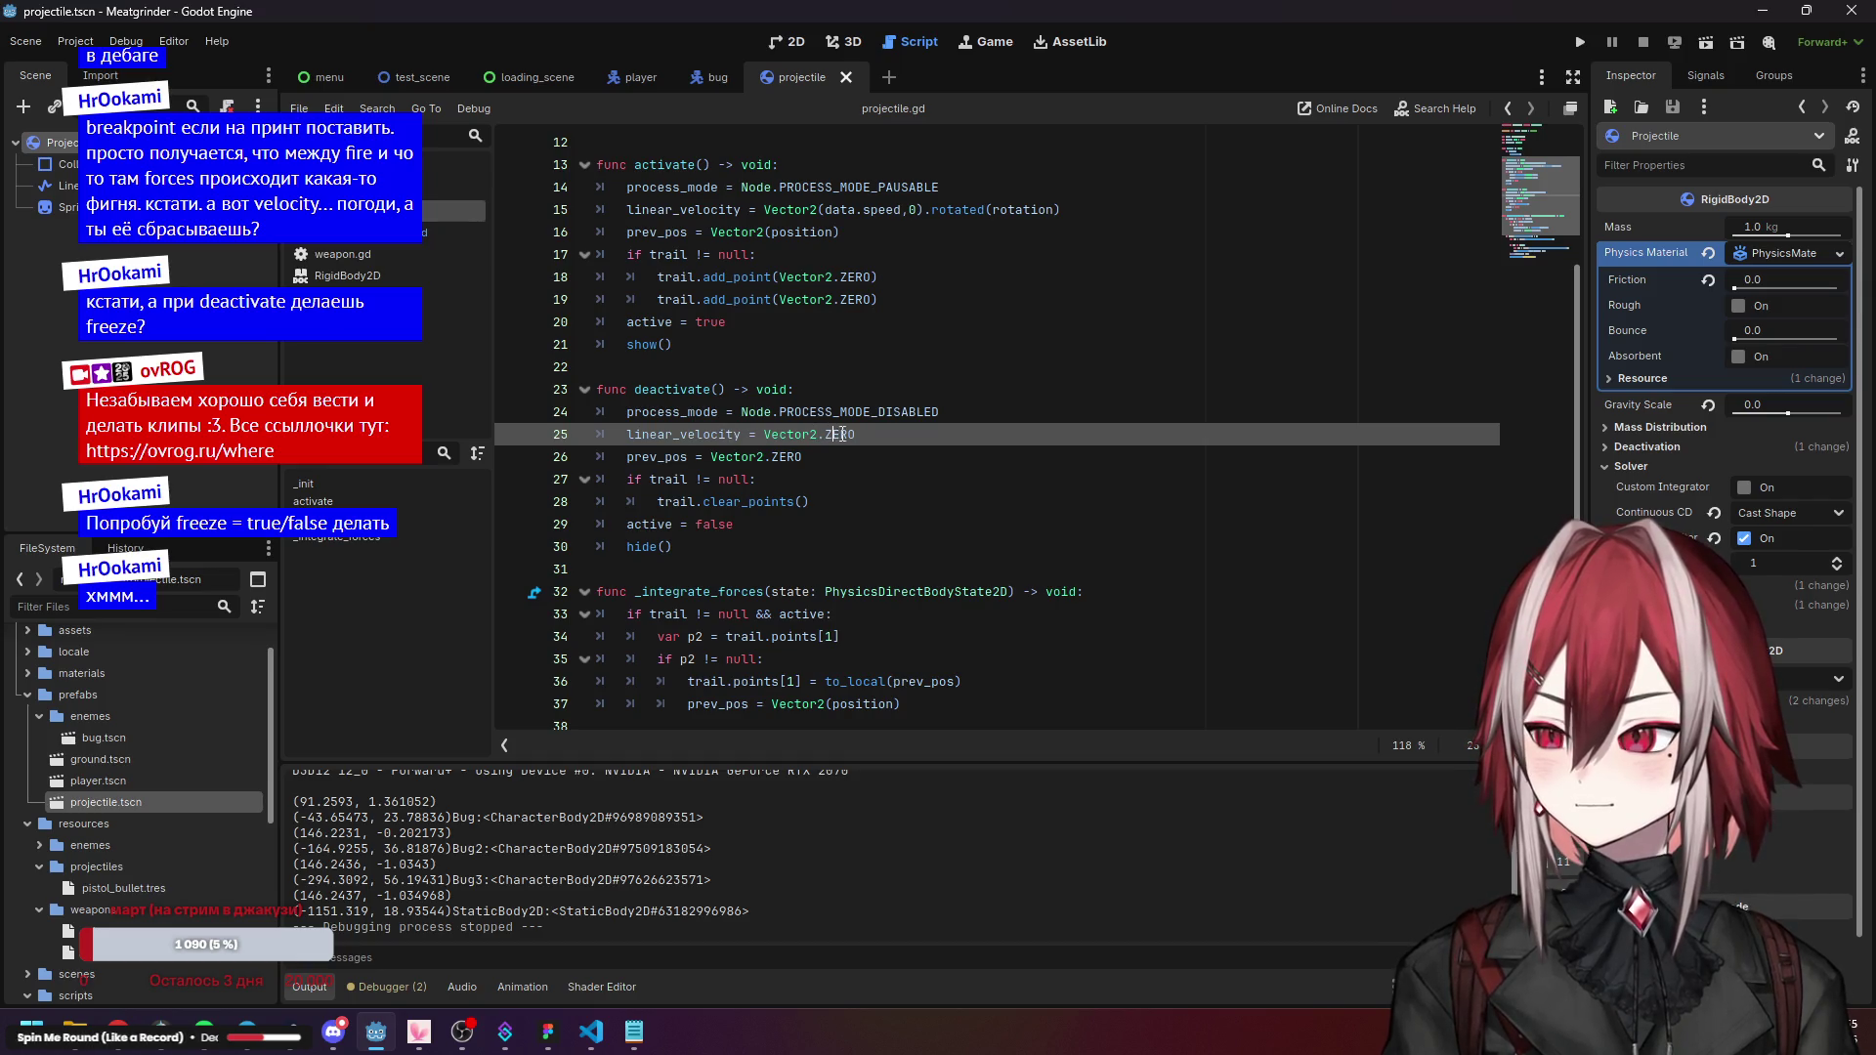
left_click(860, 479)
Add and remove a blank line after process_mode, then save and run the game.
left_click(1021, 412)
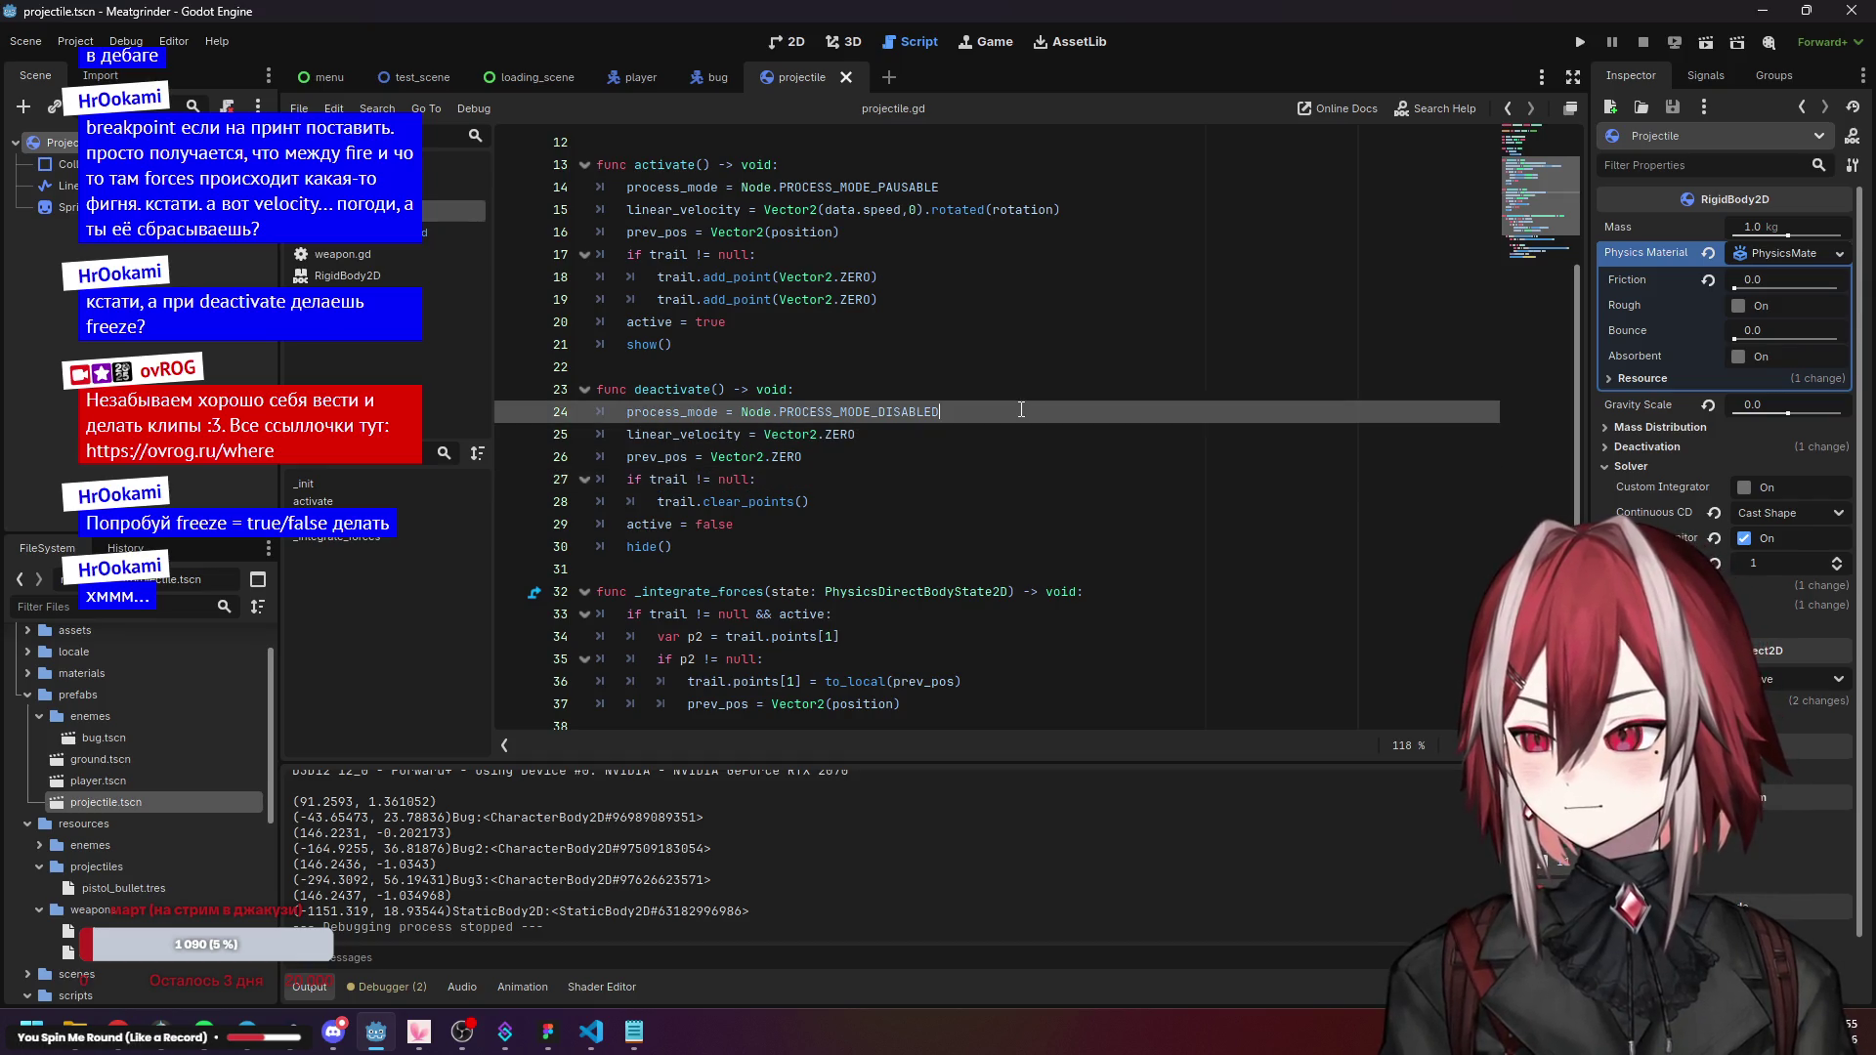
key("Return")
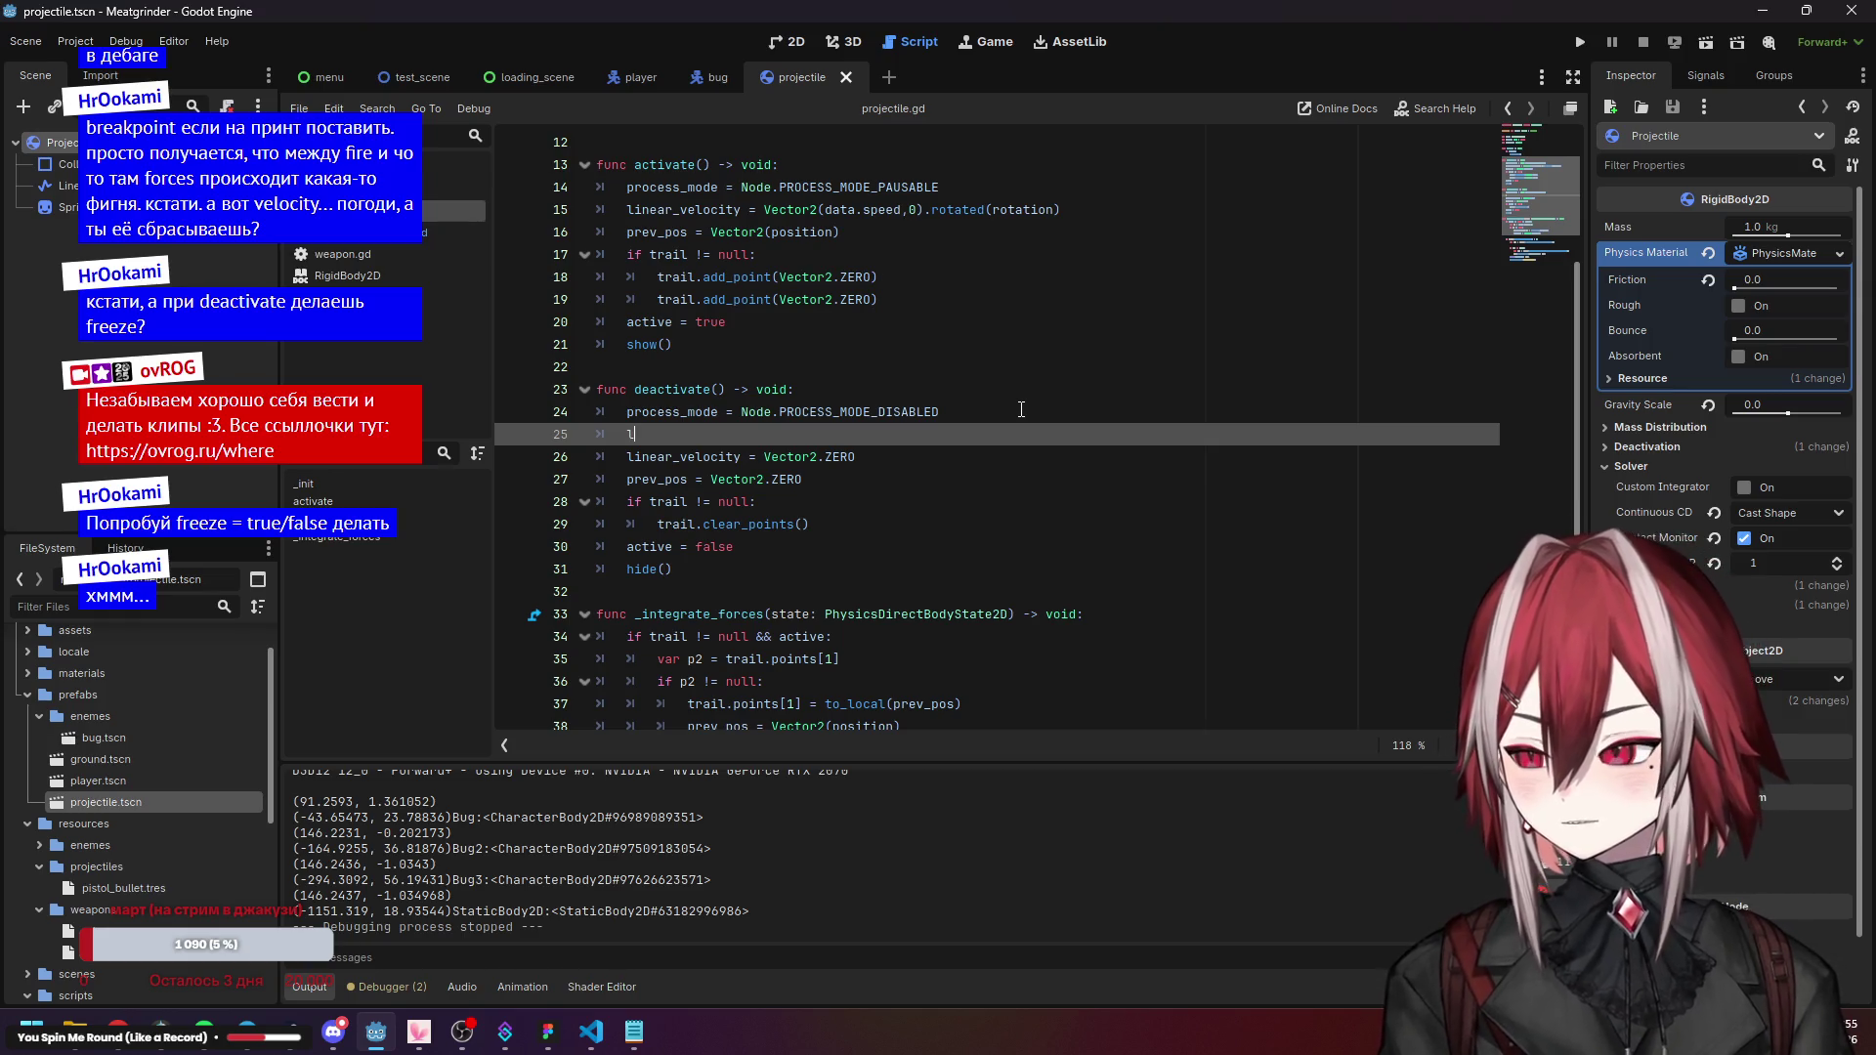
key("BackSpace")
key("BackSpace")
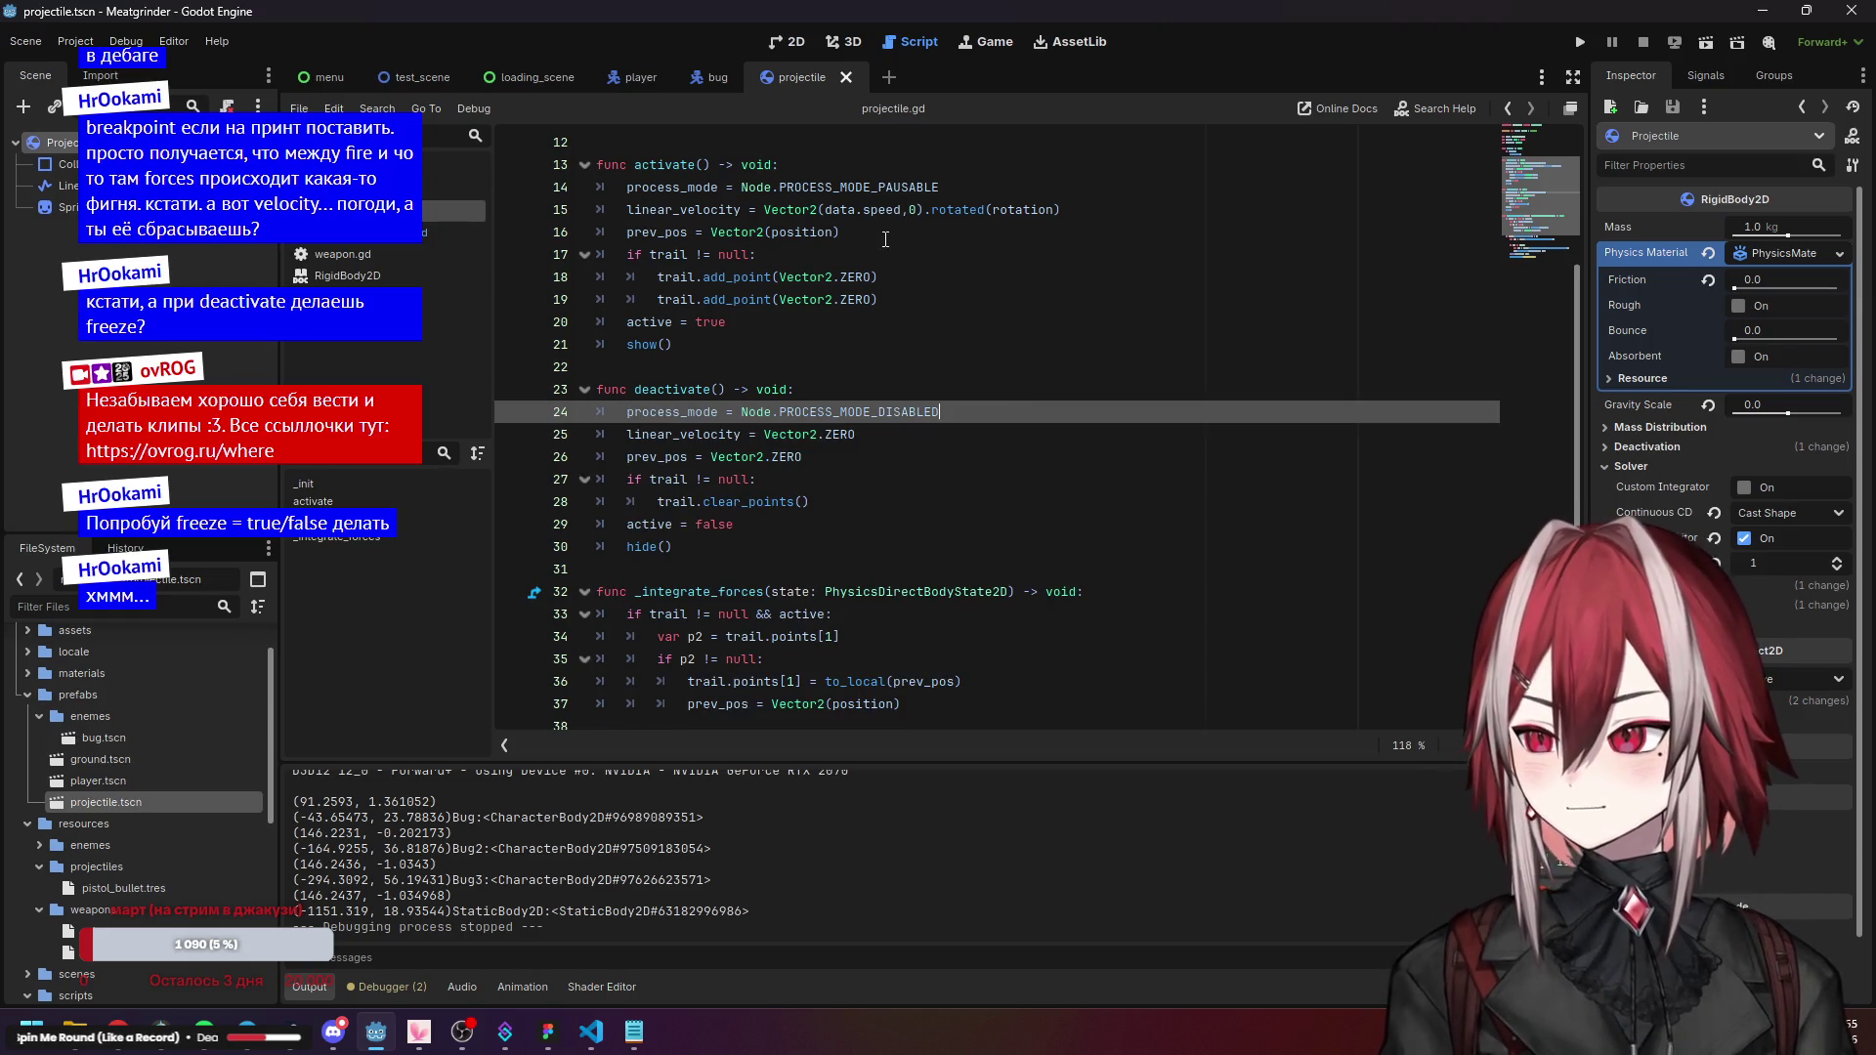
left_click(885, 211)
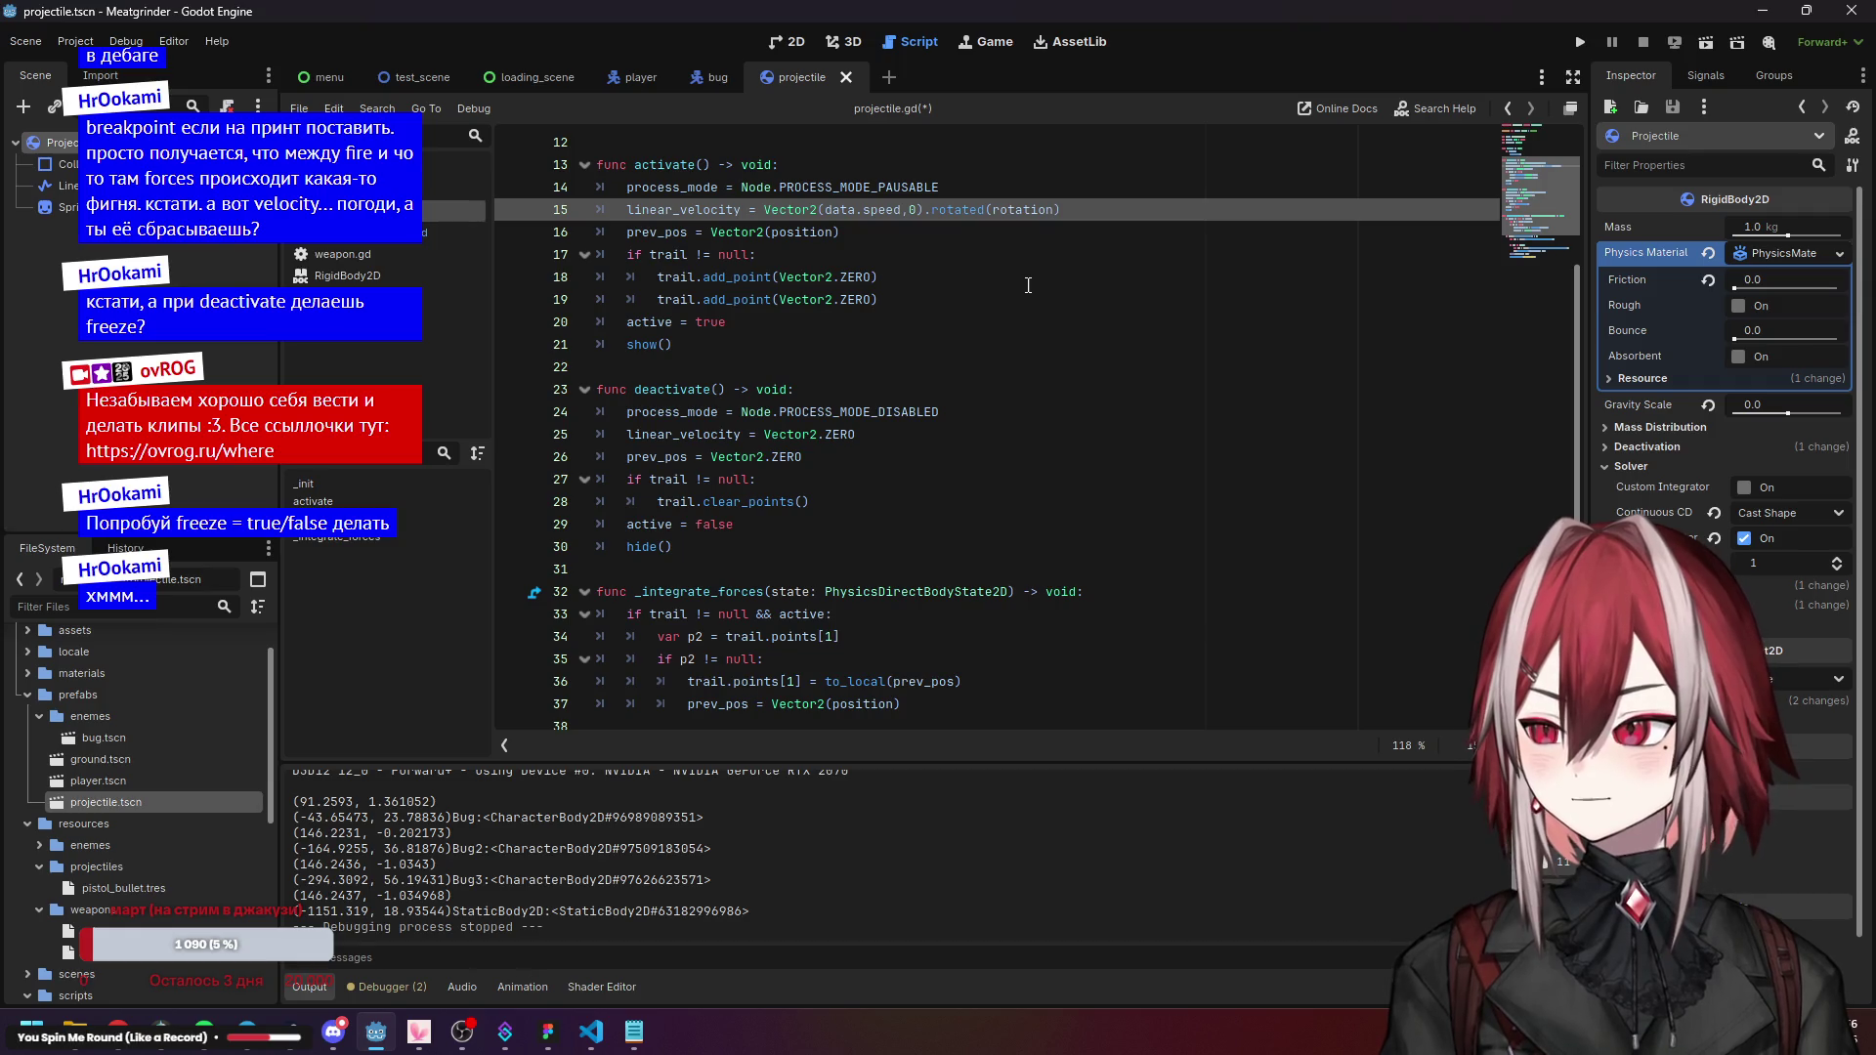
scroll(1030, 285, "up", 1)
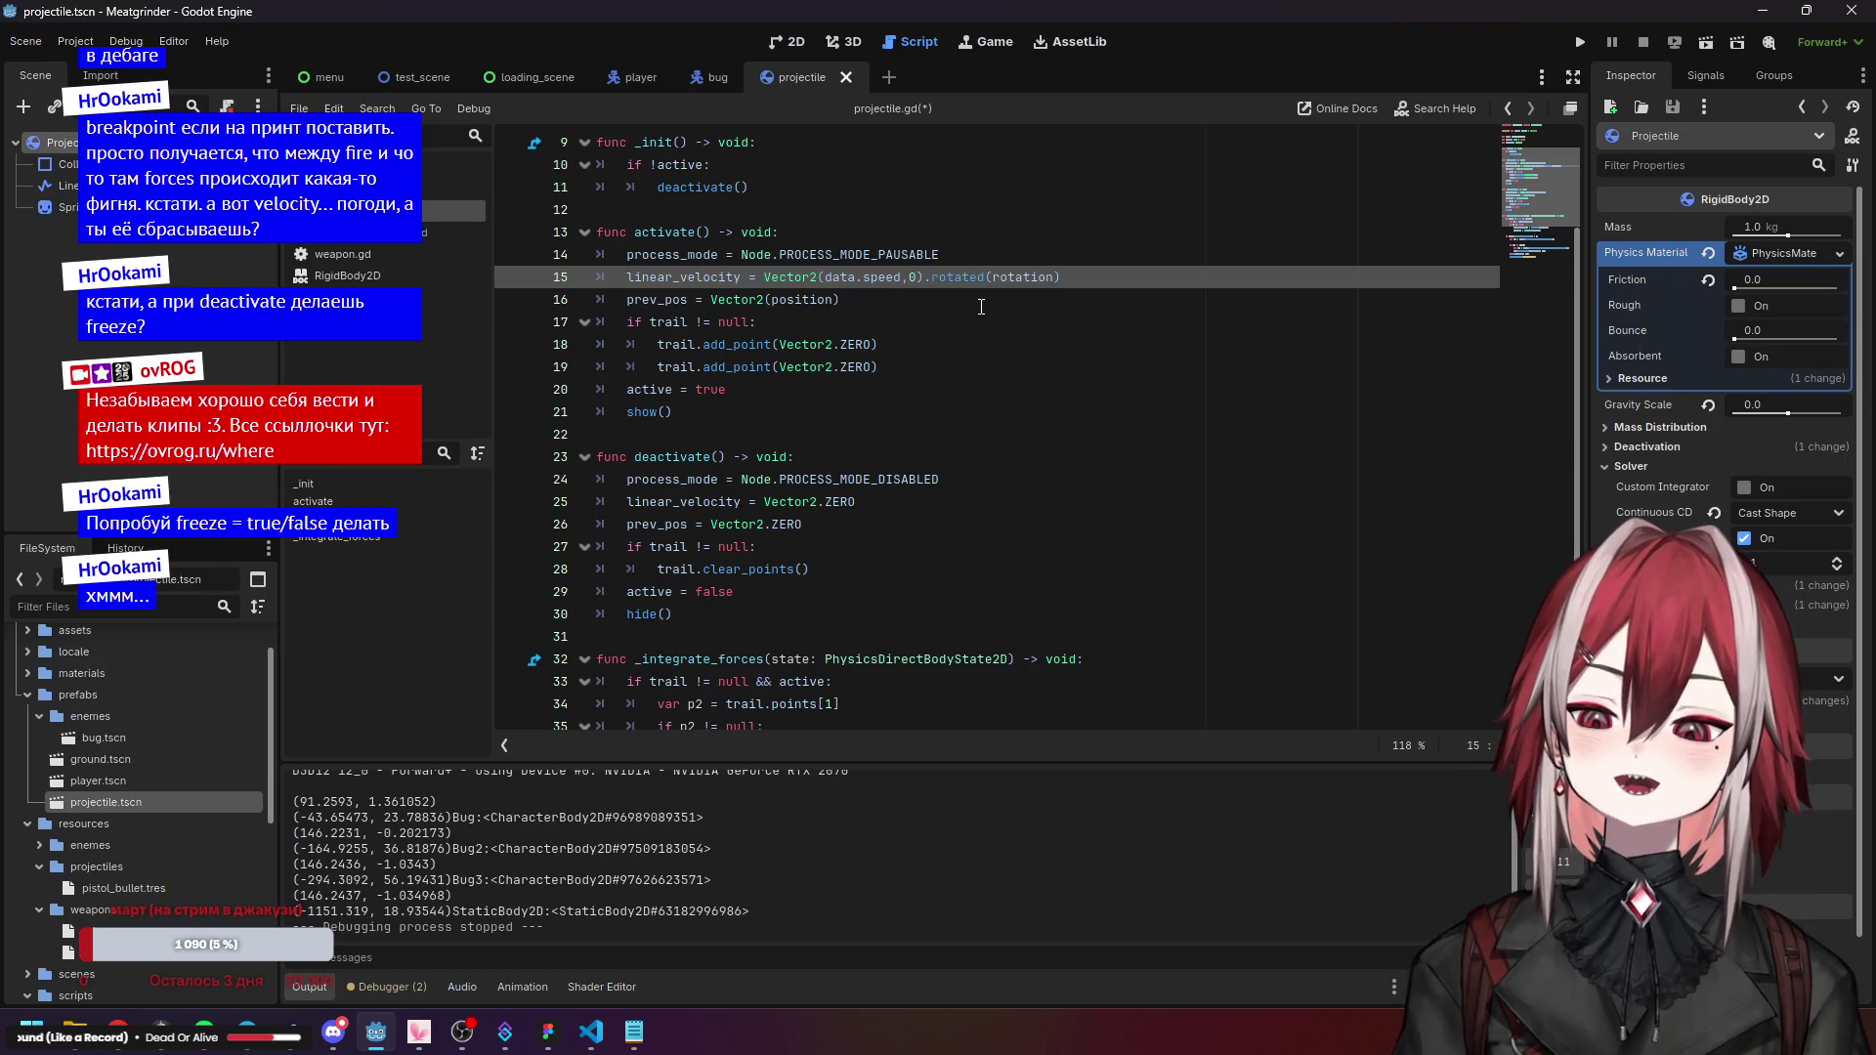
left_click(1581, 42)
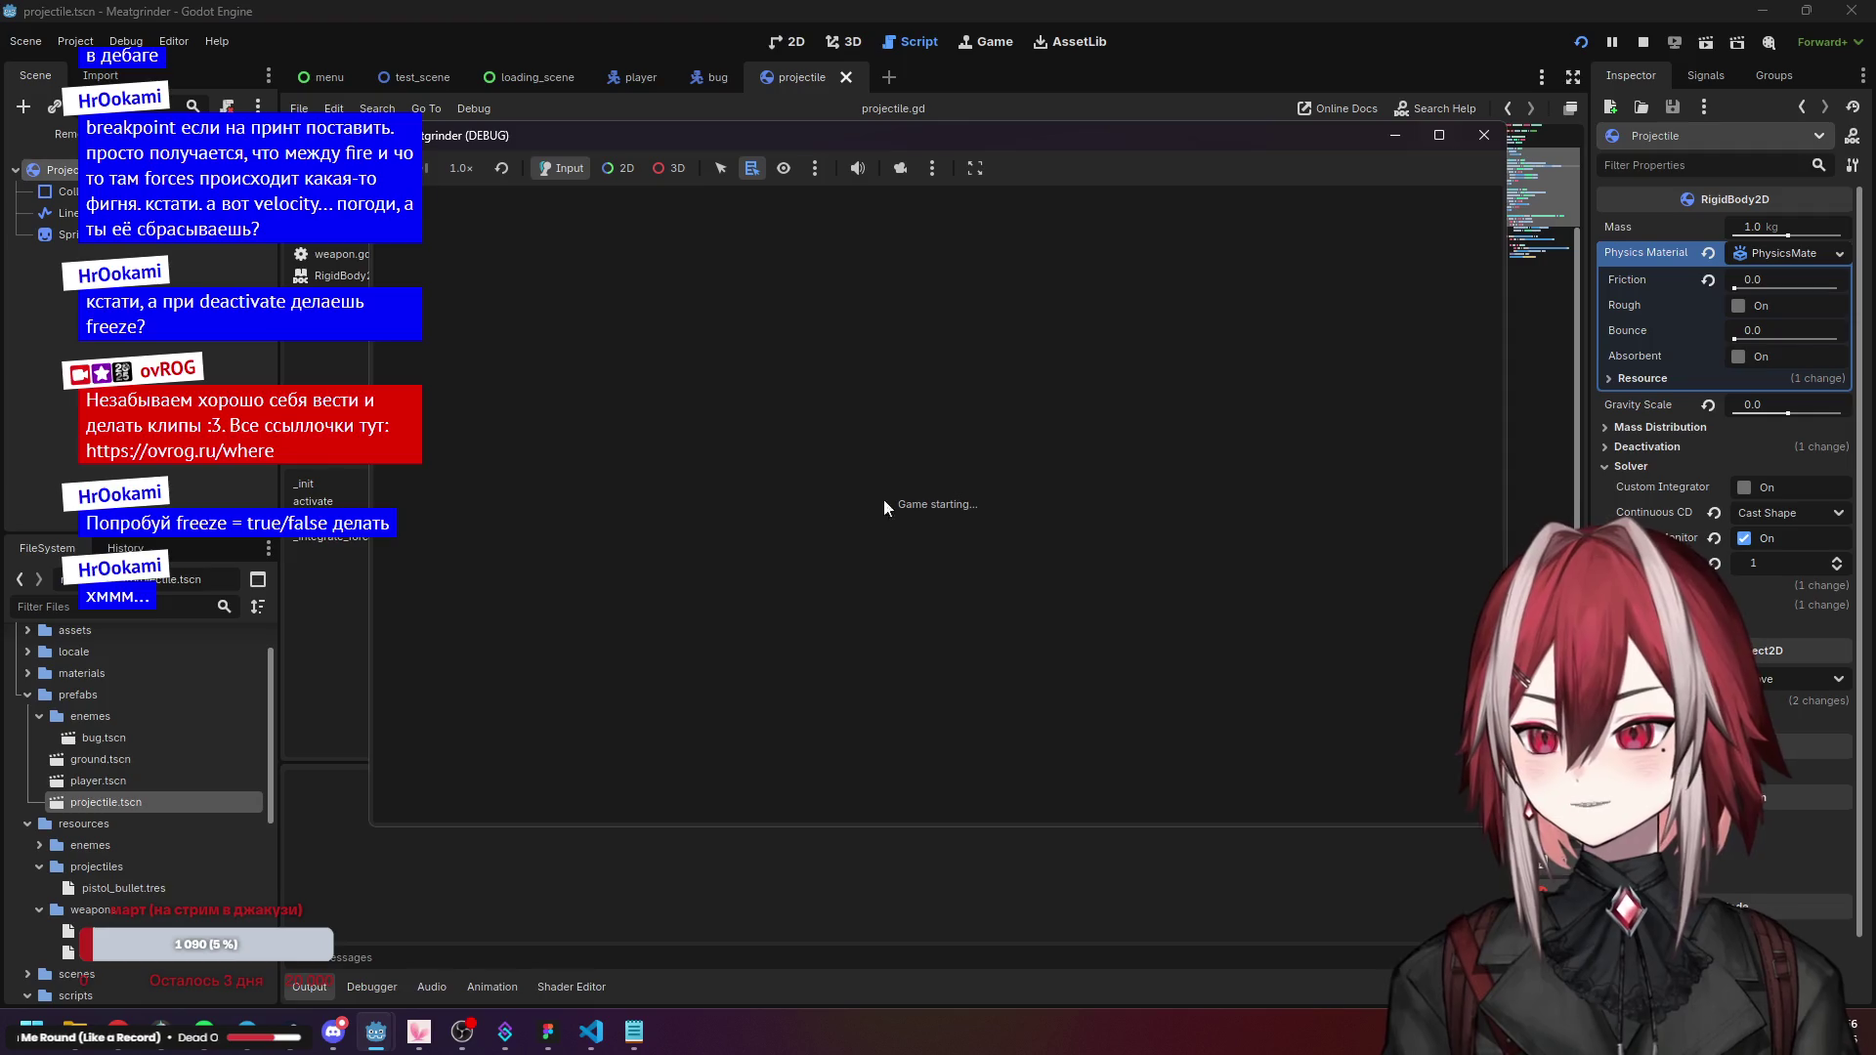
Move the player with D and W to shoot bugs, then stop the run with F8.
key("d")
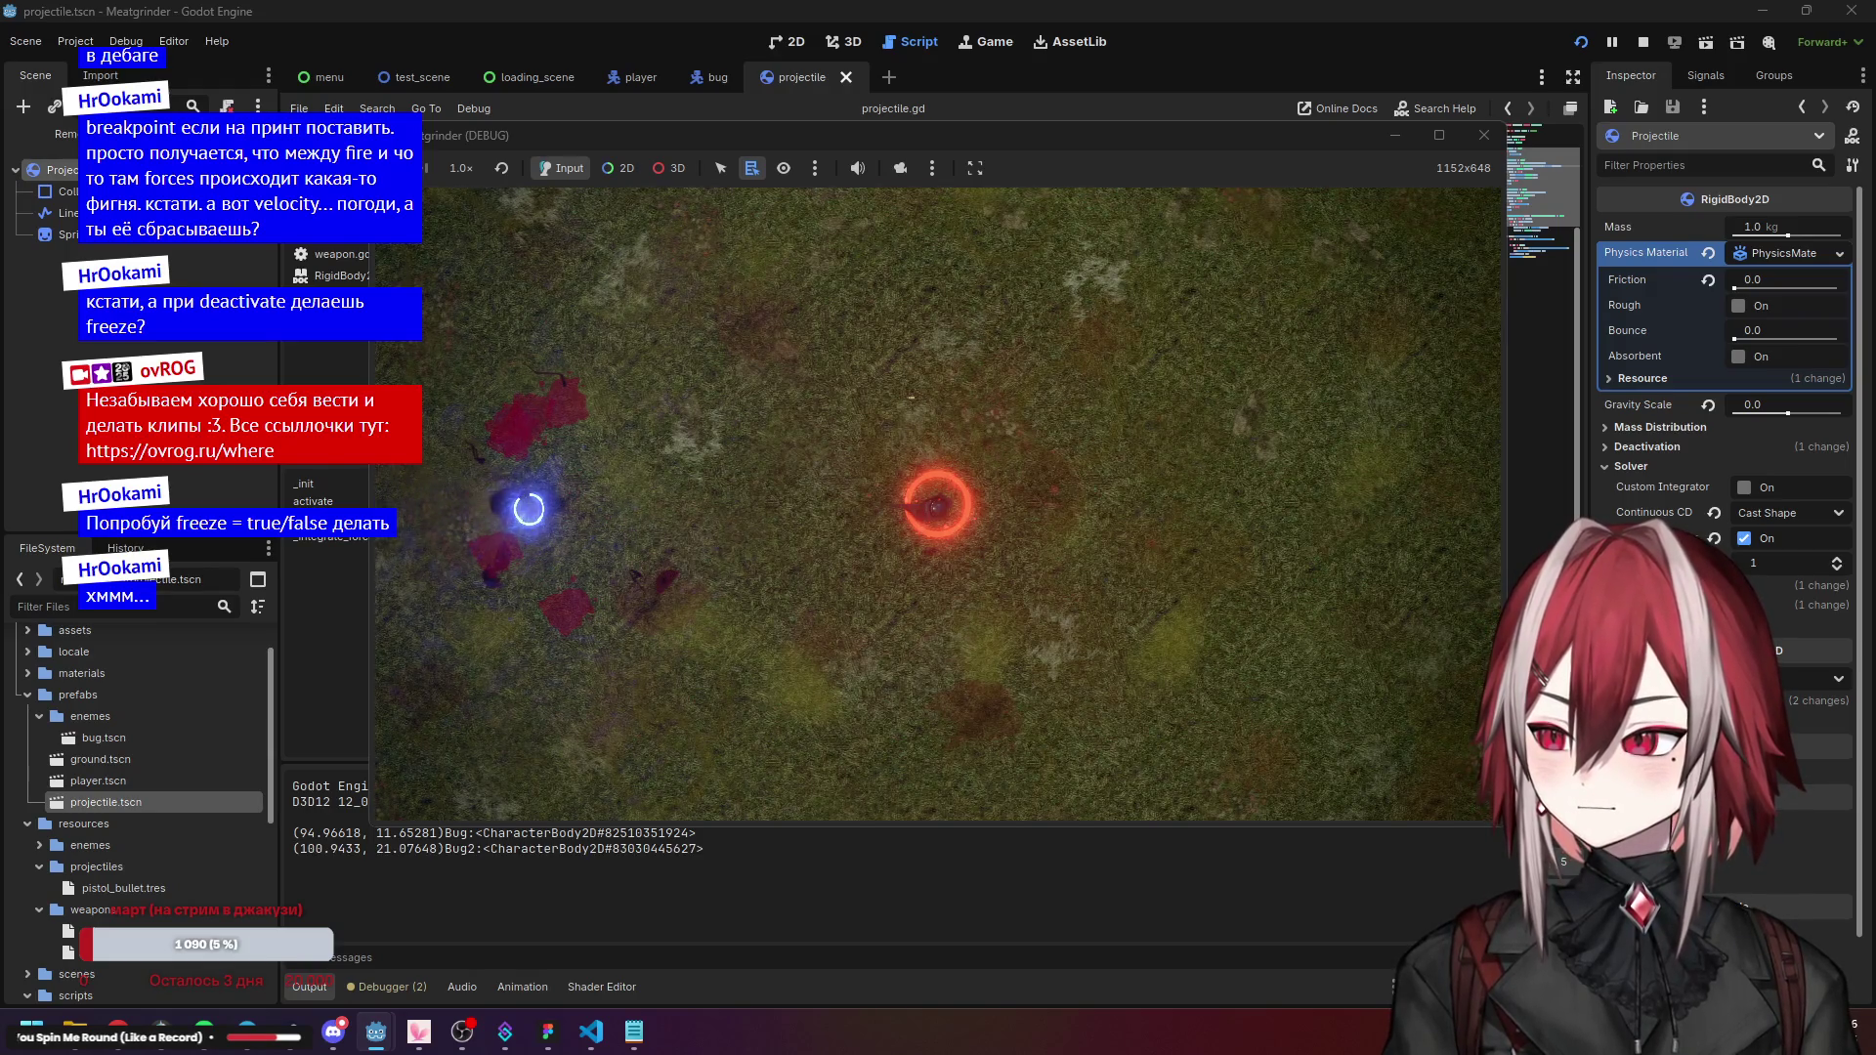
key("d")
key("w")
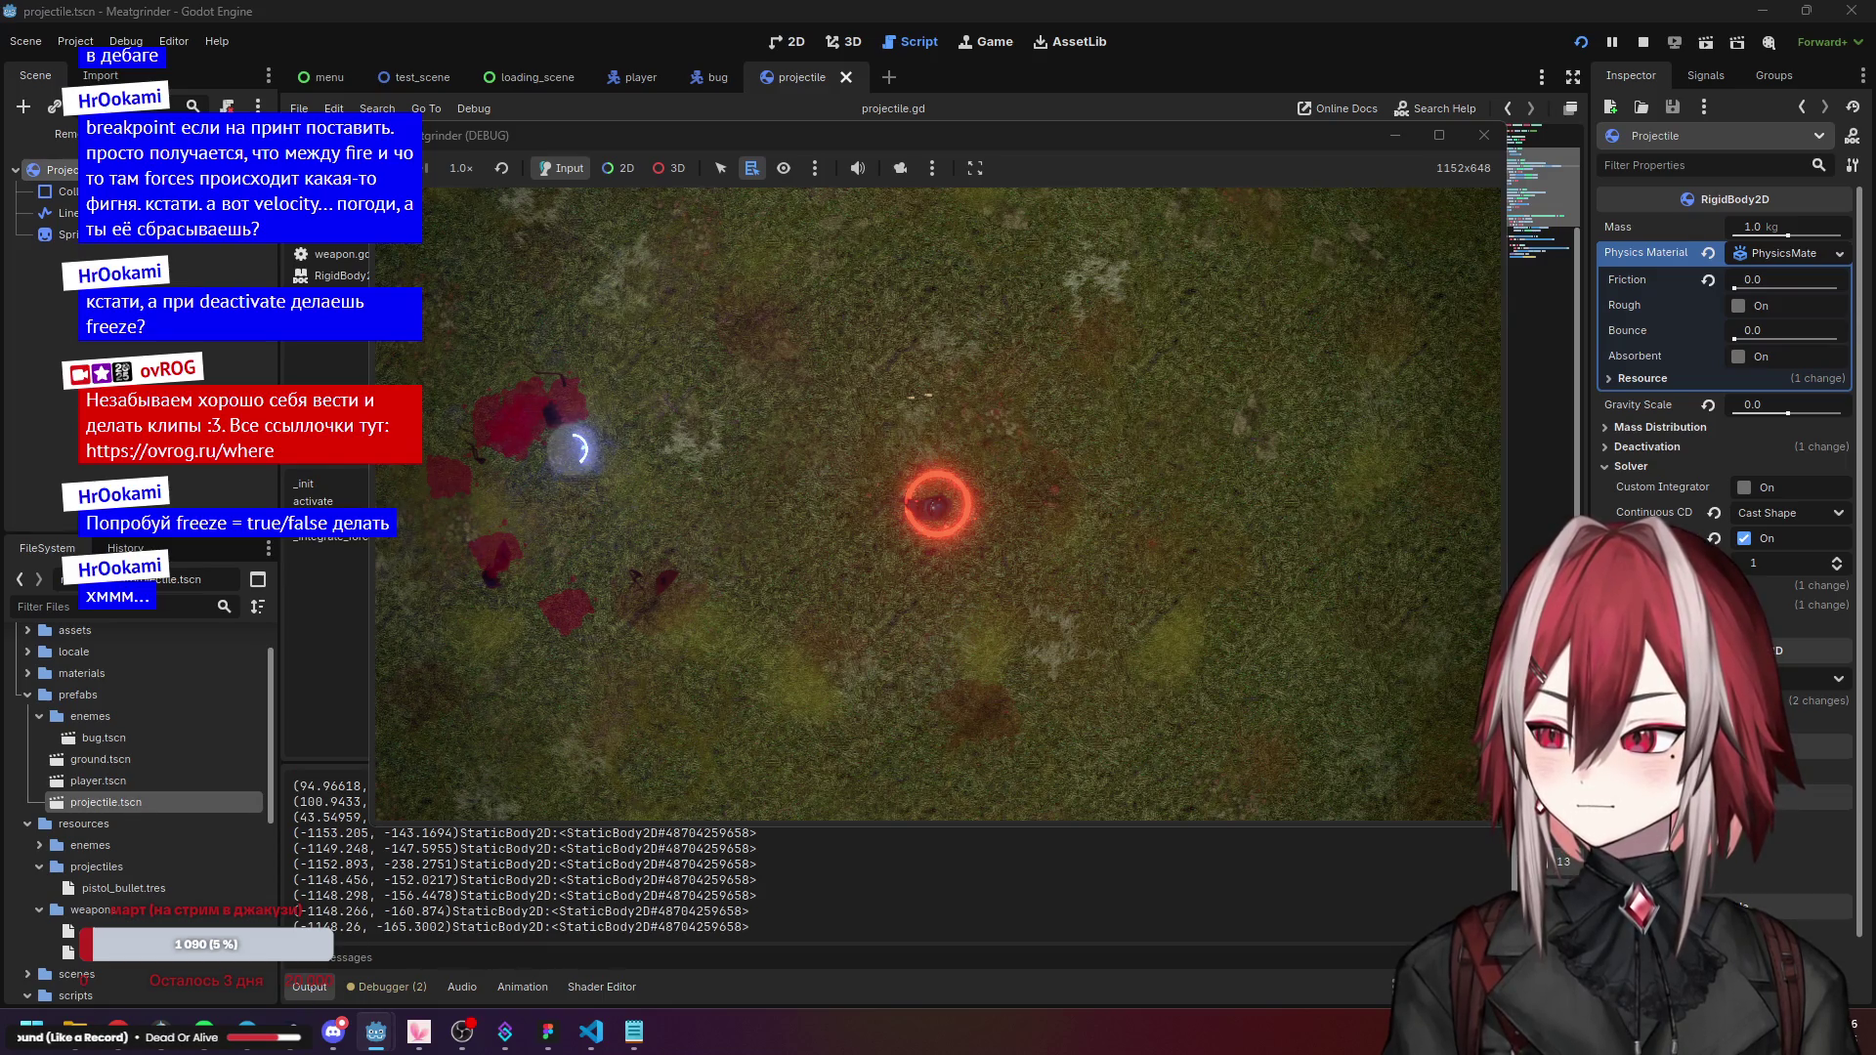
key("F8")
scroll(861, 405, "down", 2)
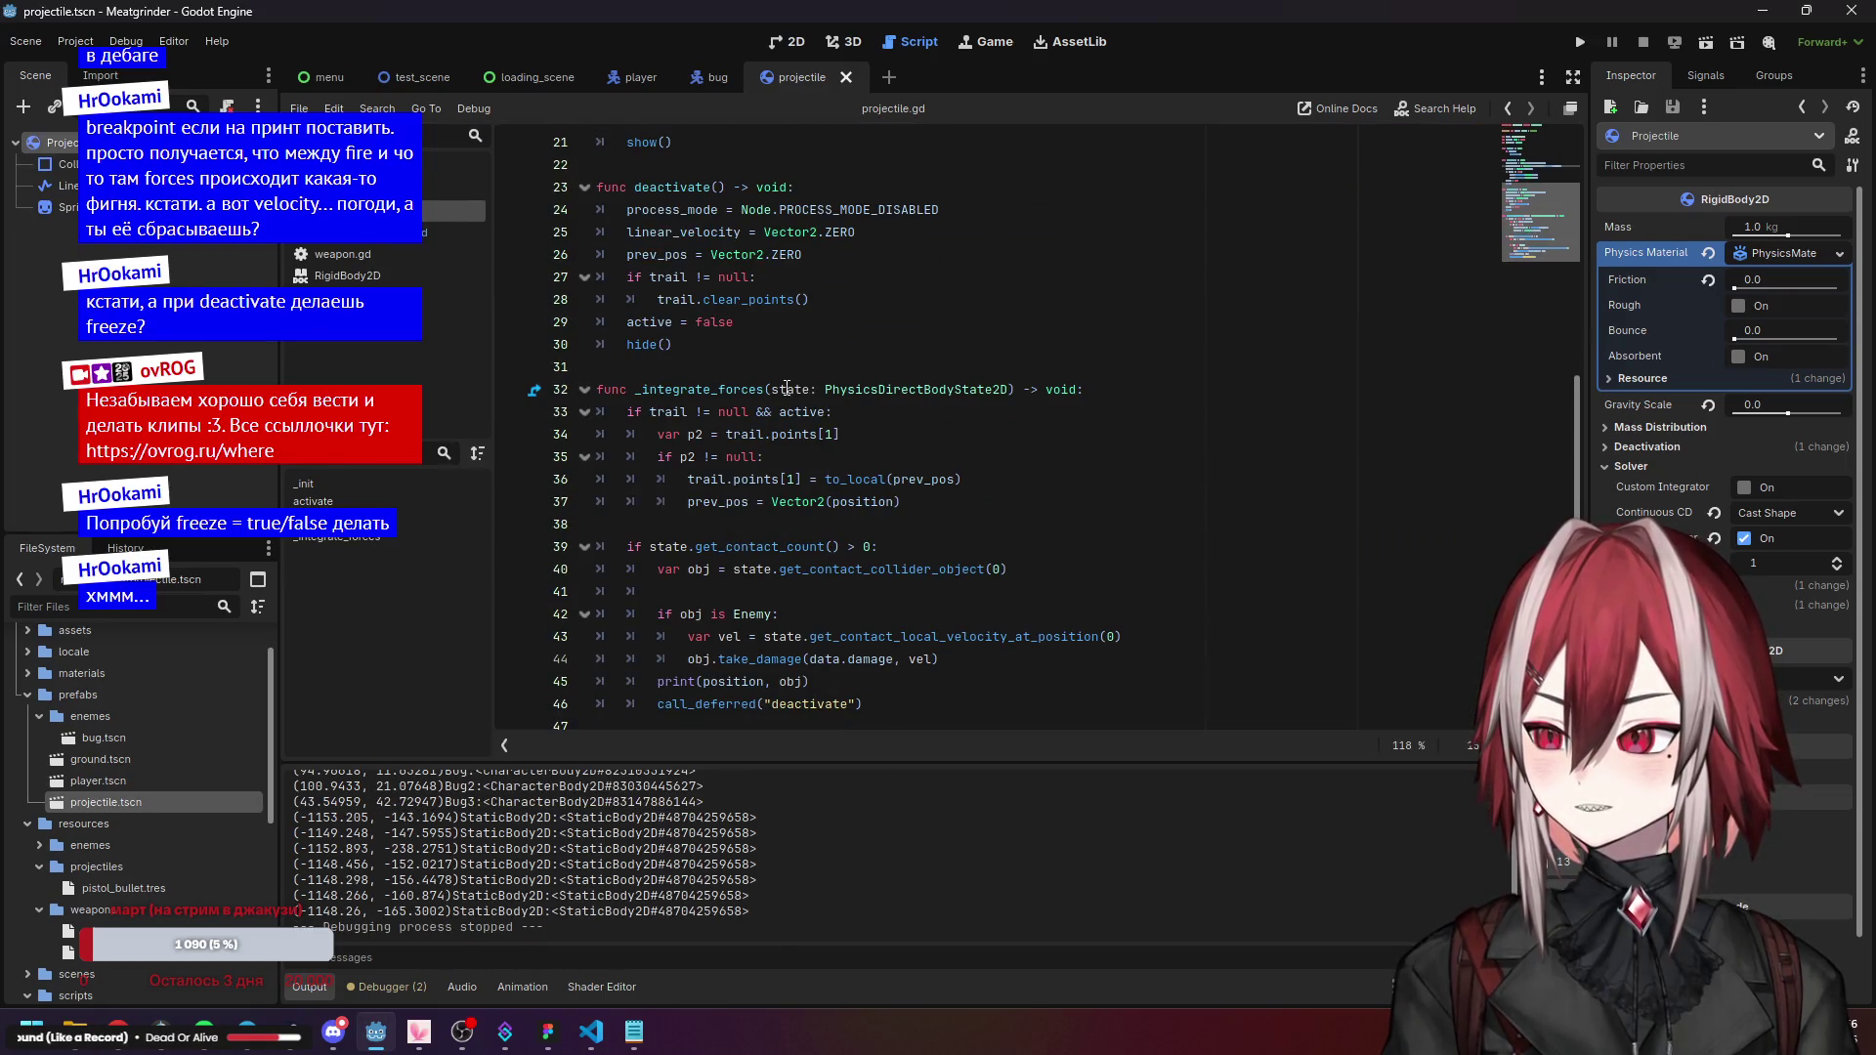
Replace 'position, obj' in line 45's print with linear_velocity.length() and relaunch with F5.
left_click(783, 681)
left_click_drag(704, 681, 807, 683)
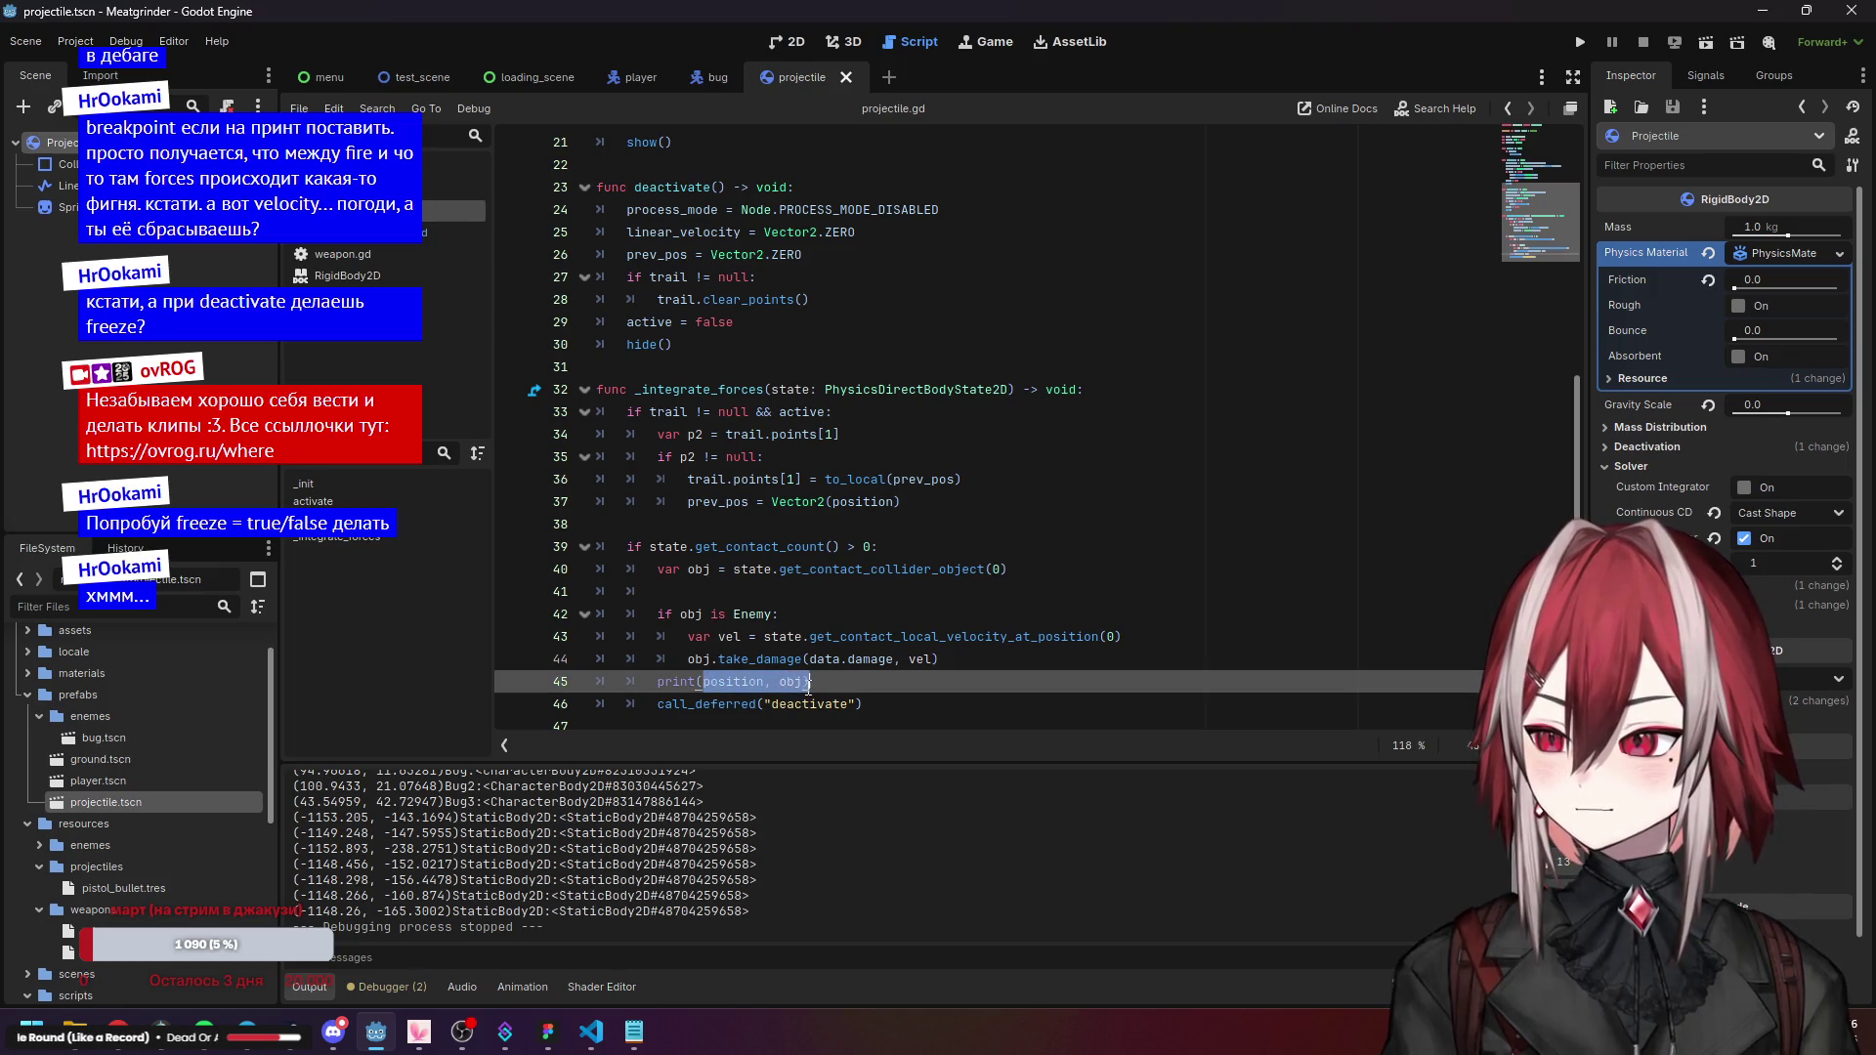
type("lin")
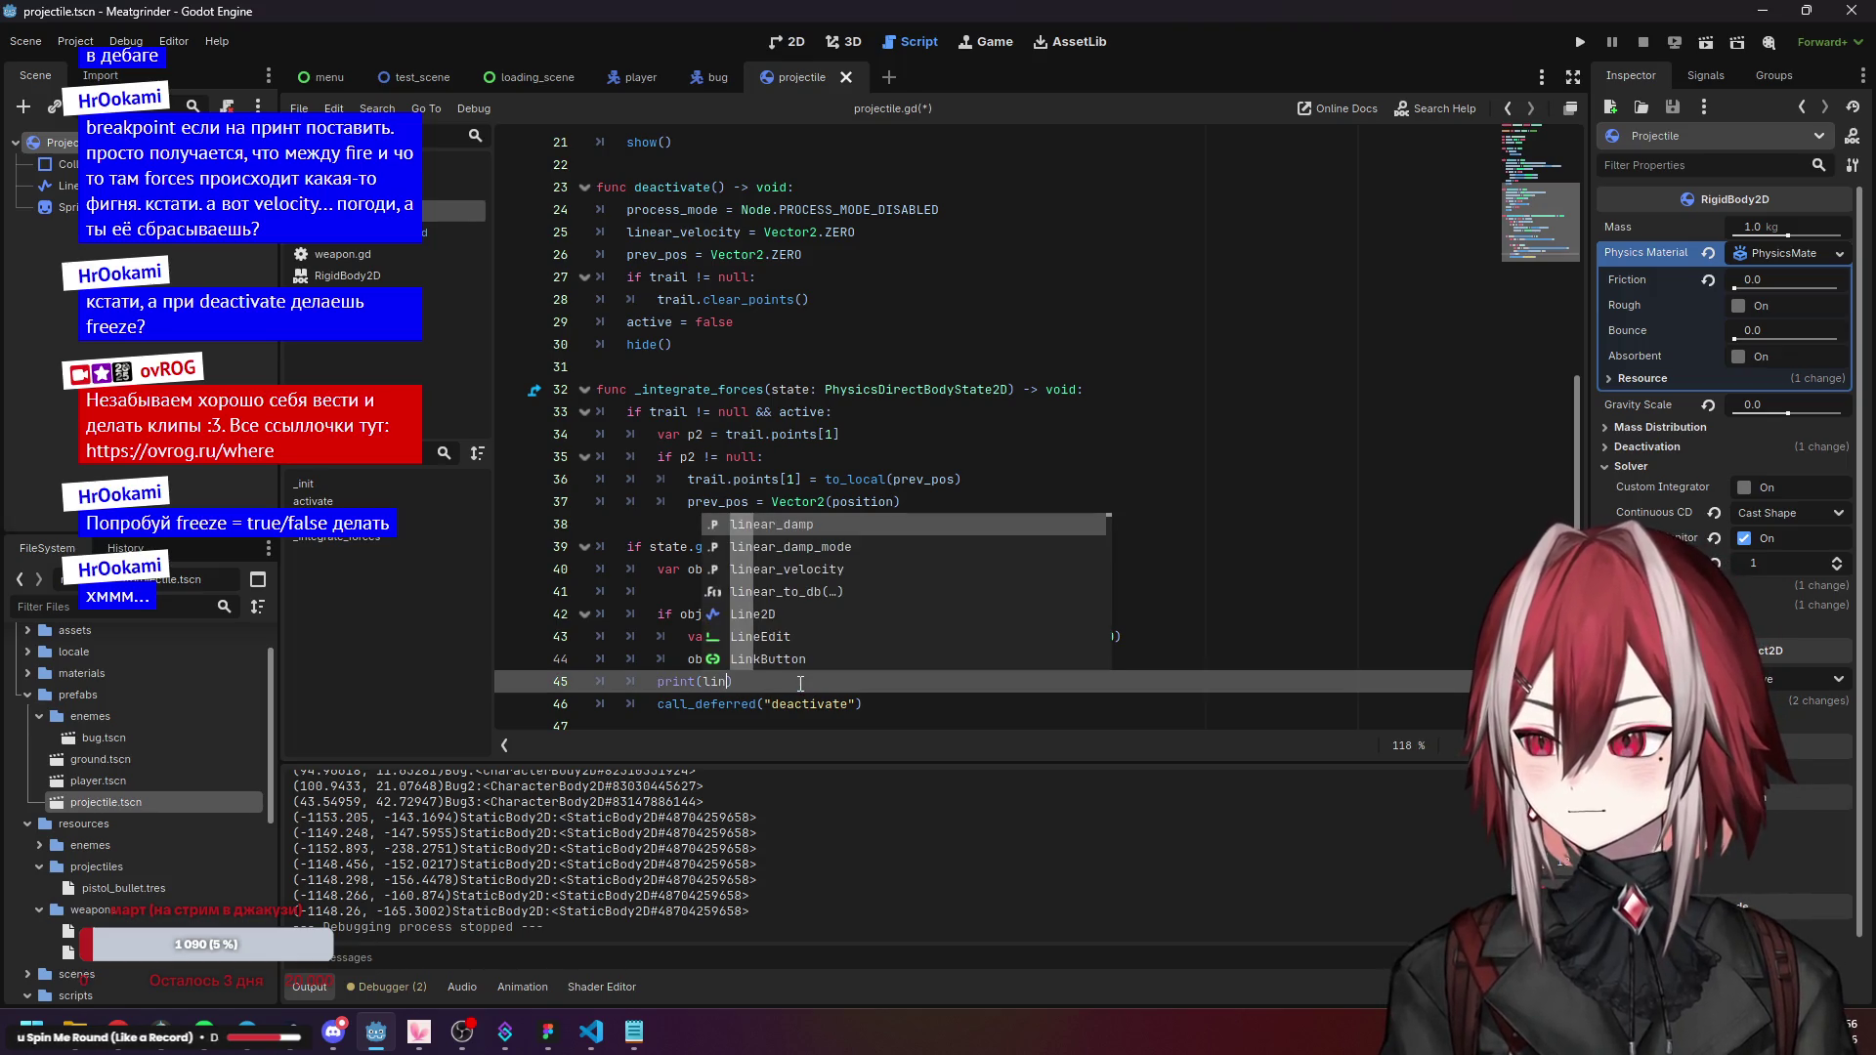
key("Down")
key("Down")
key("Return")
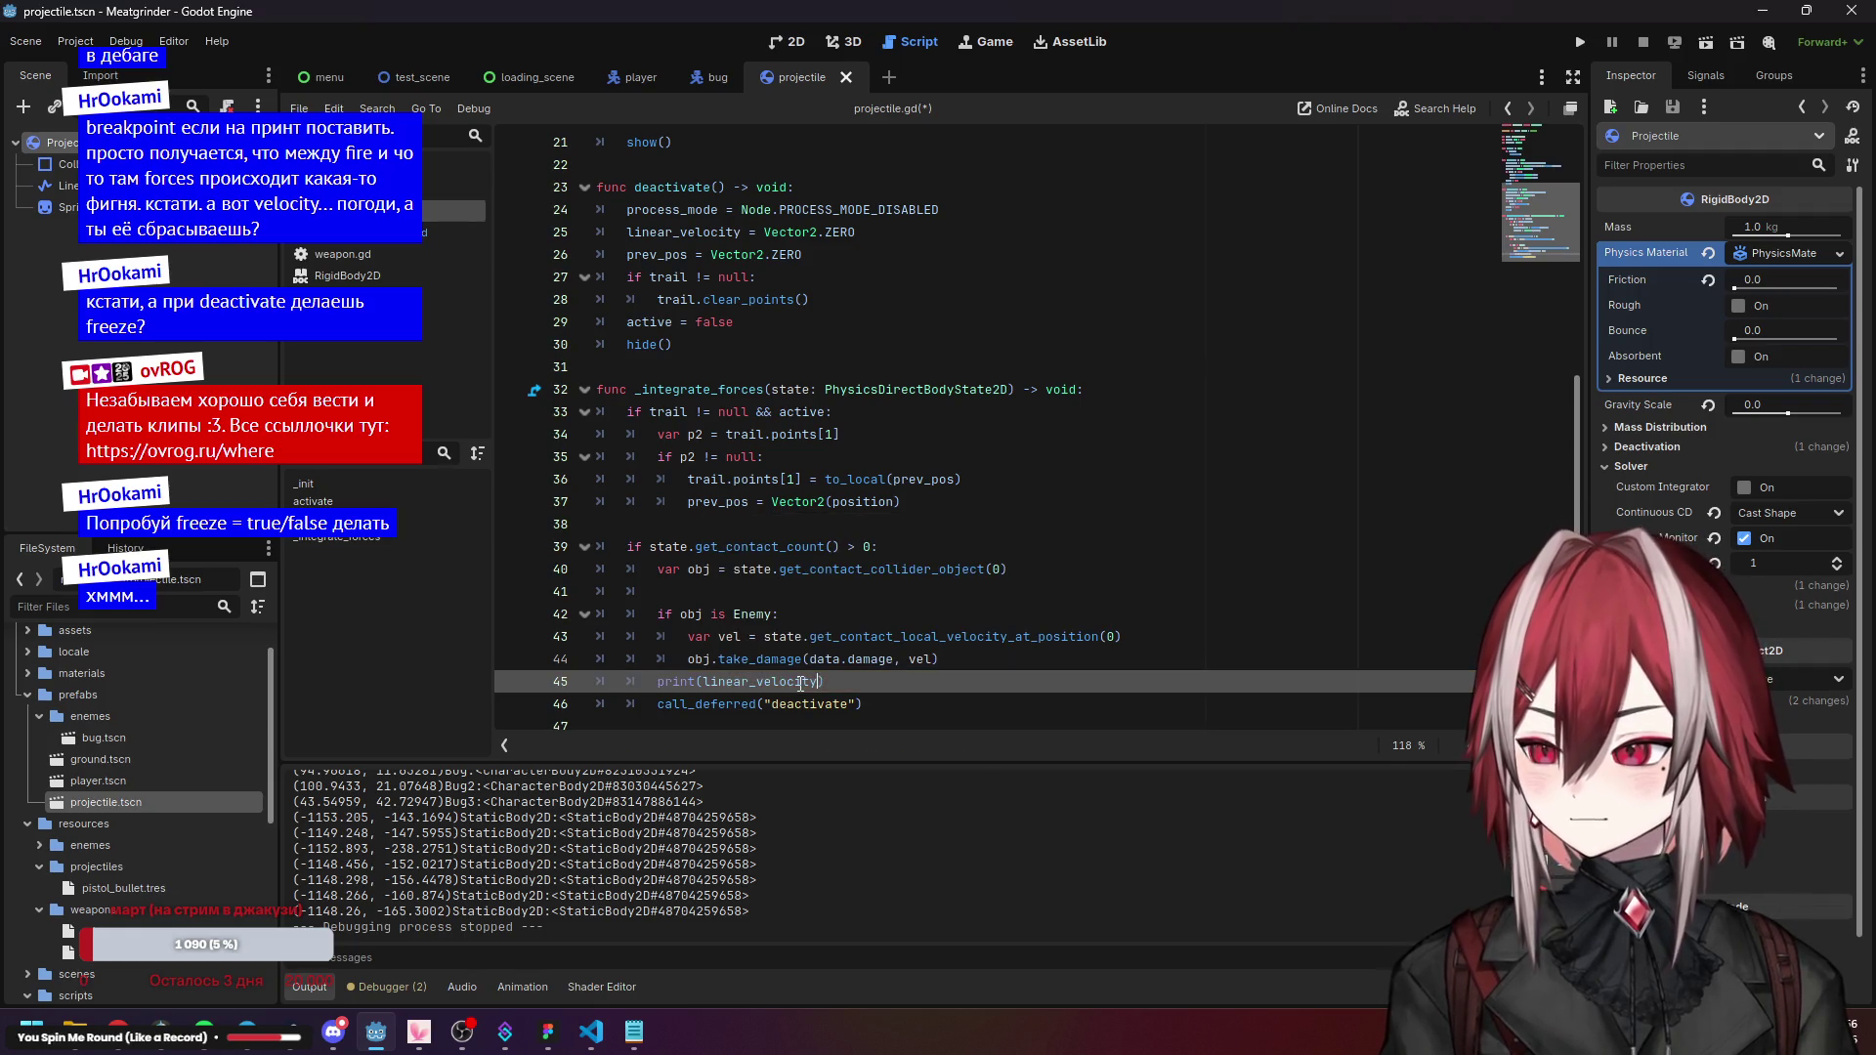
type(".")
type("len")
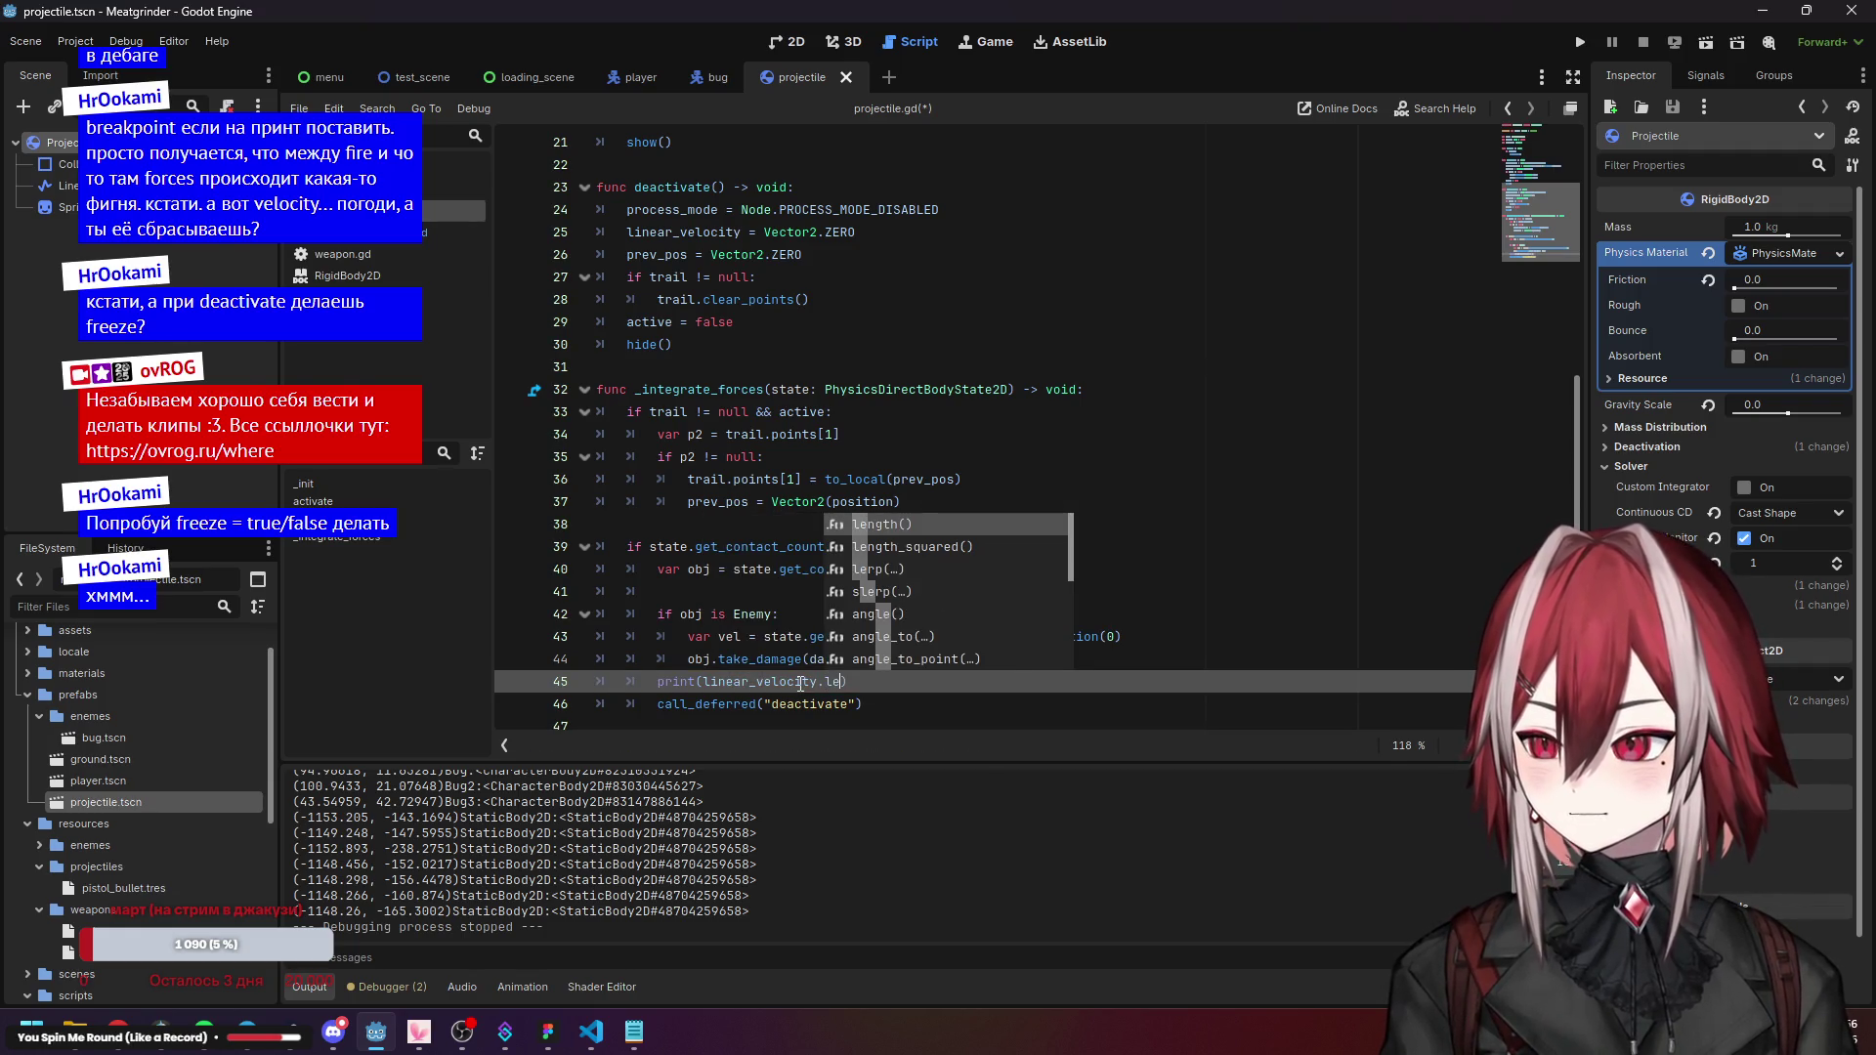
key("Return")
key("F5")
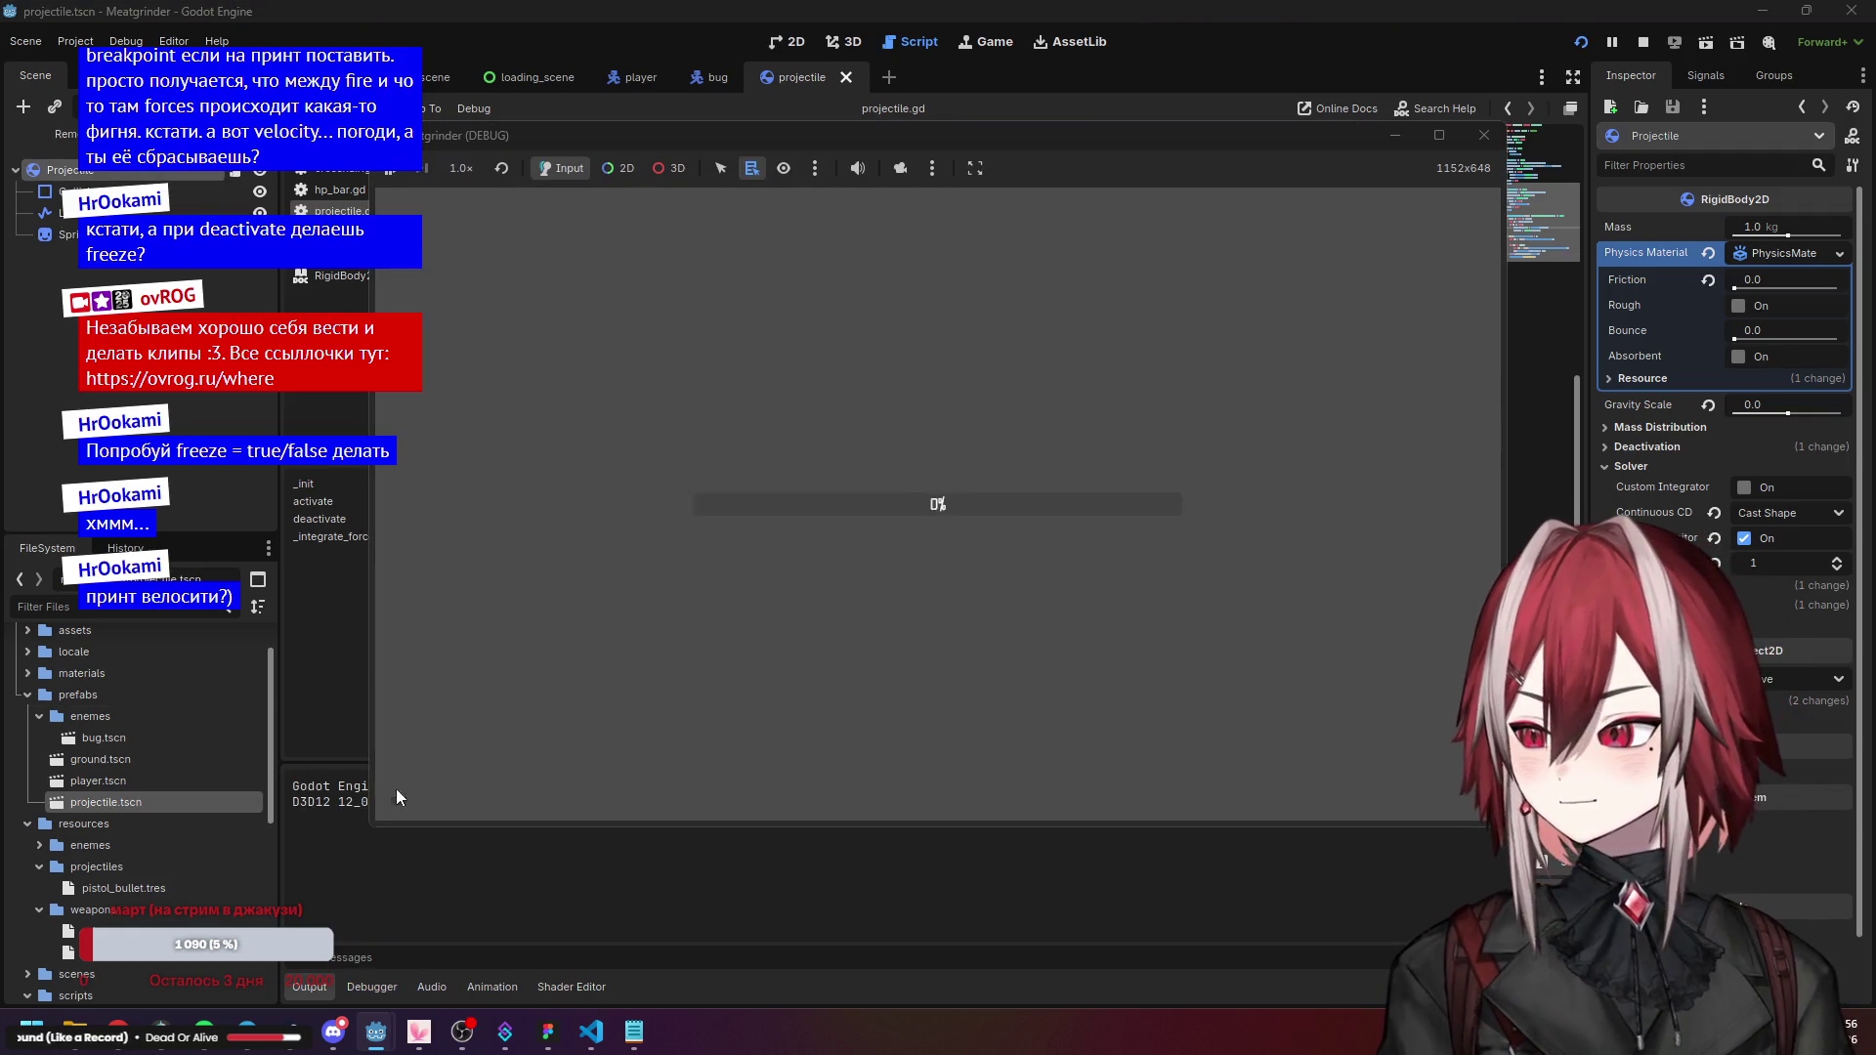
Start the game, fire projectiles while moving, then stop with F8 to read speeds.
left_click(409, 792)
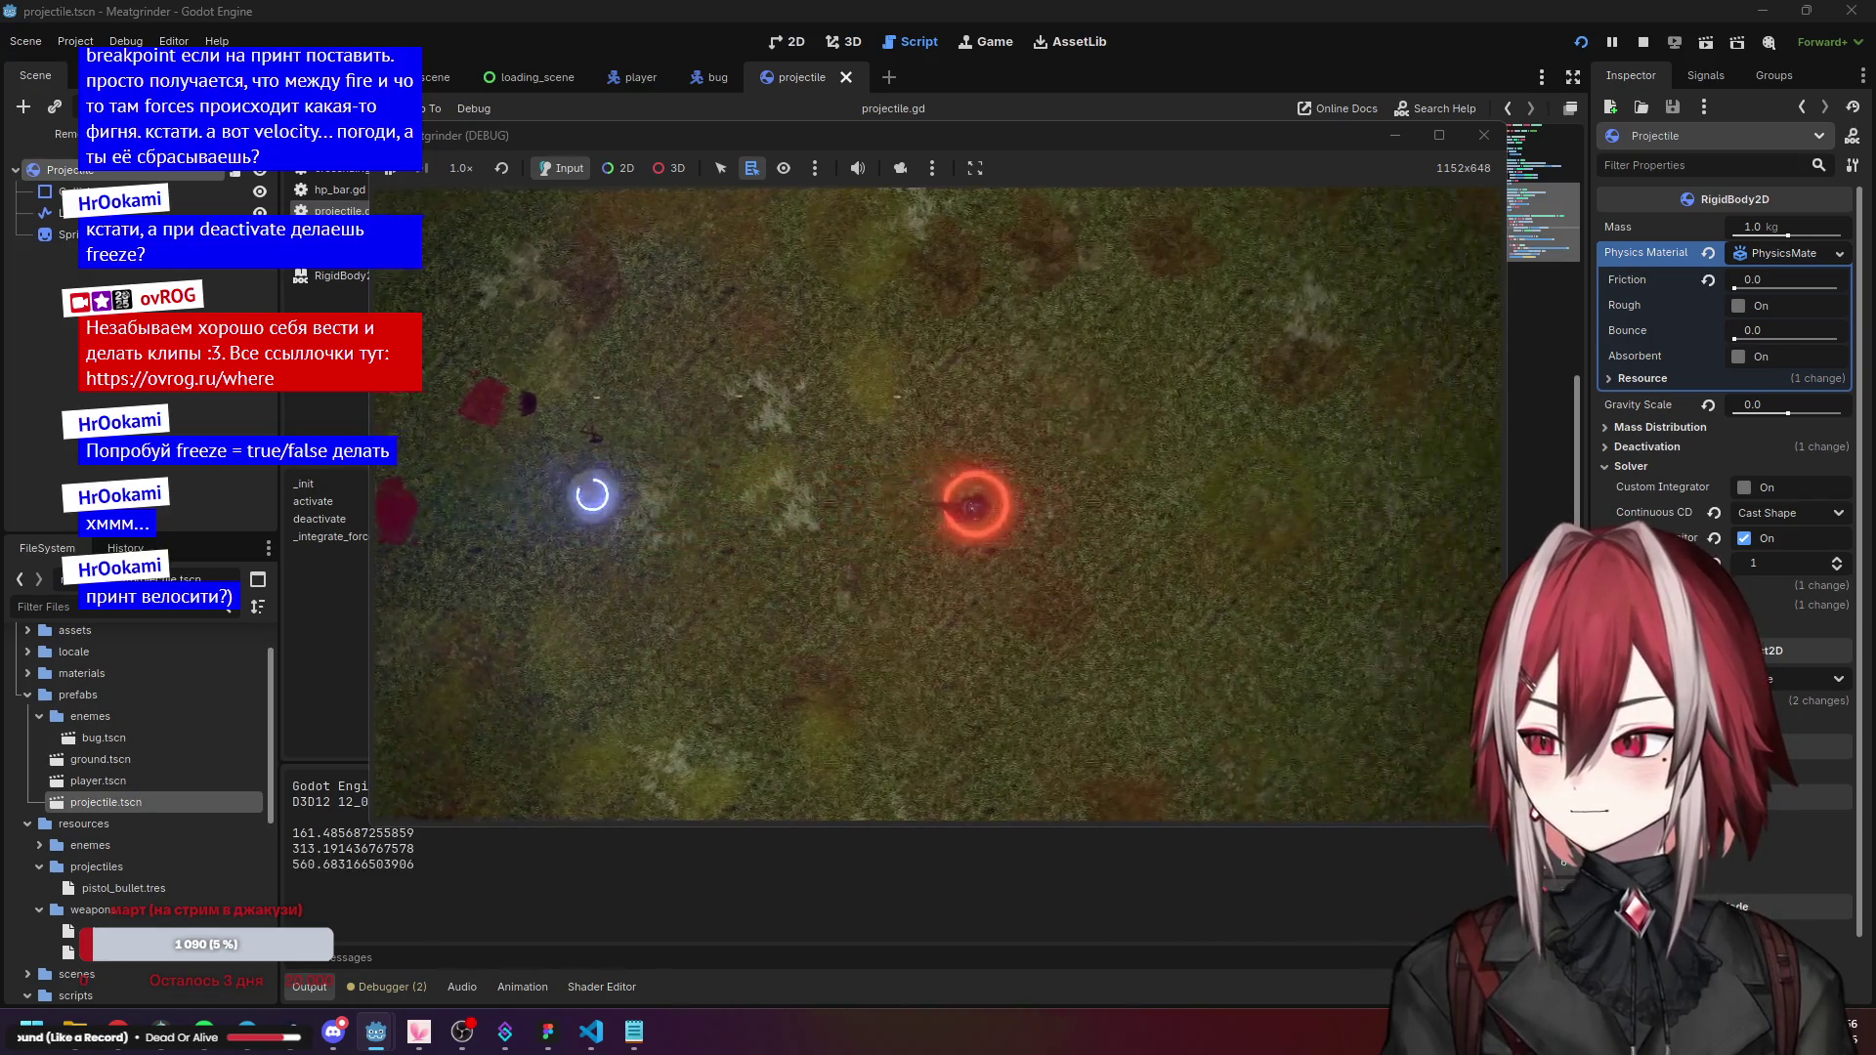
left_click(592, 494)
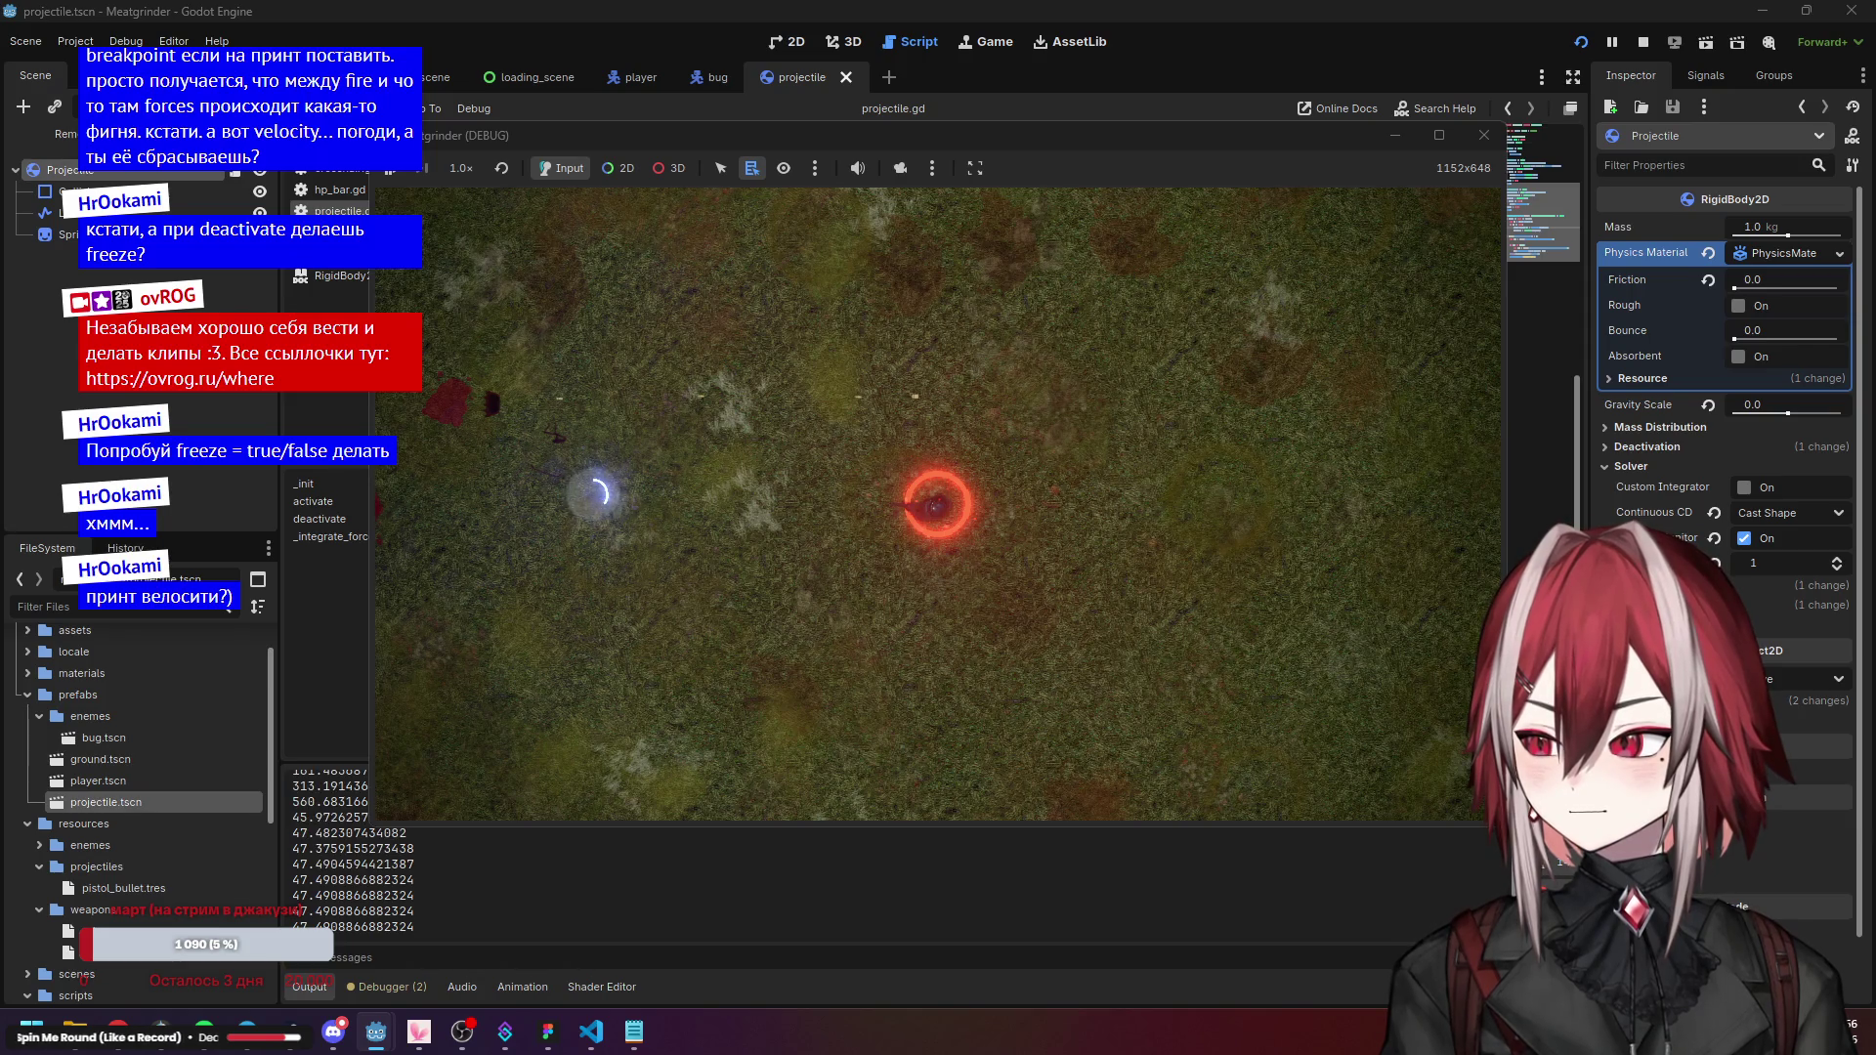
key("a")
key("a")
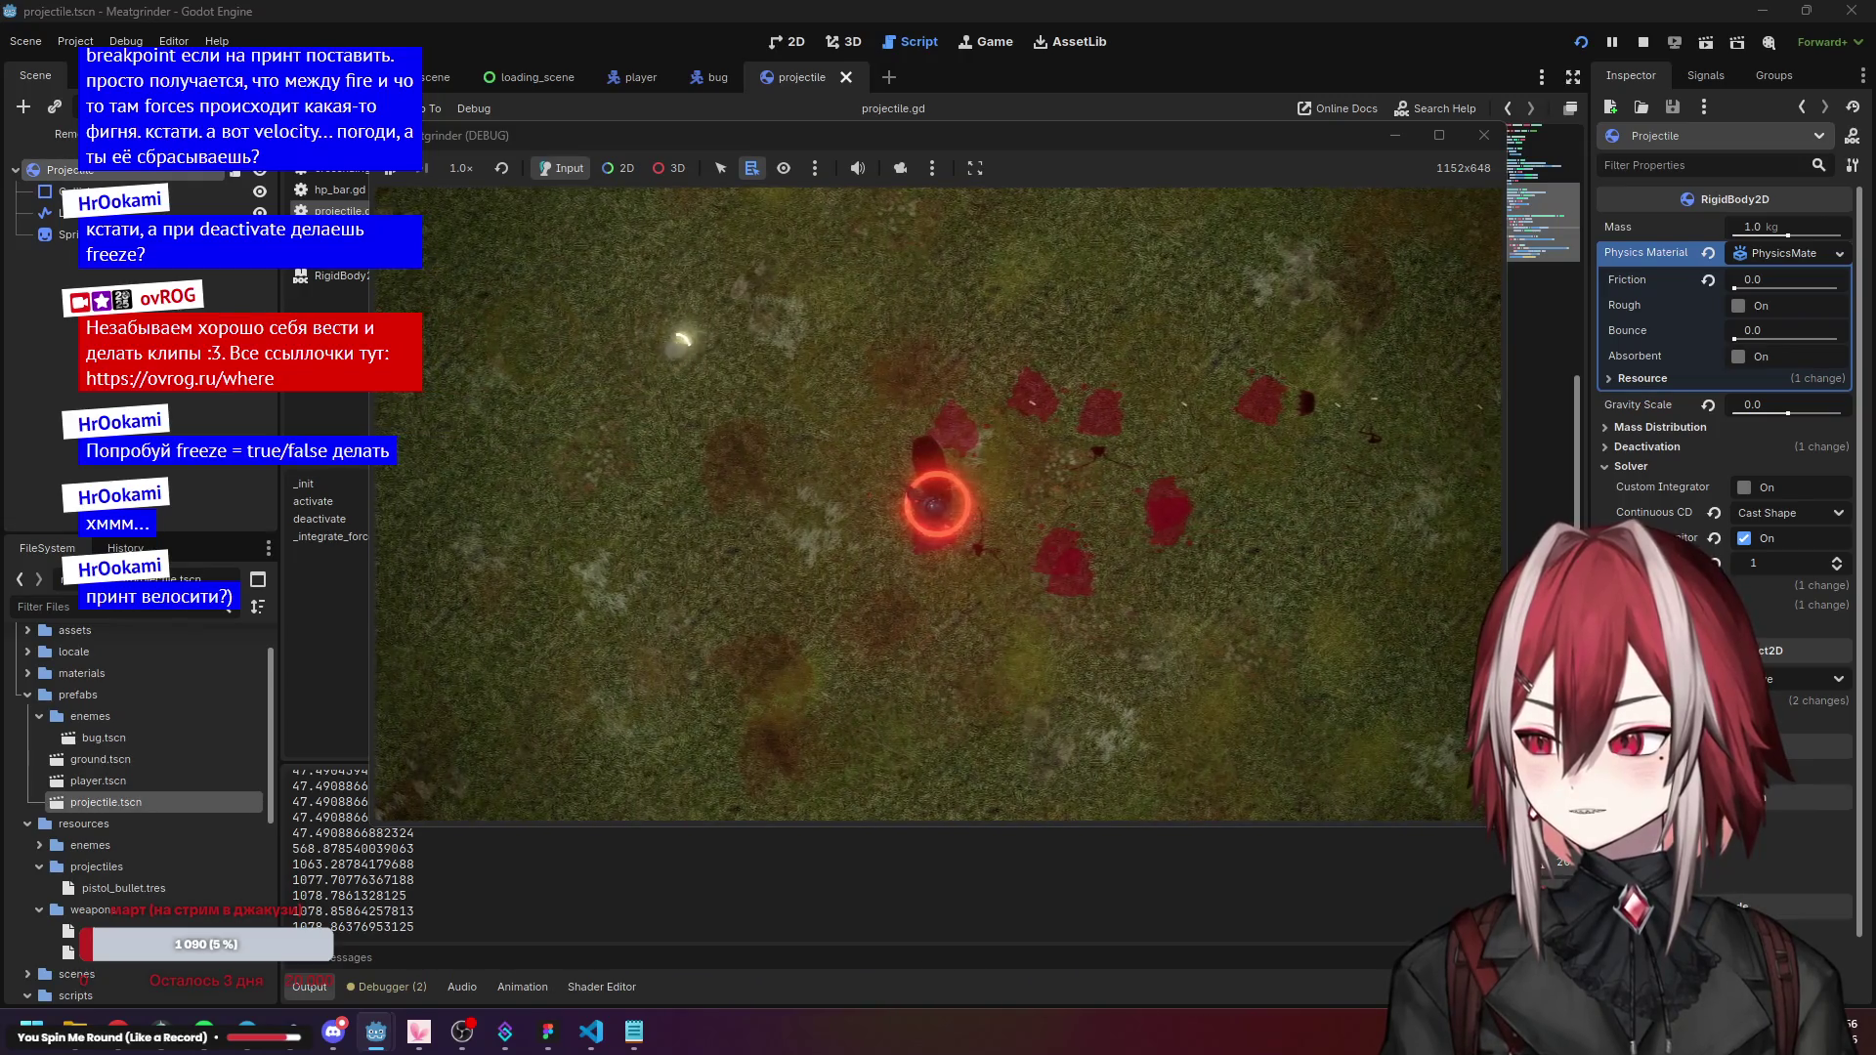
key("F8")
left_click(986, 526)
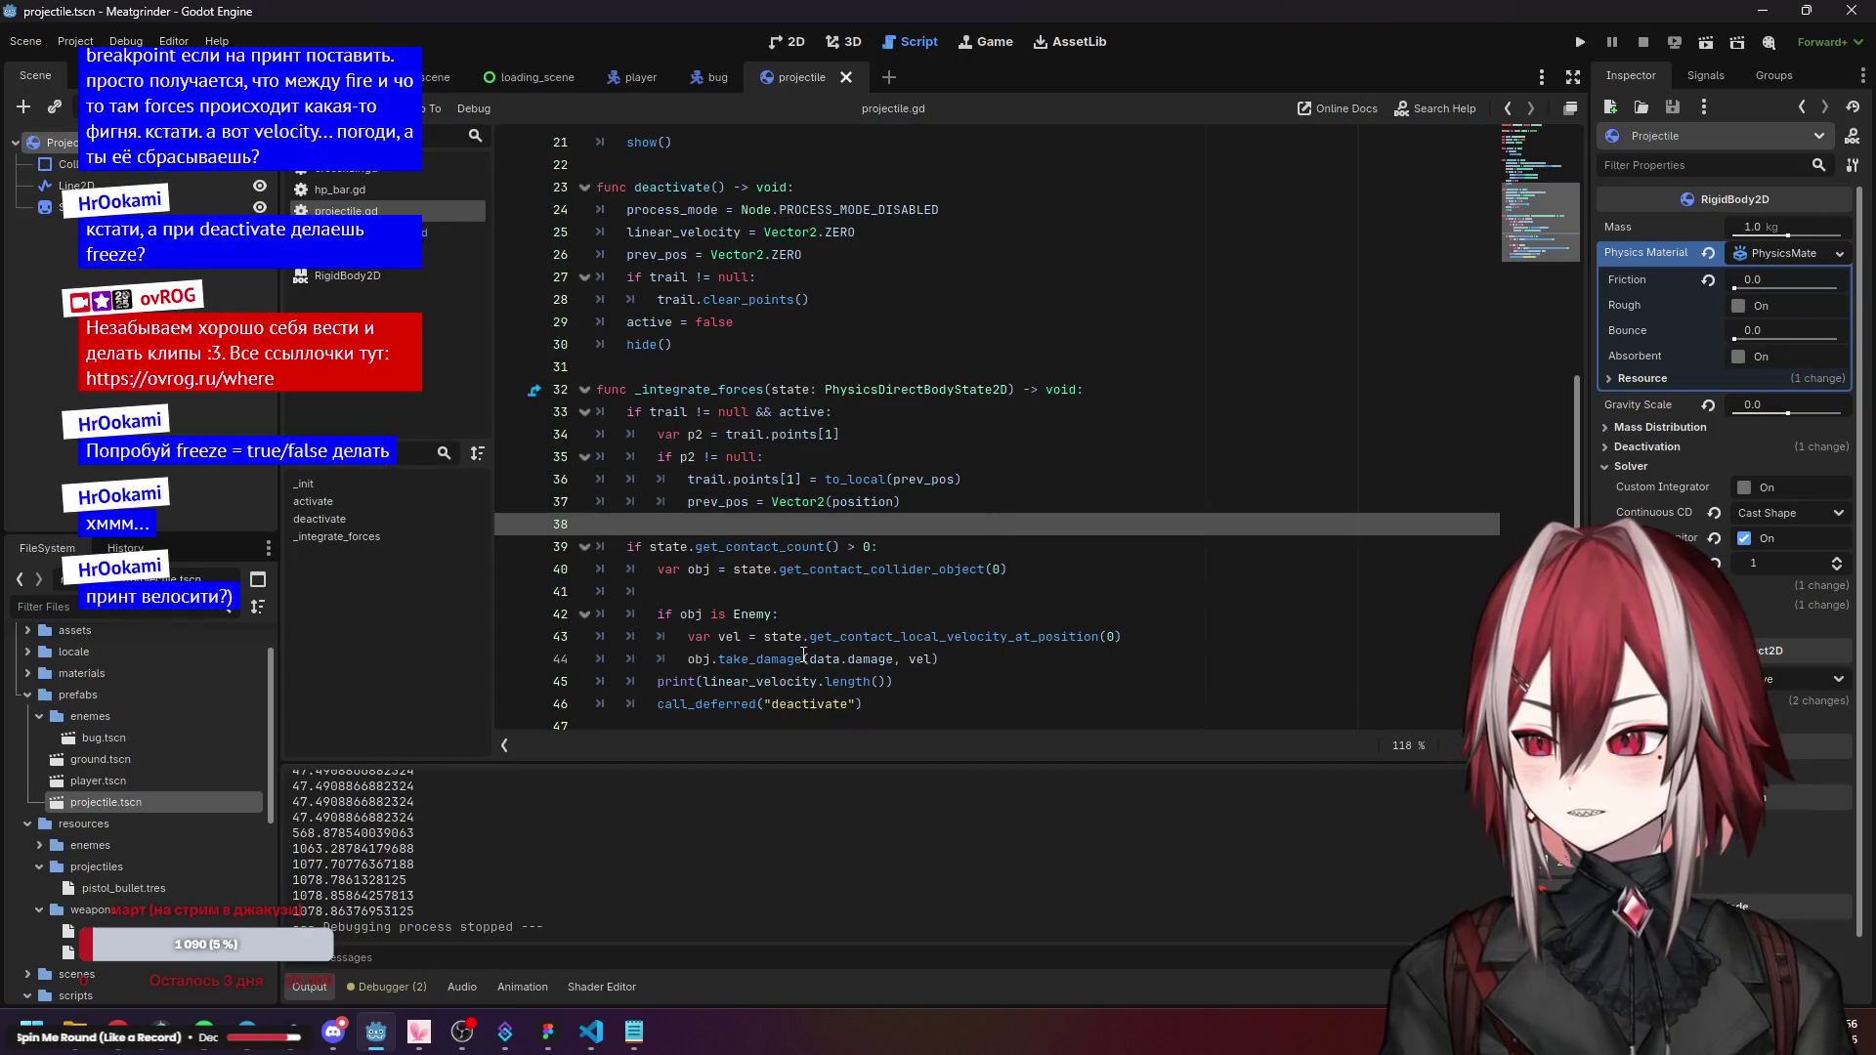
Review projectile.gd's collision code on lines 37–45: get_contact_count, the Enemy check, take_damage and velocity length.
left_click(840, 681)
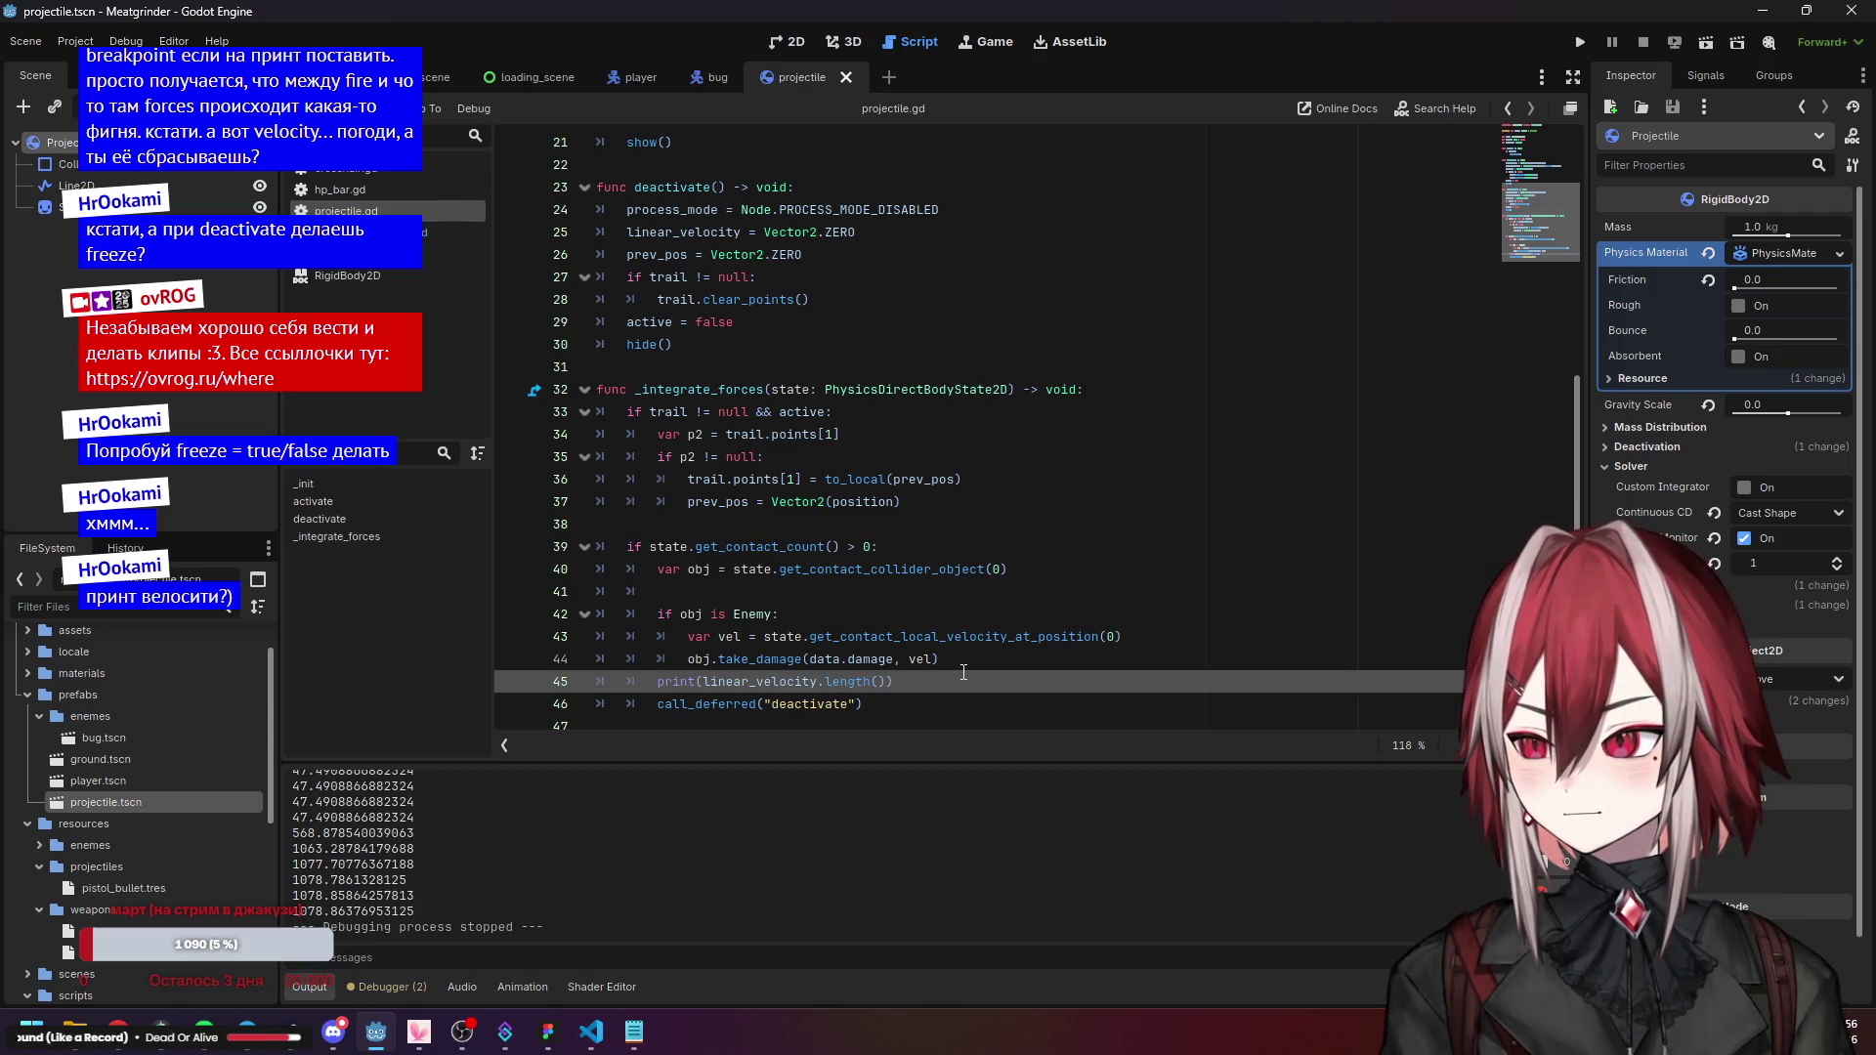
left_click(929, 503)
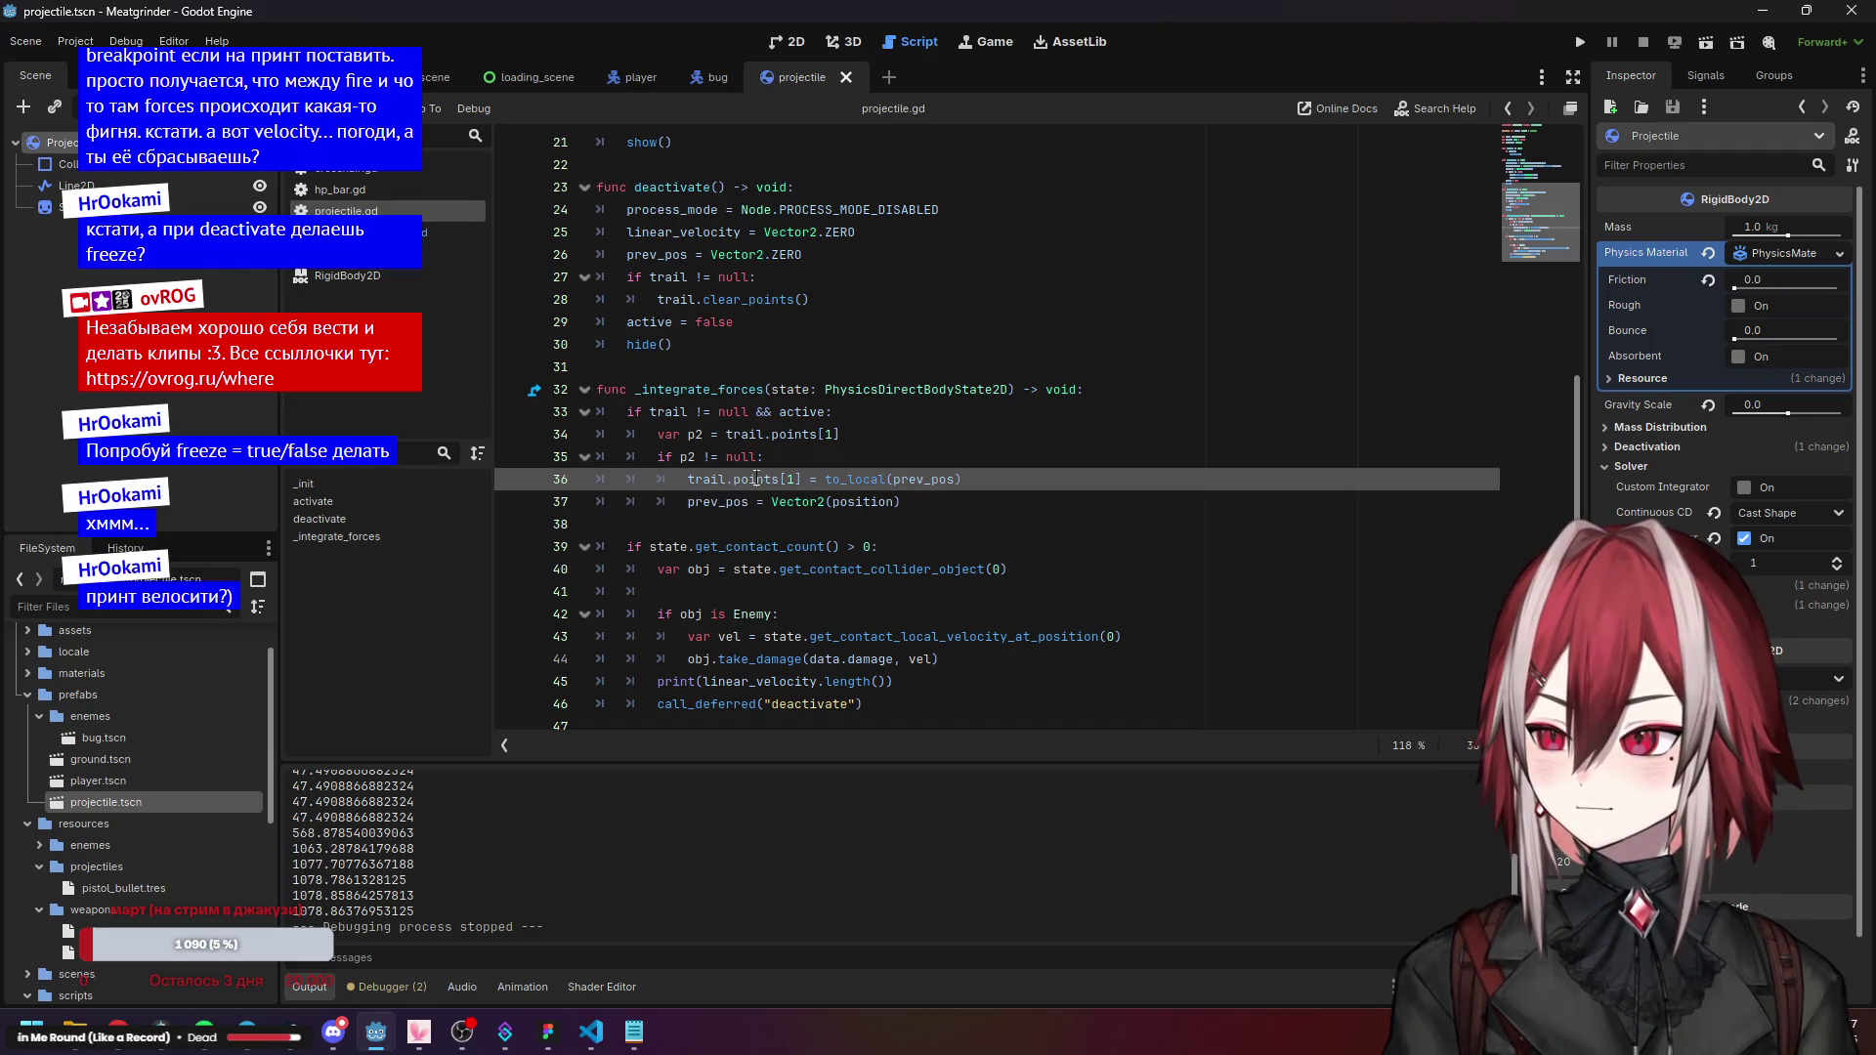
left_click(760, 520)
left_click(754, 550)
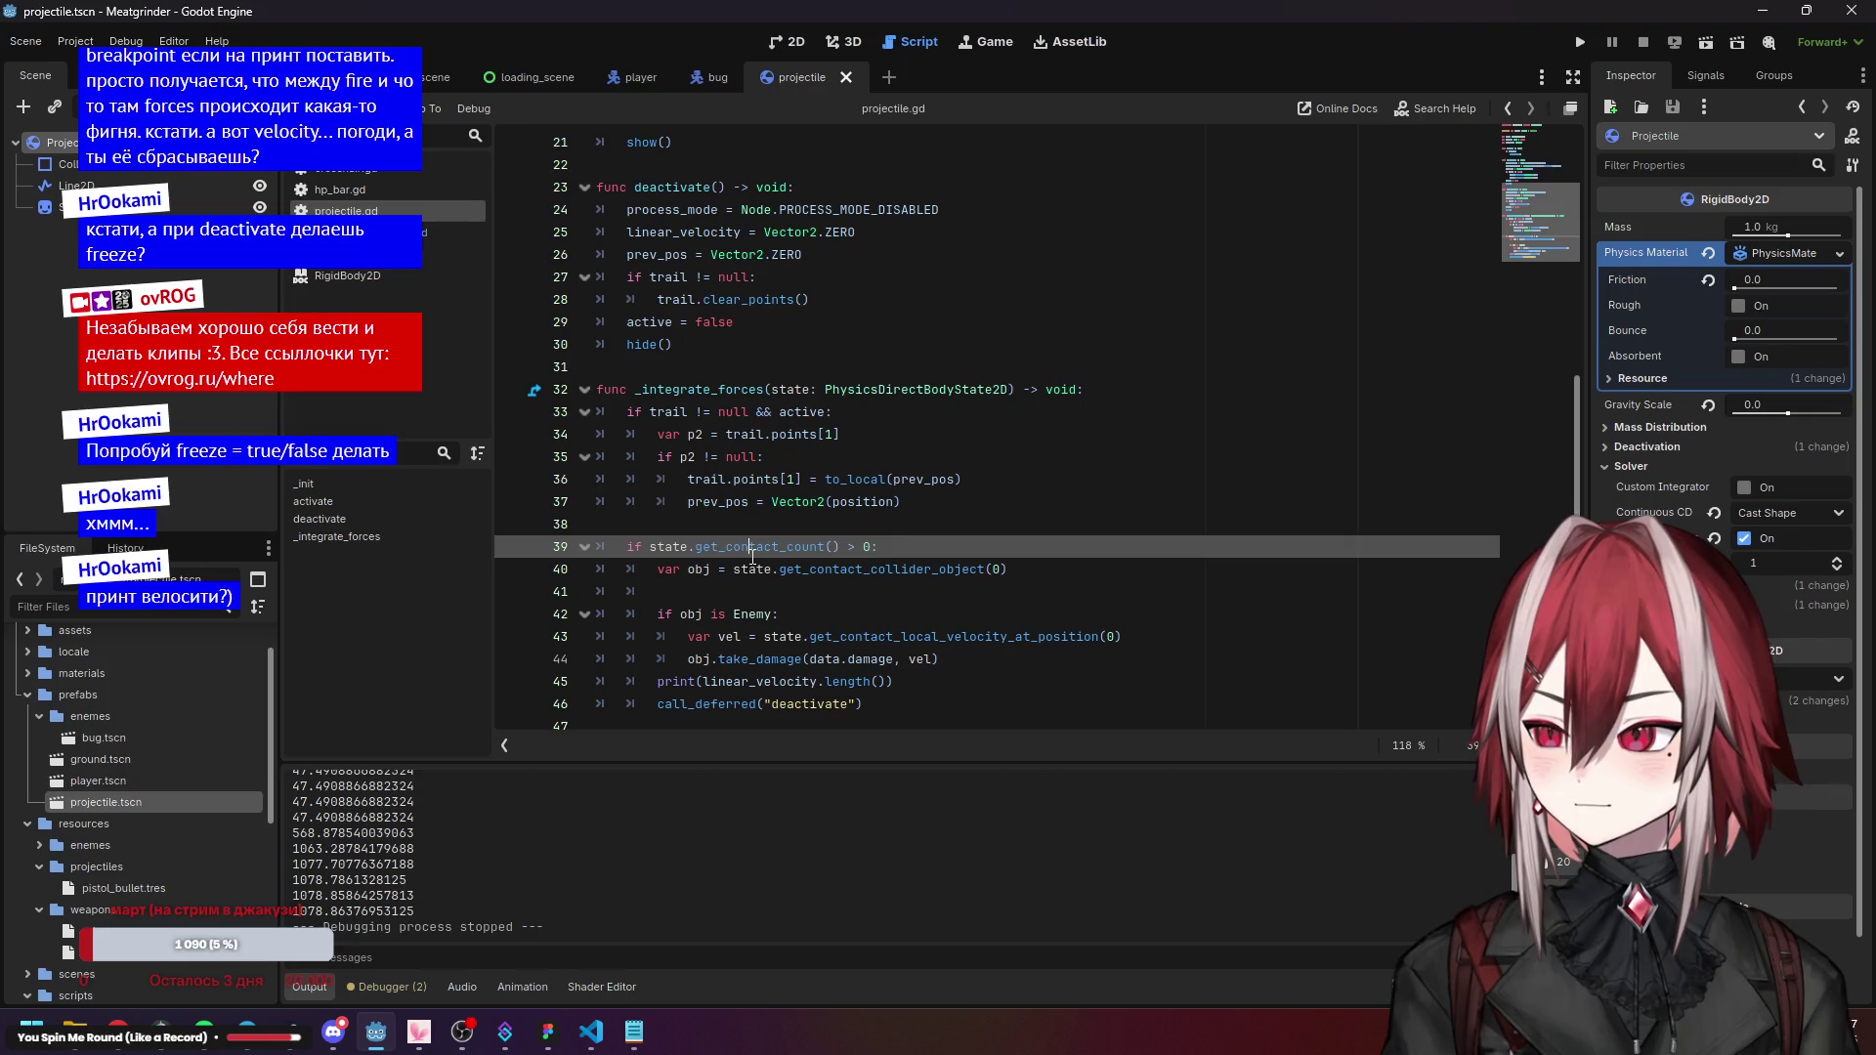
key("Up")
key("Up")
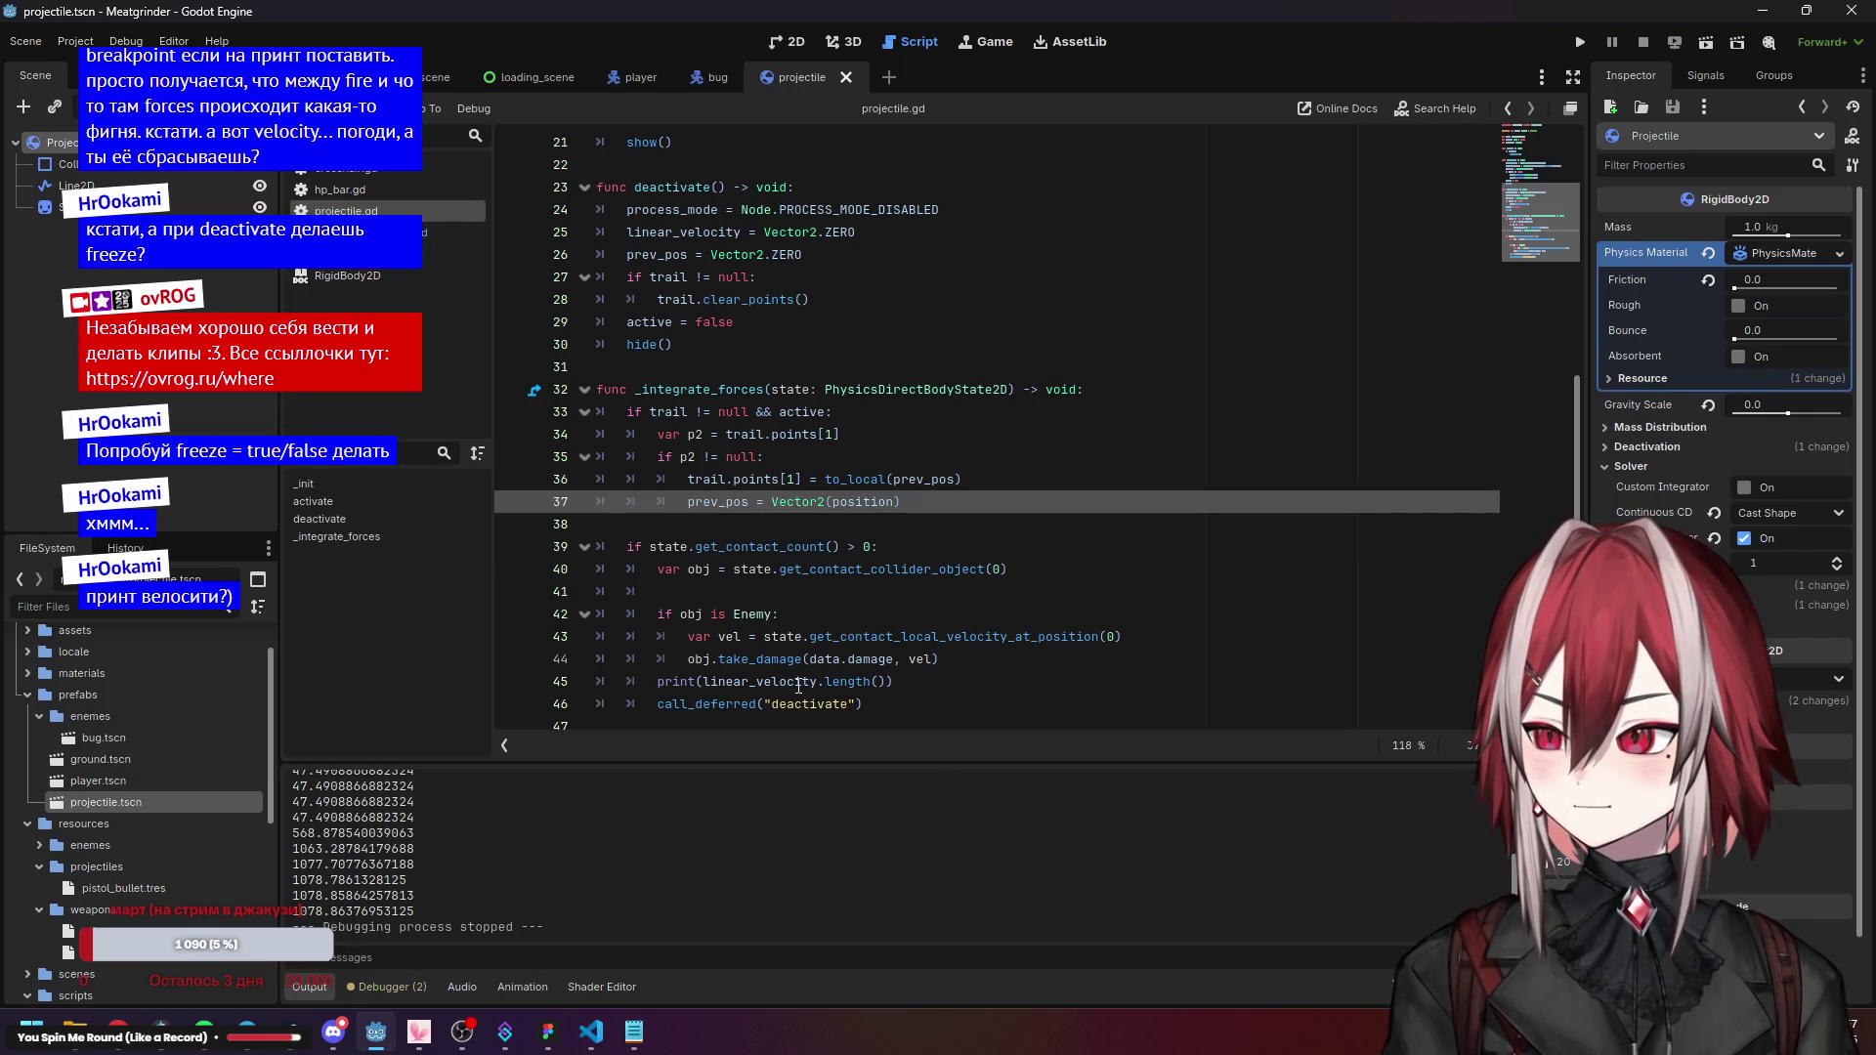
left_click(799, 683)
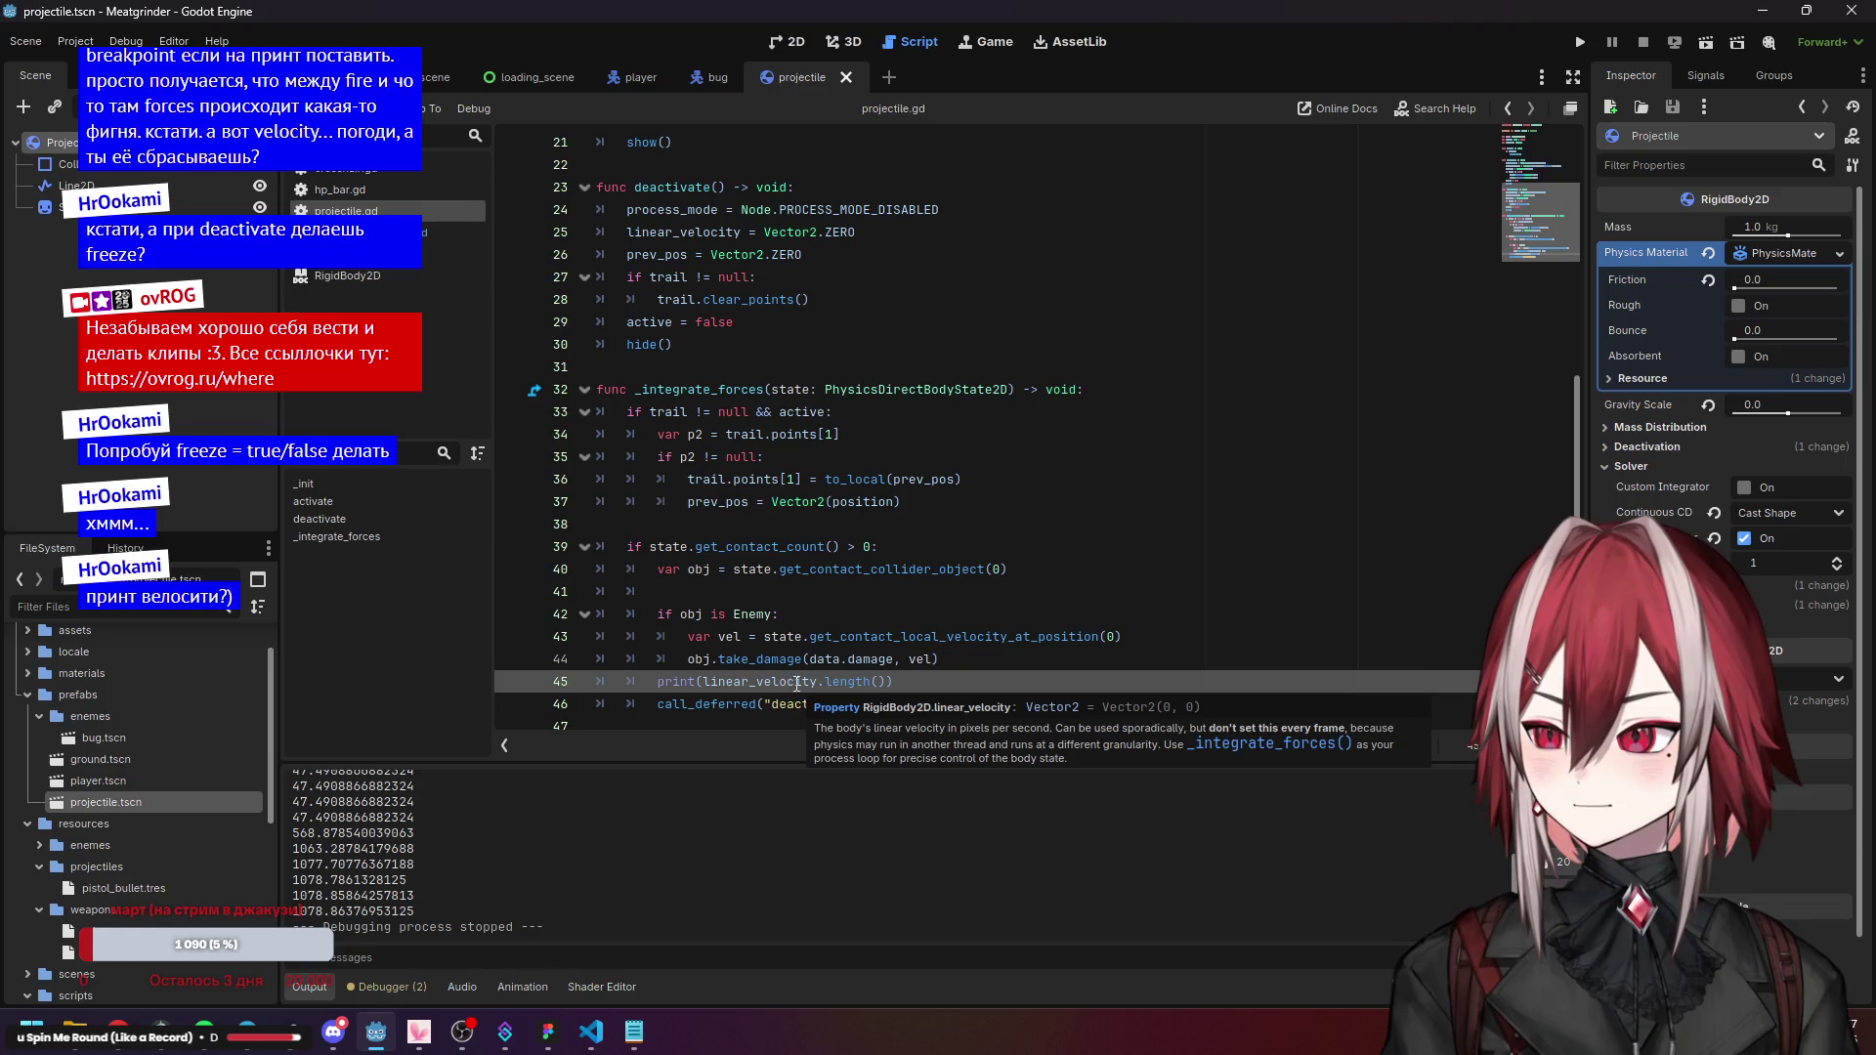
left_click(773, 658)
left_click(767, 614)
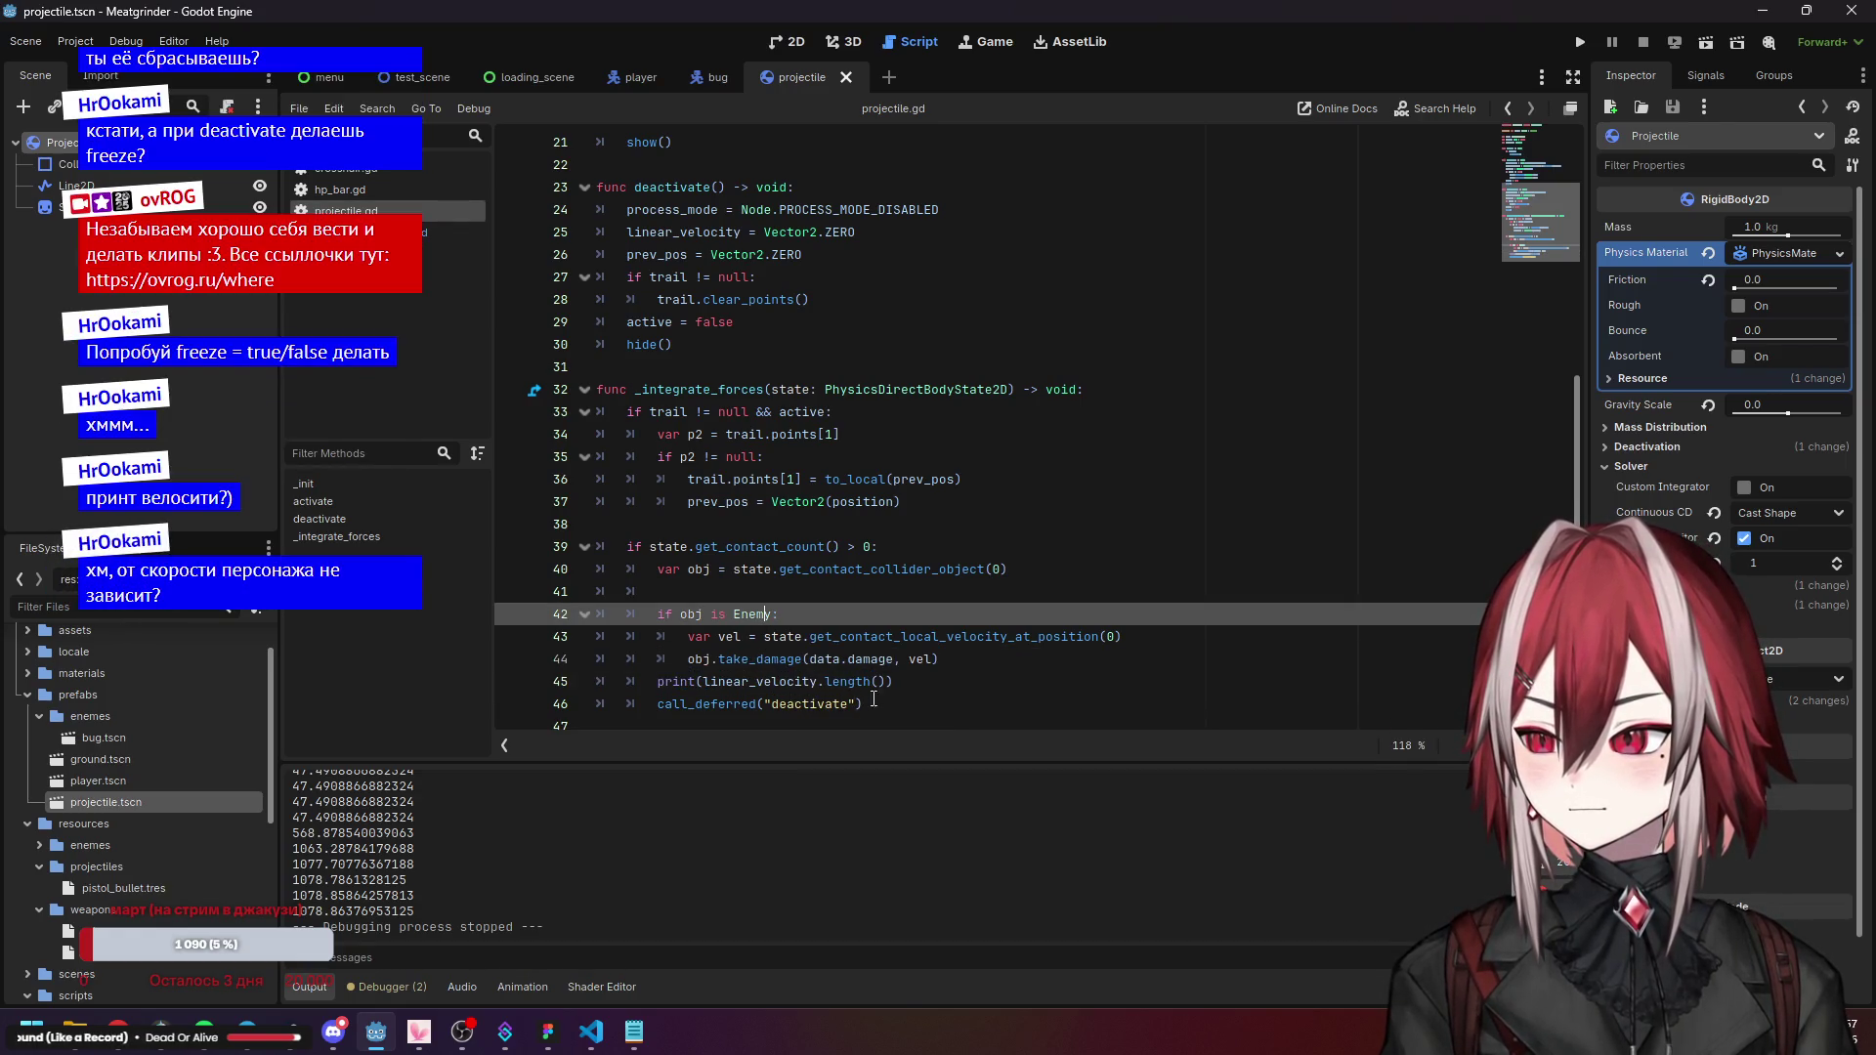
Review the activate() linear_velocity assignment on line 15, leave it unchanged, and run the game.
scroll(921, 704, "up", 4)
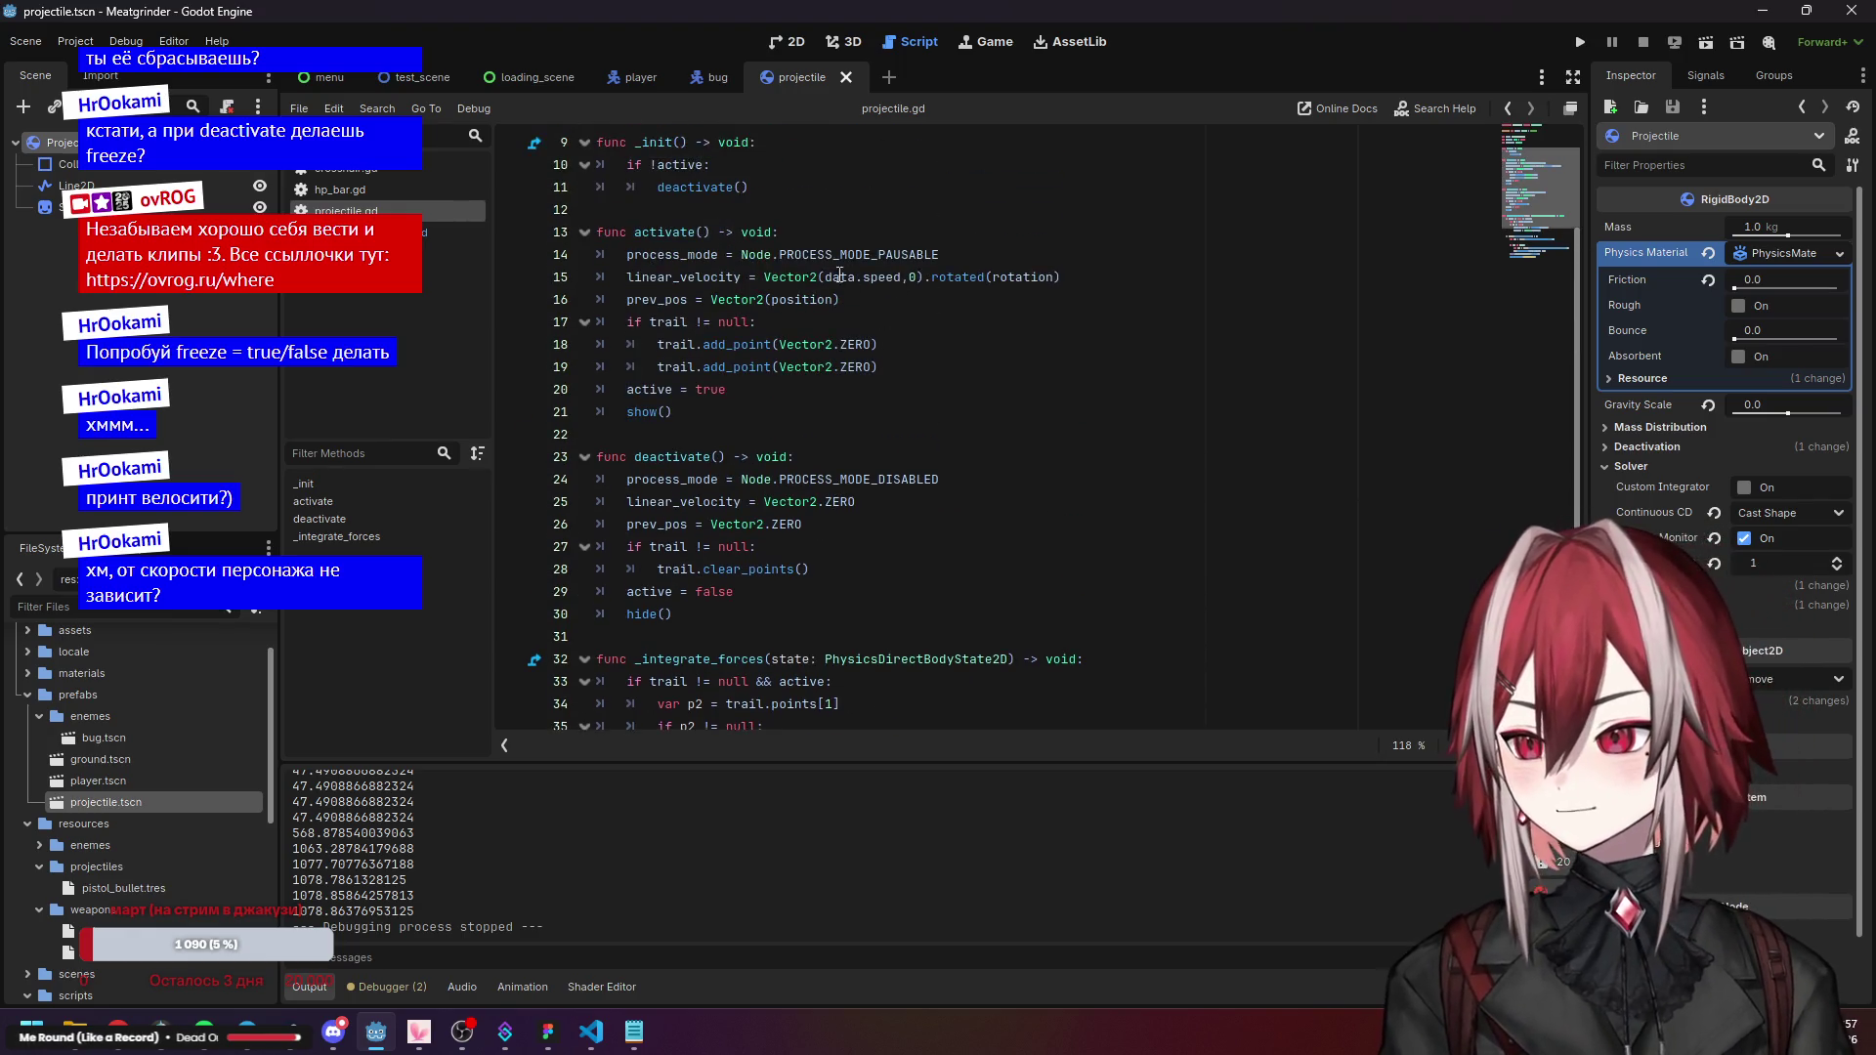
left_click(792, 276)
left_click_drag(624, 277, 1063, 280)
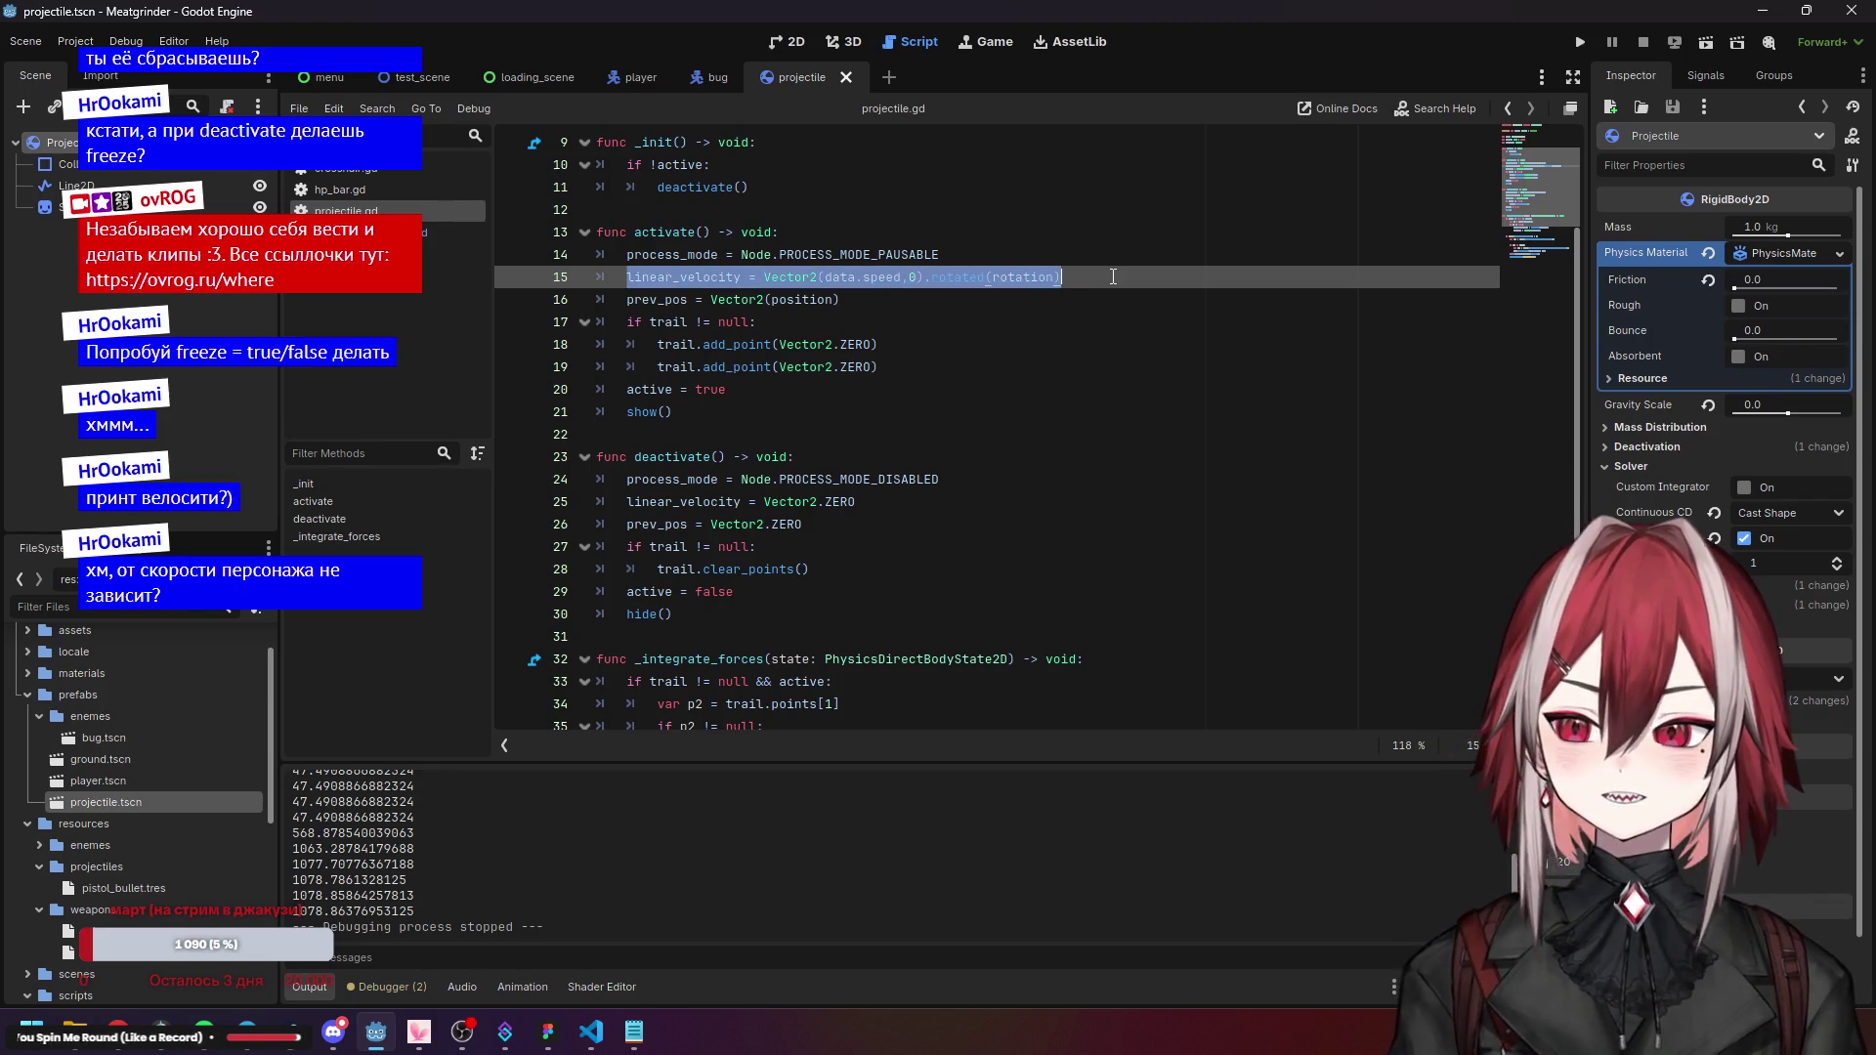
scroll(984, 310, "up", 2)
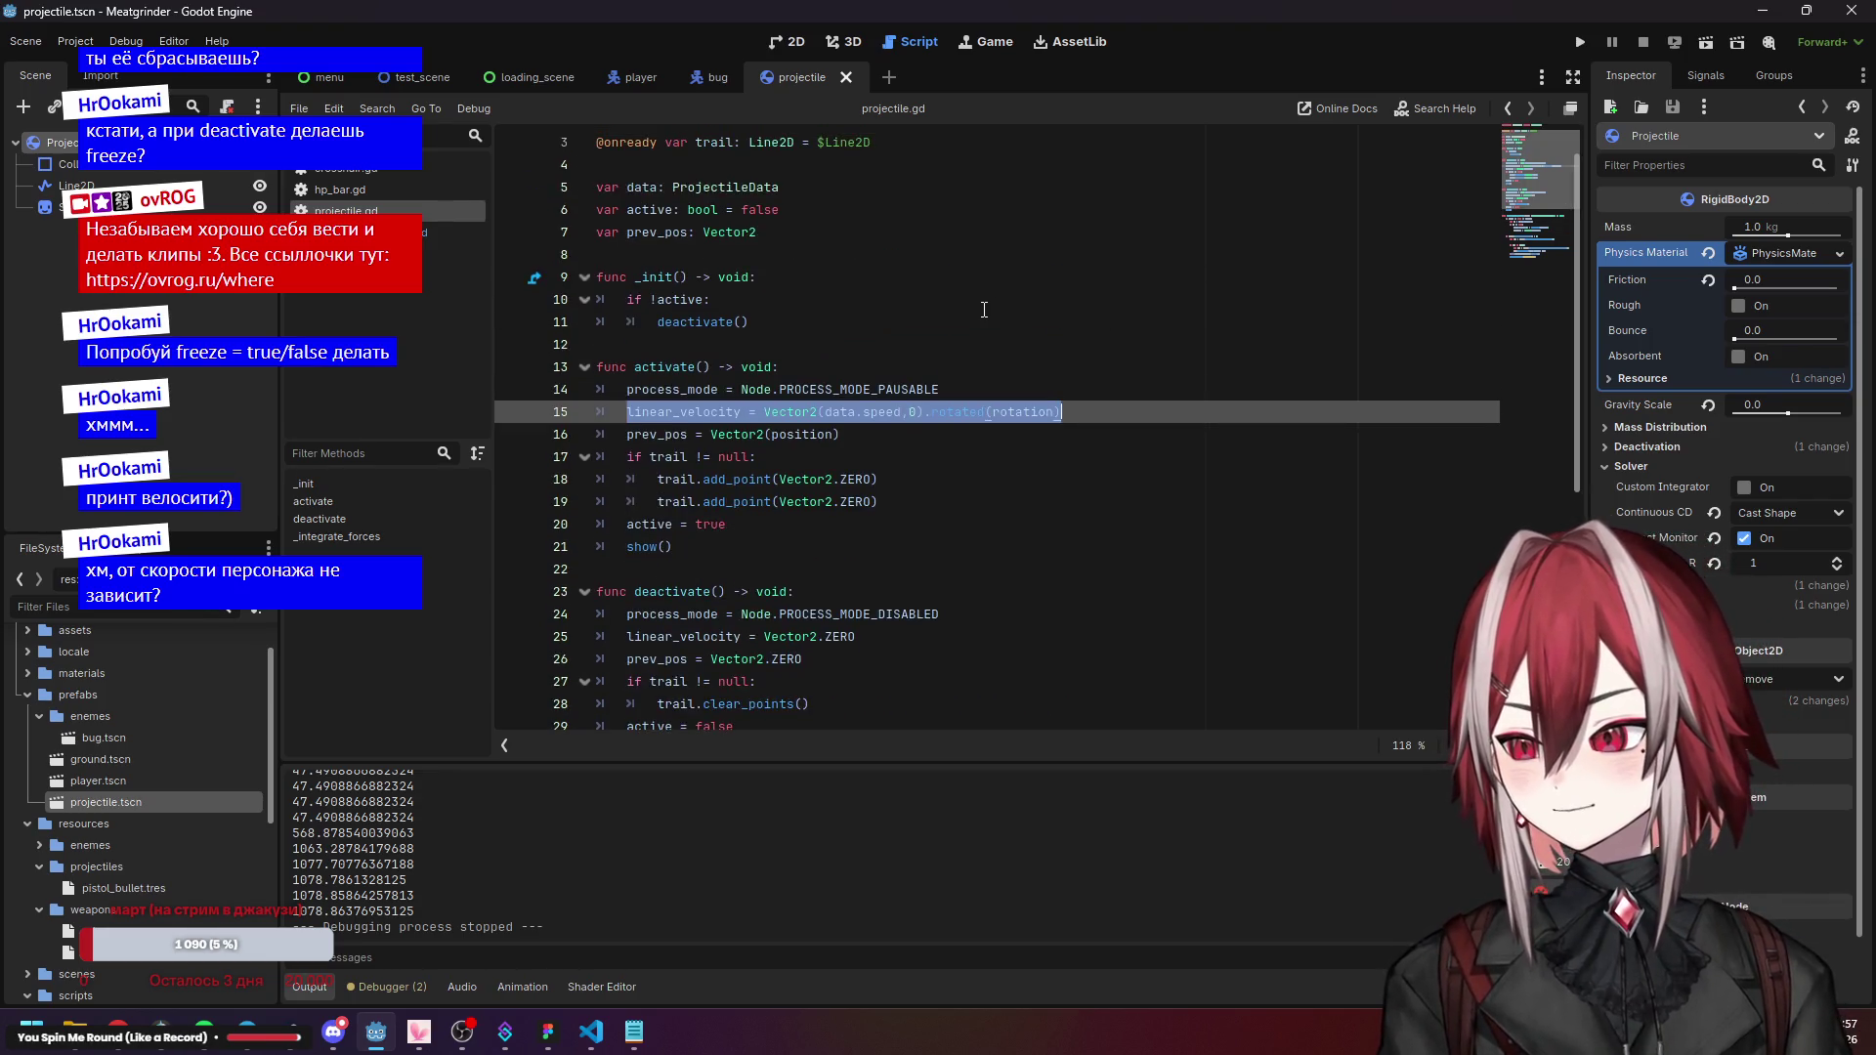
left_click(829, 412)
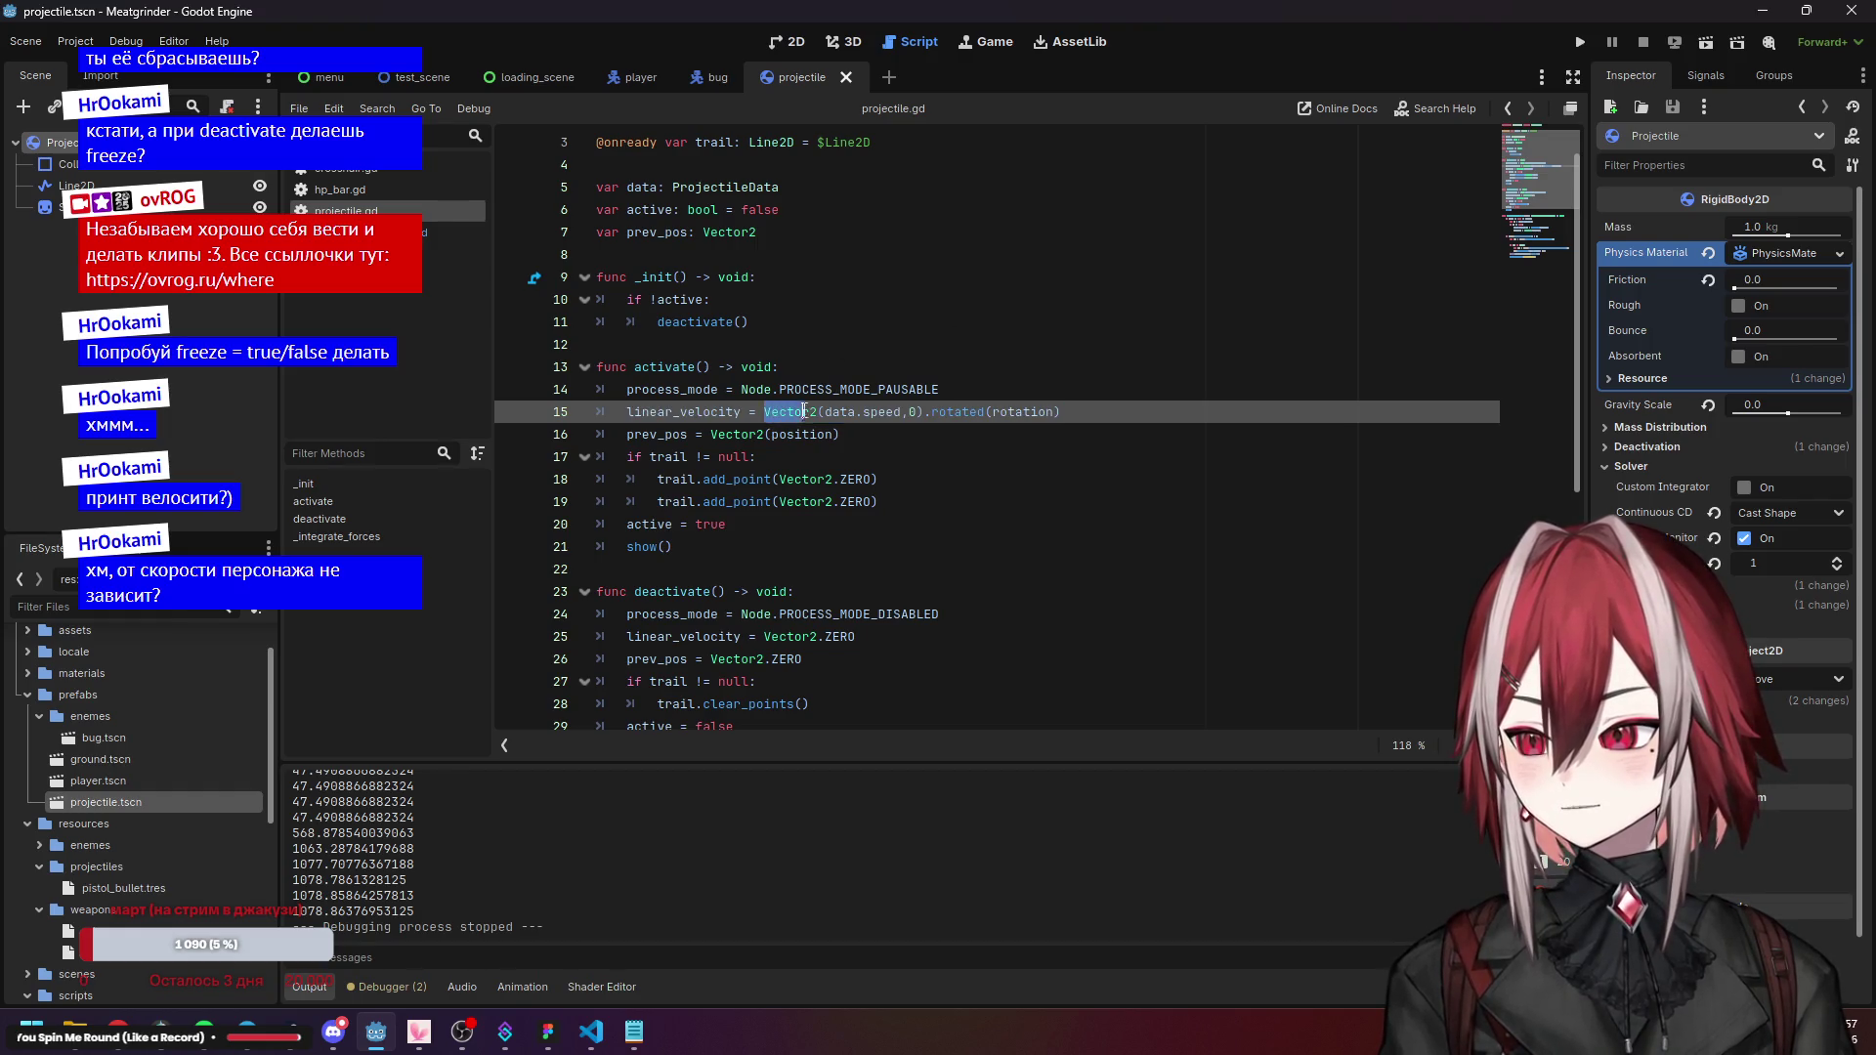
key("Down")
key("Down")
double_click(884, 412)
left_click(877, 458)
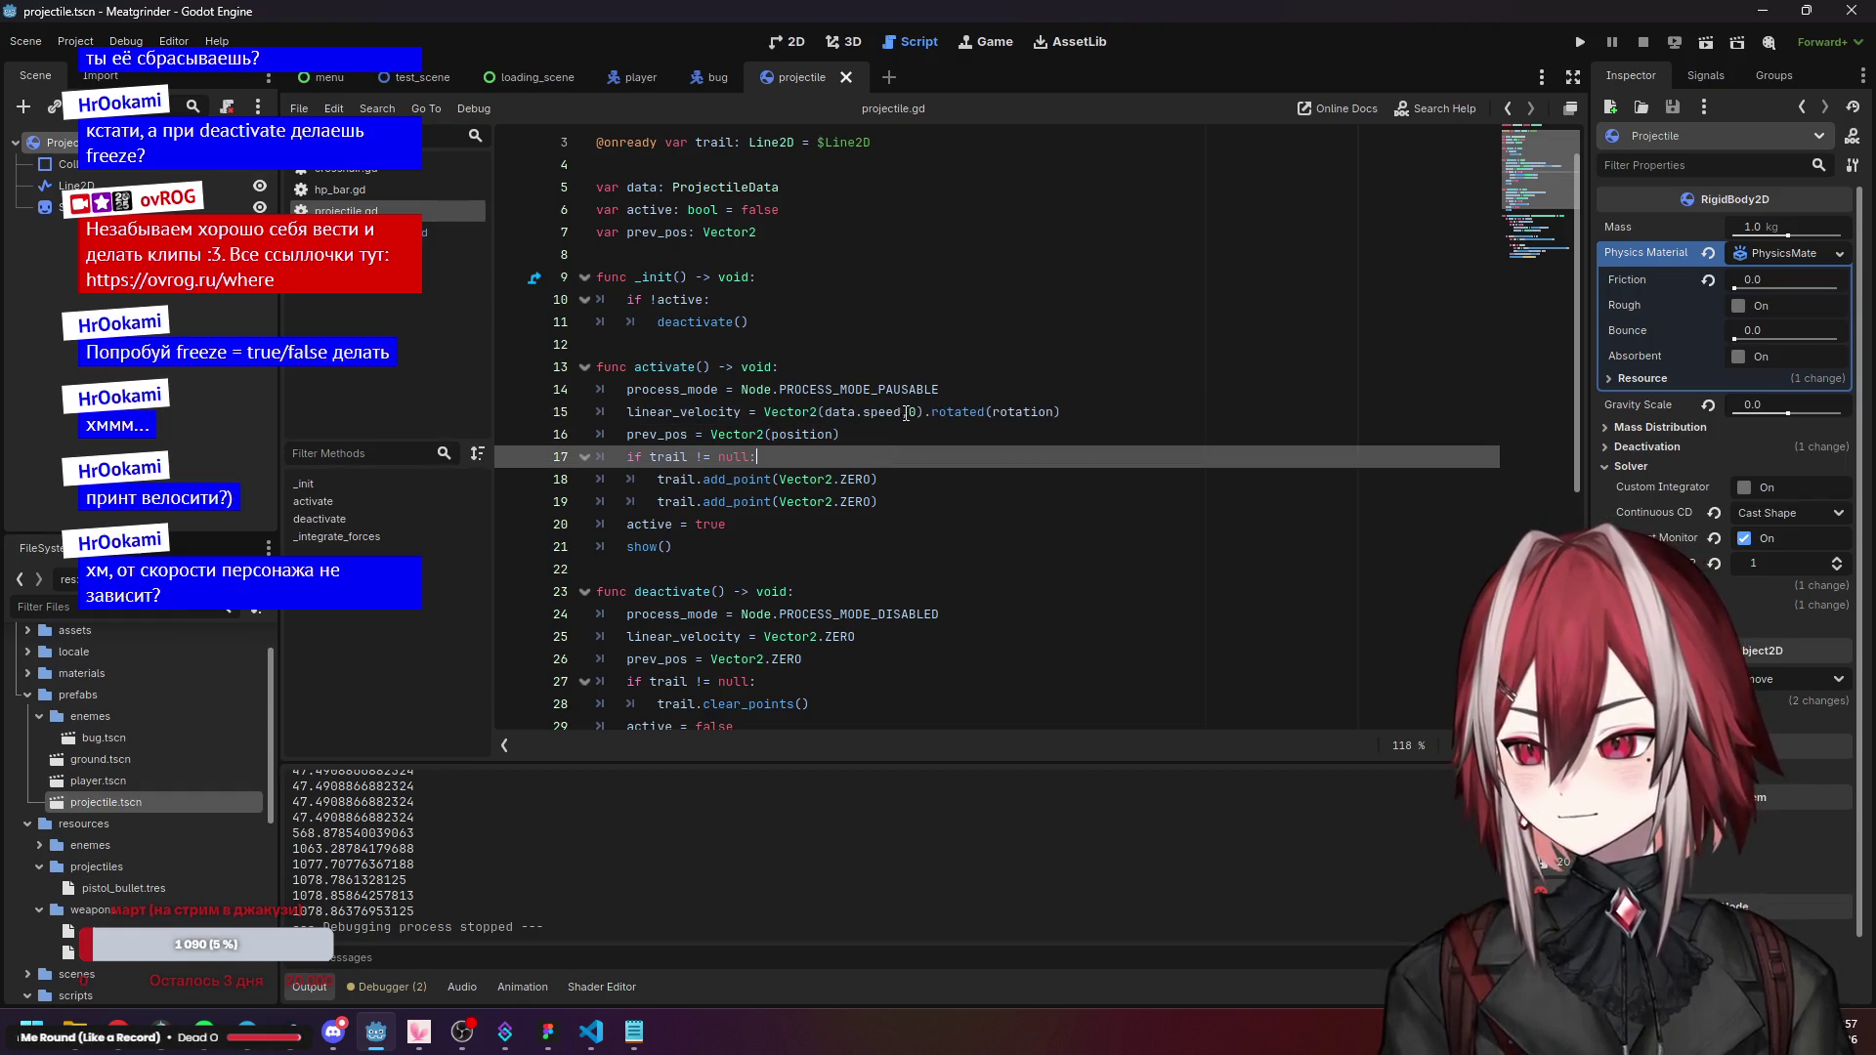
left_click(828, 410)
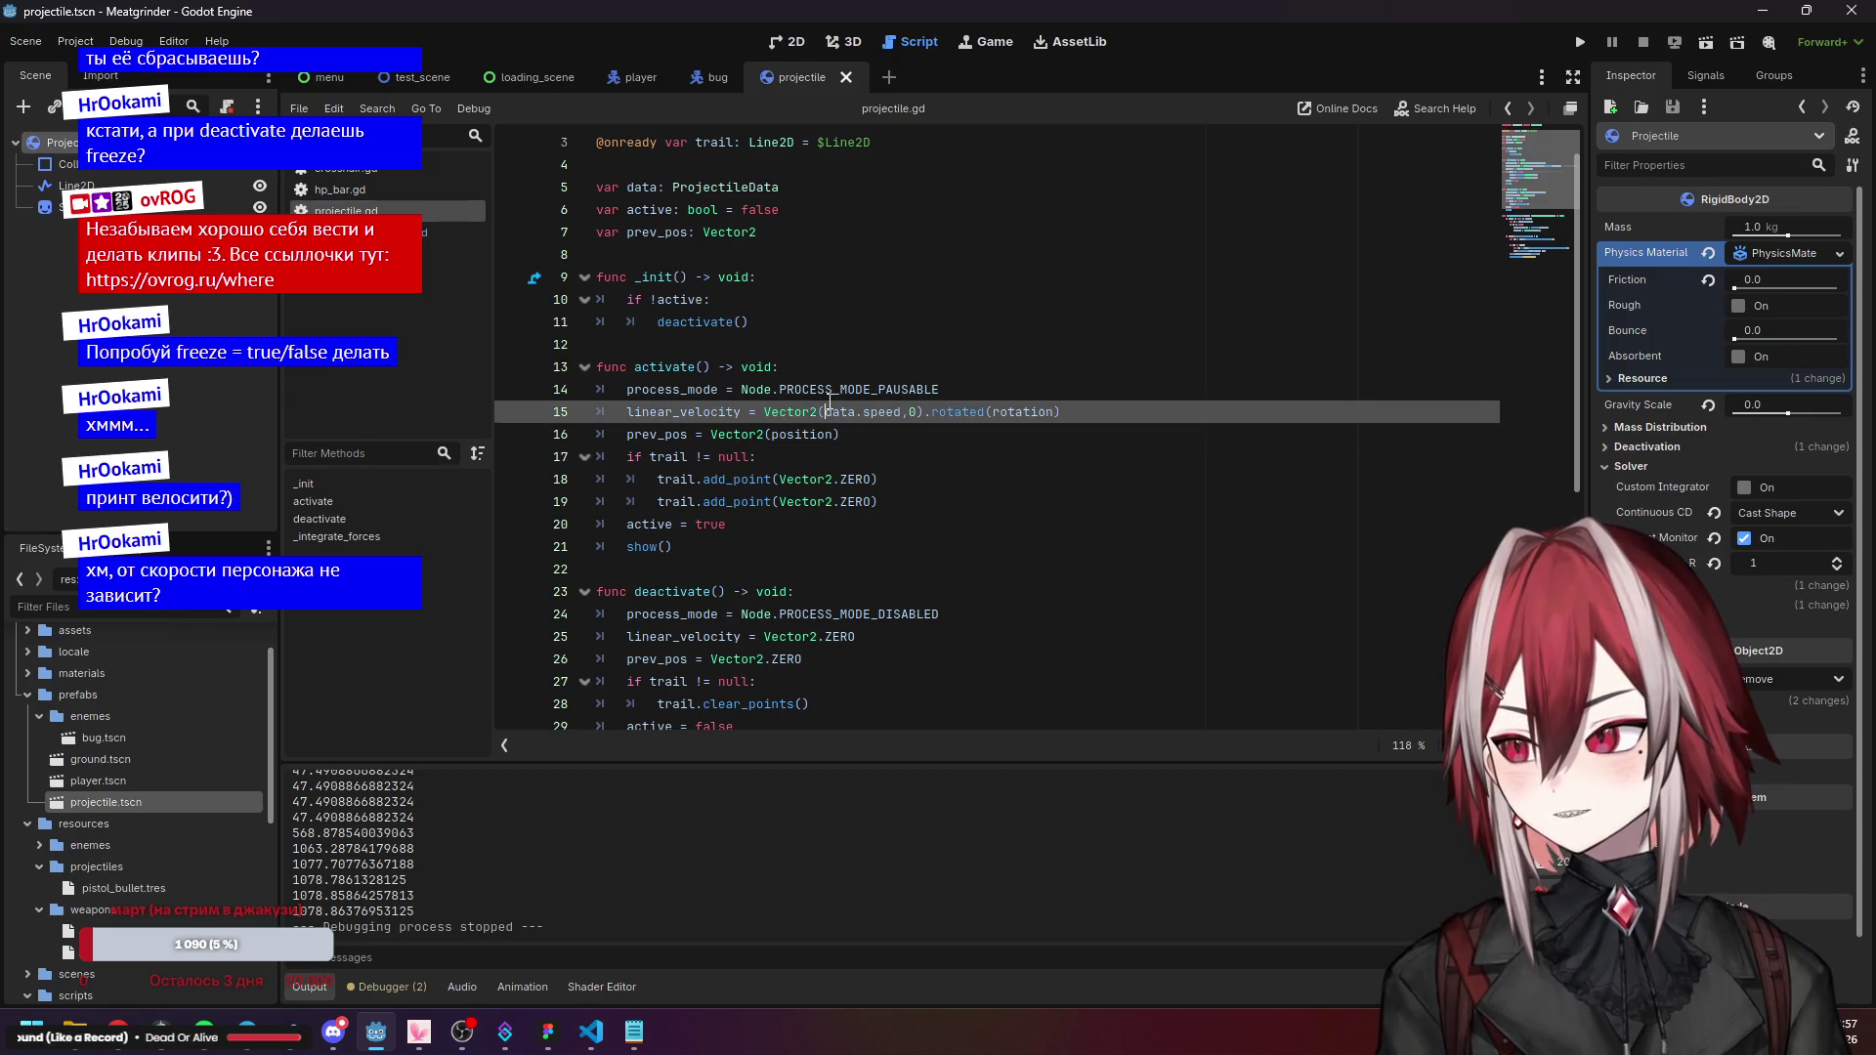
left_click(830, 389)
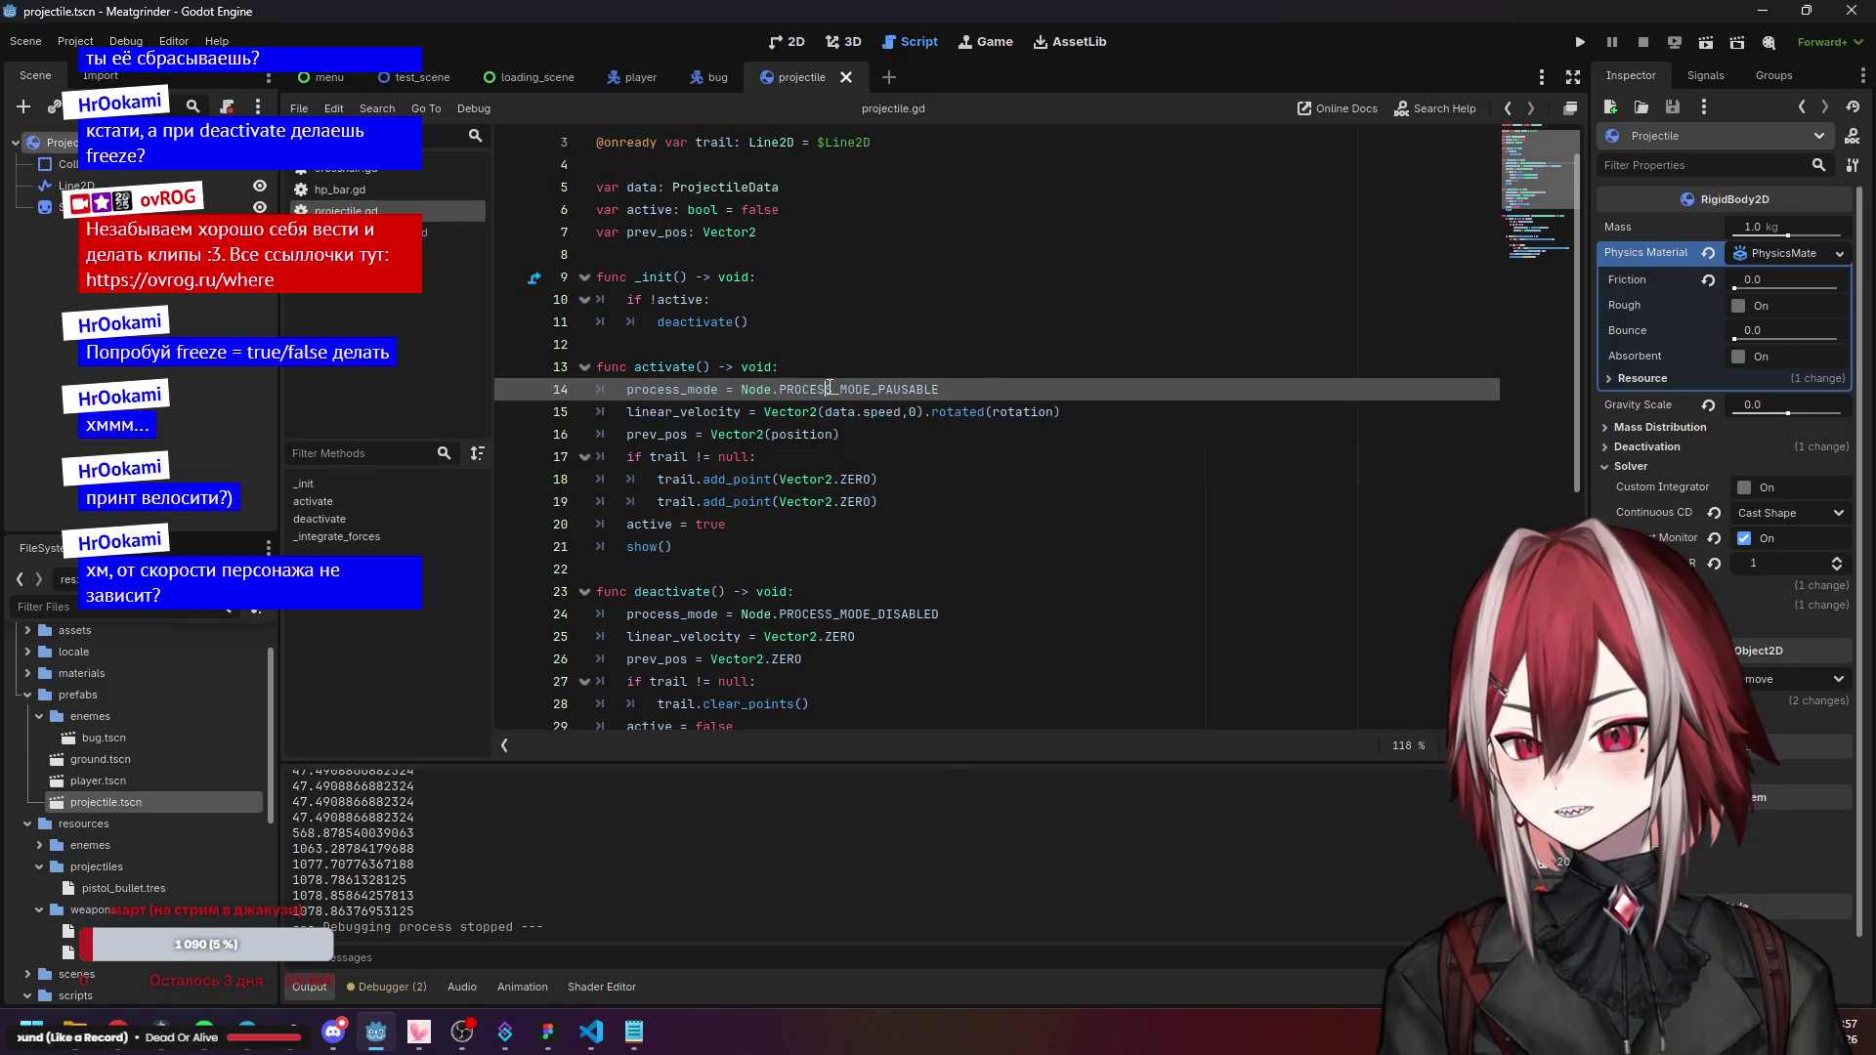
left_click(1581, 41)
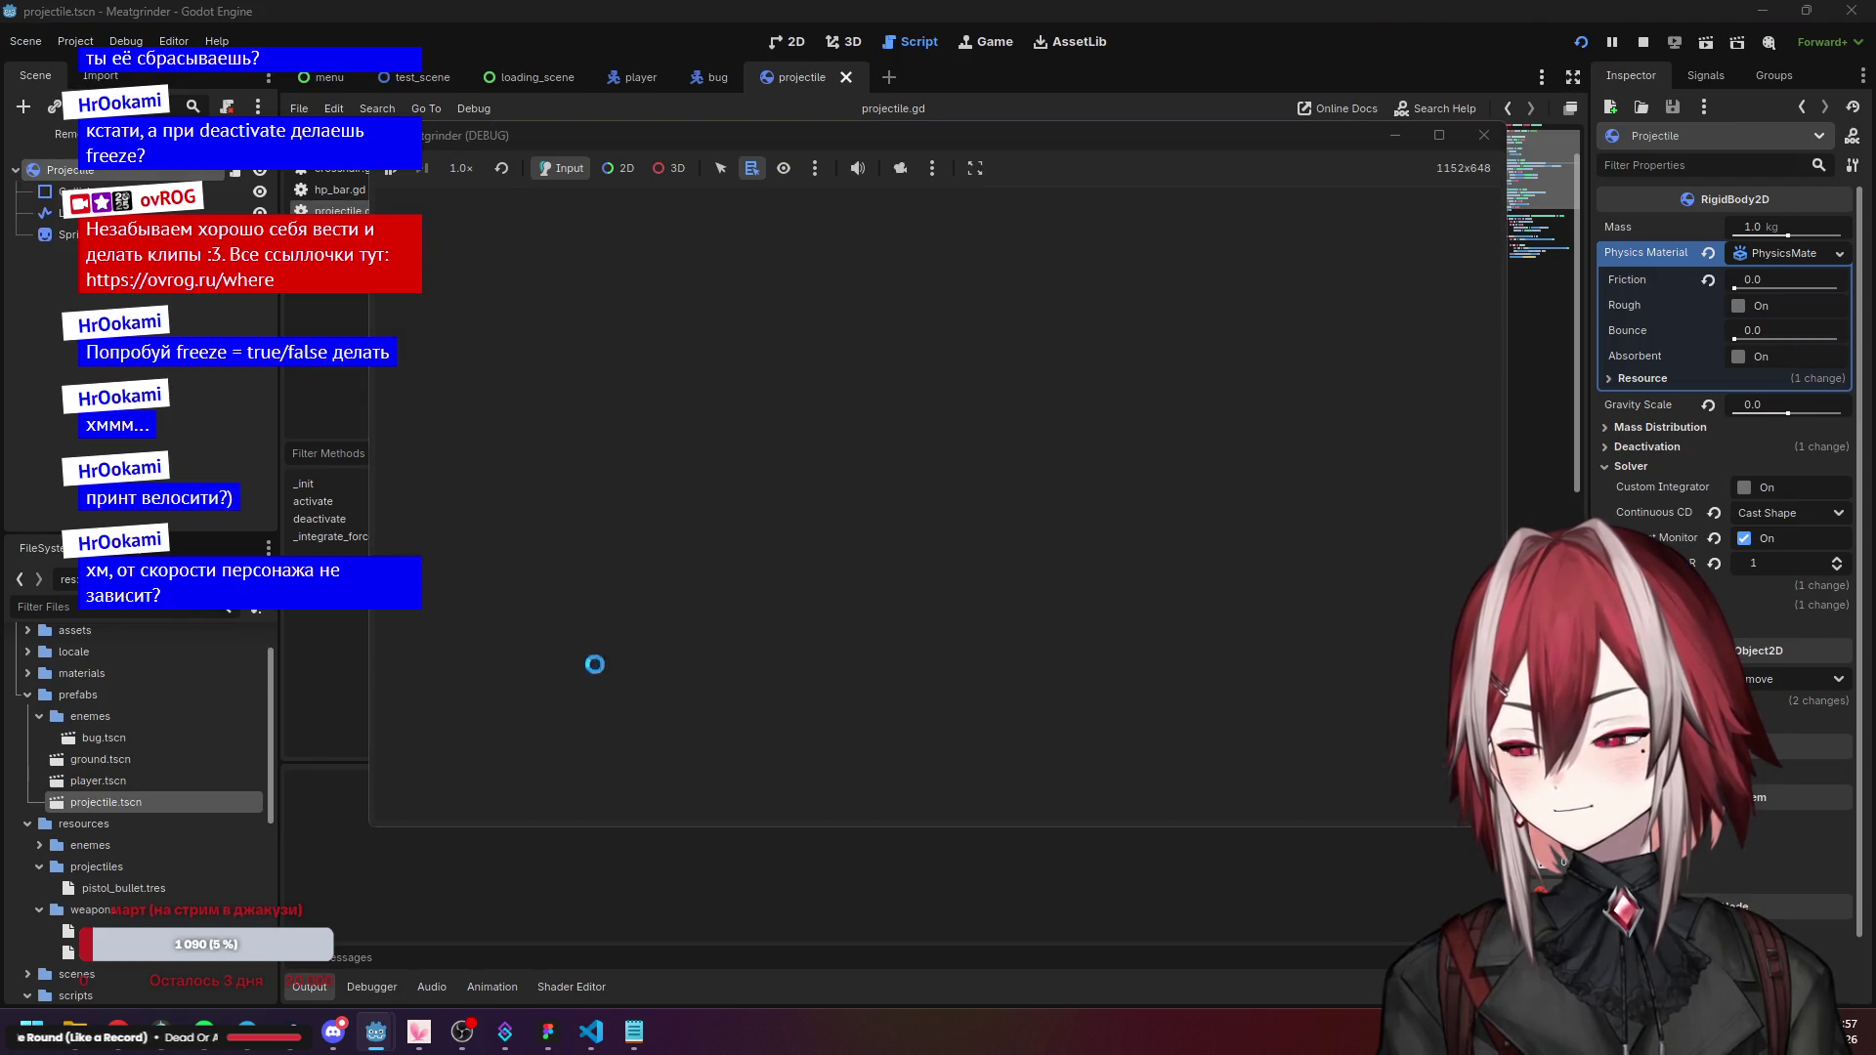
Move the player with W and S, stop the run, and close the Godot editor.
key("w")
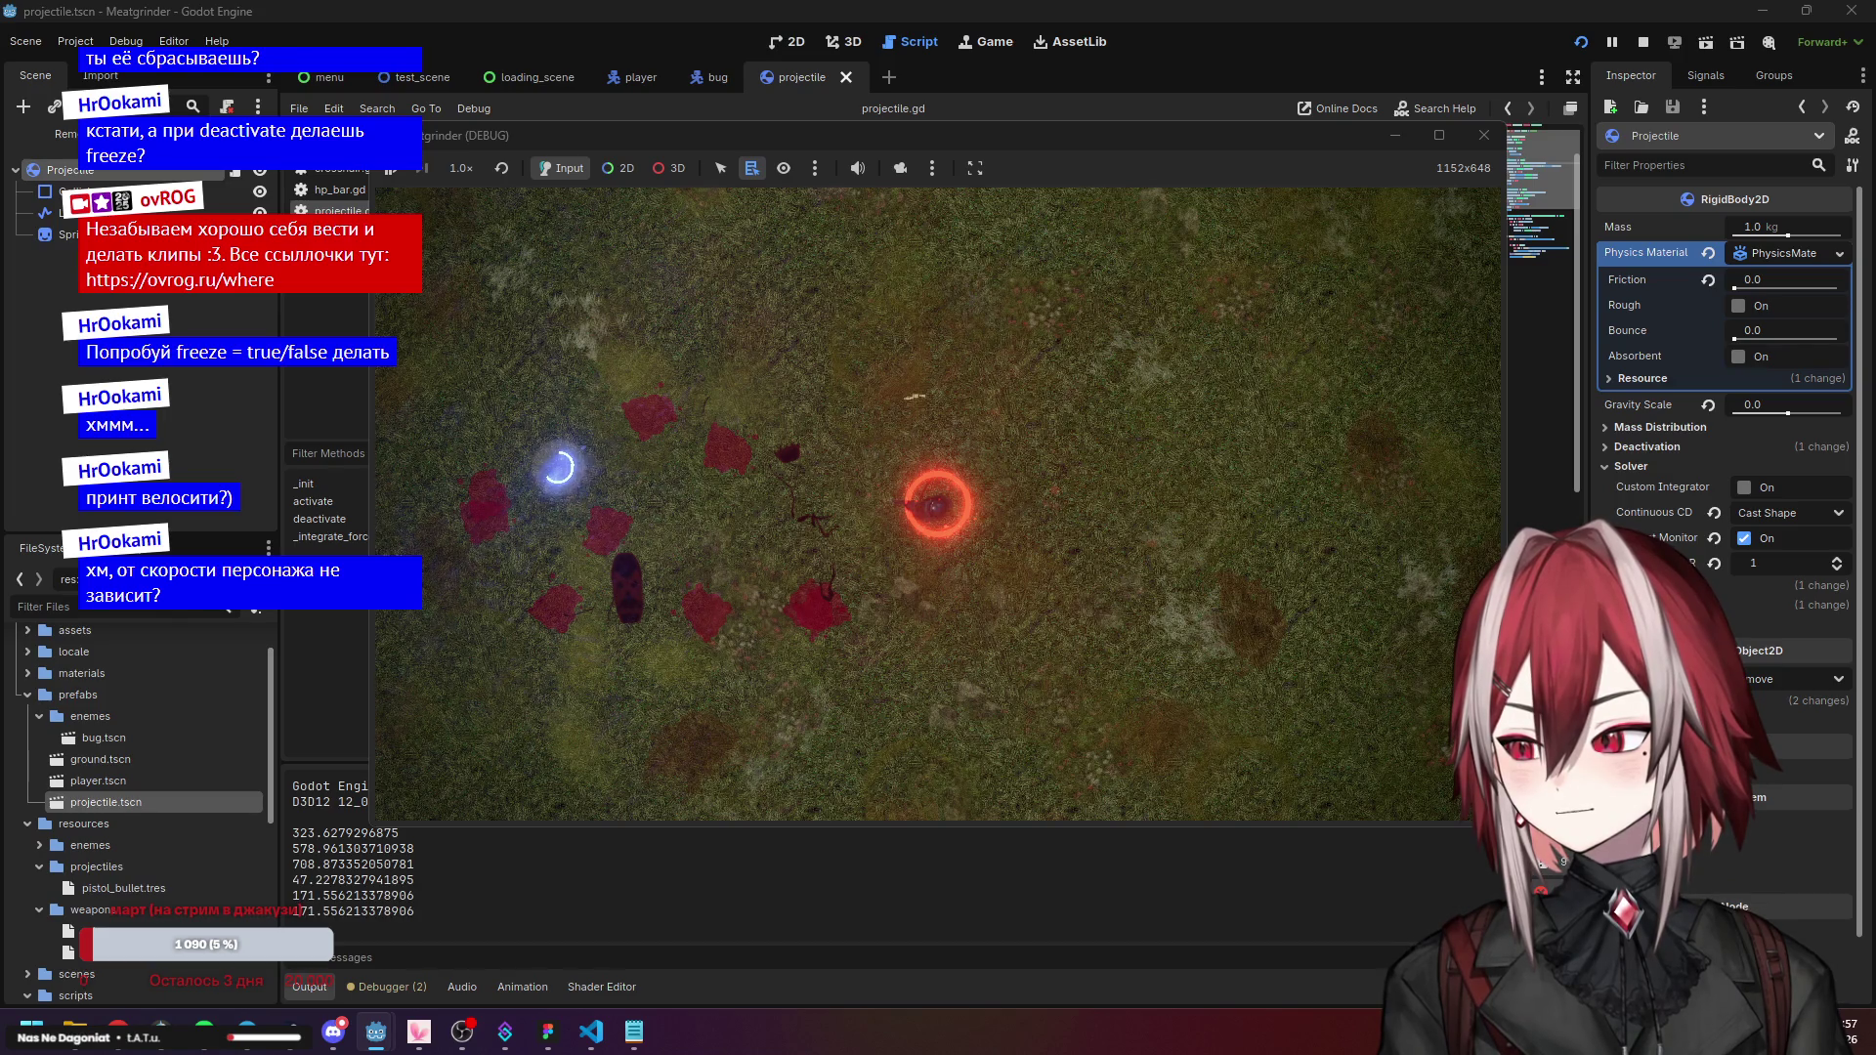
key("w")
key("s")
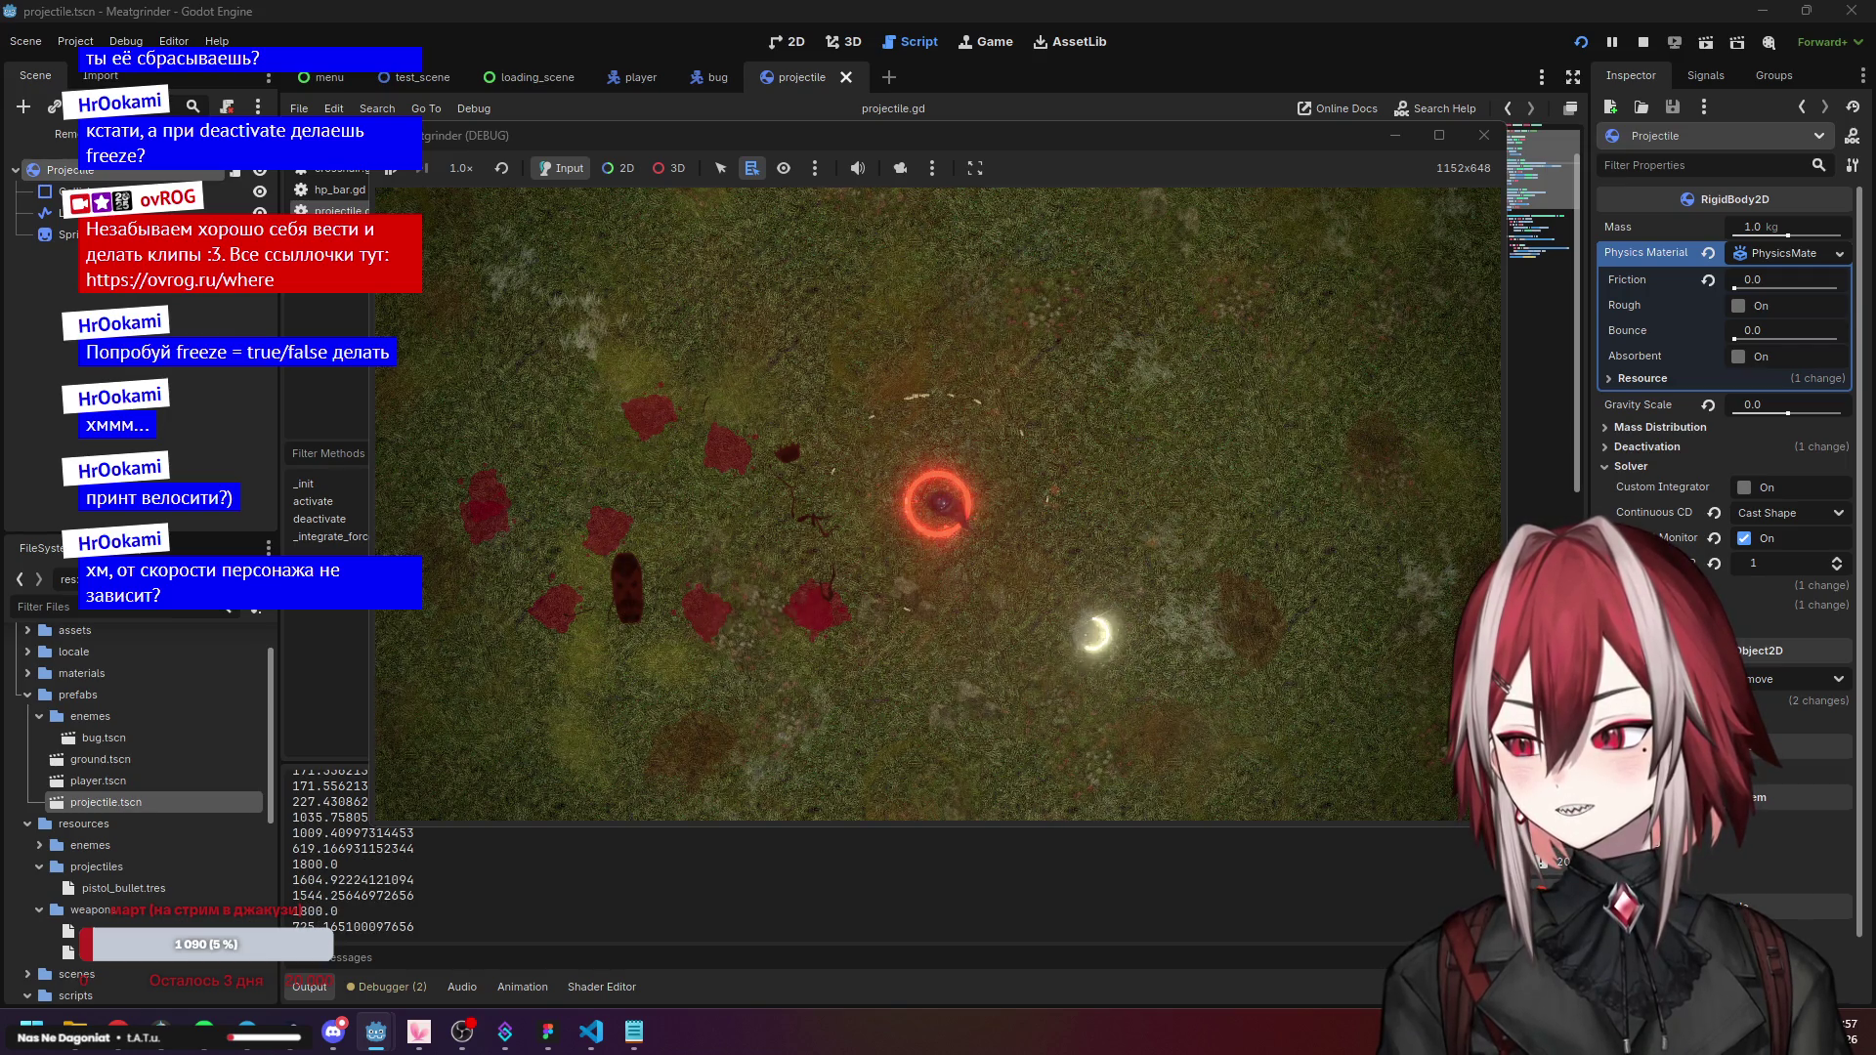
left_click(1485, 135)
left_click(1323, 212)
left_click(1852, 10)
Minimize VS Code and Figma, then launch Godot and open the Meatgrinder project.
left_click(1762, 10)
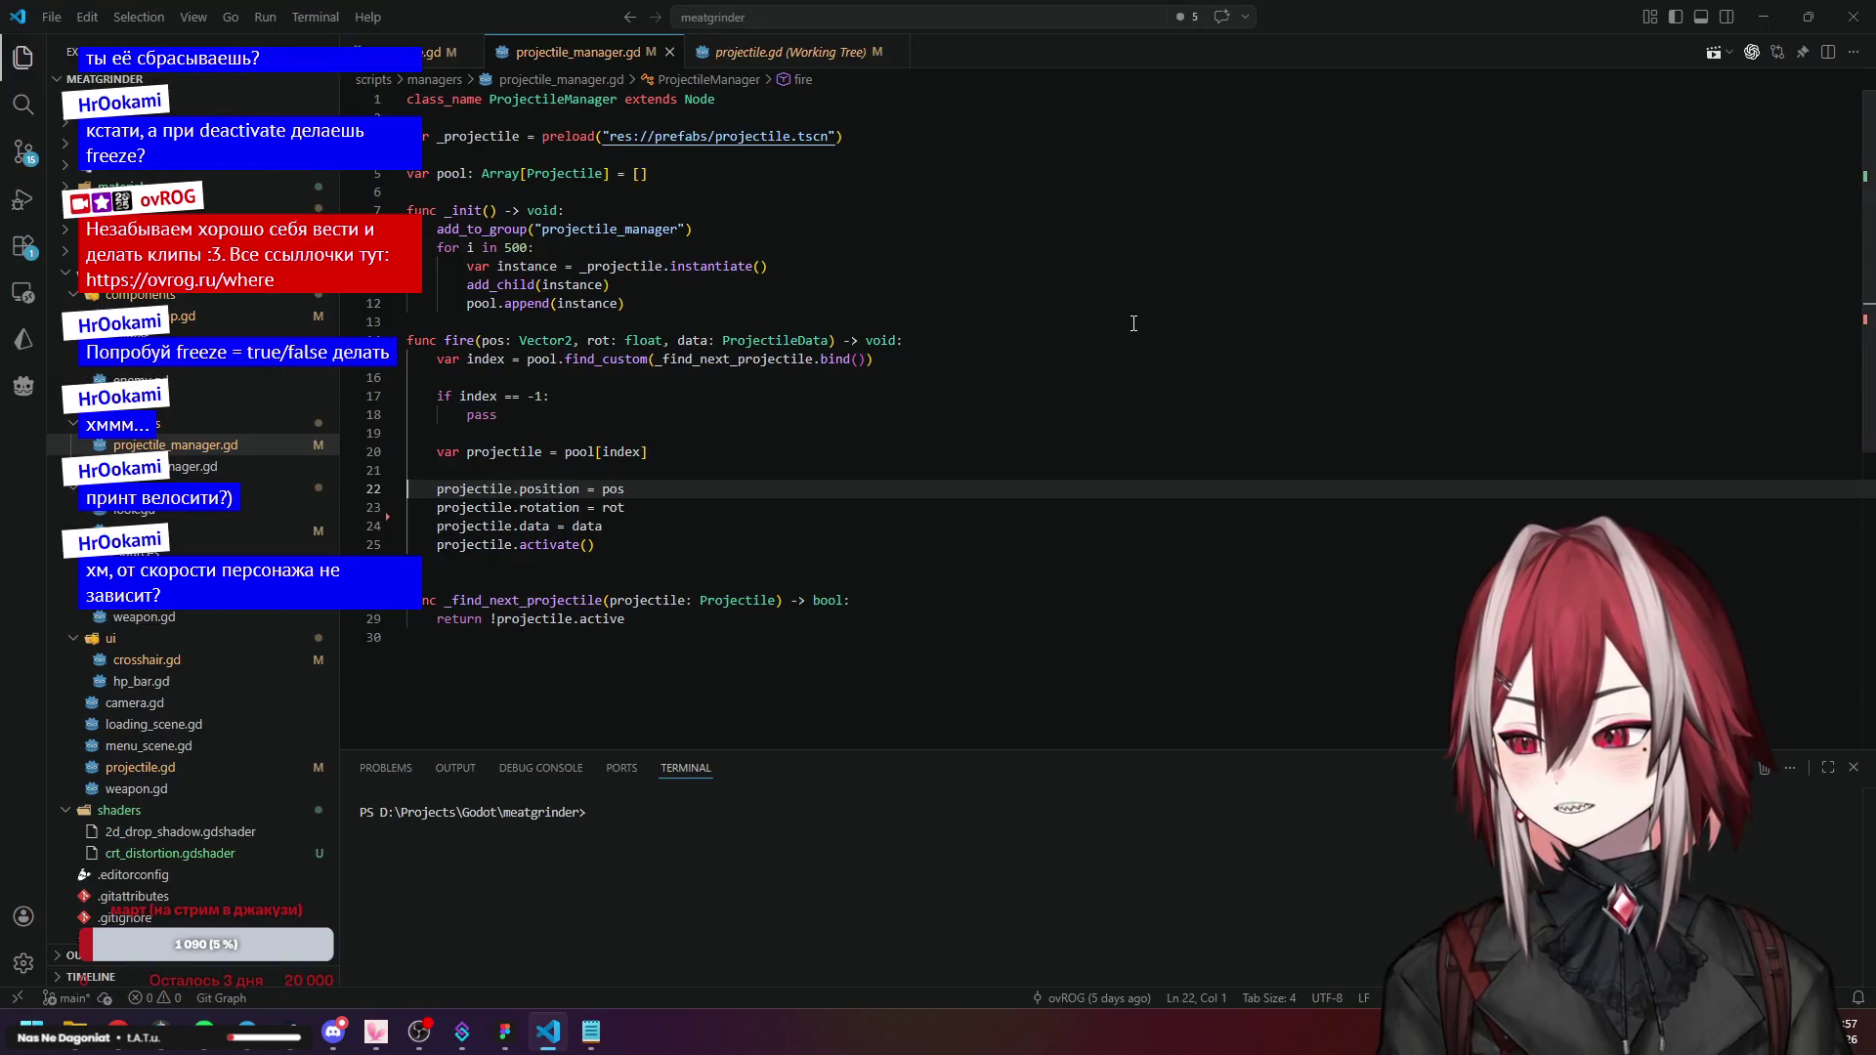
left_click(1768, 15)
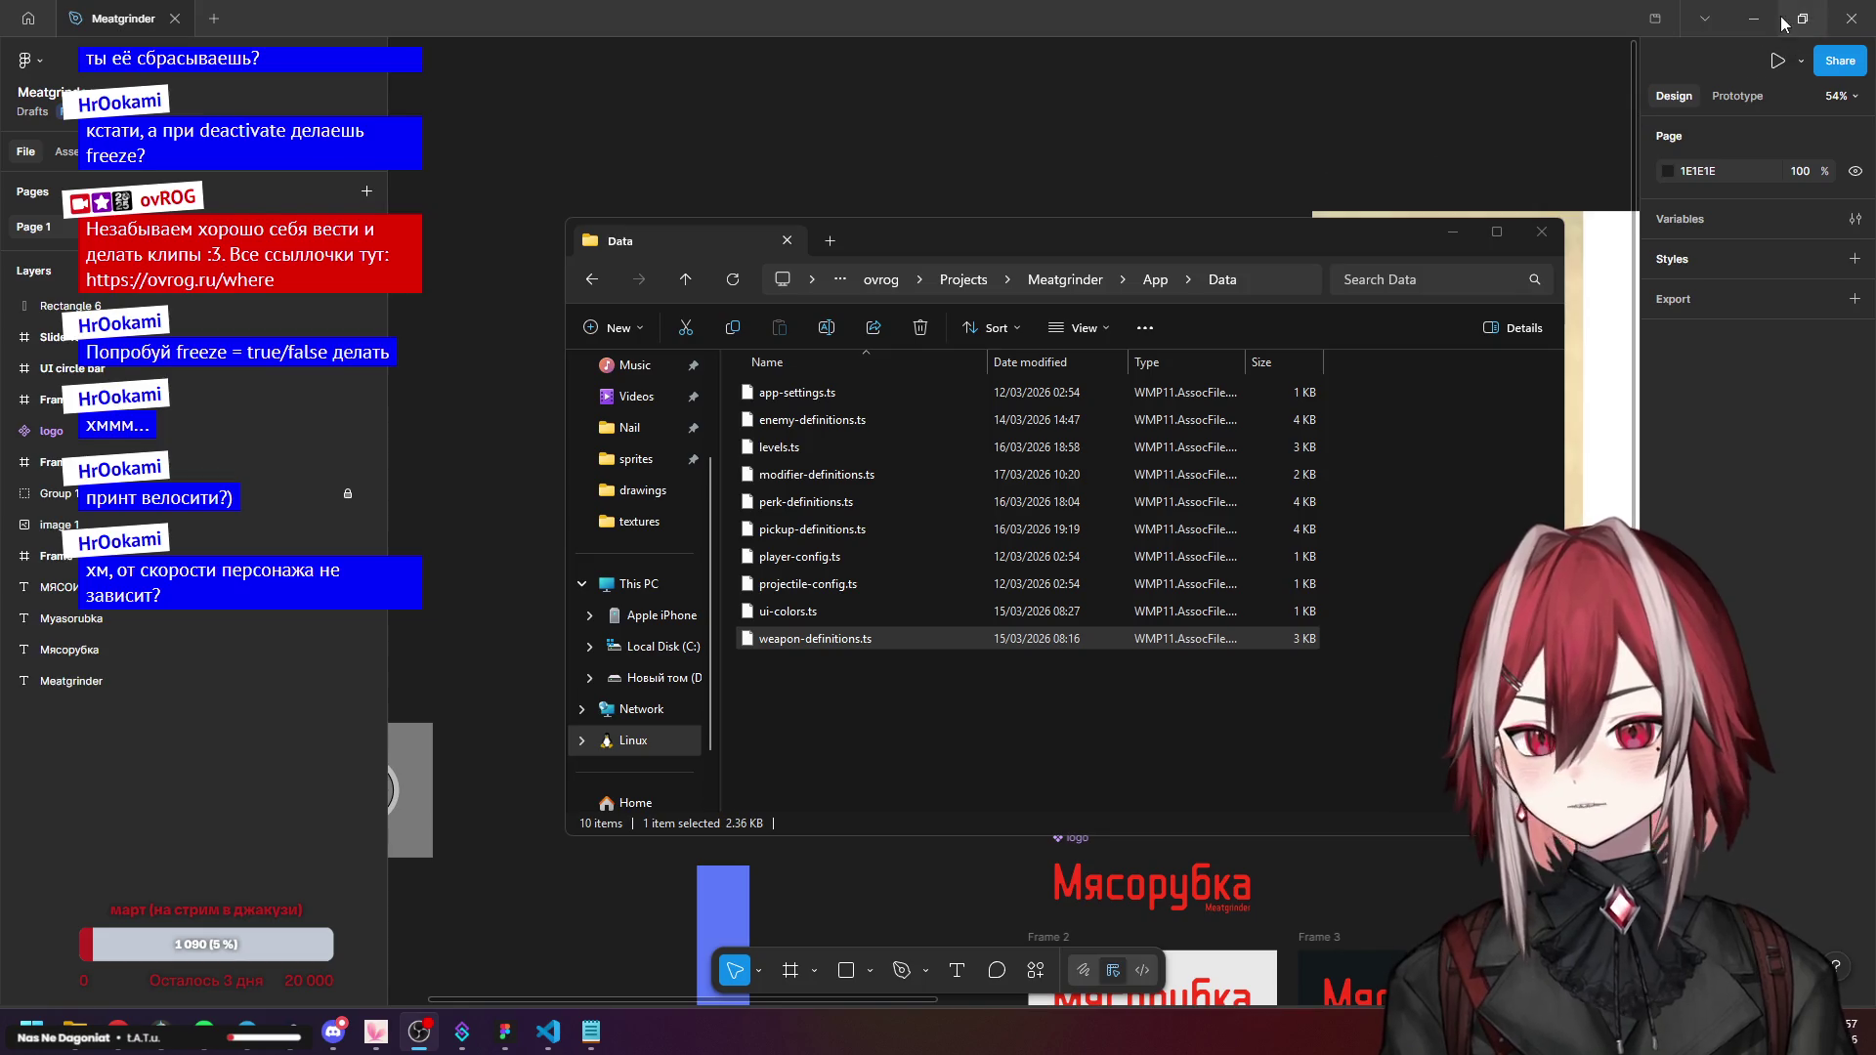
left_click(1756, 15)
double_click(854, 39)
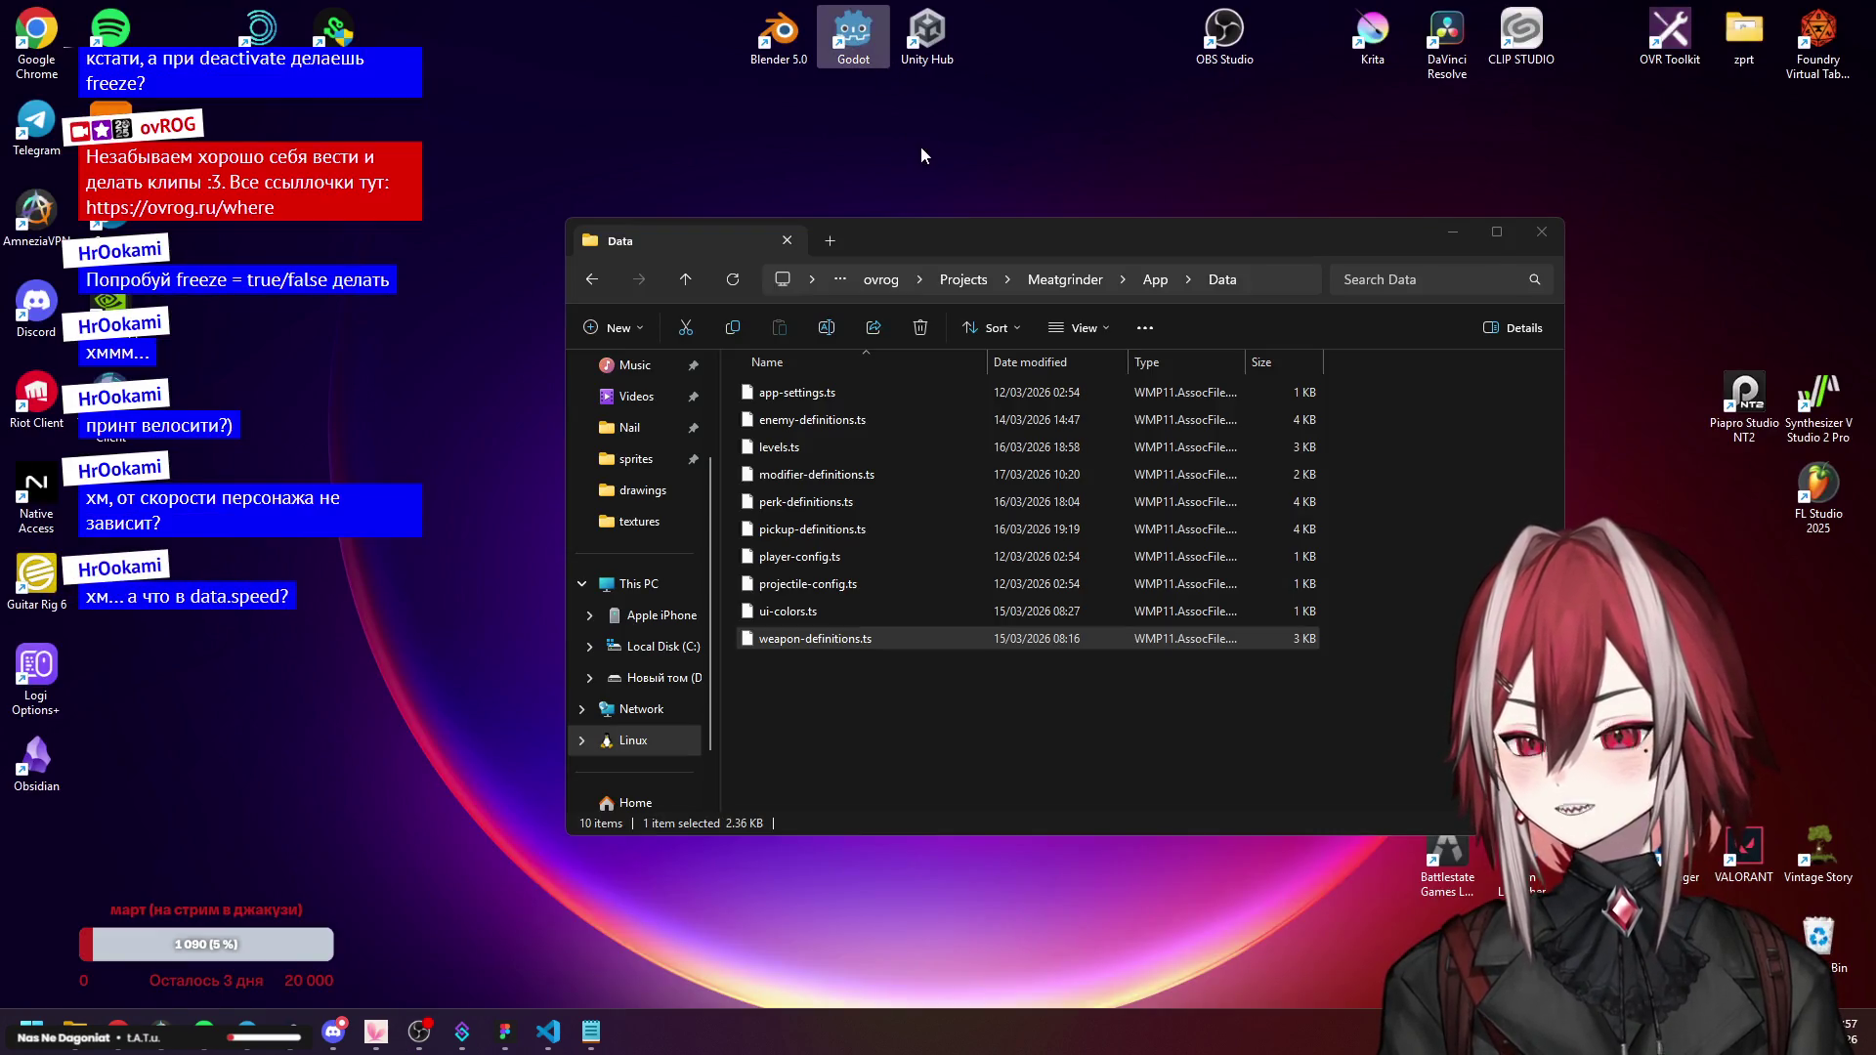
double_click(737, 246)
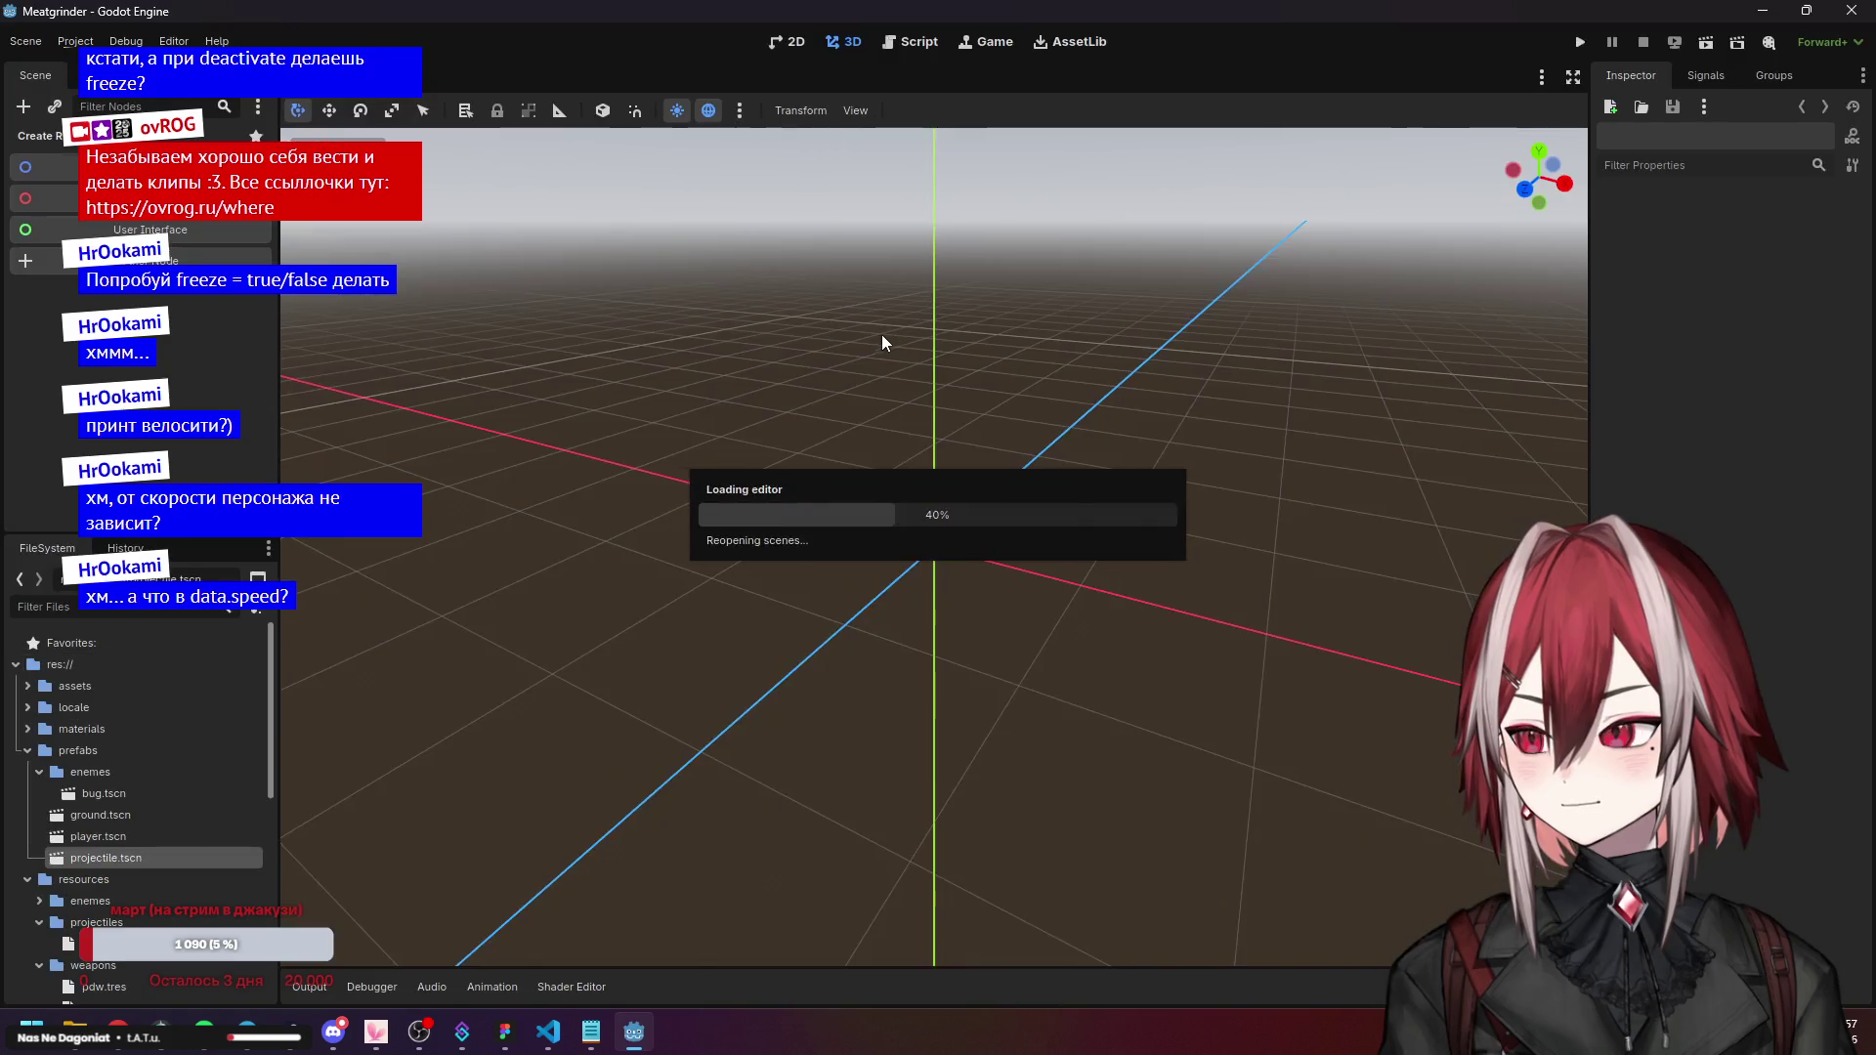
Check pistol_bullet.tres (speed 1800, damage 500), review projectile.gd's activate() and deactivate(), then run.
scroll(120, 782, "down", 5)
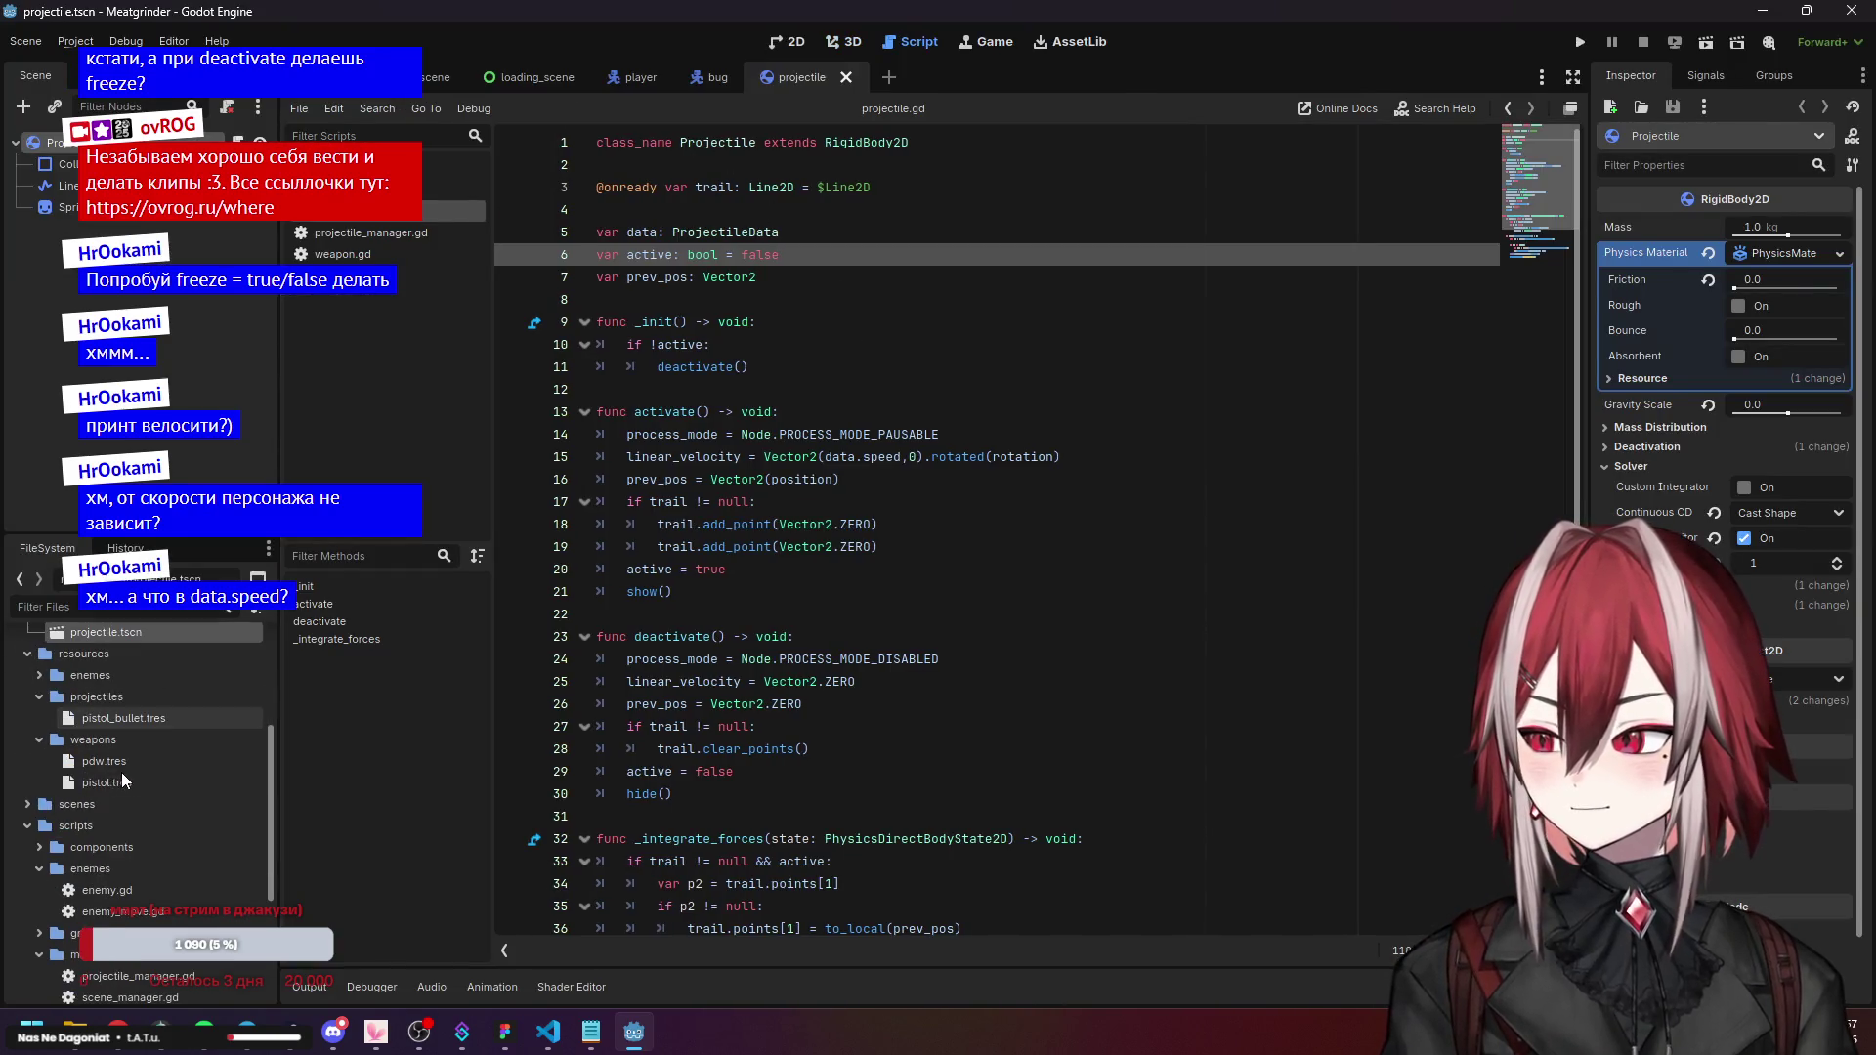
left_click(154, 721)
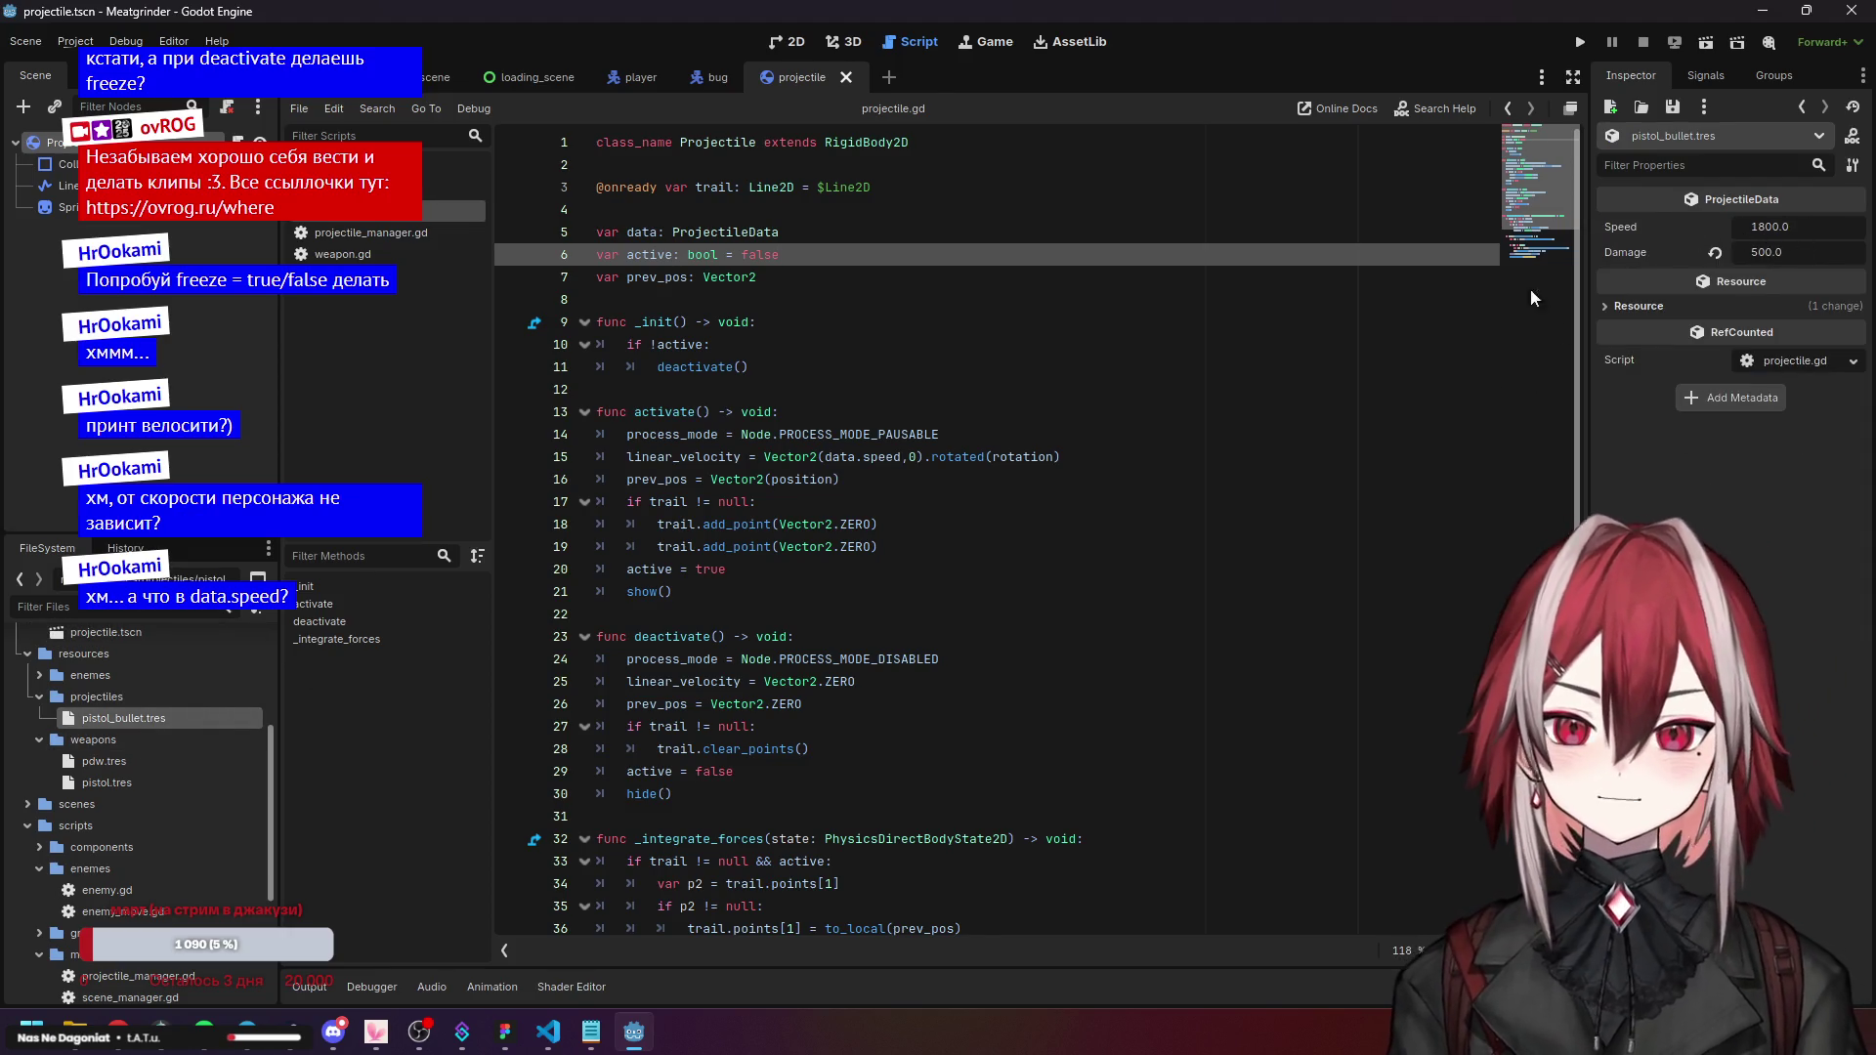
scroll(809, 539, "down", 2)
left_click(826, 502)
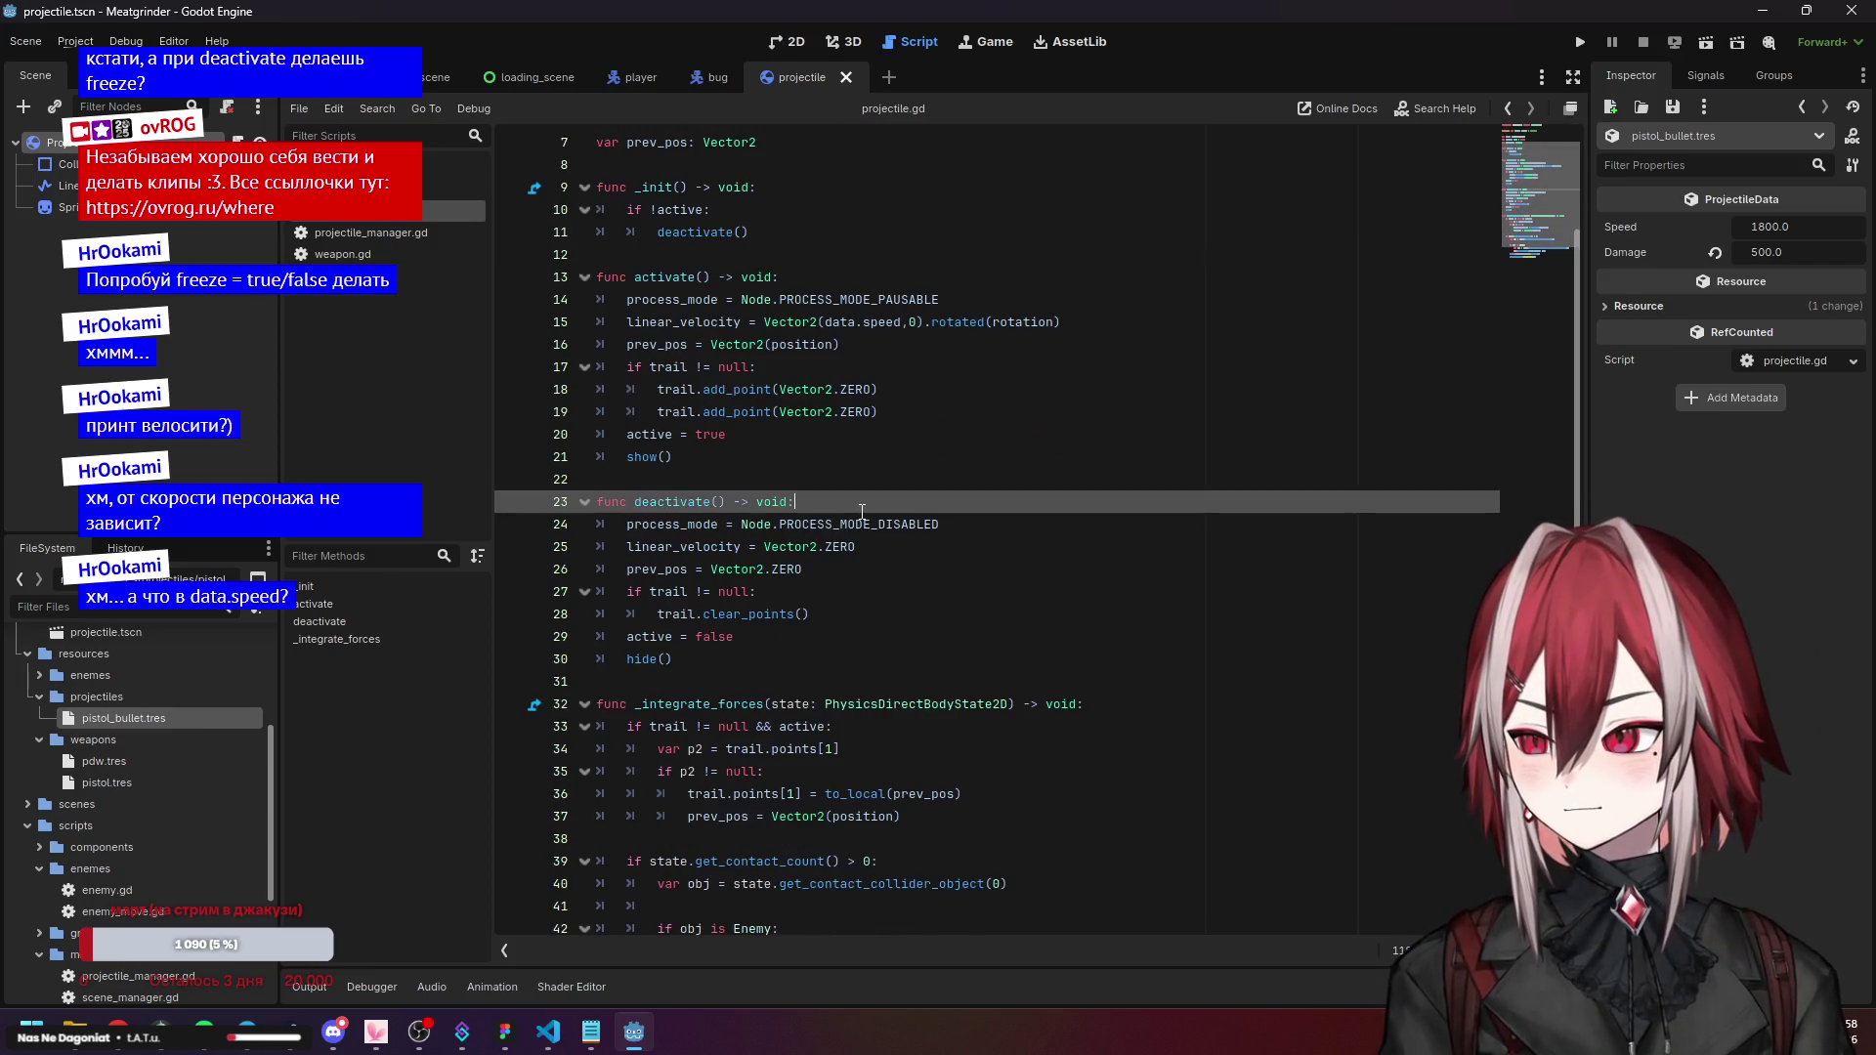
scroll(862, 512, "down", 2)
left_click(862, 514)
left_click(870, 344)
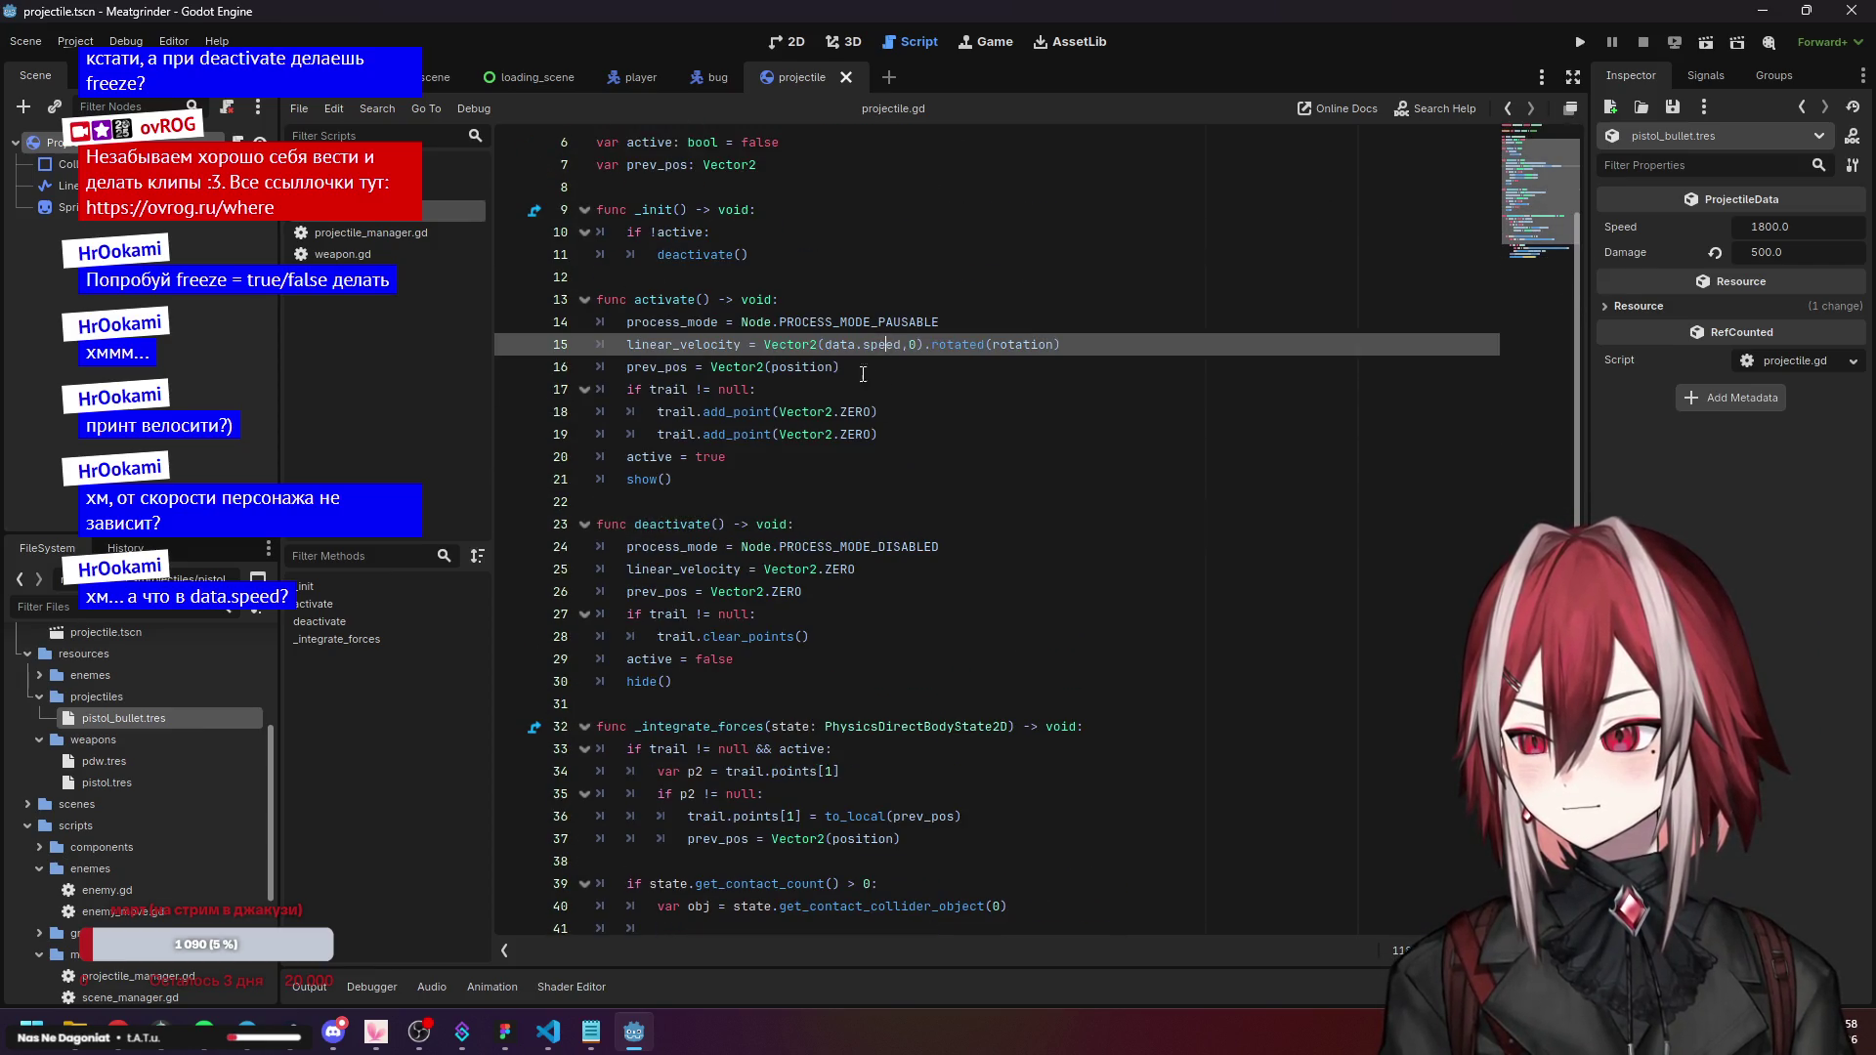
scroll(880, 440, "up", 4)
left_click(975, 501)
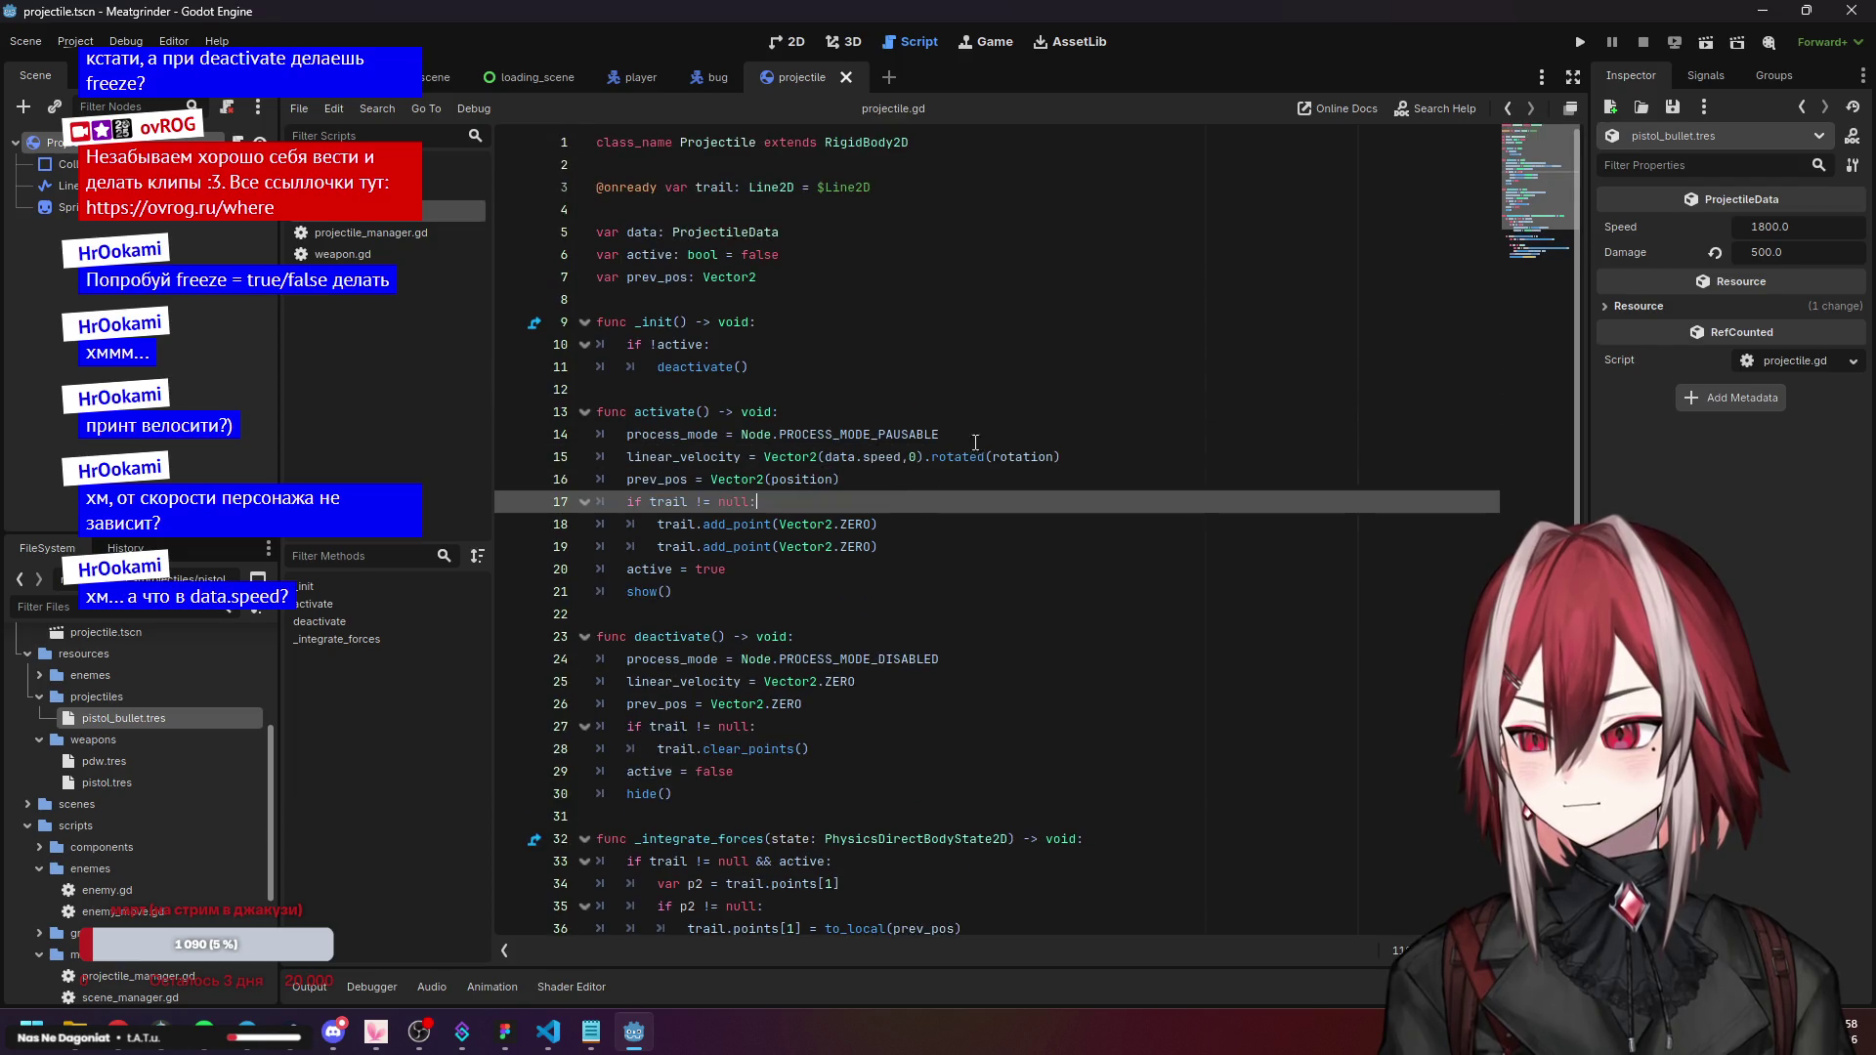
left_click(1589, 44)
Start gameplay from the start screen, play briefly, and stop the run.
left_click(456, 795)
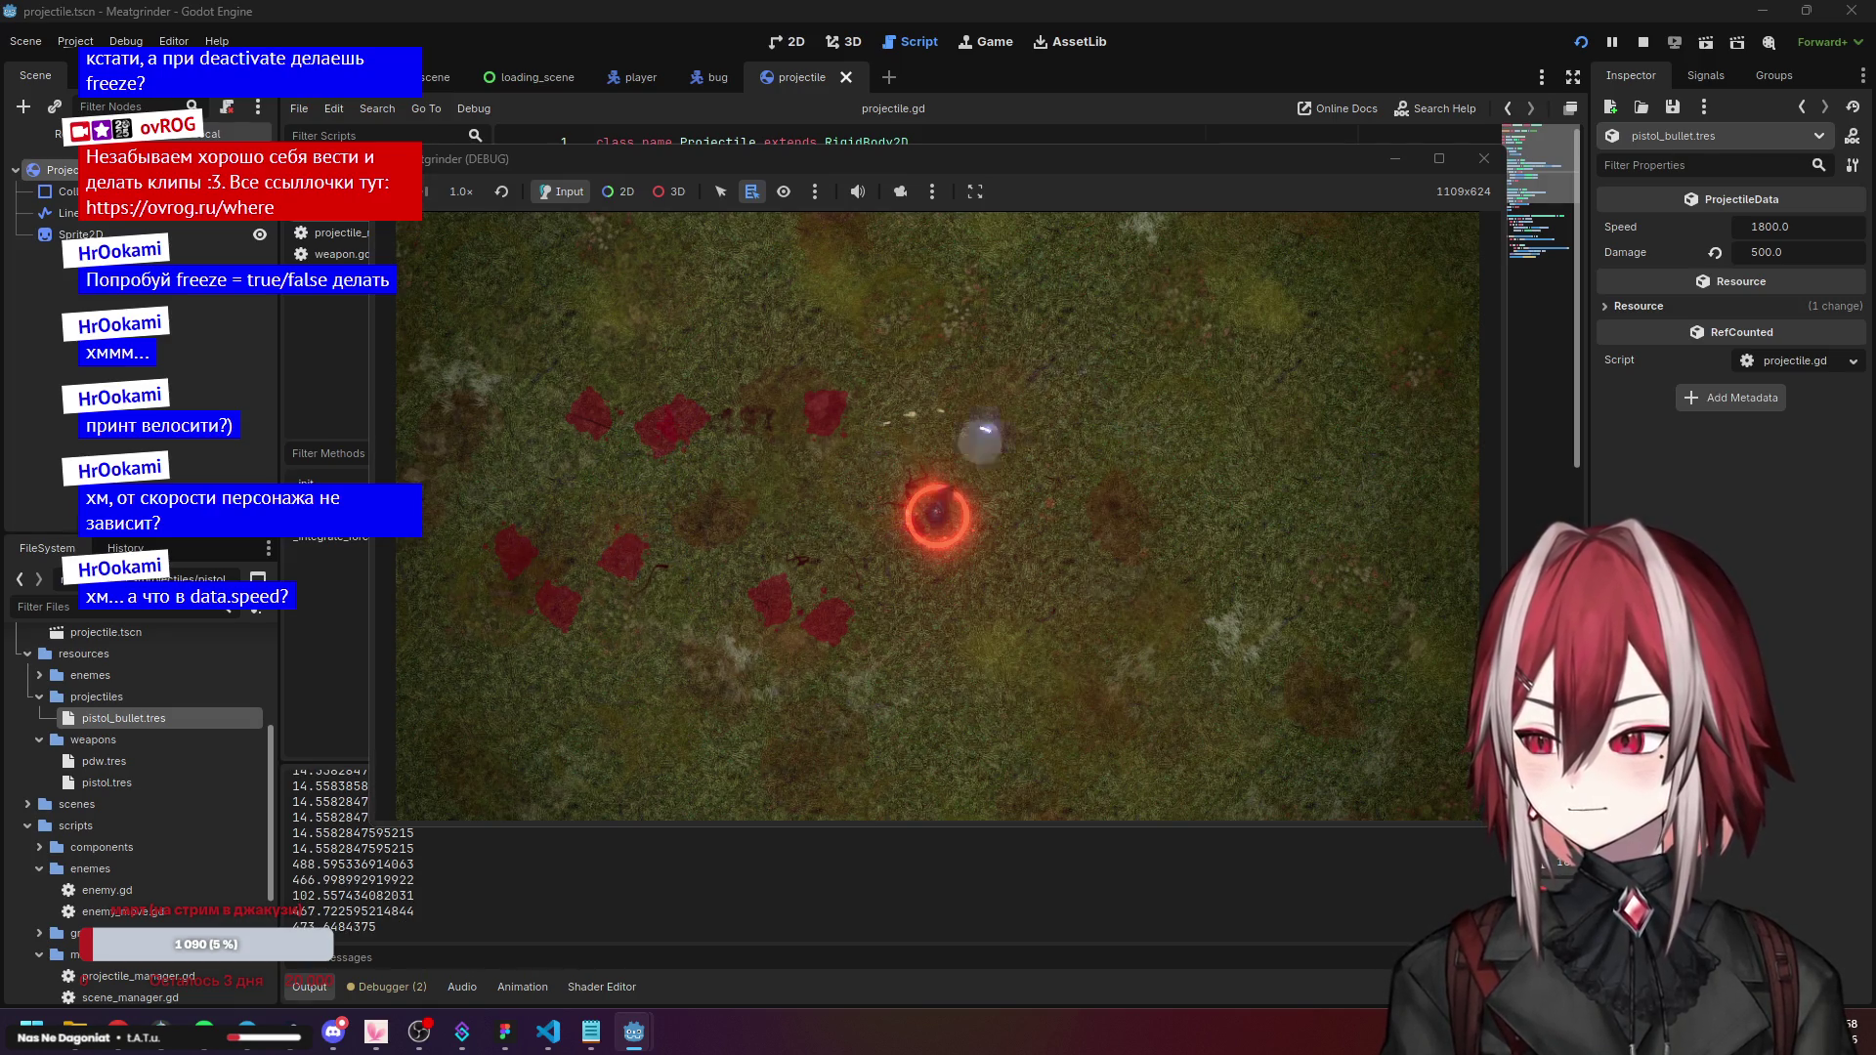
left_click(1483, 159)
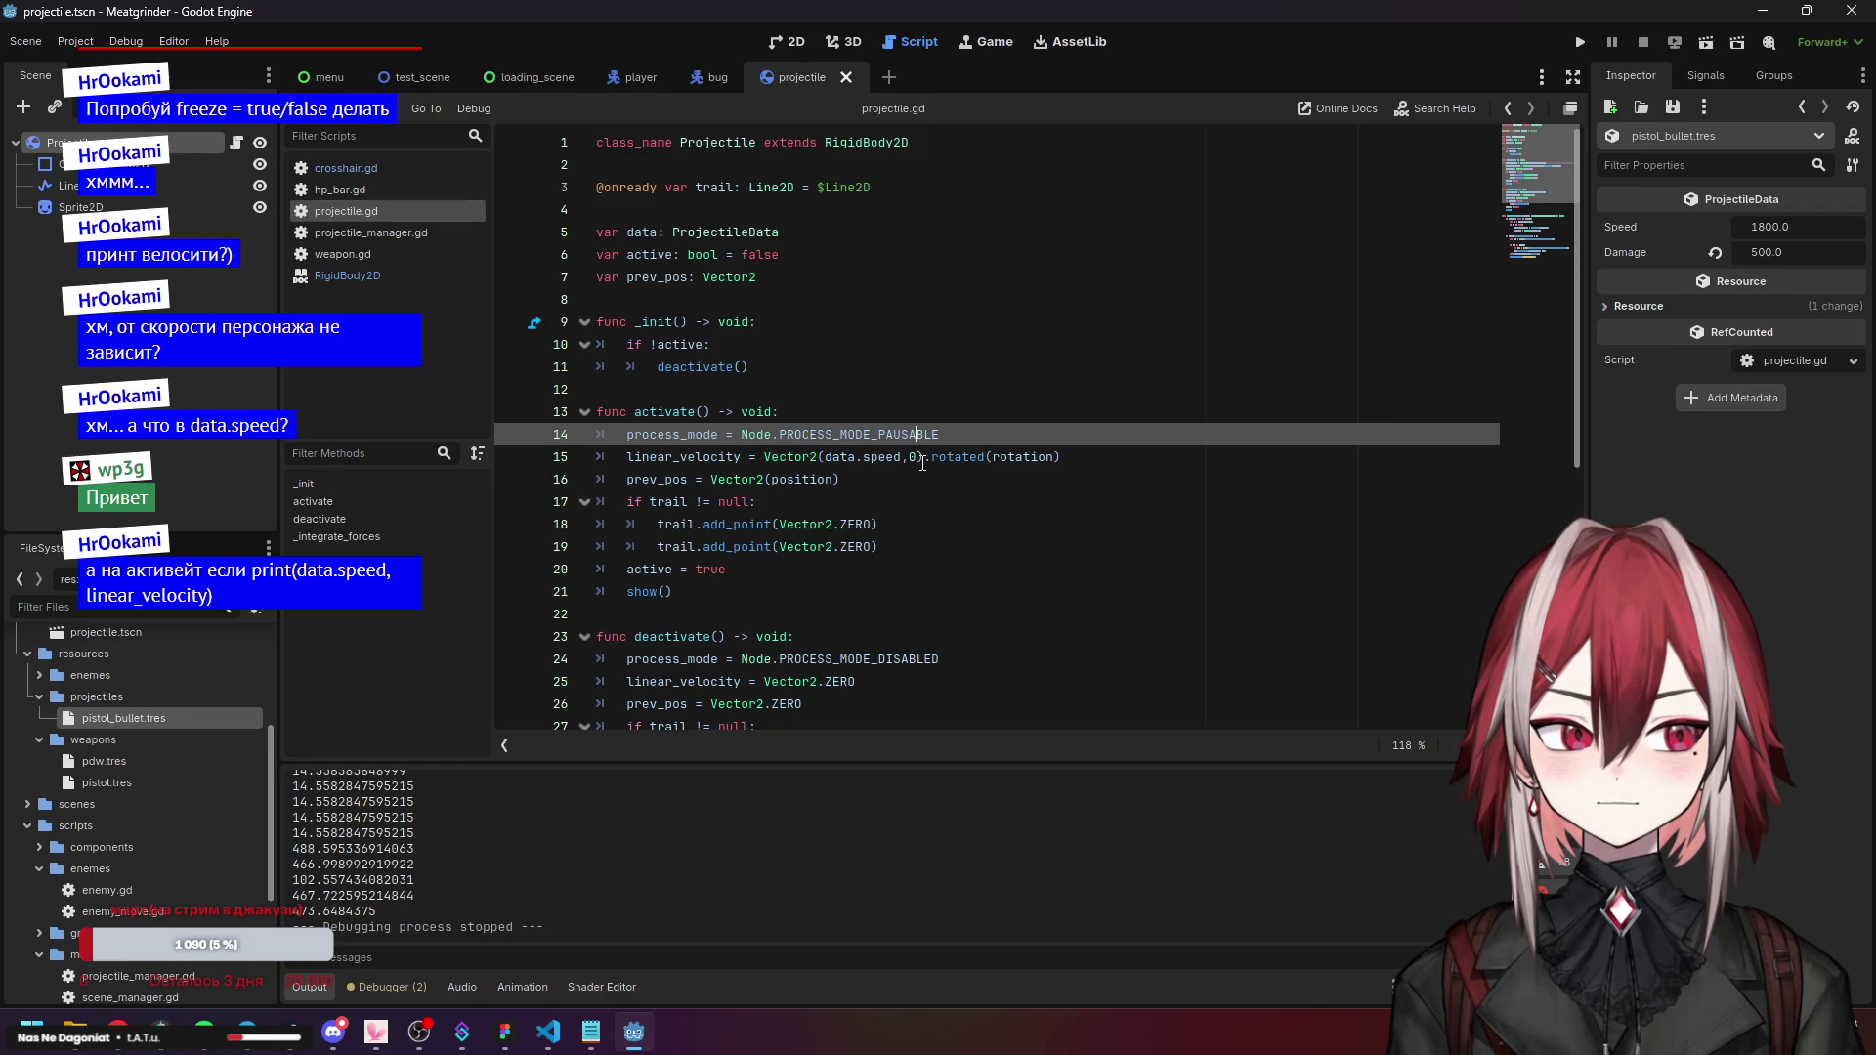
Add print(linear_velocity.length()) on a new line after the velocity assignment in activate().
scroll(922, 463, "down", 7)
left_click_drag(918, 682, 657, 681)
key("ctrl+c")
scroll(713, 431, "up", 6)
left_click(712, 411)
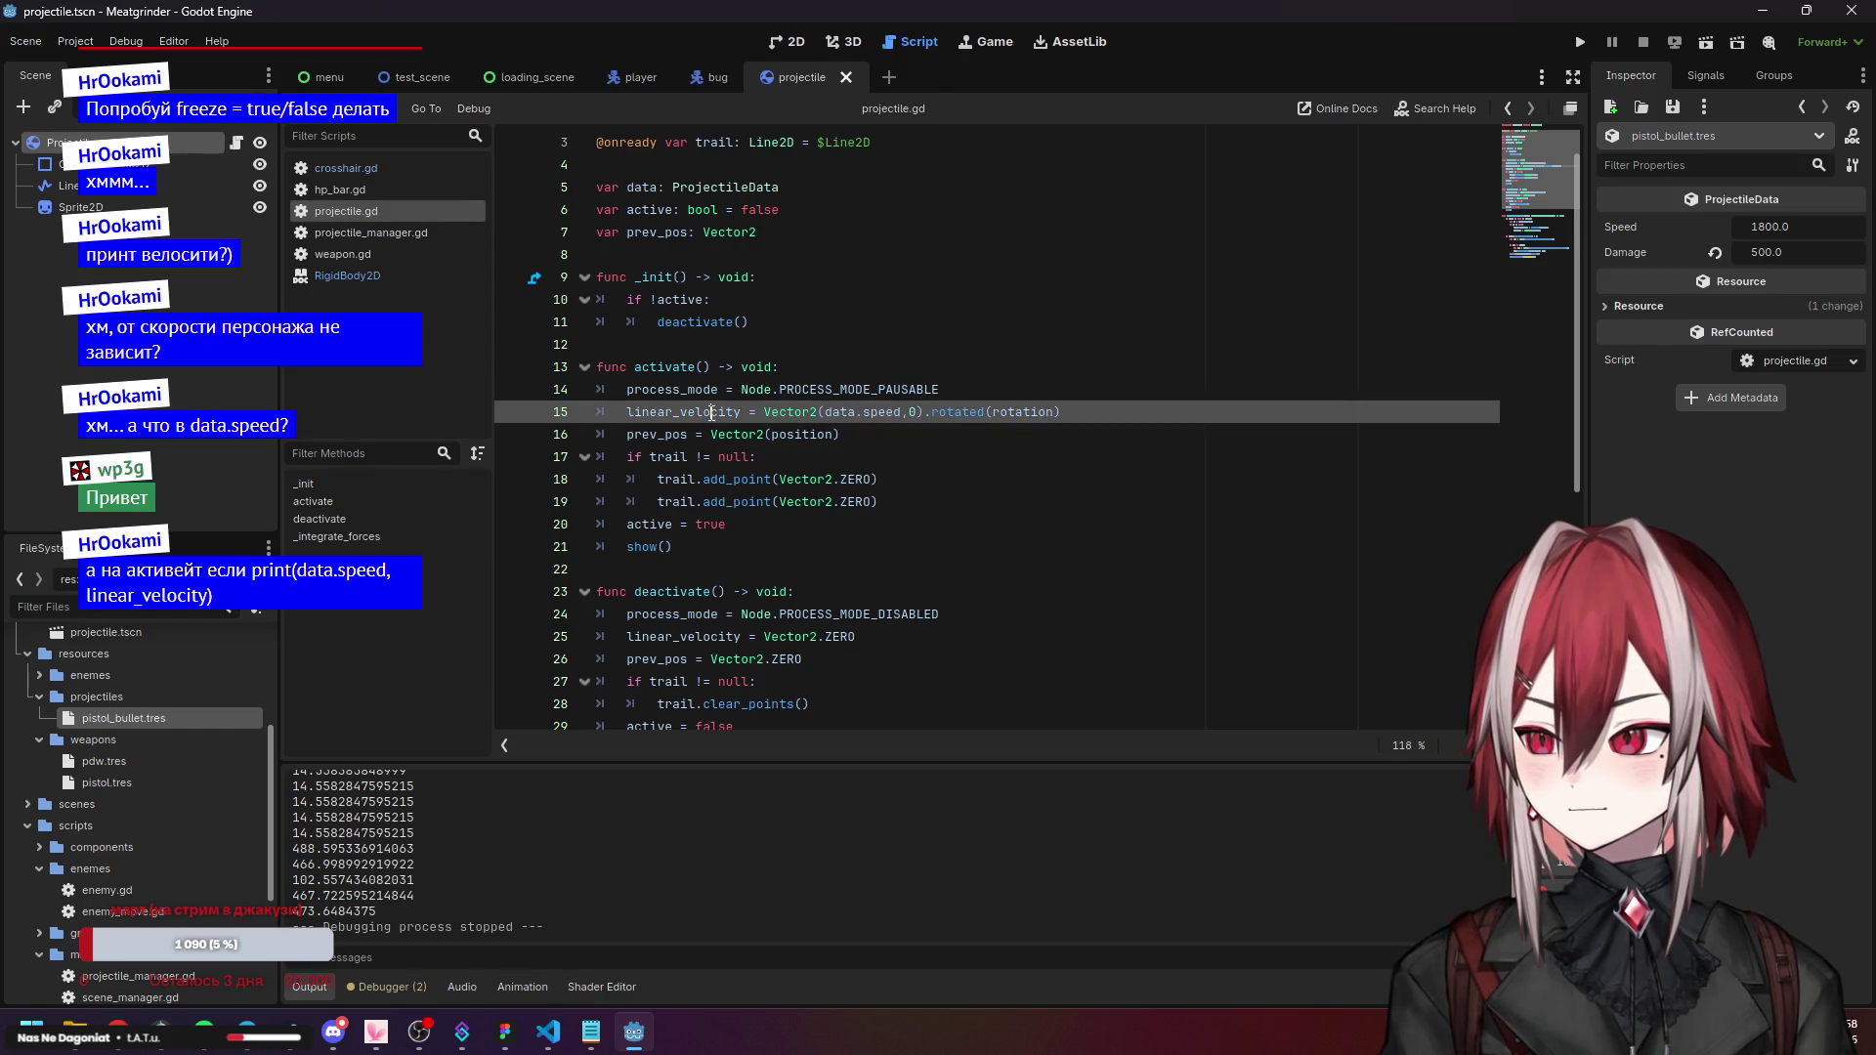
mouse_move(819, 411)
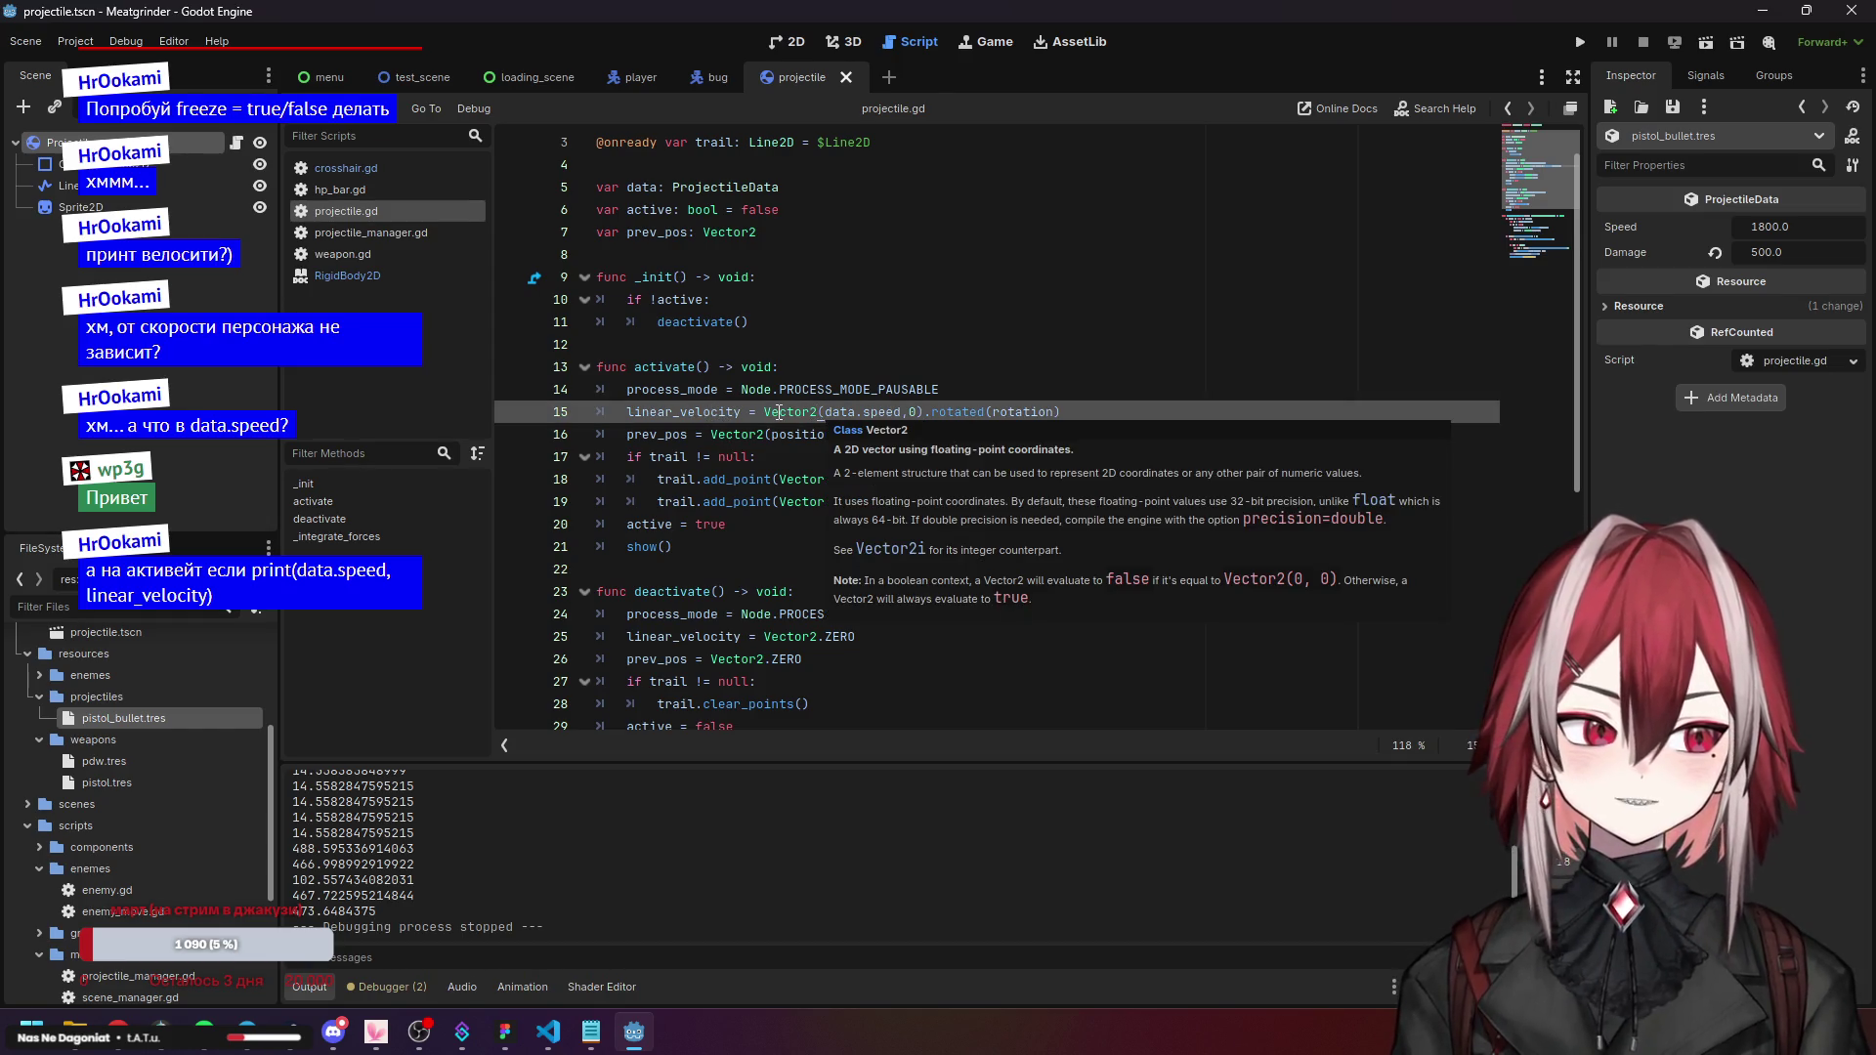
mouse_move(735, 412)
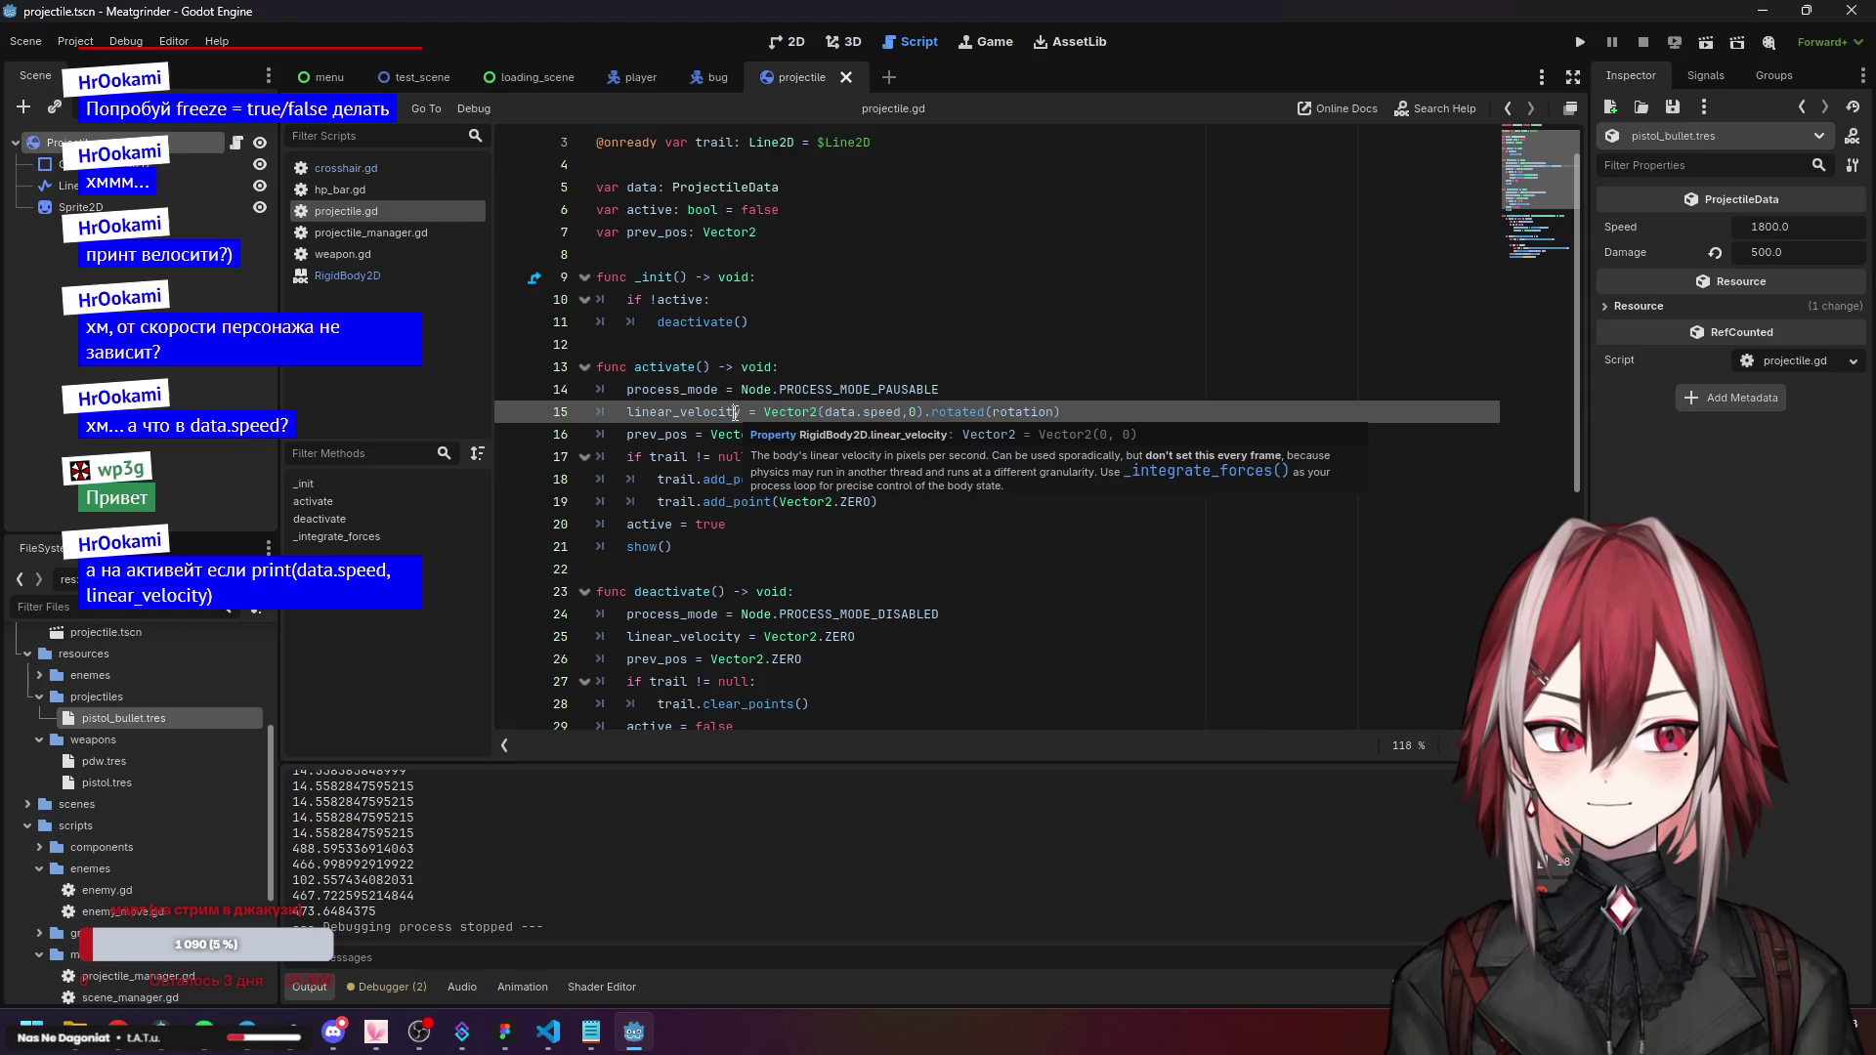
left_click(709, 479)
left_click(1078, 412)
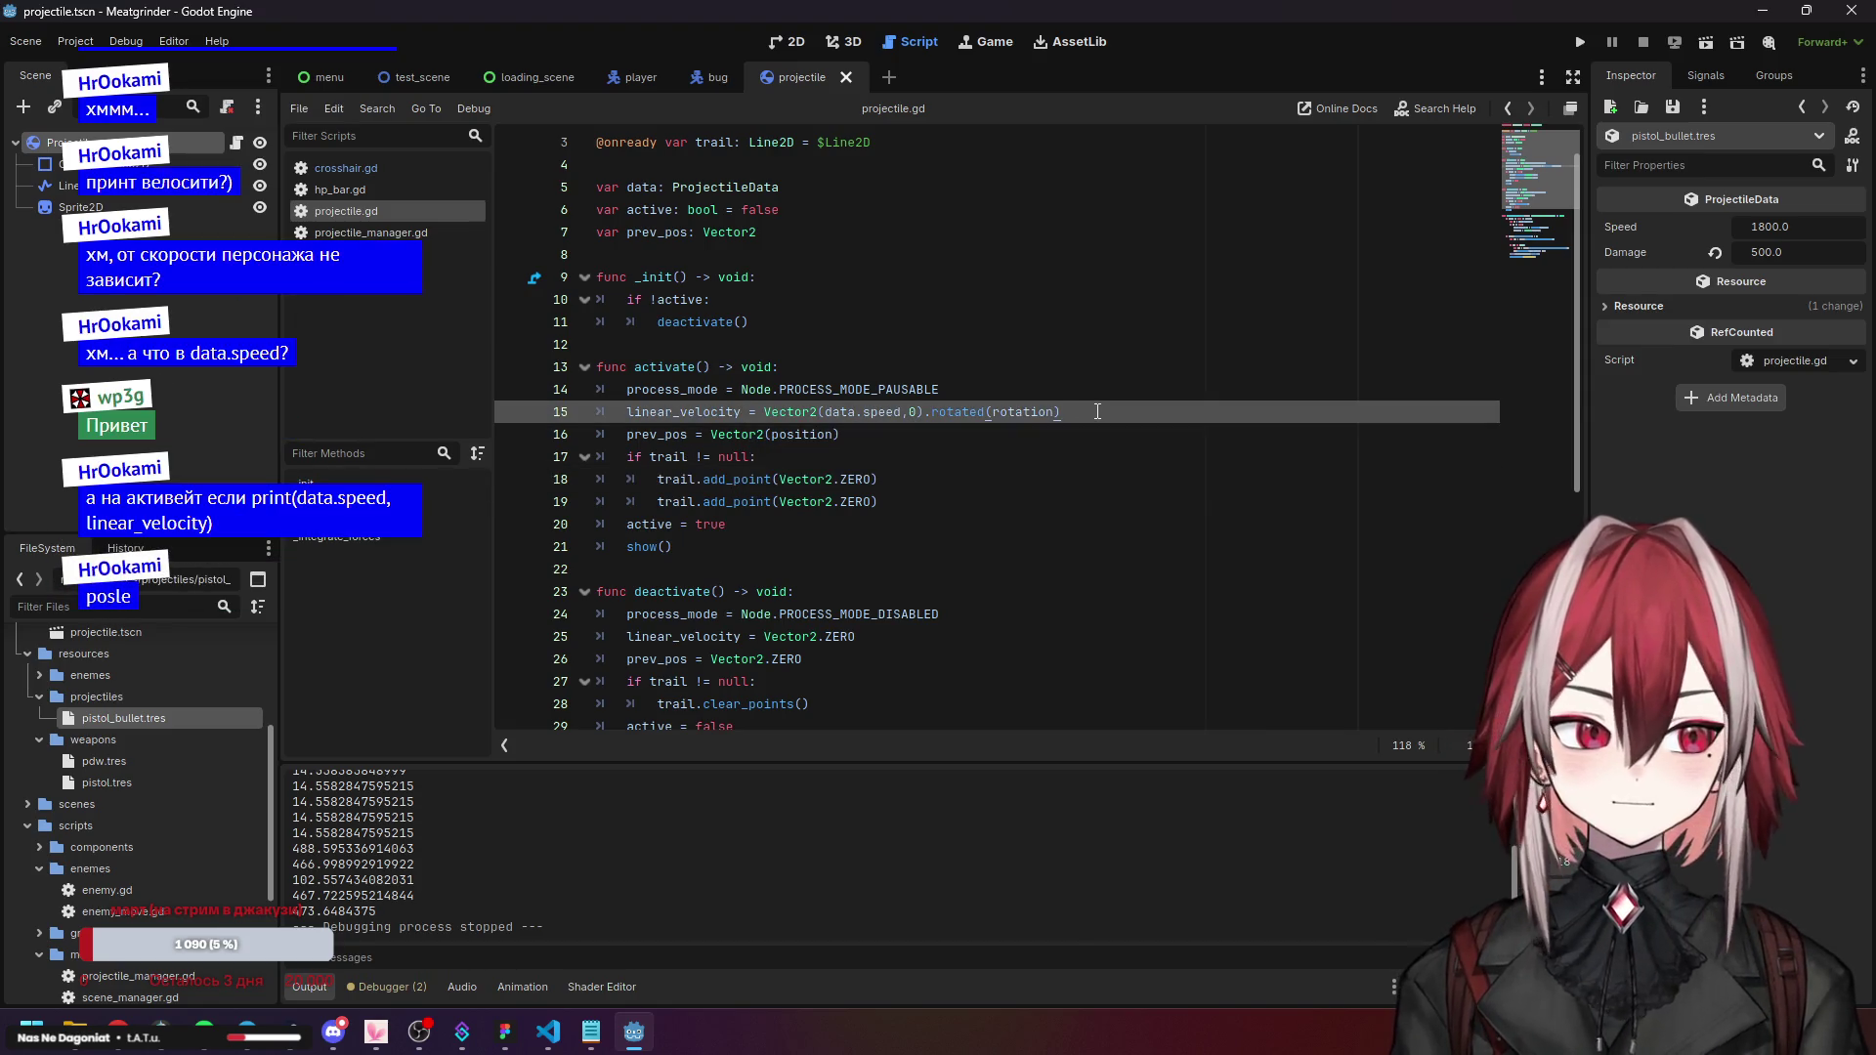
key("Return")
key("ctrl+v")
Insert data.speed as the first argument of the new print call and run the game.
left_click(963, 344)
mouse_move(827, 411)
left_mouse_down()
mouse_move(912, 412)
mouse_move(854, 411)
left_mouse_up()
key("ctrl+c")
left_click(904, 426)
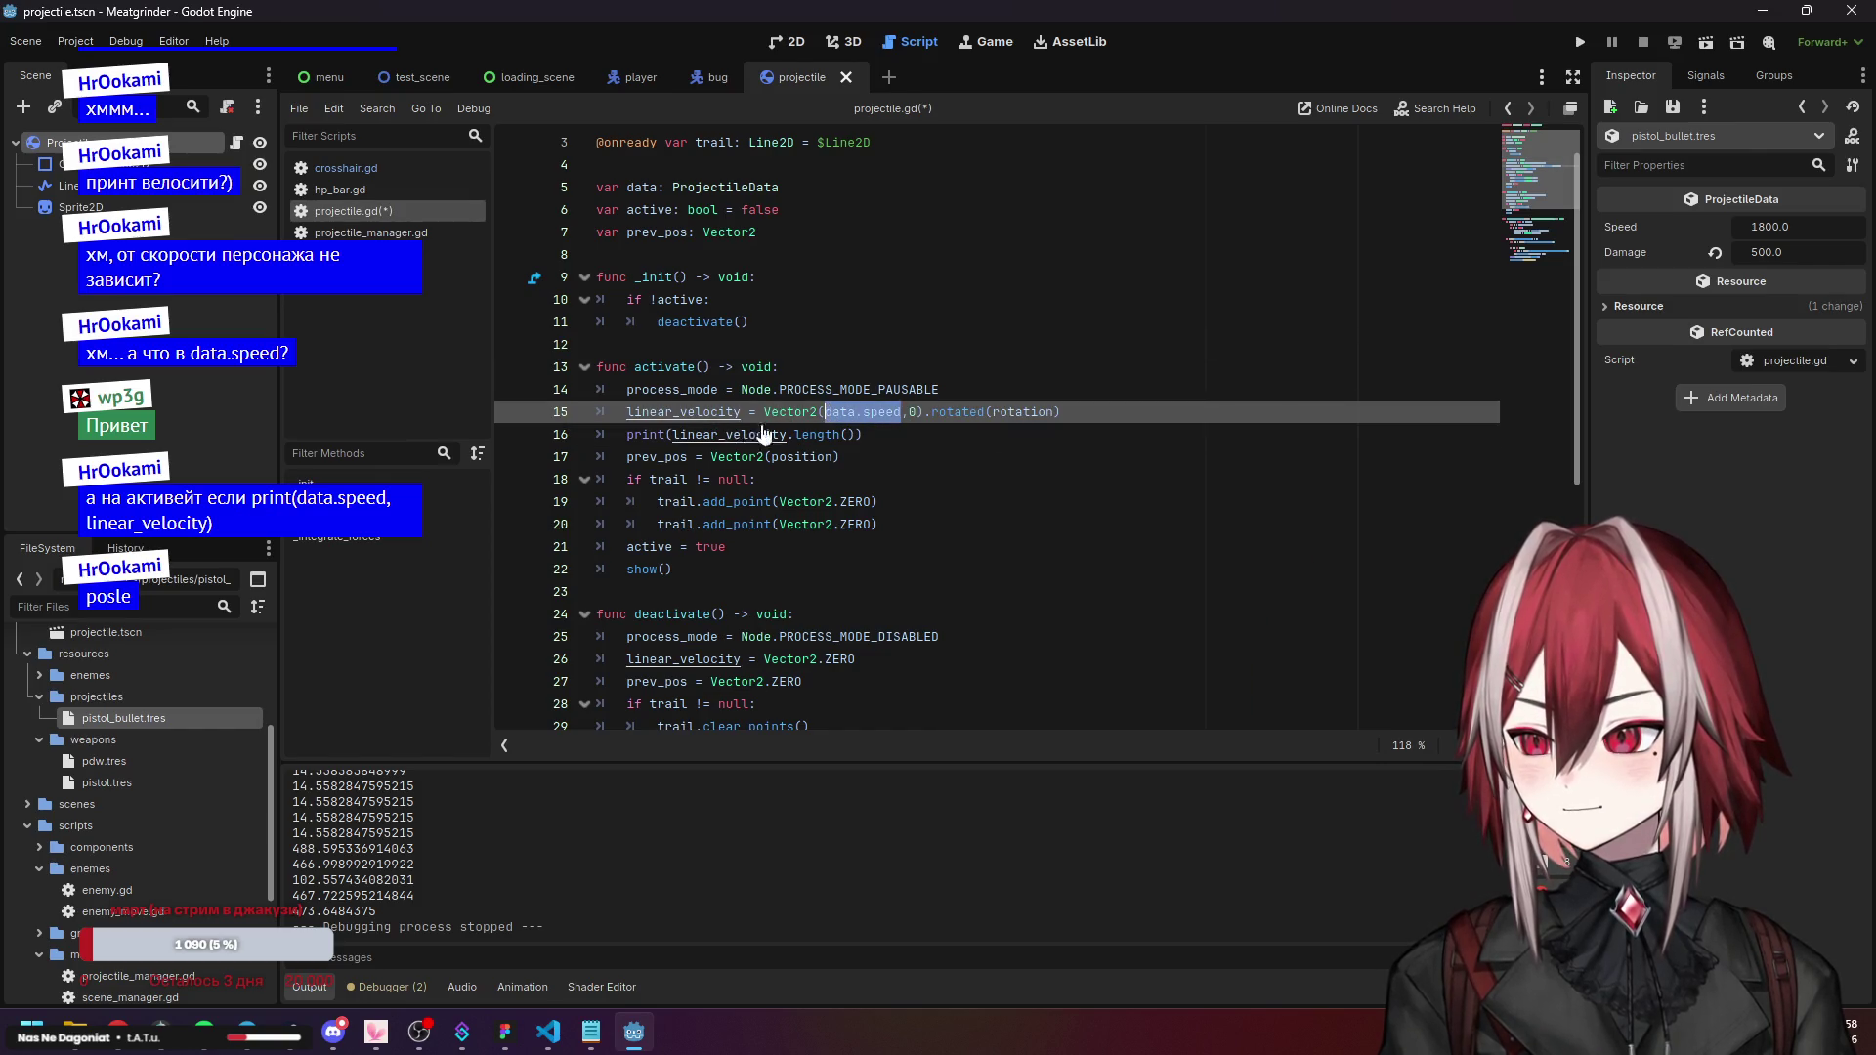
left_click(664, 436)
key("ctrl+v")
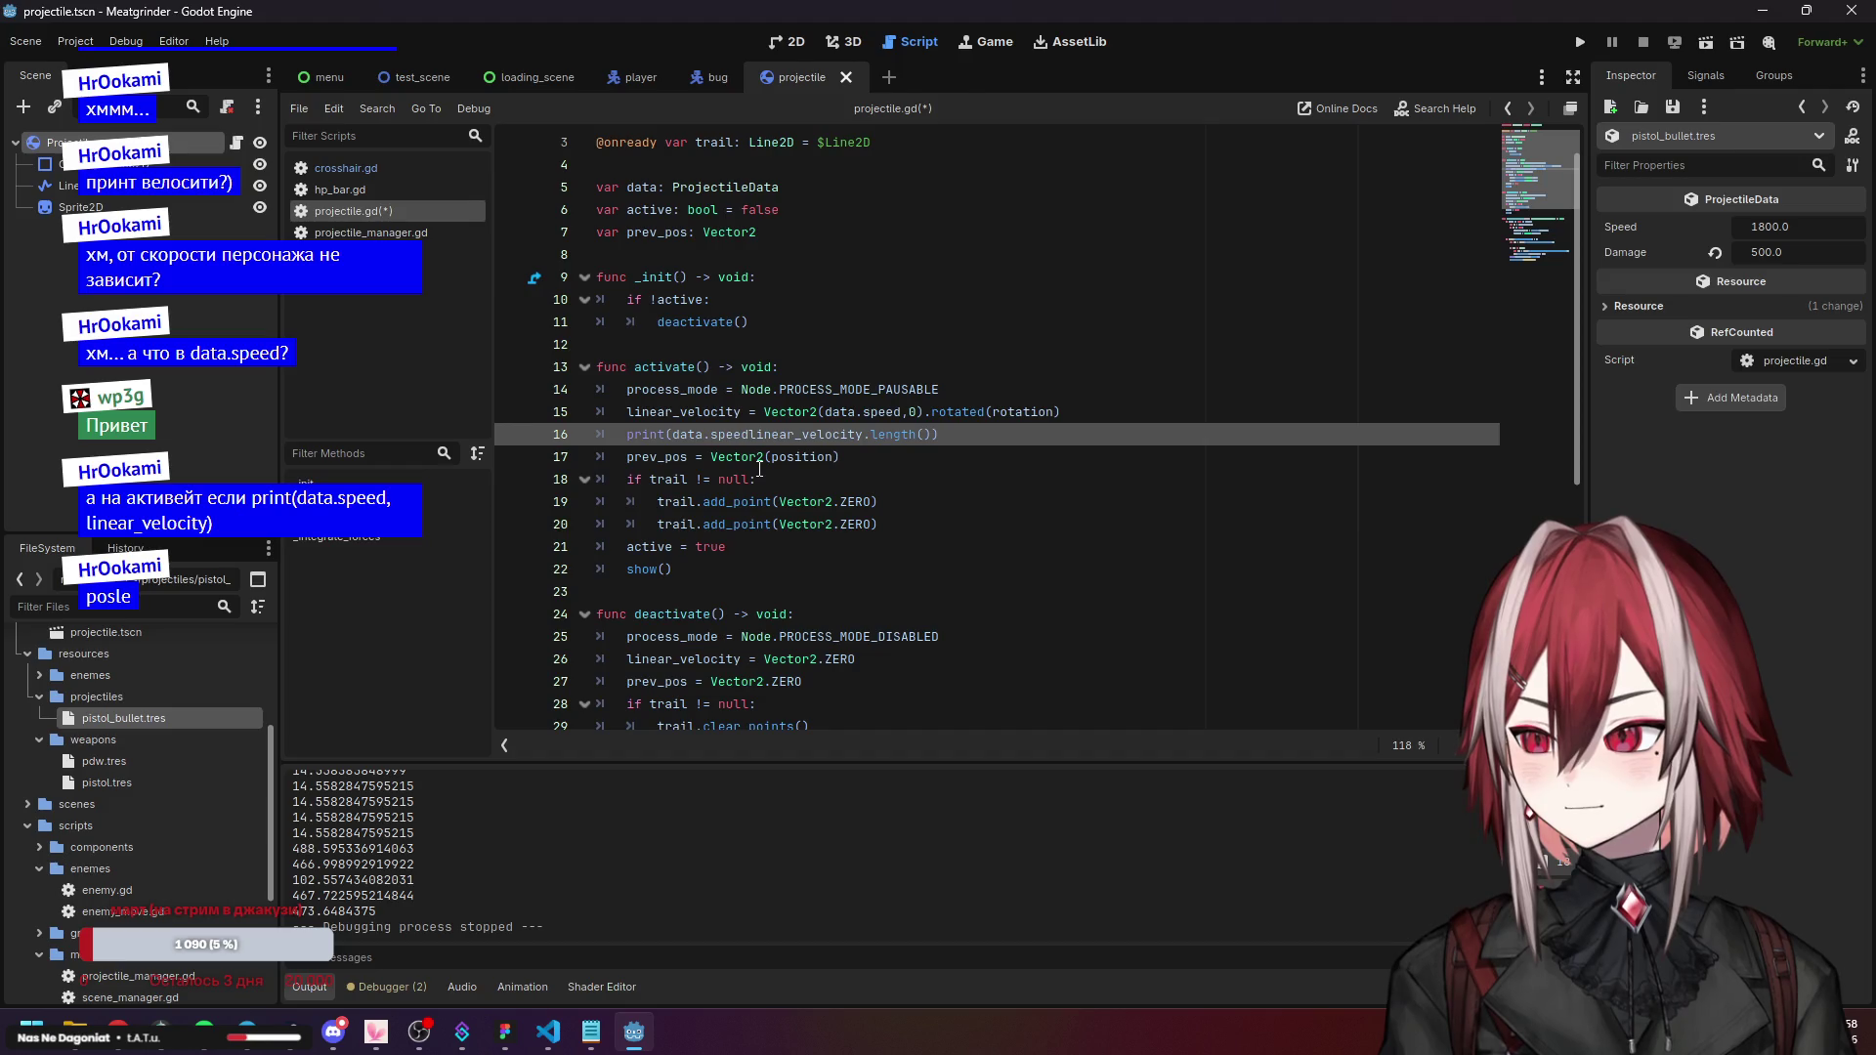
left_click(981, 505)
left_click(1580, 42)
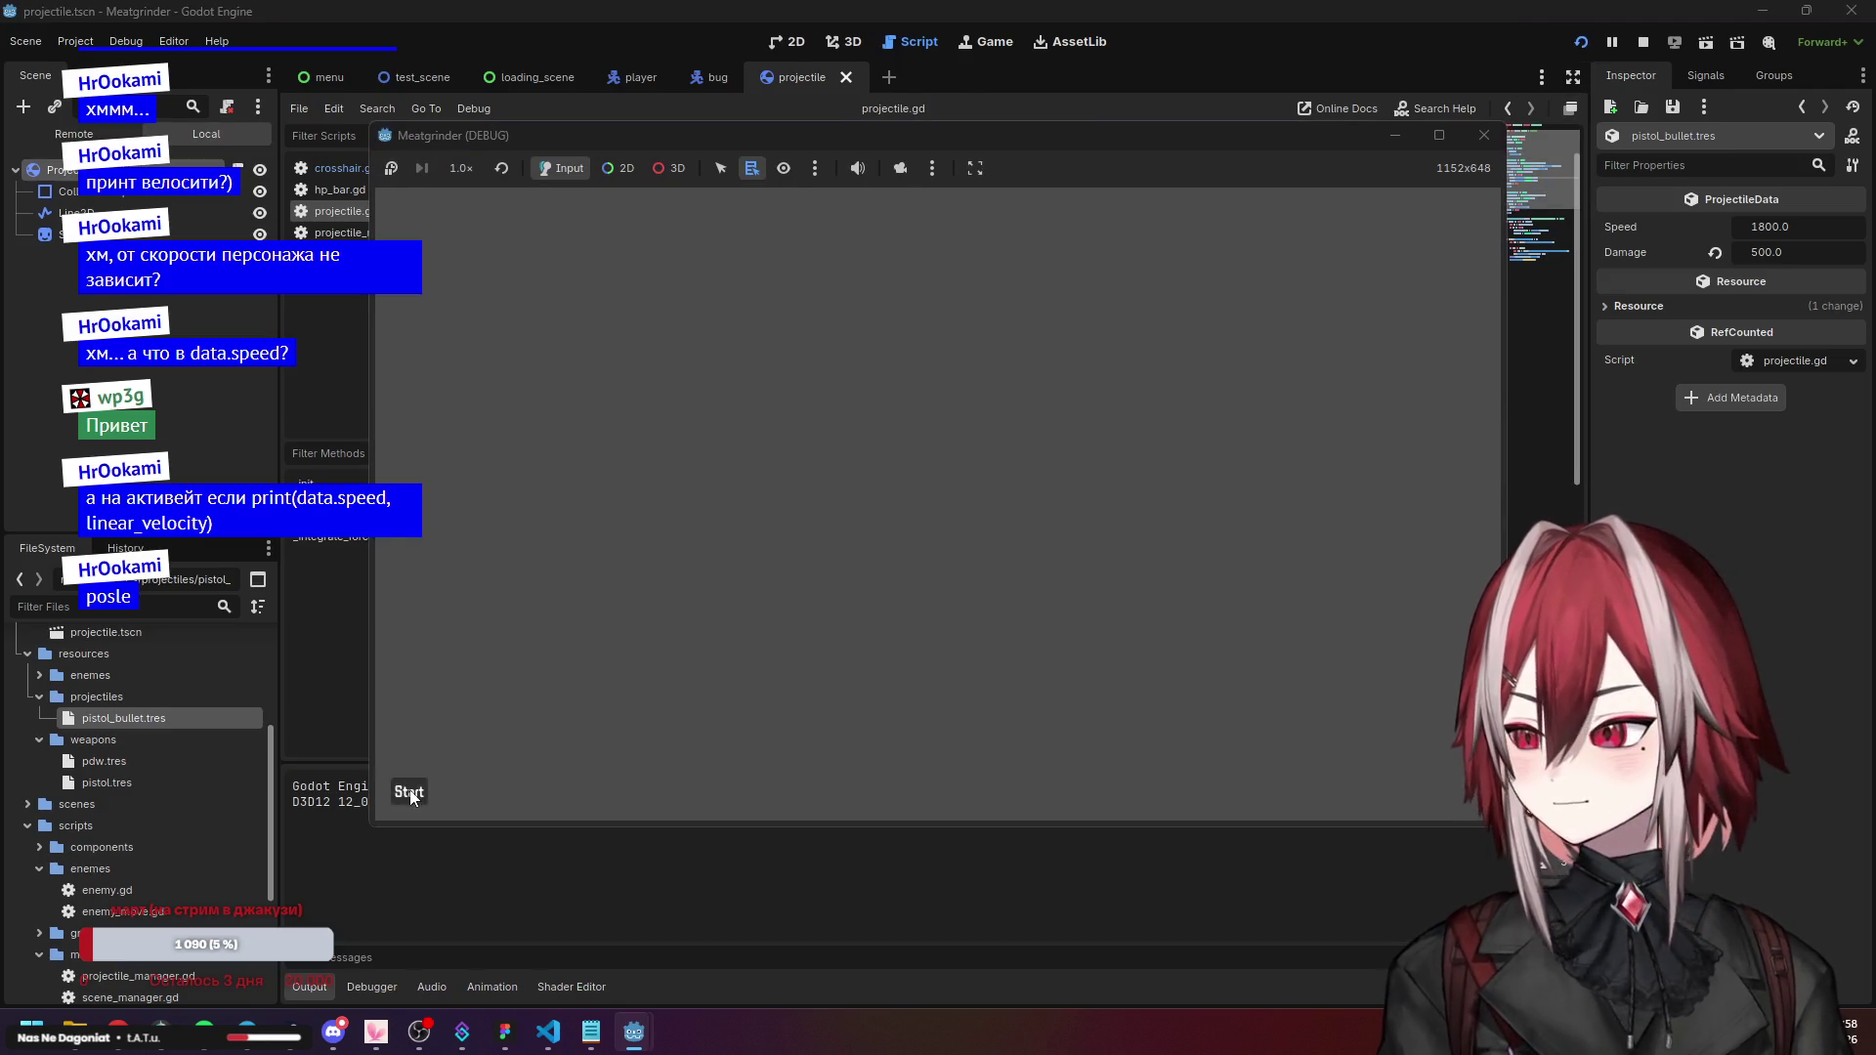
Start gameplay, shoot for about 20 seconds to log speeds, and stop the run.
left_click(410, 794)
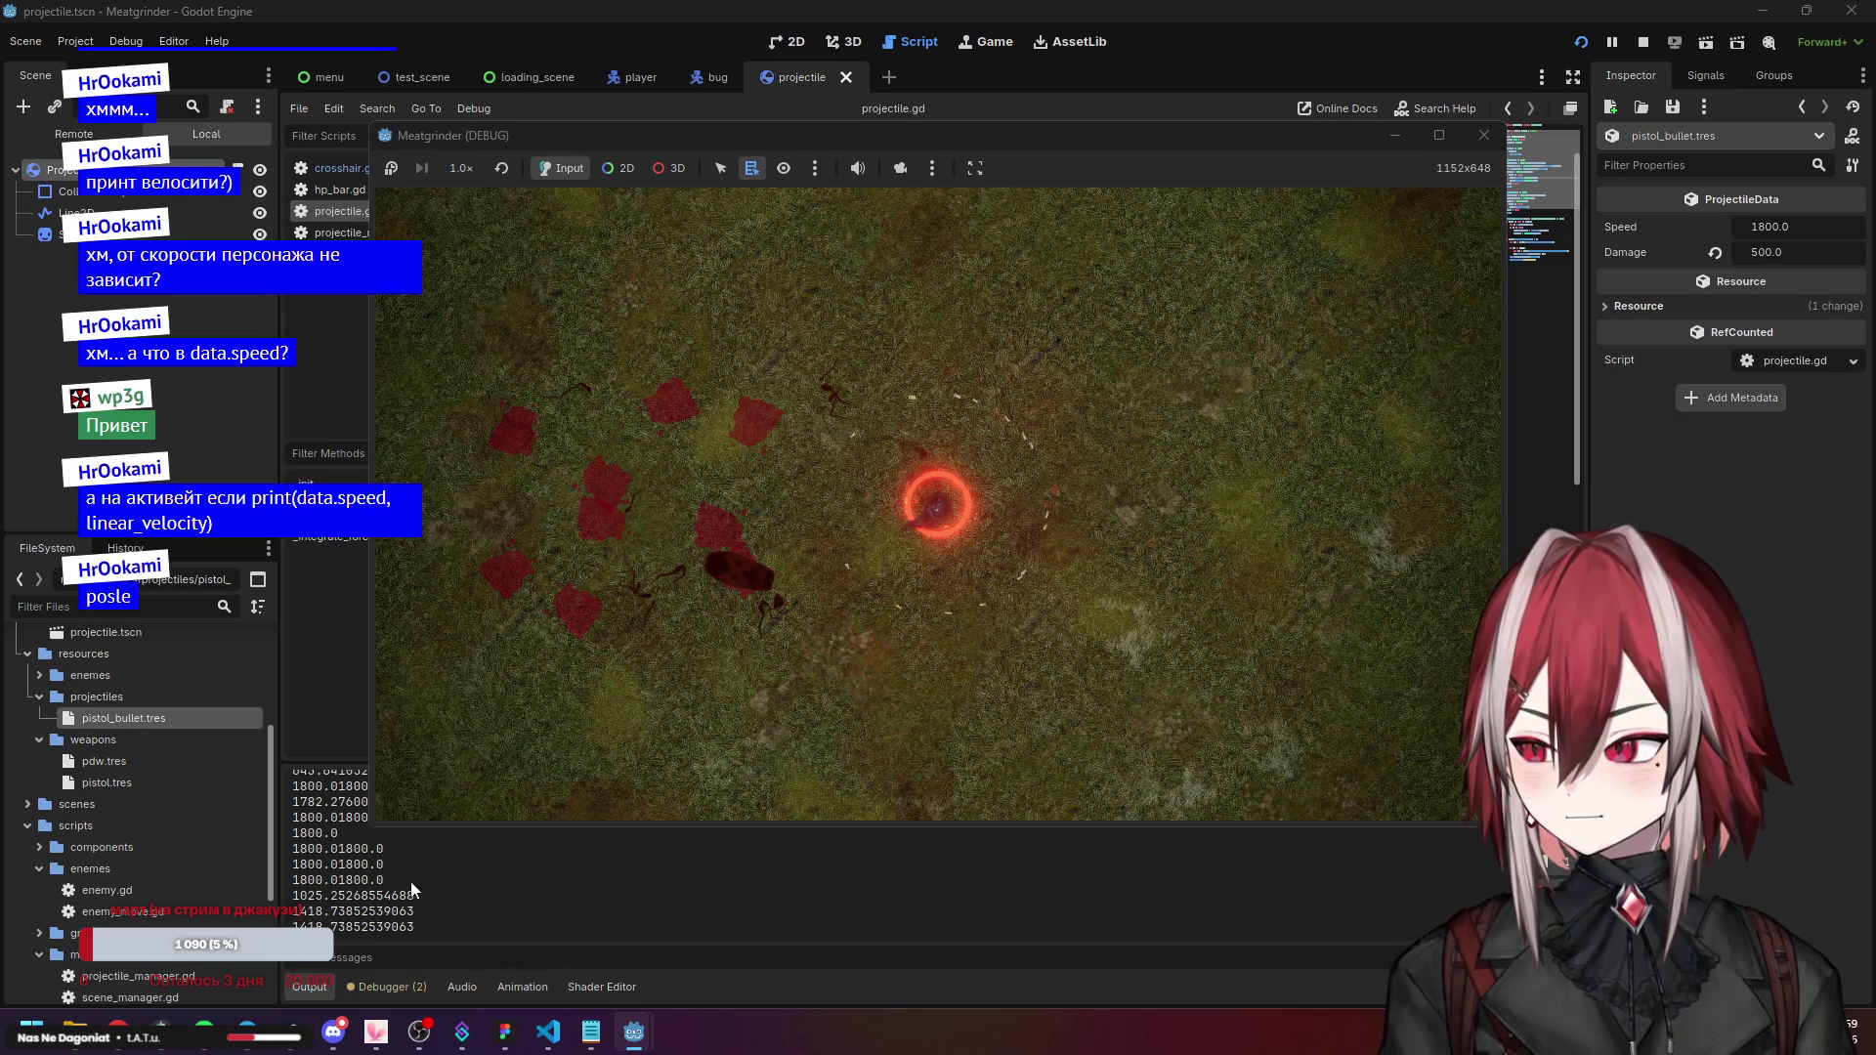
left_click(1485, 135)
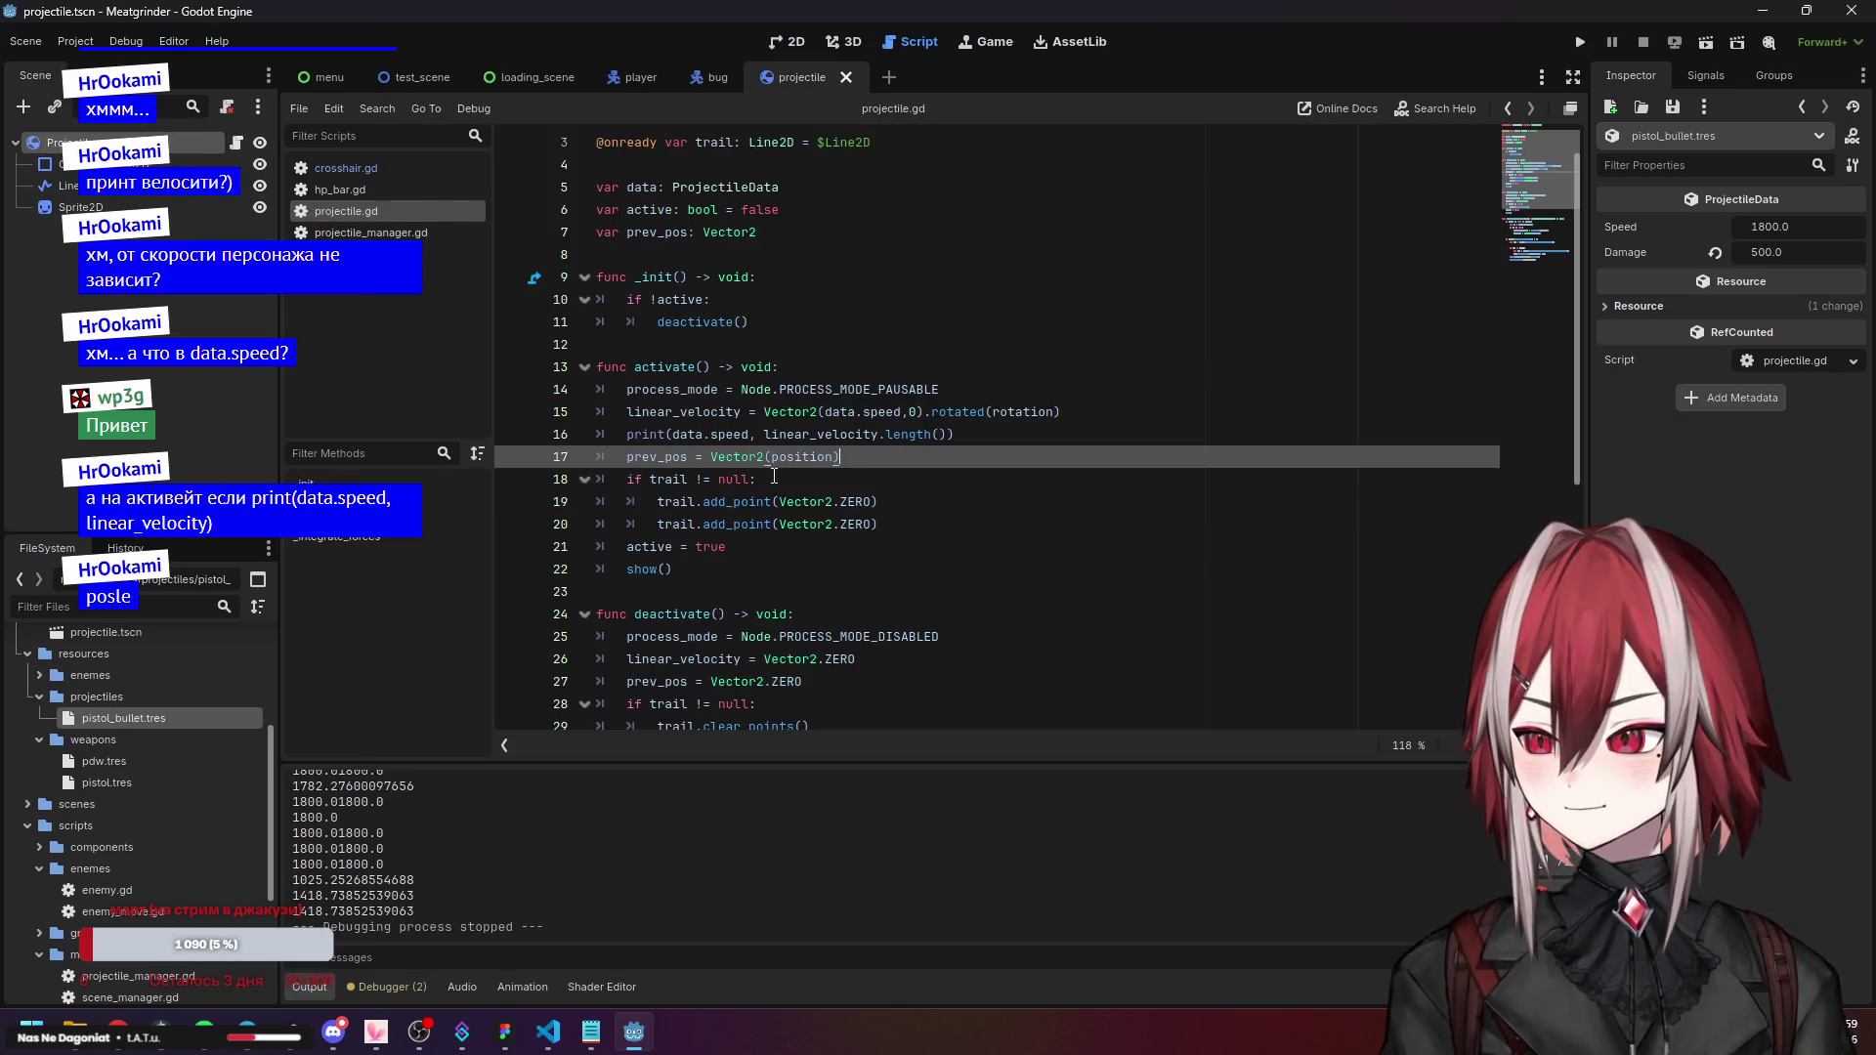
Replace the combined print with print("speed", data.speed) in activate().
key("Up")
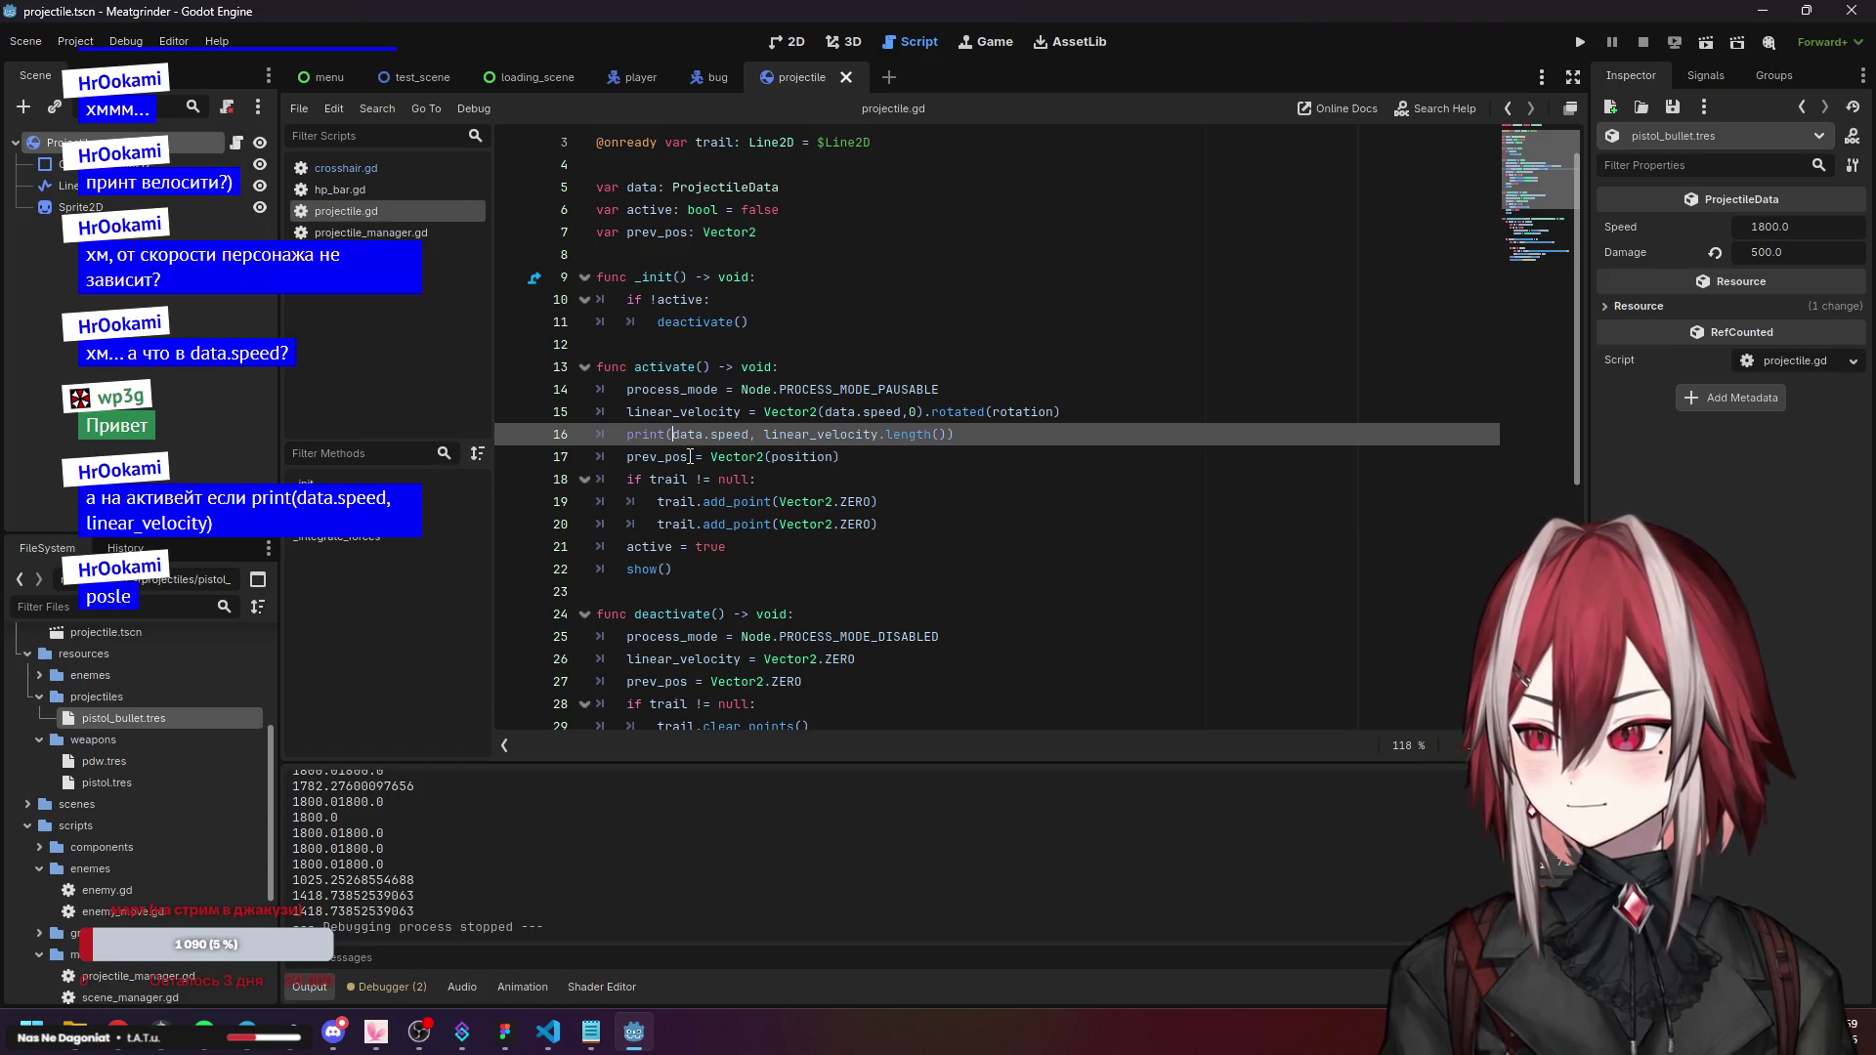
left_click_drag(630, 431, 976, 439)
type("pre")
key("Return")
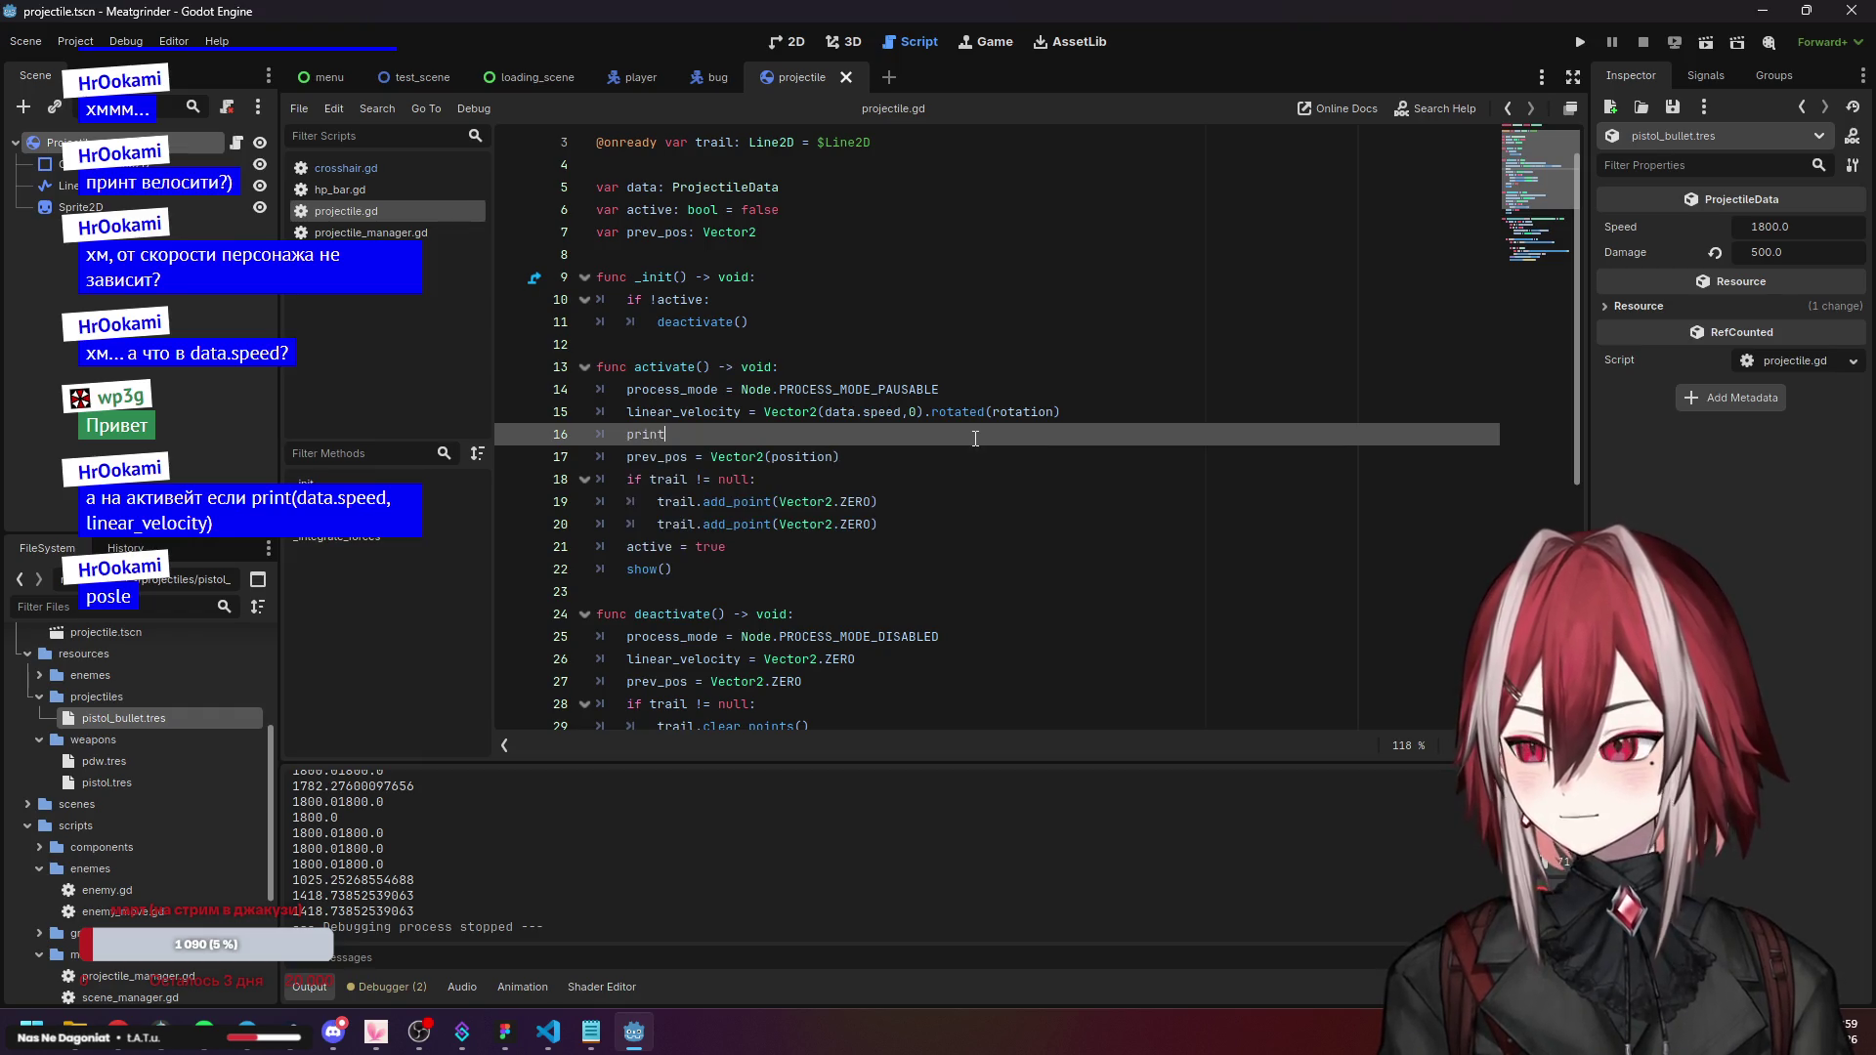
key("Return")
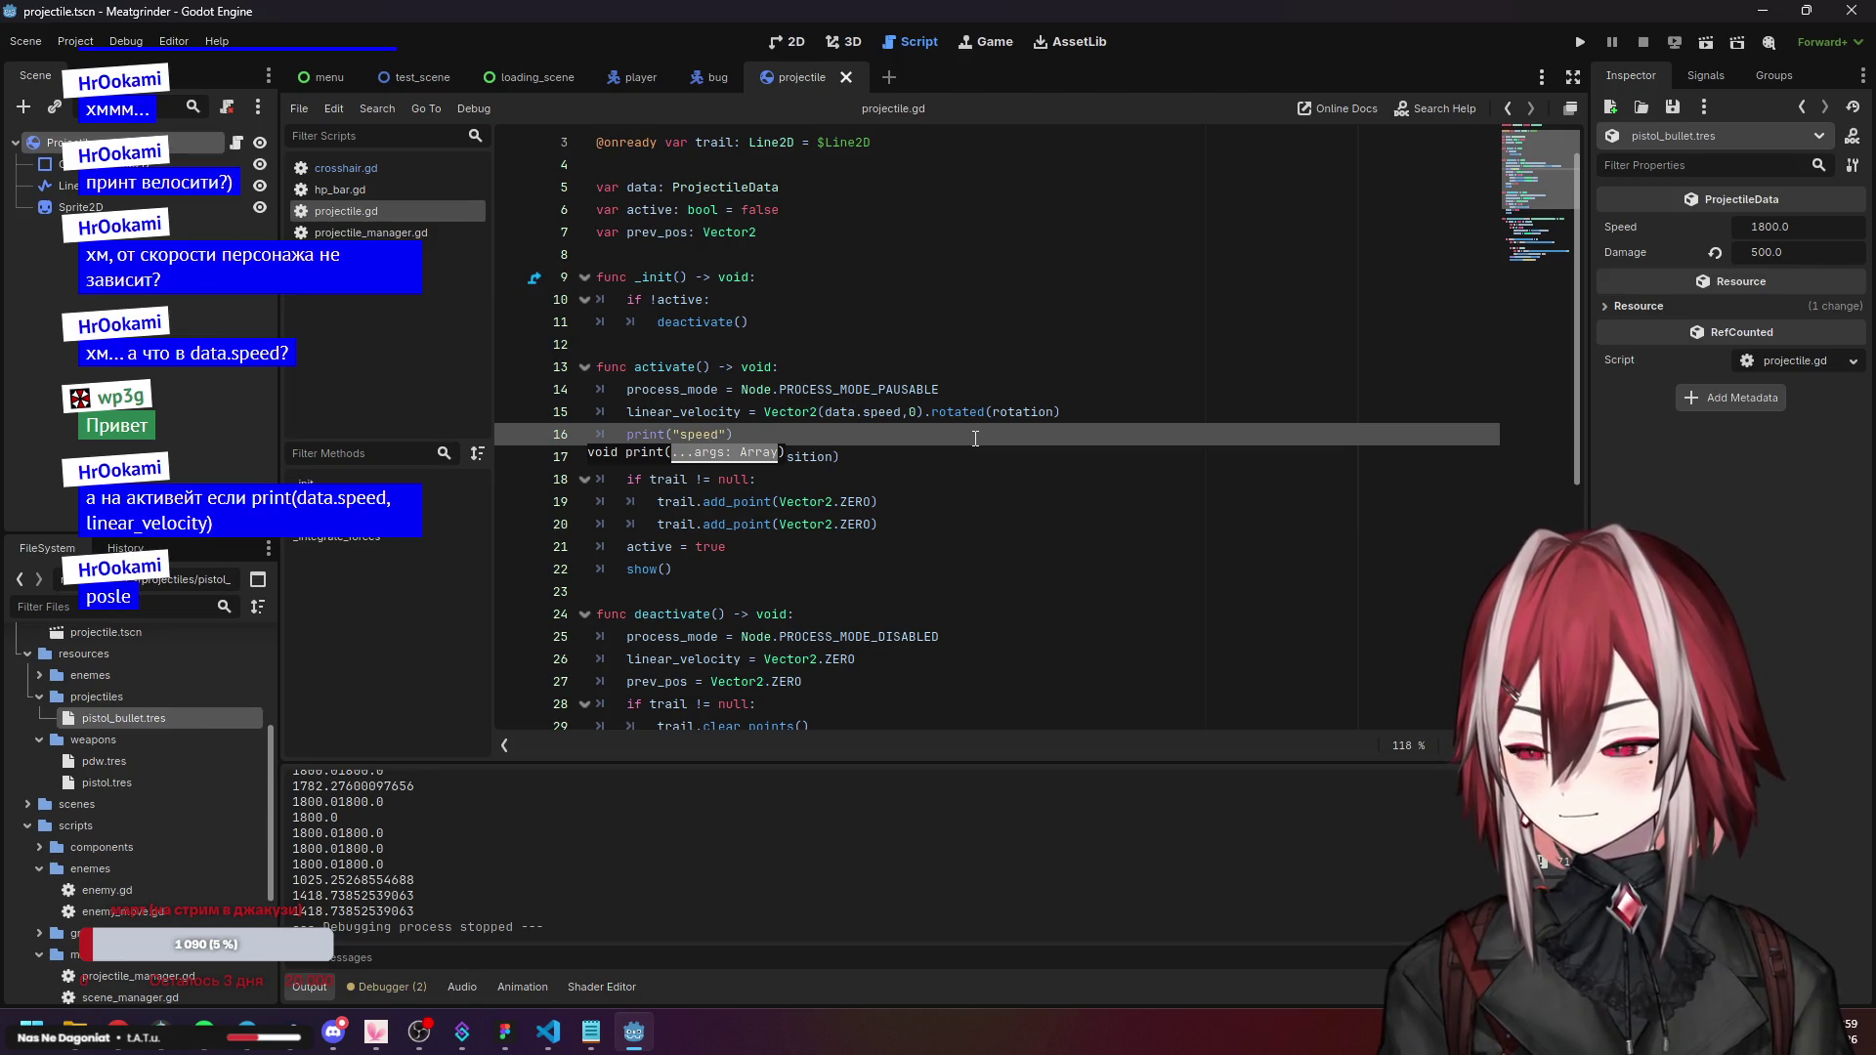
type(",")
left_click_drag(826, 414, 900, 413)
key("ctrl+c")
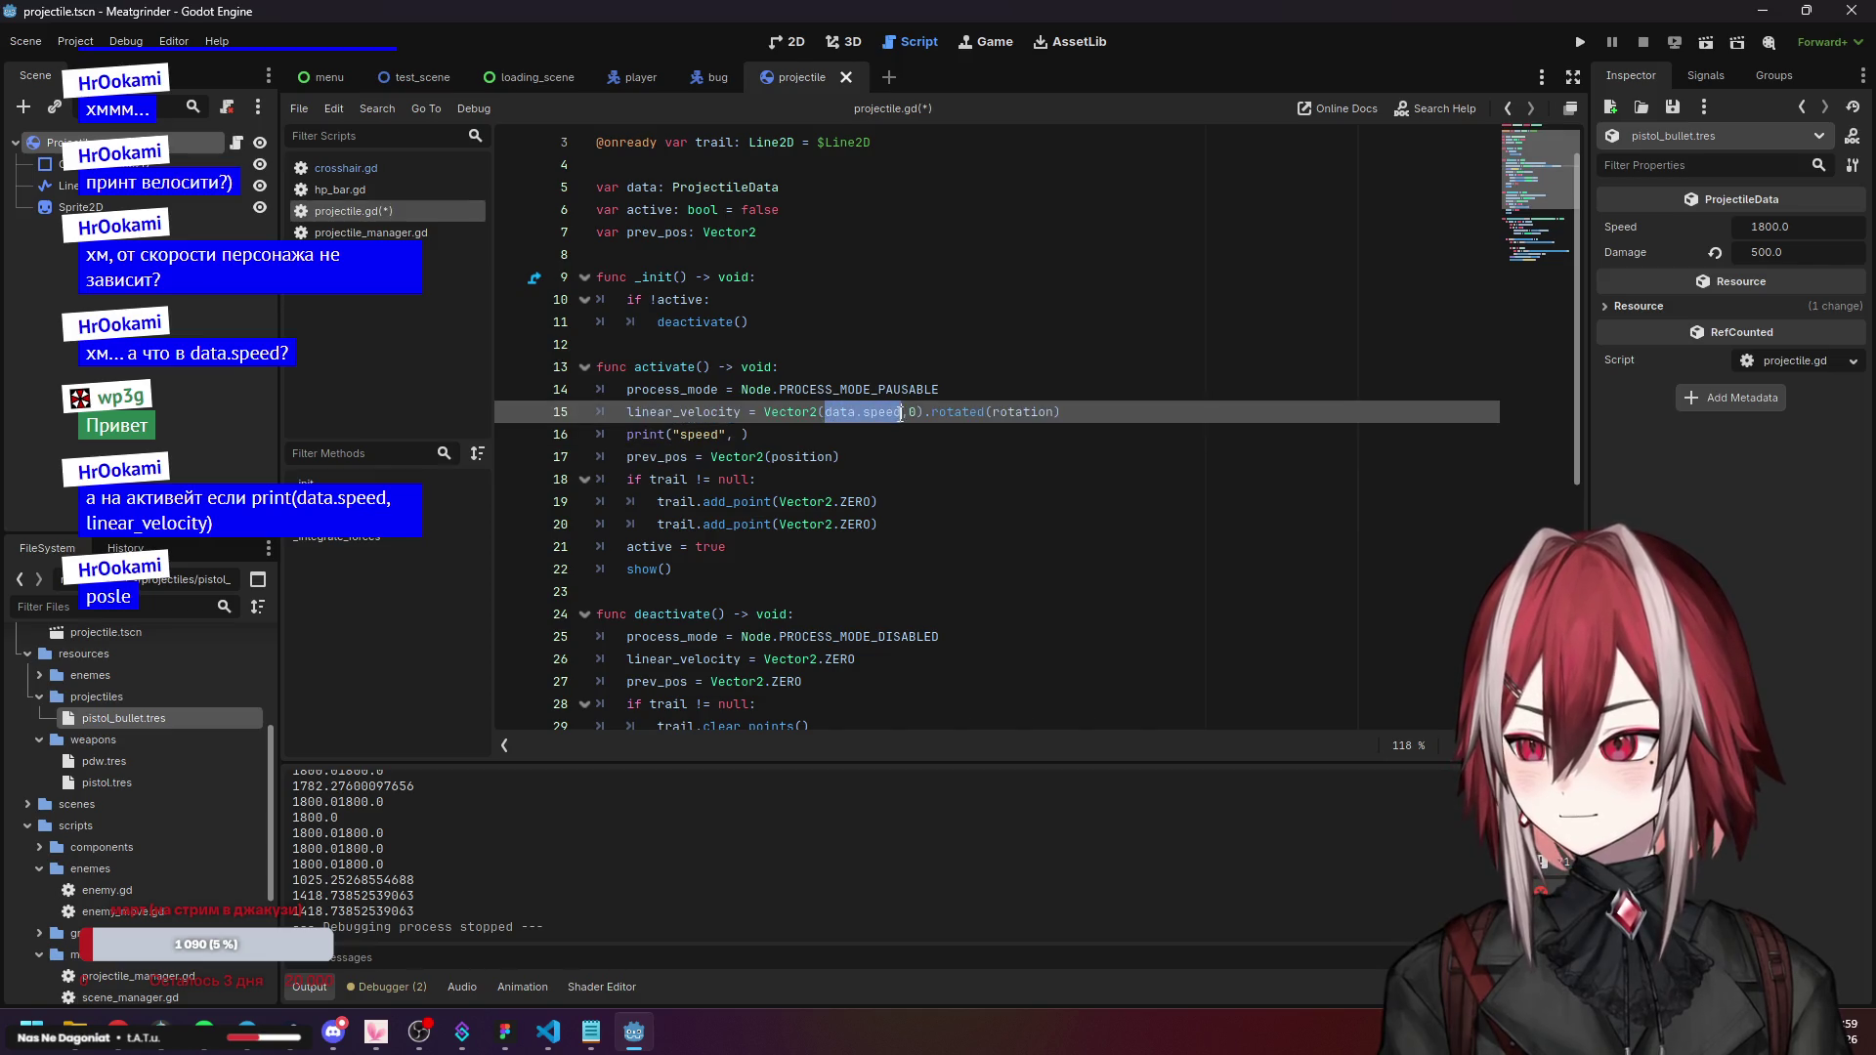
left_click(744, 434)
key("ctrl+v")
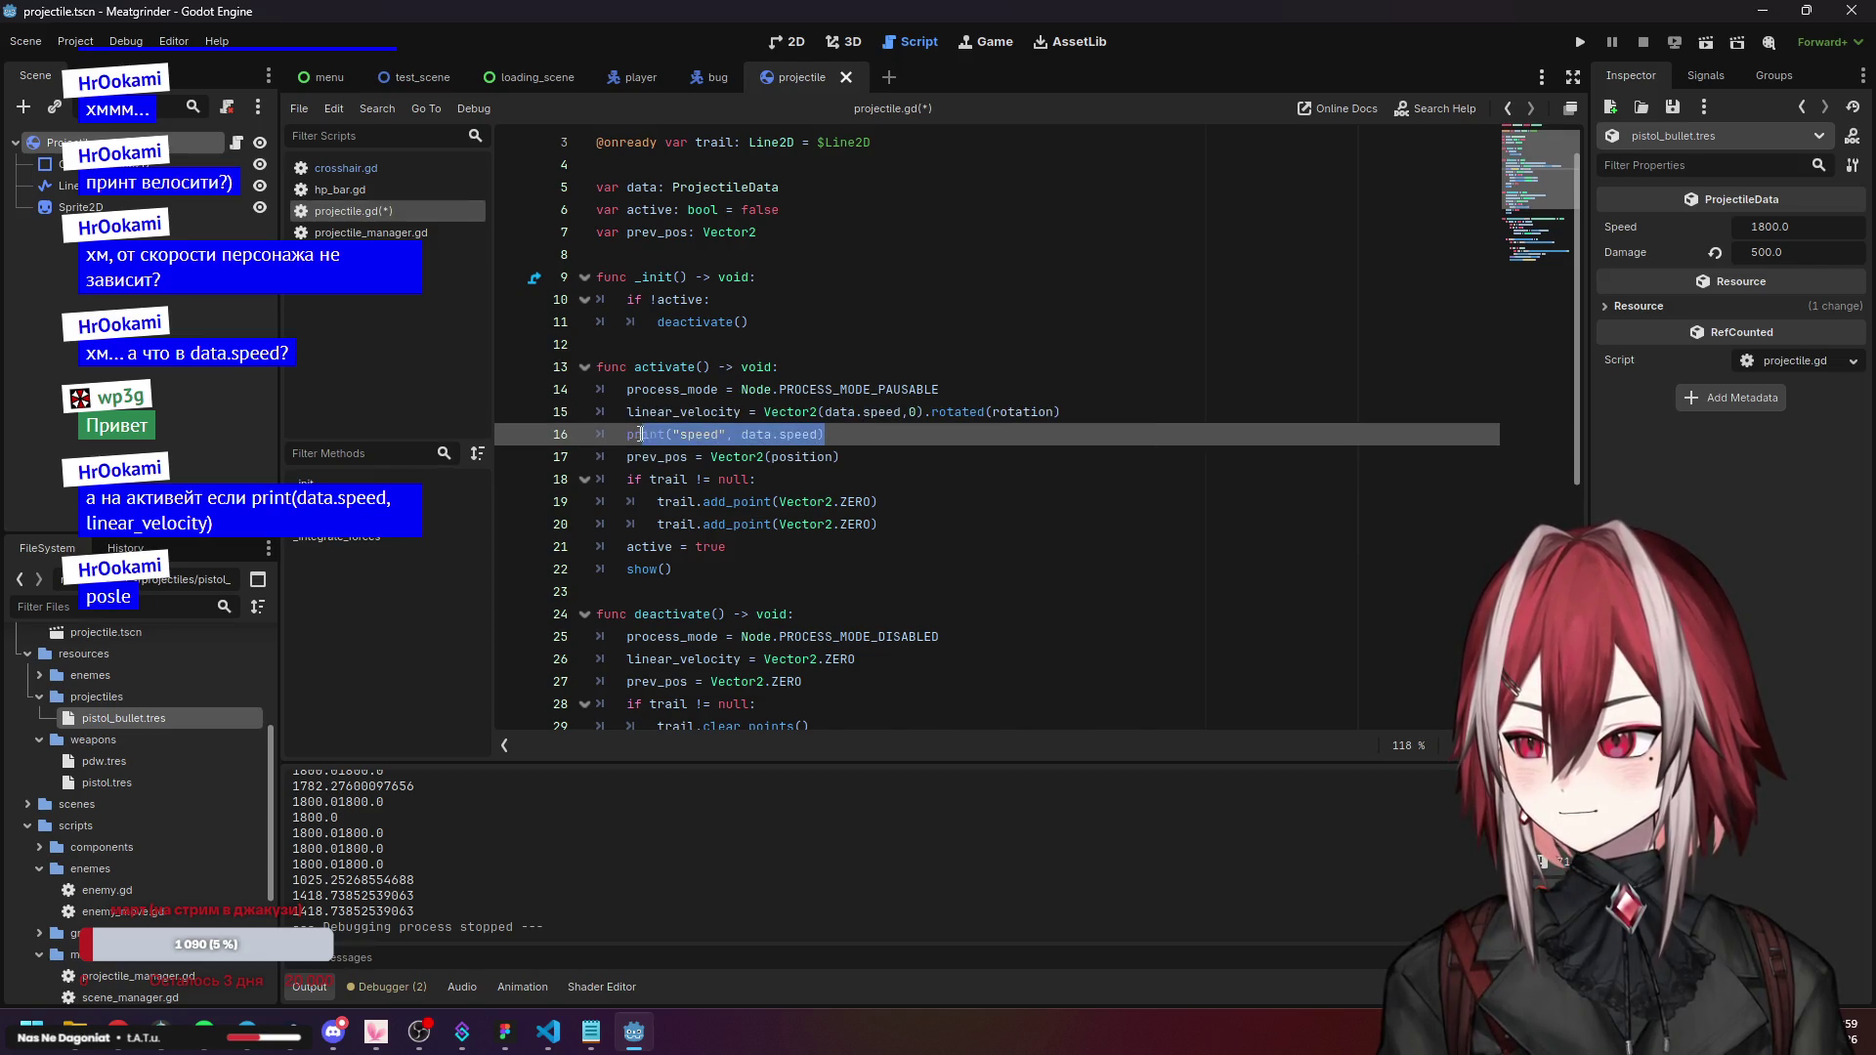
Duplicate that line as print("vel", linear_velocity.length()), save the script, and run the game.
key("ctrl+shift+d")
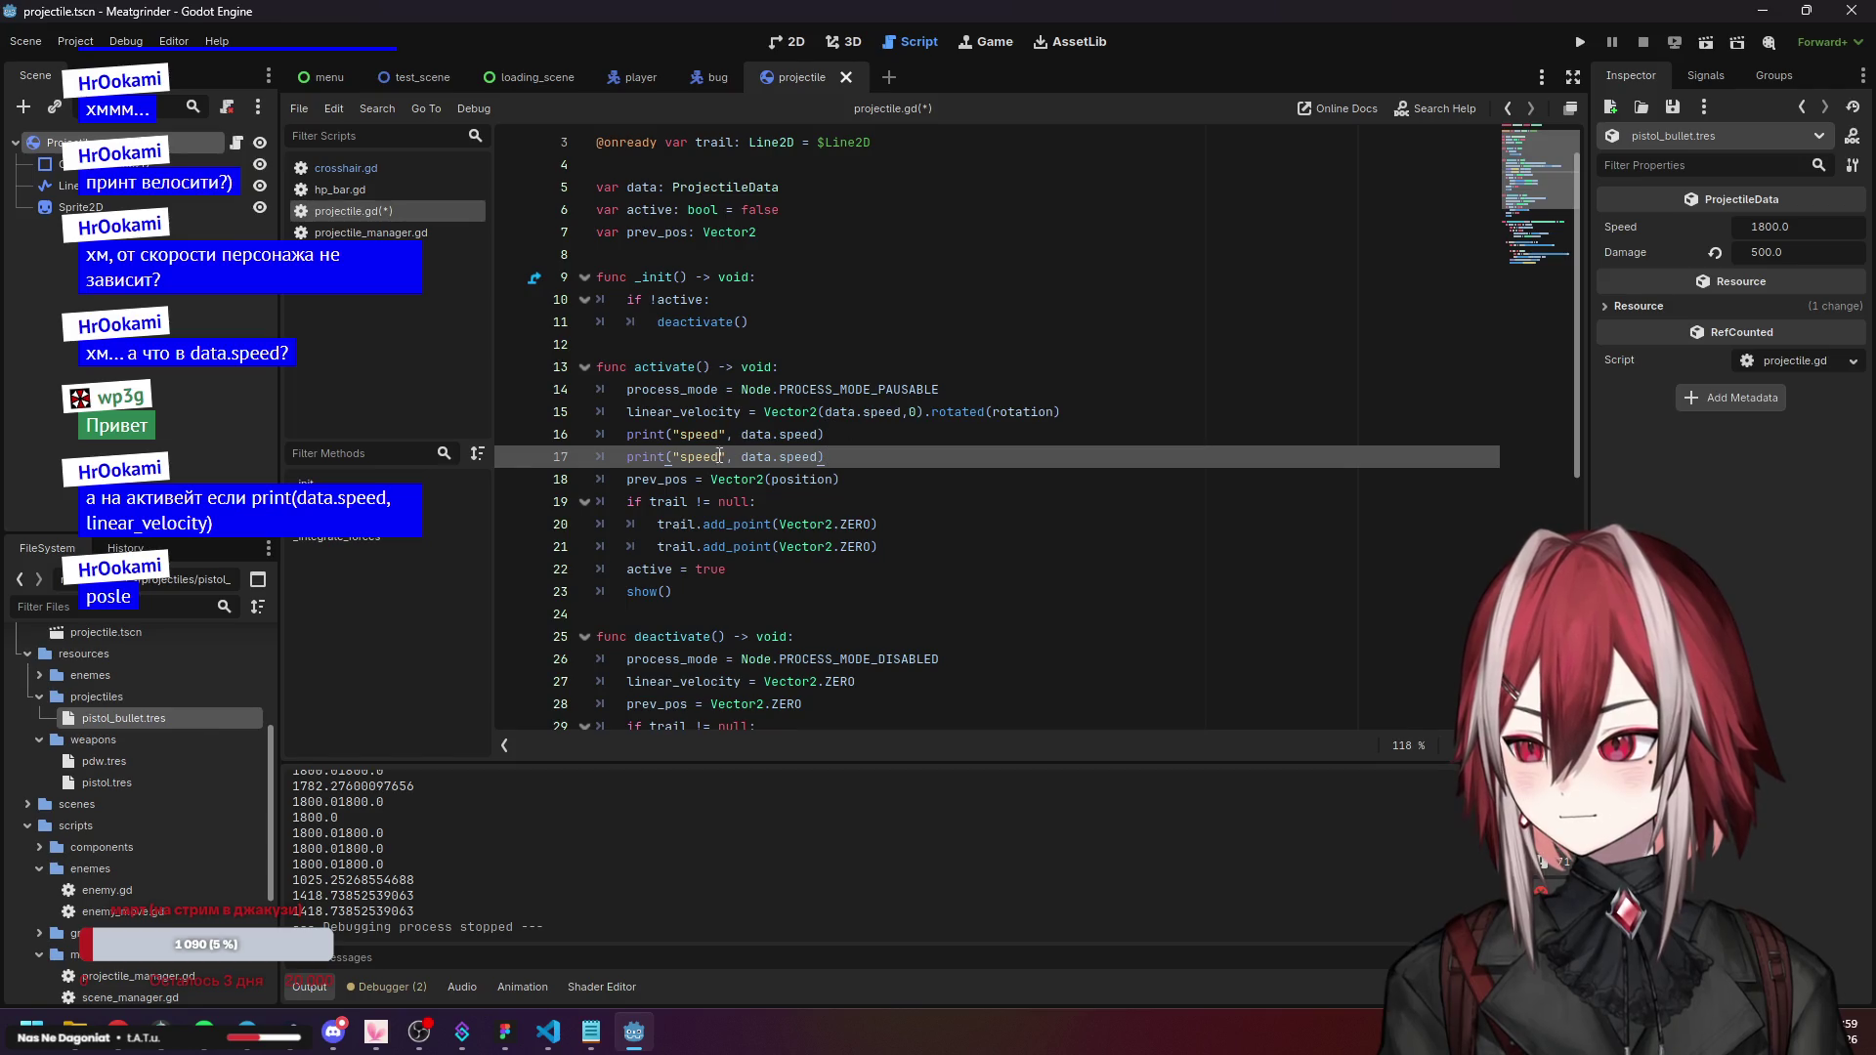
type("vel")
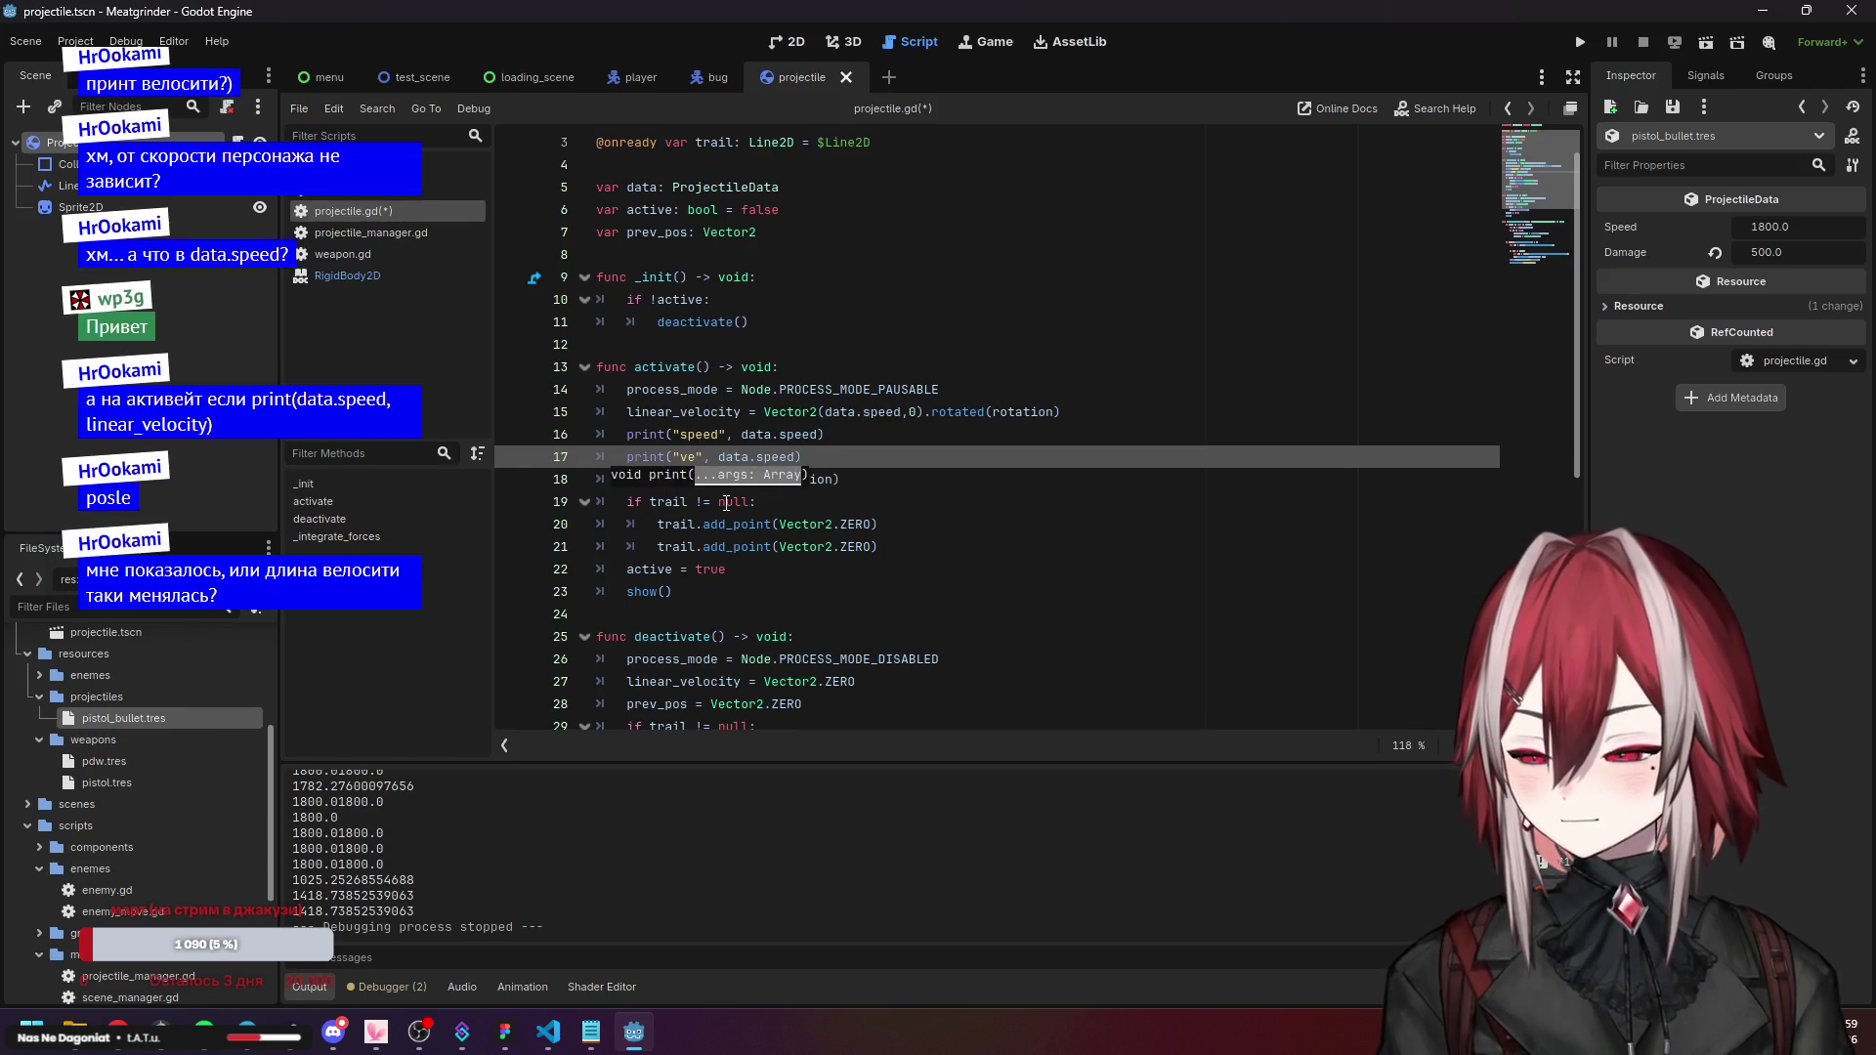
scroll(790, 532, "down", 7)
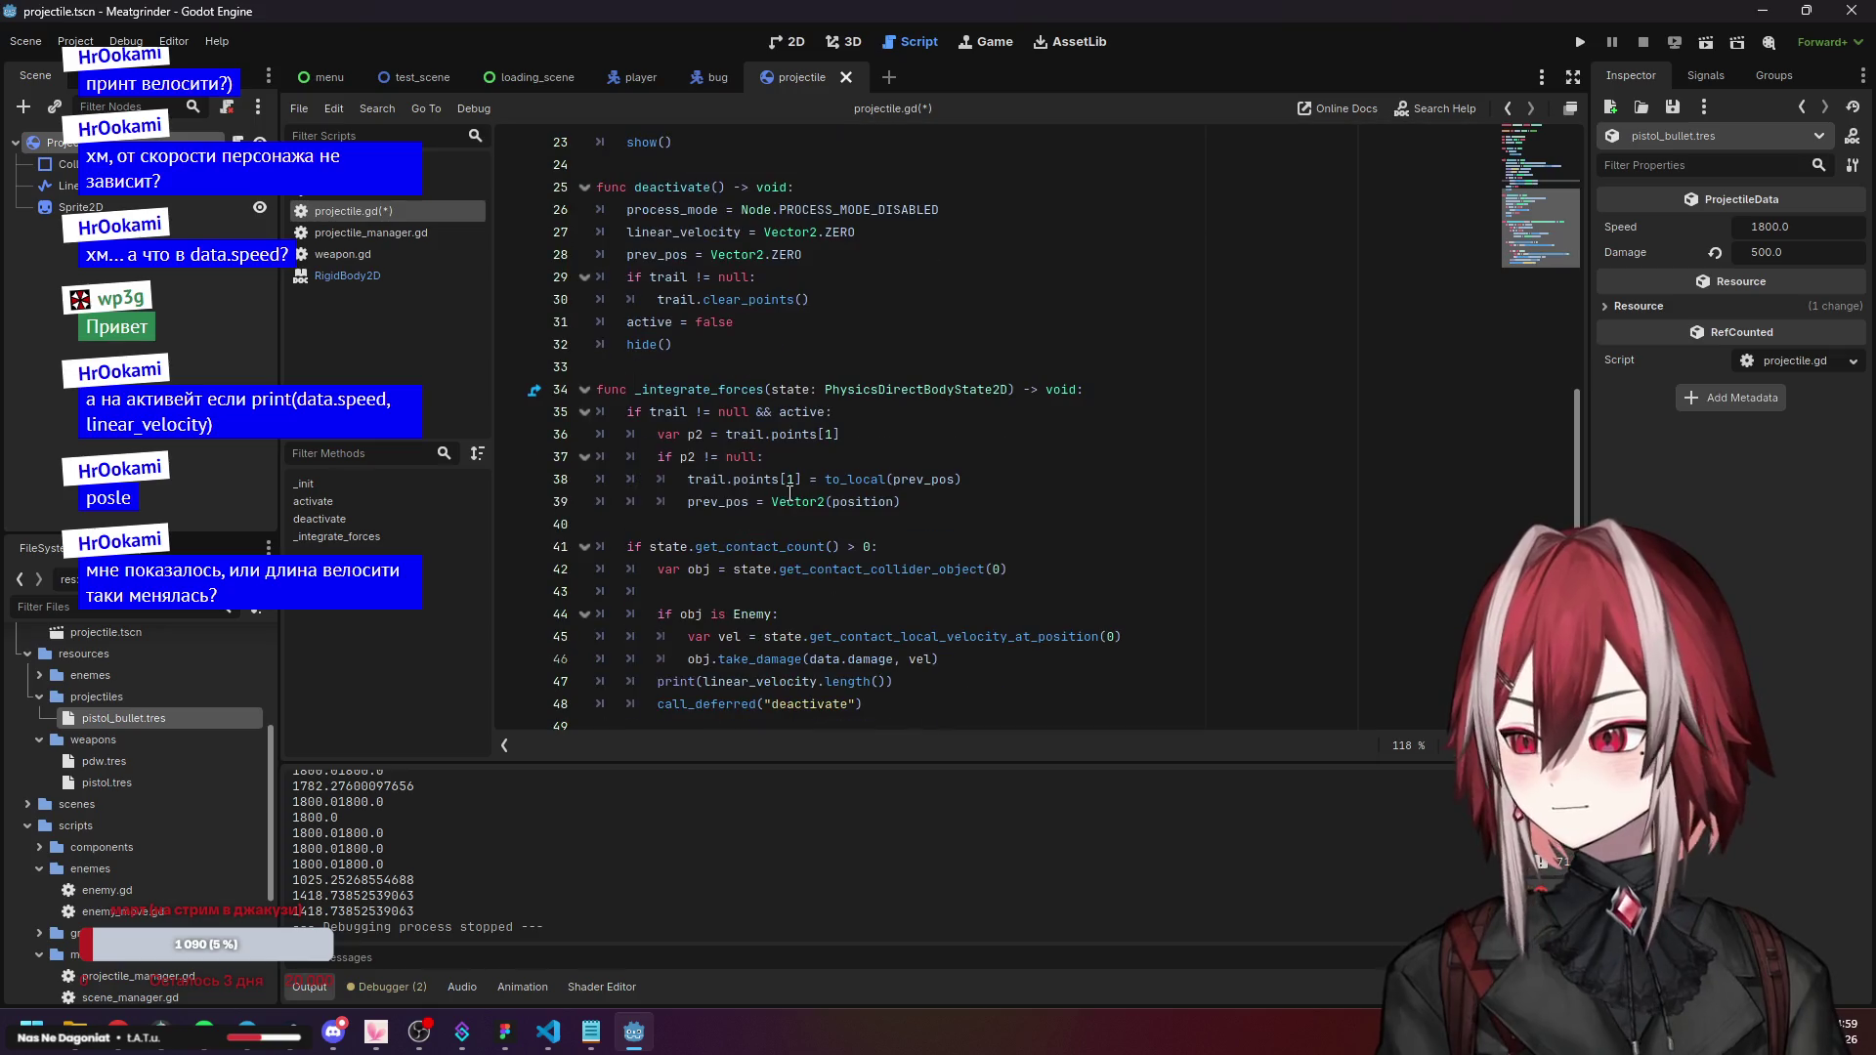
left_click(890, 684)
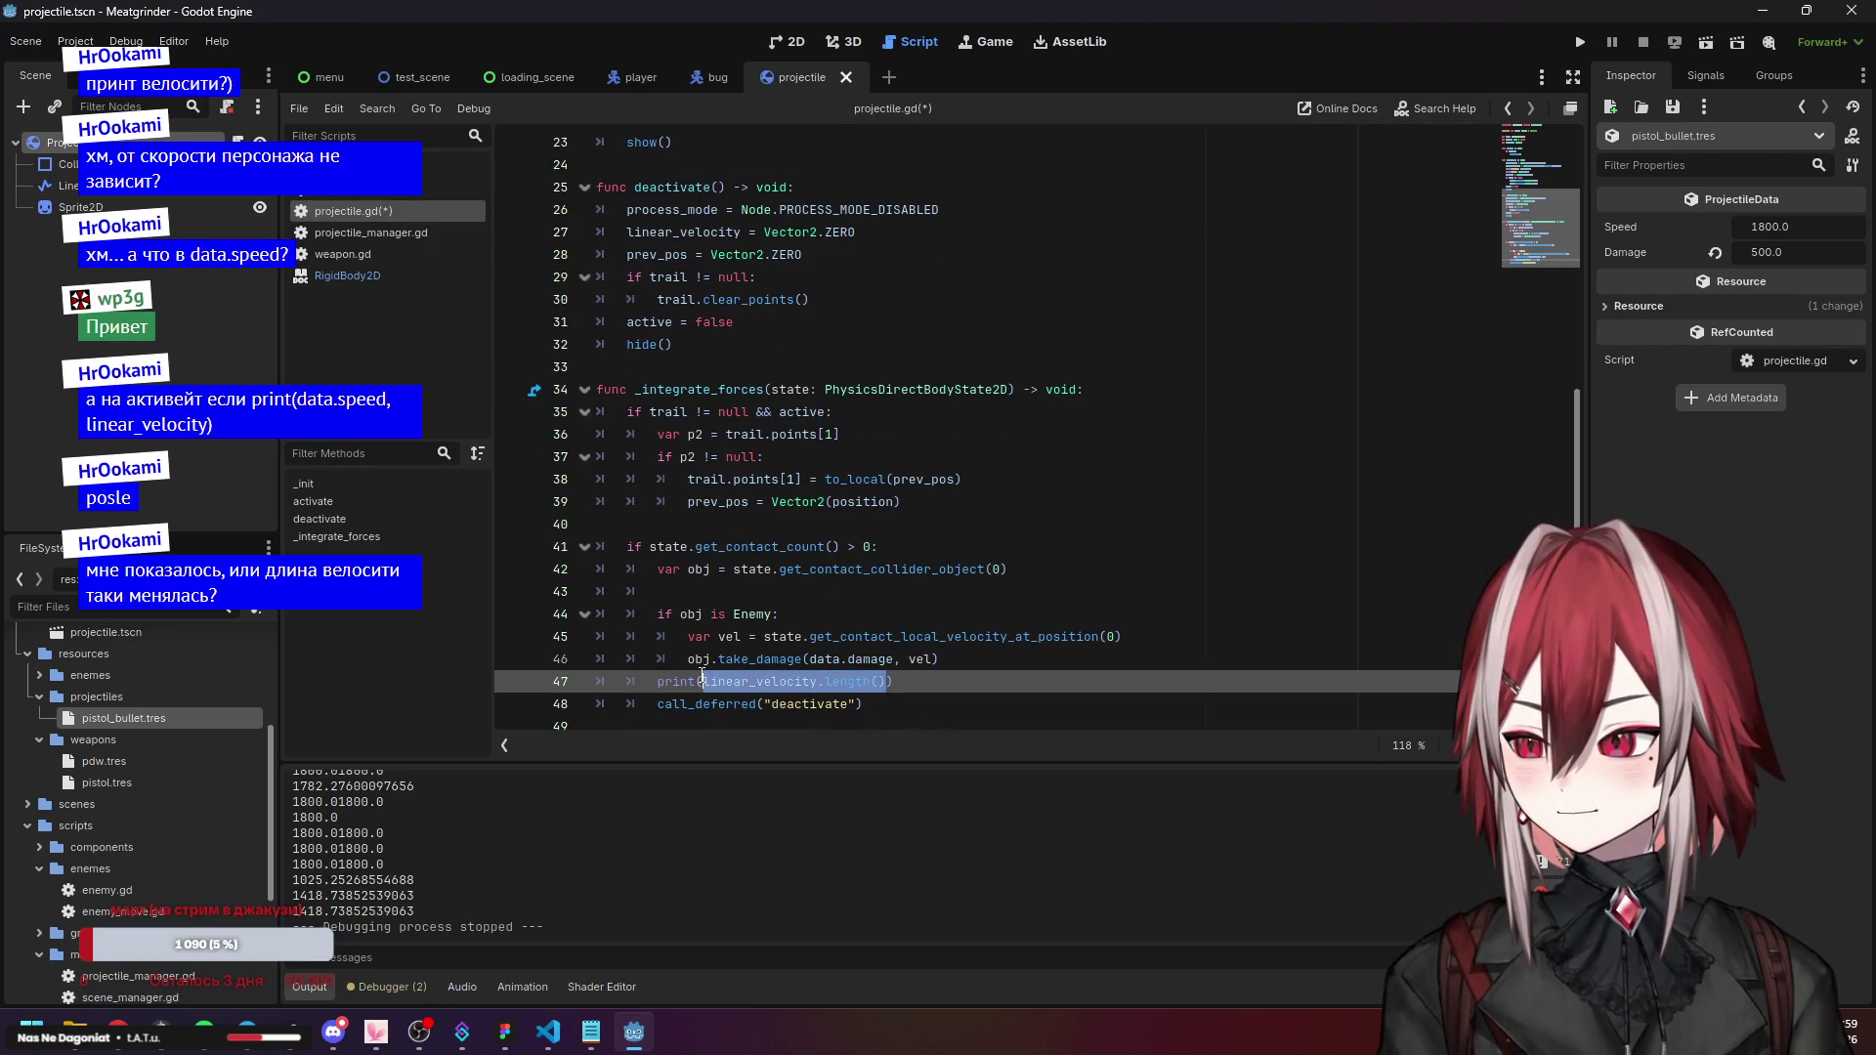
scroll(845, 490, "up", 7)
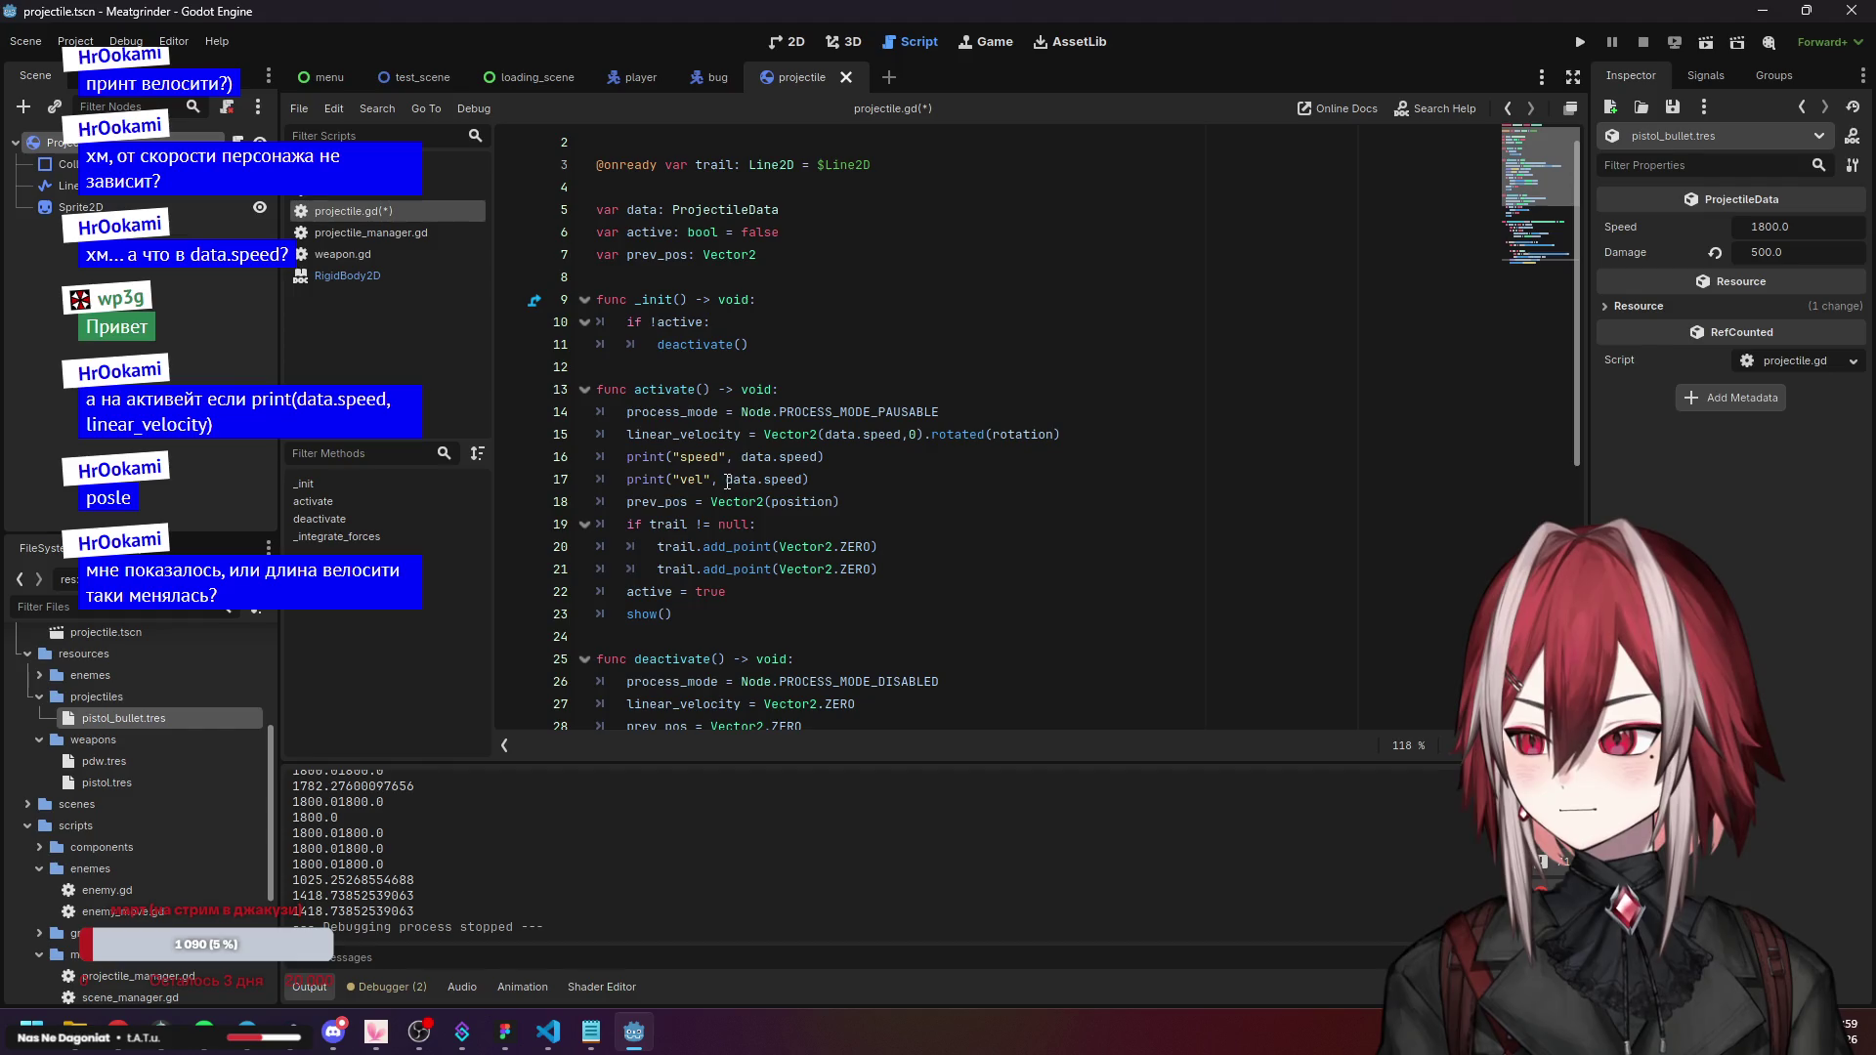
left_click_drag(727, 482, 800, 492)
type("linear_velocity.length()")
key("ctrl+s")
key("Up")
key("F5")
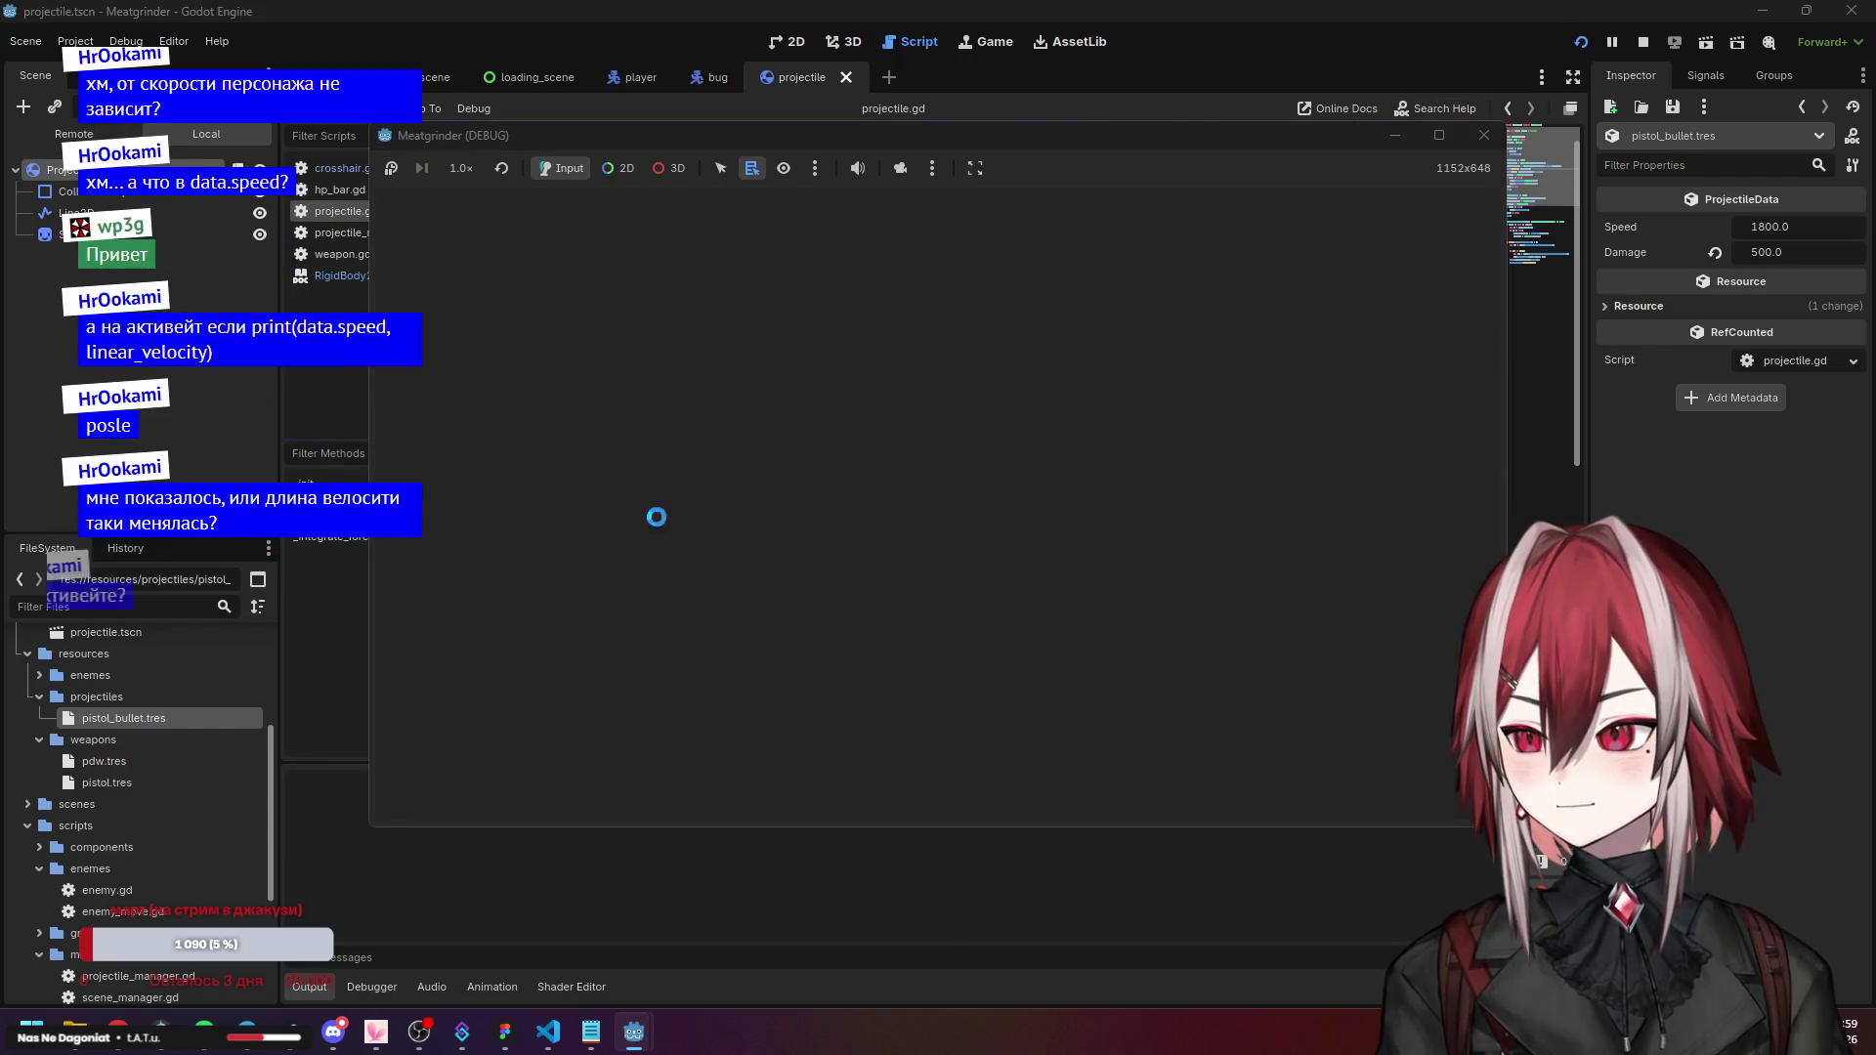
Stop the run, change the print labels to "speed: " and "vel: ", and rerun with F5.
key("w")
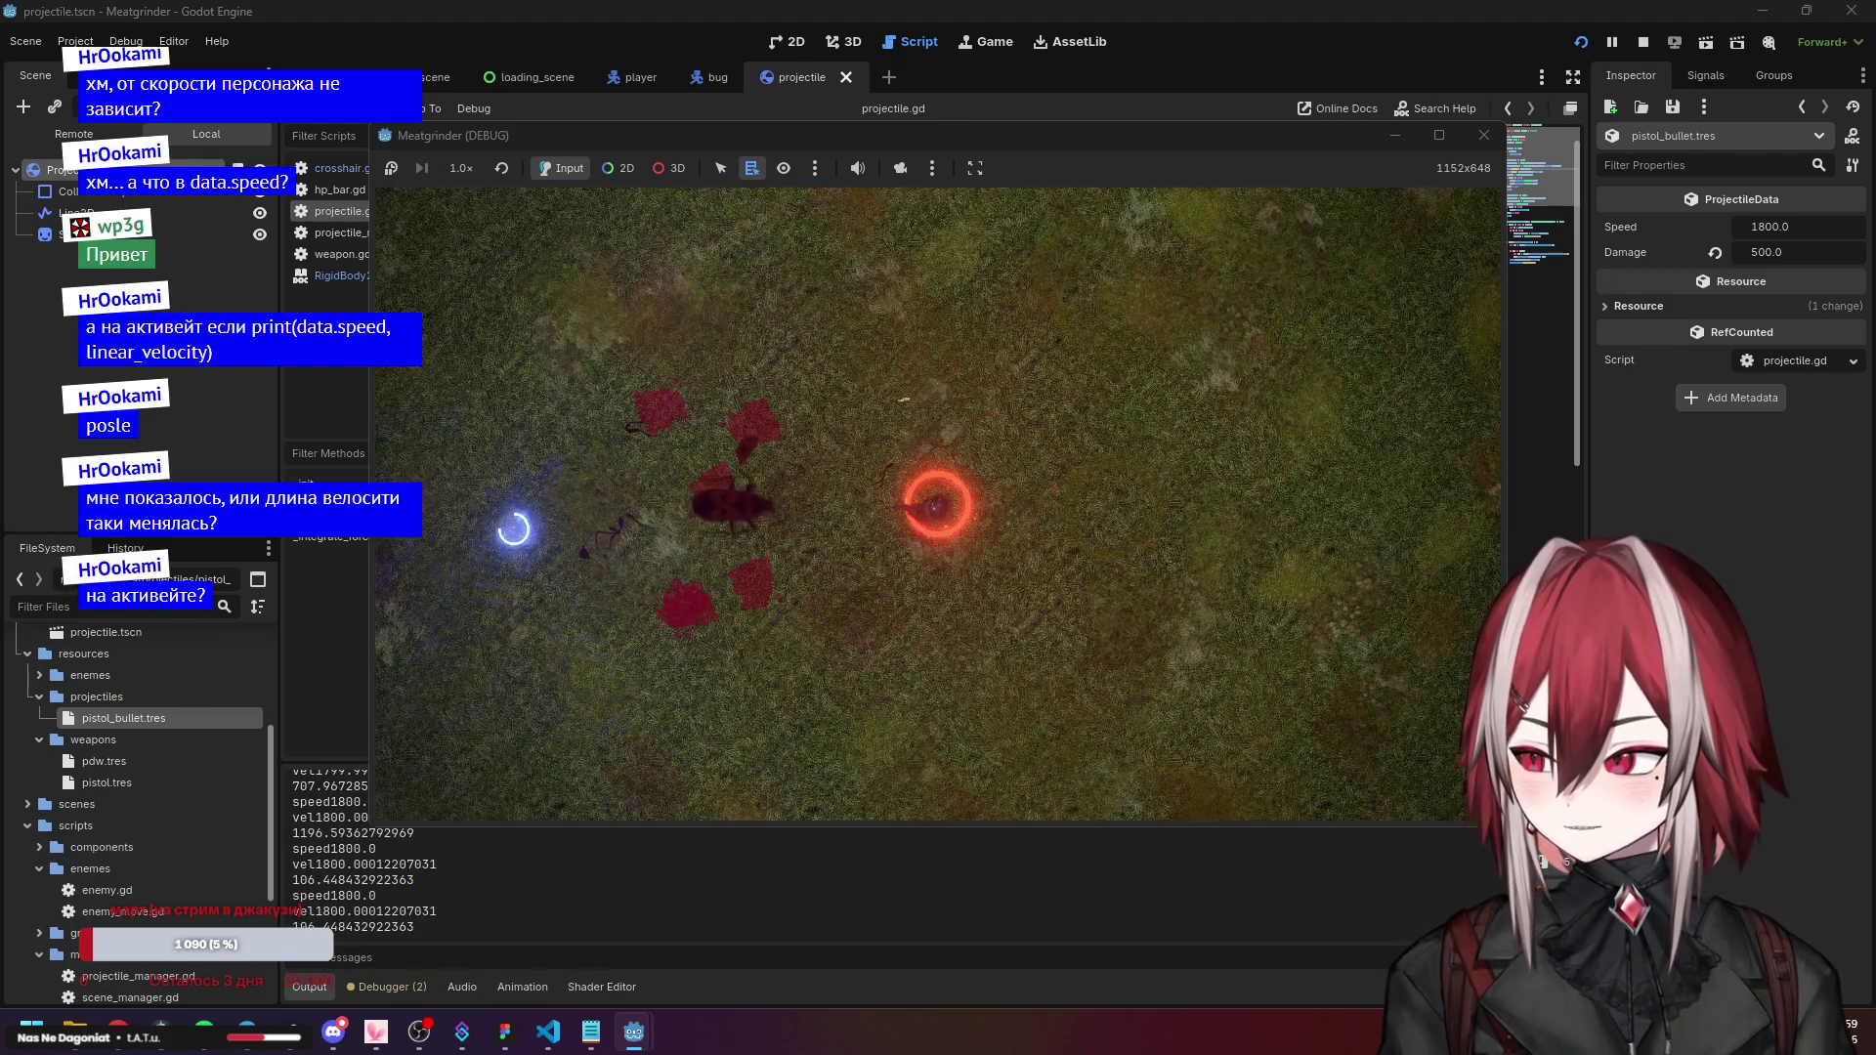
key("F8")
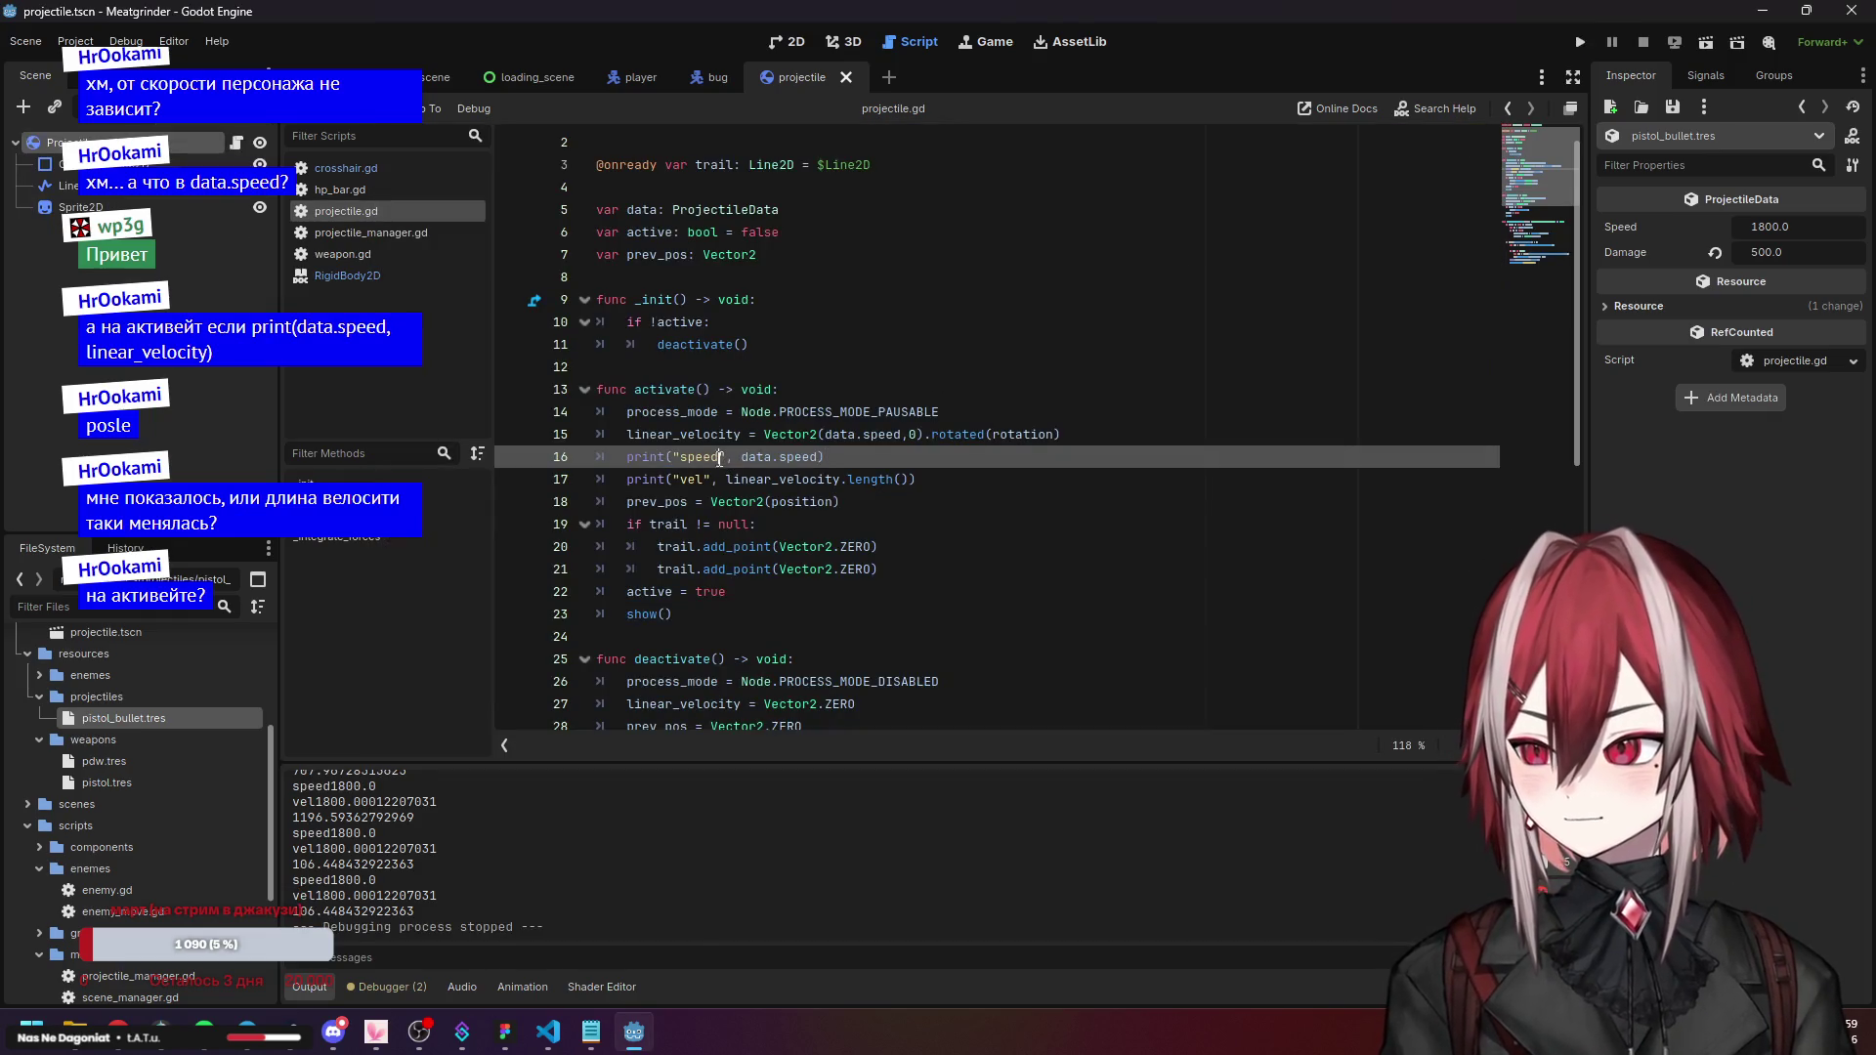
left_click(703, 479)
type(":")
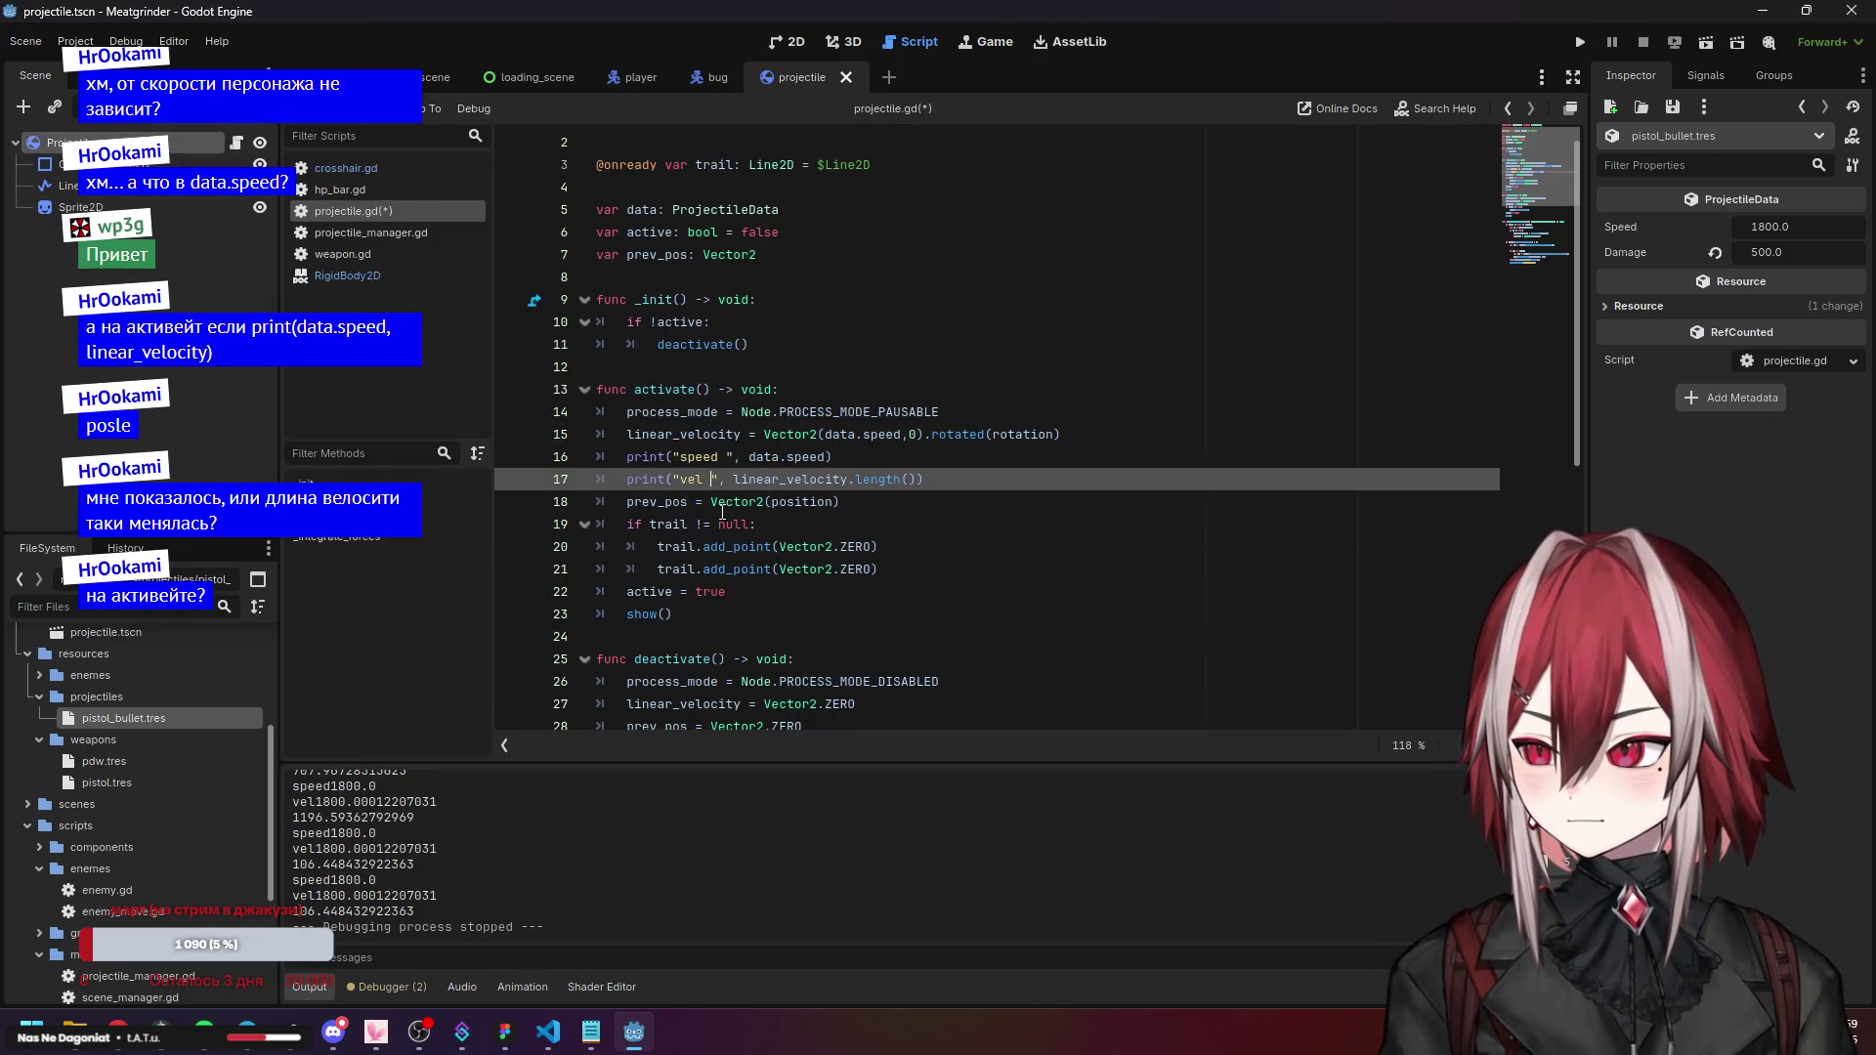
left_click(726, 456)
type(":")
left_click(710, 479)
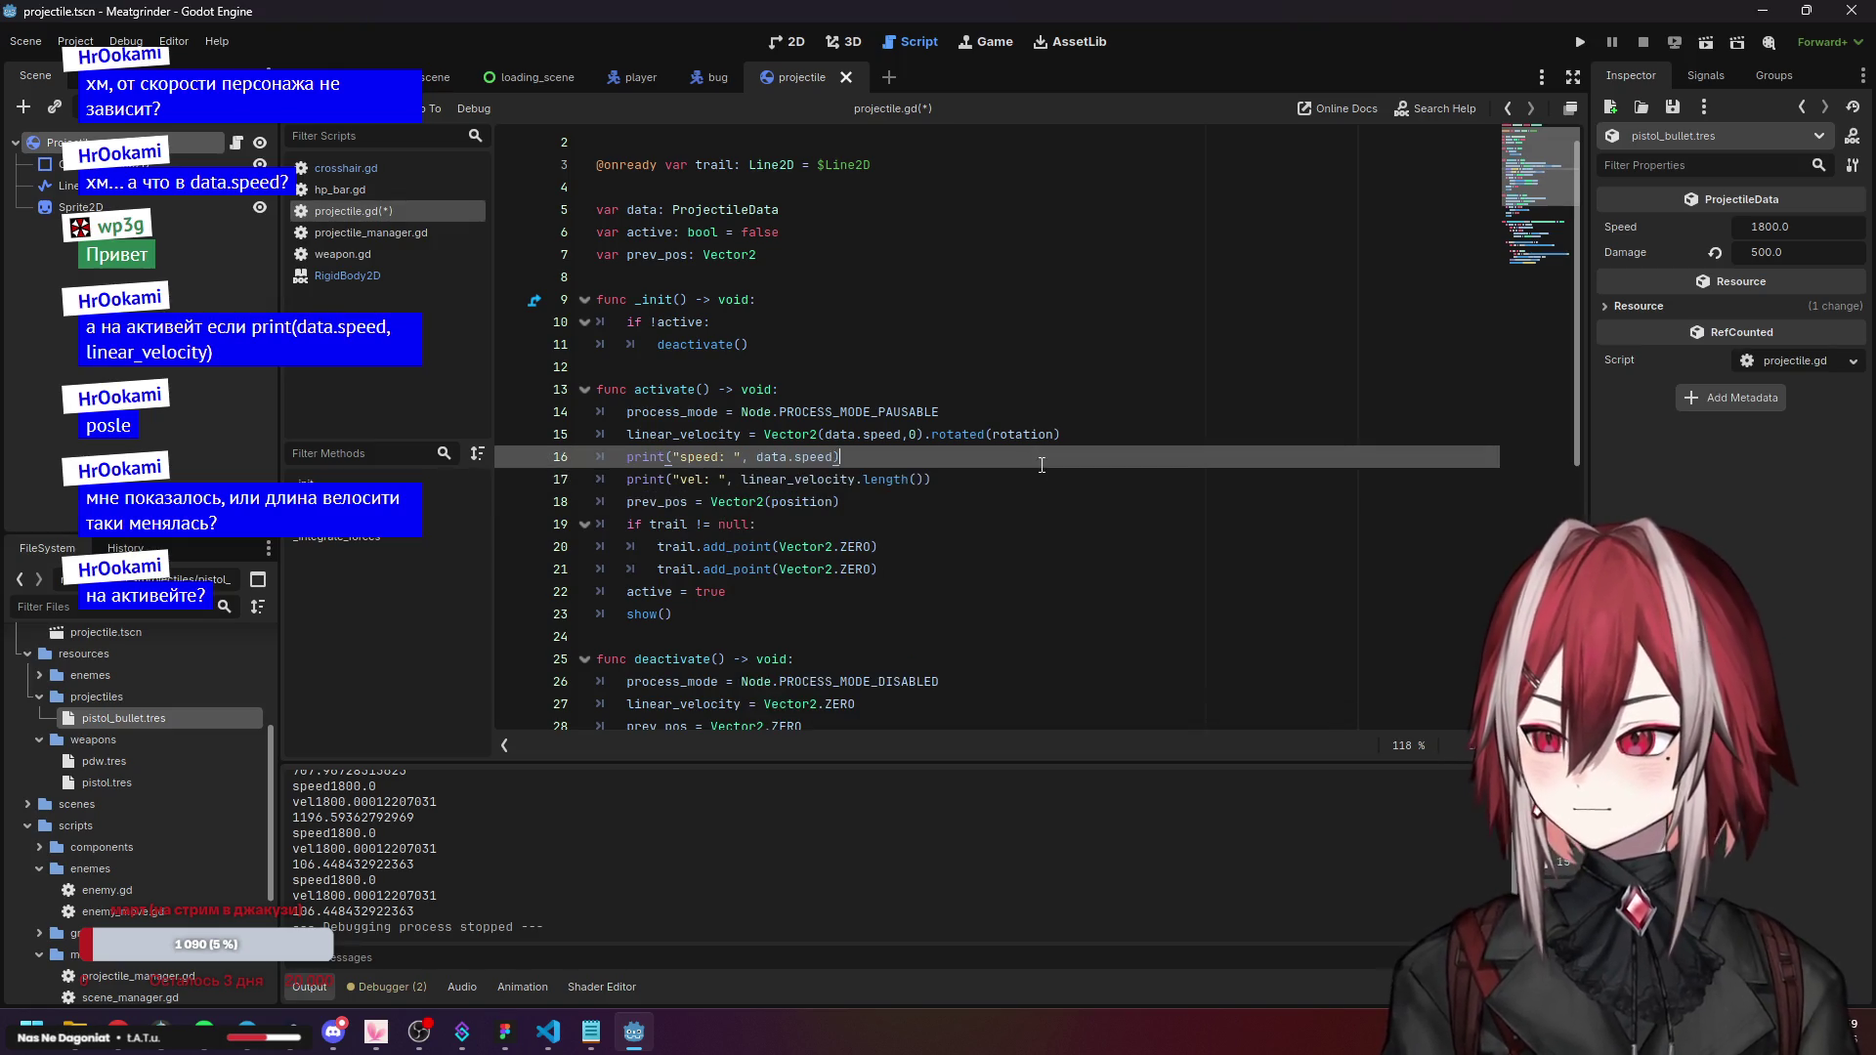
key("F5")
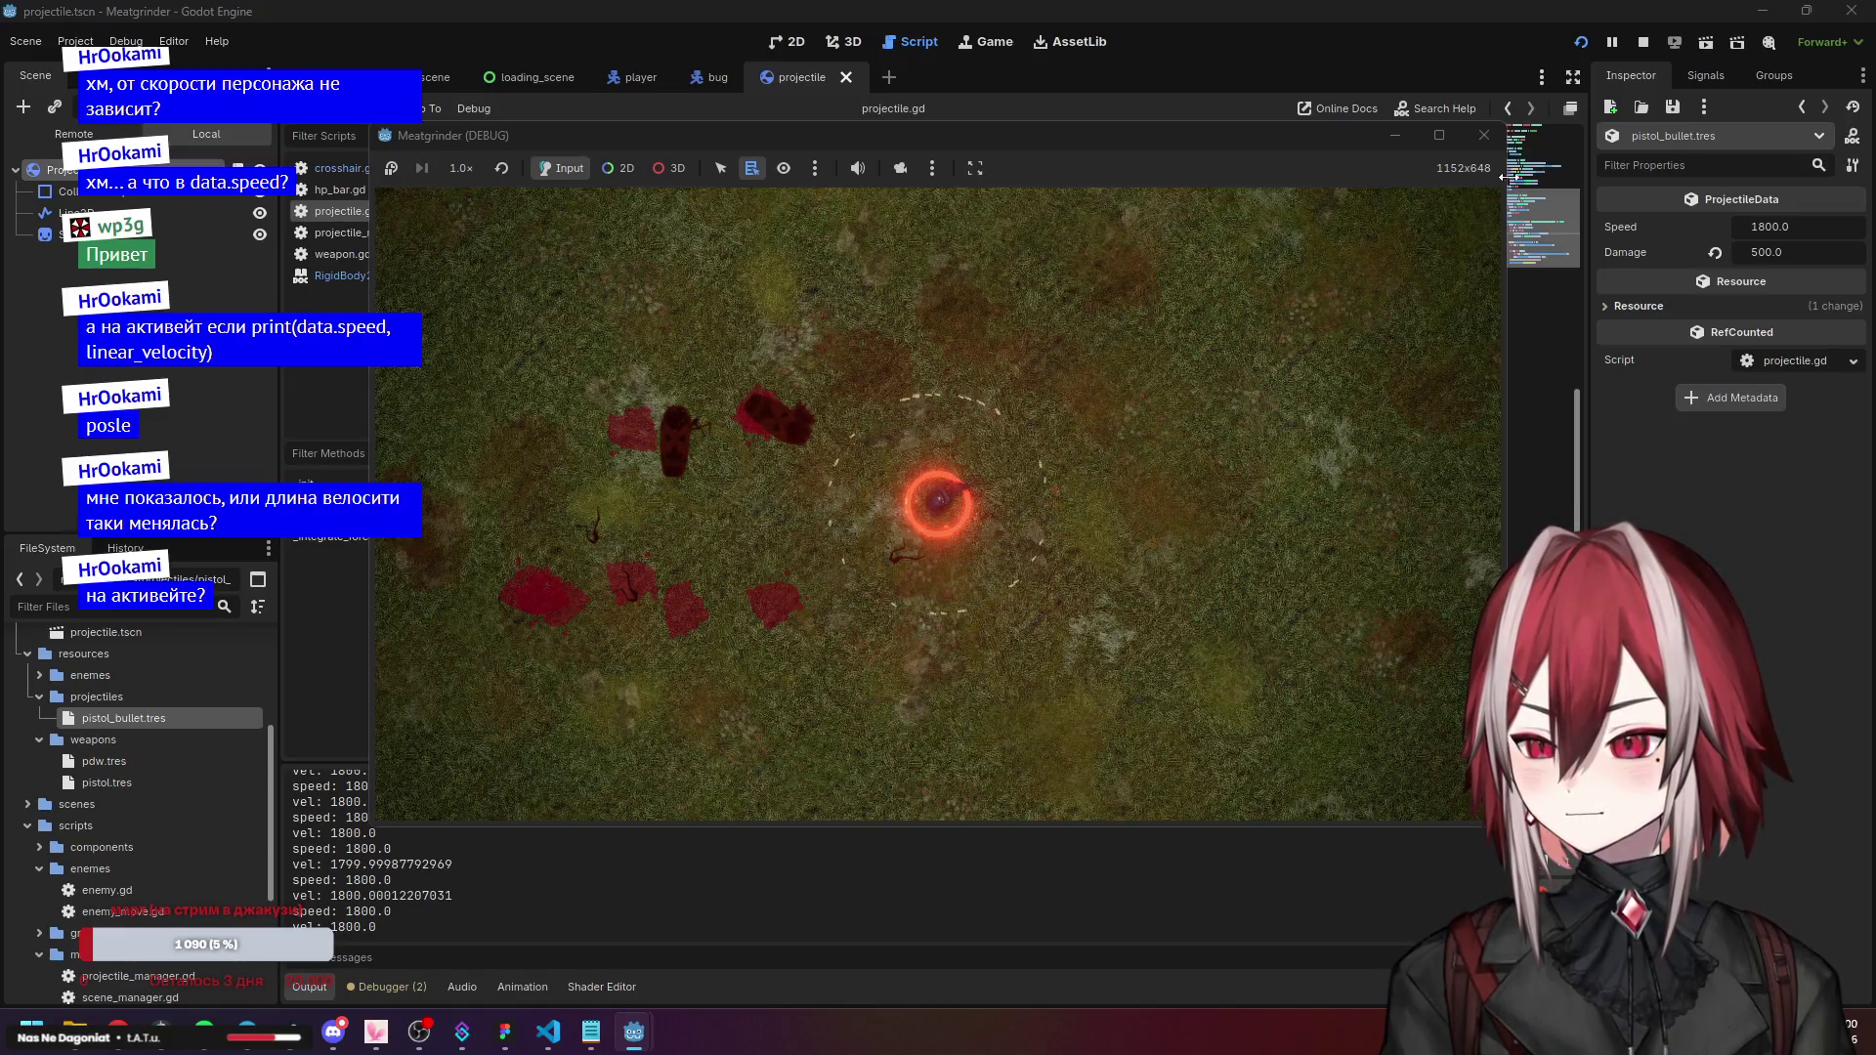
Stop the game and delete the two debug print lines from activate() in projectile.gd.
left_click(1484, 135)
left_click(812, 451)
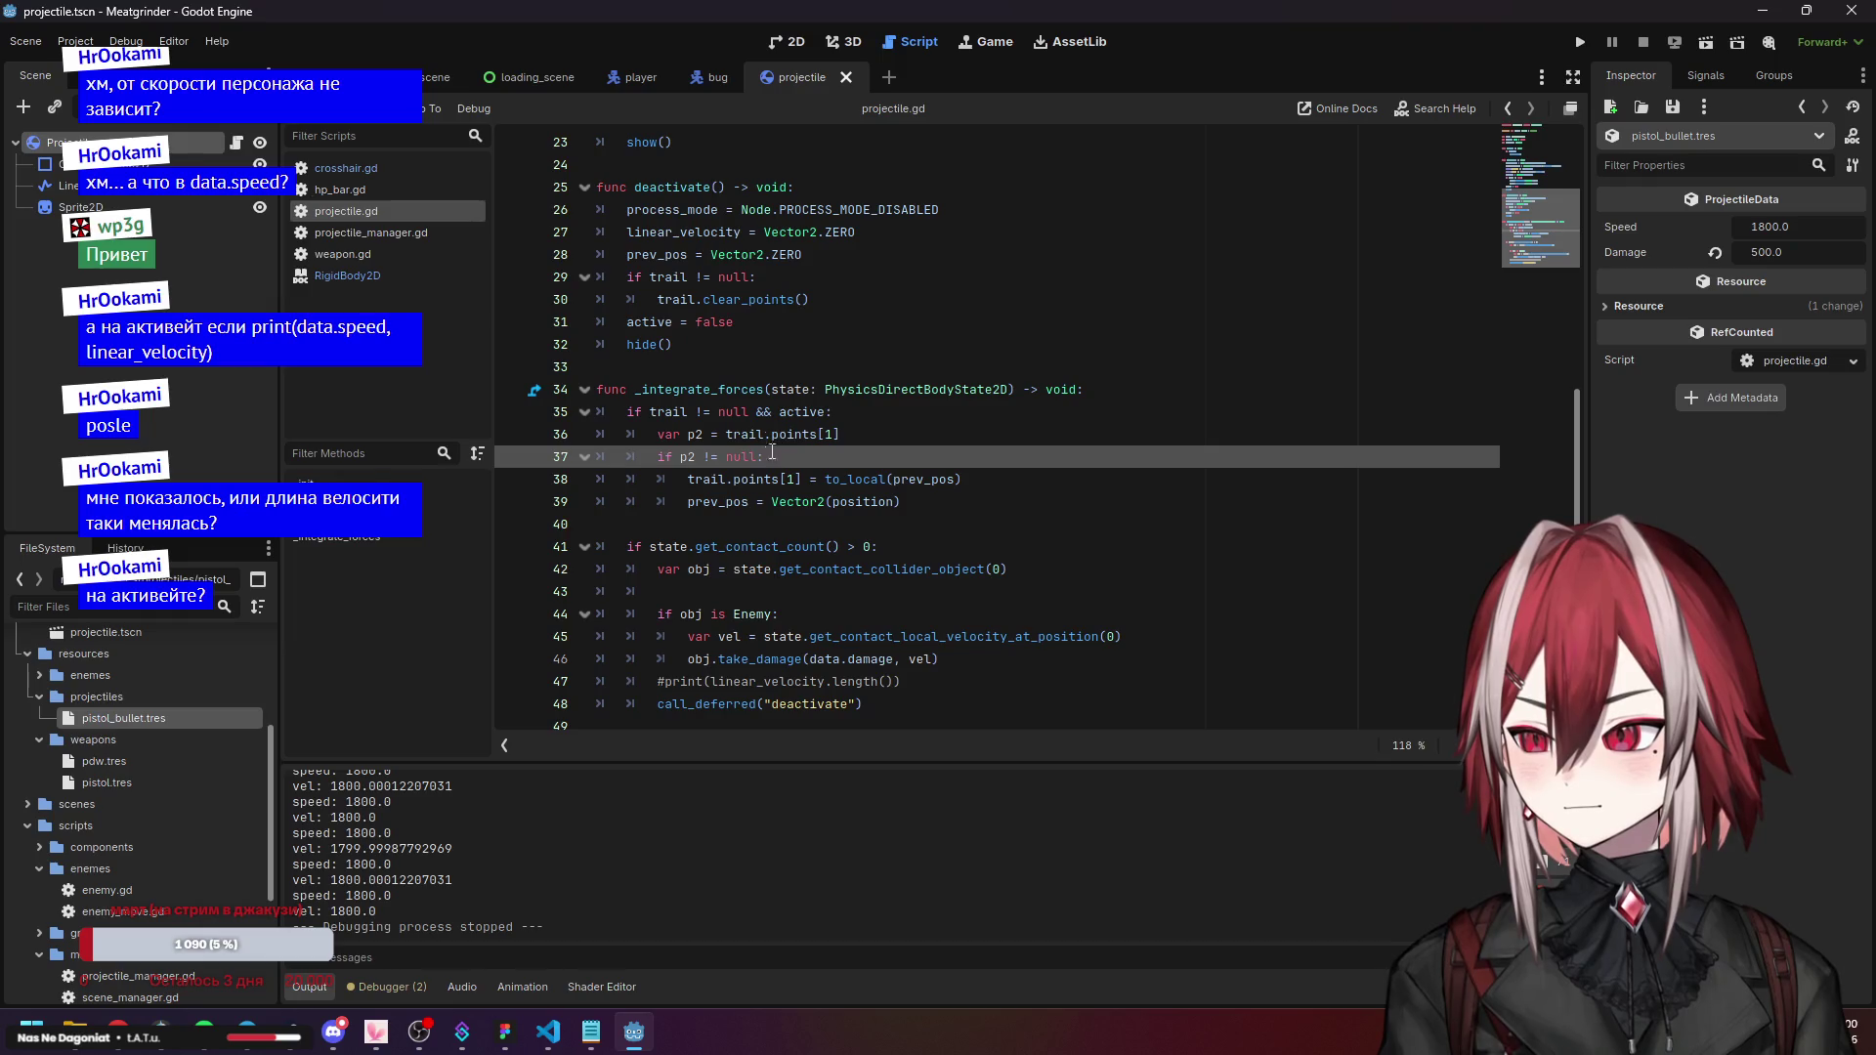
left_click(733, 278)
left_click(704, 303)
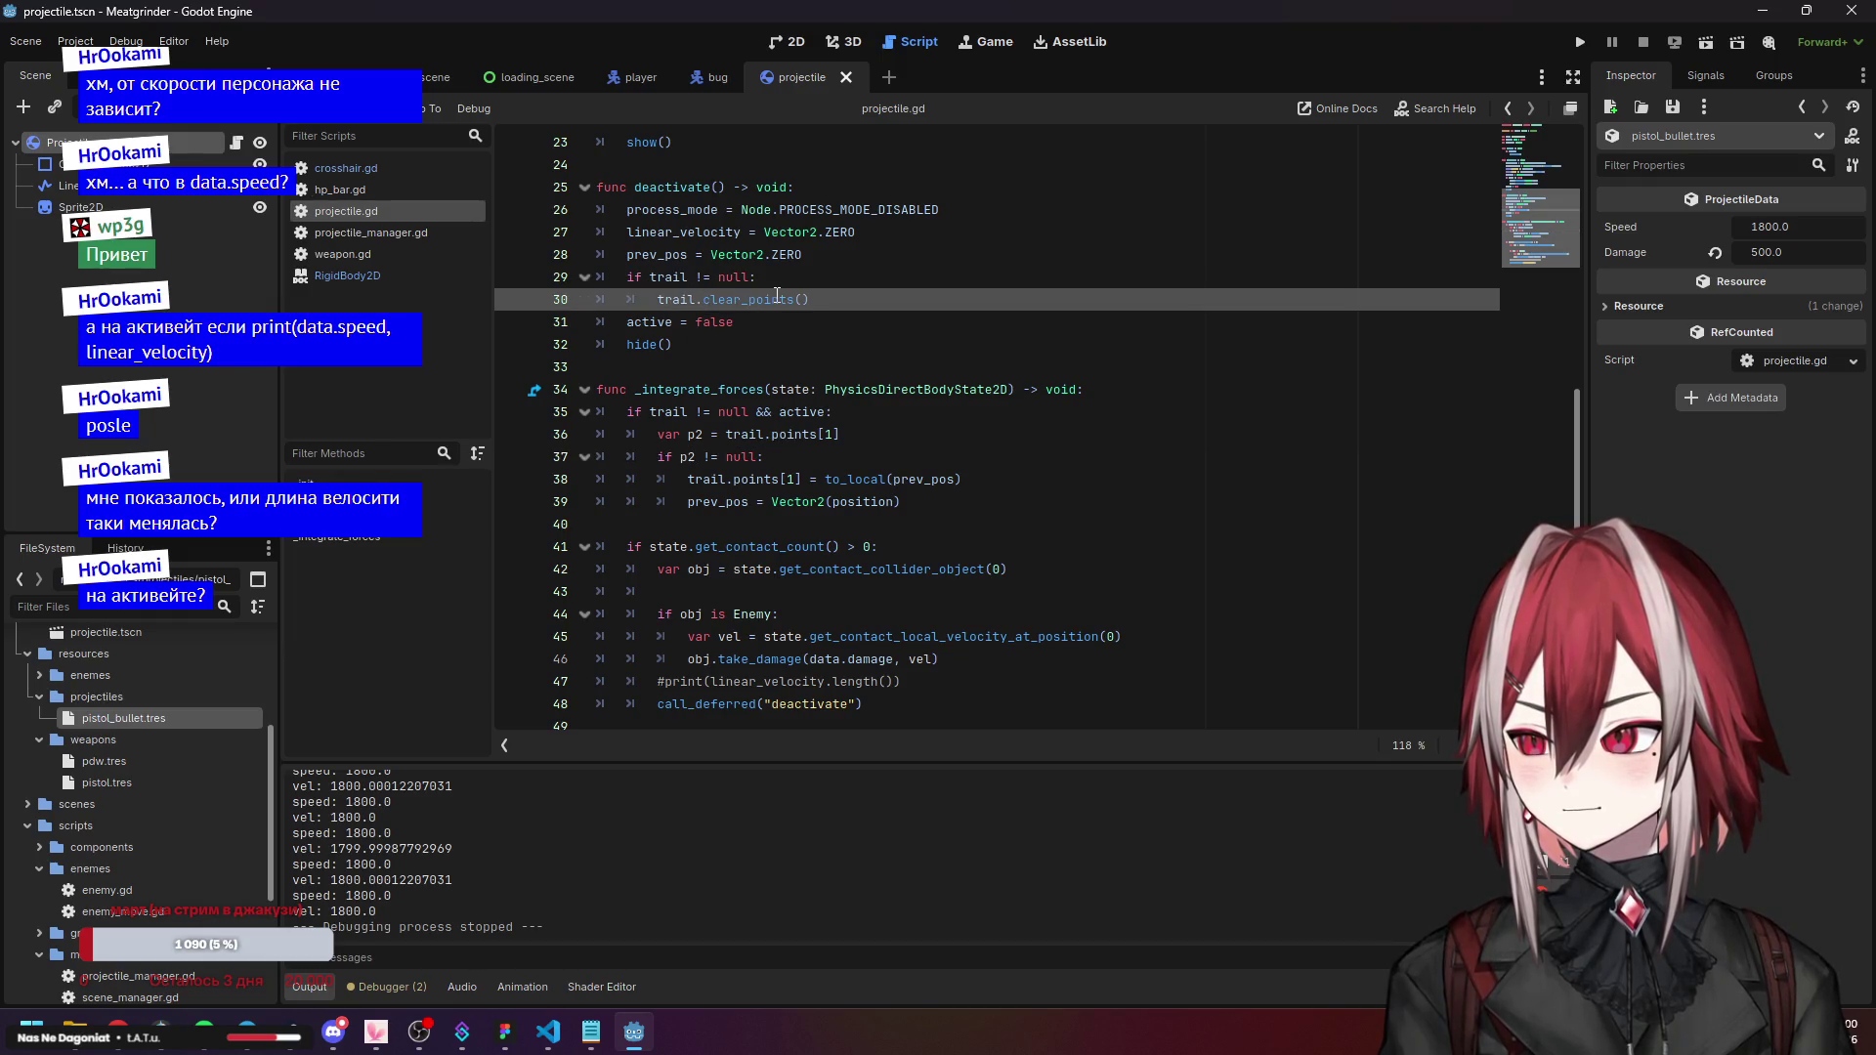
scroll(777, 295, "up", 3)
left_click(779, 344)
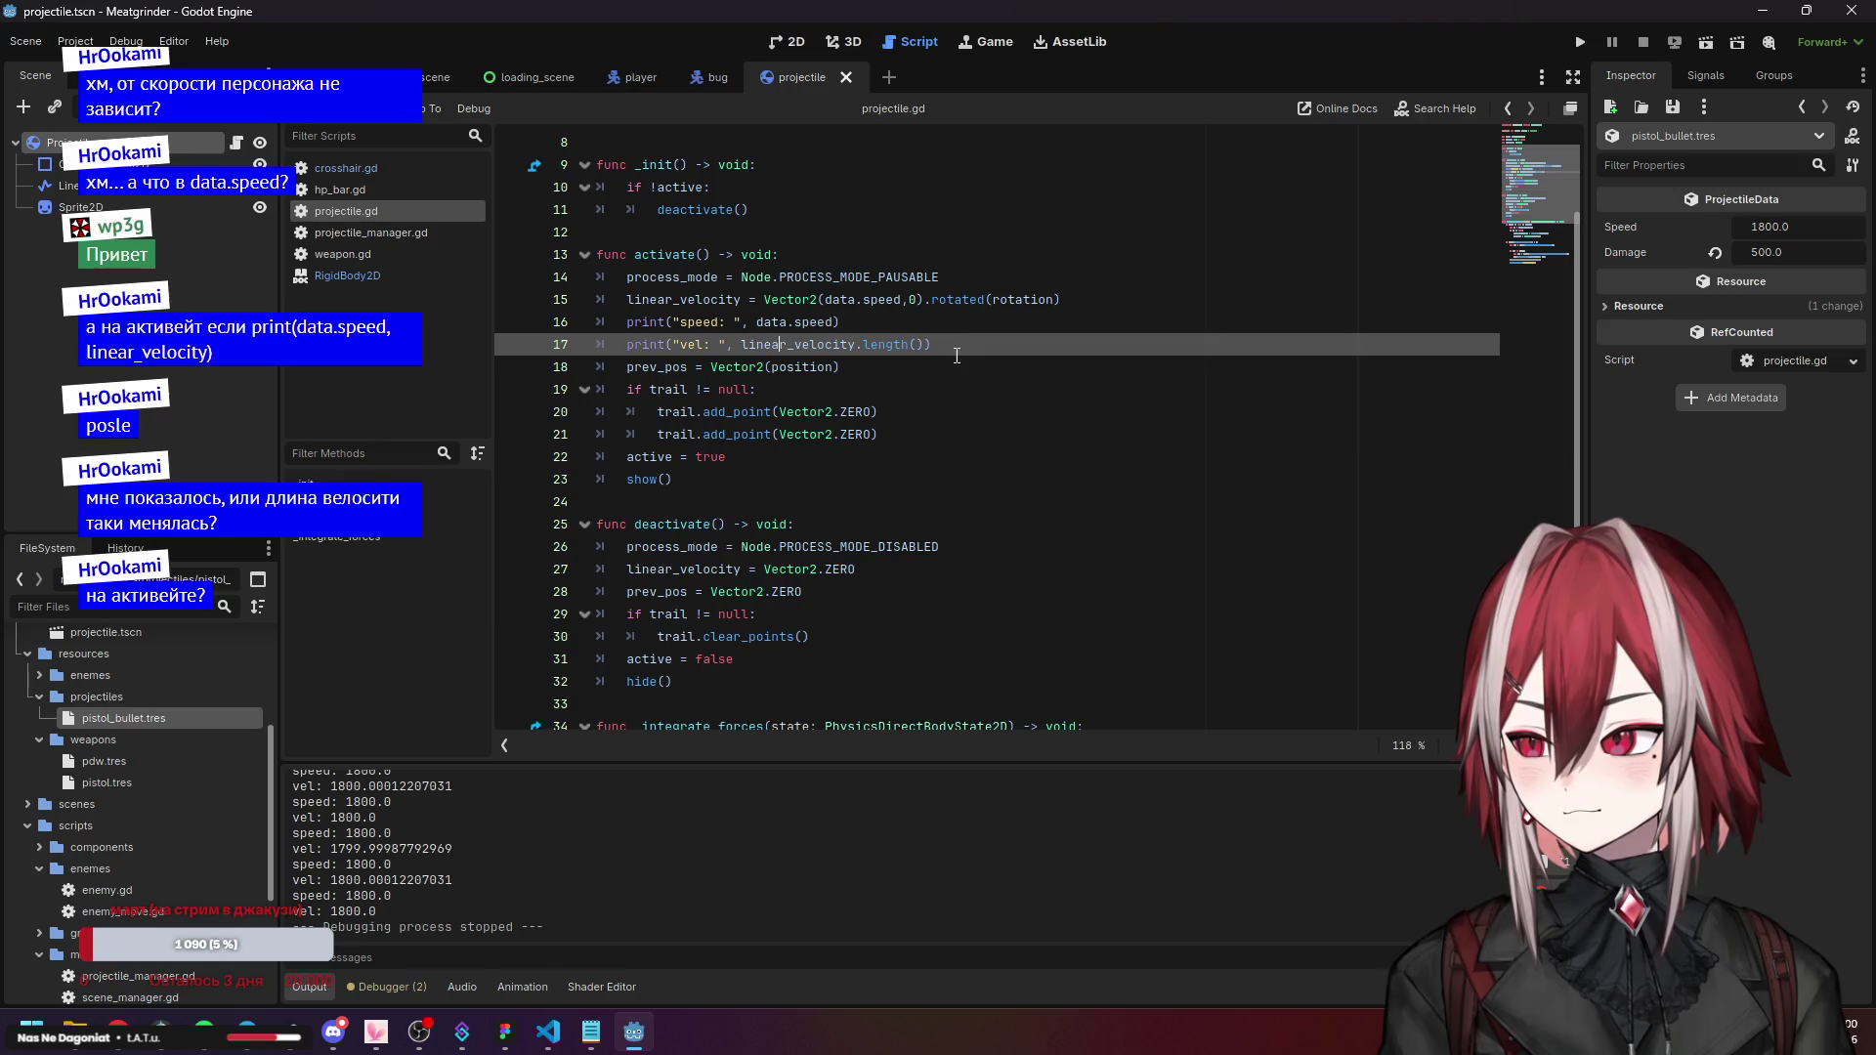
key("ctrl+shift+k")
key("ctrl+shift+k")
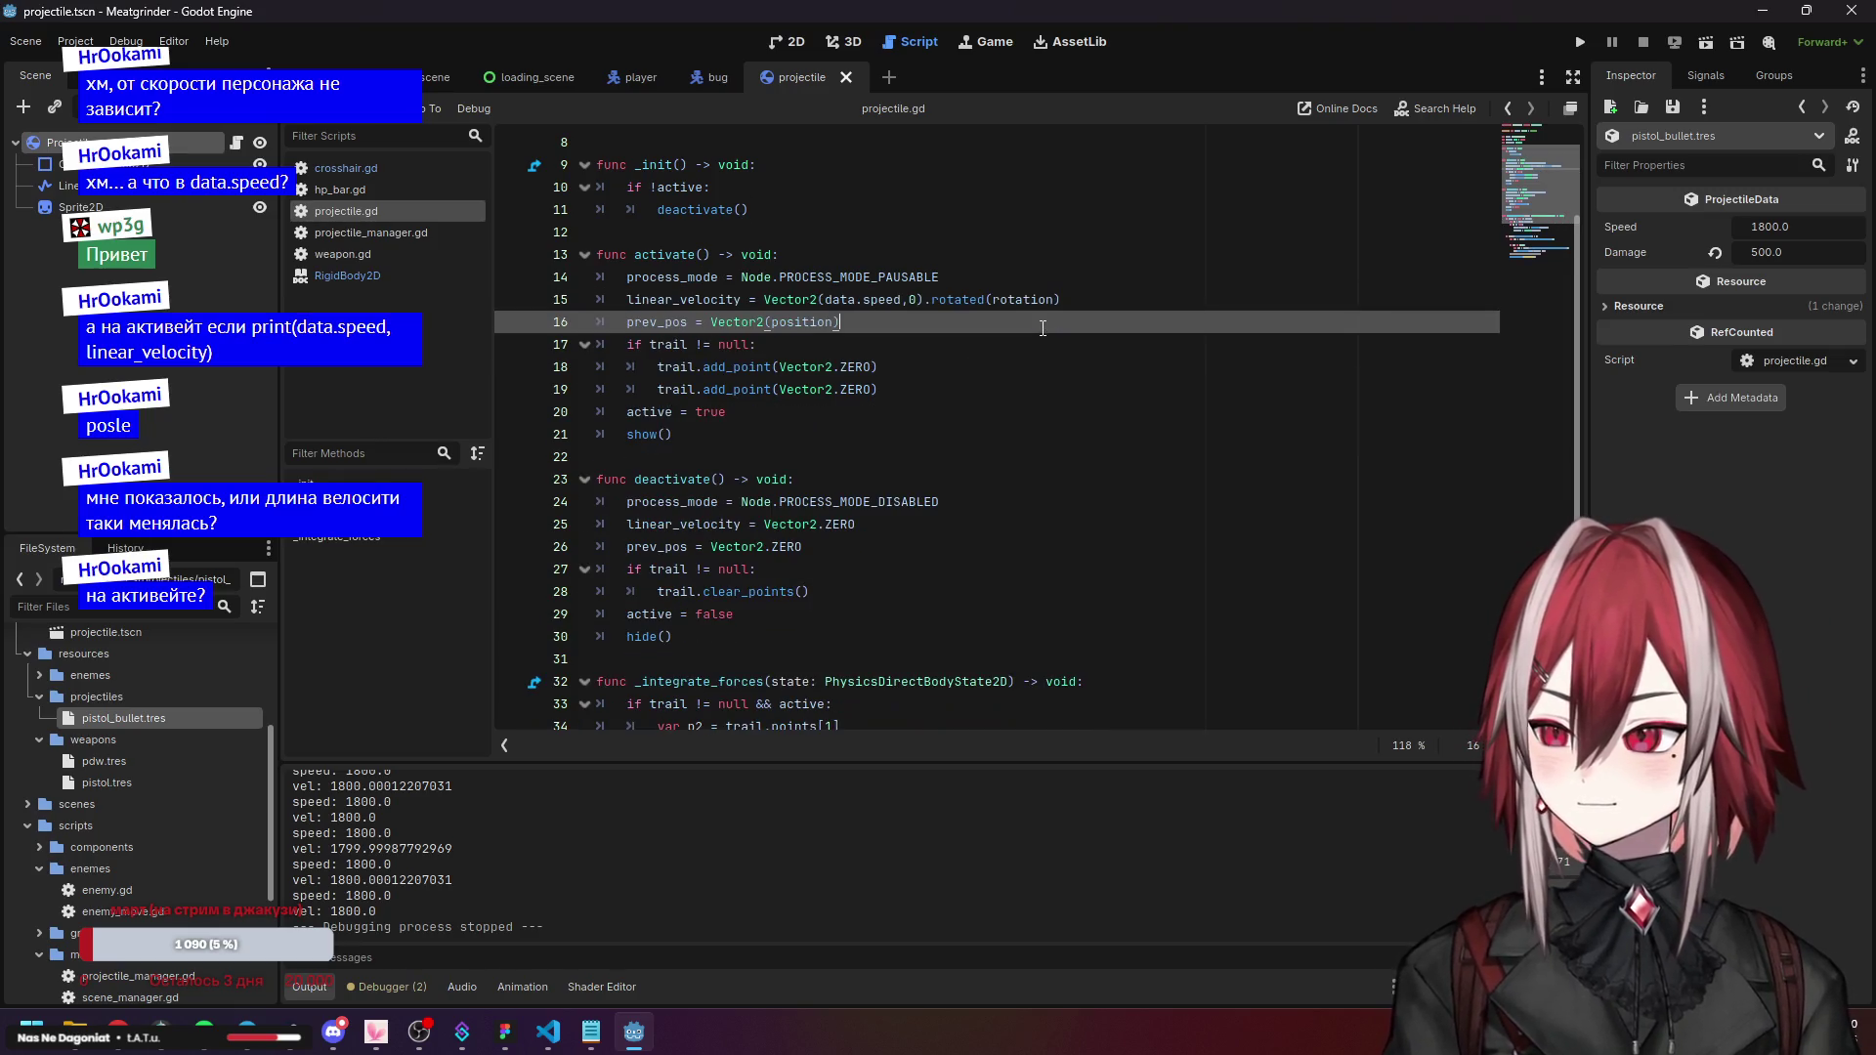
Check the activate call and data assignment in projectile_manager.gd's fire(), then return to projectile.gd.
left_click(401, 233)
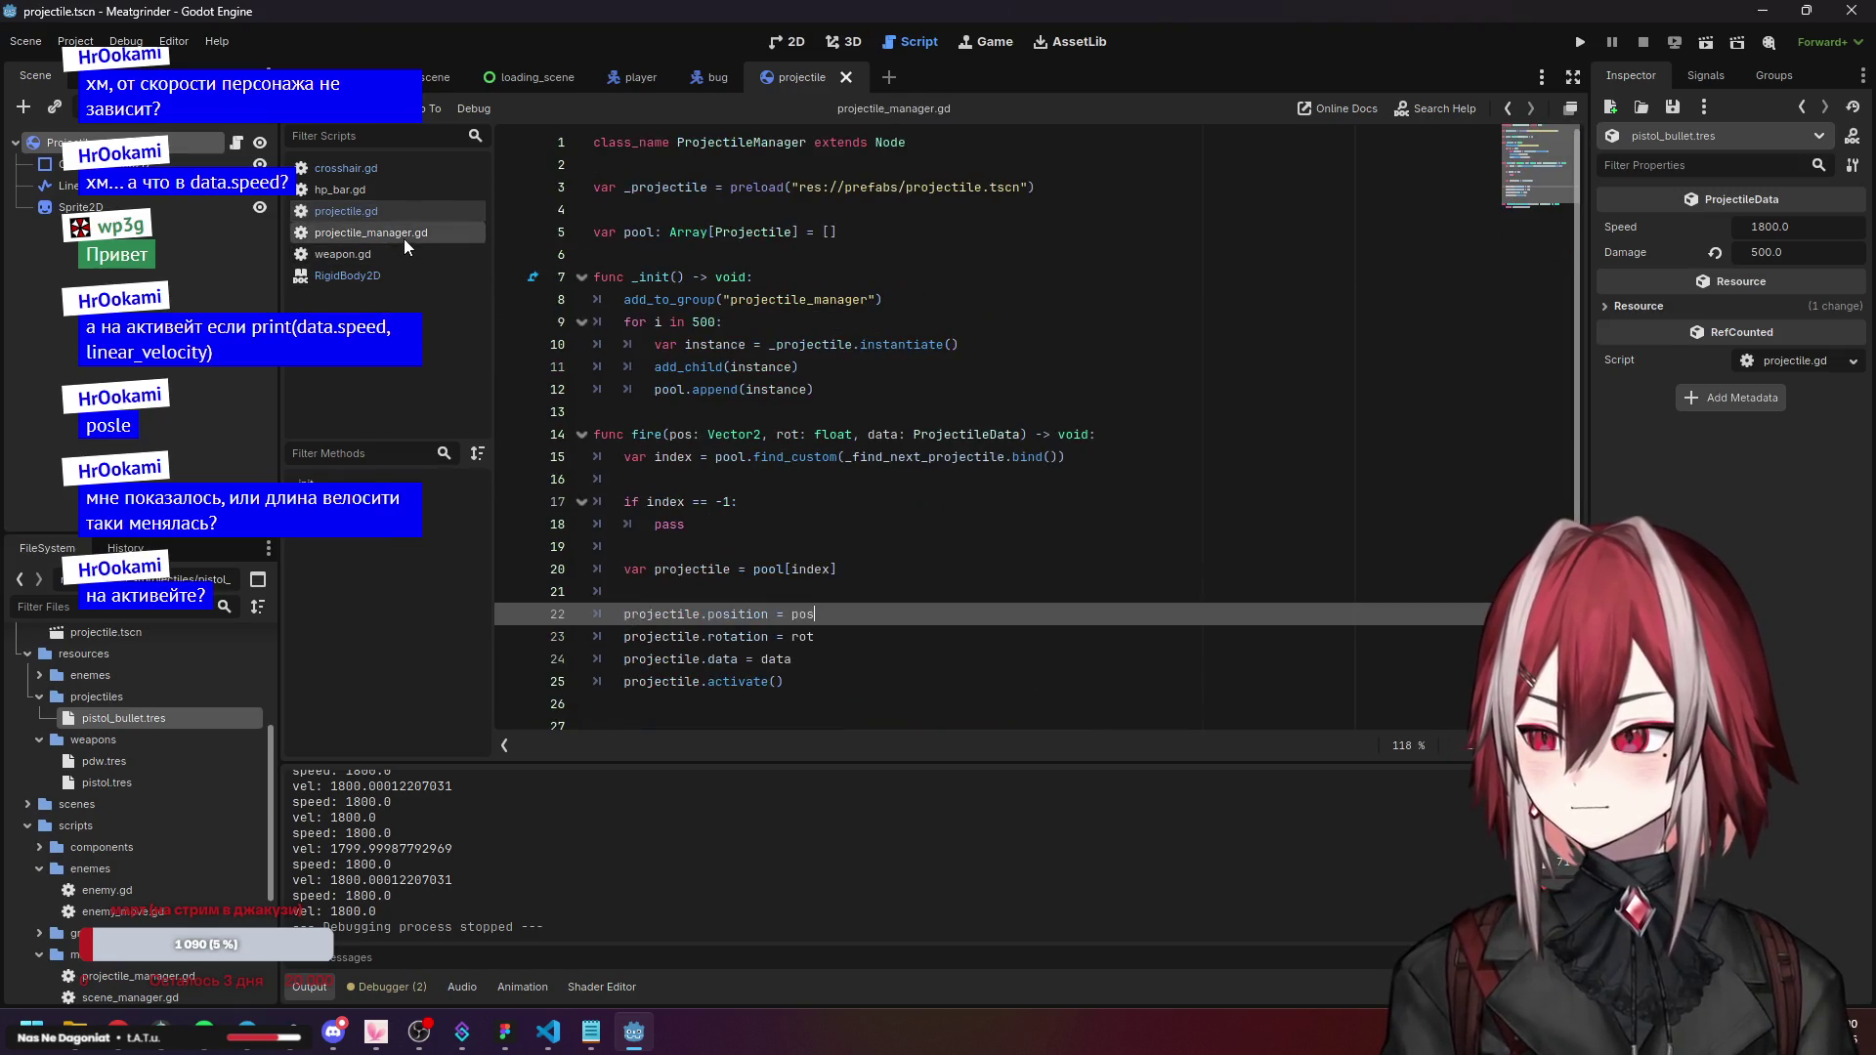
left_click(724, 678)
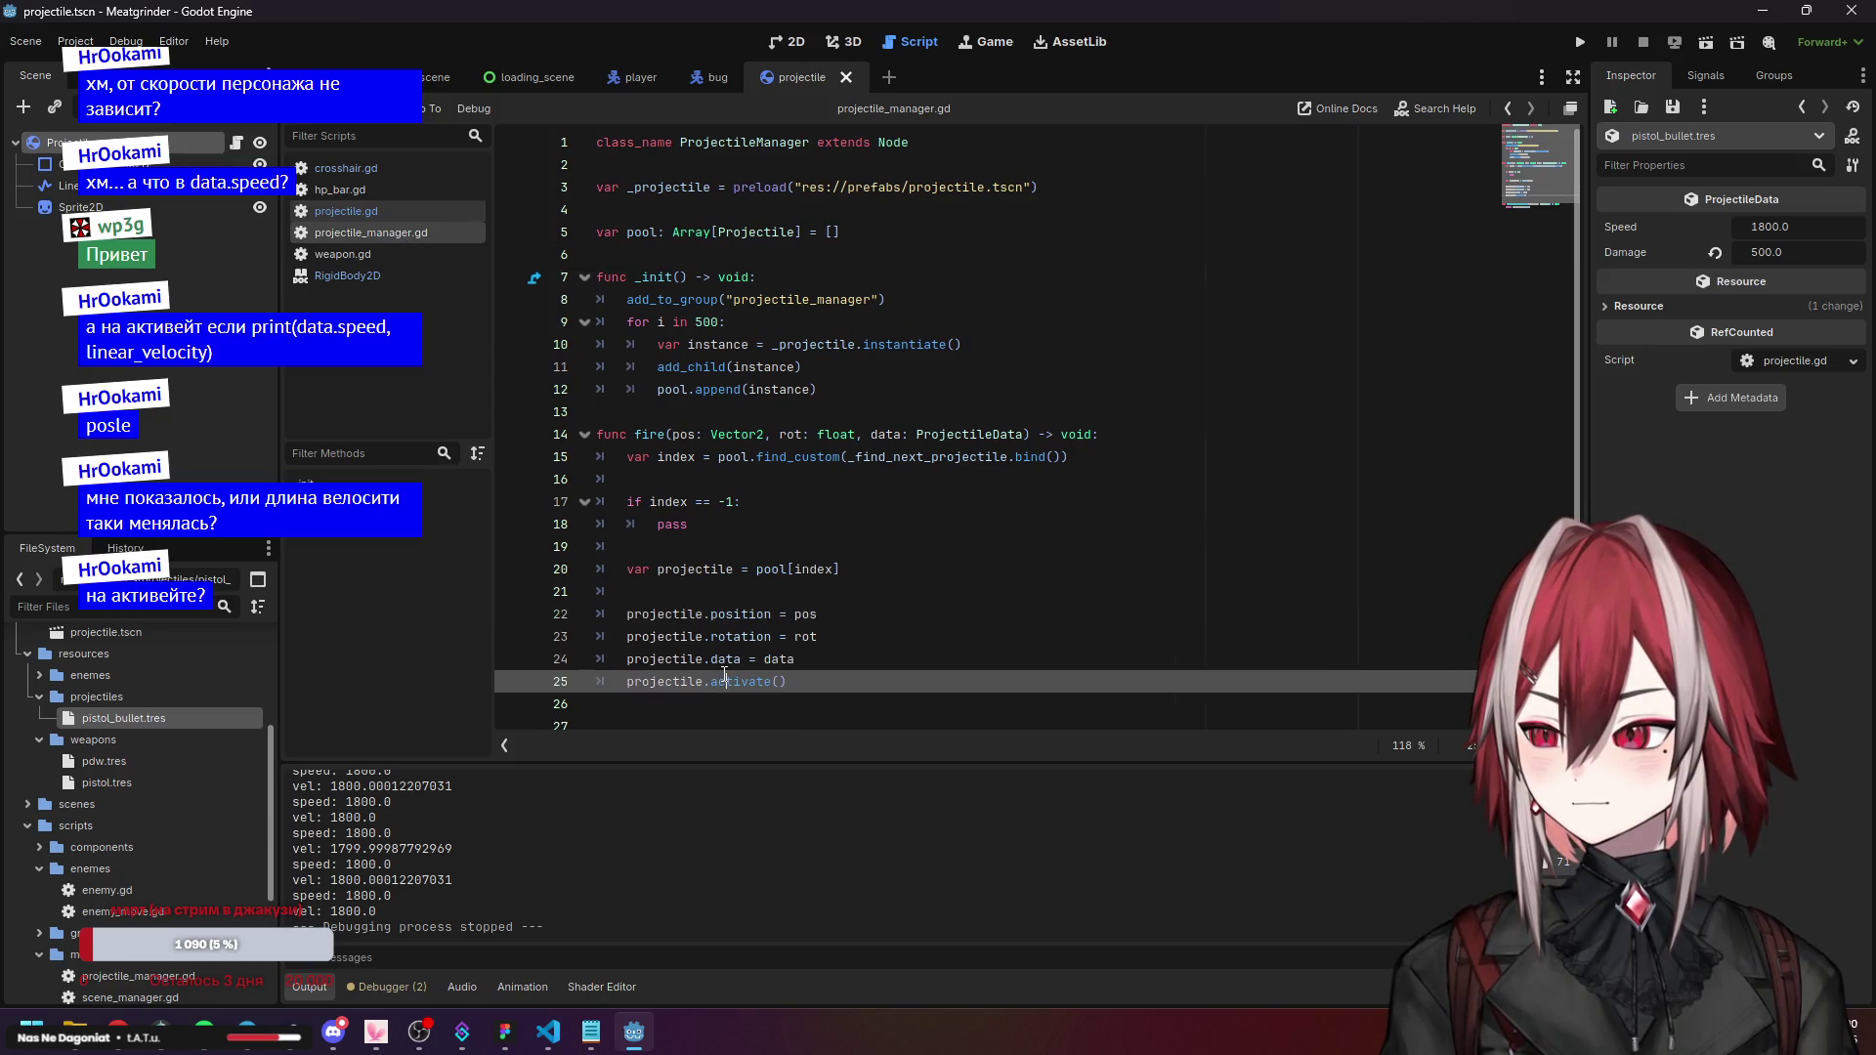
left_click(734, 661)
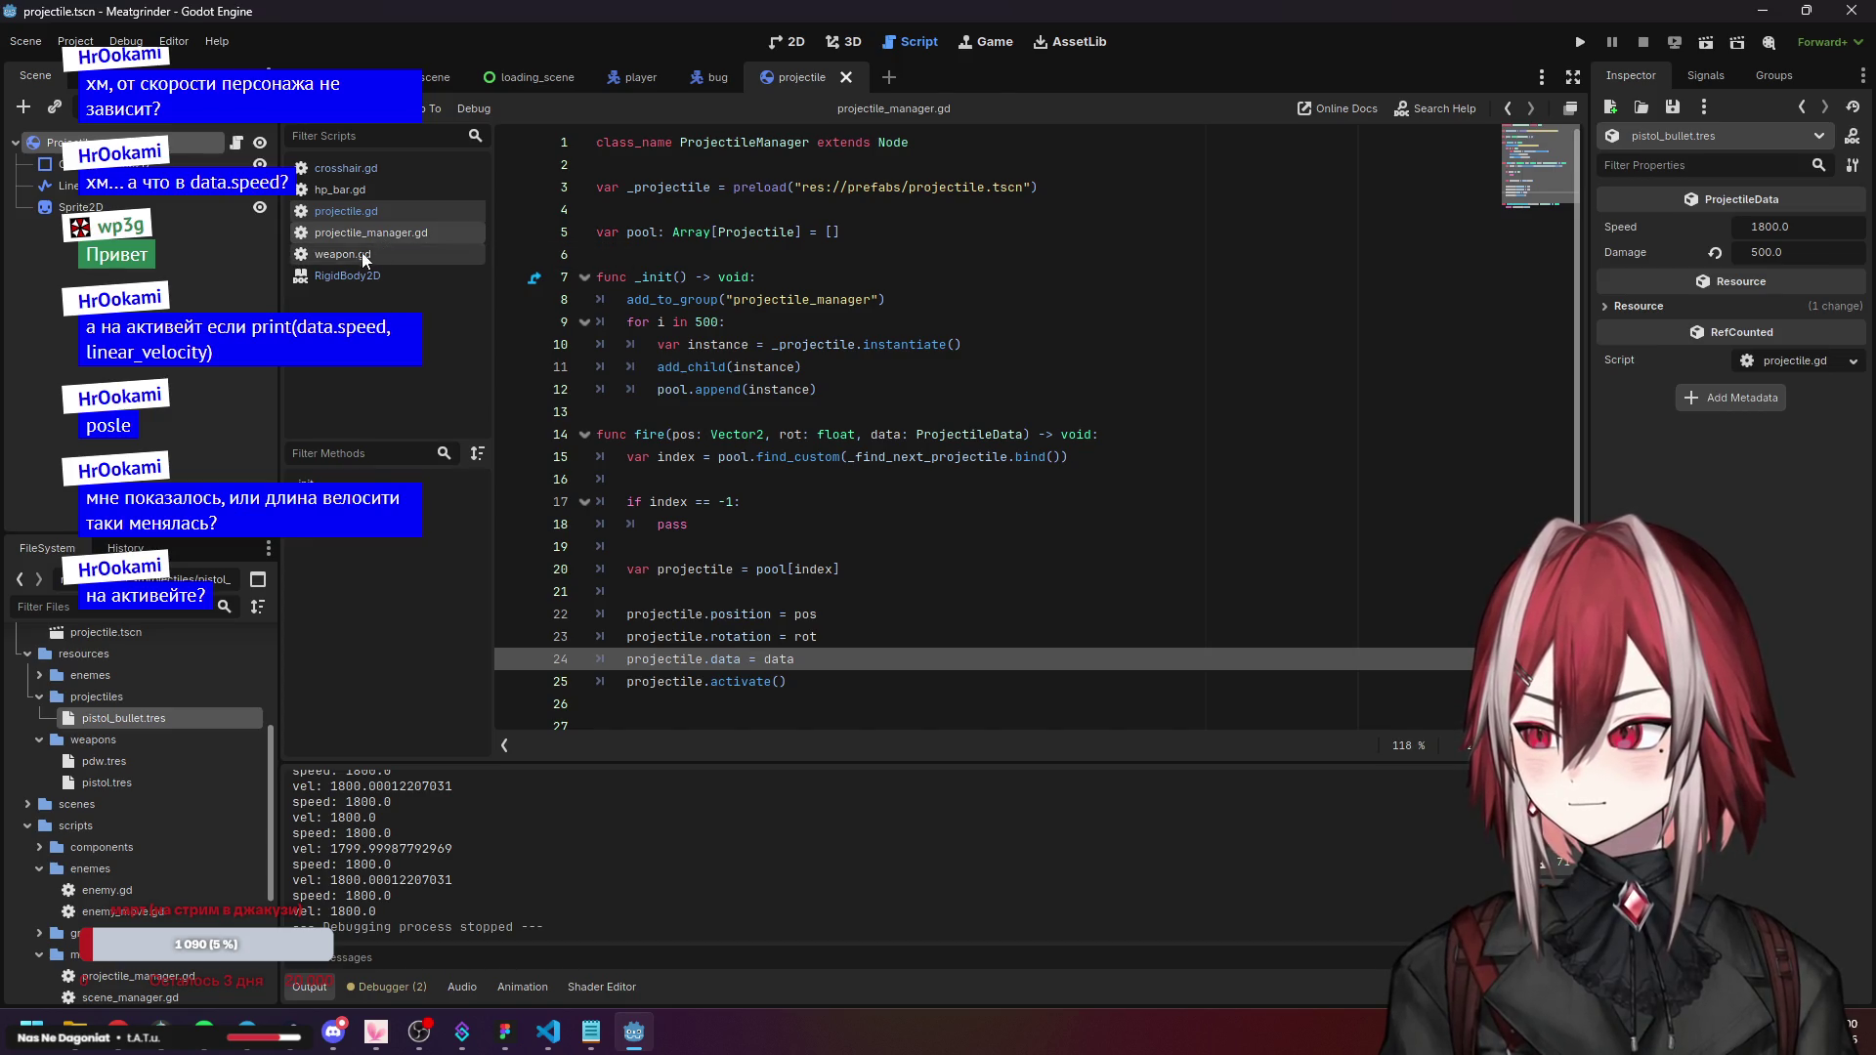
left_click(371, 213)
left_click(645, 434)
left_click(659, 414)
left_click(715, 439)
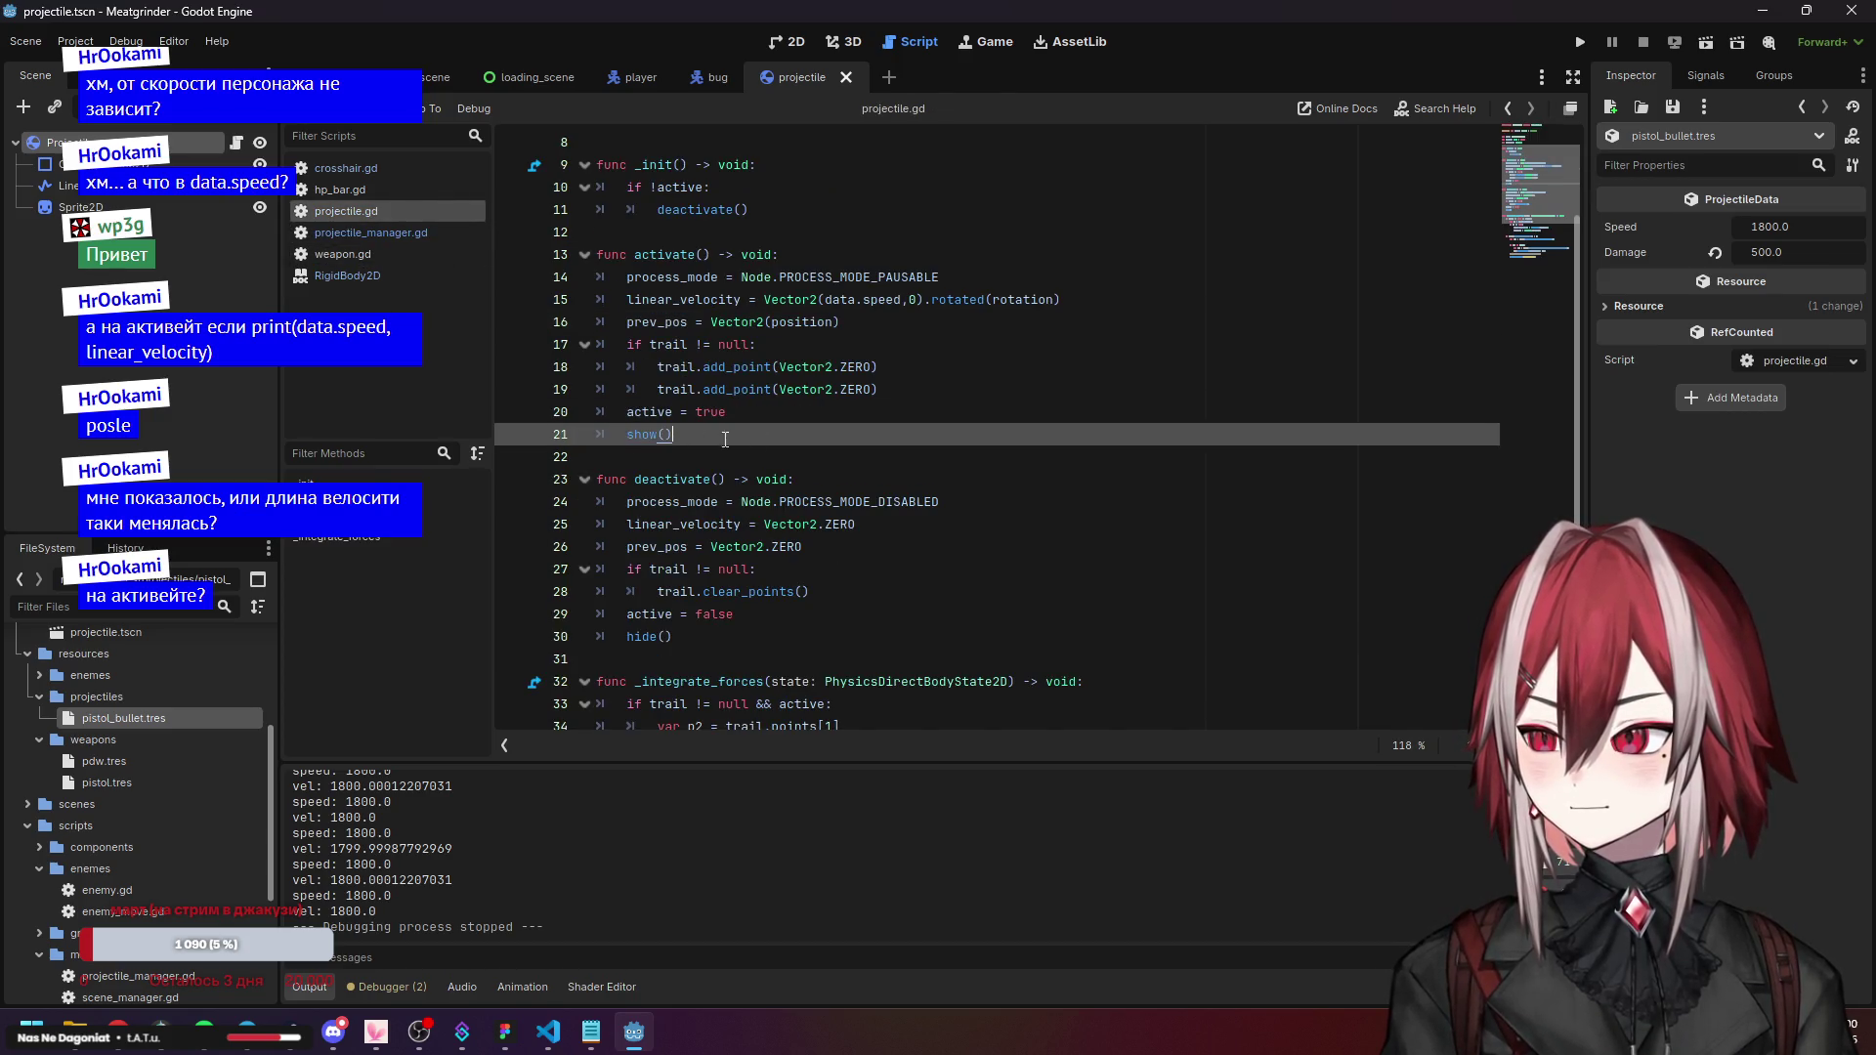
scroll(781, 447, "down", 5)
left_click(694, 391)
key("Down")
key("Down")
key("Down")
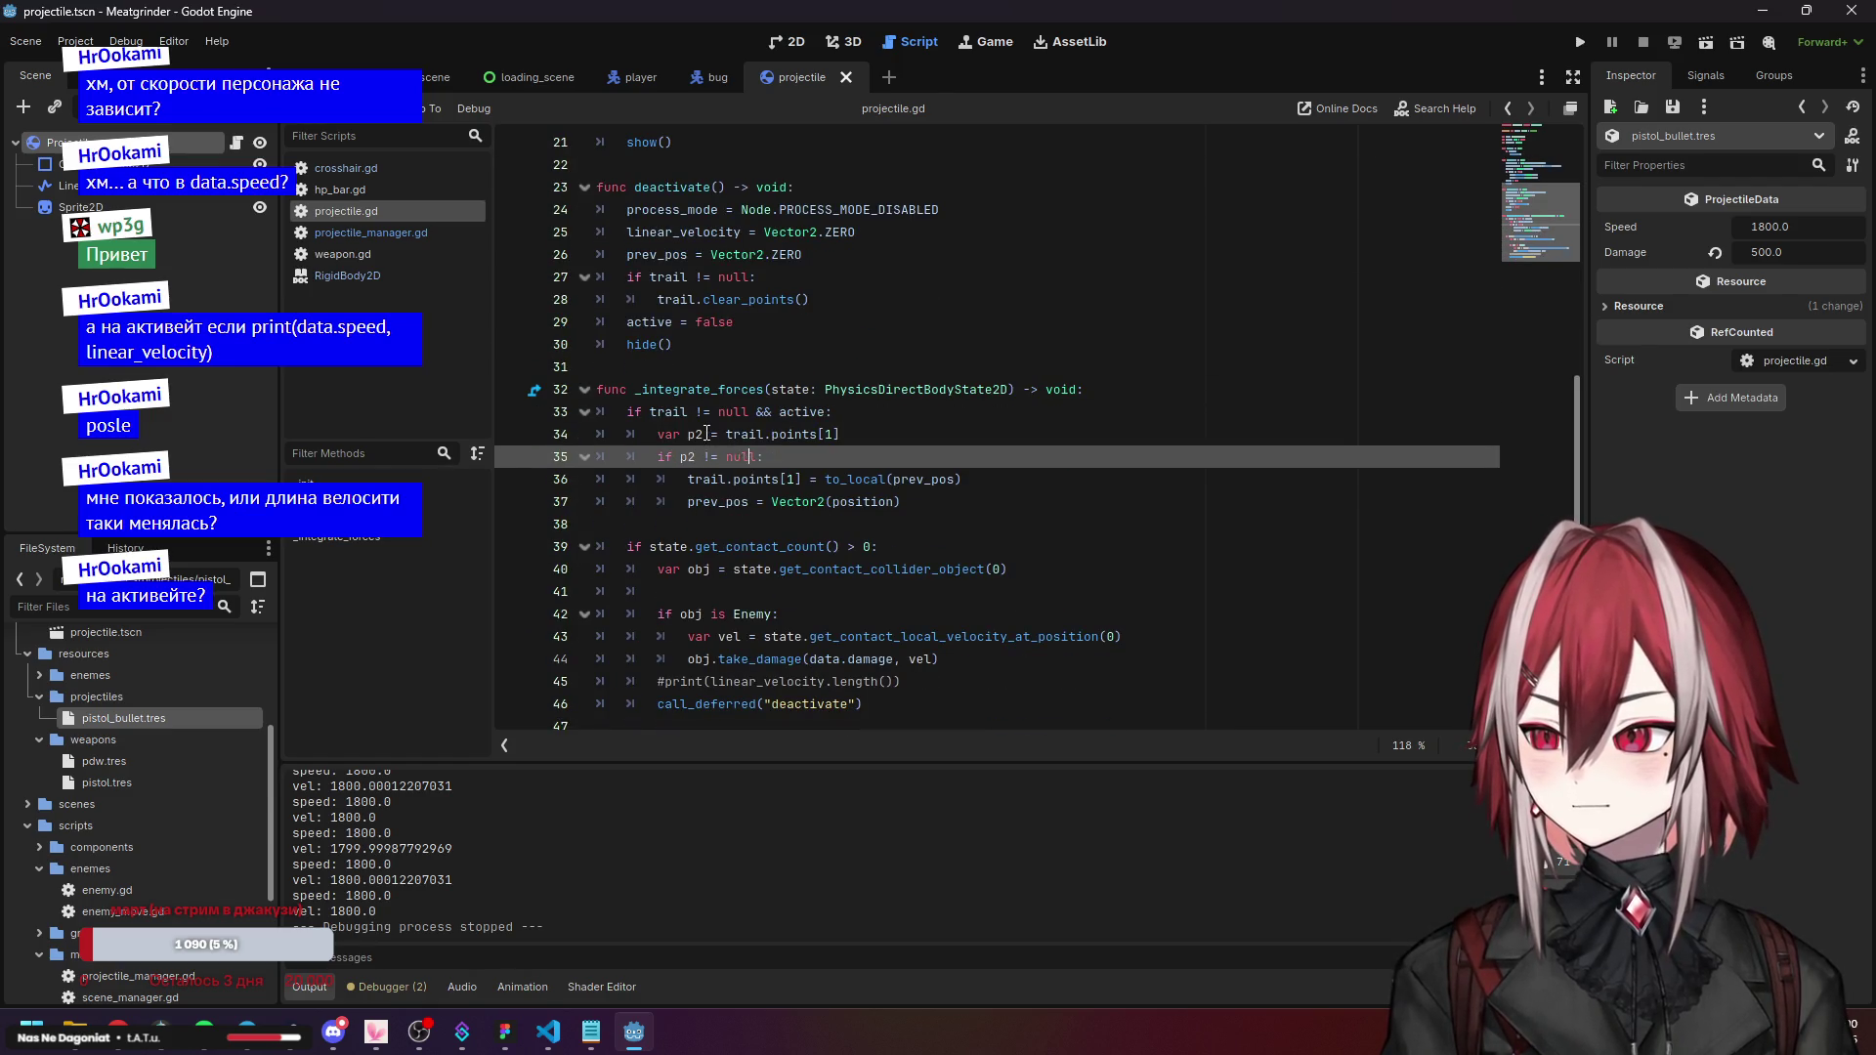
left_click(675, 416)
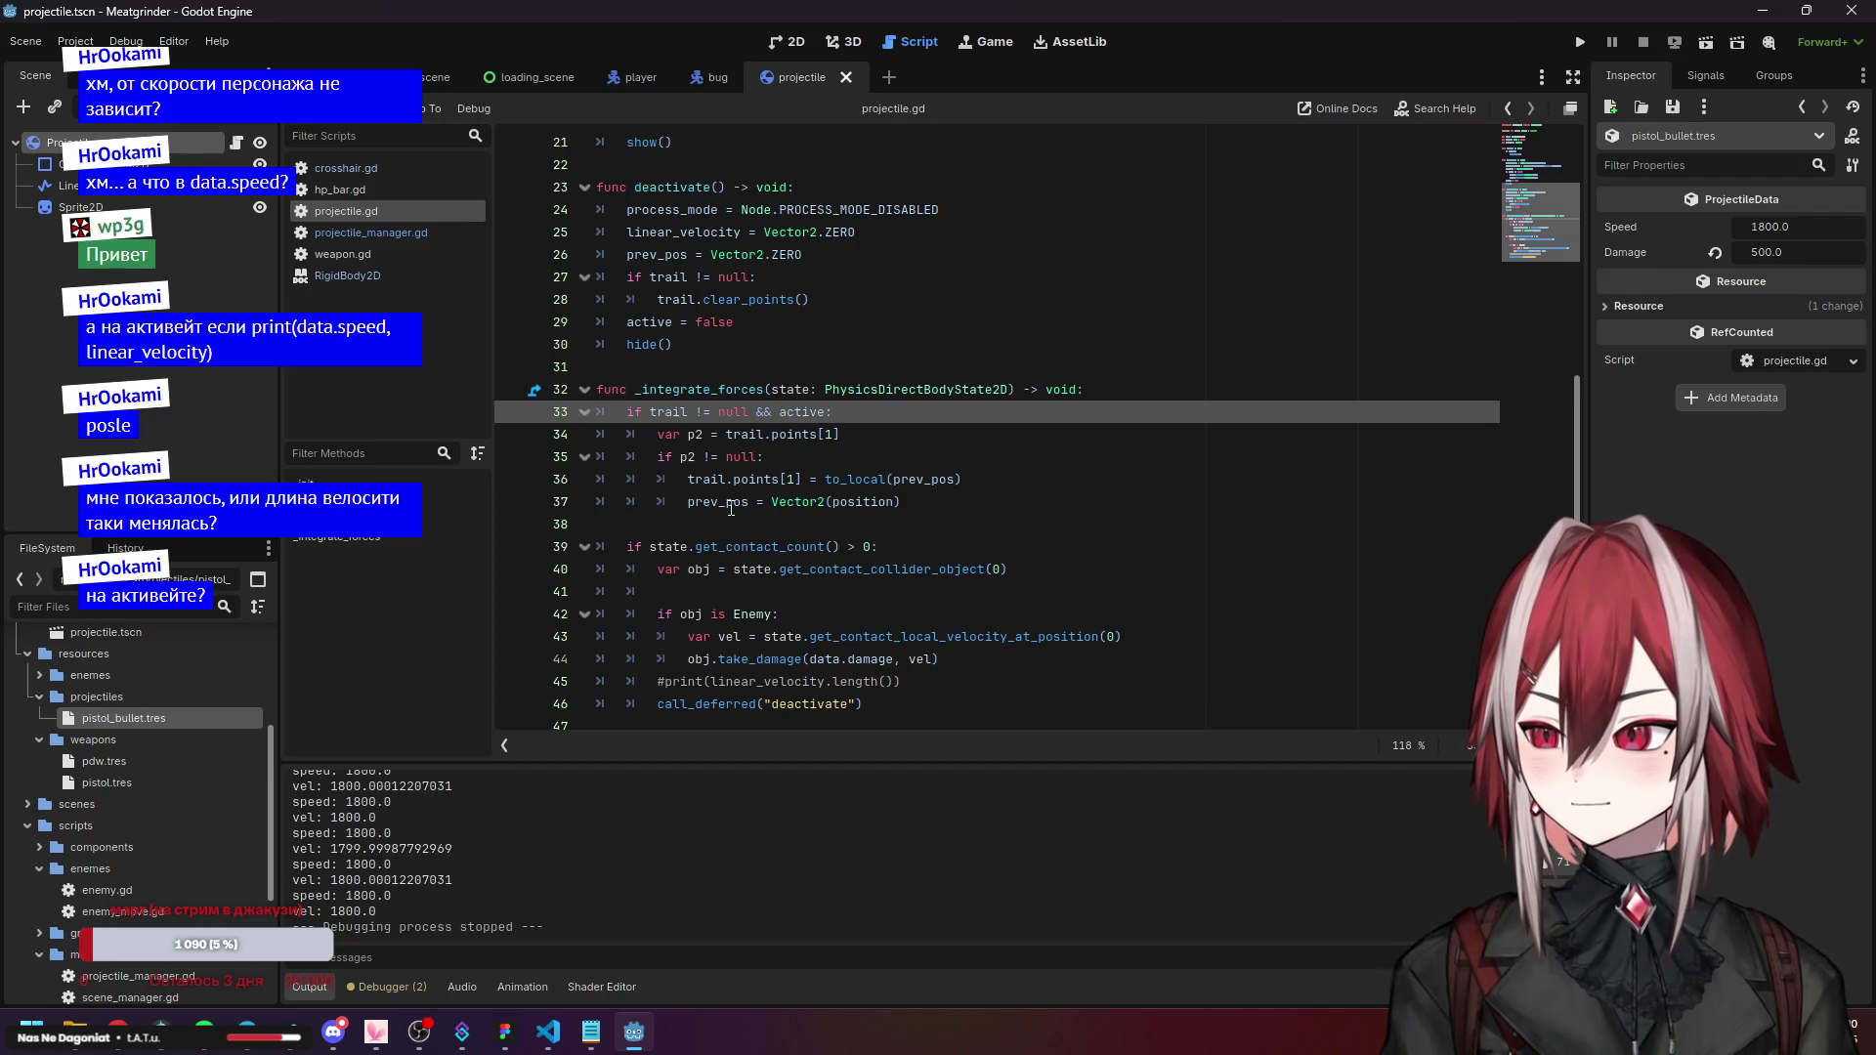
left_click(722, 546)
left_click(796, 616)
left_click(830, 661)
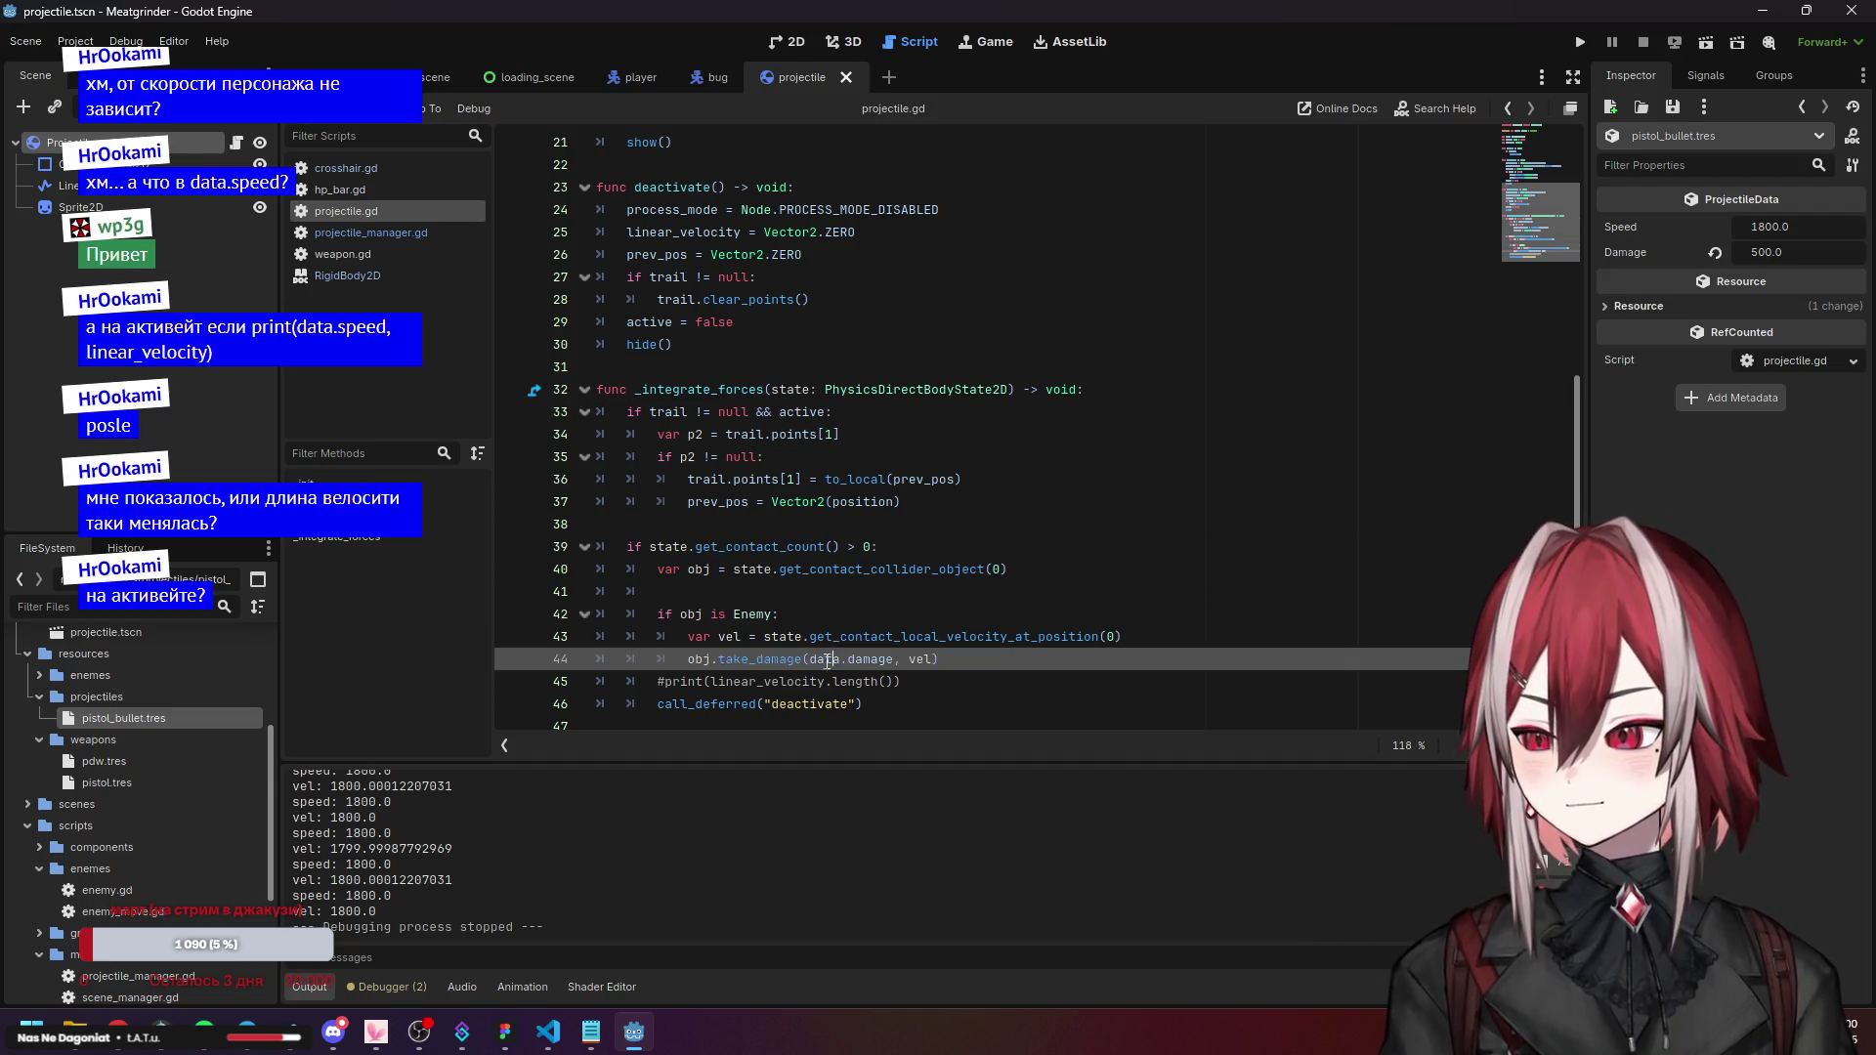
key("Down")
key("Down")
scroll(879, 450, "up", 6)
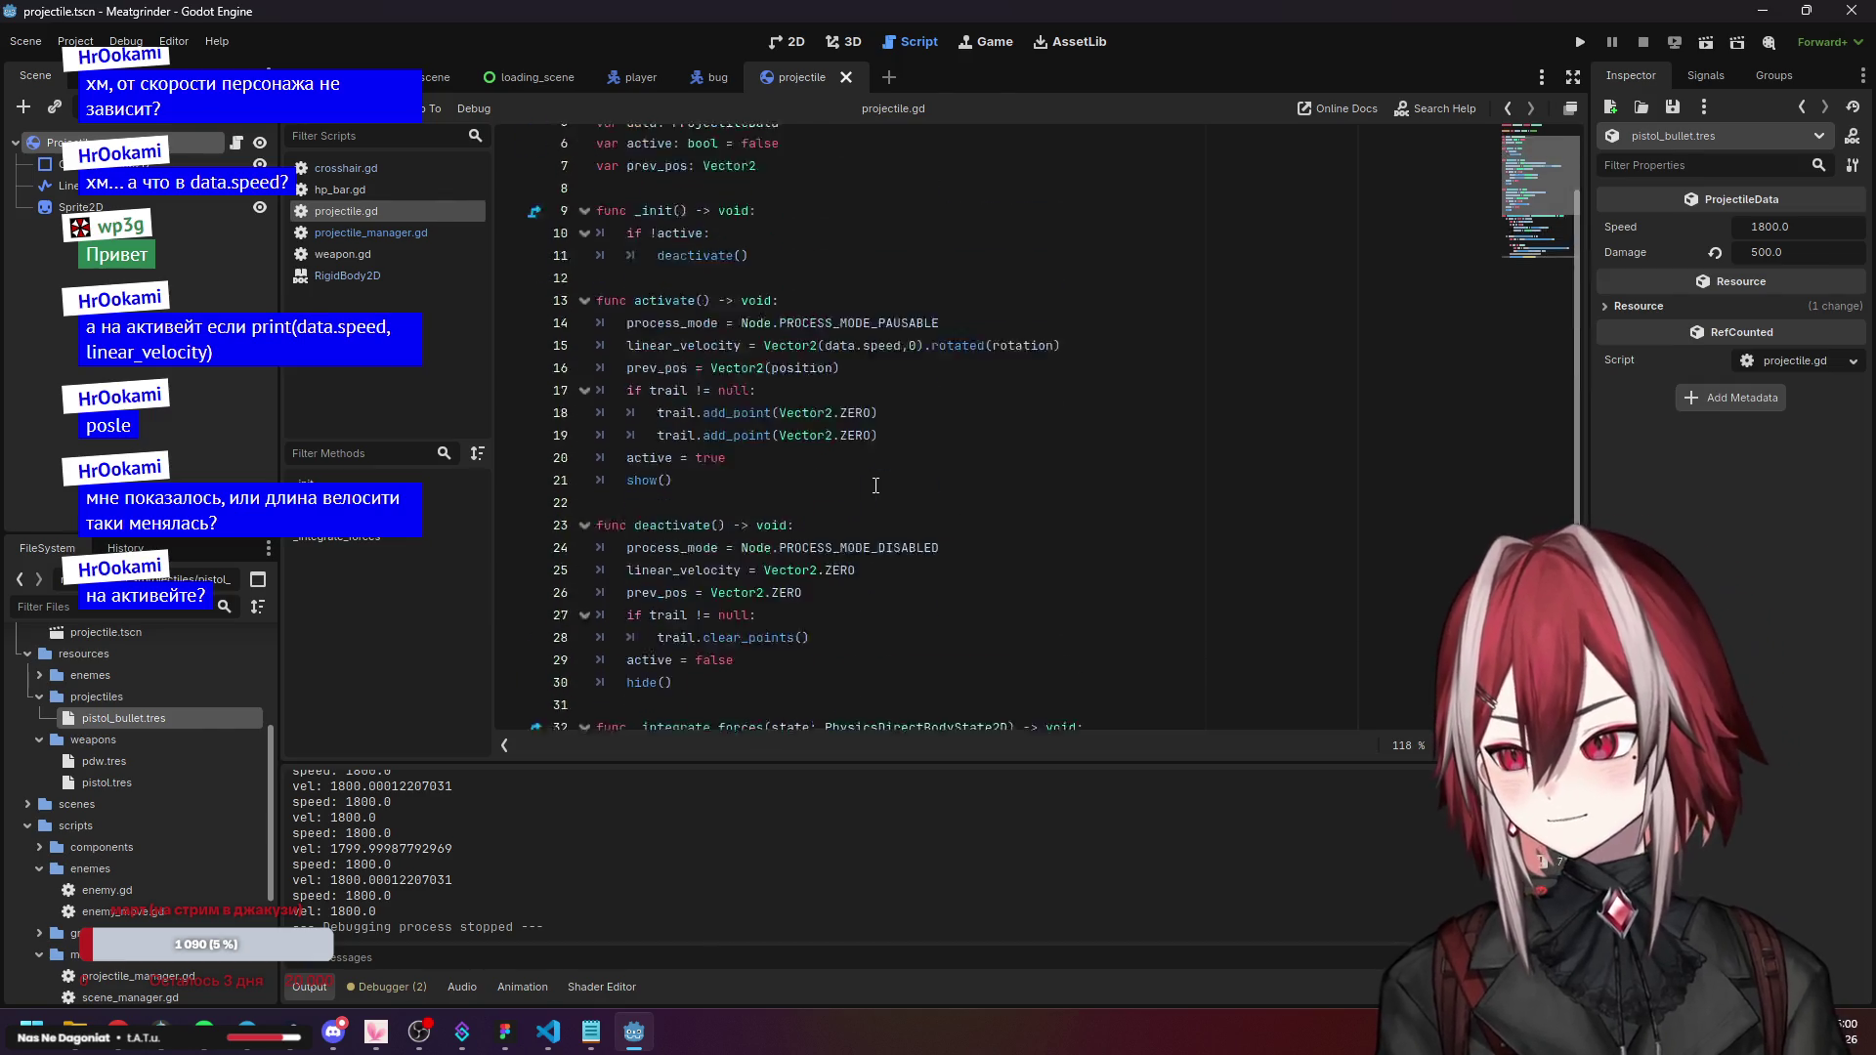
left_click(880, 451)
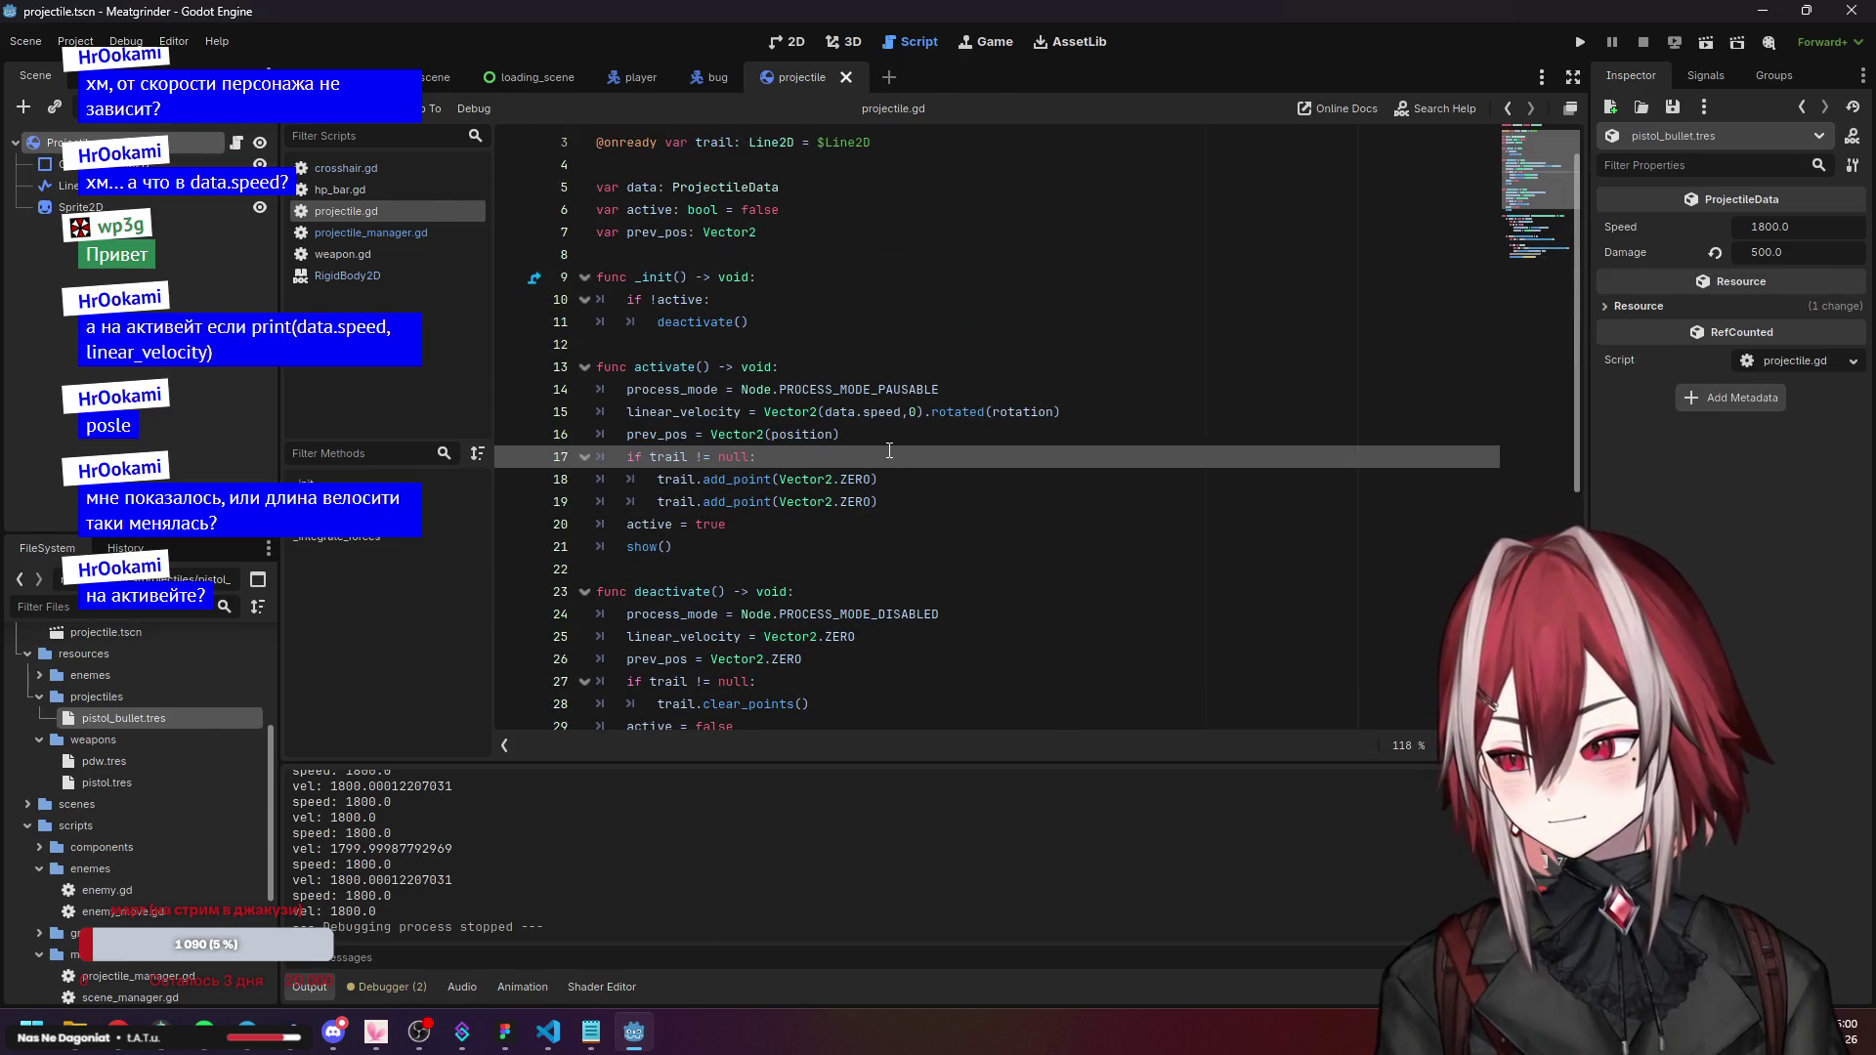
scroll(889, 450, "down", 6)
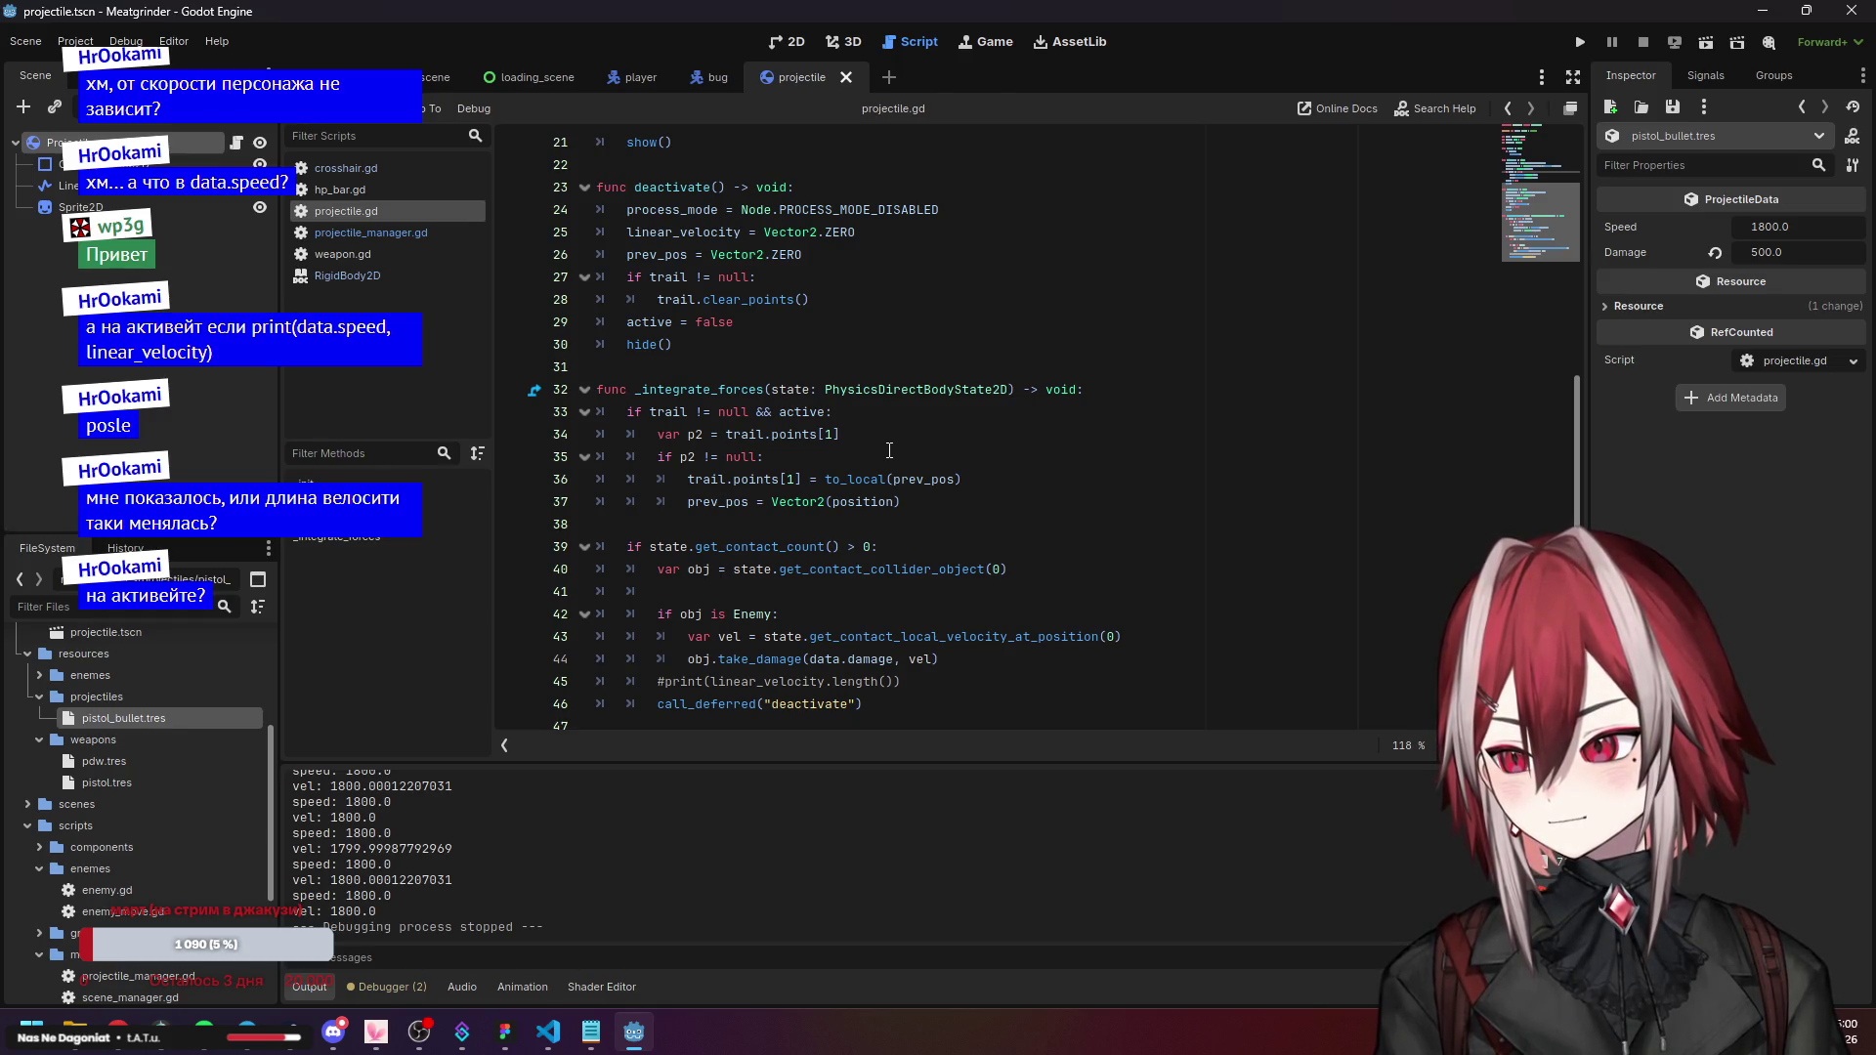
left_click_drag(904, 681, 497, 676)
left_click(737, 548)
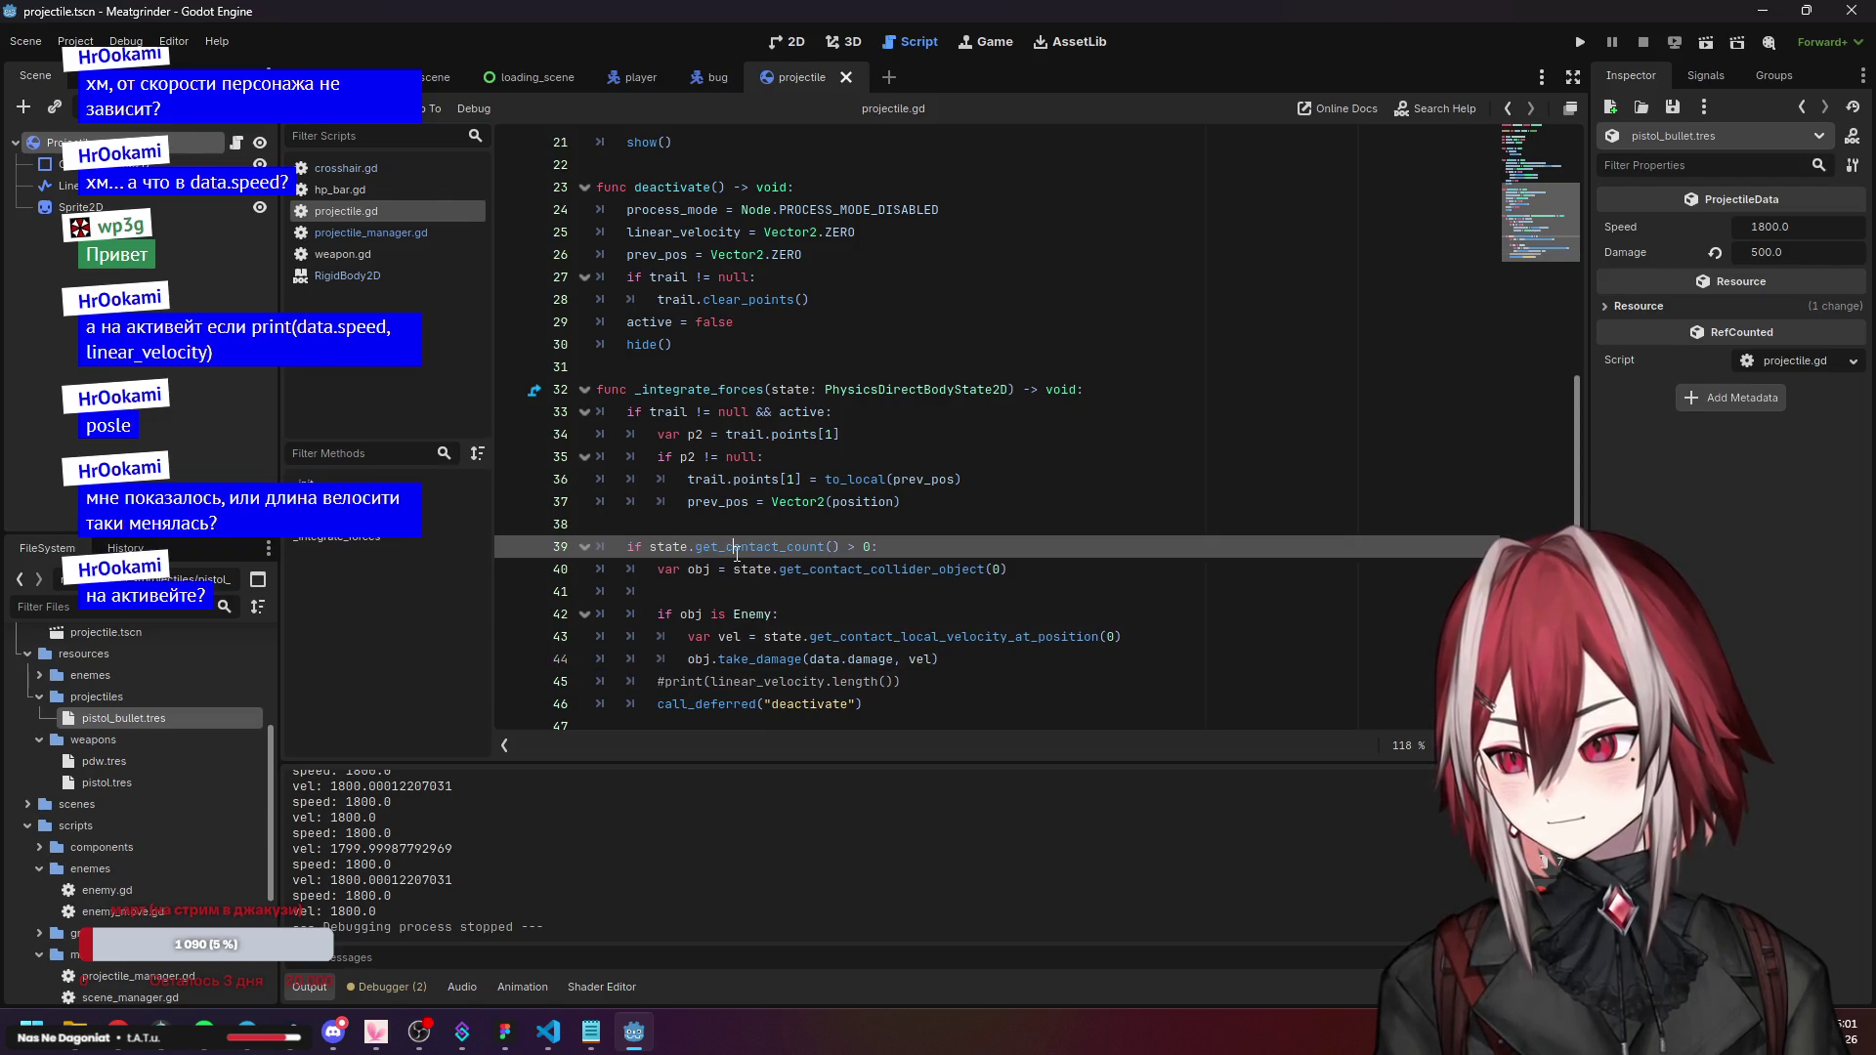
left_click(707, 705)
left_click(714, 637)
left_click(706, 706)
scroll(793, 417, "up", 2)
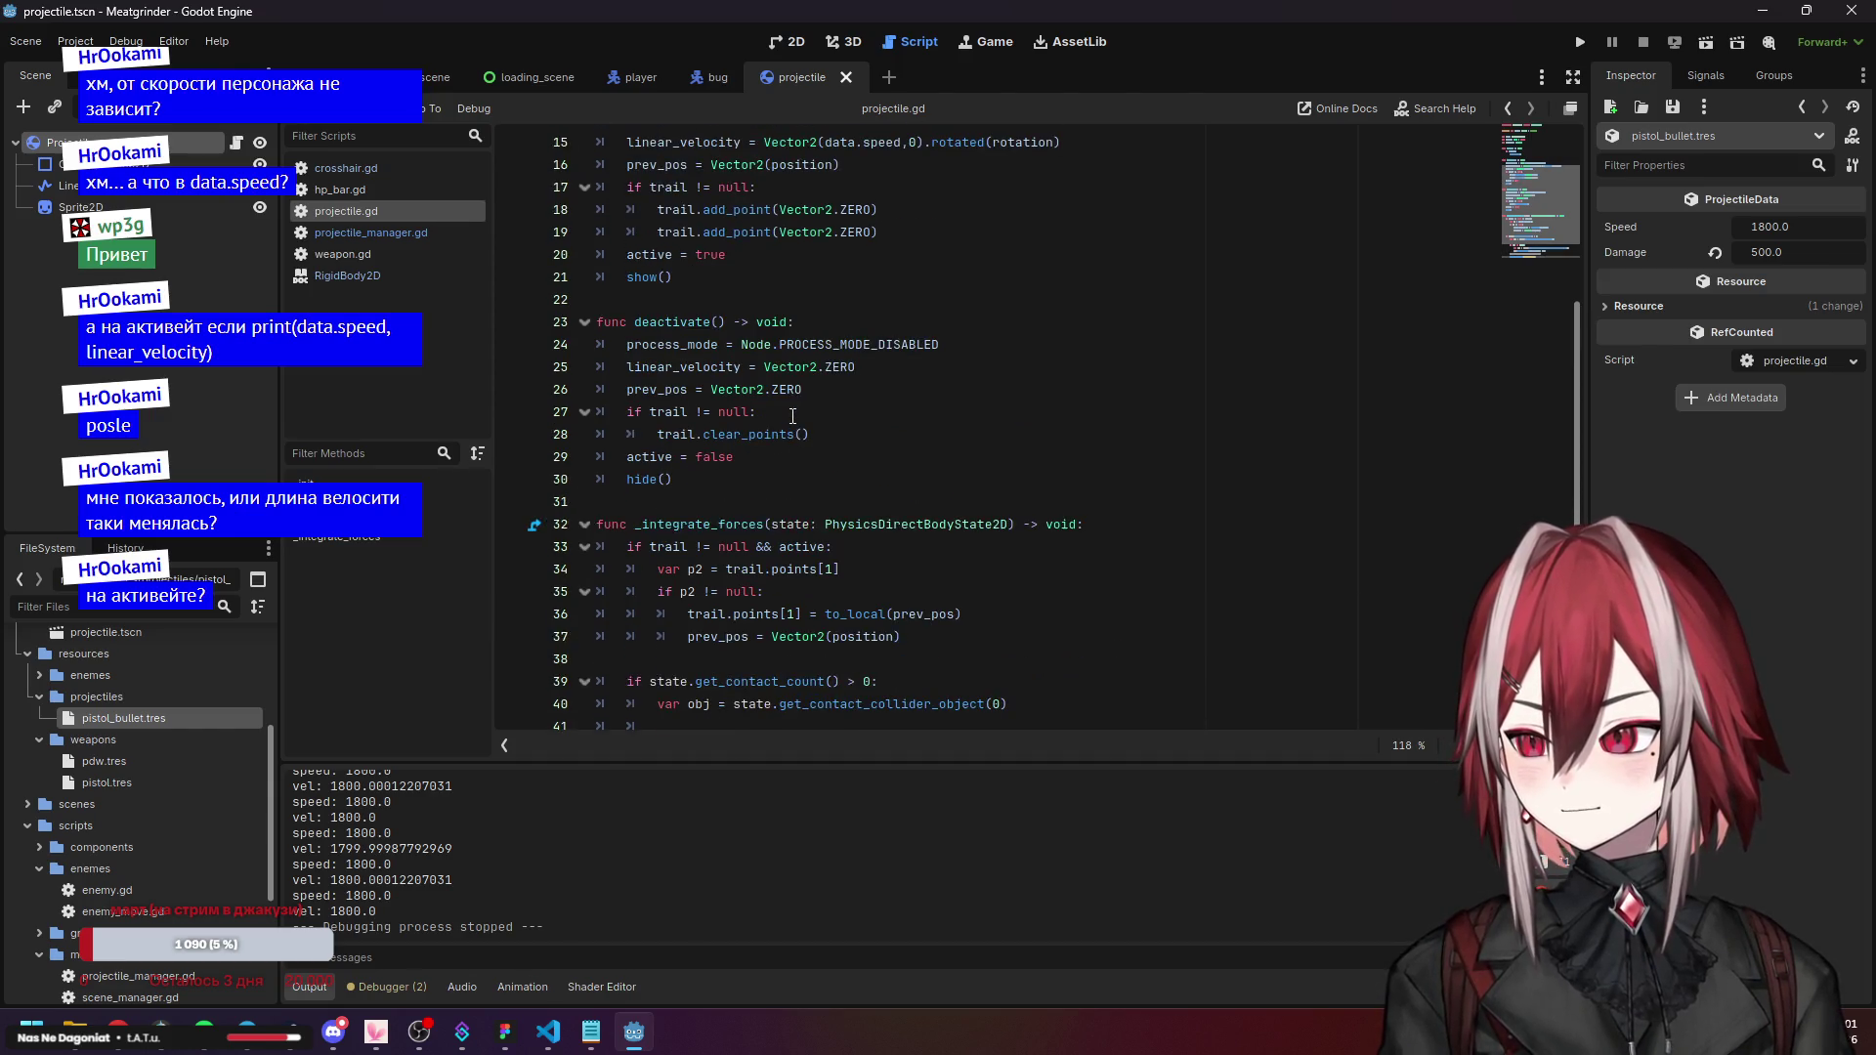
left_click(710, 348)
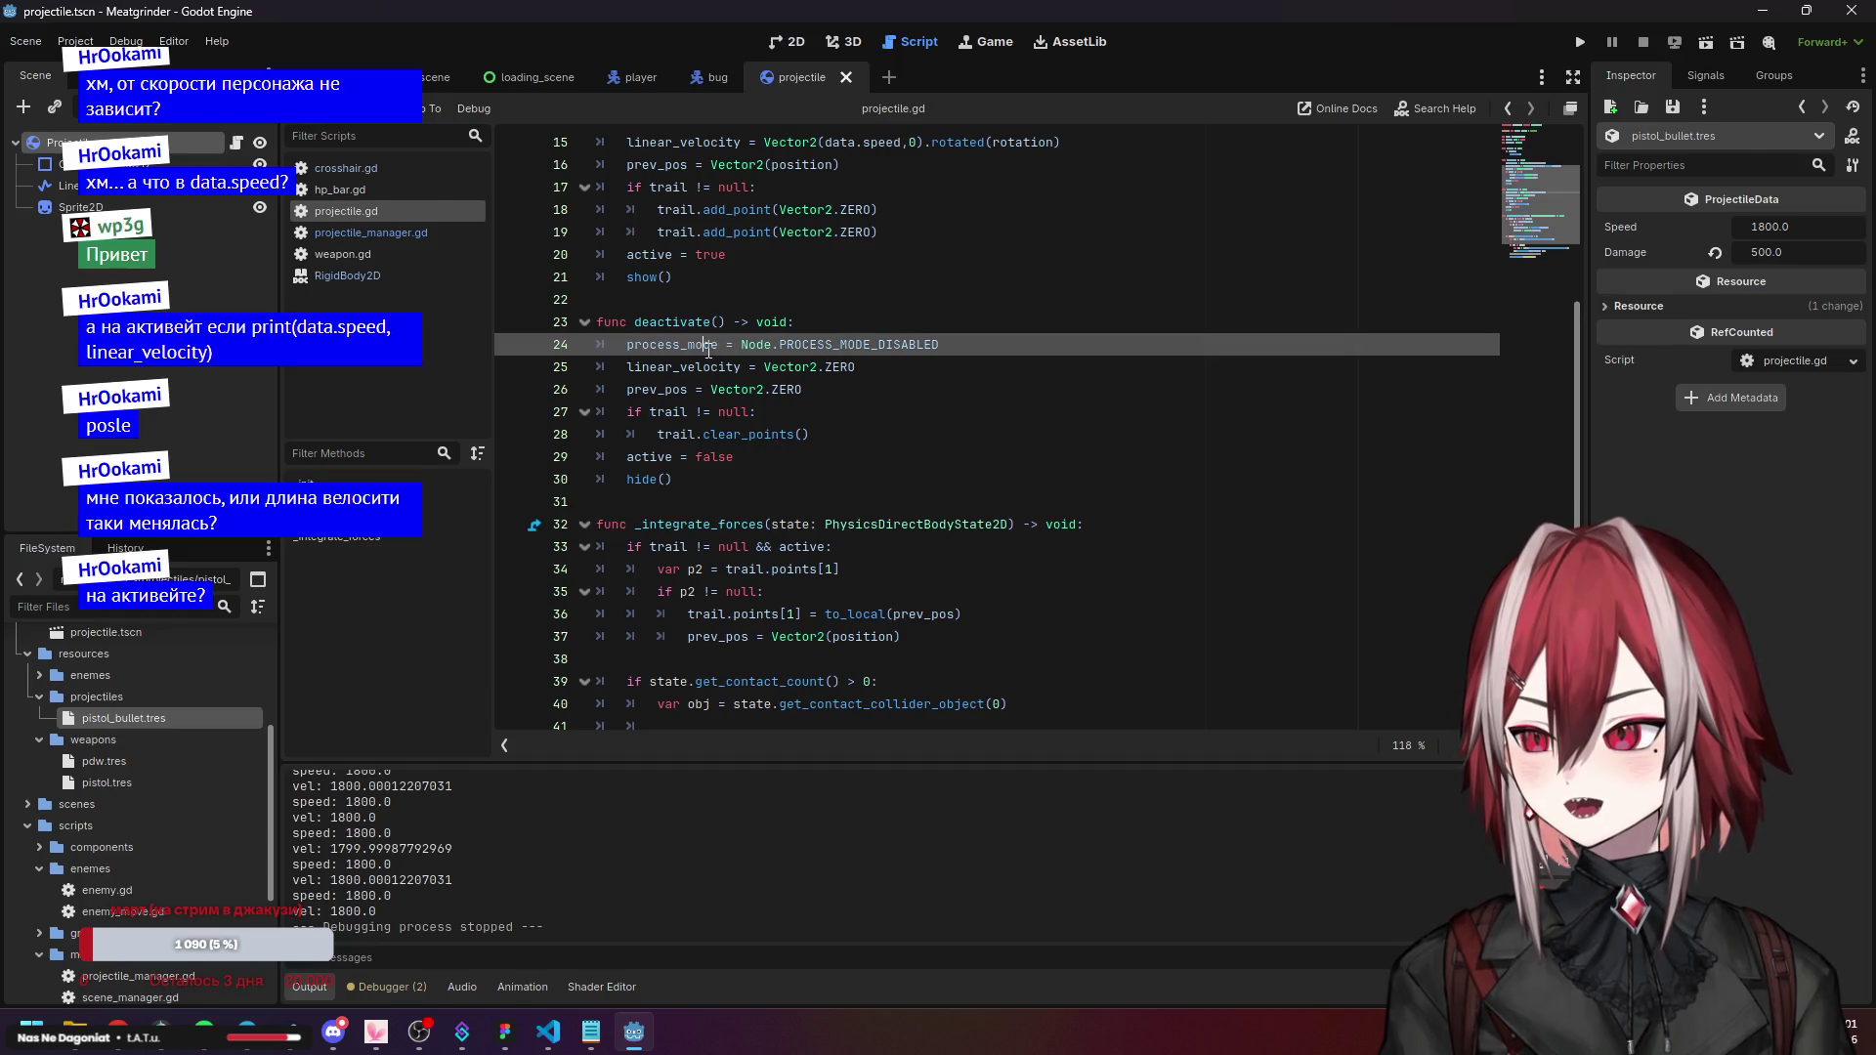
left_click(710, 367)
left_click(692, 390)
left_click(672, 455)
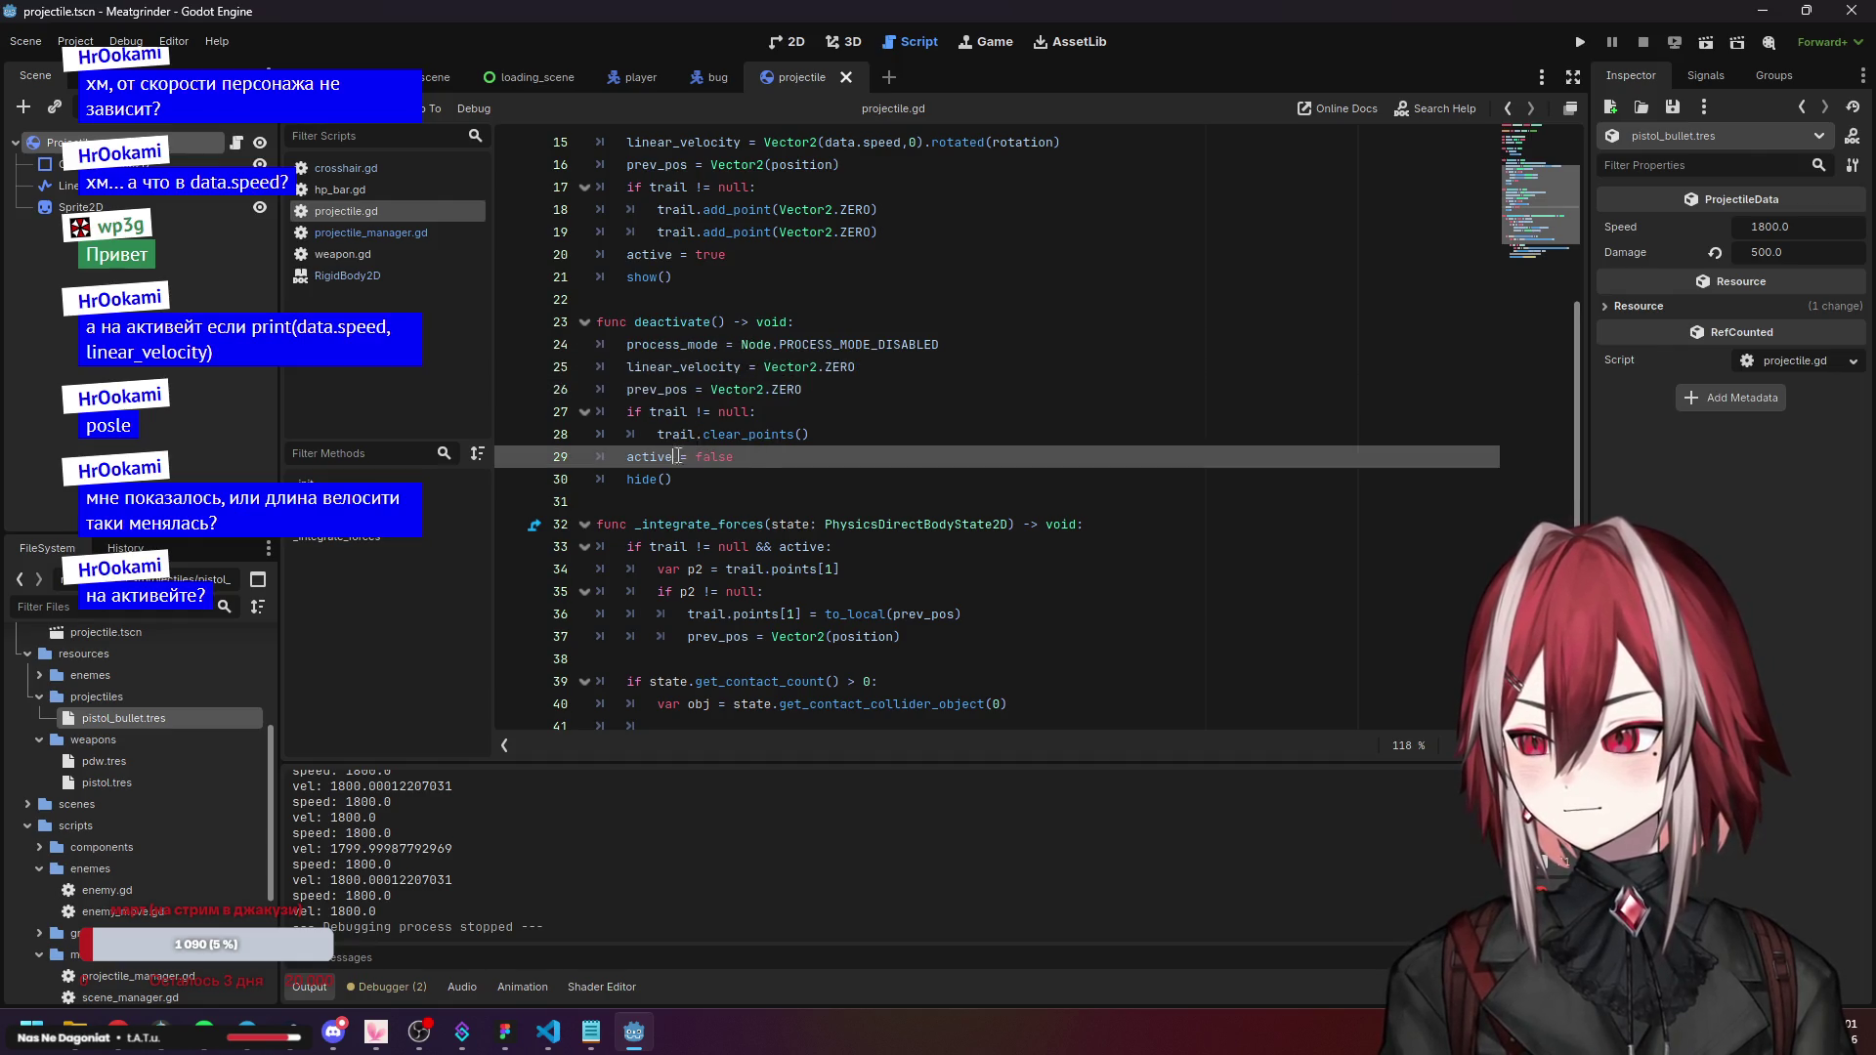
key("shift+Home")
key("shift+Home")
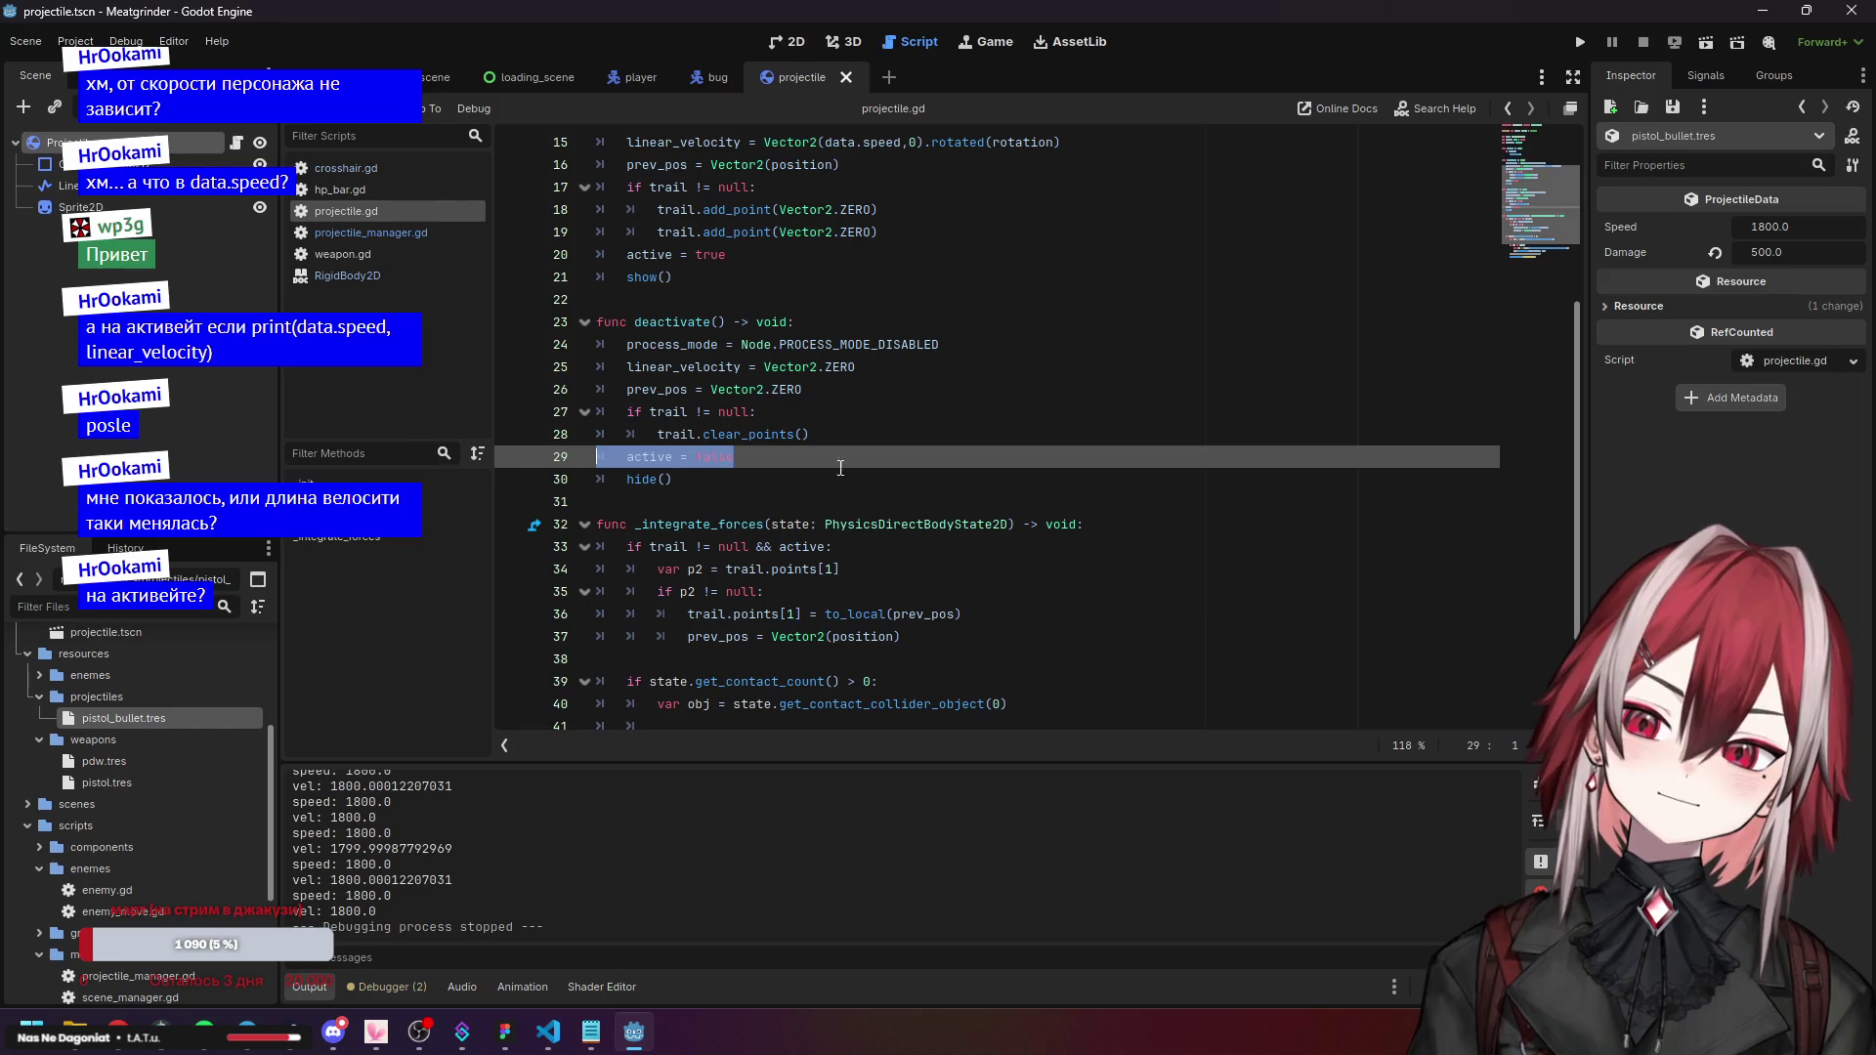
Move 'active = false' to the first line of deactivate() in projectile.gd, with correct indentation.
key("ctrl+x")
key("BackSpace")
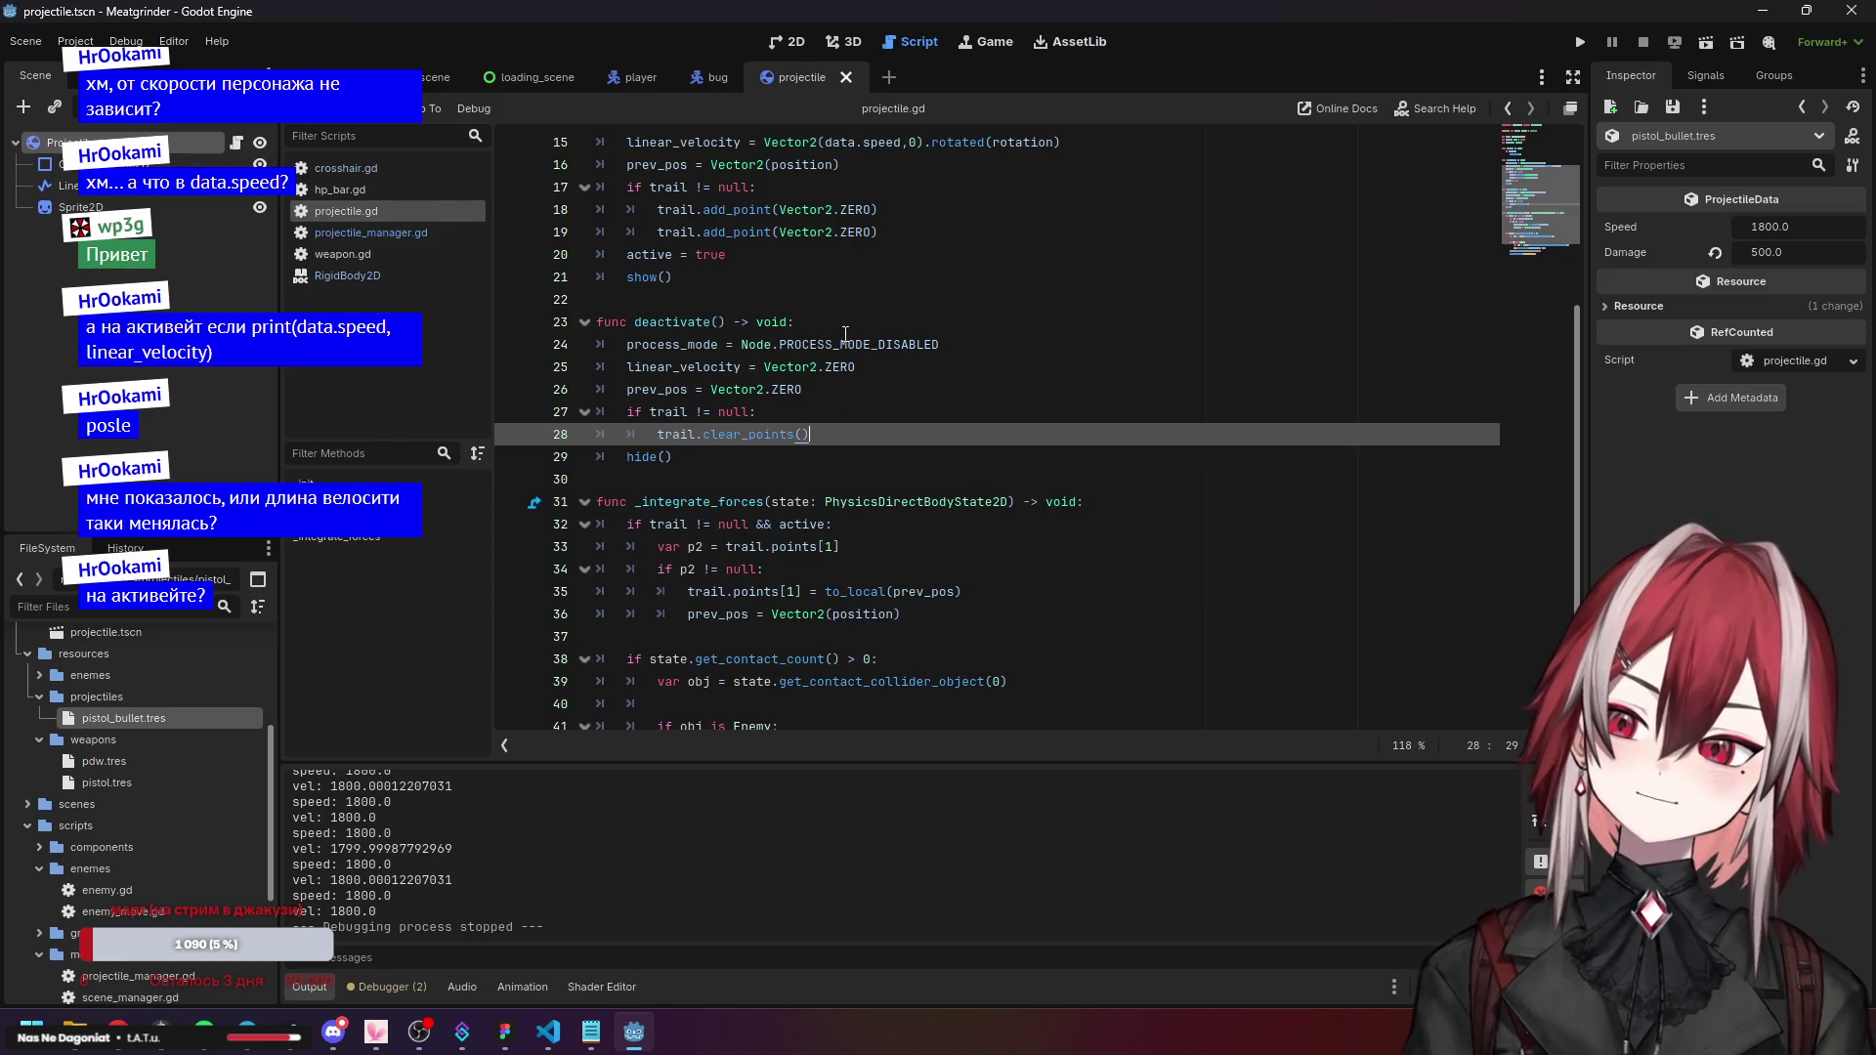
left_click(967, 323)
key("Return")
key("ctrl+v")
left_click(924, 414)
left_click(670, 346)
key("shift+Tab")
left_click(983, 414)
left_click(869, 436)
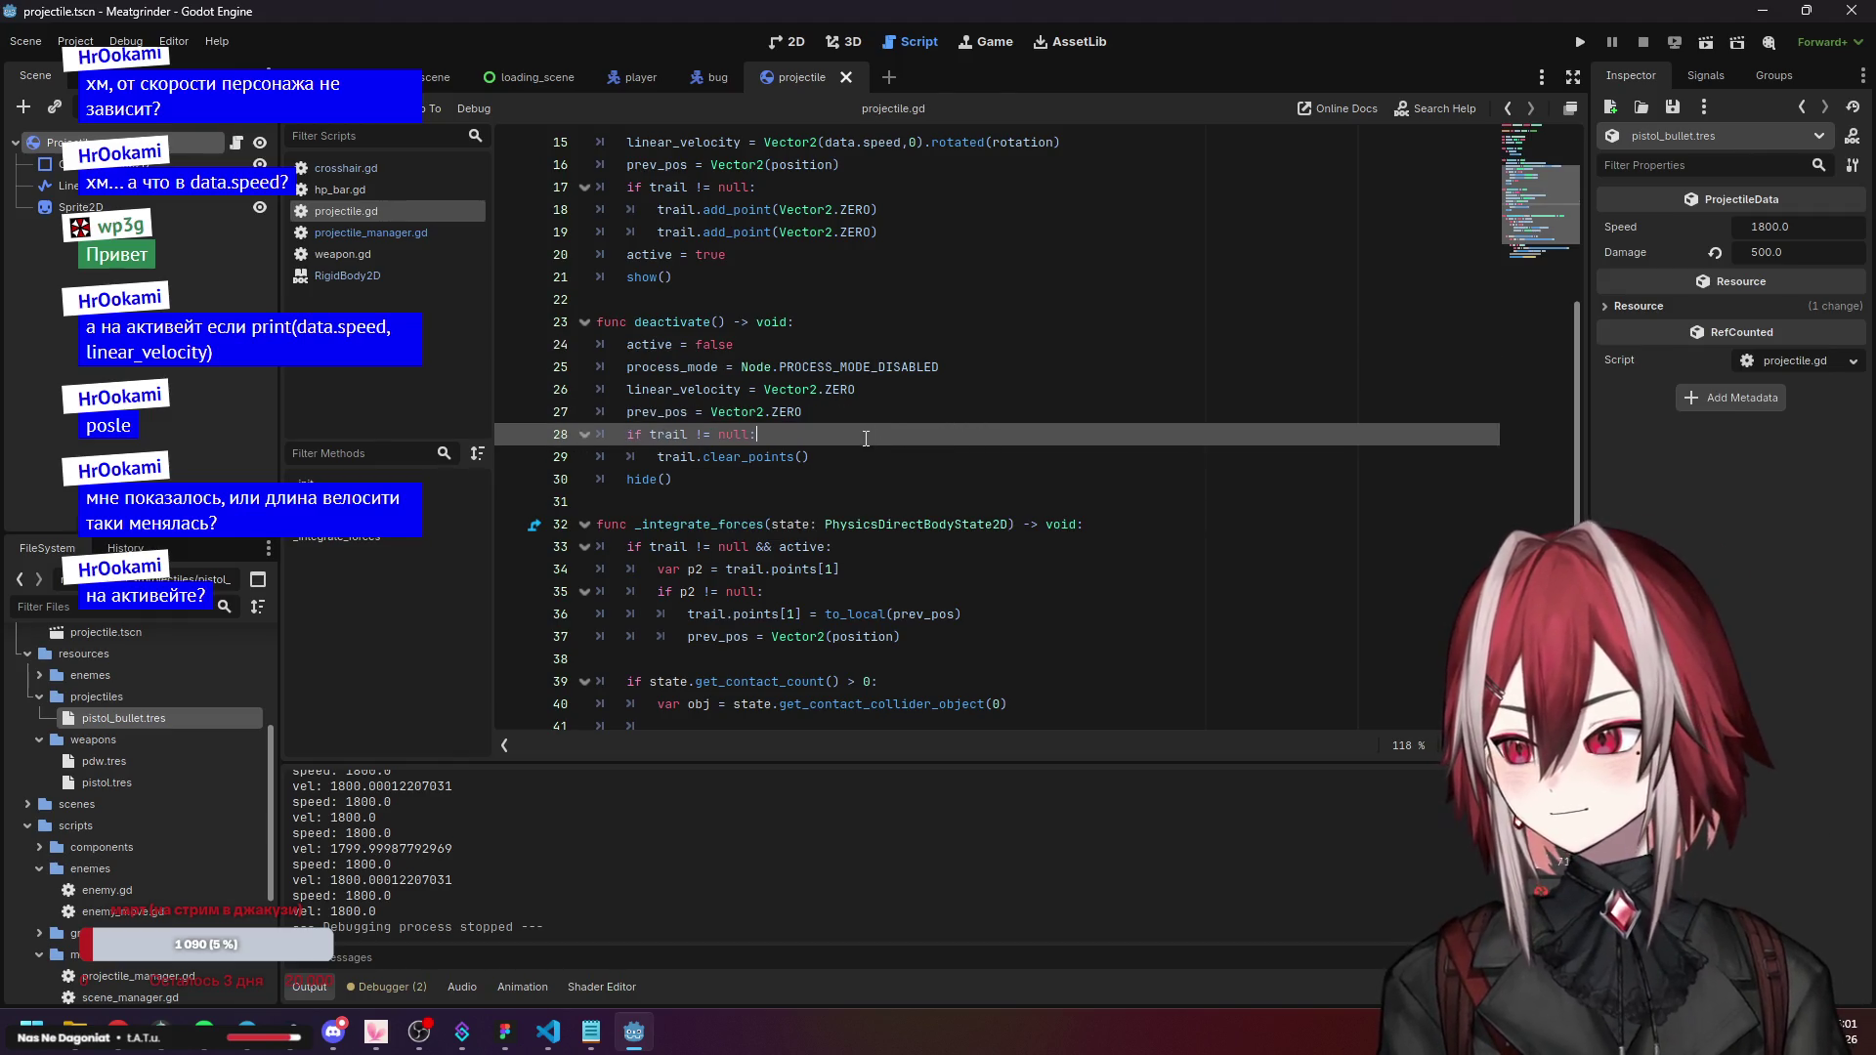
Test-run the game, stop it, and return to projectile.gd.
left_click(1580, 42)
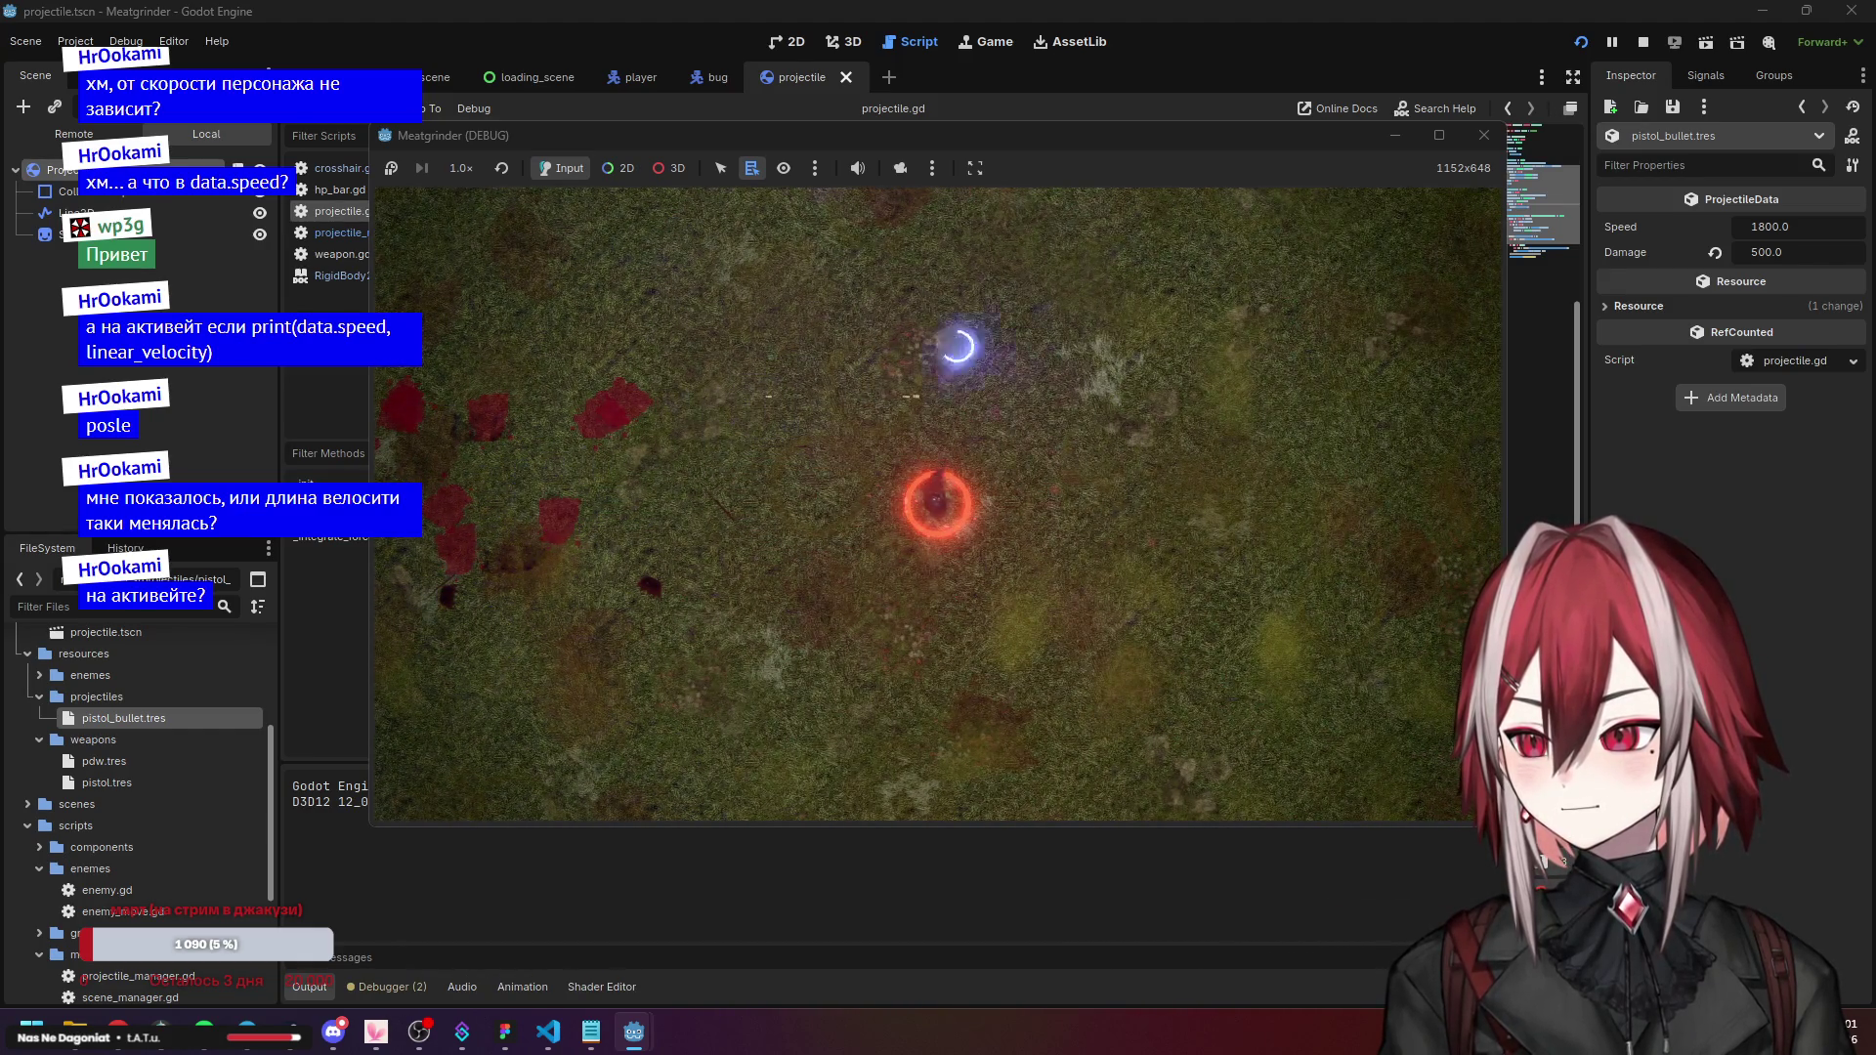
left_click(1484, 135)
left_click(846, 409)
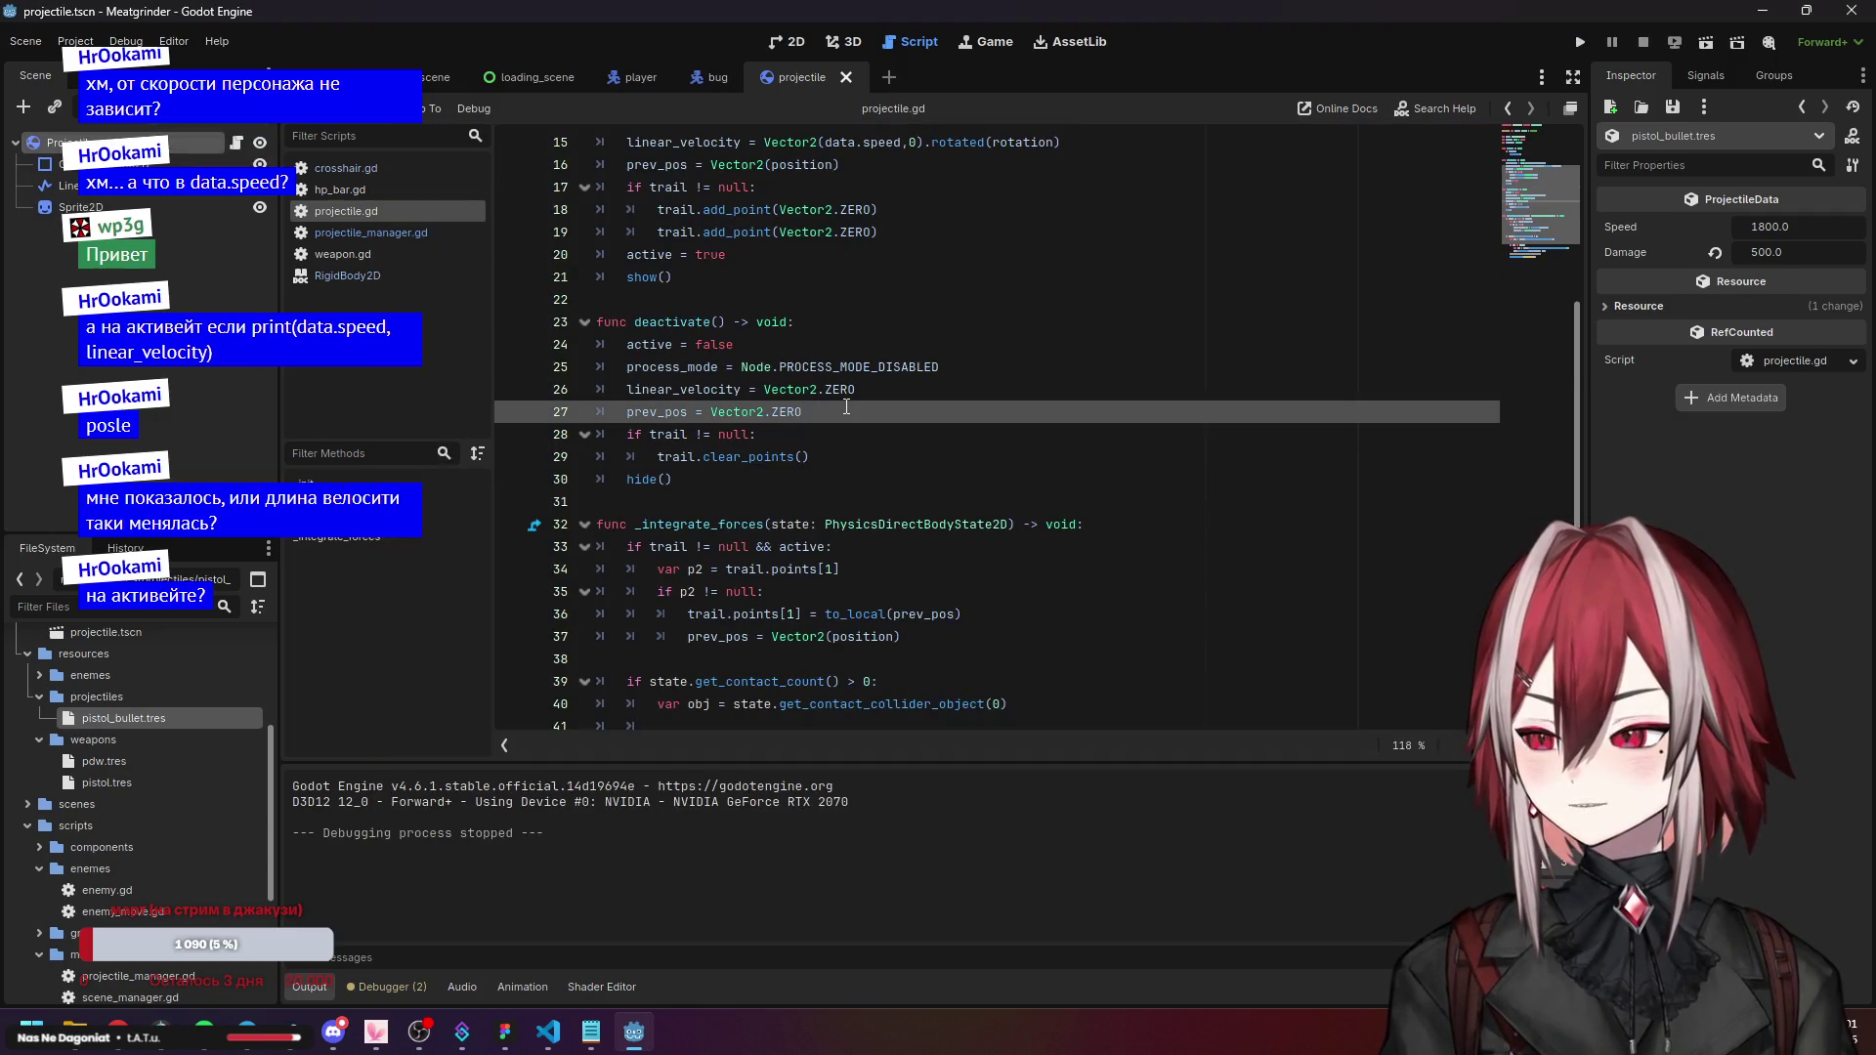
Open the projectile scene and show the Projectile body's properties in the Inspector.
scroll(846, 409, "down", 2)
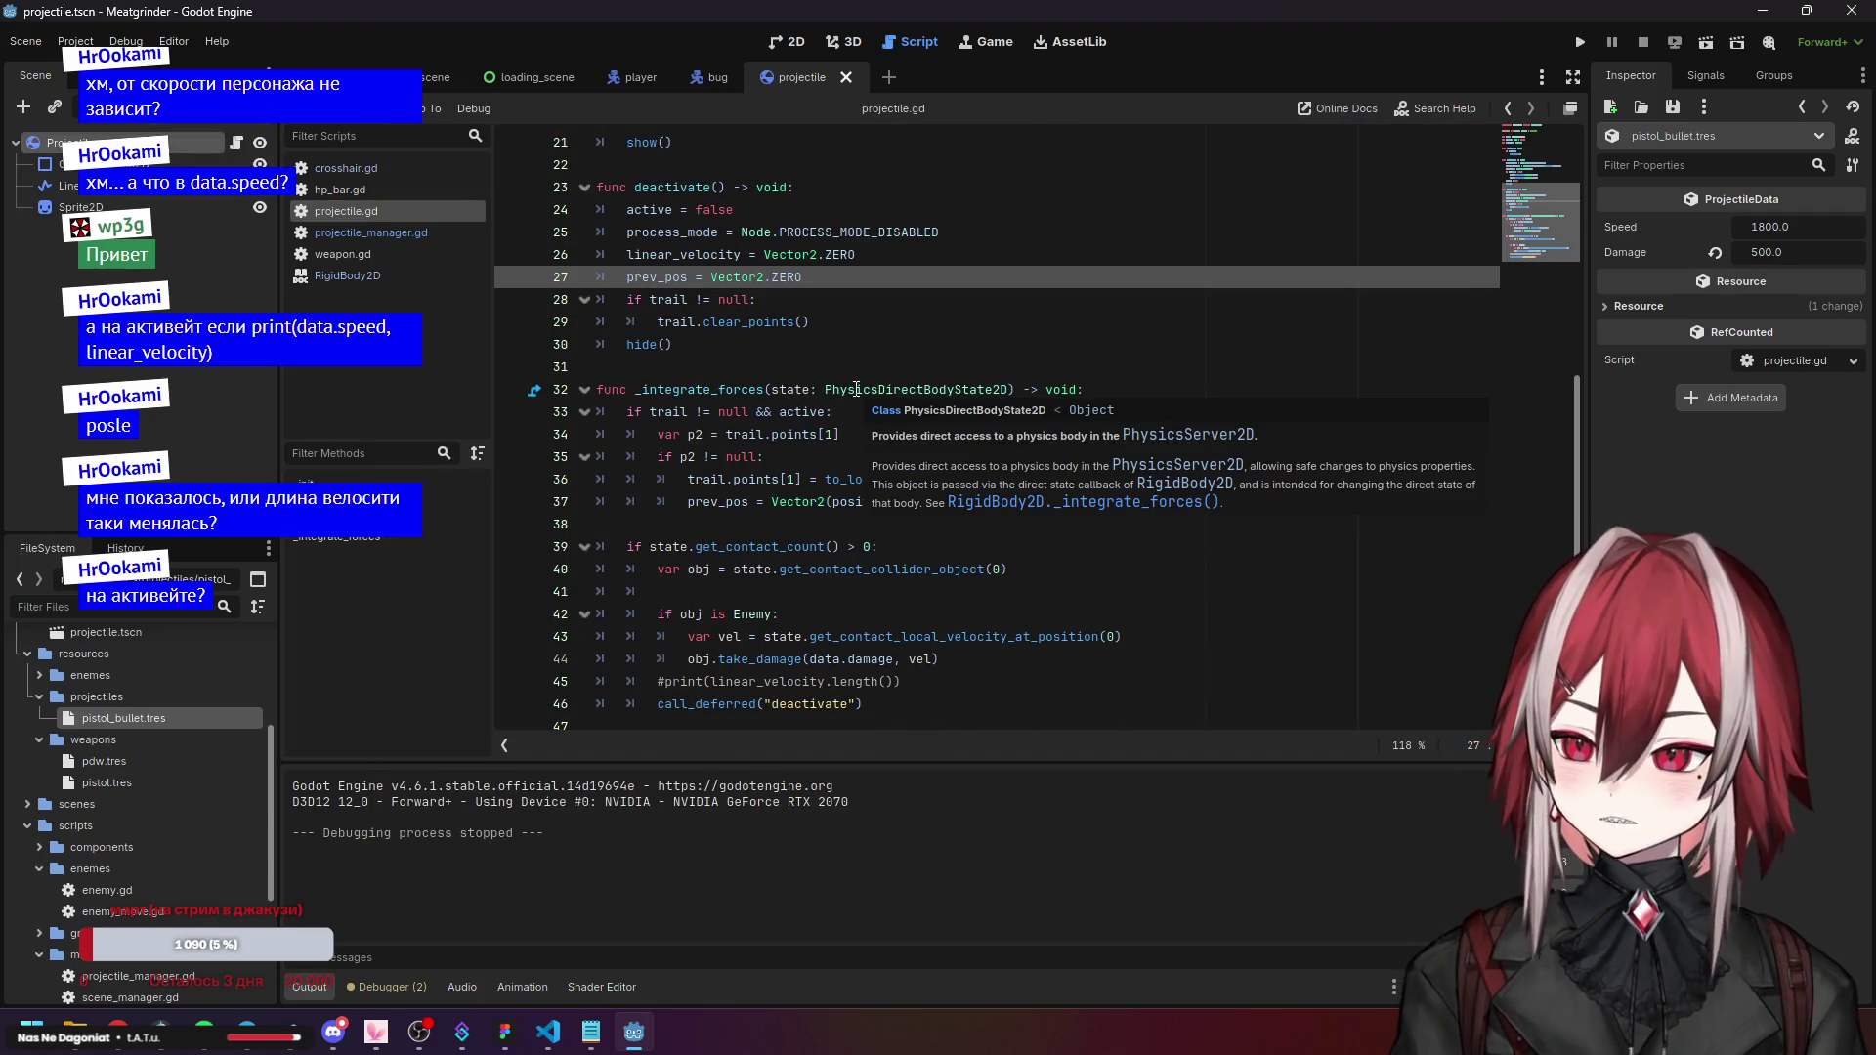
left_click(174, 782)
left_click(168, 763)
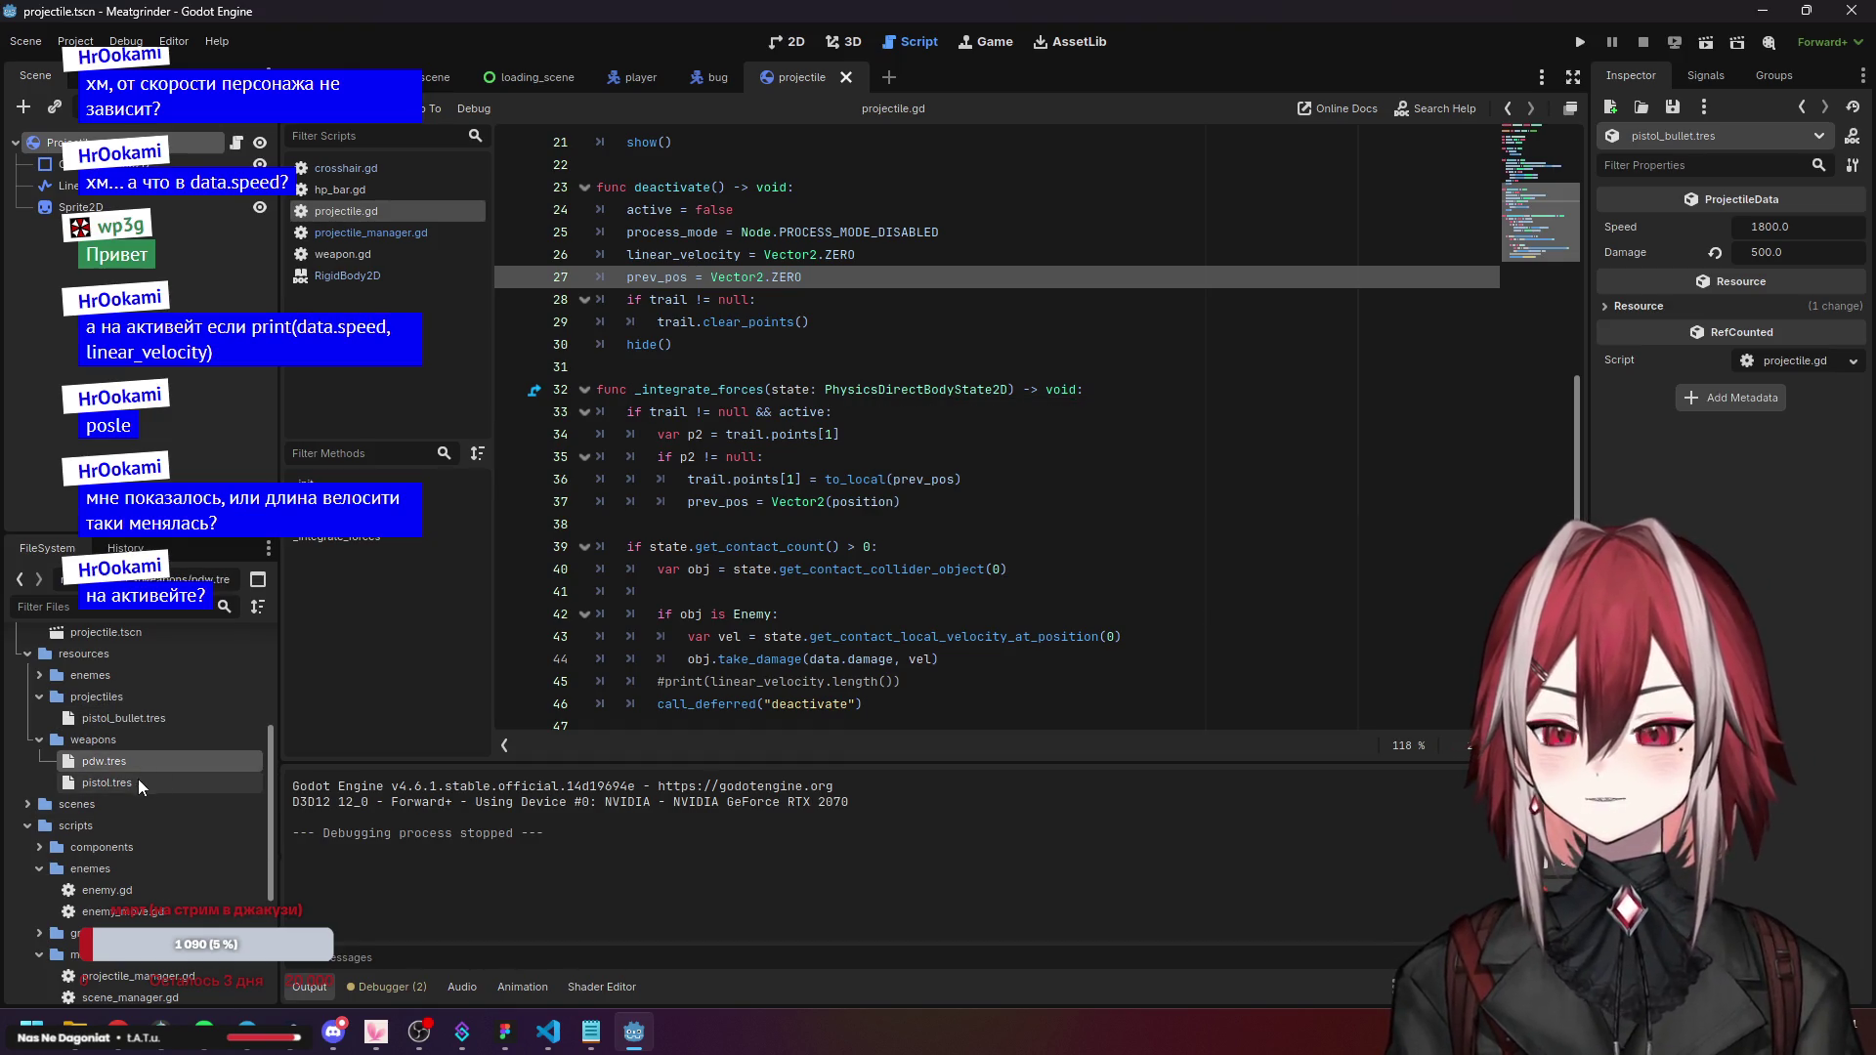
scroll(122, 753, "up", 3)
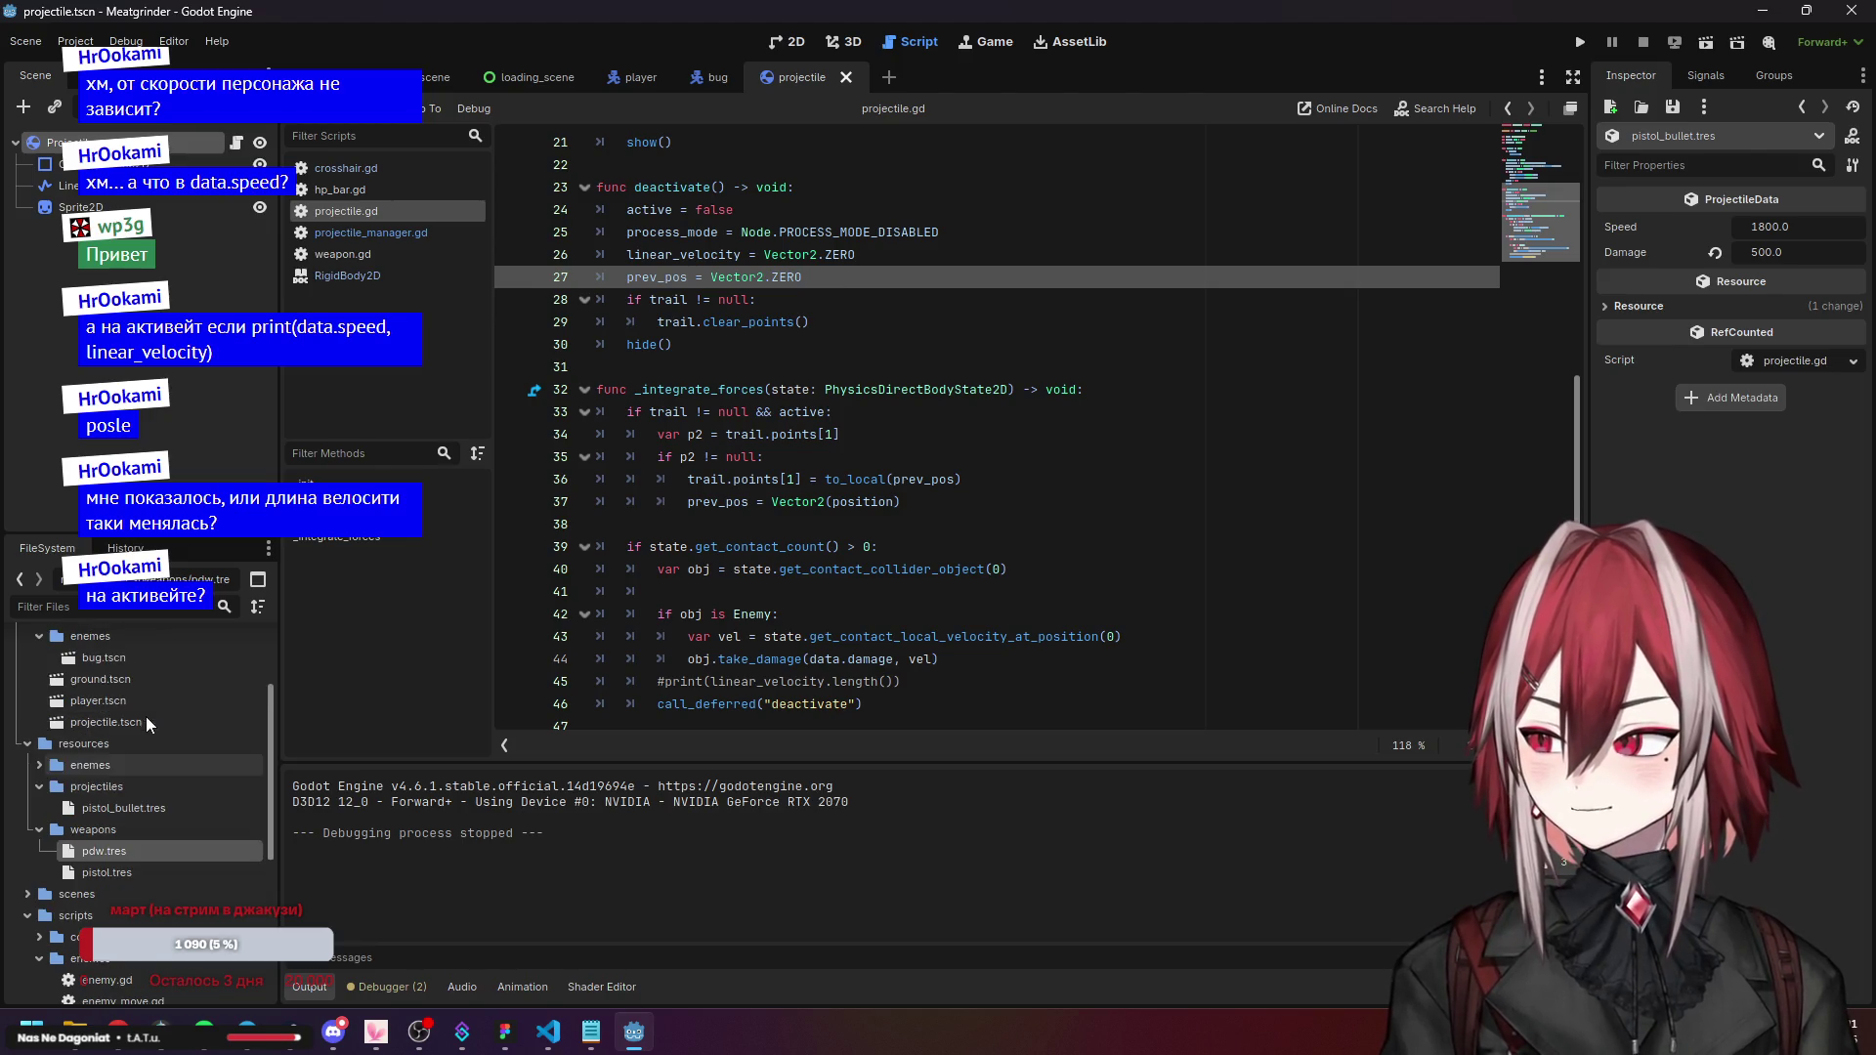
left_click(138, 720)
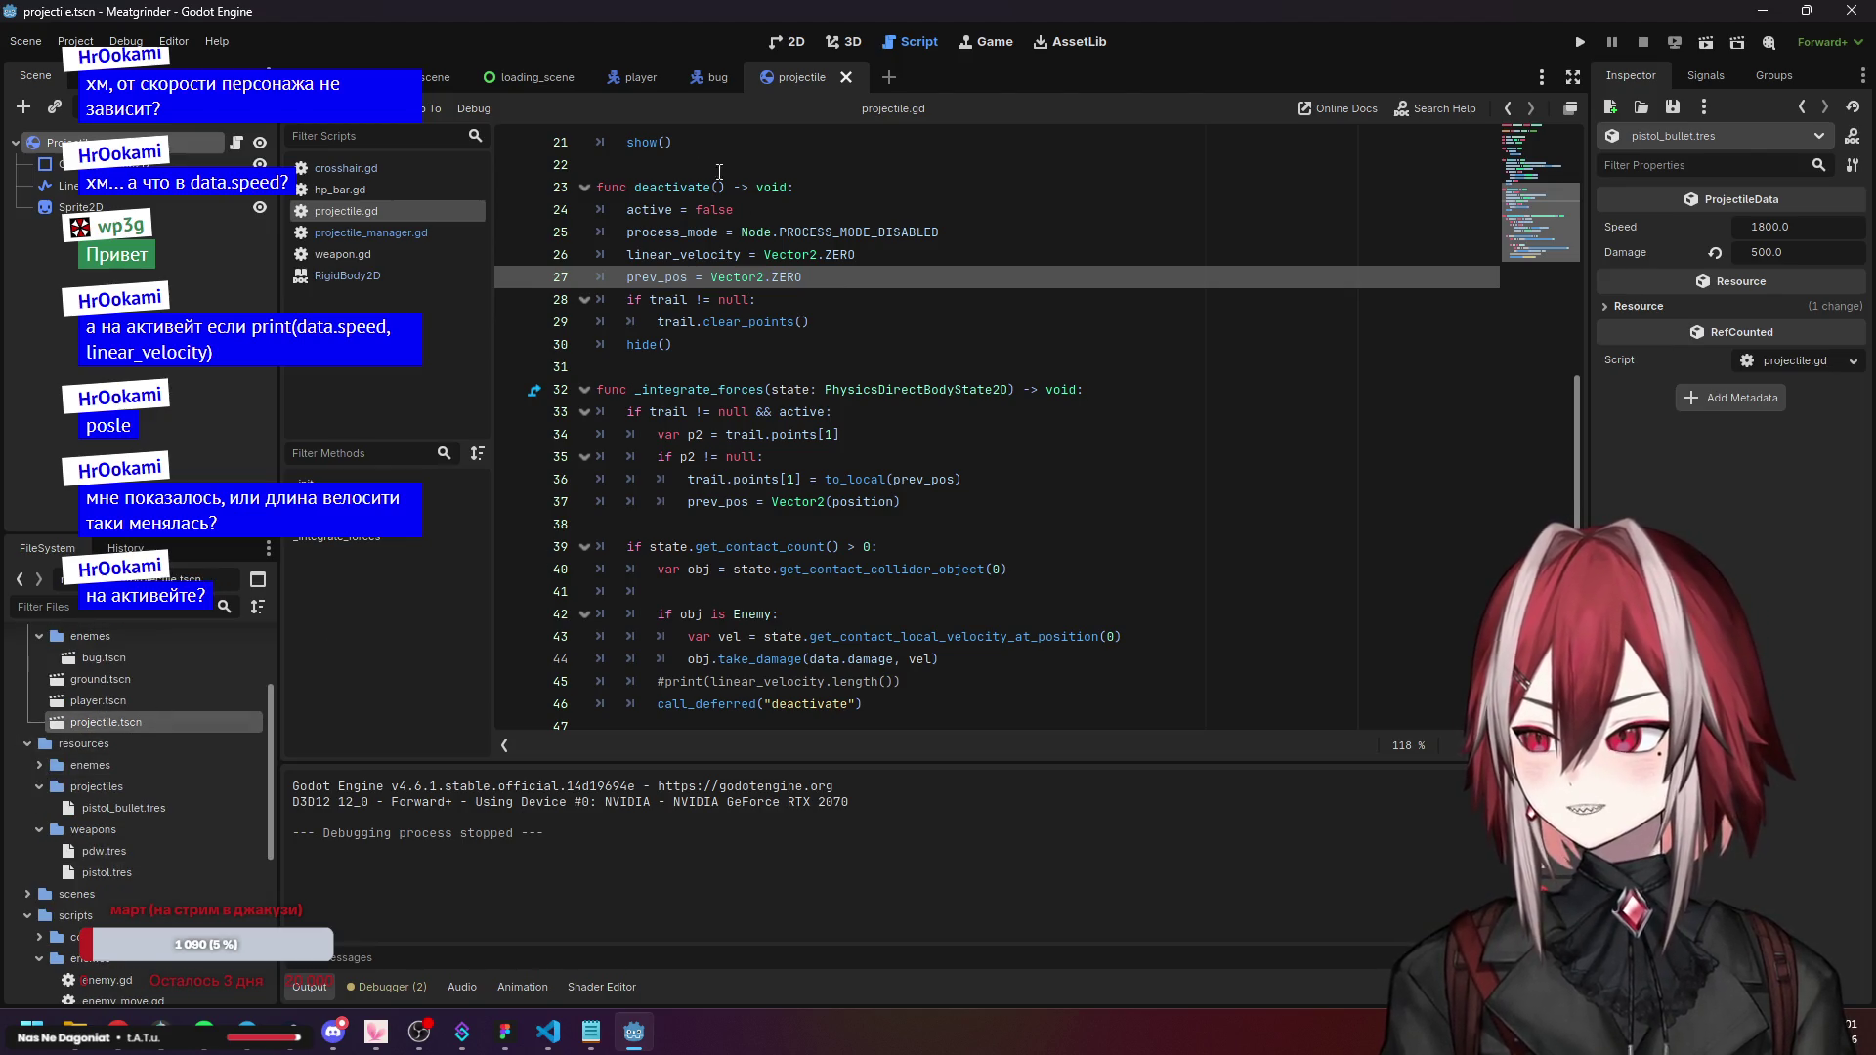
left_click(1801, 106)
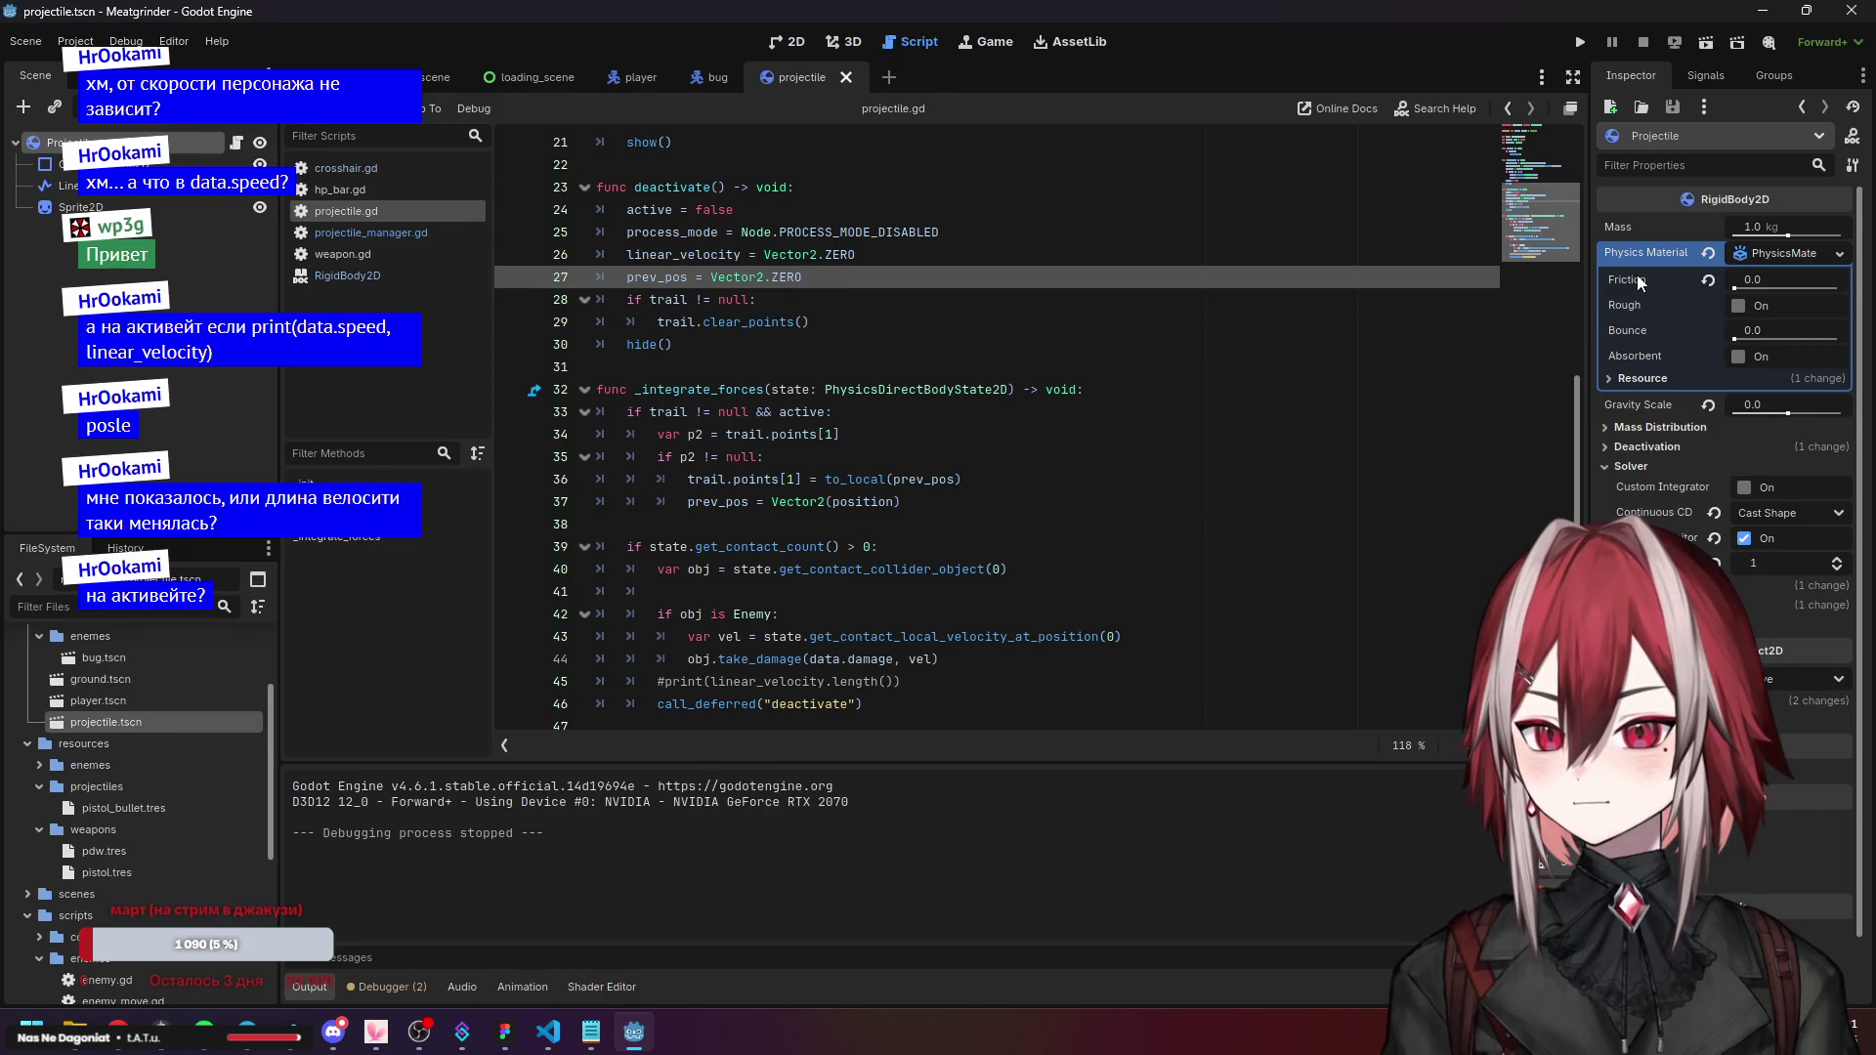
Expand the Physics Material, Mass Distribution, Deactivation and Solver sections.
left_click(1642, 378)
left_click(1642, 378)
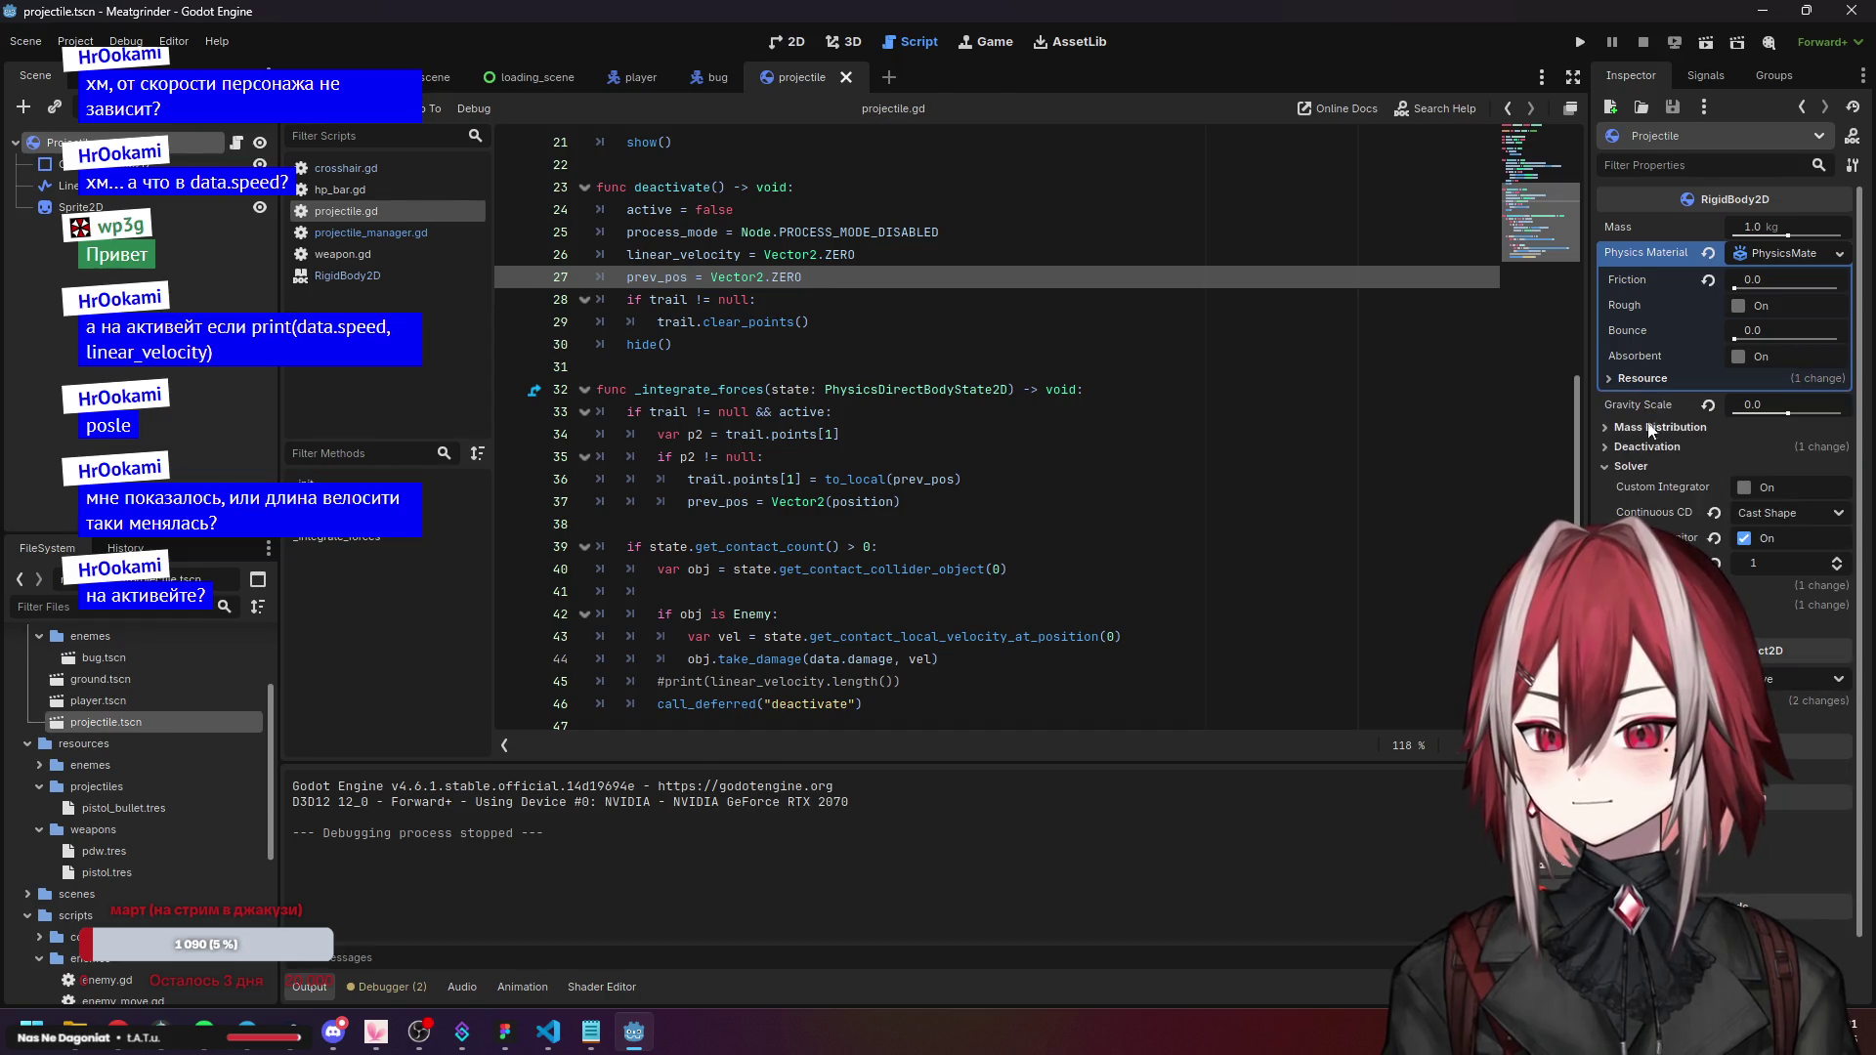
left_click(1652, 428)
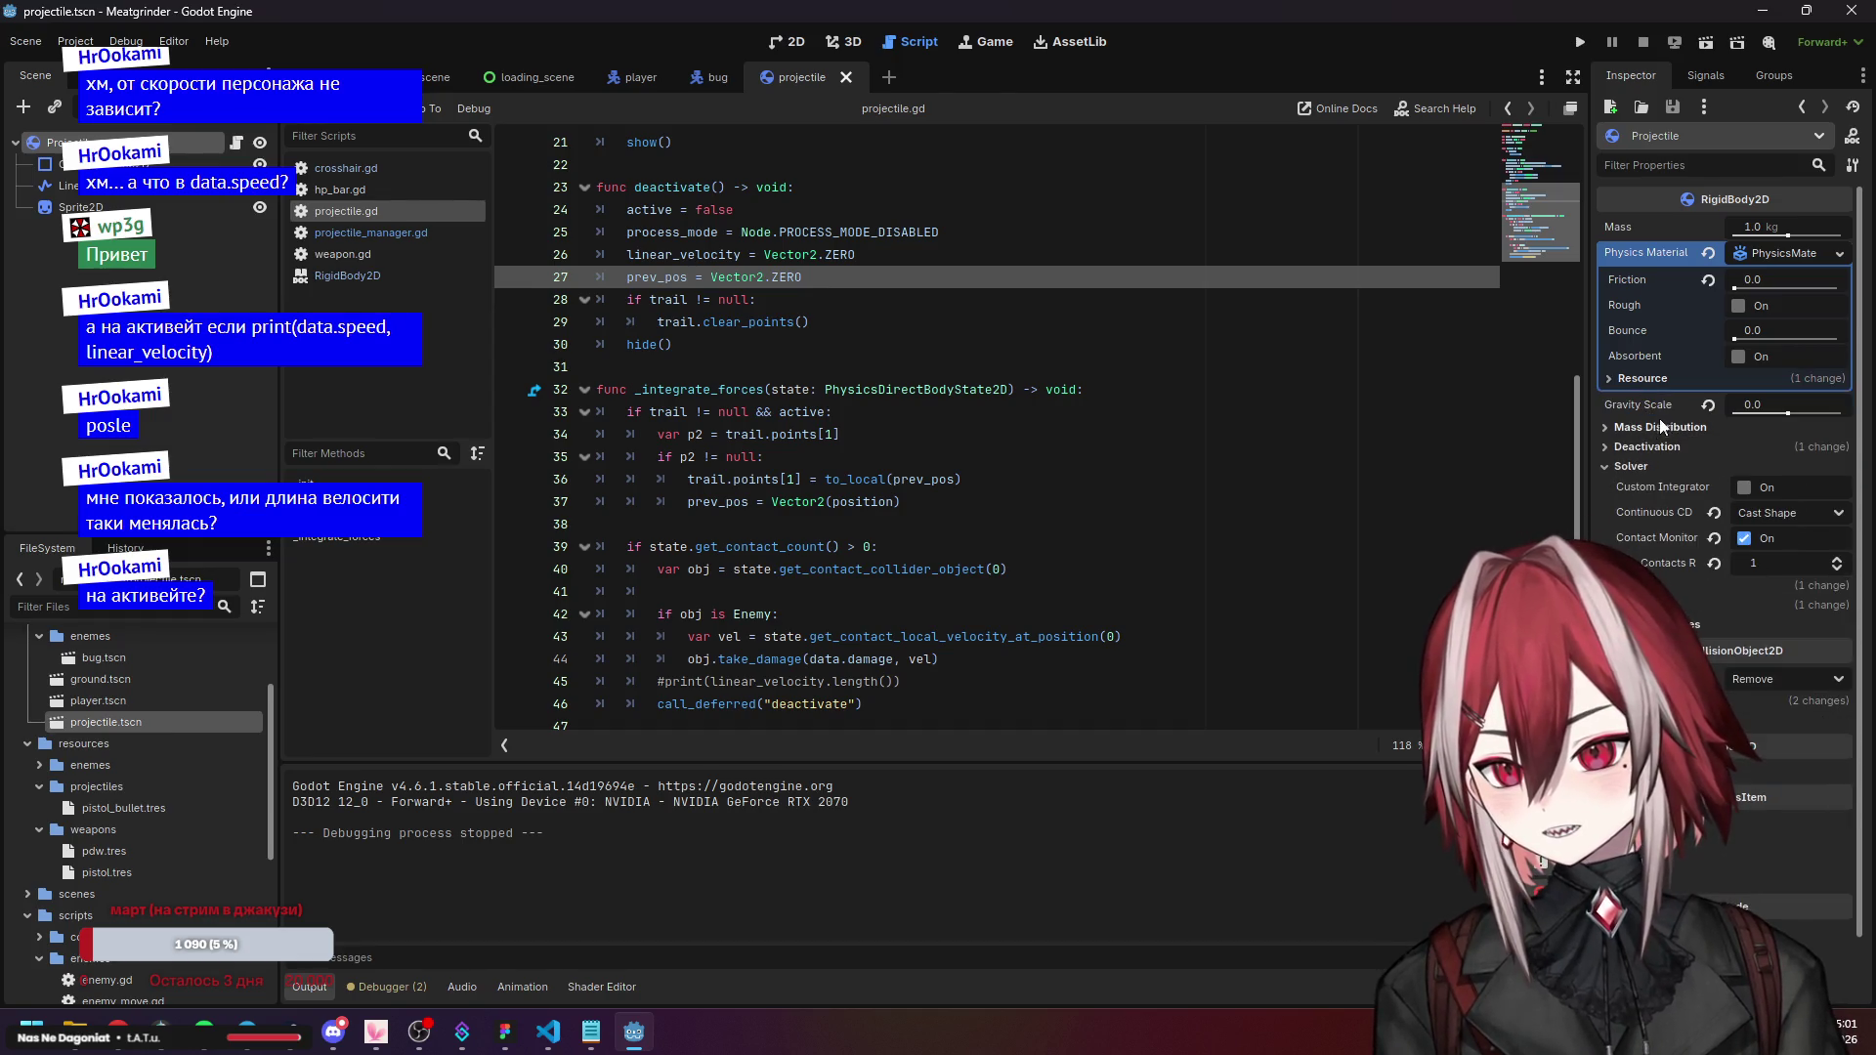
left_click(1657, 427)
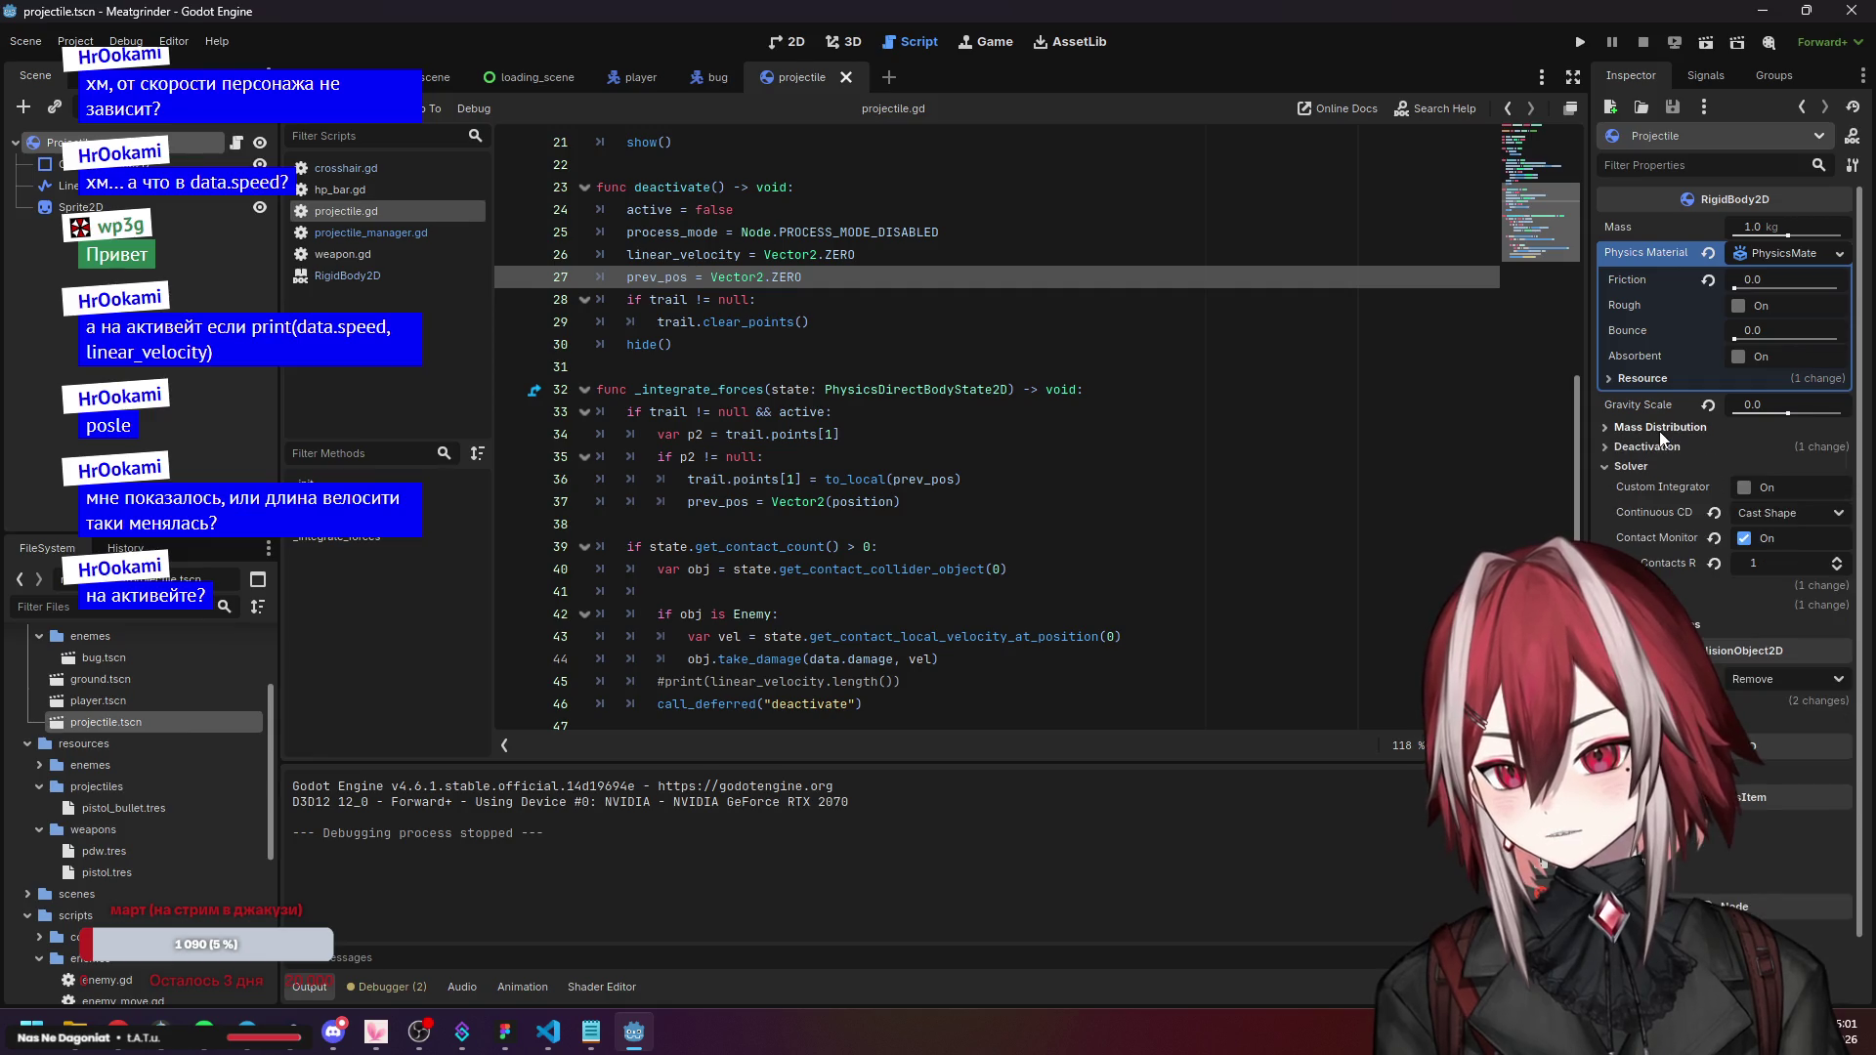
left_click(1658, 446)
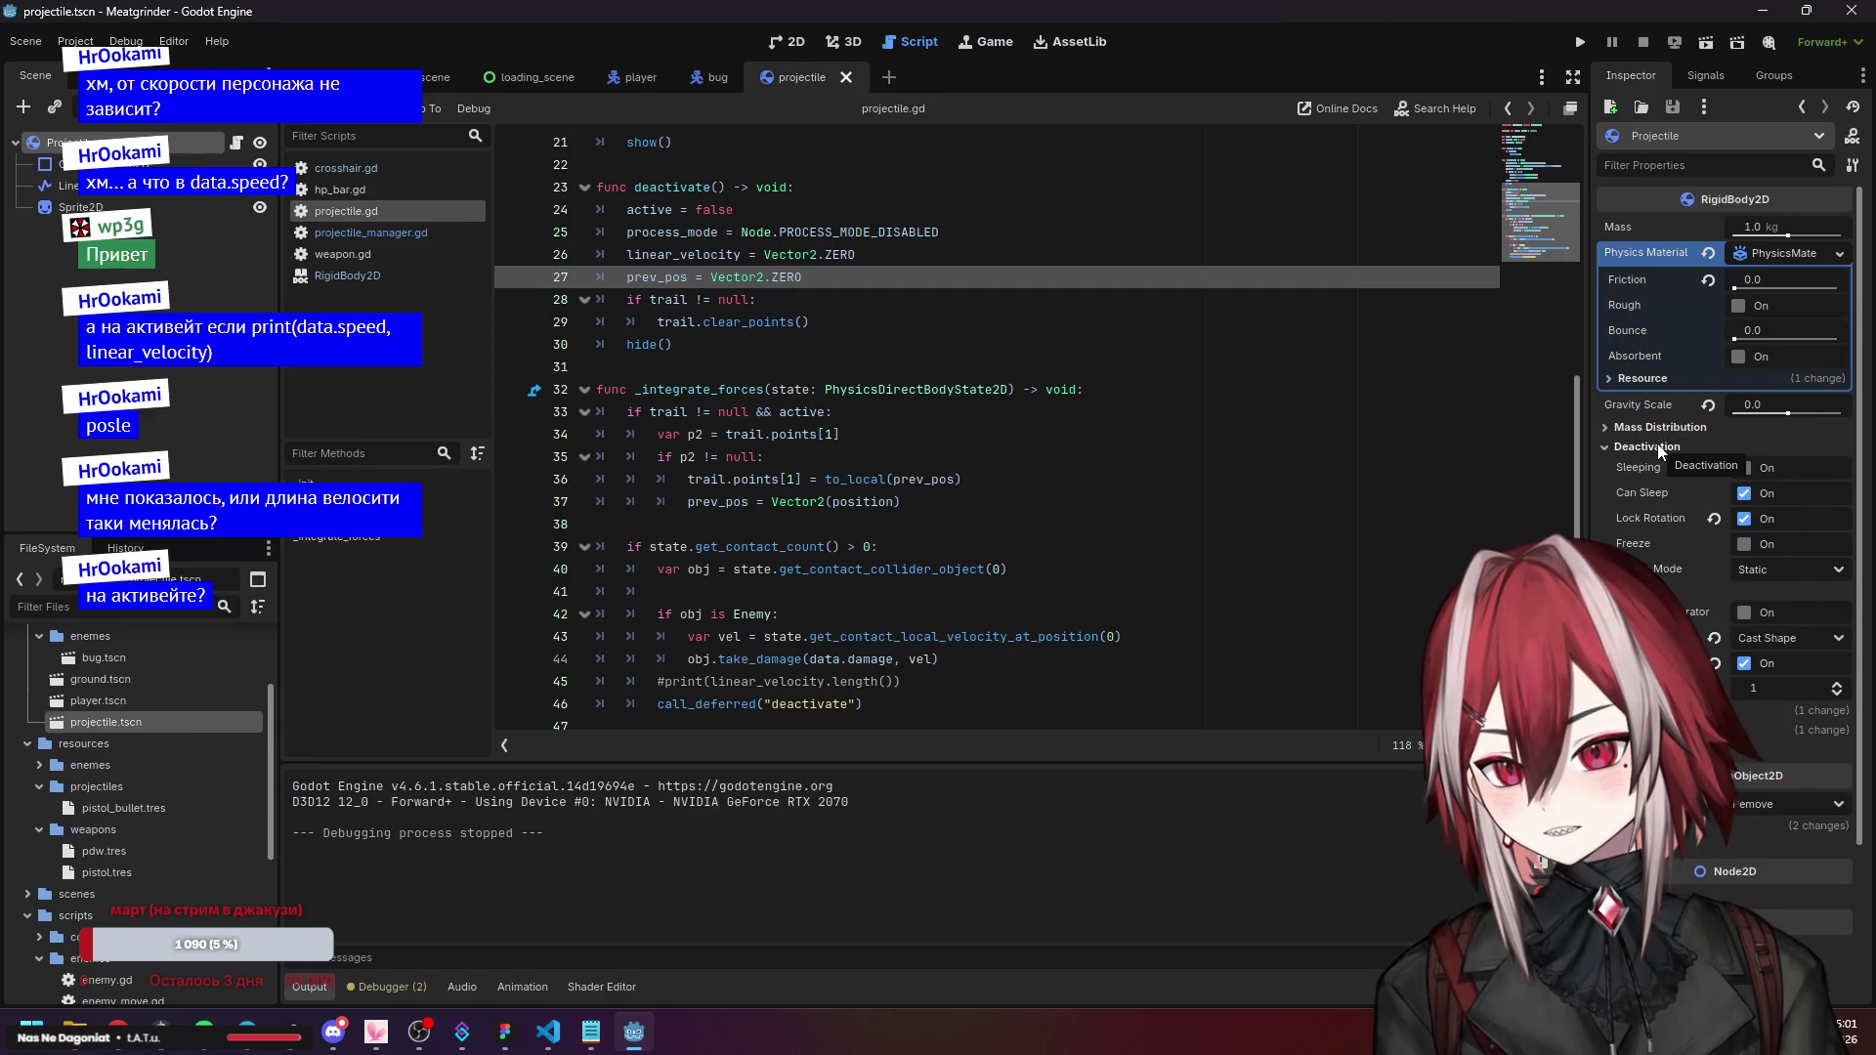
left_click(1658, 448)
left_click(1645, 463)
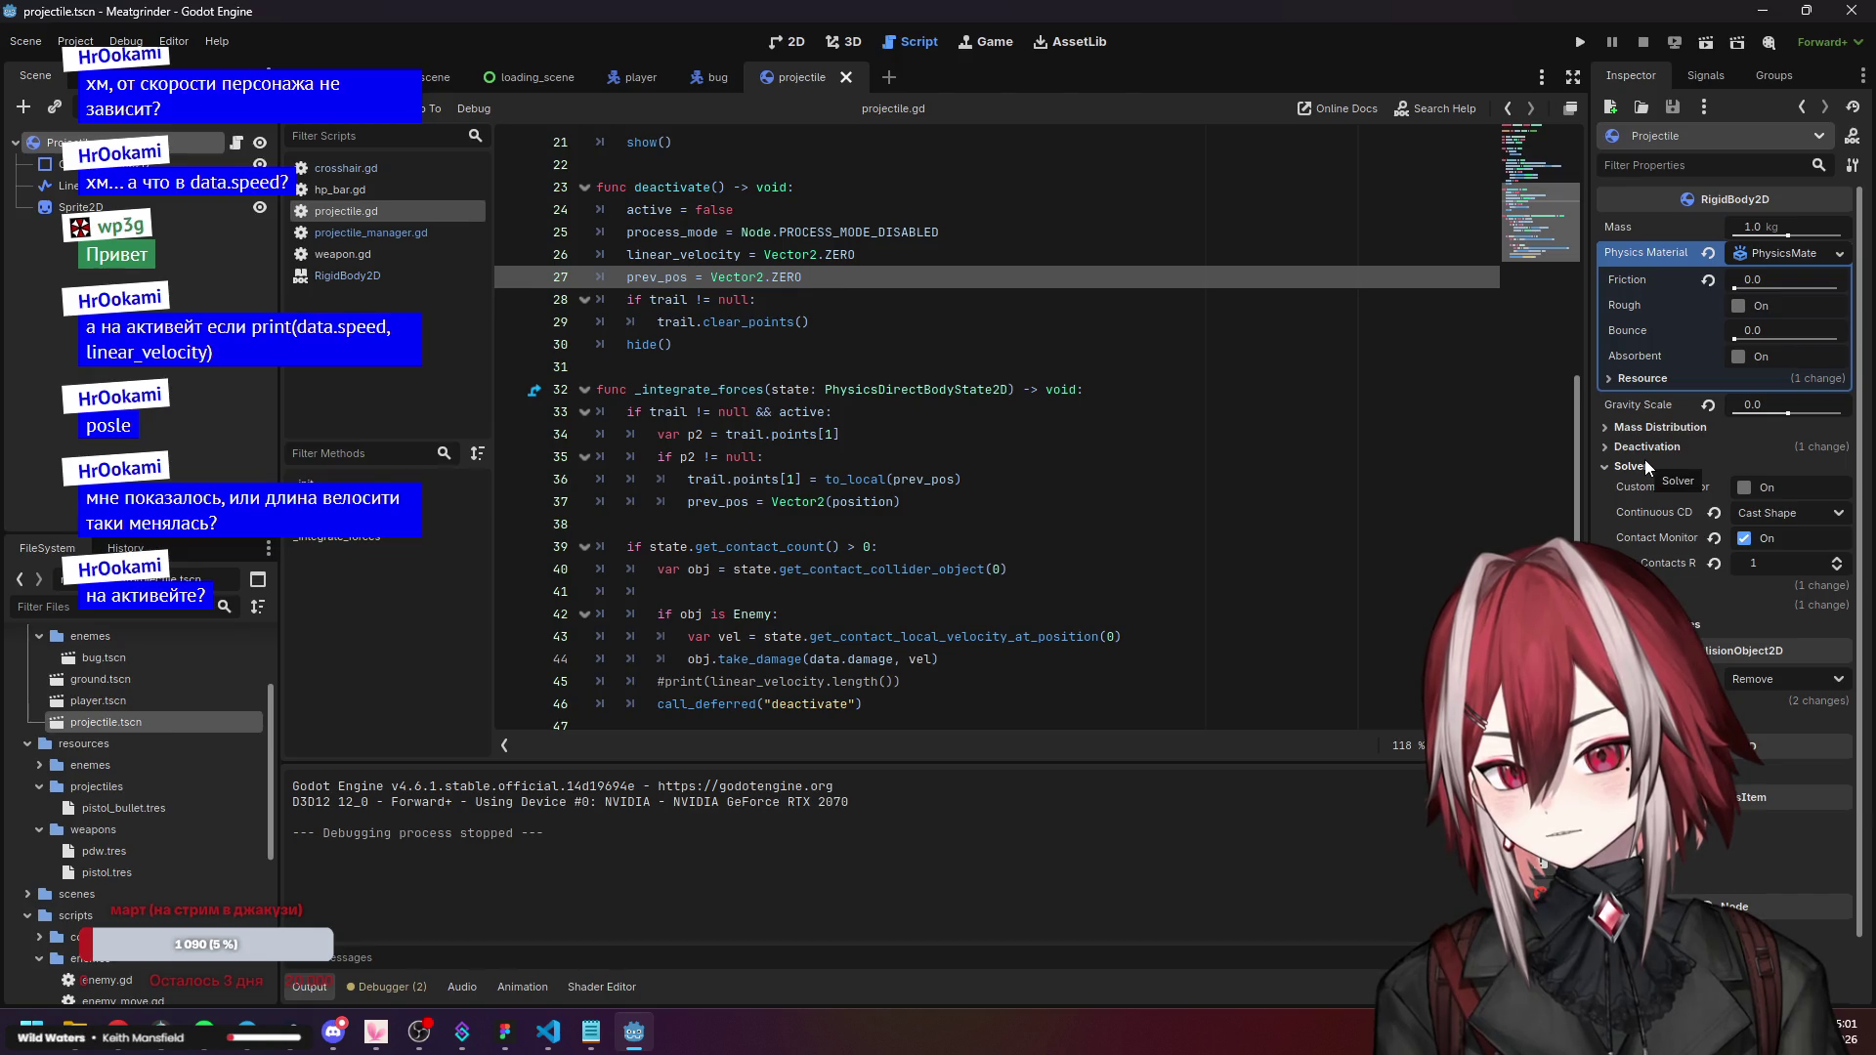
Check the continuous collision detection options and the Linear and Angular velocity and damping settings.
left_click(1772, 512)
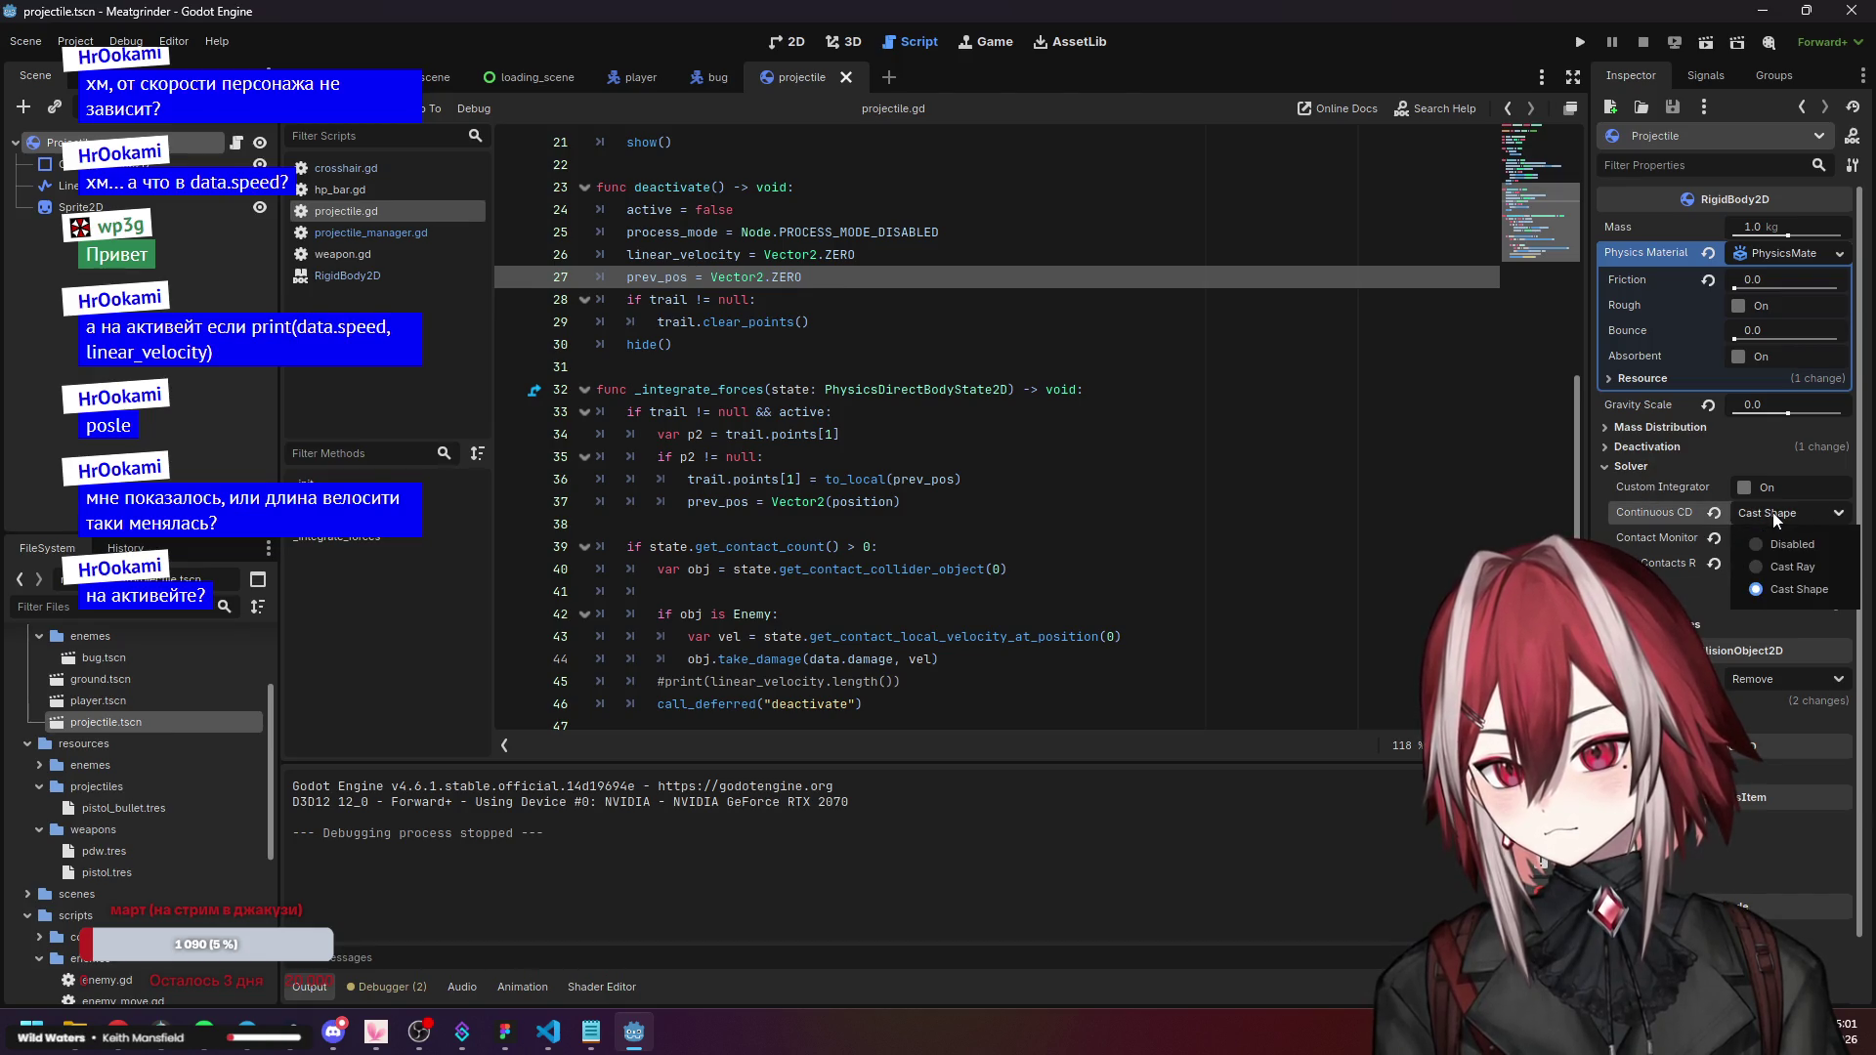
left_click(1773, 513)
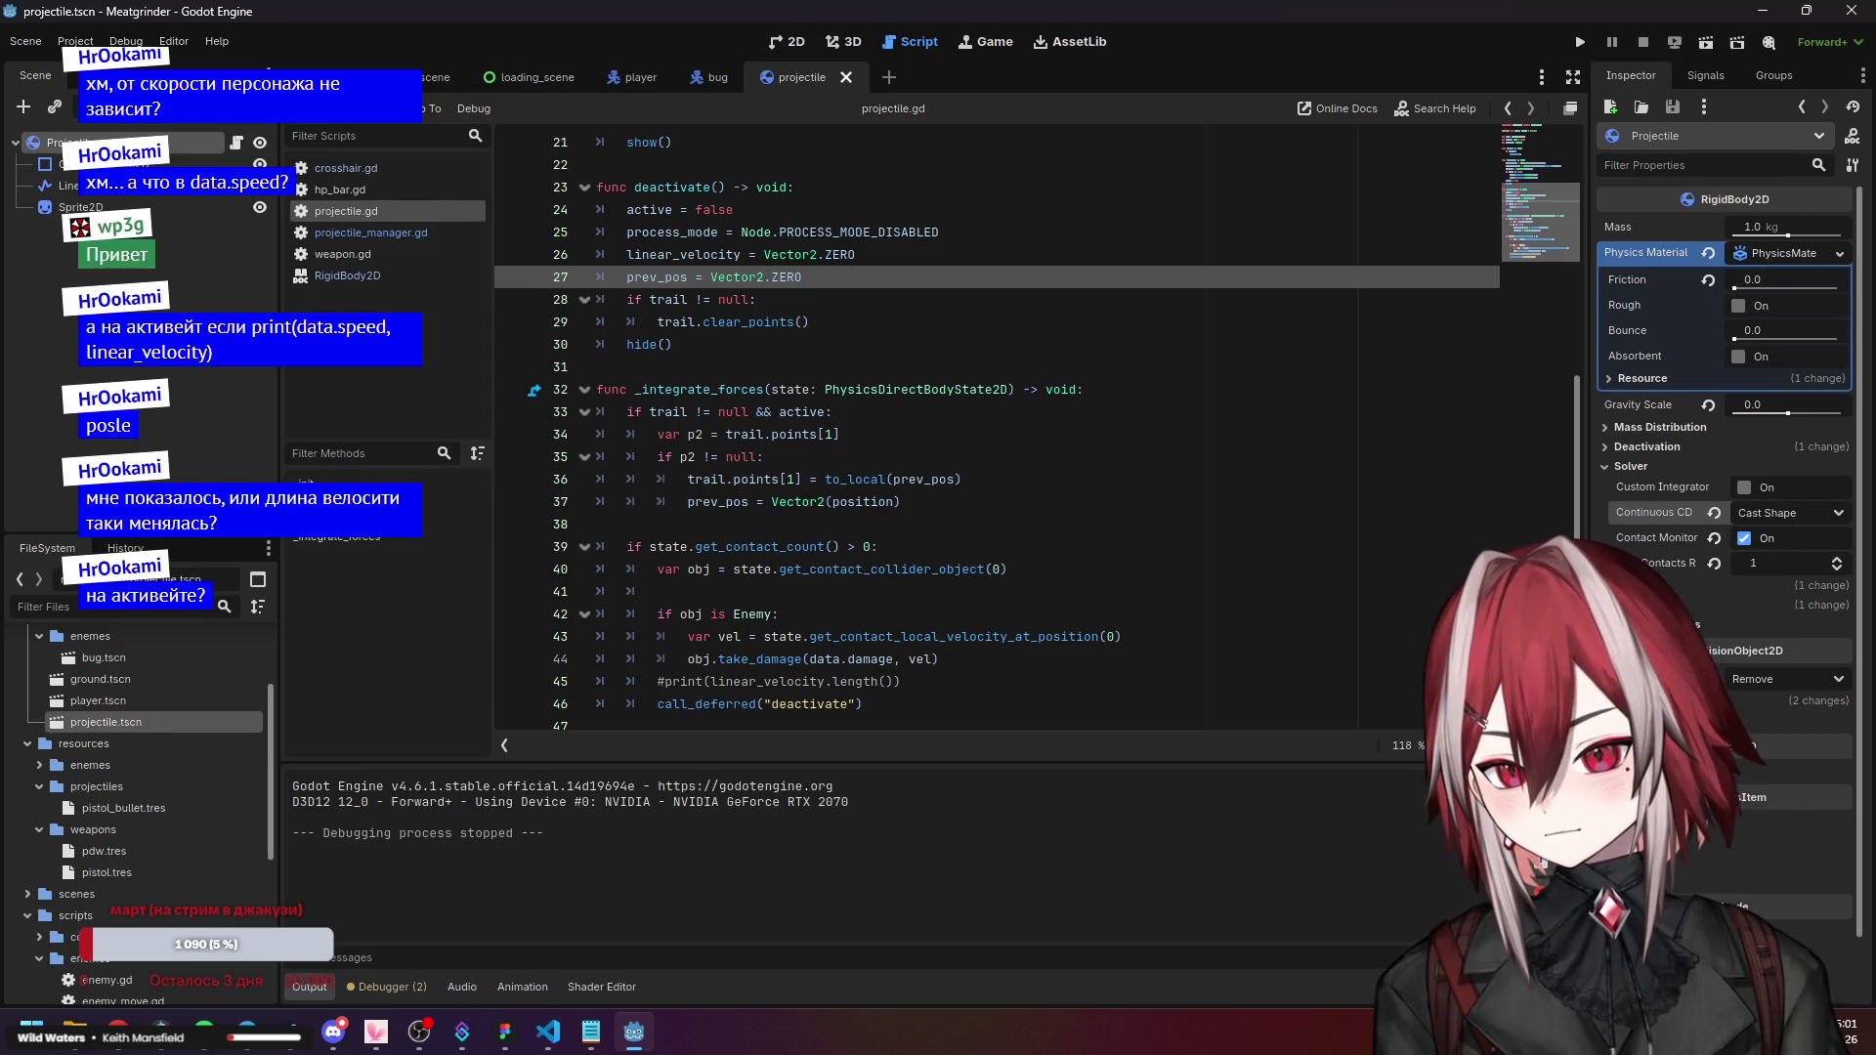
left_click(1662, 585)
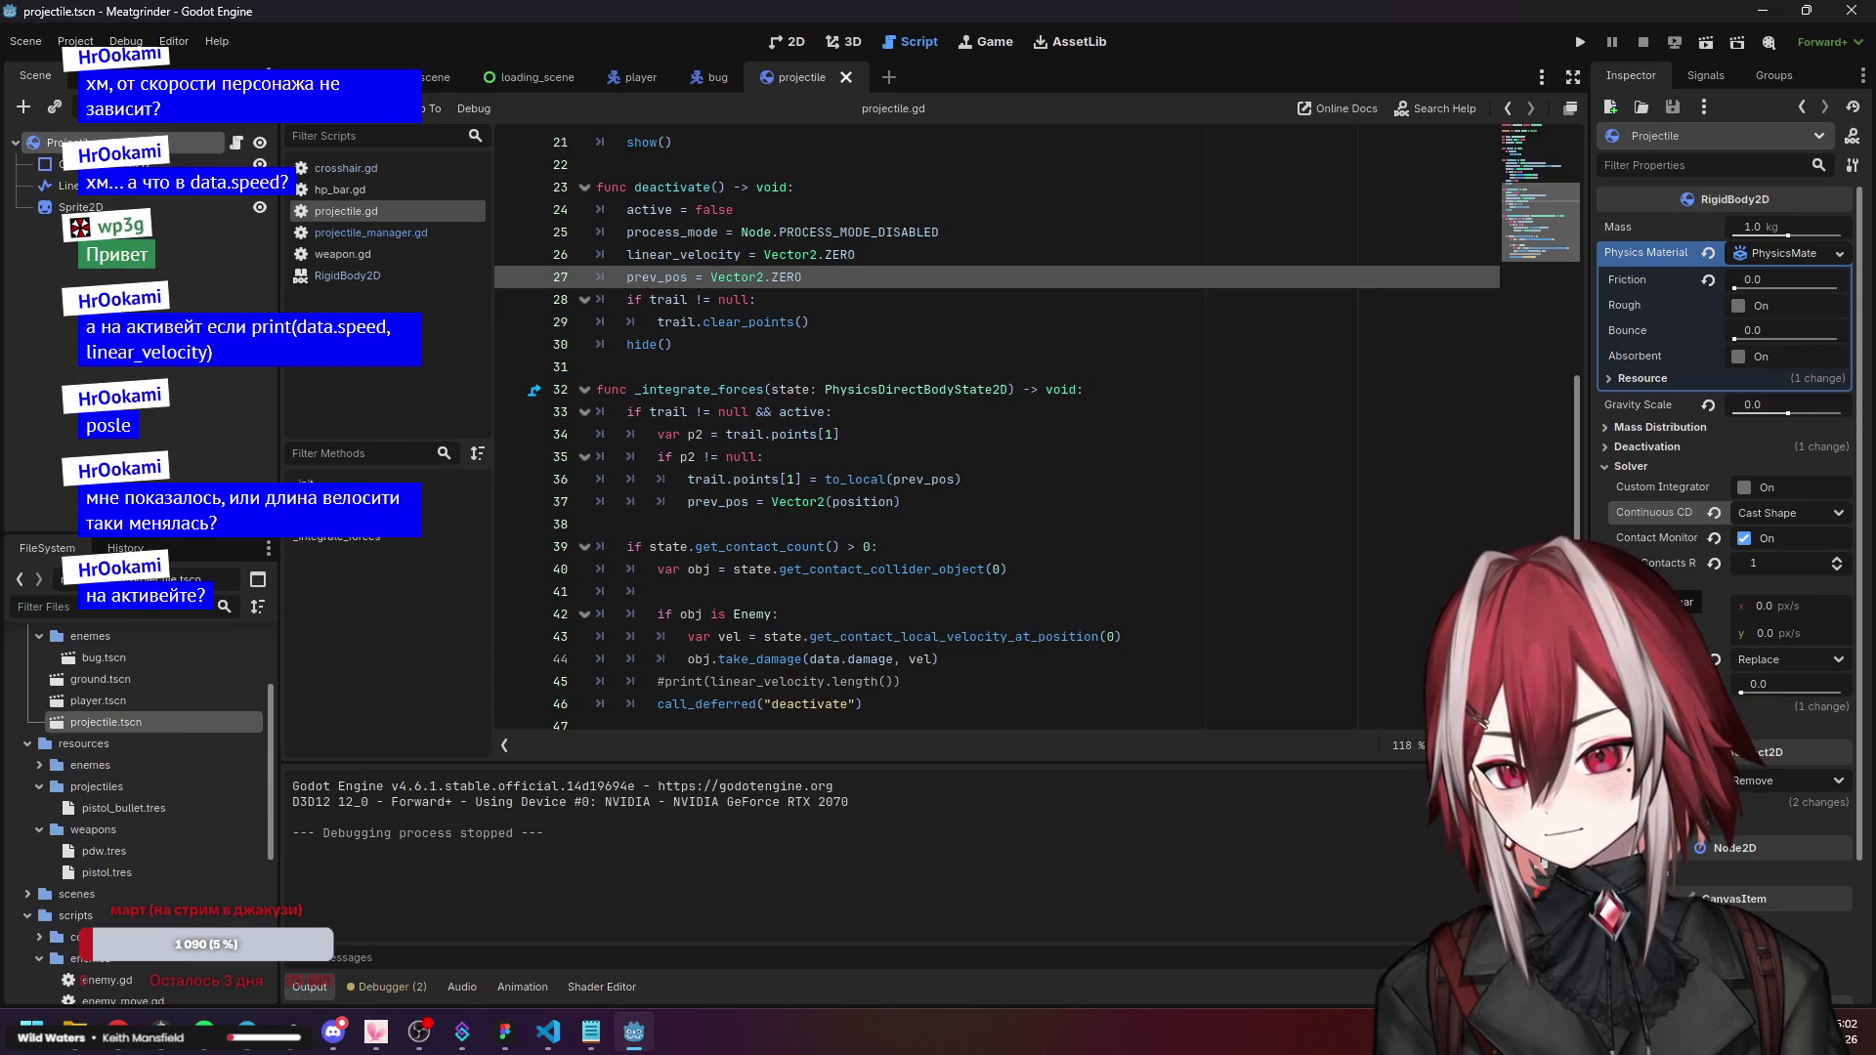
left_click(1661, 585)
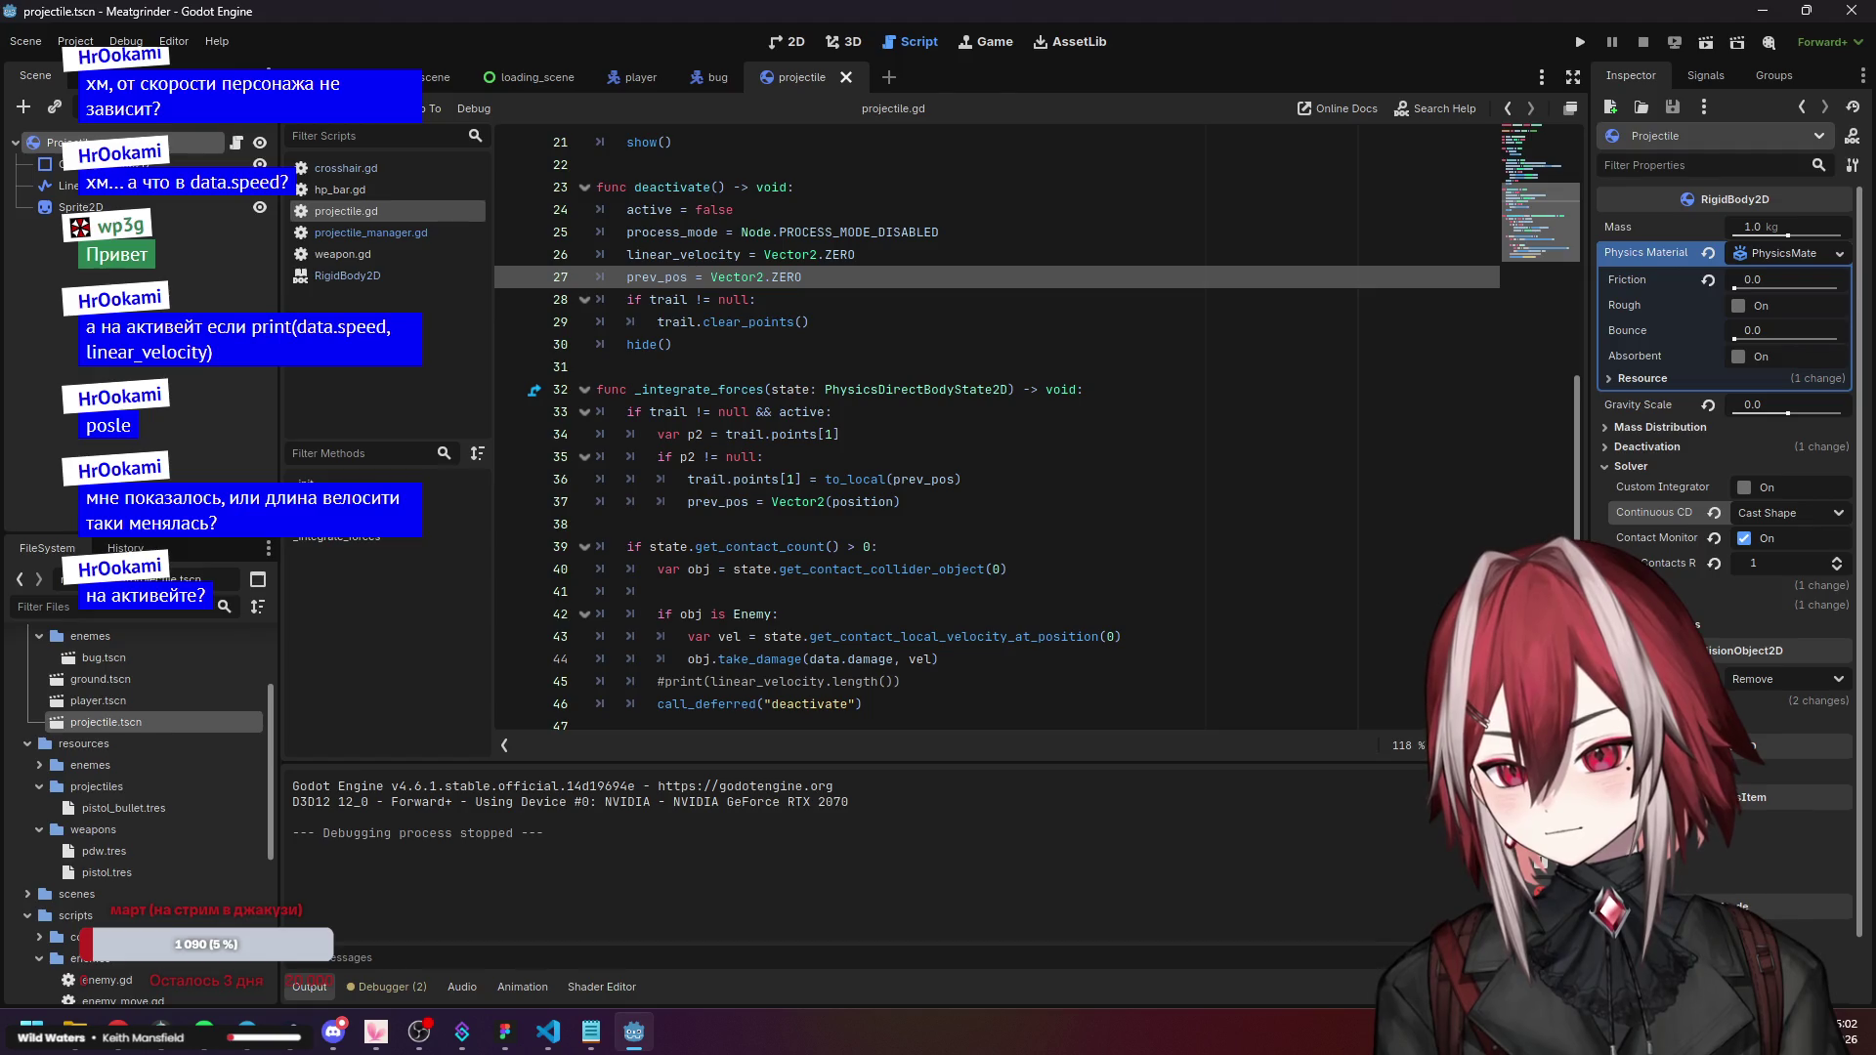
left_click(1661, 606)
left_click(1661, 606)
left_click(1180, 518)
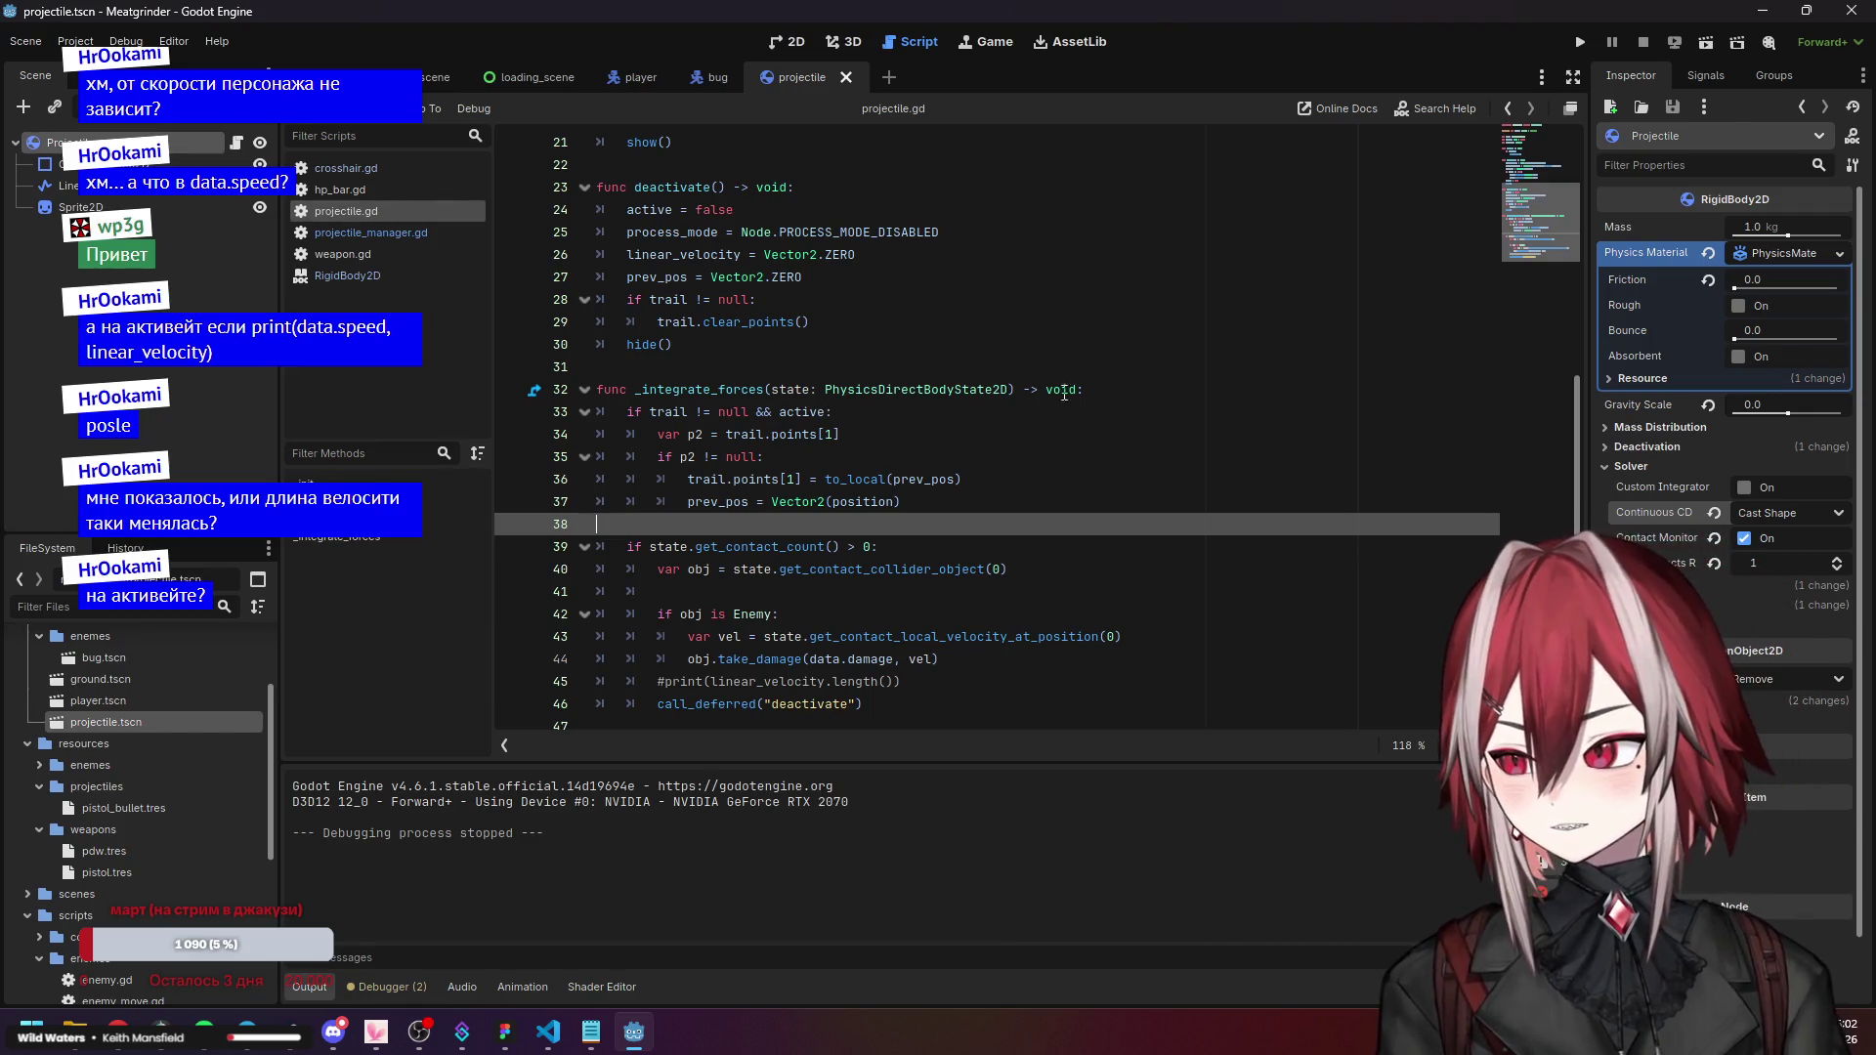
left_click(411, 257)
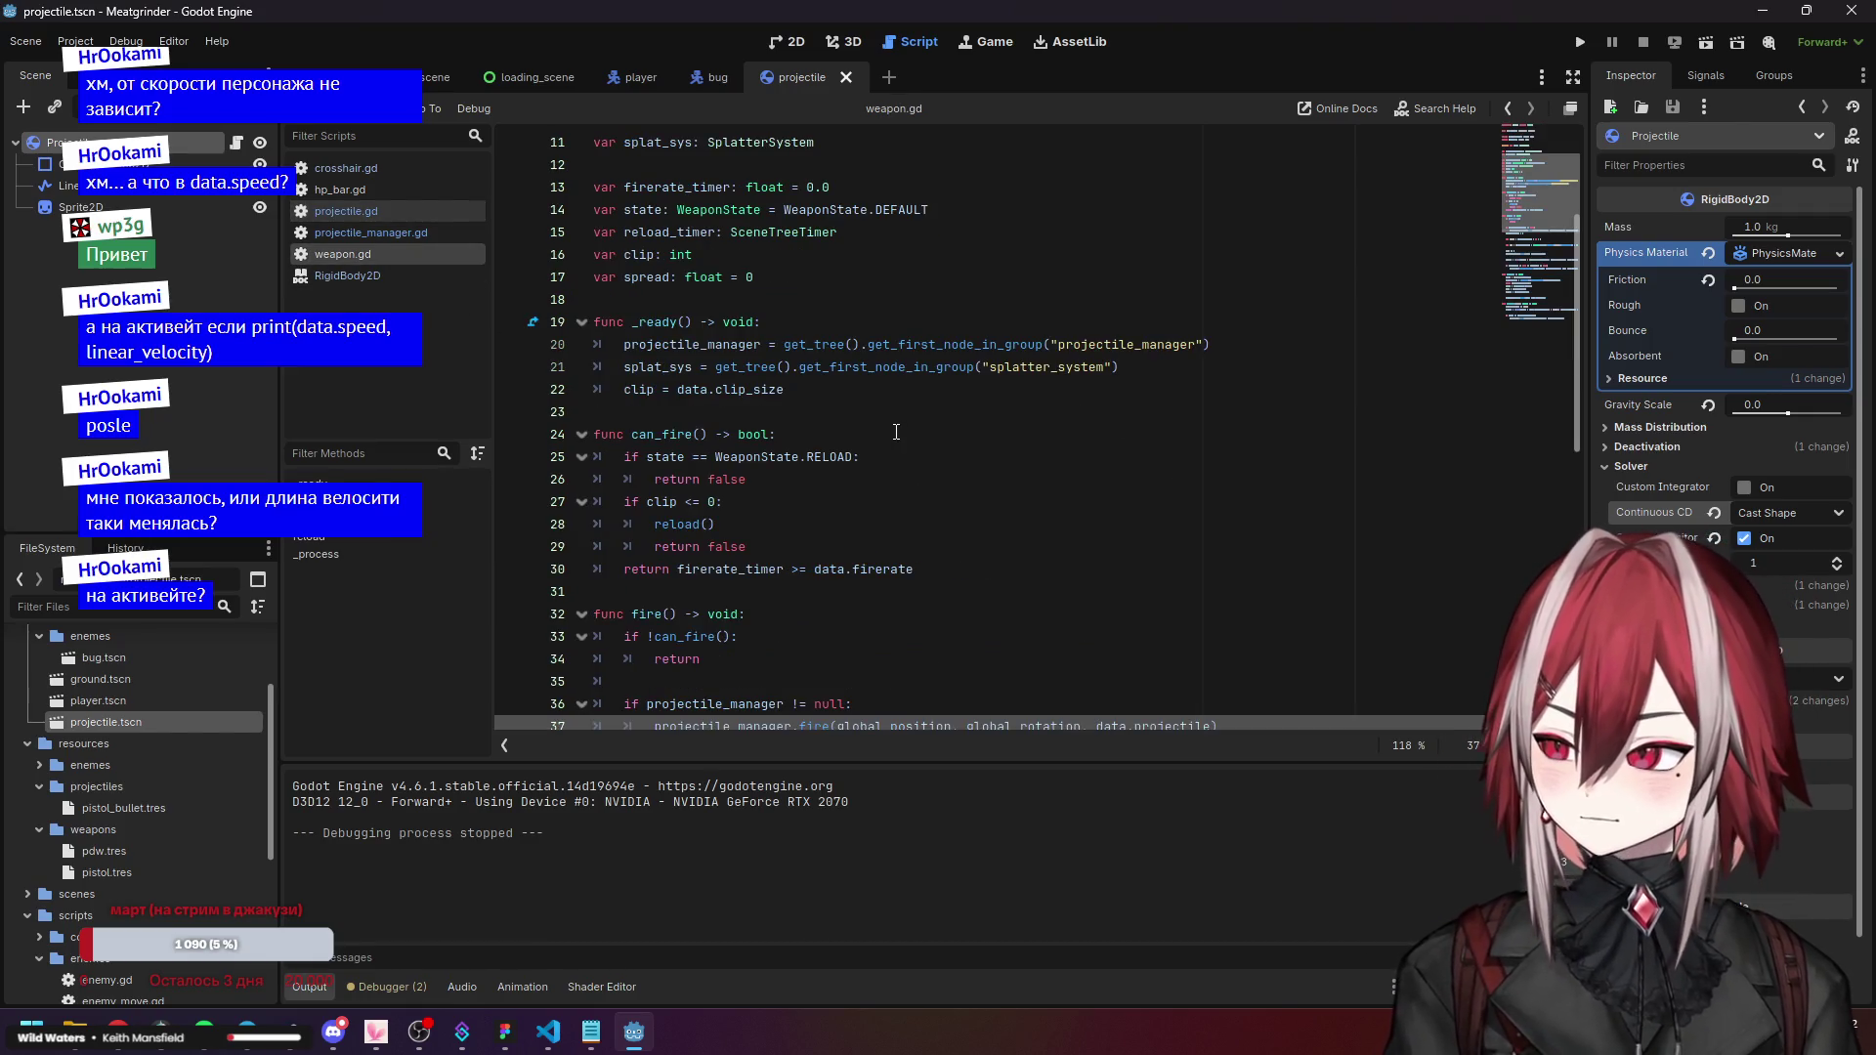
Read weapon.gd's fire() and its projectile_manager.fire call, then switch to Visual Studio Code.
scroll(899, 433, "down", 7)
left_click(898, 366)
left_click(879, 232)
left_click(863, 255)
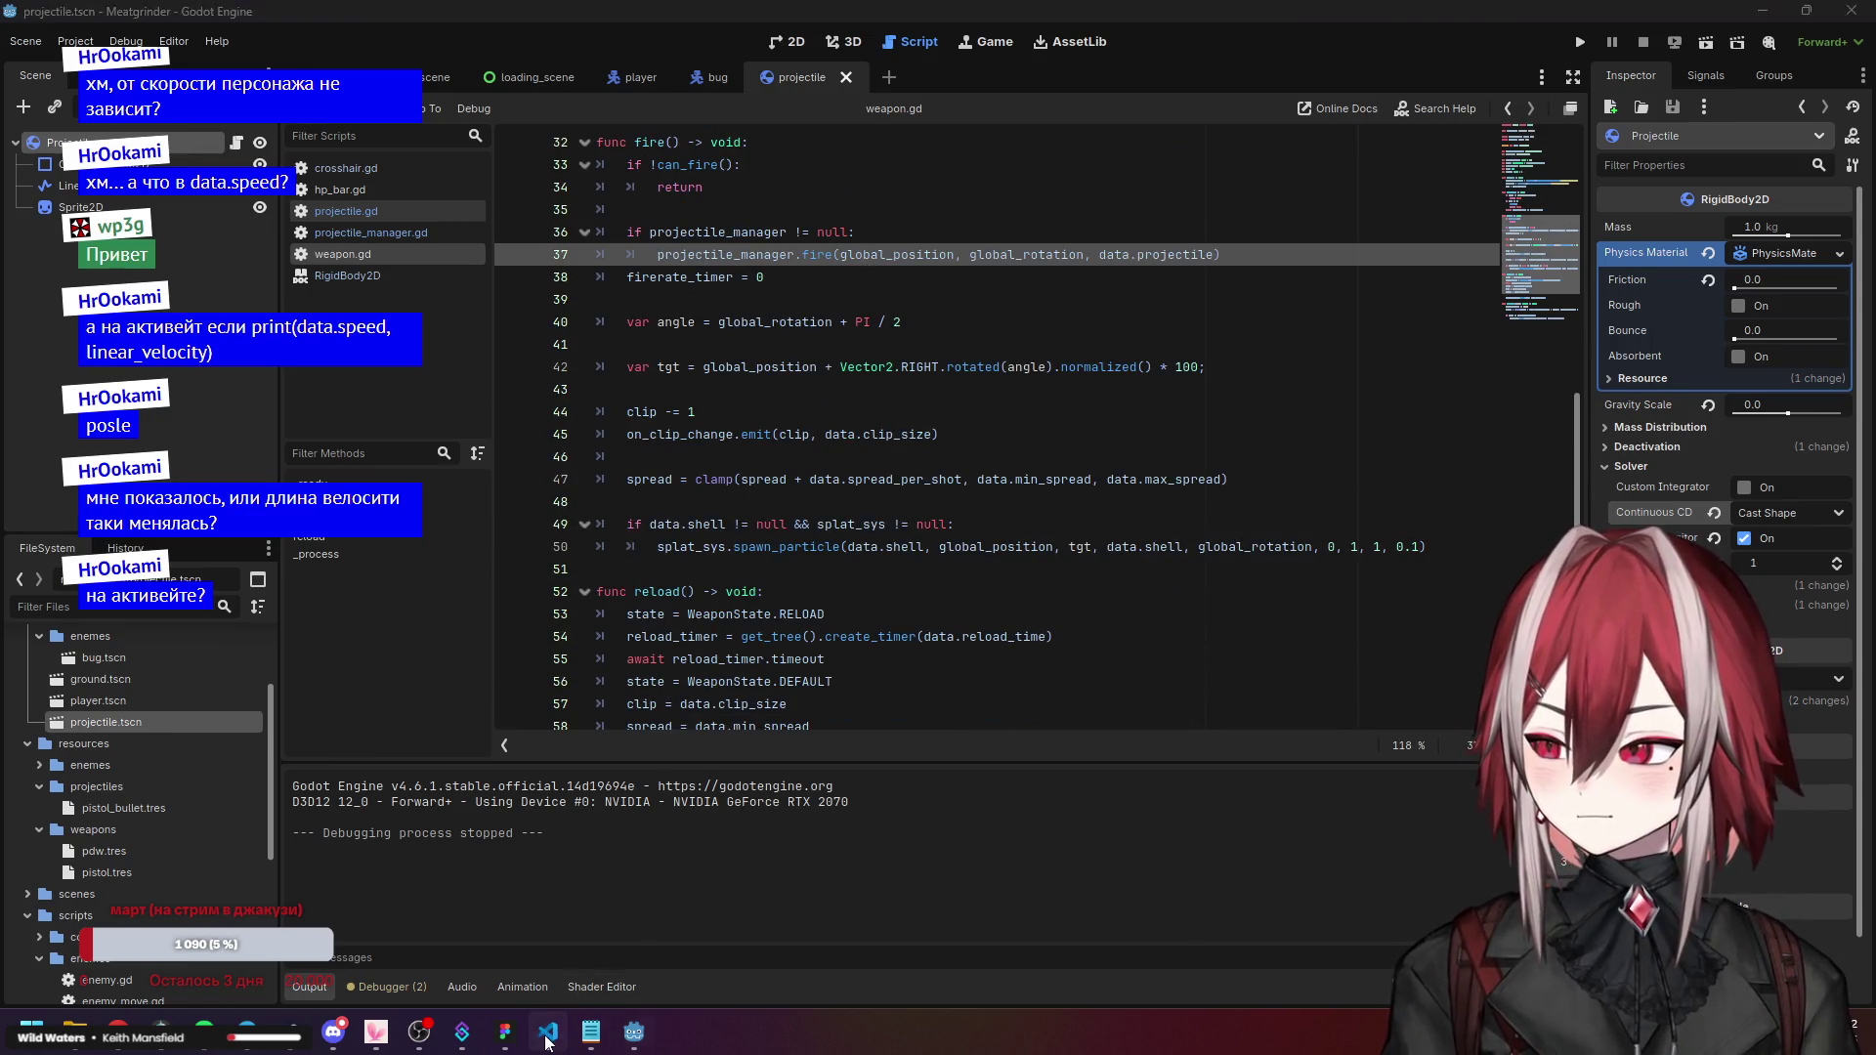
left_click(547, 1032)
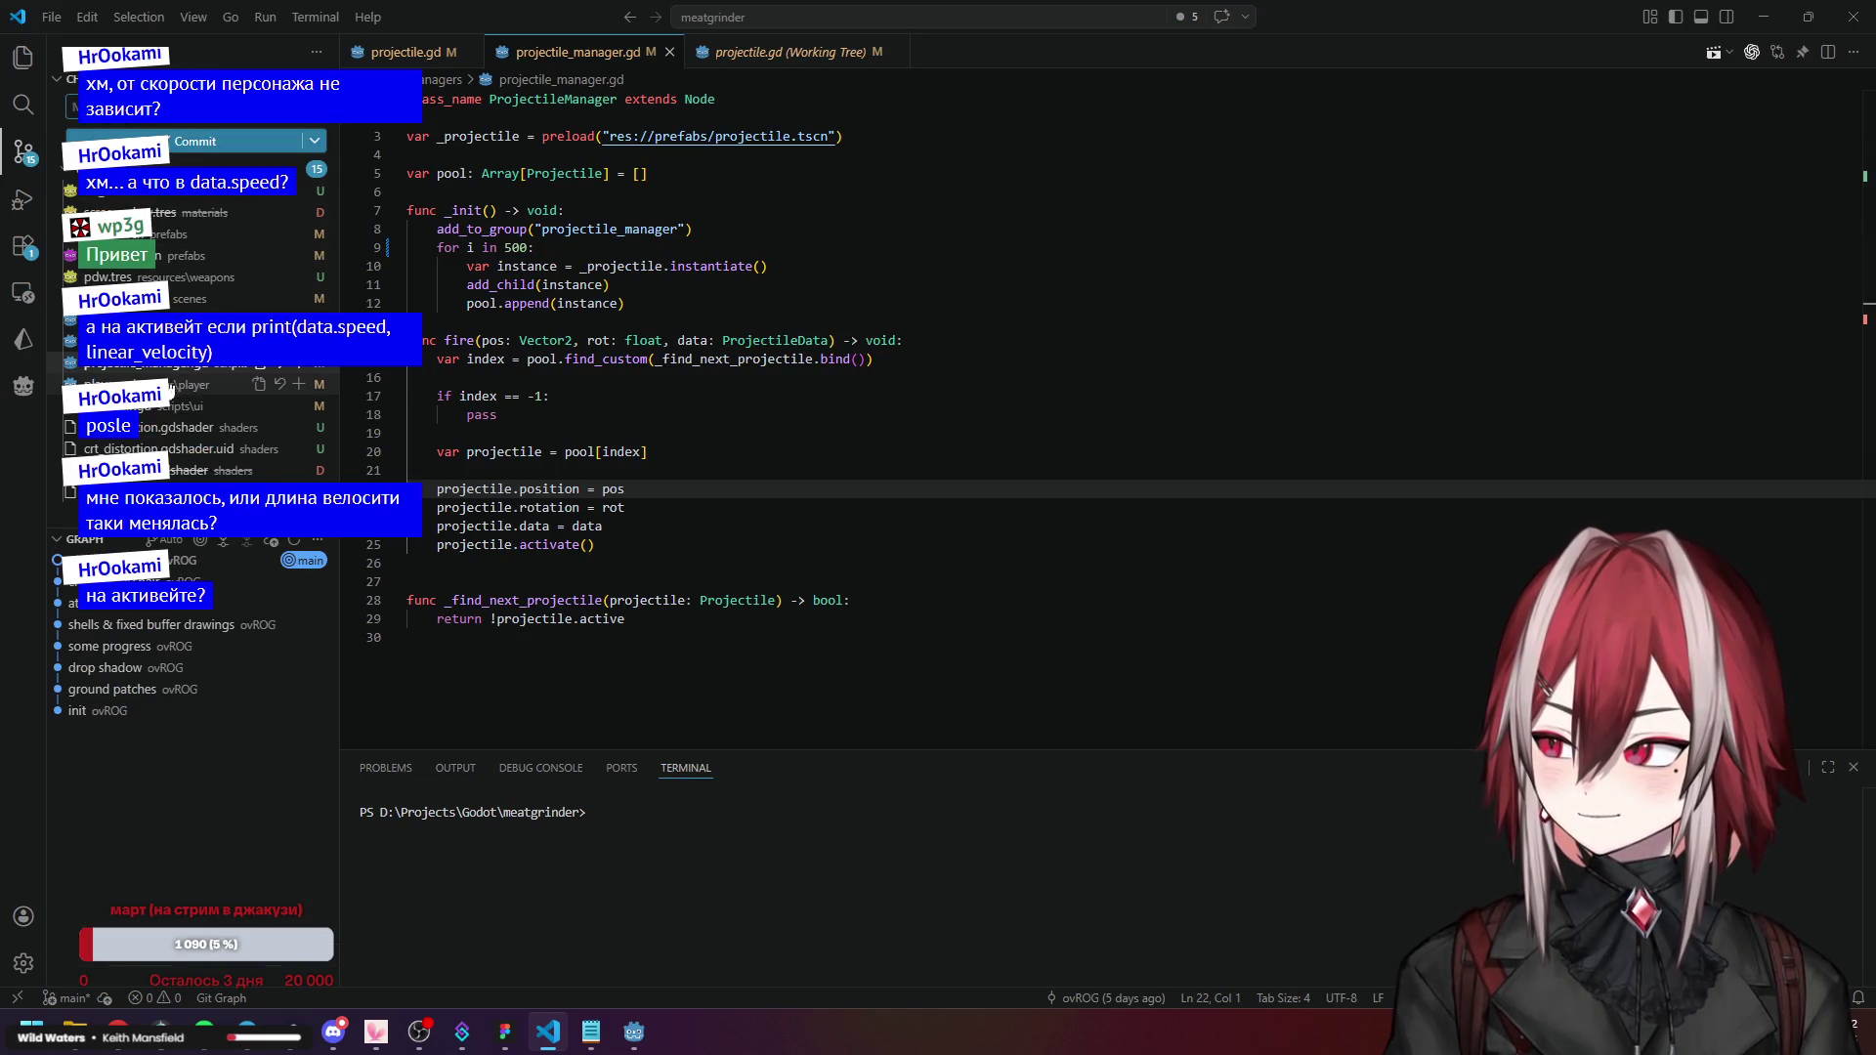
Open scripts/weapon.gd from the Explorer file tree in VS Code.
left_click(23, 56)
left_click(173, 618)
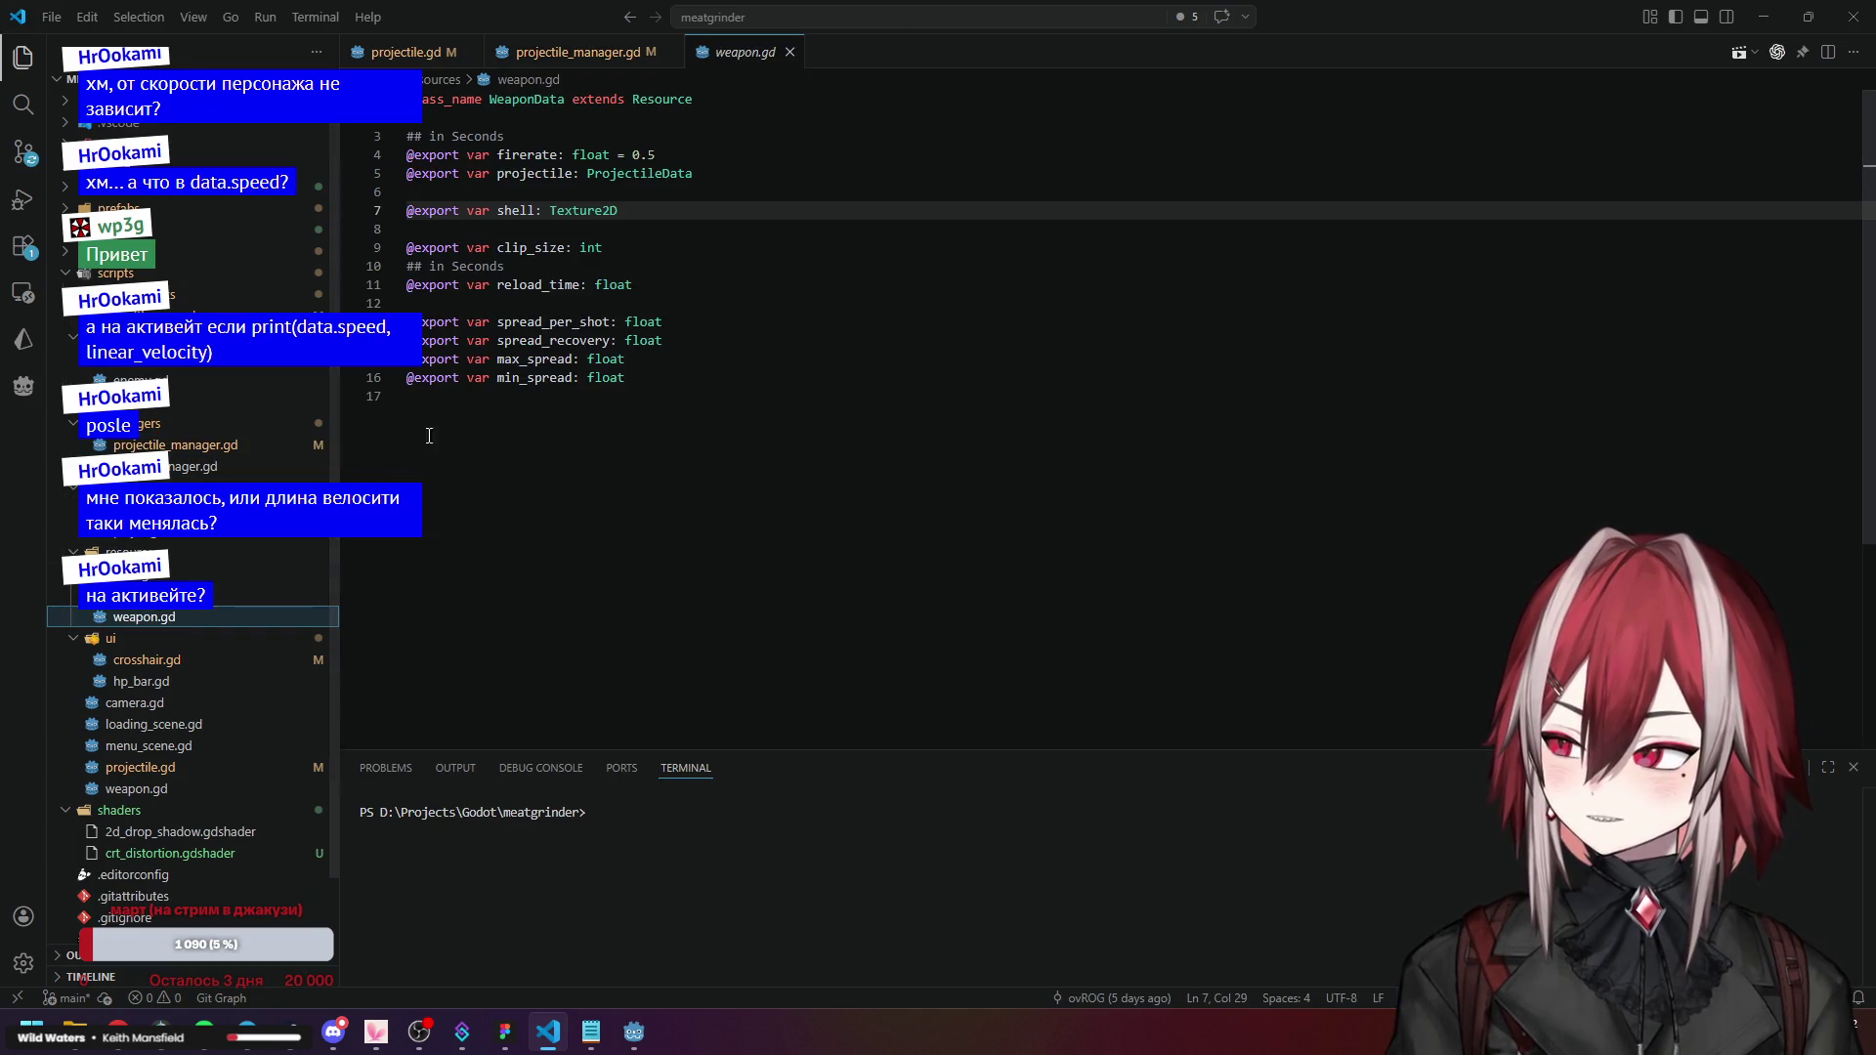
left_click(137, 788)
scroll(678, 386, "down", 10)
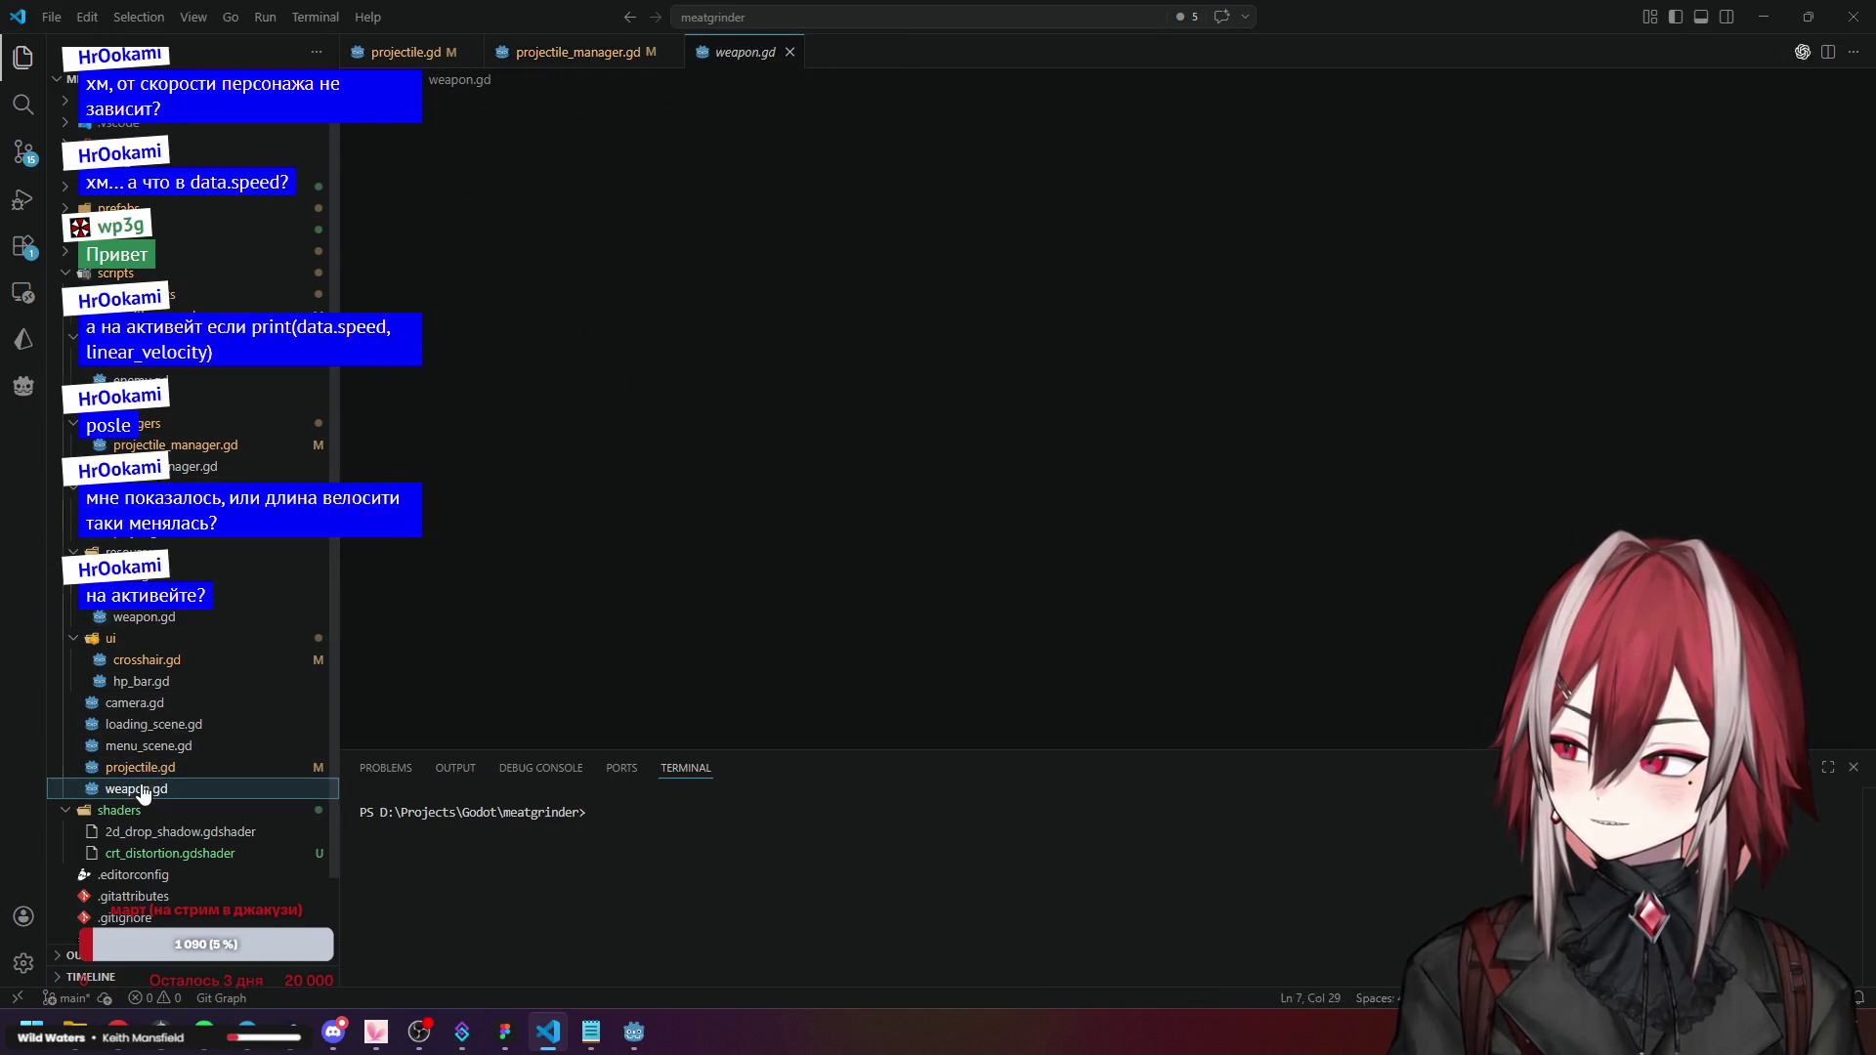
left_click(678, 386)
scroll(678, 386, "up", 6)
Step through the player.tscn, projectile.tscn and test_scene.tscn diffs in Source Control, then back to pdw.tres.
left_click(32, 164)
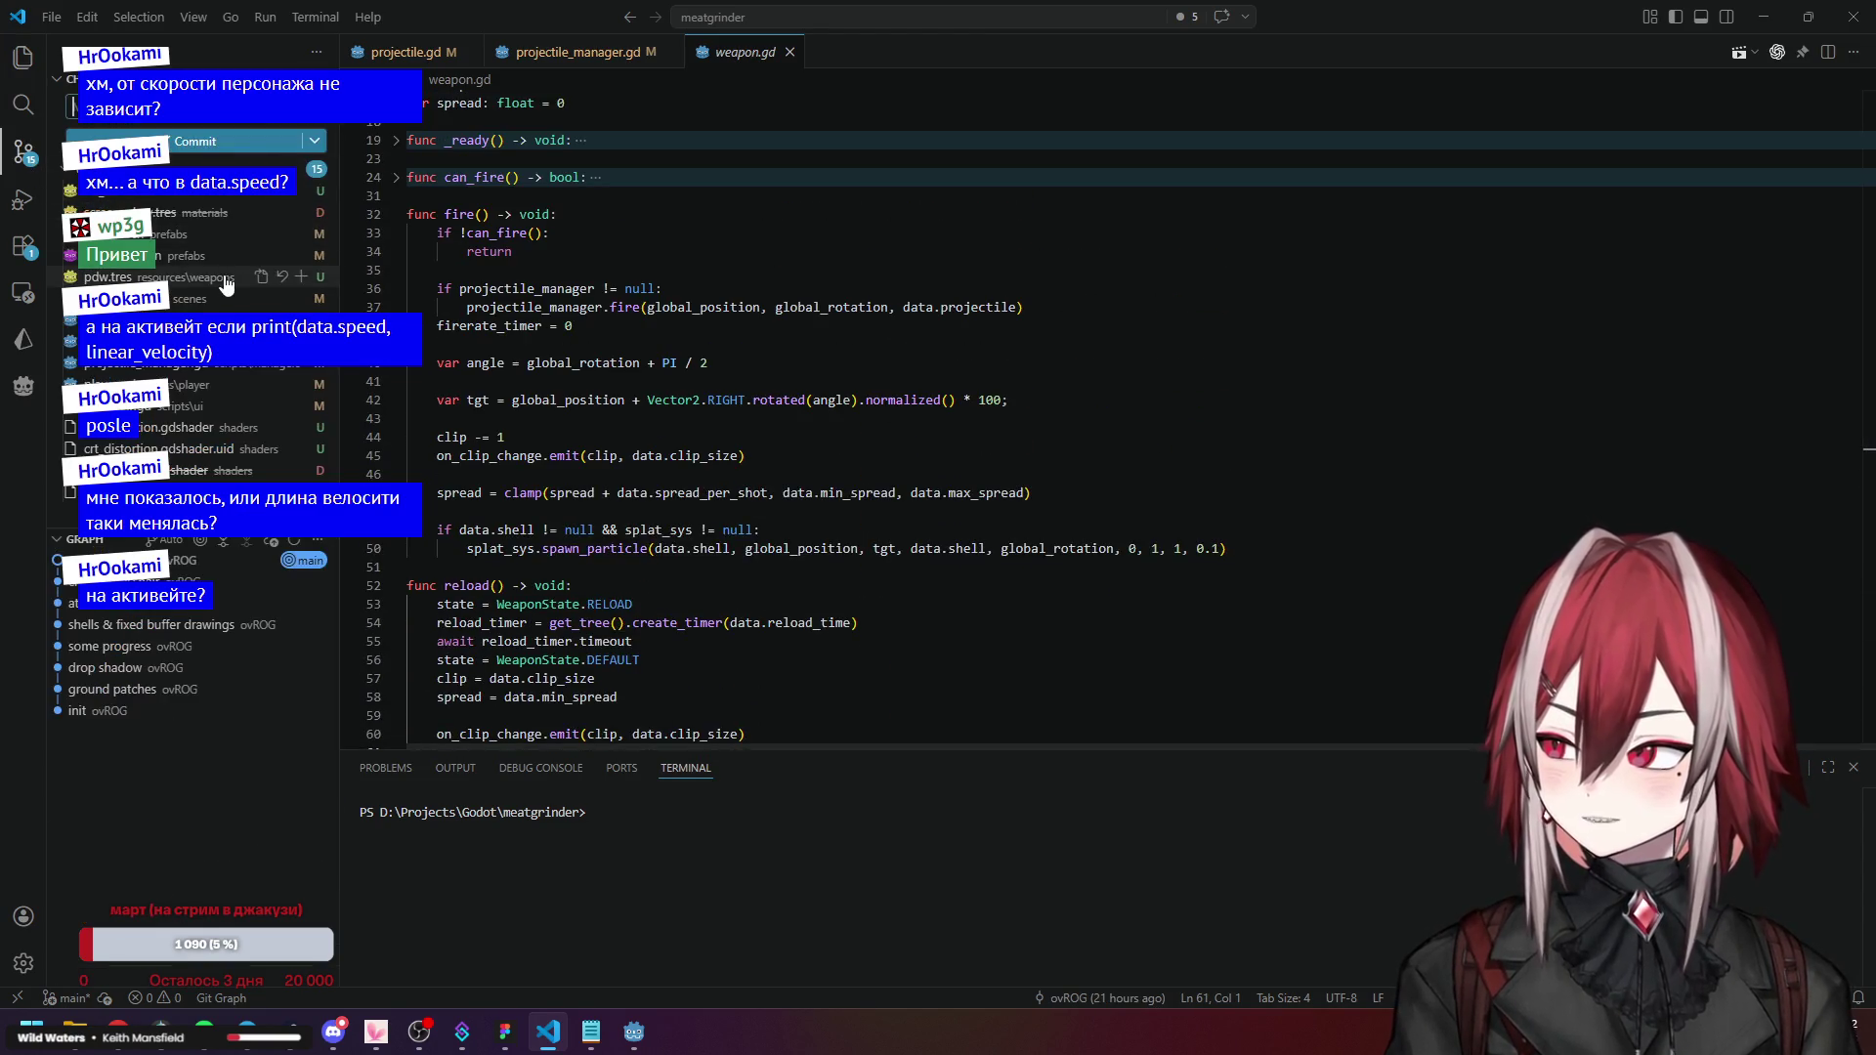
left_click(196, 235)
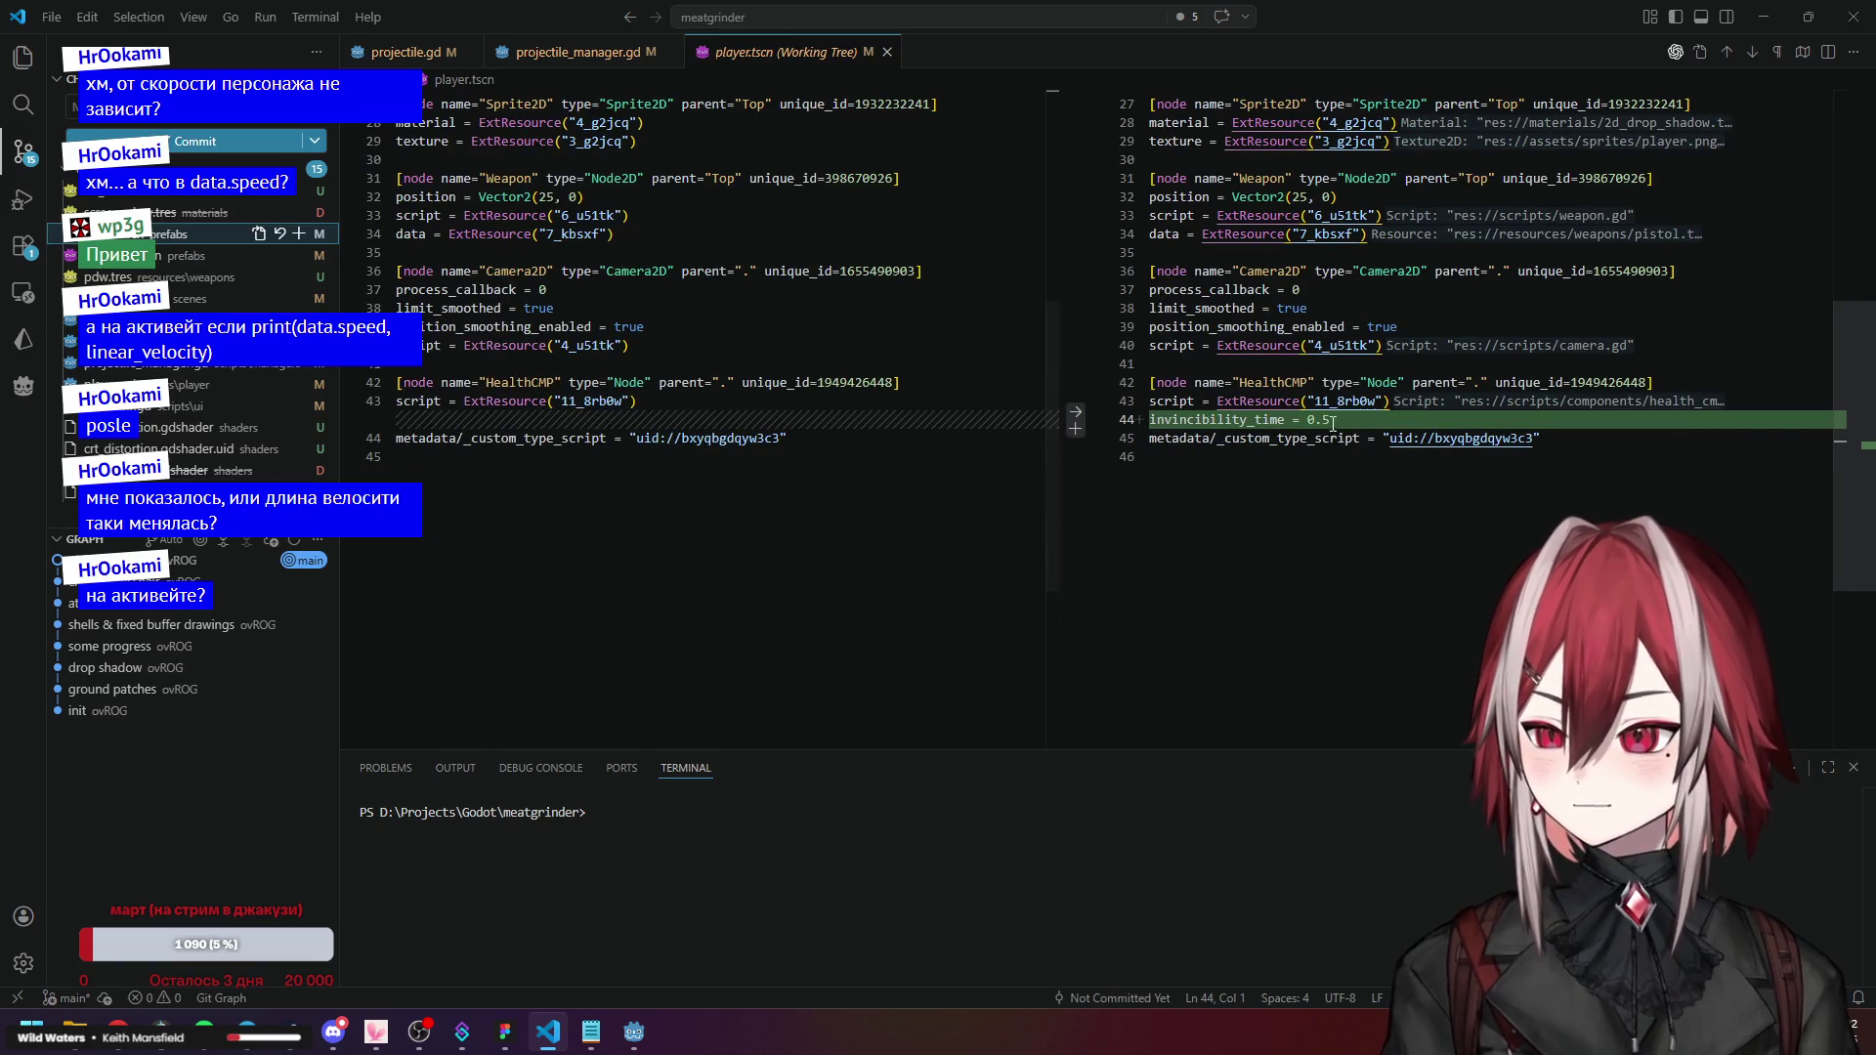
key("alt+F5")
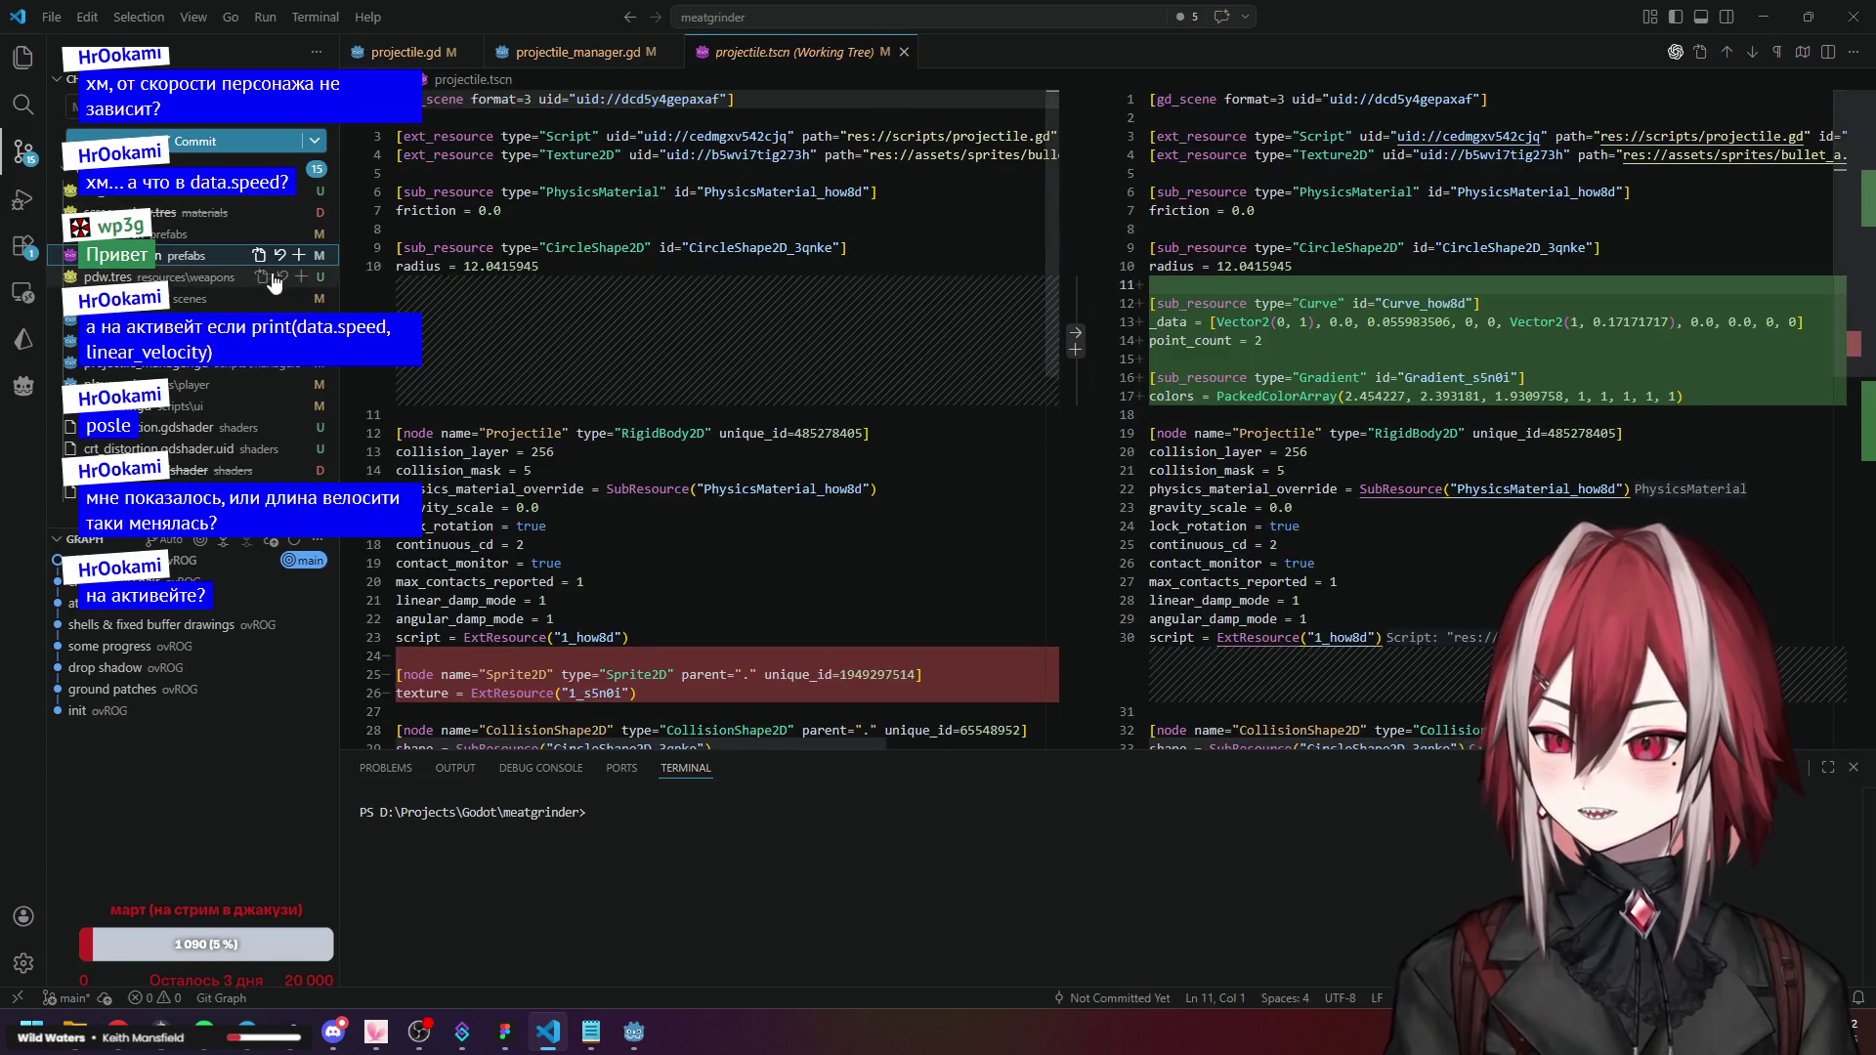
key("alt+F5")
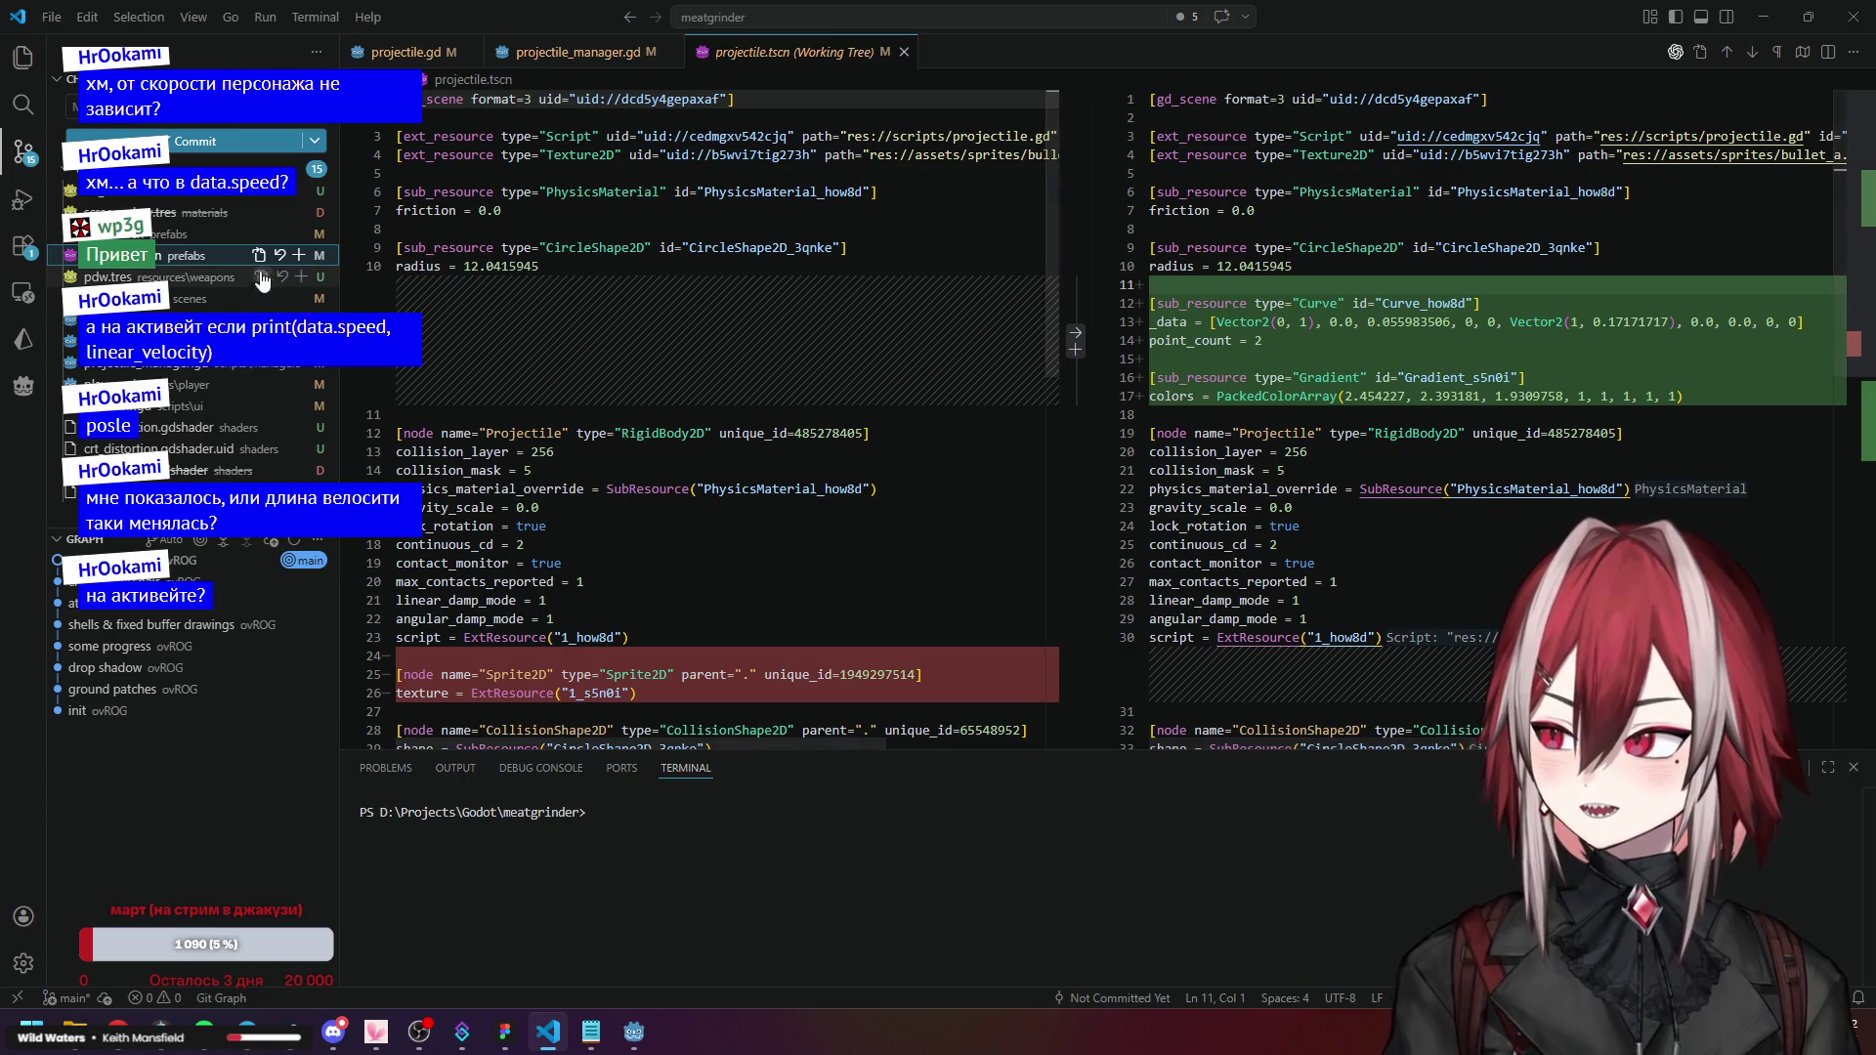
scroll(1332, 356, "down", 2)
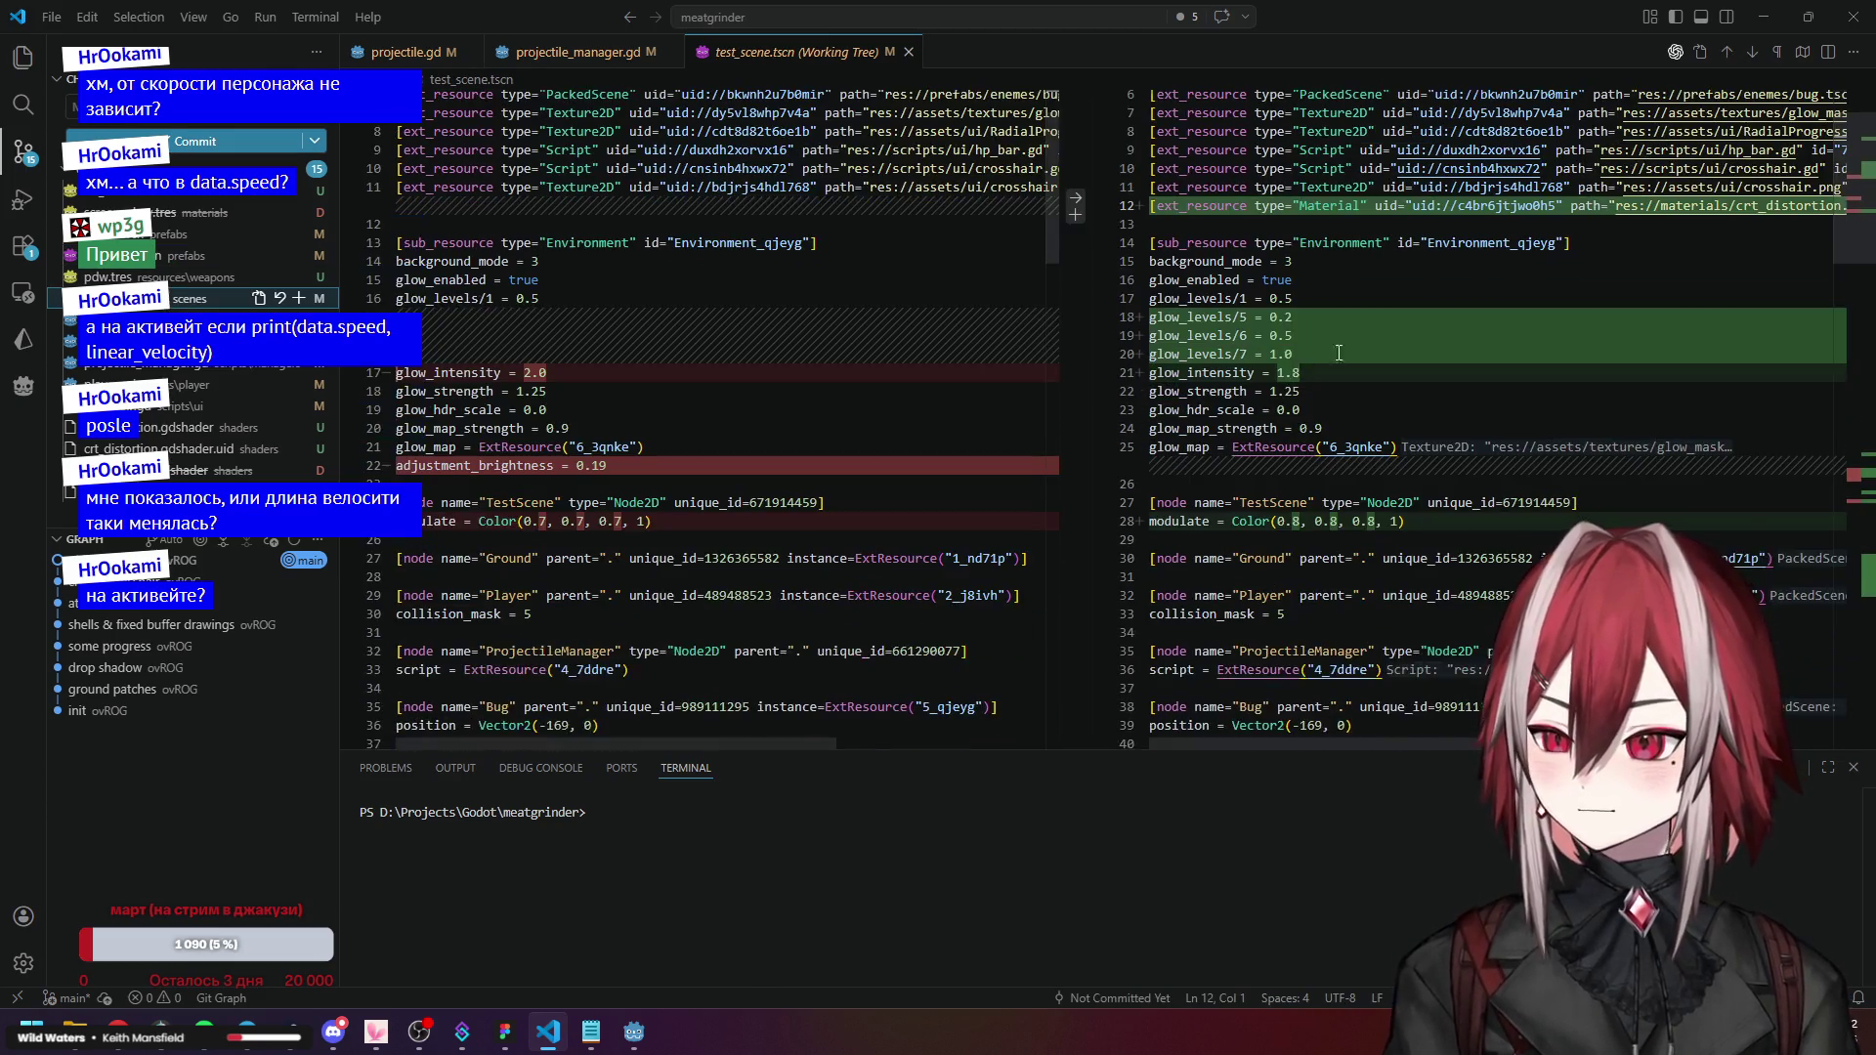
key("shift+alt+F5")
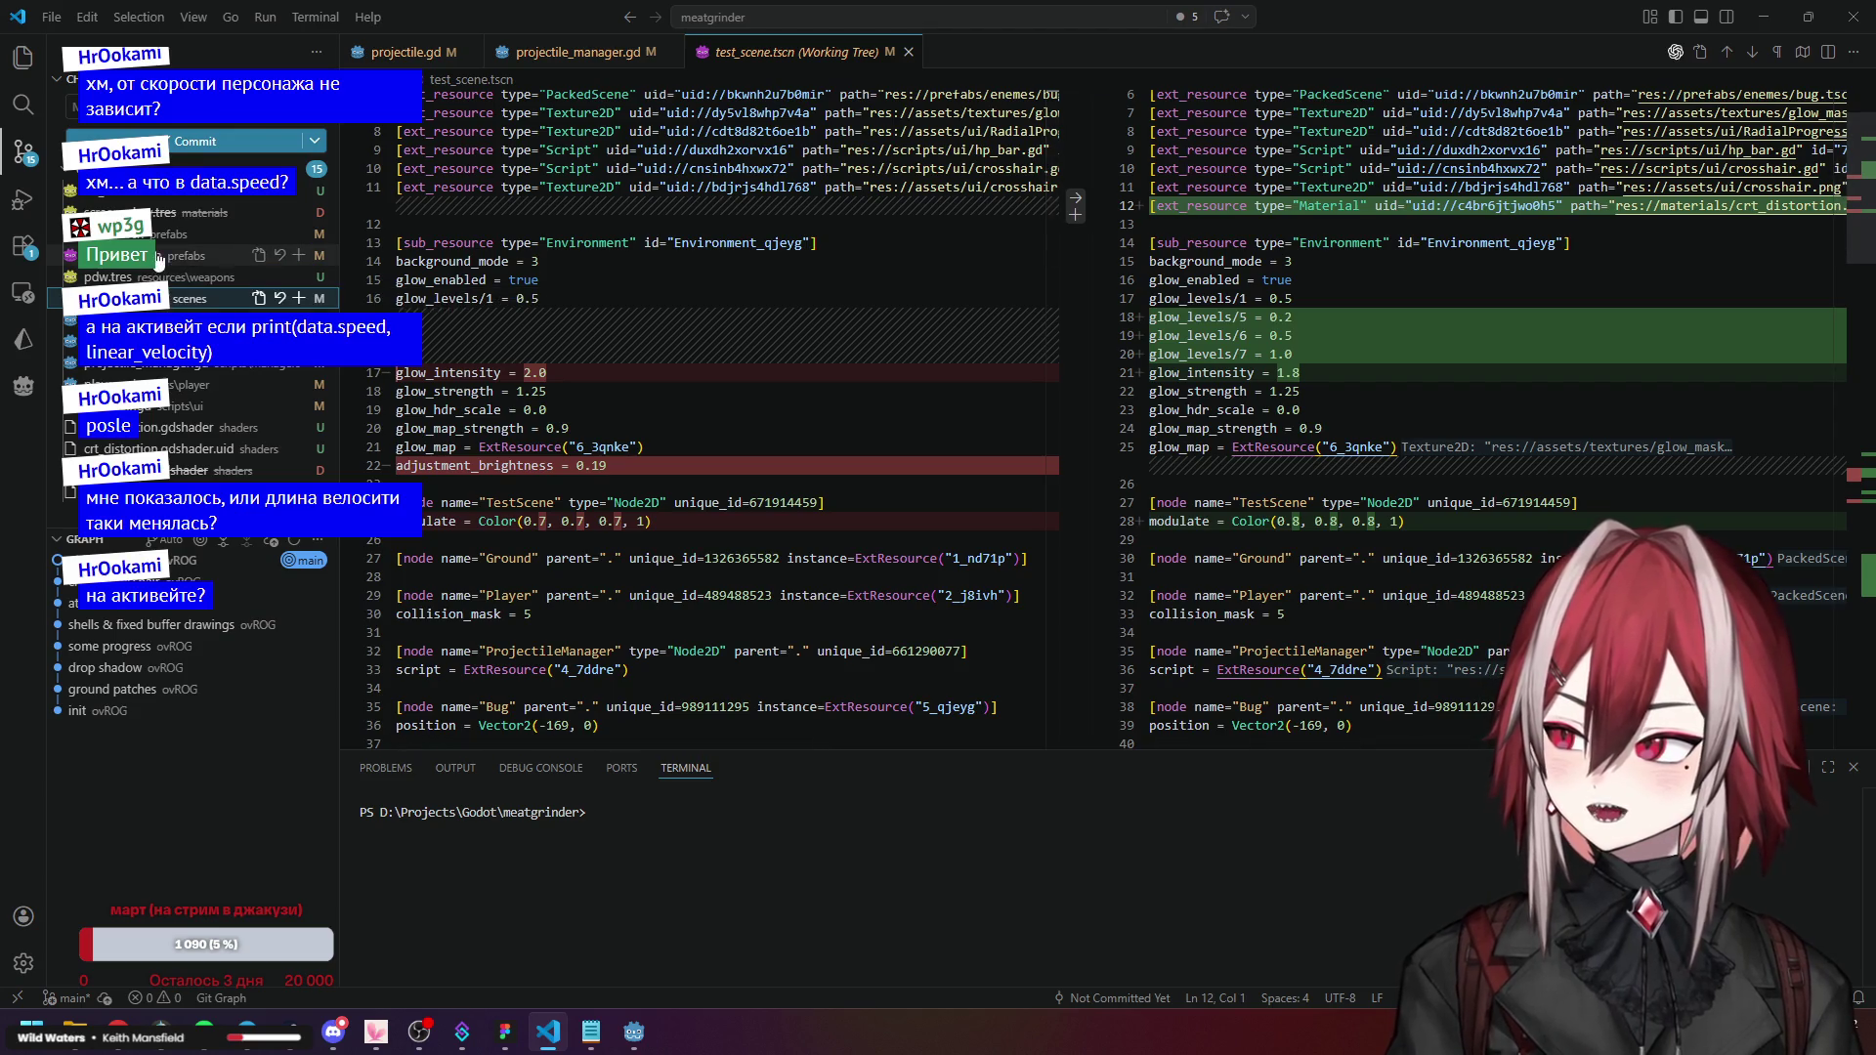
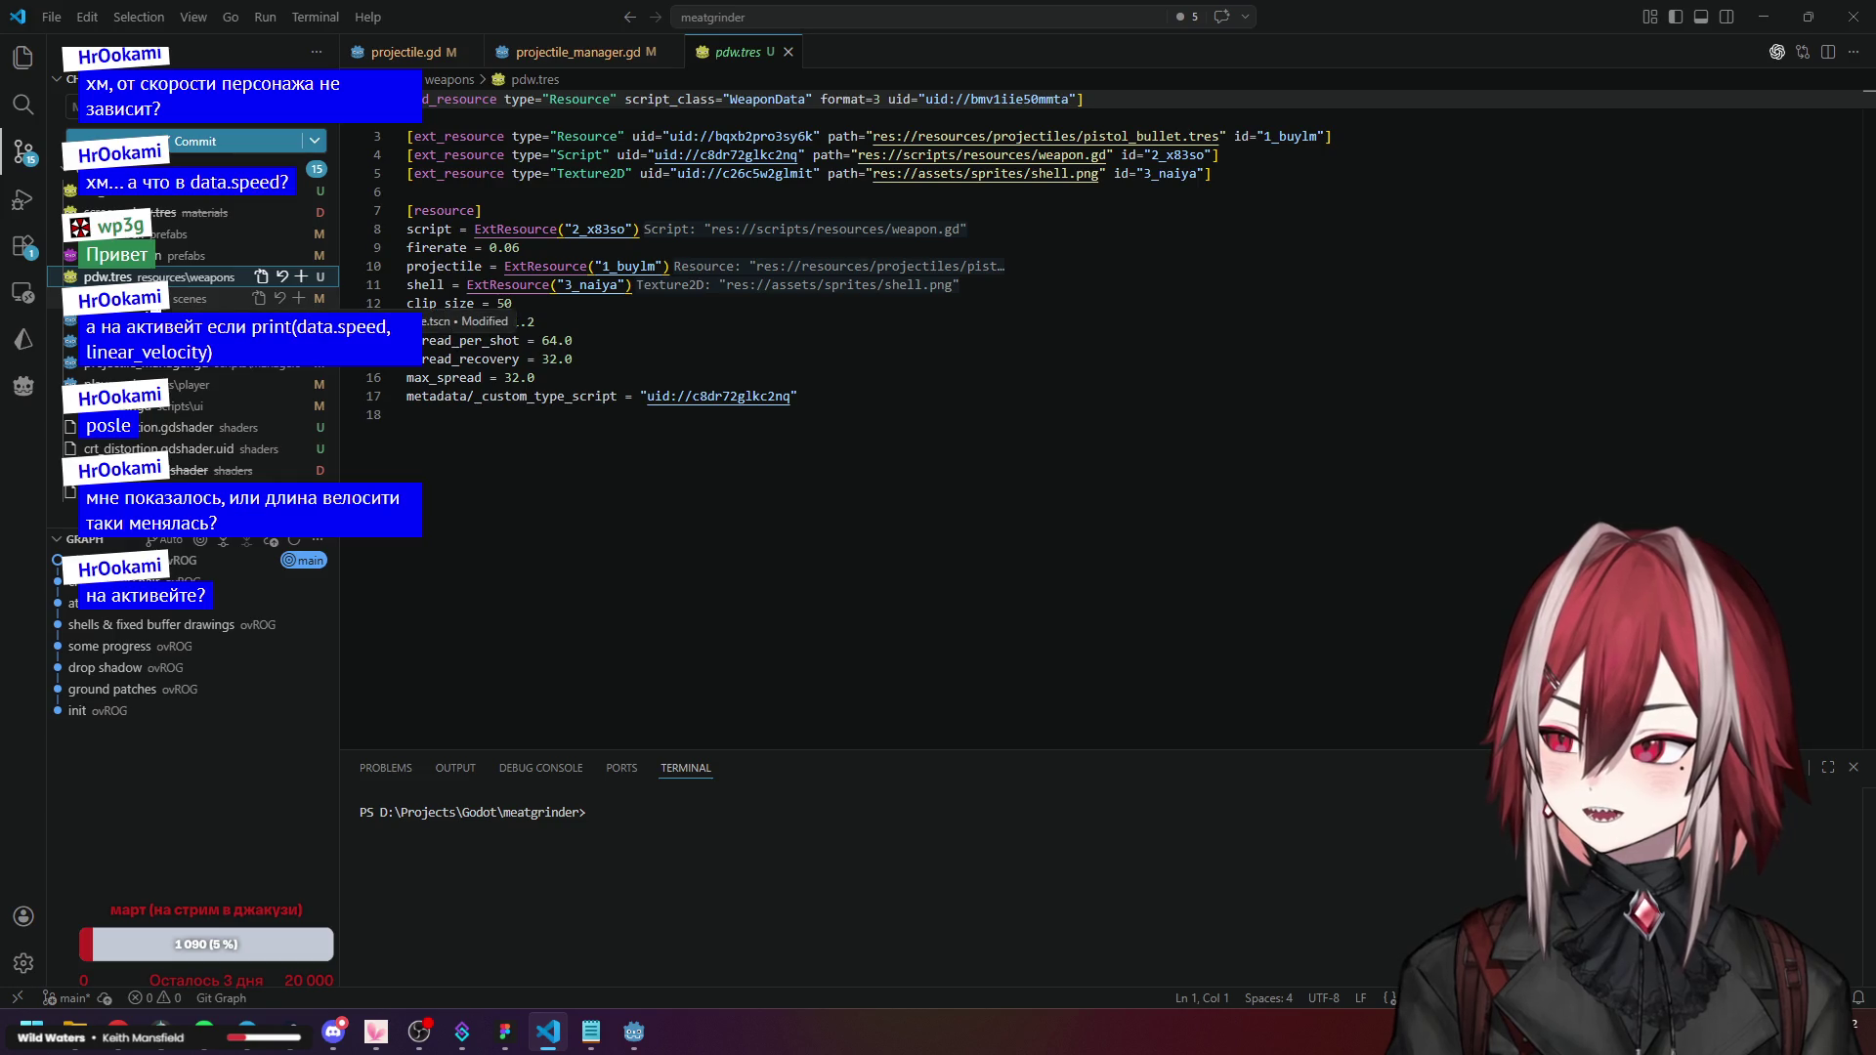
Review the uncommitted diffs of projectile.gd, health_cmp.gd and projectile_manager.gd.
left_click(147, 319)
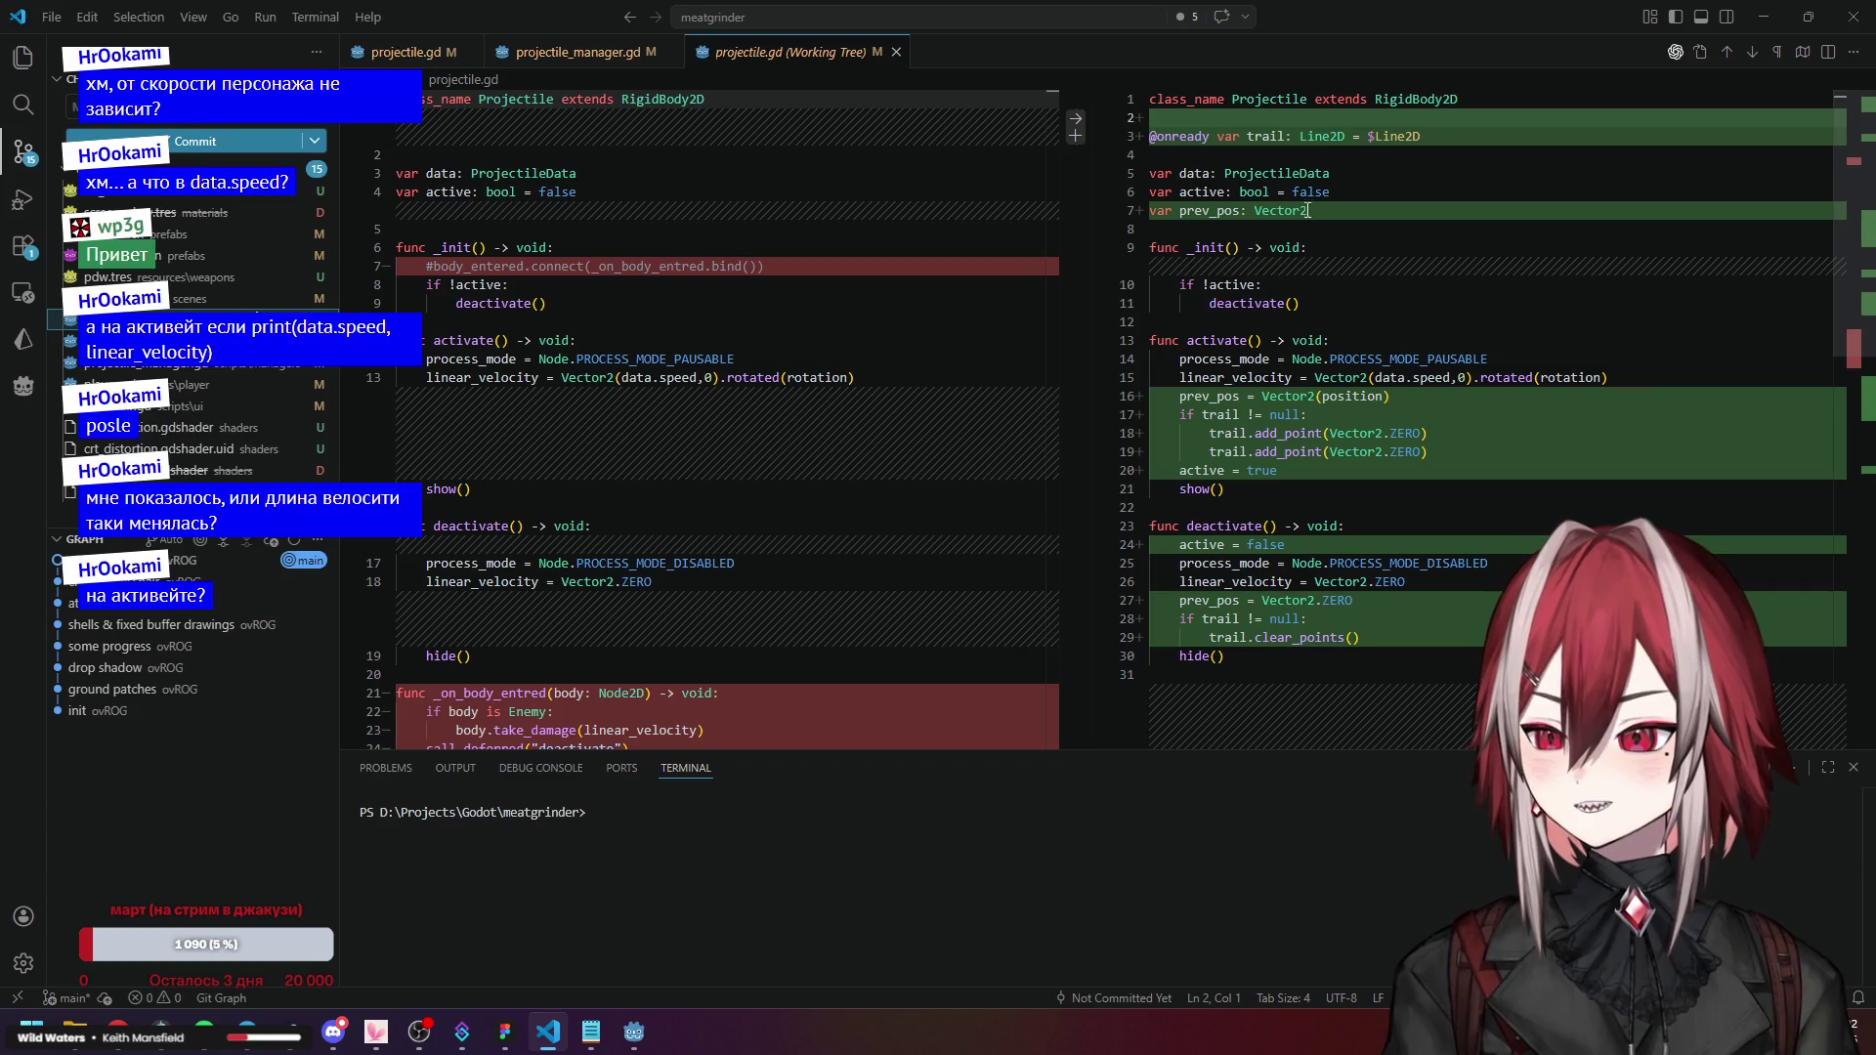
scroll(1308, 209, "down", 5)
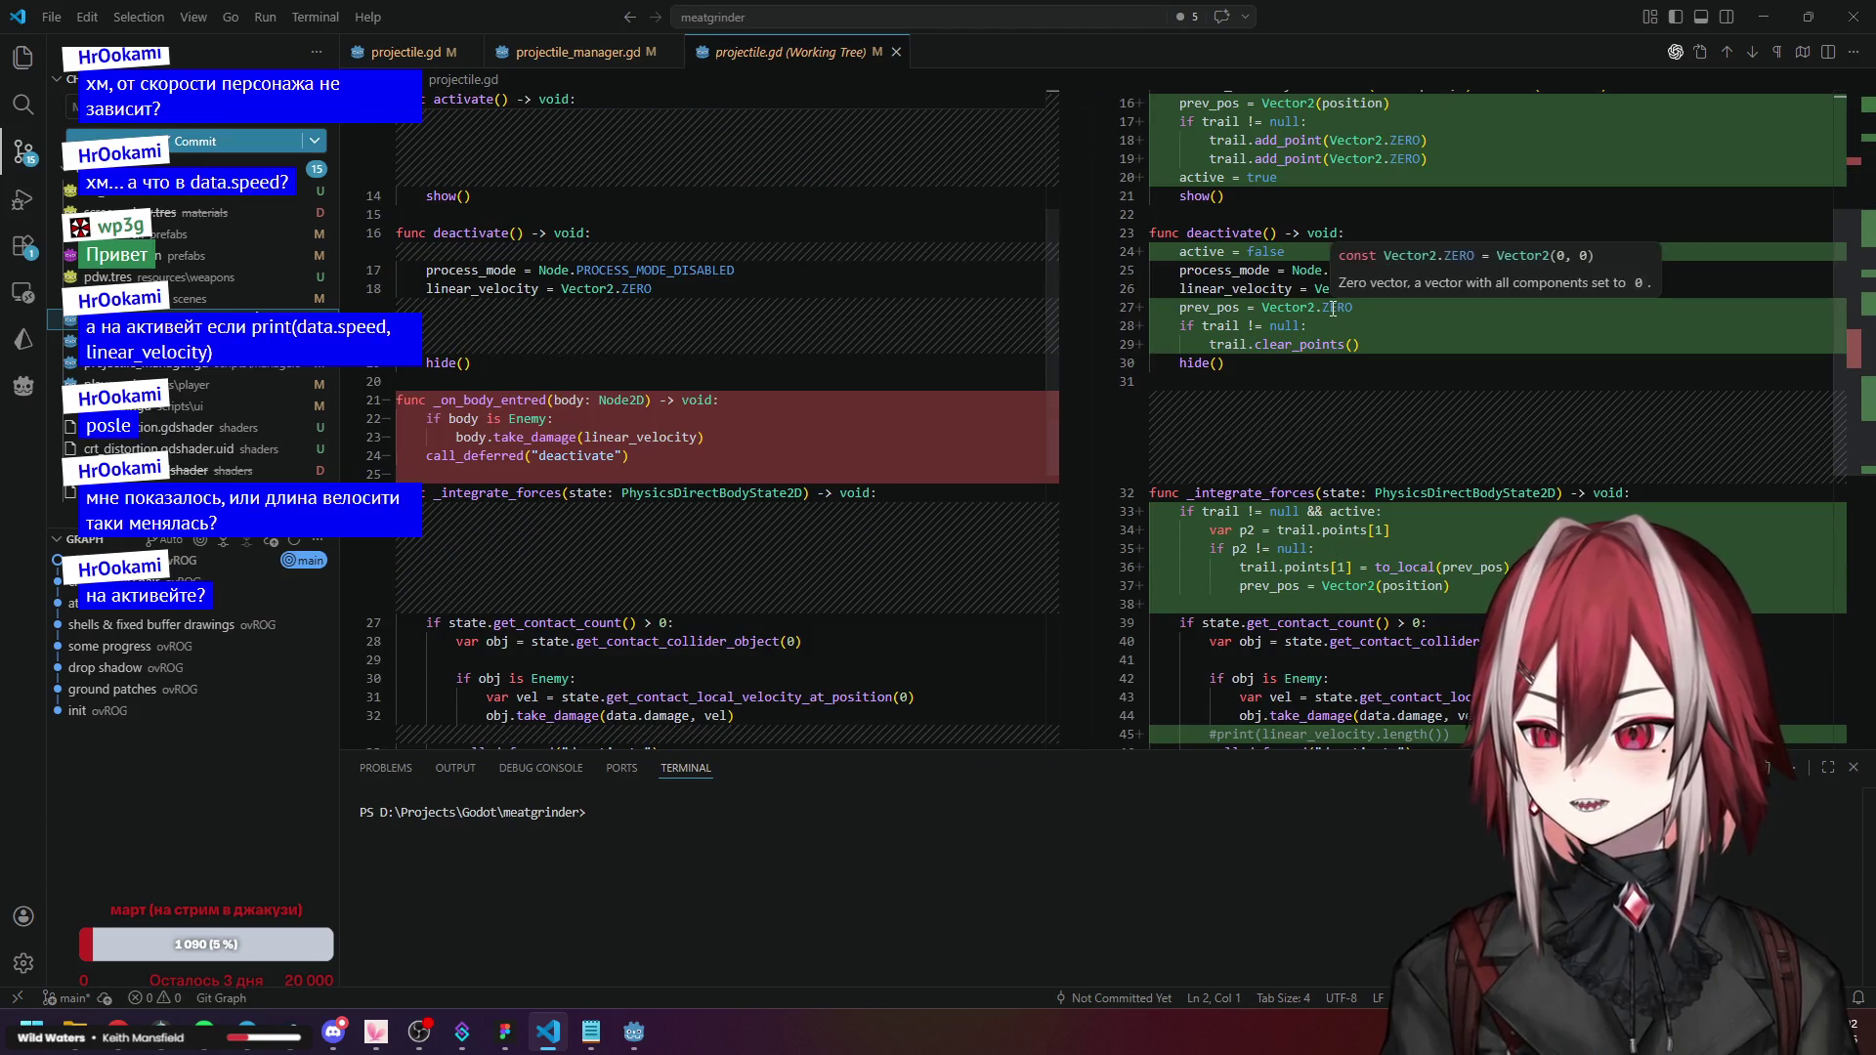
scroll(1333, 309, "down", 2)
scroll(1333, 309, "down", 2)
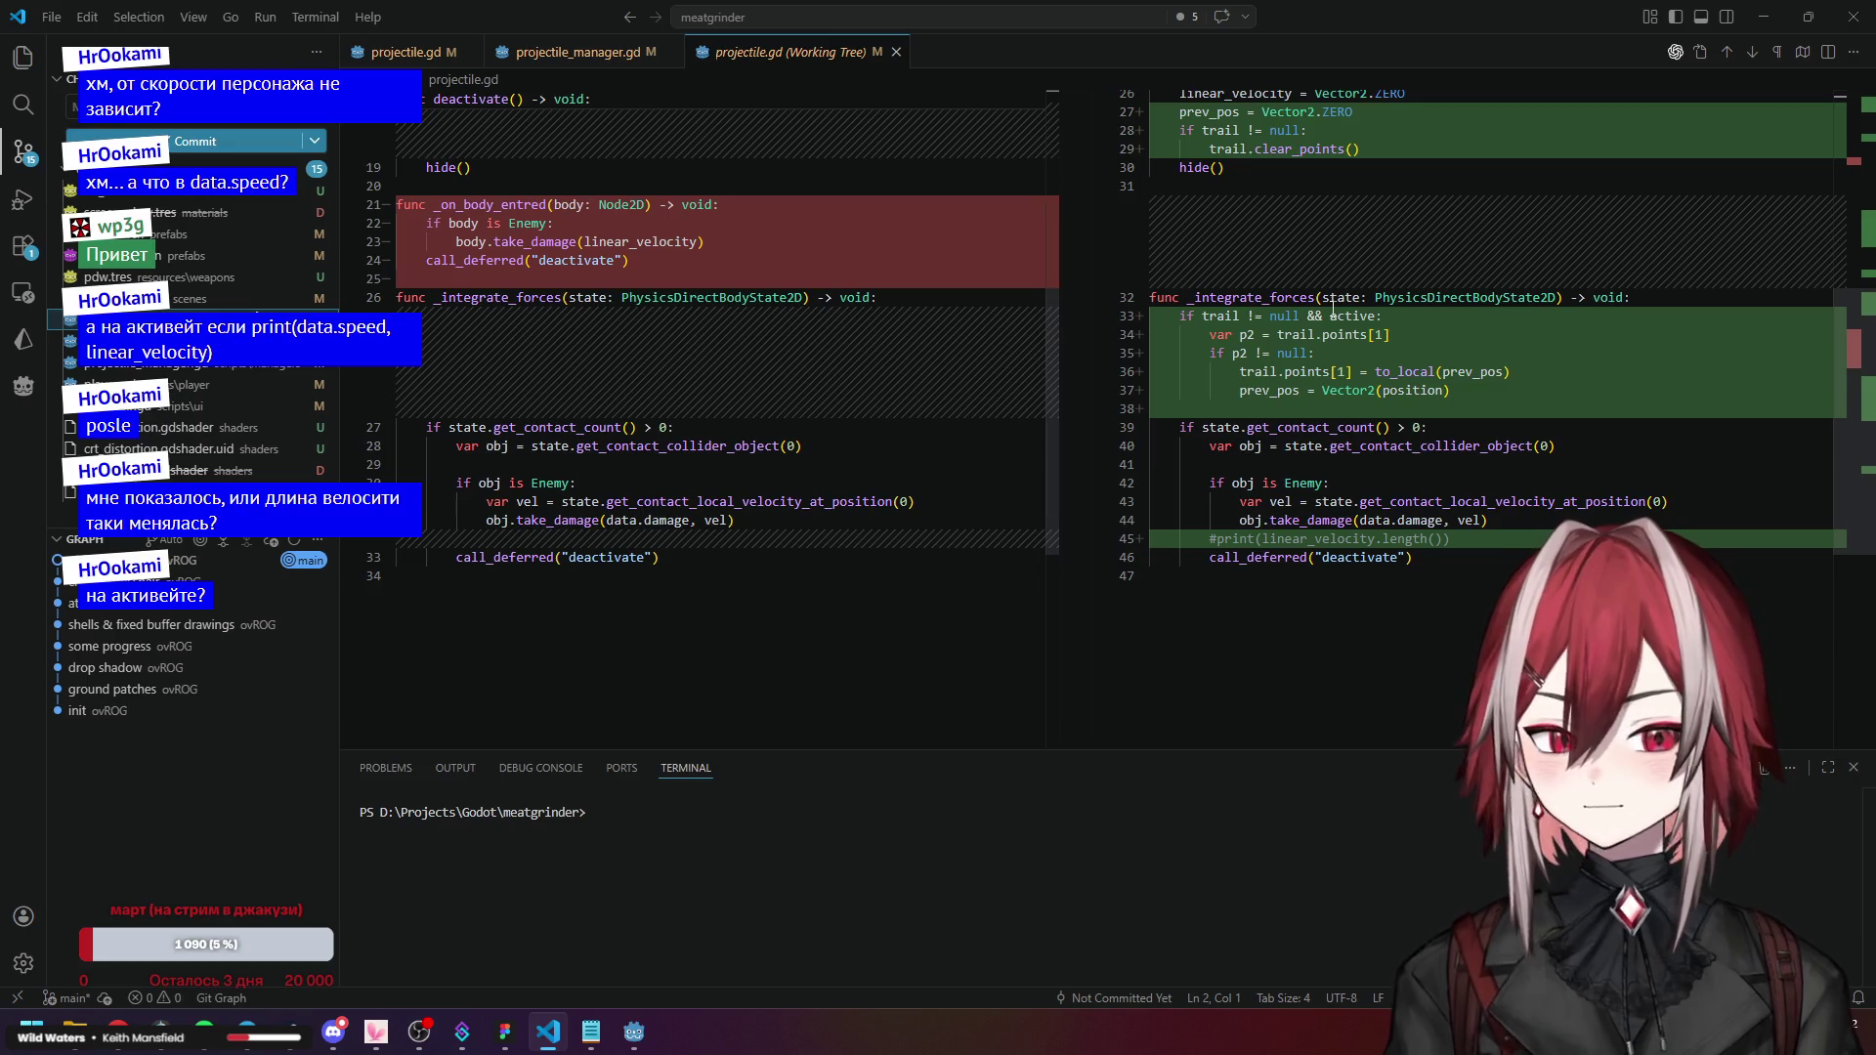
key("alt+F5")
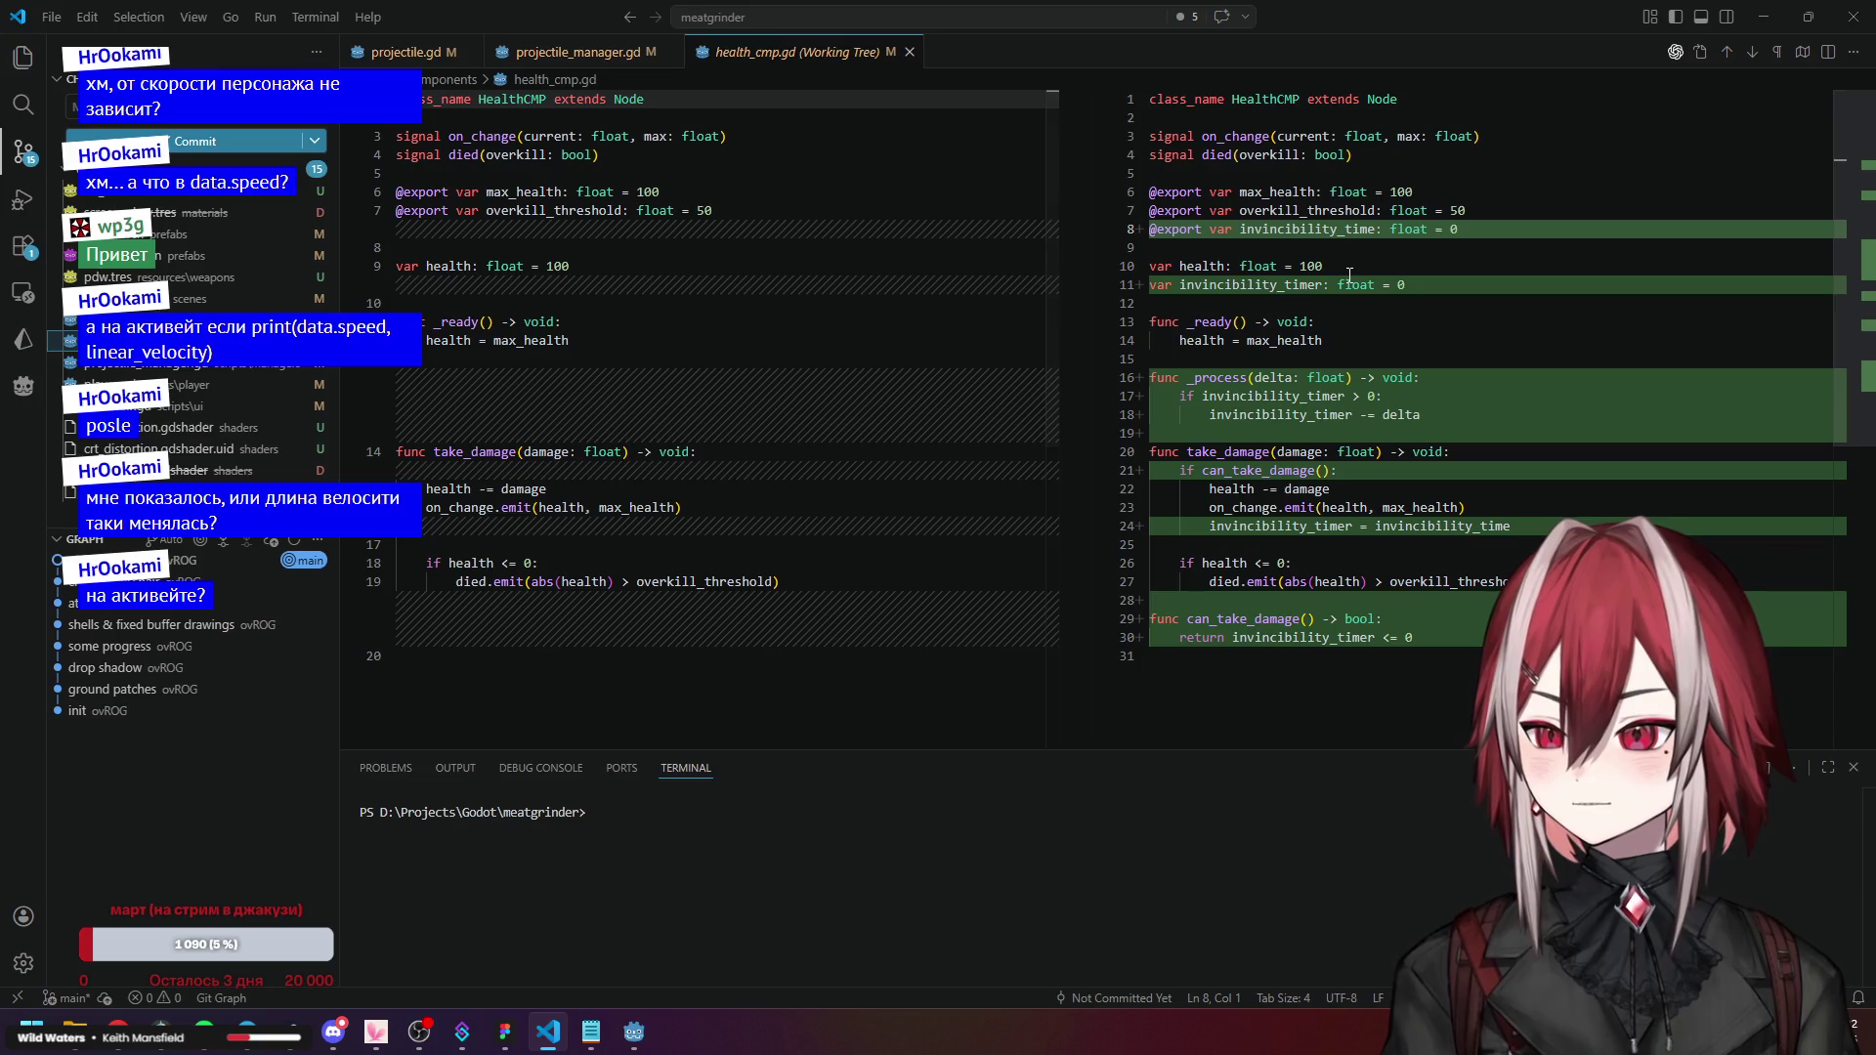
key("alt+F5")
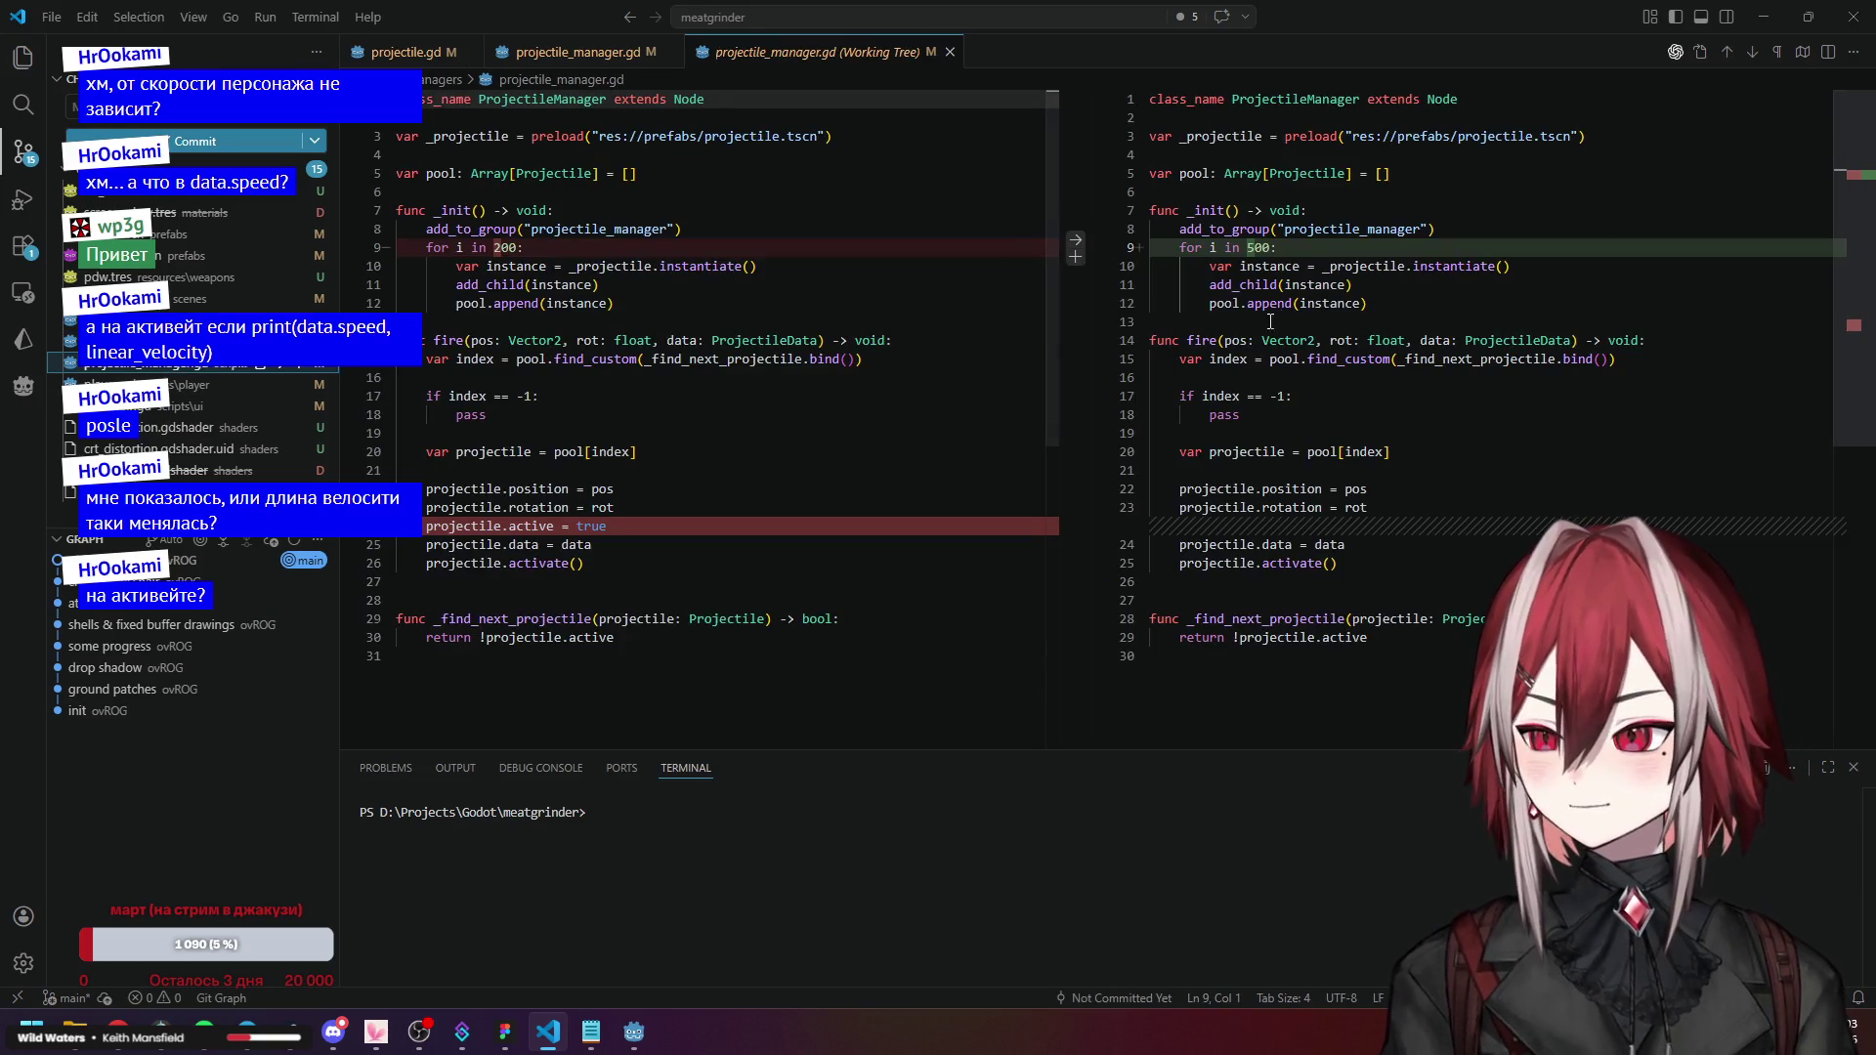
Check the player.gd and crosshair.gd diffs, then open crt_distortion.tres and crt_distortion.gdshader.uid.
left_click(165, 387)
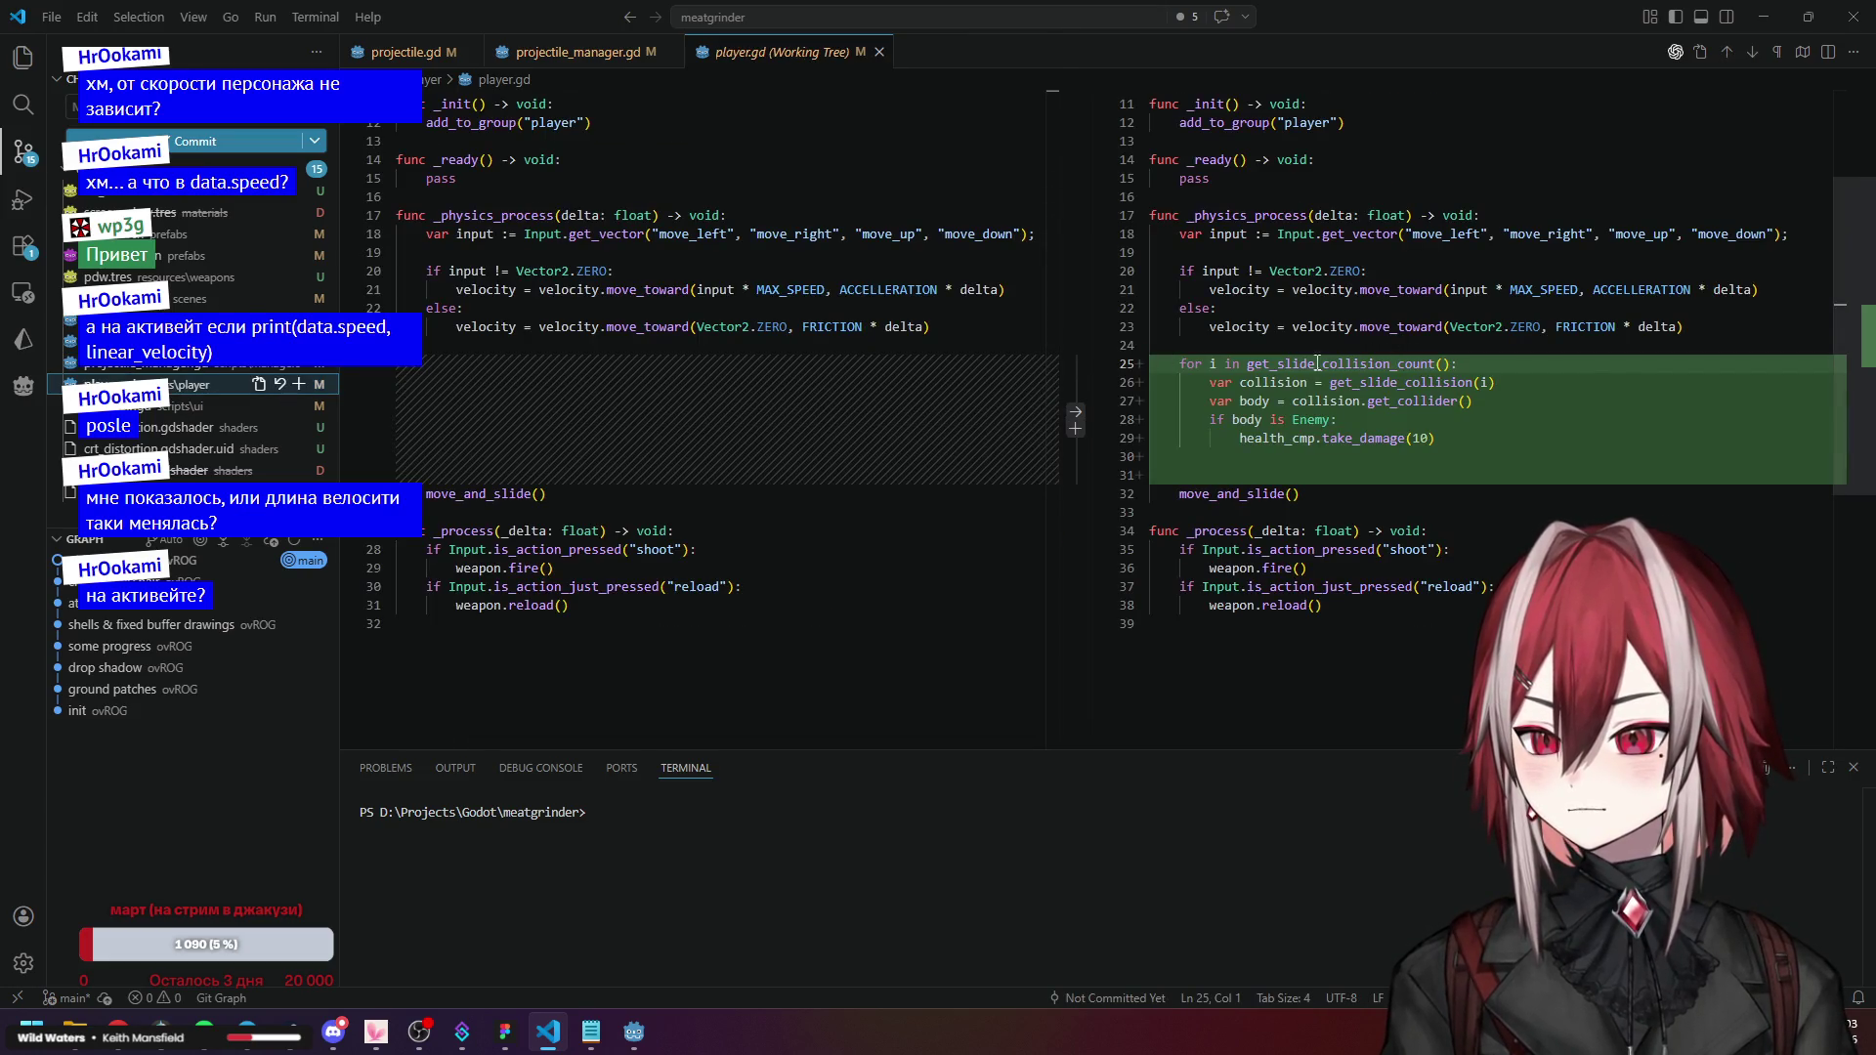
mouse_move(1330, 367)
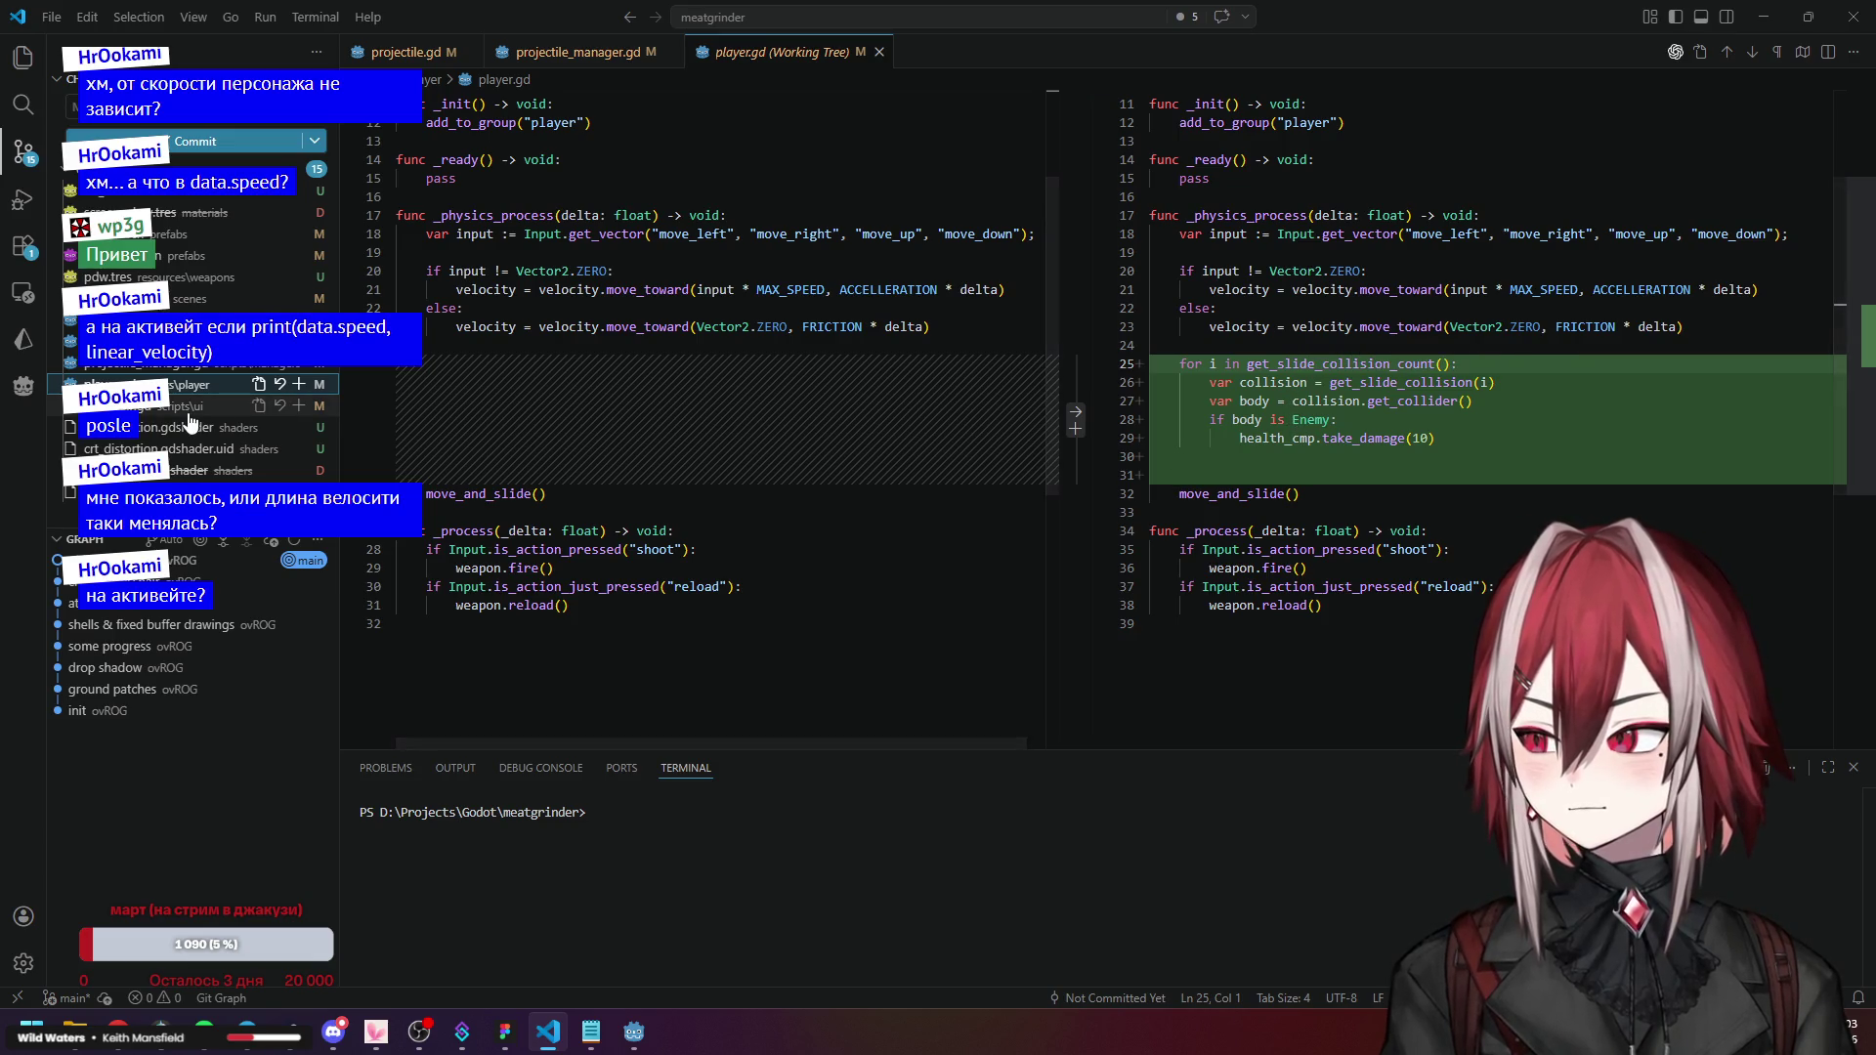
key("Down")
scroll(1364, 347, "down", 1)
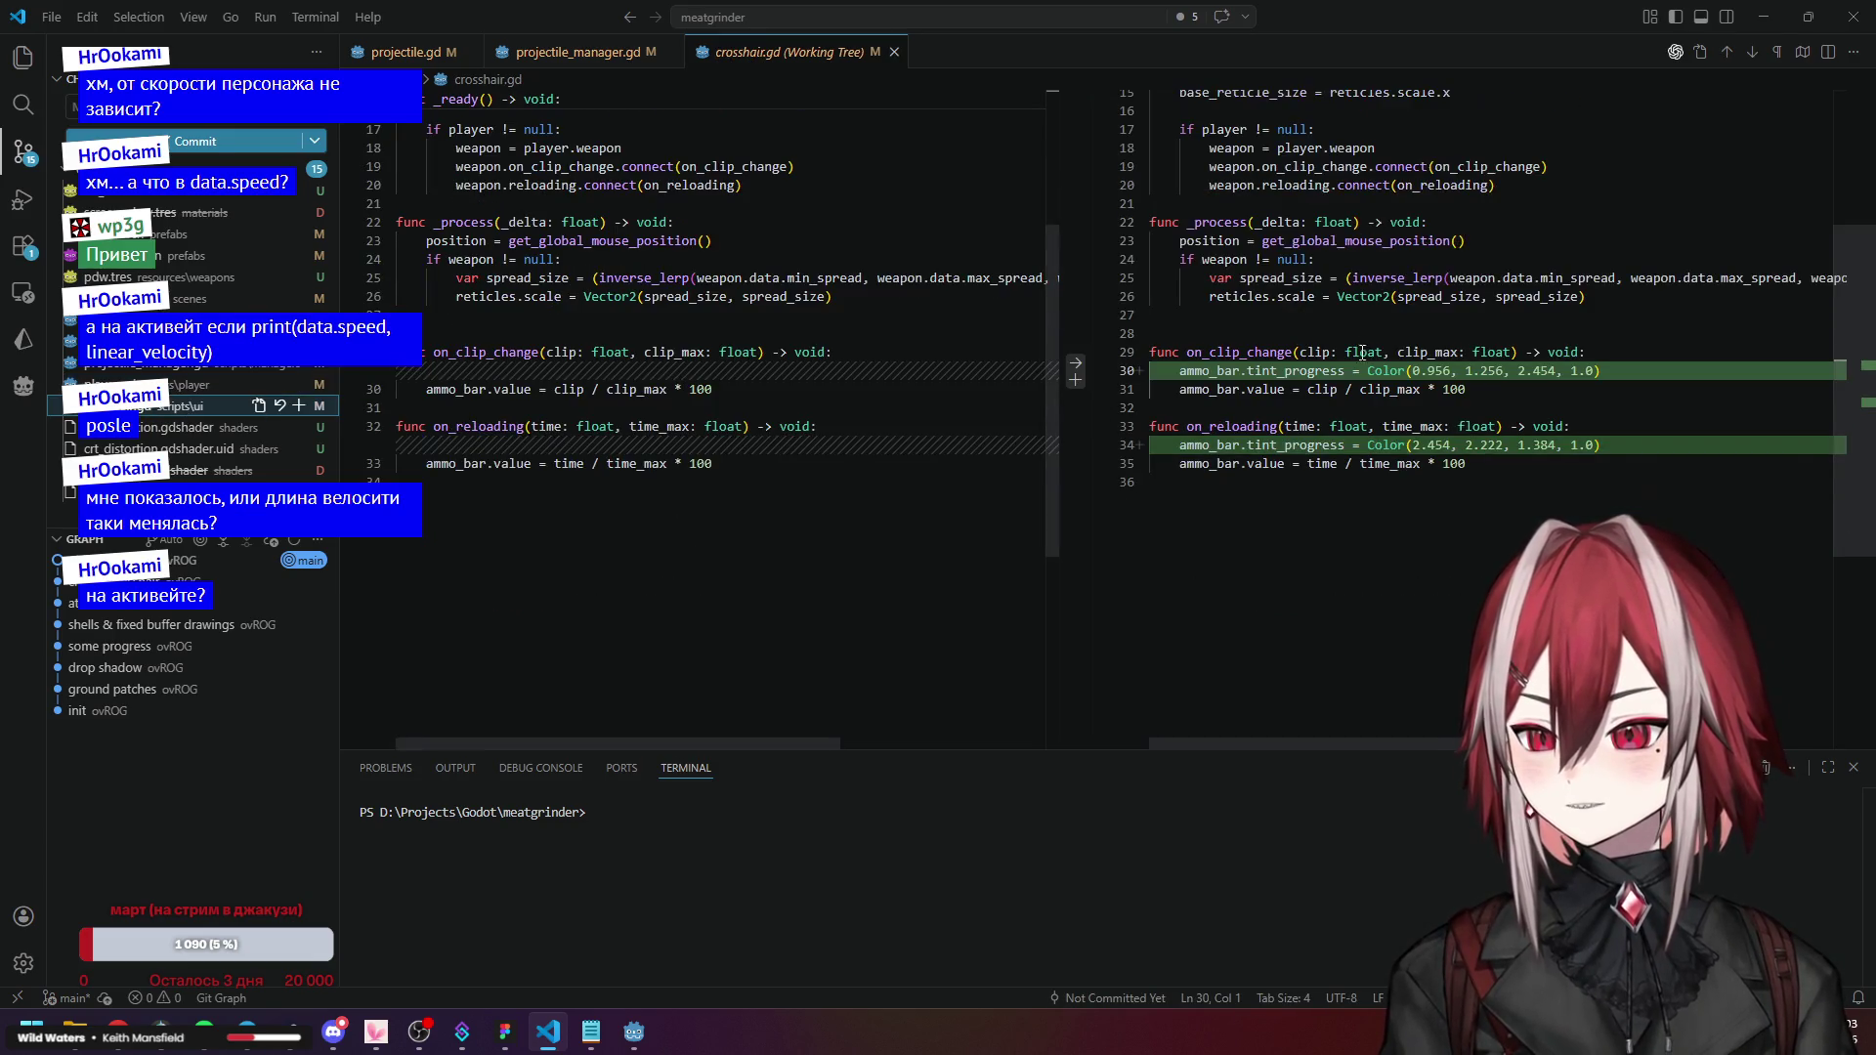
scroll(1245, 452, "up", 5)
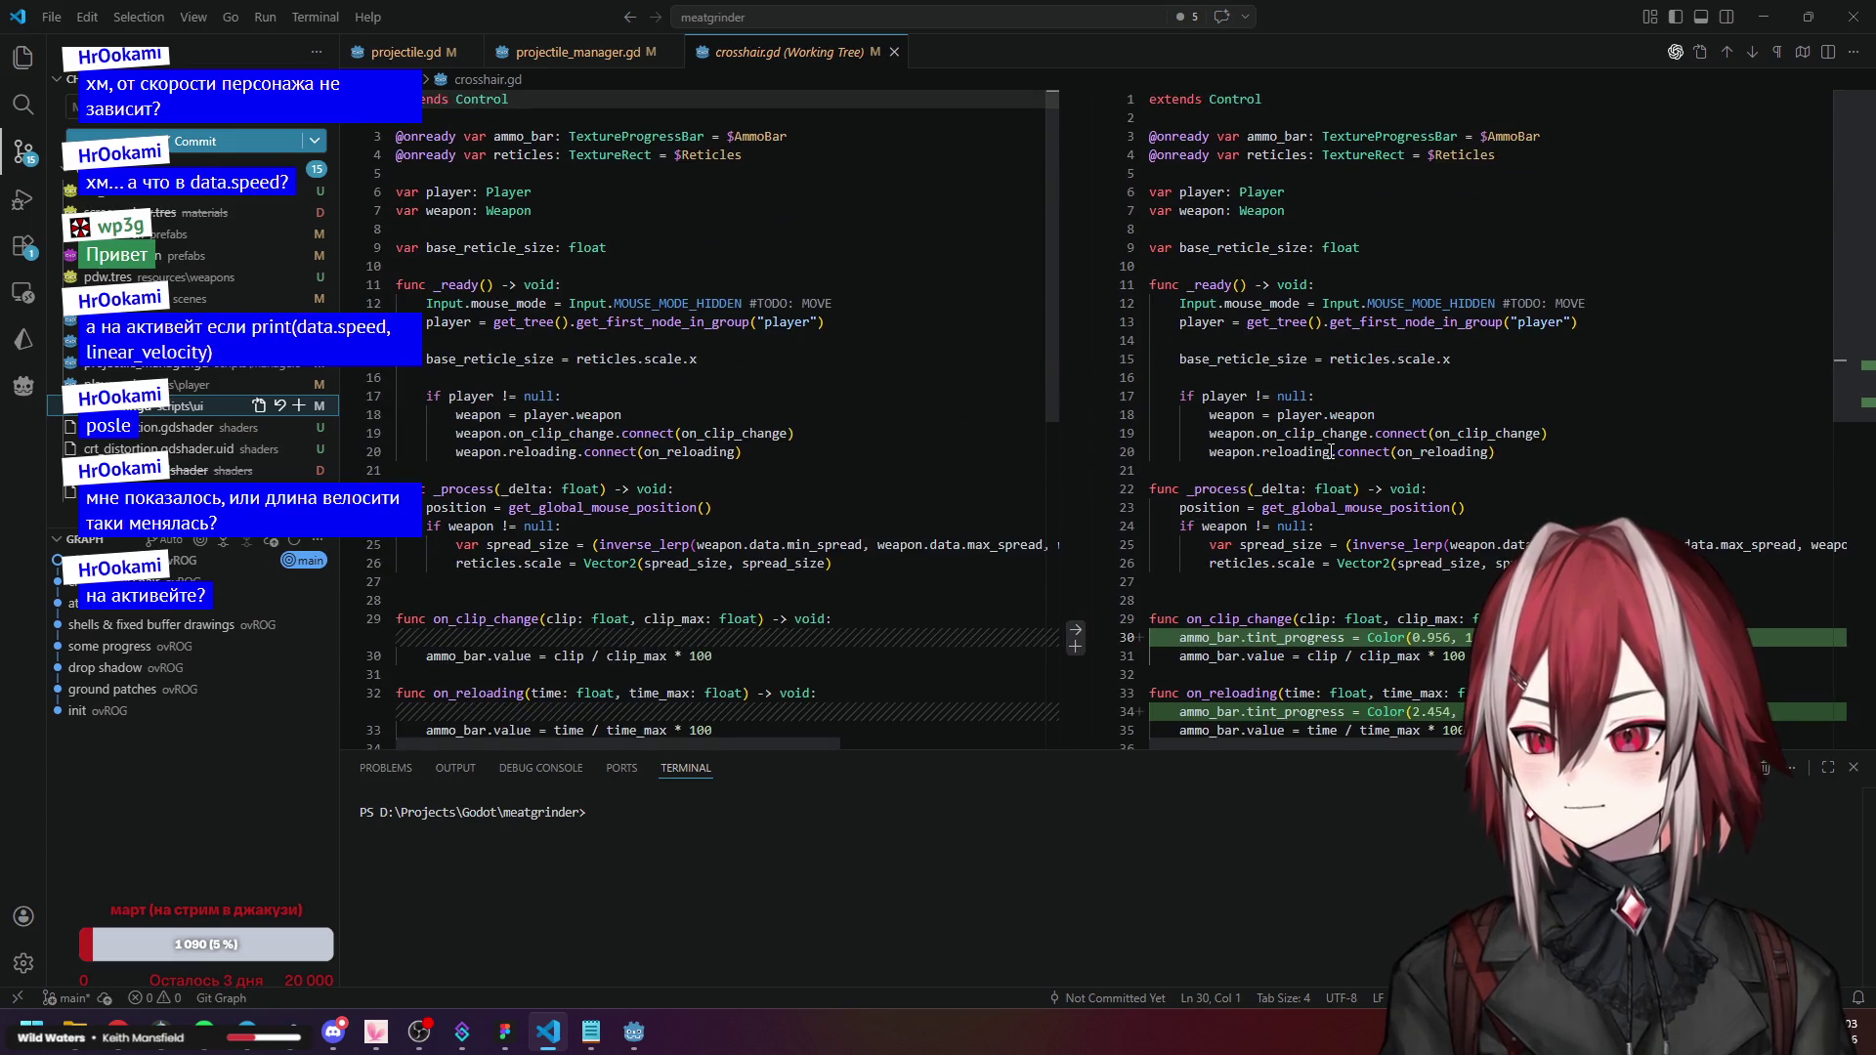
left_click(156, 194)
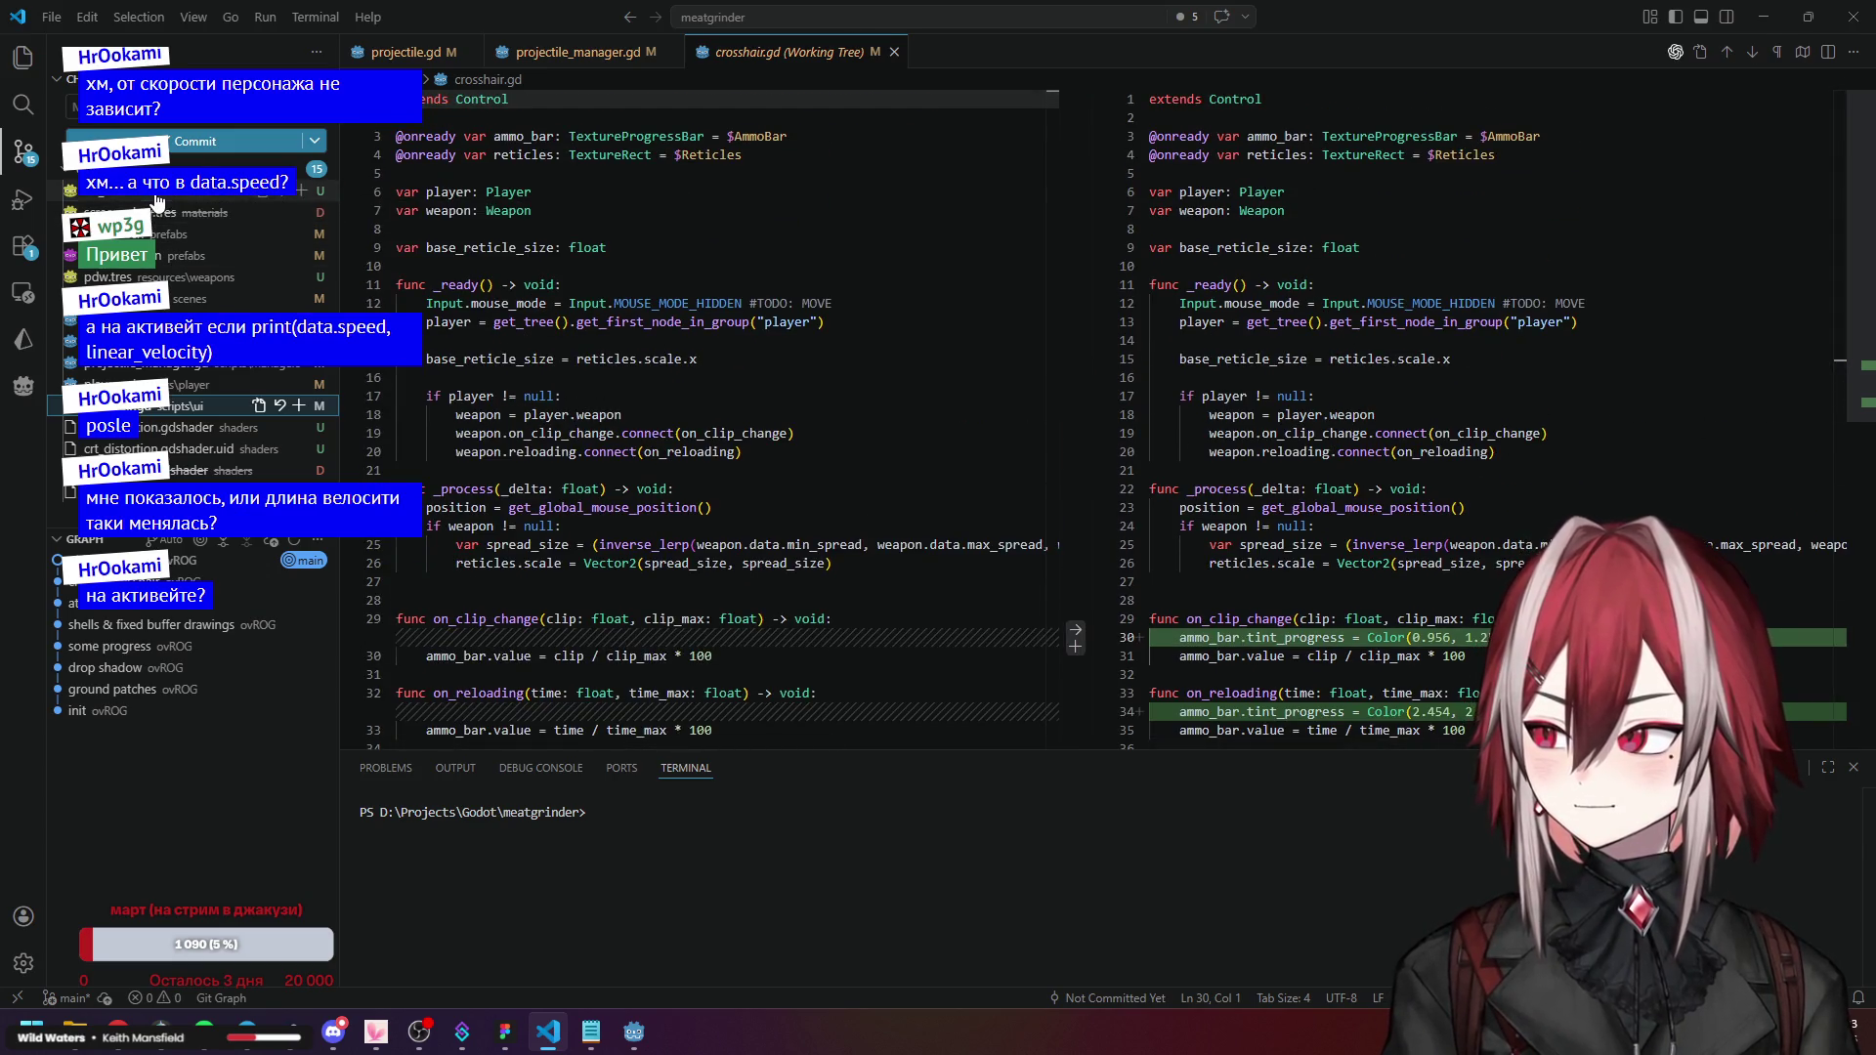
left_click(147, 449)
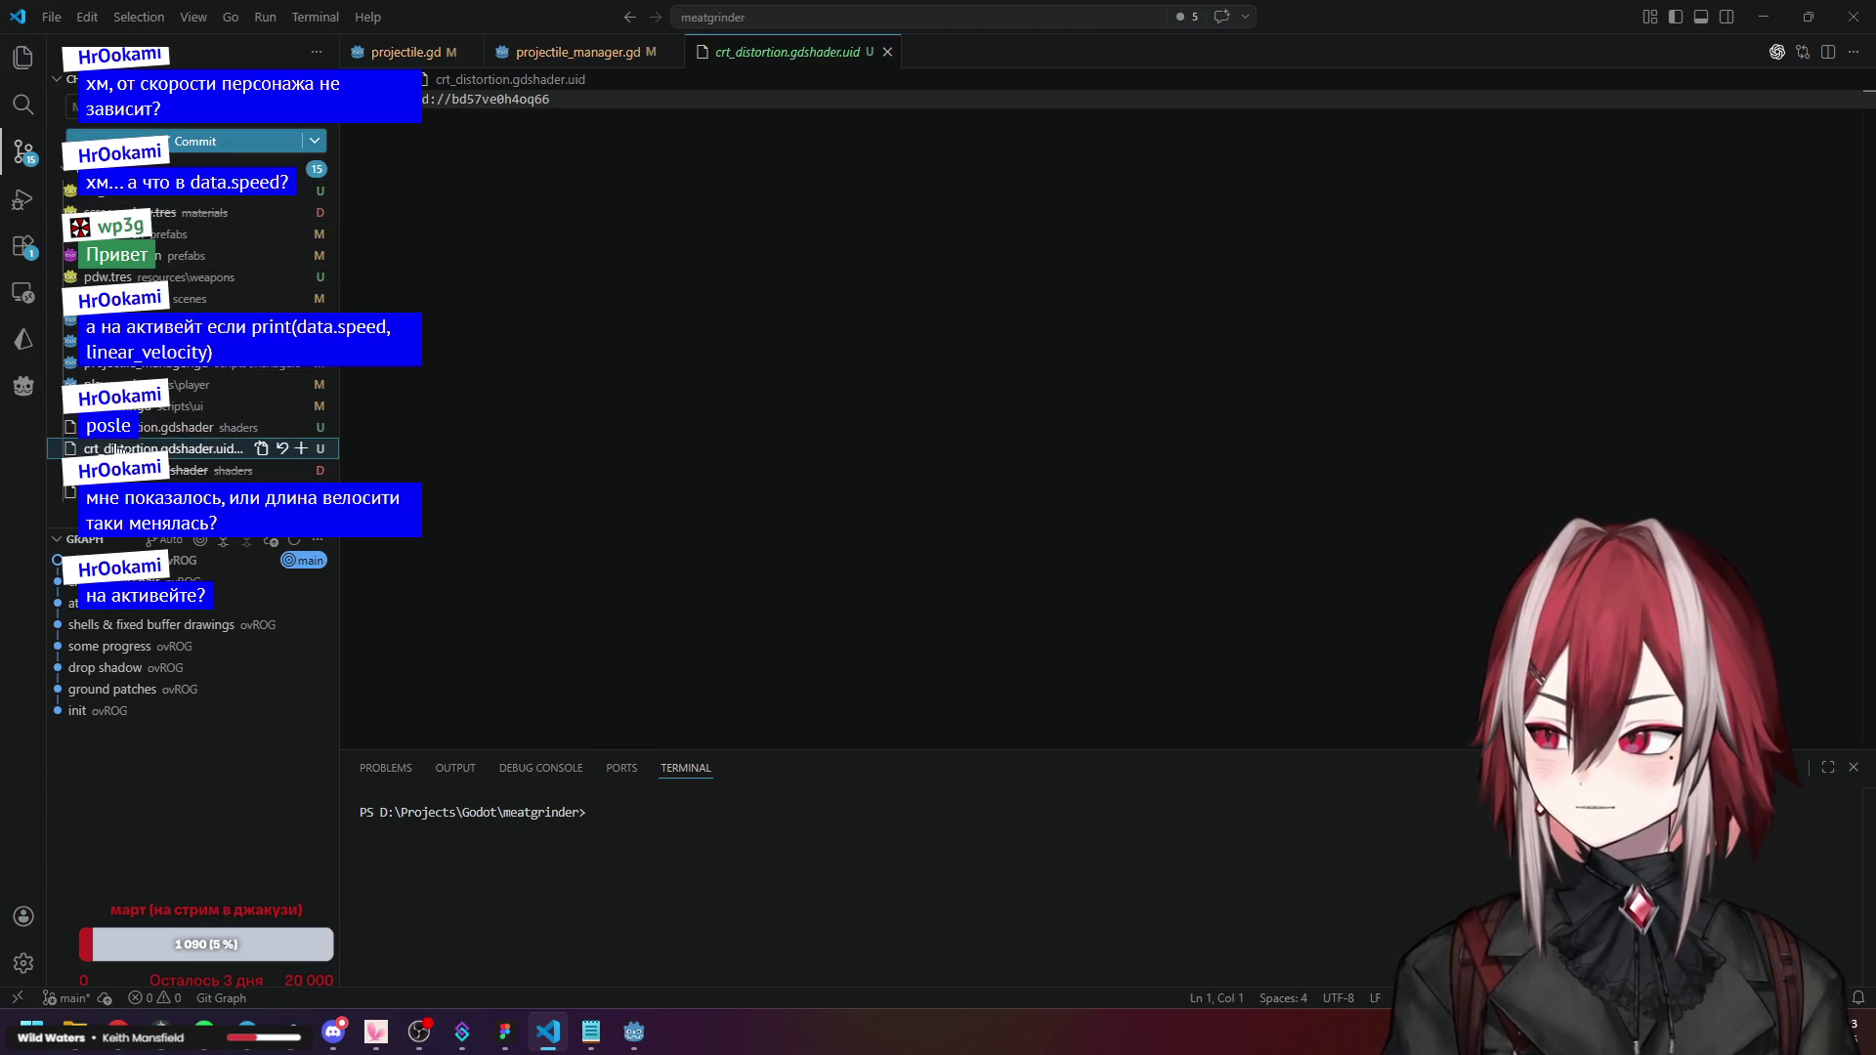
Inspect the player.tscn scene diff, briefly comparing it with projectile.tscn.
left_click(147, 298)
left_click(146, 277)
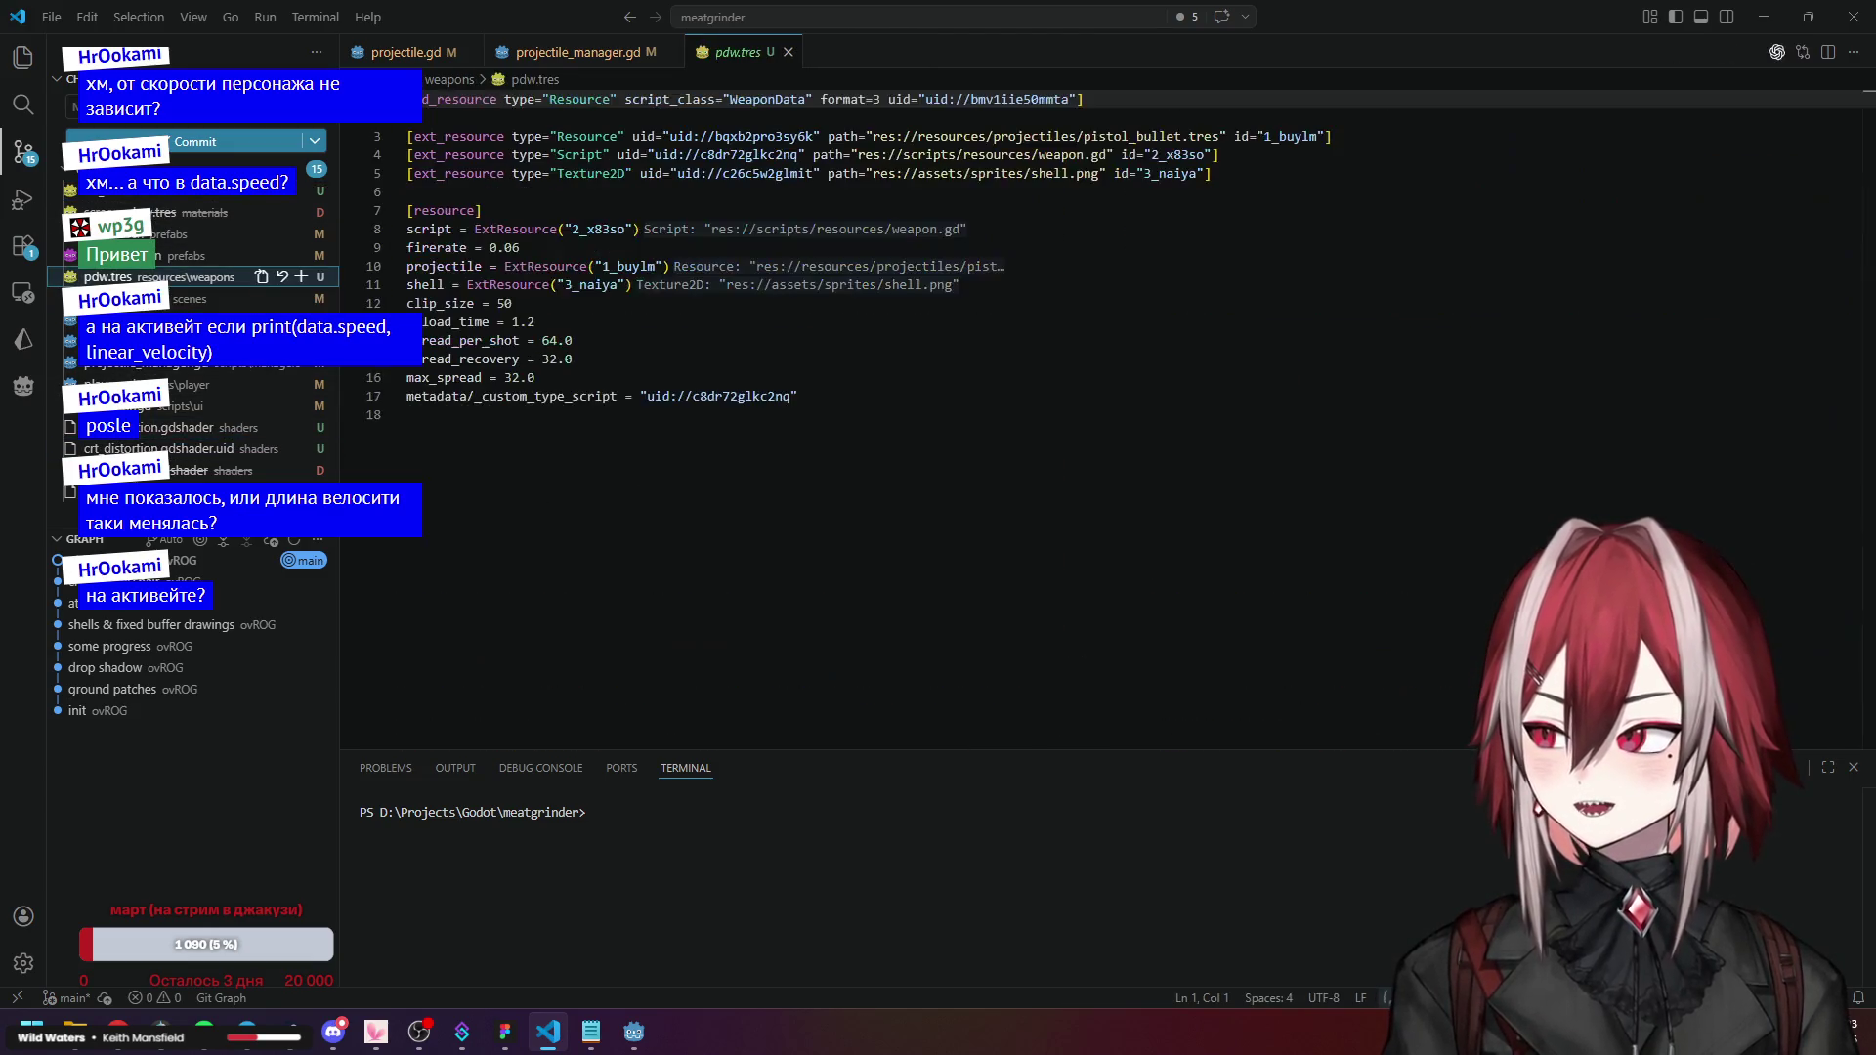
left_click(157, 255)
left_click(156, 233)
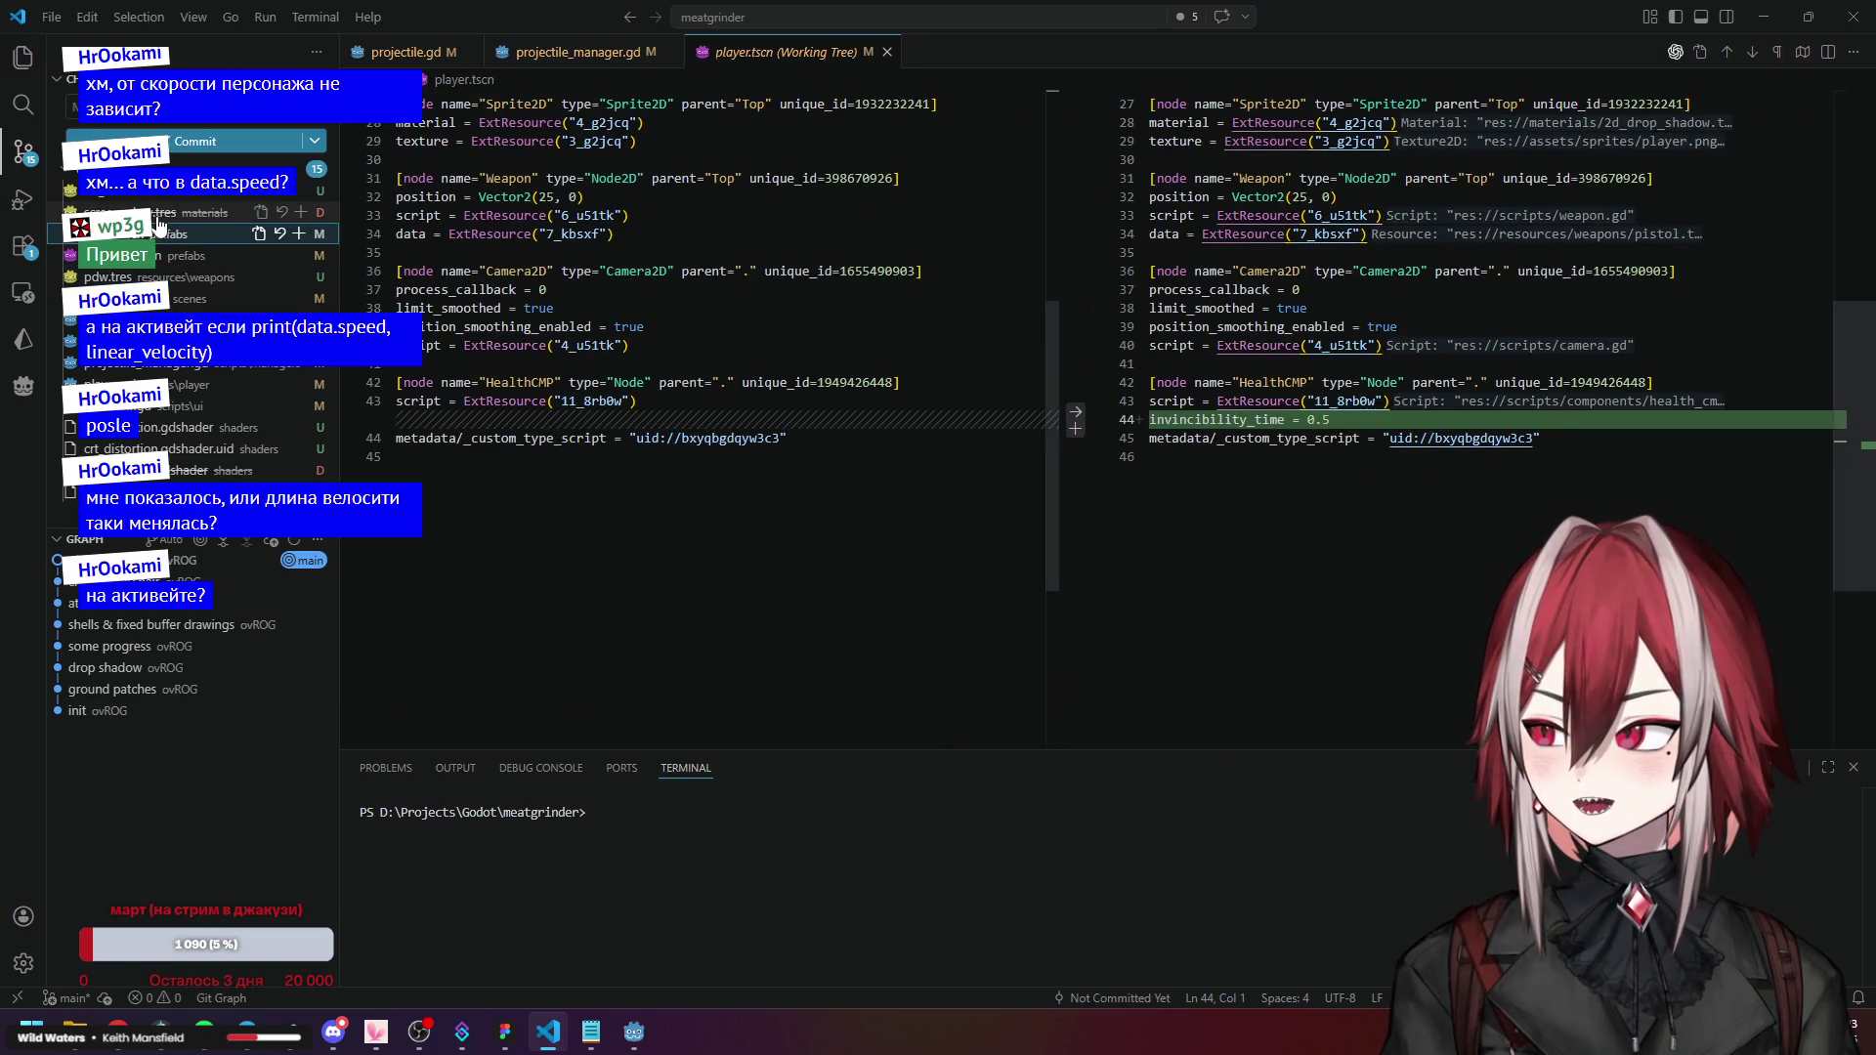
scroll(1171, 384, "up", 9)
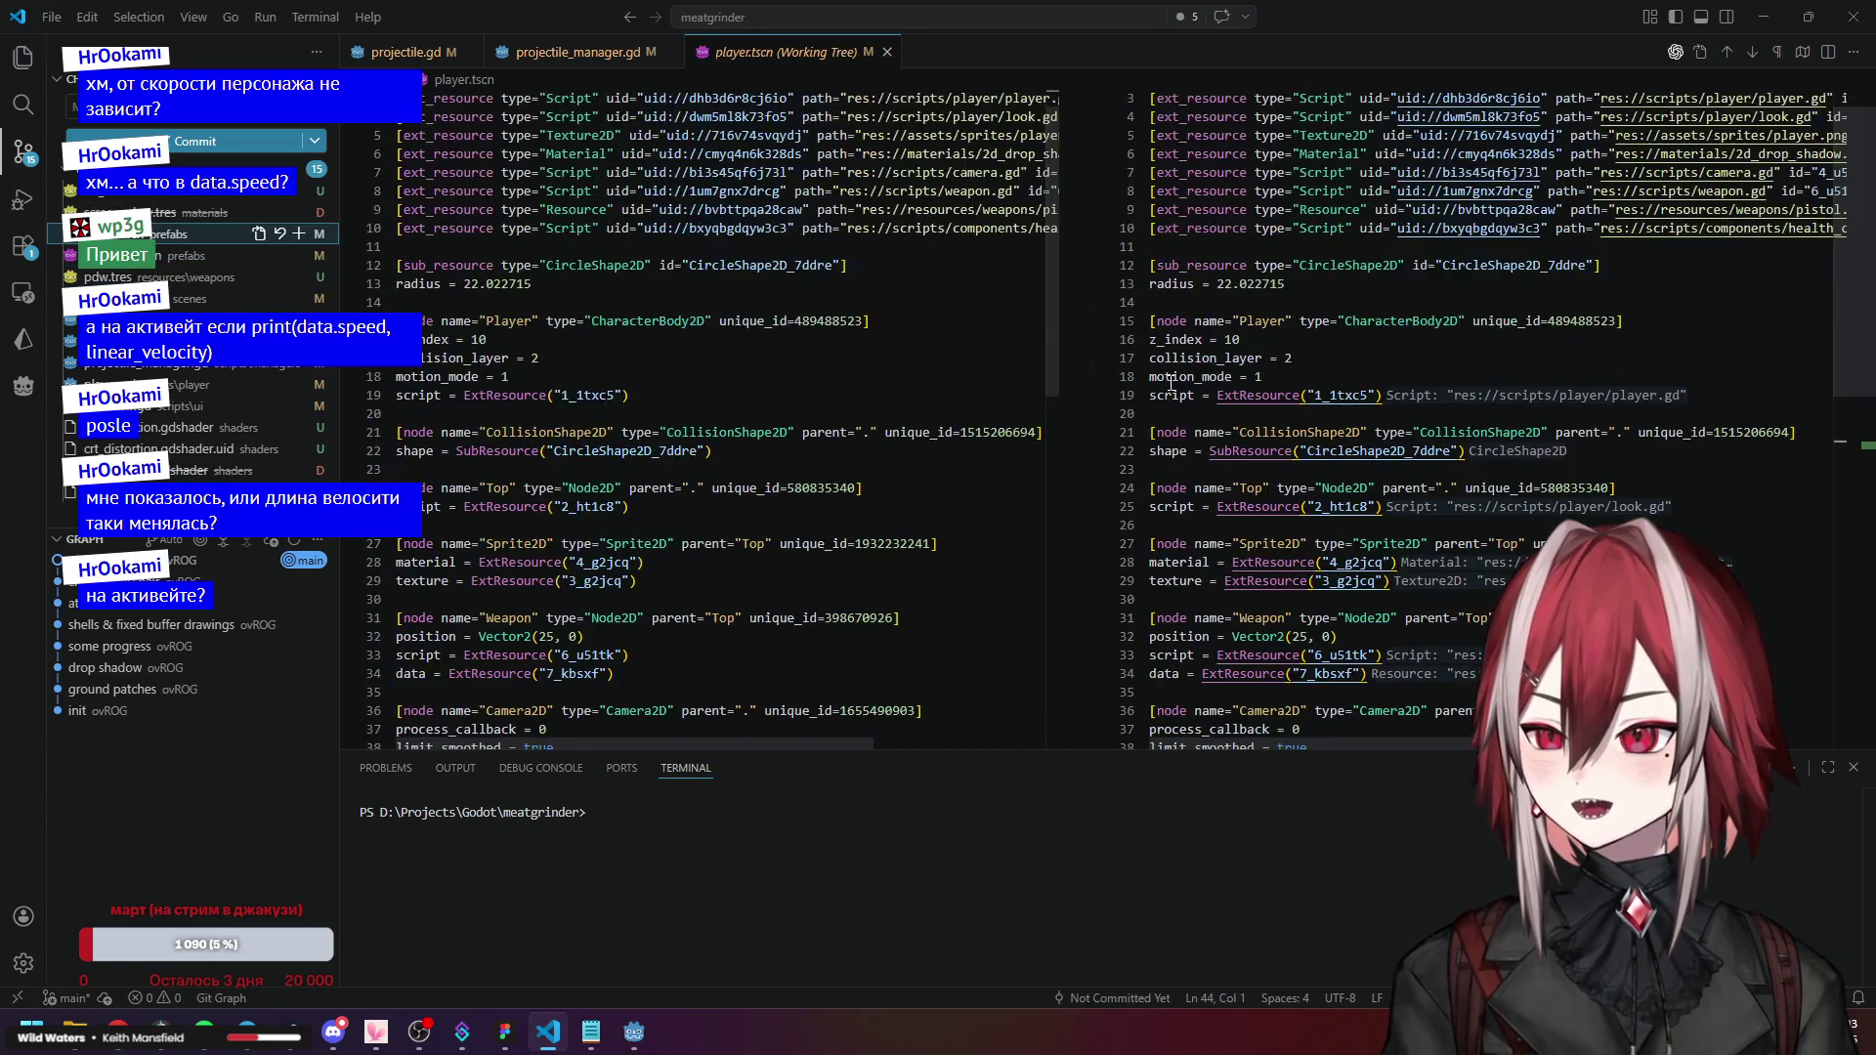
scroll(1170, 384, "down", 7)
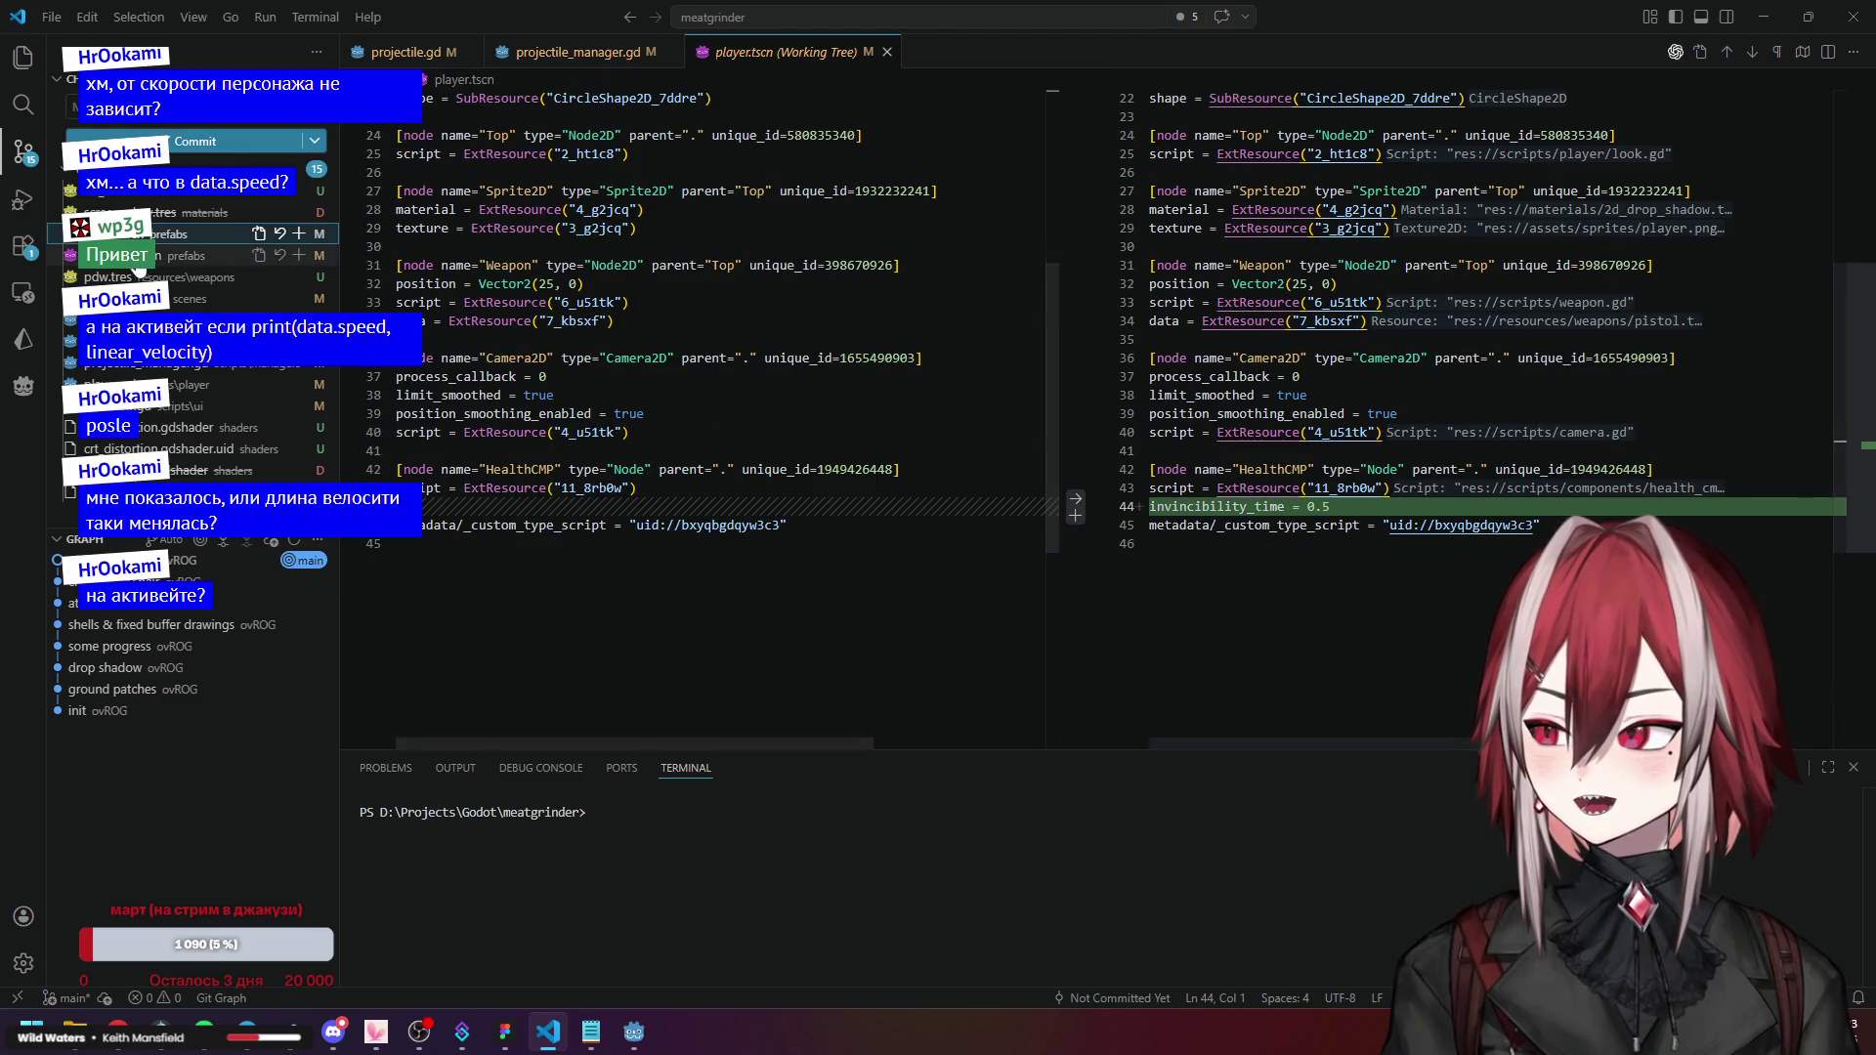
left_click(129, 258)
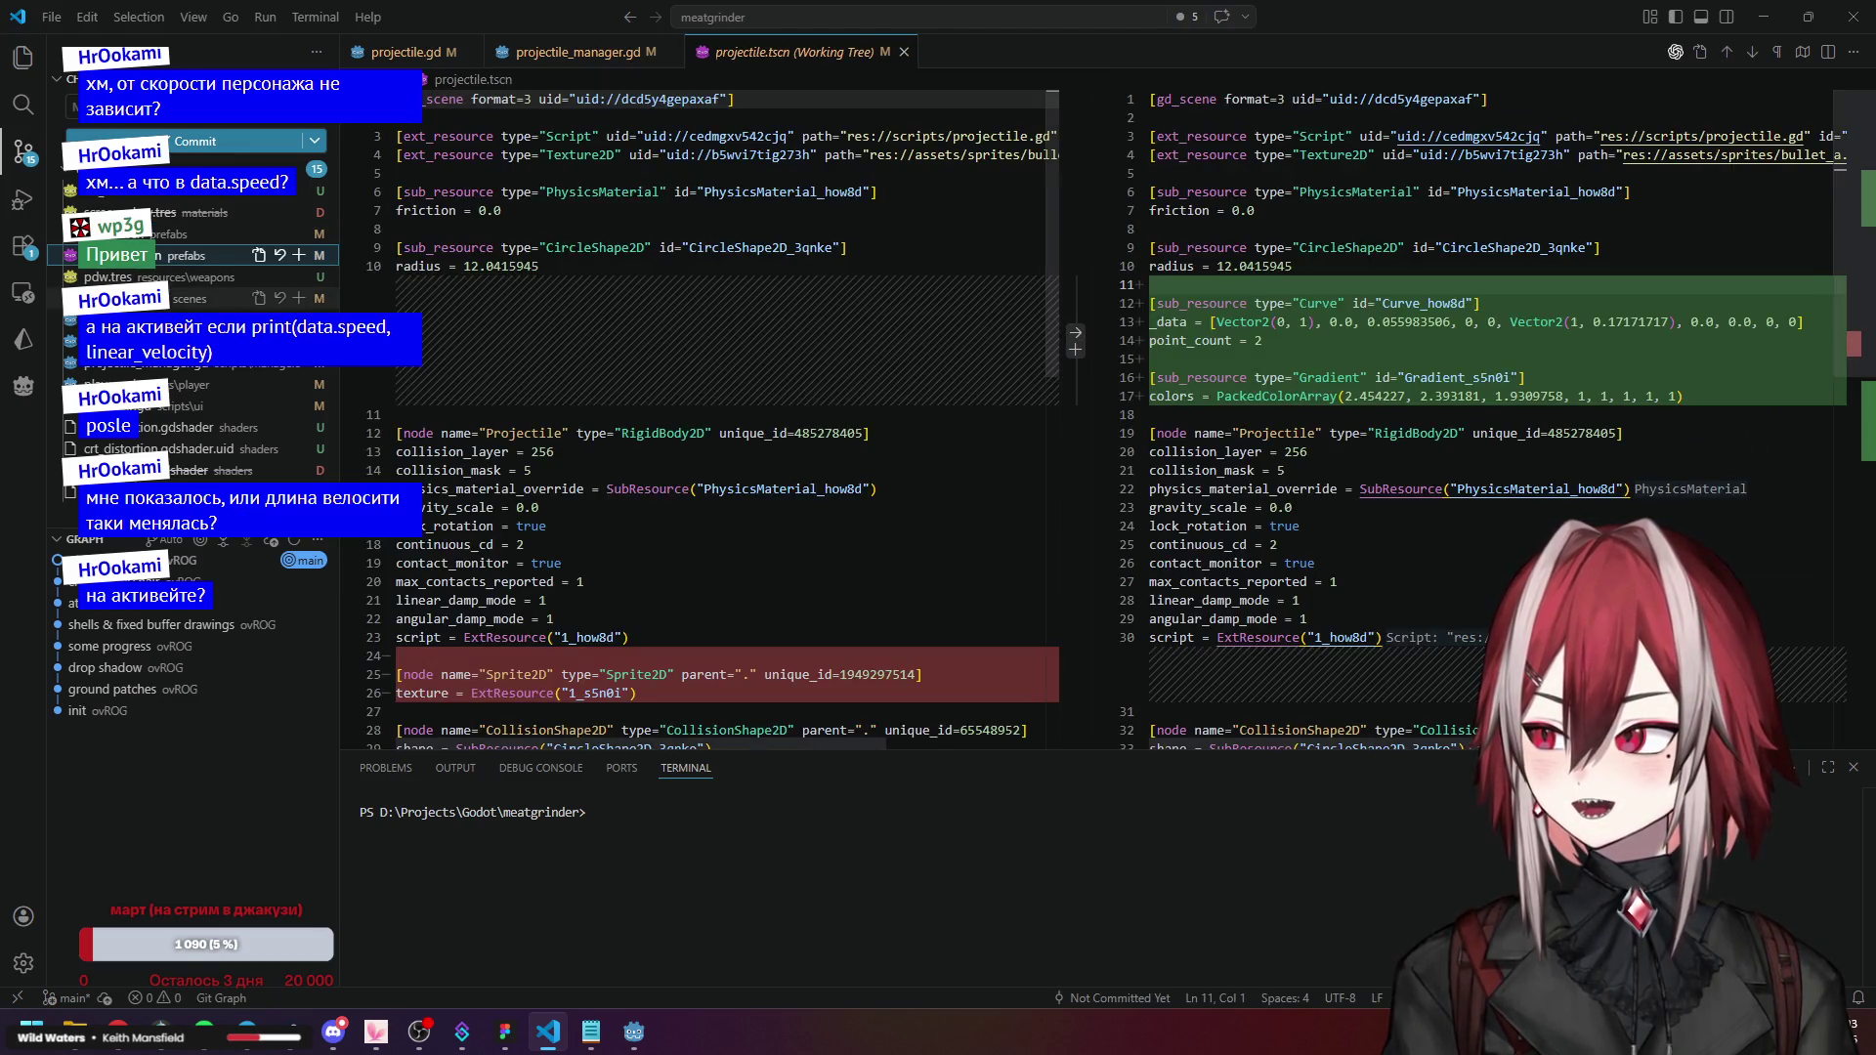
left_click(156, 234)
scroll(1239, 365, "up", 4)
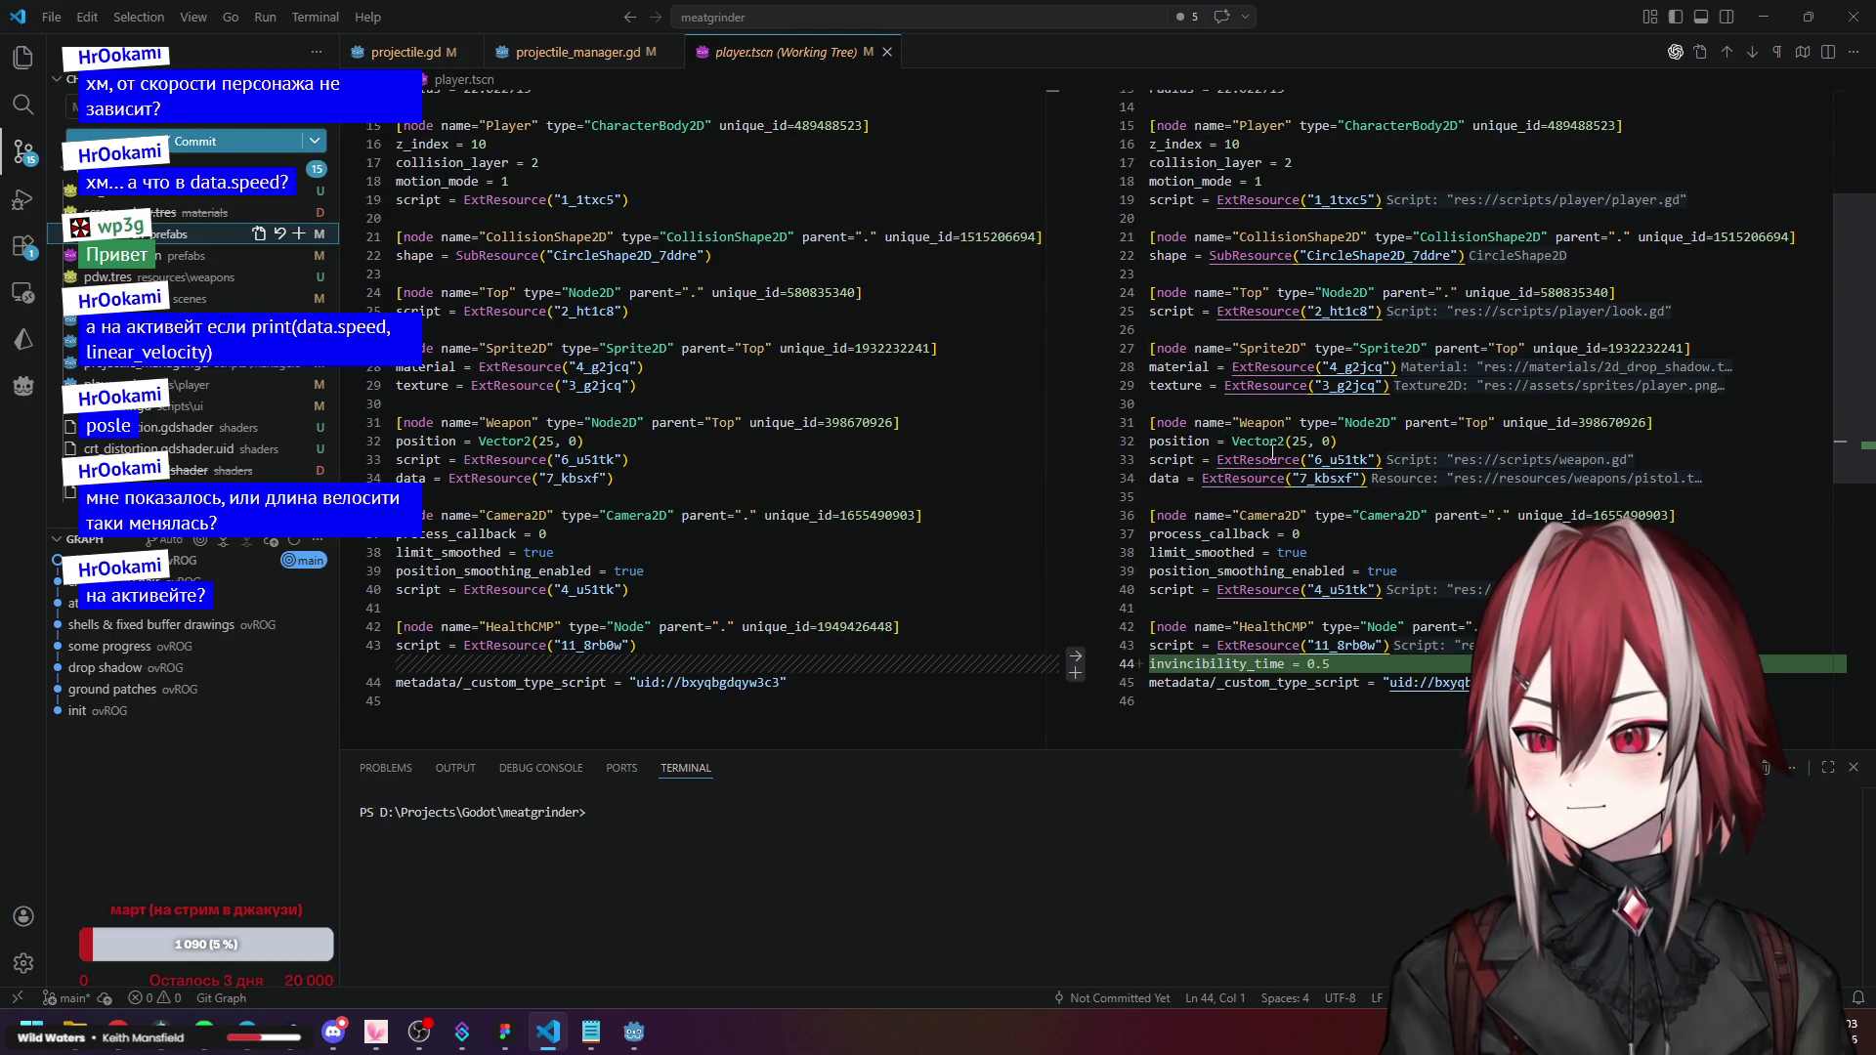
Read through the projectile.tscn diff, then open the untracked pdw.tres weapon resource.
mouse_move(1325, 456)
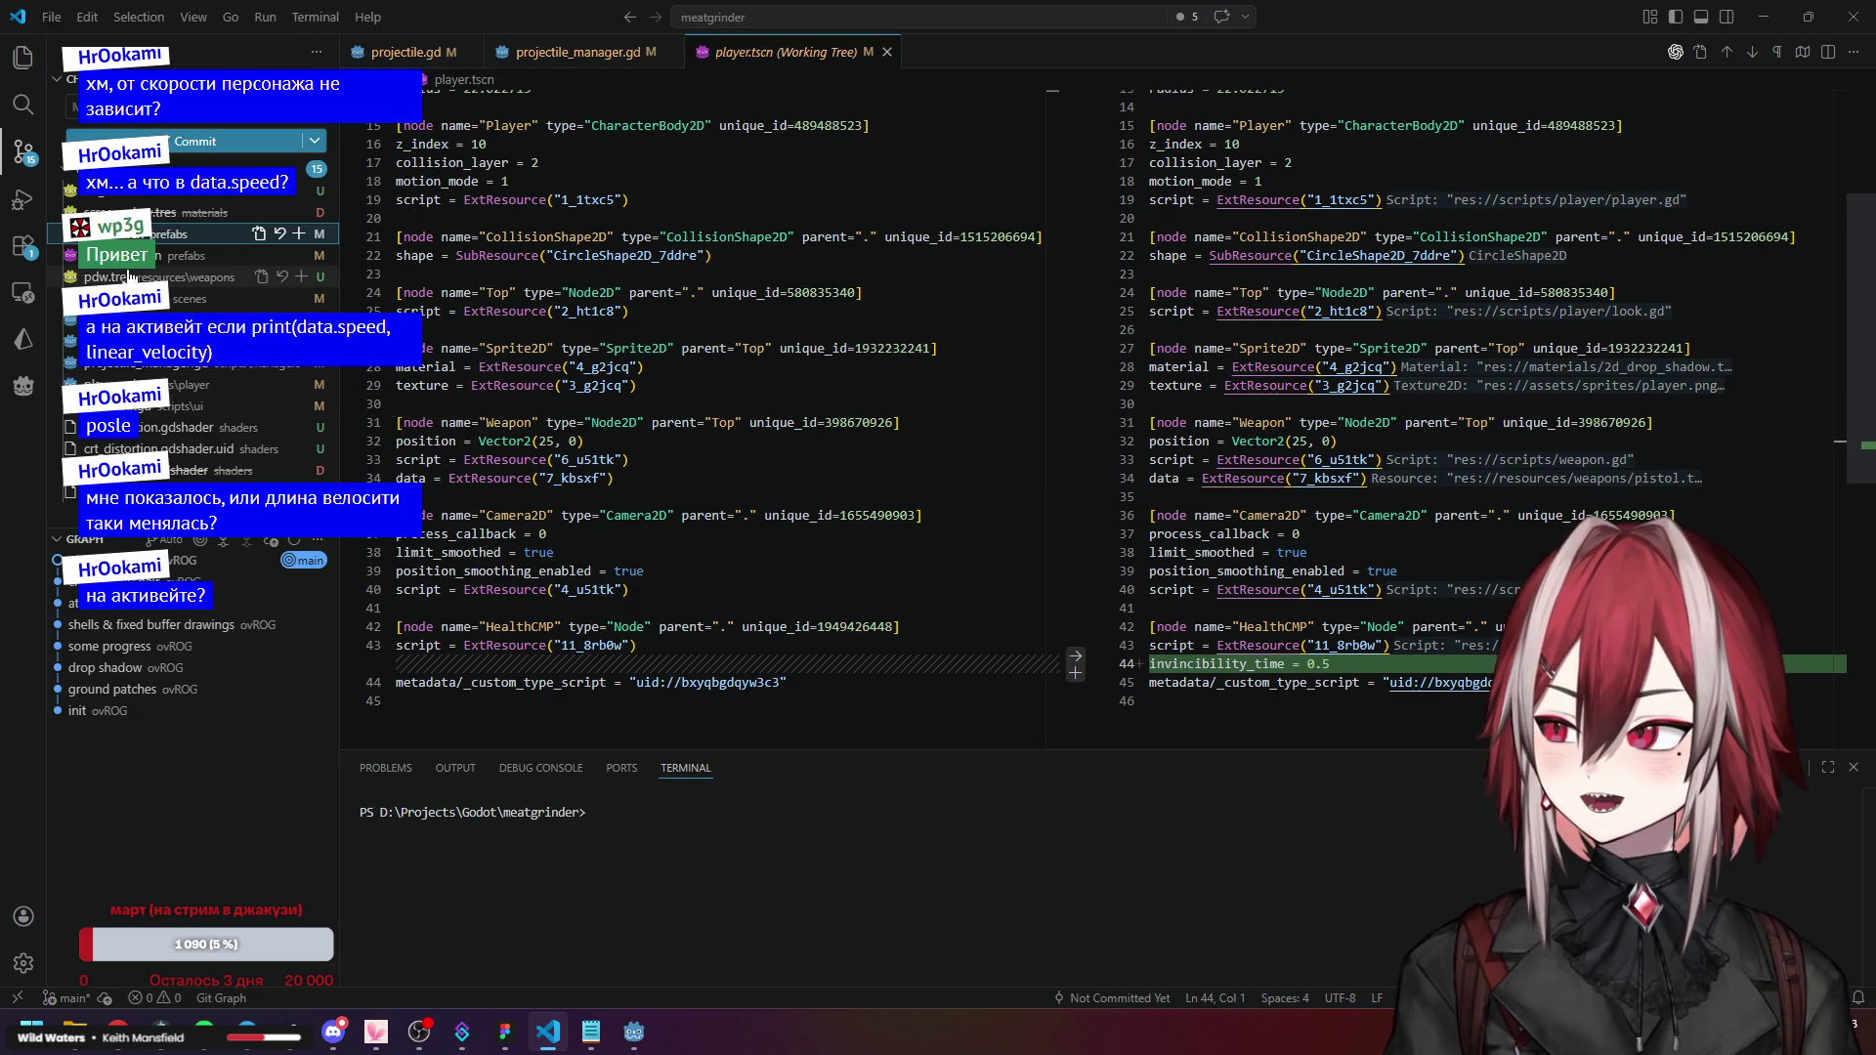
left_click(181, 255)
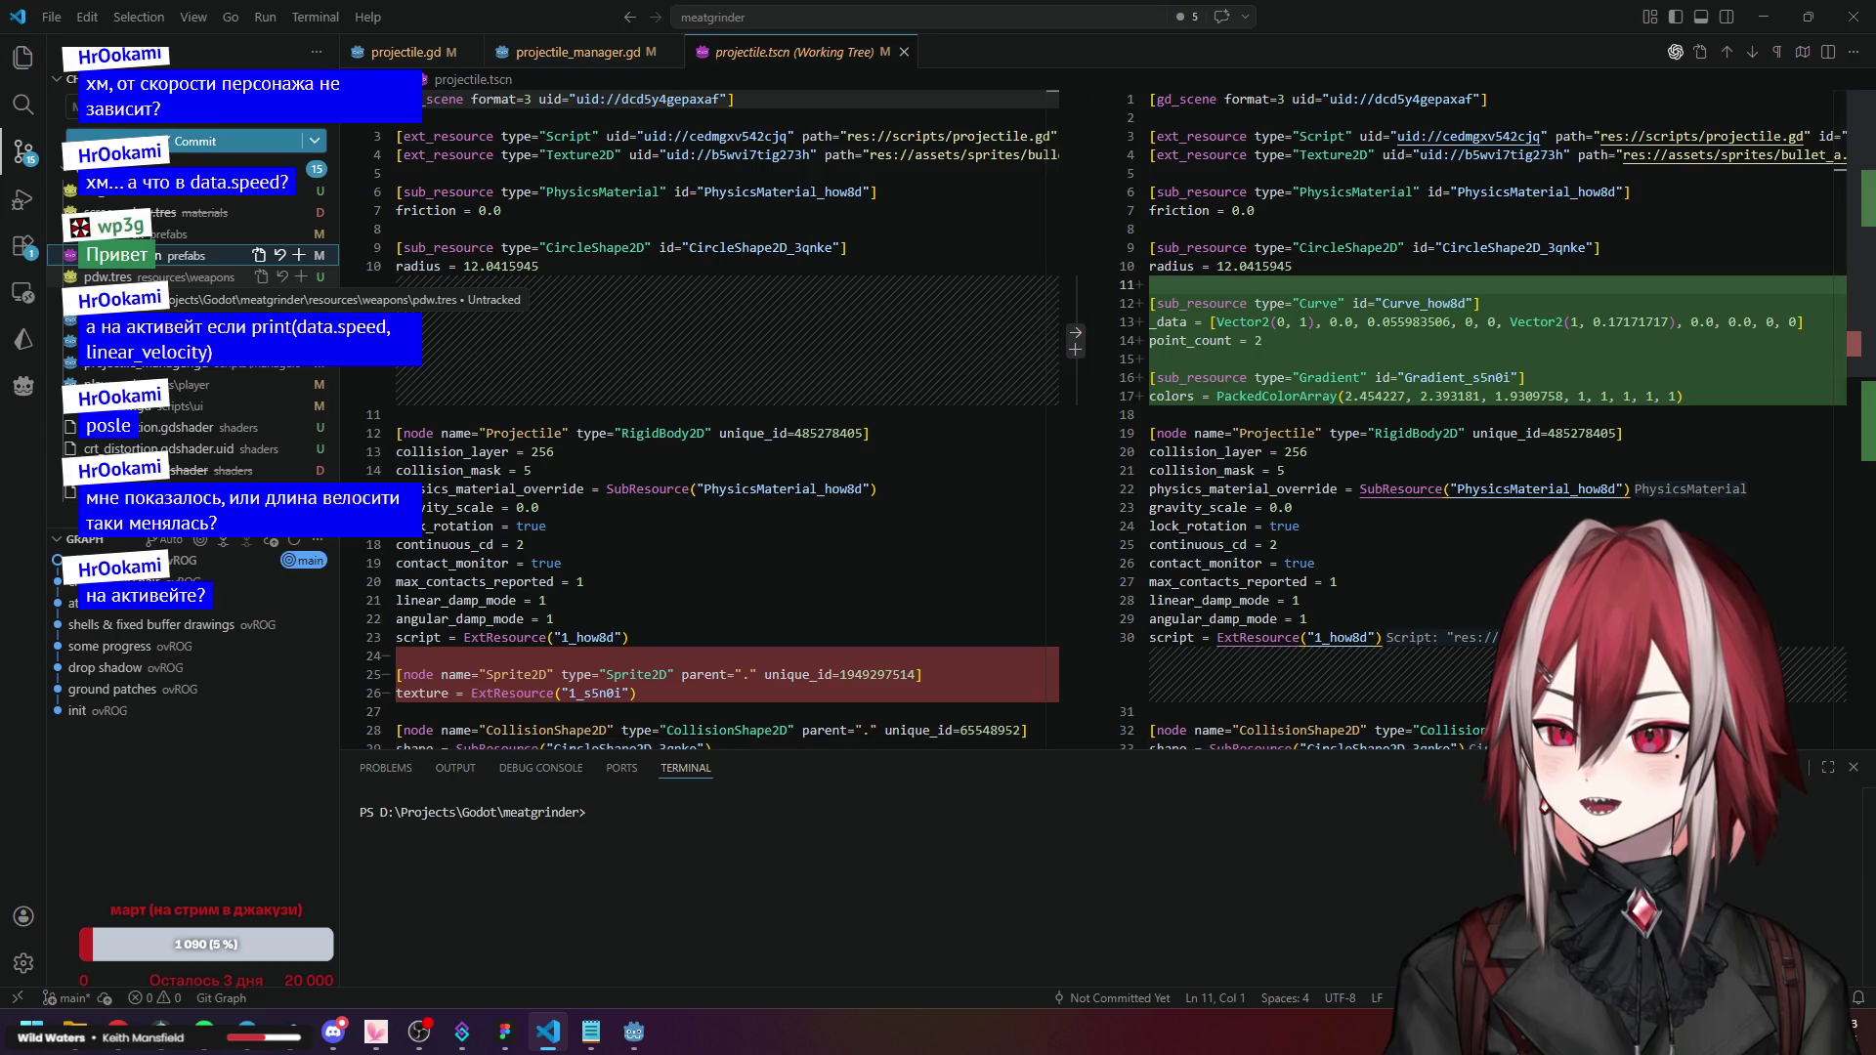
scroll(1183, 418, "down", 2)
scroll(1183, 418, "down", 2)
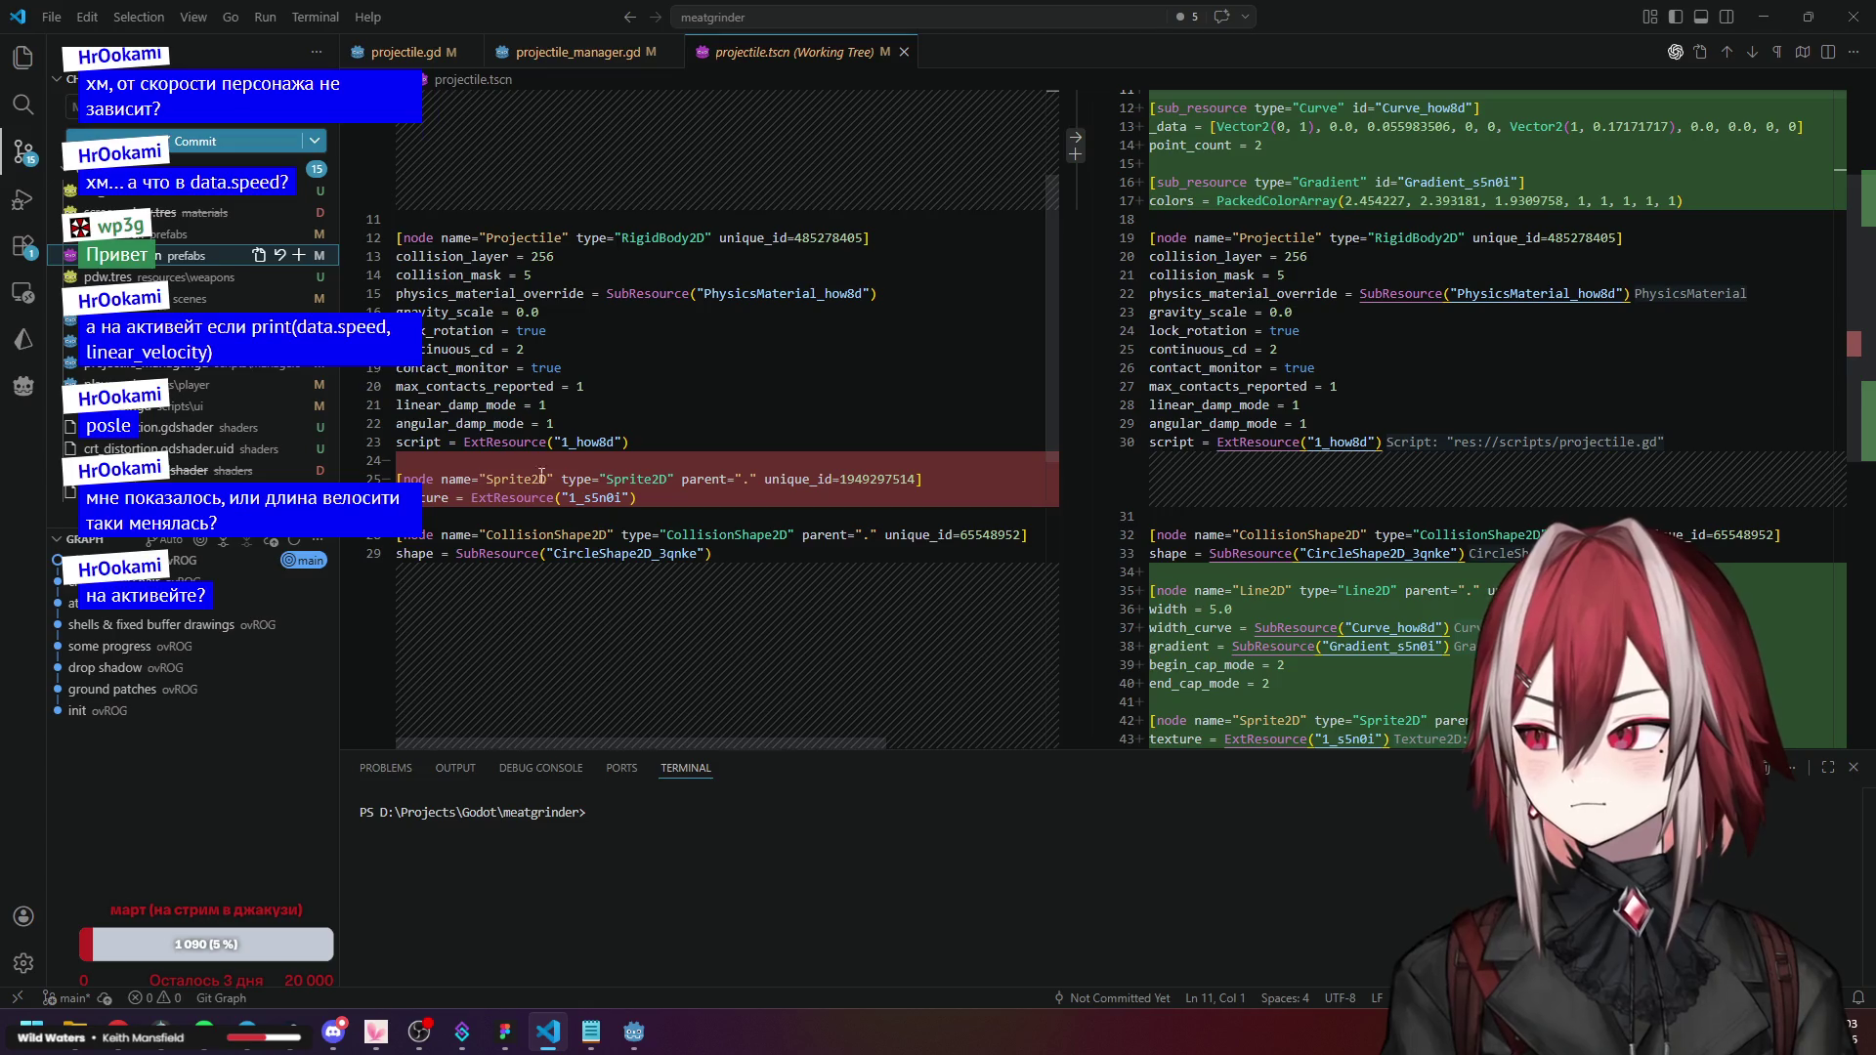
scroll(1333, 331, "up", 2)
scroll(1333, 330, "up", 2)
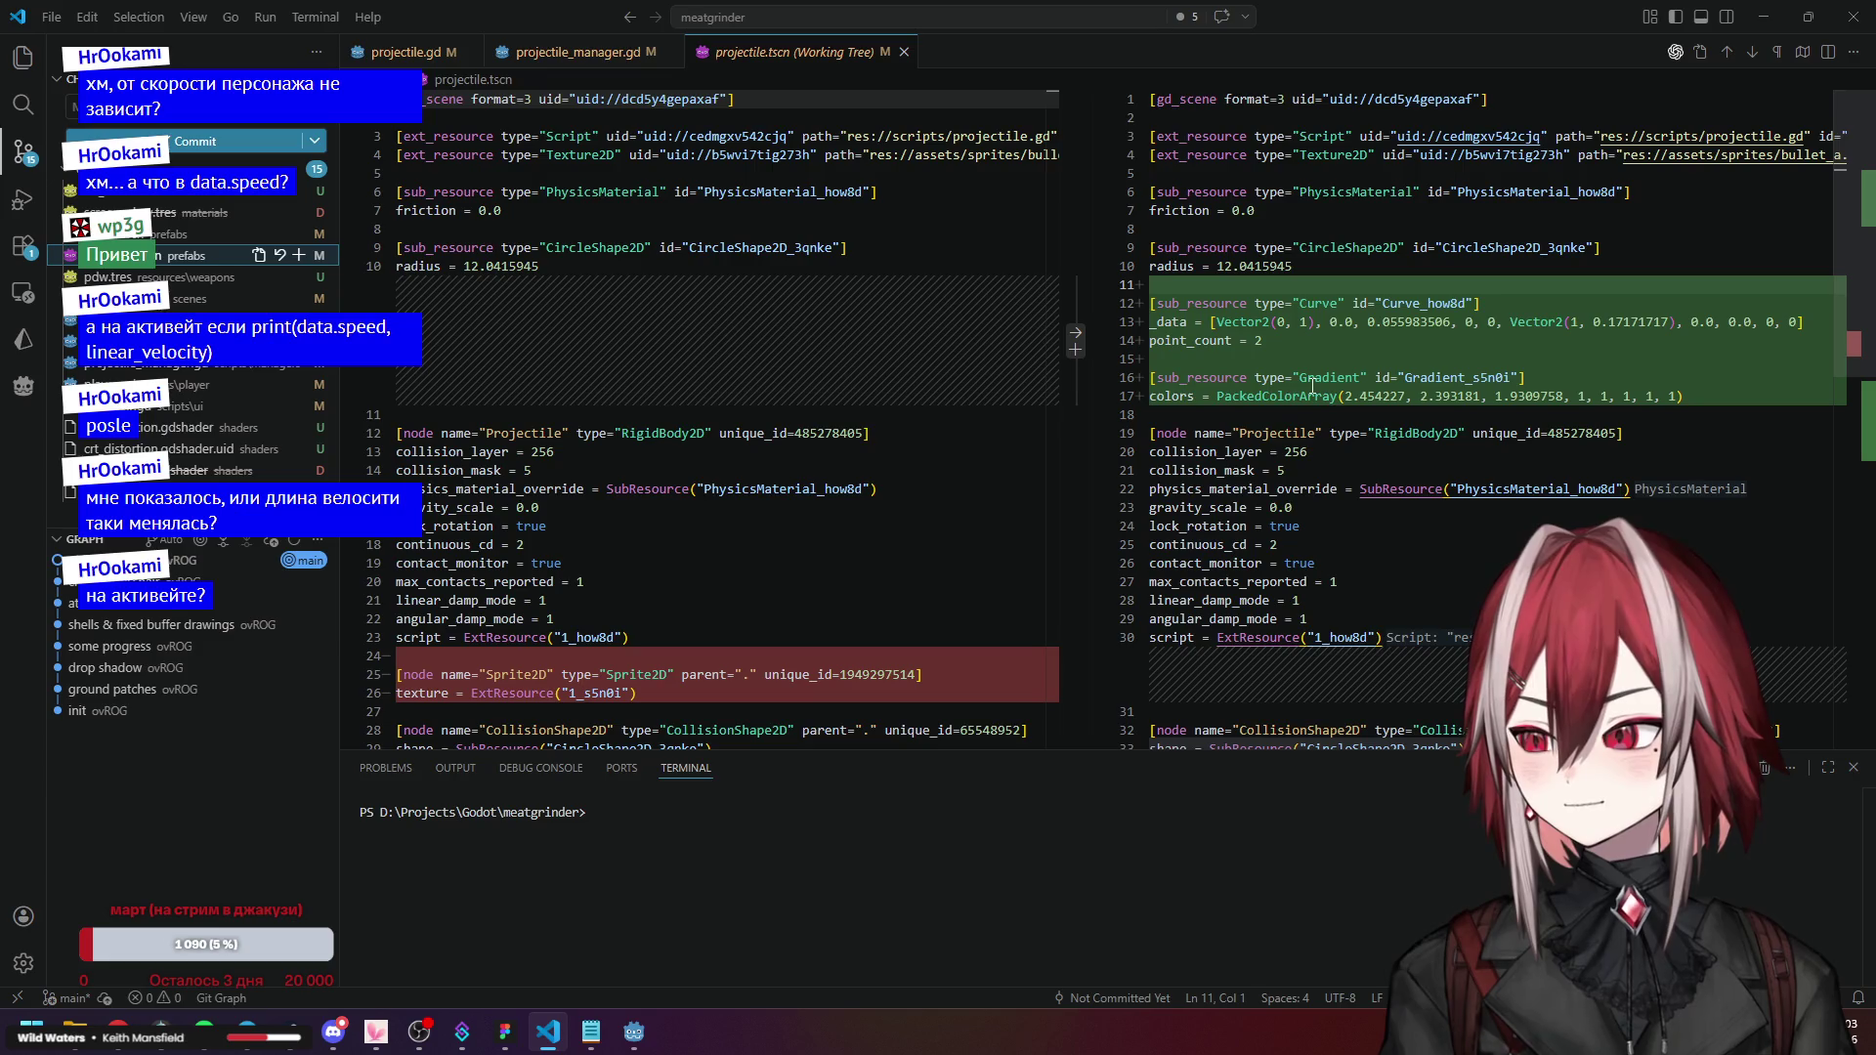
scroll(1419, 384, "down", 2)
scroll(700, 428, "down", 2)
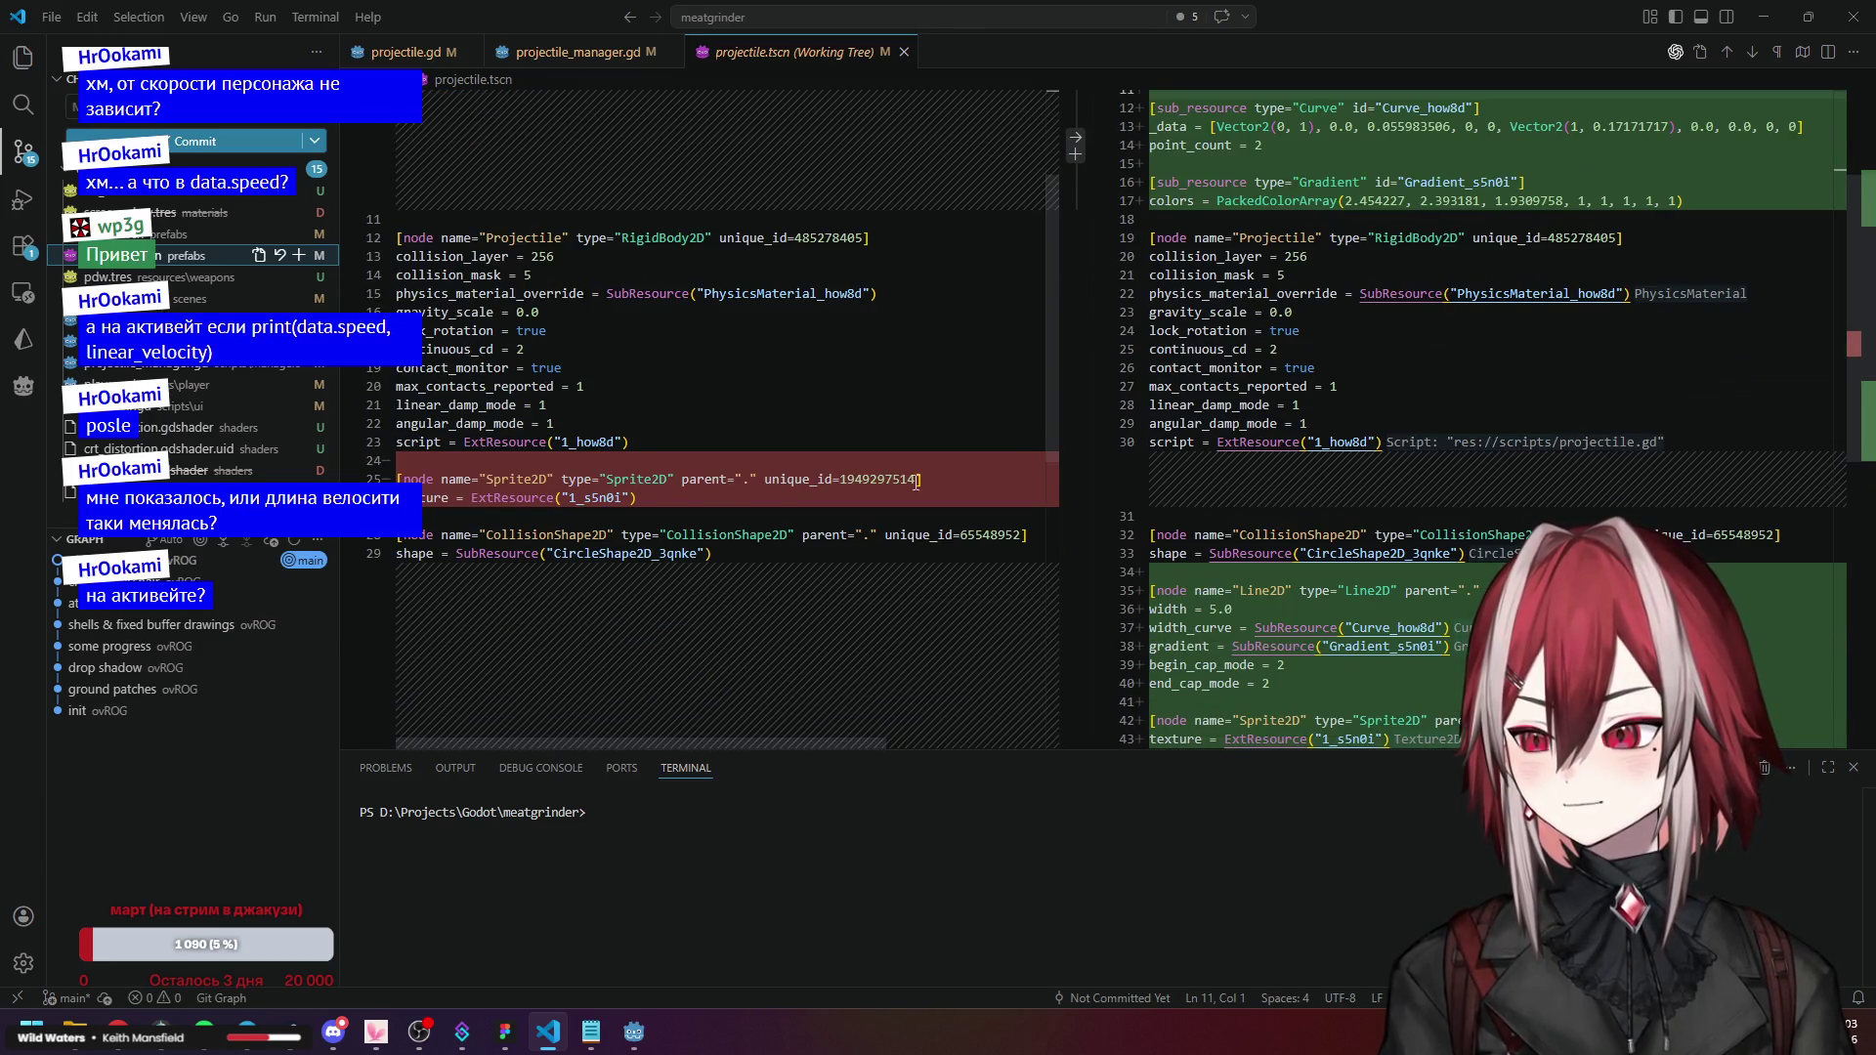
scroll(1336, 444, "down", 2)
scroll(1151, 417, "down", 2)
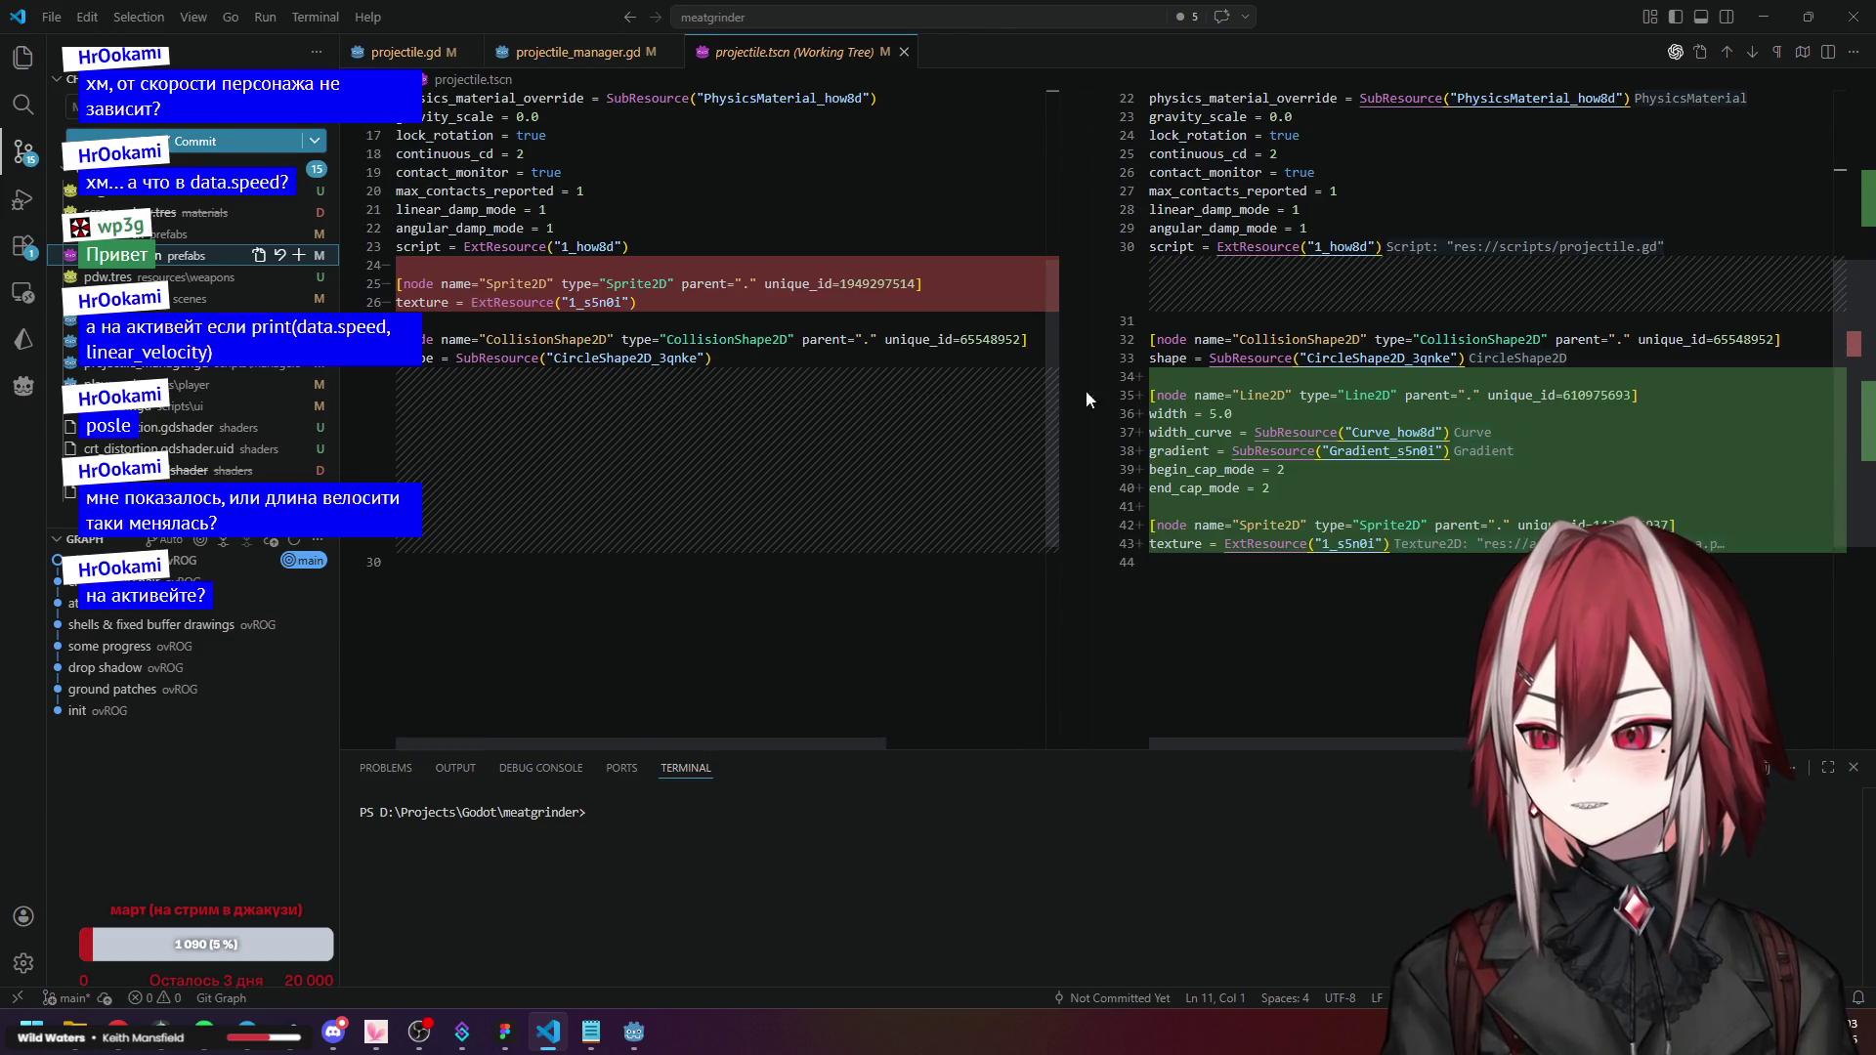
scroll(1274, 506, "down", 2)
scroll(1417, 427, "down", 3)
scroll(1417, 427, "up", 3)
scroll(1420, 432, "up", 5)
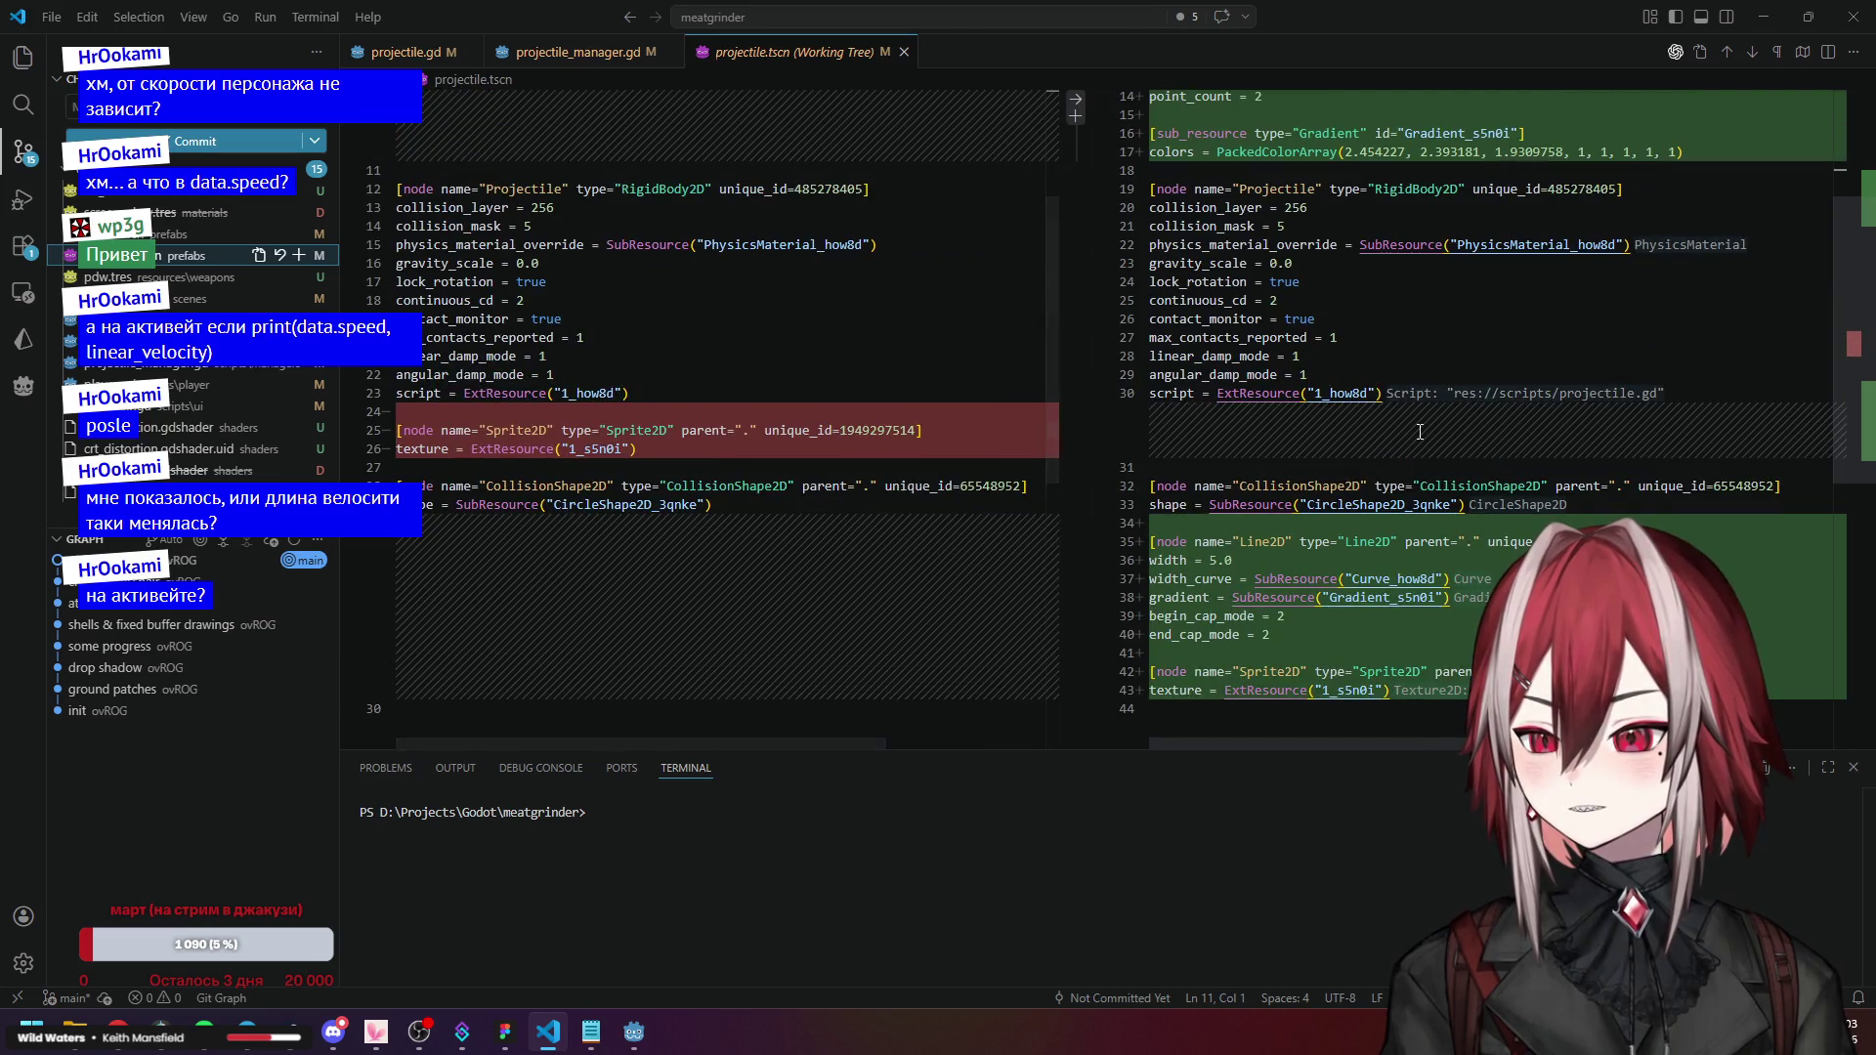
scroll(1420, 432, "up", 5)
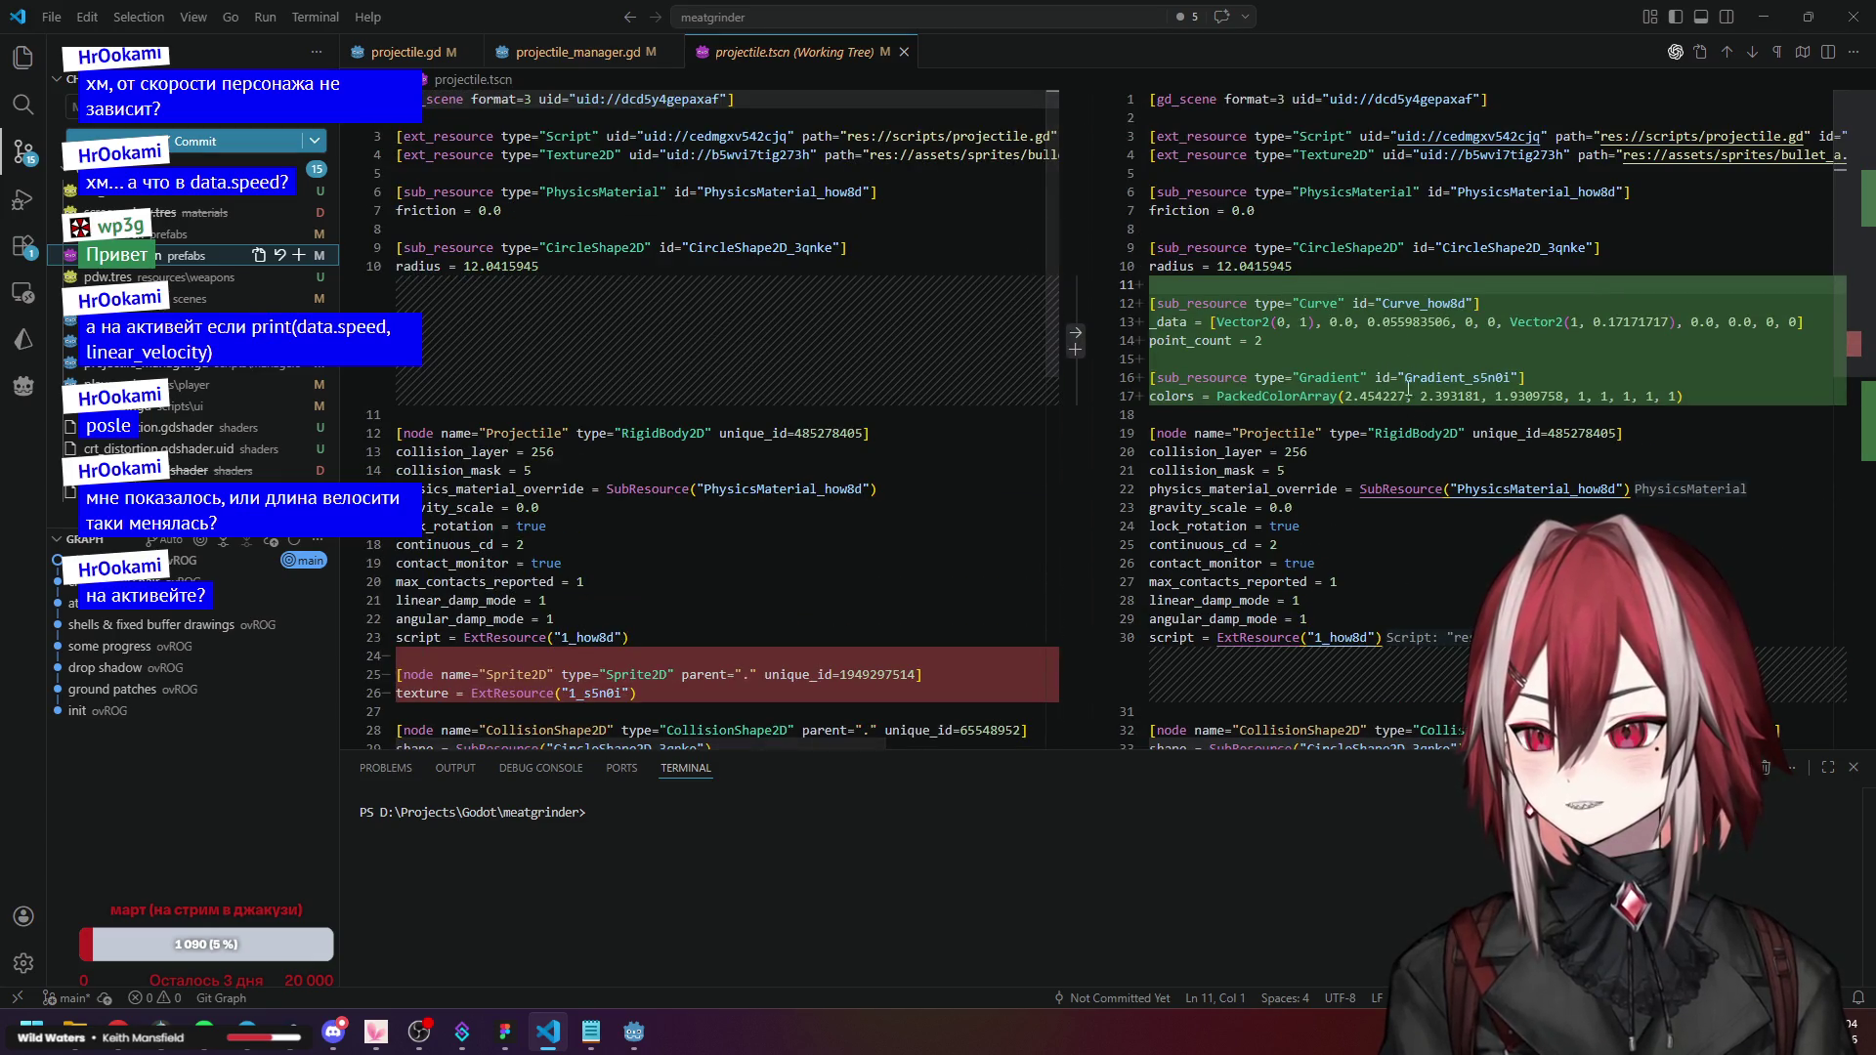
scroll(1400, 311, "down", 5)
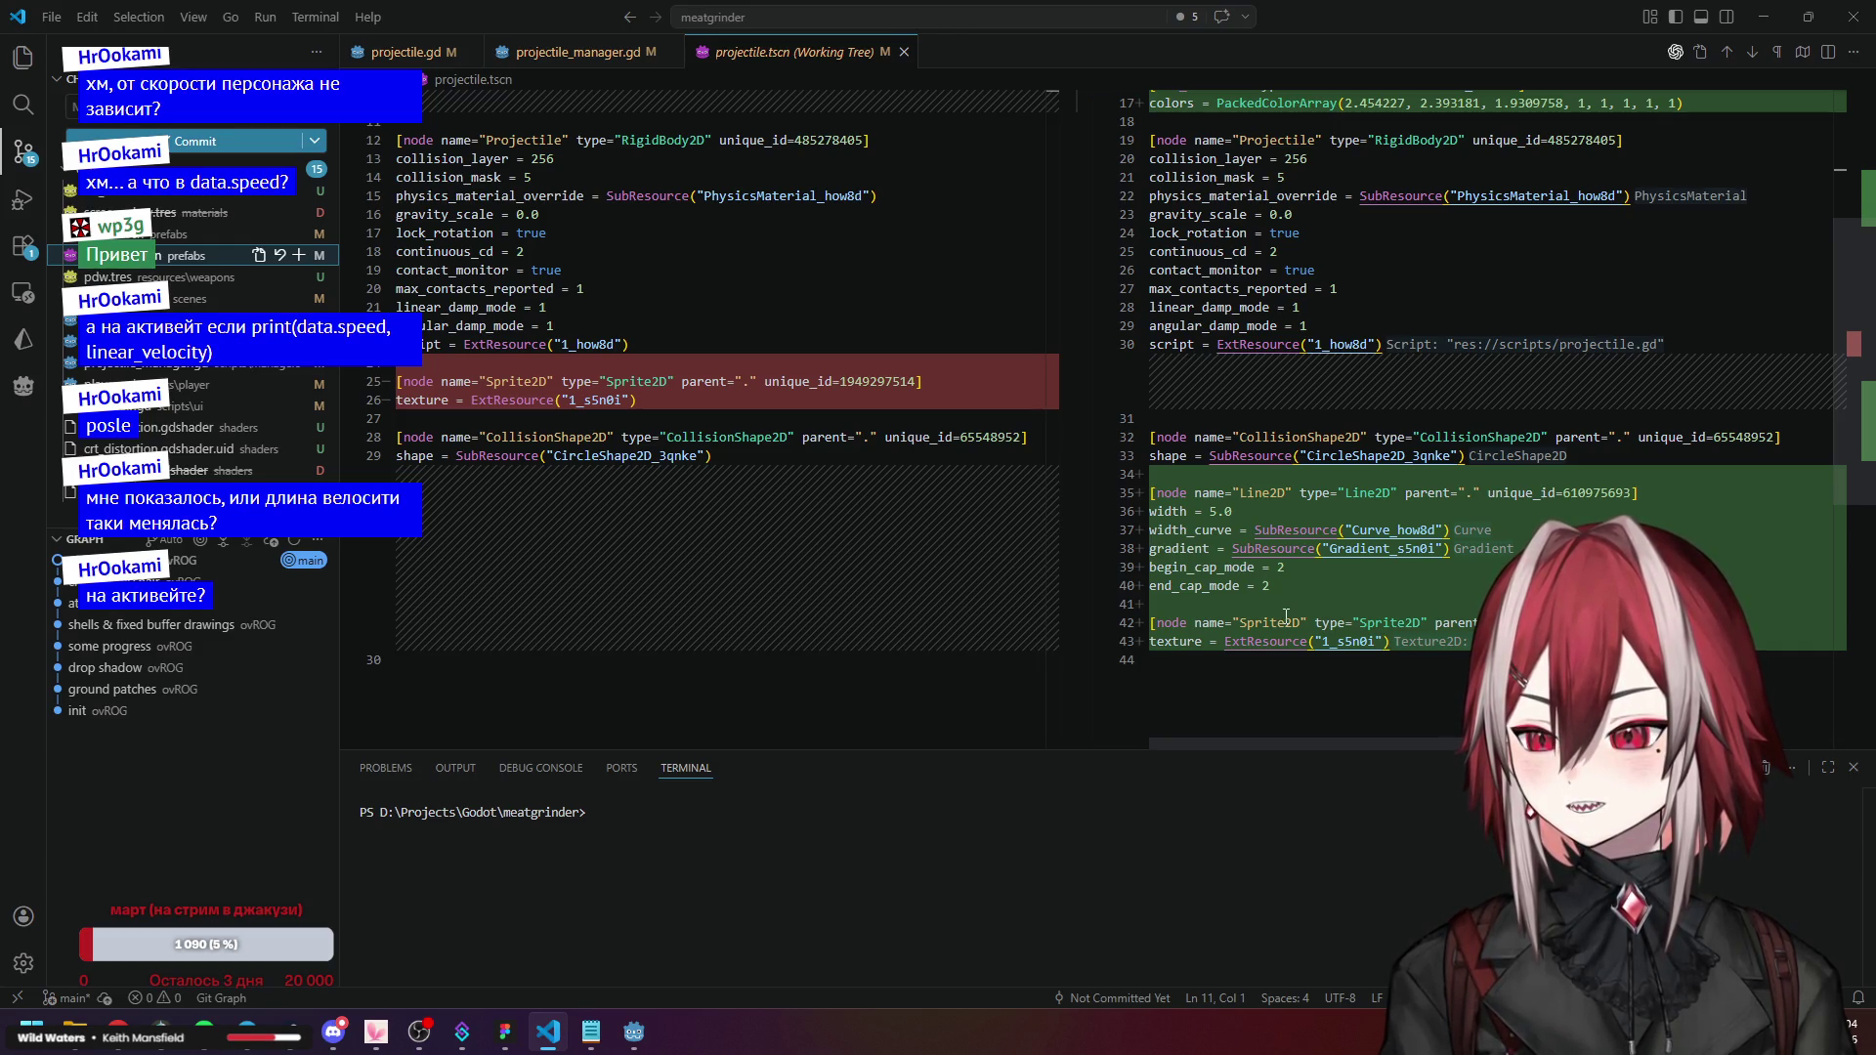
scroll(1286, 615, "up", 5)
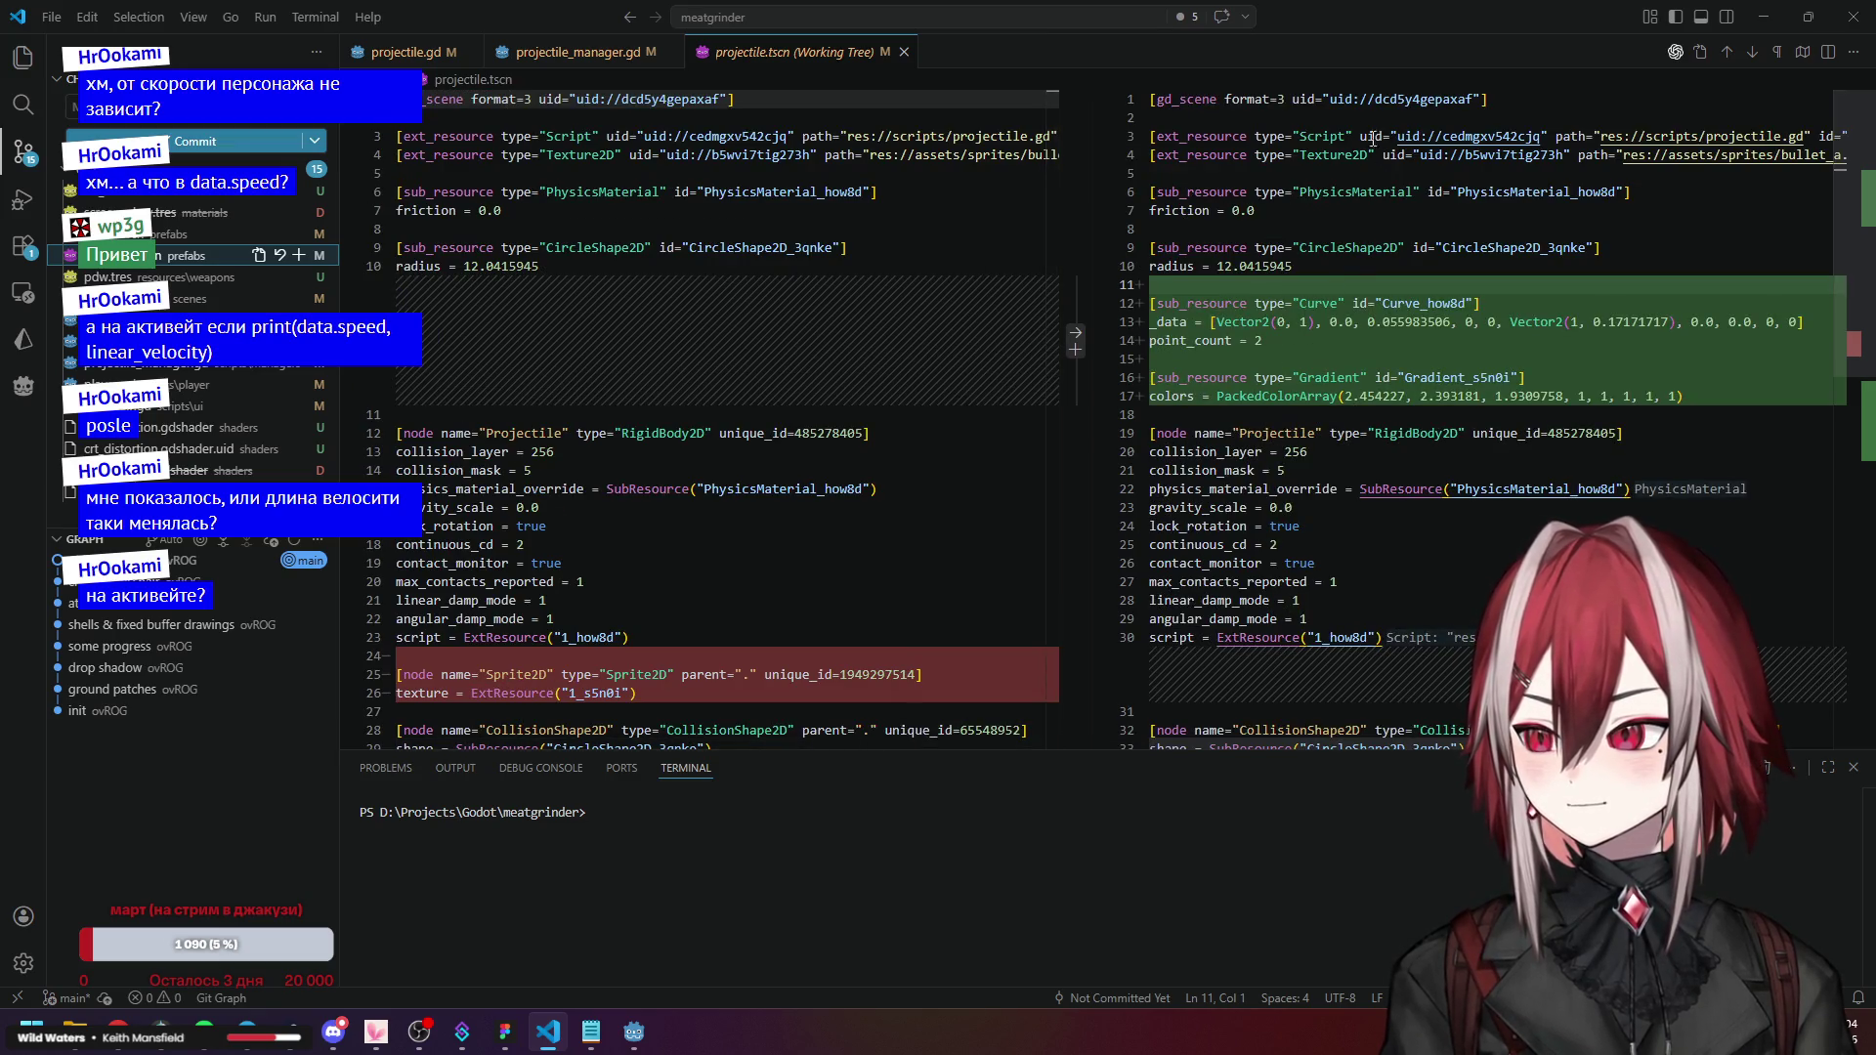
left_click(147, 276)
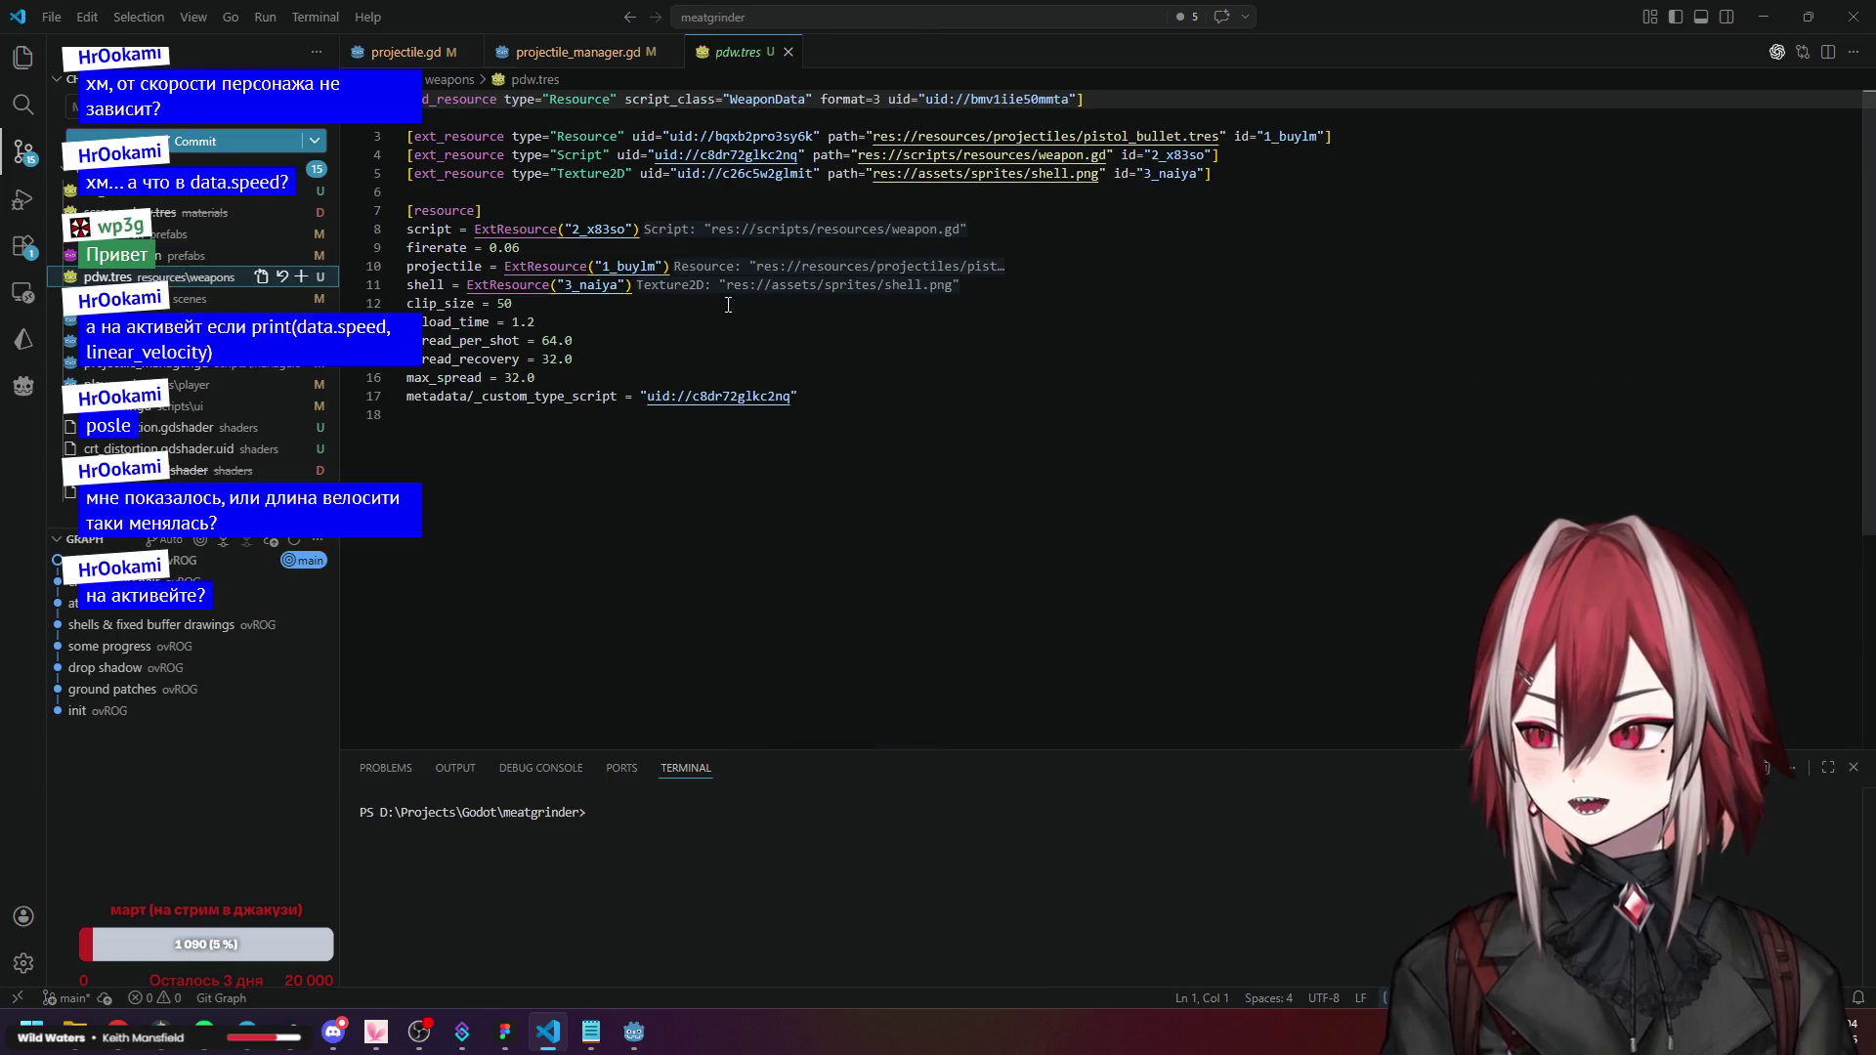
Look over the test_scene.tscn scene changes.
left_click(181, 301)
scroll(1252, 337, "down", 15)
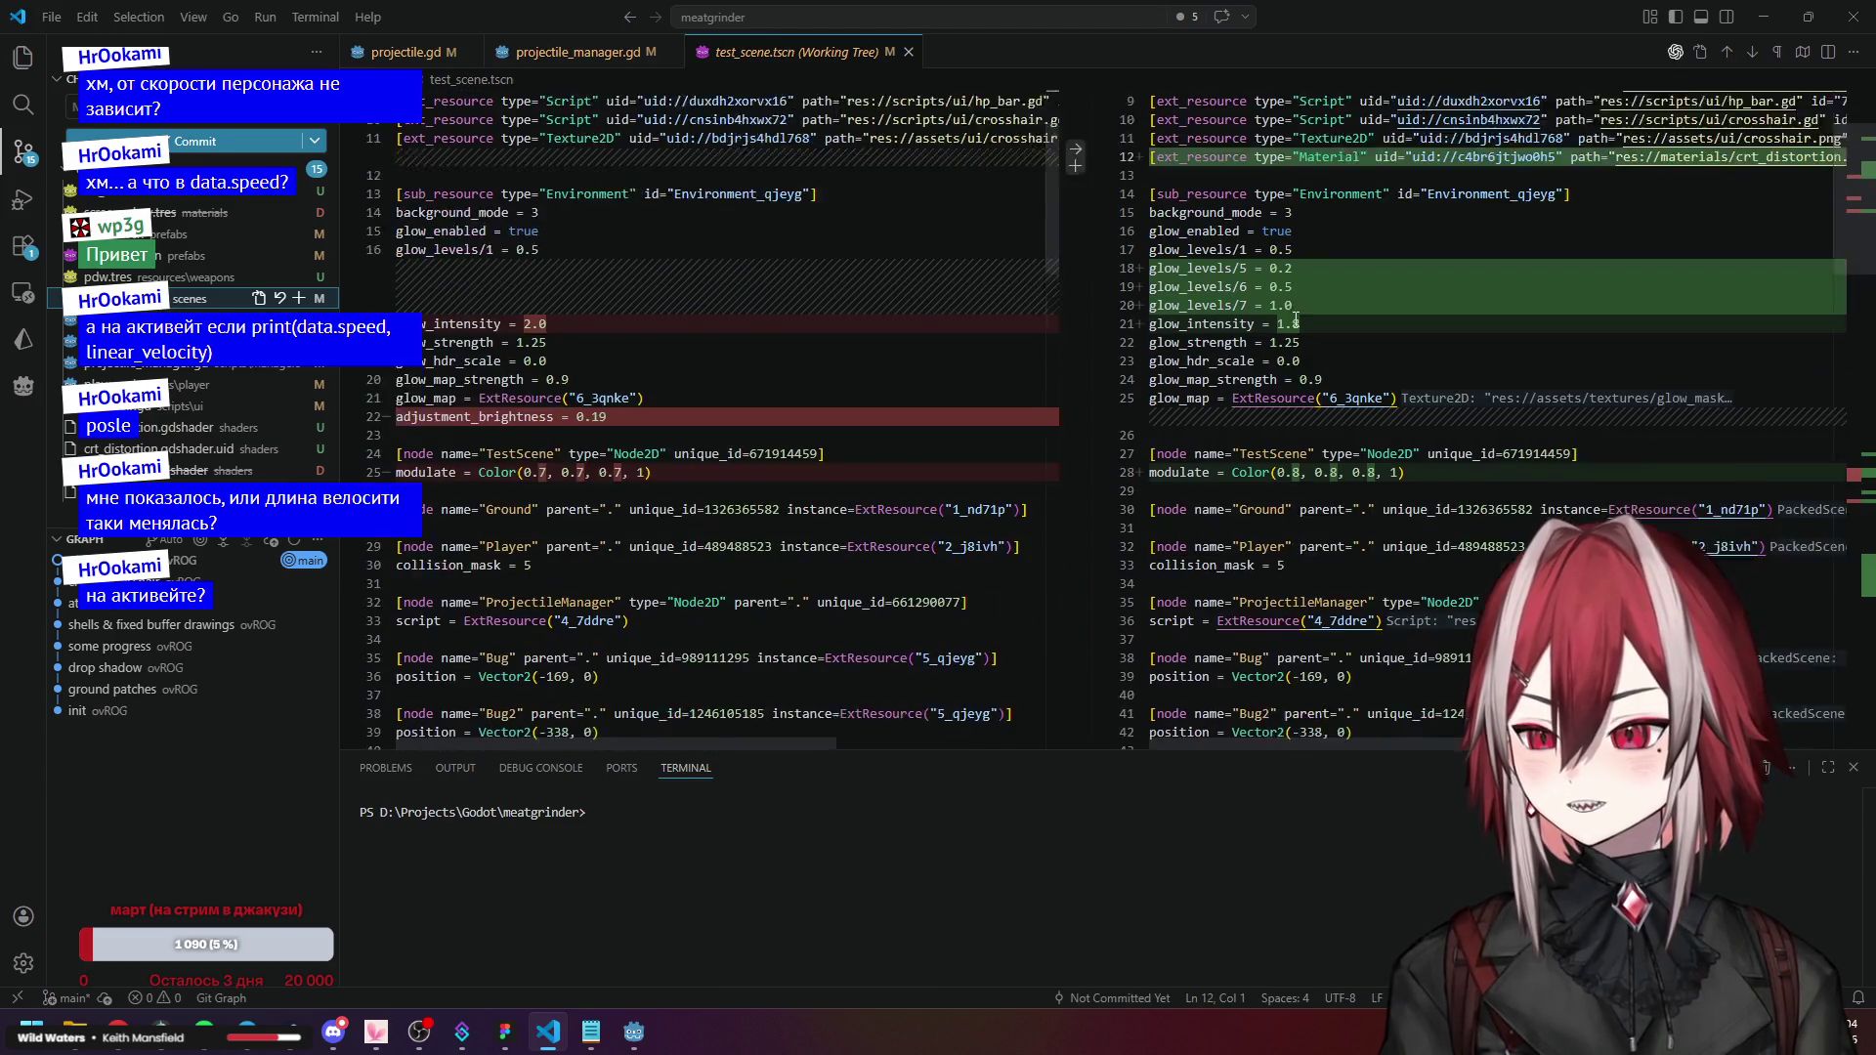
scroll(1296, 318, "down", 5)
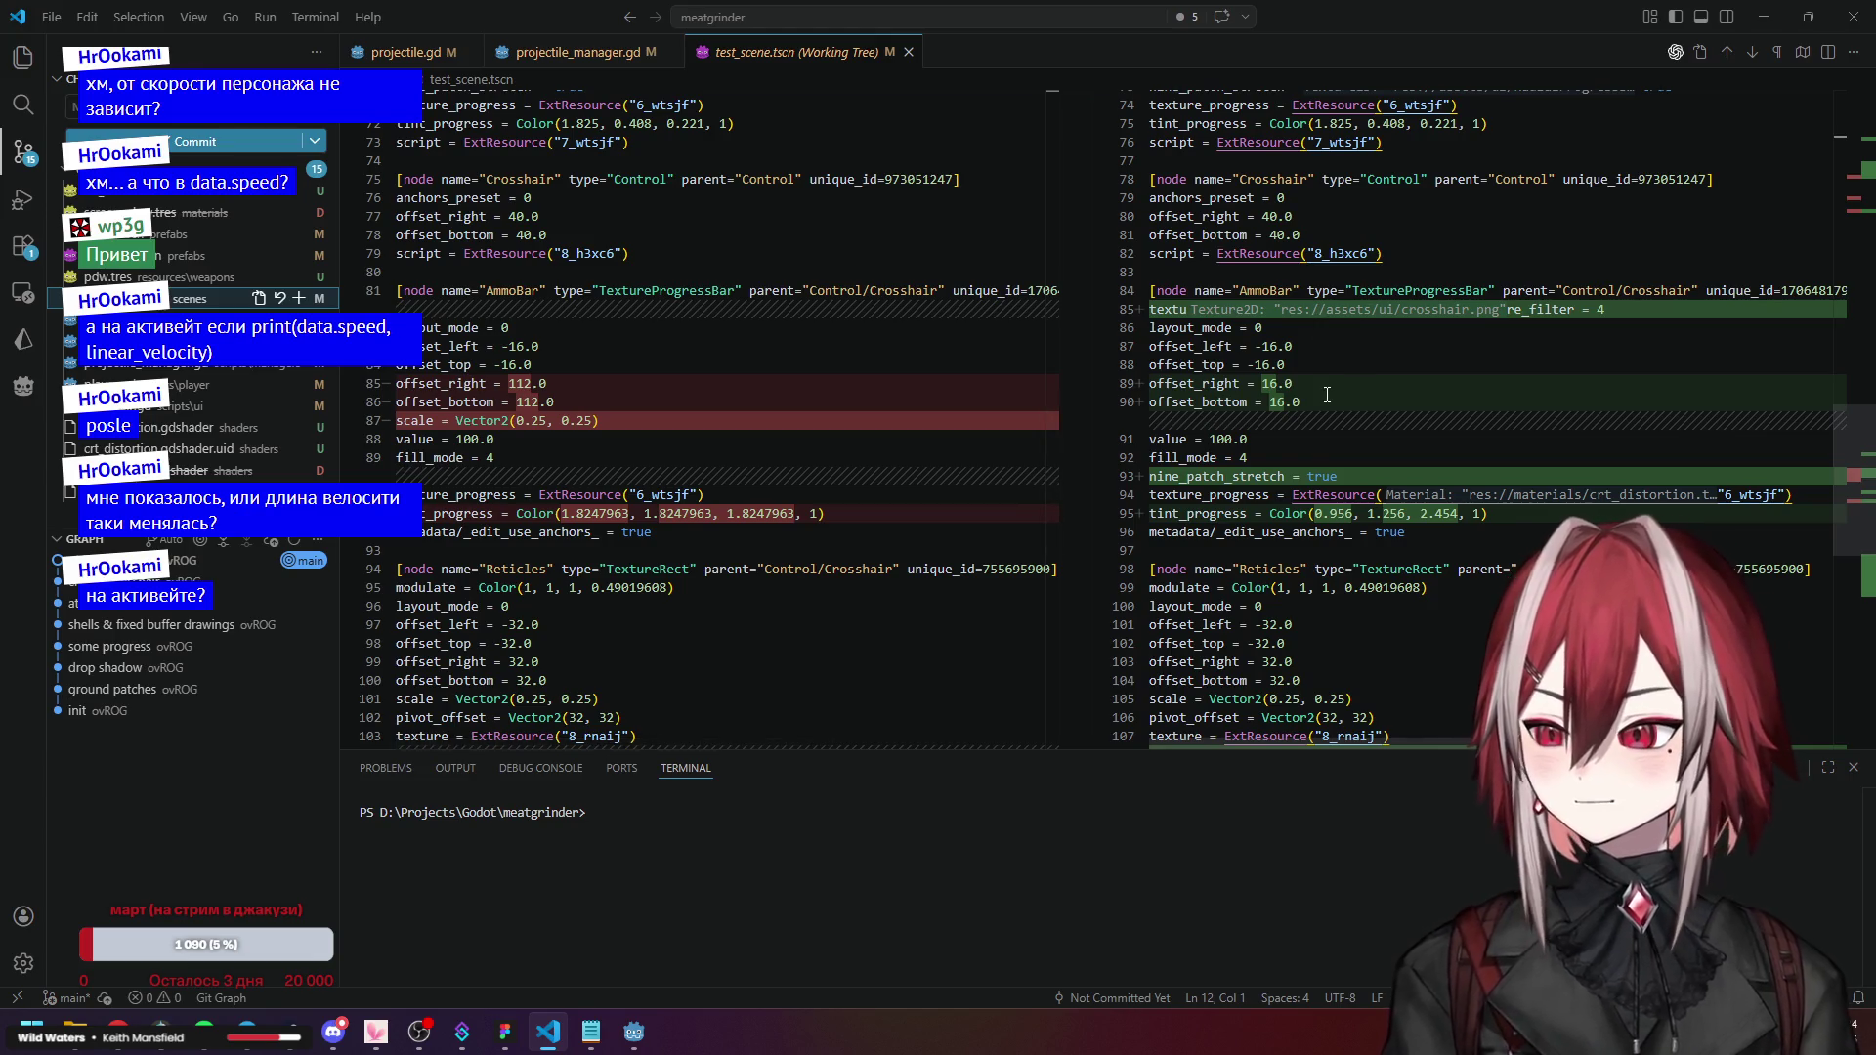
scroll(1313, 481, "down", 5)
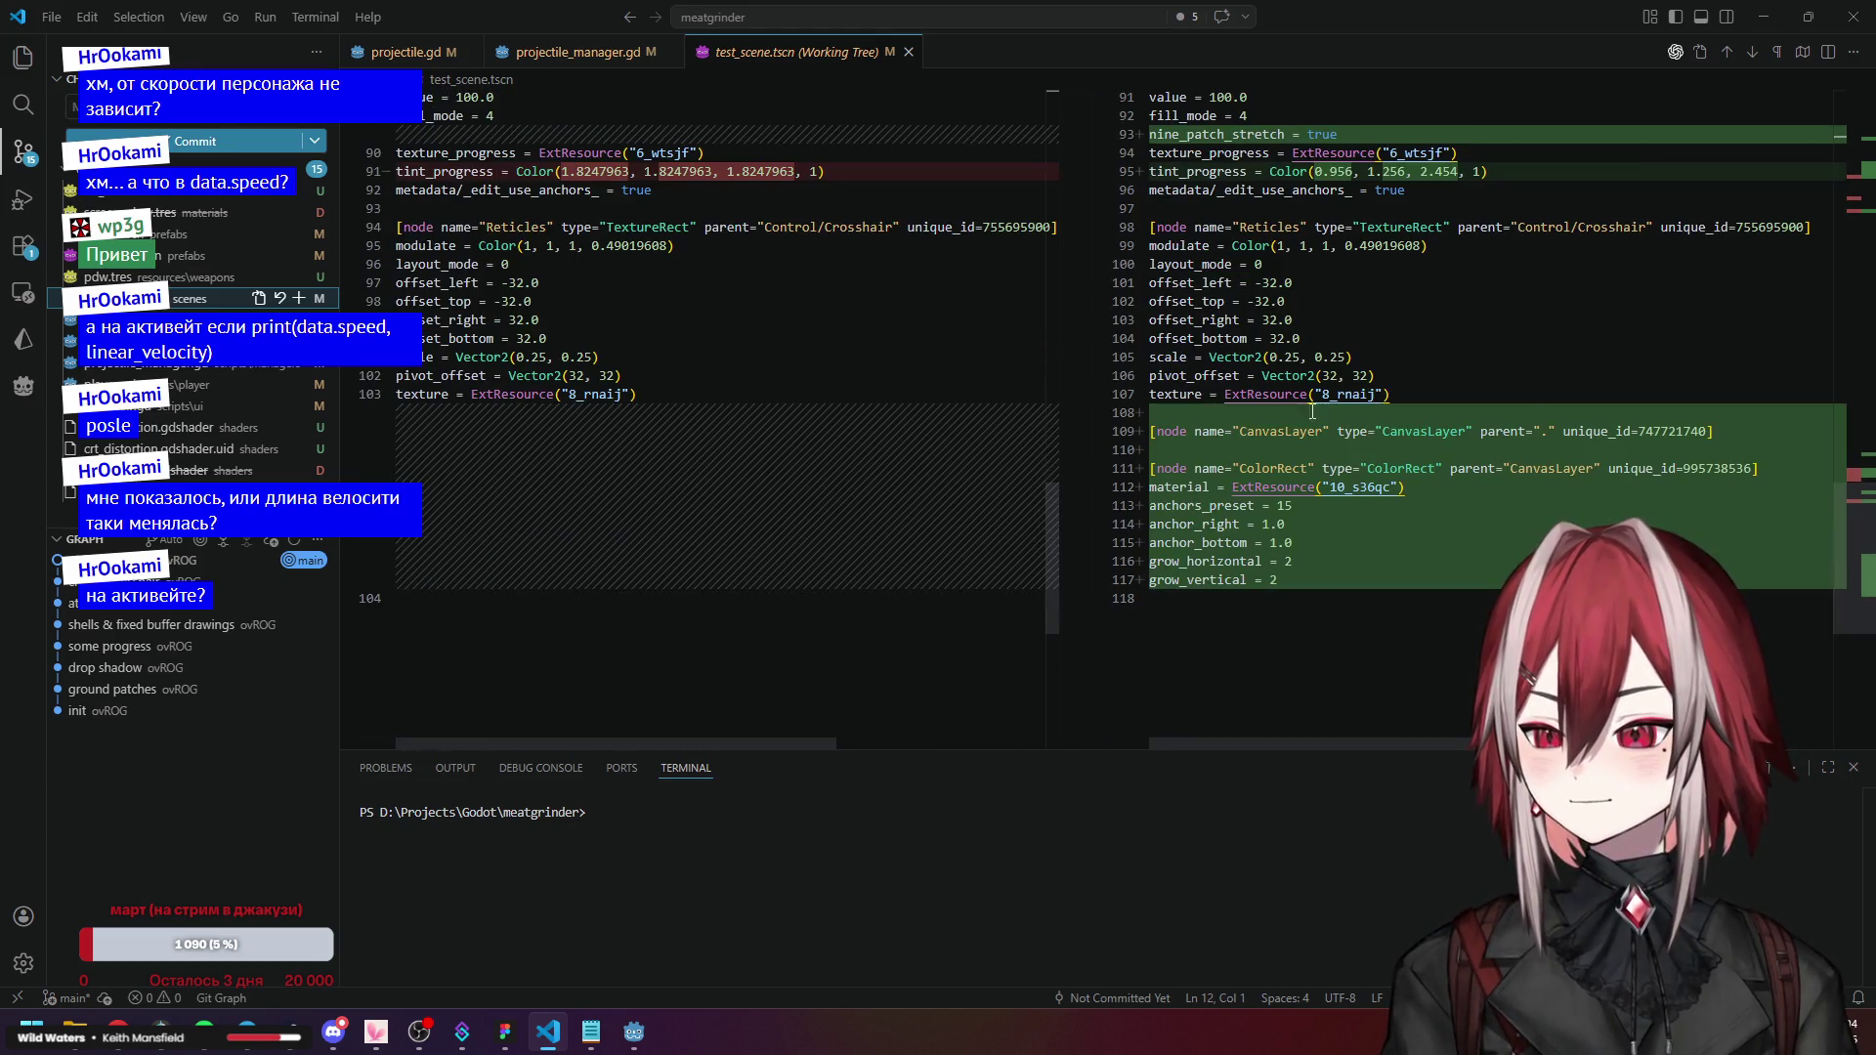
scroll(1327, 490, "up", 18)
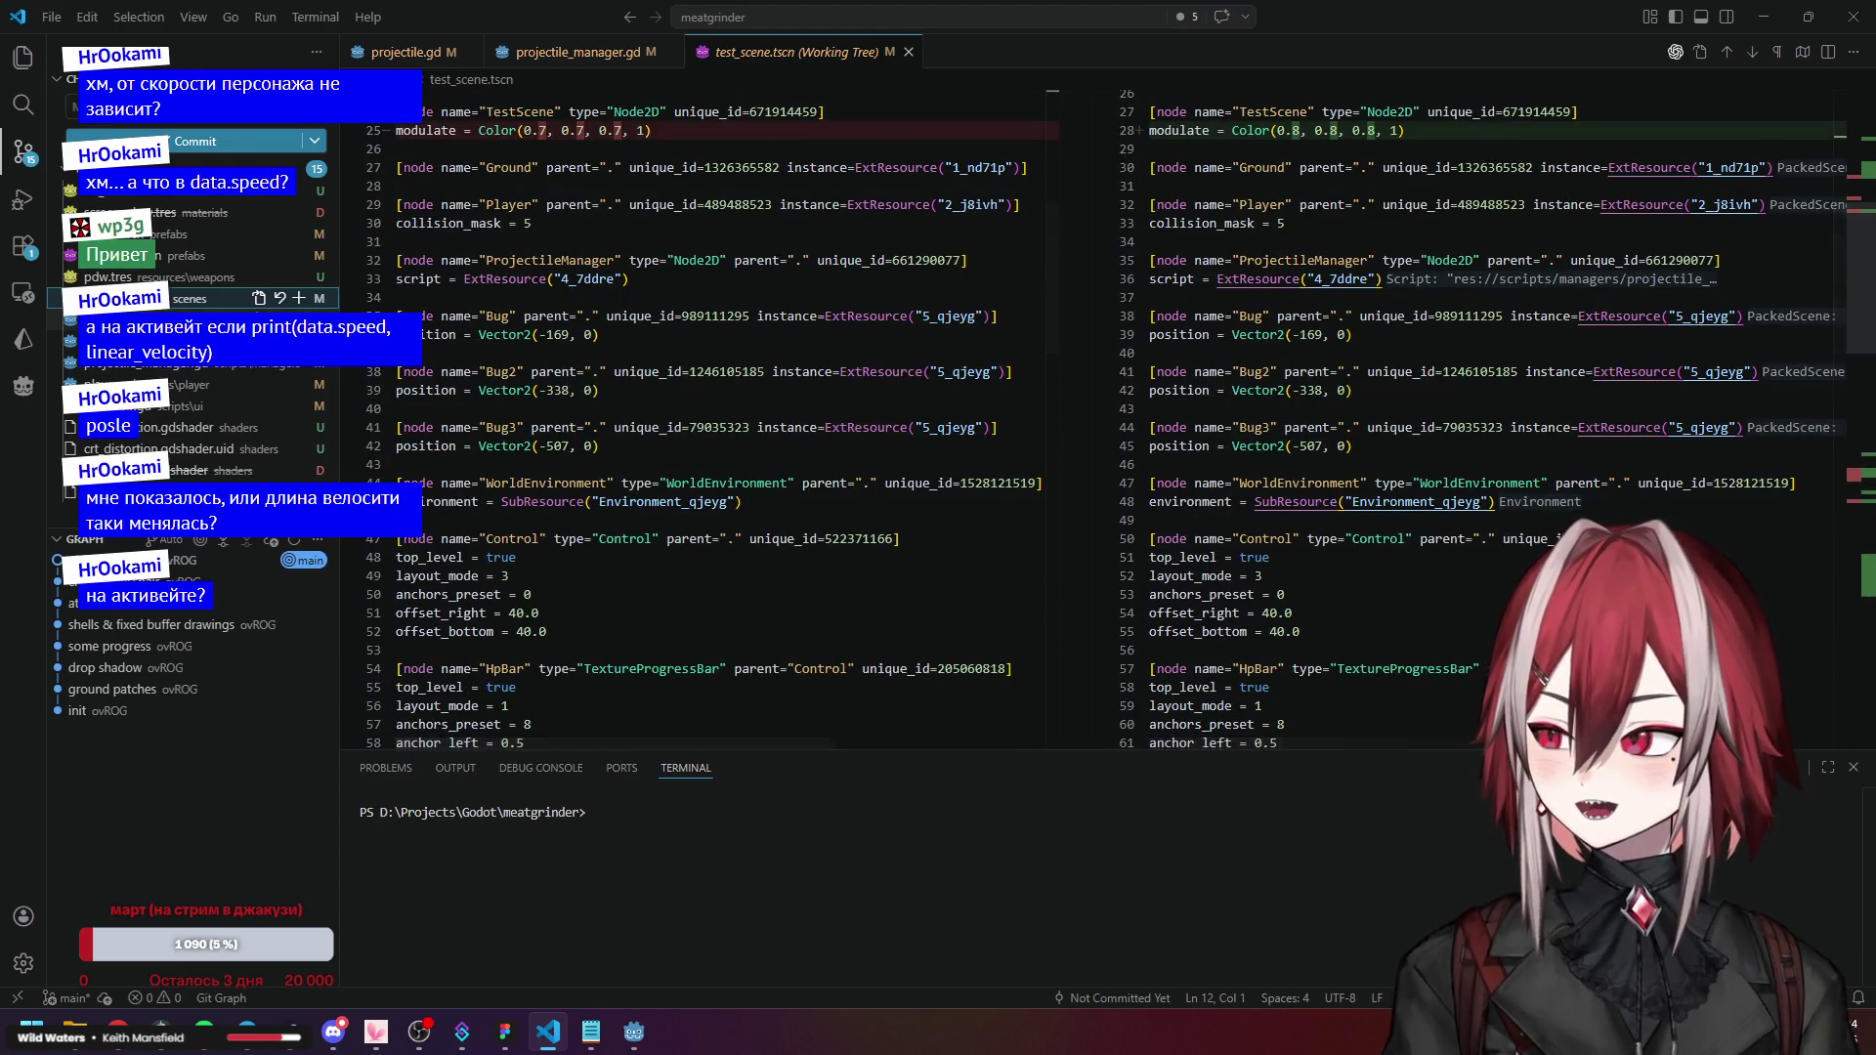
Review the projectile.gd changes around the trail declaration, then minimize VS Code.
key("alt+F5")
scroll(1398, 295, "down", 2)
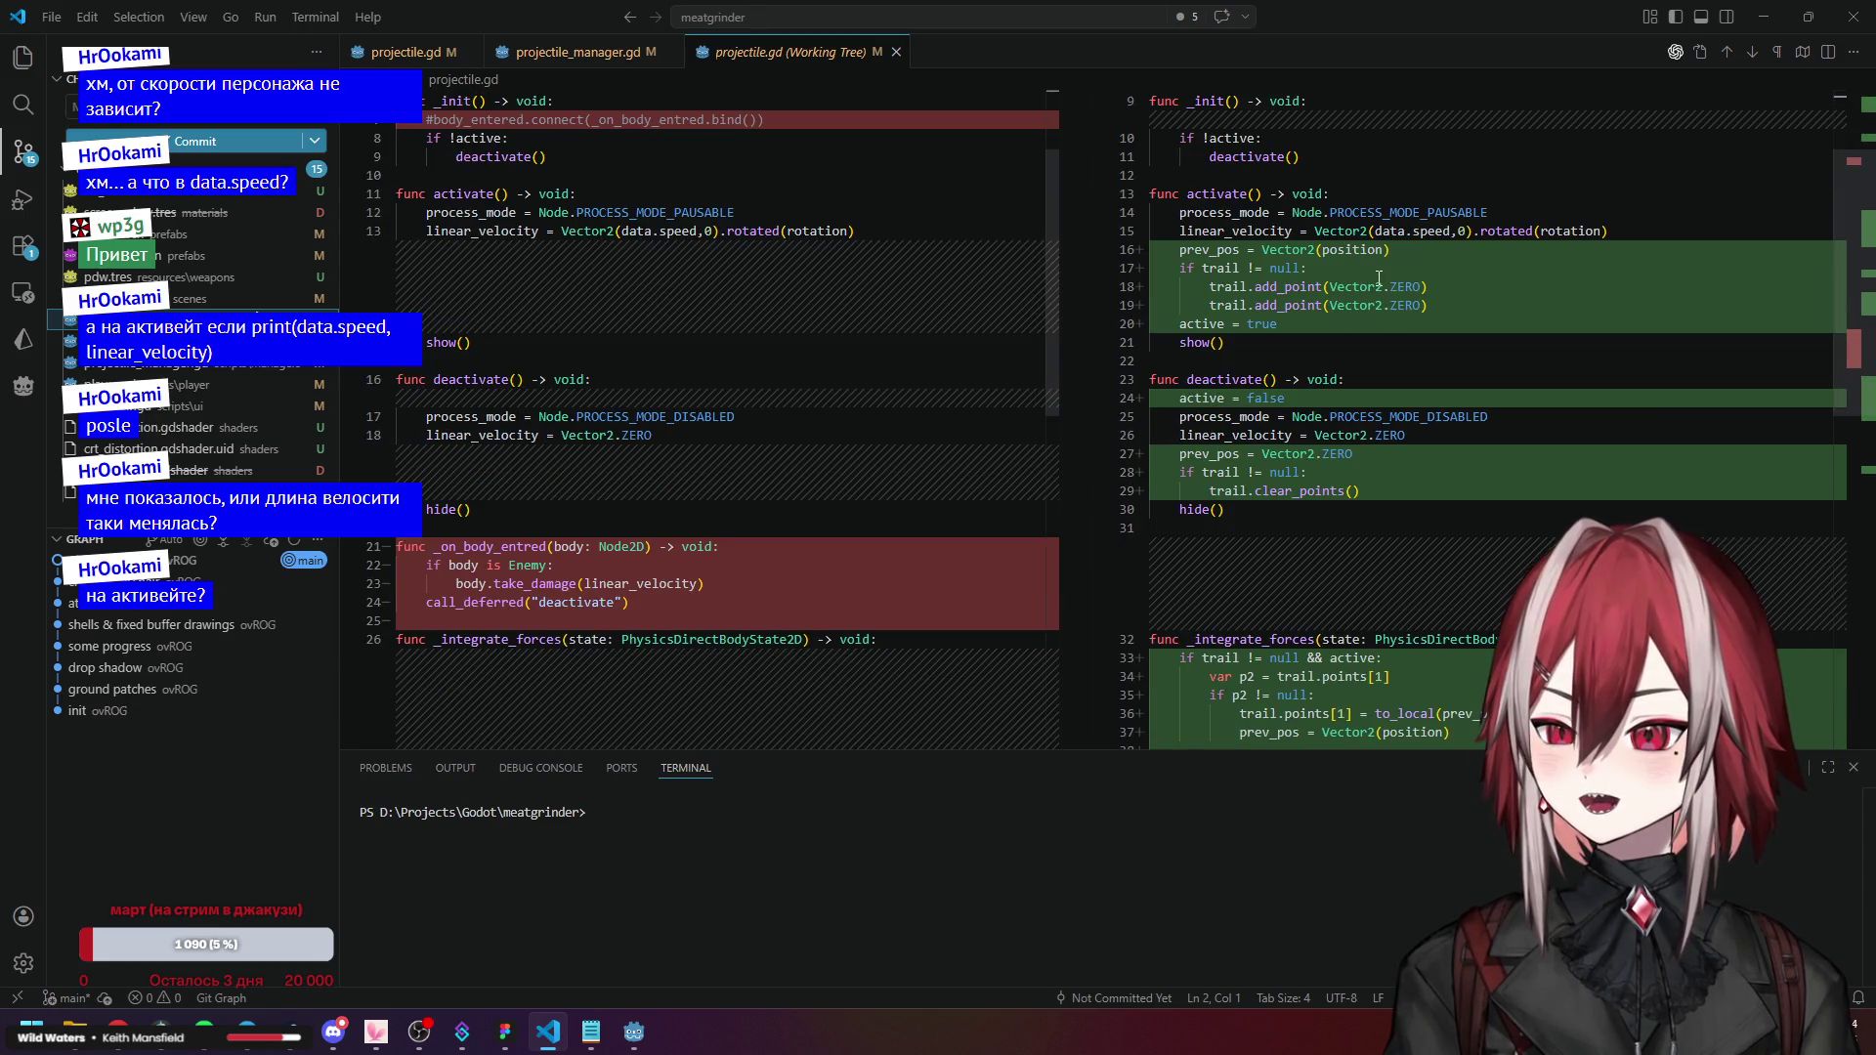
scroll(1379, 278, "down", 5)
scroll(1378, 285, "up", 7)
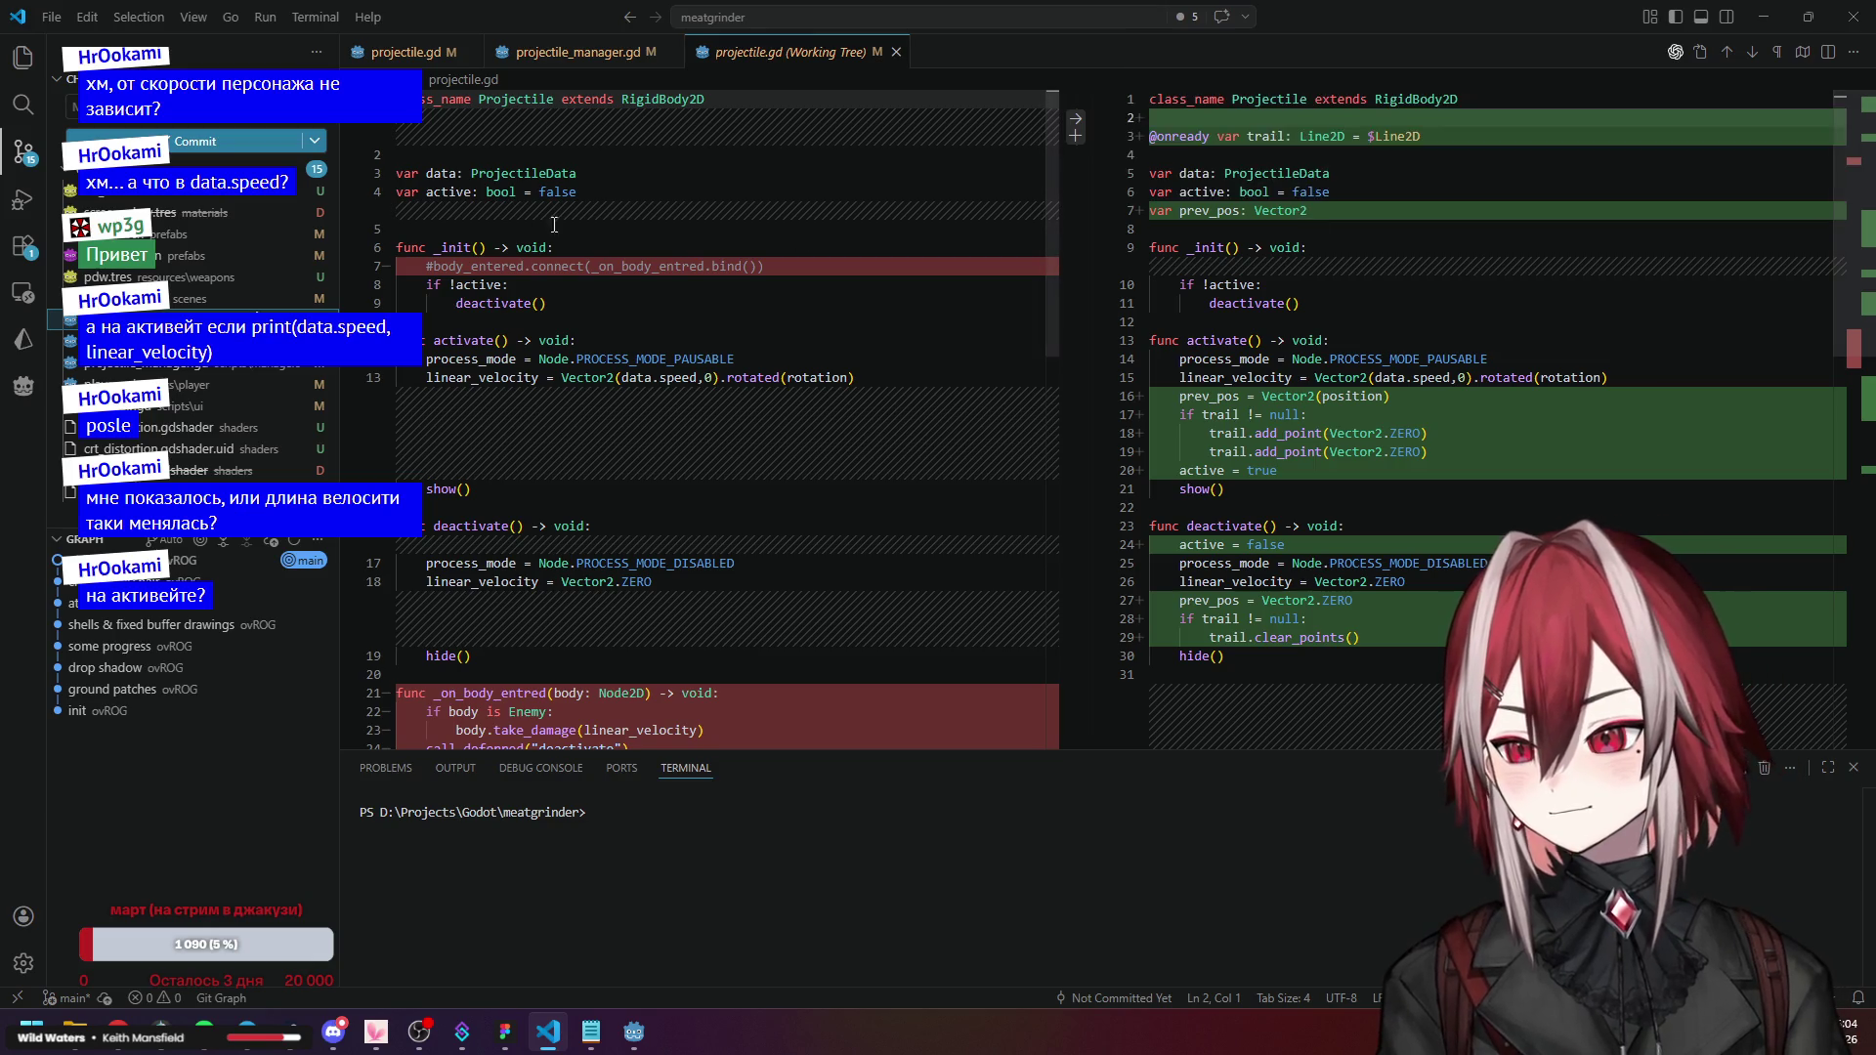
left_click(1426, 136)
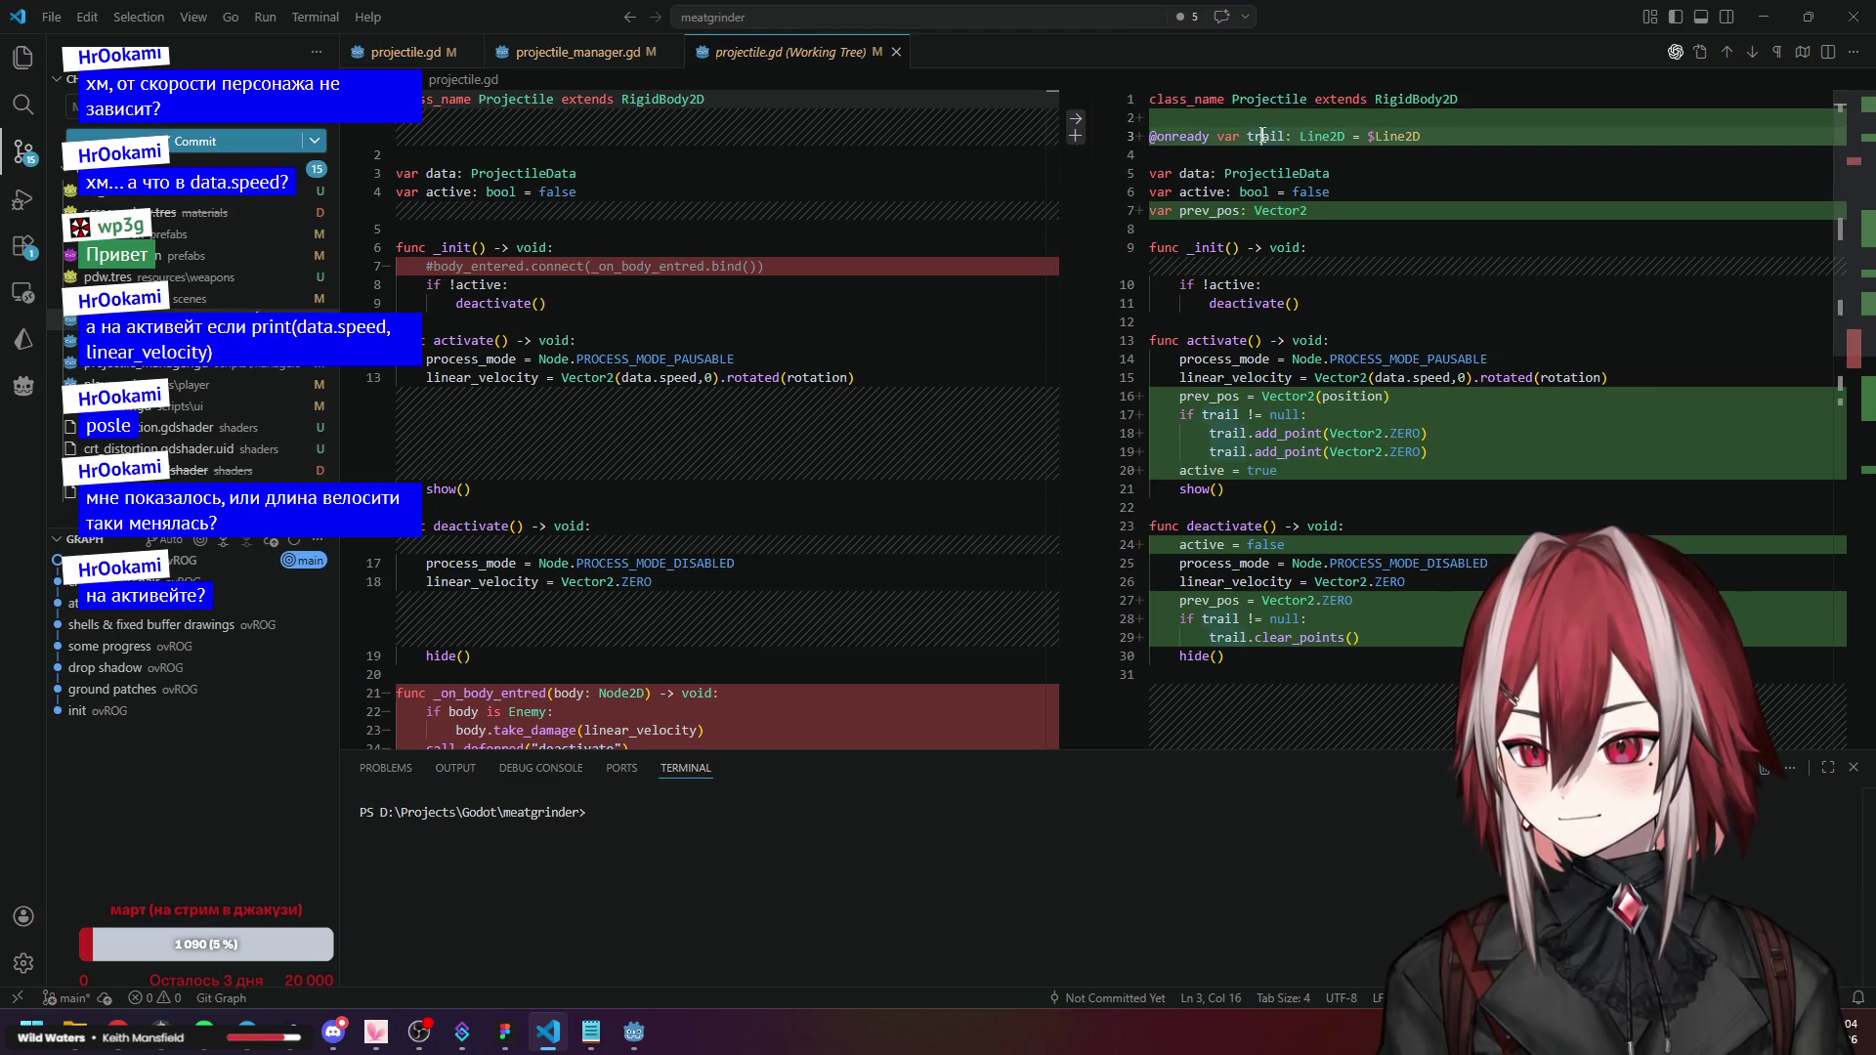
left_click(1764, 16)
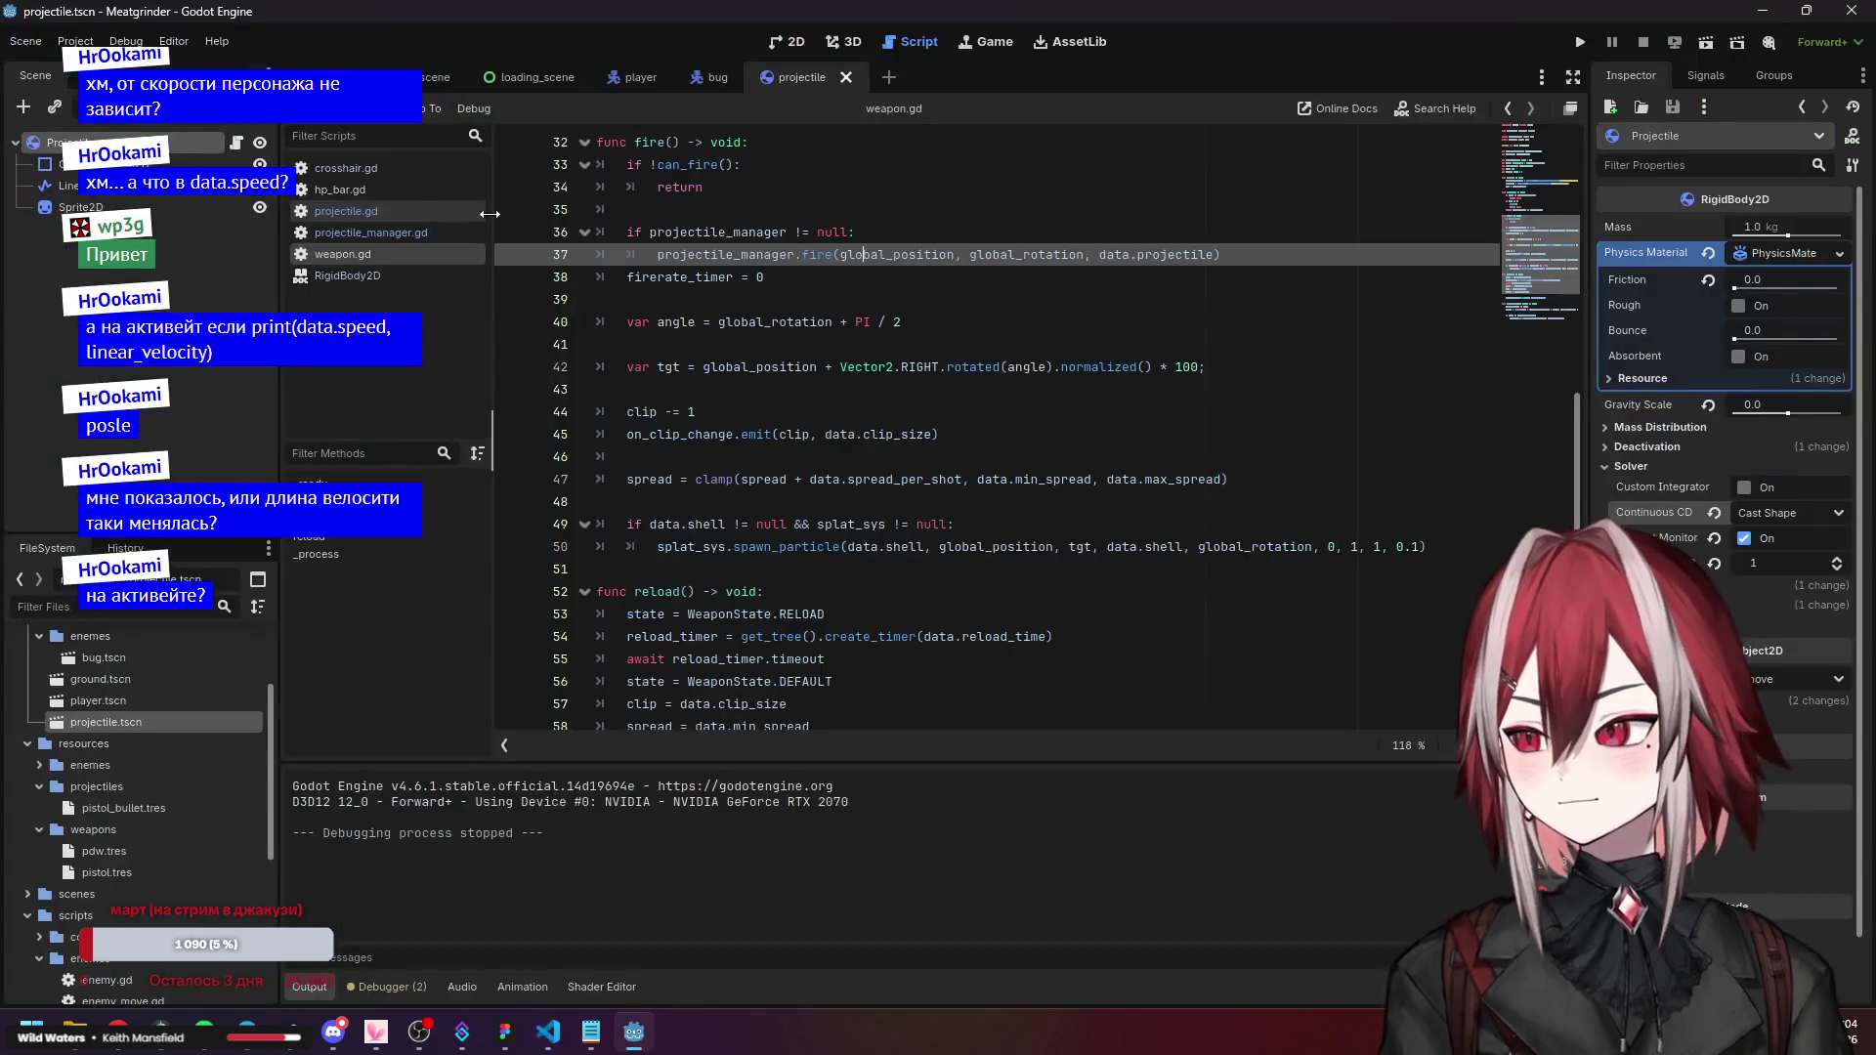
left_click(76, 191)
left_click(110, 281)
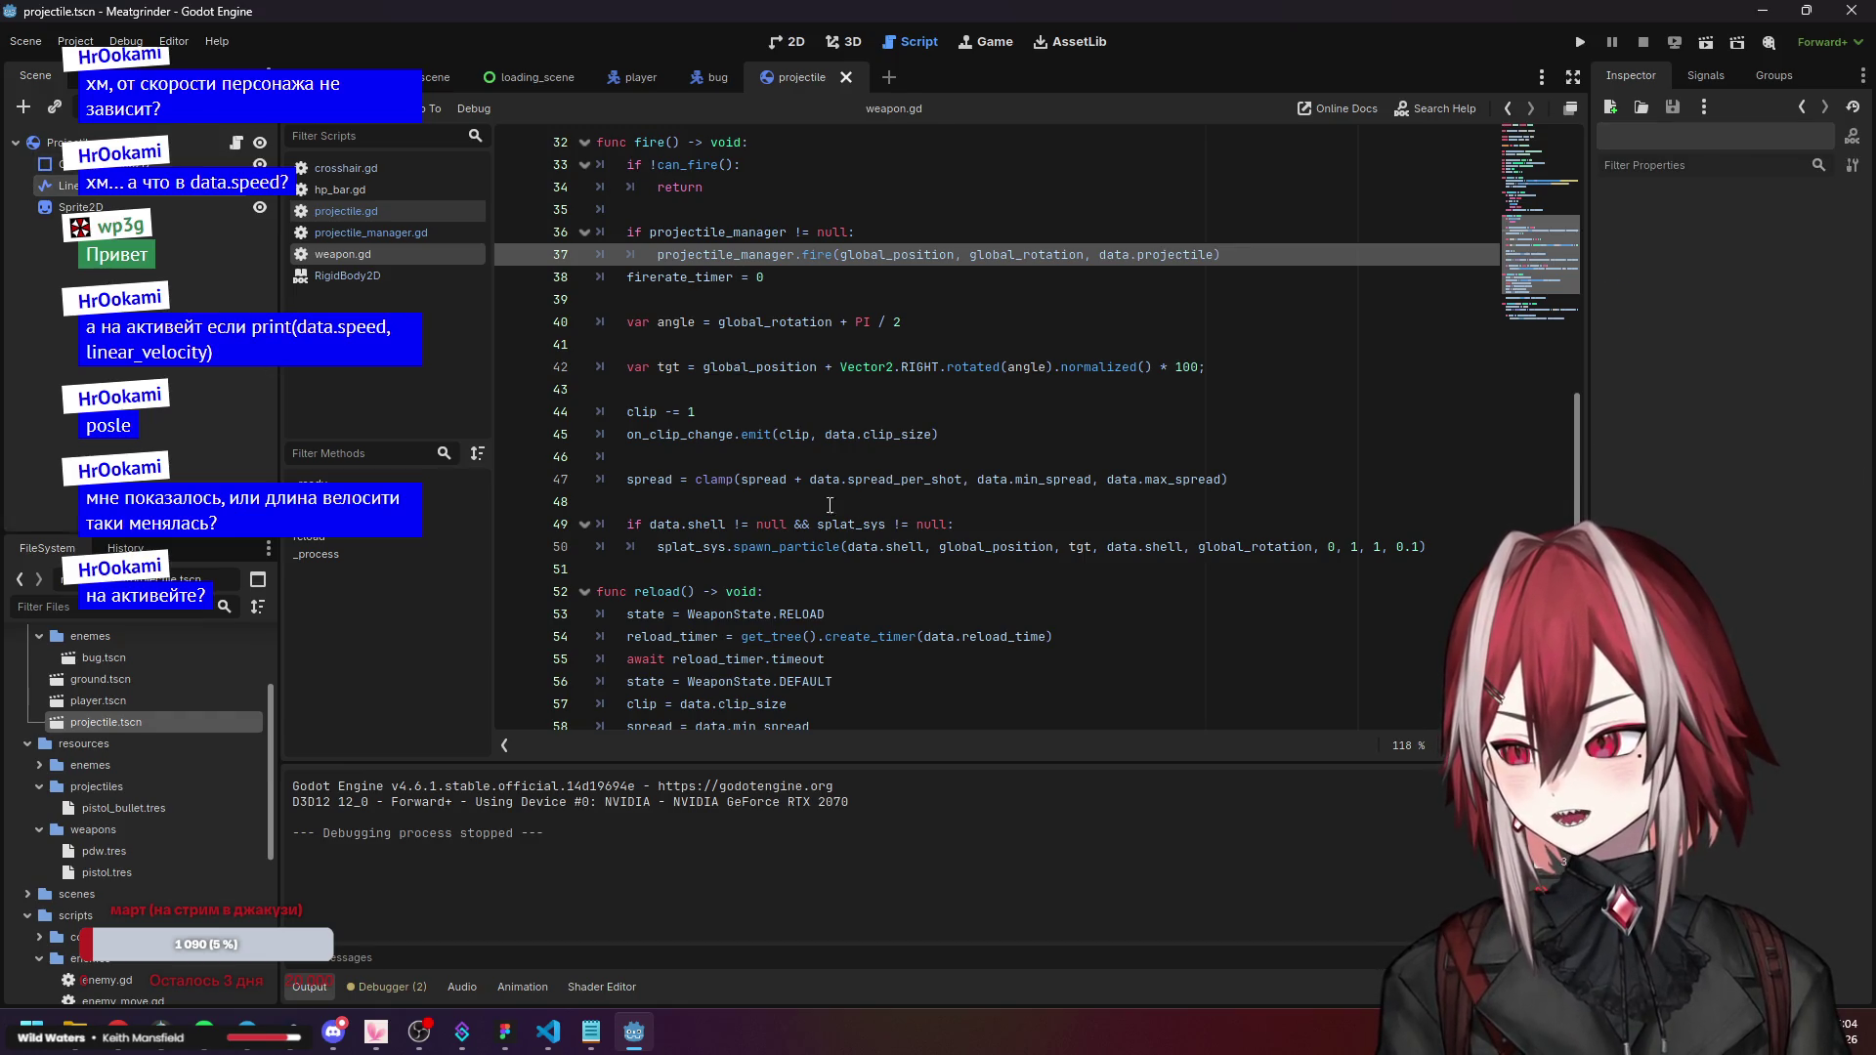
left_click(875, 505)
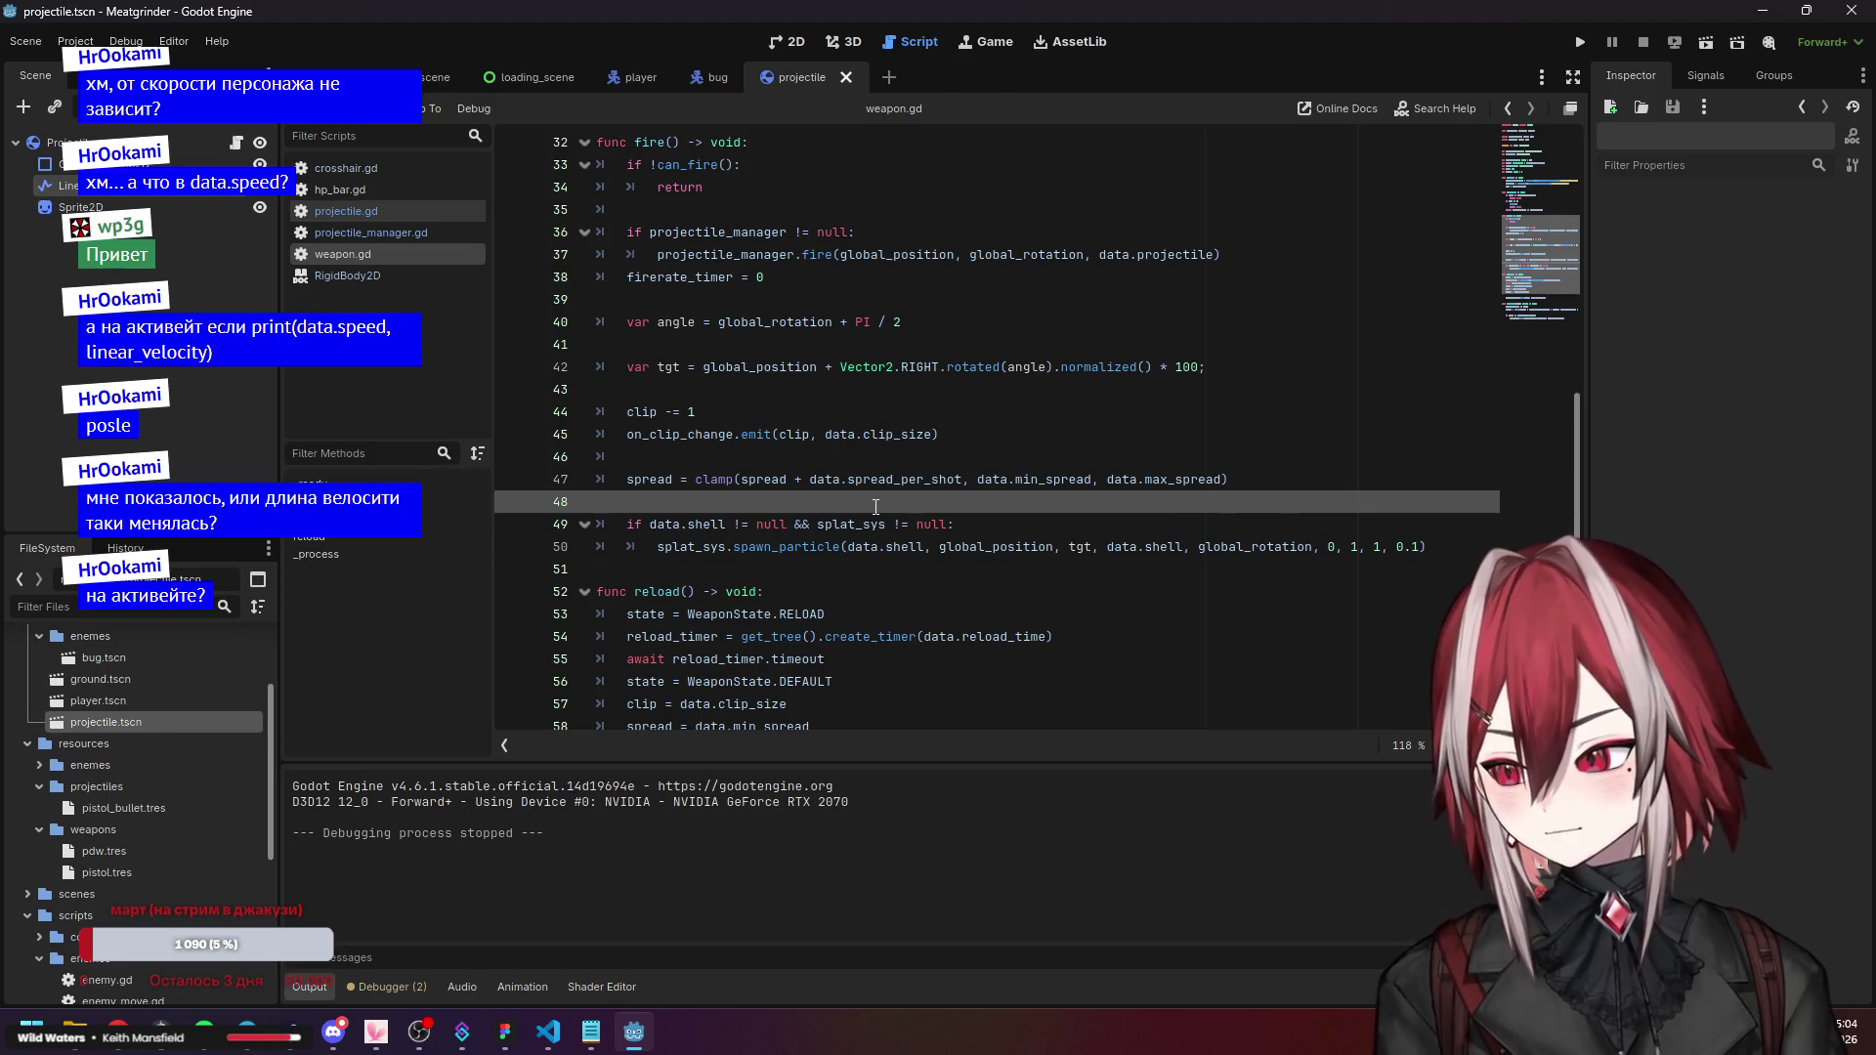
left_click(841, 420)
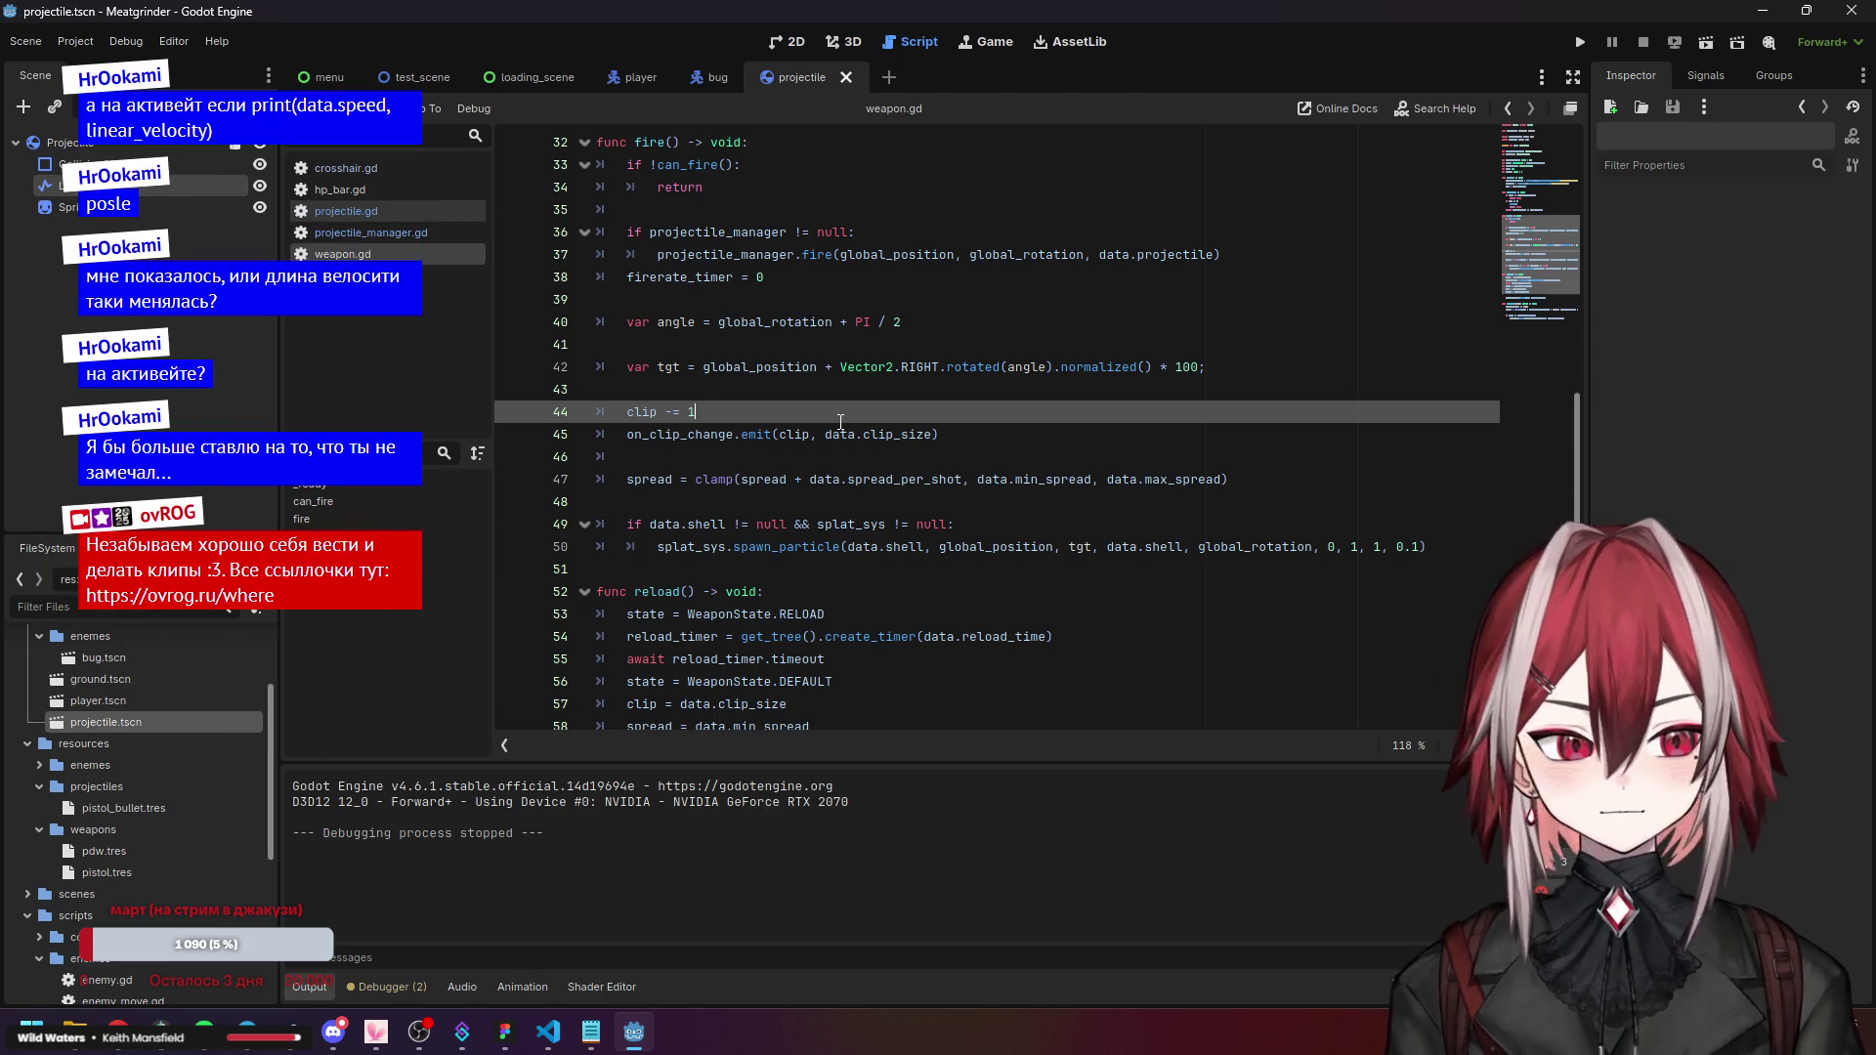
Open Twitch in new browser tabs and close the Godot previous-position search tab.
left_click(118, 1031)
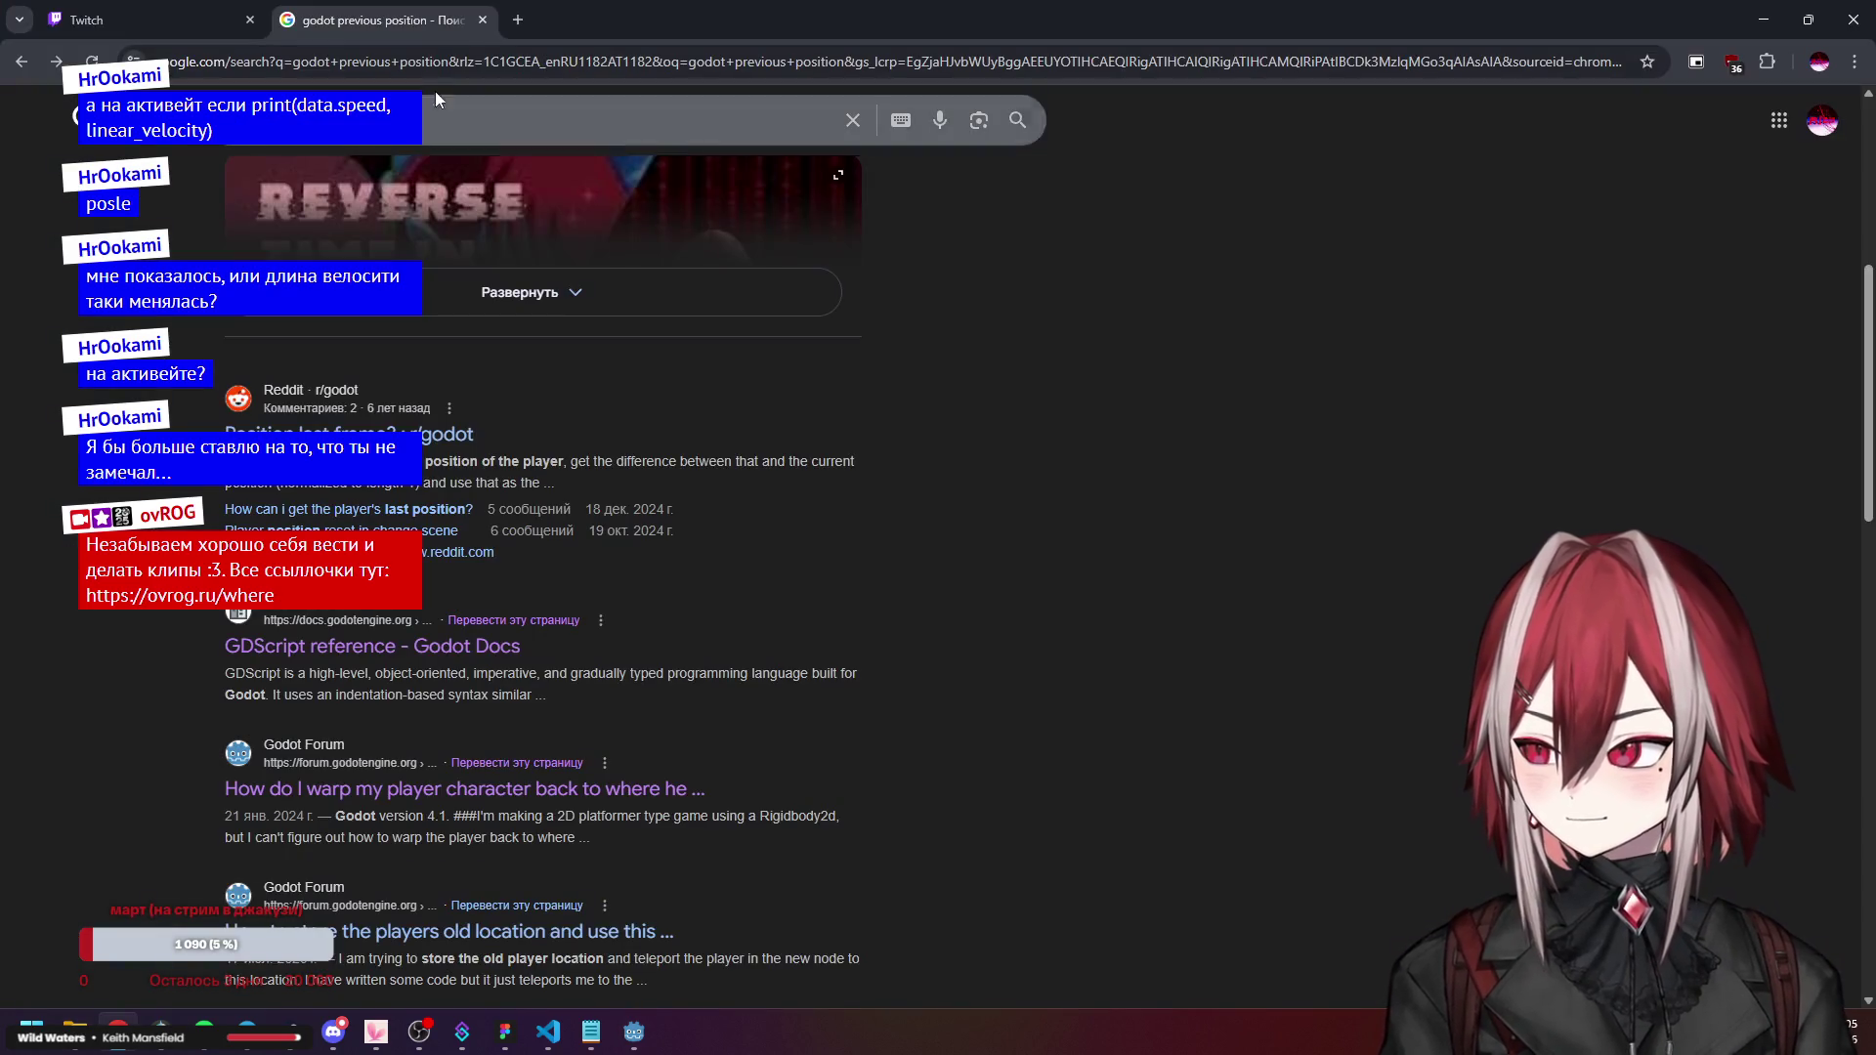
left_click(517, 18)
left_click(878, 586)
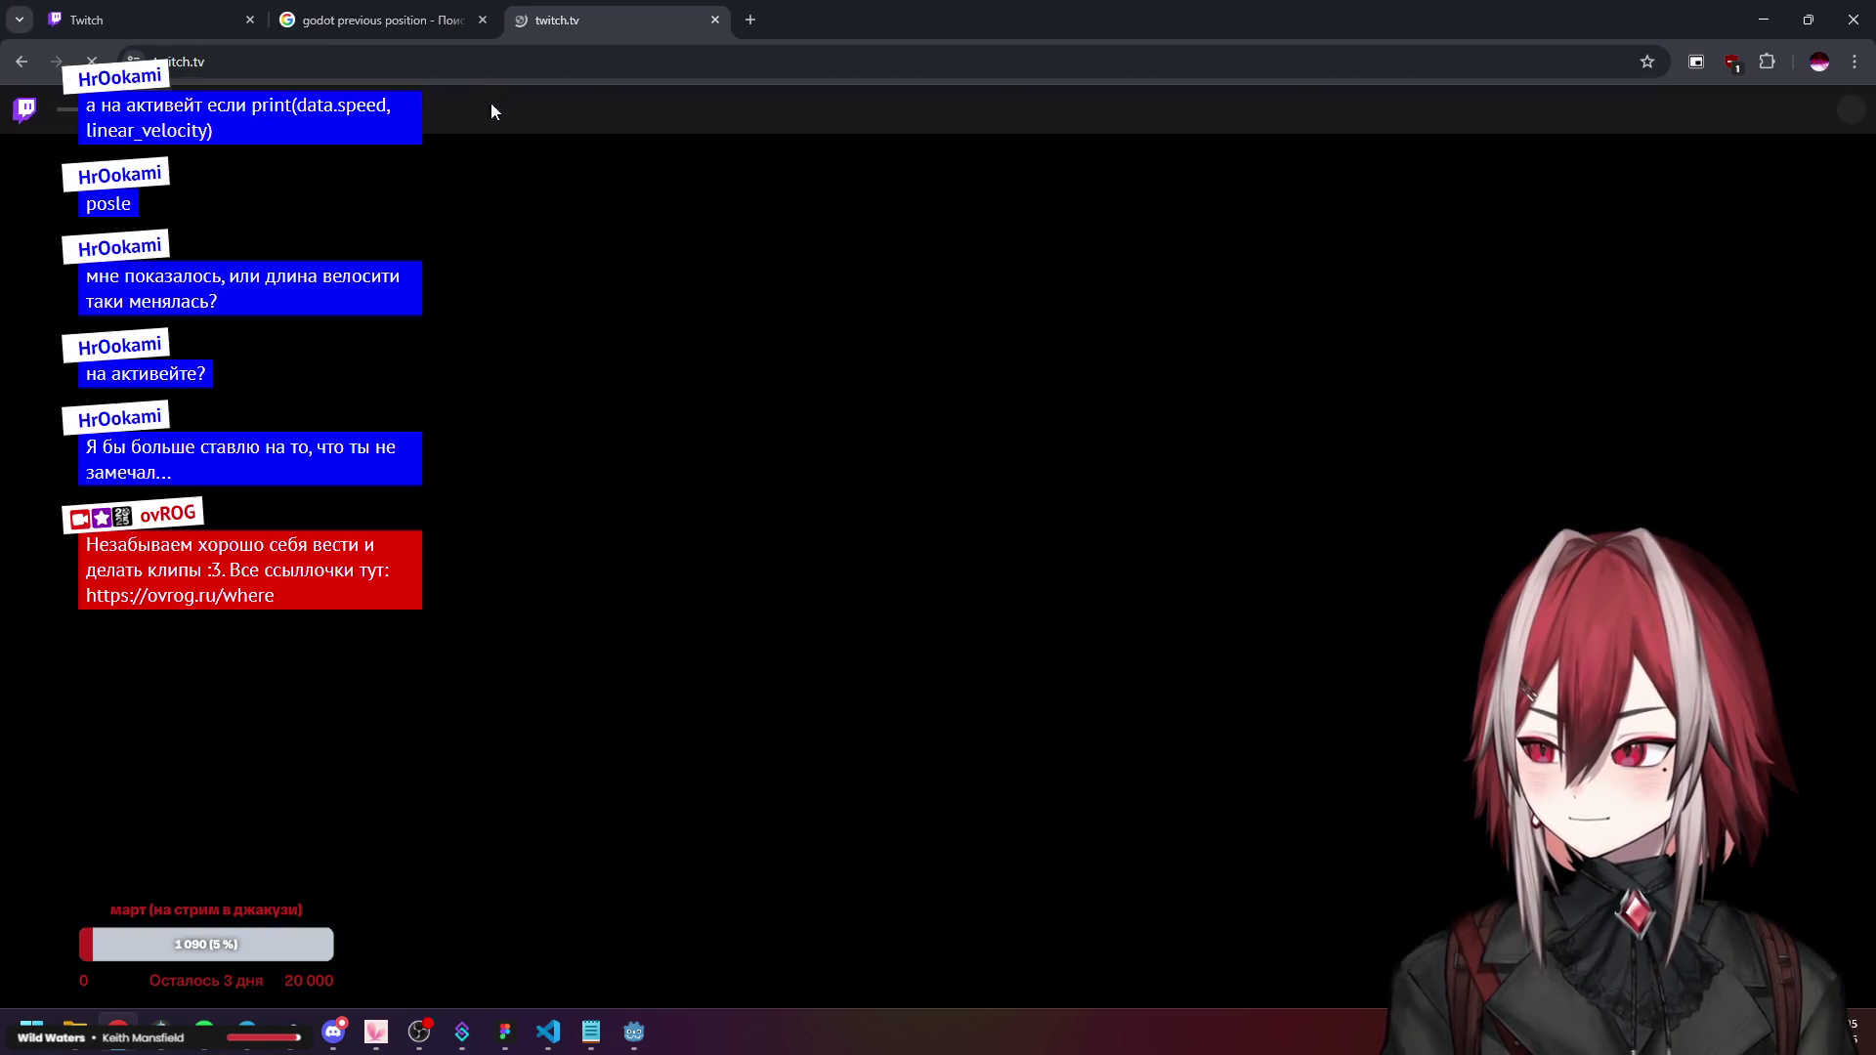
left_click(481, 20)
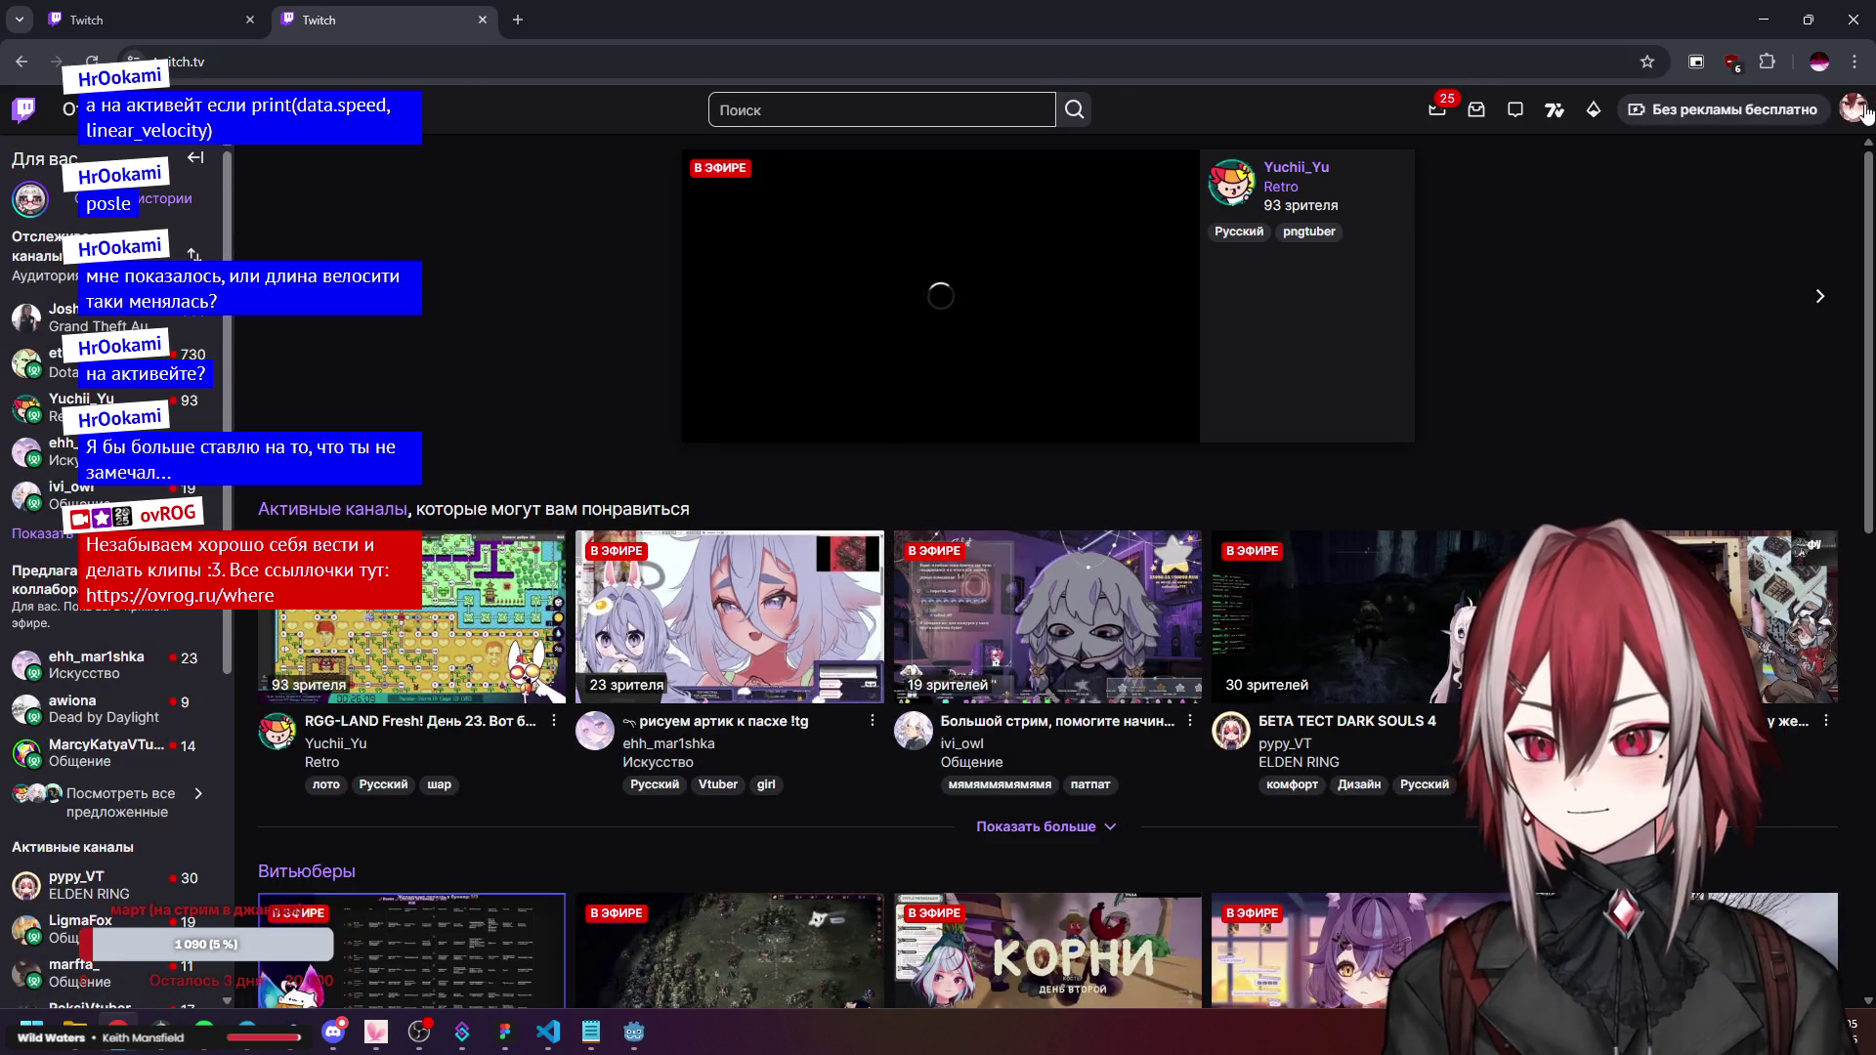
Open the 27 March broadcast from Creator Dashboard > Content > Videos and play its preview.
left_click(1856, 111)
left_click(1679, 244)
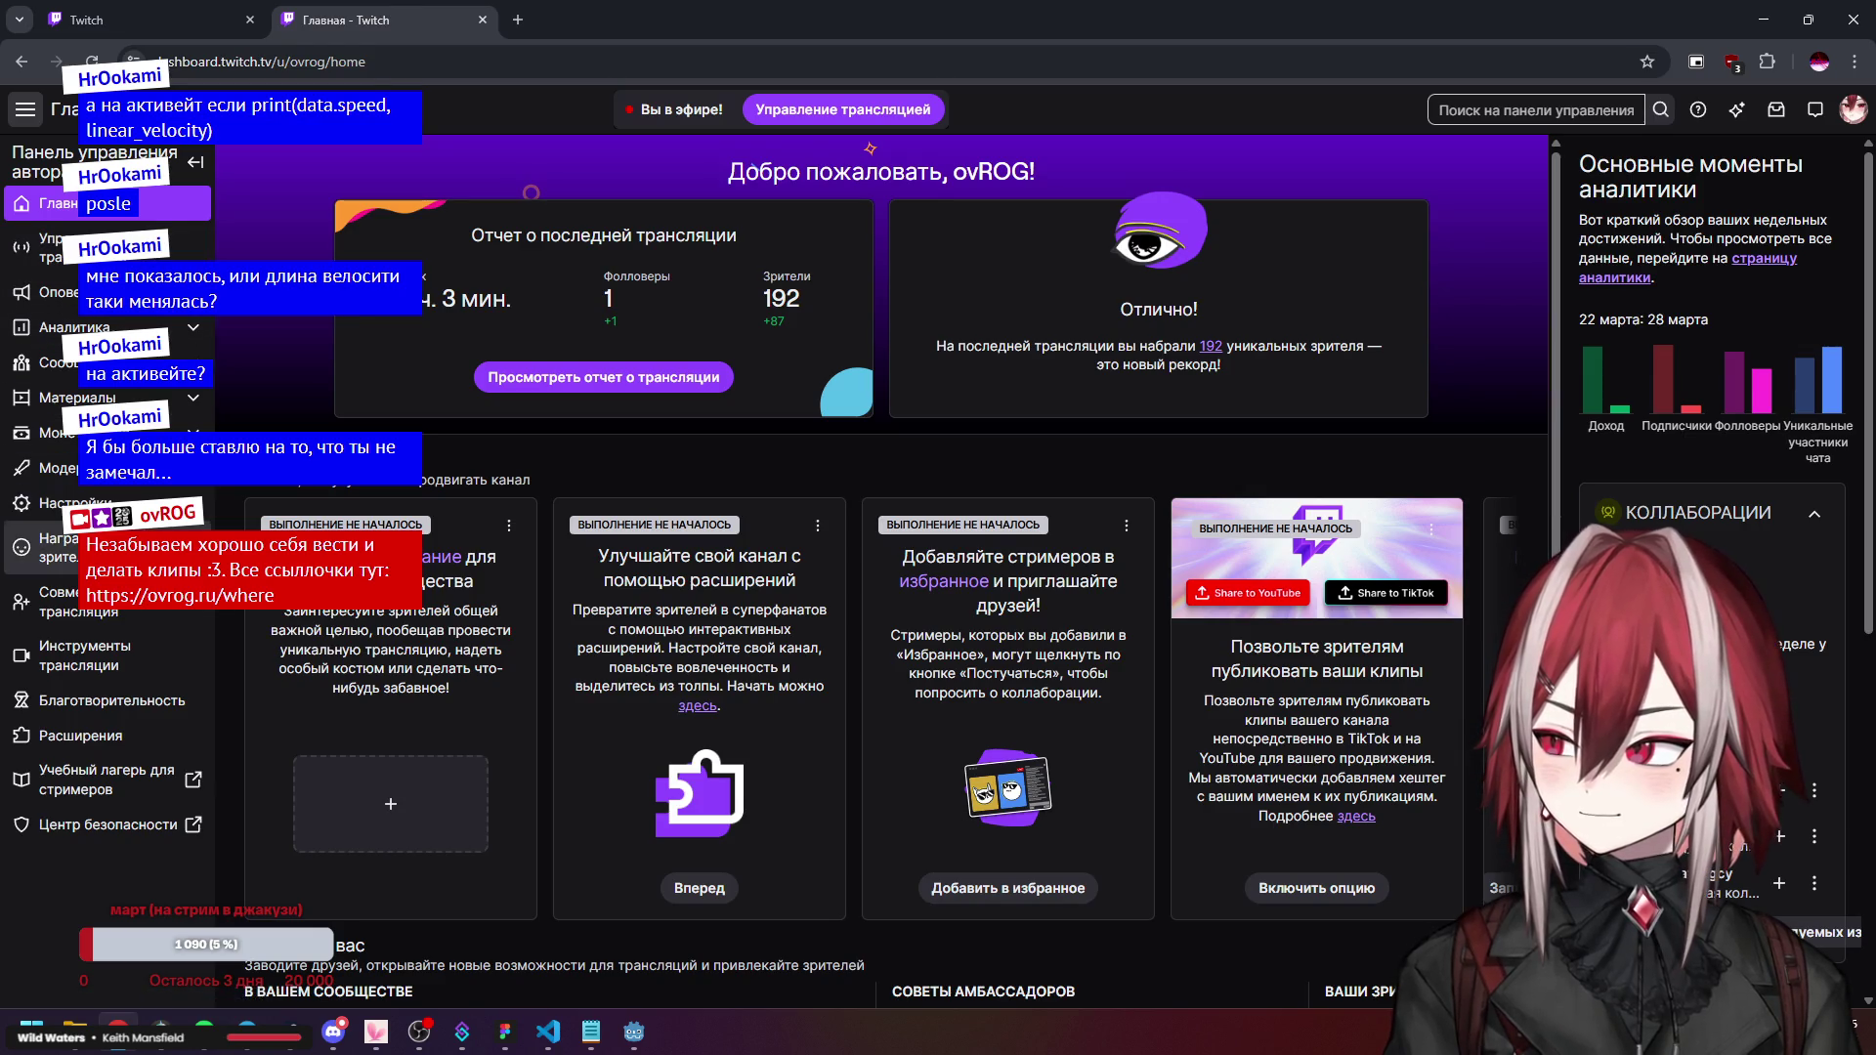
left_click(79, 397)
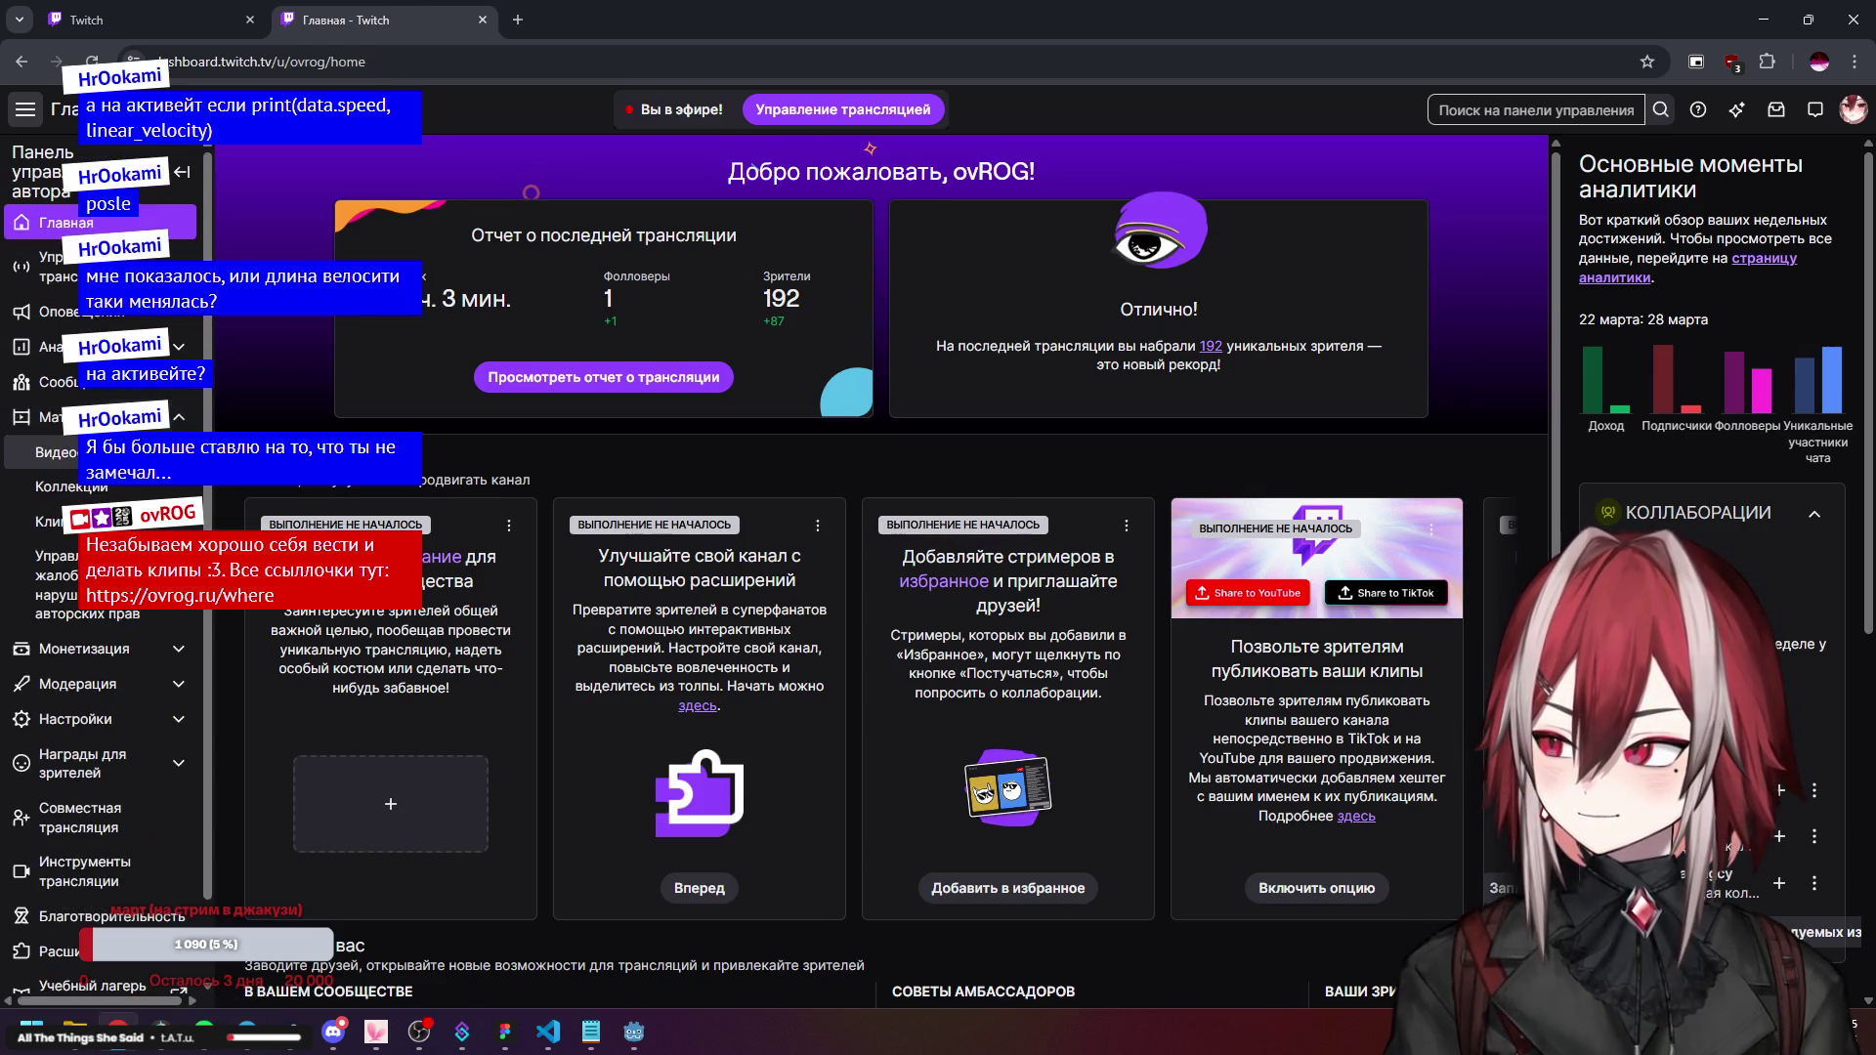
left_click(53, 452)
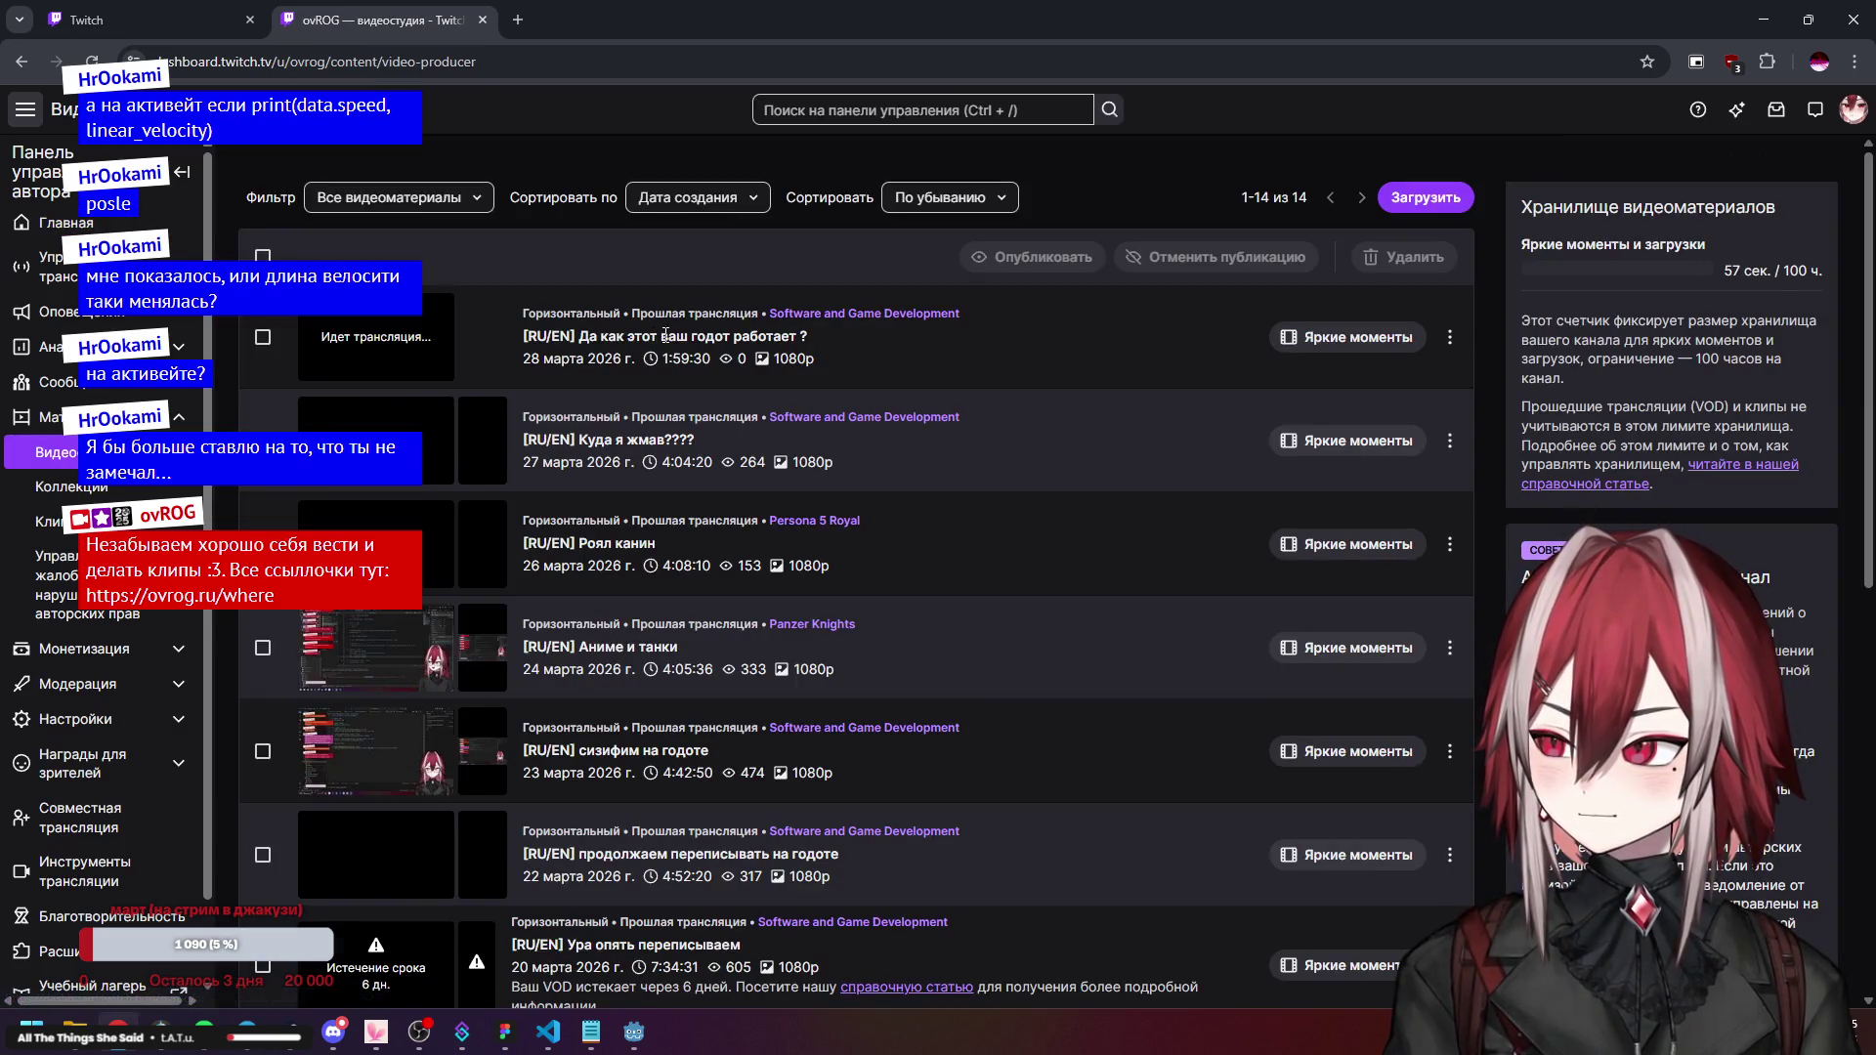
left_click(638, 444)
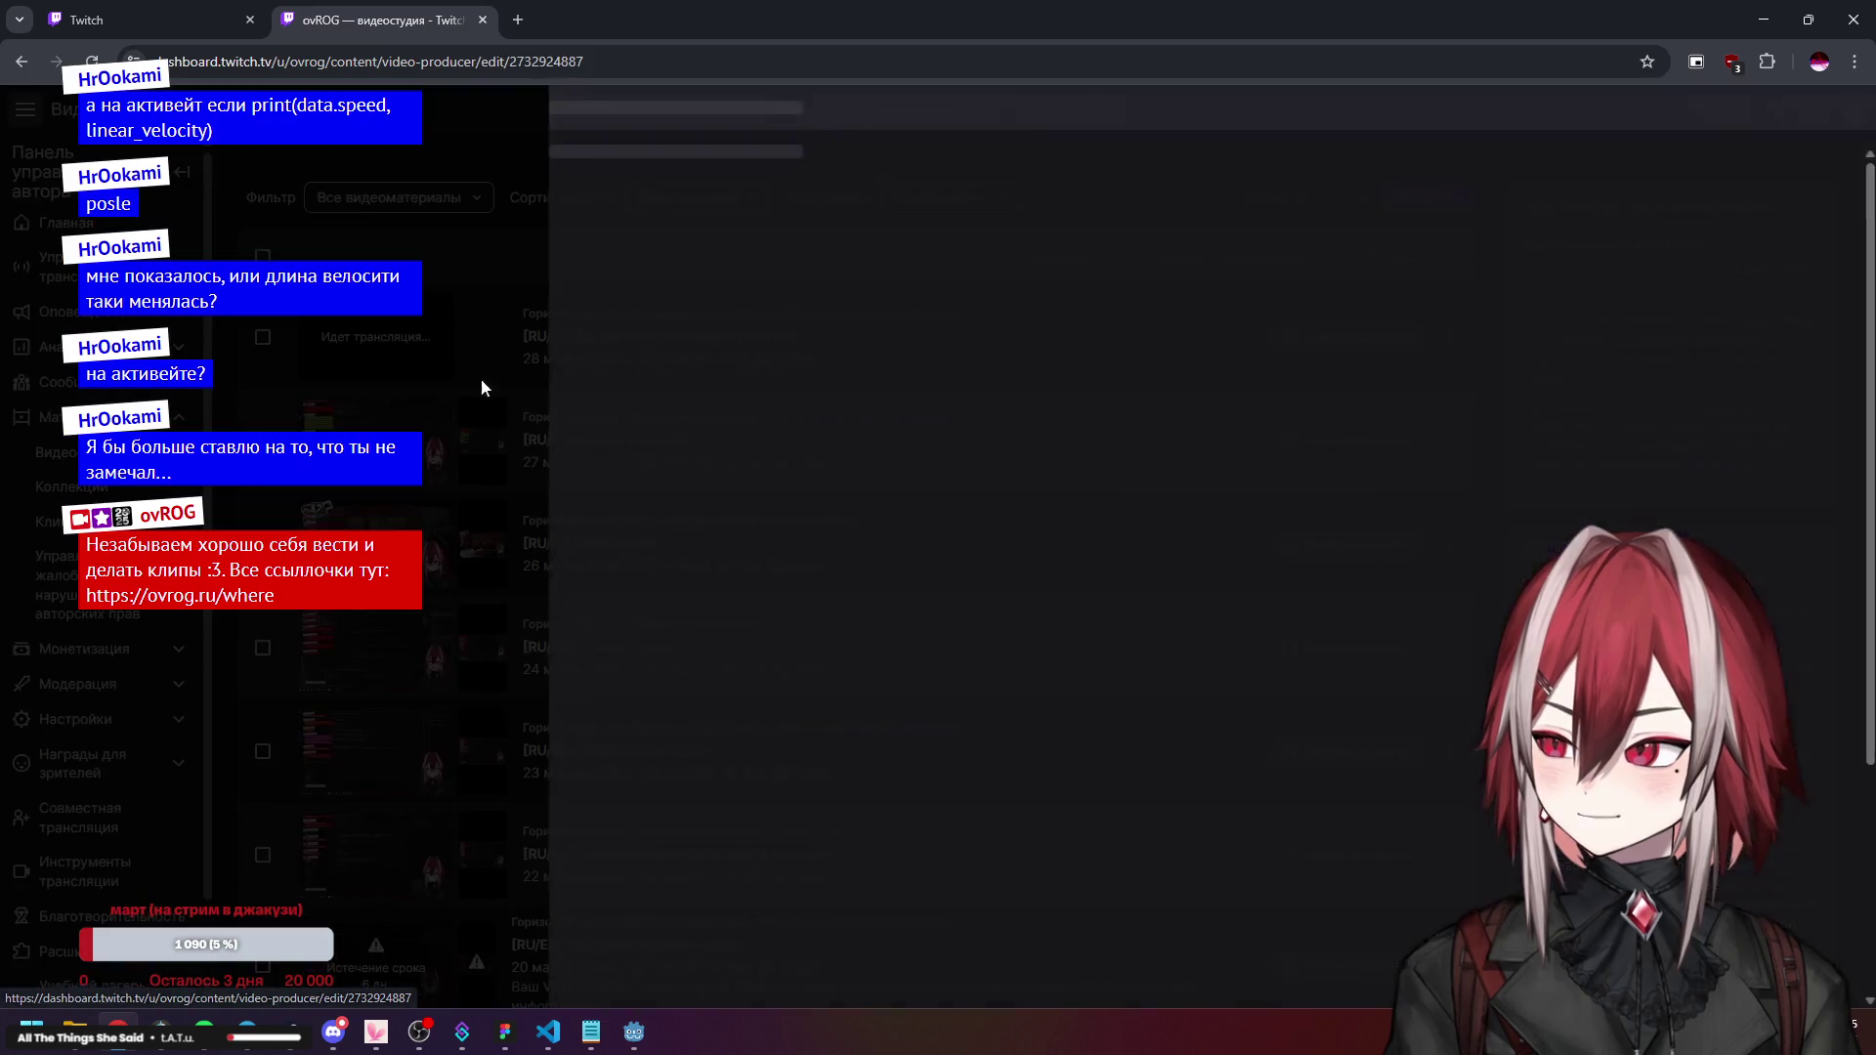
left_click(1262, 623)
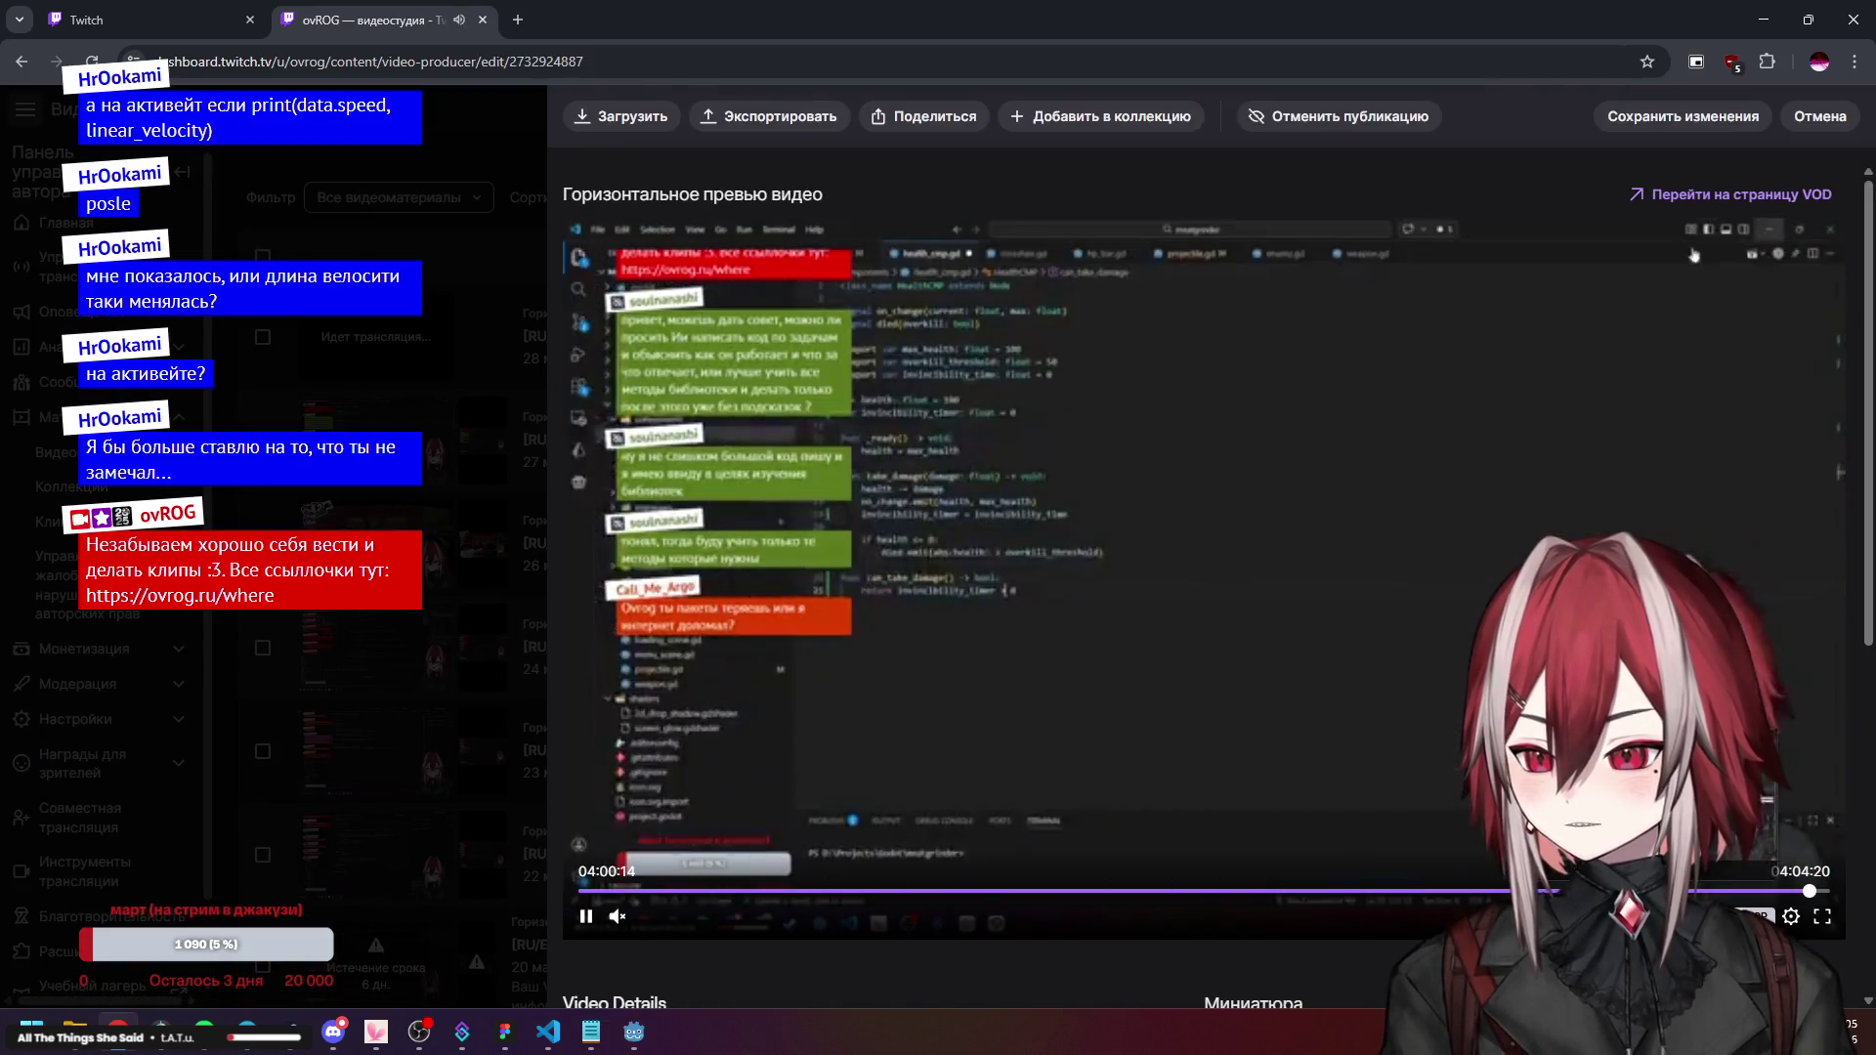
Scrub the preview back through 03:31, 03:08, 03:00, 02:45 and 02:33, then close the tab.
left_click(1661, 891)
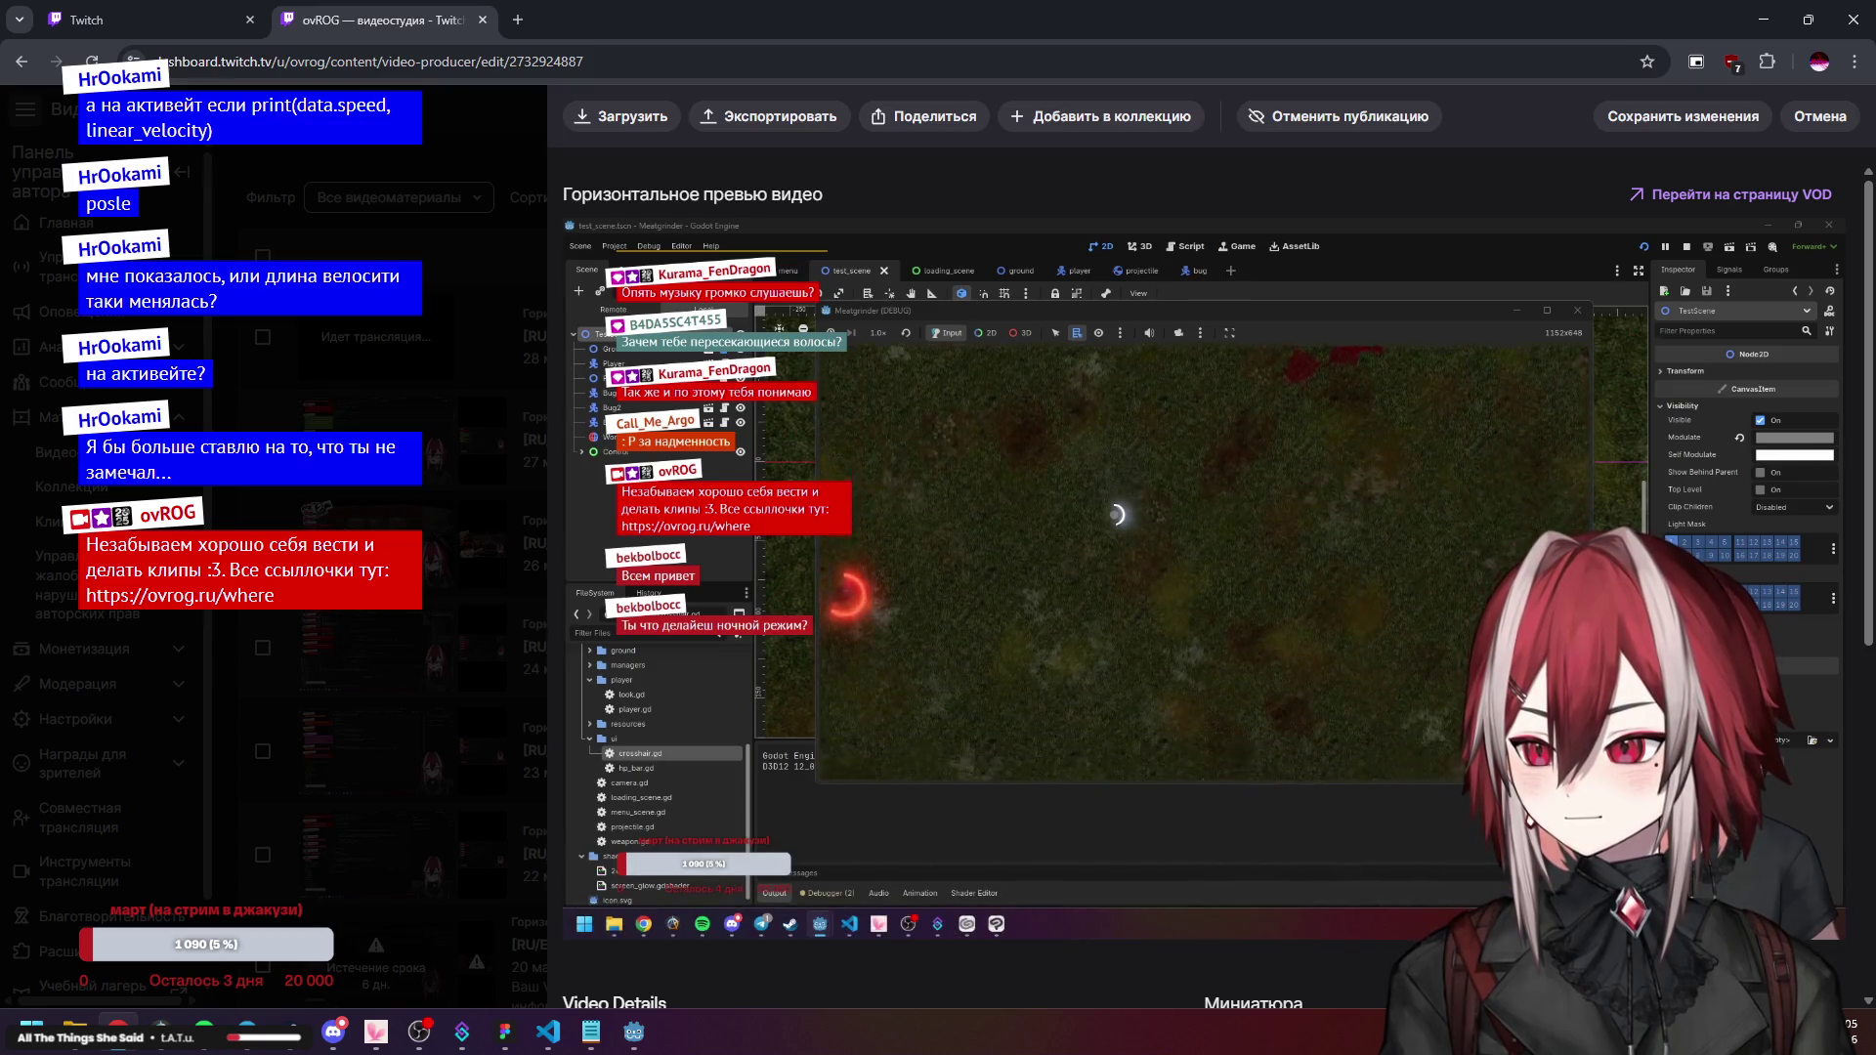
mouse_move(1243, 502)
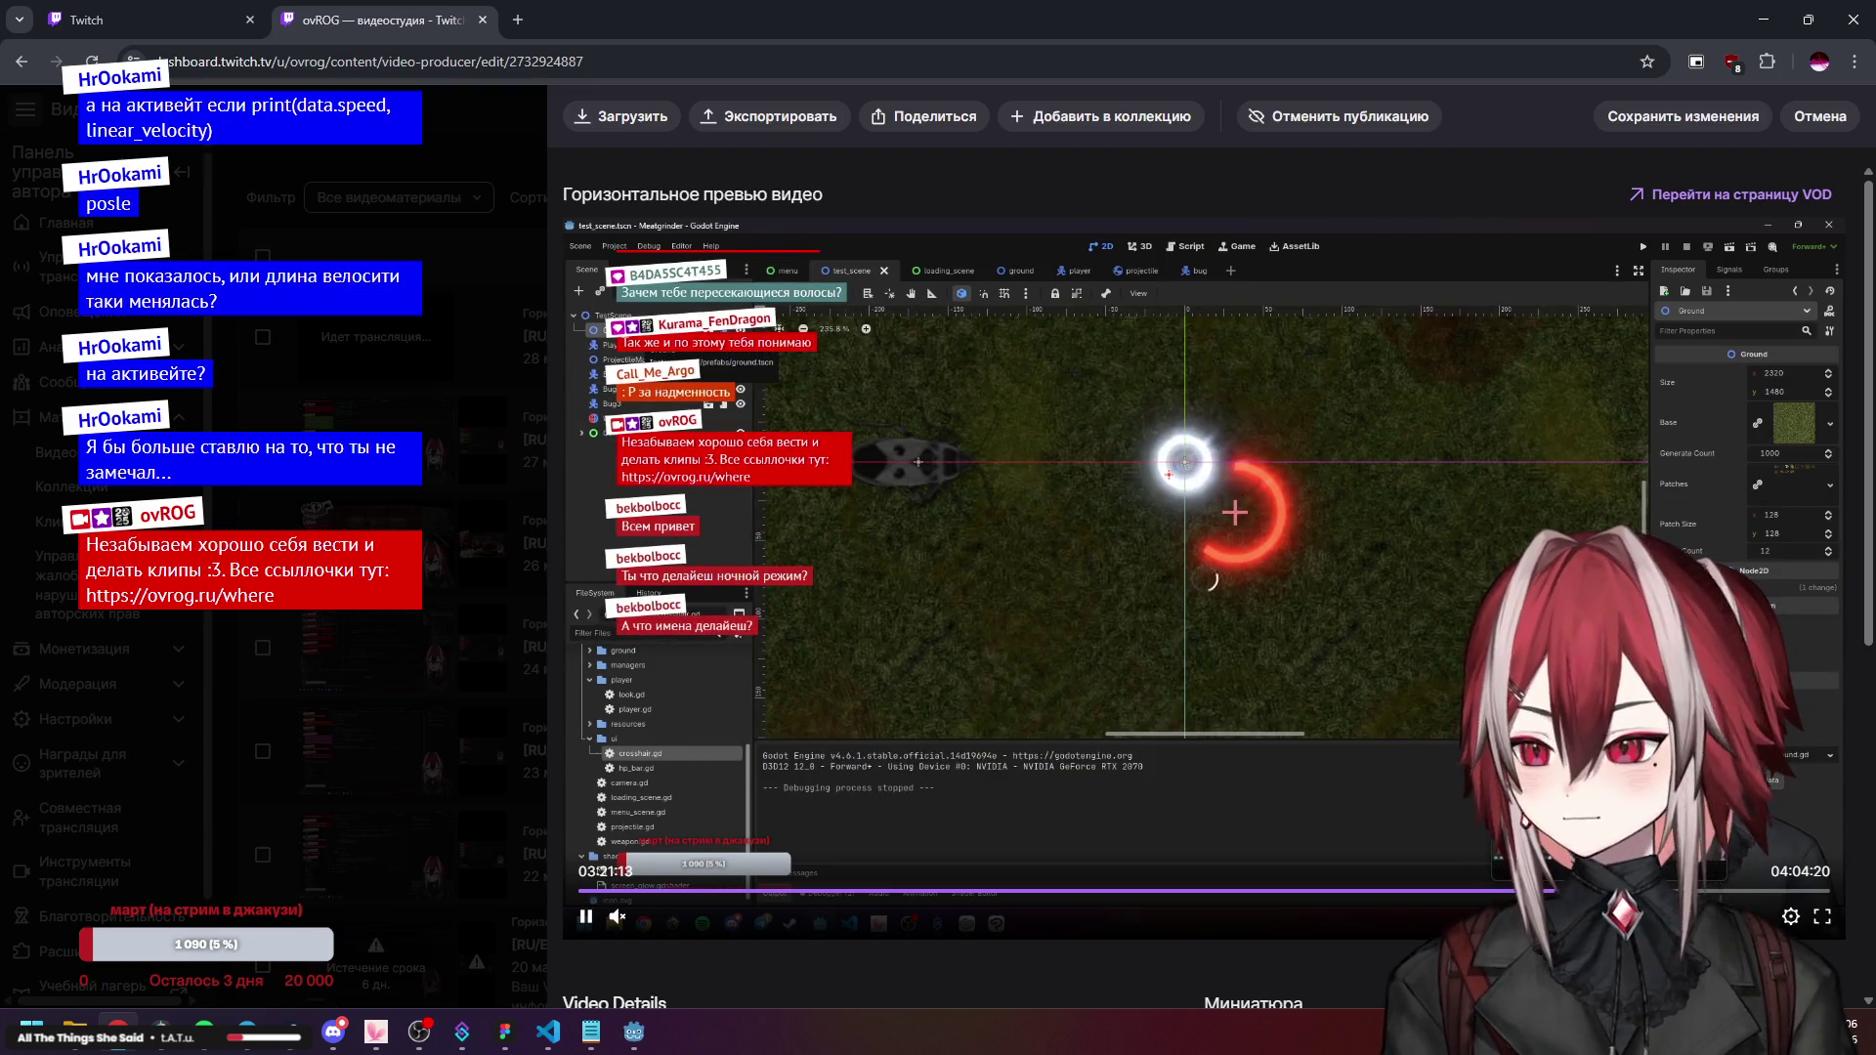
left_click(1544, 892)
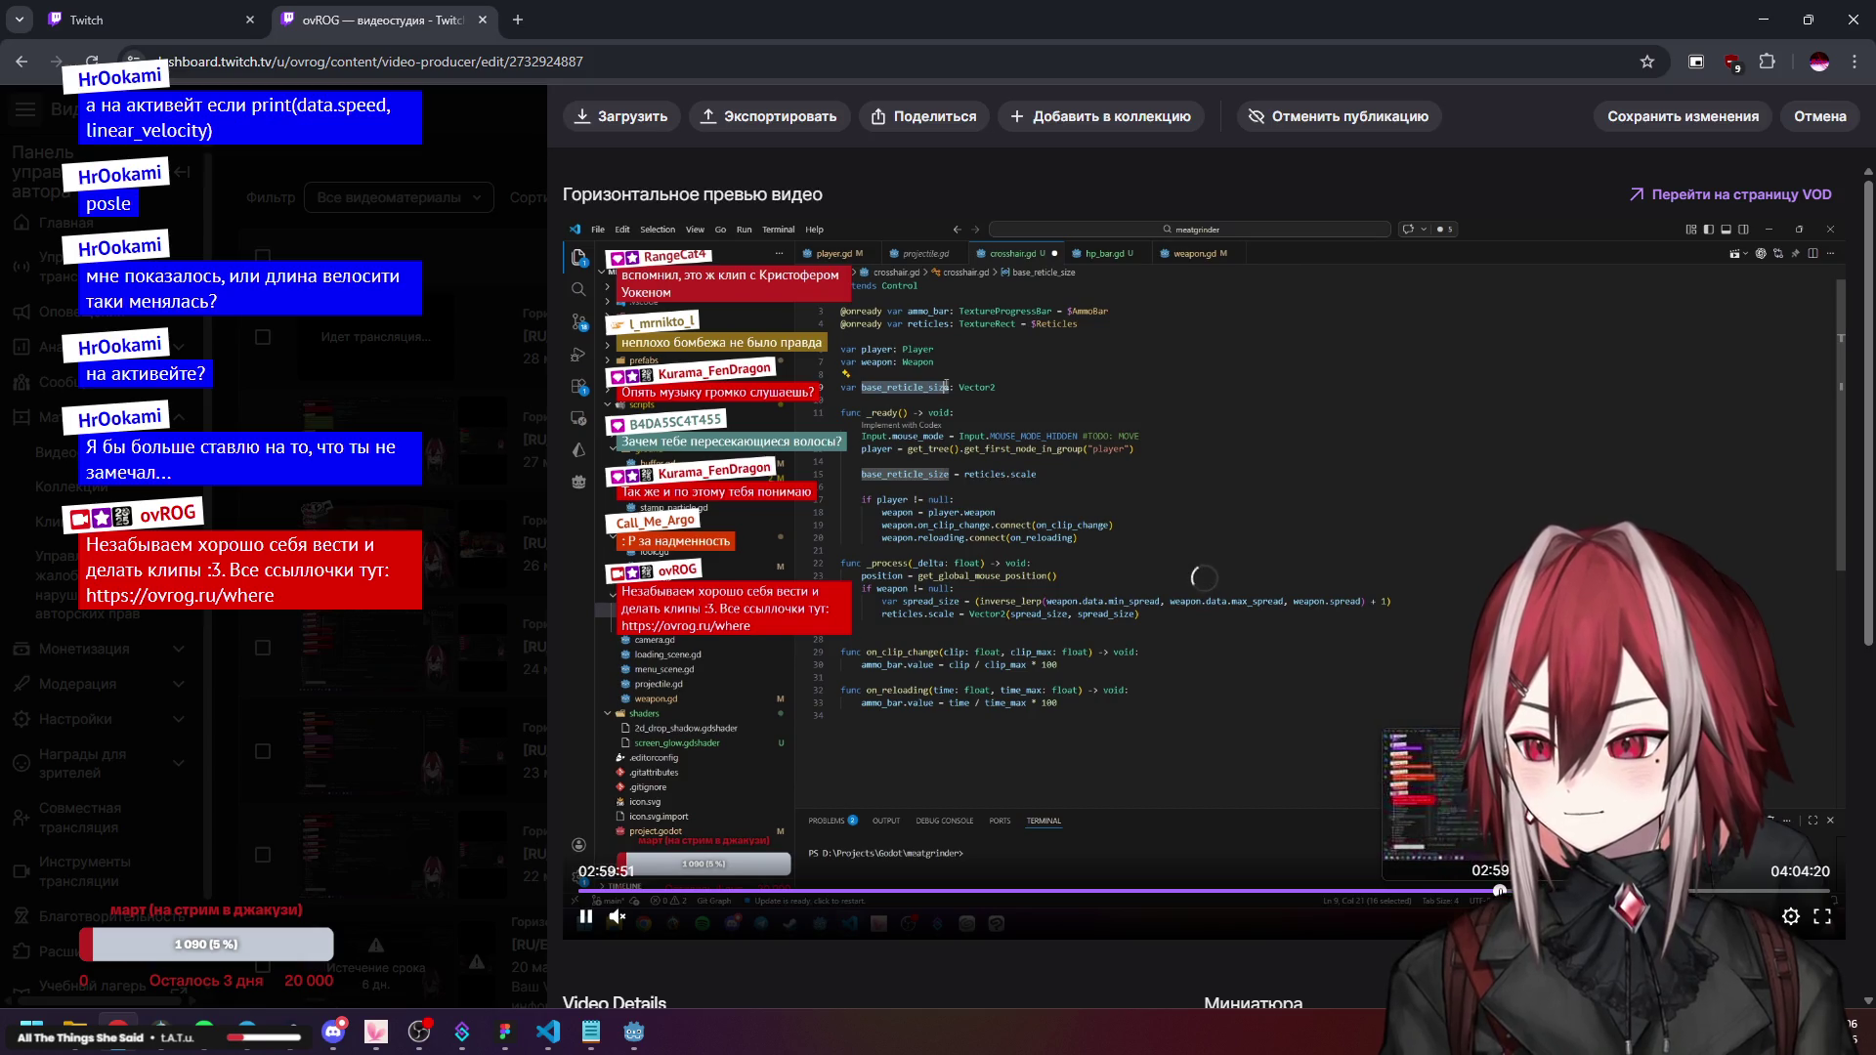
left_click(1501, 891)
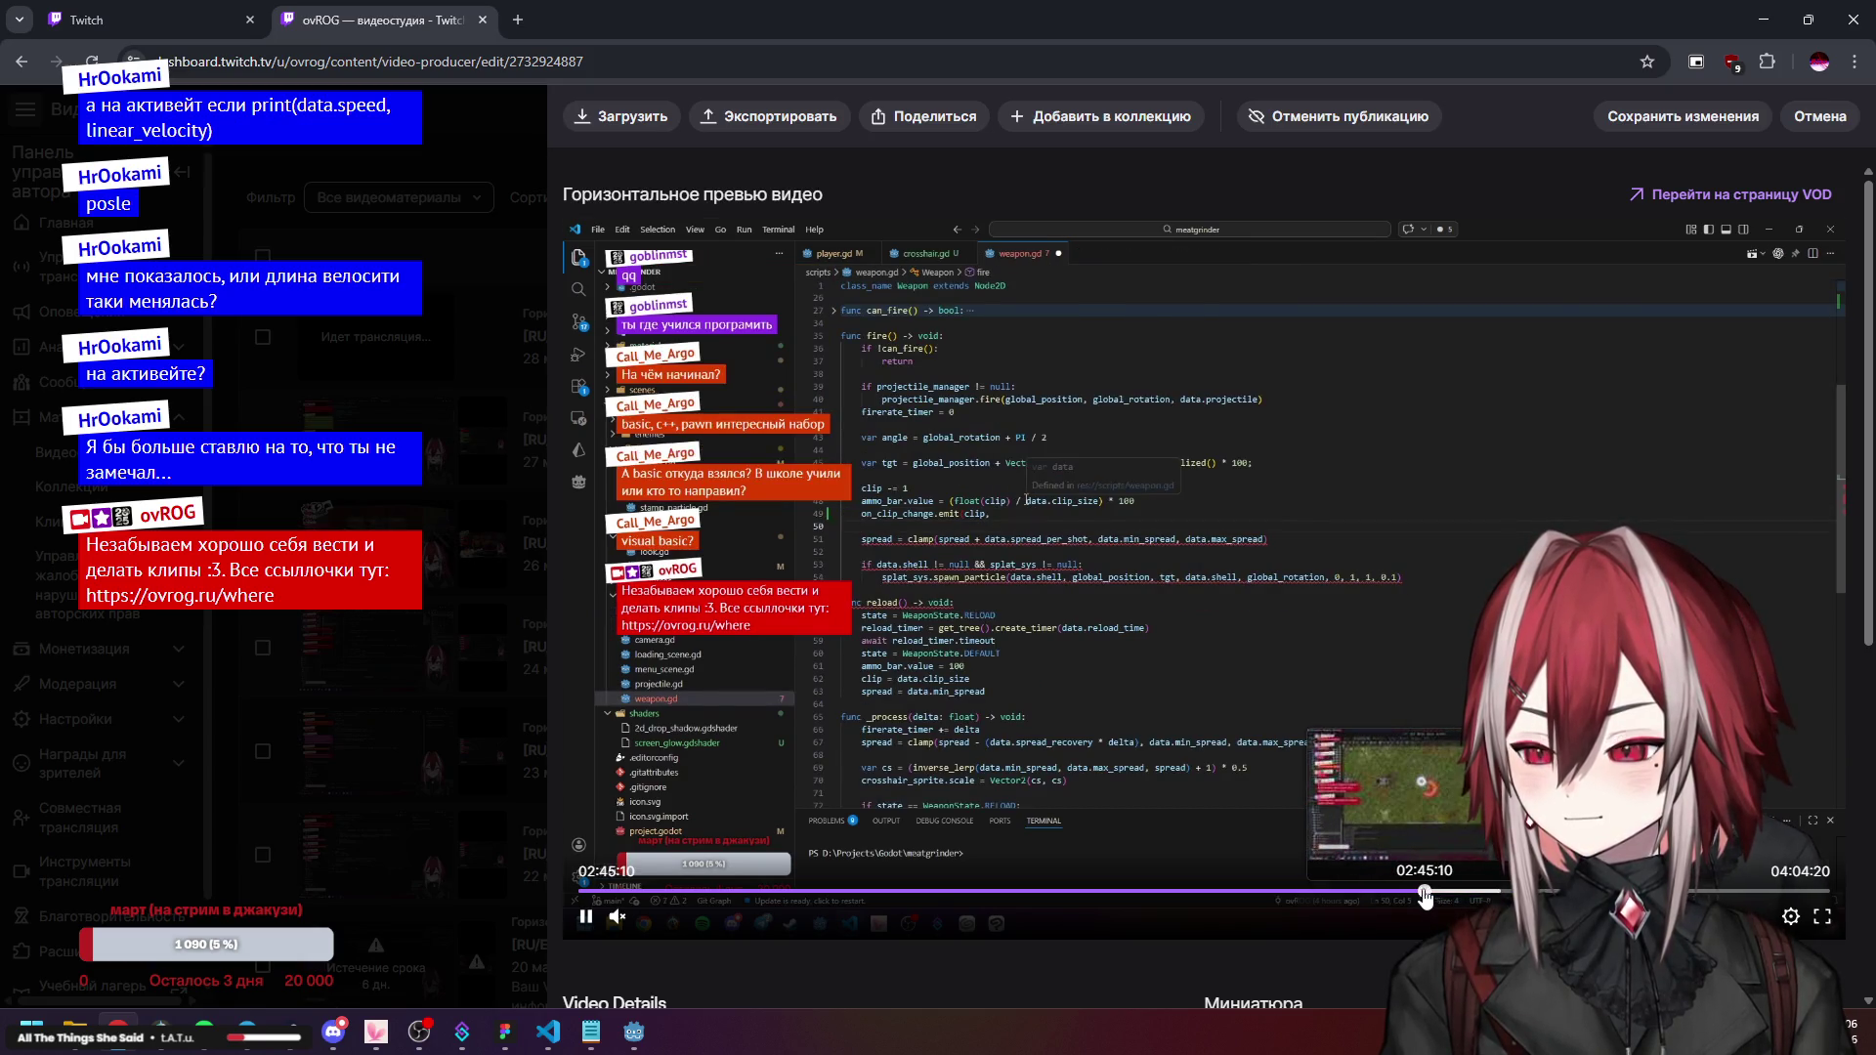
left_click(1425, 892)
left_click(1365, 891)
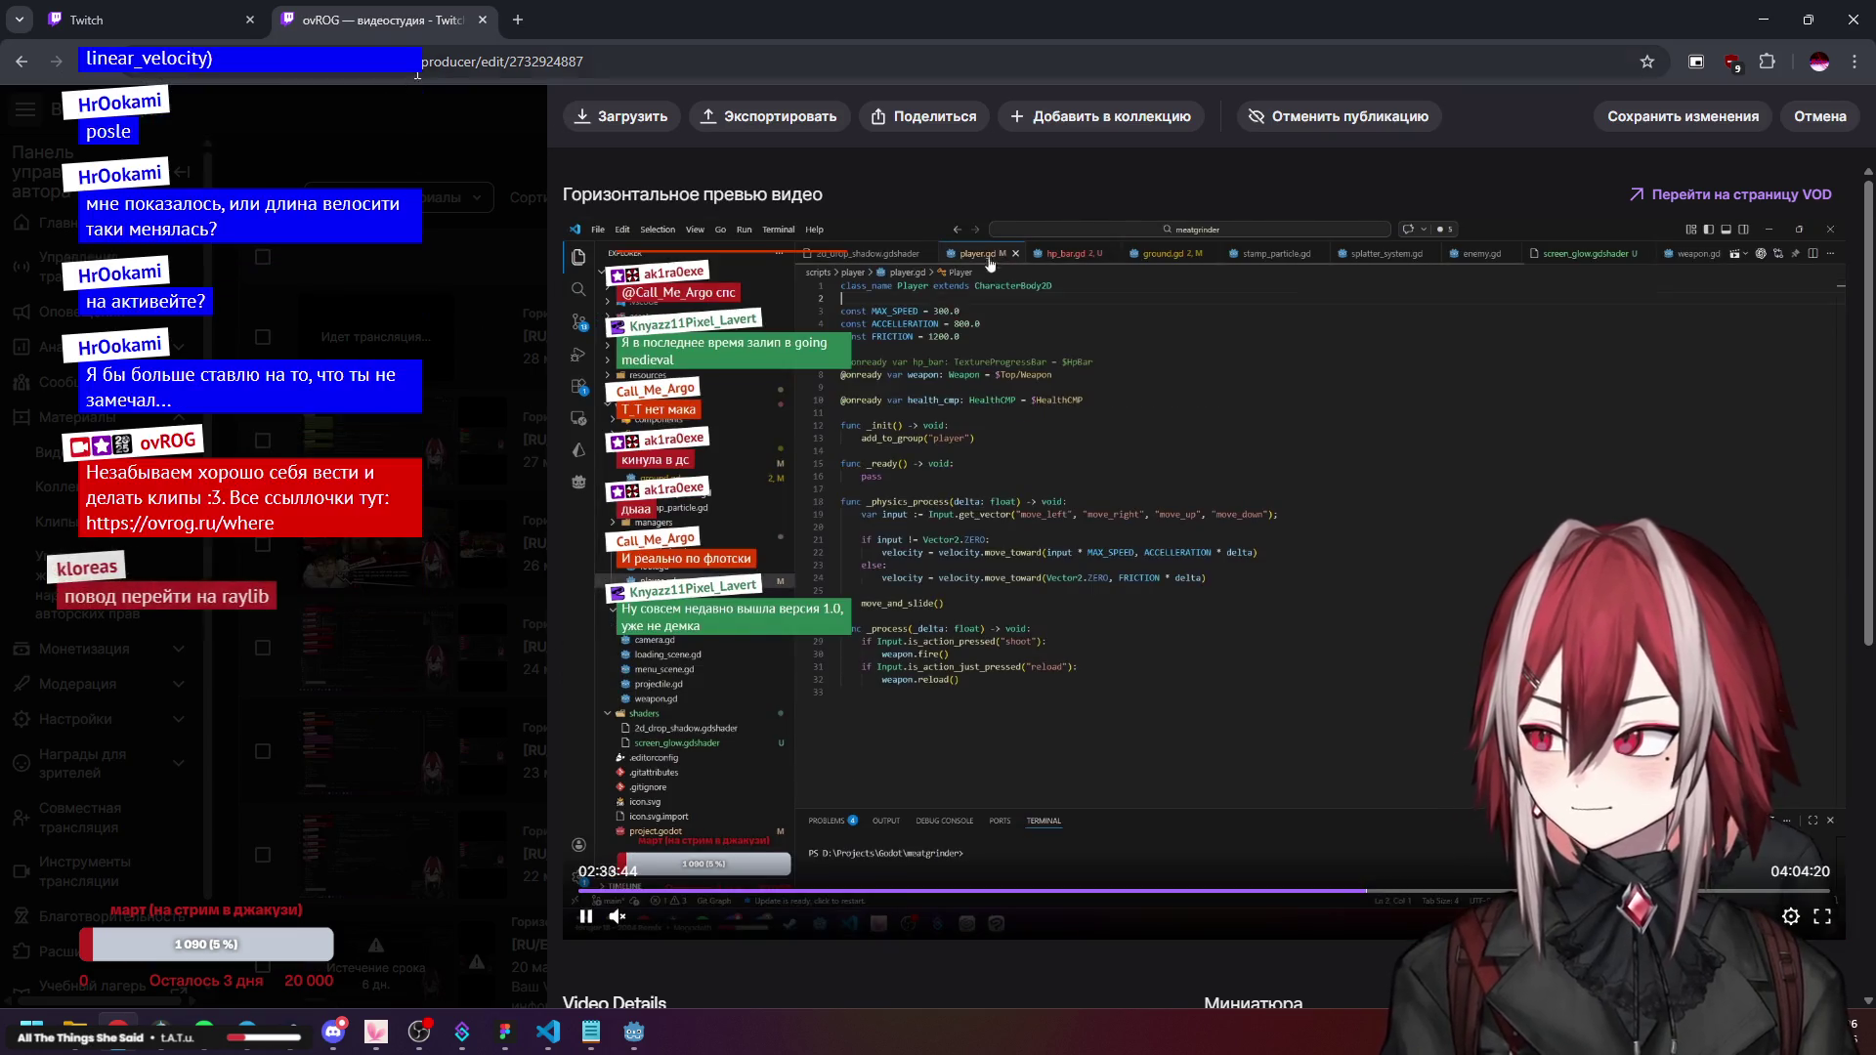
key("ctrl+w")
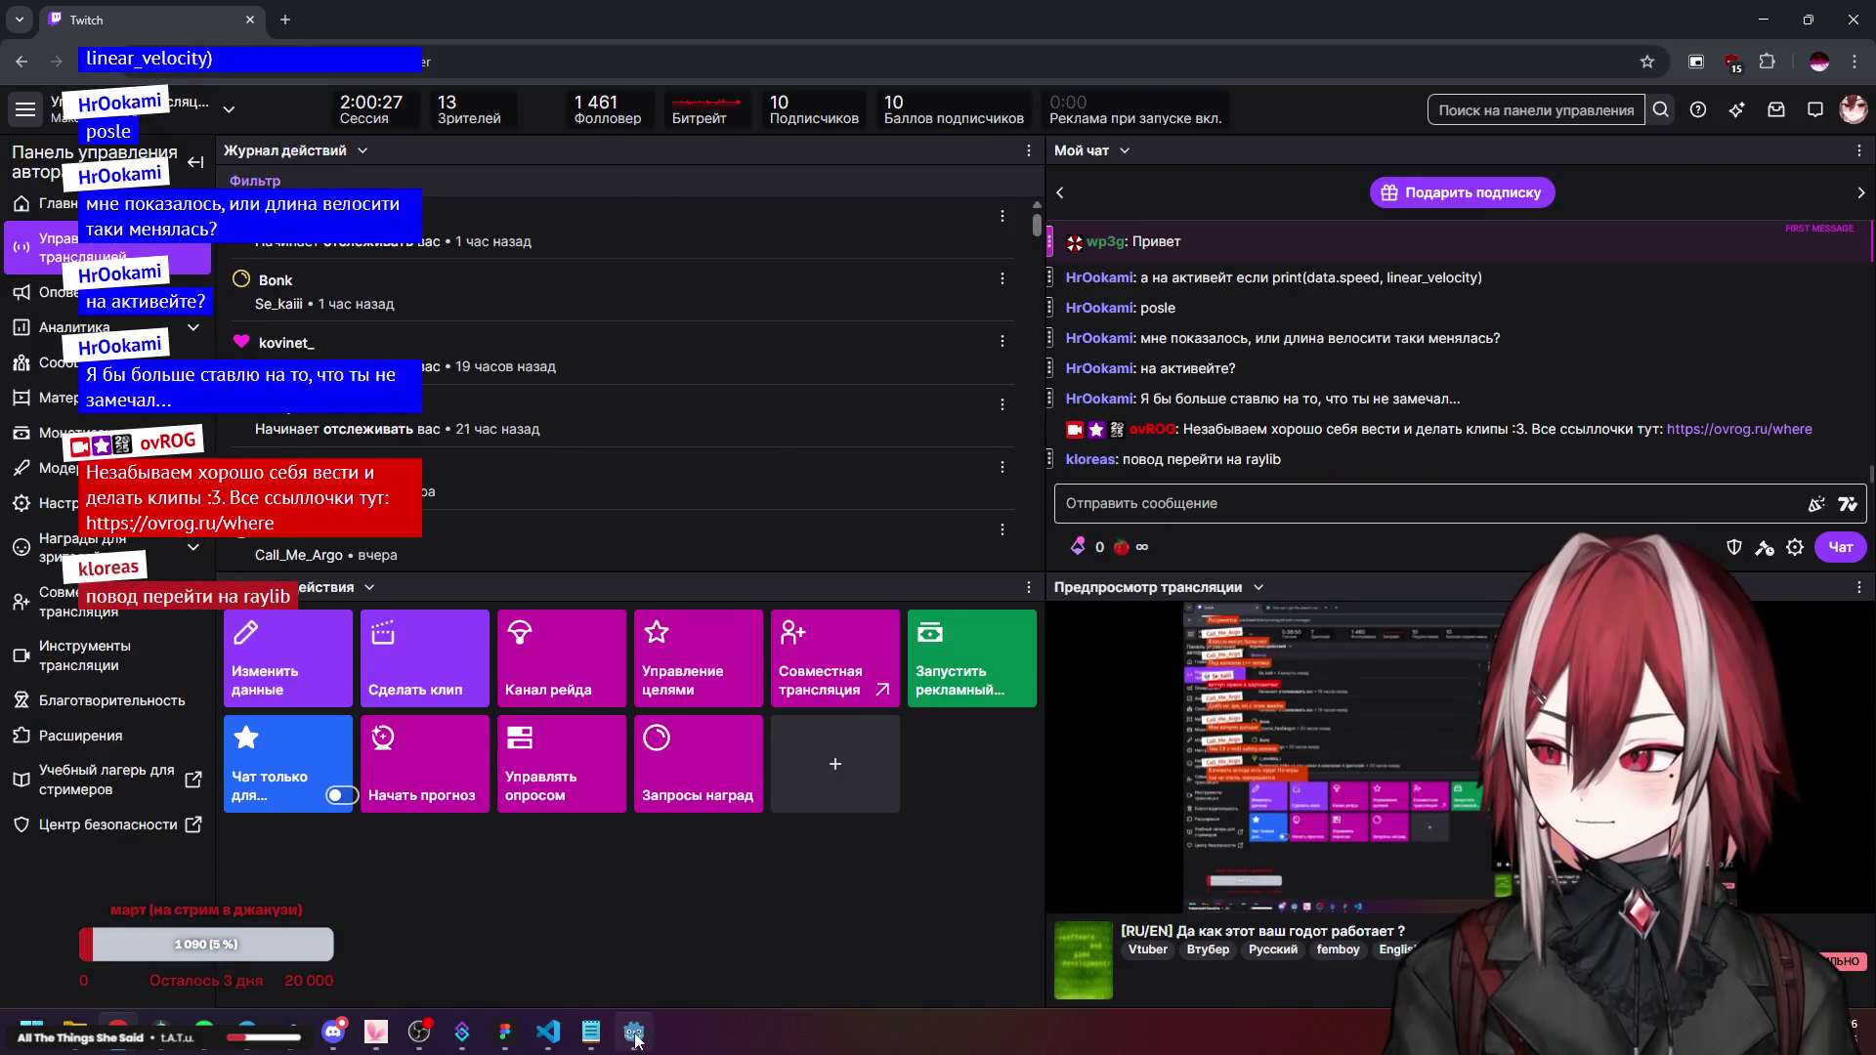
Run the game from its main menu in Godot, then stop it with F8.
left_click(635, 1033)
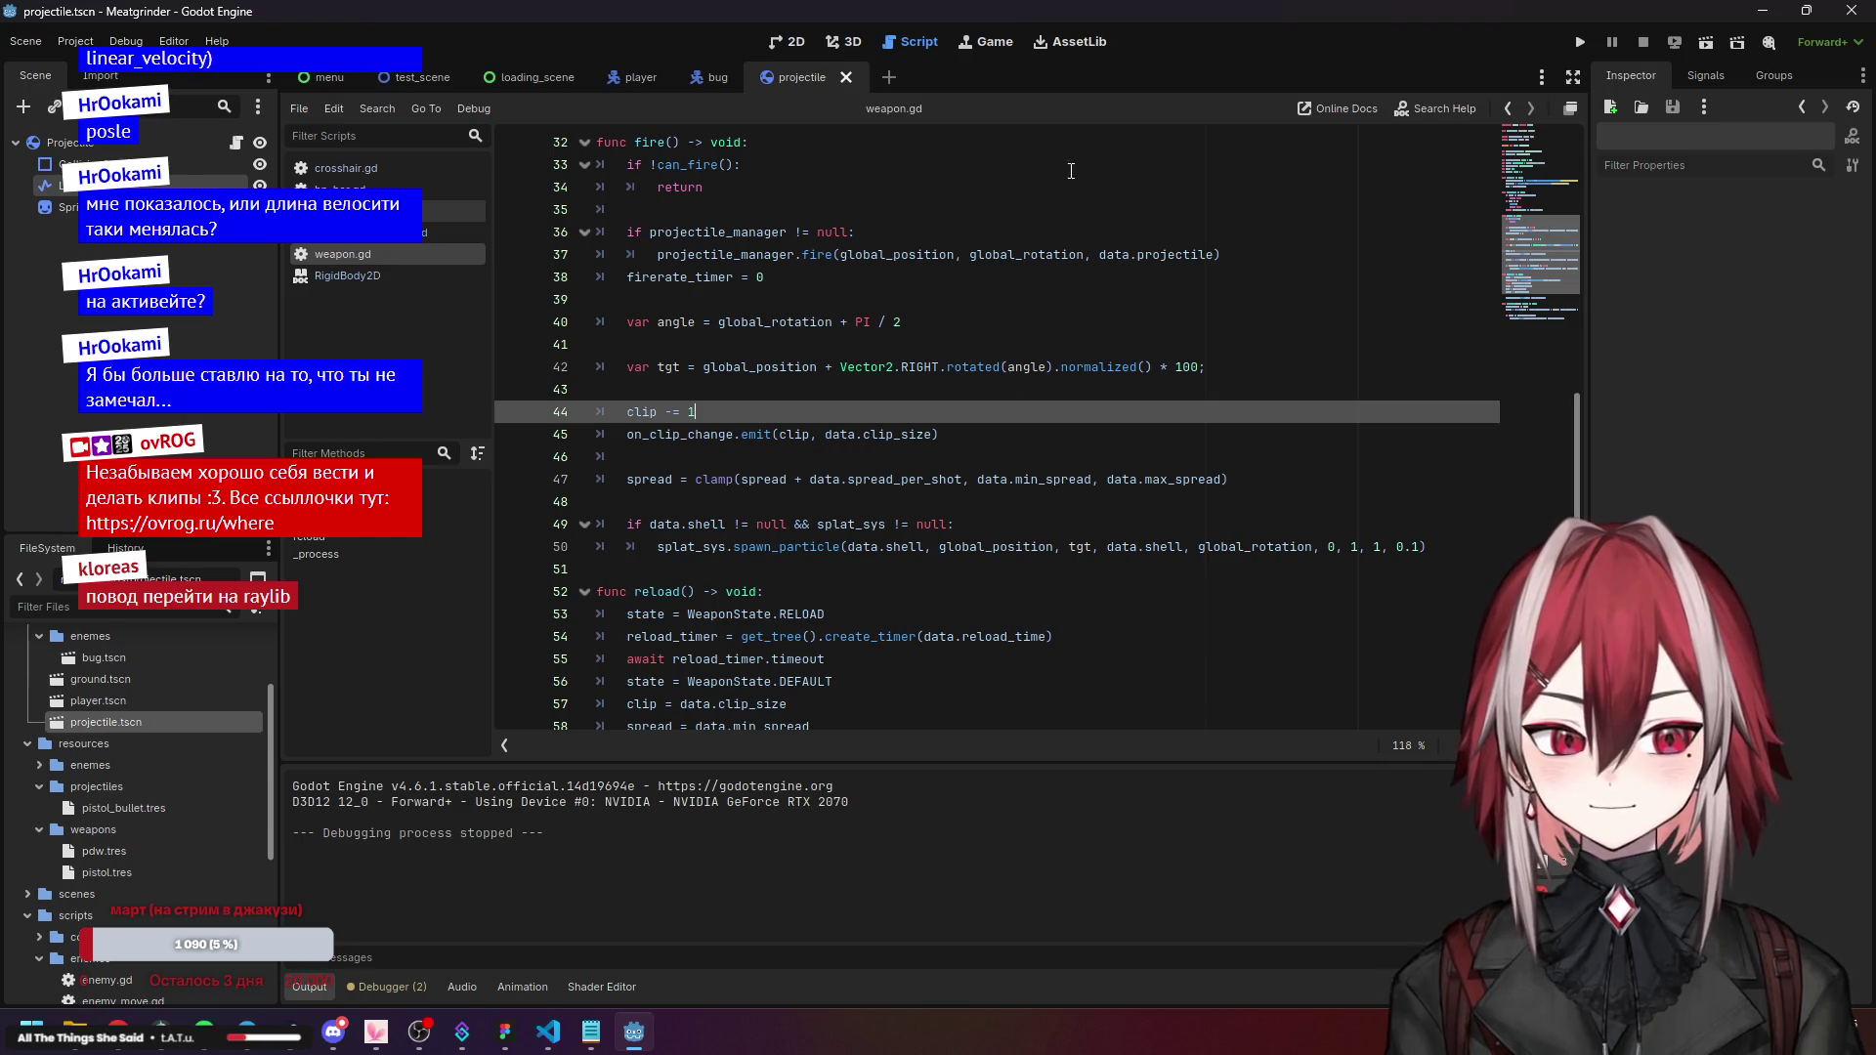
left_click(1580, 42)
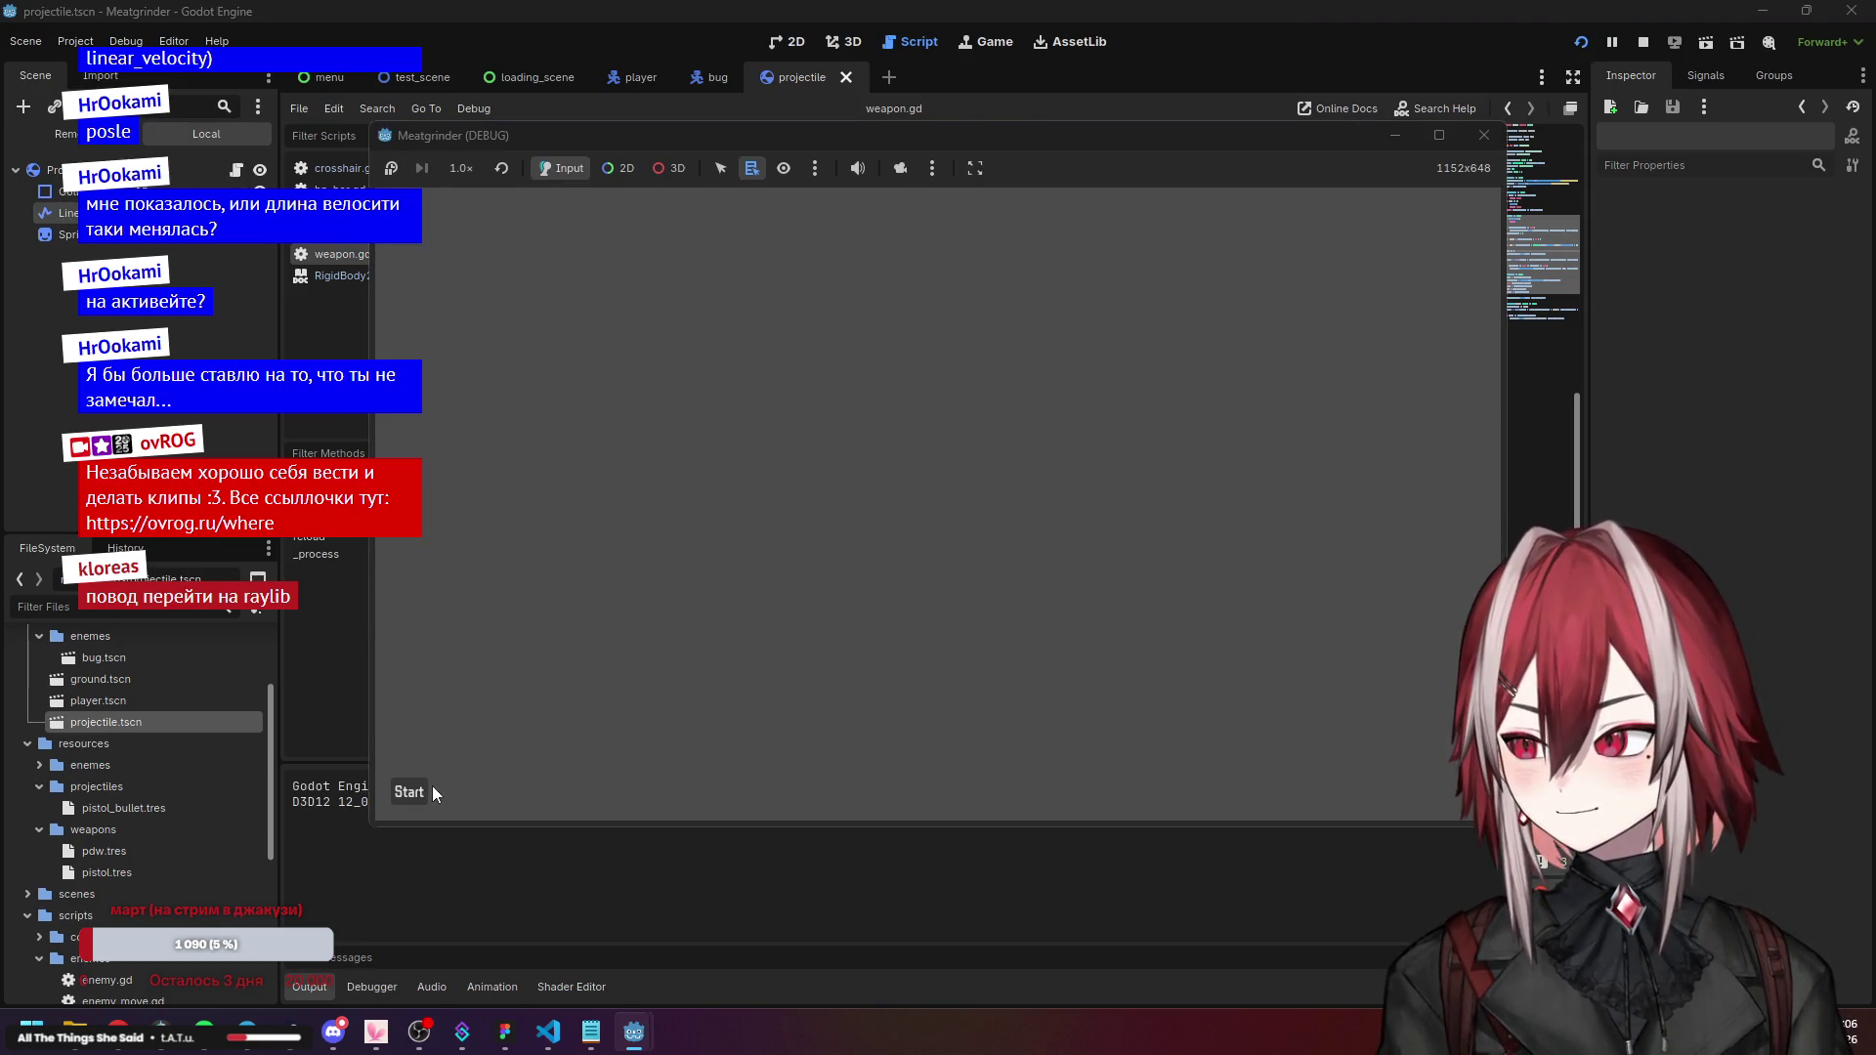
left_click(435, 794)
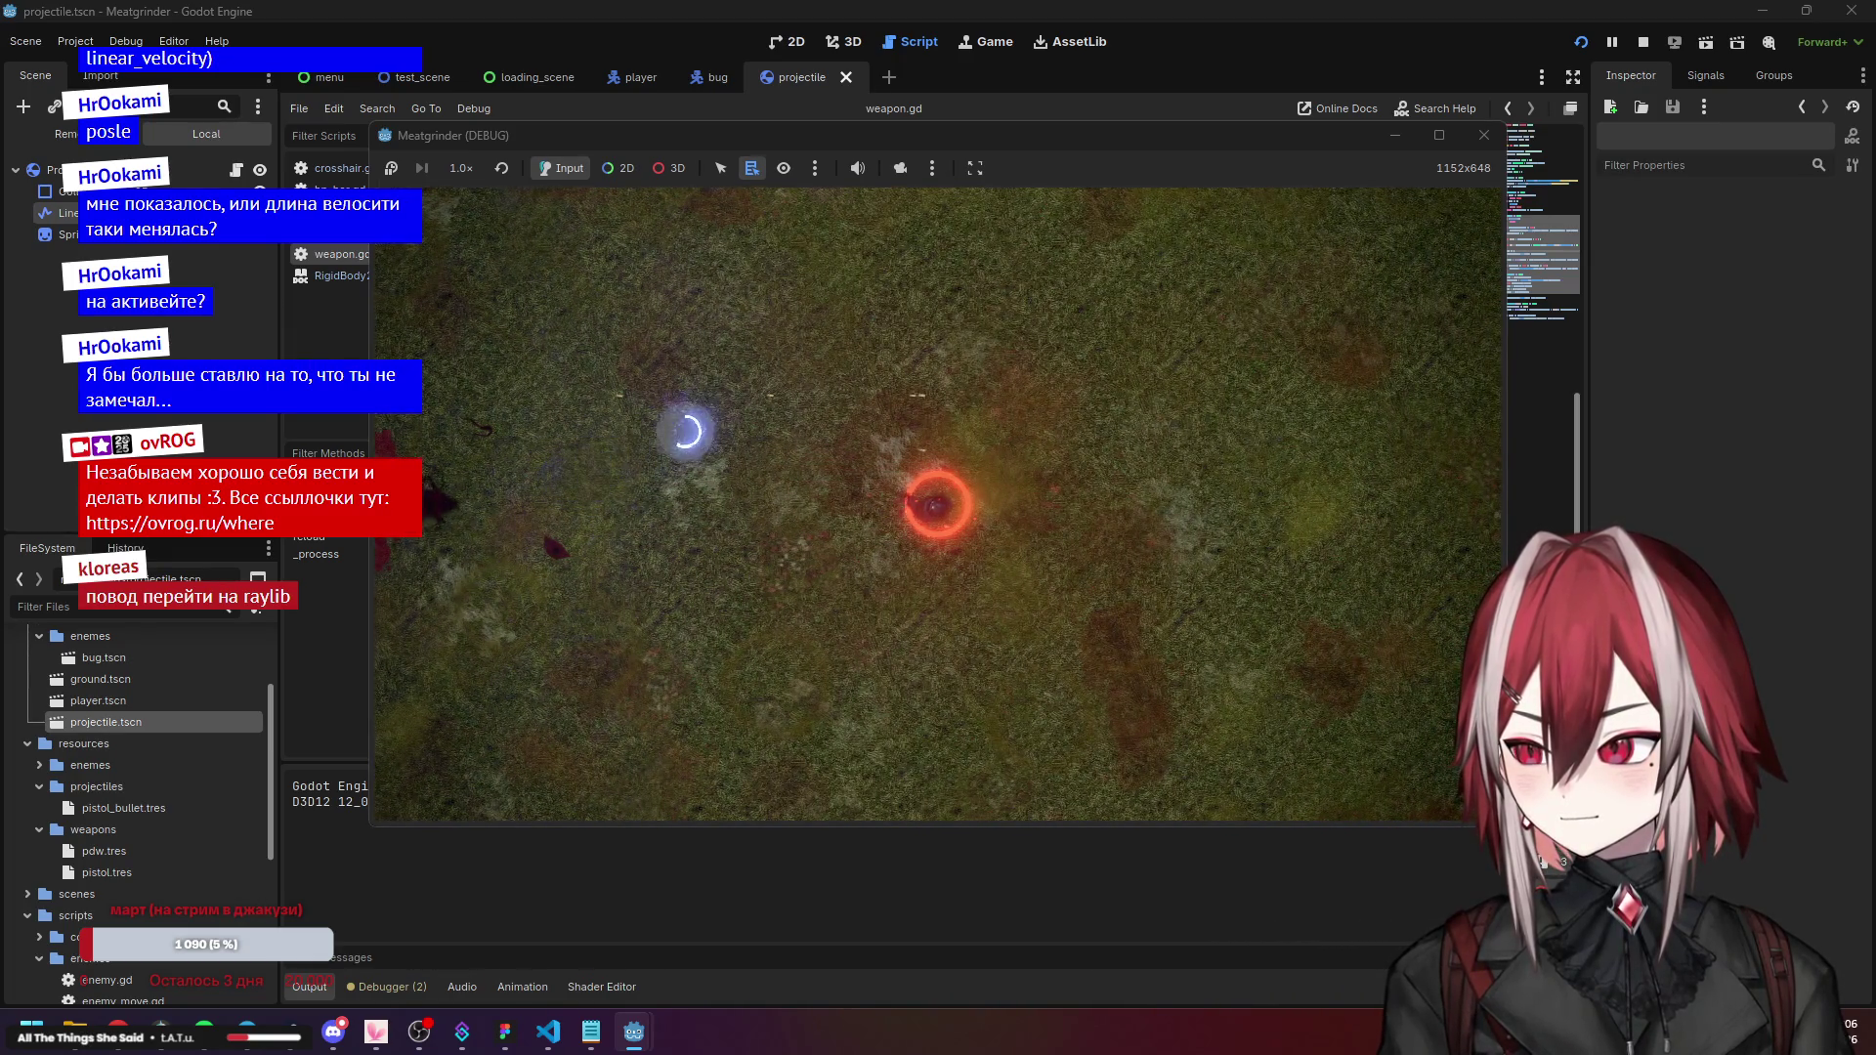
key("F8")
Hide the projectile's Sprite2D node and rerun the game to test-fire bullets at the bugs.
left_click(59, 207)
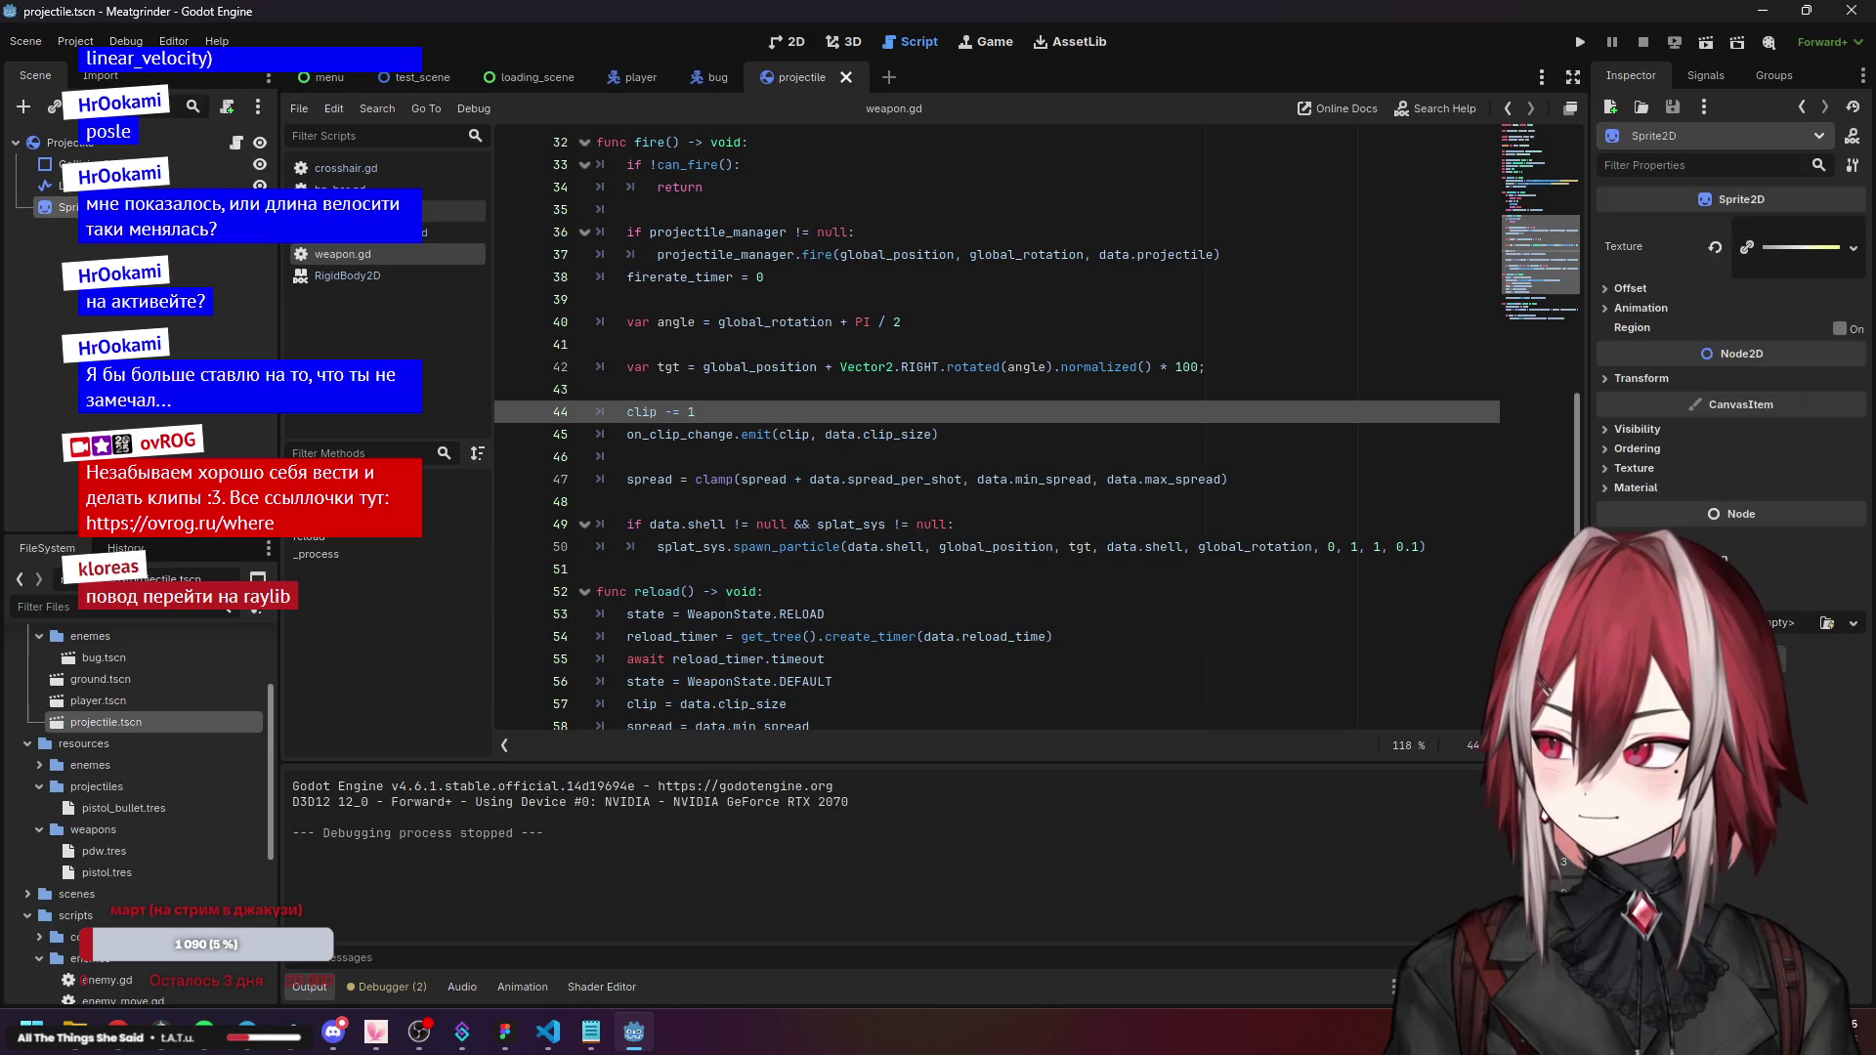
left_click(258, 184)
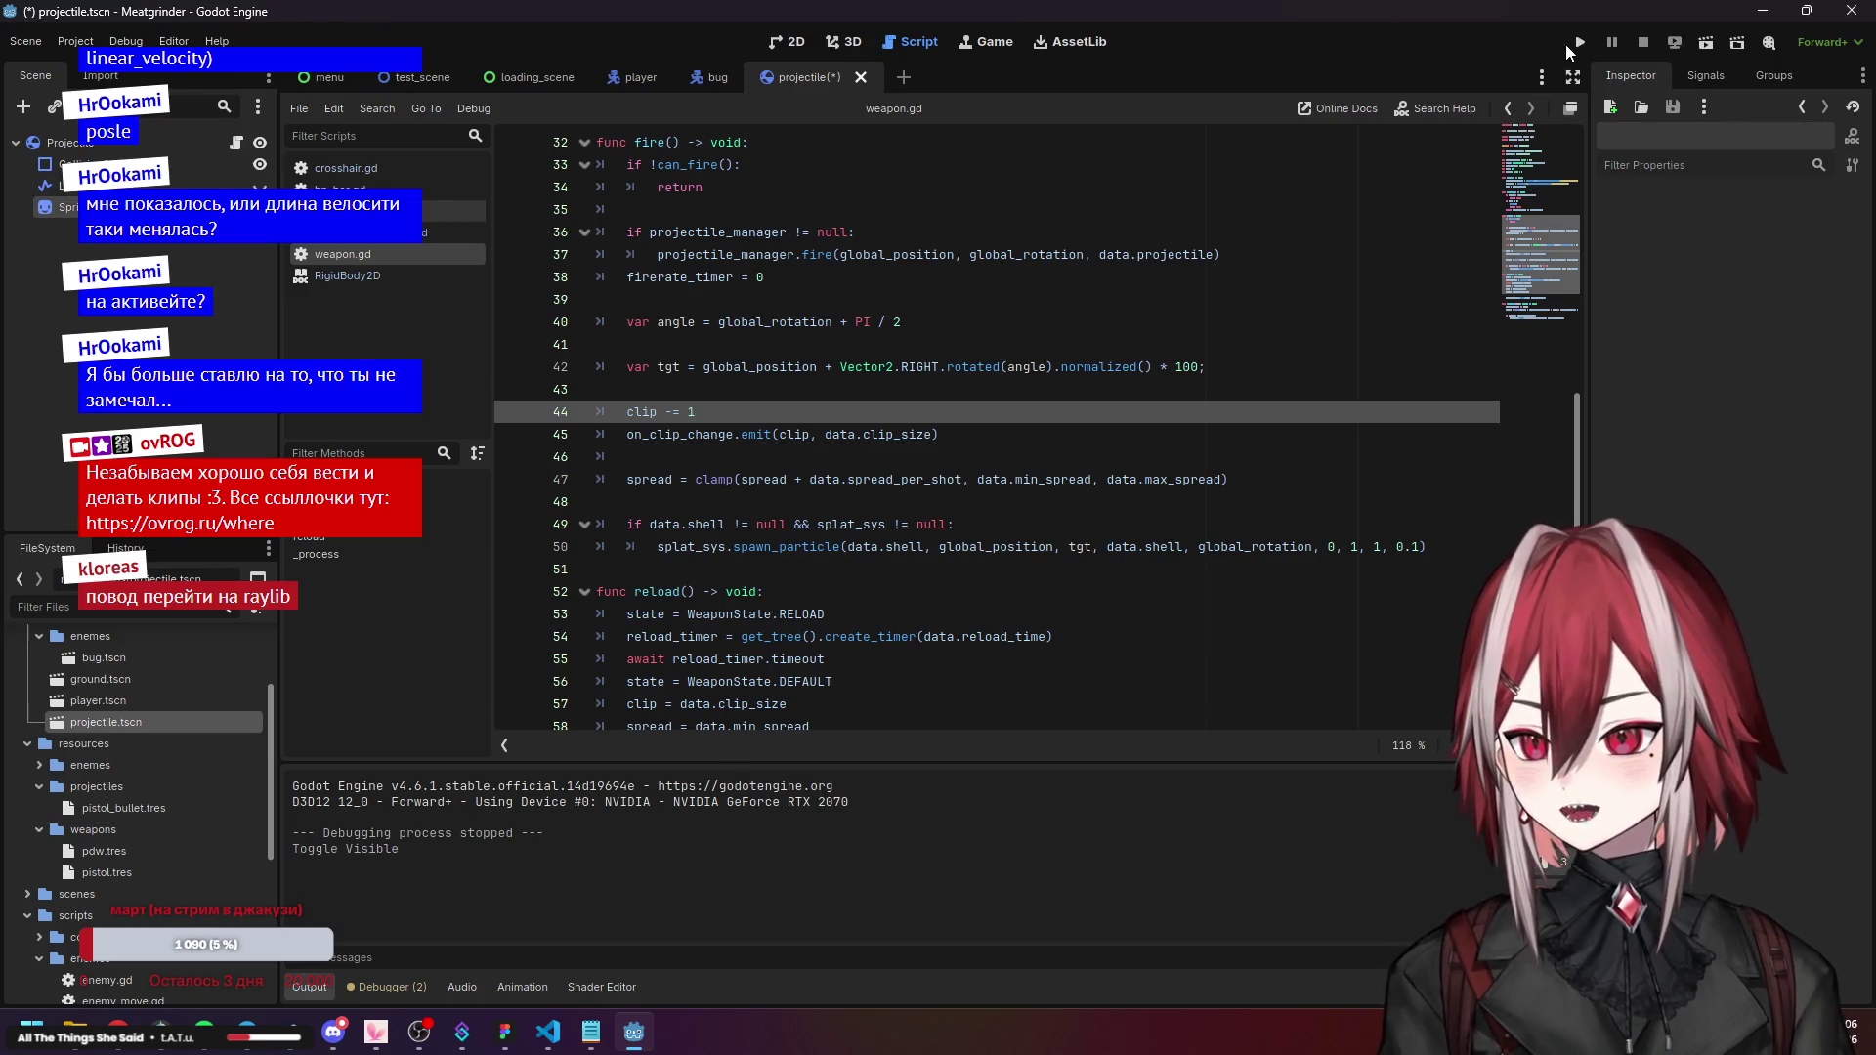
left_click(1580, 42)
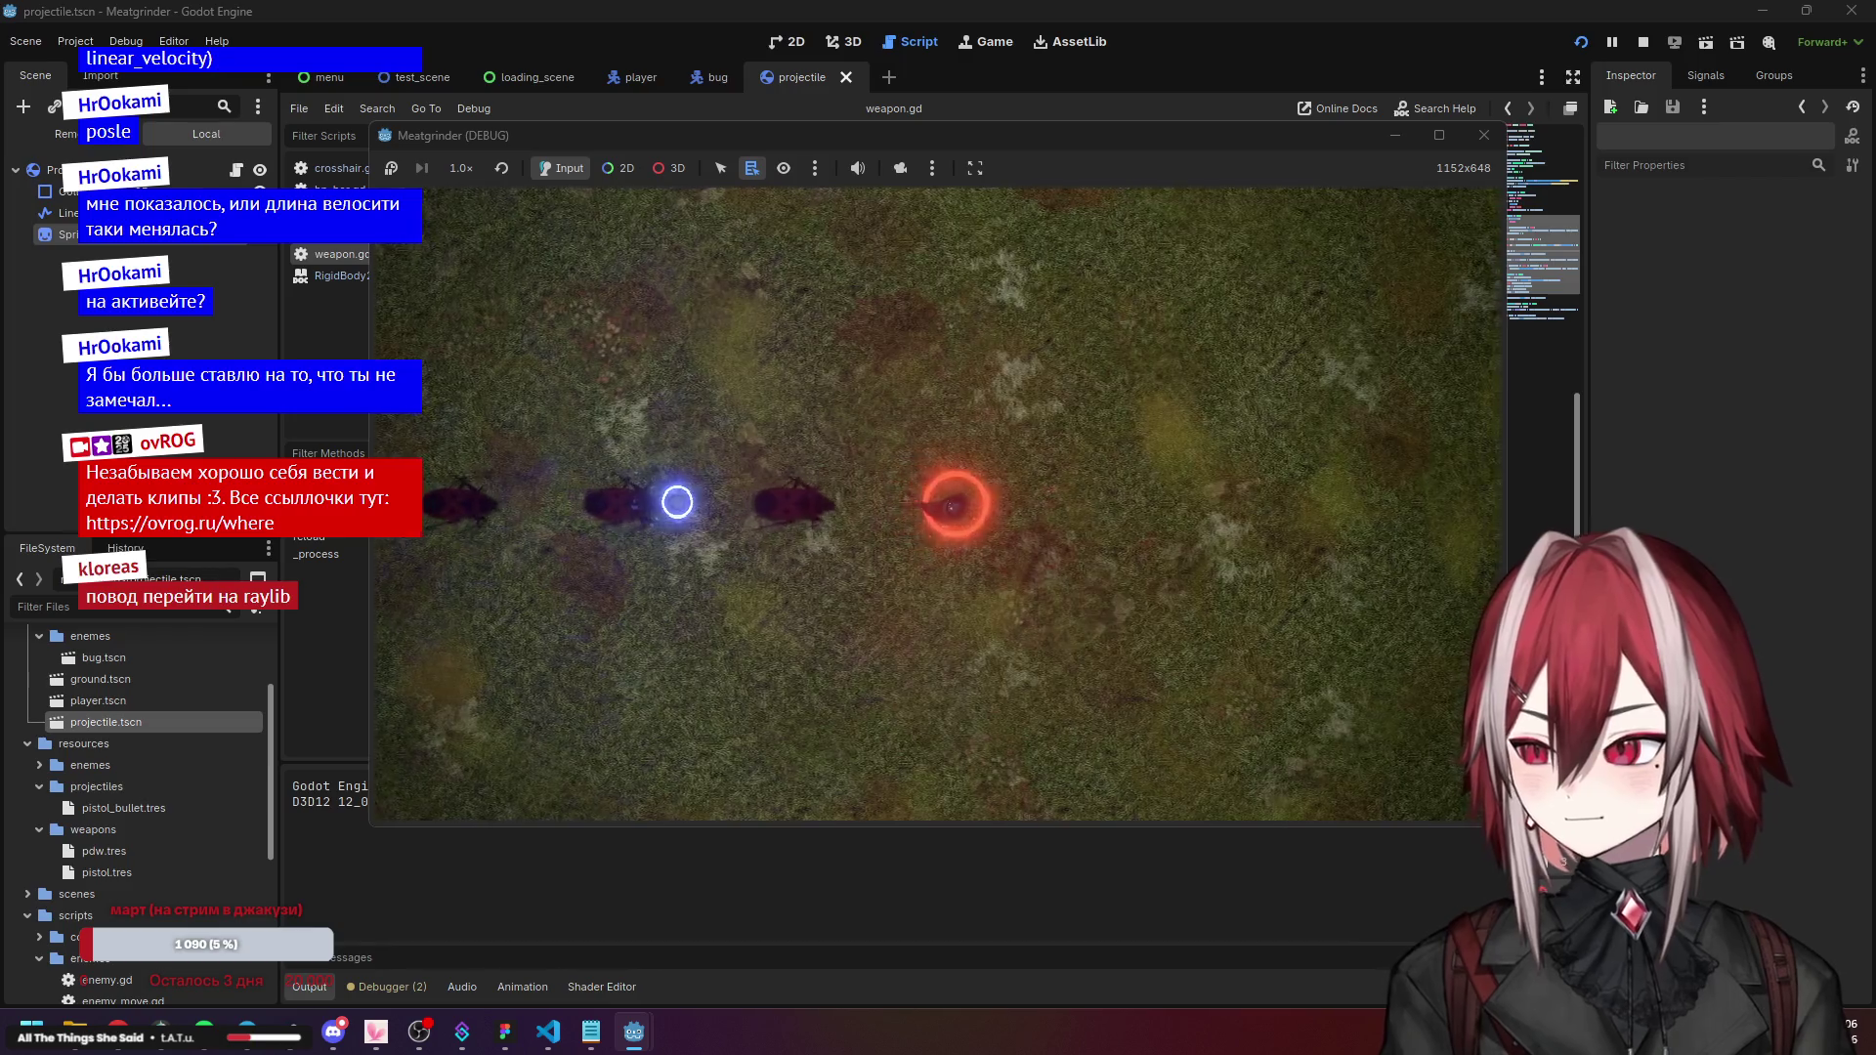
left_click(677, 502)
key("d")
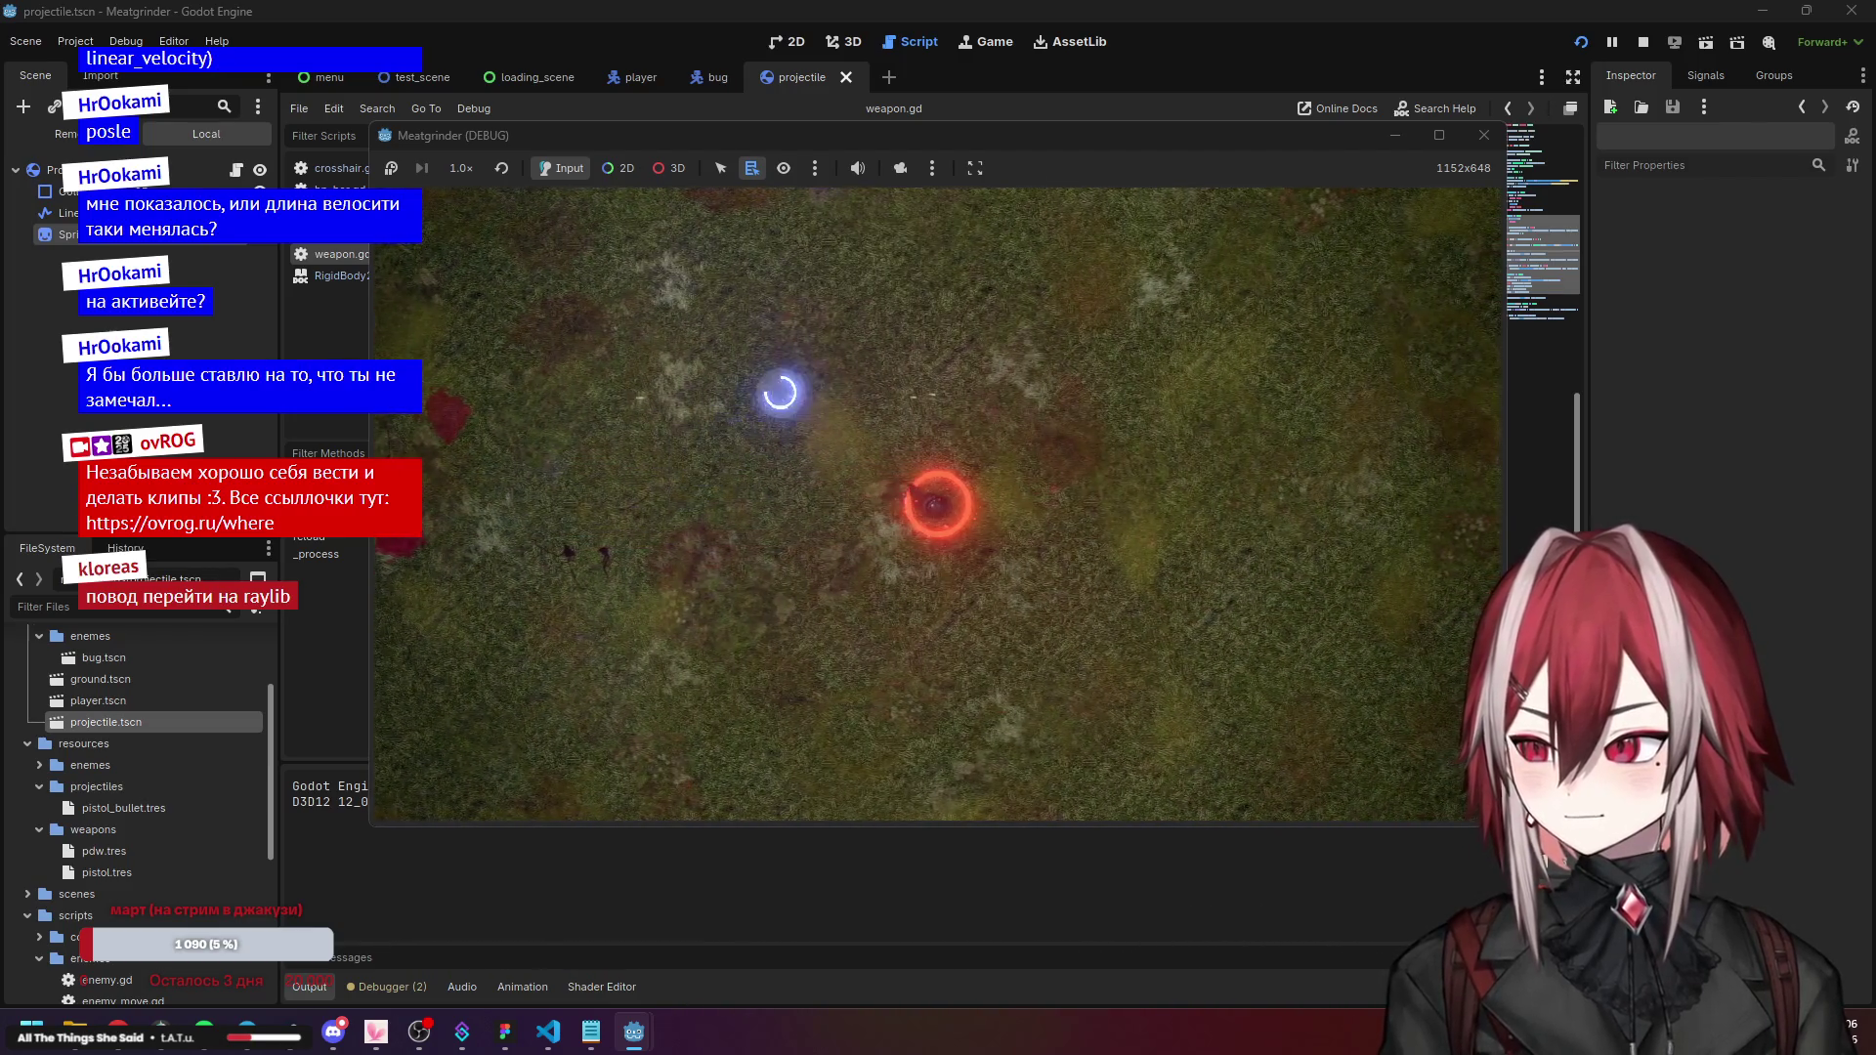
key("w")
left_click(1212, 391)
key("w")
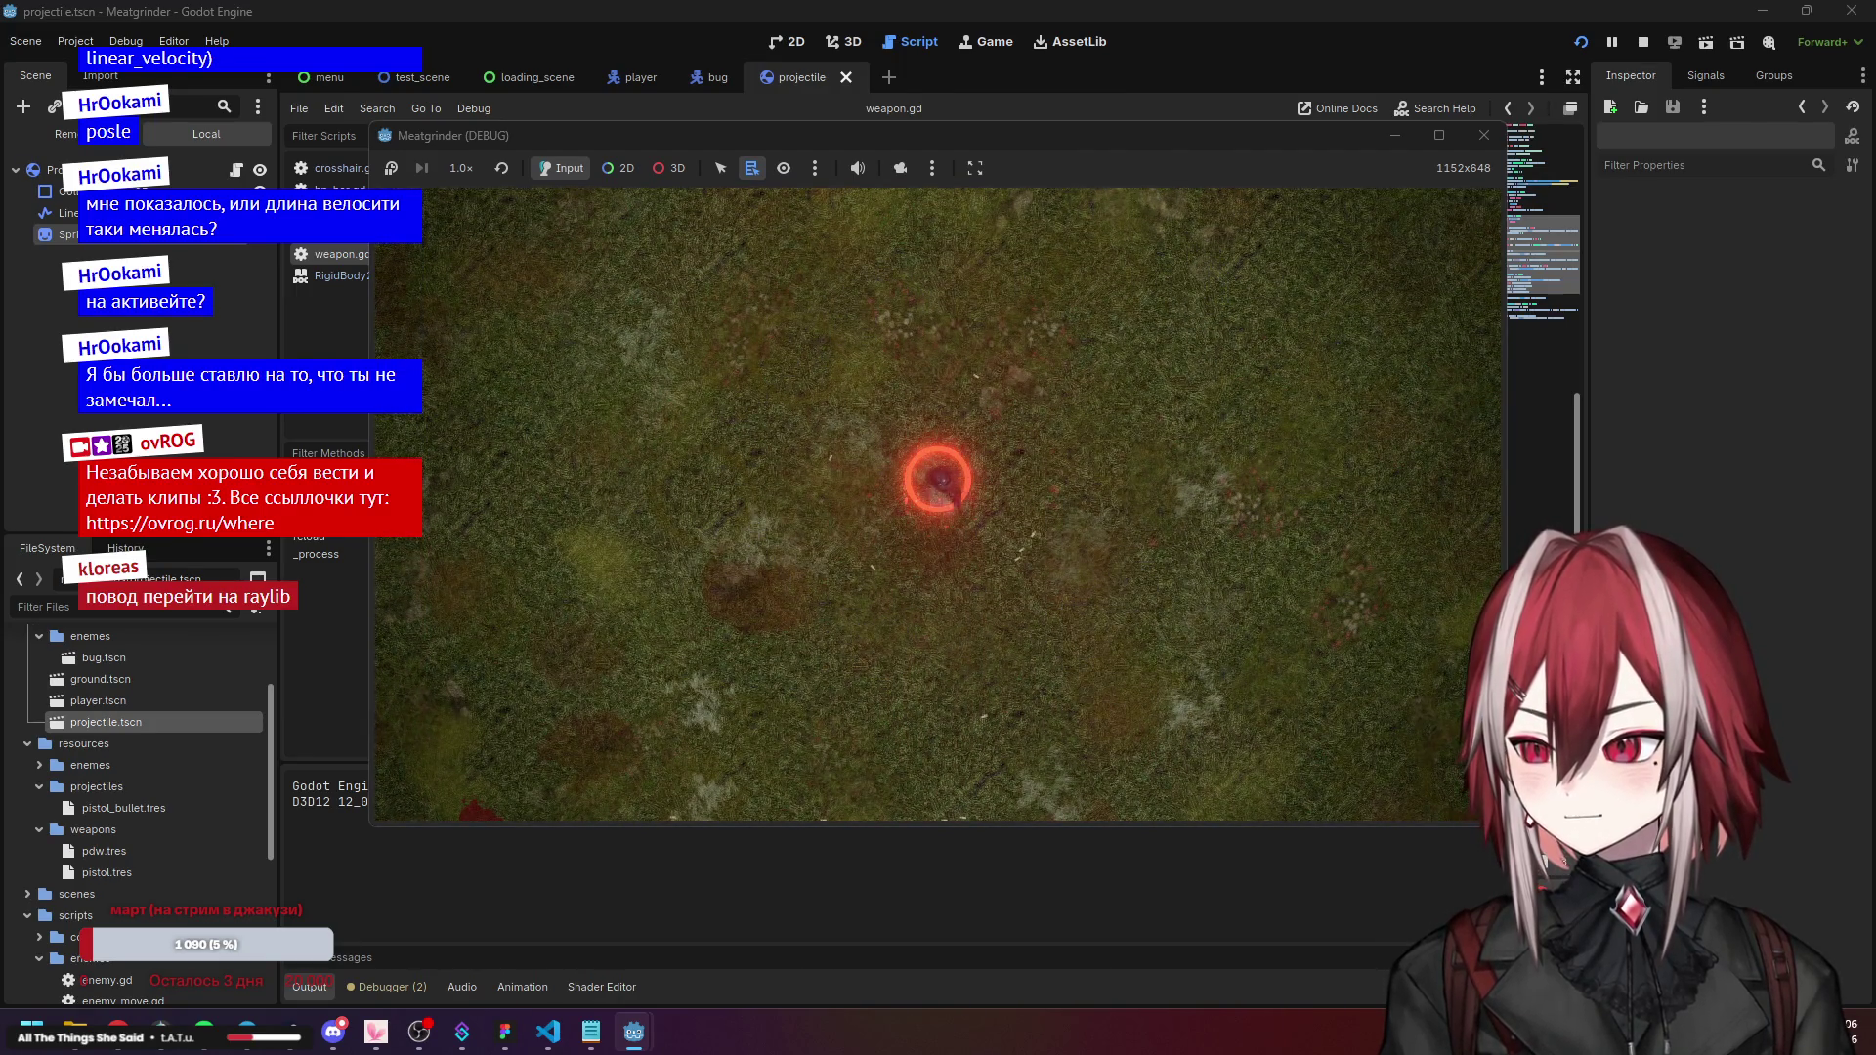
left_click(1484, 135)
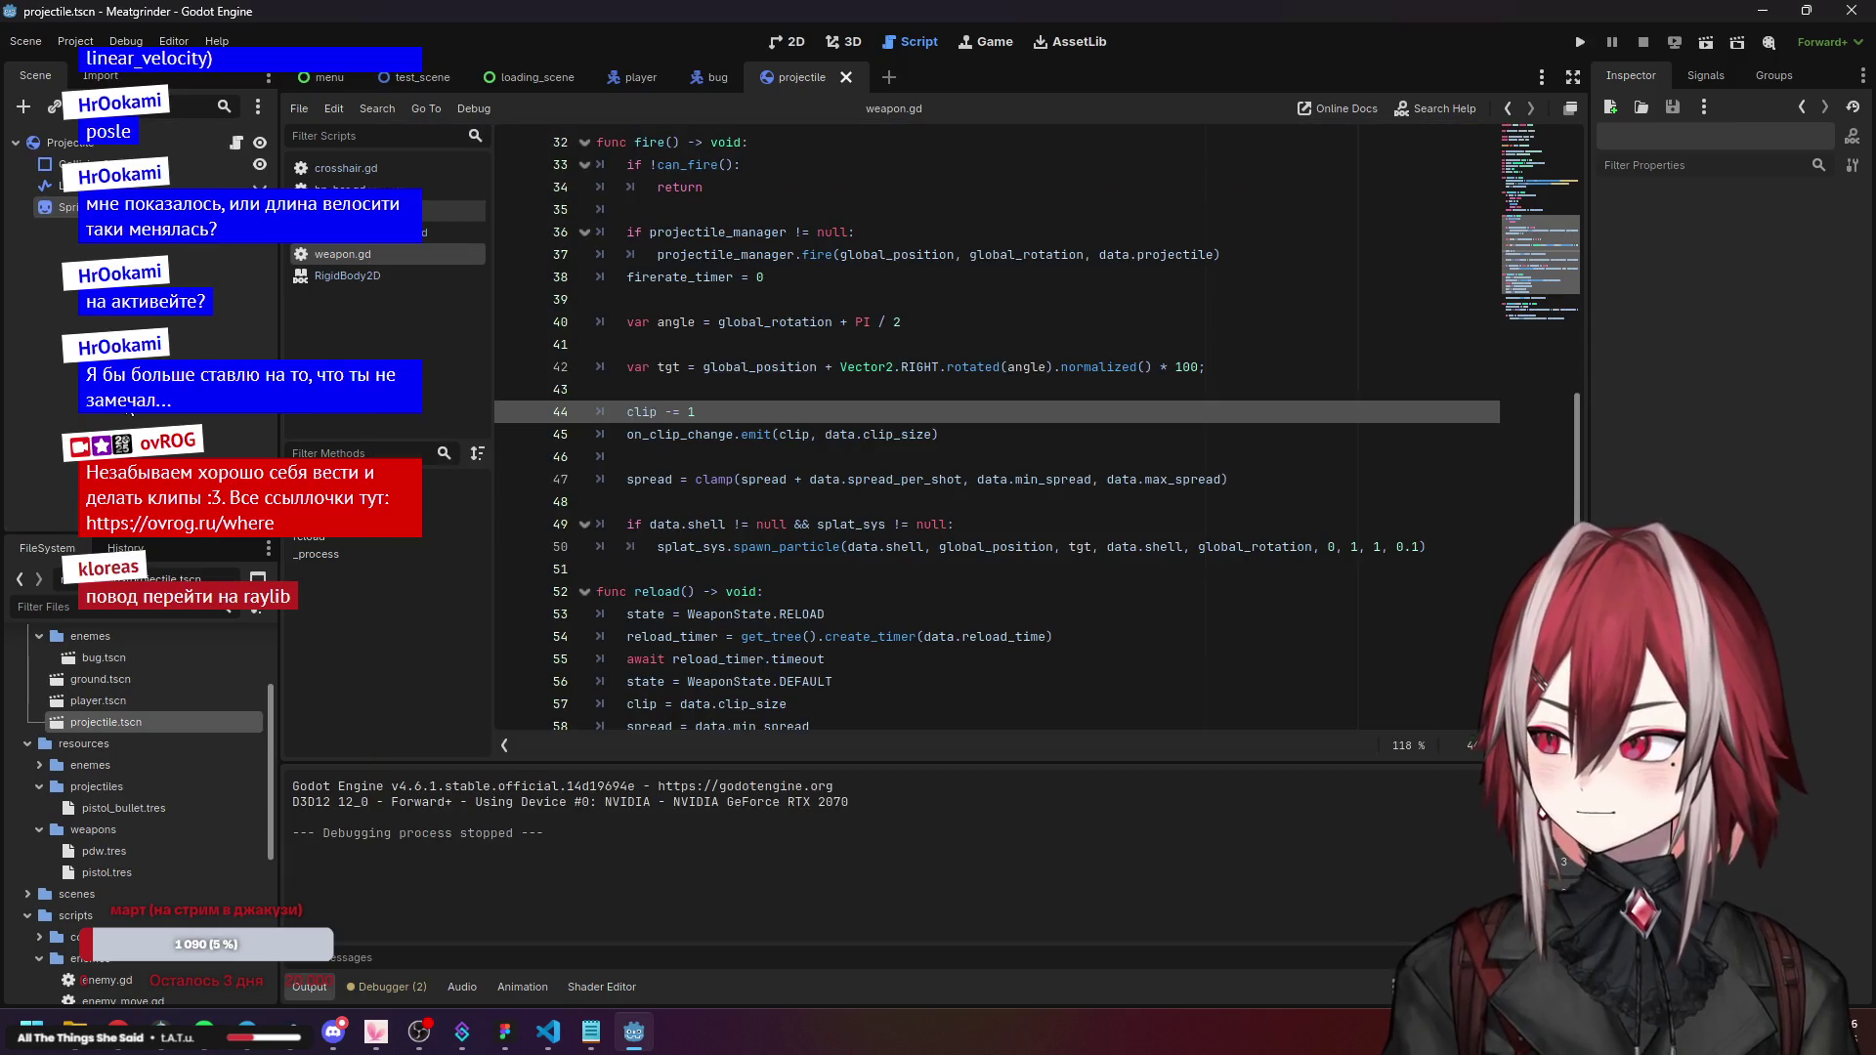
View test_scene in the 2D editor, zoomed out with nothing selected.
left_click(389, 75)
left_click(789, 41)
scroll(967, 328, "down", 6)
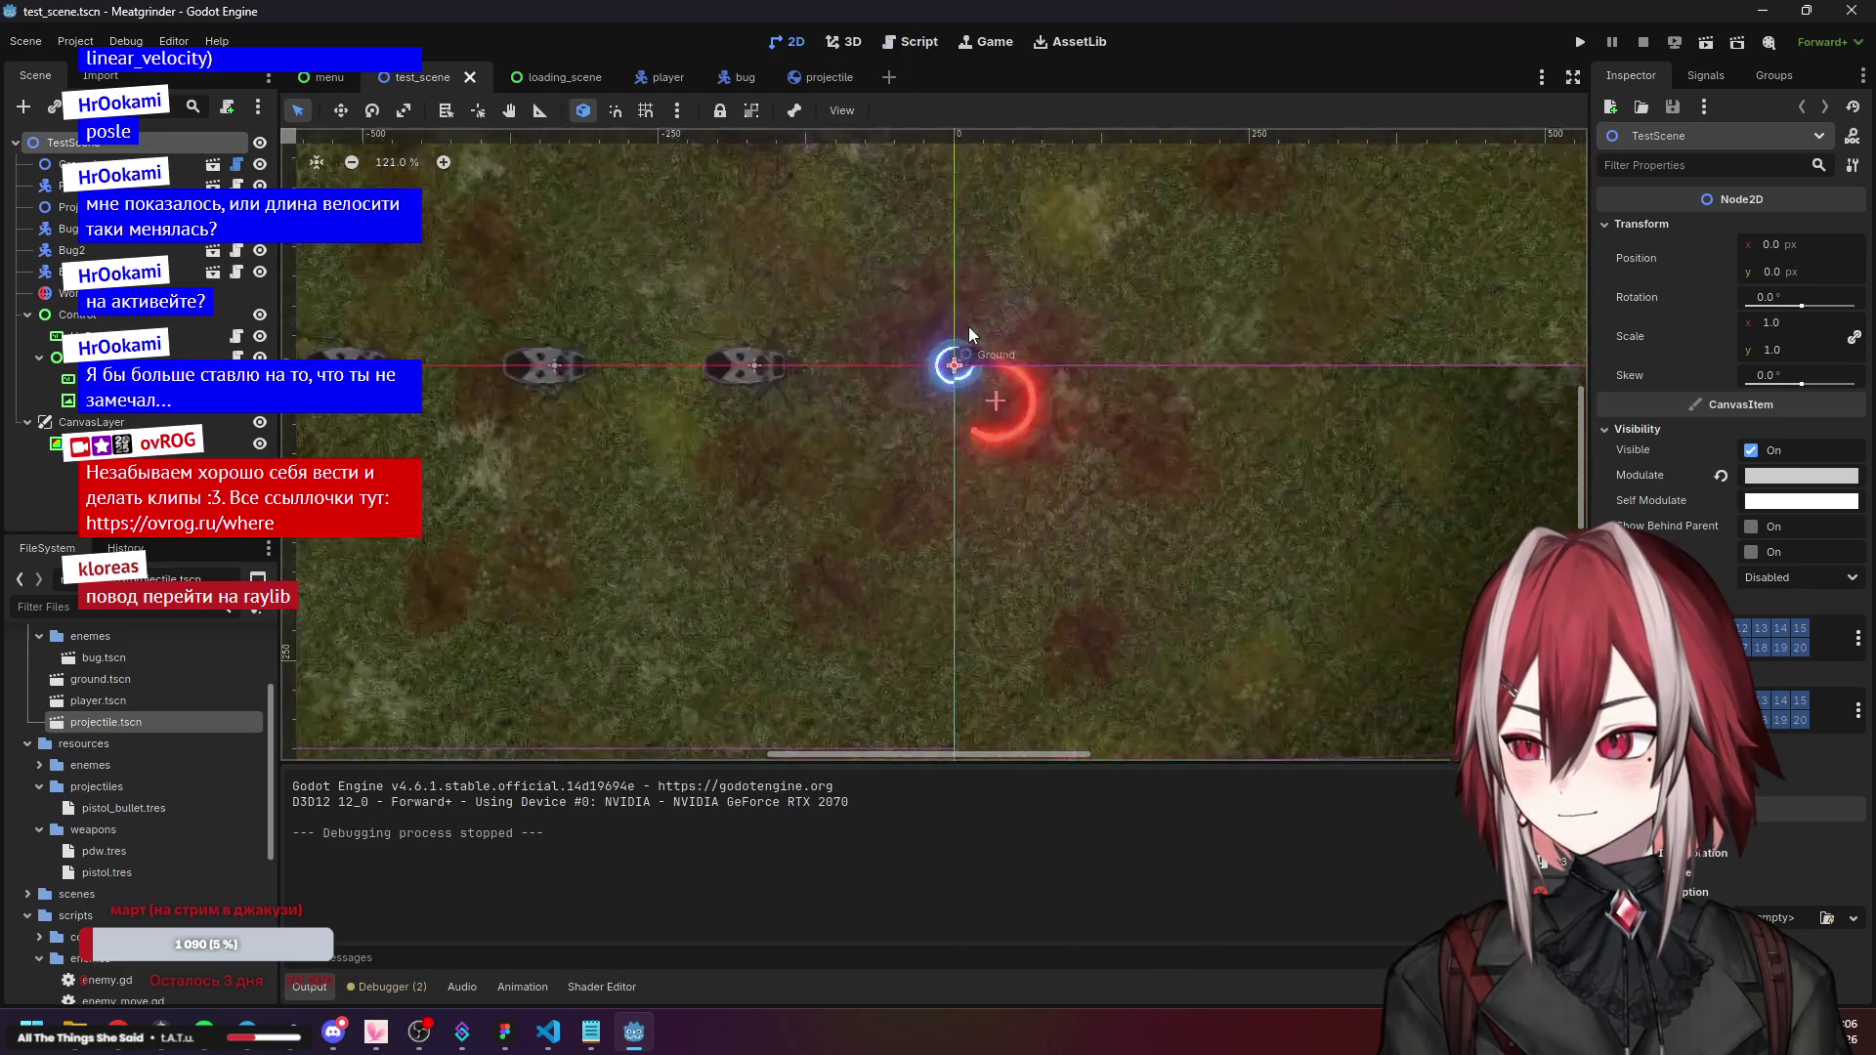
scroll(956, 332, "down", 1)
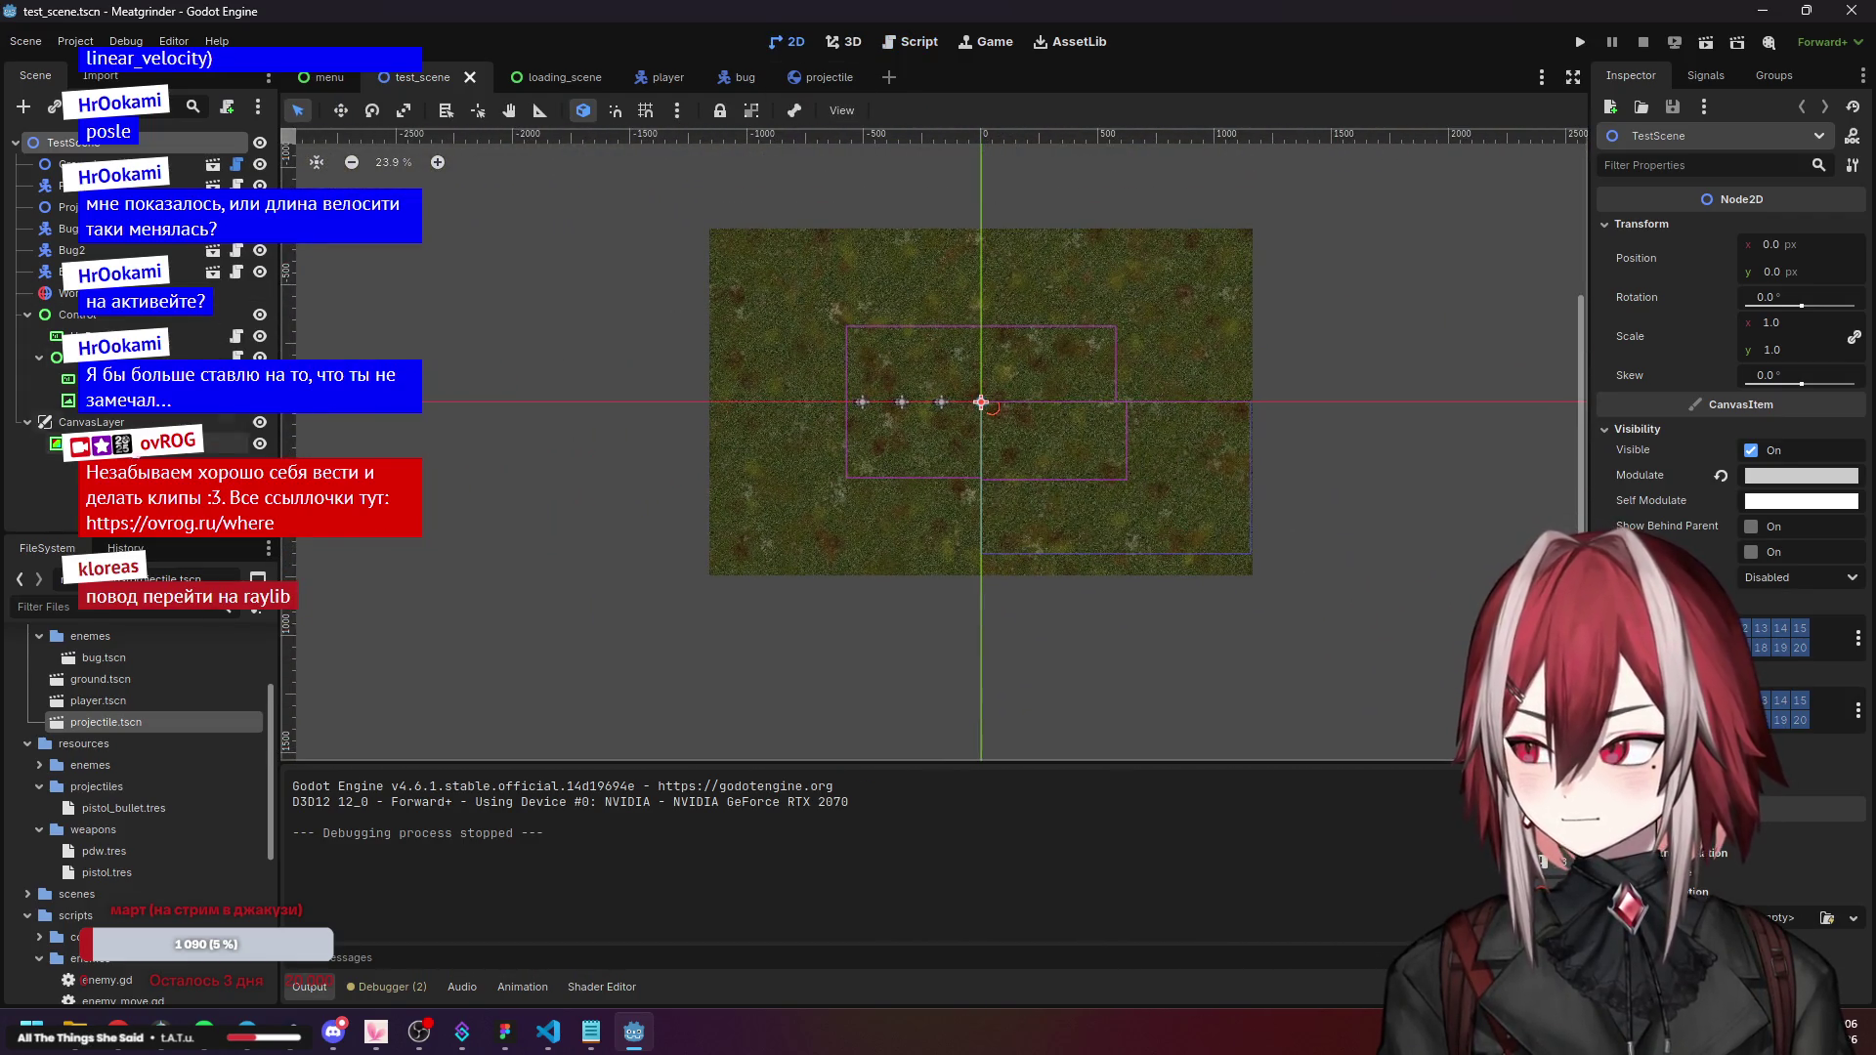
left_click(981, 401)
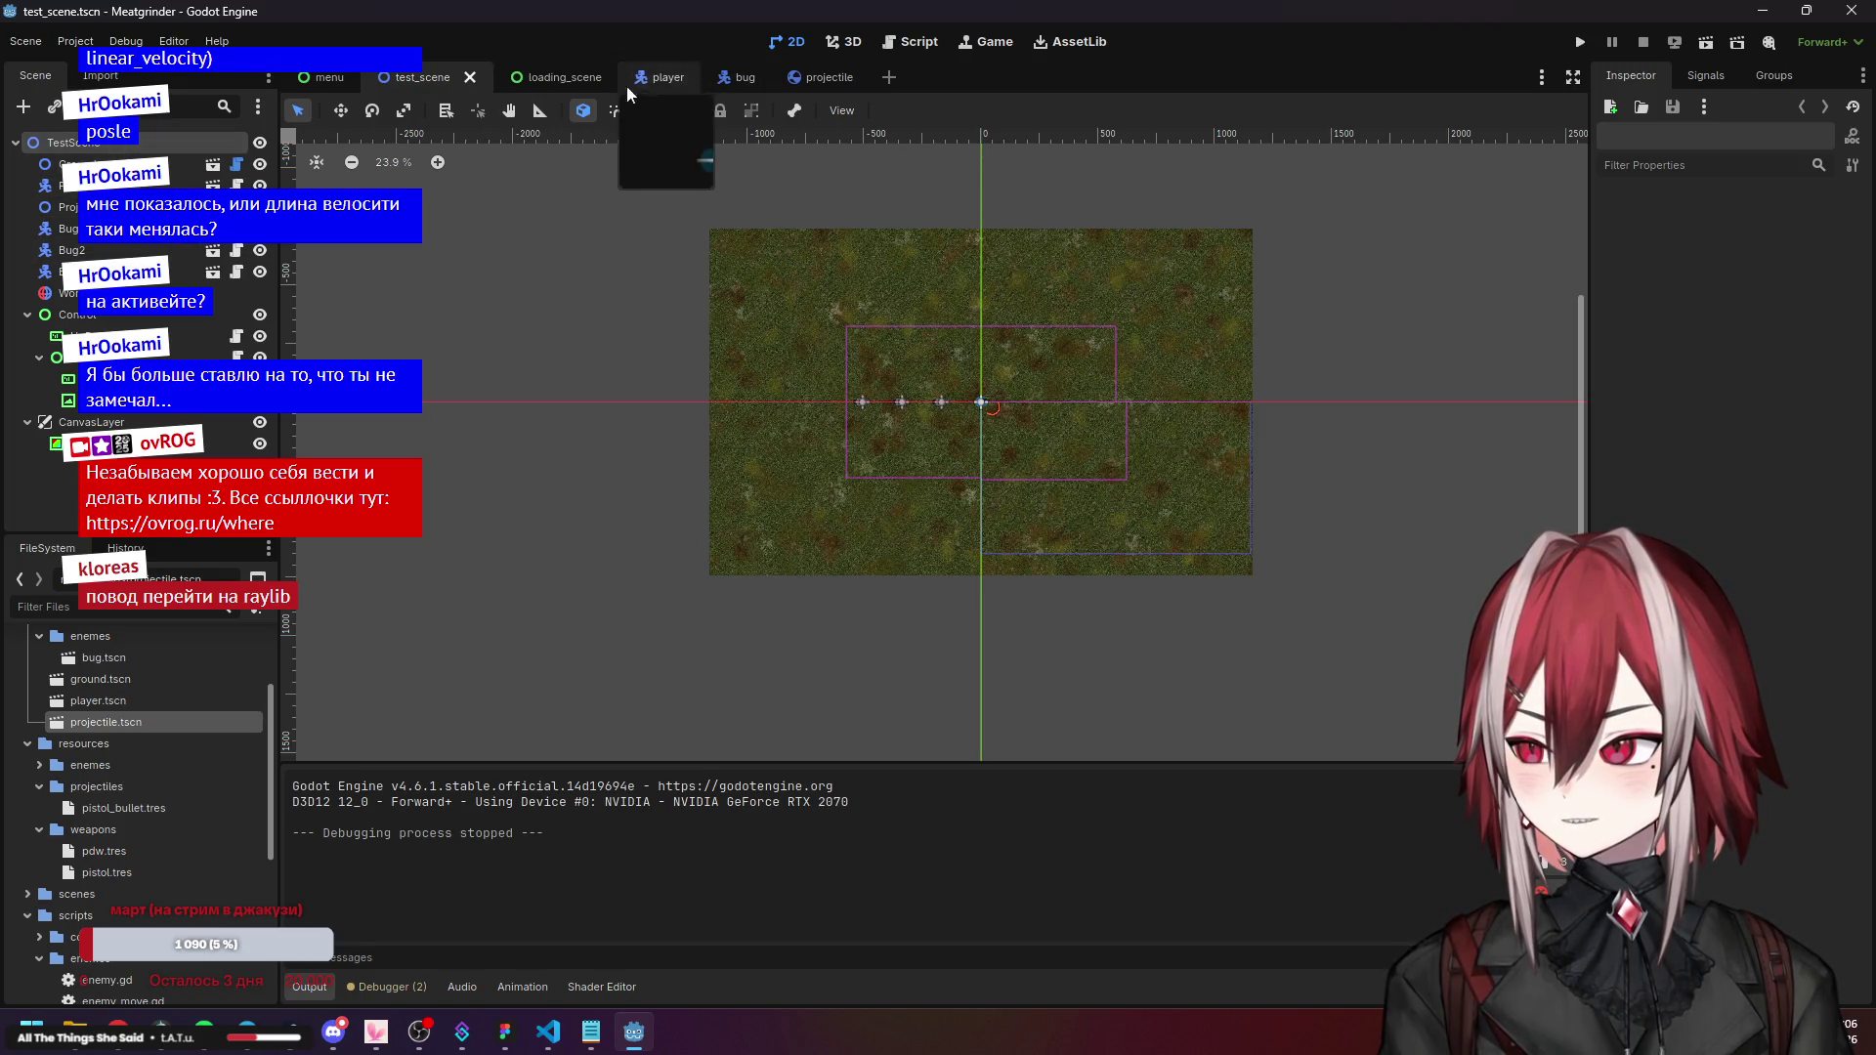
Select the projectile scene's CollisionShape2D, then open projectile.tscn's changes in VS Code.
left_click(815, 78)
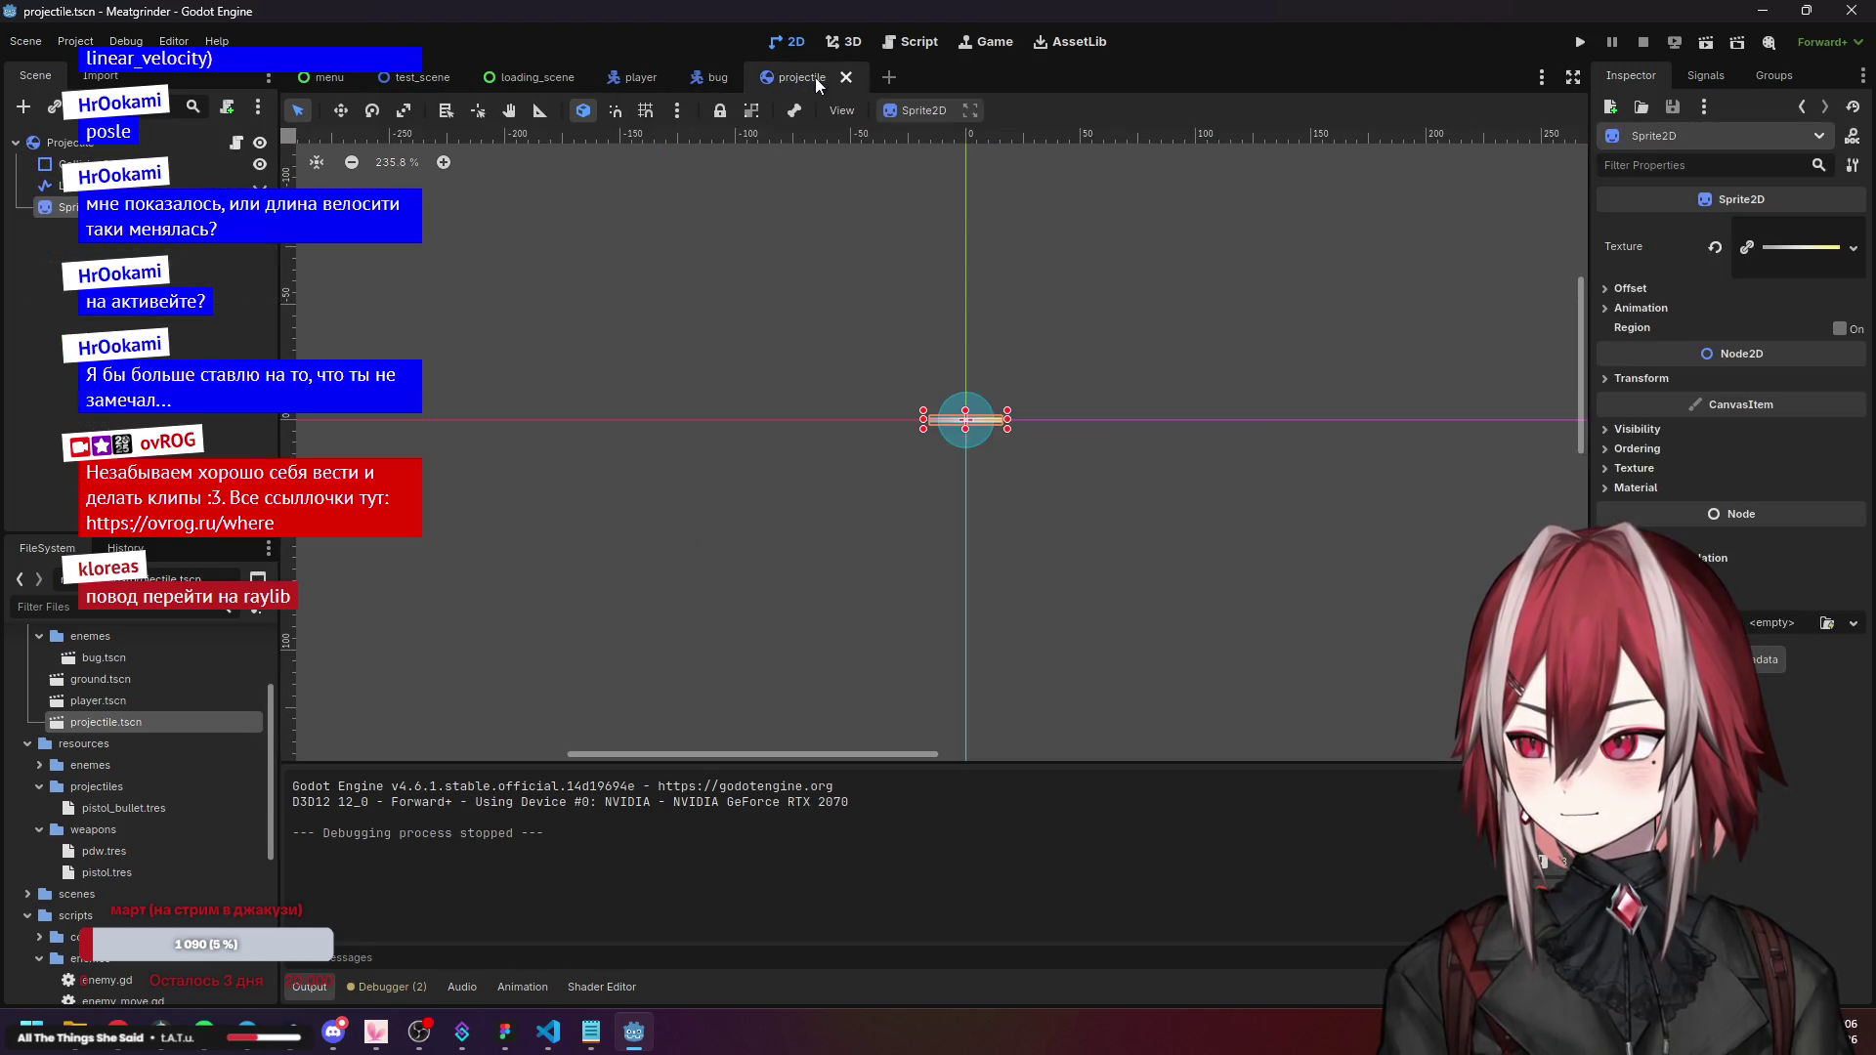
left_click(205, 163)
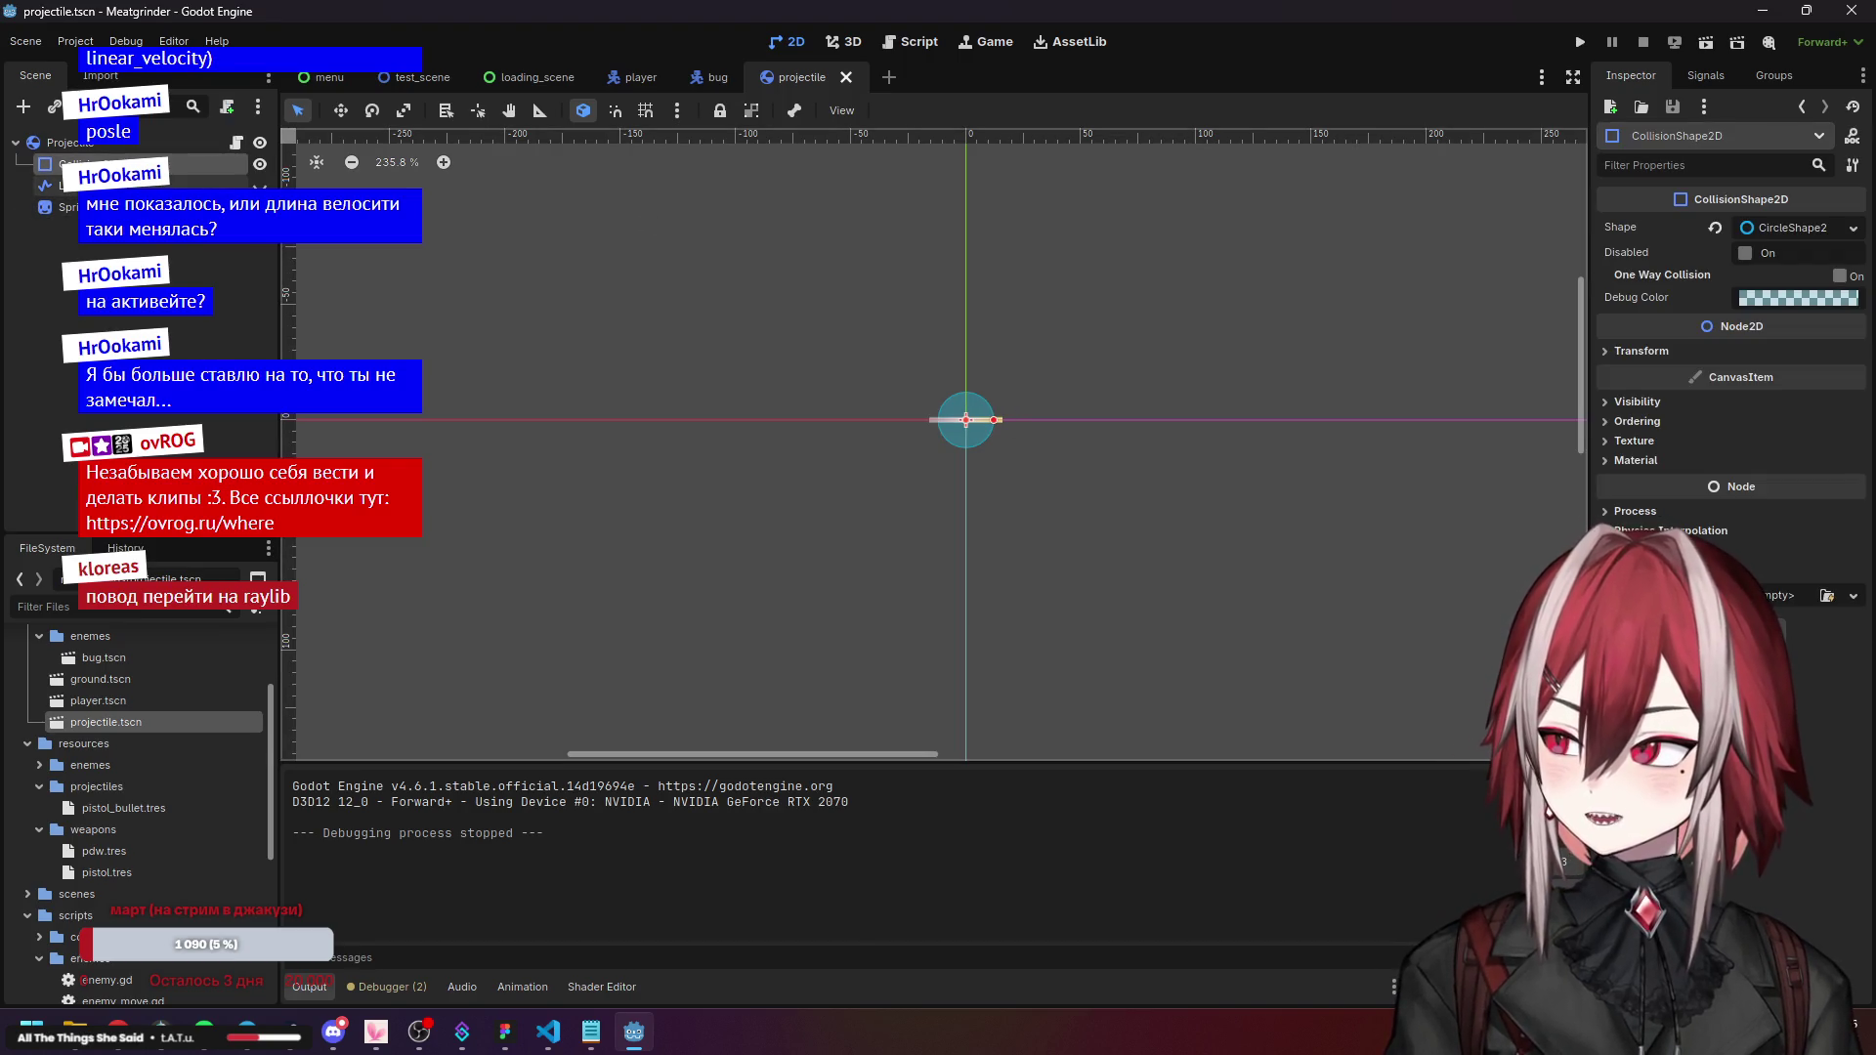
left_click(563, 1046)
left_click(168, 257)
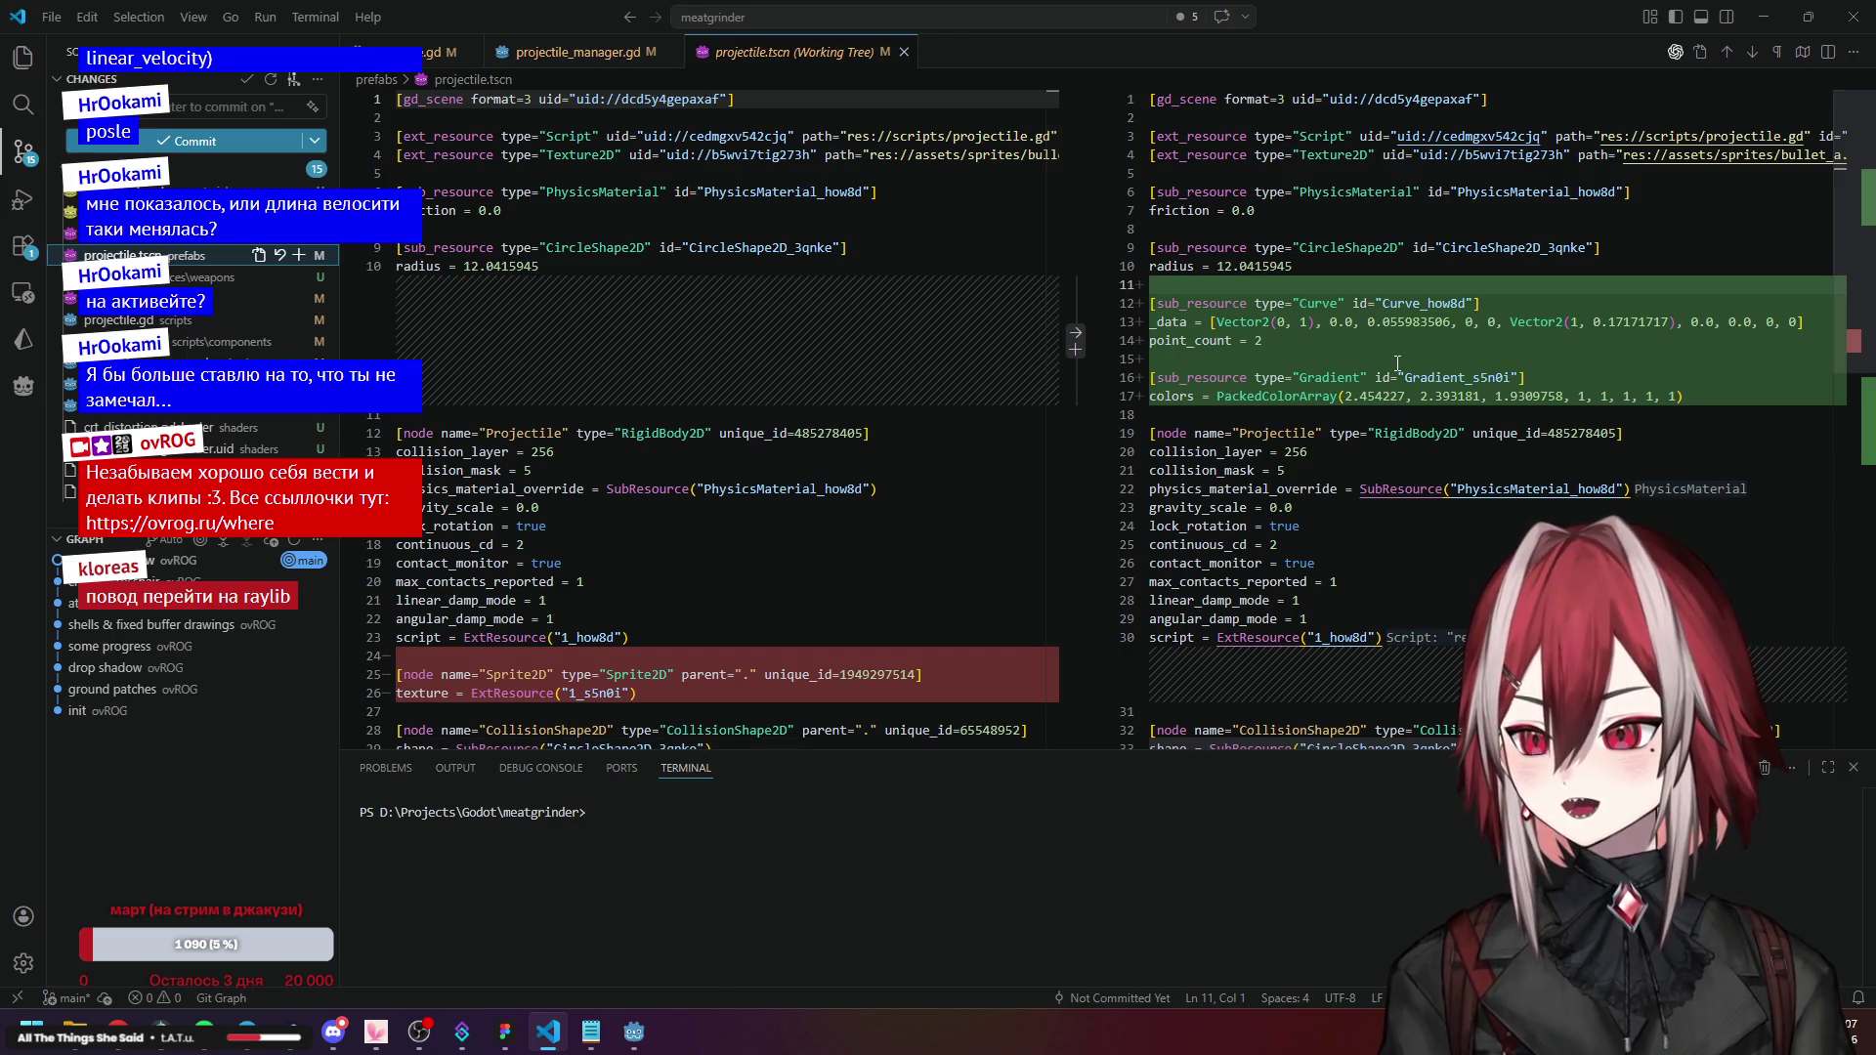
Compare the projectile.tscn diff panes, highlighting the newly added Gradient and Curve resources.
scroll(1374, 343, "down", 2)
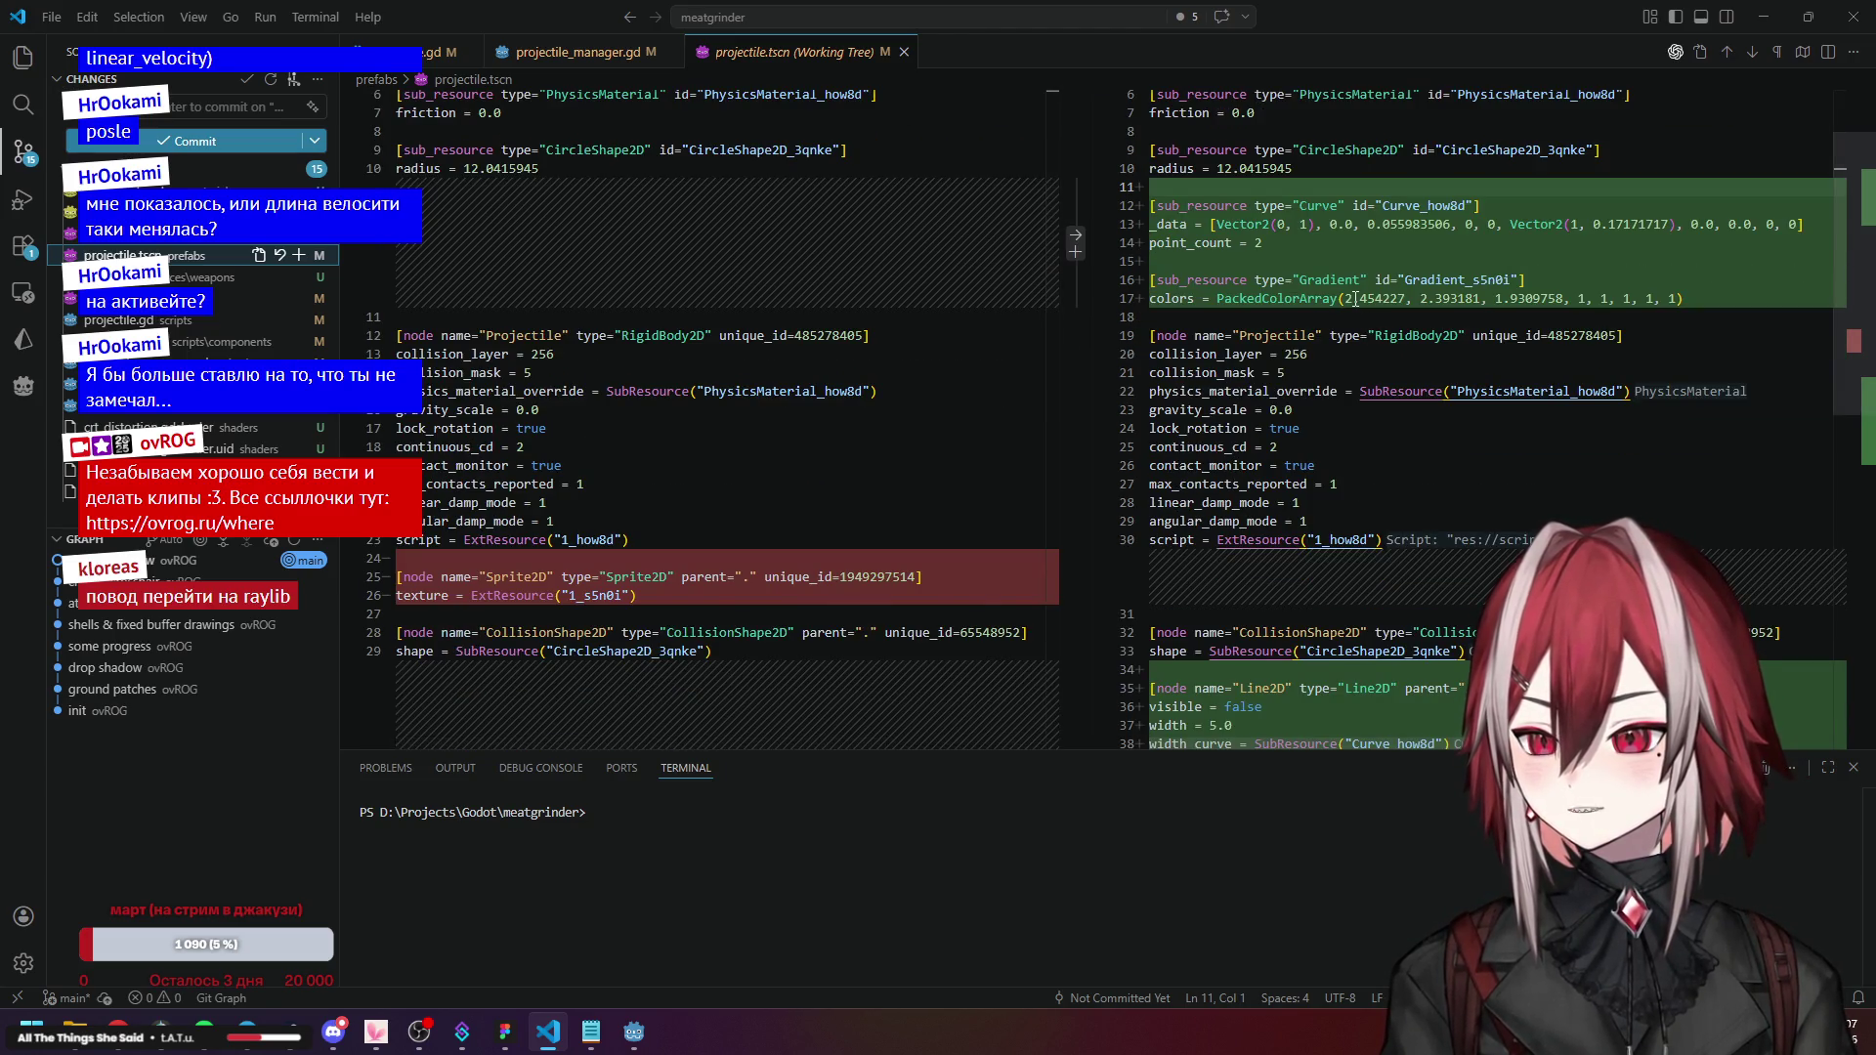
scroll(1355, 298, "down", 5)
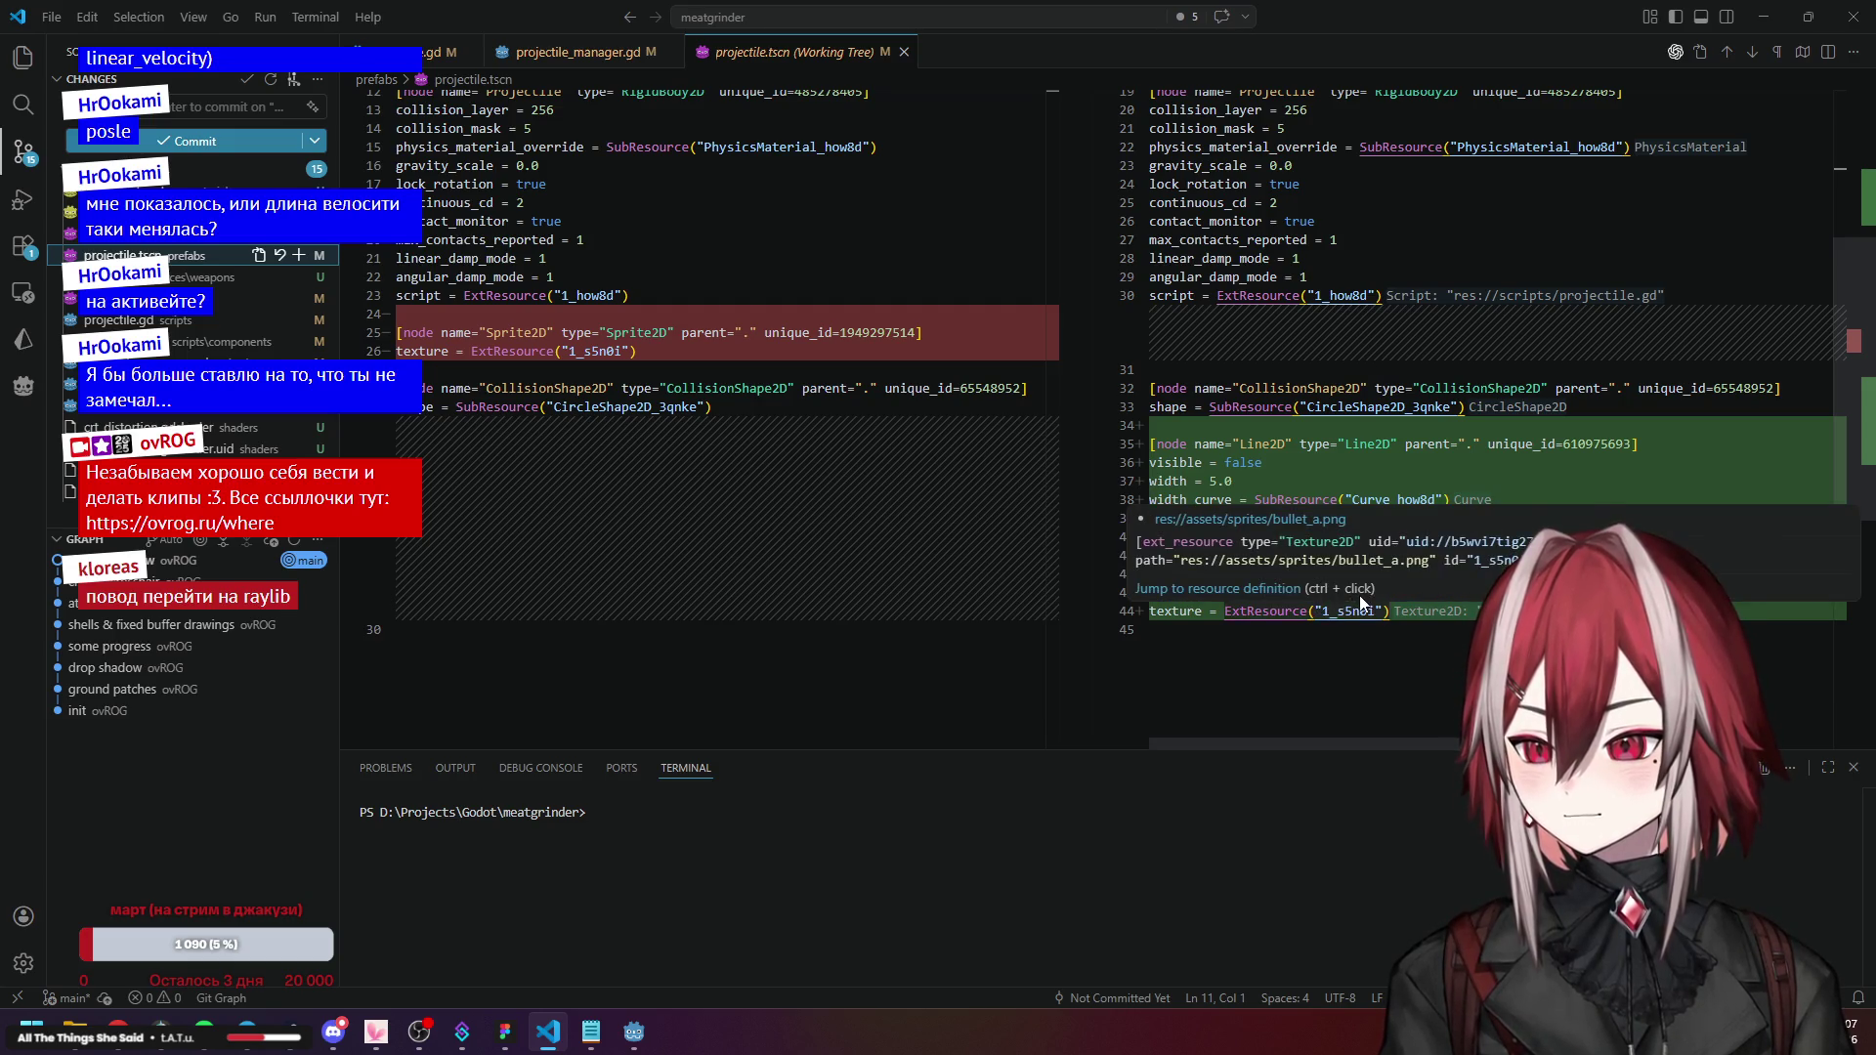
scroll(945, 464, "up", 3)
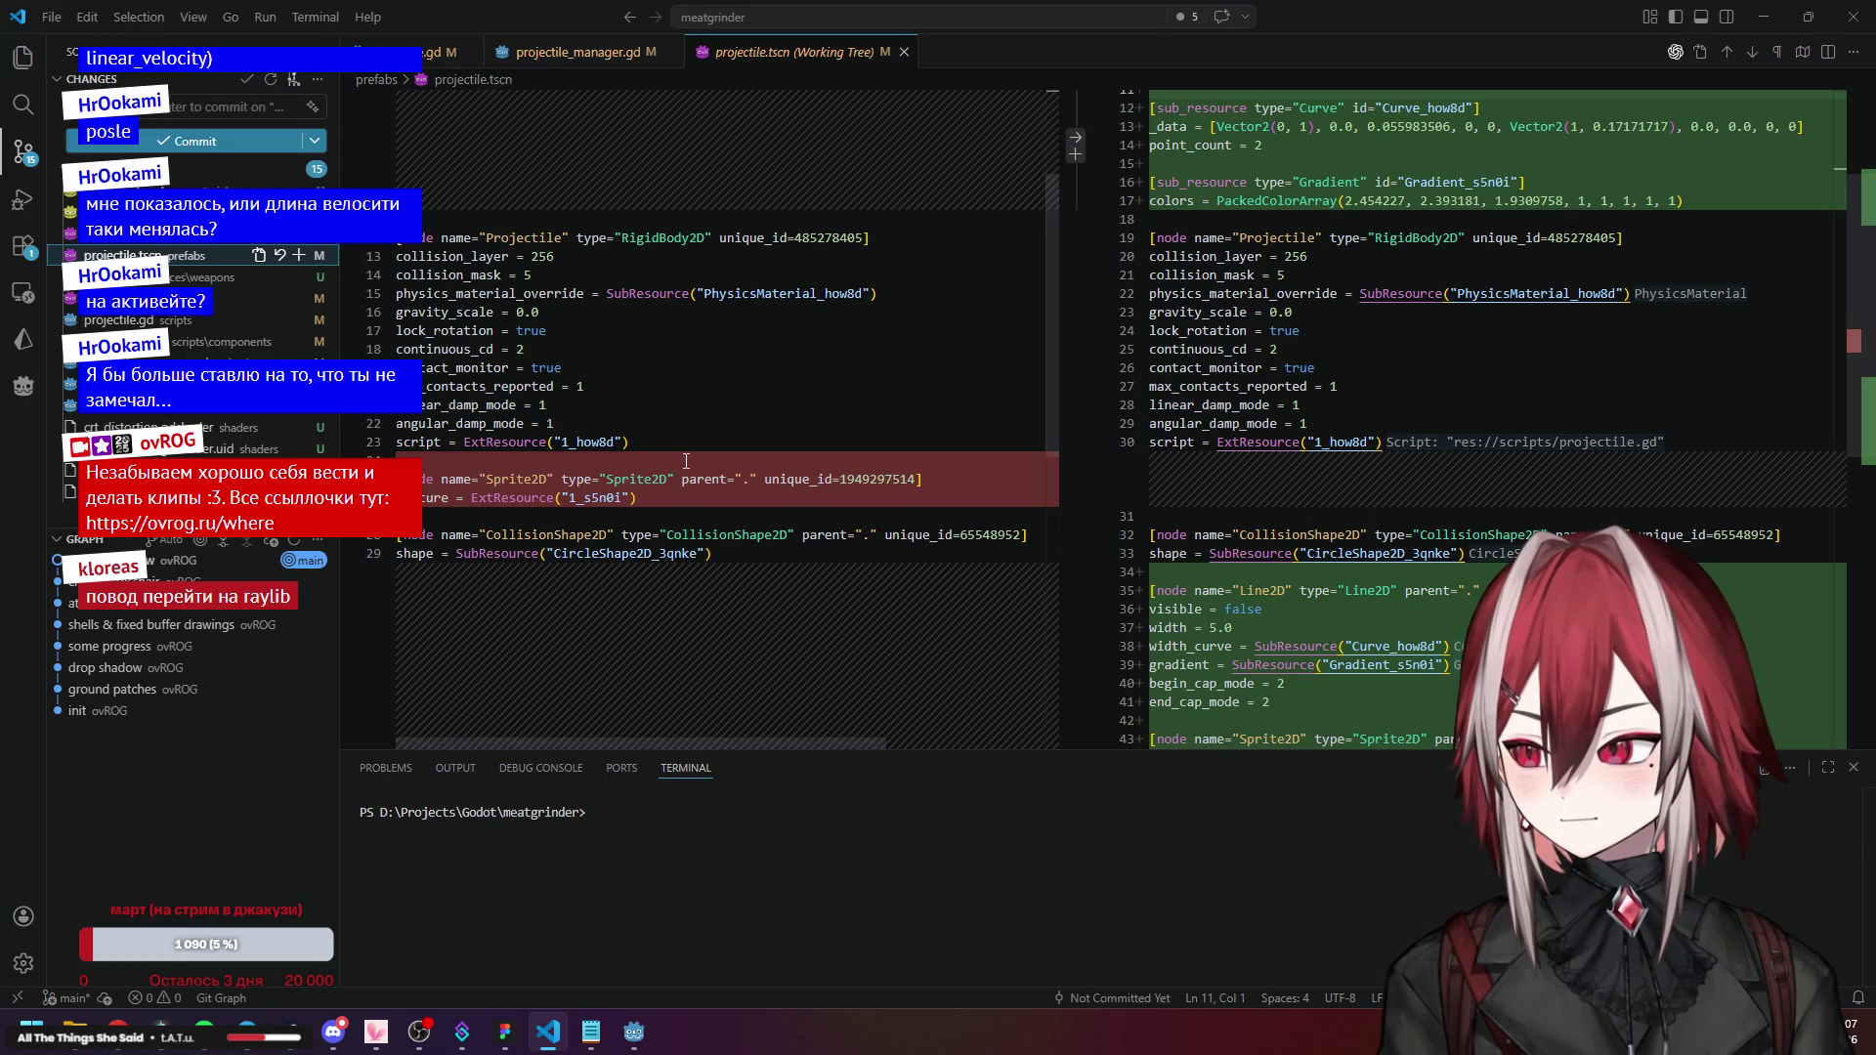
scroll(1026, 446, "down", 3)
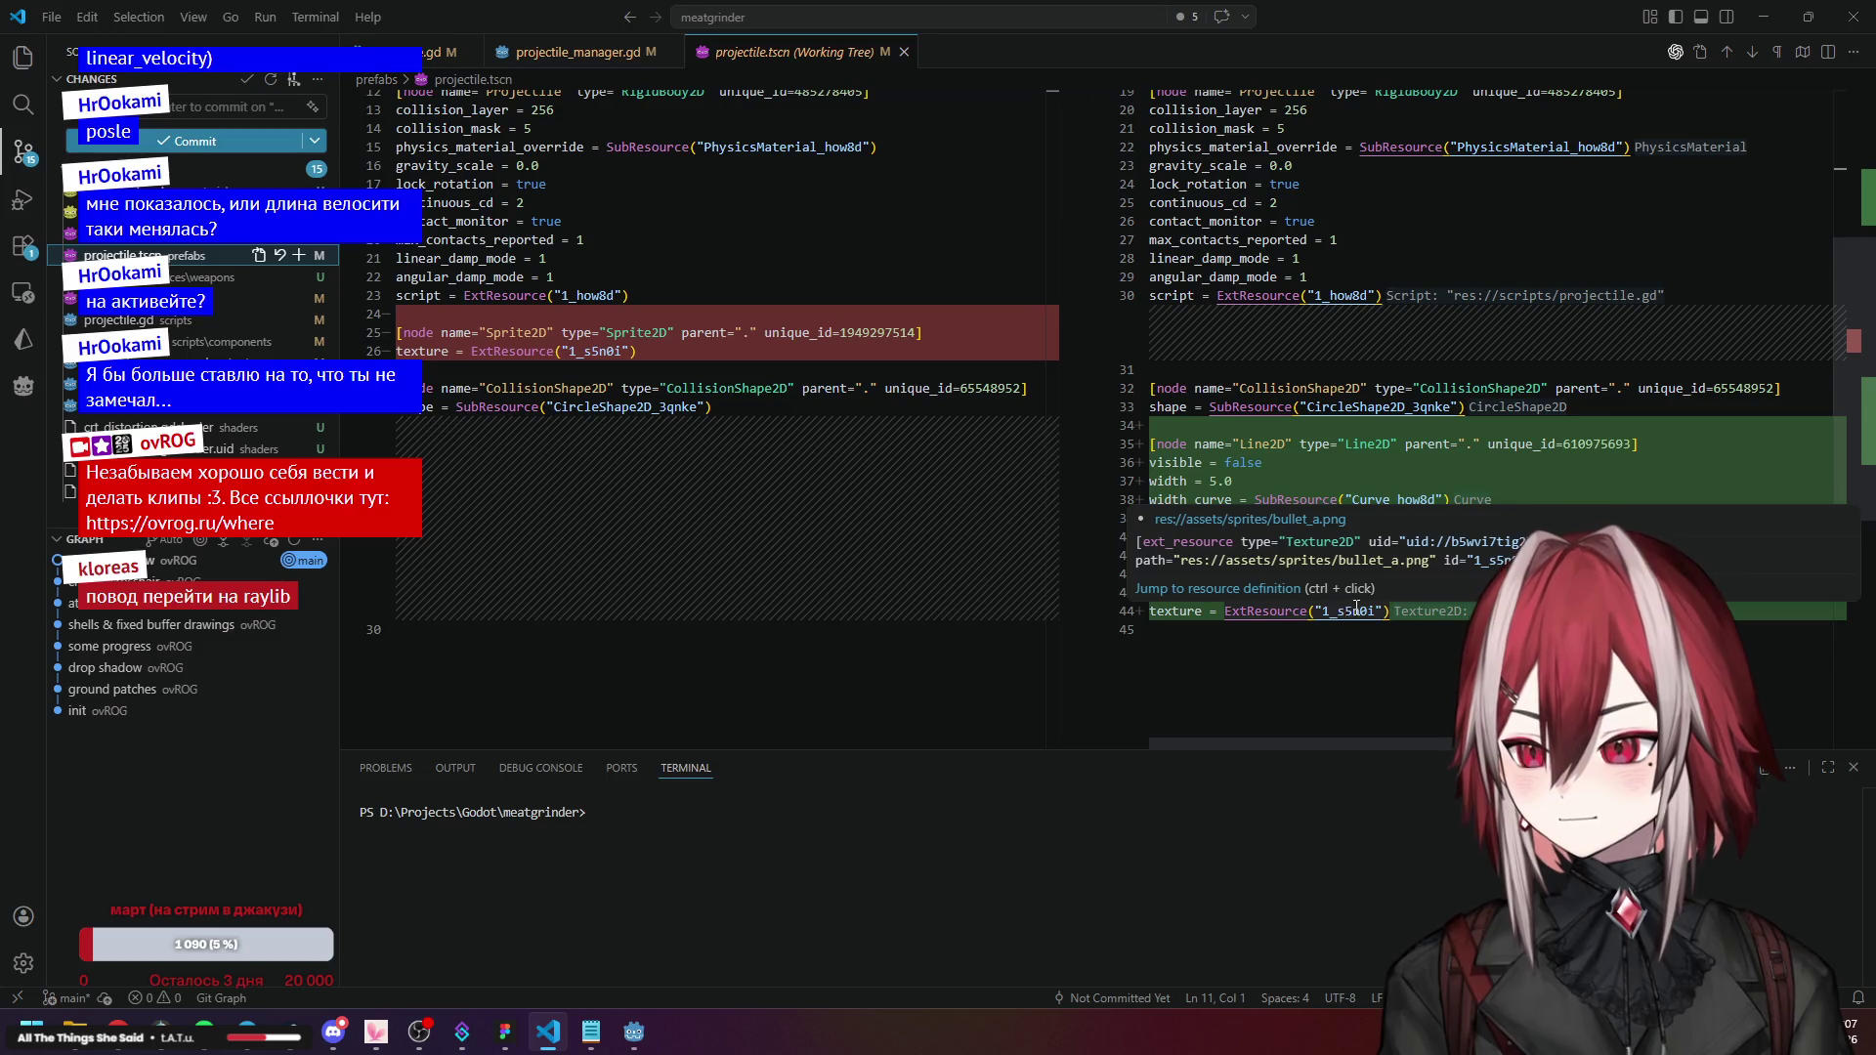
scroll(1365, 472, "up", 1)
scroll(1281, 573, "up", 3)
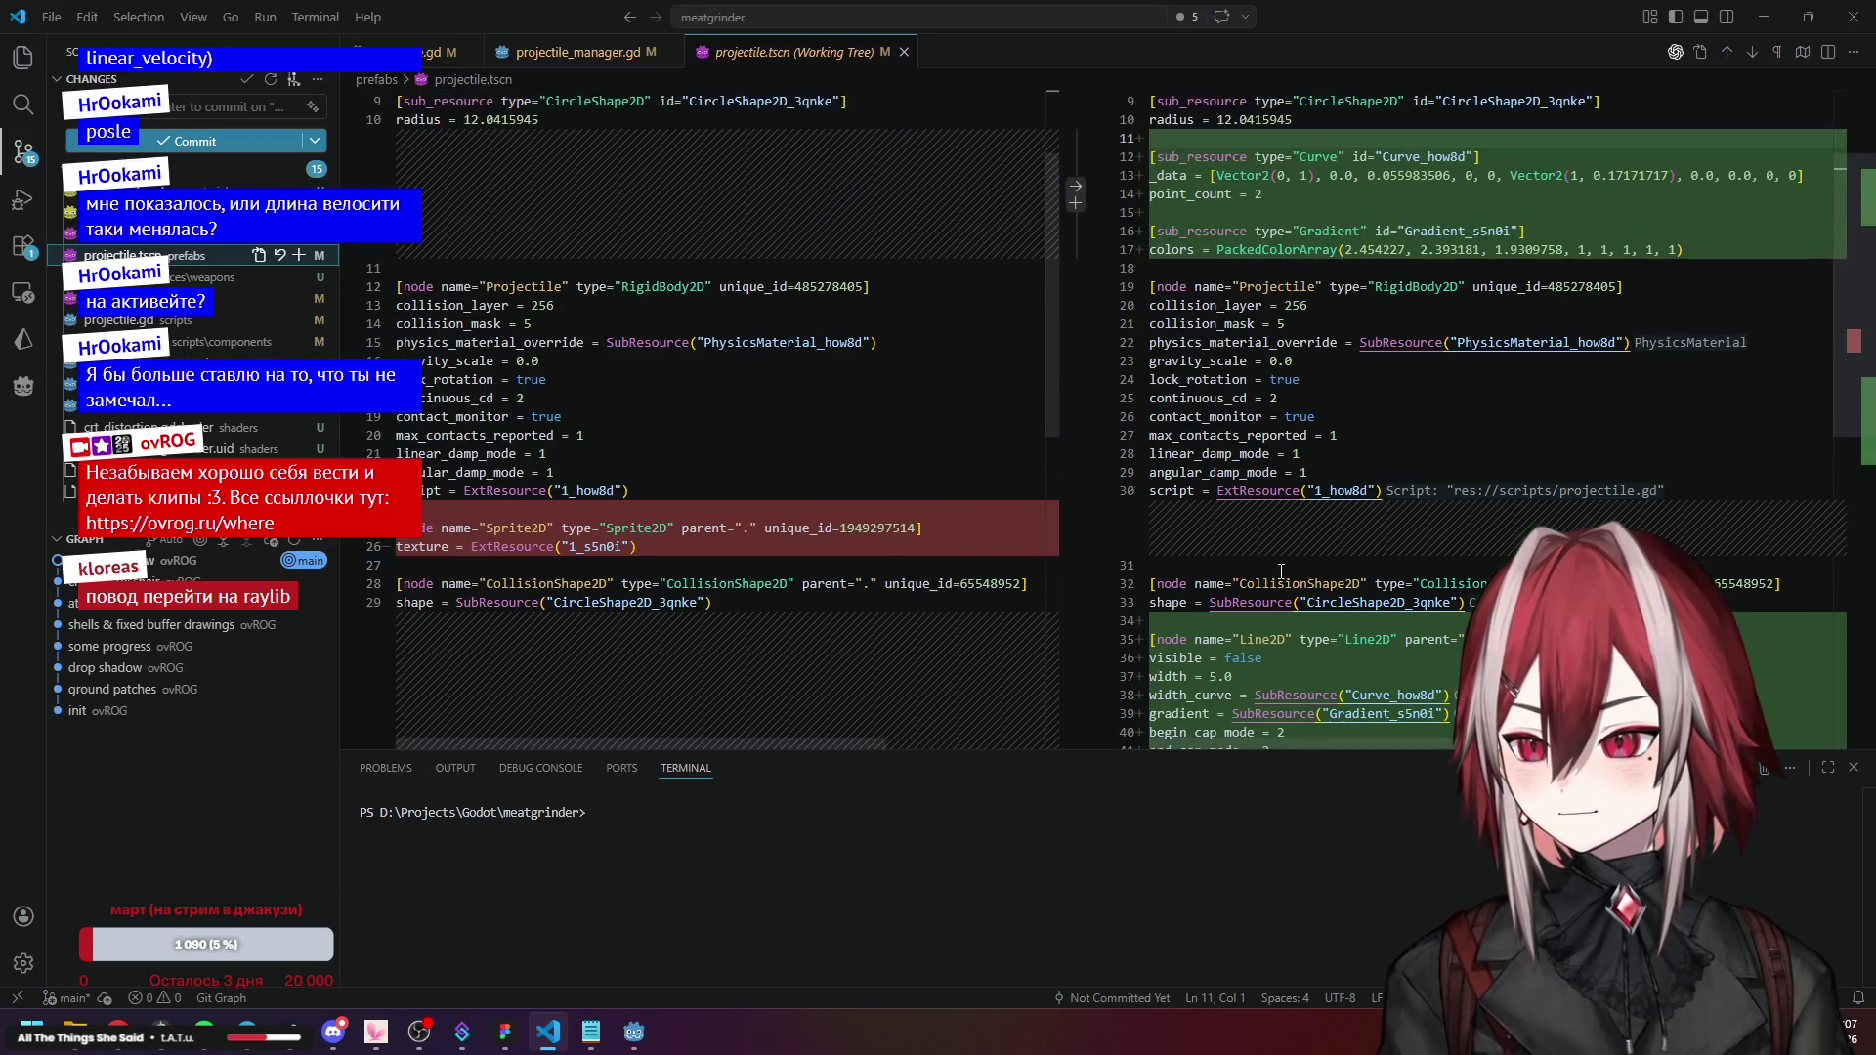
left_click_drag(1310, 212, 1458, 225)
left_click_drag(1299, 157, 1449, 174)
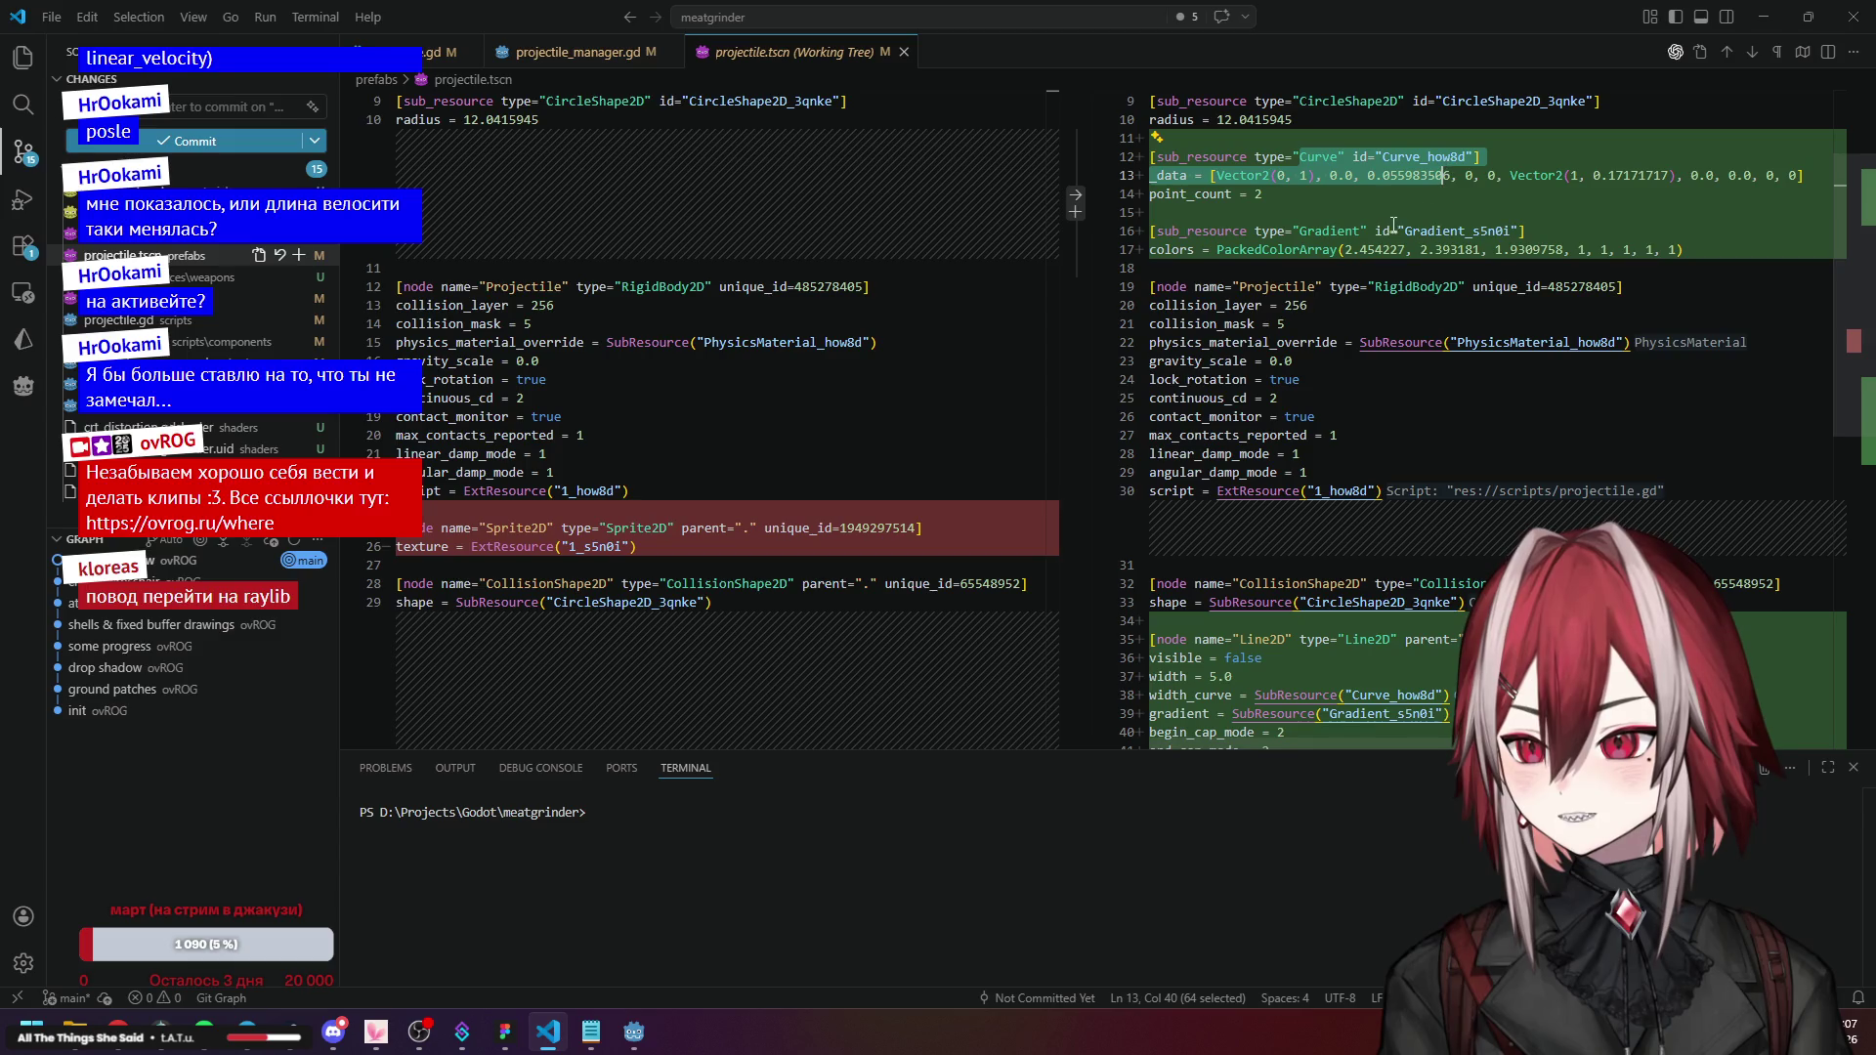
left_click(1376, 251)
Check the script and physics material reference lines, then return to Godot.
scroll(1349, 273, "up", 2)
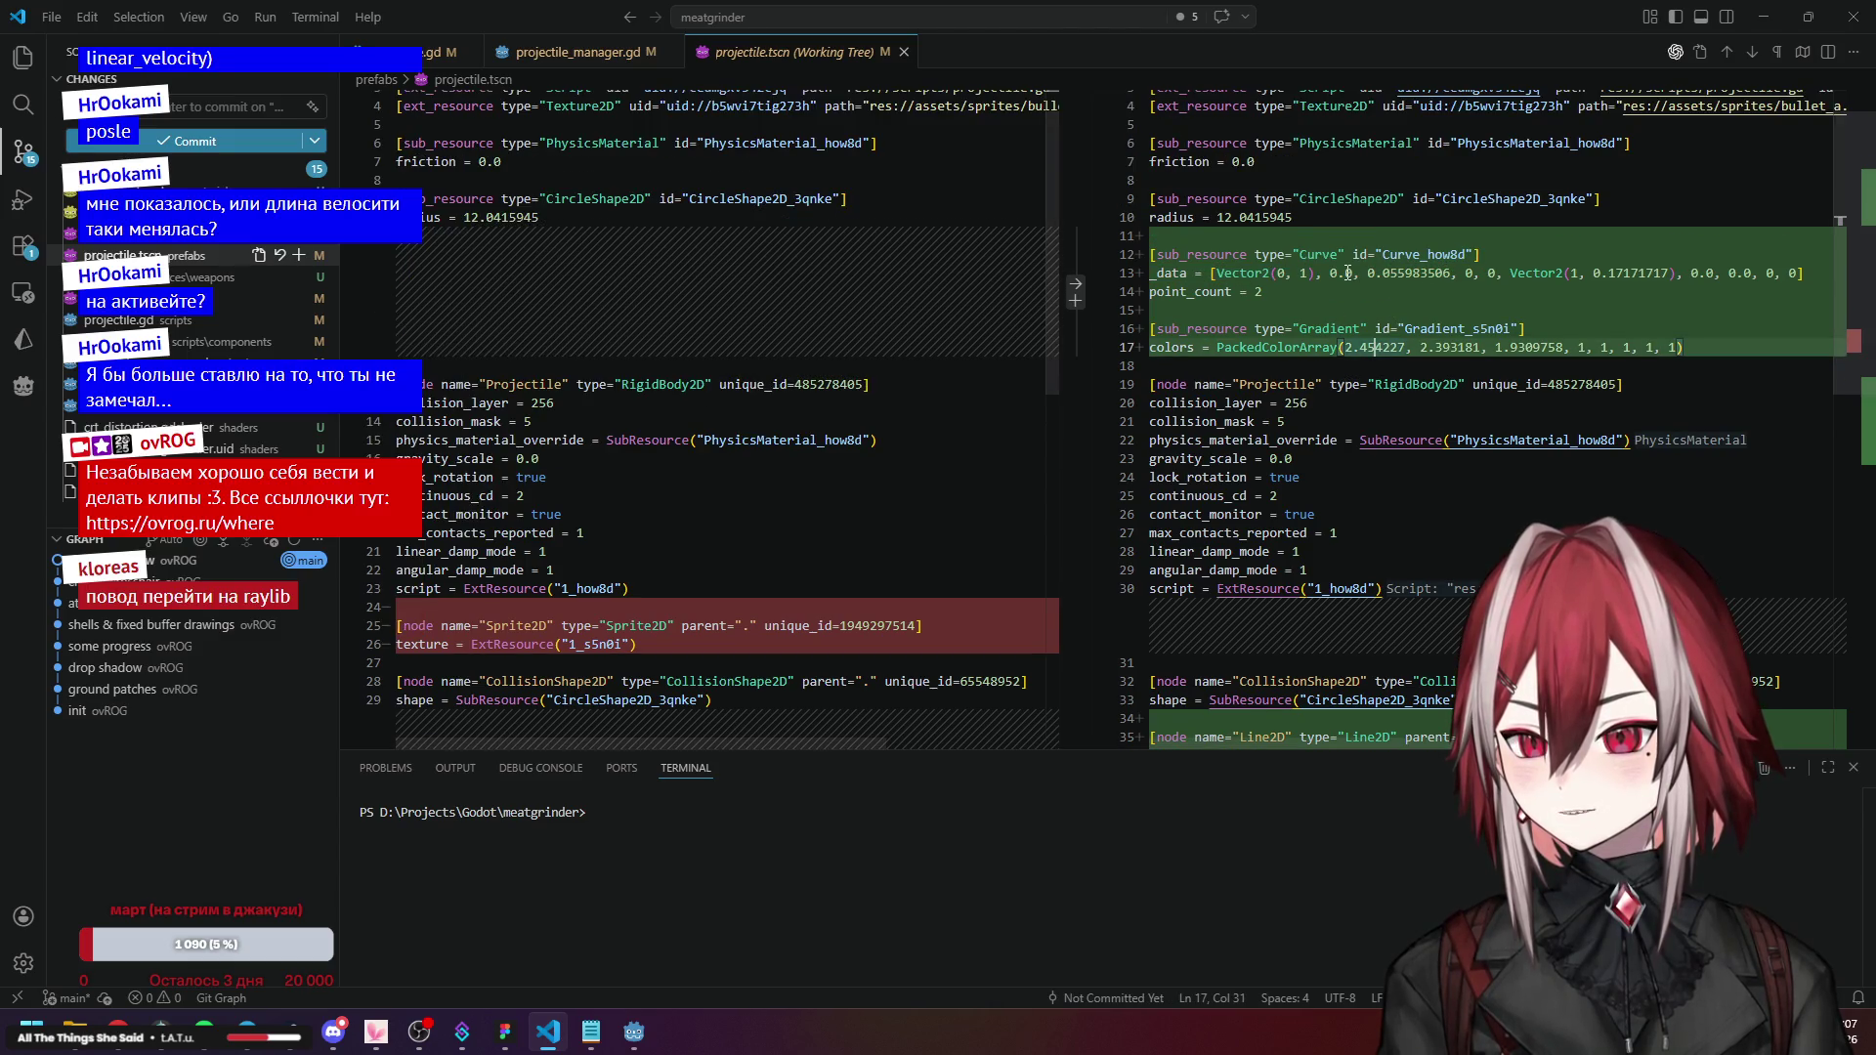
scroll(1348, 273, "down", 2)
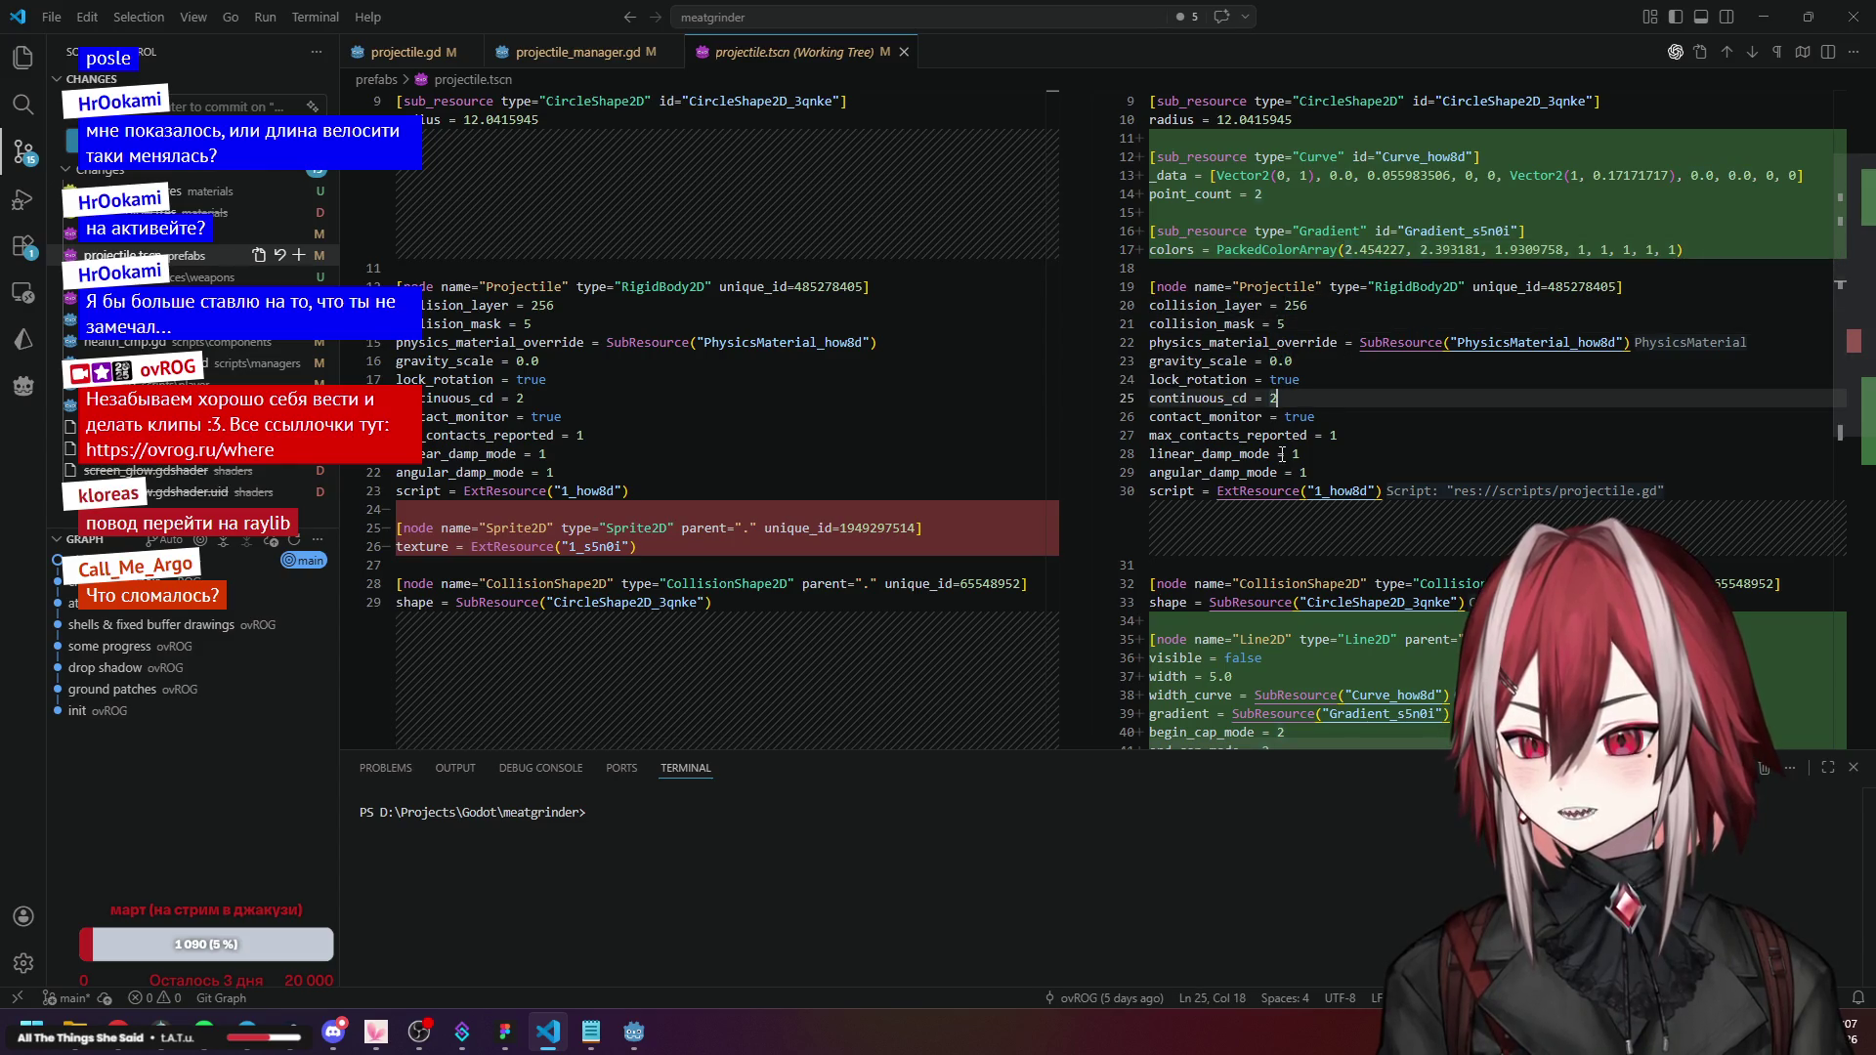
left_click(1255, 491)
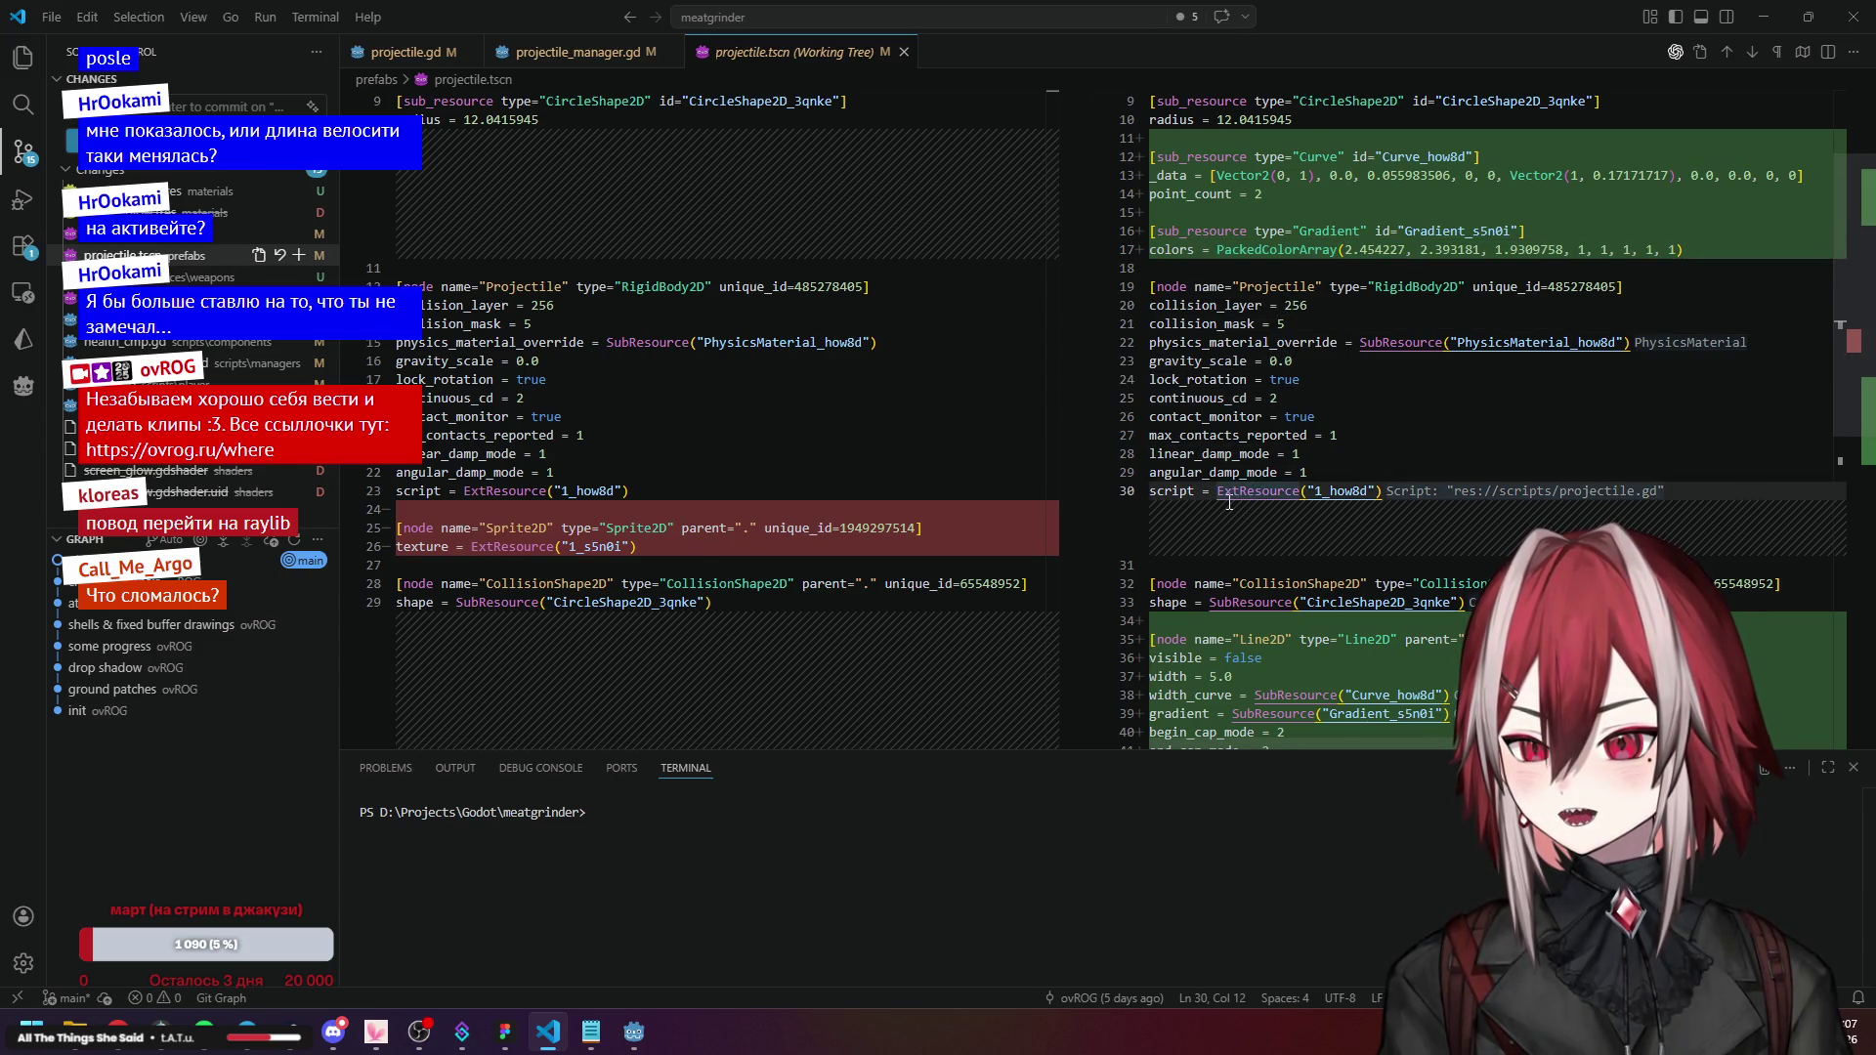
left_click(1506, 342)
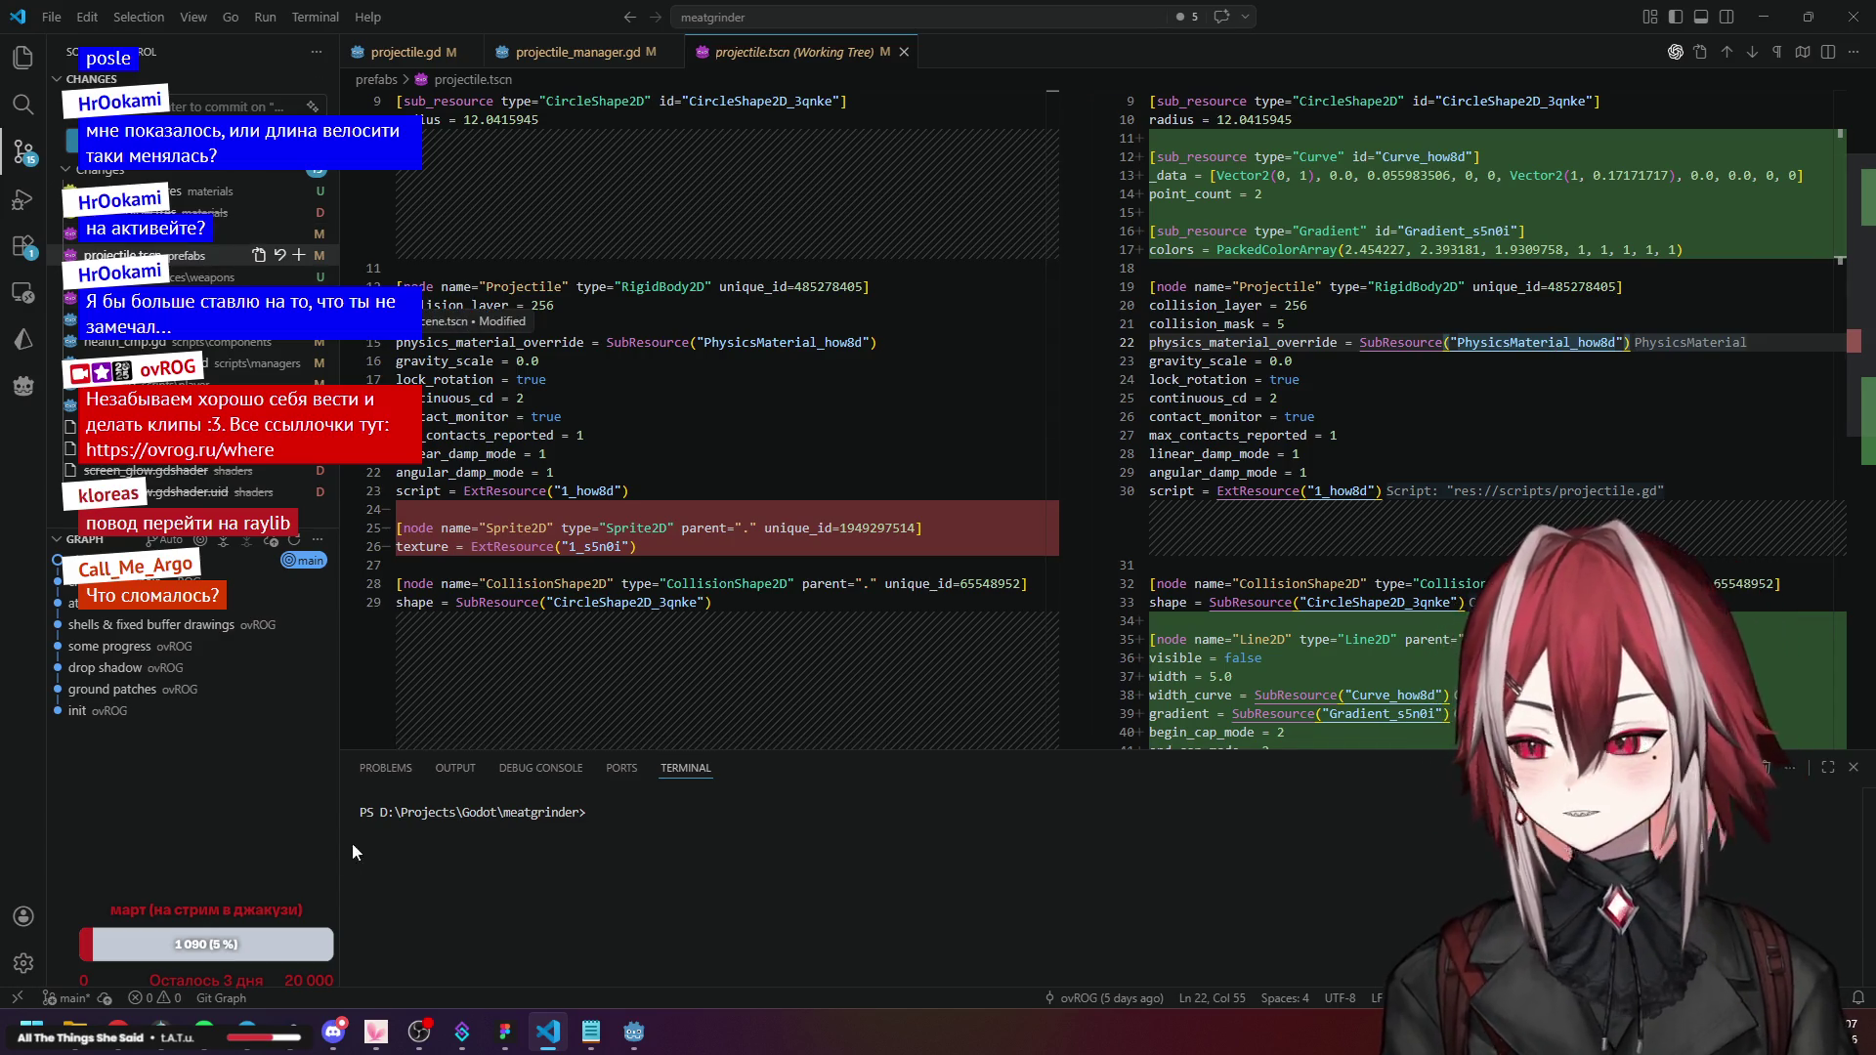
left_click(631, 1041)
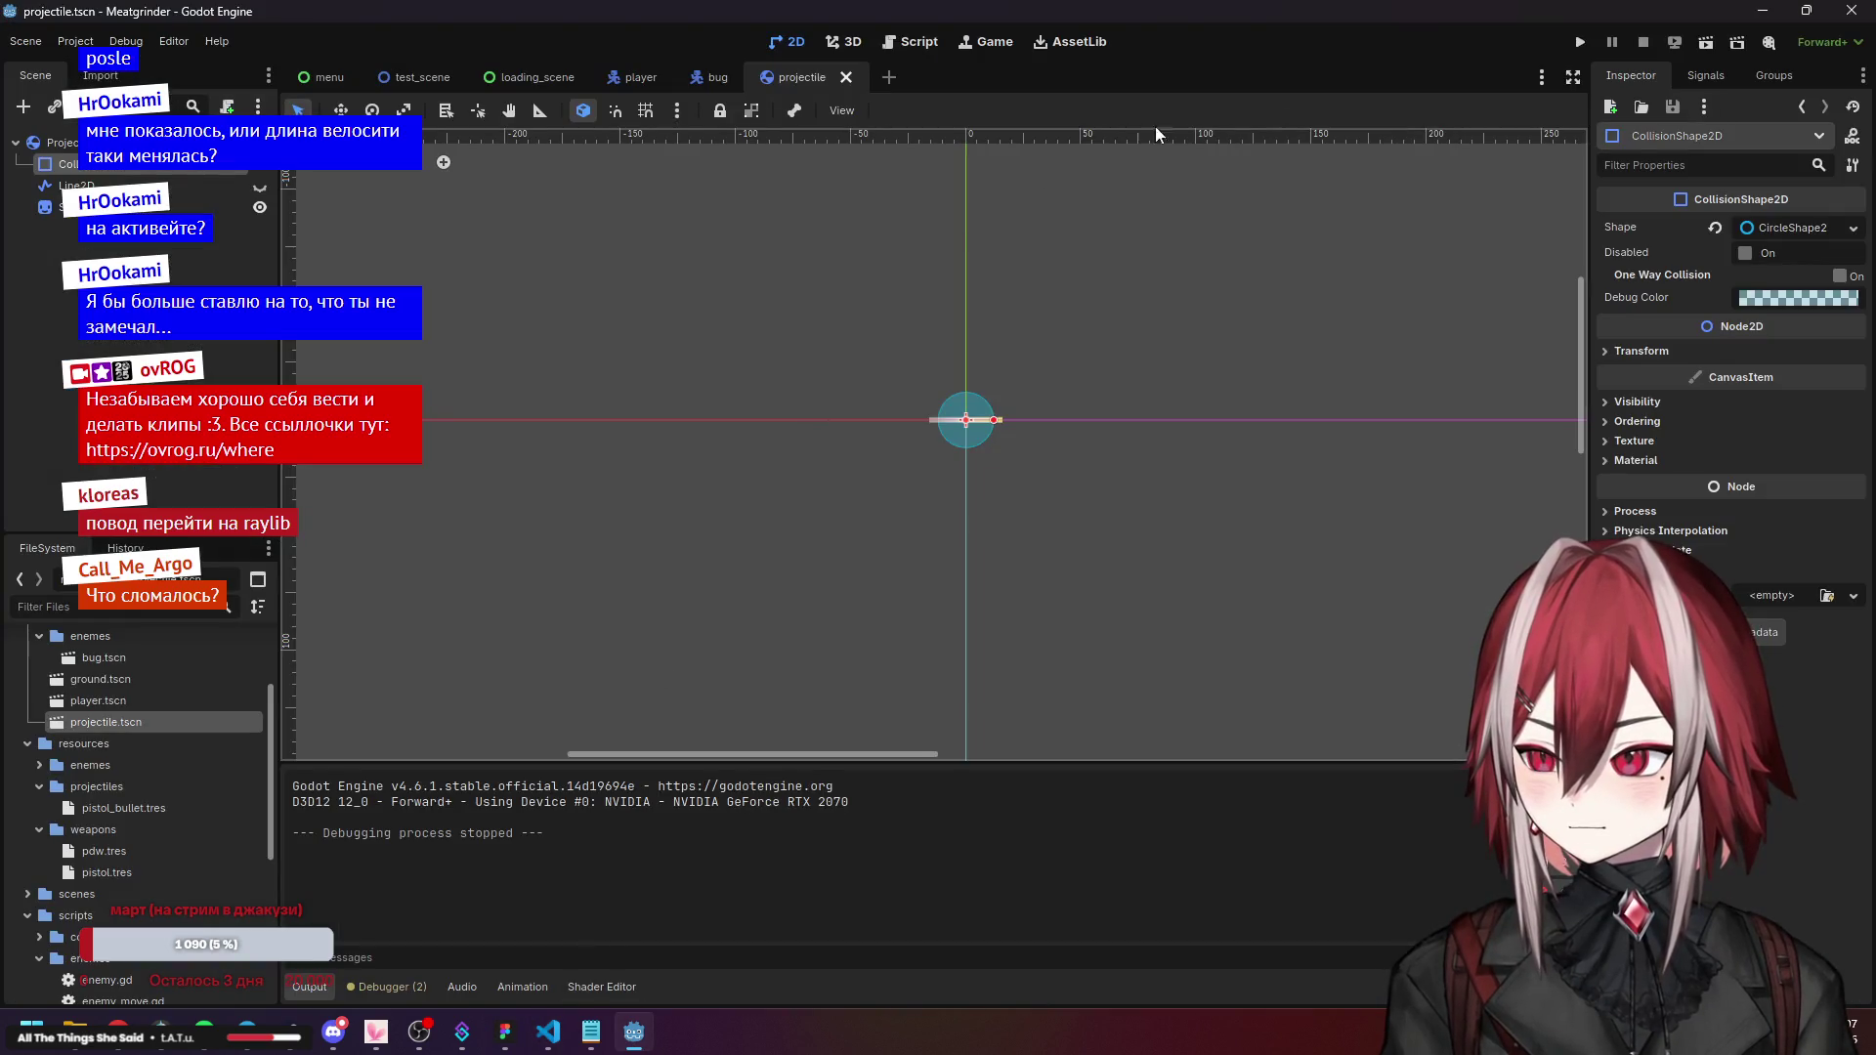
Playtest the game from its title screen, moving the player, then stop it.
key("F5")
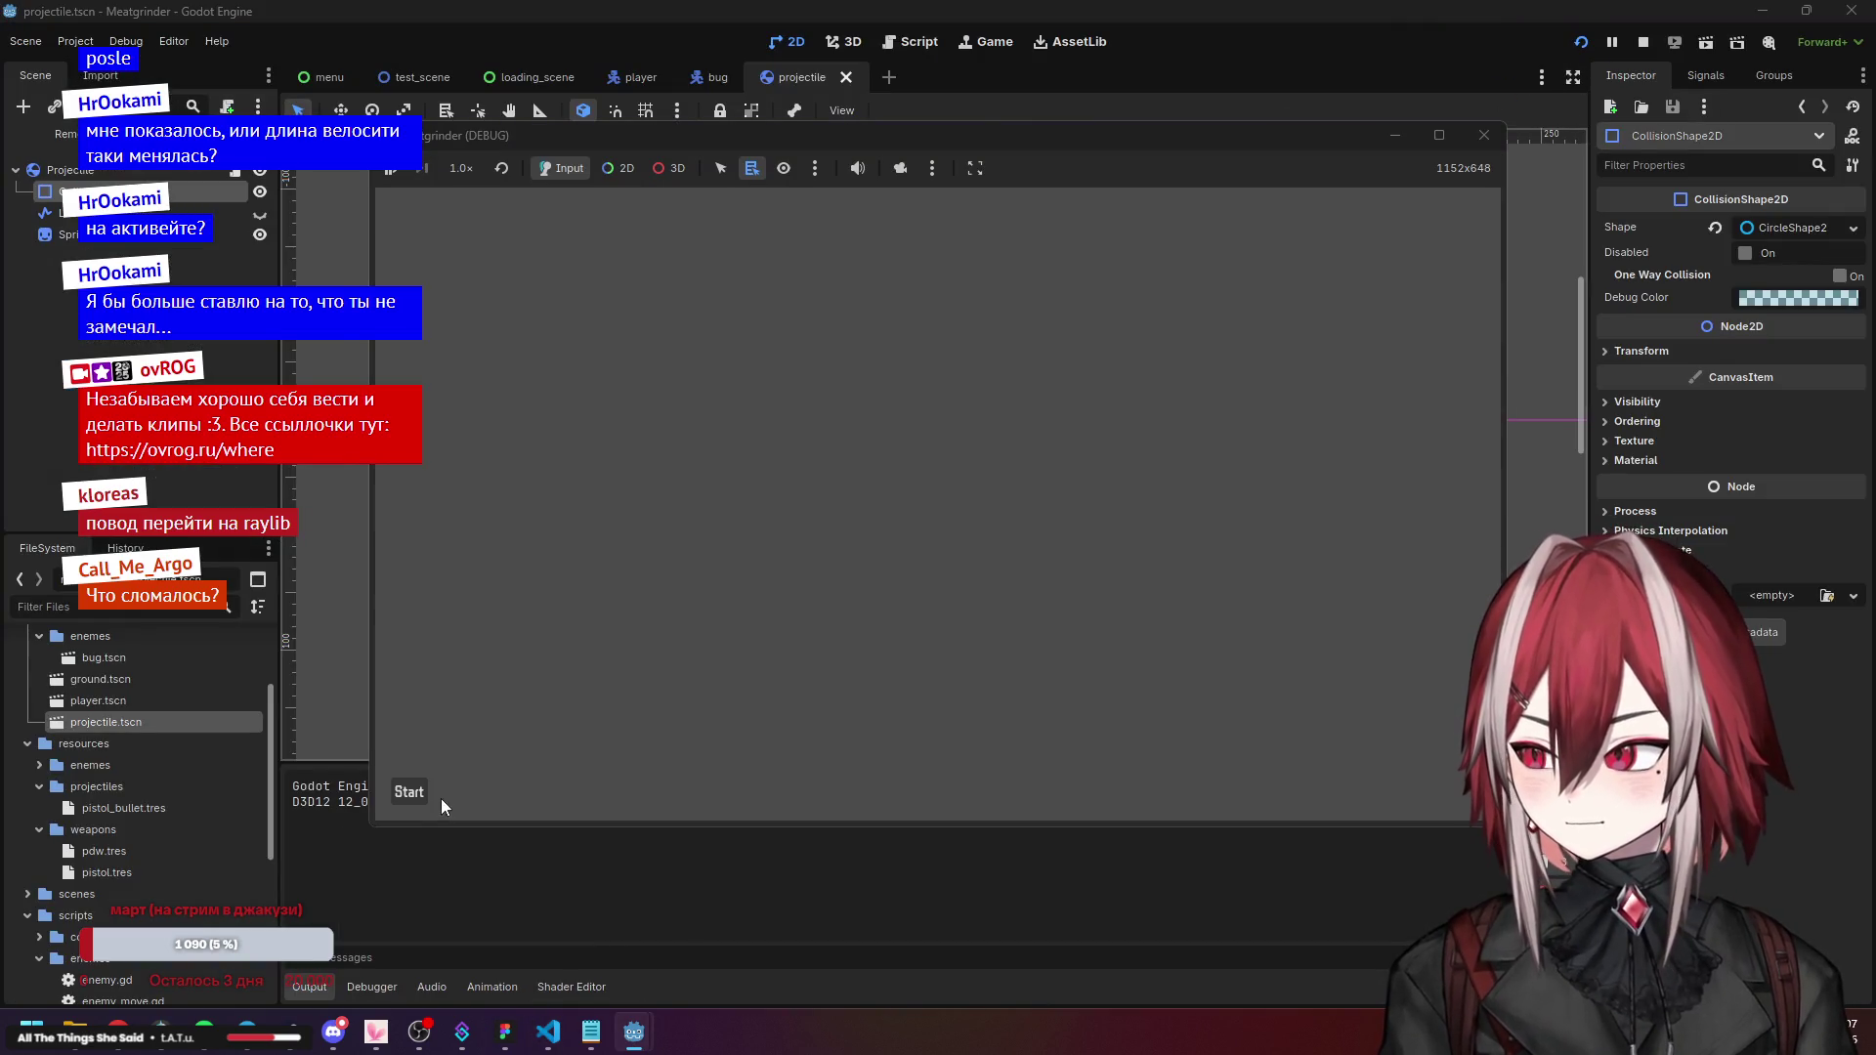
left_click(426, 795)
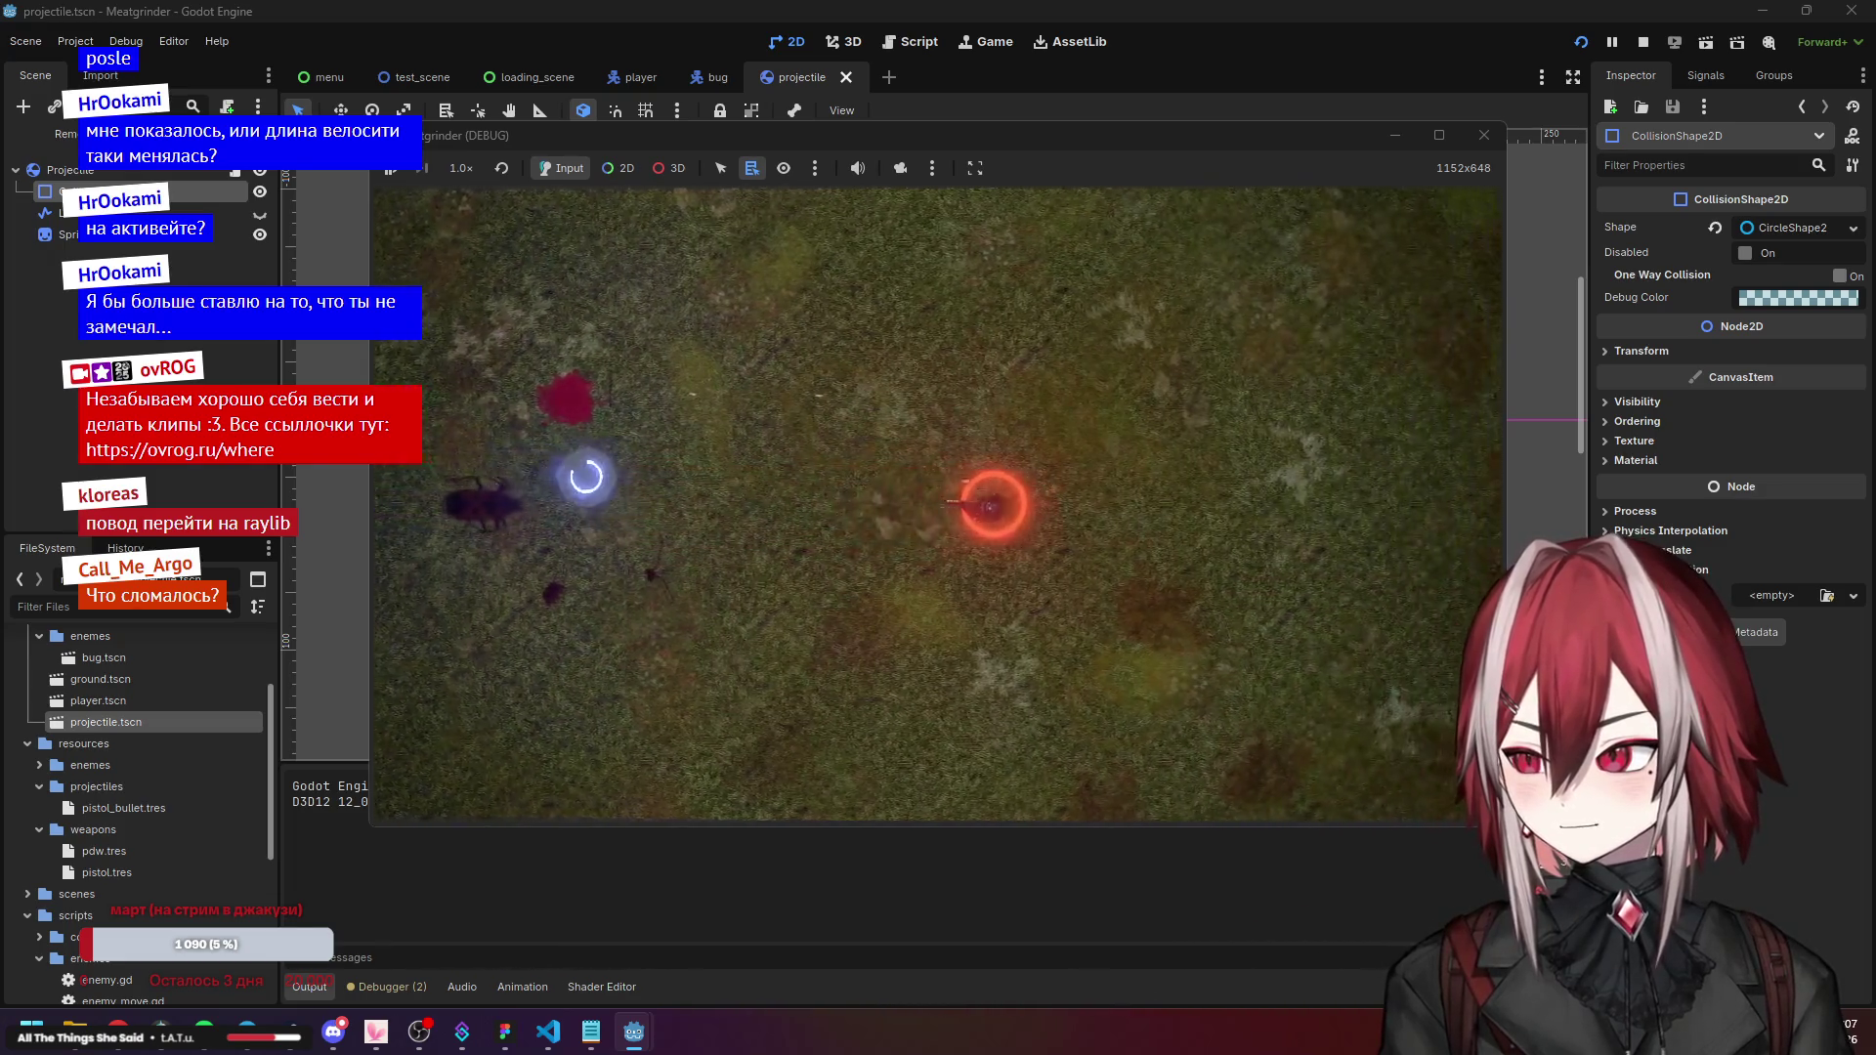
key("d")
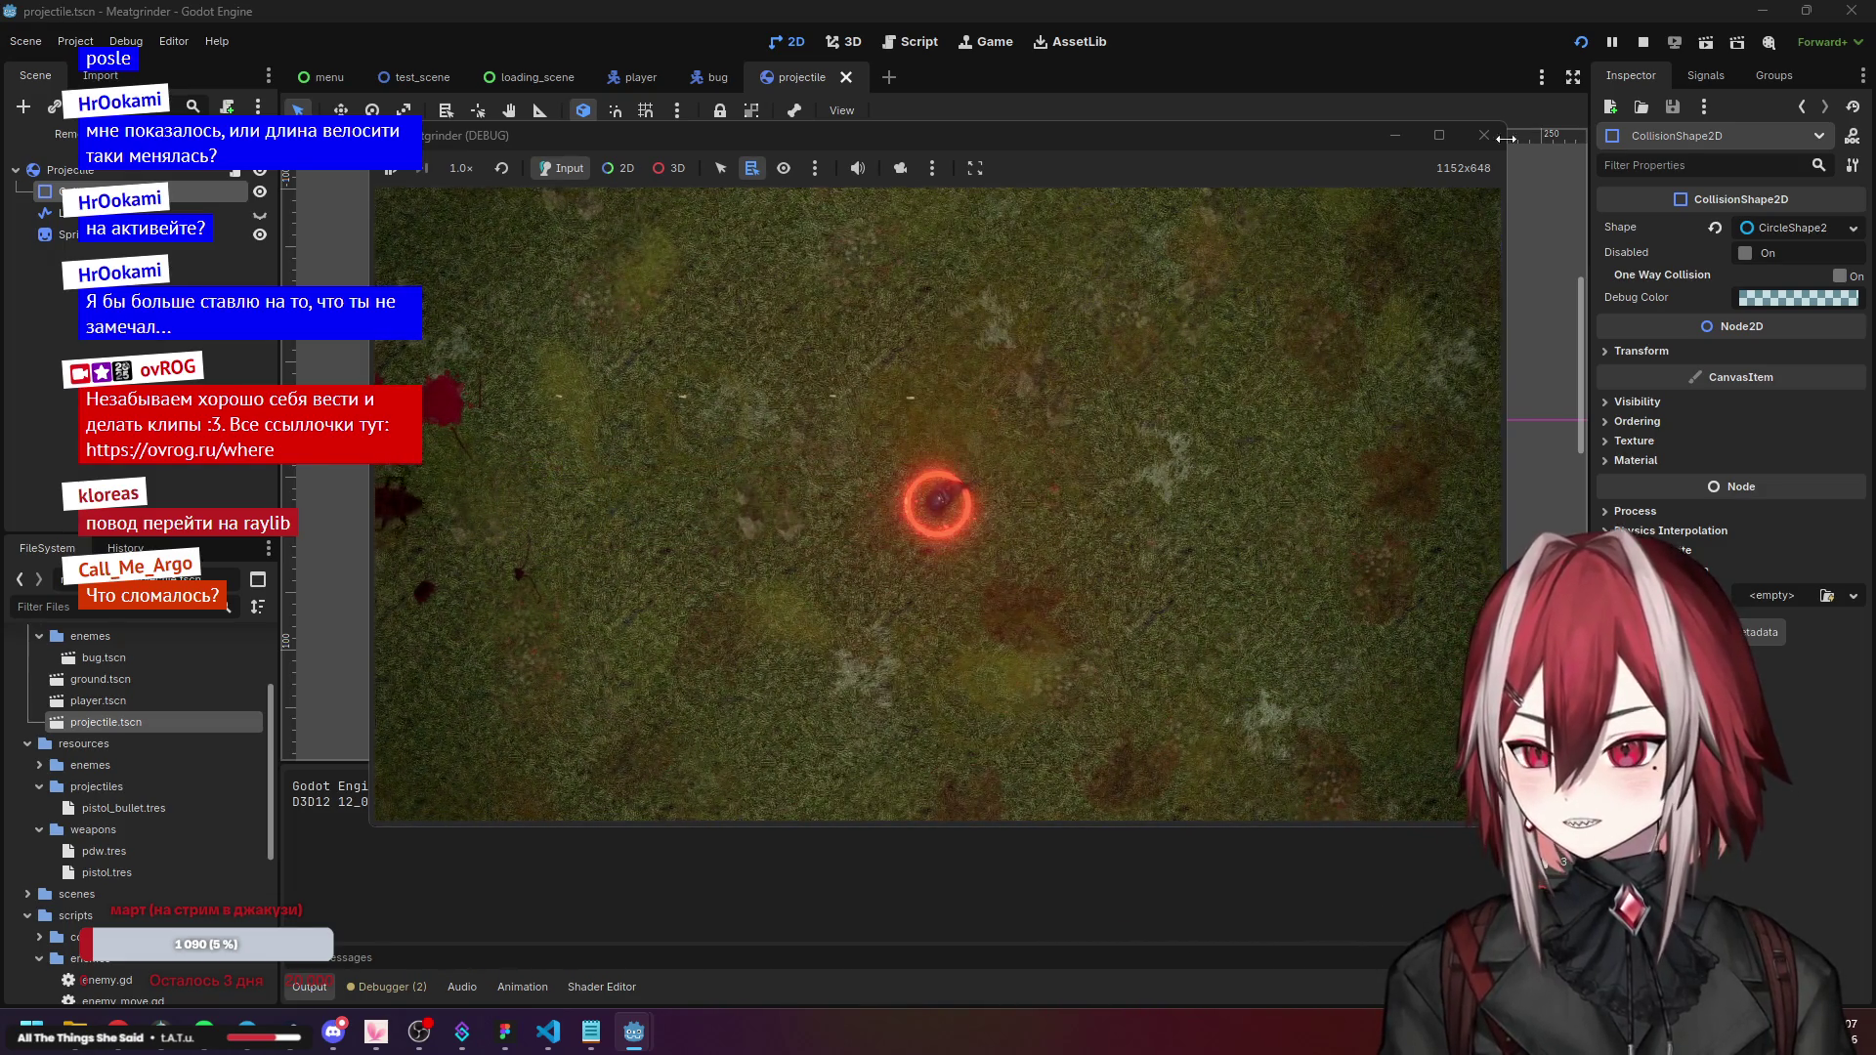
left_click(1484, 135)
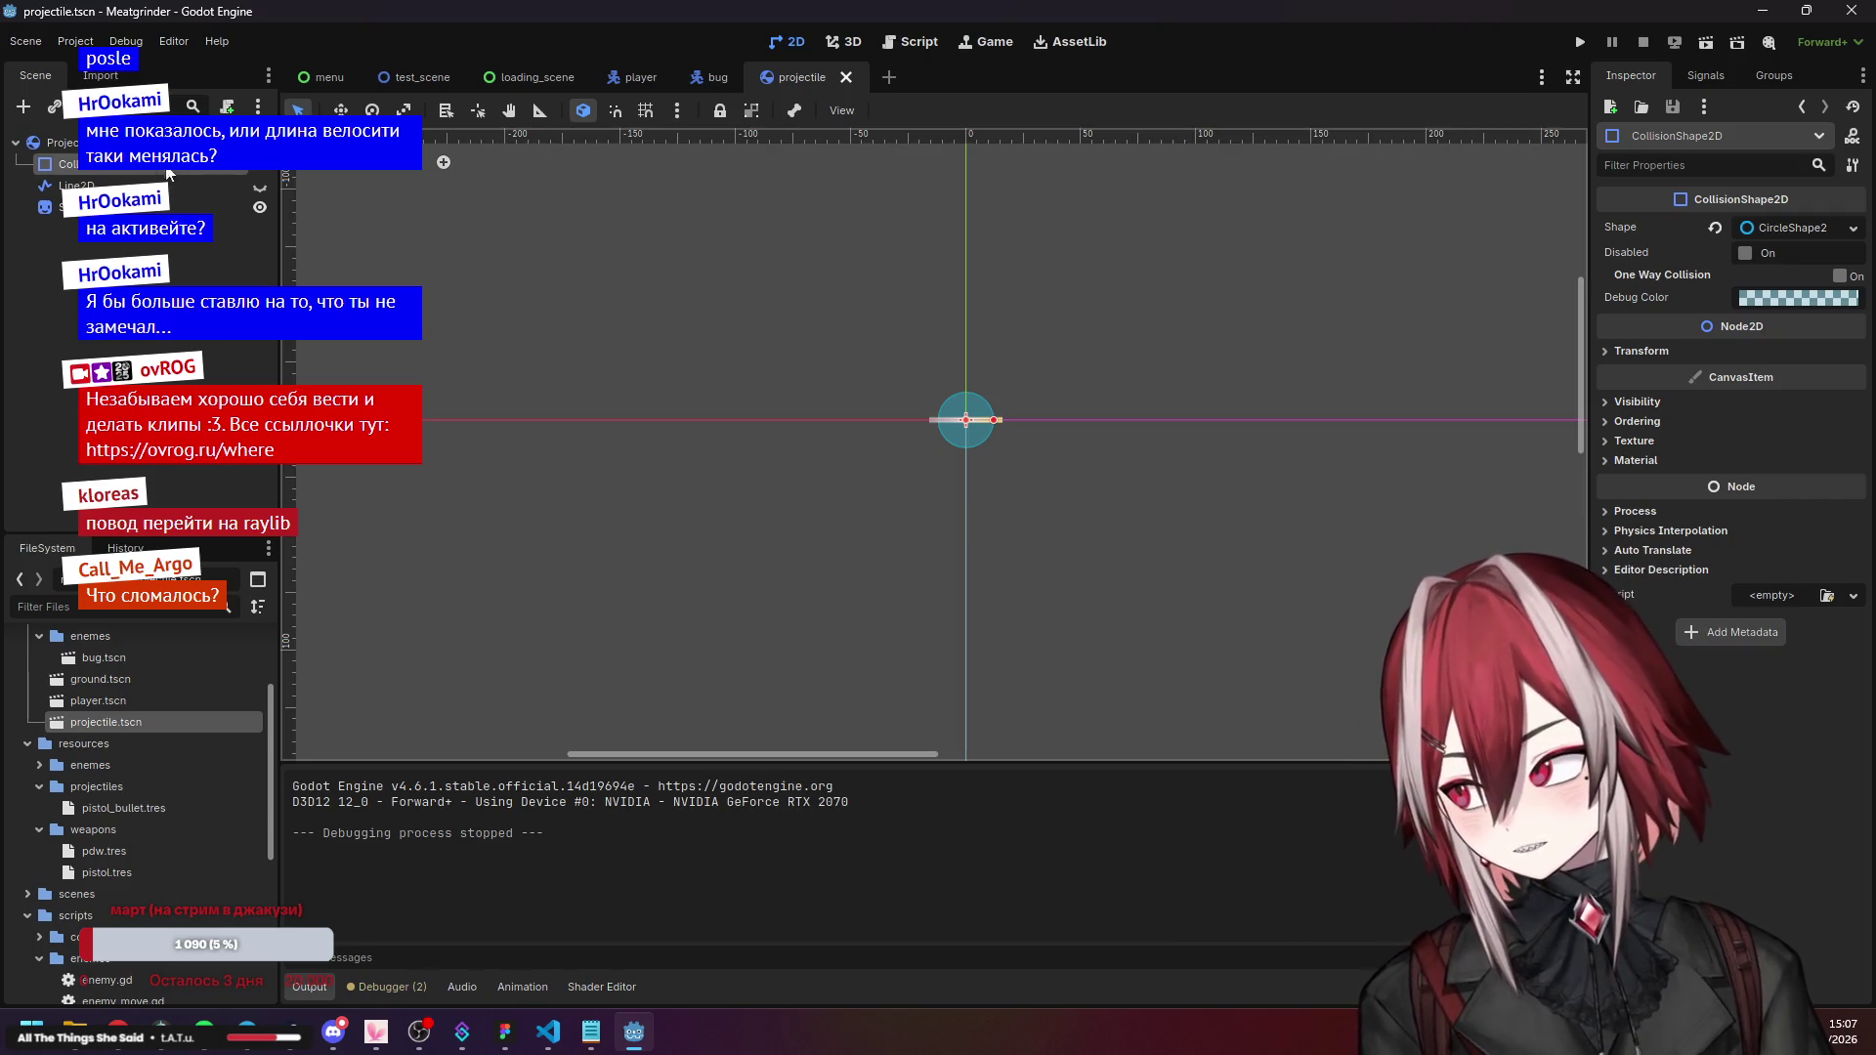
Reset the Projectile rigid body's linear damp mode to default and test-run the game.
left_click(146, 142)
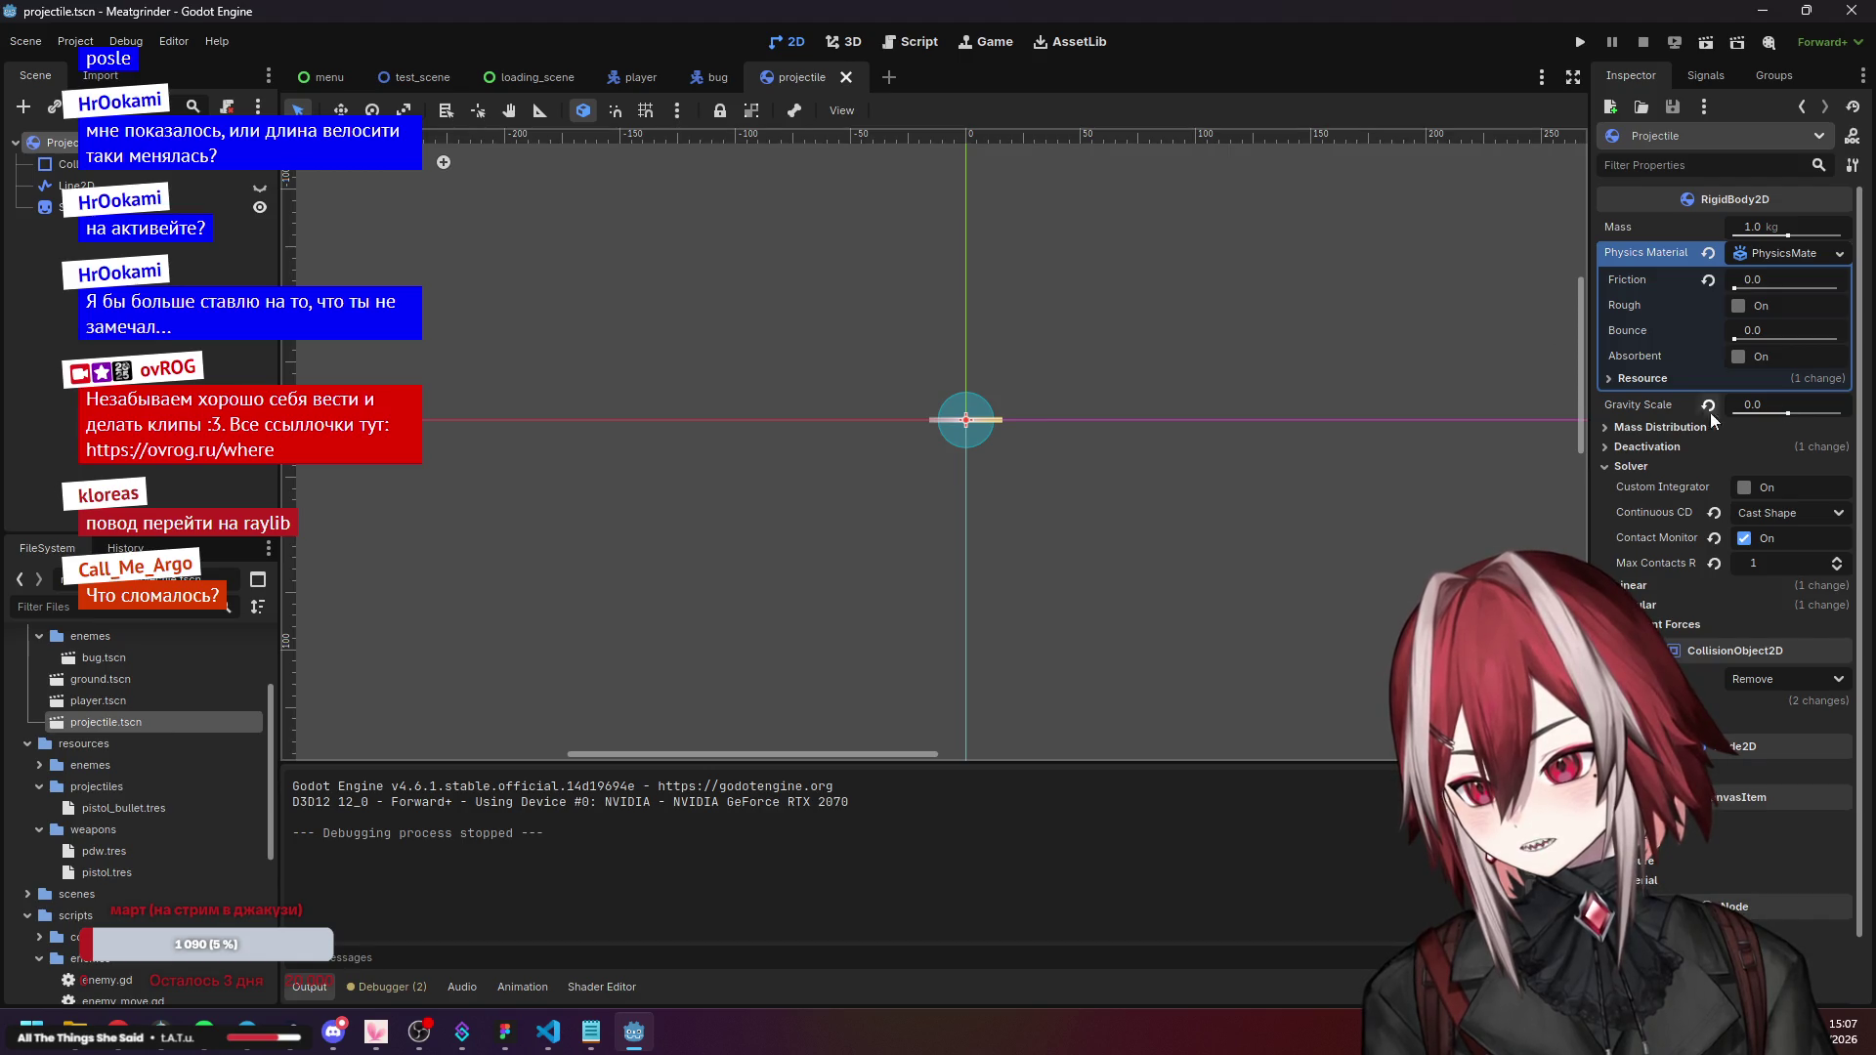
left_click(1629, 586)
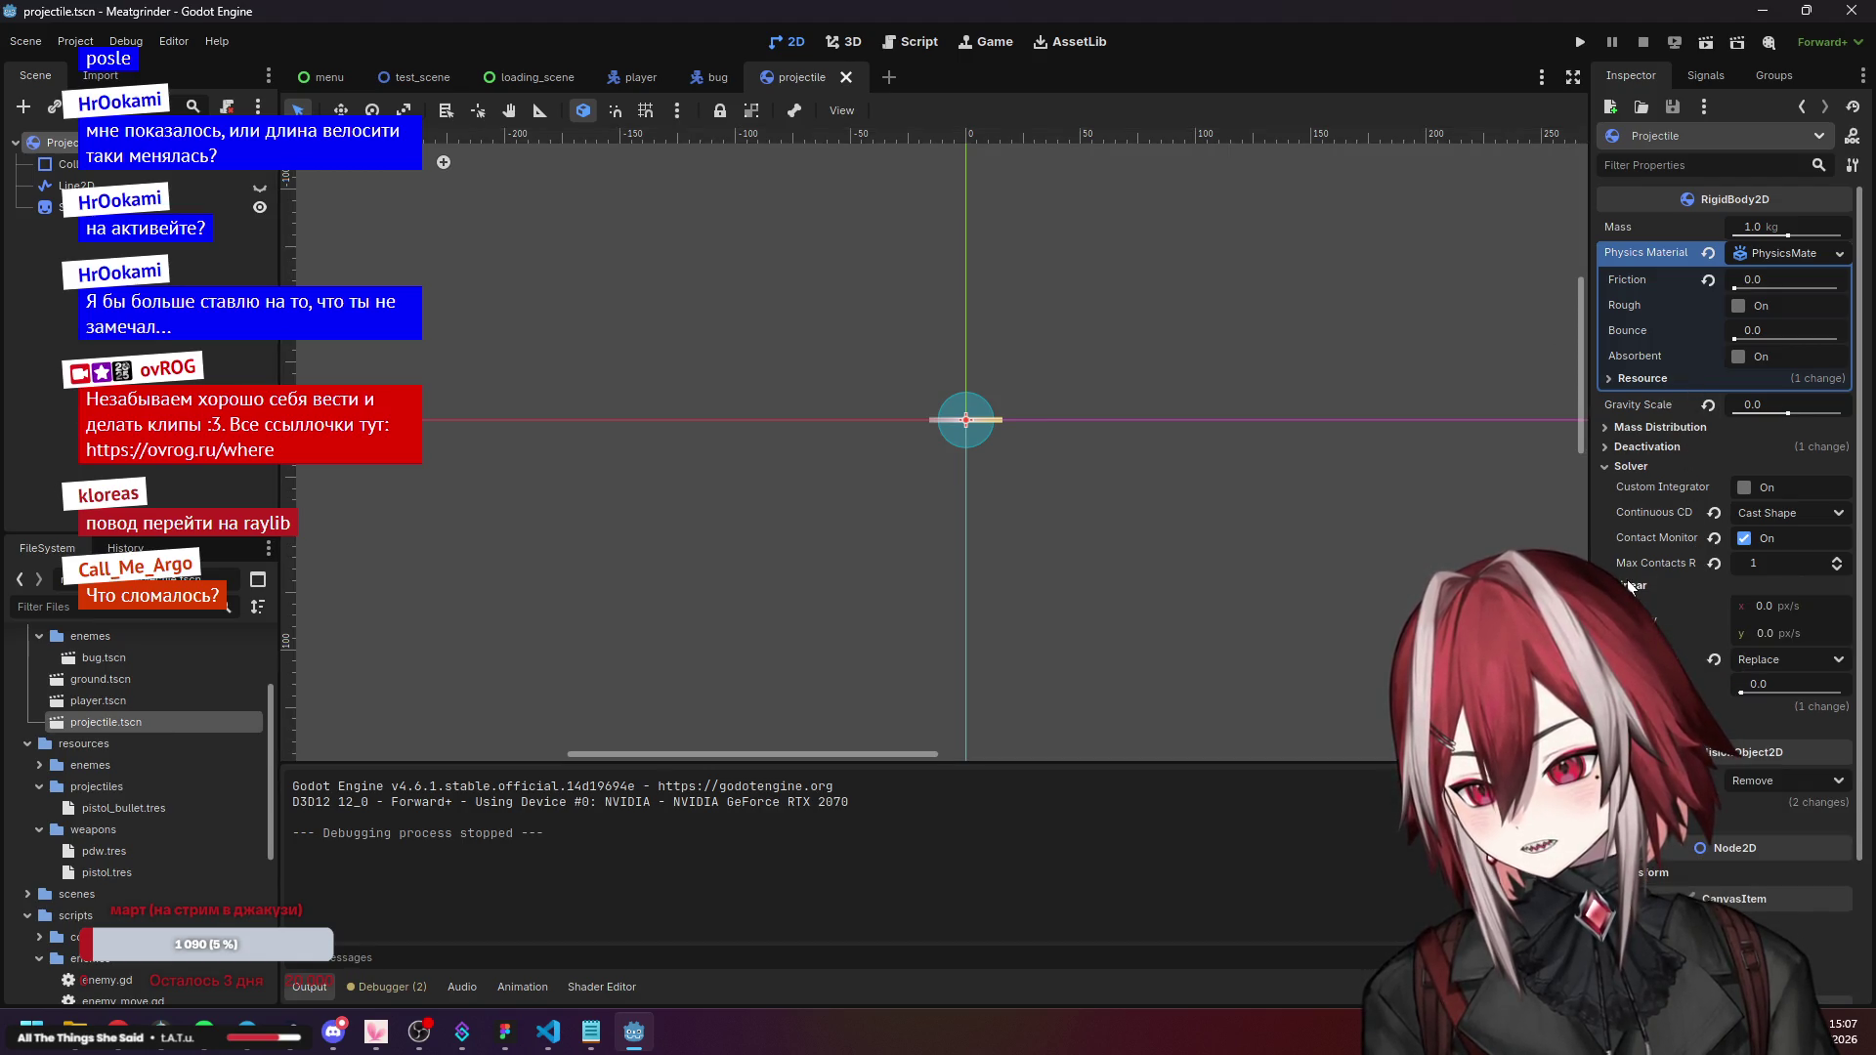
left_click(1720, 661)
left_click(1580, 42)
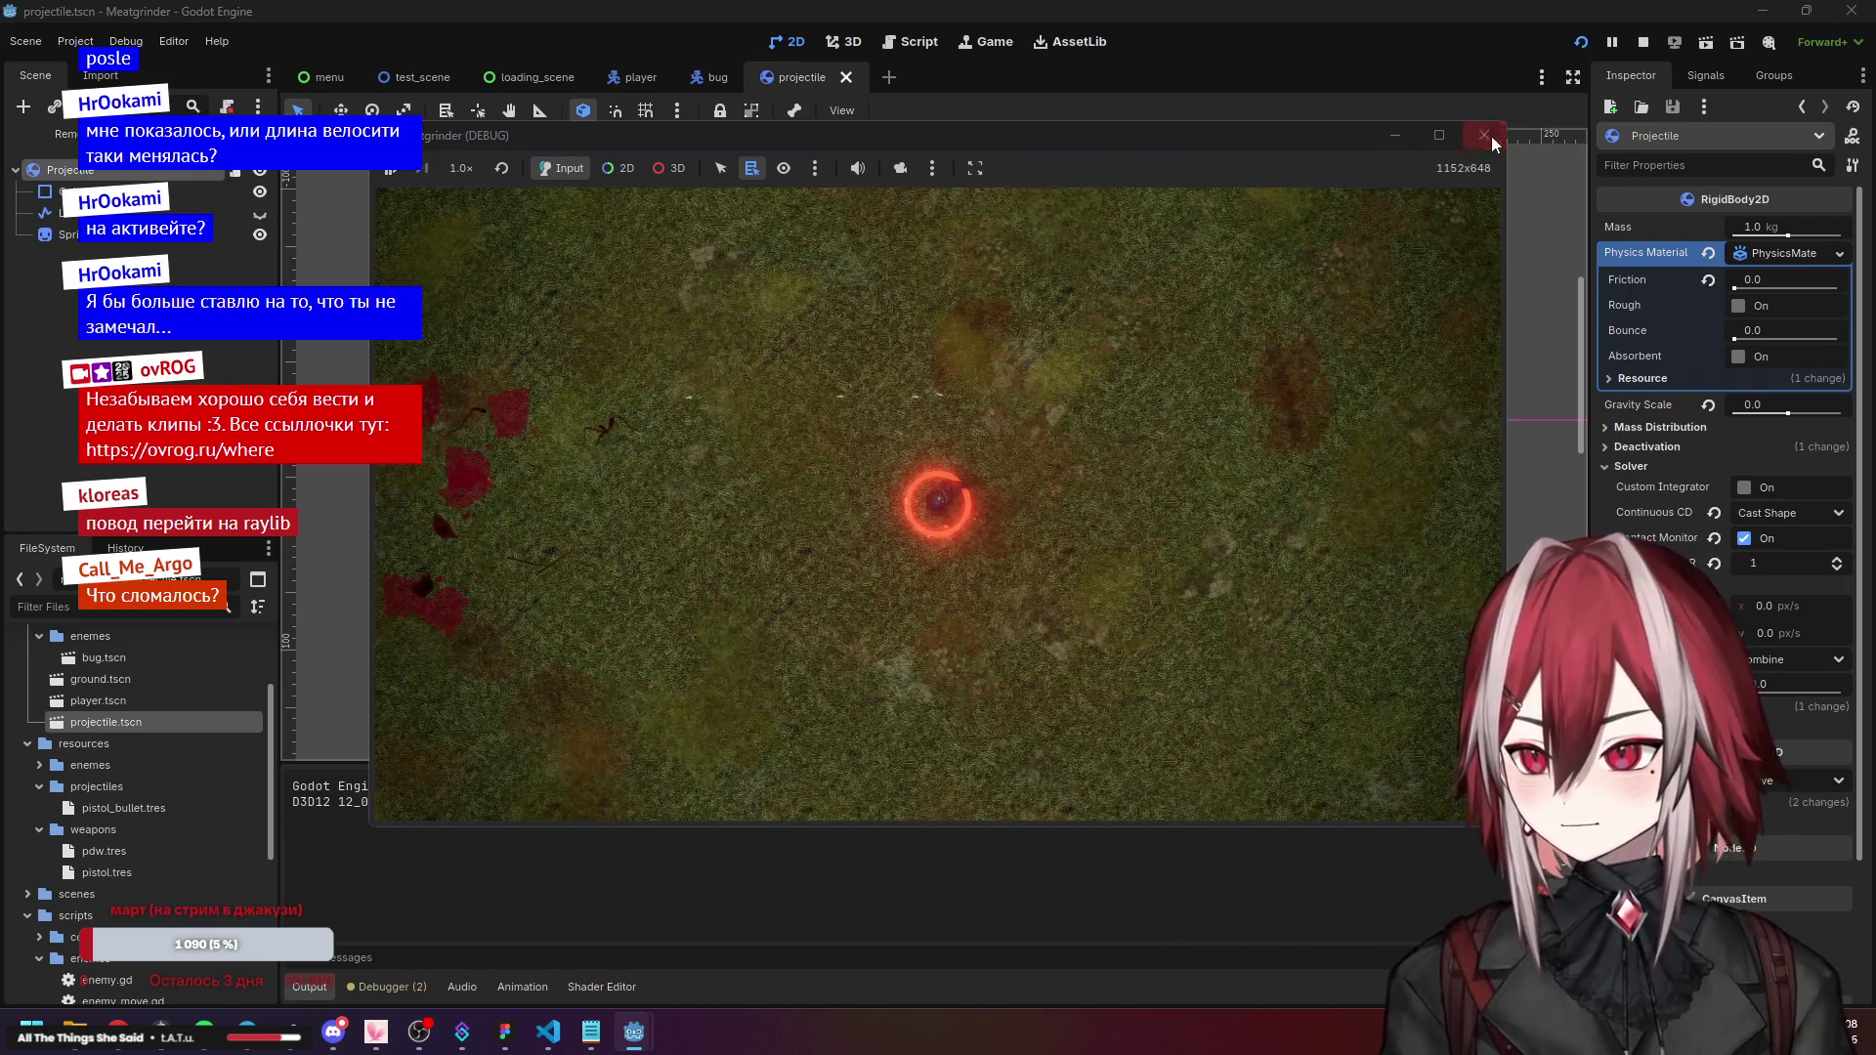
left_click(1491, 137)
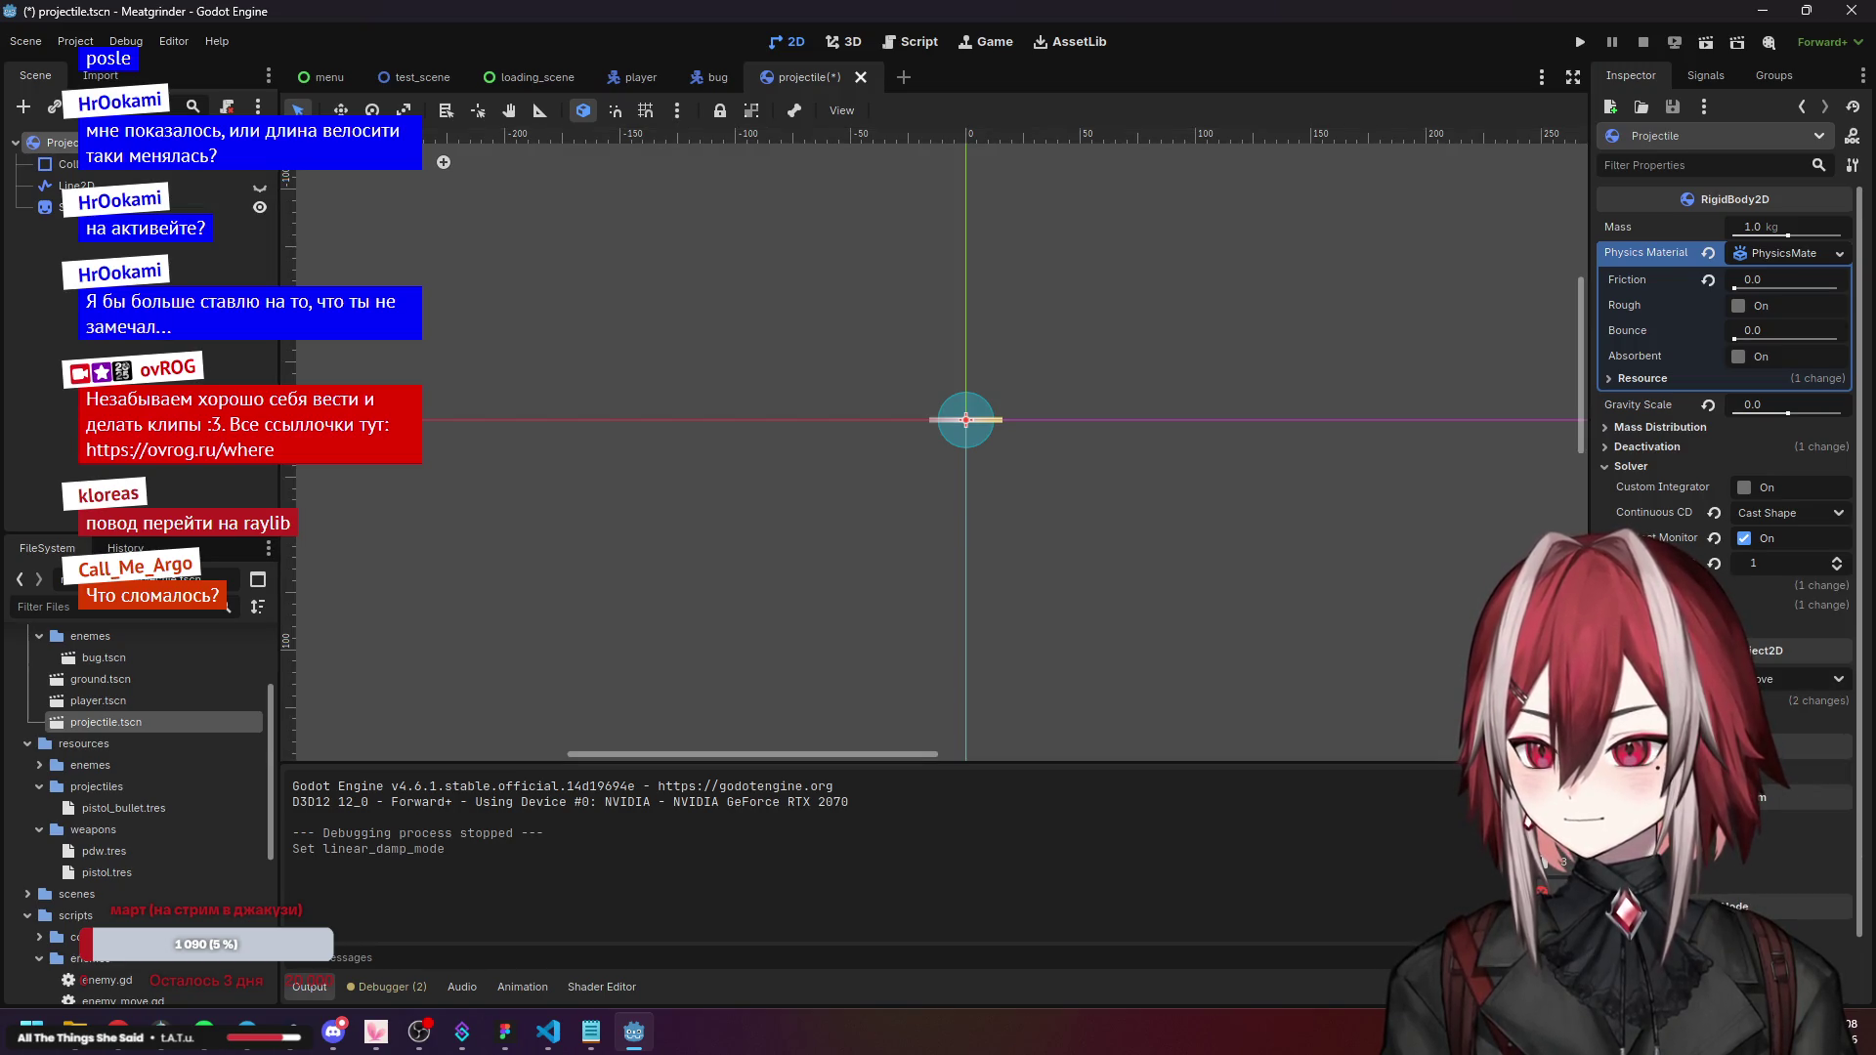
Test the projectile with friction at default 1.0, then set friction back to 0.0.
left_click(1709, 281)
key("F5")
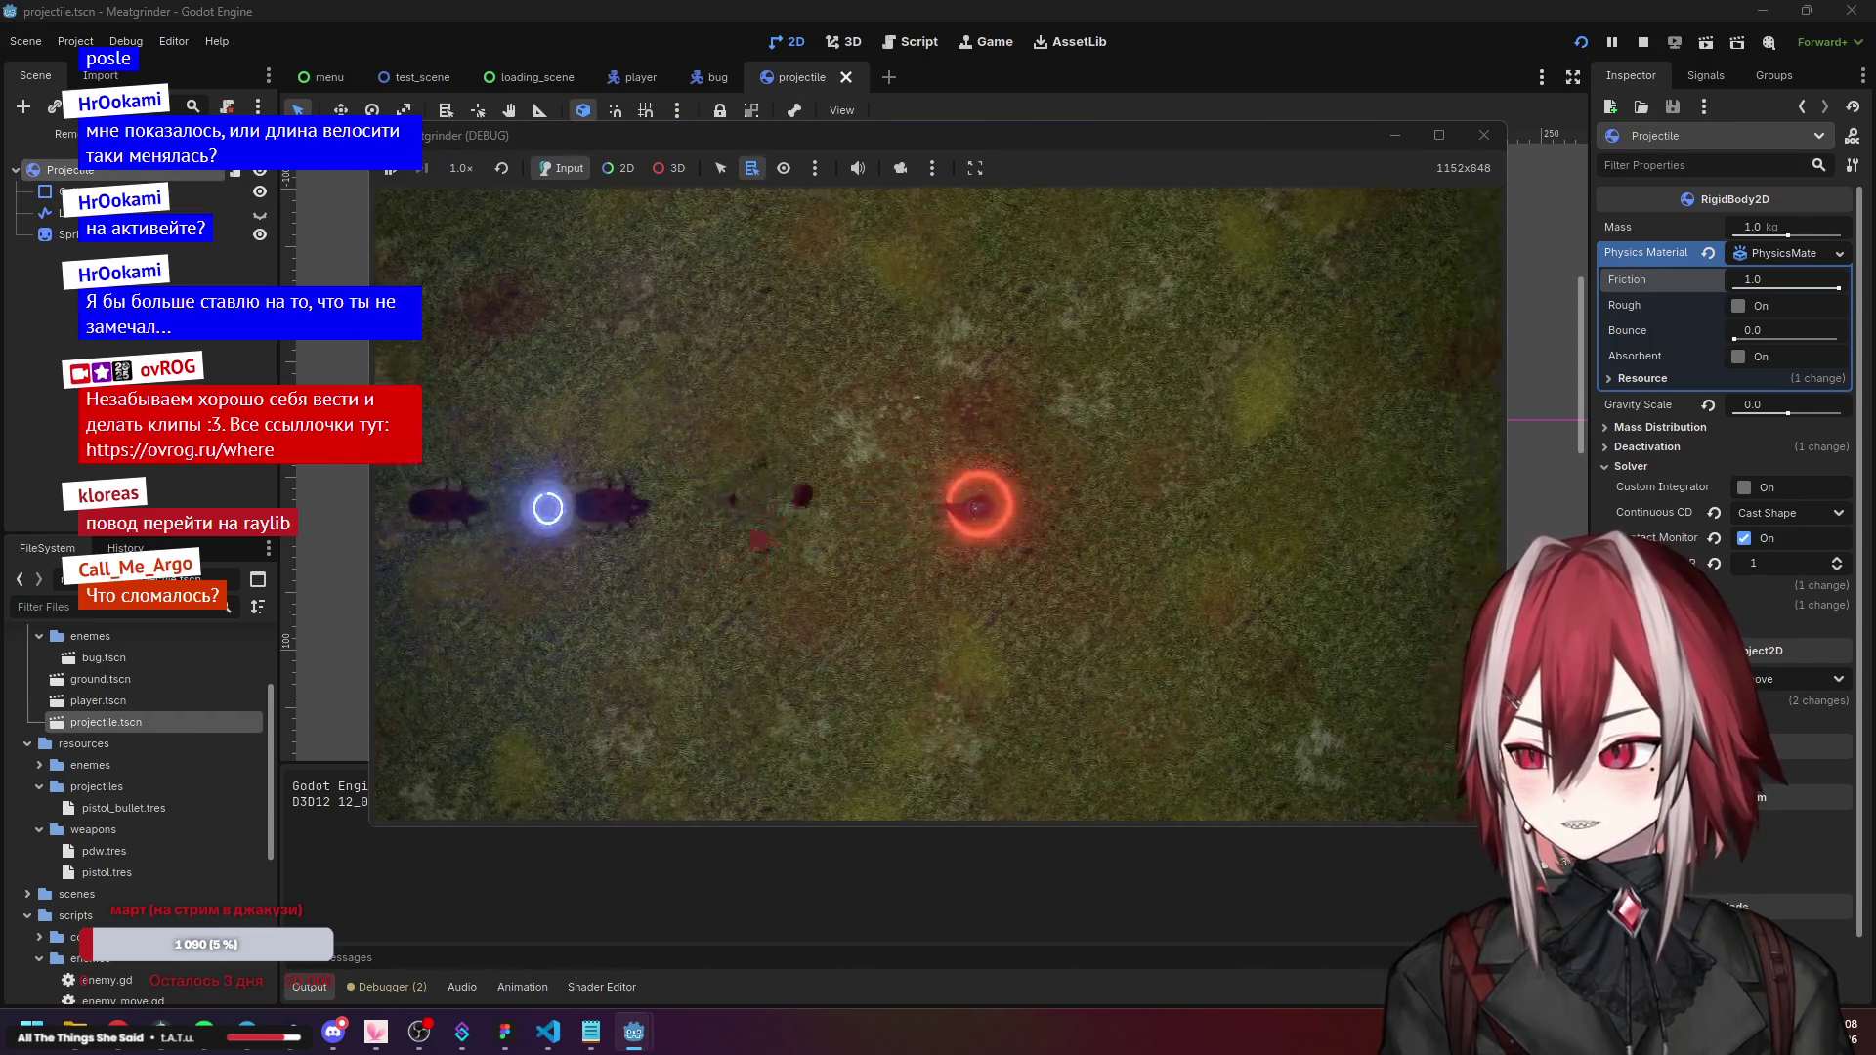
left_click(1484, 136)
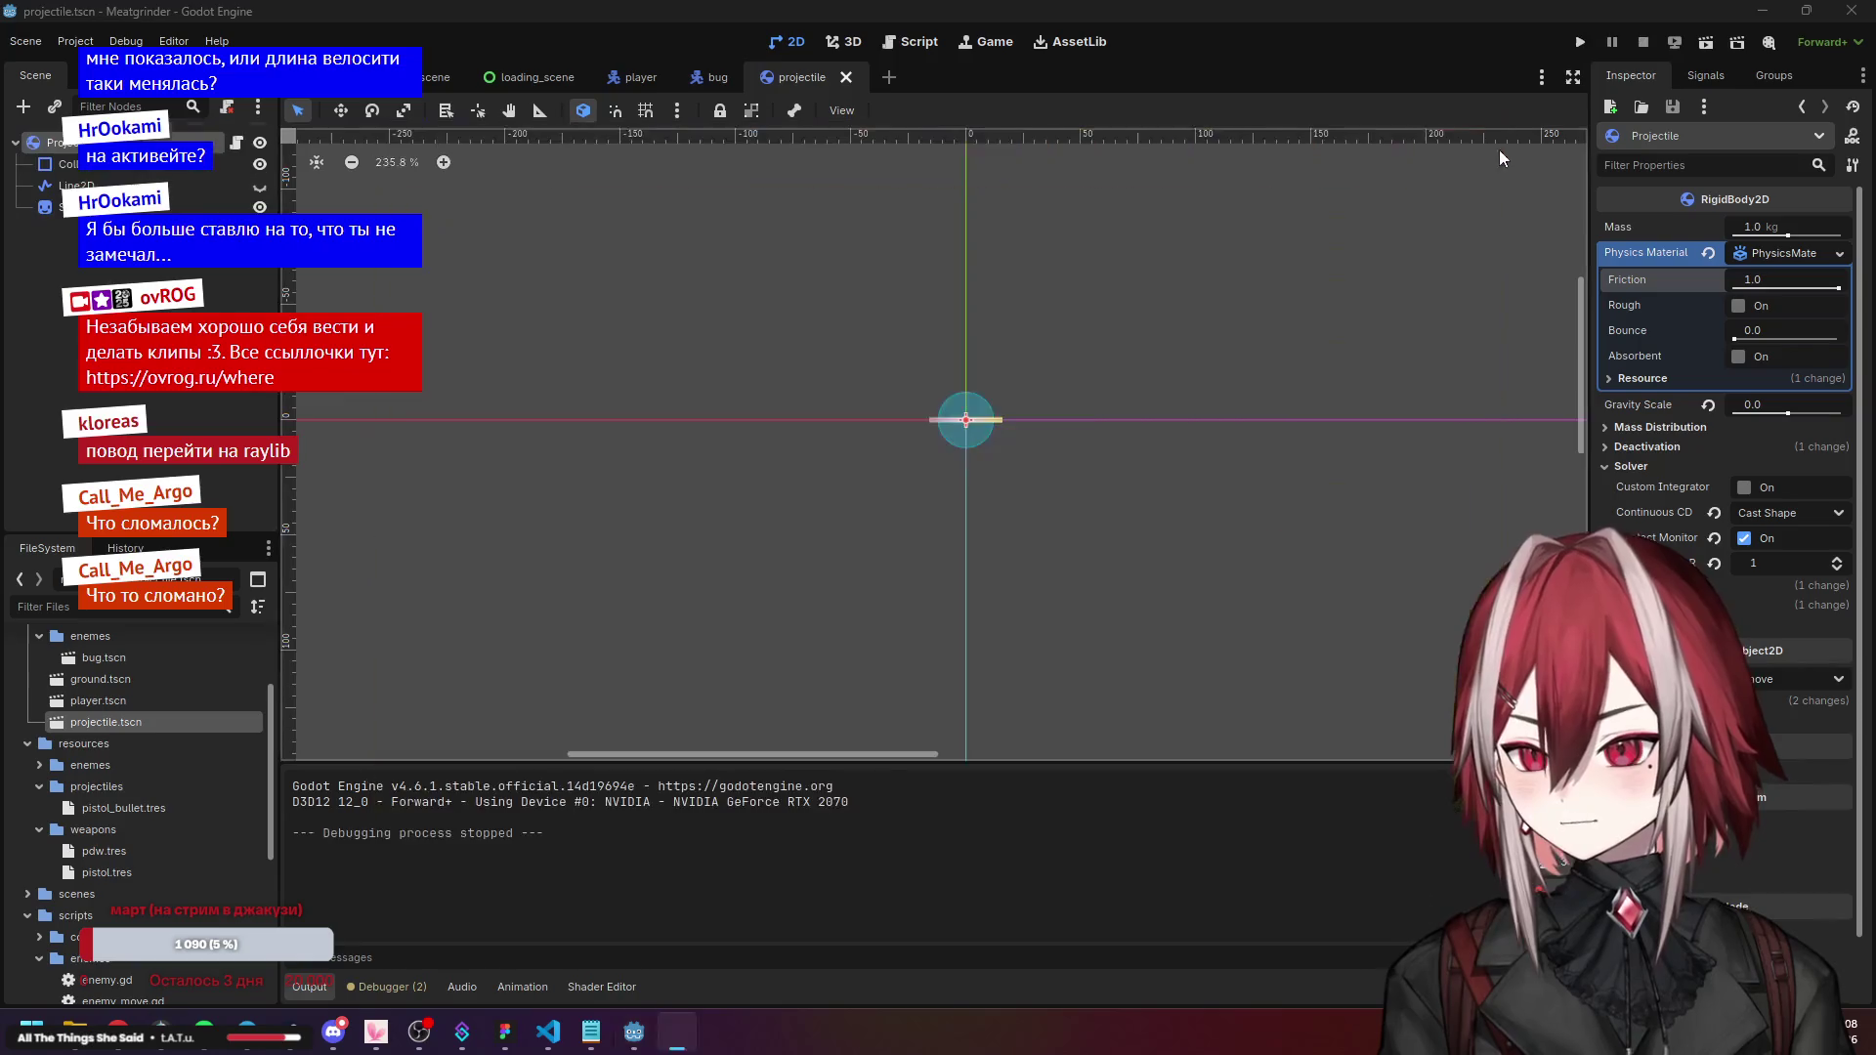
left_click_drag(1726, 278, 1651, 279)
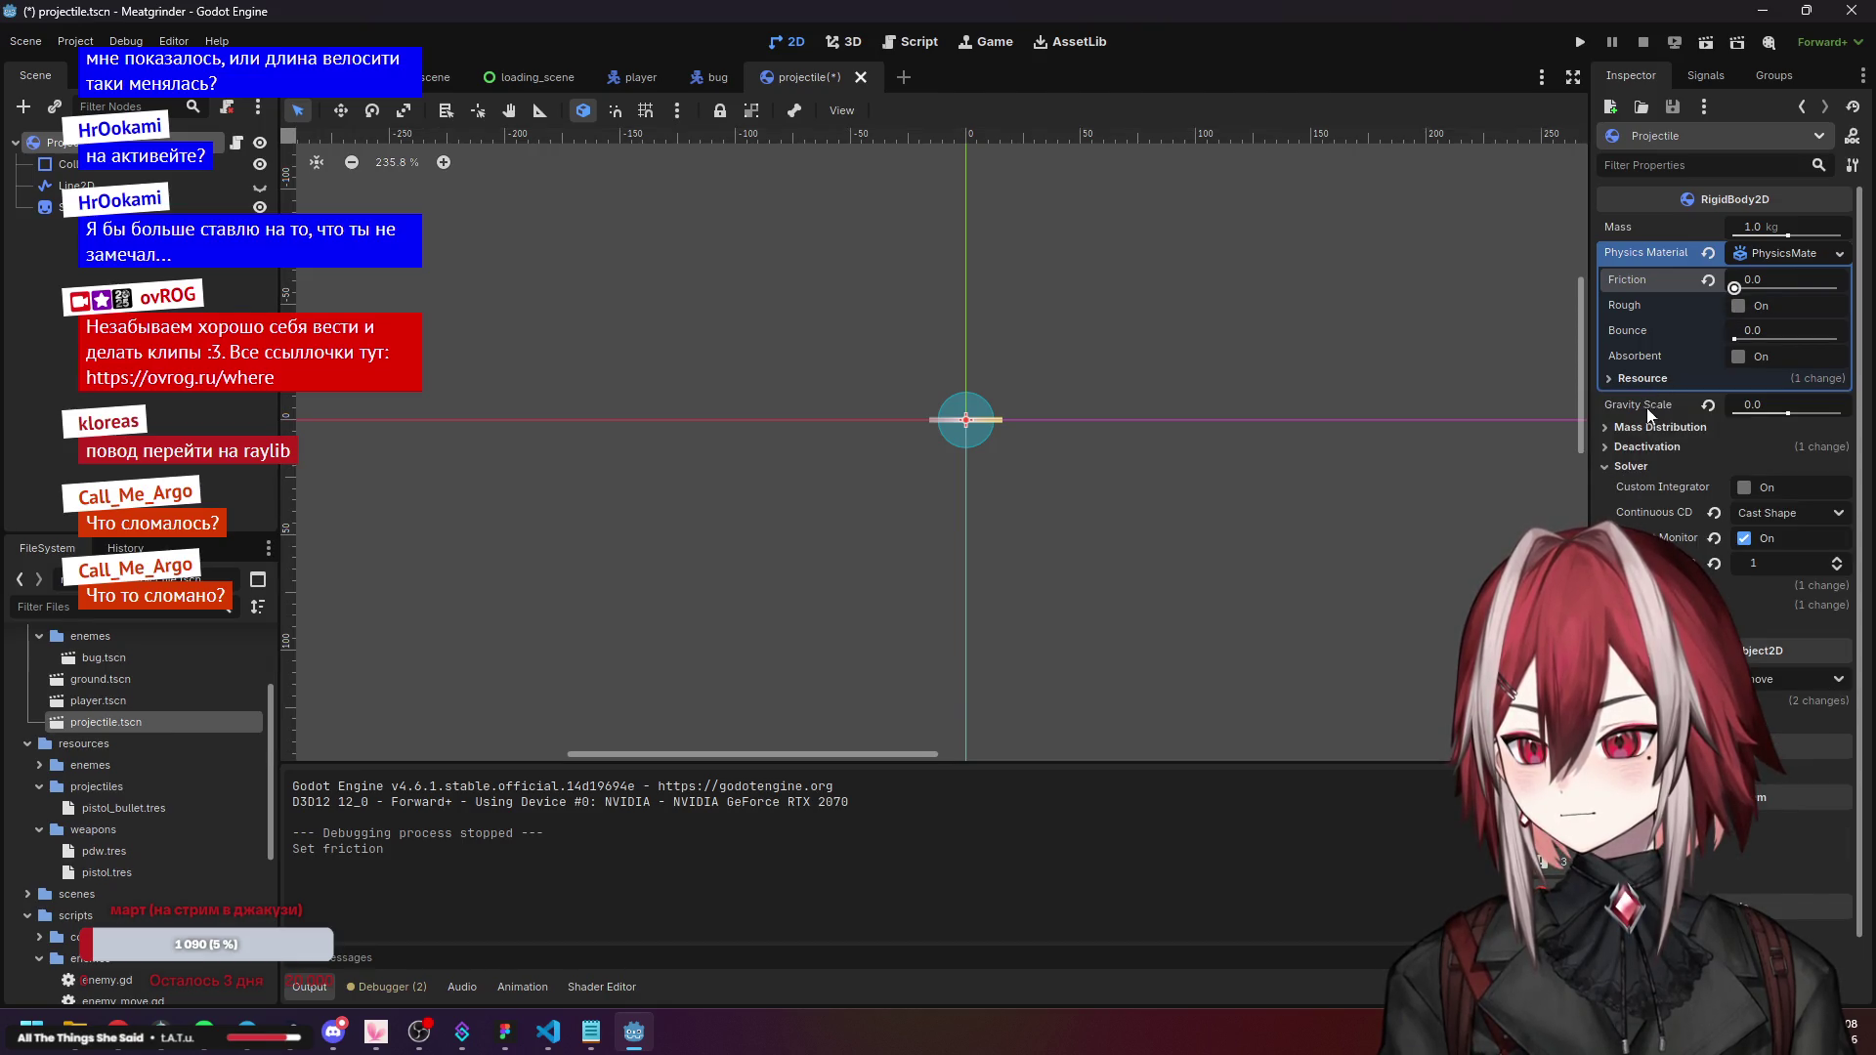
Reset gravity scale to its default 1.0 and test-run the game.
left_click(1710, 405)
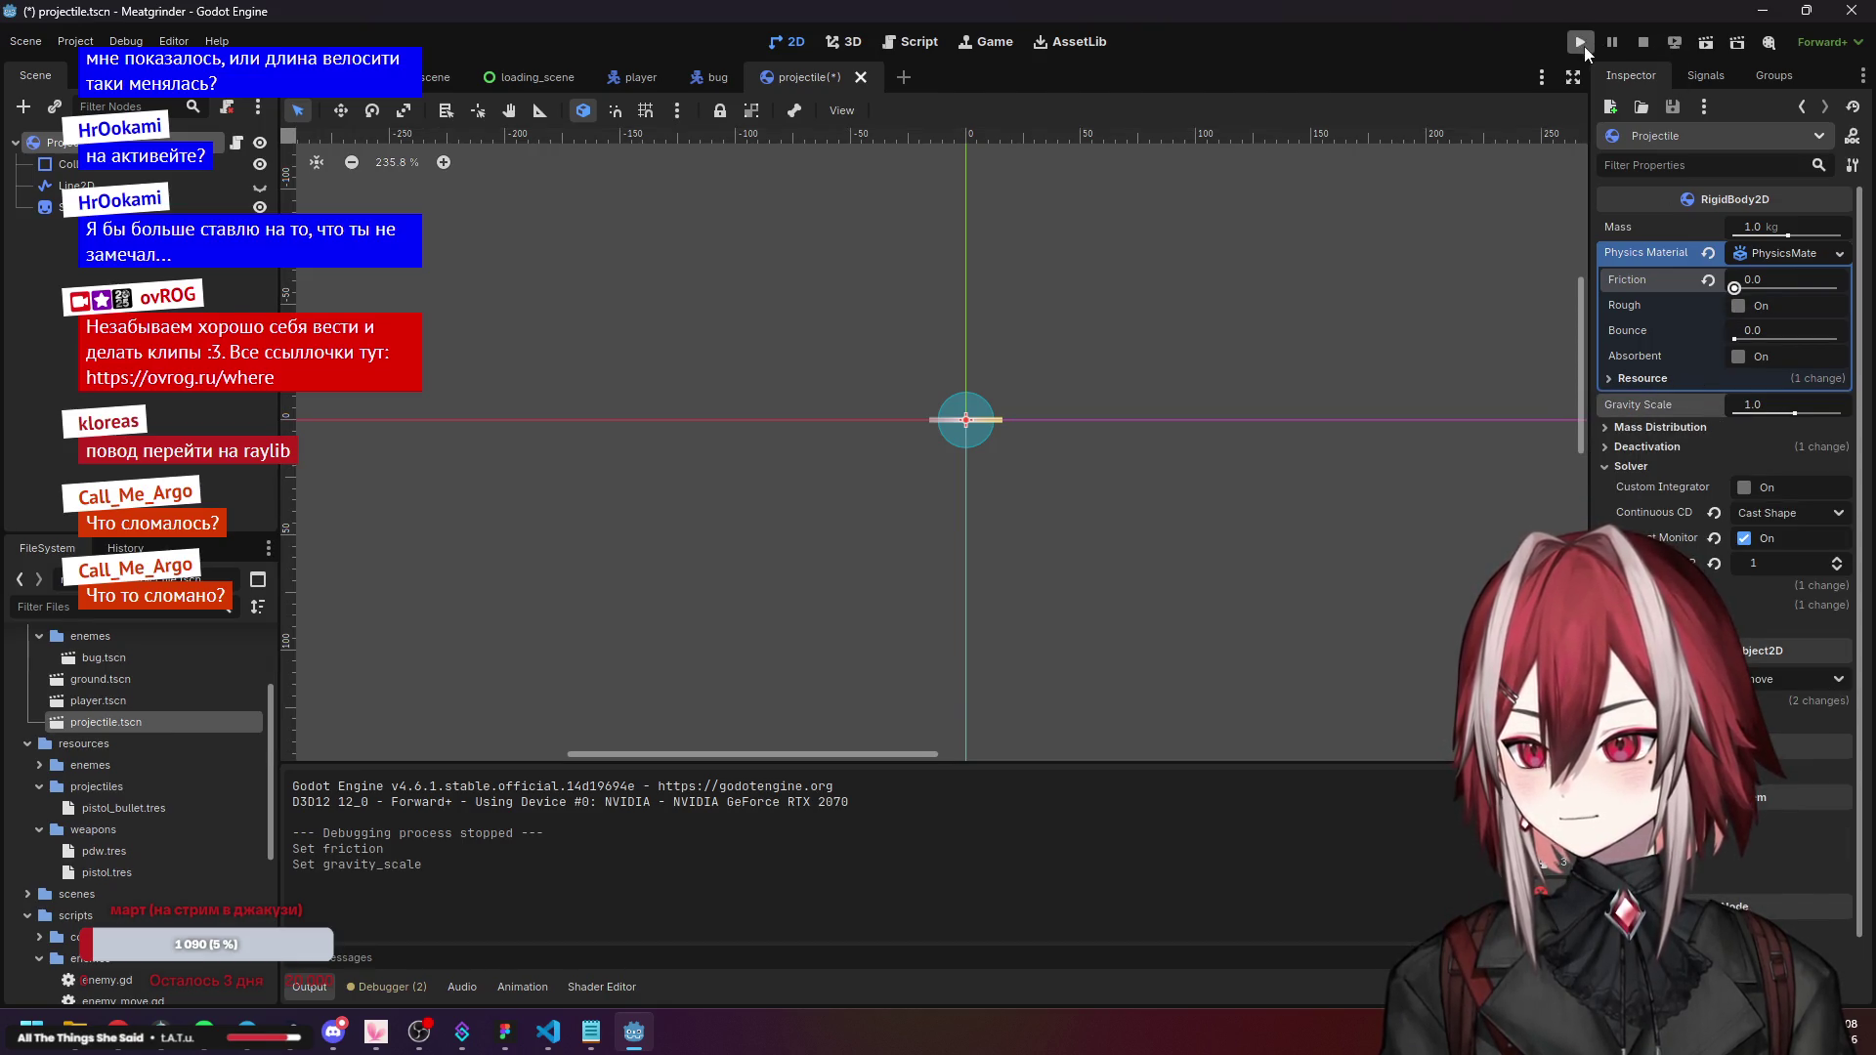
left_click(1583, 44)
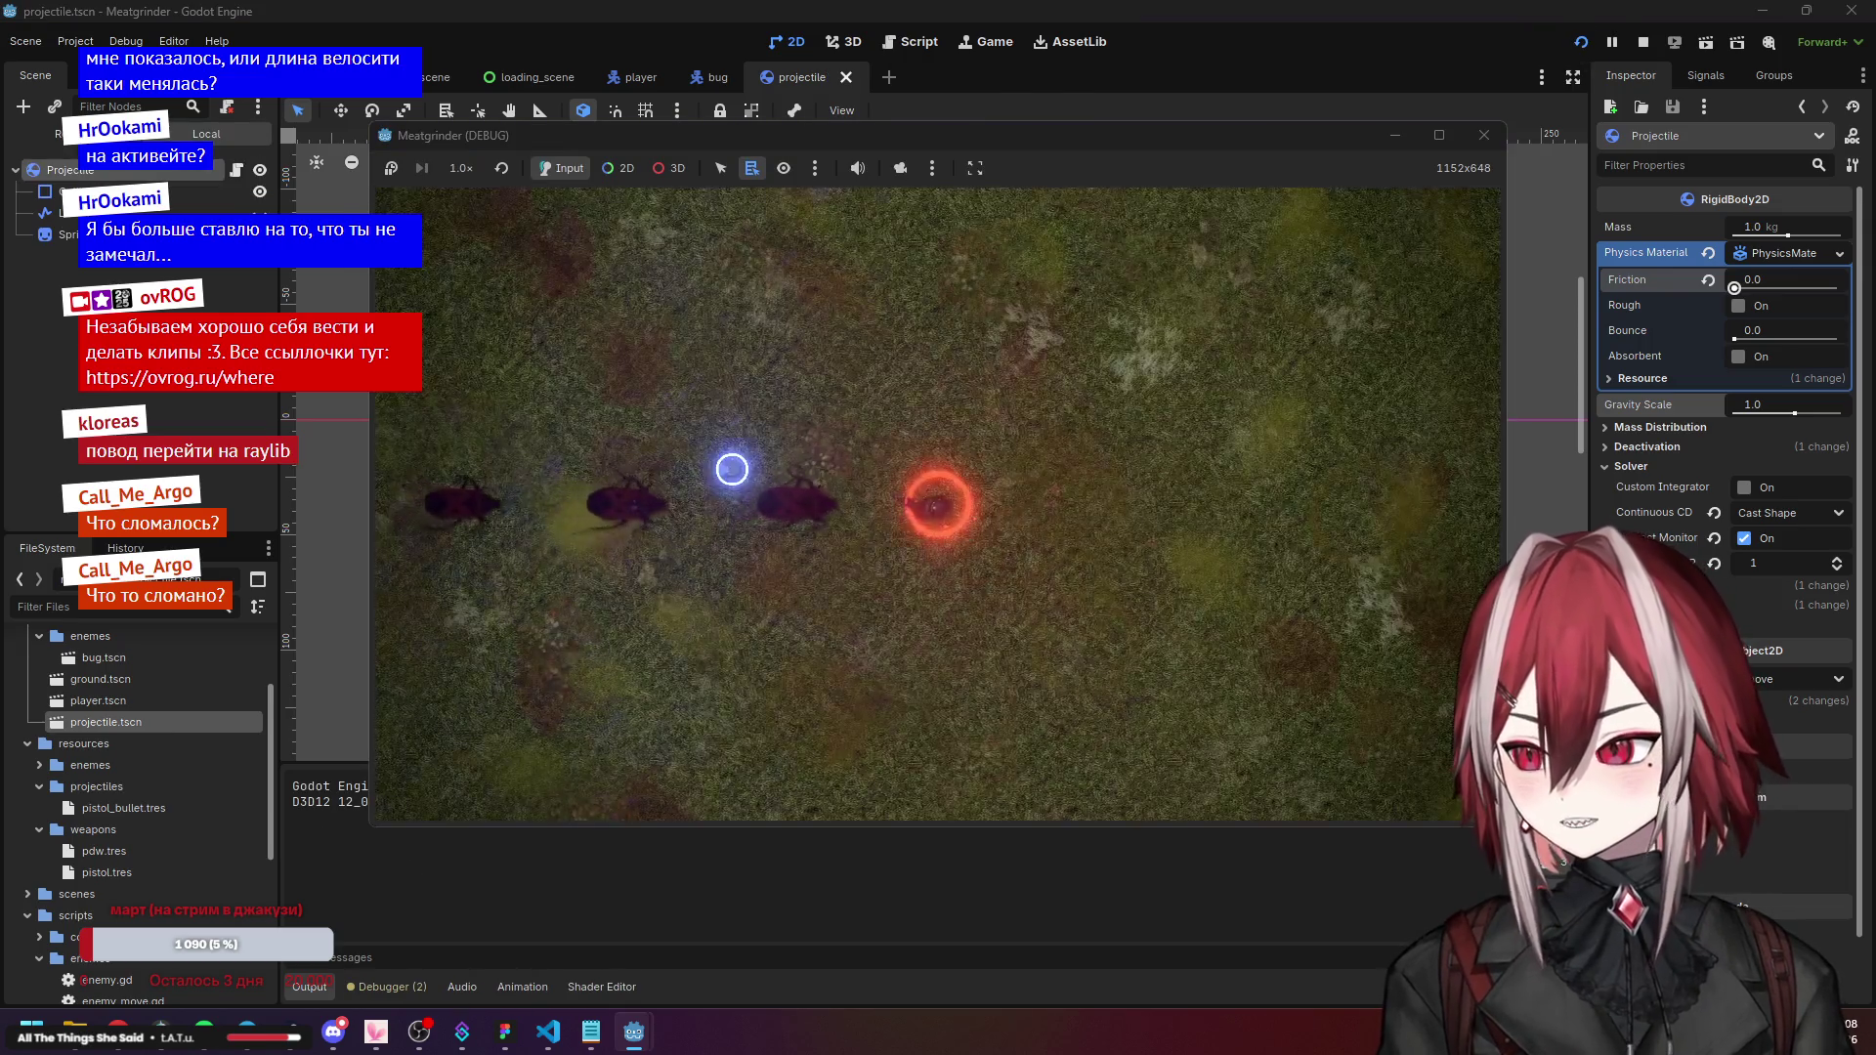
key("d")
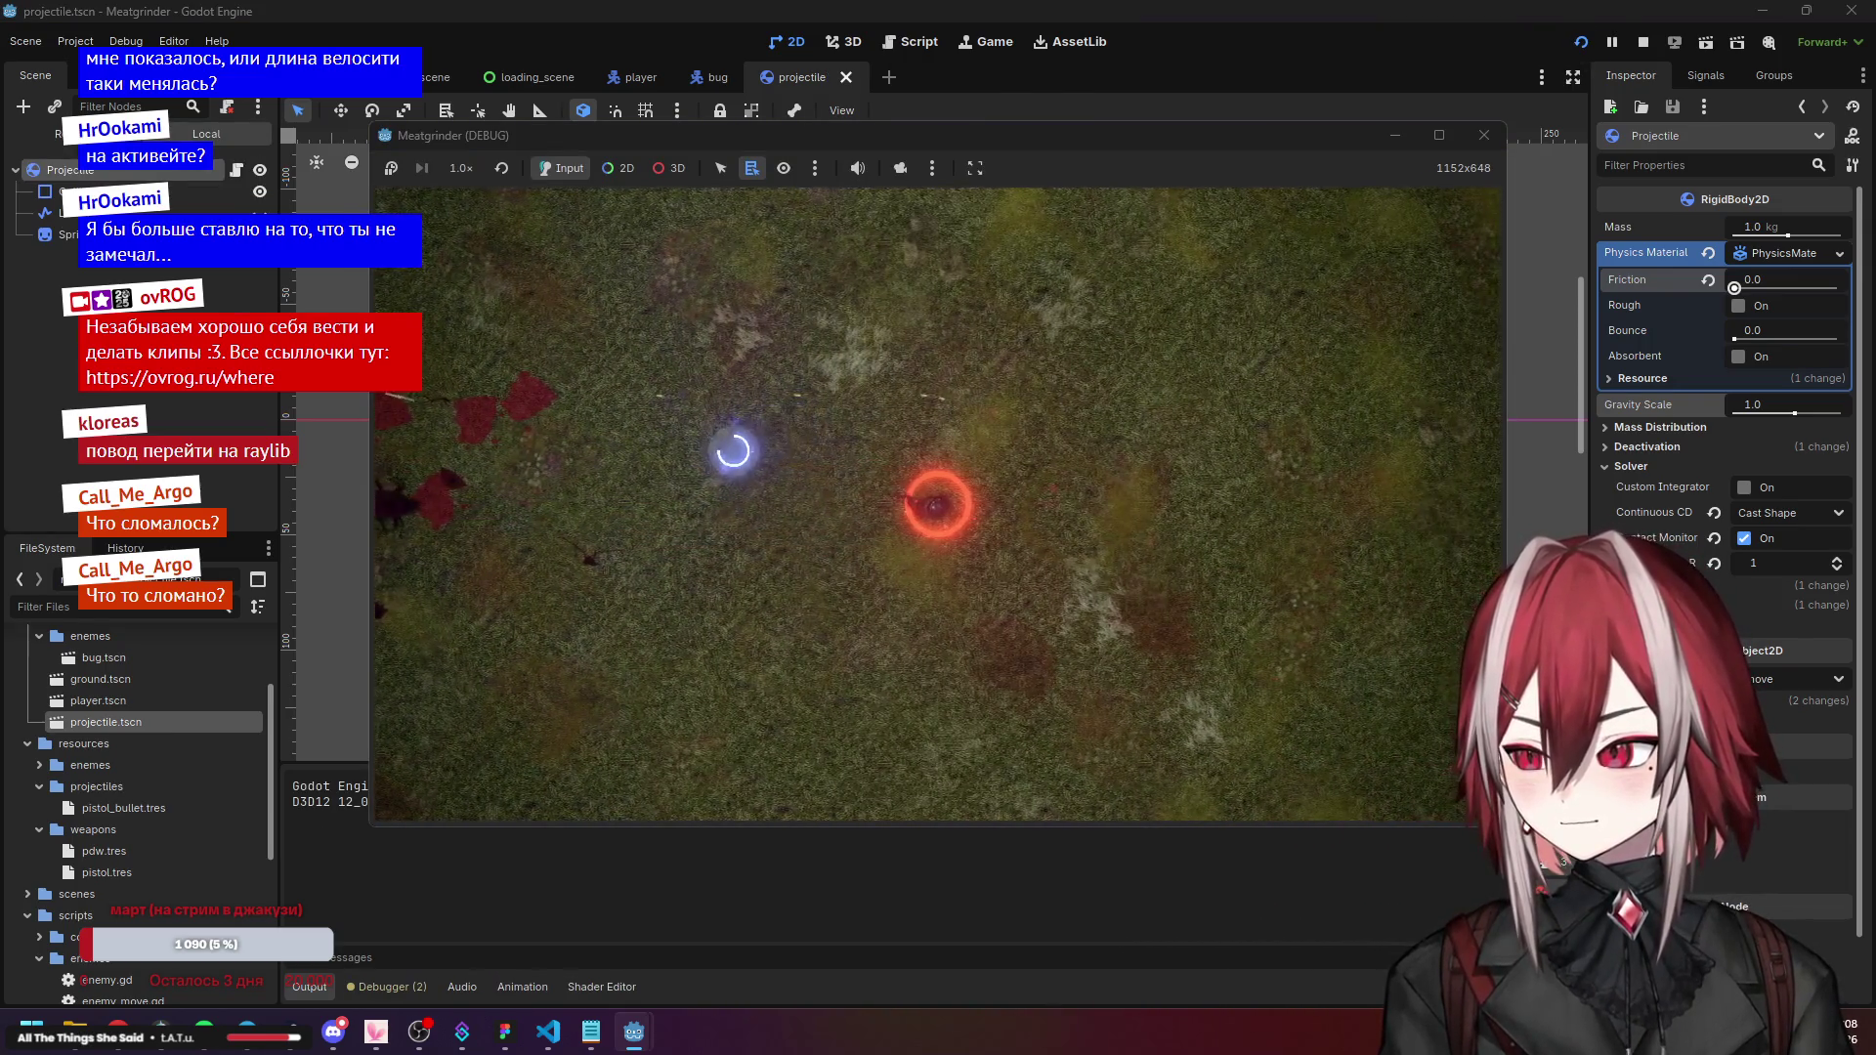
key("F8")
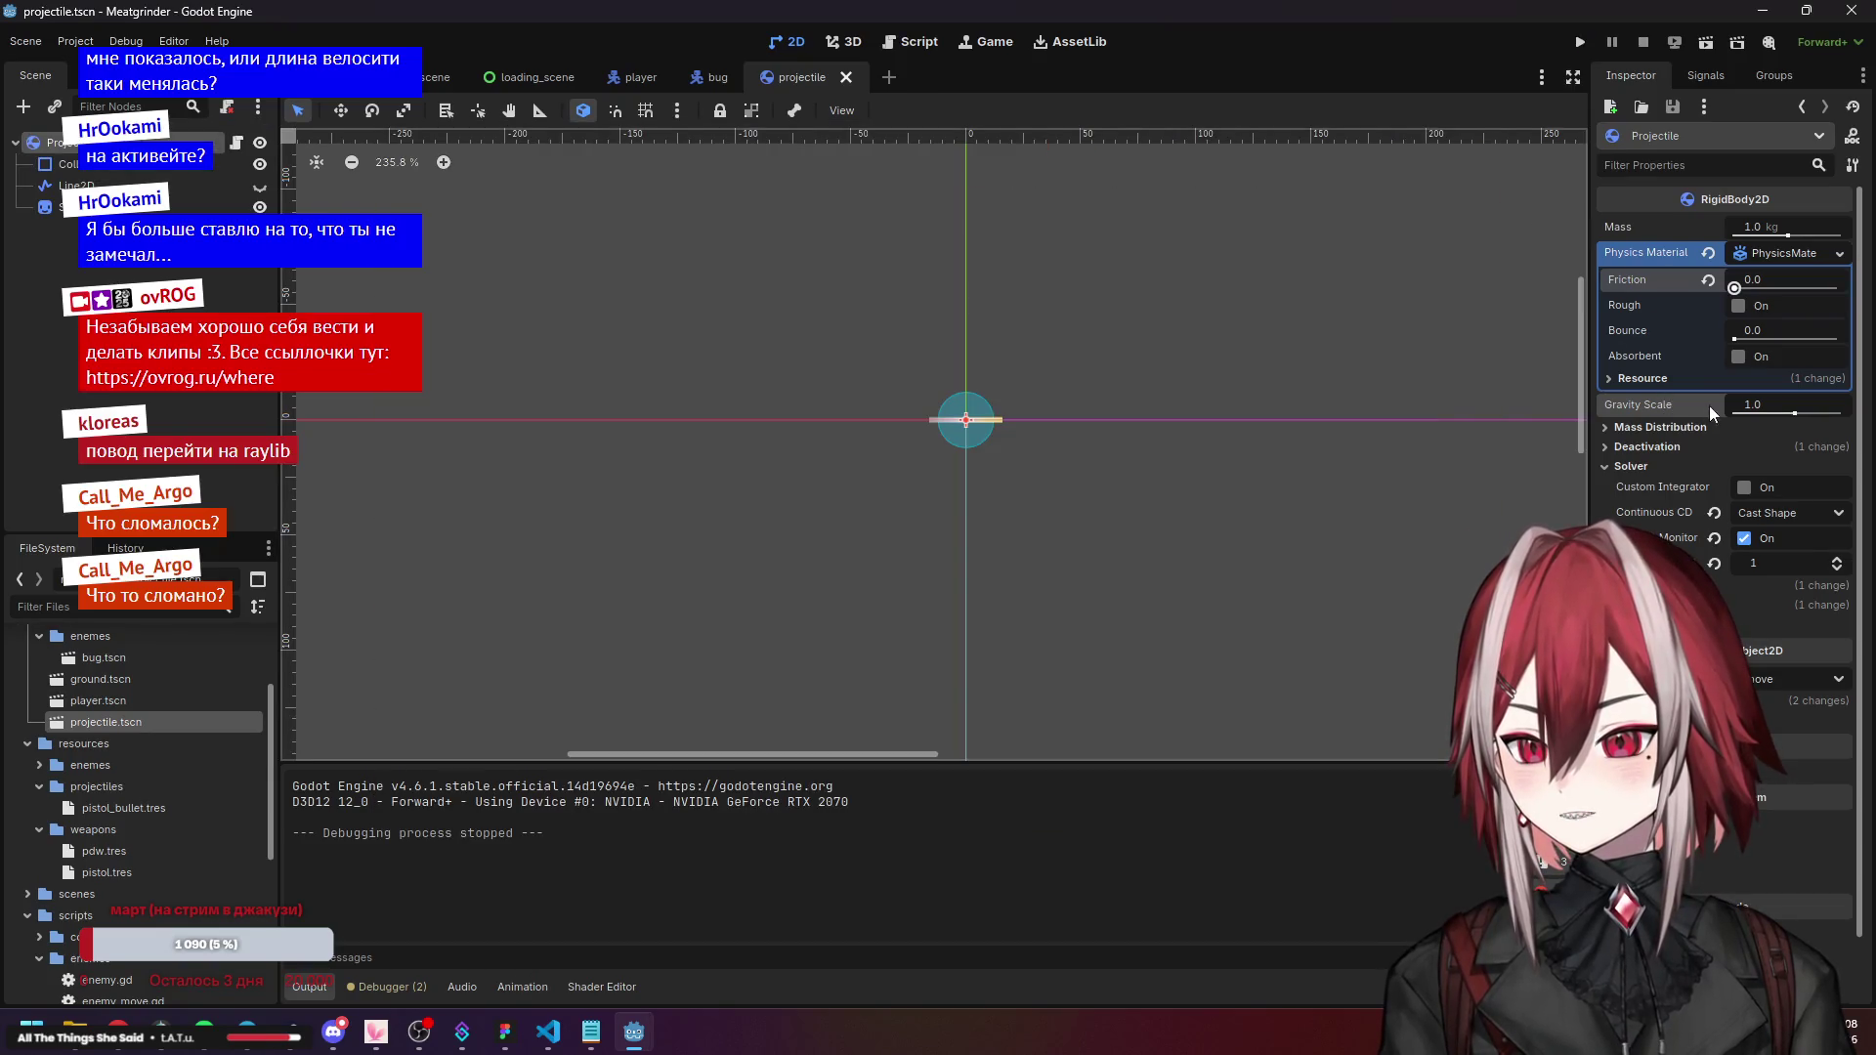
Set the projectile's Gravity Scale to 0.0.
left_click_drag(1749, 404, 1712, 411)
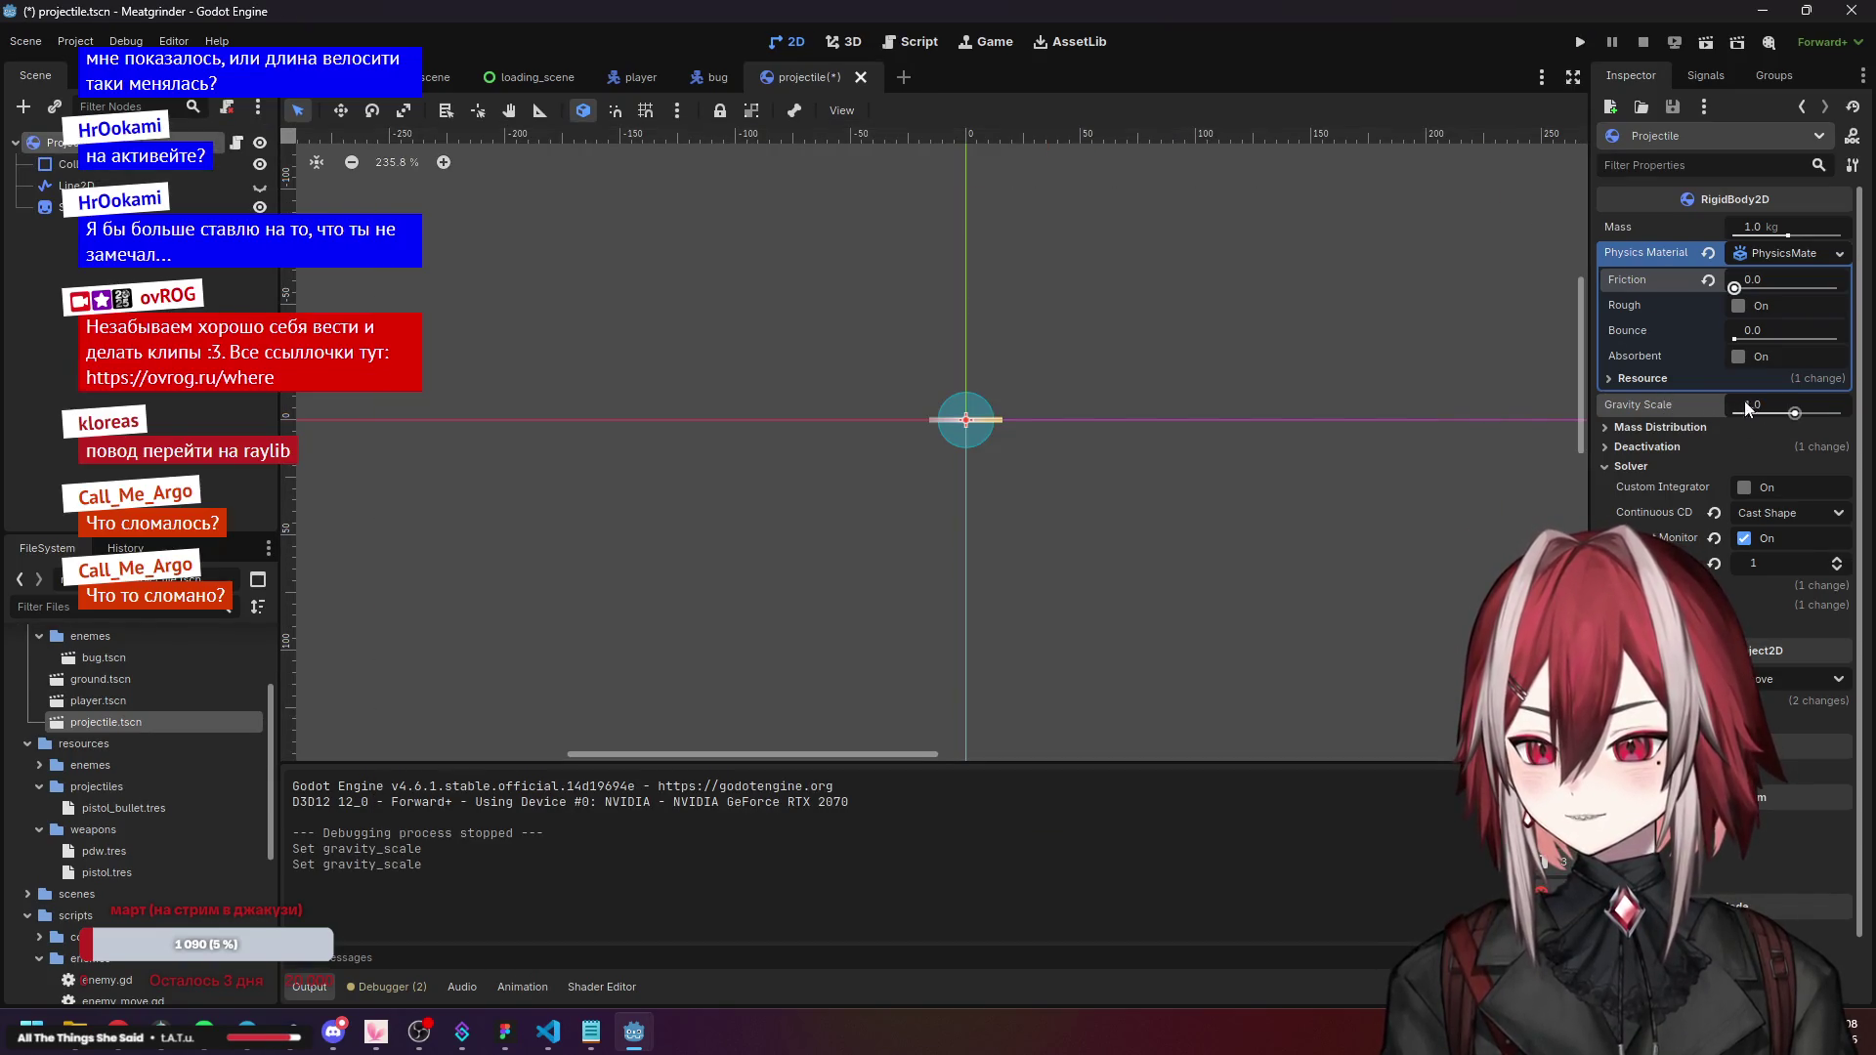
left_click(1765, 402)
type("0")
key("Return")
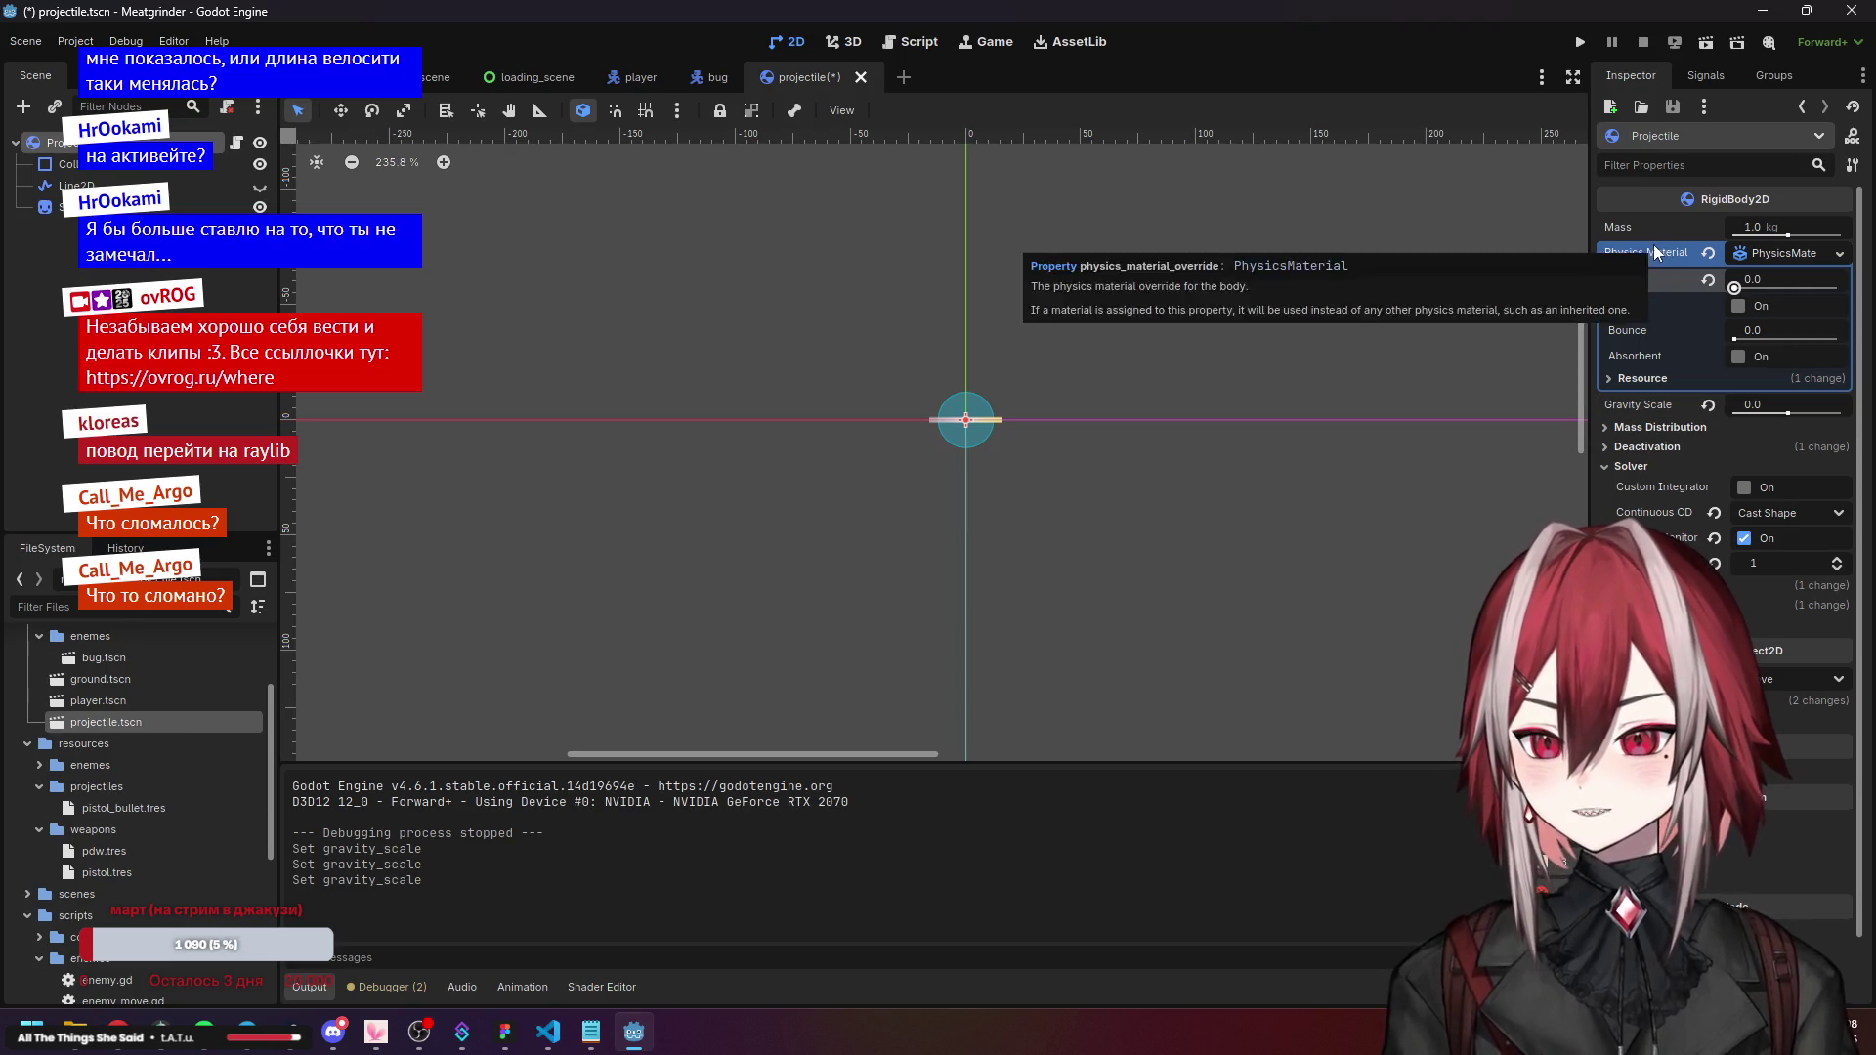
Enable Custom Integrator on the projectile and test the game from its title screen.
left_click(1642, 447)
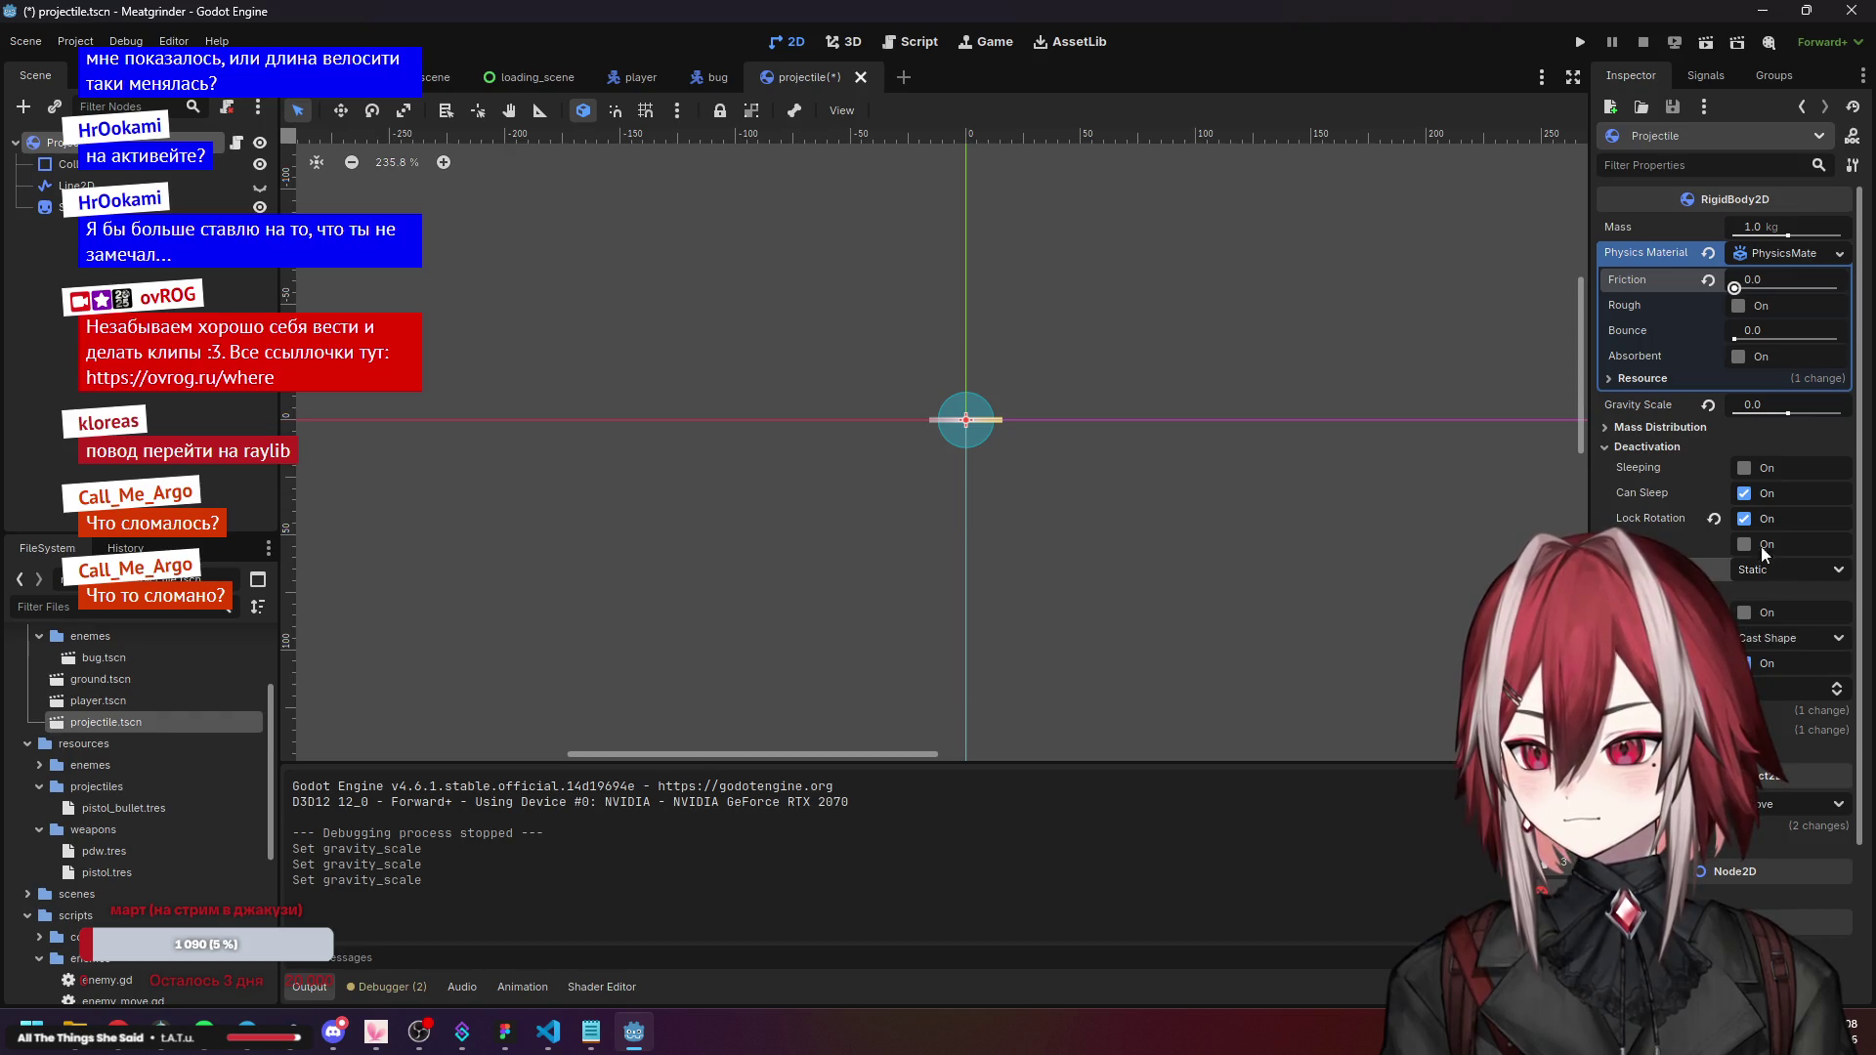
left_click(1645, 449)
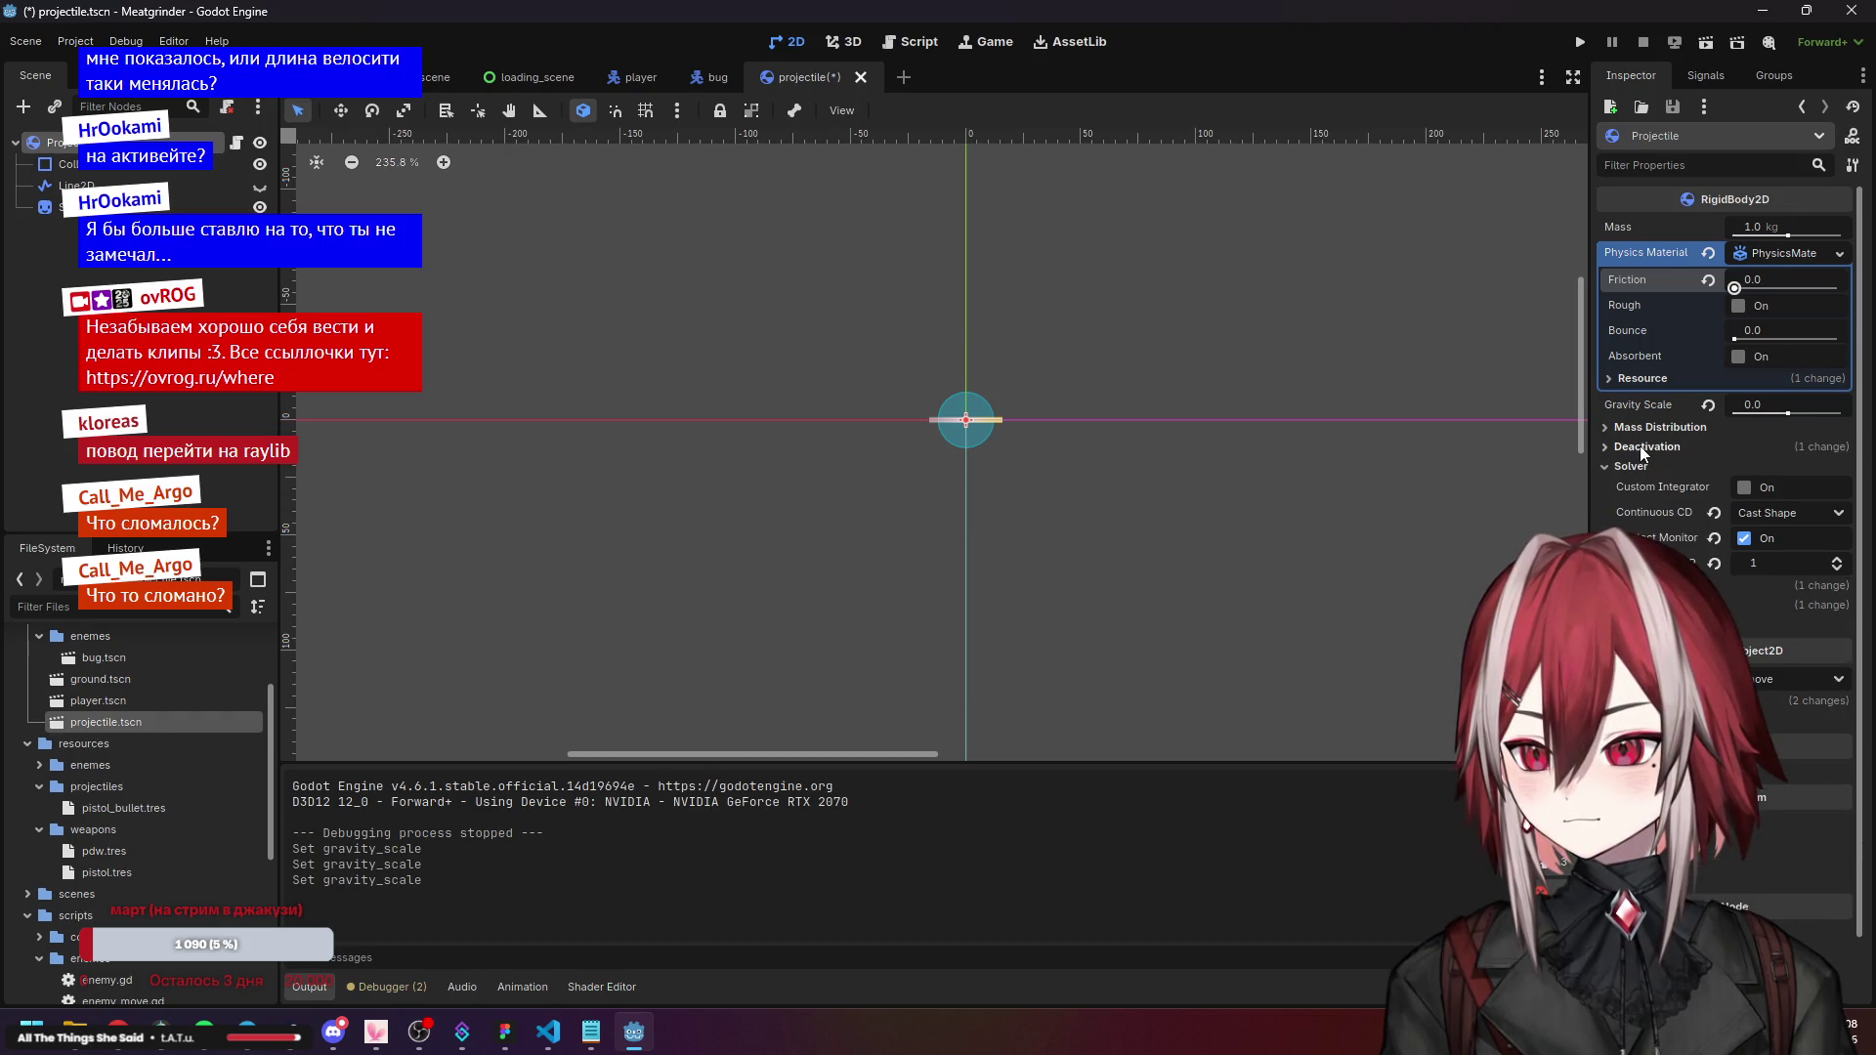
left_click(1744, 487)
left_click(1581, 41)
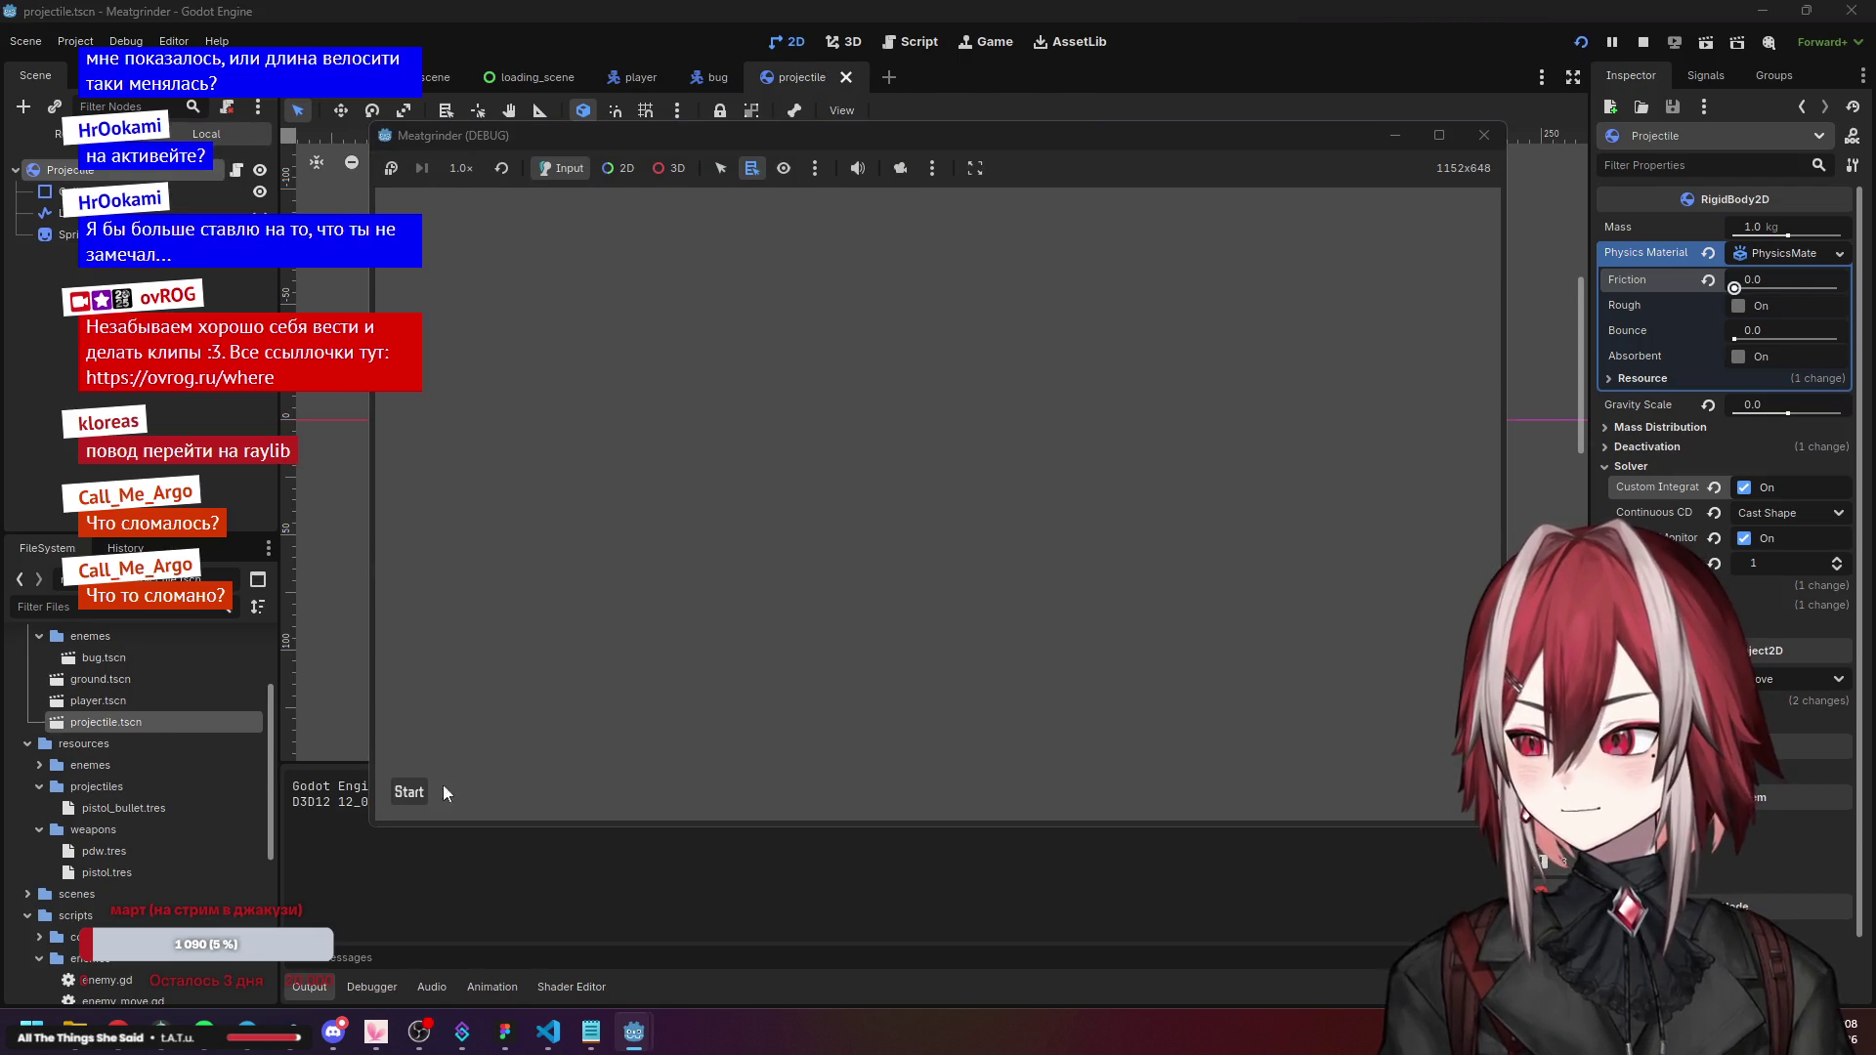
left_click(410, 792)
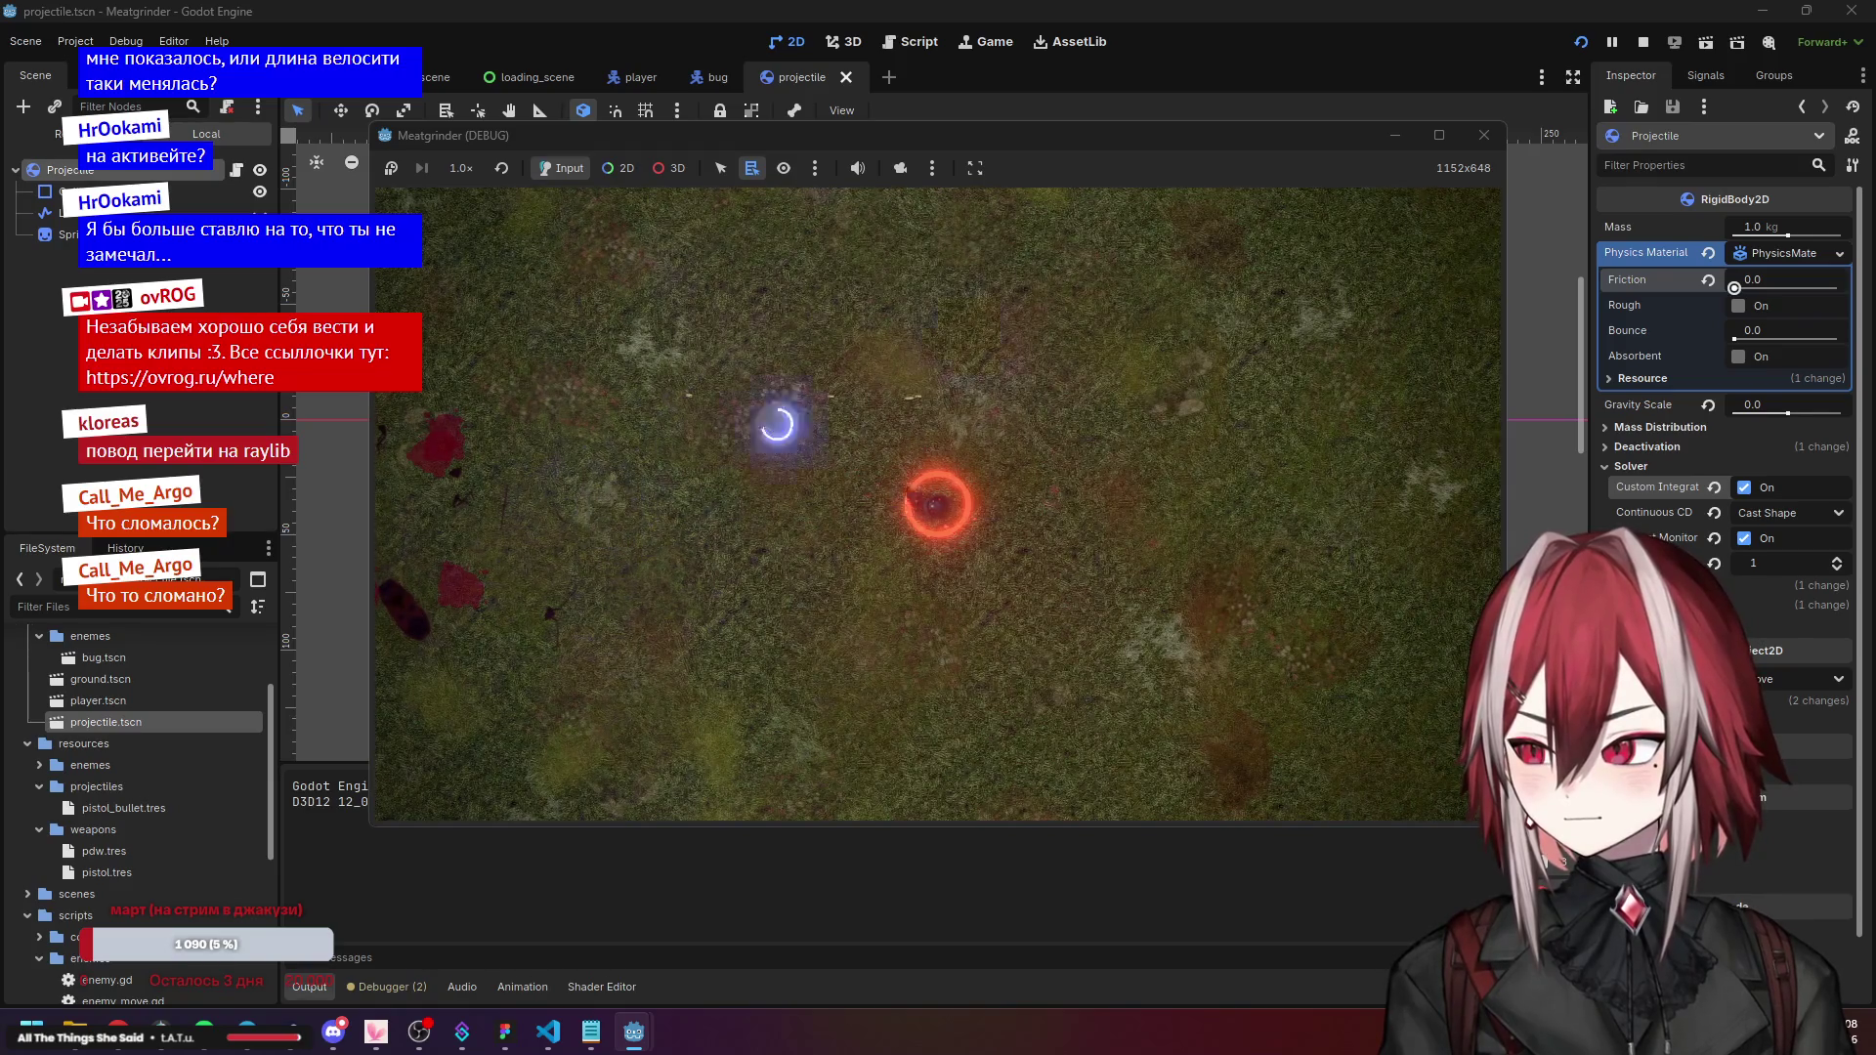
left_click(1484, 135)
Turn Custom Integrator off, reset Continuous CD to Disabled, and test-run again.
left_click(1739, 487)
left_click(1716, 513)
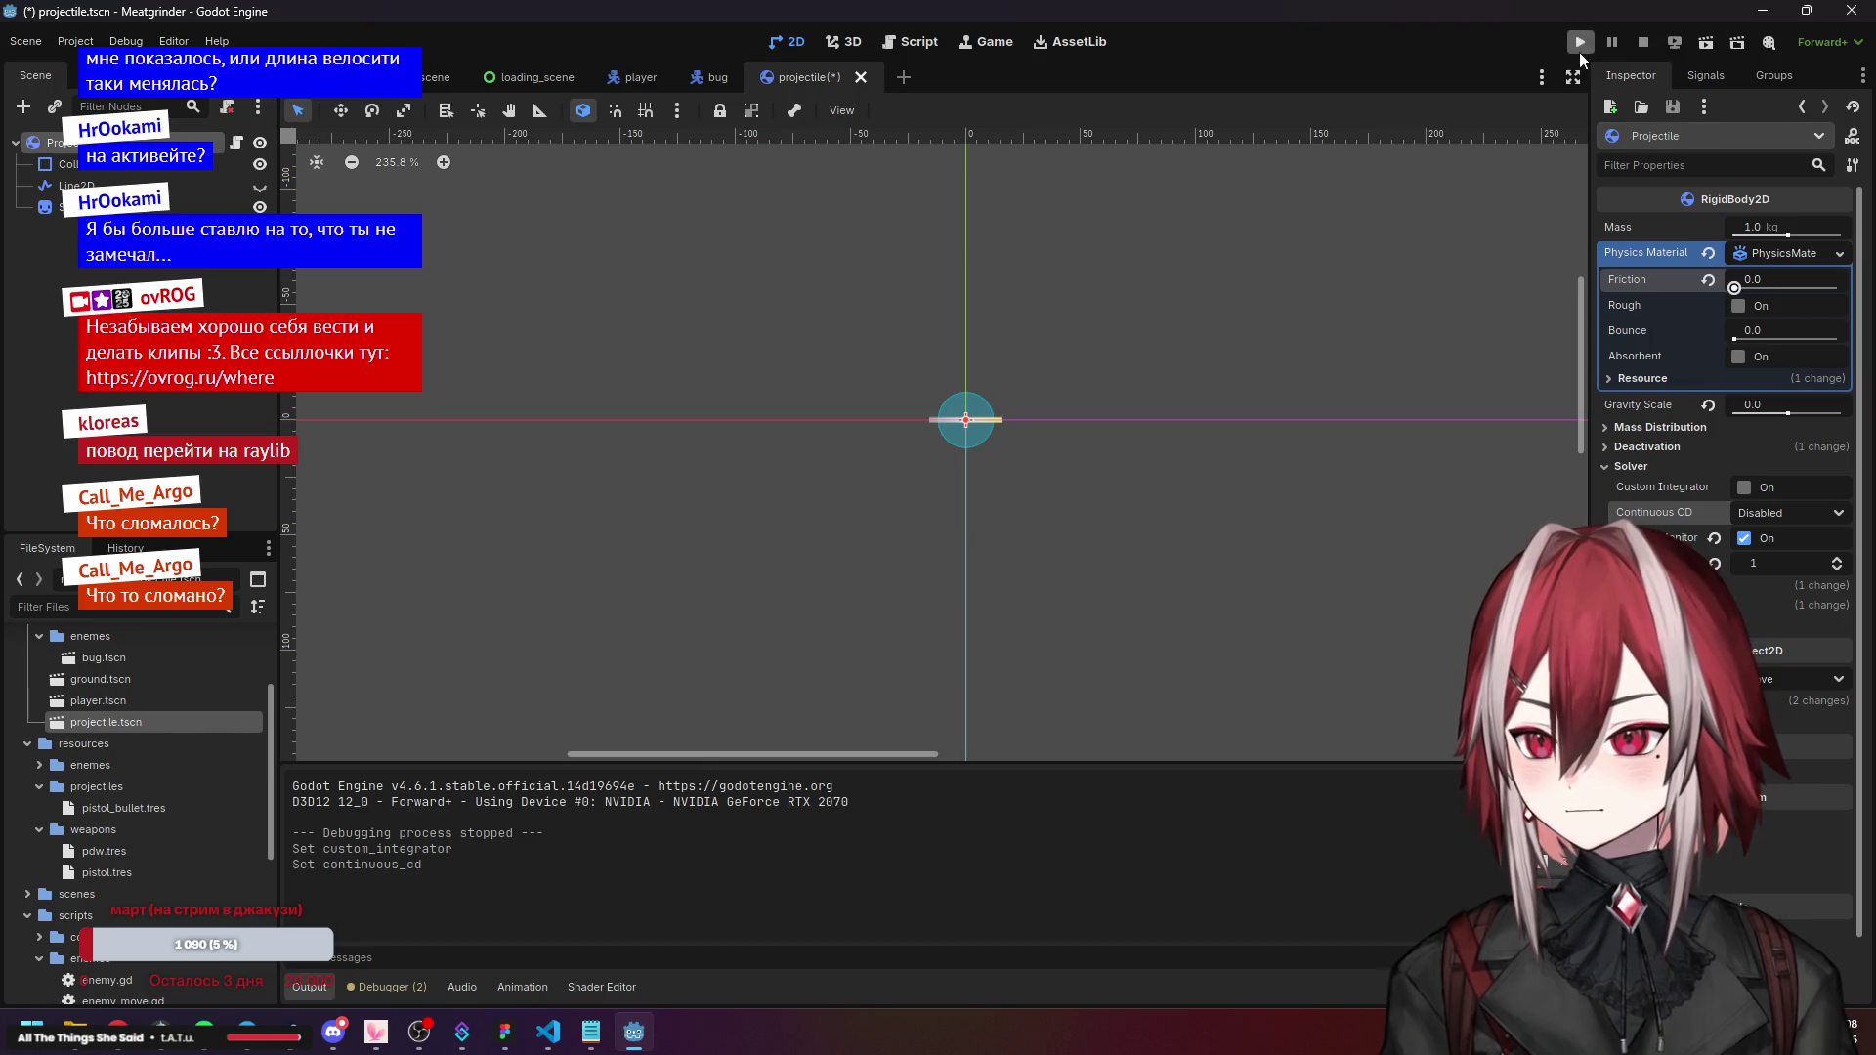
left_click(1580, 42)
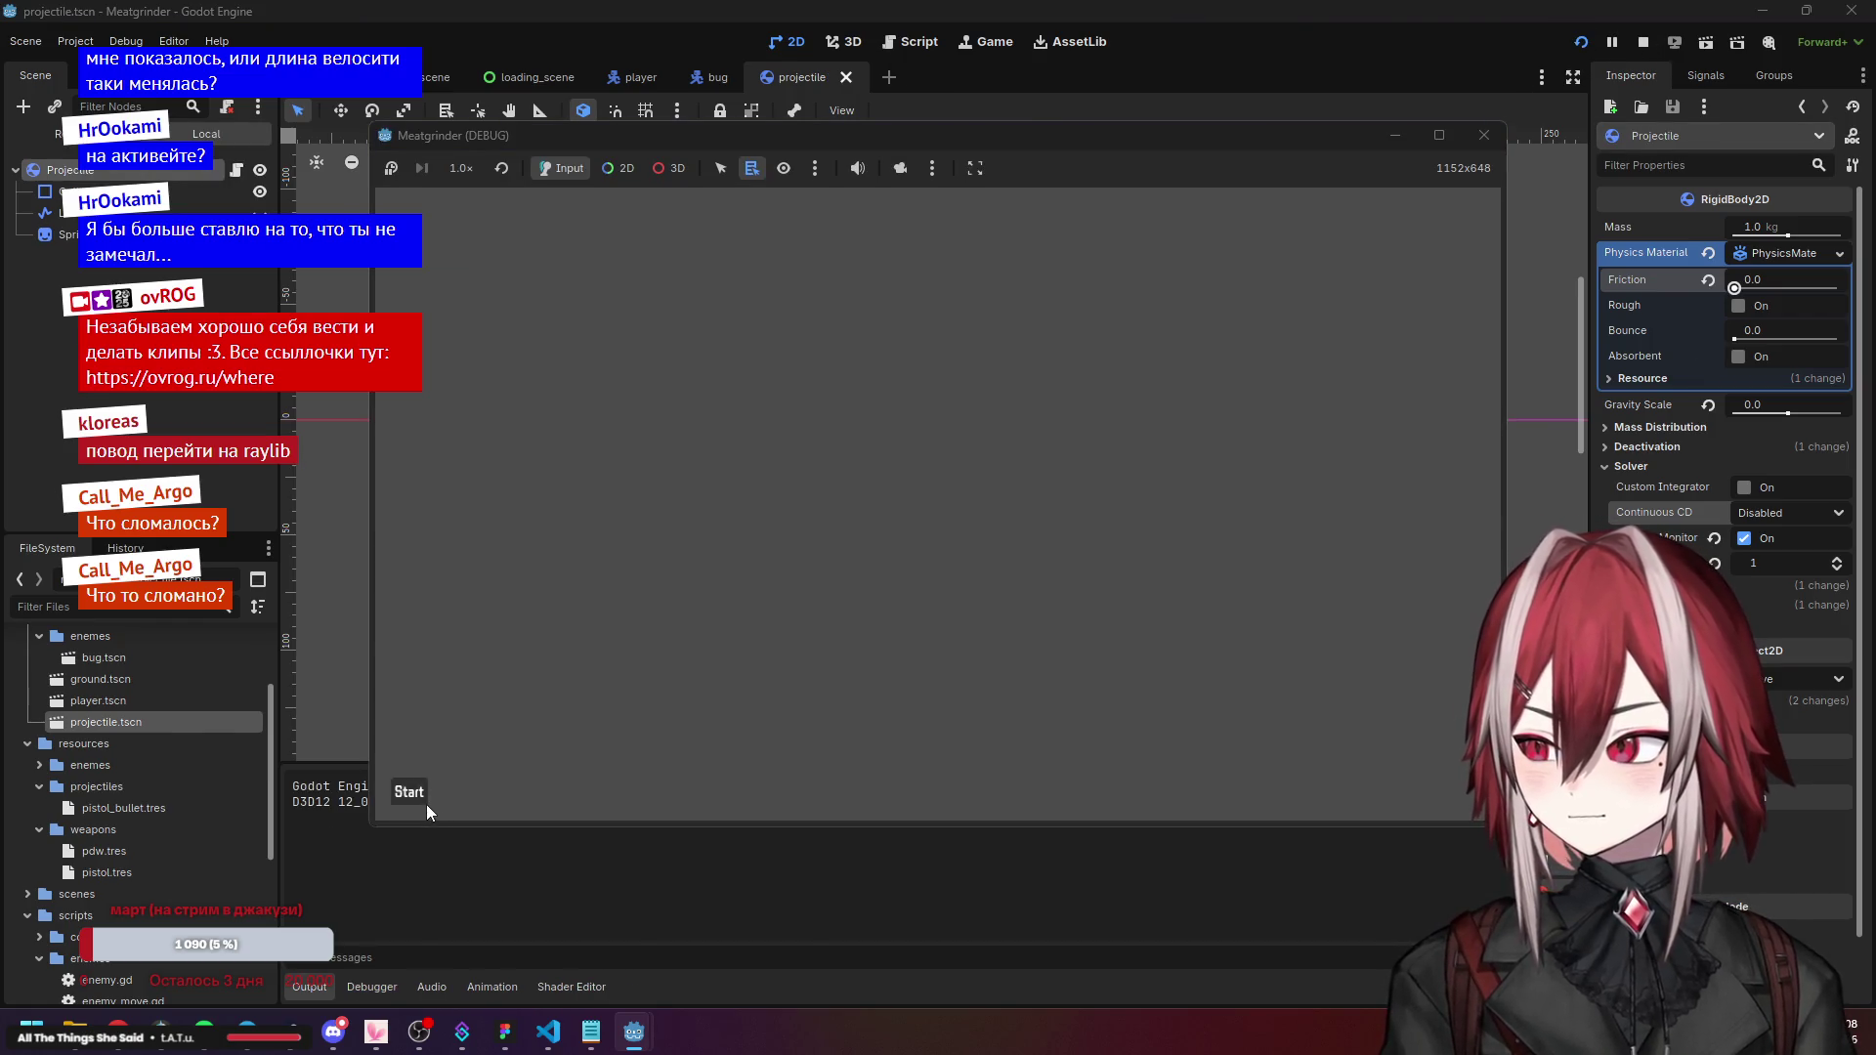
left_click(409, 793)
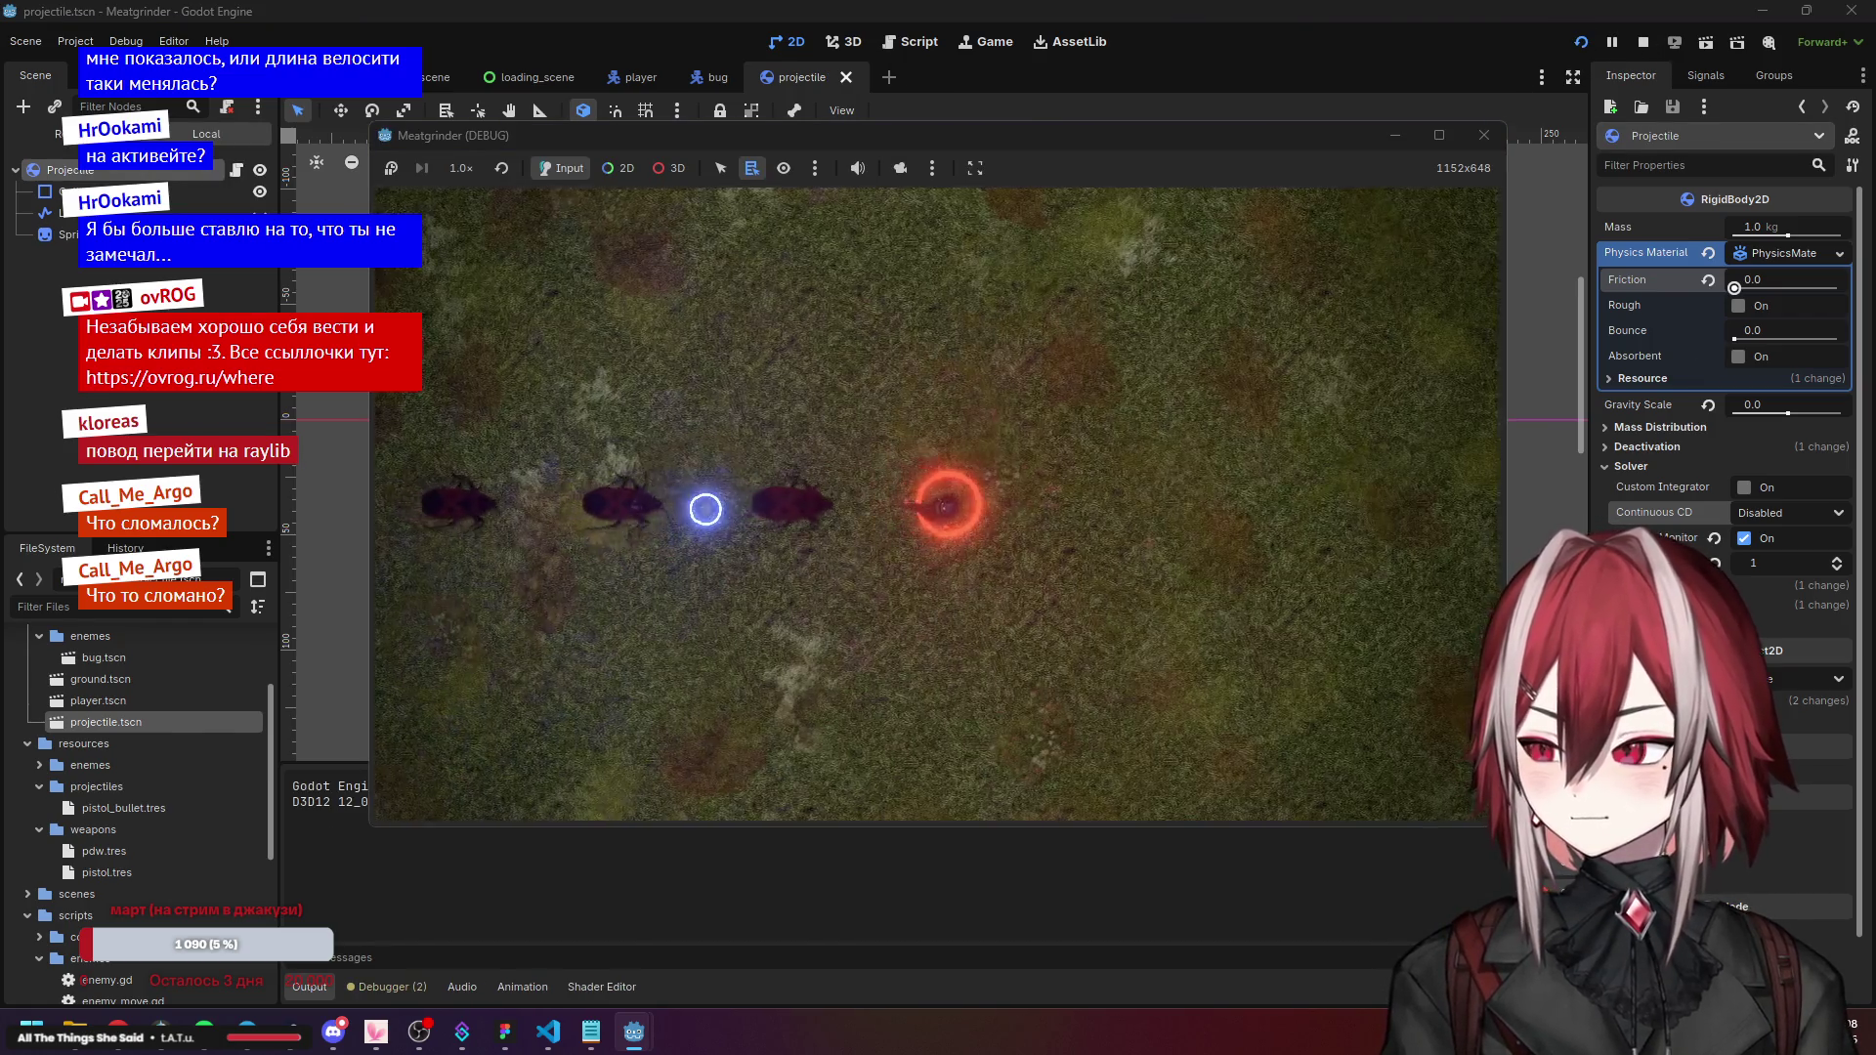
left_click(1484, 135)
Set Solver Continuous CD to Cast Ray and expand the Linear velocity and damp properties.
left_click(1748, 506)
left_click(1793, 566)
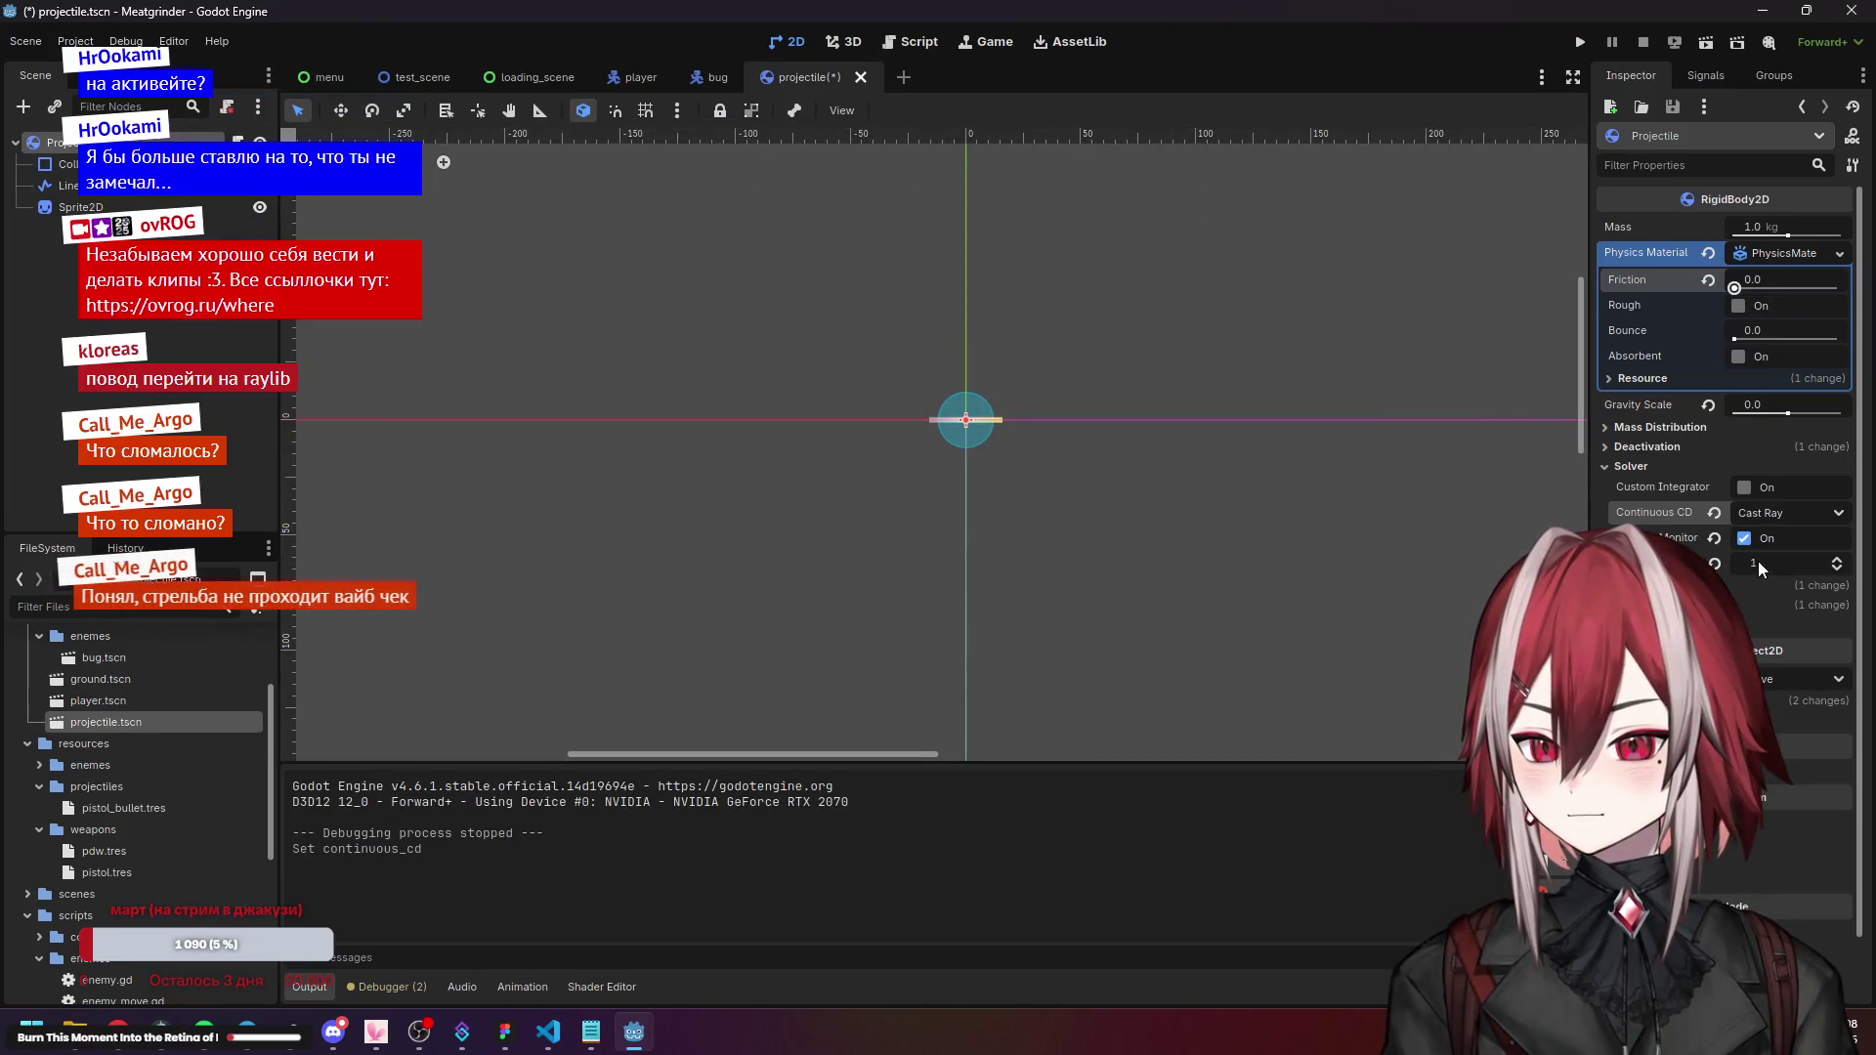
mouse_move(1675, 508)
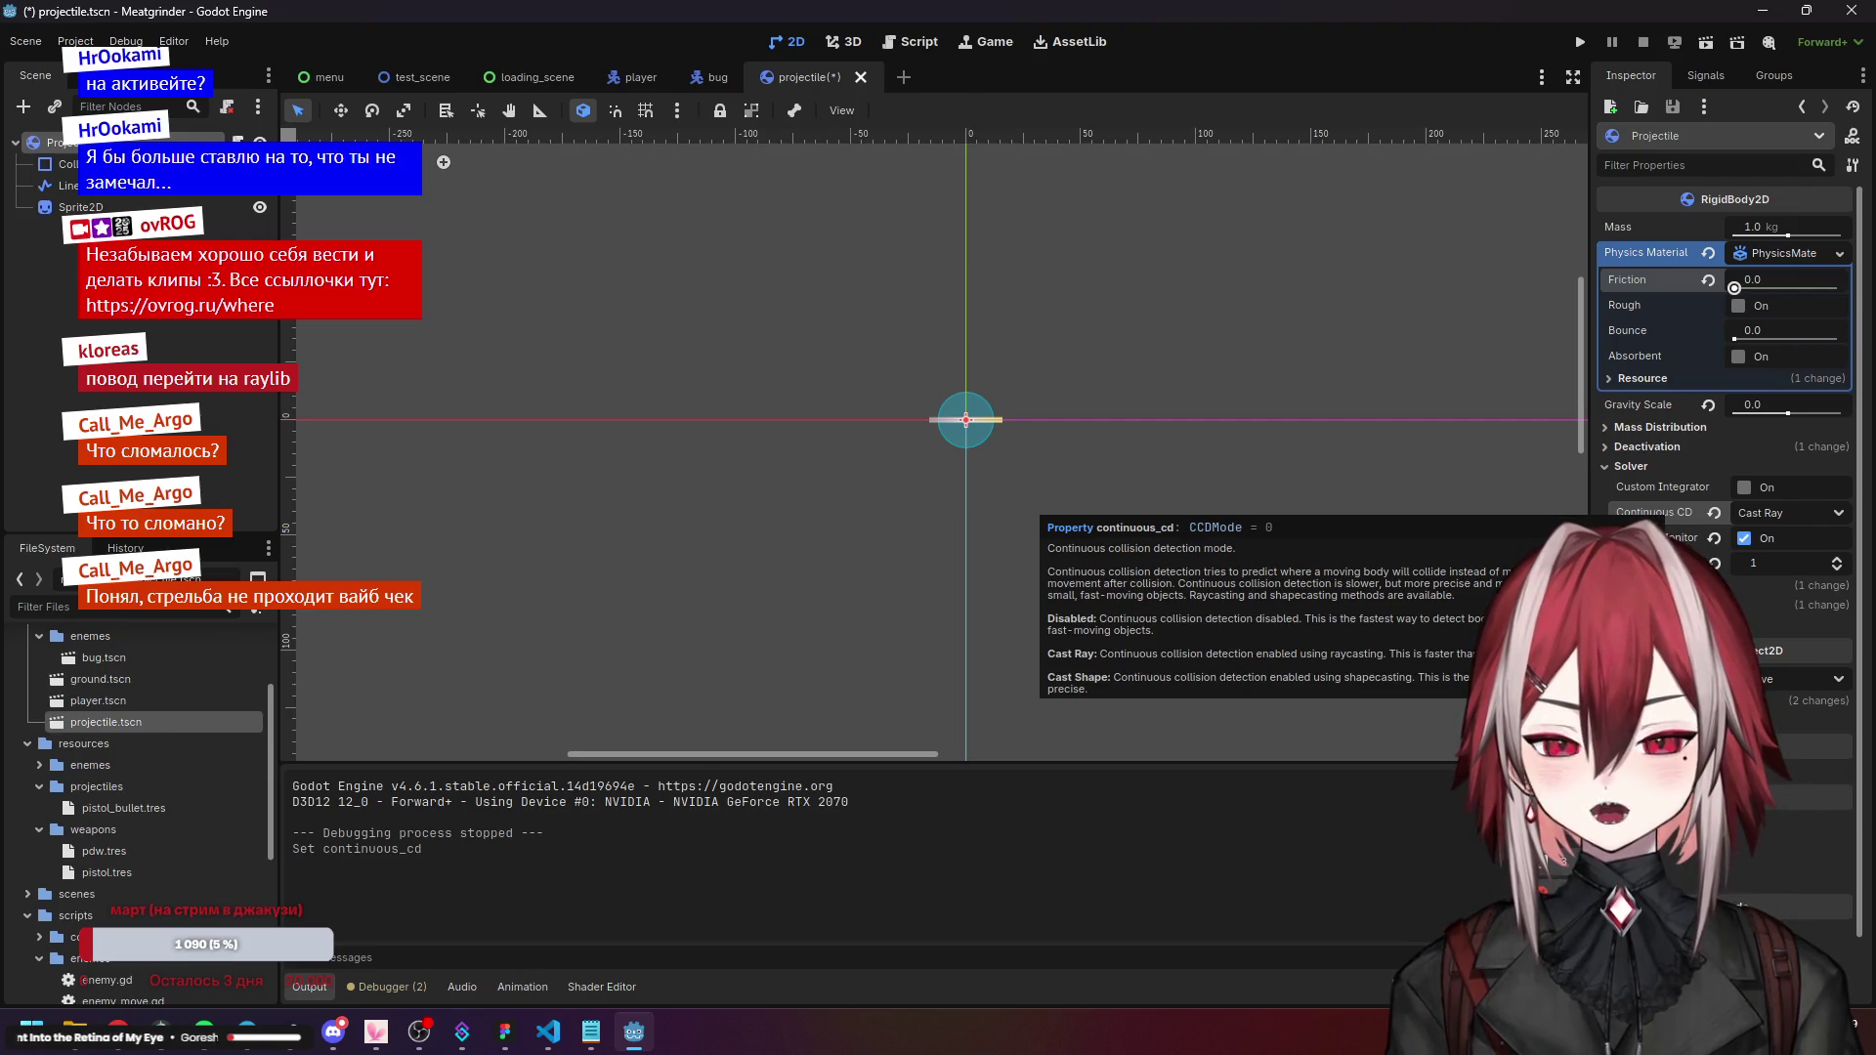
mouse_move(1703, 553)
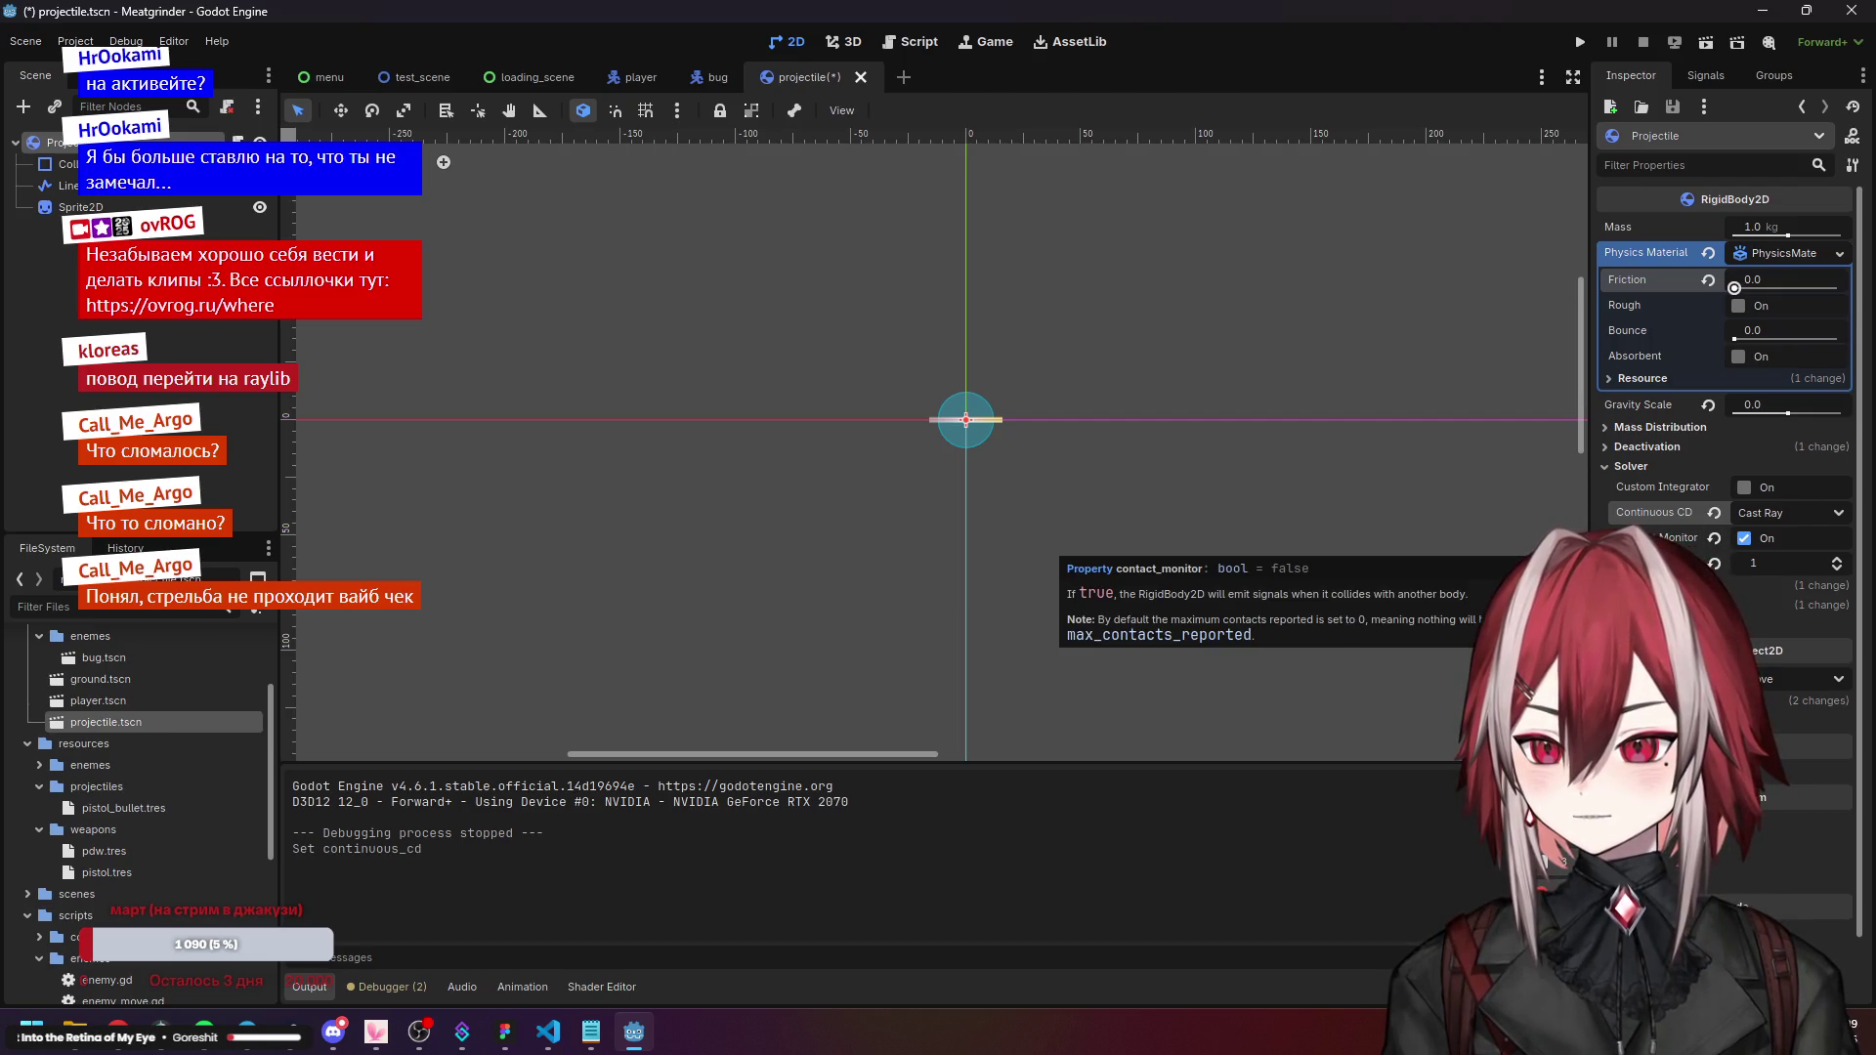
left_click(1652, 585)
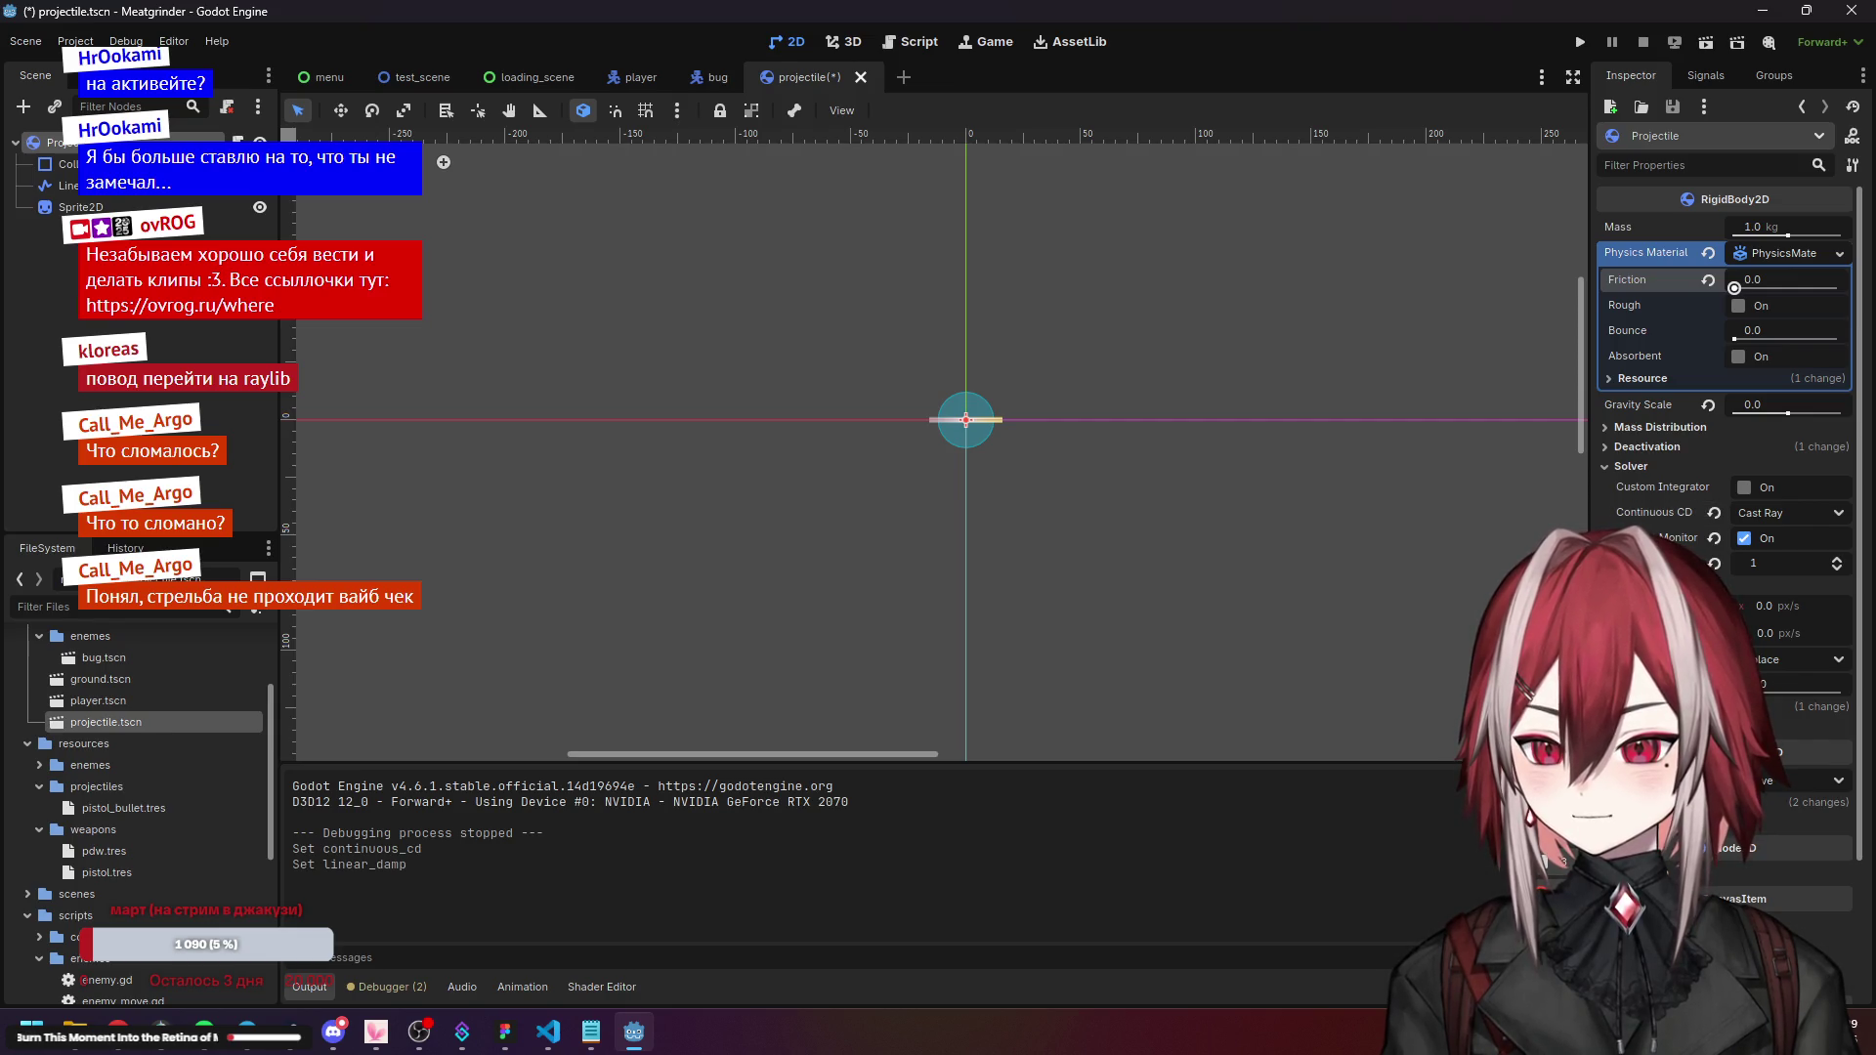
Run the game, fire projectiles at the bugs while moving around, then close it.
left_click(1583, 39)
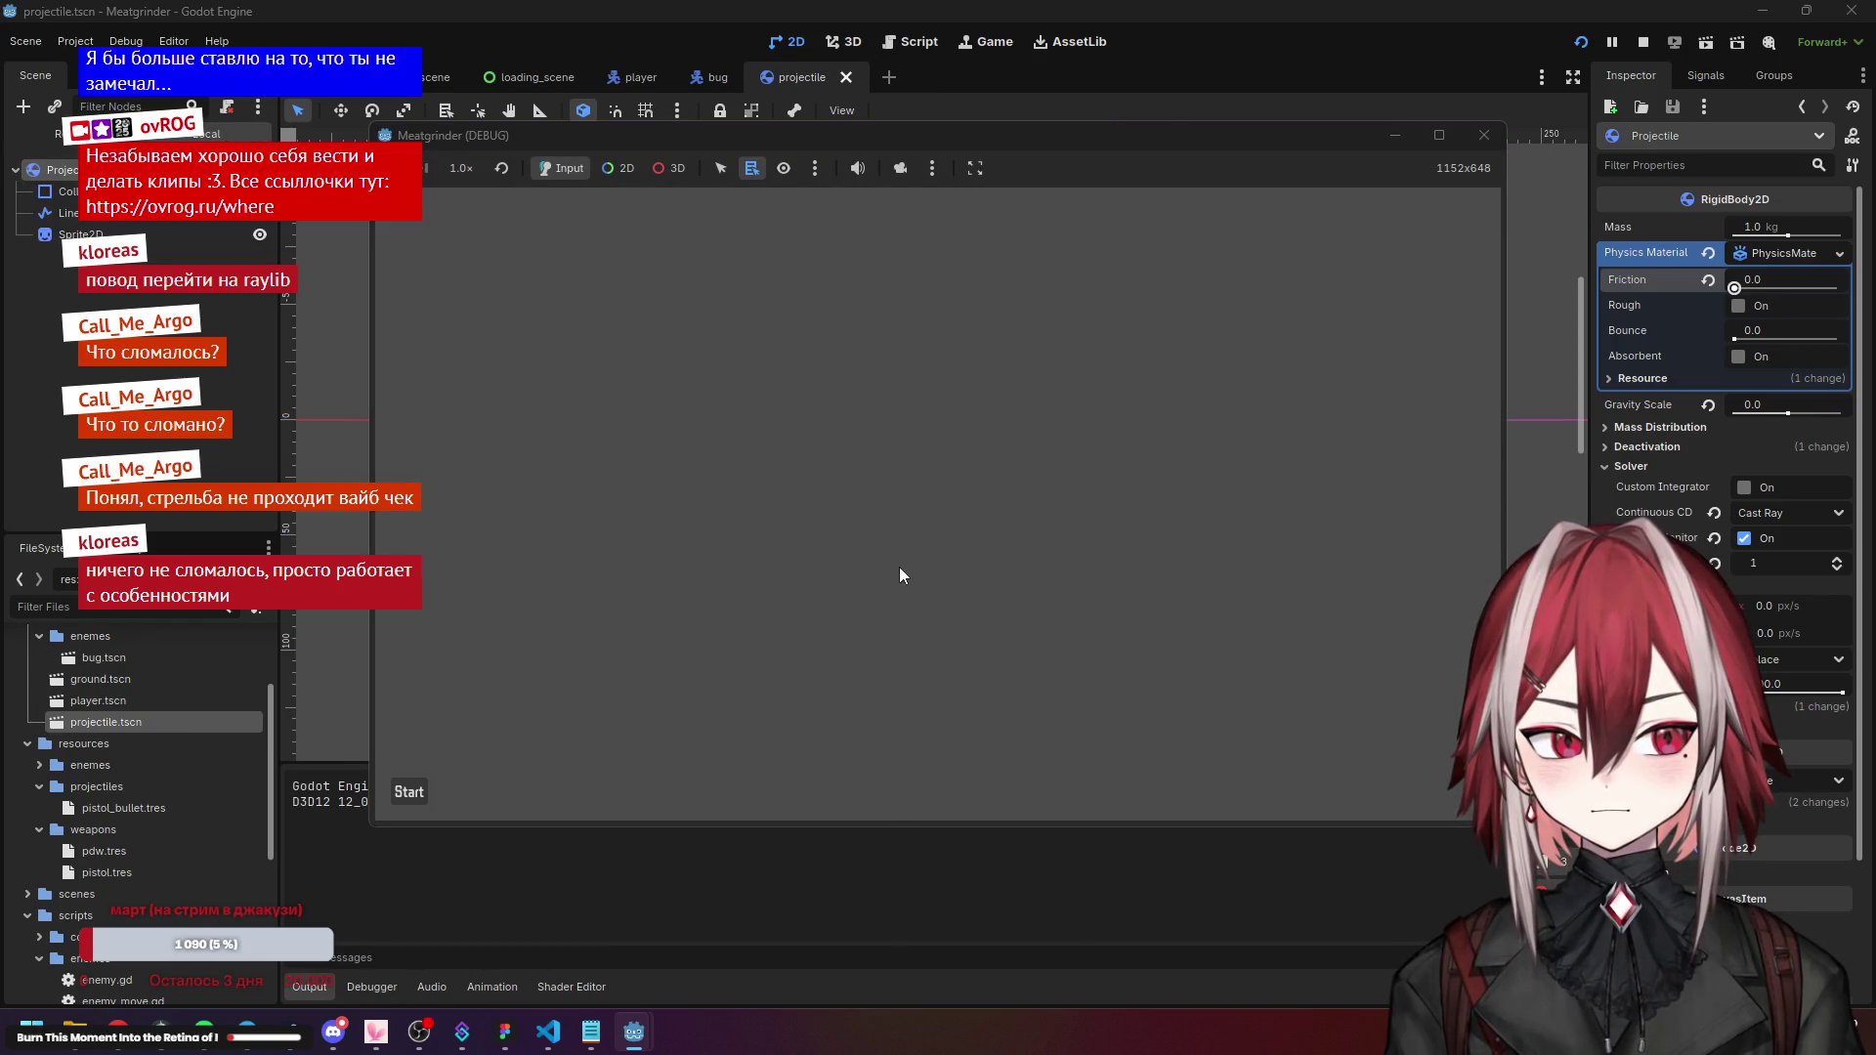
left_click(408, 792)
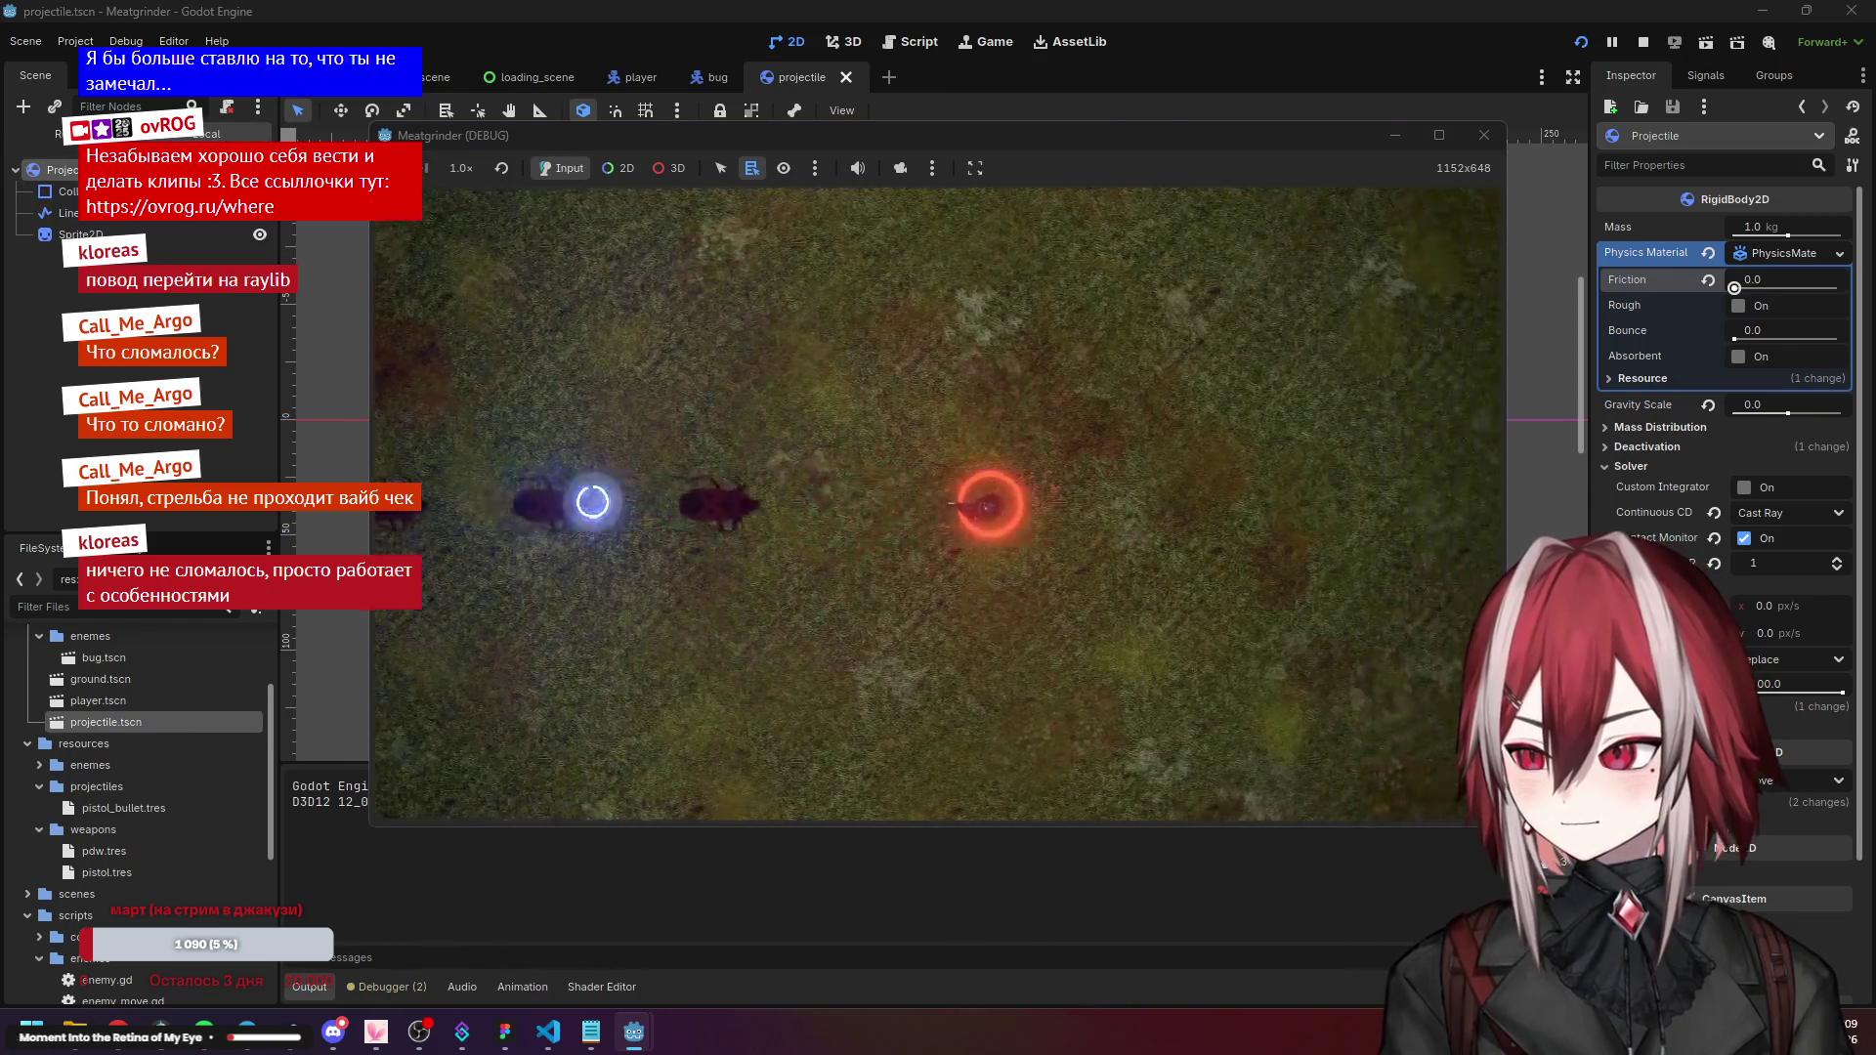
left_click(593, 501)
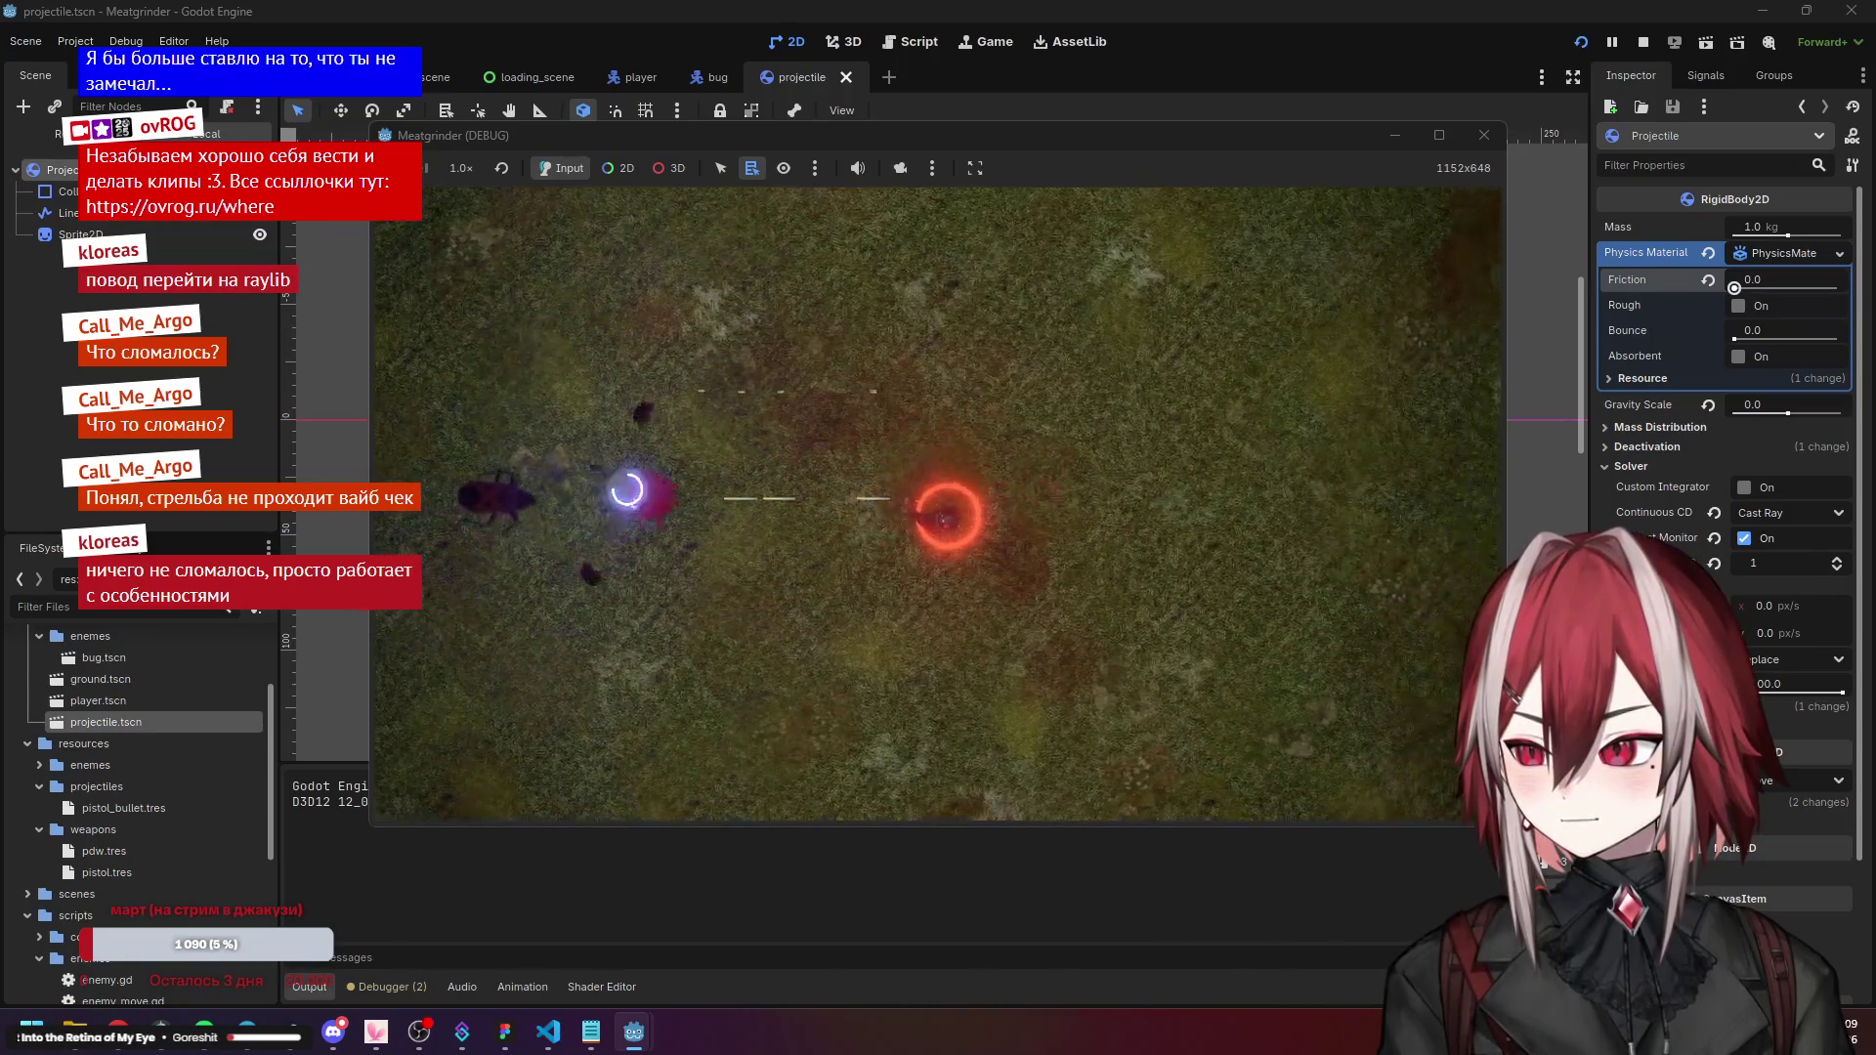
left_click(899, 503)
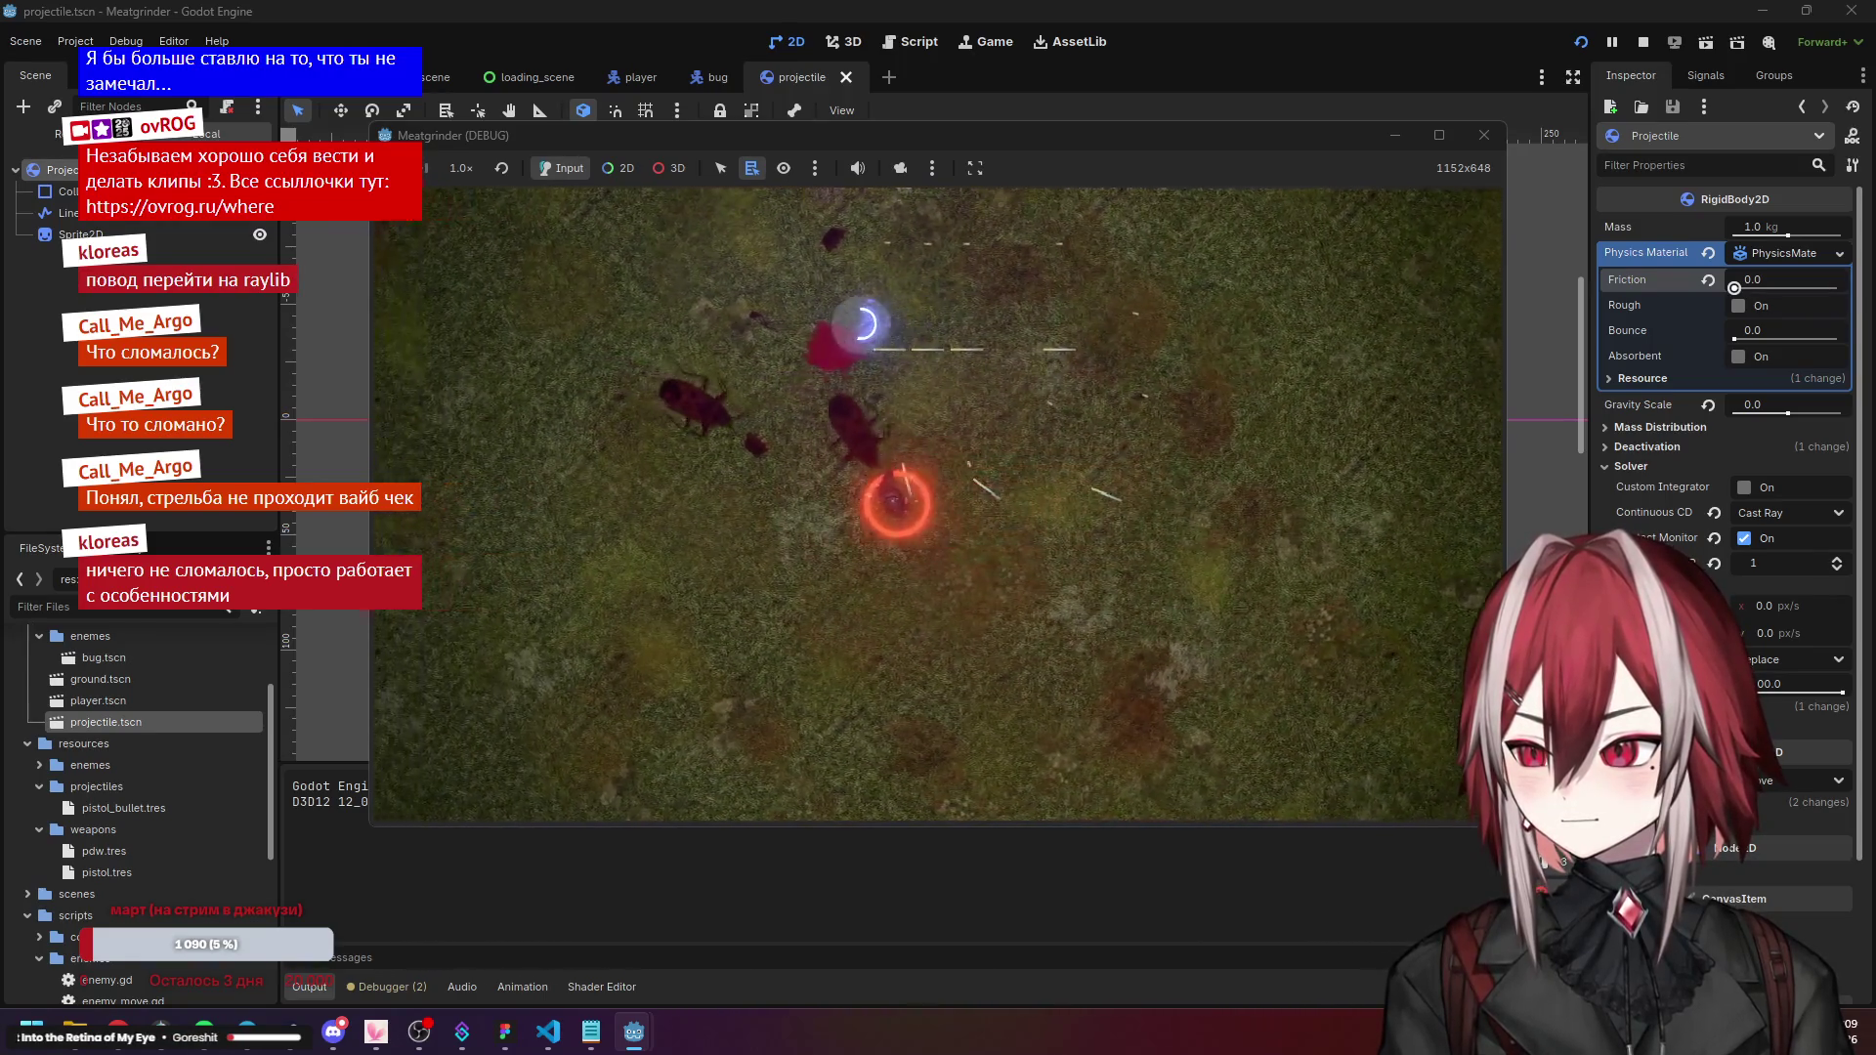
key("a")
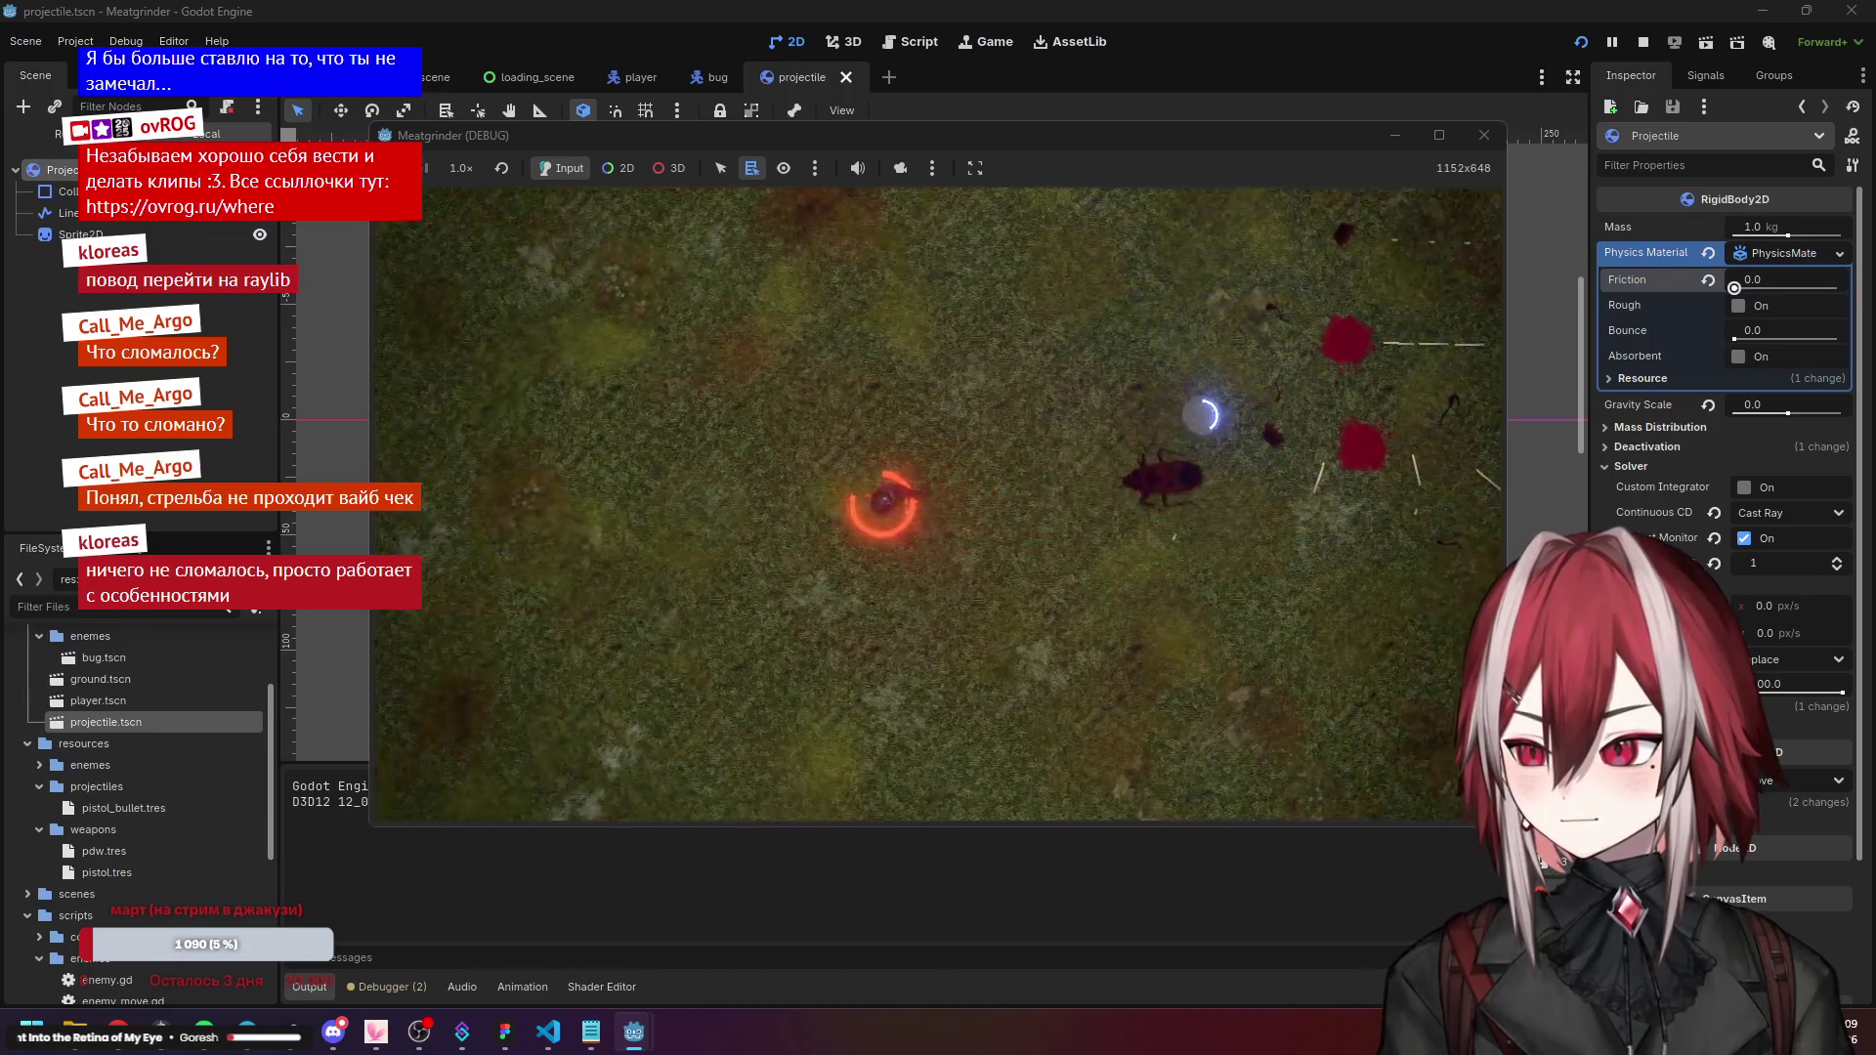
left_click(1149, 523)
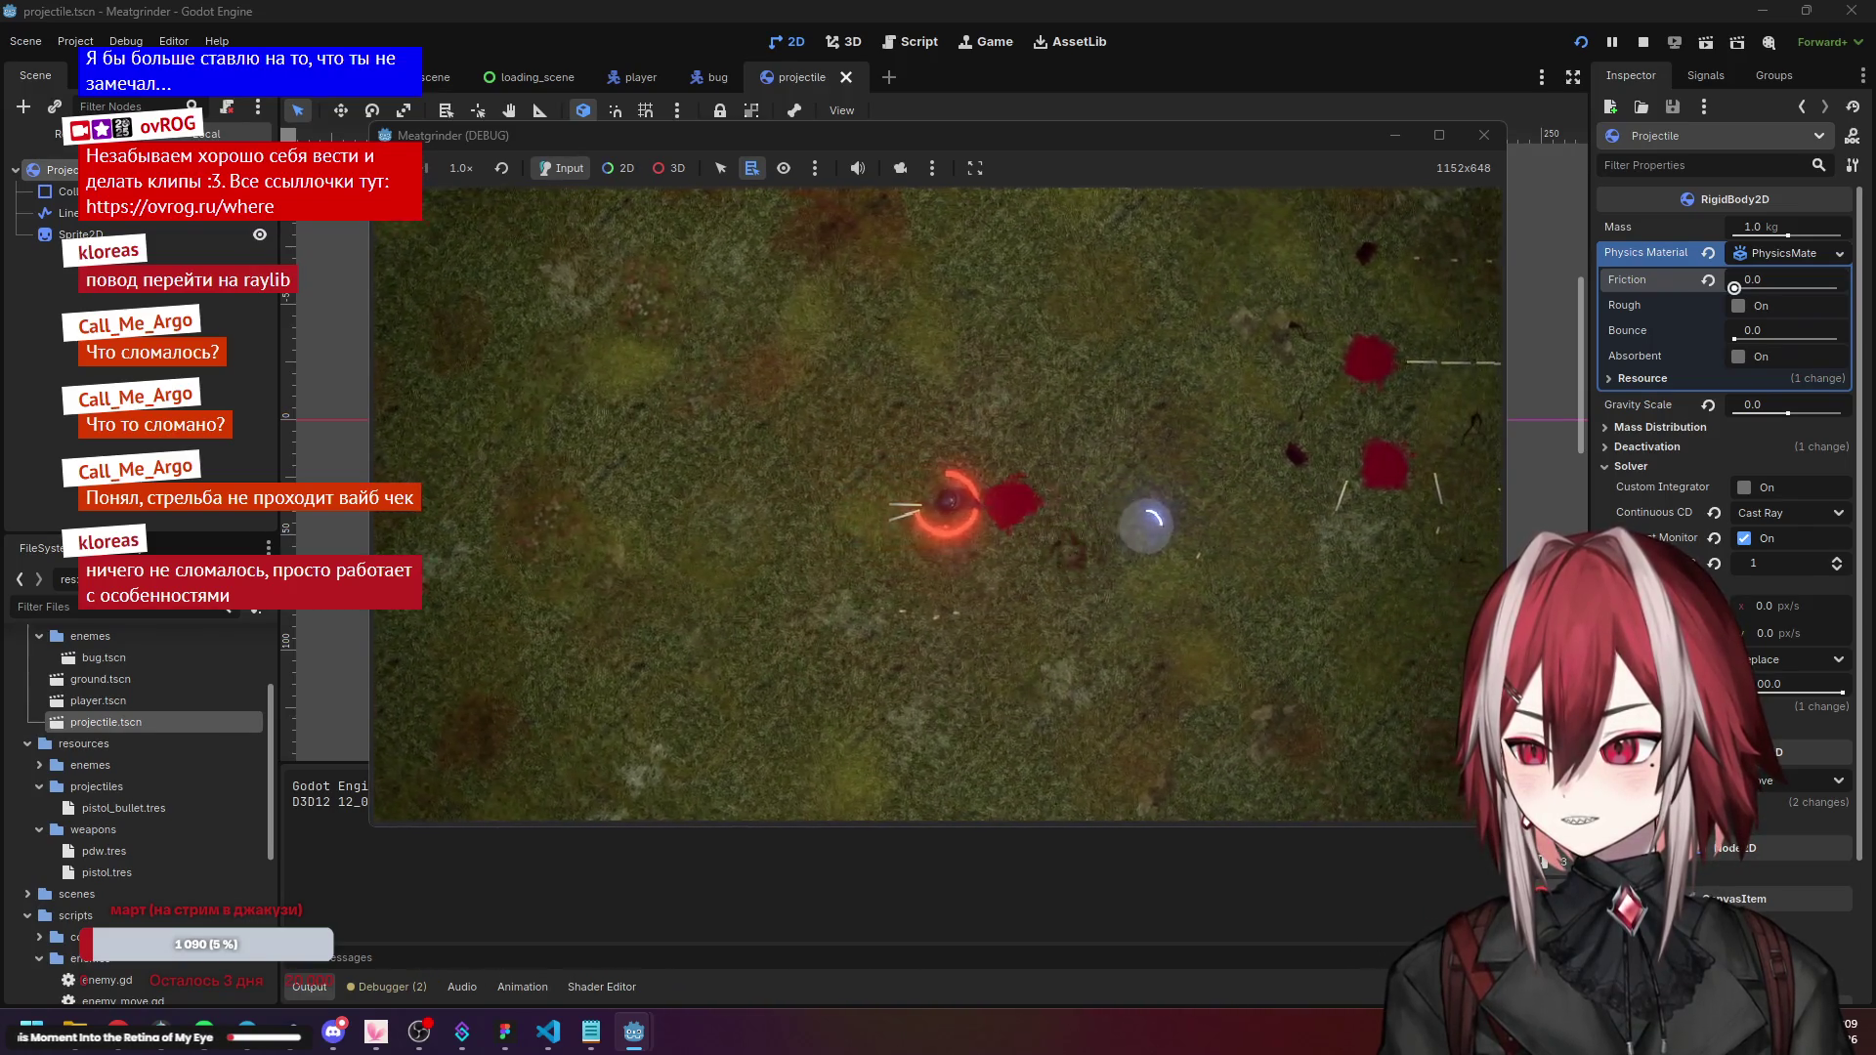
key("w")
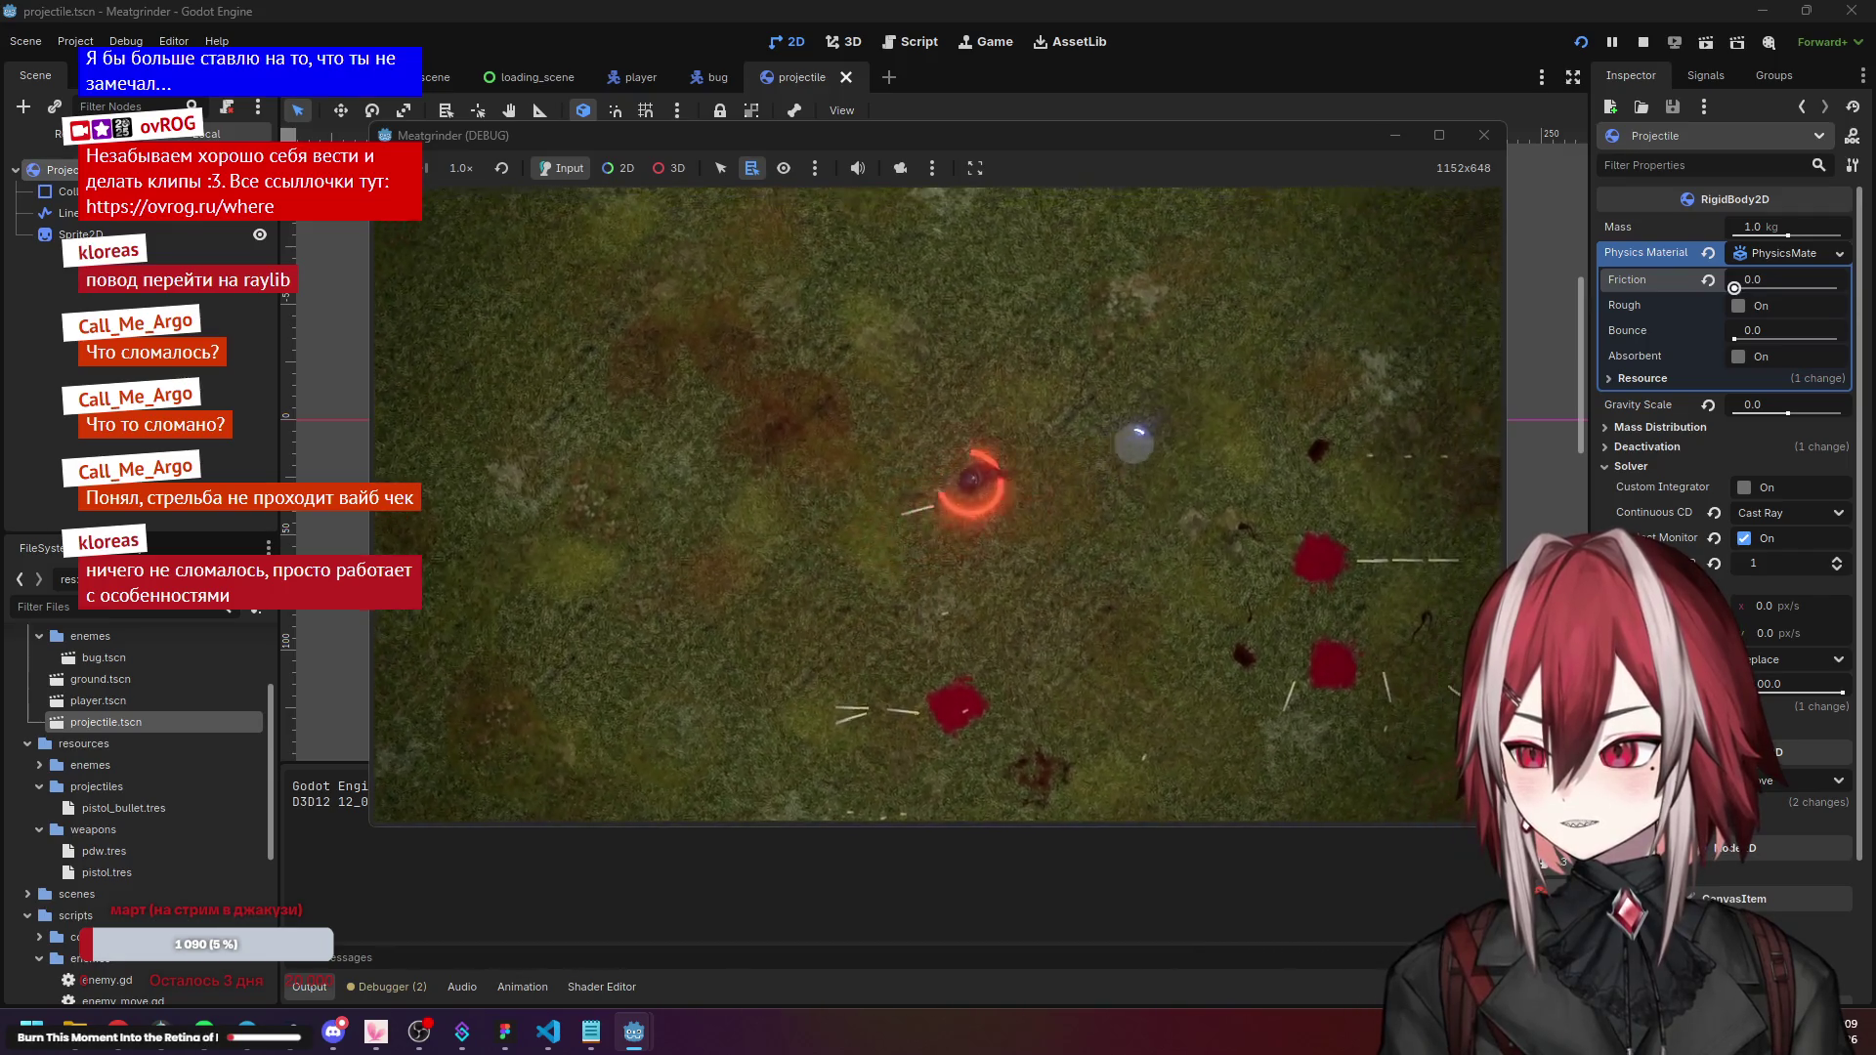
key("d")
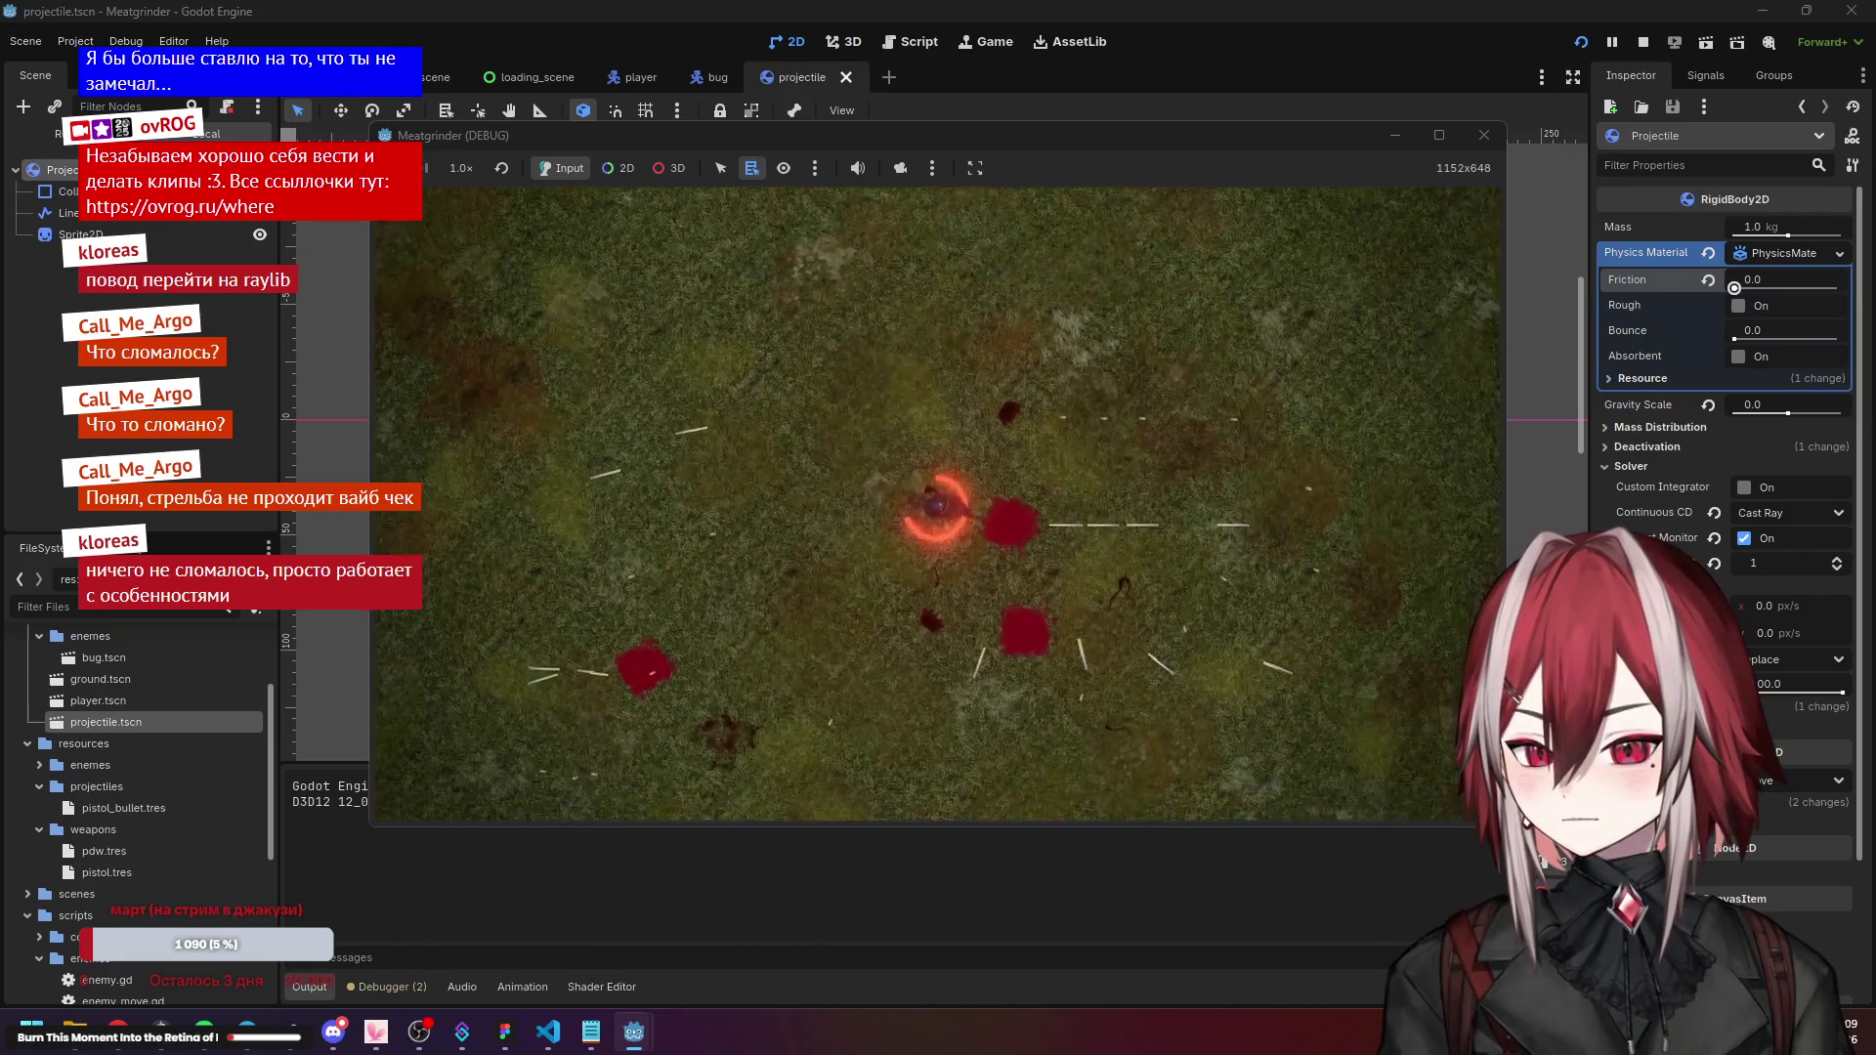
key("d")
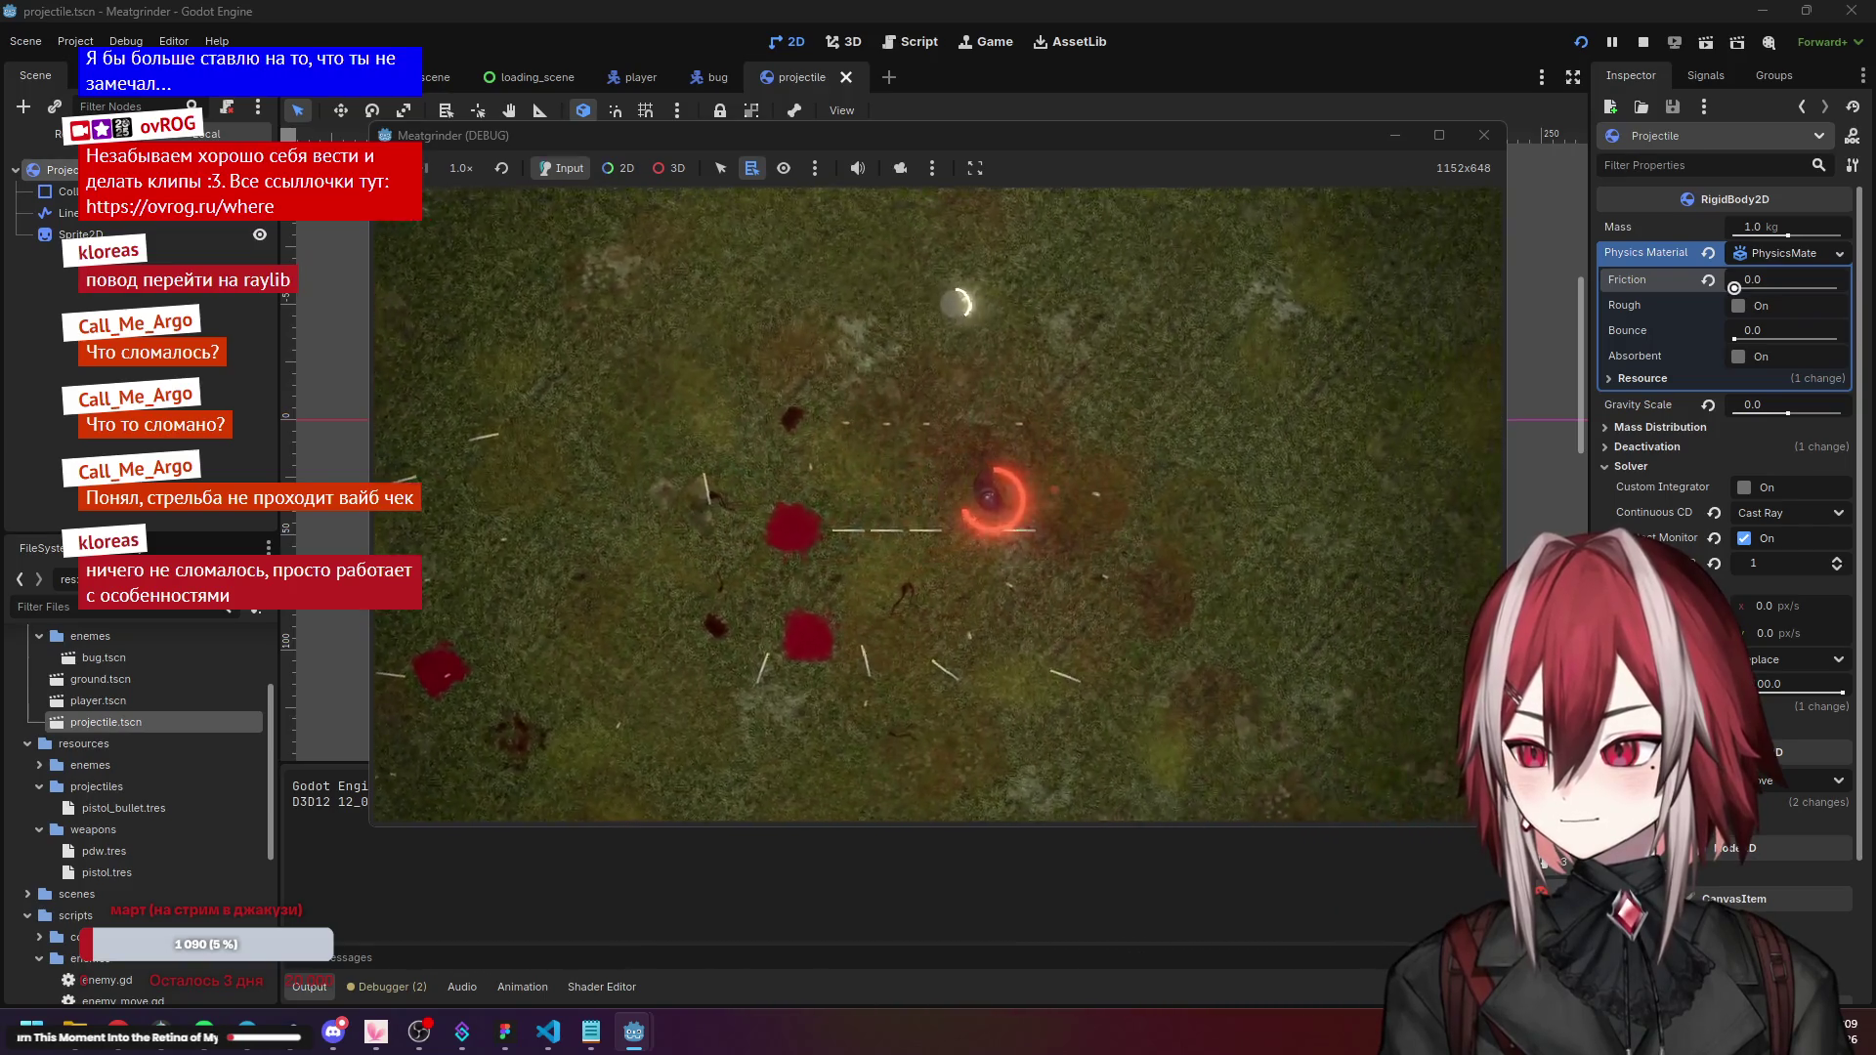
key("d")
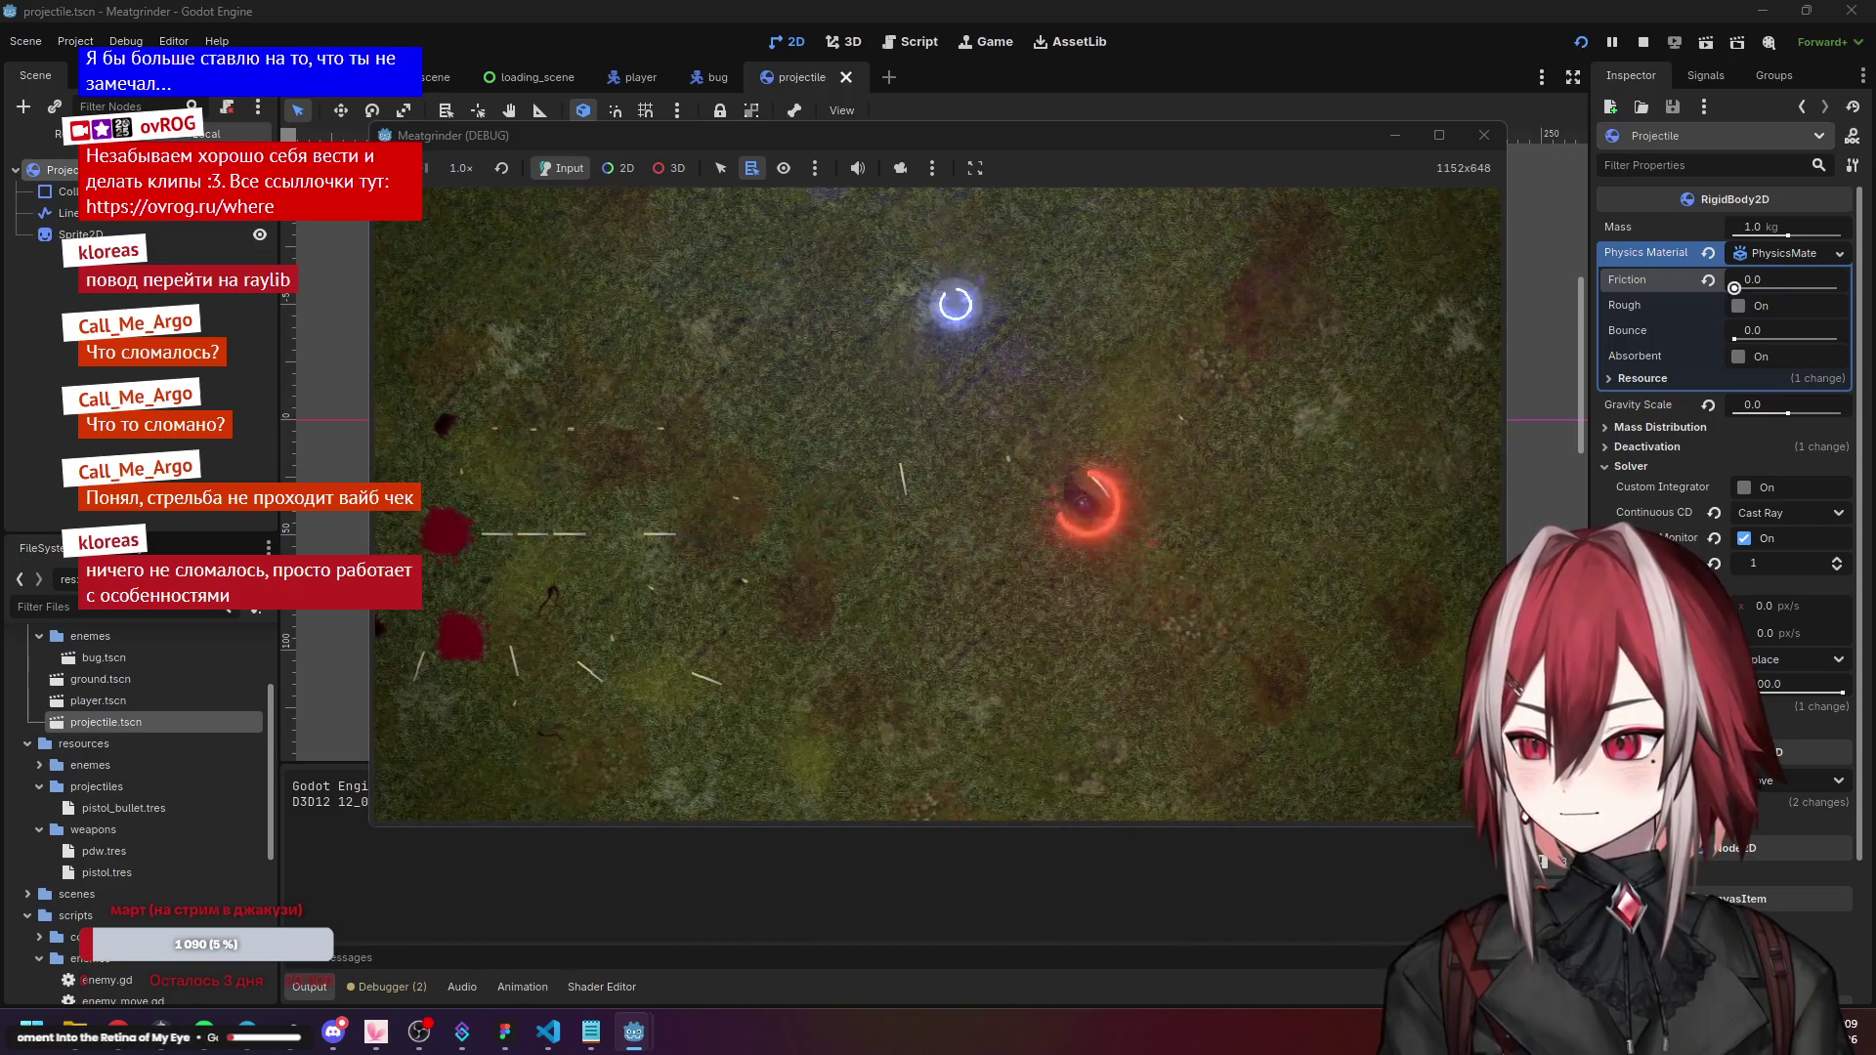
key("a")
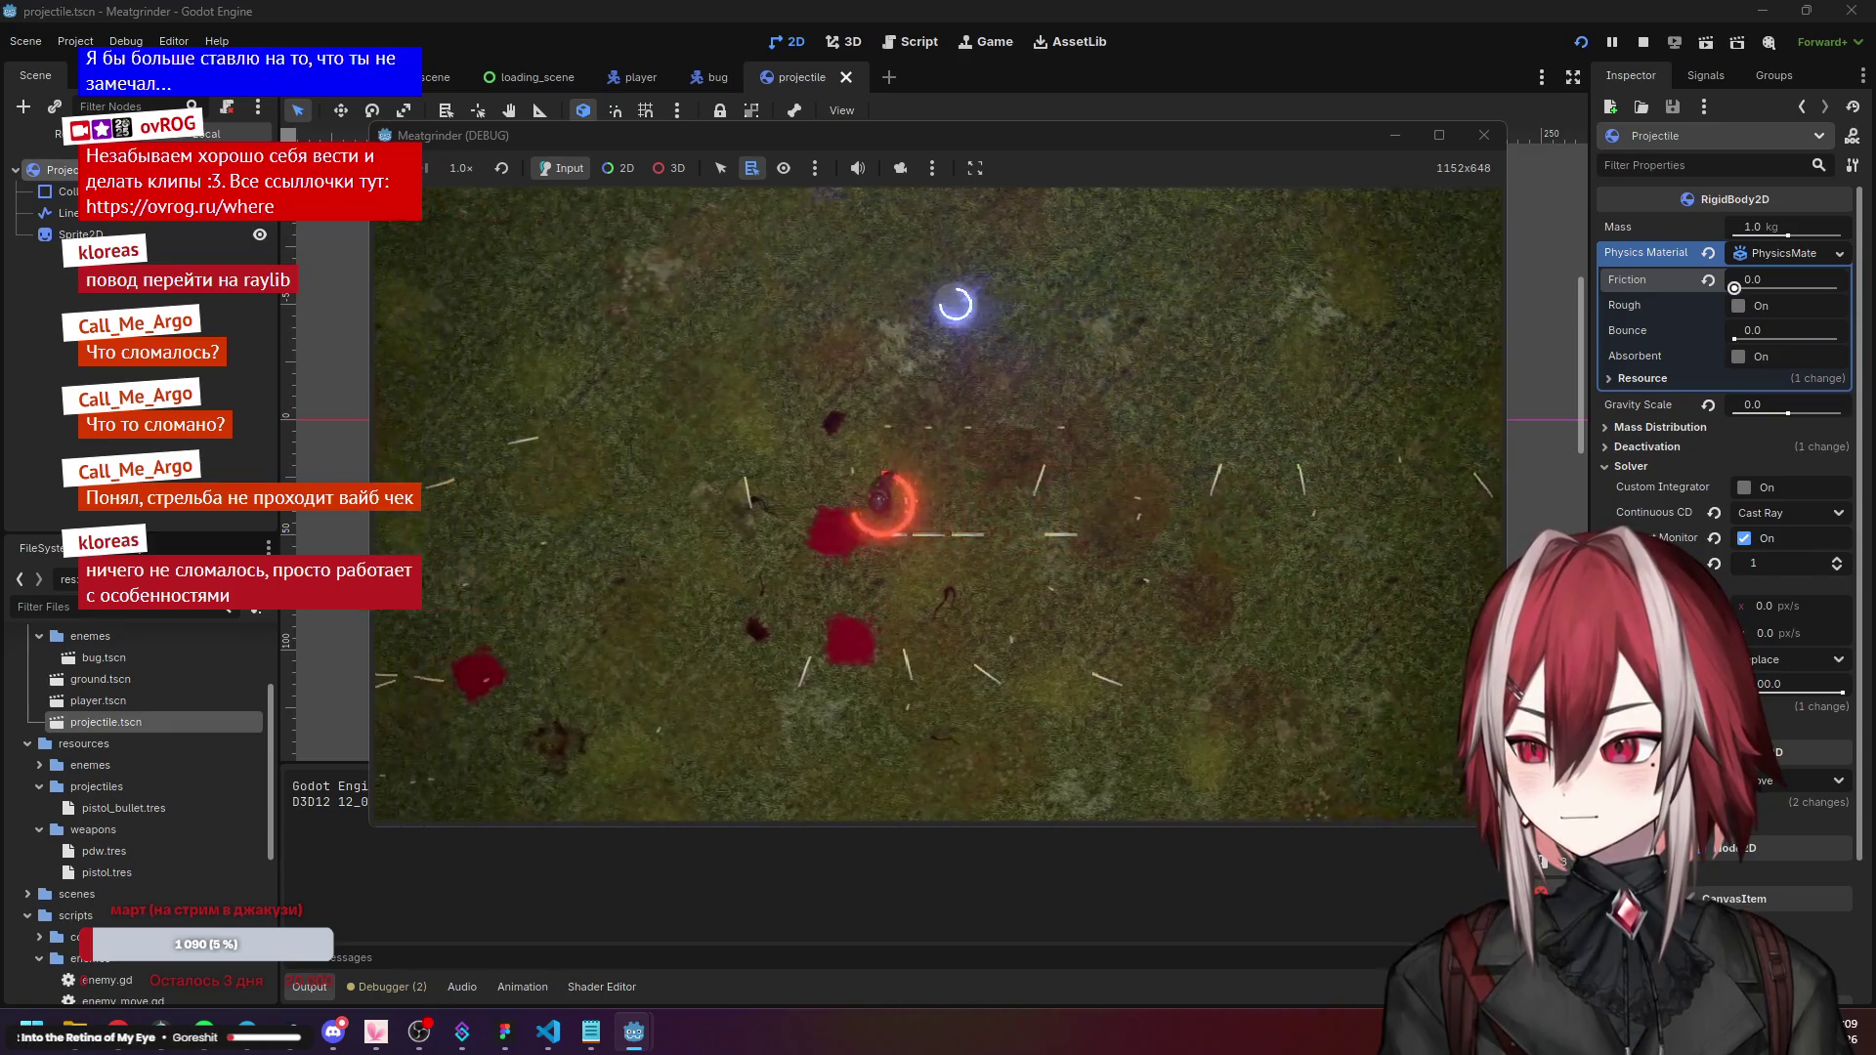
key("s")
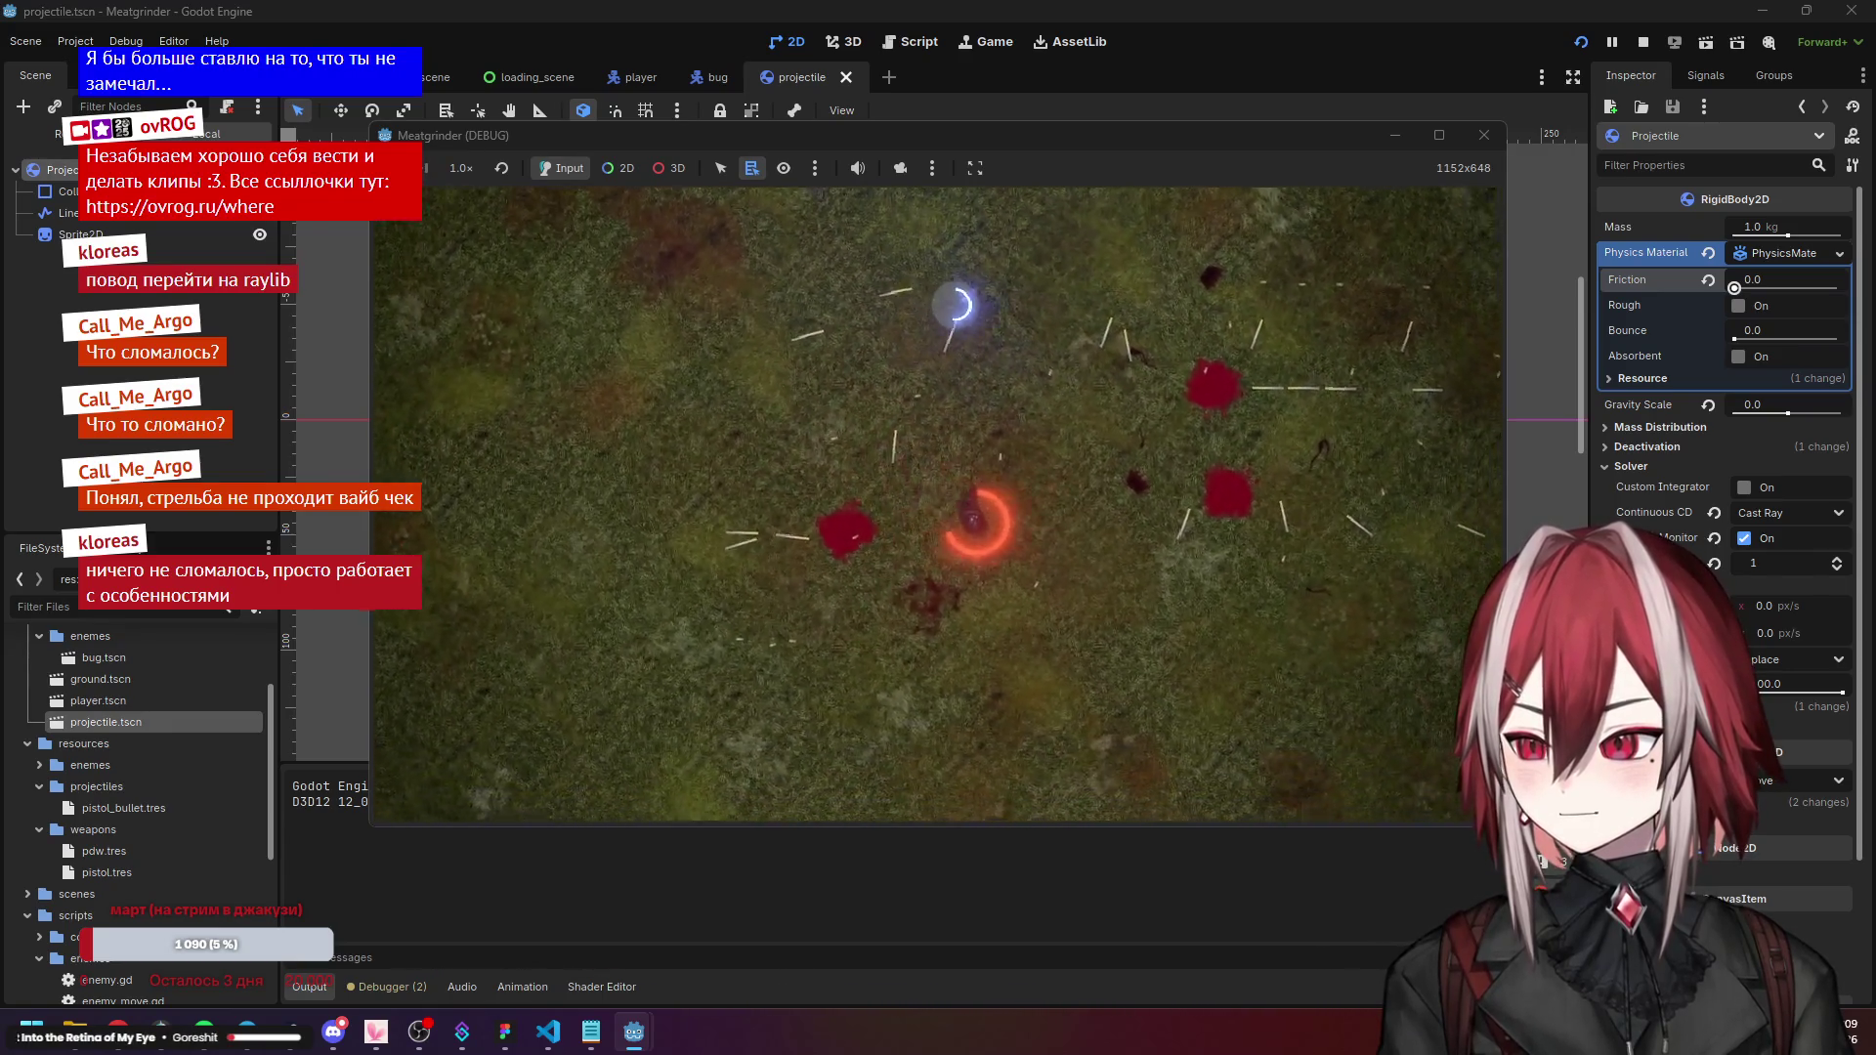
key("d")
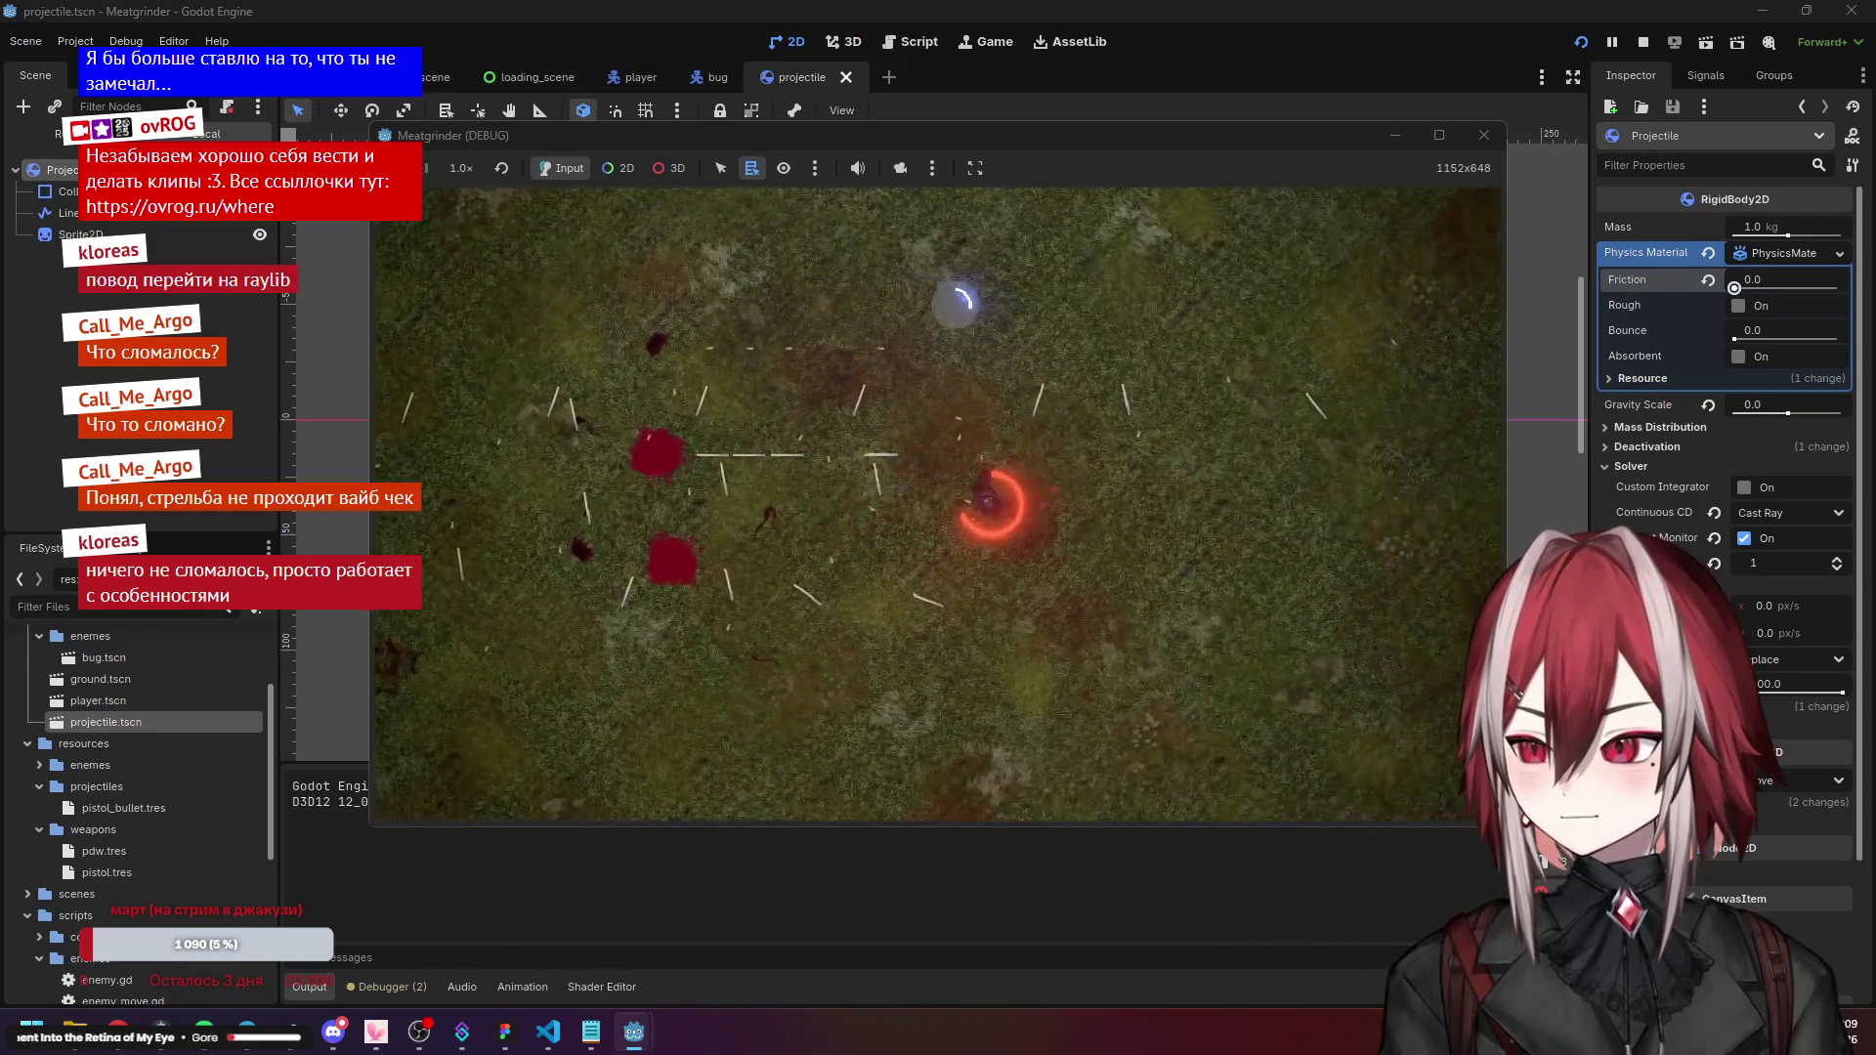
key("a")
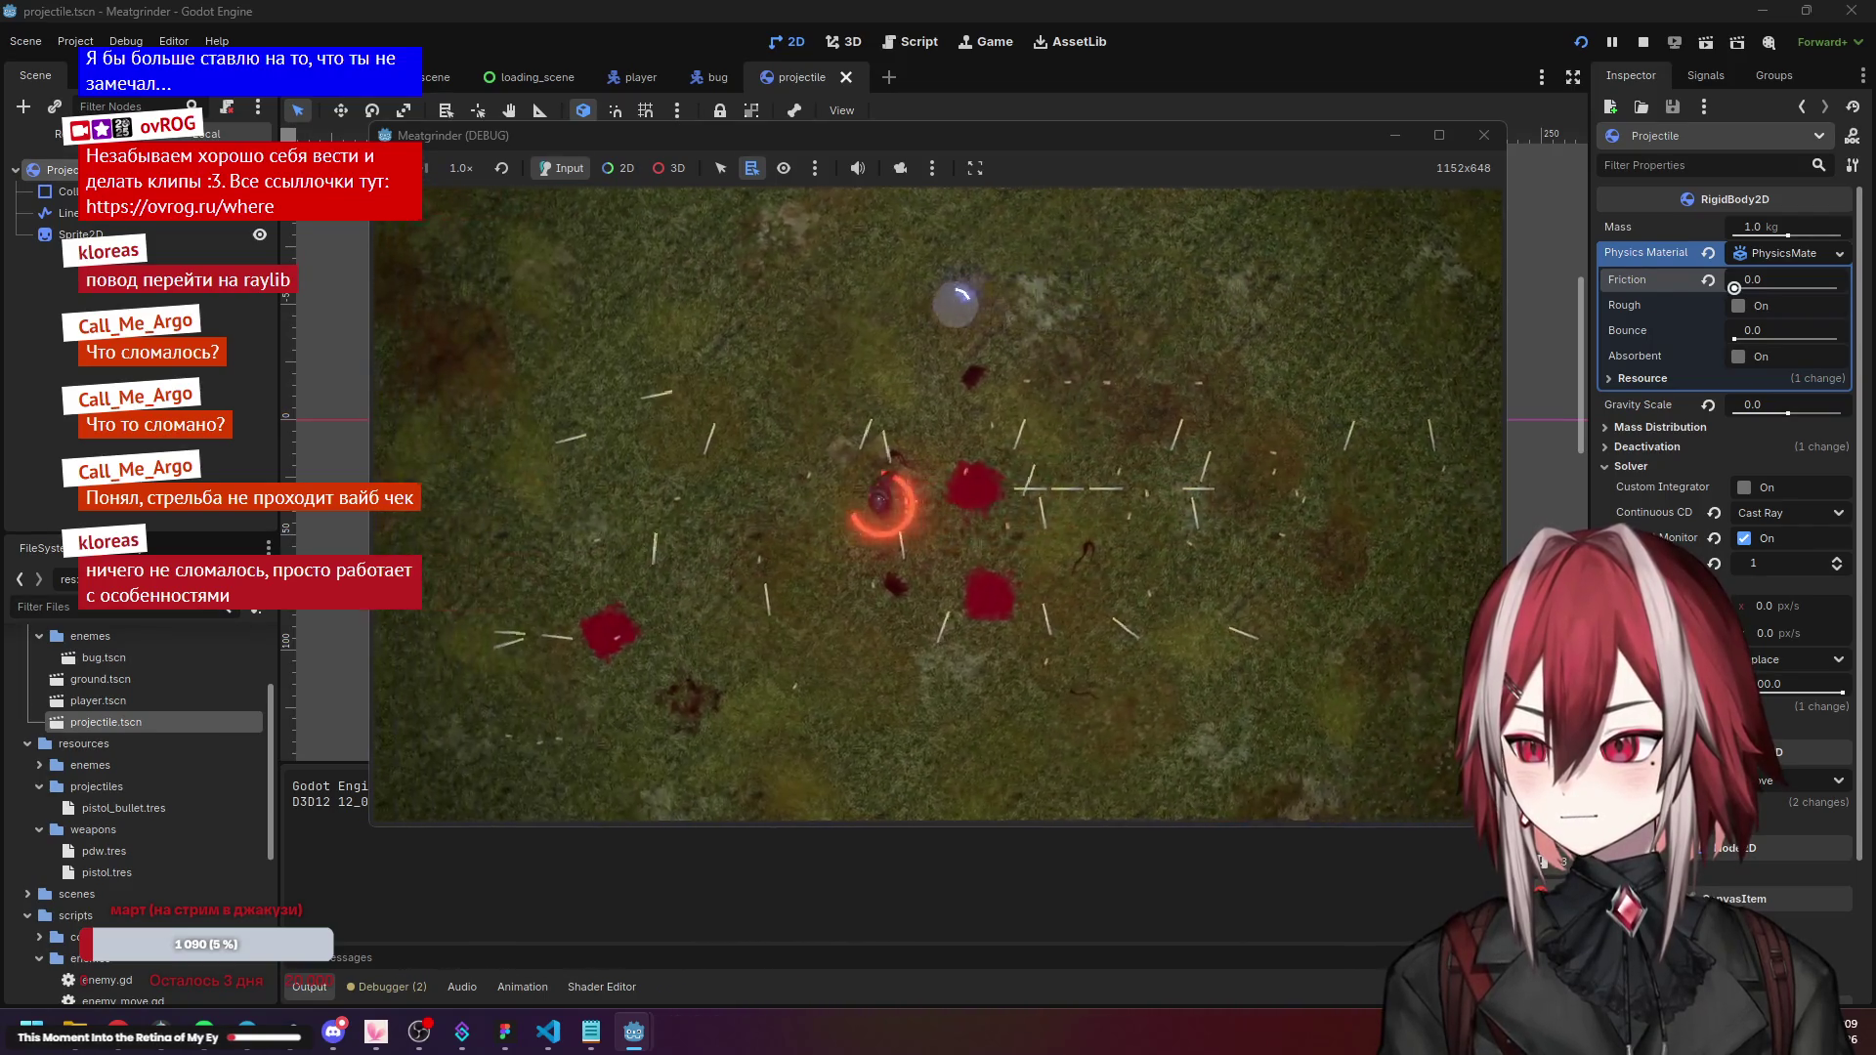
key("a")
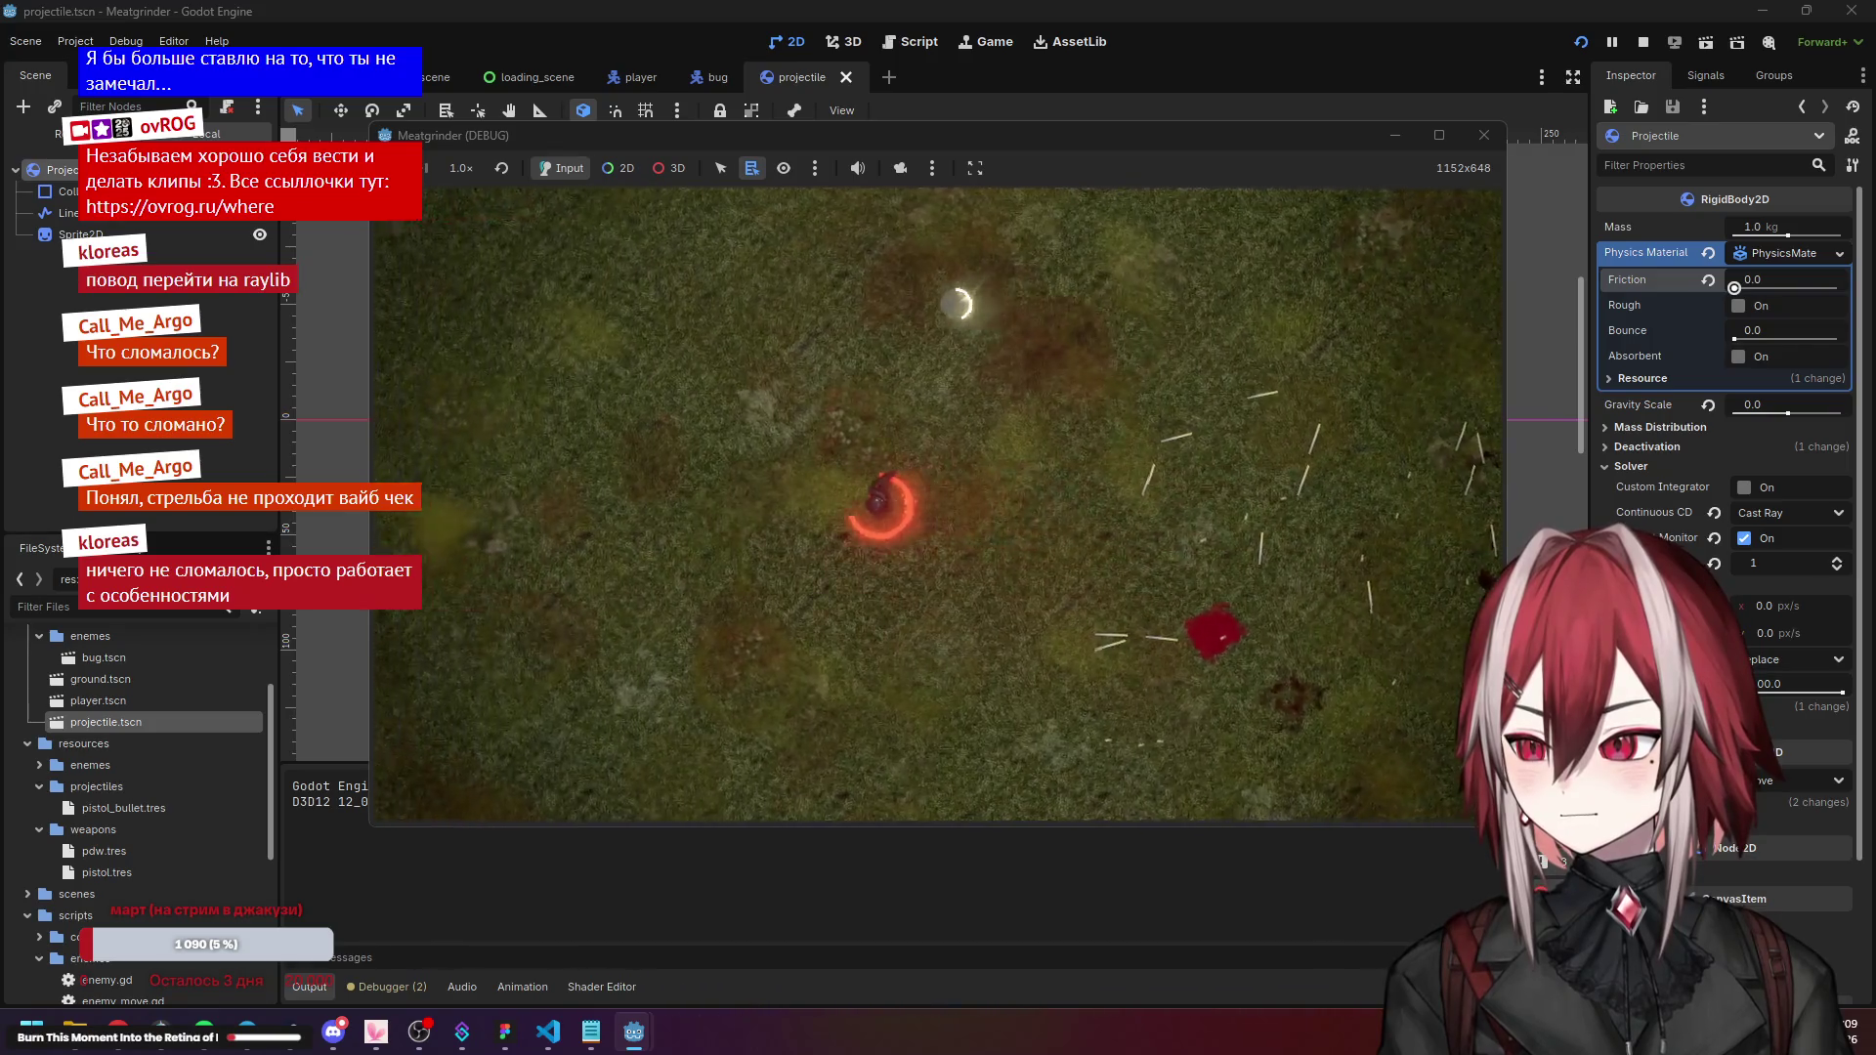
left_click(1483, 135)
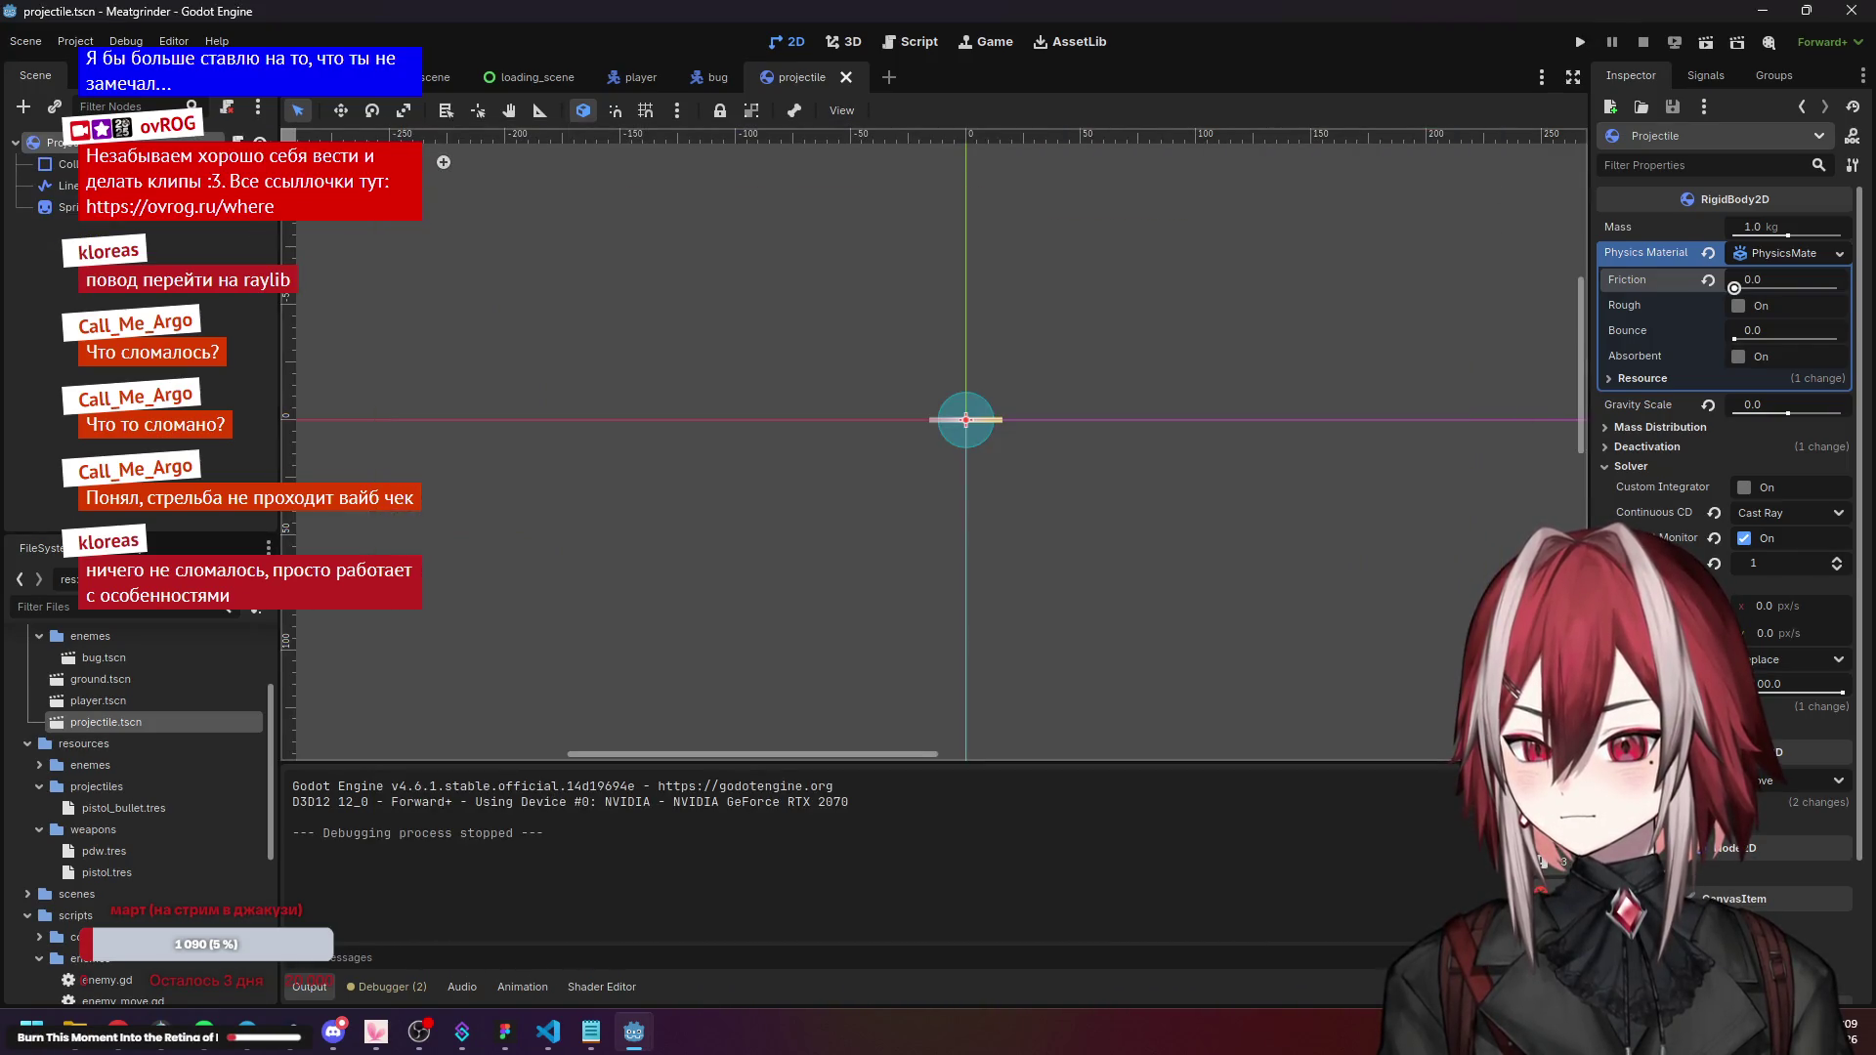
Set the projectile's linear damp to 0.0 and open Godot's script editor.
type("0")
key("Return")
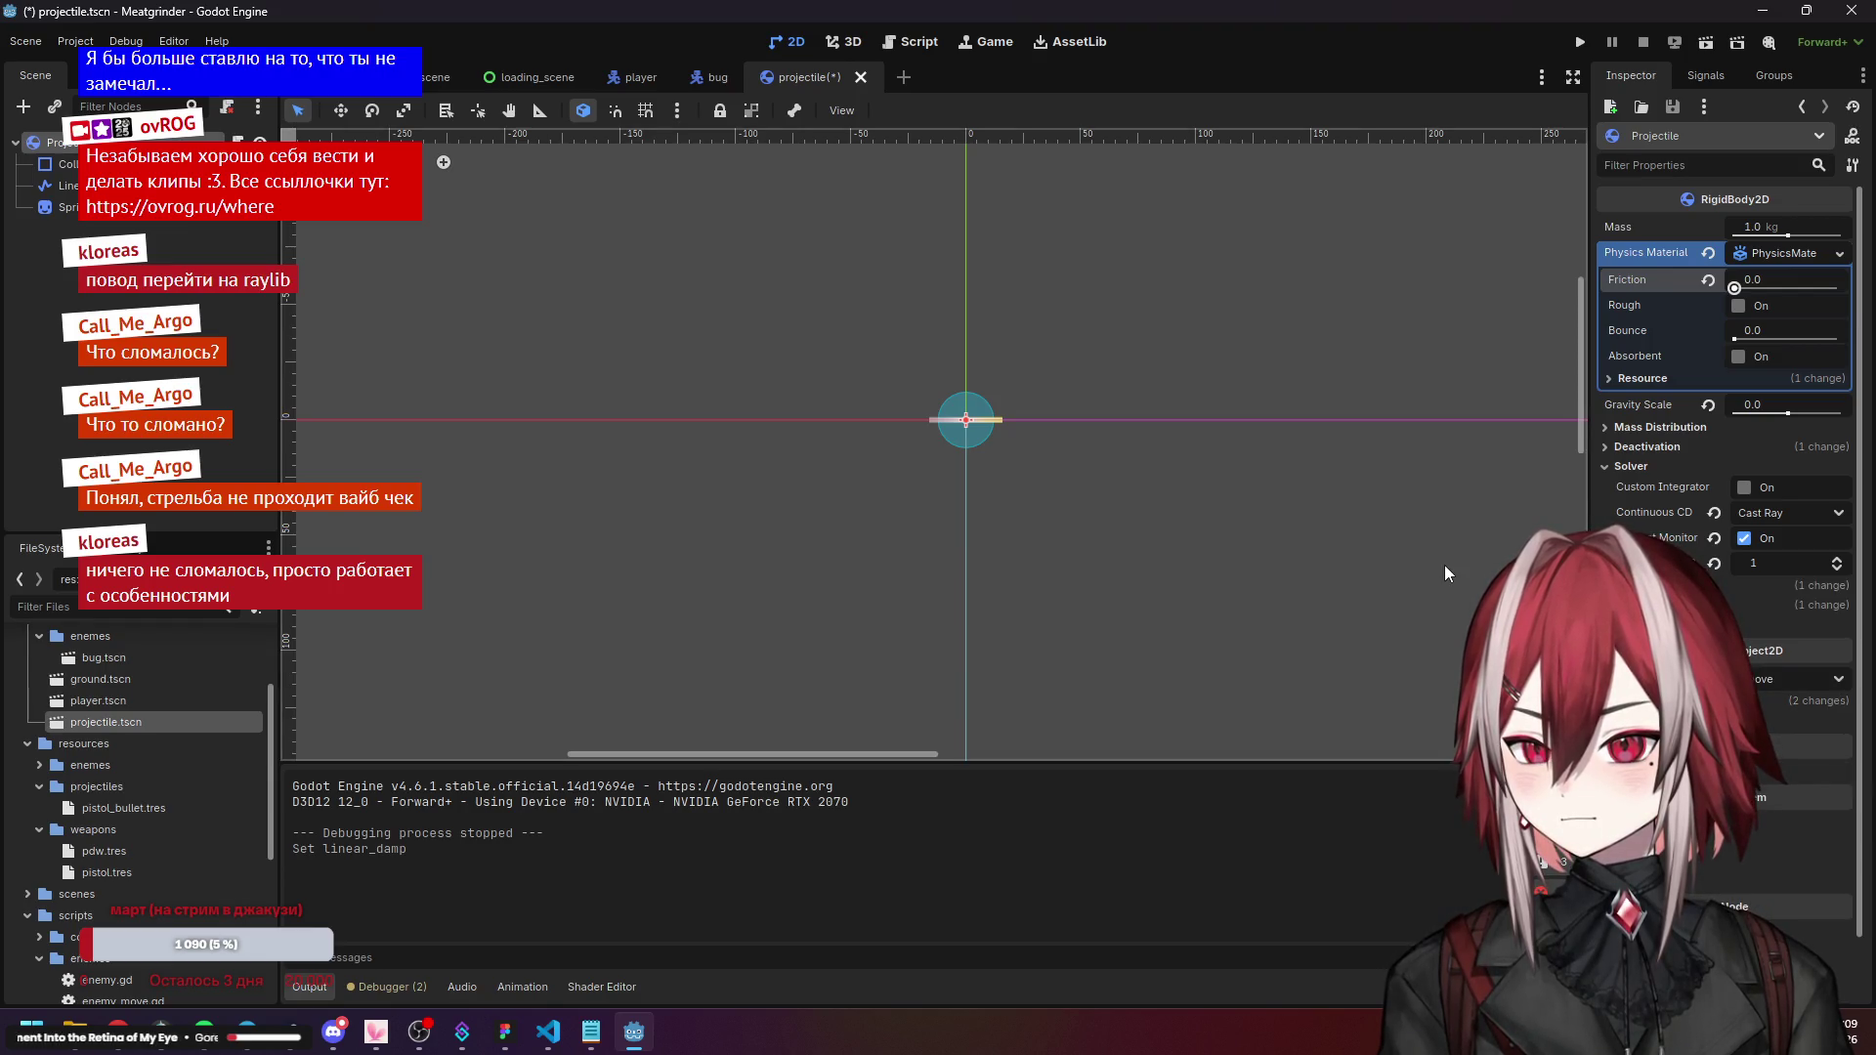
left_click(547, 1034)
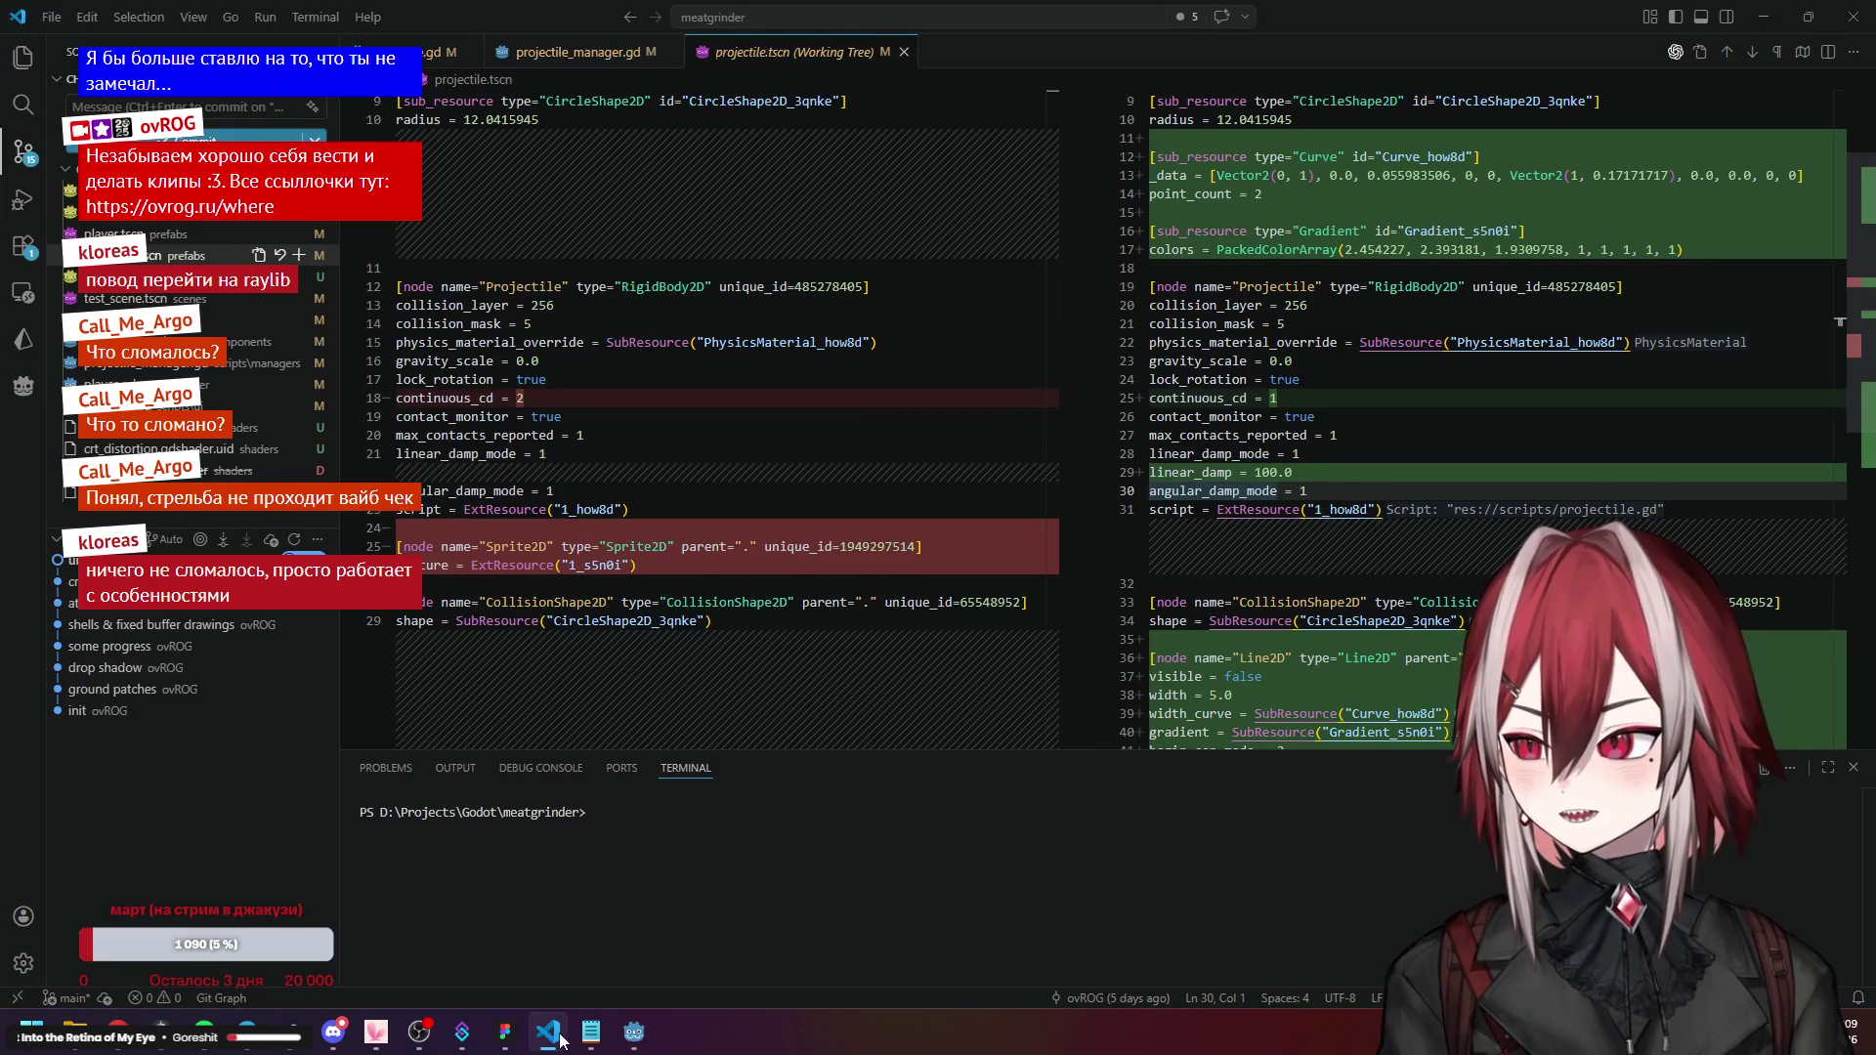
left_click(547, 1038)
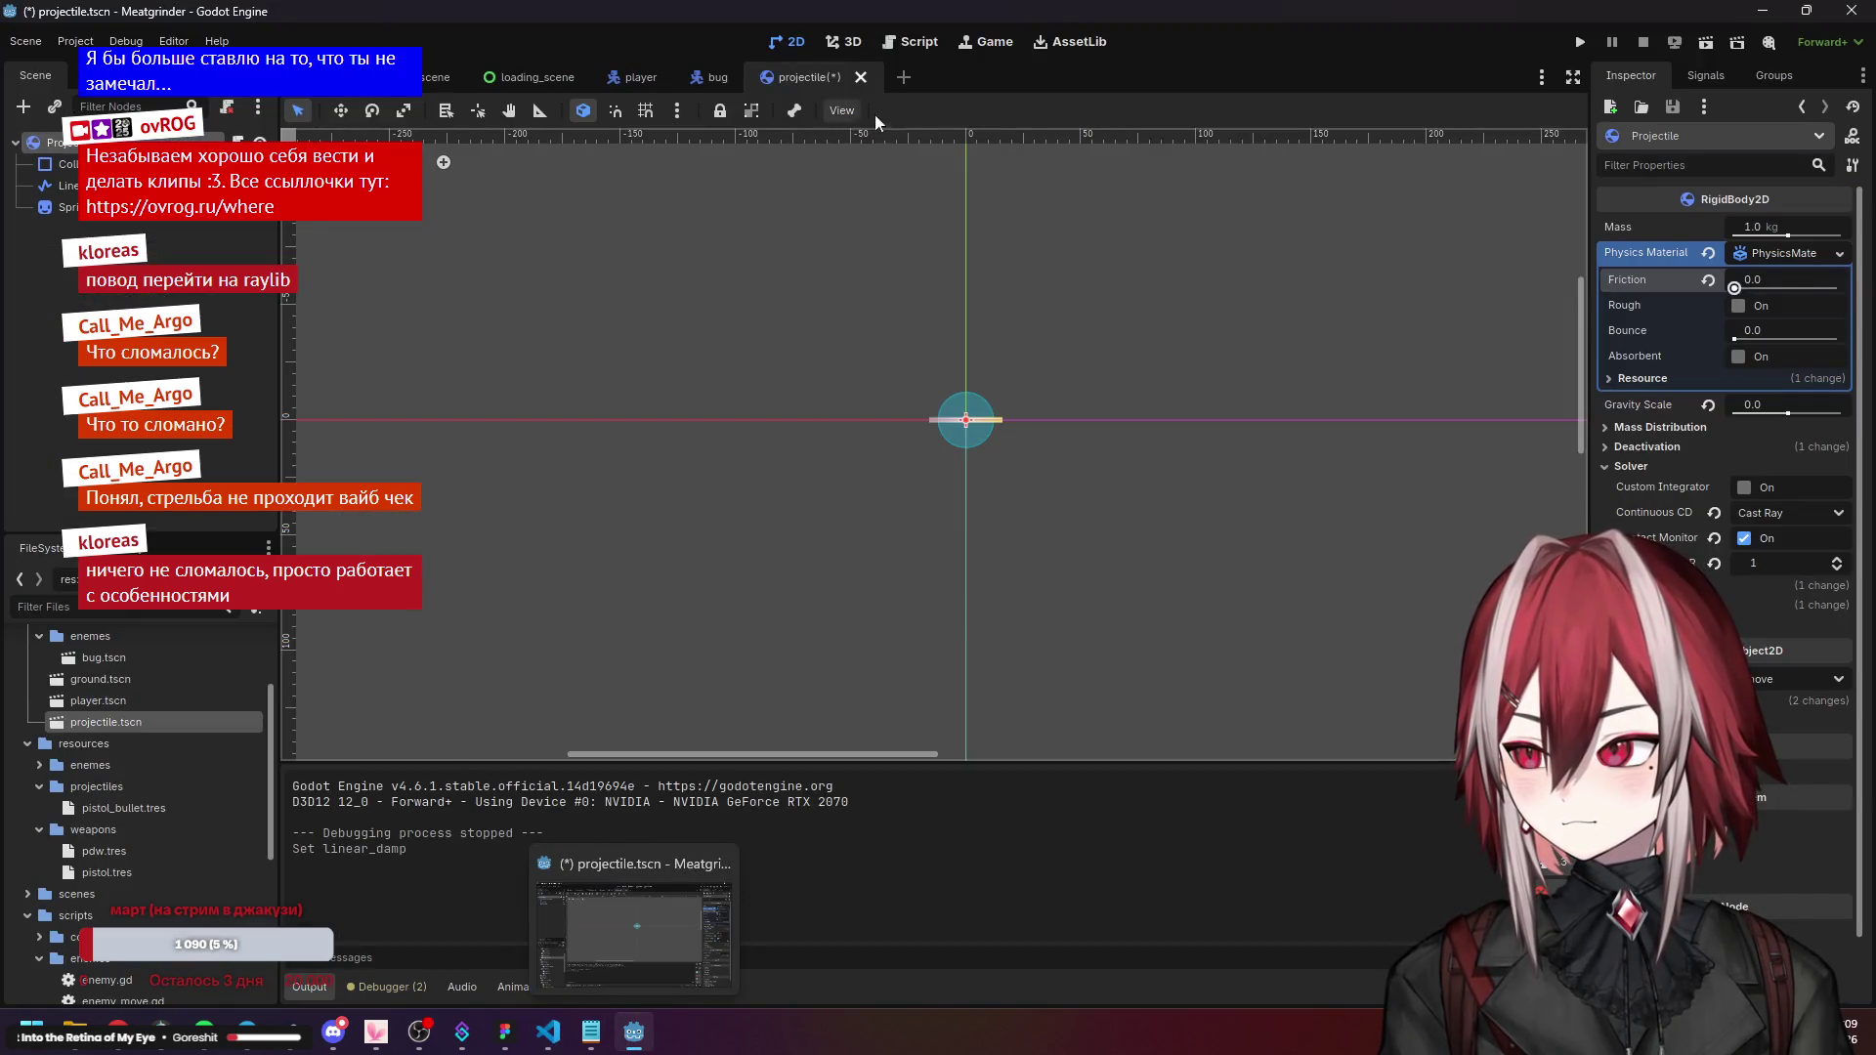
left_click(914, 44)
Look over weapon.gd's fire function, then switch to projectile.gd.
left_click(758, 394)
scroll(684, 386, "down", 4)
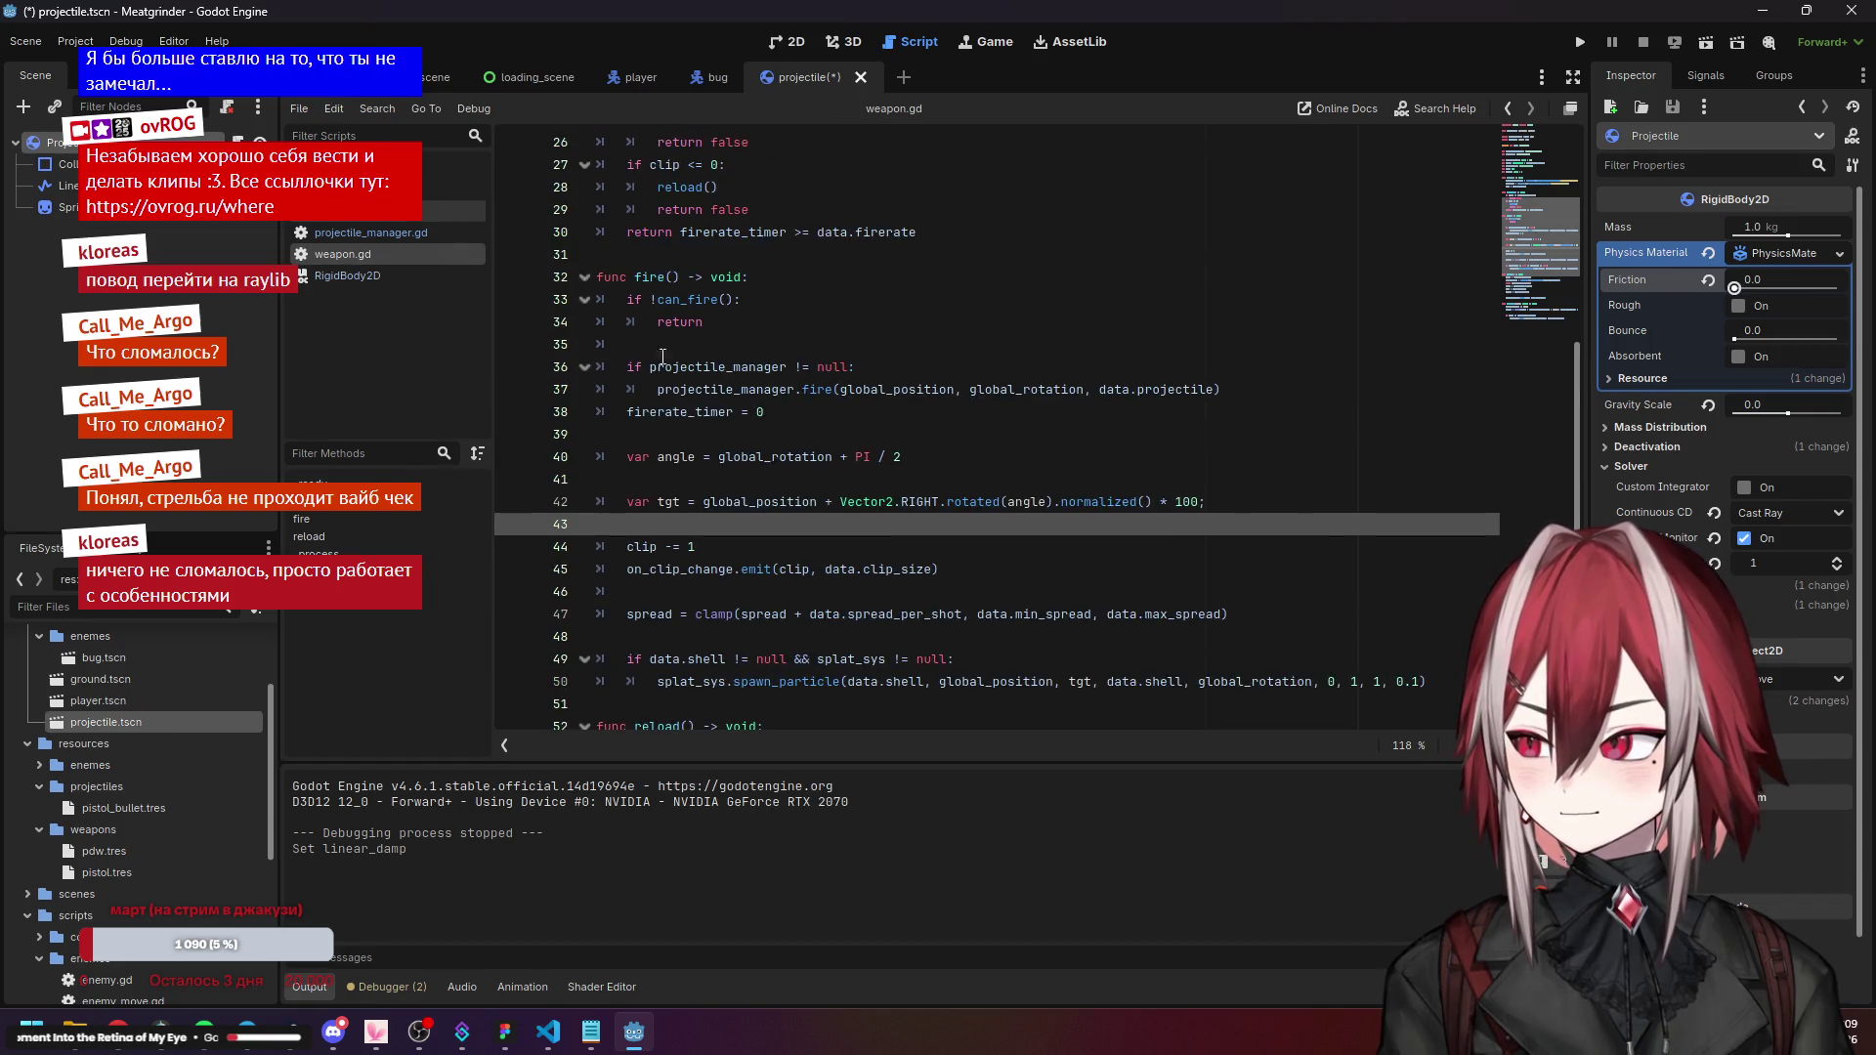
left_click(851, 483)
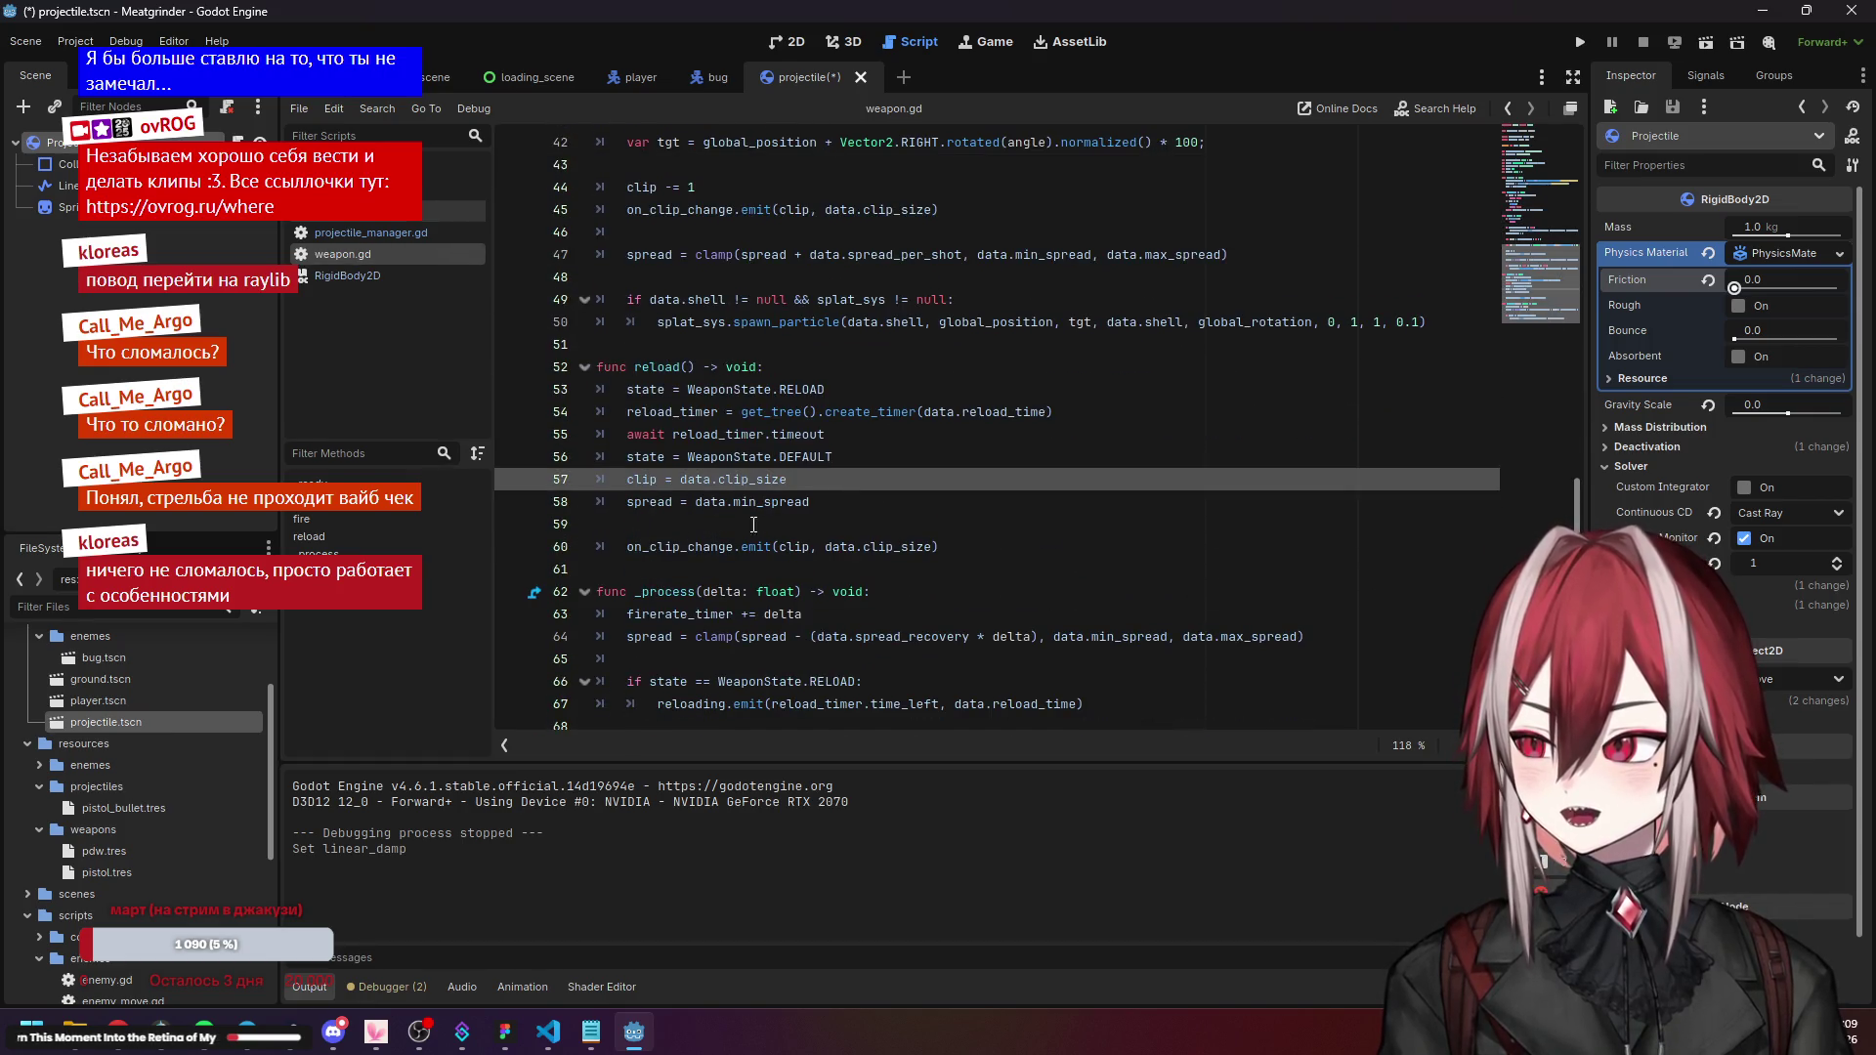
left_click(720, 483)
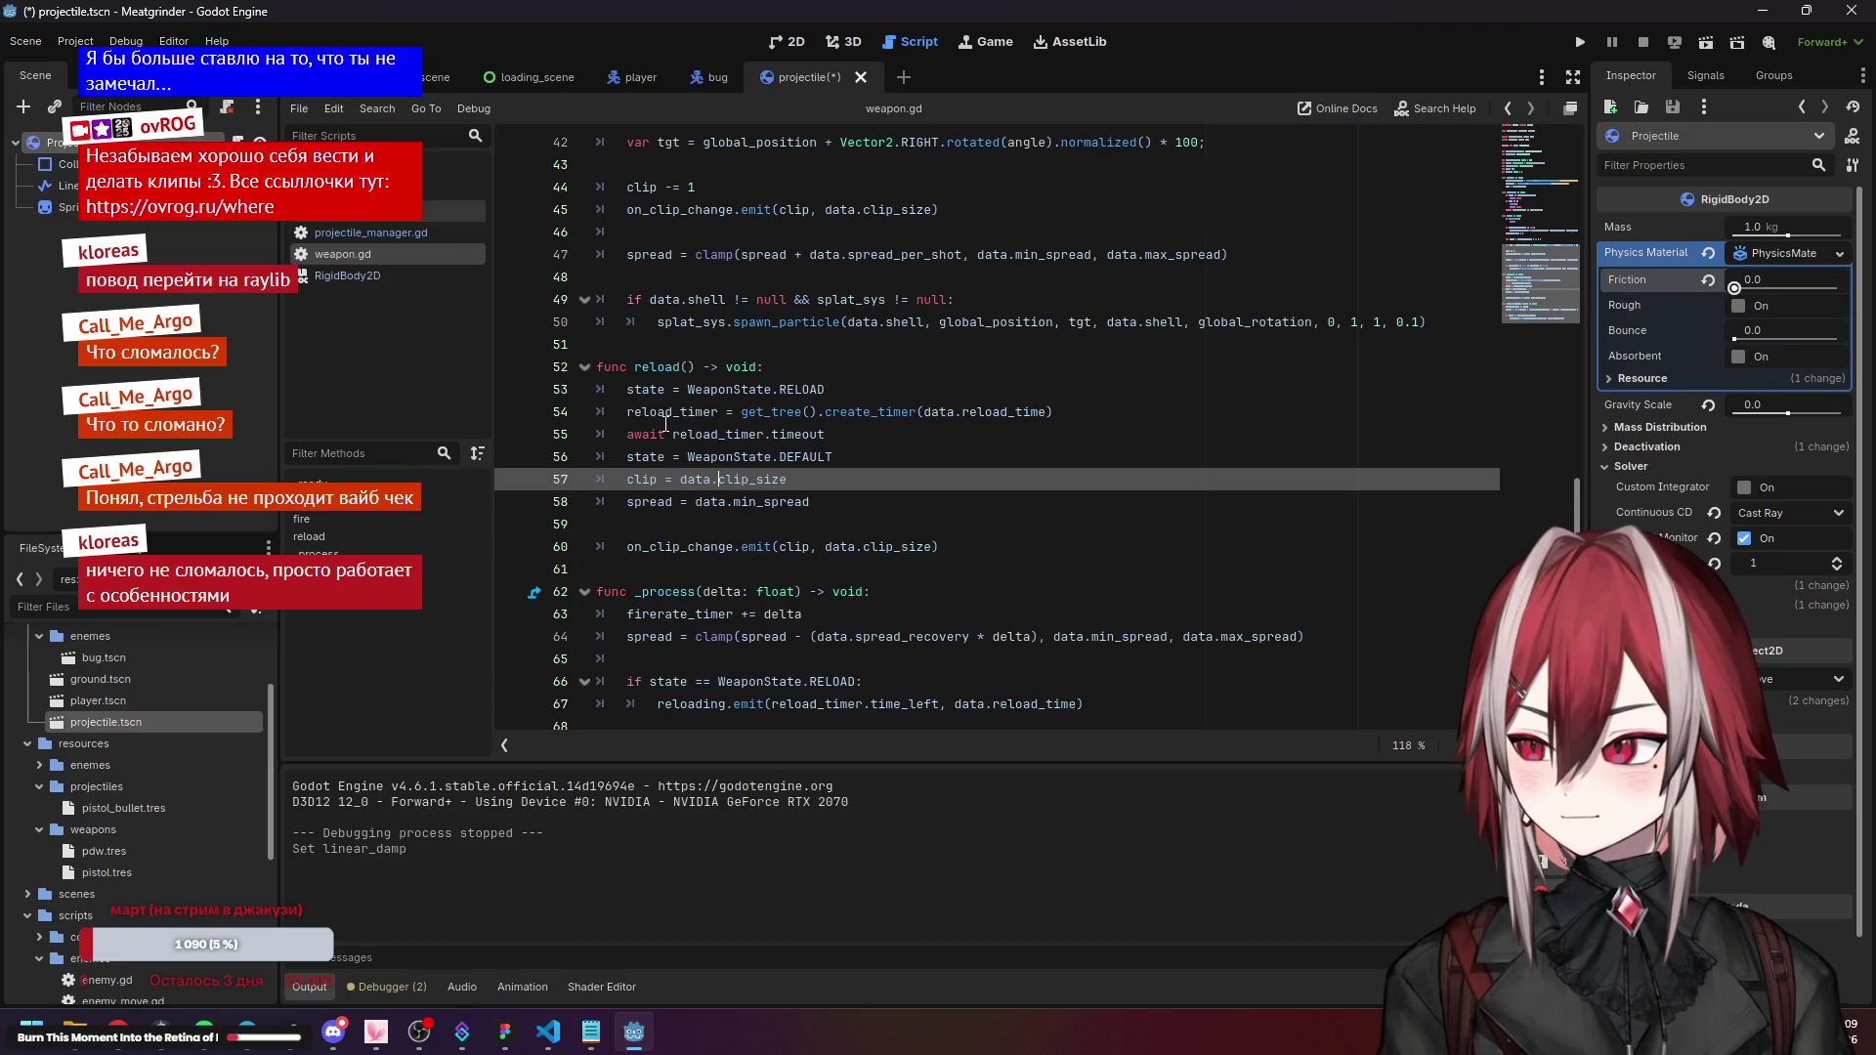
left_click(374, 211)
left_click(375, 232)
left_click(374, 212)
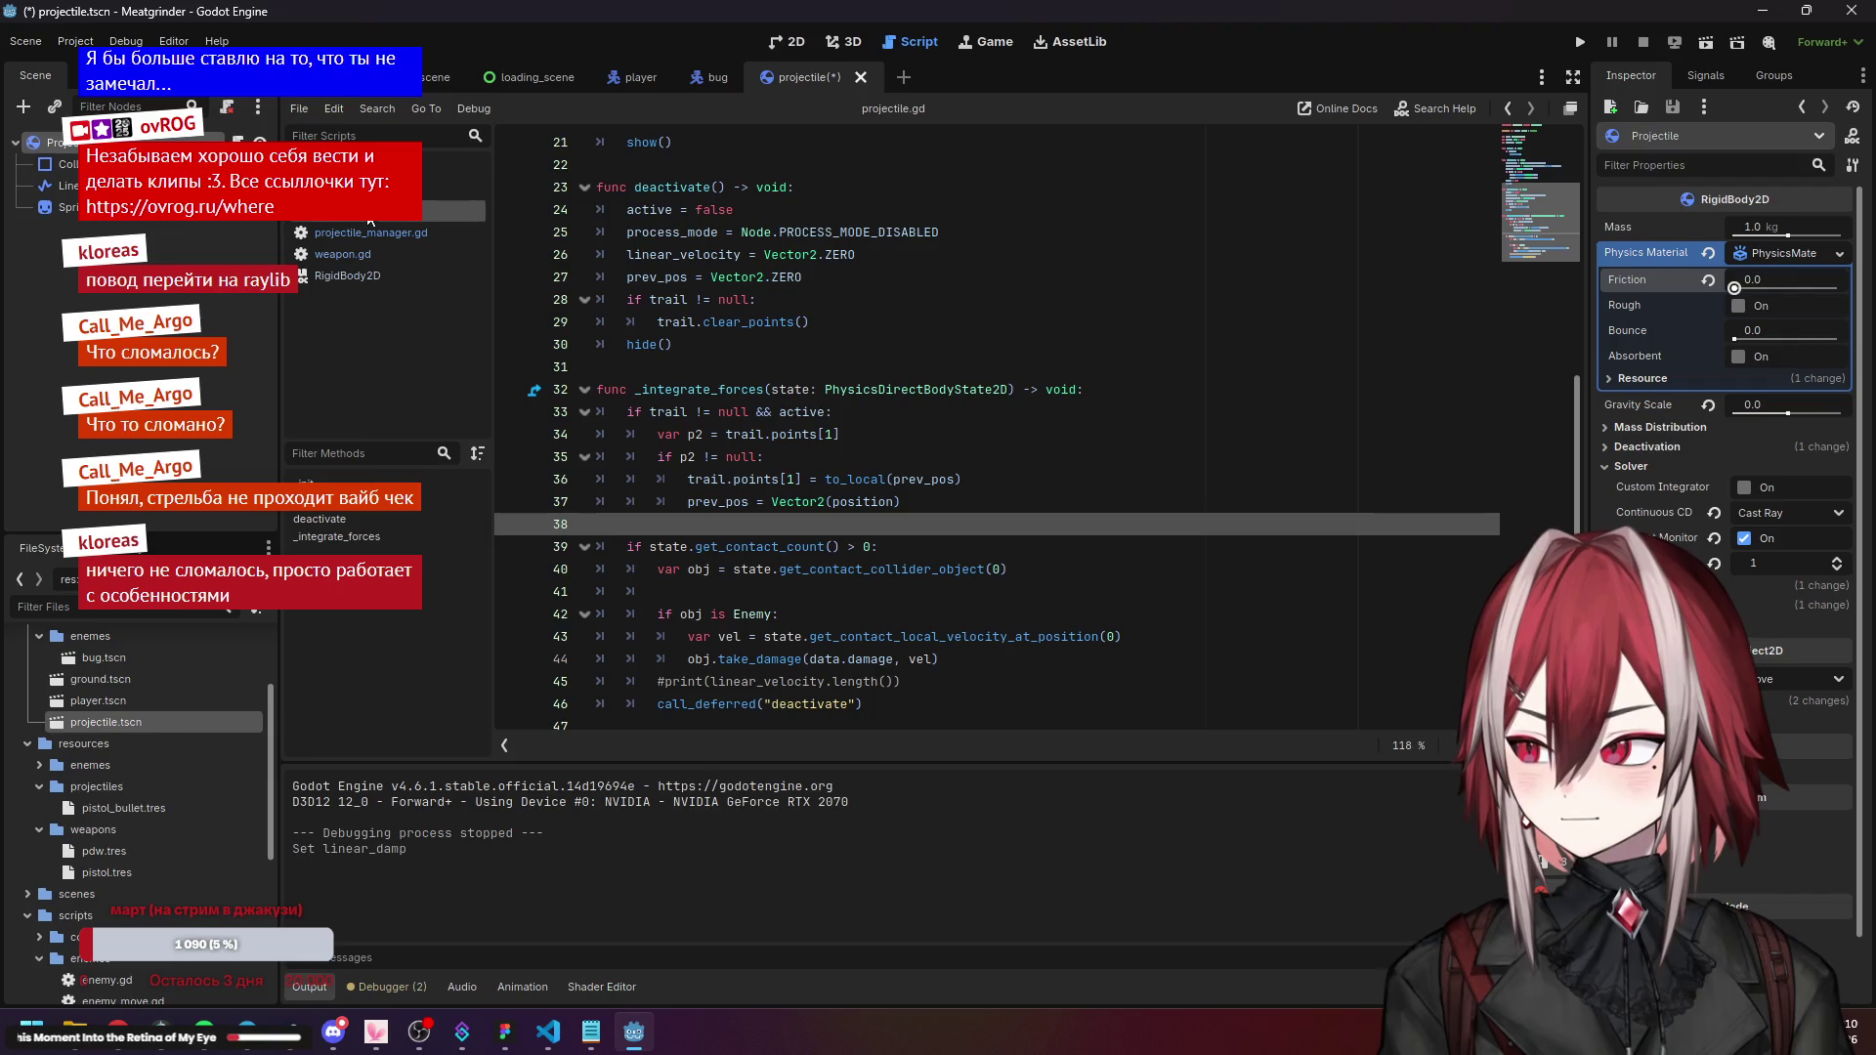
Delete the commented #print(linear_velocity.length()) line in _integrate_forces.
left_click(776, 457)
left_click(763, 659)
left_click(742, 591)
left_click(723, 389)
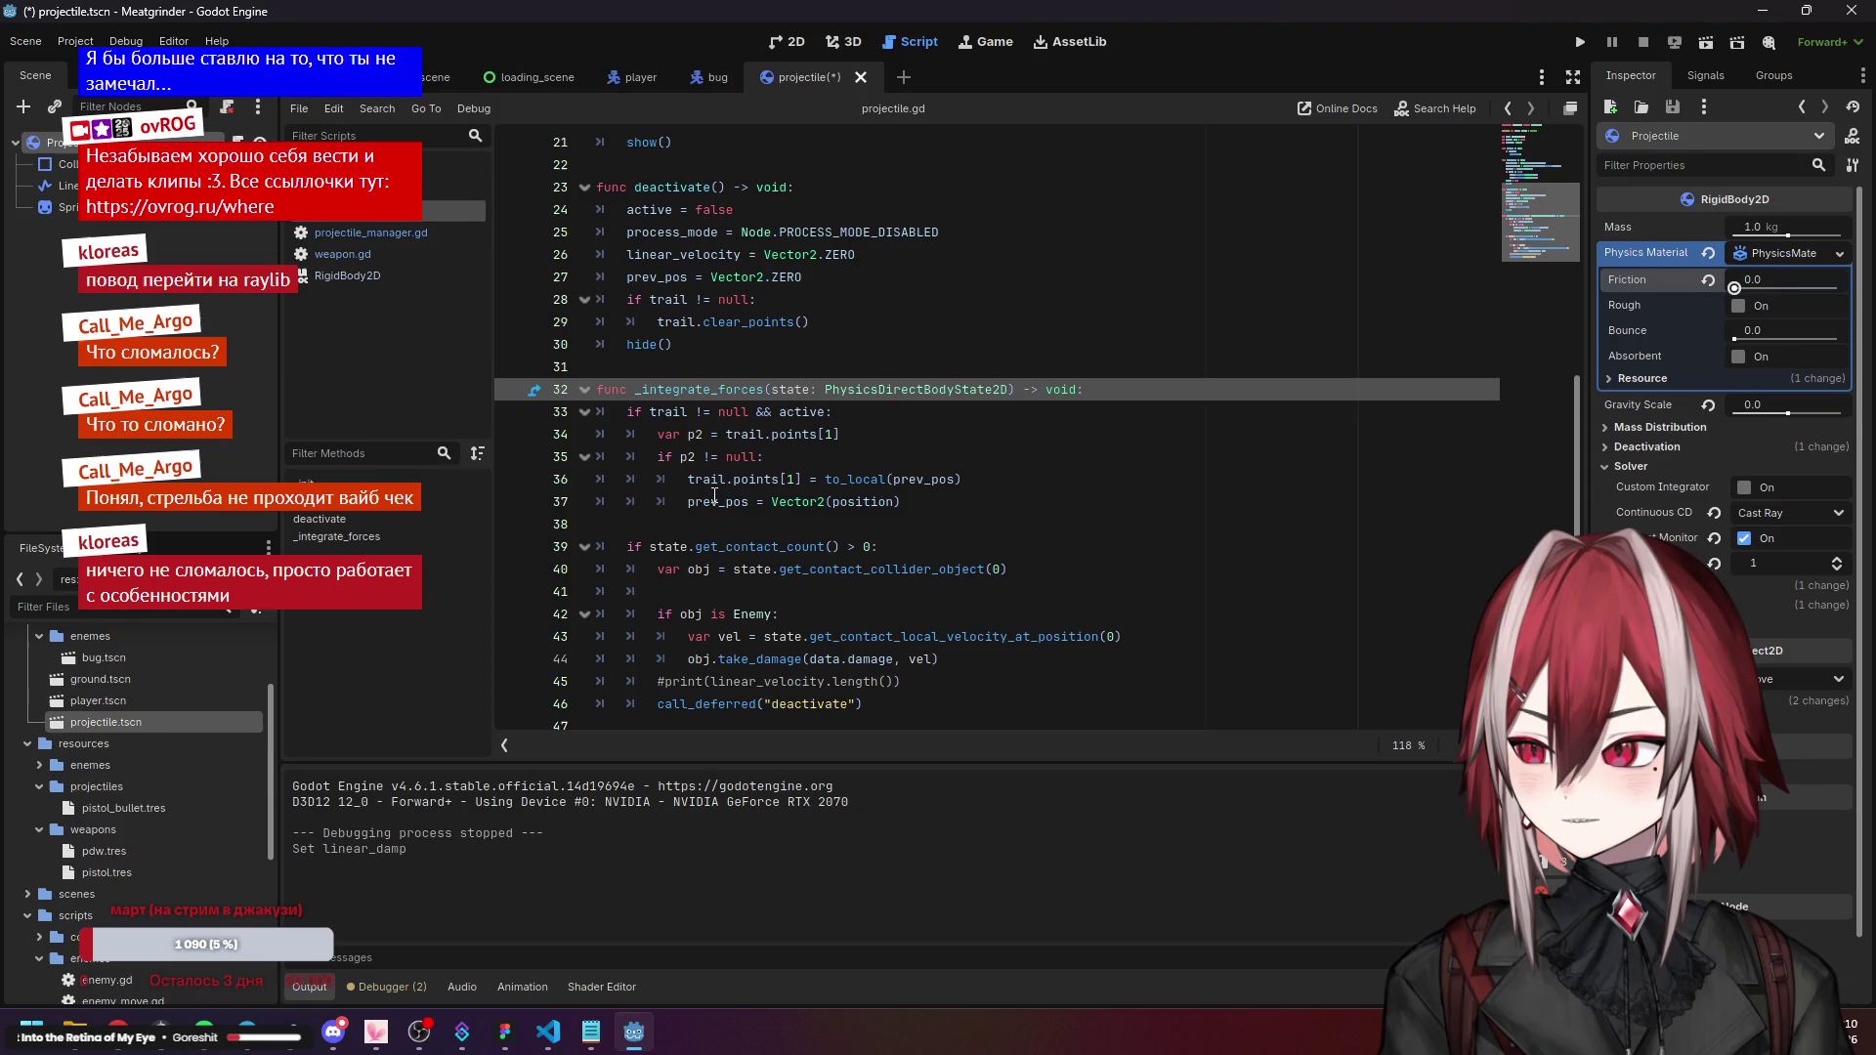
left_click(913, 682)
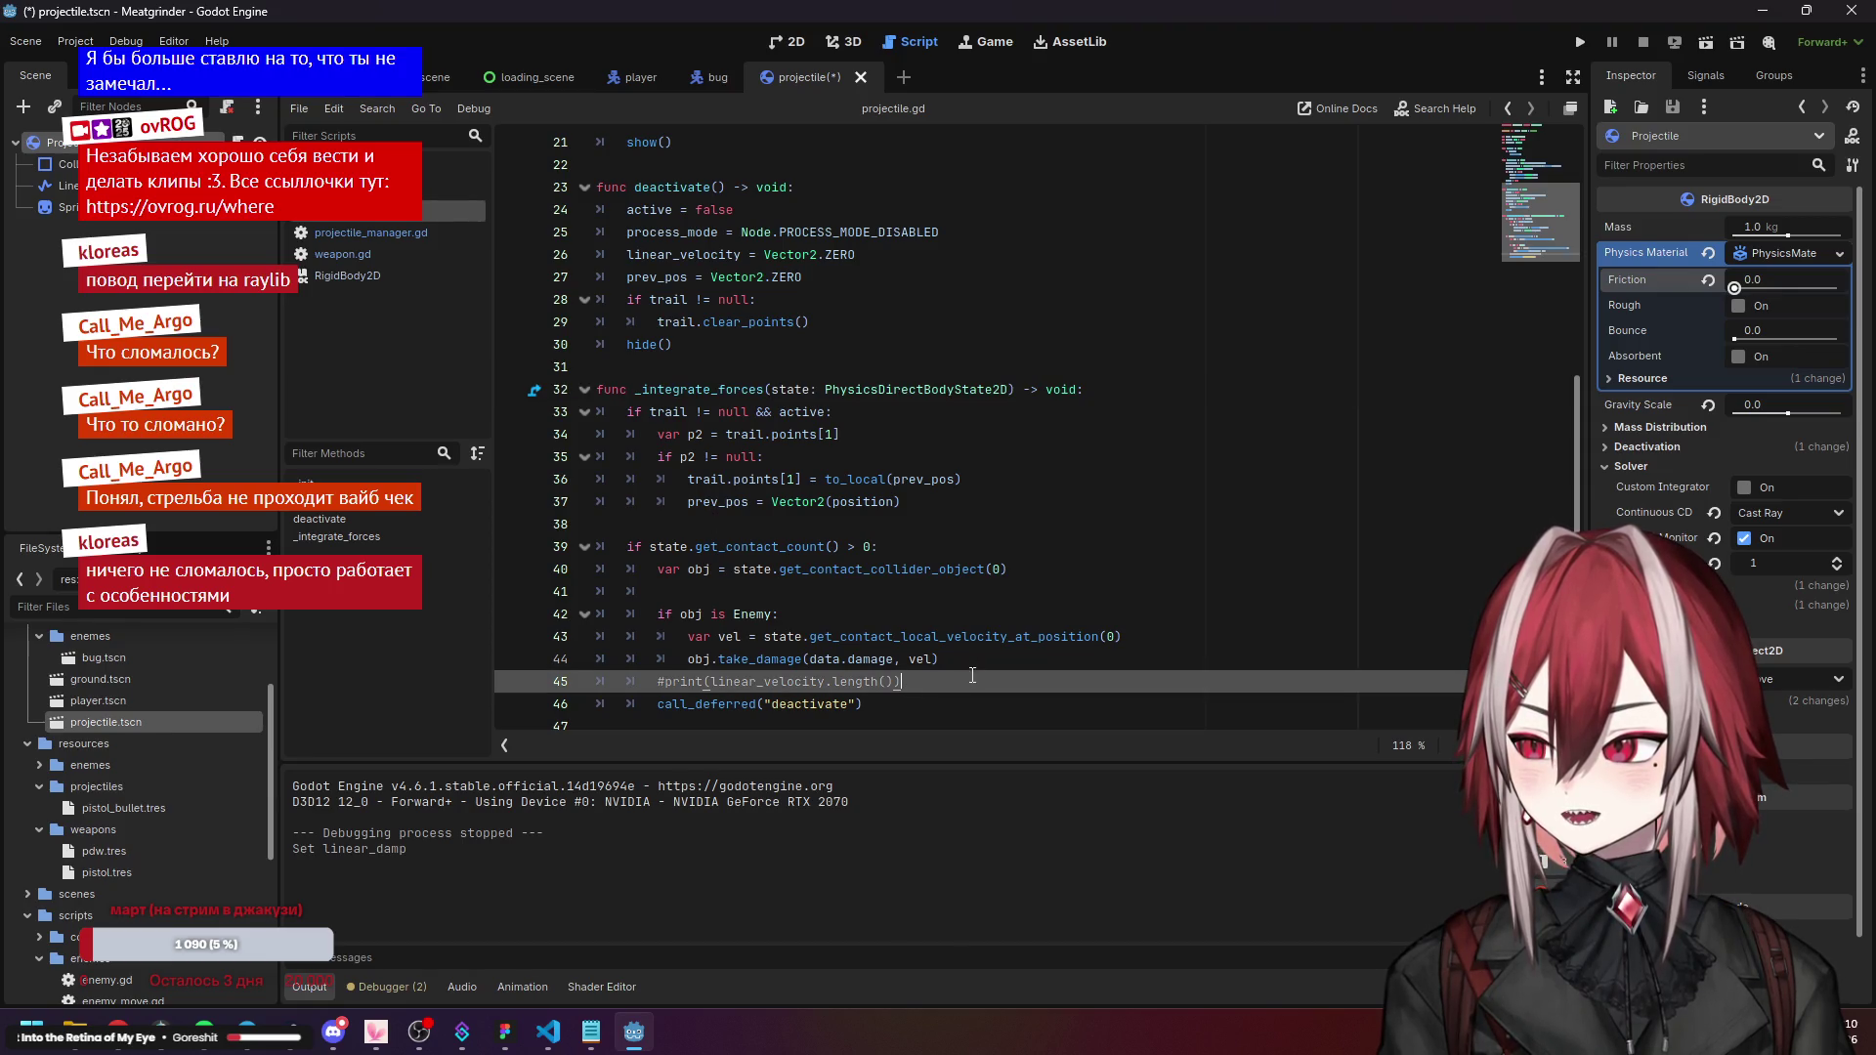
scroll(744, 510, "up", 7)
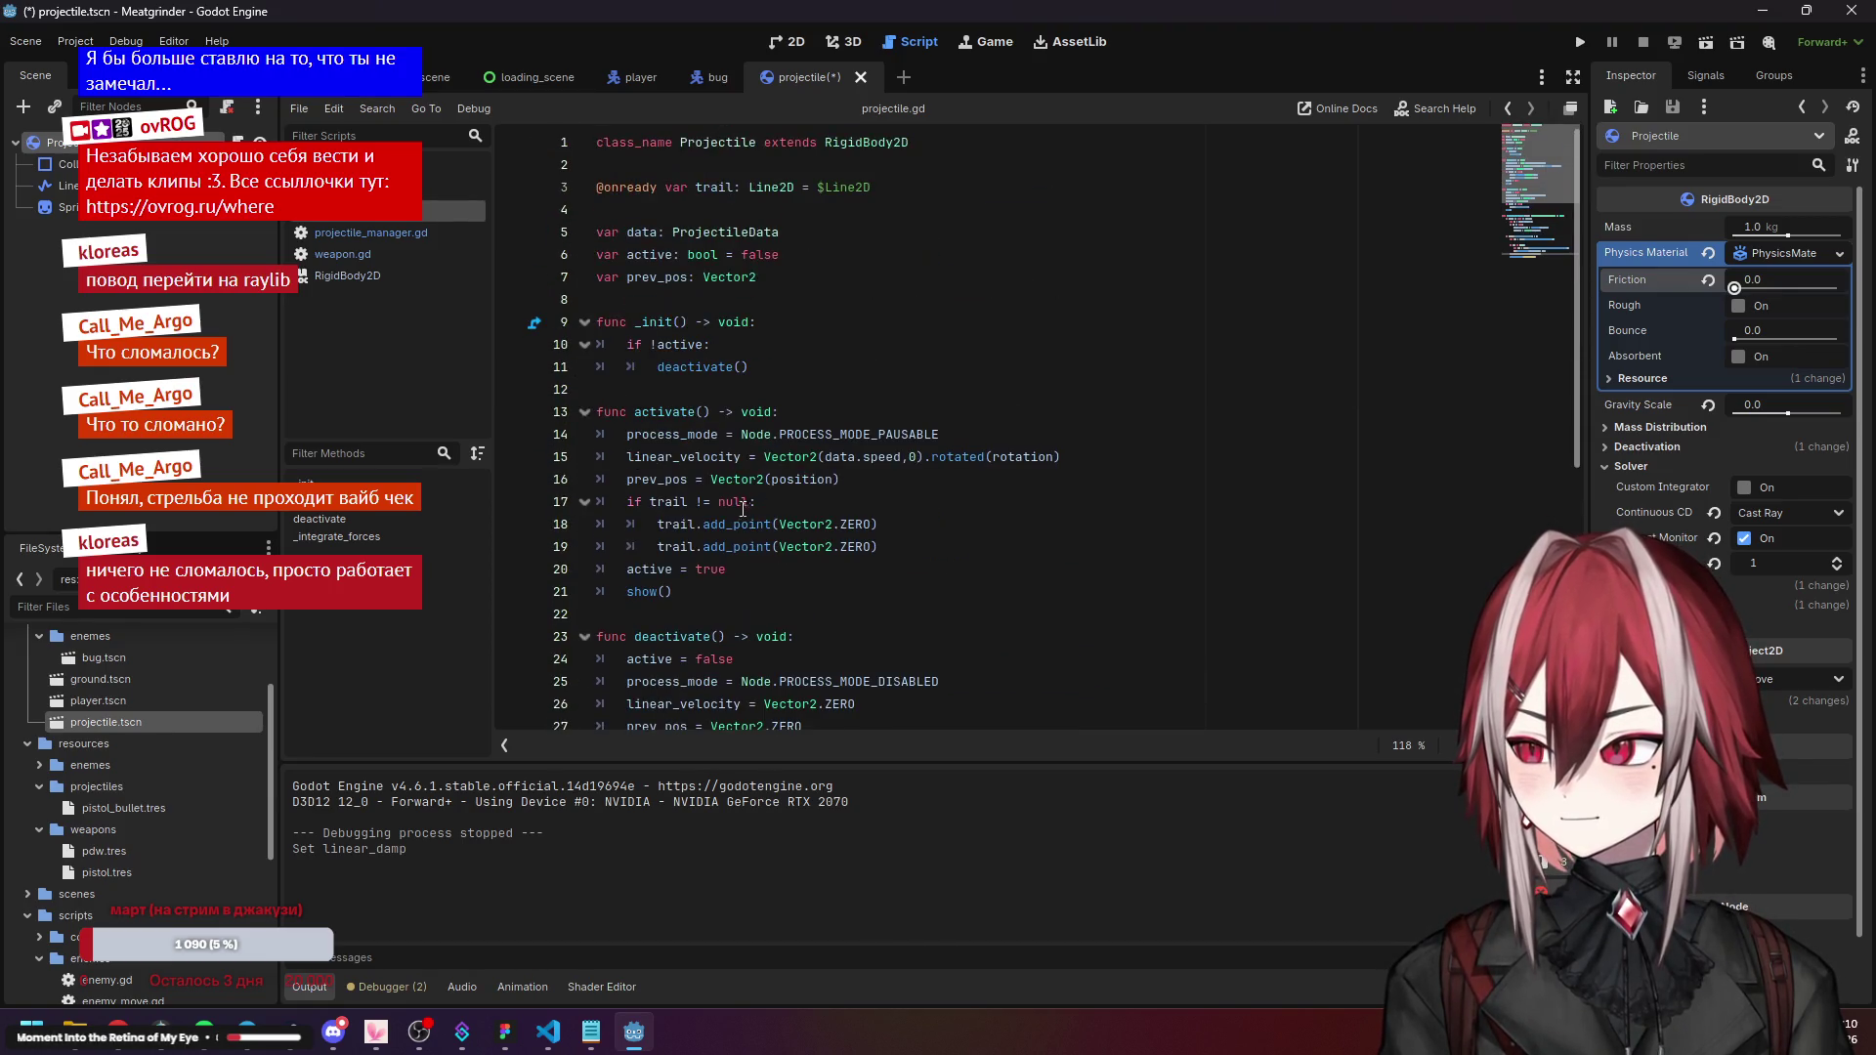
scroll(752, 456, "down", 7)
left_click_drag(900, 682, 719, 682)
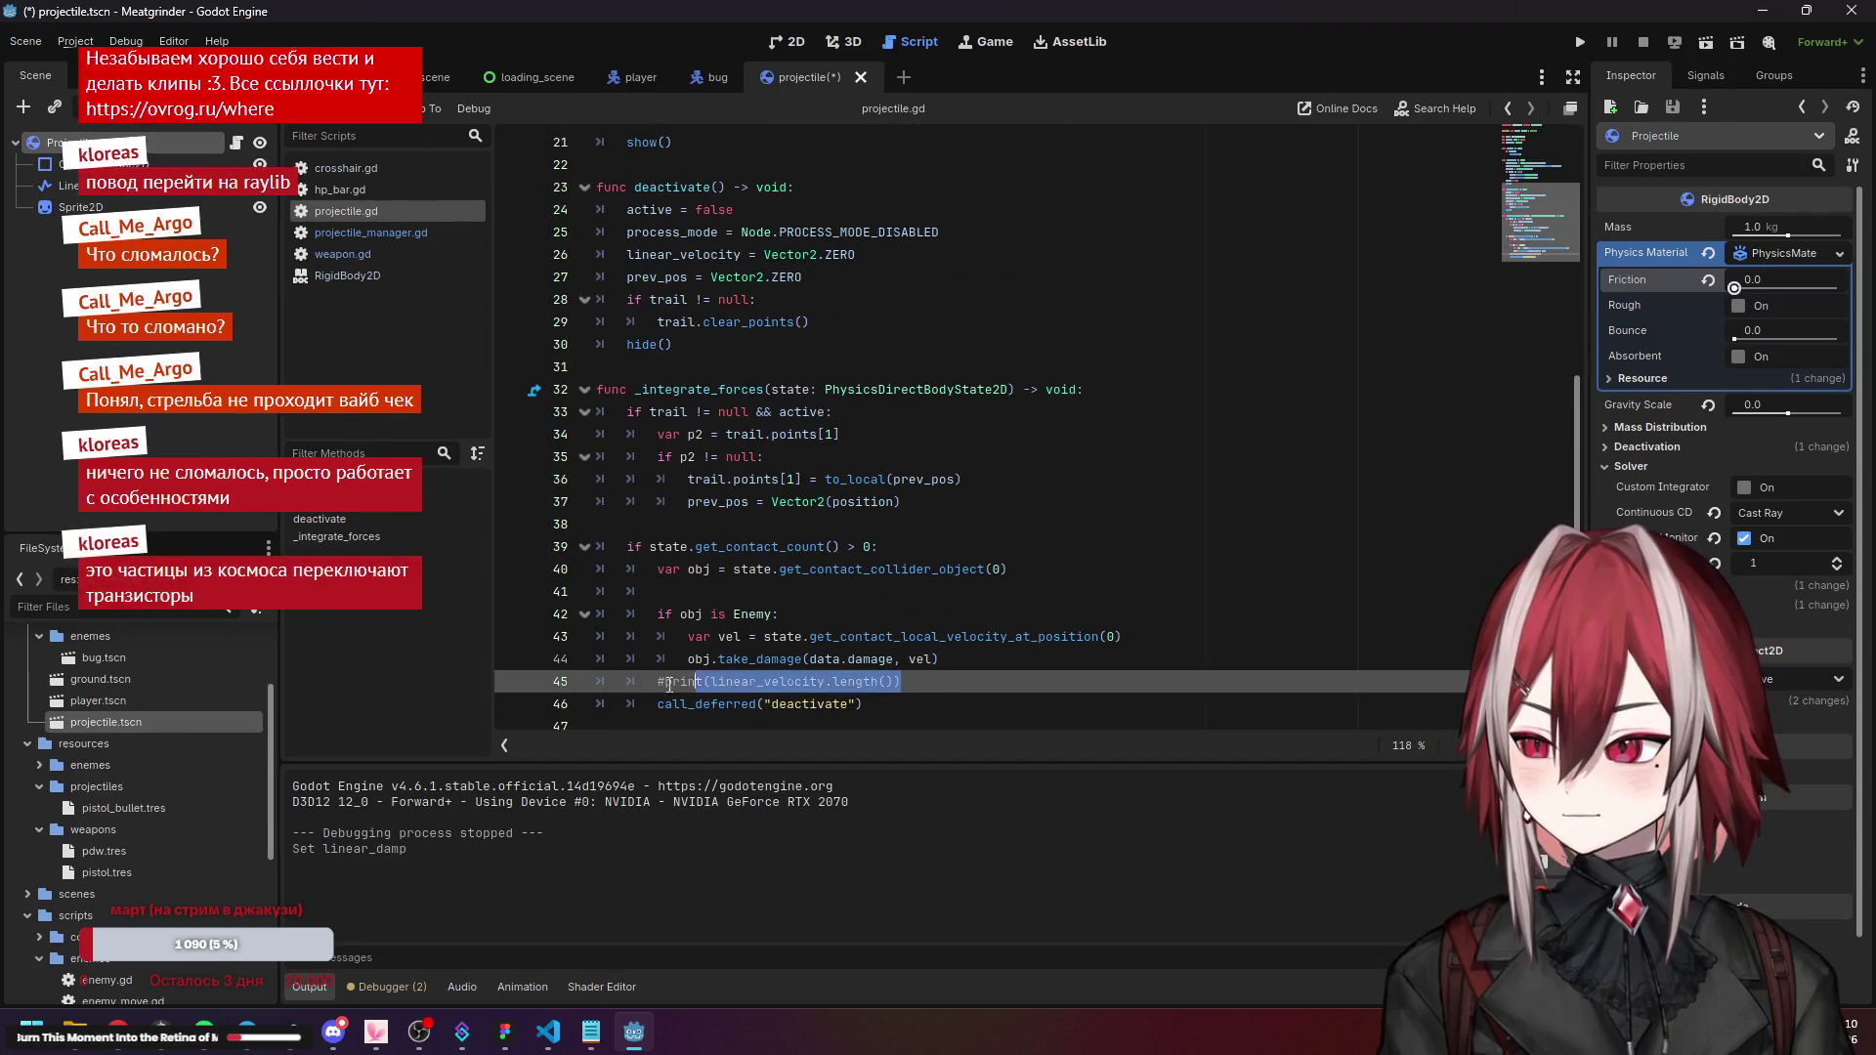
key("ctrl+shift+k")
Select the enemy hit and damage lines, then switch to the code editor.
left_click(928, 666)
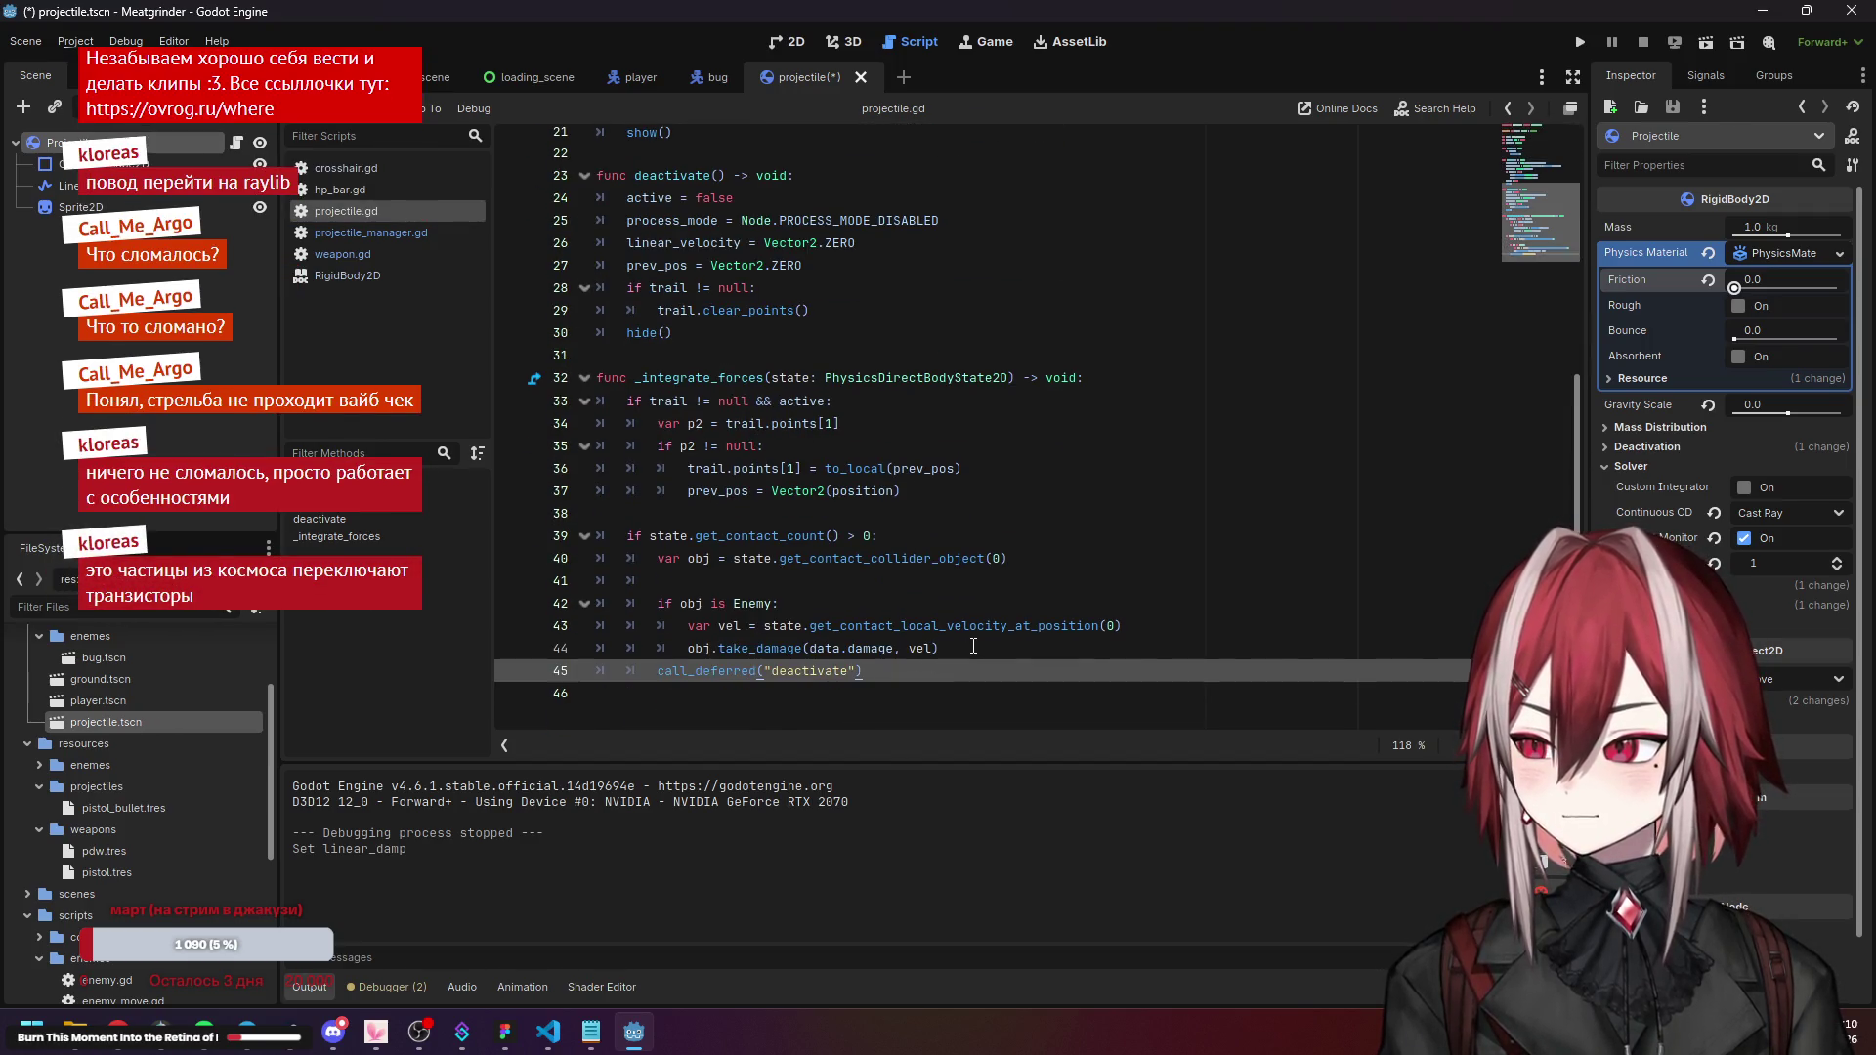
mouse_move(973, 643)
left_mouse_down()
mouse_move(685, 648)
mouse_move(667, 569)
left_mouse_up()
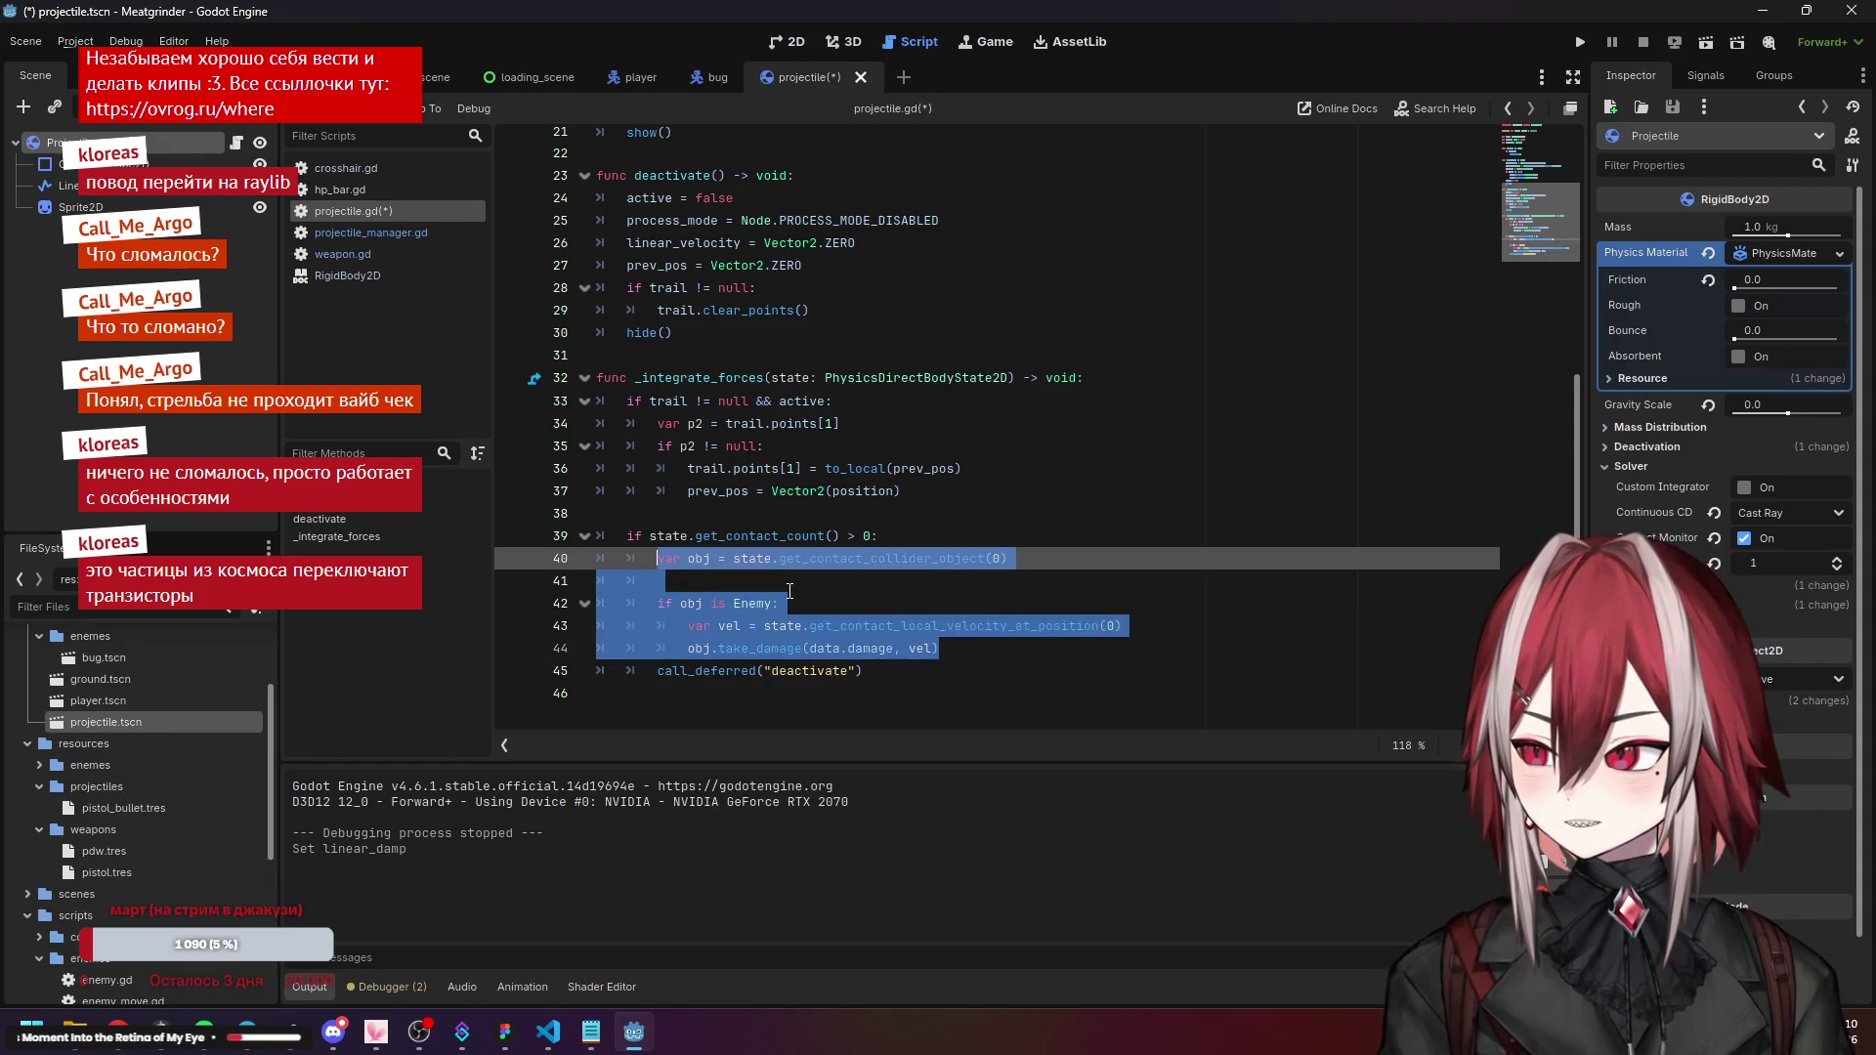
left_click(952, 647)
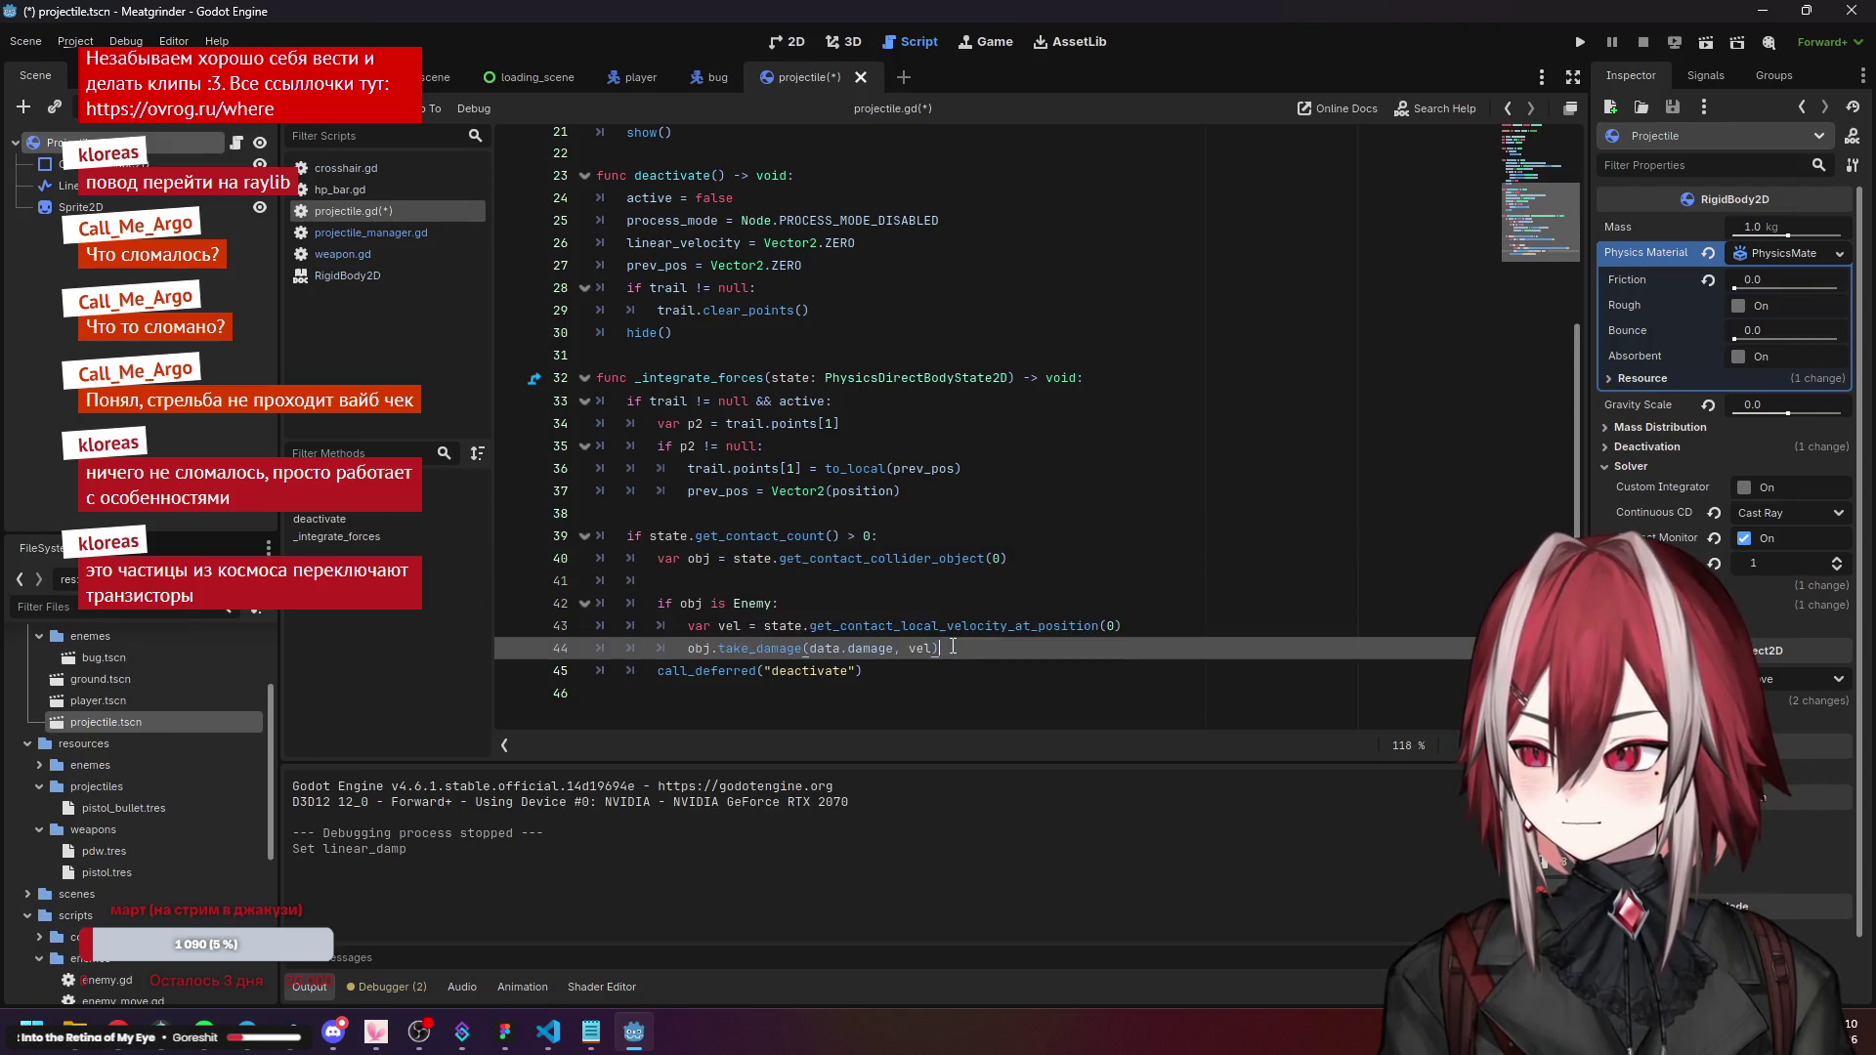
left_click_drag(952, 647, 672, 558)
left_click(541, 1034)
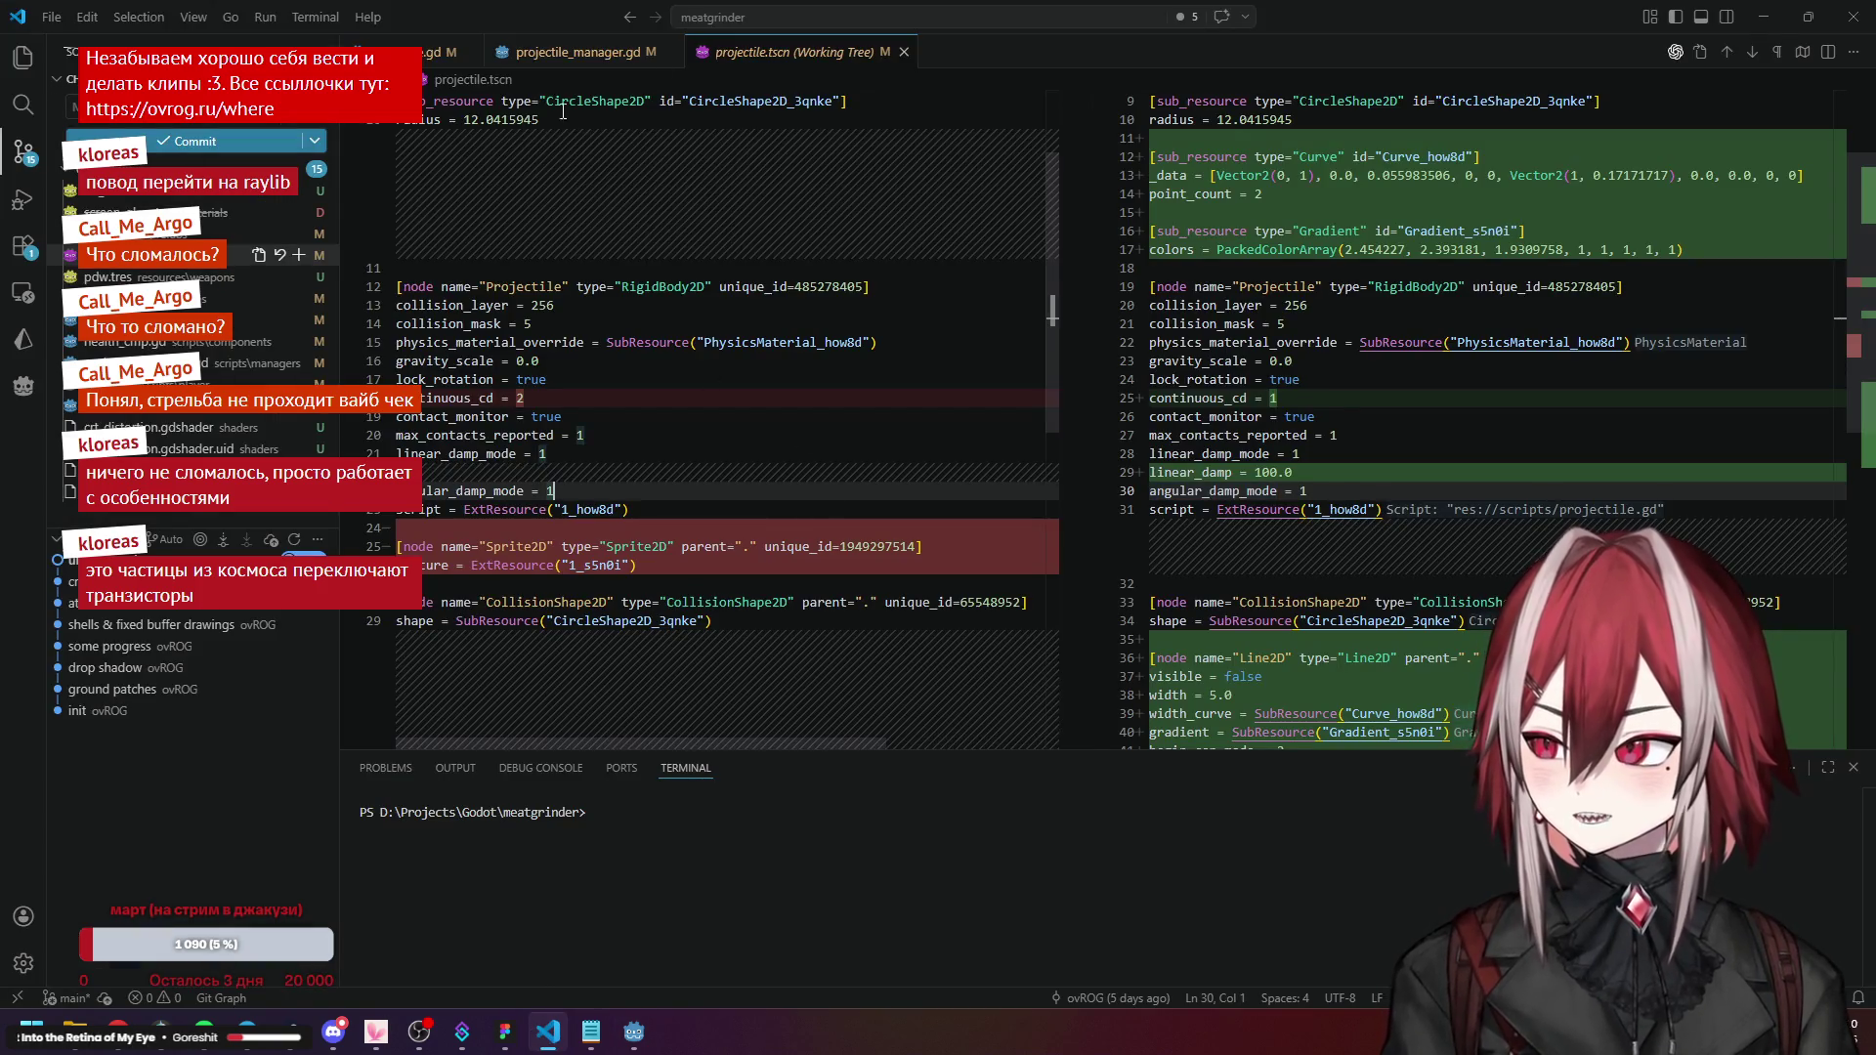
Close the projectile.tscn diff and open projectile.gd in Visual Studio Code.
left_click(904, 52)
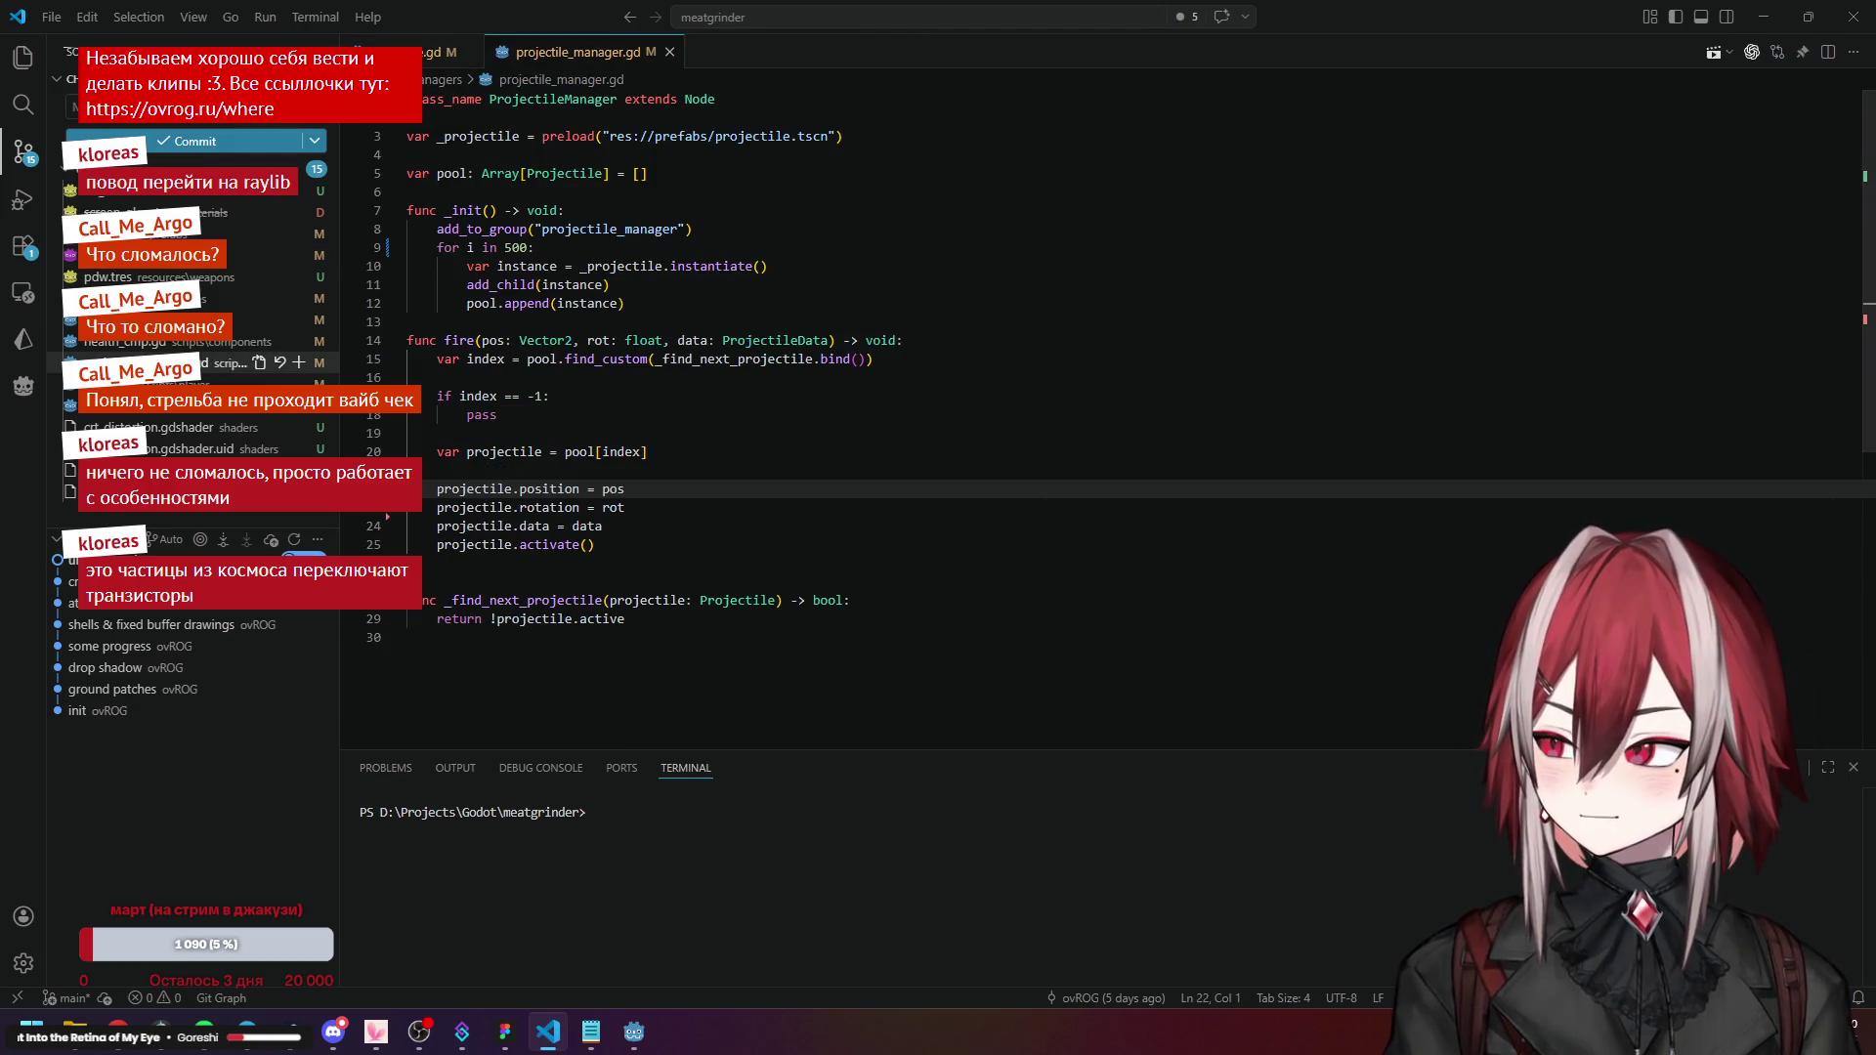
left_click(430, 52)
scroll(686, 476, "down", 5)
left_click(686, 476)
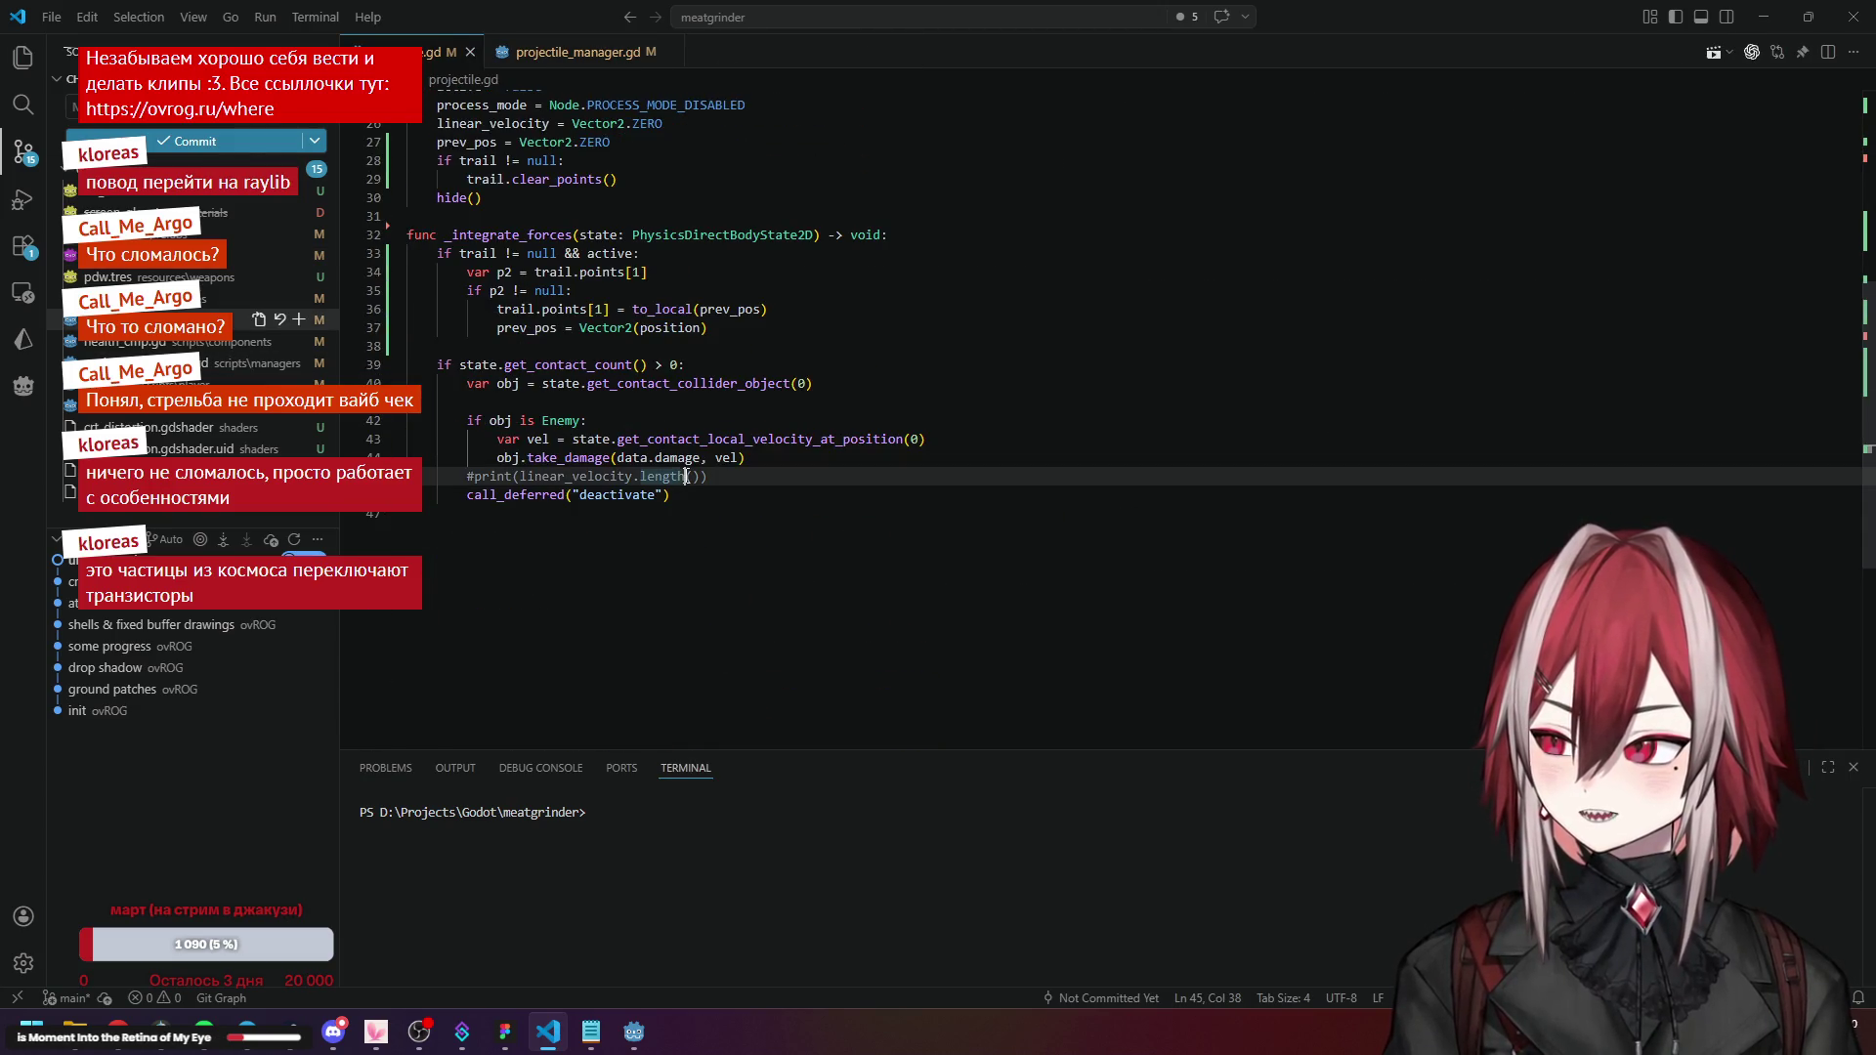
left_click(634, 1032)
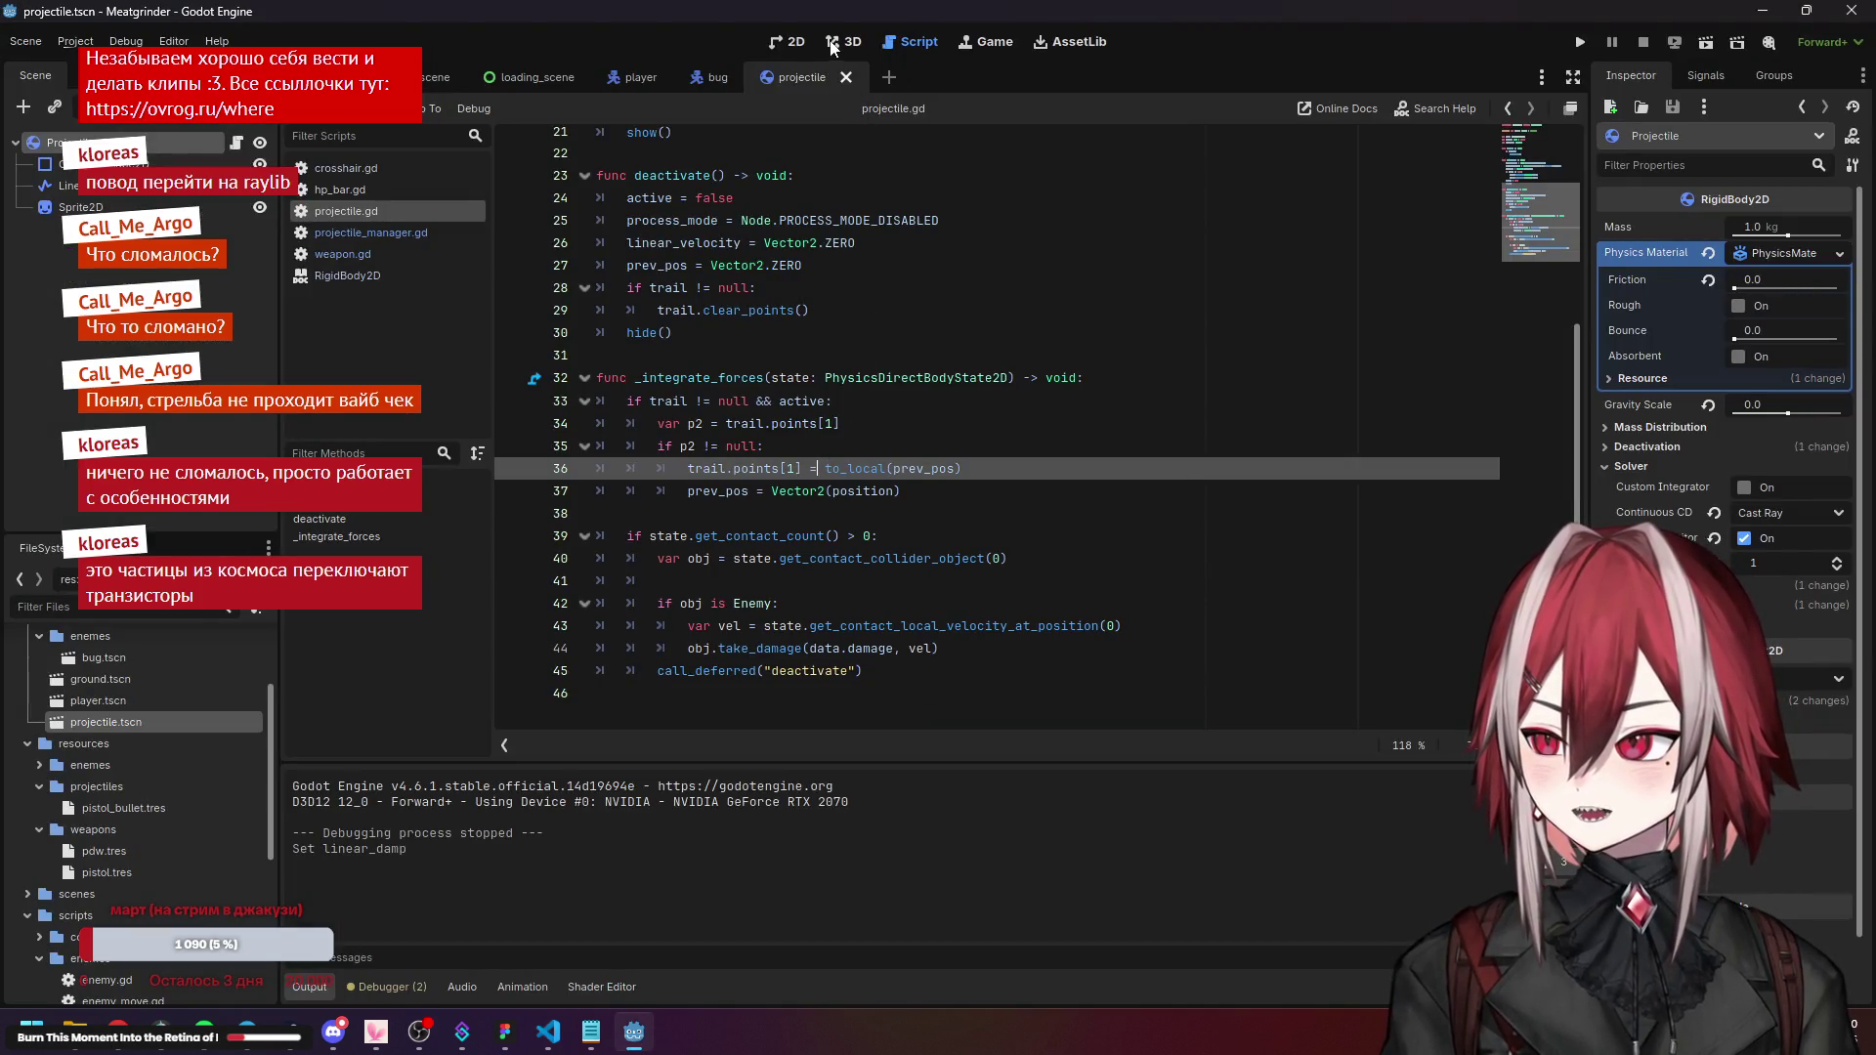
left_click(787, 41)
left_click(505, 1032)
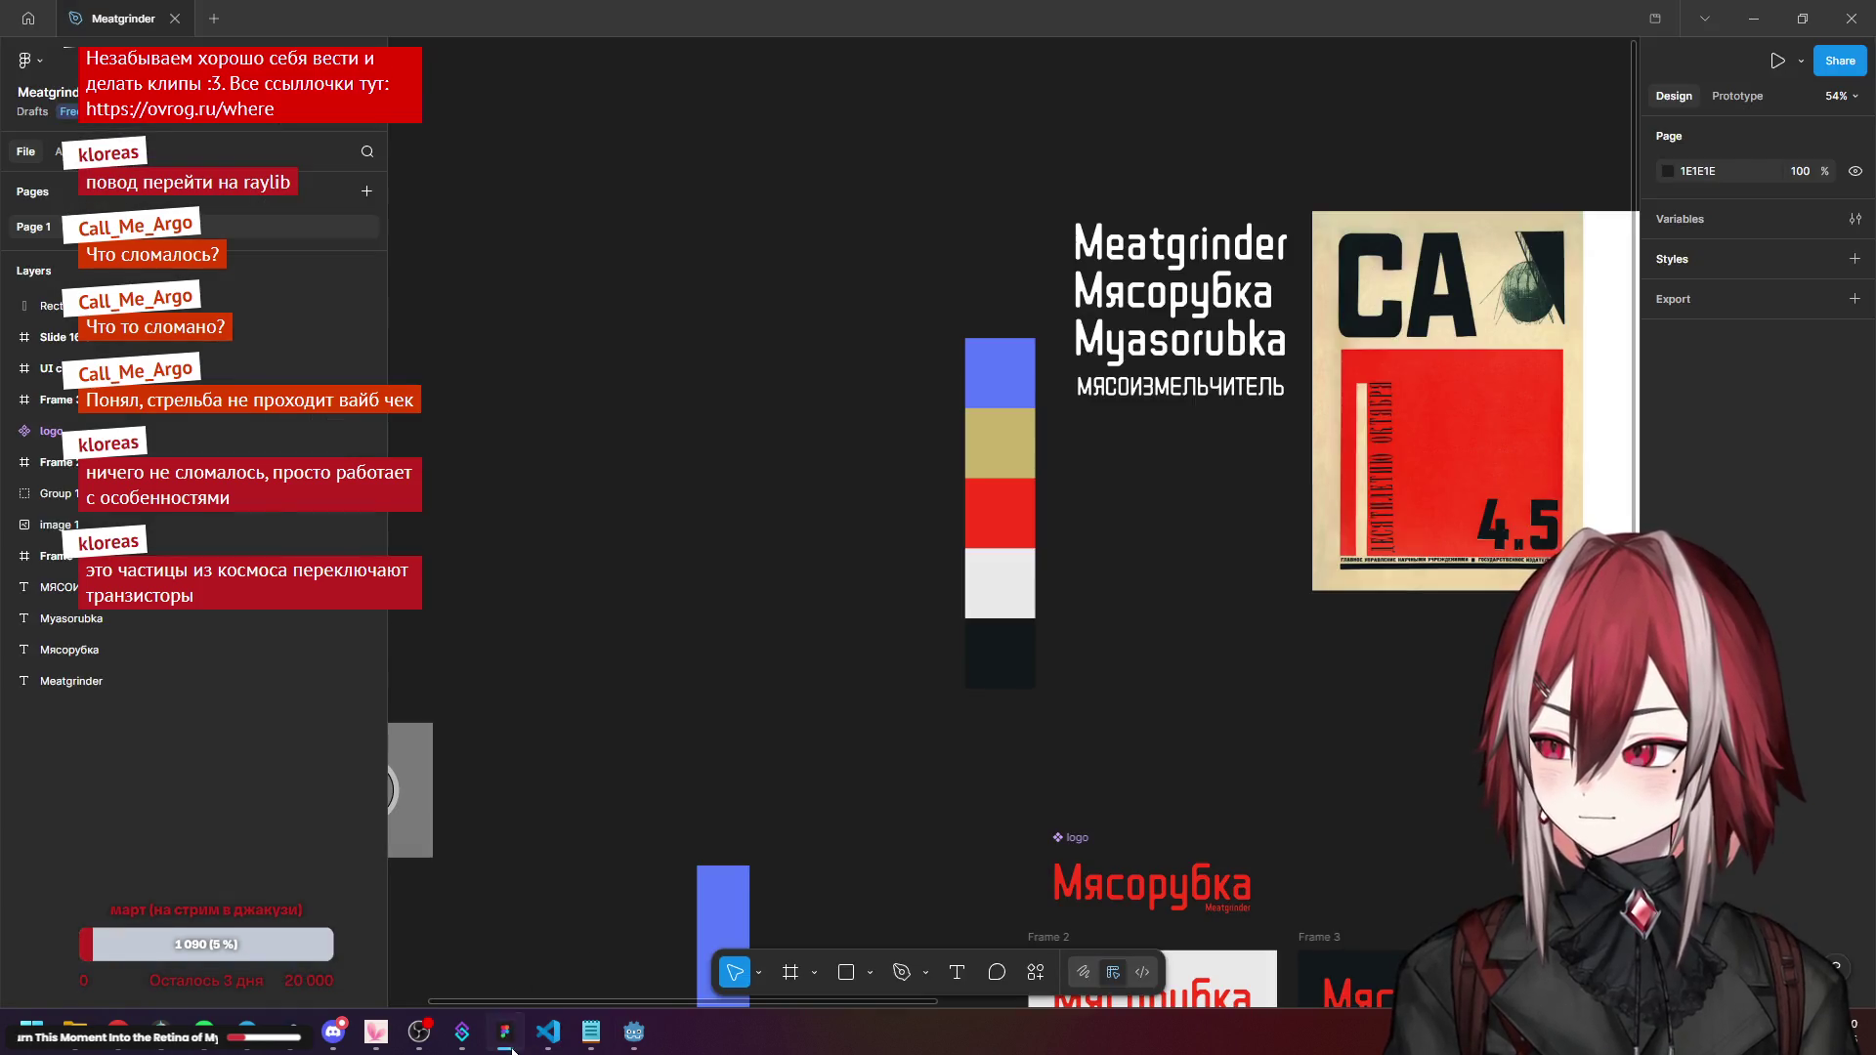
left_click(548, 1032)
Comment out lines 40–44 with Ctrl+/ and save projectile.gd.
left_click_drag(746, 457, 499, 392)
key("shift+Up")
key("shift+Home")
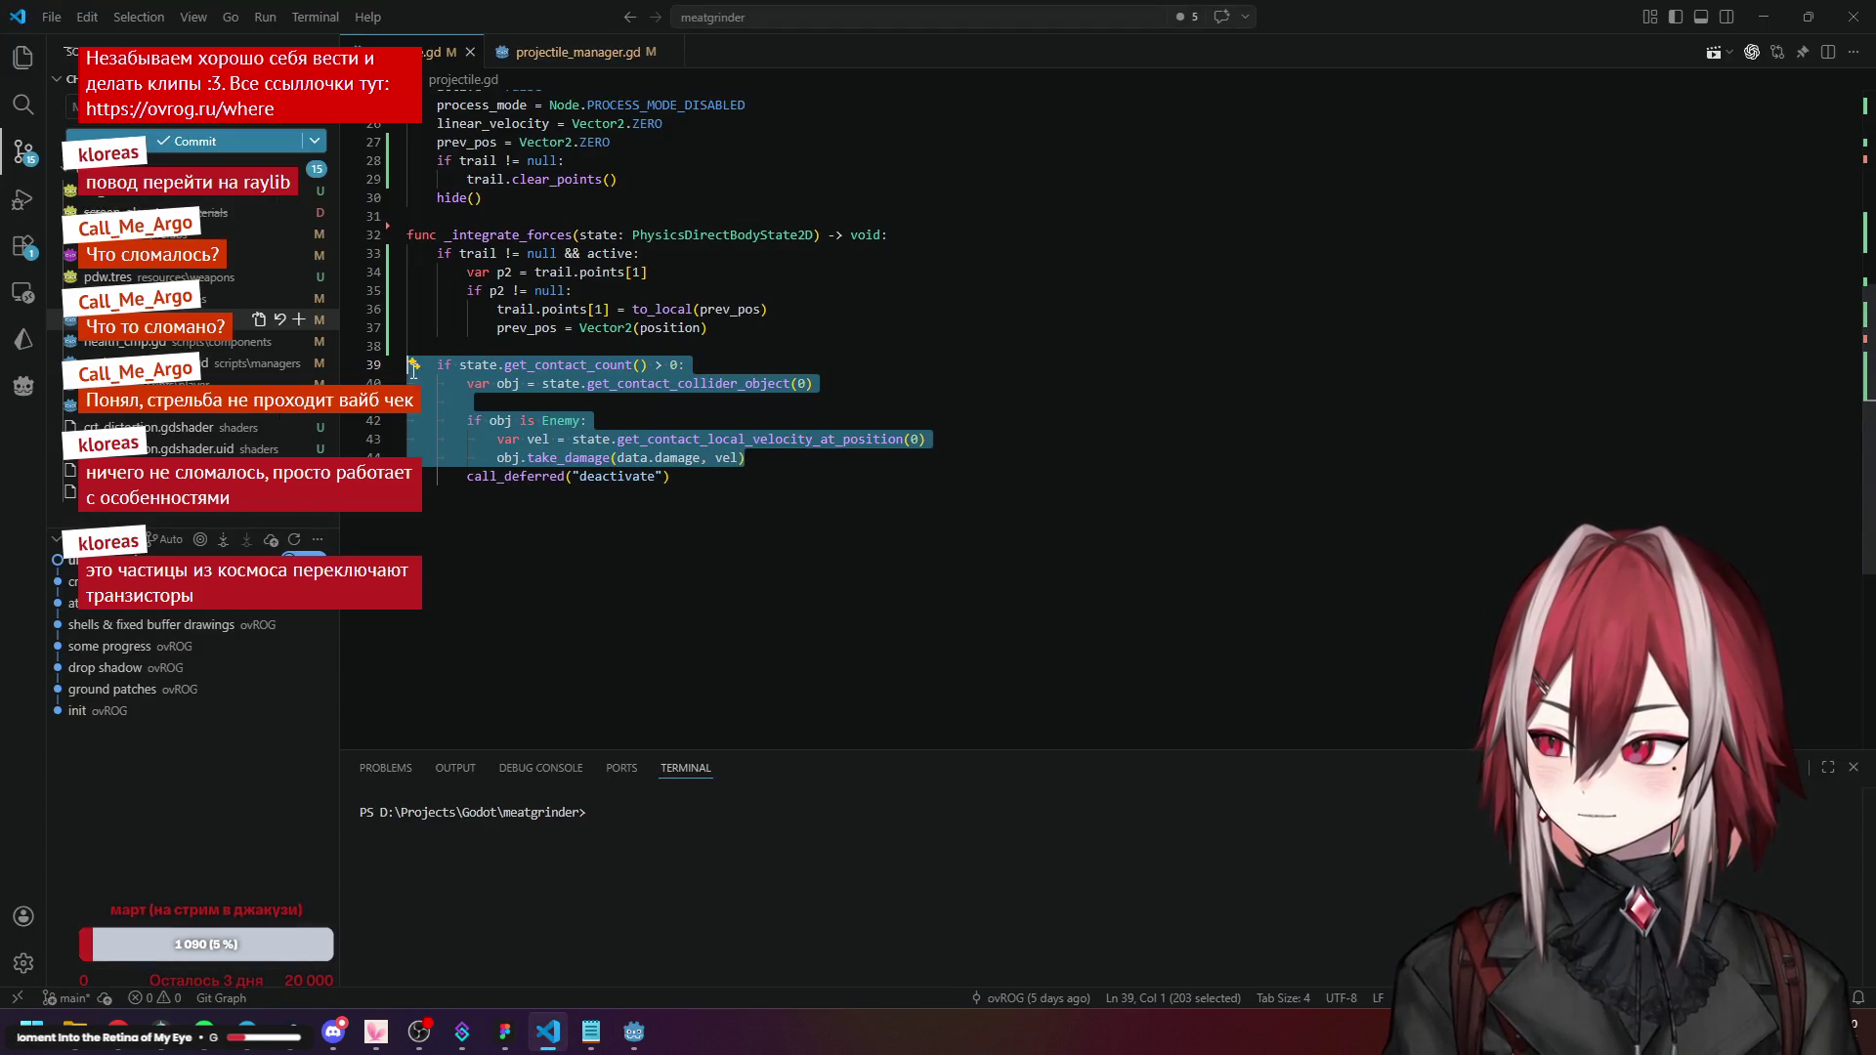
type("#")
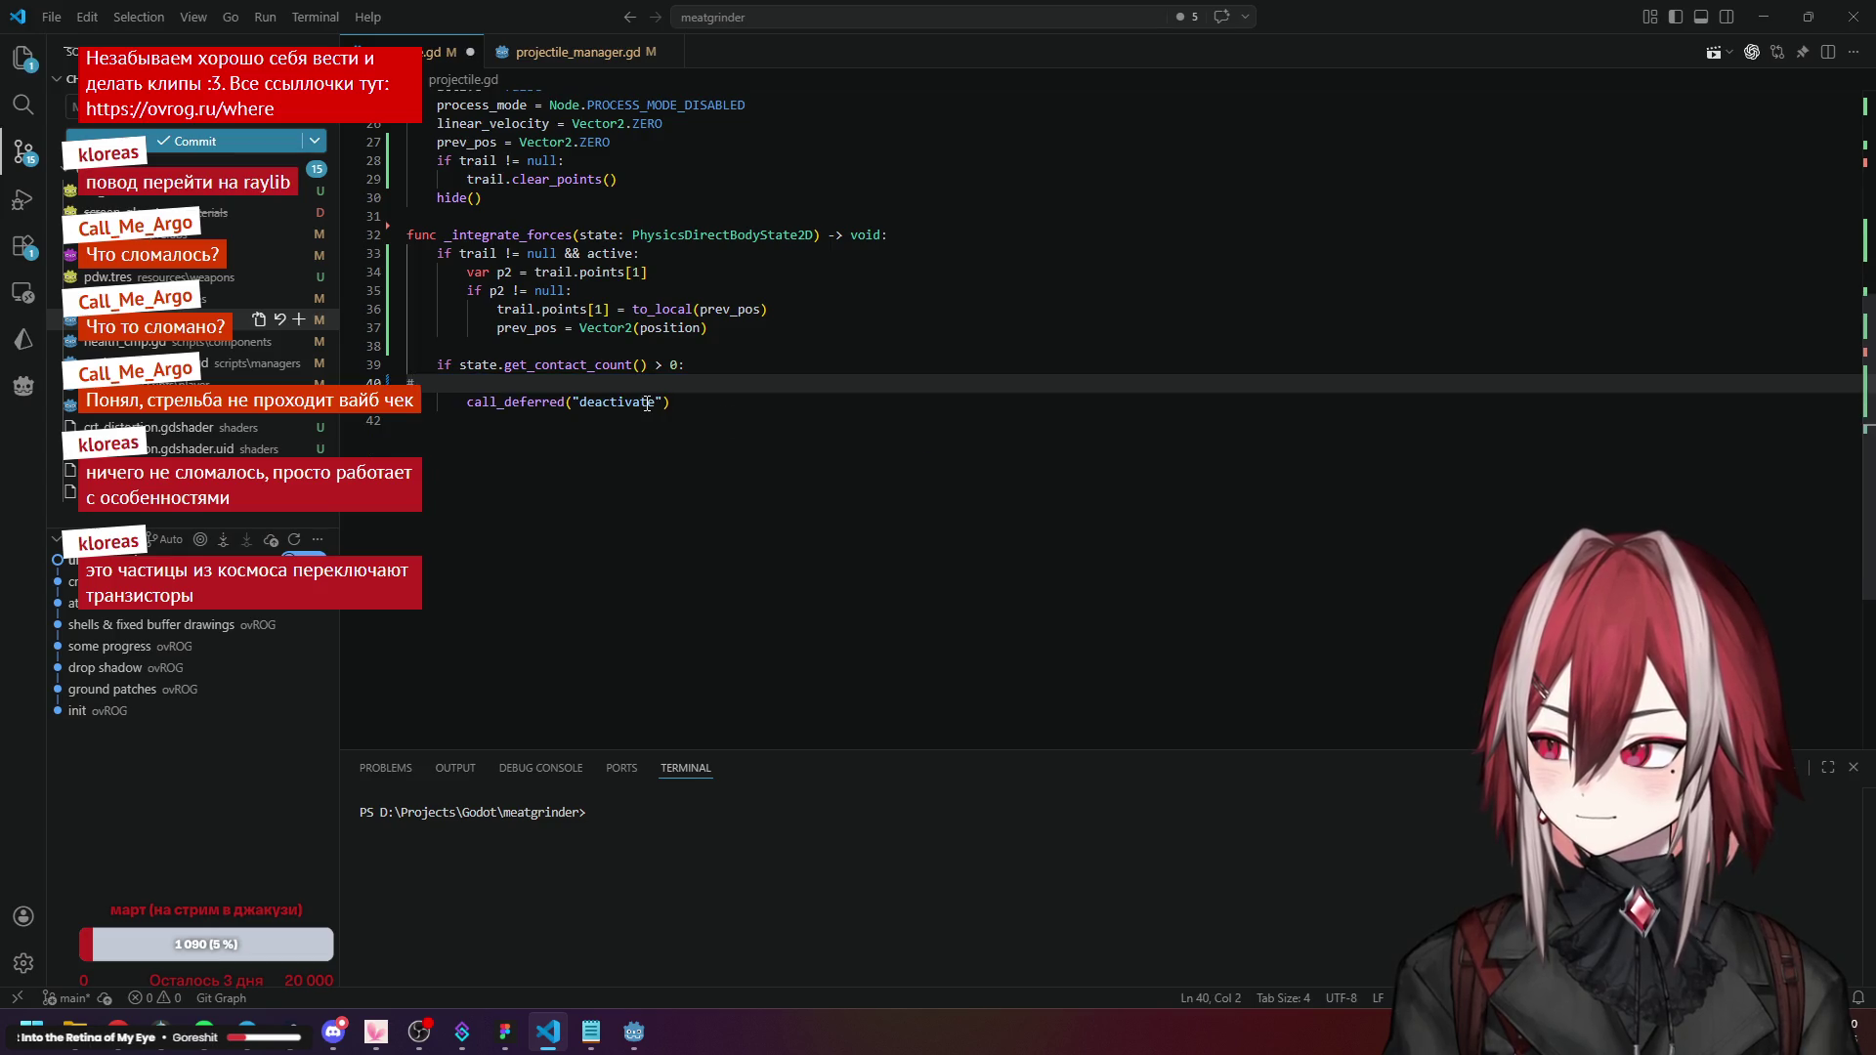
key("ctrl+z")
key("ctrl+y")
key("ctrl+z")
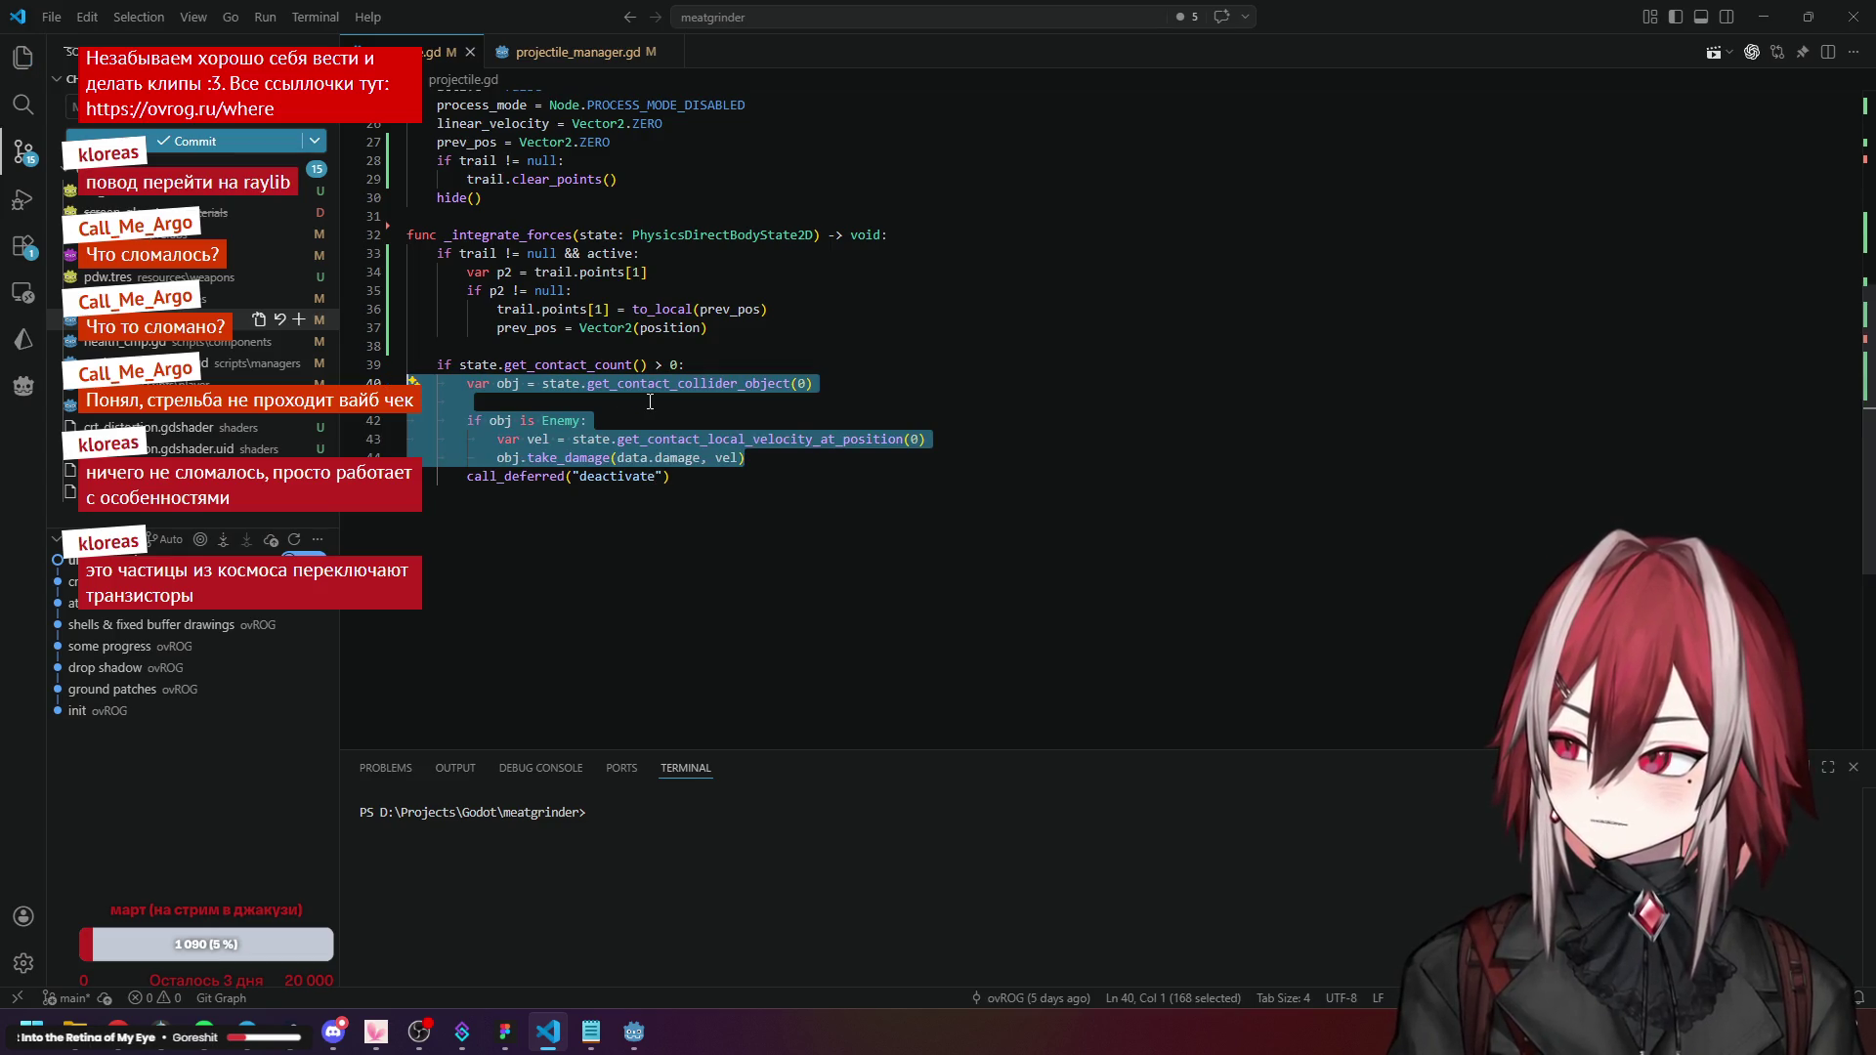
key("ctrl+slash")
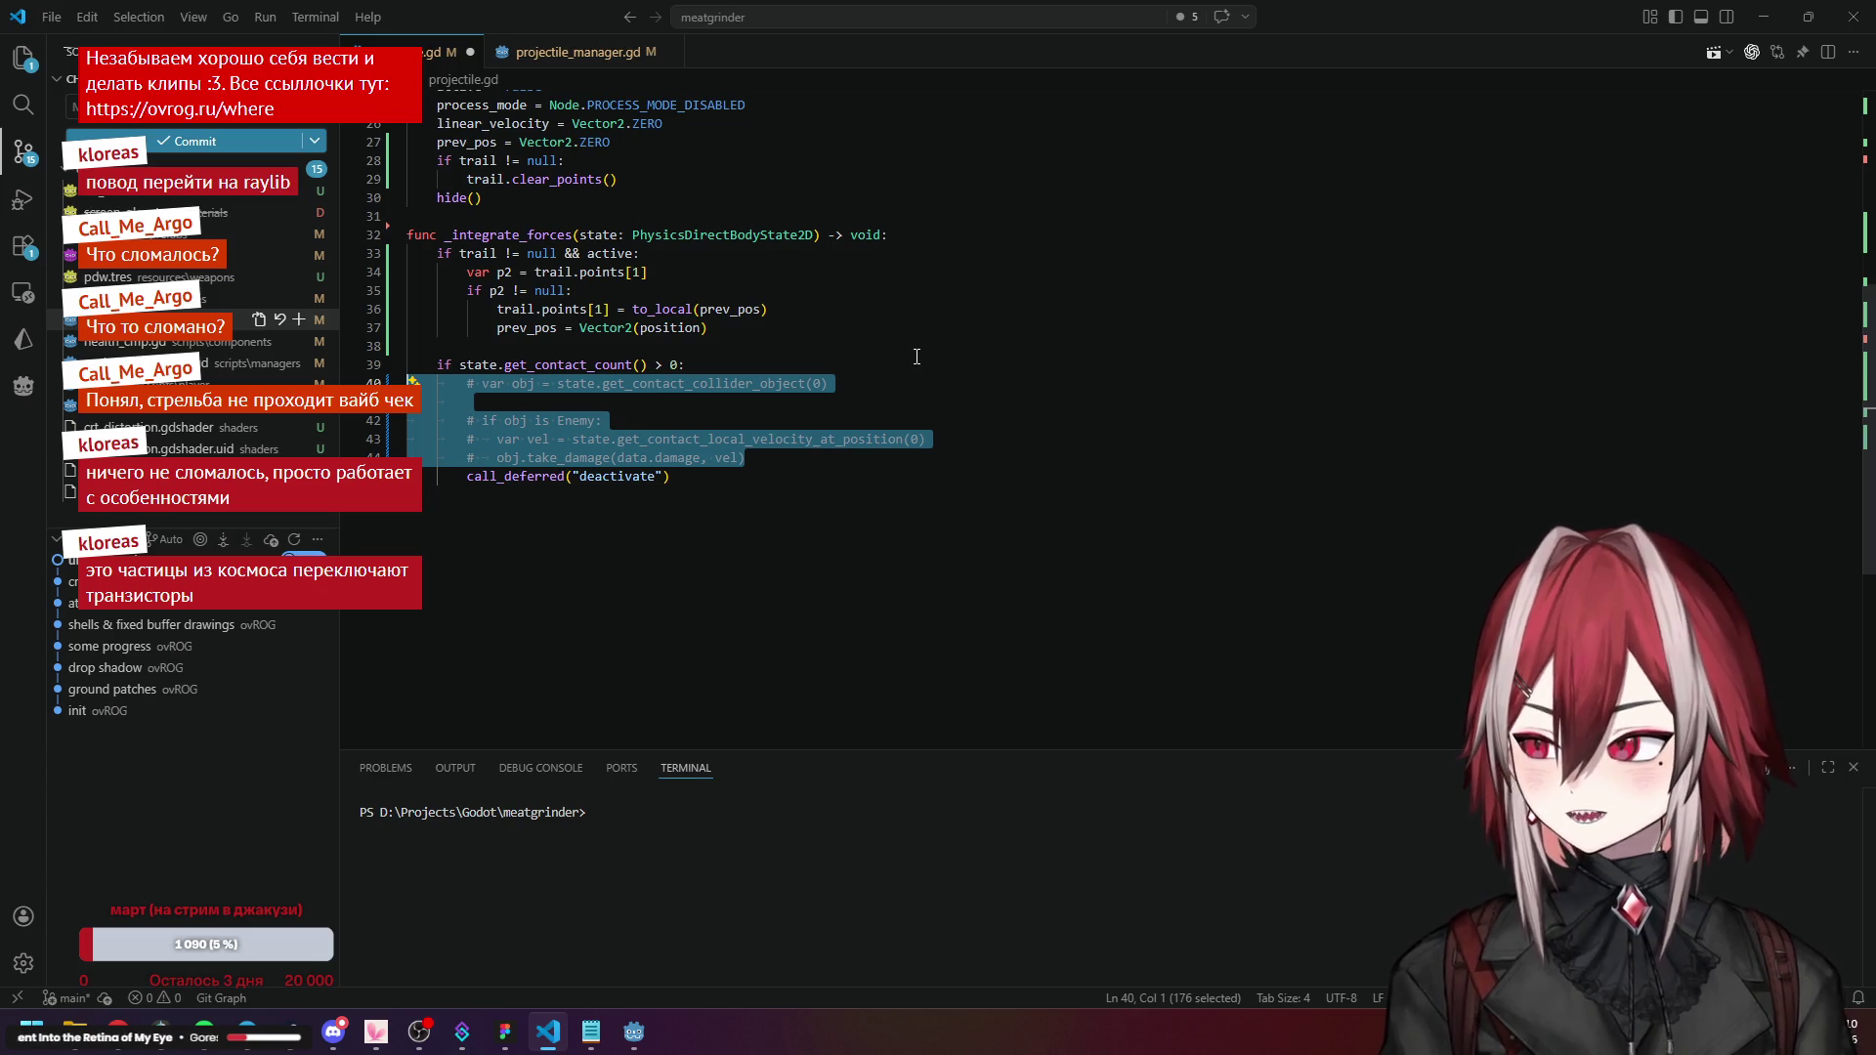
left_click(916, 357)
key("ctrl+s")
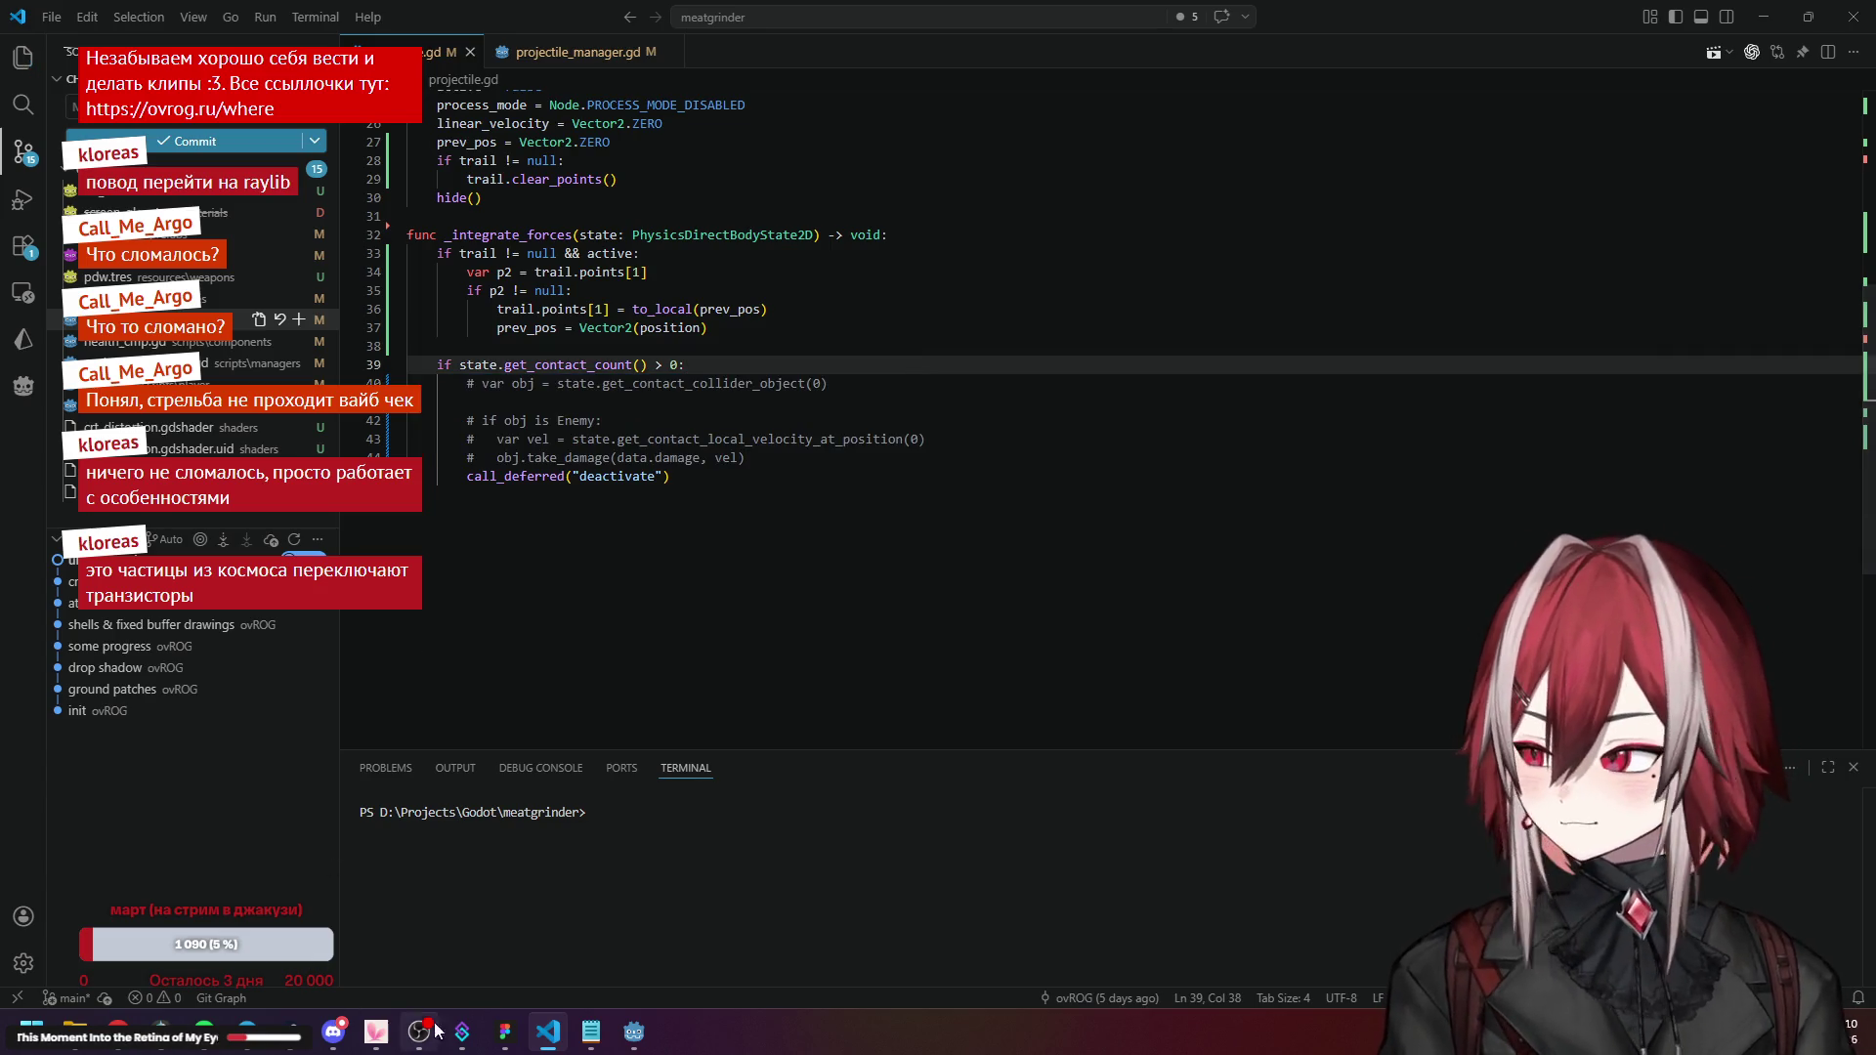
Run the game in Godot, move the player to test shooting, then stop it.
mouse_move(459, 1036)
mouse_move(337, 1035)
left_click(634, 1032)
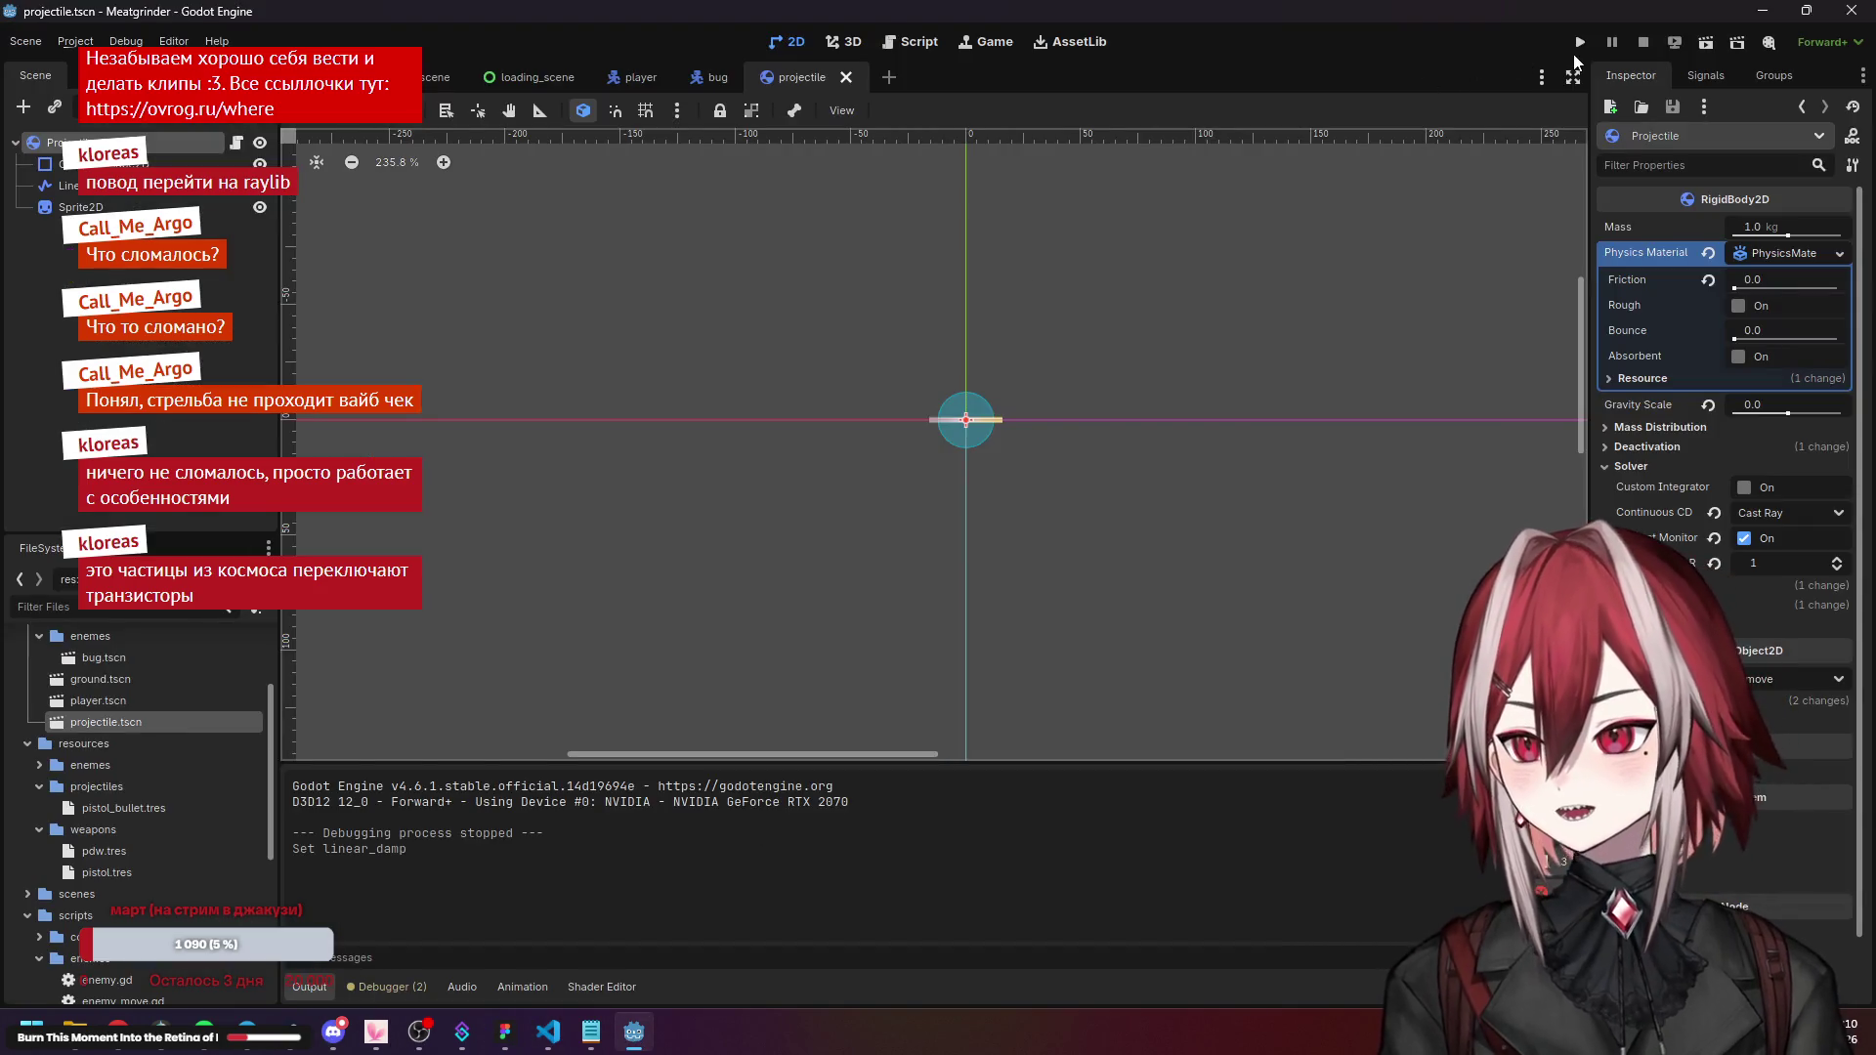
left_click(1580, 42)
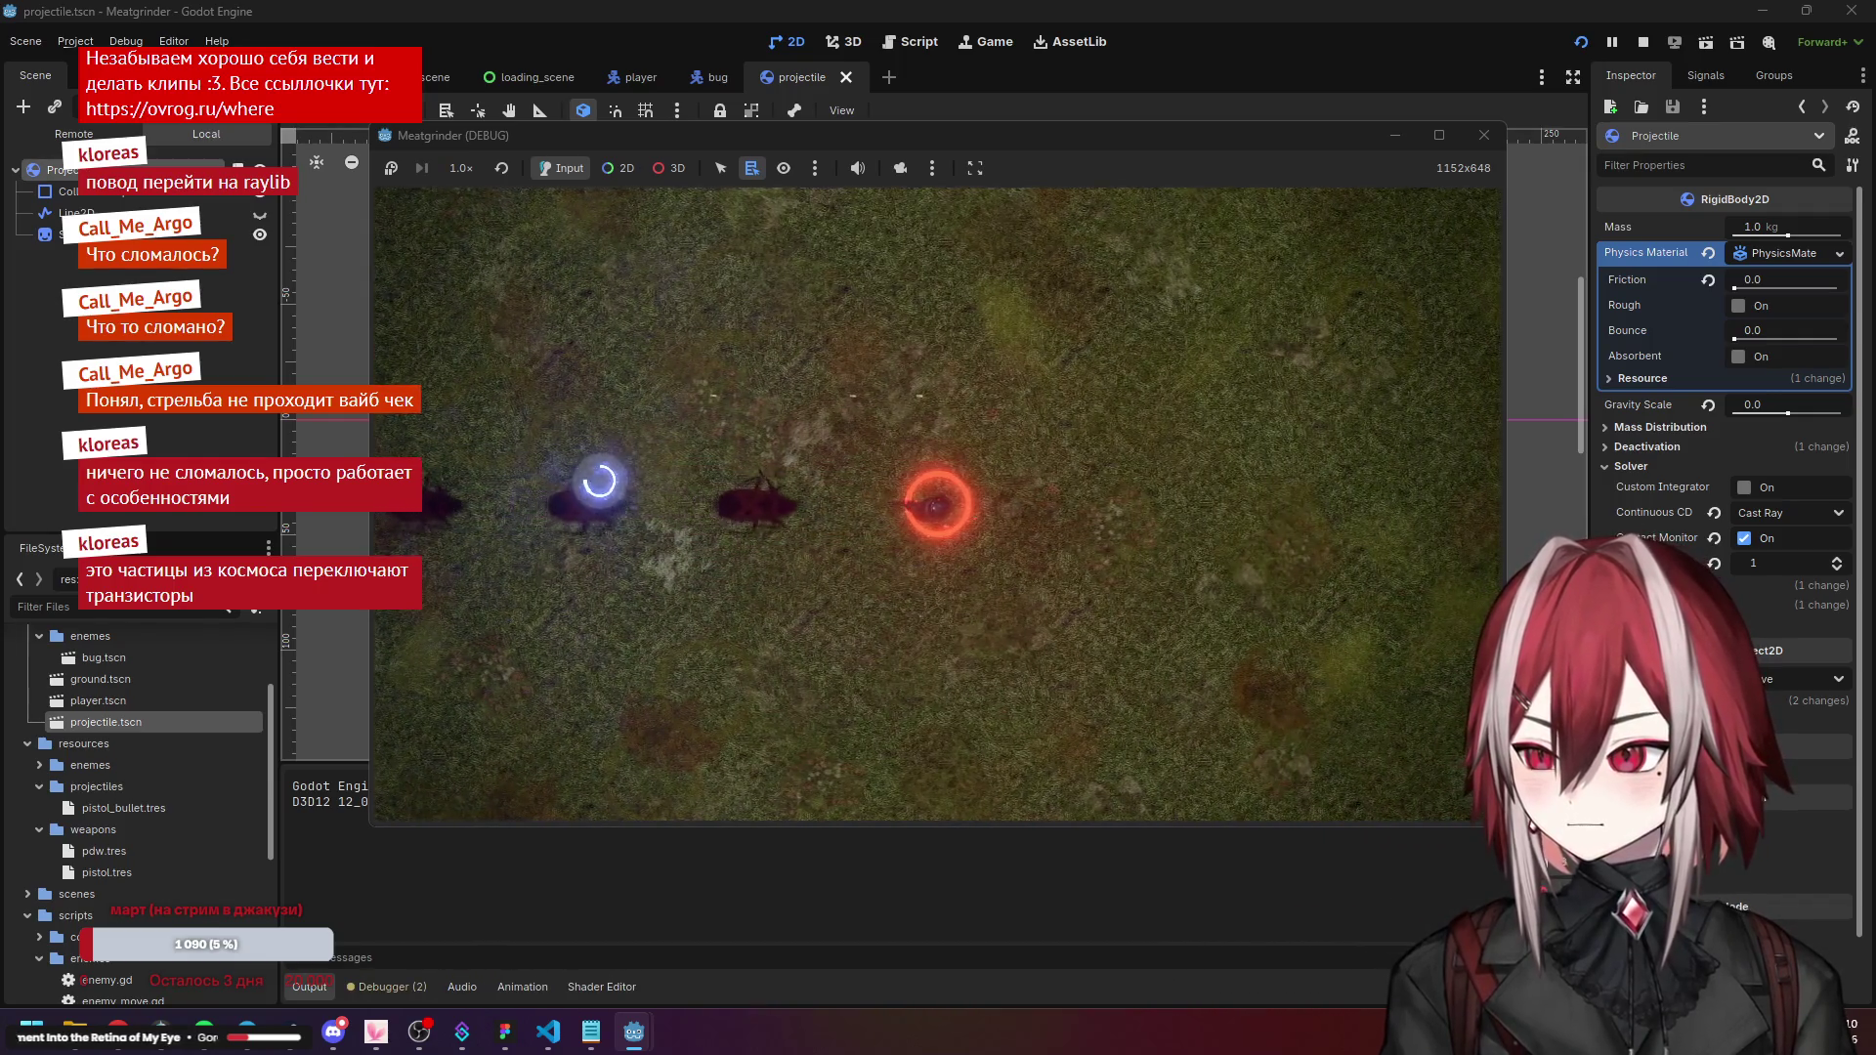
key("d")
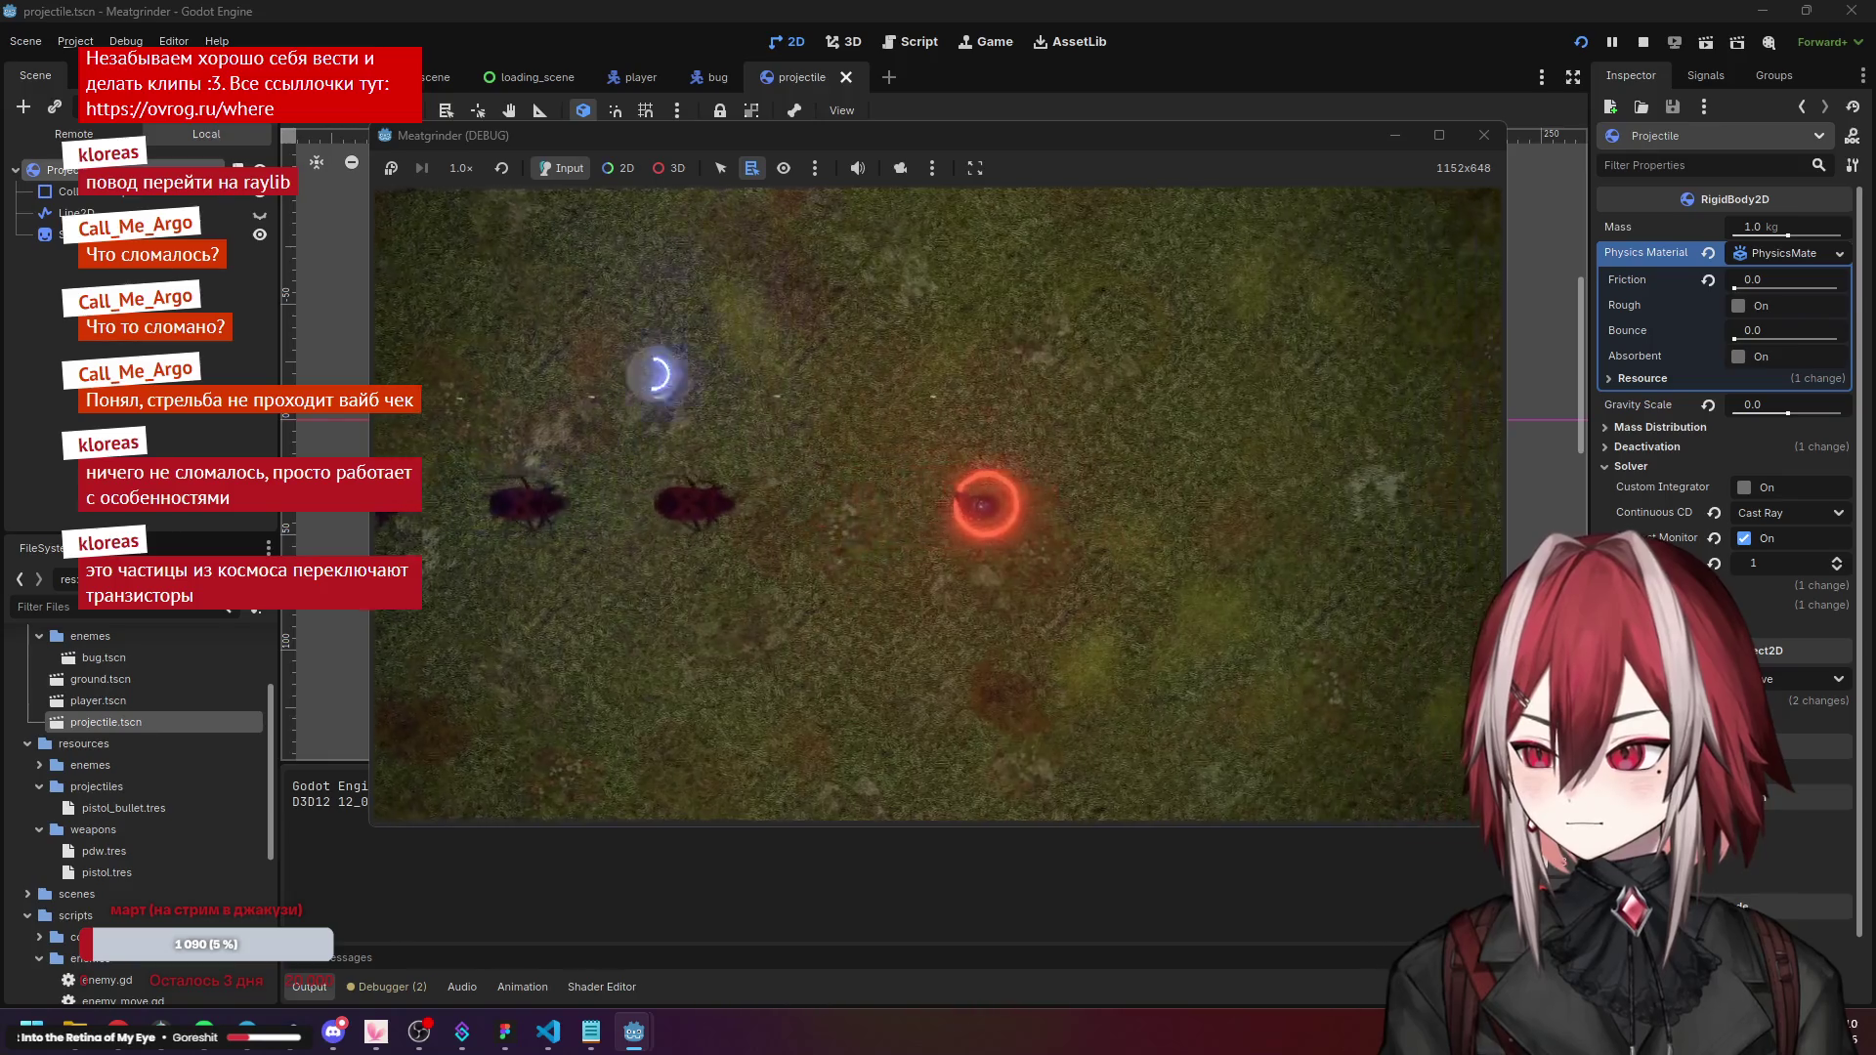
left_click(1480, 135)
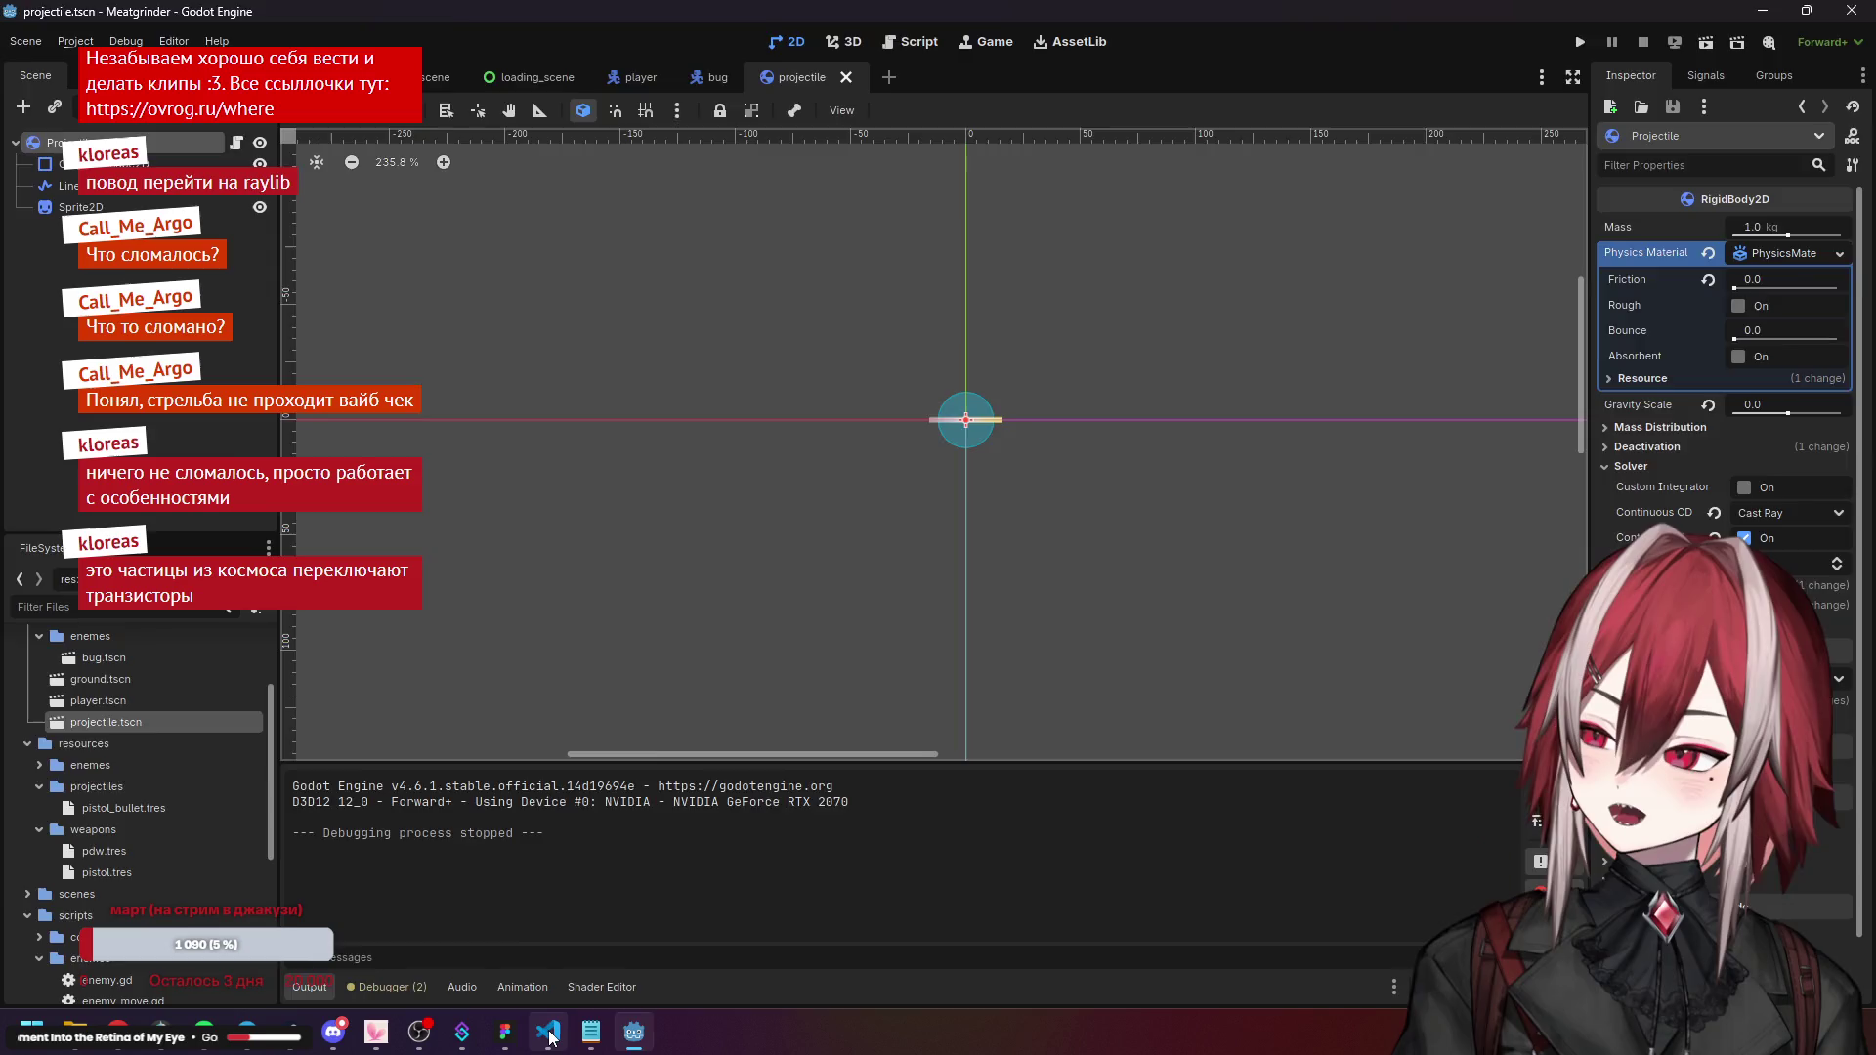
Check line 40 in VS Code, then open pistol_bullet.tres in Godot.
left_click(551, 1036)
left_click(816, 384)
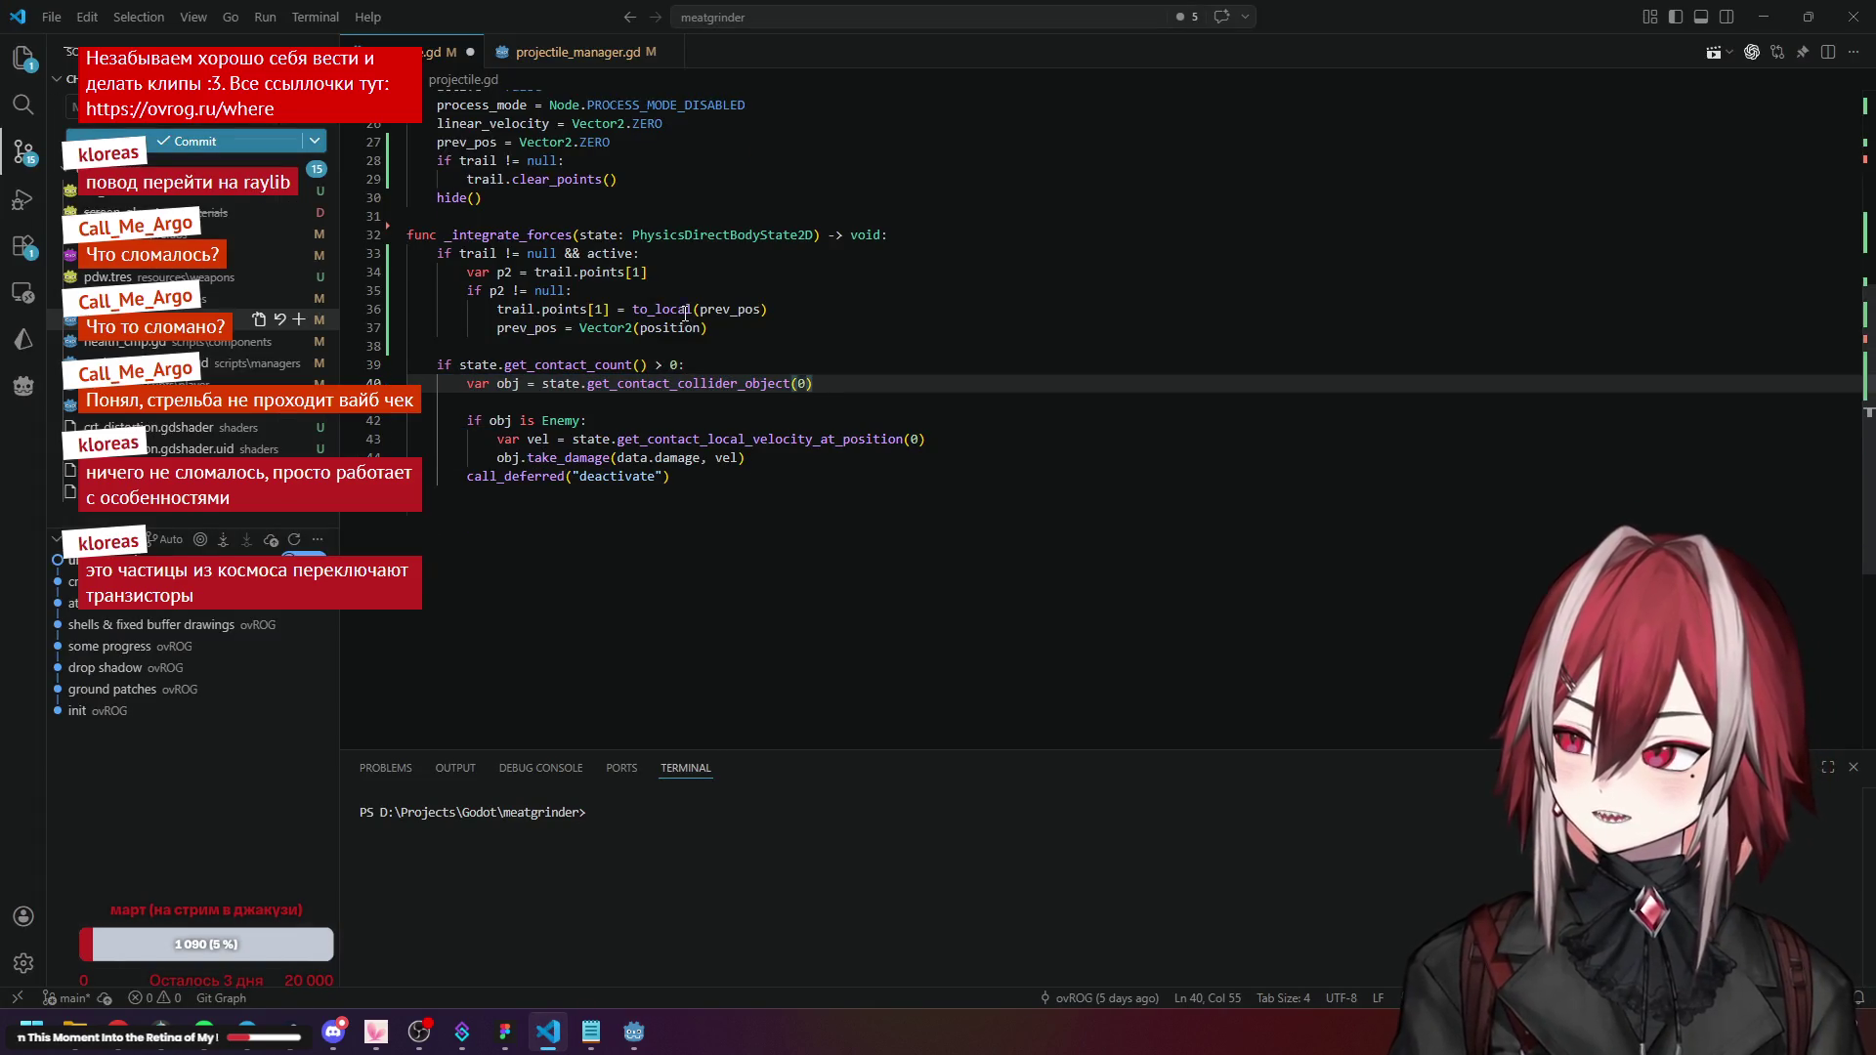
scroll(685, 314, "up", 5)
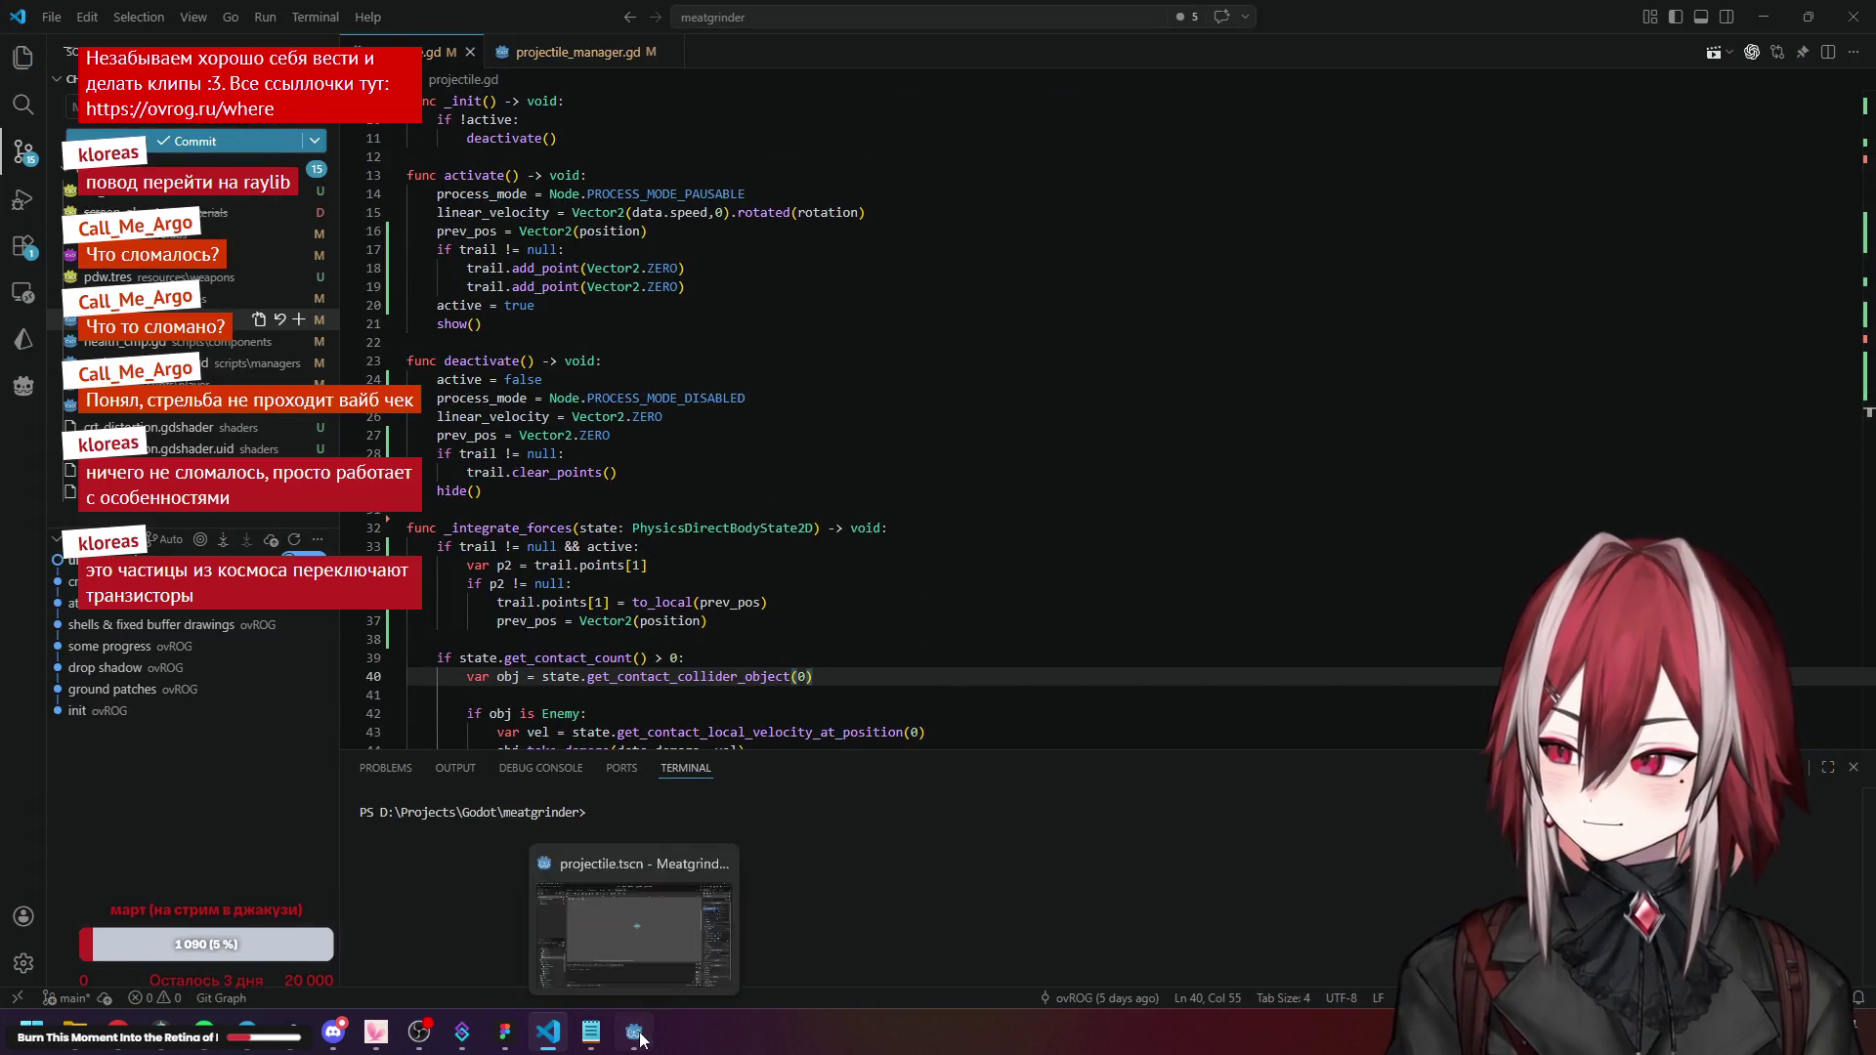
left_click(634, 1032)
left_click(143, 812)
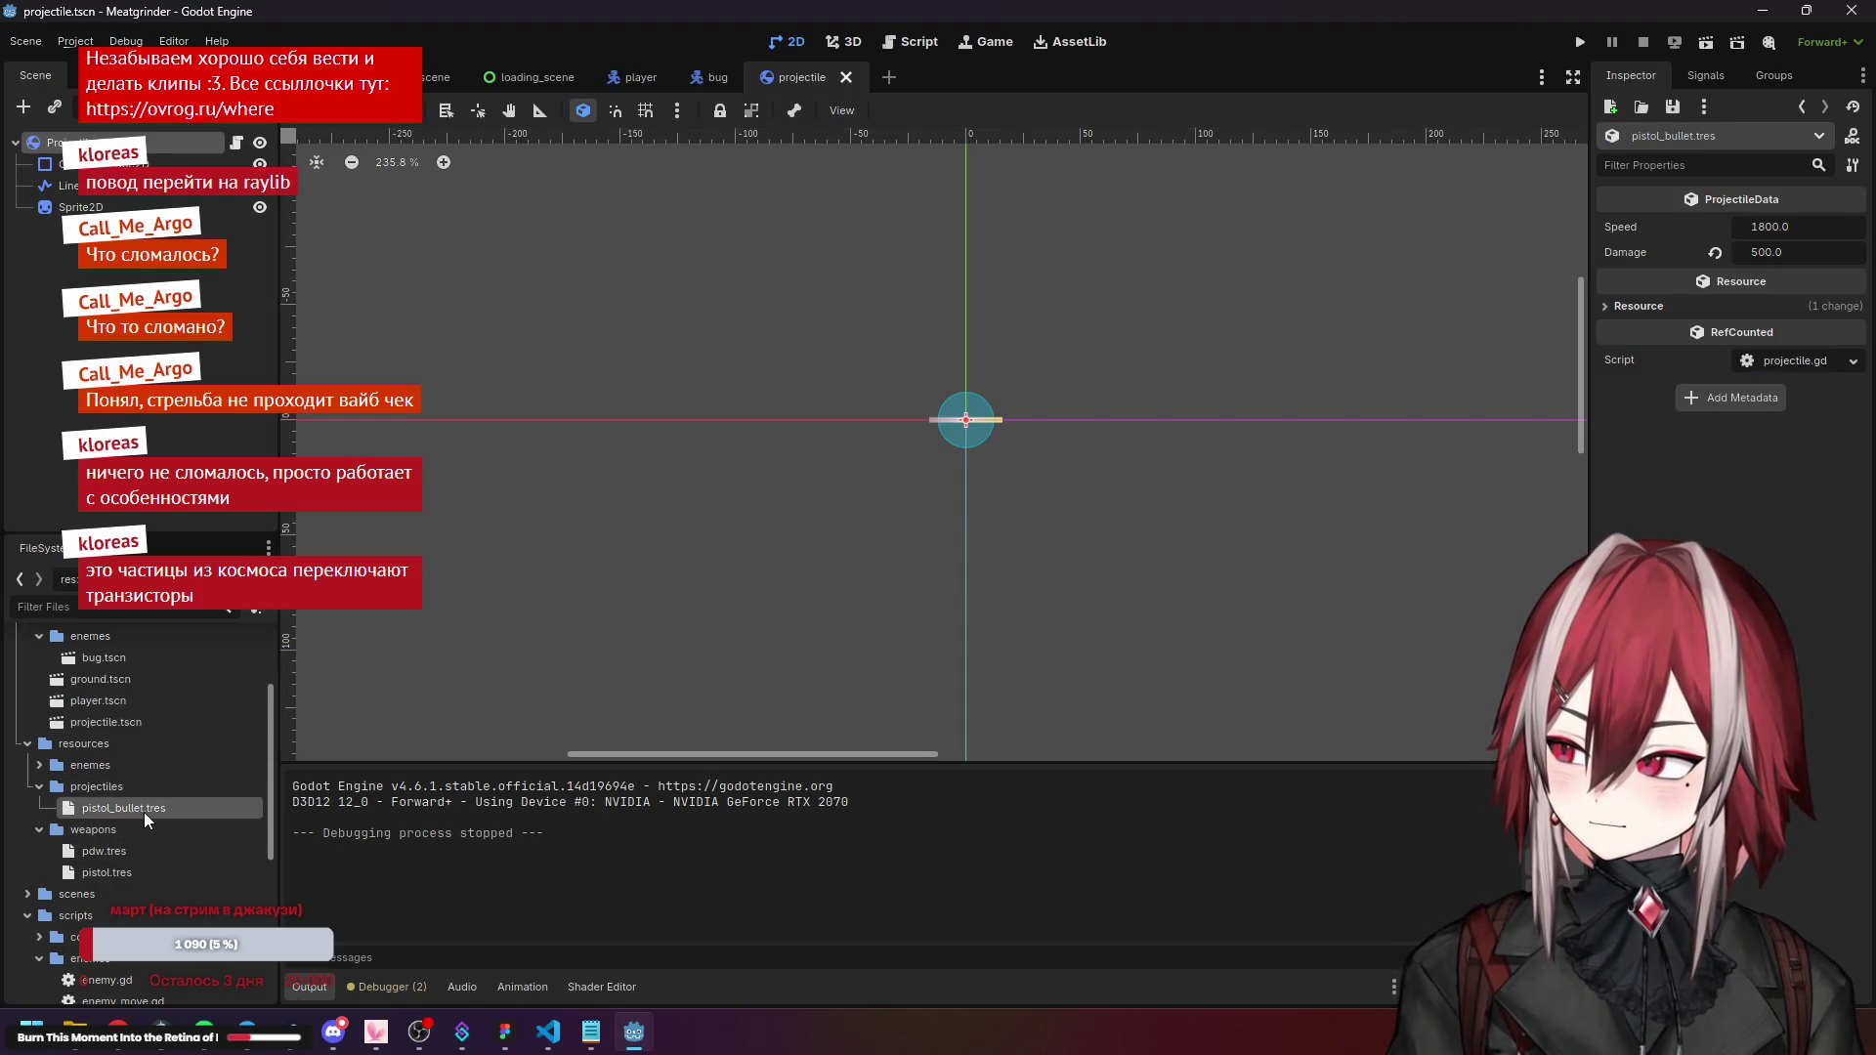
Set pistol_bullet.tres Speed to 180 and playtest the slower shots.
left_click(1794, 227)
type("180")
key("Return")
key("F5")
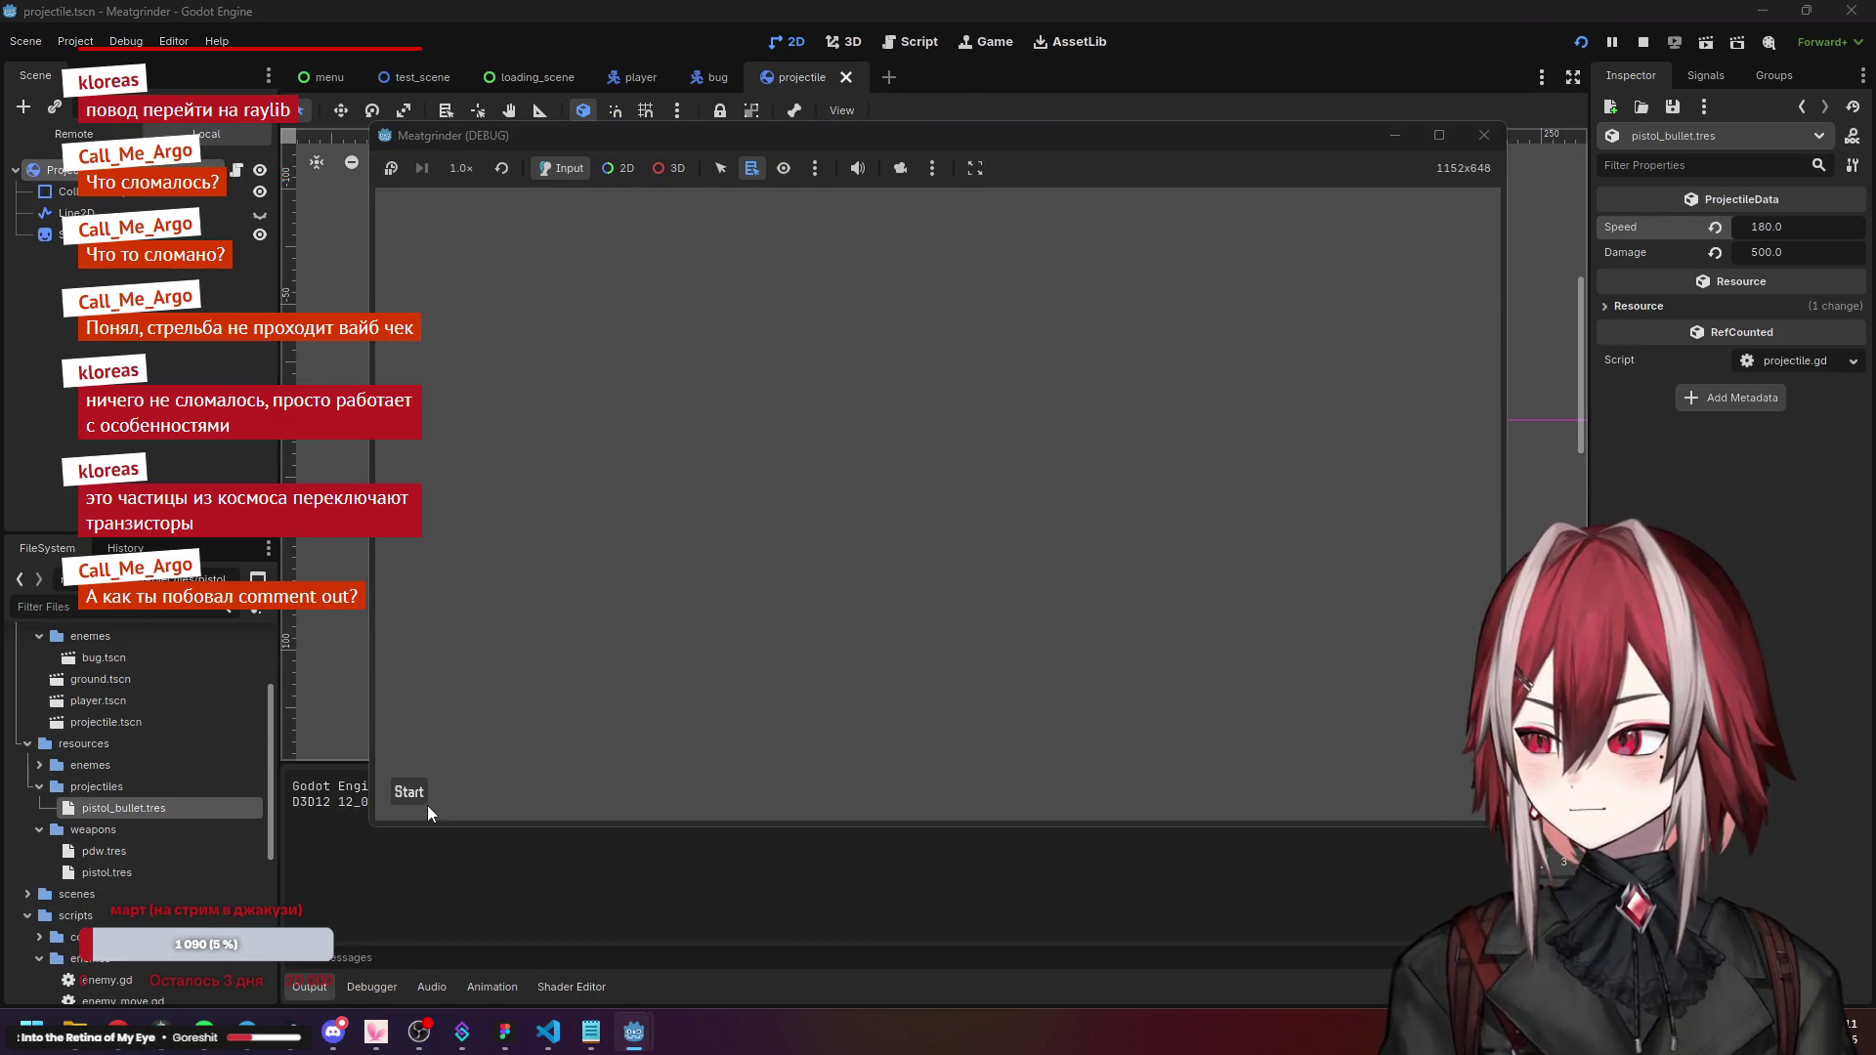
left_click(410, 793)
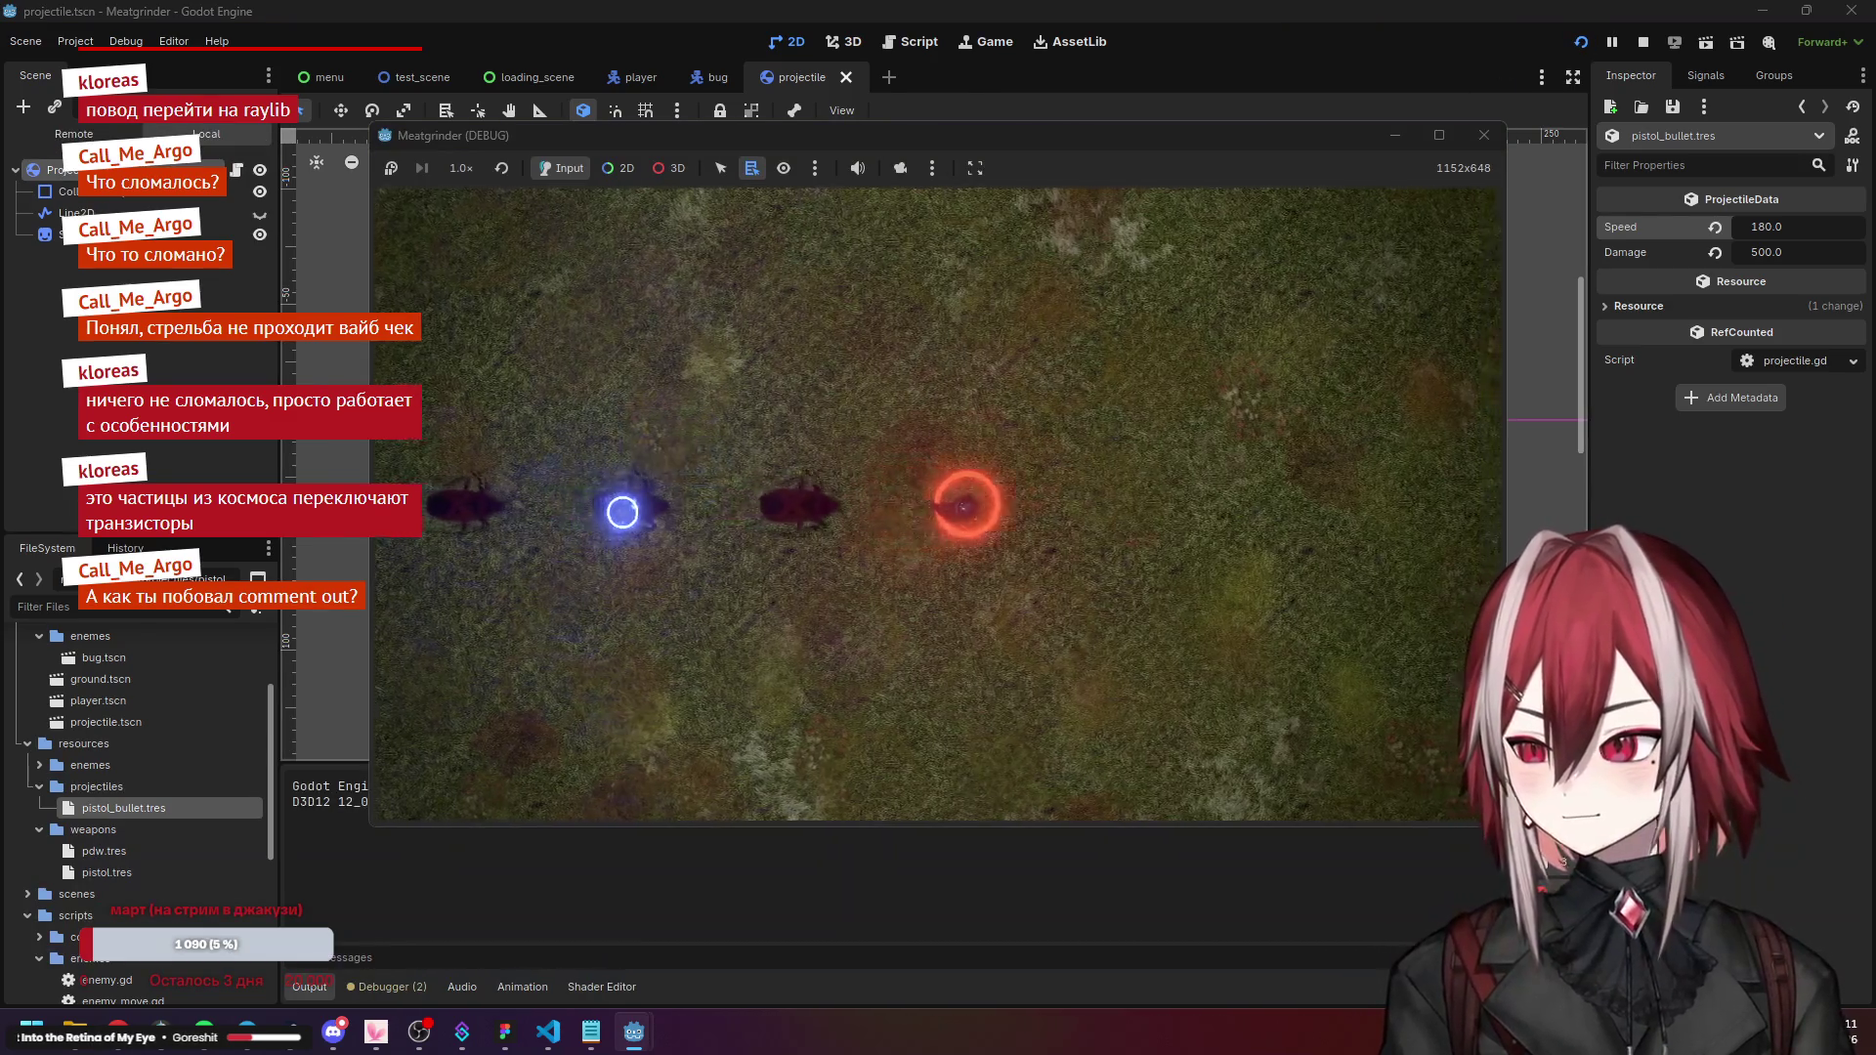
key("w")
key("d")
key("a")
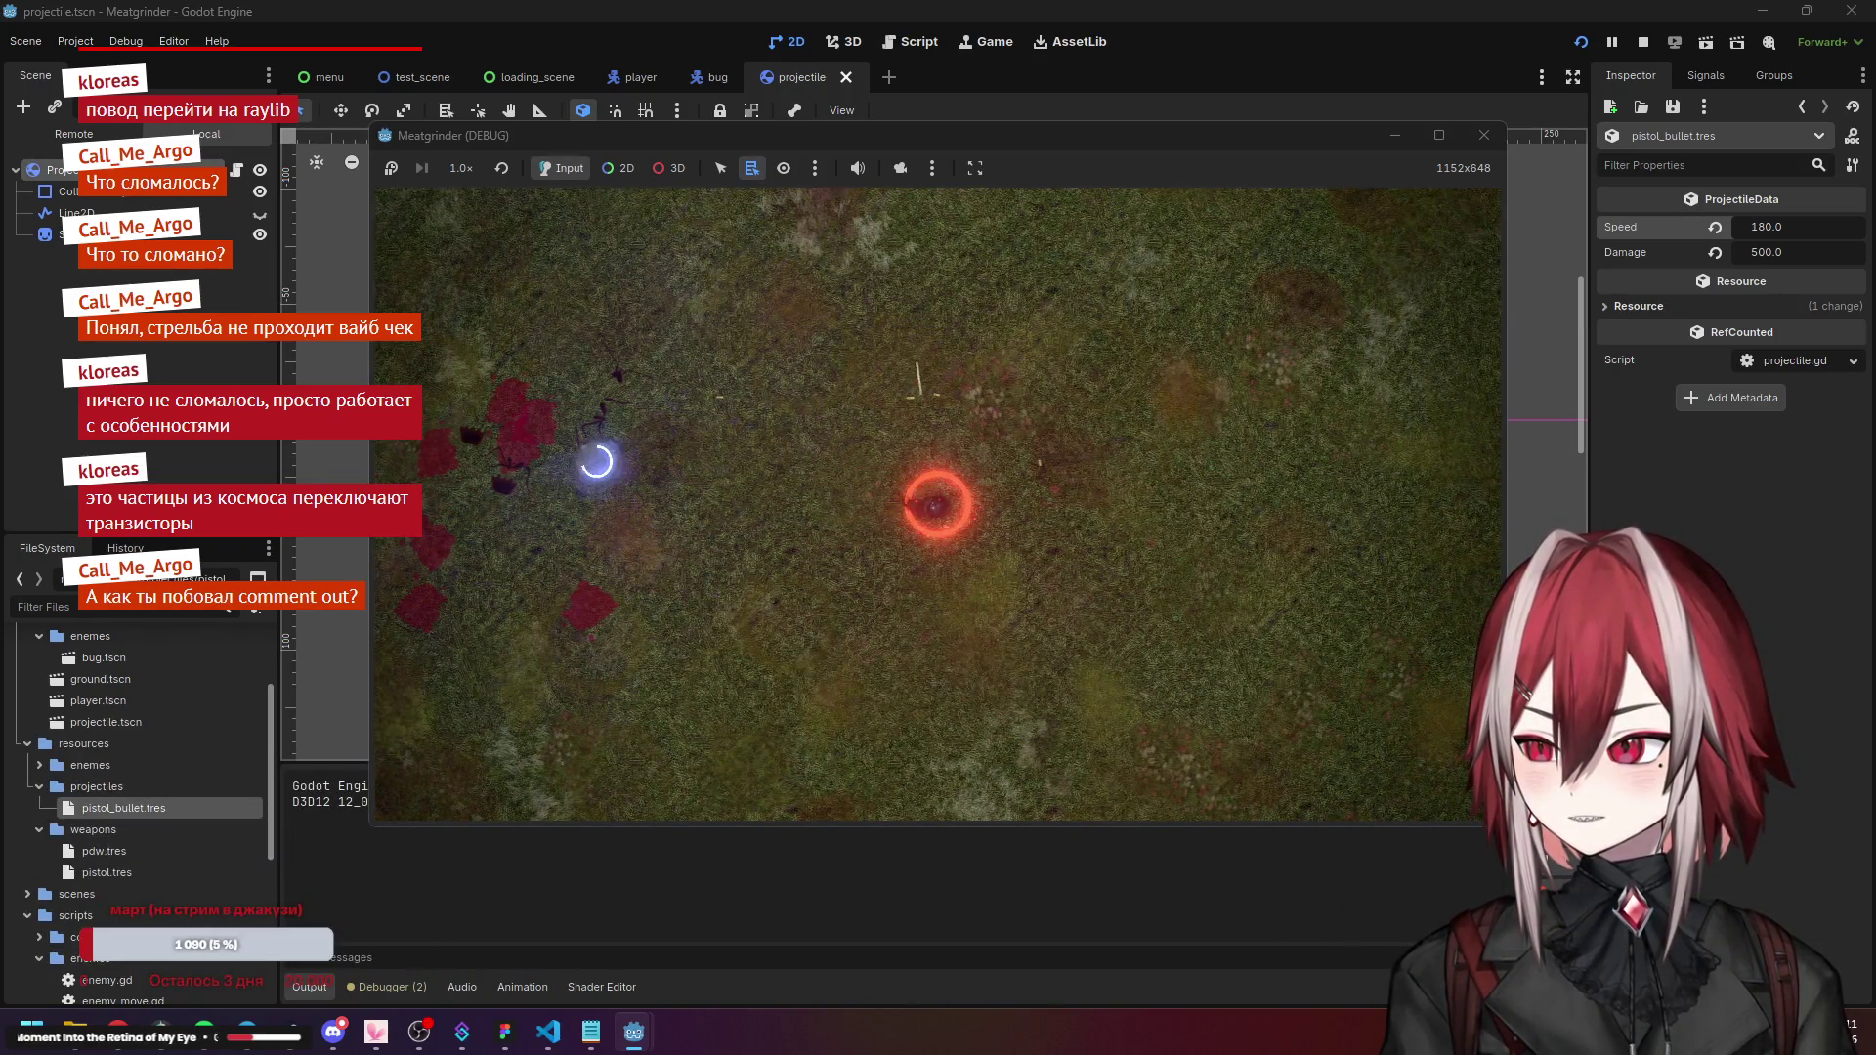
key("s")
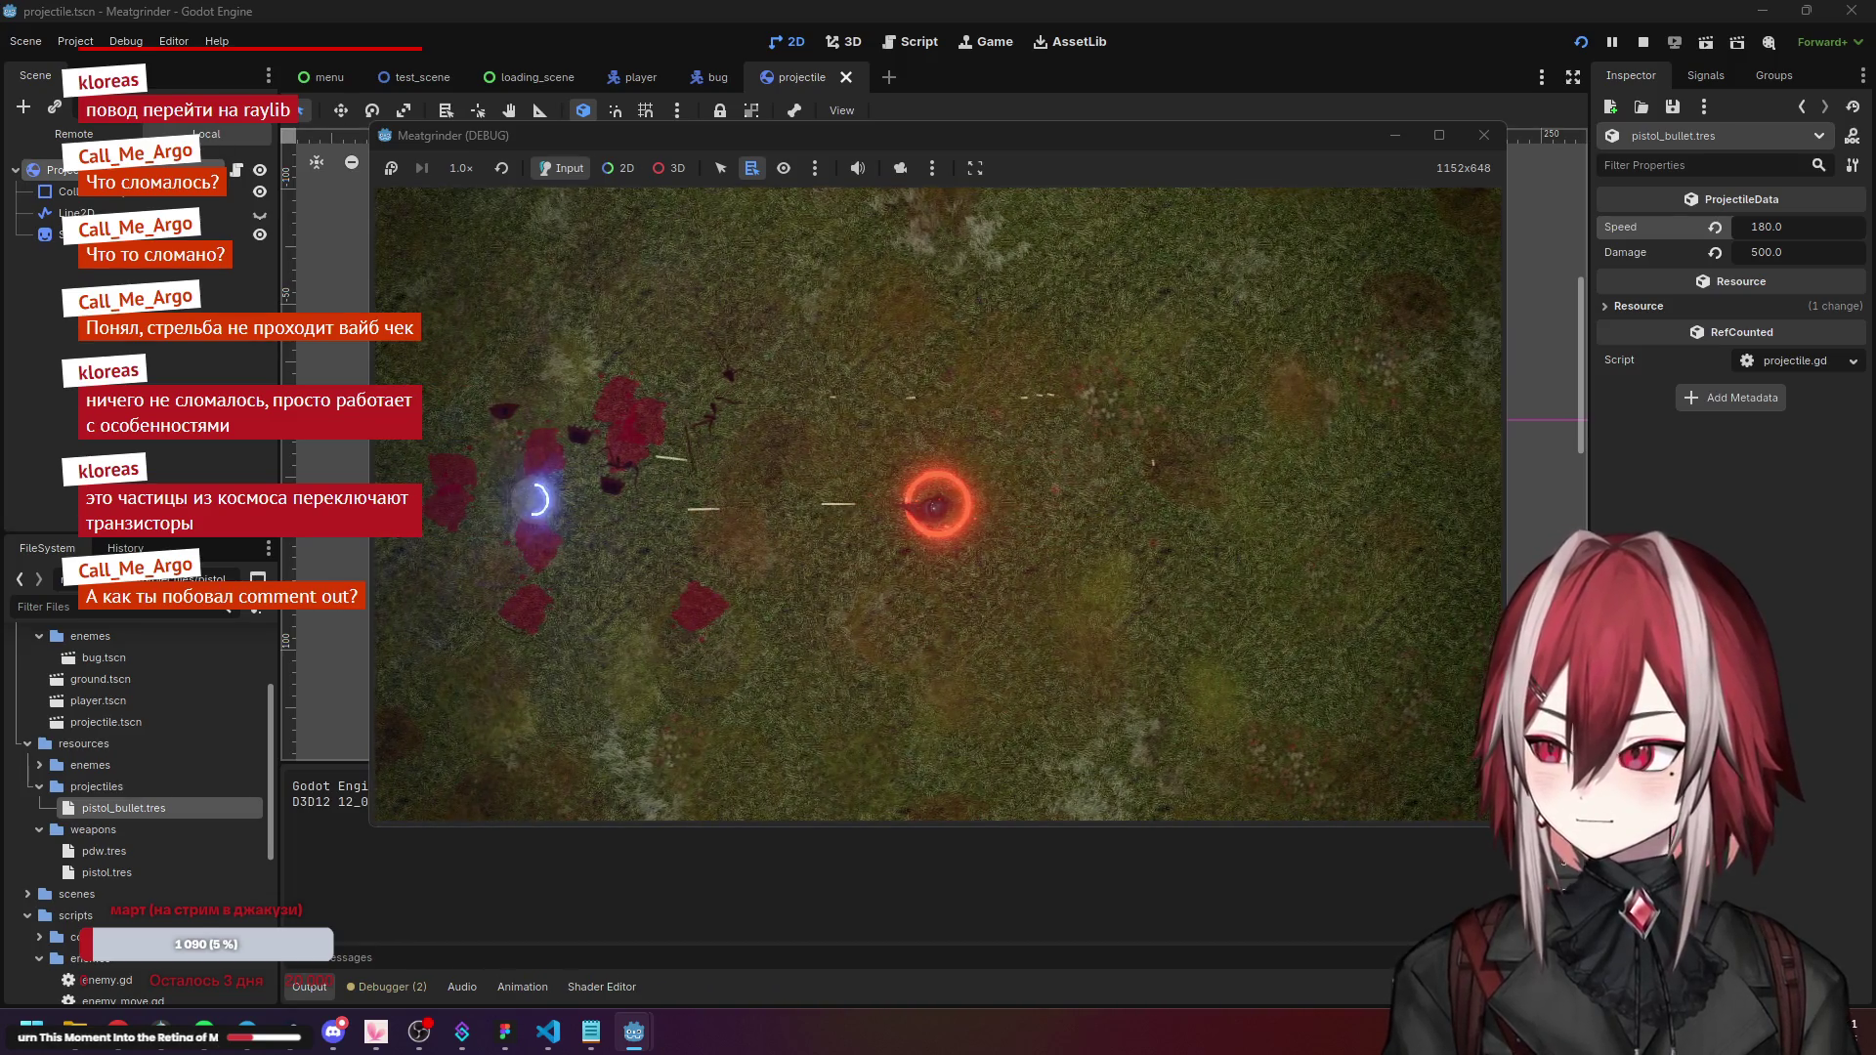
key("d")
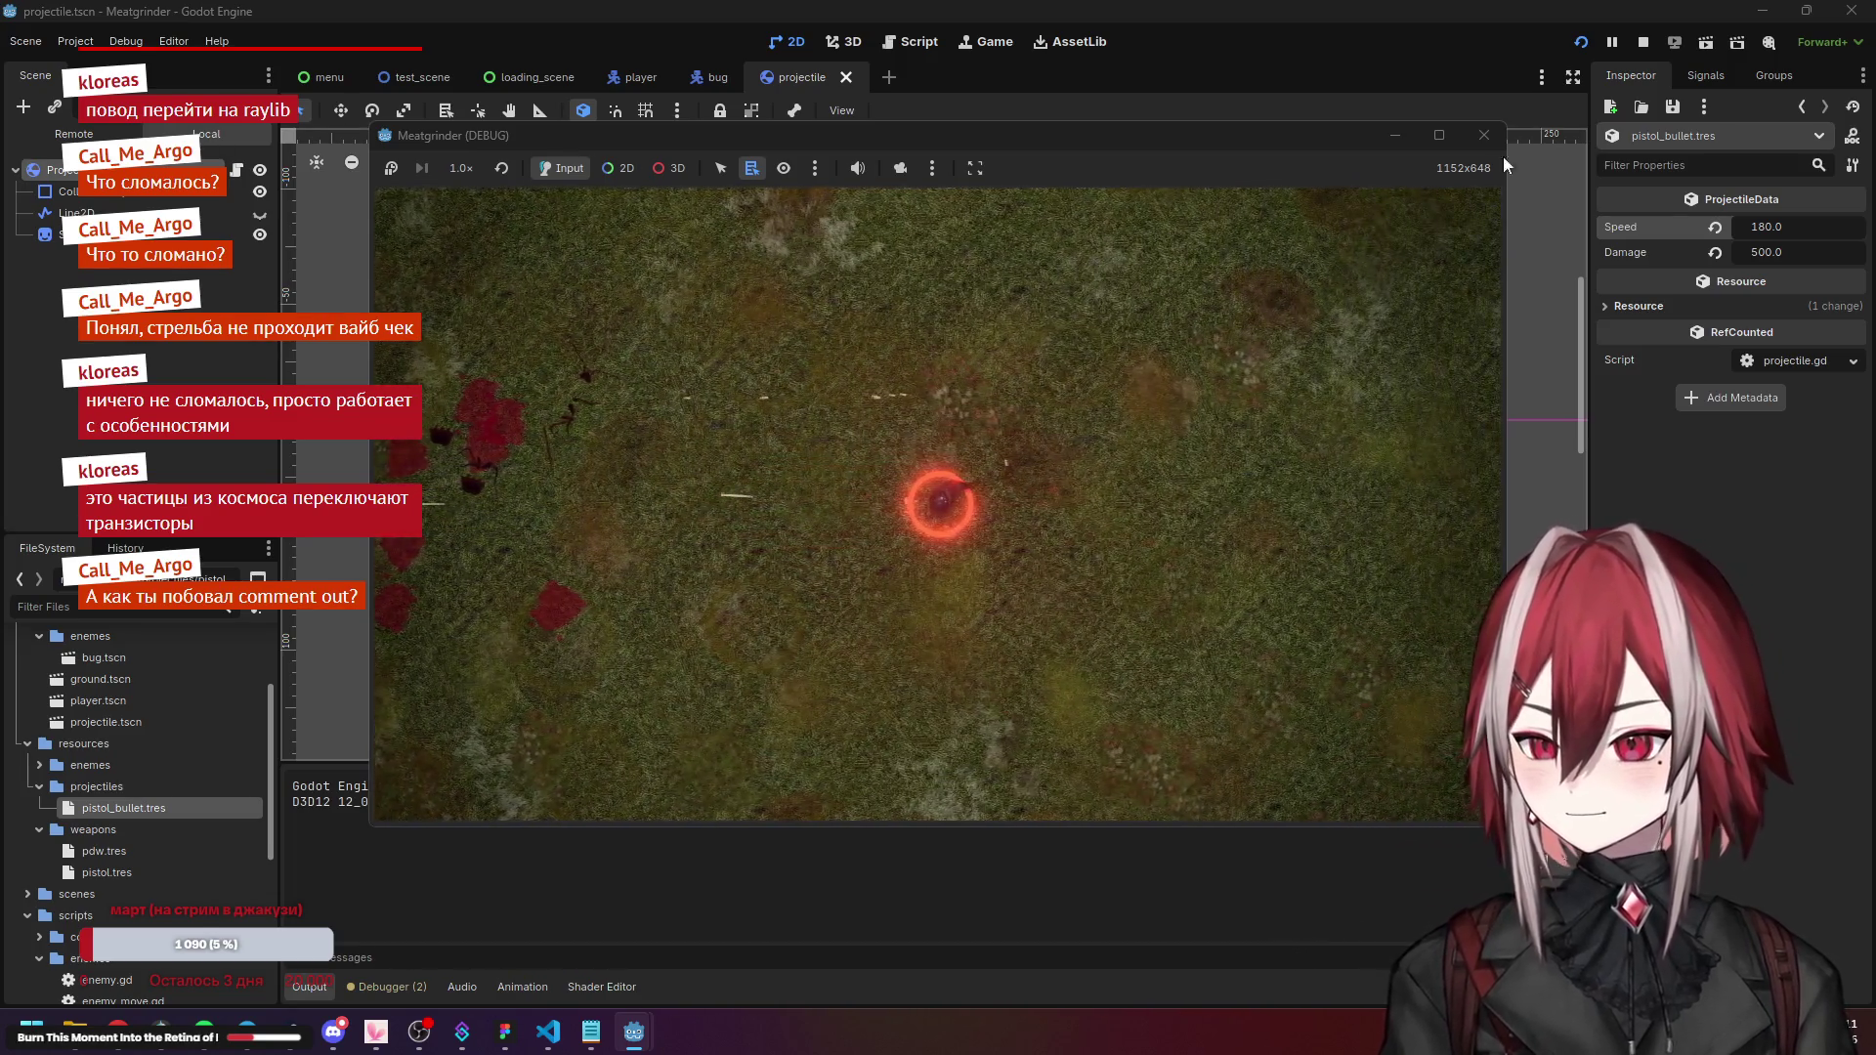
left_click(1485, 135)
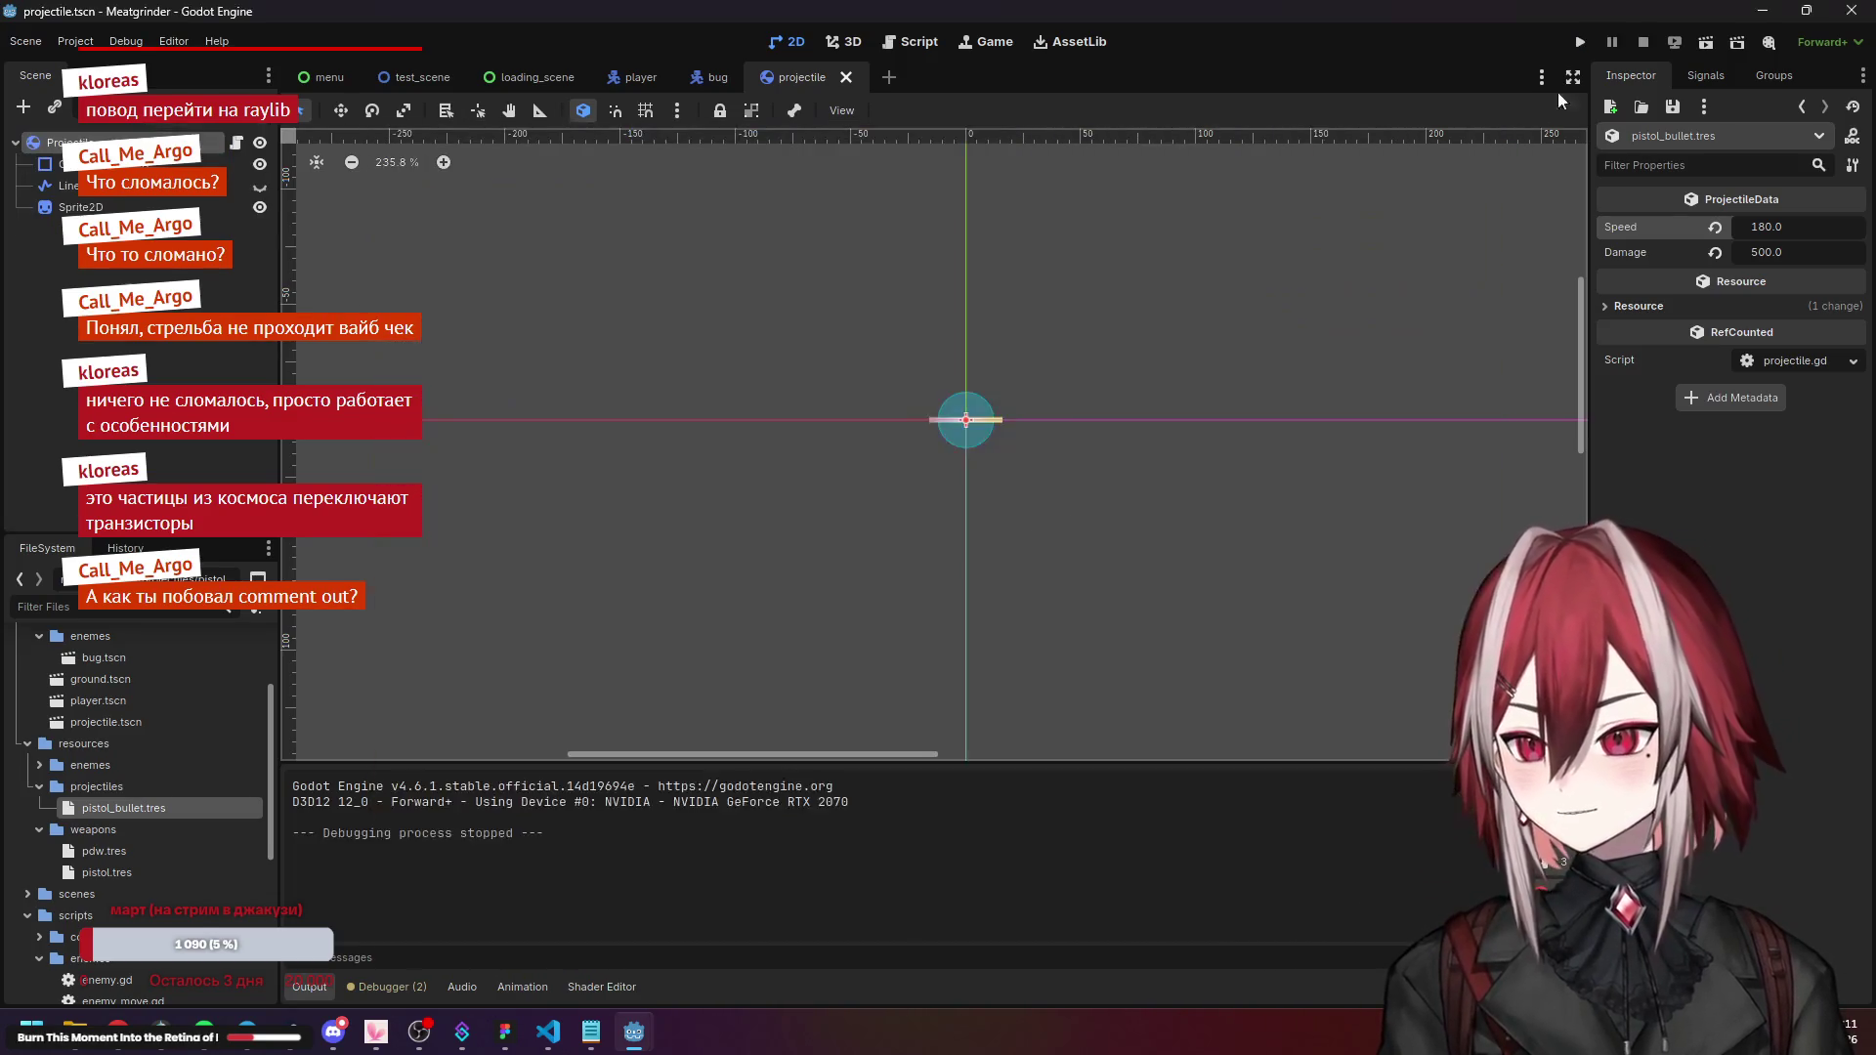
Run the game once more, stop it, and glance at the external code editor.
left_click(1583, 43)
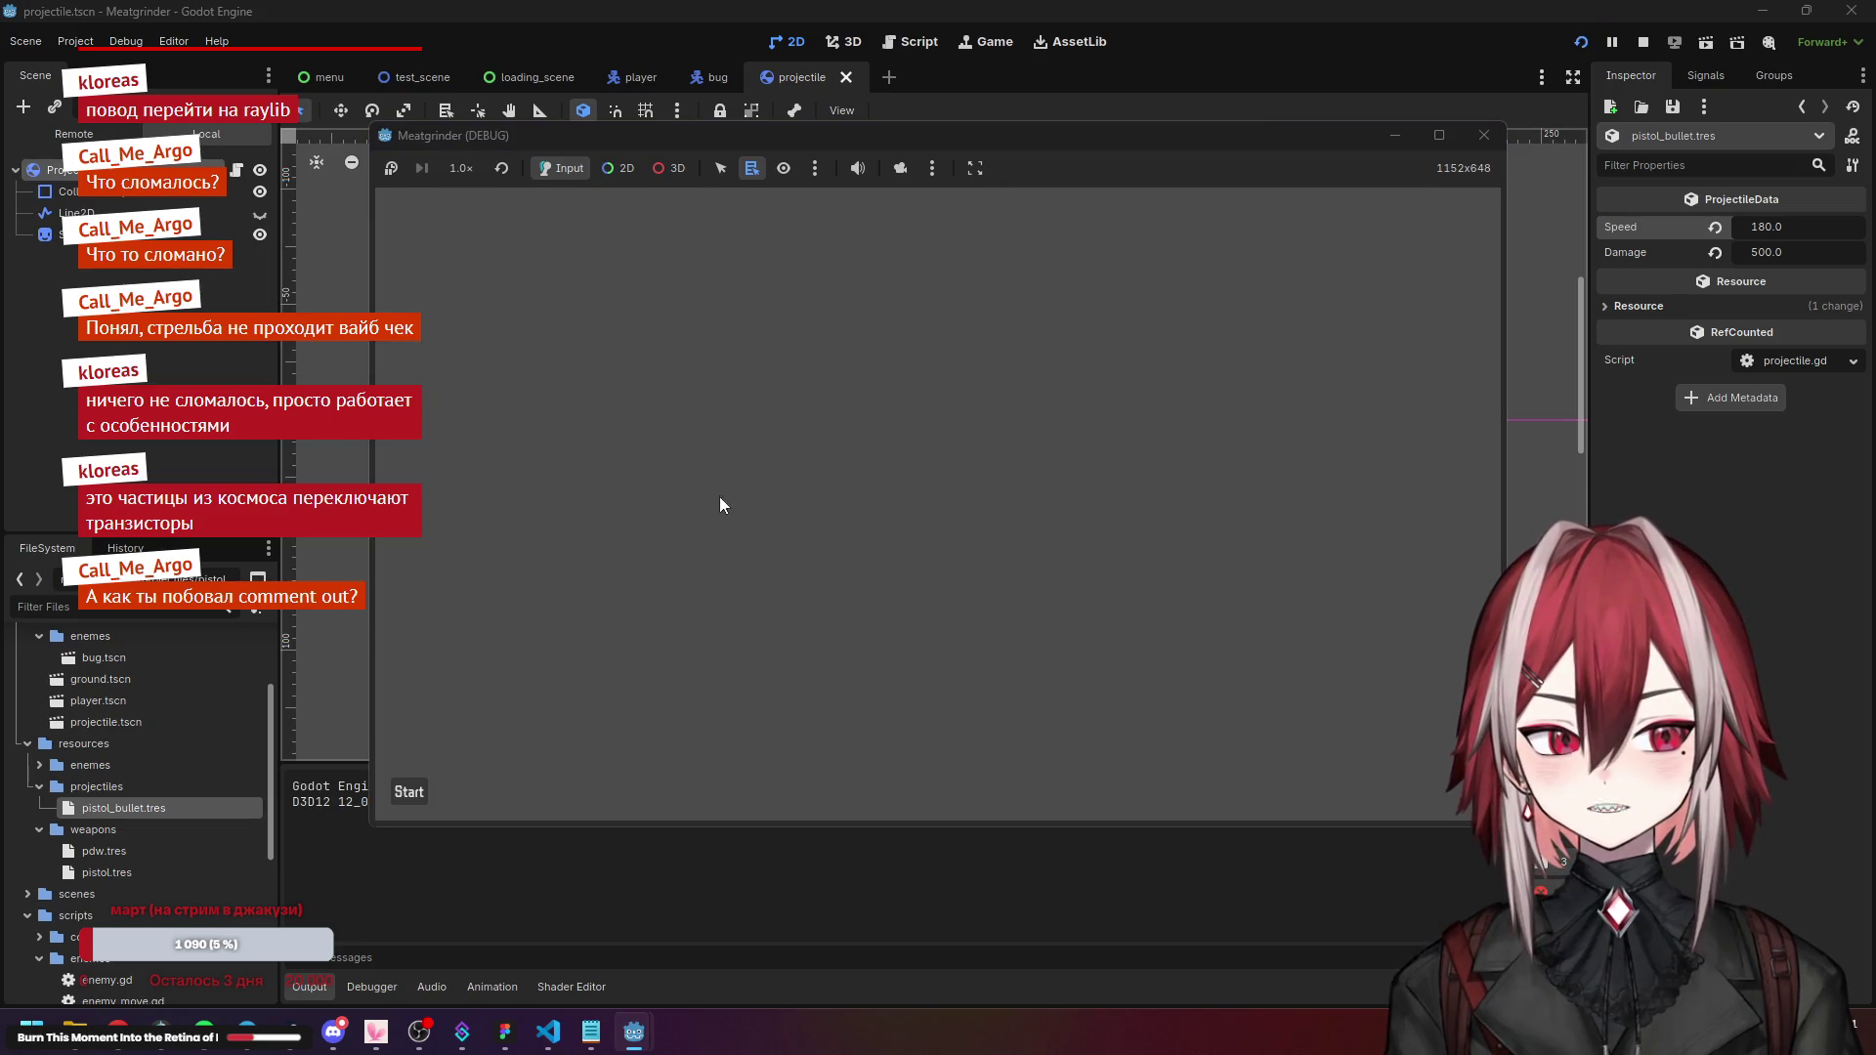
left_click(417, 799)
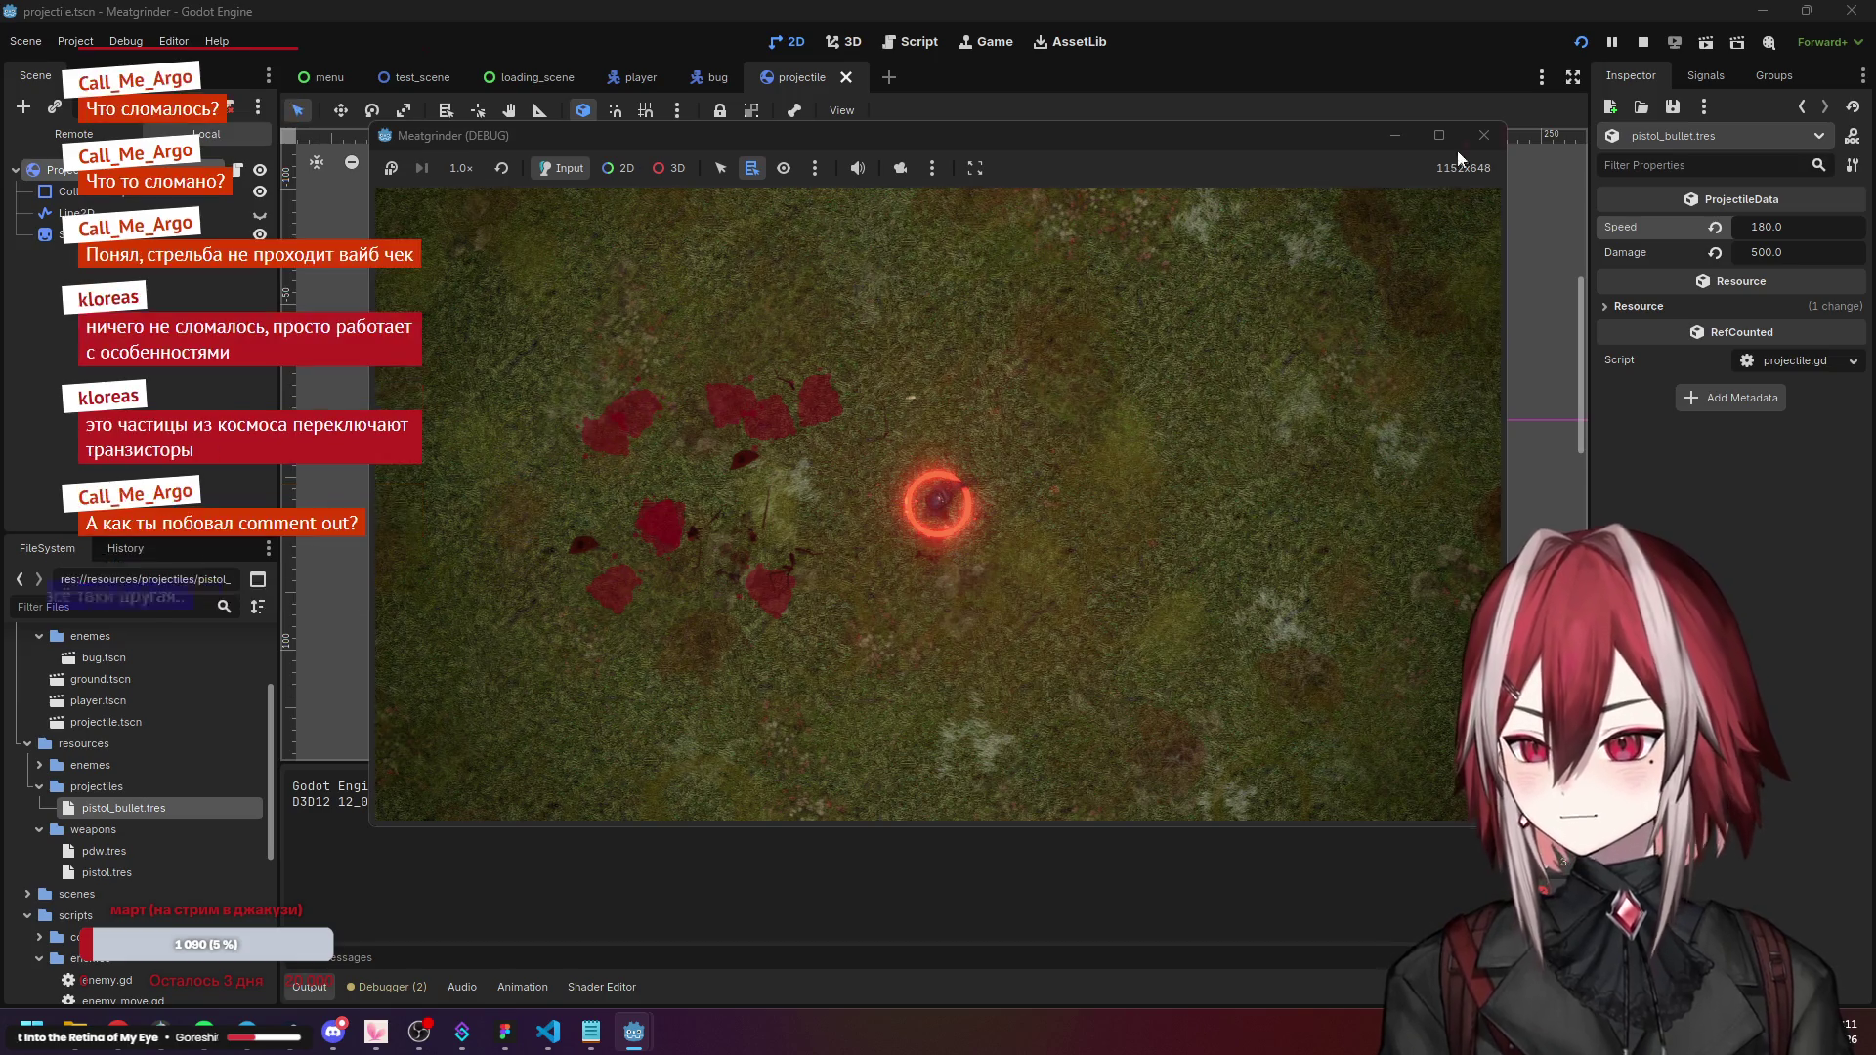
left_click(1484, 135)
left_click(543, 1029)
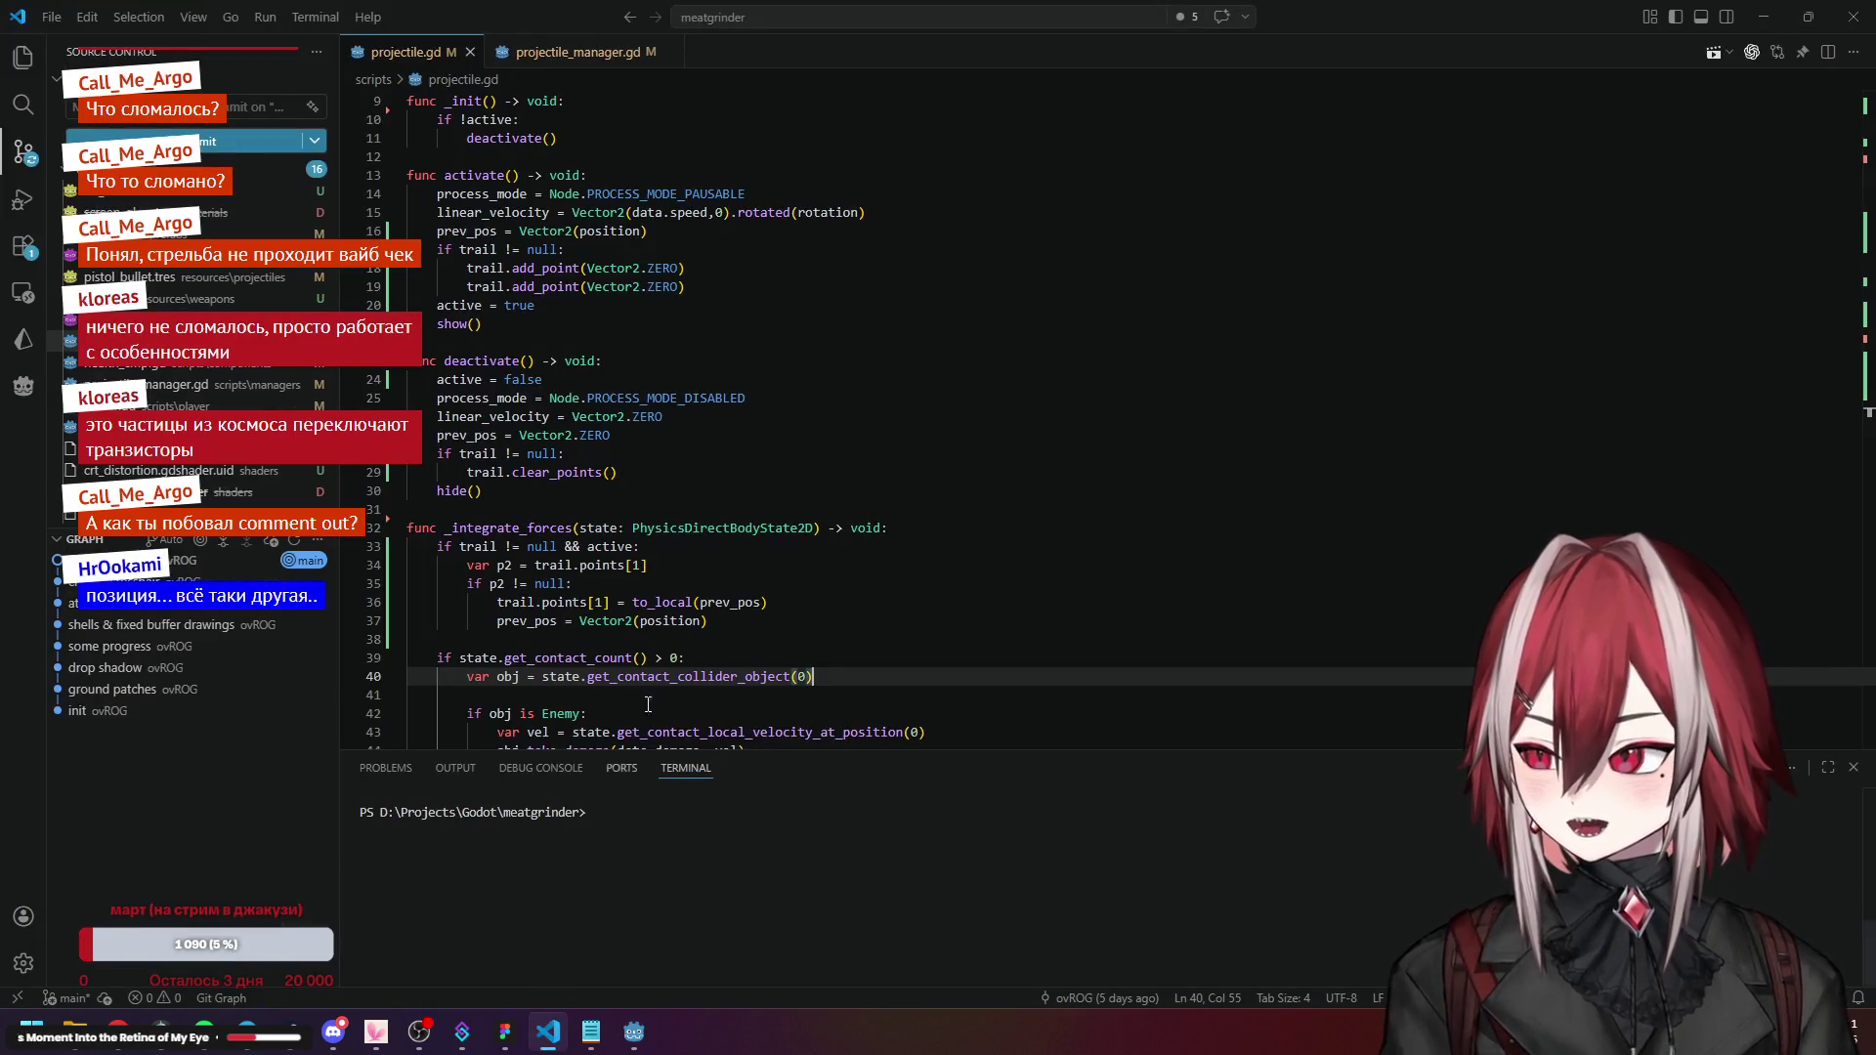
left_click(548, 1033)
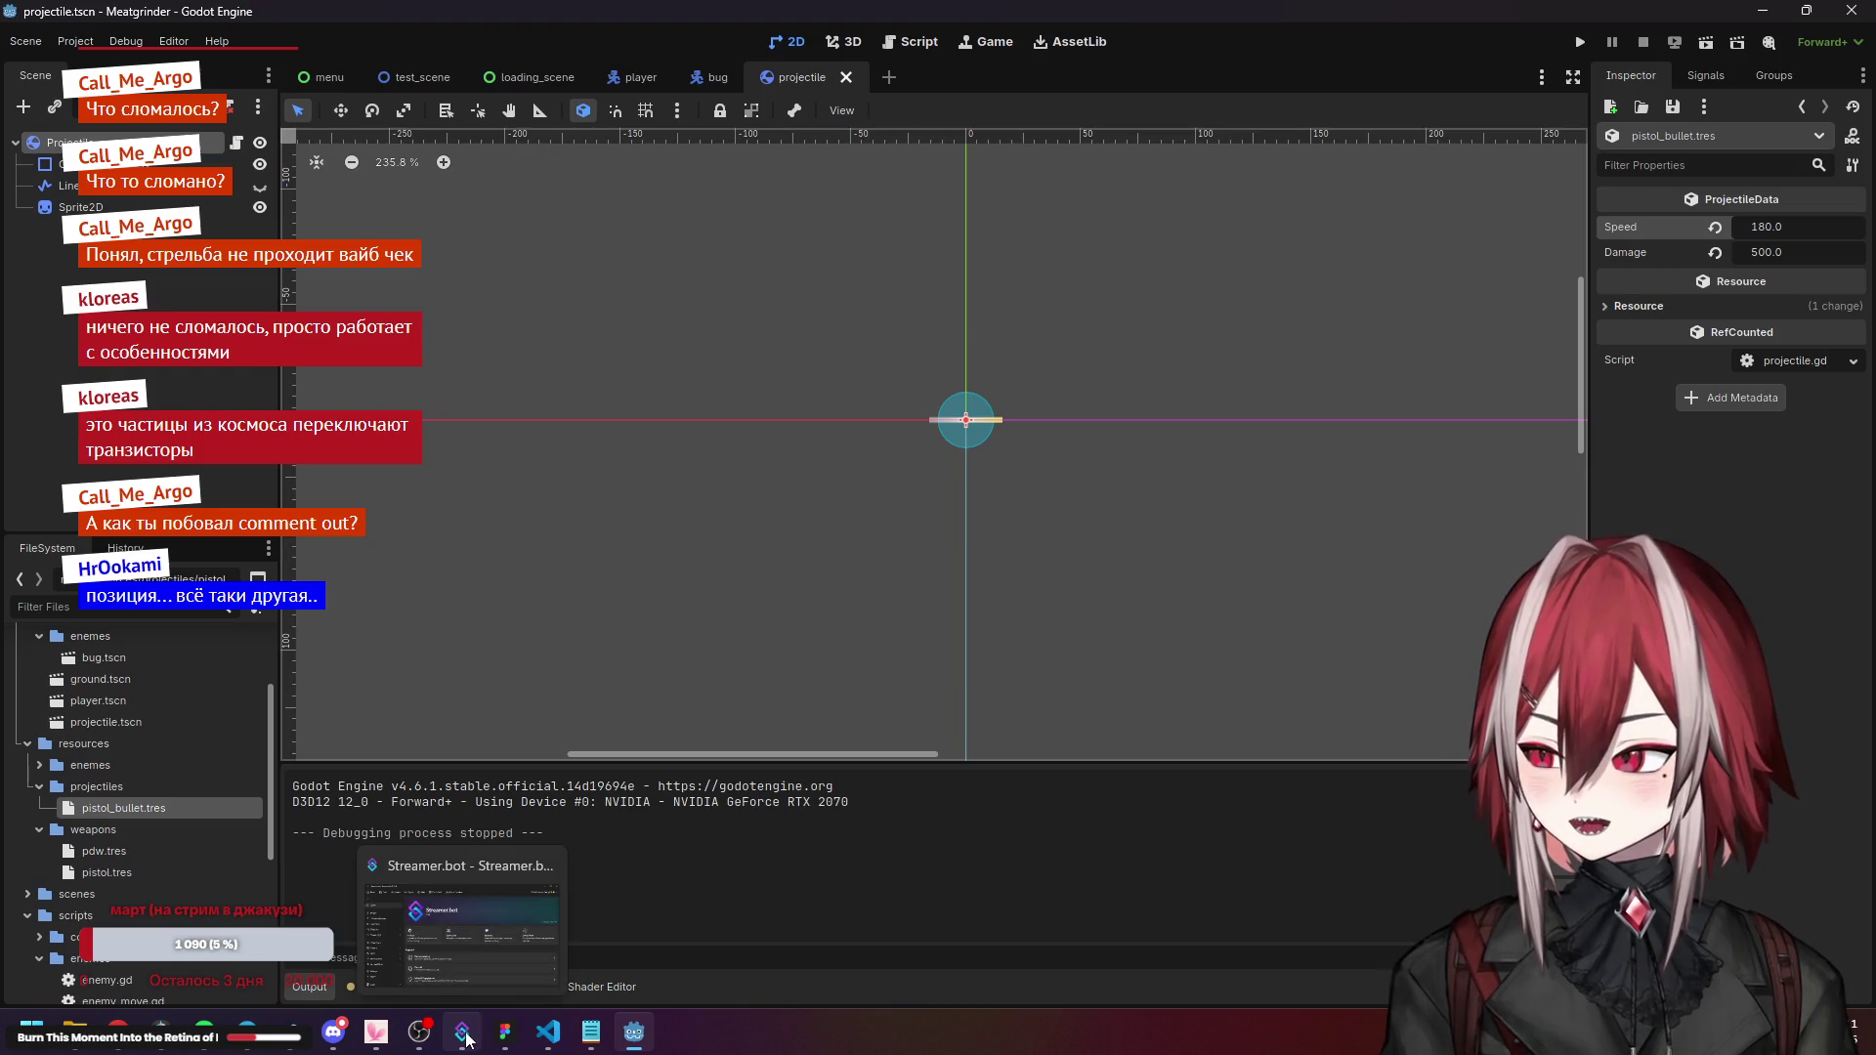
left_click(569, 1042)
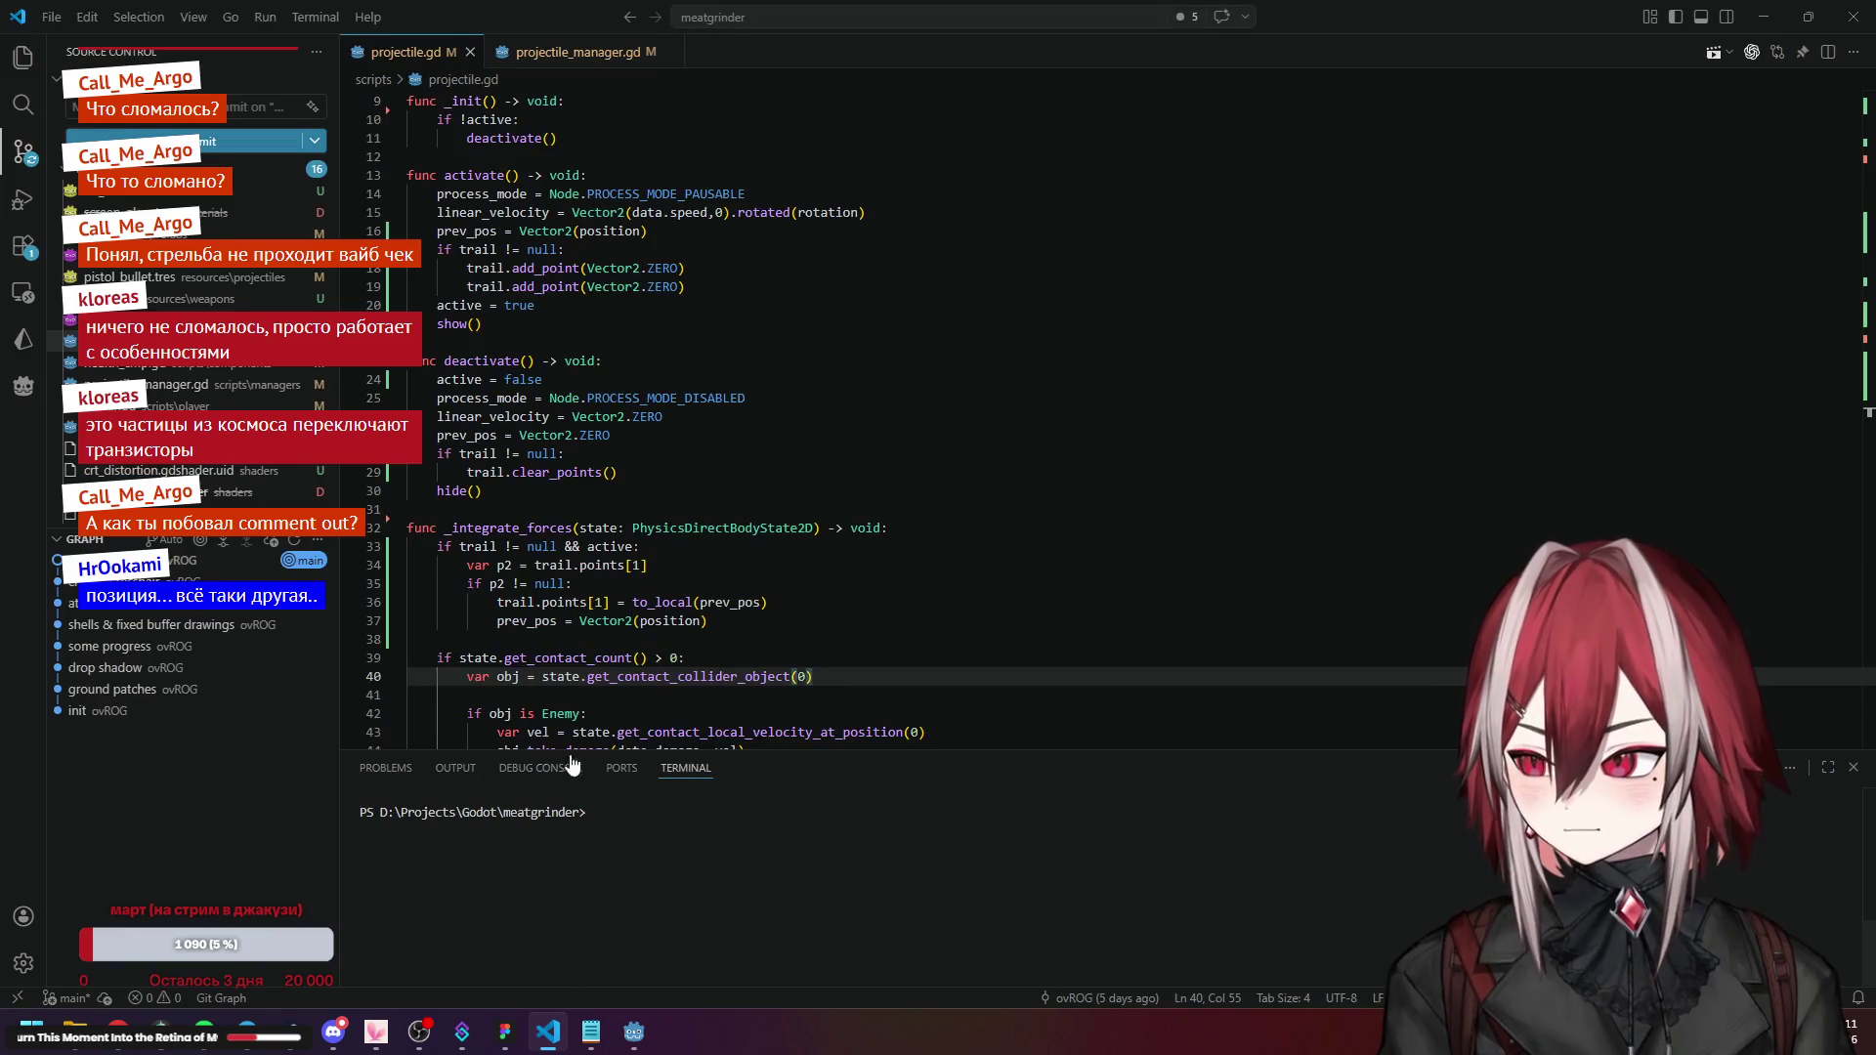
left_click(547, 1032)
Open projectile.gd in the Script workspace and look over its deactivate code.
left_click(924, 43)
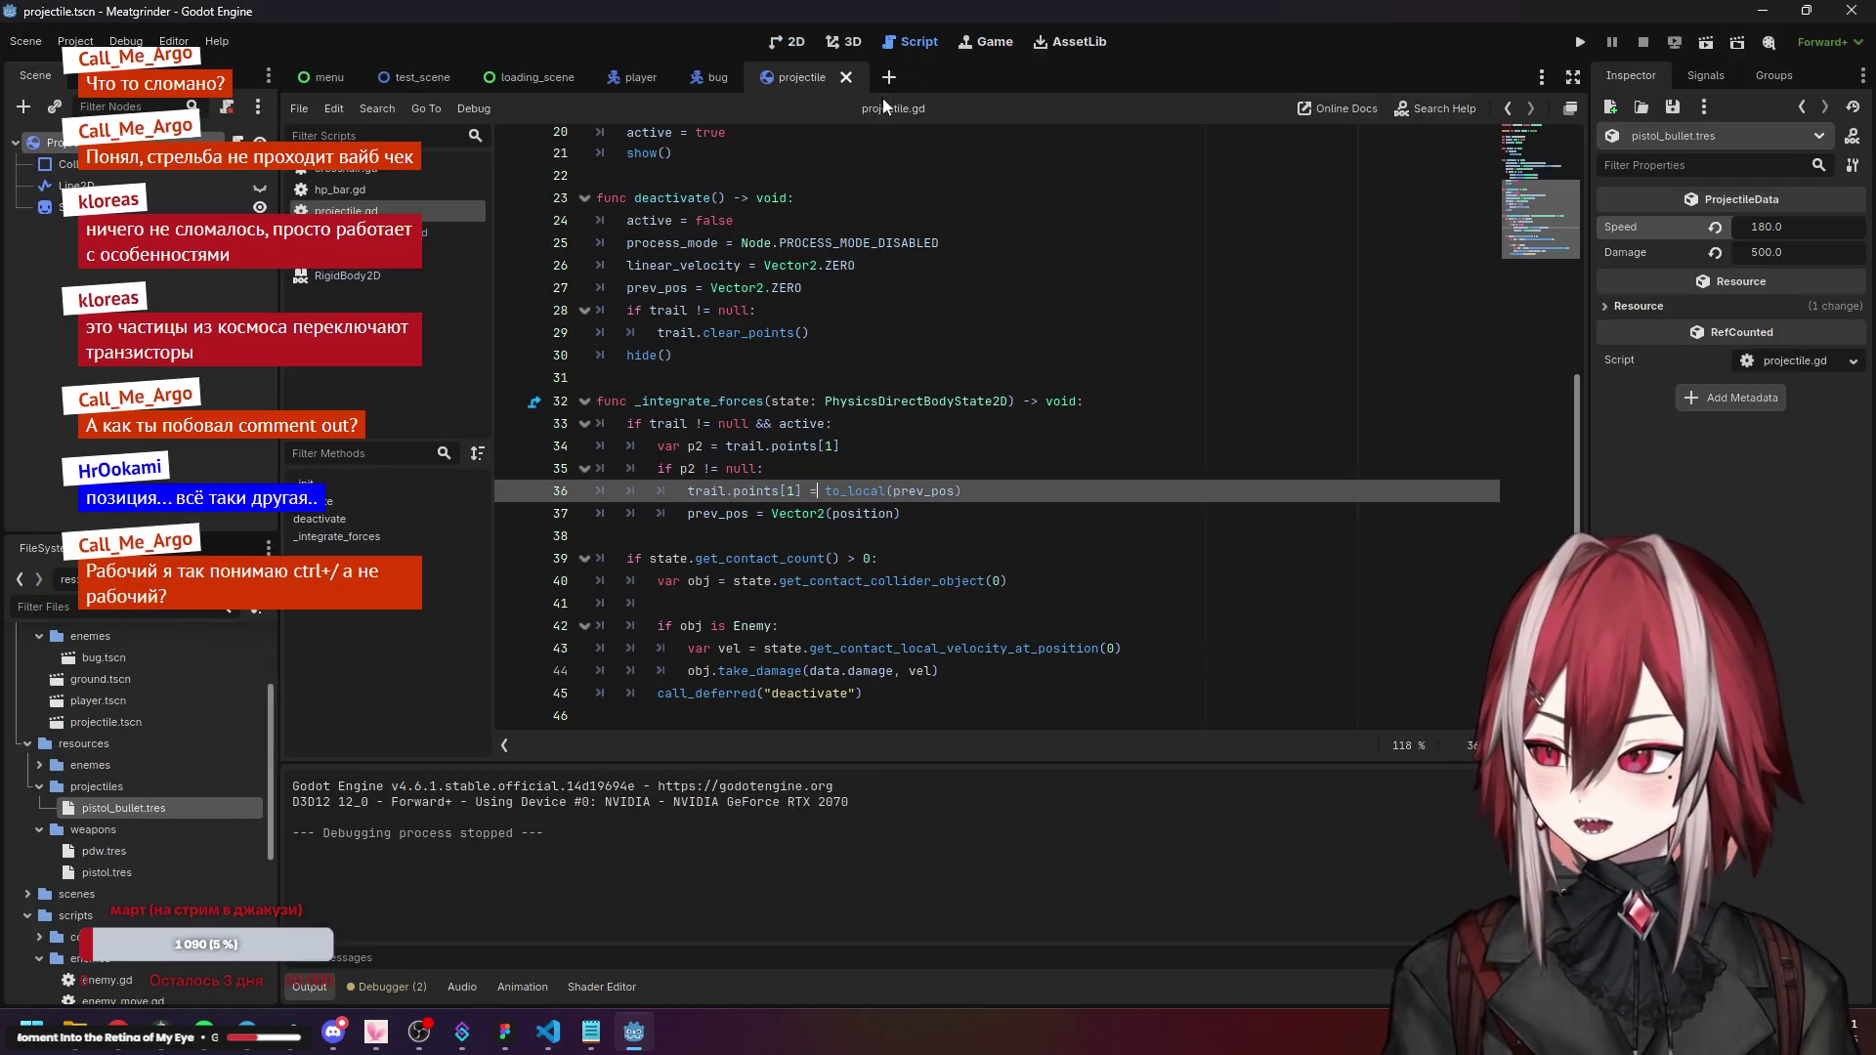
left_click(872, 428)
scroll(794, 442, "up", 2)
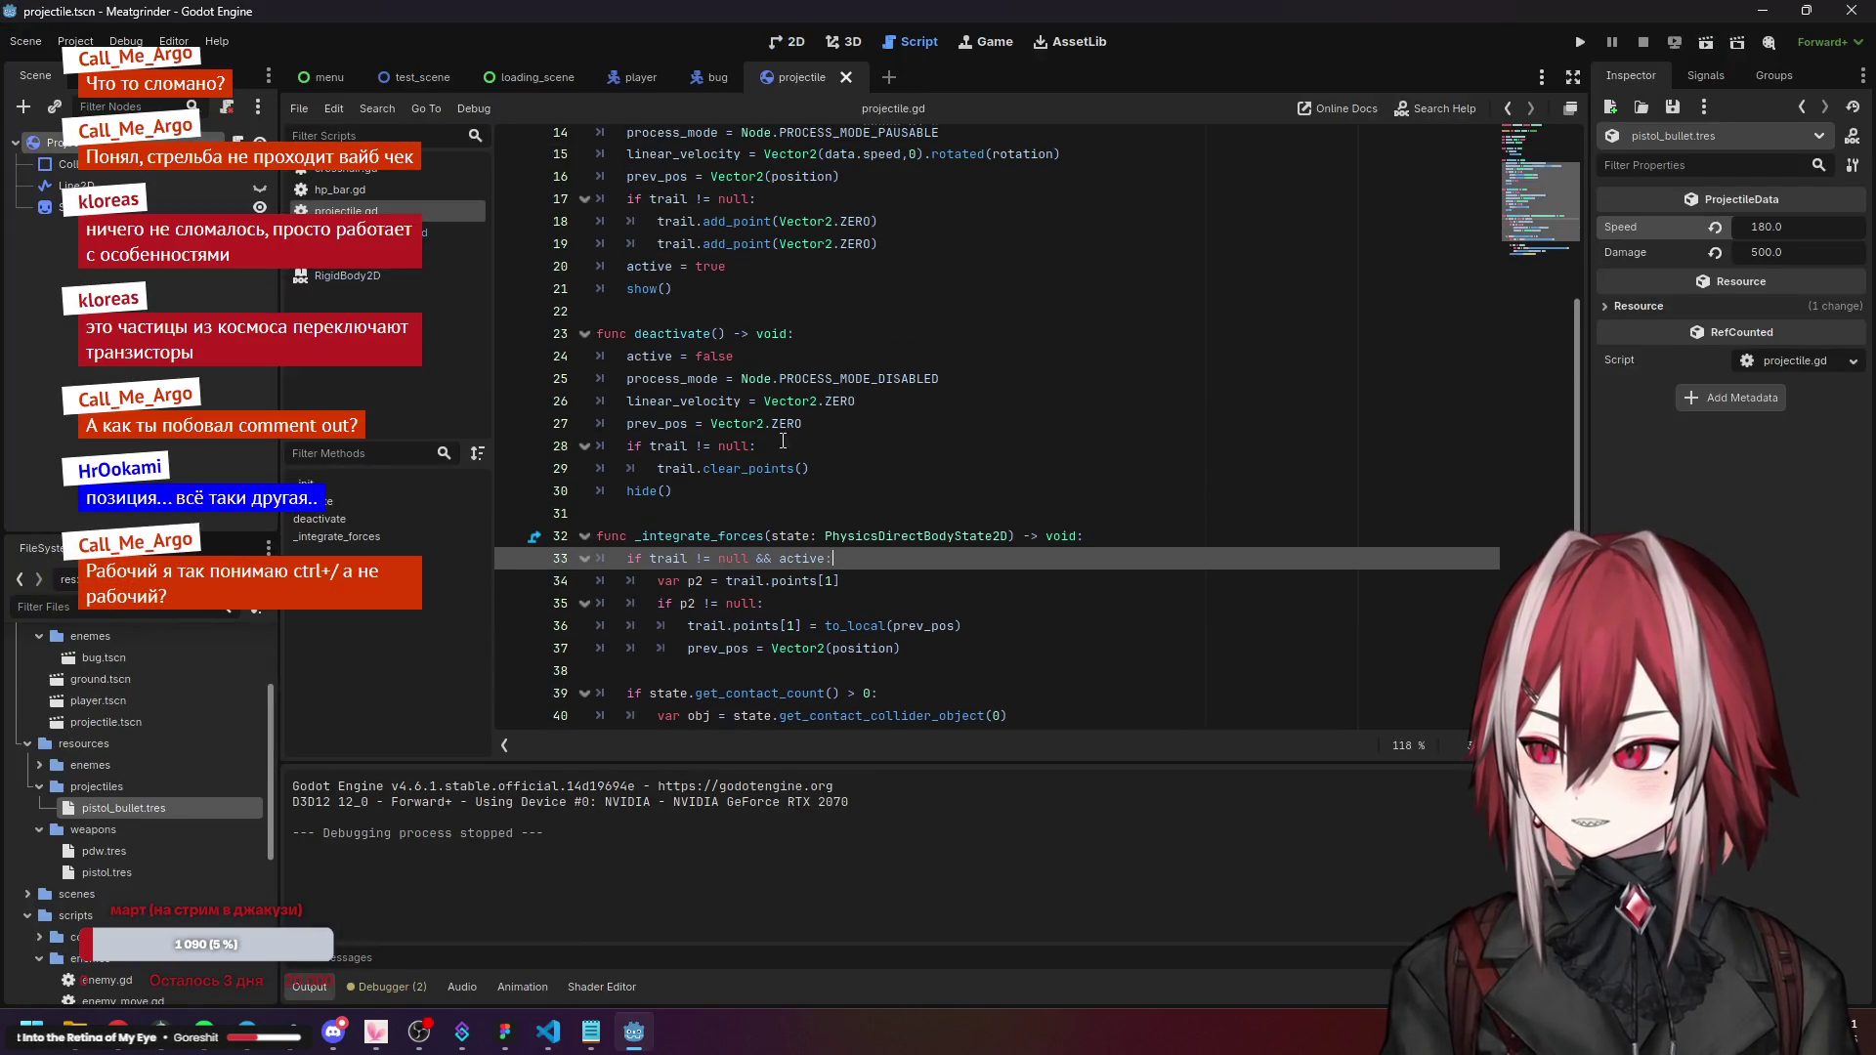
left_click(718, 404)
scroll(718, 403, "up", 2)
Review the position, rotation and data assignments in projectile_manager.gd's fire function.
left_click(423, 237)
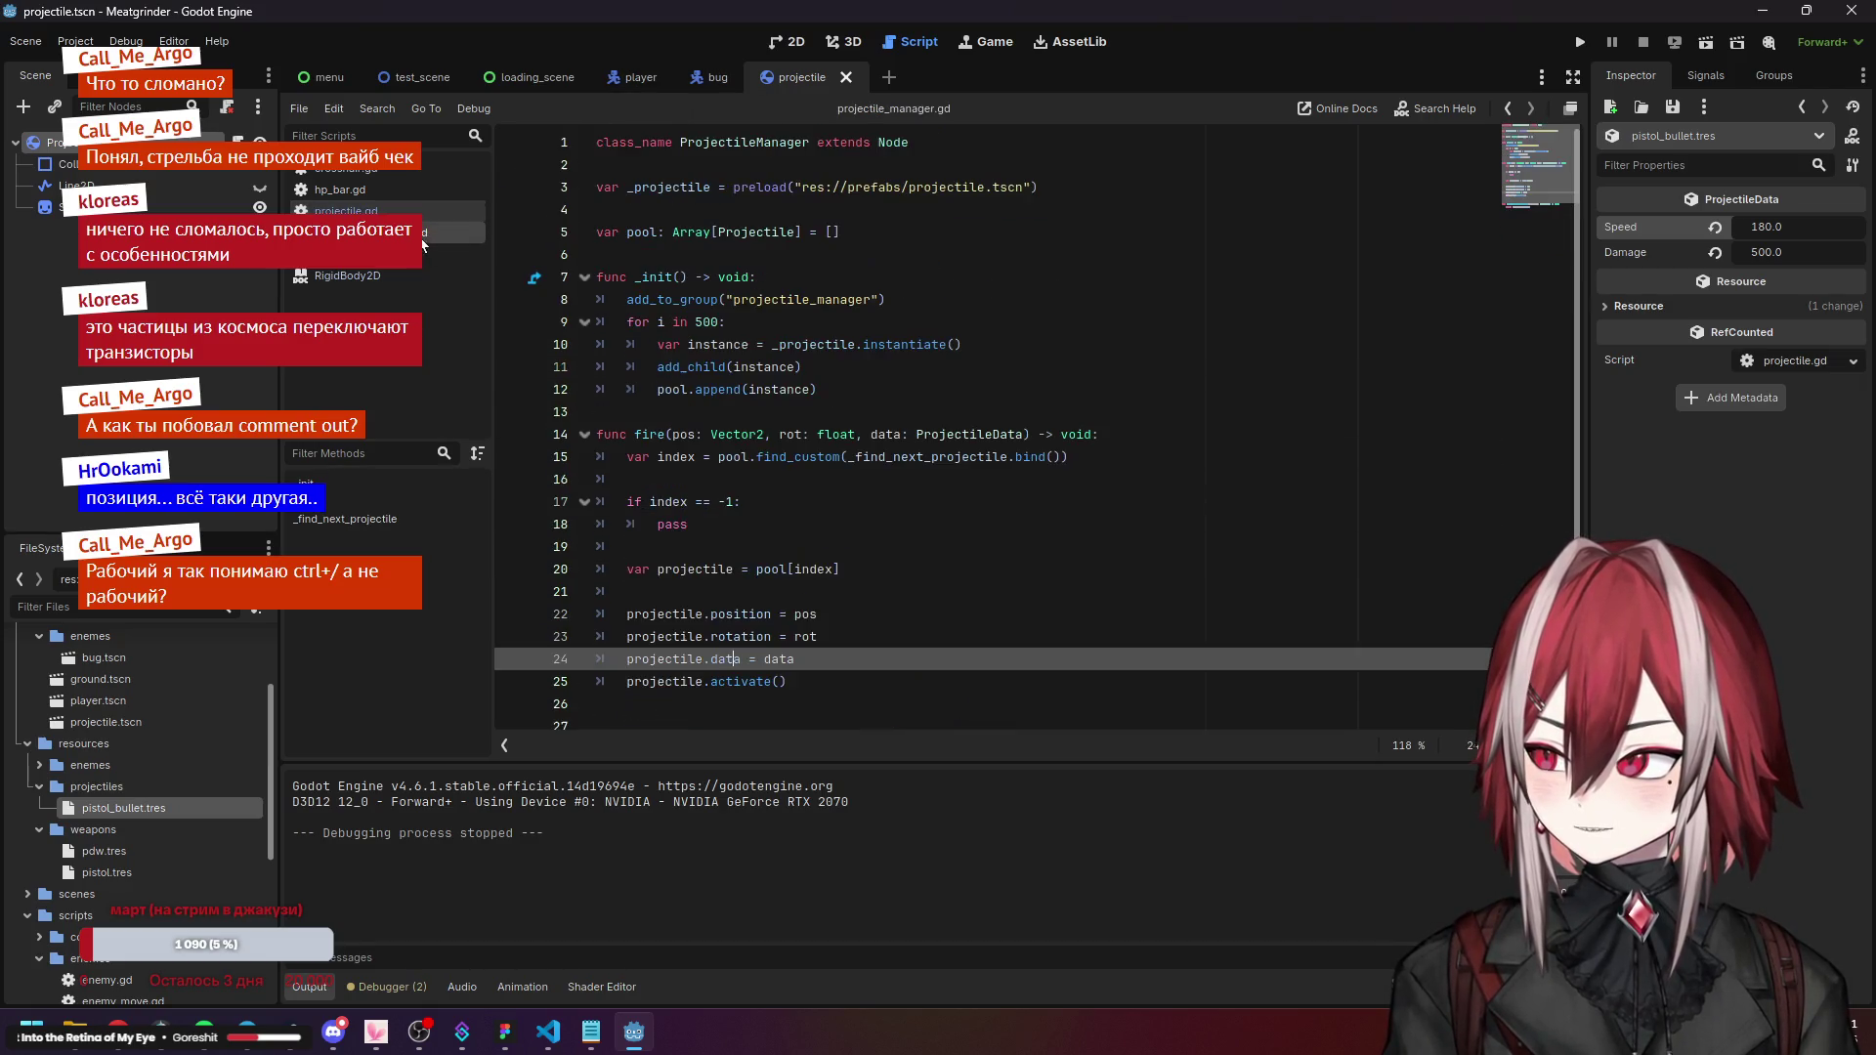
left_click(722, 568)
left_click_drag(789, 591, 820, 662)
left_click(851, 650)
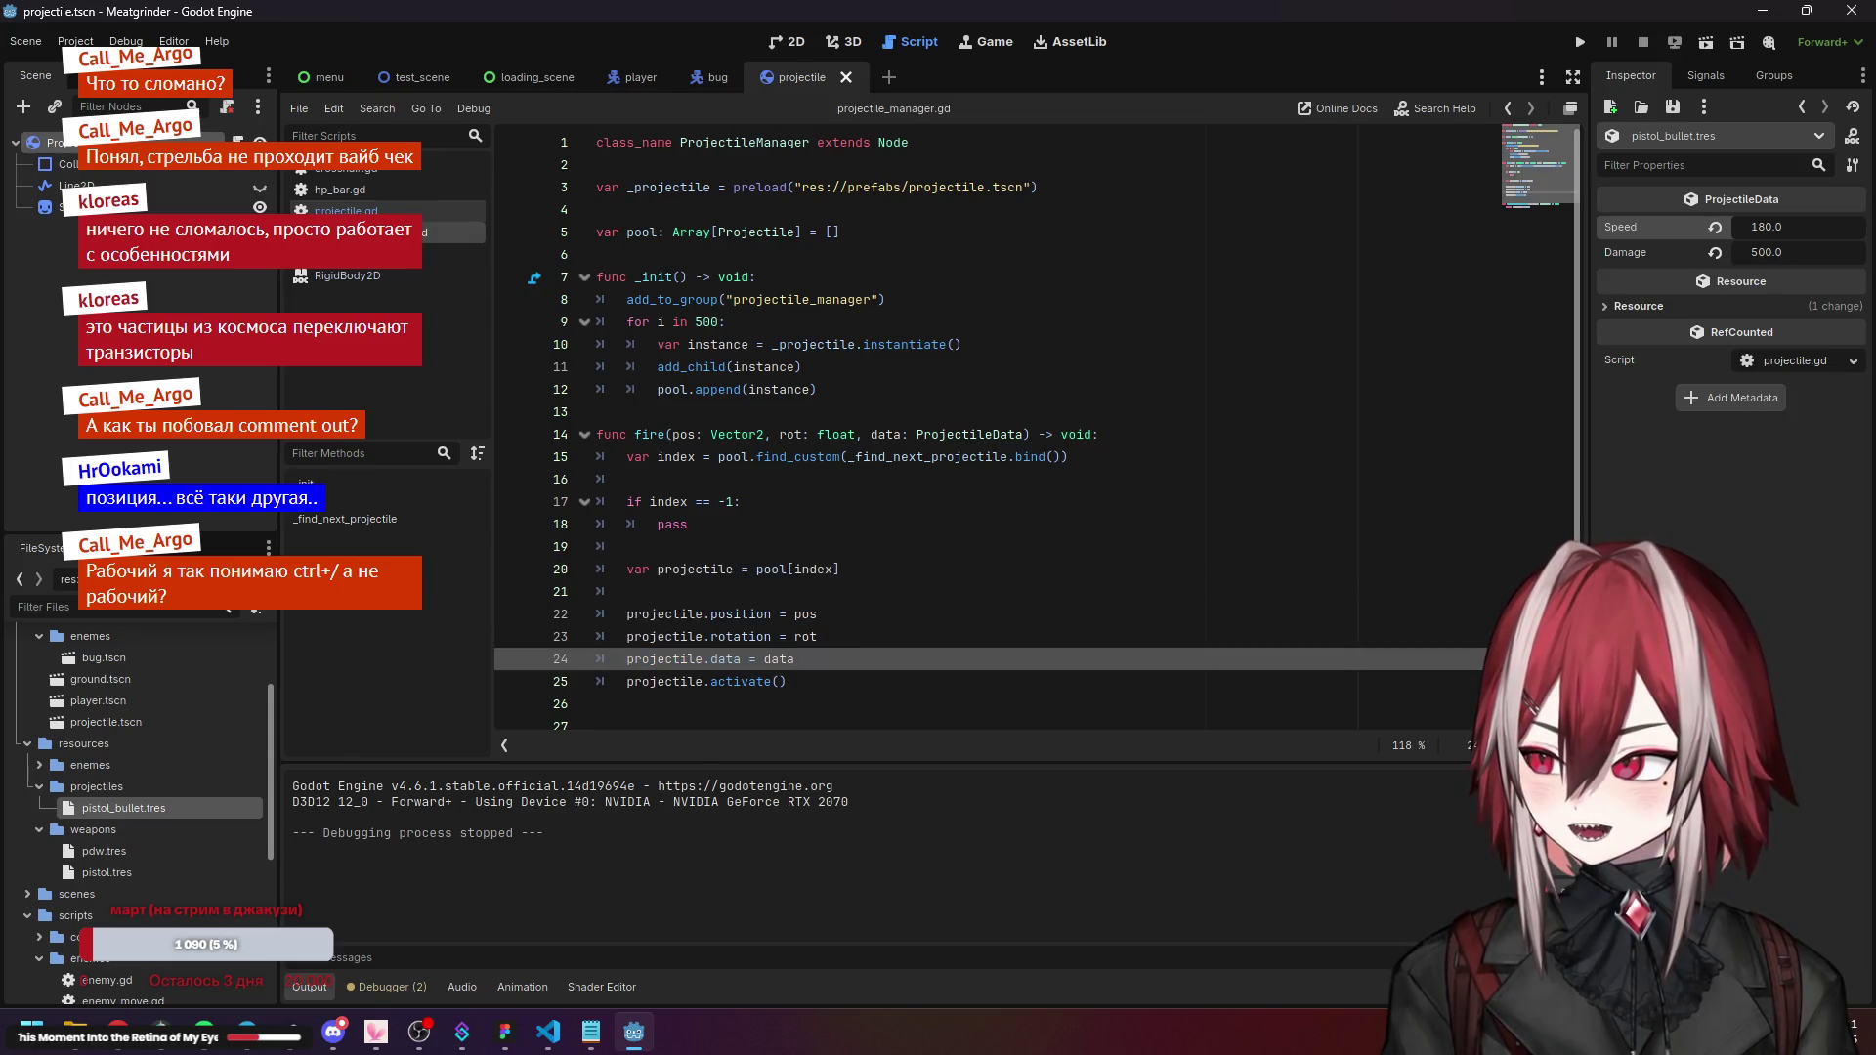
Return to projectile.gd after briefly checking the external code editor.
left_click(371, 210)
left_click(877, 480)
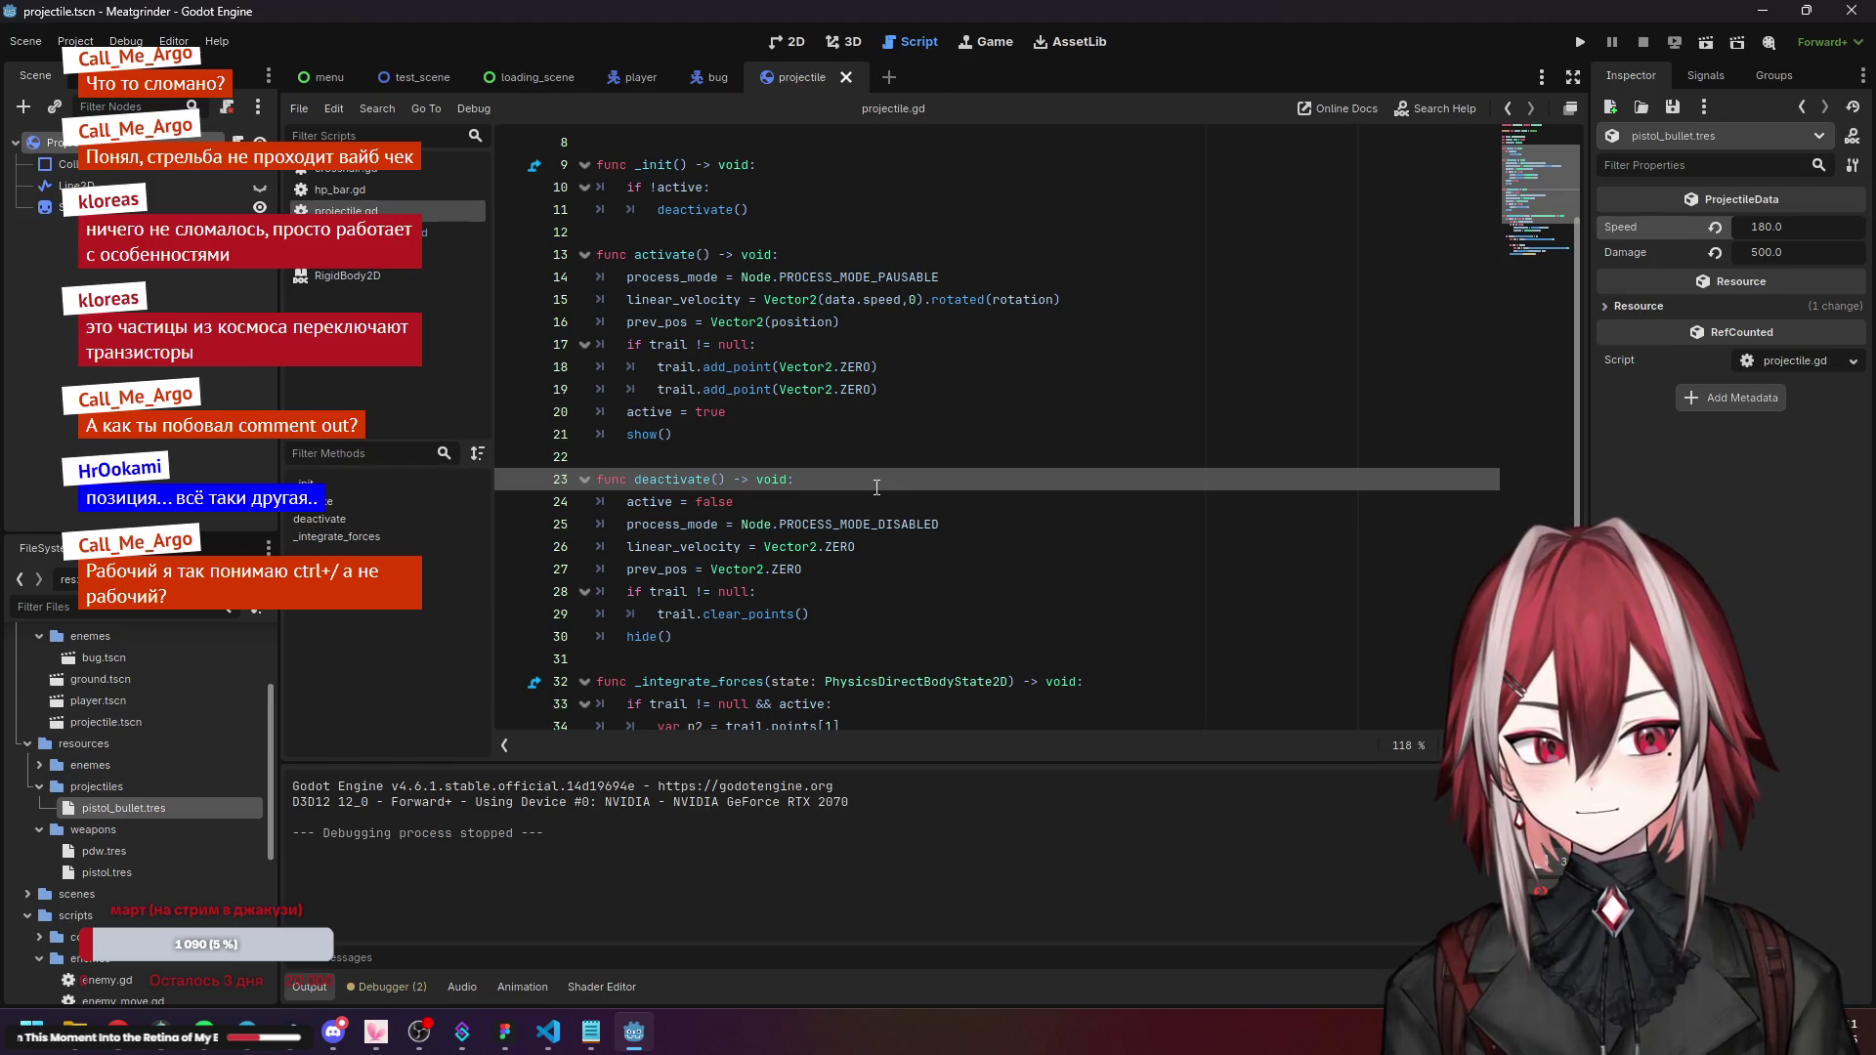
scroll(877, 487, "down", 4)
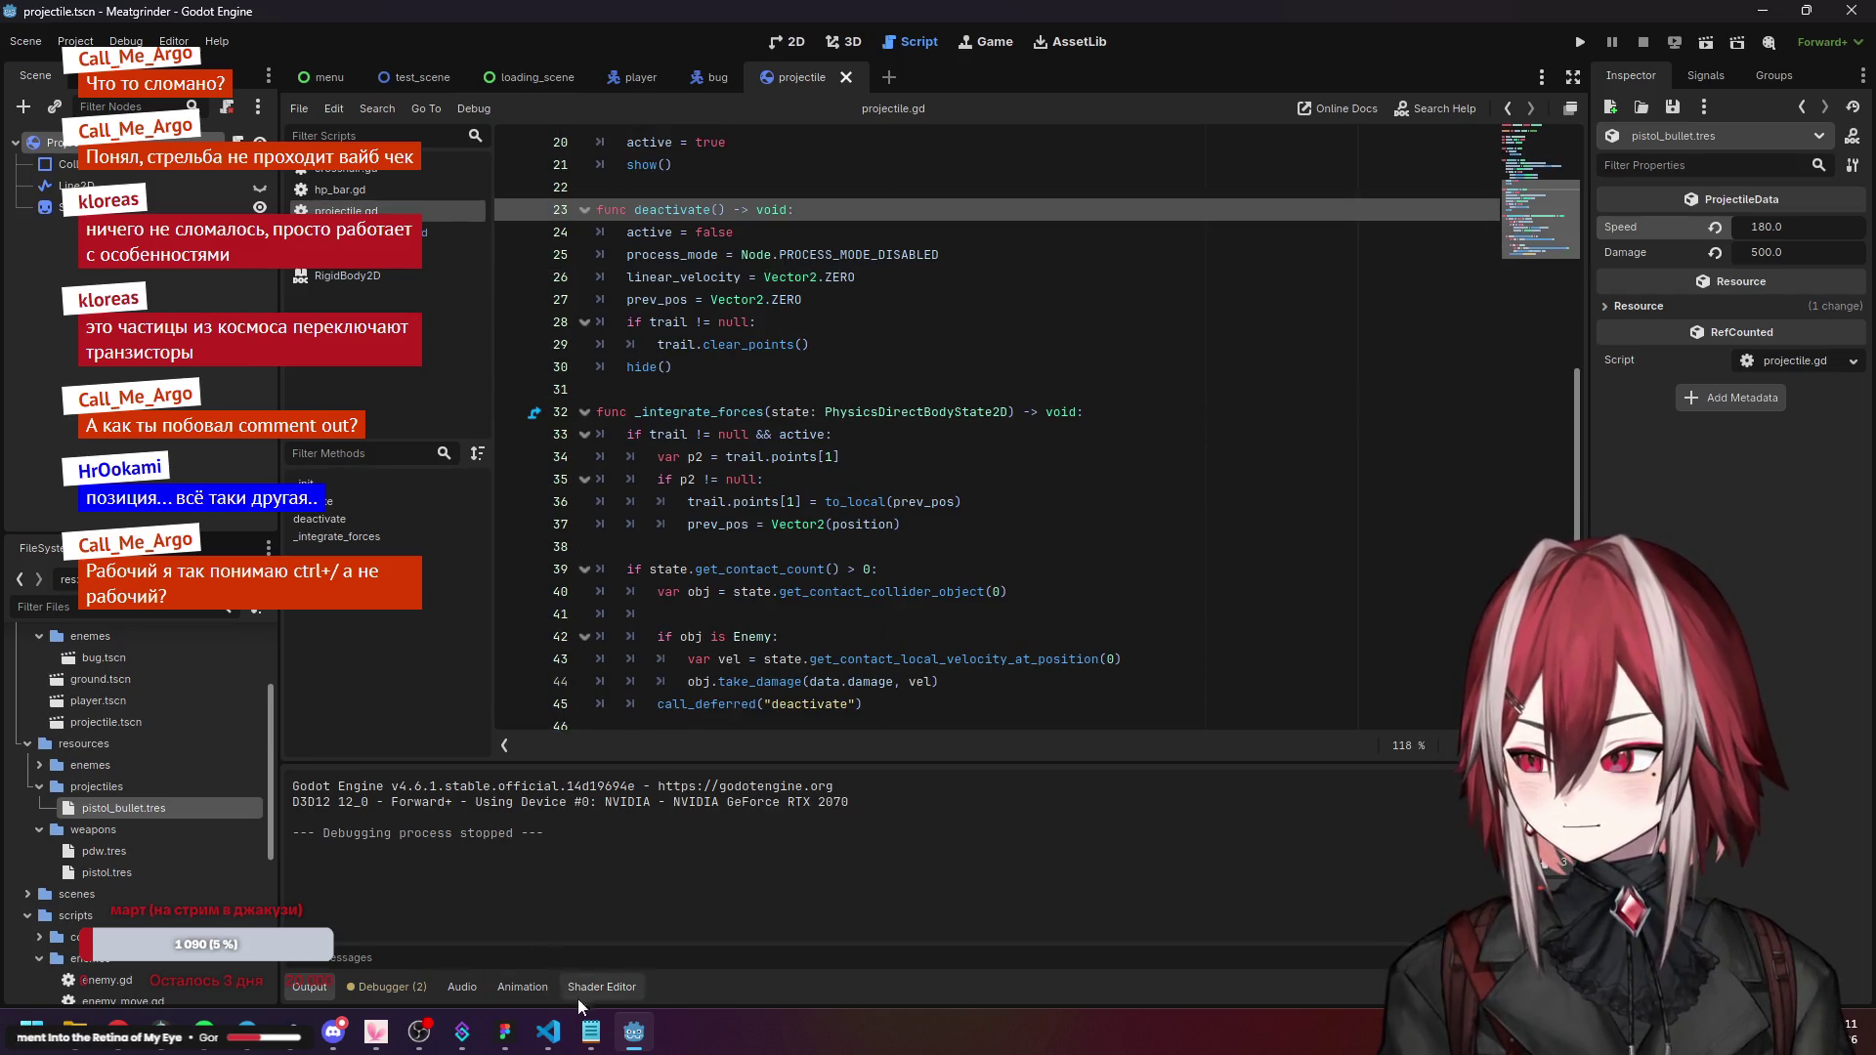
left_click(548, 1032)
scroll(764, 203, "down", 4)
scroll(763, 202, "up", 1)
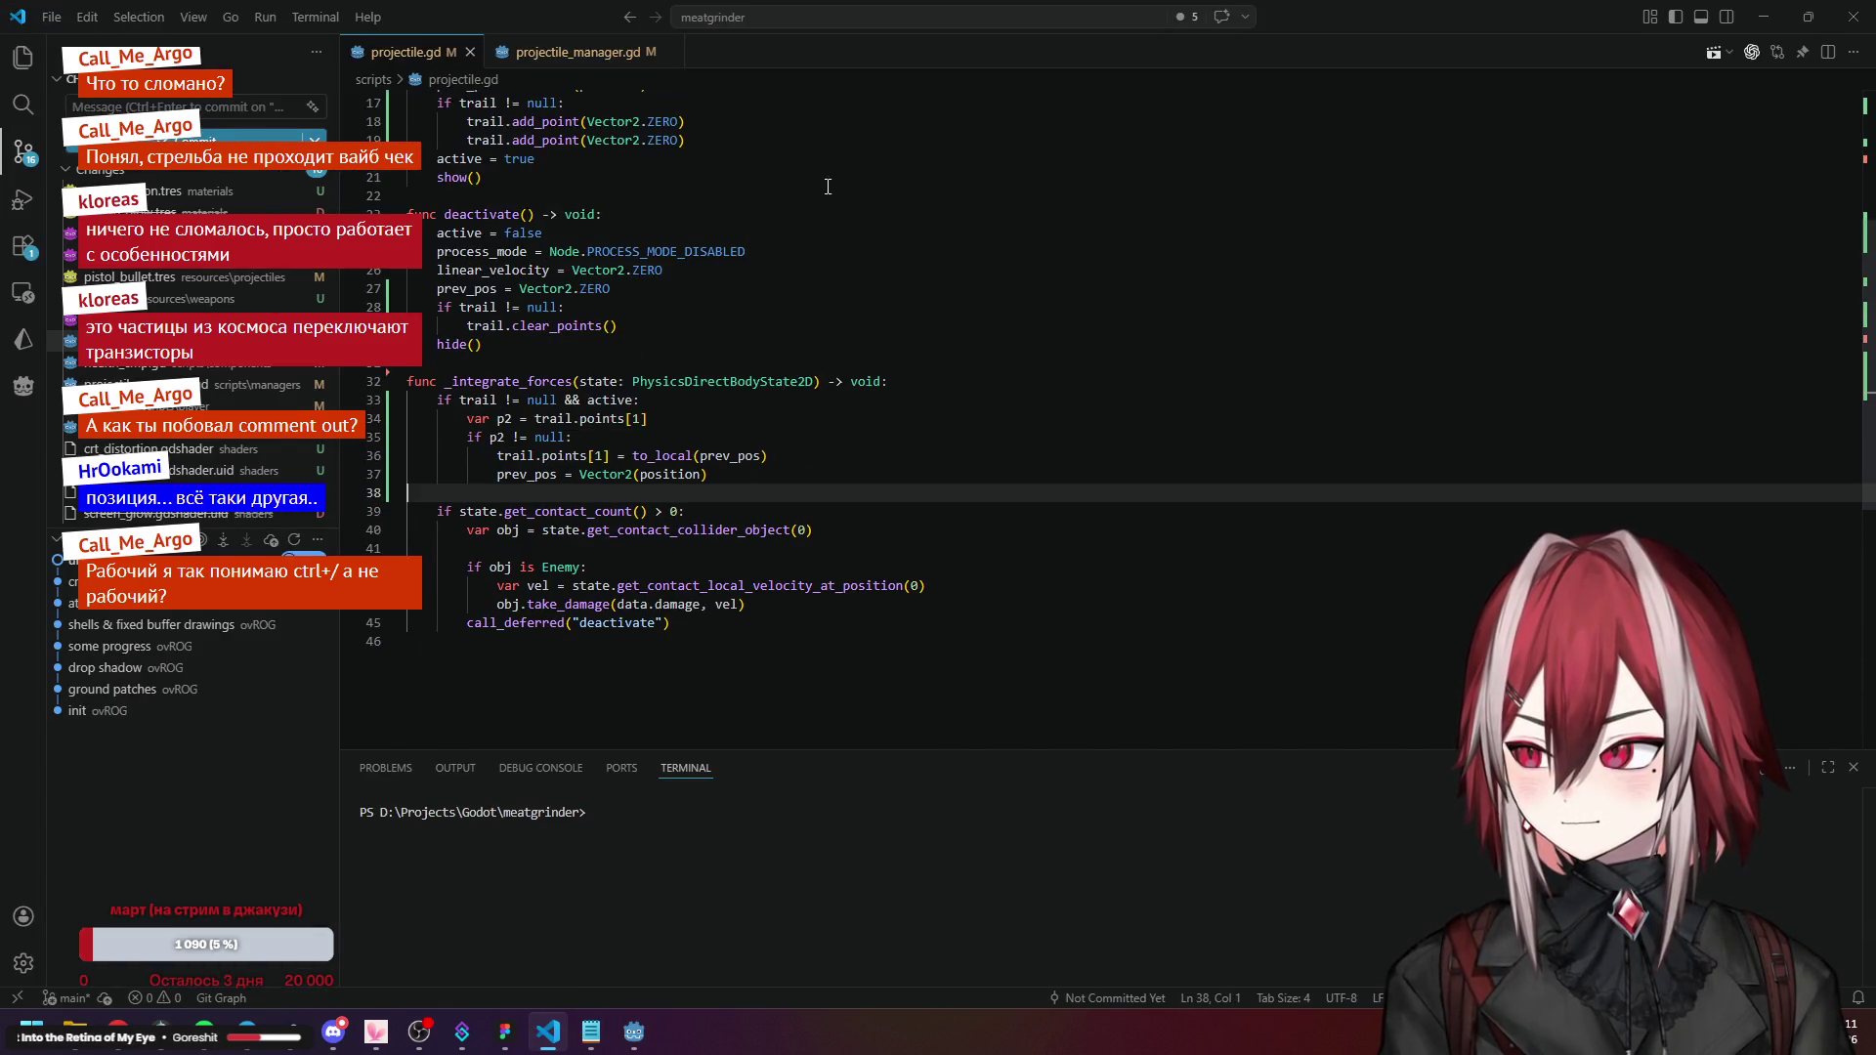
left_click(1764, 16)
Inspect the prev_pos assignment on line 37 and the enemy hit-handling lines 42–45.
left_click(940, 527)
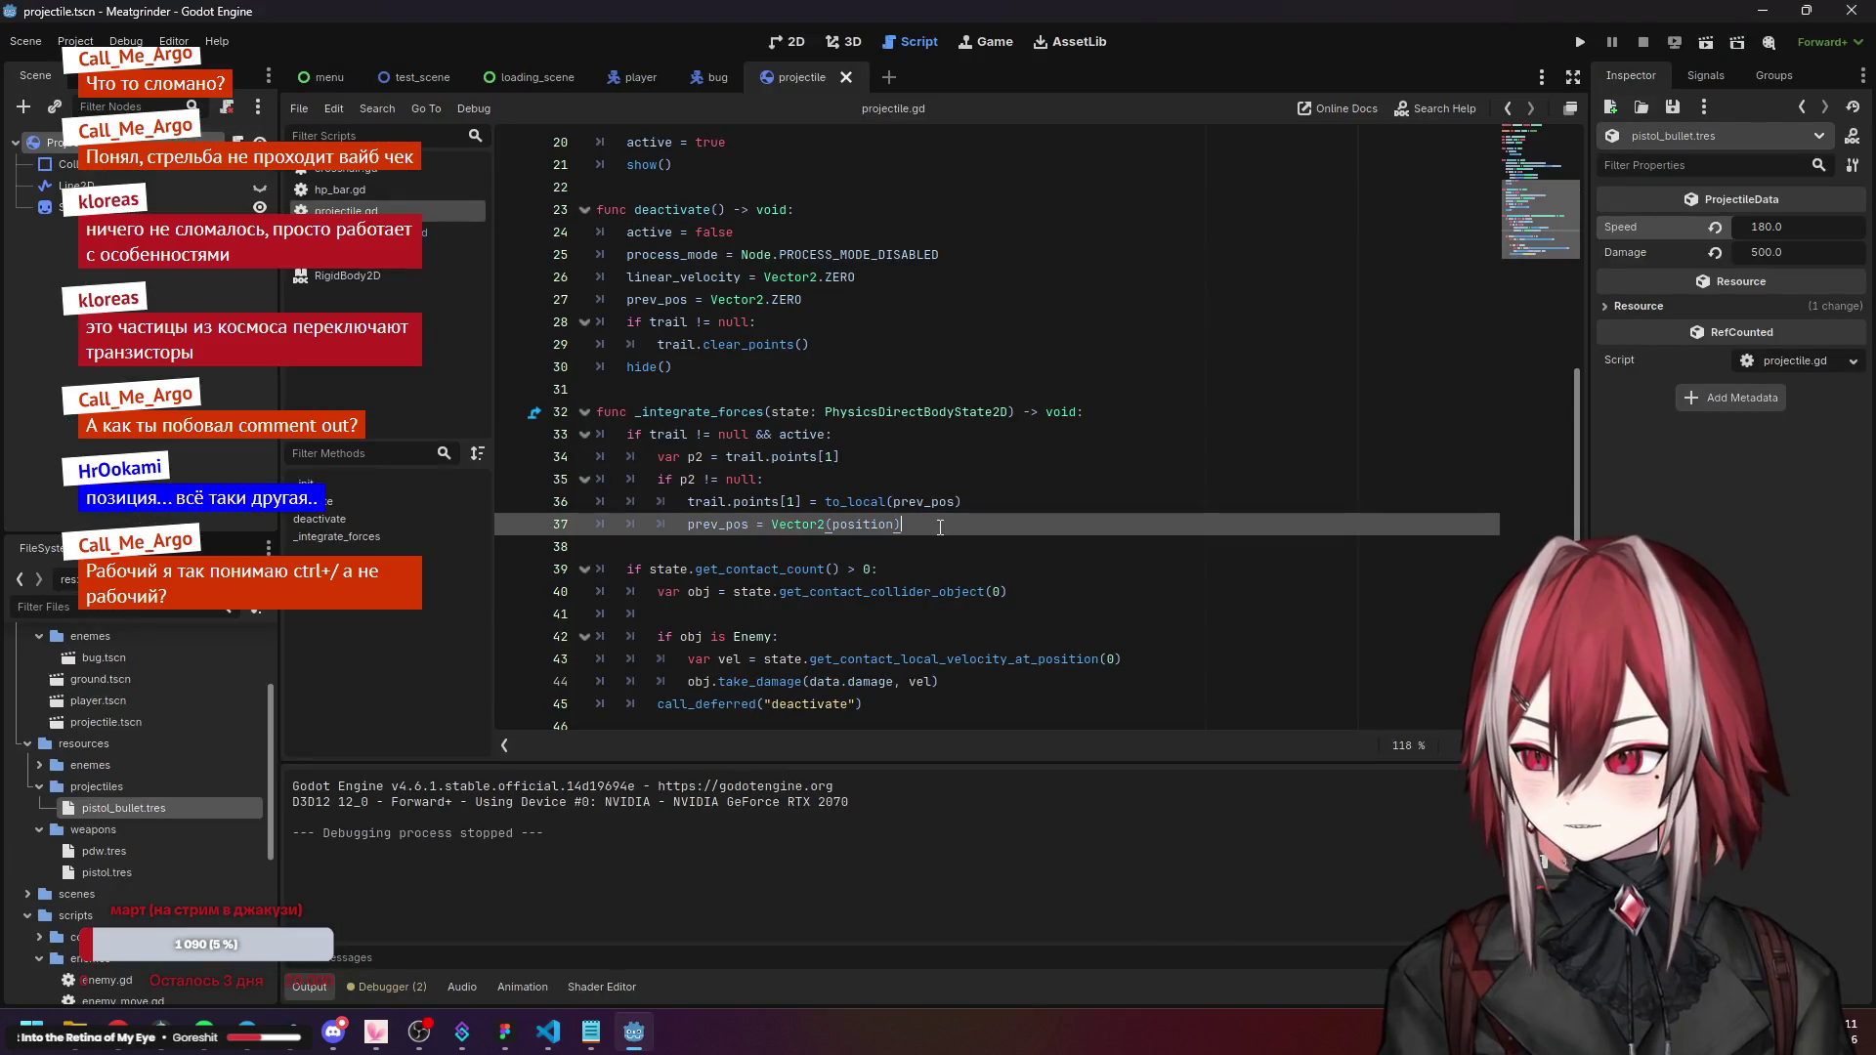
left_click_drag(919, 528, 698, 518)
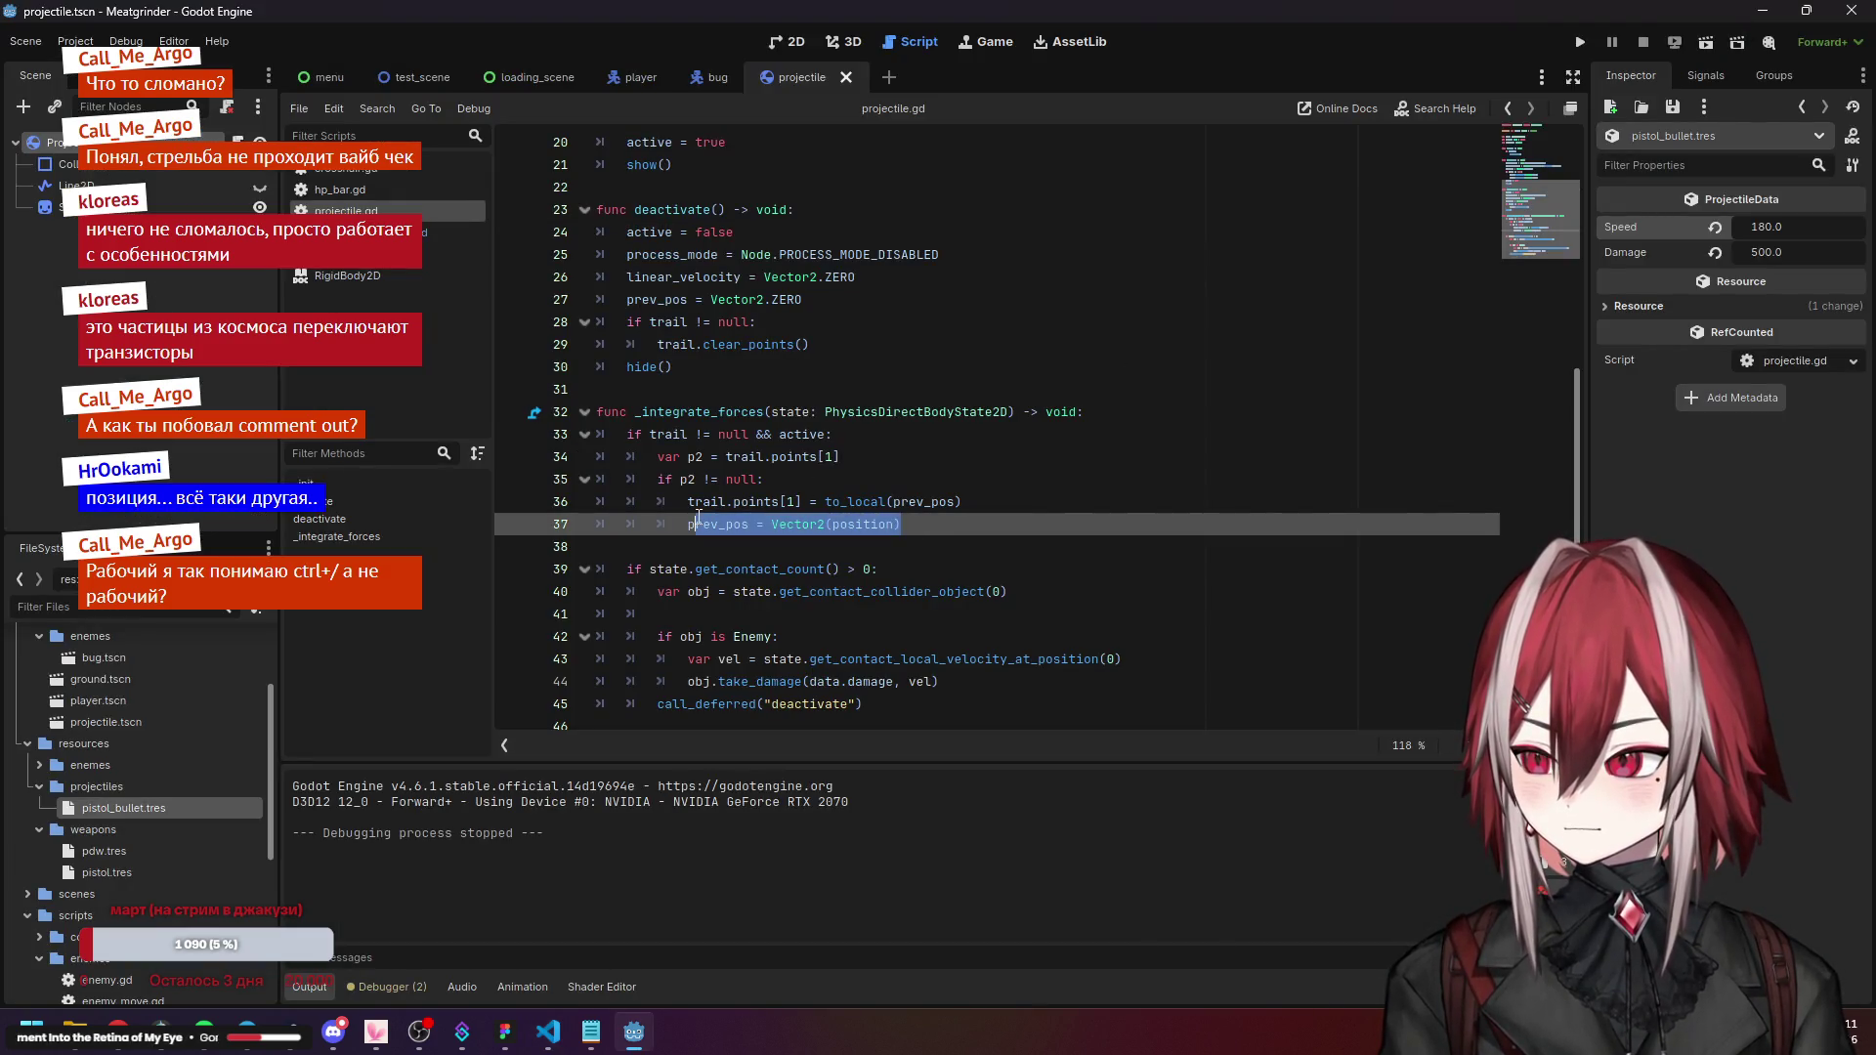
left_click(991, 547)
left_click_drag(938, 703, 584, 628)
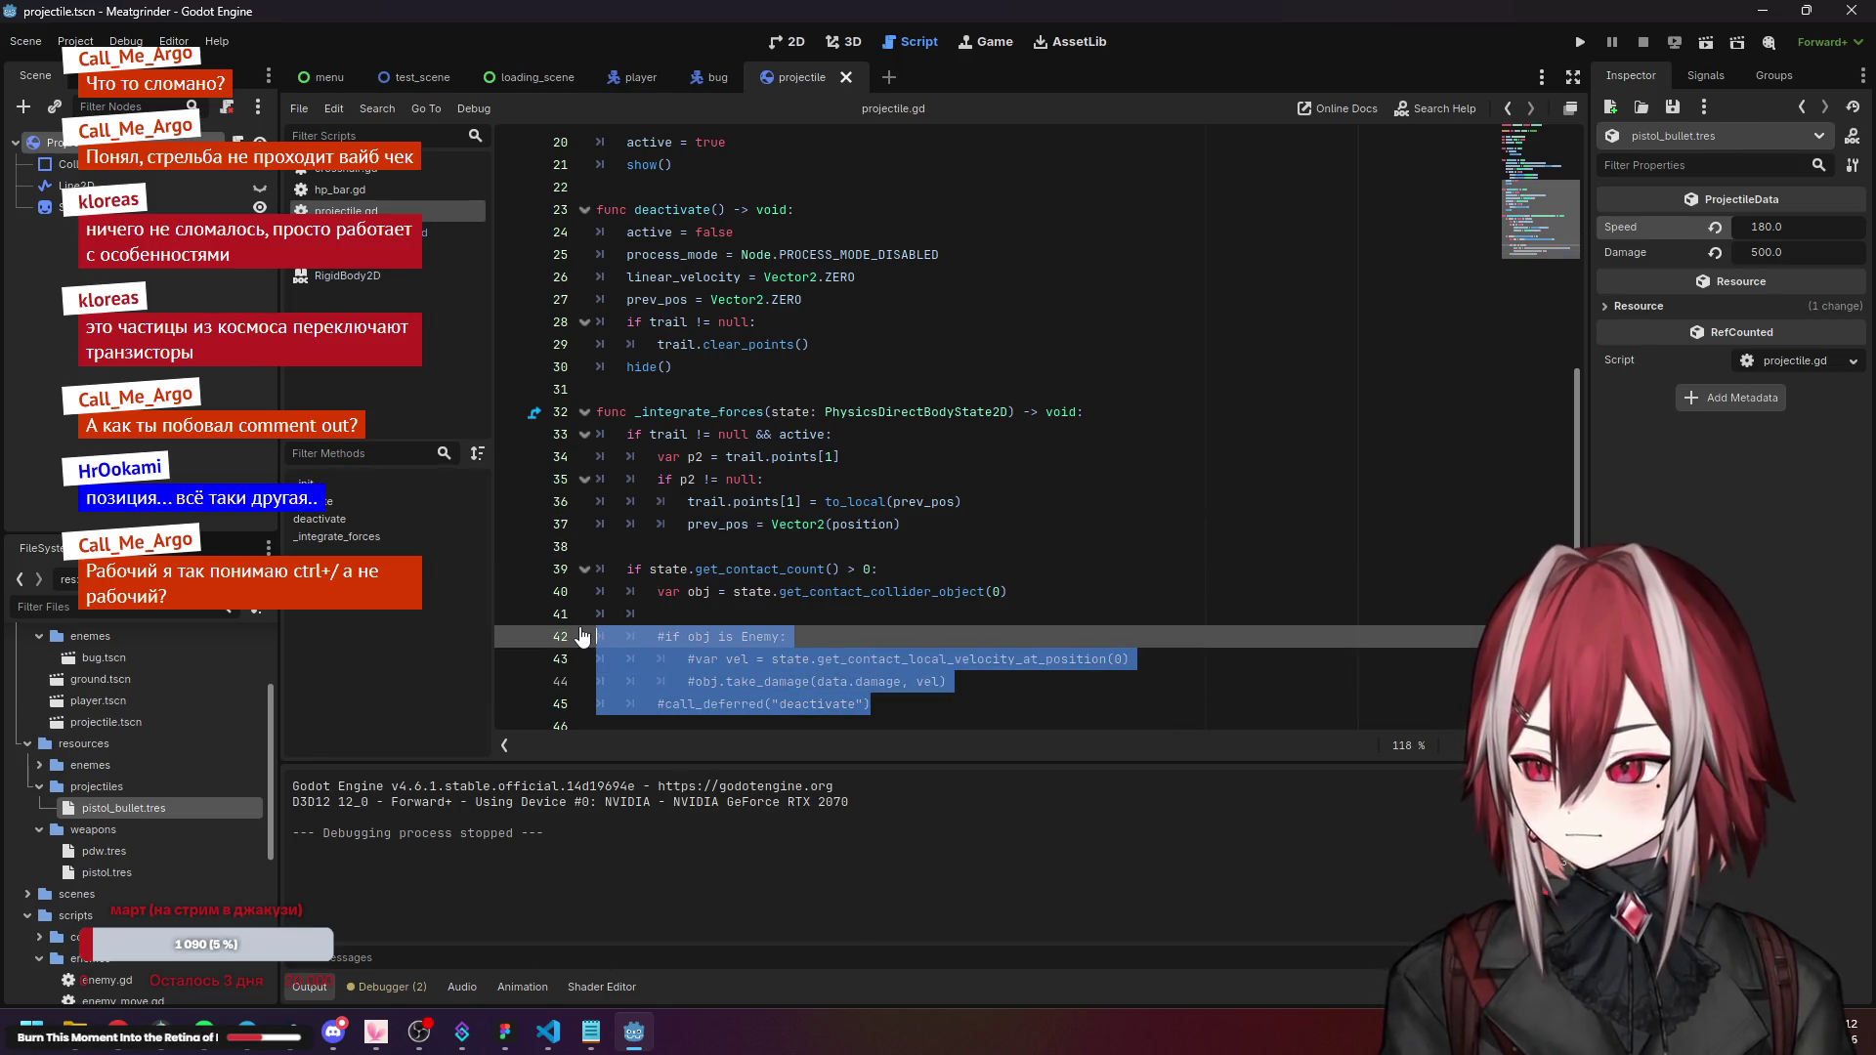
left_click(714, 569)
Read through the activate function, from trail.clear_points() and show() down to line 27.
scroll(940, 449, "up", 1)
left_click(865, 420)
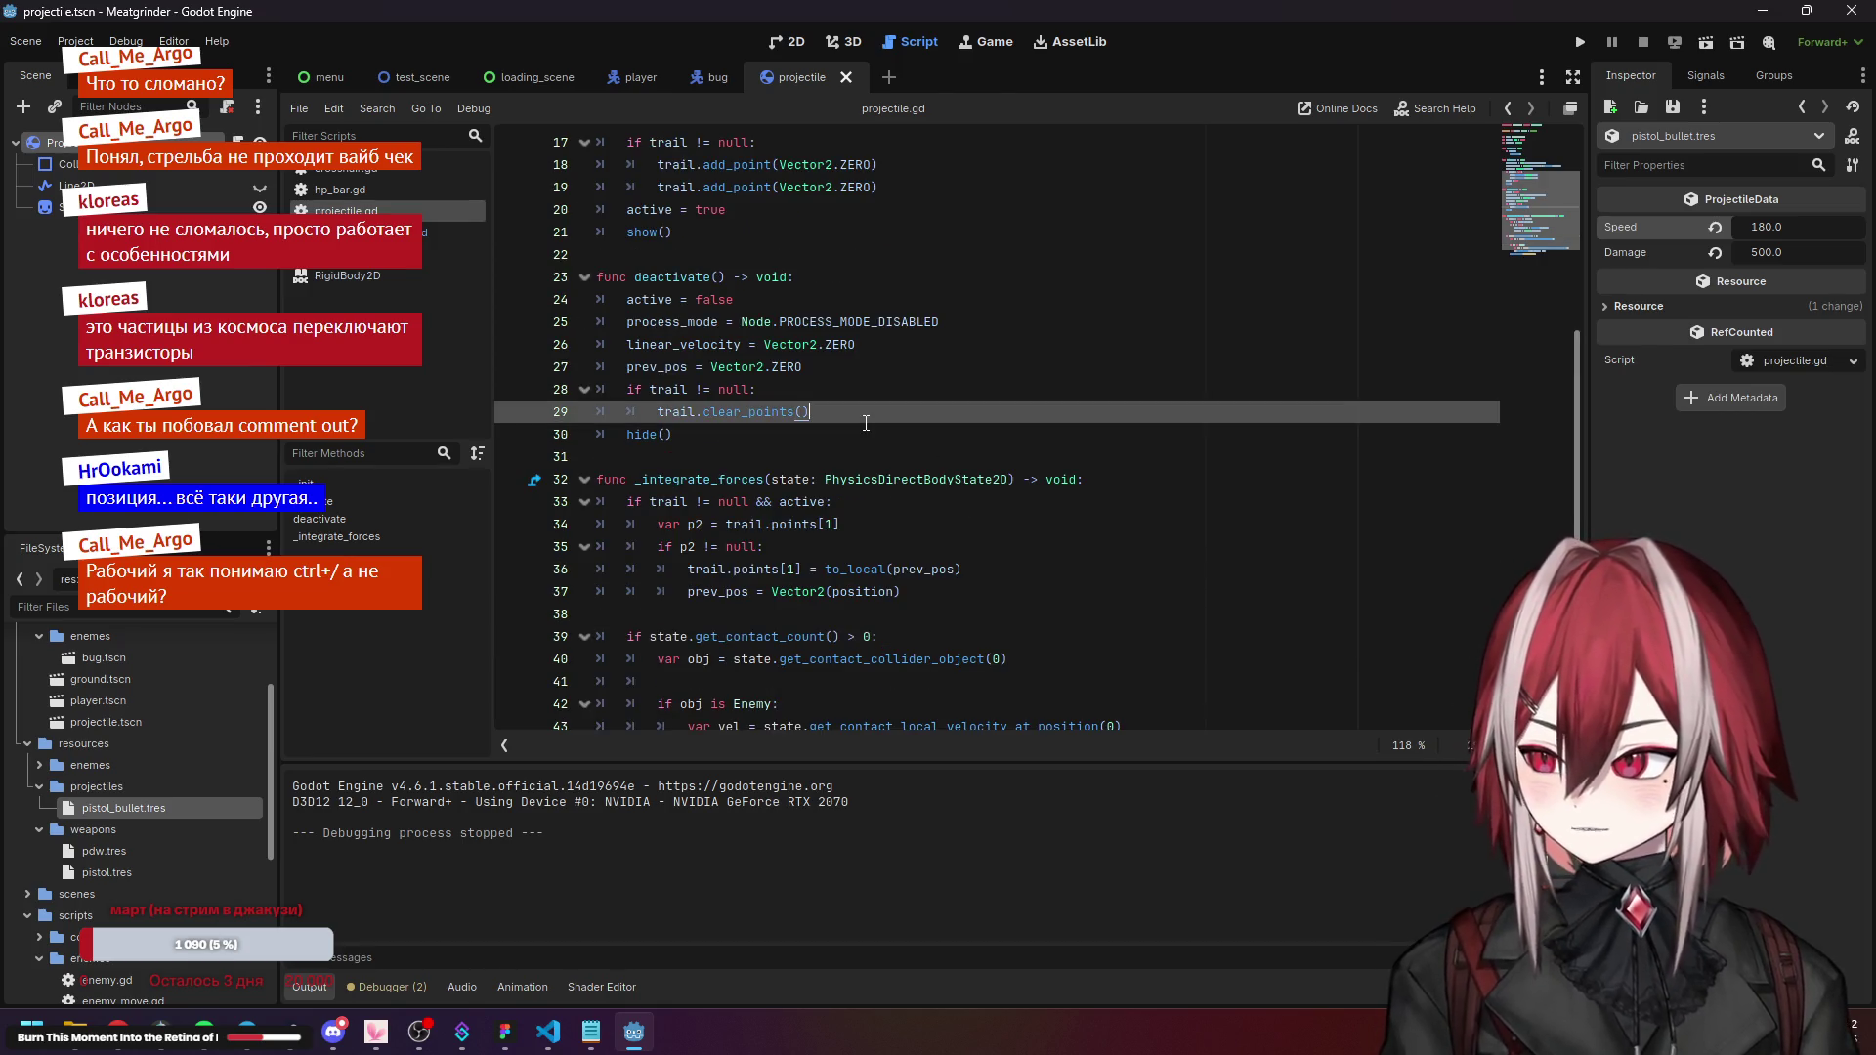
scroll(866, 422, "up", 2)
left_click(819, 368)
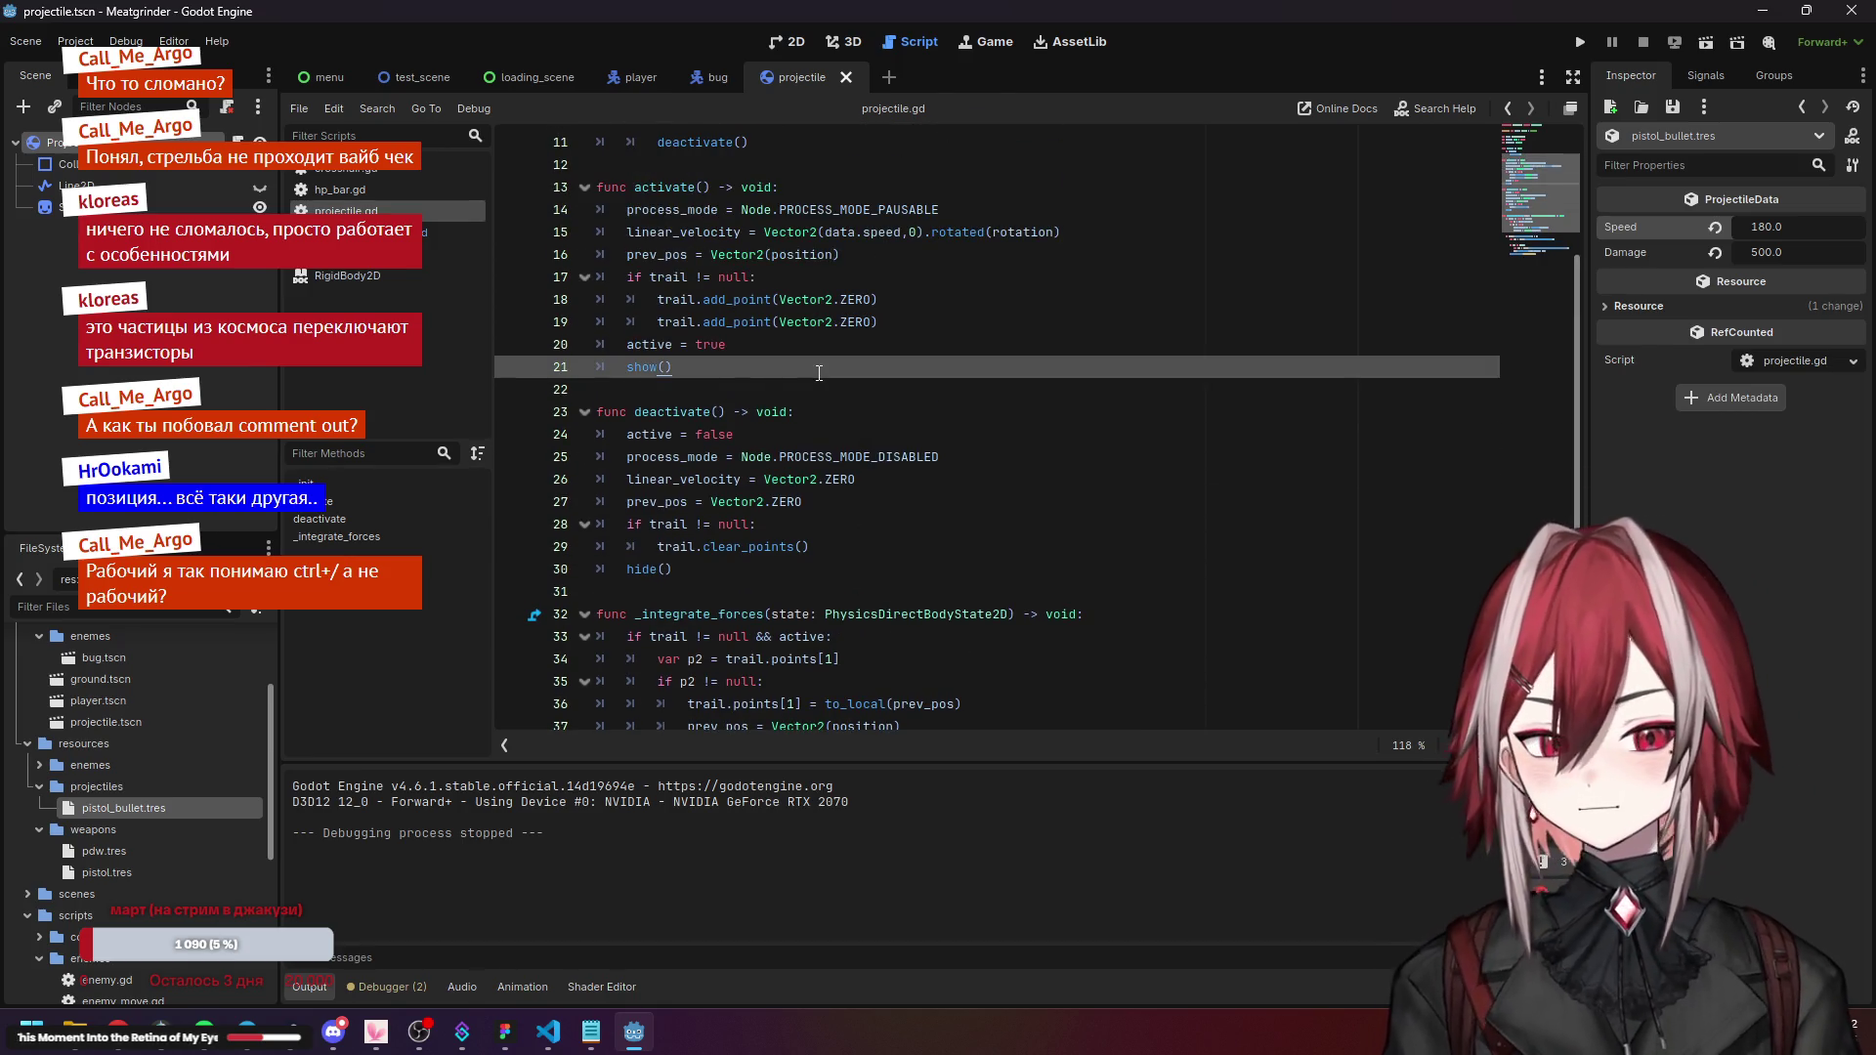
left_click(775, 479)
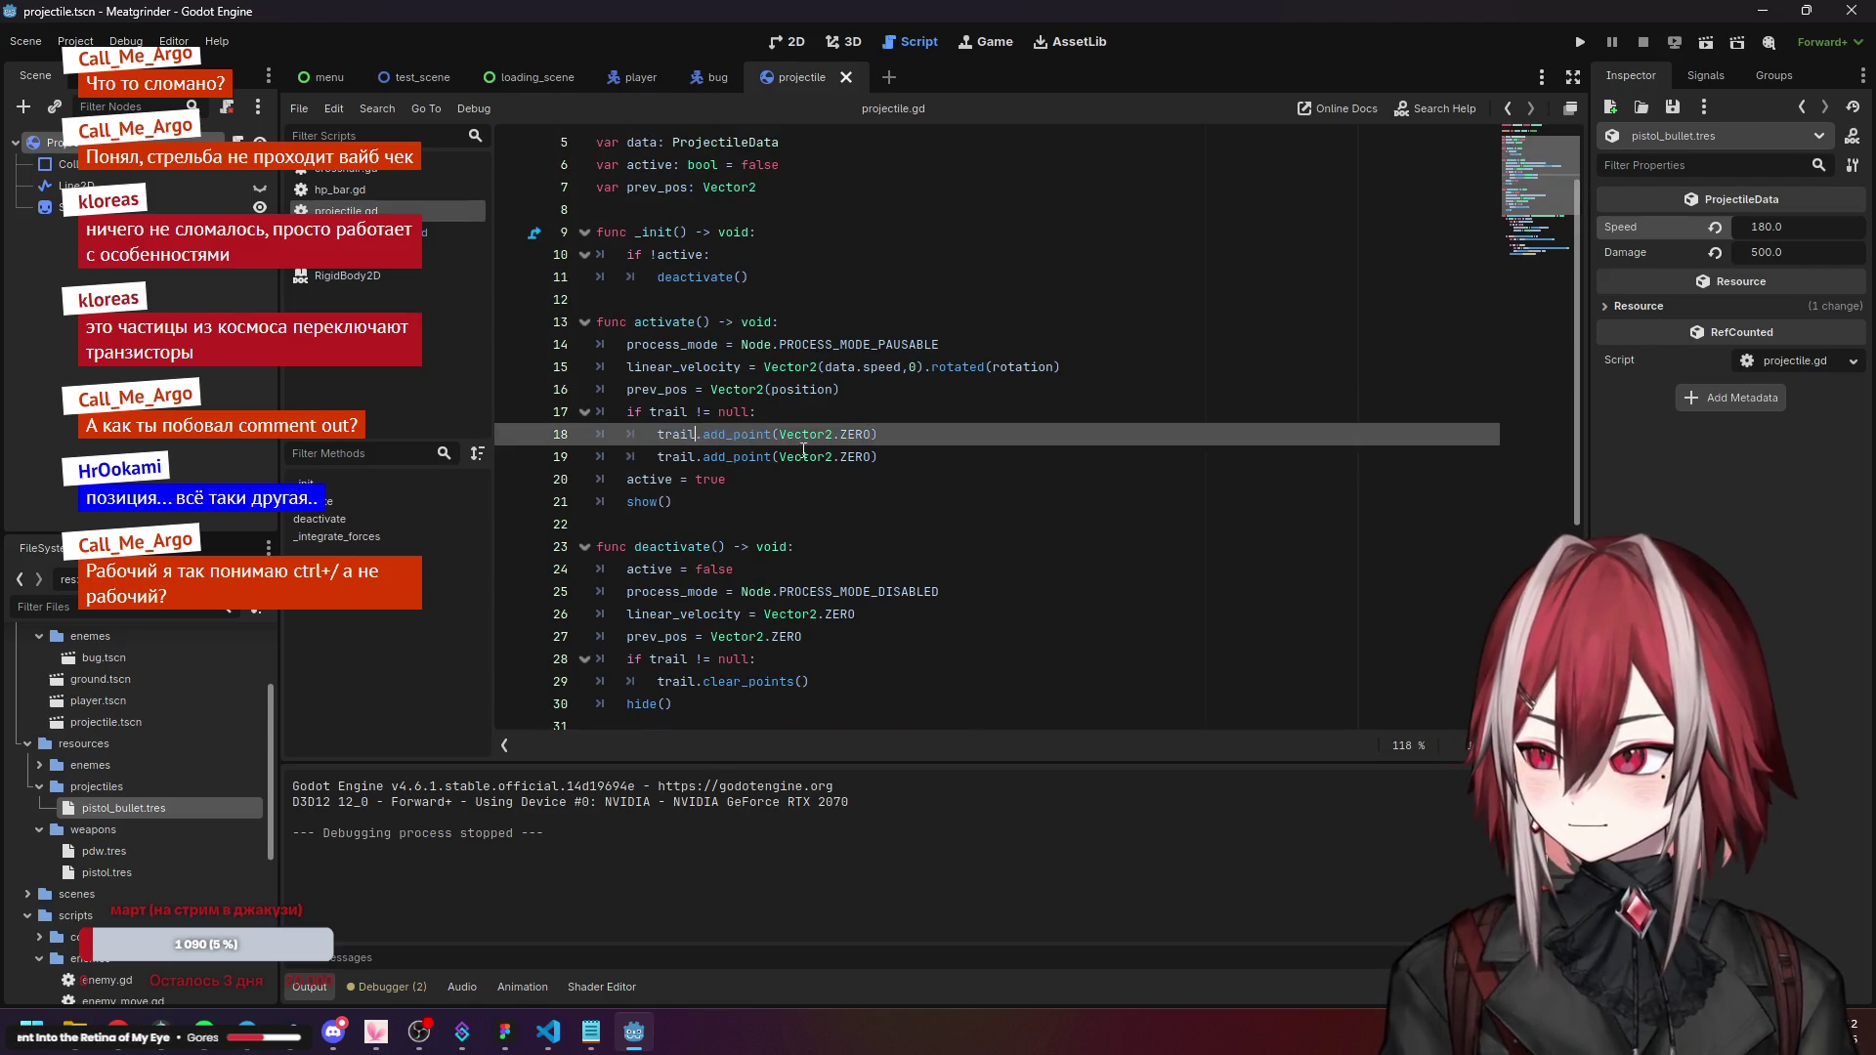
key("Up")
key("Up")
key("Up")
scroll(775, 471, "down", 1)
key("Down")
key("Down")
key("Down")
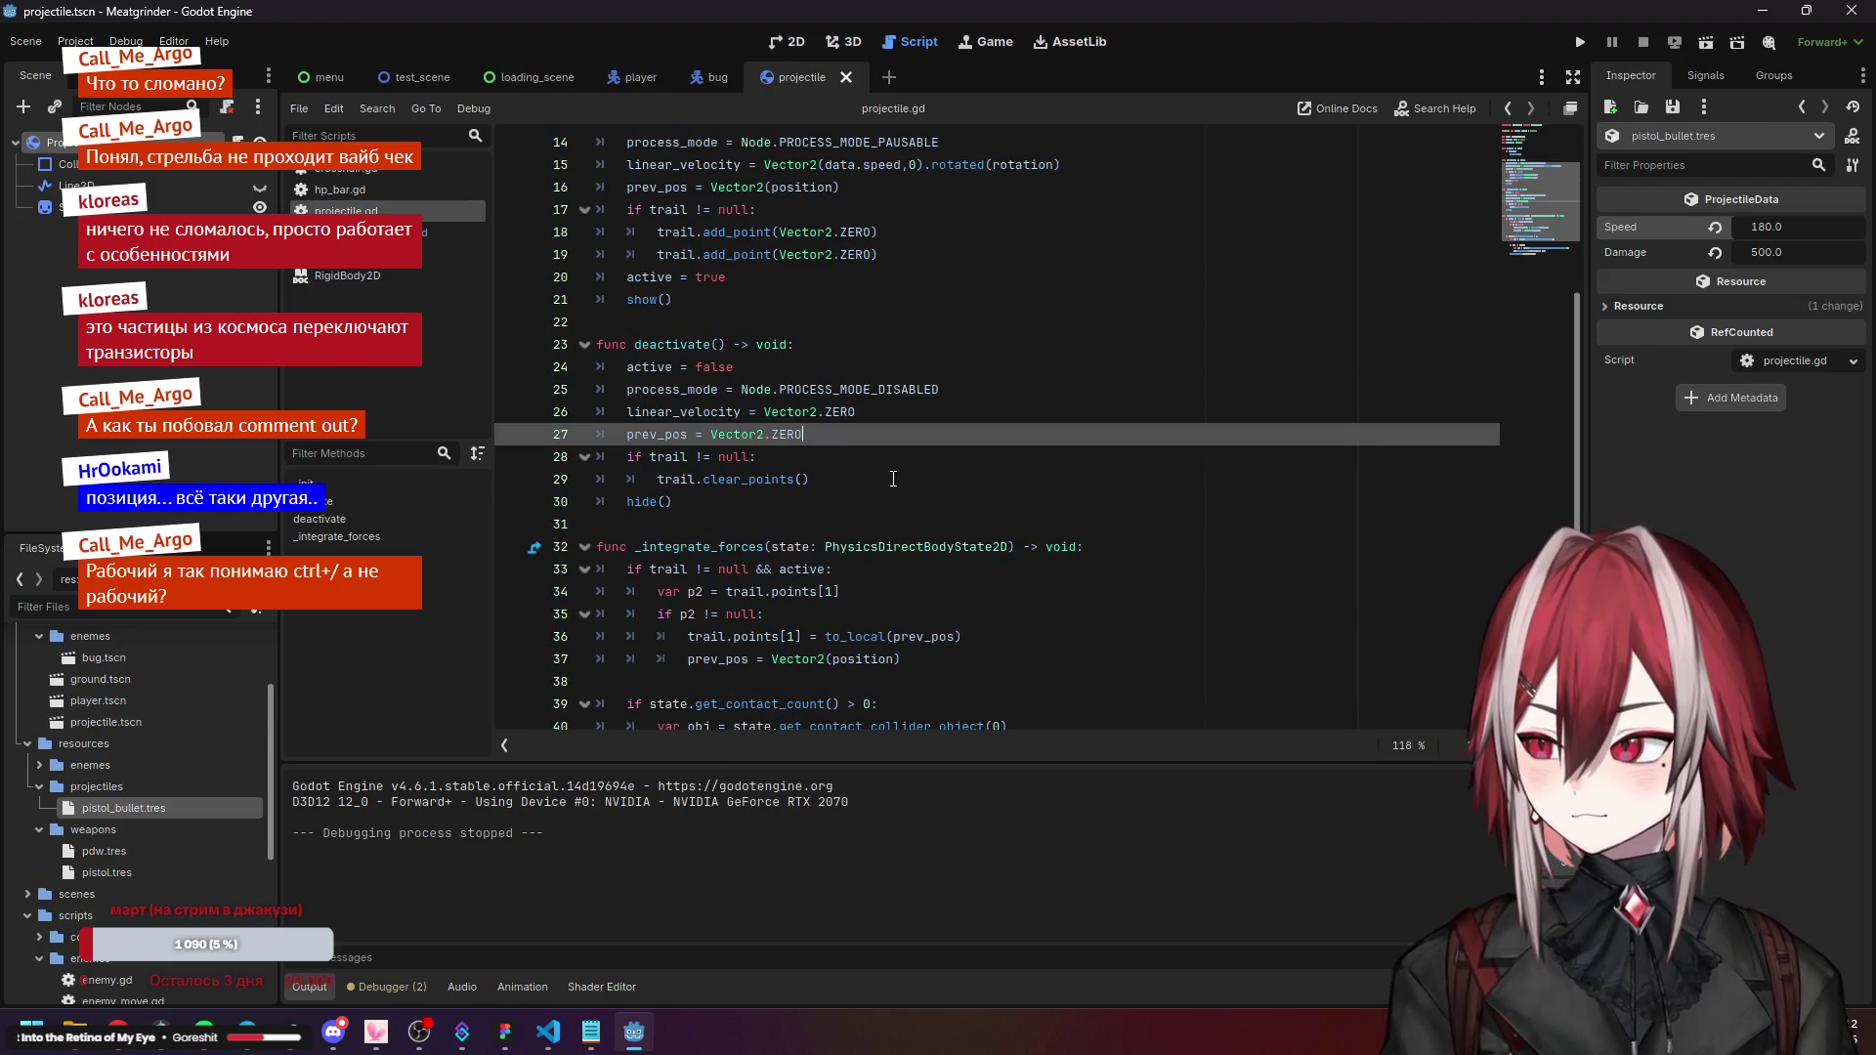
scroll(895, 479, "down", 2)
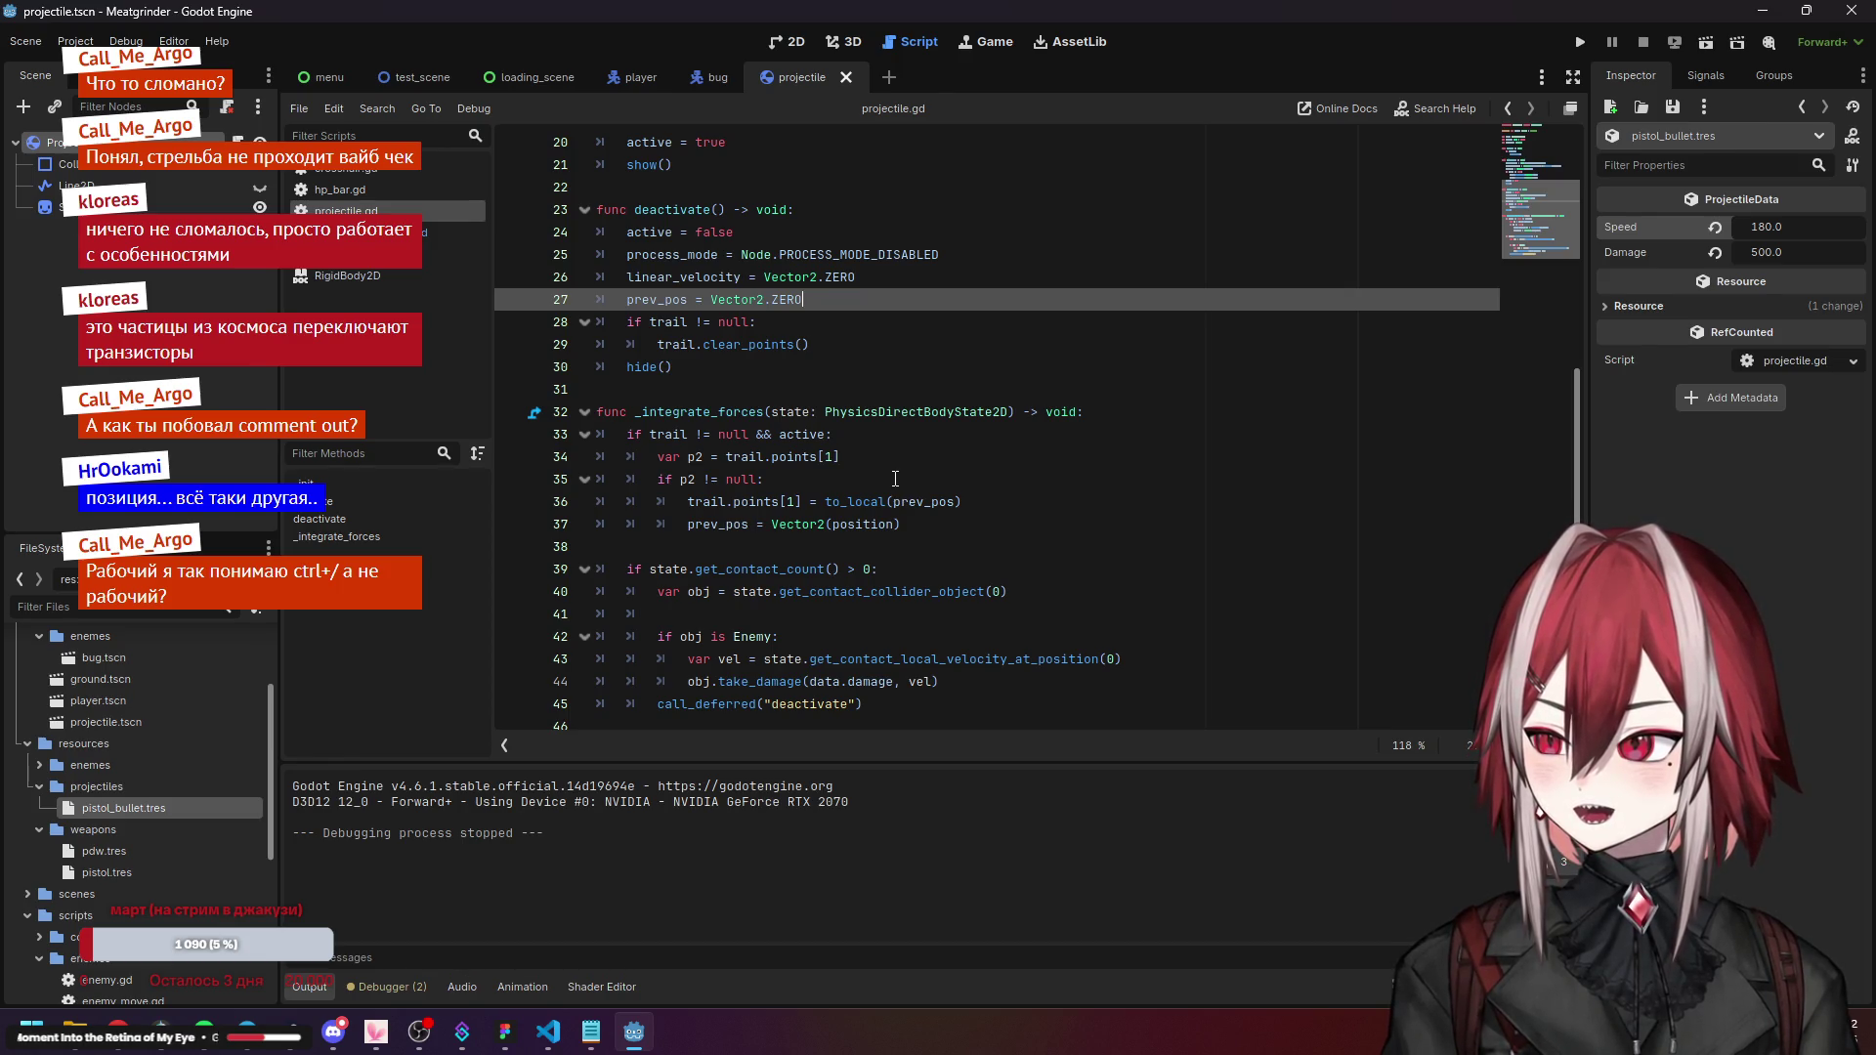
scroll(895, 479, "up", 6)
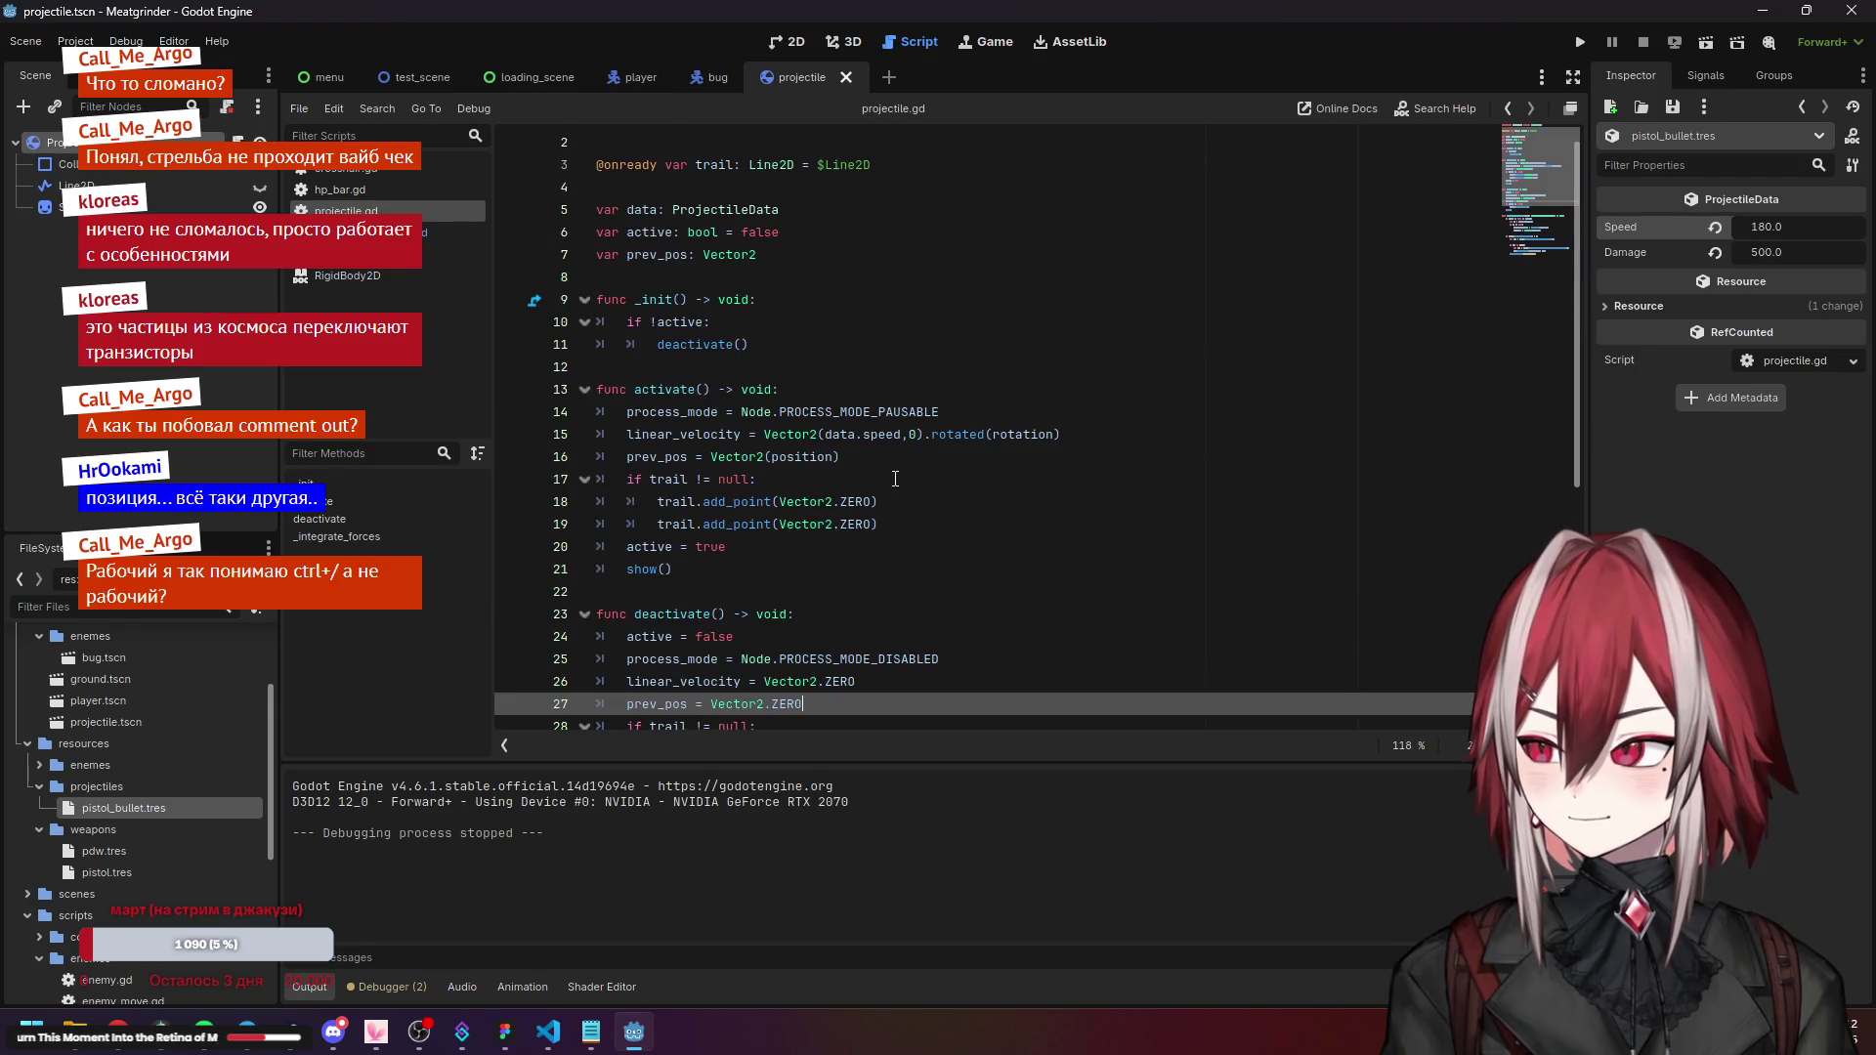
Recheck fire's rotation assignment in projectile_manager.gd, then return to activate's parameters in projectile.gd.
left_click(438, 231)
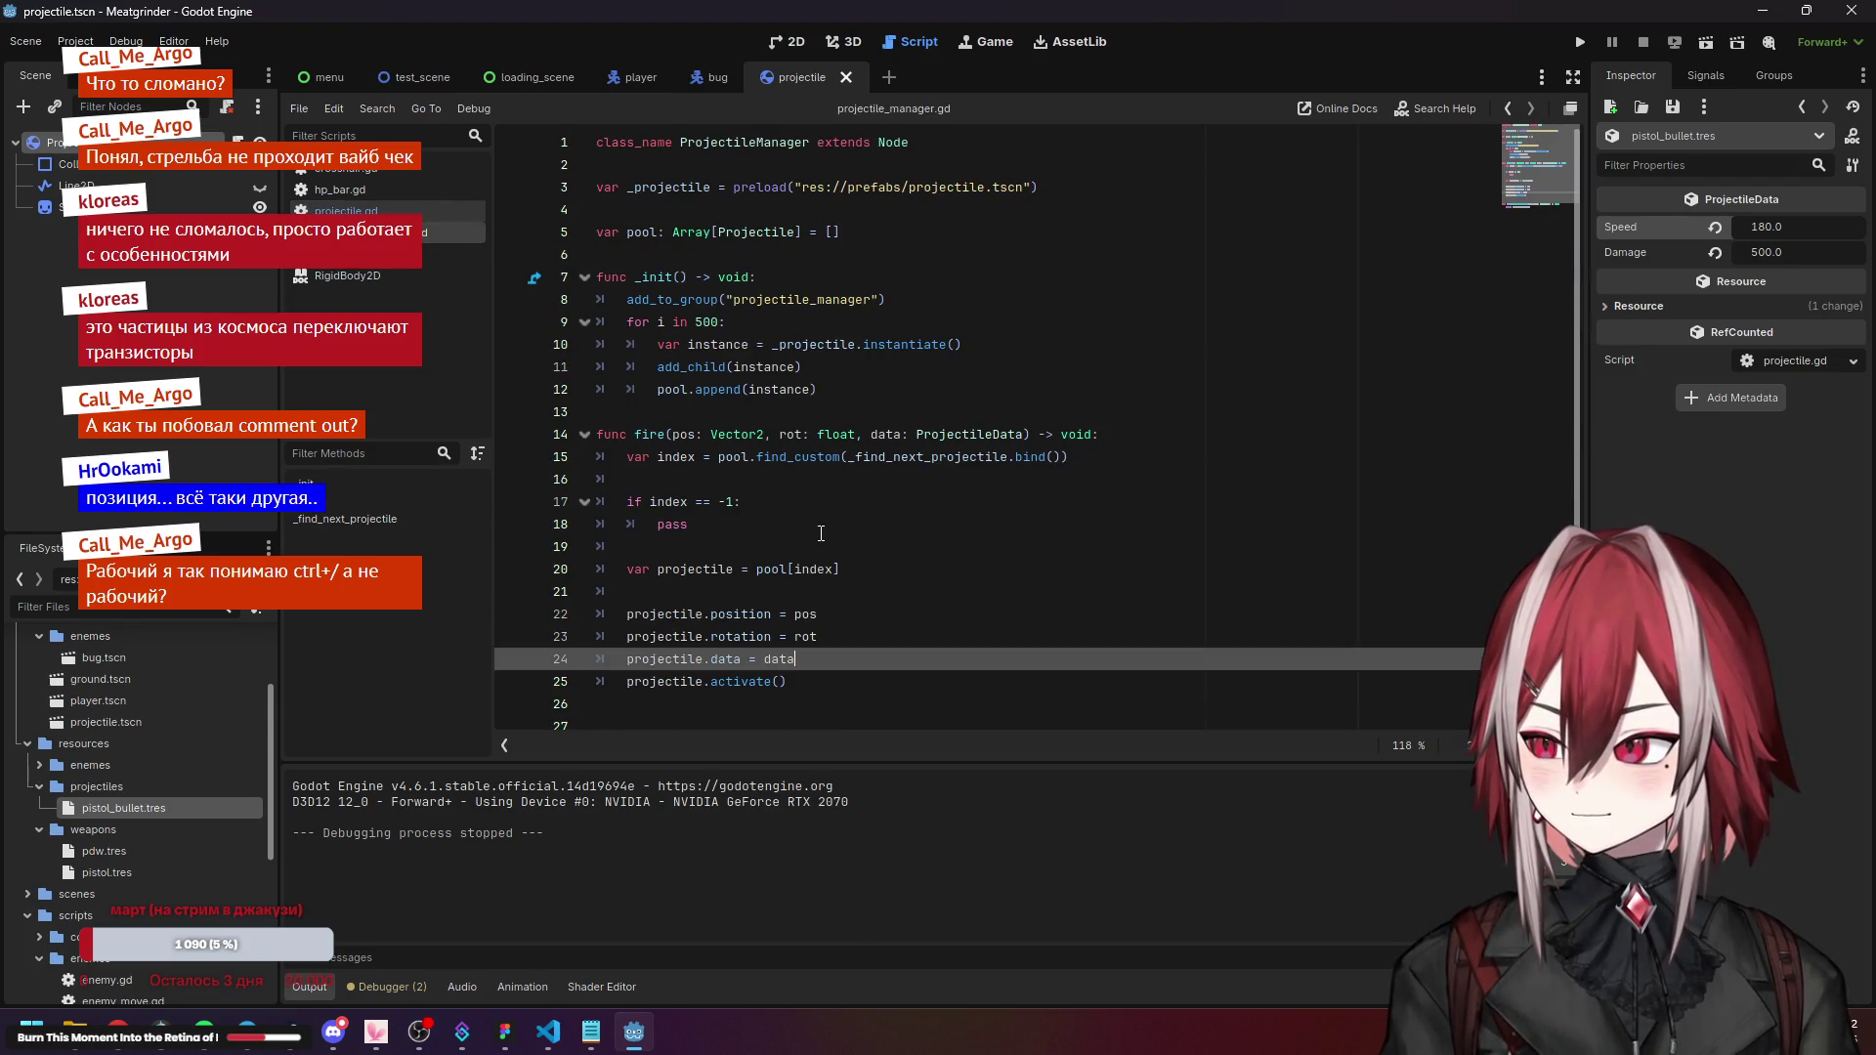
left_click(782, 525)
left_click(797, 658)
left_click(741, 635)
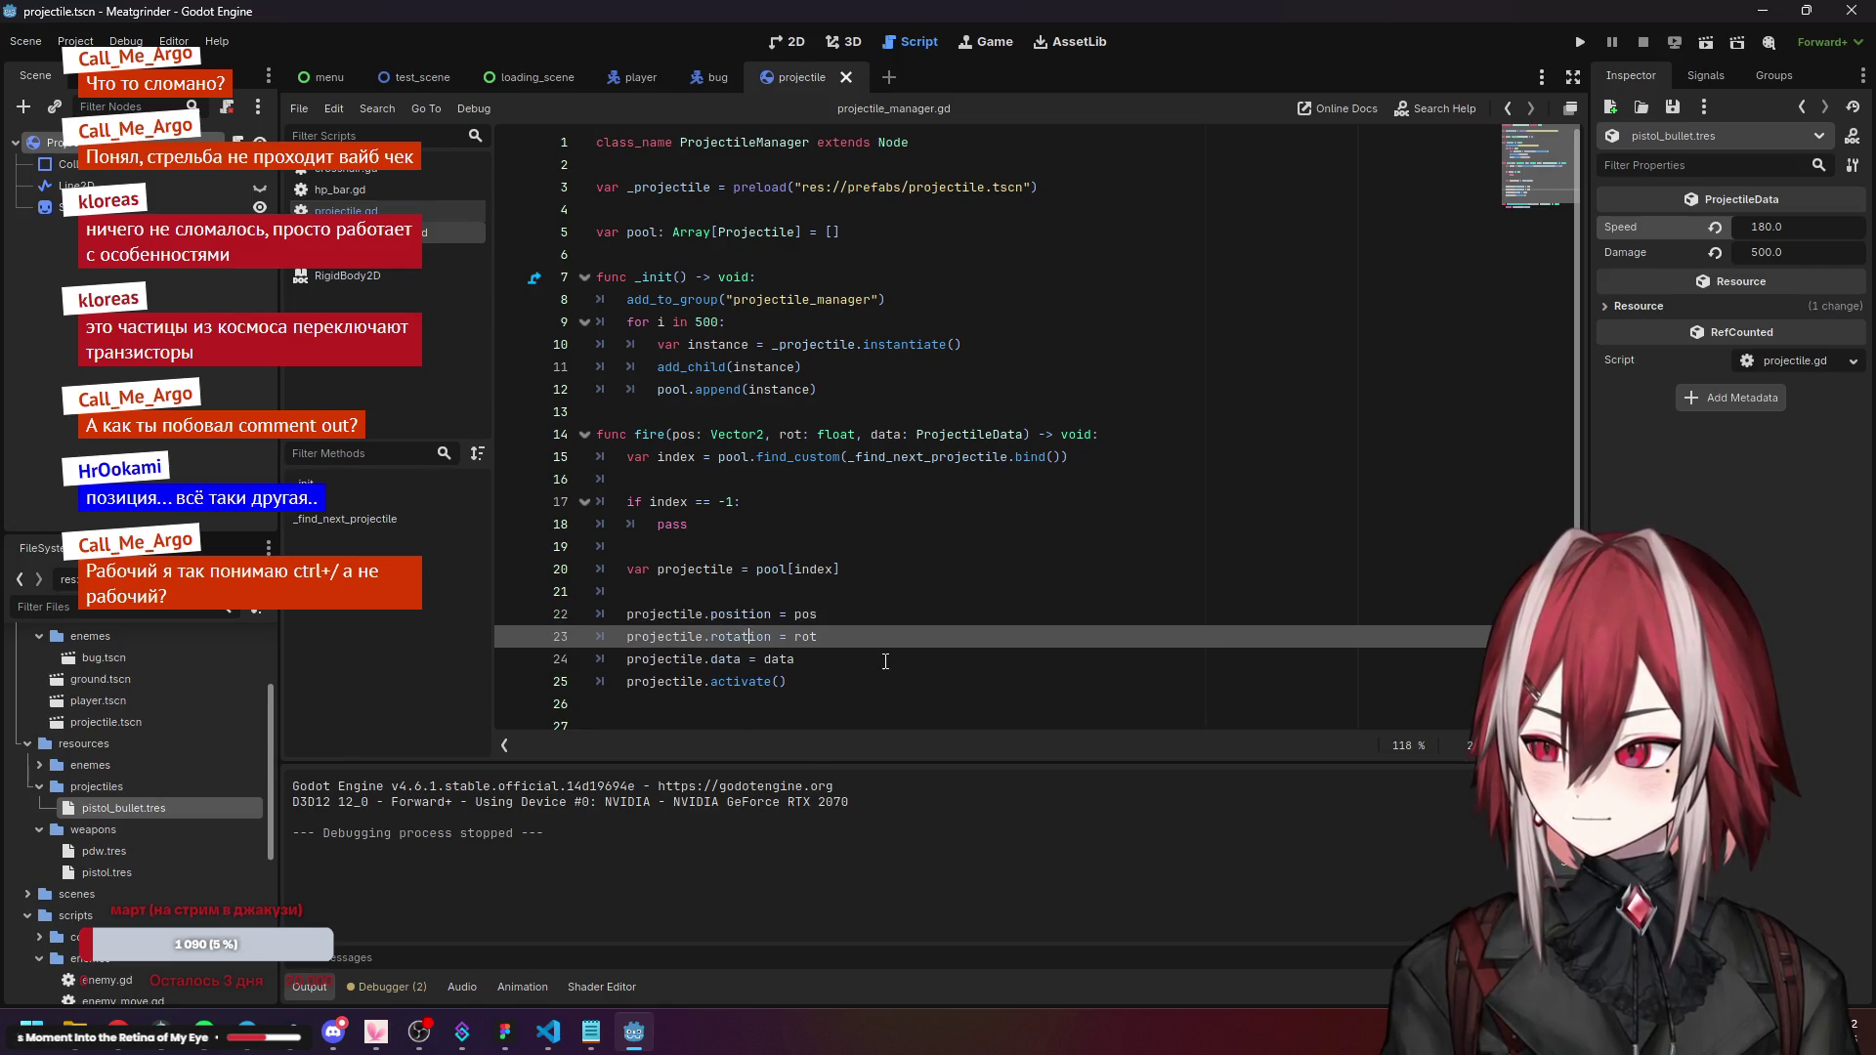
left_click(358, 212)
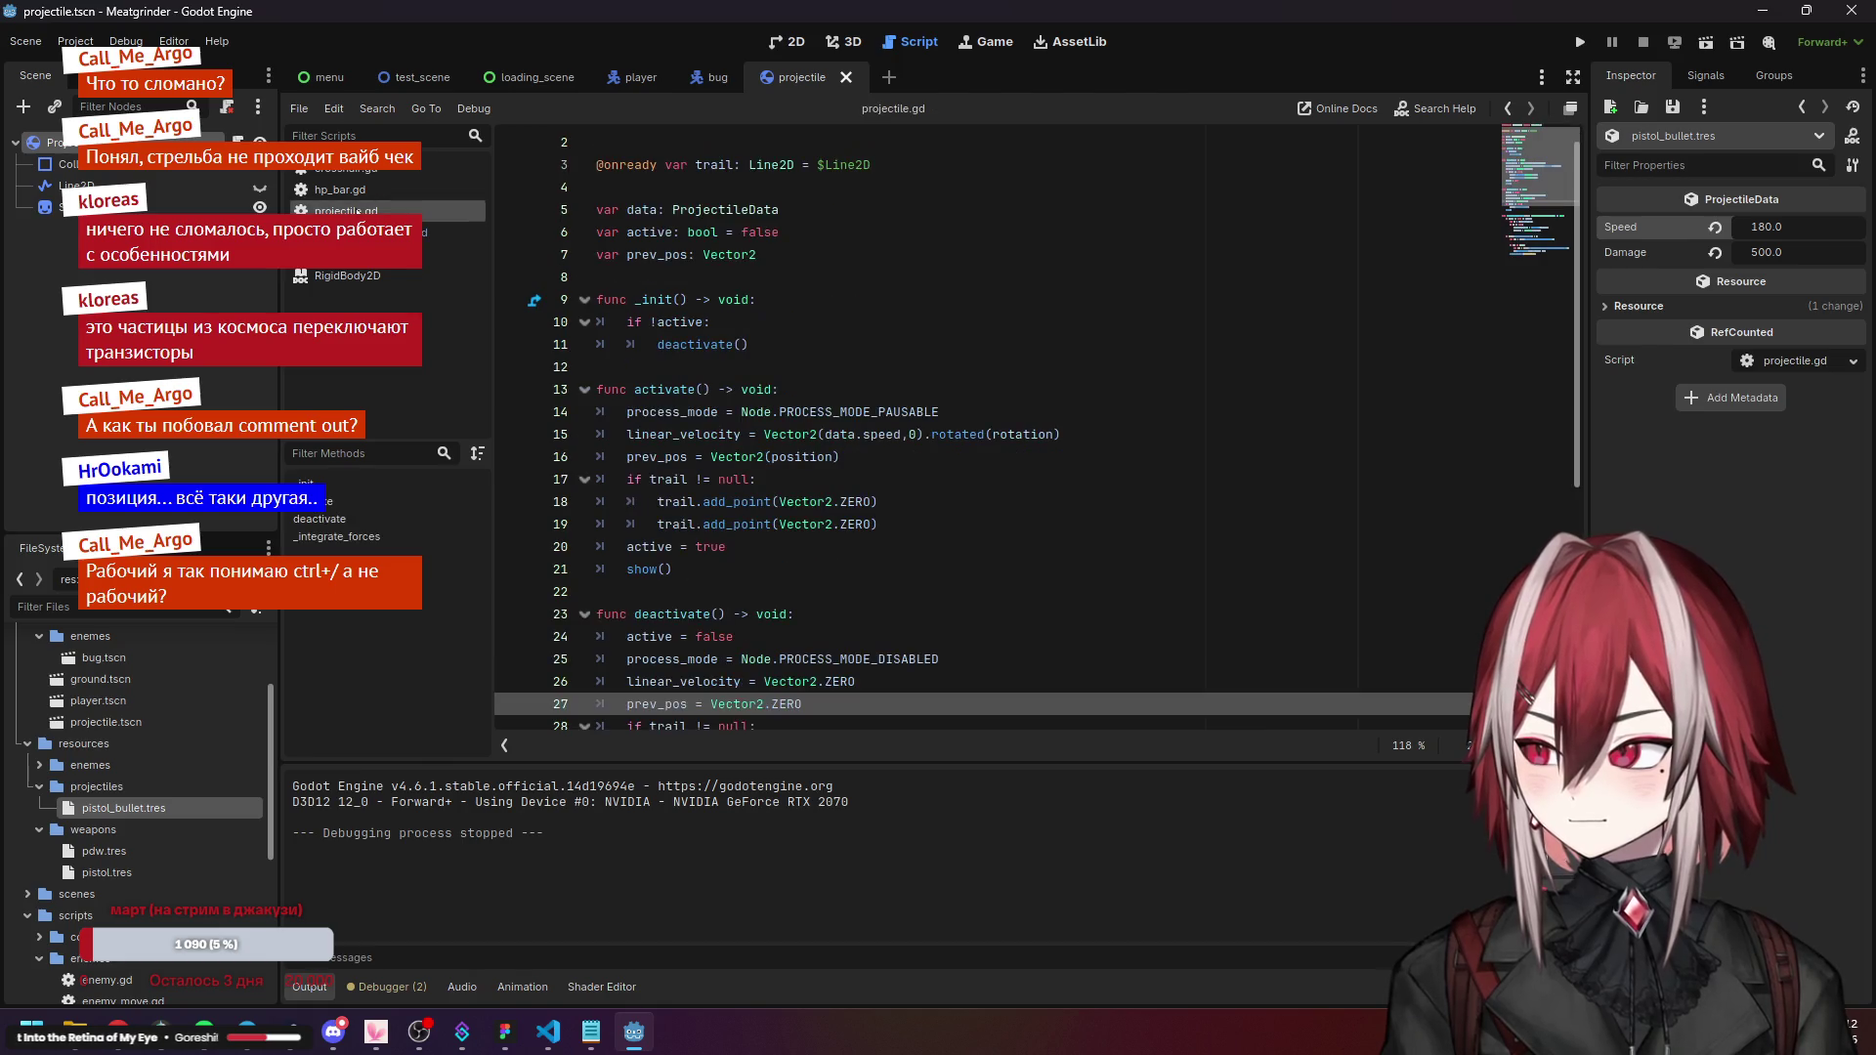
left_click(700, 389)
Change the activate signature to activate(pos:Vector2, rot: float).
type("ve")
key("BackSpace")
key("BackSpace")
type("Ve")
key("ctrl+BackSpace")
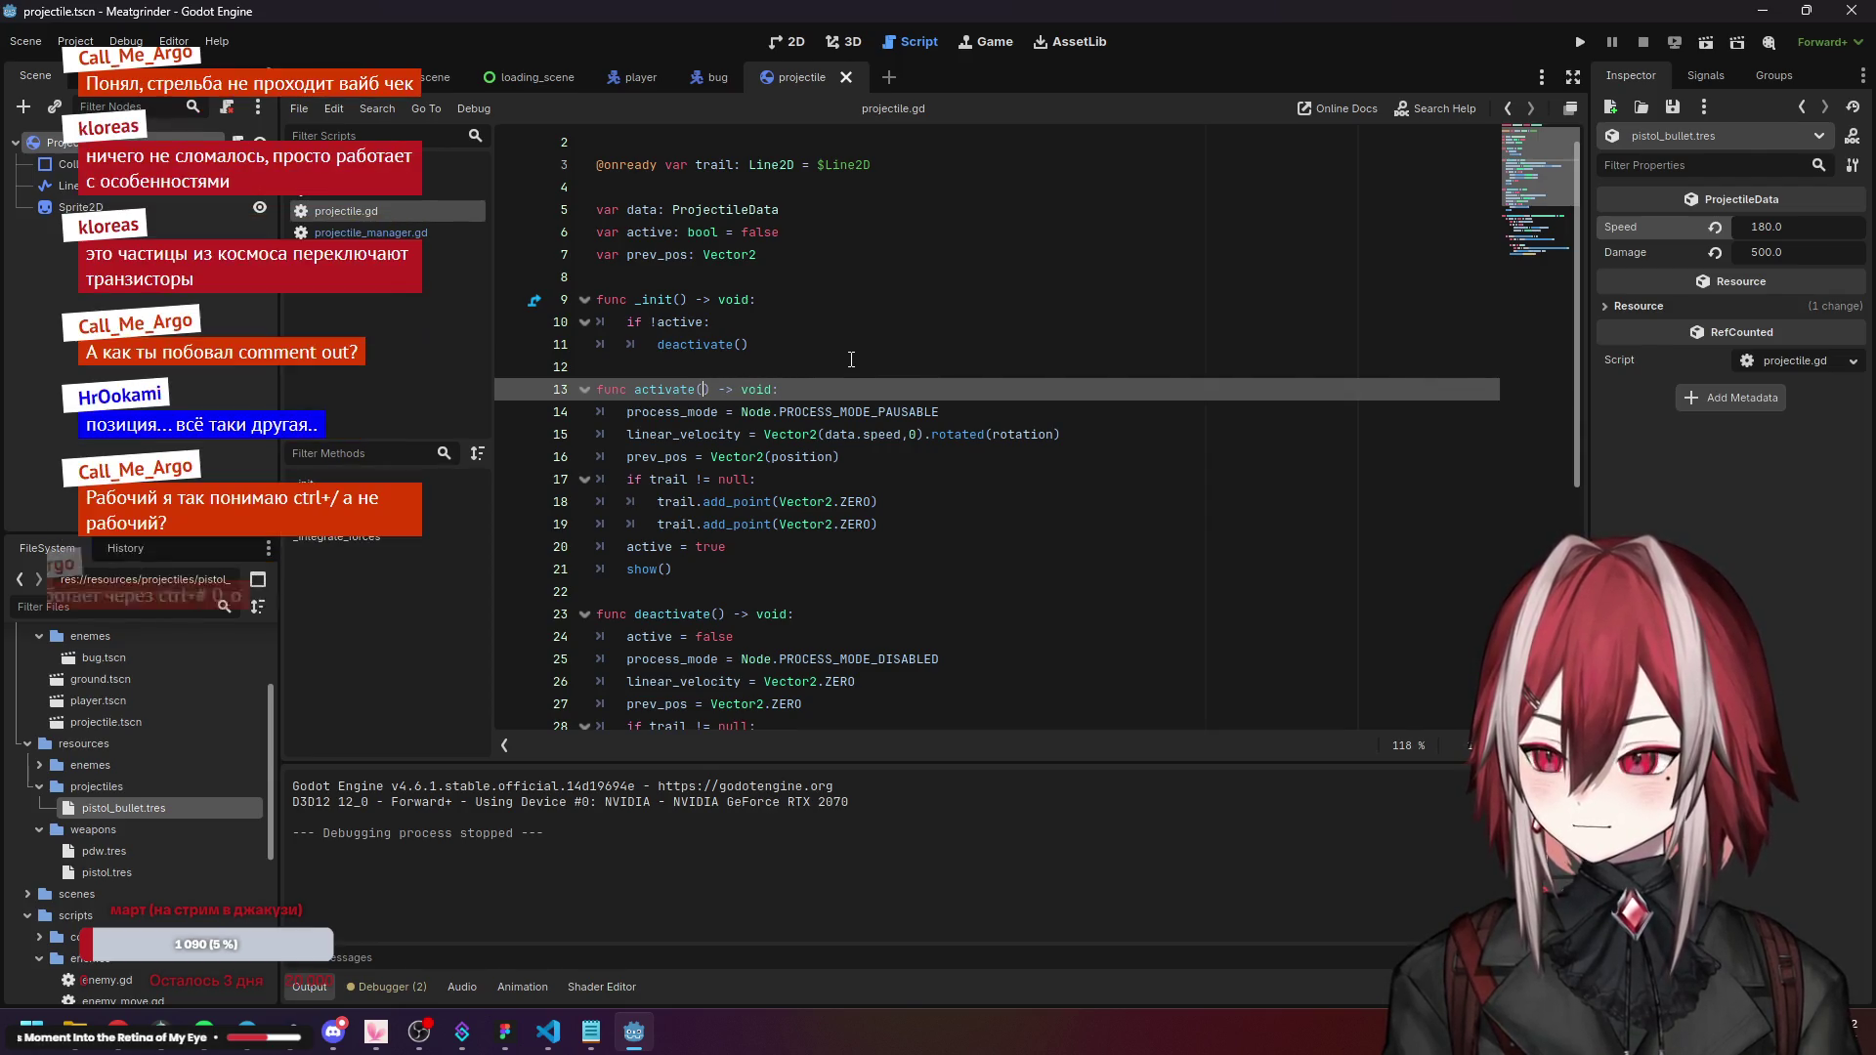
type("pos")
key("BackSpace")
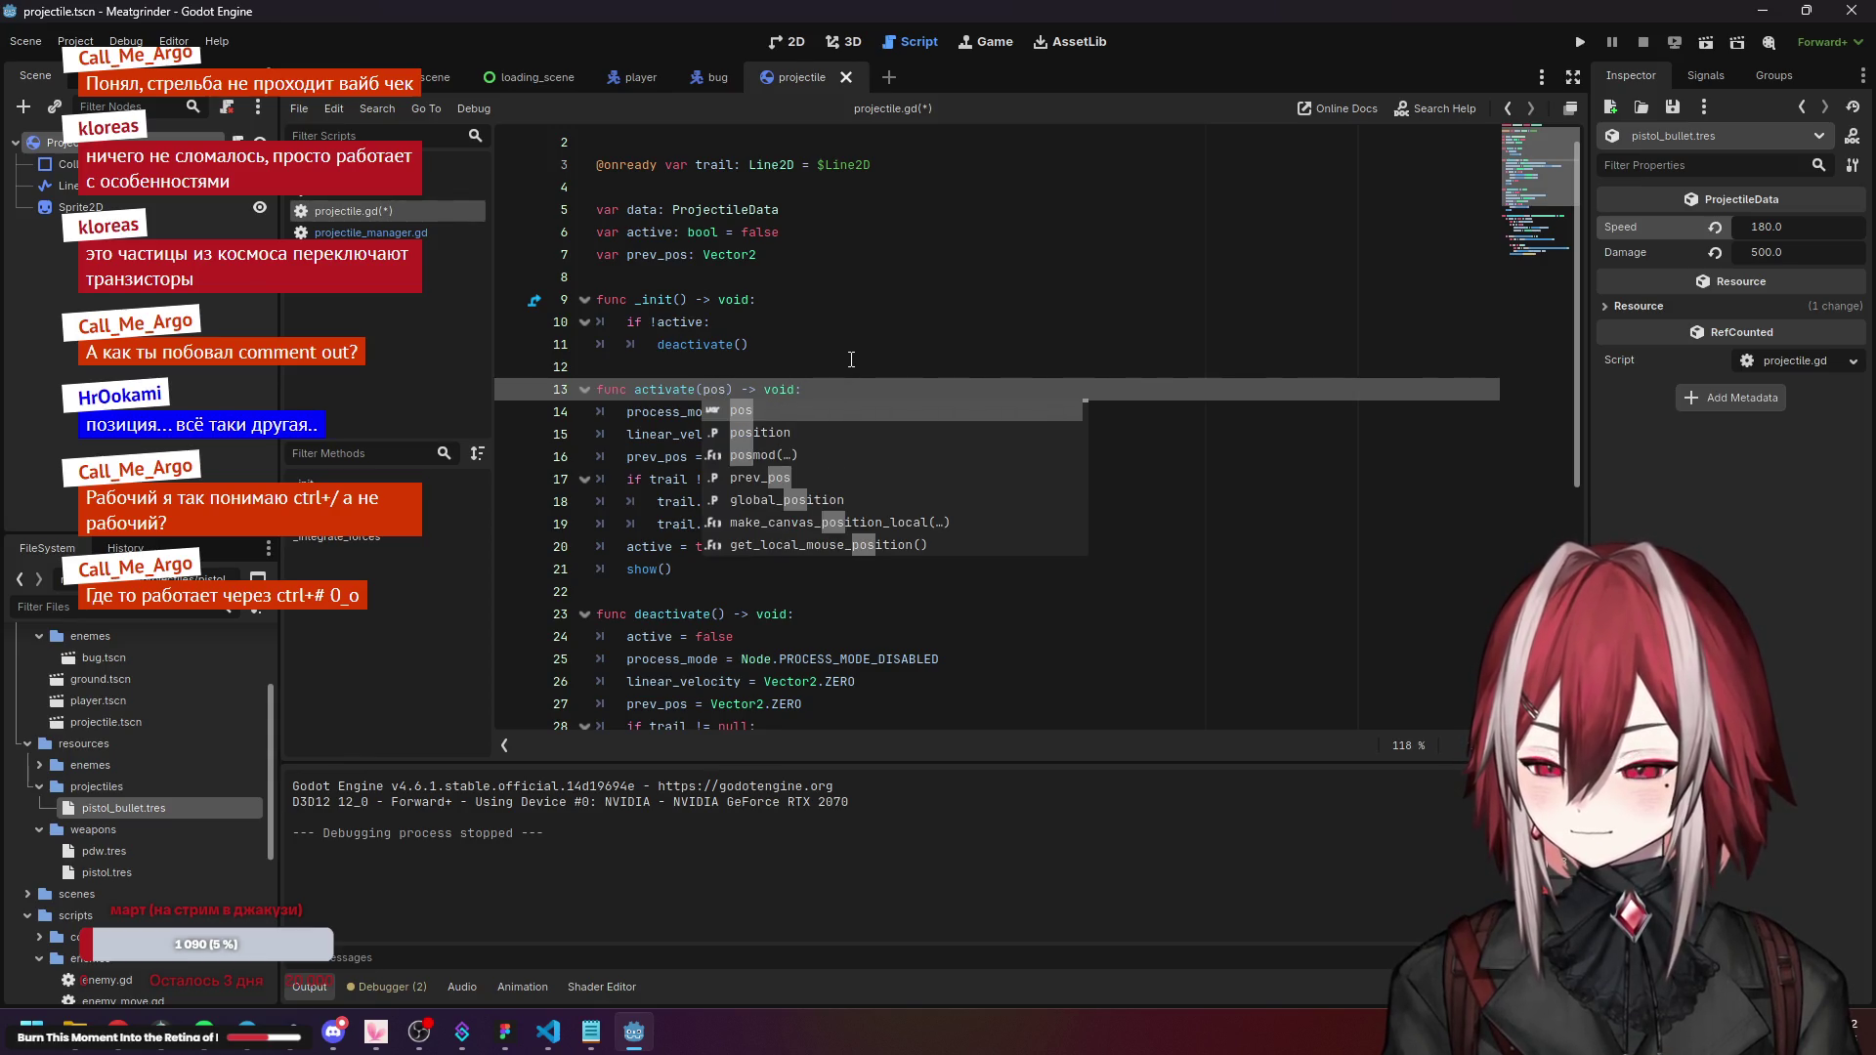
type(":Vector2,")
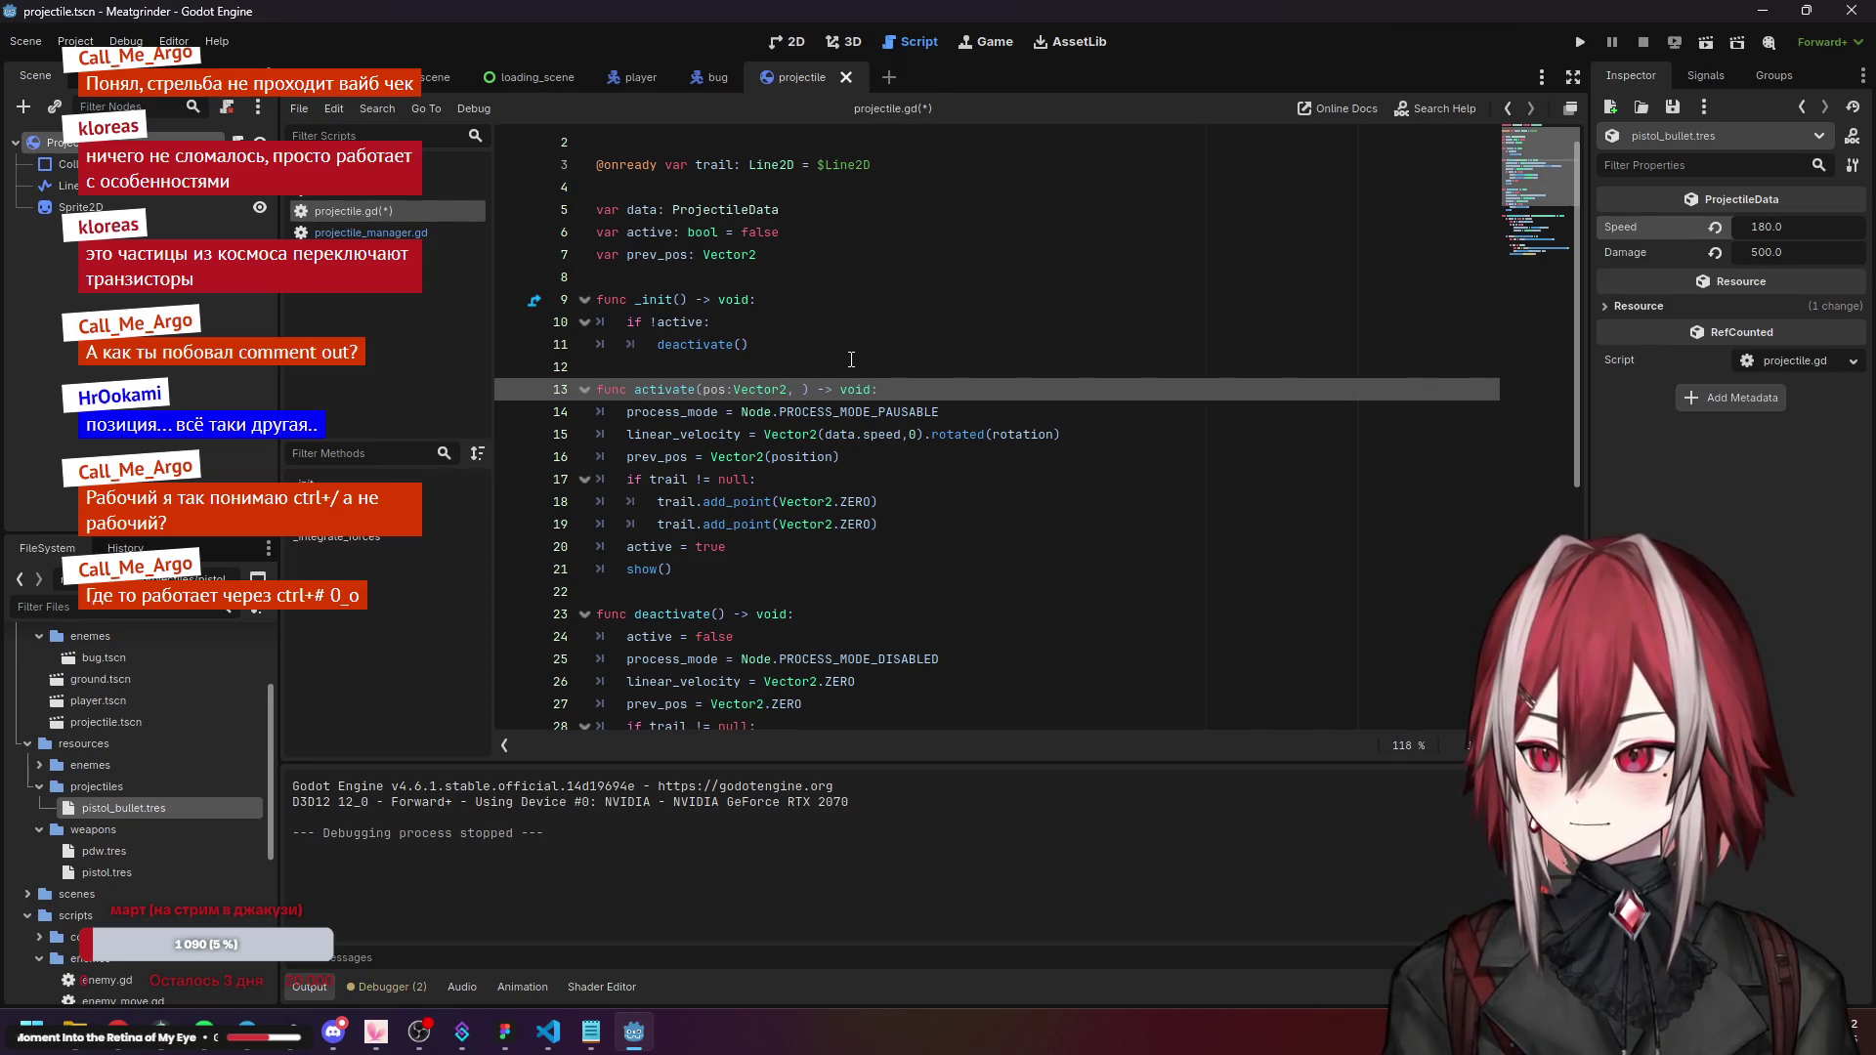
type(" rot")
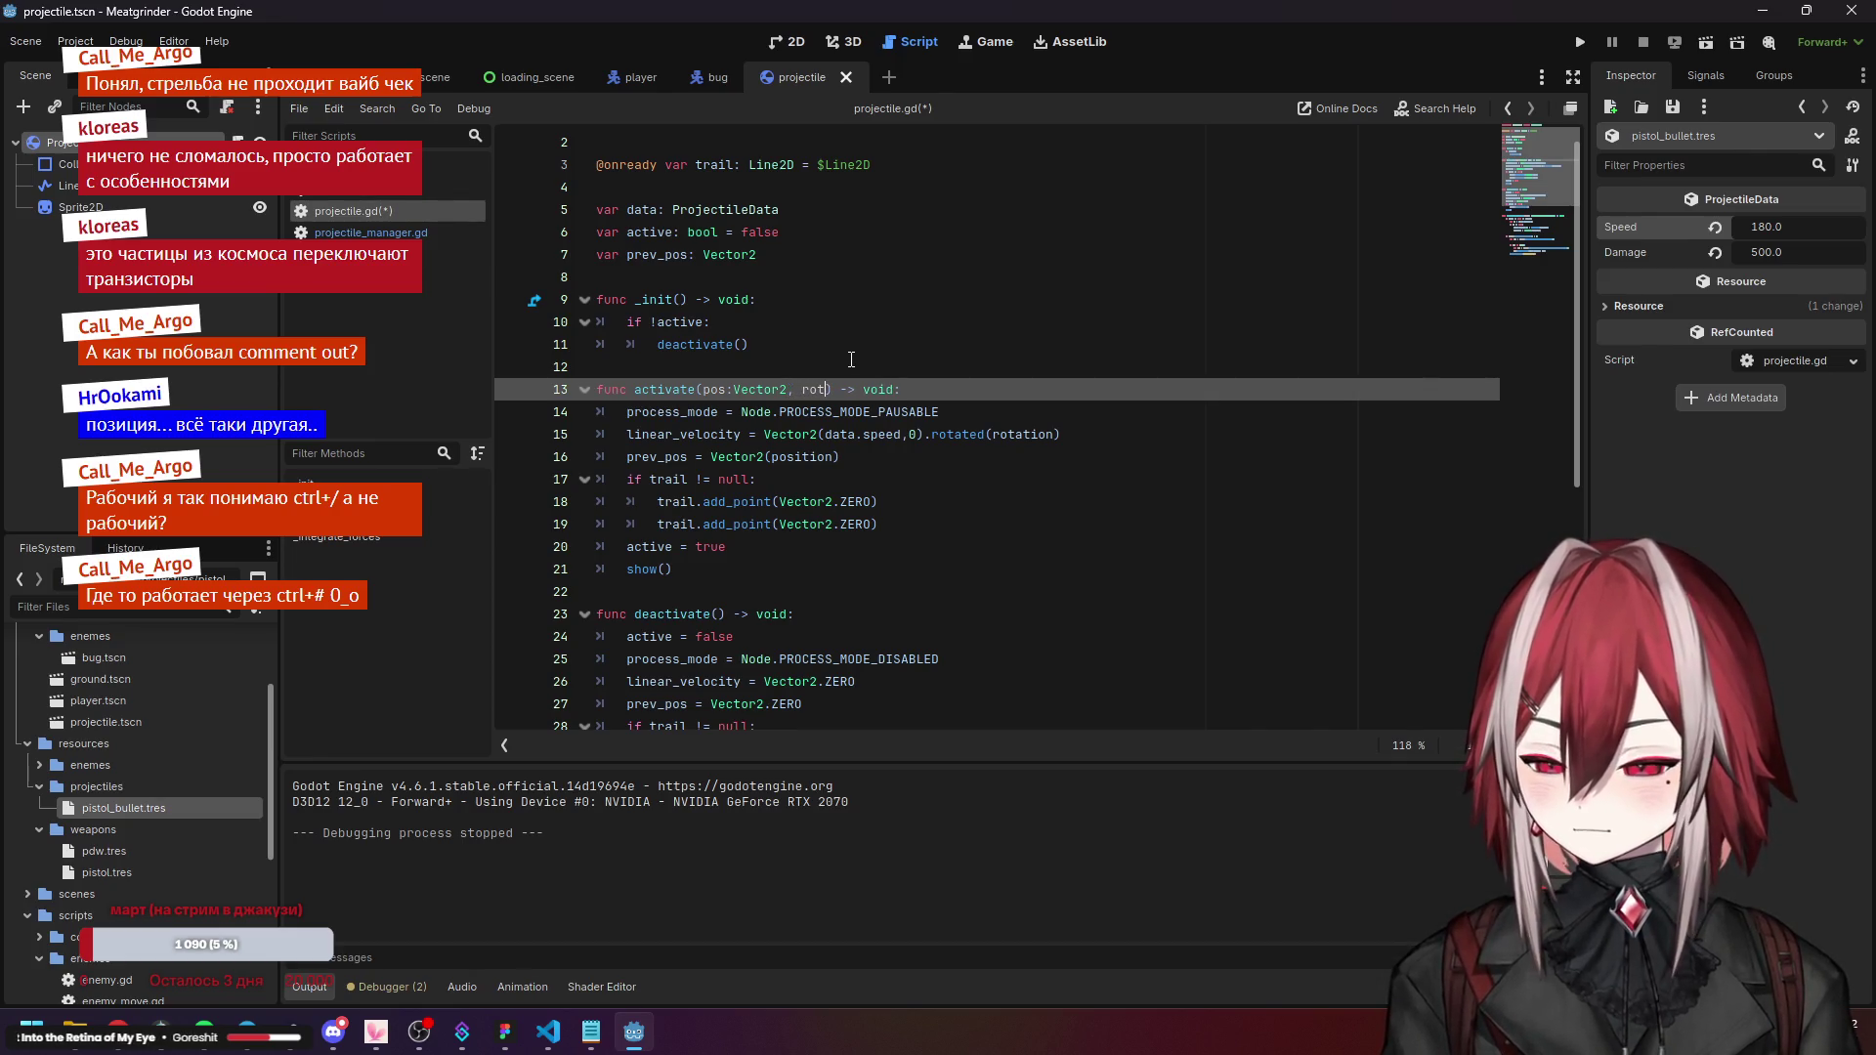
type(": float")
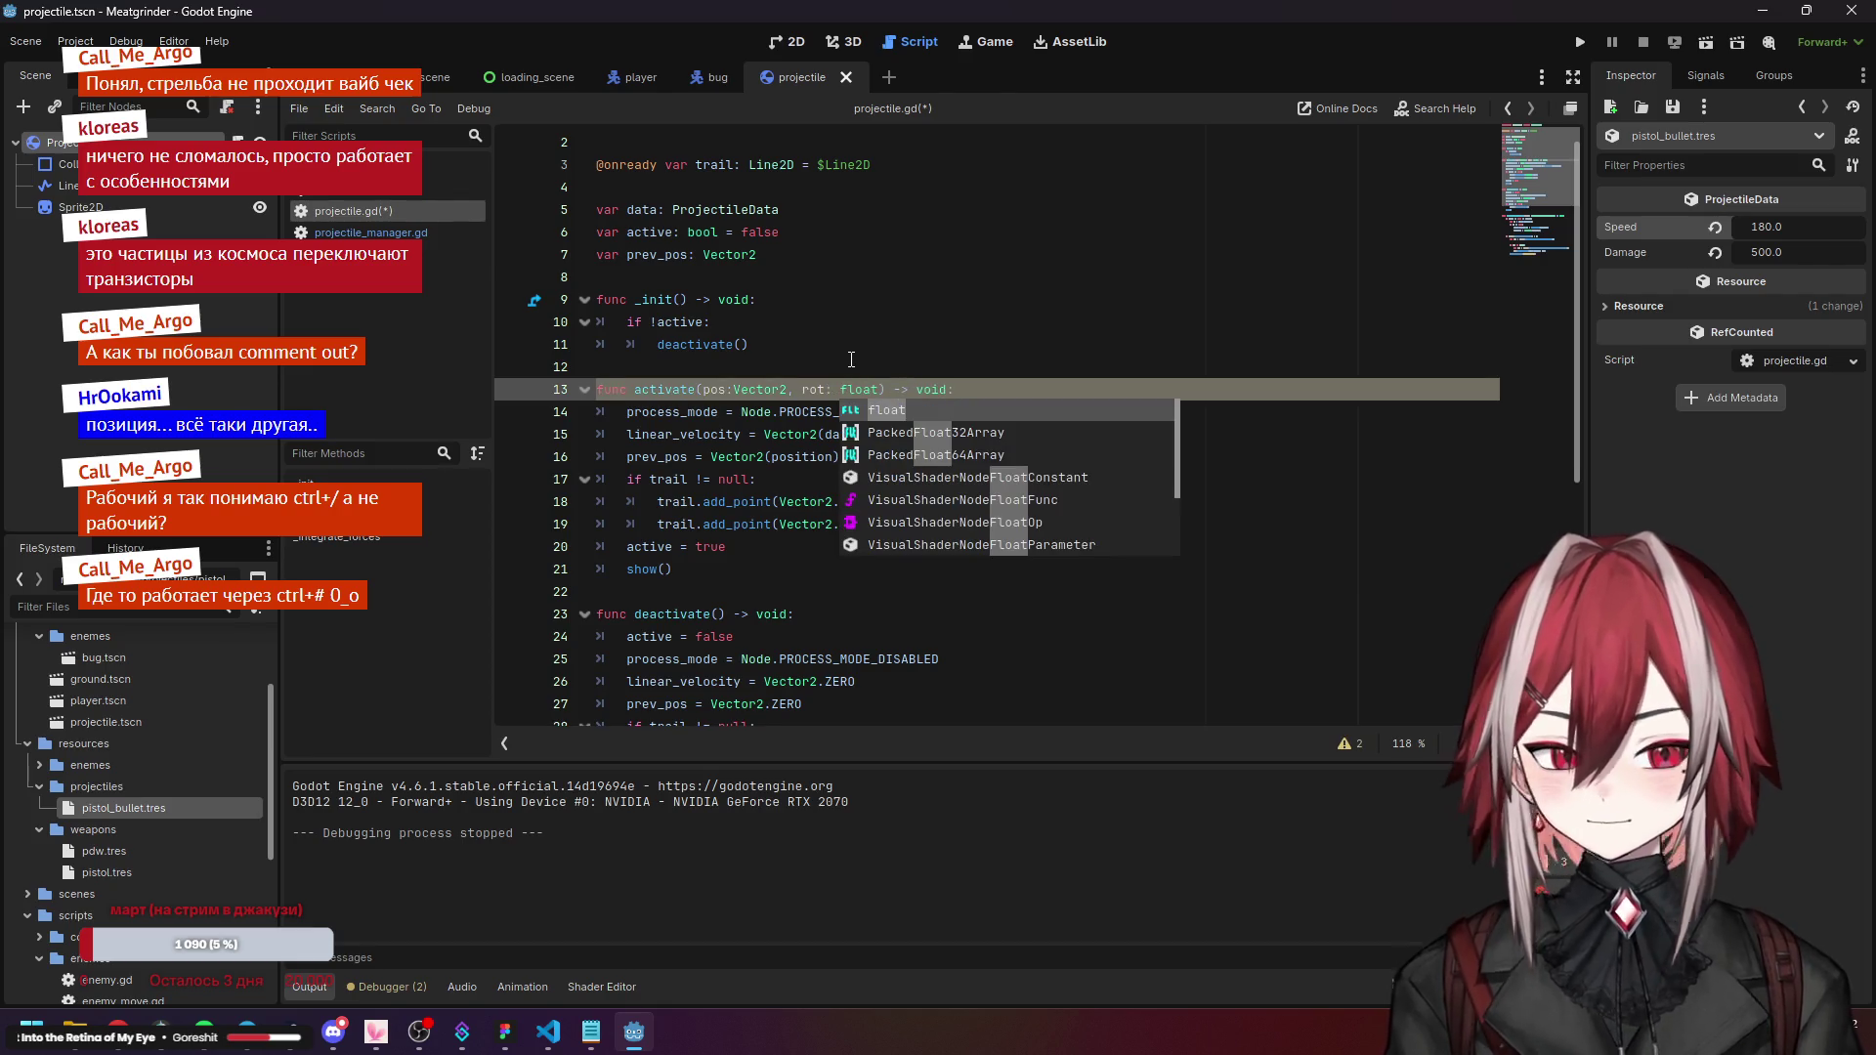
left_click(851, 352)
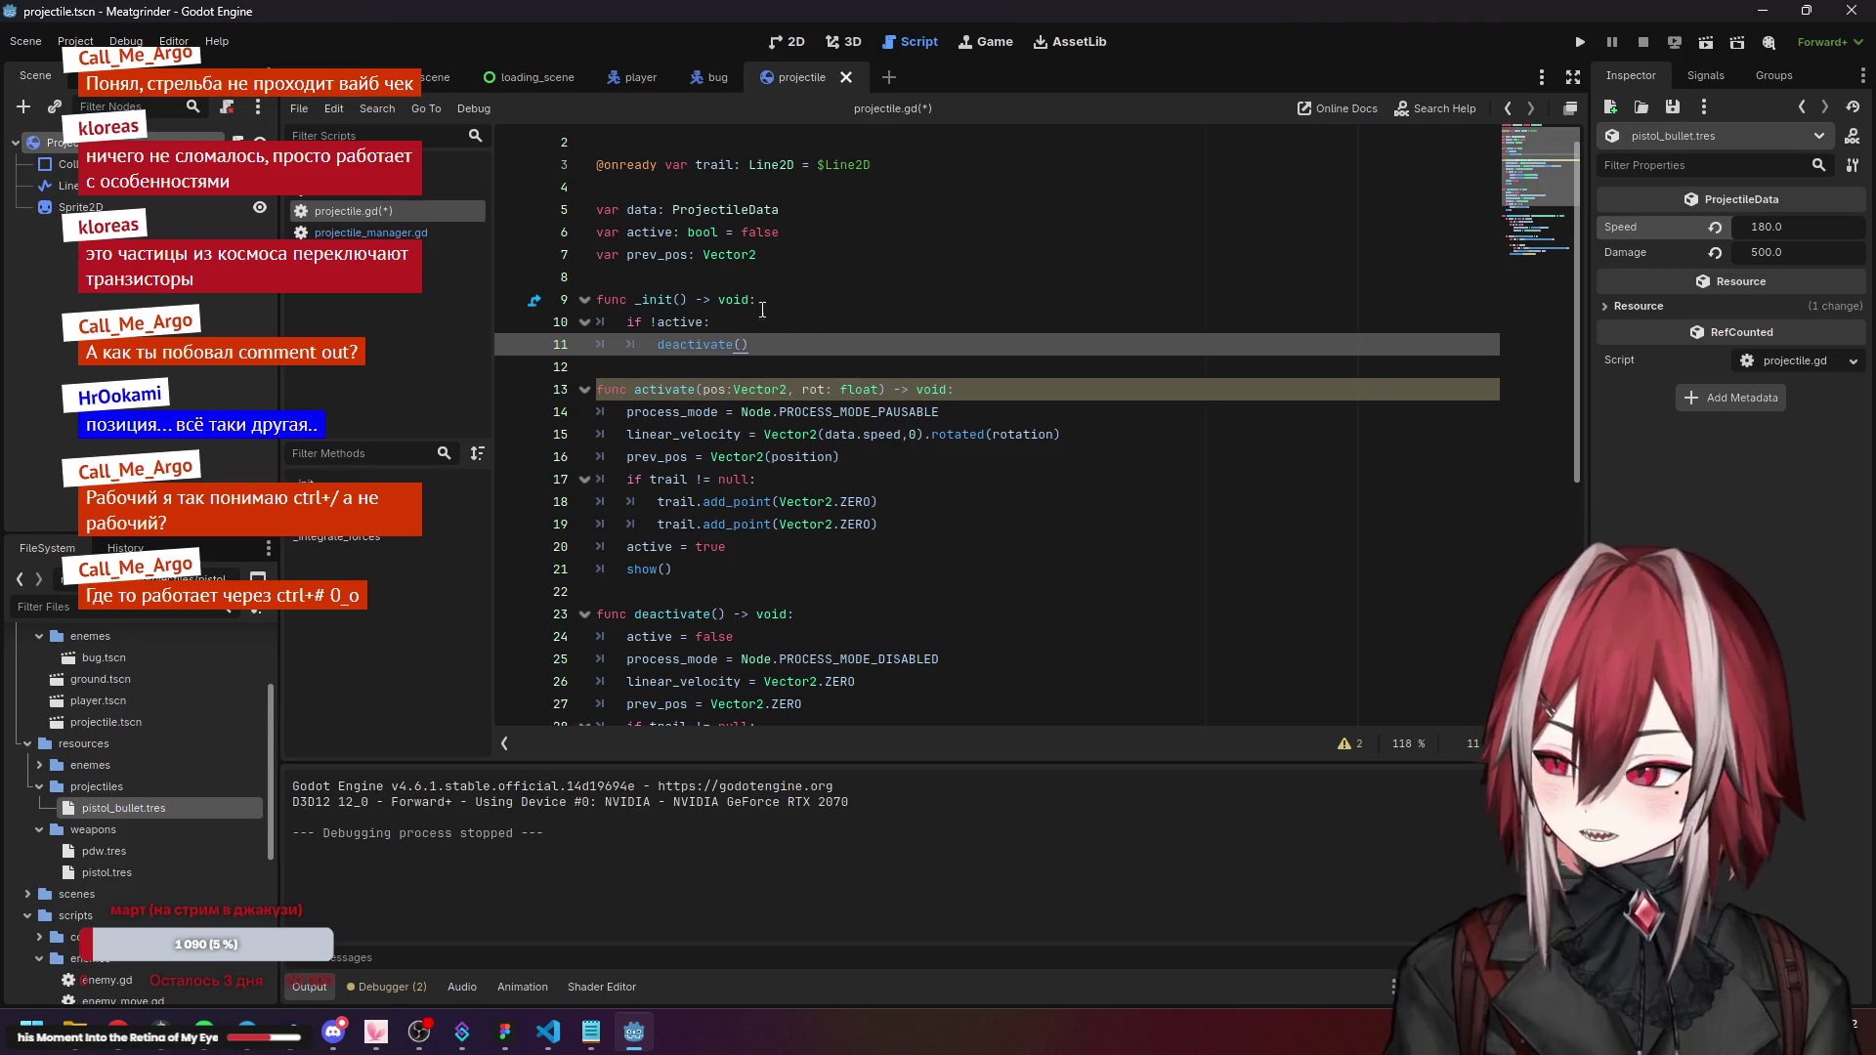
Open projectile_manager.gd at the projectile.position assignment in fire.
left_click(617, 246)
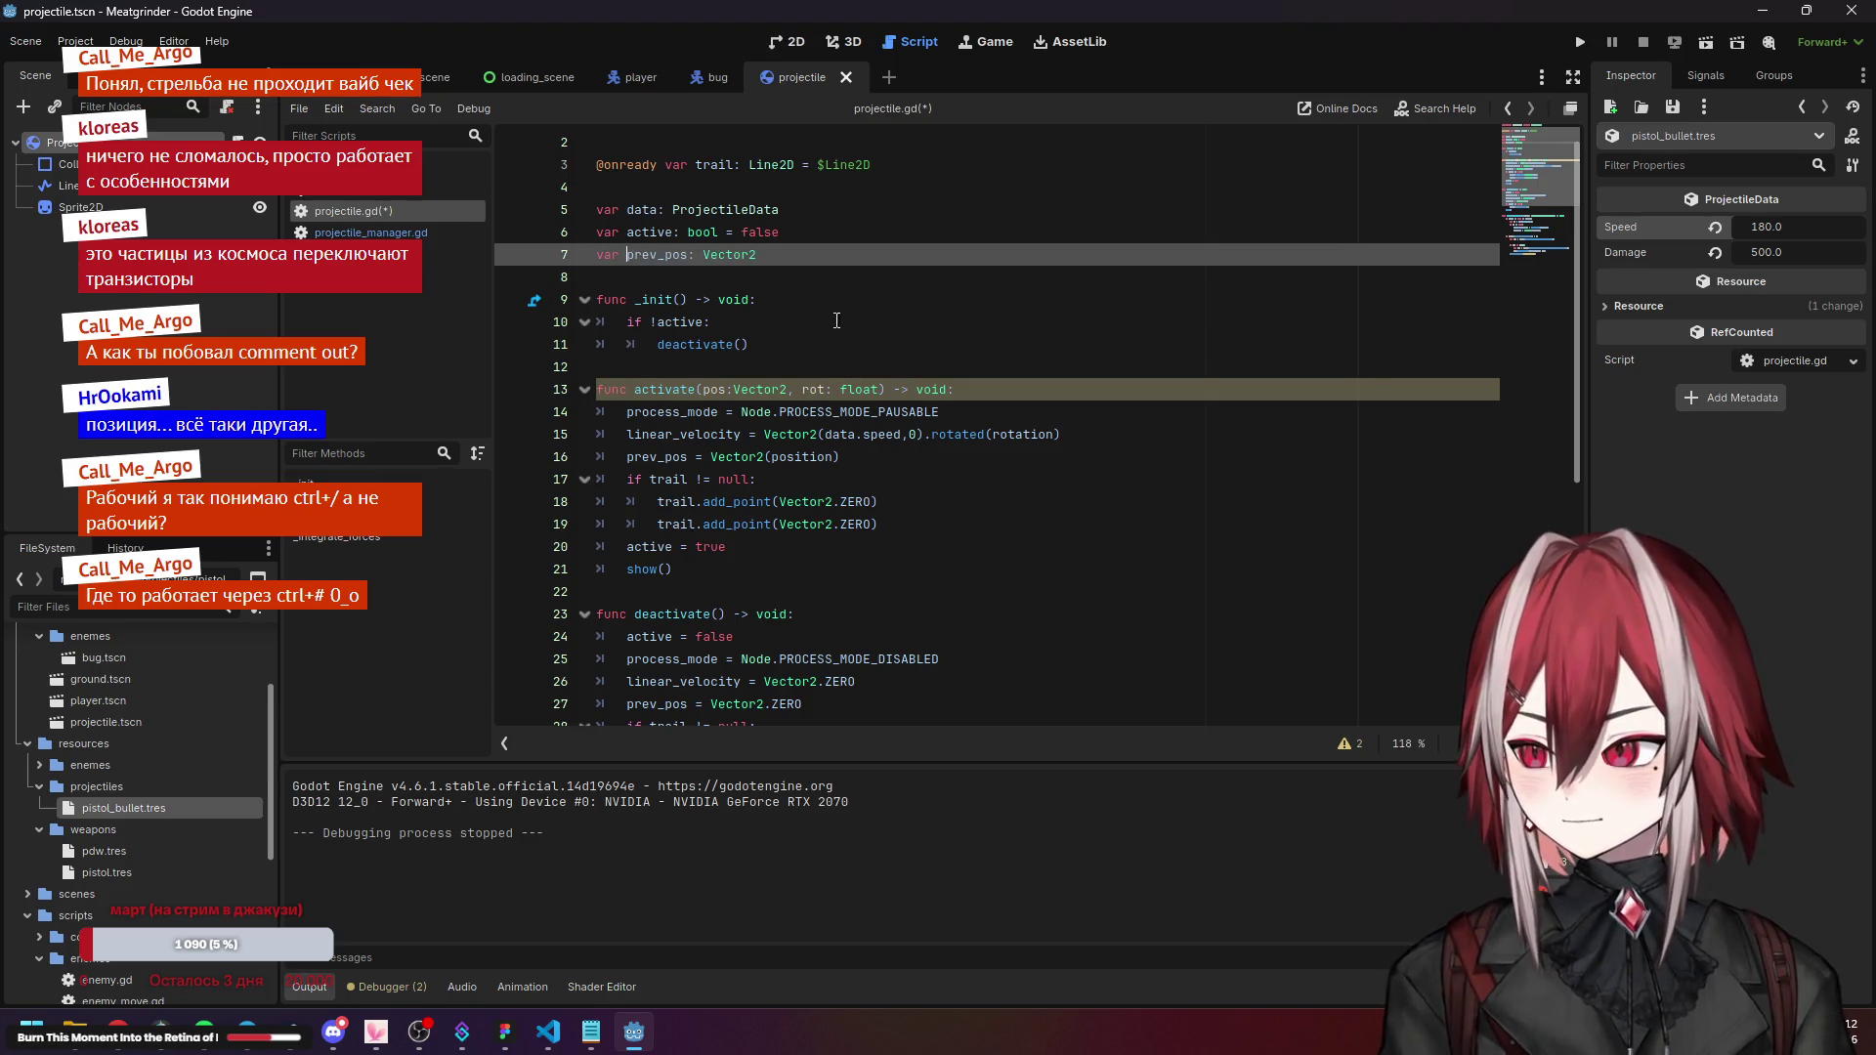
left_click(880, 368)
left_click(752, 430)
left_click(876, 524)
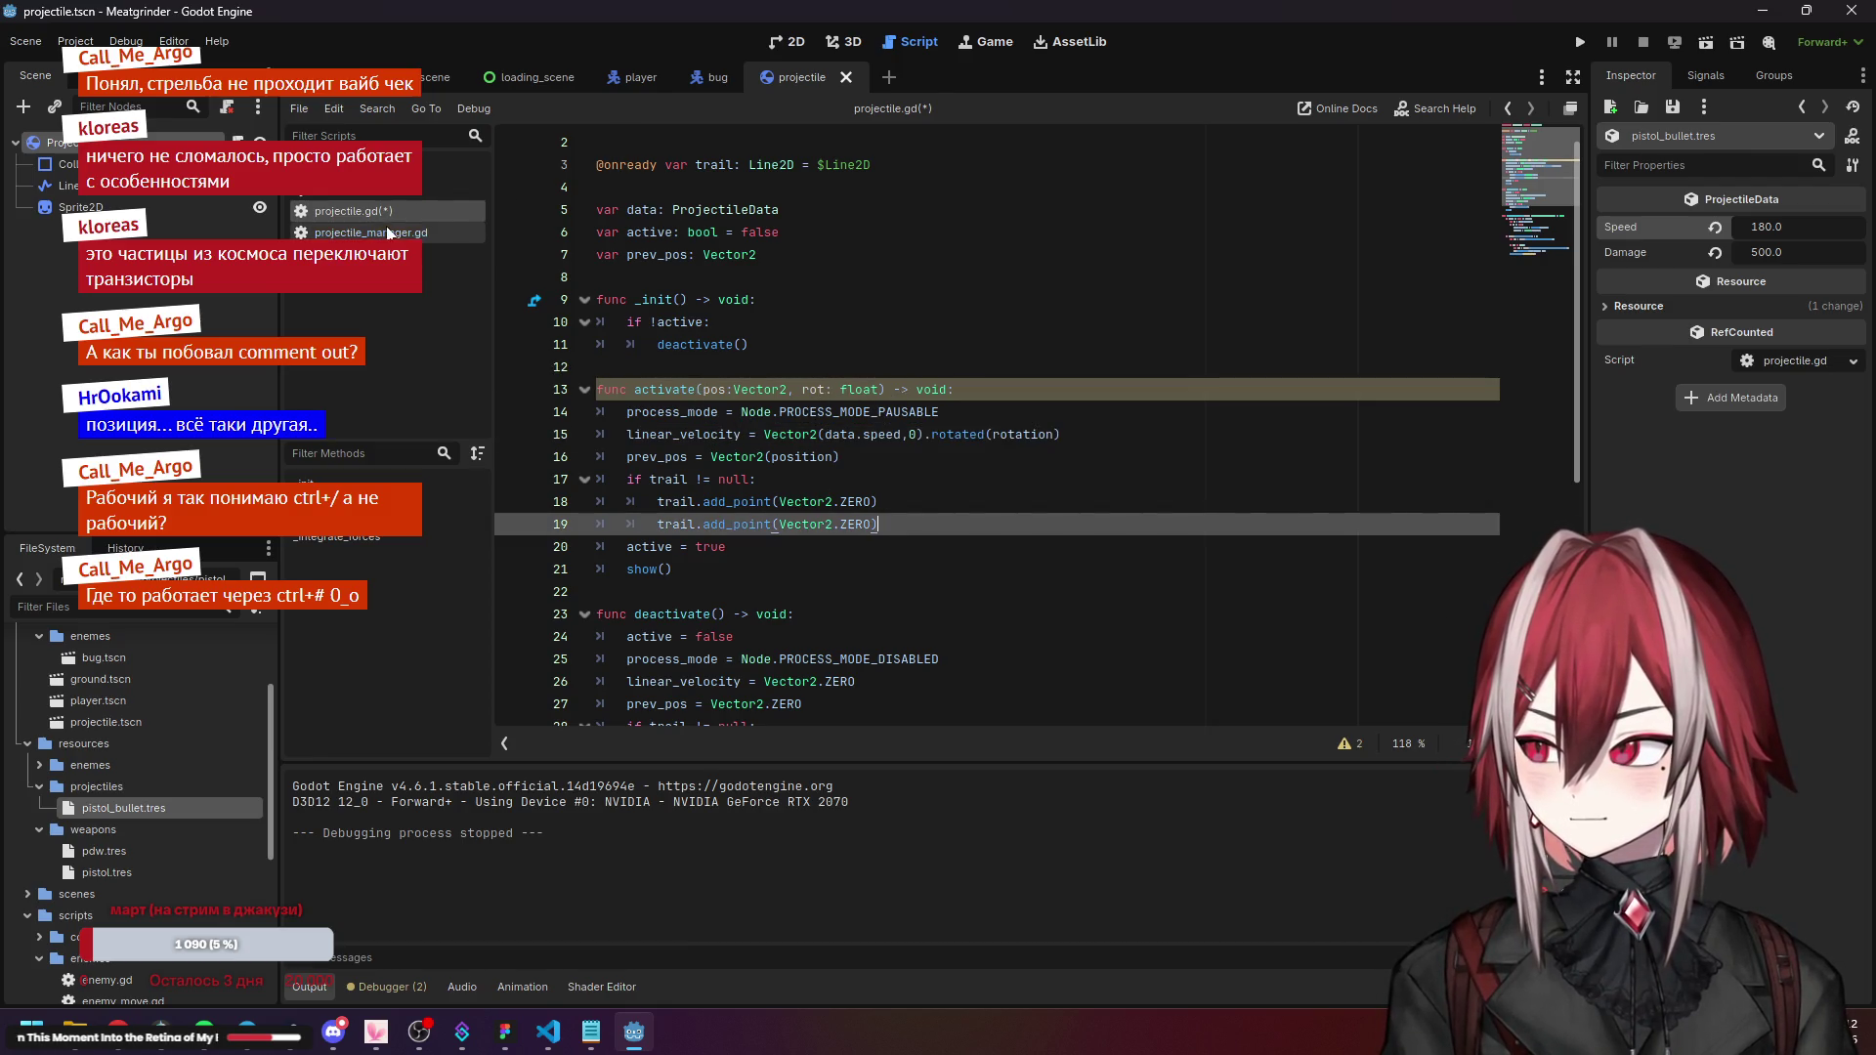
left_click(713, 390)
left_click(364, 232)
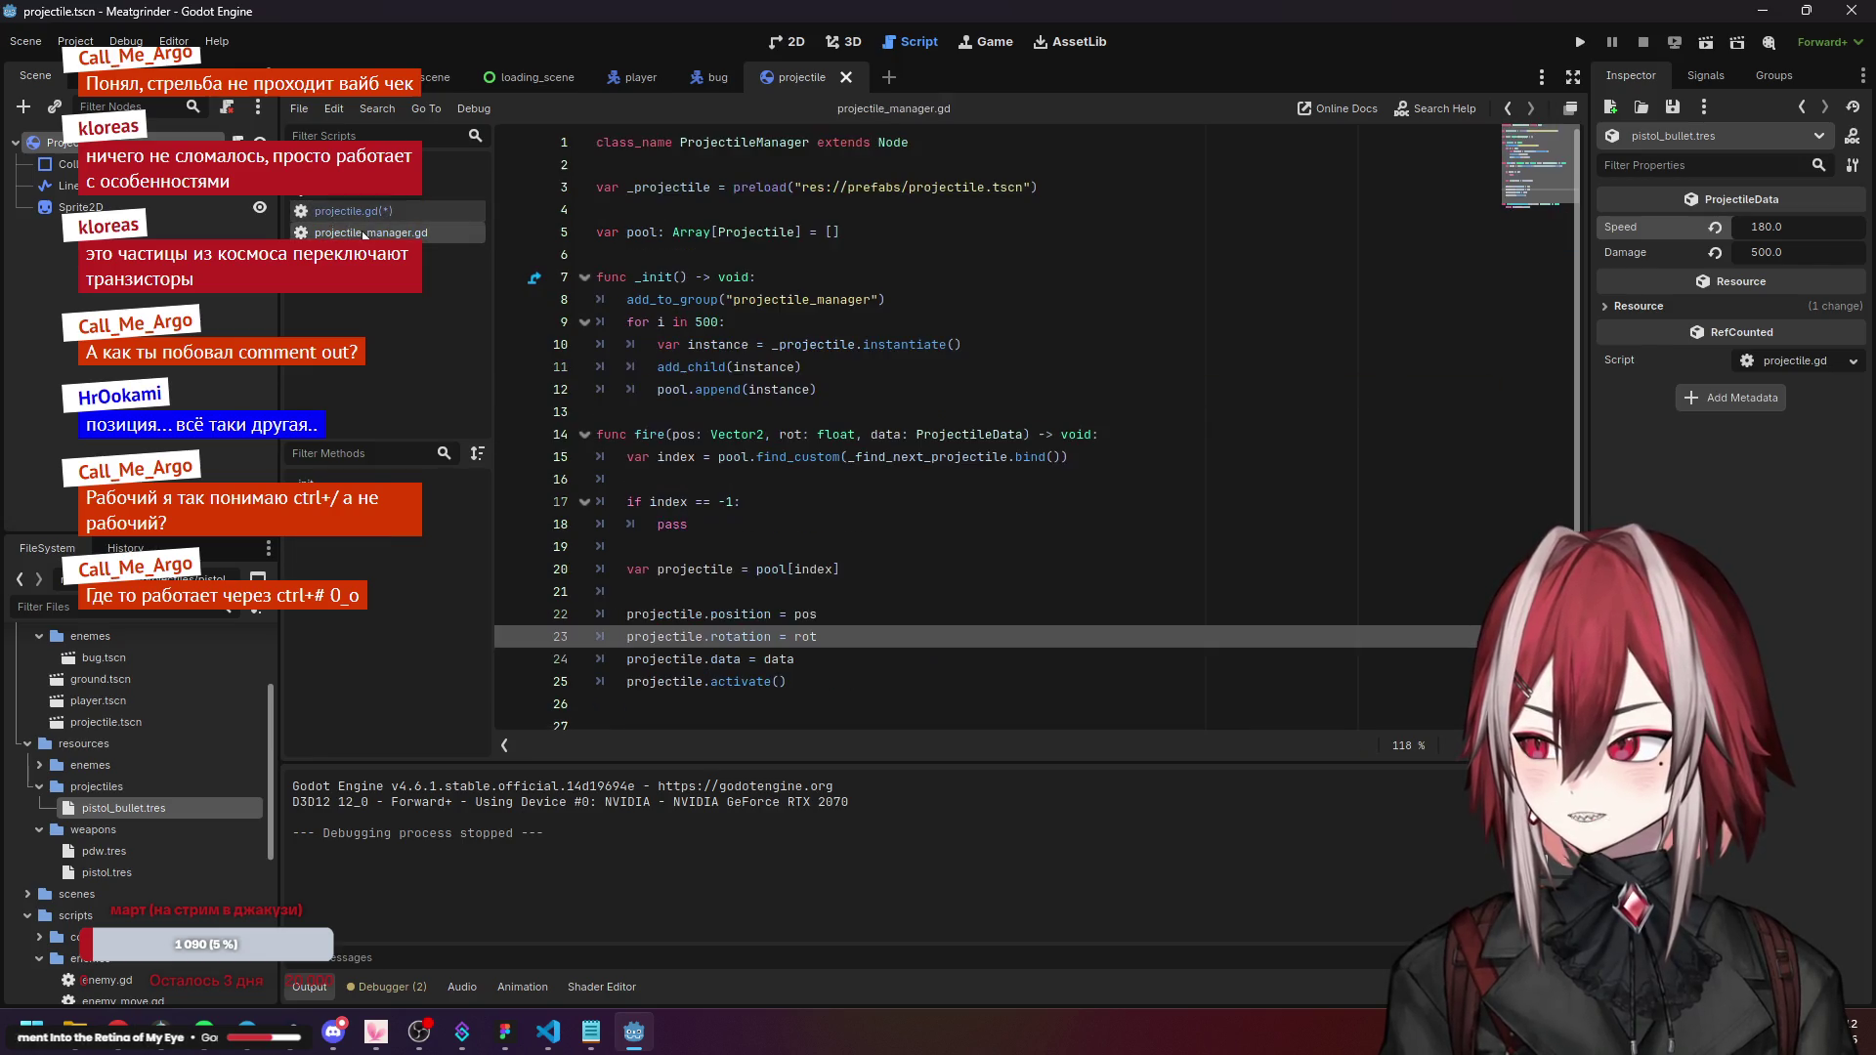
left_click(822, 605)
Comment out fire's position and rotation lines, pass them to activate, and save.
type("#")
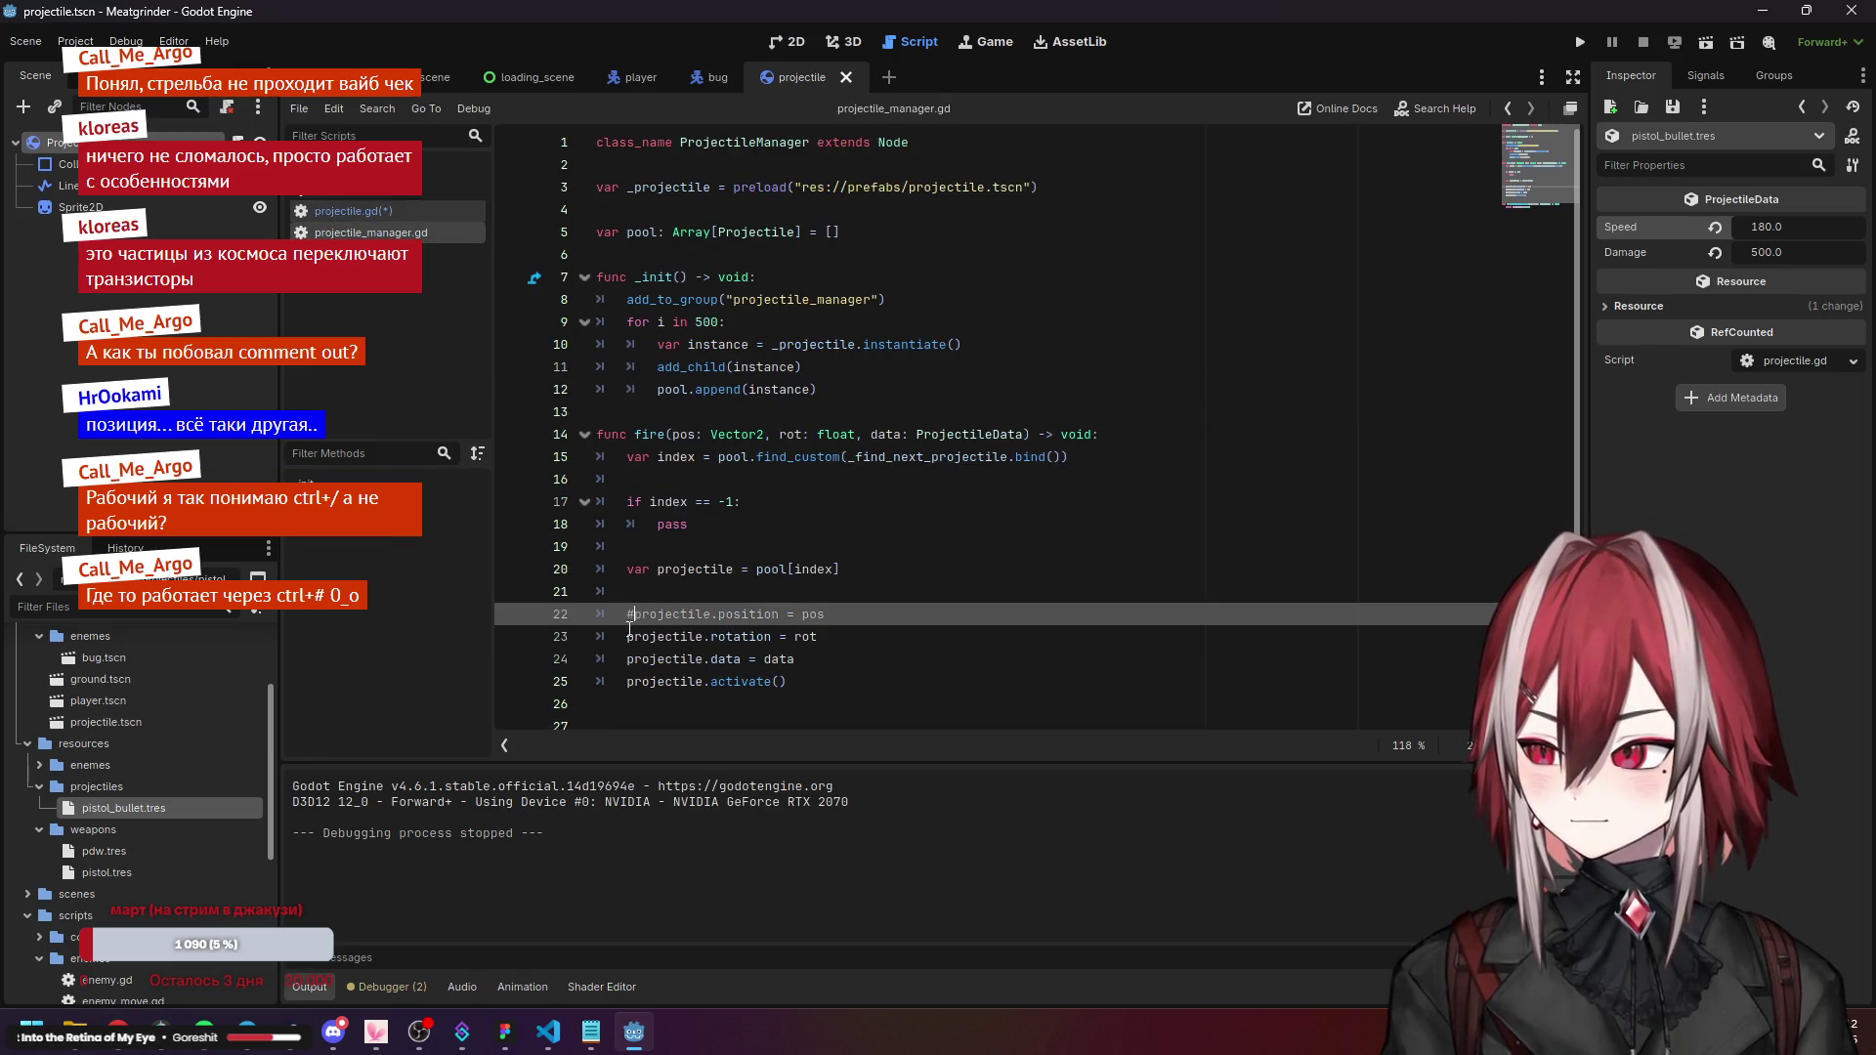
key("Down")
type("#")
left_click(823, 637)
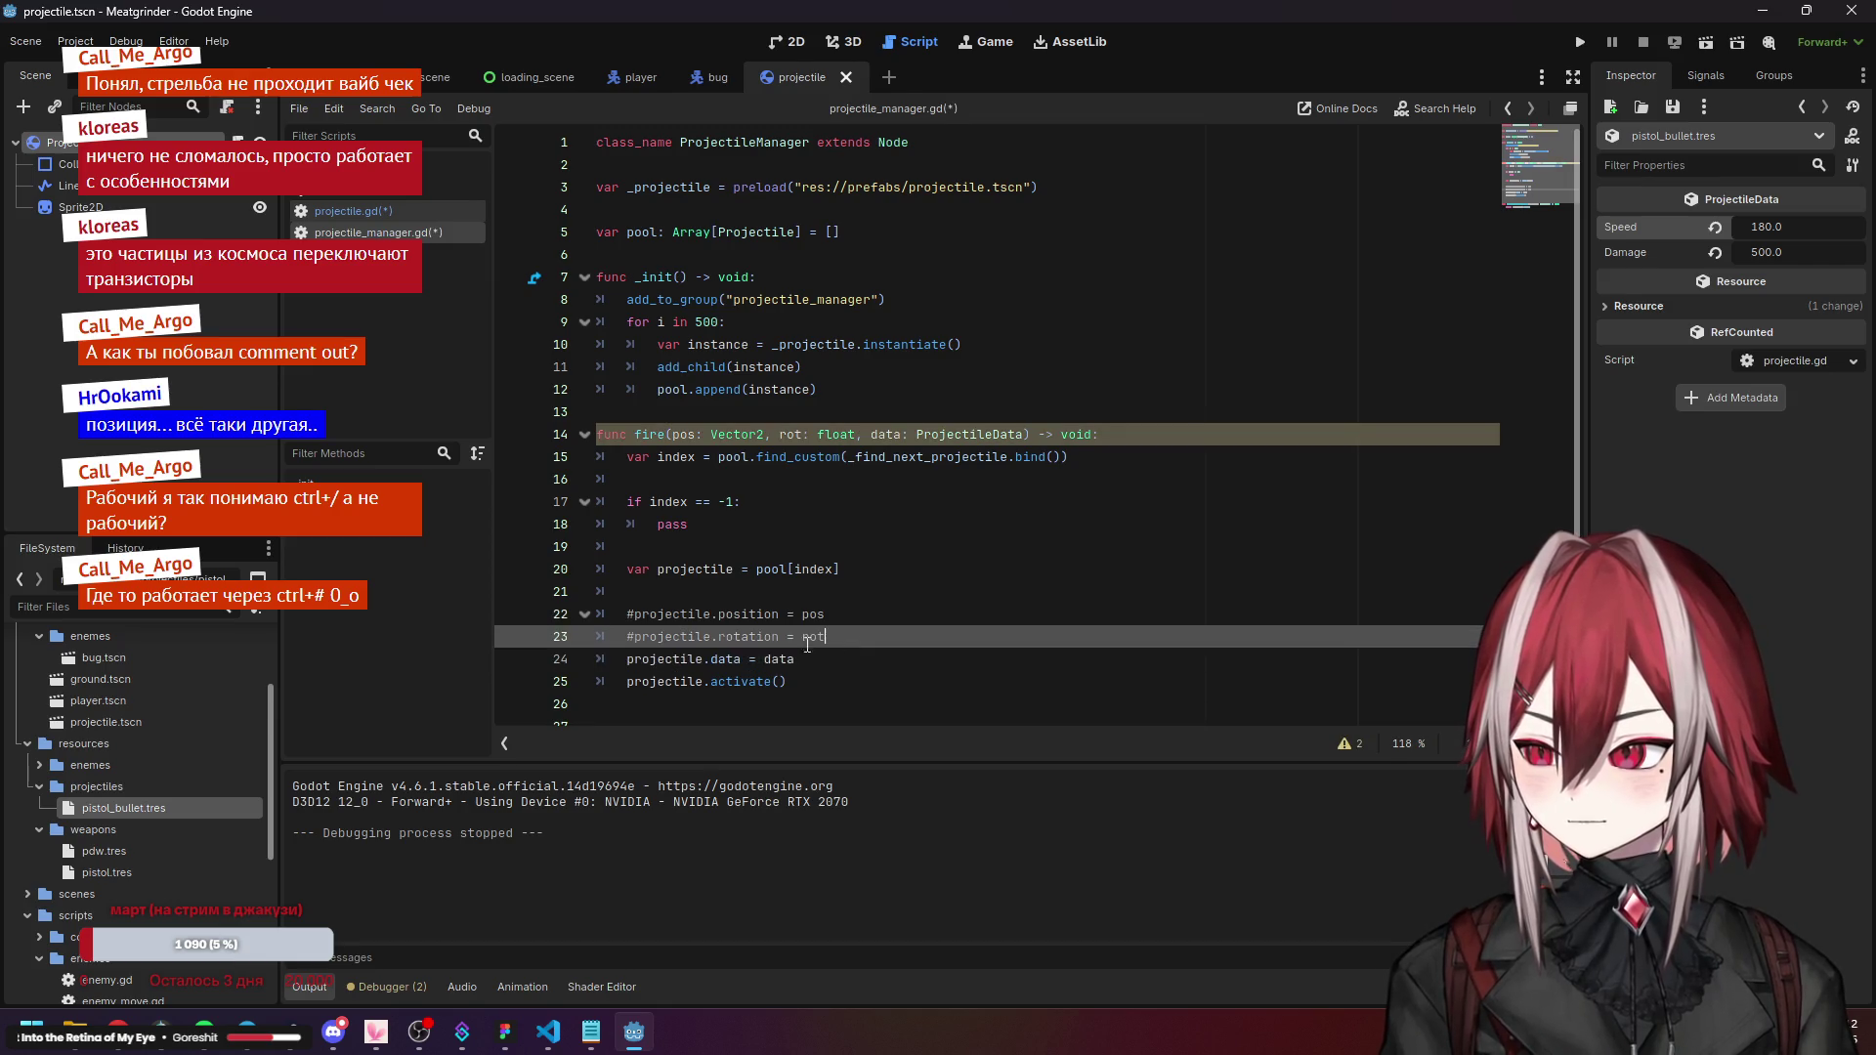
left_click(778, 682)
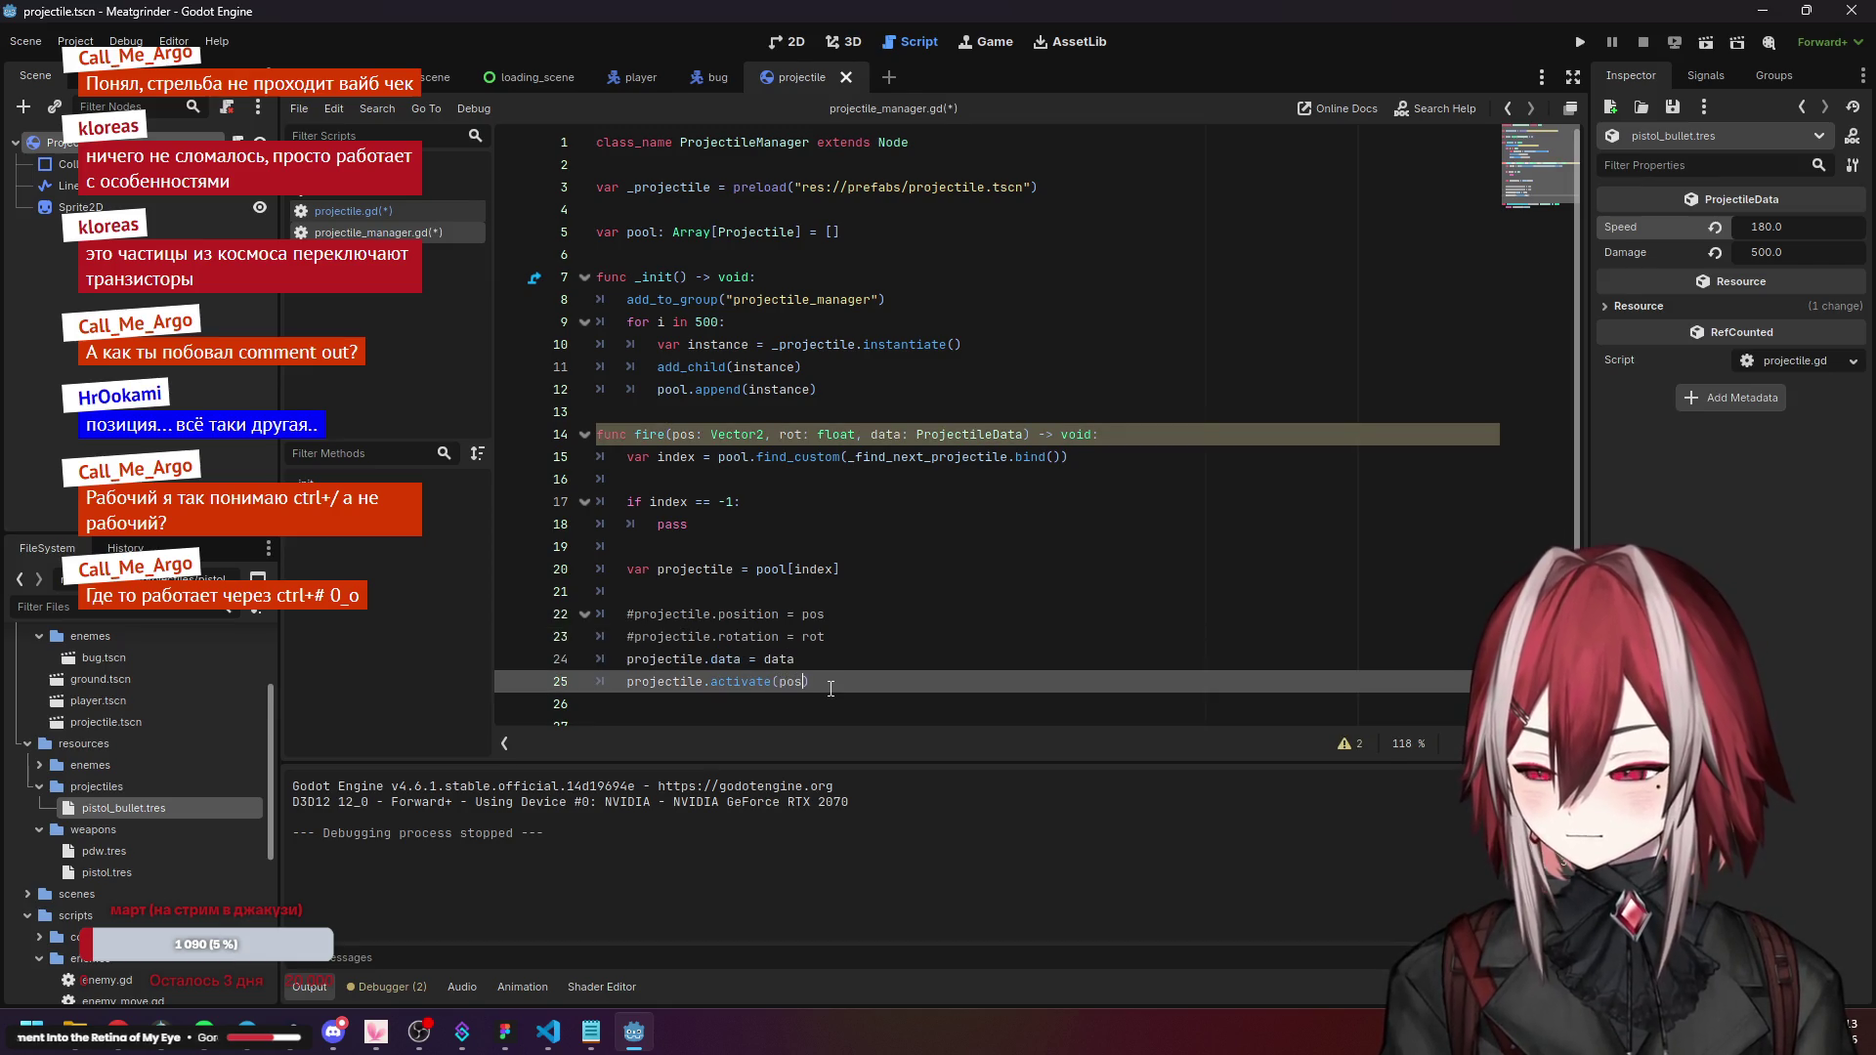
type(", rot)")
left_click(870, 590)
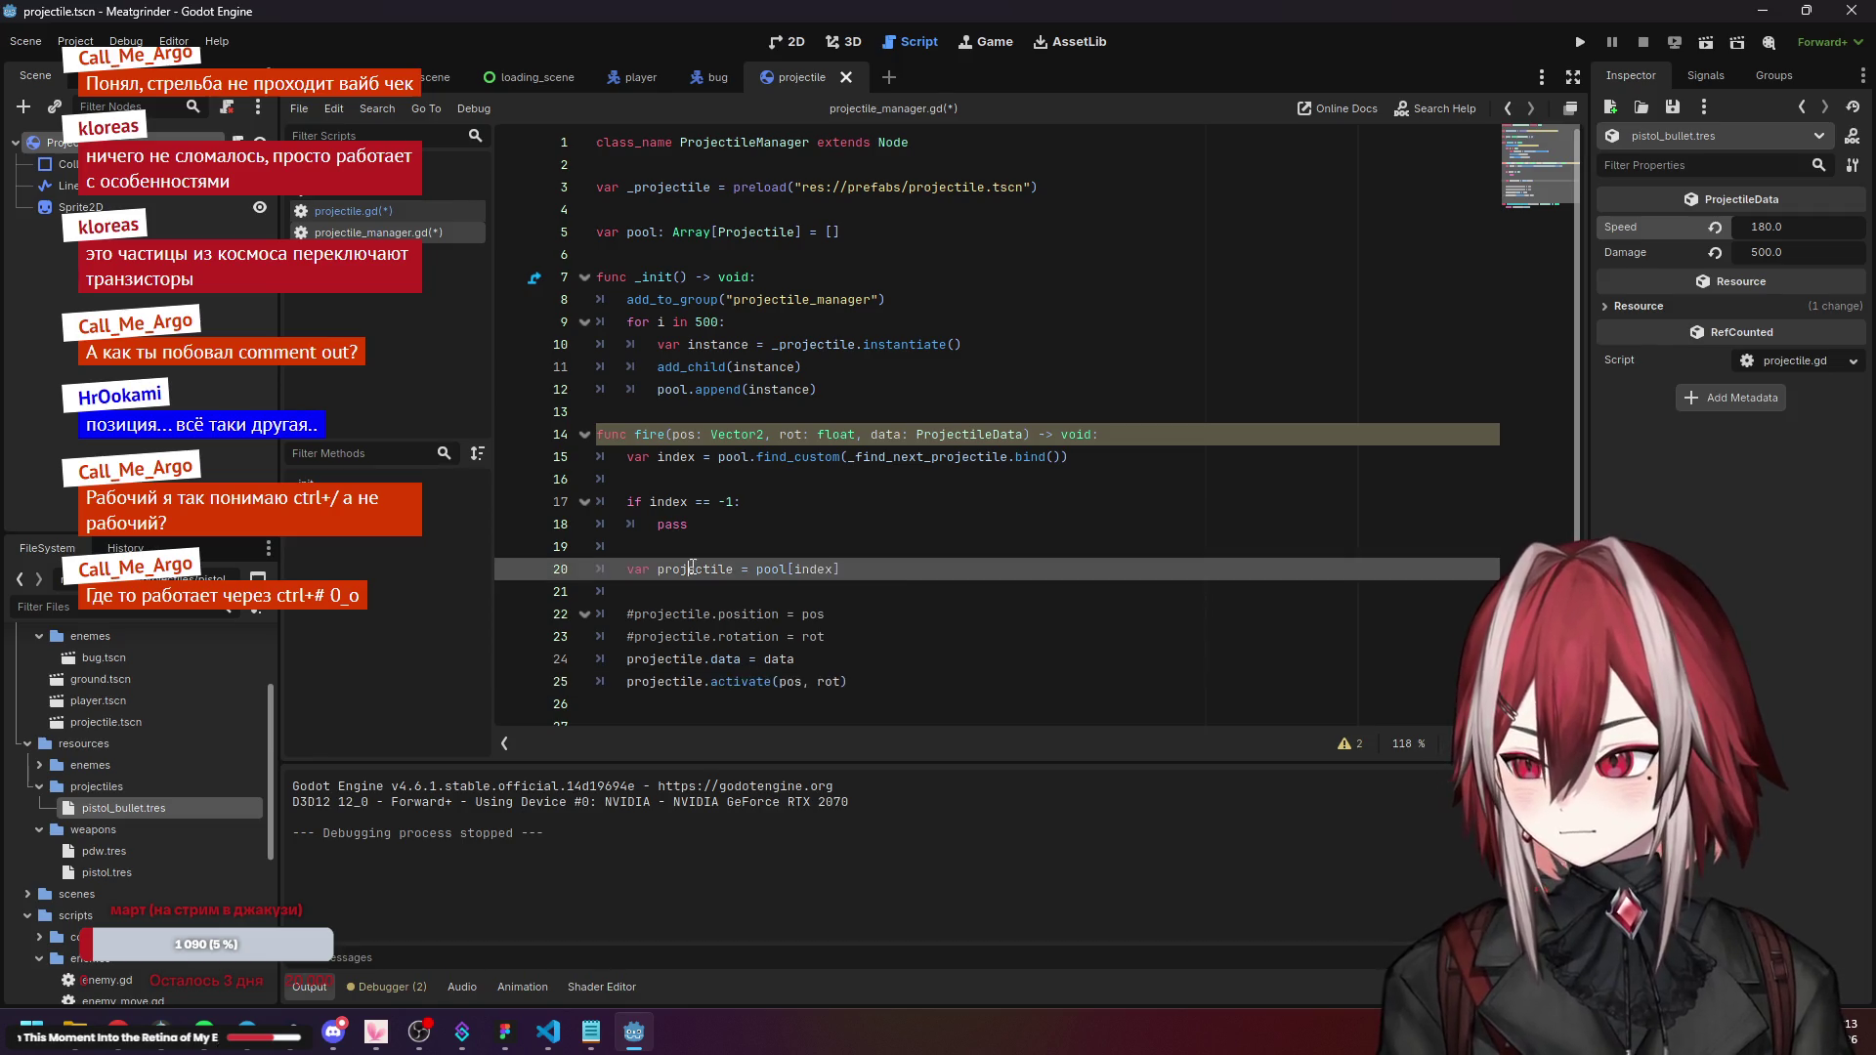
key("ctrl+s")
Compare projectile.gd and projectile_manager.gd to track down the reported error.
scroll(752, 436, "down", 2)
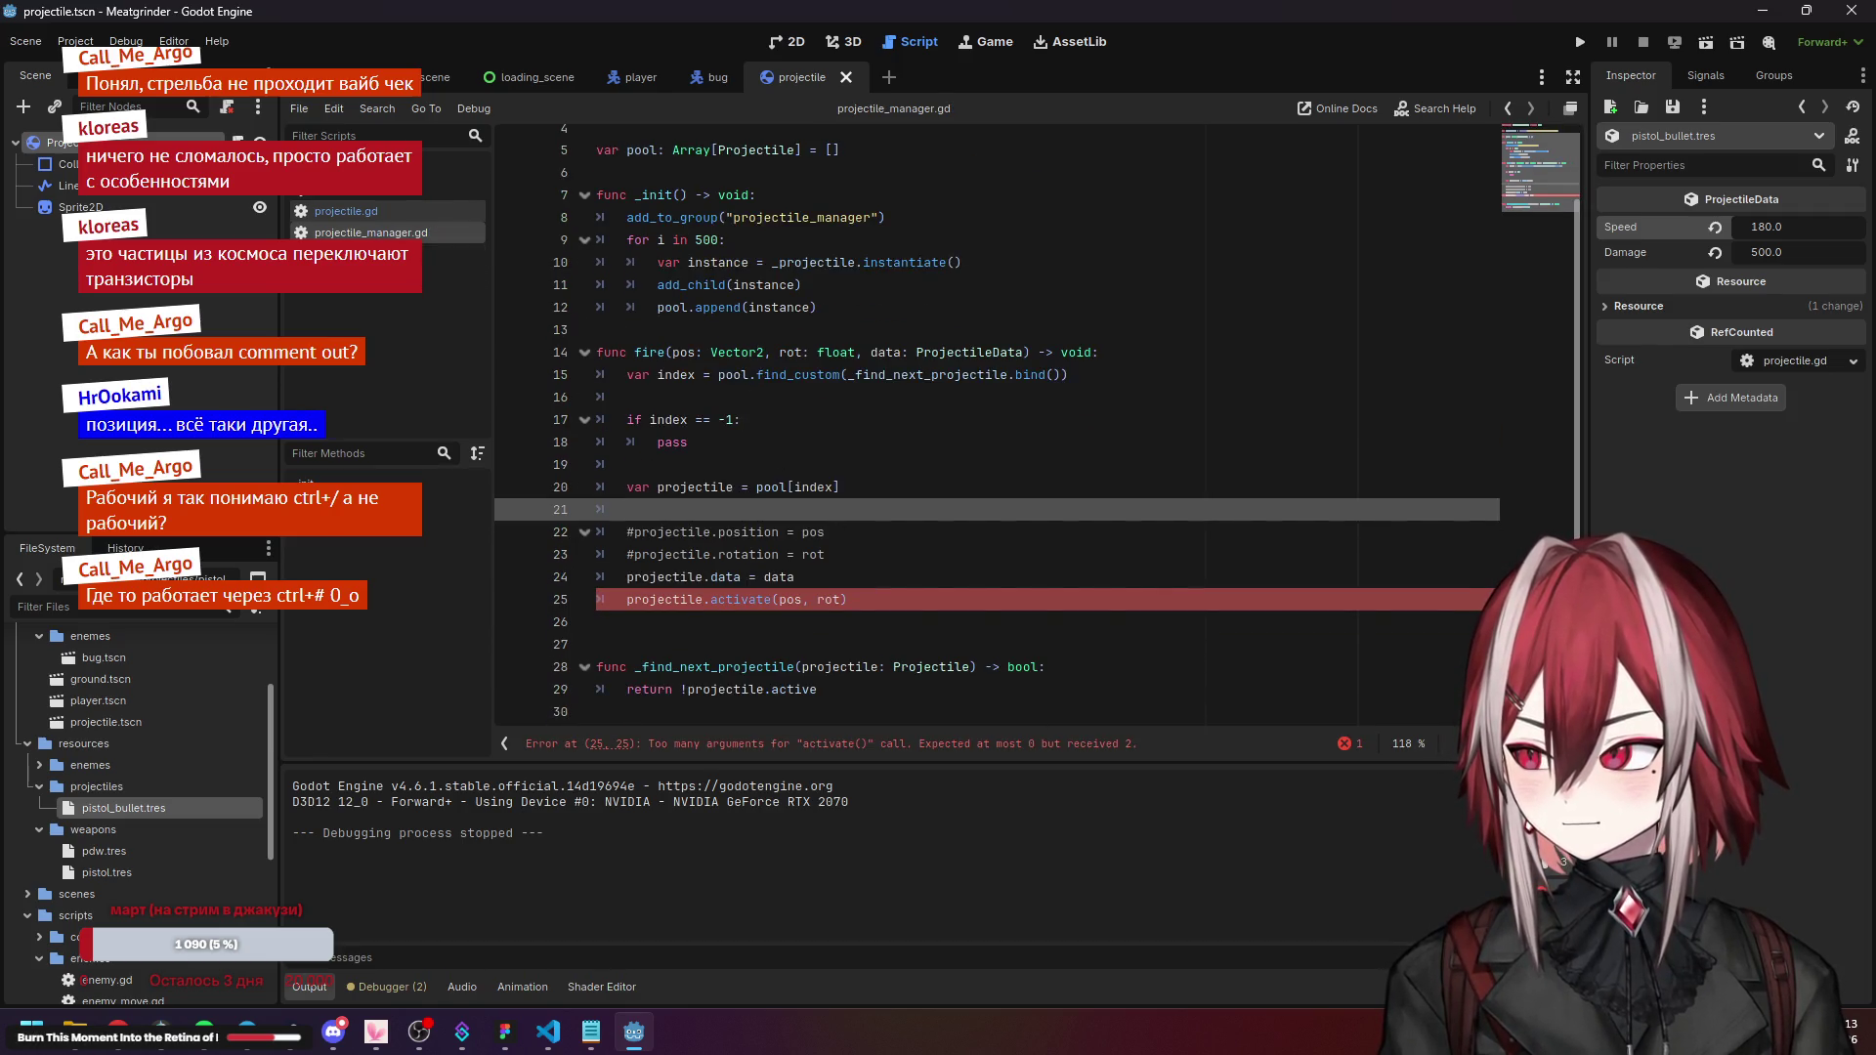
left_click(344, 209)
left_click(887, 391)
left_click(371, 233)
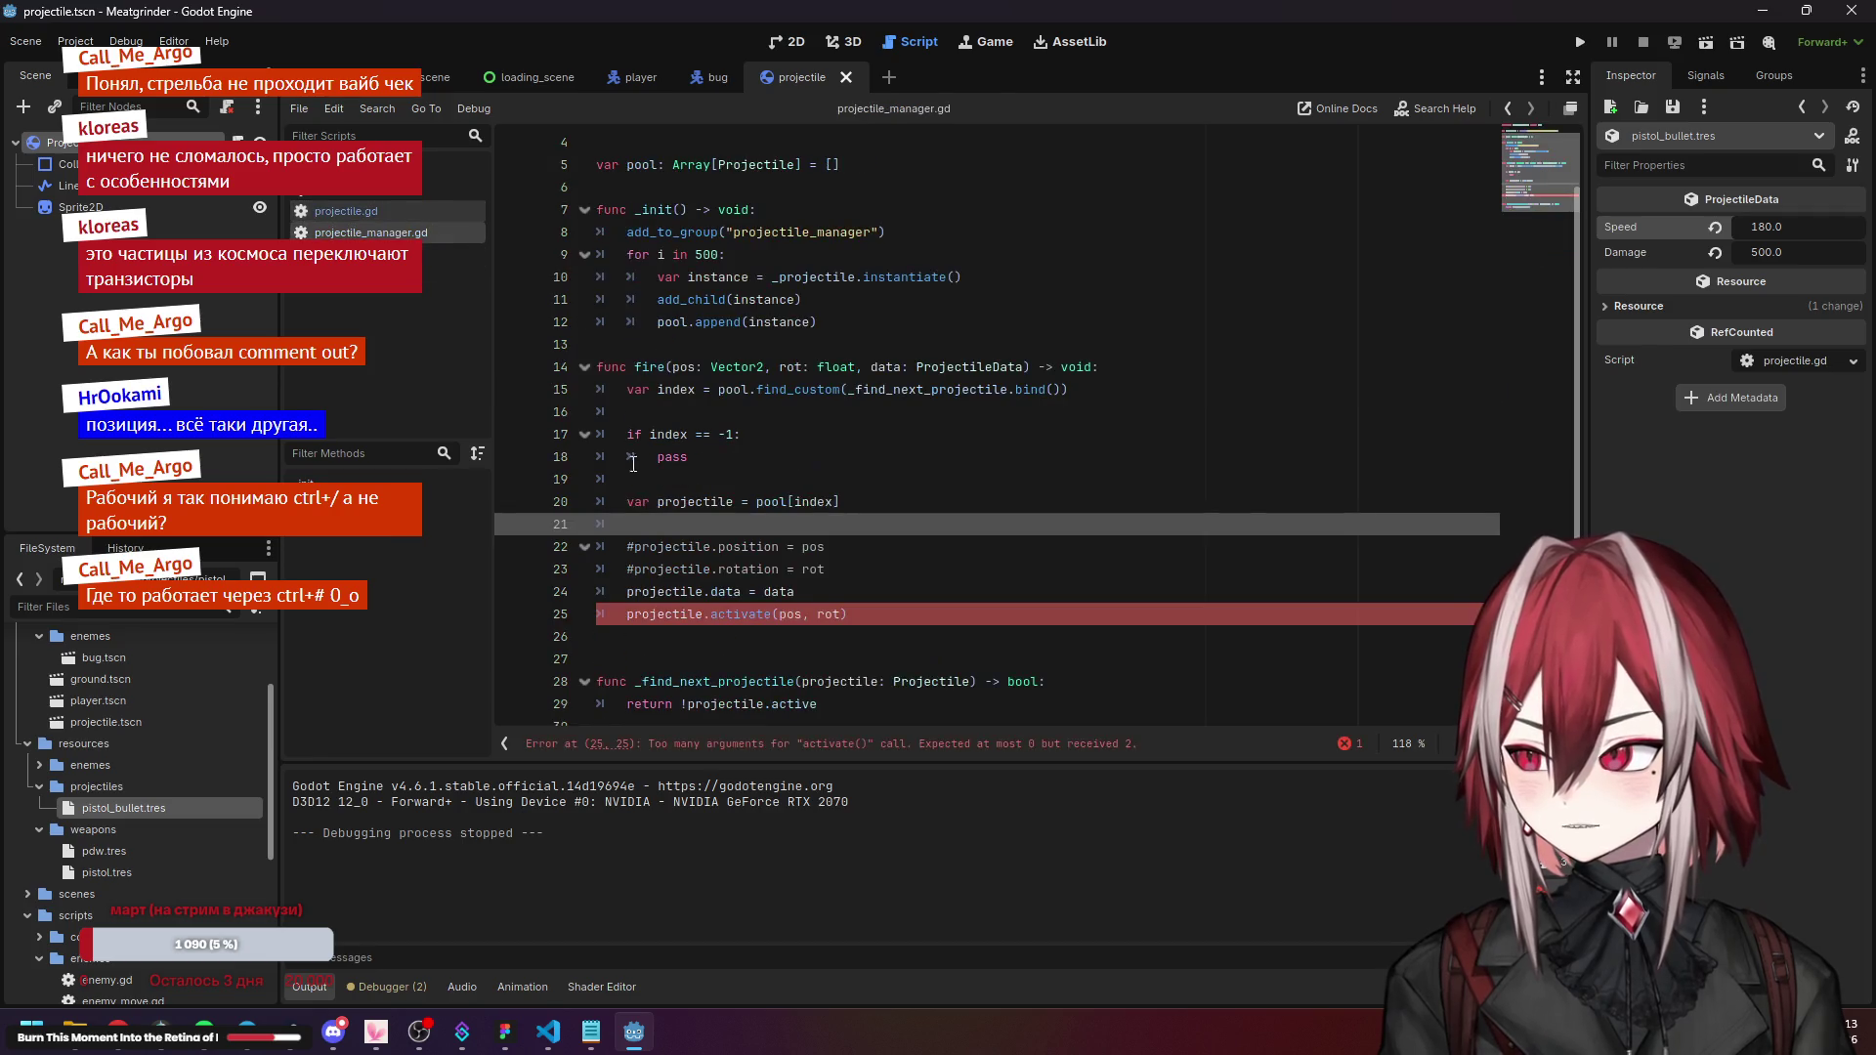
left_click(762, 659)
left_click(346, 210)
left_click(911, 436)
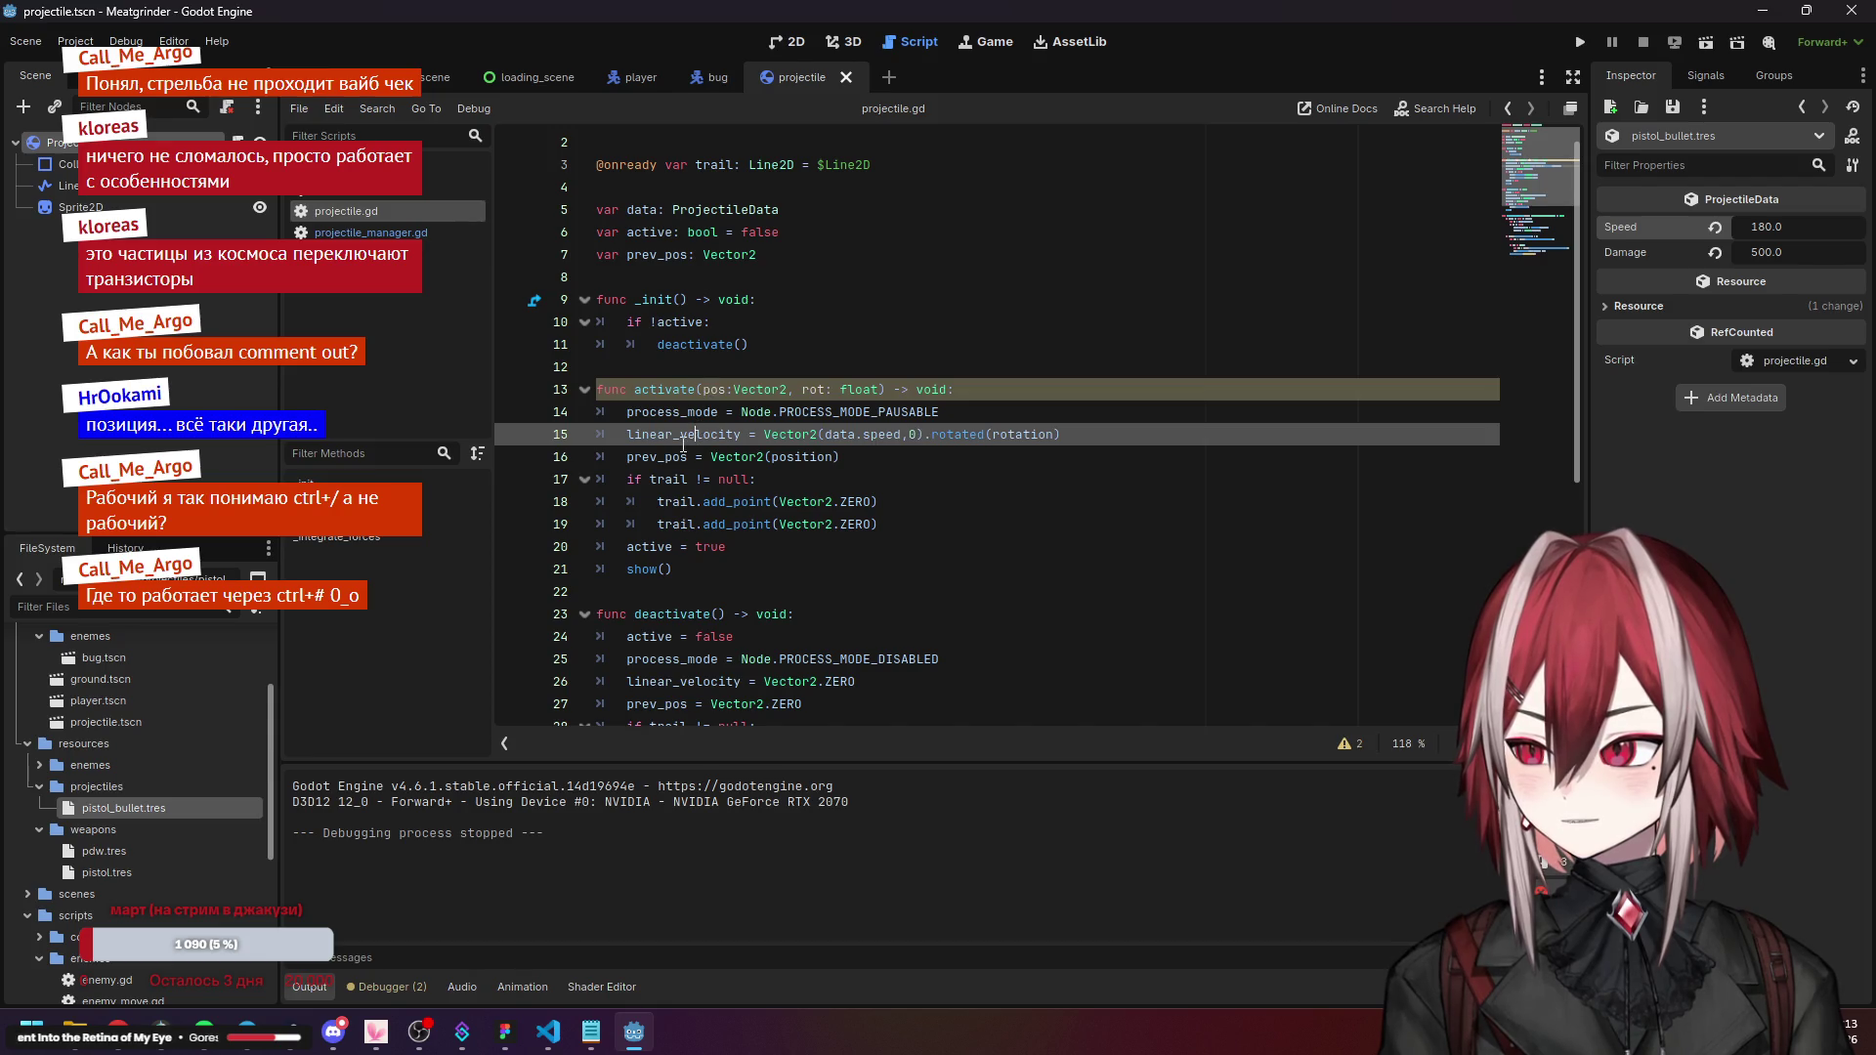
Add position = pos and rotation = rot at the top of activate.
left_click(969, 389)
key("Return")
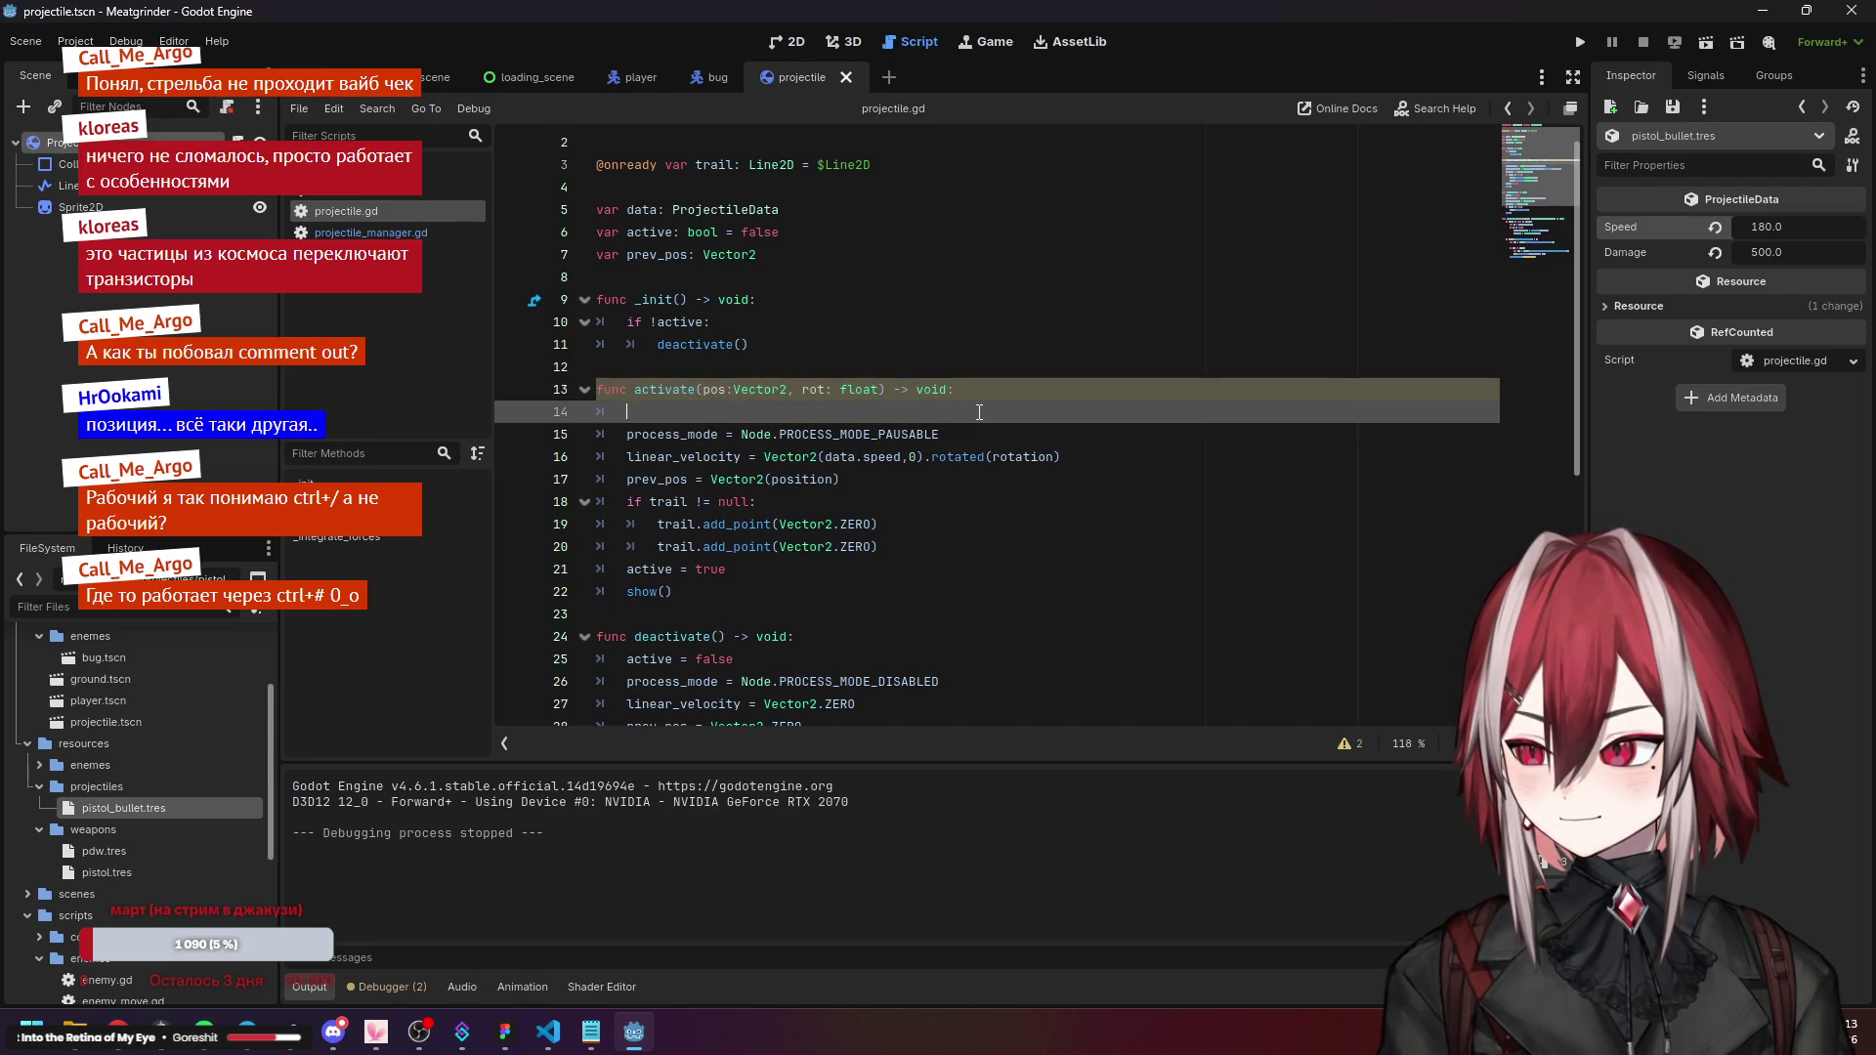
type("posi")
key("Return")
type("position = pos")
key("Return")
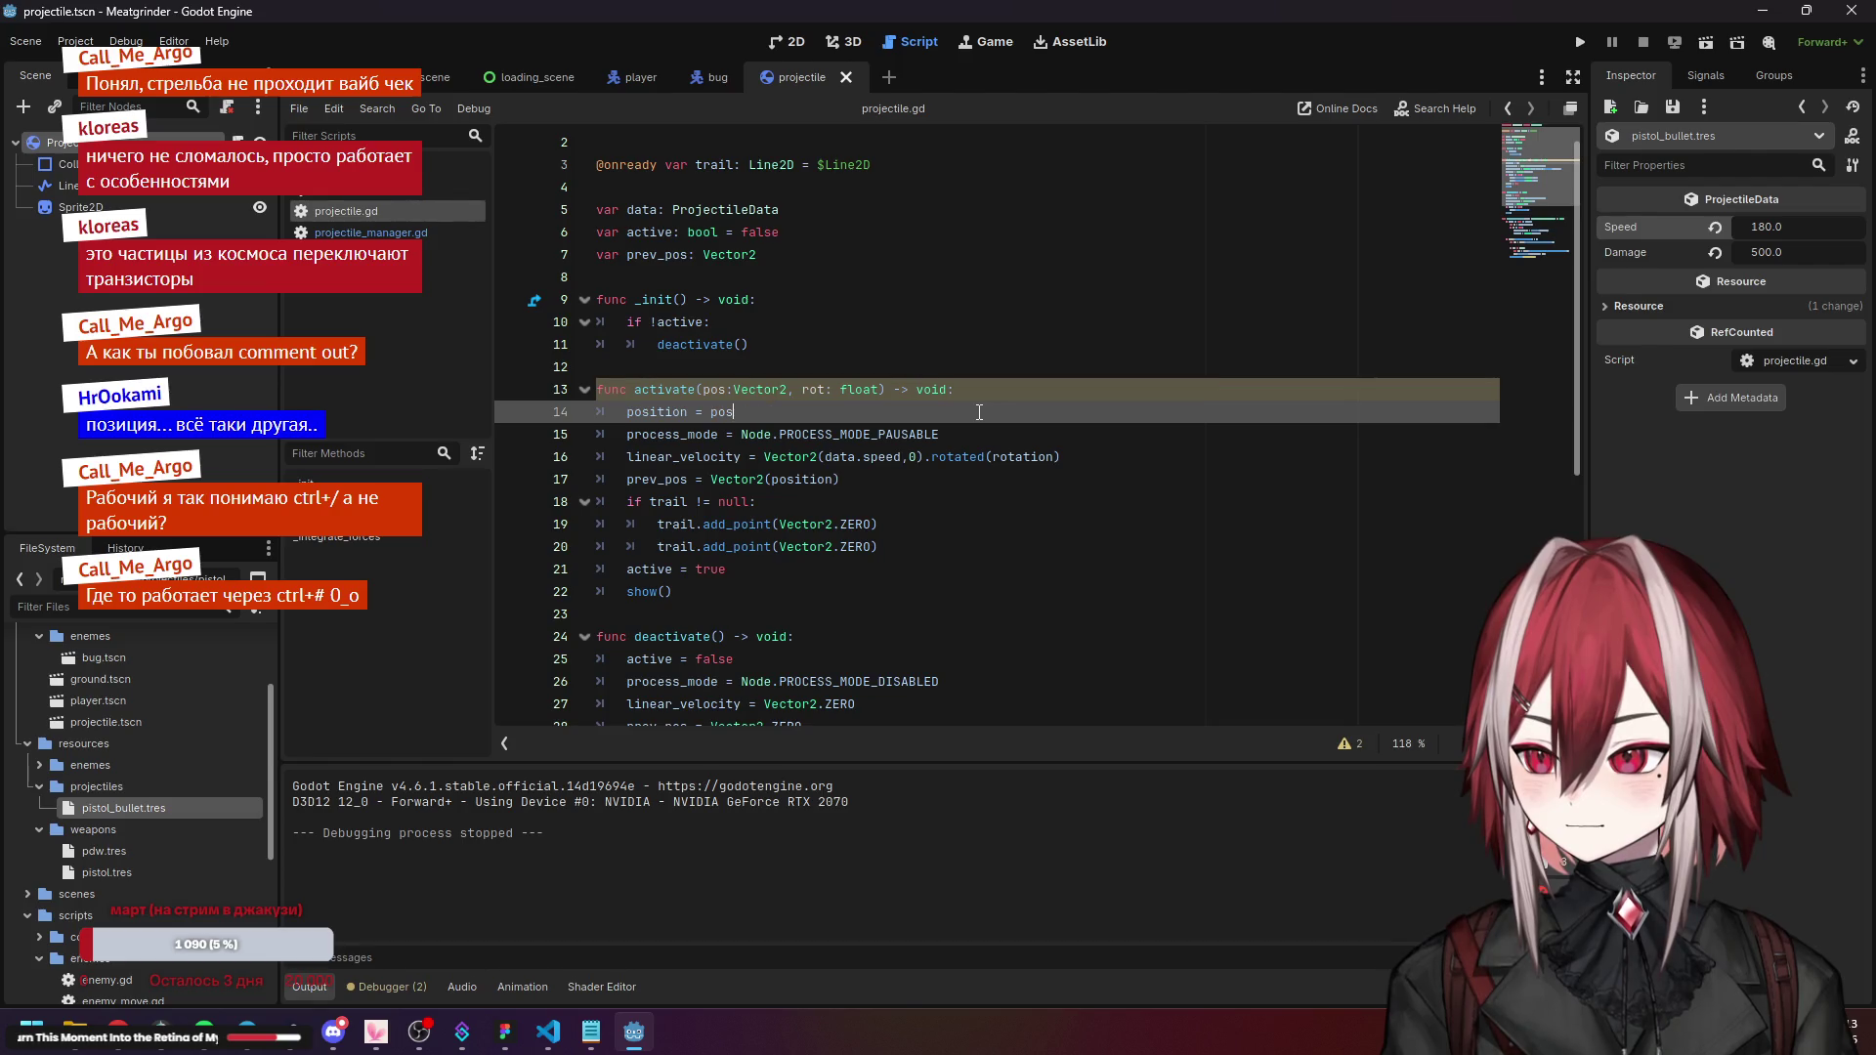
key("Return")
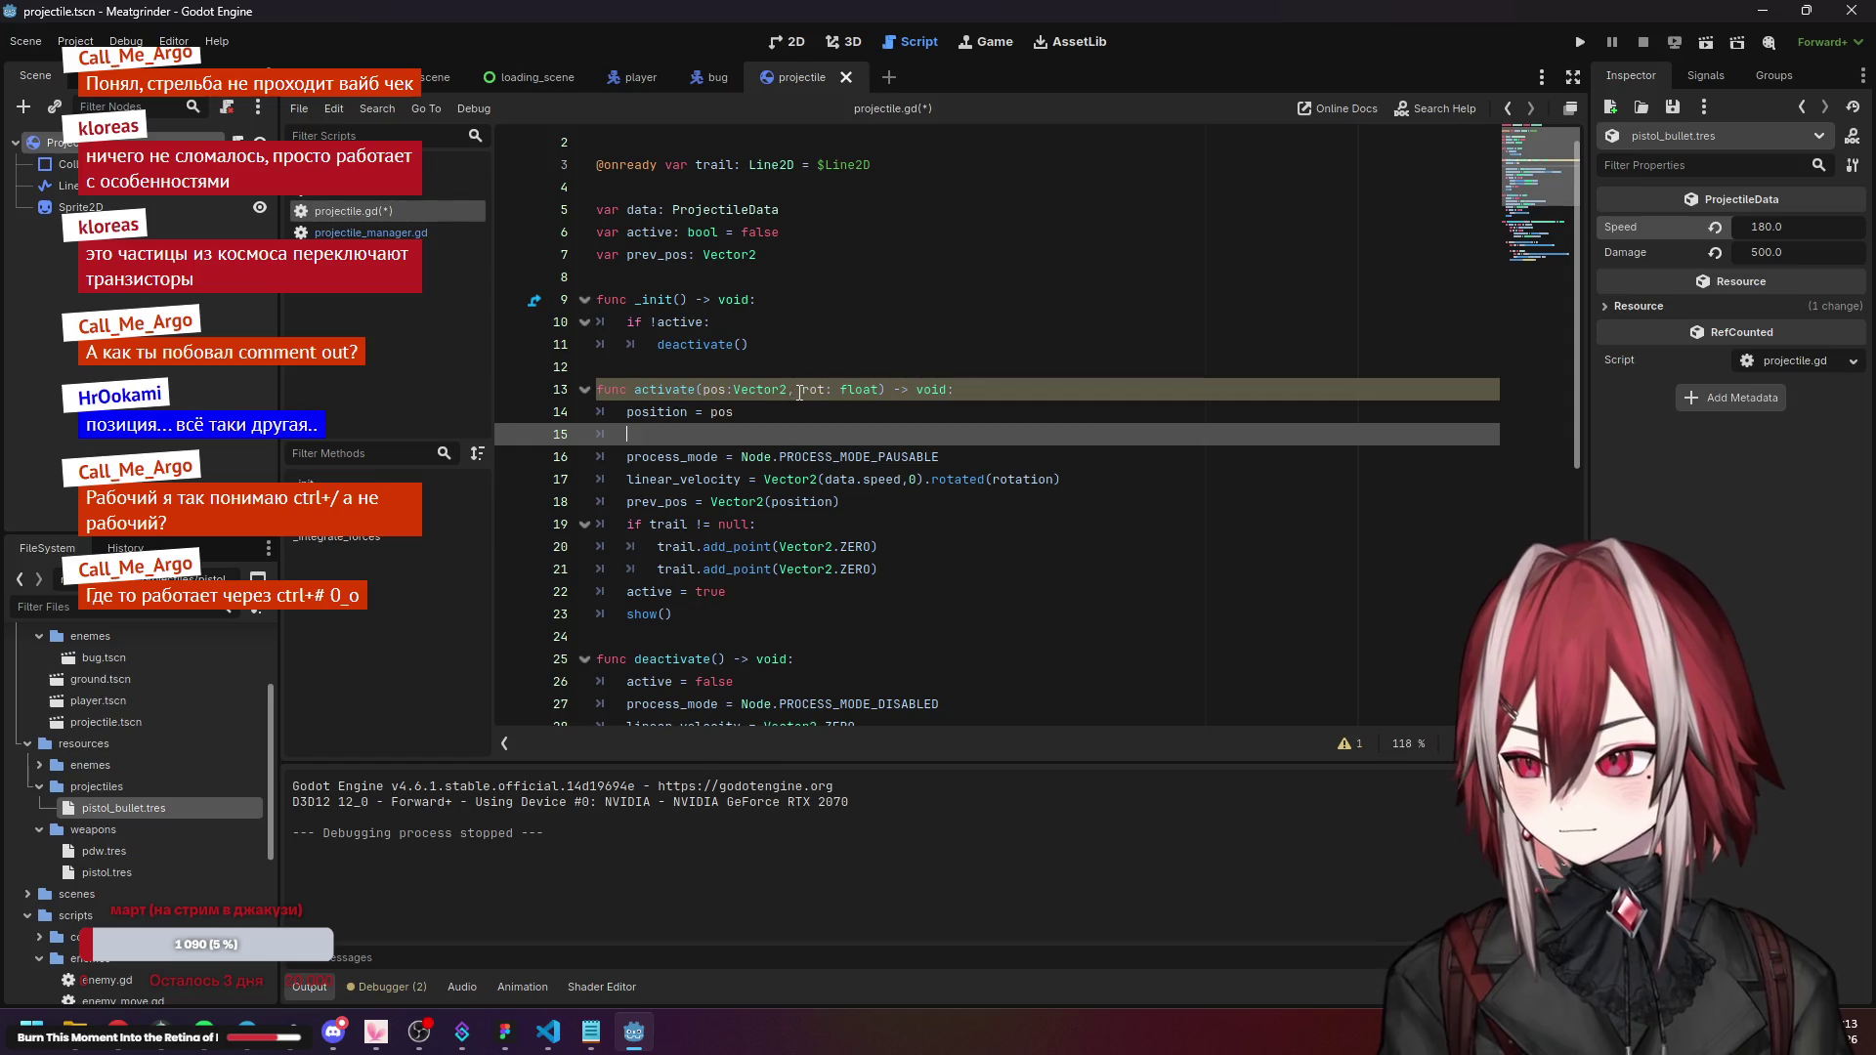
type("rot")
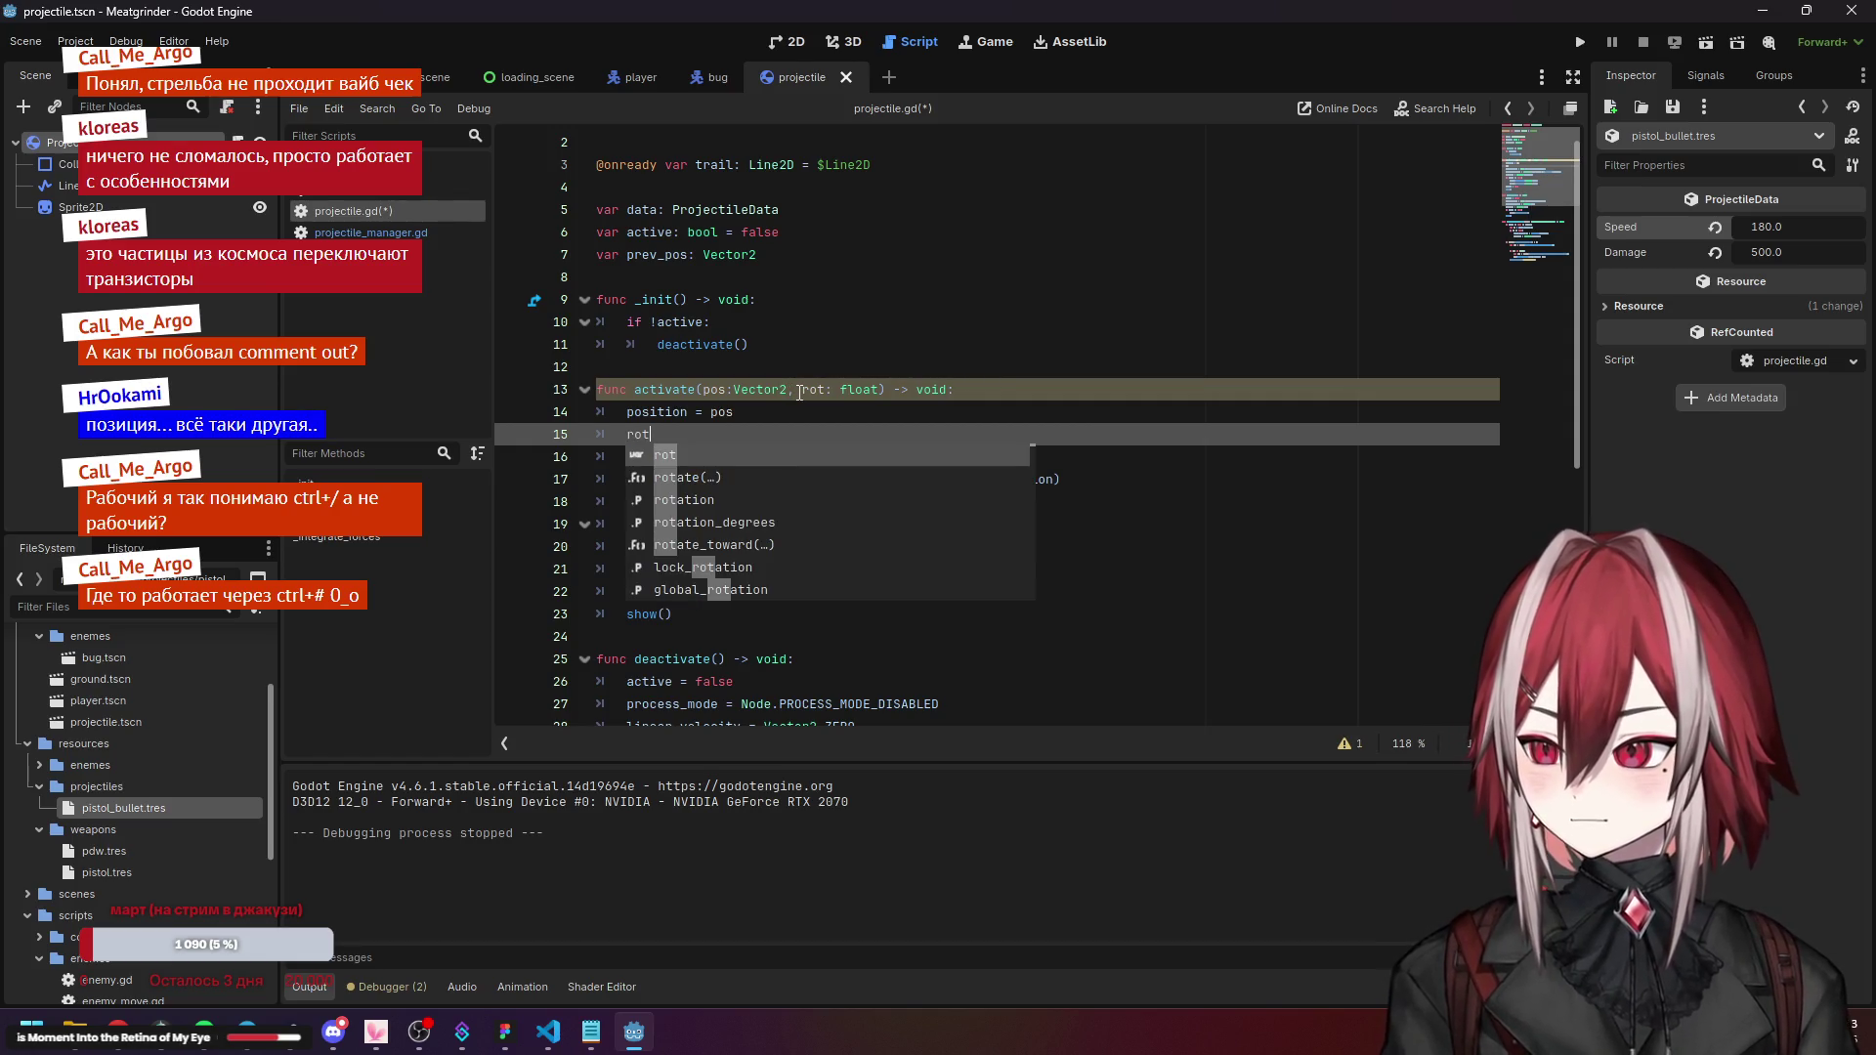
key("Down")
key("Down")
key("Return")
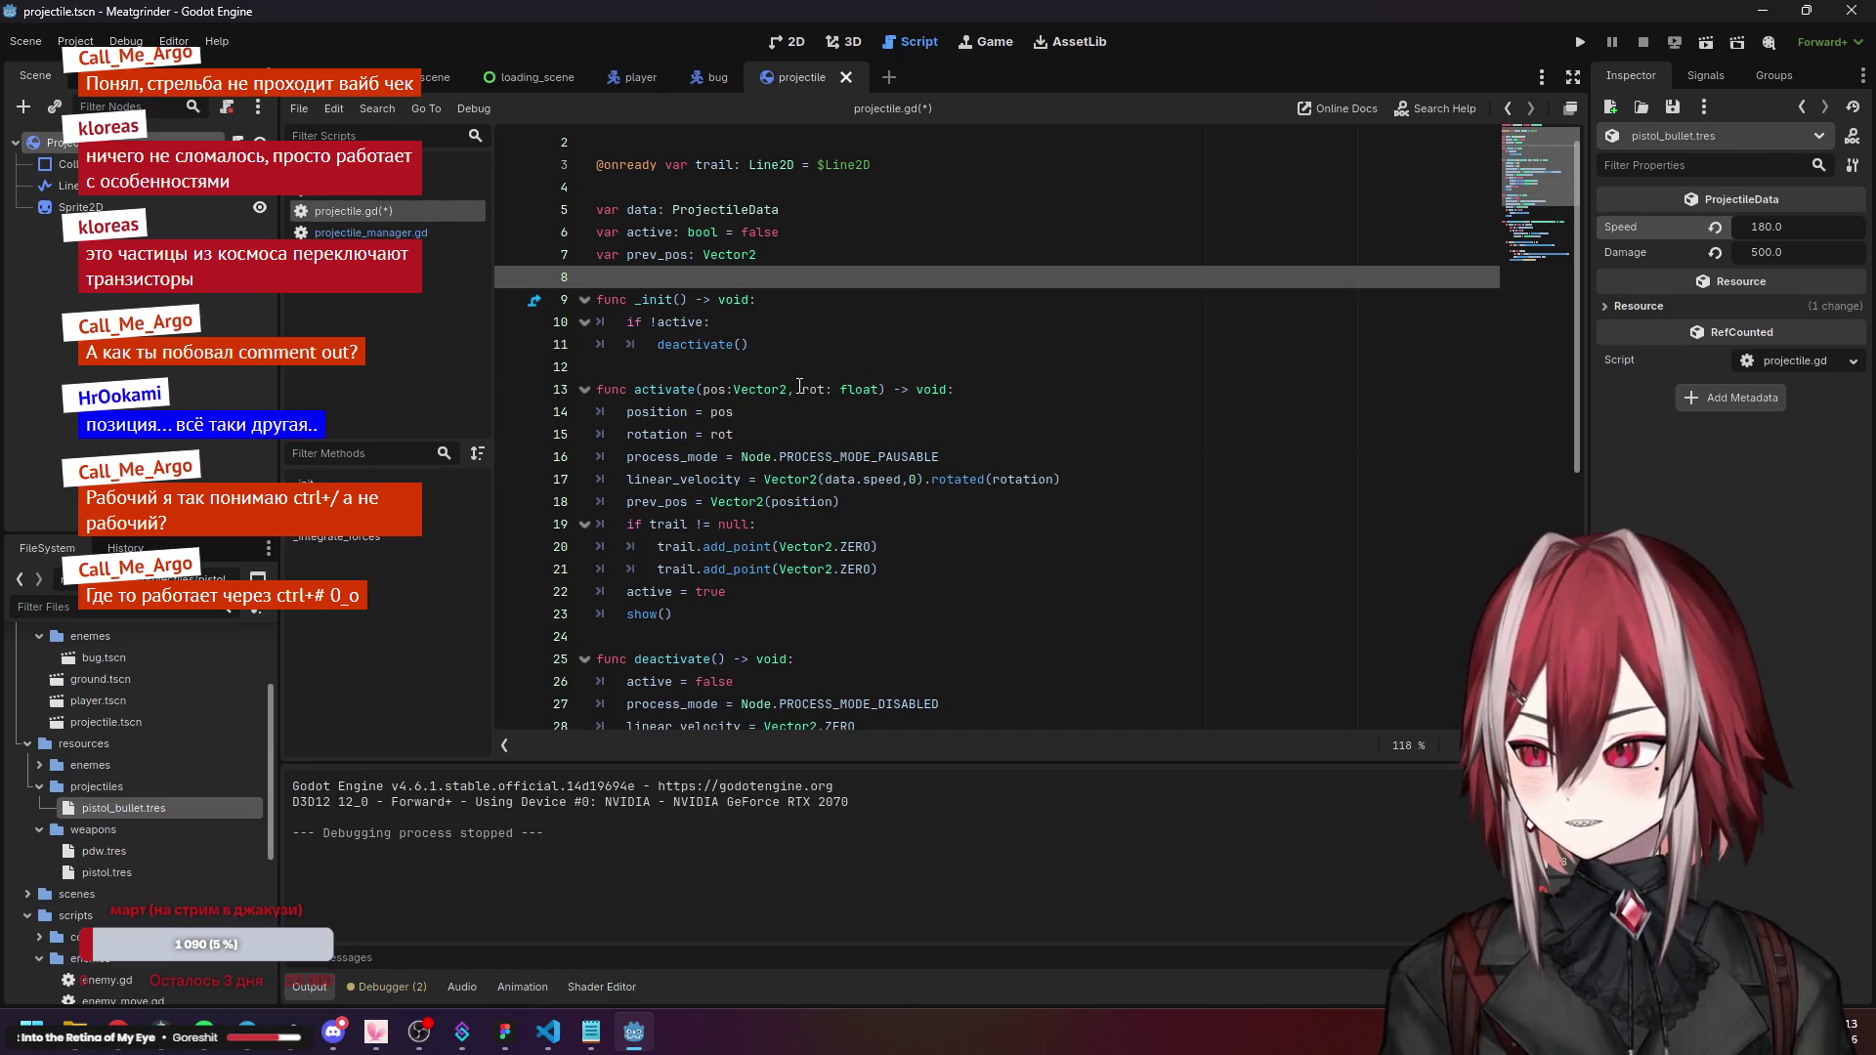
Rotate linear_velocity by rot instead of rotation and save projectile.gd.
double_click(815, 389)
key("ctrl+c")
double_click(1039, 481)
key("ctrl+v")
left_click(961, 431)
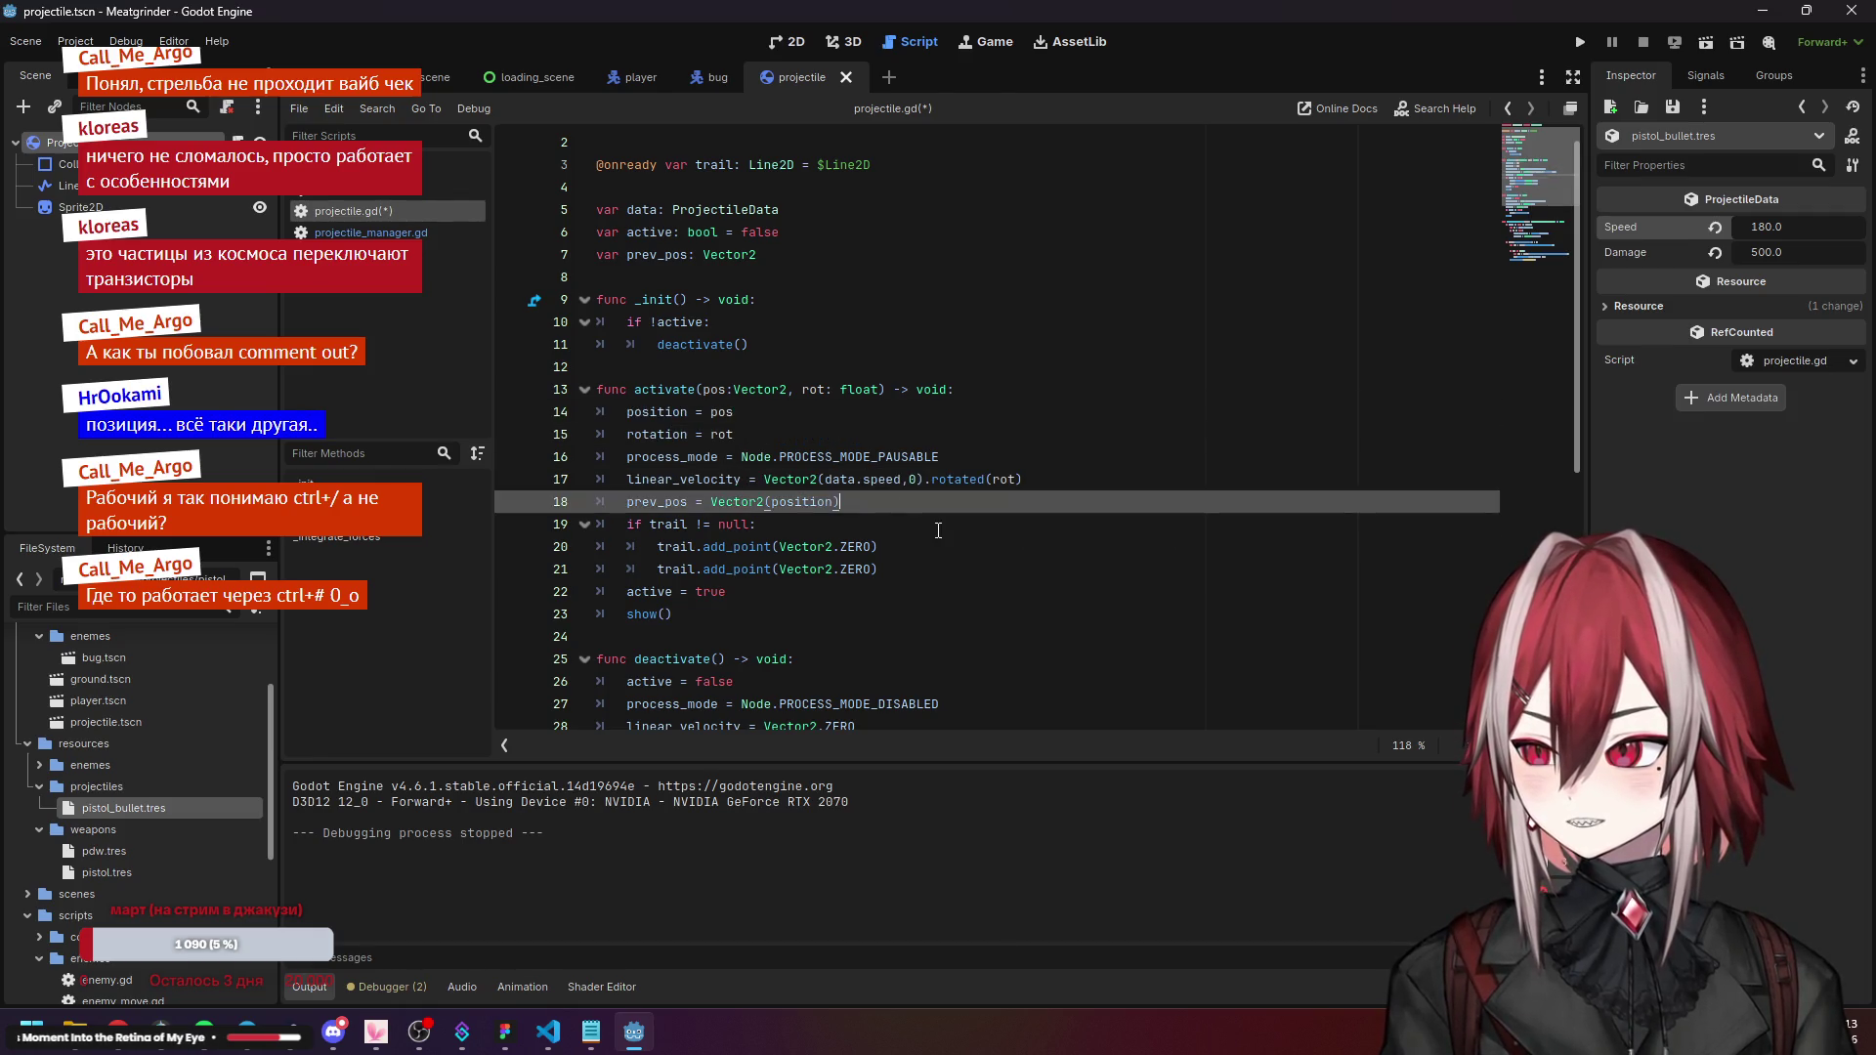
key("ctrl+s")
Run the game, start playing to test projectiles, then close it.
left_click(1580, 42)
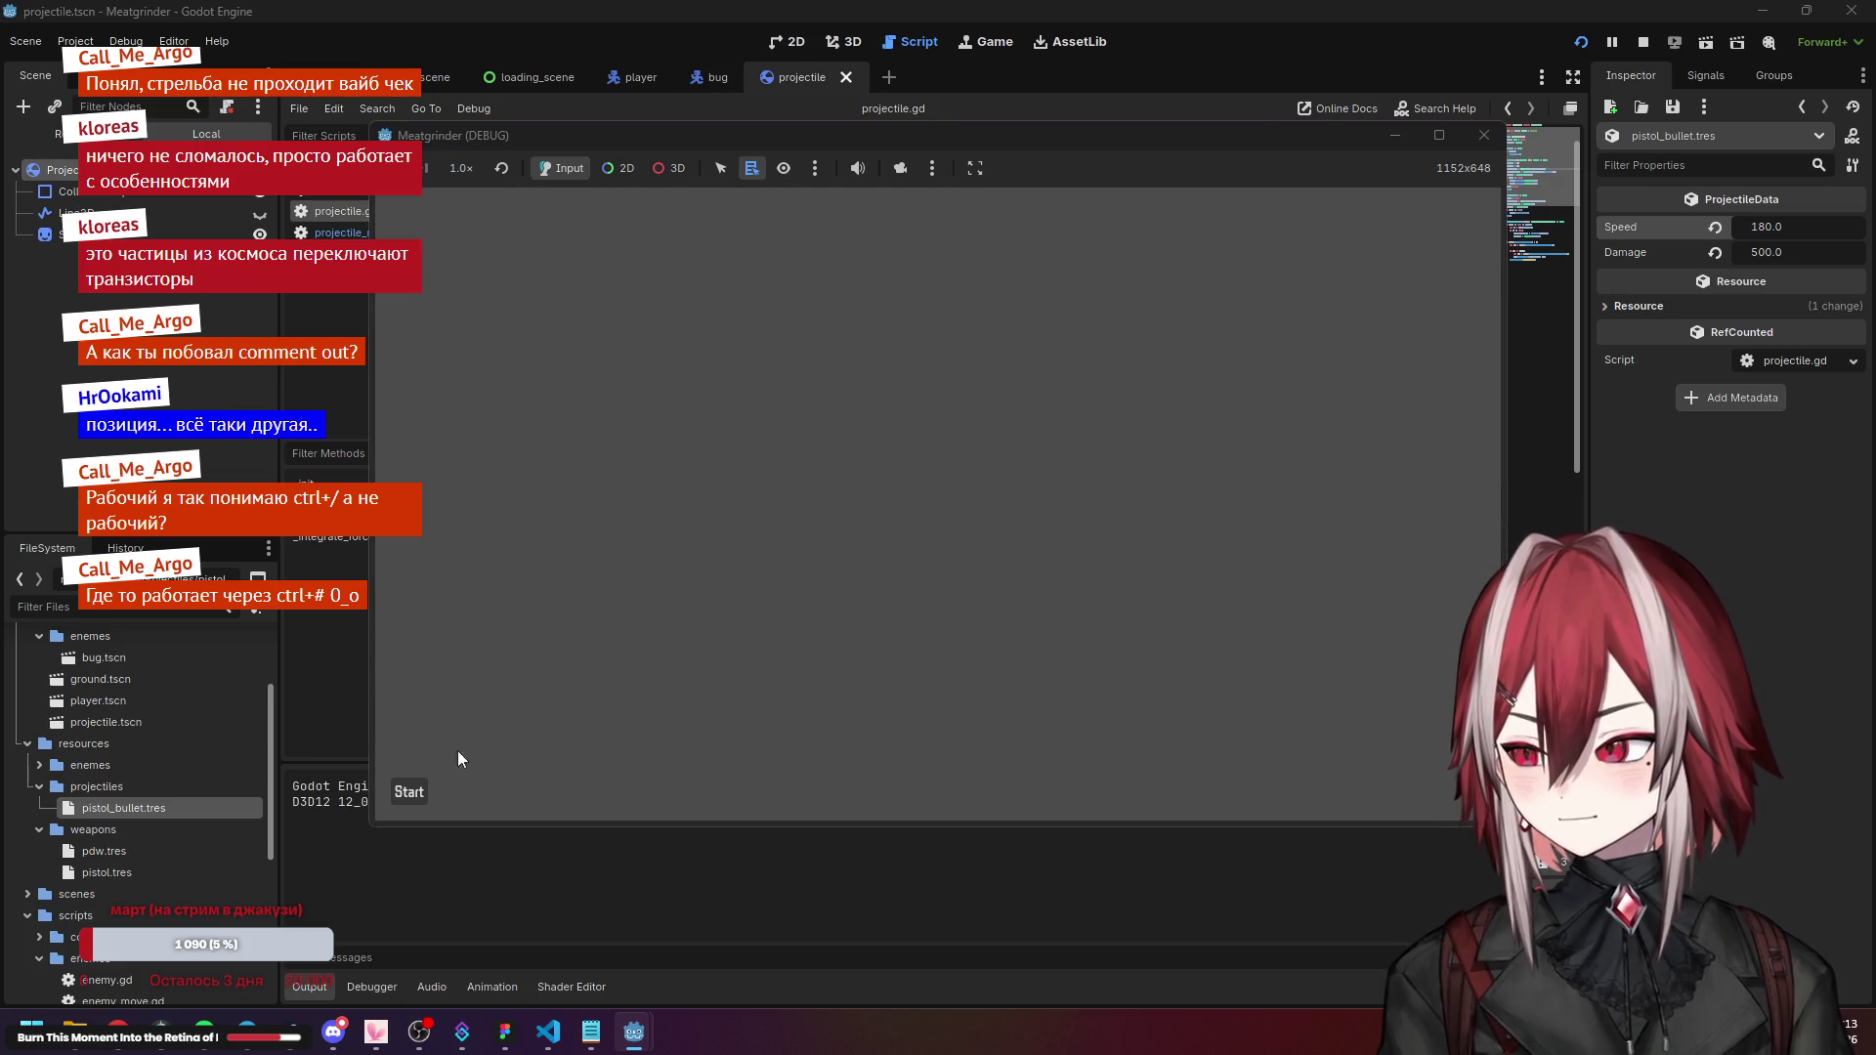
left_click(408, 791)
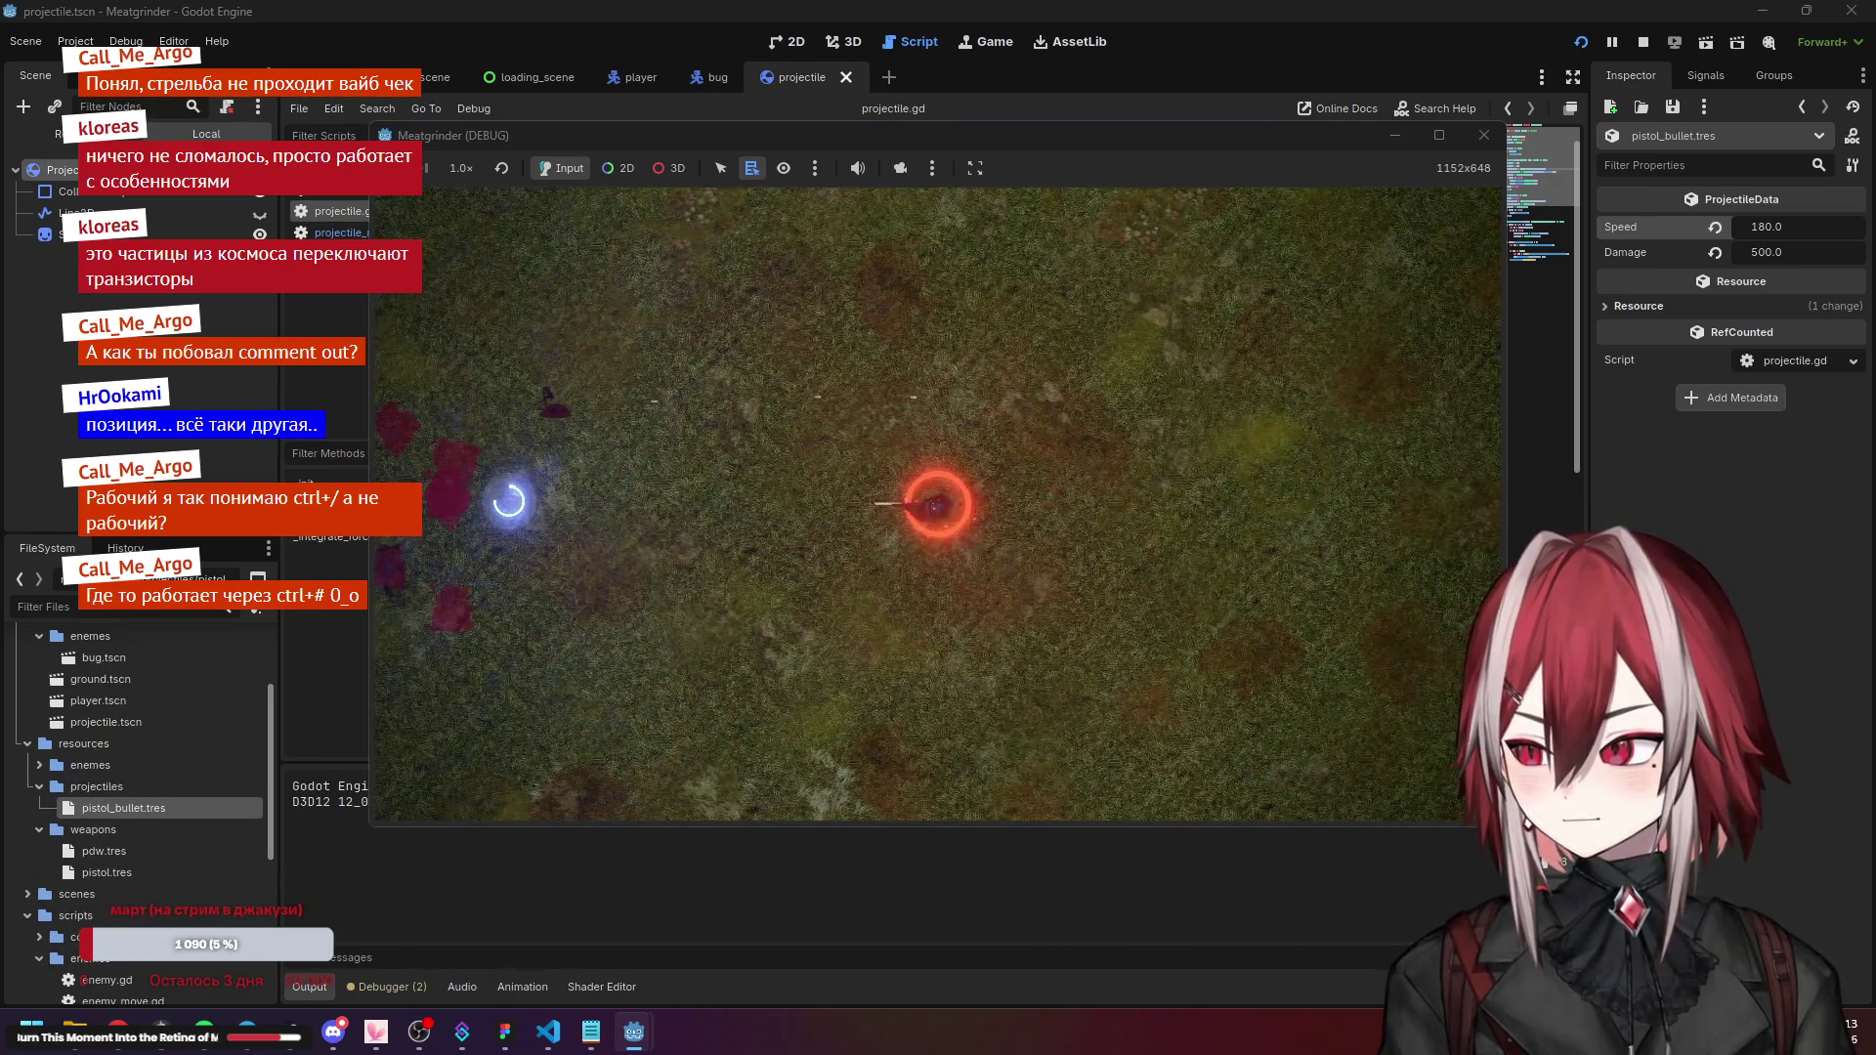
left_click(1484, 135)
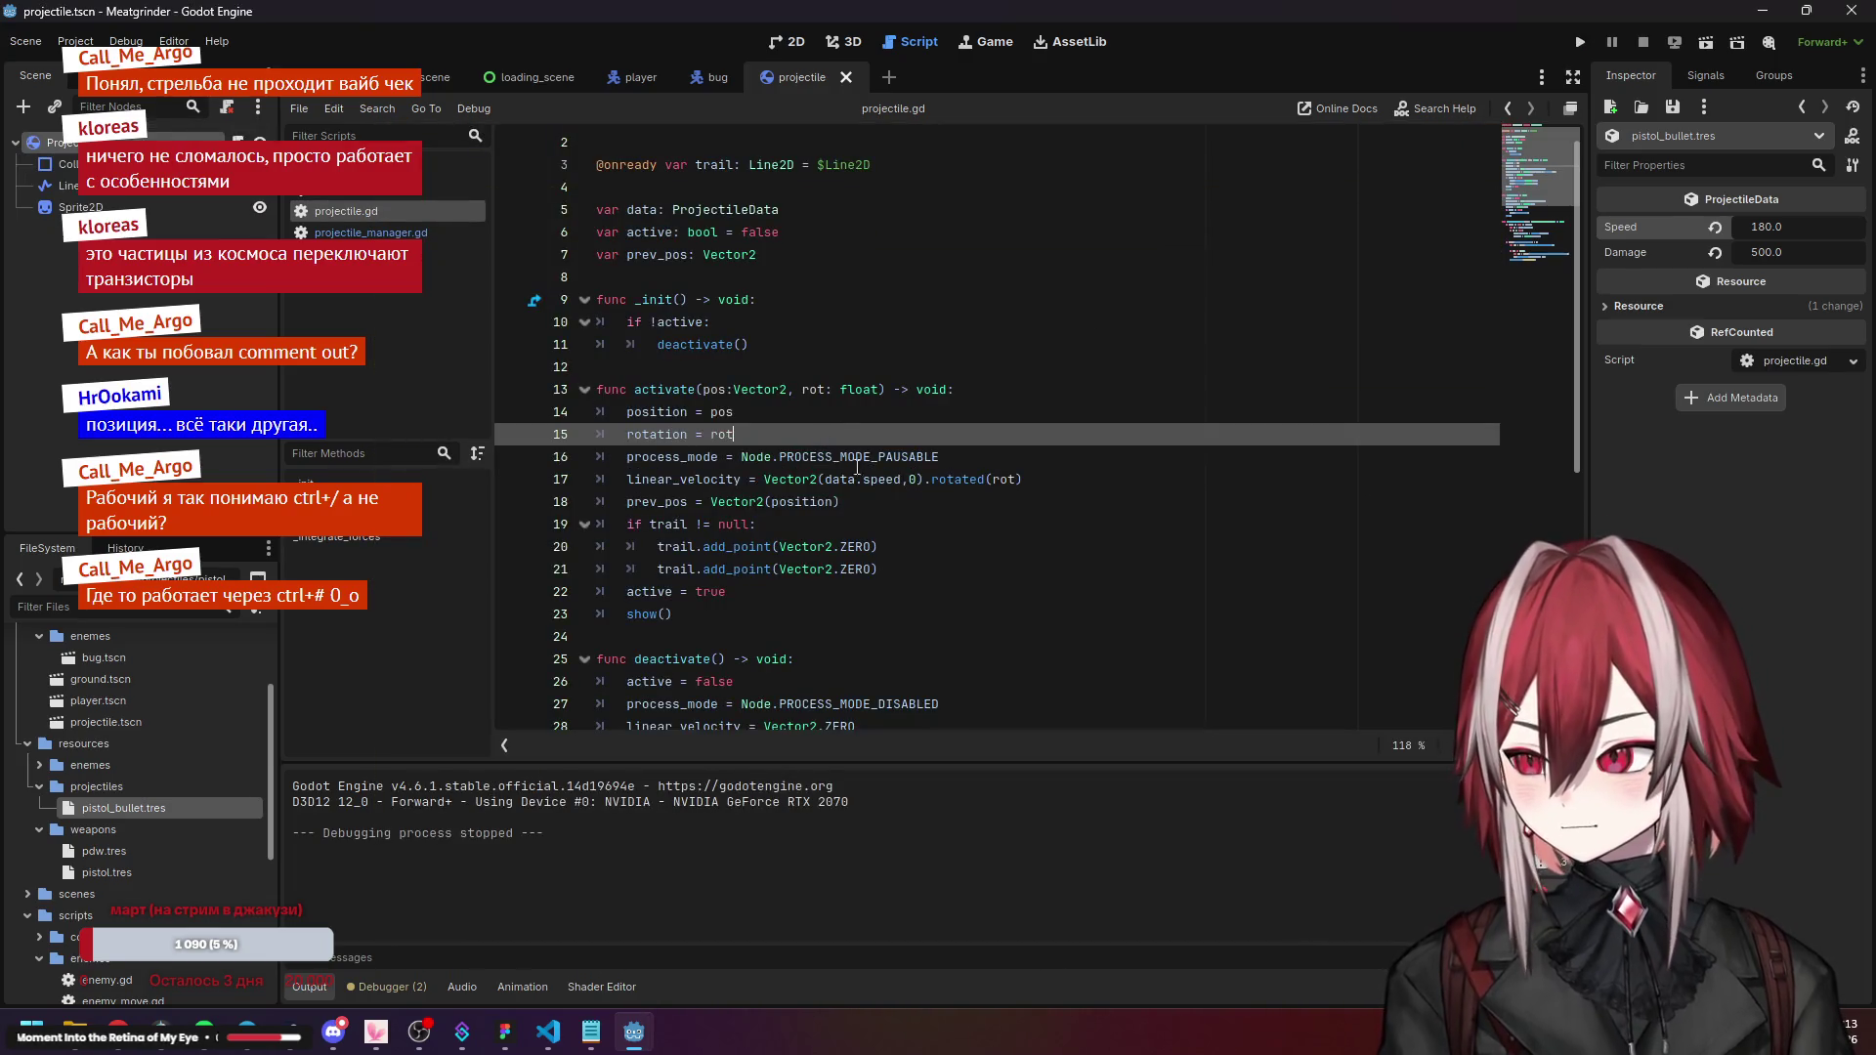
Change line 18's prev_pos to Vector2(position.x, position.y) and save.
scroll(827, 432, "down", 3)
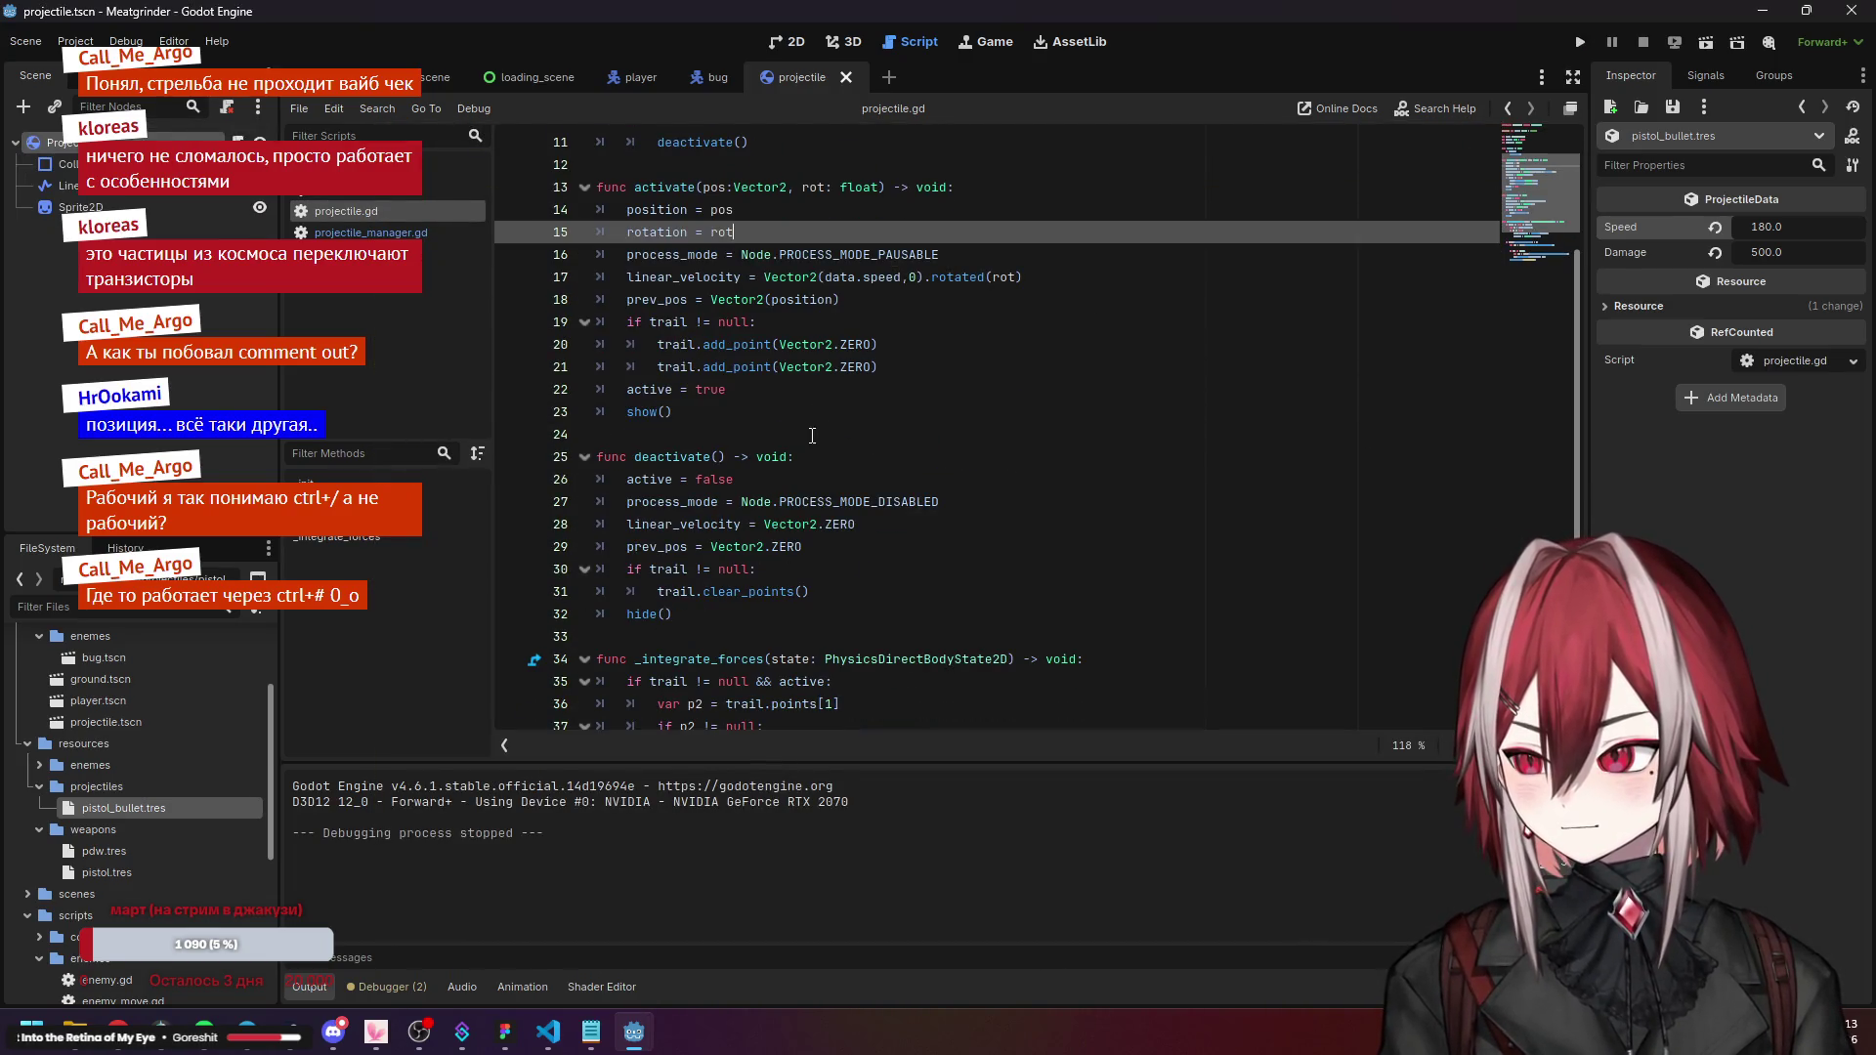
scroll(755, 450, "down", 4)
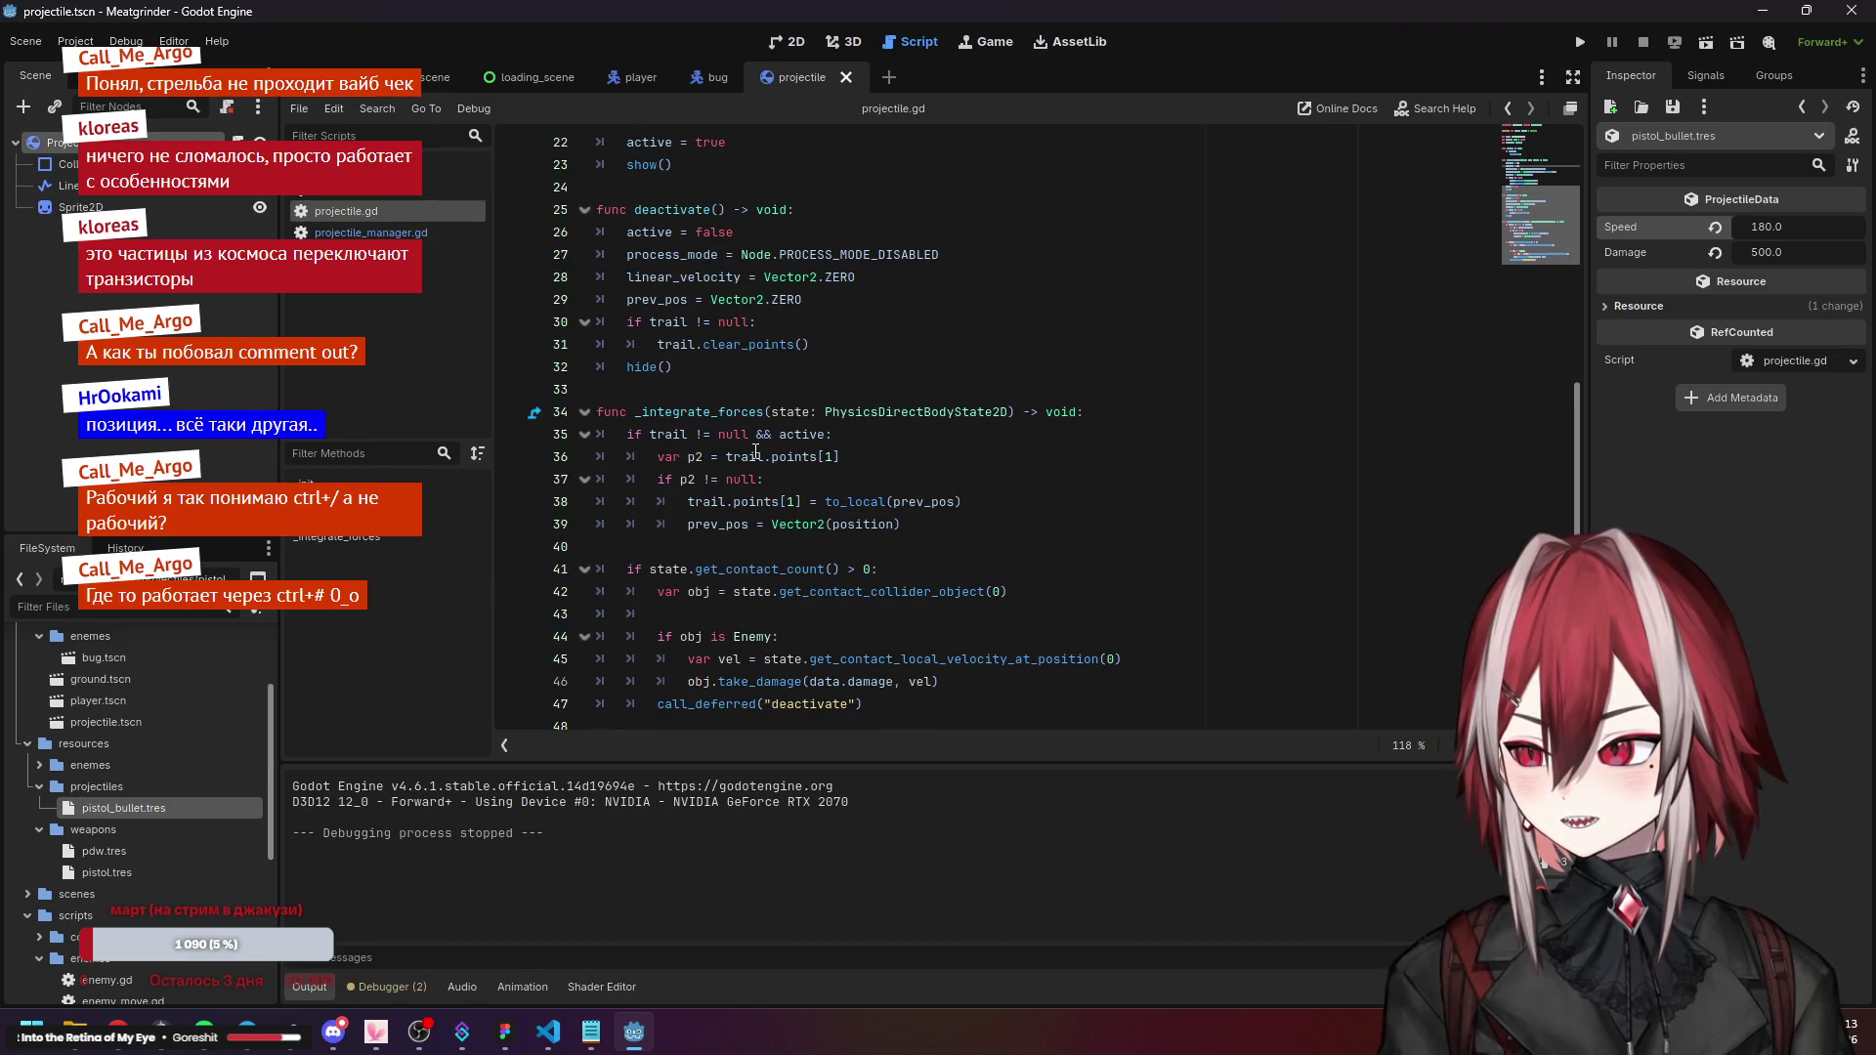
double_click(692, 524)
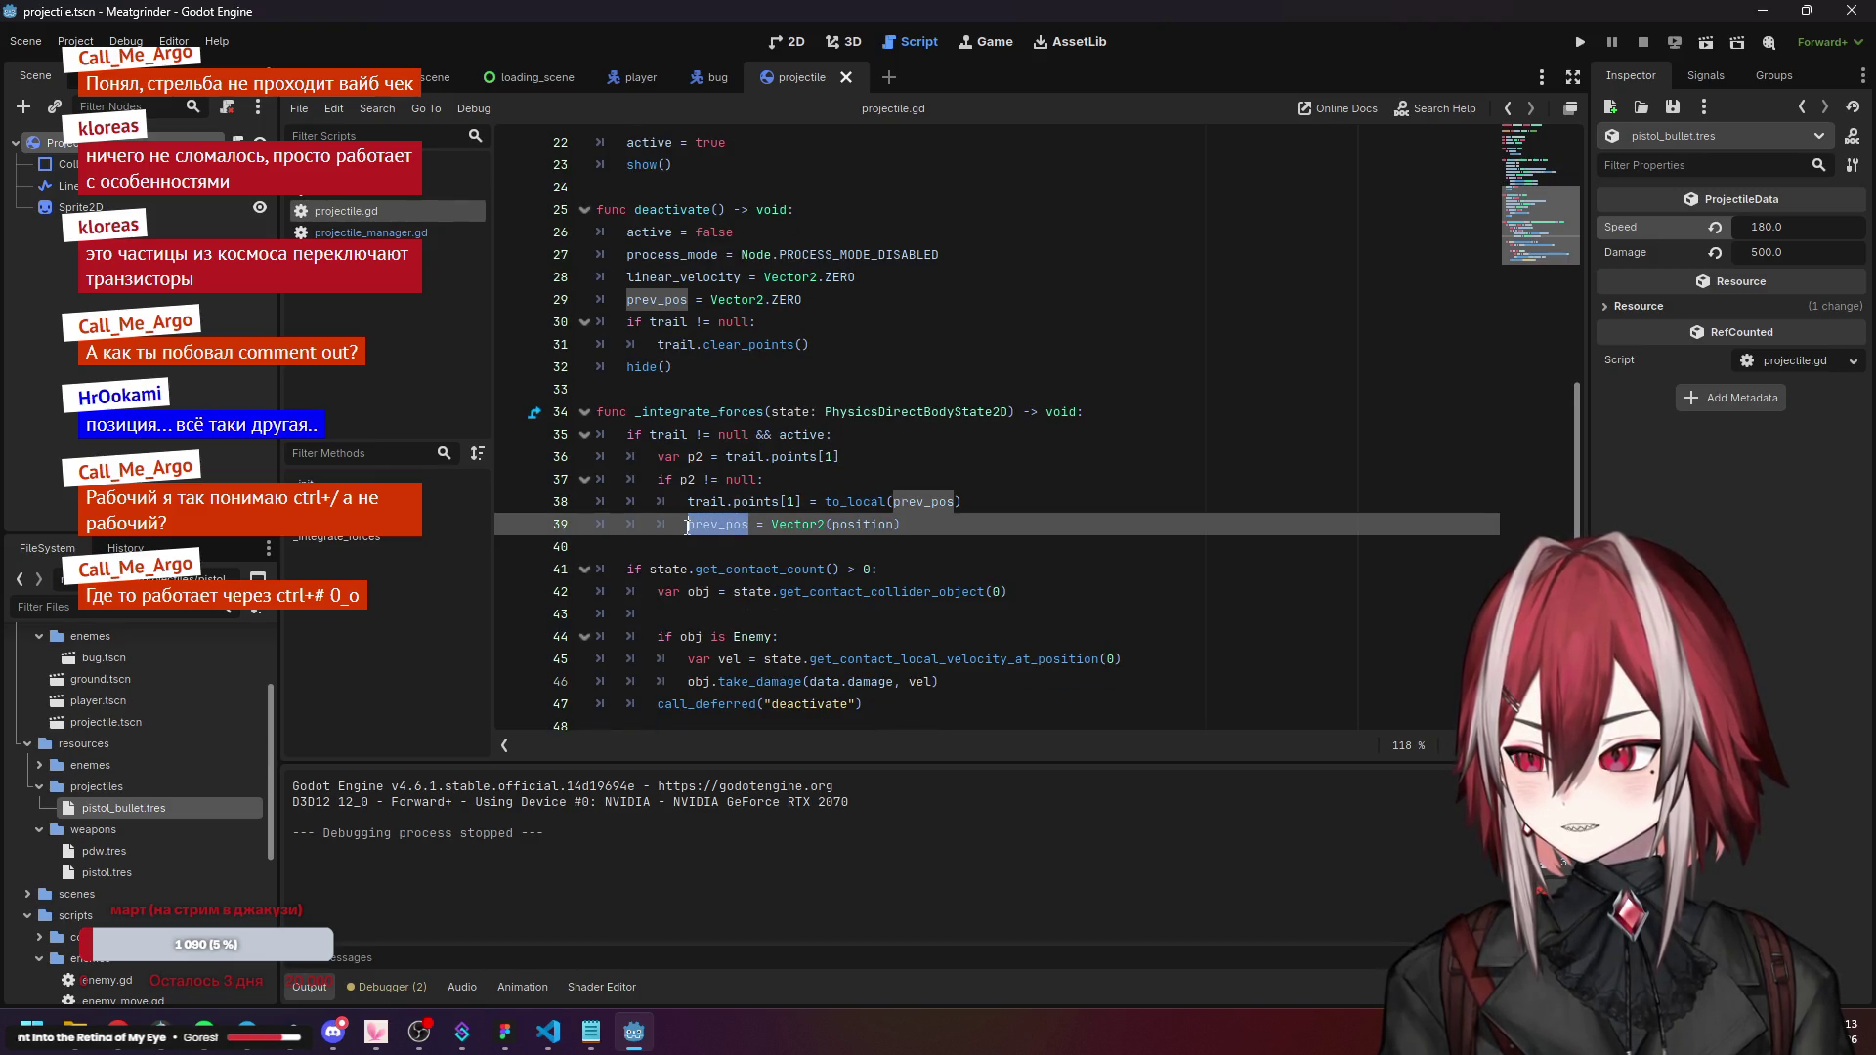
scroll(732, 493, "up", 4)
left_click_drag(712, 456, 851, 464)
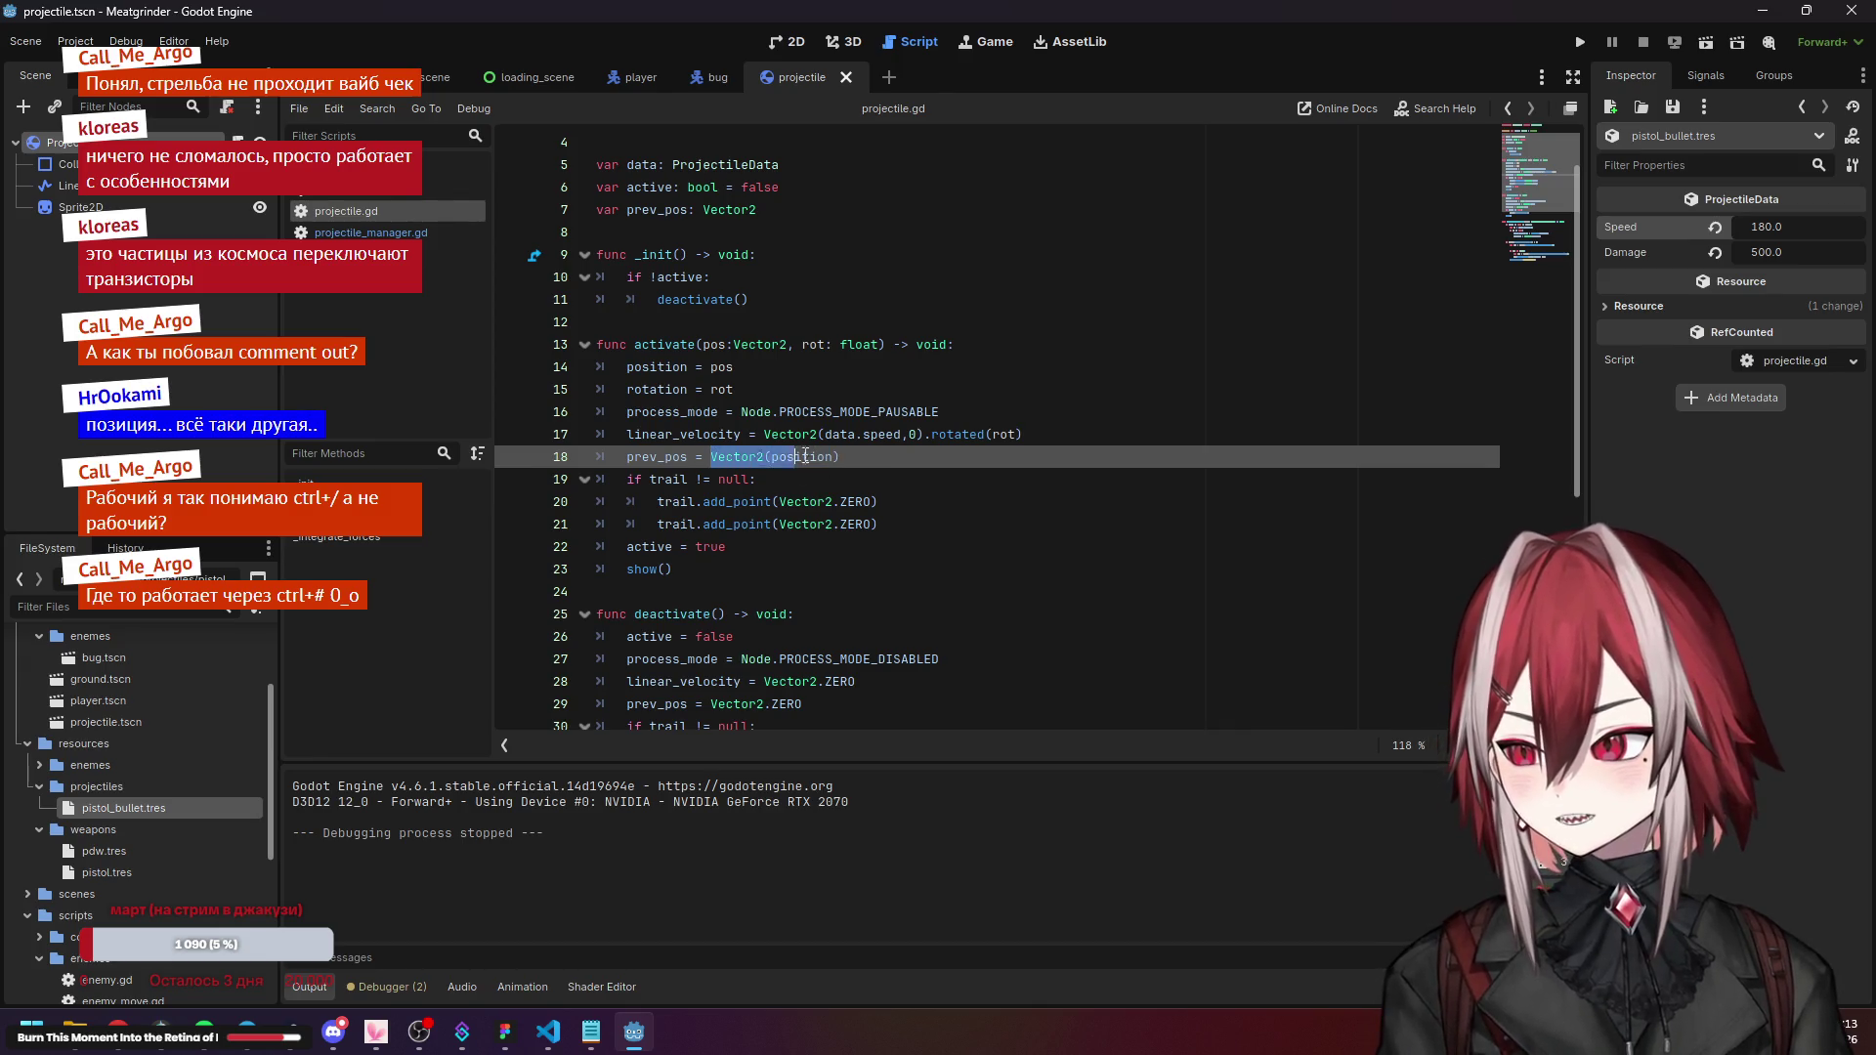
left_click(833, 480)
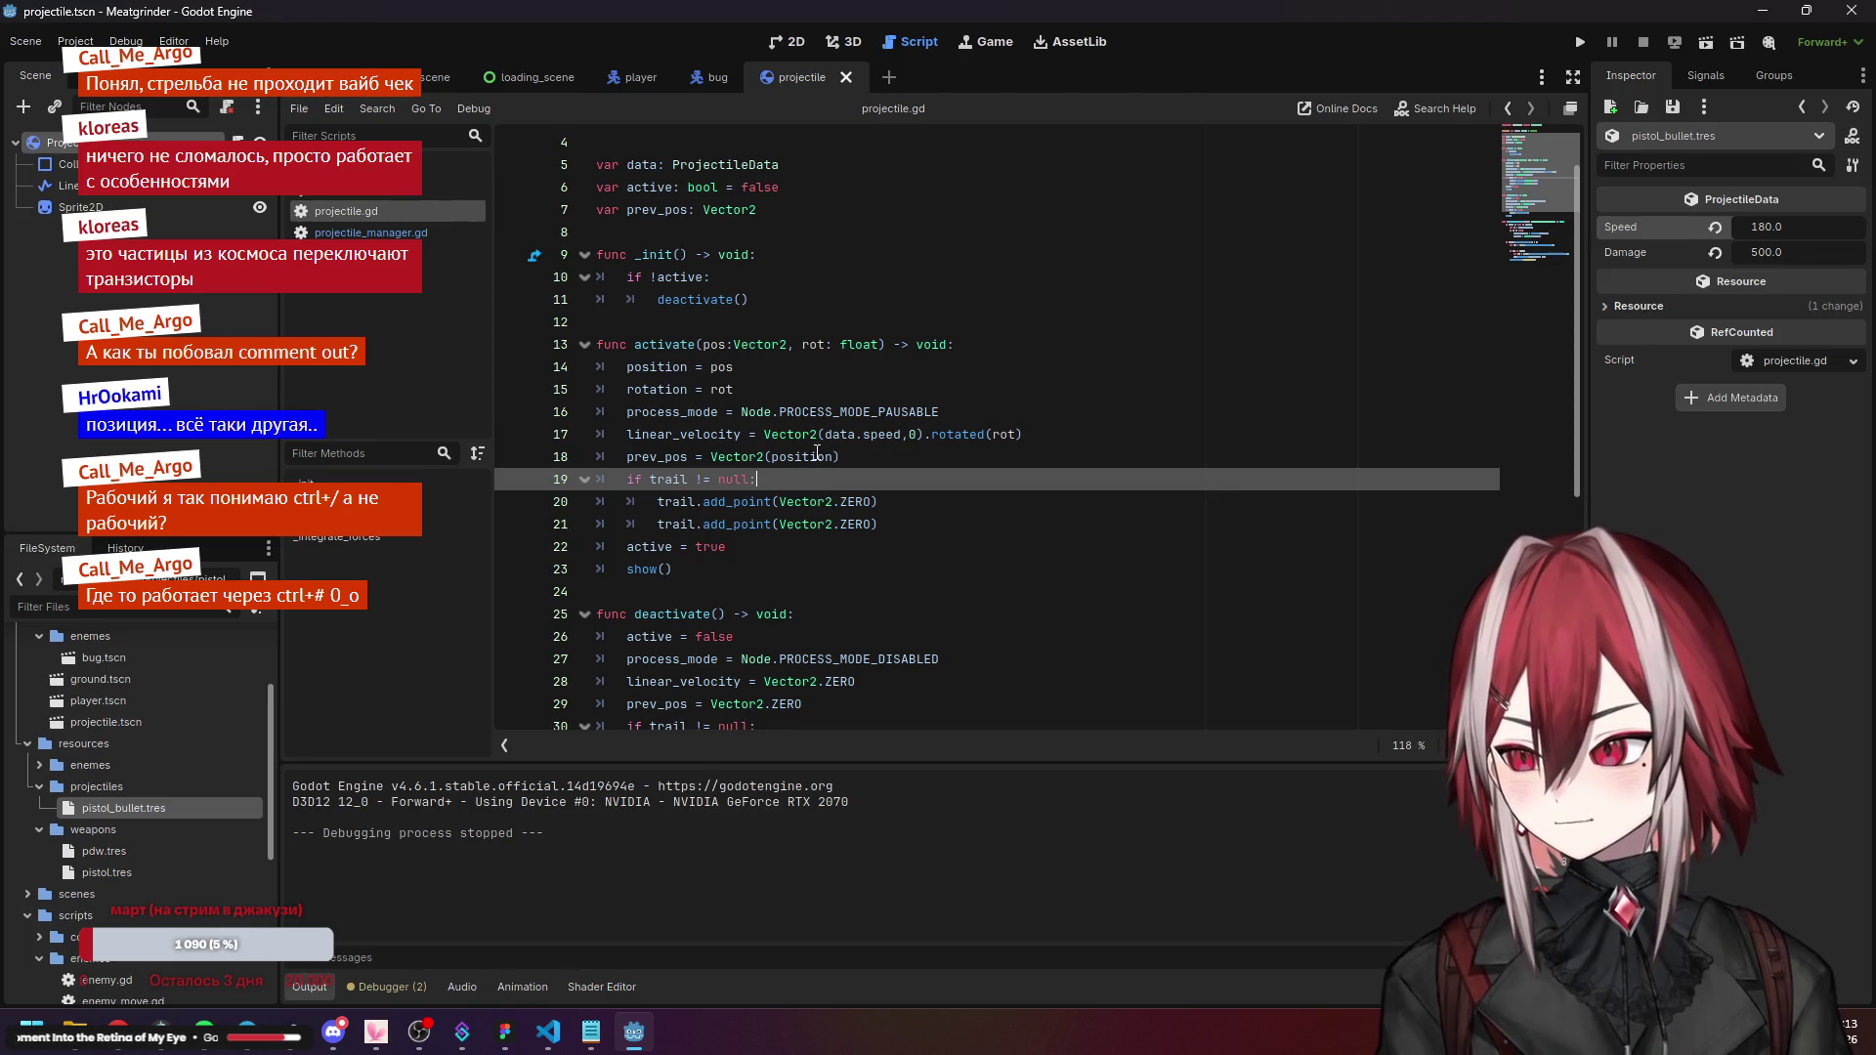
left_click(774, 457)
type(".x, p")
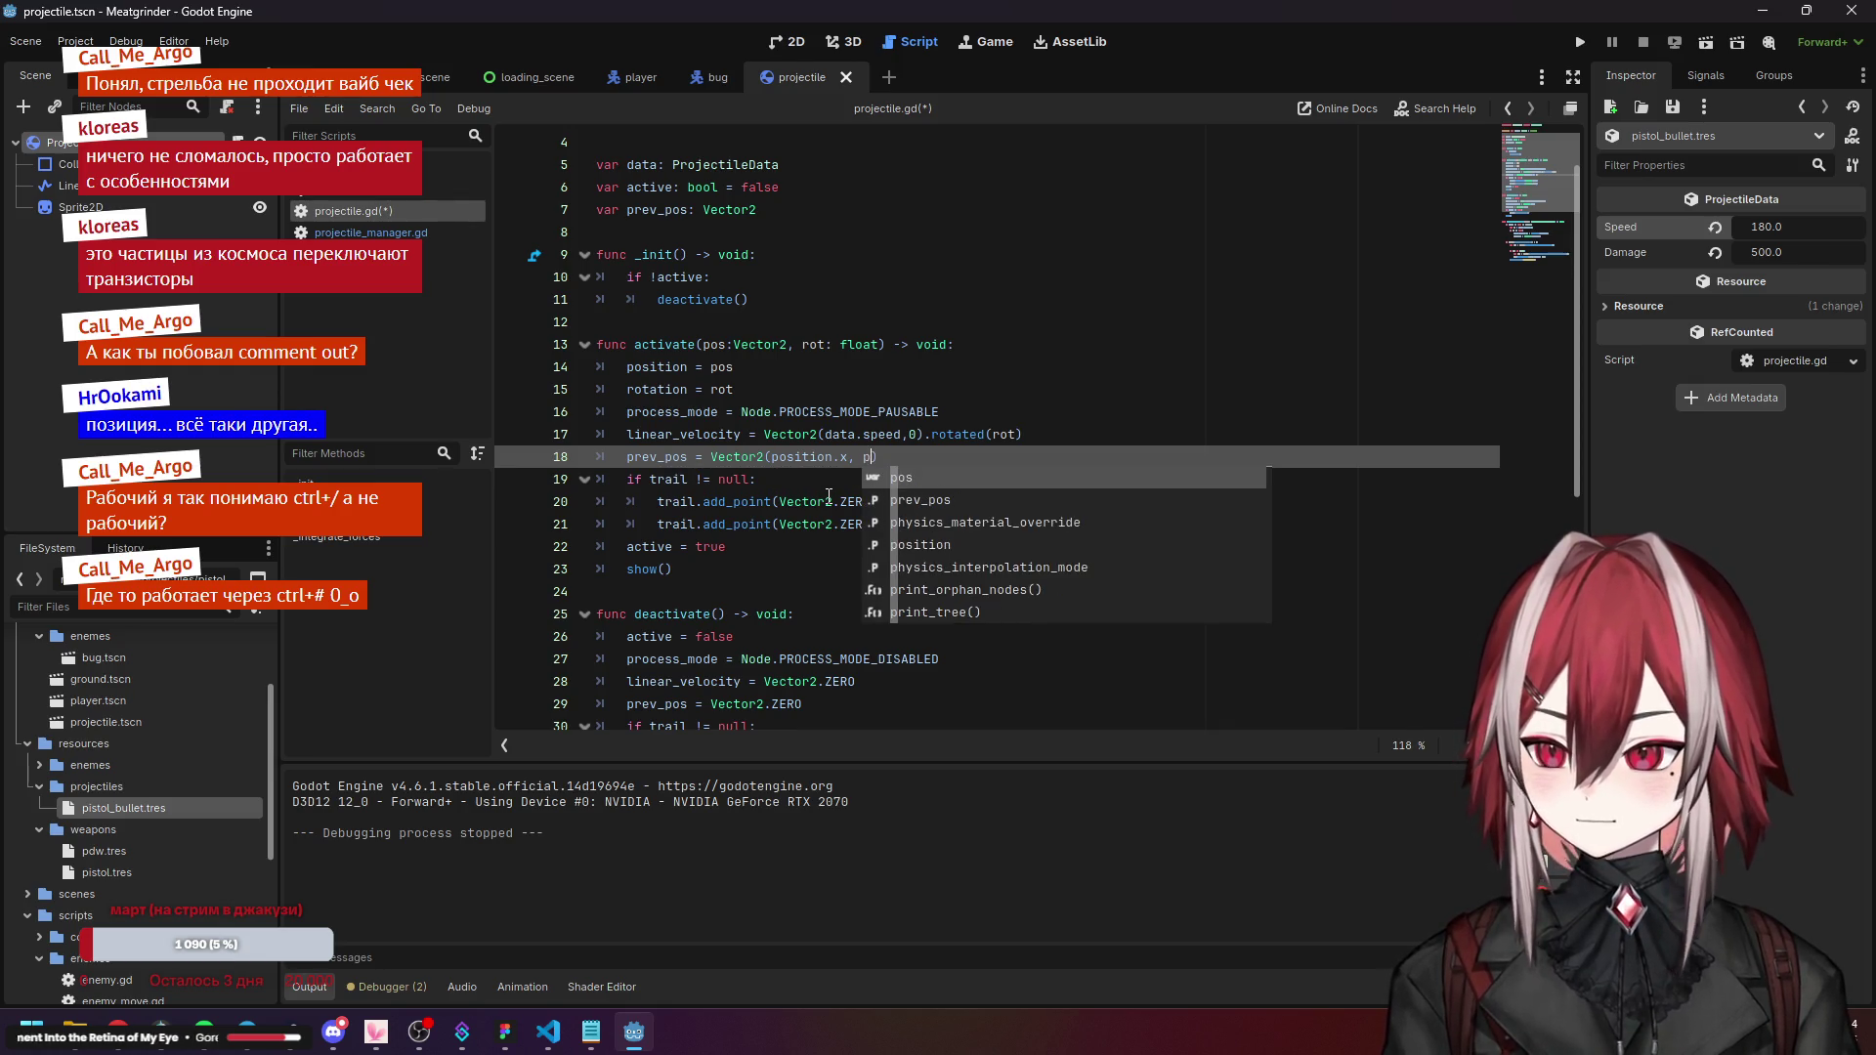
type("osition")
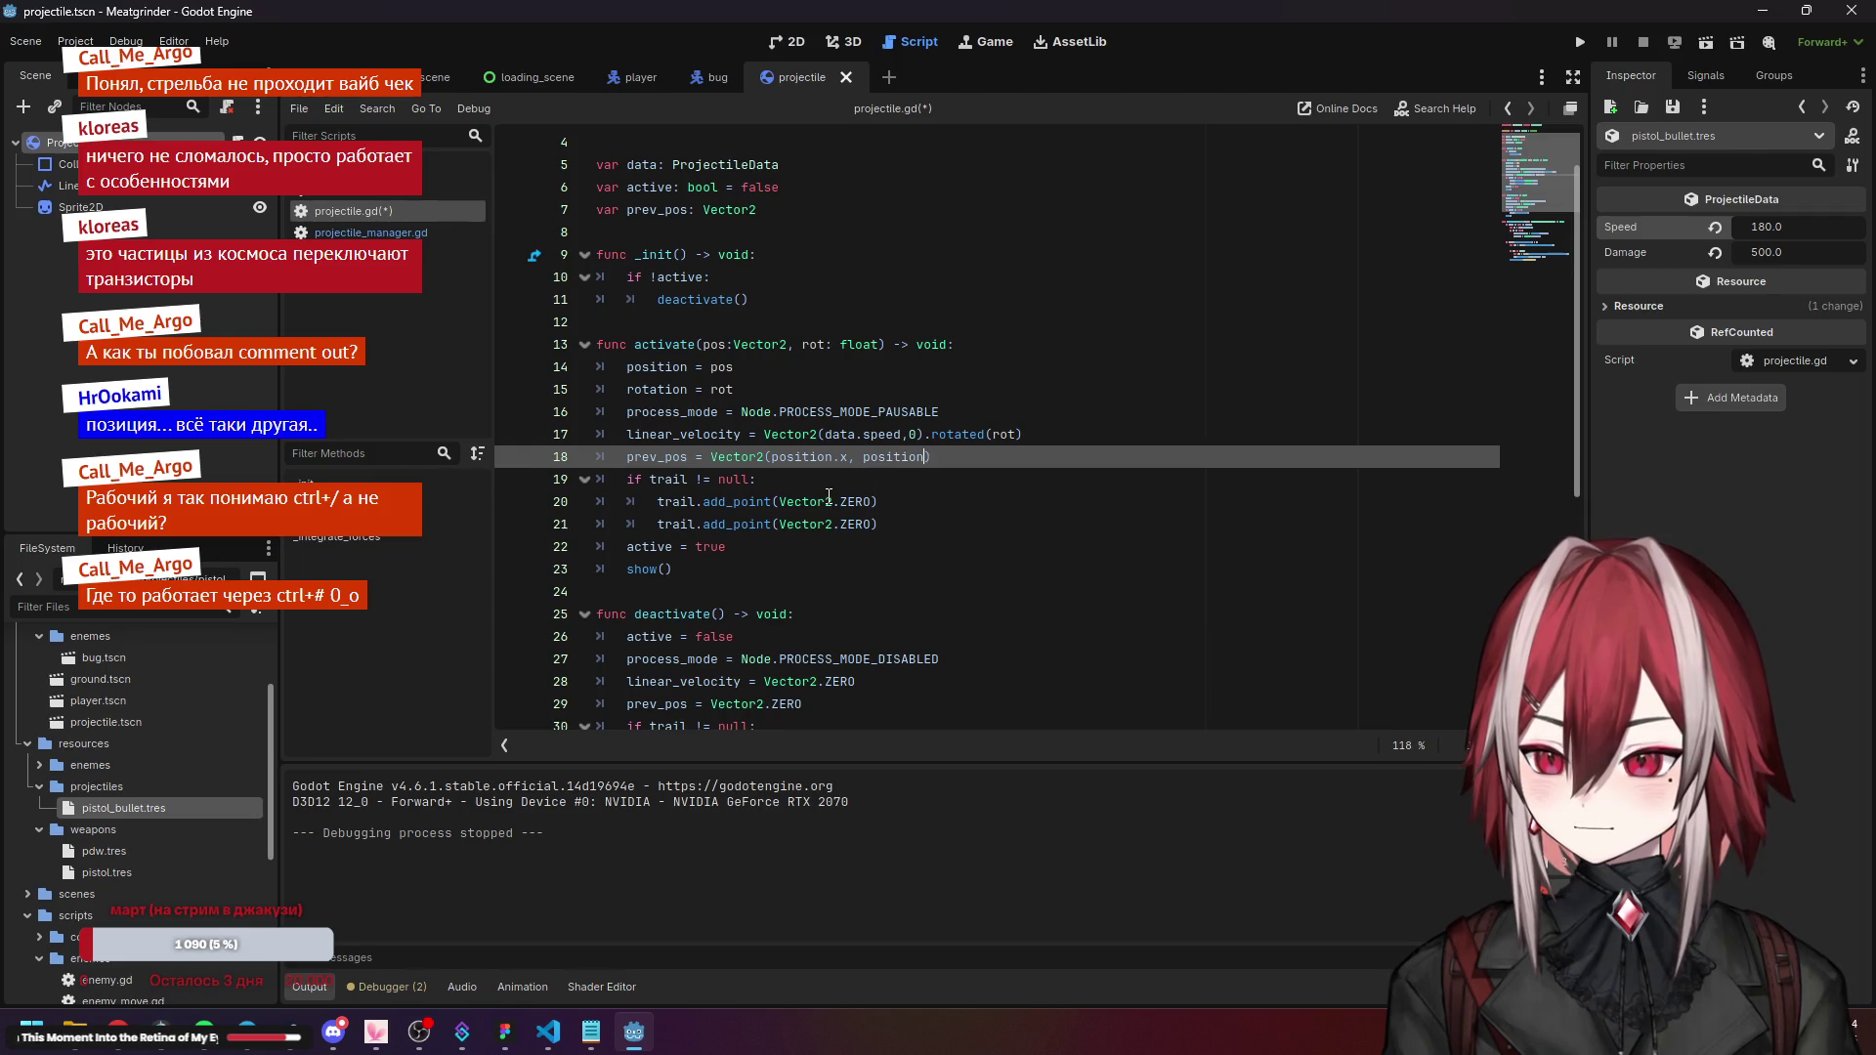
left_click(1172, 371)
key("ctrl+s")
Review the activate, deactivate and _integrate_forces code in projectile.gd.
left_click(902, 502)
scroll(903, 469, "down", 4)
left_click(691, 411)
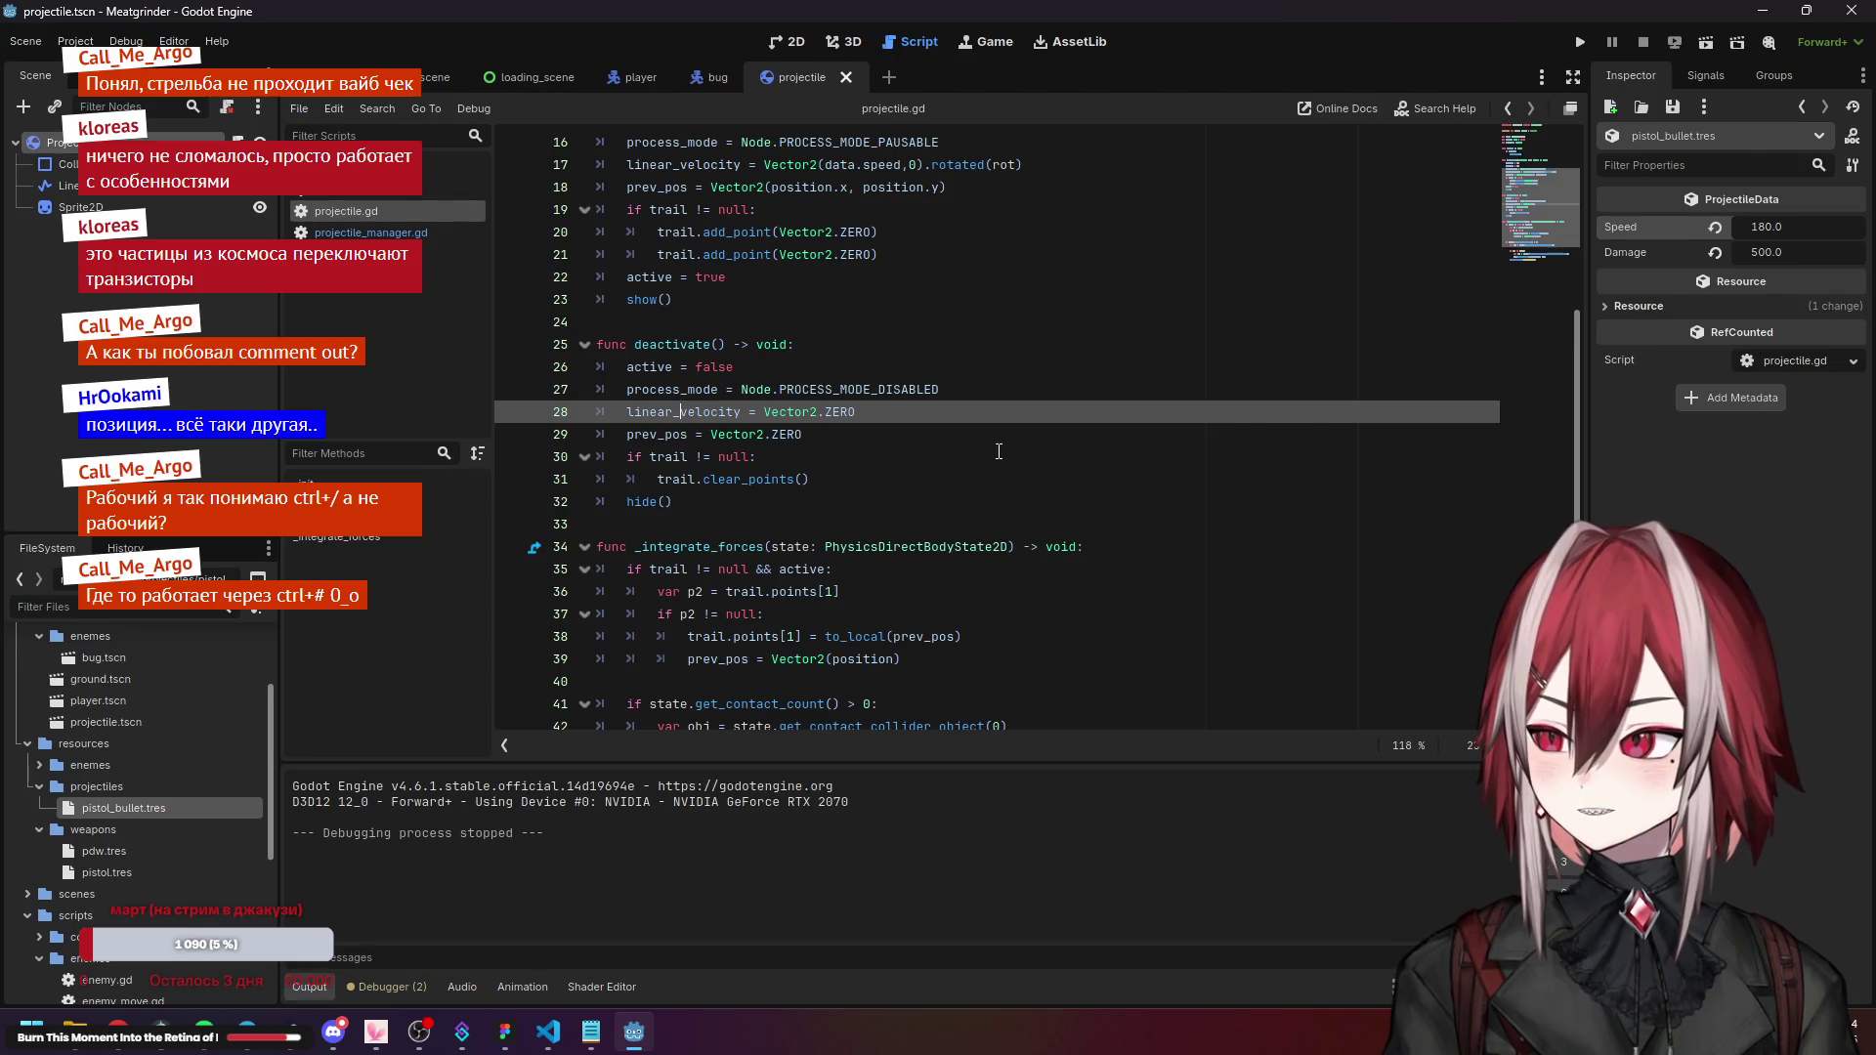
scroll(905, 443, "down", 2)
left_click(801, 412)
left_click(820, 547)
left_click(820, 636)
left_click(838, 658)
left_click(820, 547)
scroll(742, 440, "up", 4)
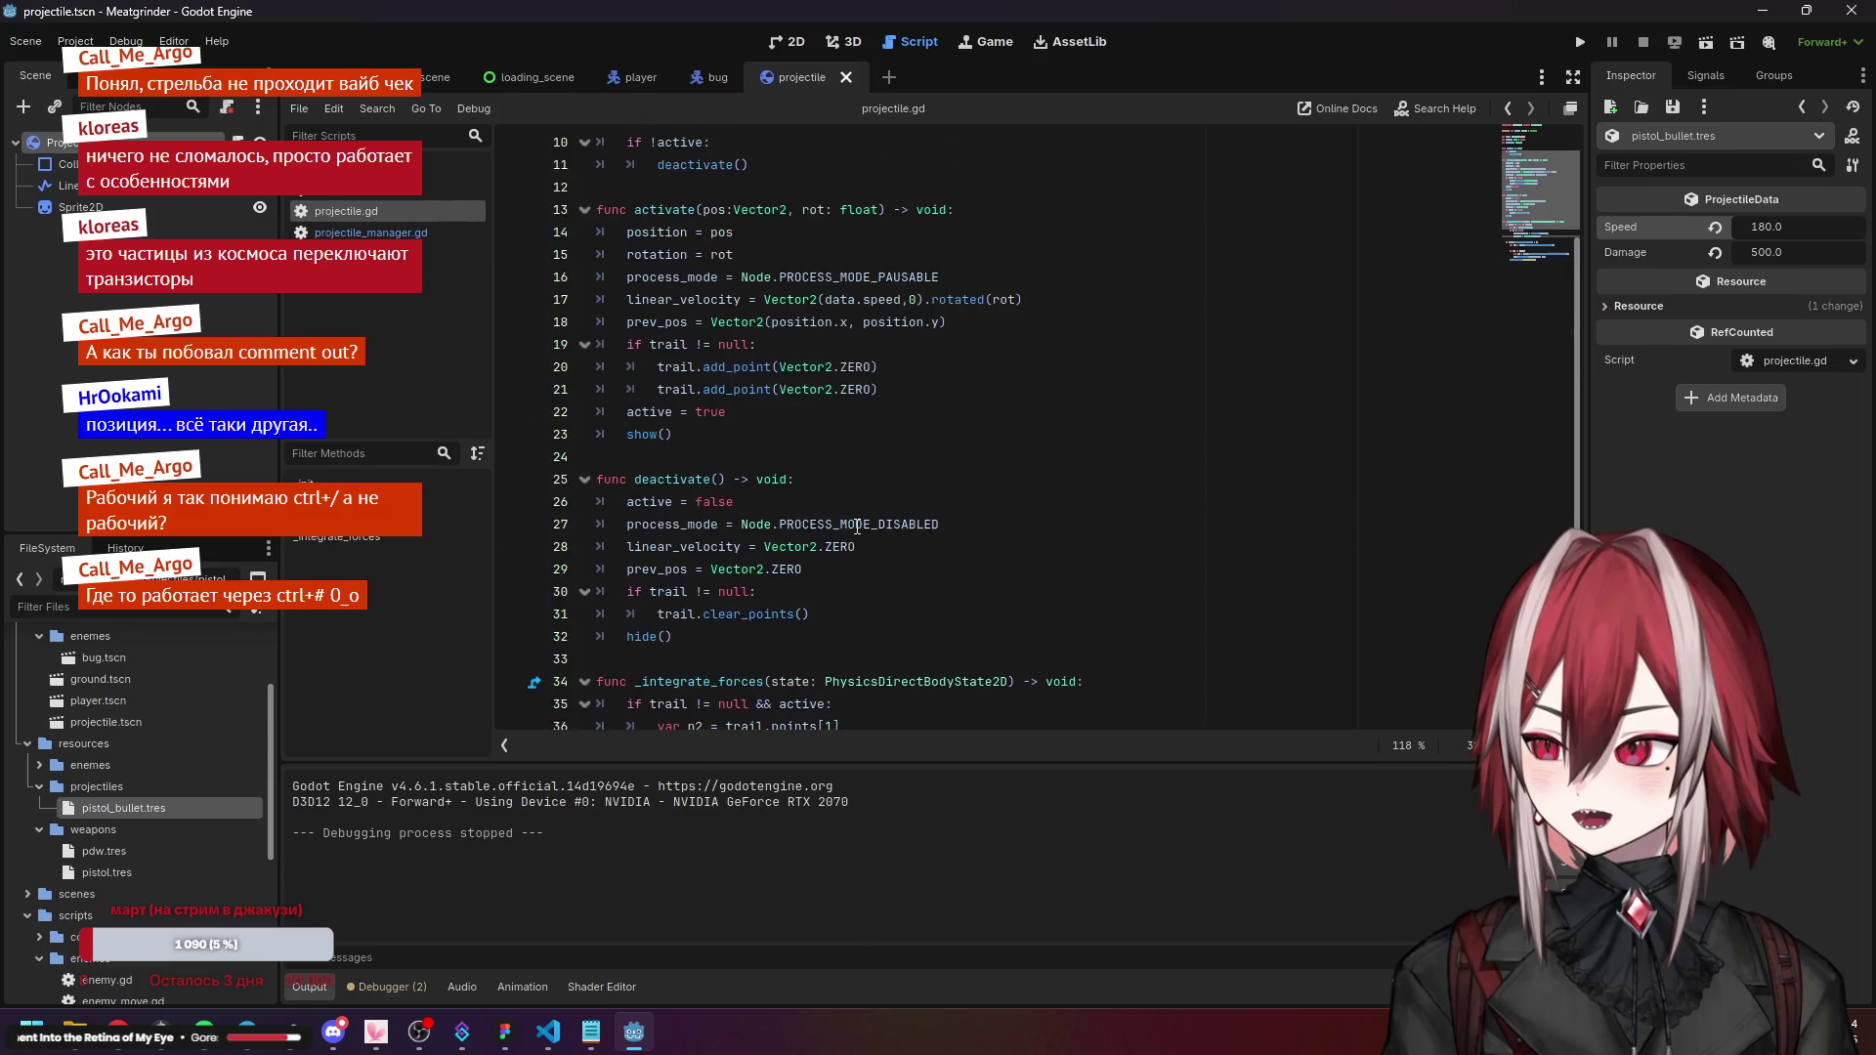
Paste Vector2(position.x, position.y) over line 39's Vector2(position) and run the game.
left_click_drag(712, 323, 1010, 321)
key("ctrl+c")
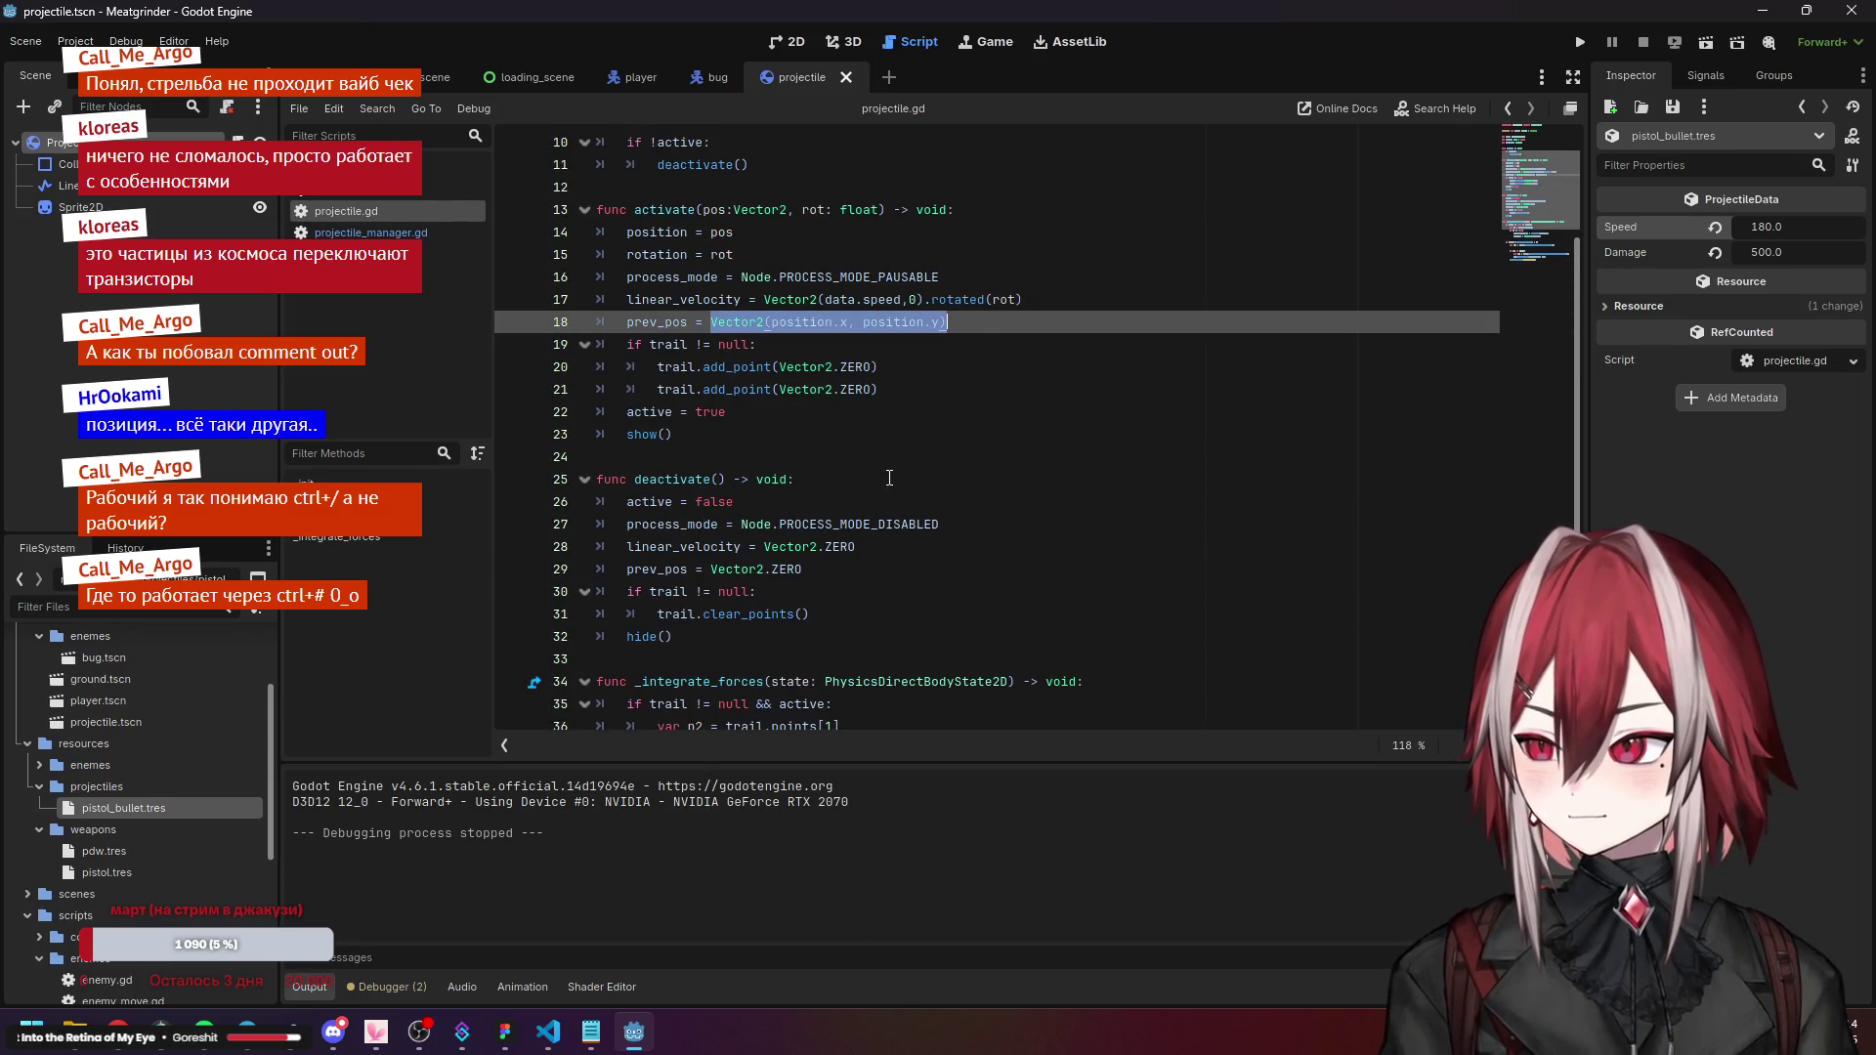
scroll(748, 565, "down", 3)
left_click_drag(770, 591, 900, 591)
key("ctrl+v")
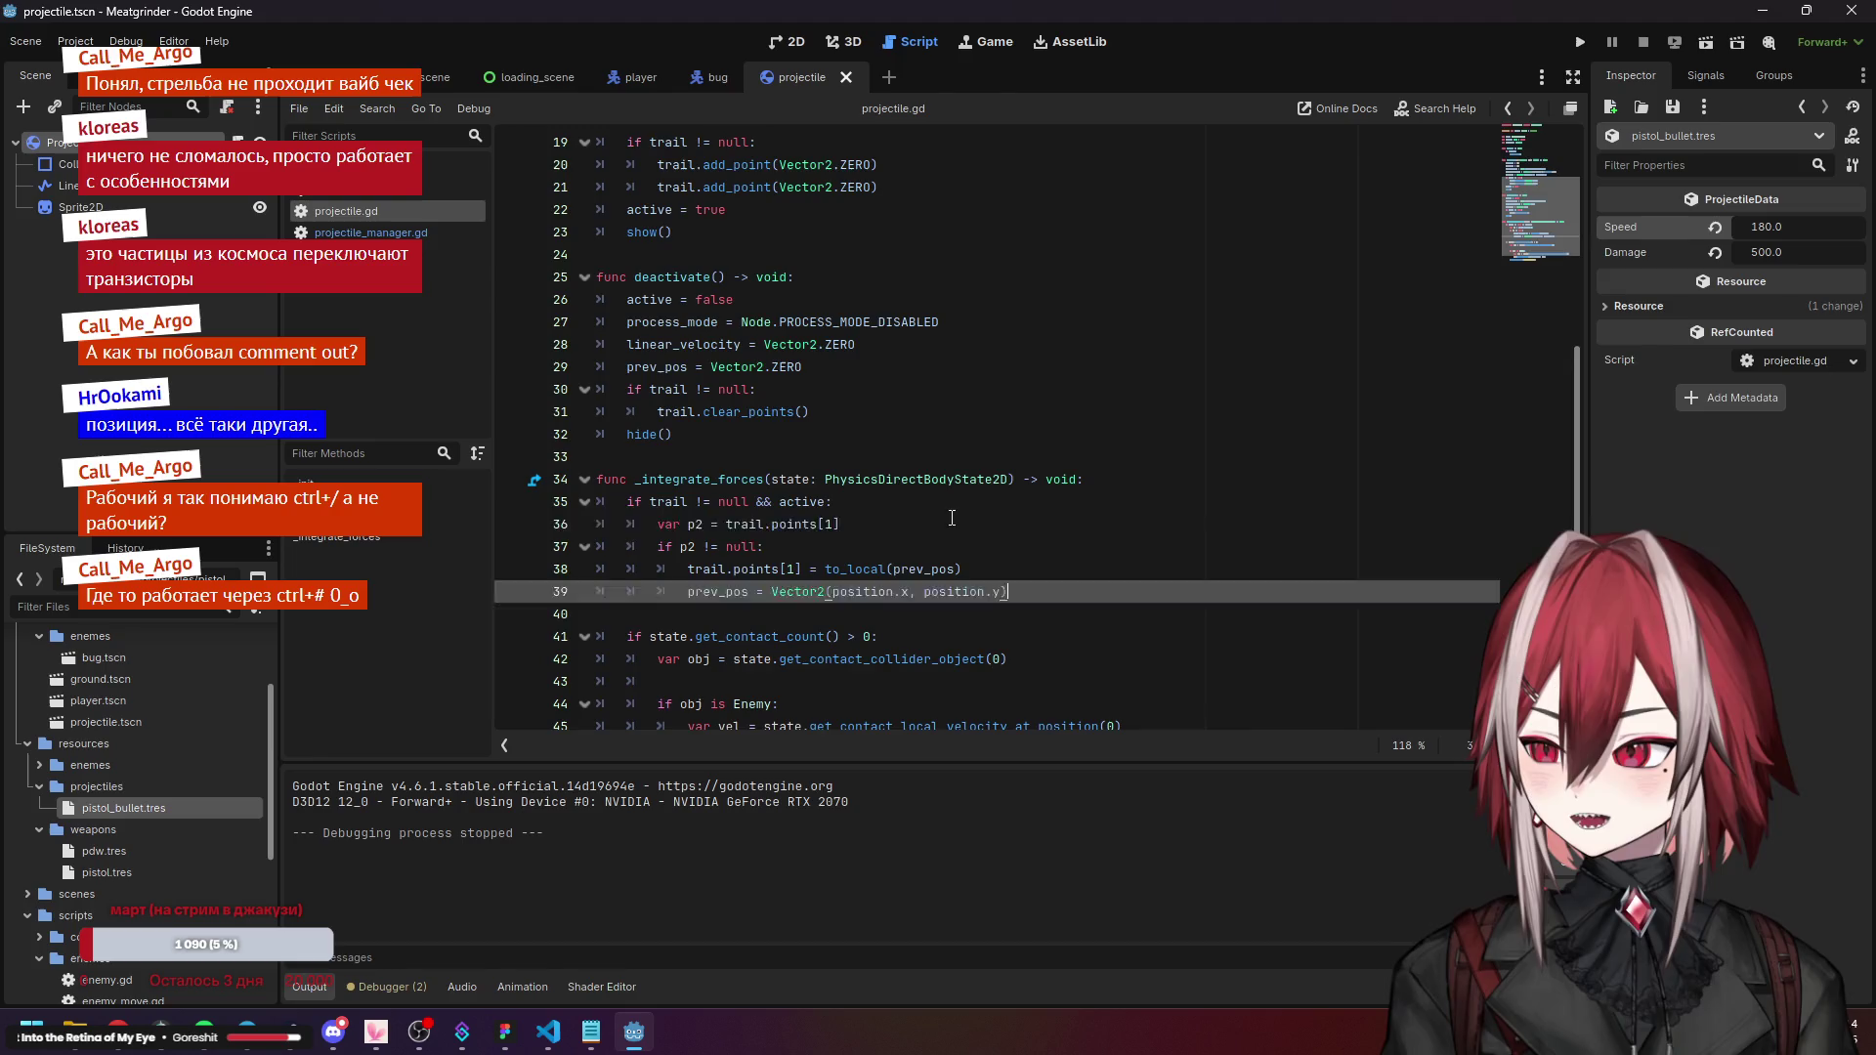
scroll(981, 524, "up", 5)
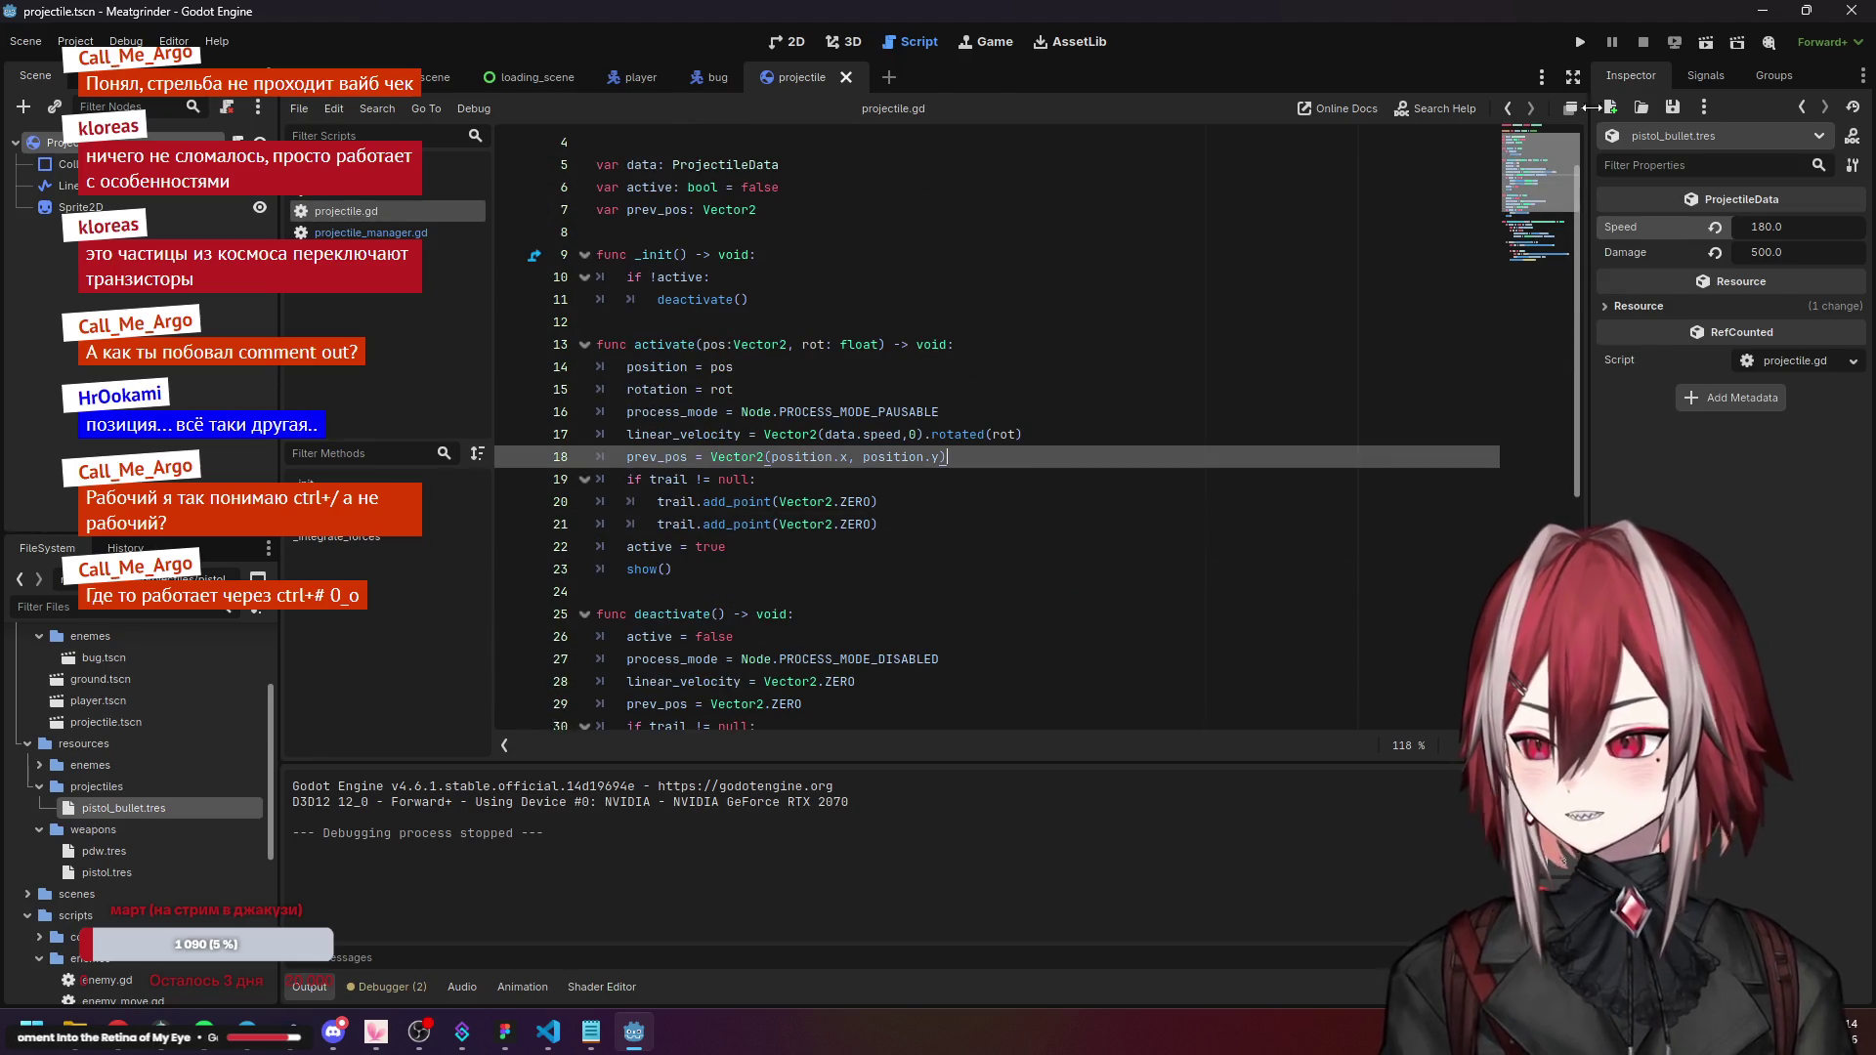
left_click(1580, 42)
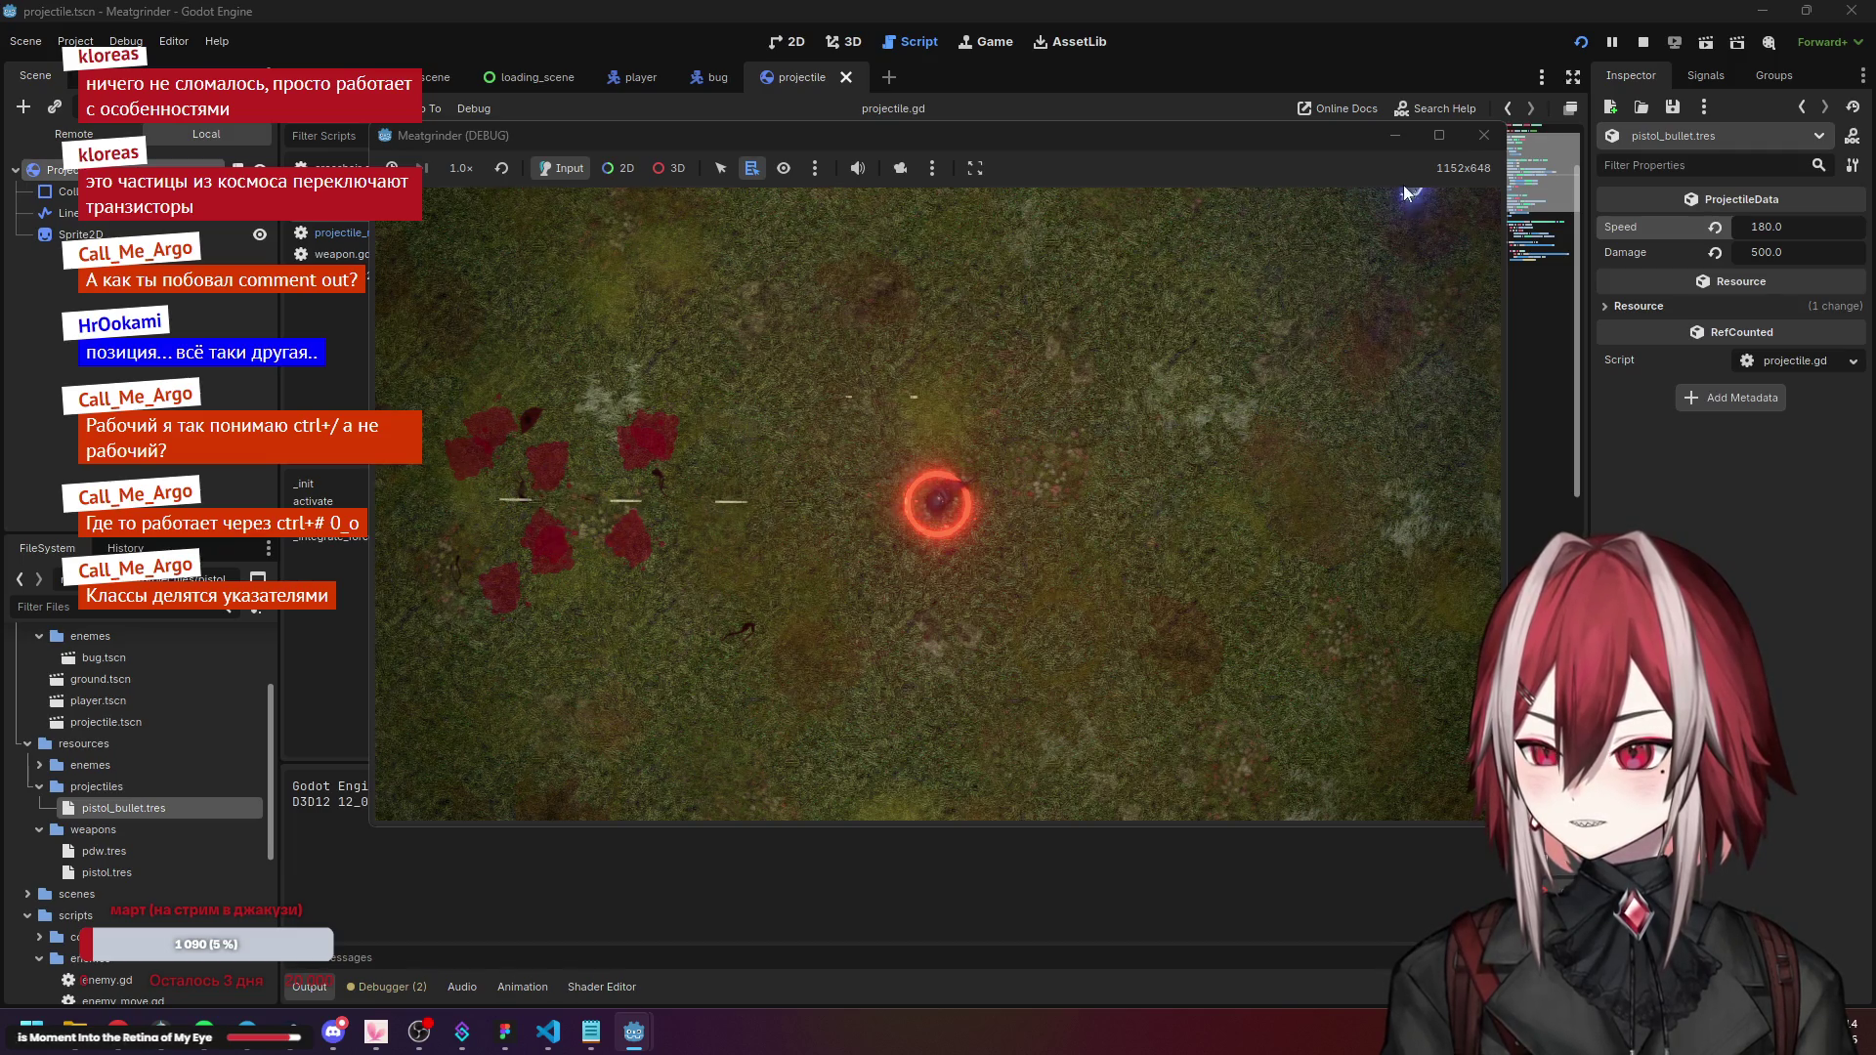
left_click(1484, 135)
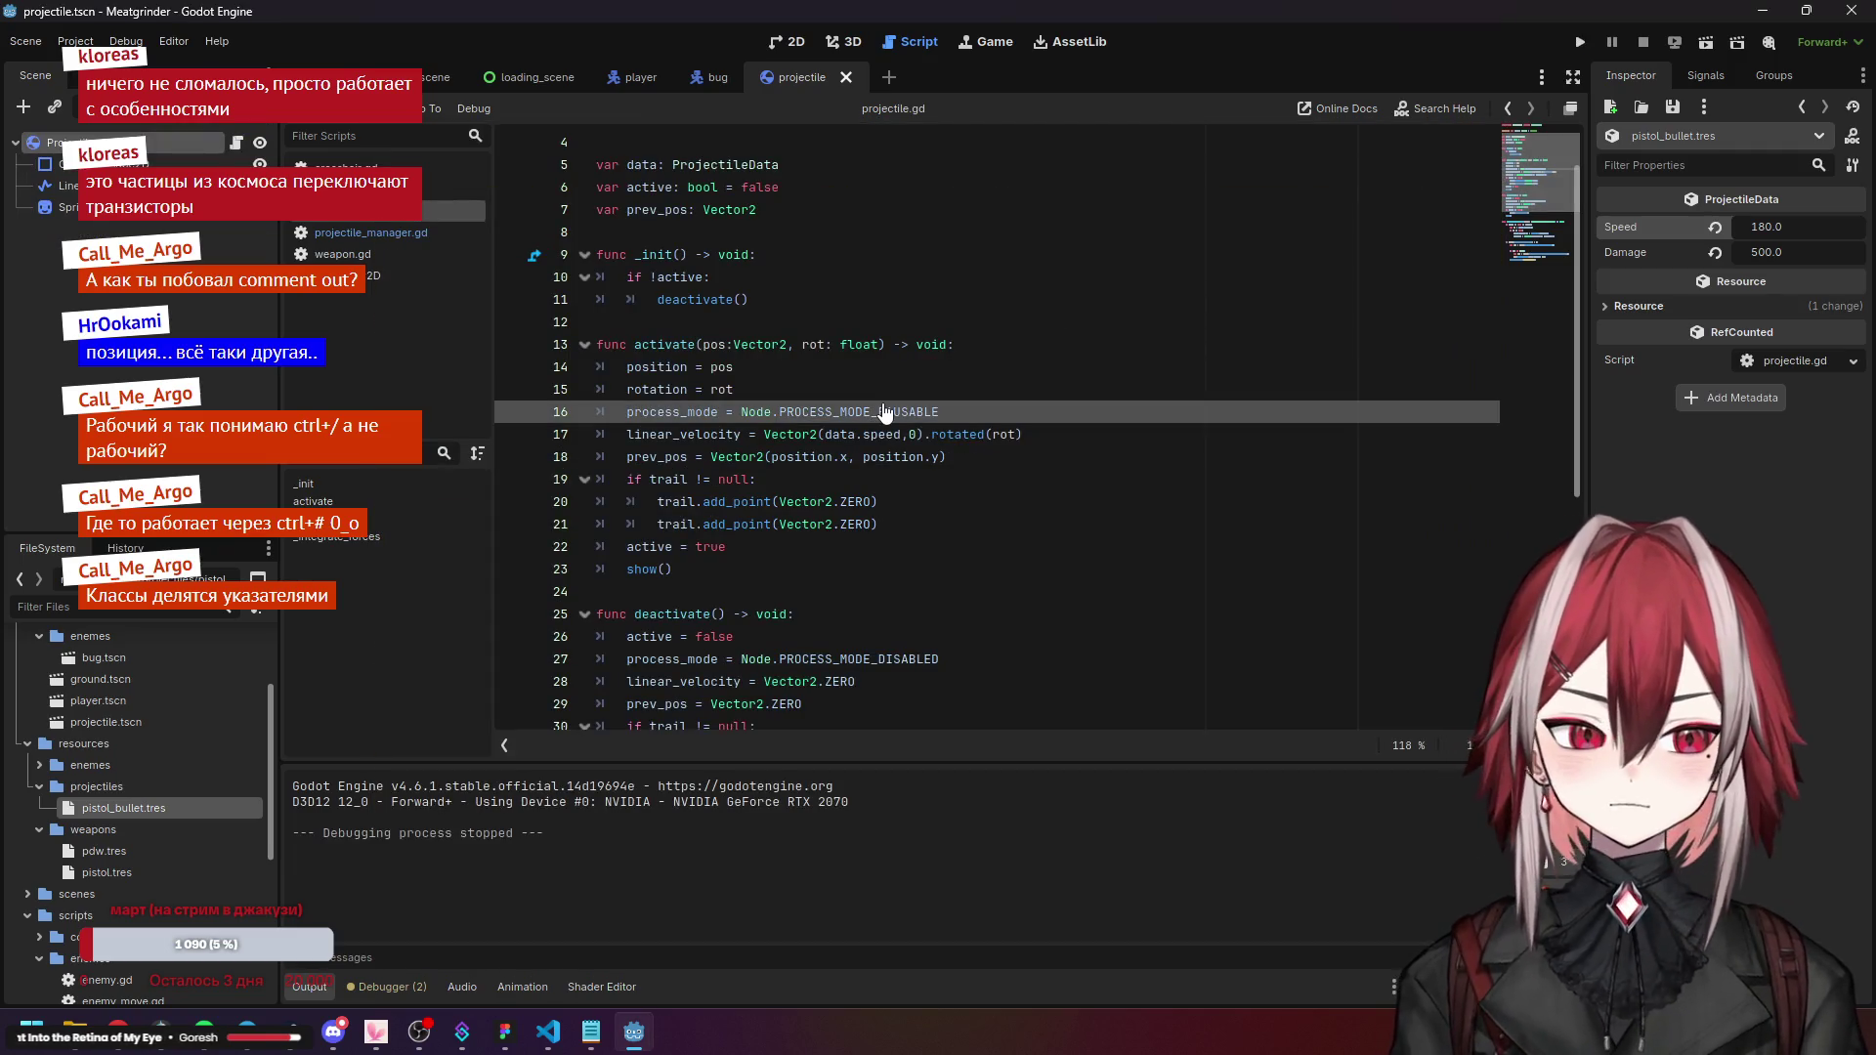
Review the prev_pos and trail code in activate, deactivate and _integrate_forces.
left_click(860, 452)
left_click(851, 479)
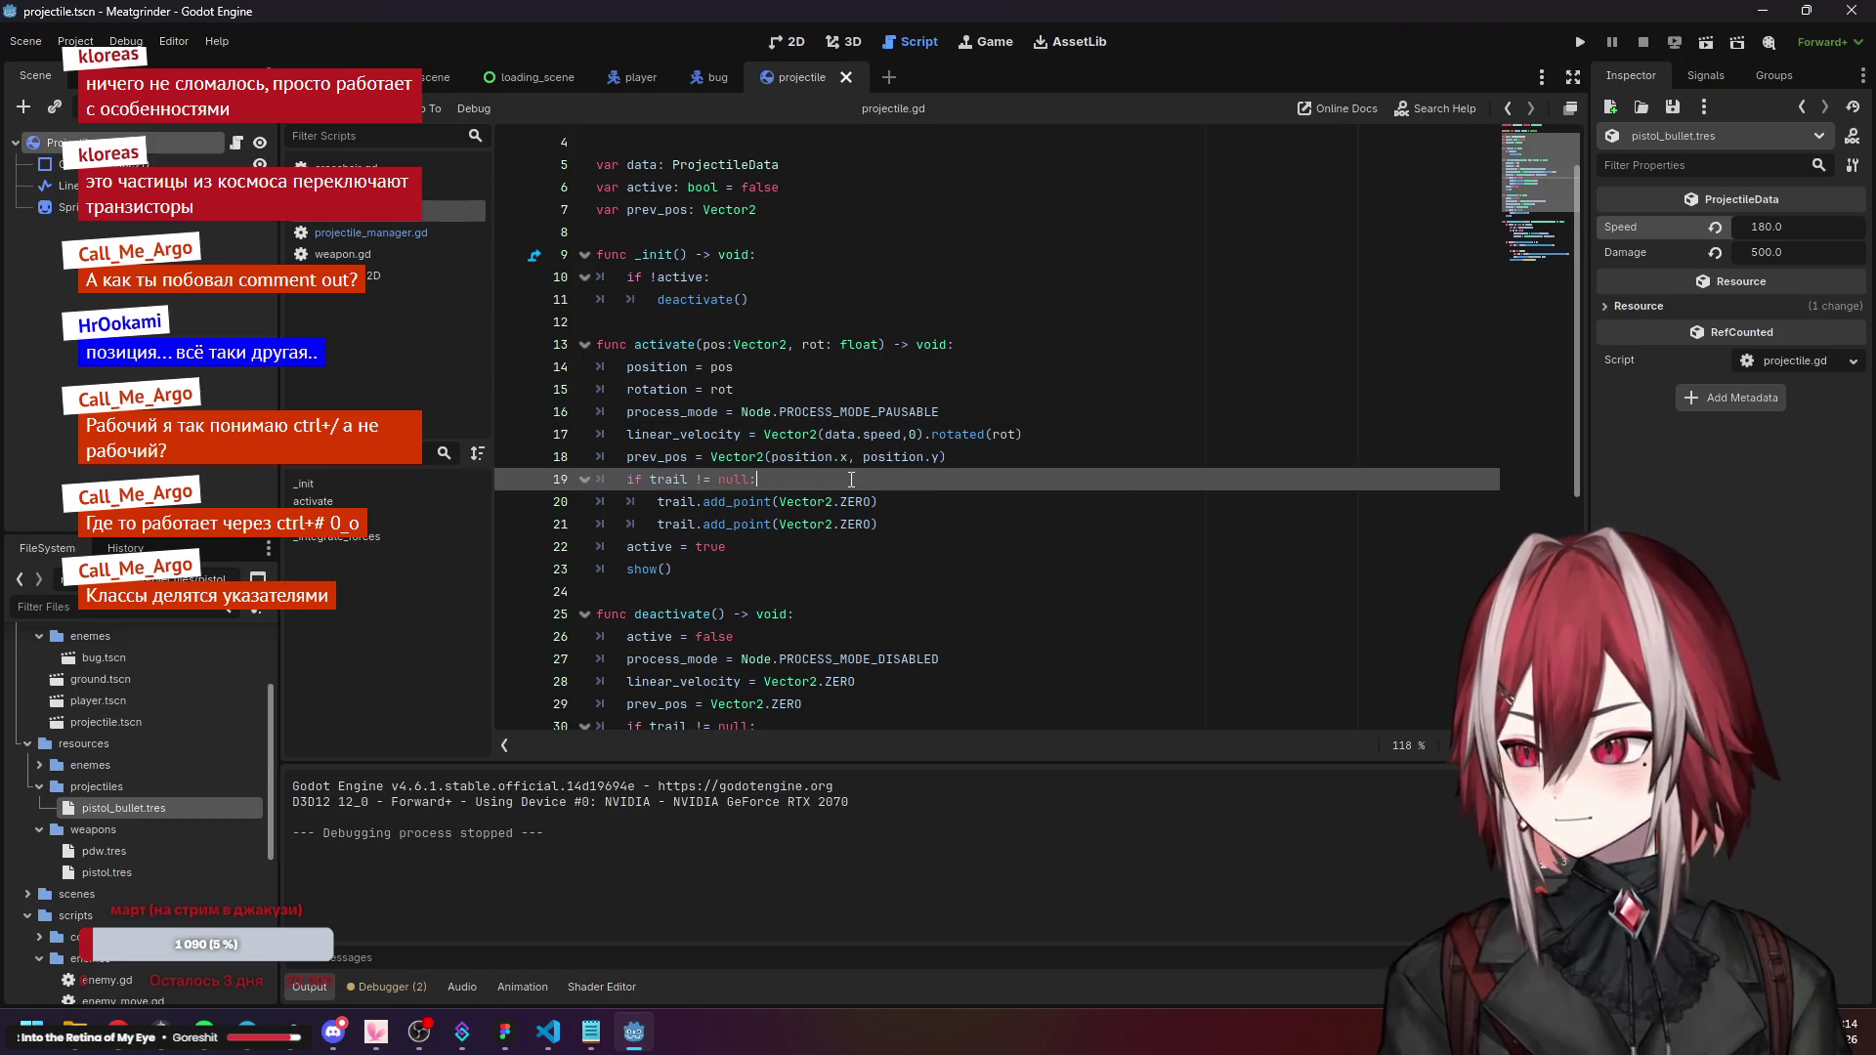
scroll(851, 470, "down", 3)
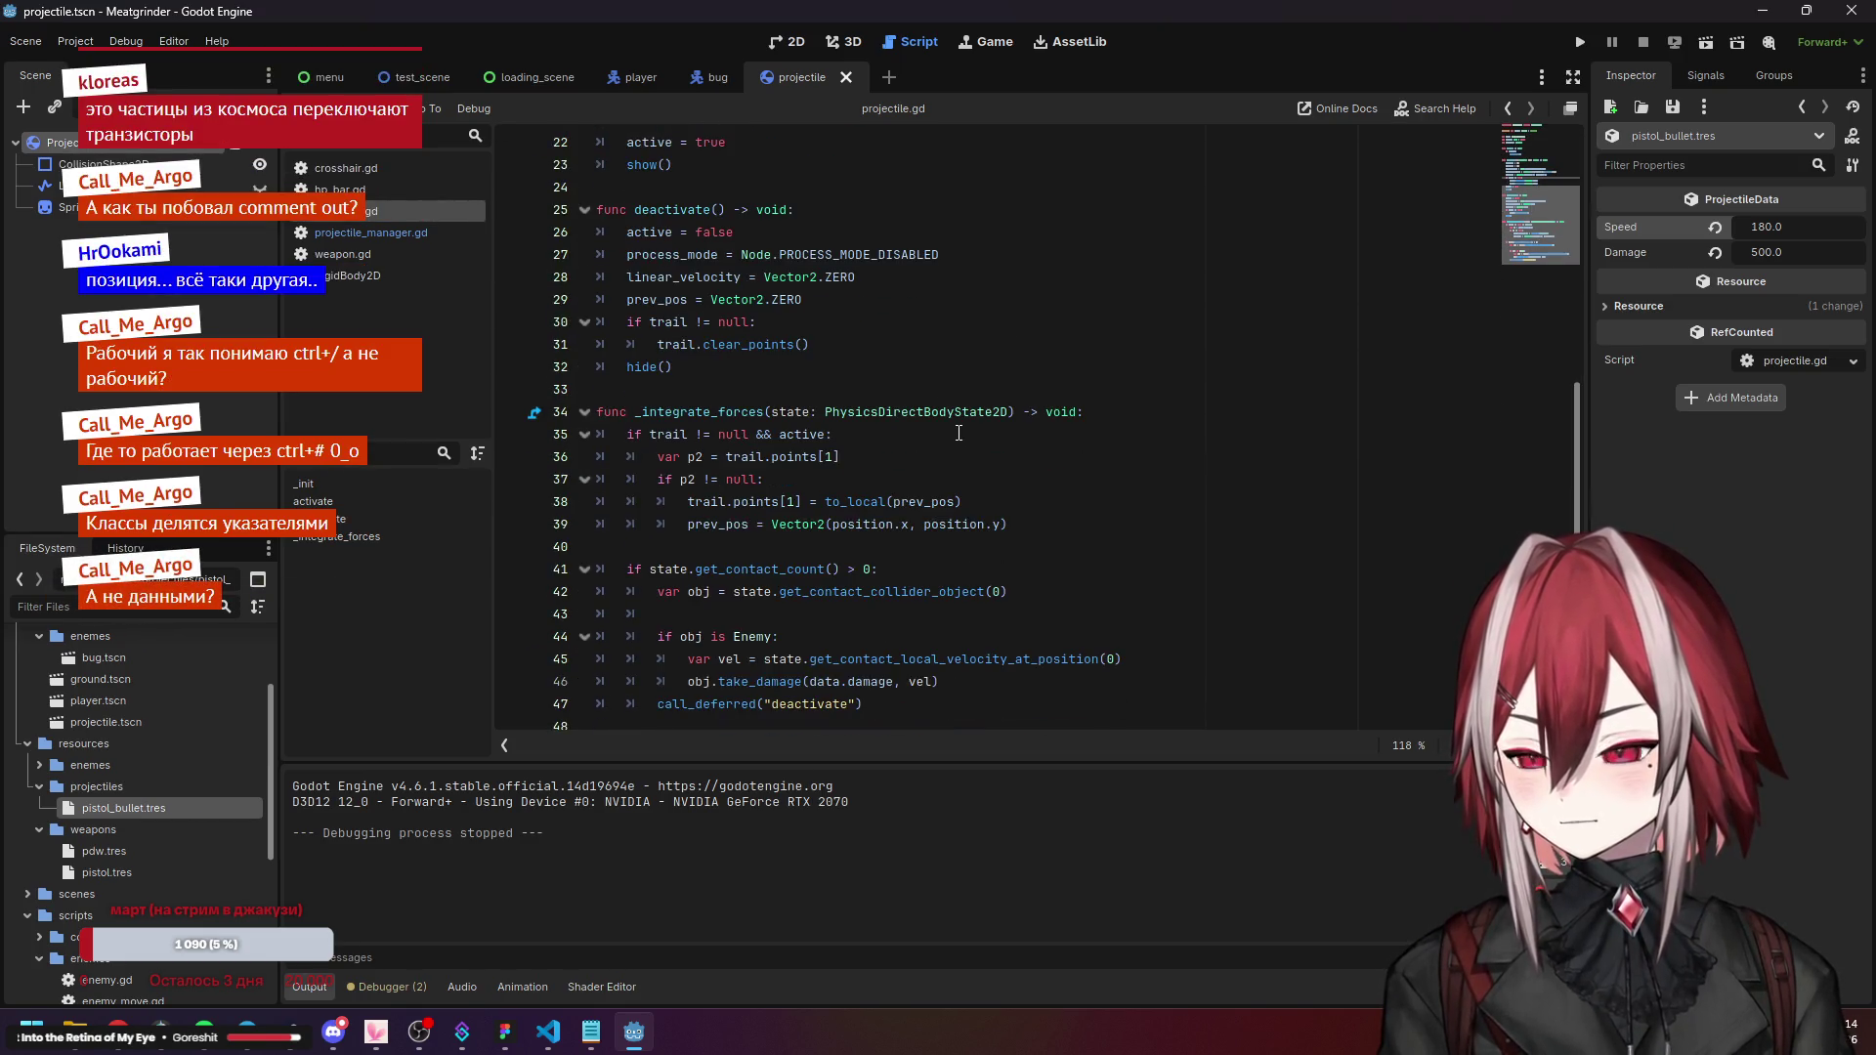
scroll(957, 433, "up", 3)
scroll(904, 472, "down", 3)
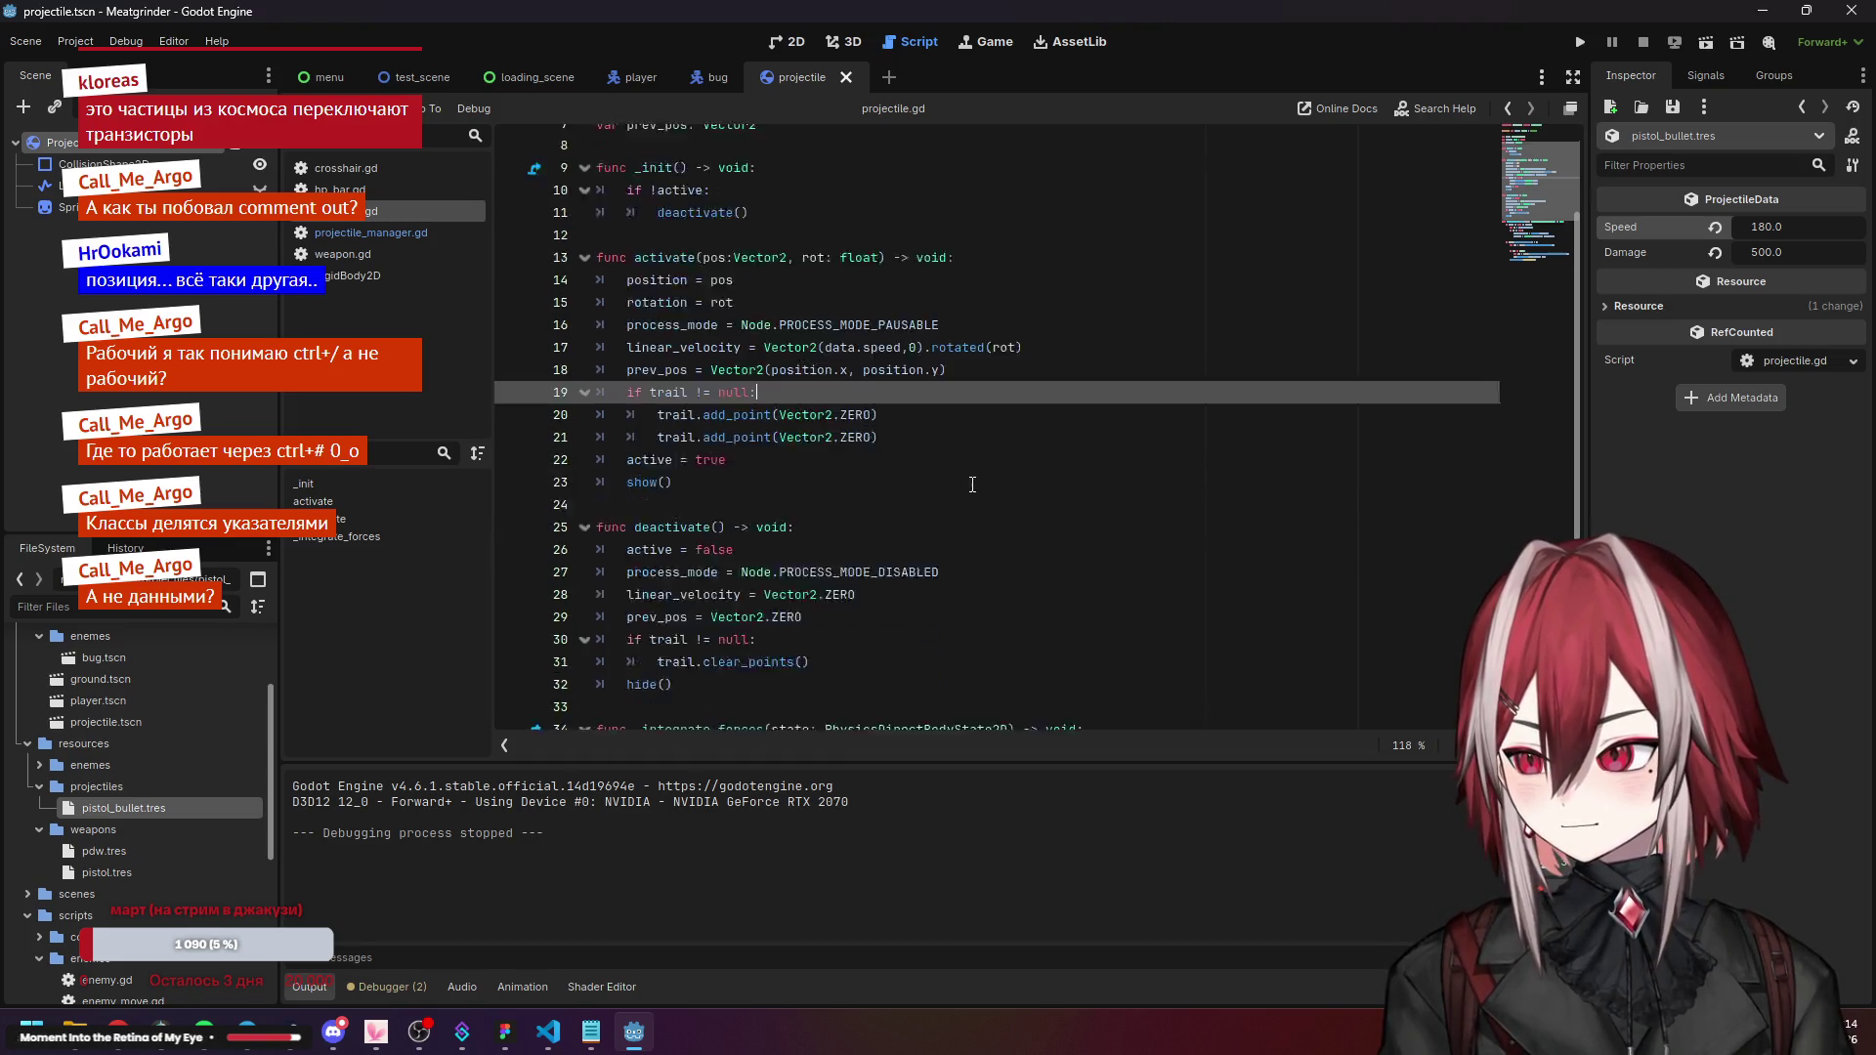
scroll(958, 450, "up", 3)
scroll(959, 450, "up", 1)
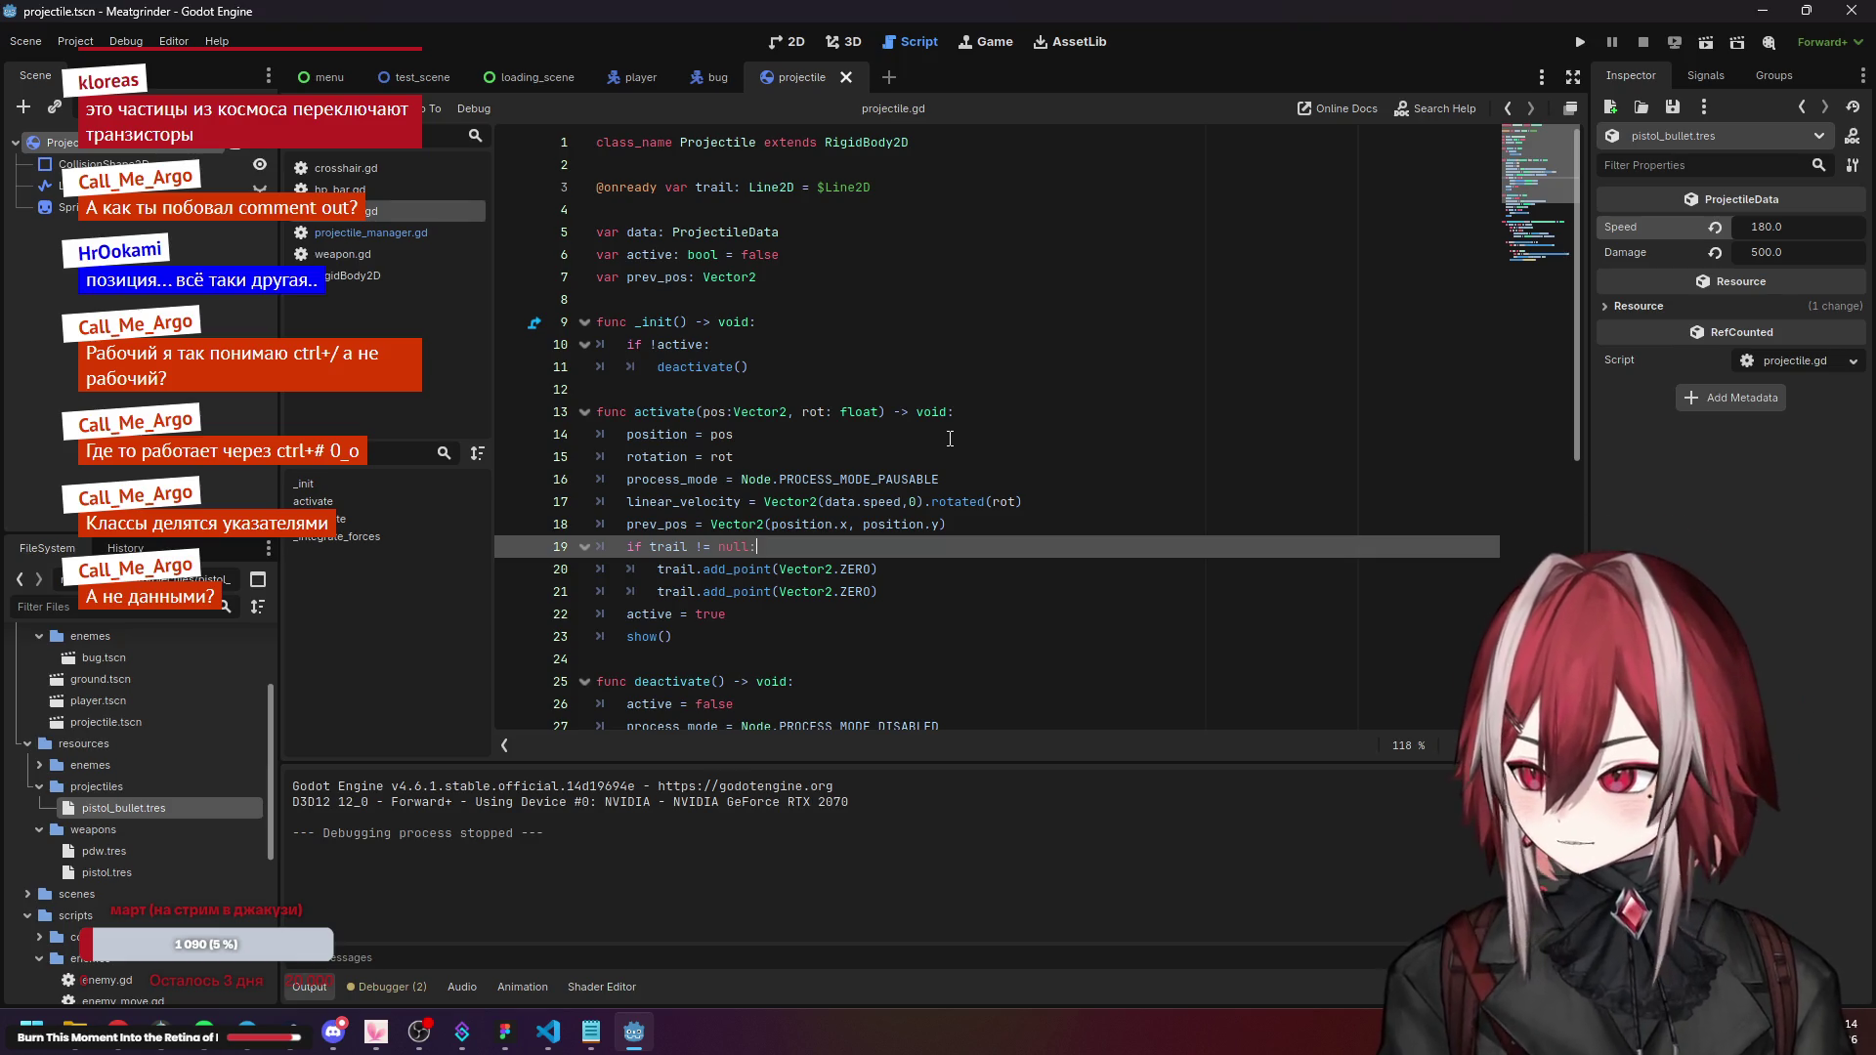
scroll(927, 522, "down", 3)
left_click(945, 398)
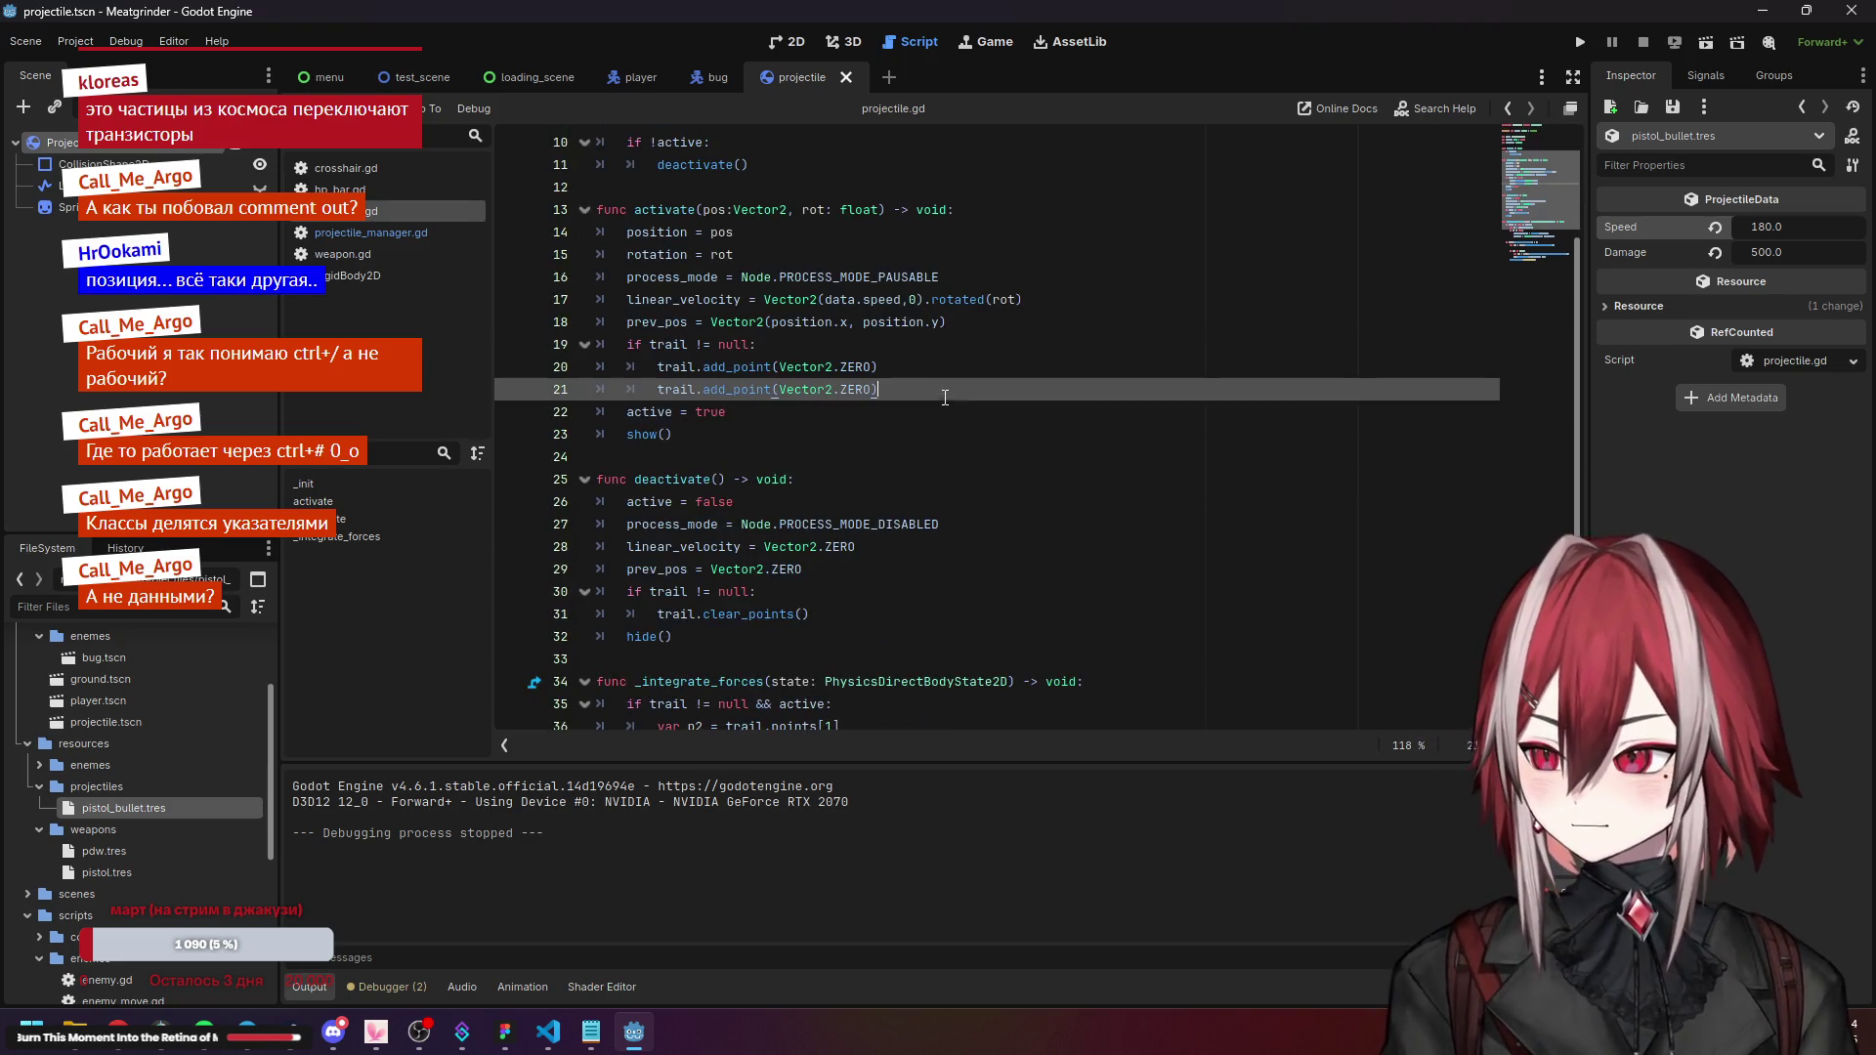
scroll(935, 322, "down", 2)
left_click(919, 344)
scroll(907, 390, "down", 2)
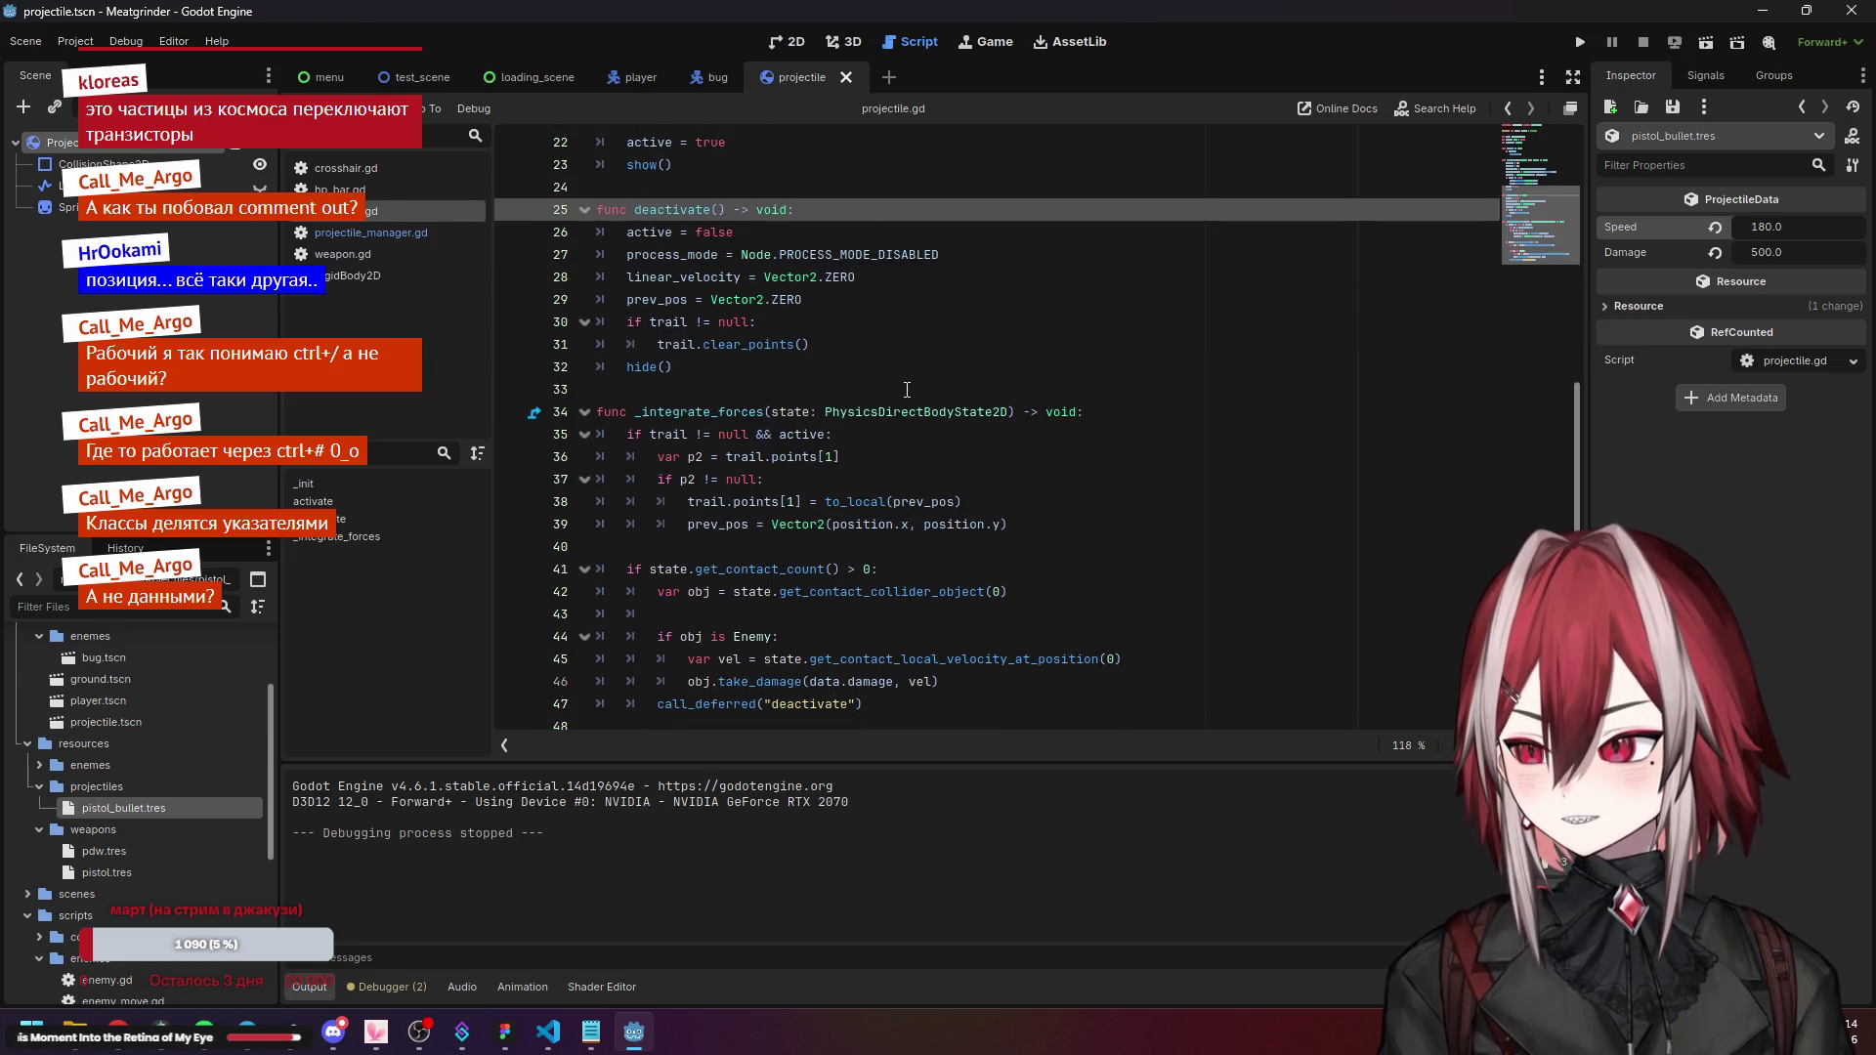
left_click(799, 484)
Set prev_pos back to Vector2(position) and rotate the launch velocity by rotation instead of rot.
left_click(880, 524)
key("ctrl+z")
scroll(998, 434, "up", 2)
key("BackSpace")
key("BackSpace")
key("BackSpace")
key("ctrl+z")
Check the edited launch velocity, trail setup and prev_pos lines in activate.
left_click(965, 384)
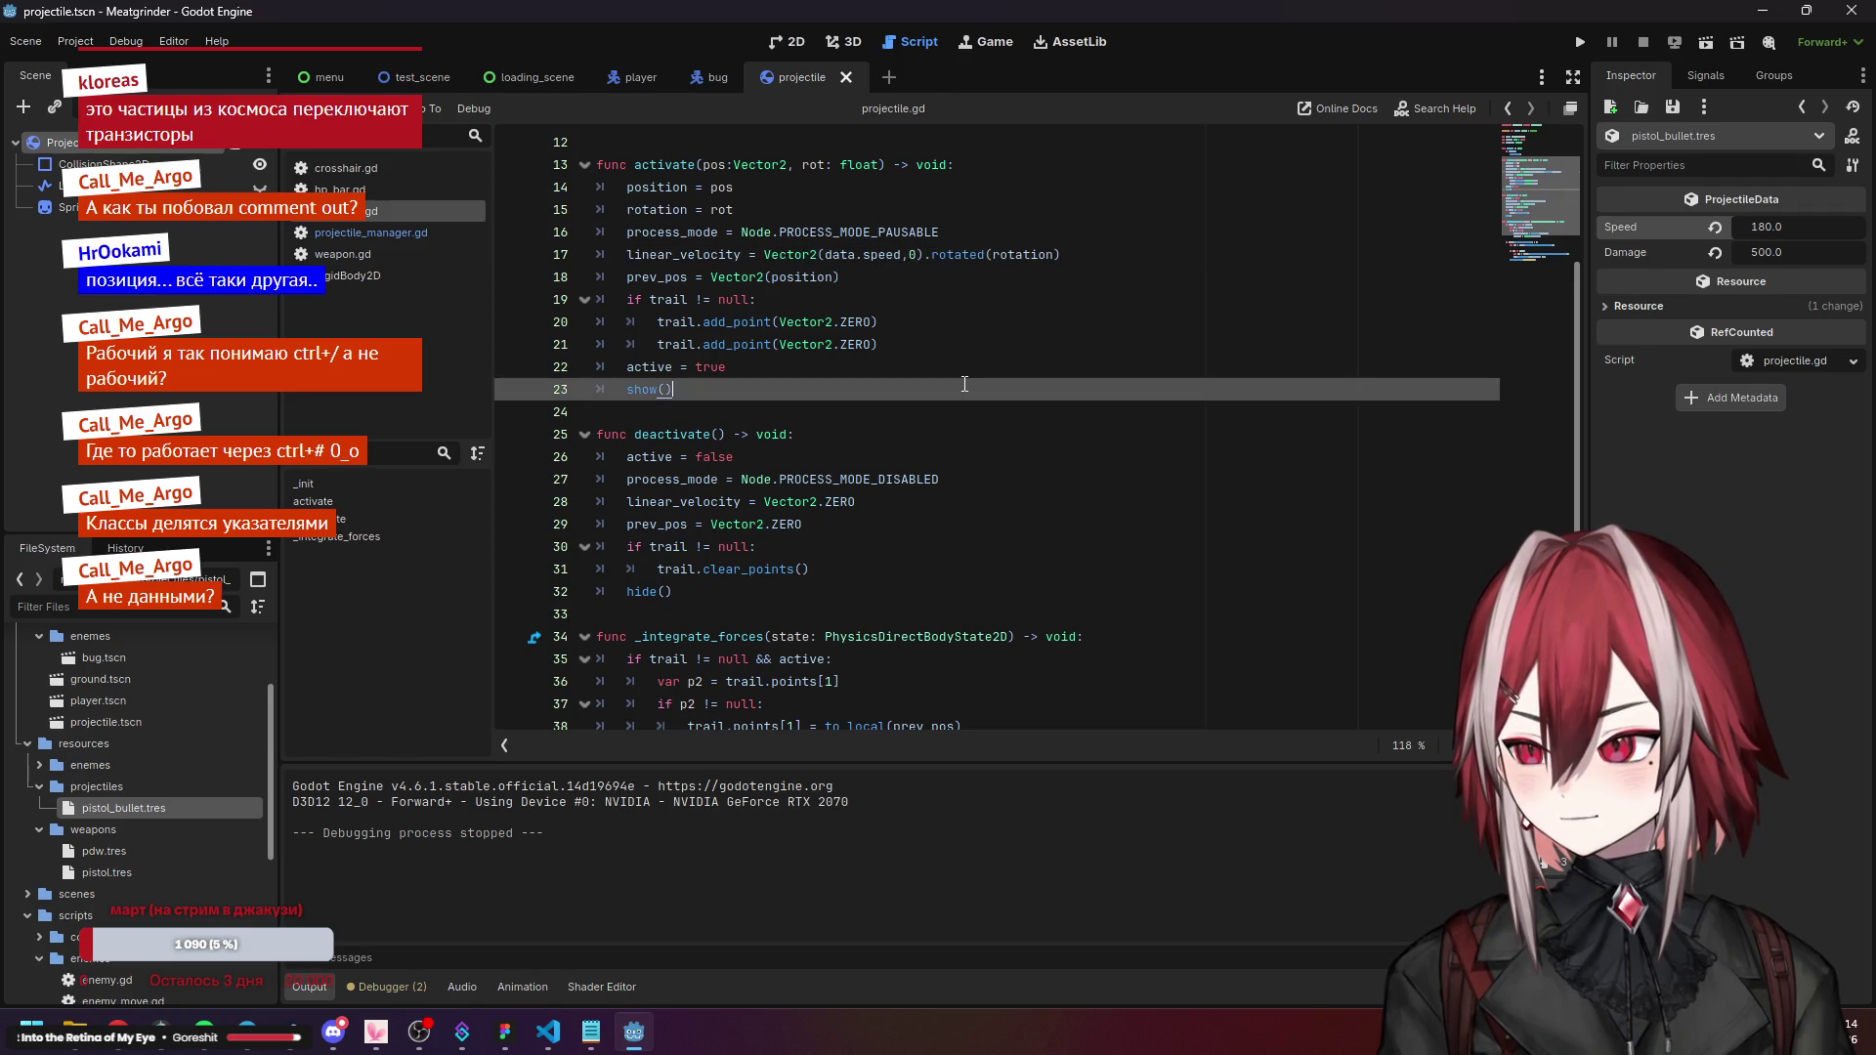
left_click(935, 343)
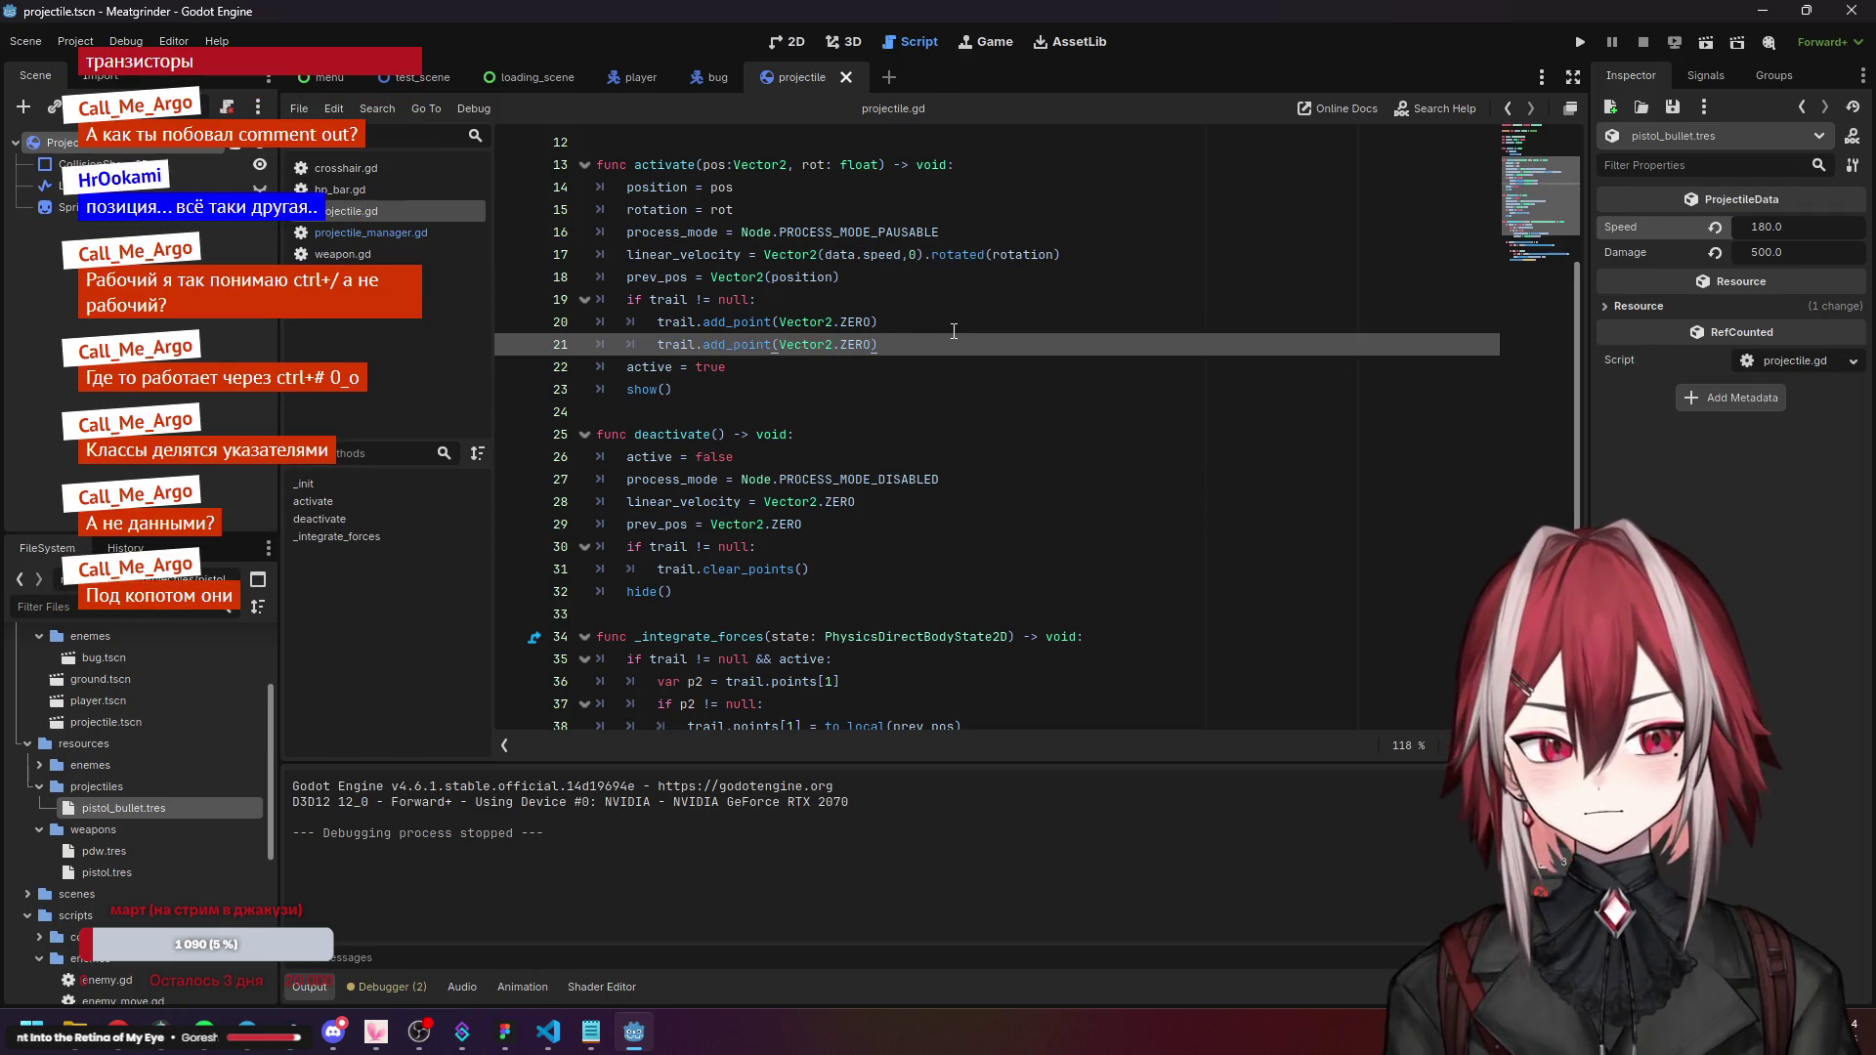
scroll(954, 331, "up", 2)
left_click(782, 390)
left_click(852, 433)
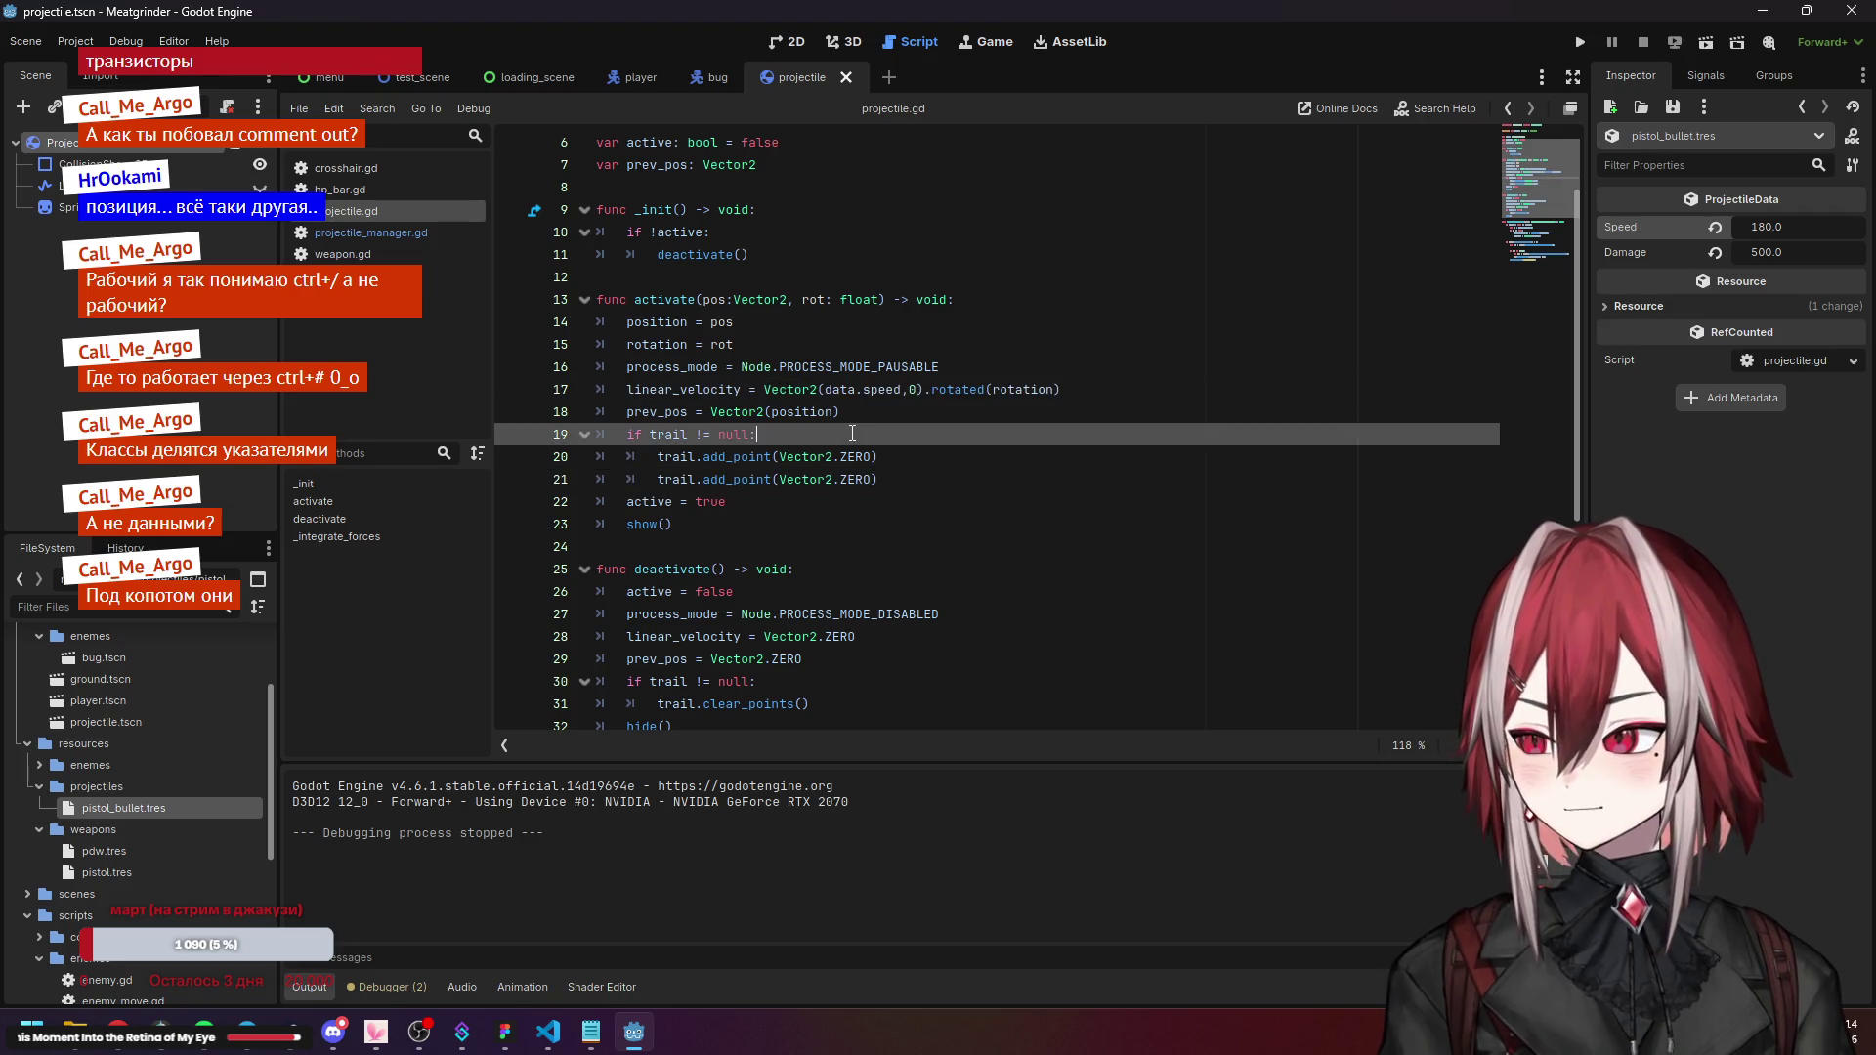
left_click(740, 454)
left_click(917, 411)
scroll(918, 411, "up", 2)
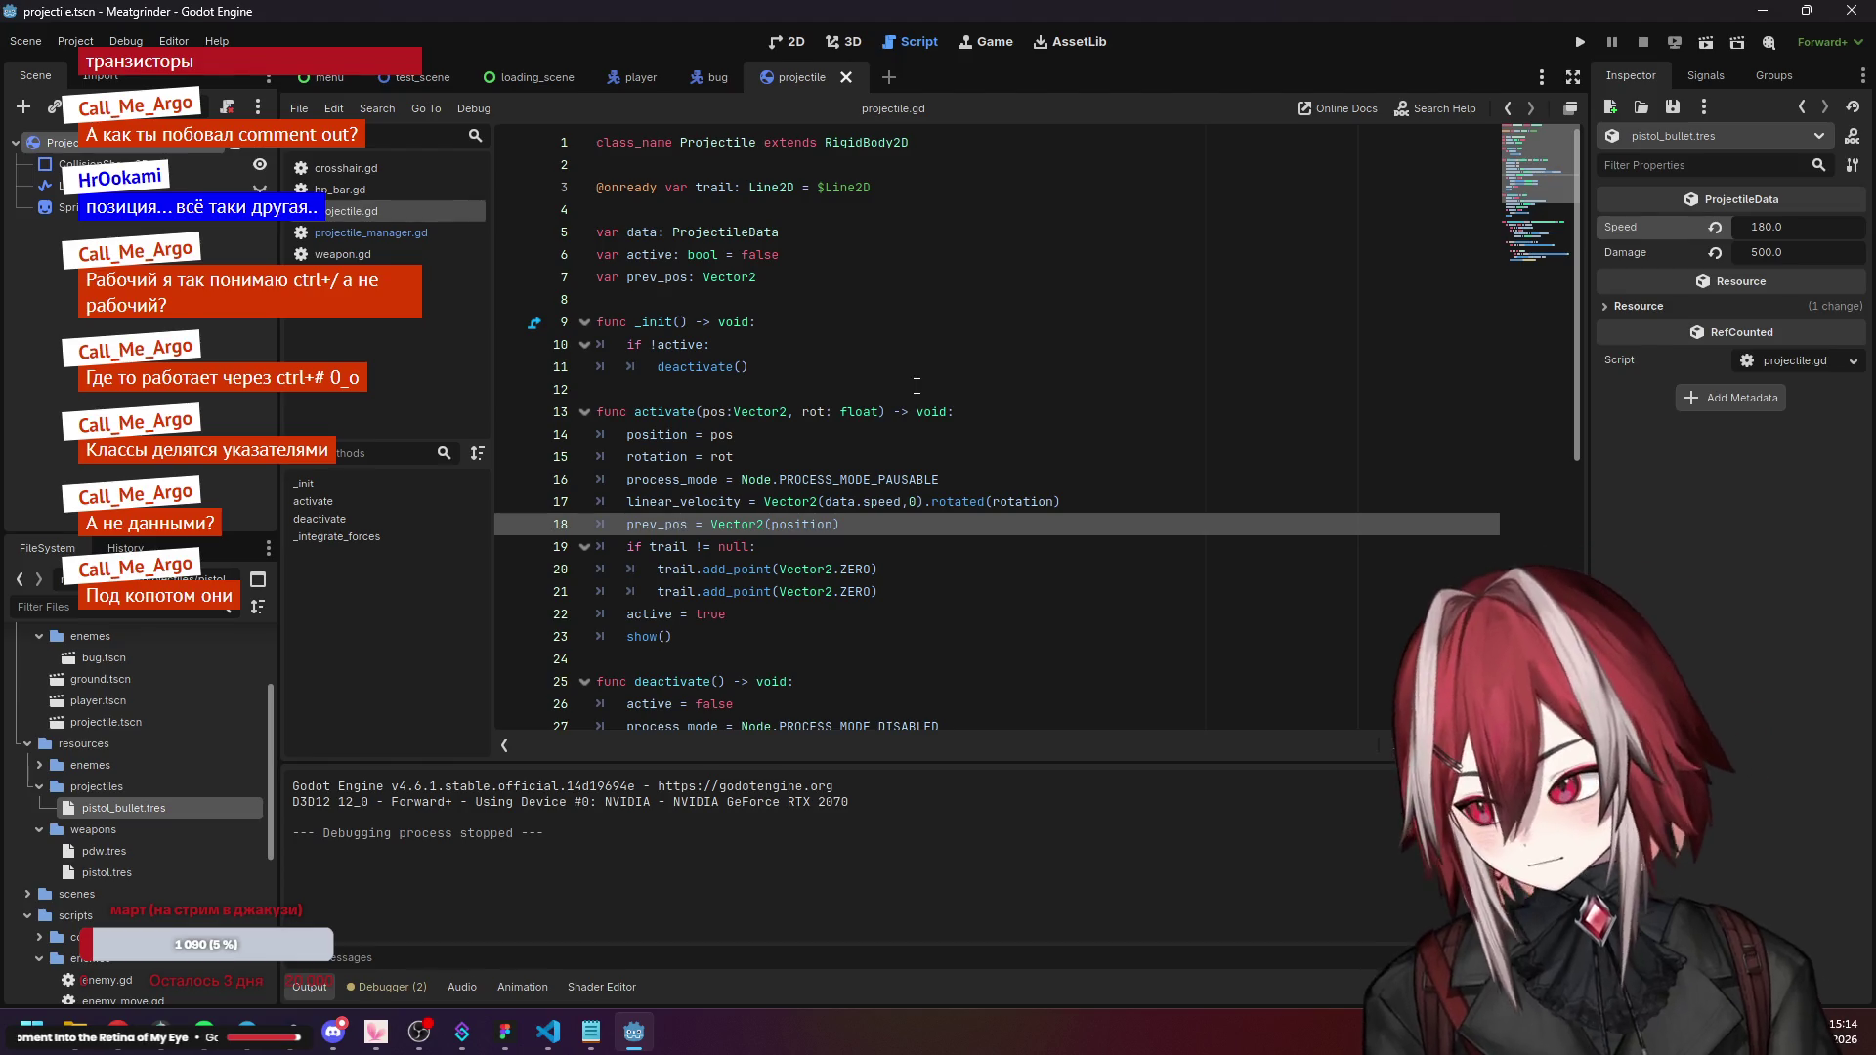
scroll(900, 390, "down", 5)
Review the deactivate function and its trail clearing.
left_click(684, 436)
left_click(699, 414)
left_click(698, 436)
left_click(668, 386)
left_click(703, 411)
left_click(733, 433)
left_click(767, 456)
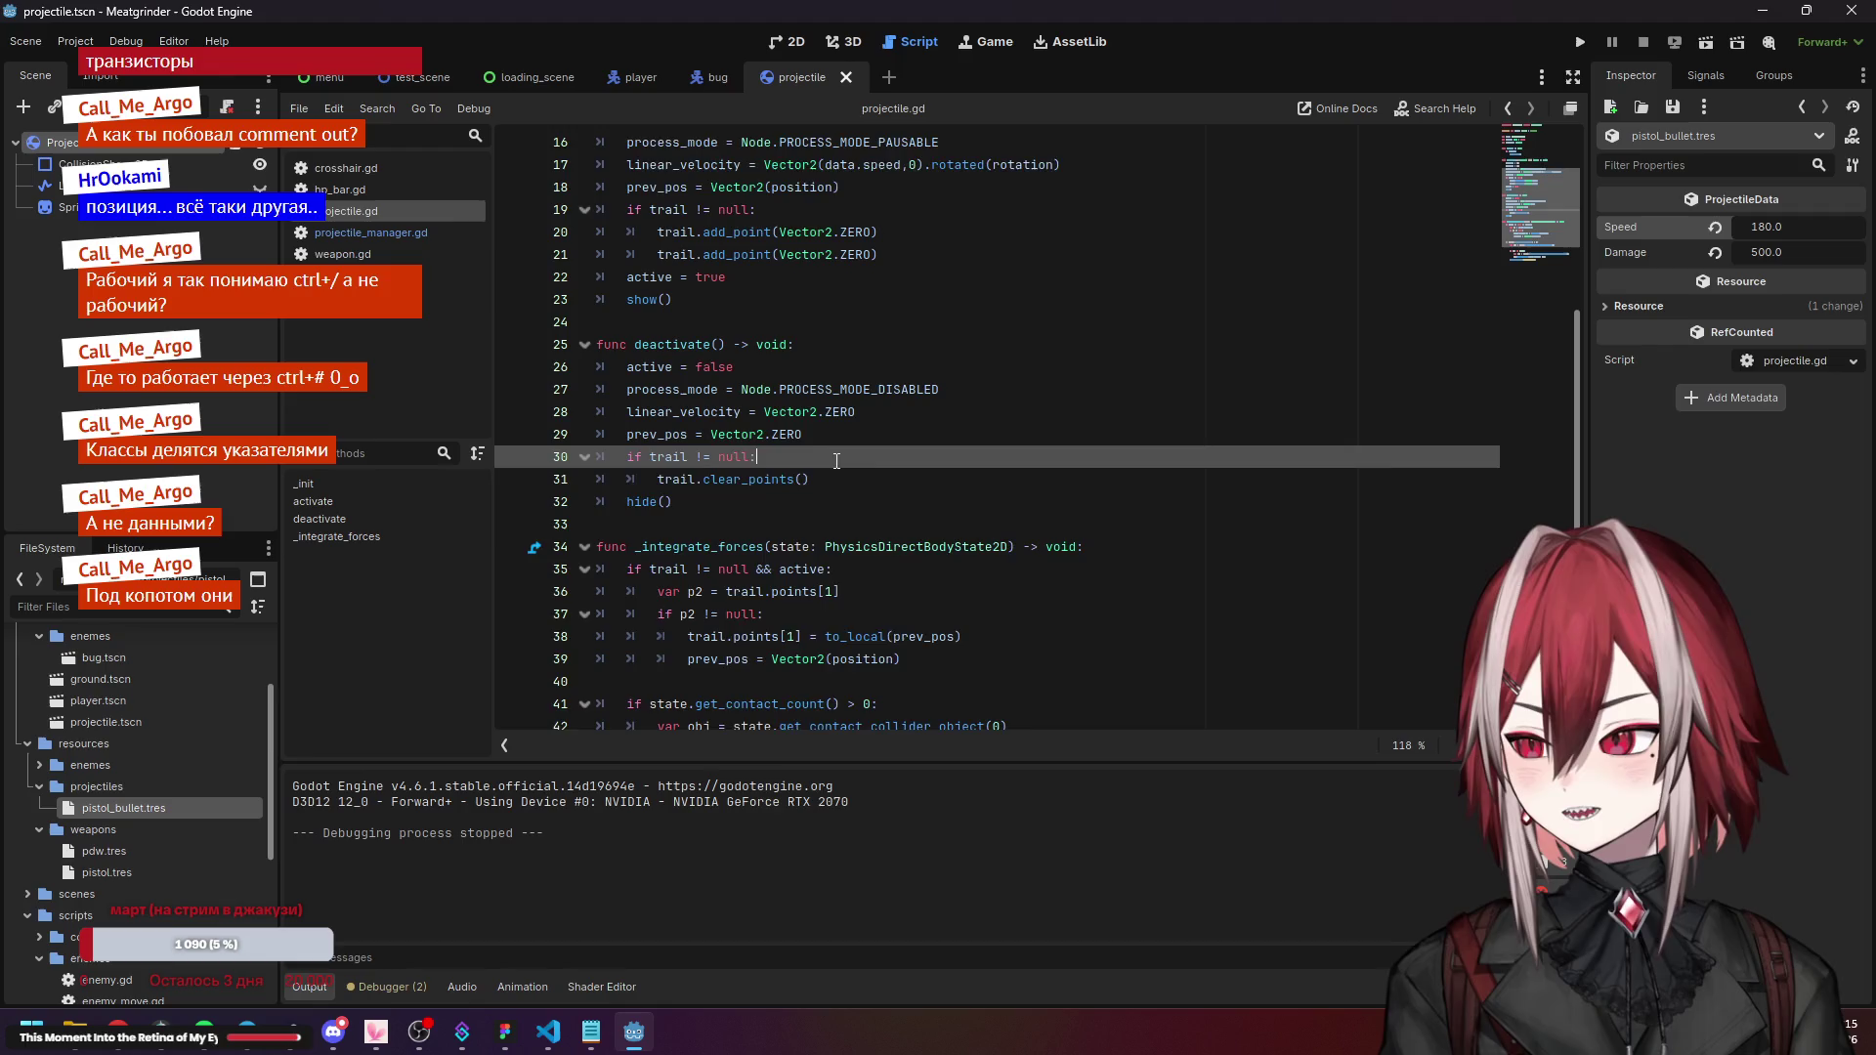
scroll(836, 461, "up", 1)
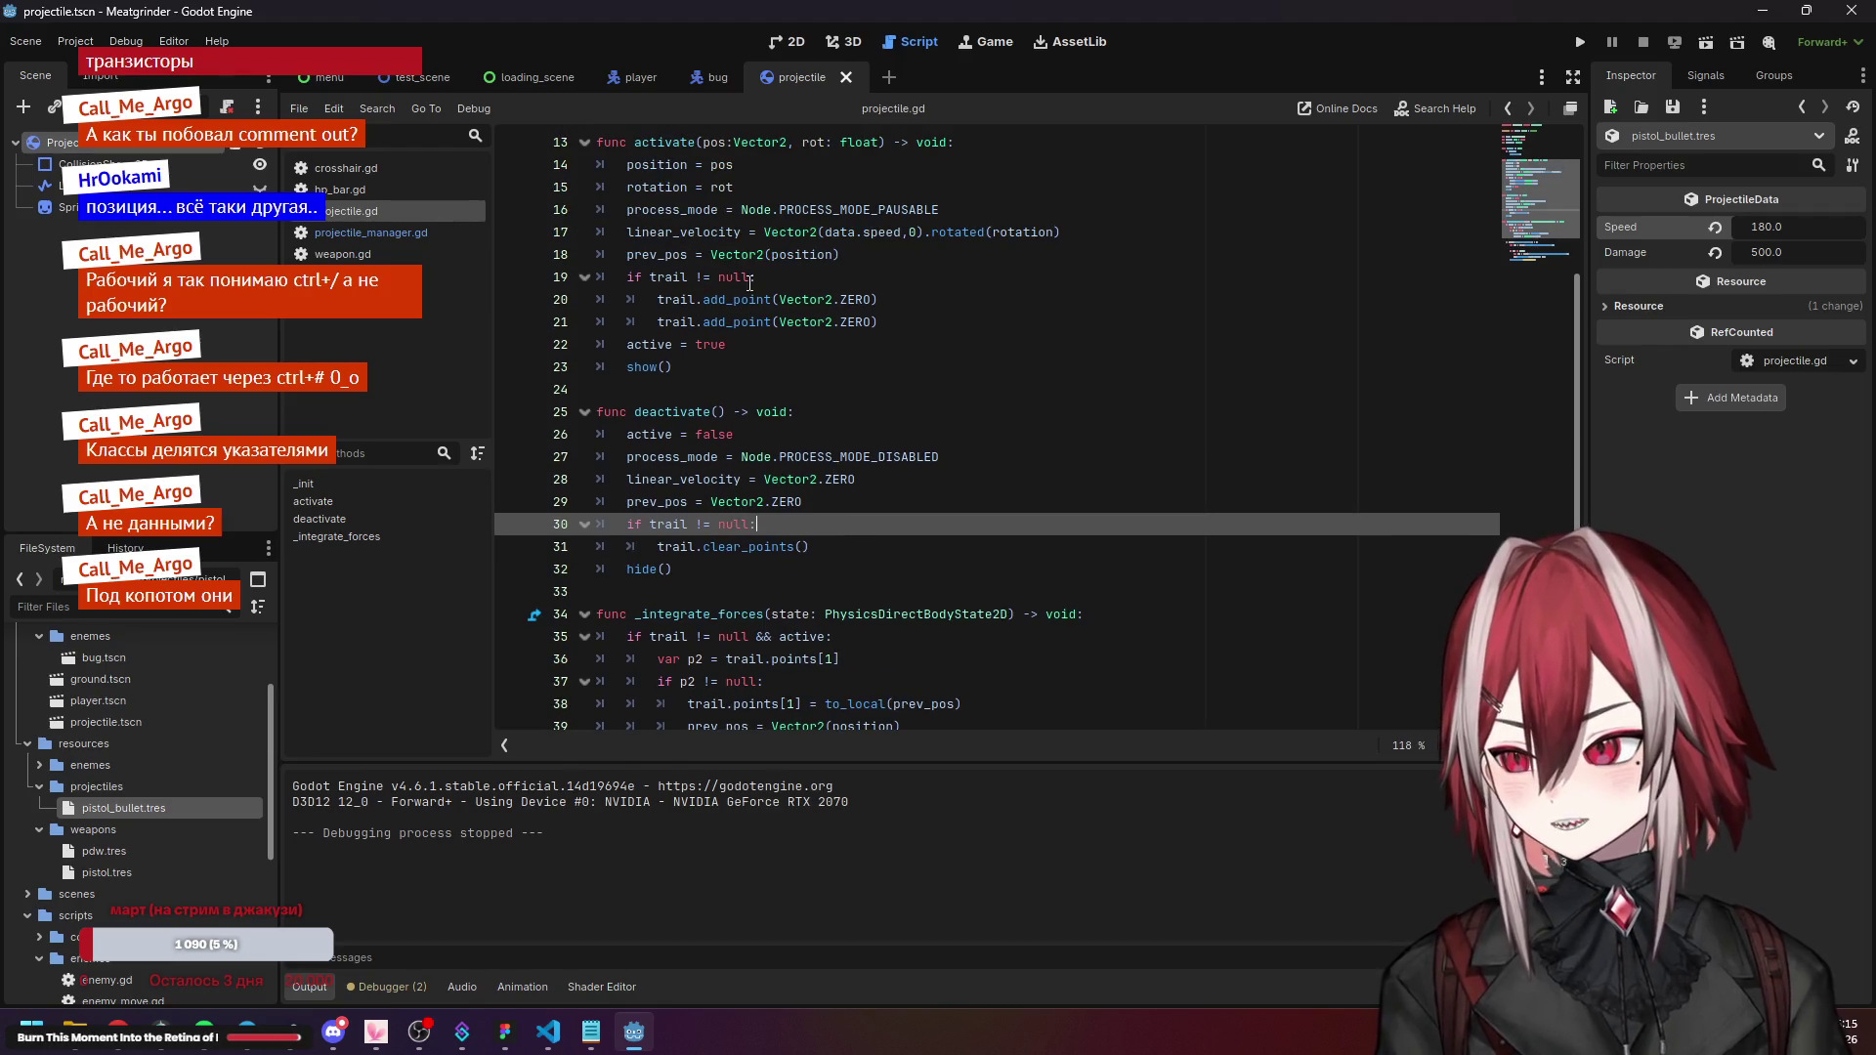
Look back over activate, then show the Projectile RigidBody2D's properties in the inspector.
left_click(680, 194)
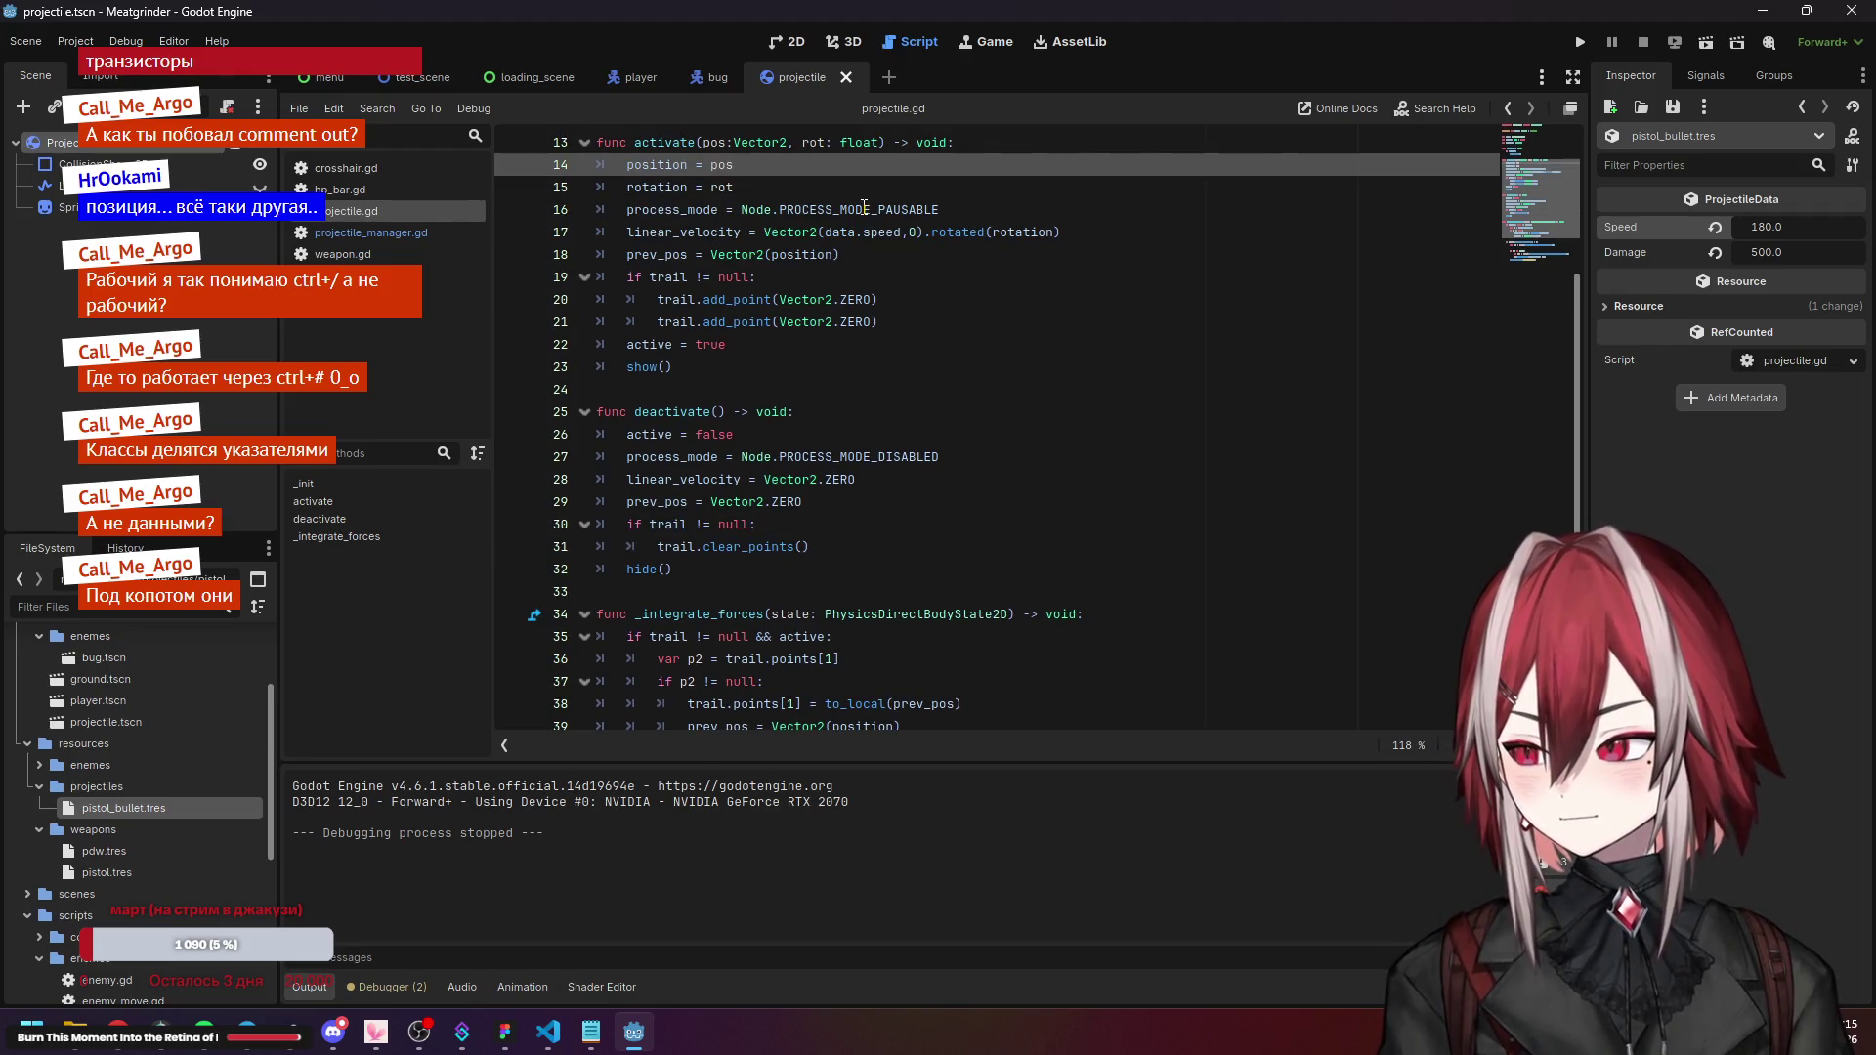
left_click(934, 376)
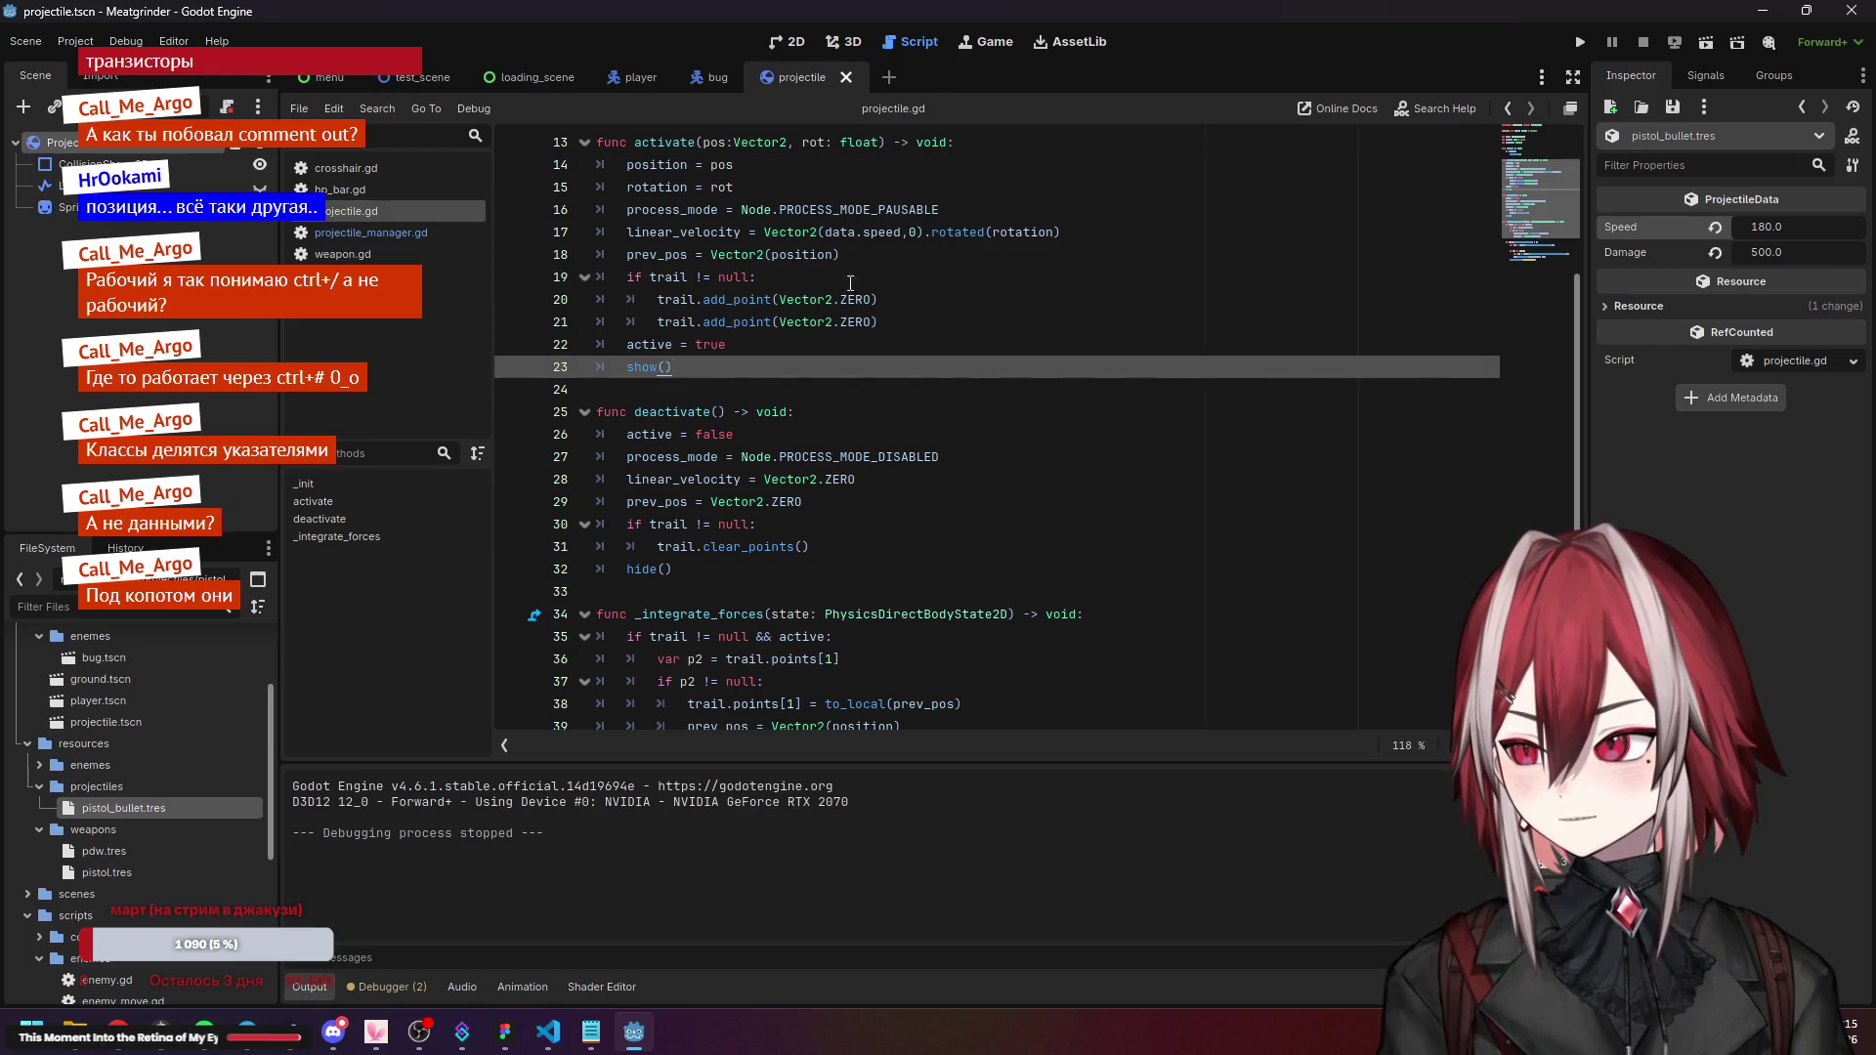
left_click(640, 83)
left_click(777, 83)
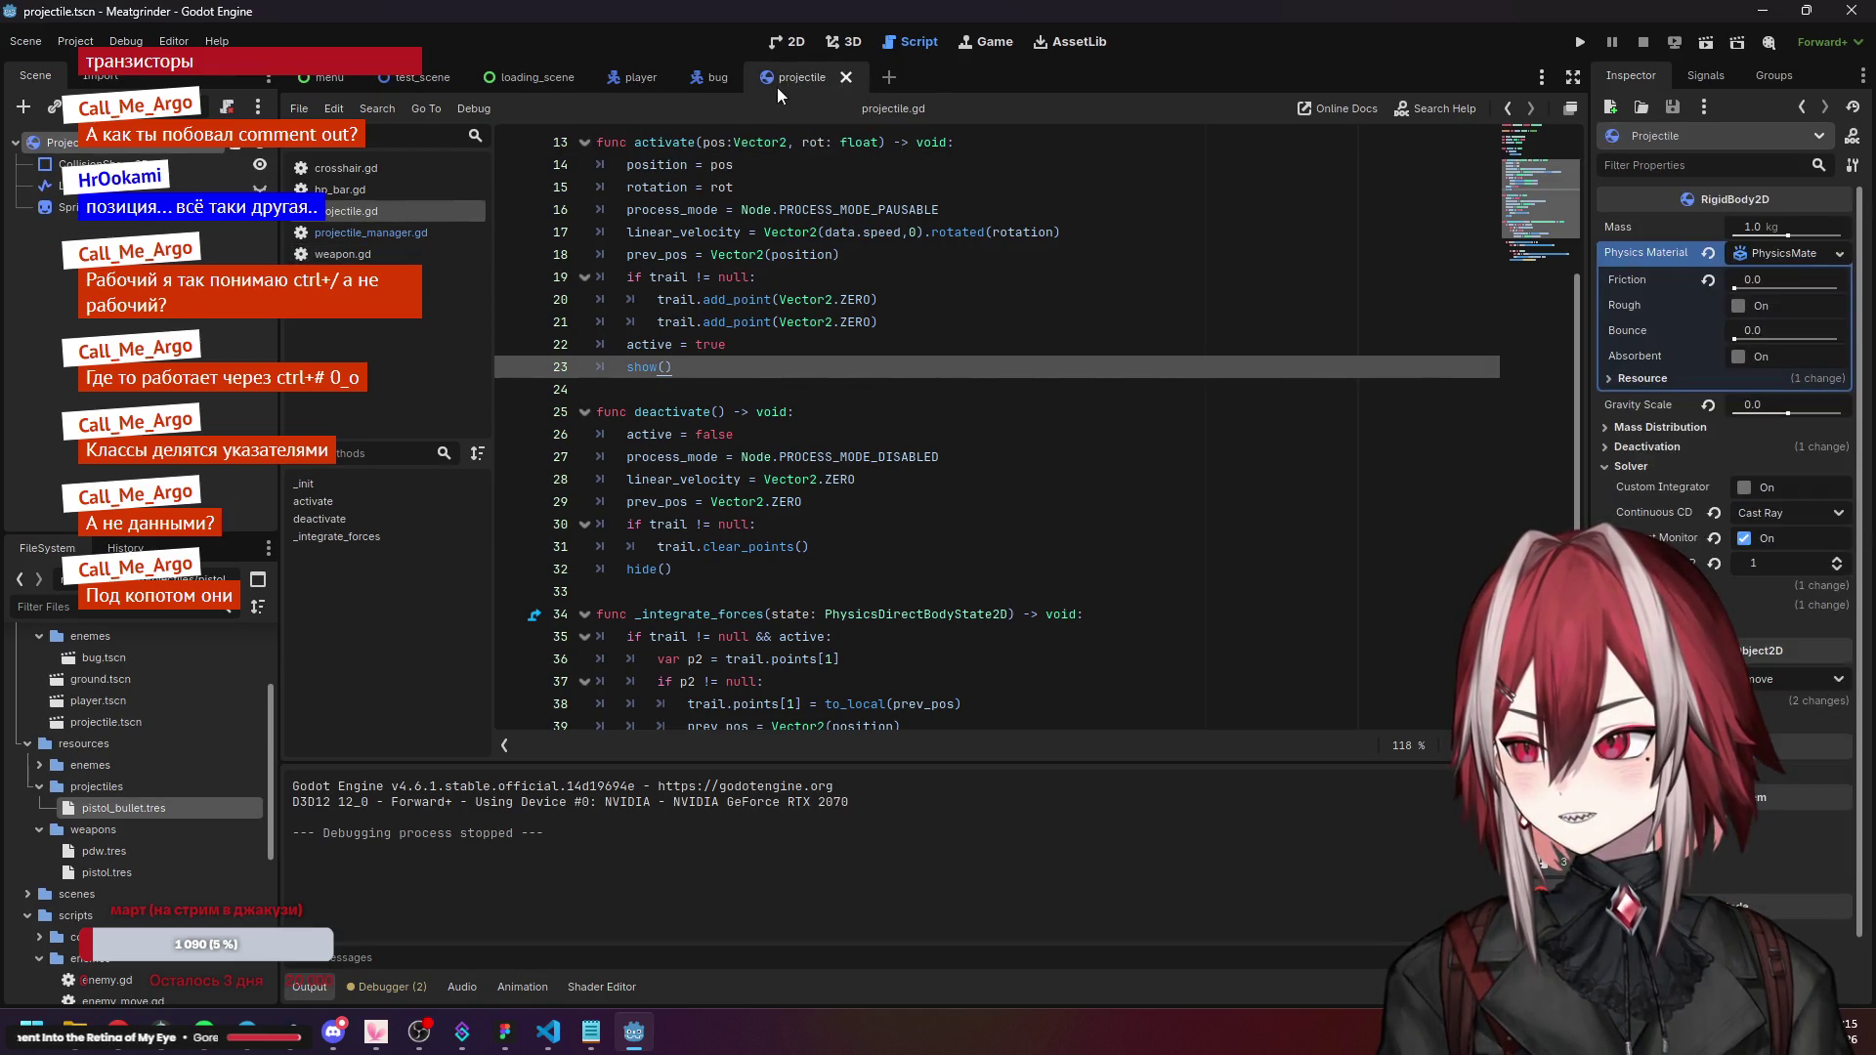
In projectile_manager.gd, delete the commented #projectile position and rotation lines 22–23 from fire().
left_click(391, 232)
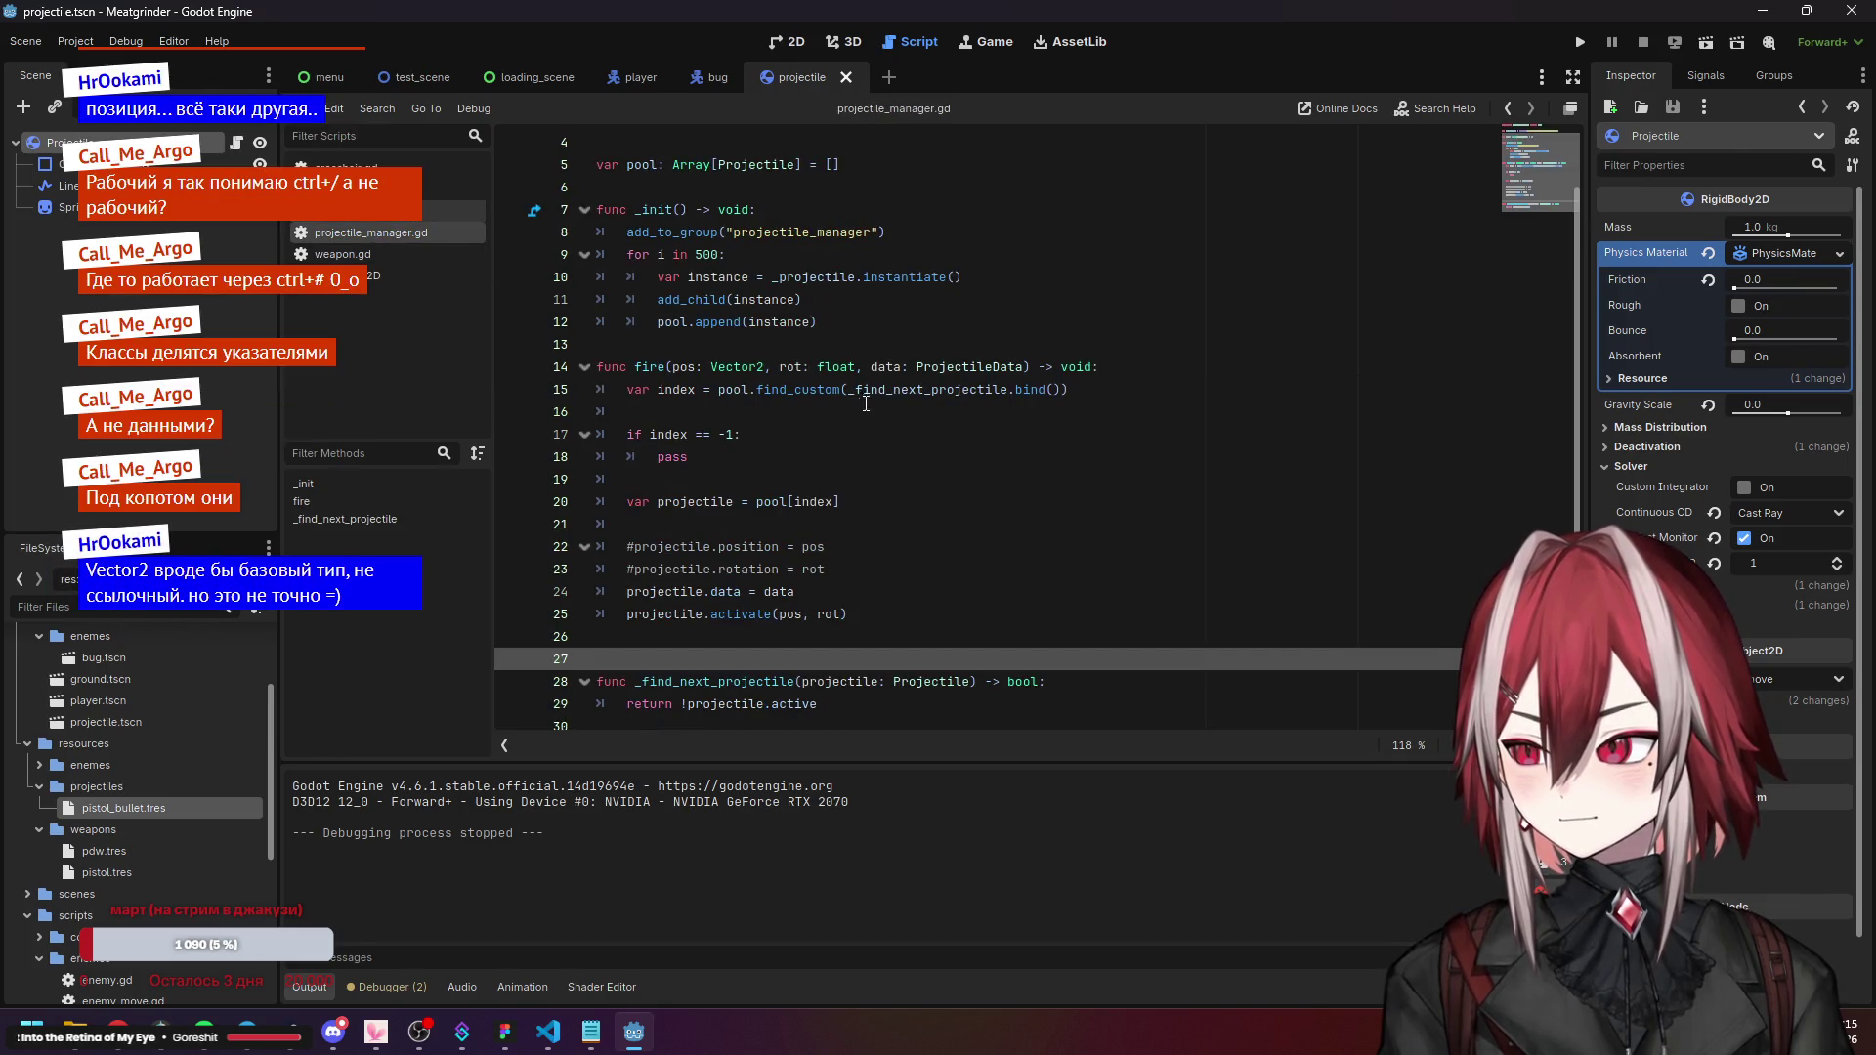
left_click(703, 501)
triple_click(597, 569)
key("shift+Up")
key("BackSpace")
key("BackSpace")
left_click(782, 401)
scroll(753, 371, "up", 1)
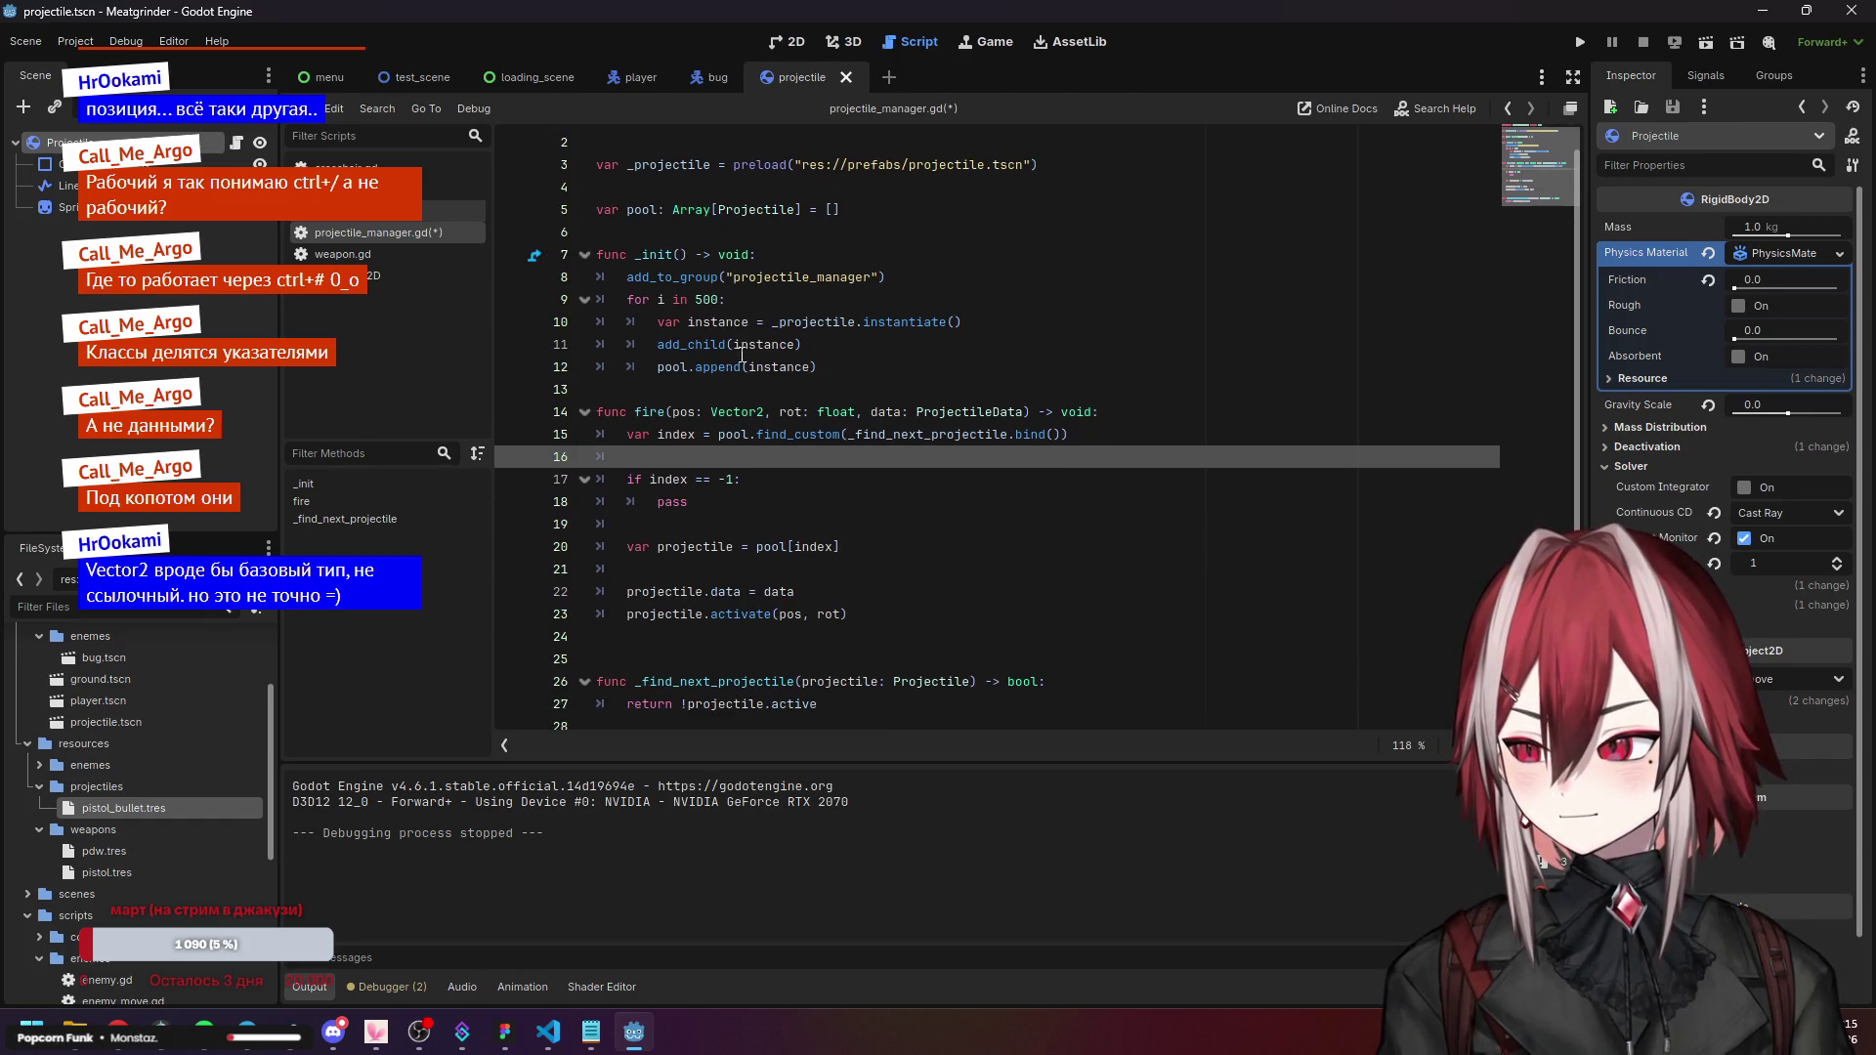